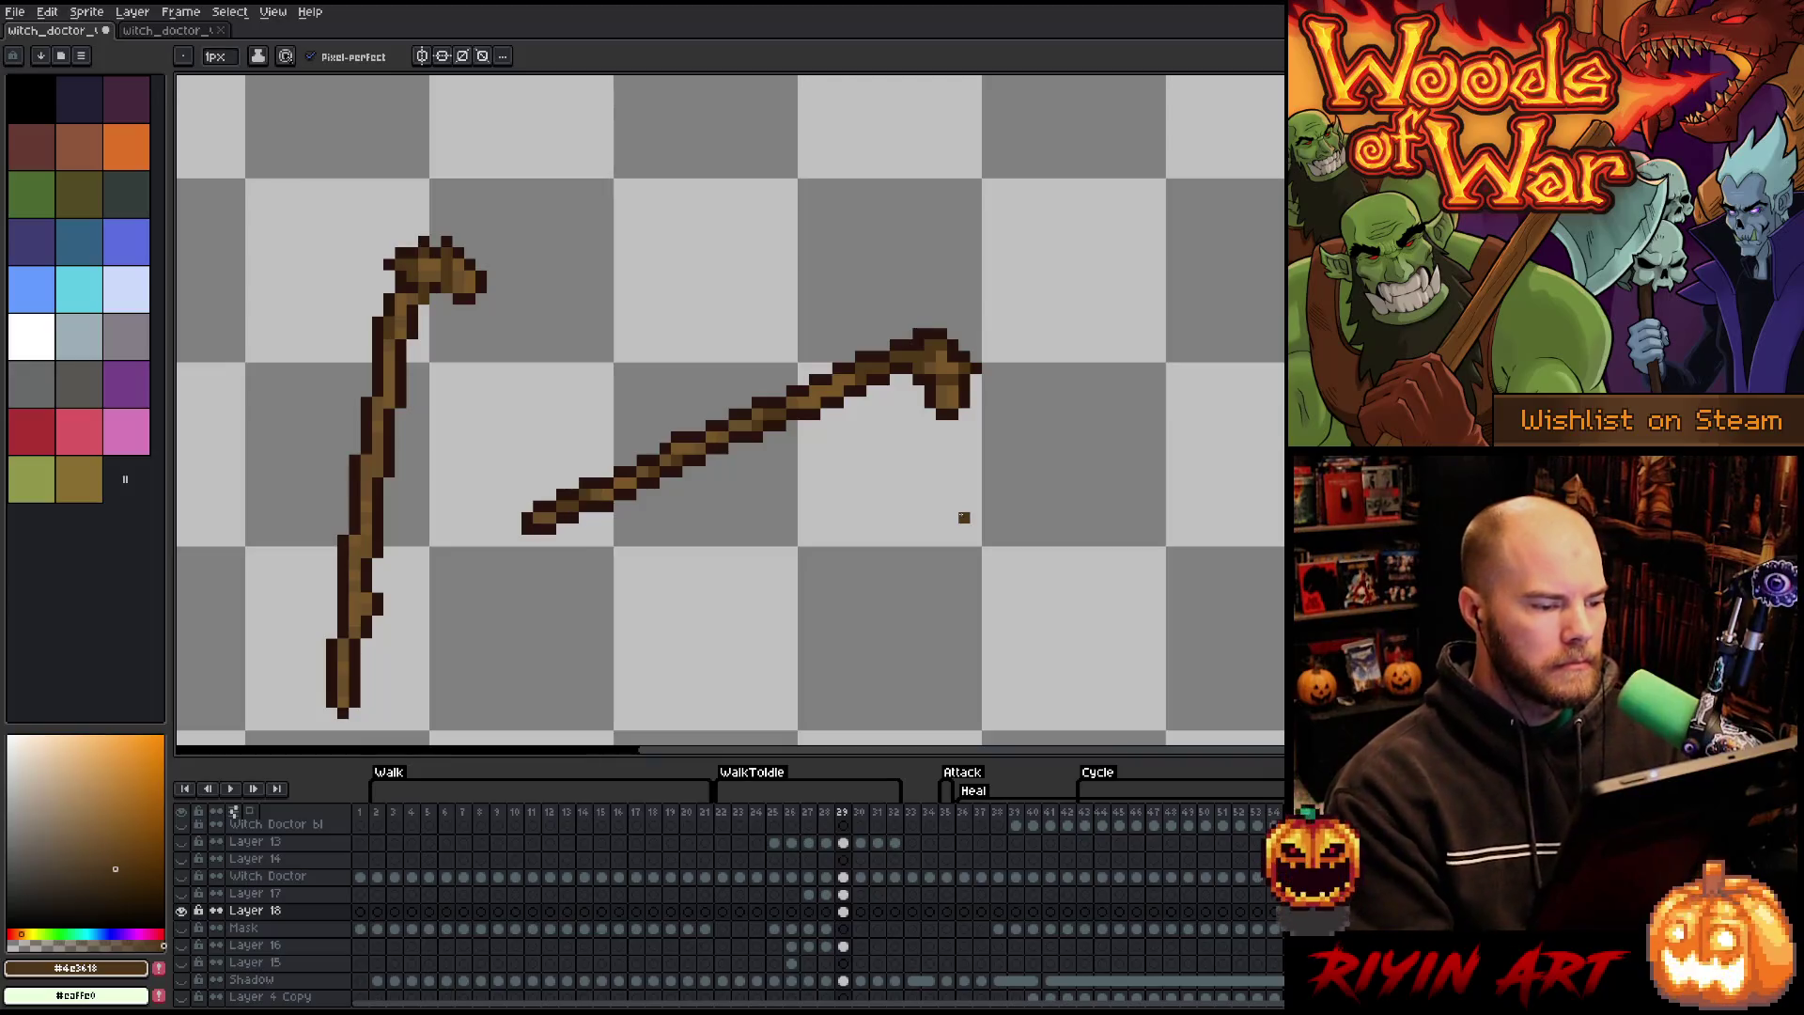
# - Reshade the staff with its dark outline, mid-brown fill and darker and lighter browns, then save
pyautogui.keyDown('alt'); pyautogui.click(677, 436); pyautogui.keyUp('alt')
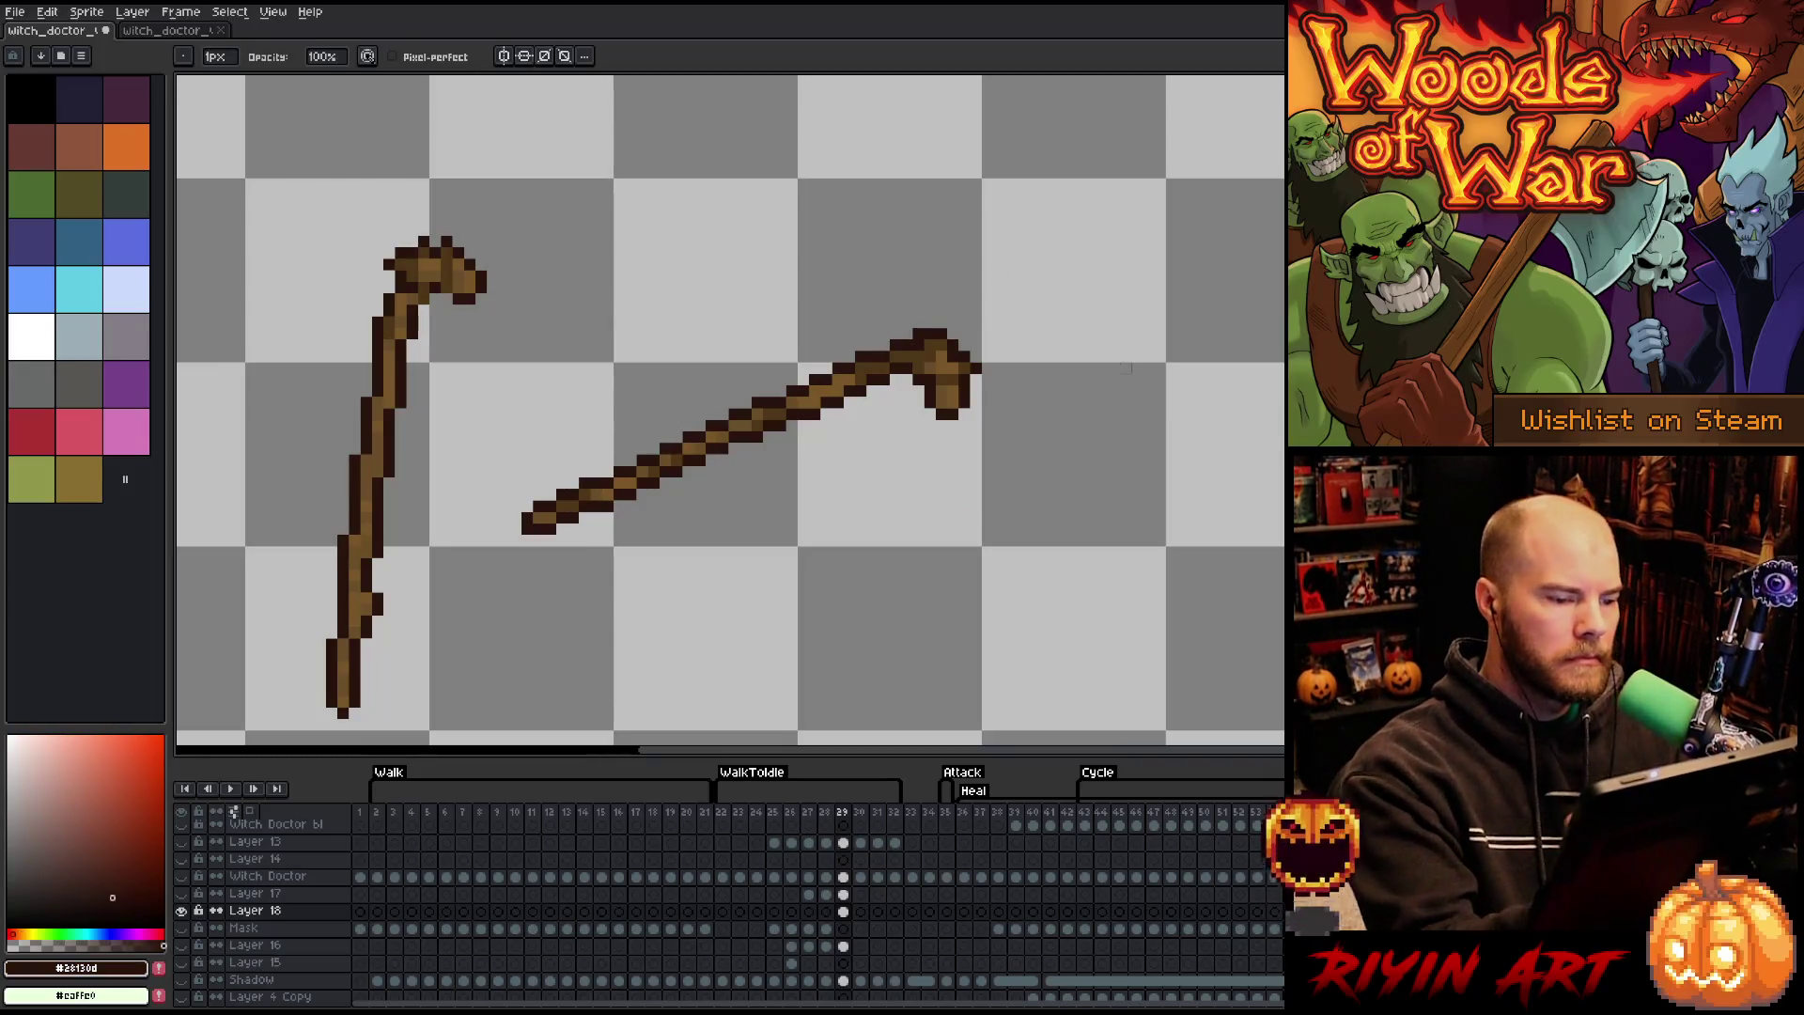
pyautogui.rightClick(1124, 368)
pyautogui.press('Escape')
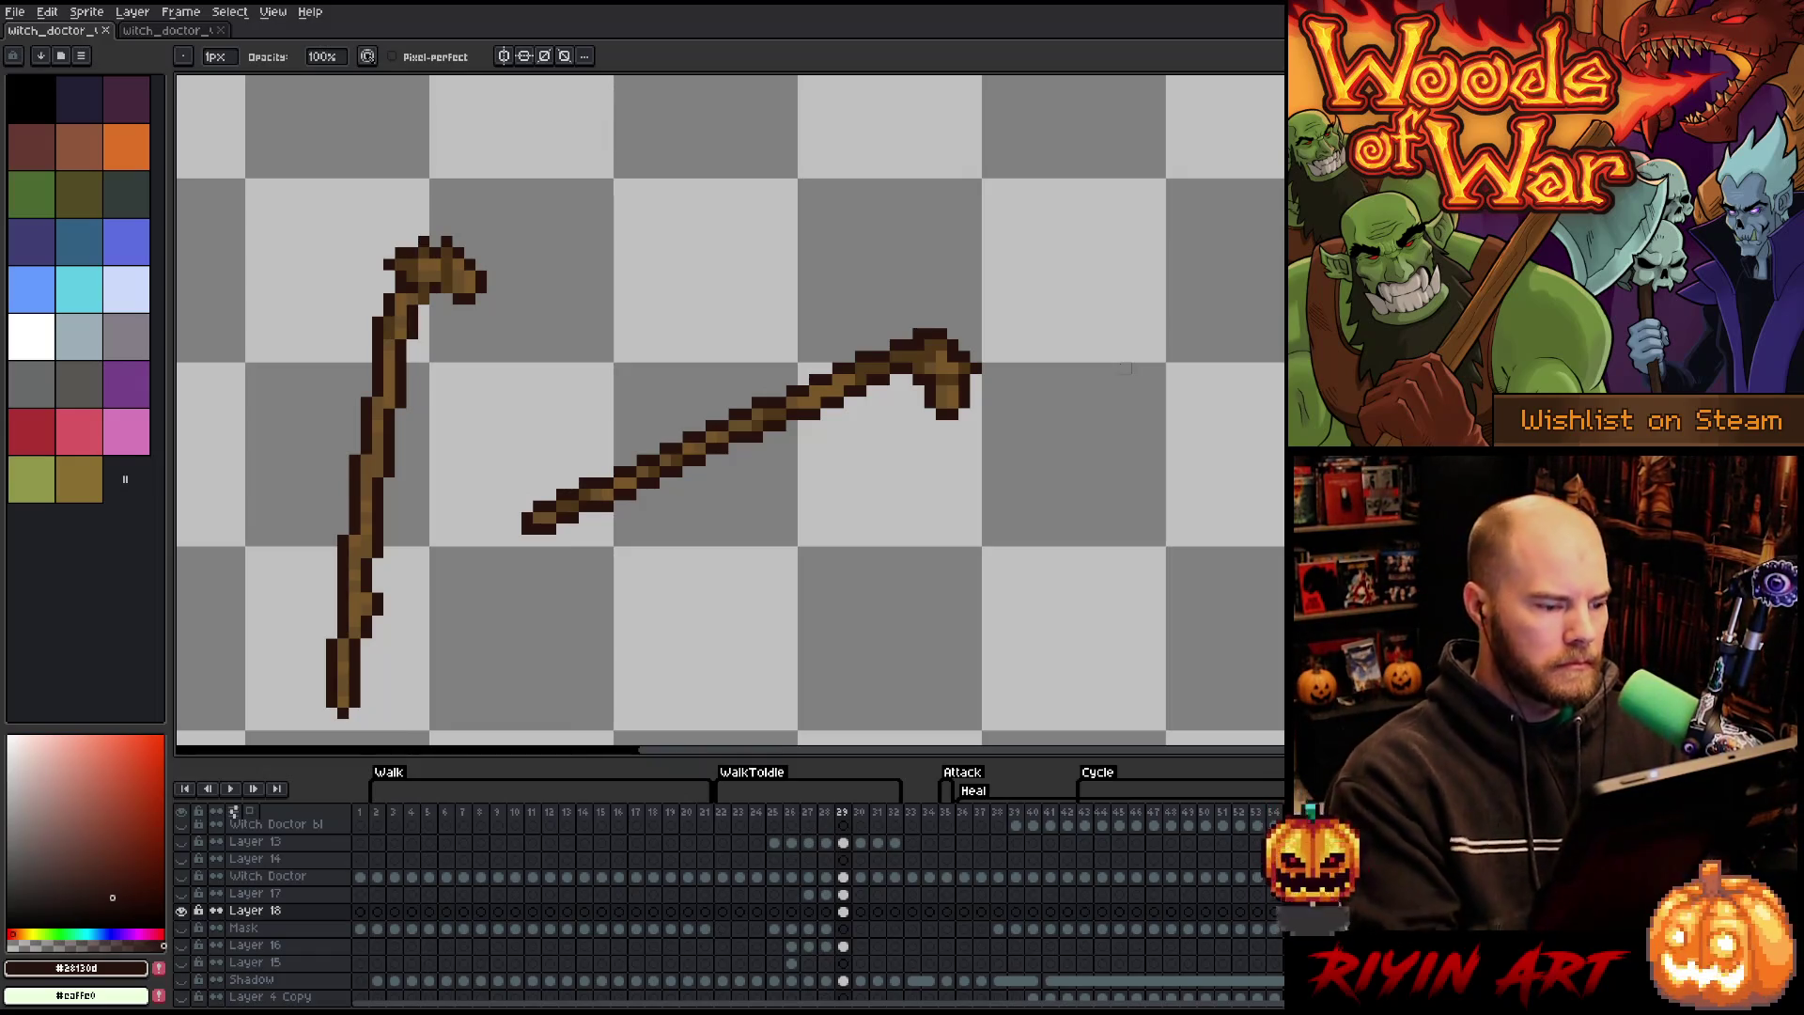
pyautogui.press('g')
pyautogui.keyDown('alt'); pyautogui.click(568, 508); pyautogui.keyUp('alt')
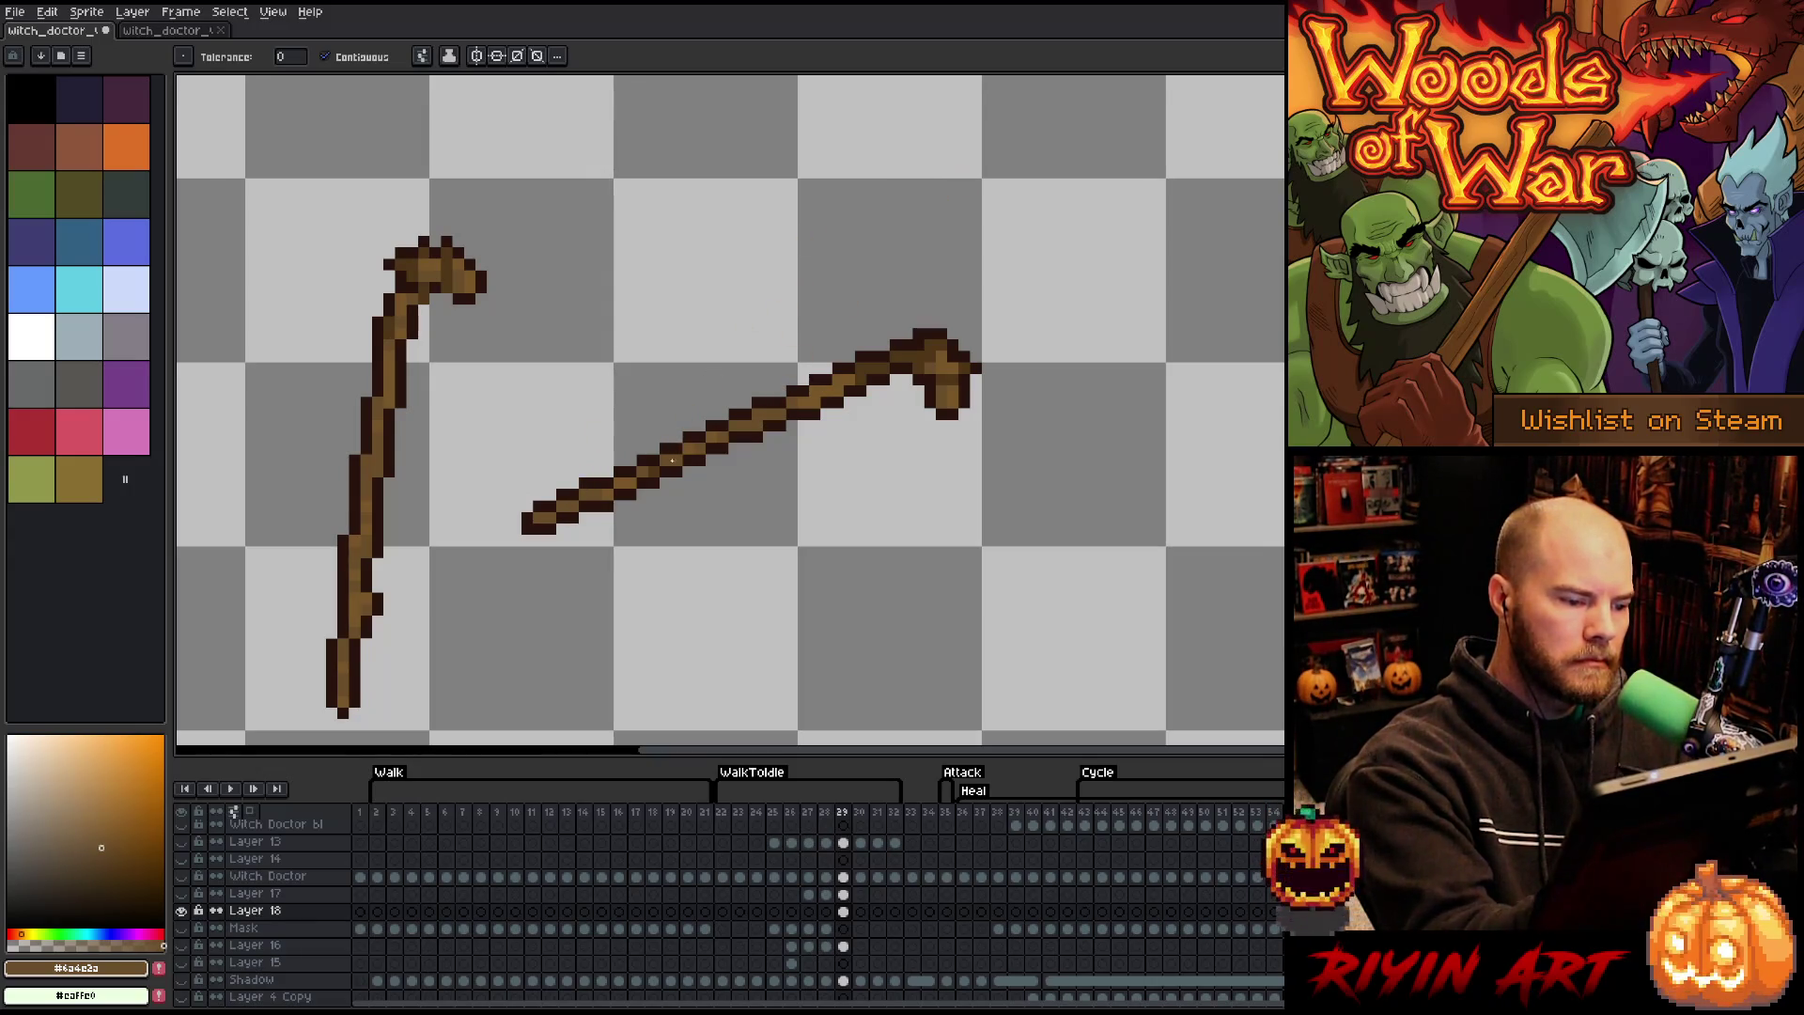
pyautogui.press('b')
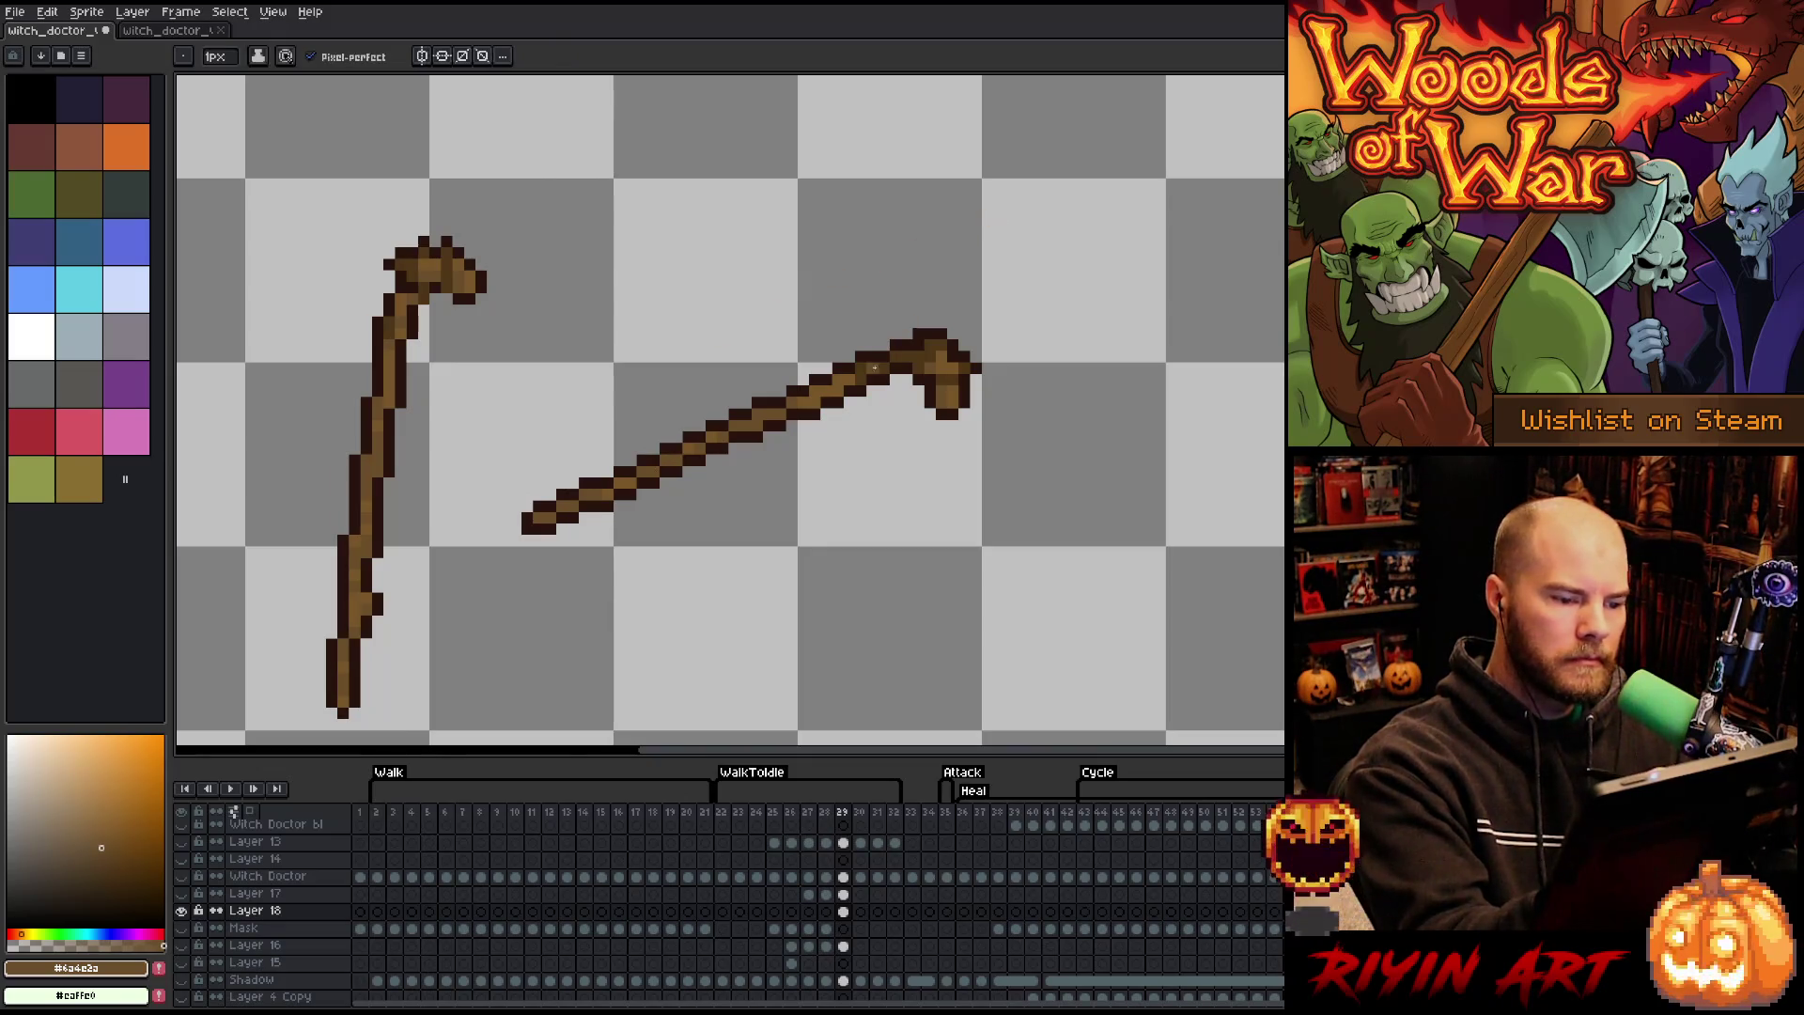
pyautogui.keyDown('alt'); pyautogui.click(814, 388); pyautogui.keyUp('alt')
pyautogui.keyDown('alt'); pyautogui.click(814, 393); pyautogui.keyUp('alt')
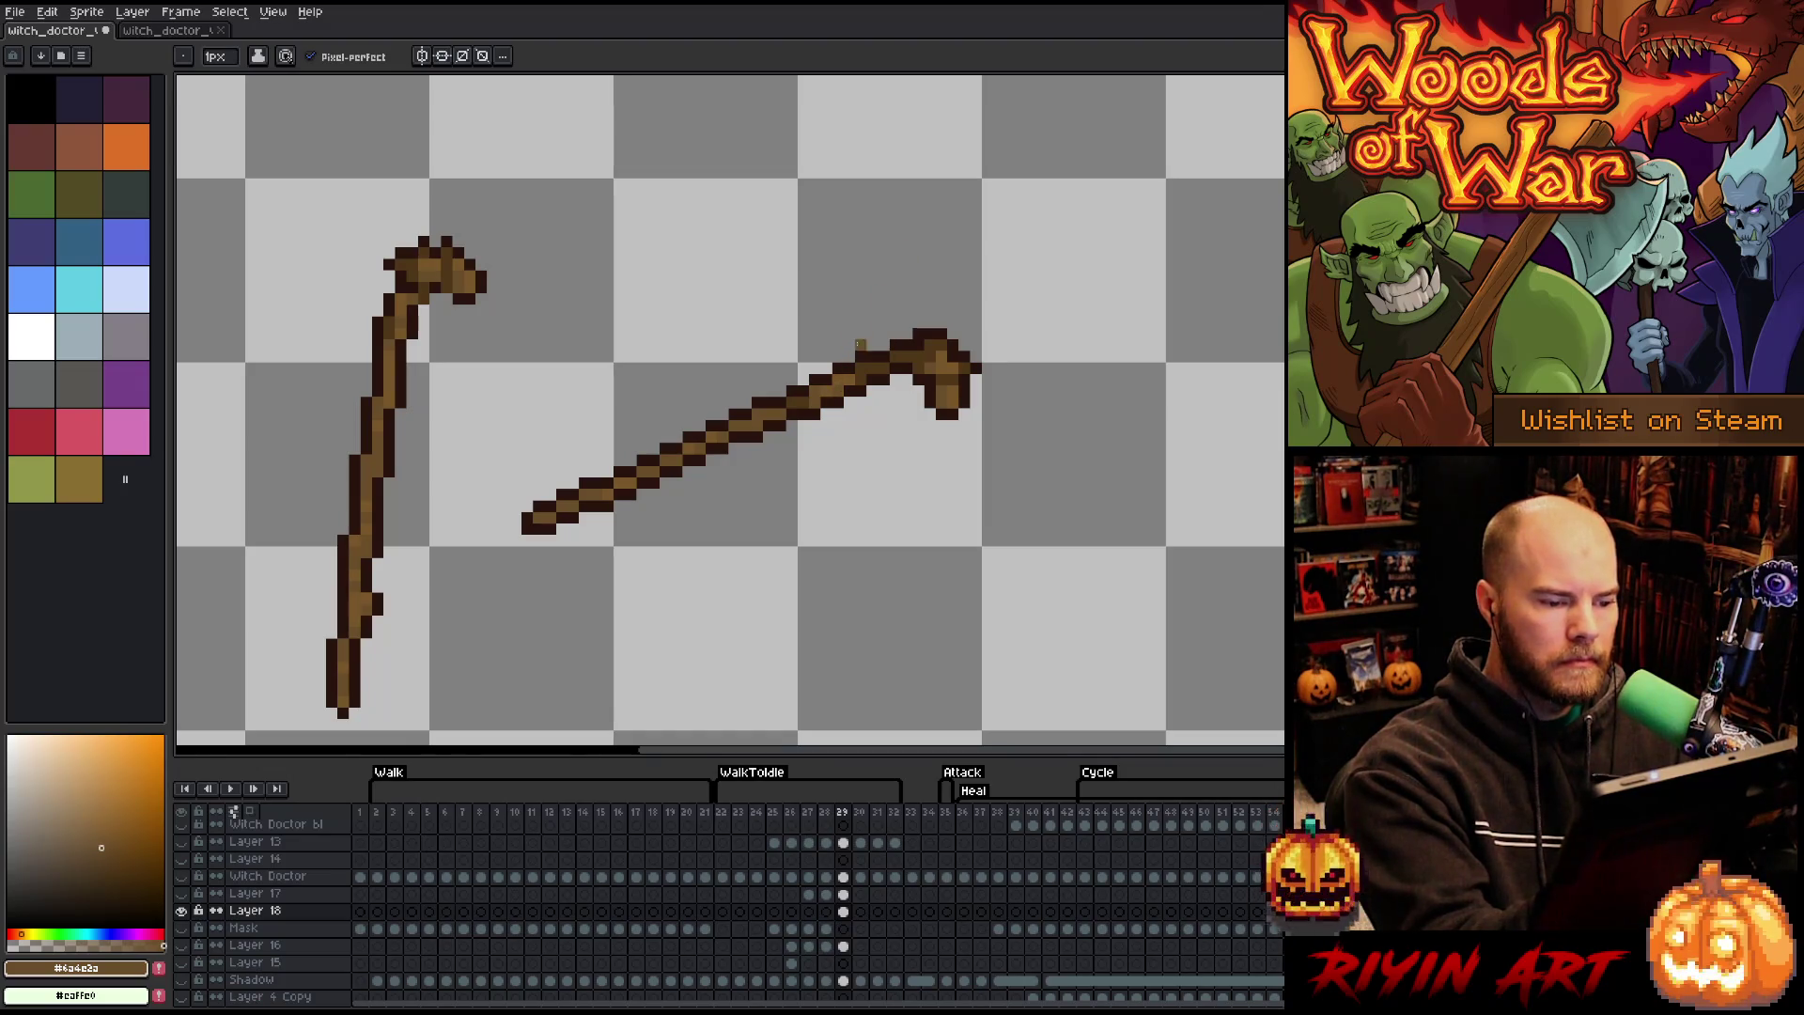
pyautogui.hotkey('ctrl', 's')
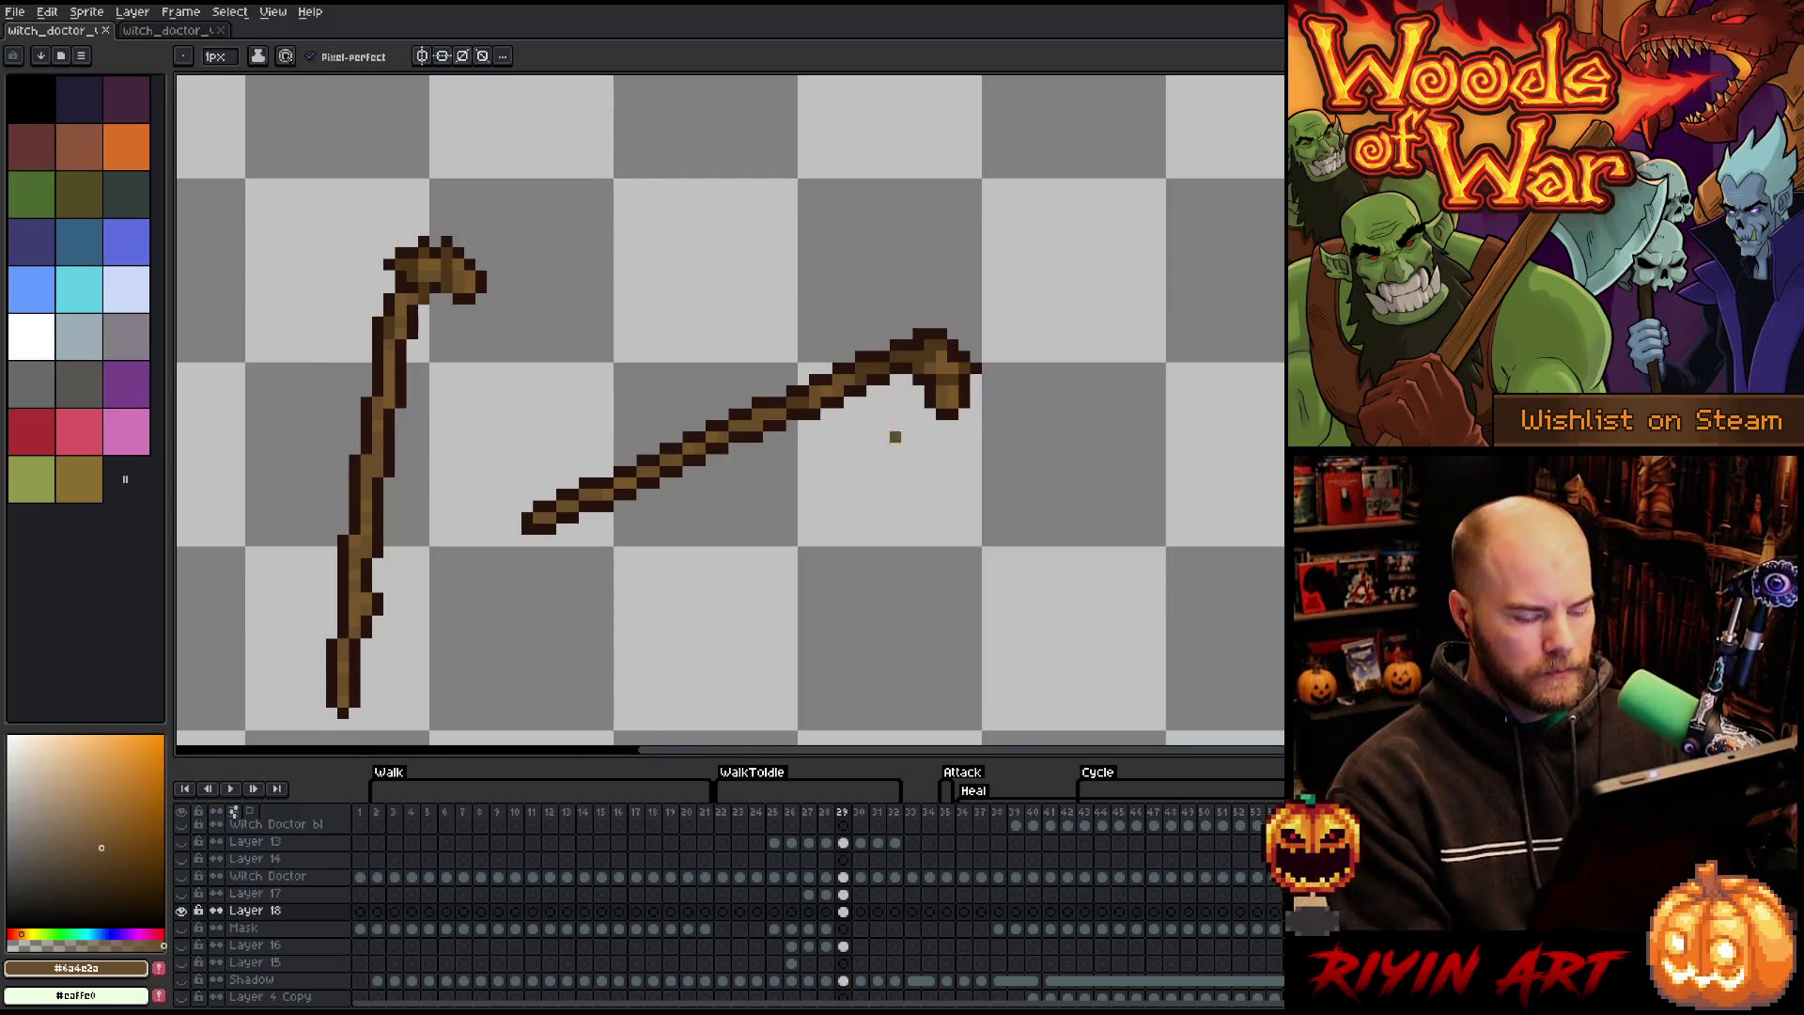
# - Trim the hooked staff head, redrawing it with outline, mid and highlight browns, then save again
pyautogui.press('m')
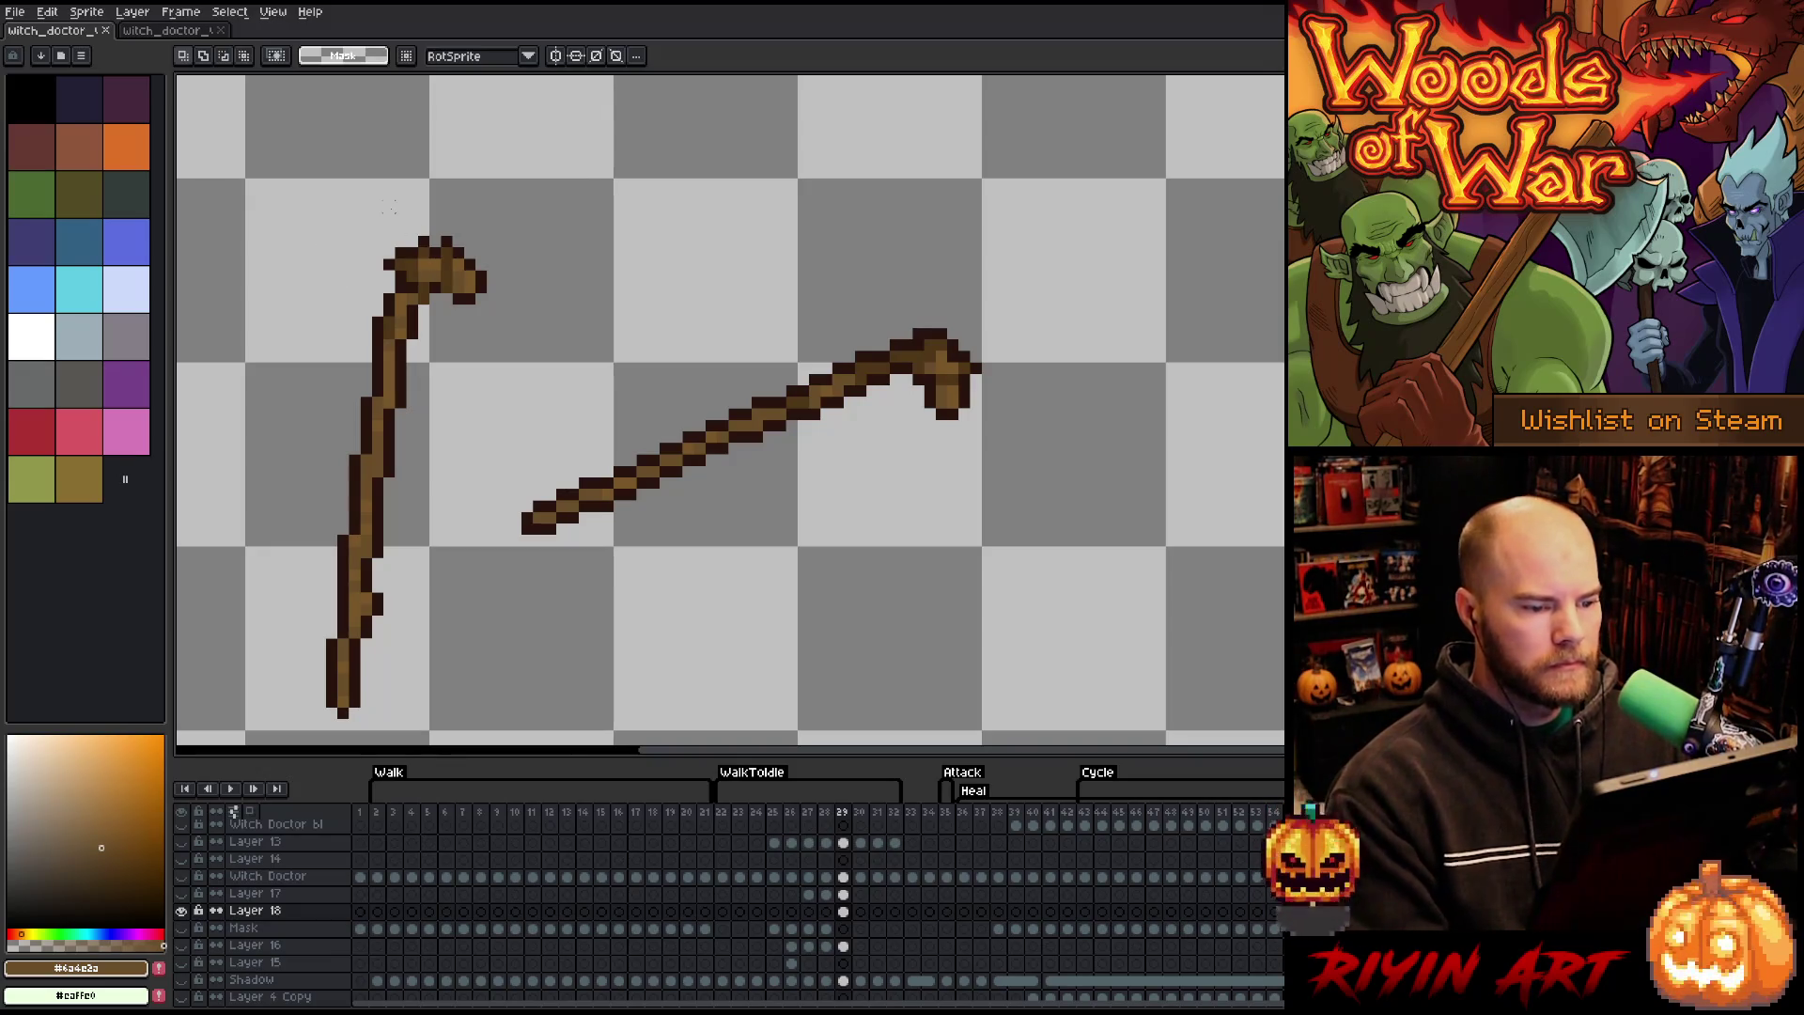
pyautogui.press('b')
pyautogui.keyDown('alt'); pyautogui.click(966, 352); pyautogui.keyUp('alt')
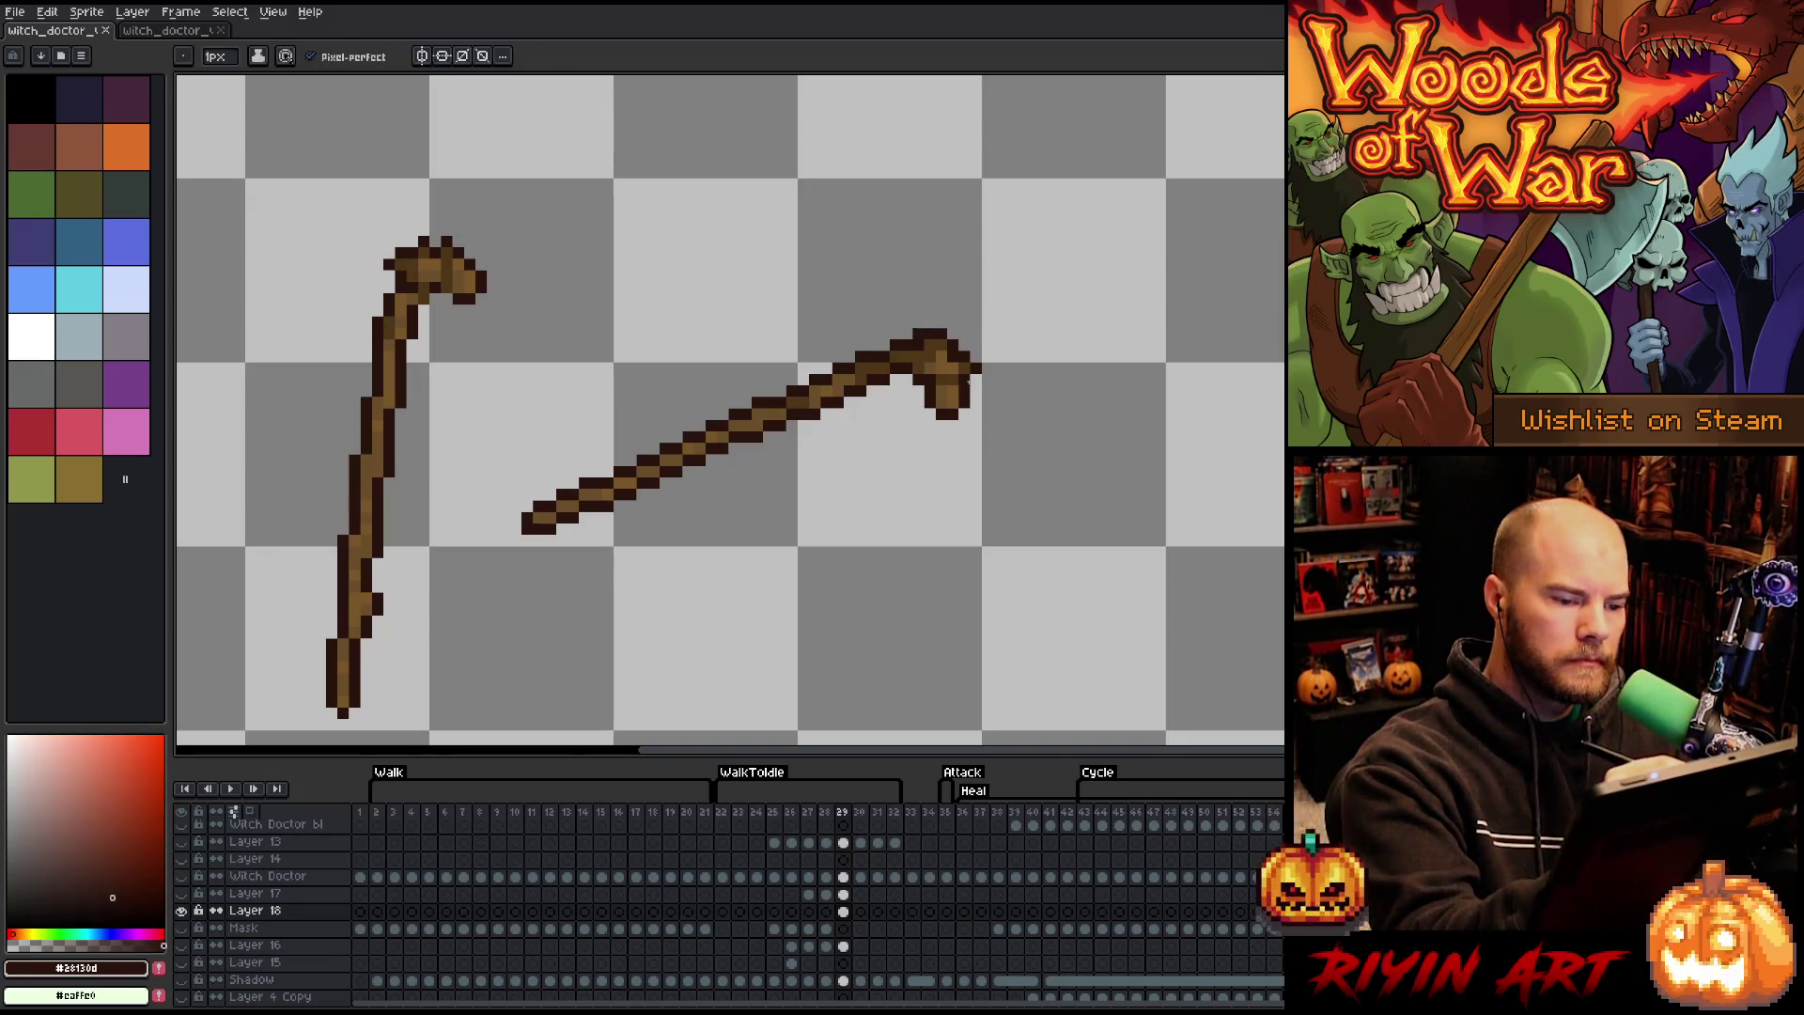
pyautogui.keyDown('alt'); pyautogui.click(949, 376); pyautogui.keyUp('alt')
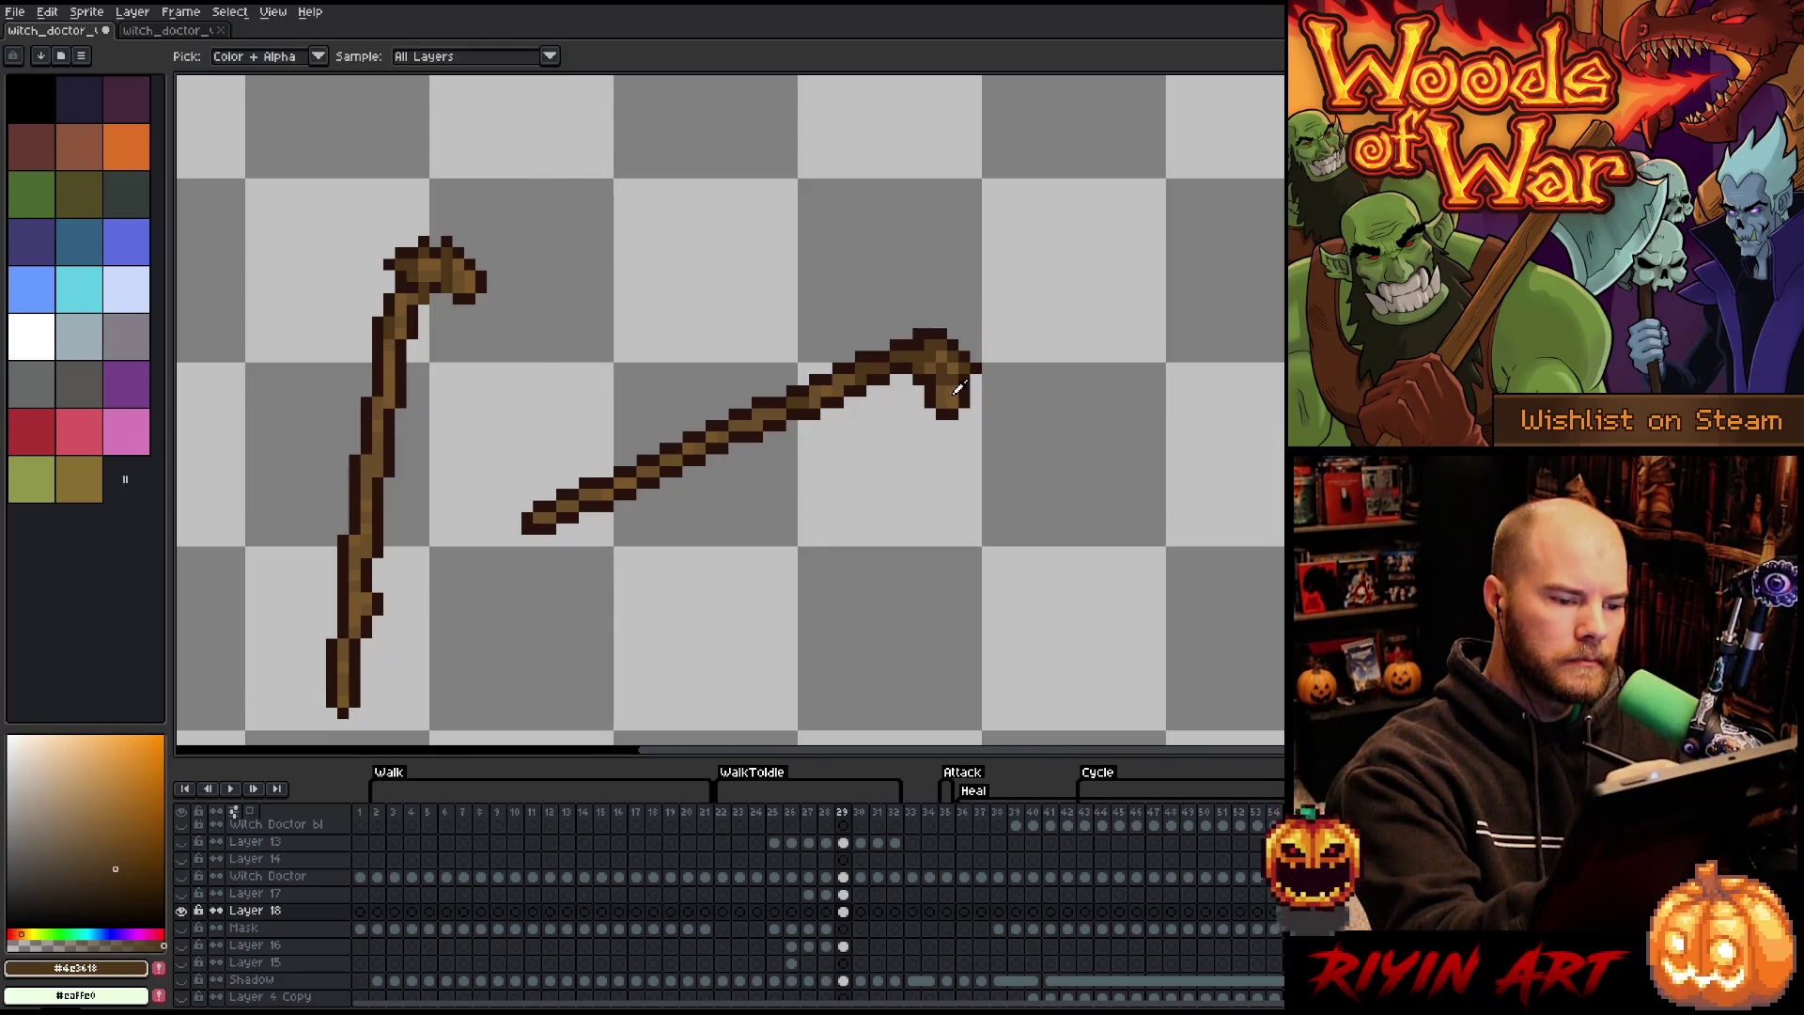
pyautogui.keyDown('alt'); pyautogui.click(950, 380); pyautogui.keyUp('alt')
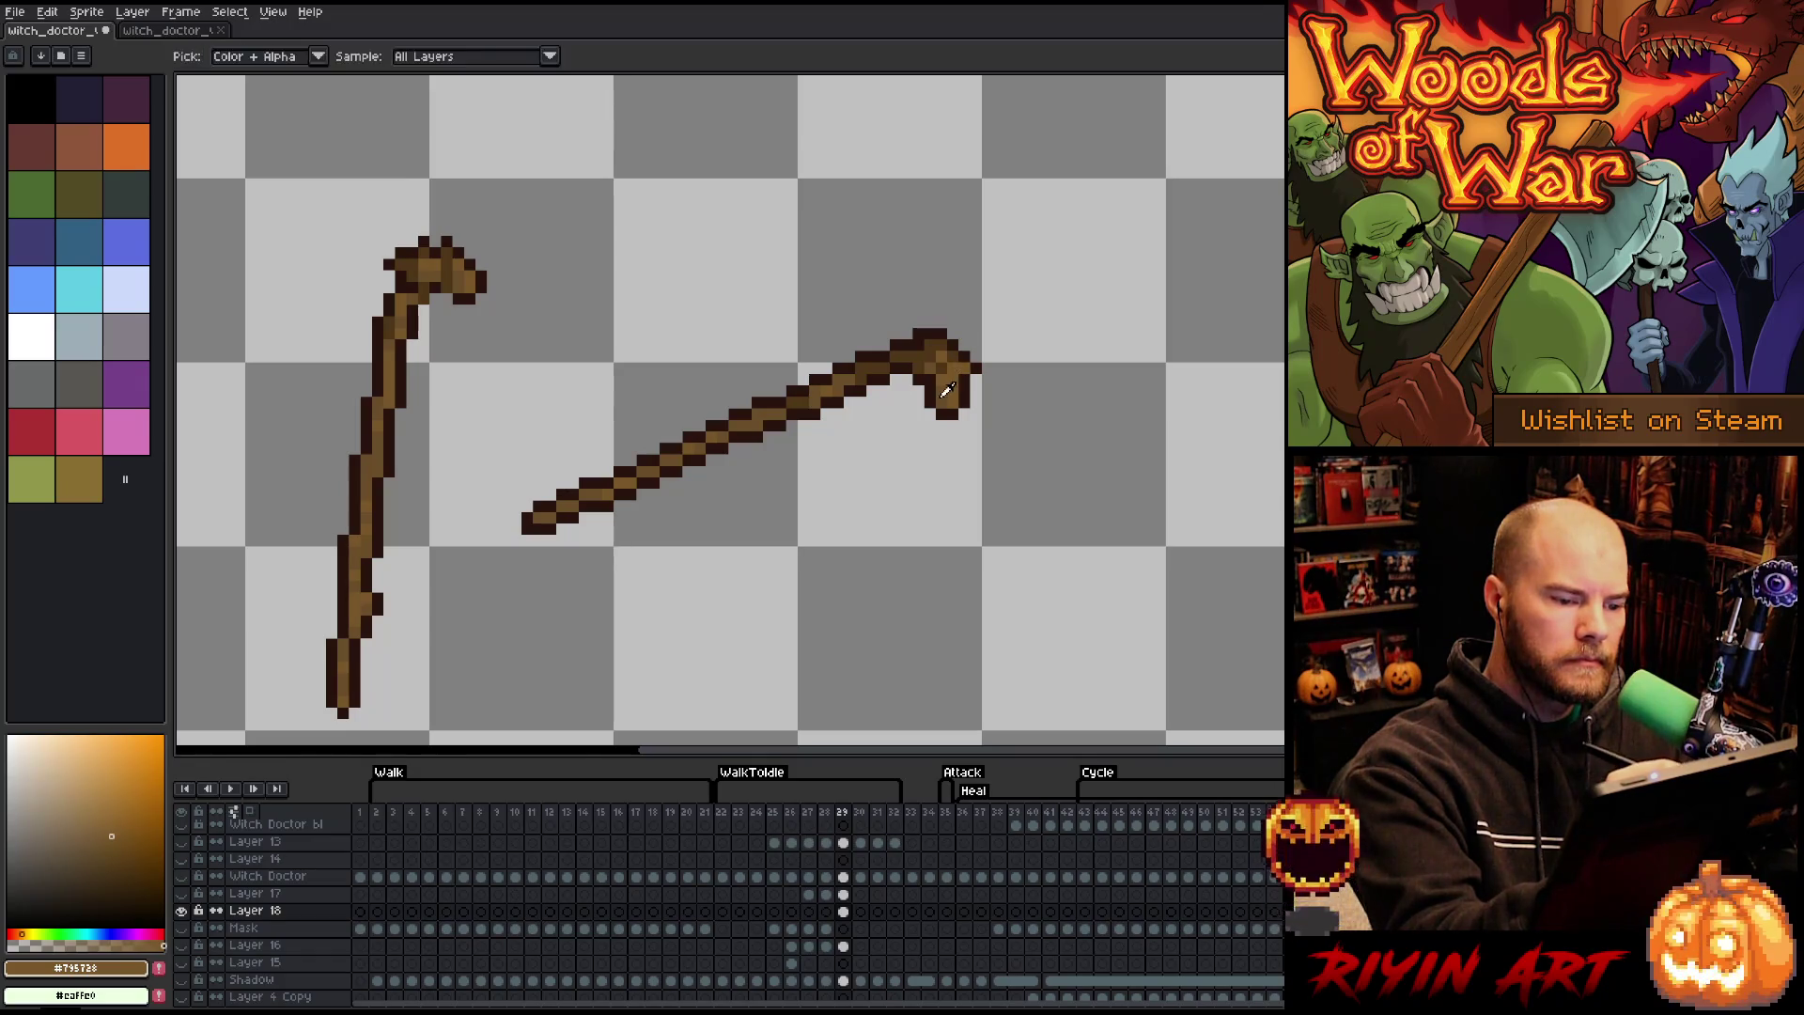
pyautogui.keyDown('alt'); pyautogui.click(970, 347); pyautogui.keyUp('alt')
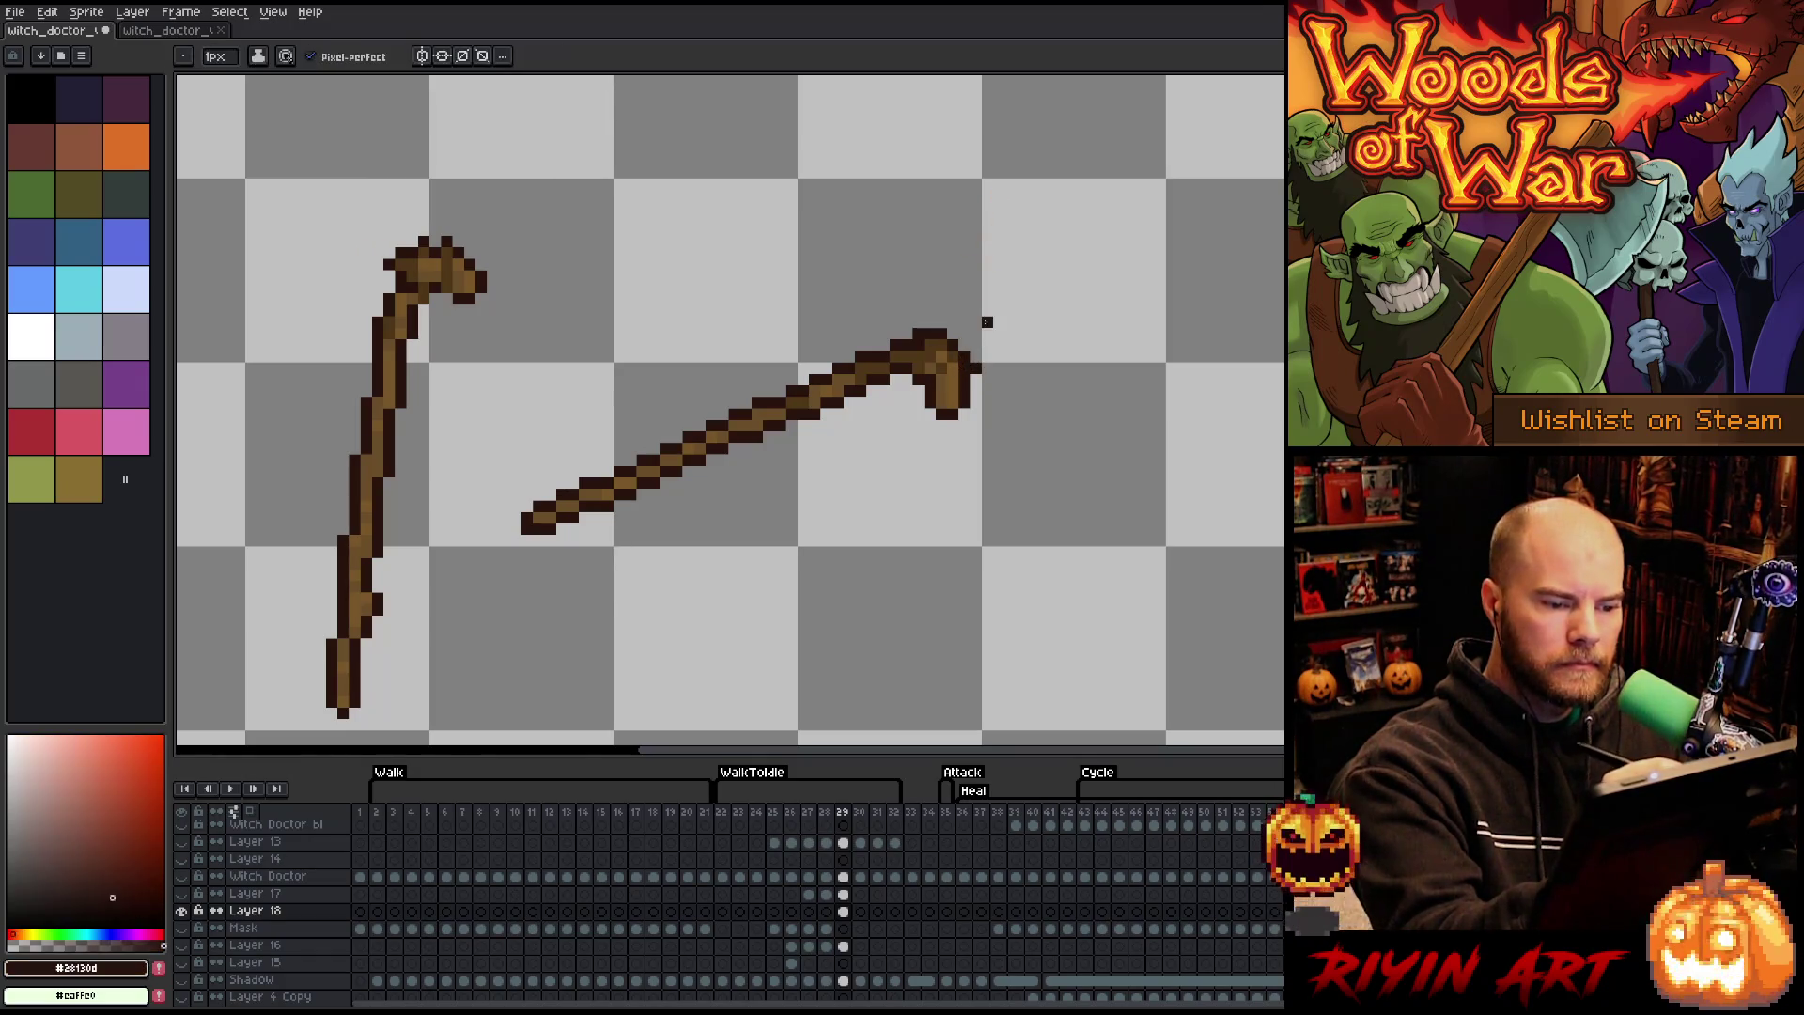
pyautogui.press('e')
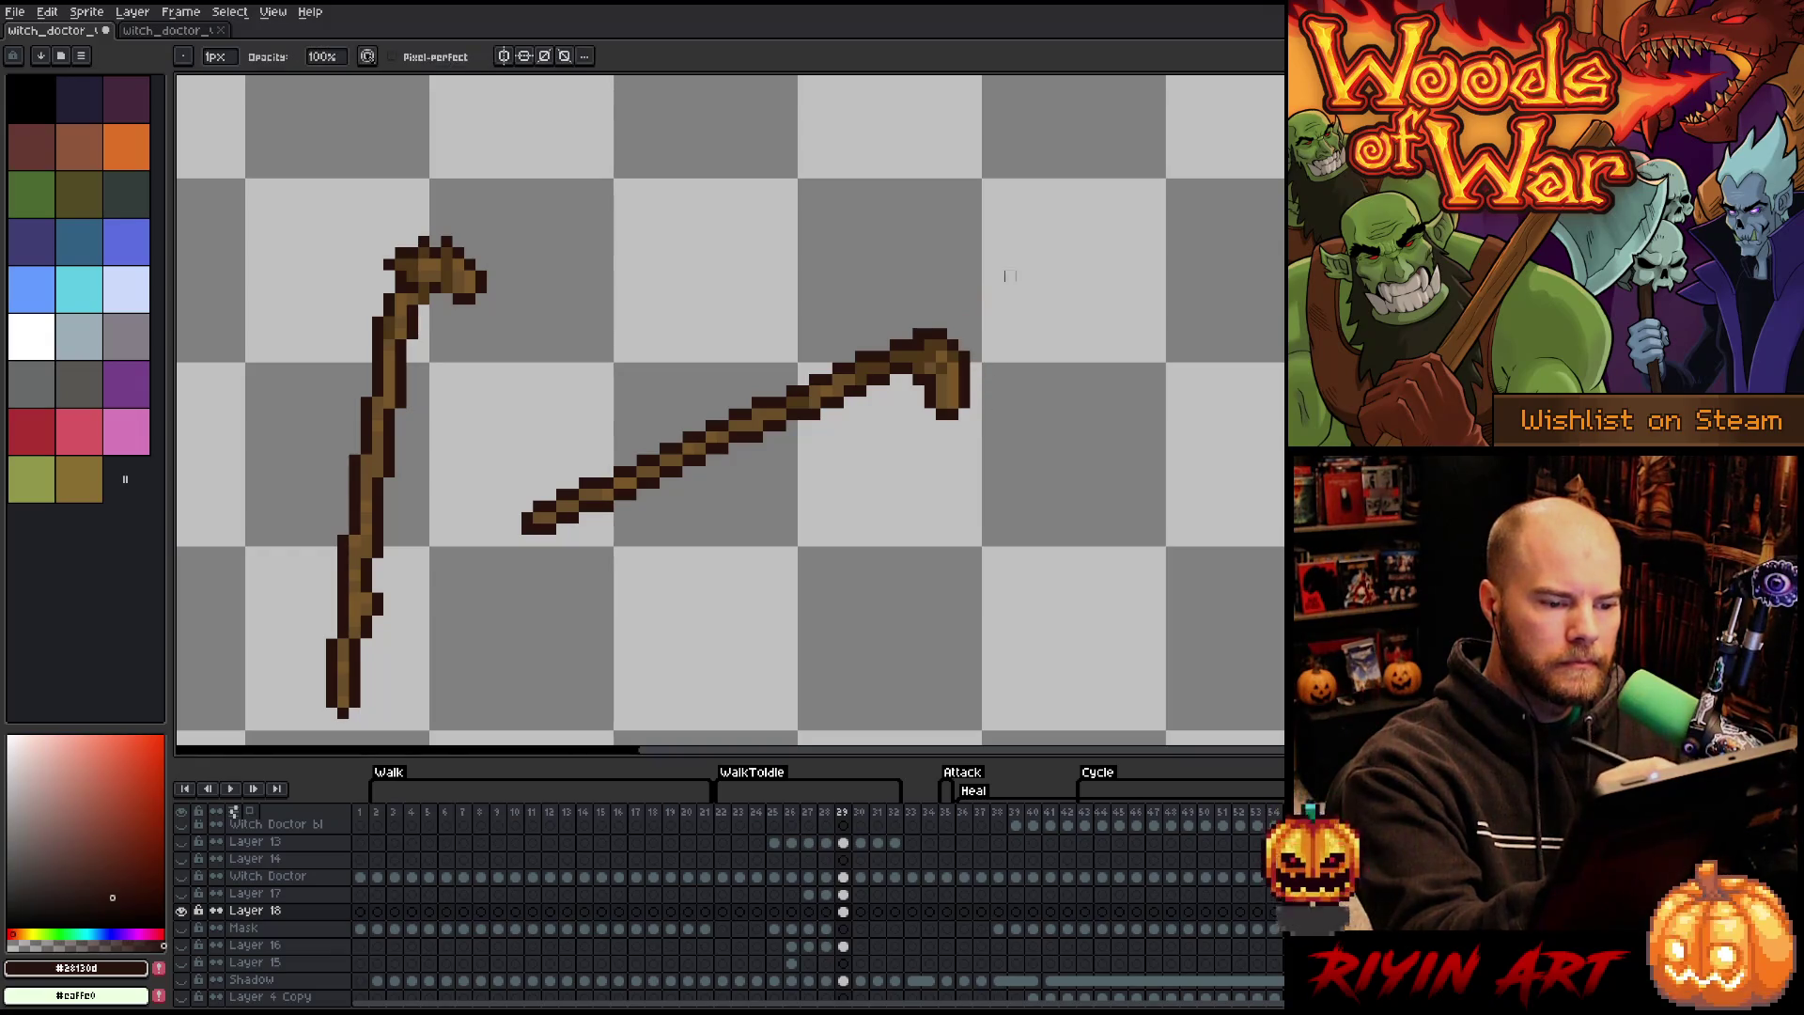
pyautogui.press('b')
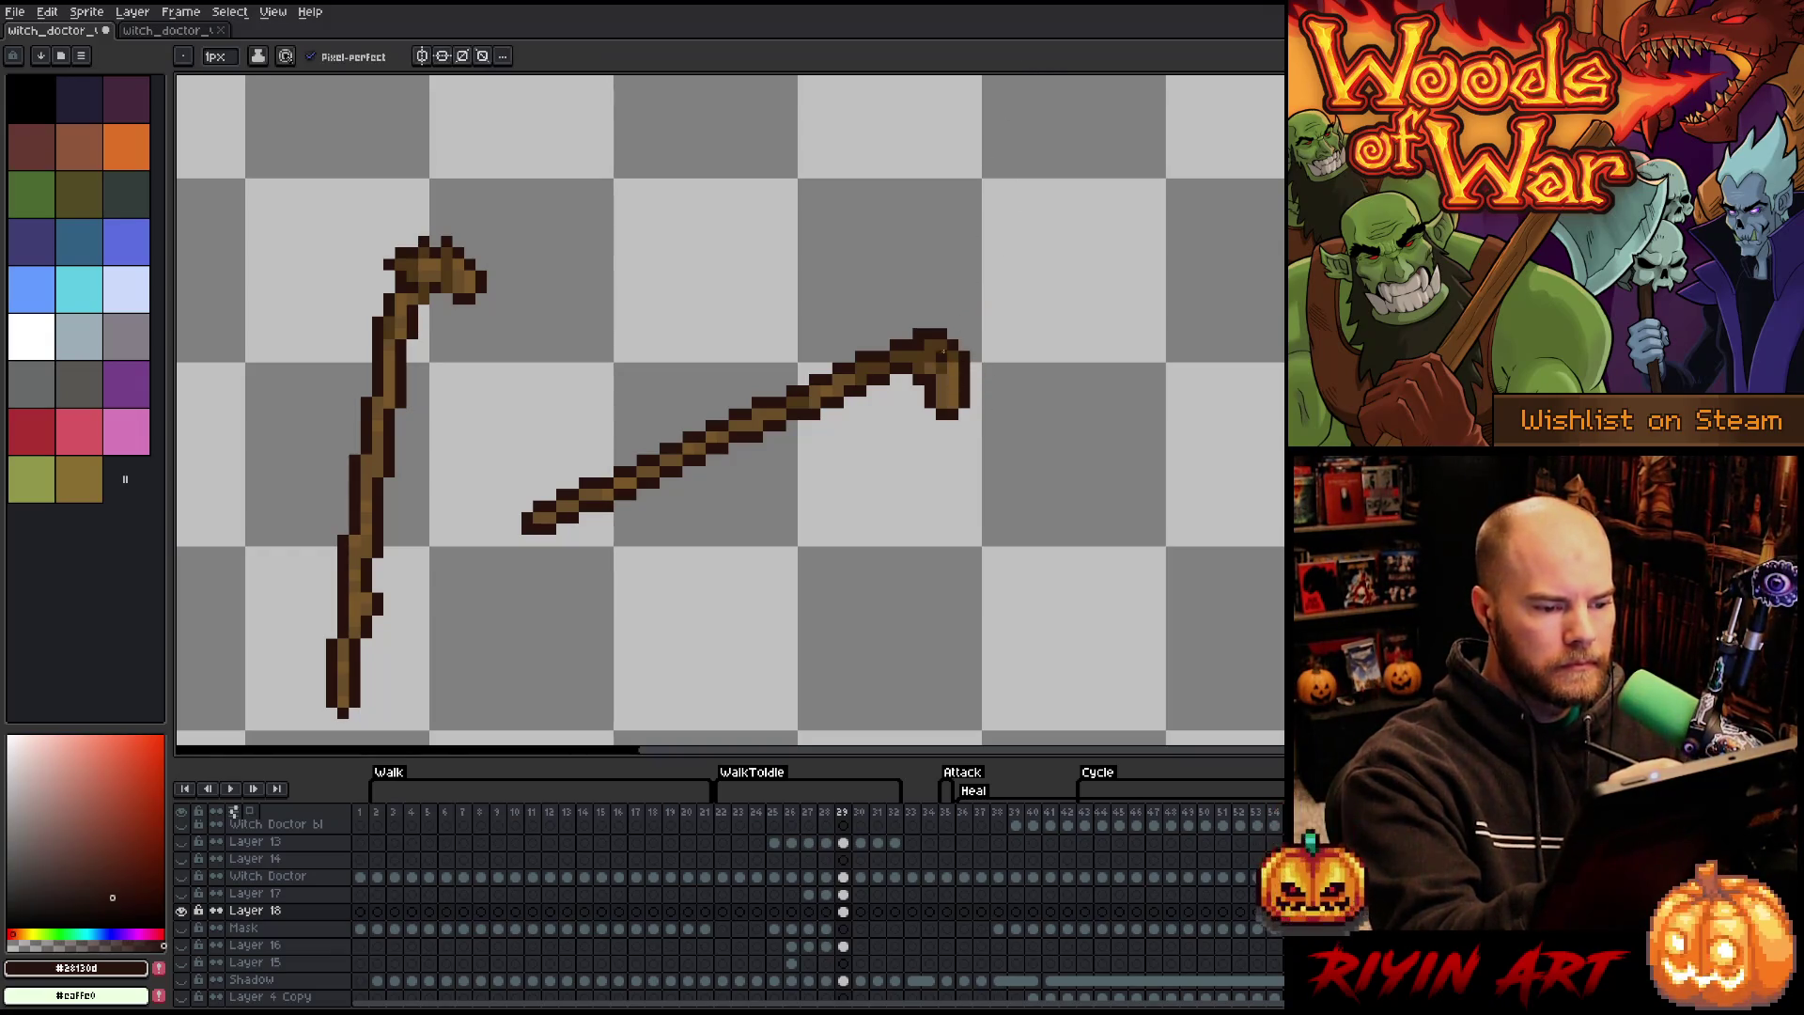
pyautogui.keyDown('alt'); pyautogui.click(949, 299); pyautogui.keyUp('alt')
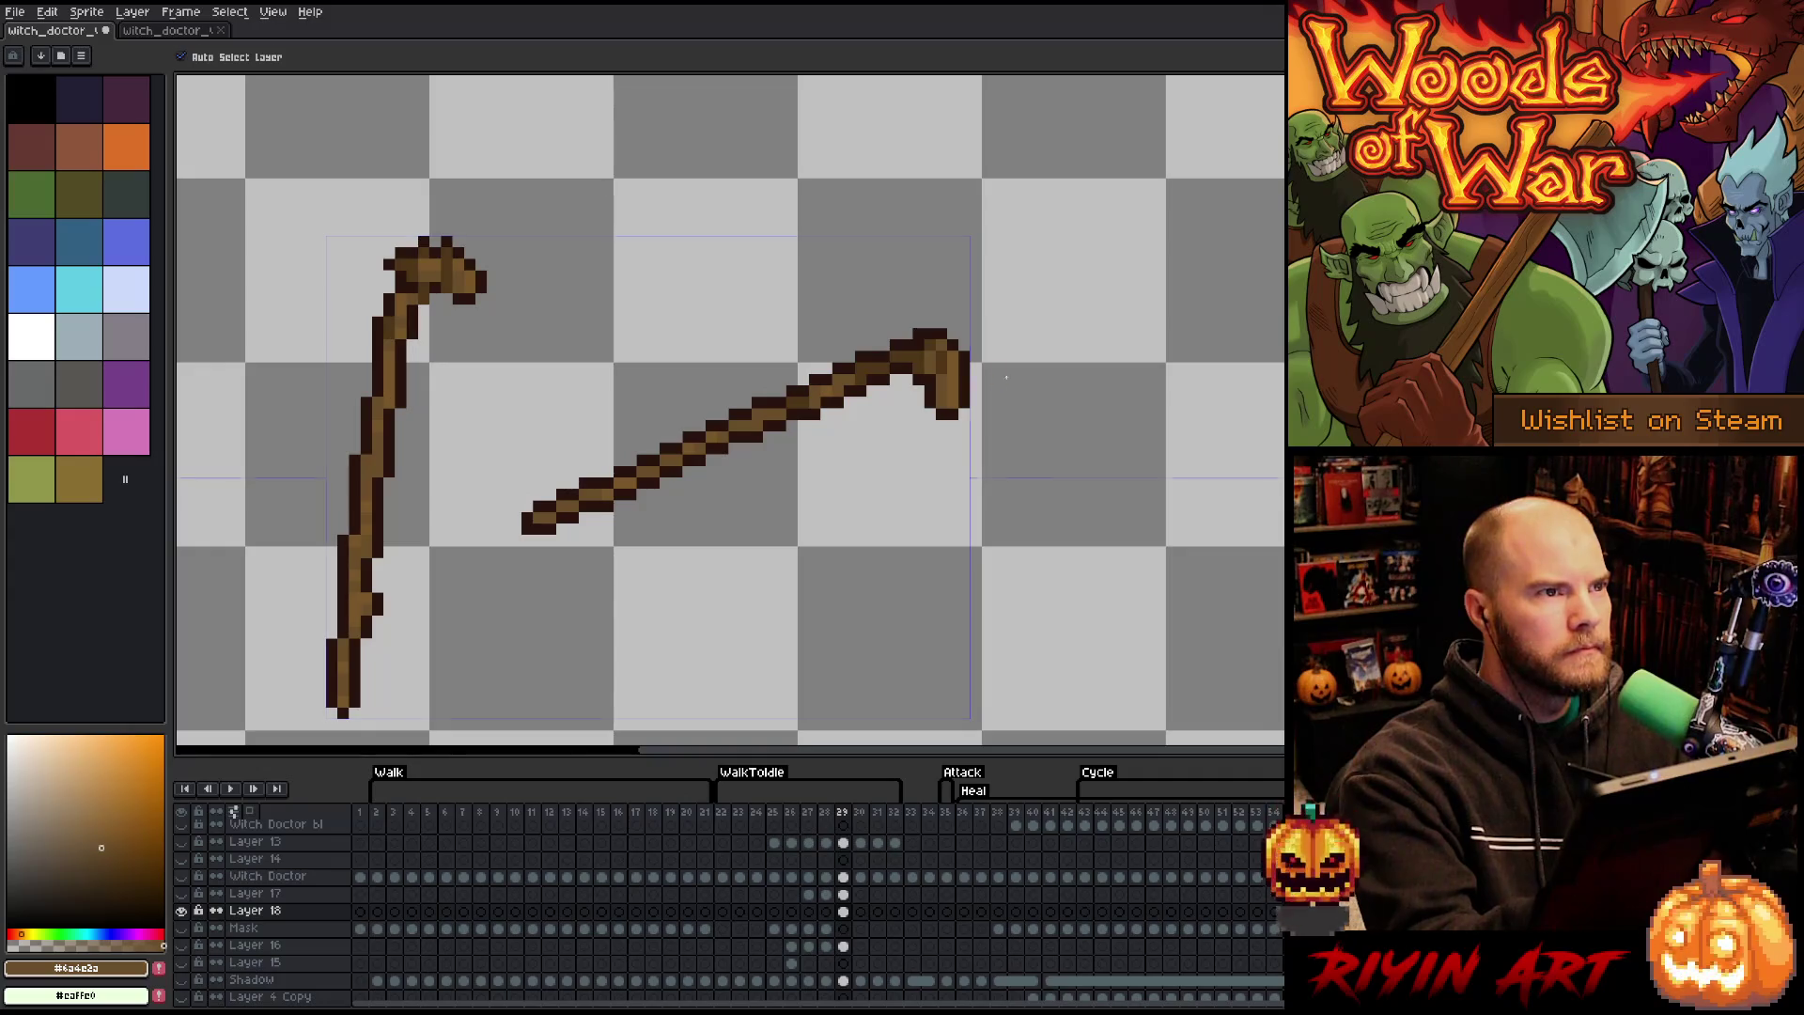
pyautogui.keyDown('alt'); pyautogui.click(937, 354); pyautogui.keyUp('alt')
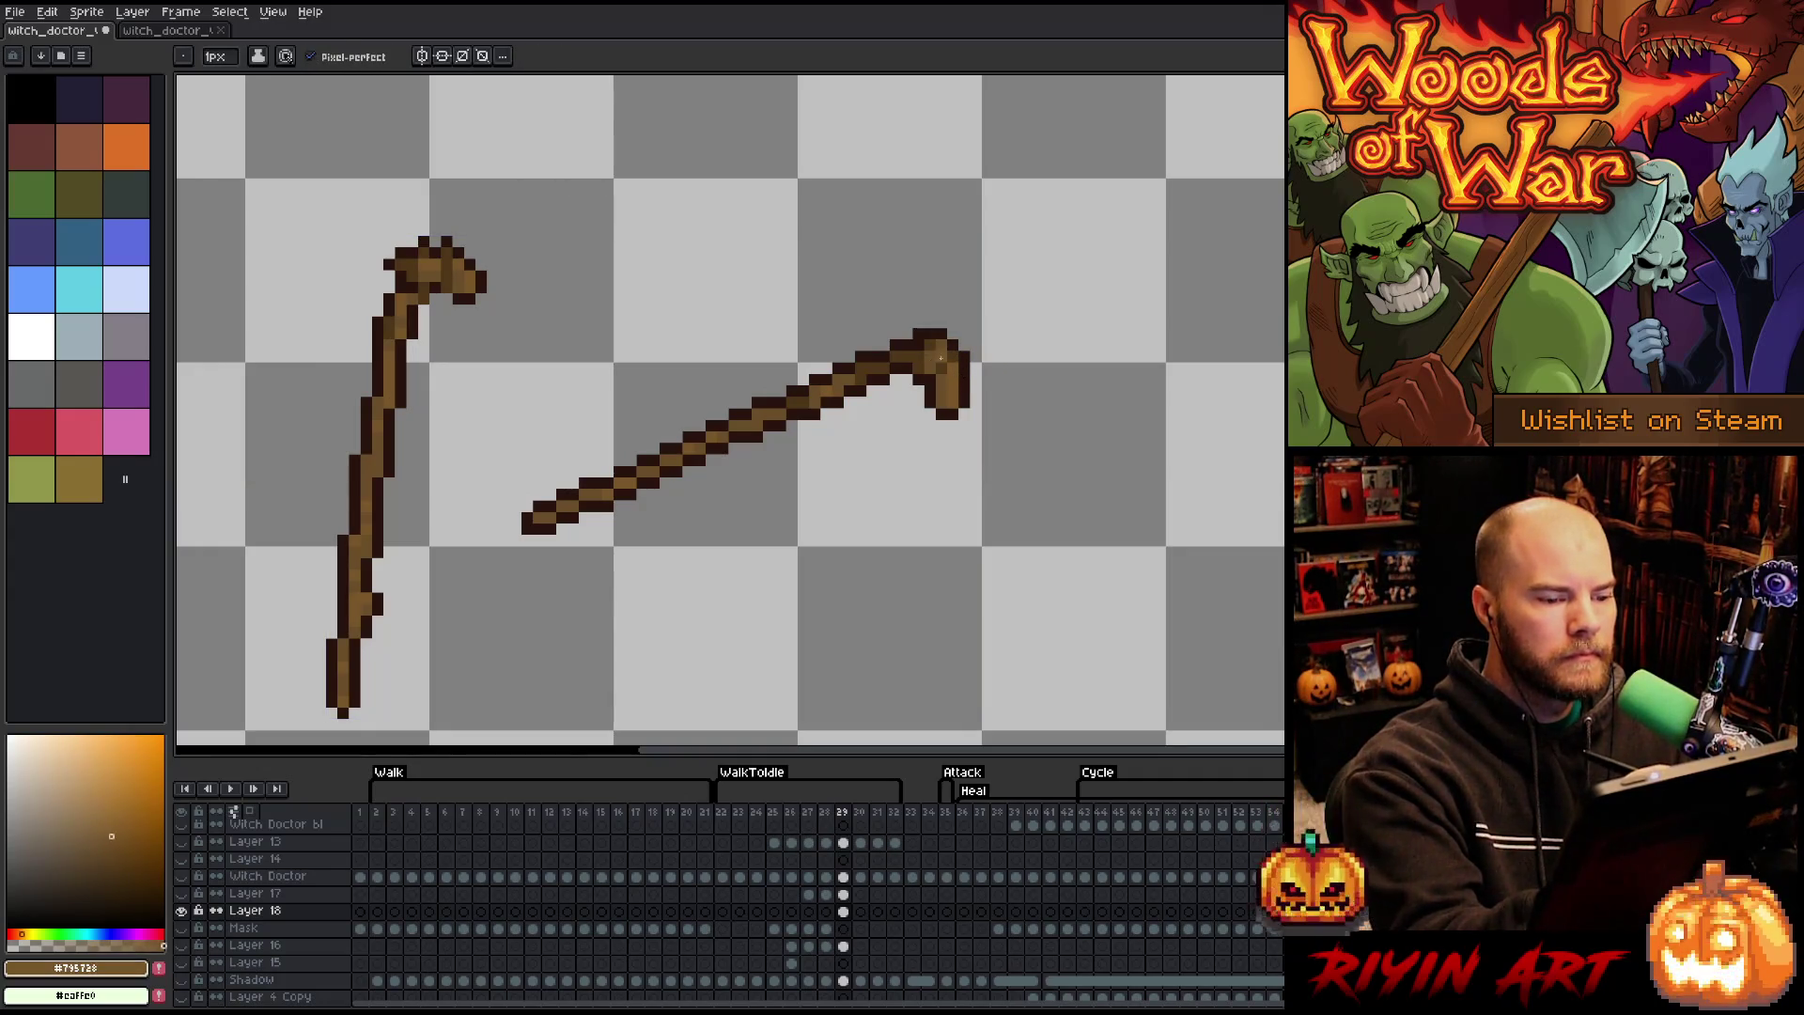
pyautogui.hotkey('ctrl', 's')
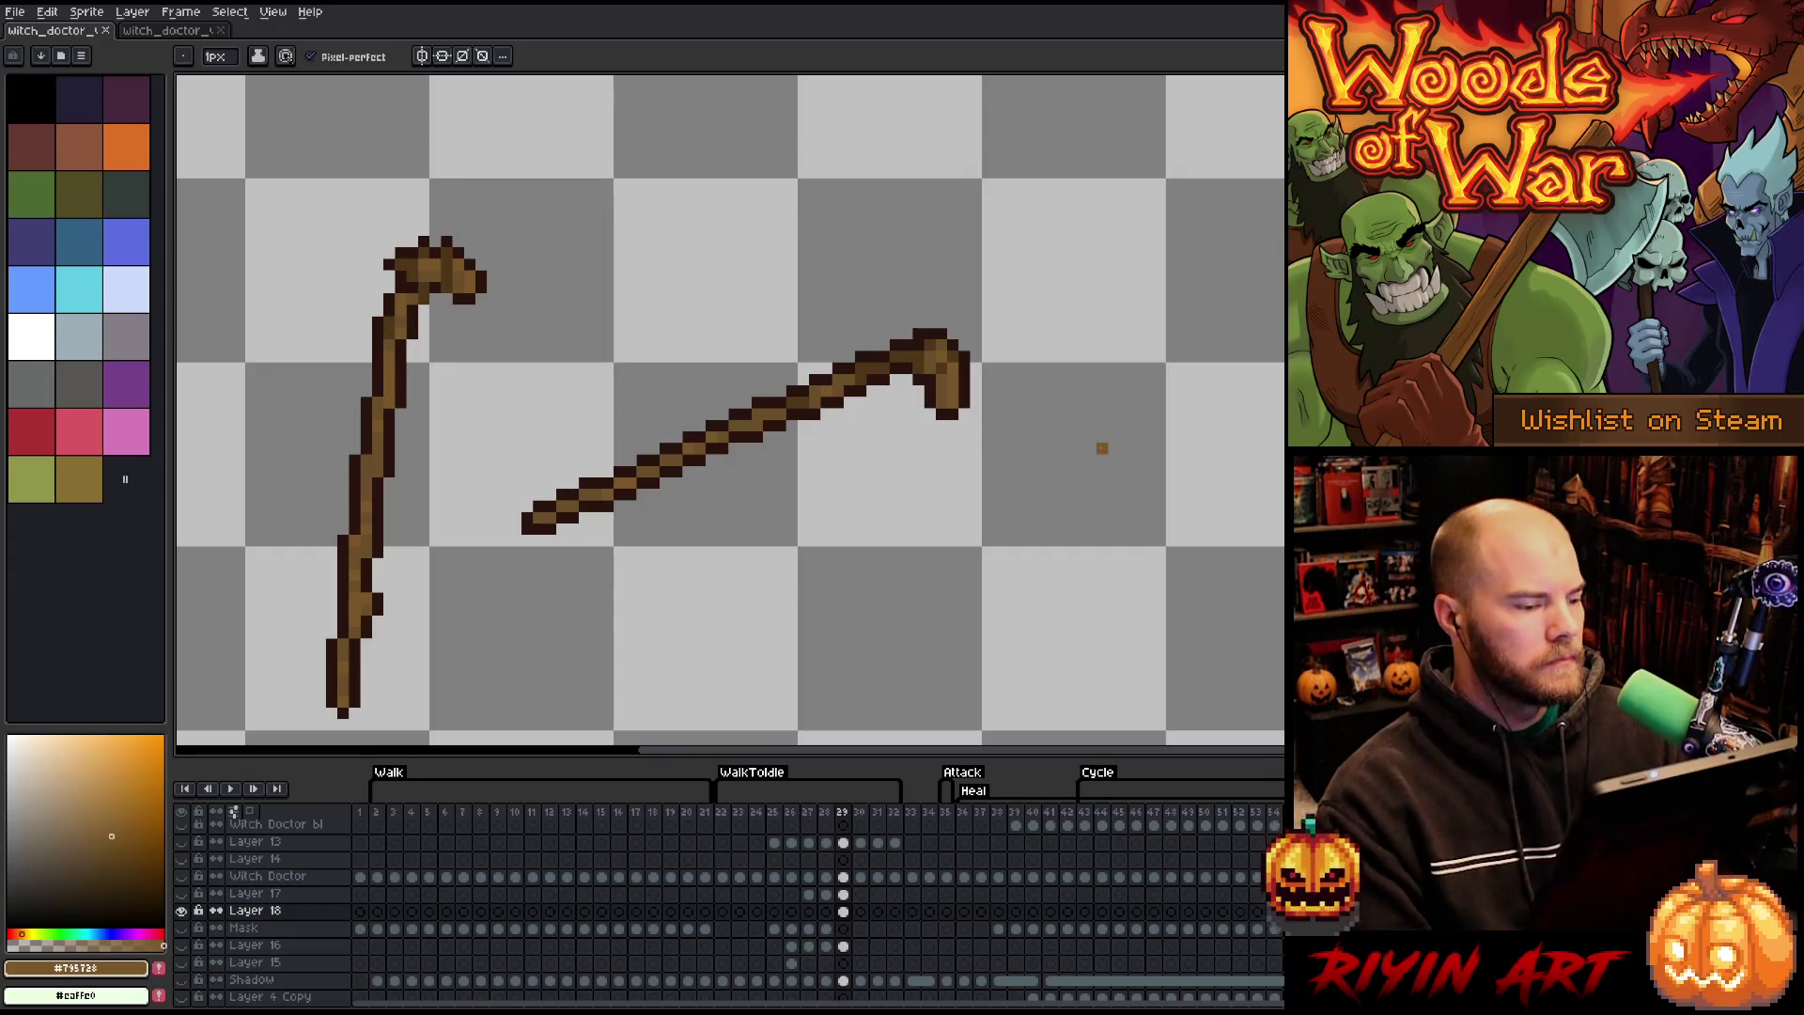
# - Delete the upright staff's head and shaft with rectangular selections, then deselect
pyautogui.press('m')
pyautogui.moveTo(335, 167); pyautogui.dragTo(502, 354)
pyautogui.press('Delete')
pyautogui.moveTo(256, 234)
pyautogui.mouseDown()
pyautogui.moveTo(391, 664)
pyautogui.moveTo(442, 725)
pyautogui.mouseUp()
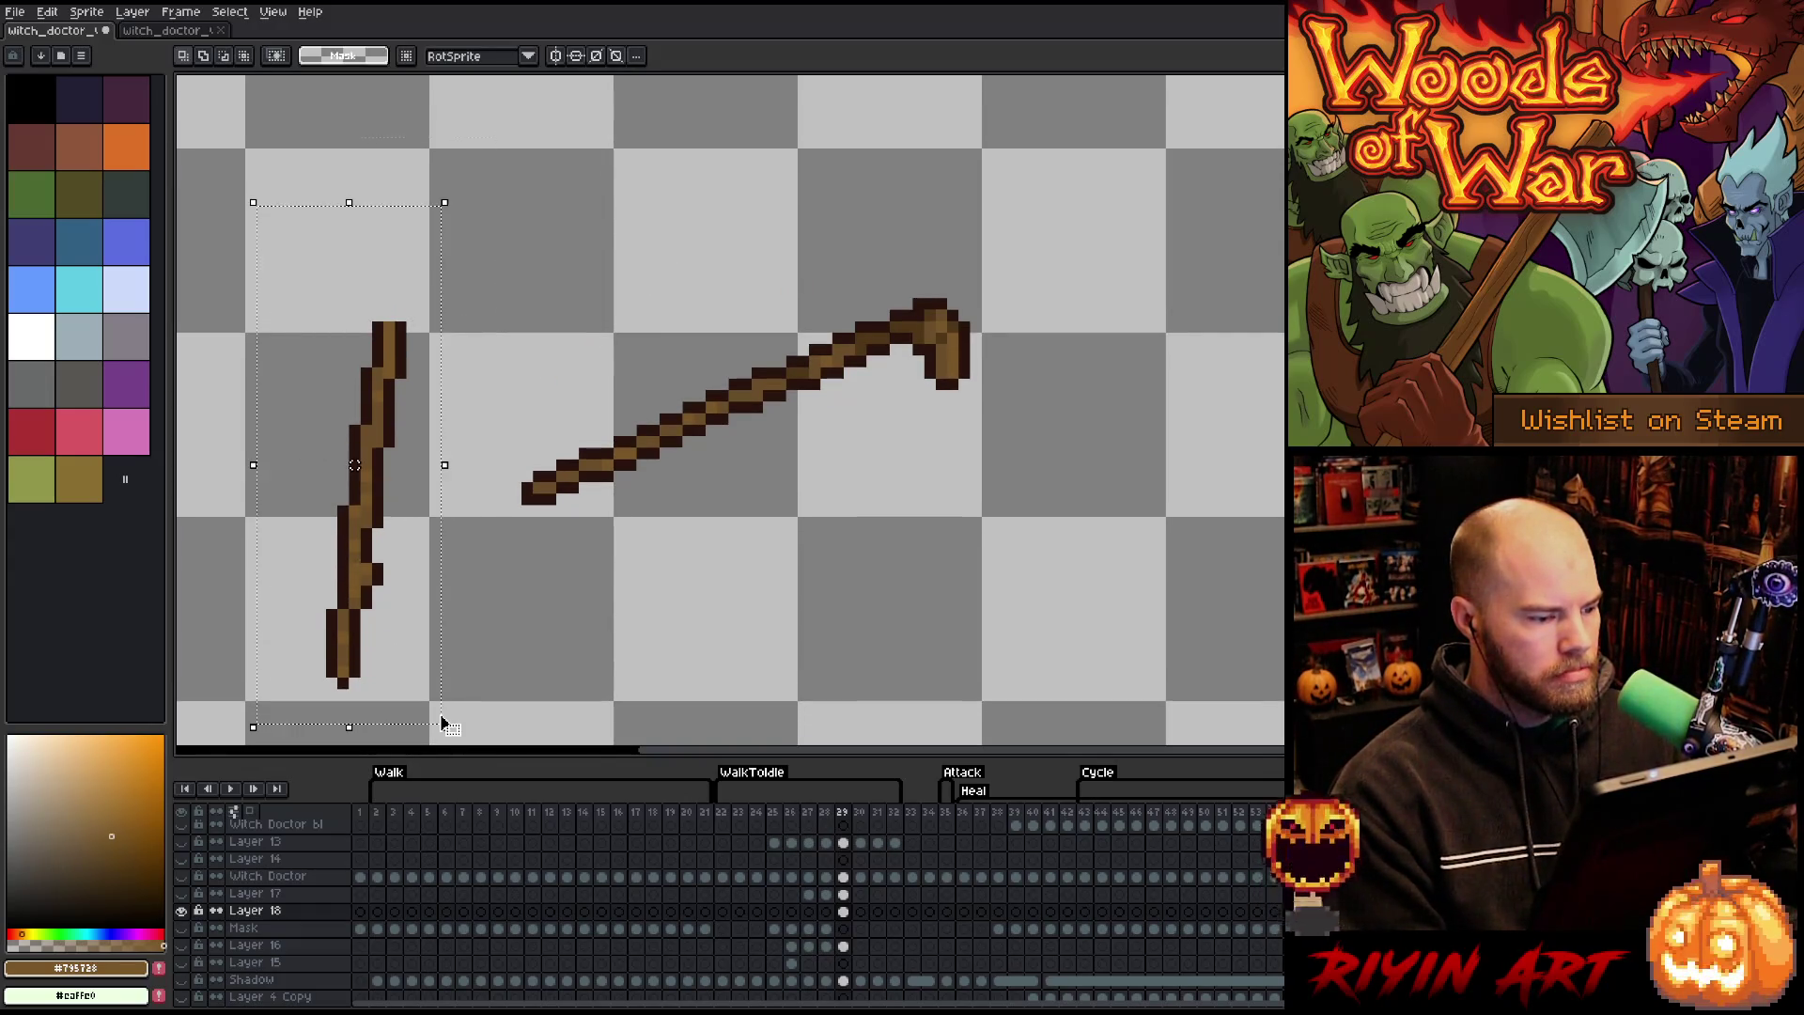
pyautogui.press('Delete')
pyautogui.click(756, 590)
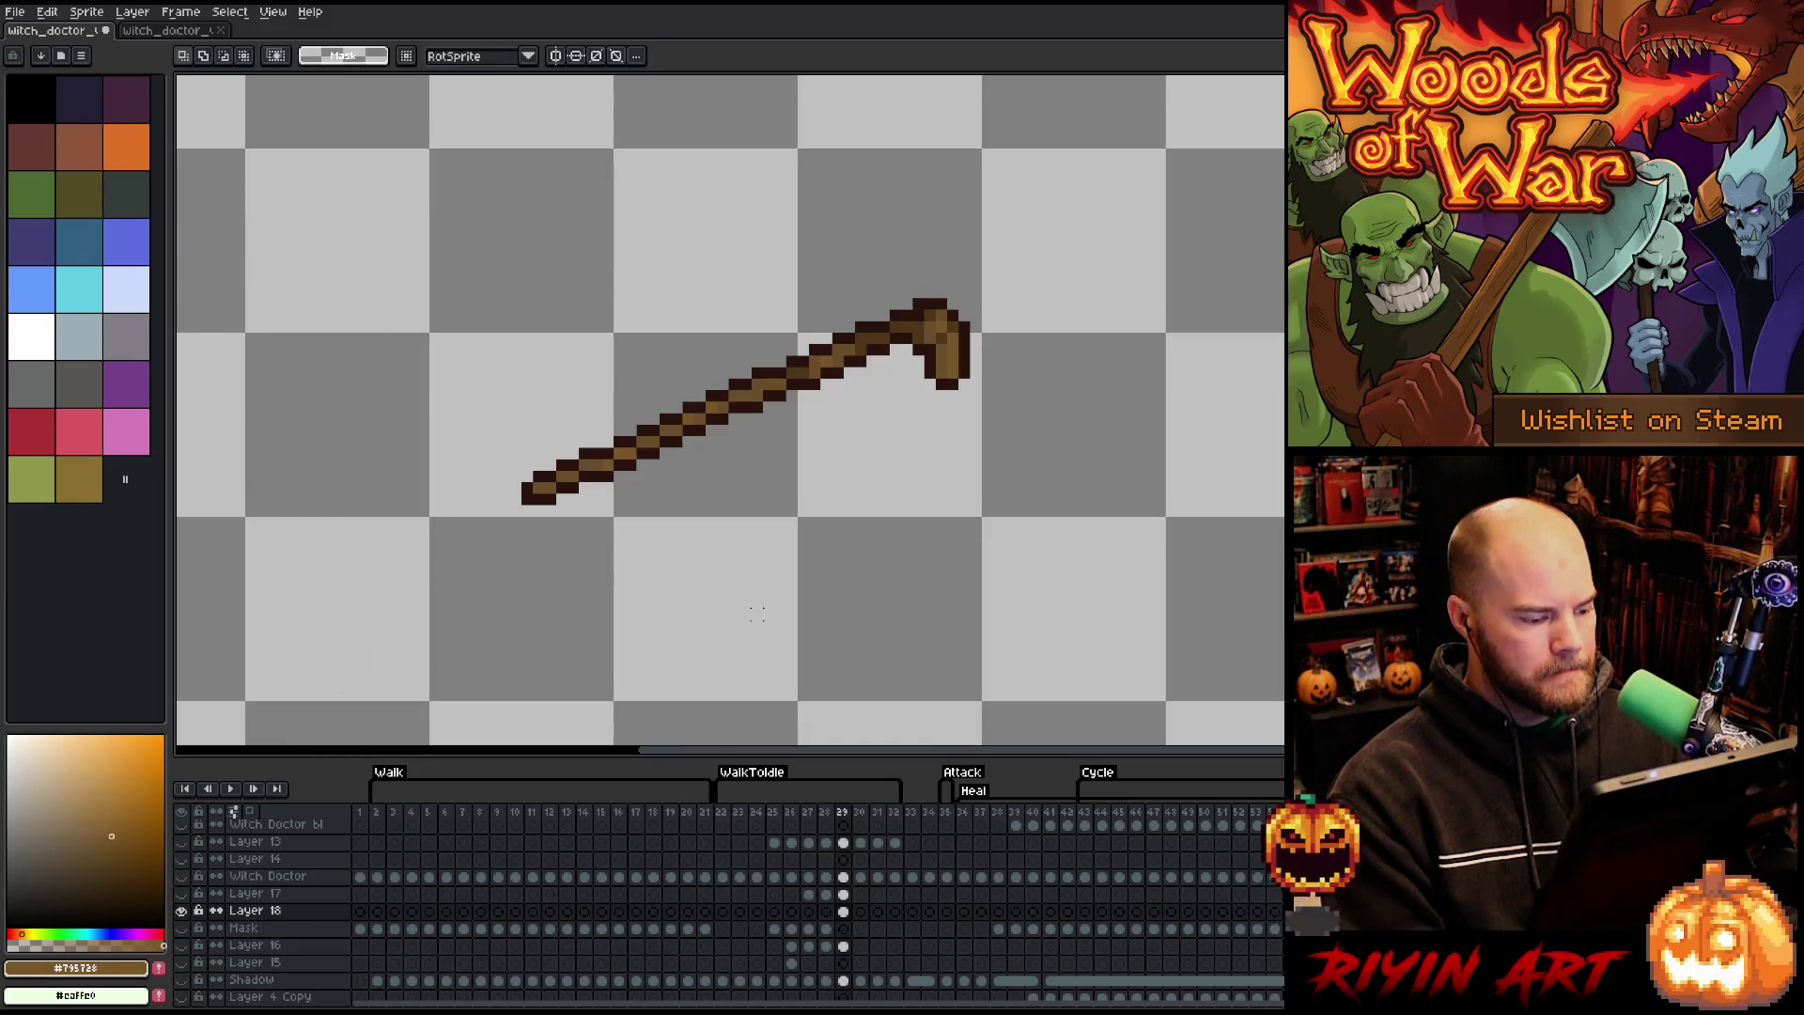
# - Show all sprite layers, hide the Background layer and centre the witch doctor in view
pyautogui.keyDown('alt'); pyautogui.click(182, 909); pyautogui.keyUp('alt')
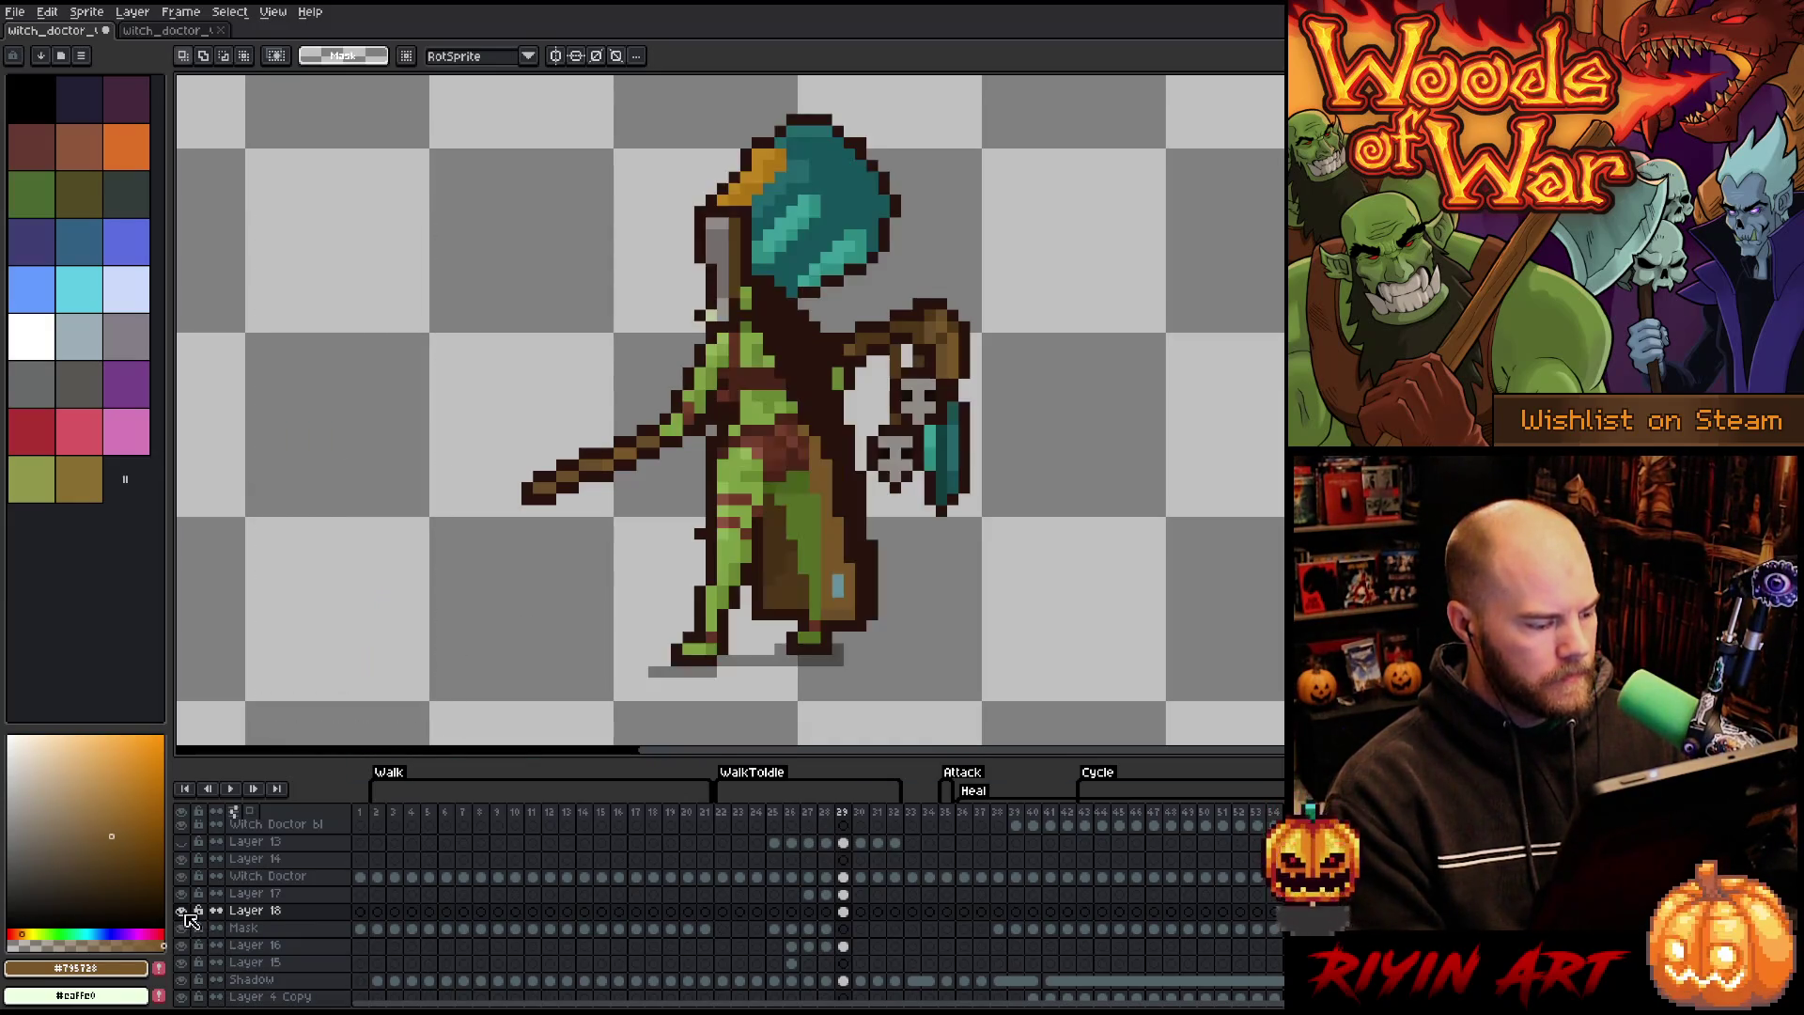
pyautogui.scroll(-3, 282, 949)
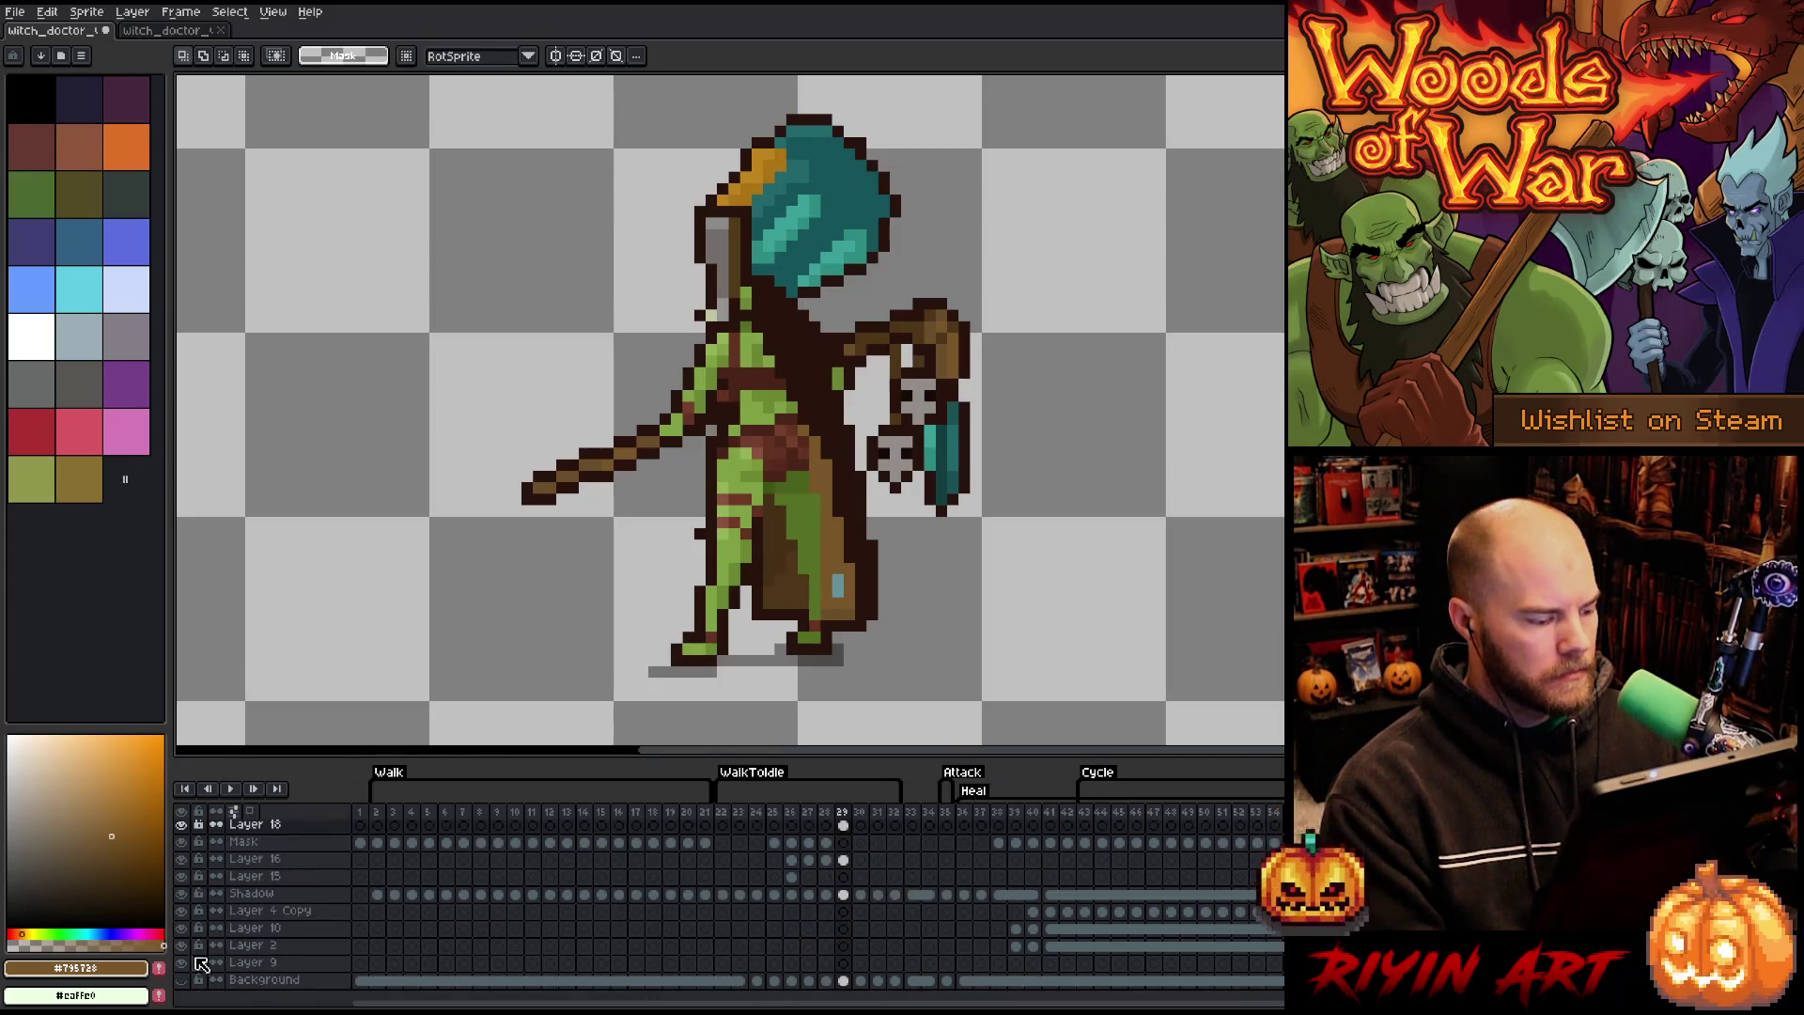
pyautogui.click(181, 979)
pyautogui.scroll(-2, 527, 579)
pyautogui.scroll(1, 563, 587)
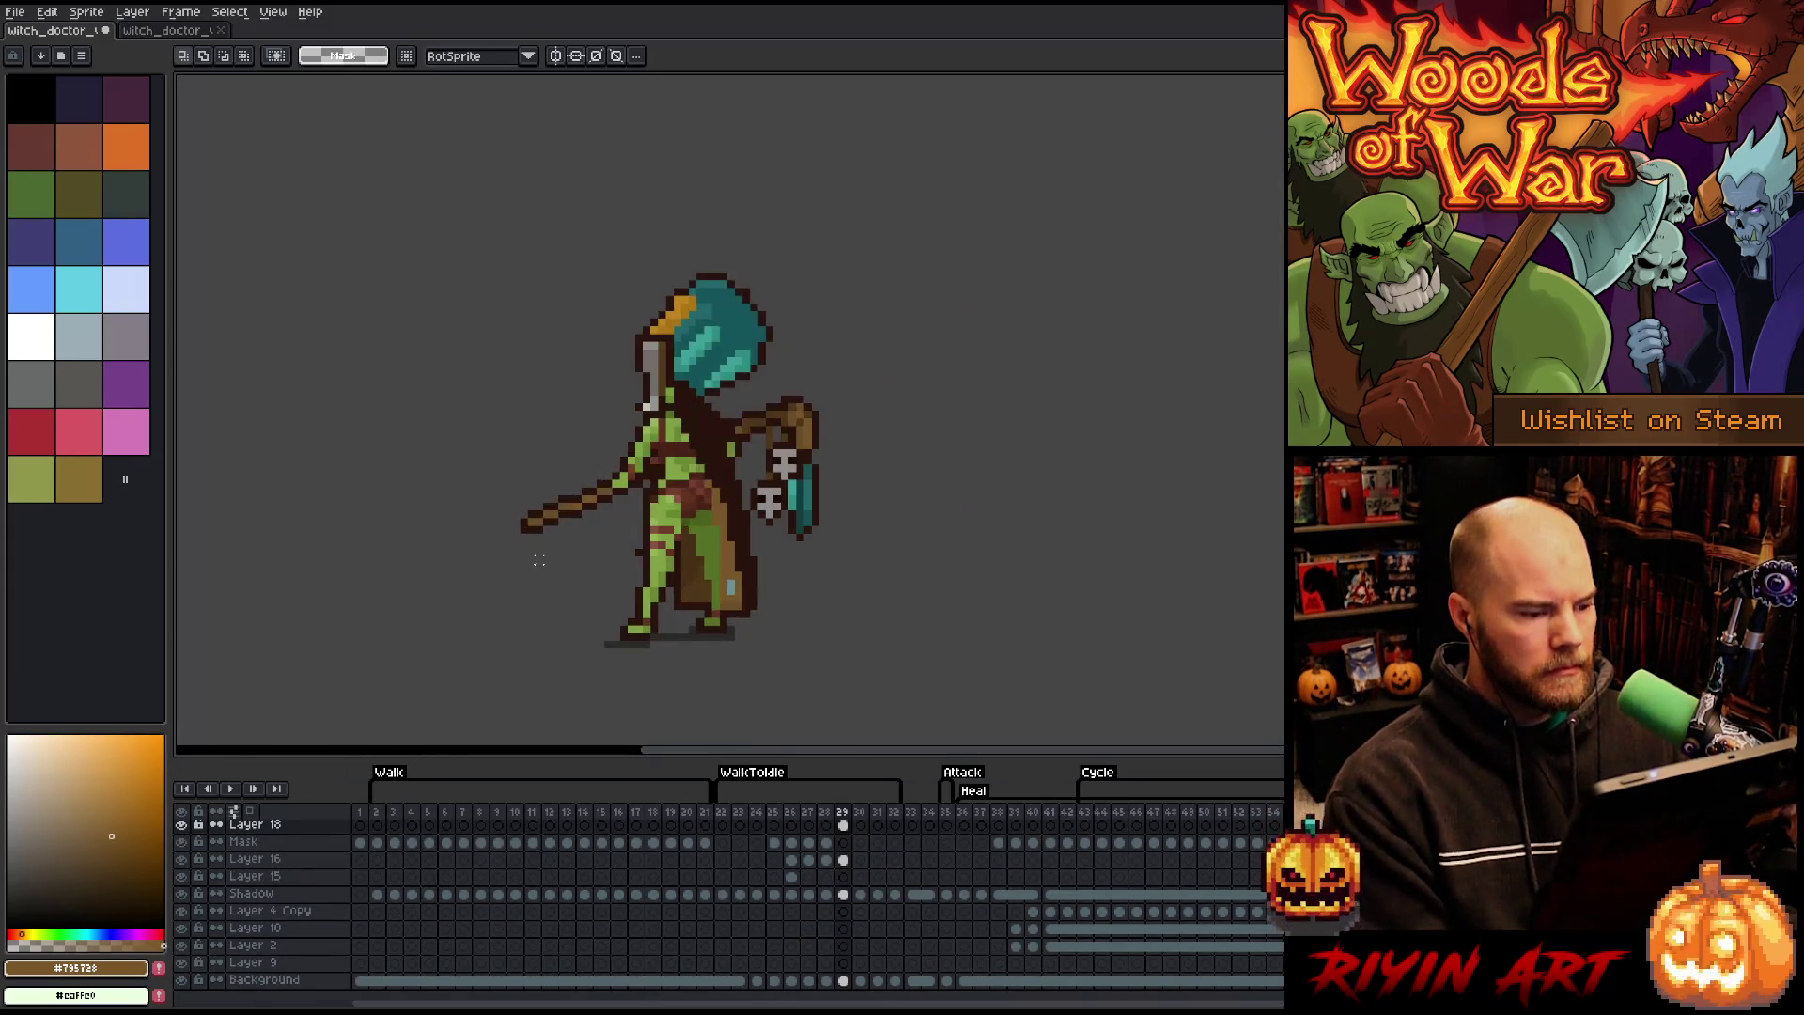
pyautogui.moveTo(555, 592); pyautogui.dragTo(729, 561)
pyautogui.scroll(1, 729, 561)
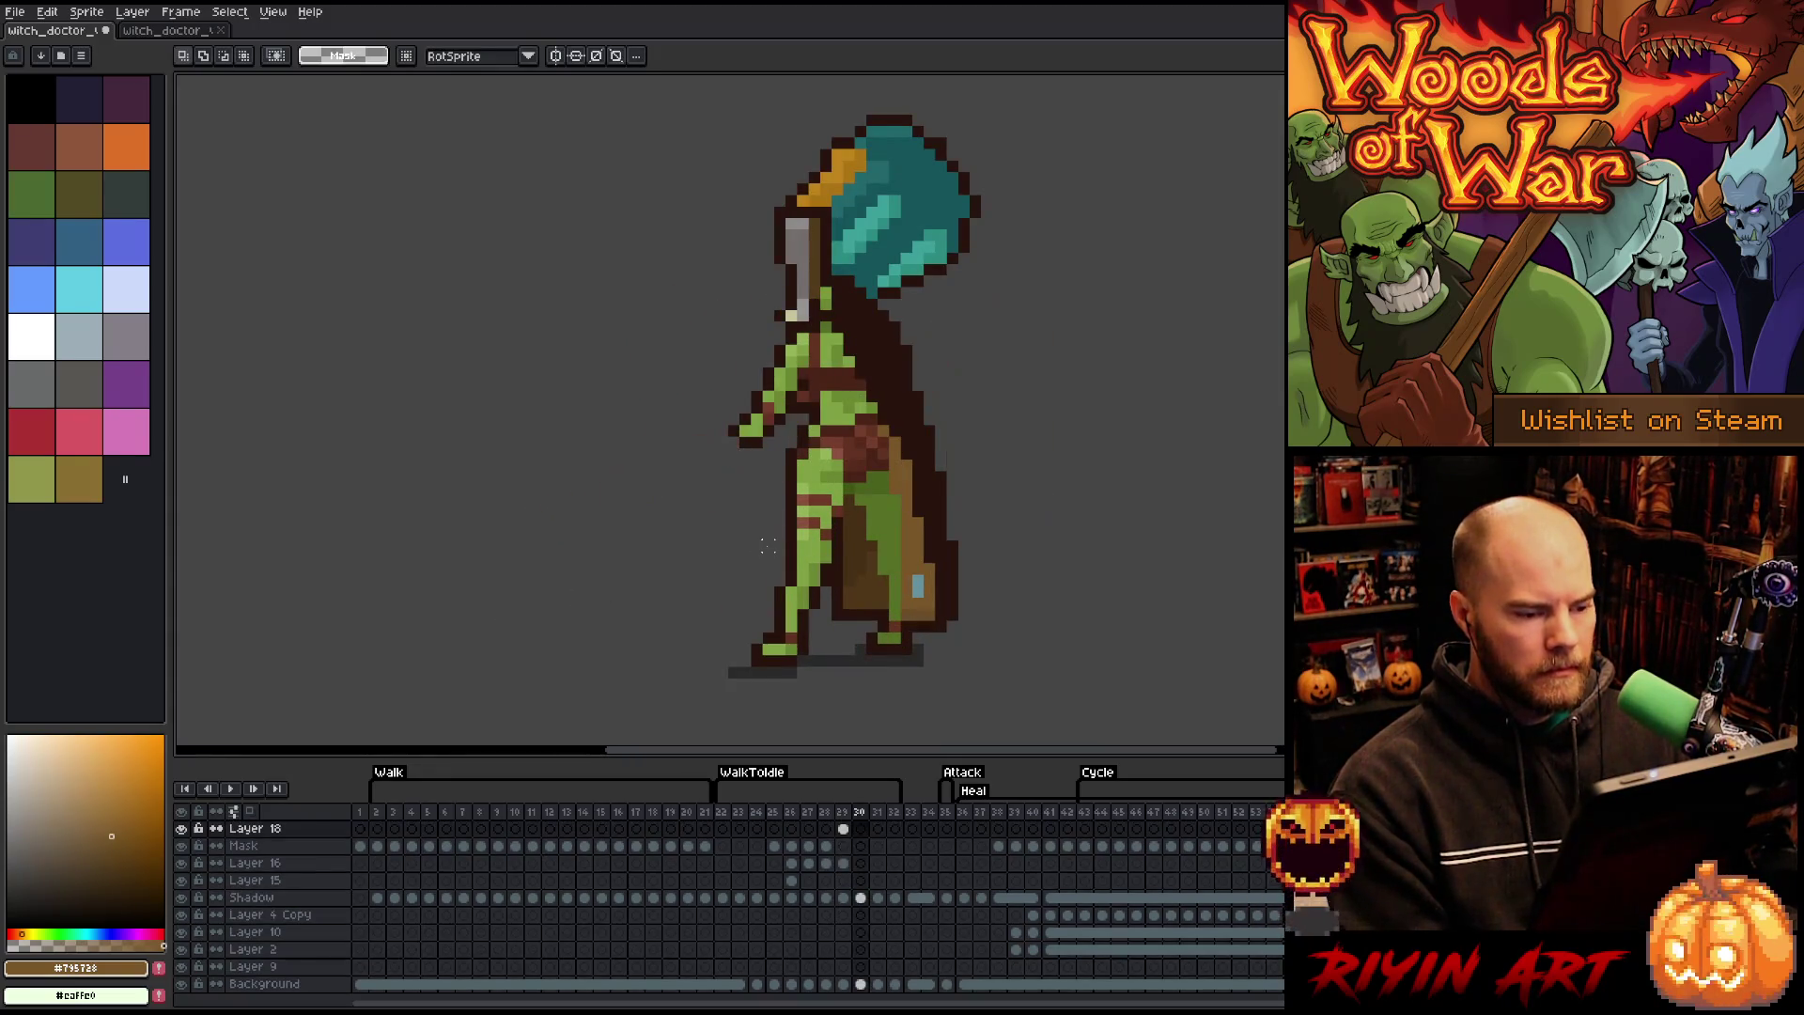
pyautogui.scroll(2, 859, 866)
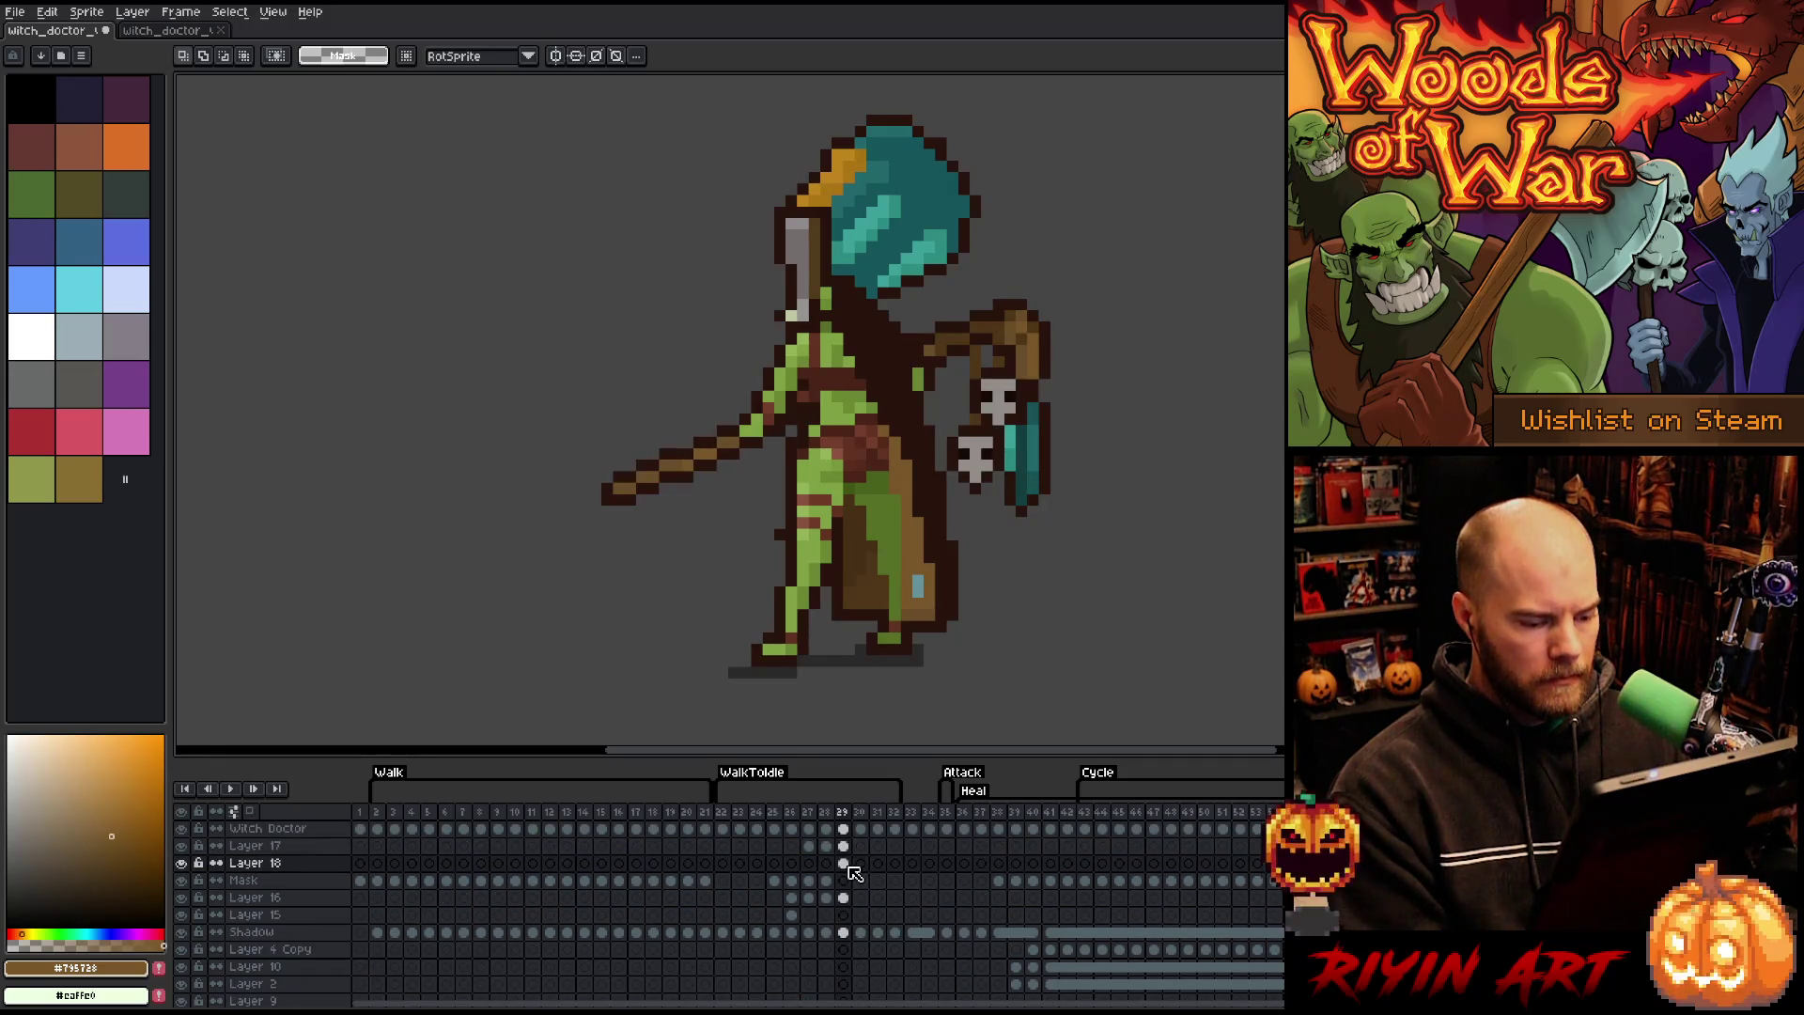
# - Paste a Layer 16 cel into frame 30 and select the frame-30 cels of Layer 18, Mask and Layer 16
pyautogui.click(843, 863)
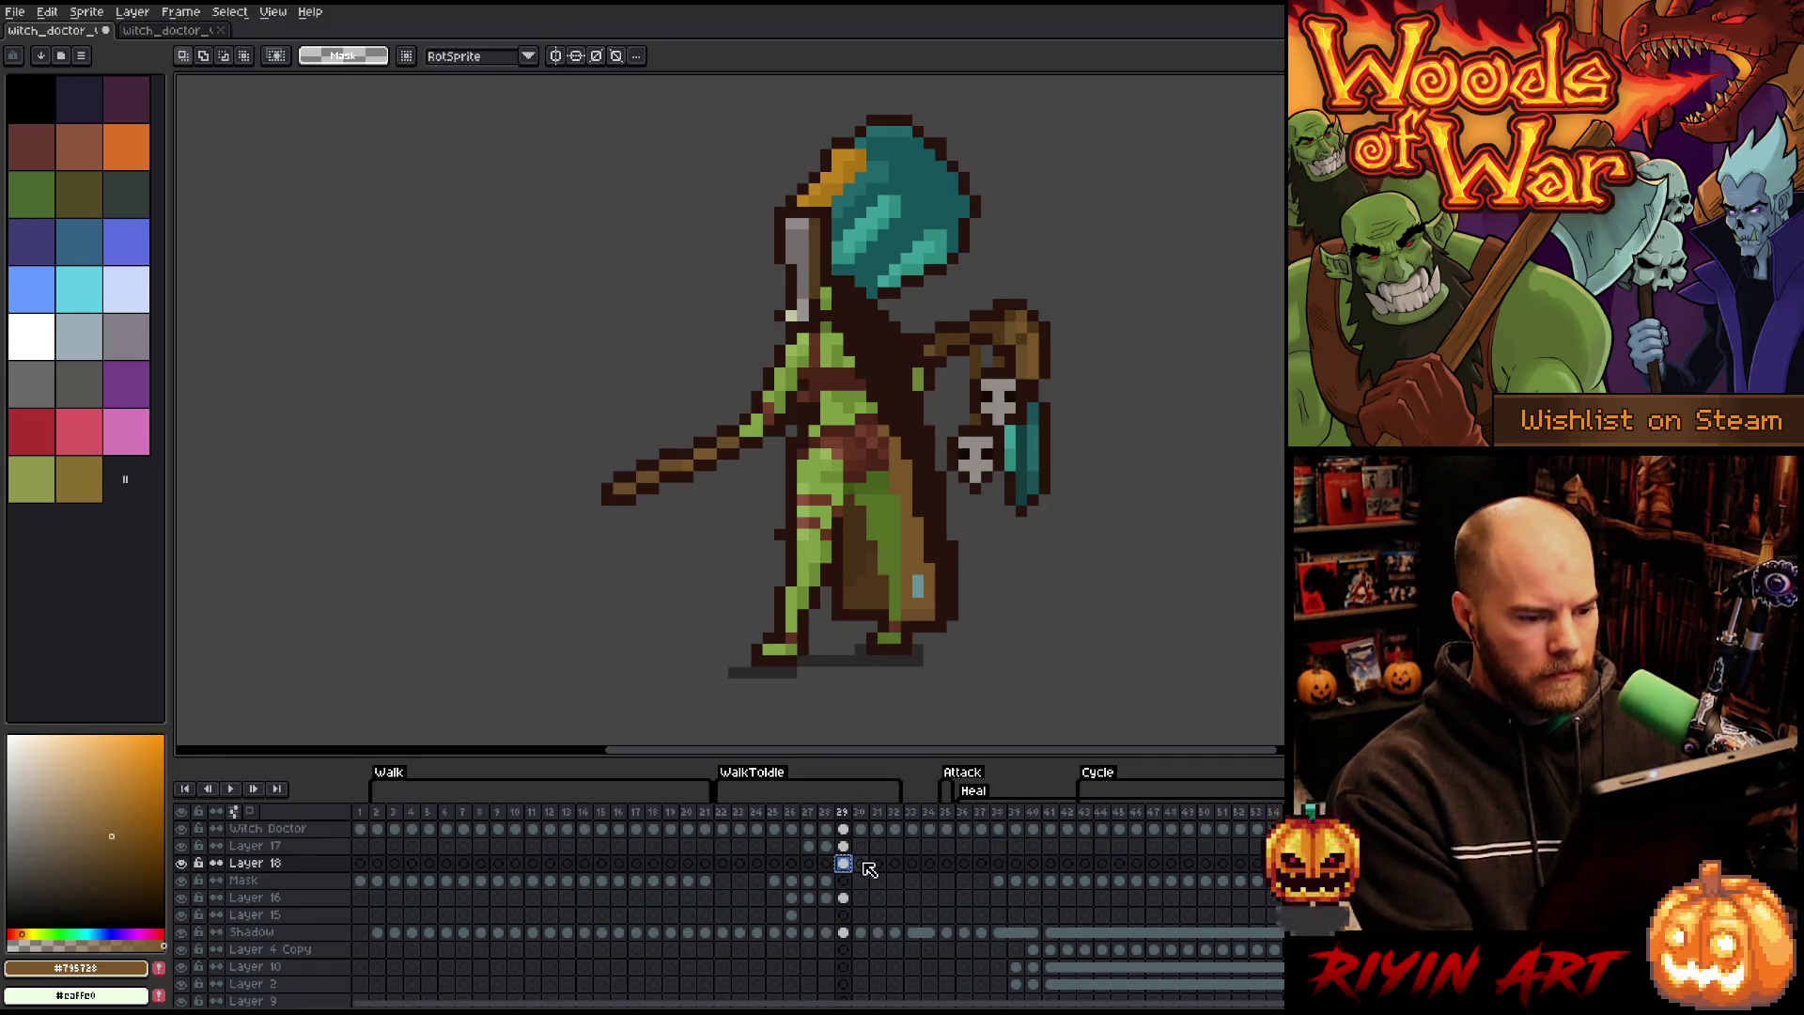
pyautogui.click(862, 865)
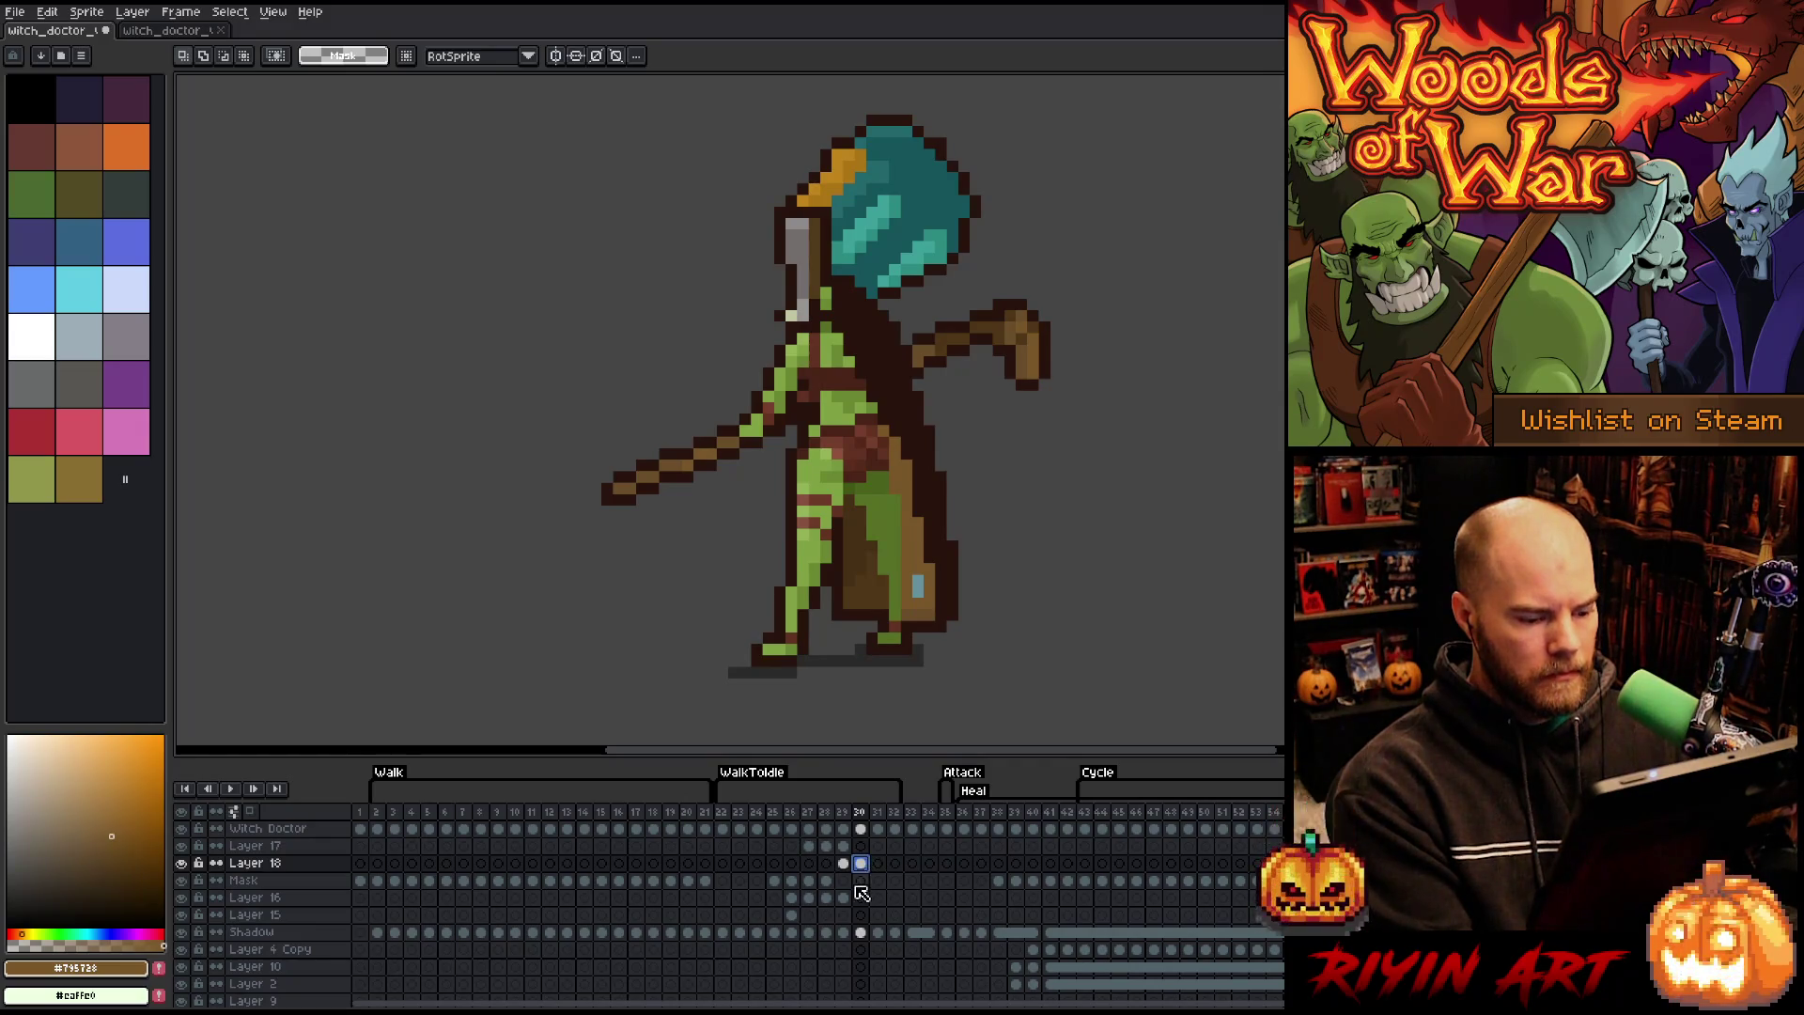
pyautogui.click(843, 898)
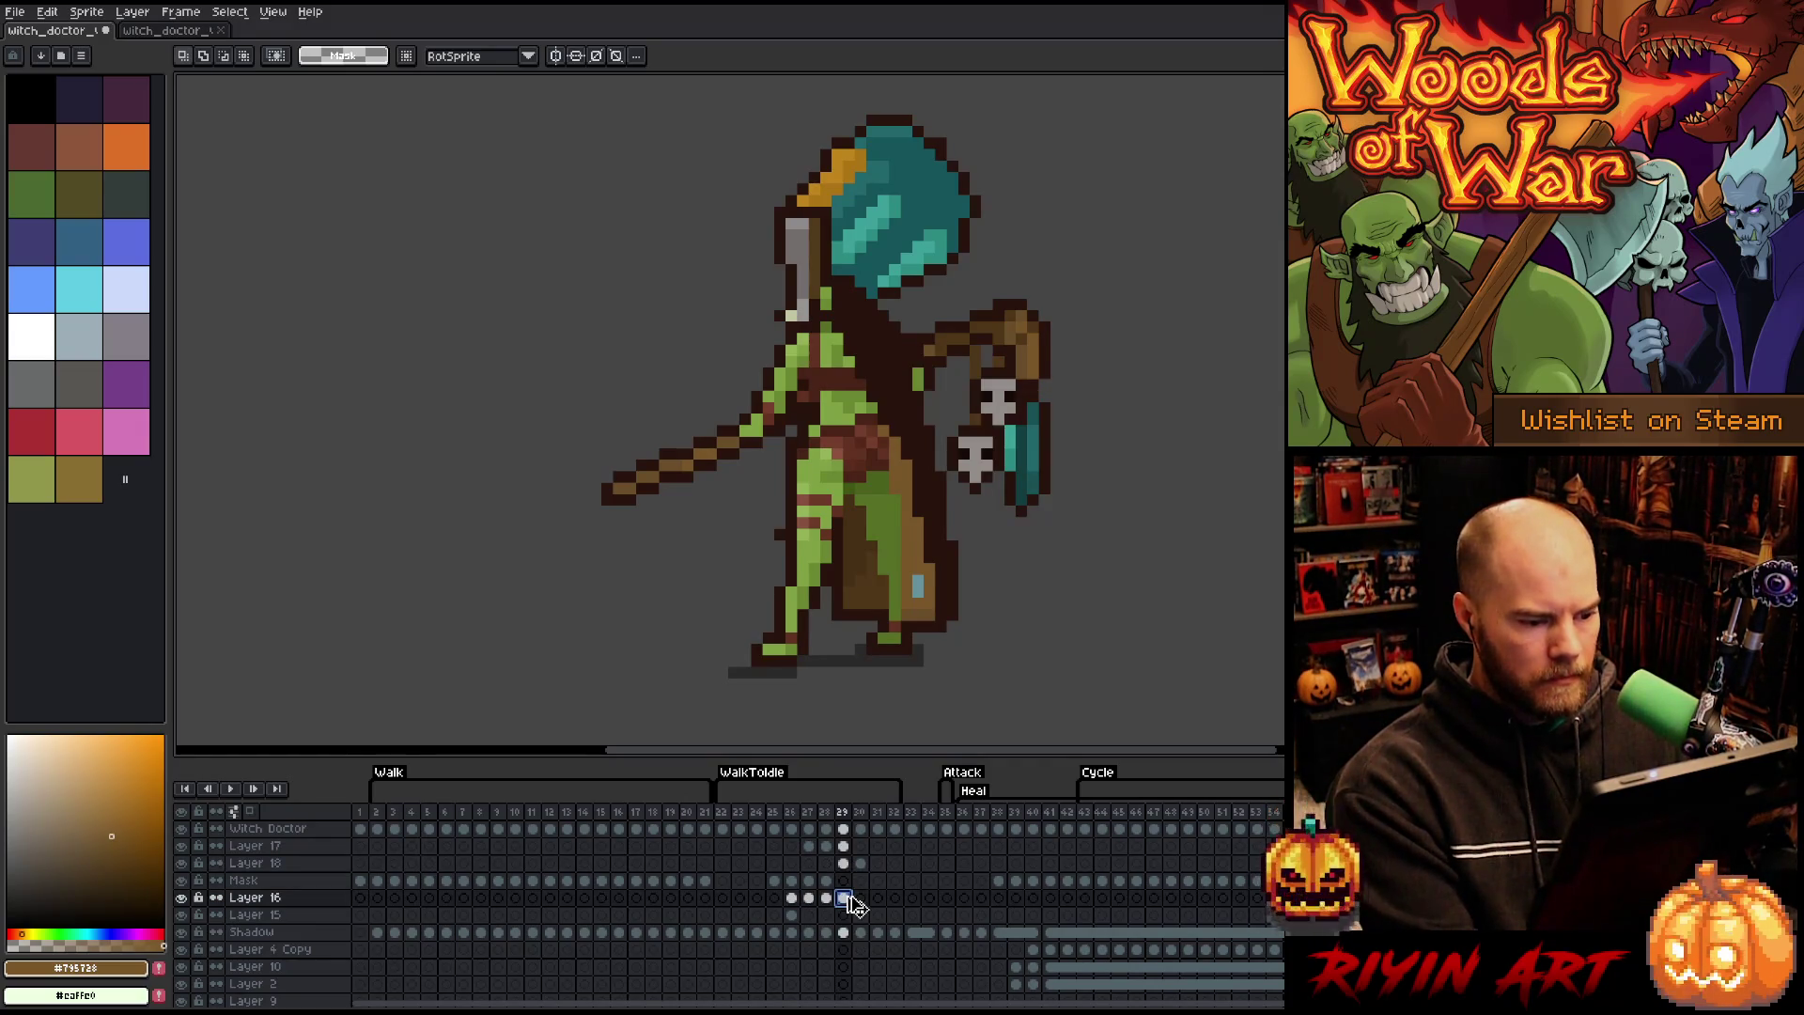
pyautogui.click(860, 898)
pyautogui.hotkey('ctrl', 'v')
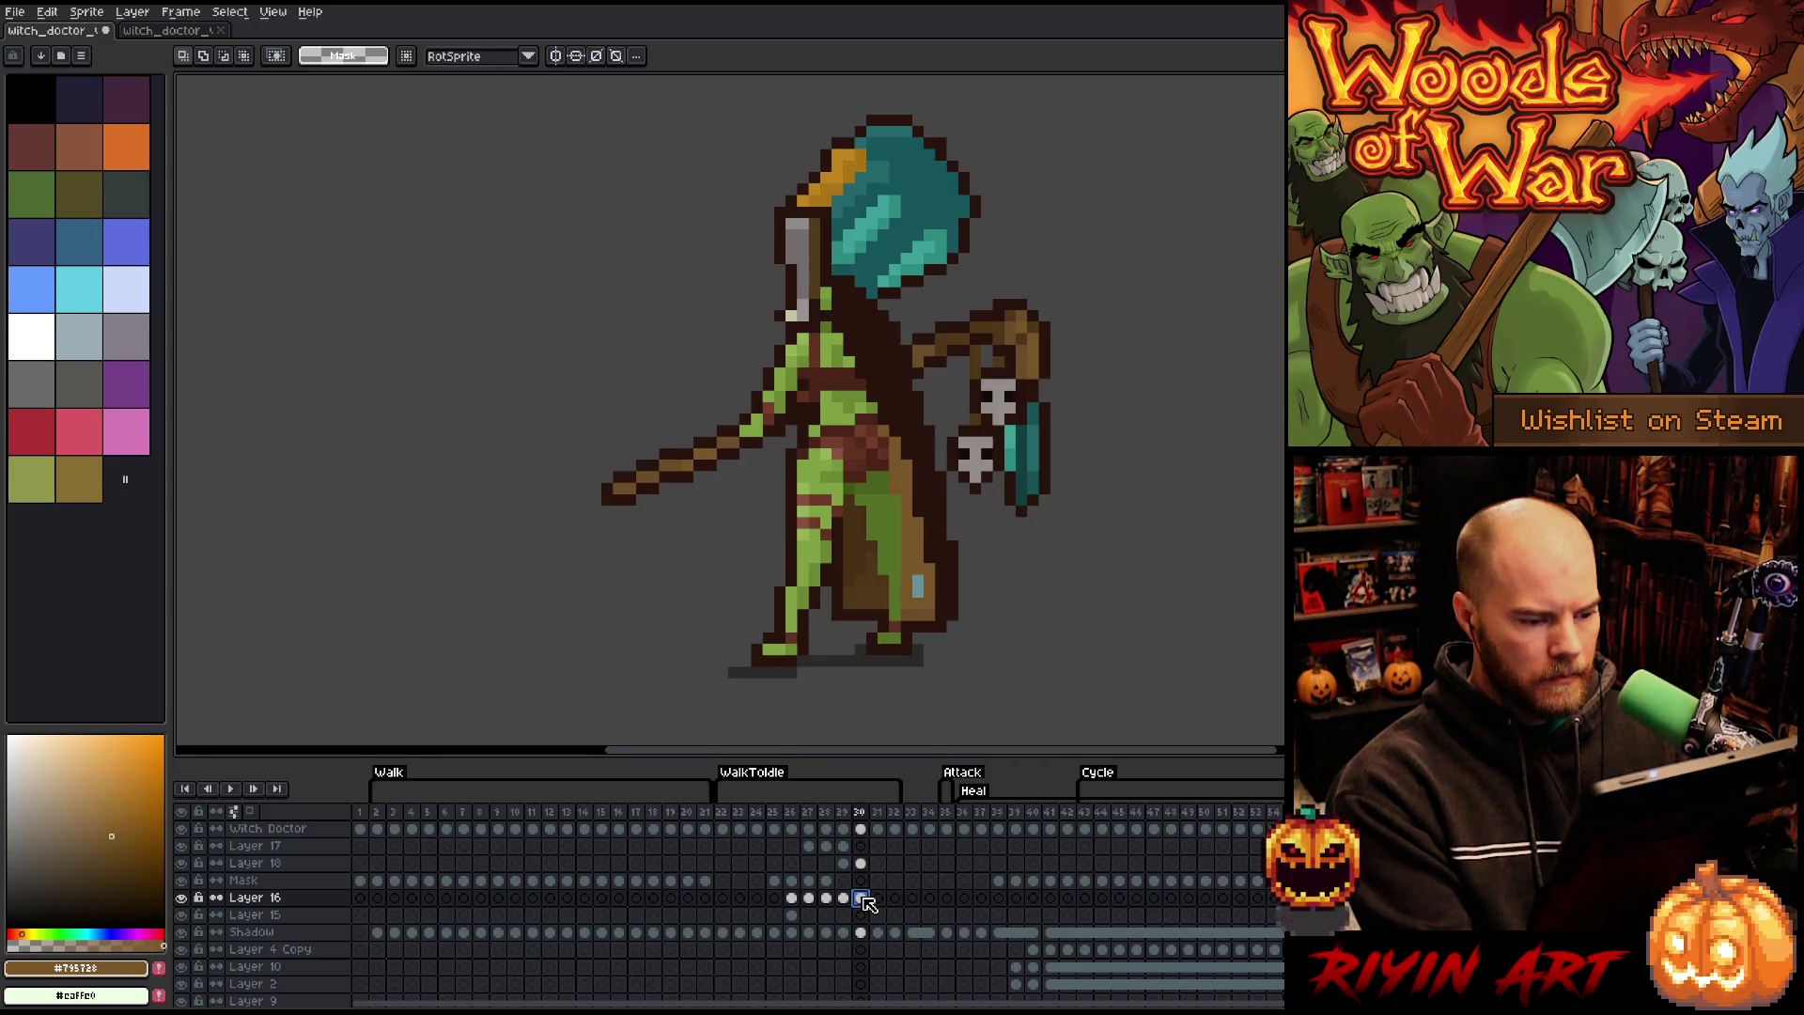
pyautogui.moveTo(868, 865)
pyautogui.mouseDown()
pyautogui.moveTo(867, 896)
pyautogui.moveTo(899, 907)
pyautogui.mouseUp()
pyautogui.rightClick(897, 904)
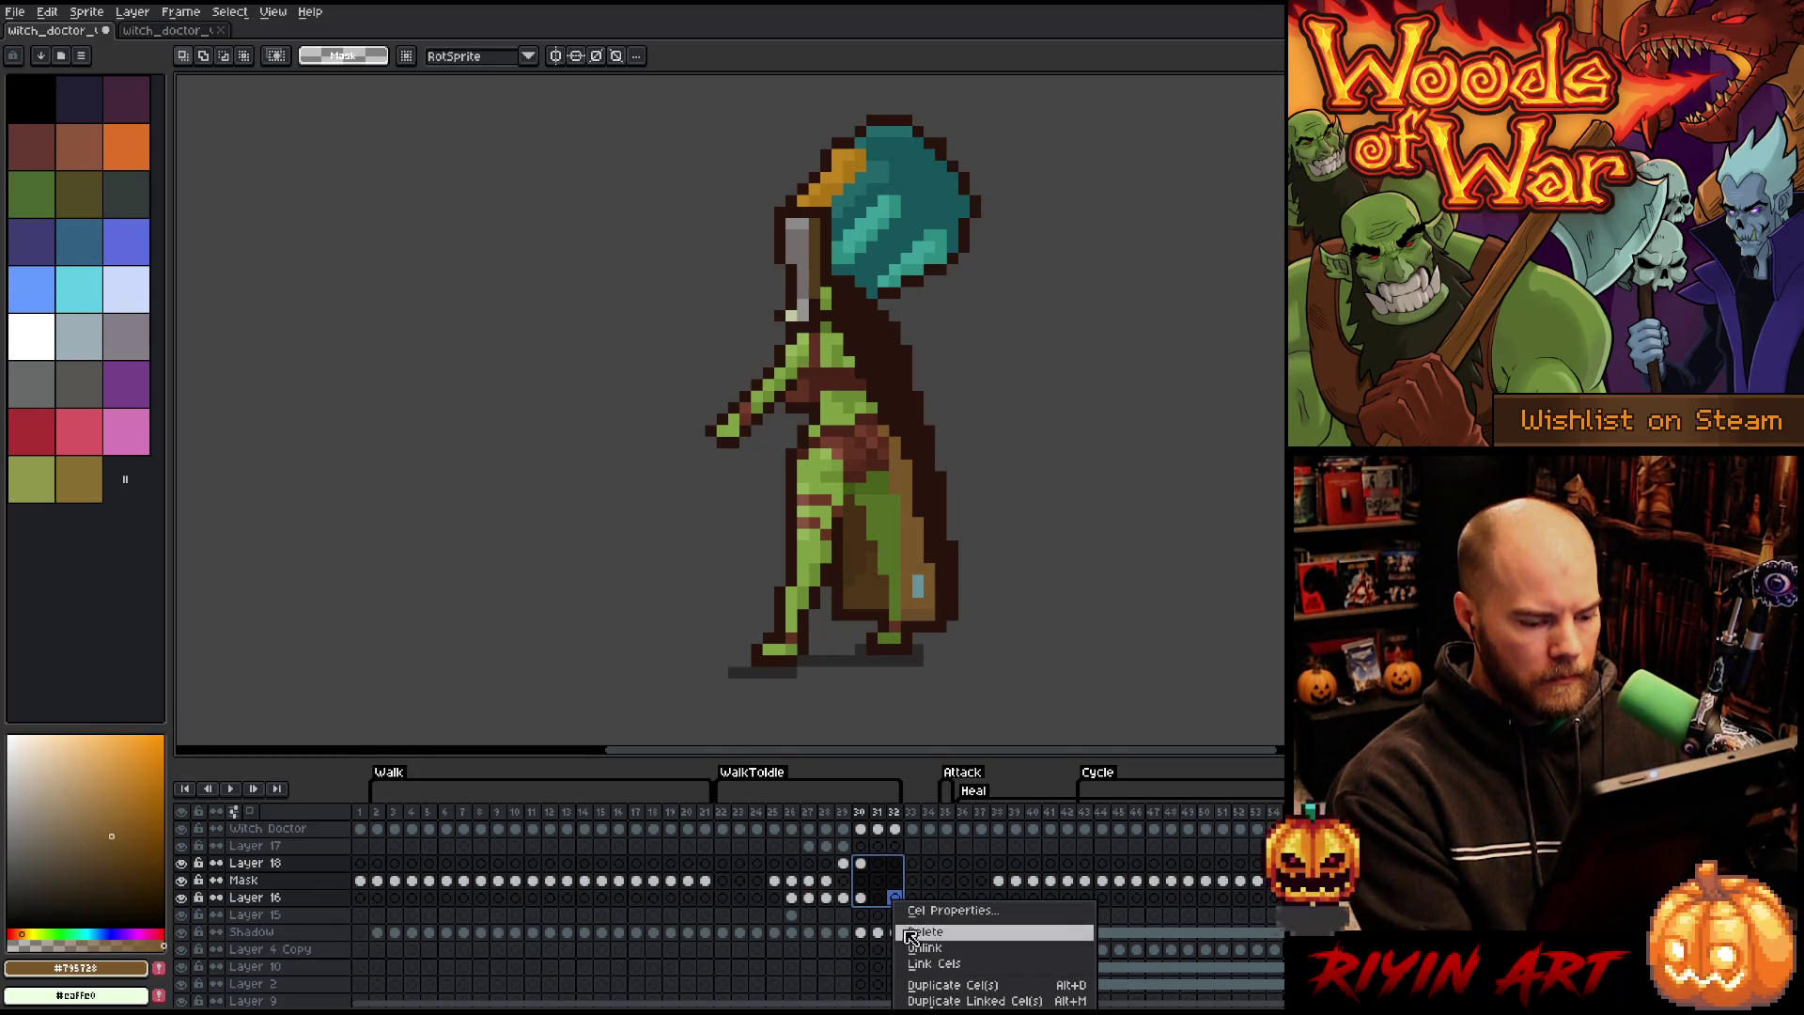
# - Link the selected cels across frames 30–32, then compare the staff-arm pose in frames 29–32
pyautogui.click(919, 964)
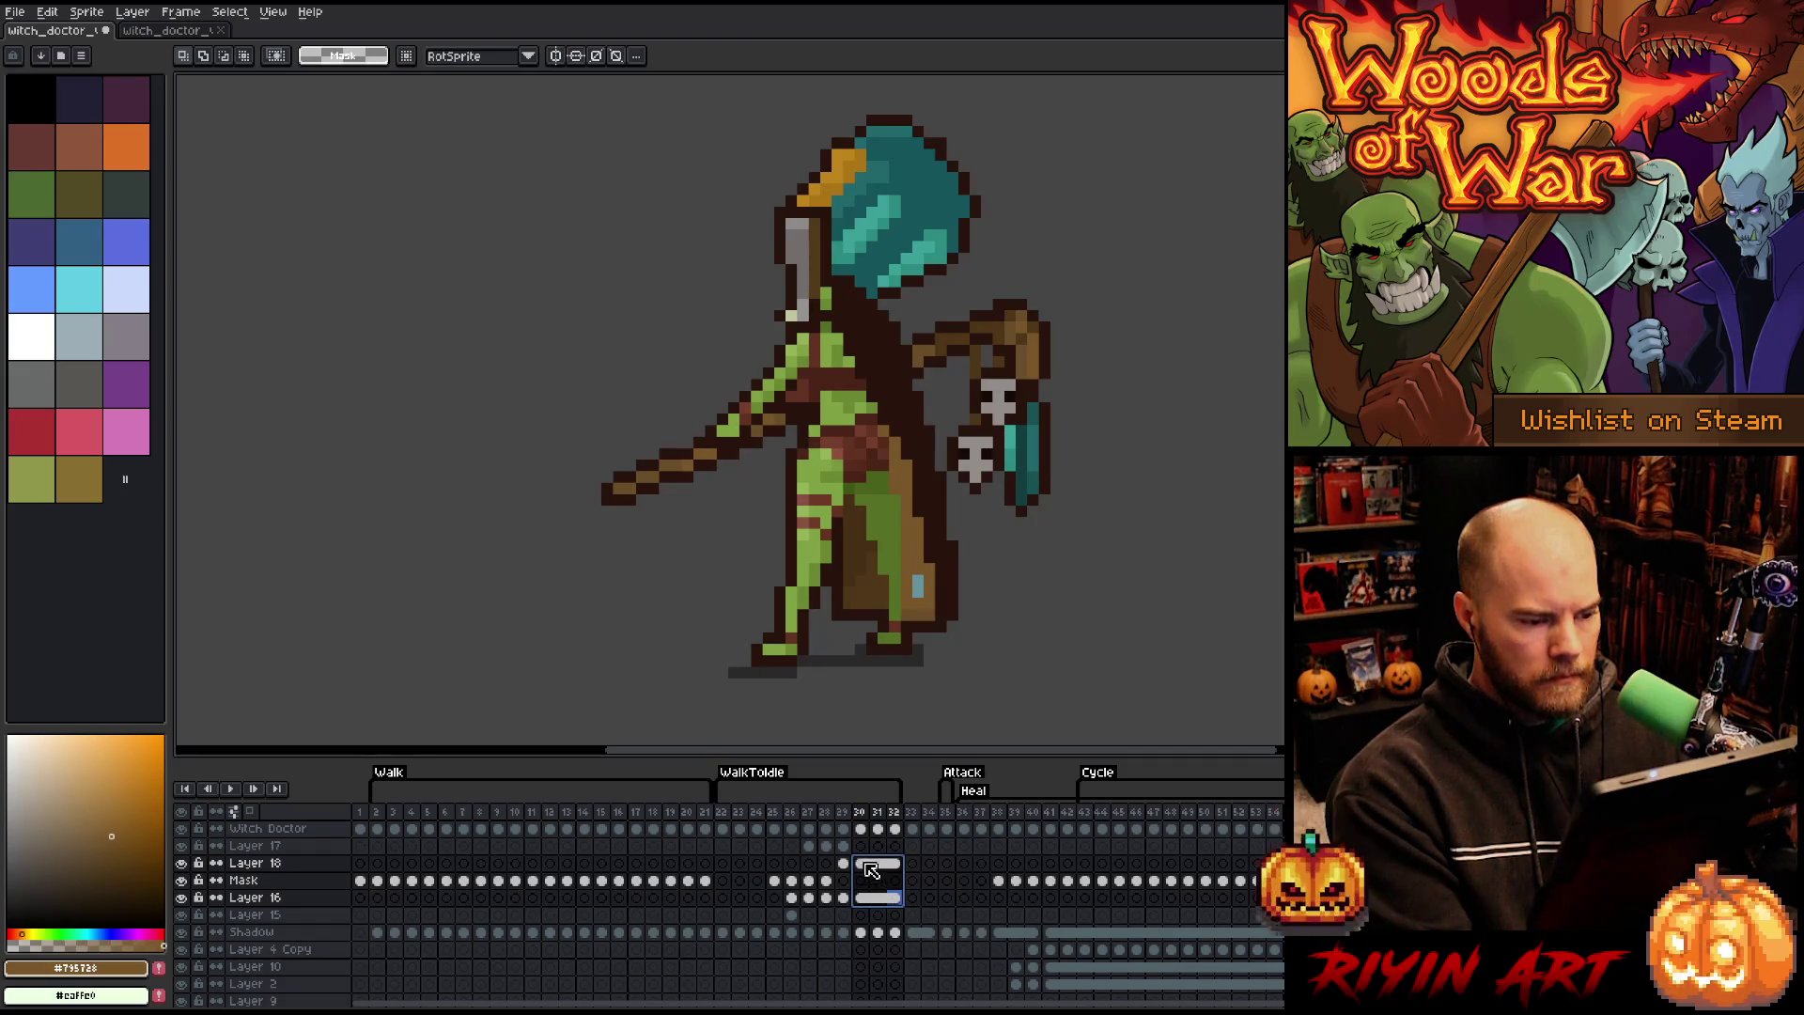
pyautogui.scroll(1, 871, 870)
pyautogui.click(871, 870)
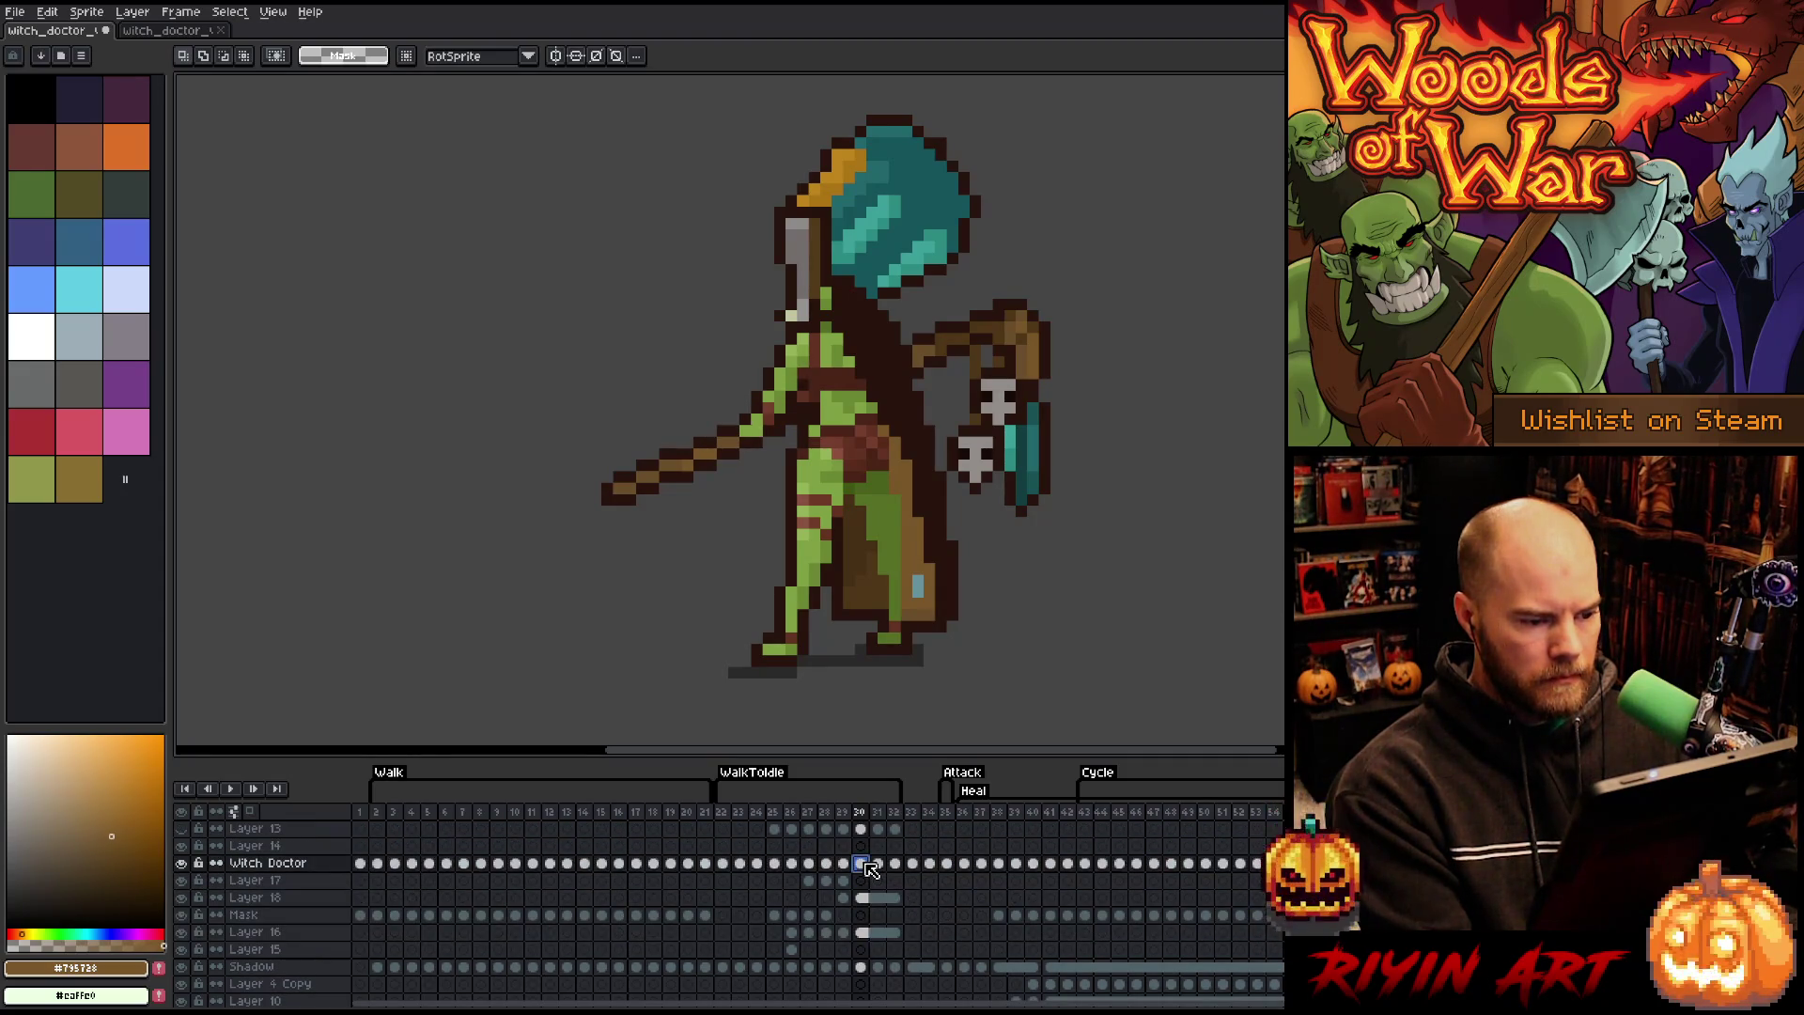
pyautogui.click(845, 863)
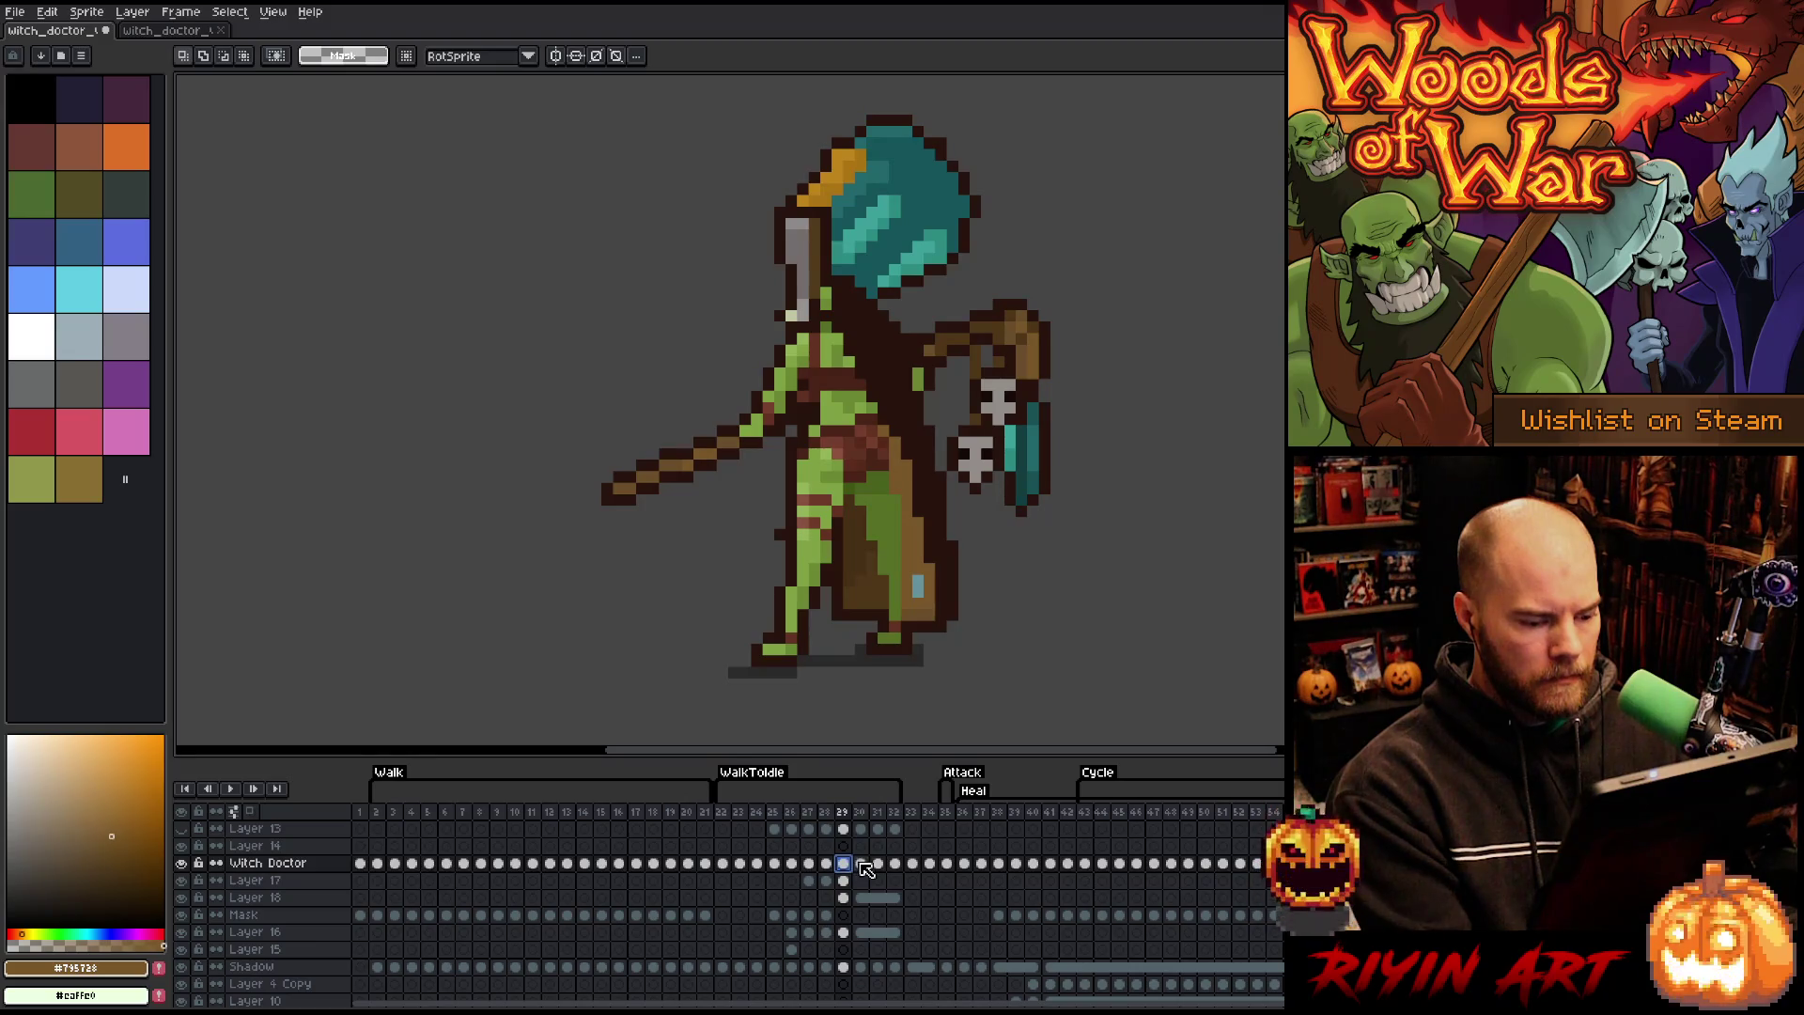
pyautogui.click(860, 864)
pyautogui.click(878, 863)
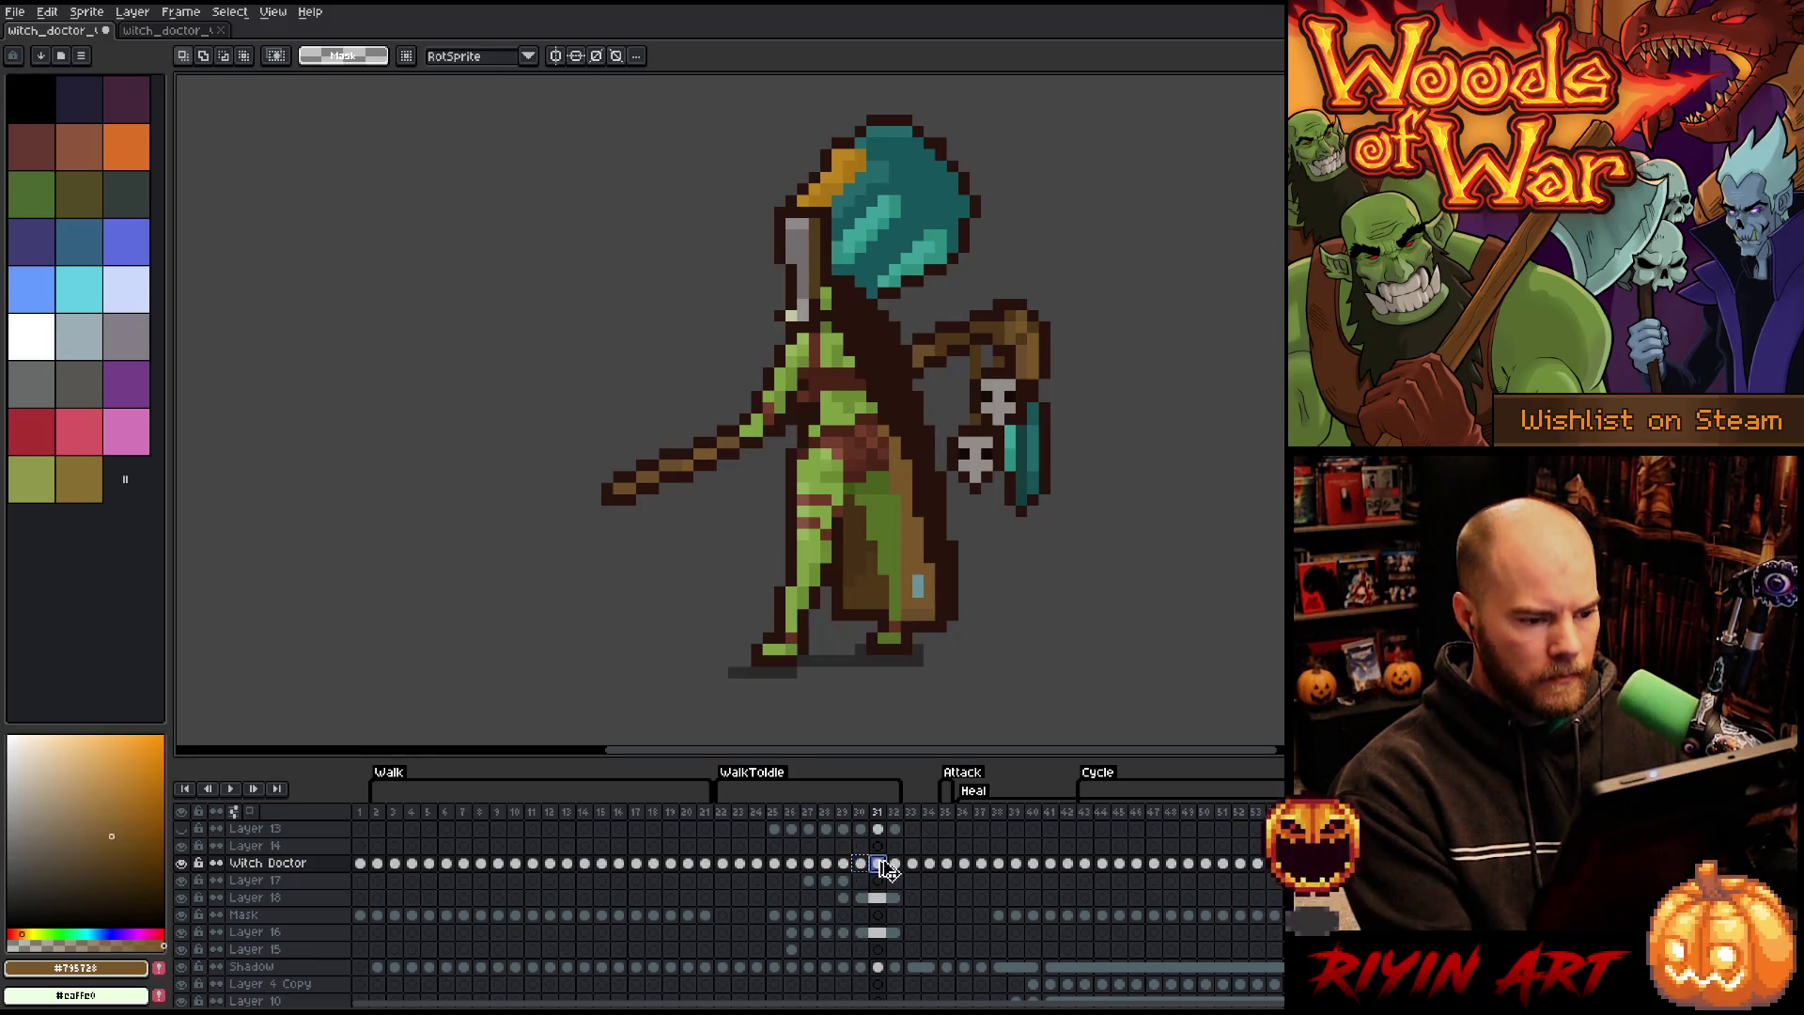
pyautogui.click(894, 864)
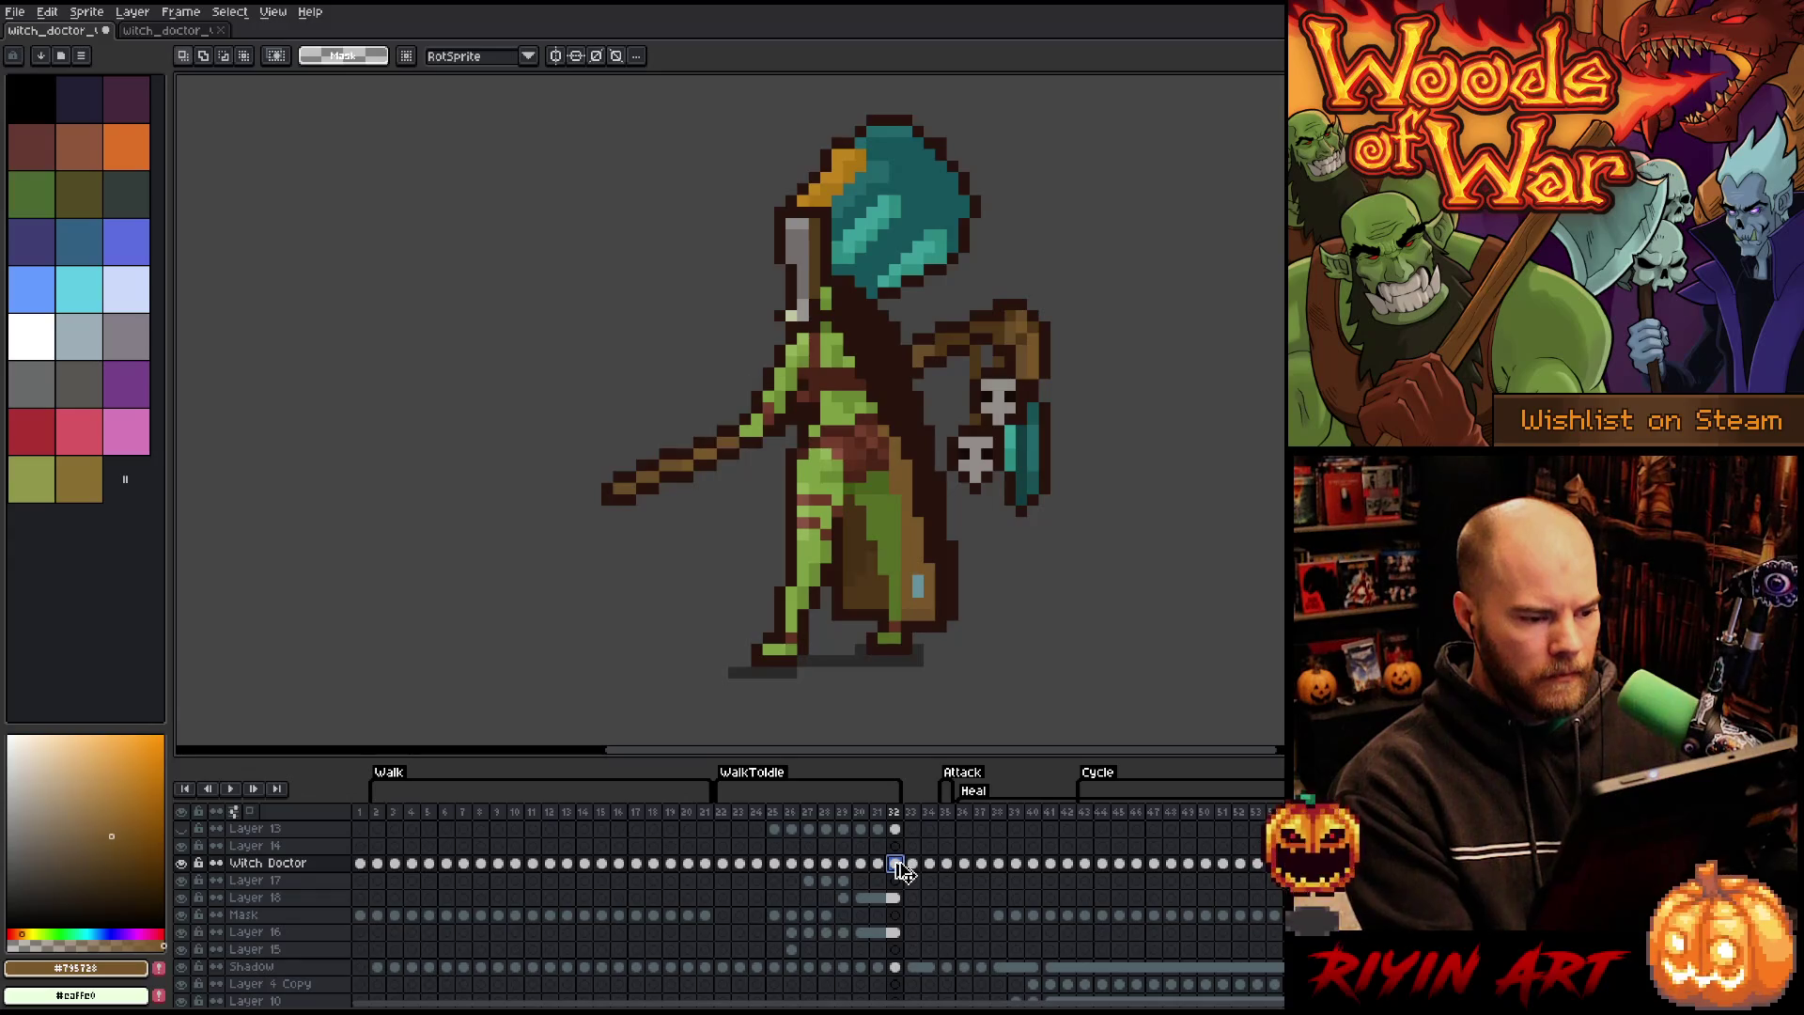
pyautogui.click(897, 865)
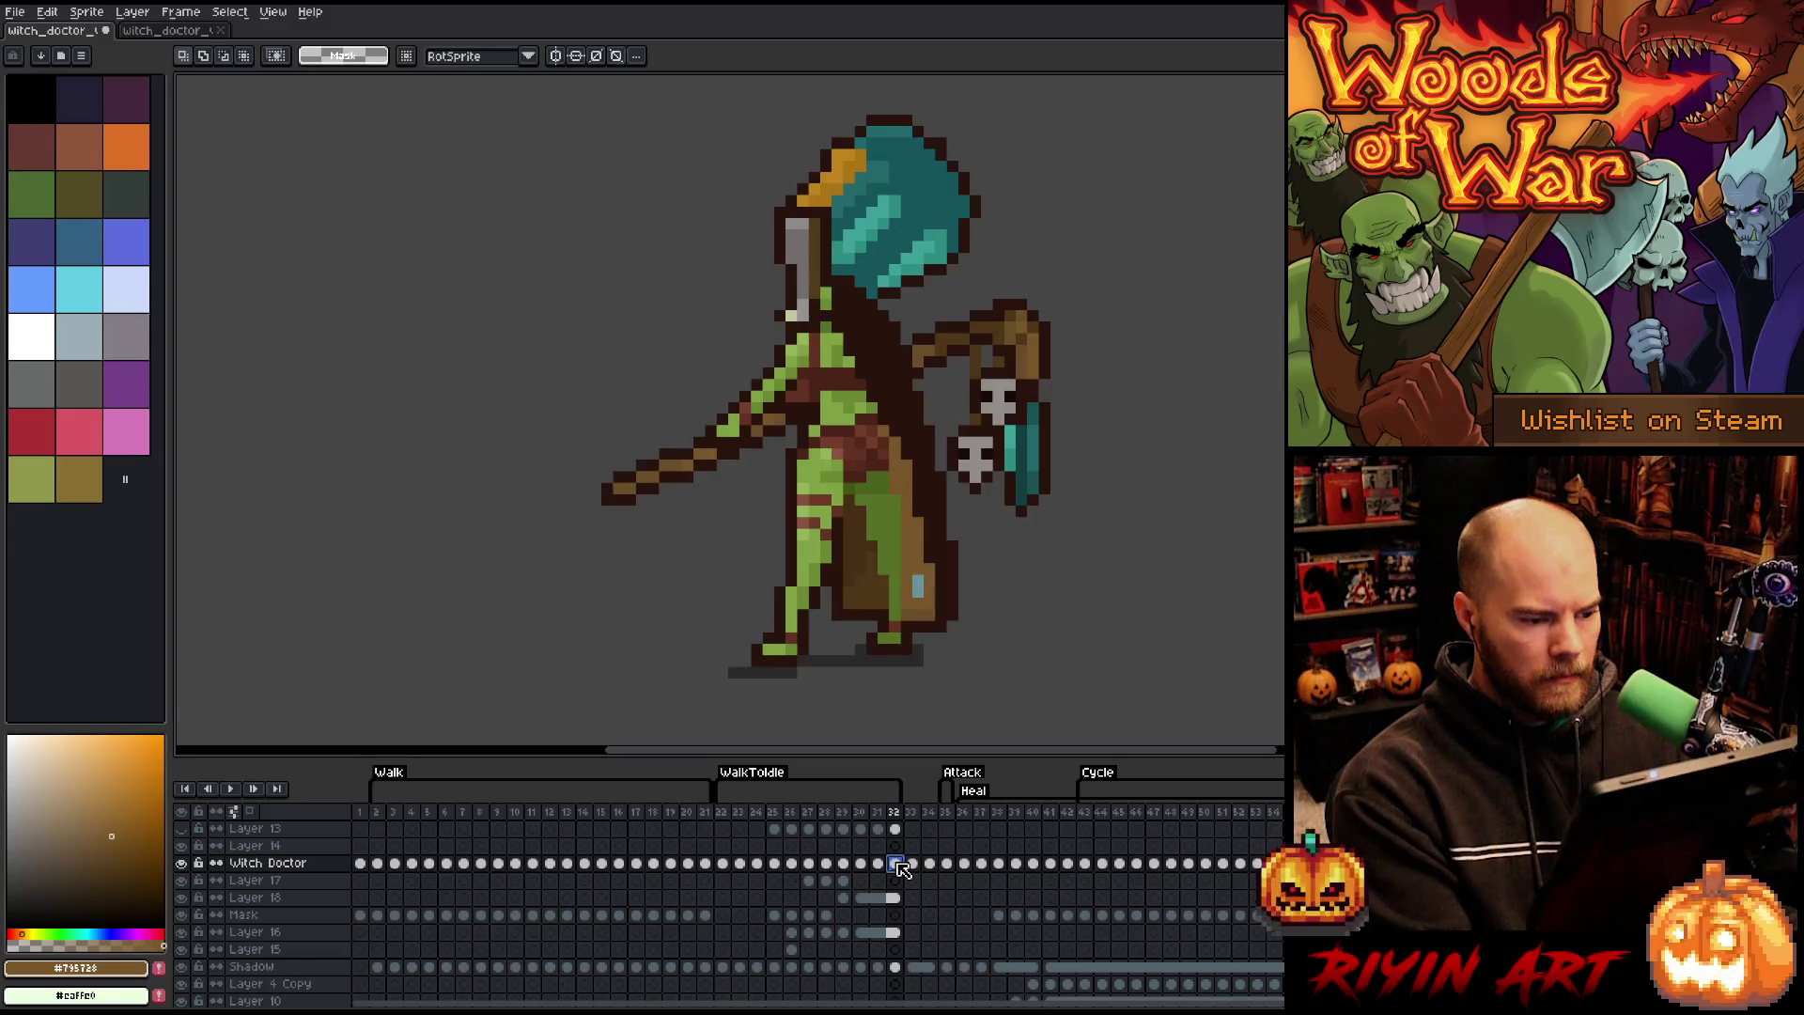
pyautogui.click(880, 865)
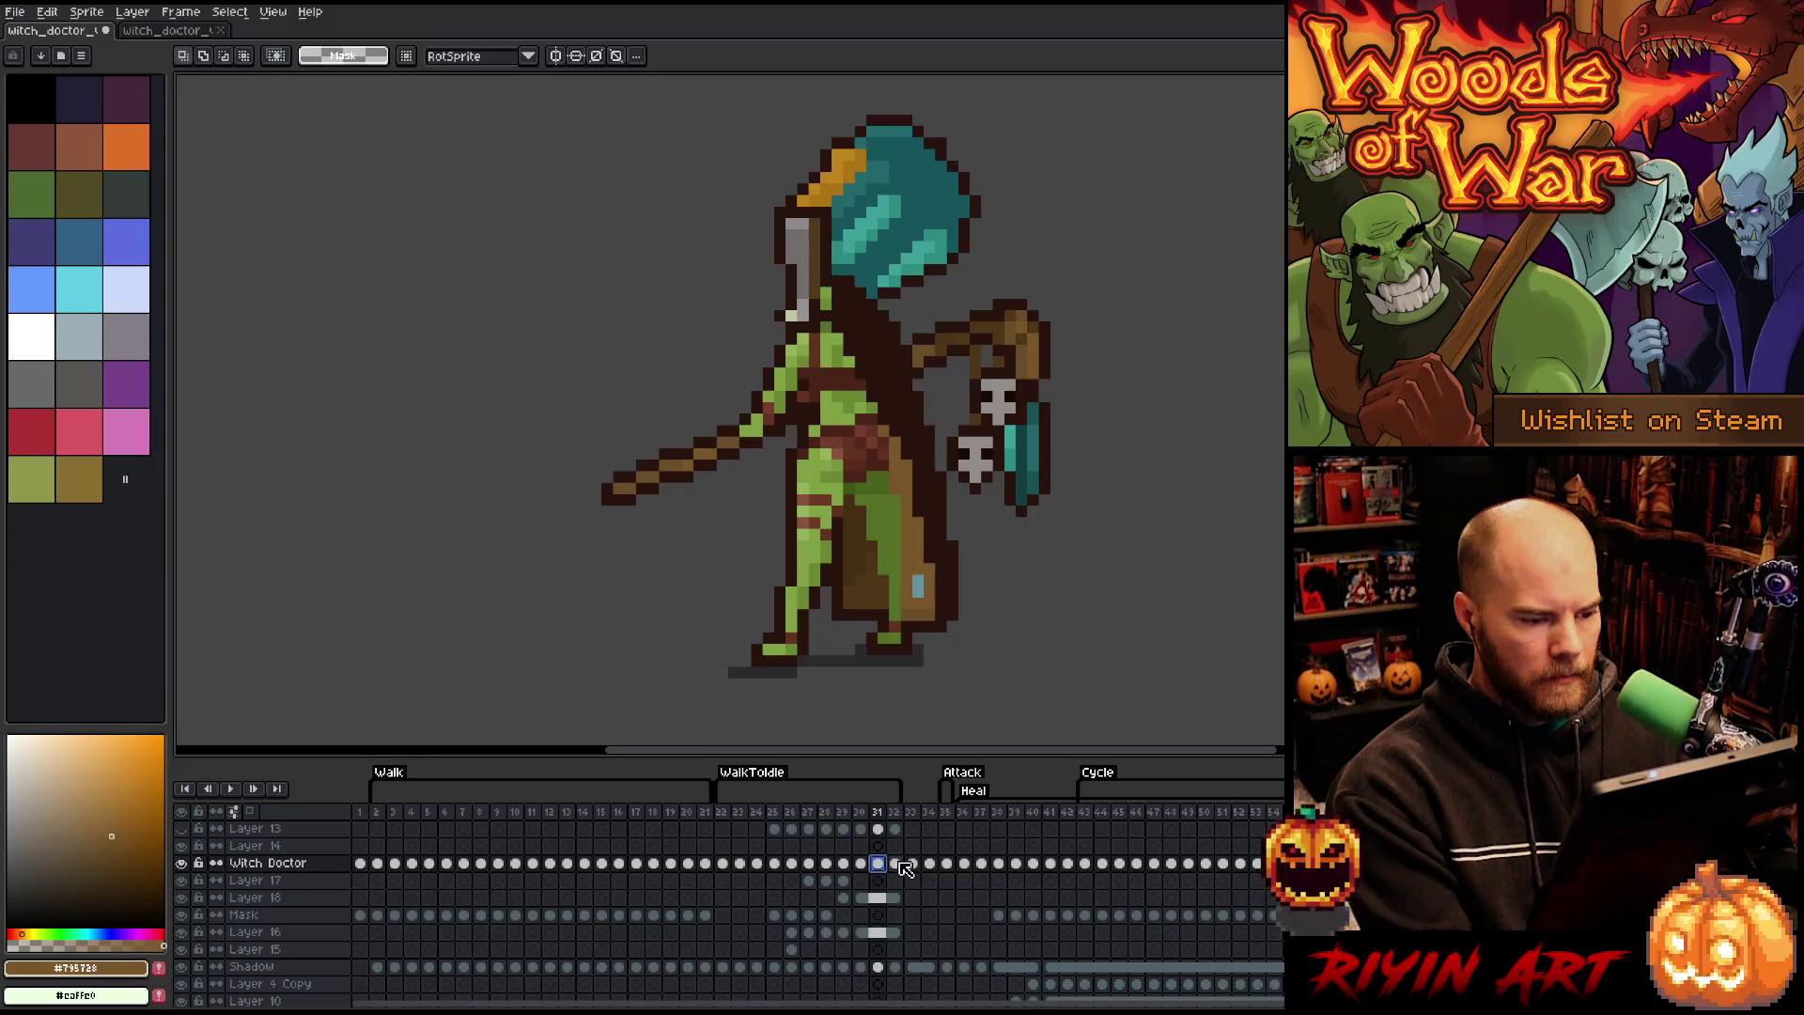
pyautogui.click(897, 864)
# - Unlink the frame 32 cels on Layers 18 through 16
pyautogui.moveTo(893, 897); pyautogui.dragTo(894, 932)
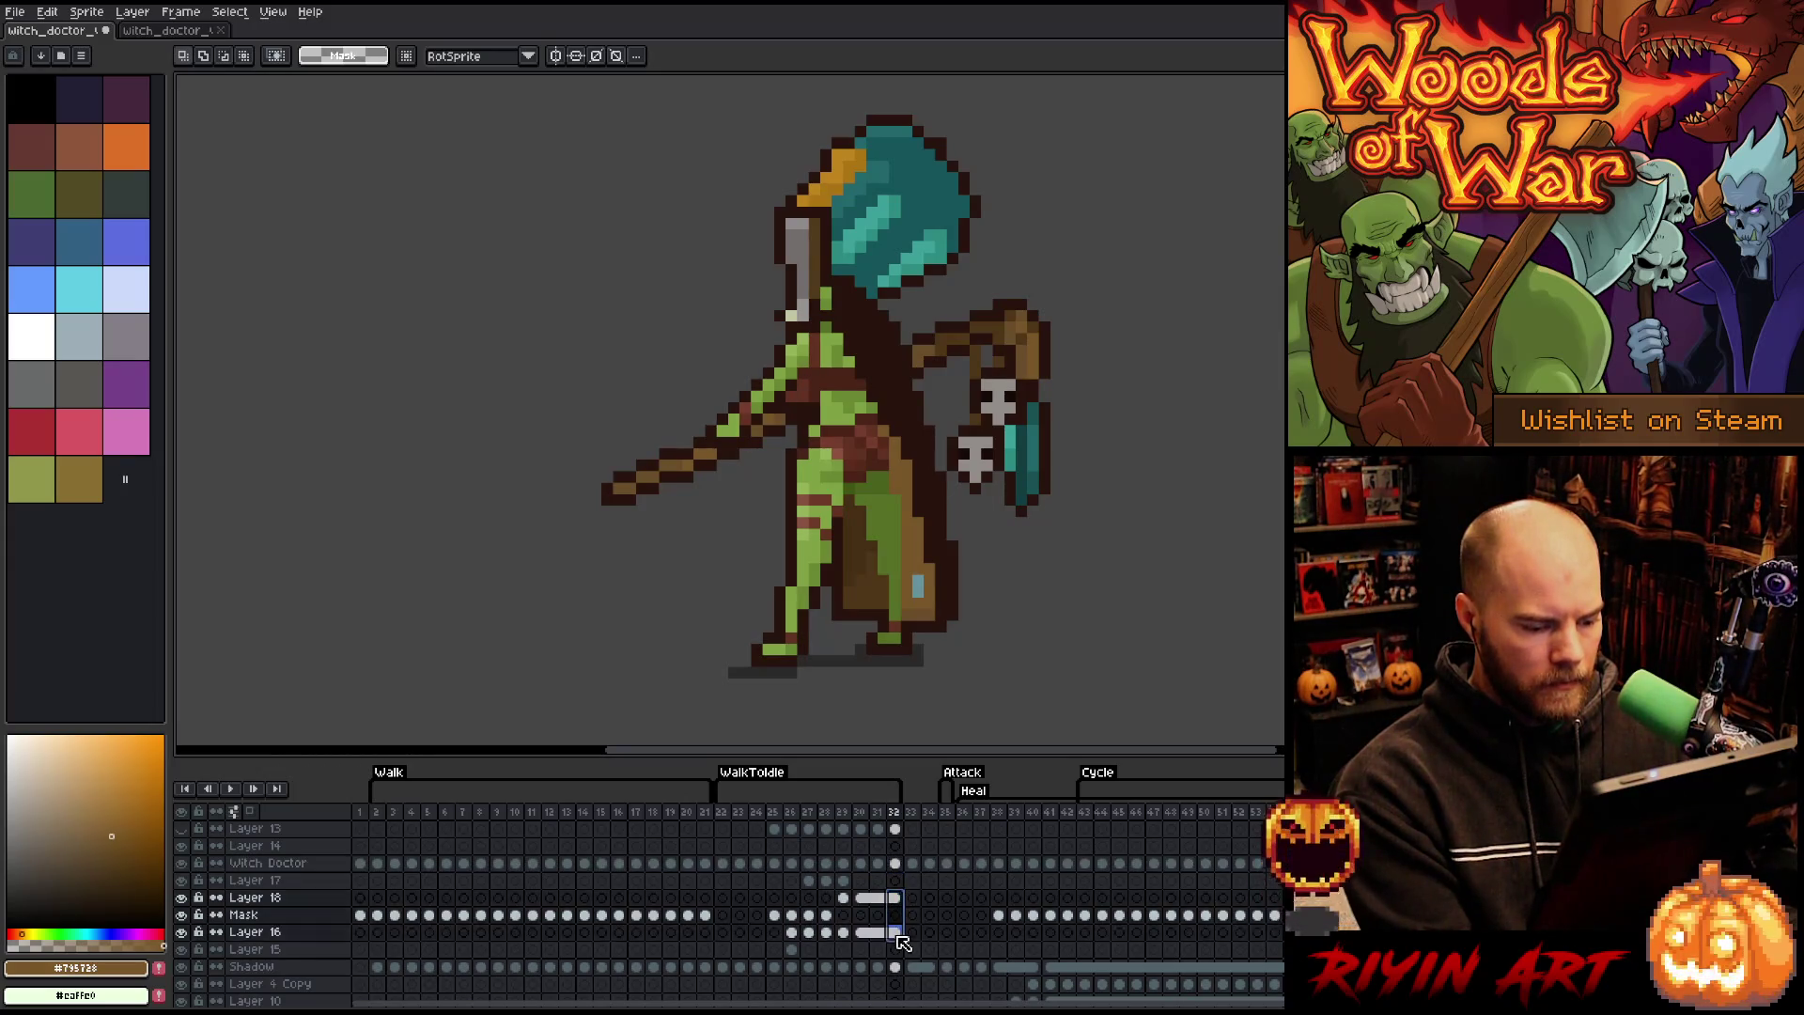
pyautogui.rightClick(893, 932)
pyautogui.click(921, 963)
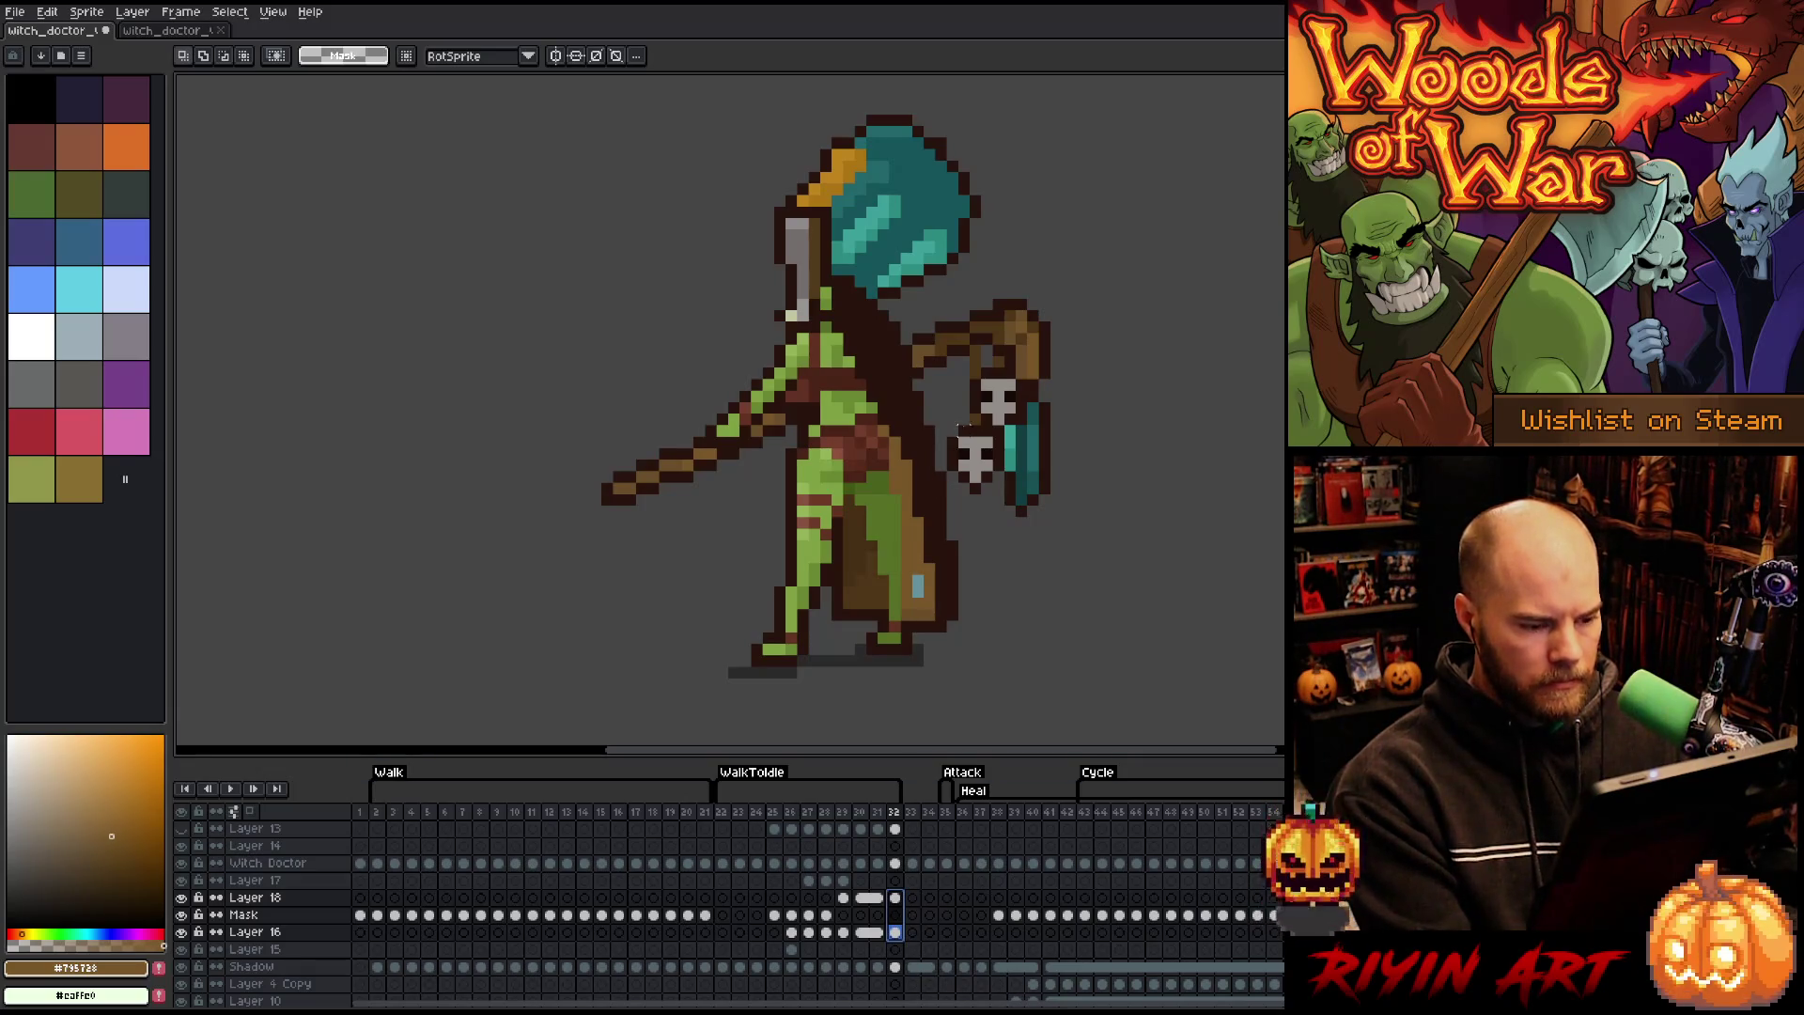
pyautogui.press('v')
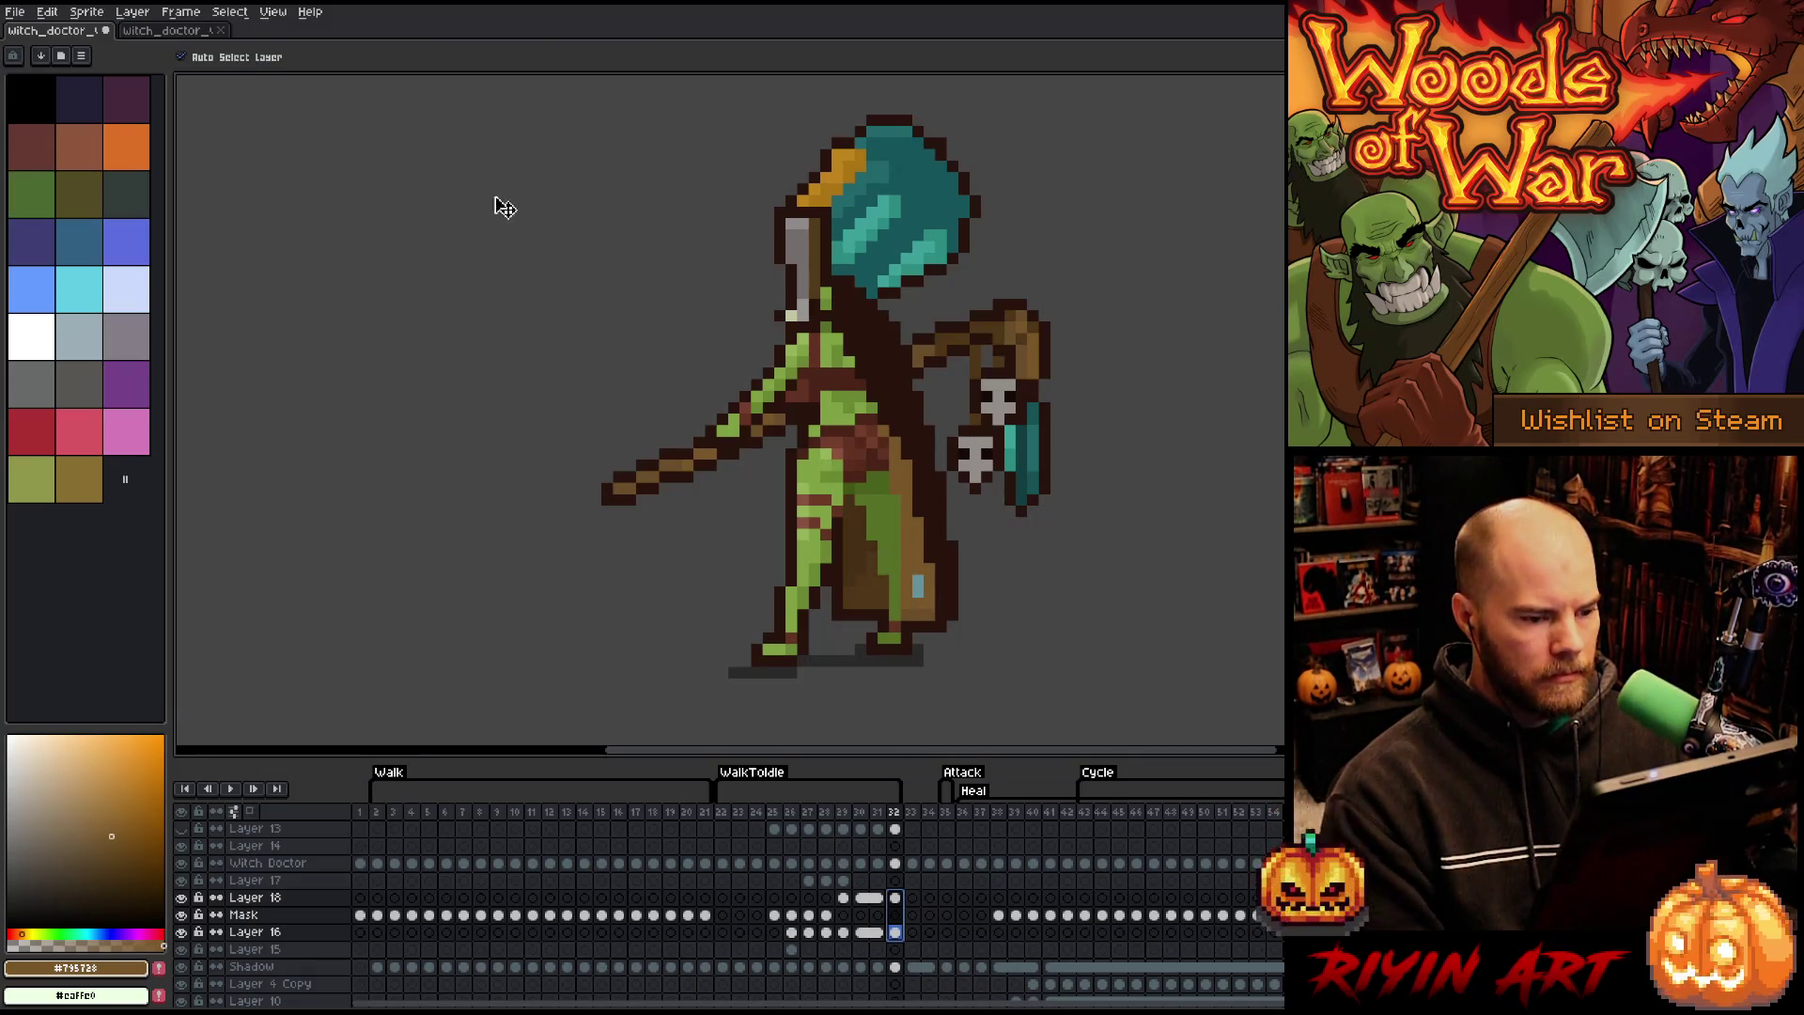
# - With Auto Select Layer off, shift the frame 32 skull staff three pixels left
pyautogui.click(252, 57)
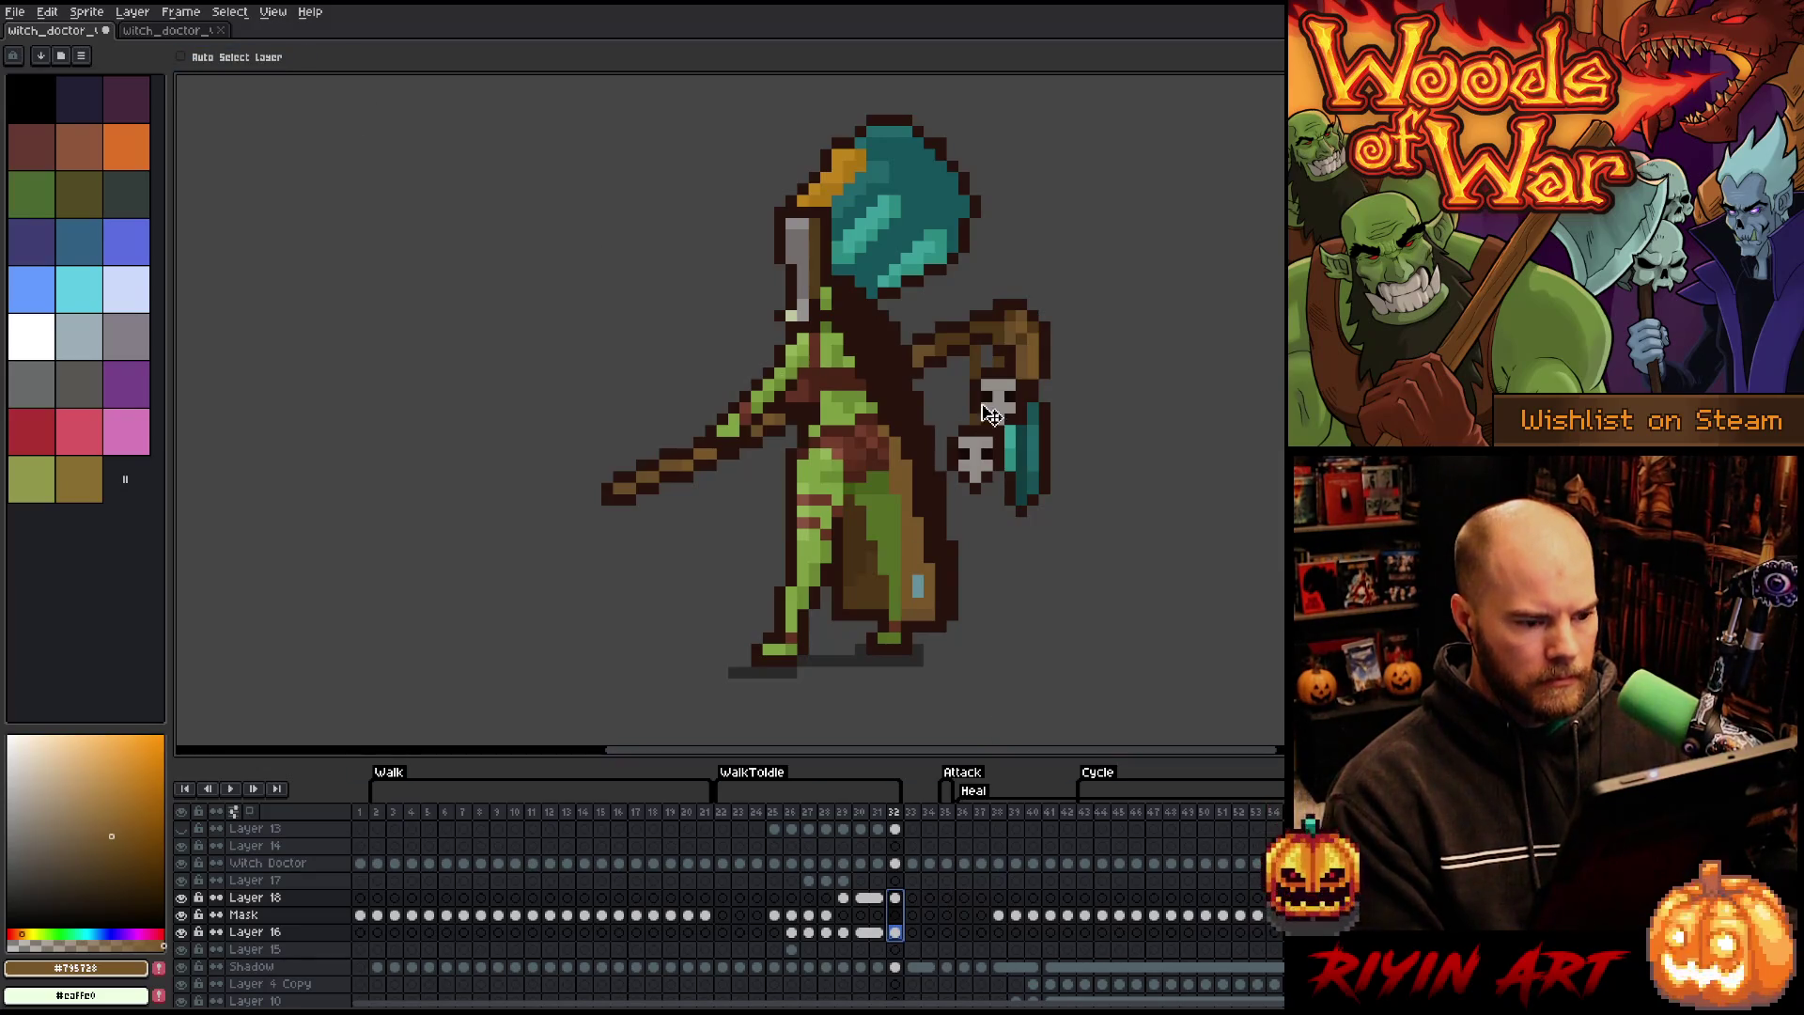
pyautogui.press('Left')
pyautogui.press('Left')
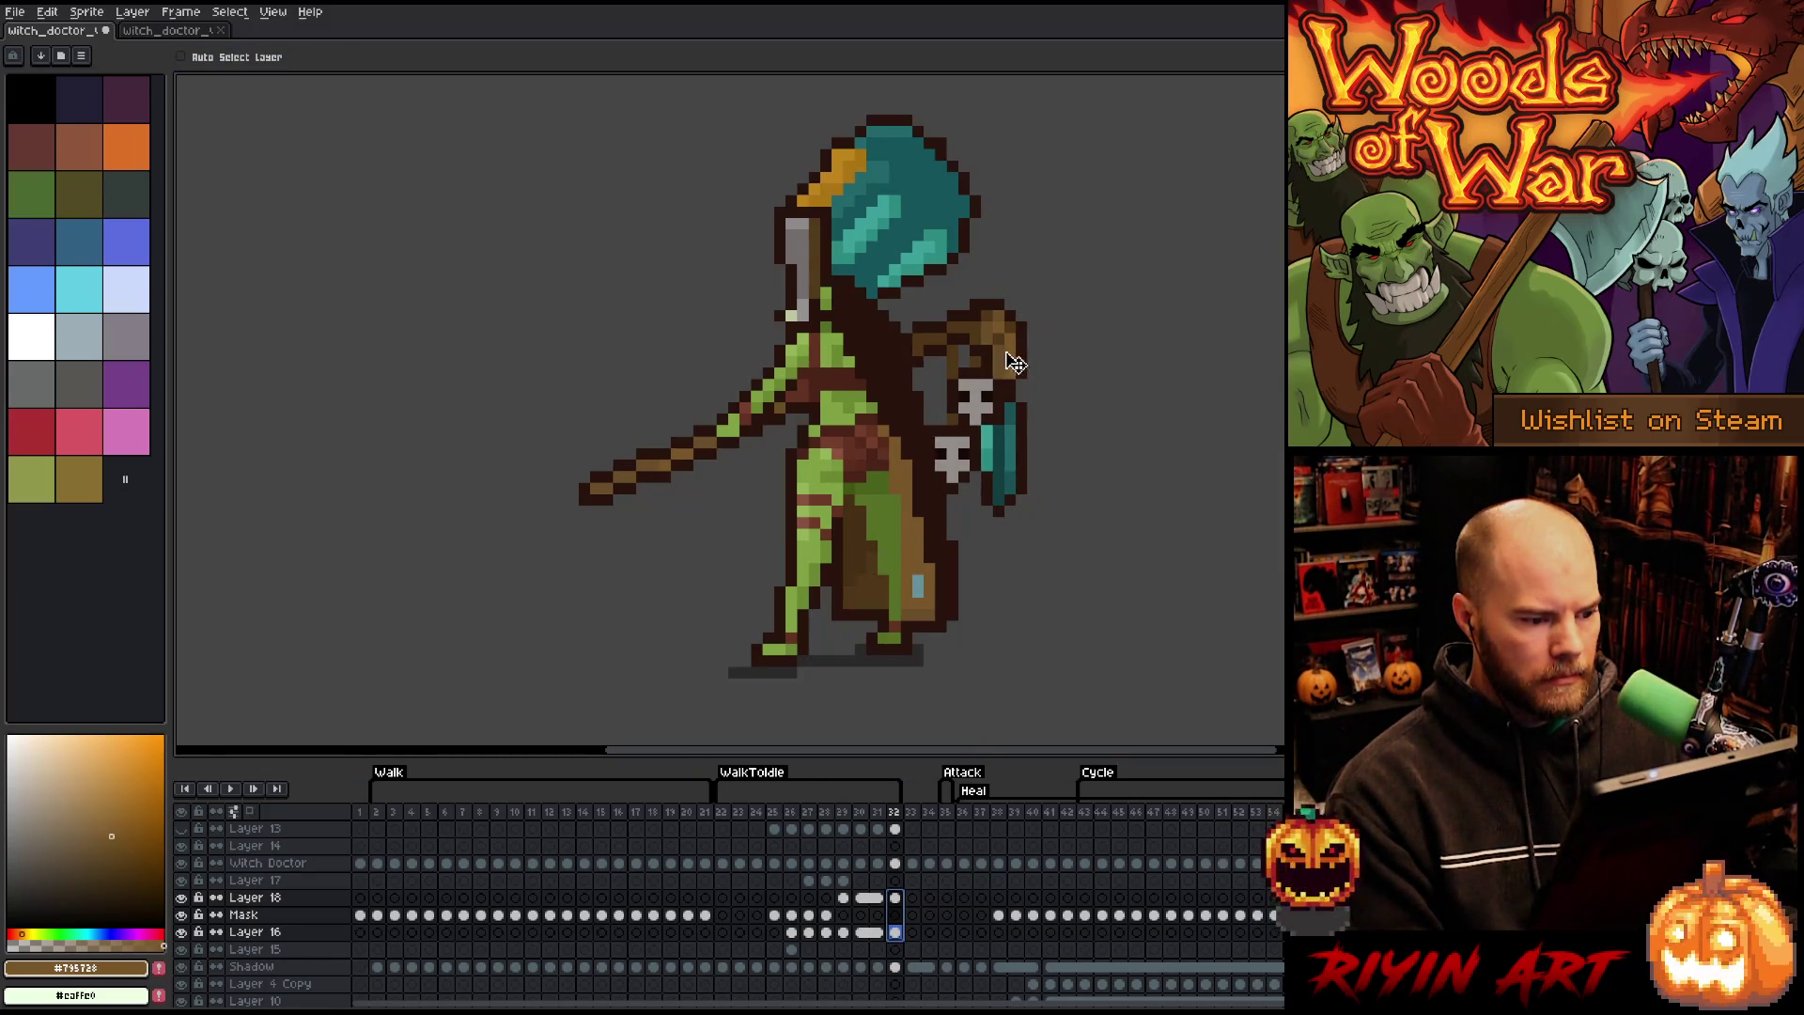
pyautogui.moveTo(1014, 364); pyautogui.dragTo(1007, 364)
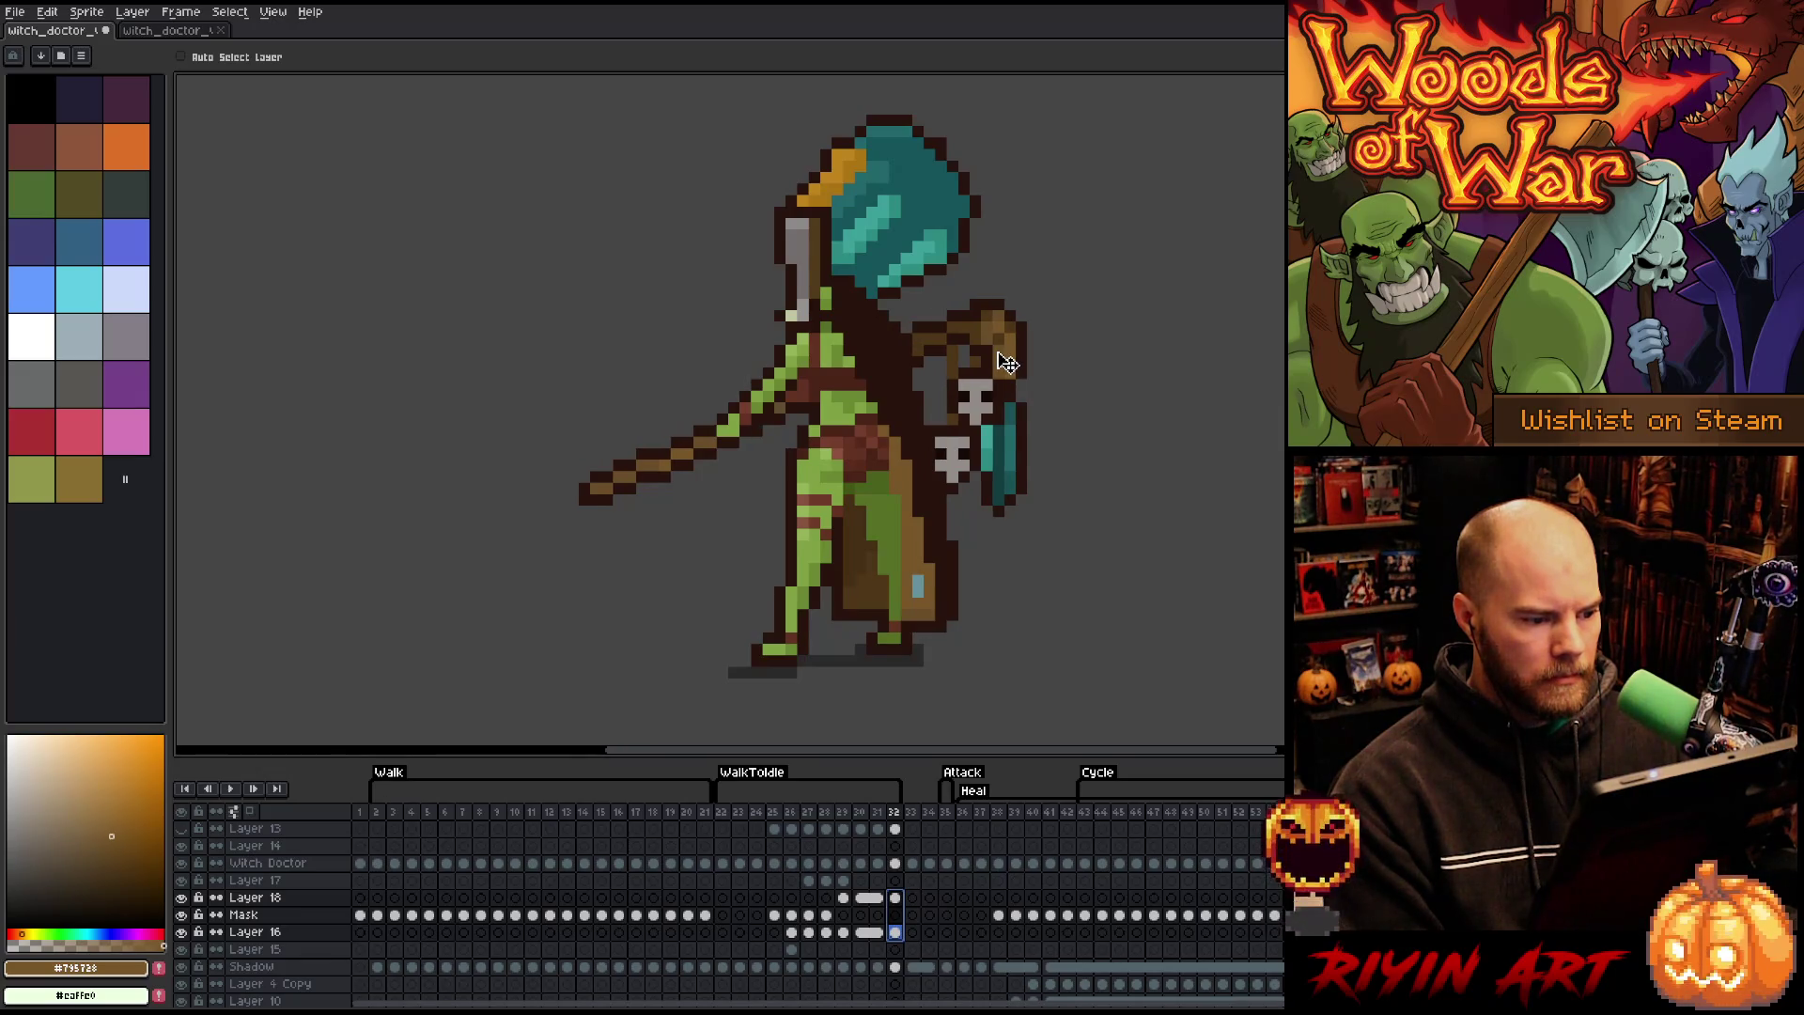
pyautogui.press('Escape')
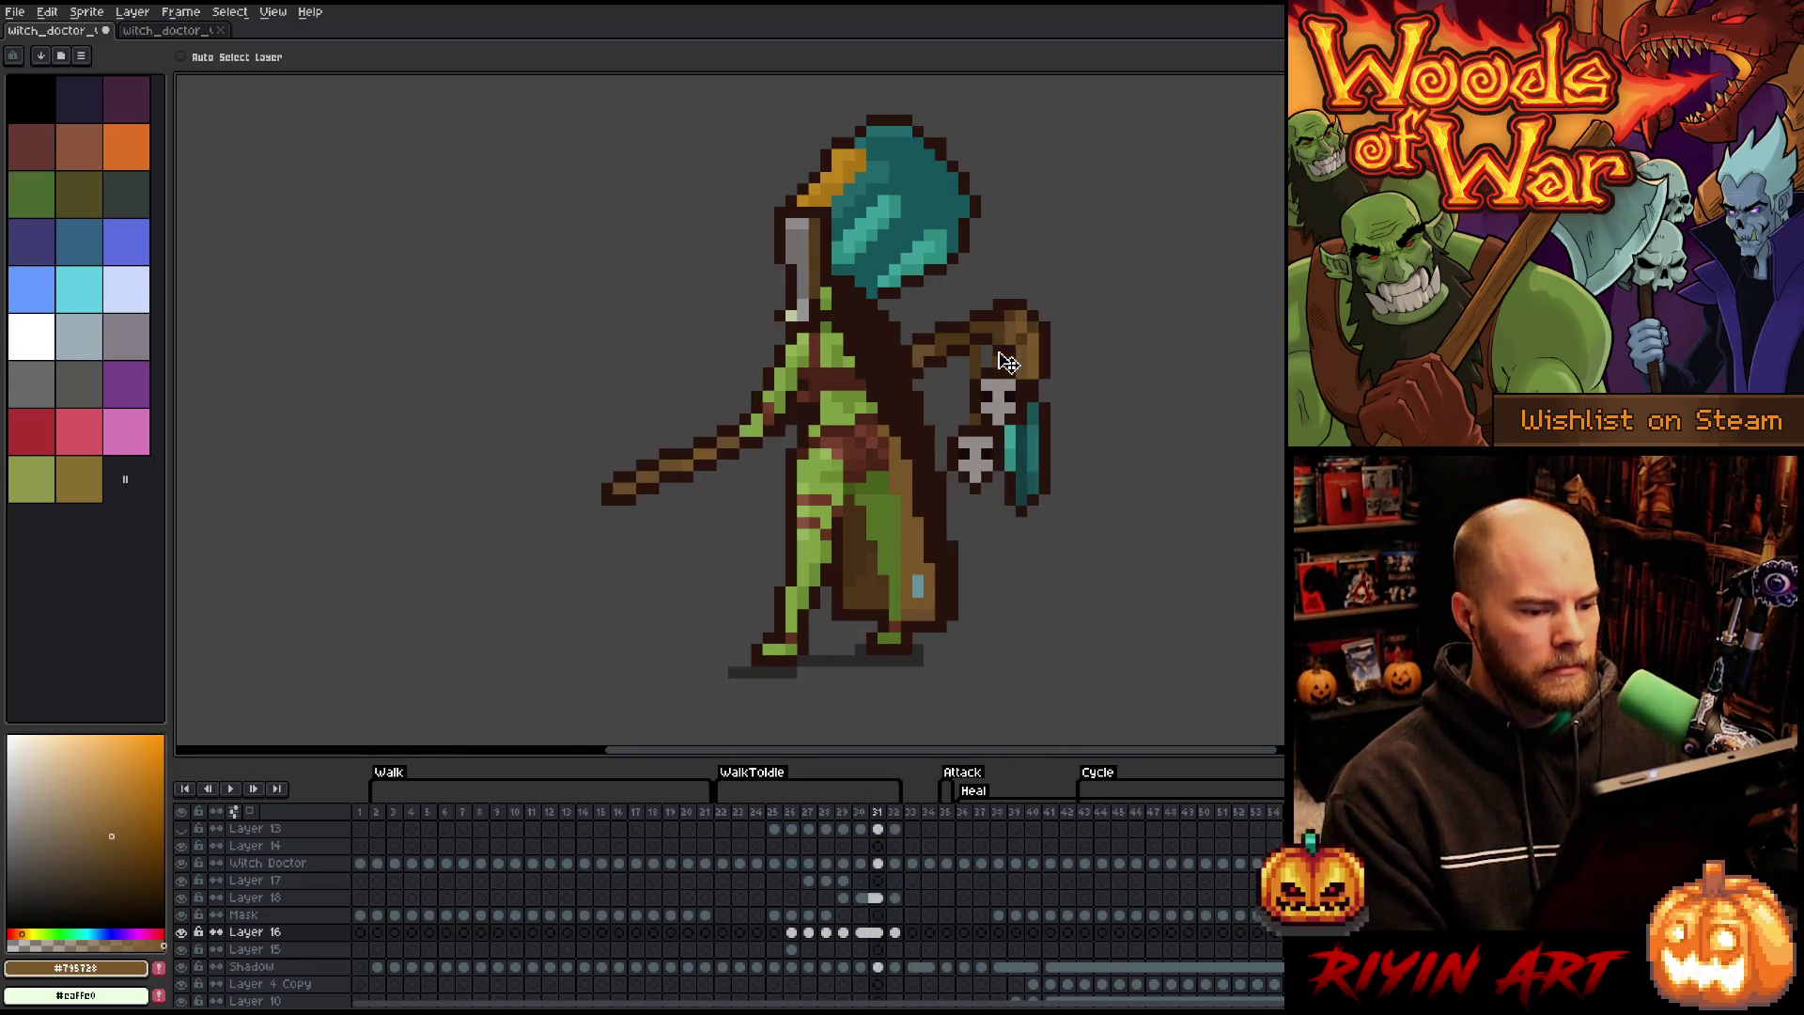
# - Play the WalkToIdle animation, then step back and forth between frames to check it
pyautogui.press('Return')
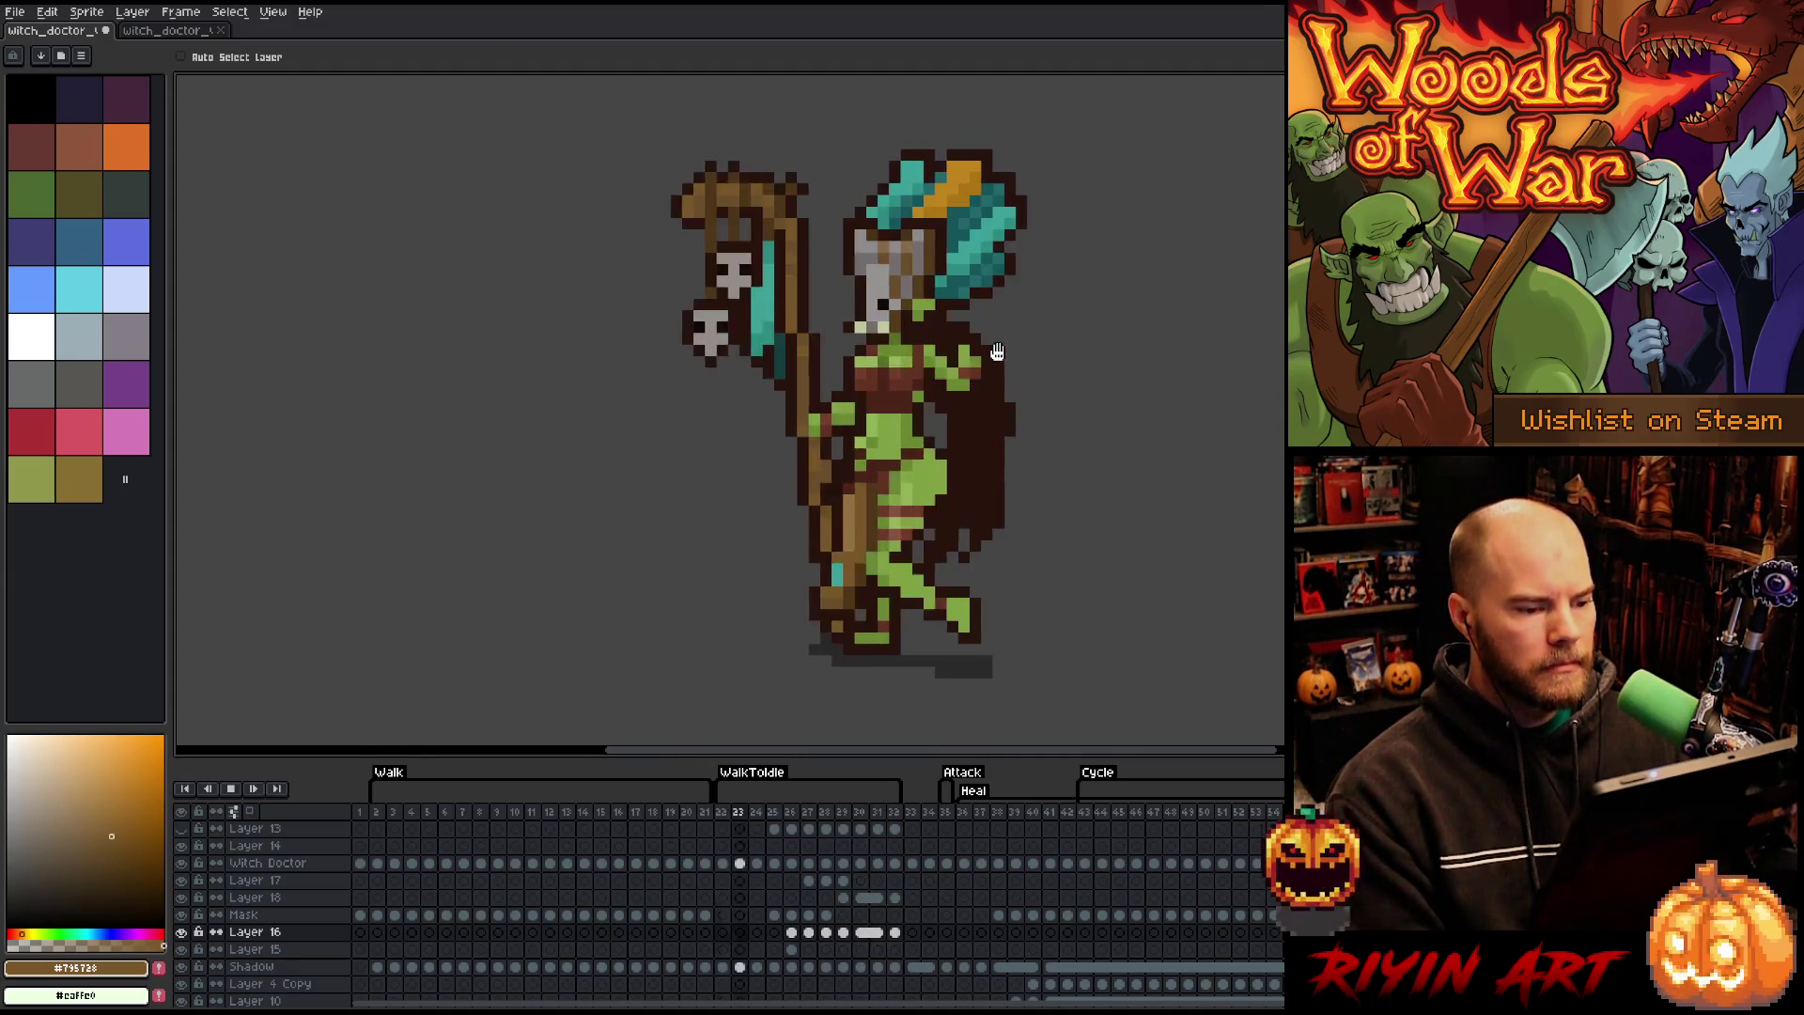
pyautogui.press('Return')
pyautogui.press('Right')
pyautogui.press('Right')
pyautogui.press('Right')
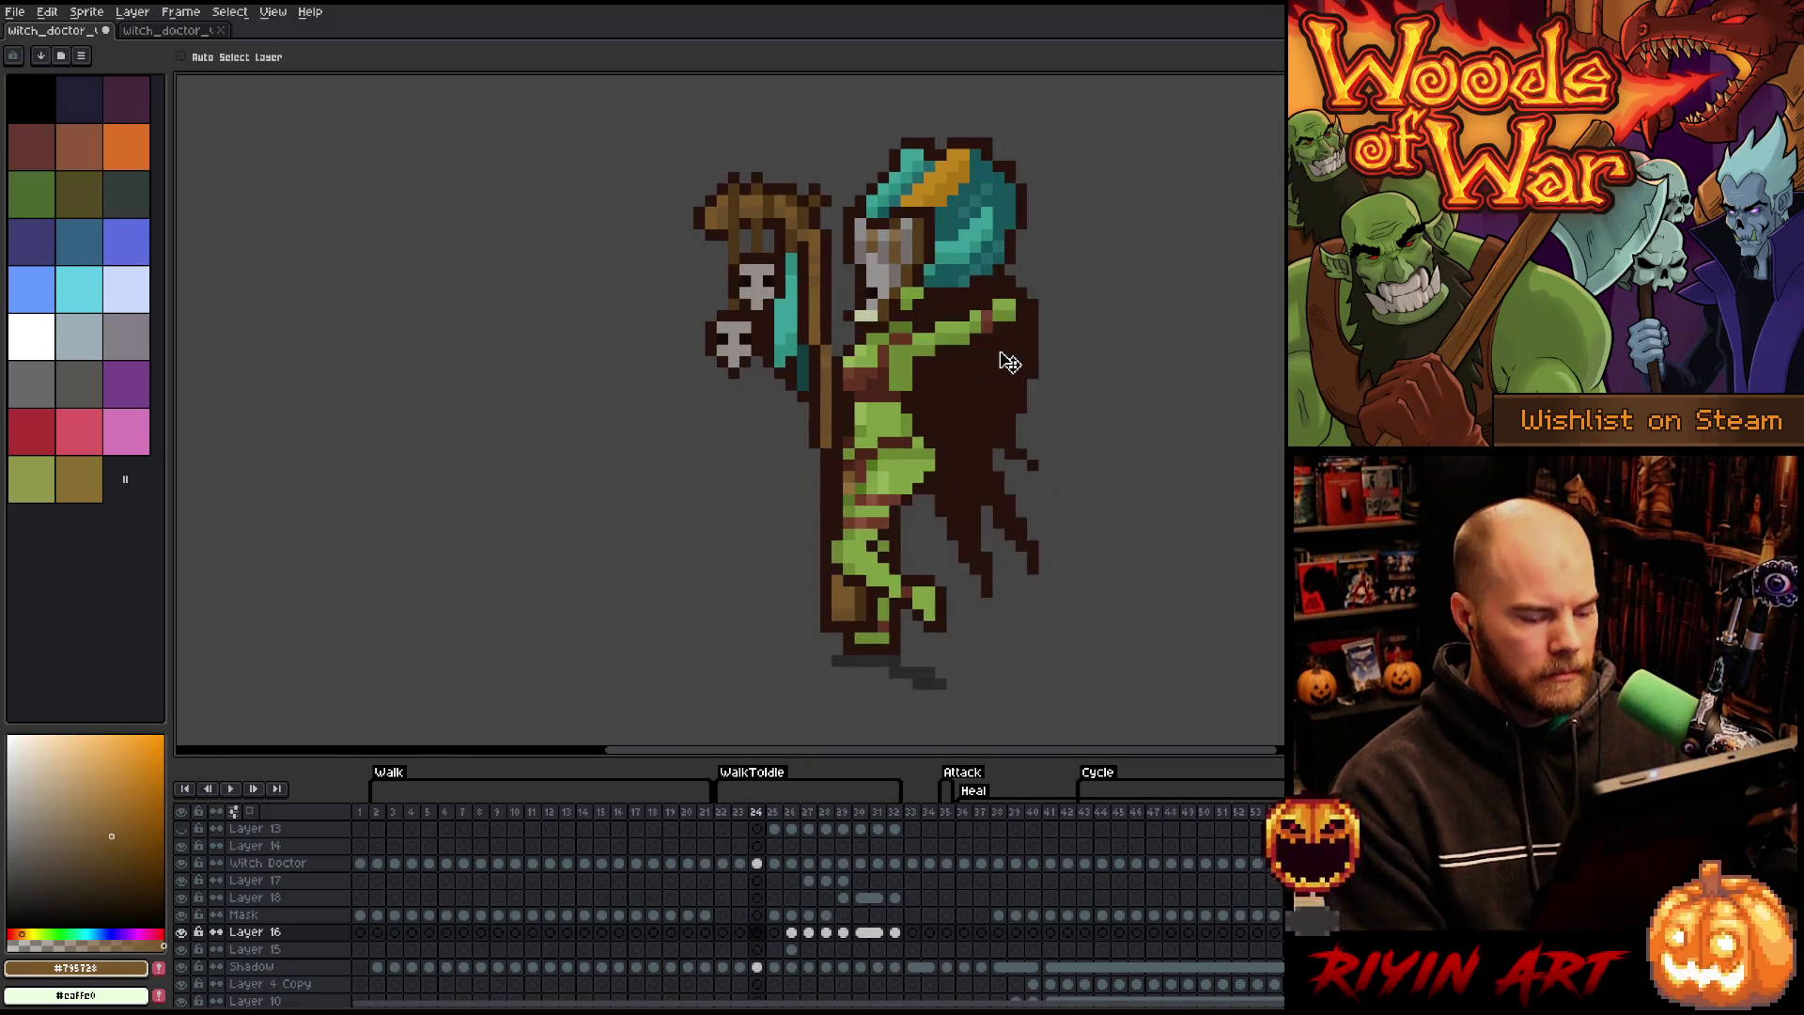
pyautogui.press('Left')
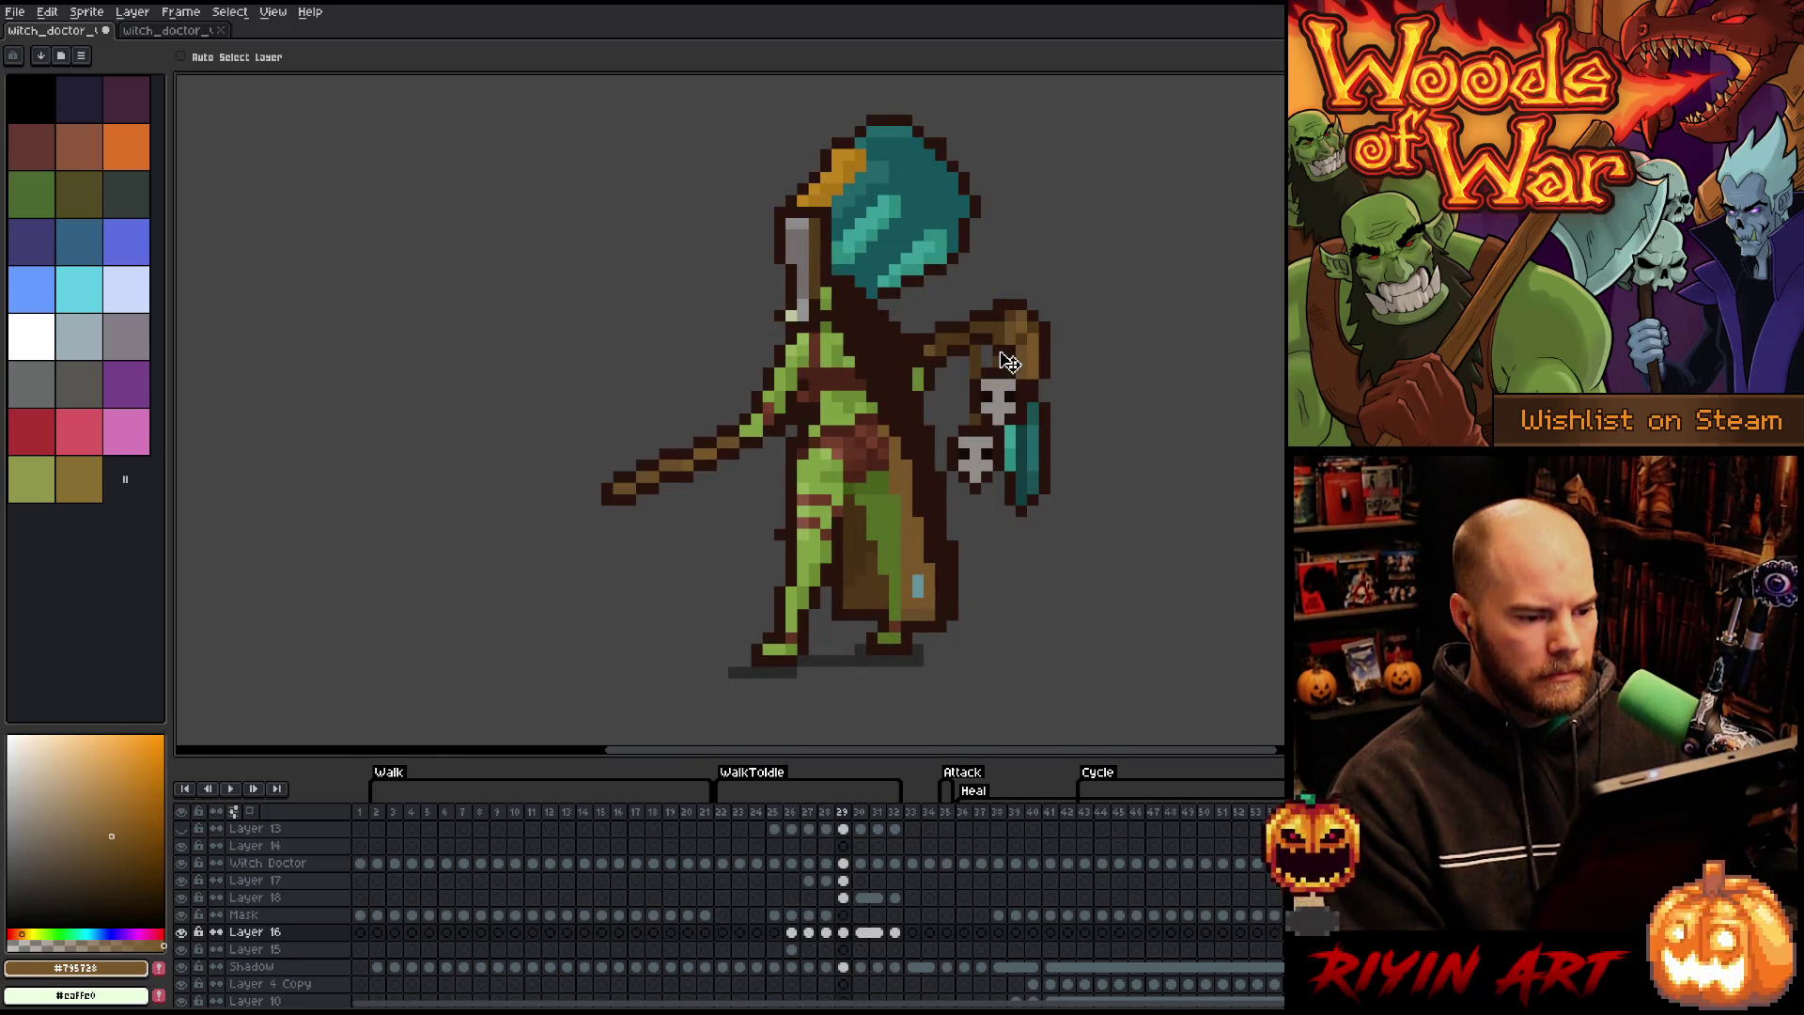
pyautogui.press('Left')
pyautogui.press('Right')
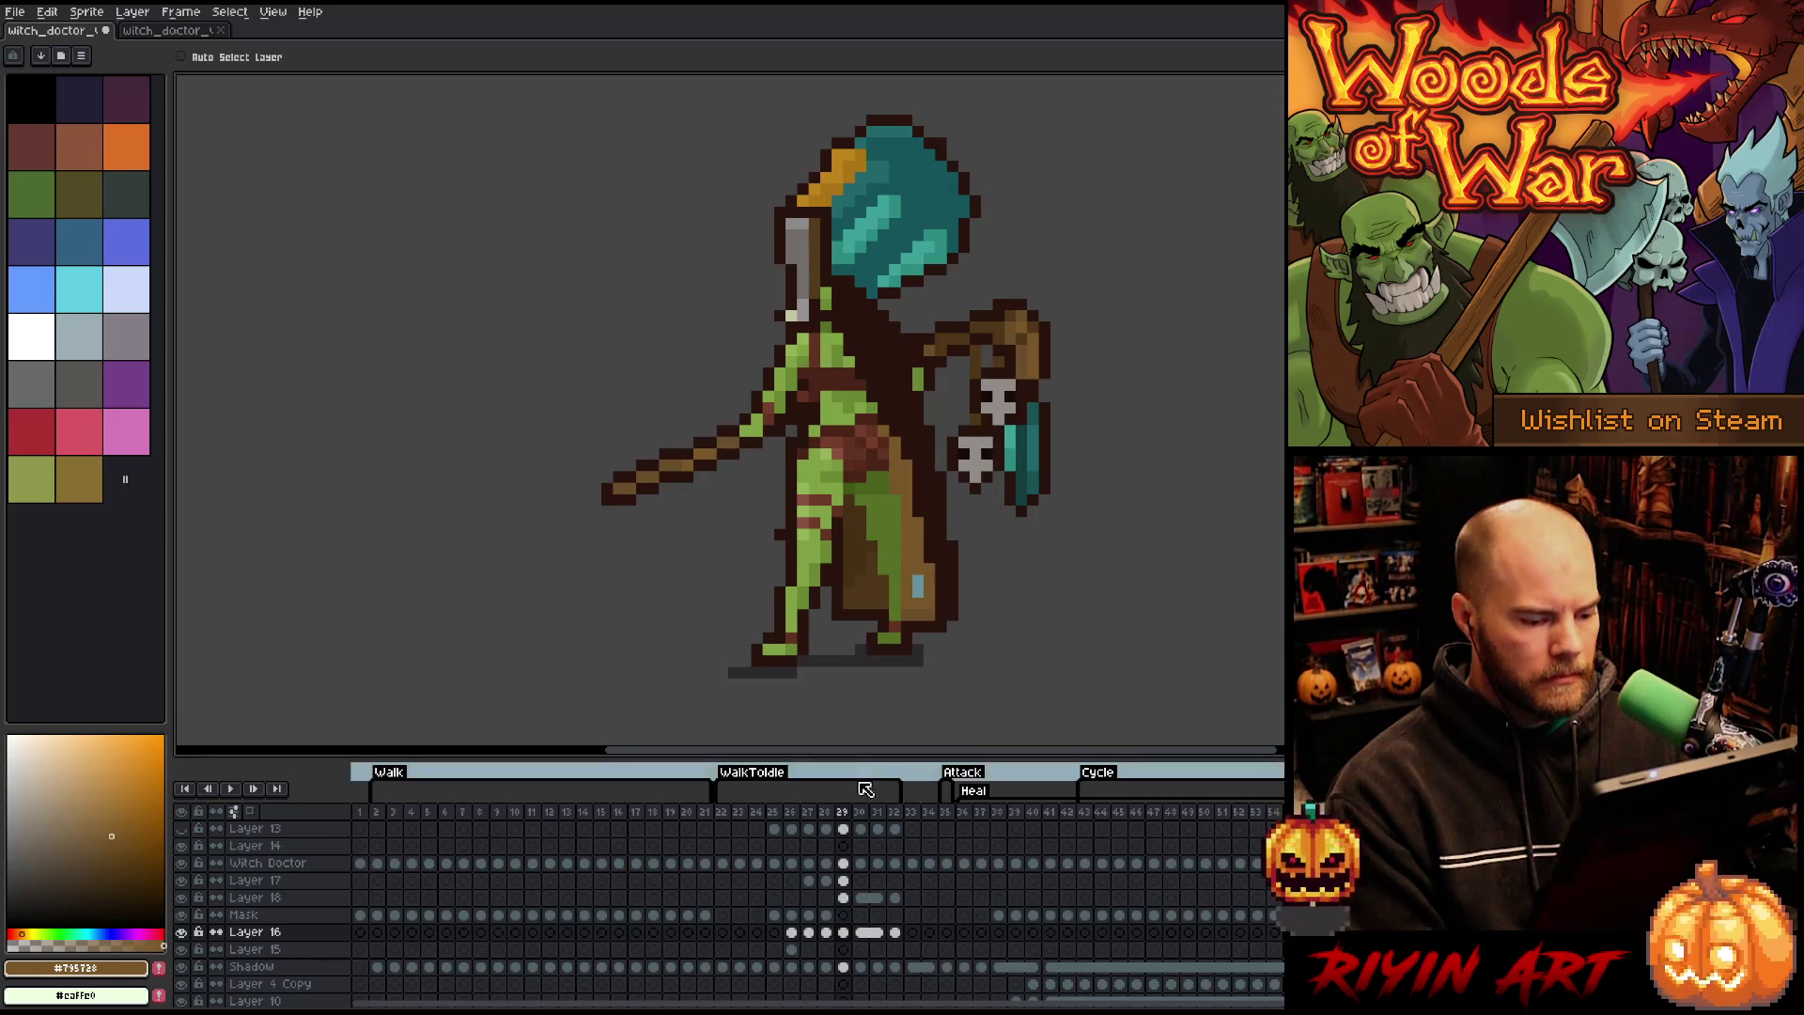
# - Link Layer 17's frames 29–31 into one cel
pyautogui.click(843, 881)
pyautogui.moveTo(846, 890); pyautogui.dragTo(879, 888)
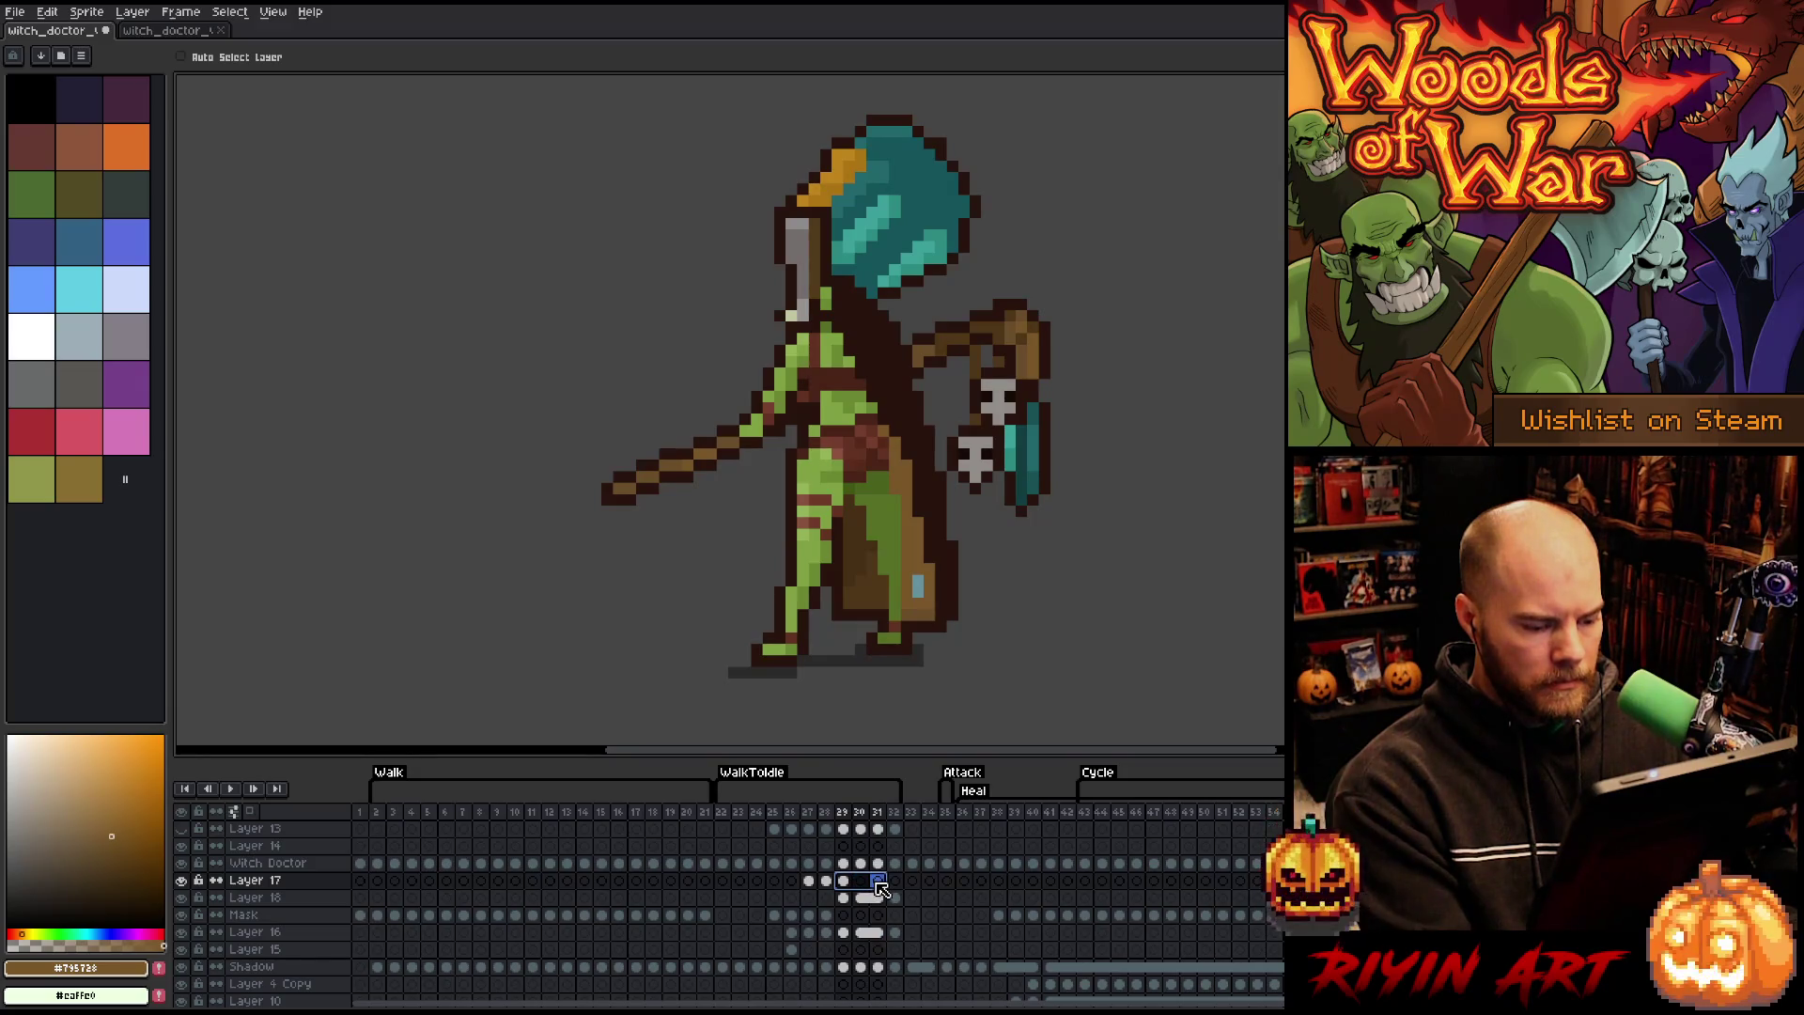
pyautogui.rightClick(878, 888)
pyautogui.click(900, 950)
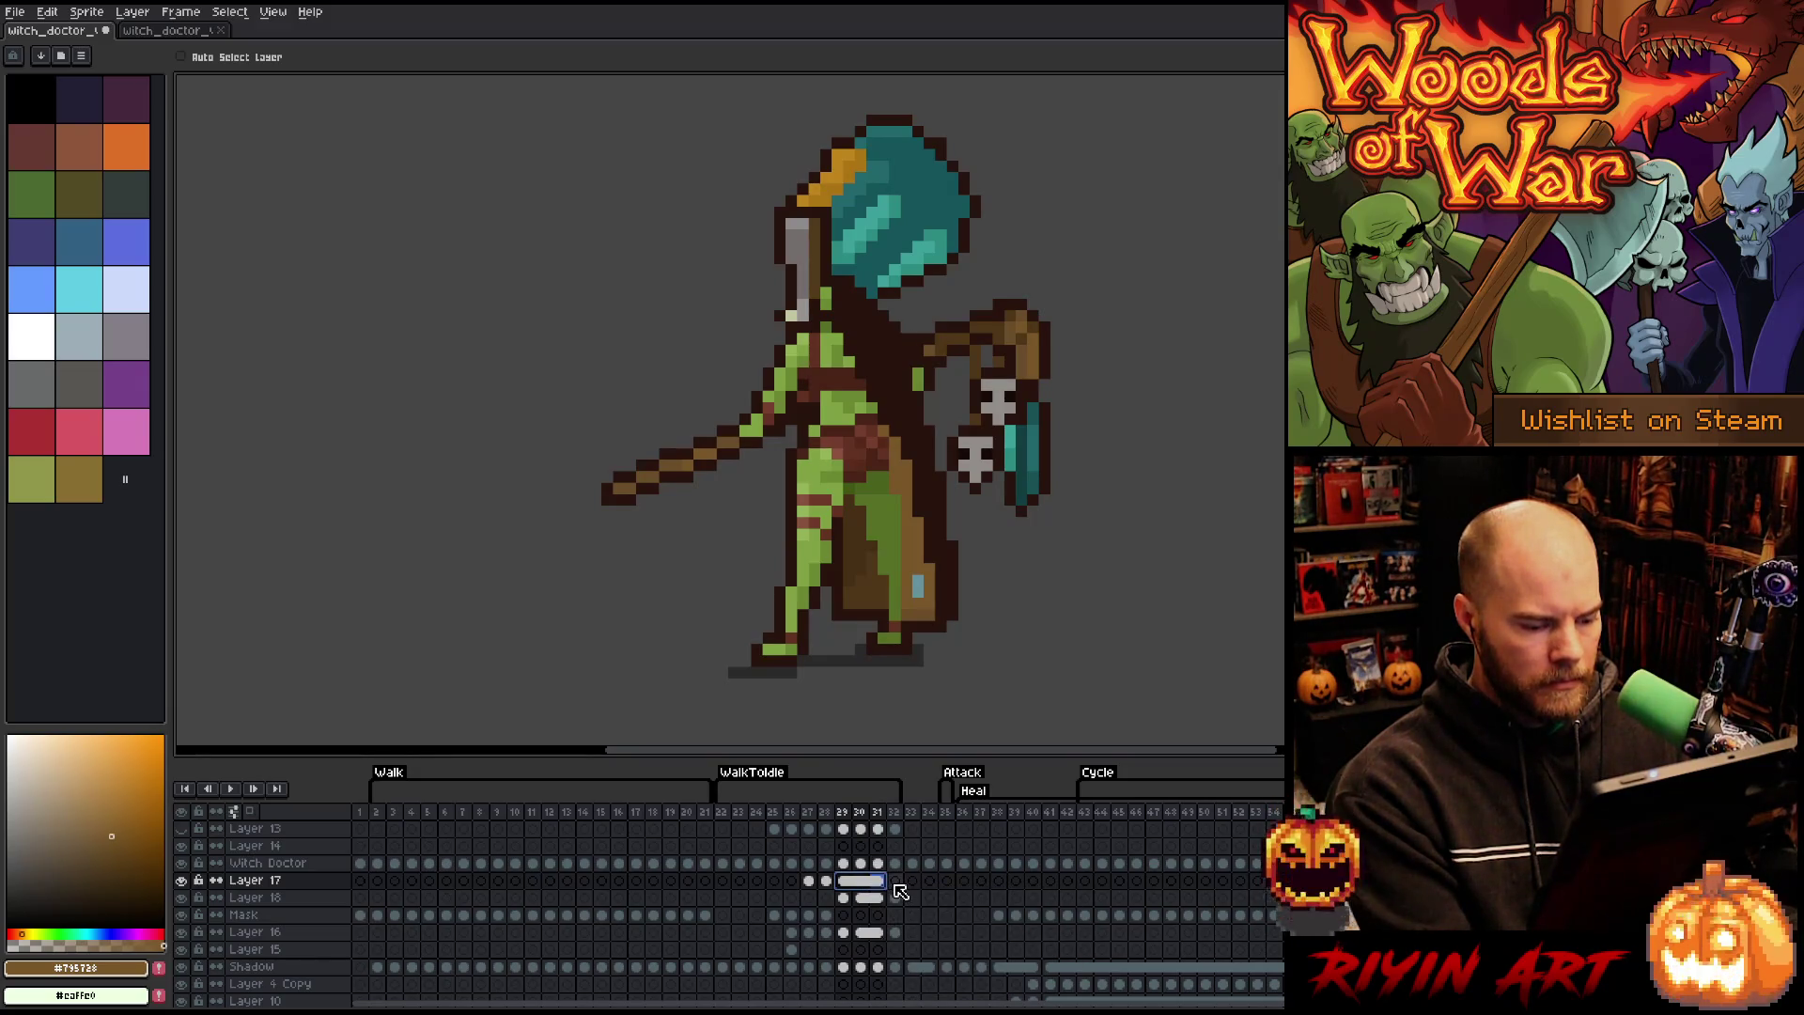
# - Insert a new frame after frame 31 and select frame 32's cels from Layer 18 to Layer 16
pyautogui.click(895, 883)
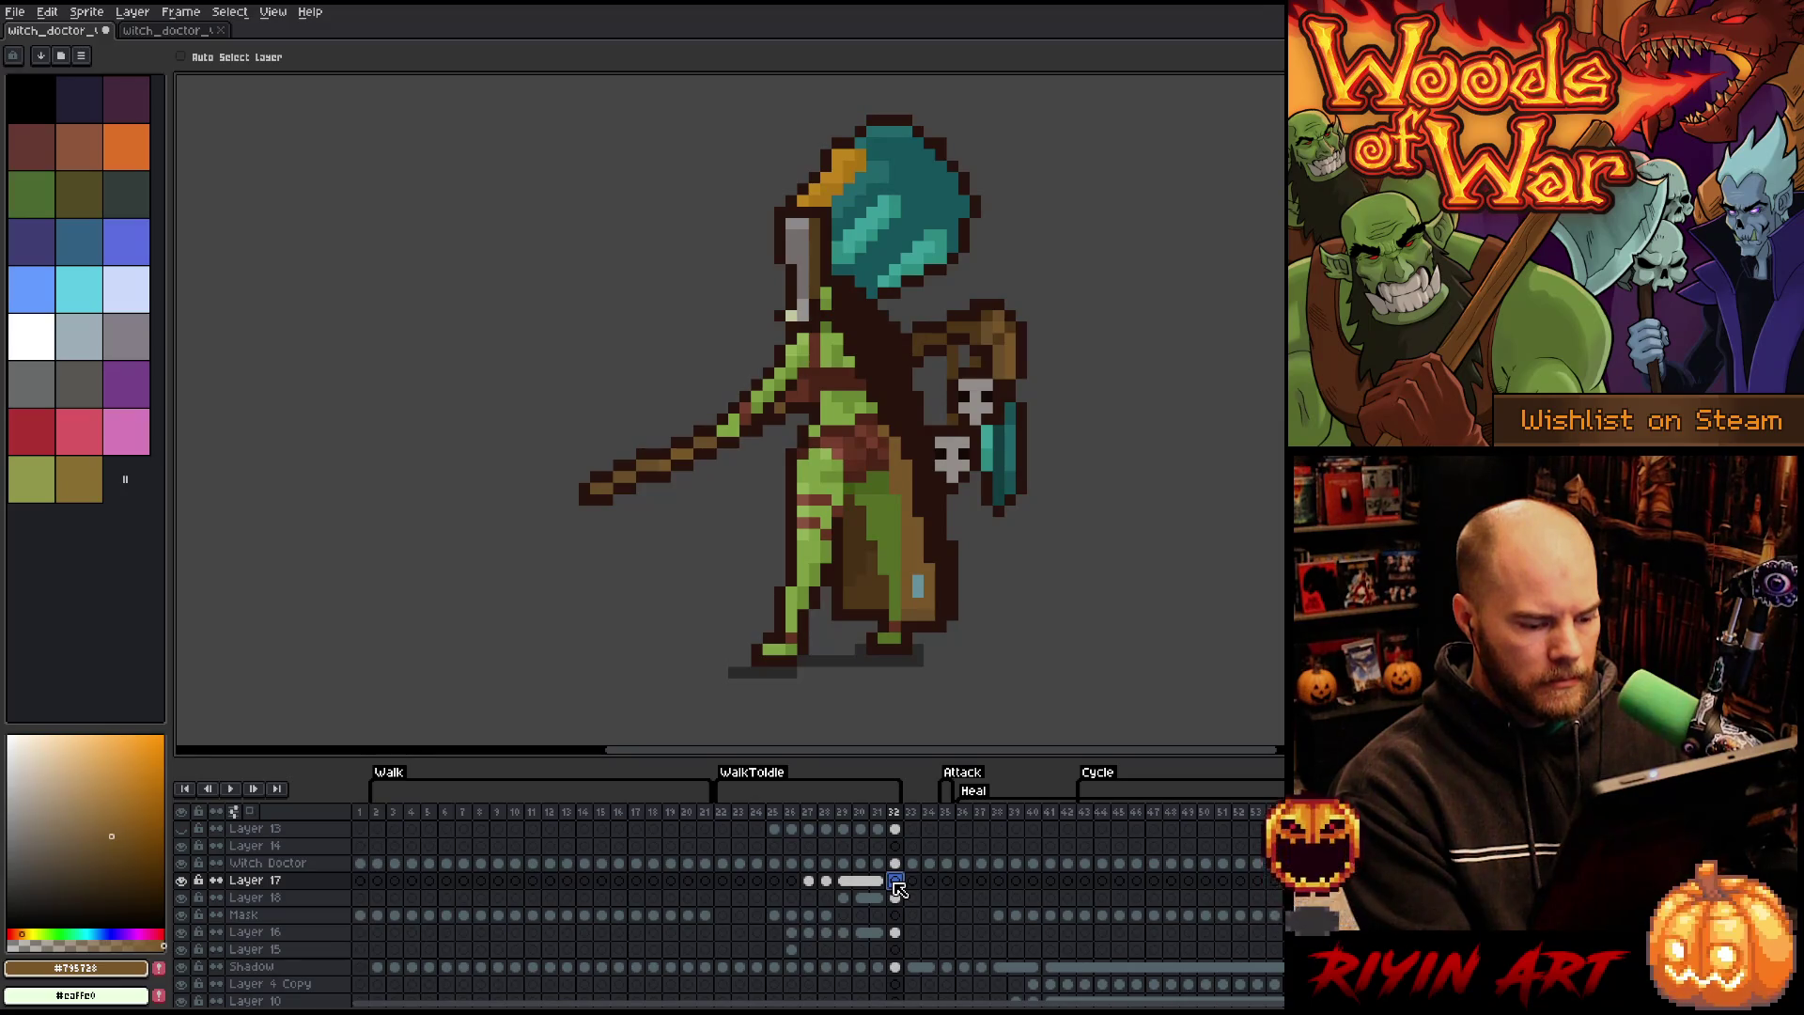
pyautogui.click(880, 813)
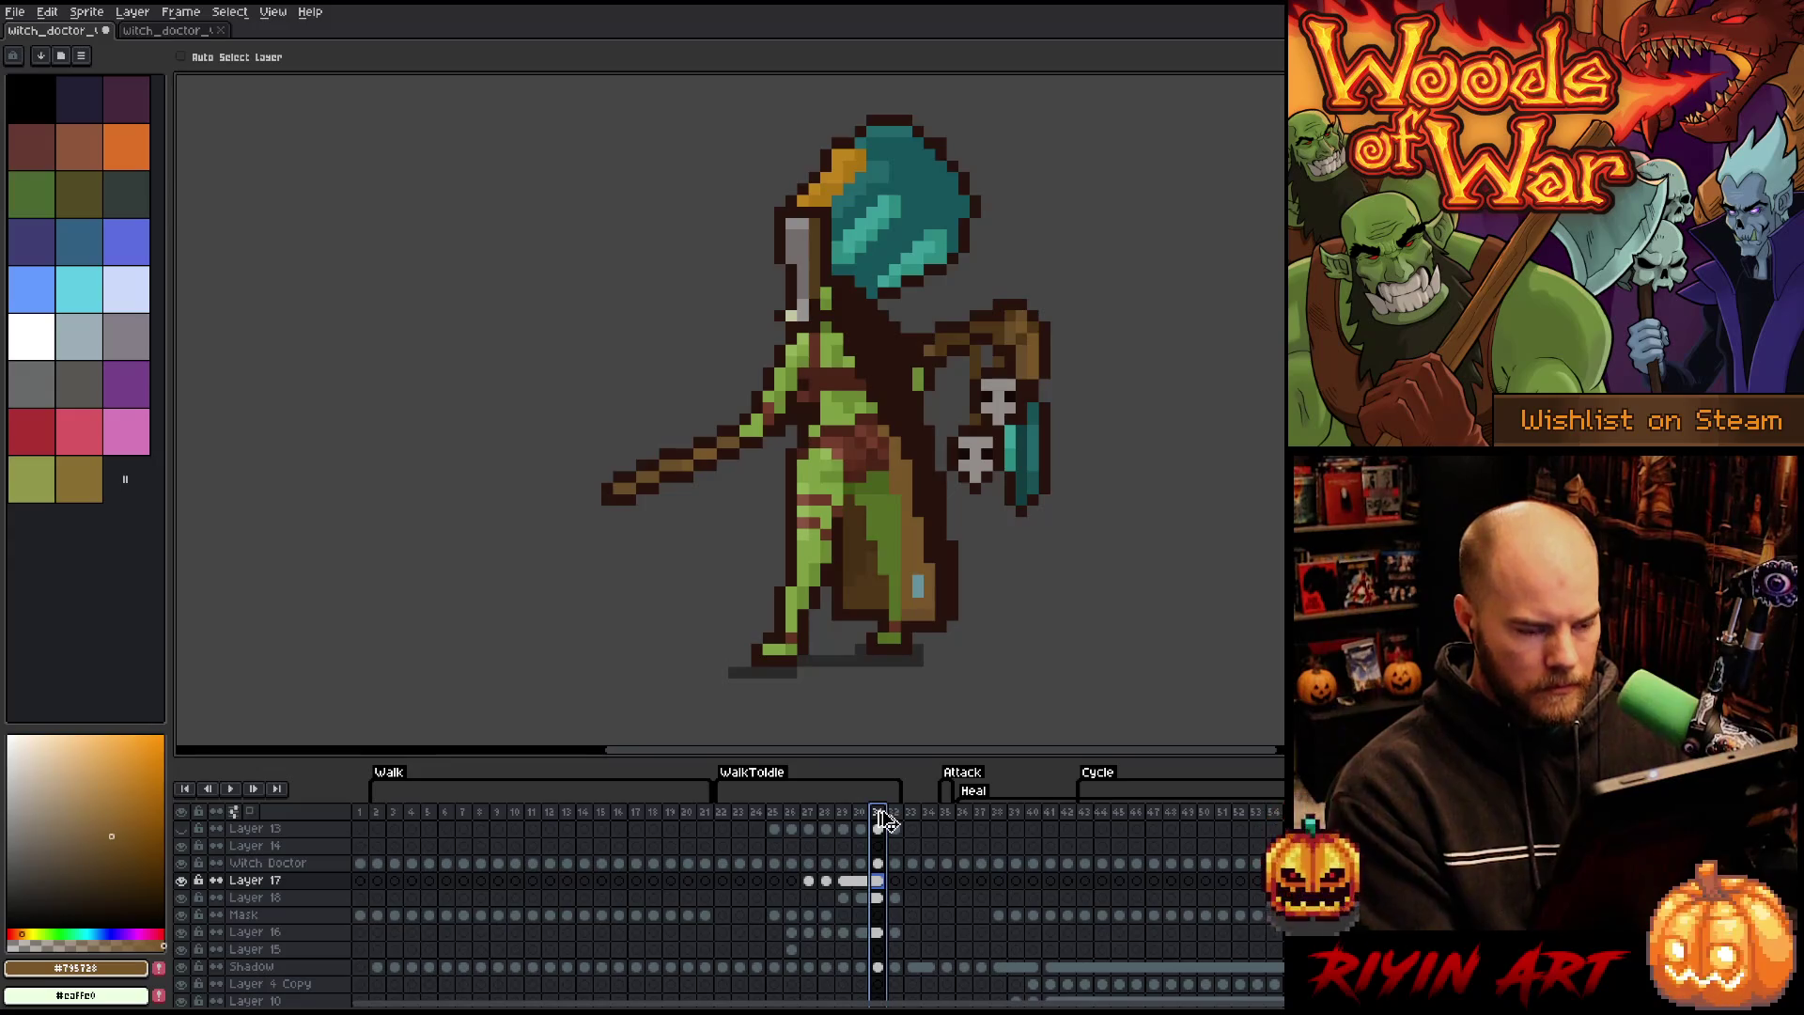
pyautogui.hotkey('alt', 'n')
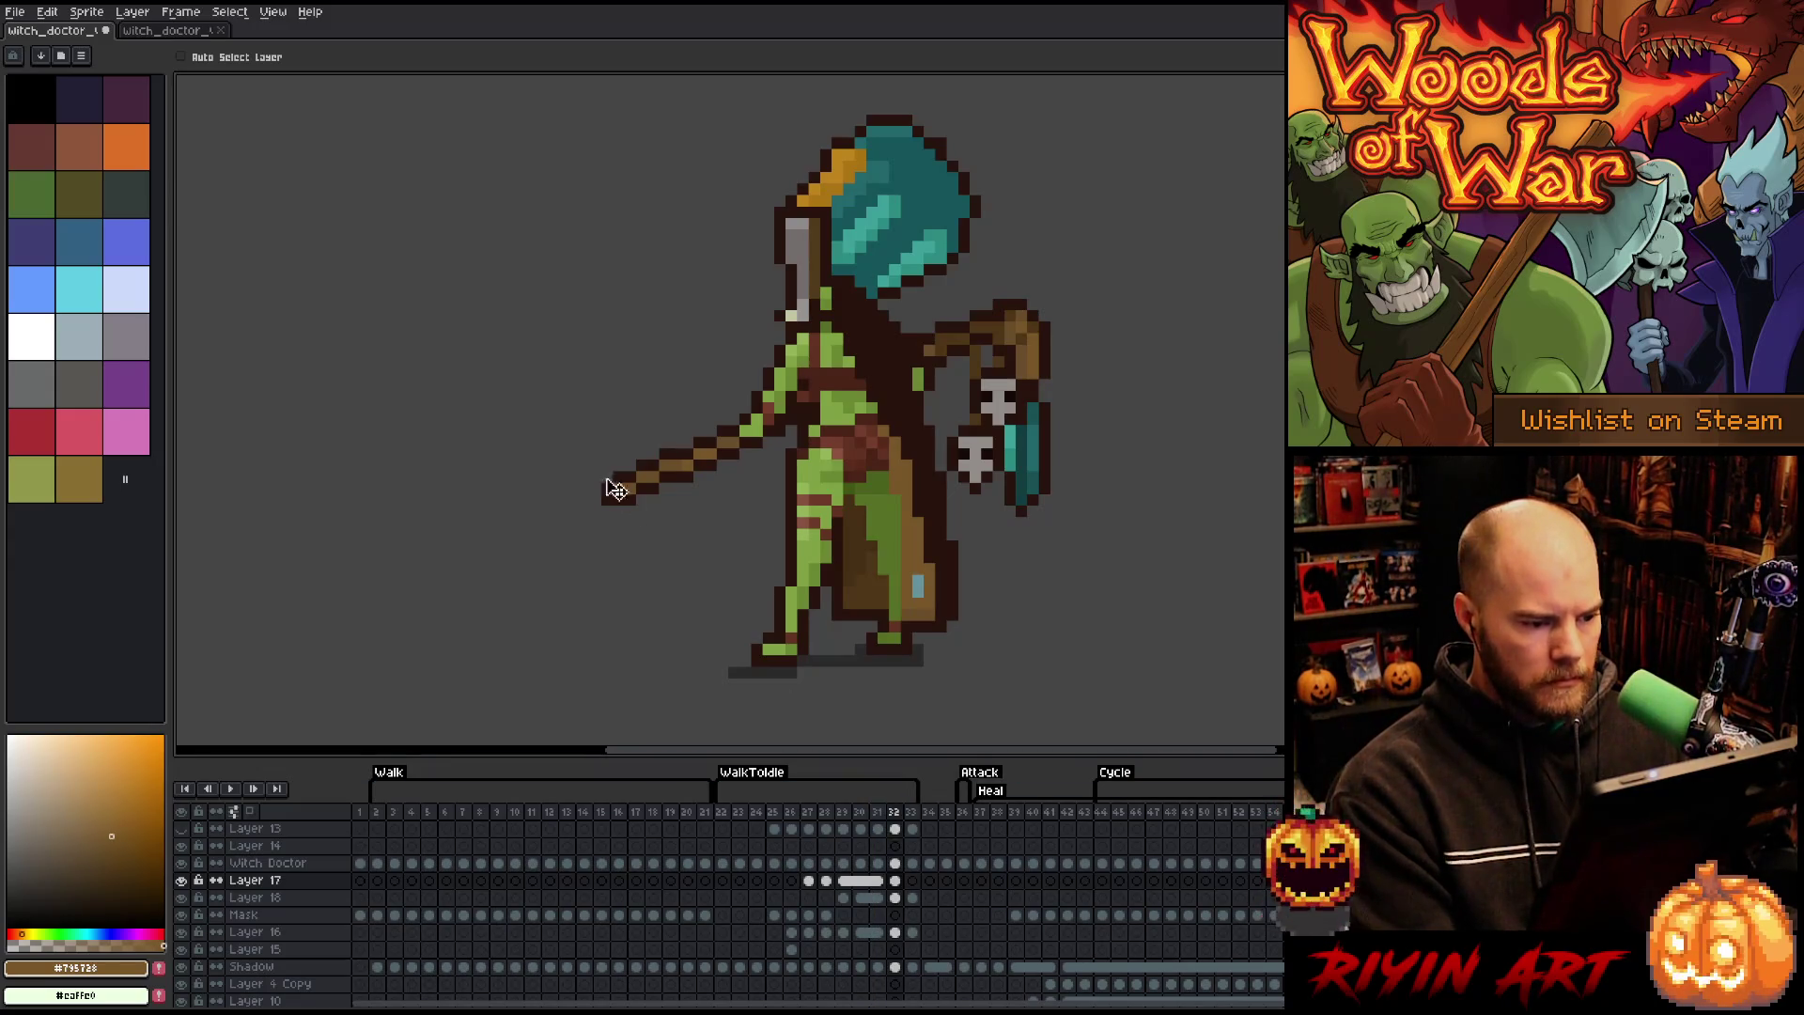
pyautogui.click(896, 897)
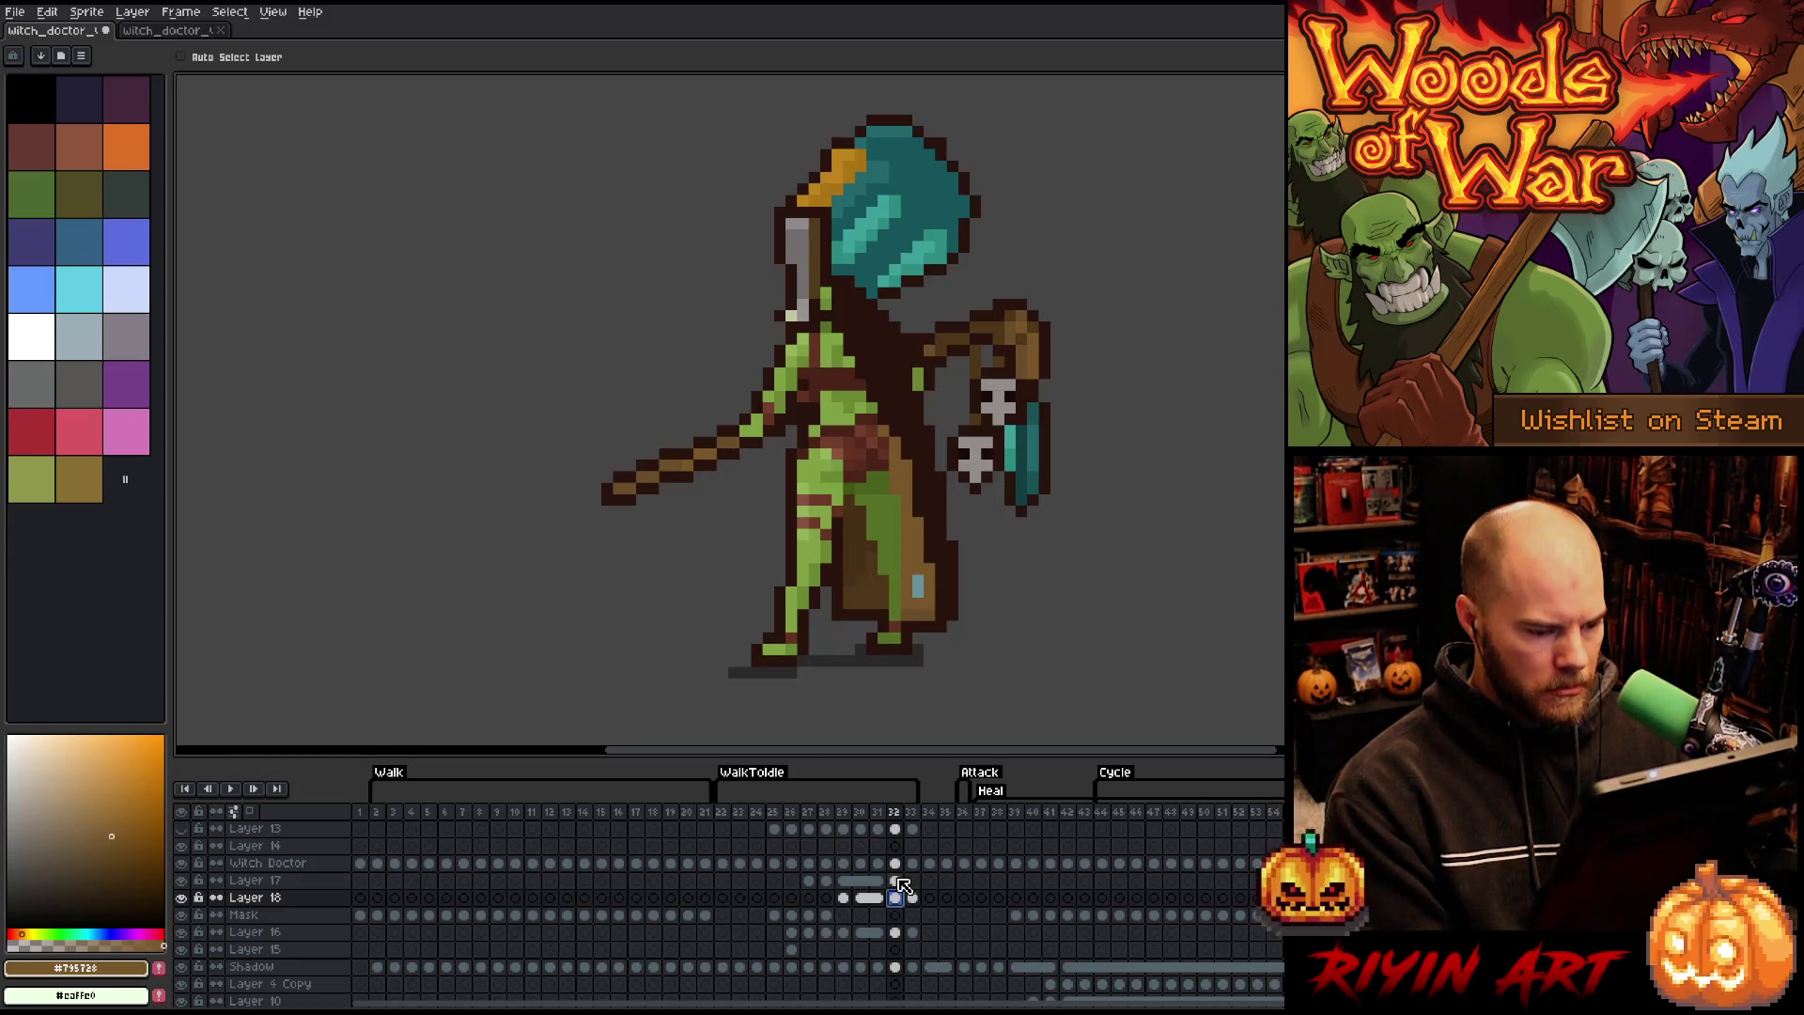
pyautogui.moveTo(895, 932); pyautogui.dragTo(898, 890)
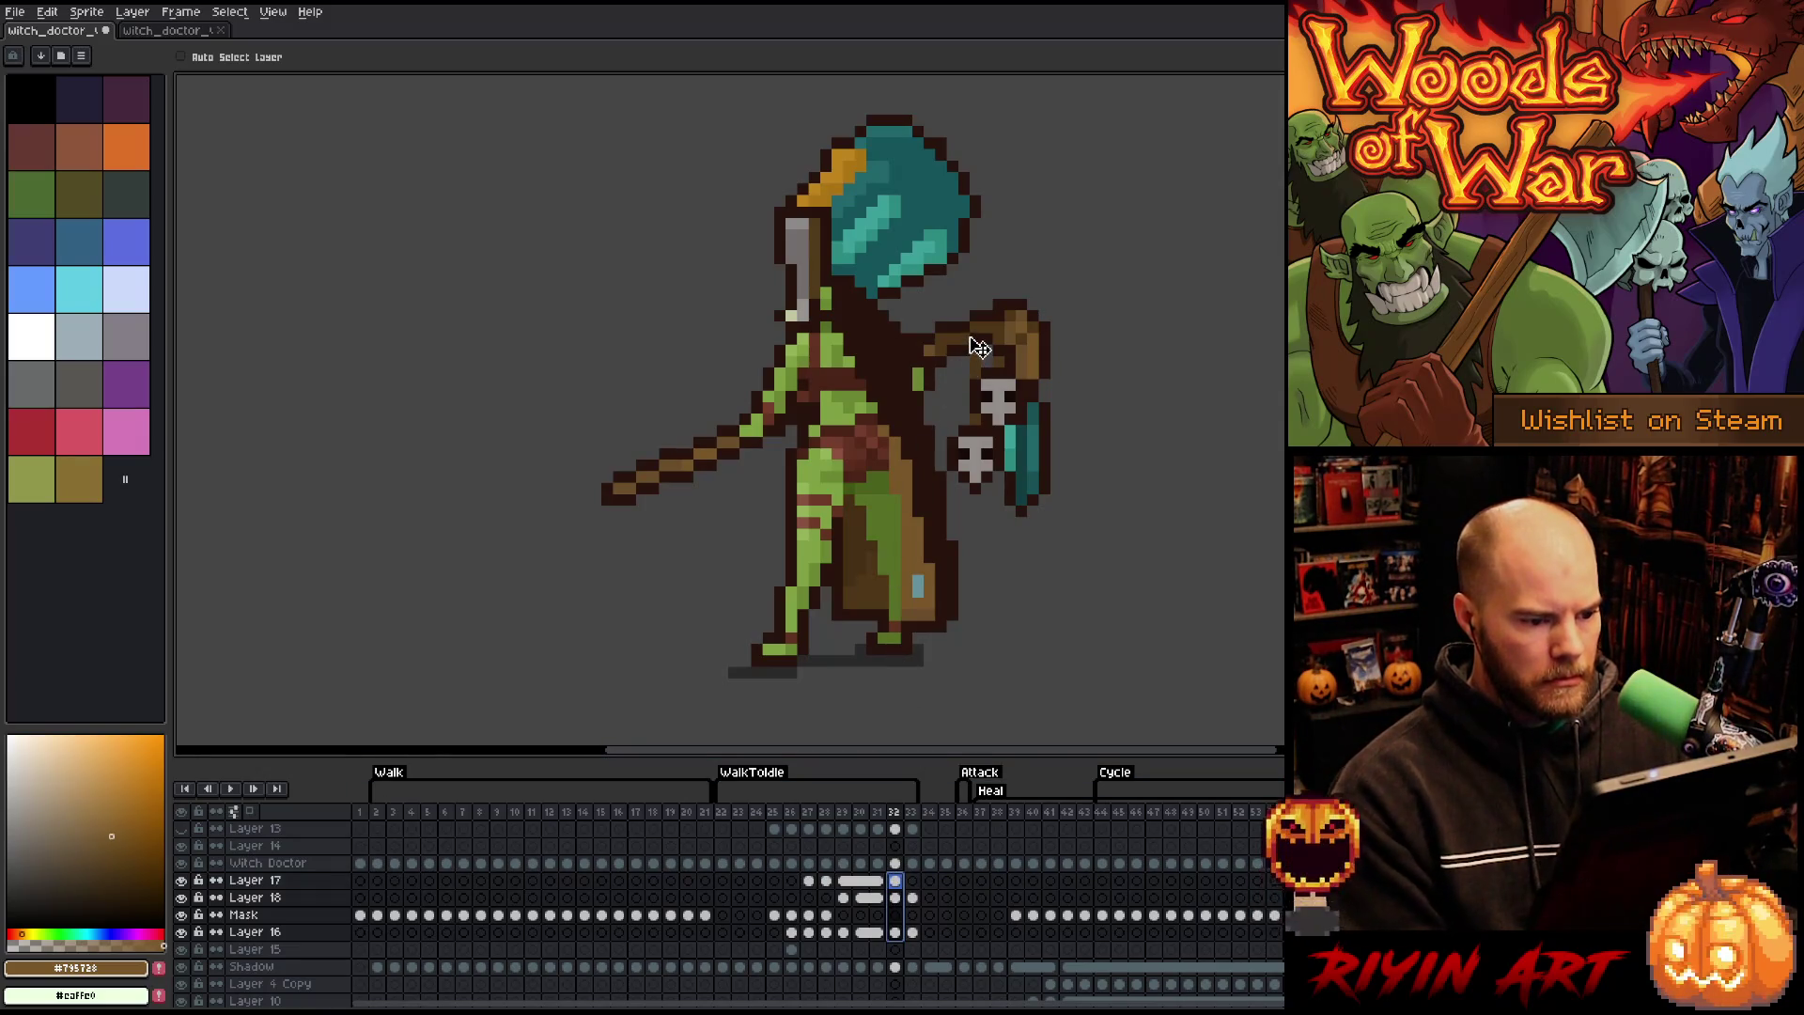
# - Drag the frame 32 staff arm and skulls right, then pick the dark outline colour for the Pencil on the Witch Doctor layer
pyautogui.moveTo(967, 337); pyautogui.dragTo(1031, 328)
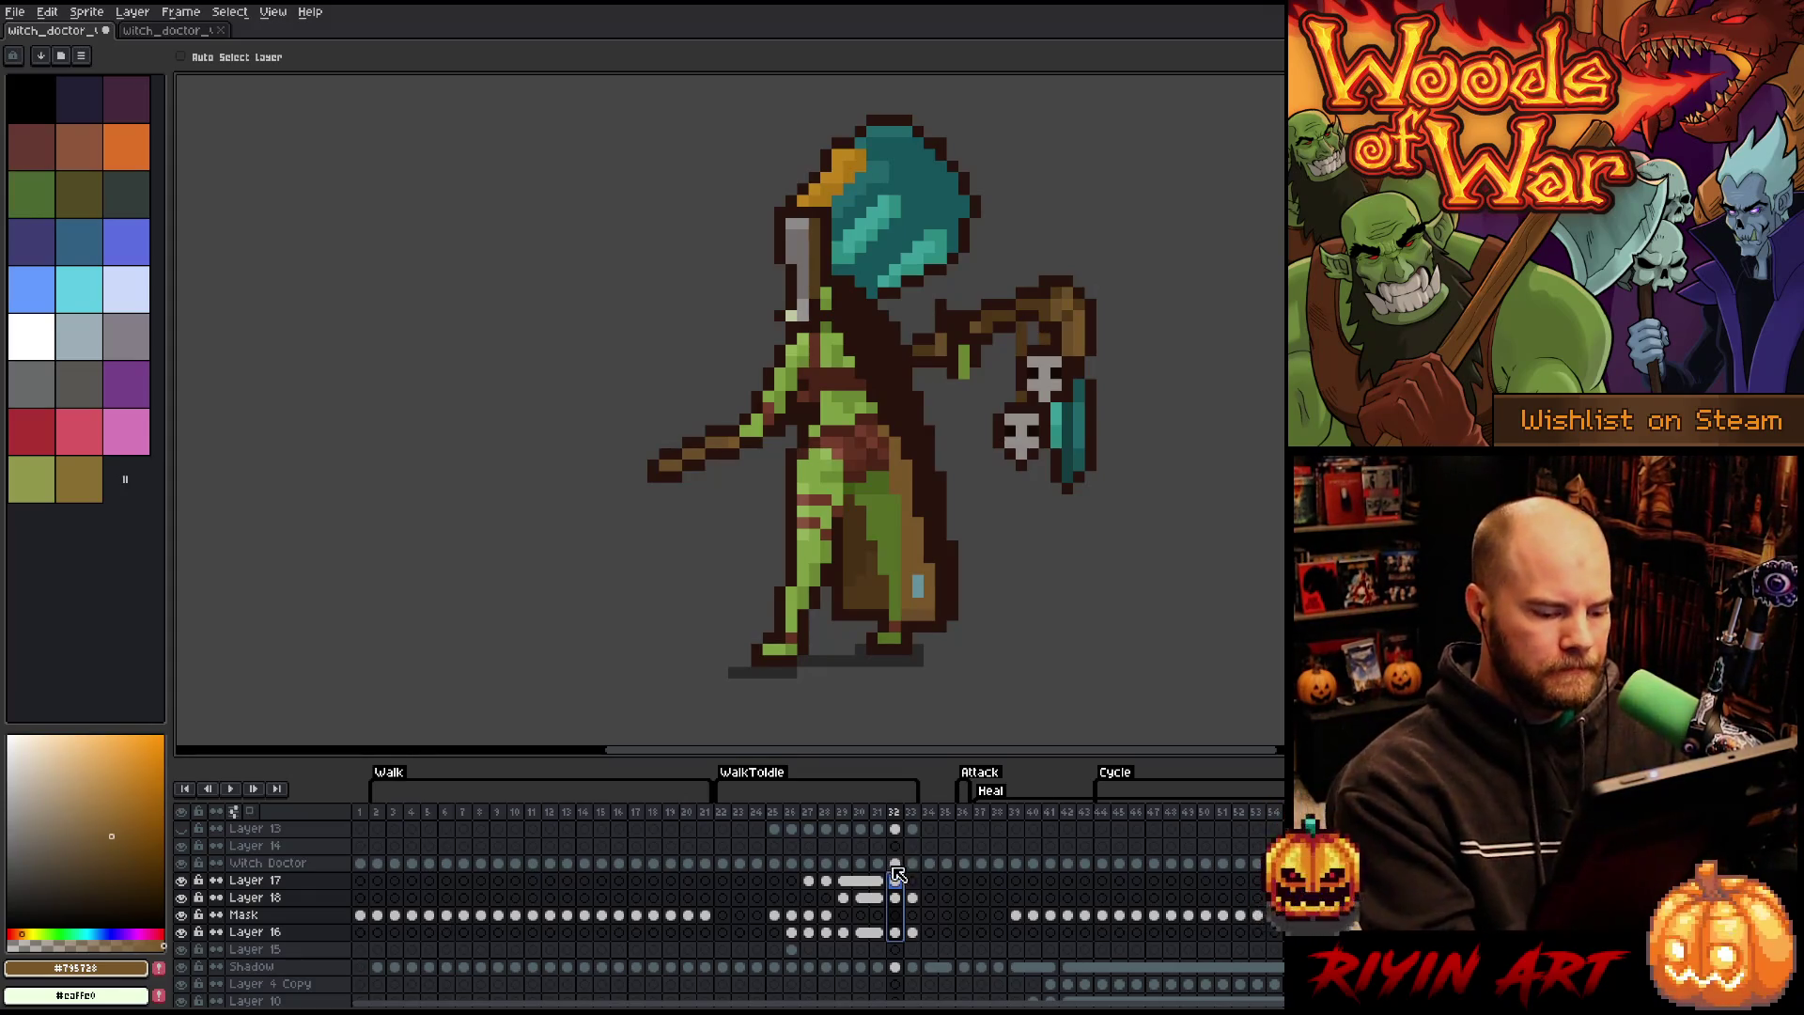
pyautogui.keyDown('ctrl'); pyautogui.click(847, 263); pyautogui.keyUp('ctrl')
pyautogui.press('b')
pyautogui.keyDown('alt'); pyautogui.click(779, 398); pyautogui.keyUp('alt')
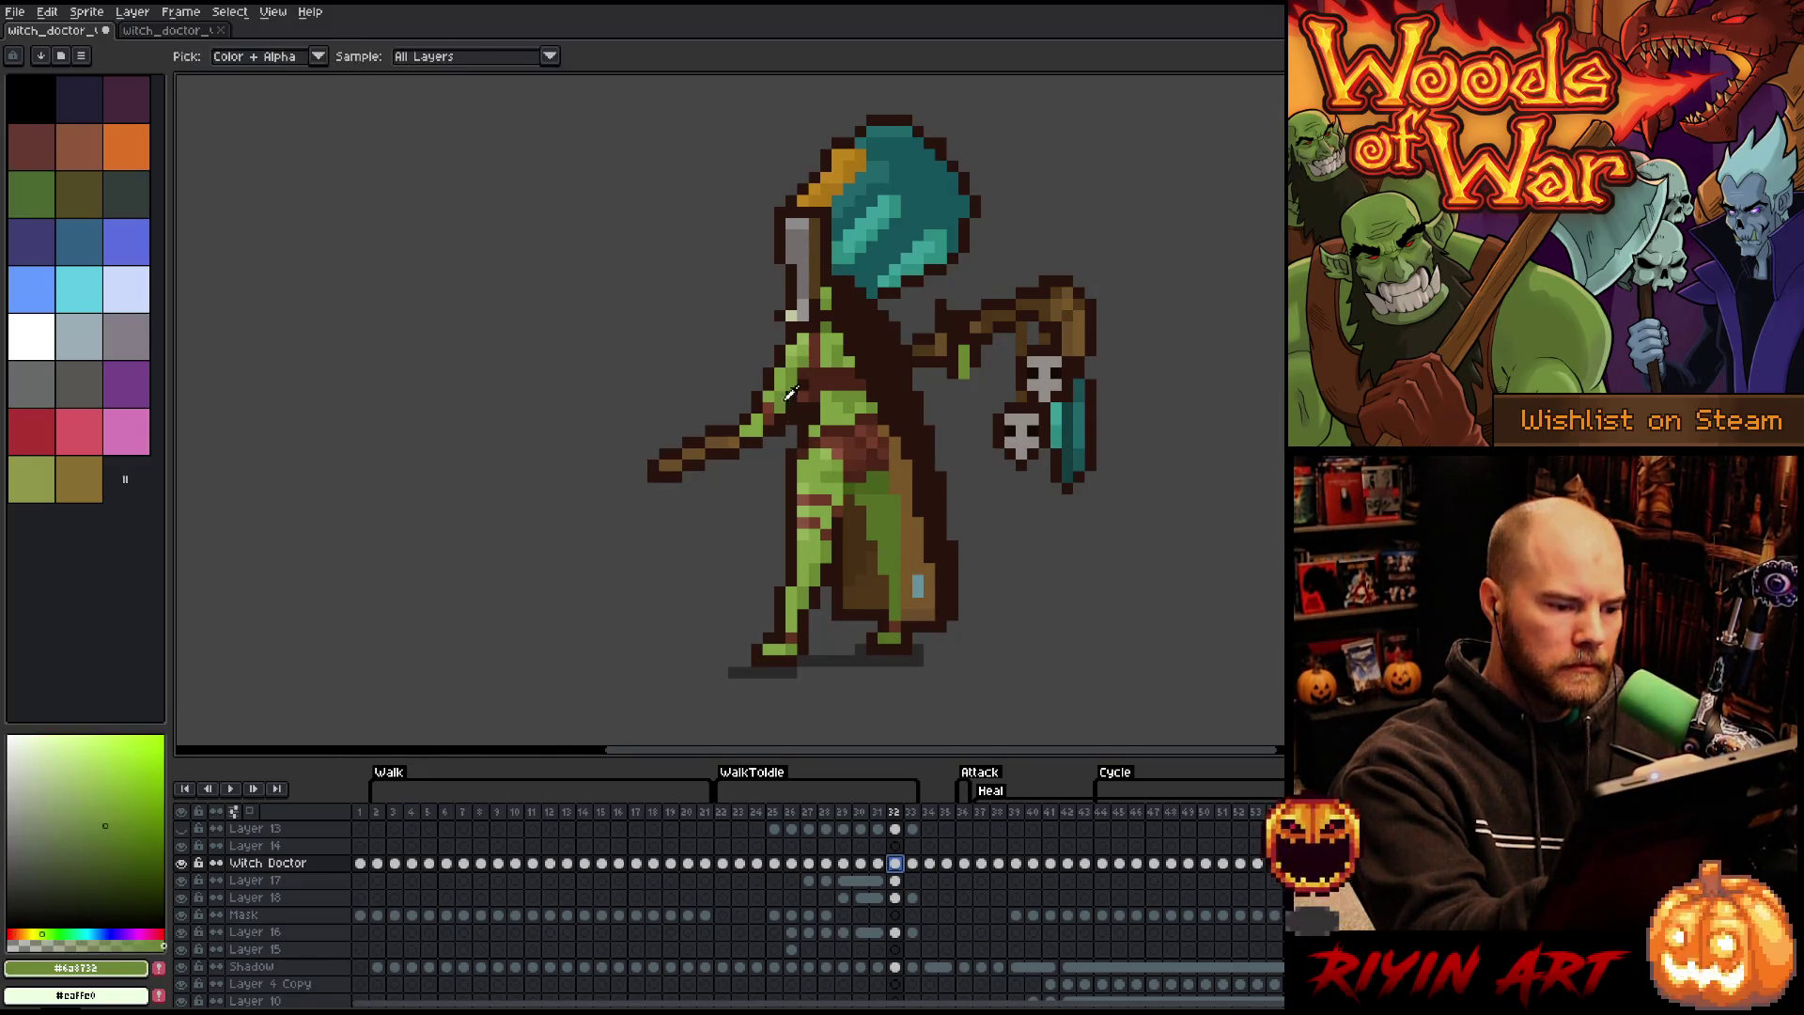
# - Repaint the frame 32 arm with its light and dark greens, dark outline and dark brown, erasing stray pixels
pyautogui.keyDown('alt'); pyautogui.click(784, 406); pyautogui.keyUp('alt')
pyautogui.keyDown('alt'); pyautogui.click(793, 410); pyautogui.keyUp('alt')
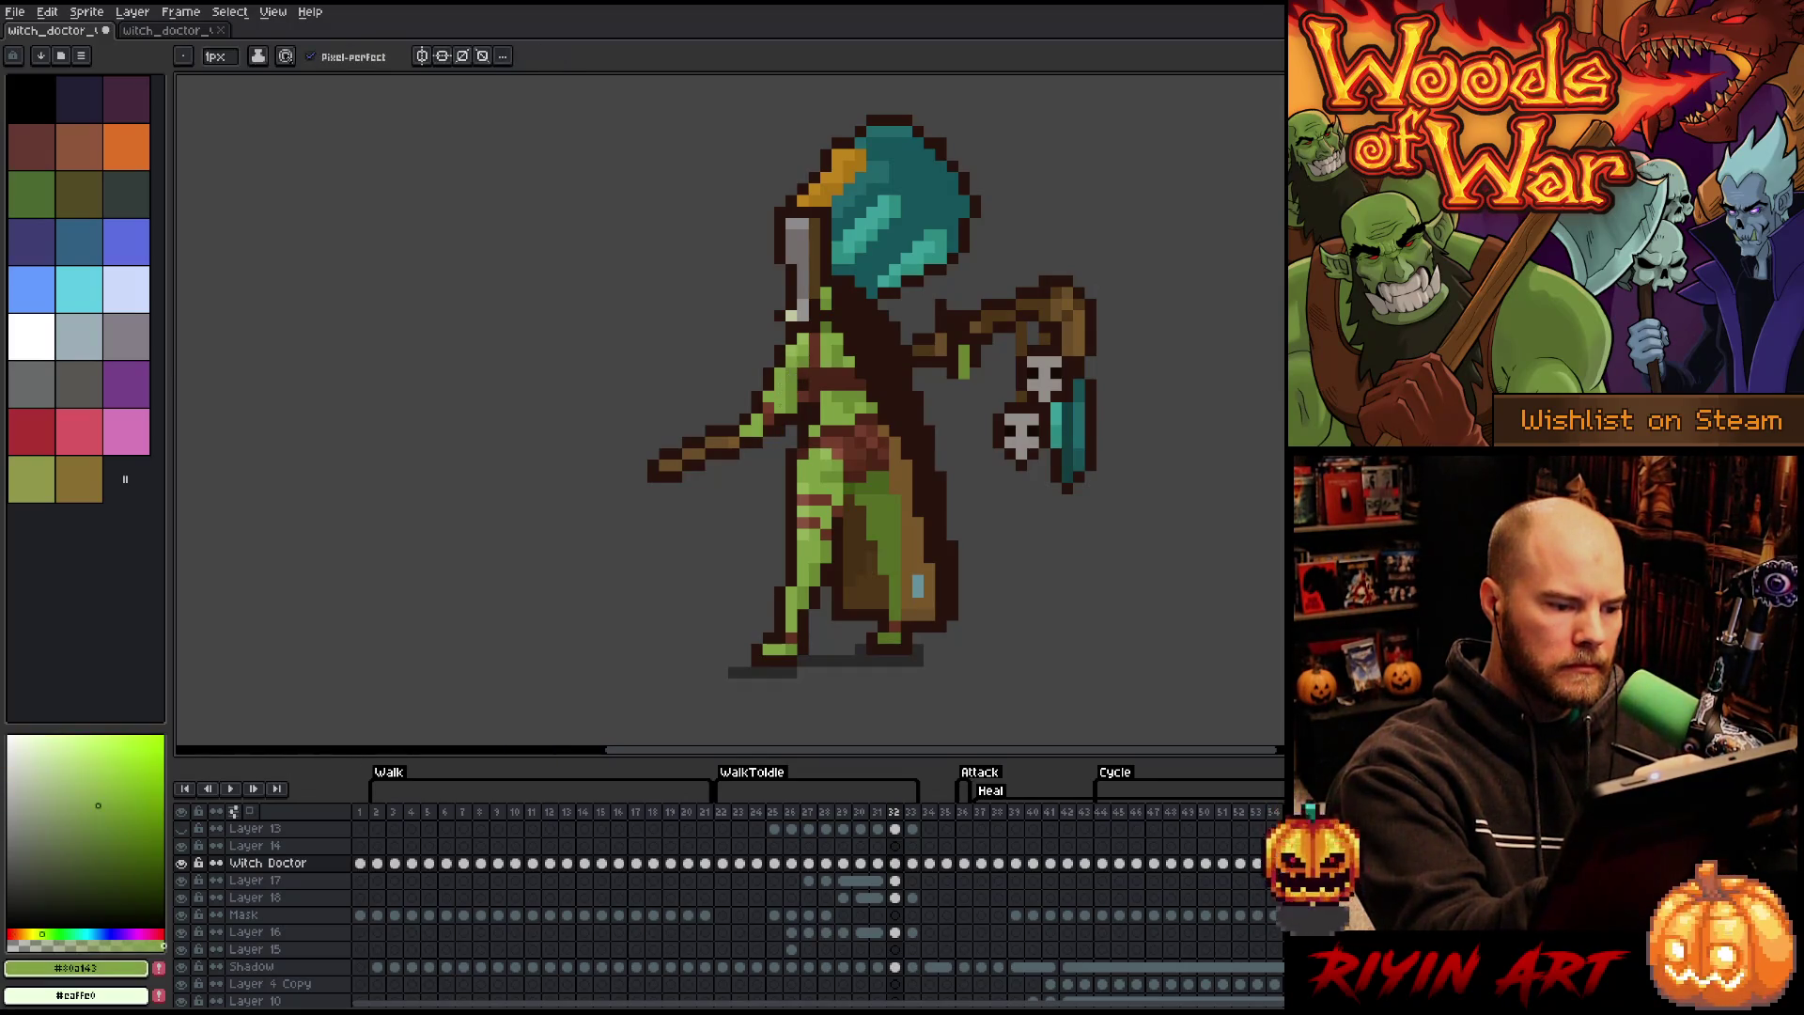
pyautogui.keyDown('alt'); pyautogui.click(767, 362); pyautogui.keyUp('alt')
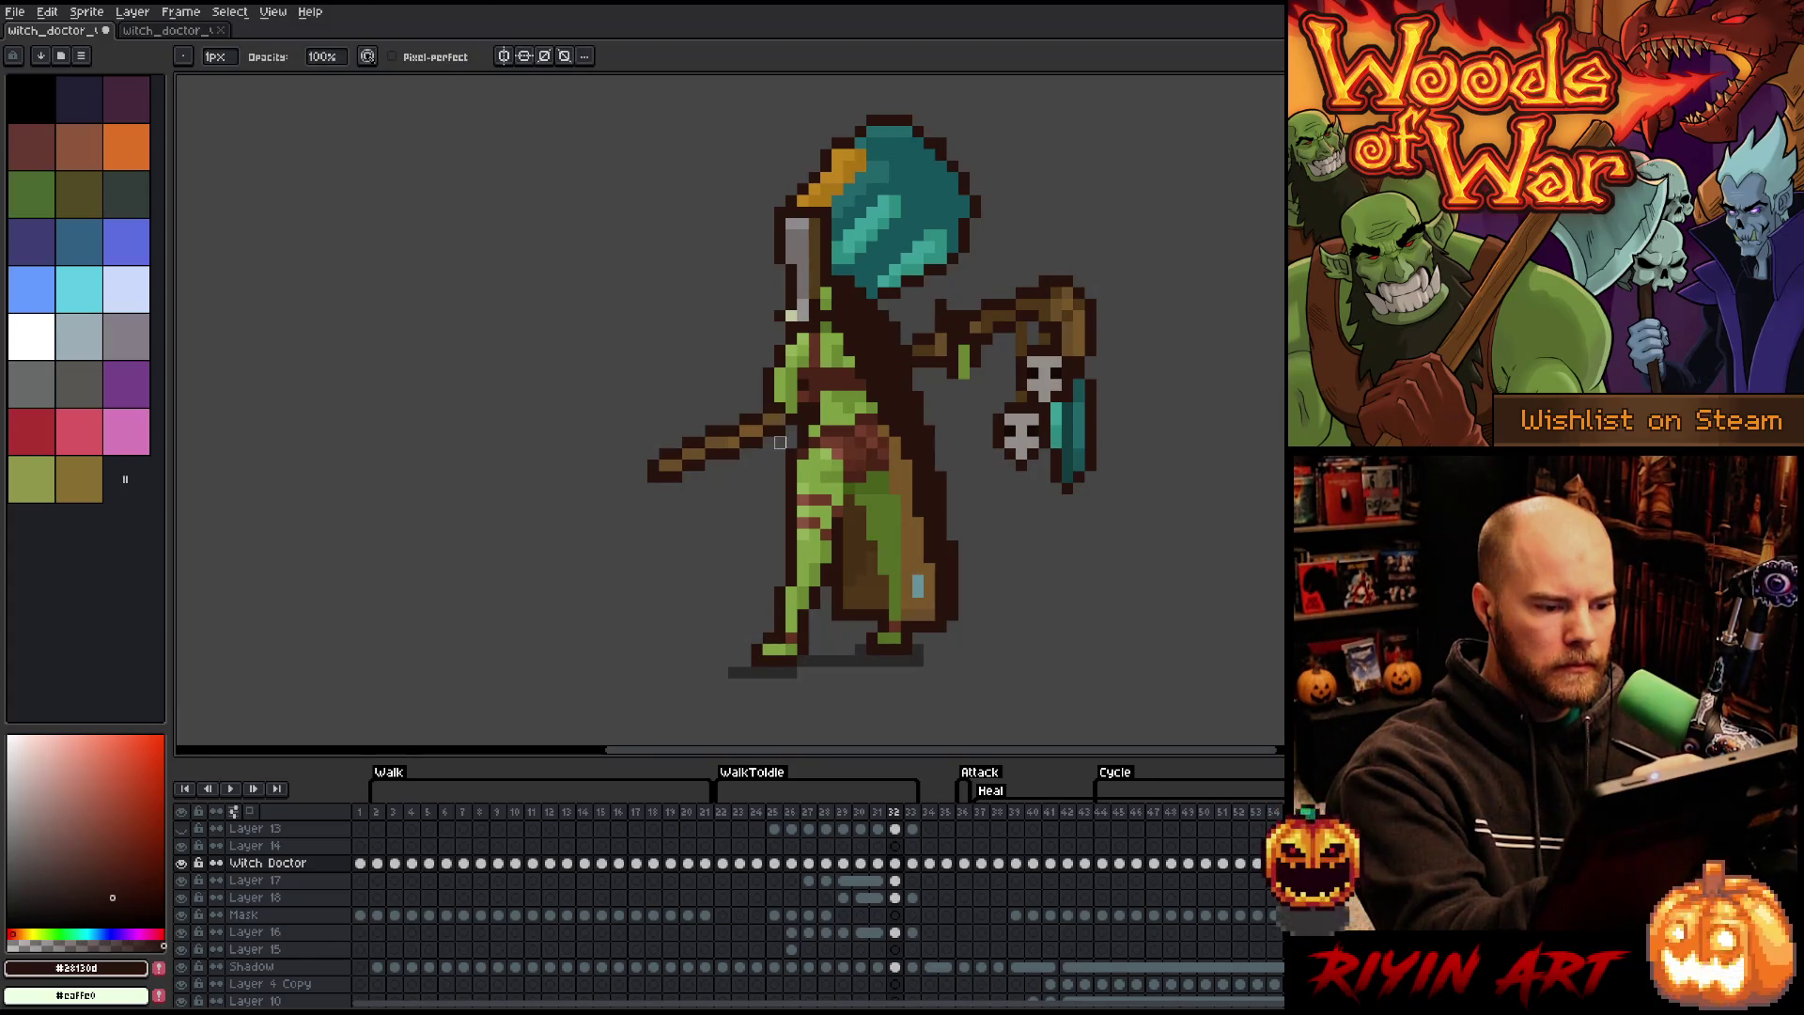
pyautogui.press('b')
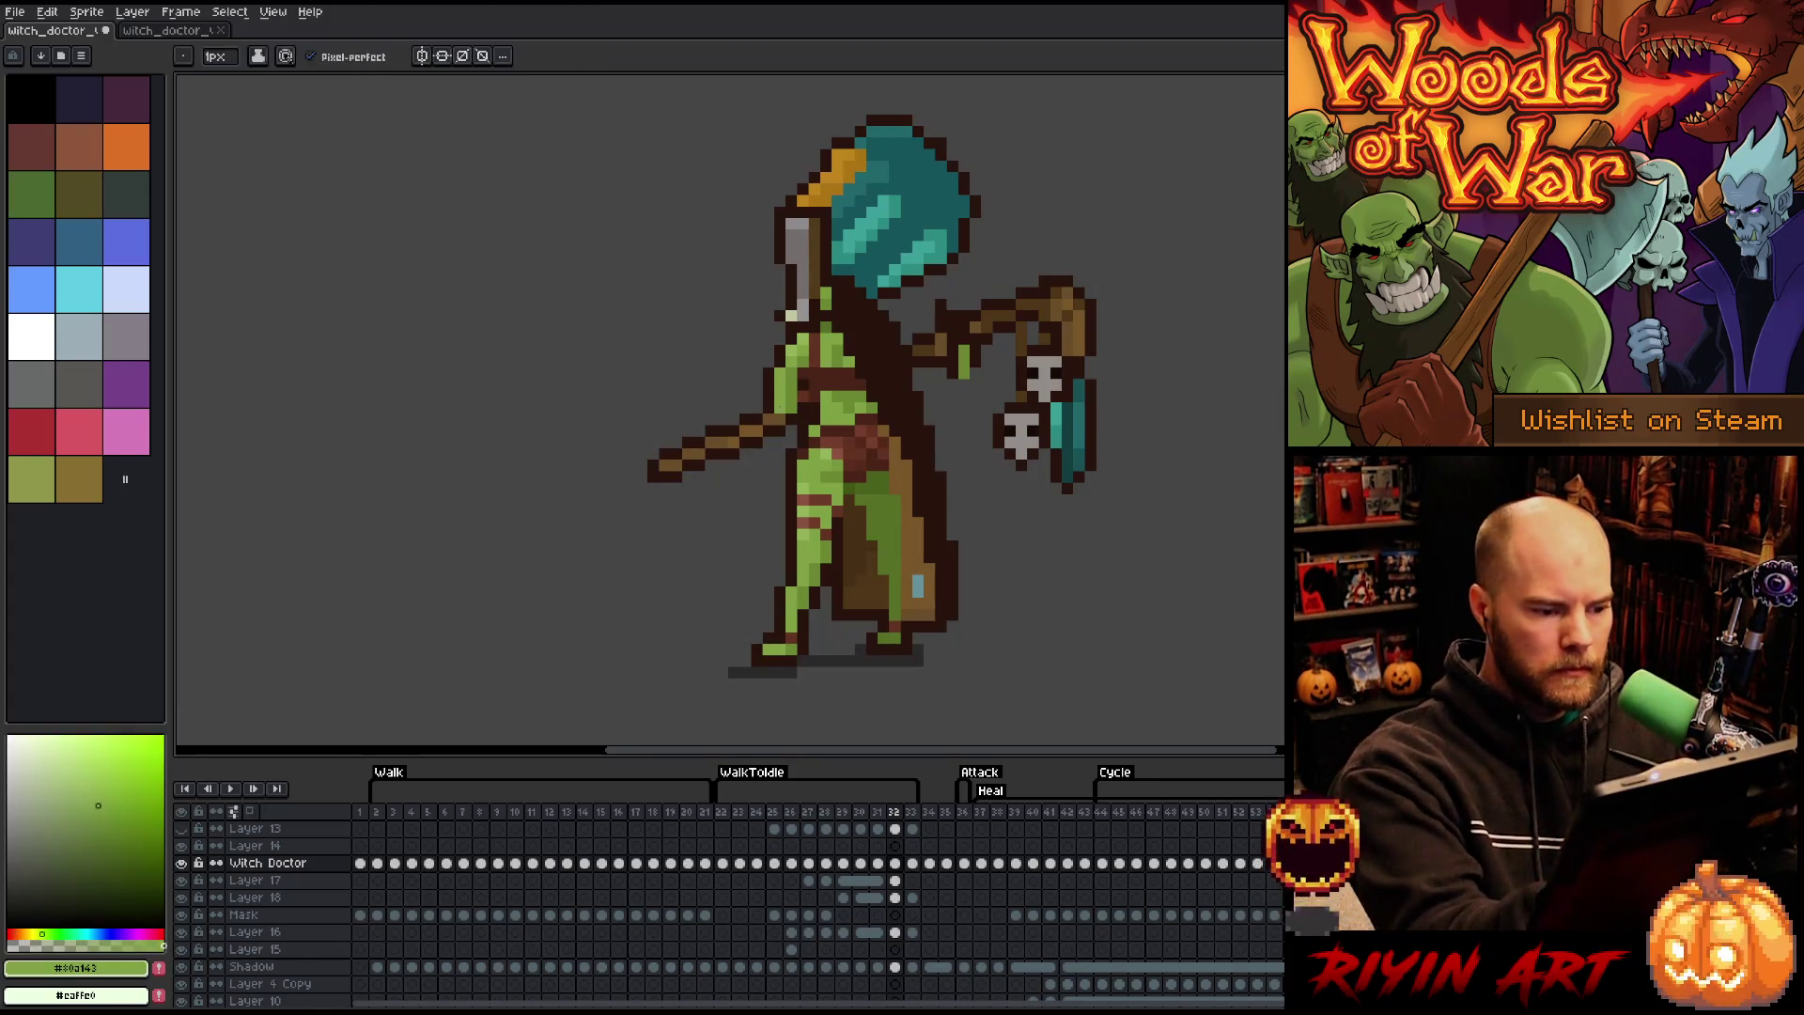
pyautogui.keyDown('alt'); pyautogui.click(861, 280); pyautogui.keyUp('alt')
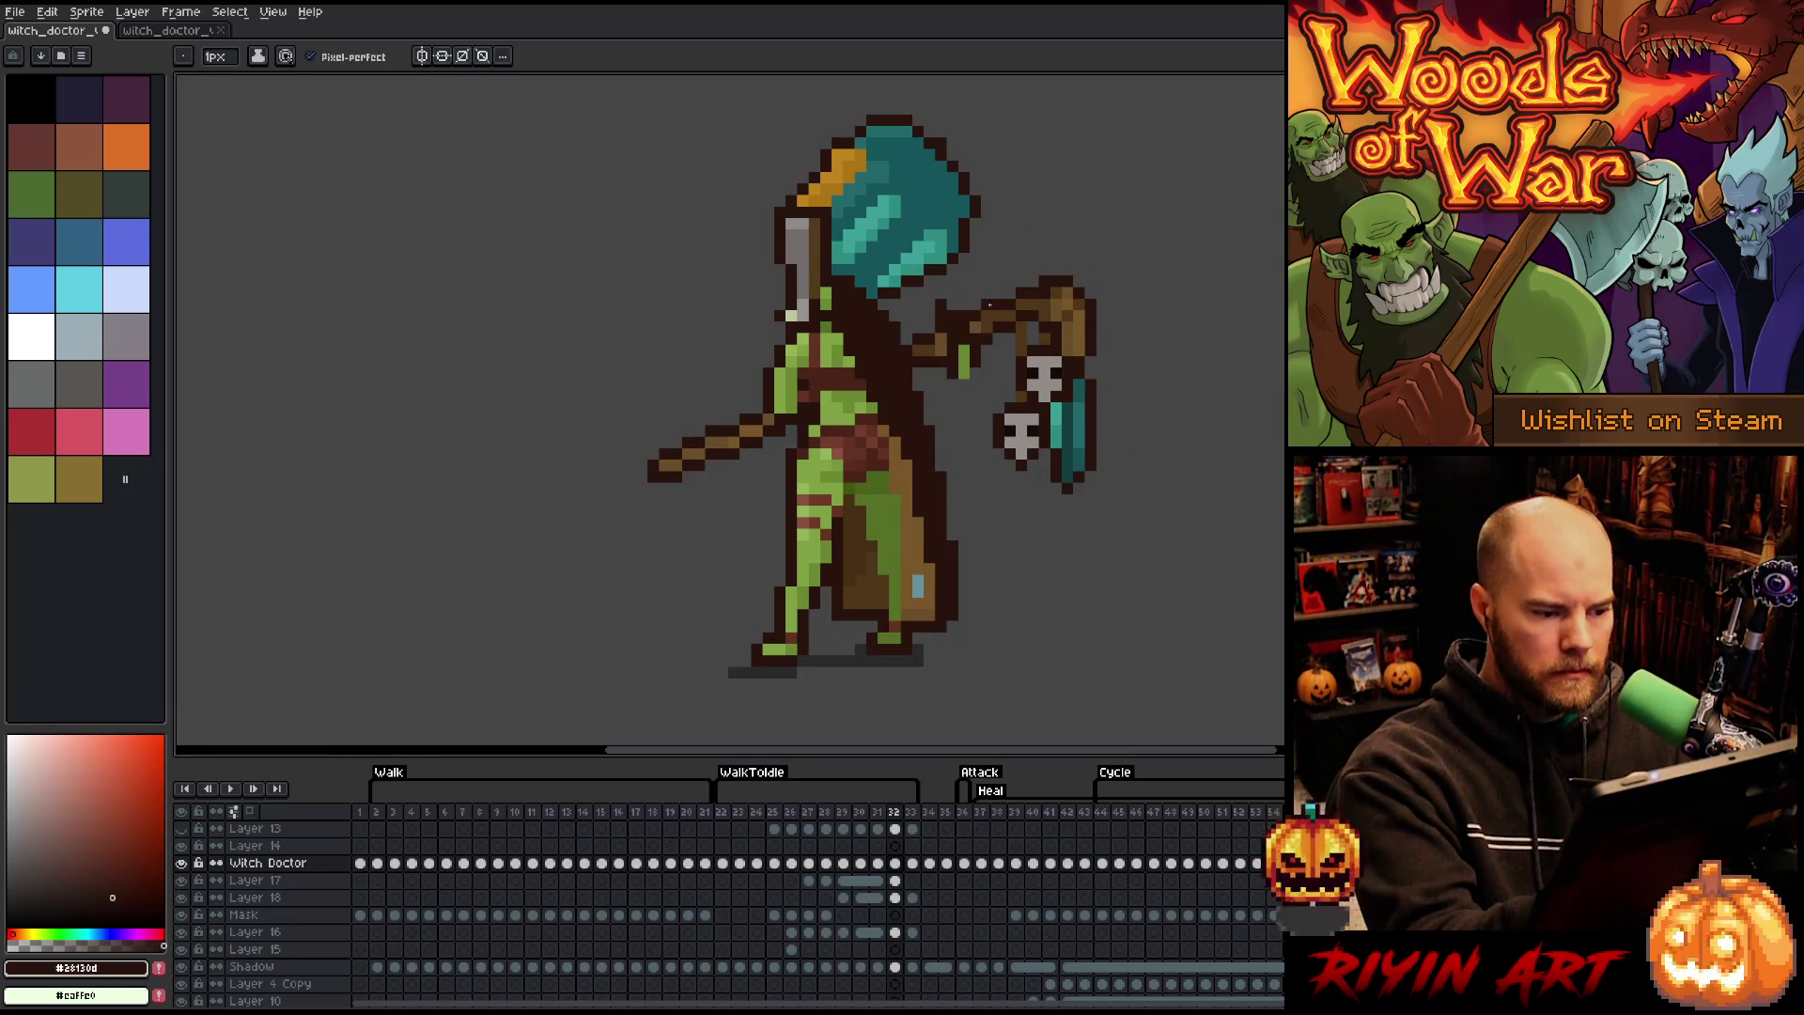
pyautogui.keyDown('alt'); pyautogui.click(964, 362); pyautogui.keyUp('alt')
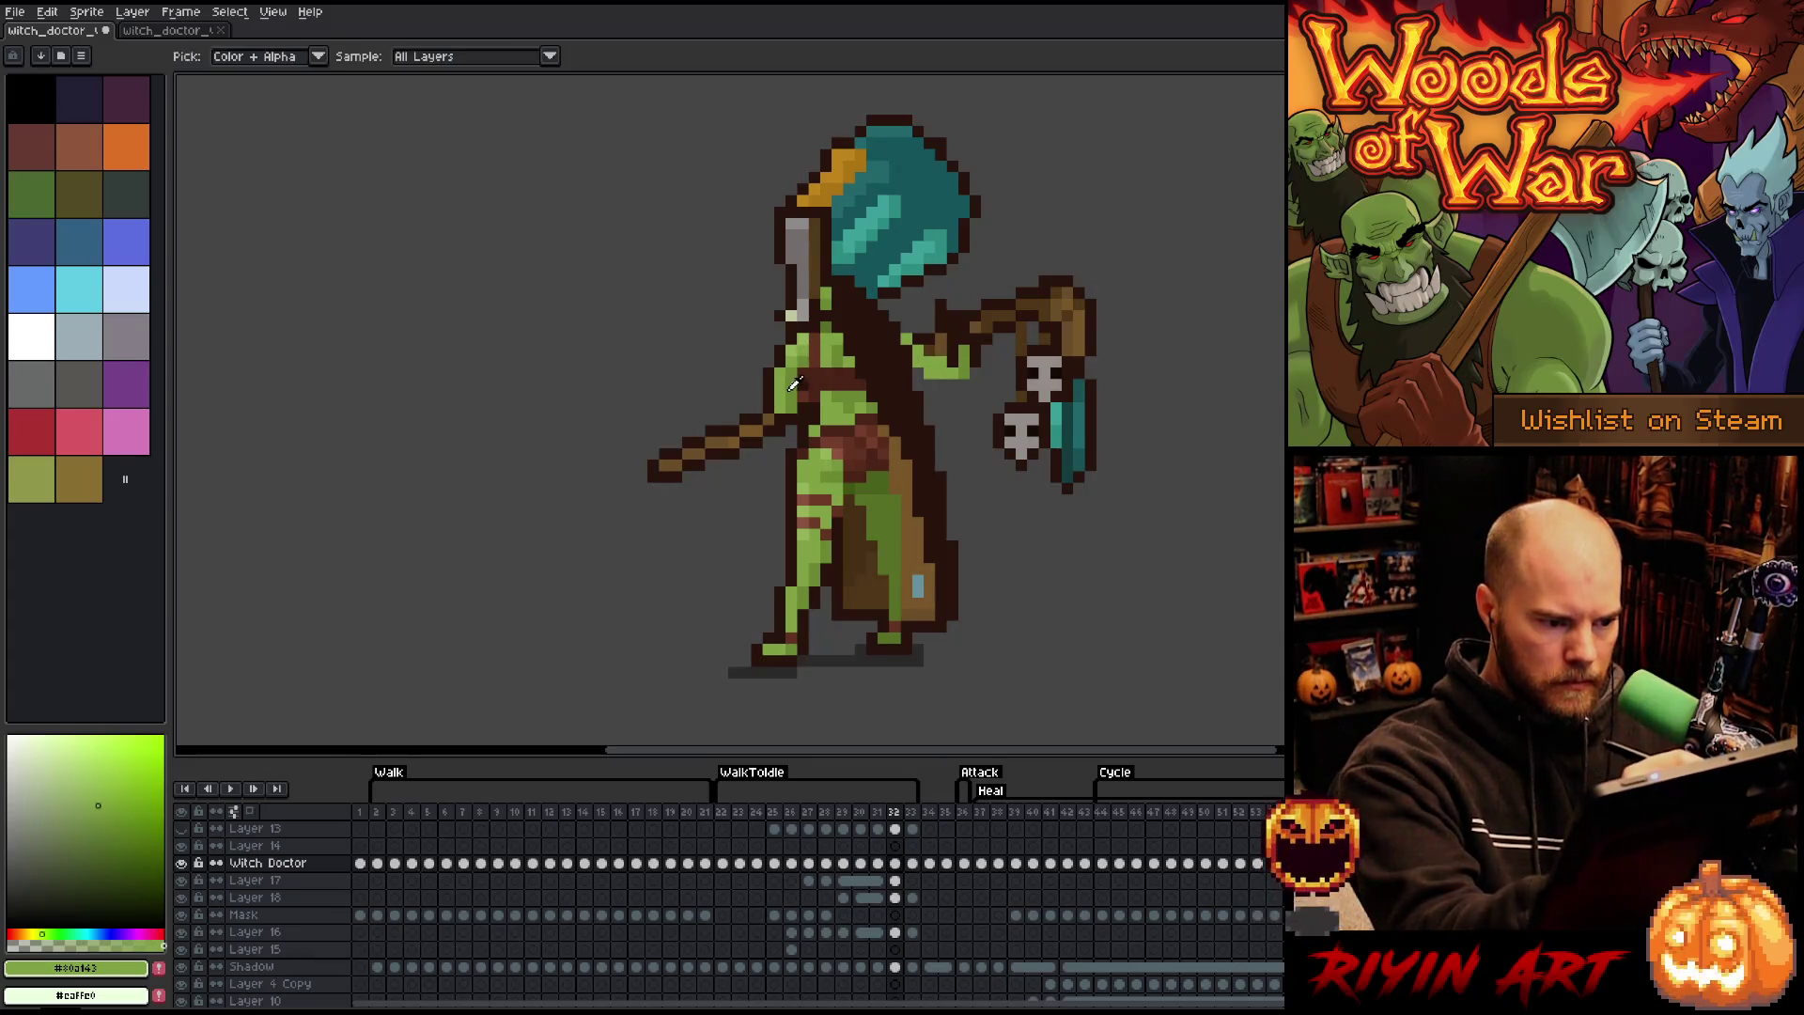
pyautogui.keyDown('alt'); pyautogui.click(917, 267); pyautogui.keyUp('alt')
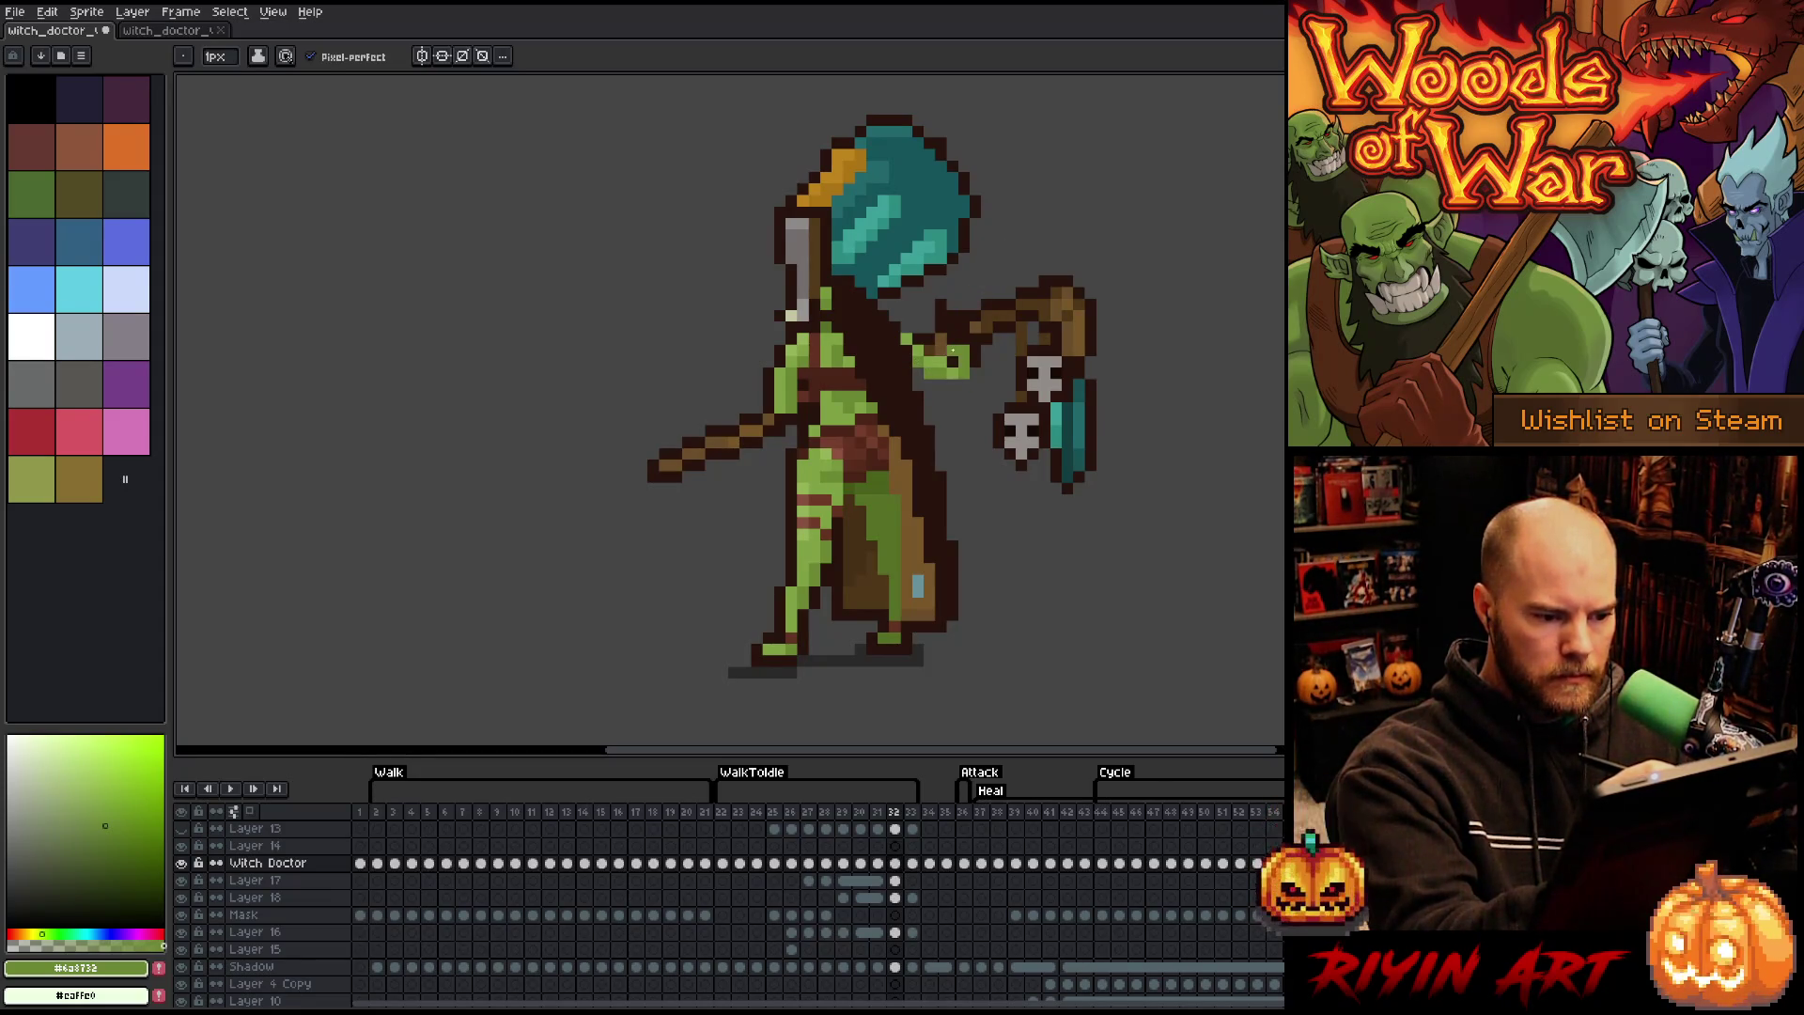
pyautogui.press('e')
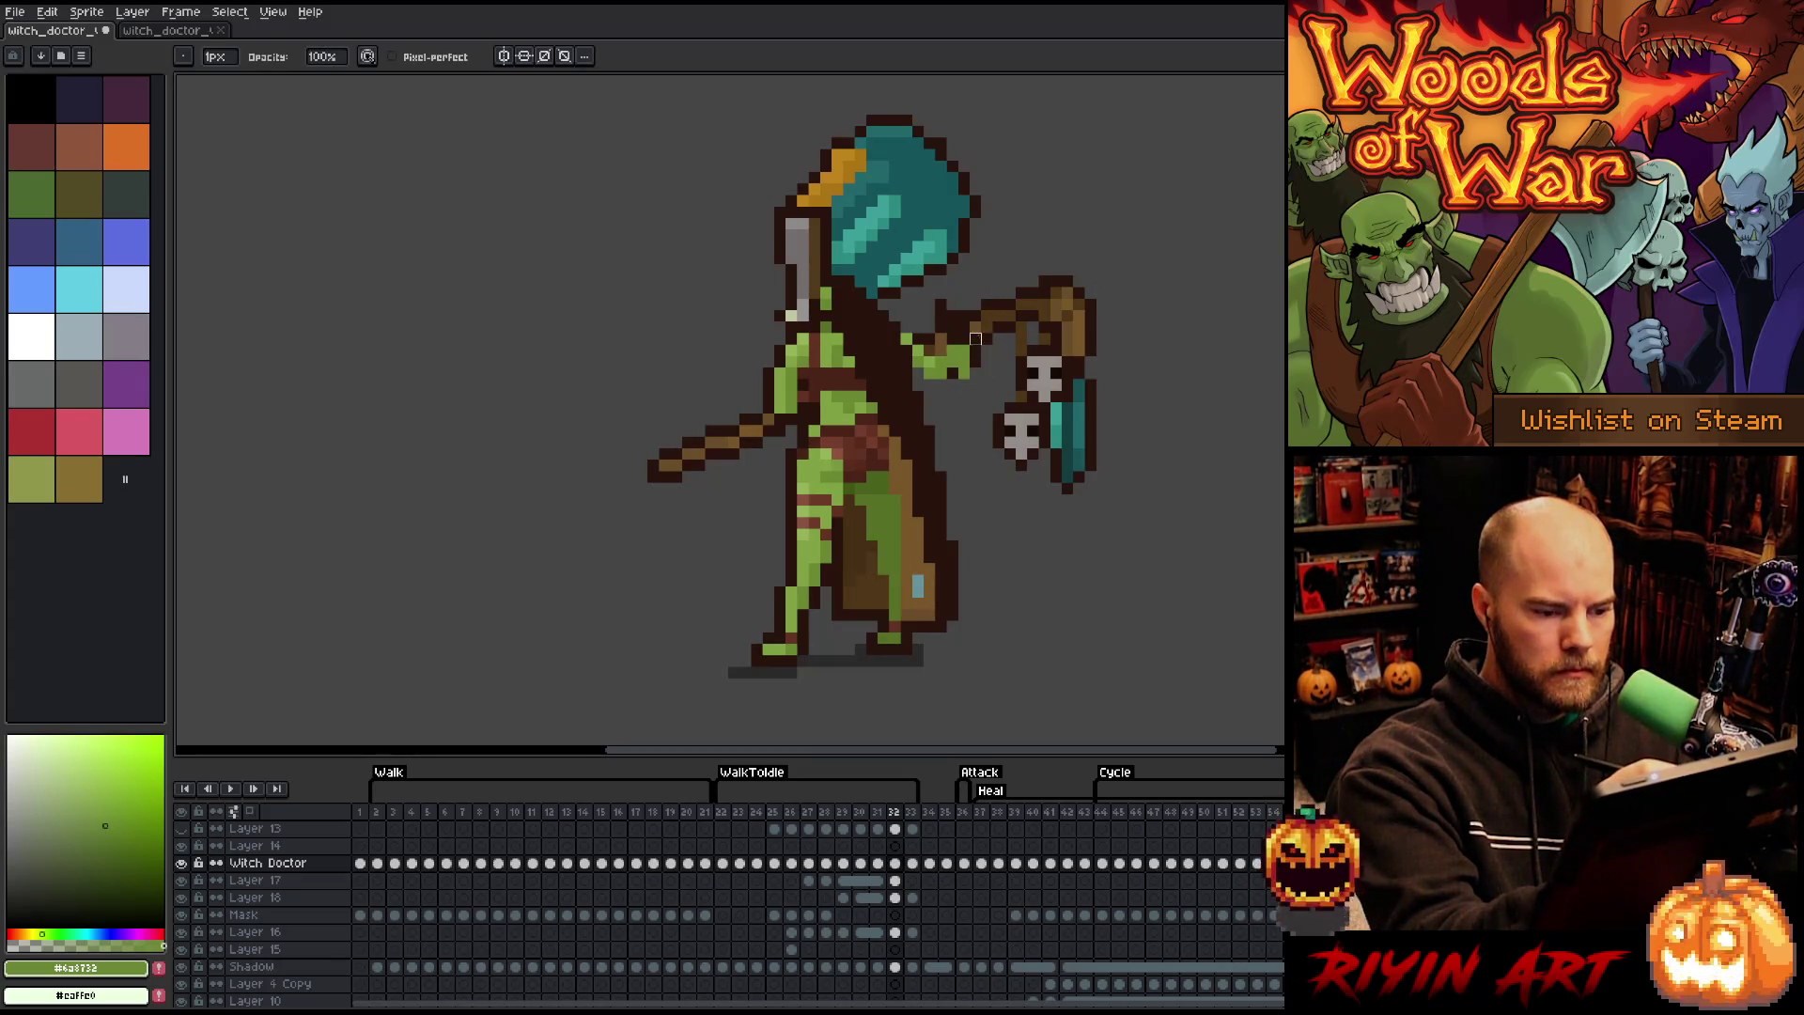
# - Nudge Layer 17's arm down on frame 32, flipping to frame 31 to compare and sampling staff browns
pyautogui.press('v')
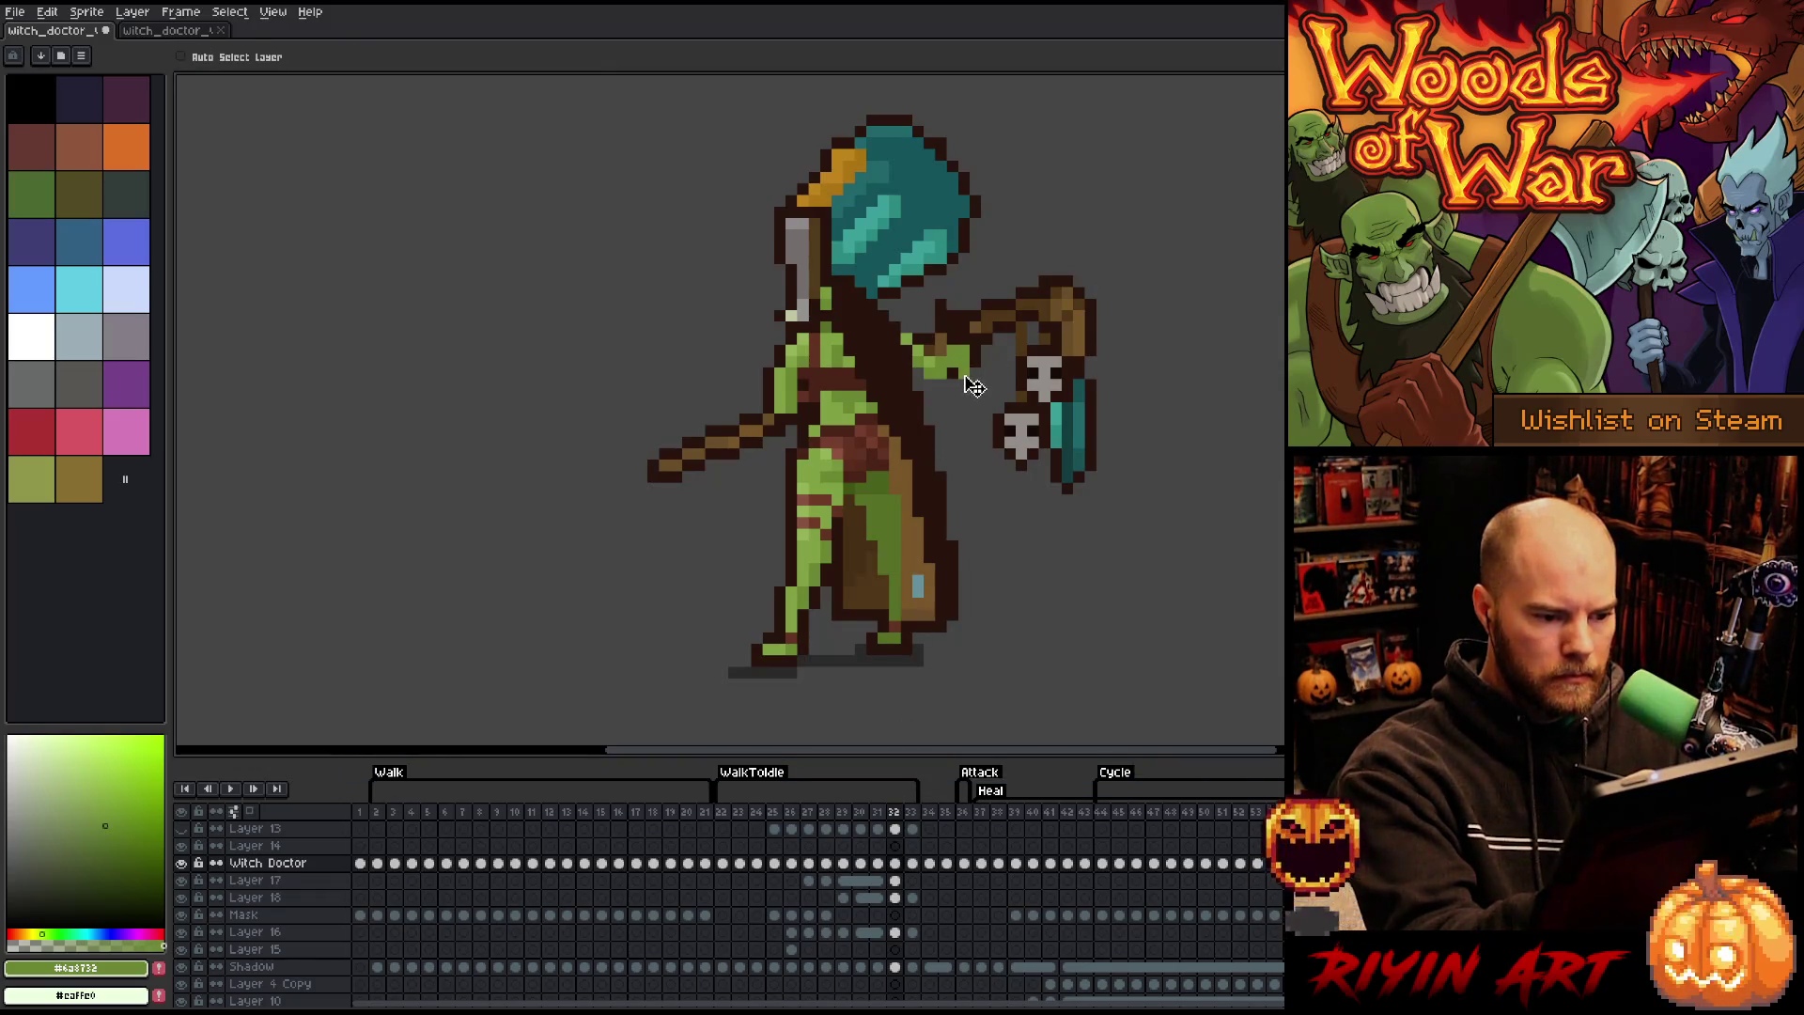
pyautogui.click(895, 880)
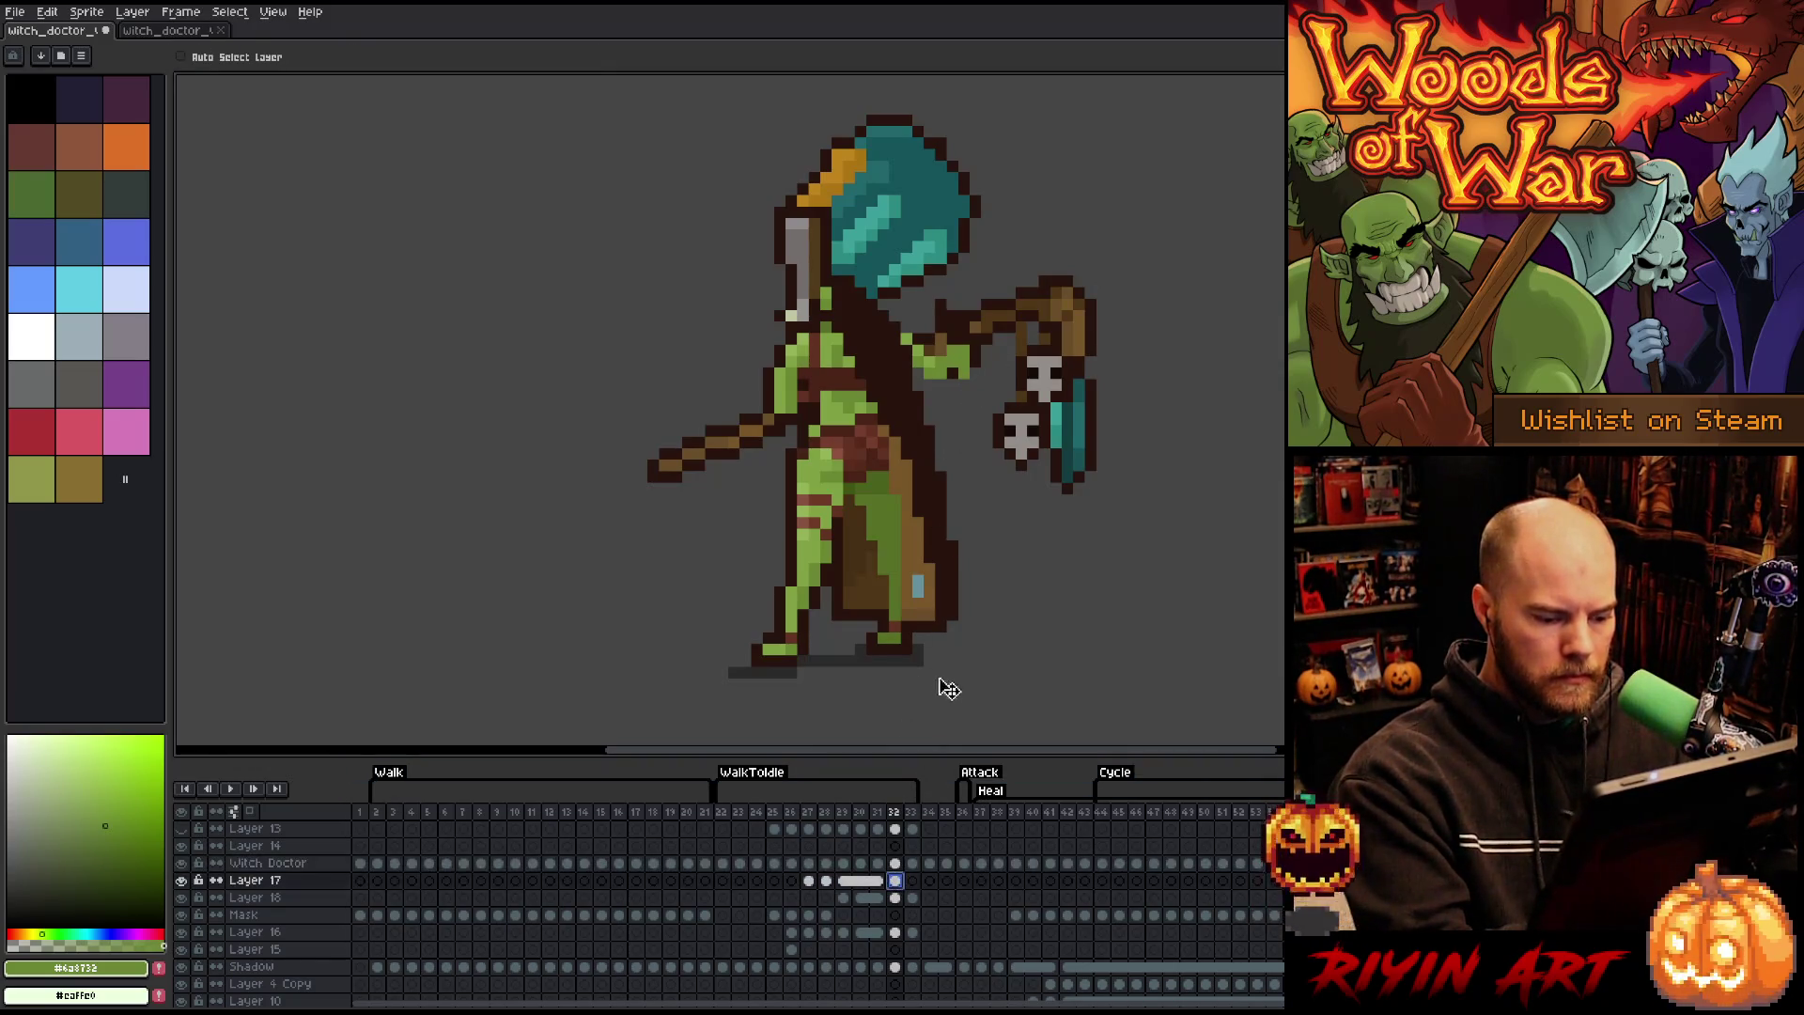
pyautogui.press('Down')
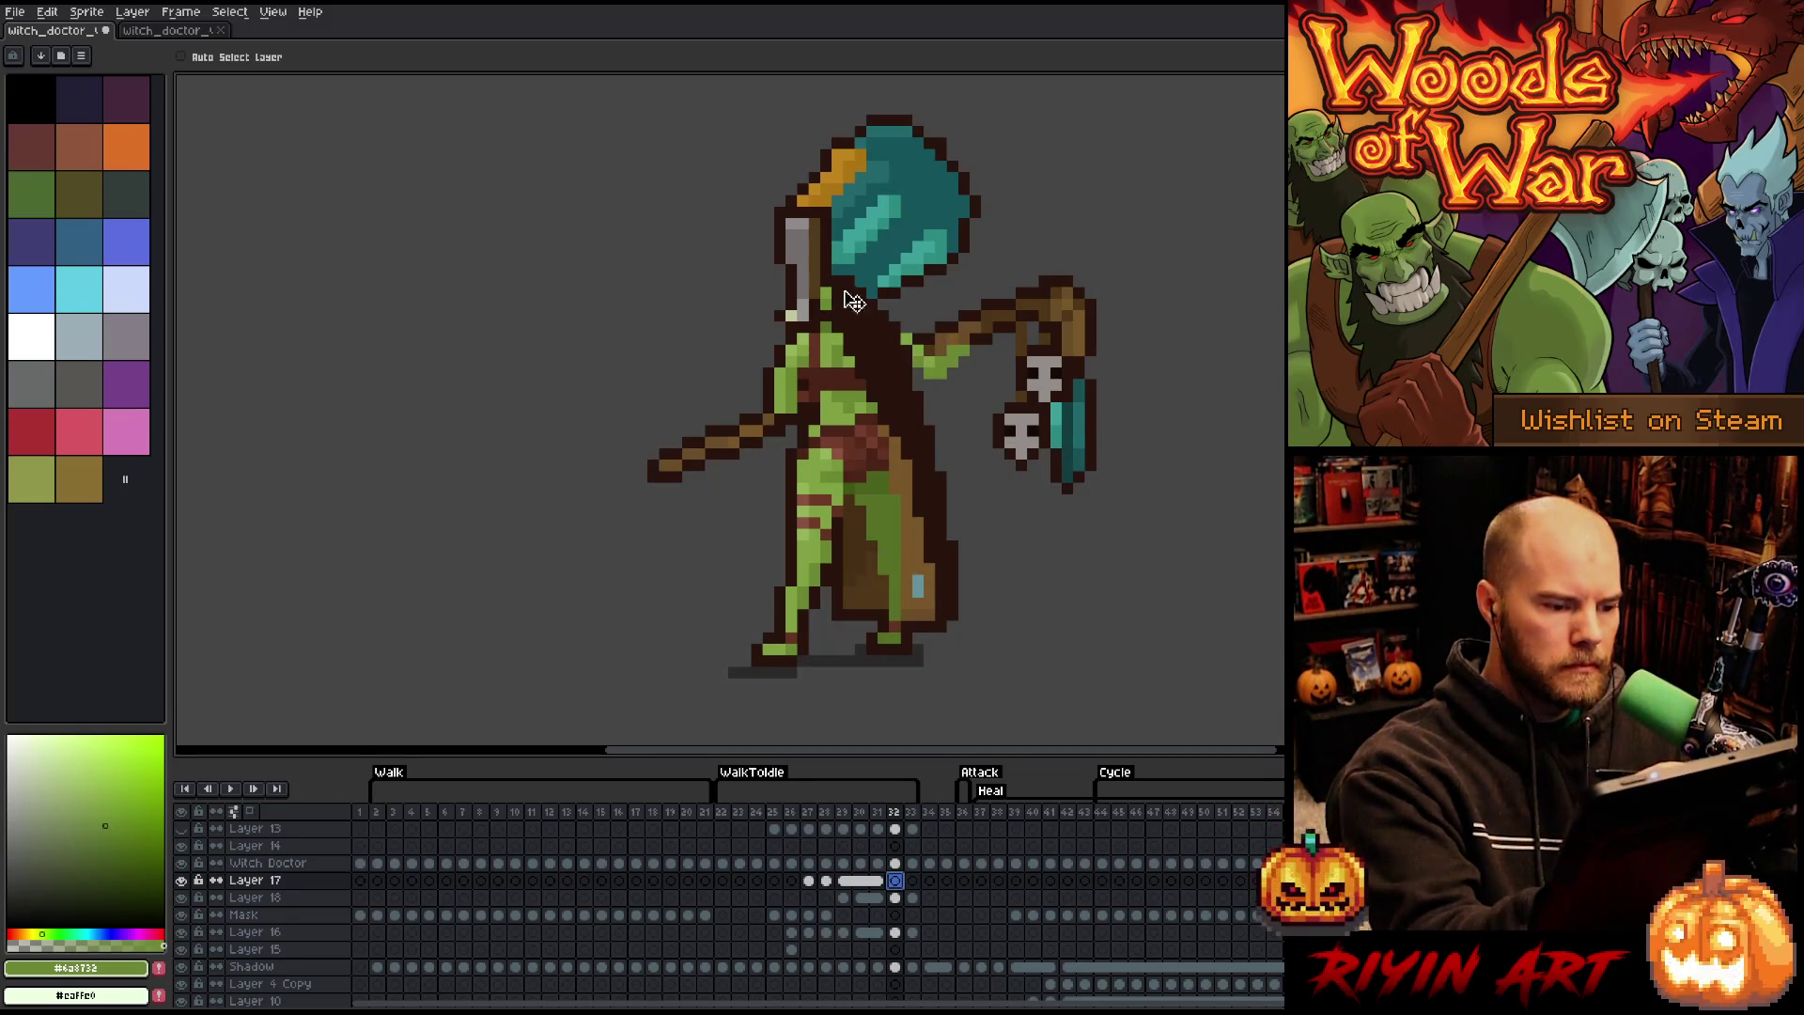
pyautogui.press('Left')
pyautogui.press('i')
pyautogui.click(822, 413)
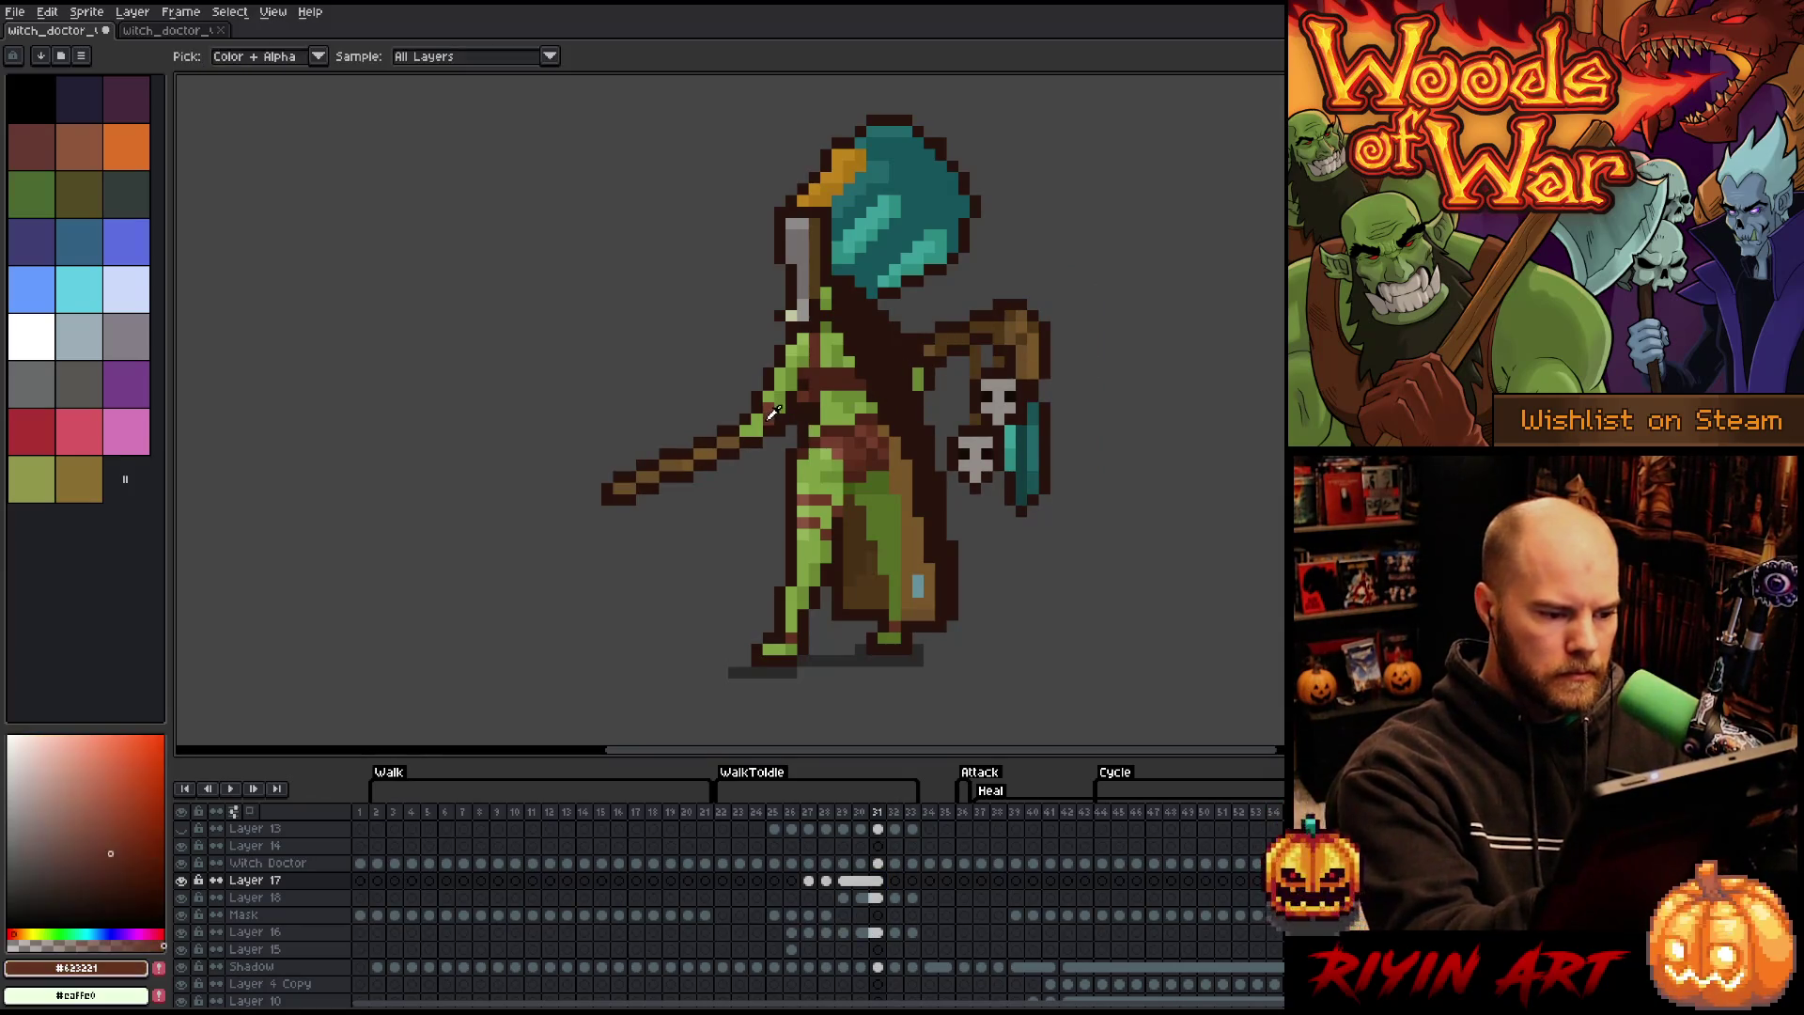
pyautogui.press('b')
pyautogui.press('Right')
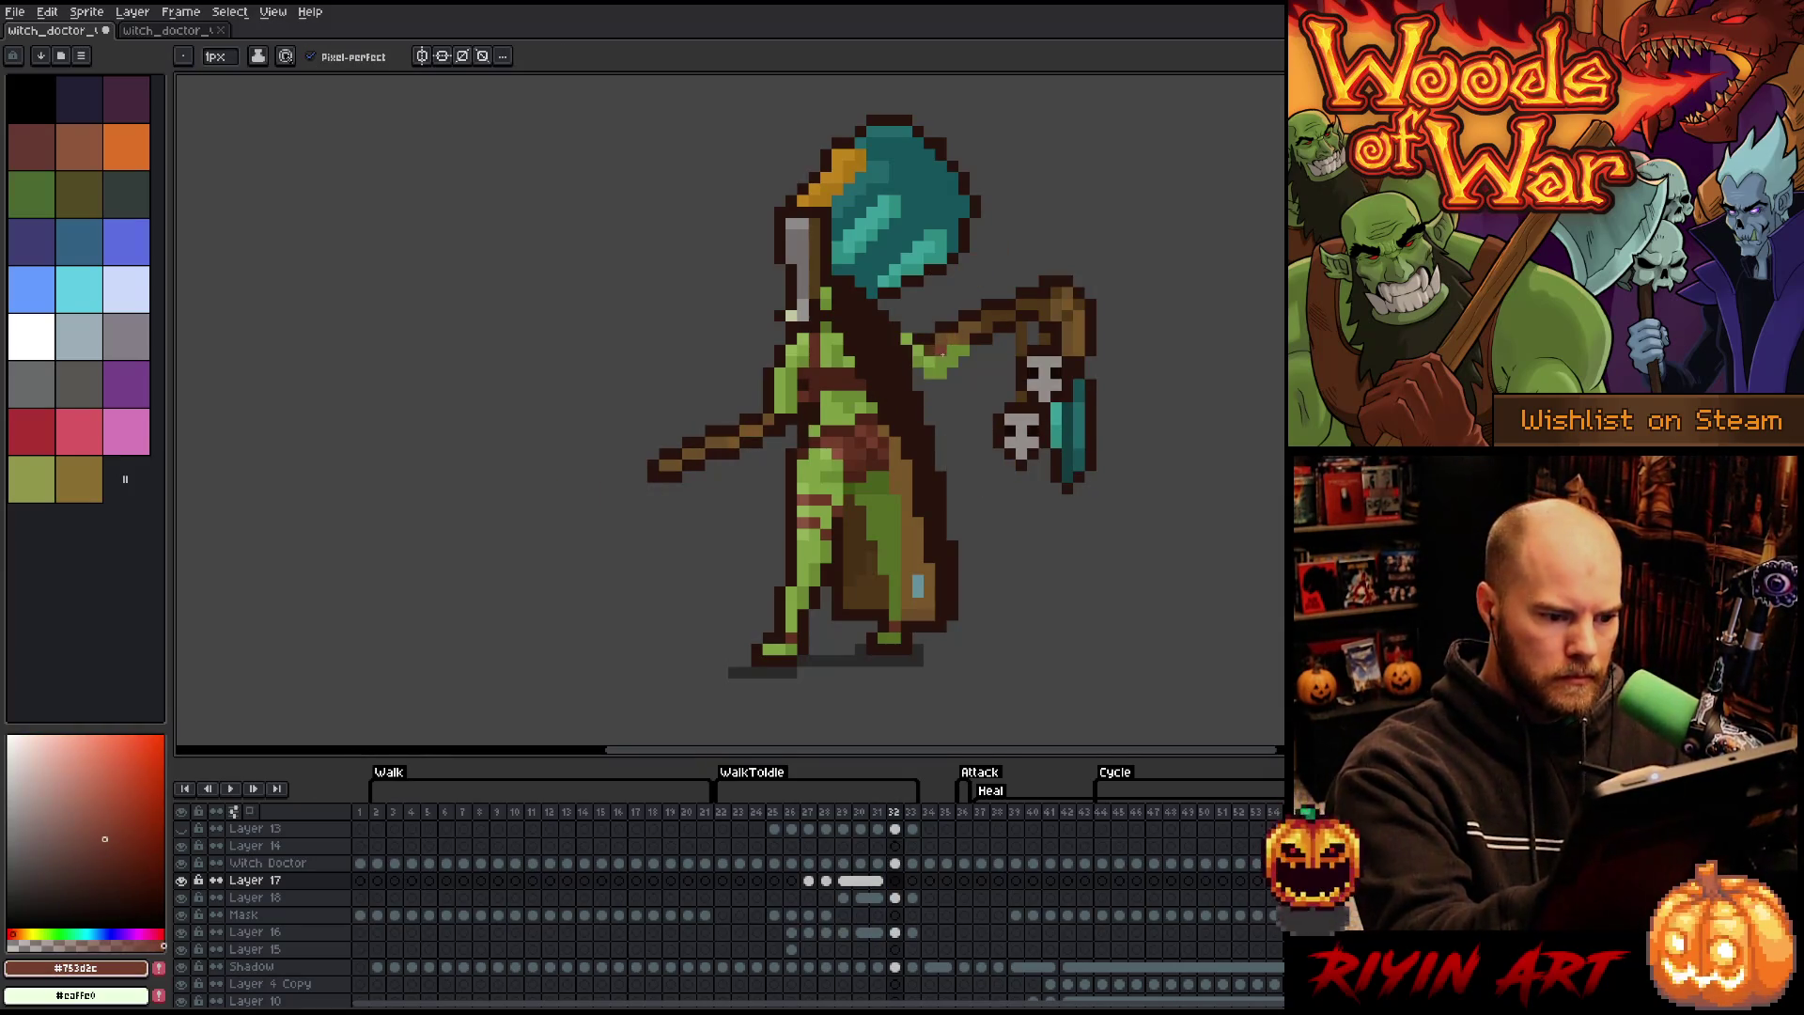
pyautogui.press('Left')
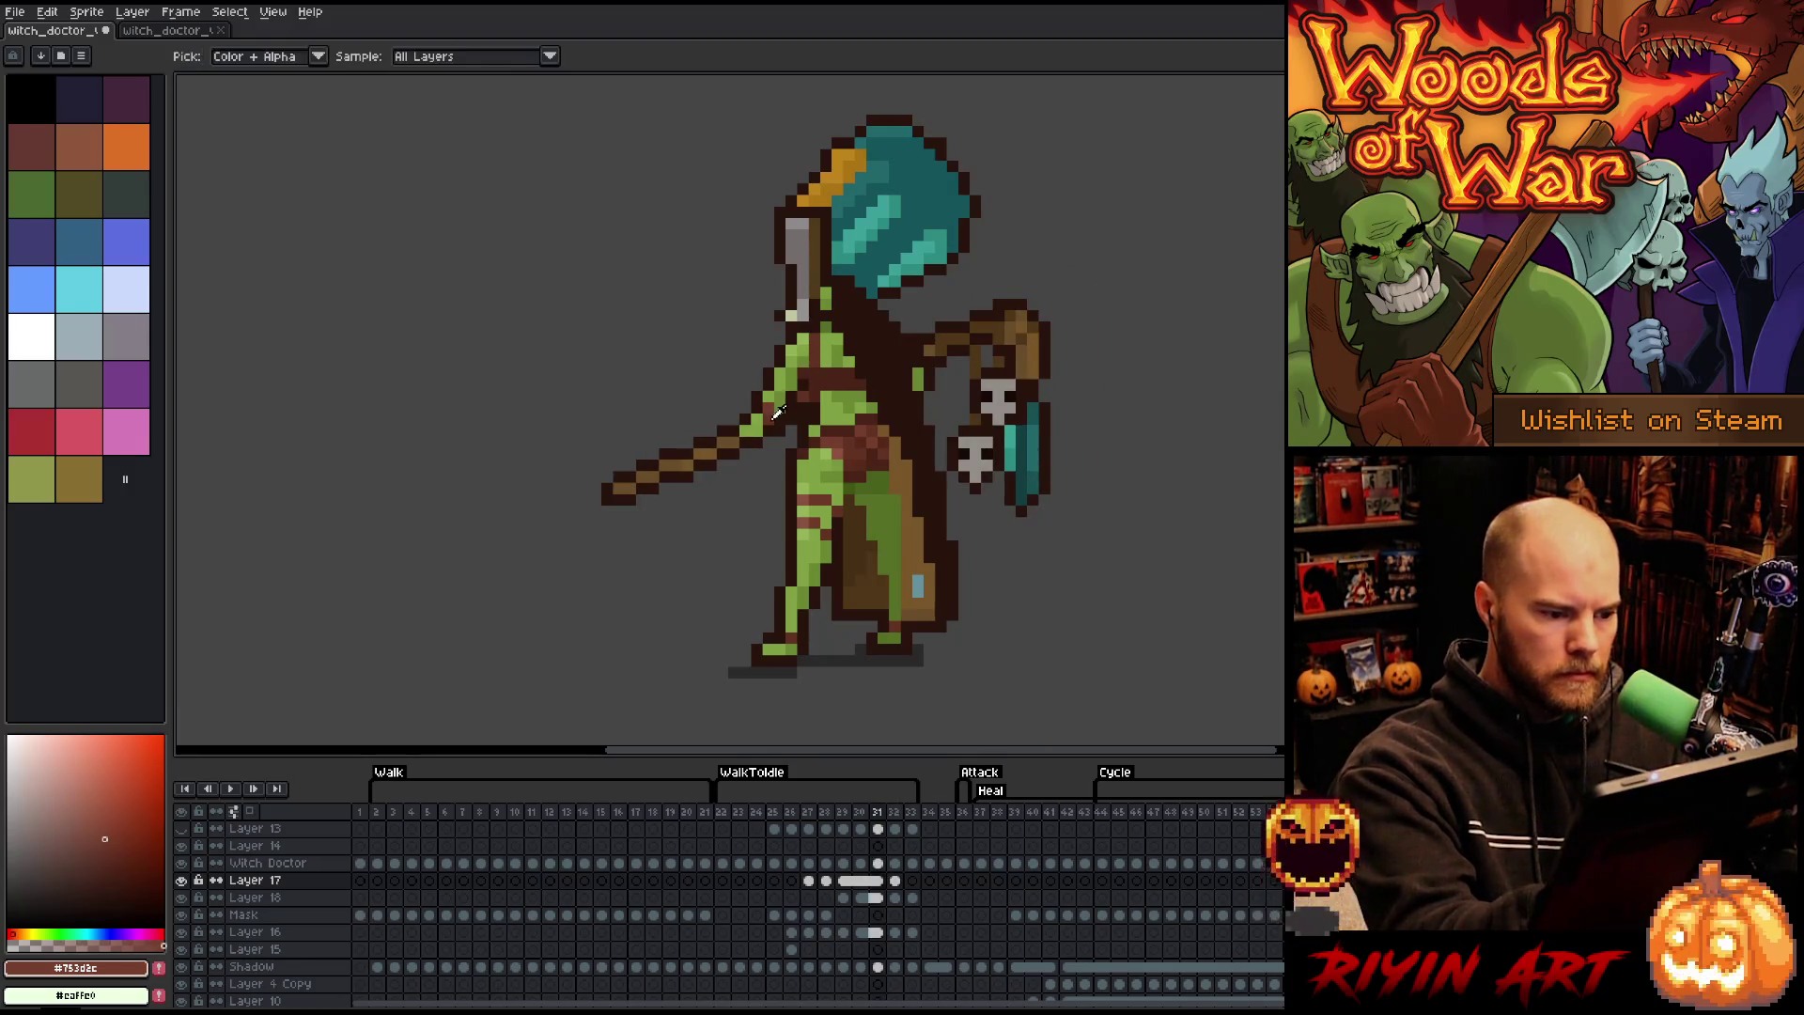
pyautogui.keyDown('alt'); pyautogui.click(958, 299); pyautogui.keyUp('alt')
pyautogui.press('Right')
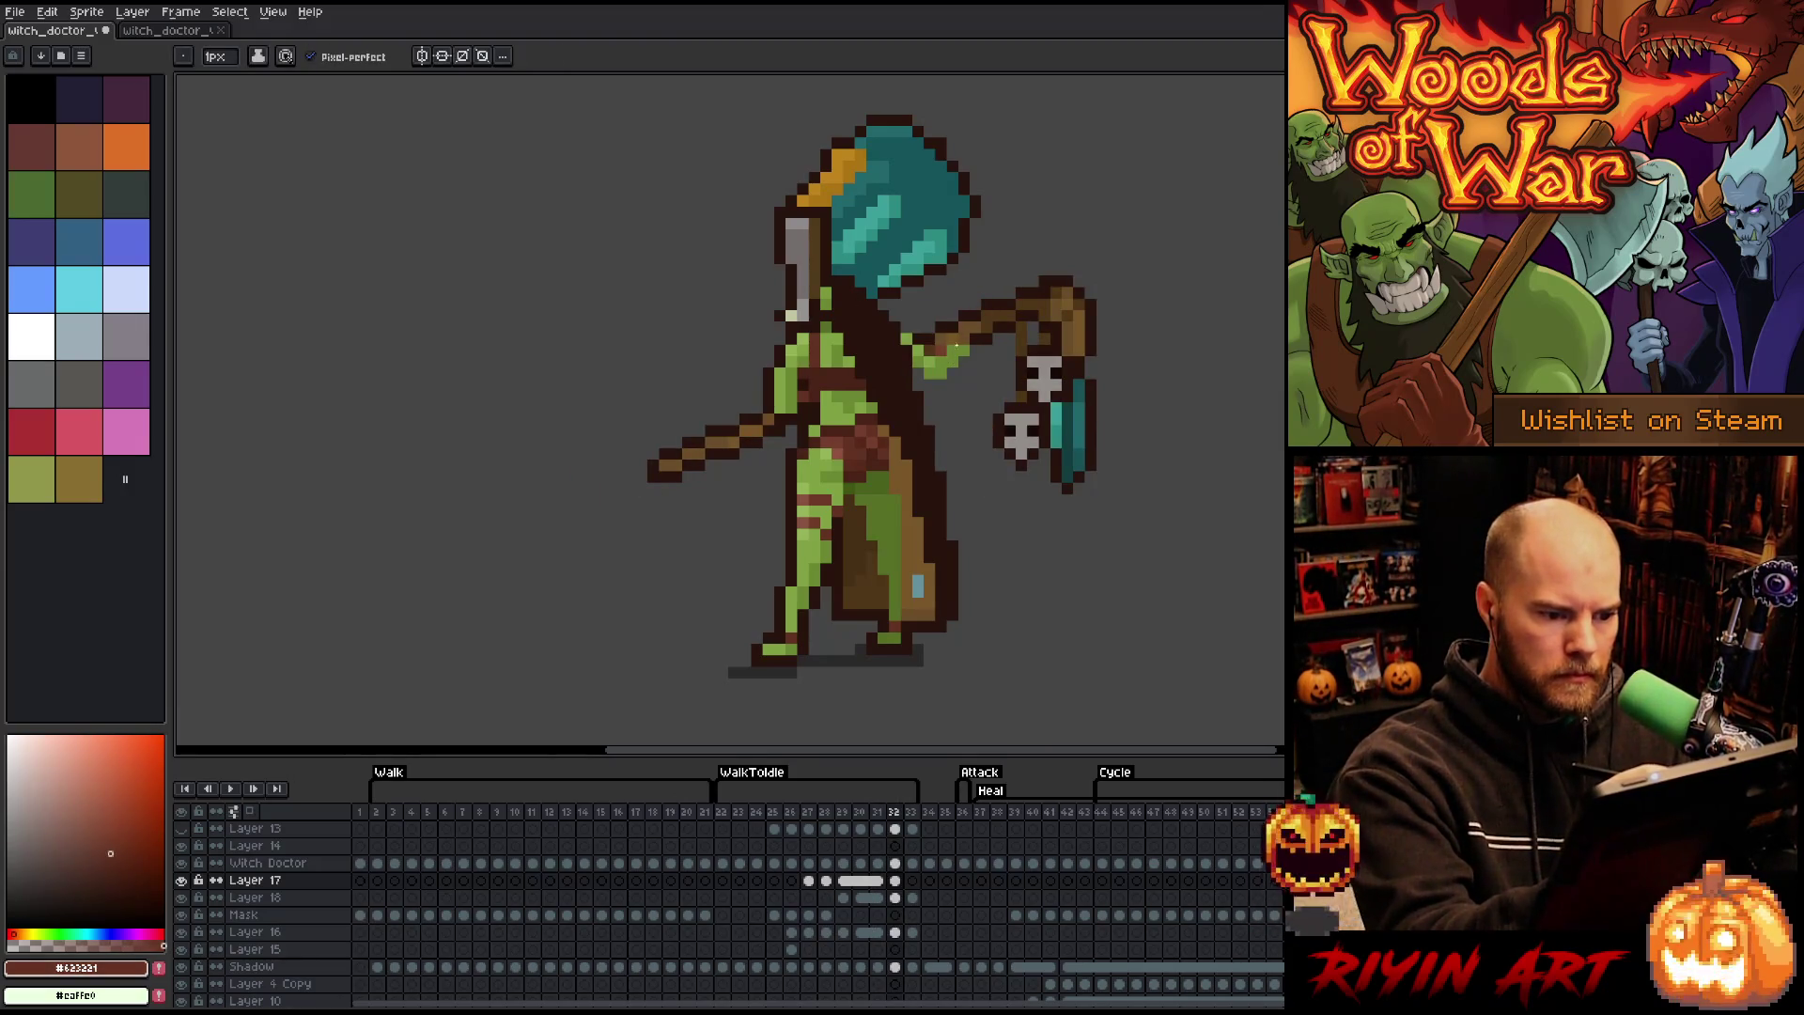
pyautogui.press('Left')
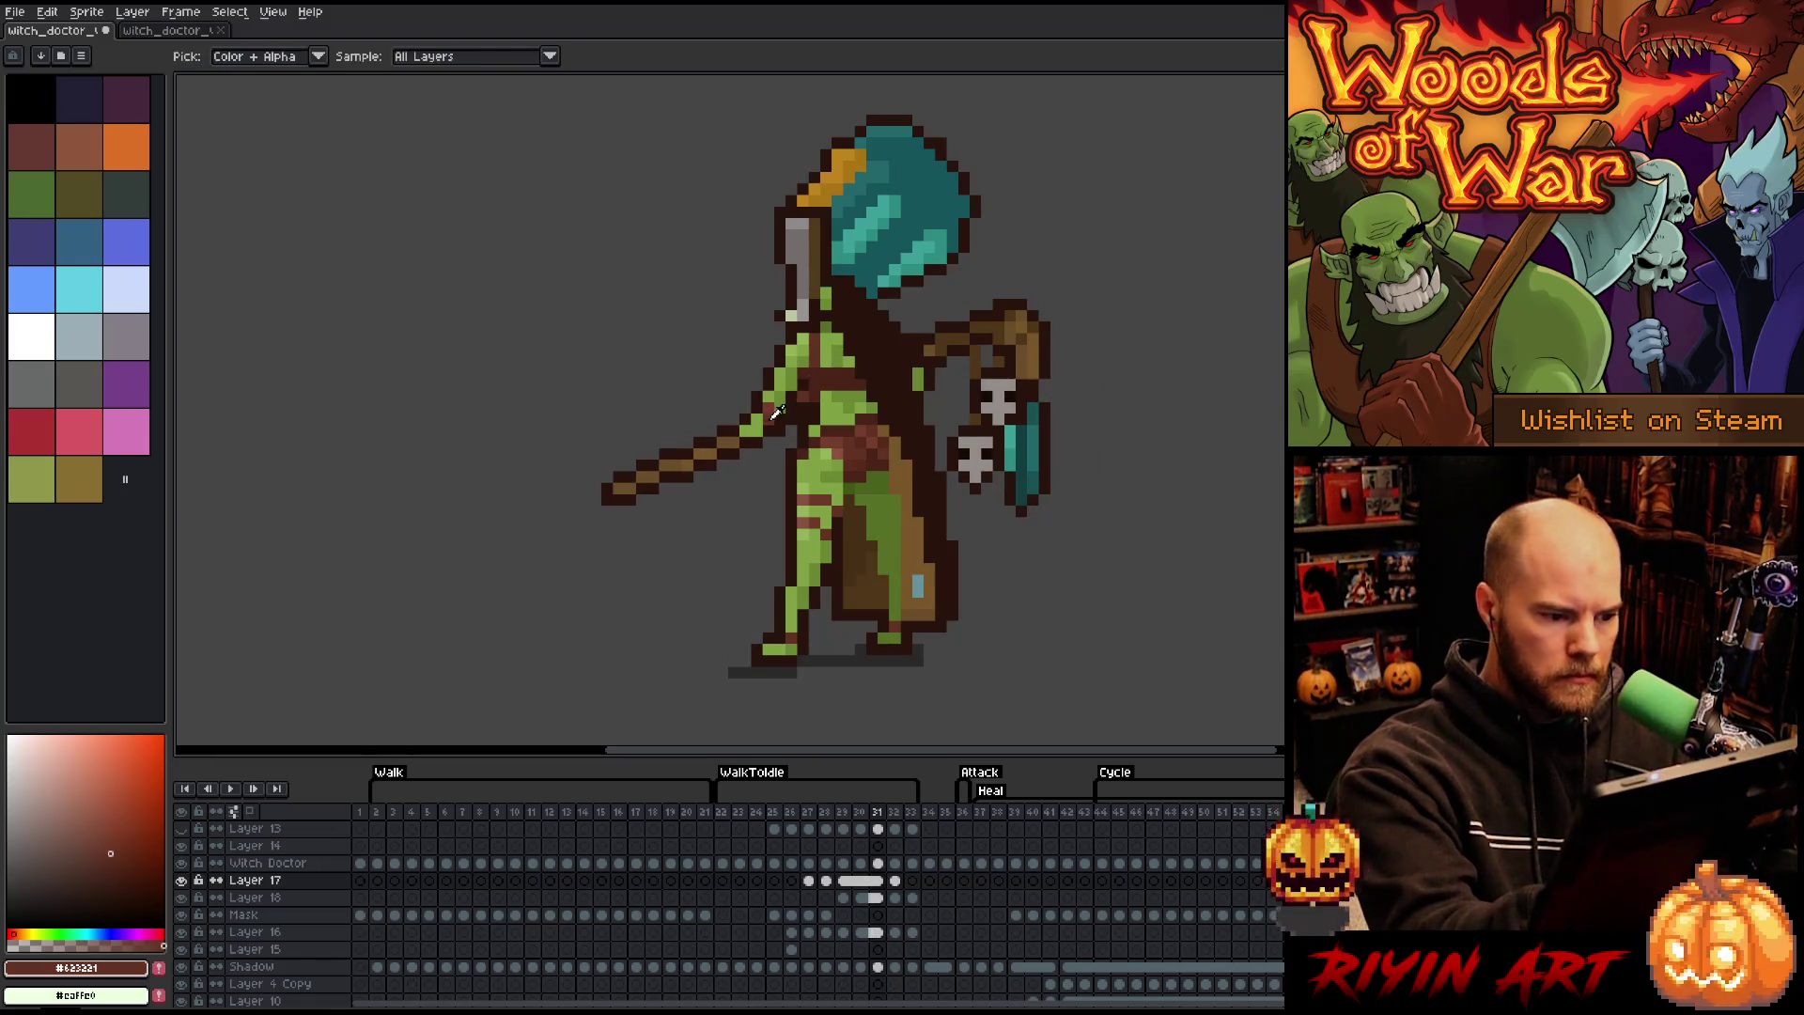
pyautogui.press('Right')
pyautogui.press('v')
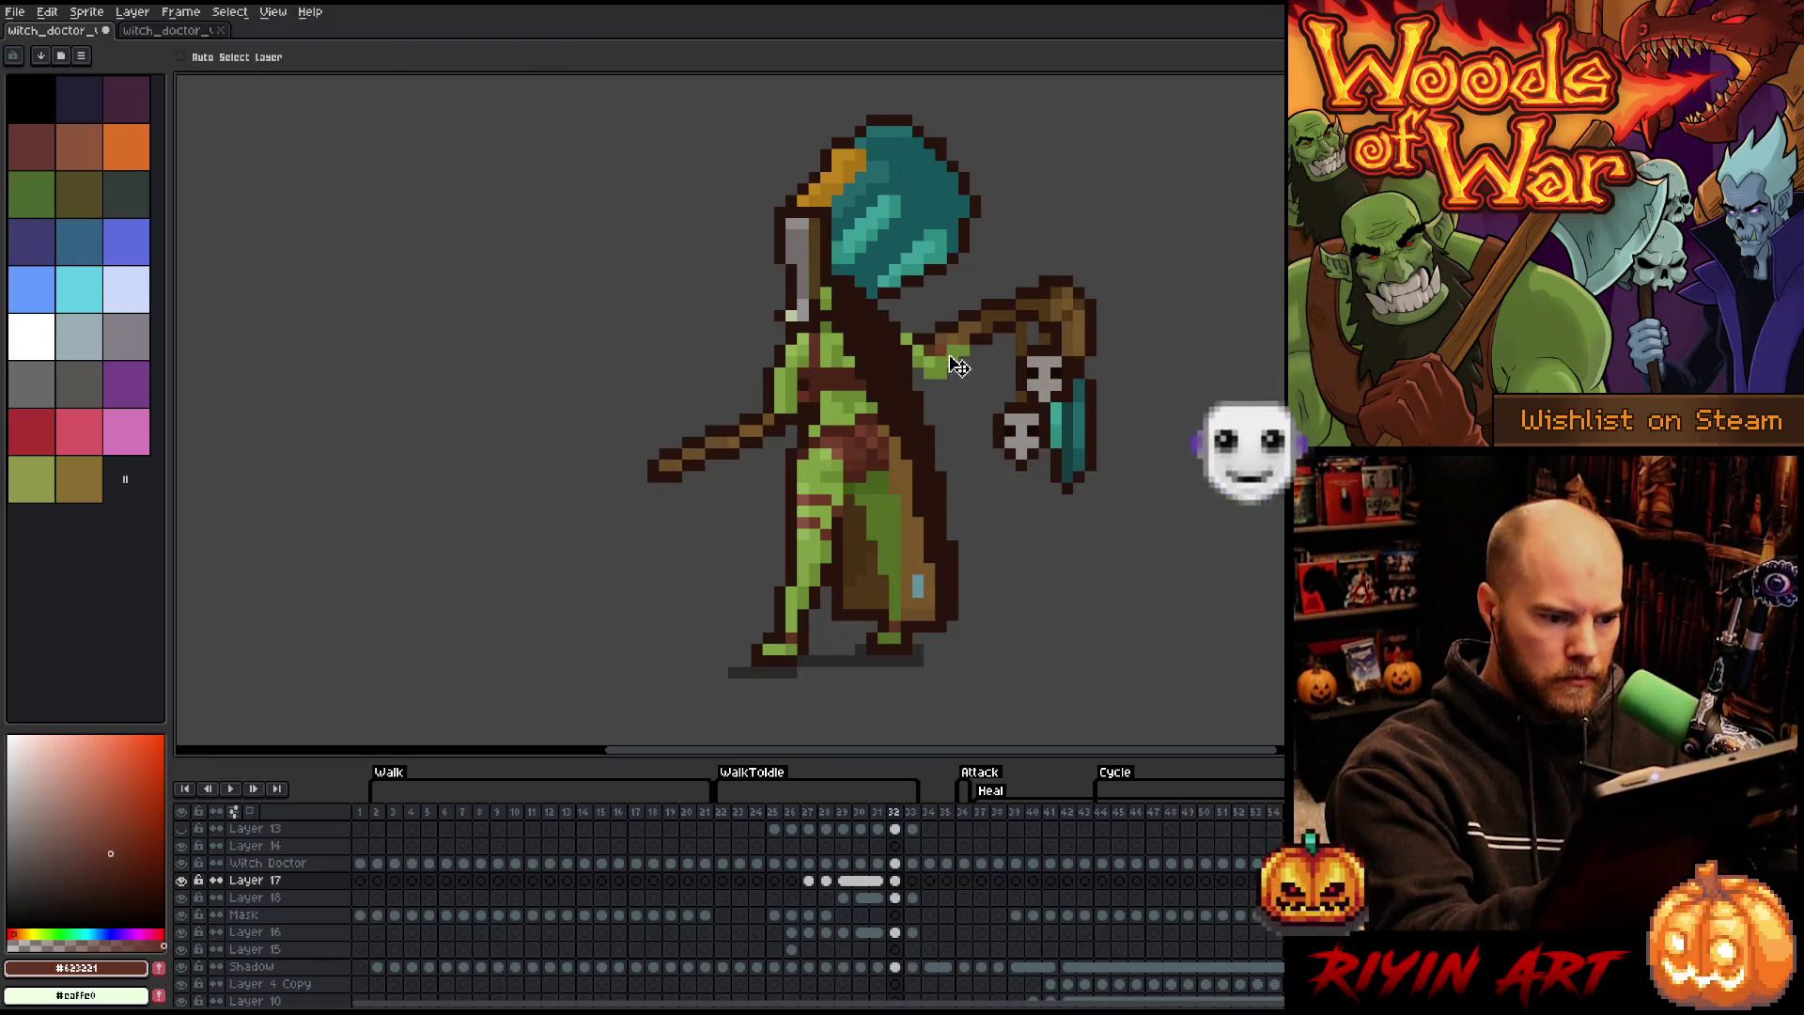
pyautogui.press('ctrl')
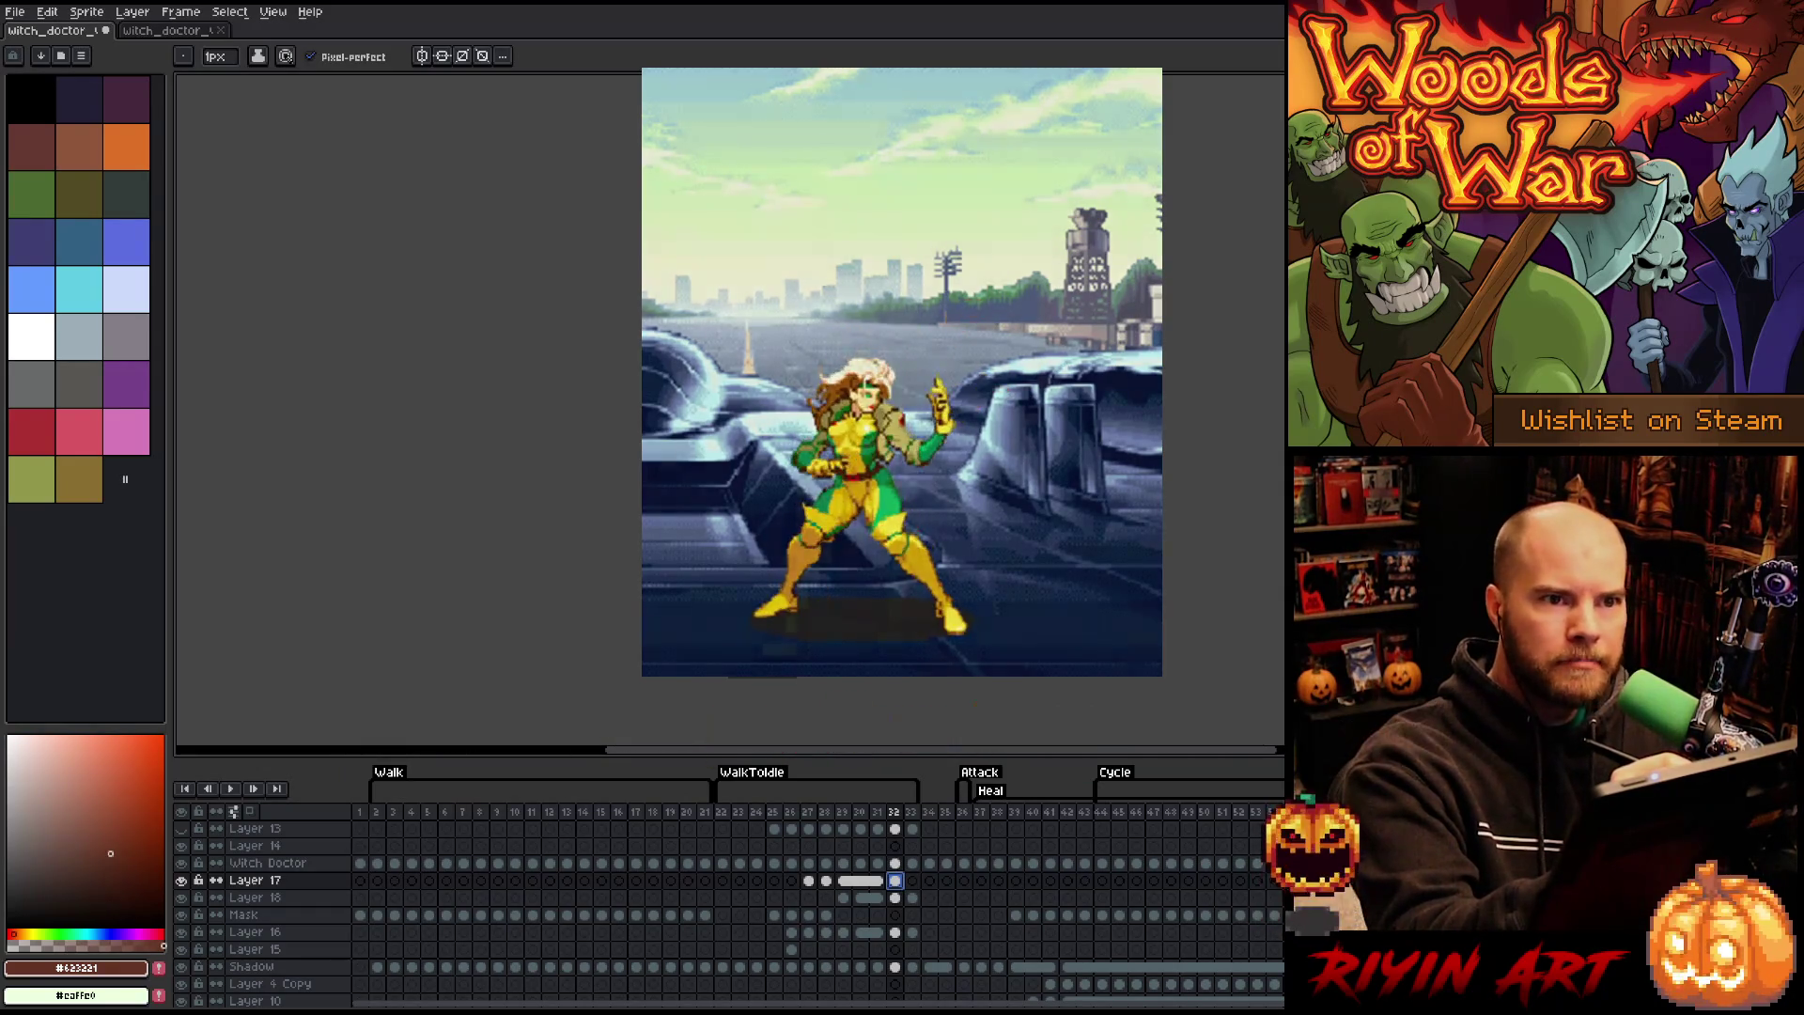
# - On the Witch Doctor layer at frame 32, retouch the arm using its mid, lighter and darker greens and dark brown outline
pyautogui.press('v')
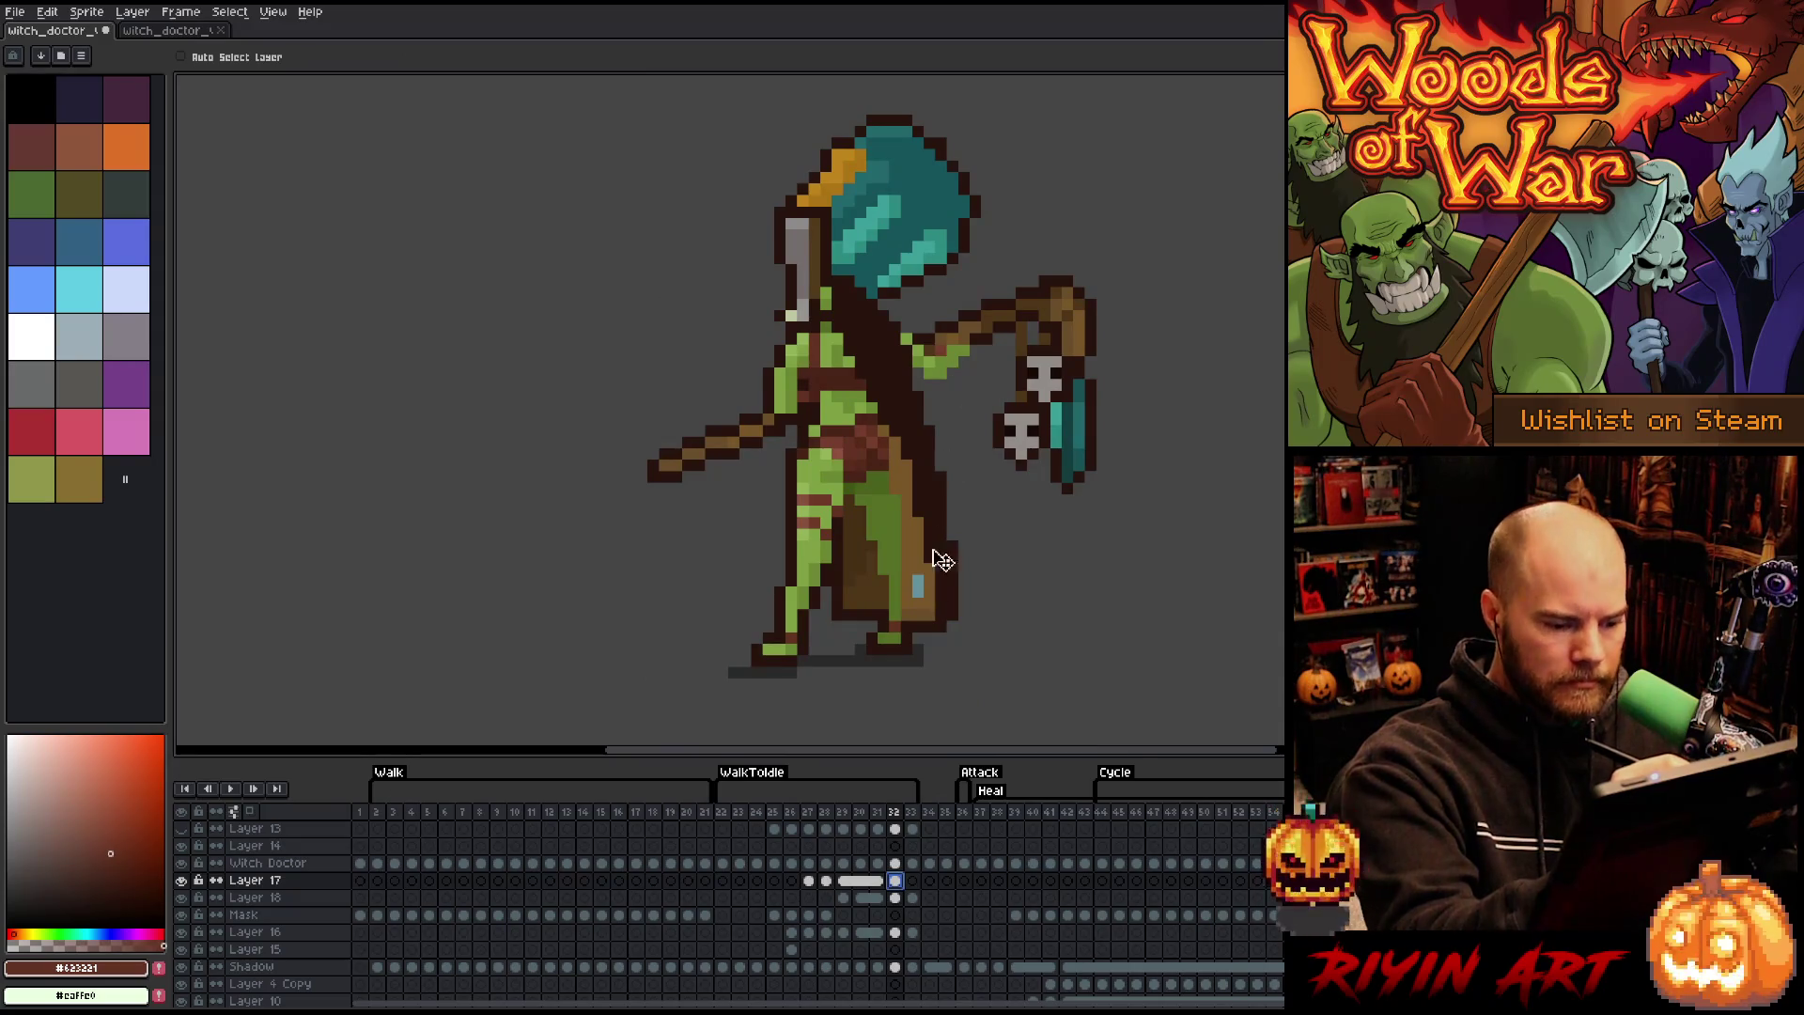
pyautogui.click(895, 863)
pyautogui.press('b')
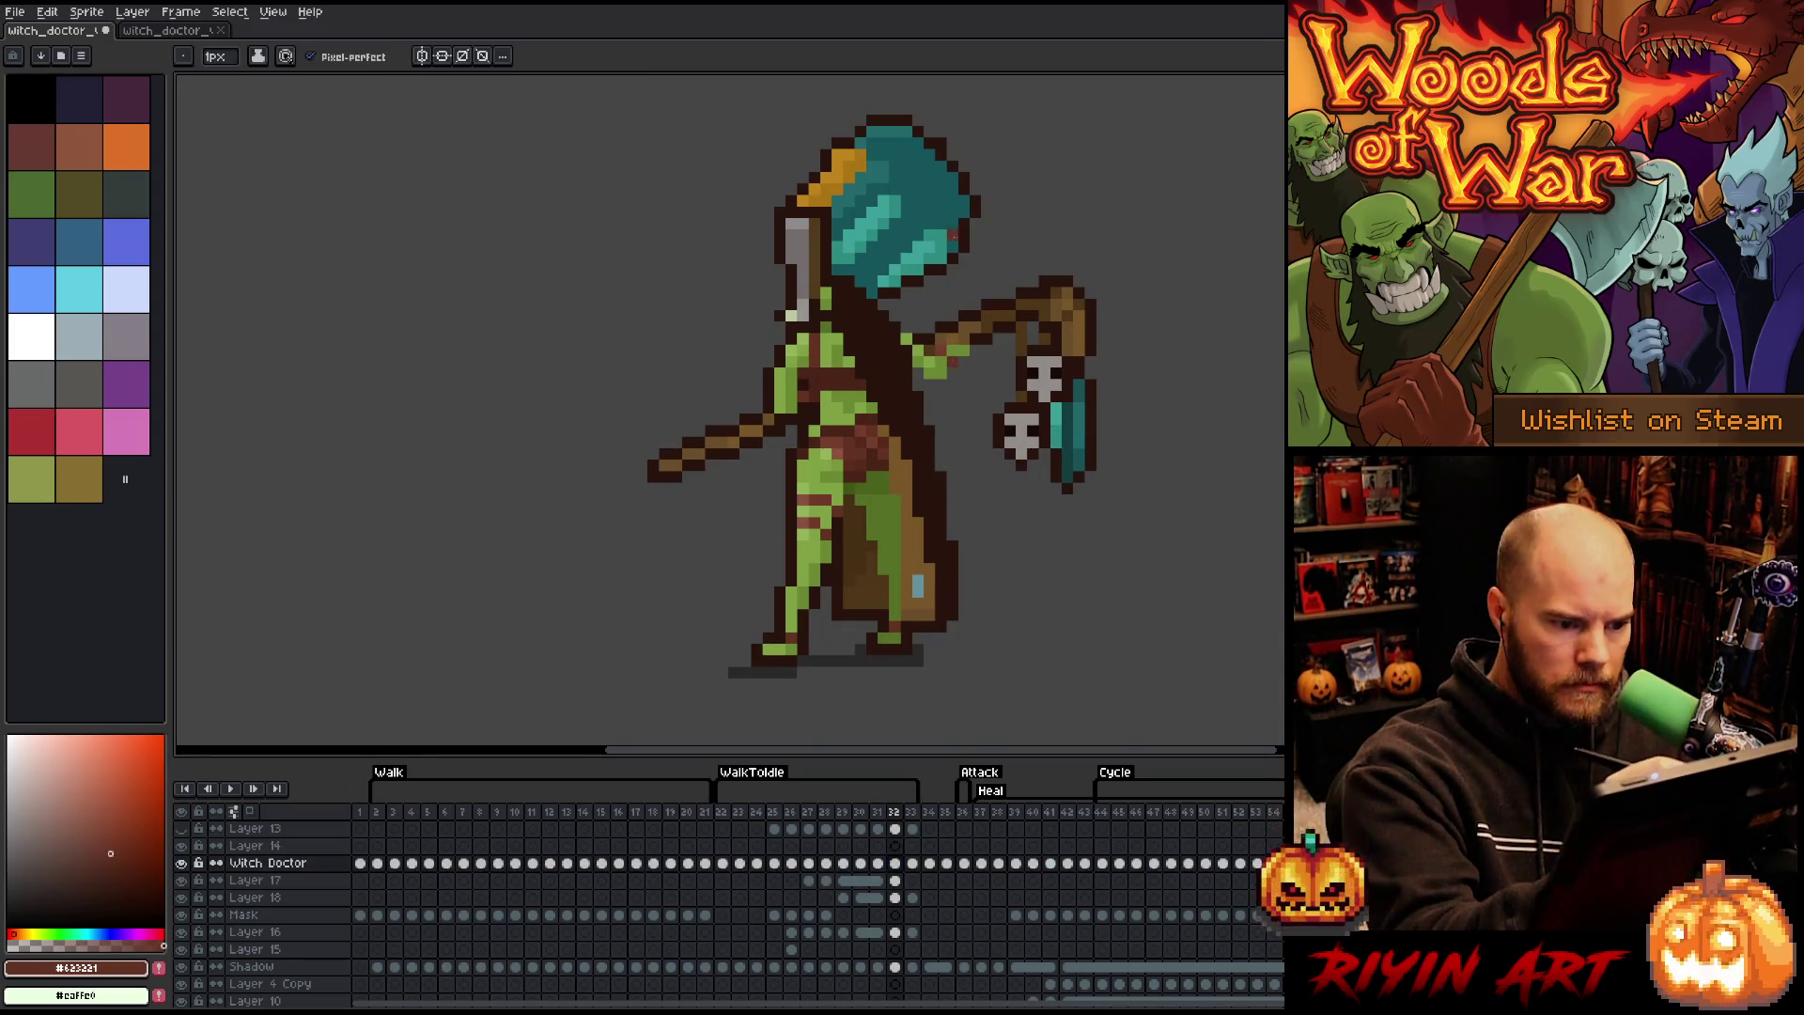
pyautogui.keyDown('alt'); pyautogui.click(953, 340); pyautogui.keyUp('alt')
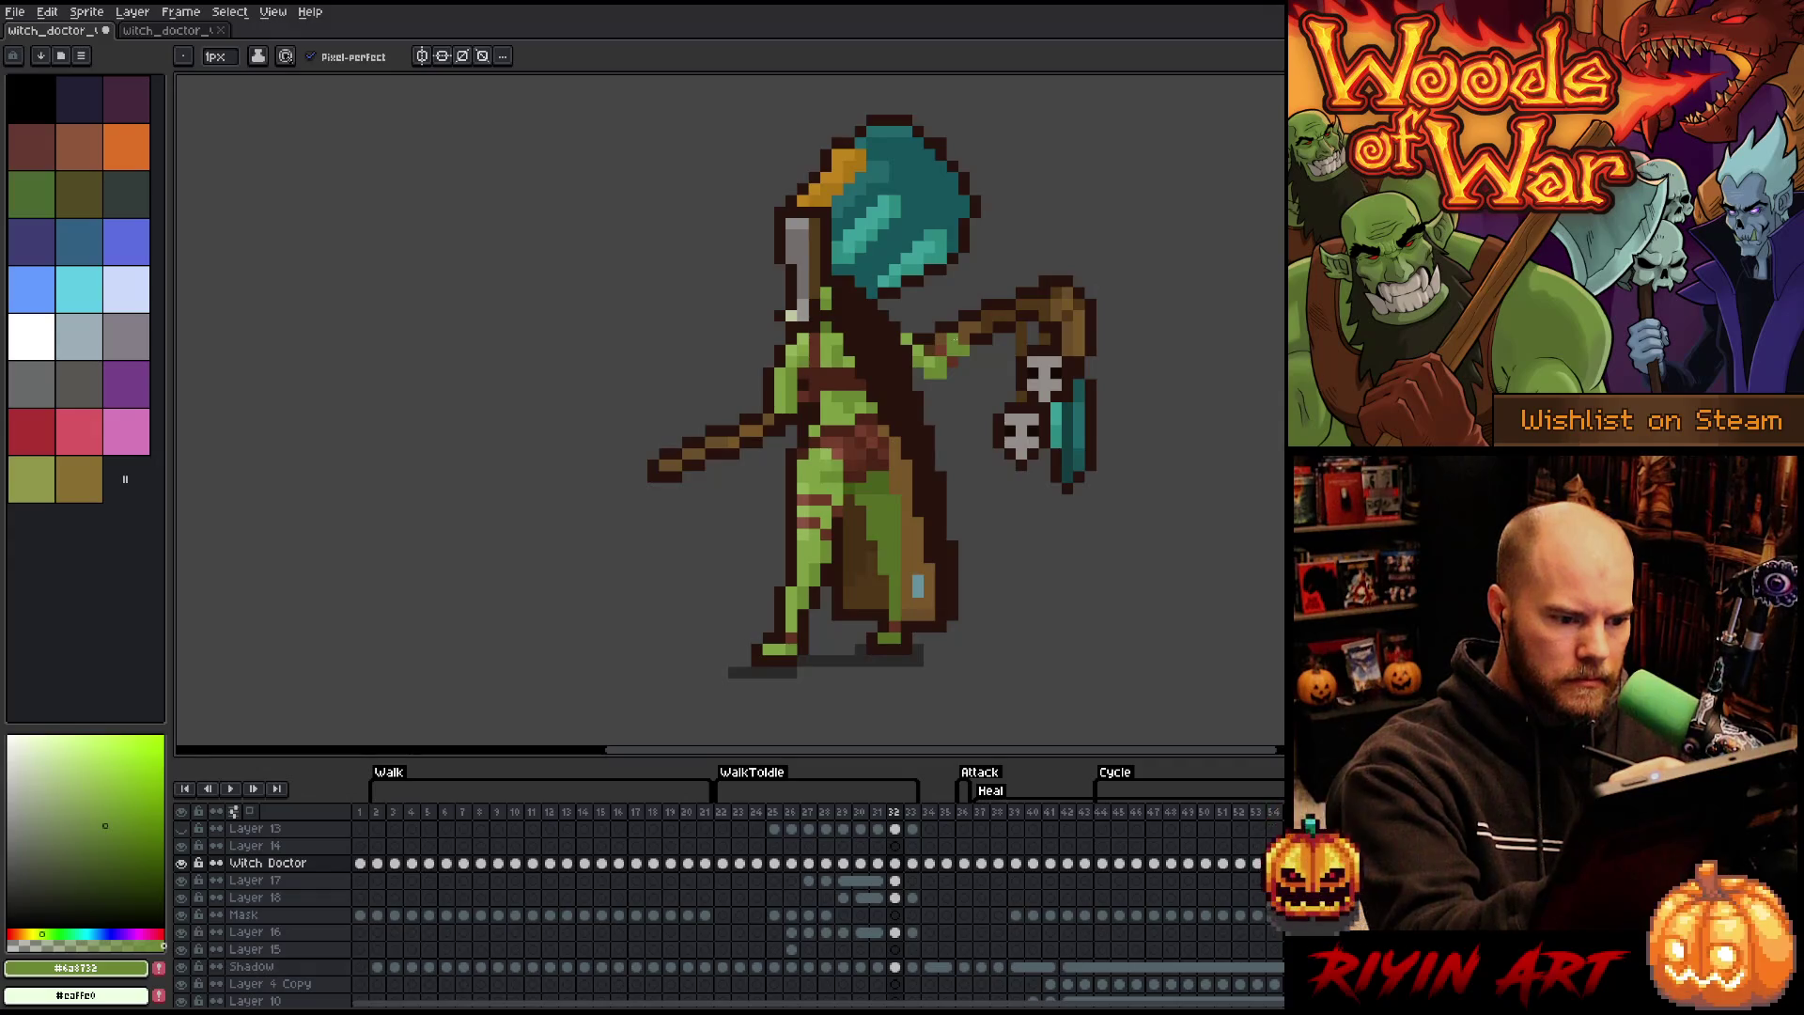
pyautogui.keyDown('alt'); pyautogui.click(951, 338); pyautogui.keyUp('alt')
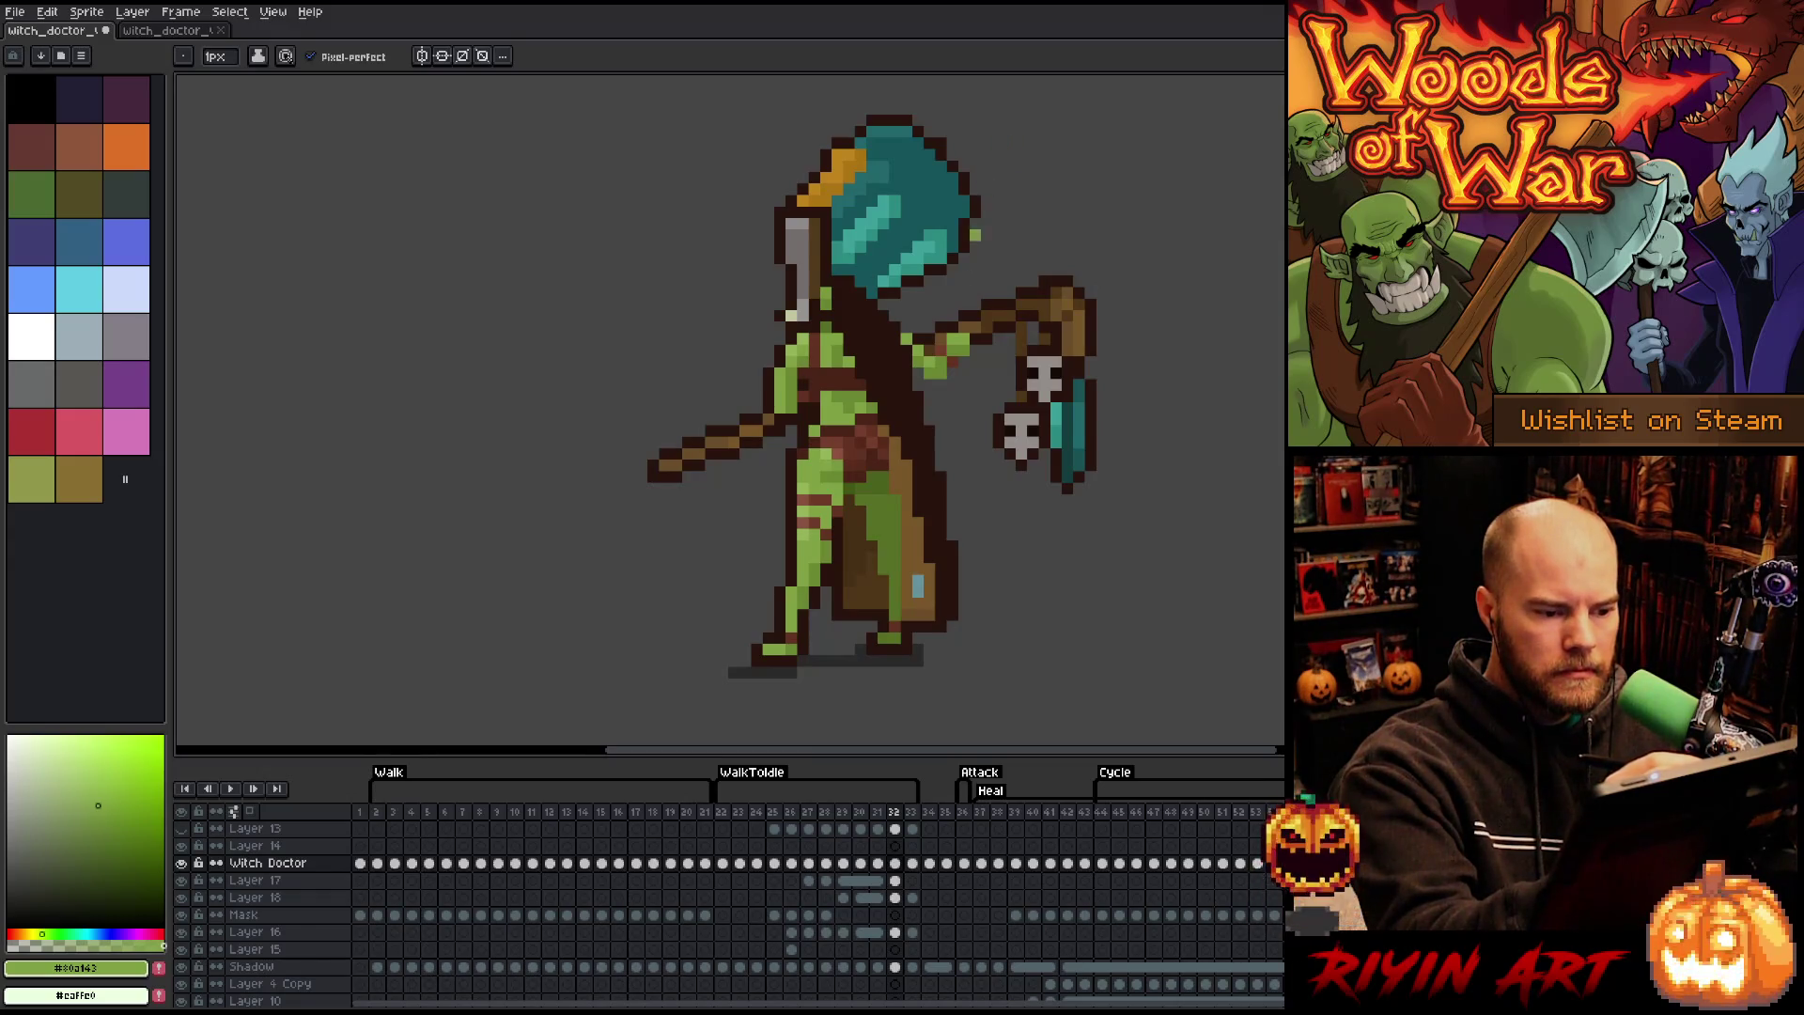
pyautogui.keyDown('alt'); pyautogui.click(953, 344); pyautogui.keyUp('alt')
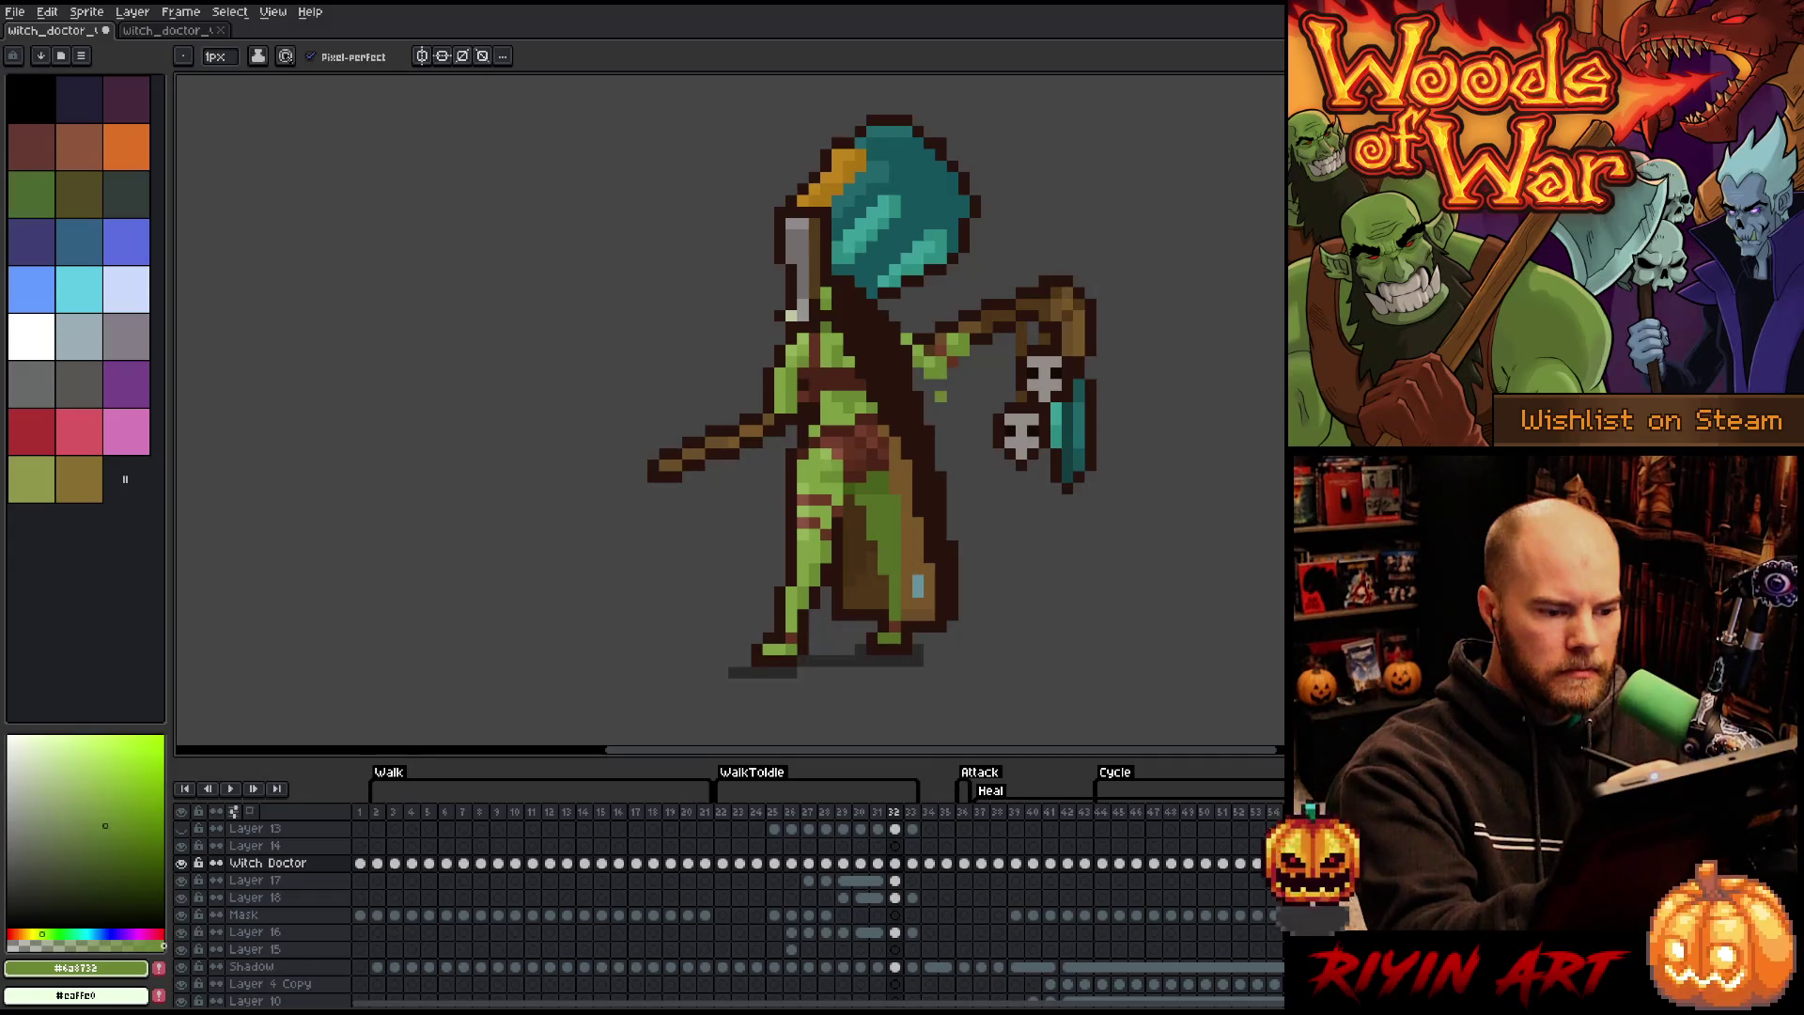
pyautogui.keyDown('alt'); pyautogui.click(940, 340); pyautogui.keyUp('alt')
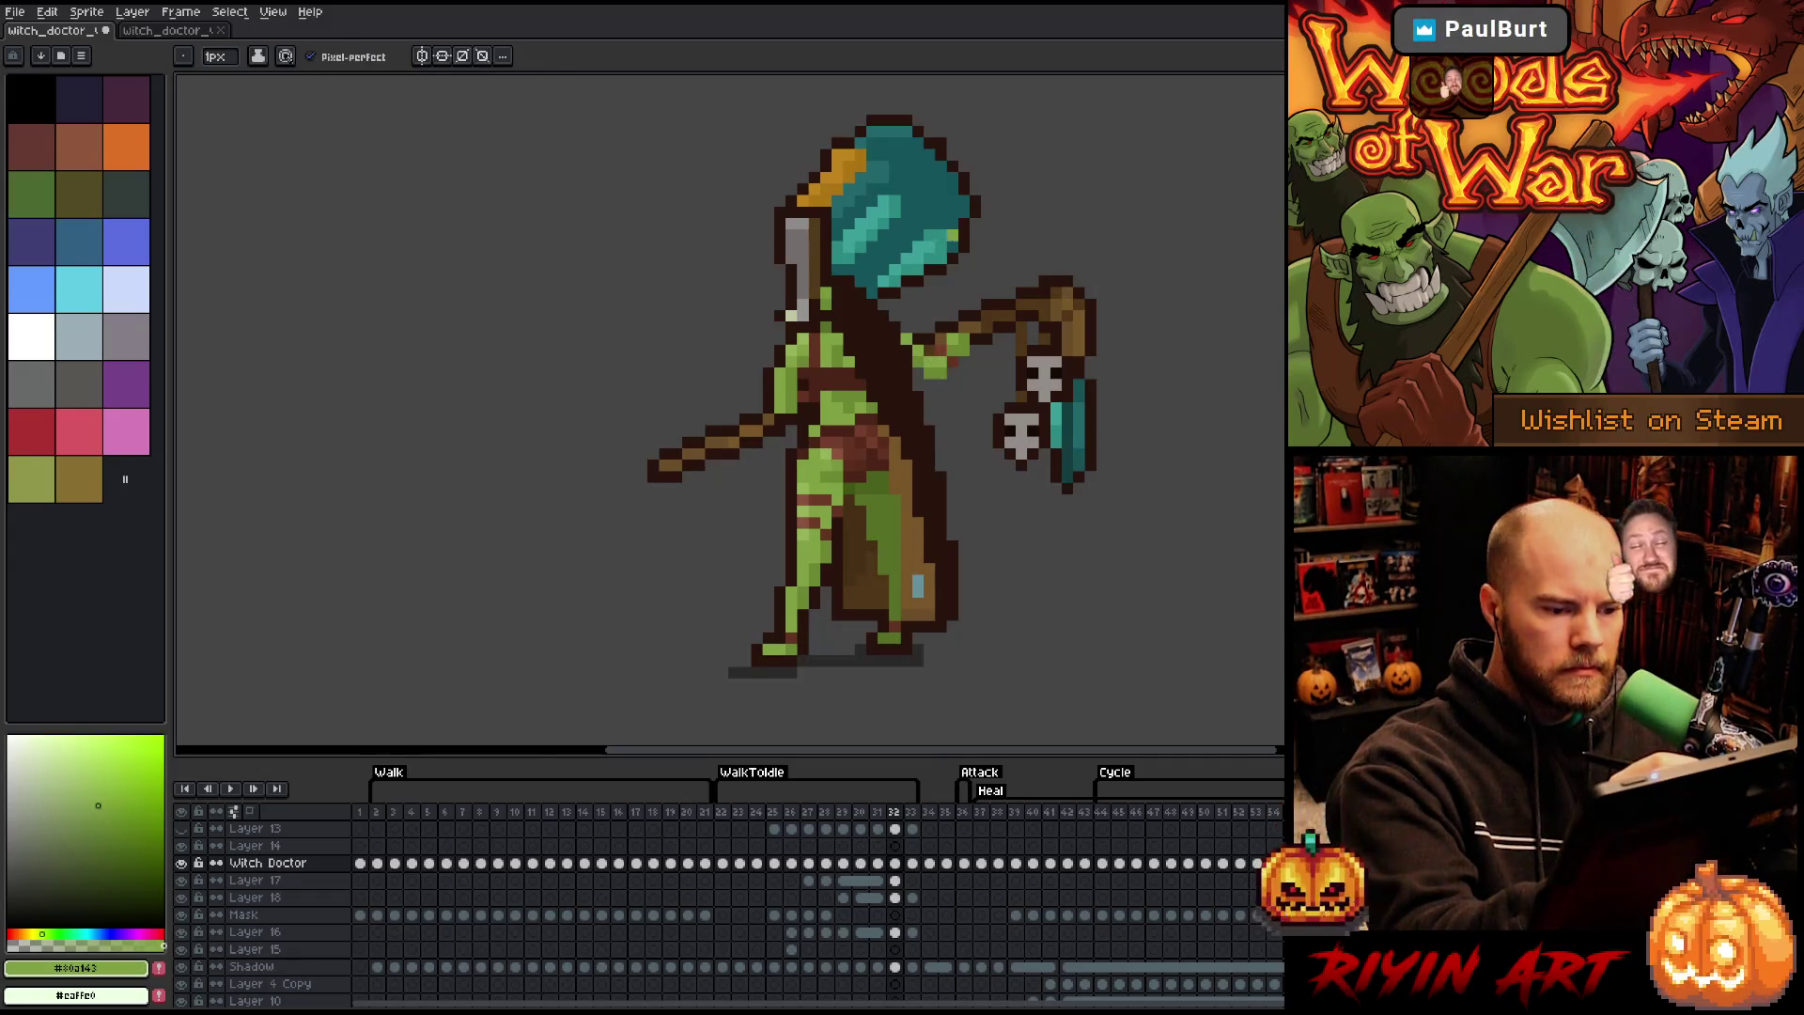
pyautogui.keyDown('alt'); pyautogui.click(916, 324); pyautogui.keyUp('alt')
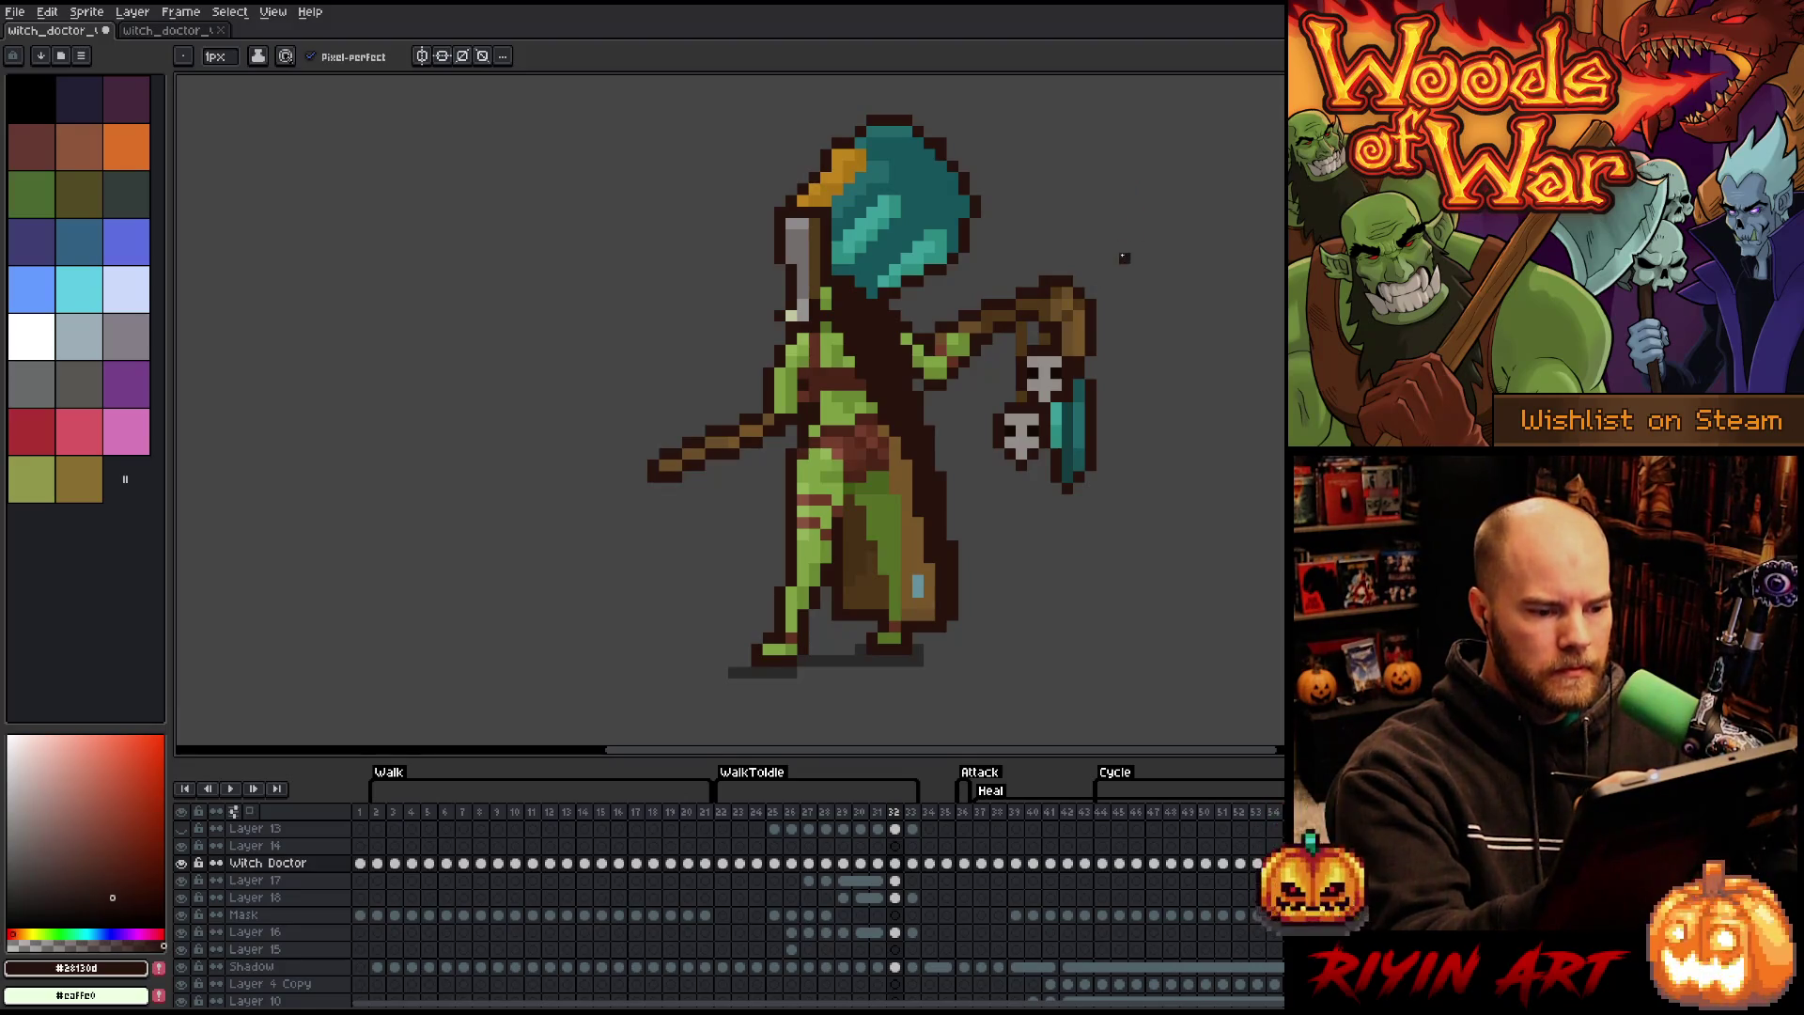
# - Flip between neighbouring frames and sample the reddish-brown and dark brown outline colours from the sprite
pyautogui.press('Right')
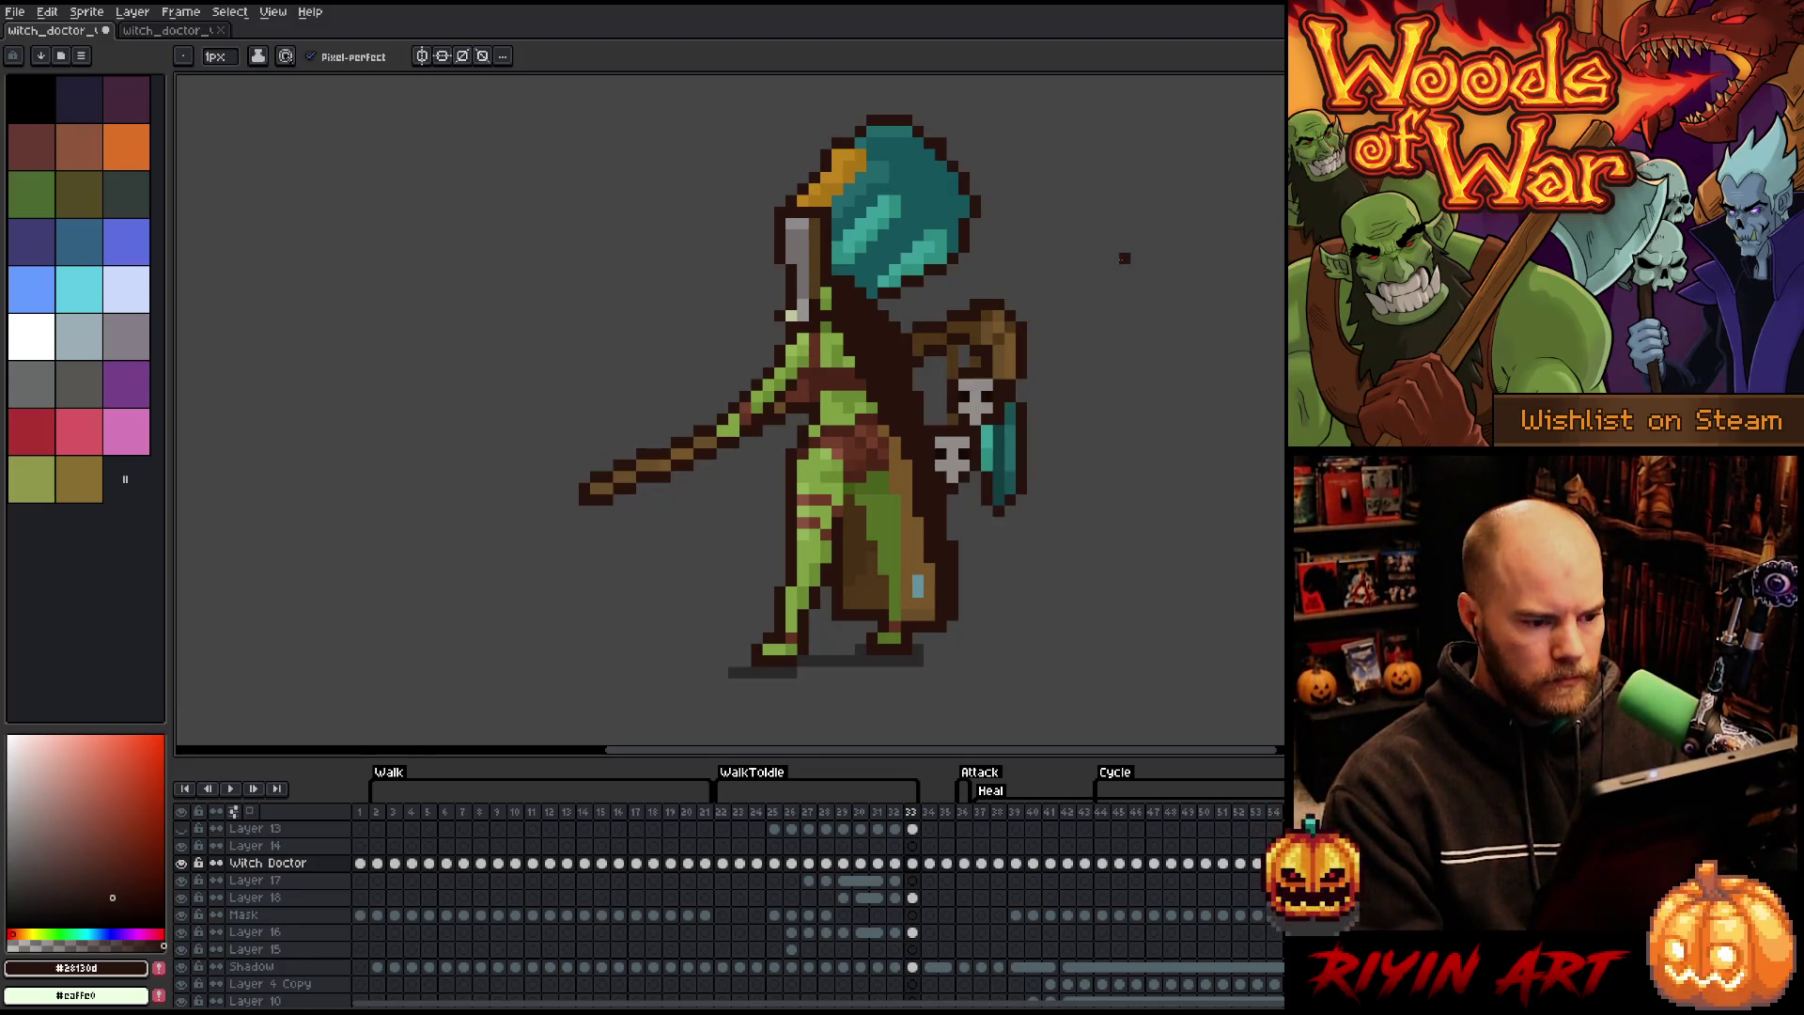
pyautogui.press('Left')
pyautogui.press('Right')
pyautogui.press('Left')
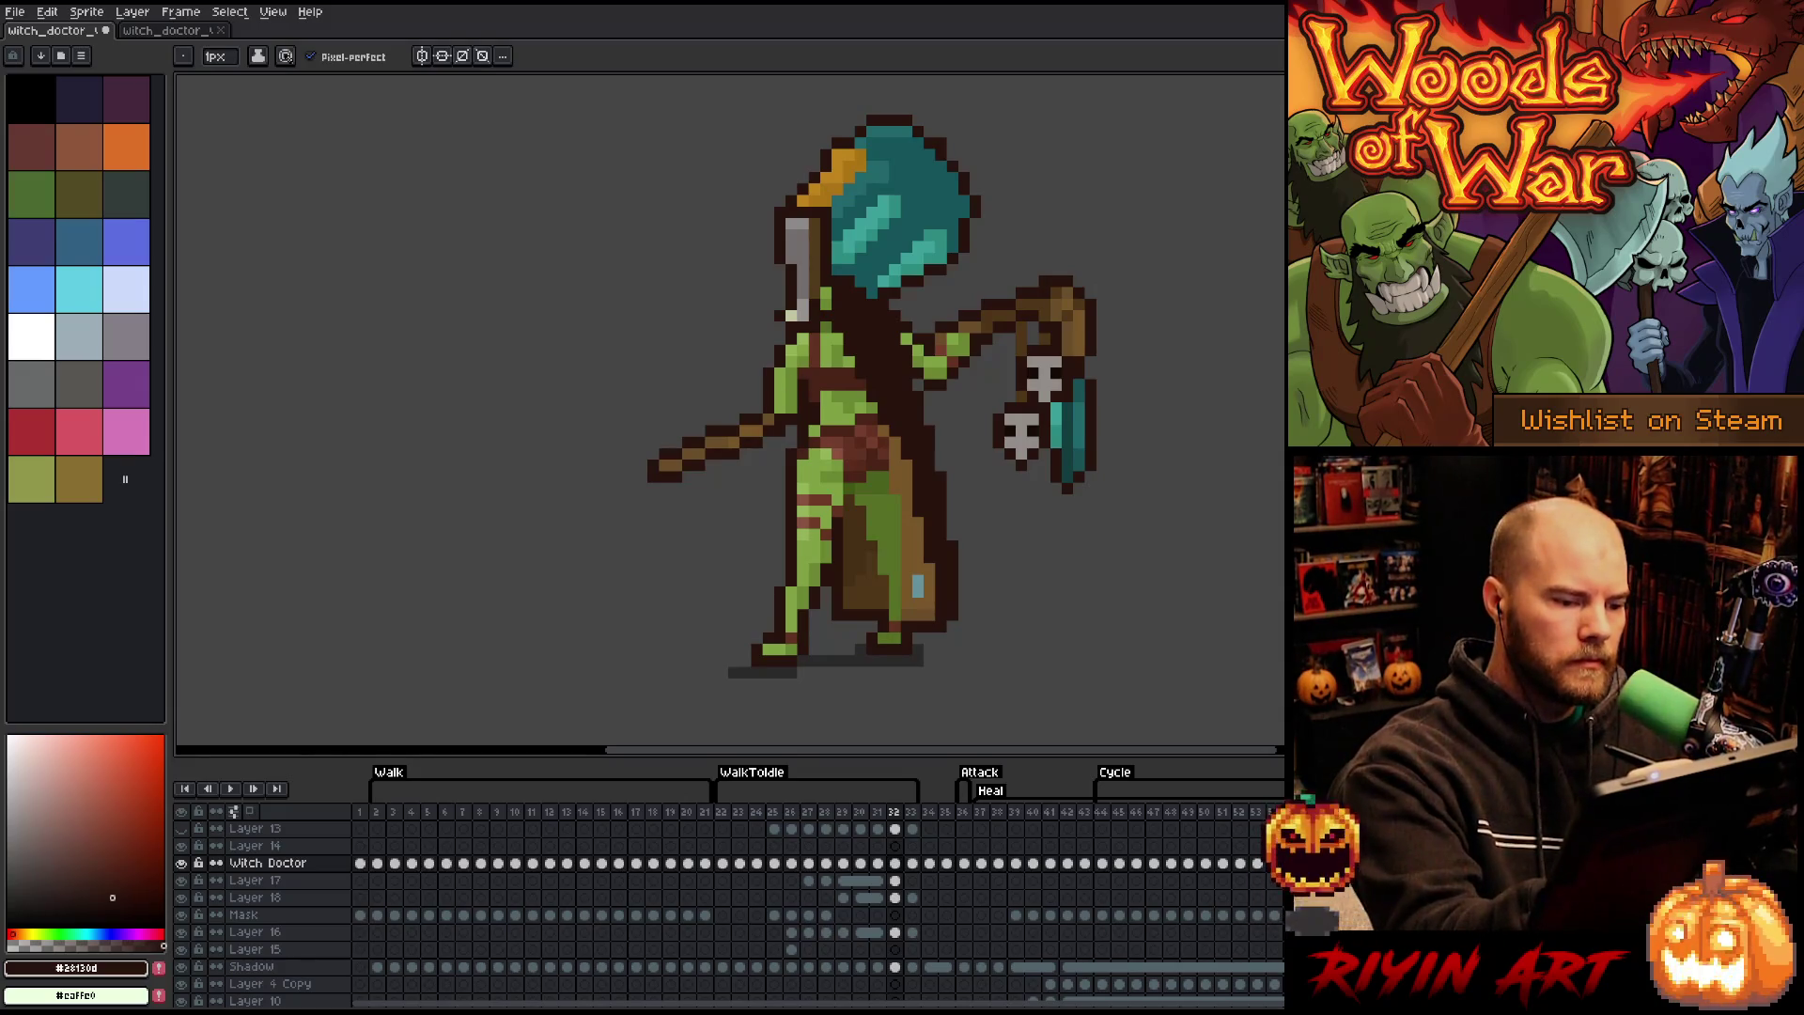
pyautogui.keyDown('alt'); pyautogui.click(1088, 364); pyautogui.keyUp('alt')
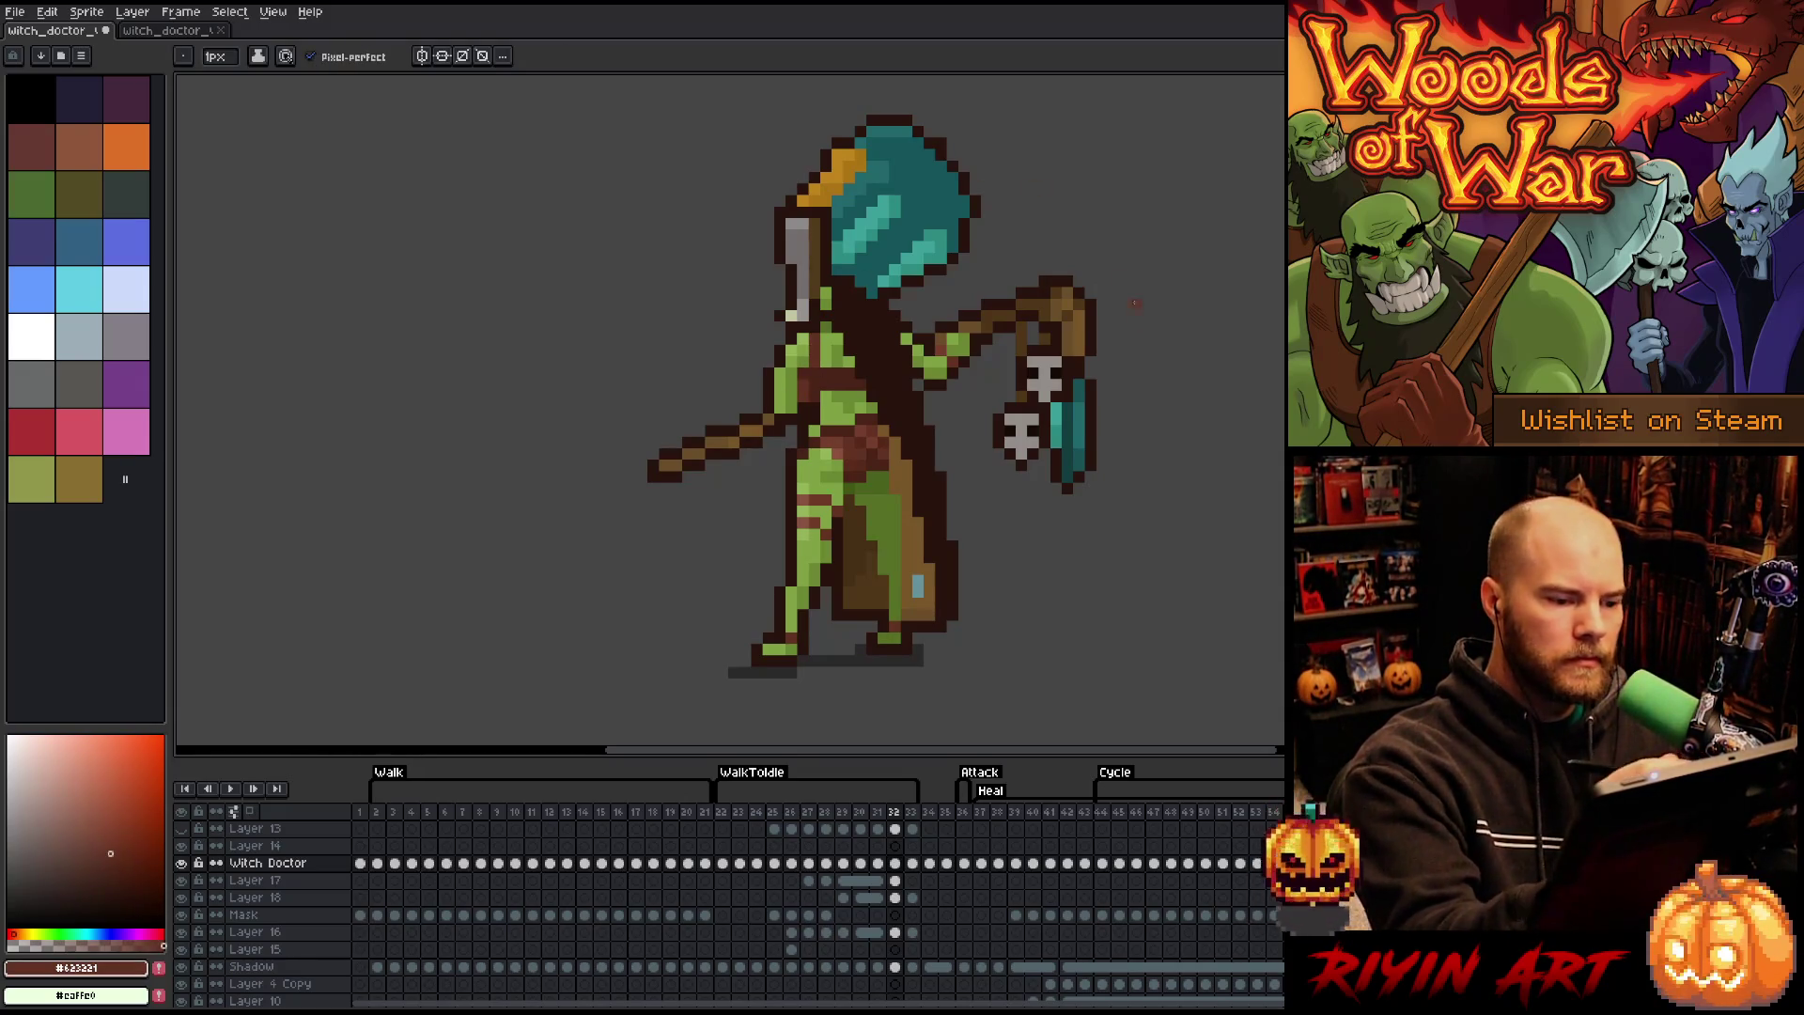
pyautogui.press('Left')
pyautogui.press('Right')
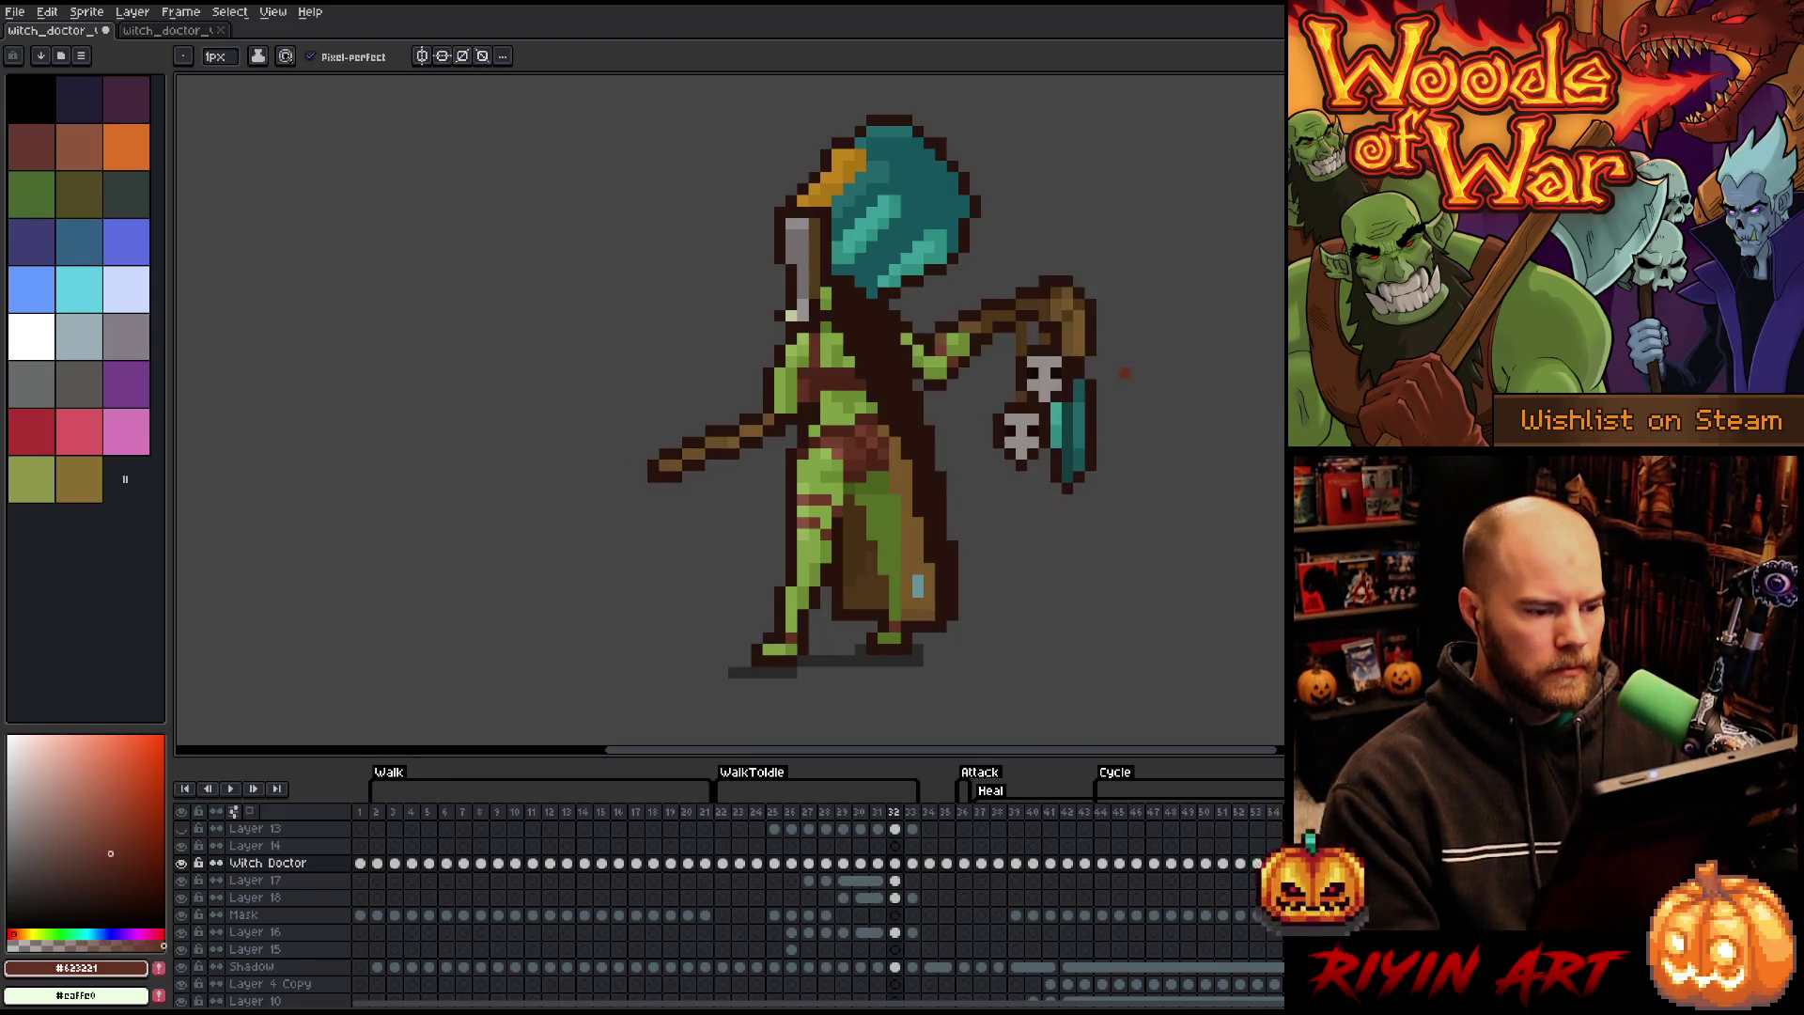
pyautogui.keyDown('alt'); pyautogui.click(803, 387); pyautogui.keyUp('alt')
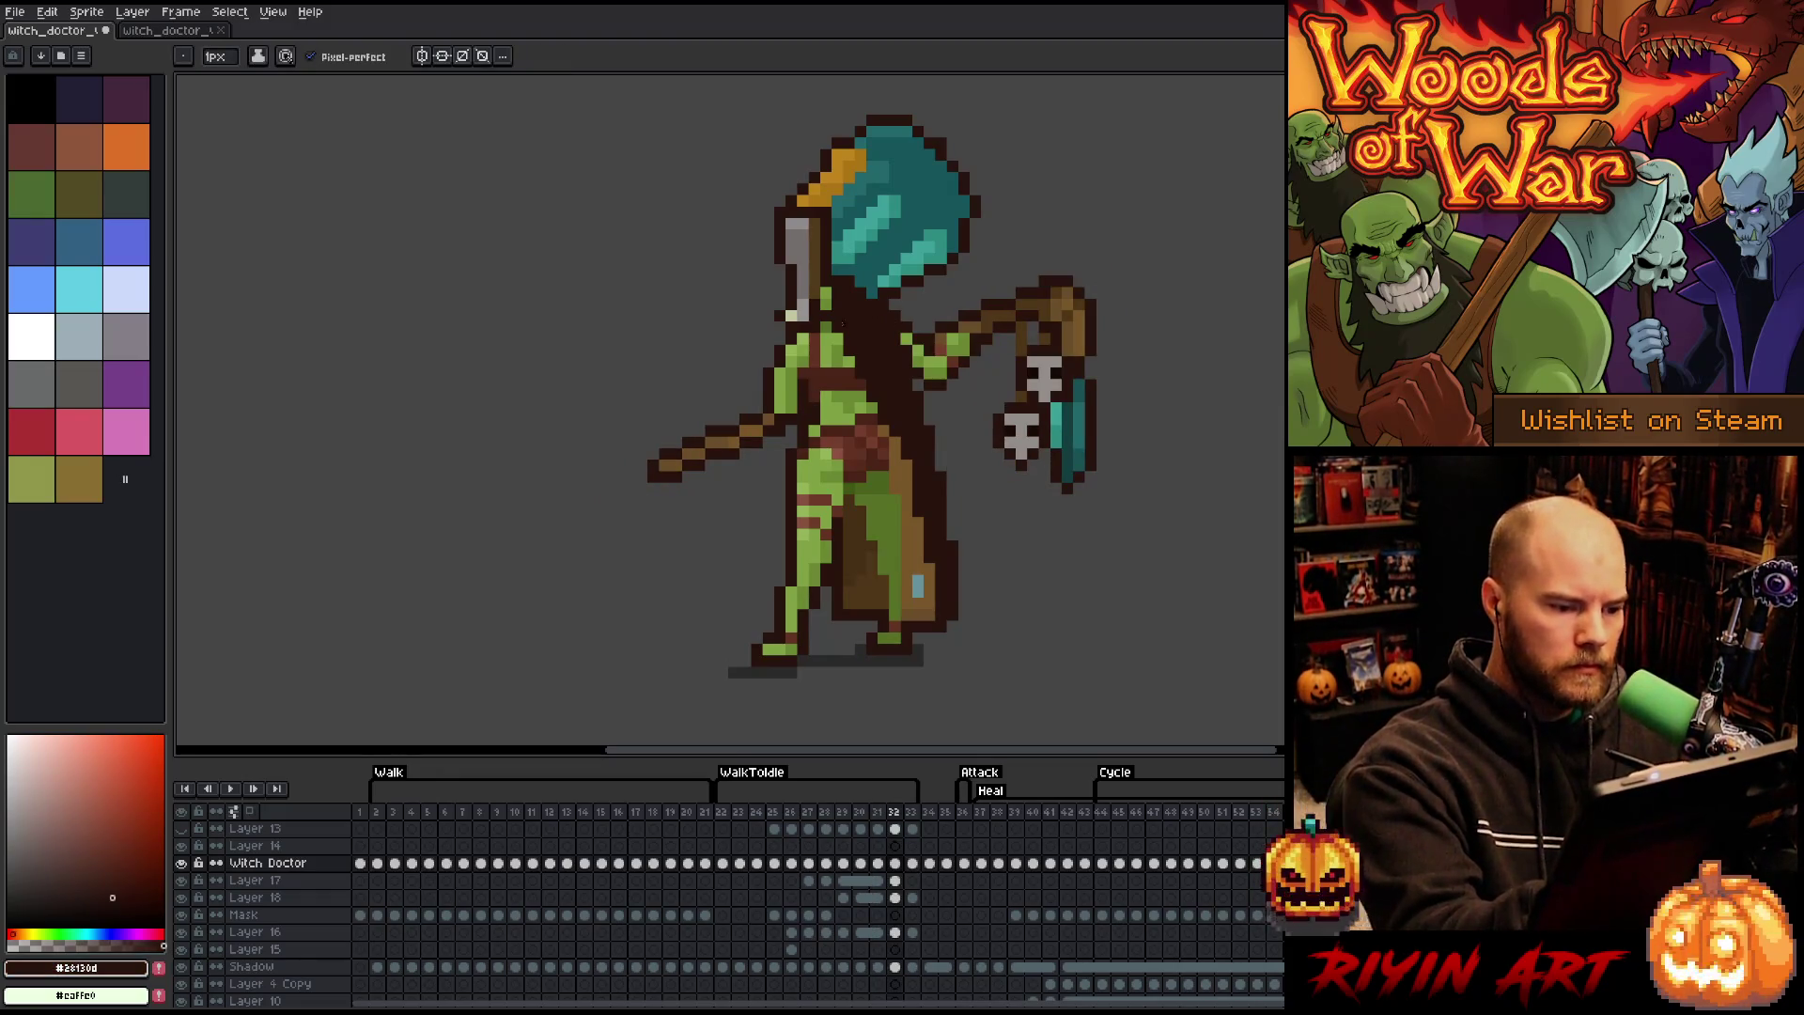
pyautogui.press('b')
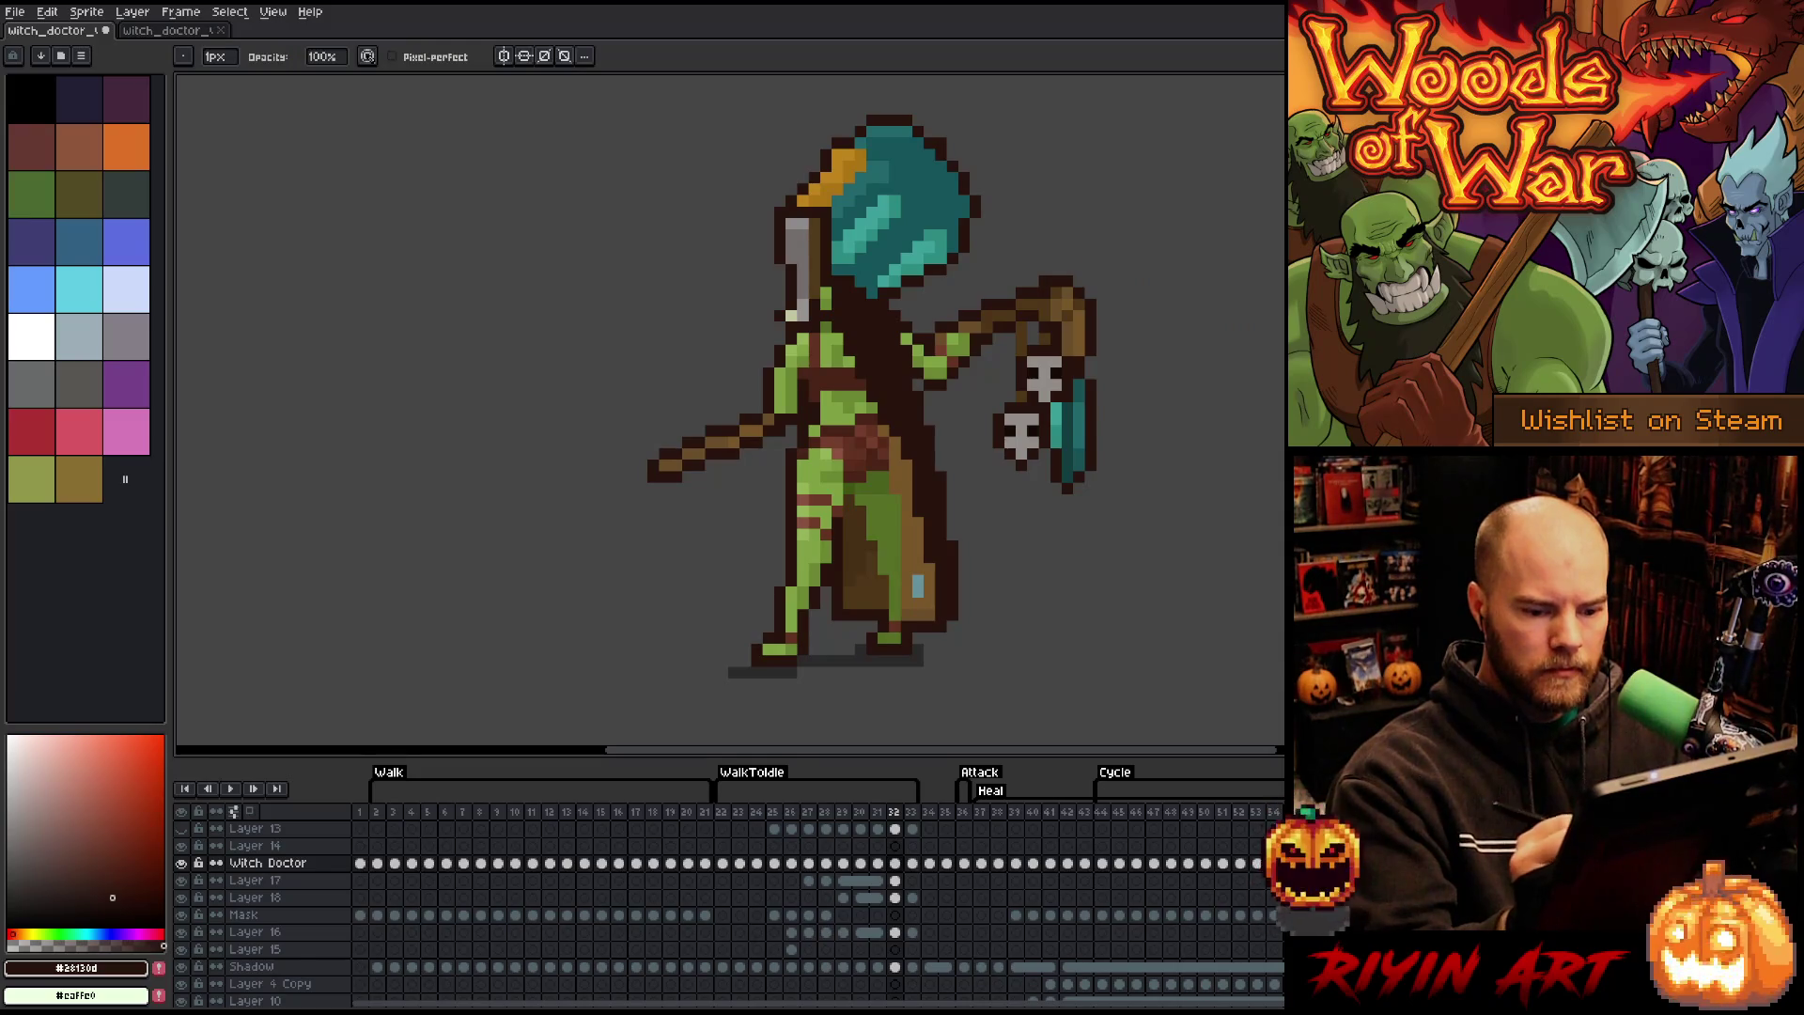
# - Flip through neighbouring frames to check the motion, then play and stop the animation
pyautogui.press('Right')
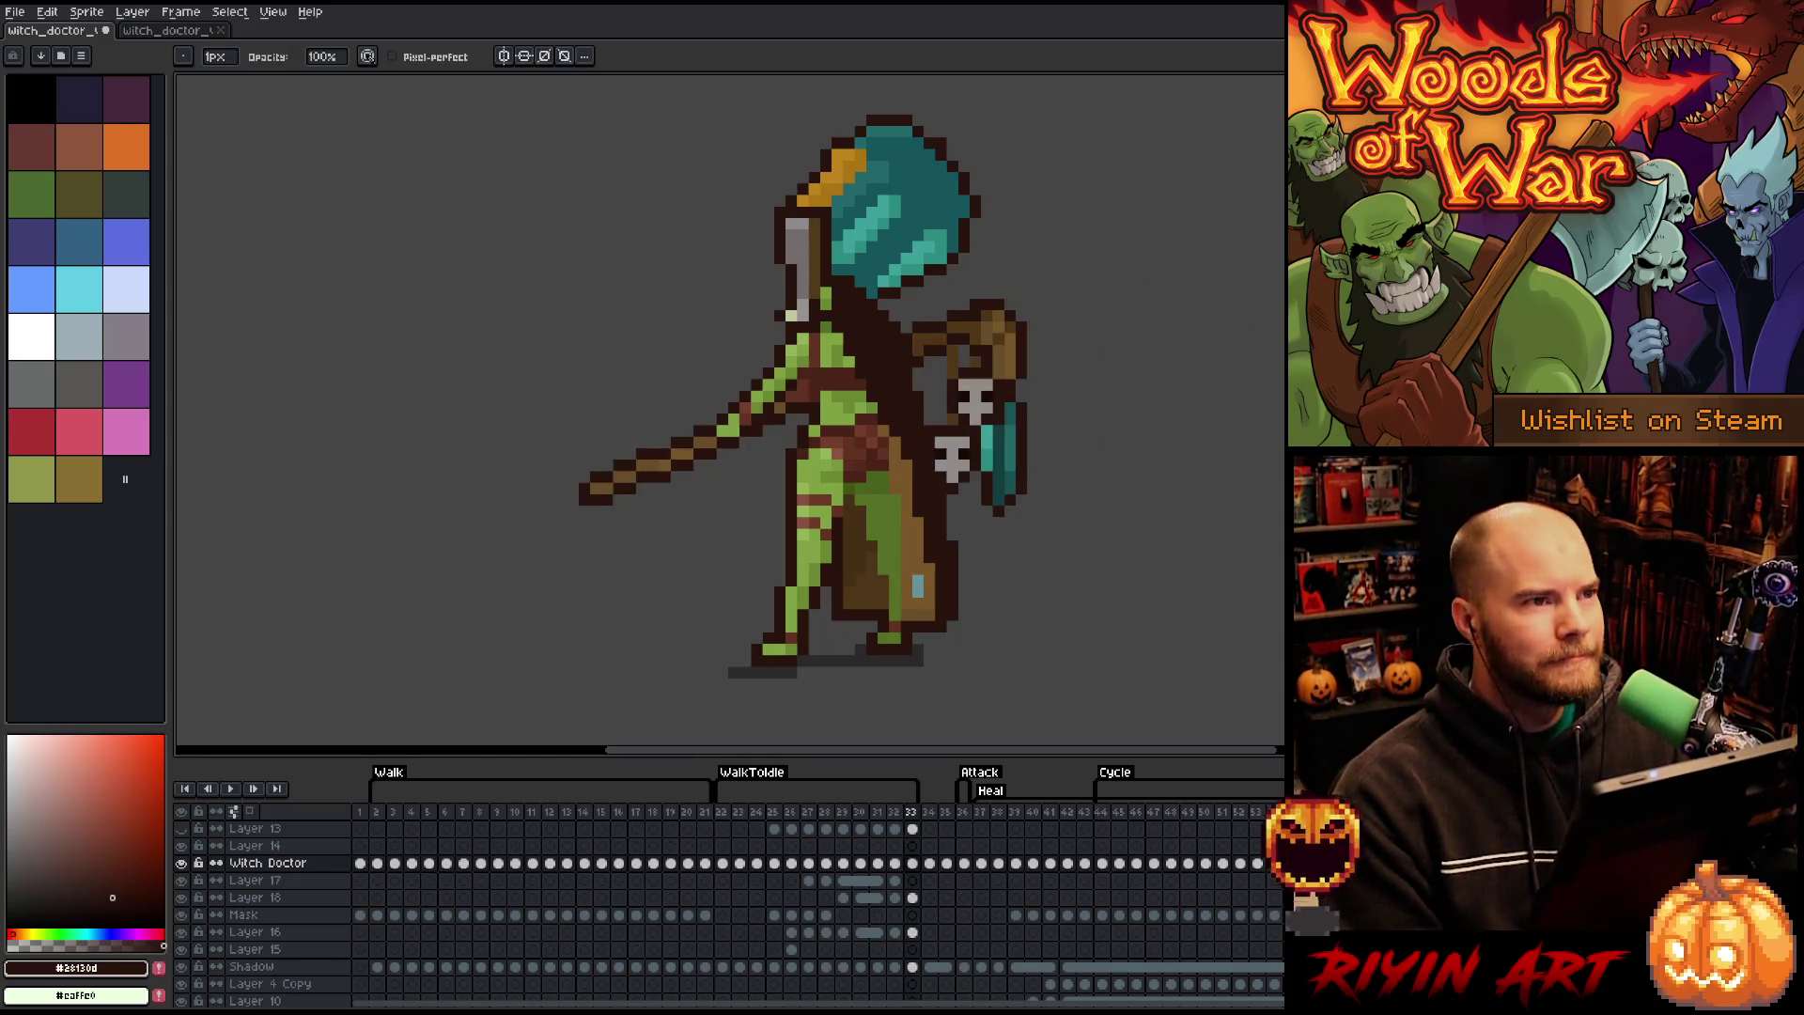
pyautogui.press('Left')
pyautogui.press('Right')
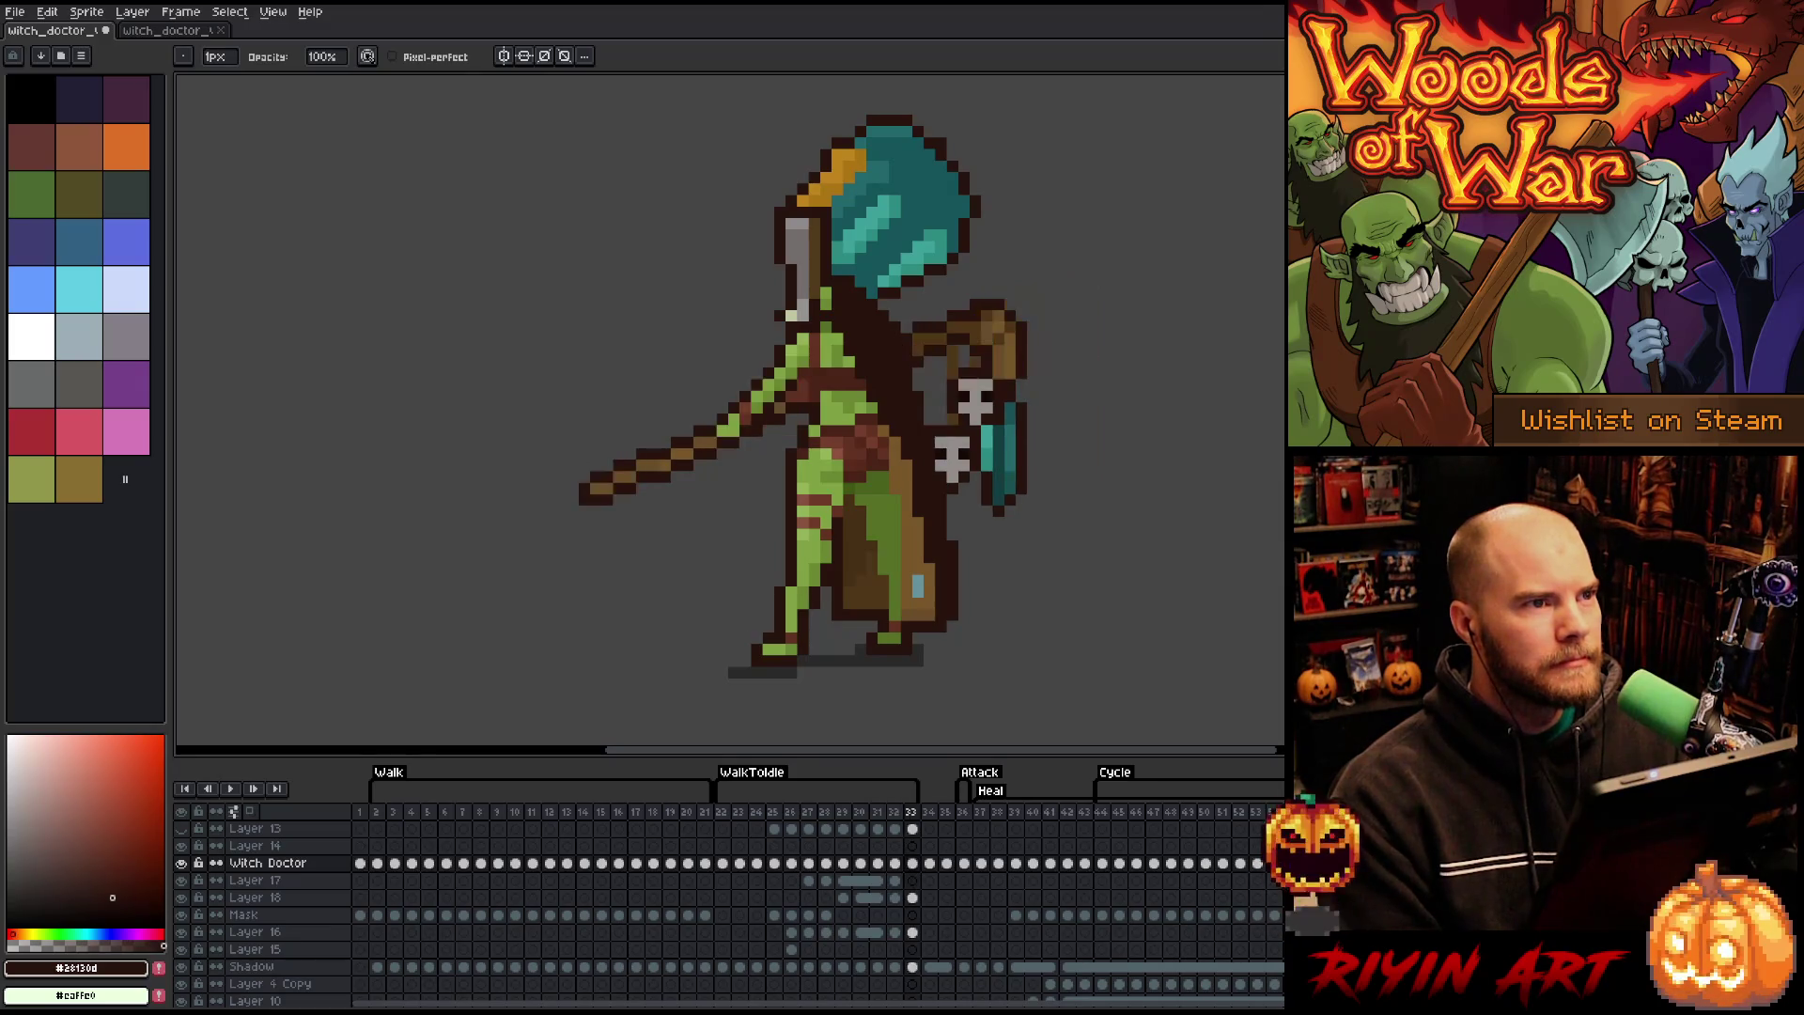
pyautogui.press('Left')
pyautogui.press('Right')
pyautogui.press('Left')
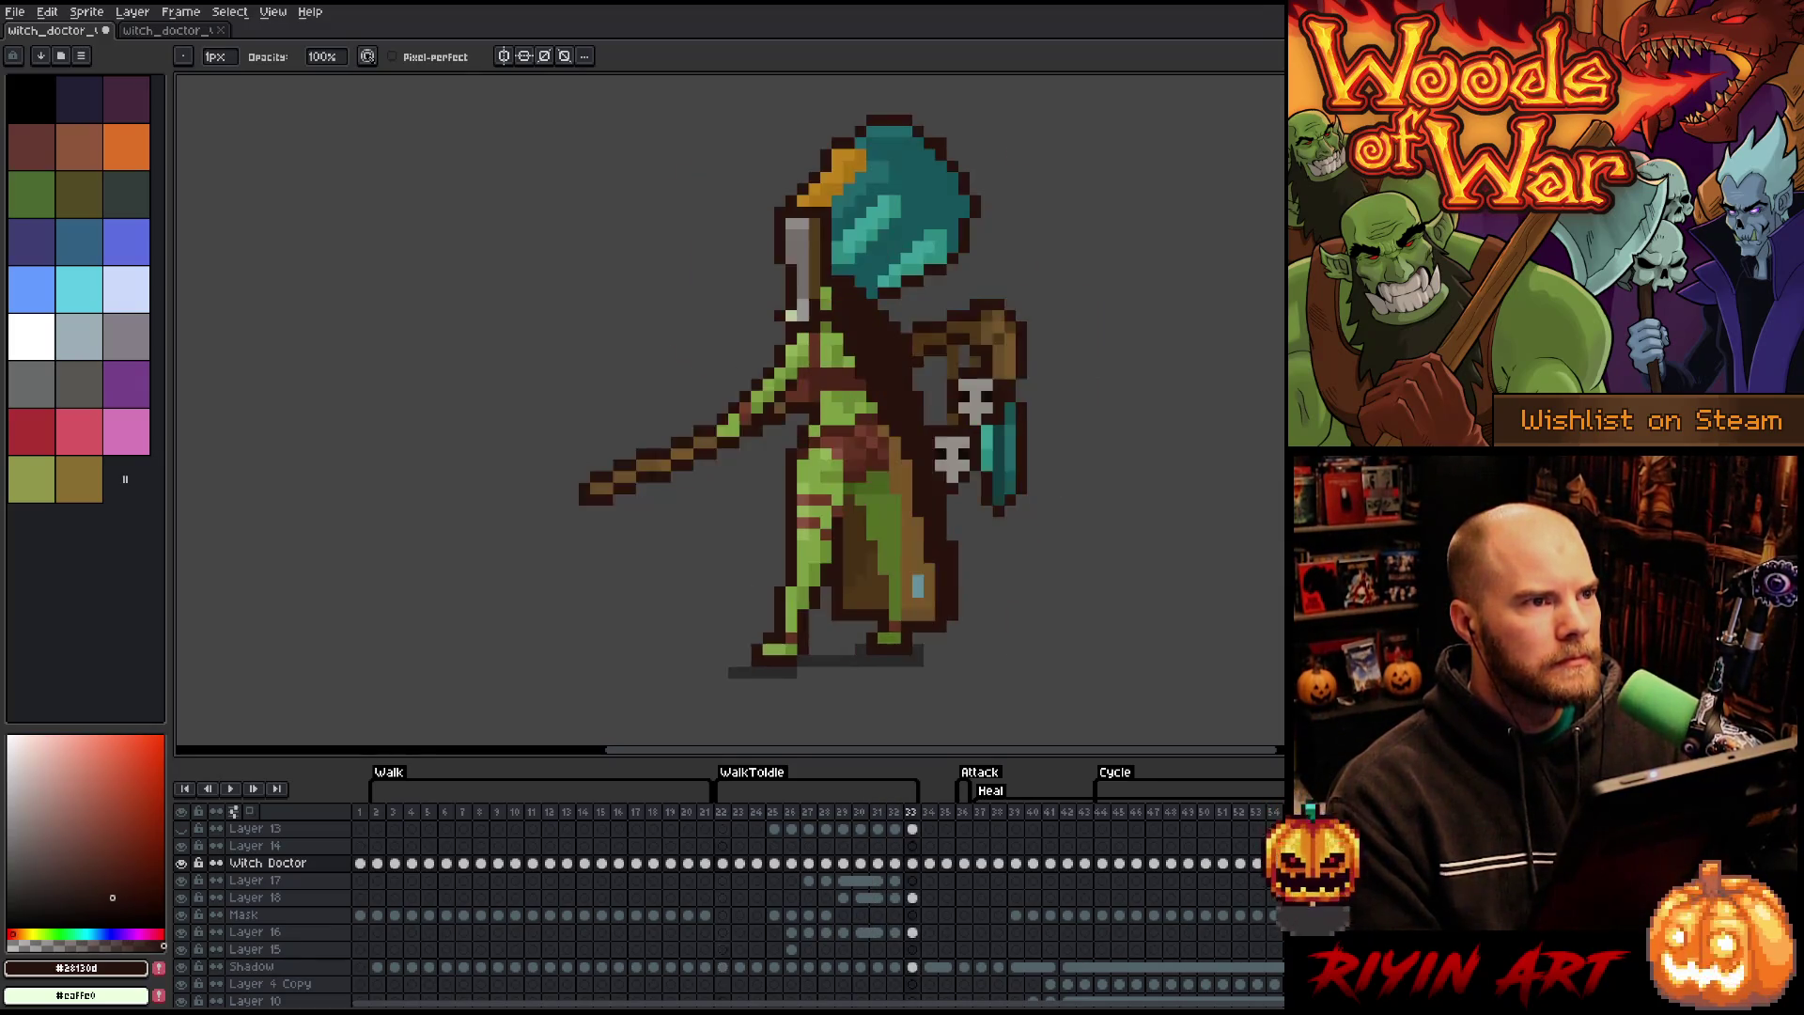
pyautogui.press('Right')
pyautogui.press('Left')
pyautogui.press('Right')
pyautogui.press('Return')
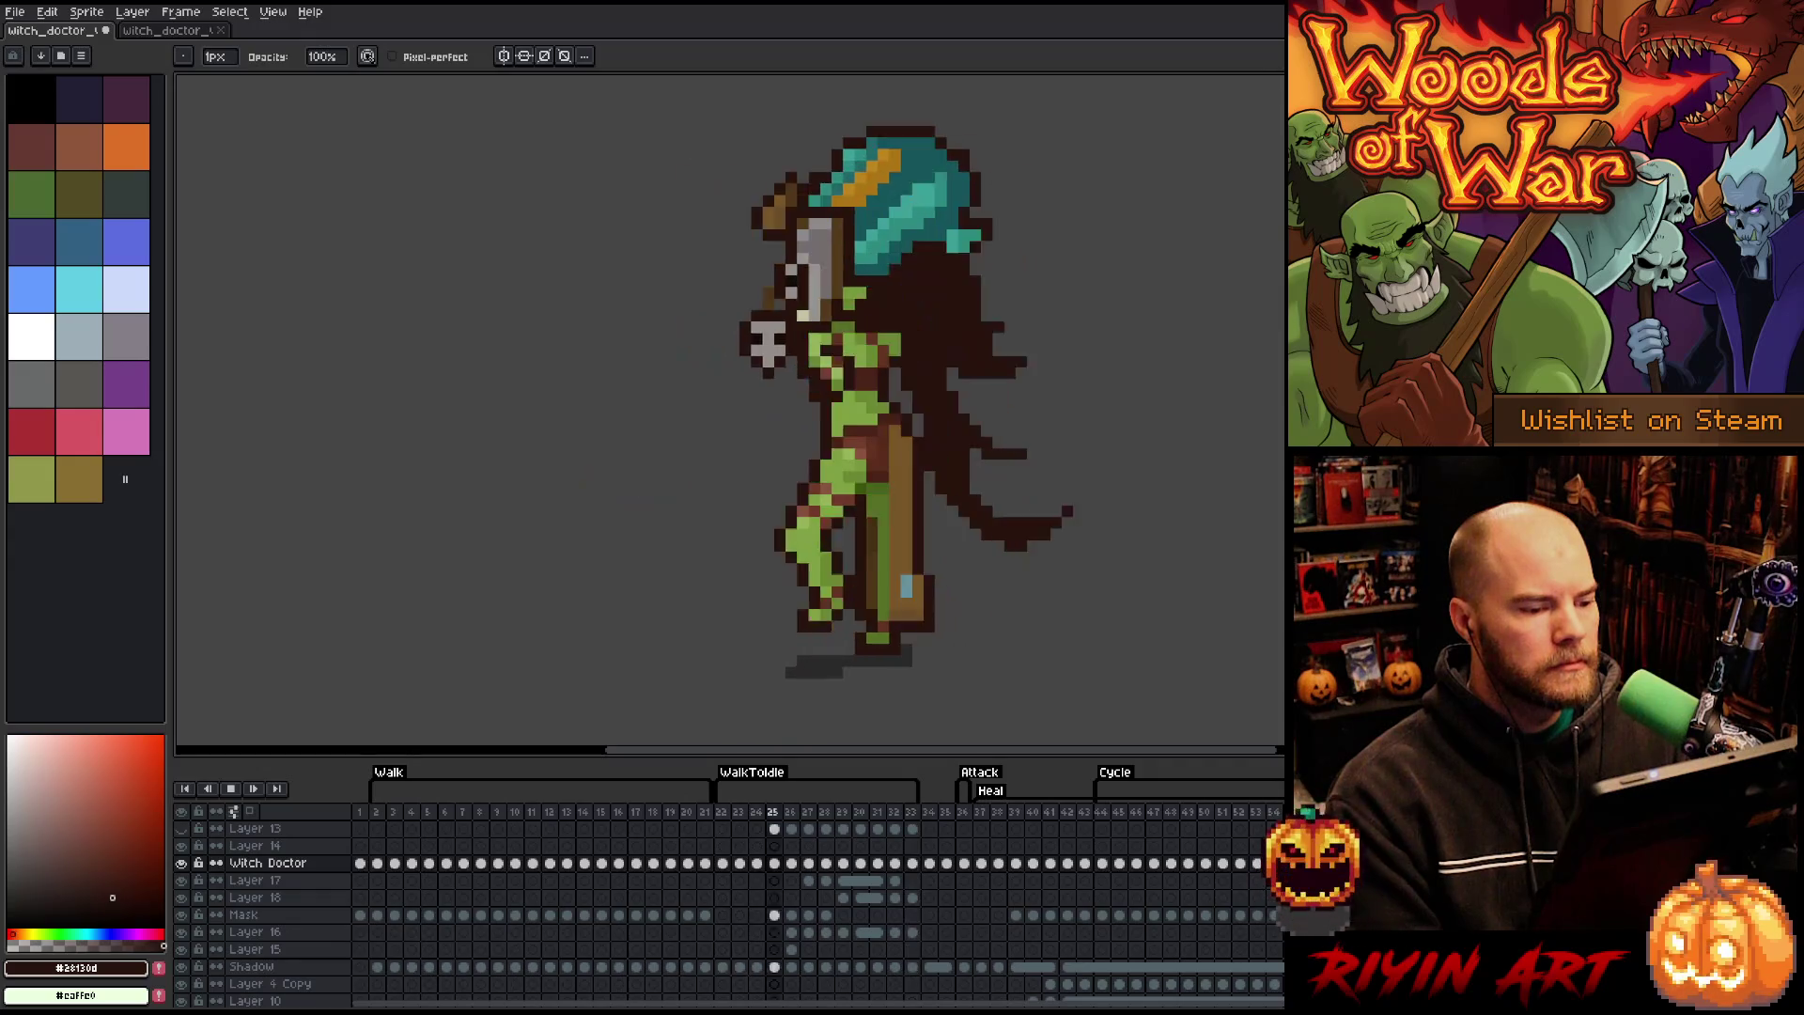
pyautogui.press('Return')
# - Flip repeatedly between frame 28's raised staff and frame 29's lowered staff
pyautogui.press('Left')
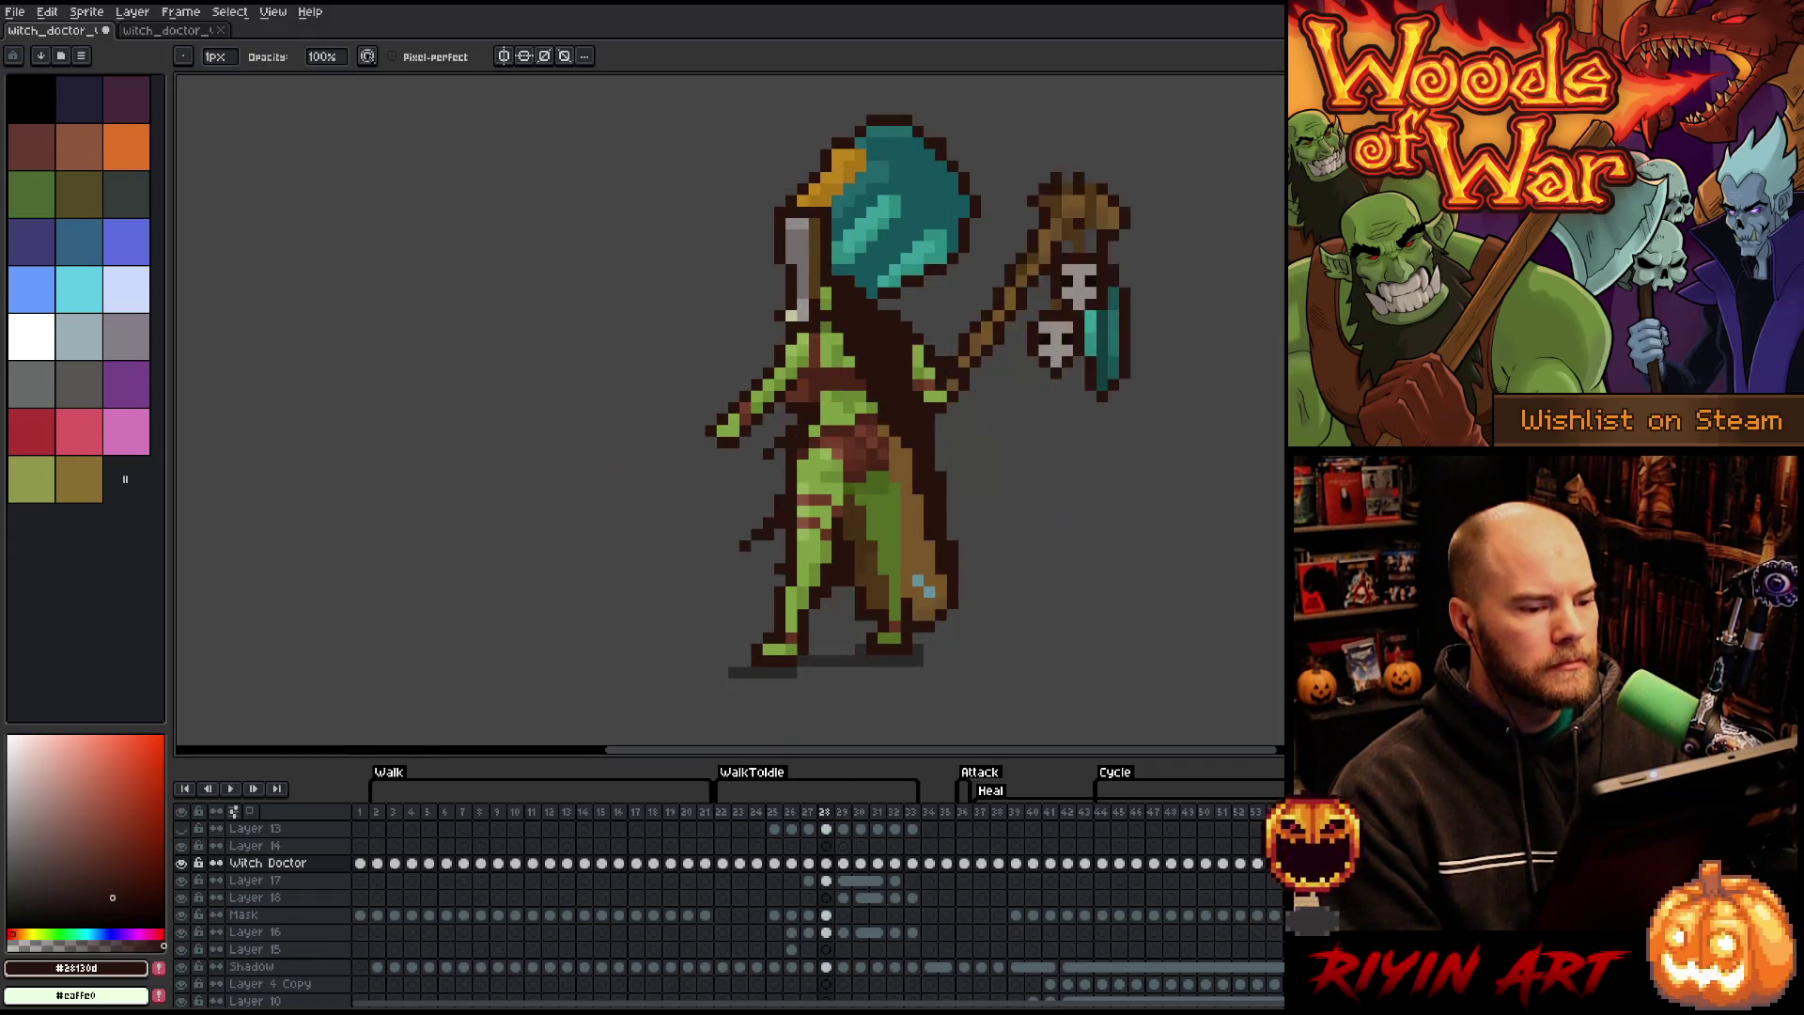
pyautogui.press('Right')
pyautogui.press('Left')
pyautogui.press('Right')
pyautogui.press('Left')
pyautogui.press('Right')
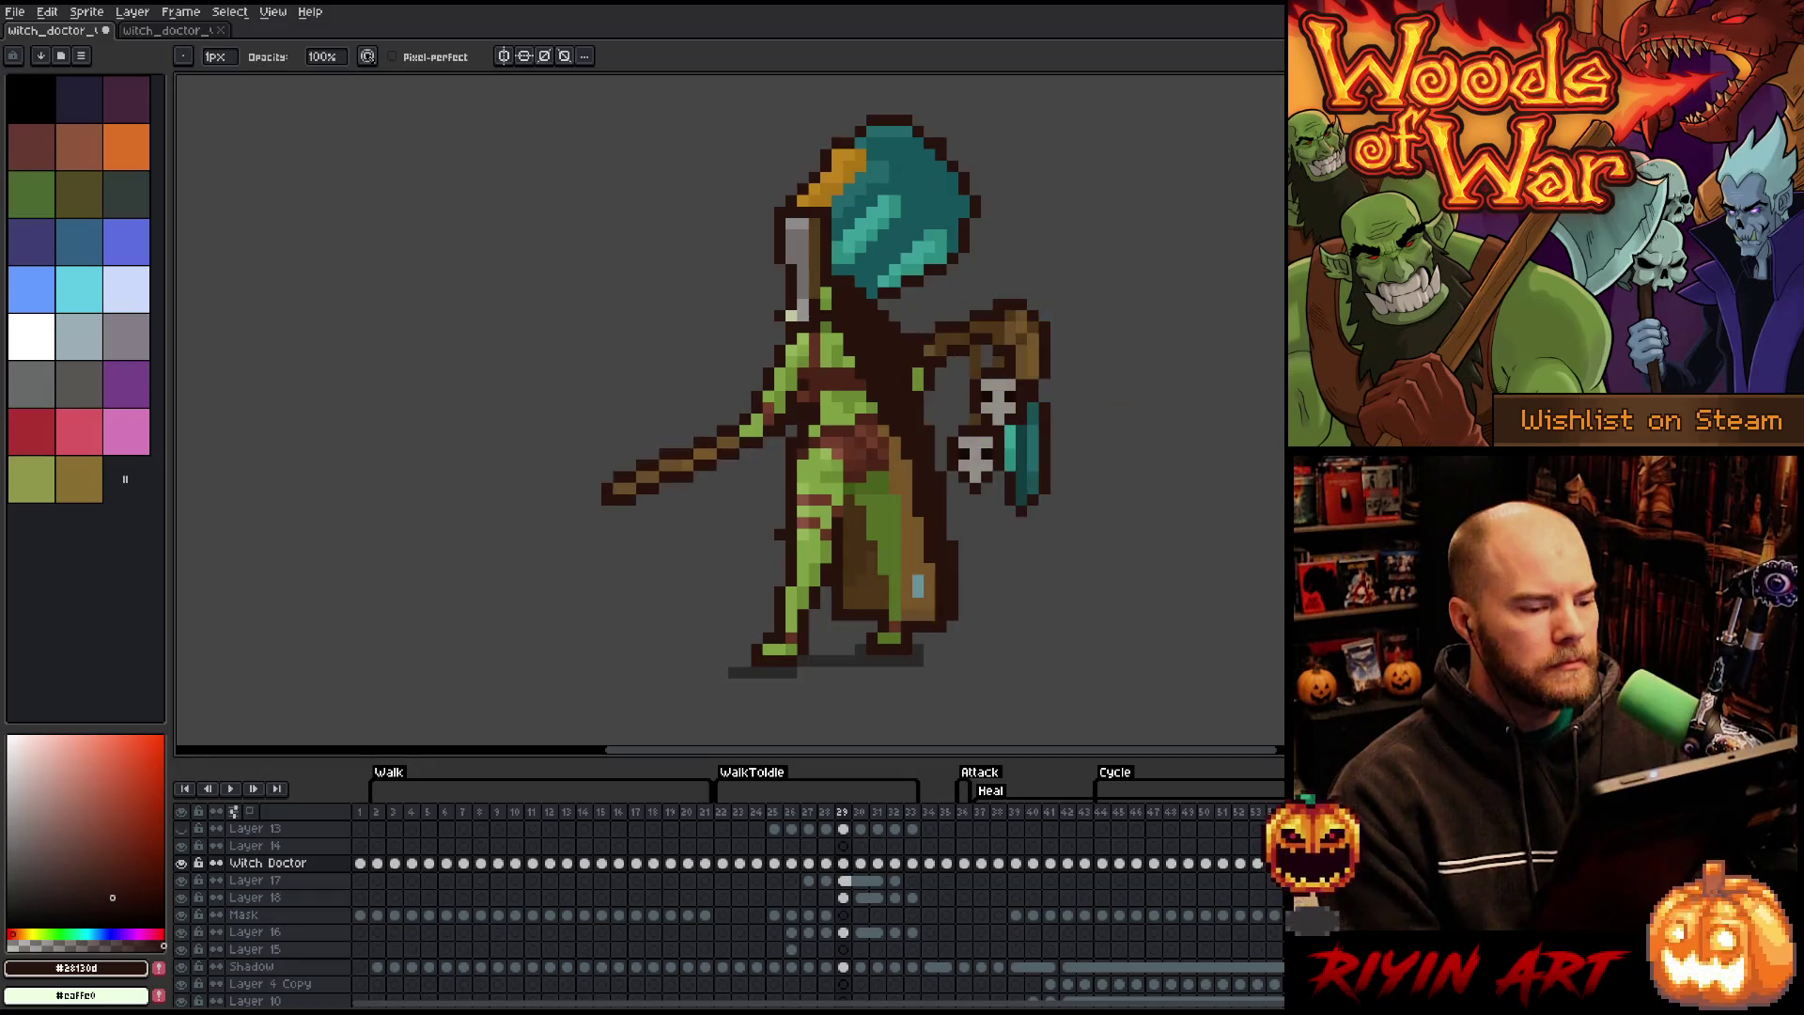
pyautogui.press('Left')
pyautogui.press('Right')
pyautogui.press('Left')
pyautogui.press('Right')
pyautogui.press('Left')
pyautogui.press('Right')
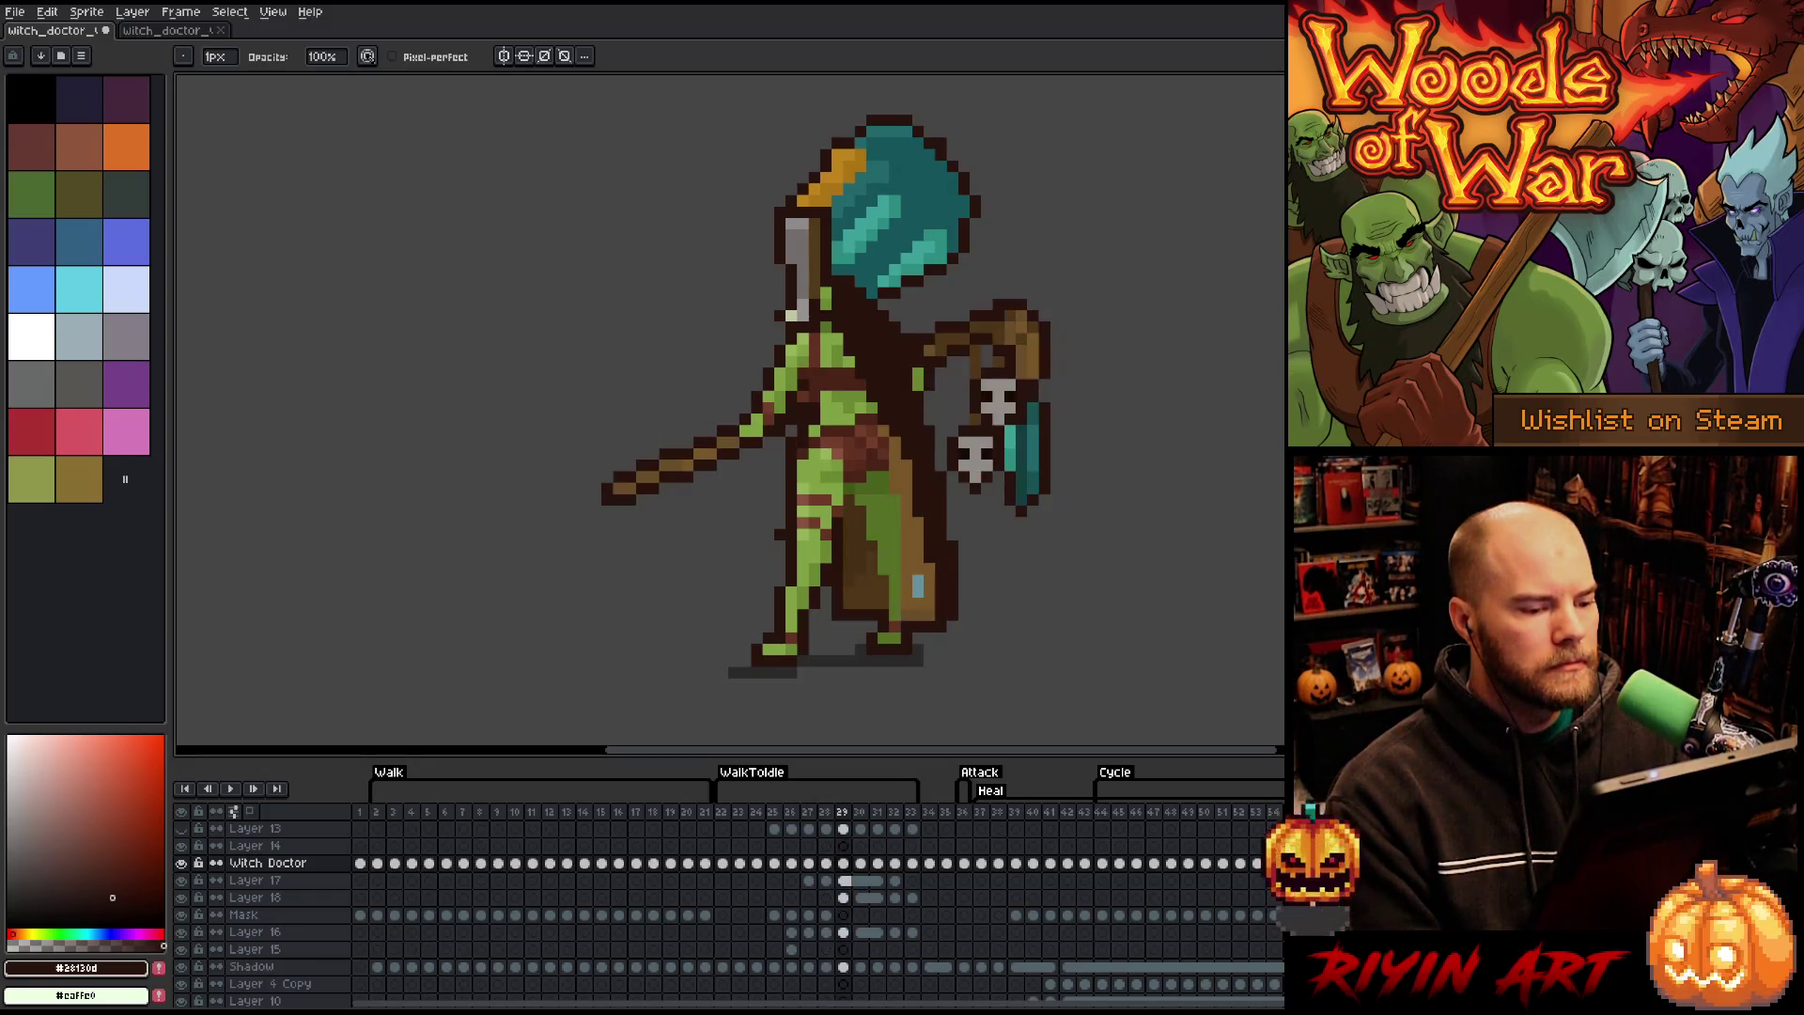
pyautogui.press('Left')
pyautogui.press('Right')
pyautogui.press('Left')
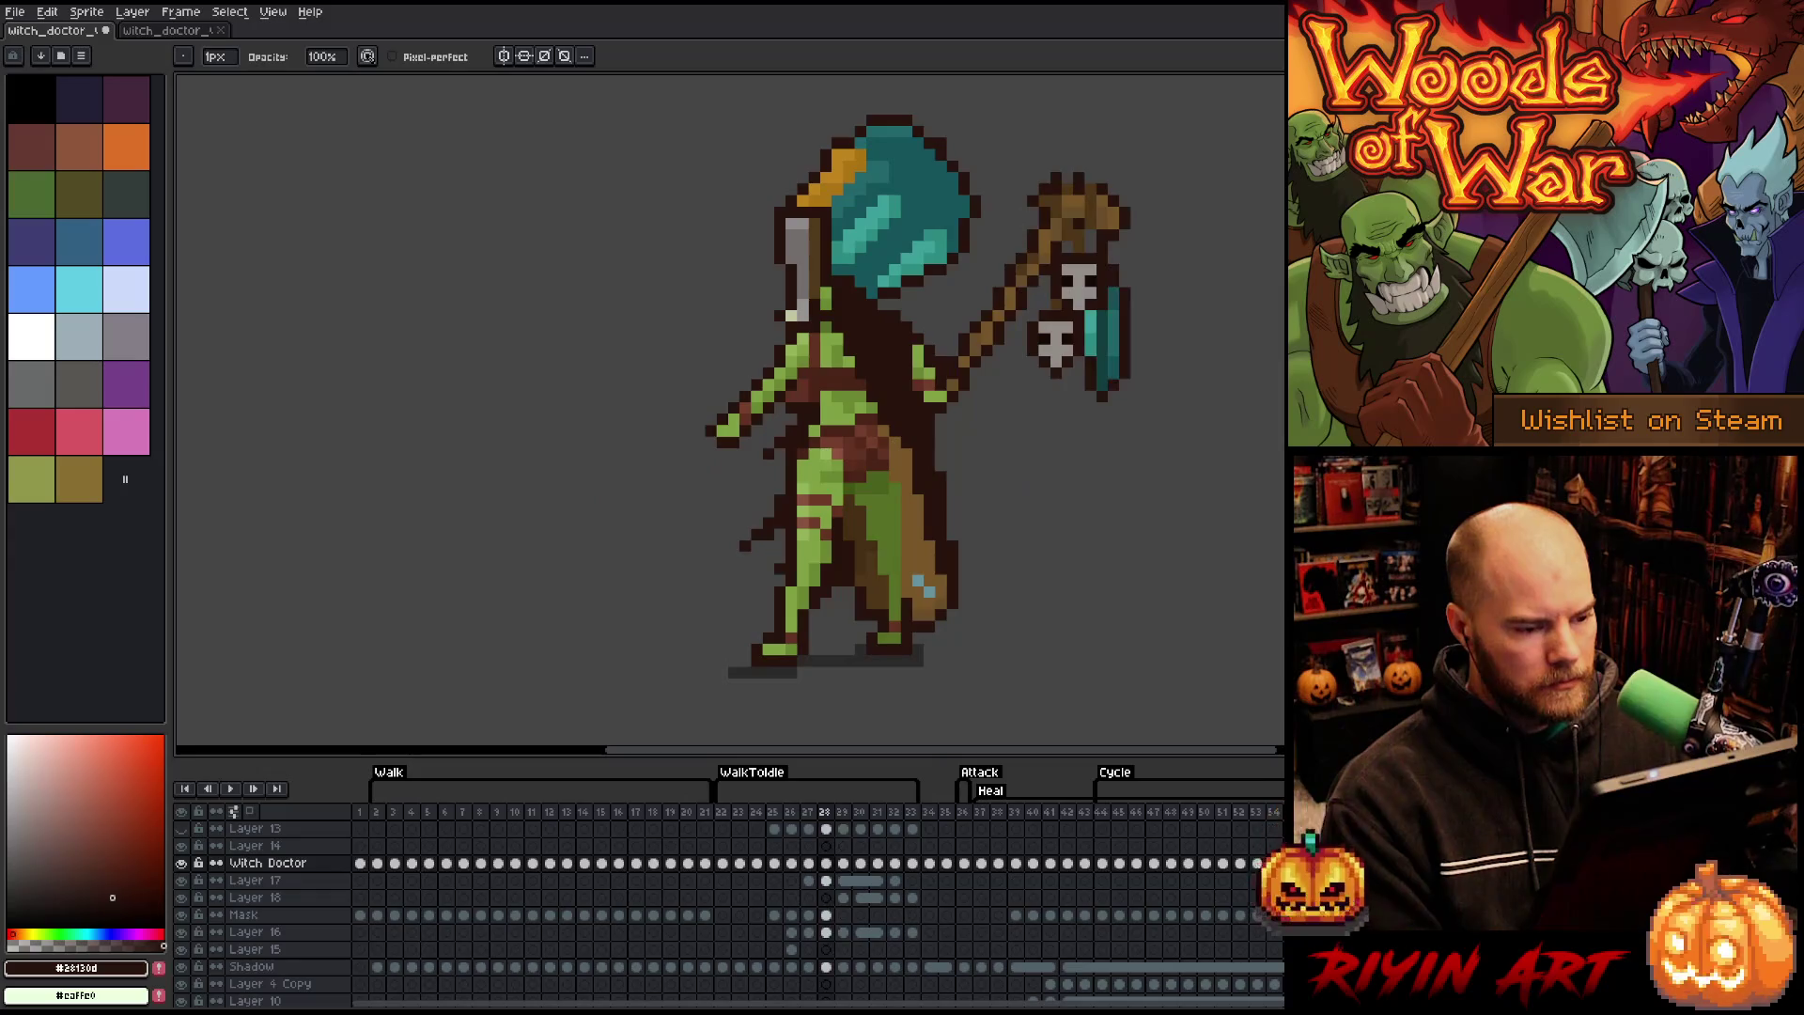
pyautogui.press('Right')
pyautogui.press('Left')
pyautogui.press('Right')
pyautogui.press('Right')
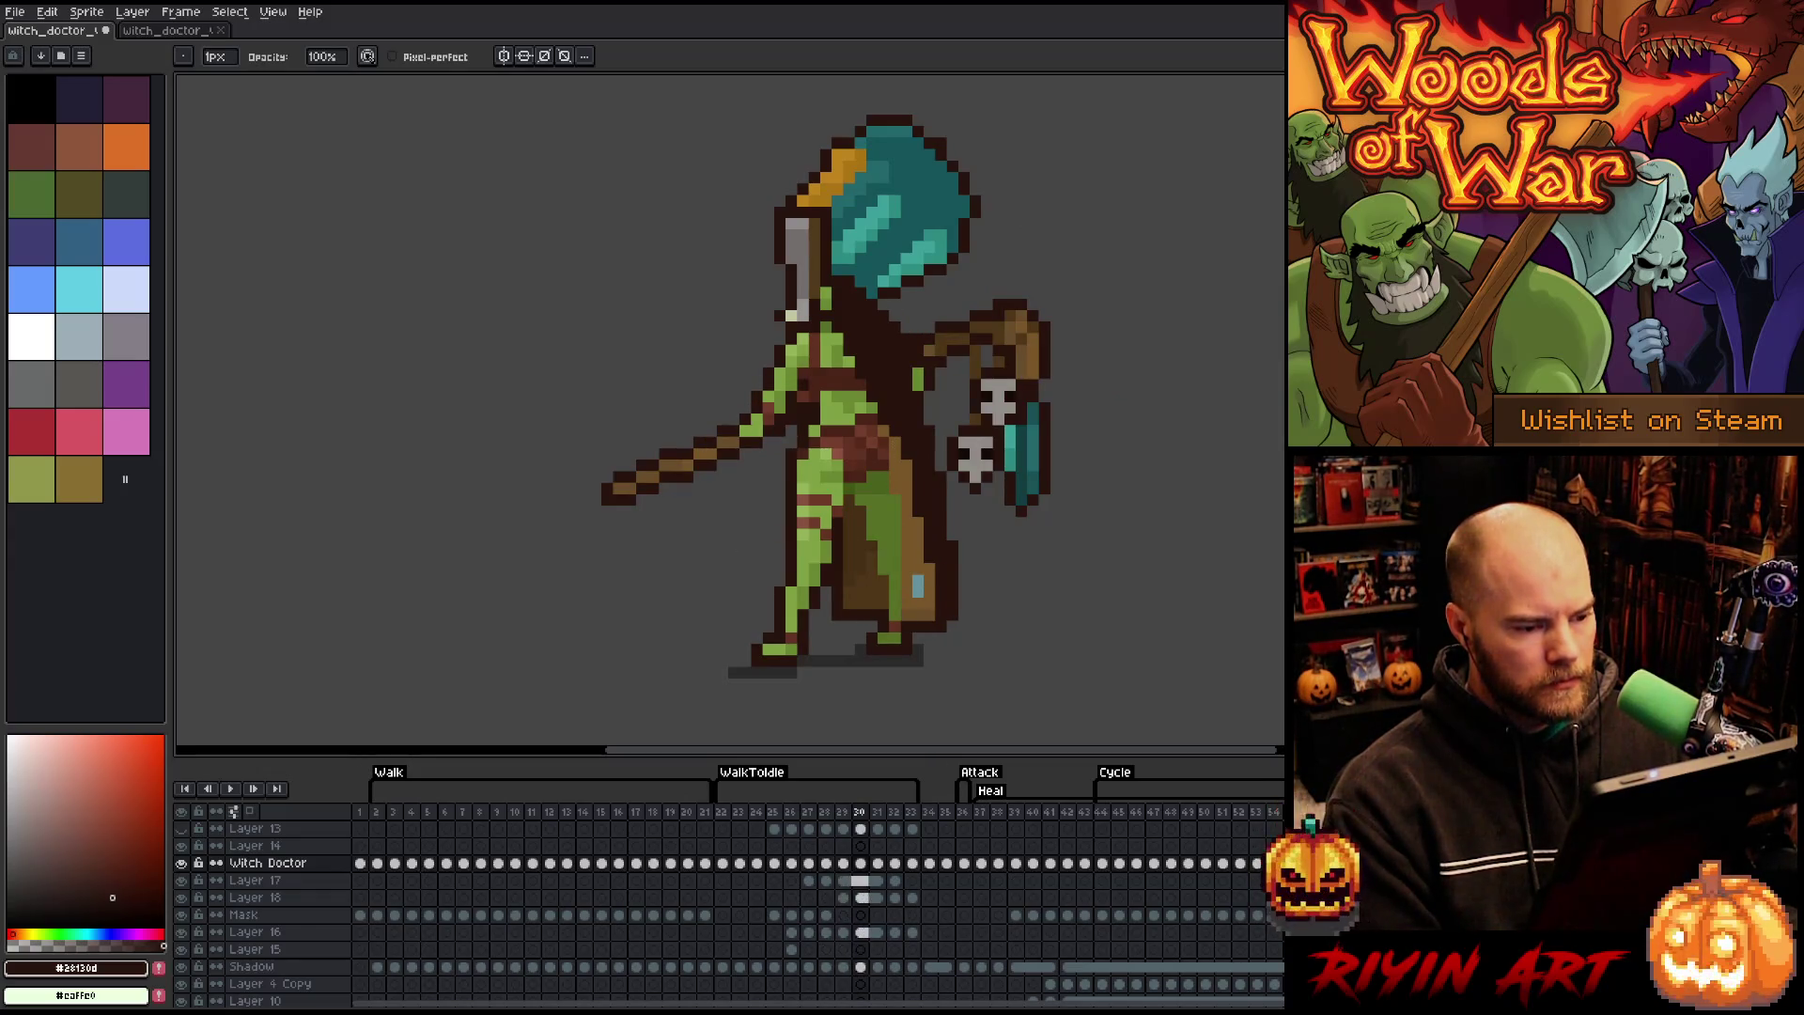
pyautogui.press('Left')
pyautogui.press('Left')
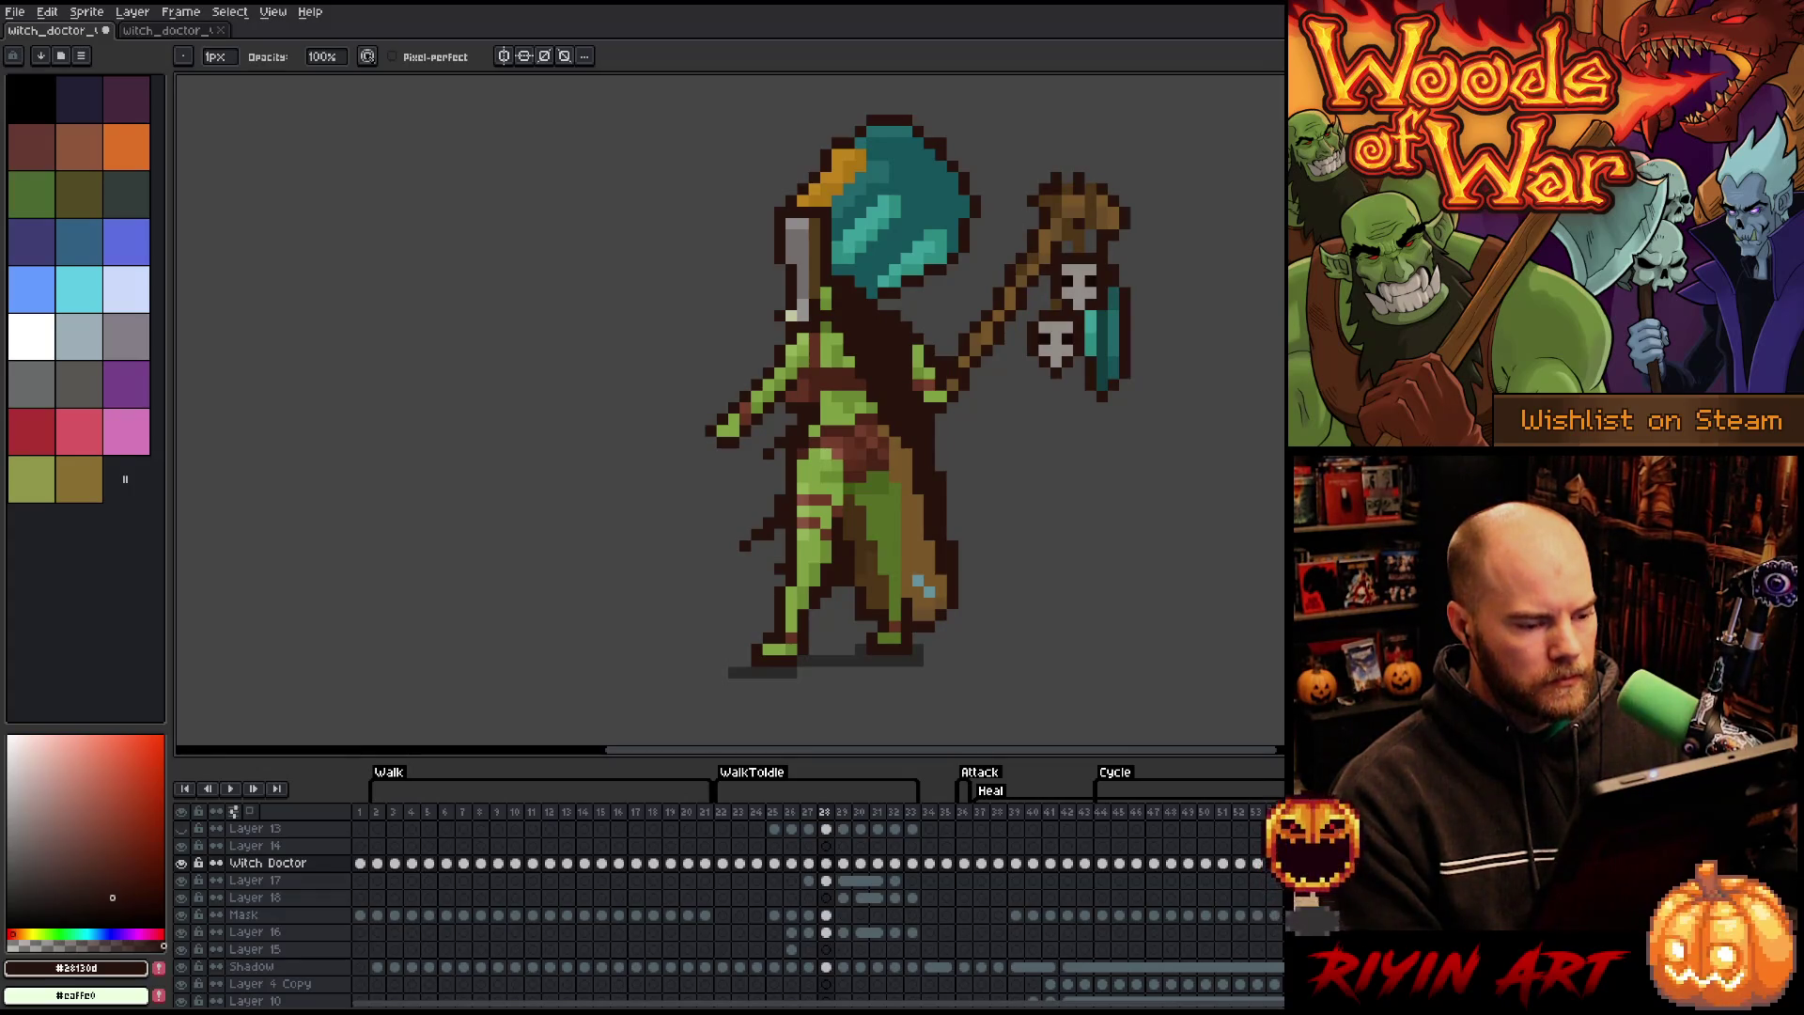
pyautogui.press('Right')
pyautogui.press('Left')
pyautogui.press('Right')
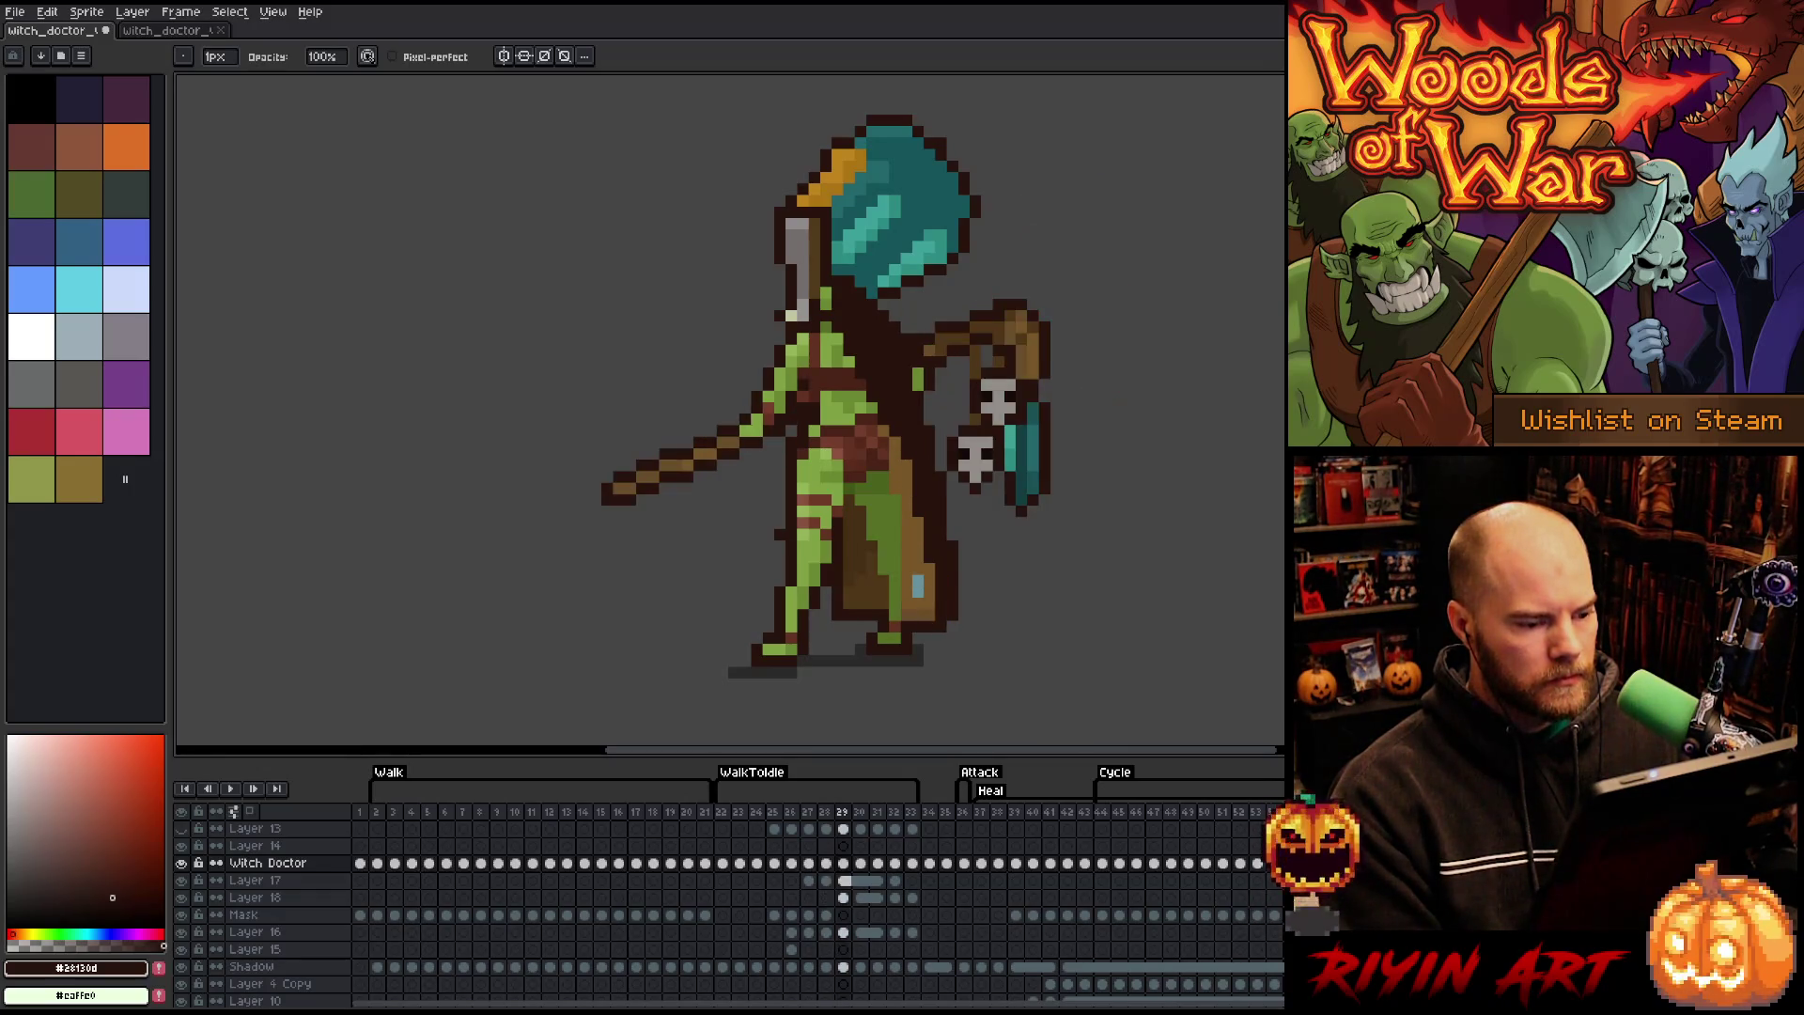
pyautogui.press('Left')
pyautogui.press('Right')
pyautogui.press('Left')
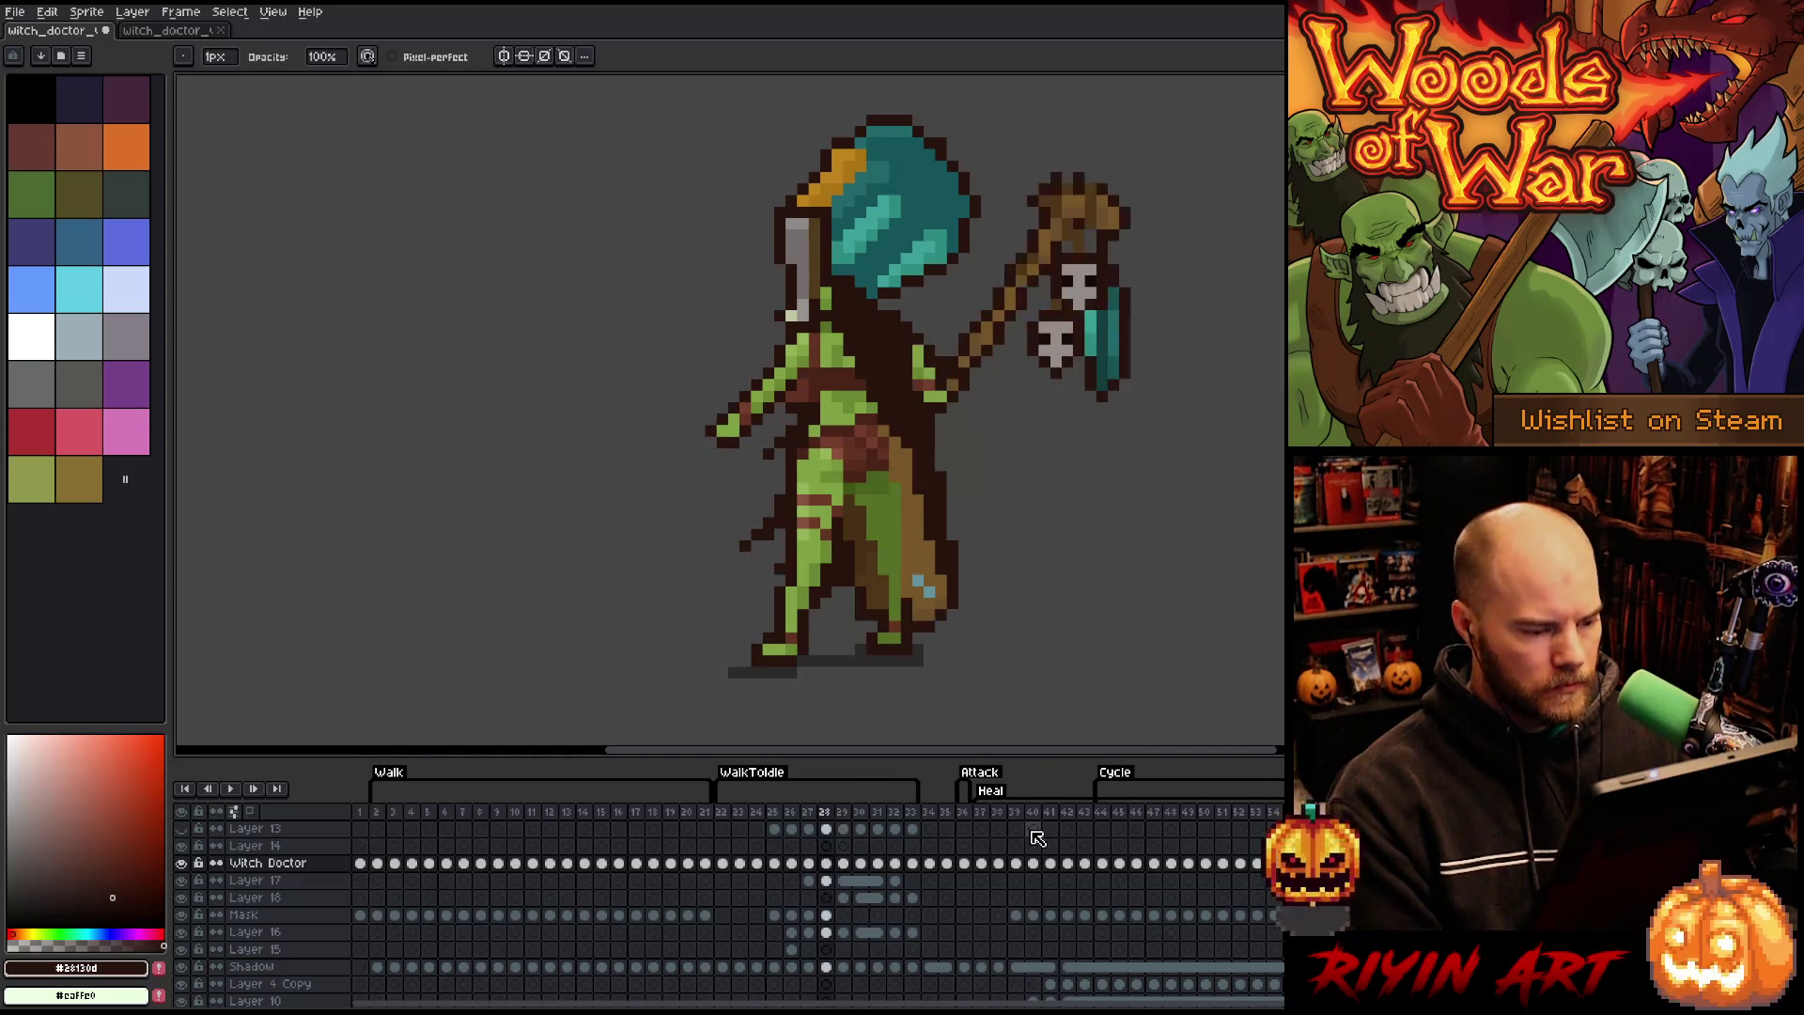
pyautogui.press('Right')
pyautogui.press('Left')
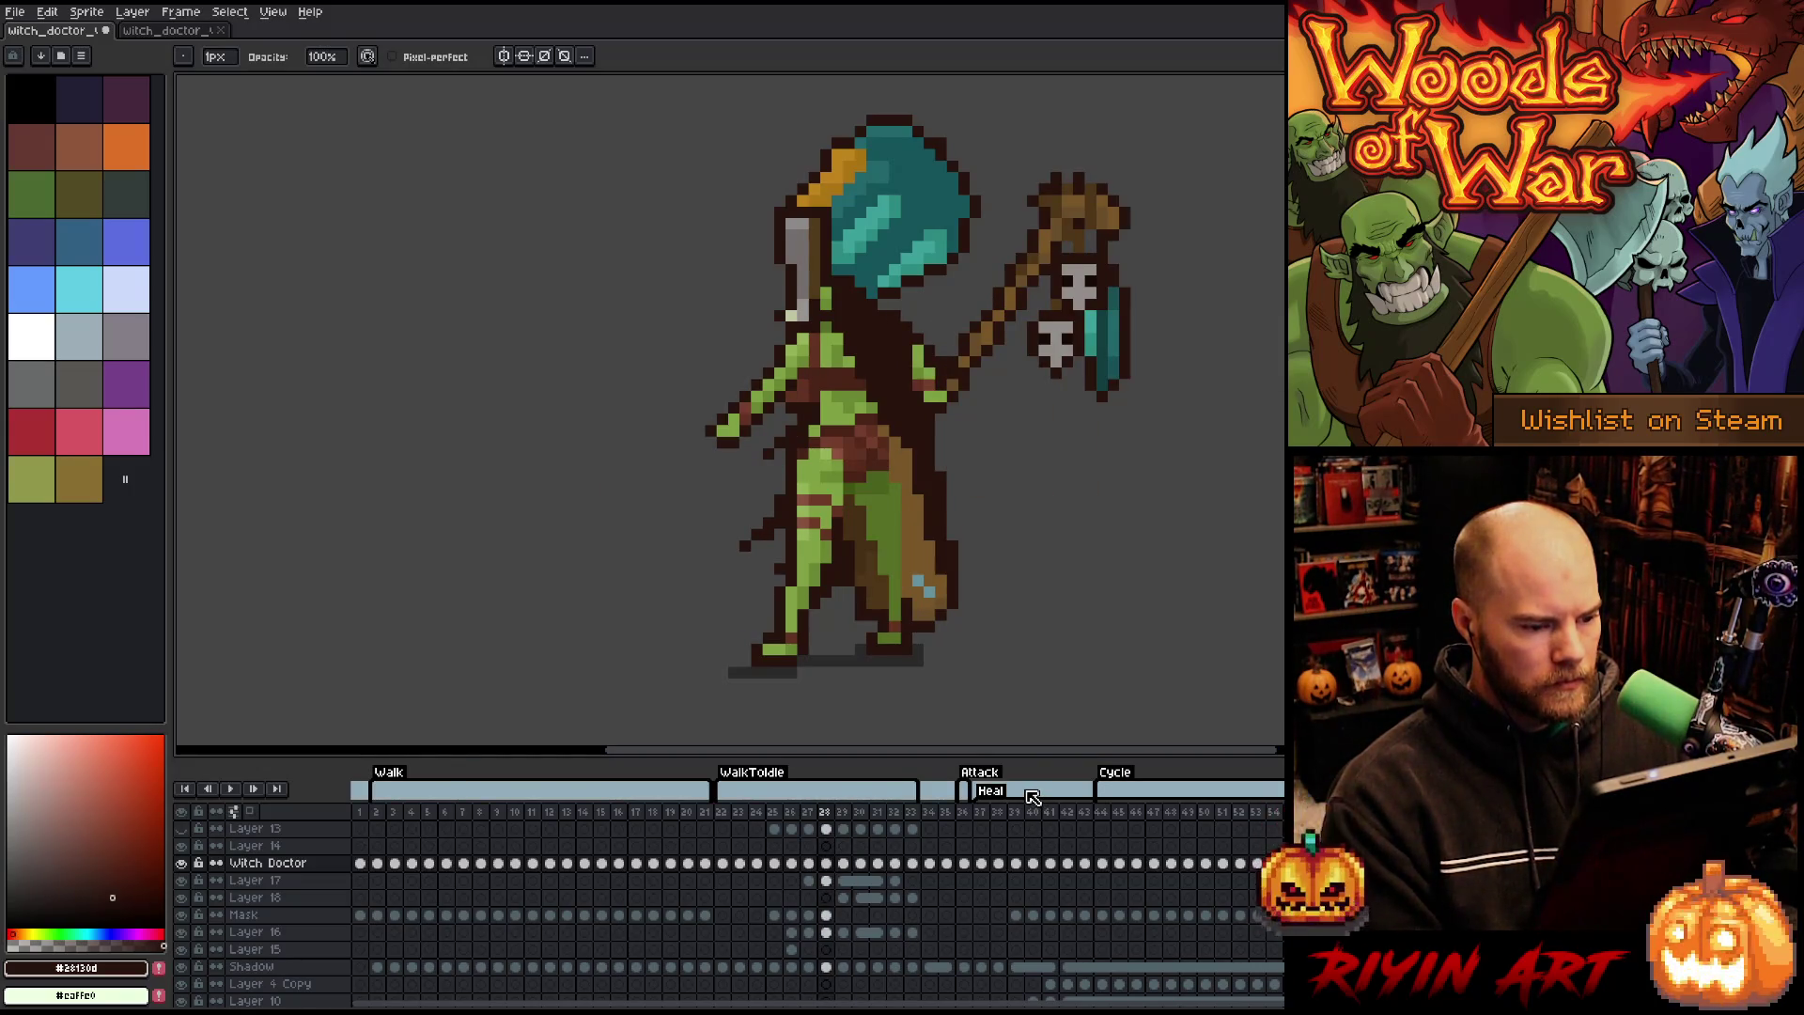
pyautogui.press('Right')
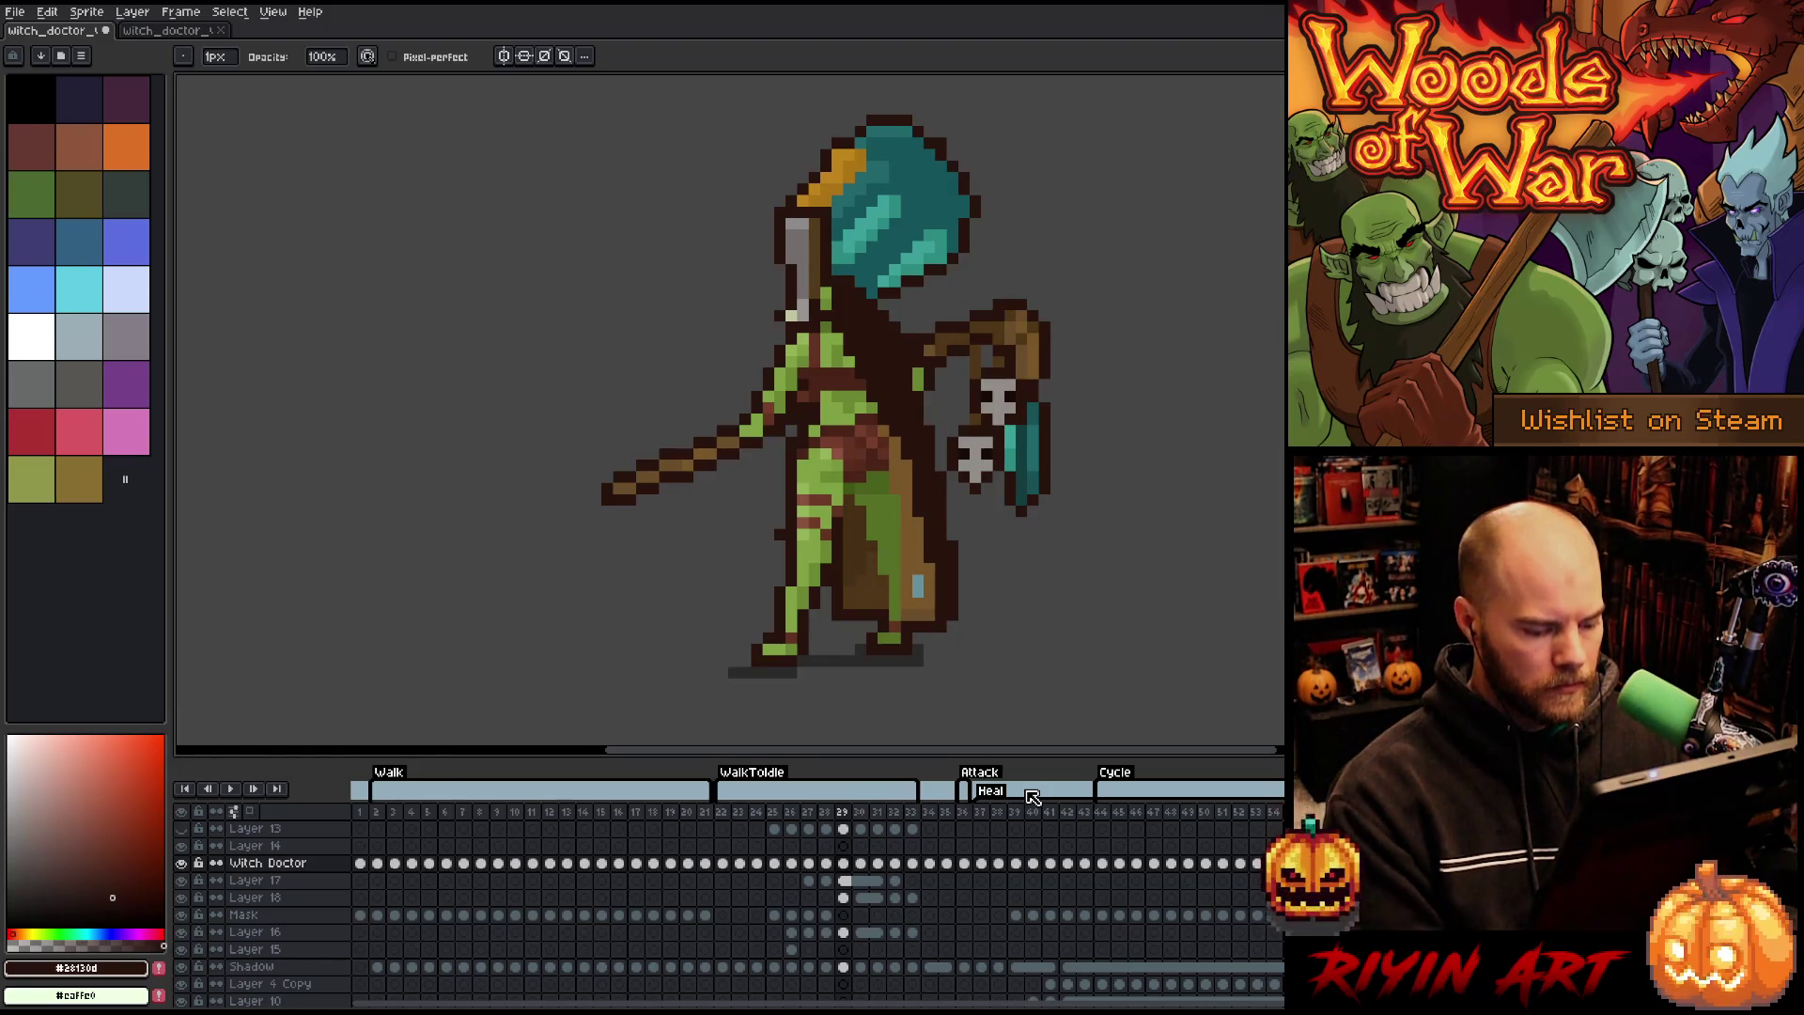
# - Move to frame 30 and hide the Background layer
pyautogui.press('Right')
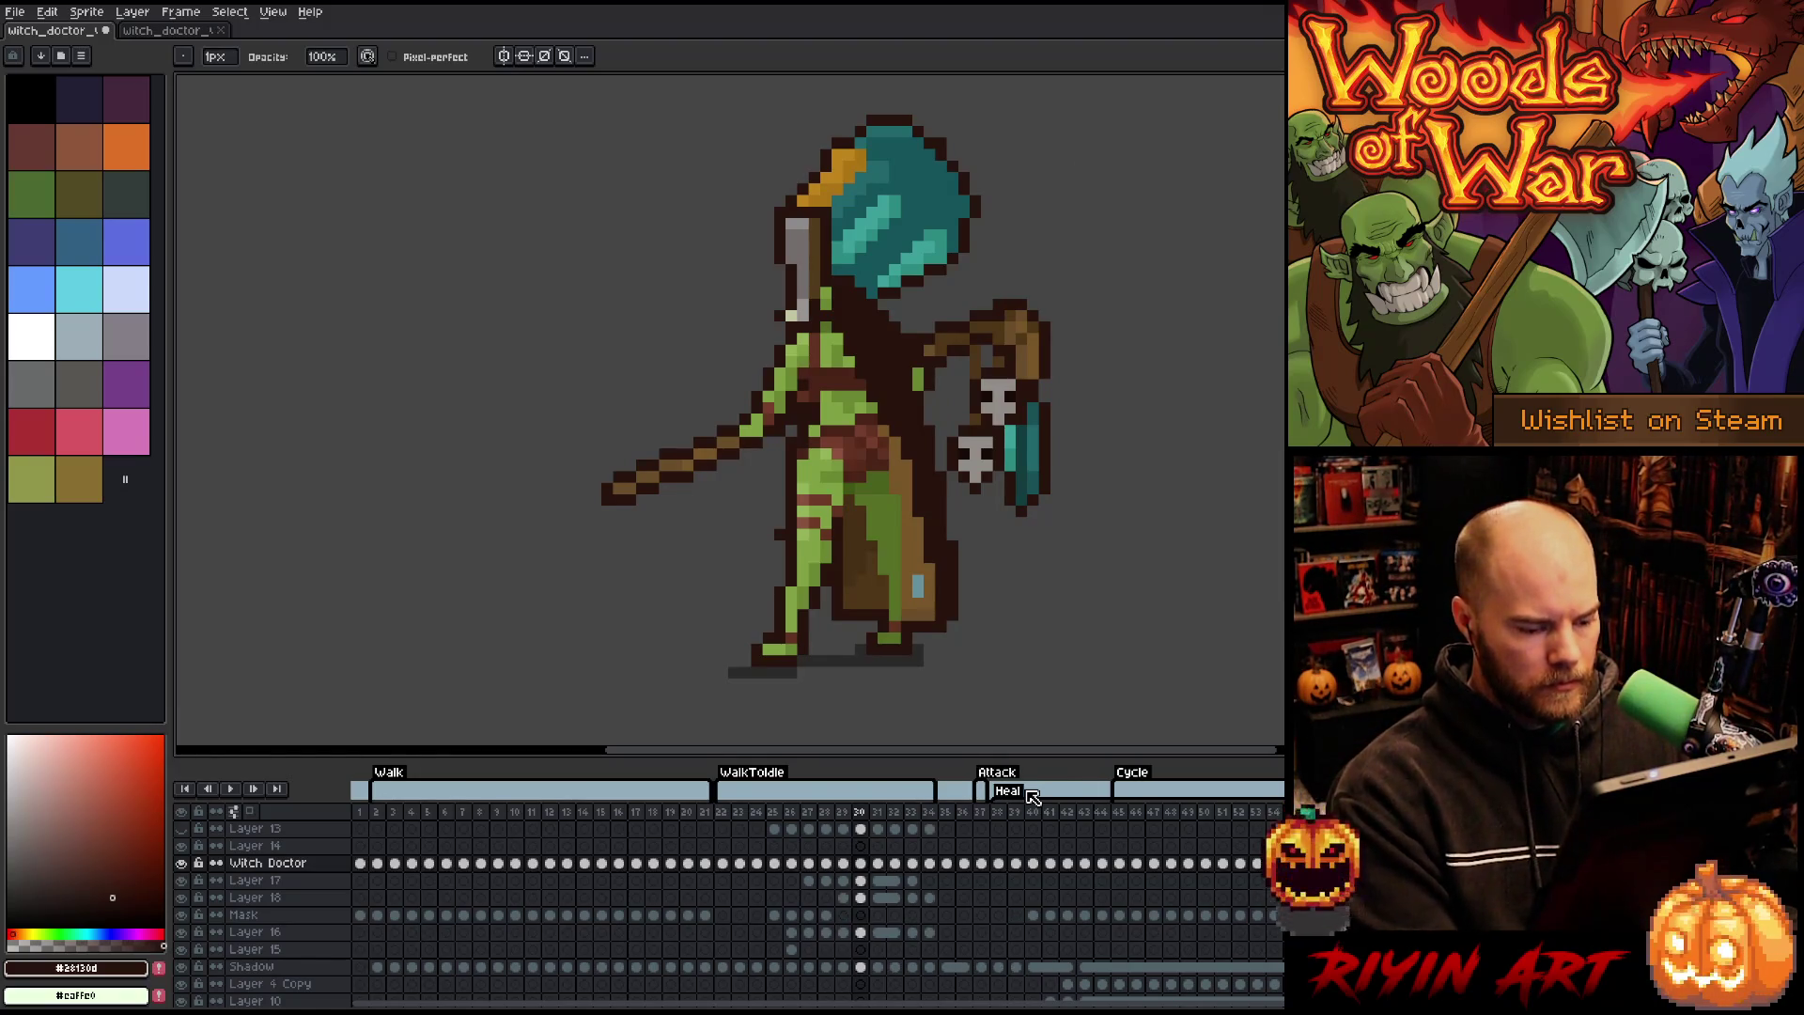
pyautogui.scroll(-2, 228, 977)
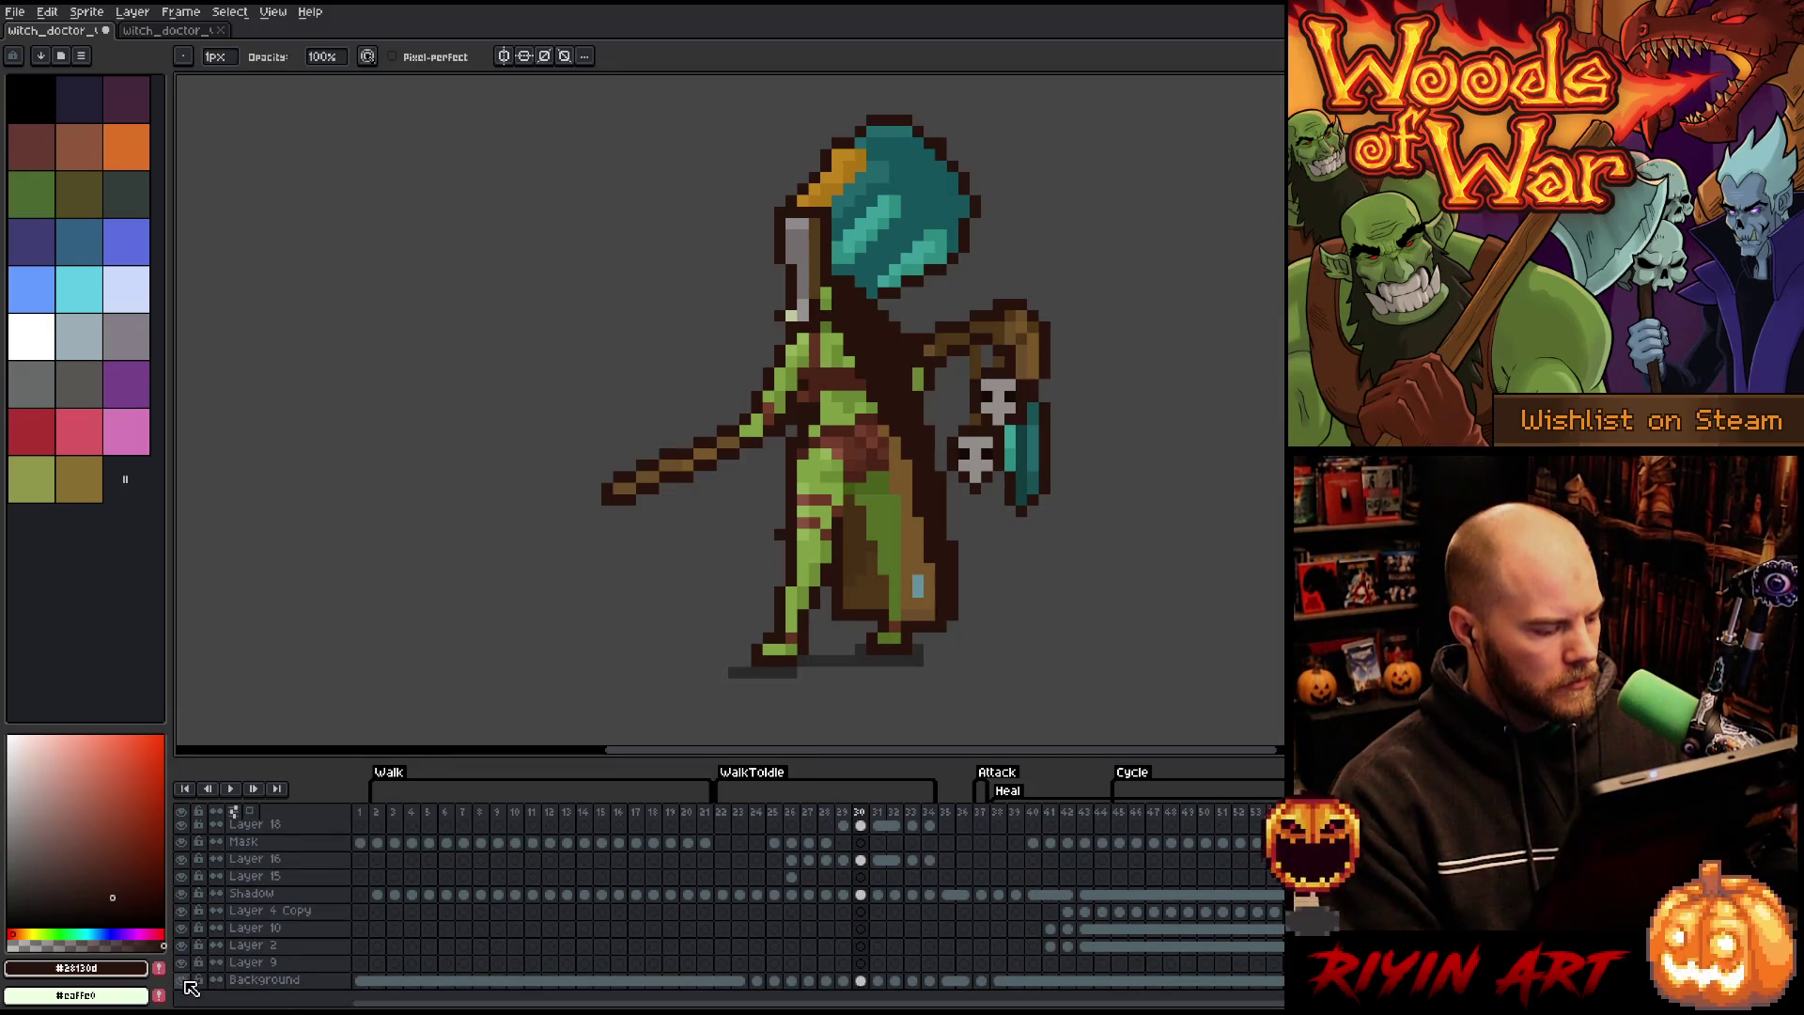
pyautogui.click(182, 980)
# - Return to frame 29 and turn on onion skinning with Red/Blue Tint
pyautogui.scroll(2, 186, 982)
pyautogui.press('Left')
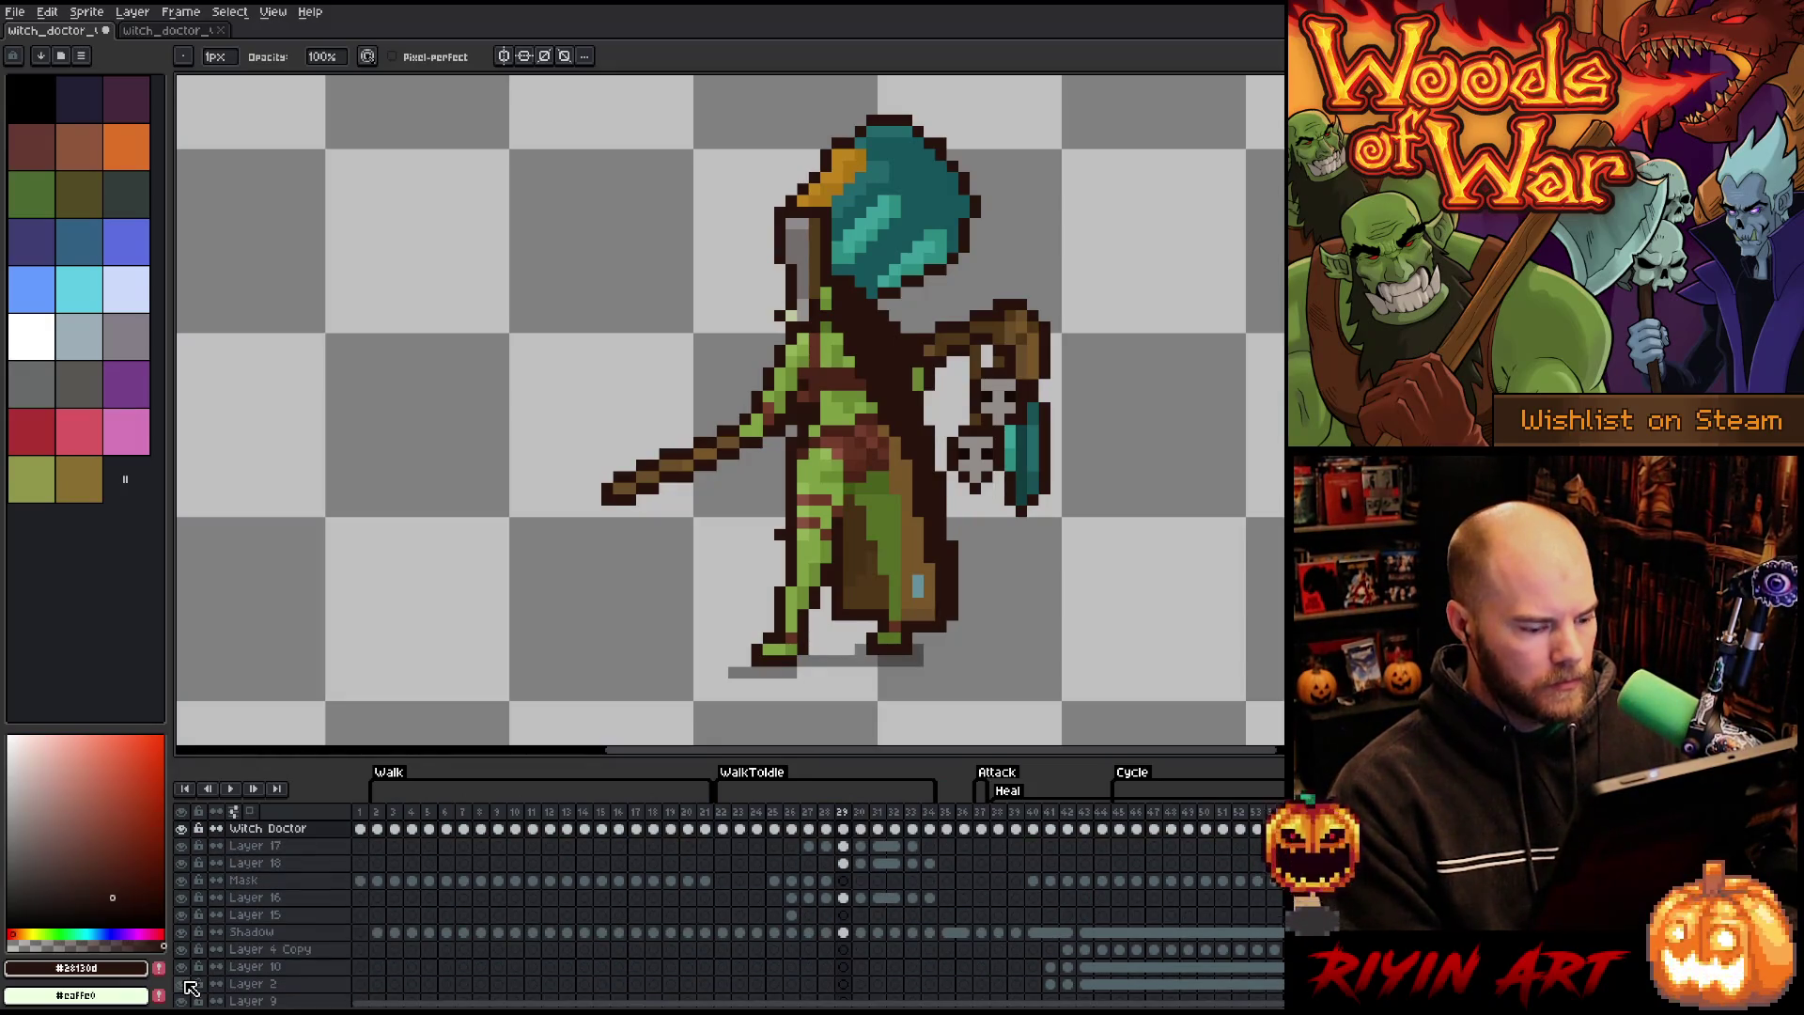
pyautogui.click(249, 809)
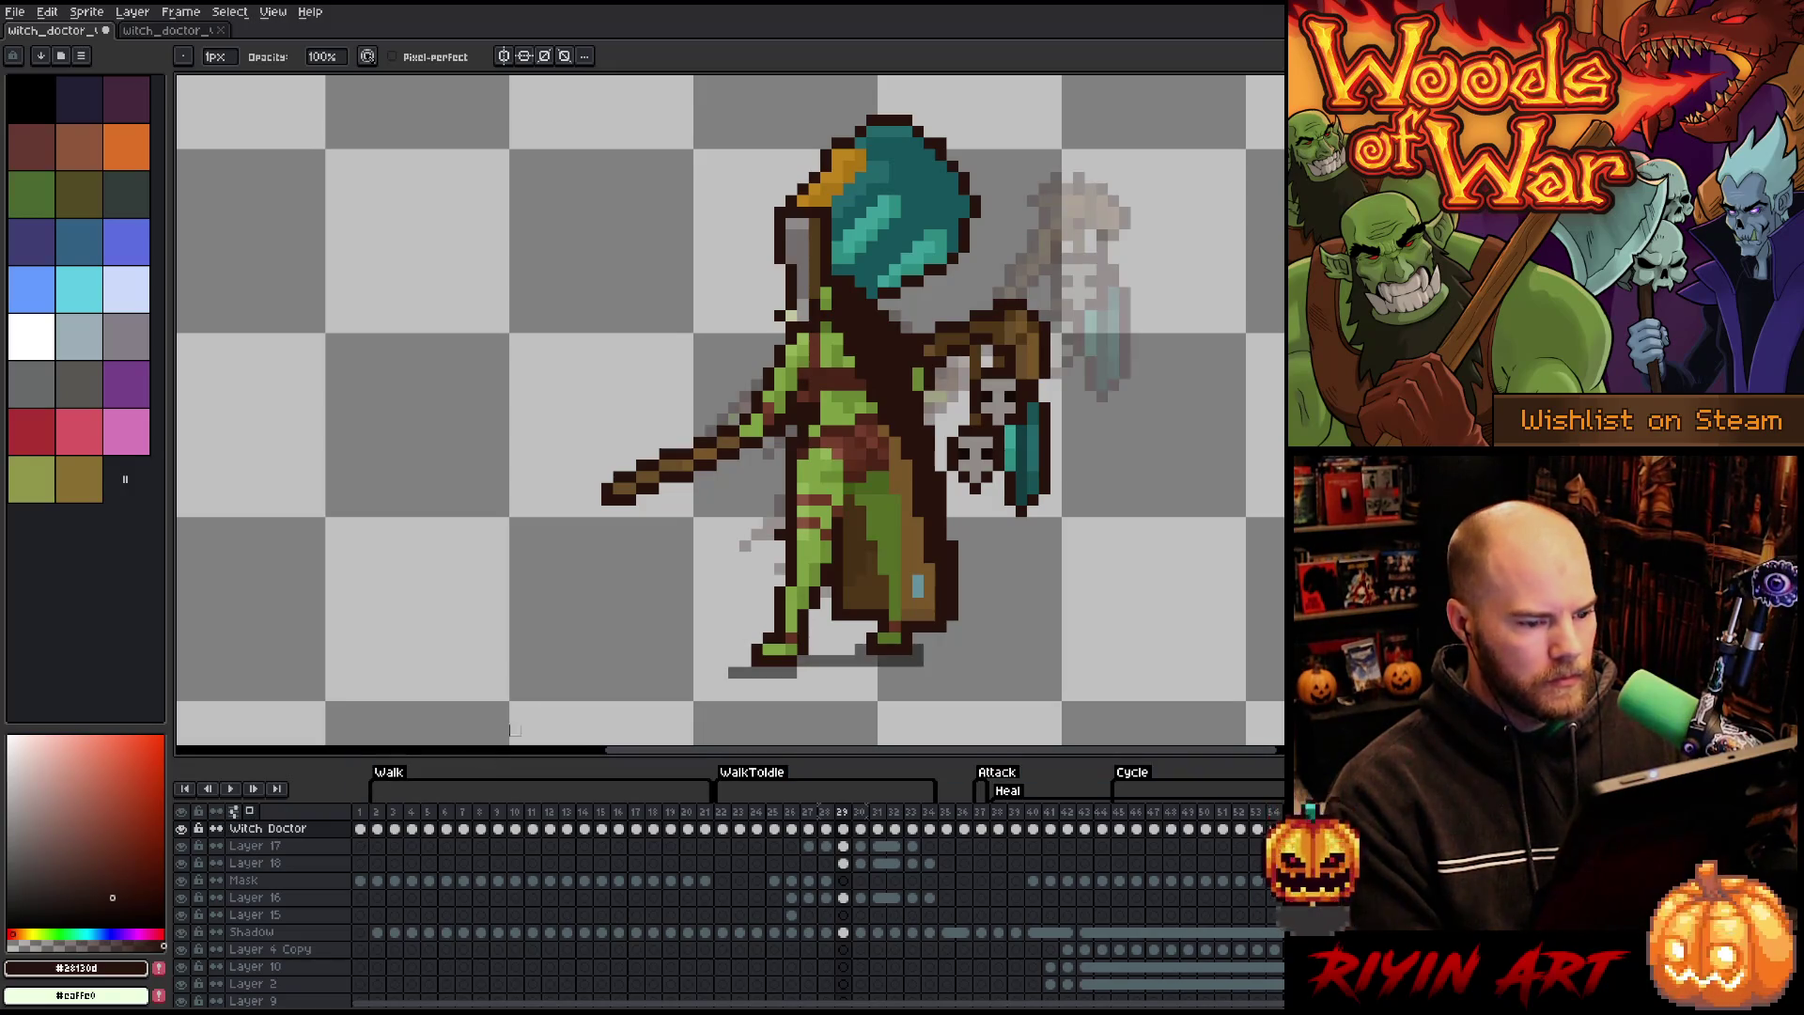
pyautogui.click(249, 810)
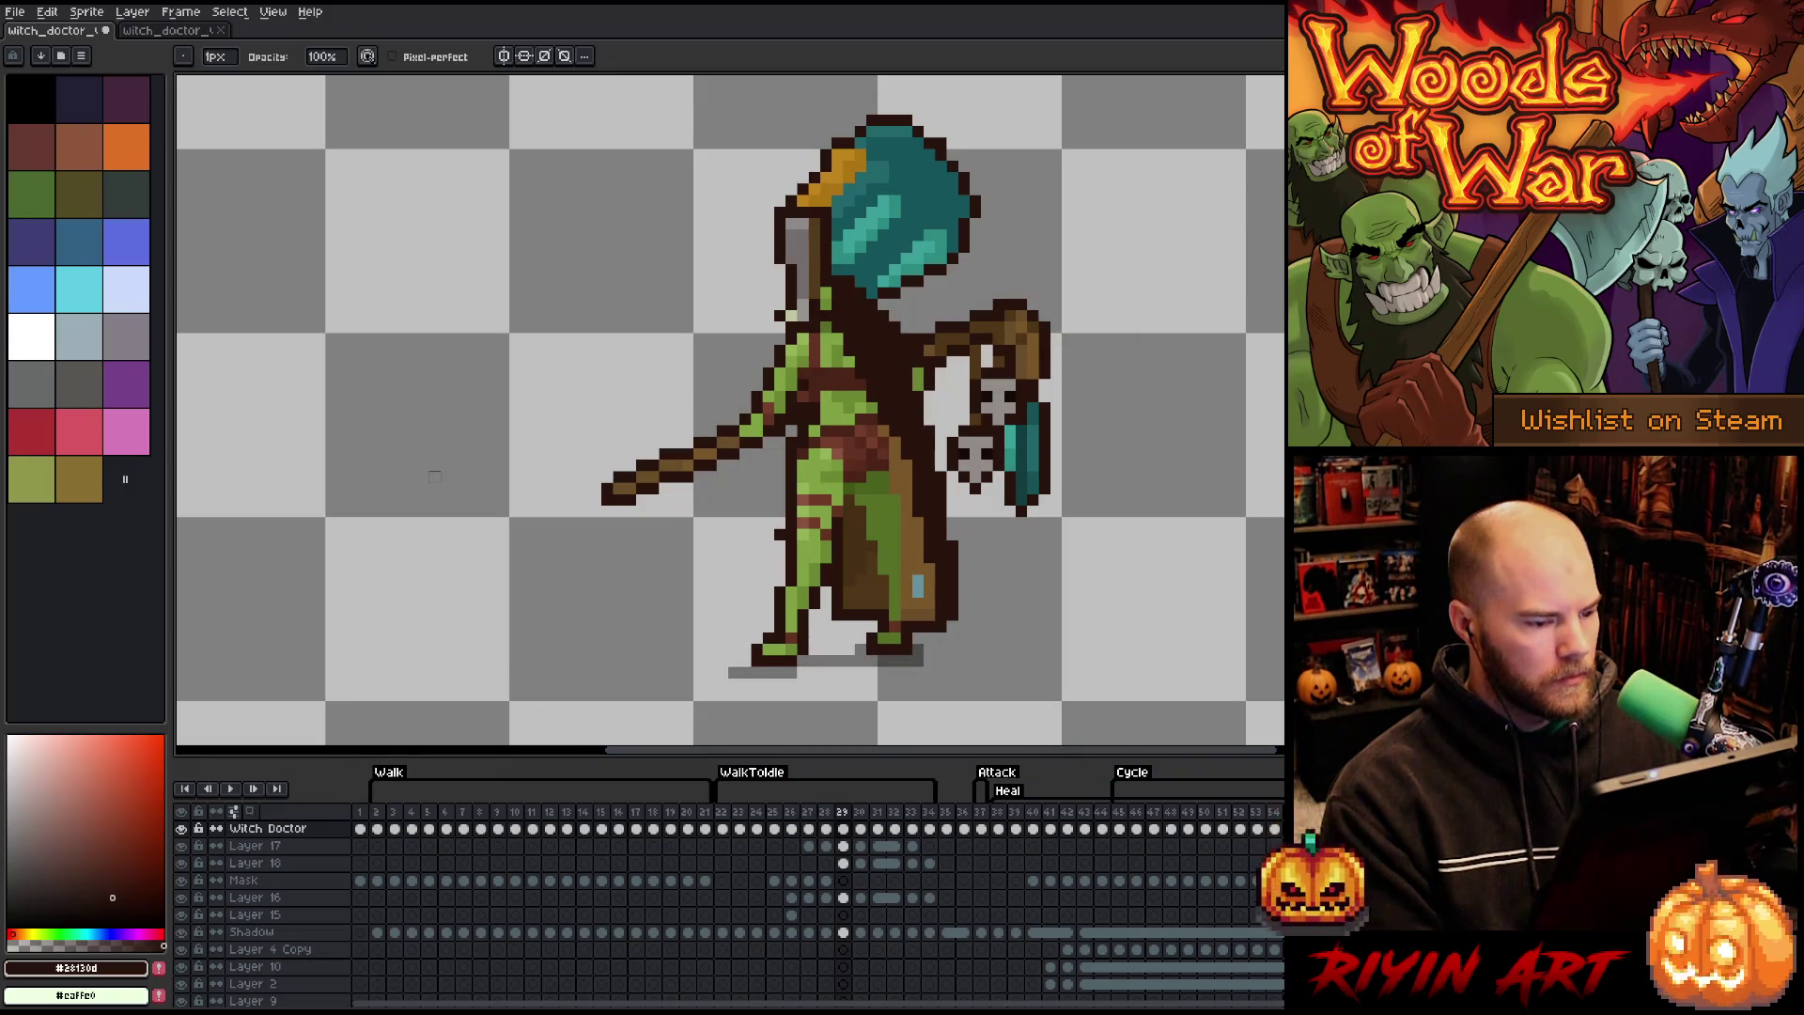
pyautogui.click(250, 810)
pyautogui.click(234, 810)
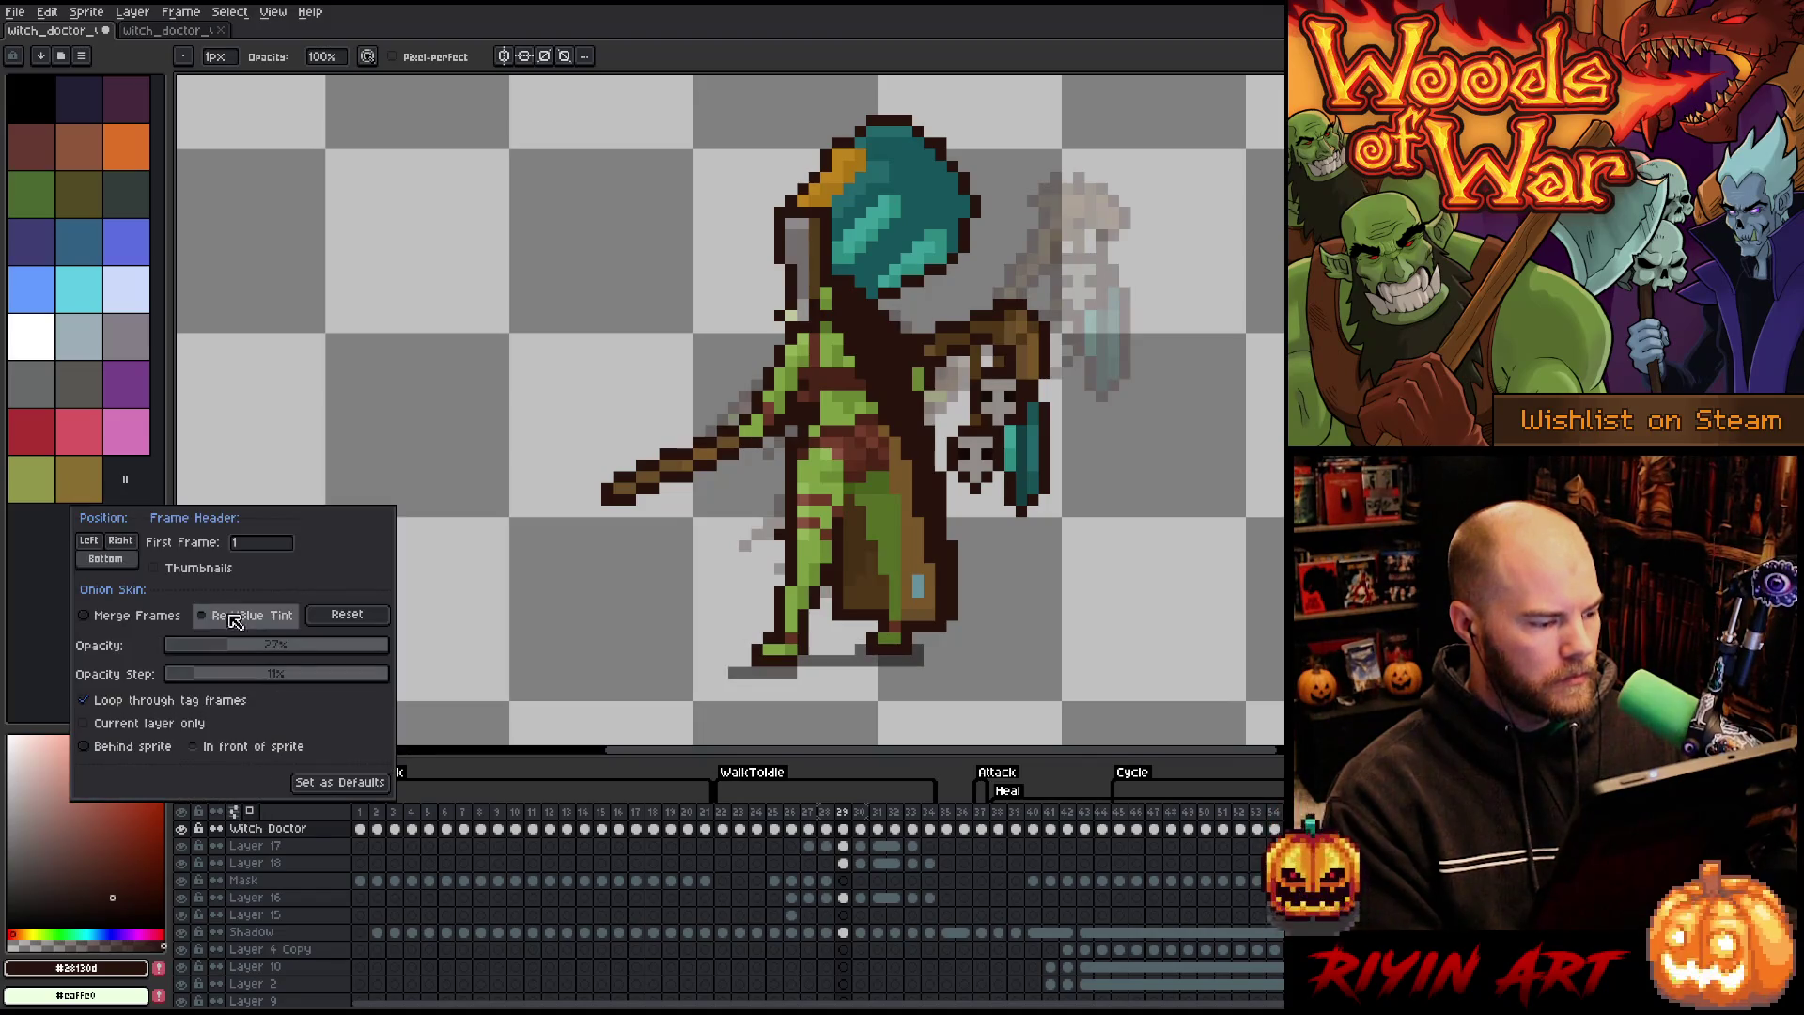
pyautogui.click(224, 623)
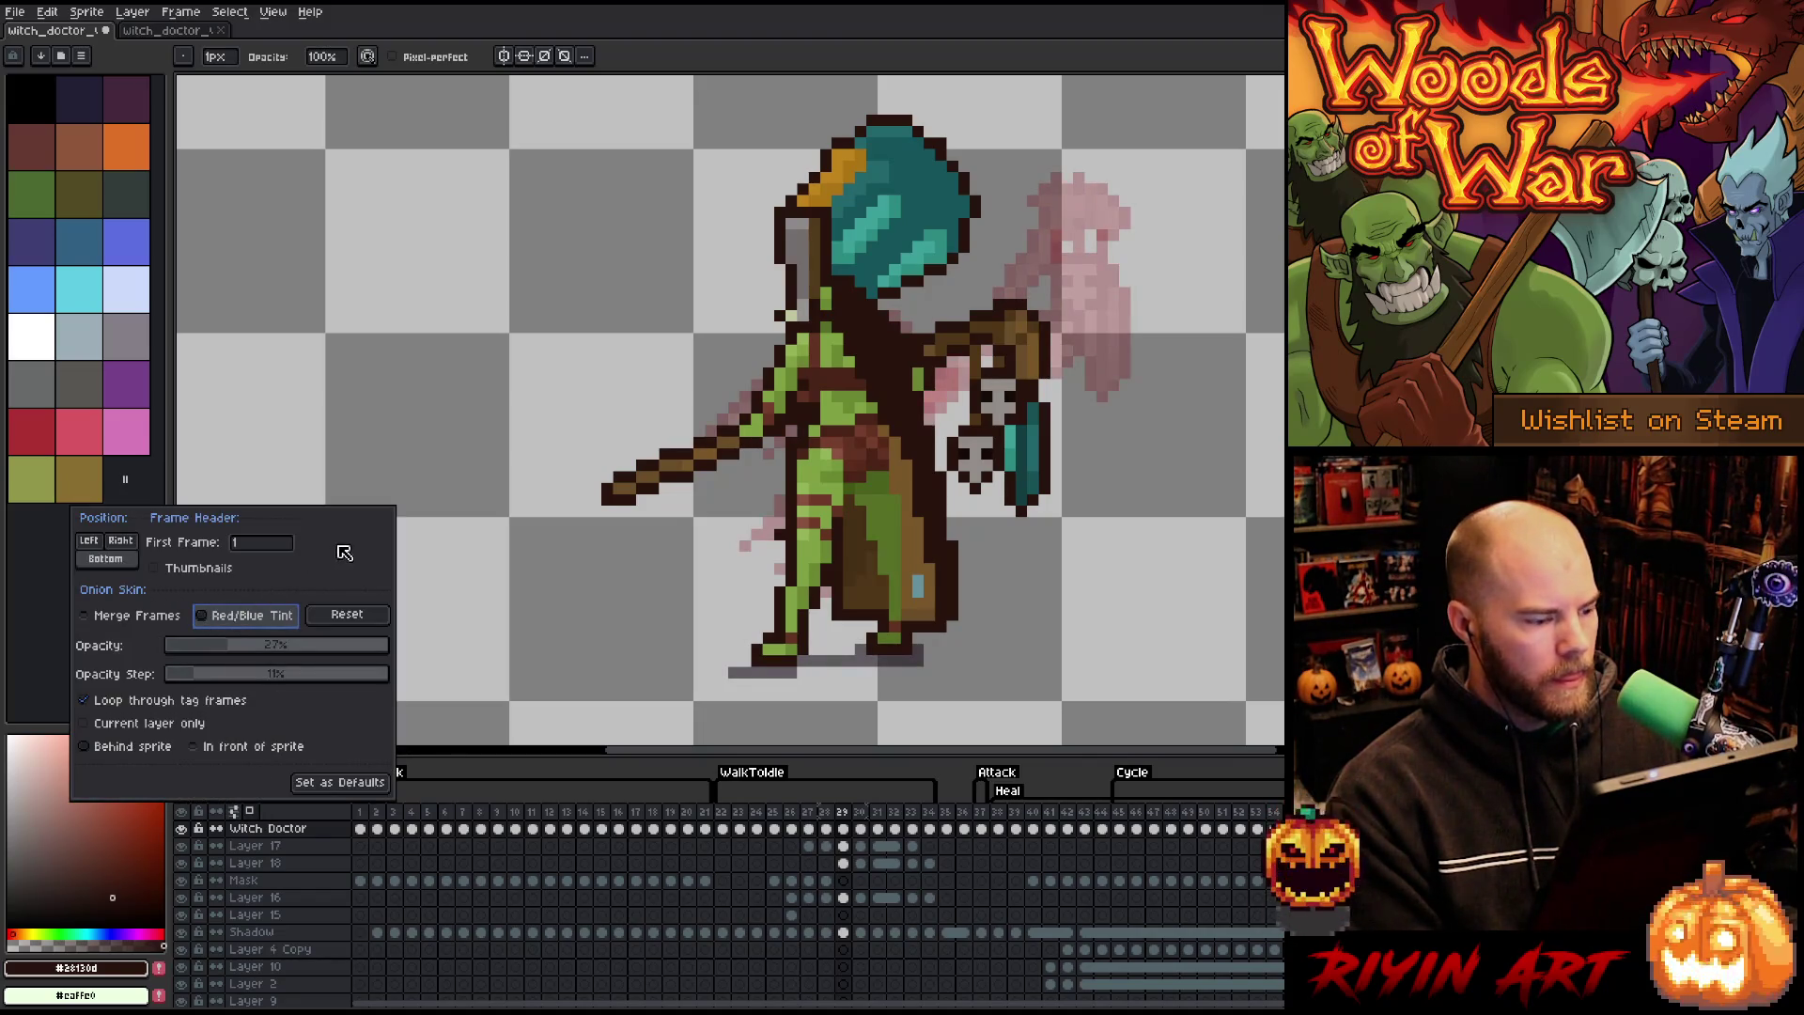
pyautogui.click(702, 45)
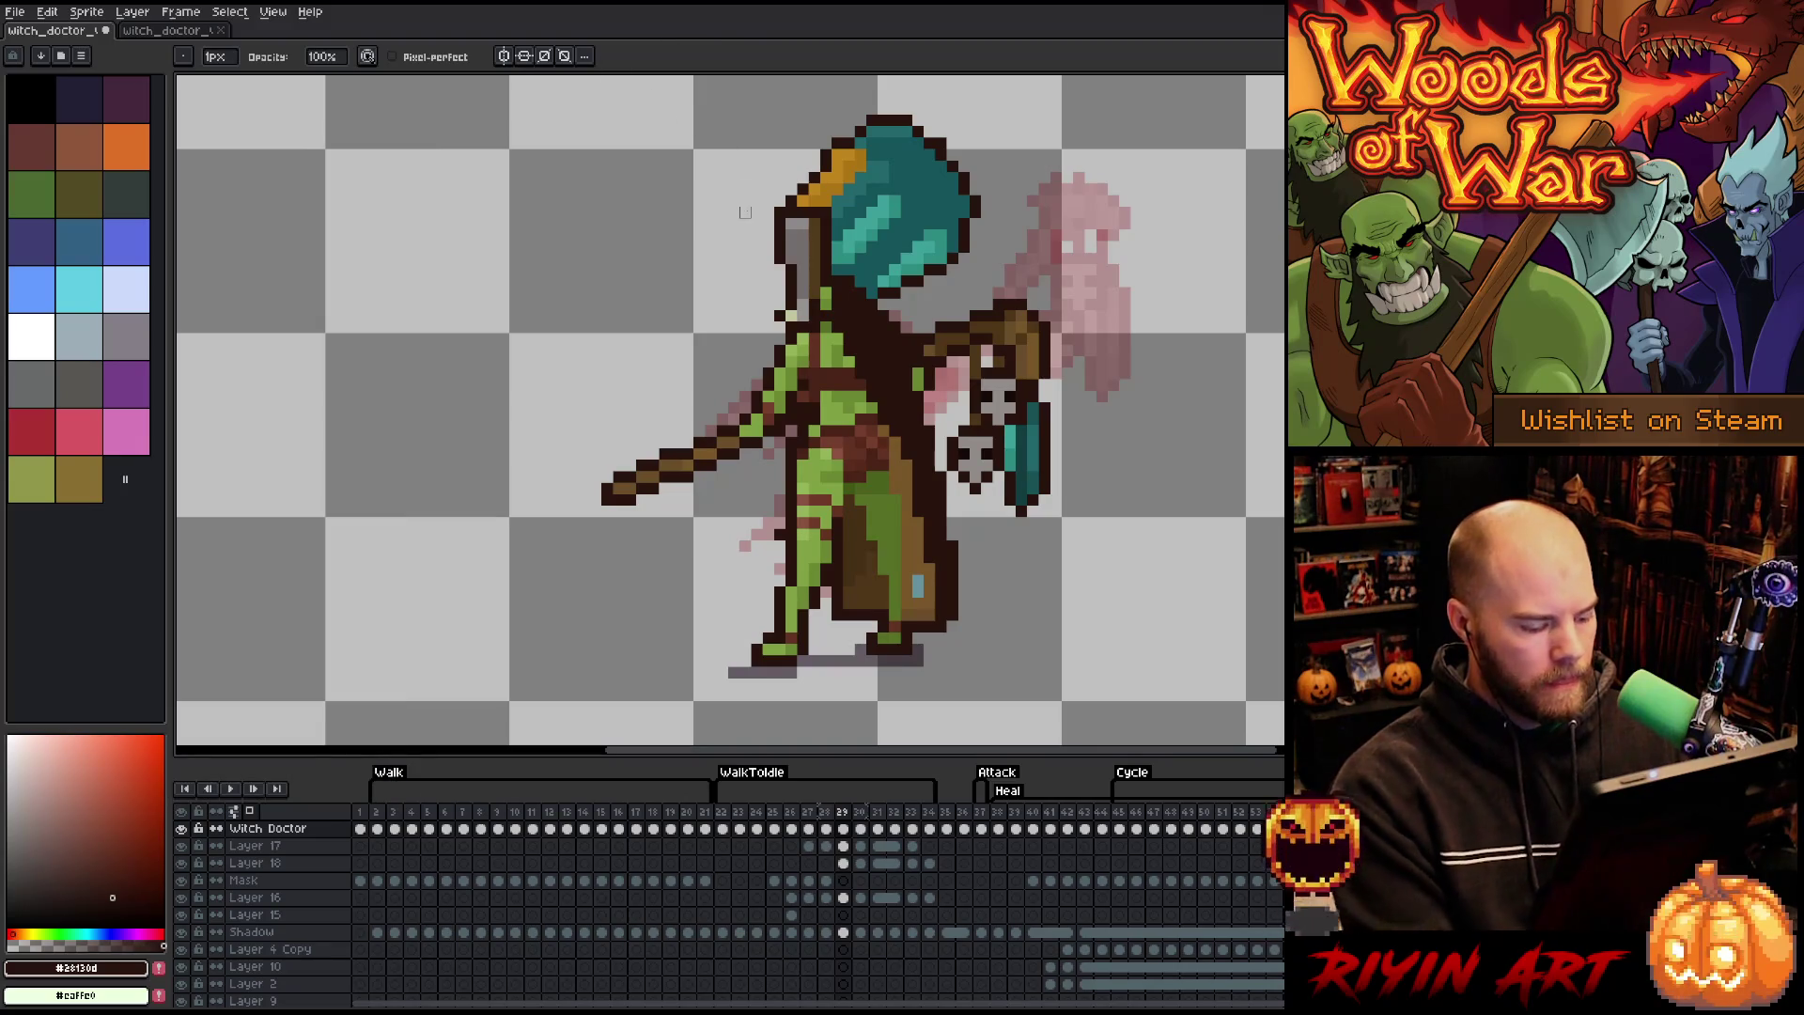
# - Save the sprite with Ctrl+S and close the second open sprite document
pyautogui.hotkey('ctrl', 's')
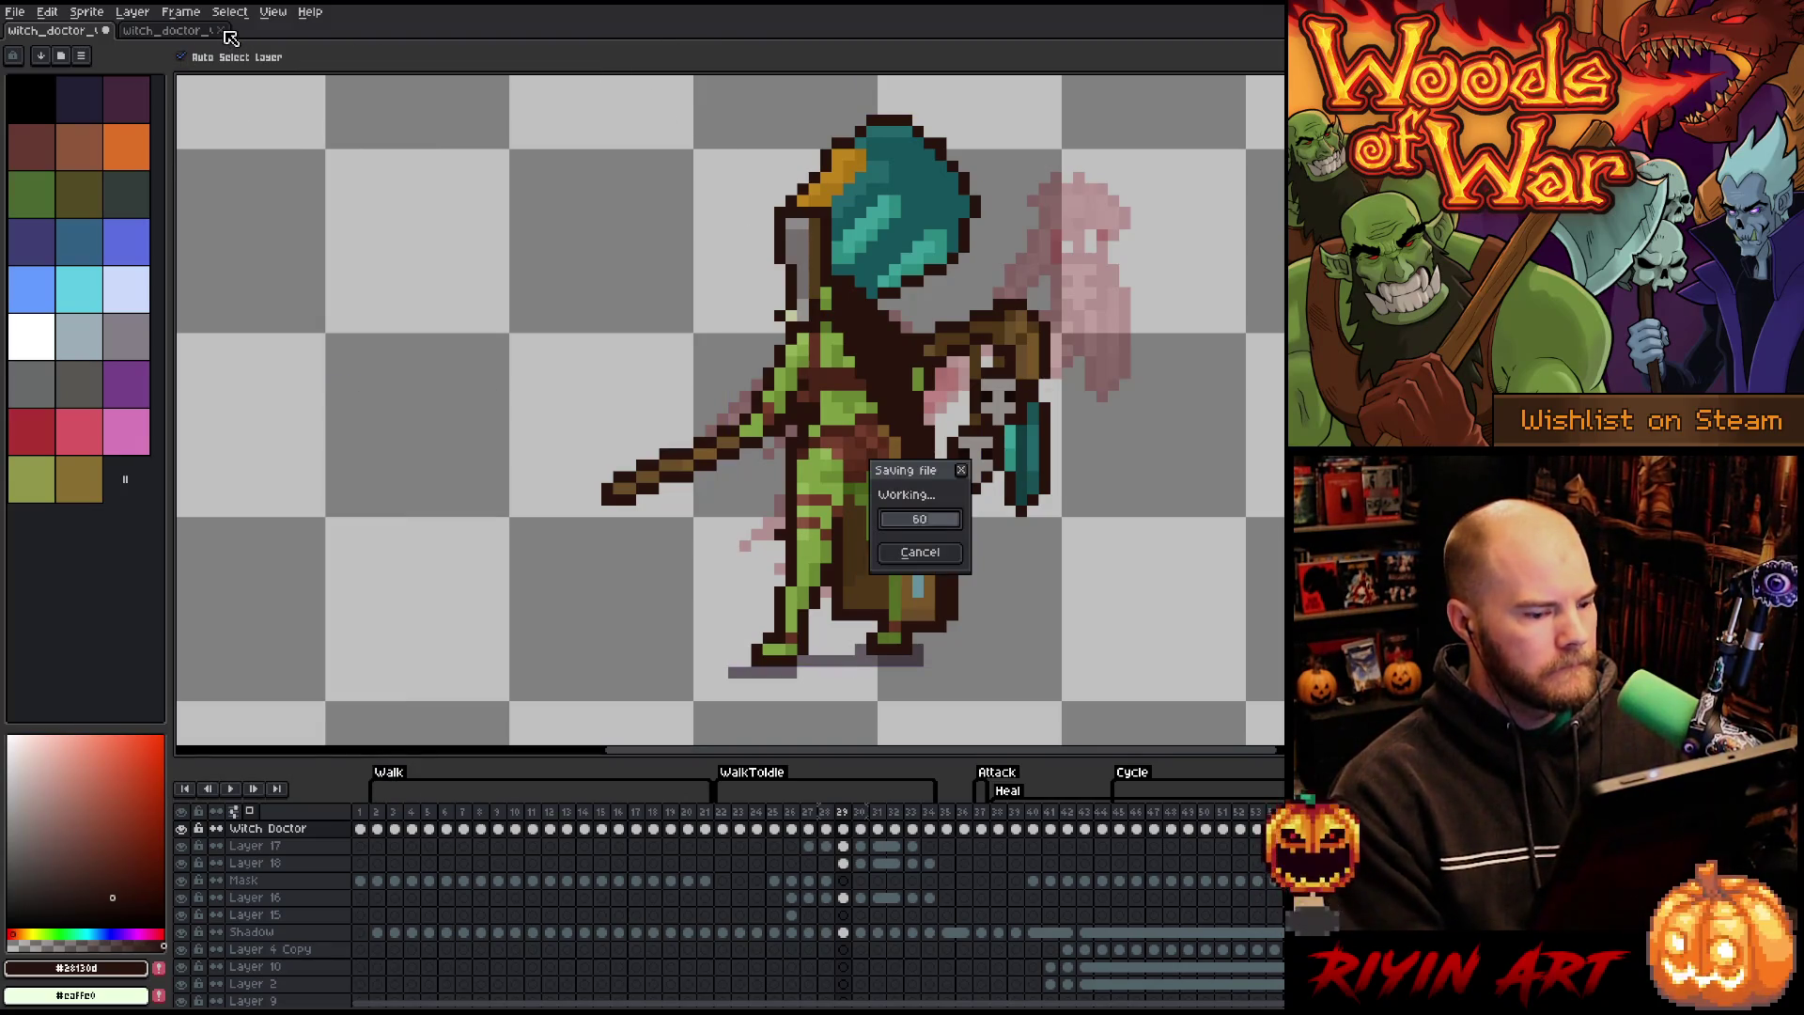
pyautogui.click(223, 31)
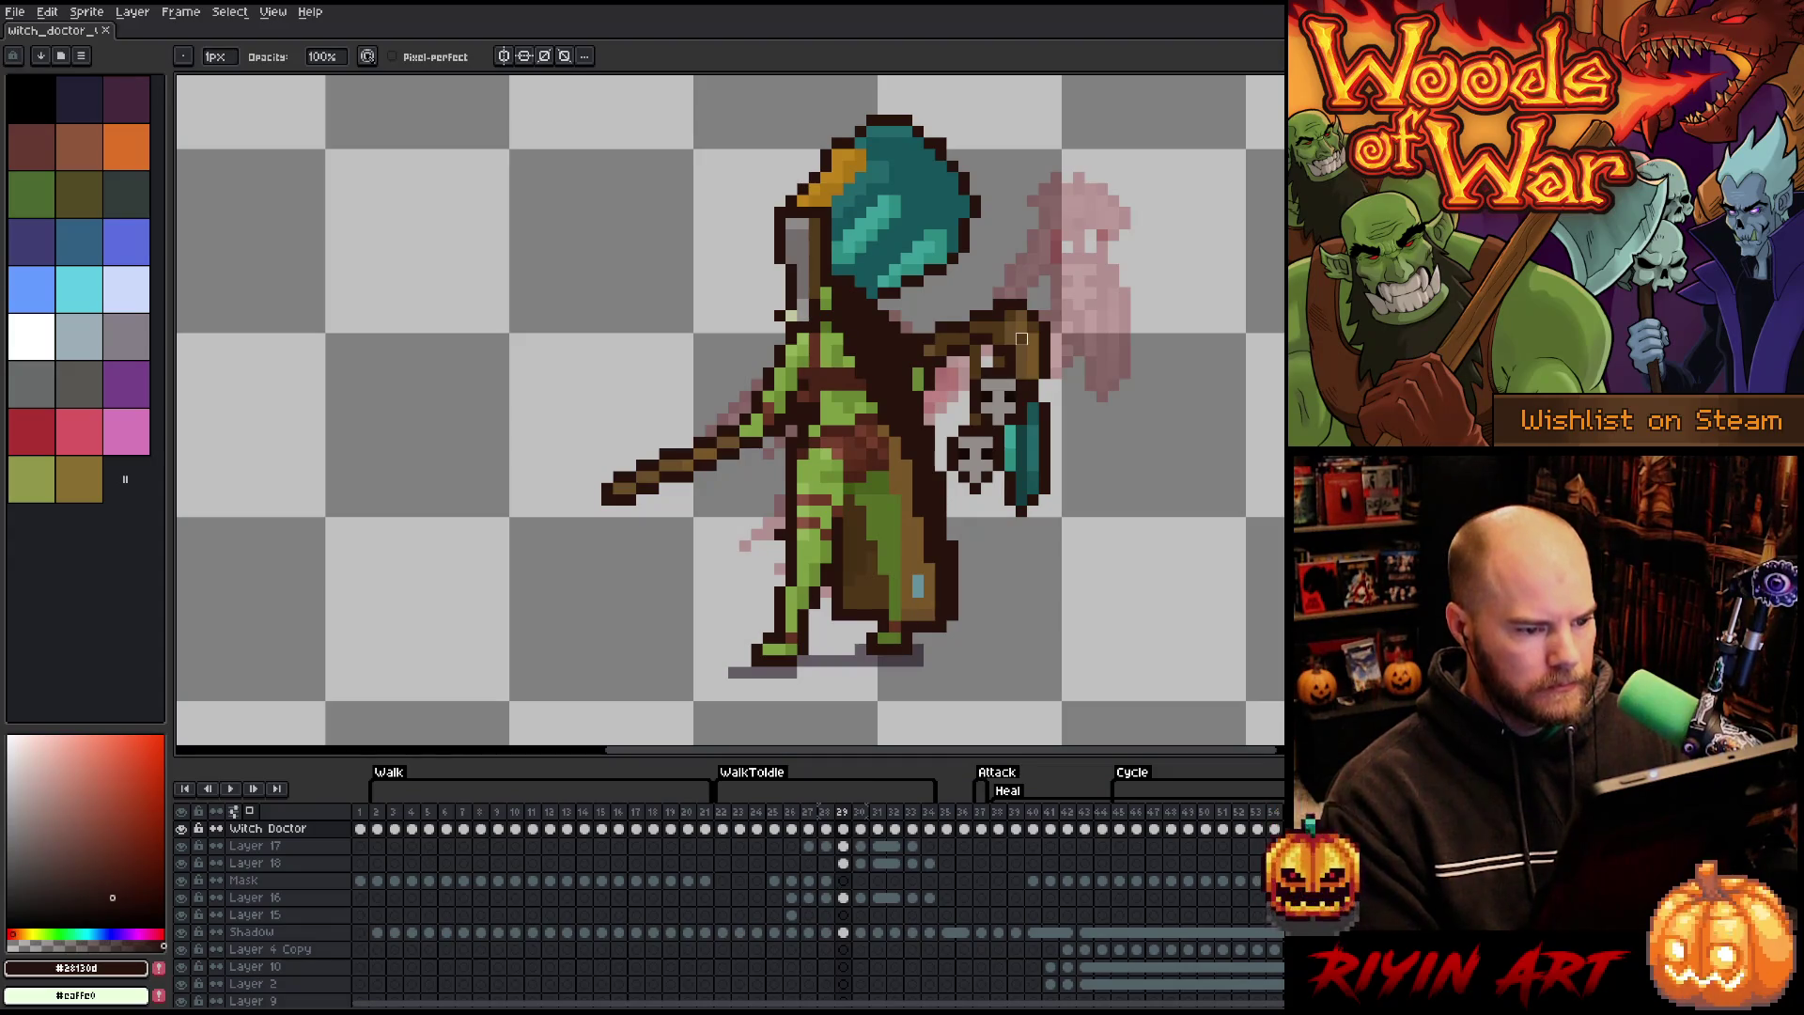
pyautogui.press('v')
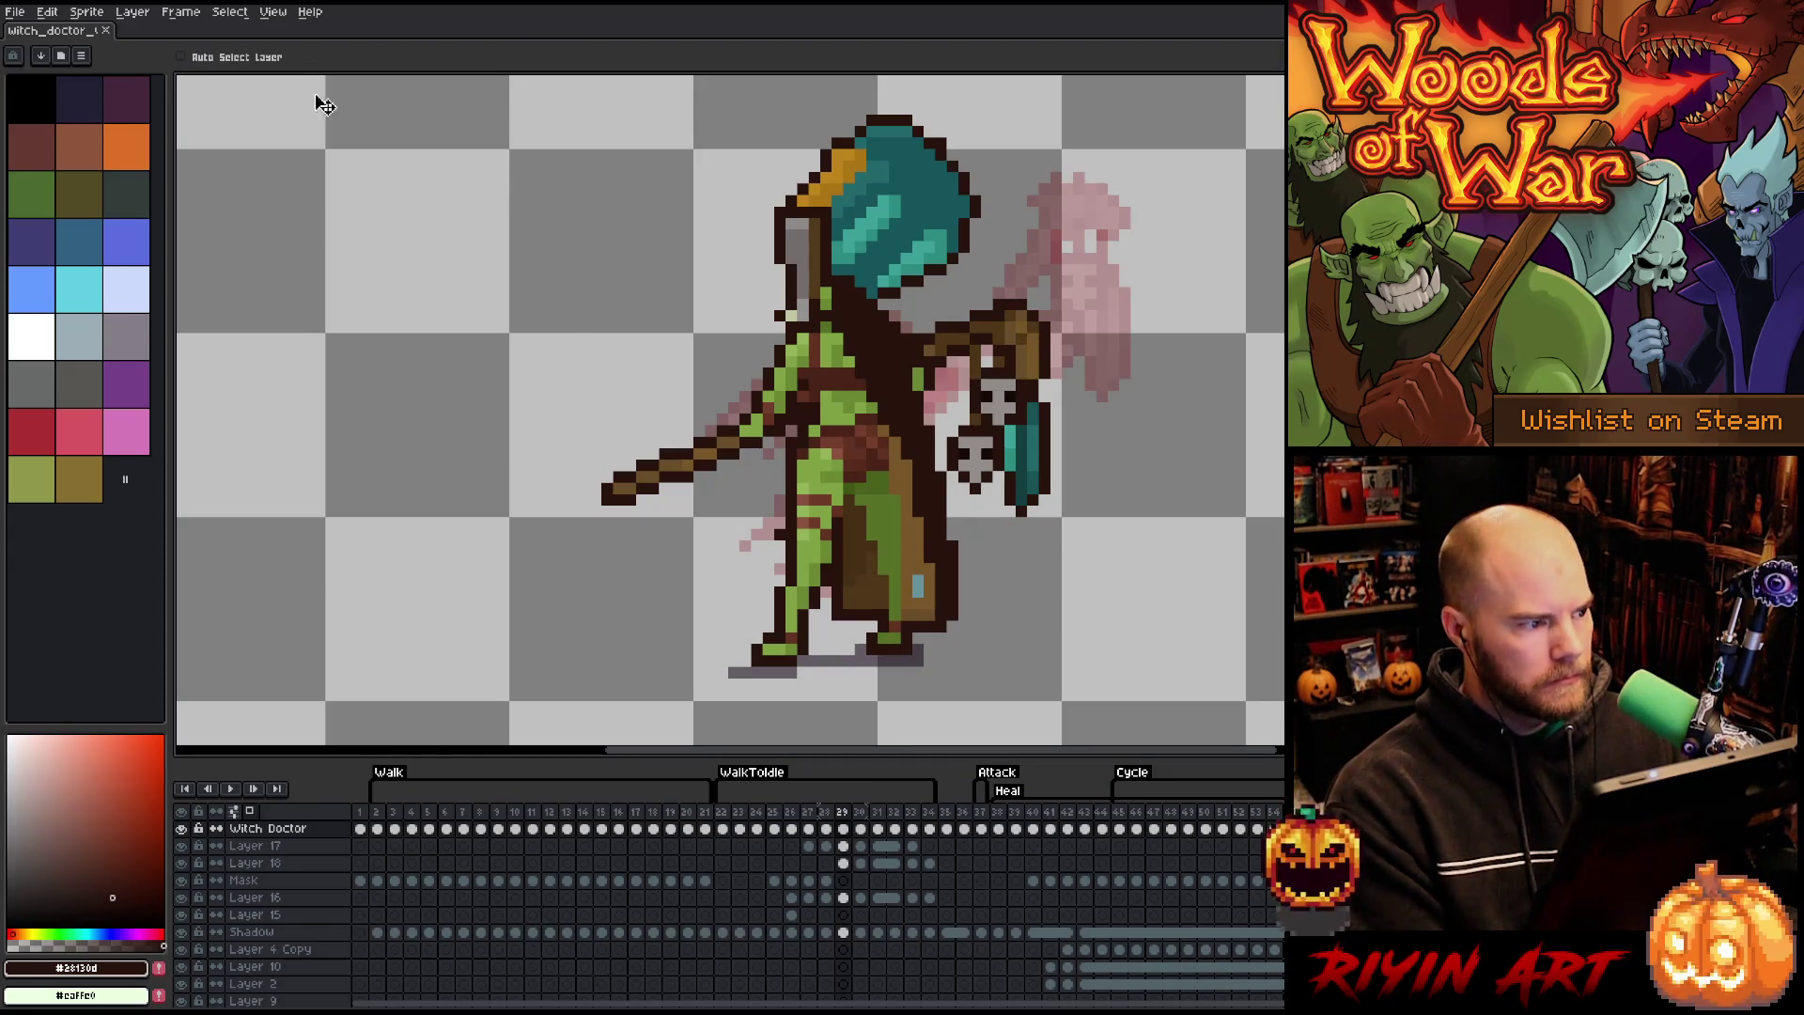
# - Select Layer 18's staff on frame 29 and rotate it to a new angle
pyautogui.keyDown('ctrl'); pyautogui.click(1031, 337); pyautogui.keyUp('ctrl')
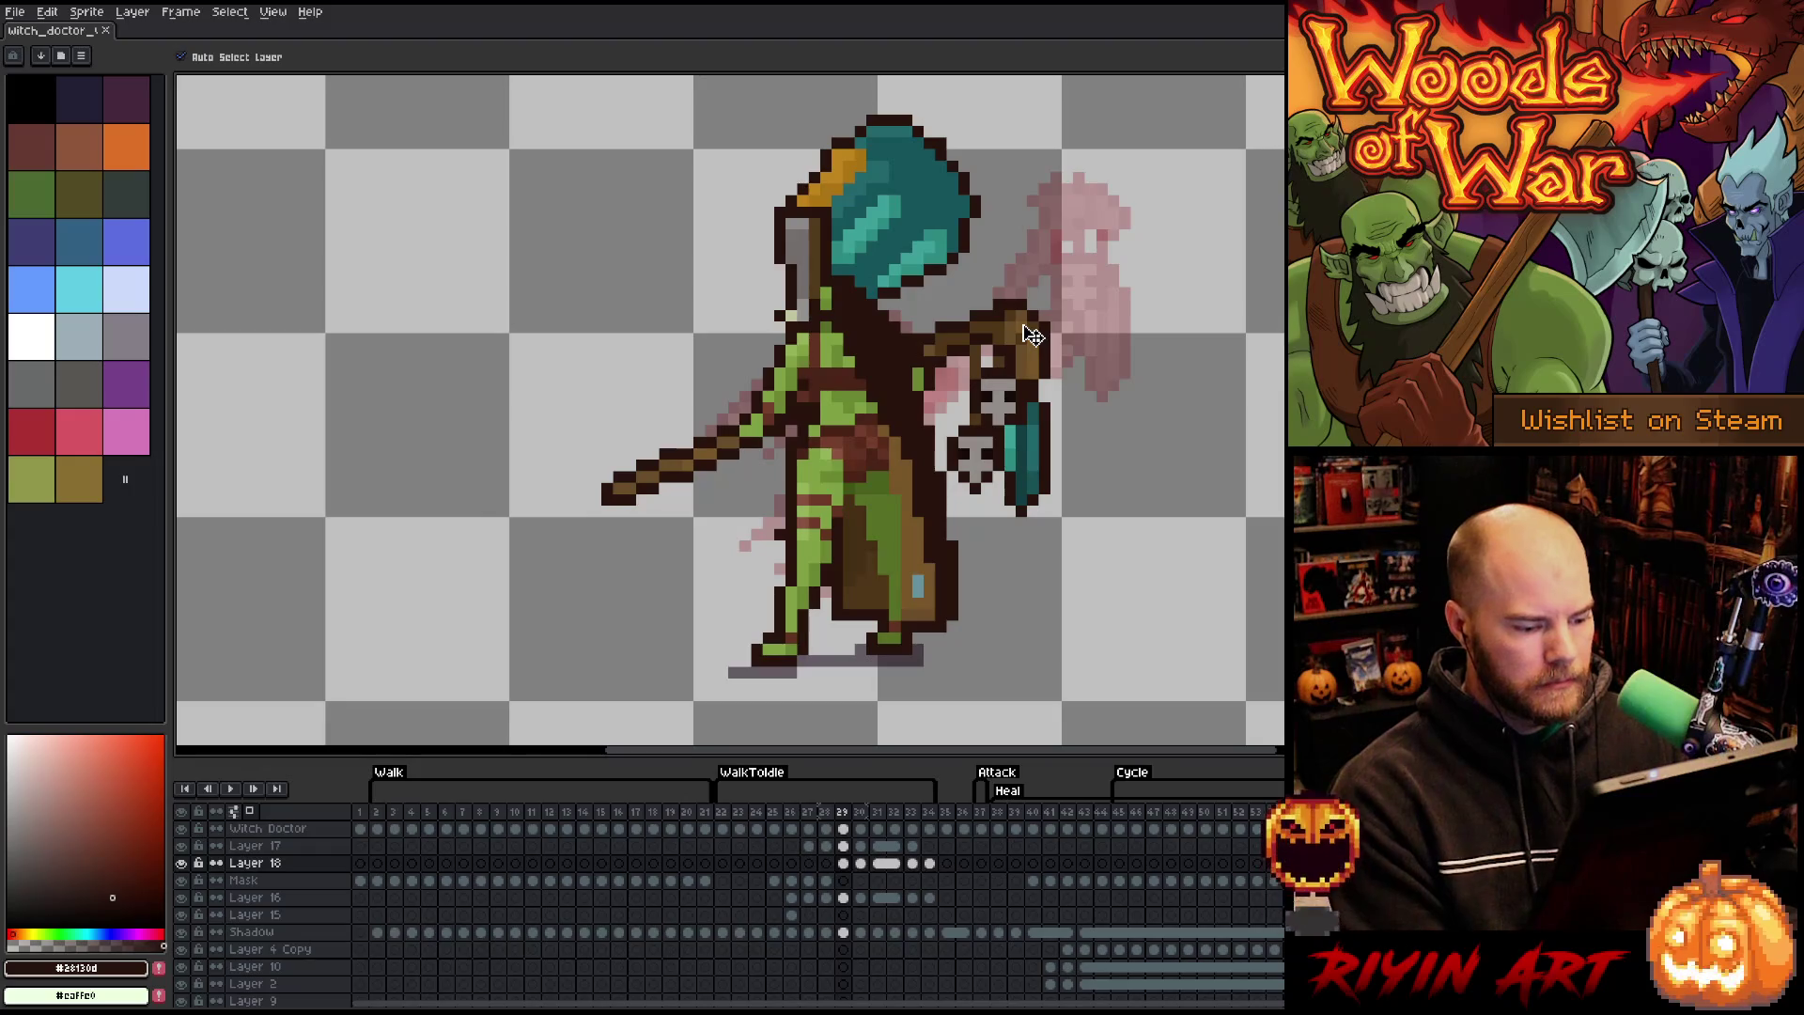
pyautogui.scroll(1, 1032, 337)
pyautogui.scroll(-2, 1024, 335)
pyautogui.scroll(1, 1033, 320)
pyautogui.press('space')
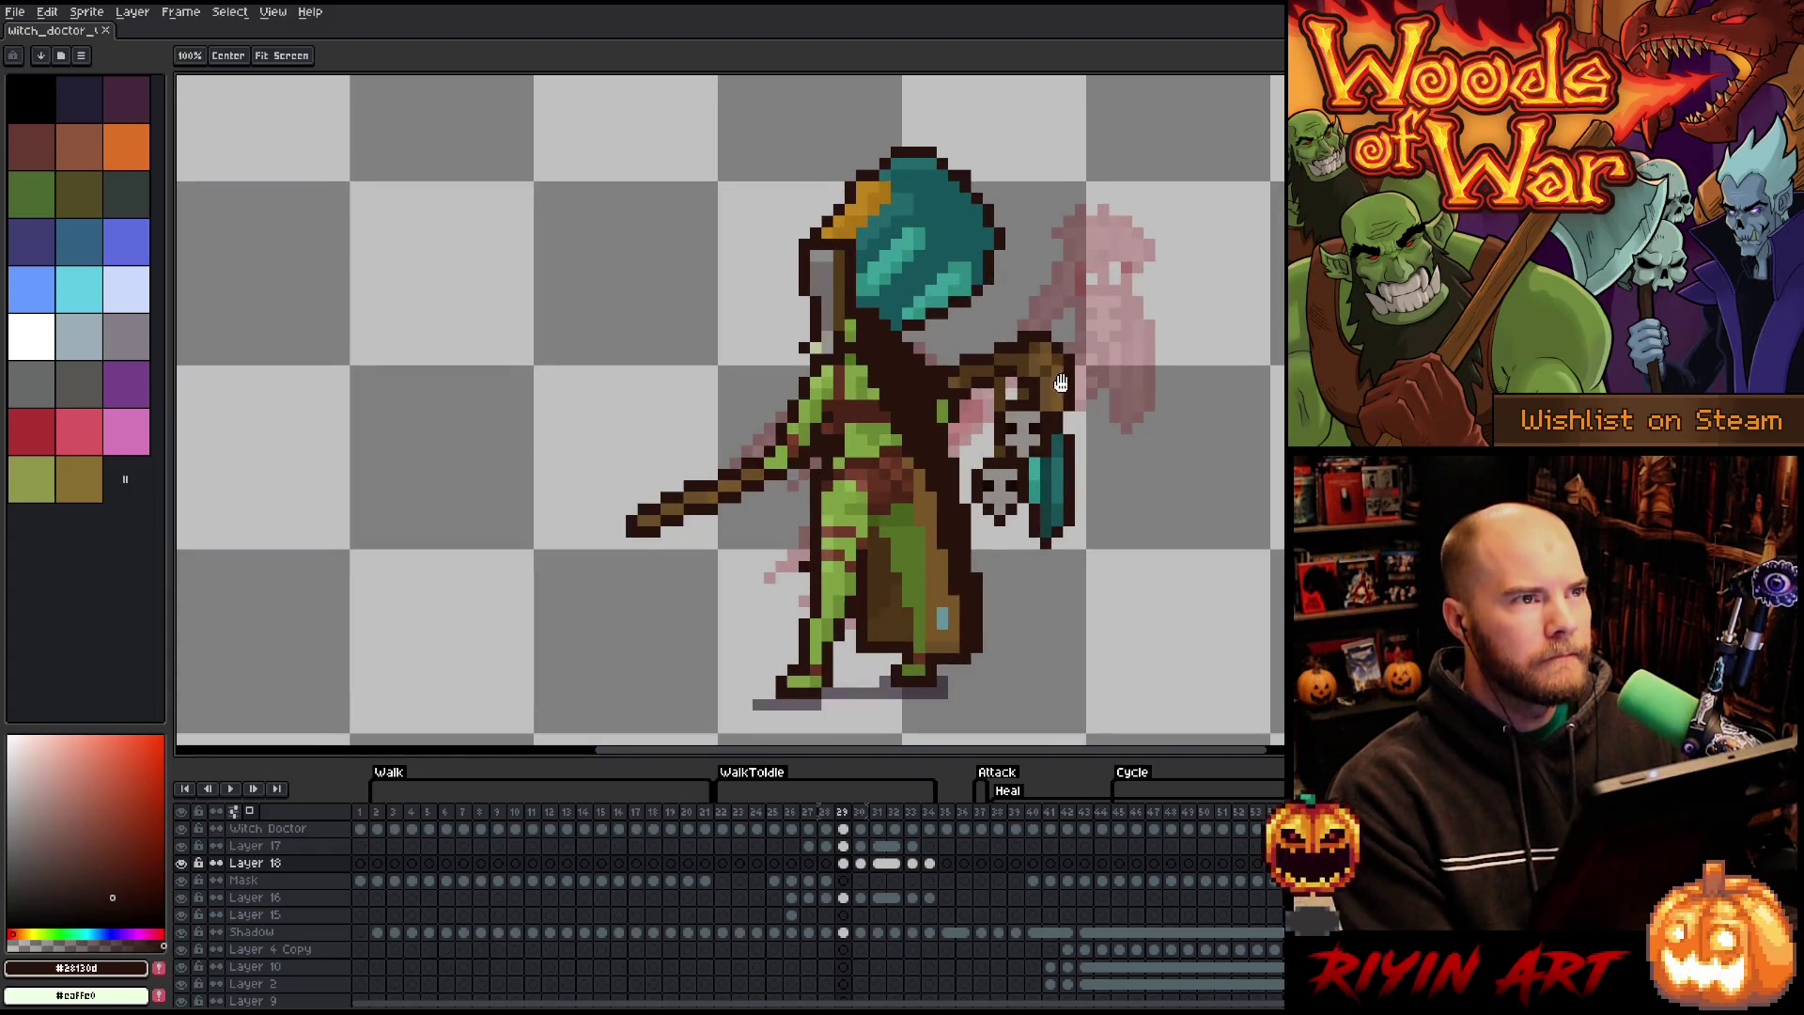
pyautogui.moveTo(1061, 383)
pyautogui.mouseDown()
pyautogui.moveTo(913, 365)
pyautogui.moveTo(938, 319)
pyautogui.mouseUp()
pyautogui.hotkey('ctrl', 'a')
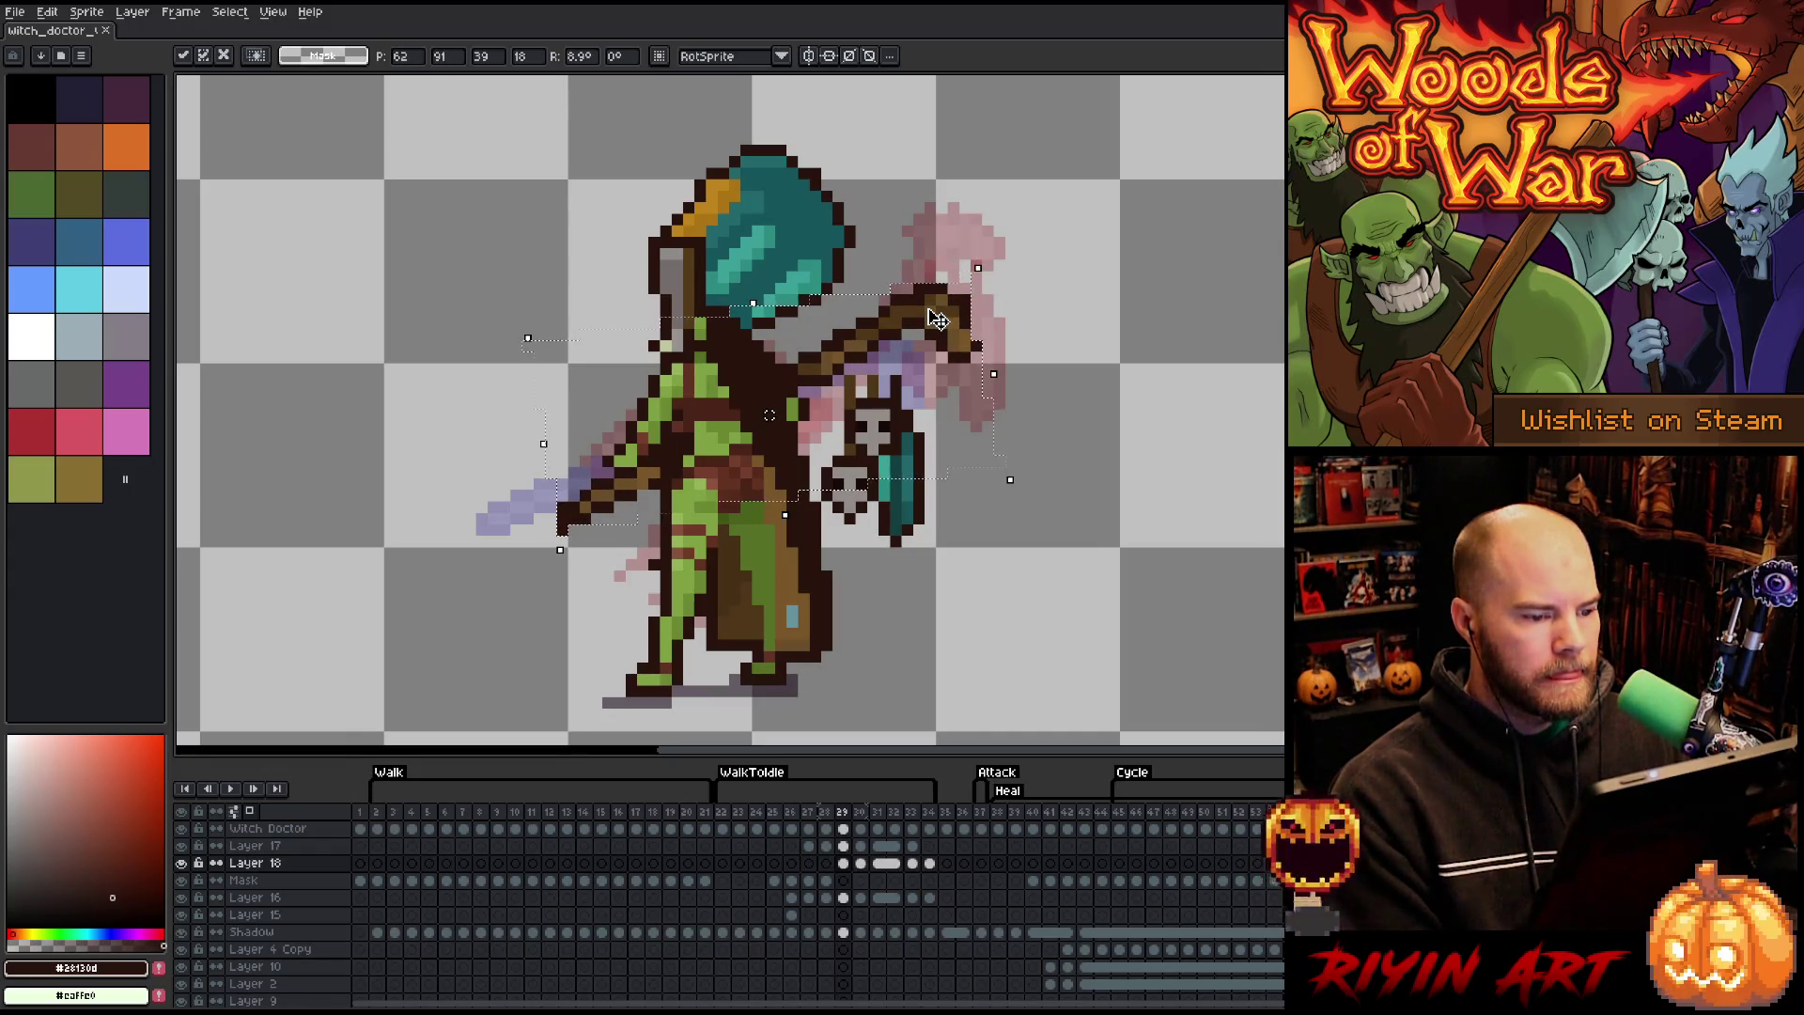
pyautogui.press('Return')
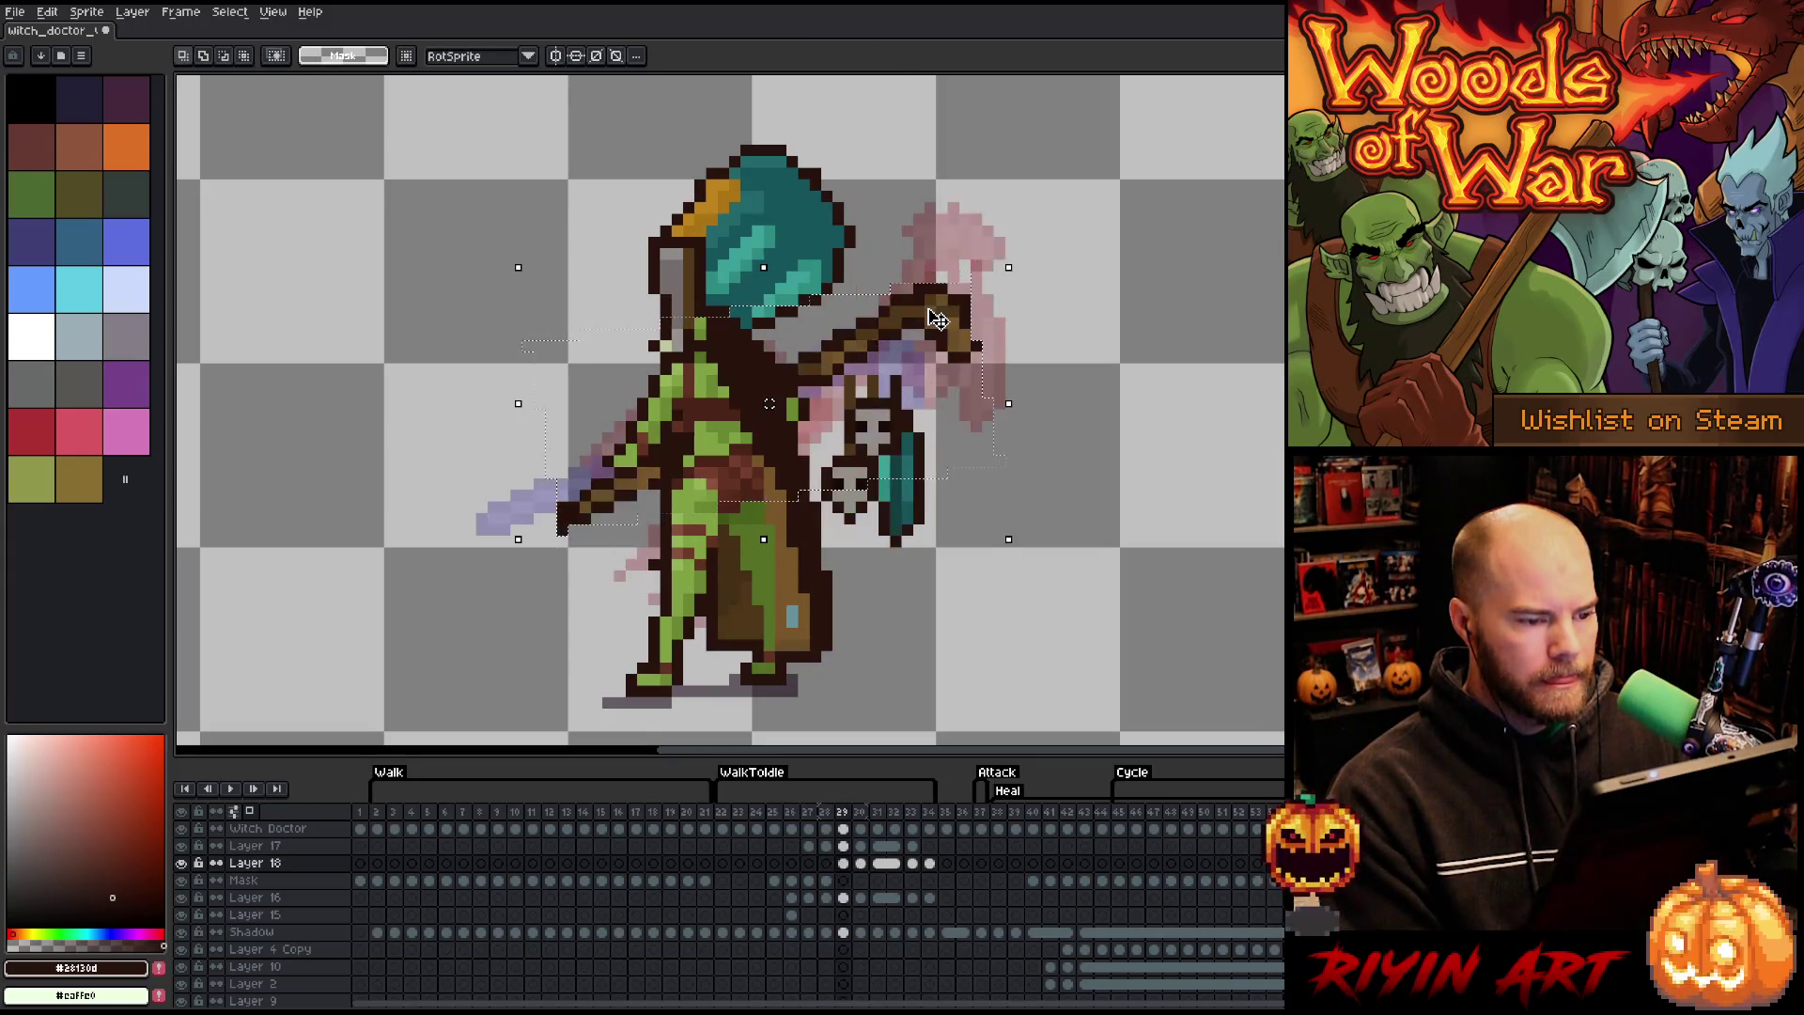
# - Play the animation, step around frame 29, then solo Layer 18 and clear the selection
pyautogui.press('Return')
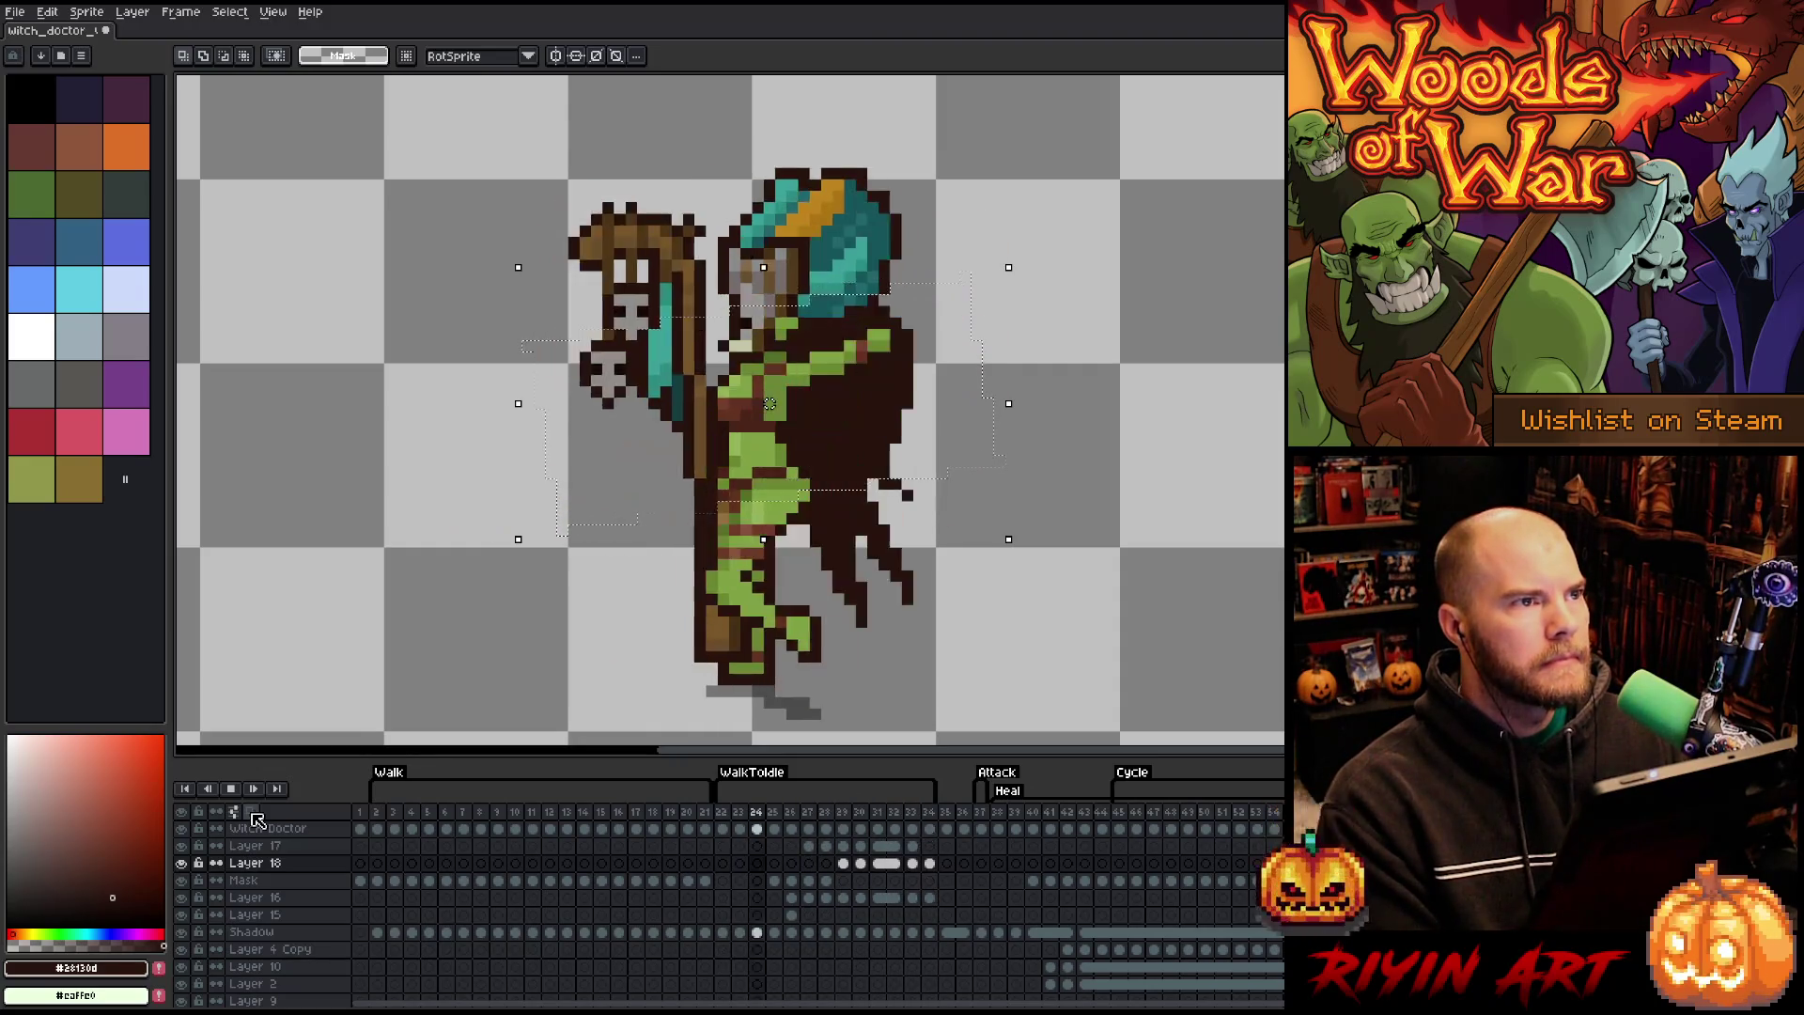
pyautogui.press('Return')
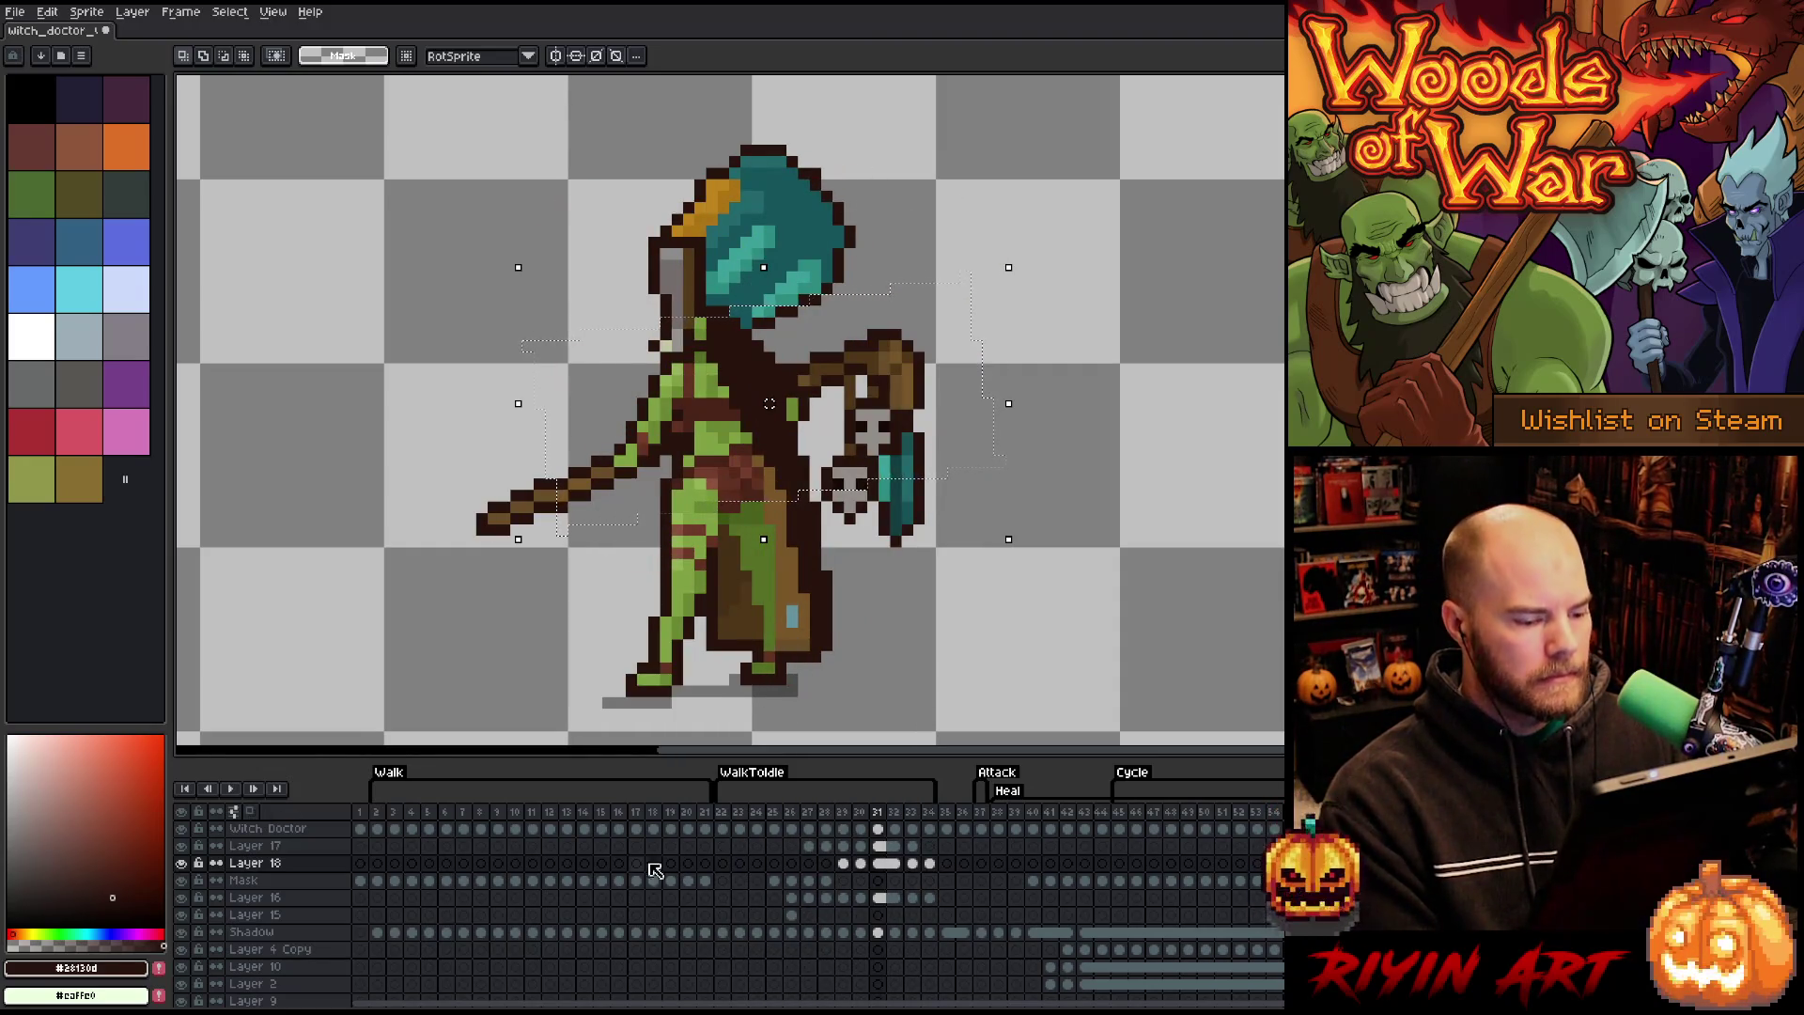
pyautogui.press('Right')
pyautogui.press('Right')
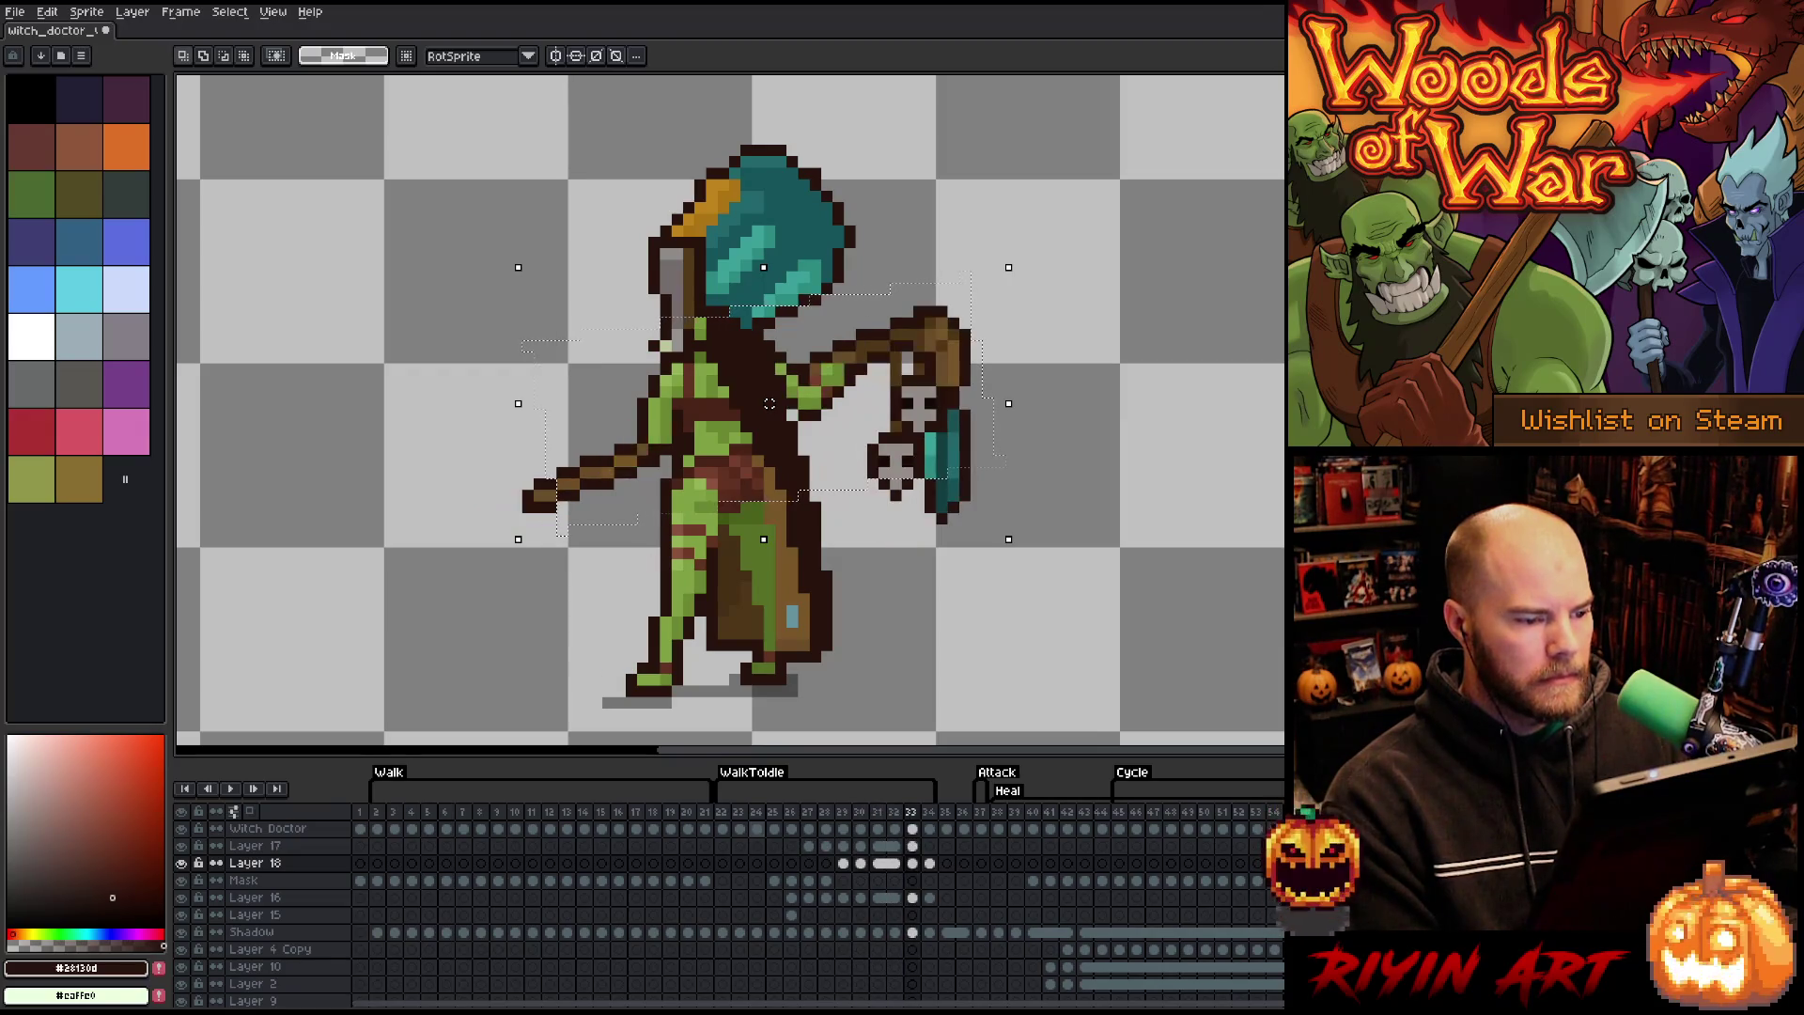
pyautogui.press('Left')
pyautogui.press('Left')
pyautogui.press('Left')
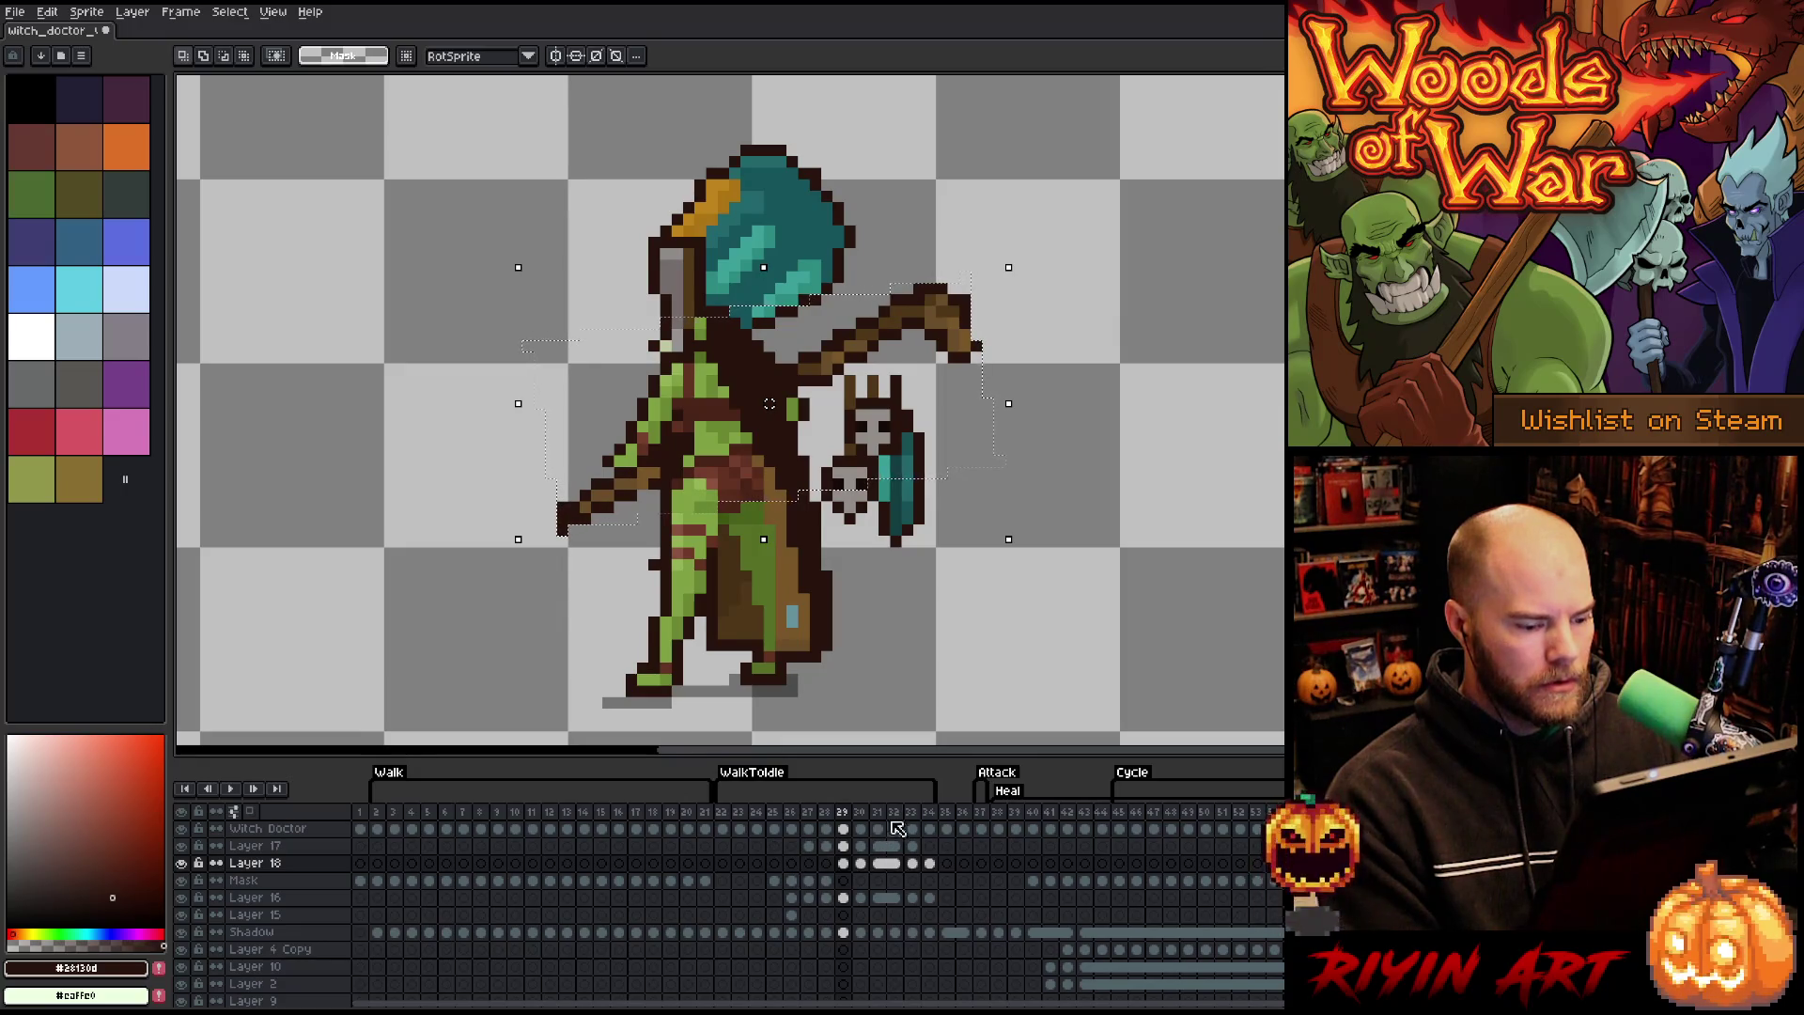
pyautogui.press('Right')
pyautogui.press('Right')
pyautogui.press('Right')
pyautogui.press('Left')
pyautogui.press('Left')
pyautogui.press('Left')
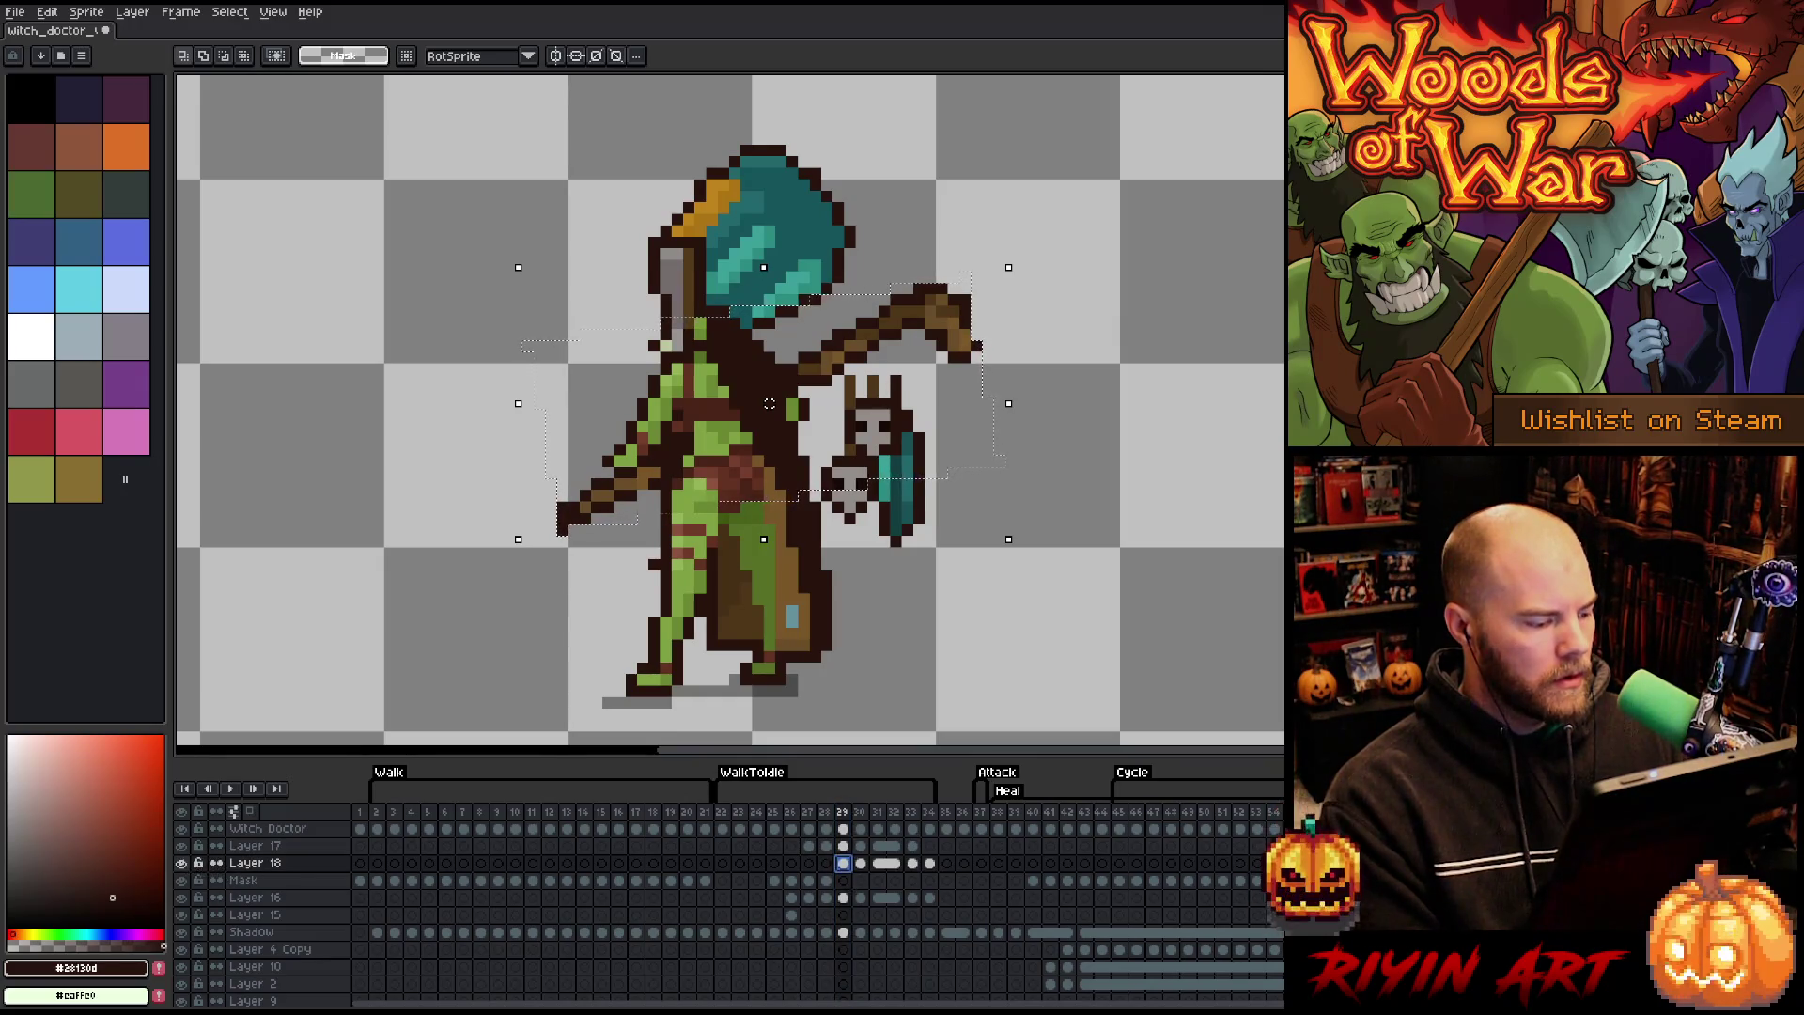
pyautogui.keyDown('alt'); pyautogui.click(181, 863); pyautogui.keyUp('alt')
pyautogui.hotkey('ctrl', 'd')
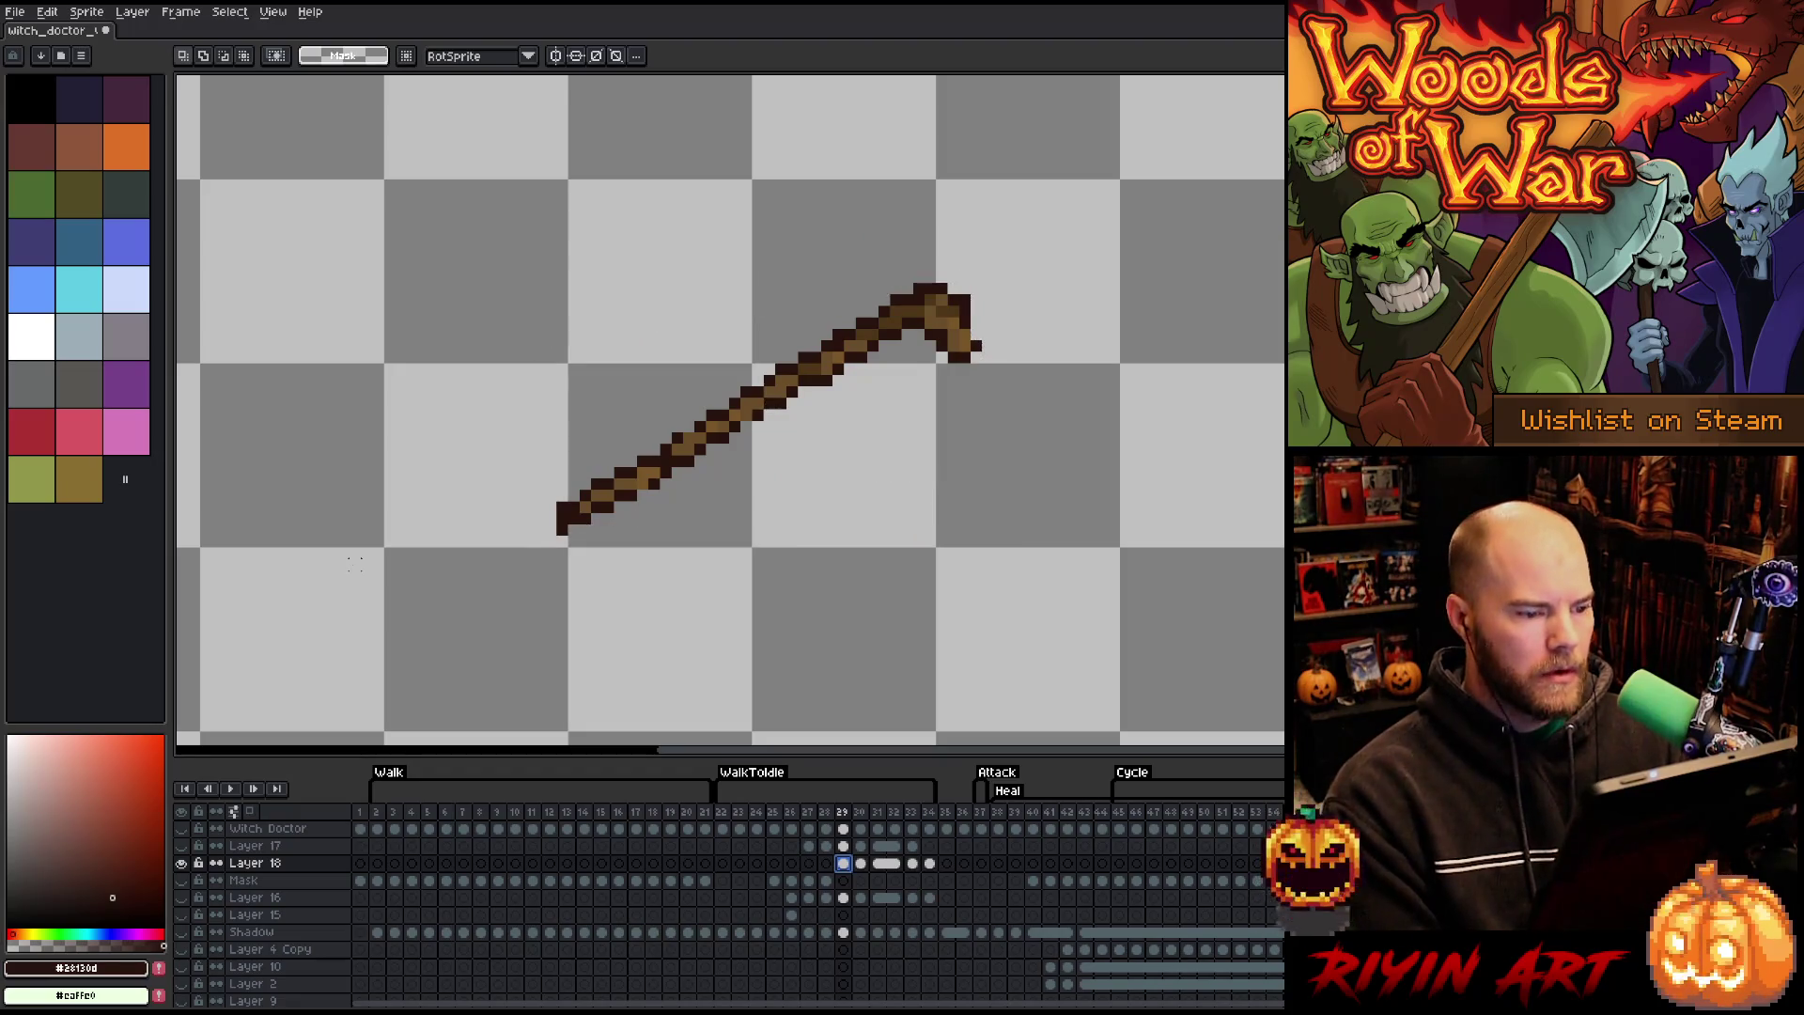
# - Sample the staff's browns and add a dark pixel to the hooked staff tip
pyautogui.scroll(1, 413, 486)
pyautogui.press('b')
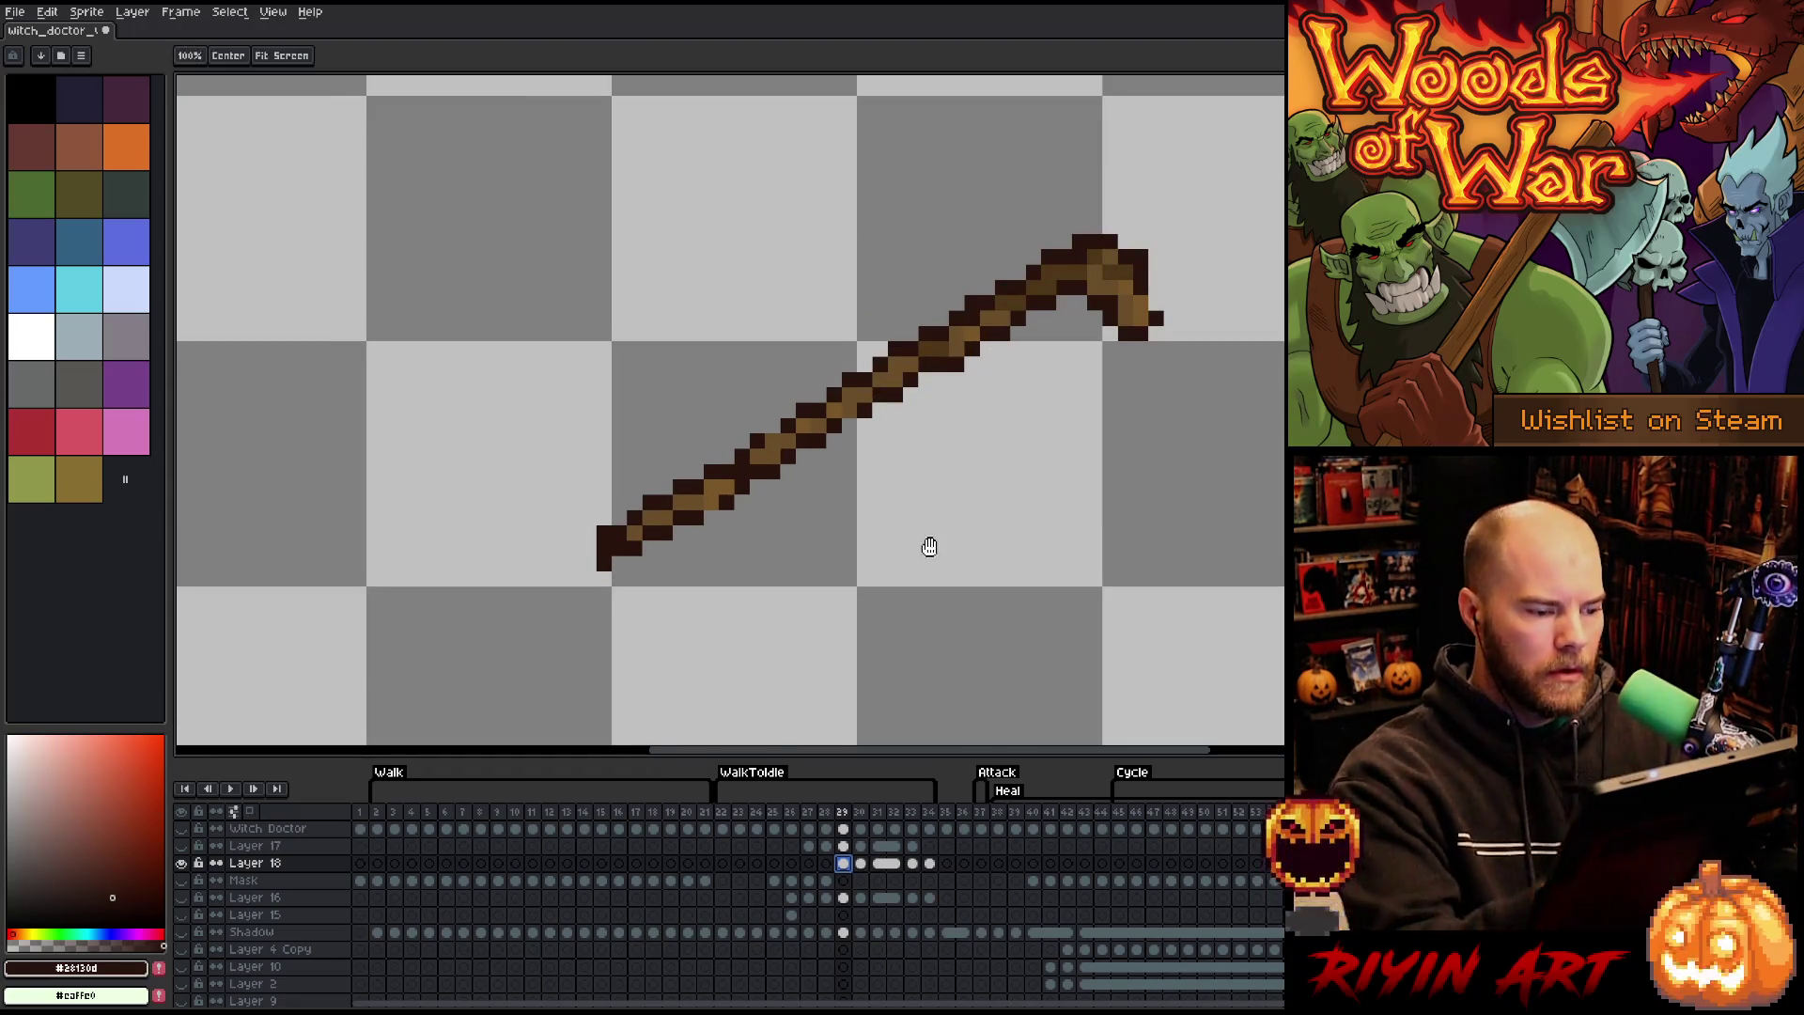
pyautogui.moveTo(927, 548); pyautogui.dragTo(889, 568)
pyautogui.keyDown('alt'); pyautogui.click(708, 491); pyautogui.keyUp('alt')
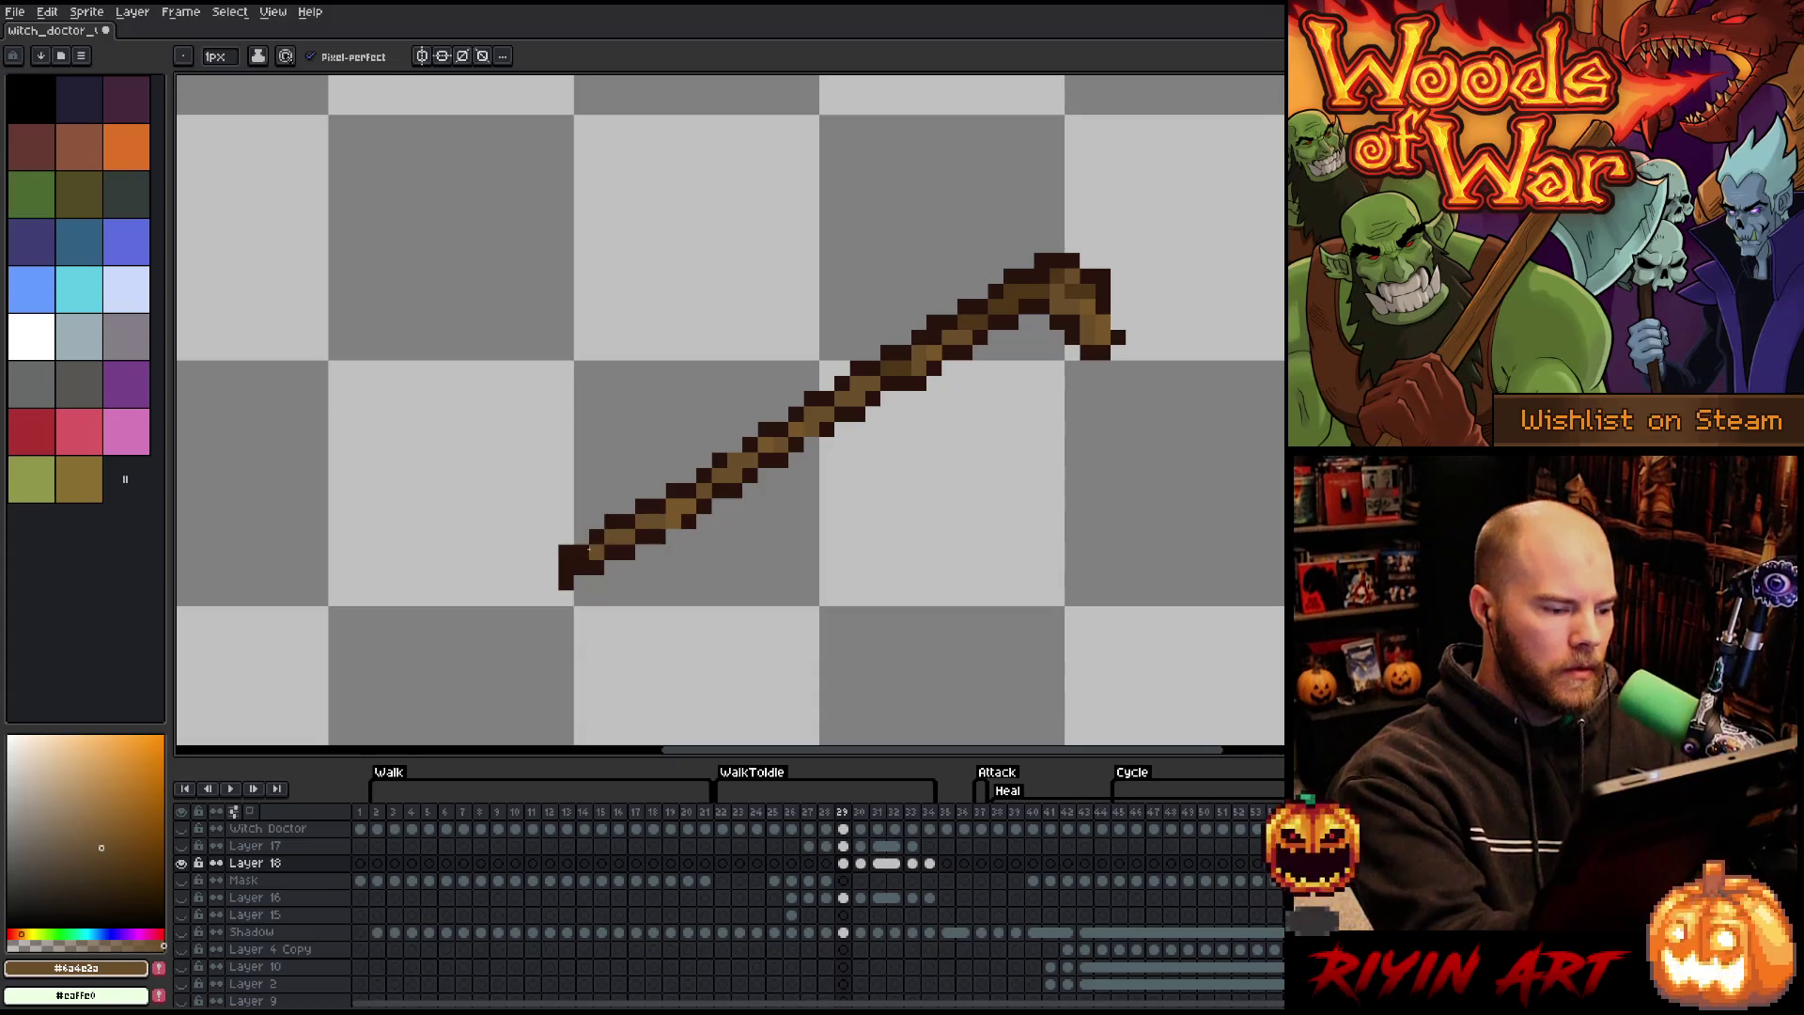
pyautogui.keyDown('alt'); pyautogui.click(581, 538); pyautogui.keyUp('alt')
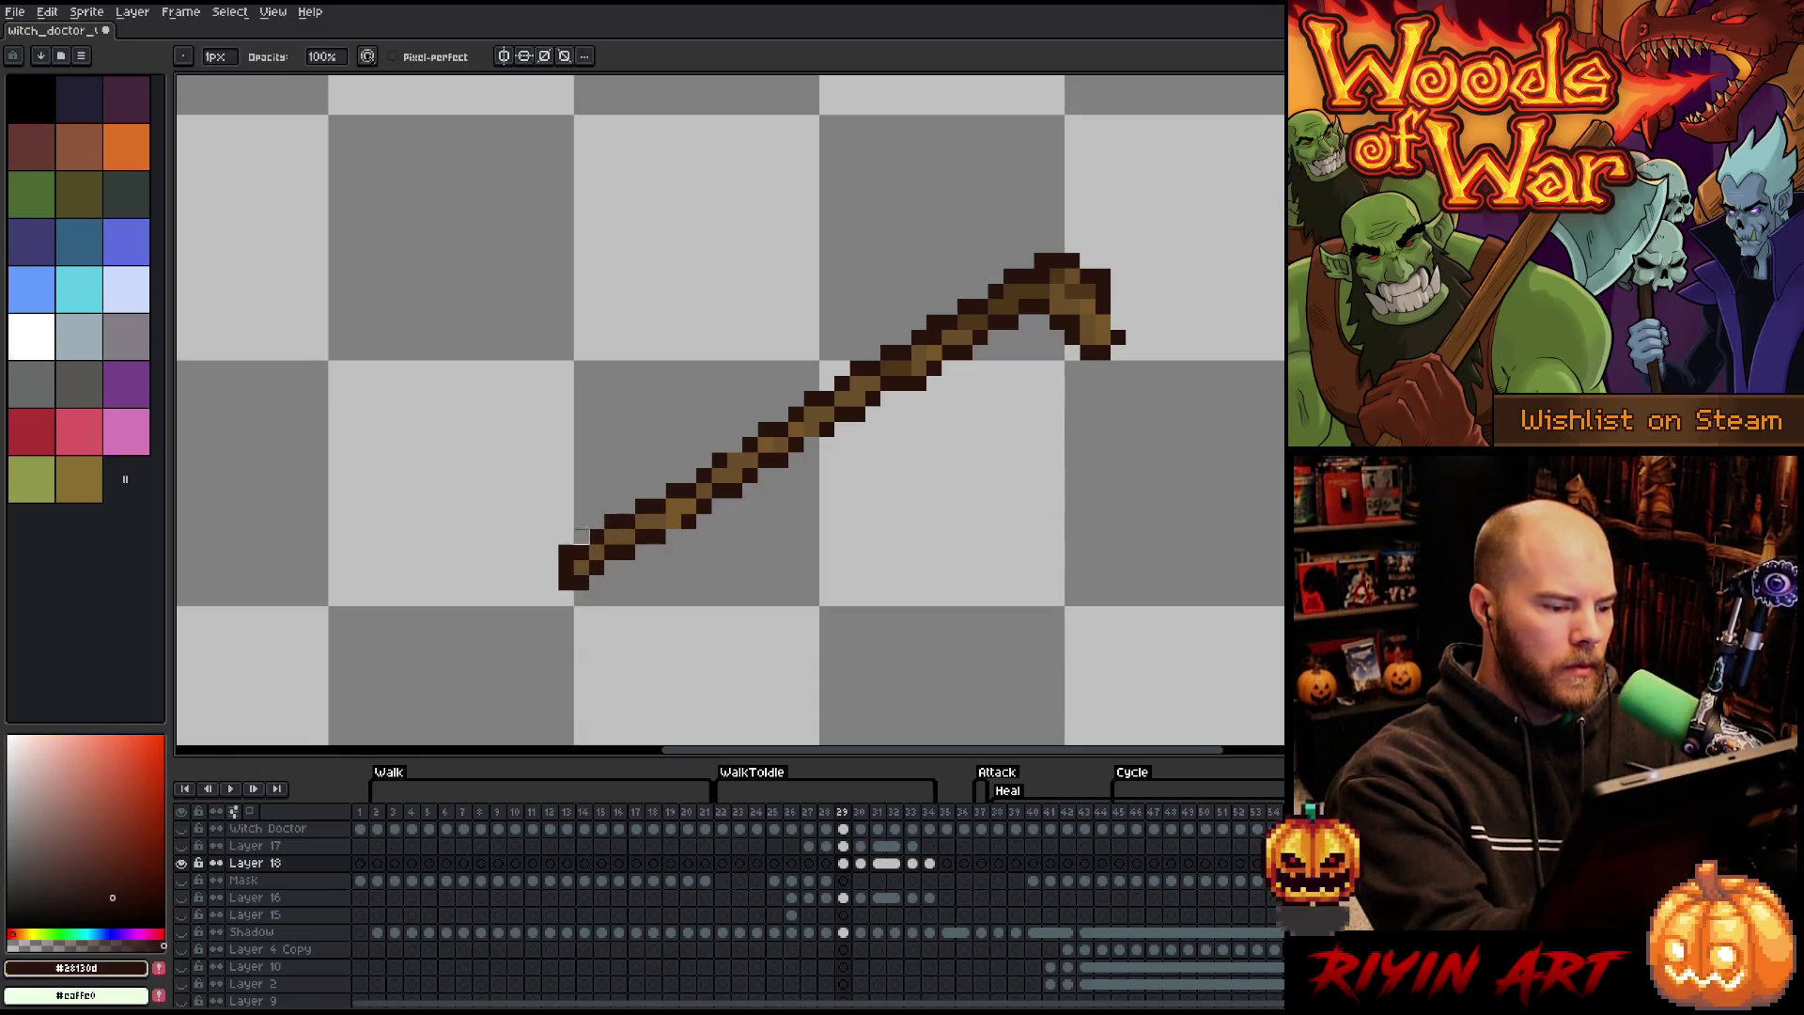
pyautogui.press('b')
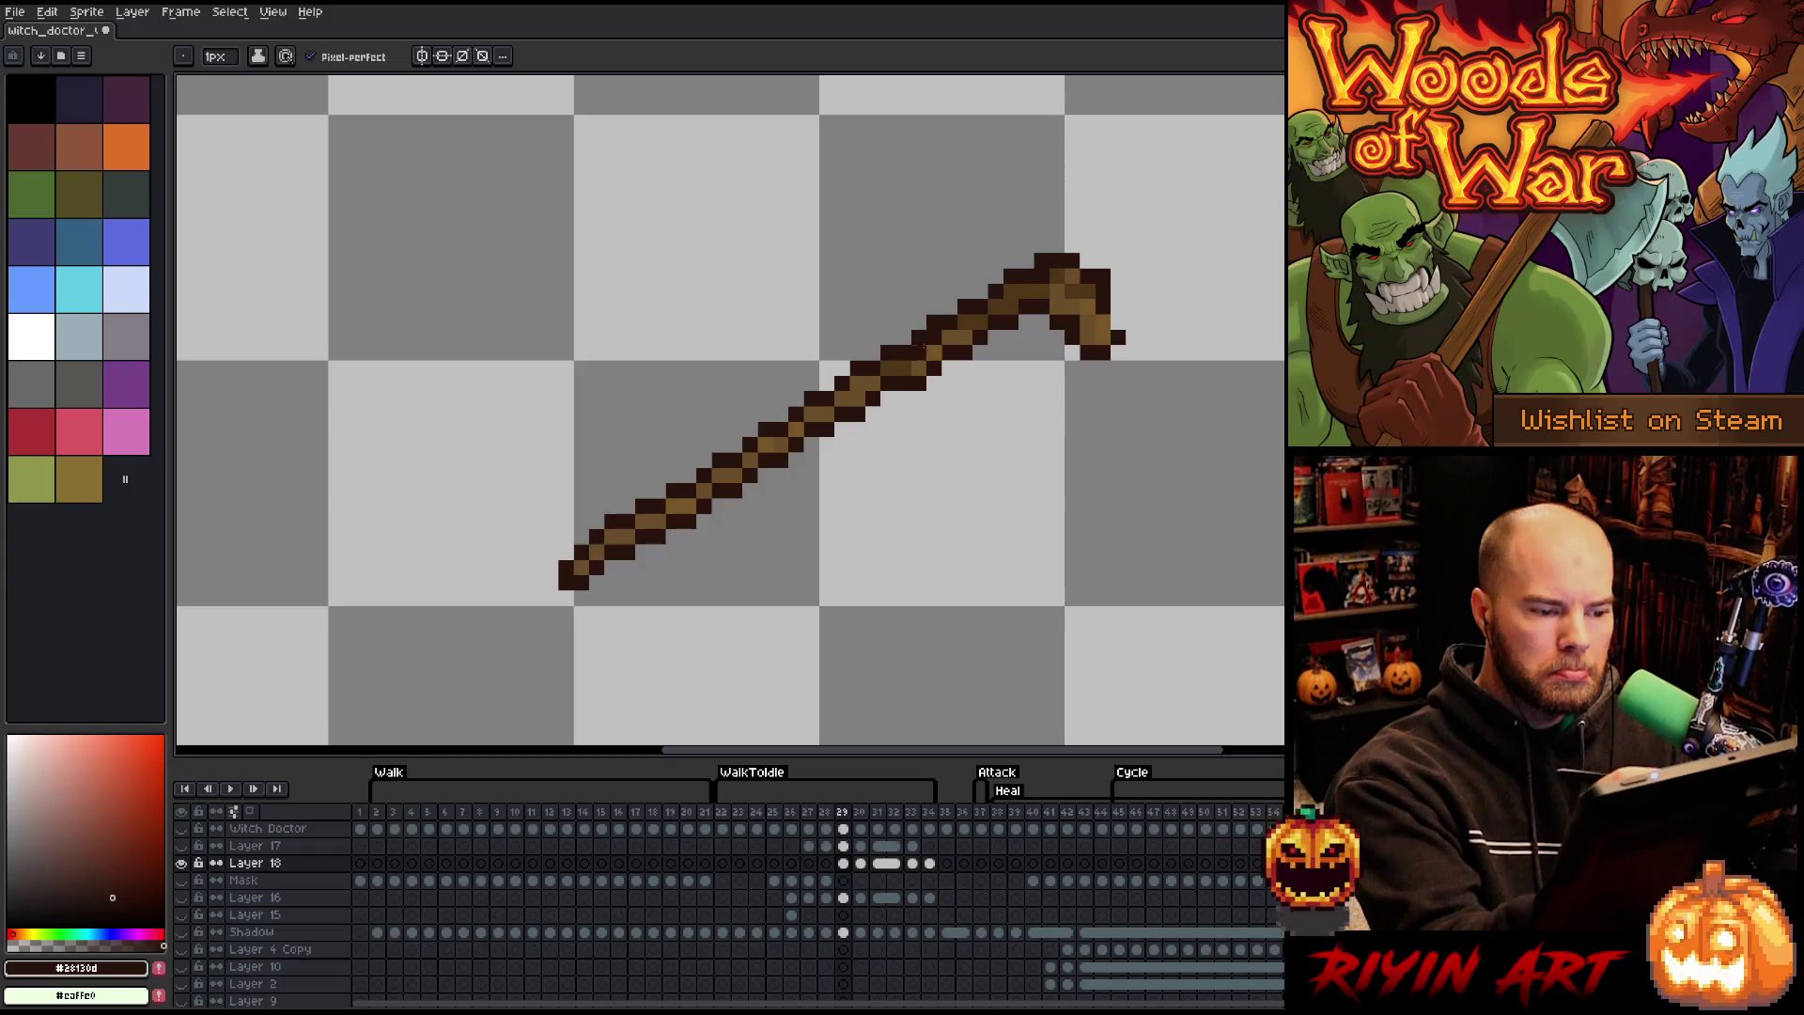
pyautogui.click(1118, 321)
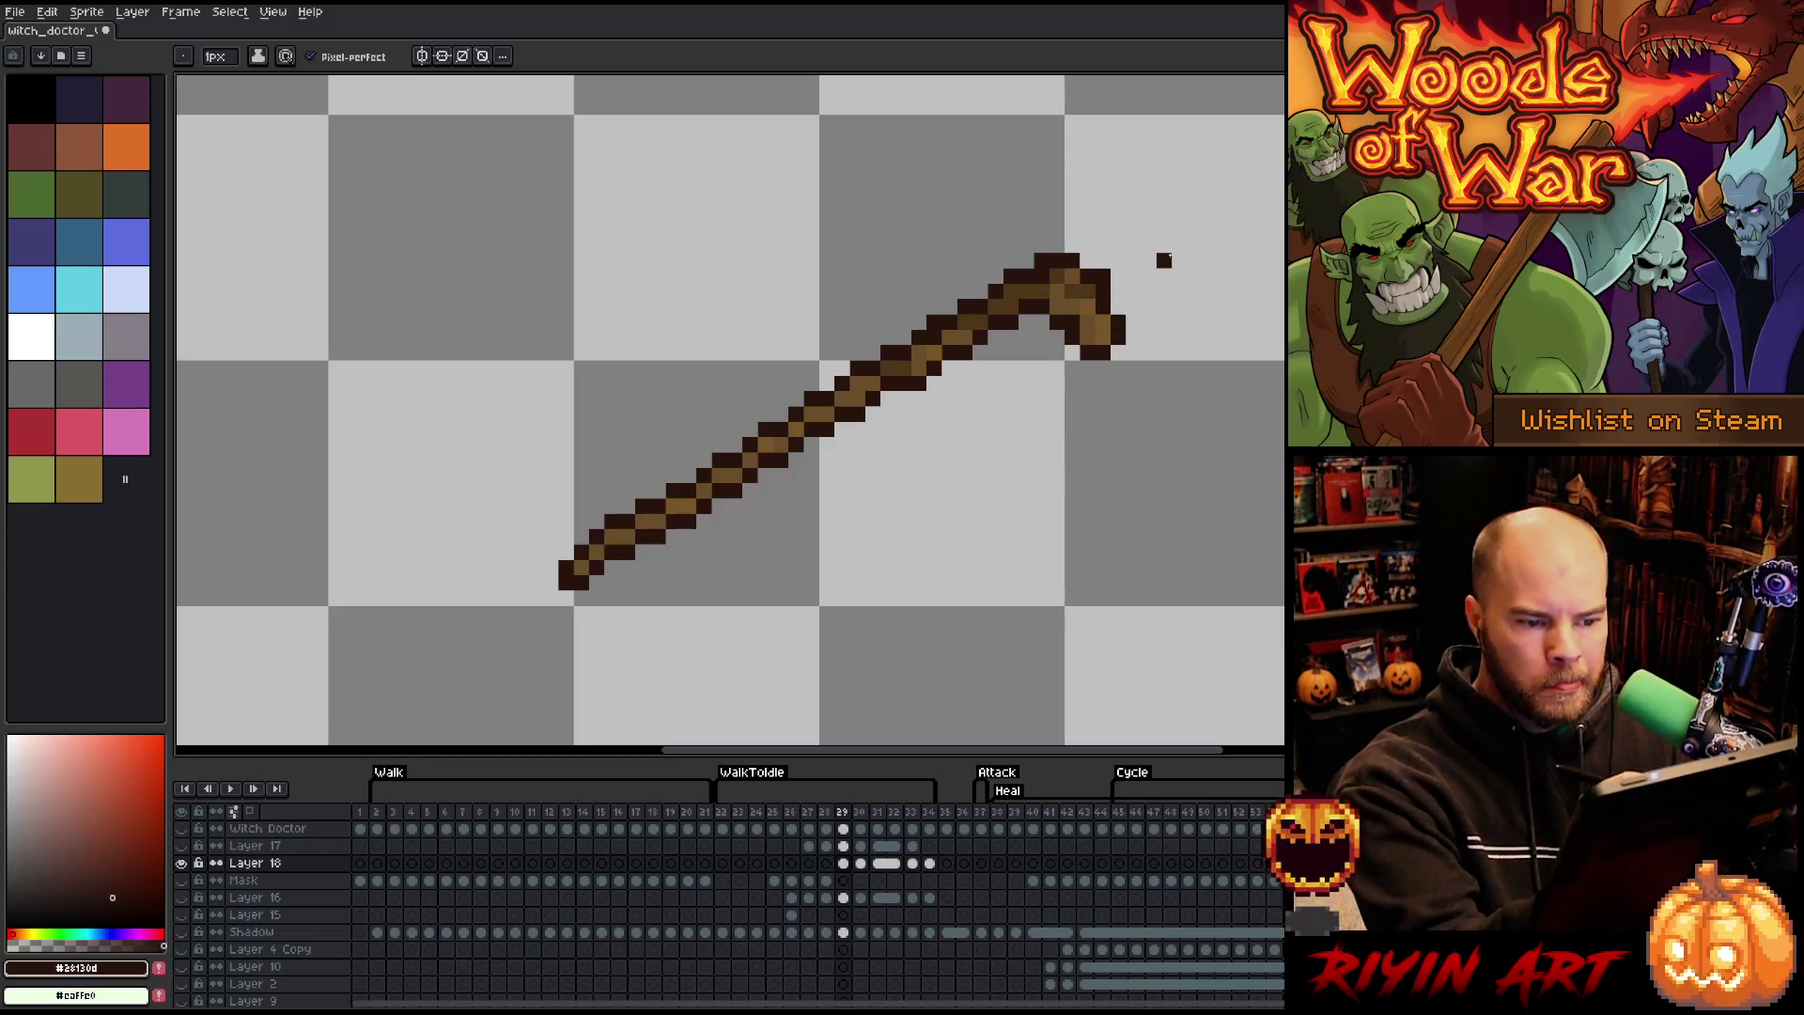
pyautogui.press('e')
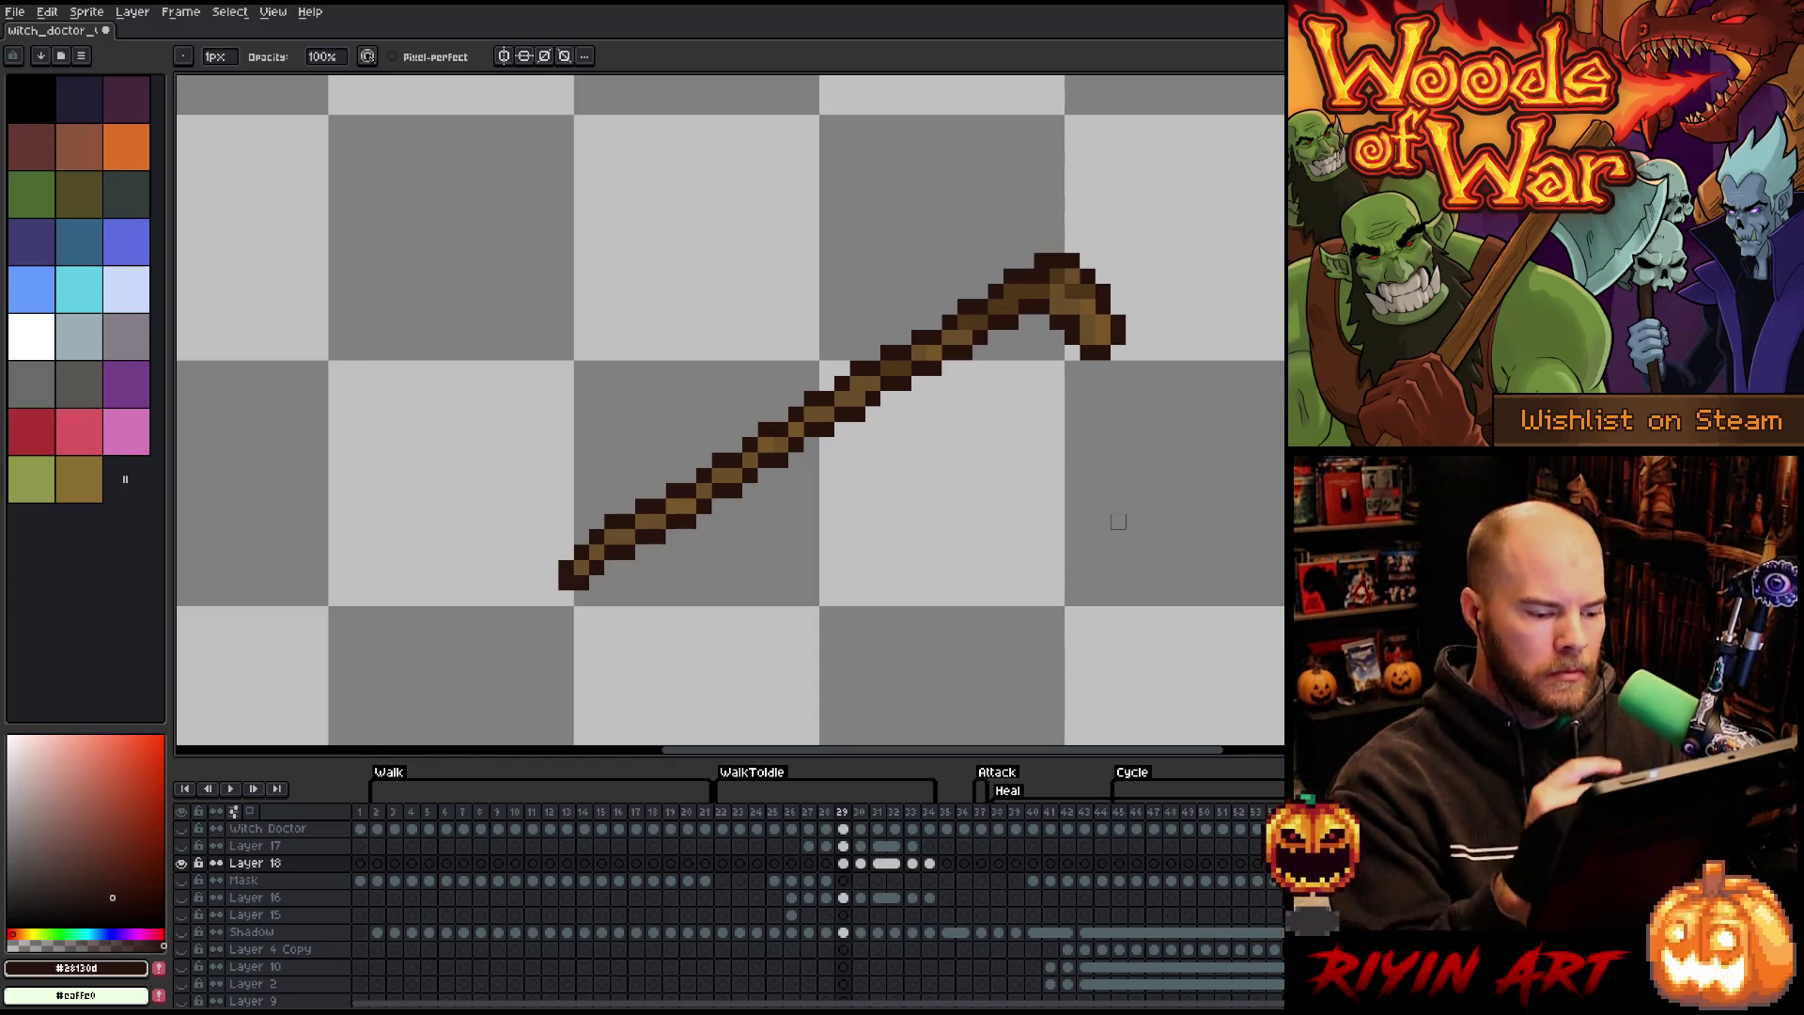
pyautogui.keyDown('alt'); pyautogui.click(1081, 277); pyautogui.keyUp('alt')
pyautogui.keyDown('alt'); pyautogui.click(1081, 278); pyautogui.keyUp('alt')
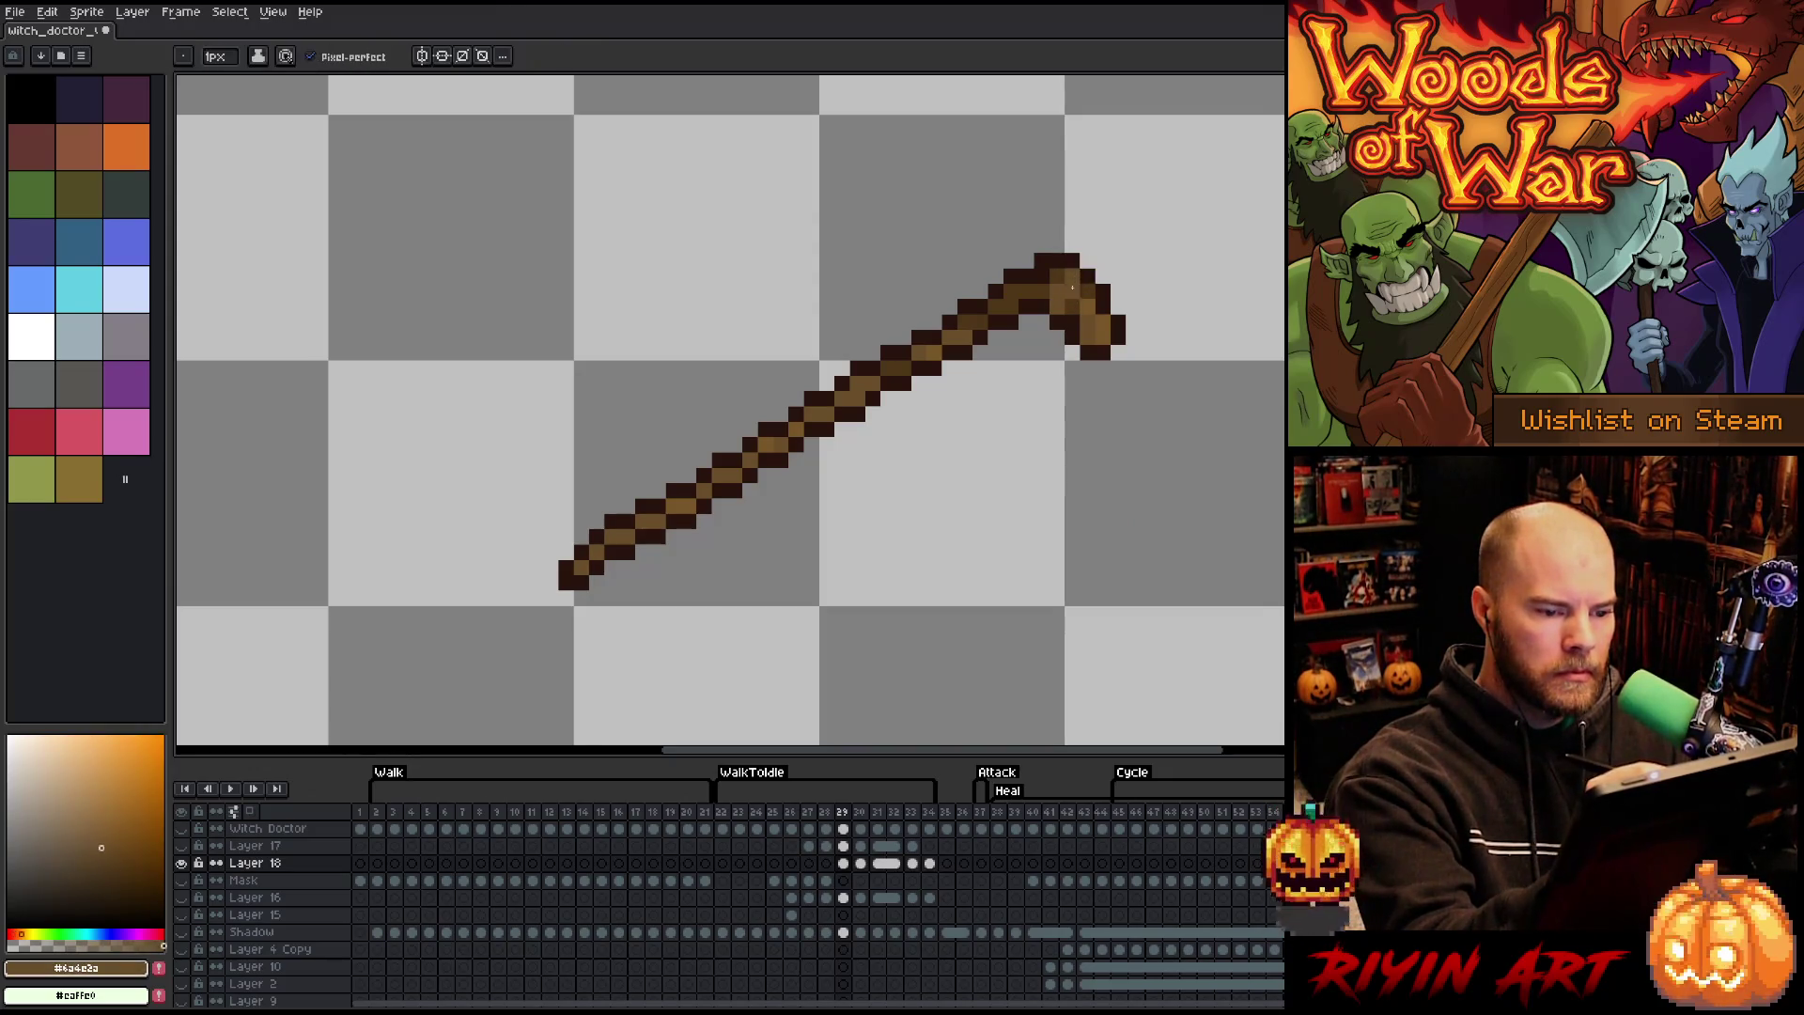
# - Pick a light brown from the staff head while flipping between frames 29 and 30
pyautogui.press('Right')
pyautogui.press('Left')
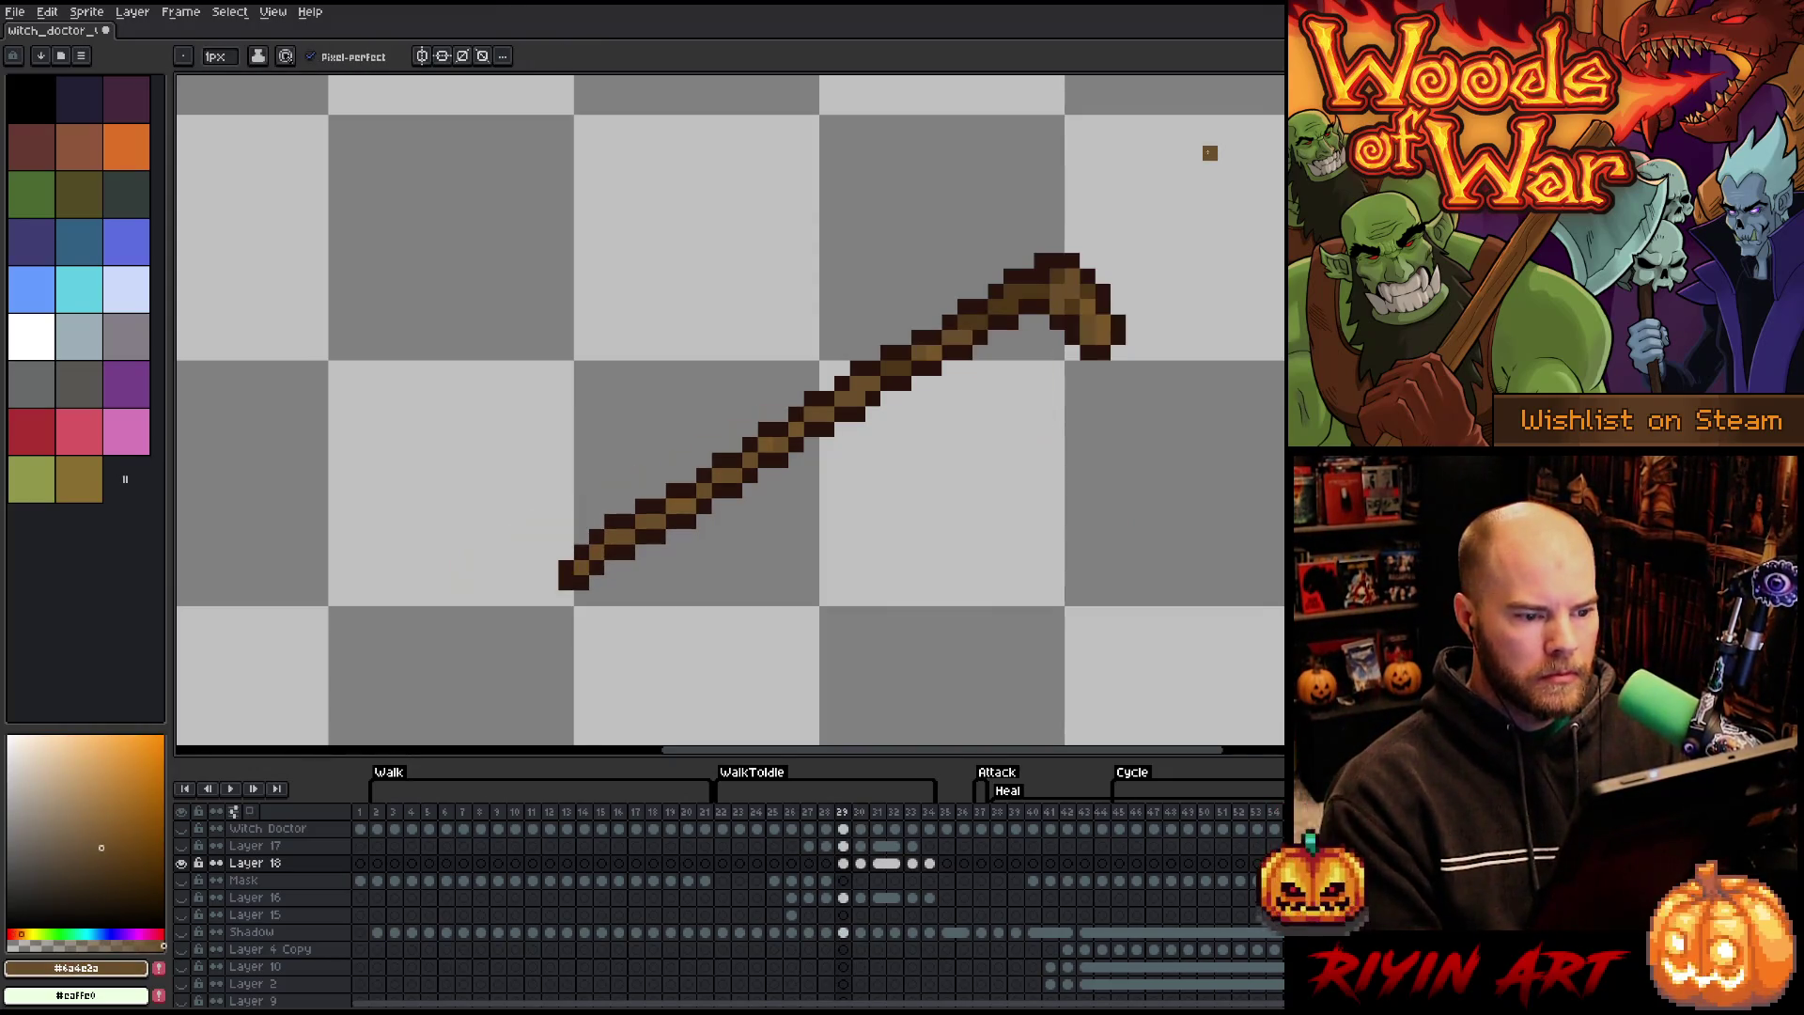
pyautogui.press('Right')
pyautogui.press('Left')
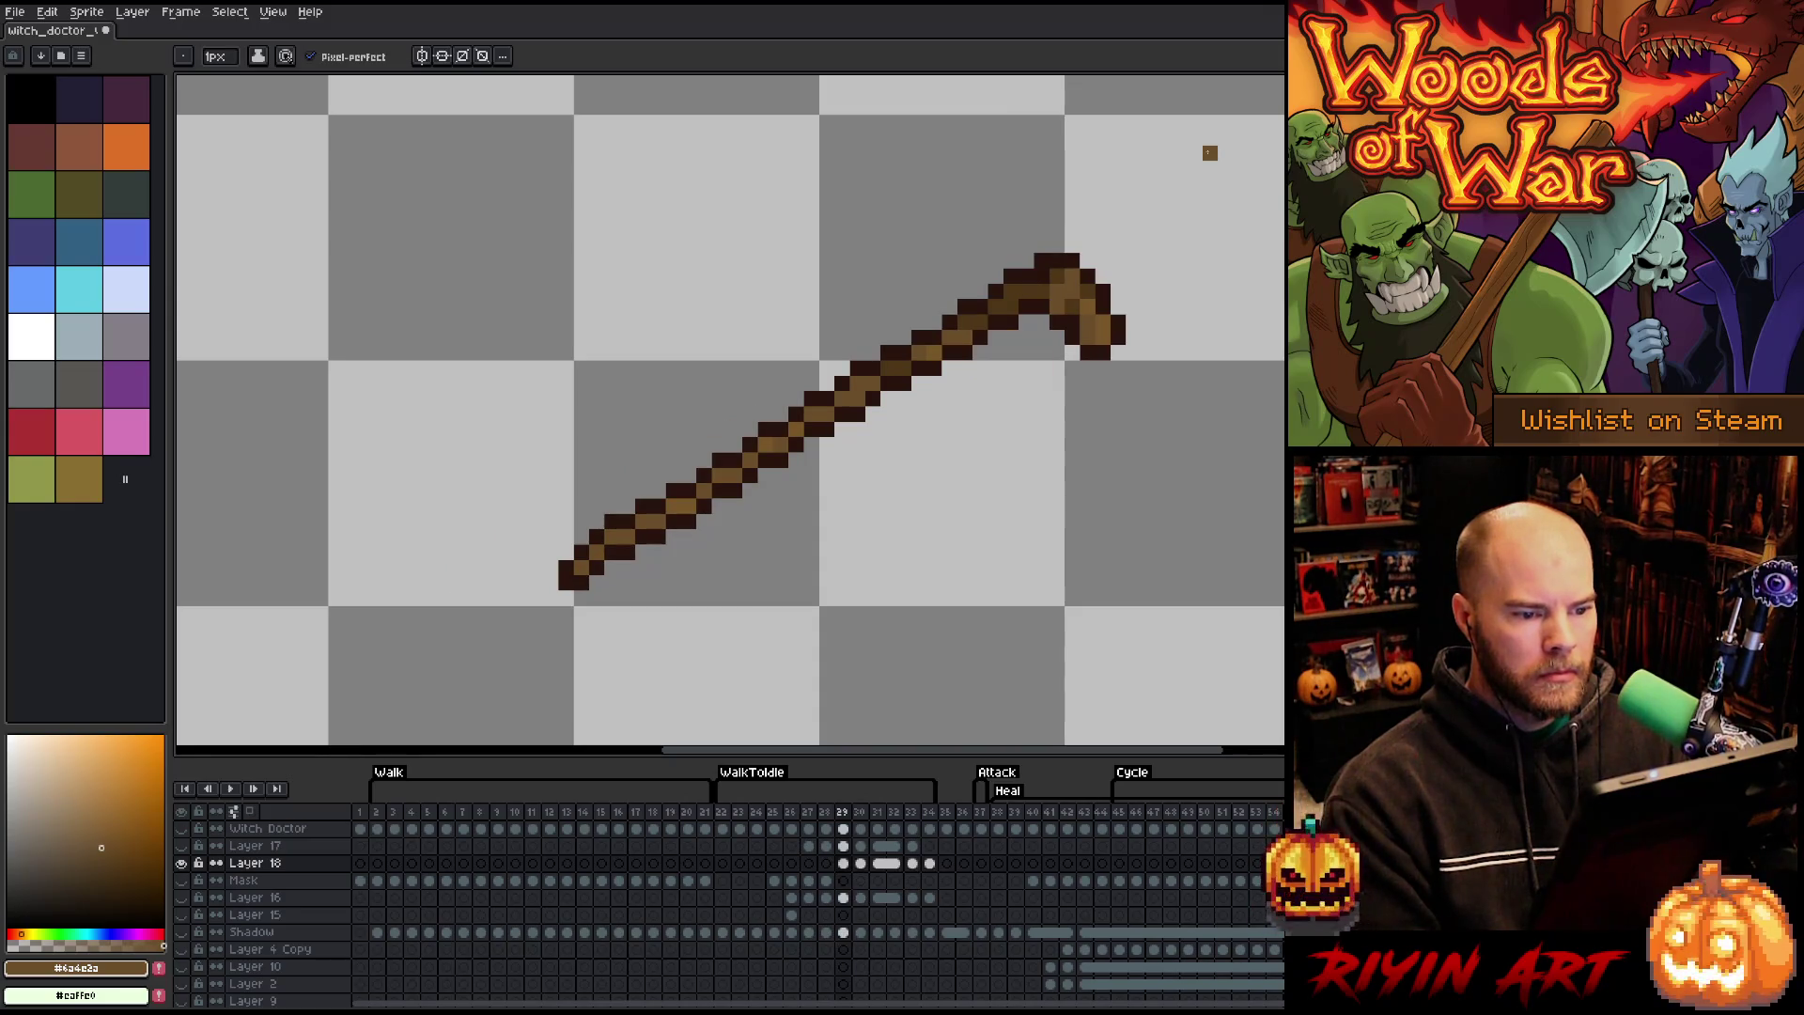
pyautogui.keyDown('alt'); pyautogui.click(1085, 291); pyautogui.keyUp('alt')
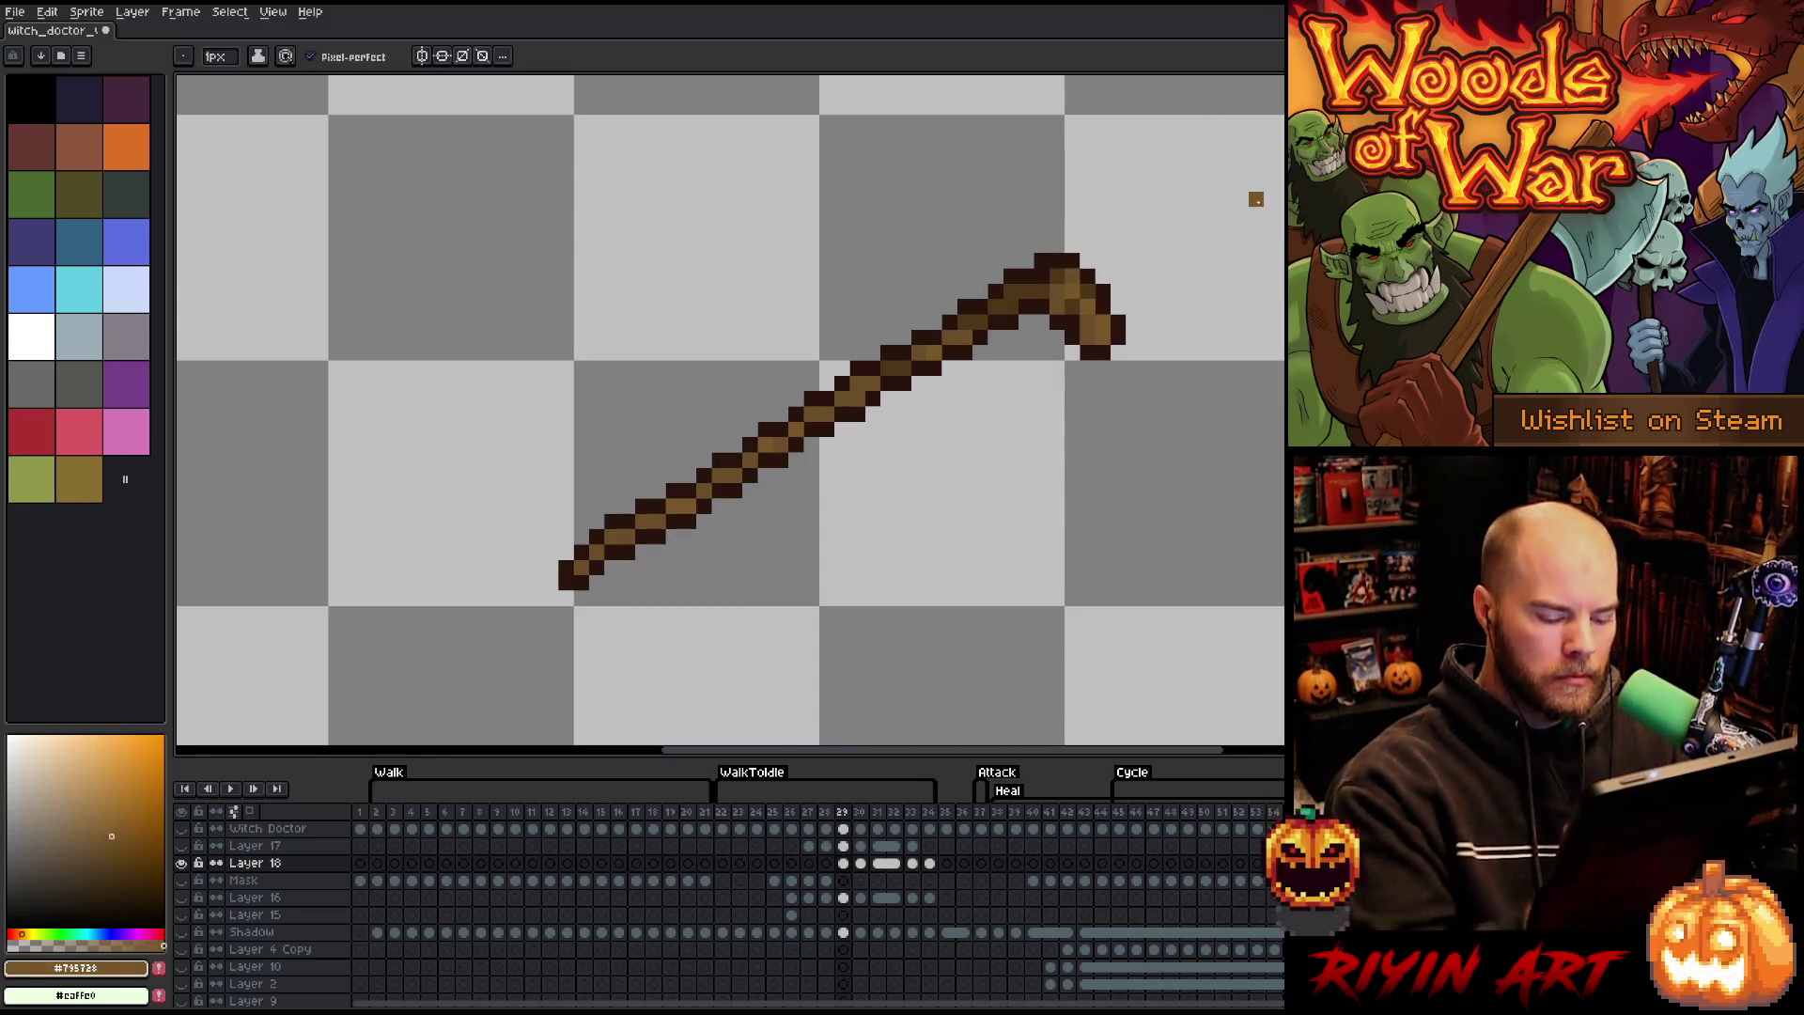
pyautogui.press('Right')
pyautogui.press('Left')
pyautogui.press('Right')
pyautogui.press('Left')
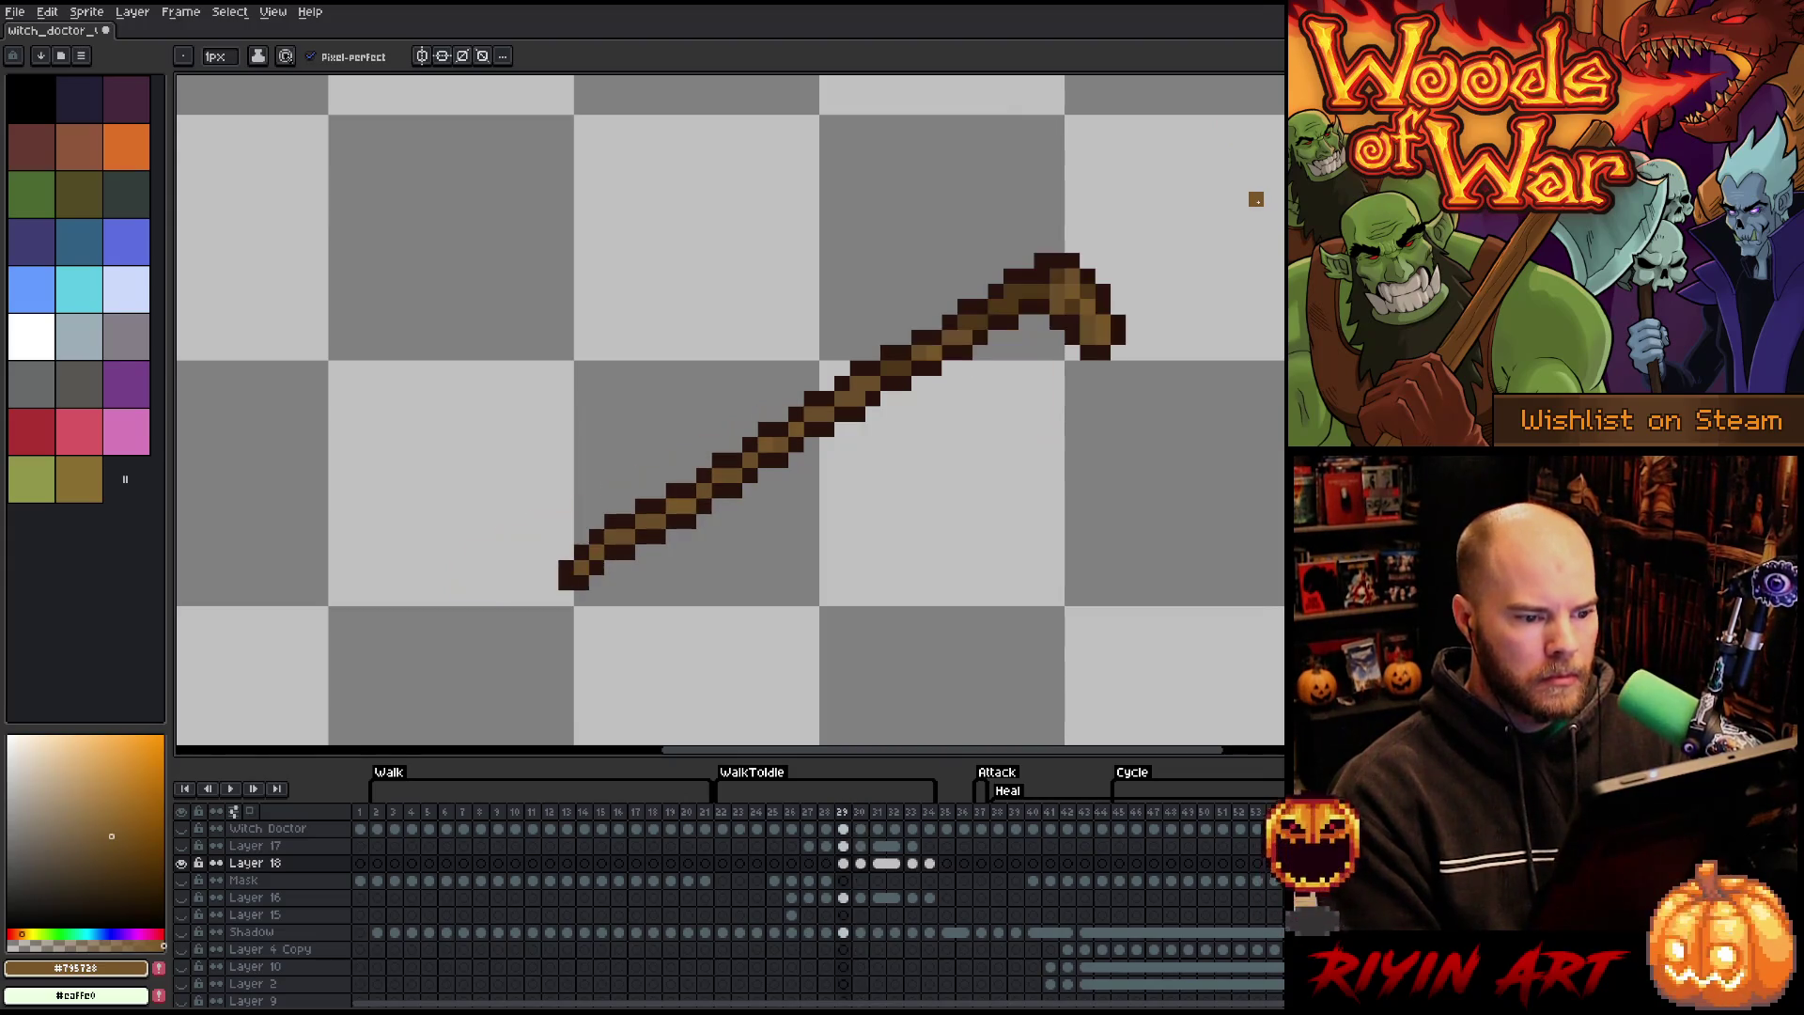
pyautogui.press('Right')
pyautogui.press('Left')
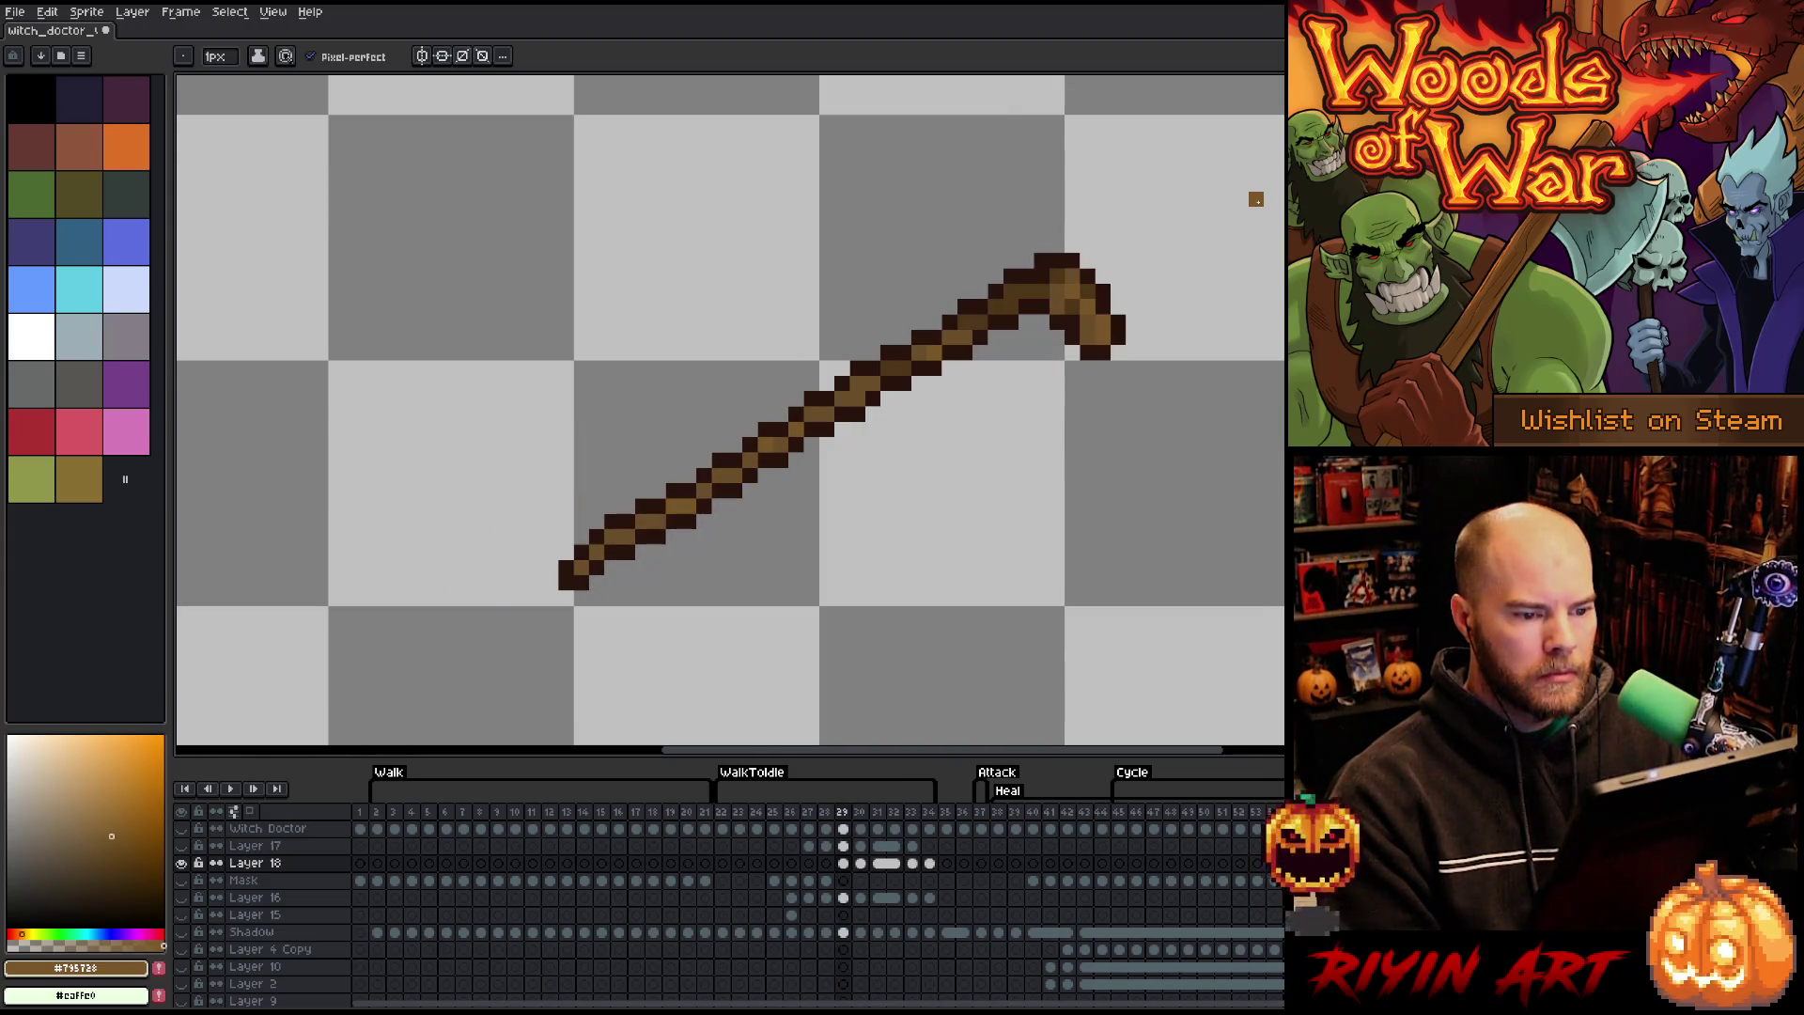
pyautogui.press('Left')
pyautogui.press('Right')
pyautogui.press('Right')
pyautogui.press('Right')
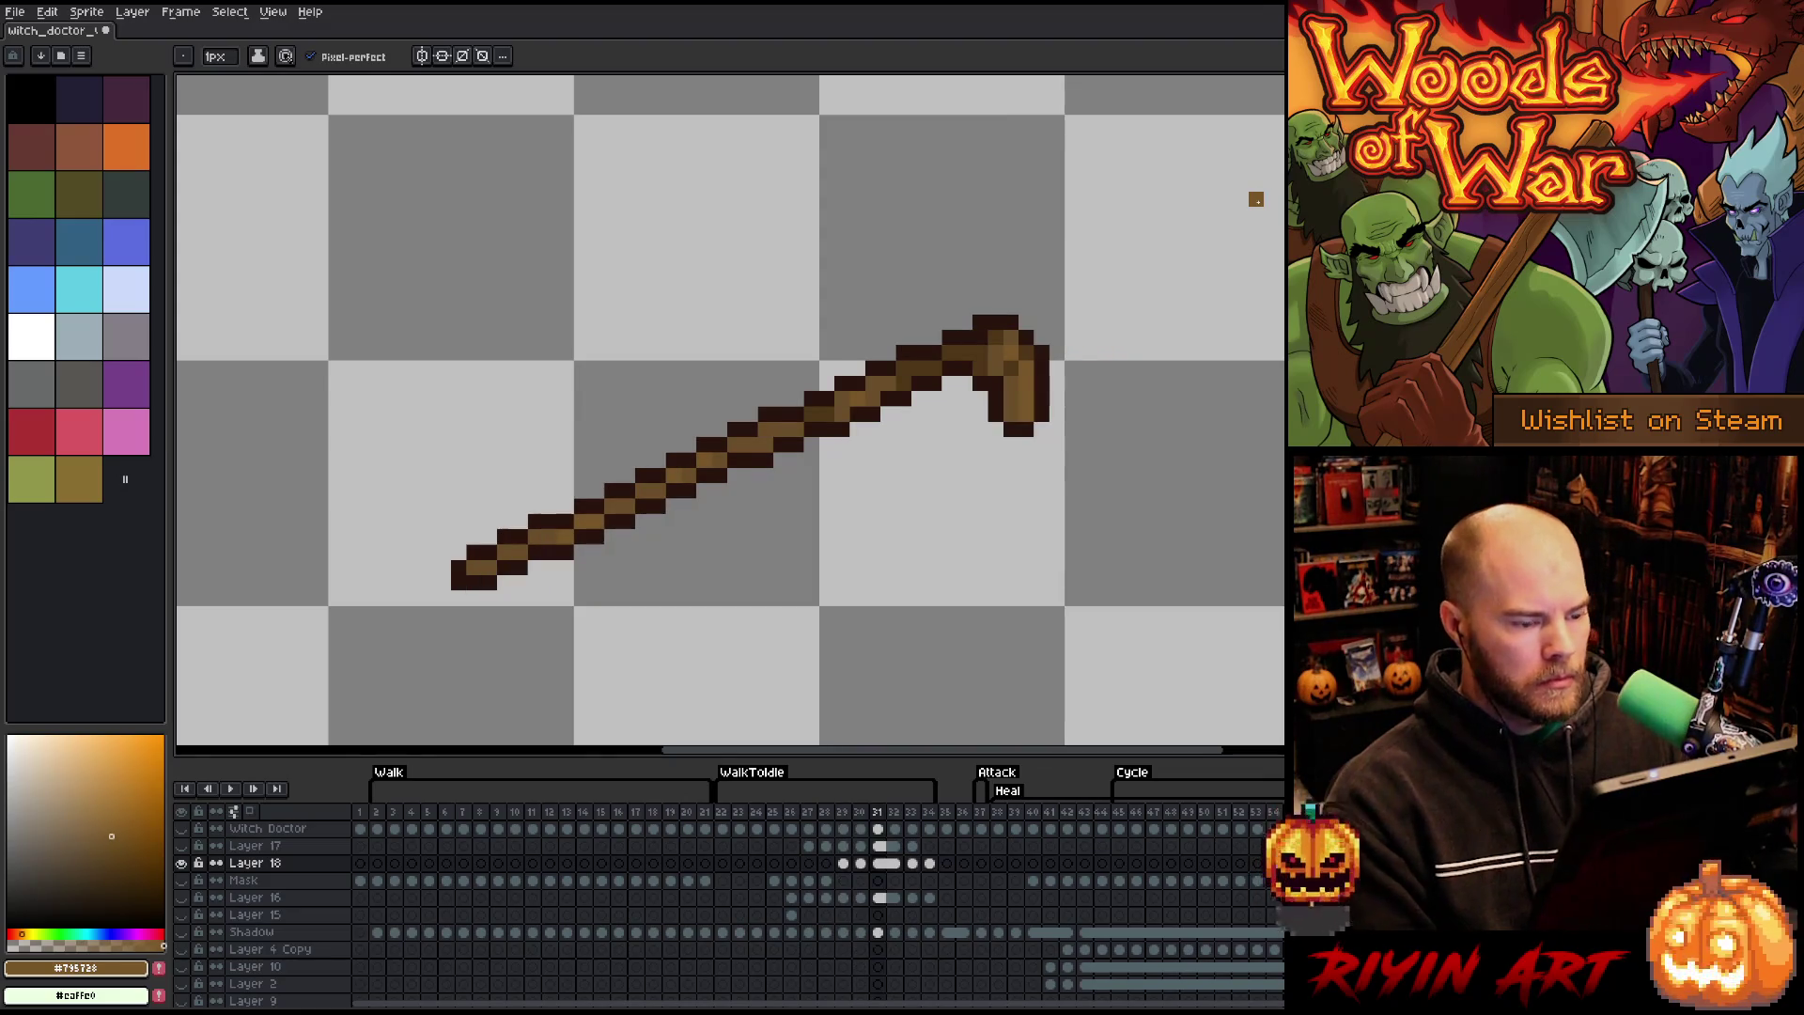
# - Unhide all layers and flip through frames 29–31, settling on frame 29's raised staff
pyautogui.click(182, 864)
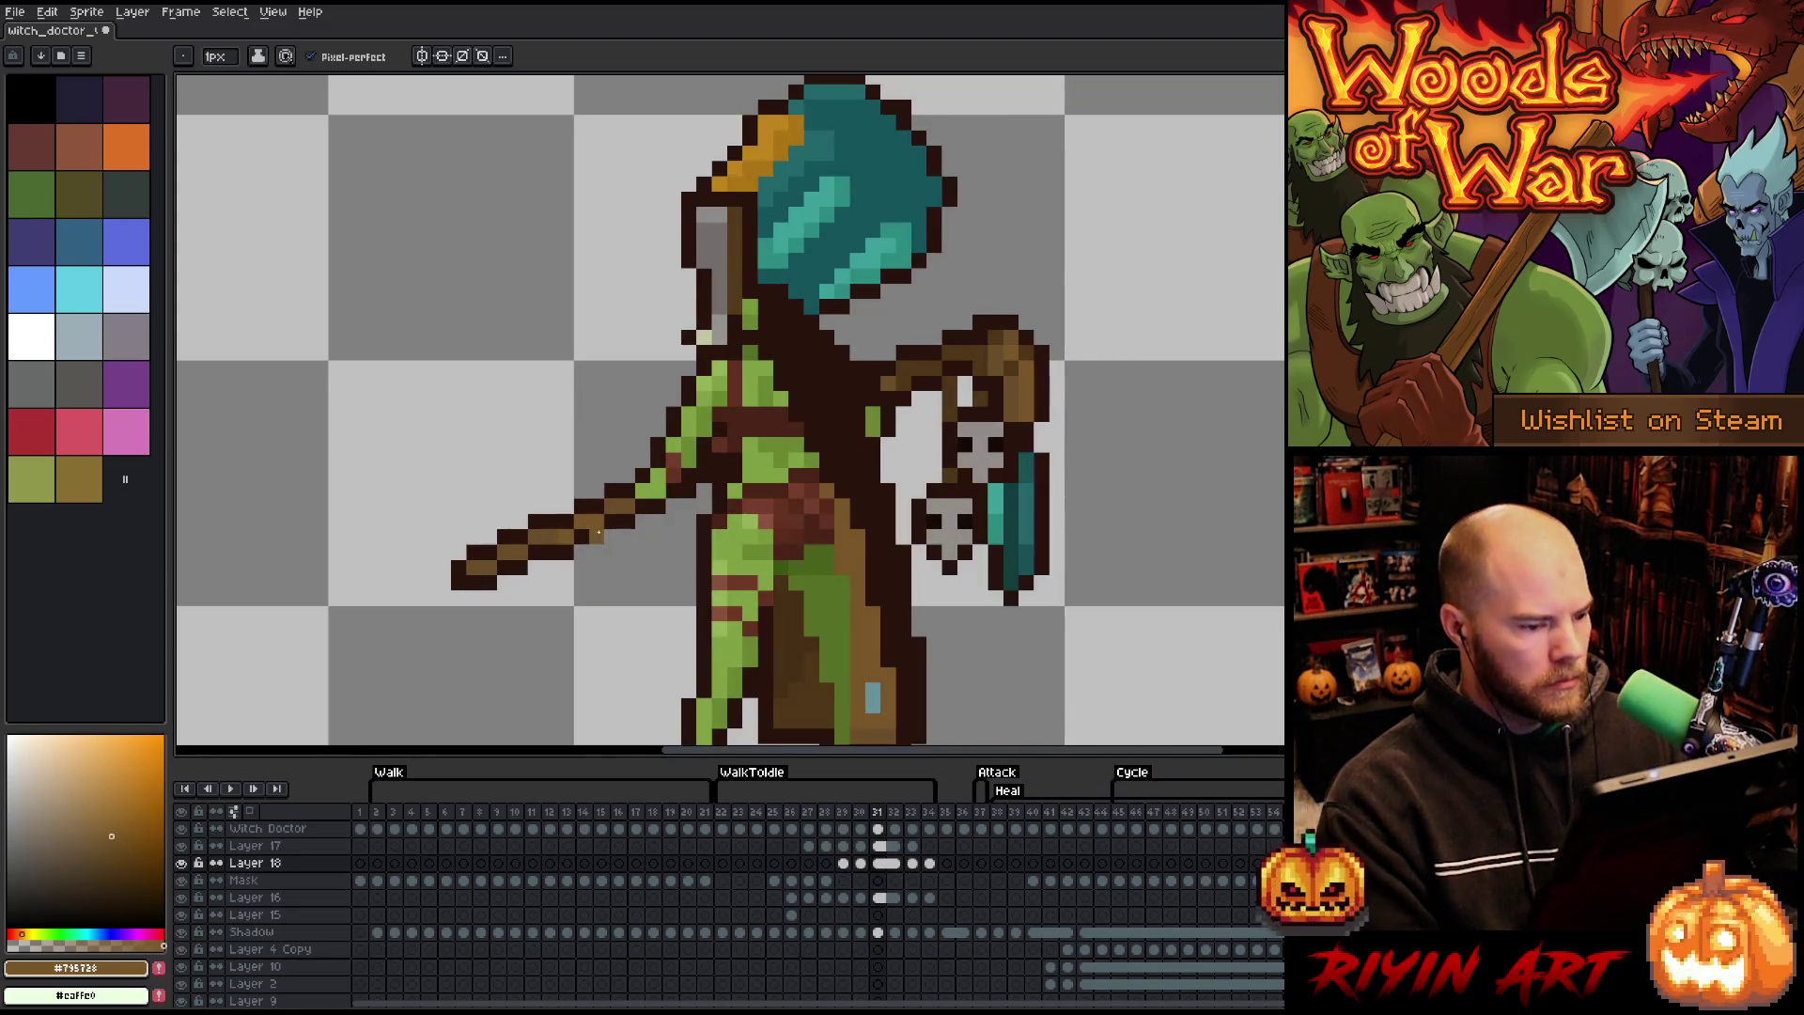
pyautogui.scroll(-3, 598, 535)
pyautogui.scroll(2, 598, 535)
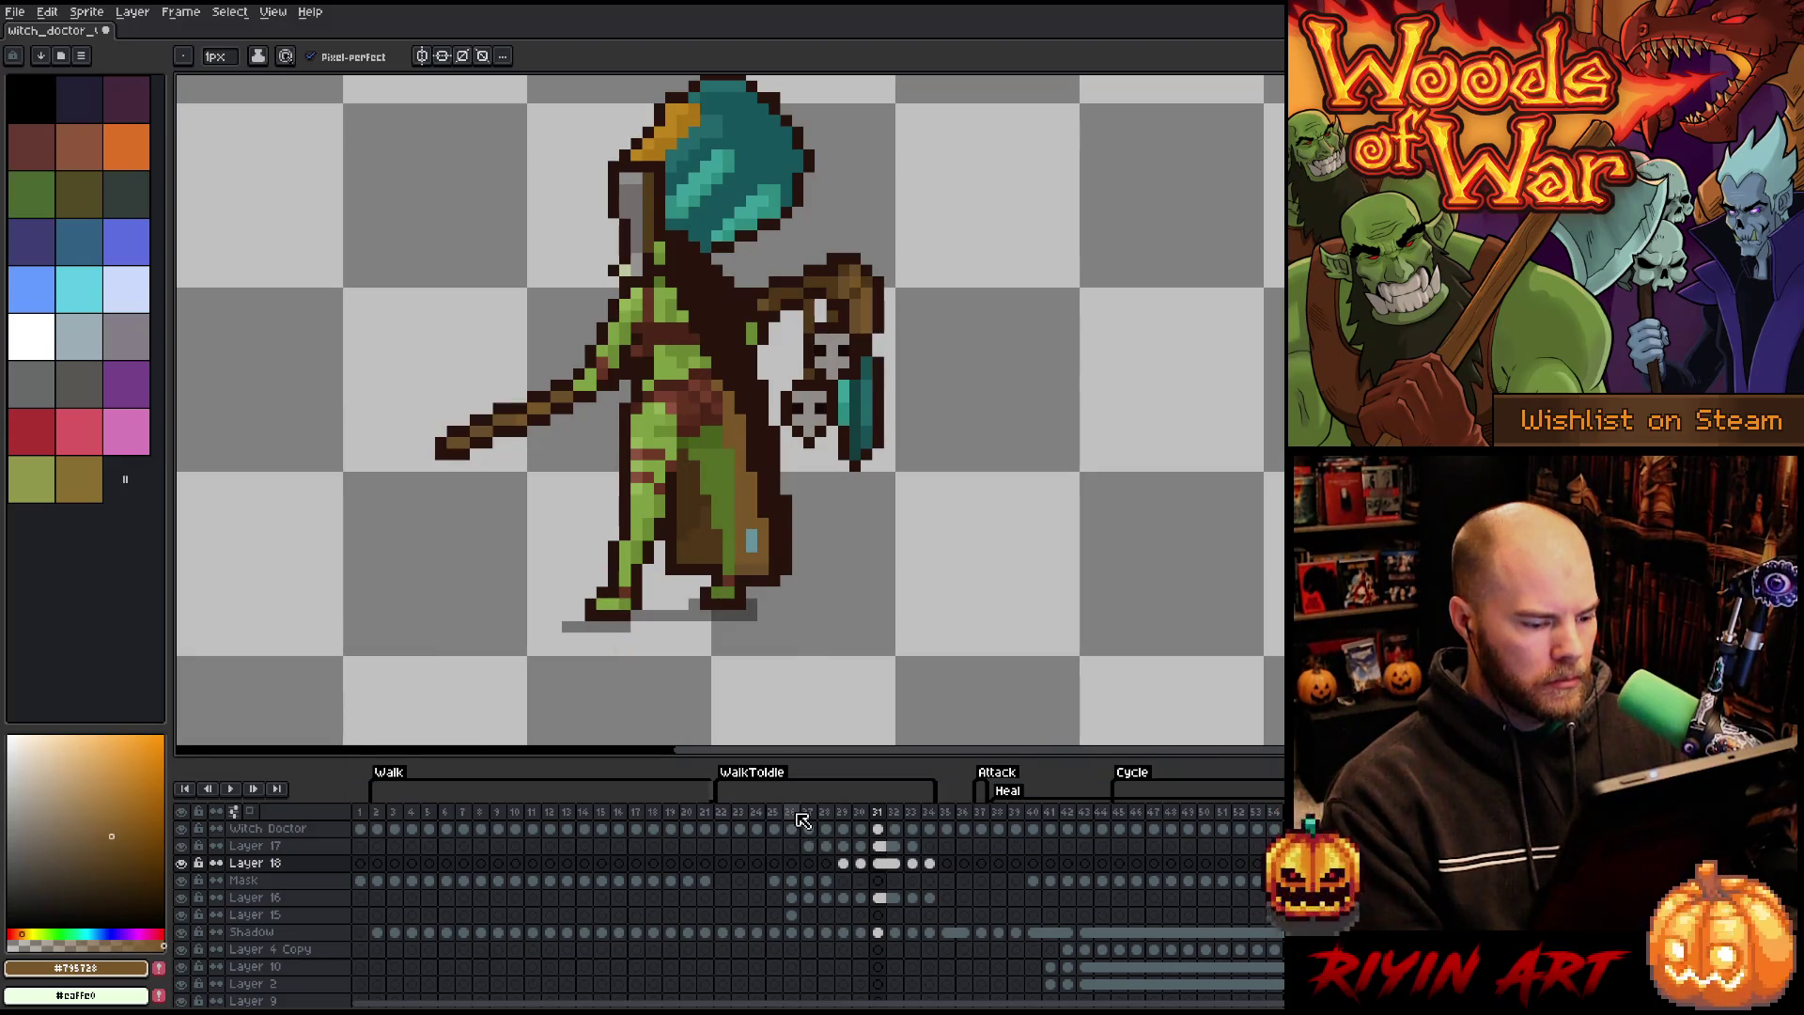
pyautogui.press('Left')
pyautogui.press('Left')
pyautogui.press('Left')
pyautogui.press('Right')
pyautogui.press('Right')
pyautogui.press('Left')
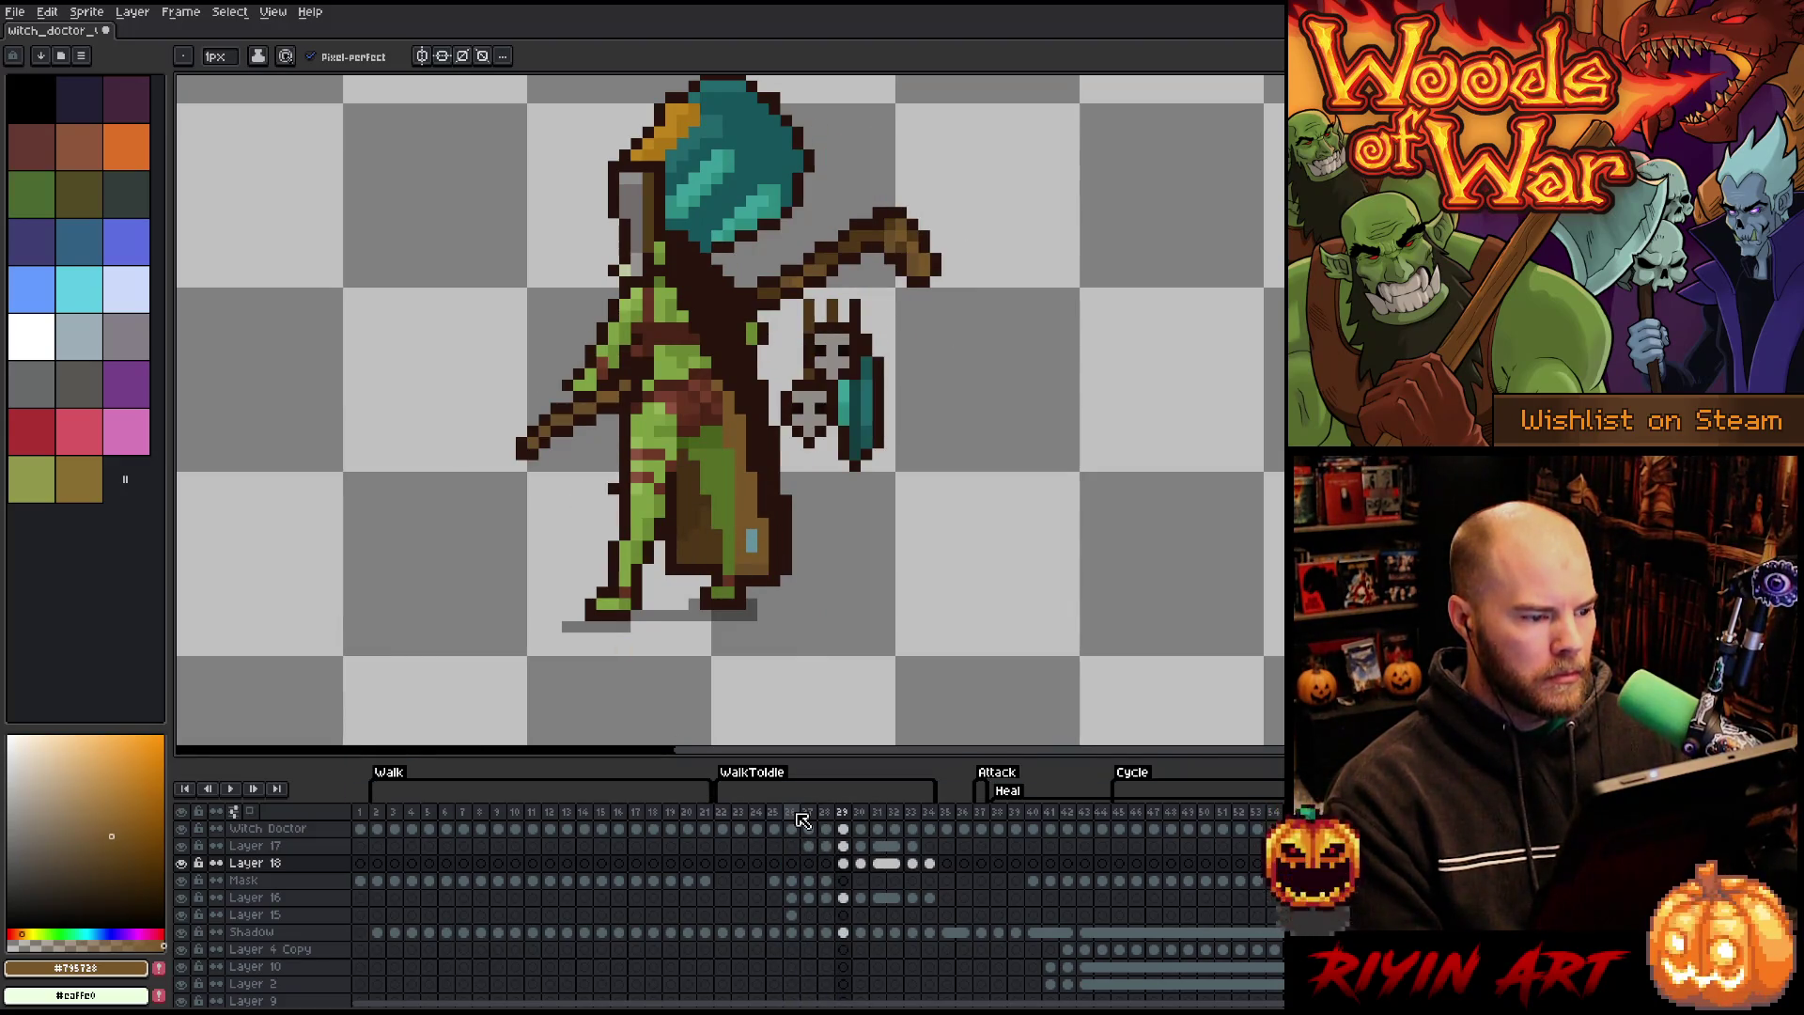
pyautogui.press('Right')
pyautogui.press('Right')
pyautogui.press('Left')
pyautogui.press('Left')
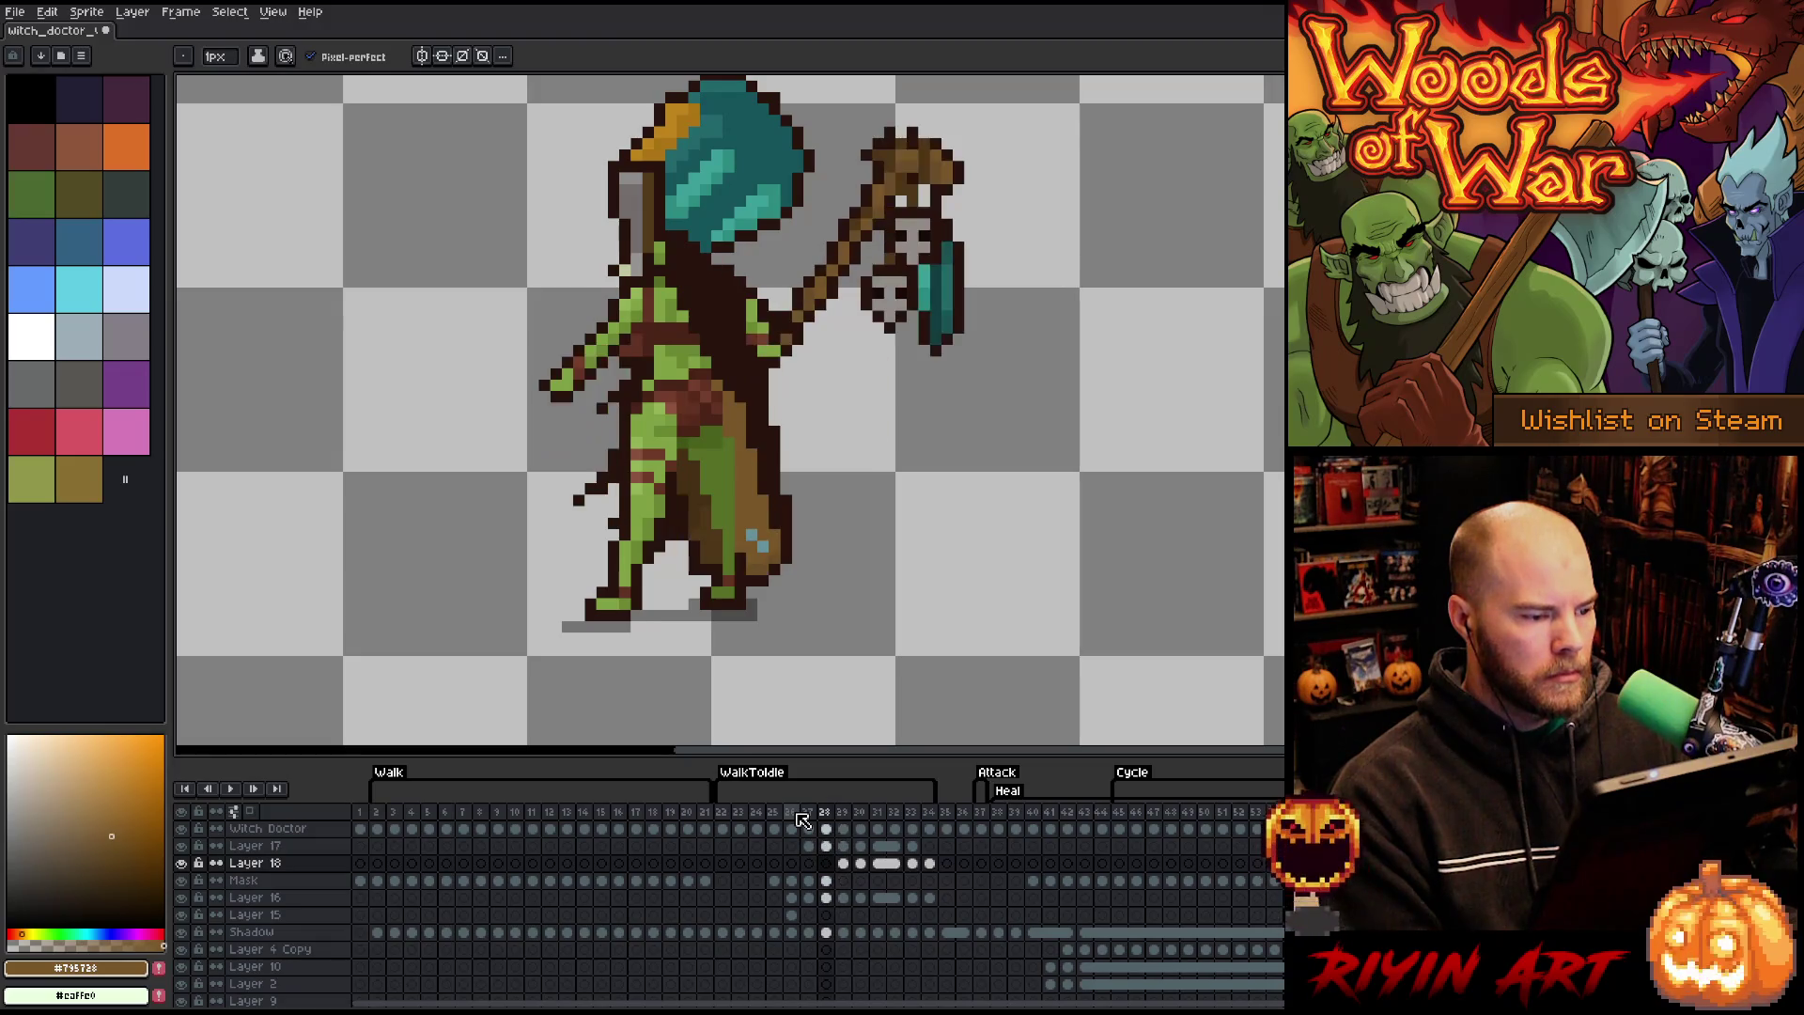
pyautogui.press('Right')
pyautogui.press('Right')
pyautogui.press('Left')
pyautogui.press('Left')
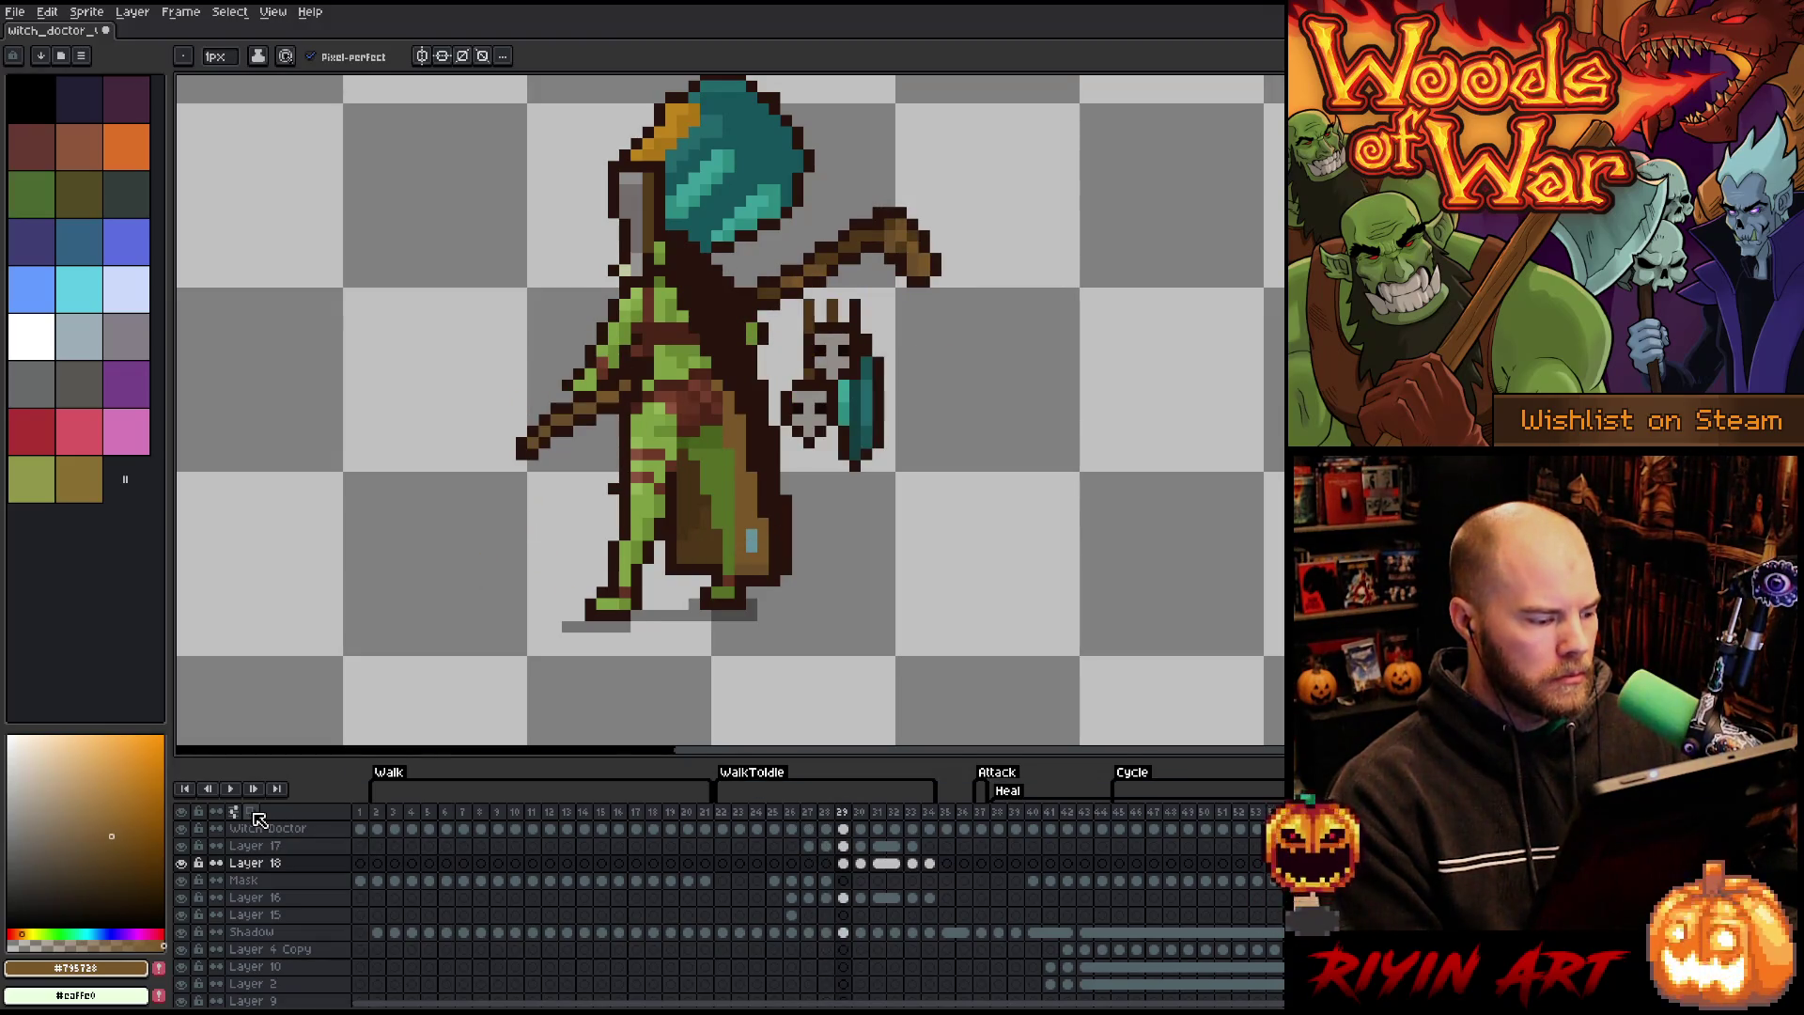
# - Turn on onion skinning, zoom in on the arm and pick the Witch Doctor layer
pyautogui.click(249, 810)
pyautogui.scroll(1, 483, 397)
pyautogui.press('space')
pyautogui.moveTo(530, 346); pyautogui.dragTo(623, 399)
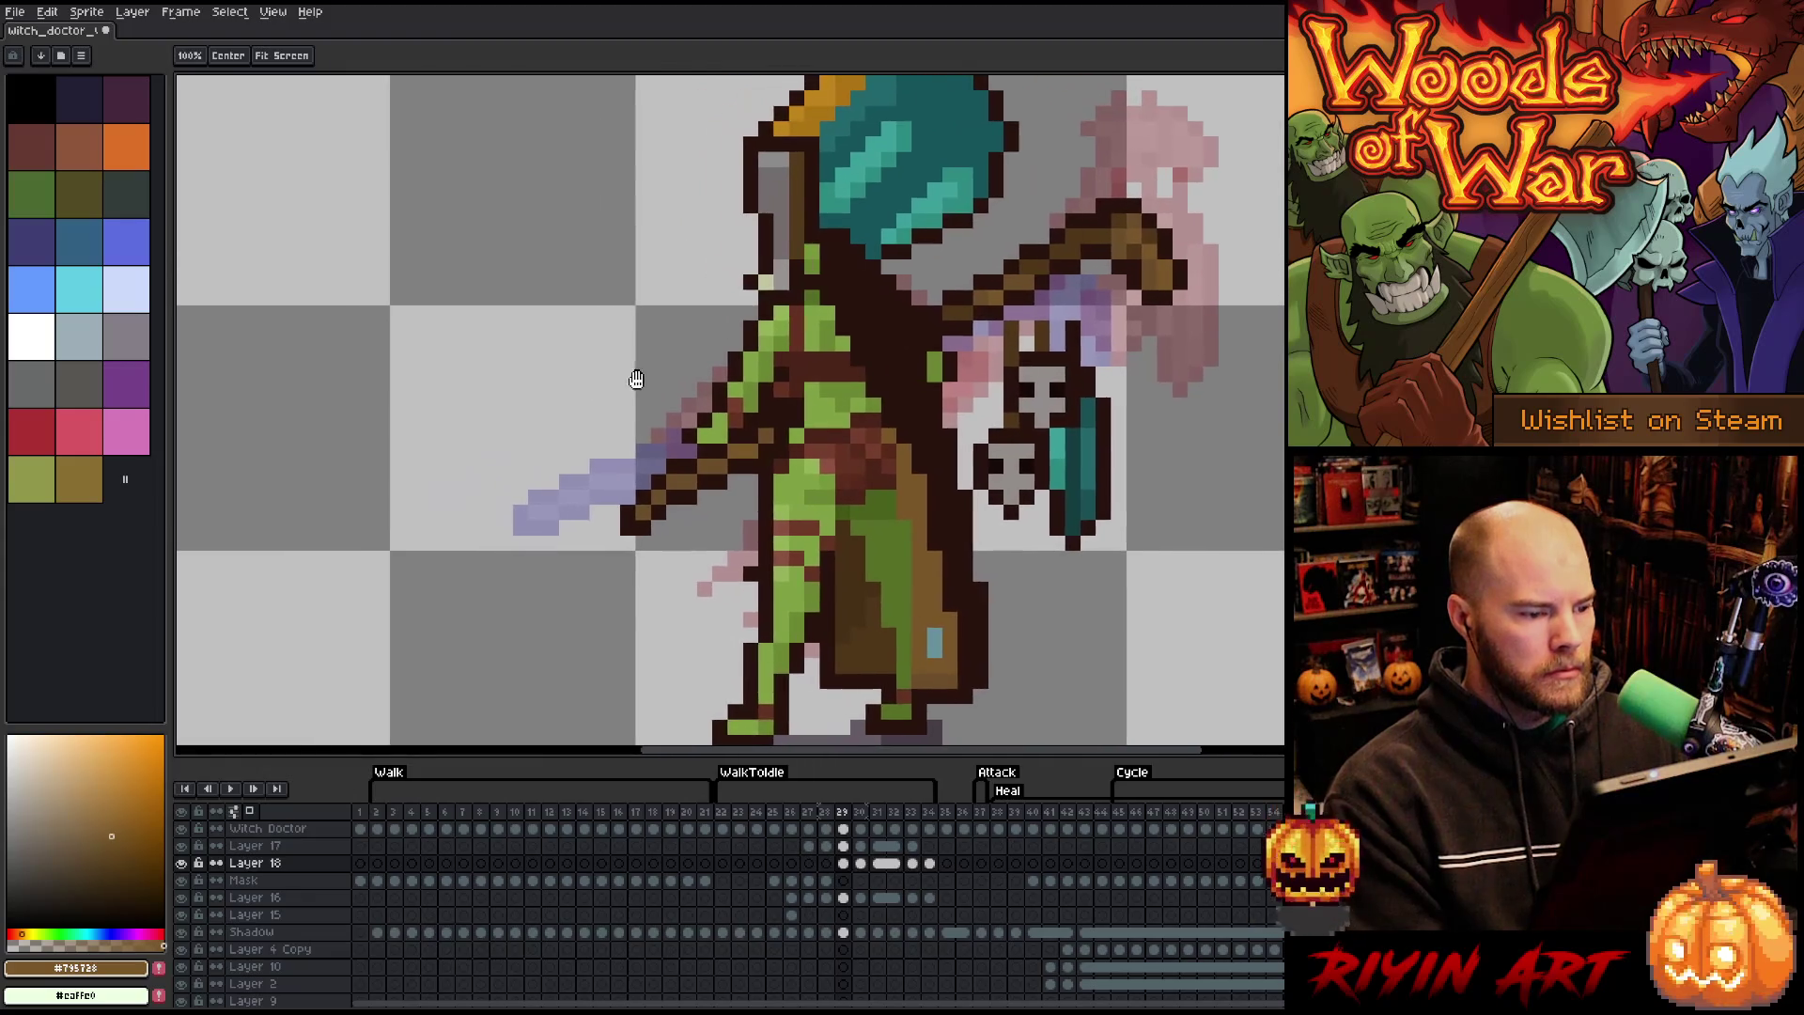
pyautogui.scroll(1, 526, 864)
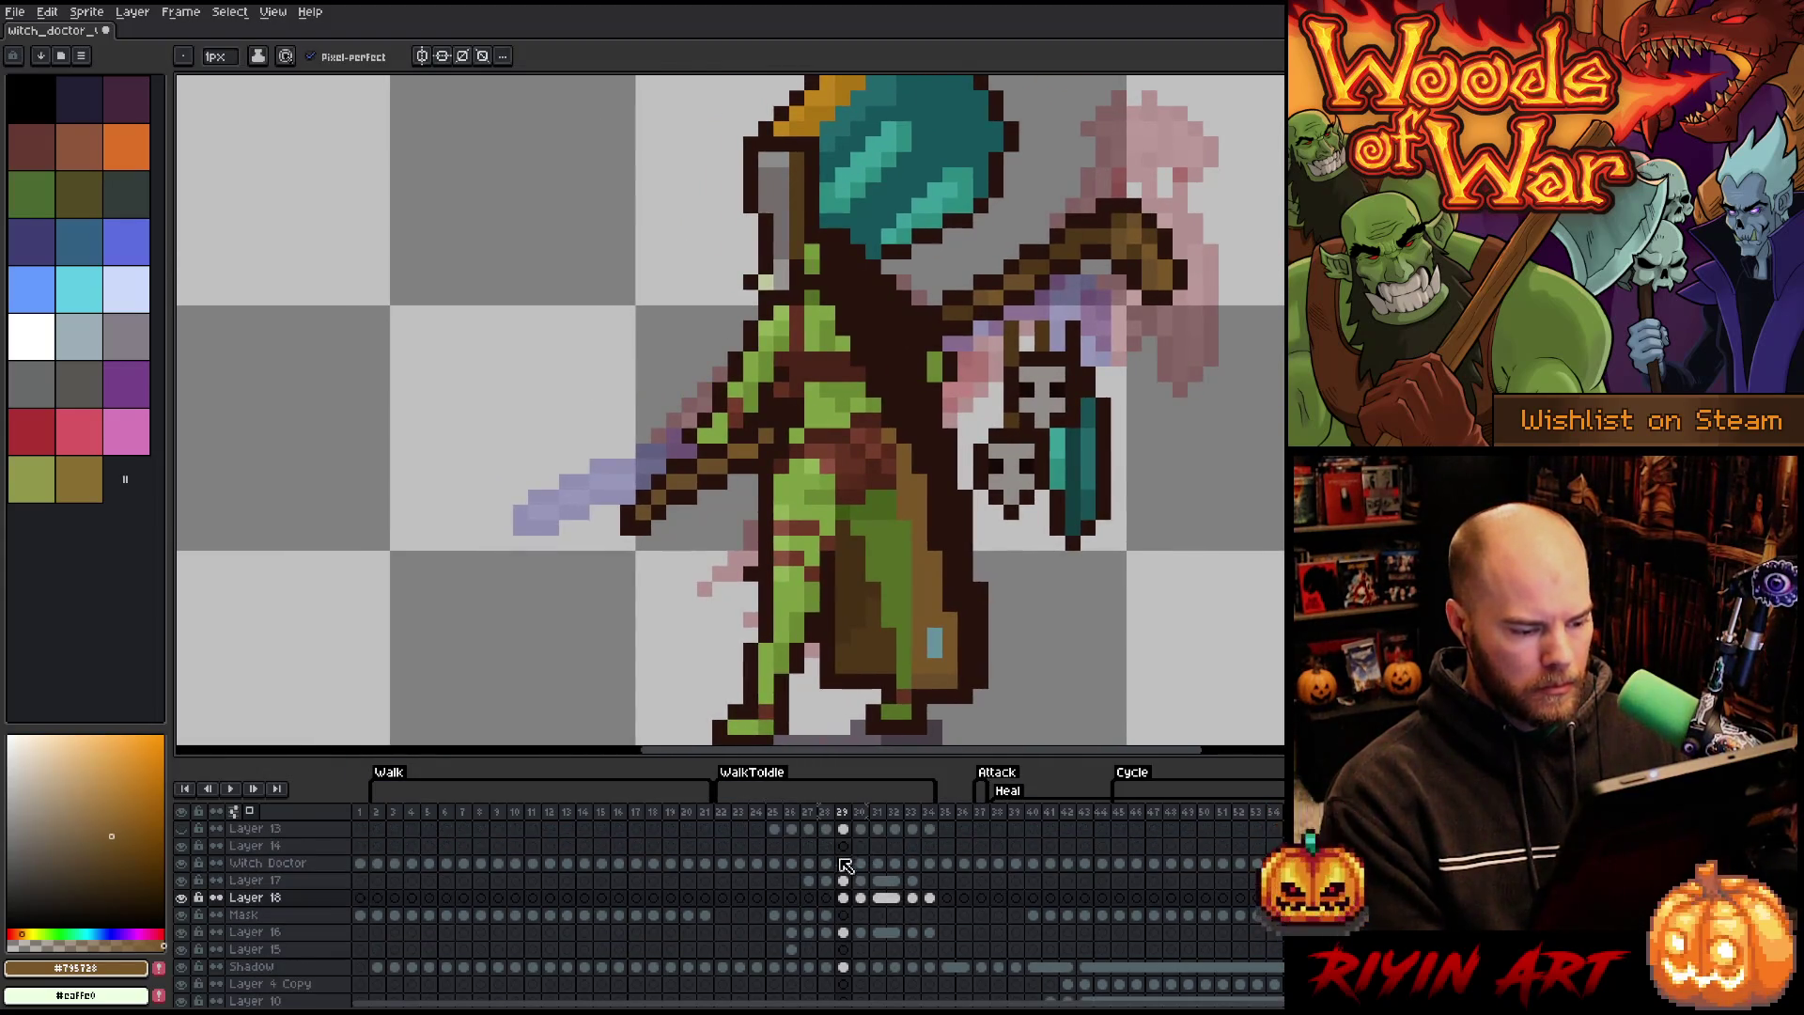
pyautogui.keyDown('ctrl'); pyautogui.click(738, 413); pyautogui.keyUp('ctrl')
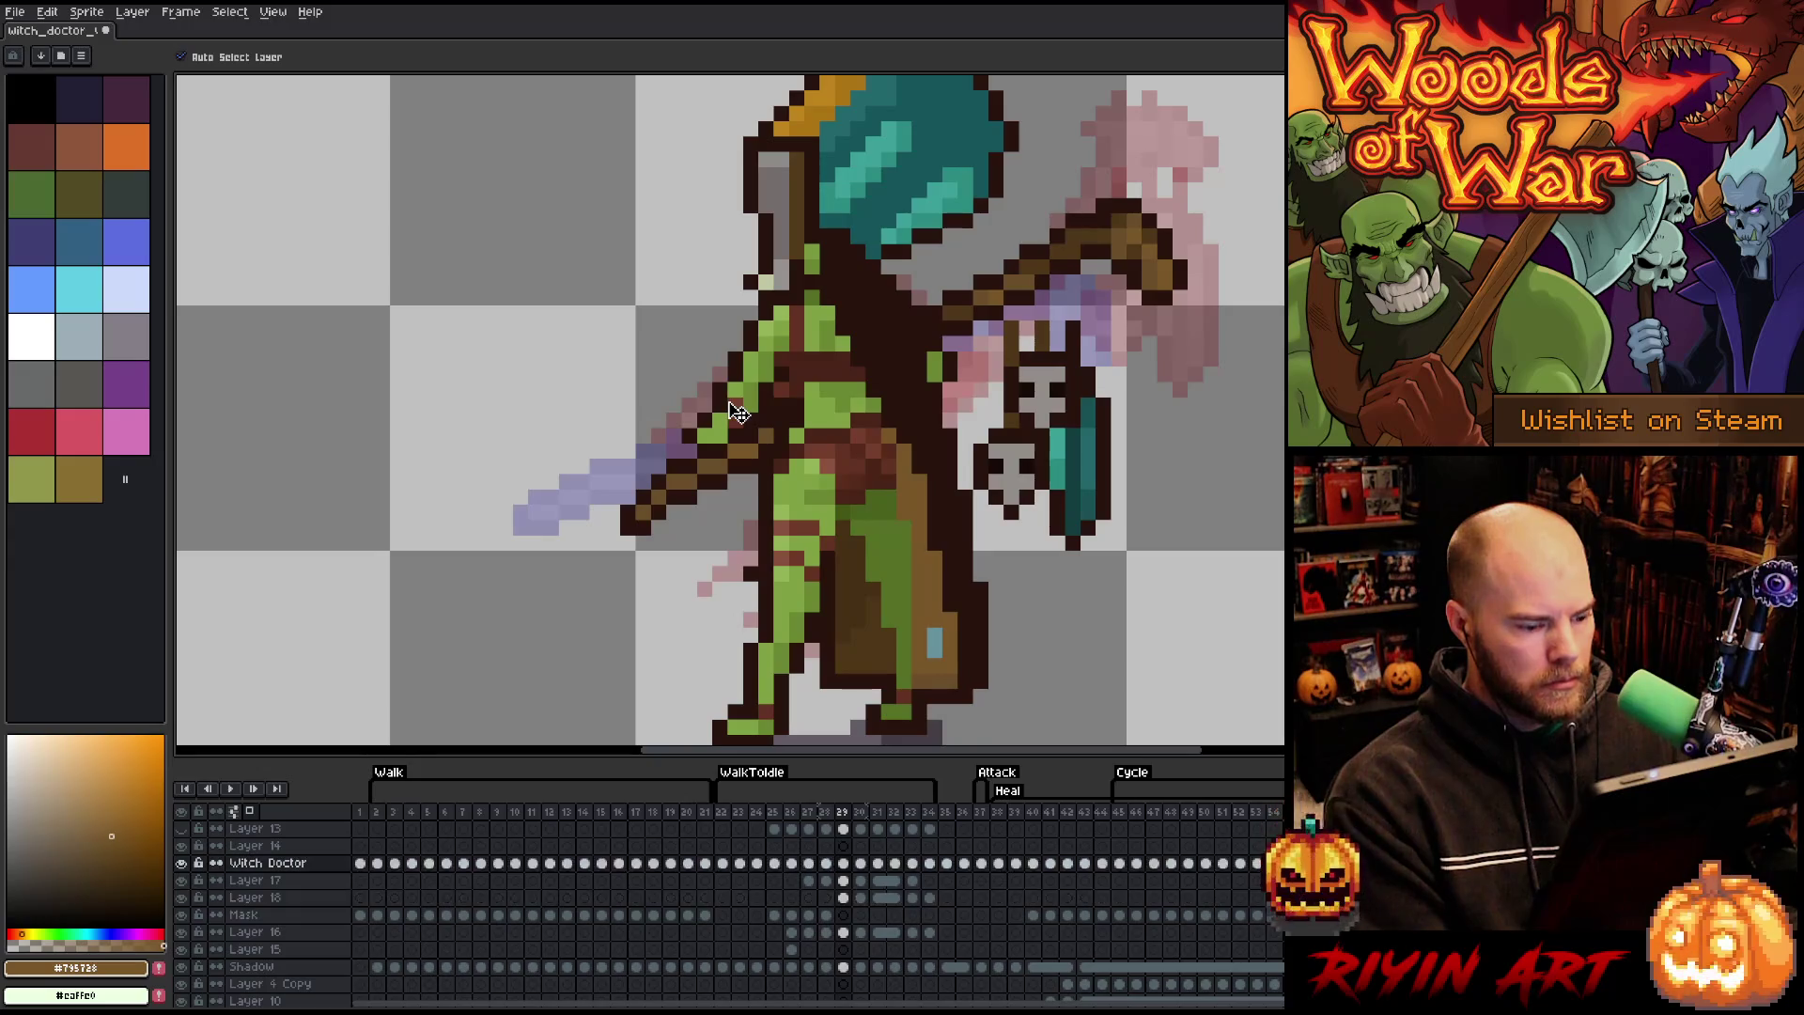
# - Marquee-select an 8×6-pixel patch of the green arm near the staff and move it
pyautogui.press('m')
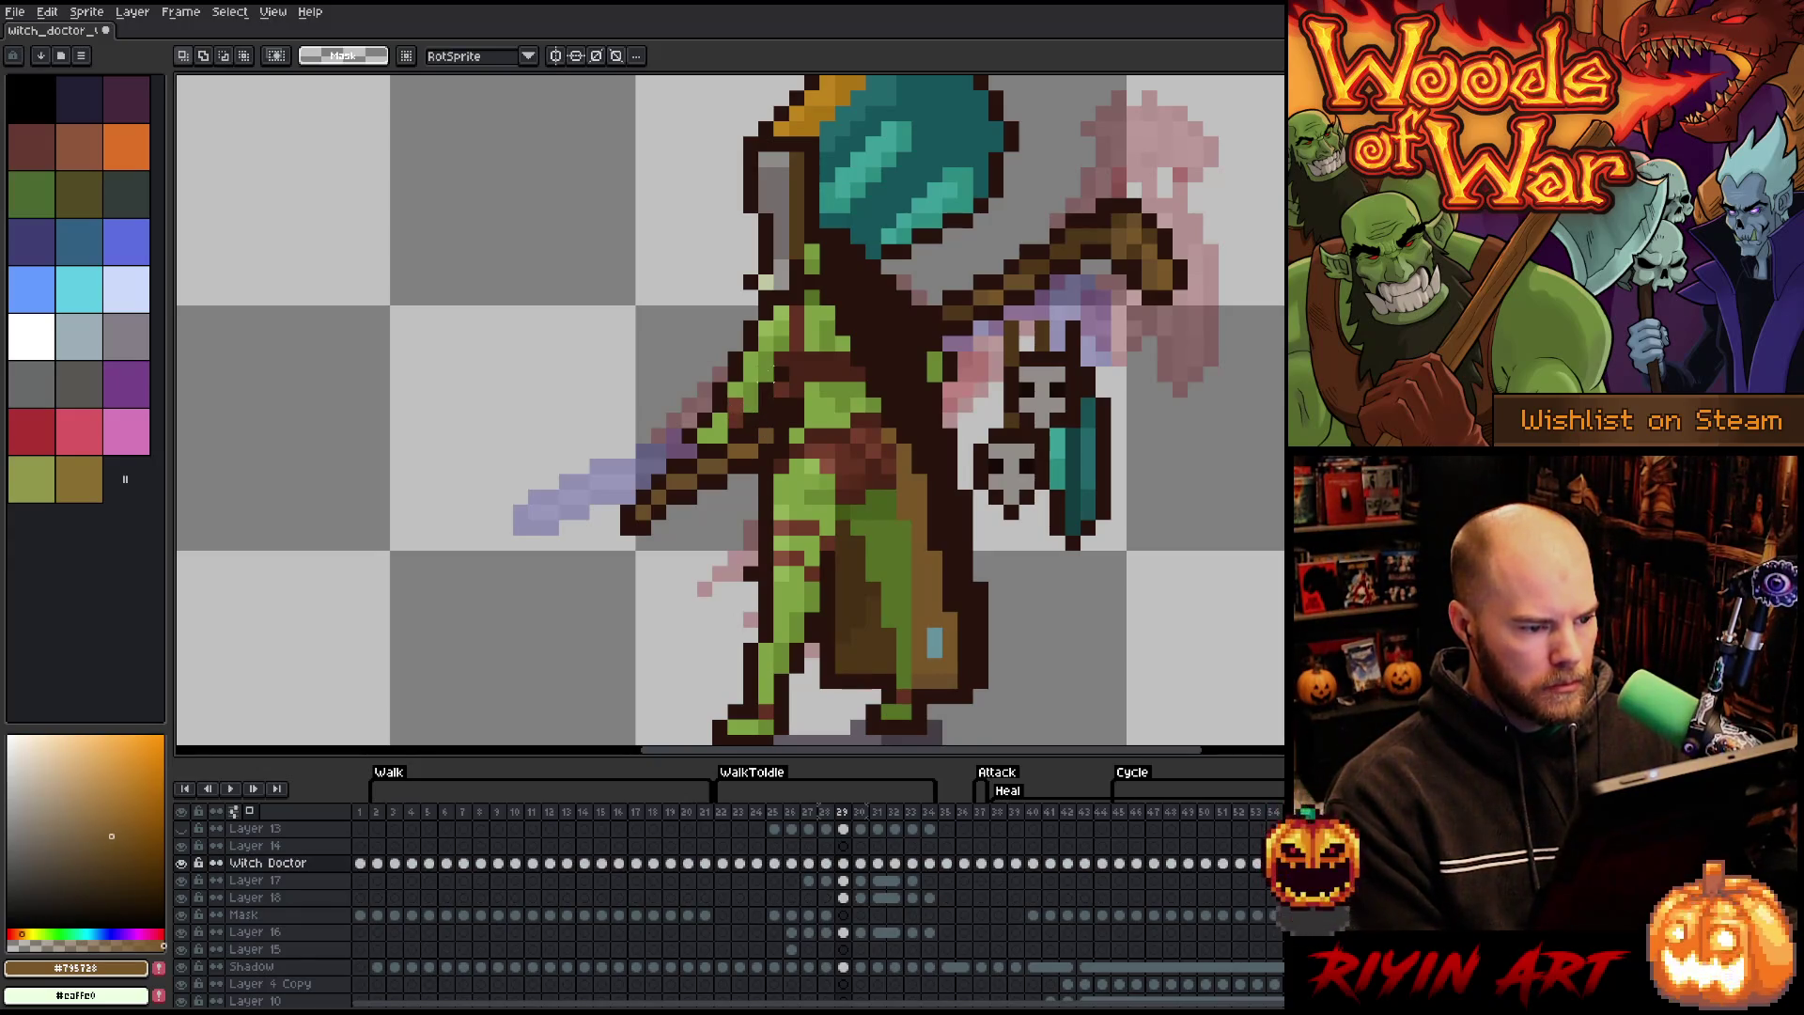
pyautogui.moveTo(766, 374); pyautogui.dragTo(727, 446)
pyautogui.hotkey('ctrl', 'd')
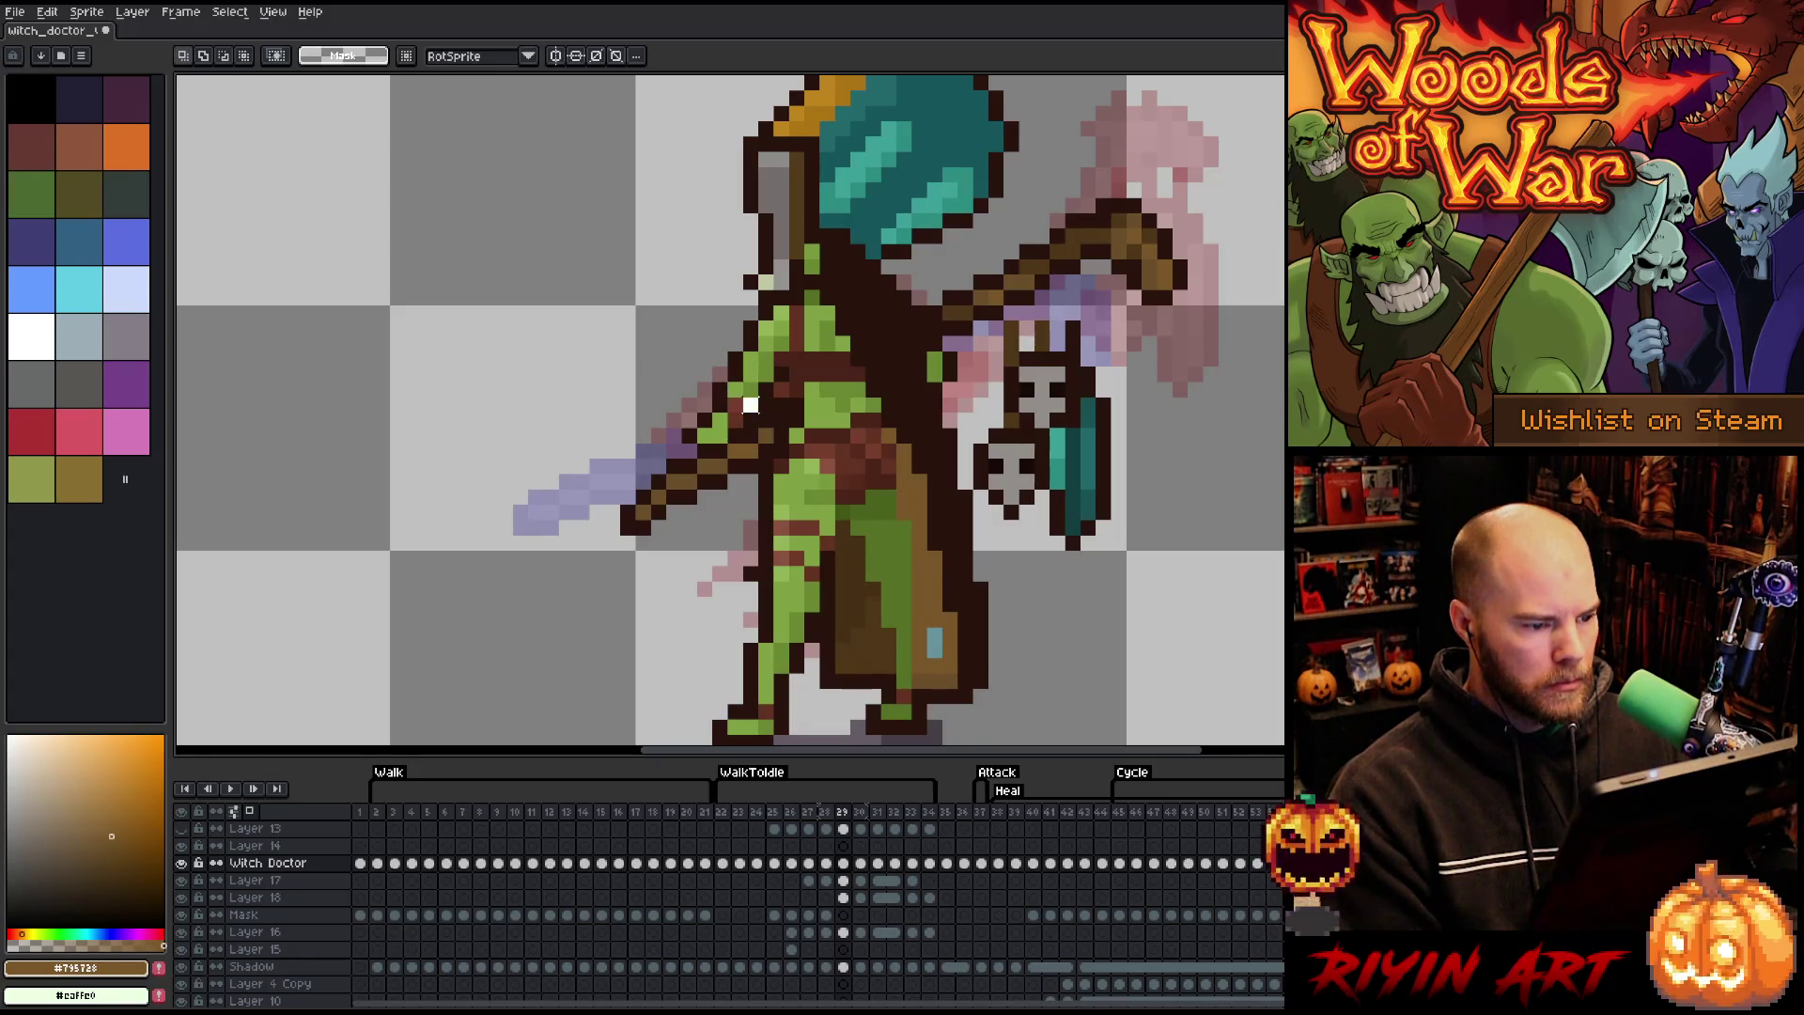
pyautogui.moveTo(749, 404); pyautogui.dragTo(656, 492)
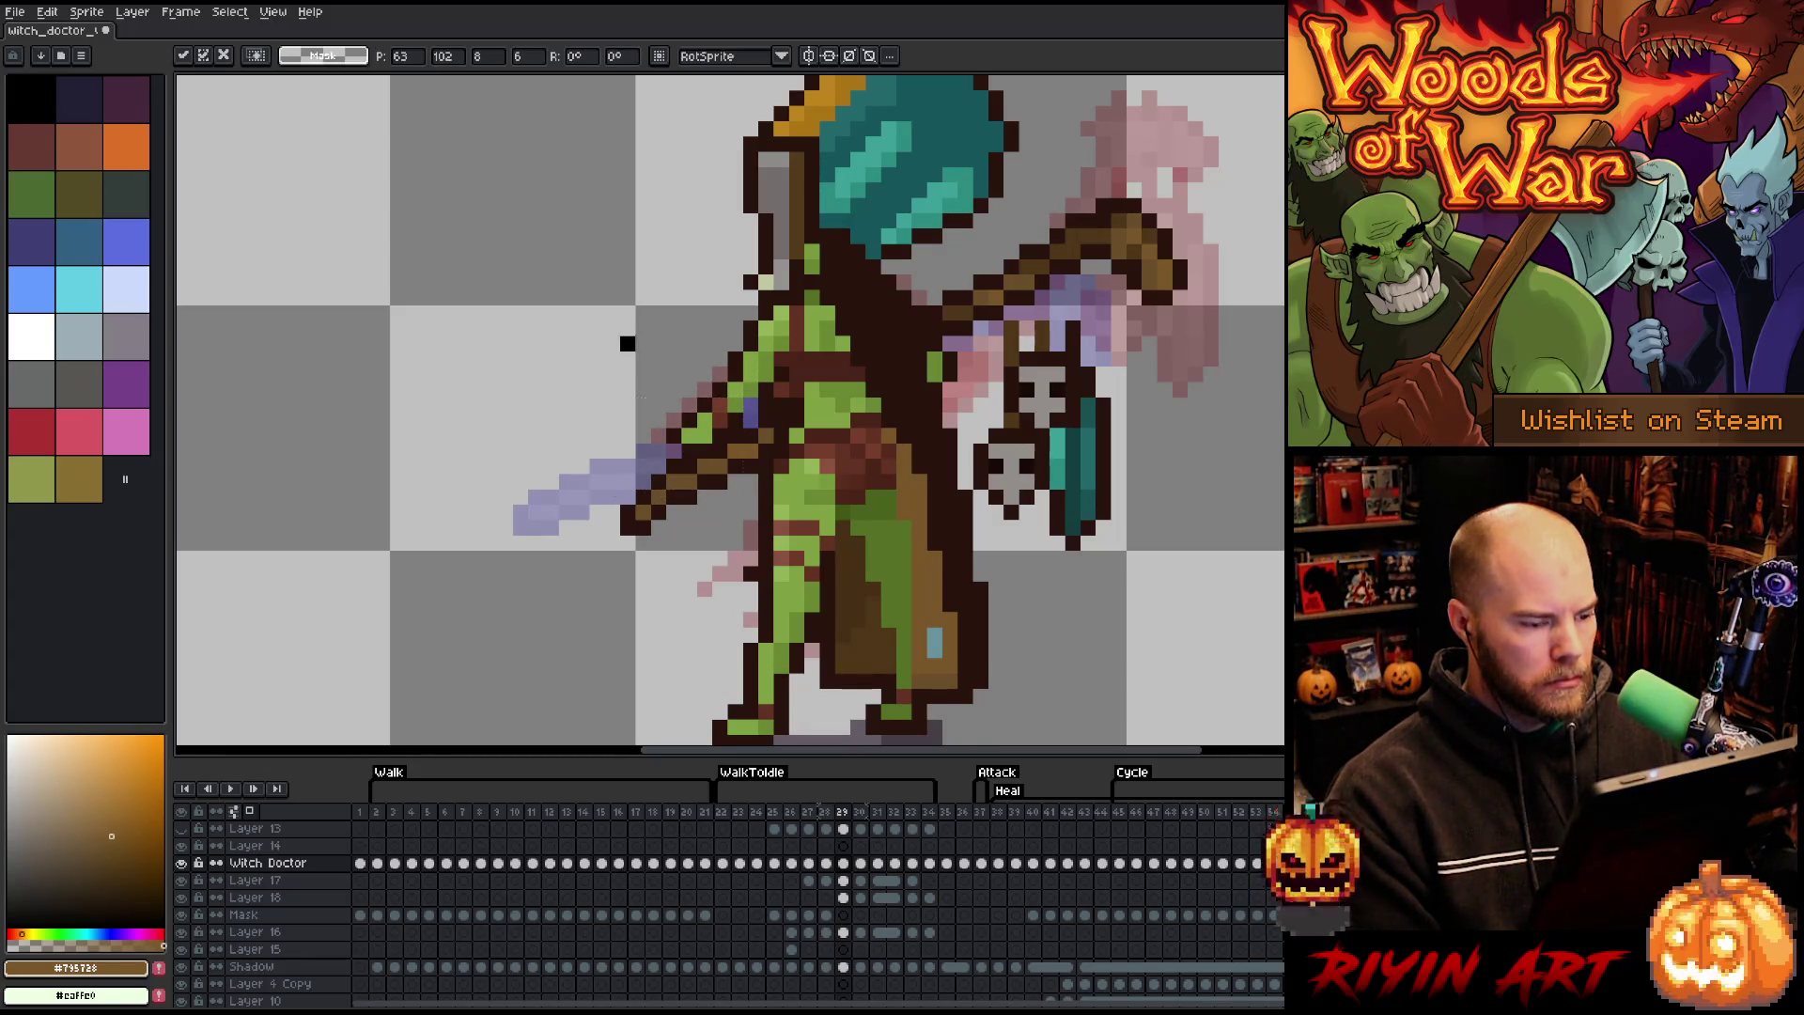
pyautogui.press('b')
pyautogui.keyDown('alt'); pyautogui.click(739, 417); pyautogui.keyUp('alt')
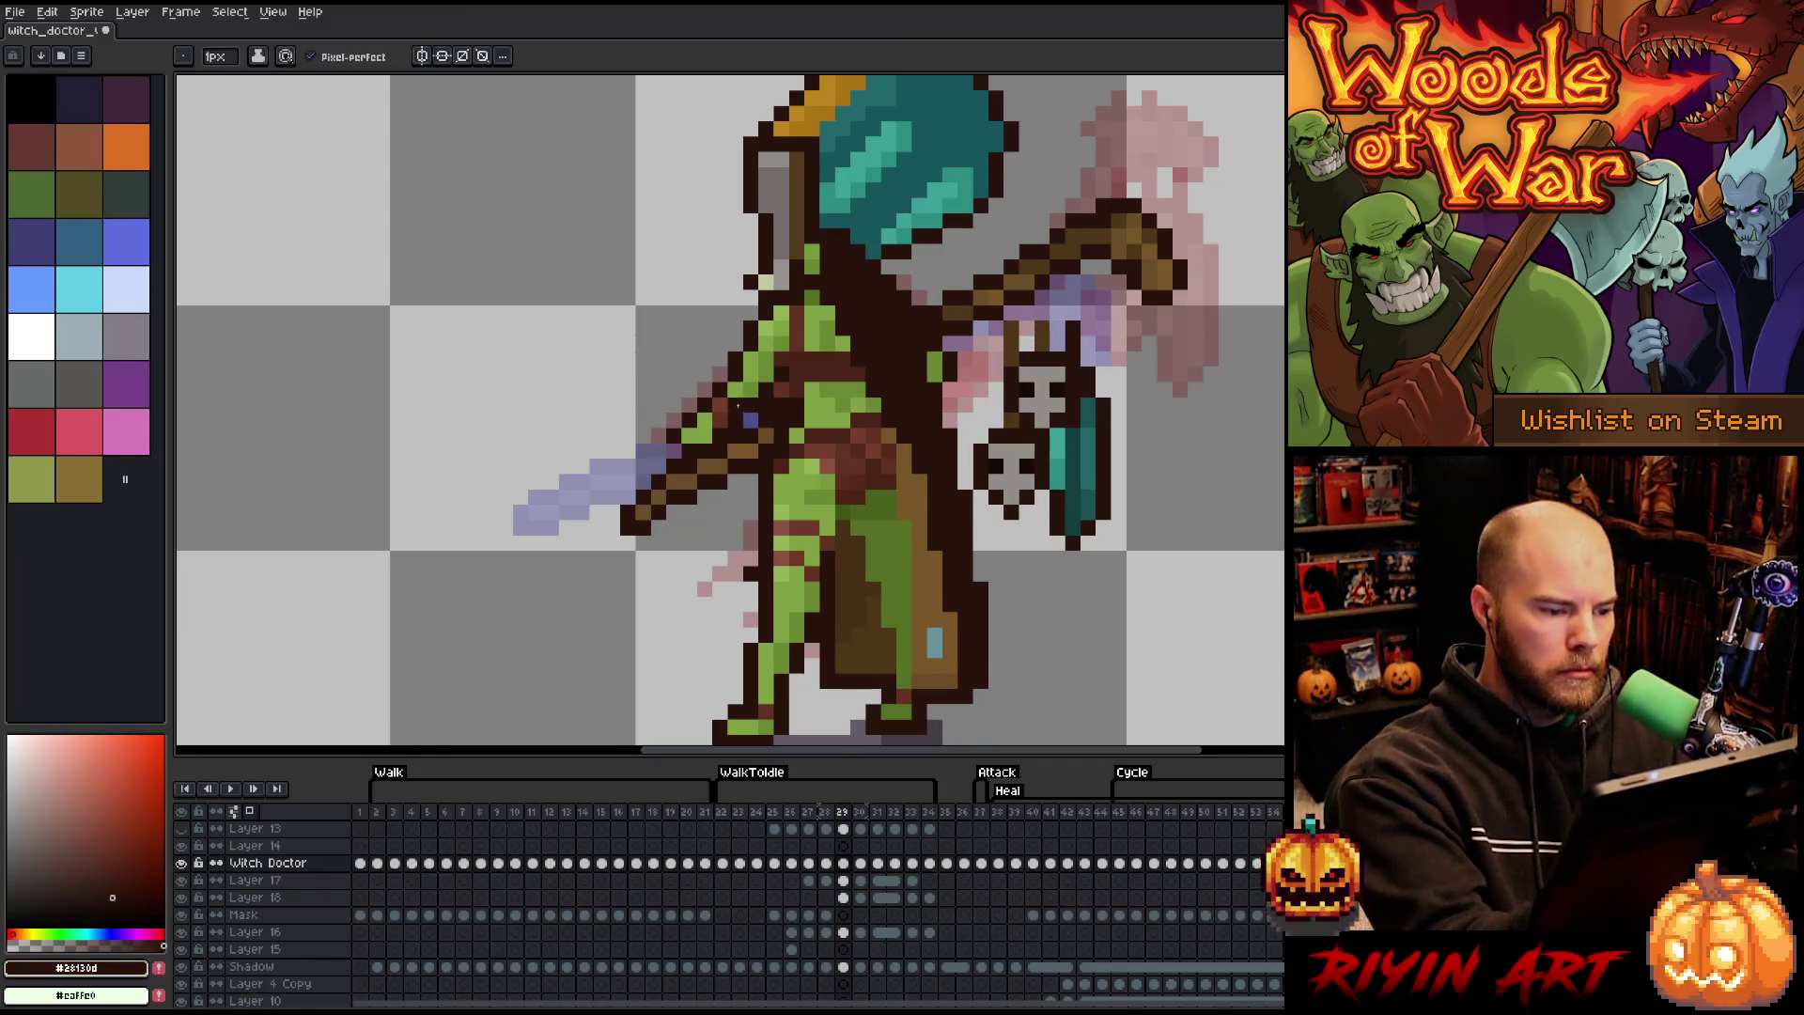
# - Pick the green skin colour and step through frames 30 to 33 to preview the poses
pyautogui.keyDown('alt'); pyautogui.click(797, 344); pyautogui.keyUp('alt')
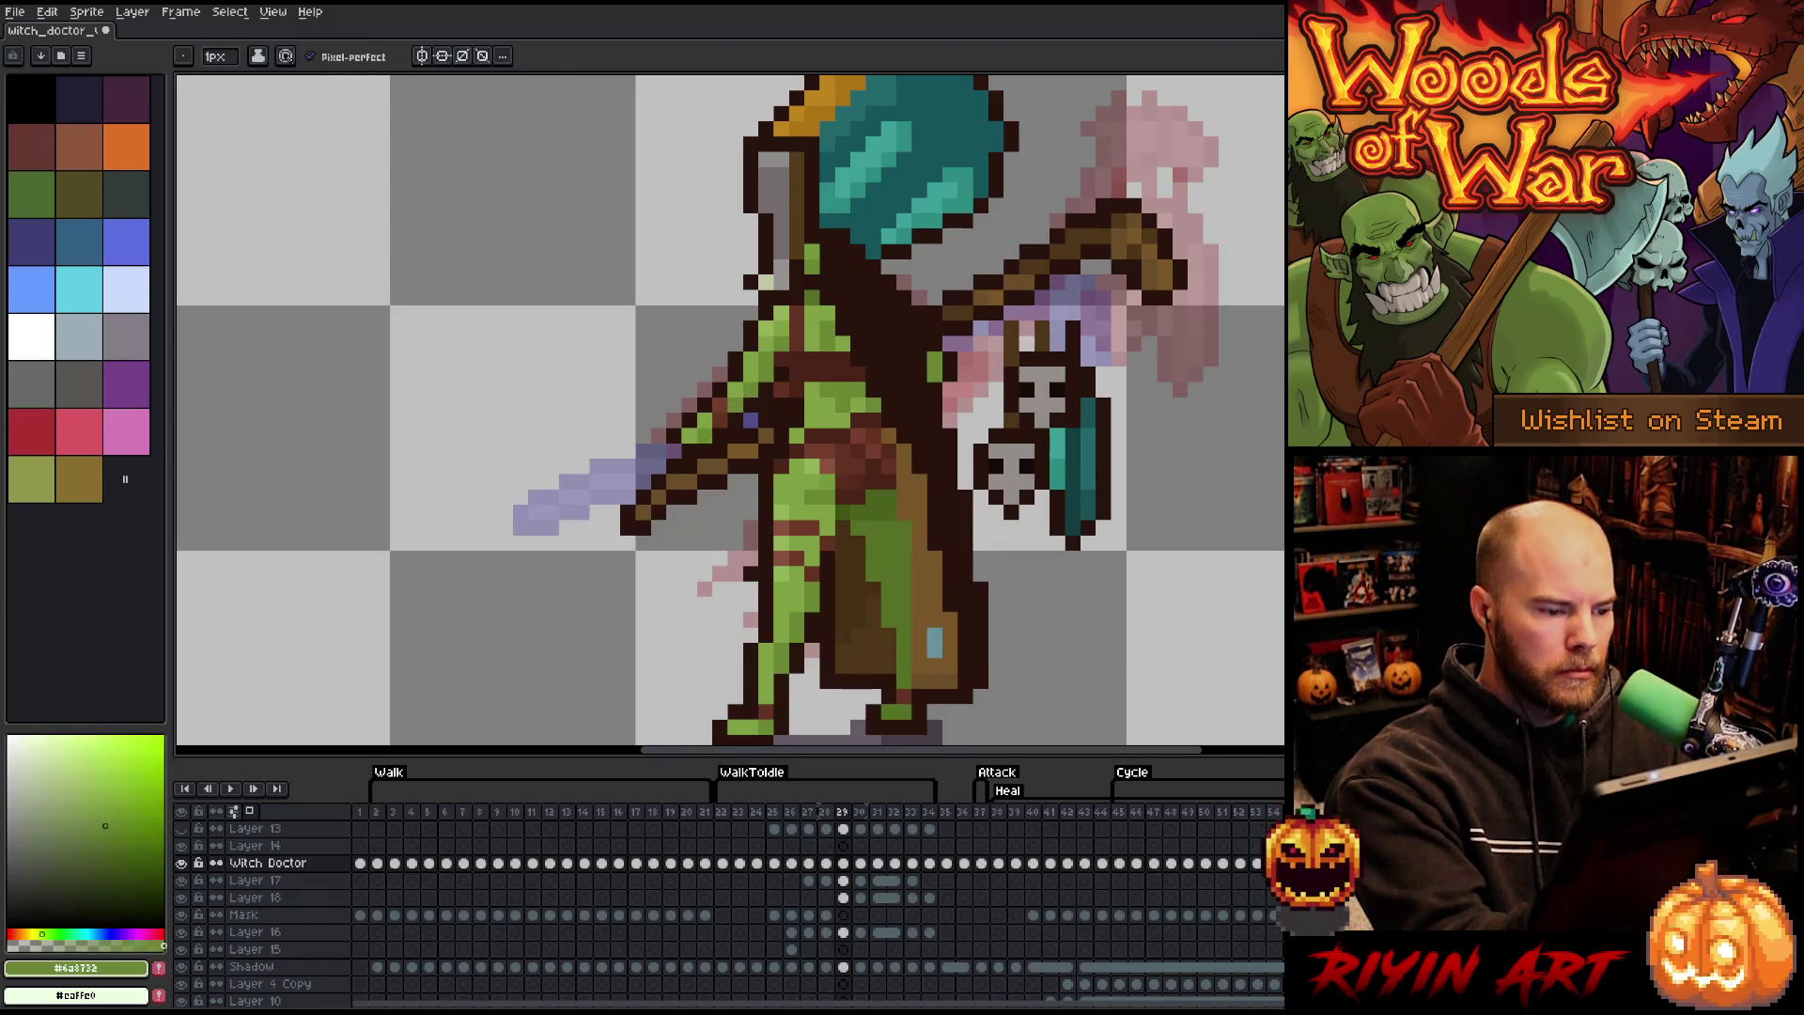
pyautogui.press('.')
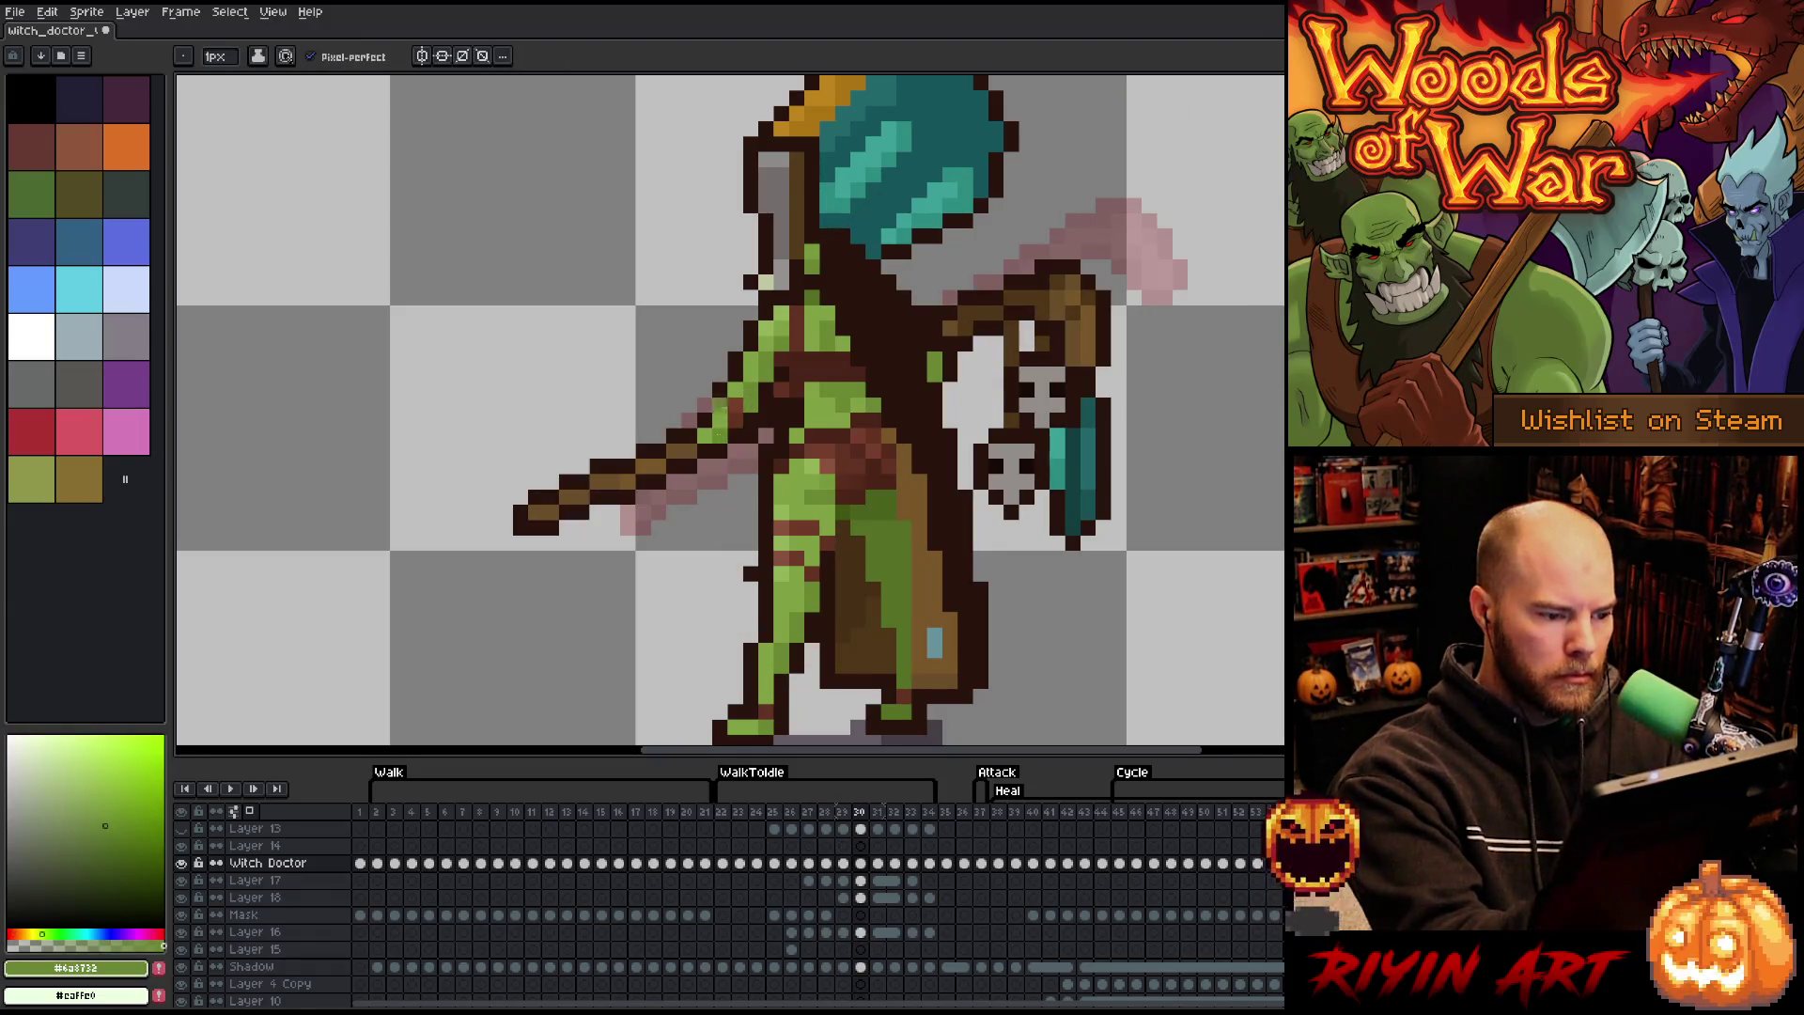
pyautogui.press('.')
pyautogui.press('.')
pyautogui.press('.')
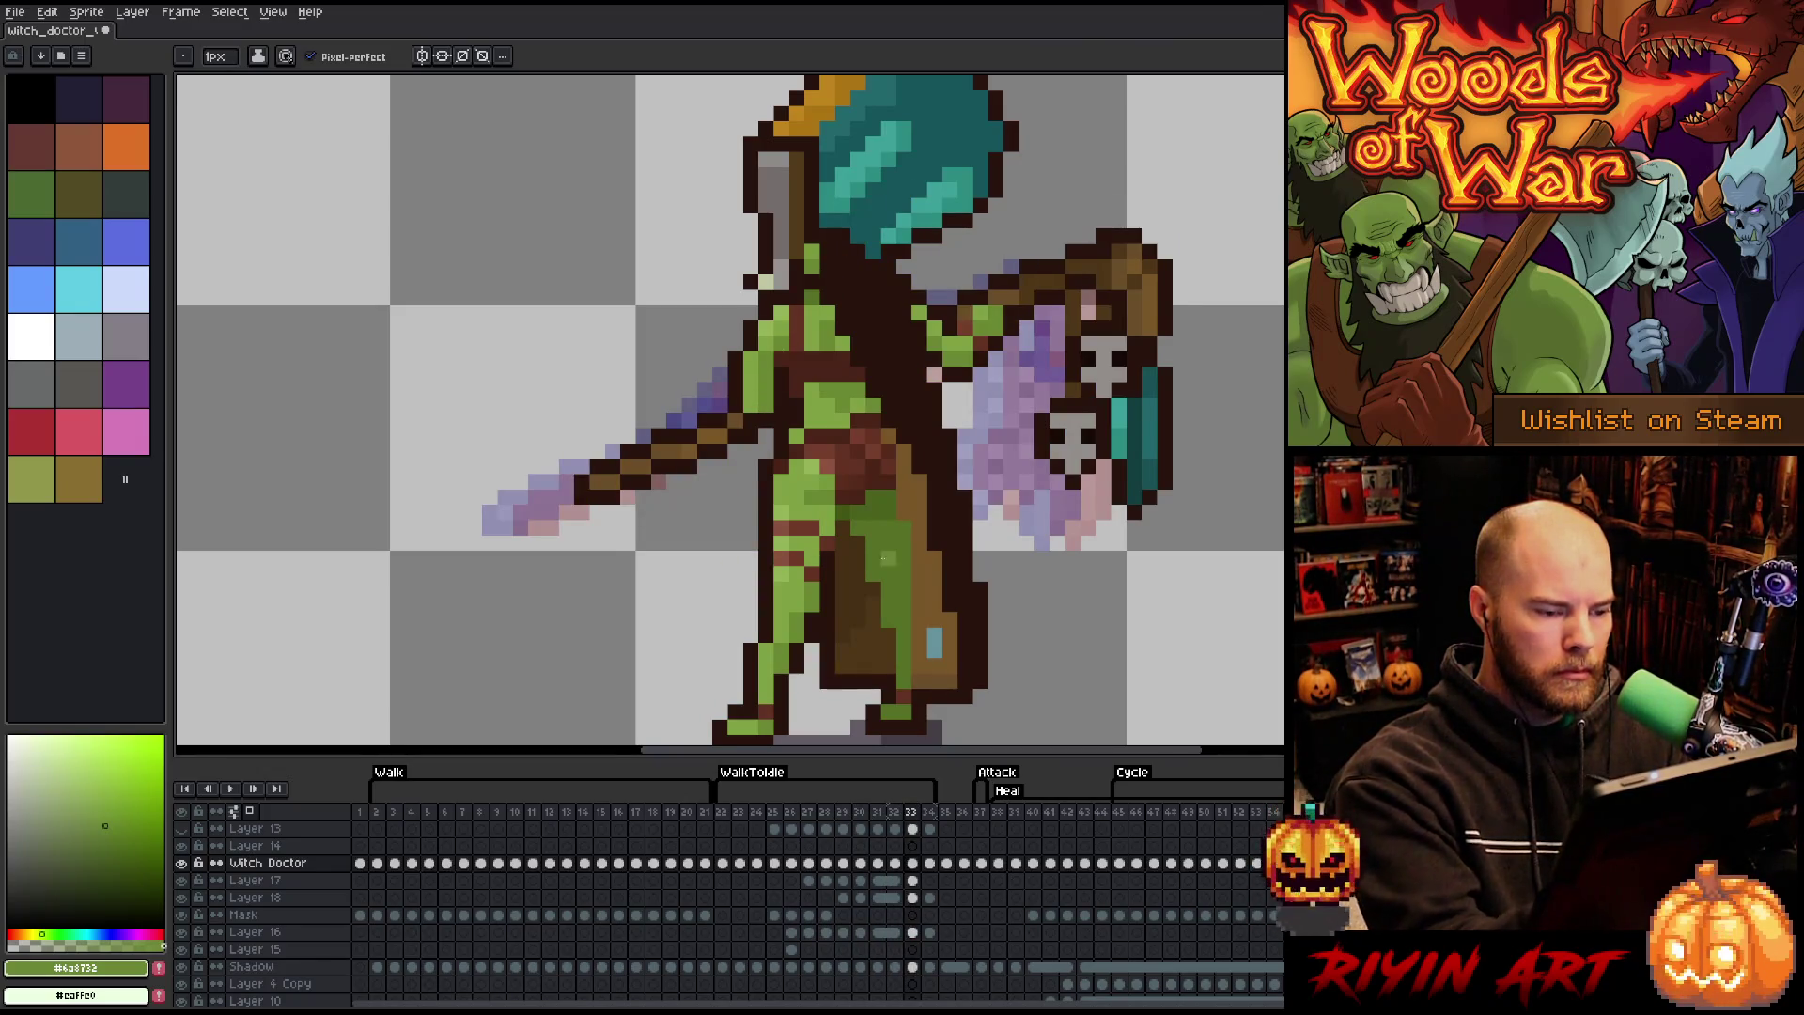
pyautogui.press('.')
pyautogui.press(',')
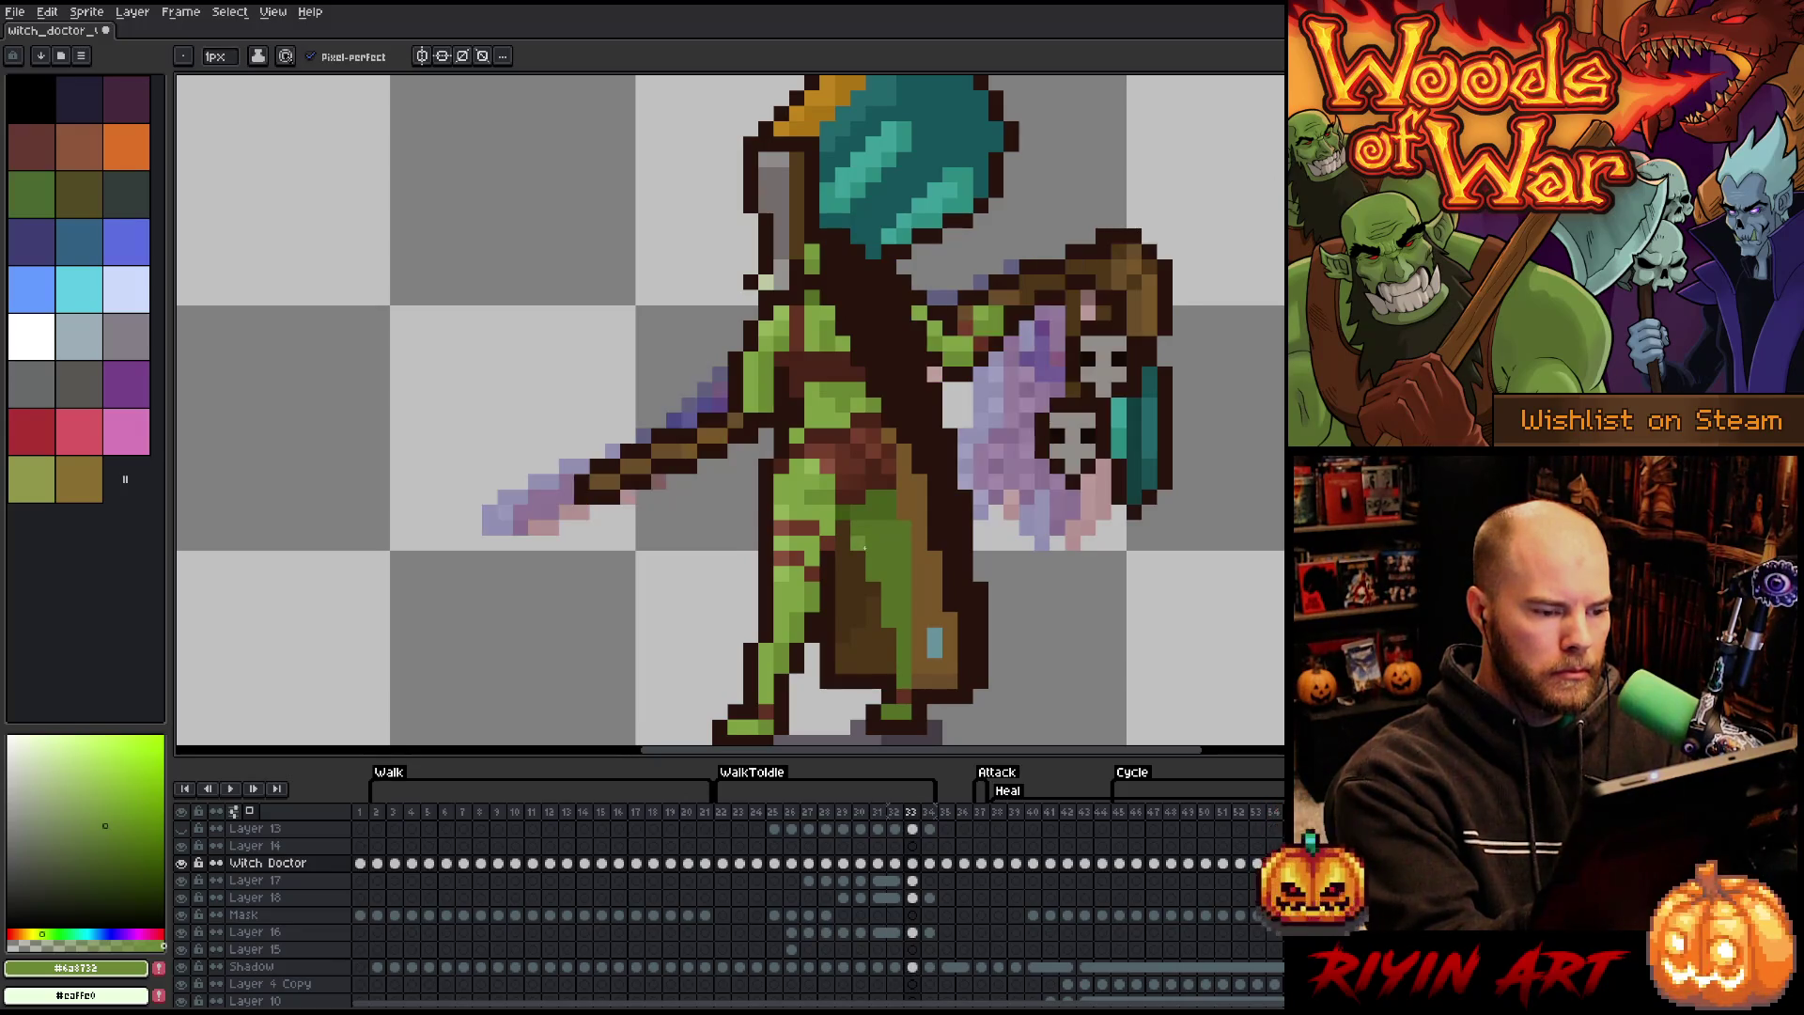
pyautogui.press('.')
pyautogui.press(',')
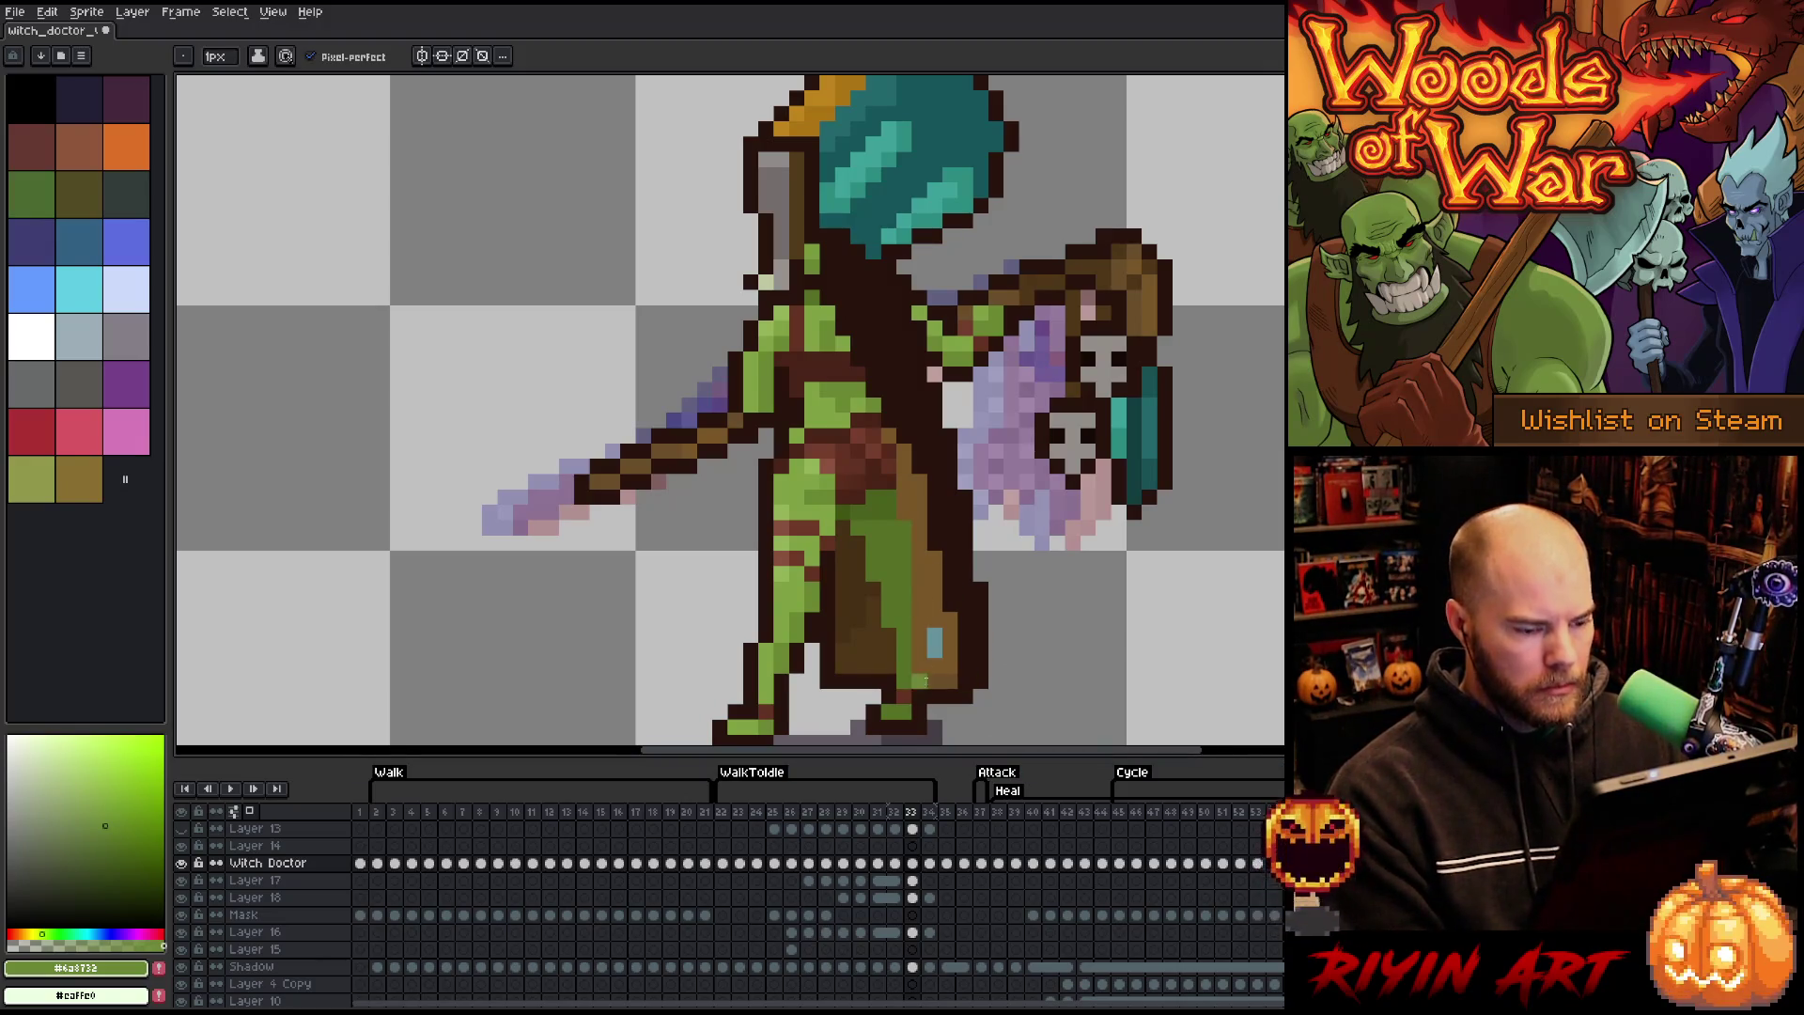
pyautogui.press('Left')
pyautogui.press('Left')
pyautogui.press('Left')
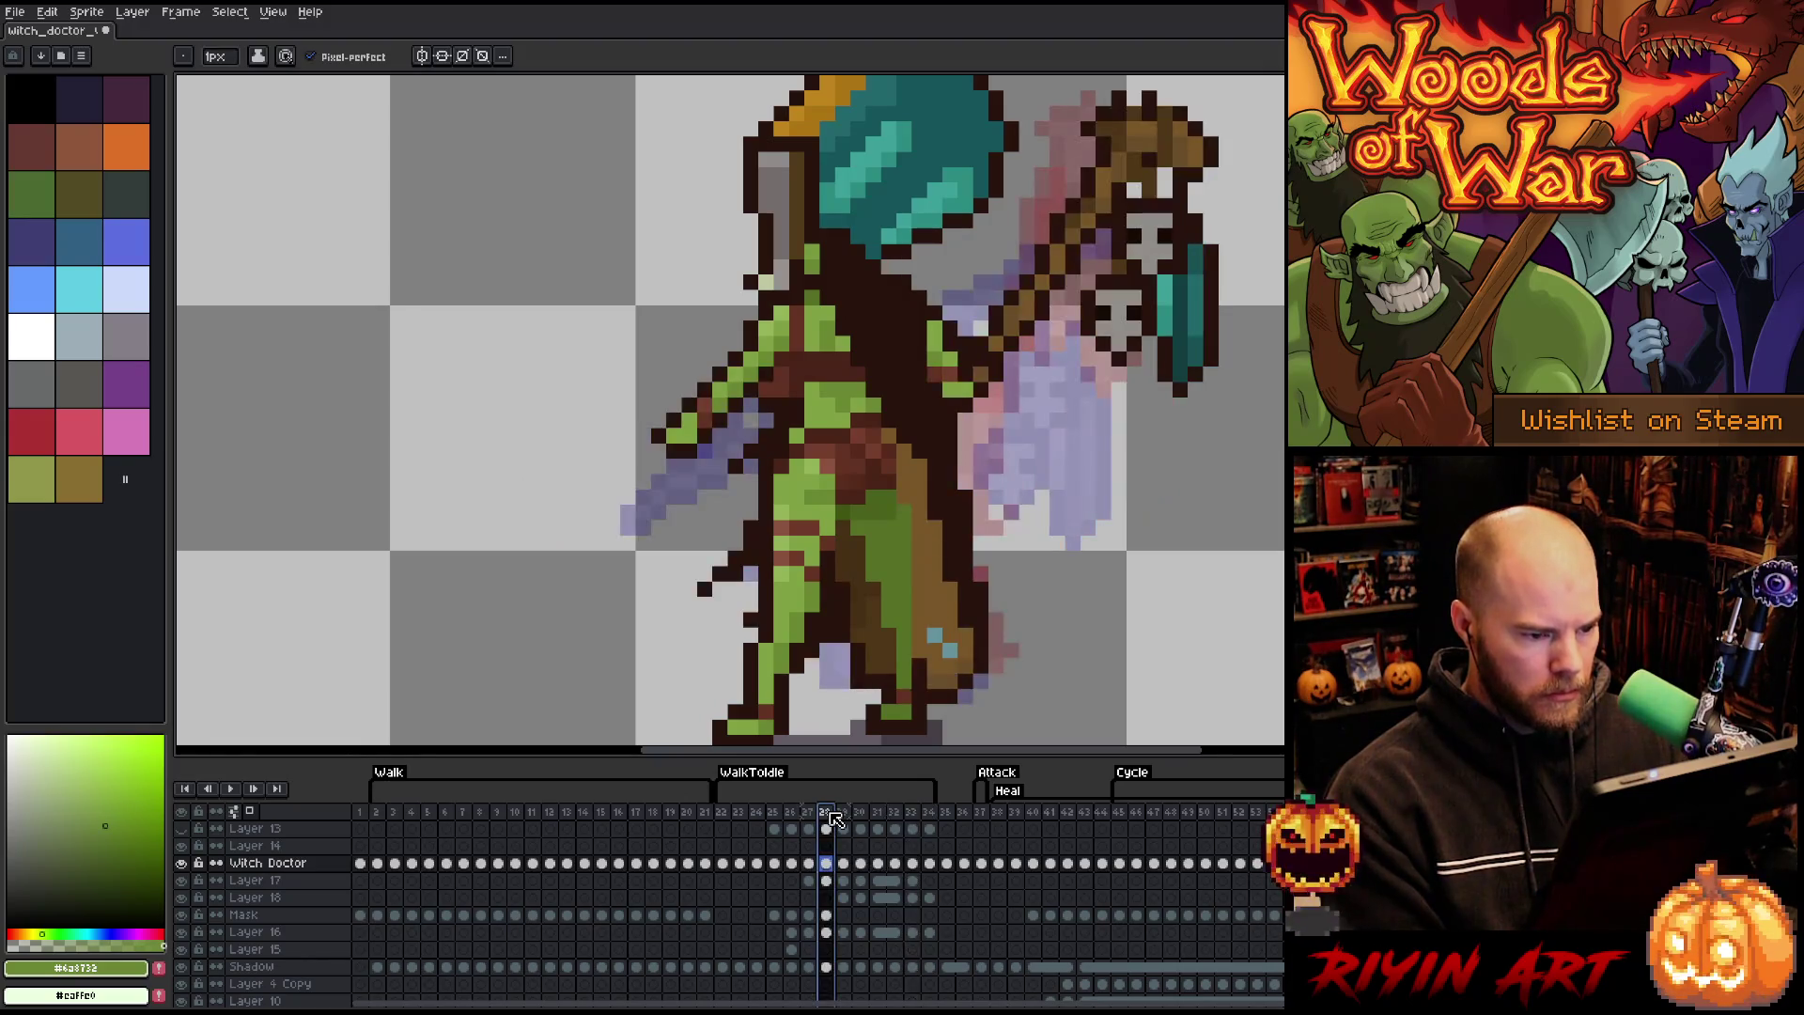
# - Compare the poses in frames 28 to 30 and briefly toggle Layer 18's visibility on frame 29
pyautogui.click(844, 814)
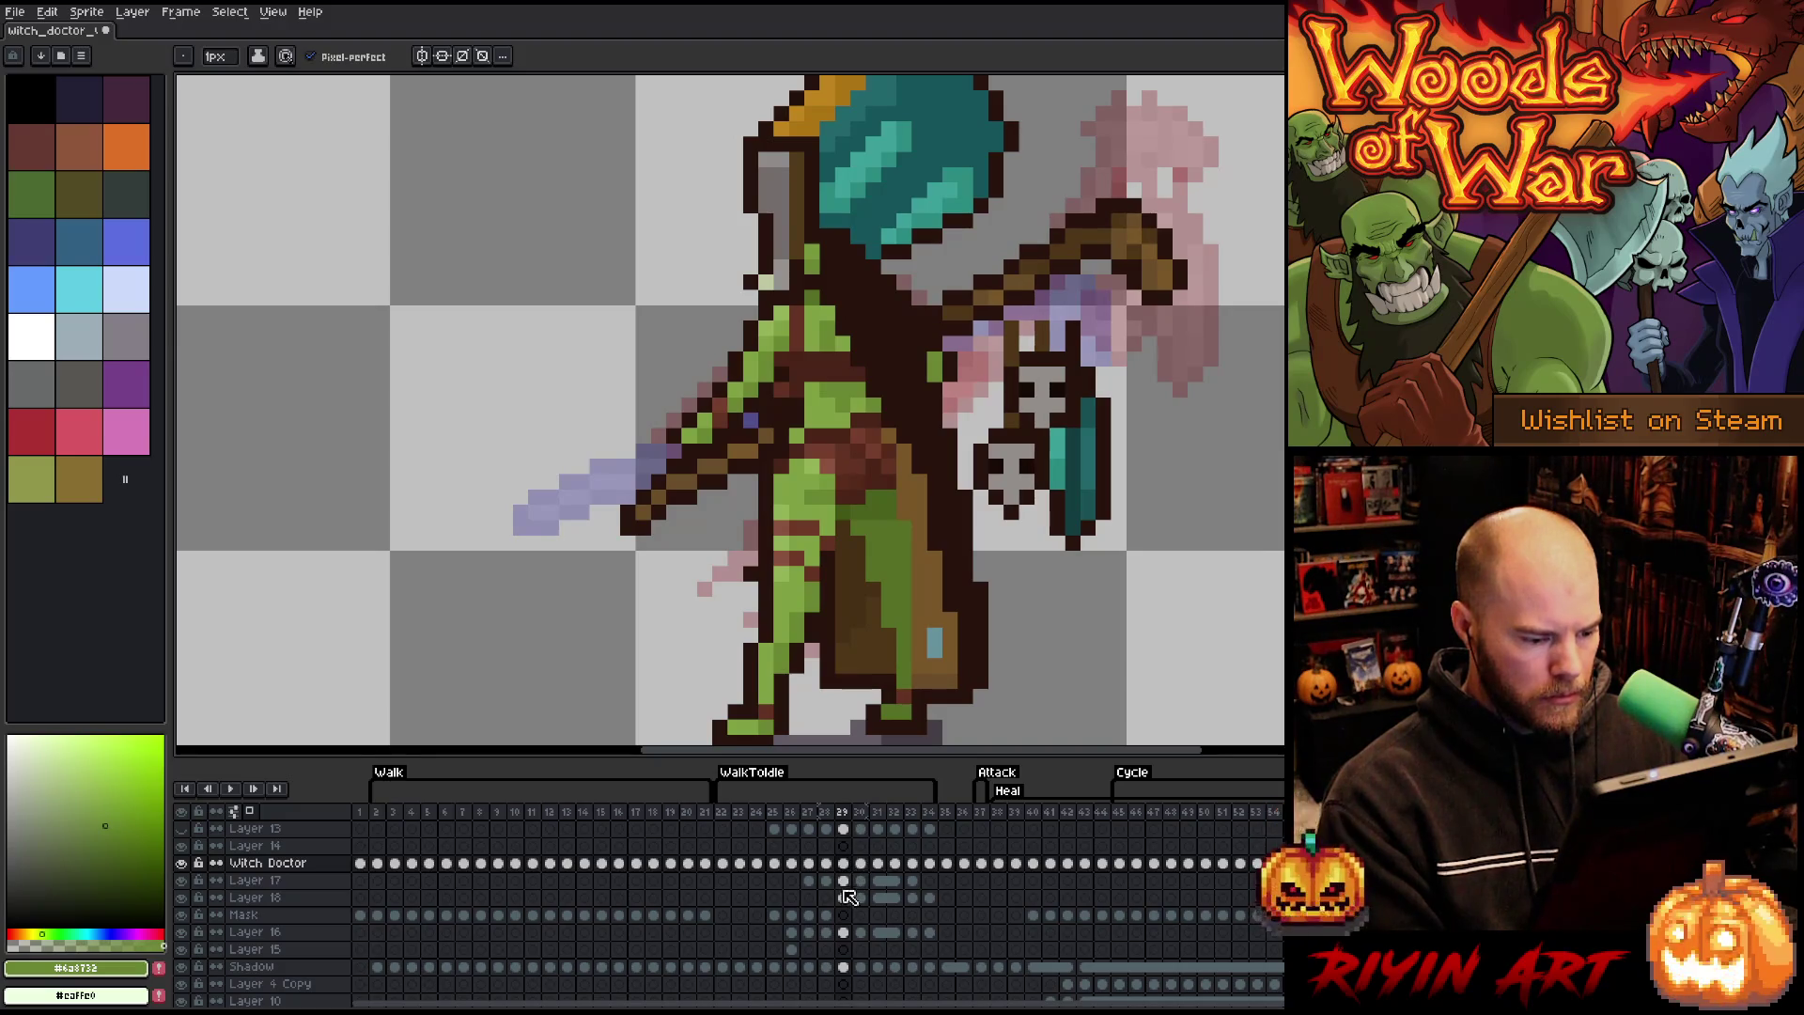
pyautogui.press('Left')
pyautogui.press('Right')
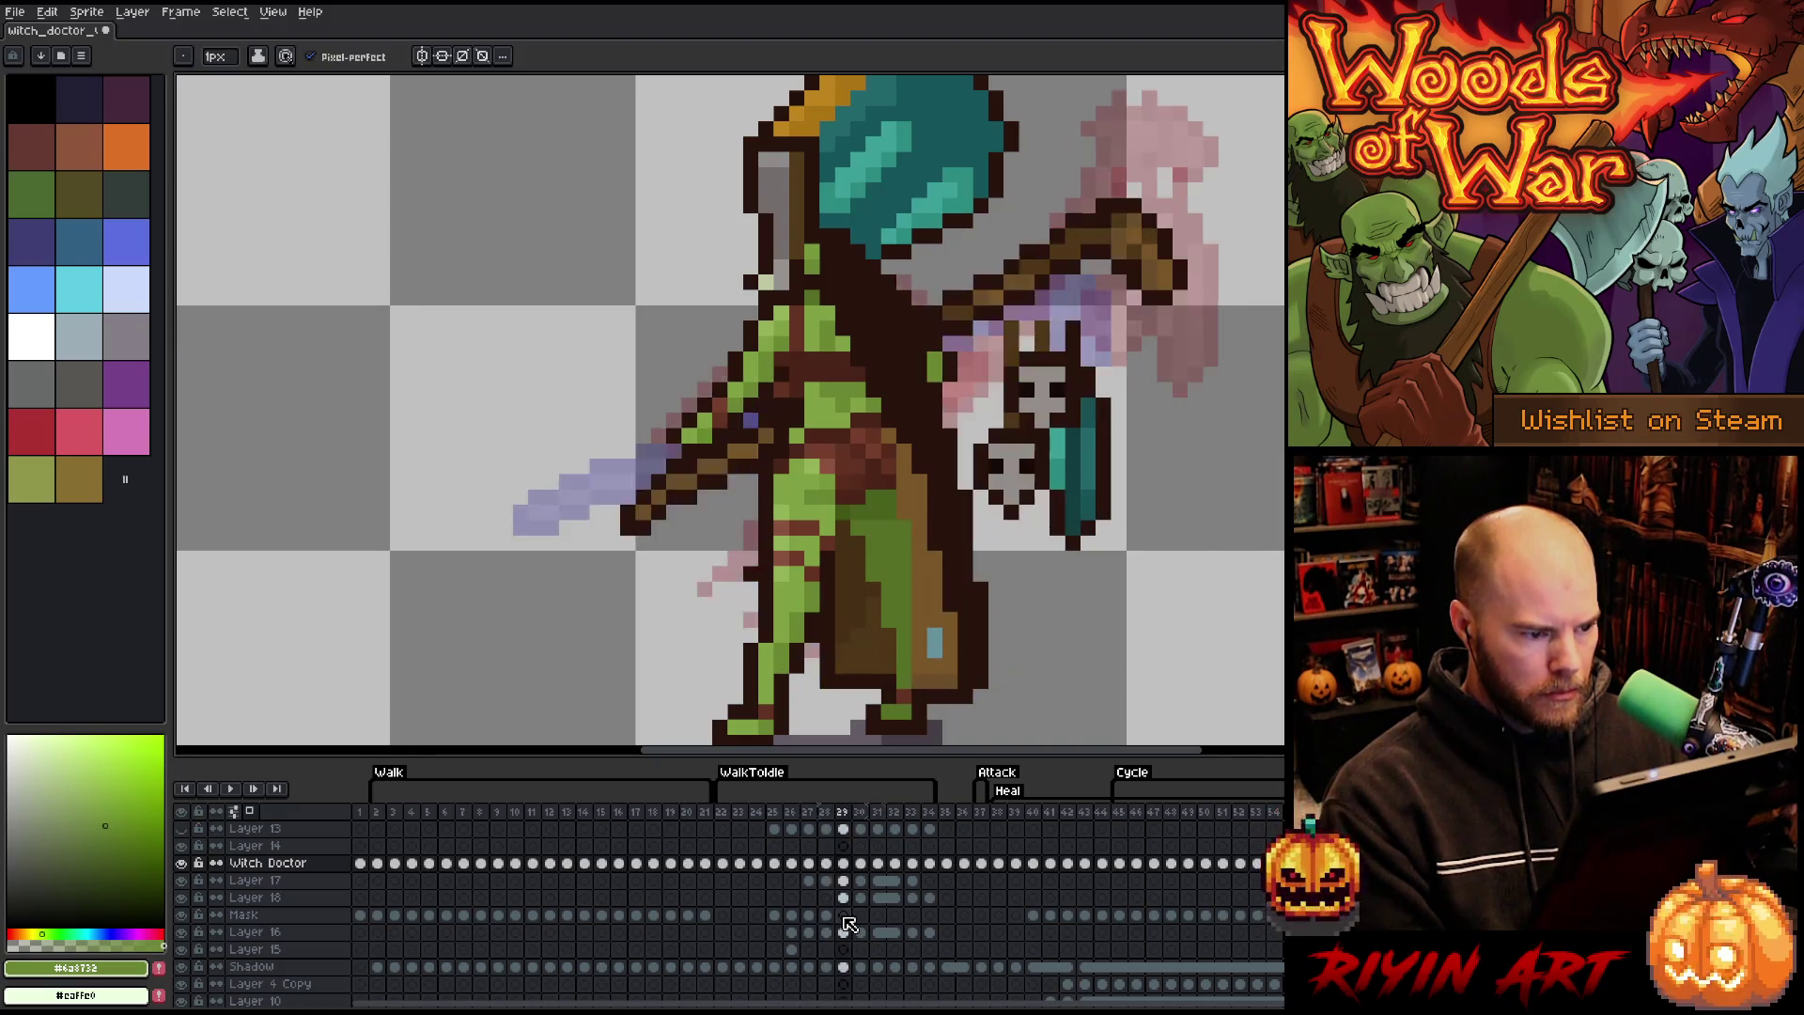
pyautogui.press('Right')
pyautogui.press('Left')
pyautogui.press('Left')
pyautogui.press('Right')
pyautogui.press('Right')
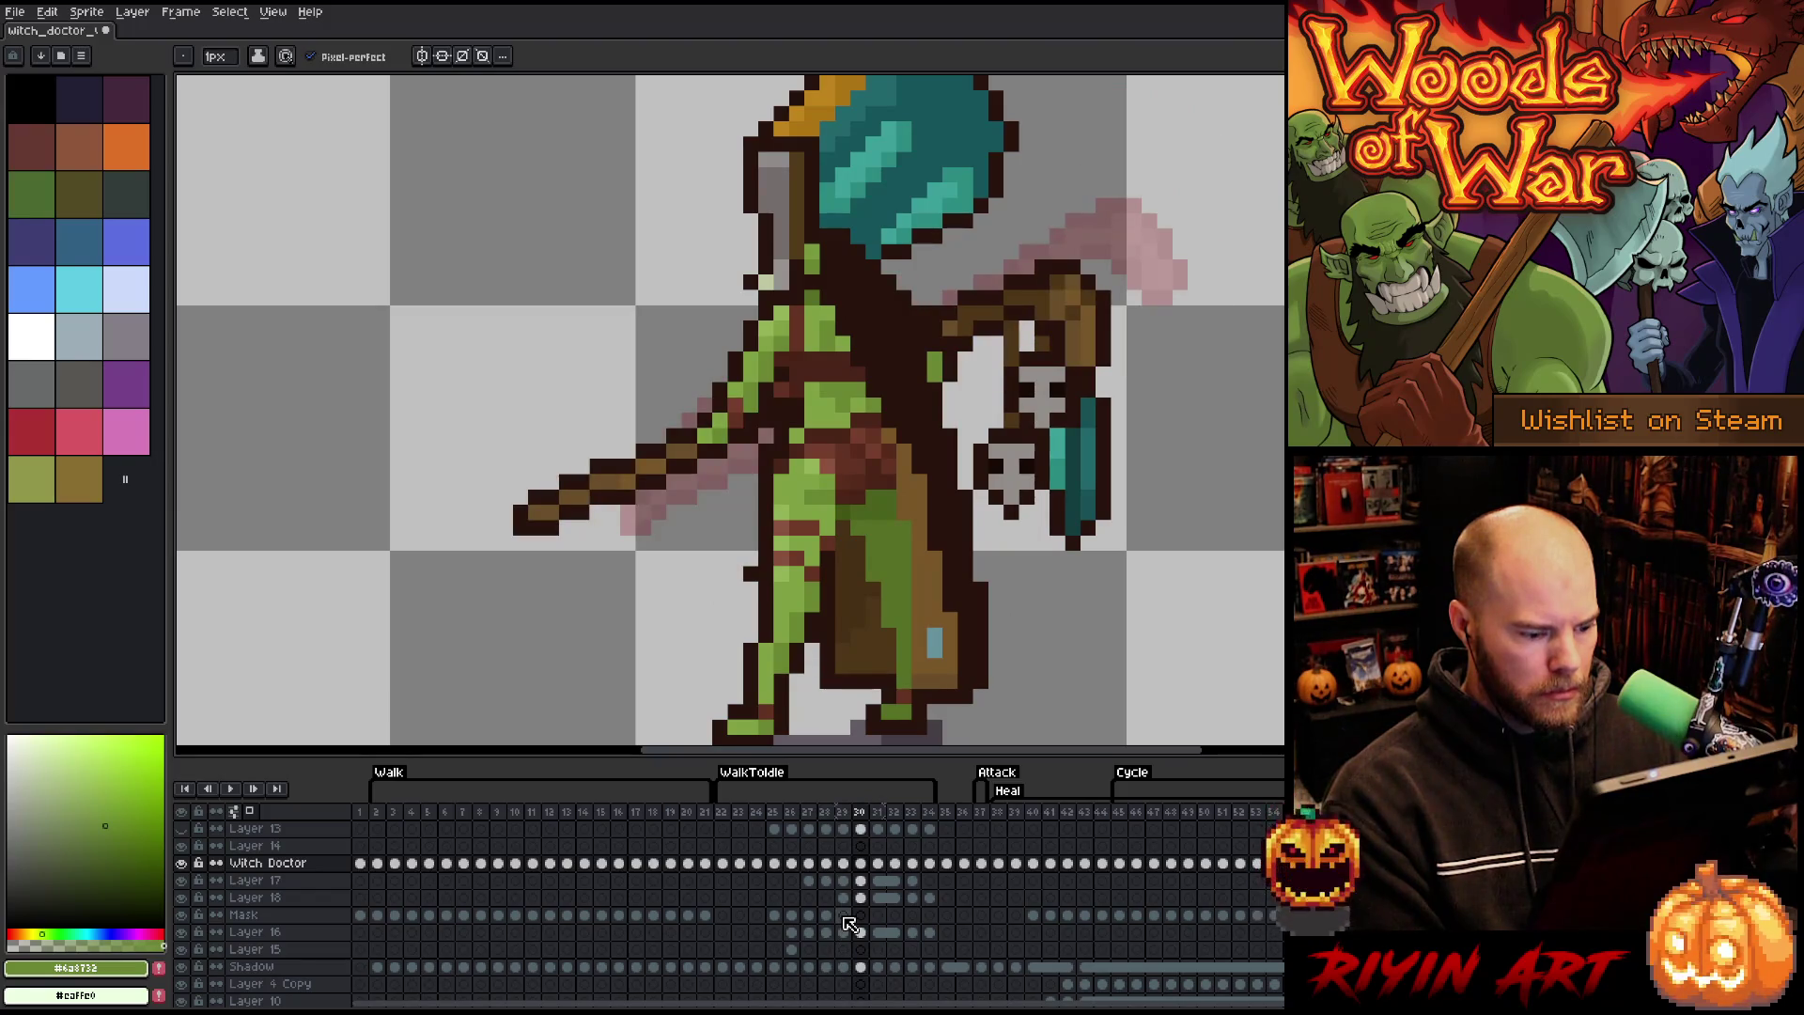
pyautogui.press('Left')
pyautogui.click(844, 898)
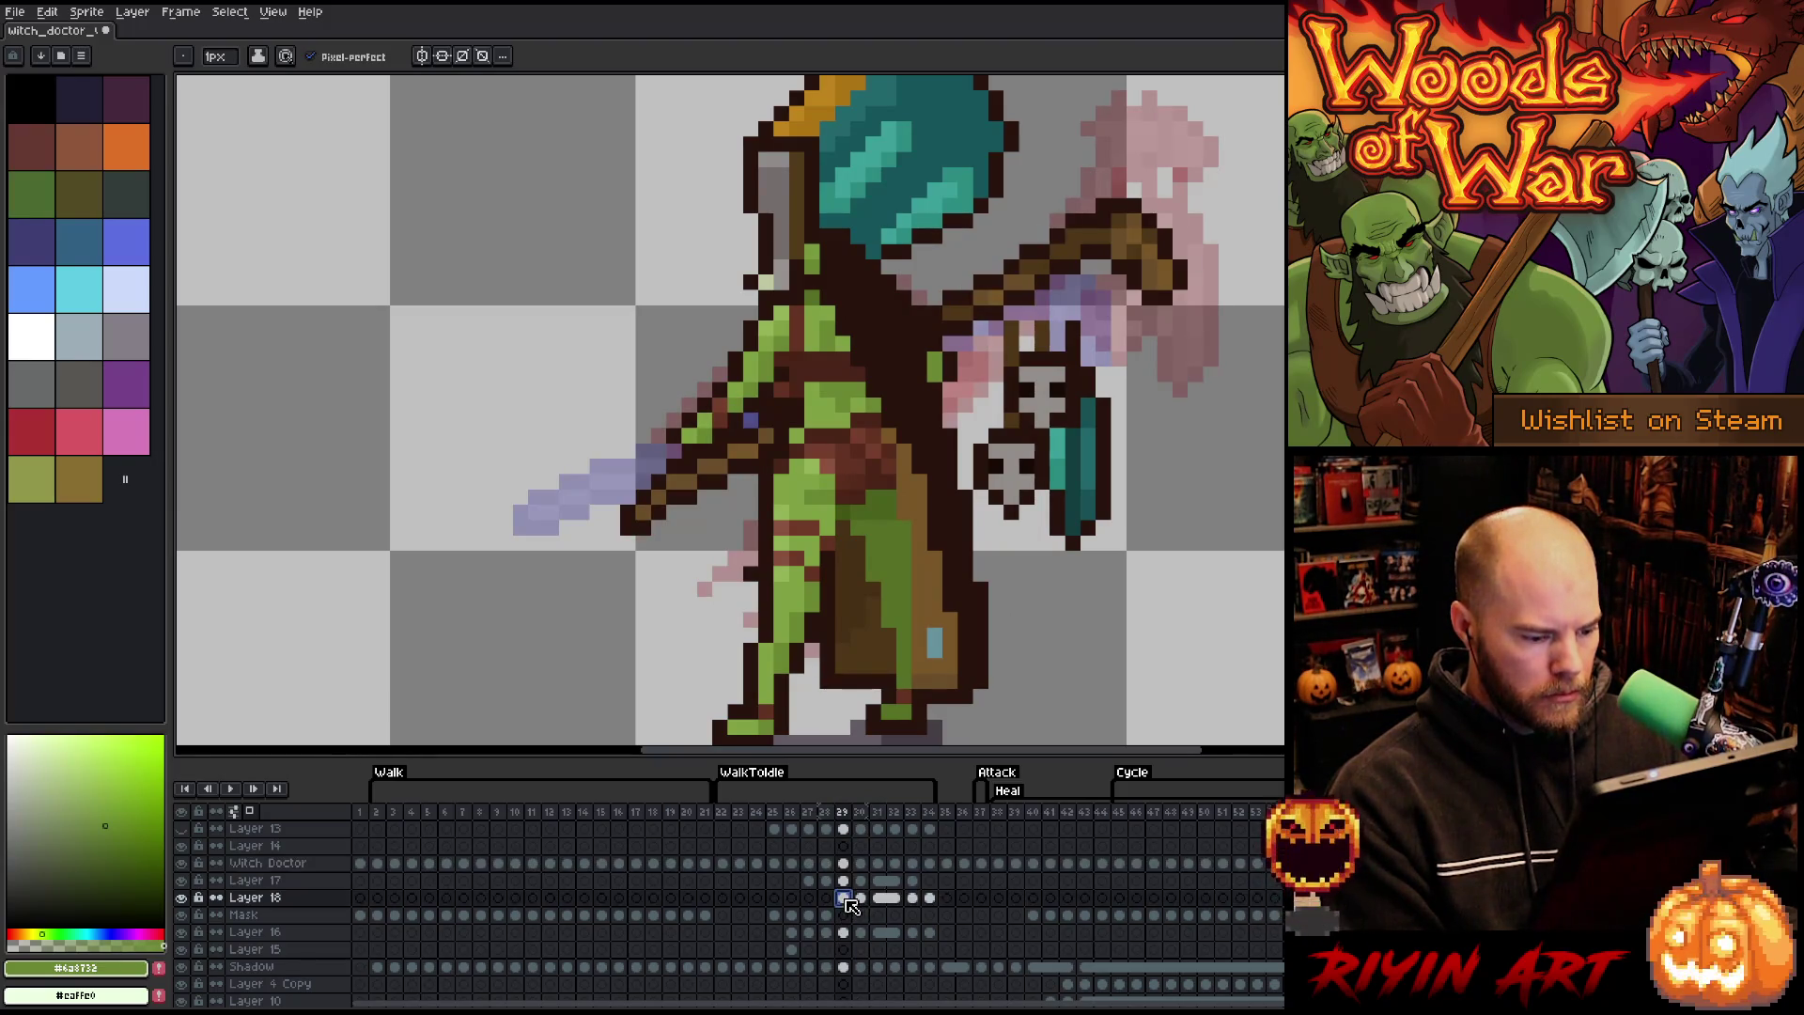
pyautogui.click(181, 897)
pyautogui.click(182, 897)
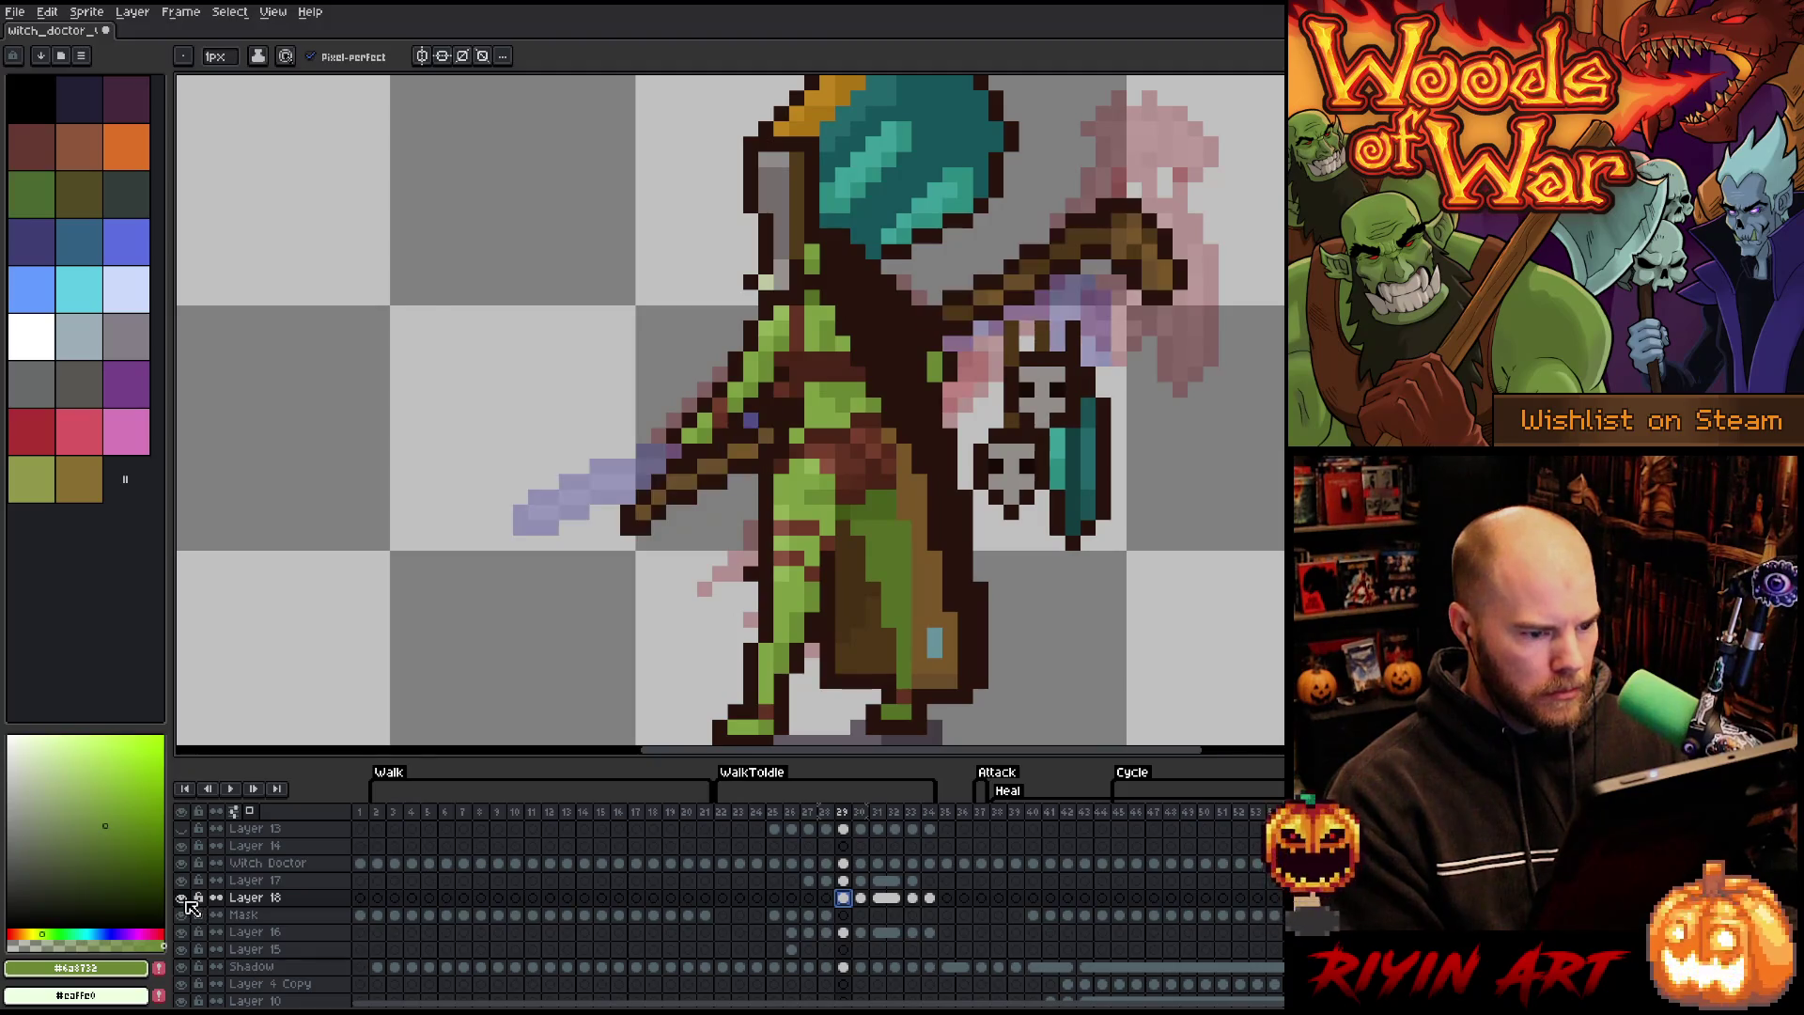
# - Insert a new frame 34 after frame 33 with Alt+N, then compare it with frames 29 and 35
pyautogui.click(916, 819)
pyautogui.press('Return')
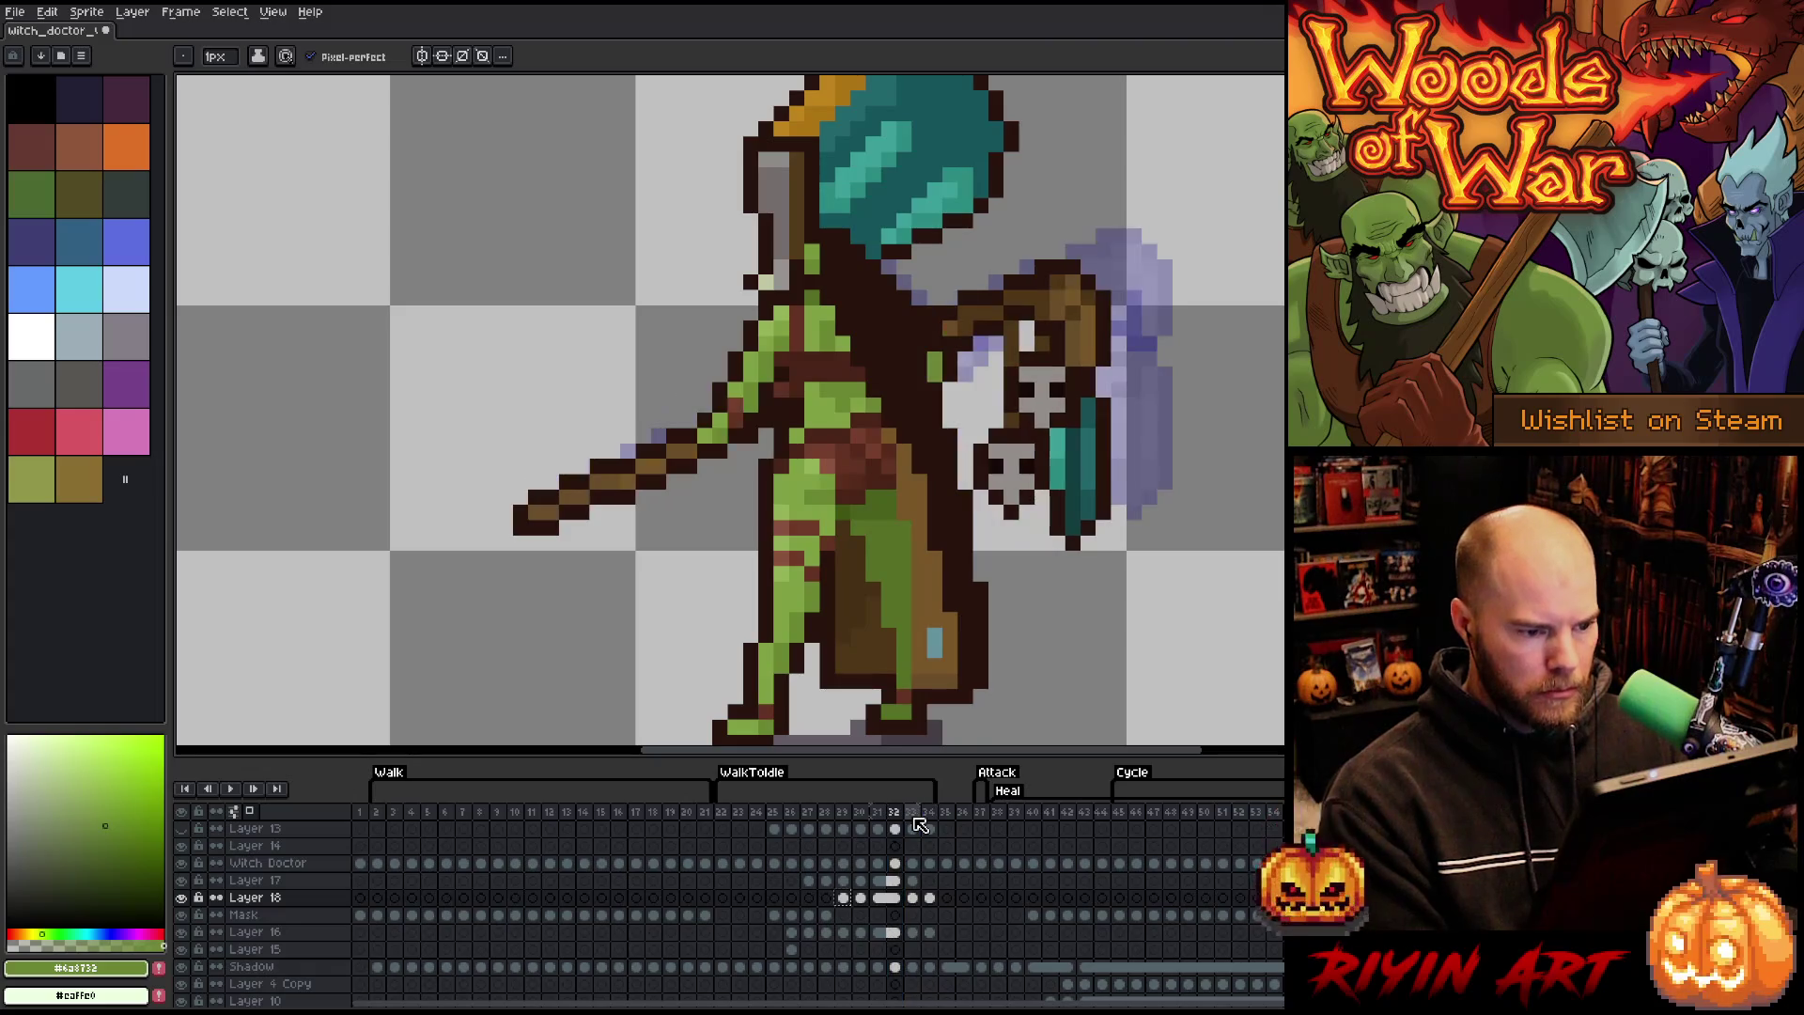
pyautogui.press('Return')
pyautogui.press('F3')
pyautogui.press('F3')
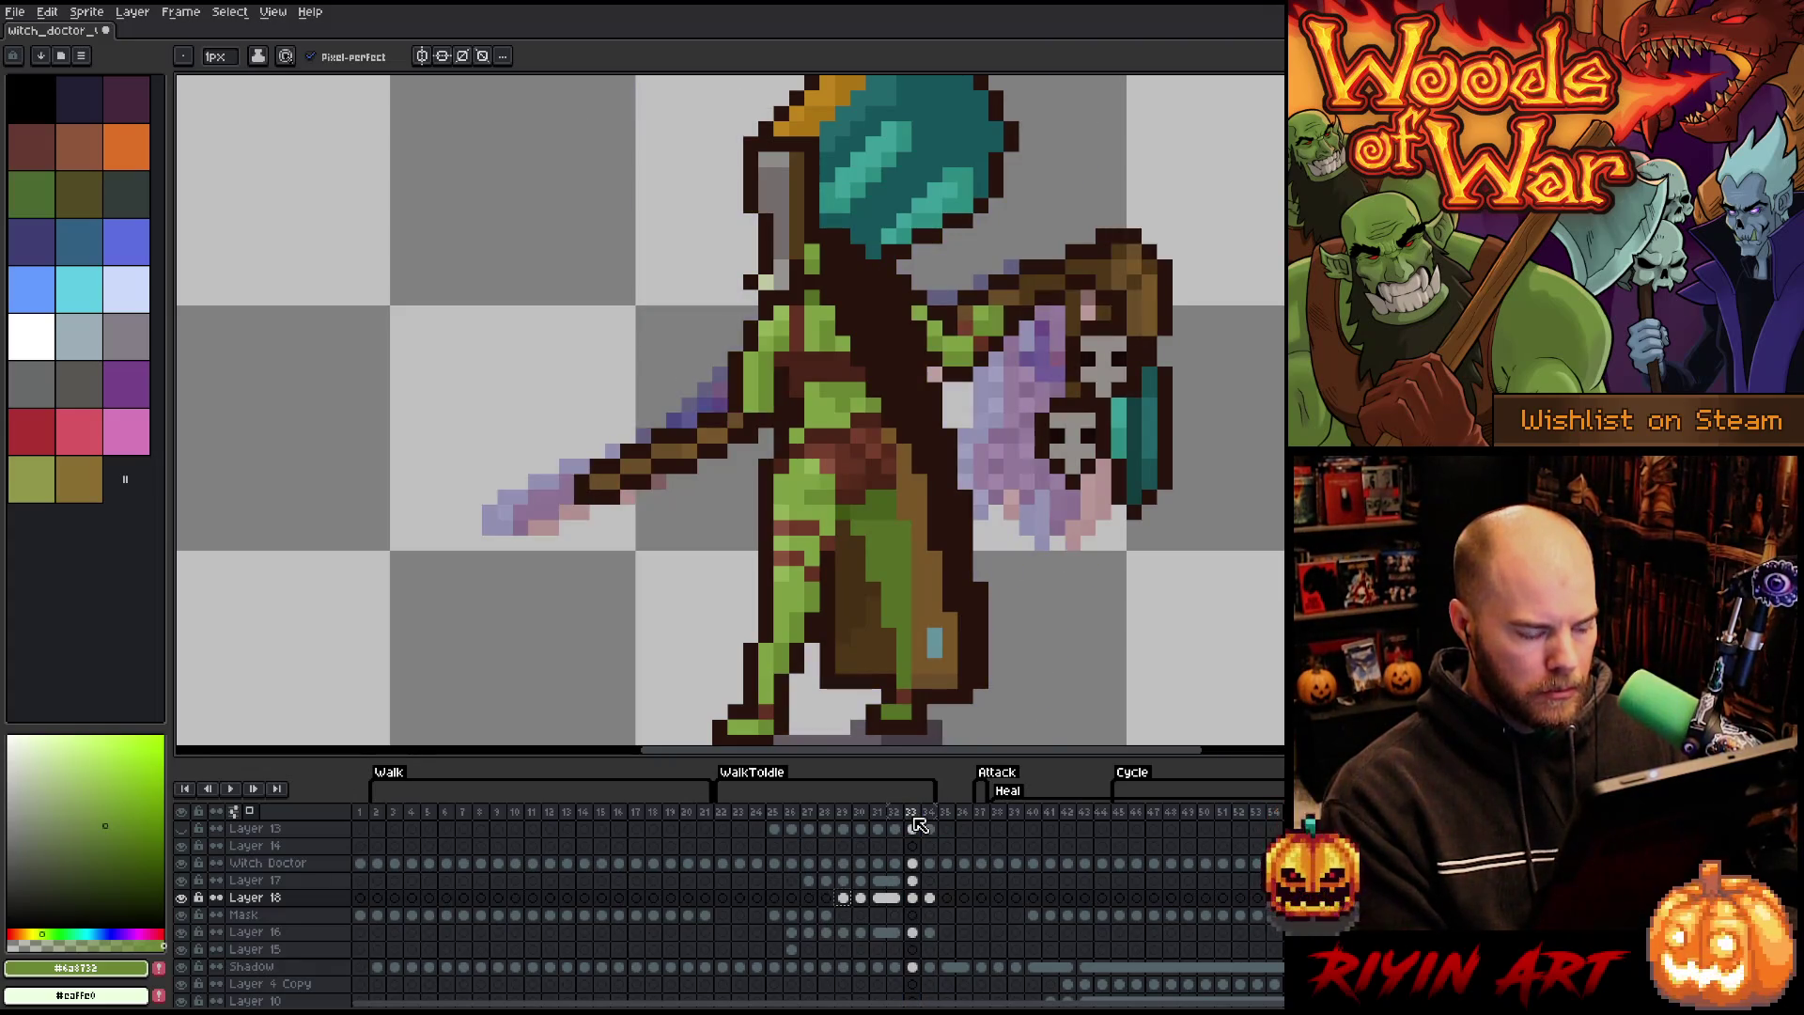
pyautogui.hotkey('alt', 'n')
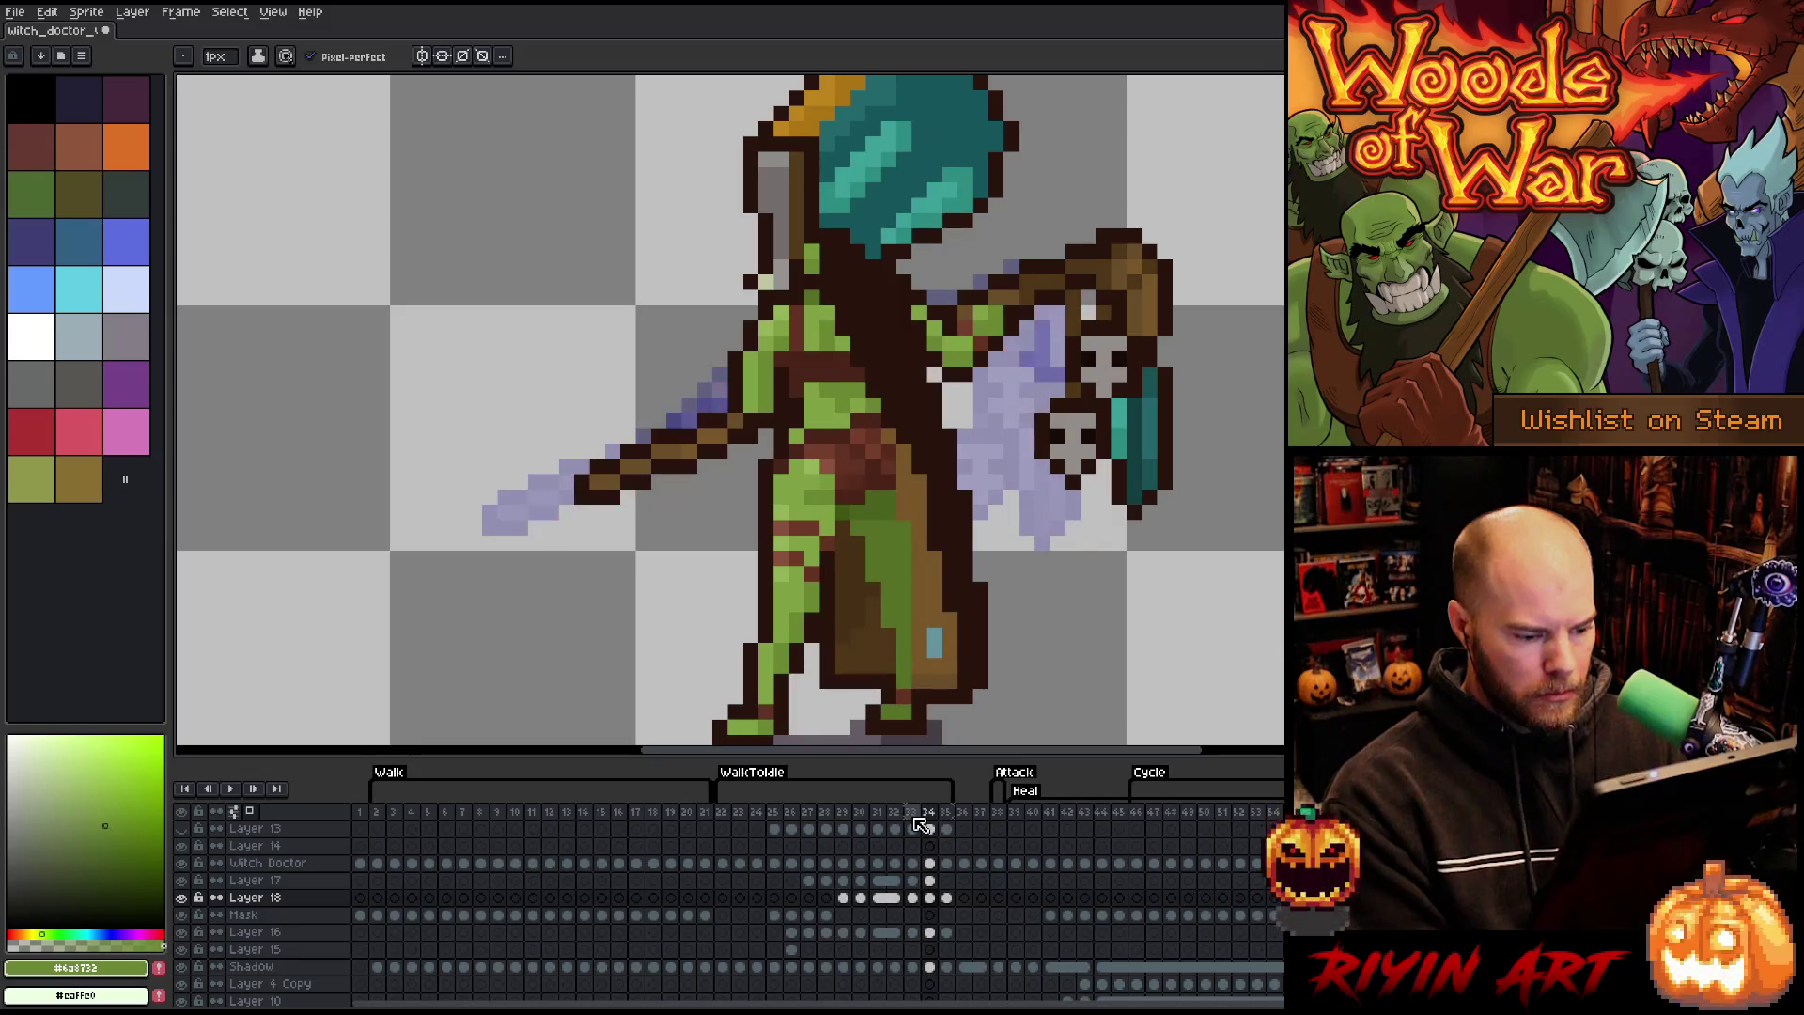
pyautogui.click(851, 899)
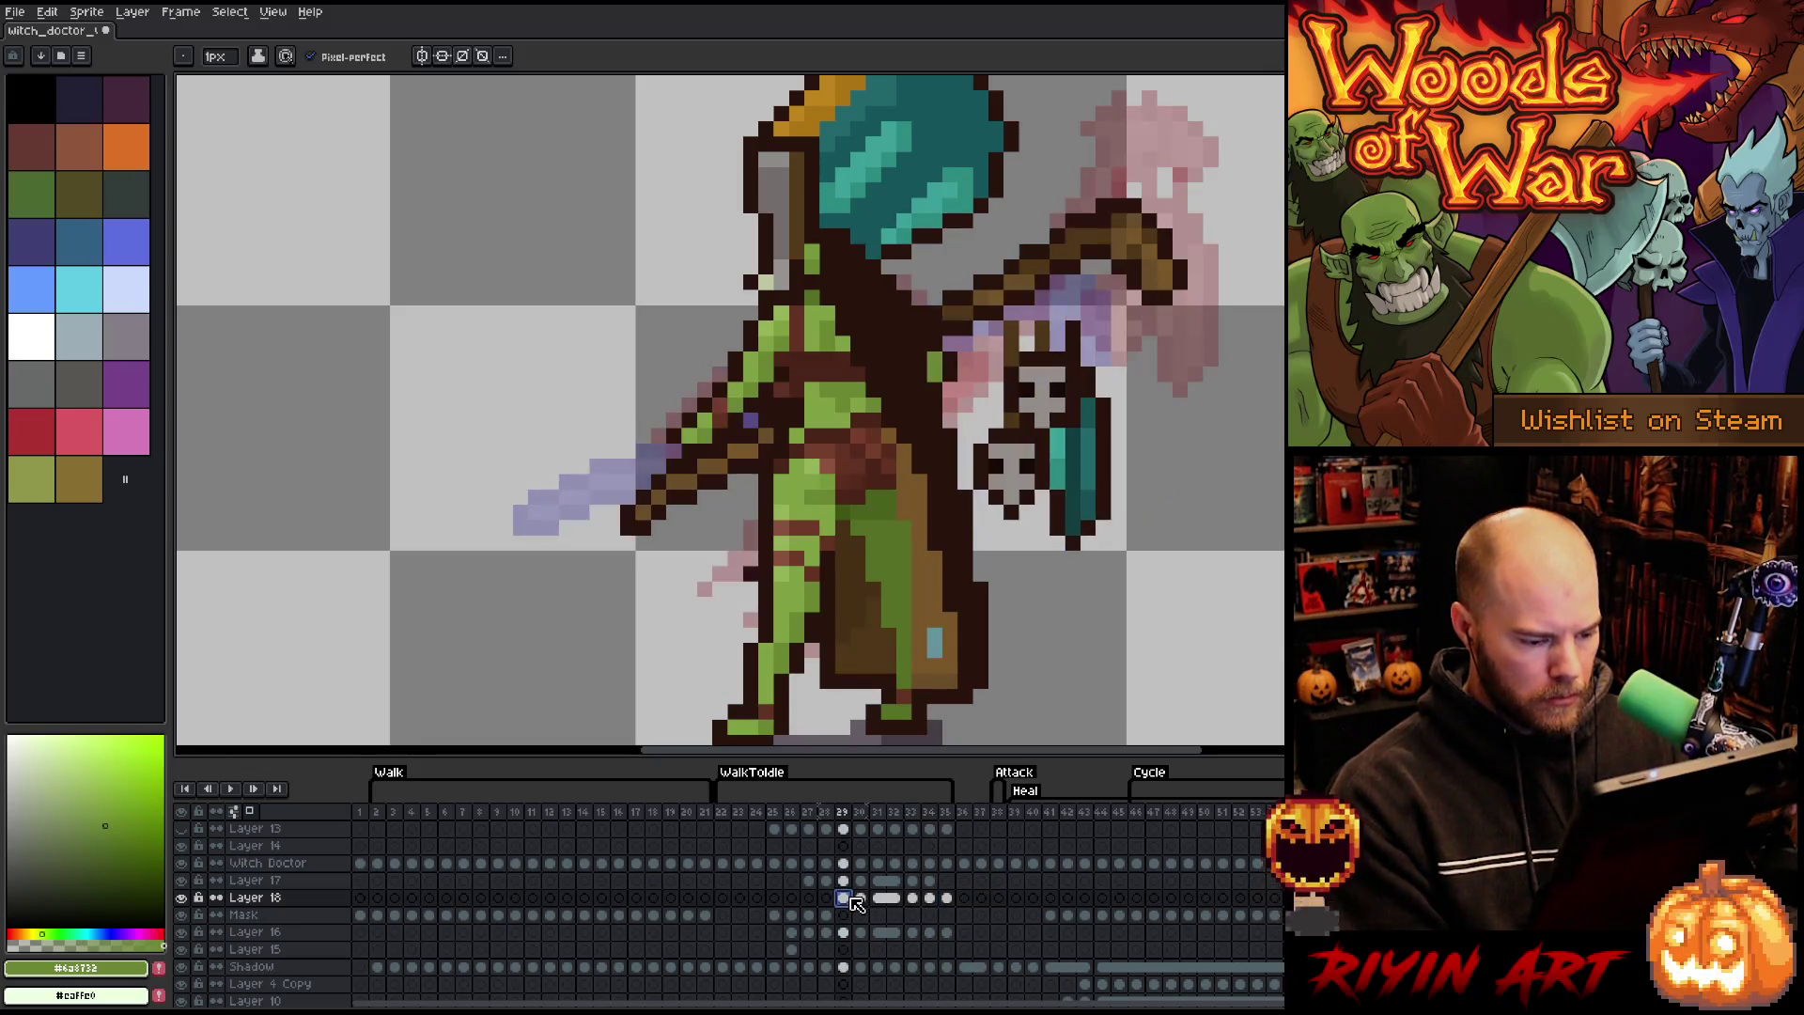
pyautogui.click(932, 899)
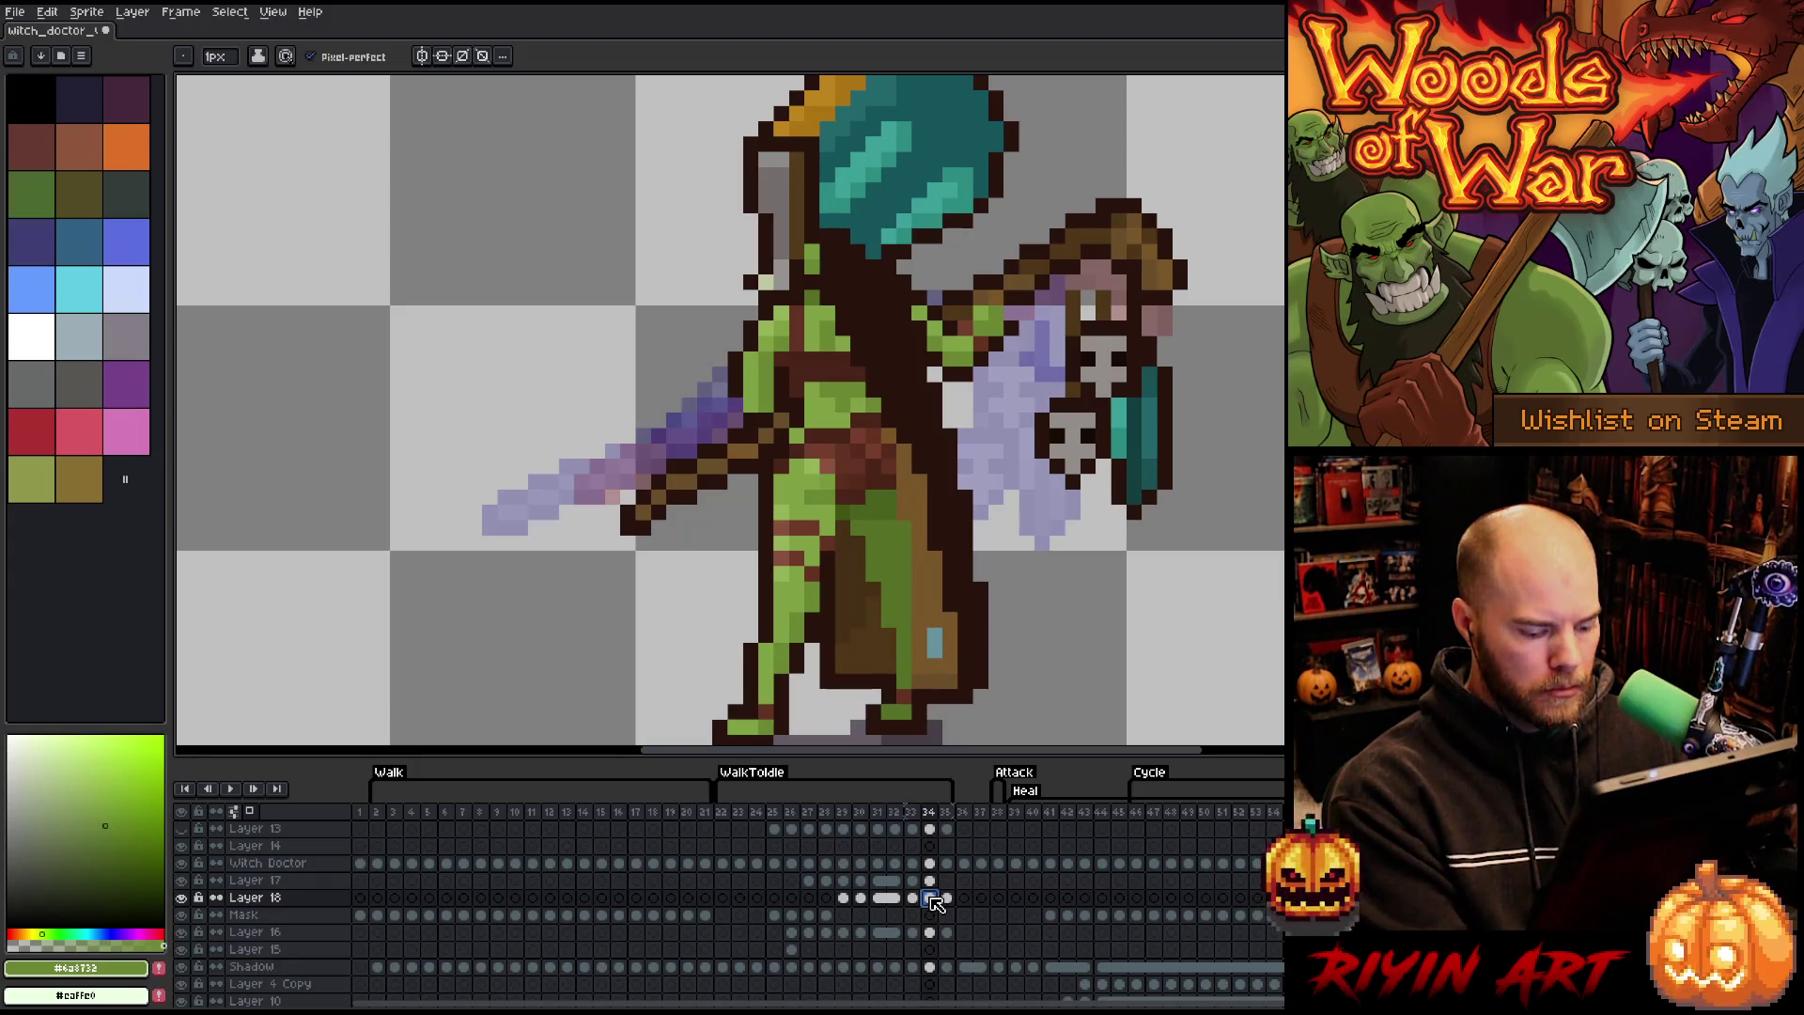
pyautogui.press('Right')
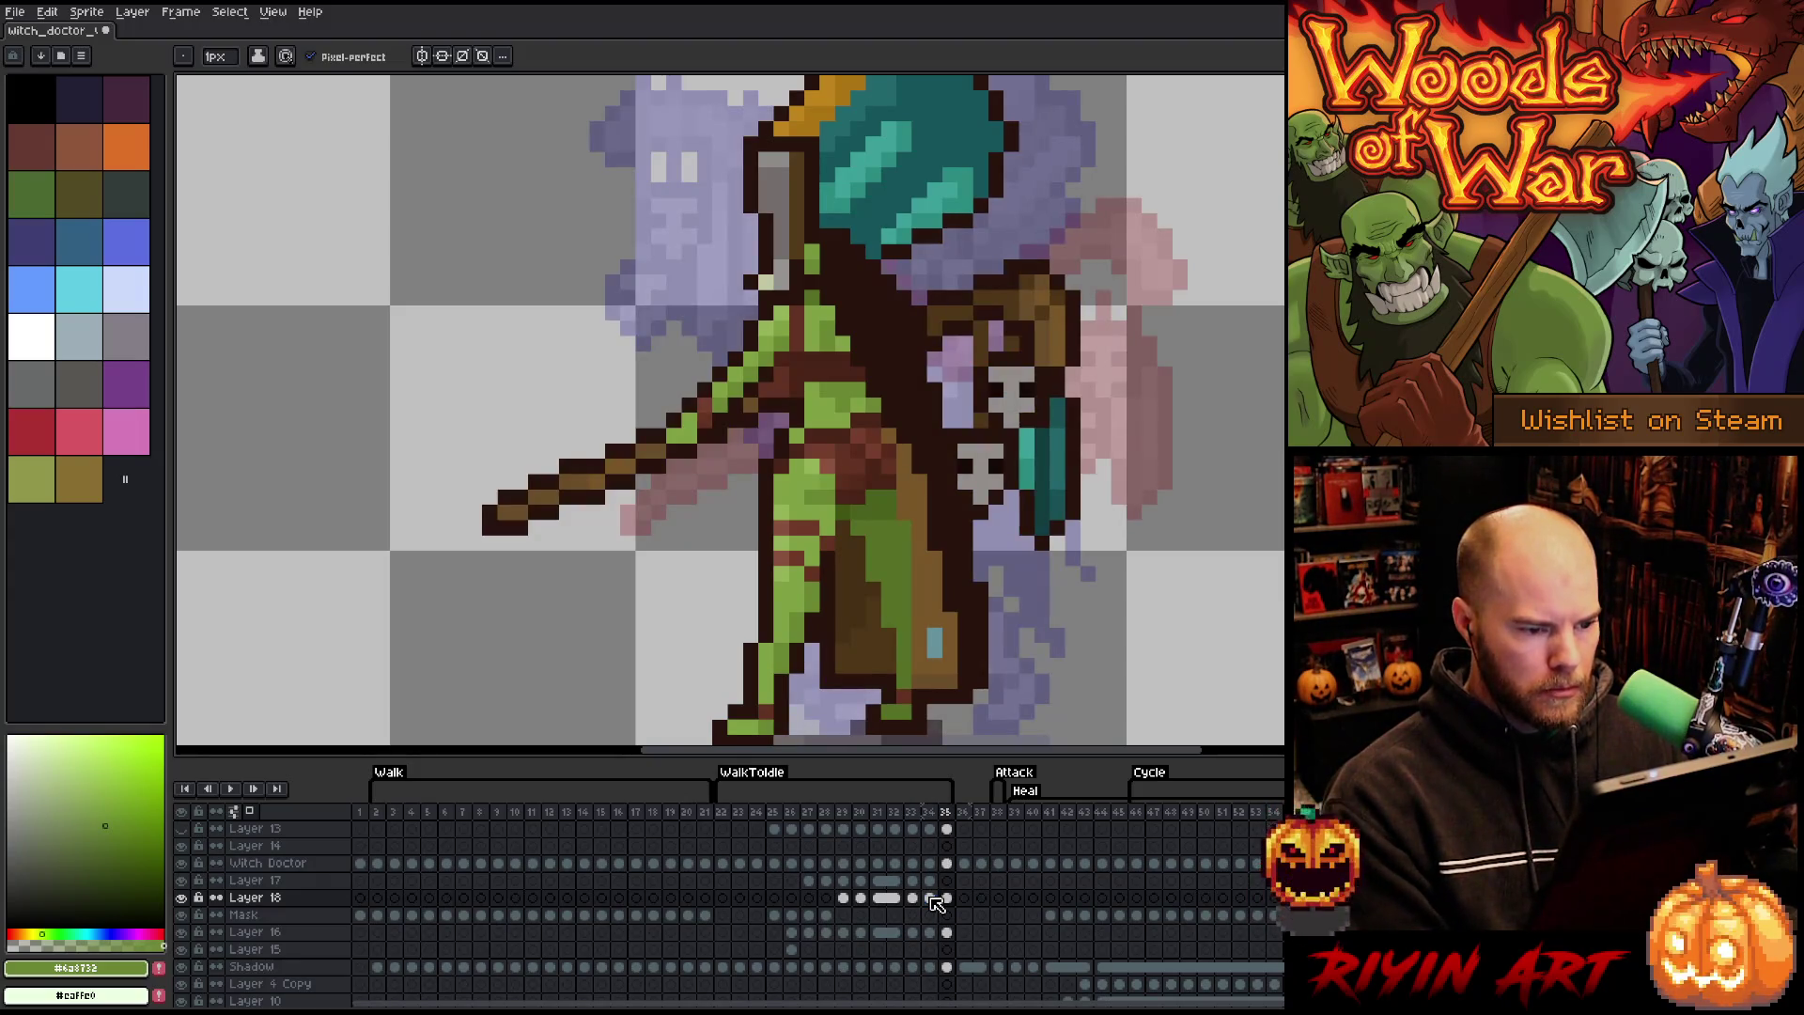
# - Turn off the onion-skin ghosts in the timeline
pyautogui.click(250, 811)
pyautogui.scroll(-2, 225, 950)
pyautogui.click(182, 979)
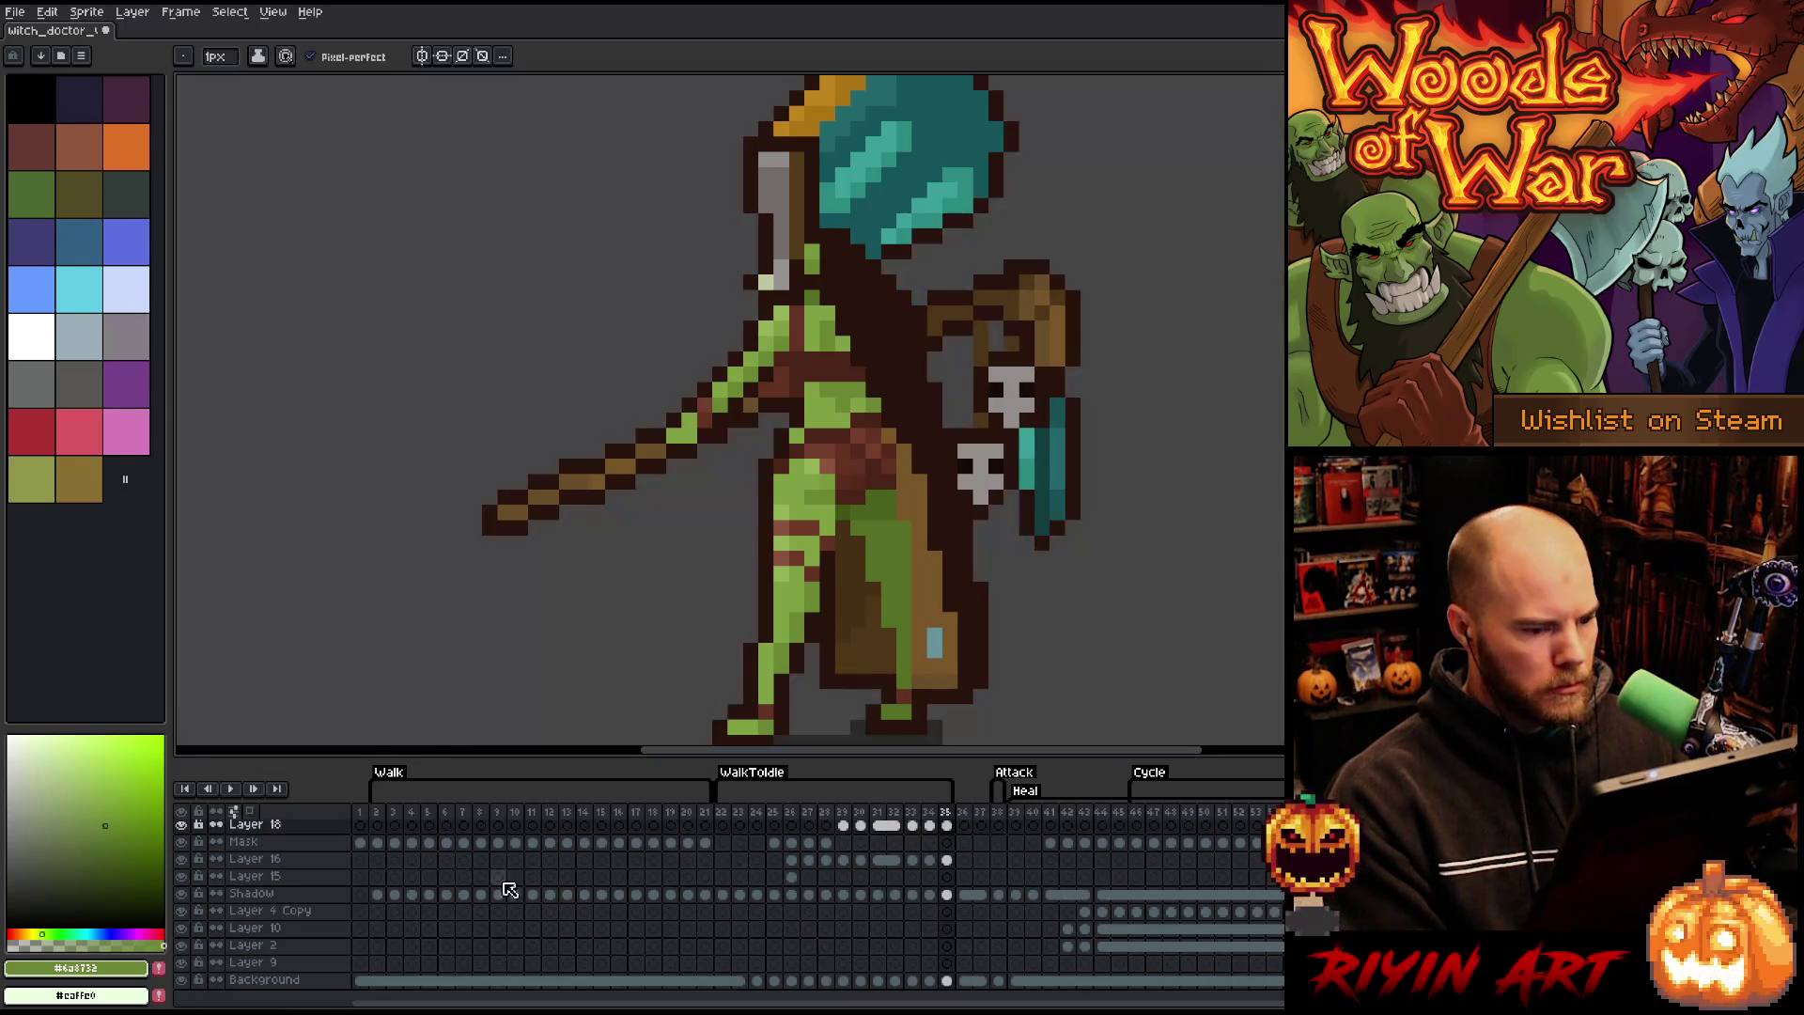
pyautogui.scroll(2, 510, 889)
# - Play the animation from frame 30, stop on frame 34, and select Layer 16 with the Move tool
pyautogui.click(861, 812)
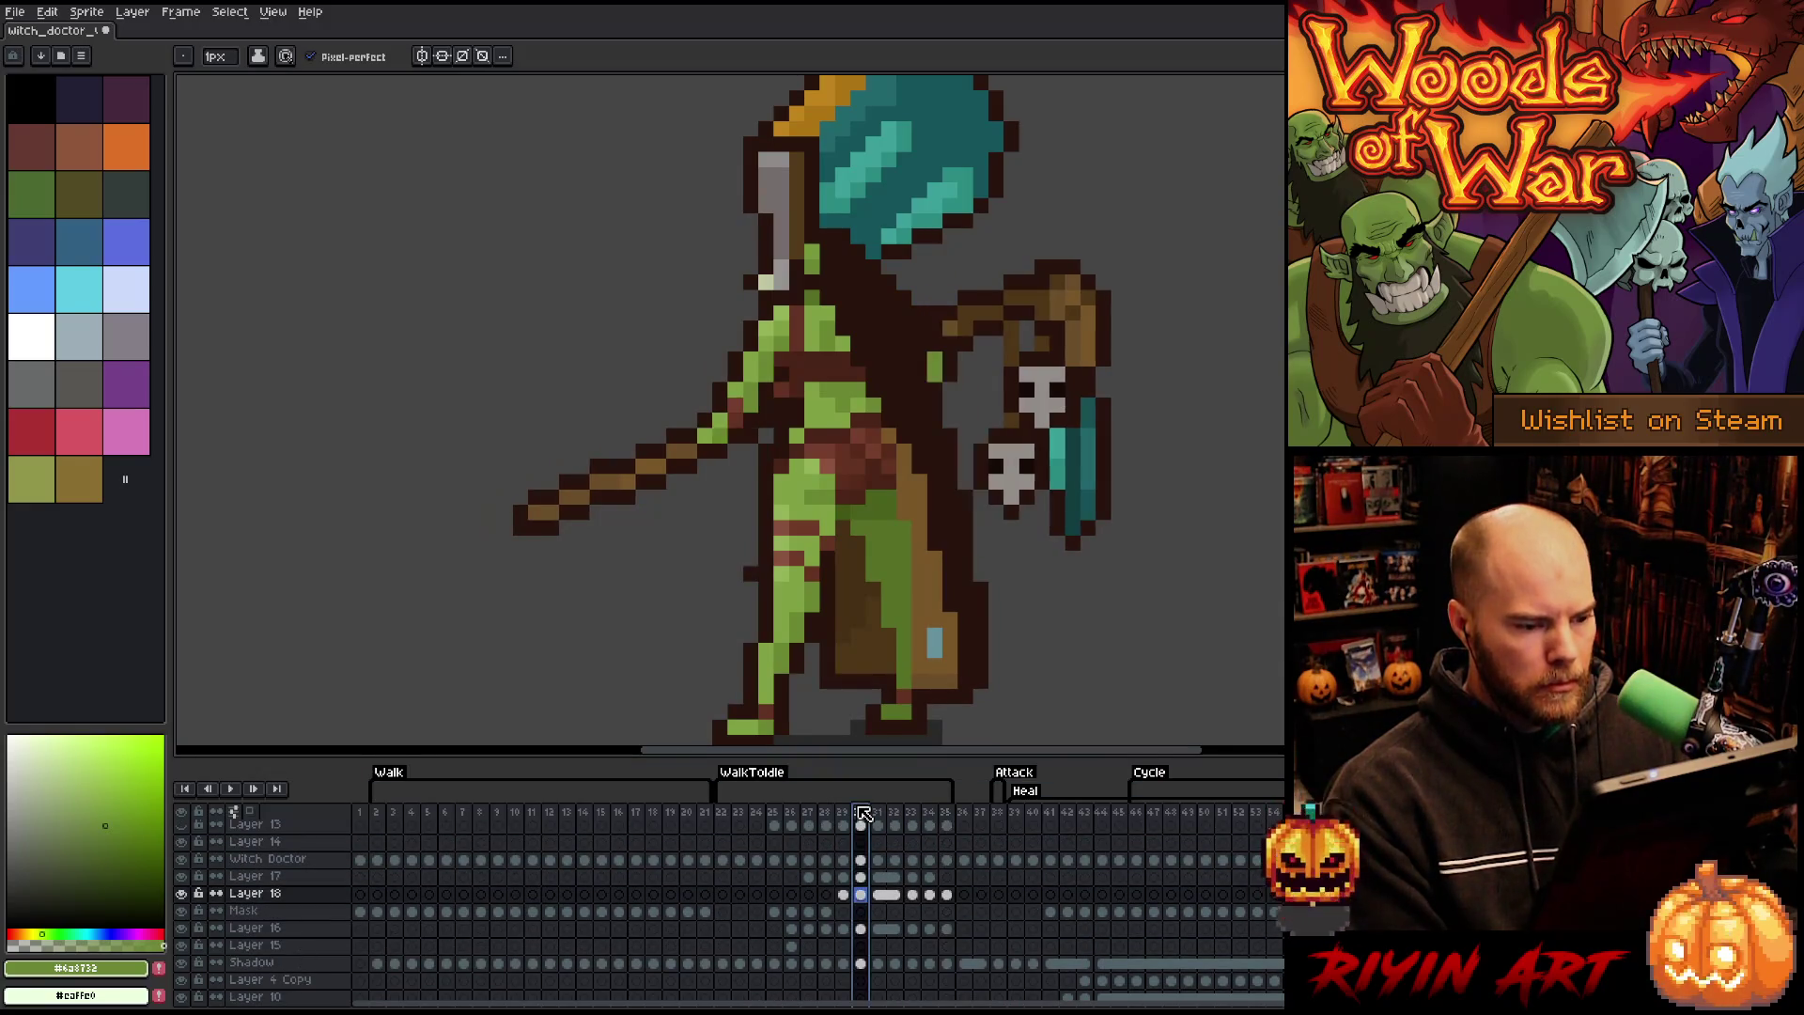
pyautogui.press('Return')
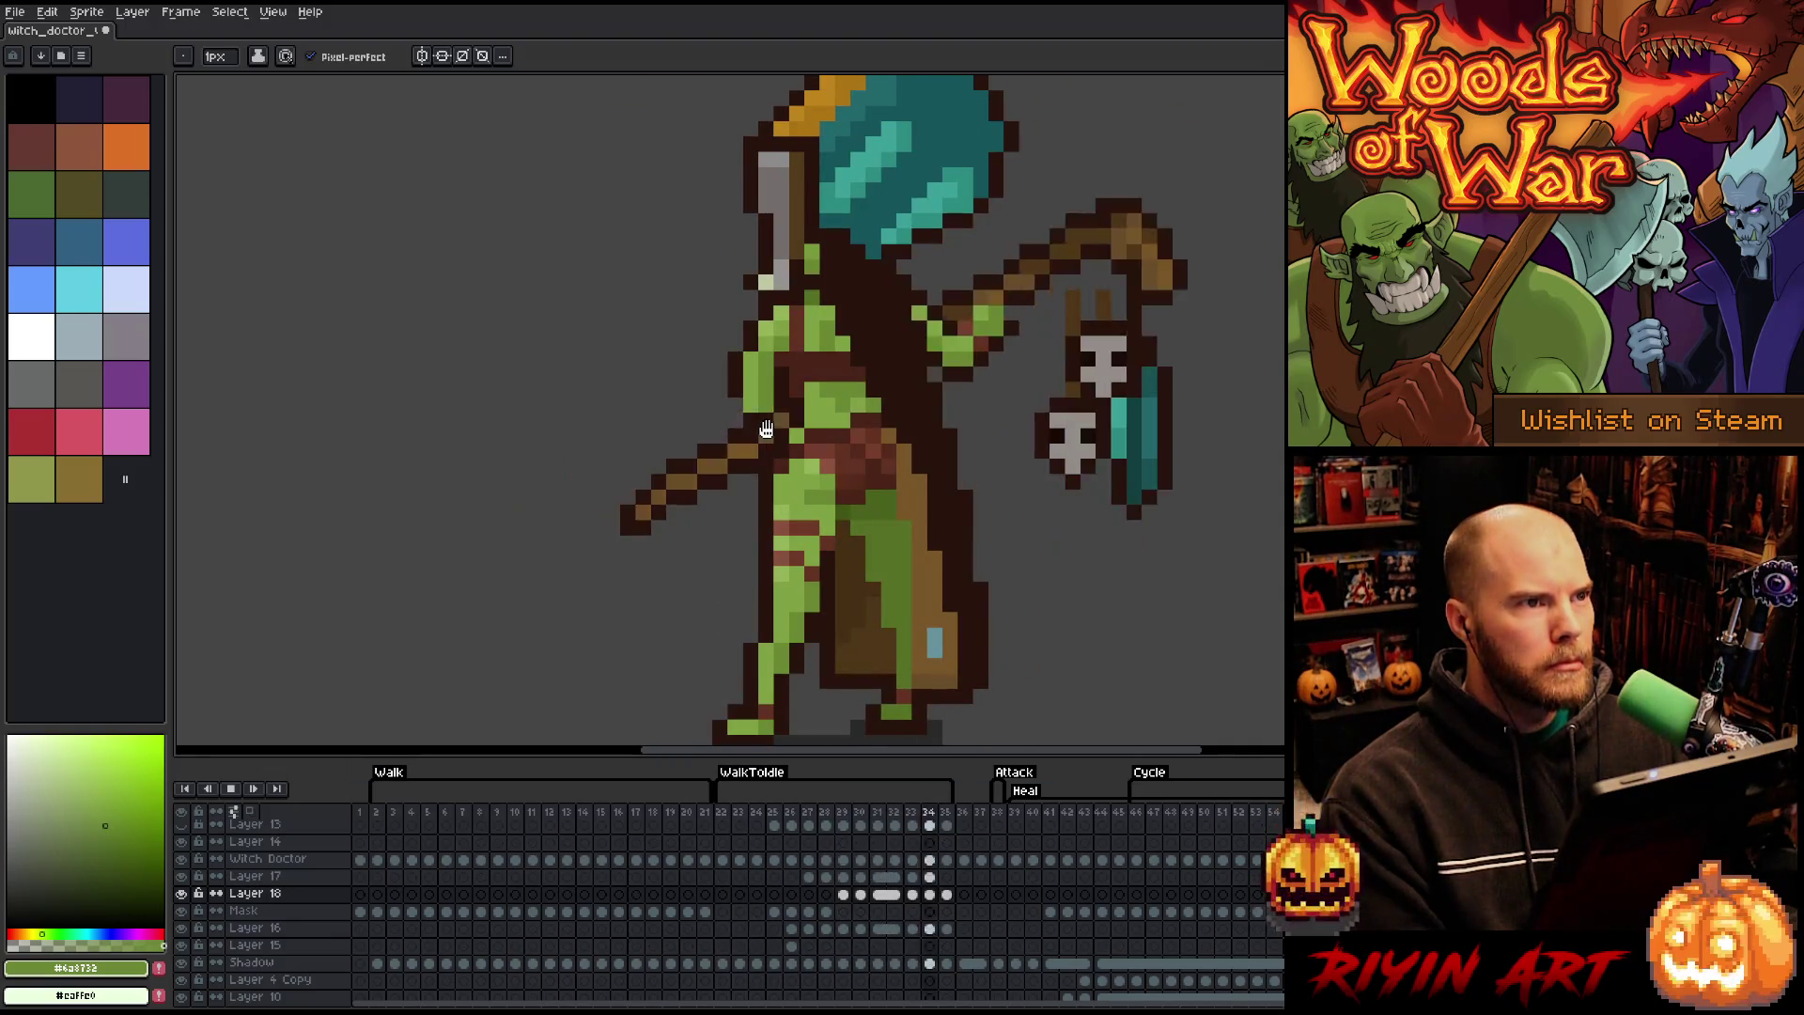
pyautogui.press('Return')
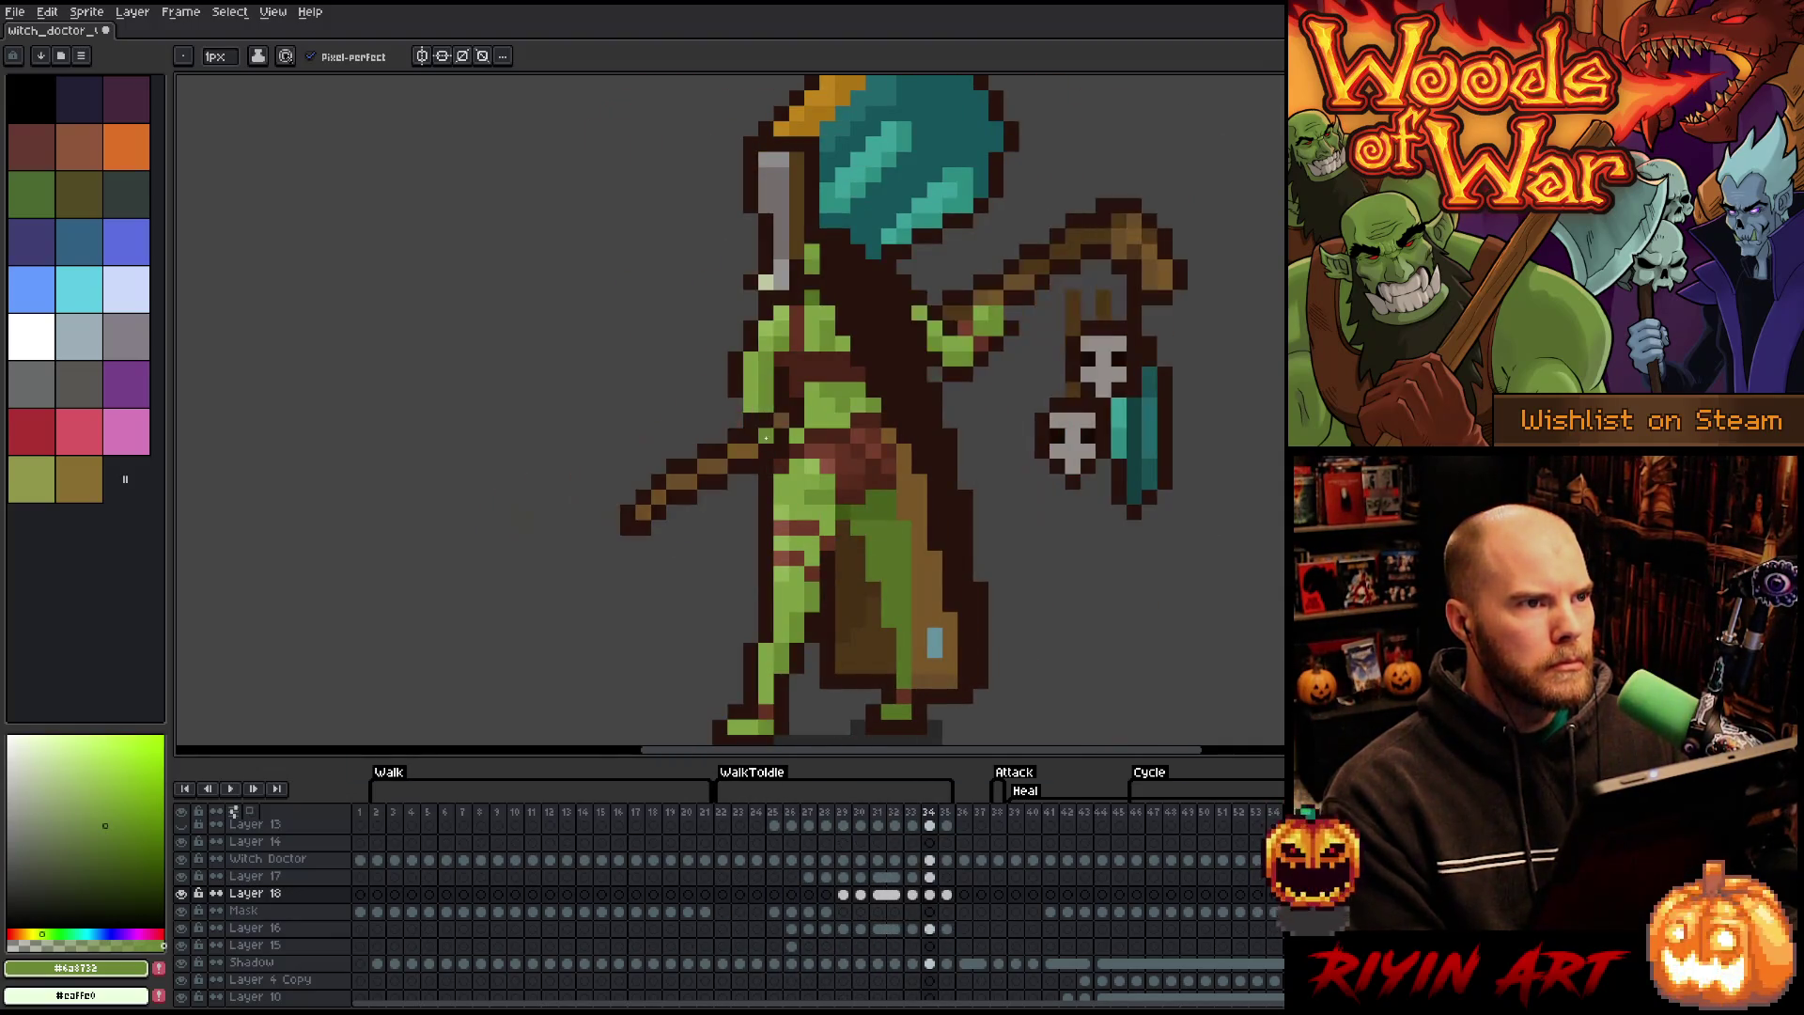
pyautogui.scroll(-1, 766, 437)
pyautogui.scroll(1, 860, 349)
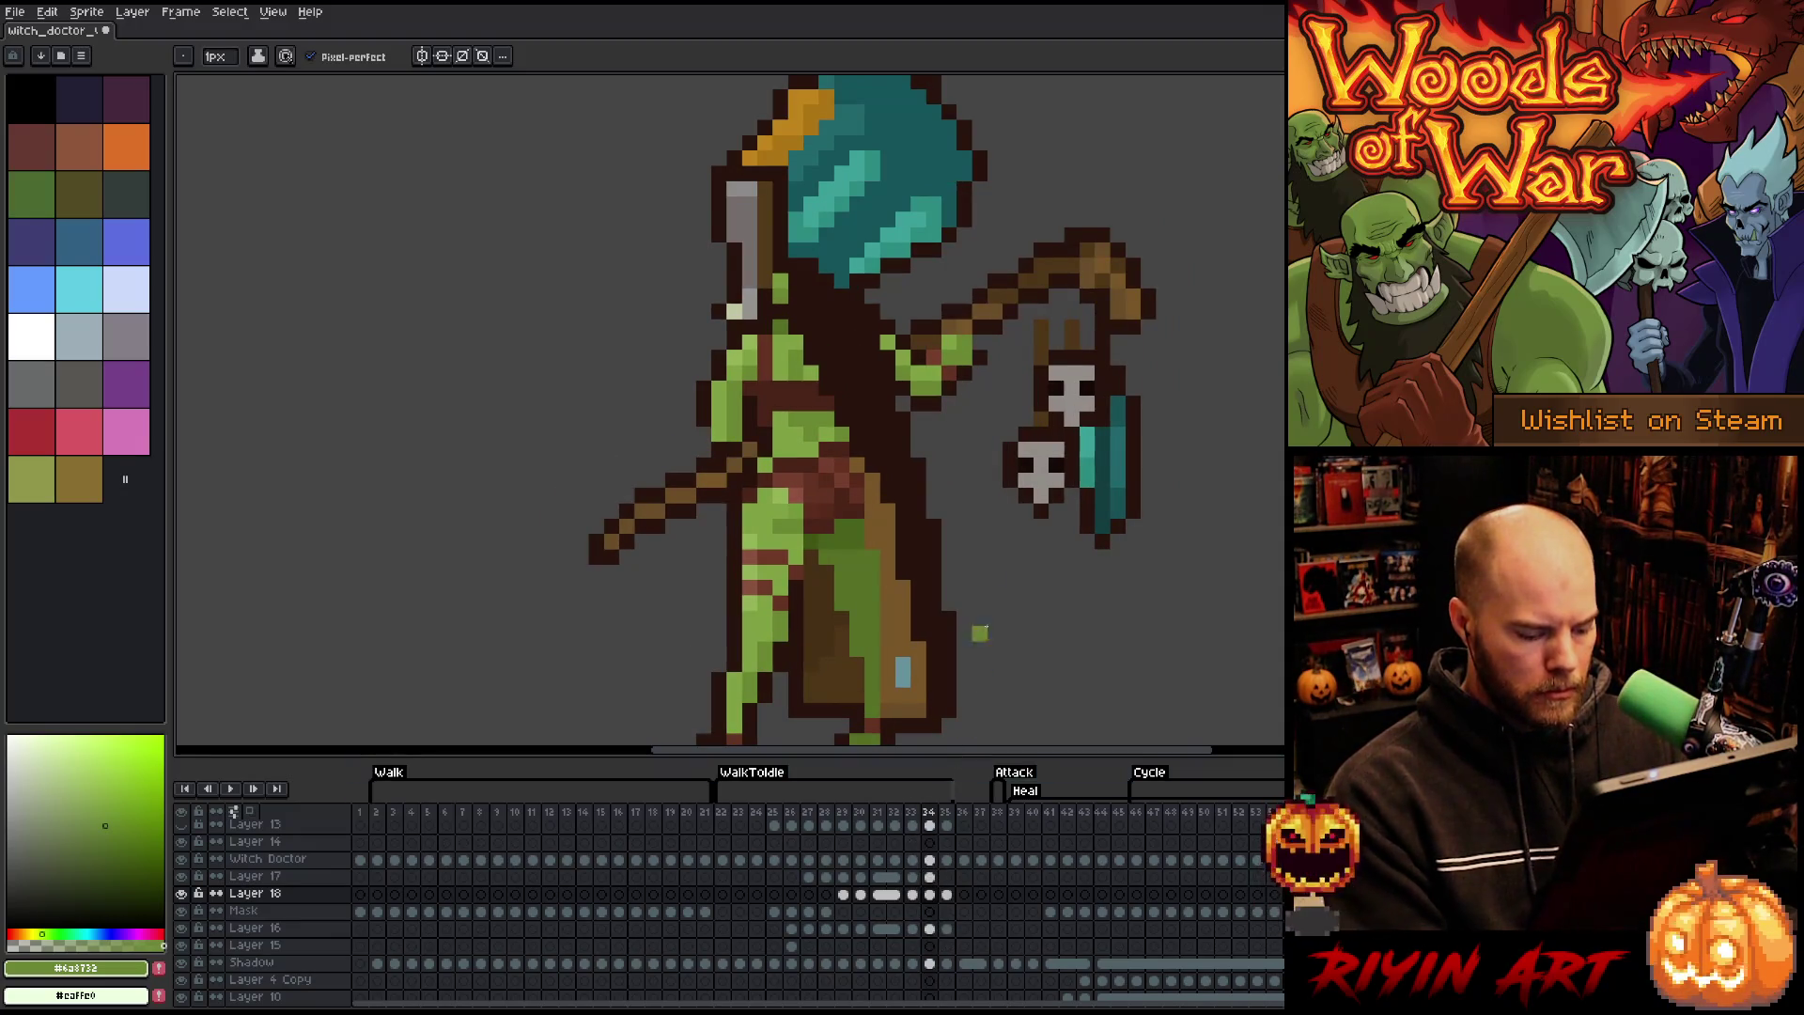
pyautogui.press('v')
pyautogui.click(1090, 441)
# - Nudge the skull lantern up and right on frame 34 and commit the move
pyautogui.hotkey('ctrl', 'a')
pyautogui.press('Up')
pyautogui.press('Right')
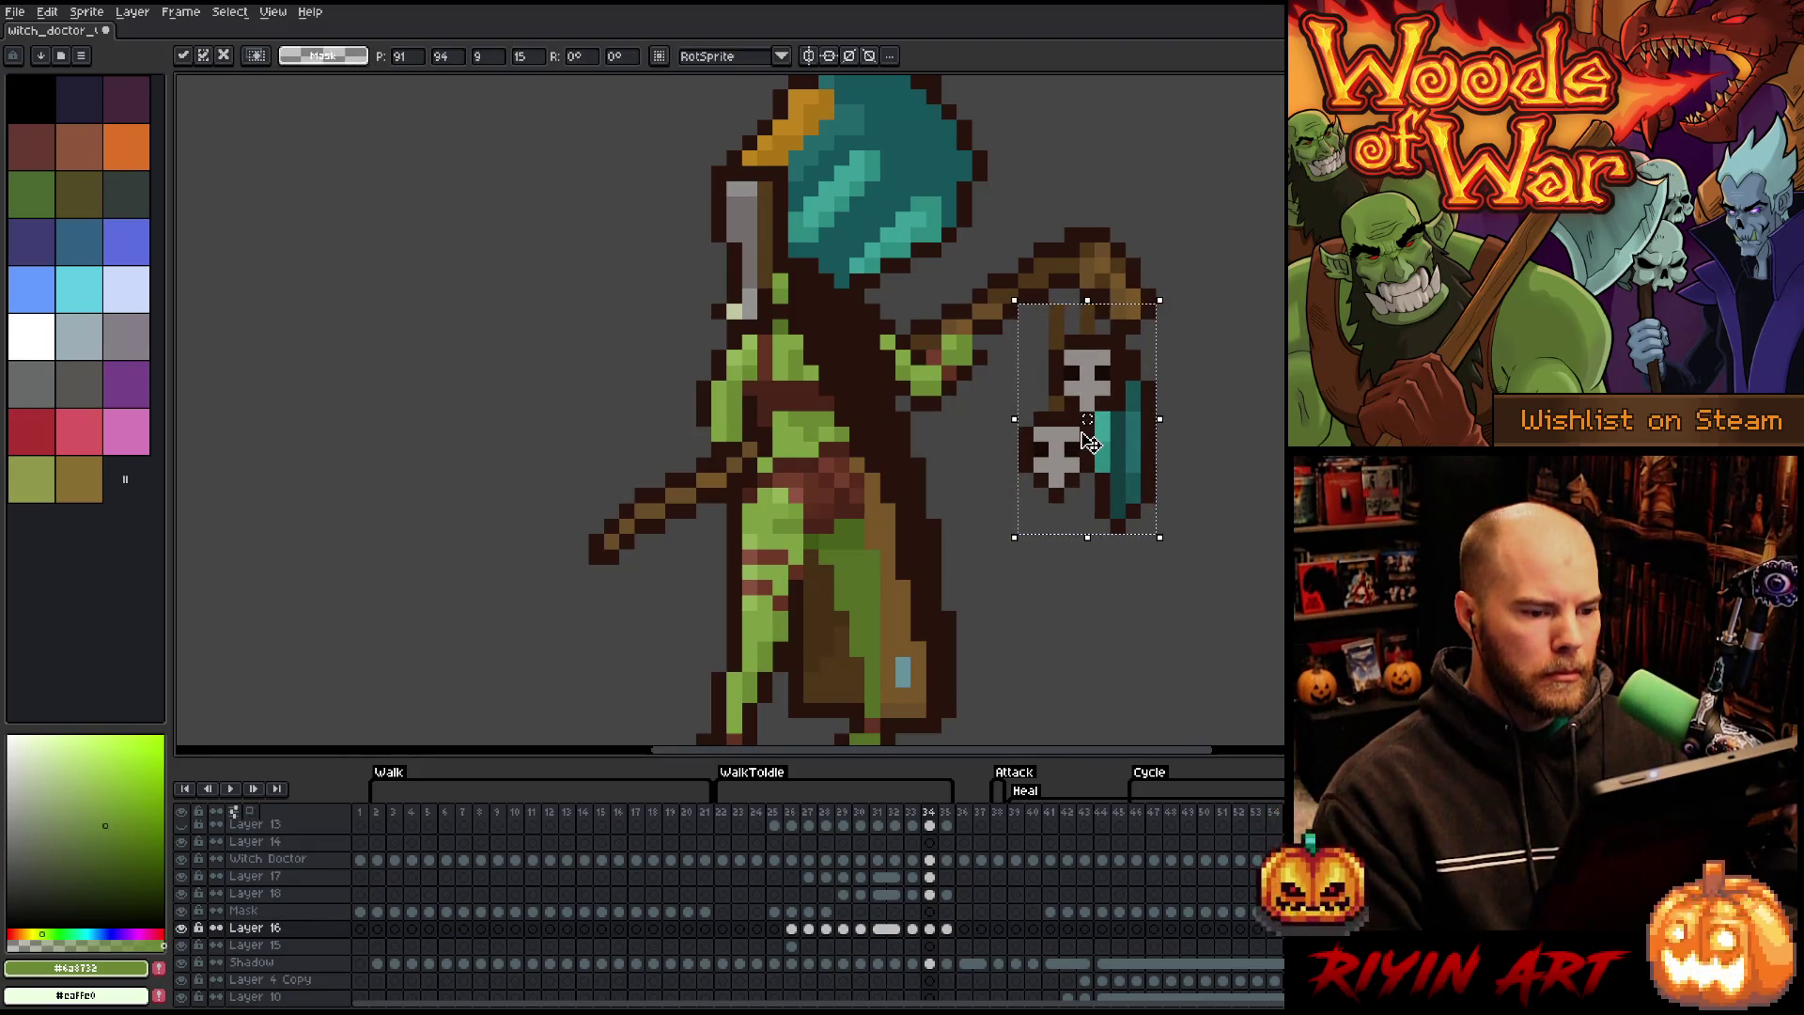
pyautogui.press('Return')
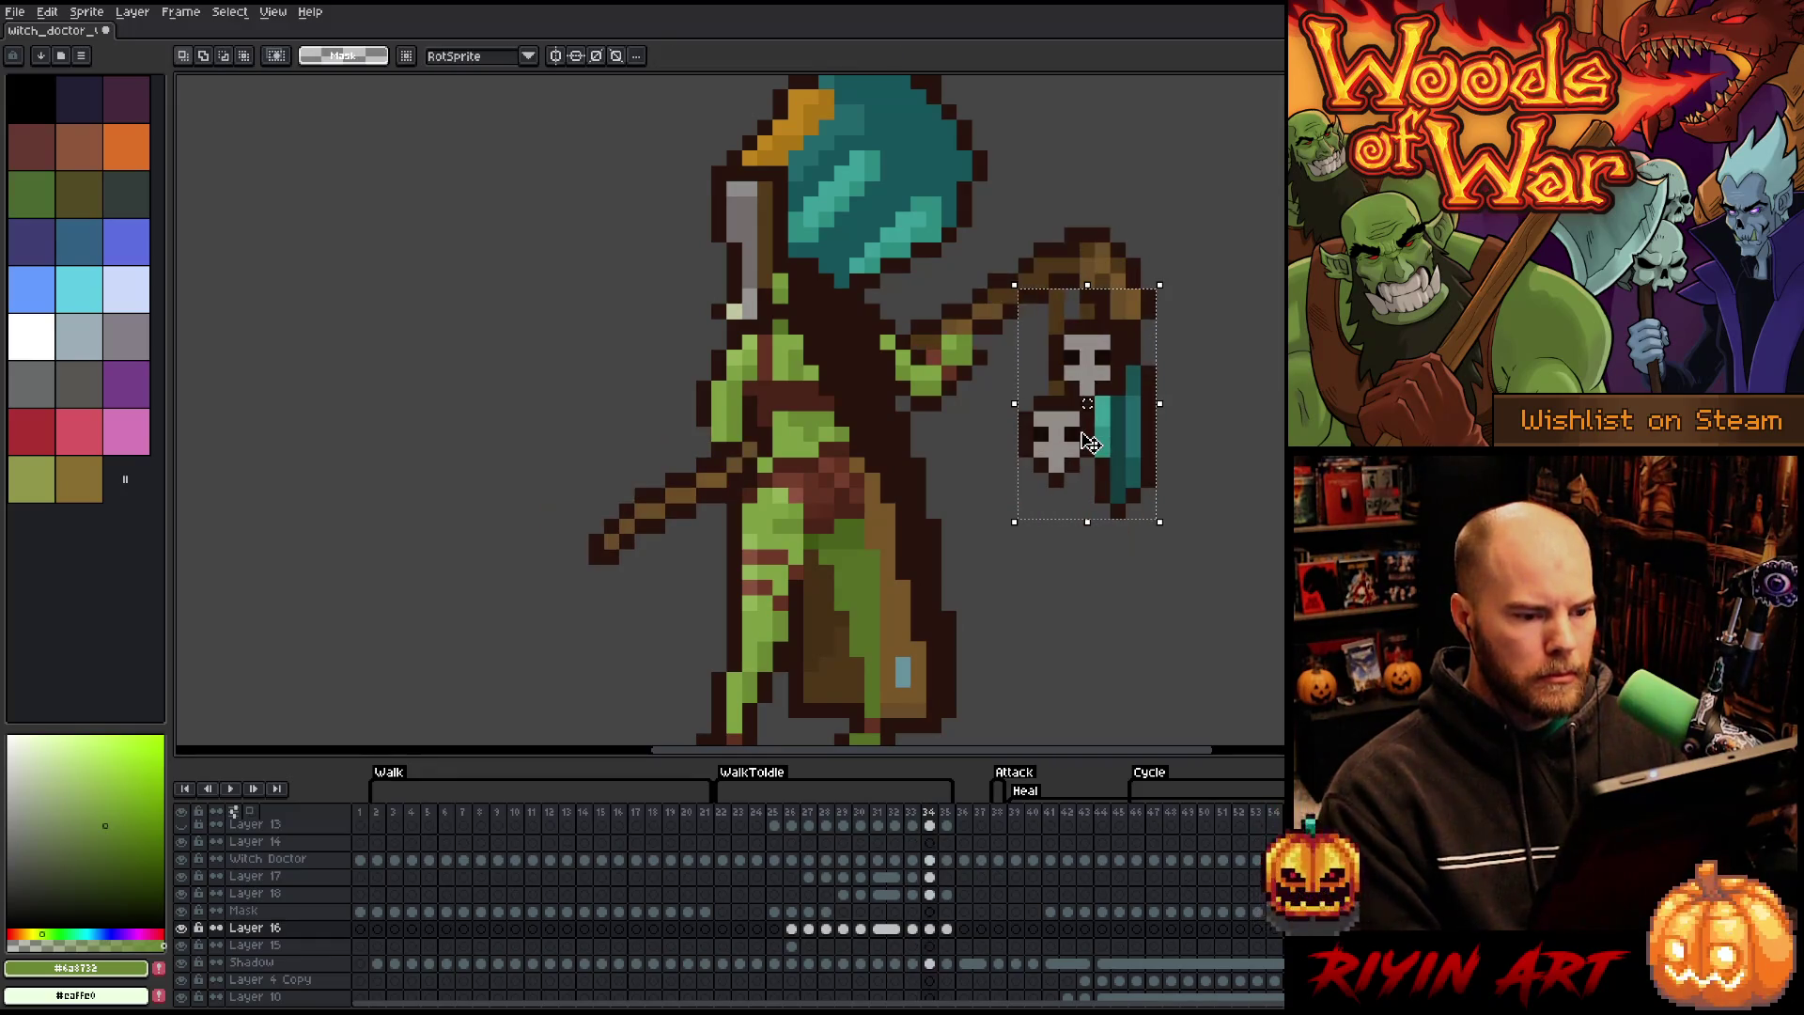
pyautogui.press('Right')
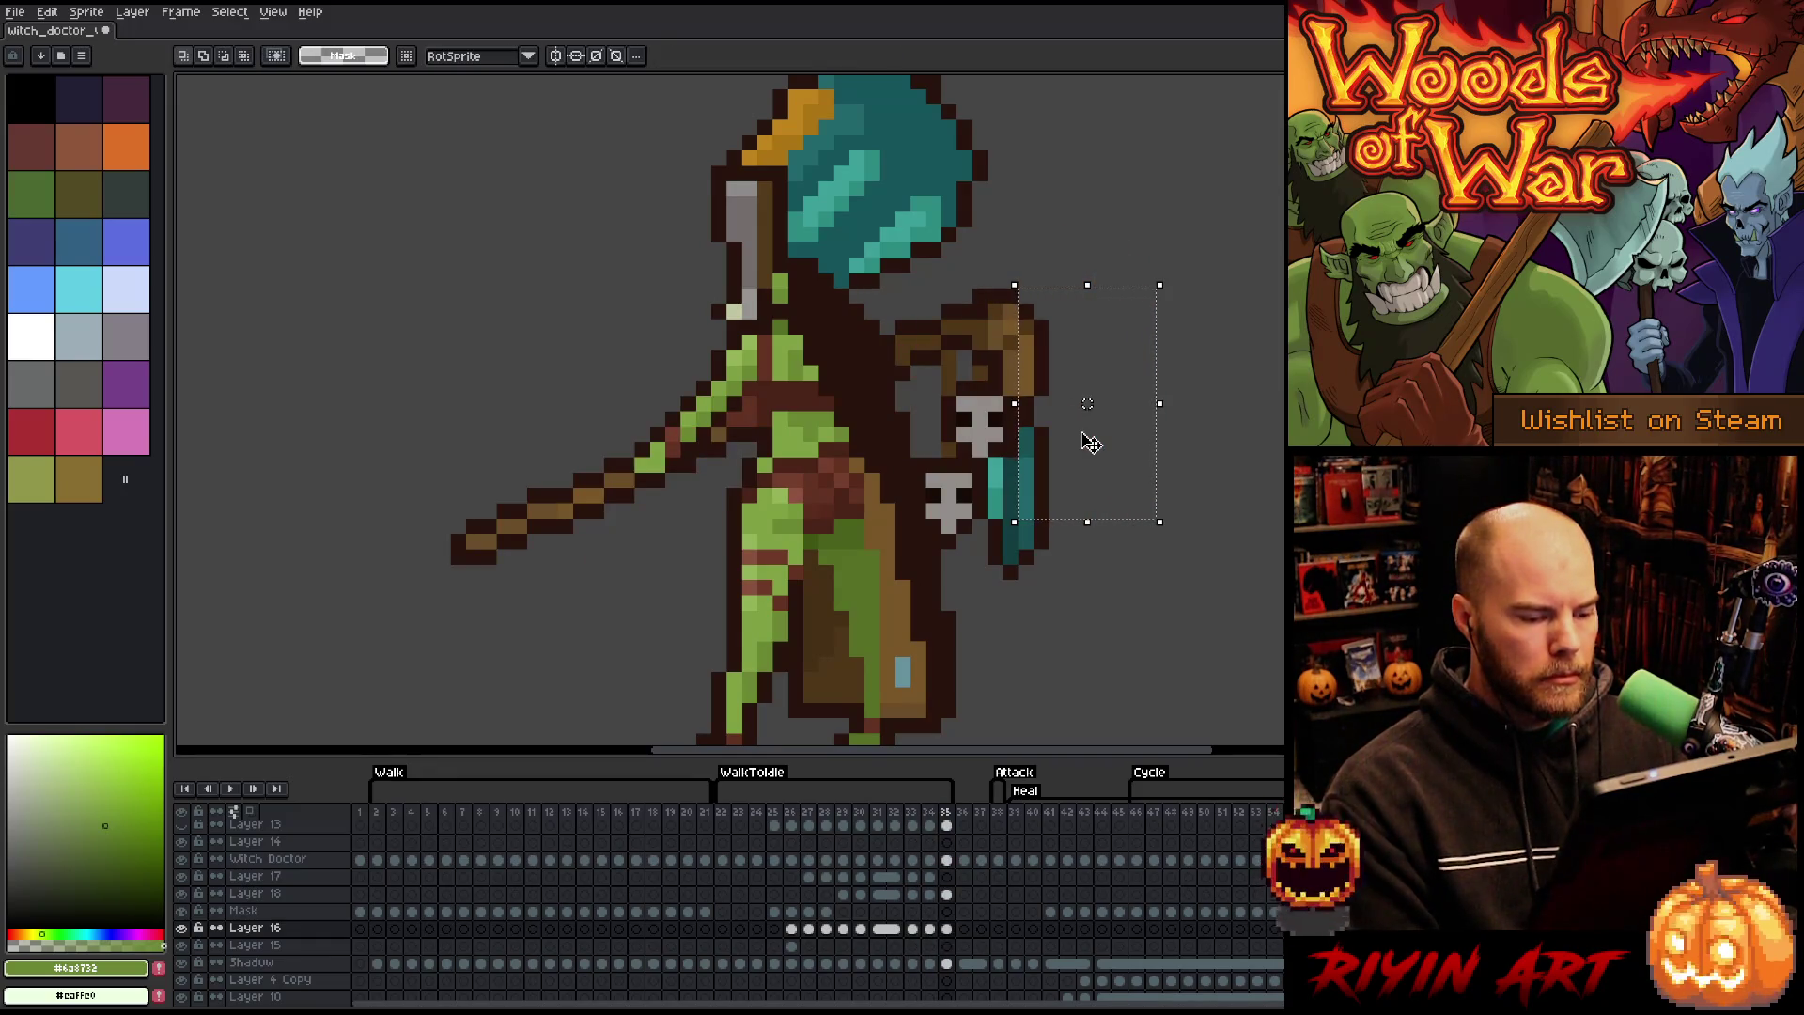
# - On frame 29, drag the skull lantern up-right under the staff hook, compare with frame 28, and deselect
pyautogui.click(825, 824)
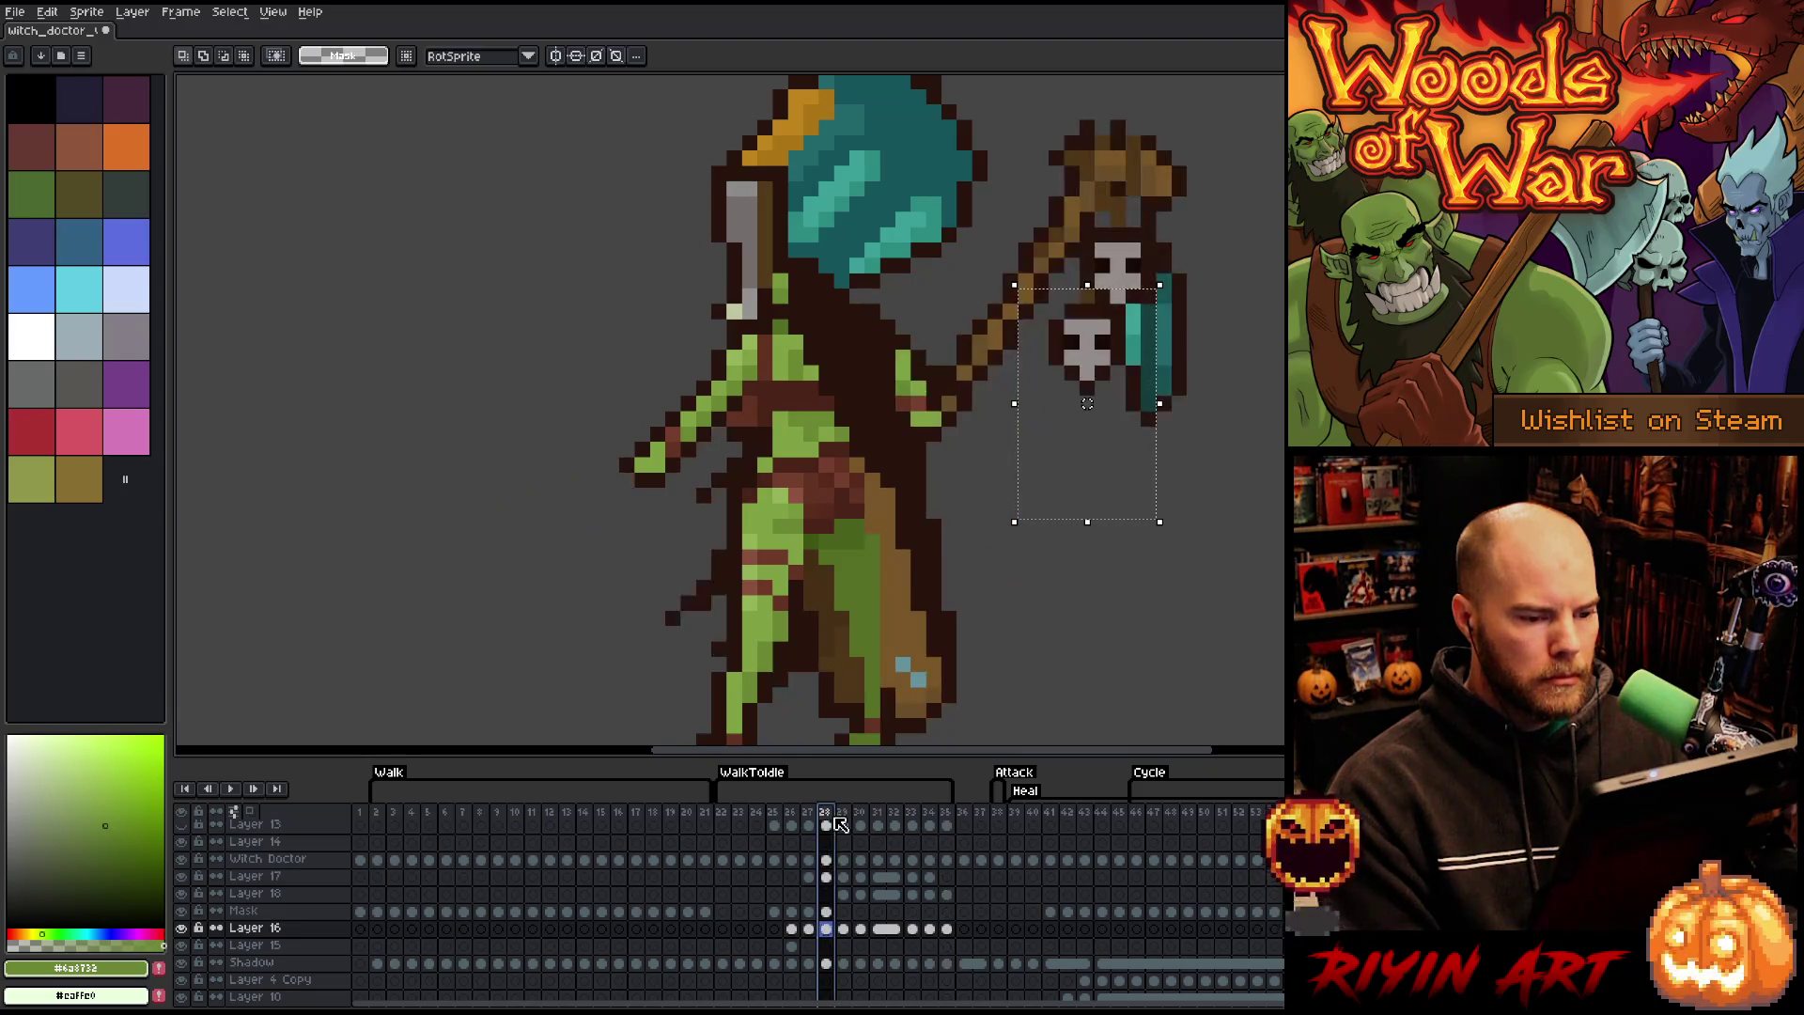
pyautogui.click(841, 824)
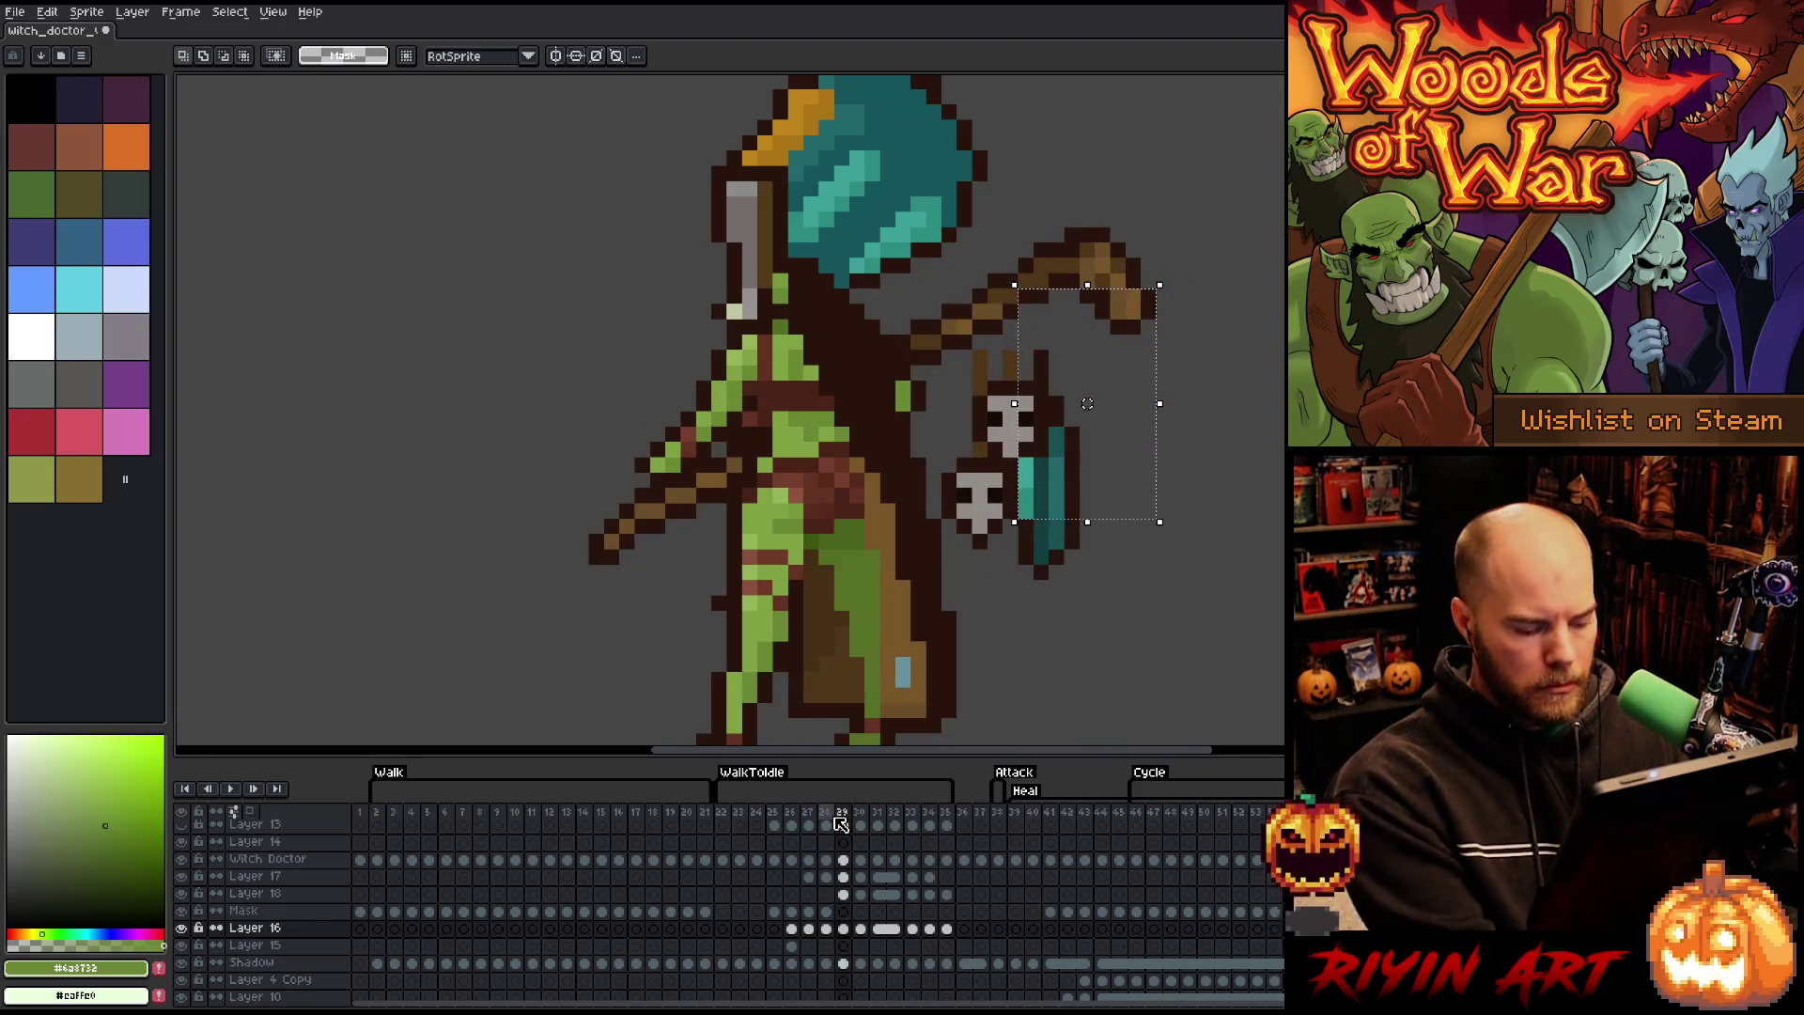
pyautogui.moveTo(1034, 483); pyautogui.dragTo(1094, 420)
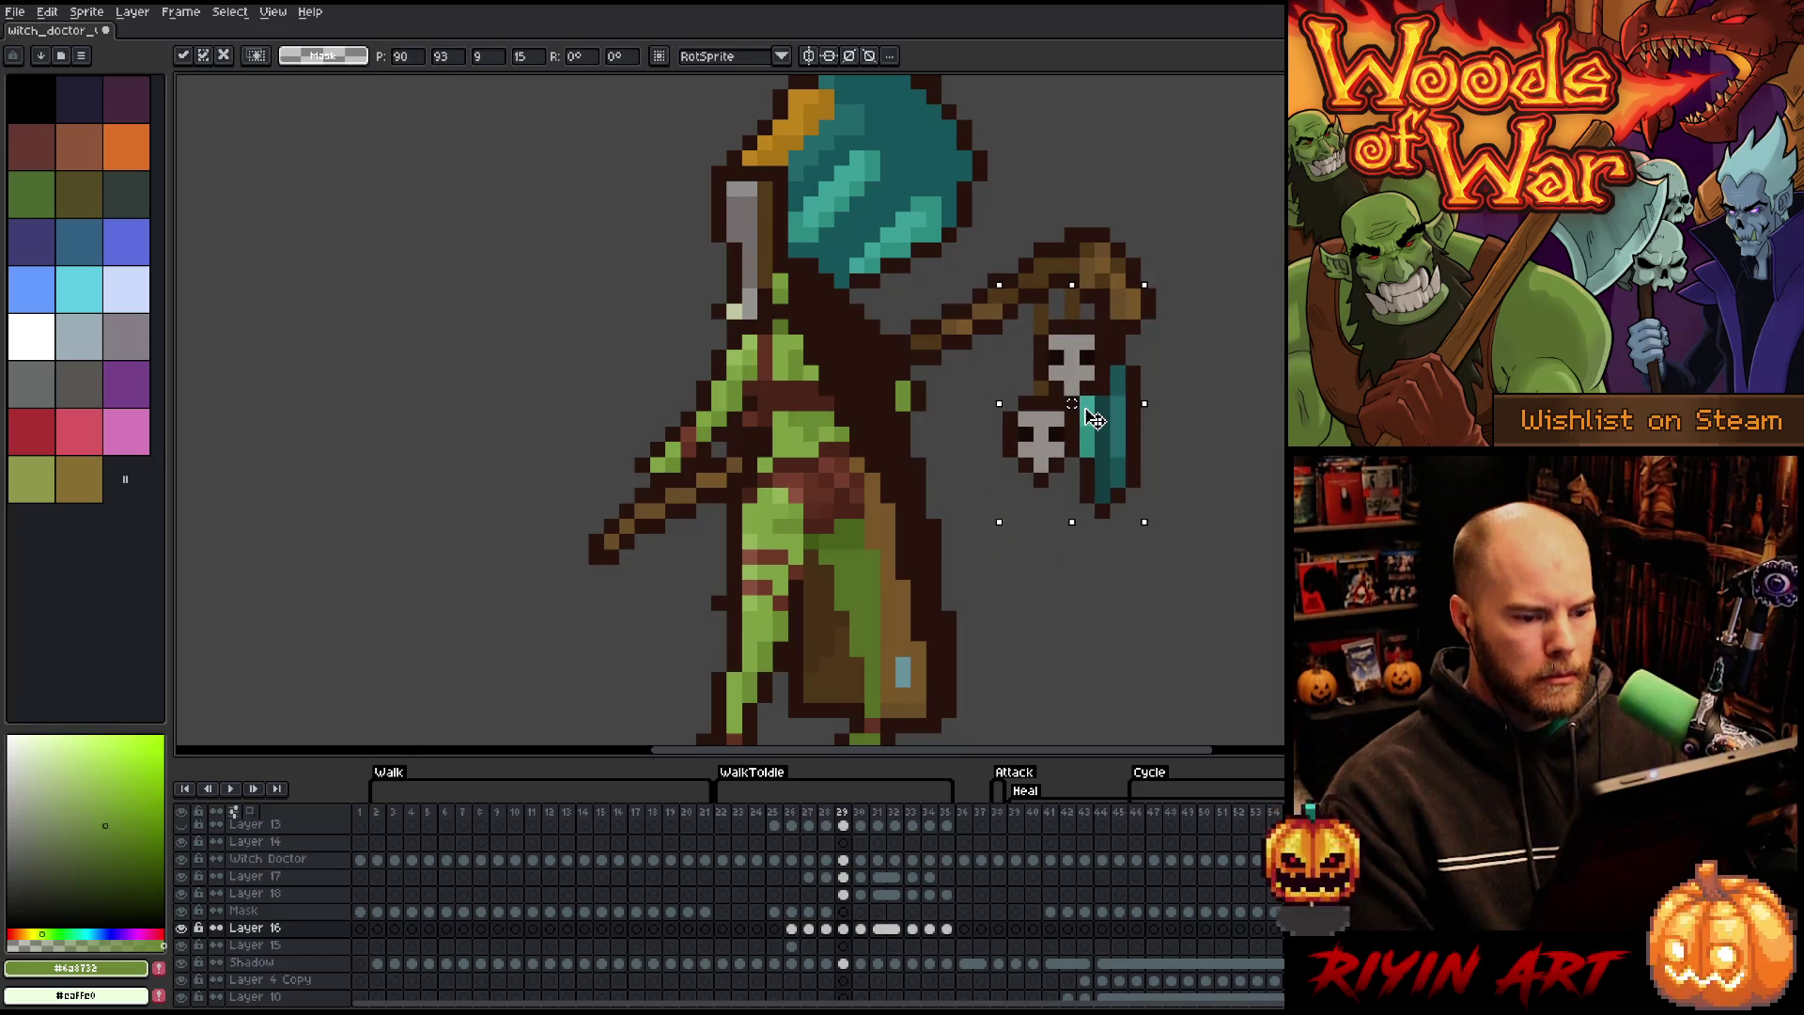
pyautogui.press(',')
pyautogui.press('.')
pyautogui.press(',')
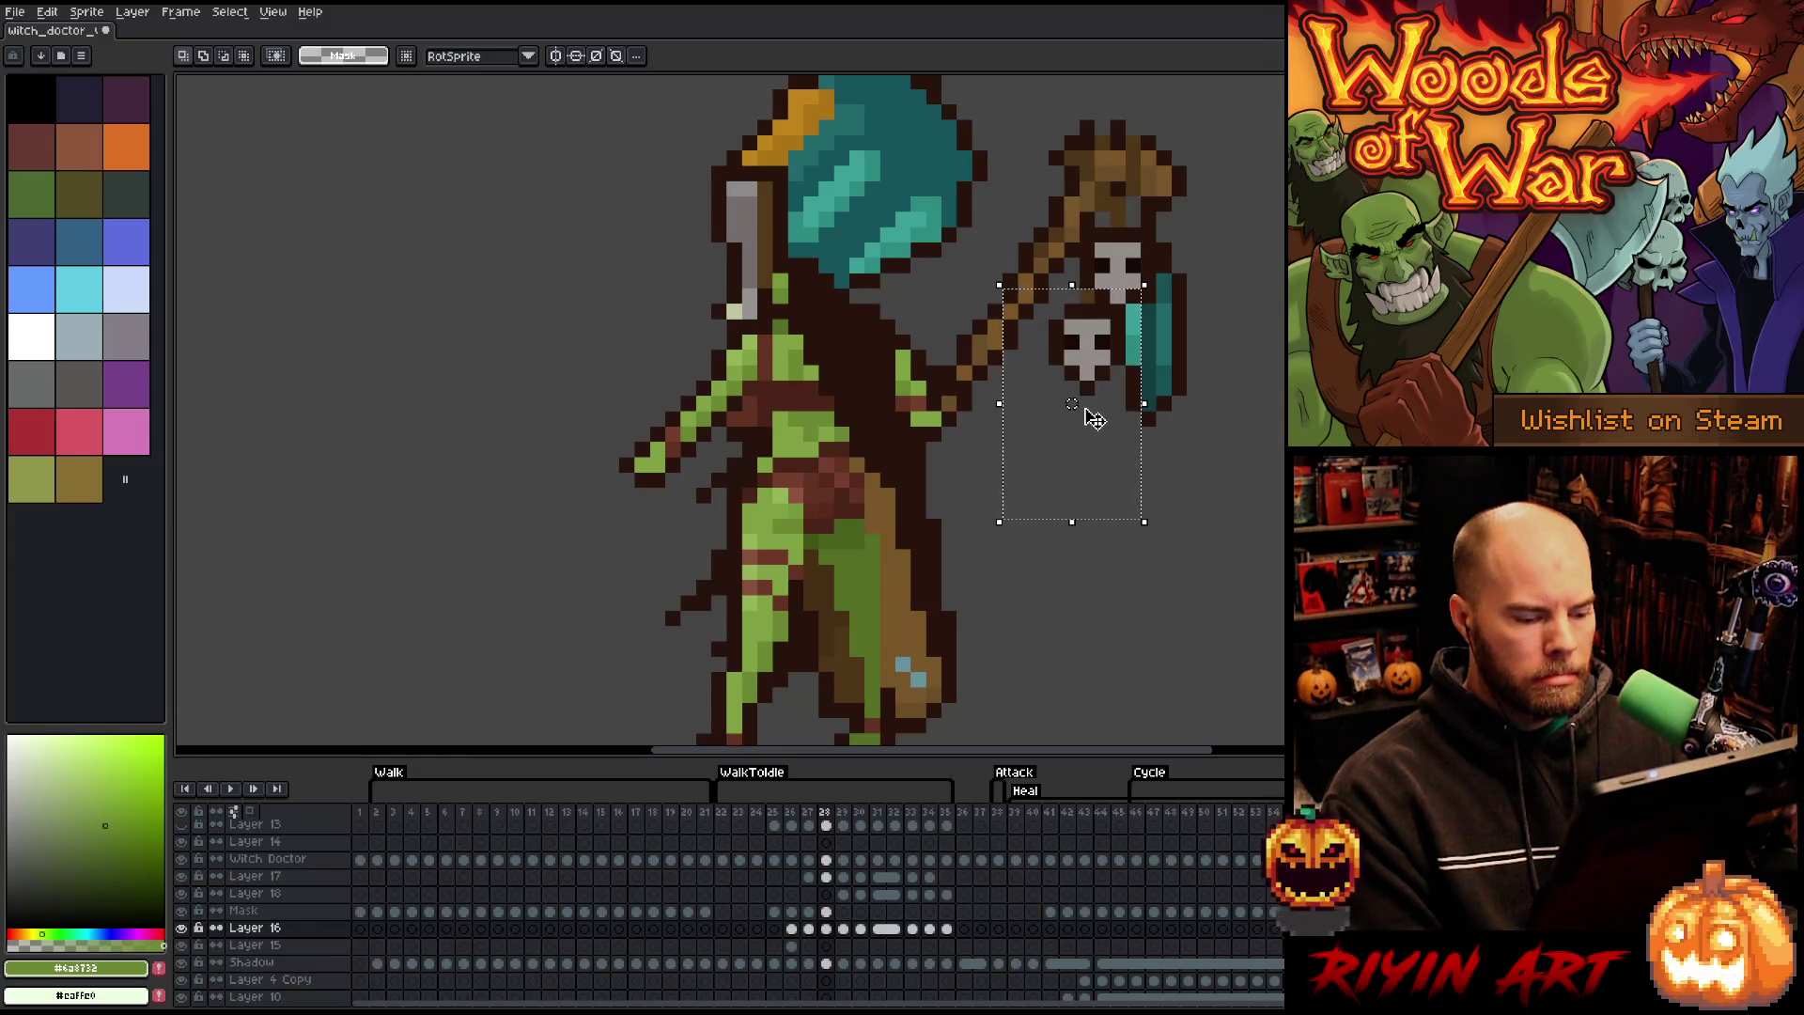
pyautogui.hotkey('ctrl', 'd')
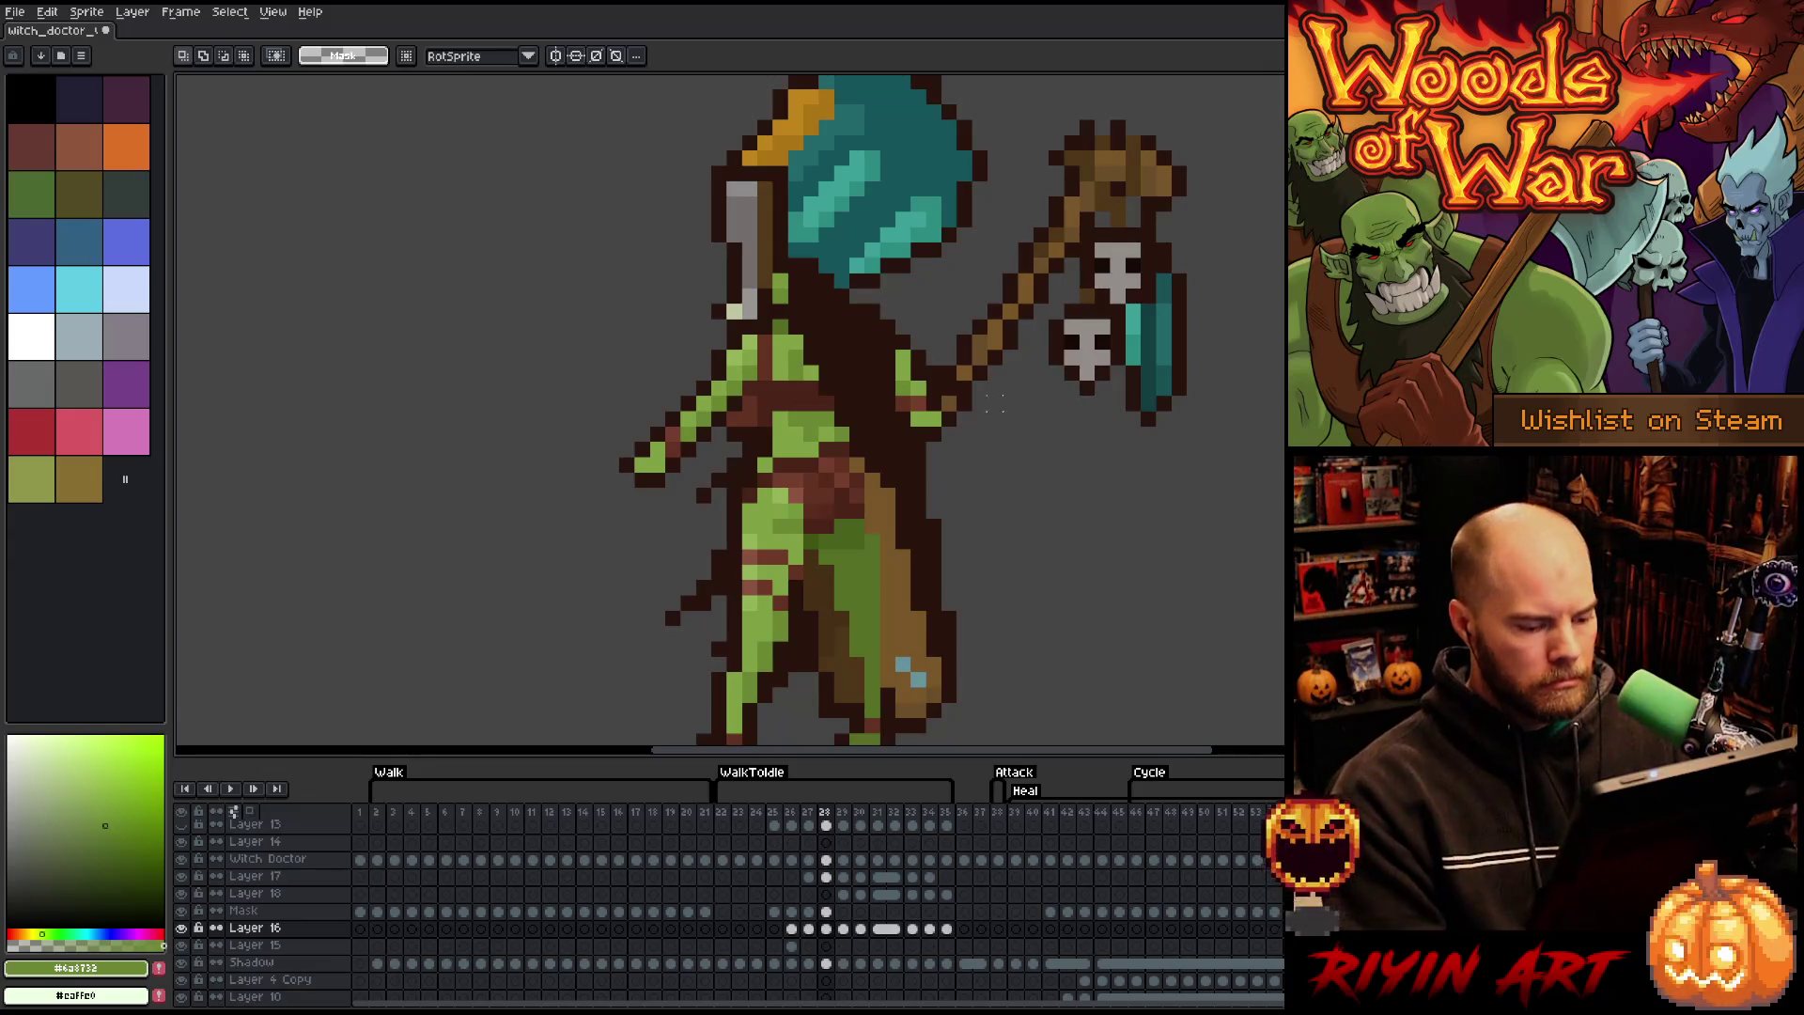
pyautogui.press('v')
pyautogui.hotkey('alt', 'Up')
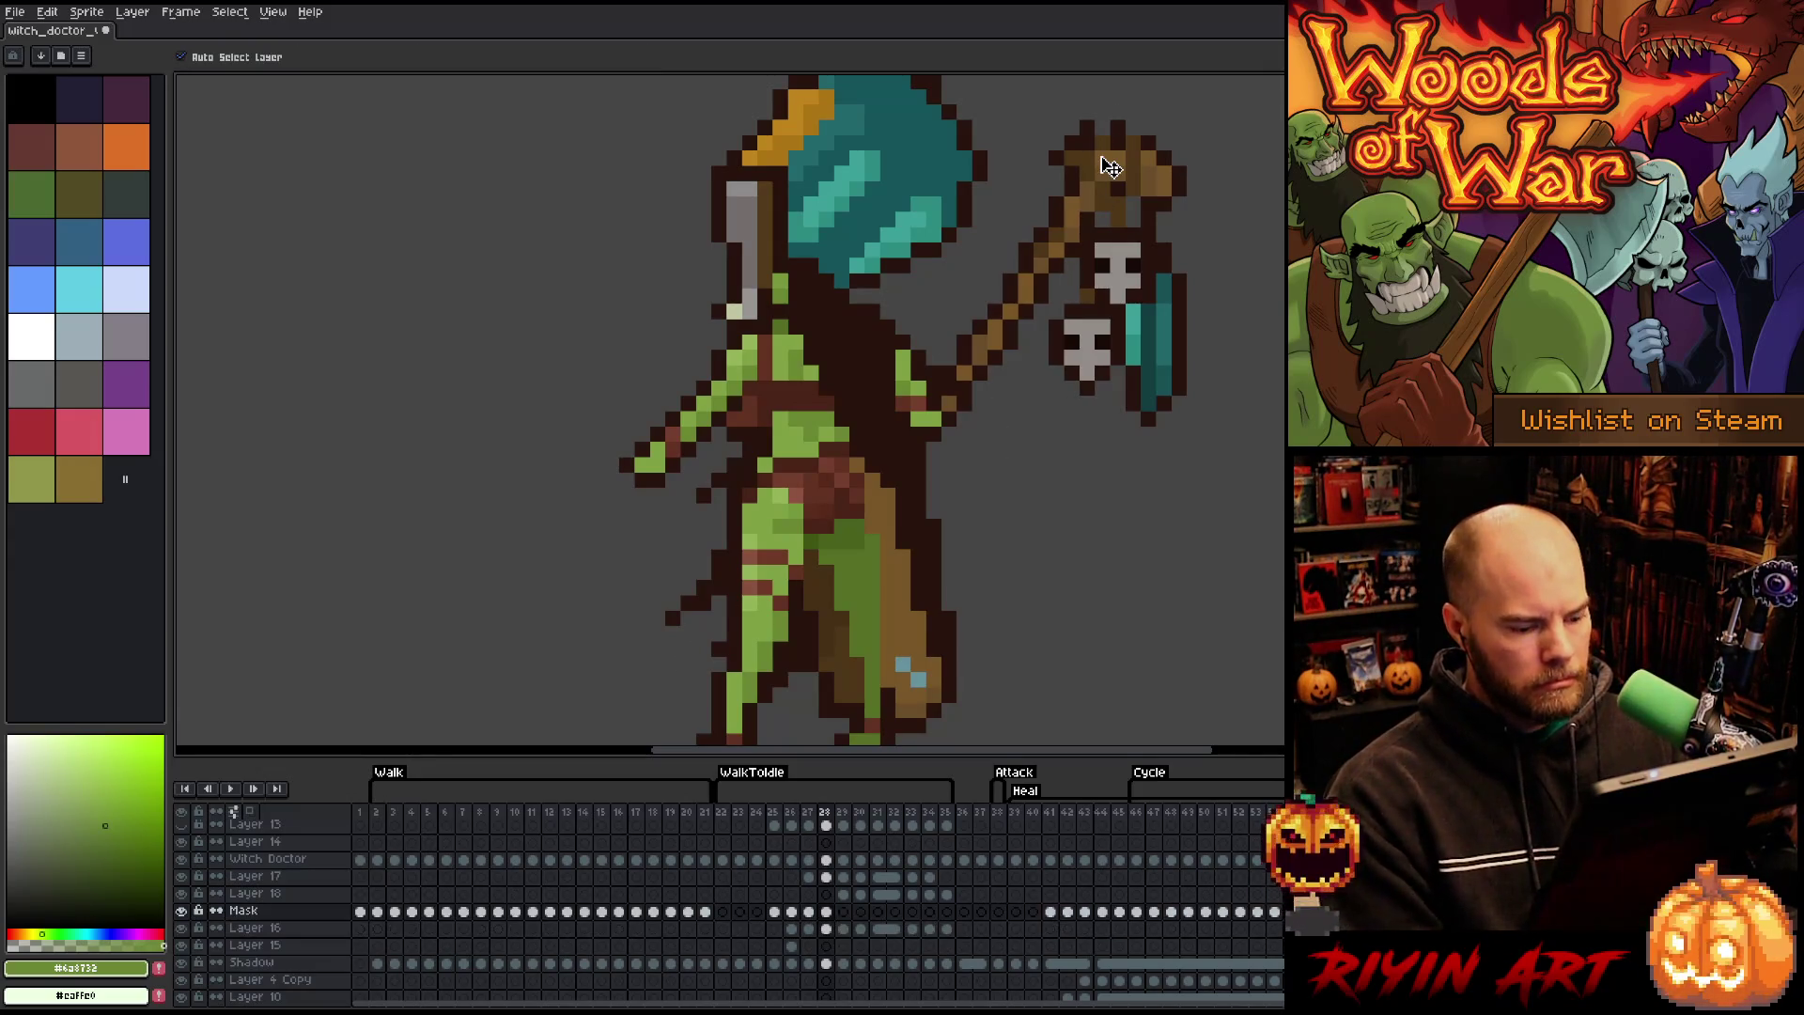
# - Isolate the staff layer and pick the dark brown #28130d outline colour with pixel-perfect drawing
pyautogui.keyDown('alt'); pyautogui.click(182, 910); pyautogui.keyUp('alt')
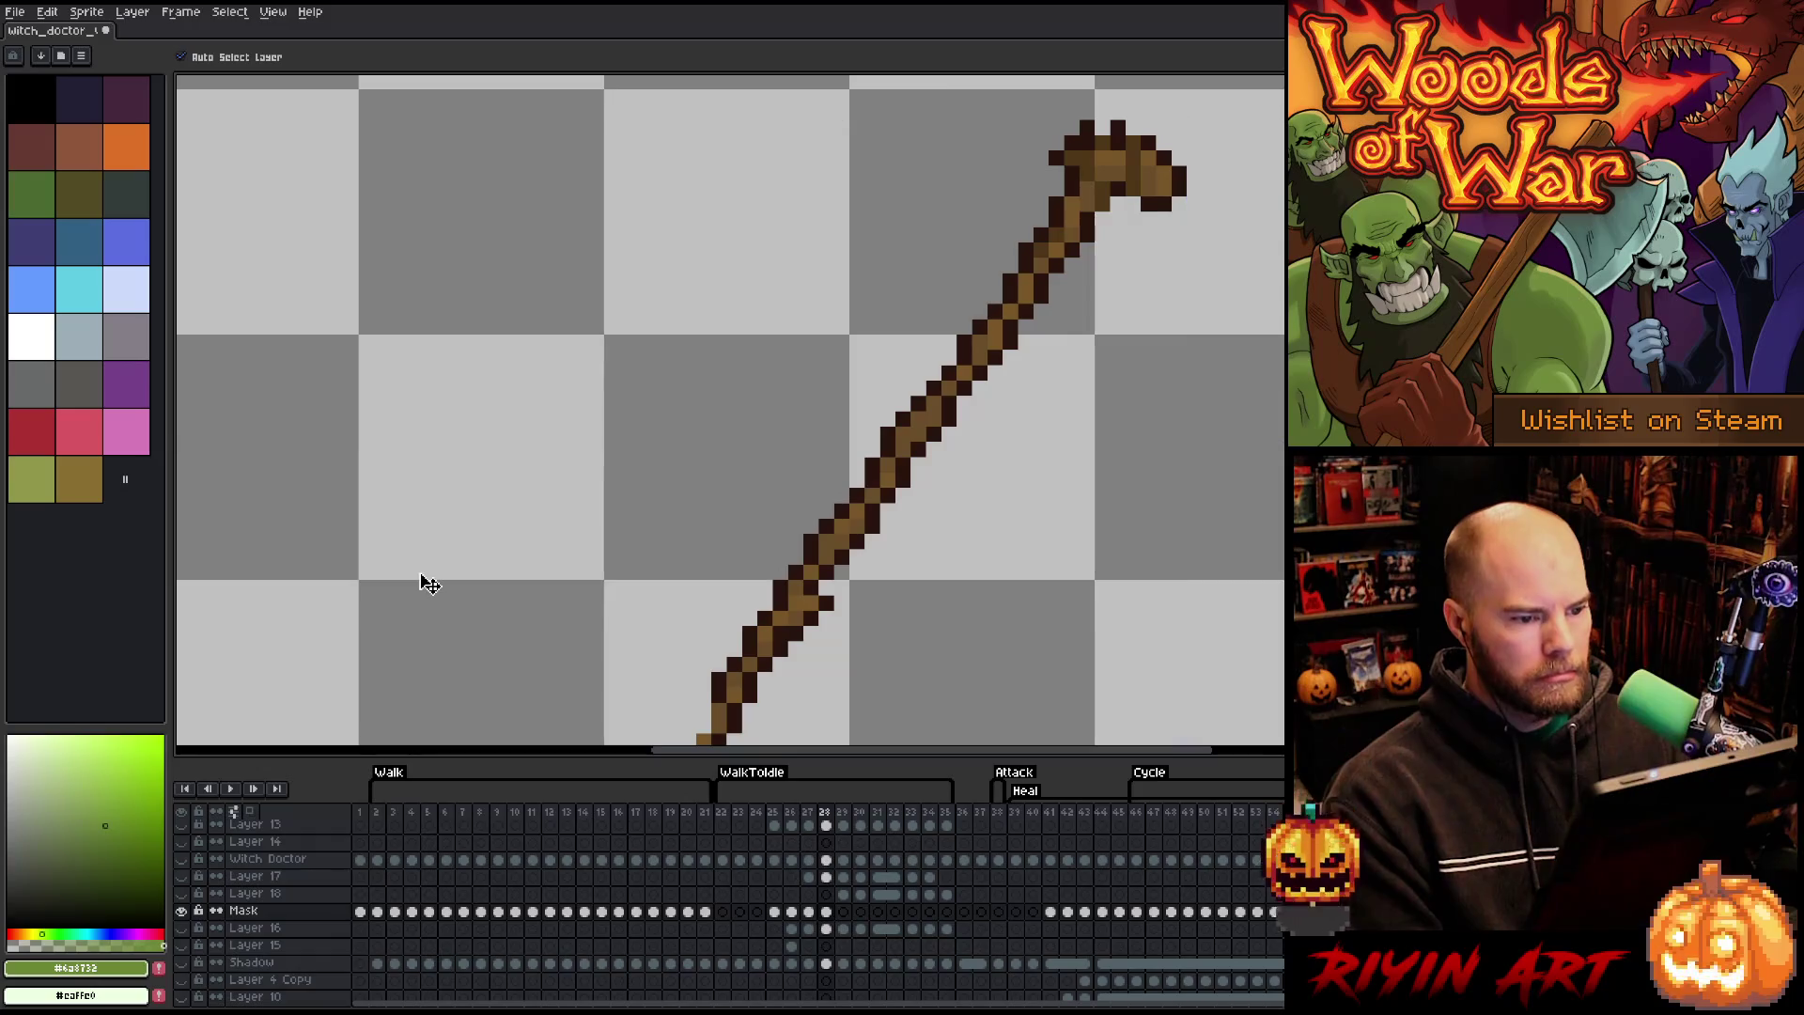
pyautogui.press('b')
pyautogui.keyDown('alt'); pyautogui.click(1101, 129); pyautogui.keyUp('alt')
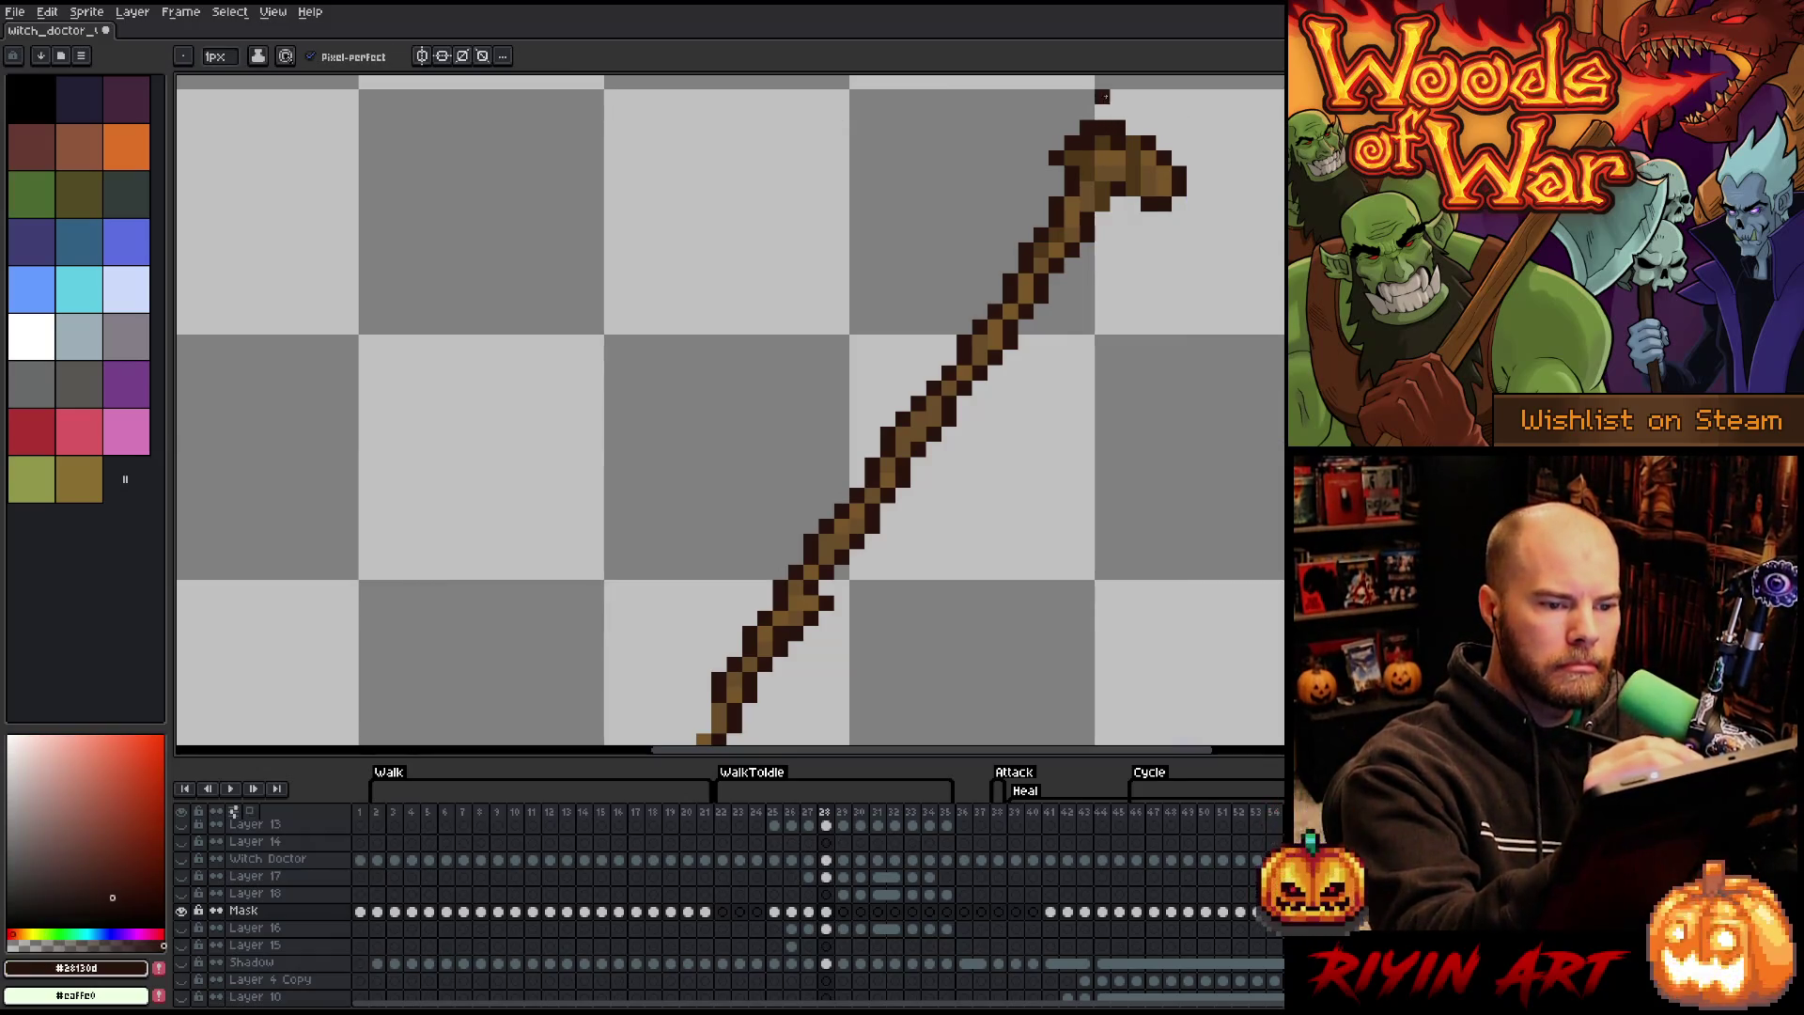
pyautogui.press('b')
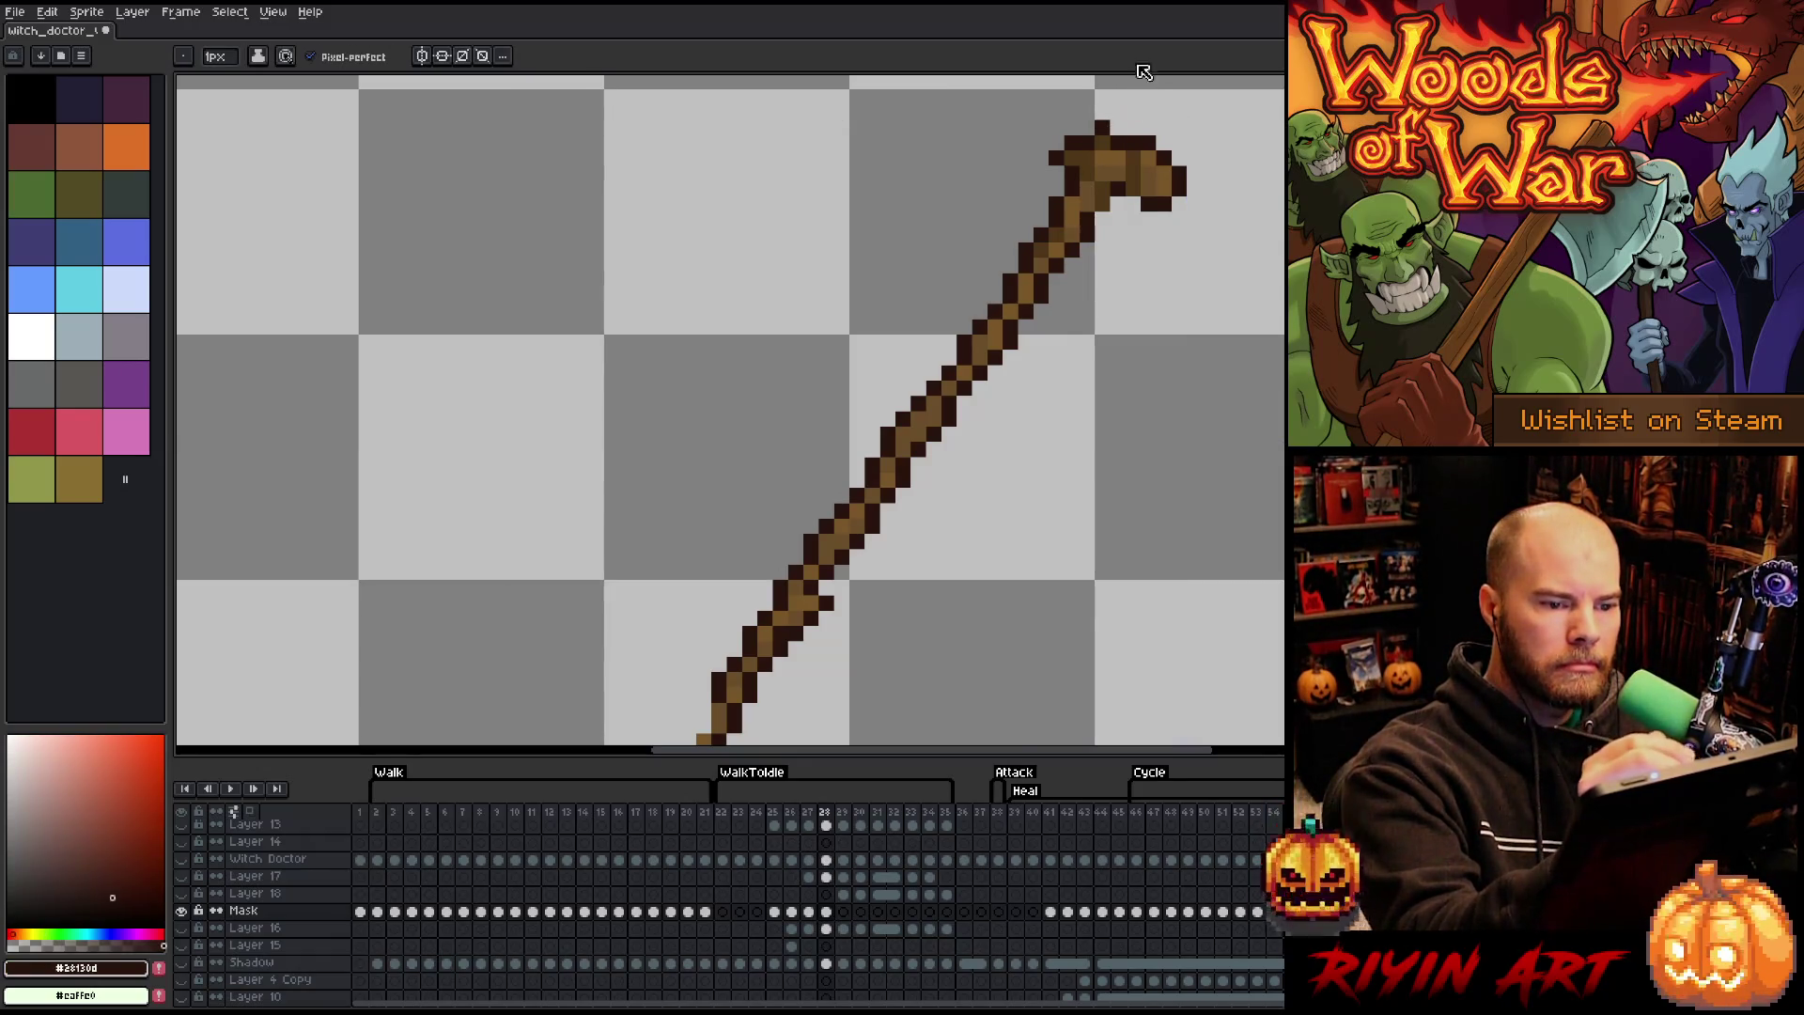
pyautogui.click(1102, 112)
pyautogui.hotkey('ctrl', 'z')
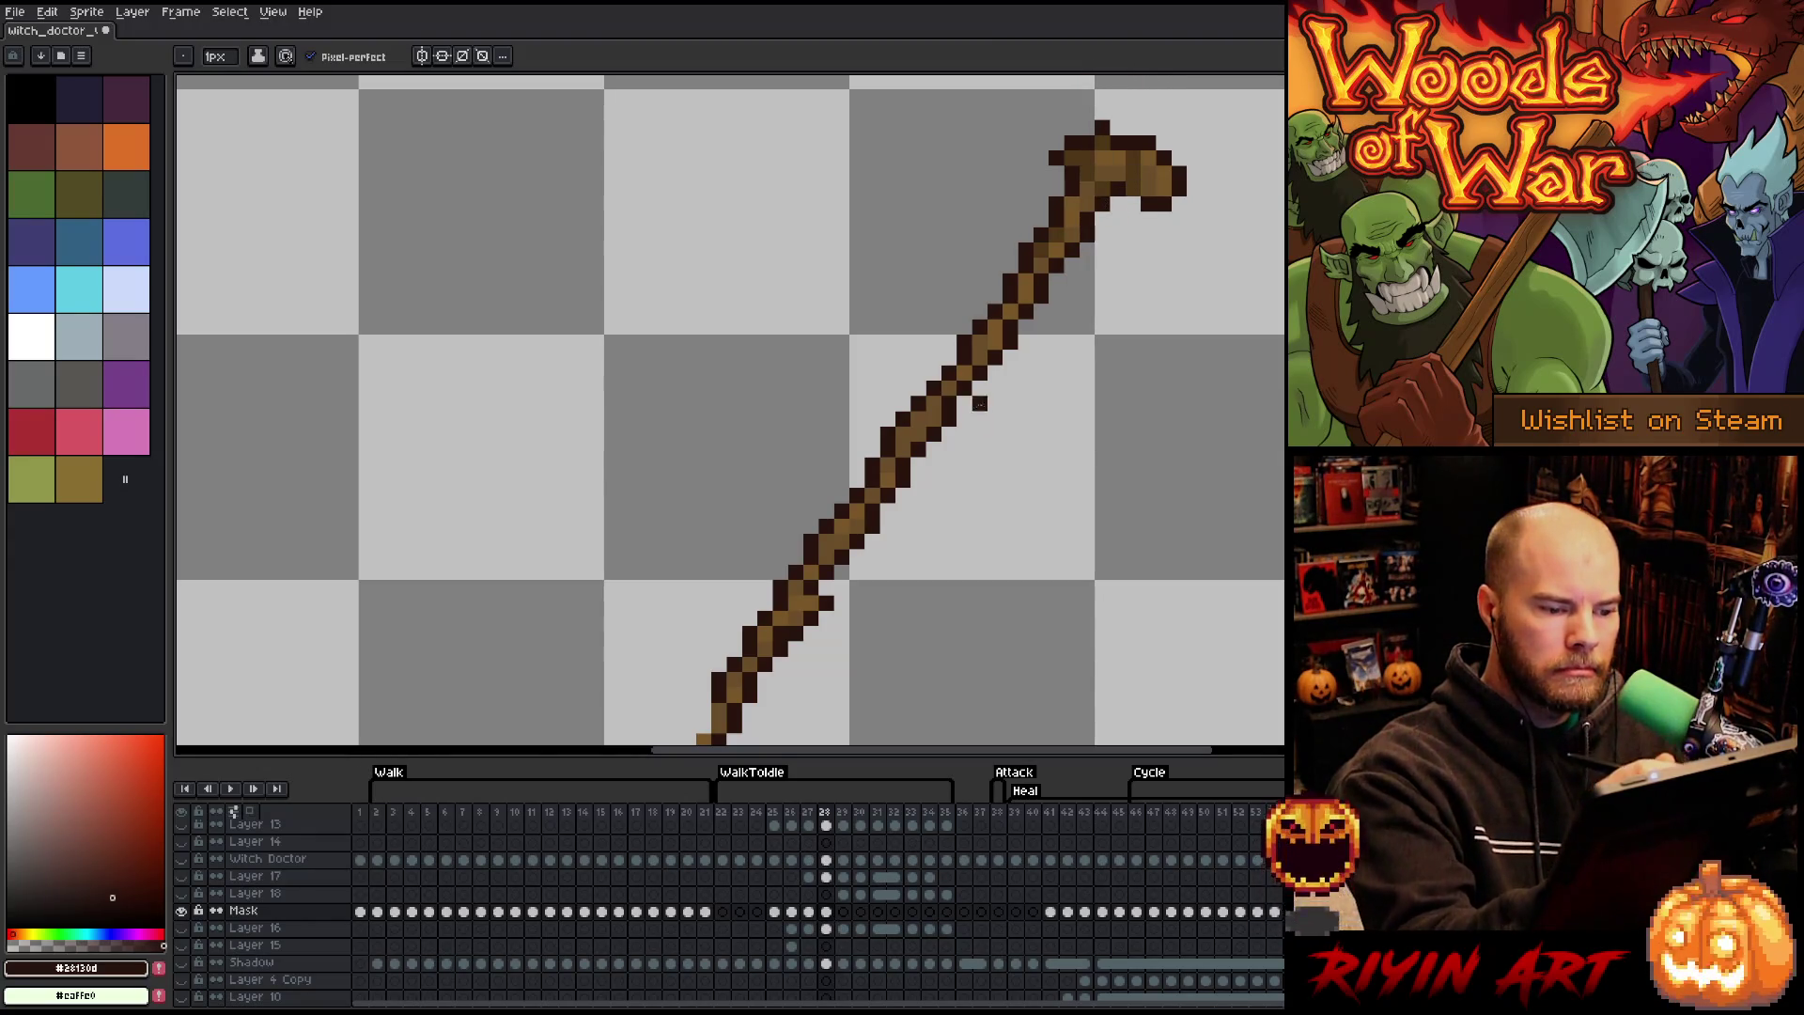
pyautogui.press('space')
pyautogui.moveTo(975, 501); pyautogui.dragTo(959, 462)
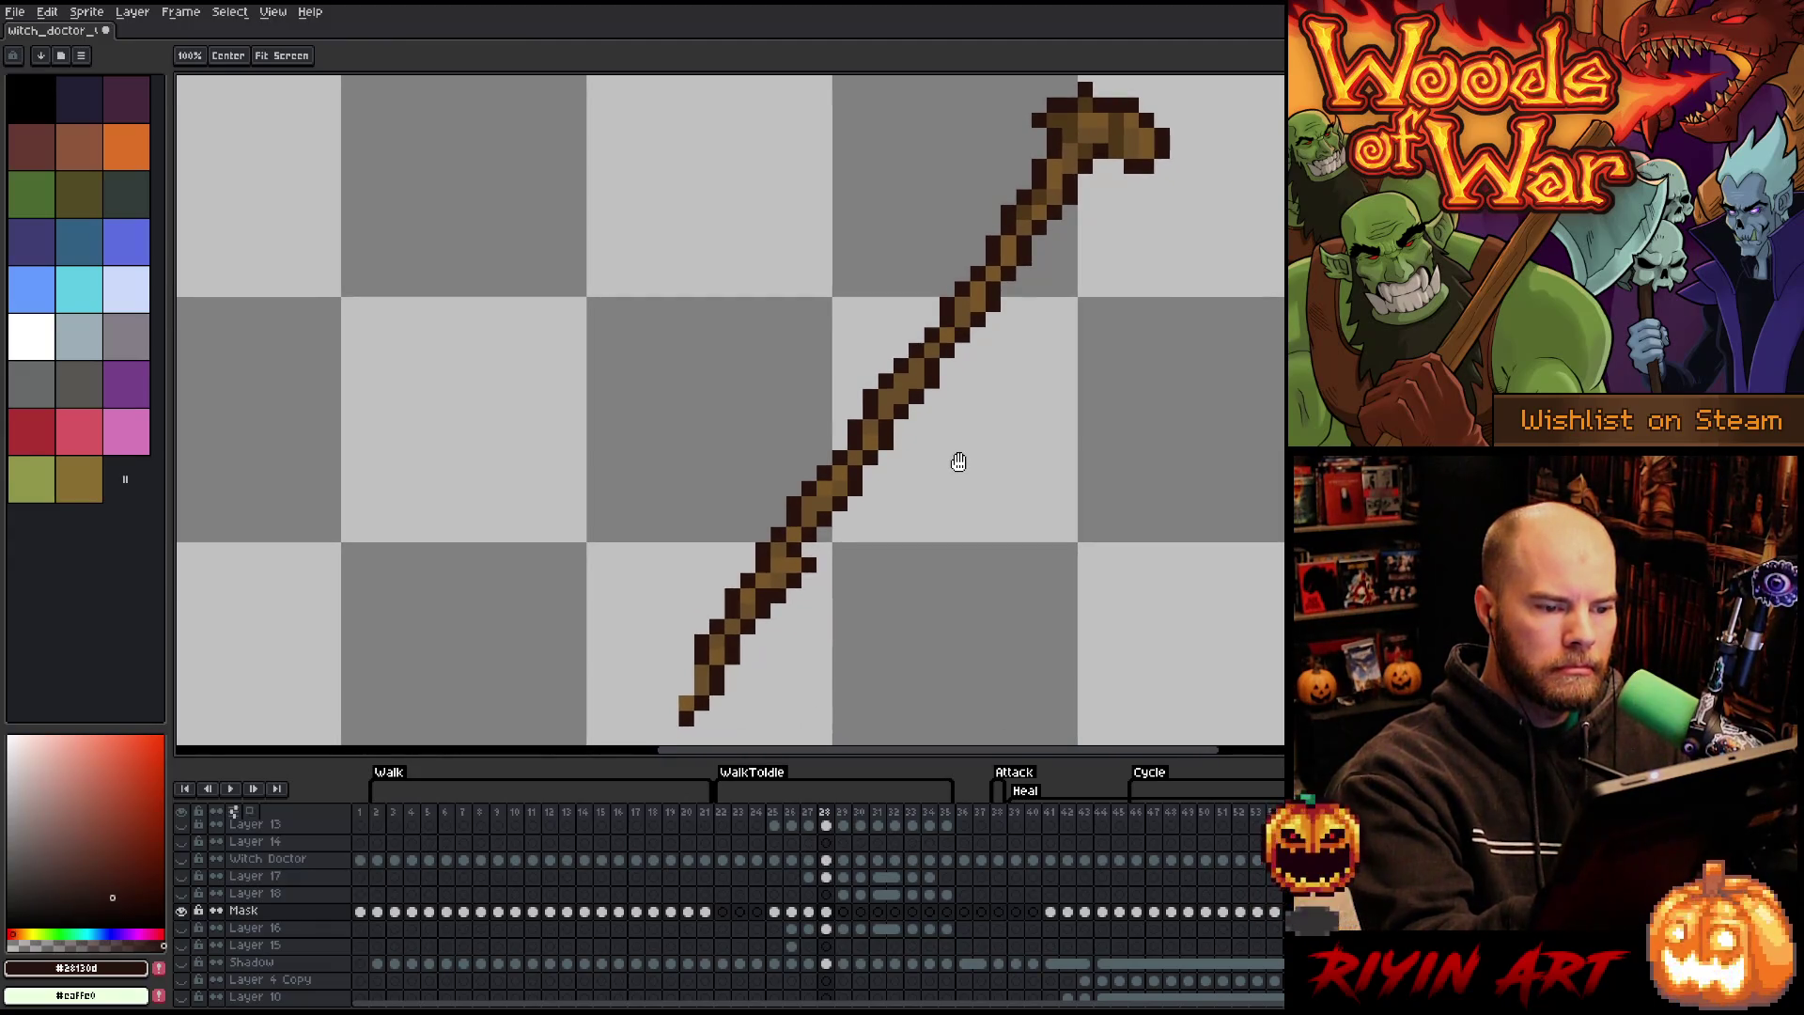
# - Touch up the staff's lower edge with browns #4e3418 and #6a4e2a, erase two dark pixels, and unhide all layers
pyautogui.keyDown('alt'); pyautogui.click(851, 457); pyautogui.keyUp('alt')
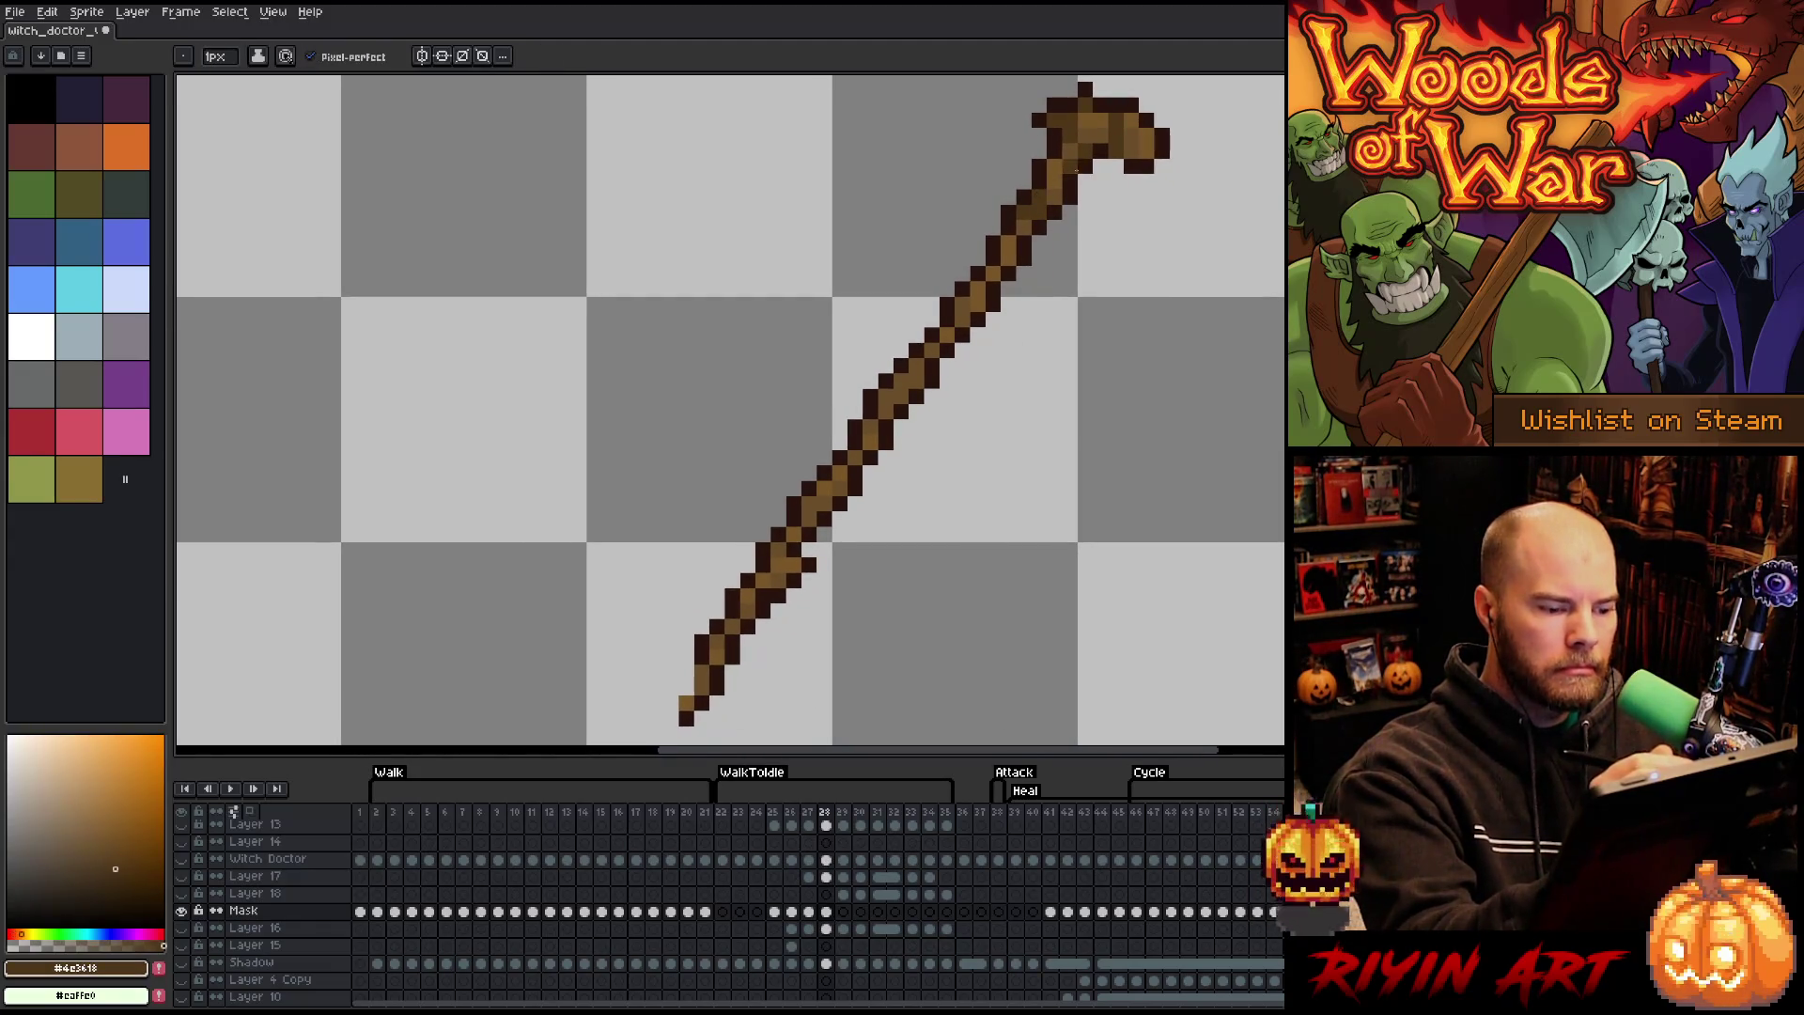
pyautogui.keyDown('alt'); pyautogui.click(792, 536); pyautogui.keyUp('alt')
pyautogui.keyDown('alt'); pyautogui.click(790, 545); pyautogui.keyUp('alt')
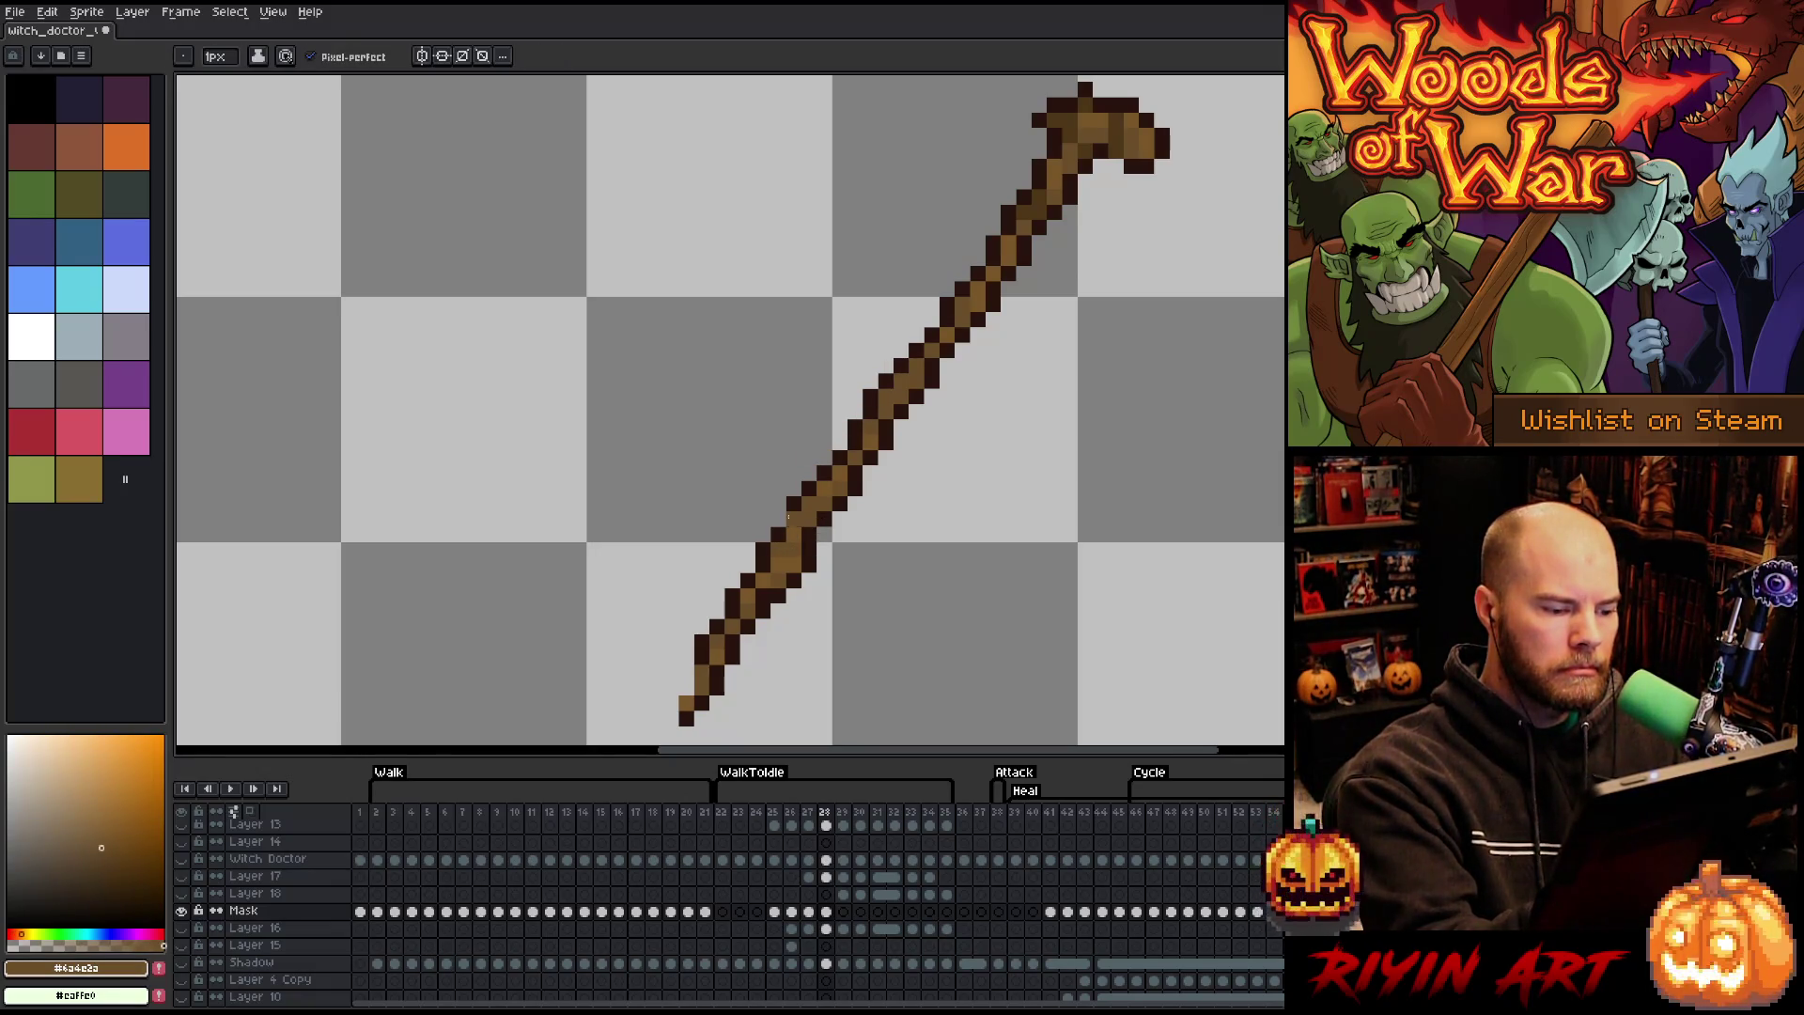
pyautogui.click(747, 639)
pyautogui.click(748, 612)
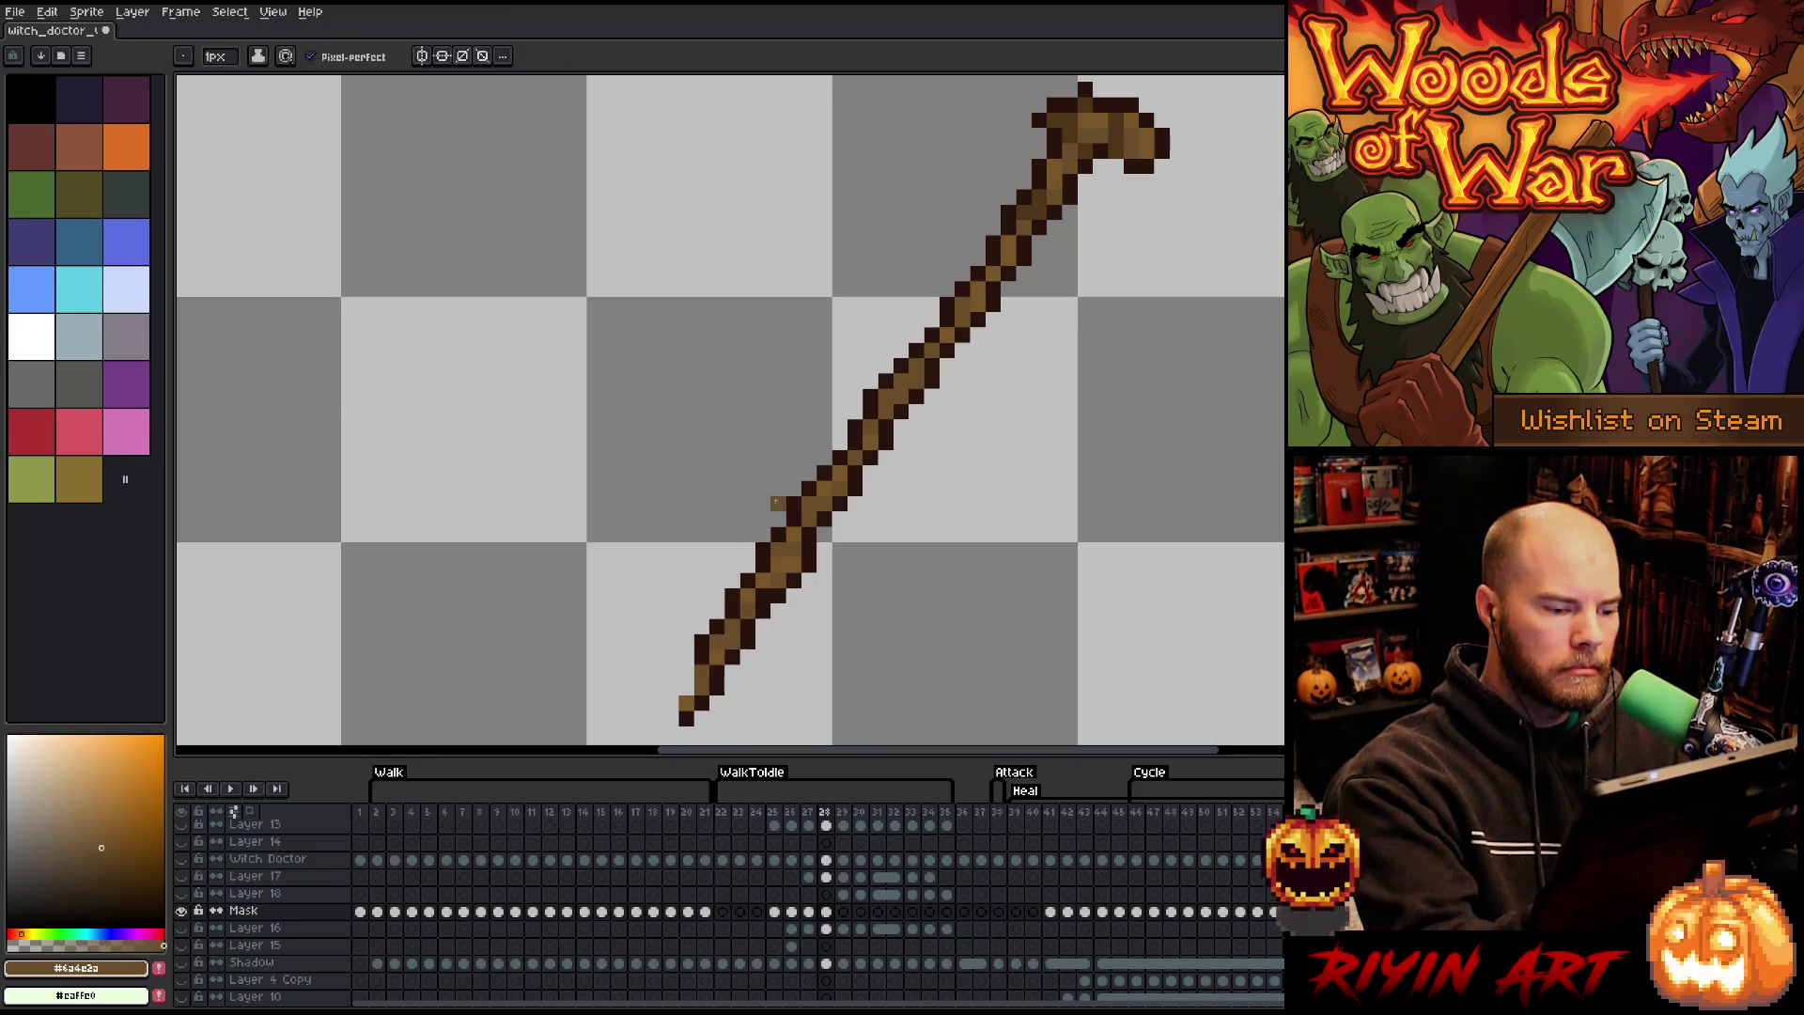
pyautogui.keyDown('alt'); pyautogui.click(703, 686); pyautogui.keyUp('alt')
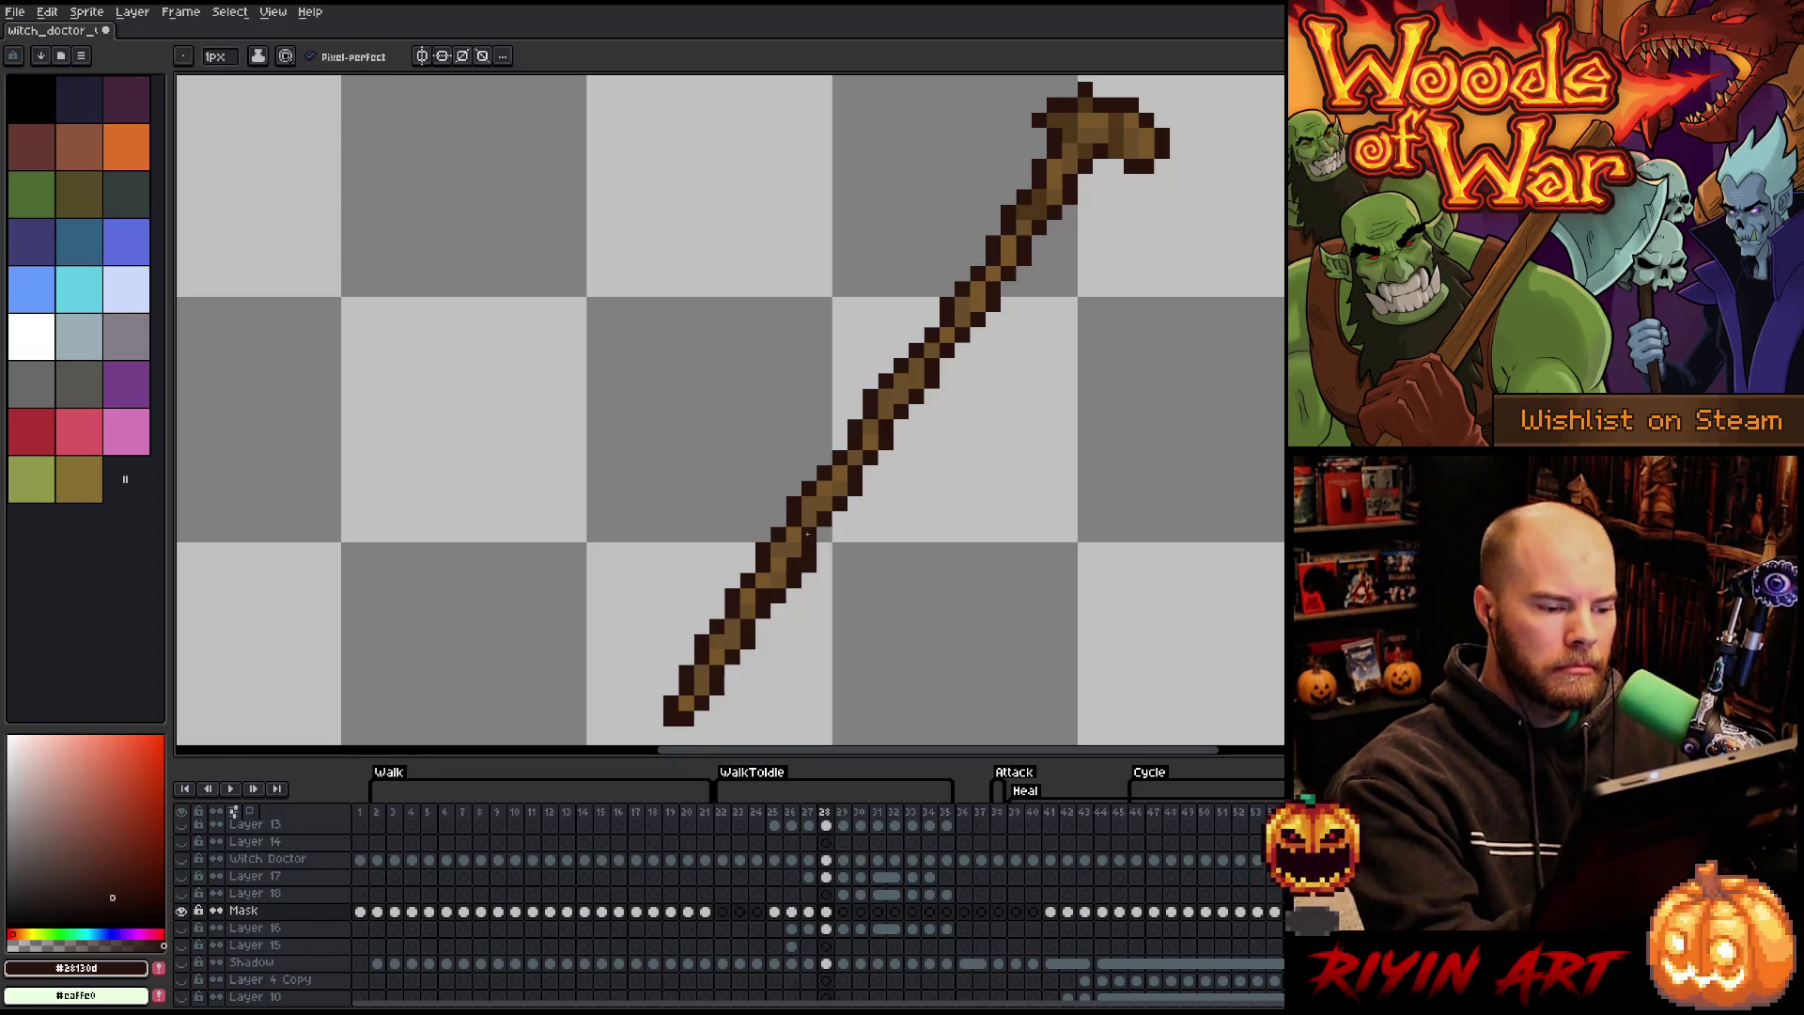
pyautogui.moveTo(809, 550); pyautogui.dragTo(809, 567)
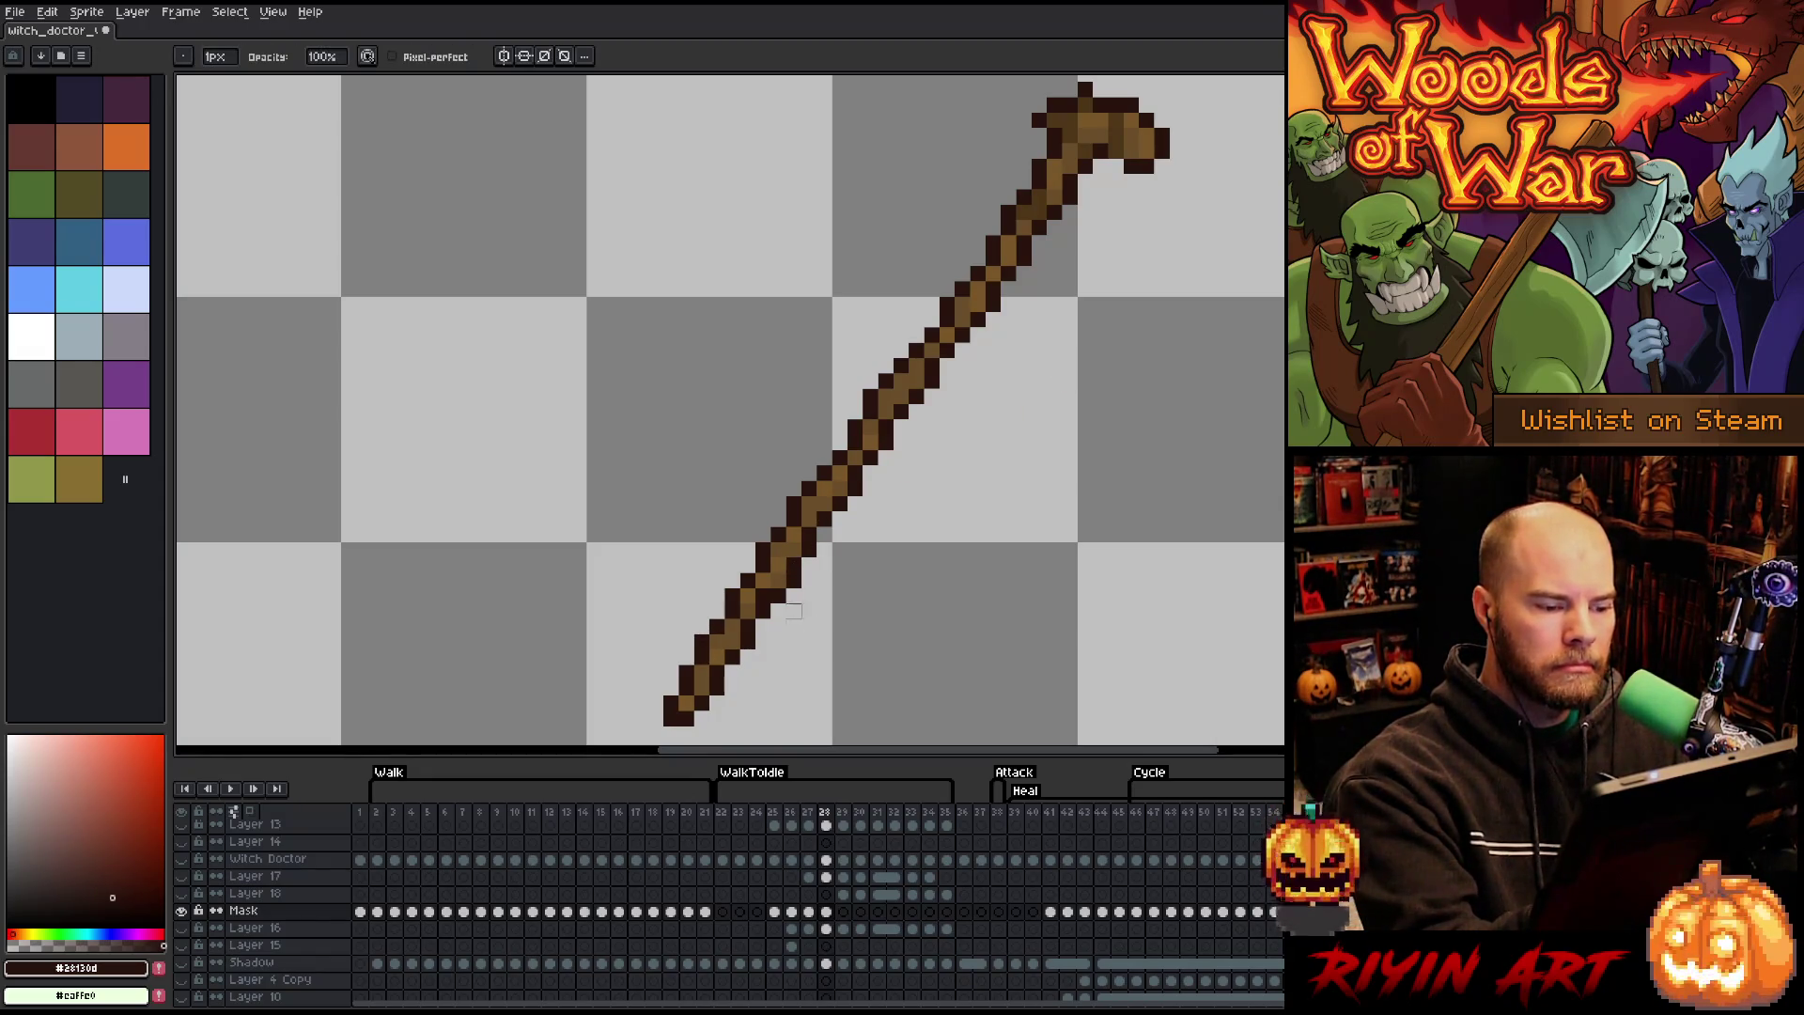
pyautogui.press('b')
pyautogui.keyDown('alt'); pyautogui.click(764, 595); pyautogui.keyUp('alt')
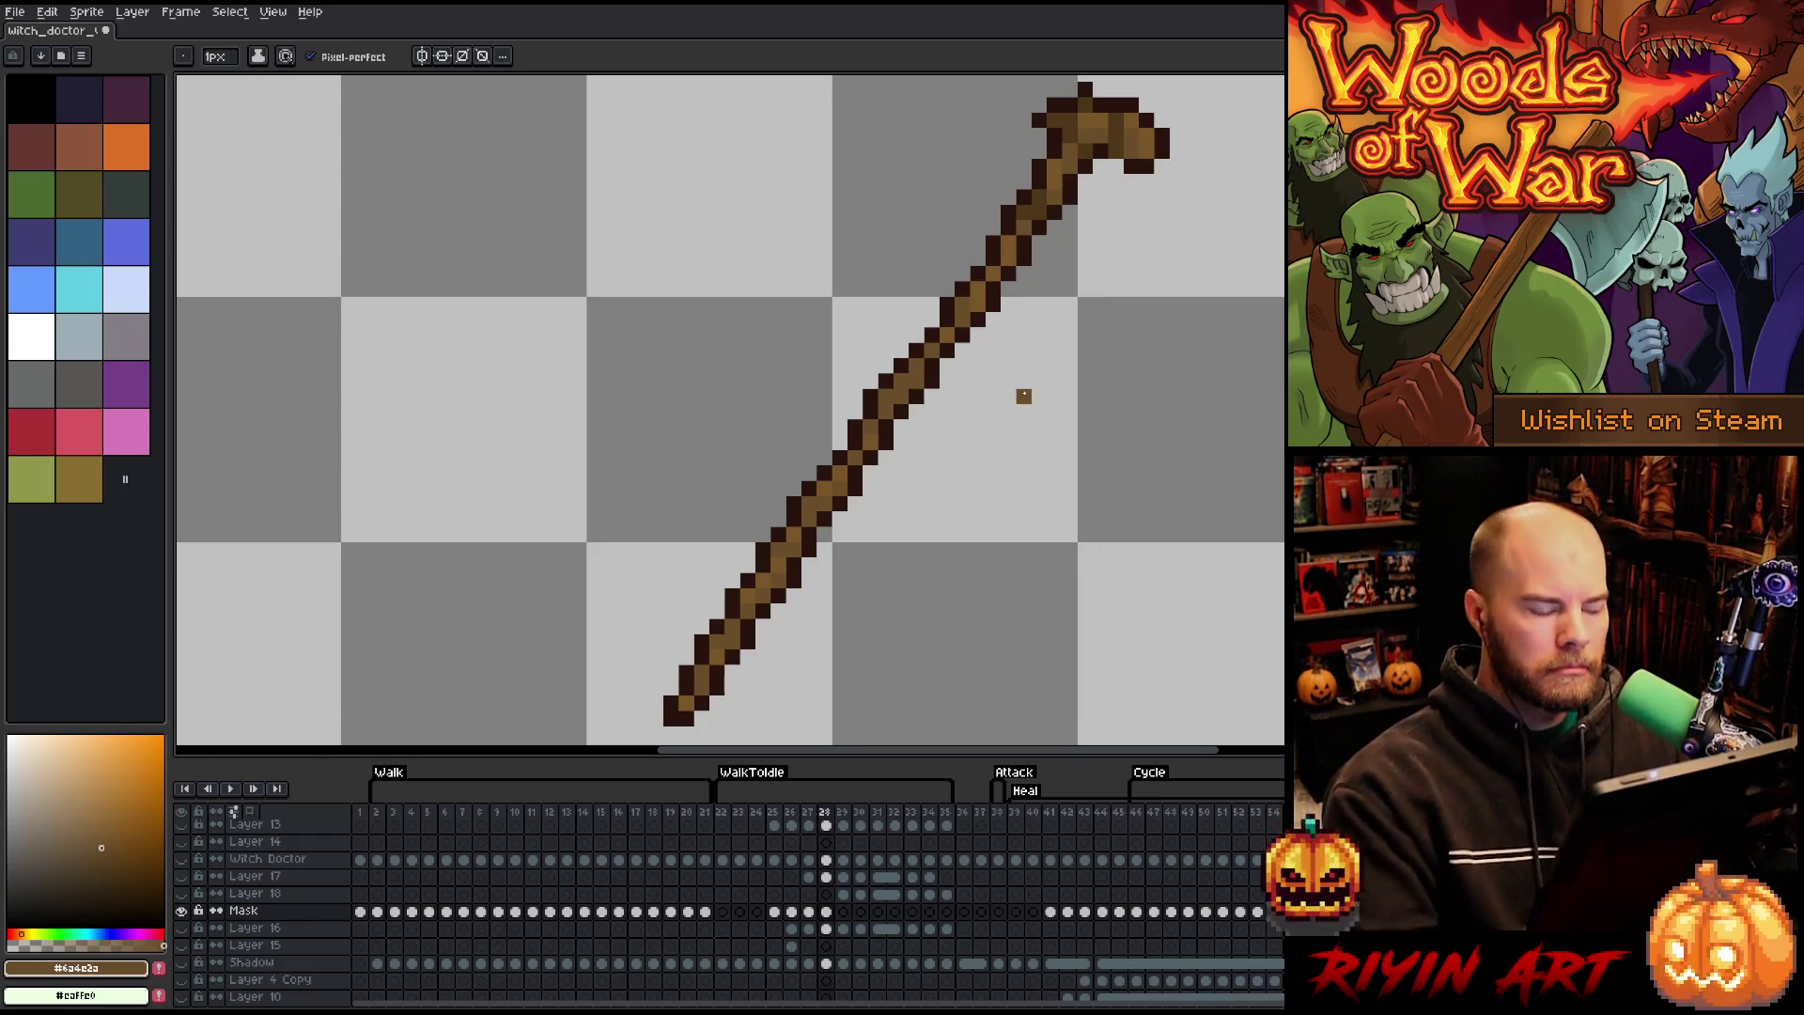
pyautogui.keyDown('alt'); pyautogui.click(182, 911); pyautogui.keyUp('alt')
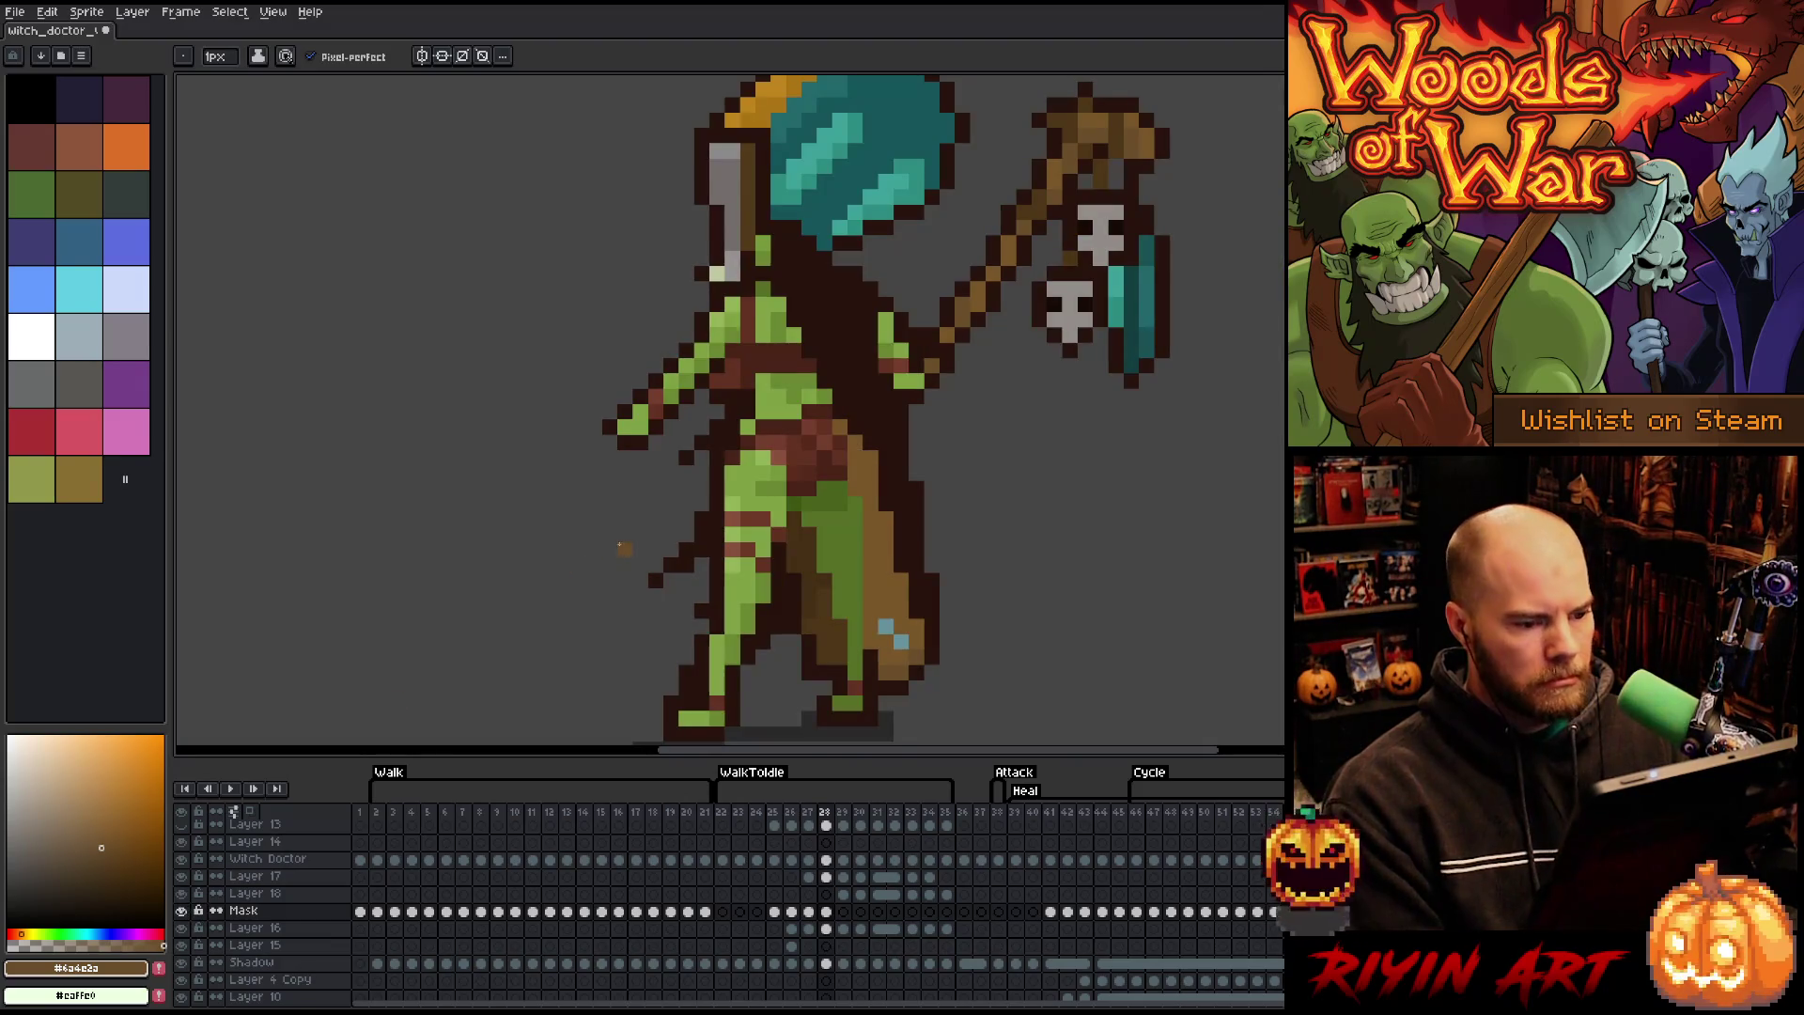
# - Sample the staff browns, advance to frame 29, and make the staff's Layer 18 active
pyautogui.scroll(-2, 734, 503)
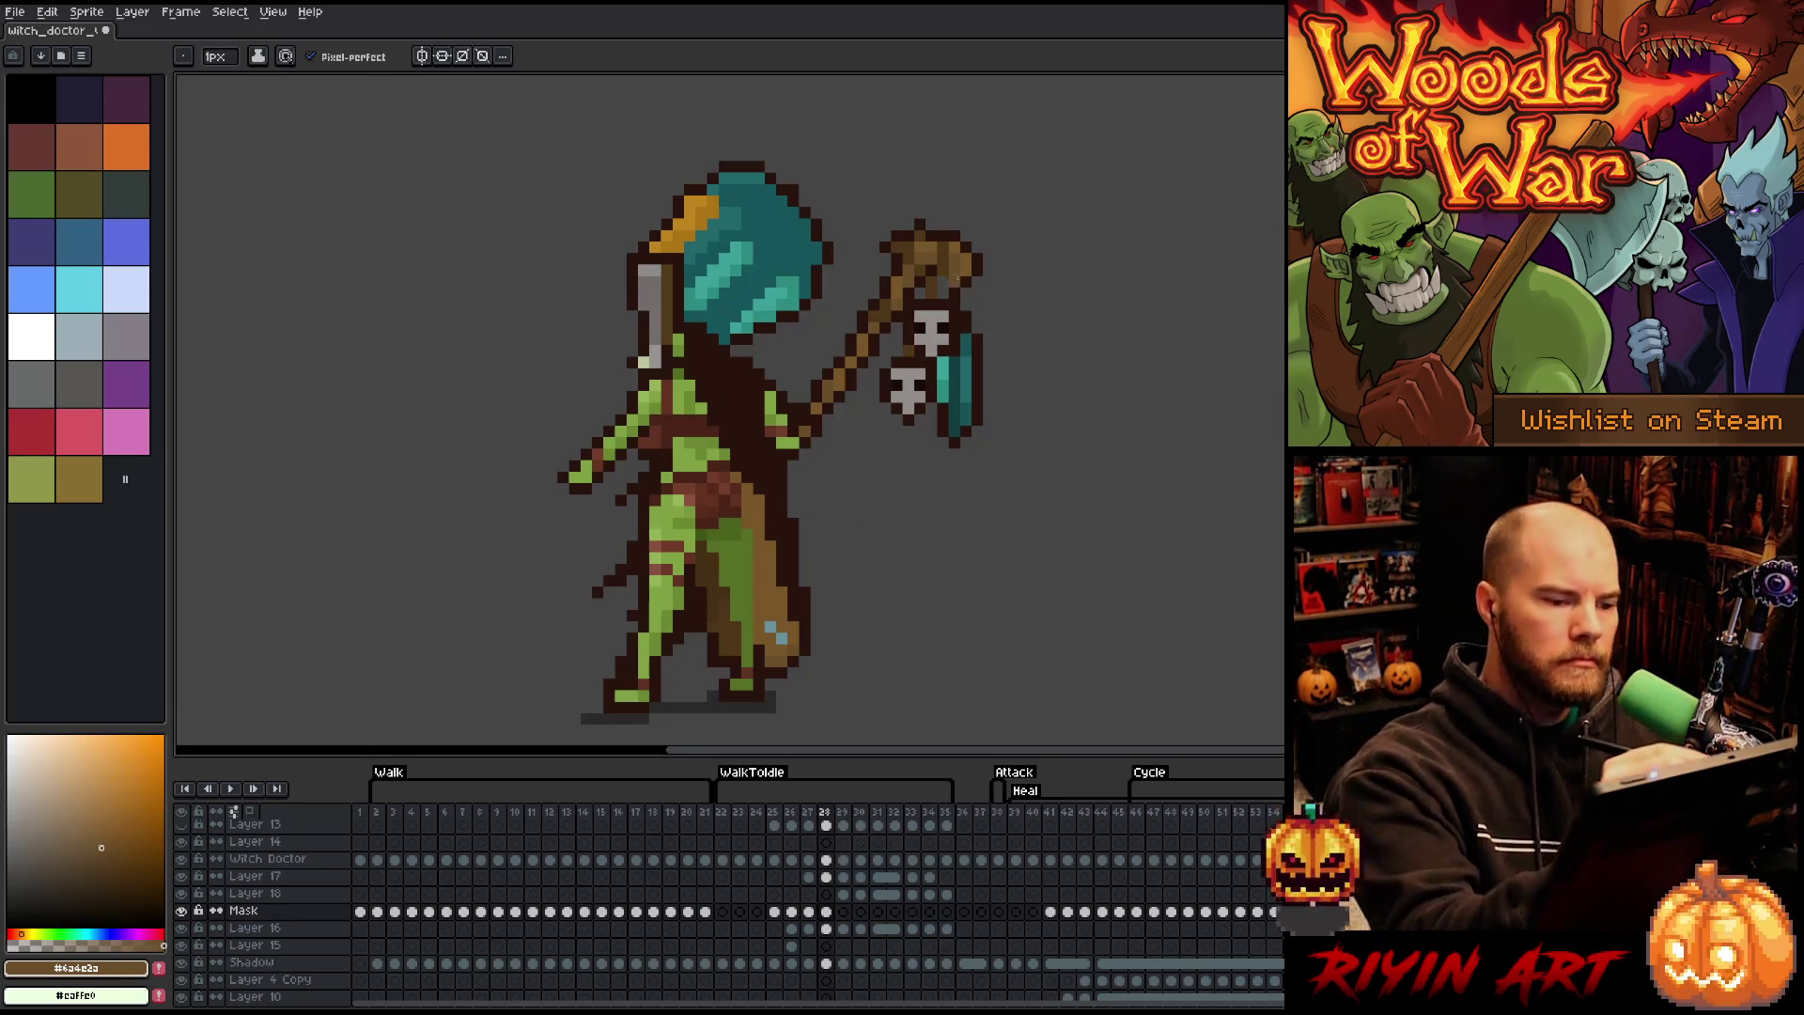
pyautogui.keyDown('alt'); pyautogui.click(954, 281); pyautogui.keyUp('alt')
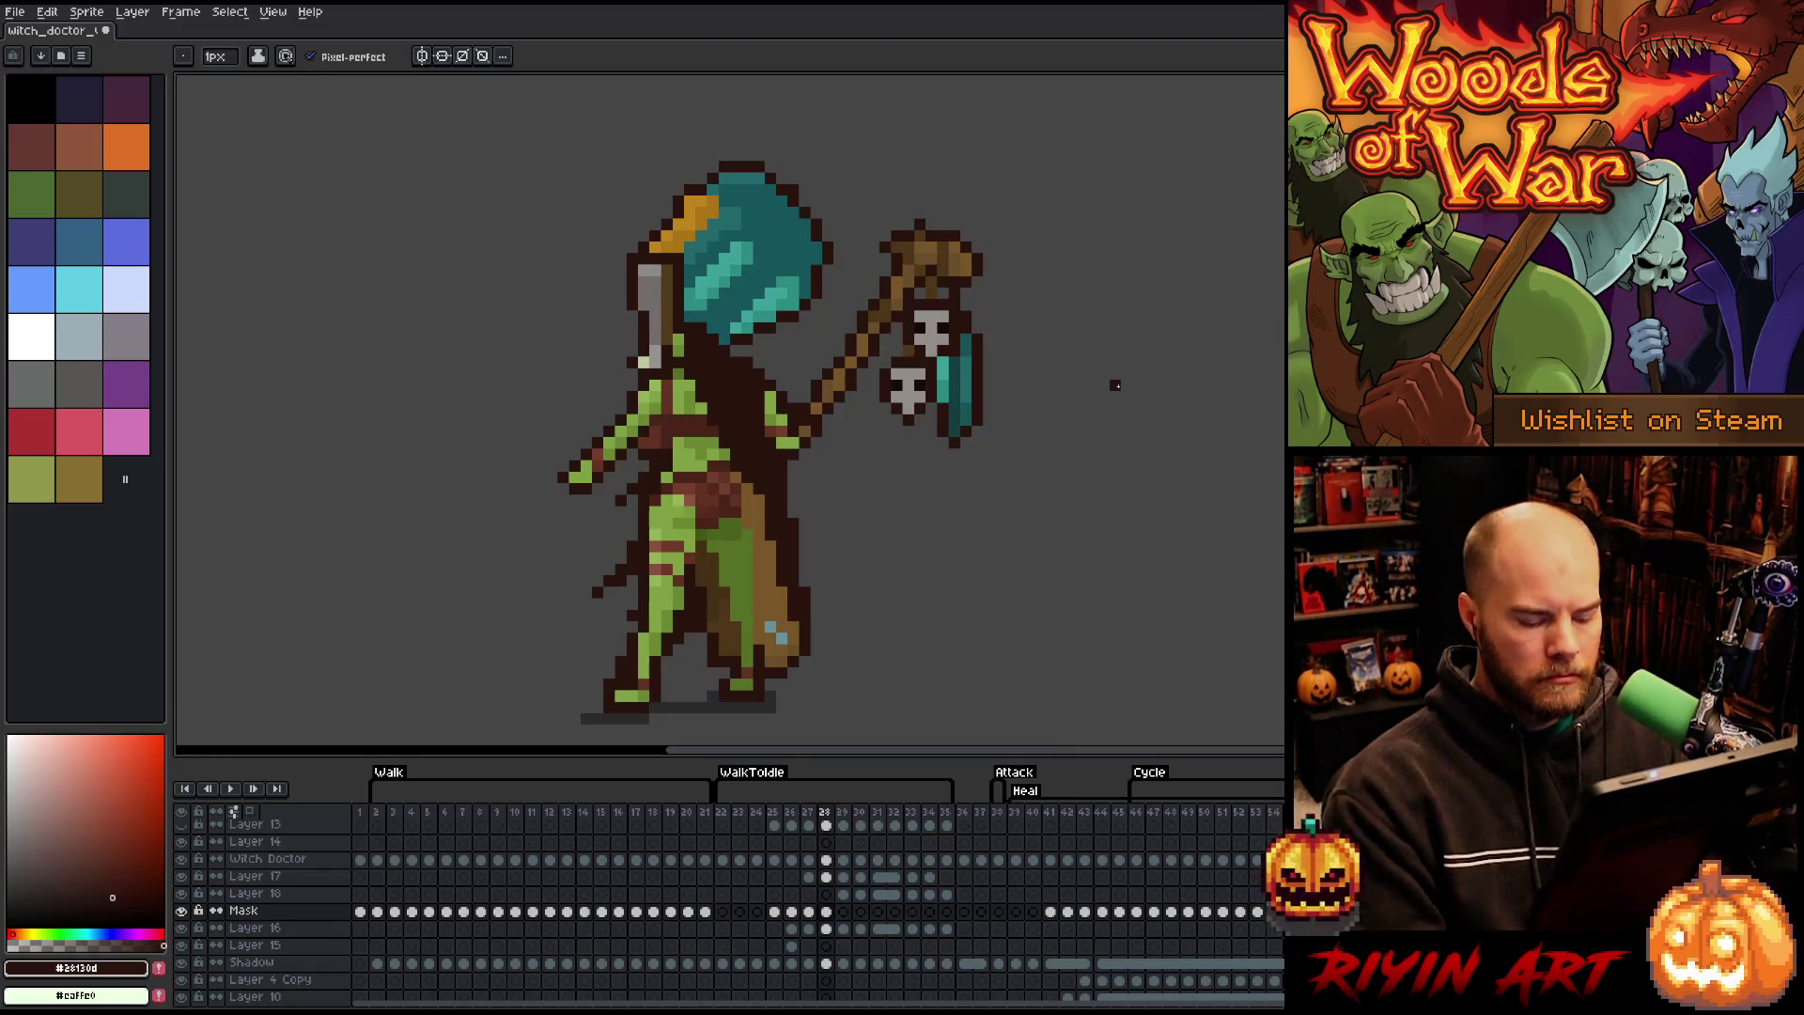
pyautogui.press('Right')
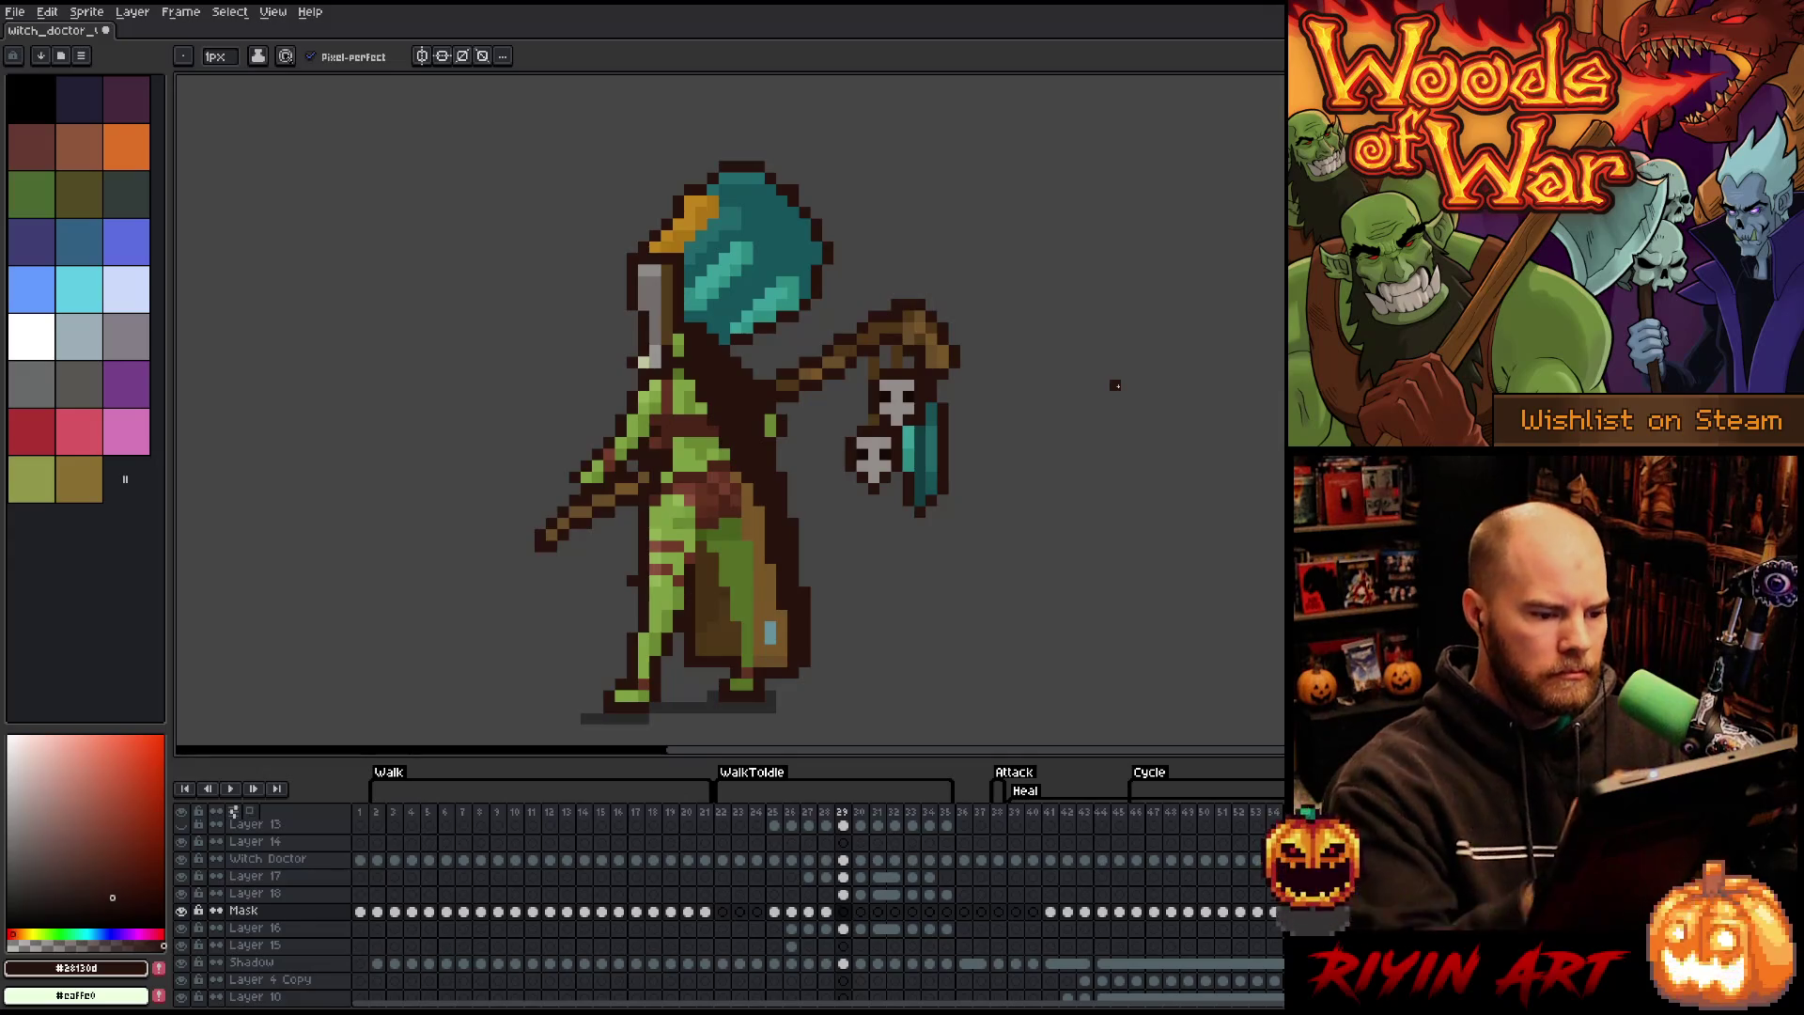
pyautogui.keyDown('alt'); pyautogui.click(932, 293); pyautogui.keyUp('alt')
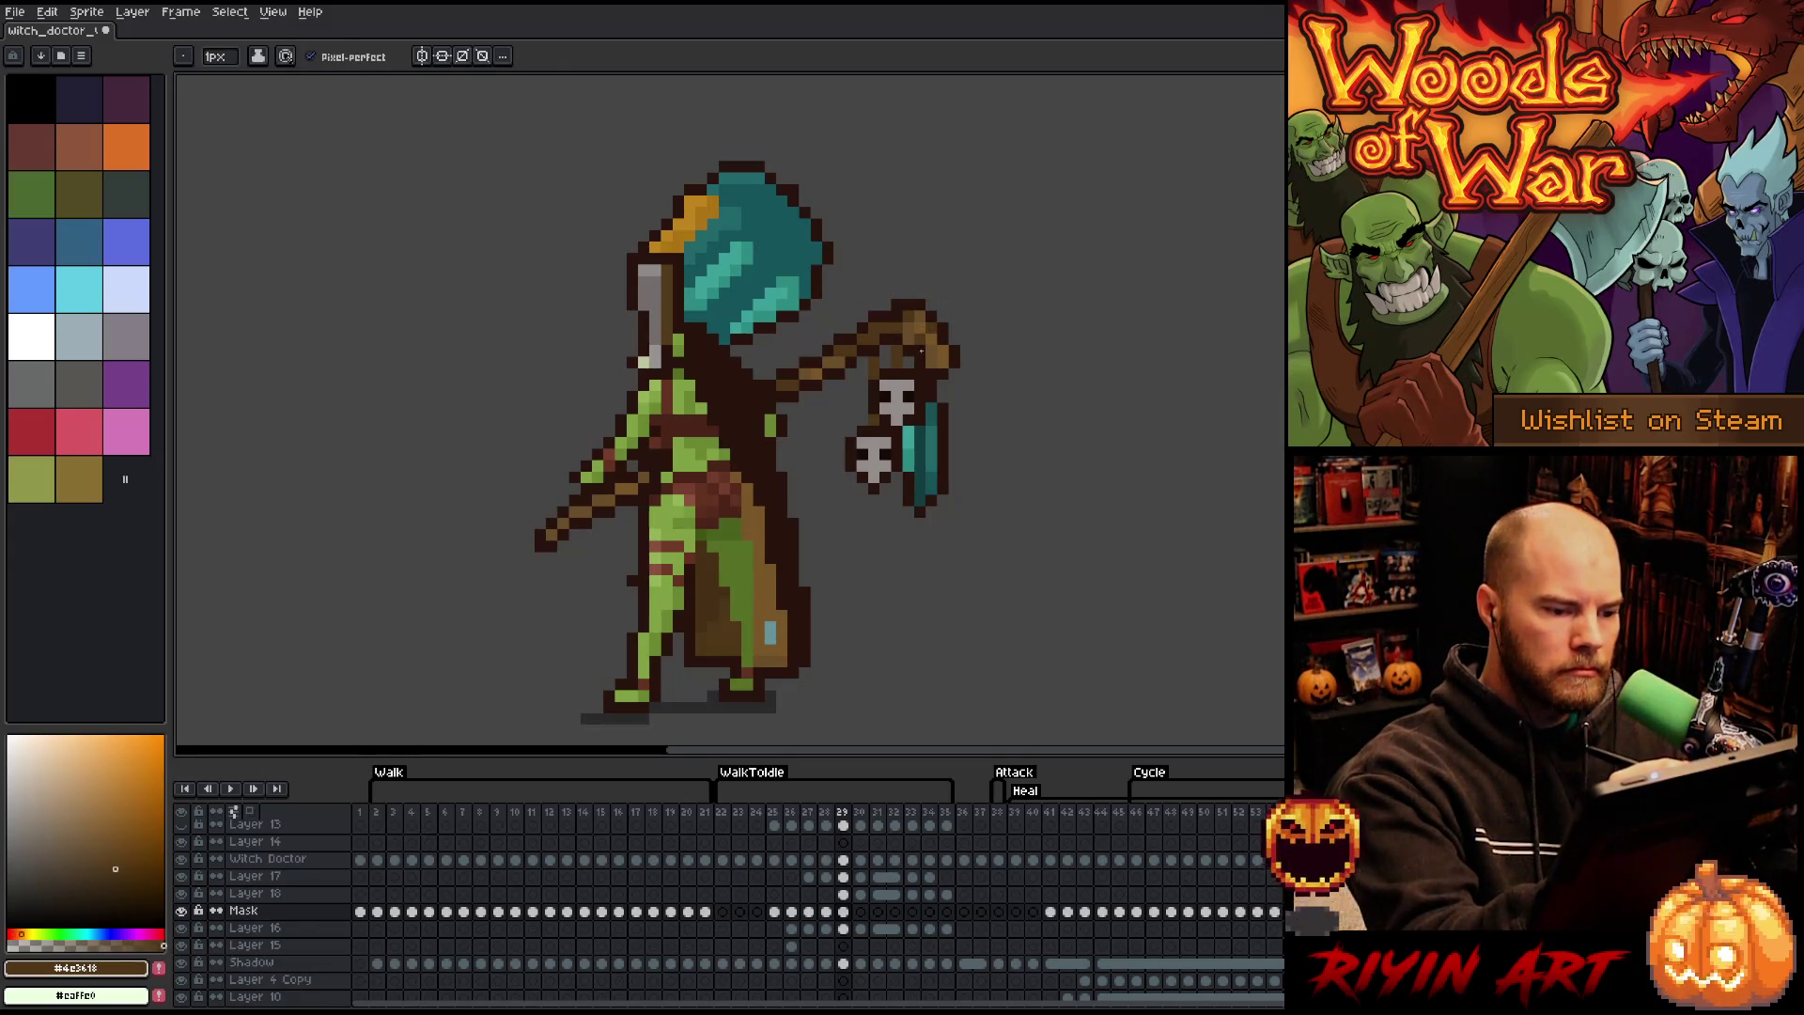
pyautogui.keyDown('ctrl'); pyautogui.click(921, 350); pyautogui.keyUp('ctrl')
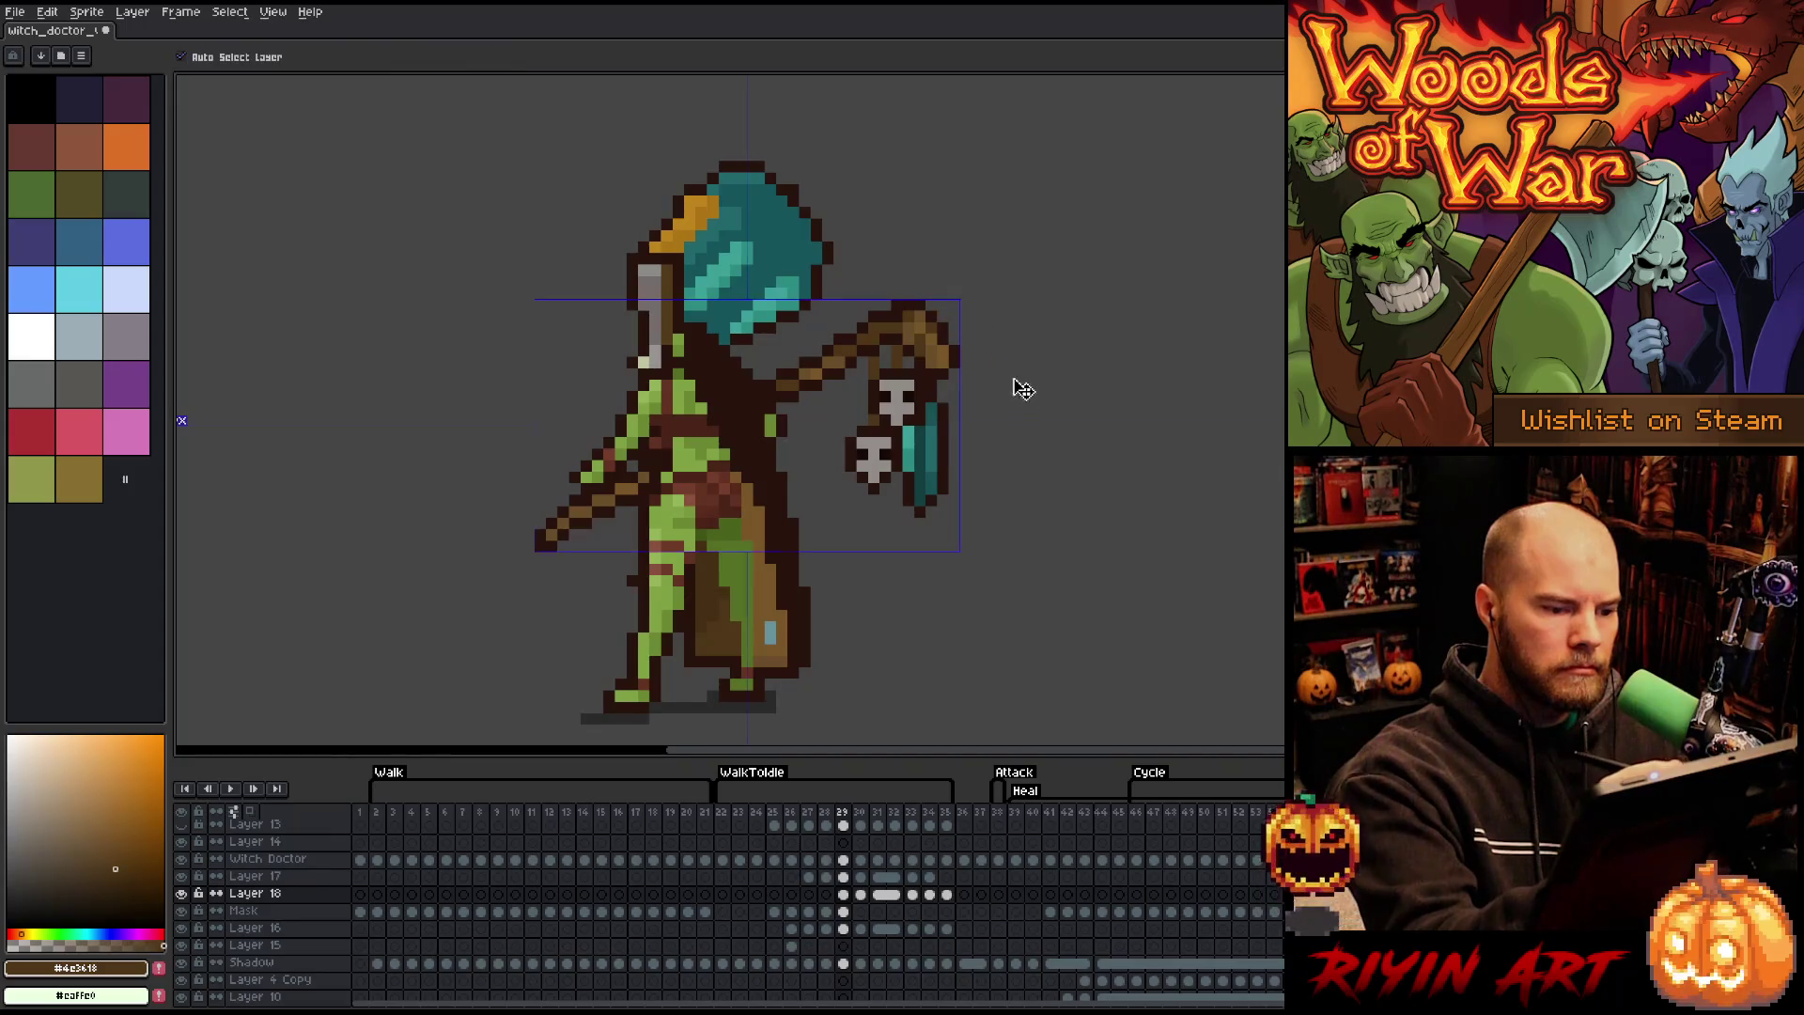
# - Flip between frames 28 and 32 to compare the staff swing poses
pyautogui.press('b')
pyautogui.press('.')
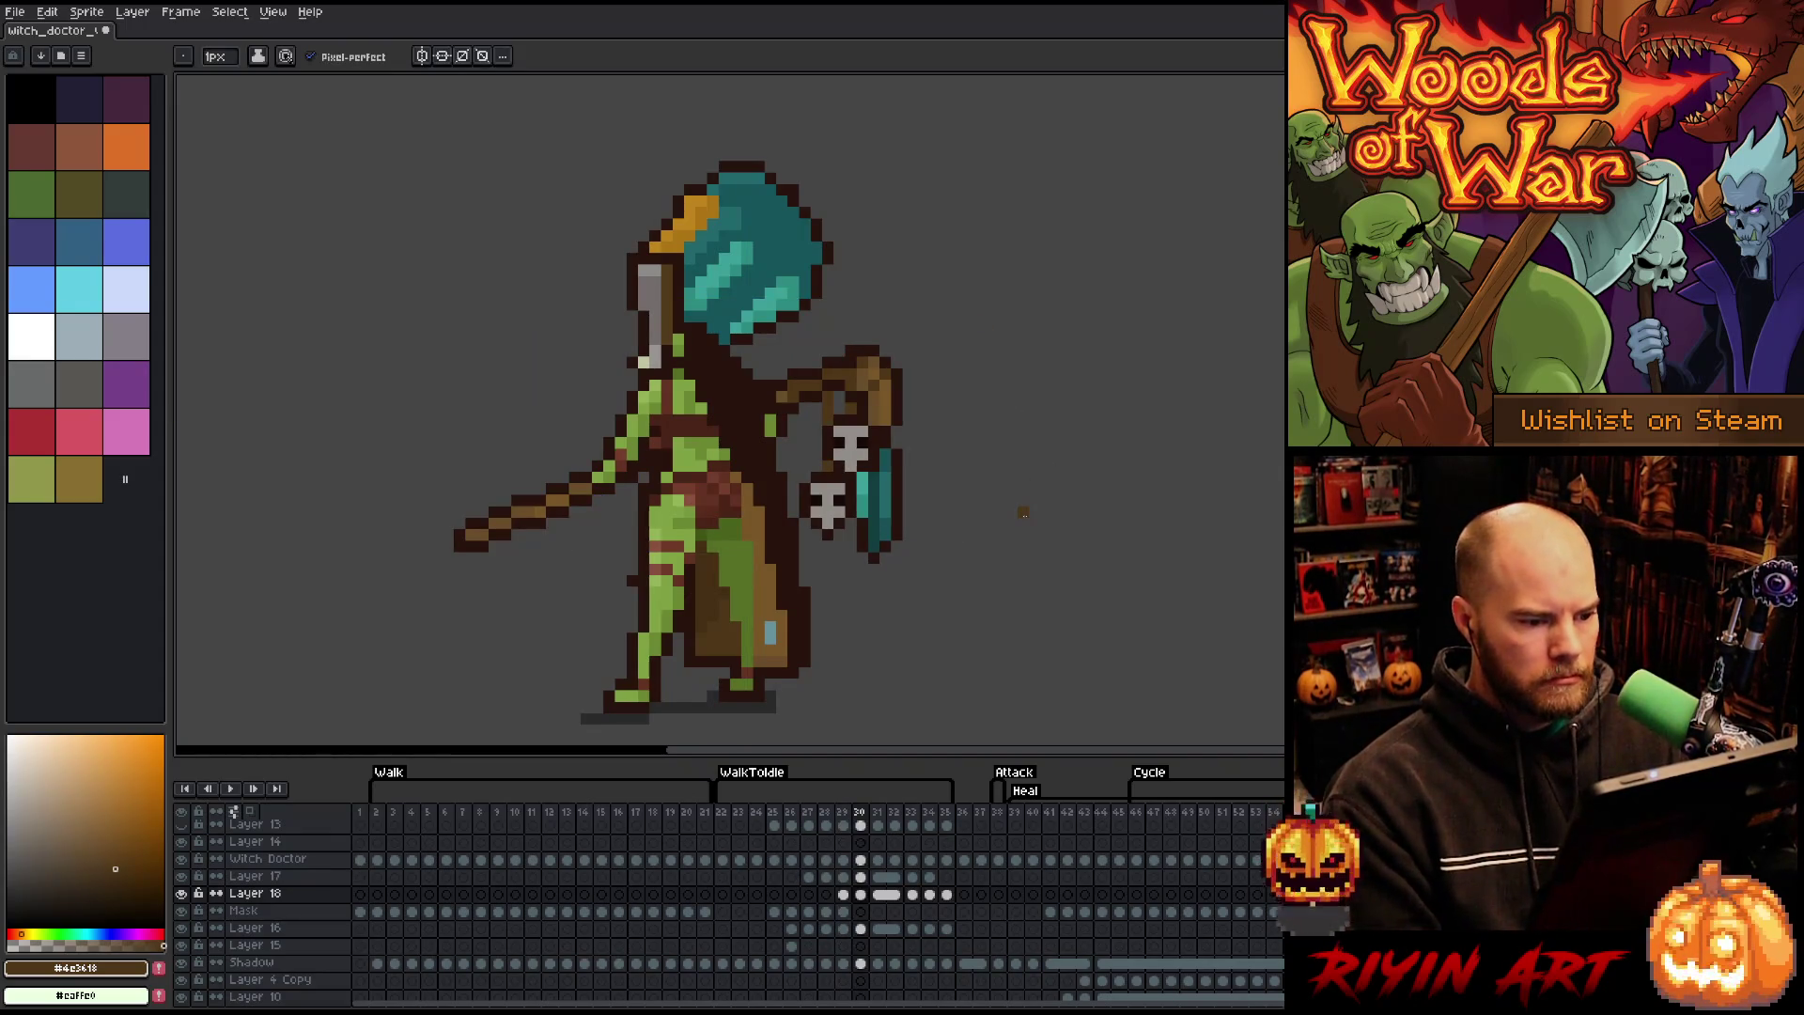
pyautogui.press(',')
pyautogui.press('.')
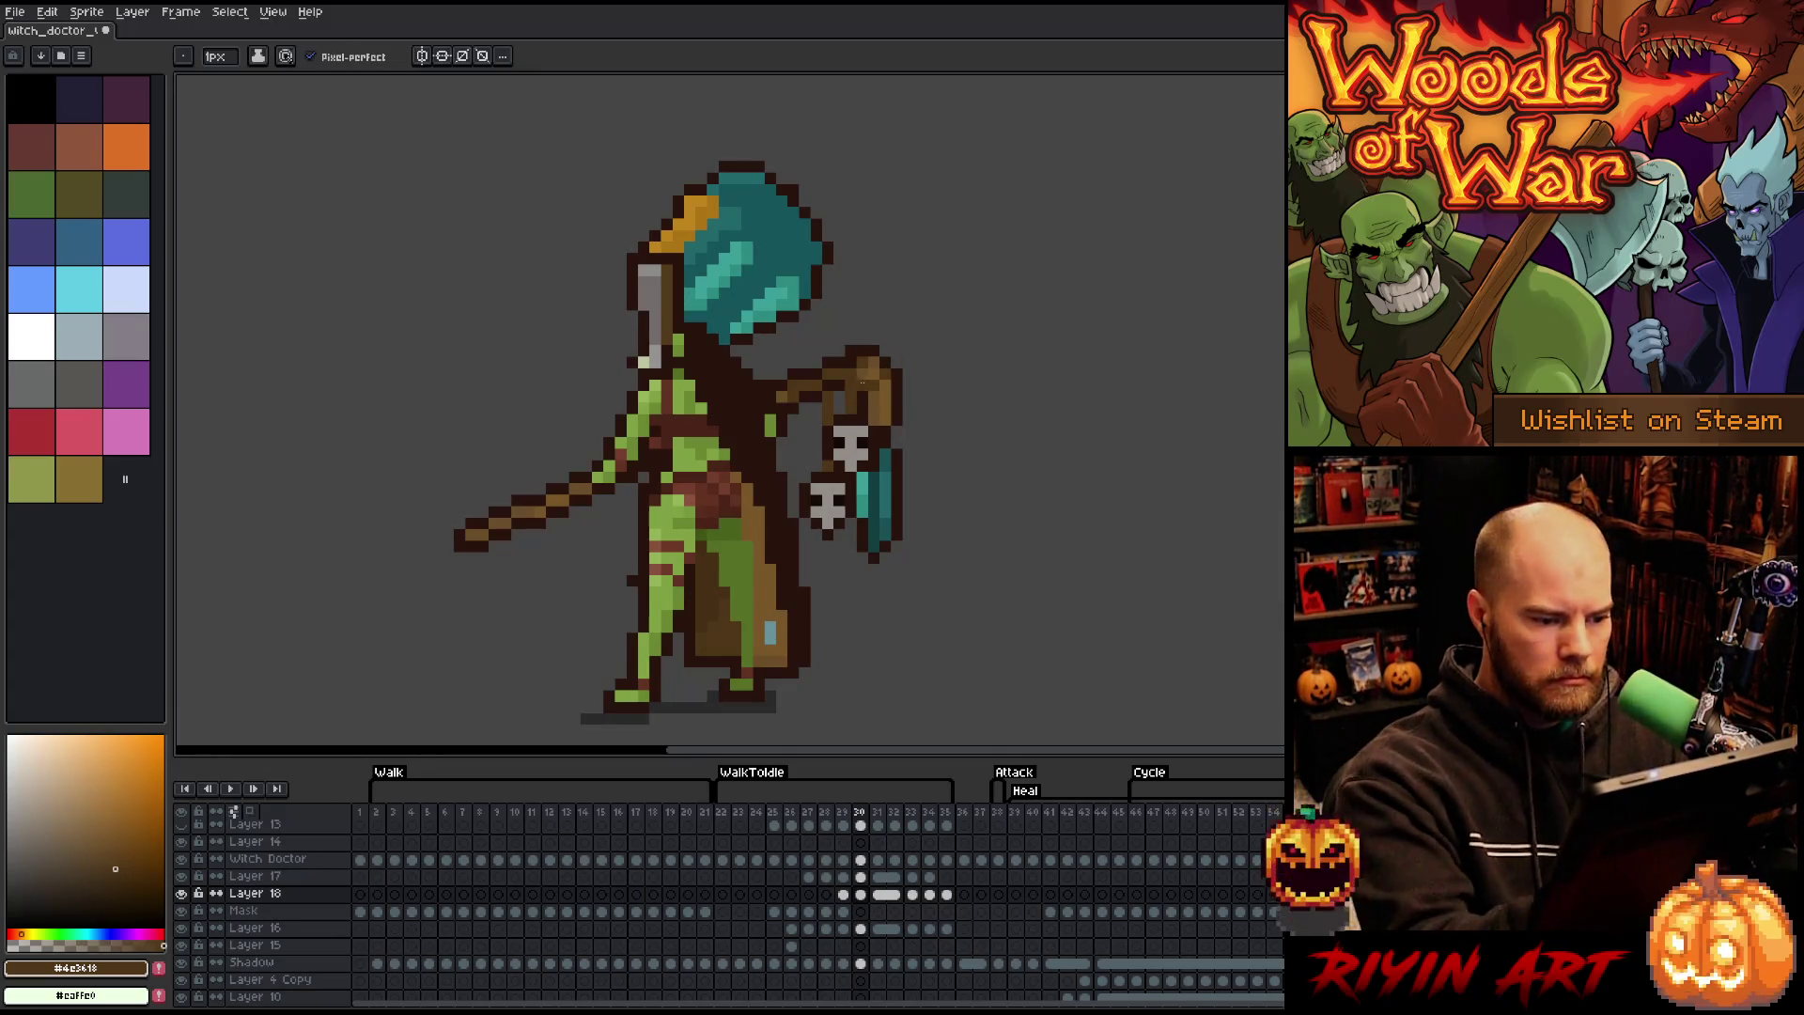
pyautogui.press('.')
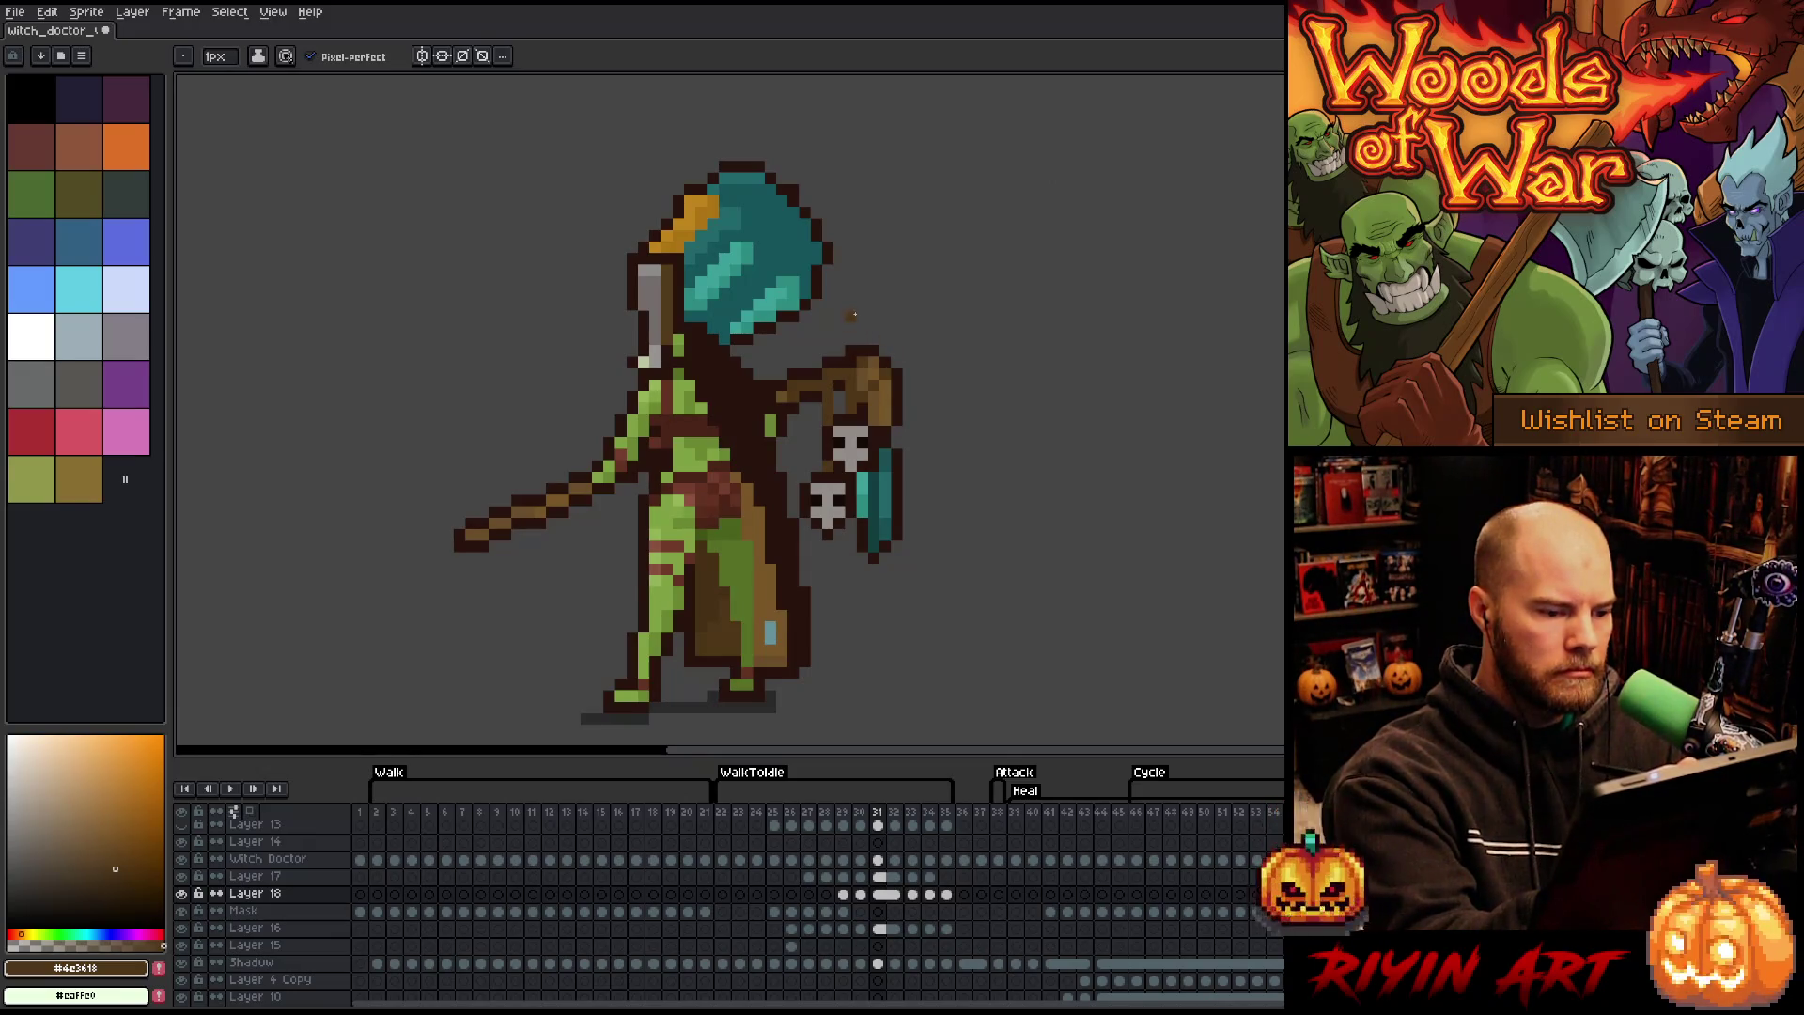
pyautogui.press('Left')
pyautogui.press('Left')
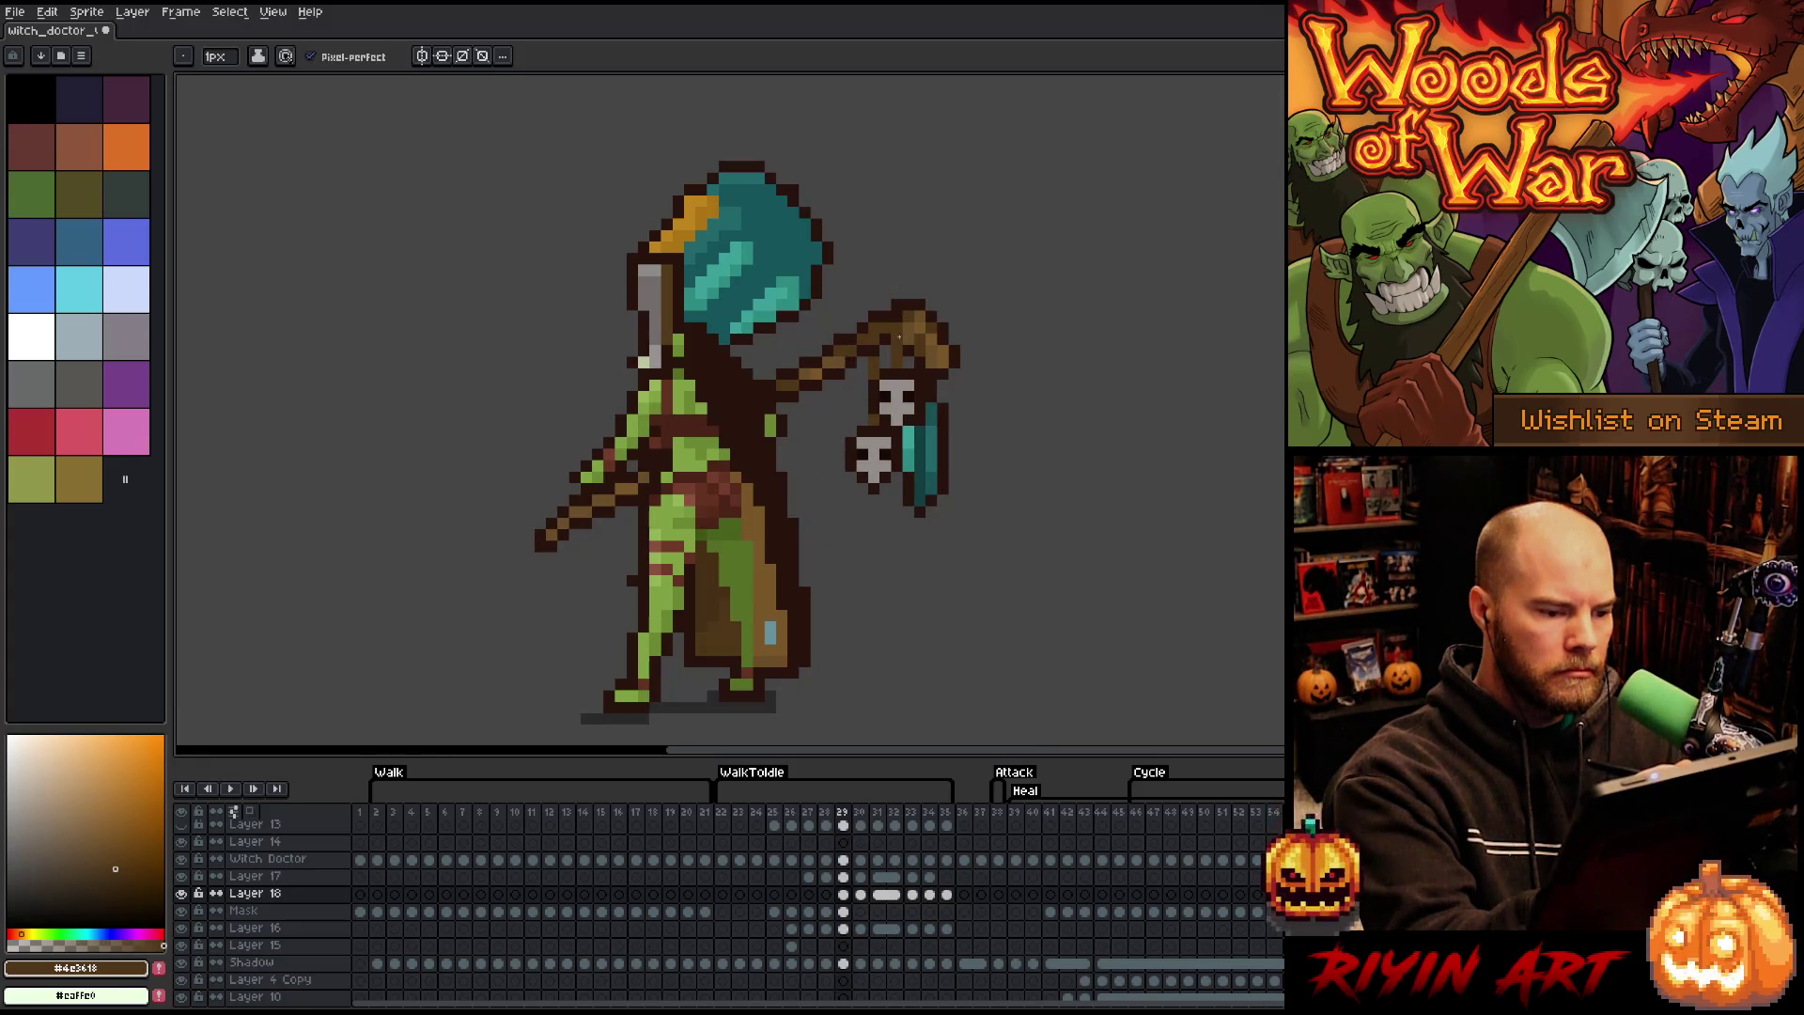
pyautogui.press('Left')
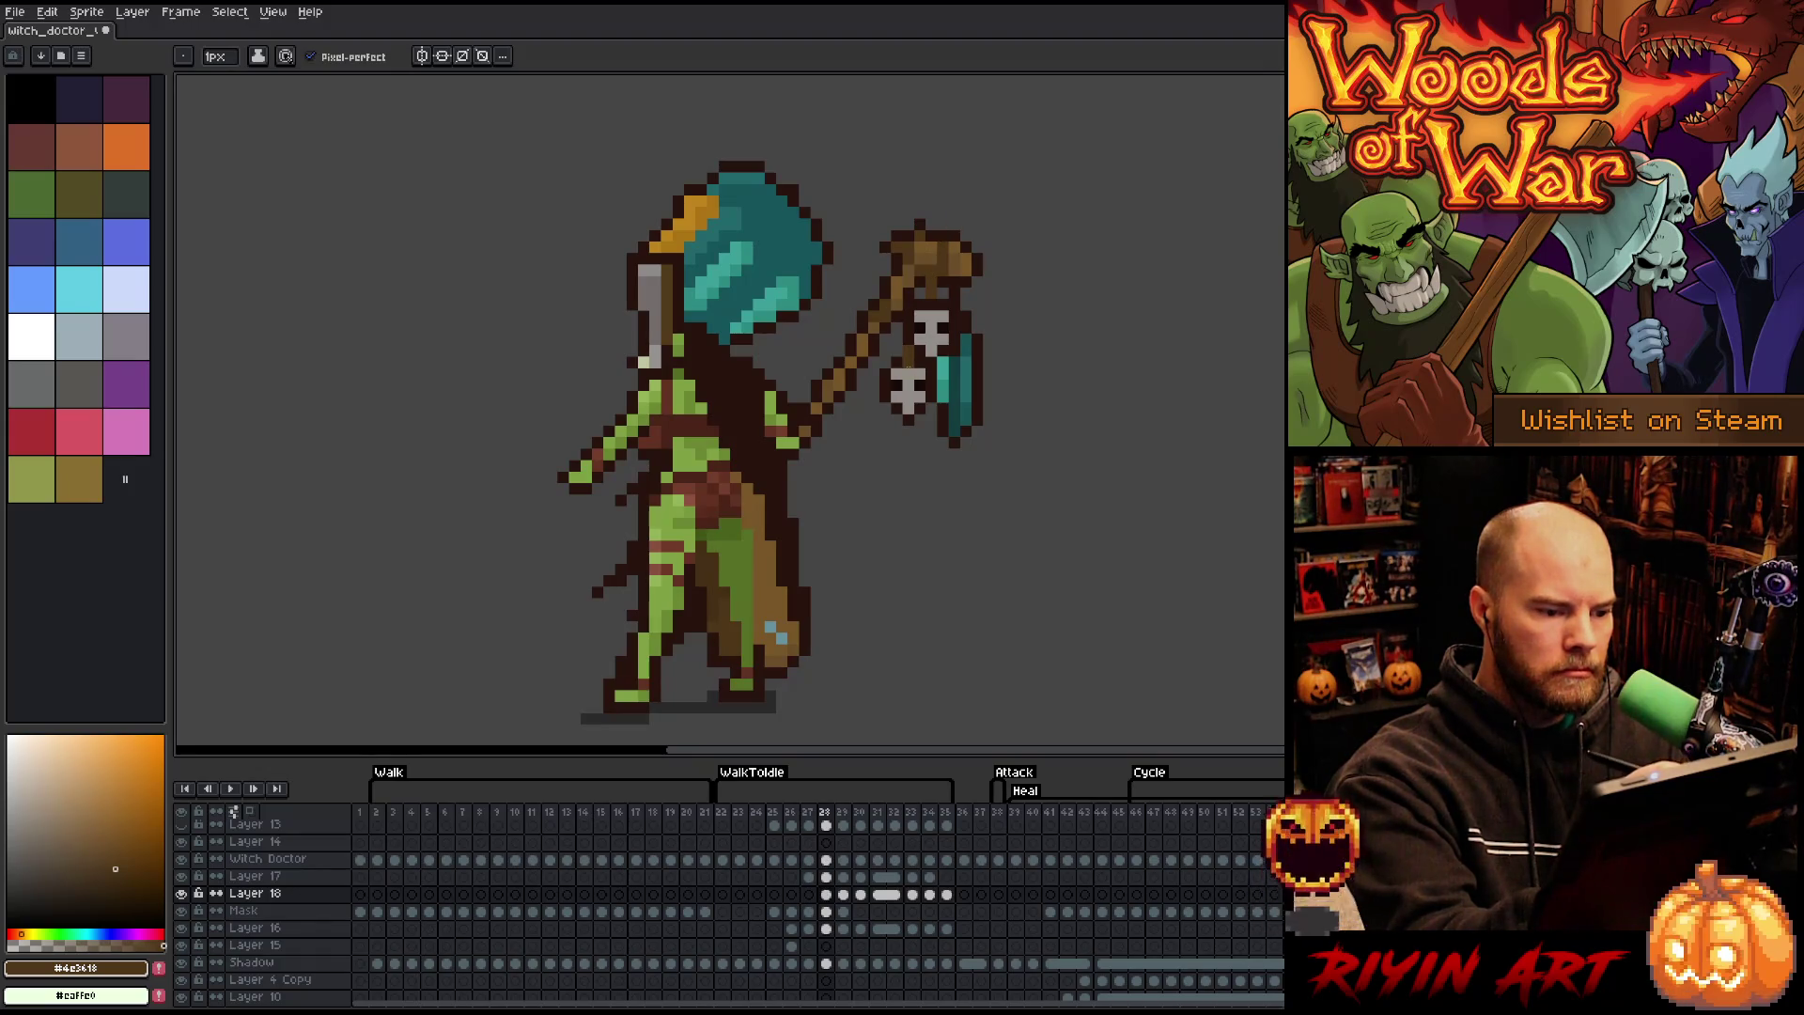
pyautogui.press('Right')
pyautogui.press('Right')
pyautogui.press('Right')
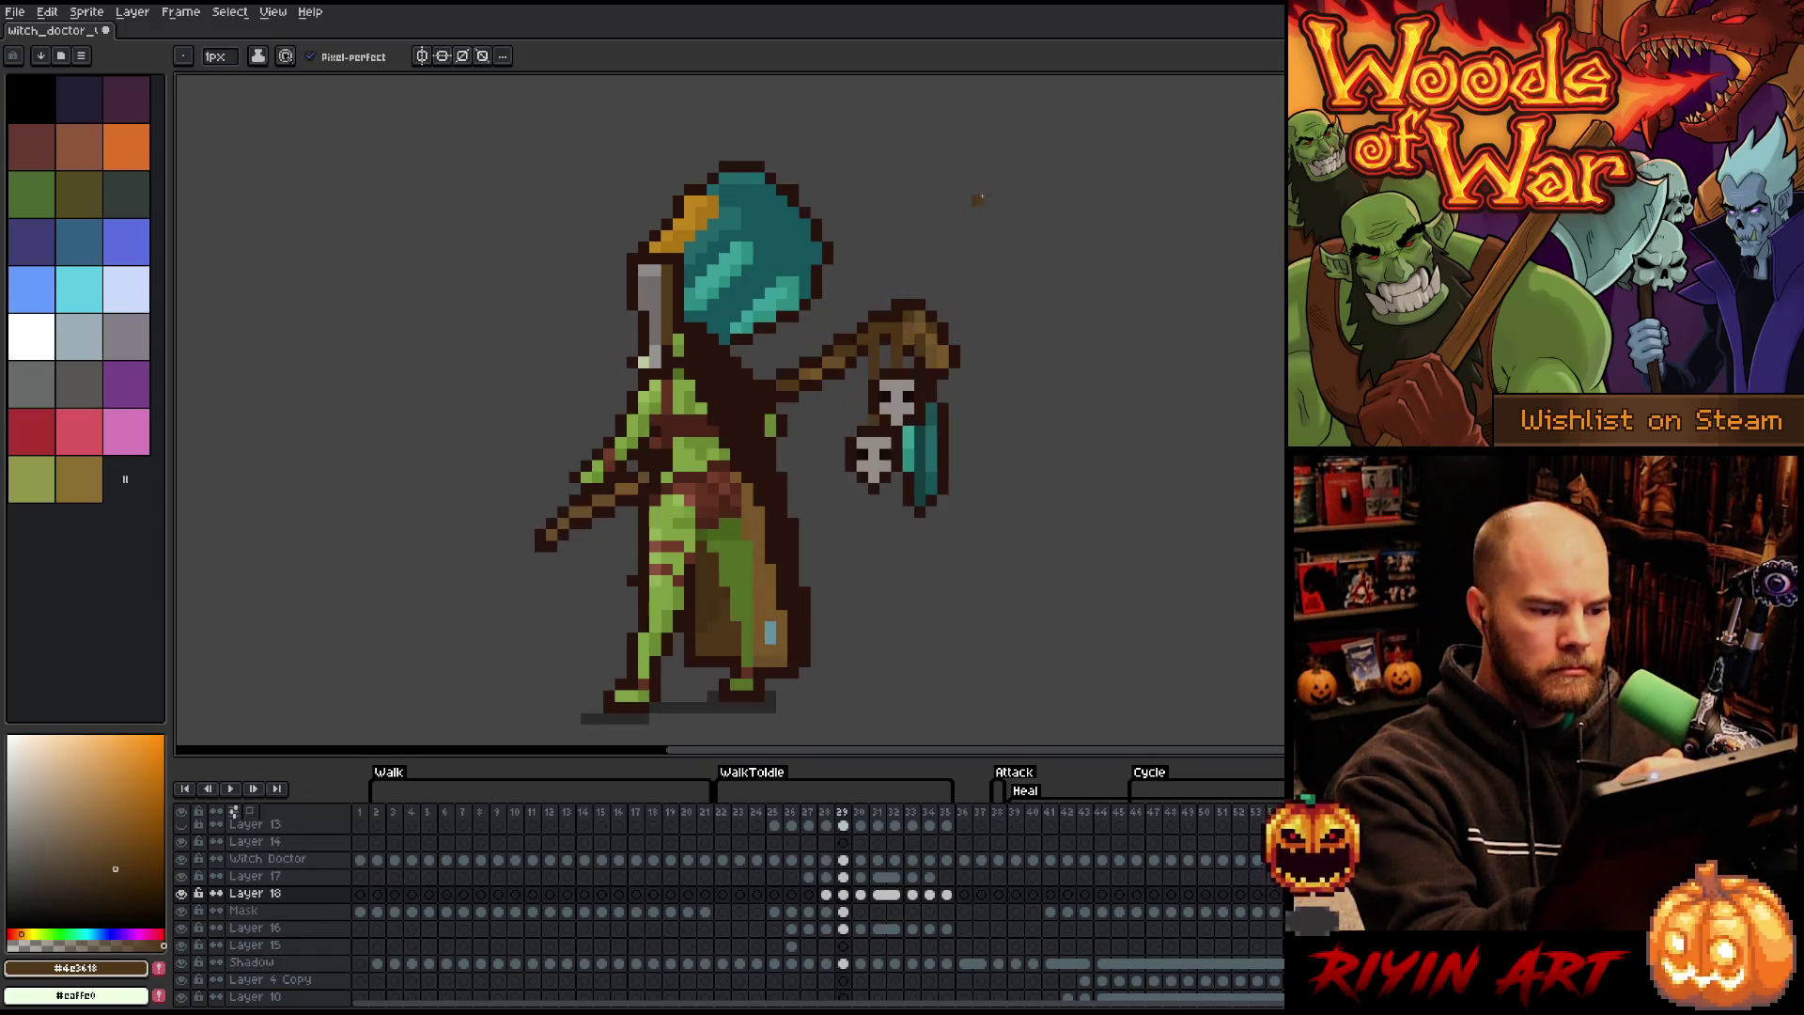
pyautogui.press('Left')
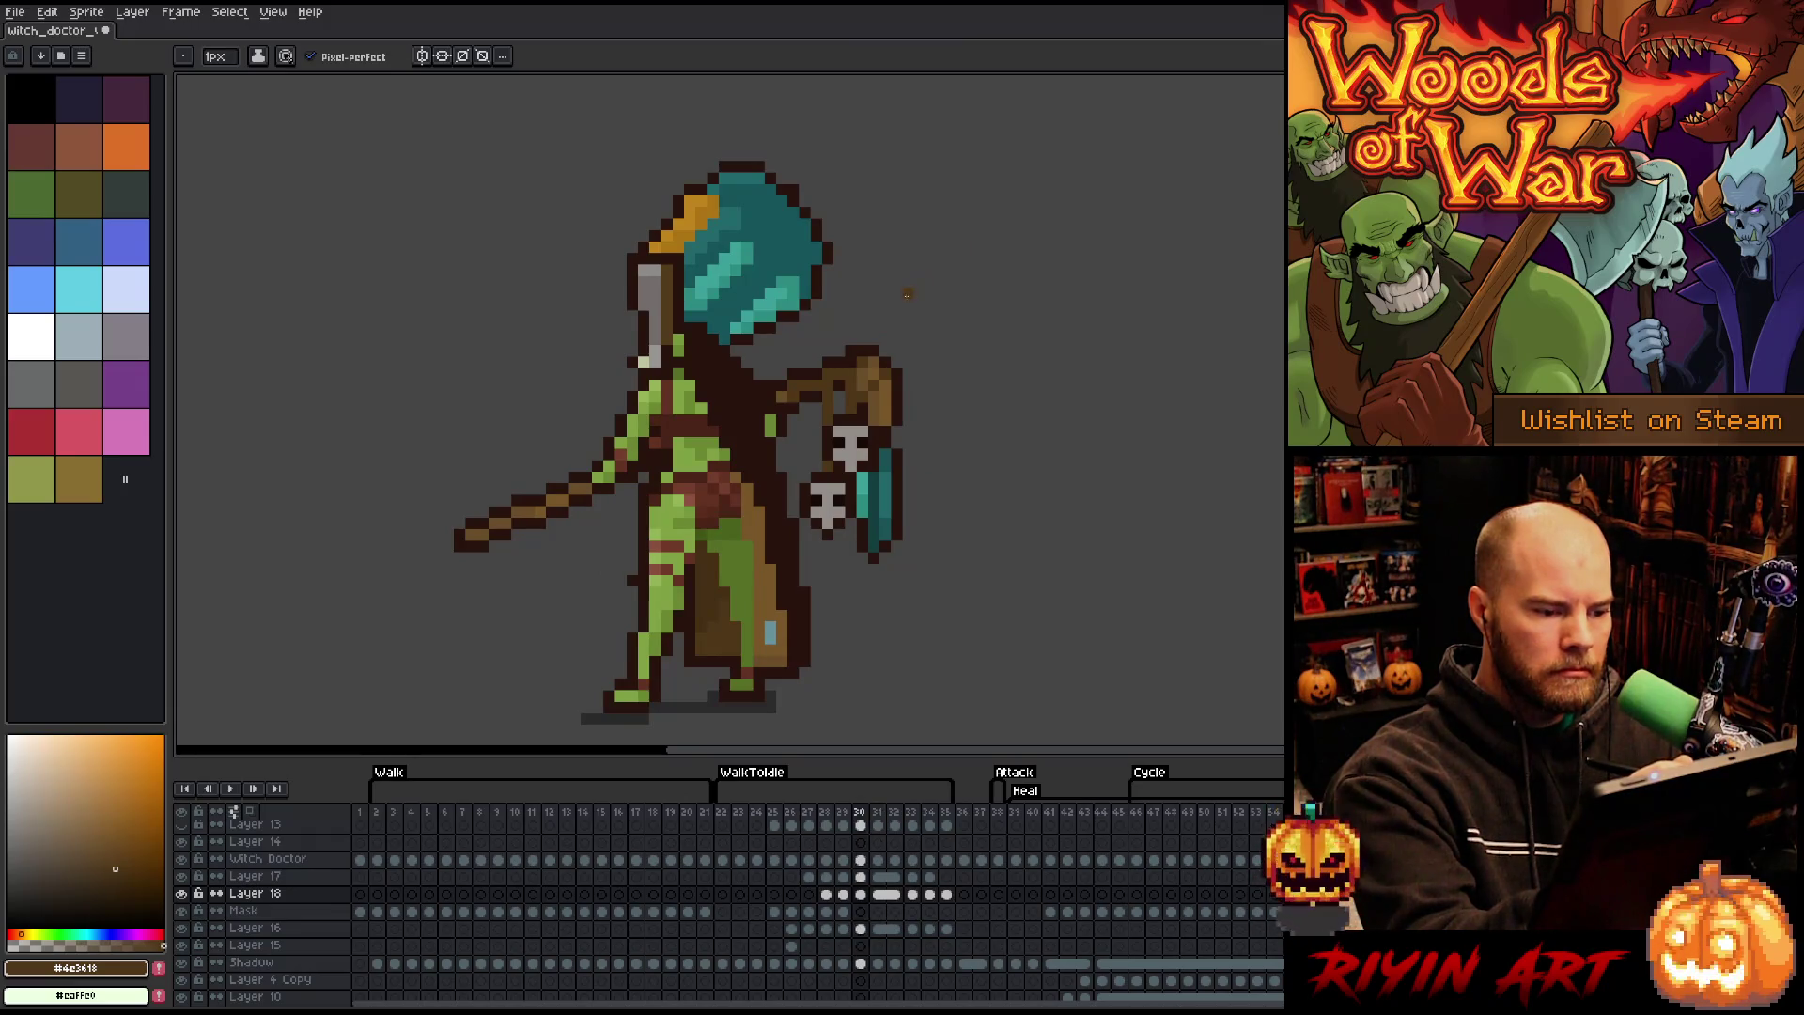
pyautogui.press('Right')
pyautogui.press('Right')
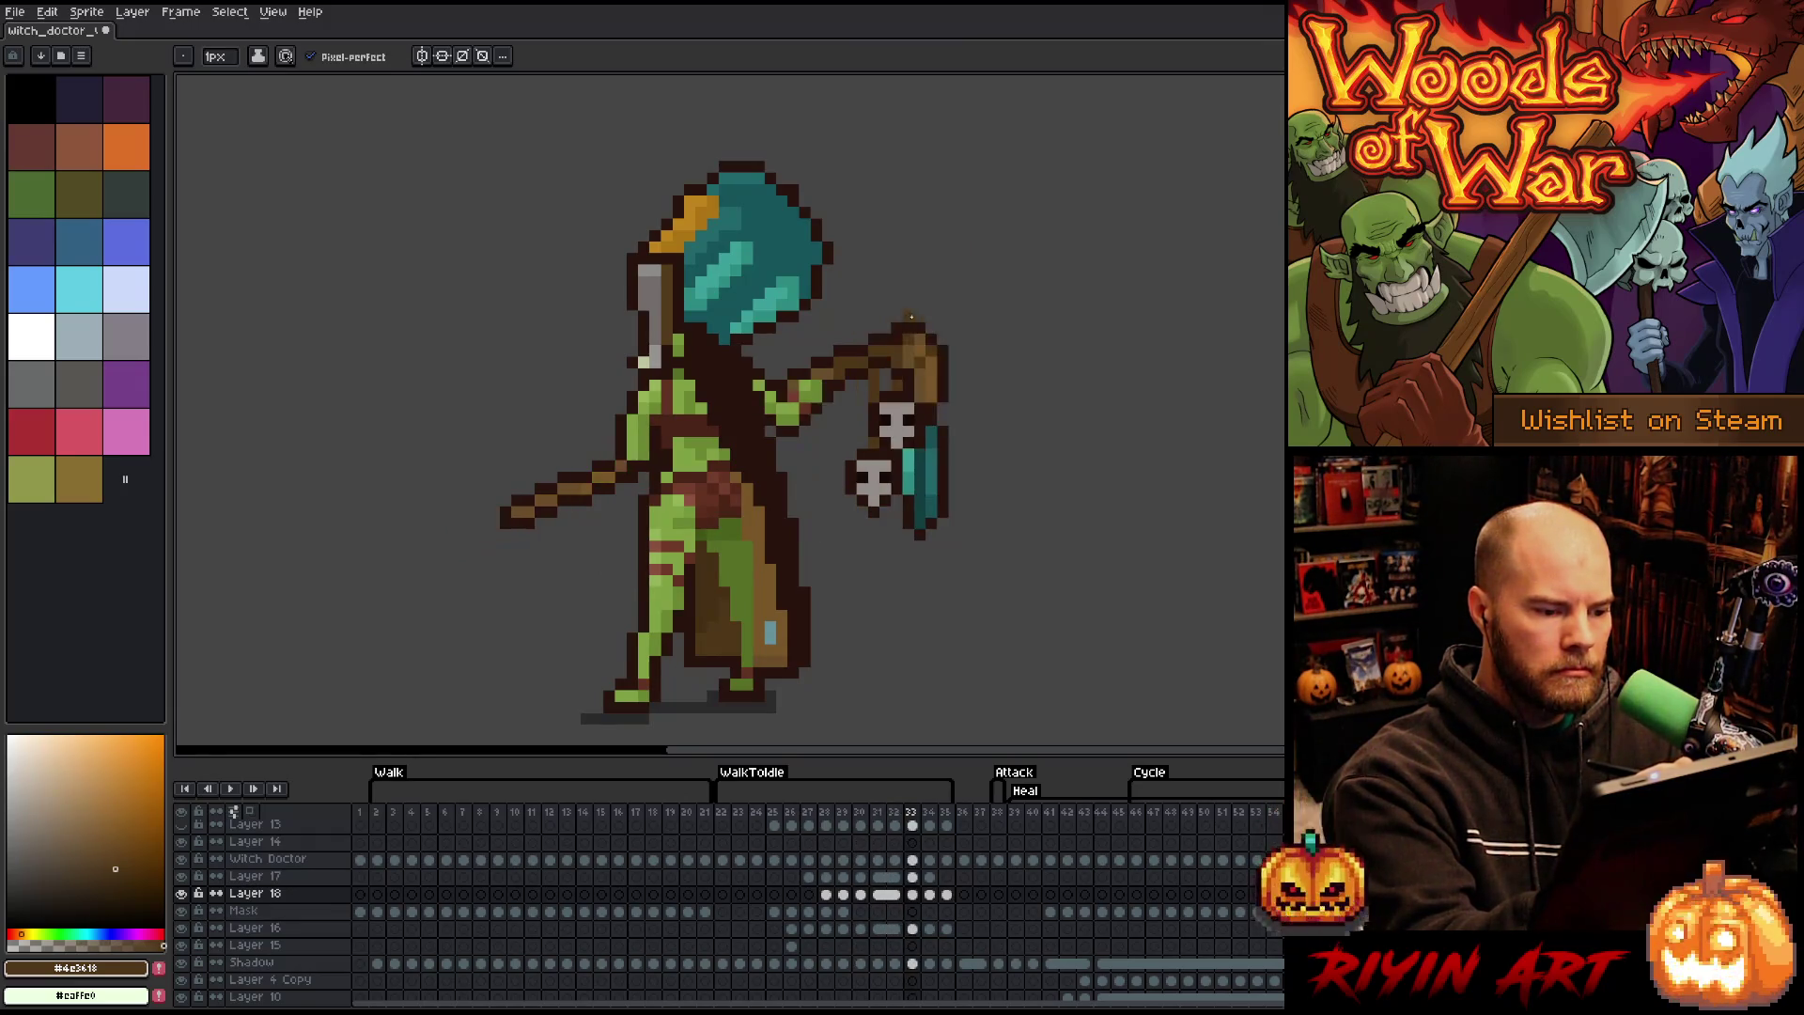
pyautogui.press('Left')
pyautogui.press('Left')
pyautogui.press('Left')
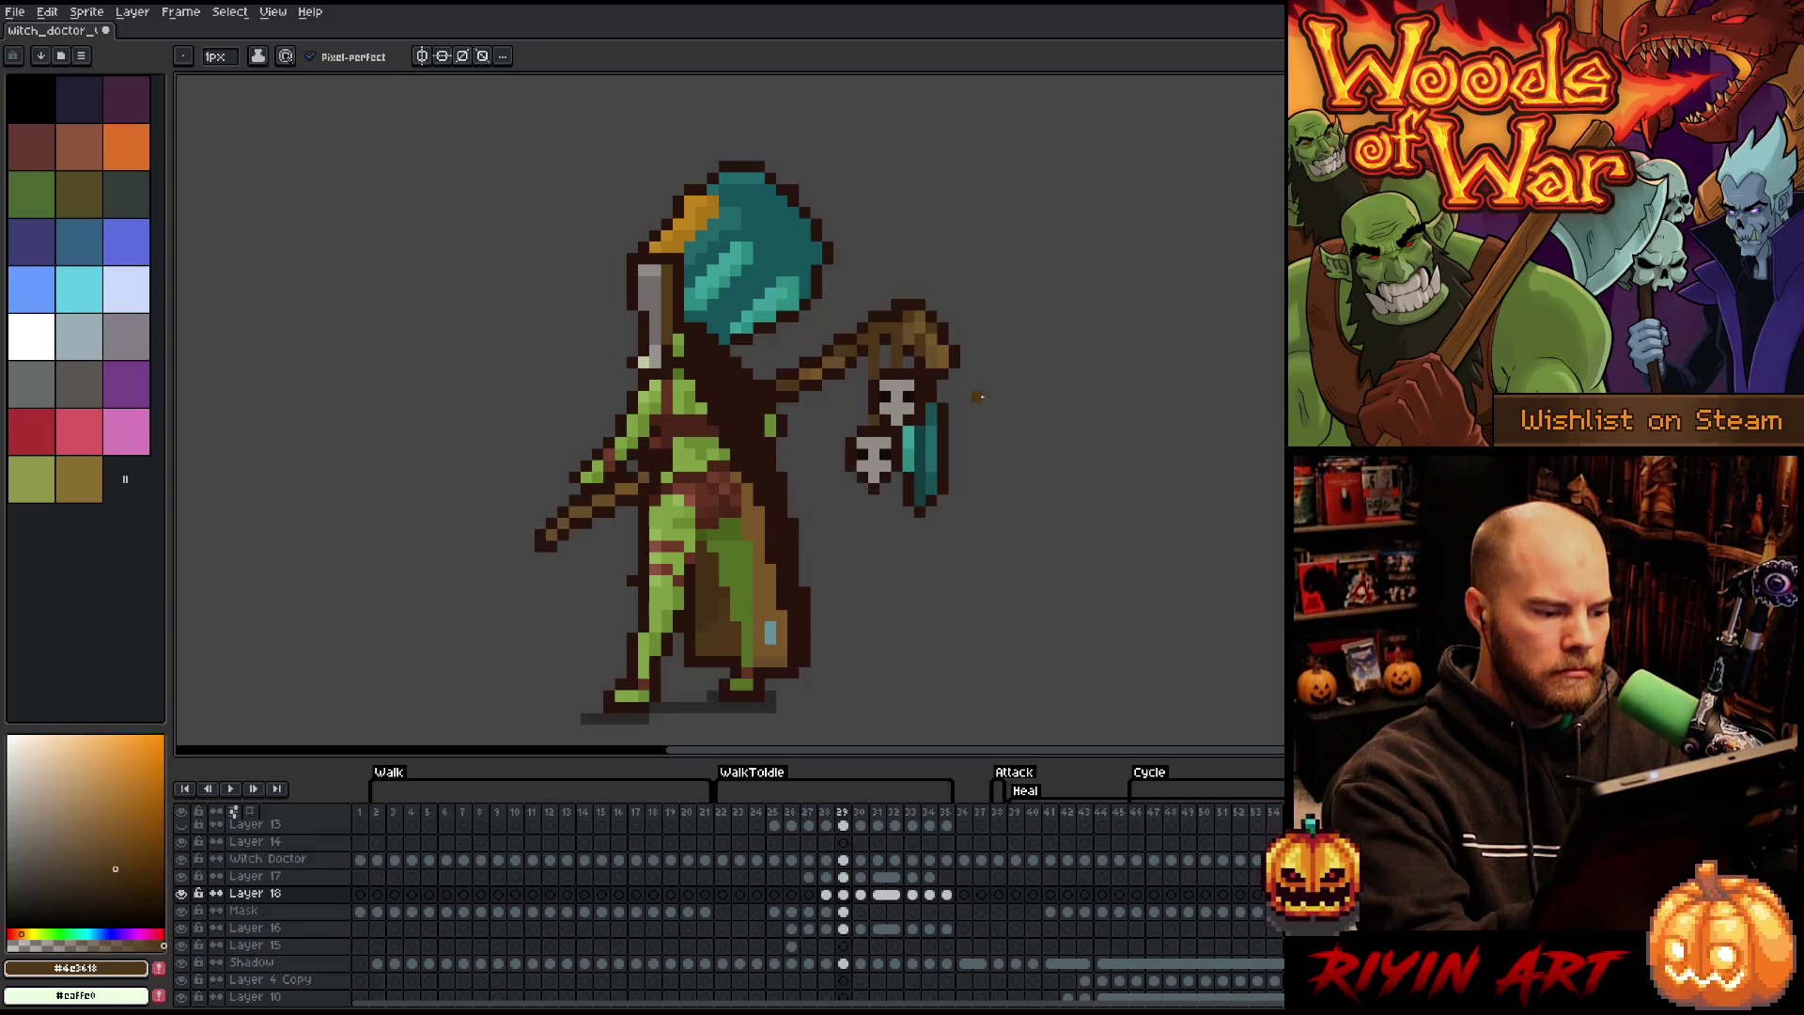
# - Make the Witch Doctor layer active on frame 30, then bring up frame 31's context menu
pyautogui.press('v')
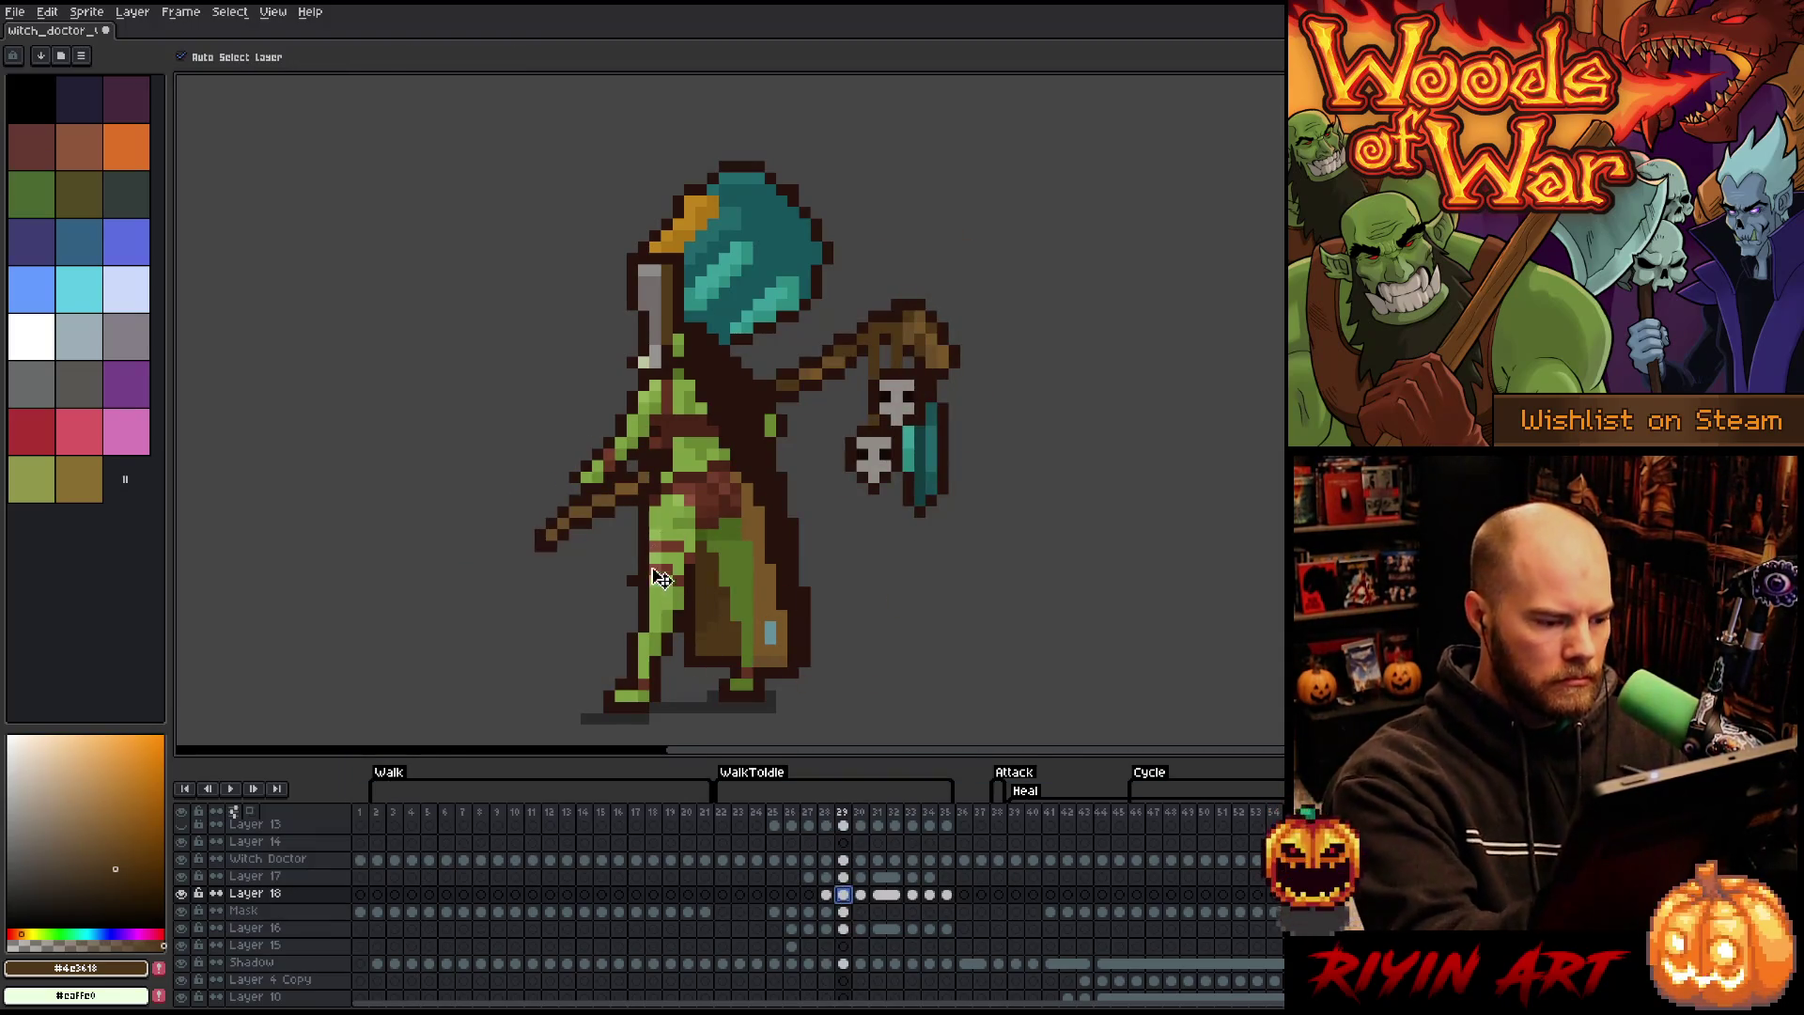
pyautogui.press('Right')
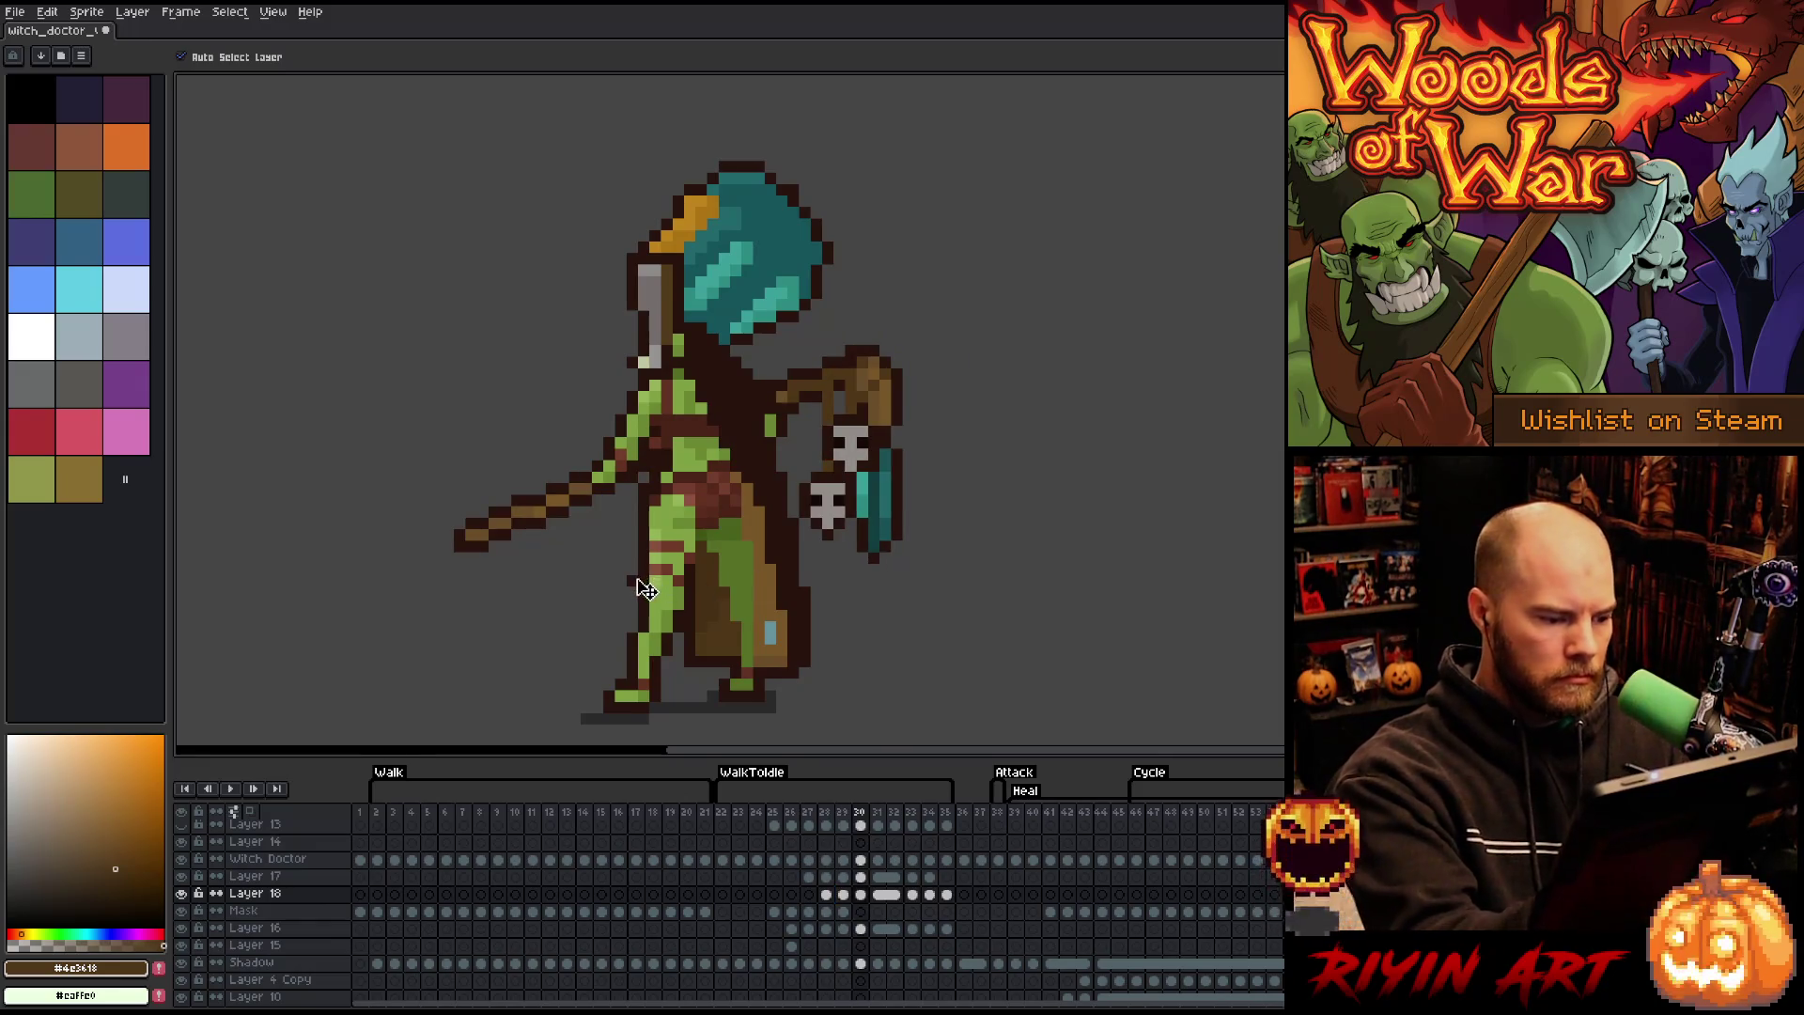
pyautogui.click(639, 592)
pyautogui.press('b')
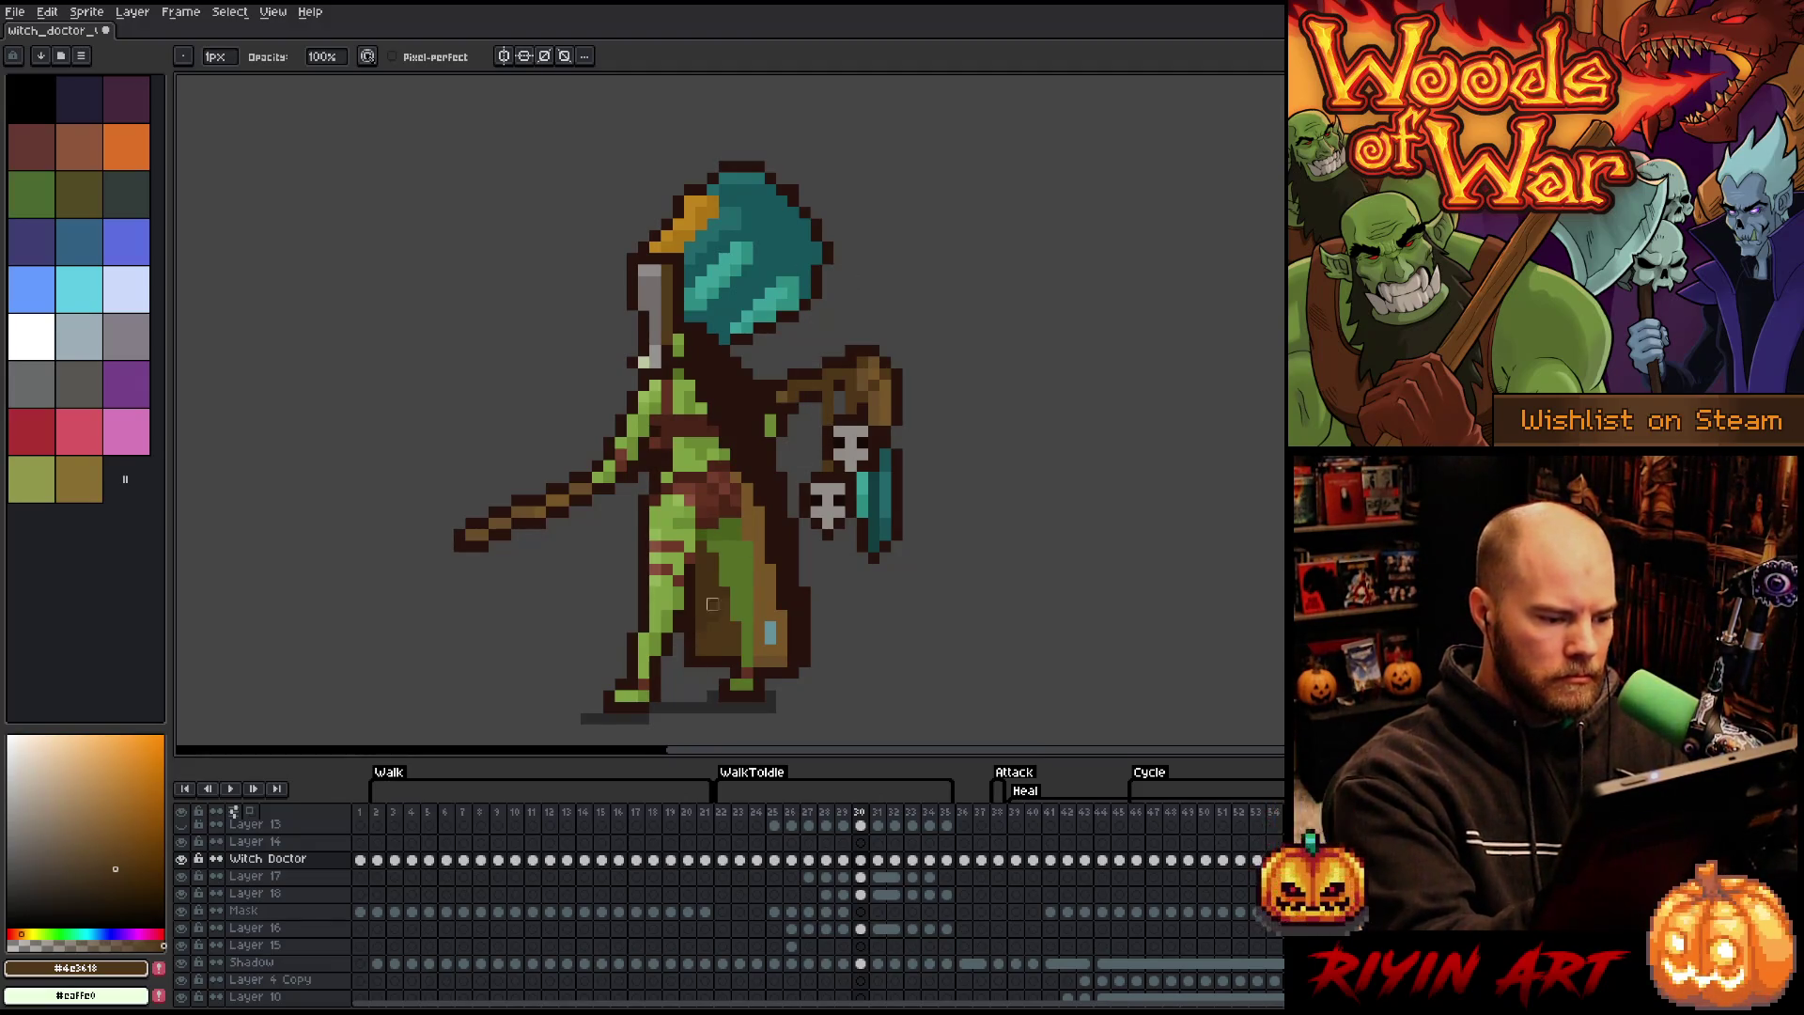
pyautogui.press('Return')
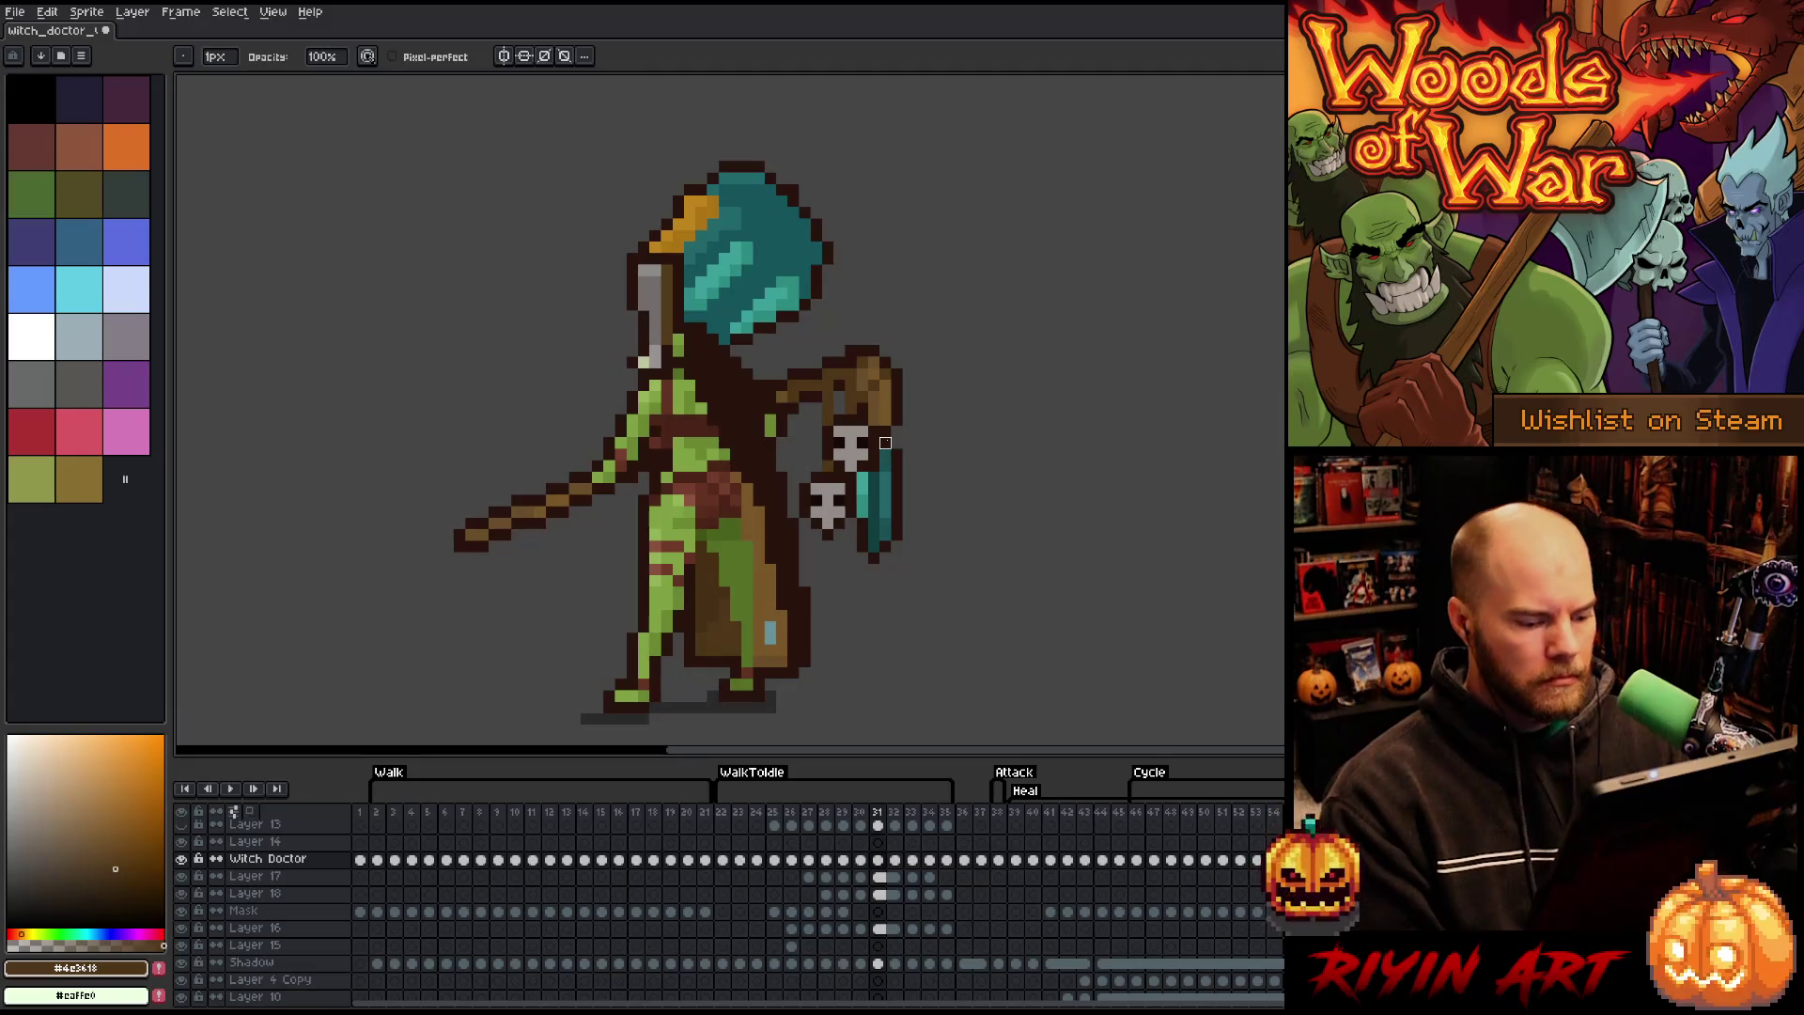
pyautogui.rightClick(881, 814)
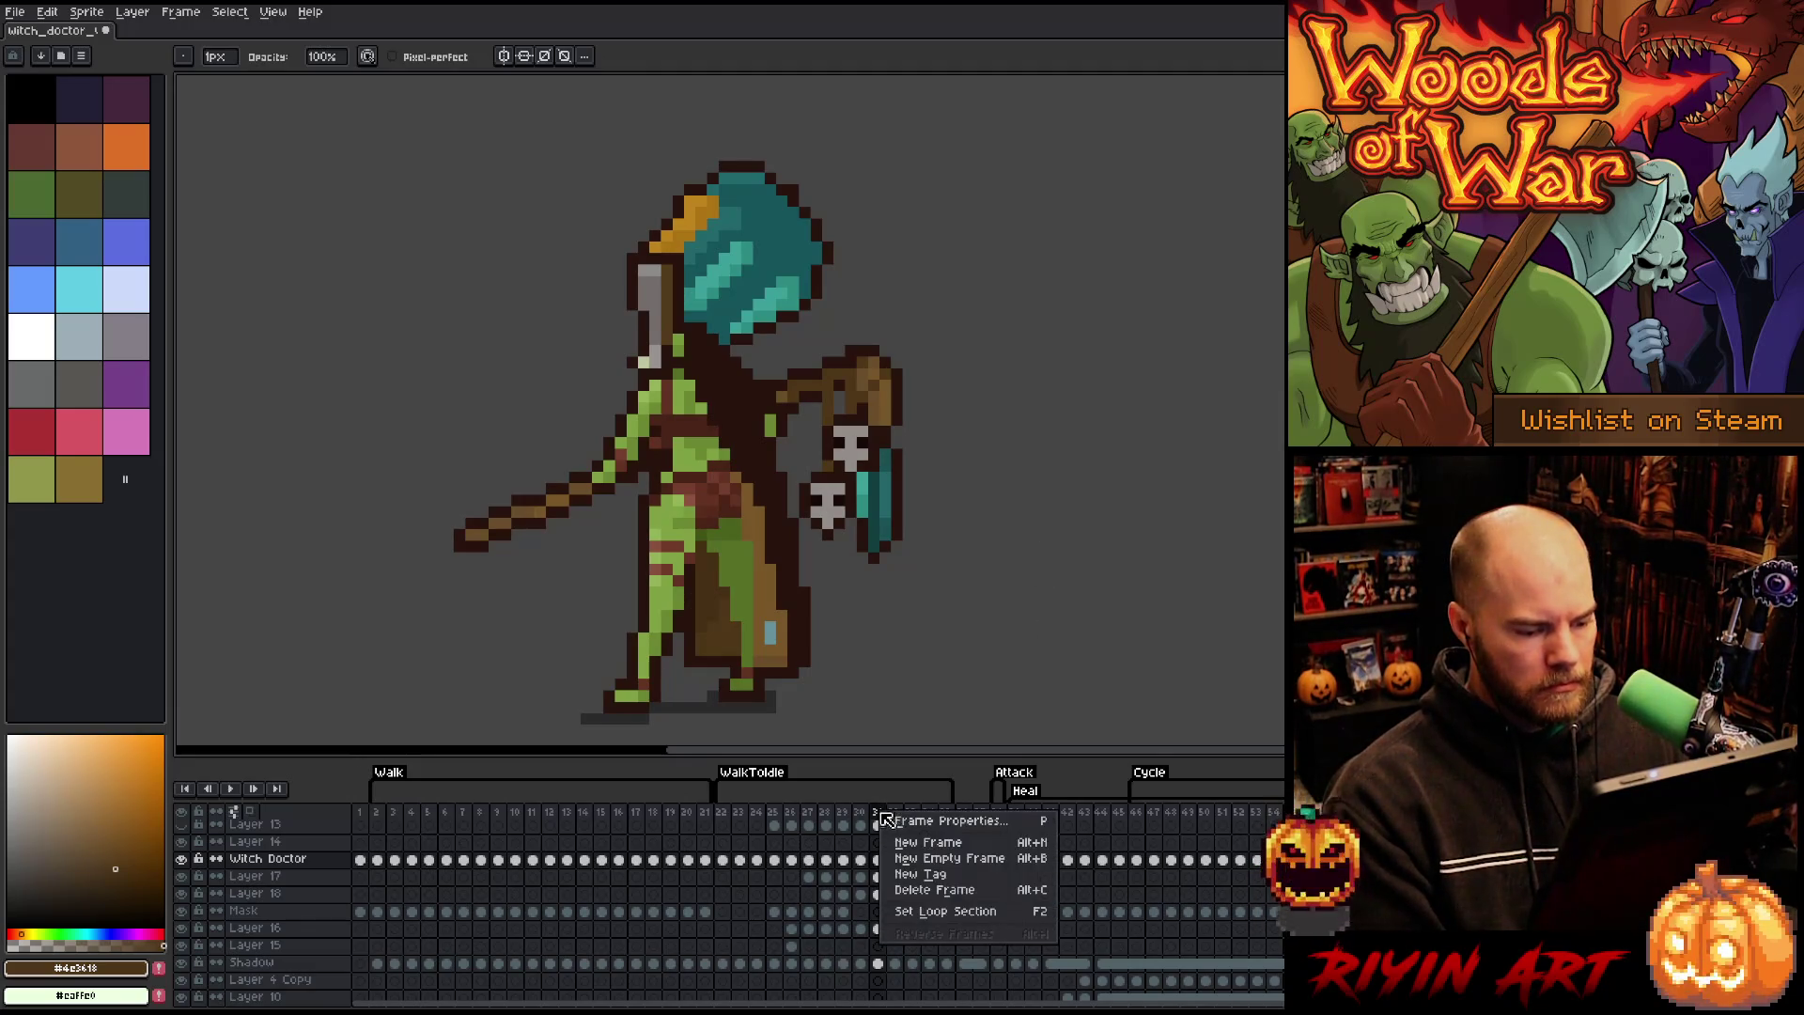
# - Delete frame 31, play the animation from frame 29, then select the Witch Doctor cel on frame 33
pyautogui.click(902, 891)
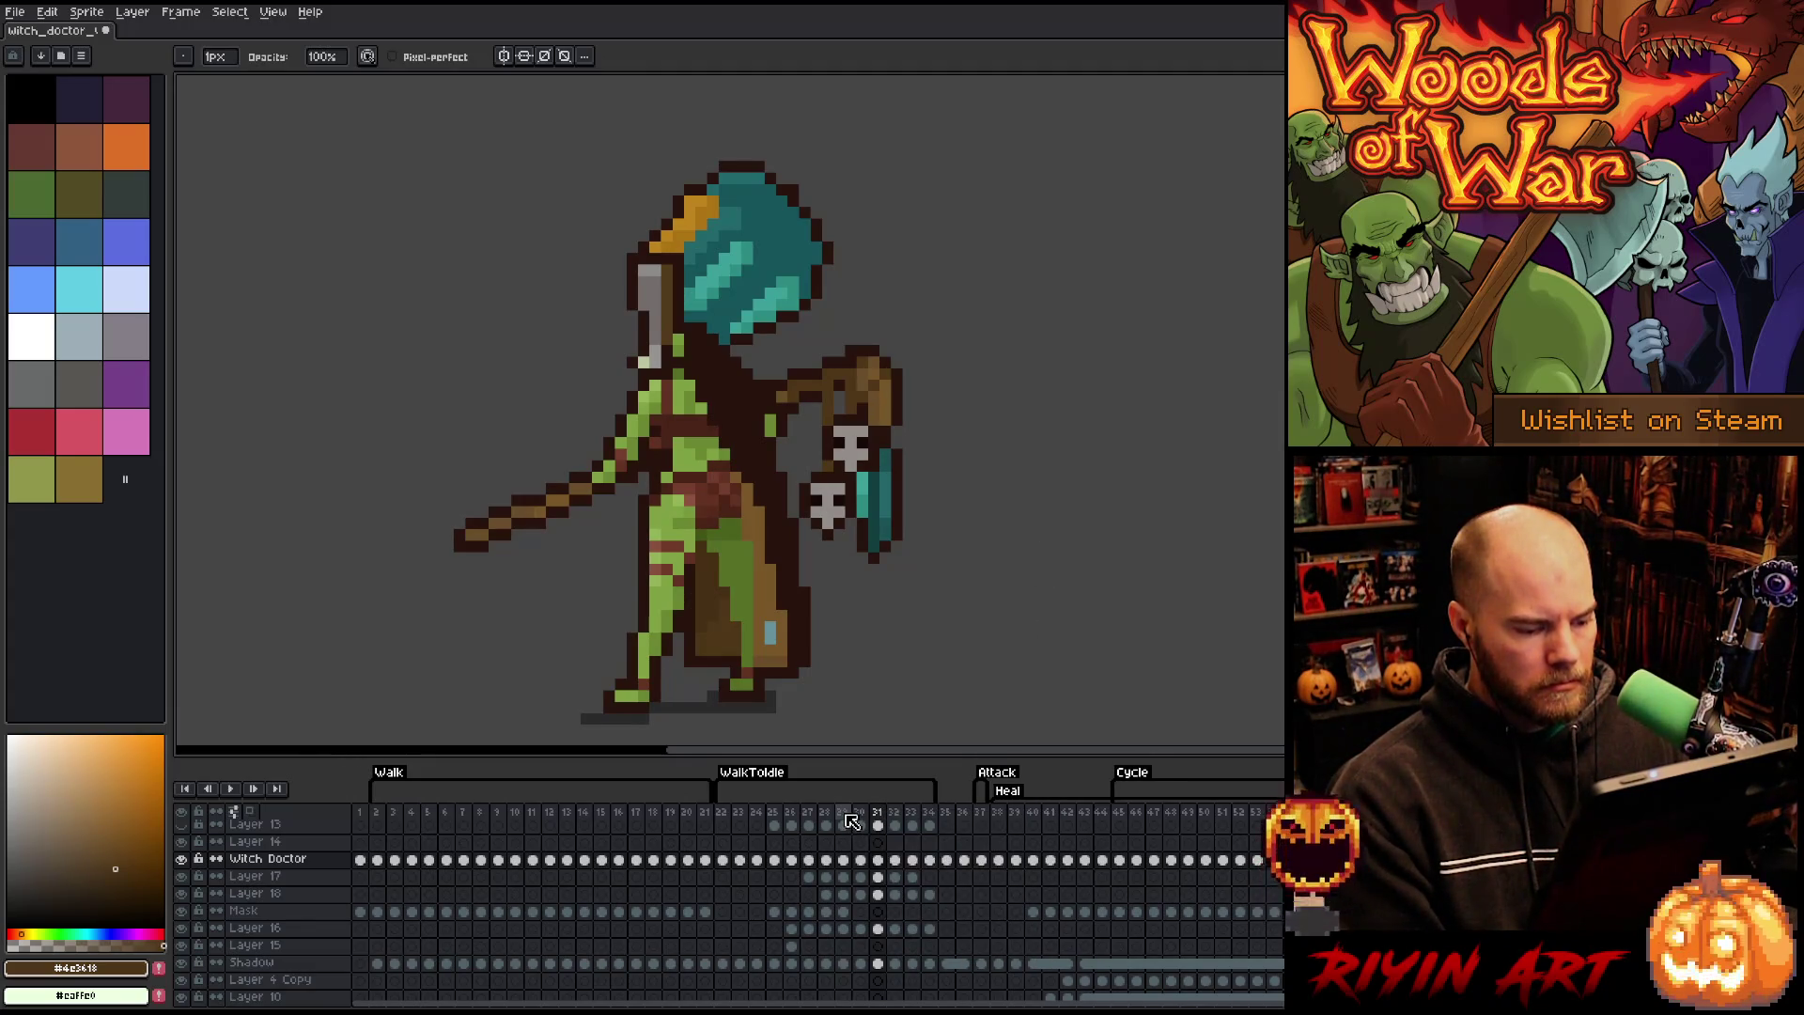
pyautogui.click(844, 816)
pyautogui.press('Return')
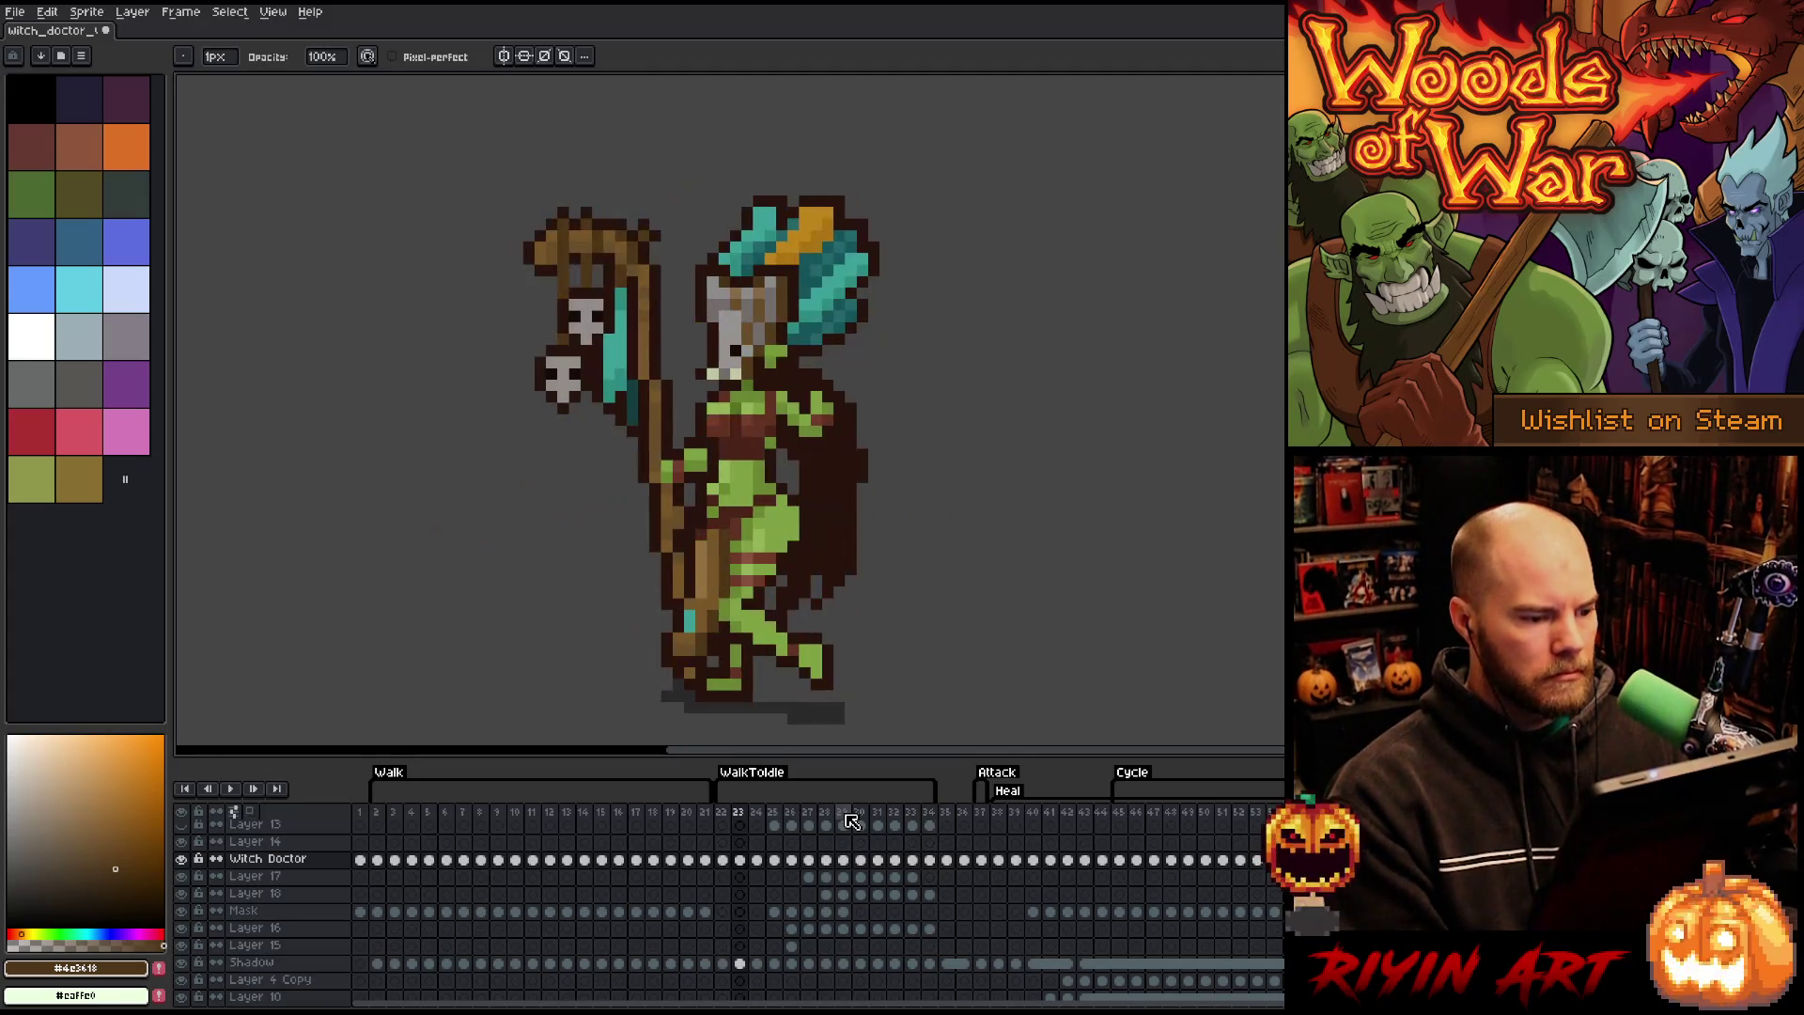
pyautogui.press('Return')
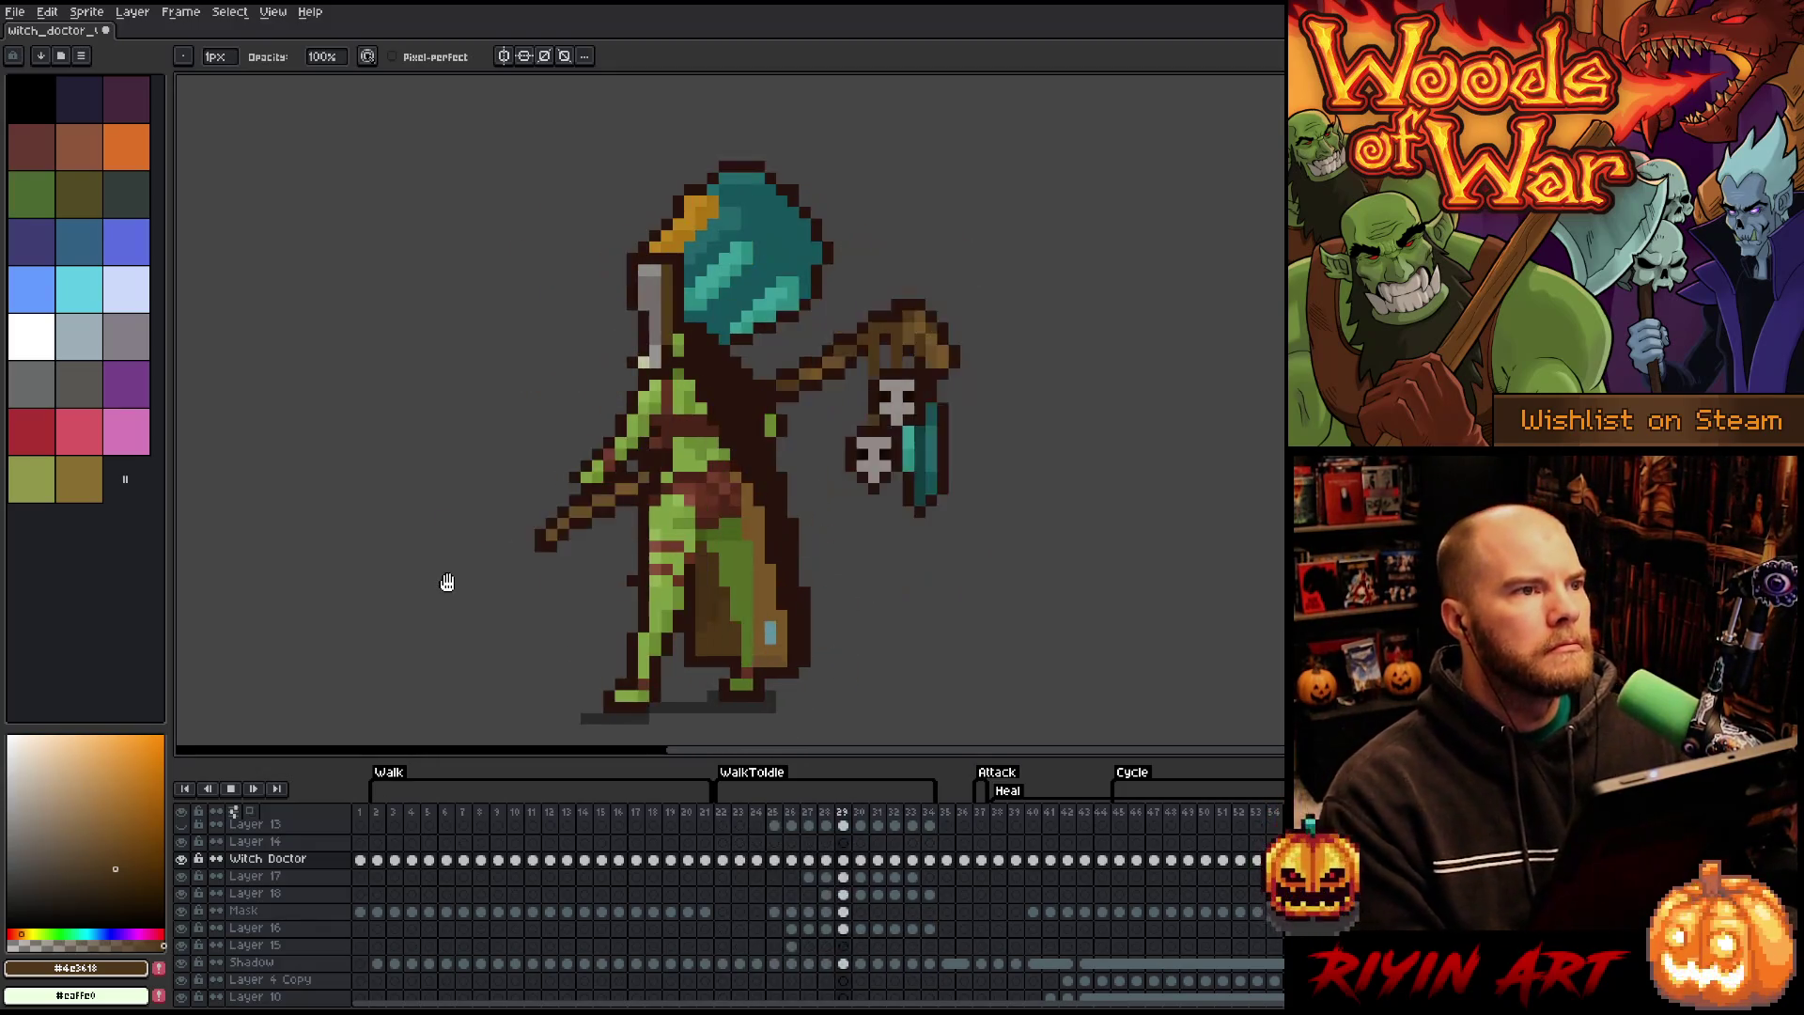
pyautogui.click(839, 815)
pyautogui.press('Right')
pyautogui.press('Right')
pyautogui.press('Right')
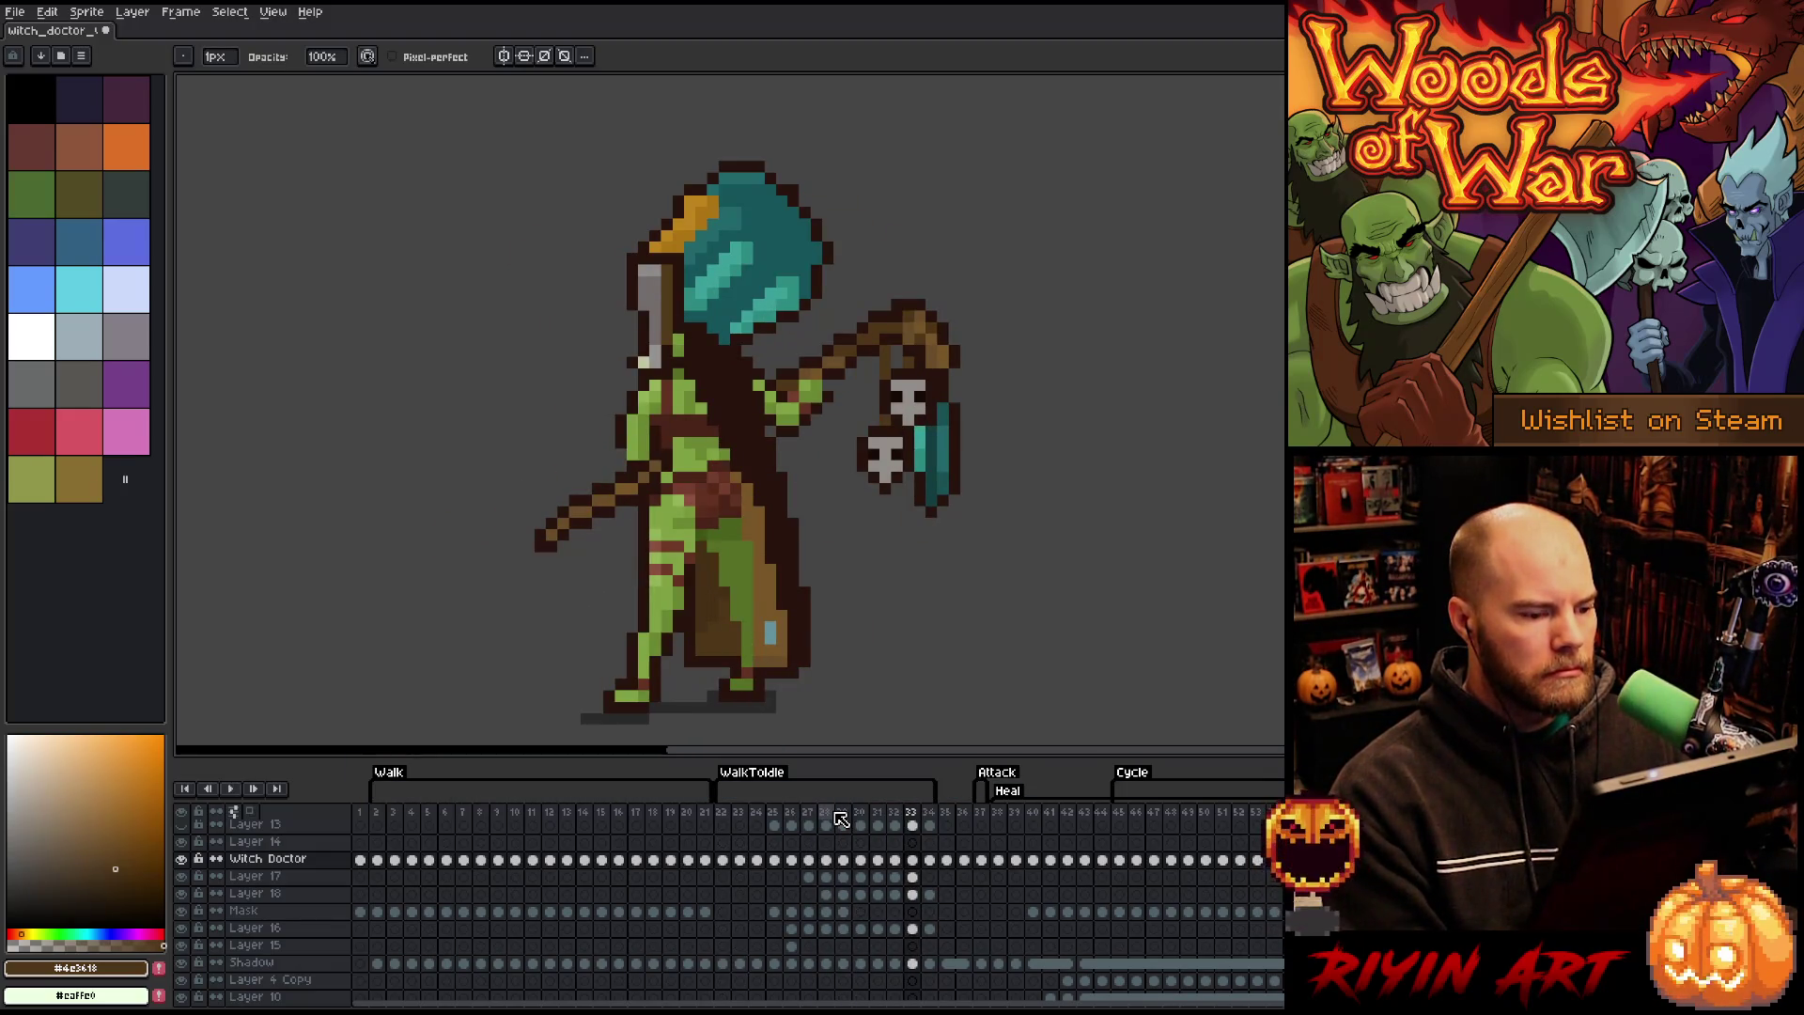
pyautogui.click(917, 860)
# - Make a trial forearm selection, then activate the Witch Doctor layer below the staff layer
pyautogui.press('m')
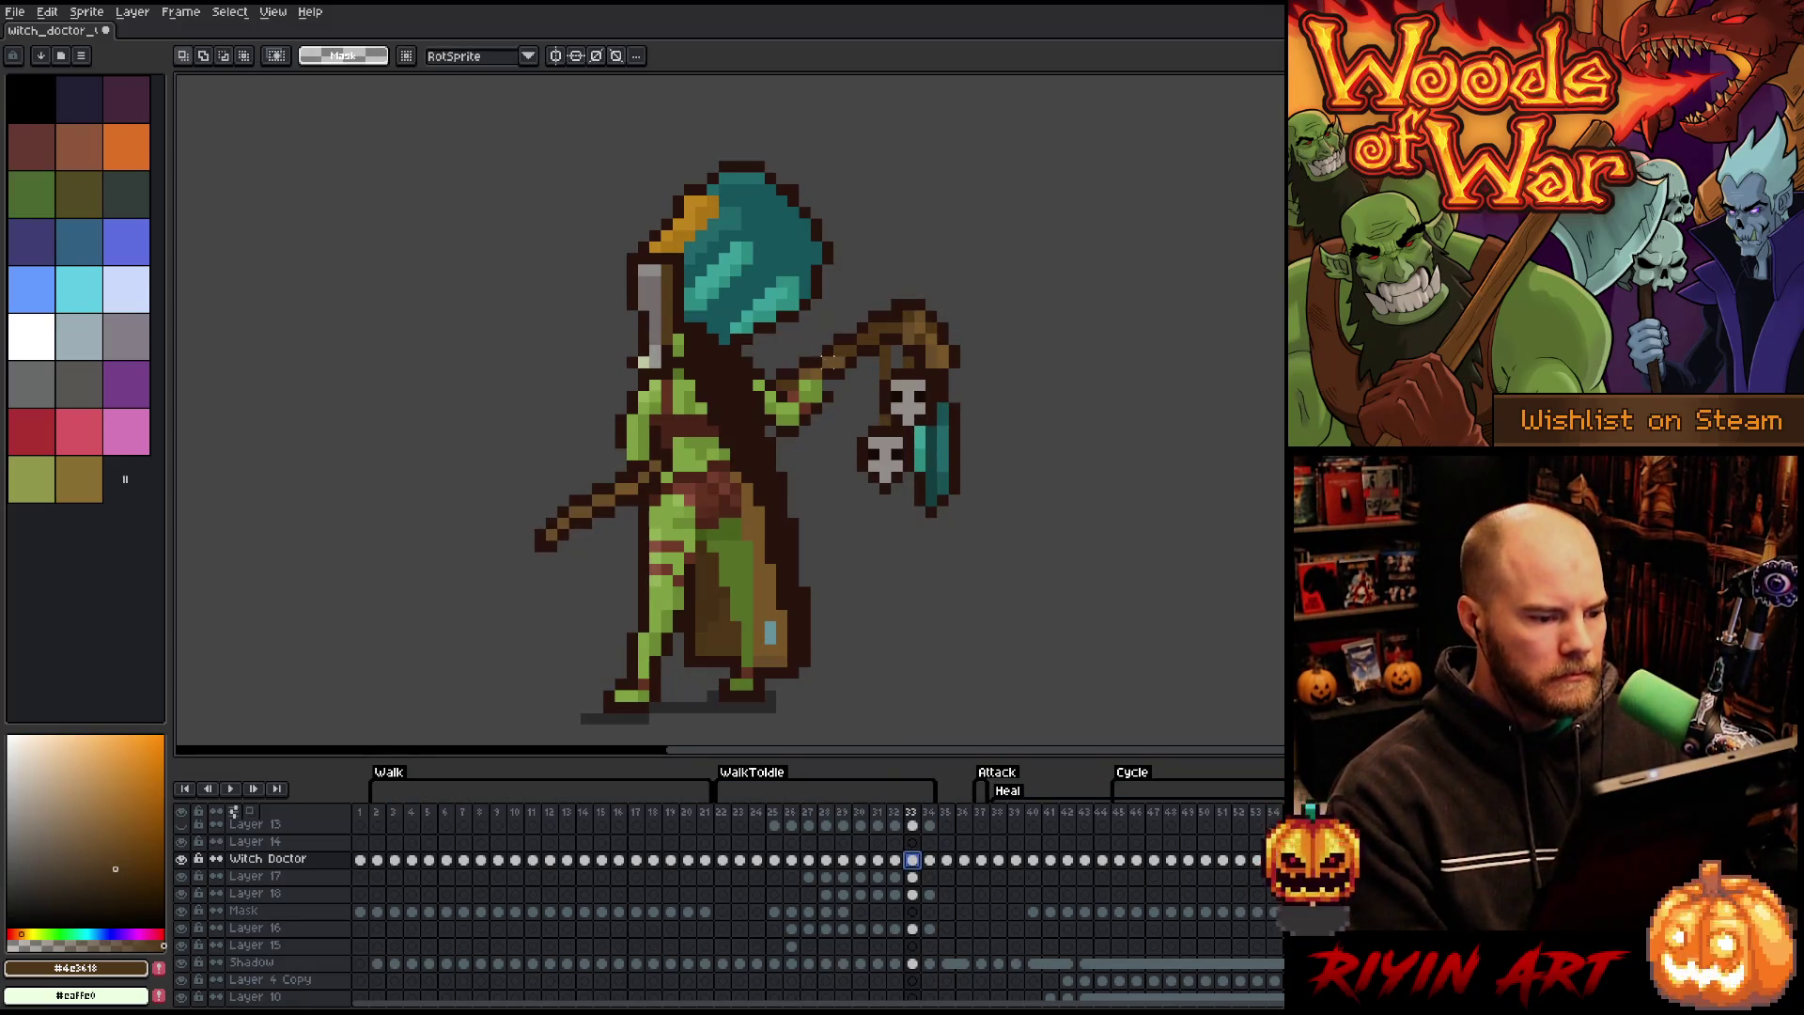
pyautogui.moveTo(781, 479); pyautogui.dragTo(772, 464)
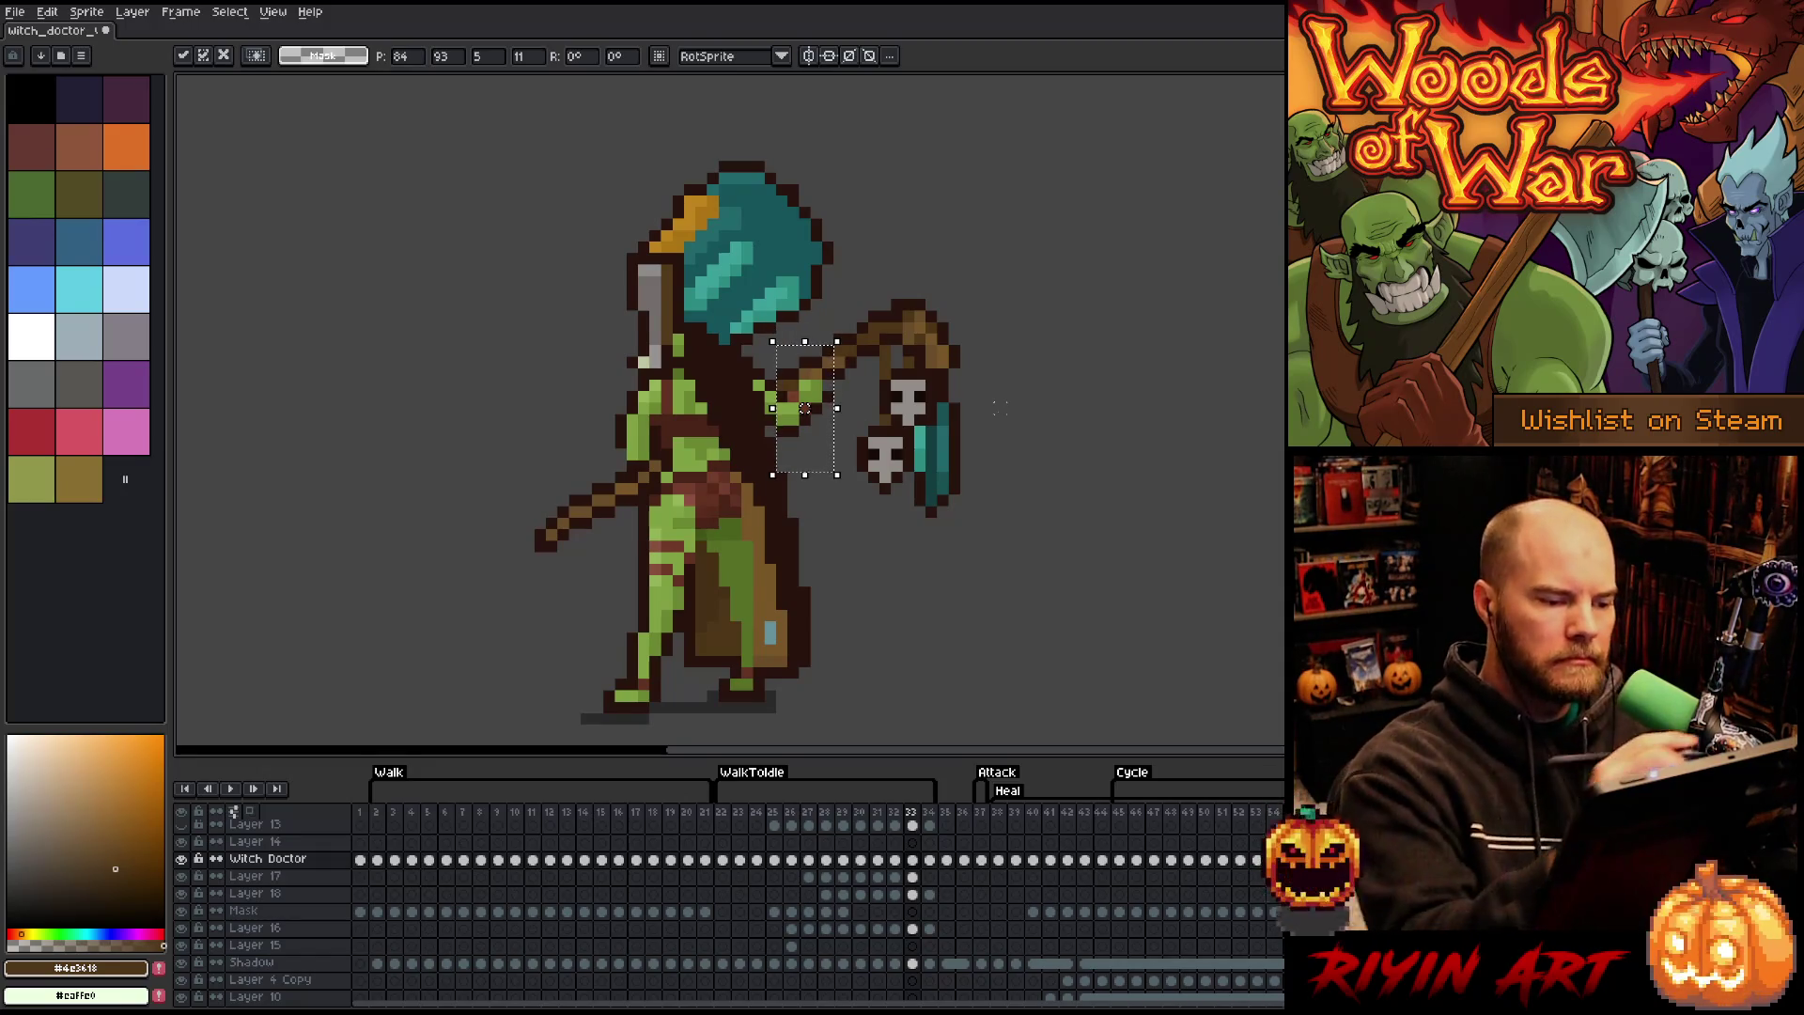
pyautogui.press('b')
pyautogui.keyDown('alt'); pyautogui.click(789, 394); pyautogui.keyUp('alt')
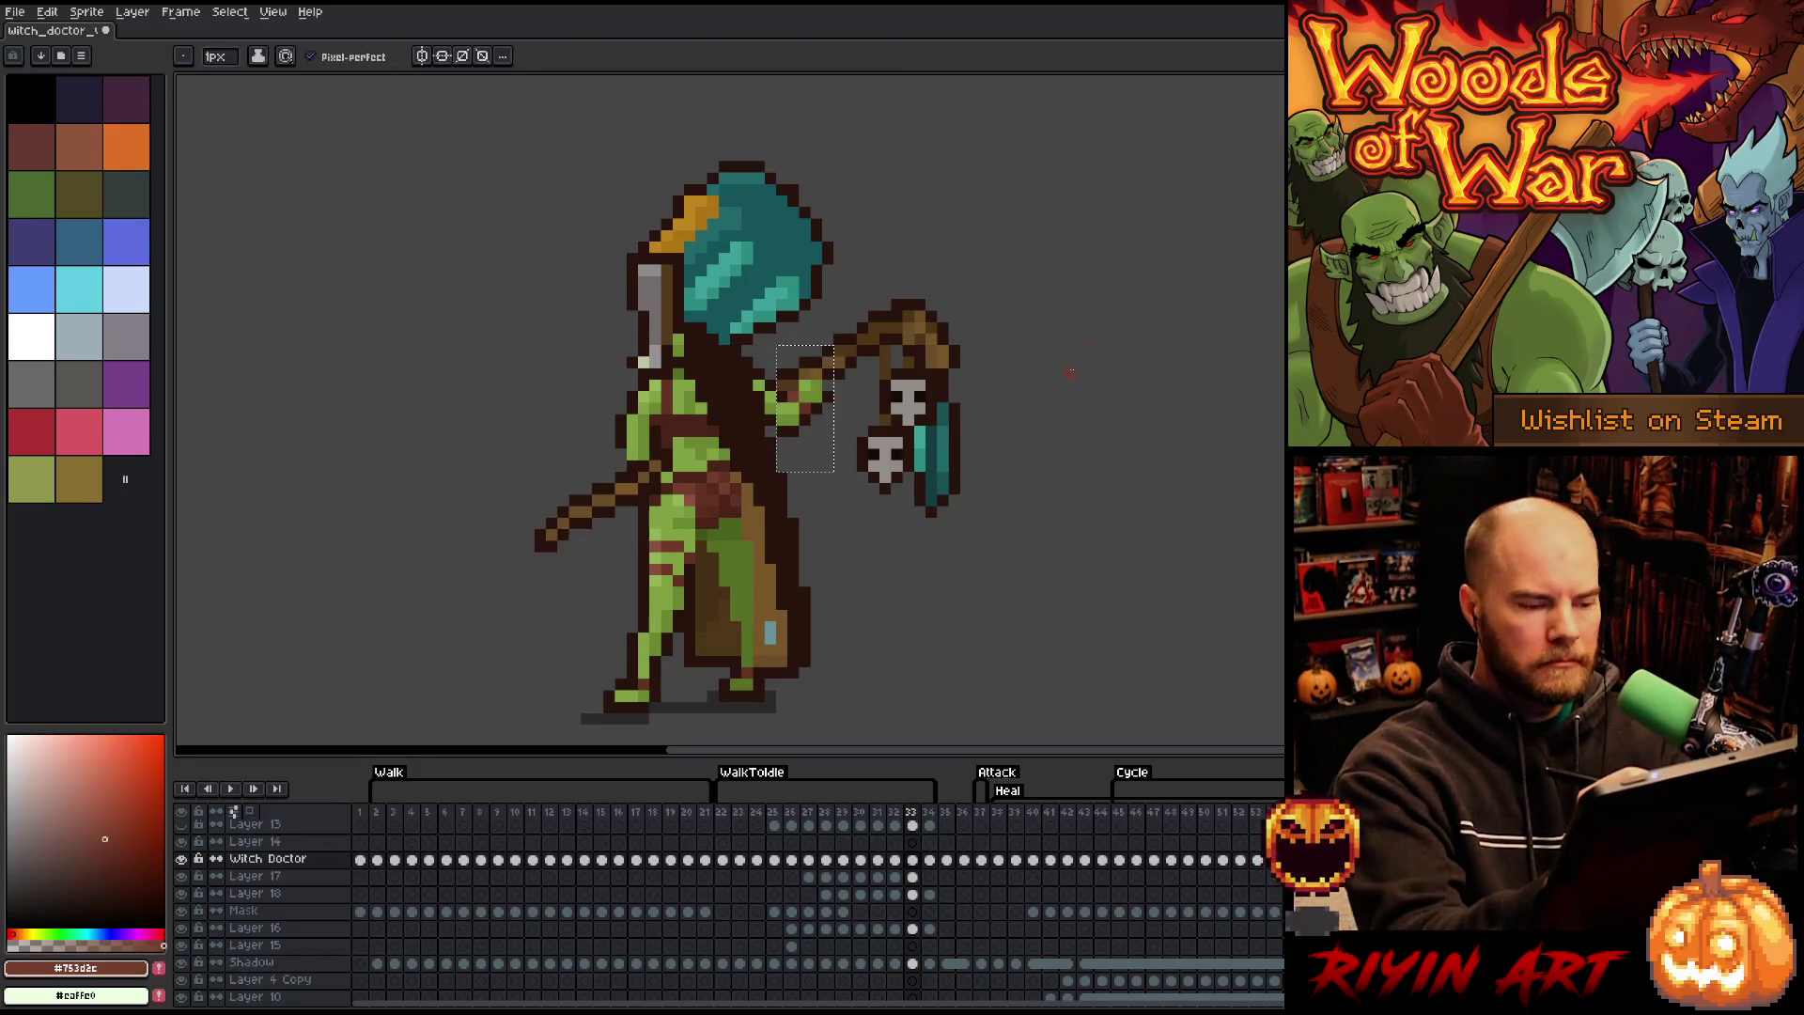
pyautogui.keyDown('ctrl'); pyautogui.click(917, 336); pyautogui.keyUp('ctrl')
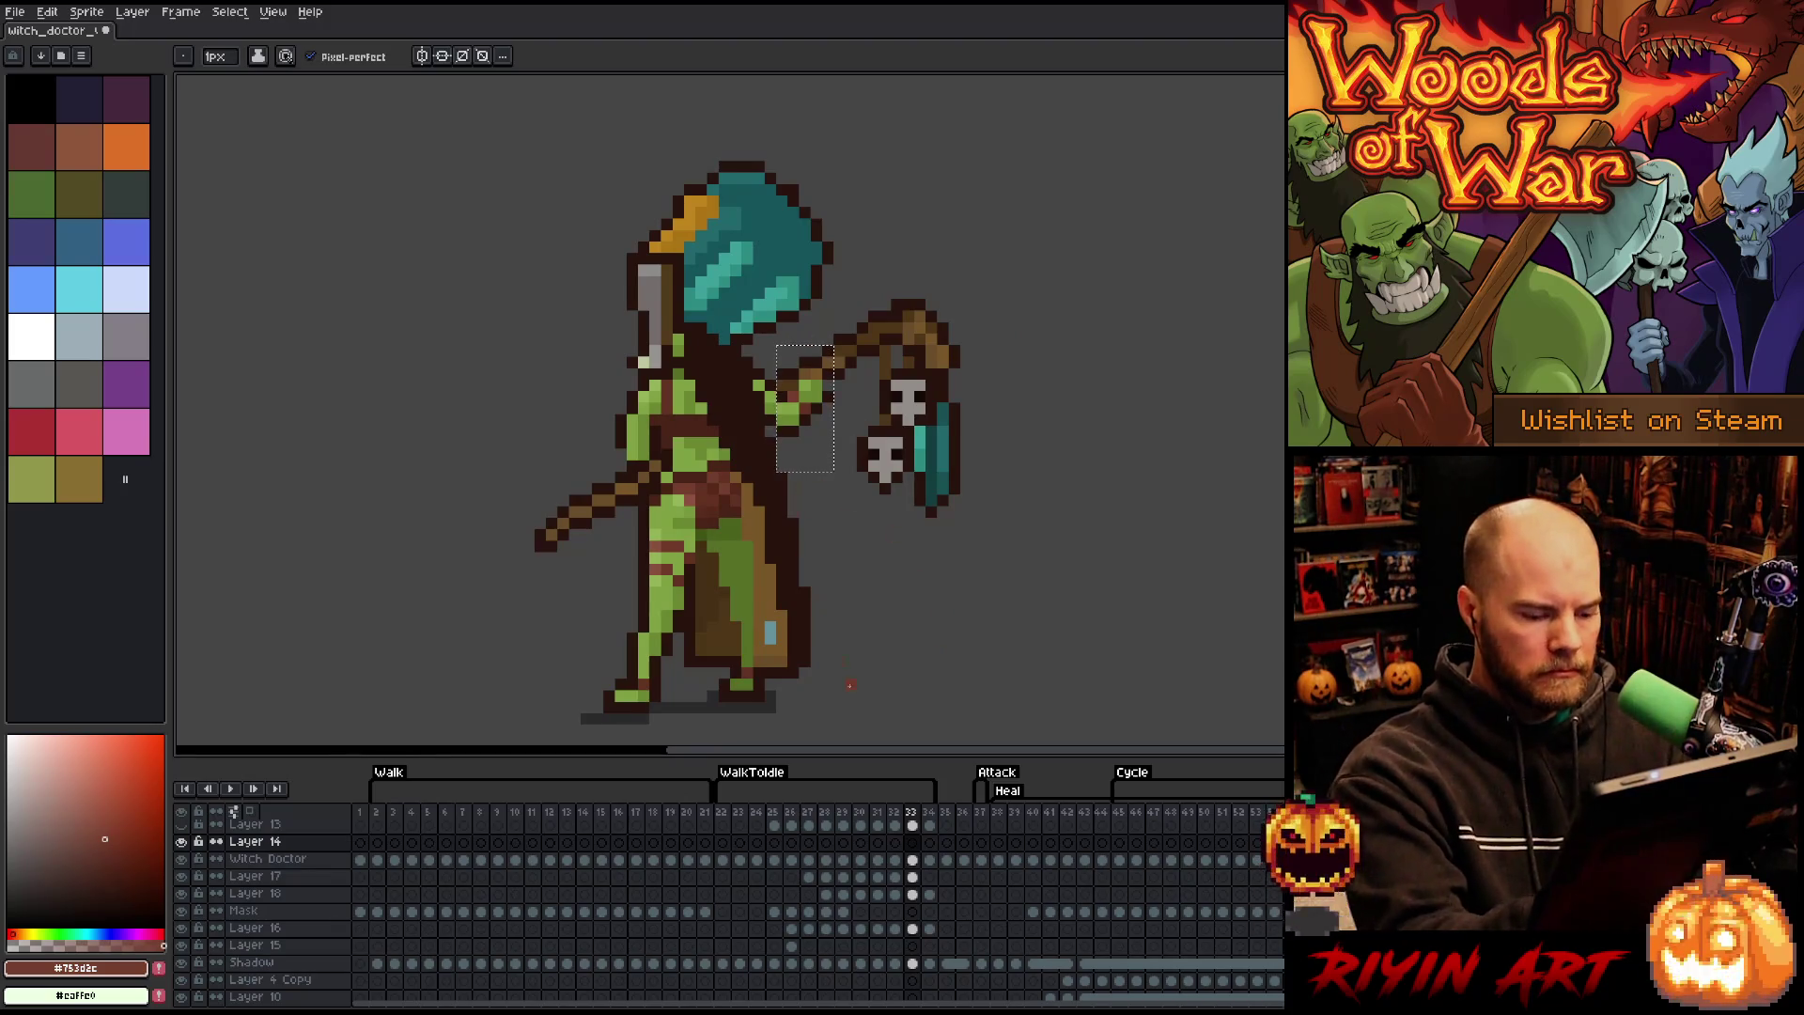
pyautogui.press('Down')
pyautogui.press('v')
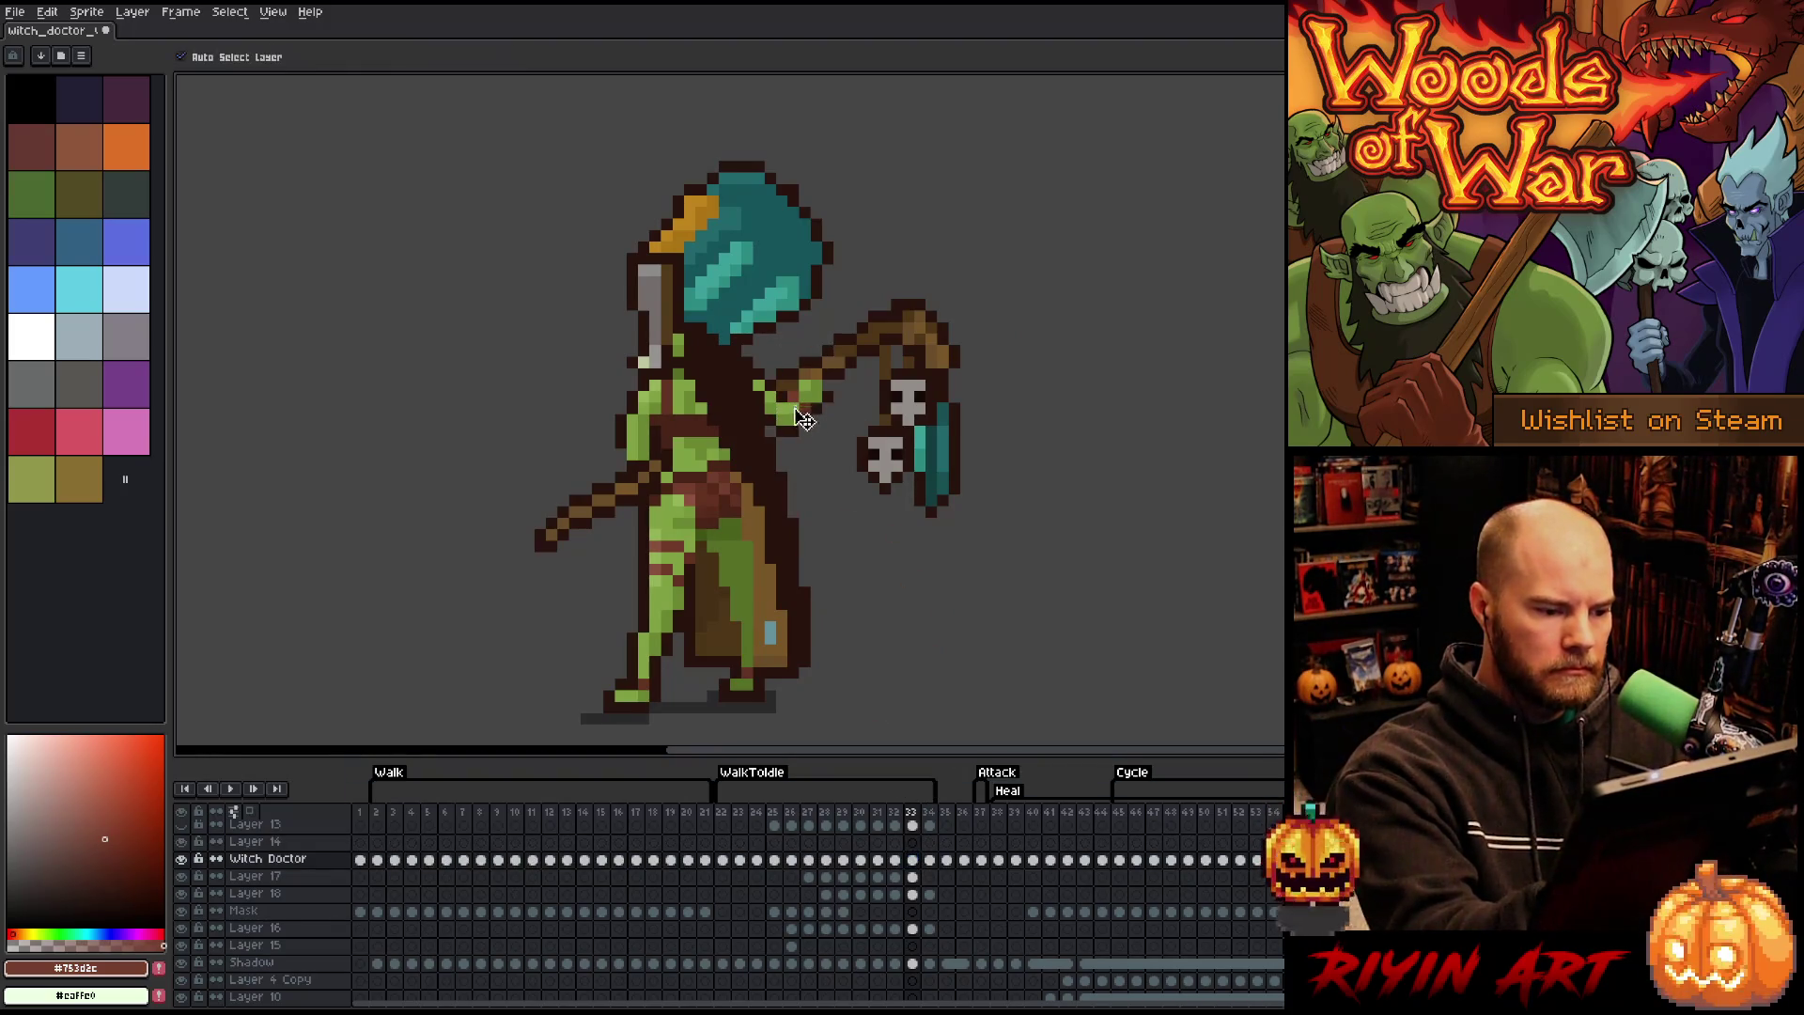
pyautogui.click(833, 361)
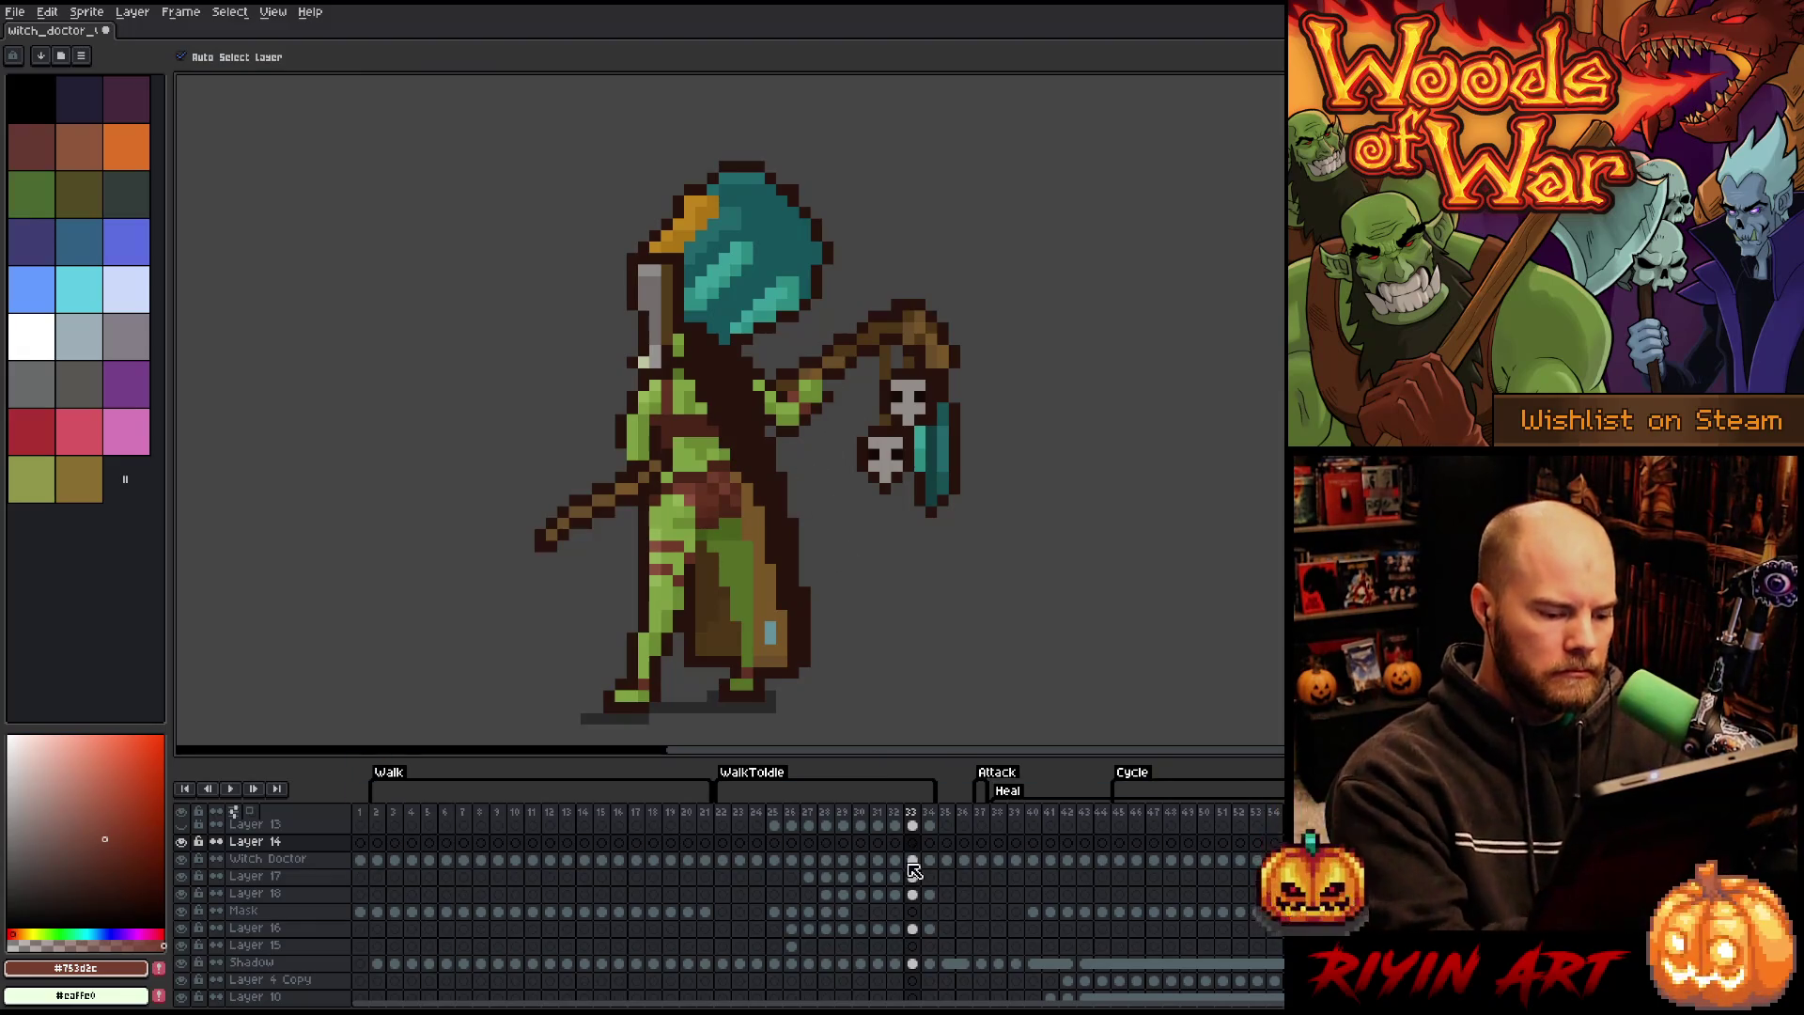
pyautogui.press('Down')
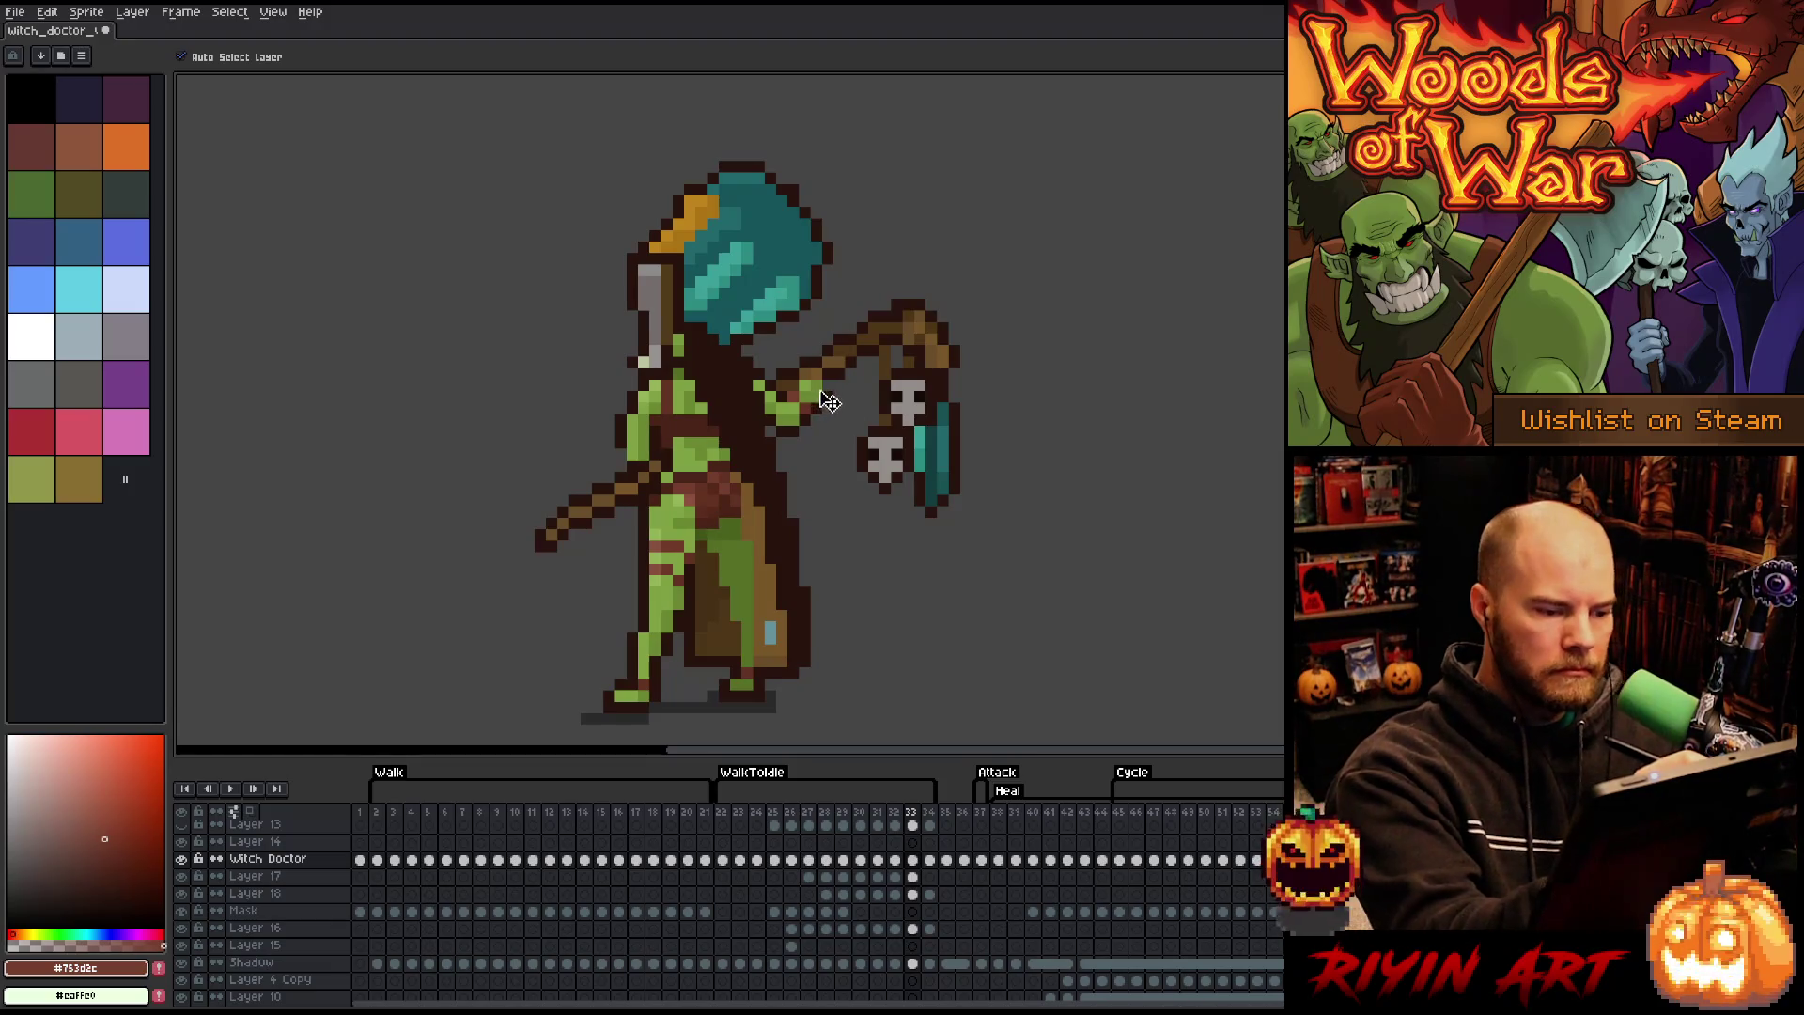
# - Select the green hand, move it up-left onto the arm, and compare with frame 32
pyautogui.press('m')
pyautogui.moveTo(773, 474); pyautogui.dragTo(836, 341)
pyautogui.moveTo(804, 408); pyautogui.dragTo(789, 388)
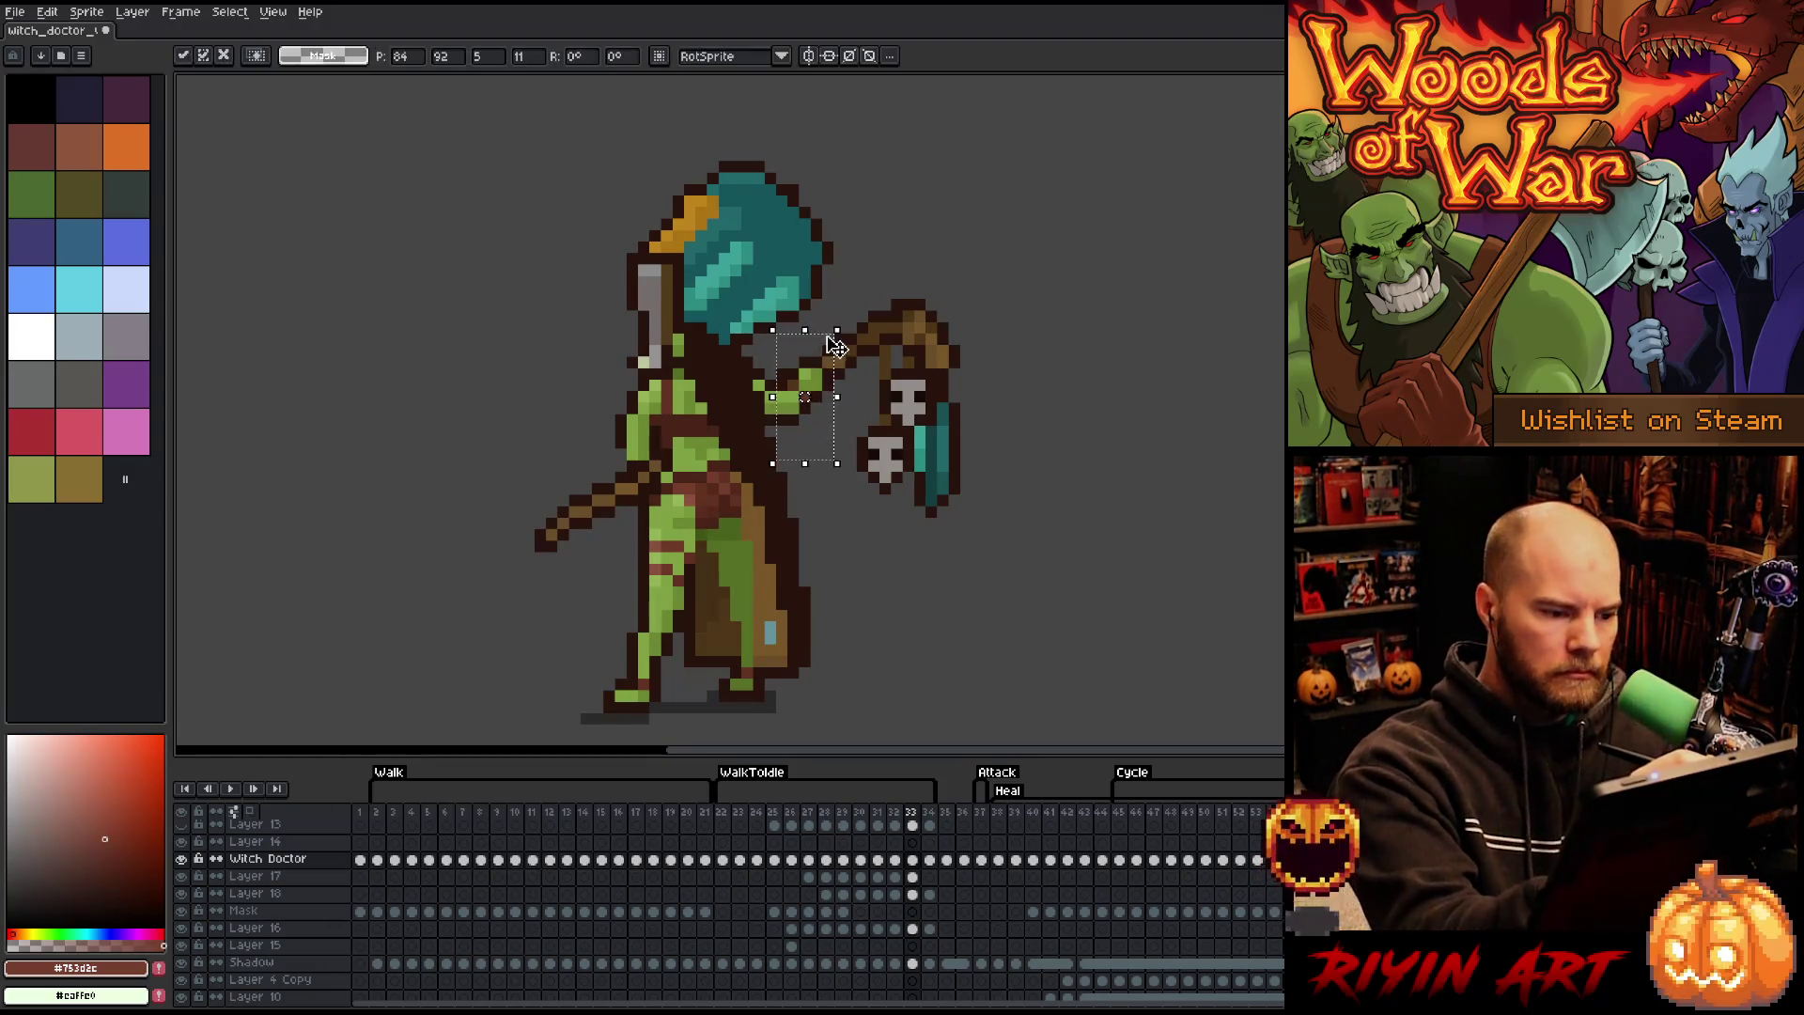
pyautogui.hotkey('ctrl', 'd')
pyautogui.press('b')
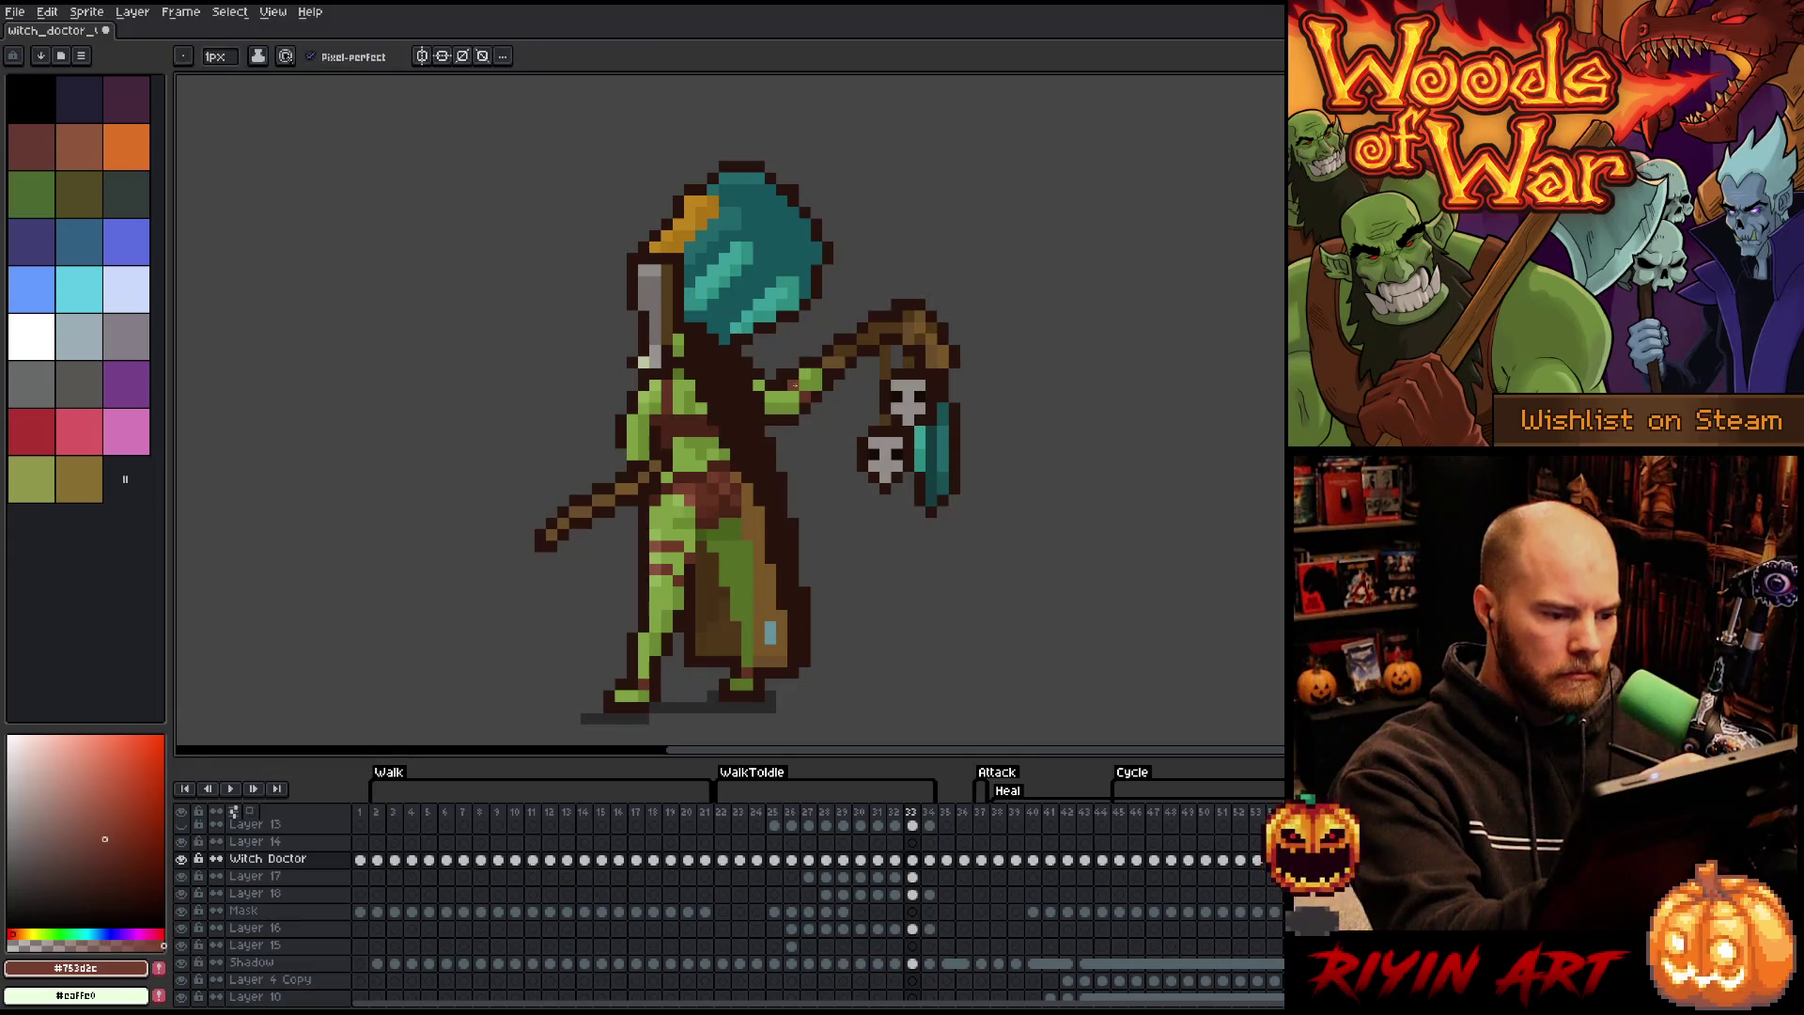
pyautogui.press('Left')
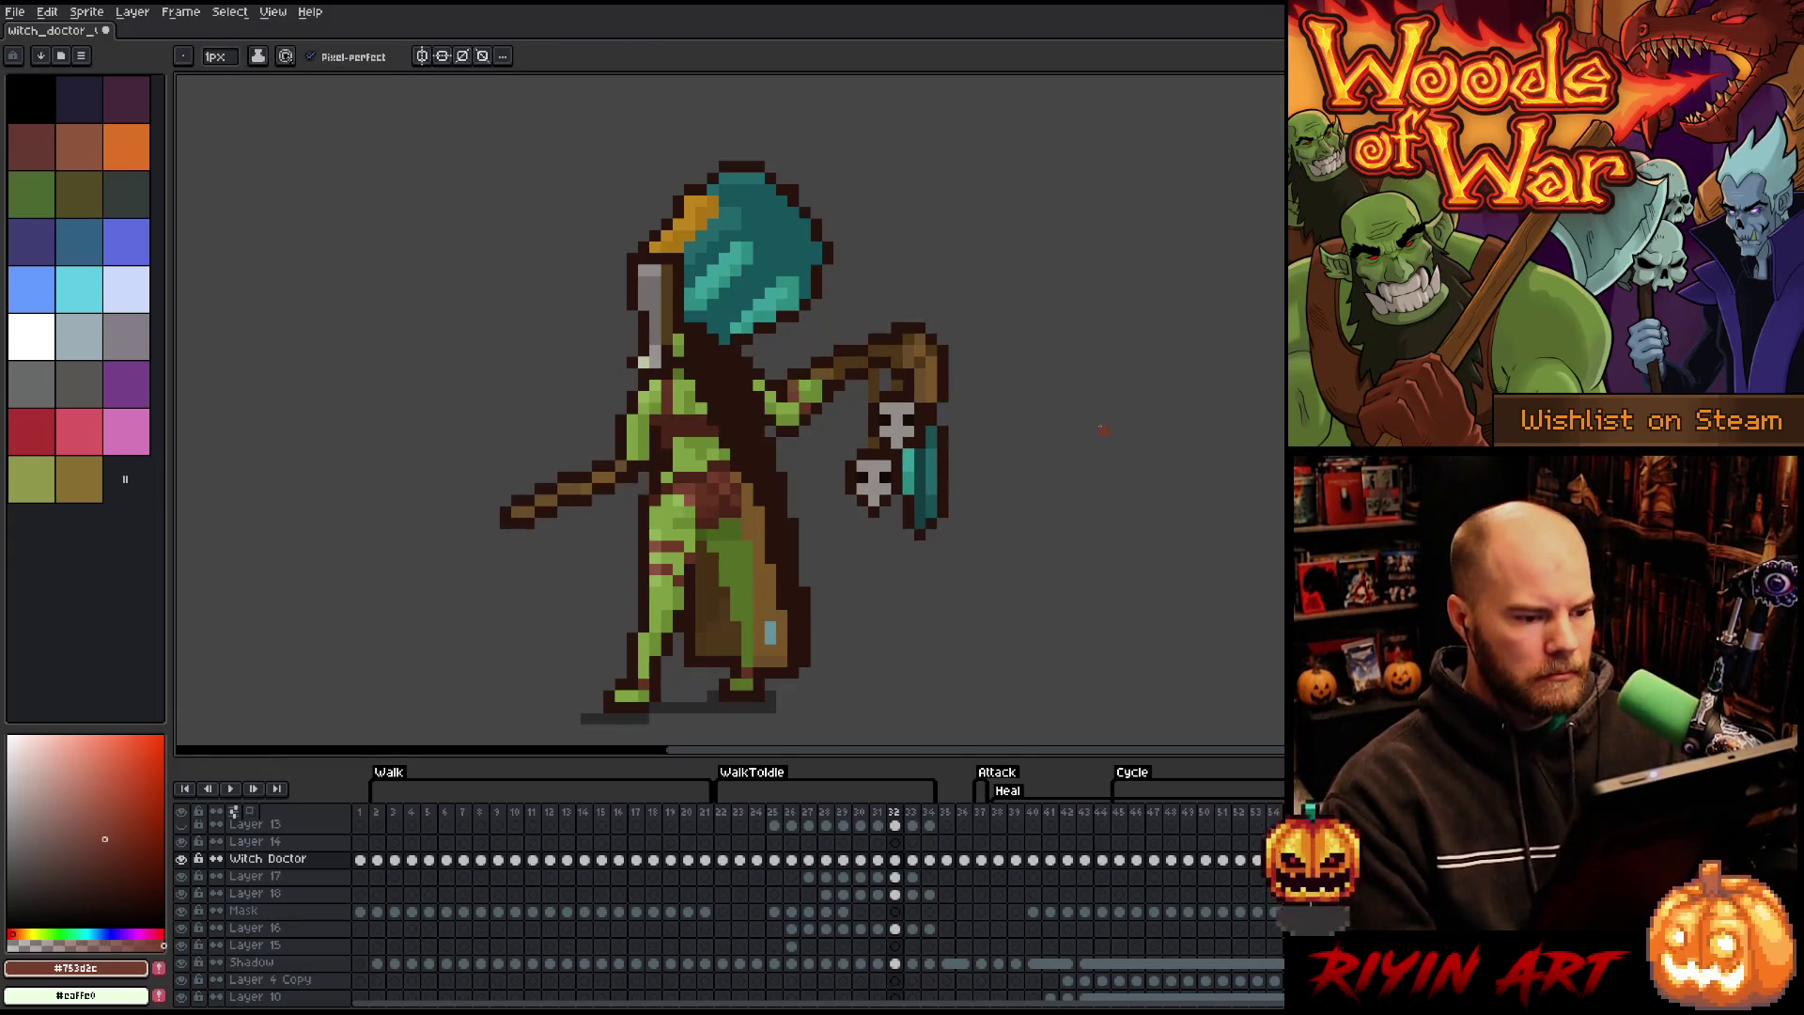
pyautogui.press('Right')
pyautogui.press('Left')
pyautogui.press('Right')
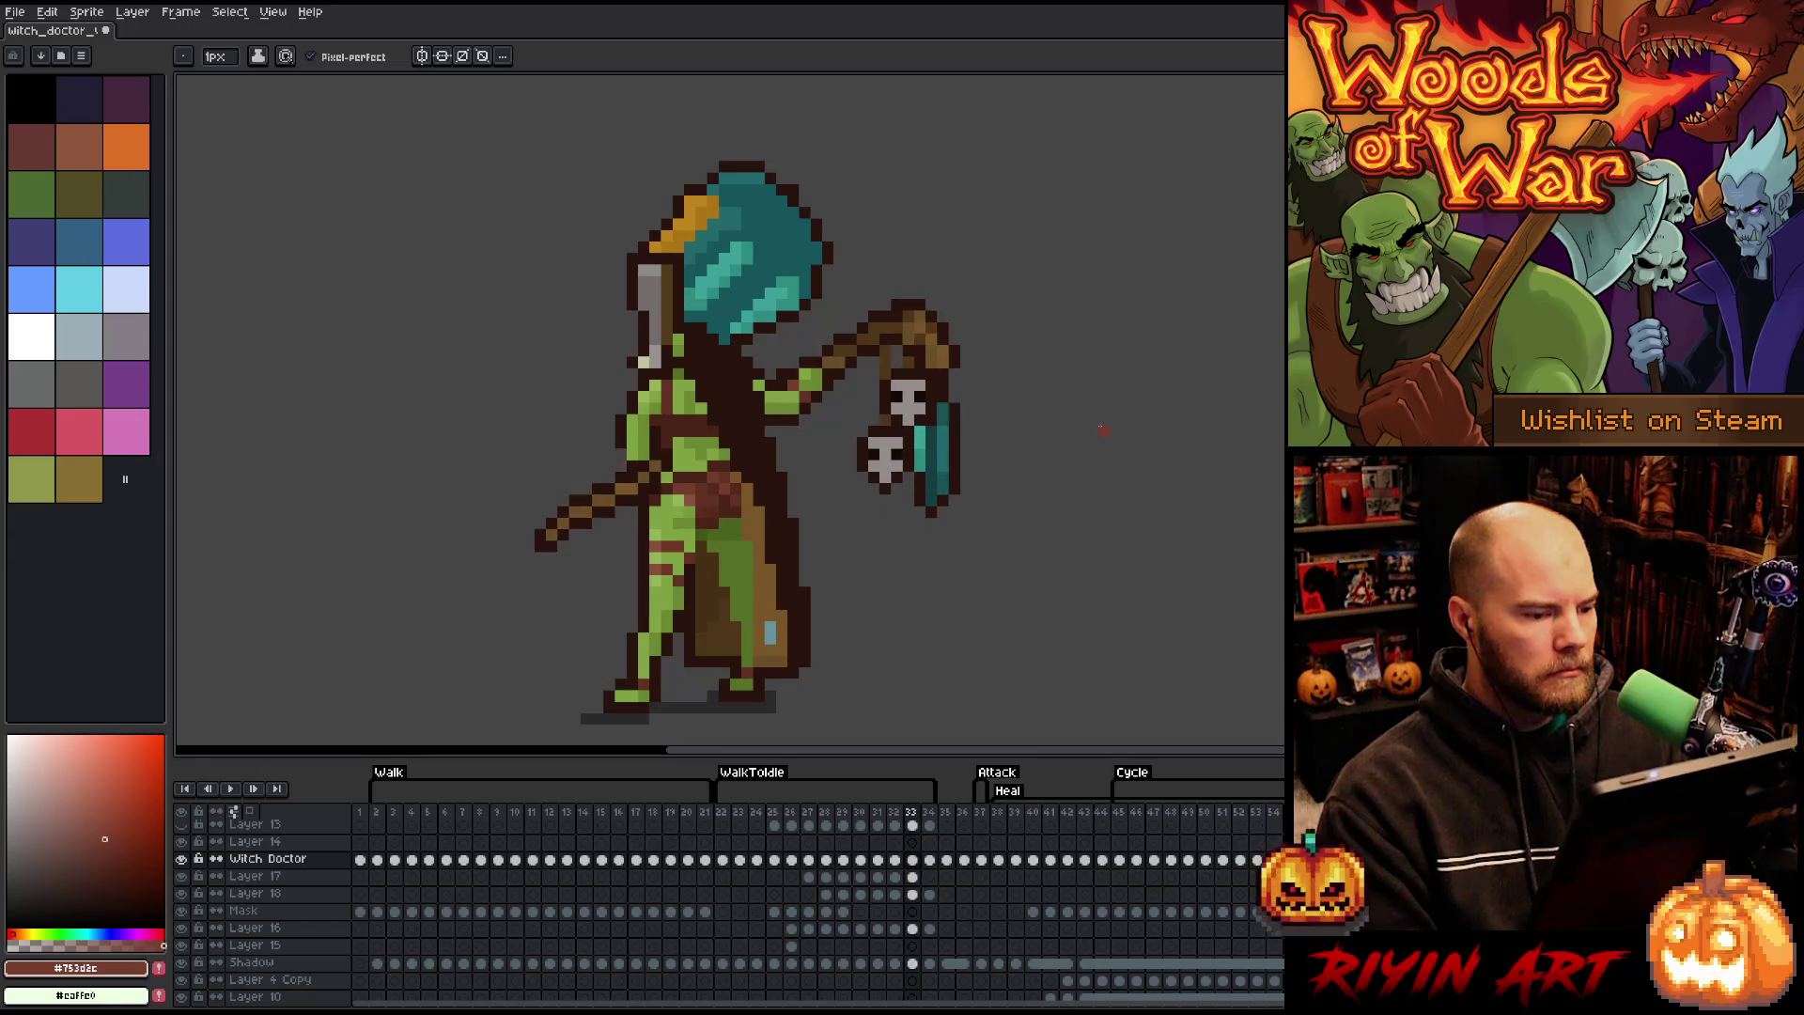
# - Select a thin strip of the arm on frame 33 for transforming
pyautogui.keyDown('ctrl'); pyautogui.click(790, 386); pyautogui.keyUp('ctrl')
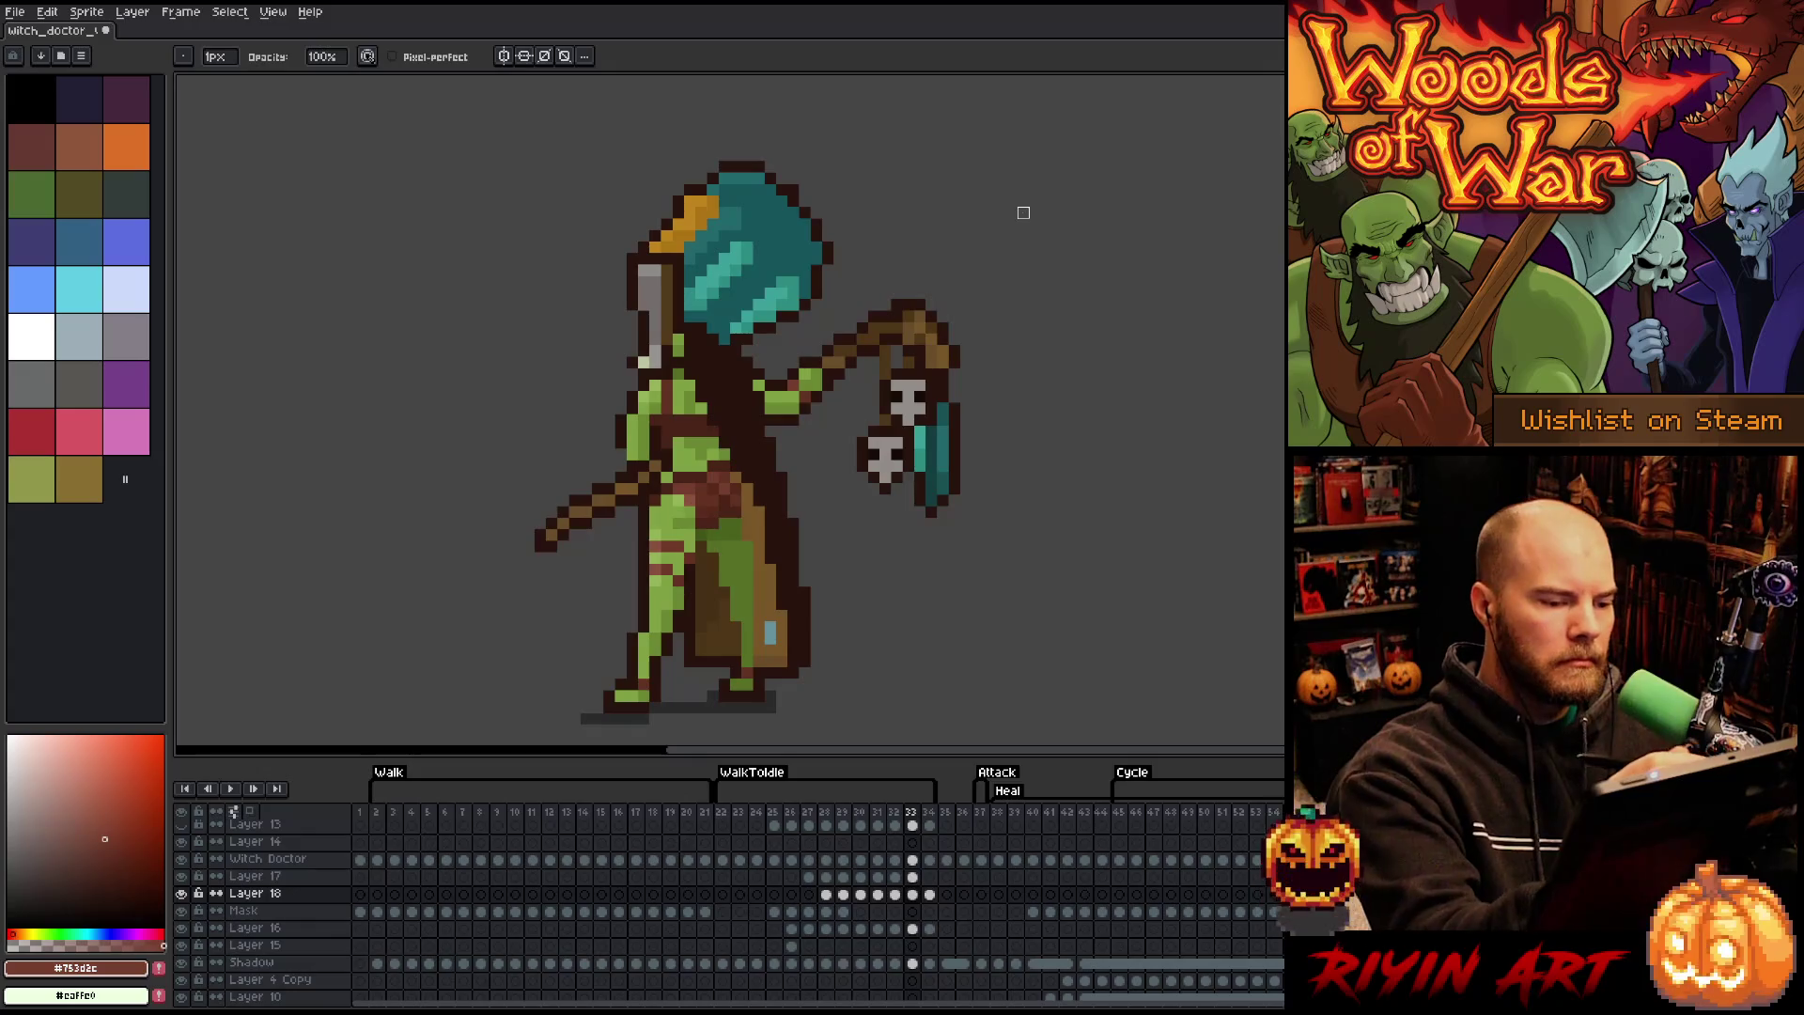
pyautogui.press('e')
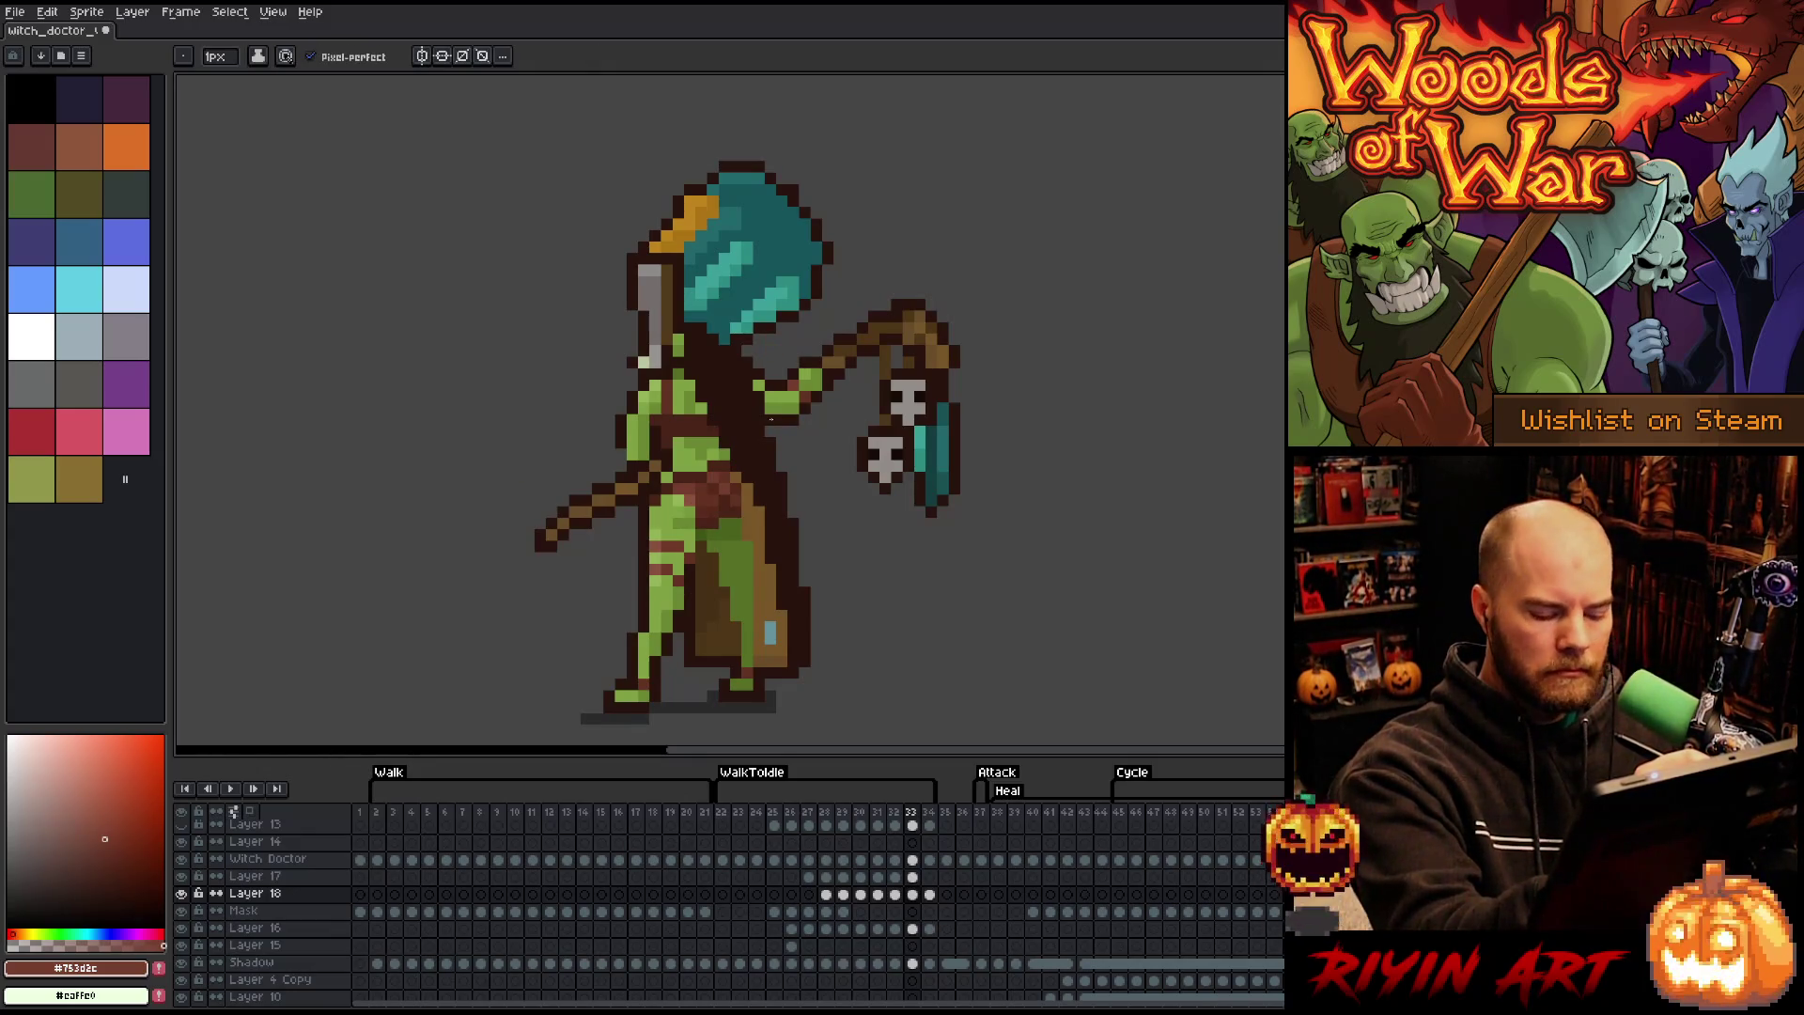
pyautogui.keyDown('ctrl'); pyautogui.click(780, 420); pyautogui.keyUp('ctrl')
pyautogui.press('Left')
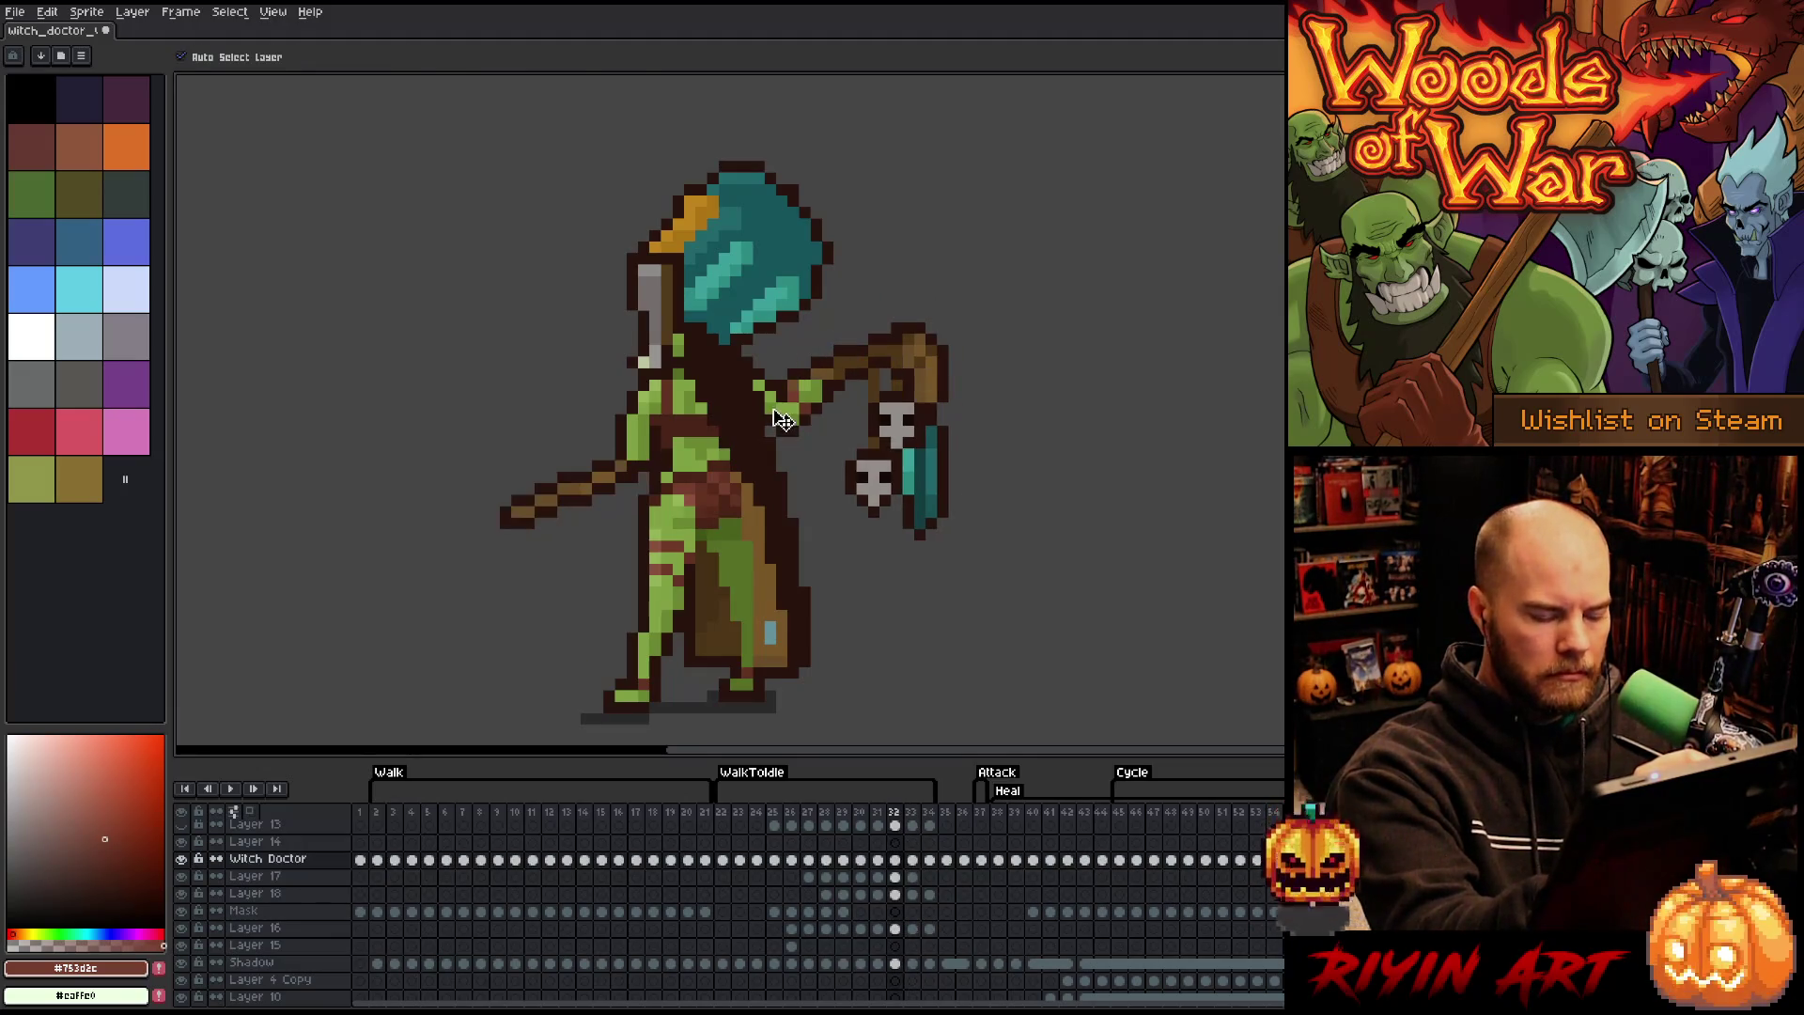
pyautogui.press('m')
pyautogui.press('Right')
pyautogui.keyDown('ctrl'); pyautogui.click(801, 254); pyautogui.keyUp('ctrl')
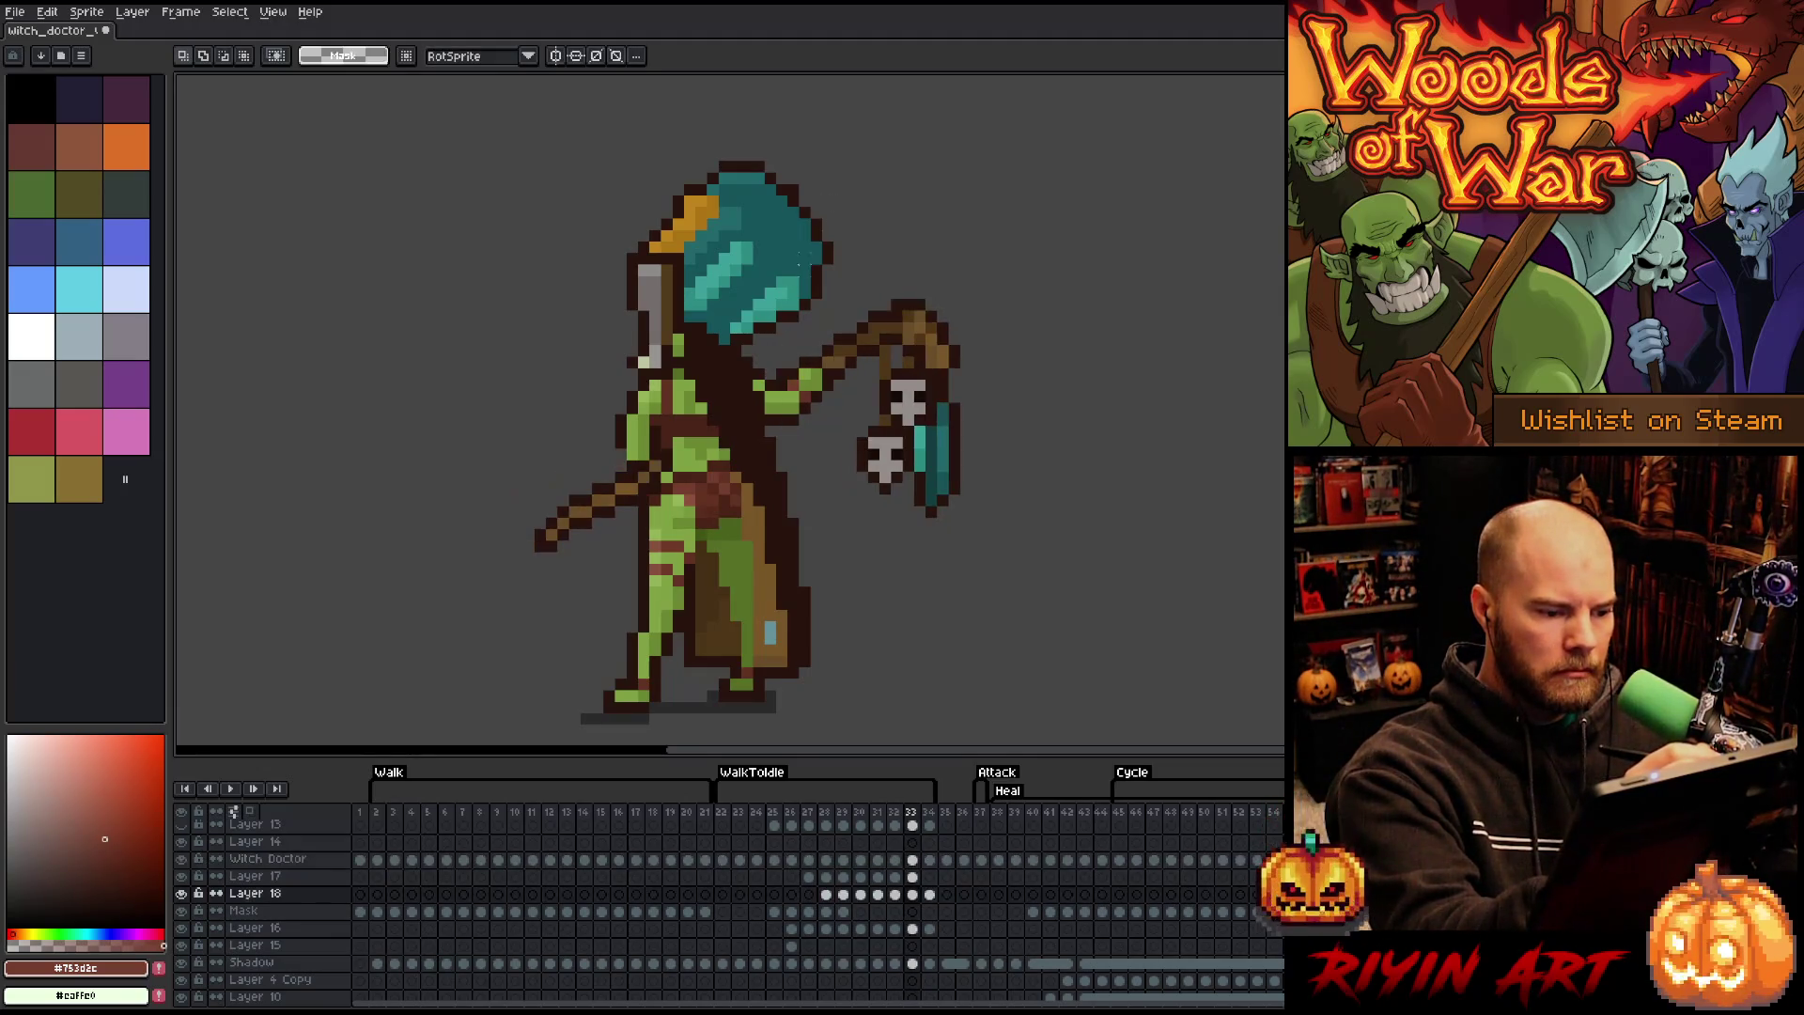
pyautogui.moveTo(768, 432); pyautogui.dragTo(761, 376)
pyautogui.hotkey('ctrl', 't')
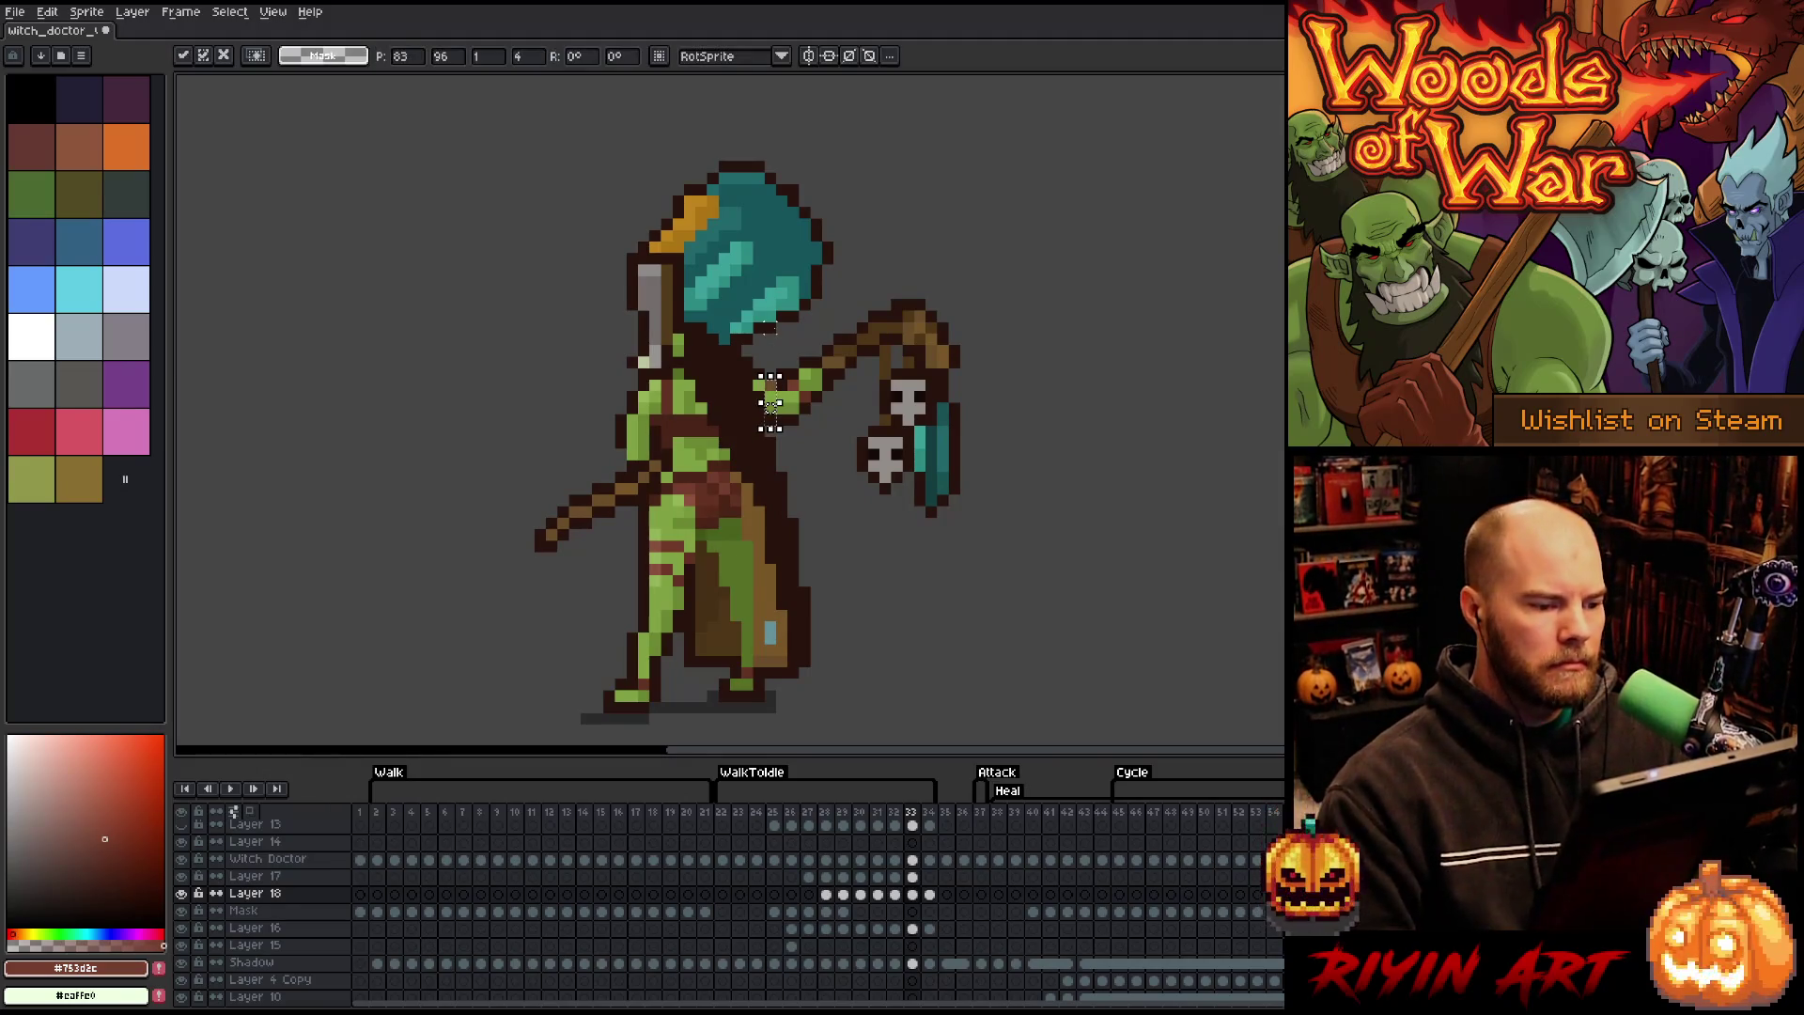
pyautogui.press('v')
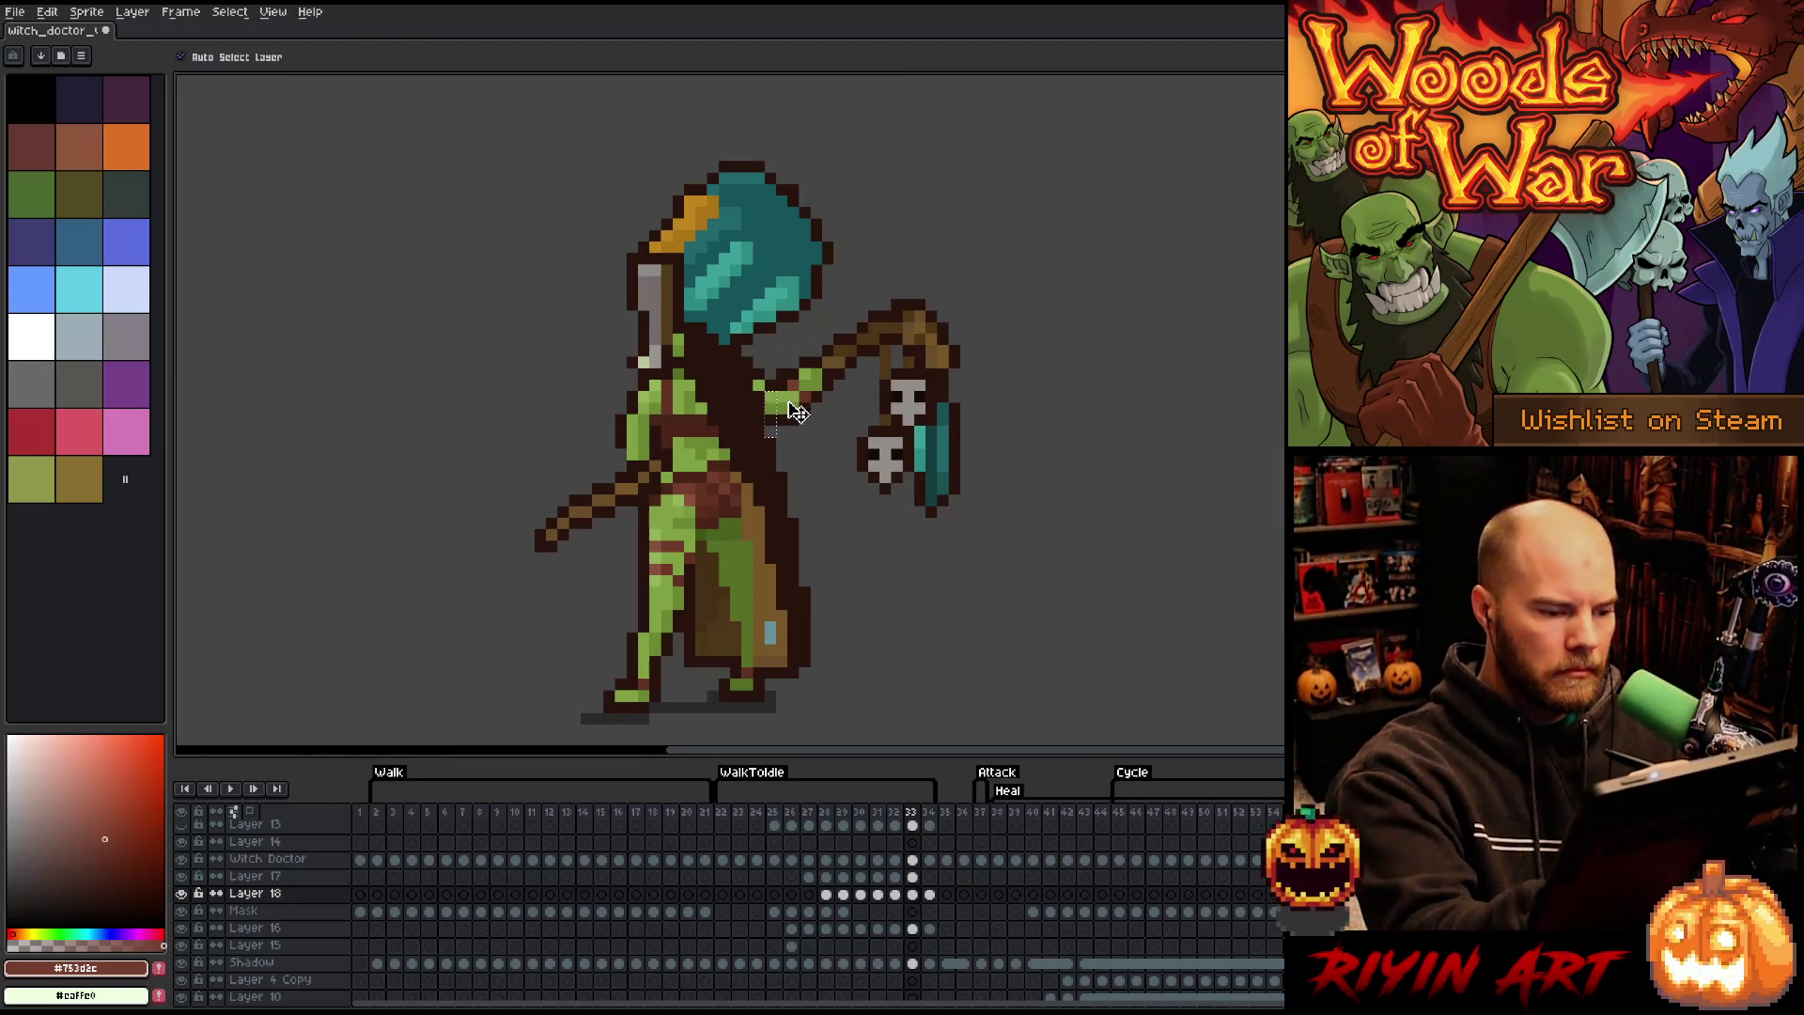
# - Raise the selected arm strip up to the staff and commit the move
pyautogui.keyDown('ctrl'); pyautogui.click(799, 397); pyautogui.keyUp('ctrl')
pyautogui.press('Left')
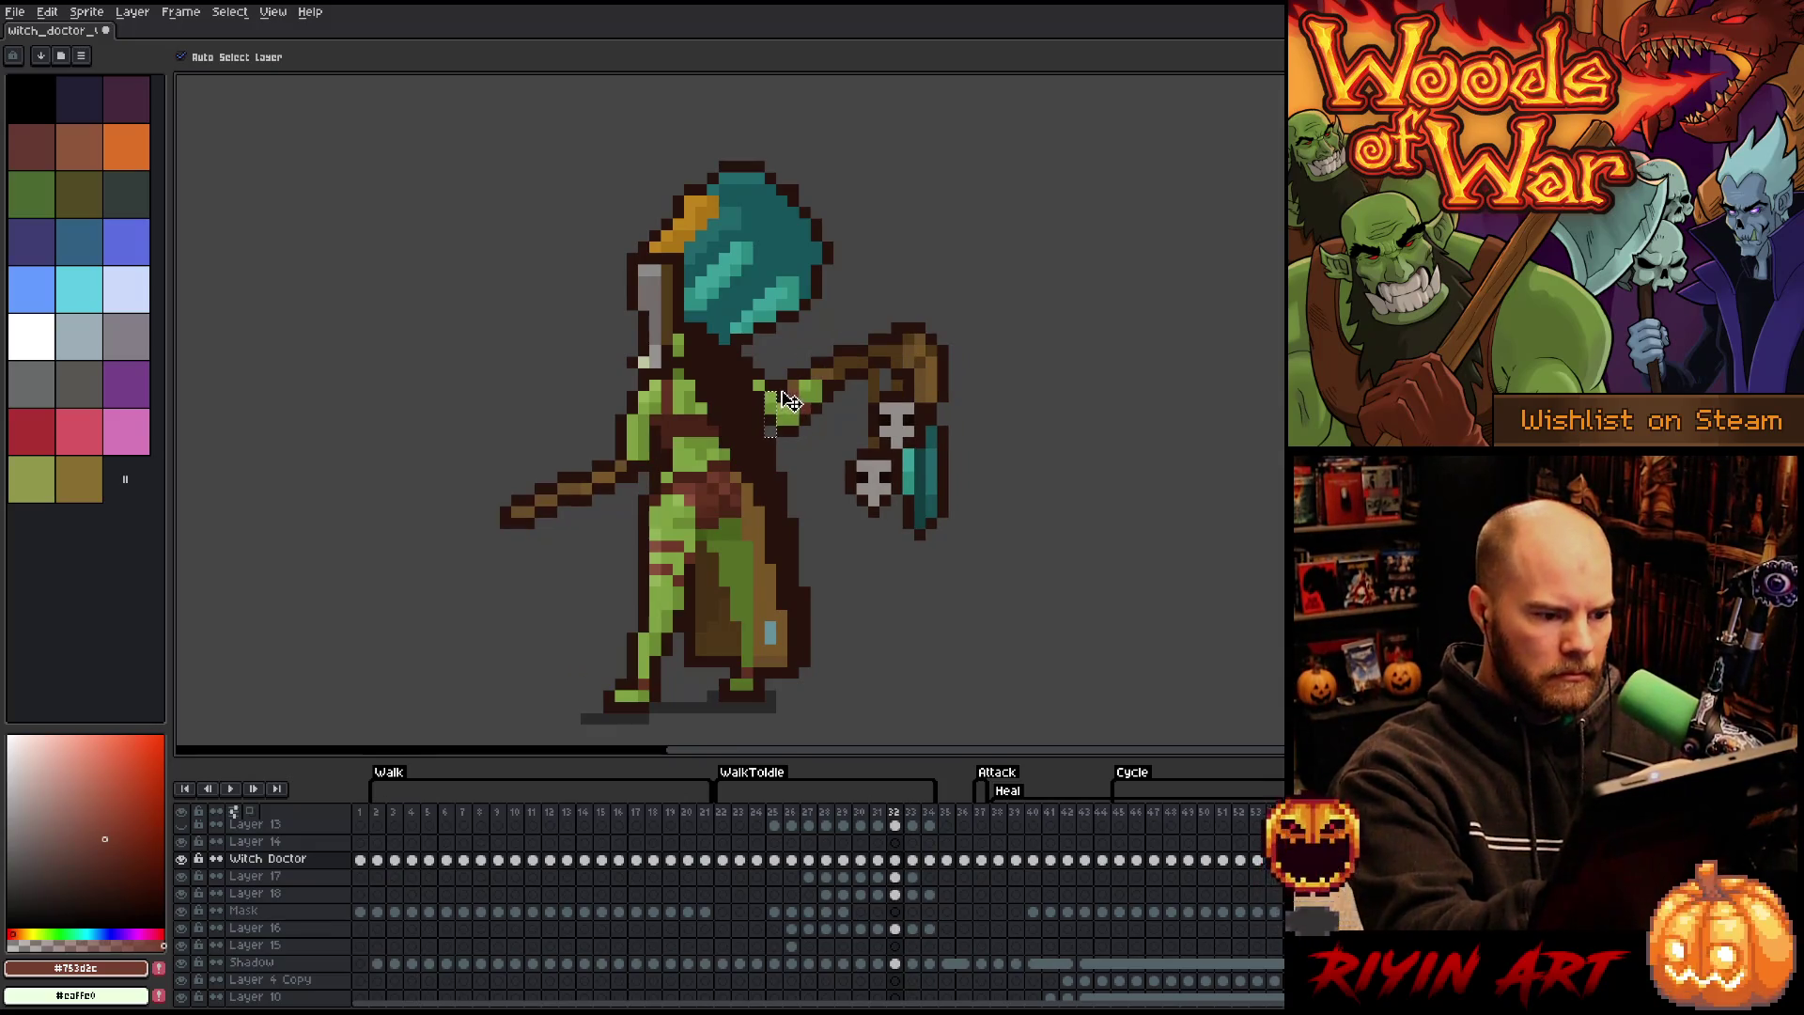
pyautogui.press('Right')
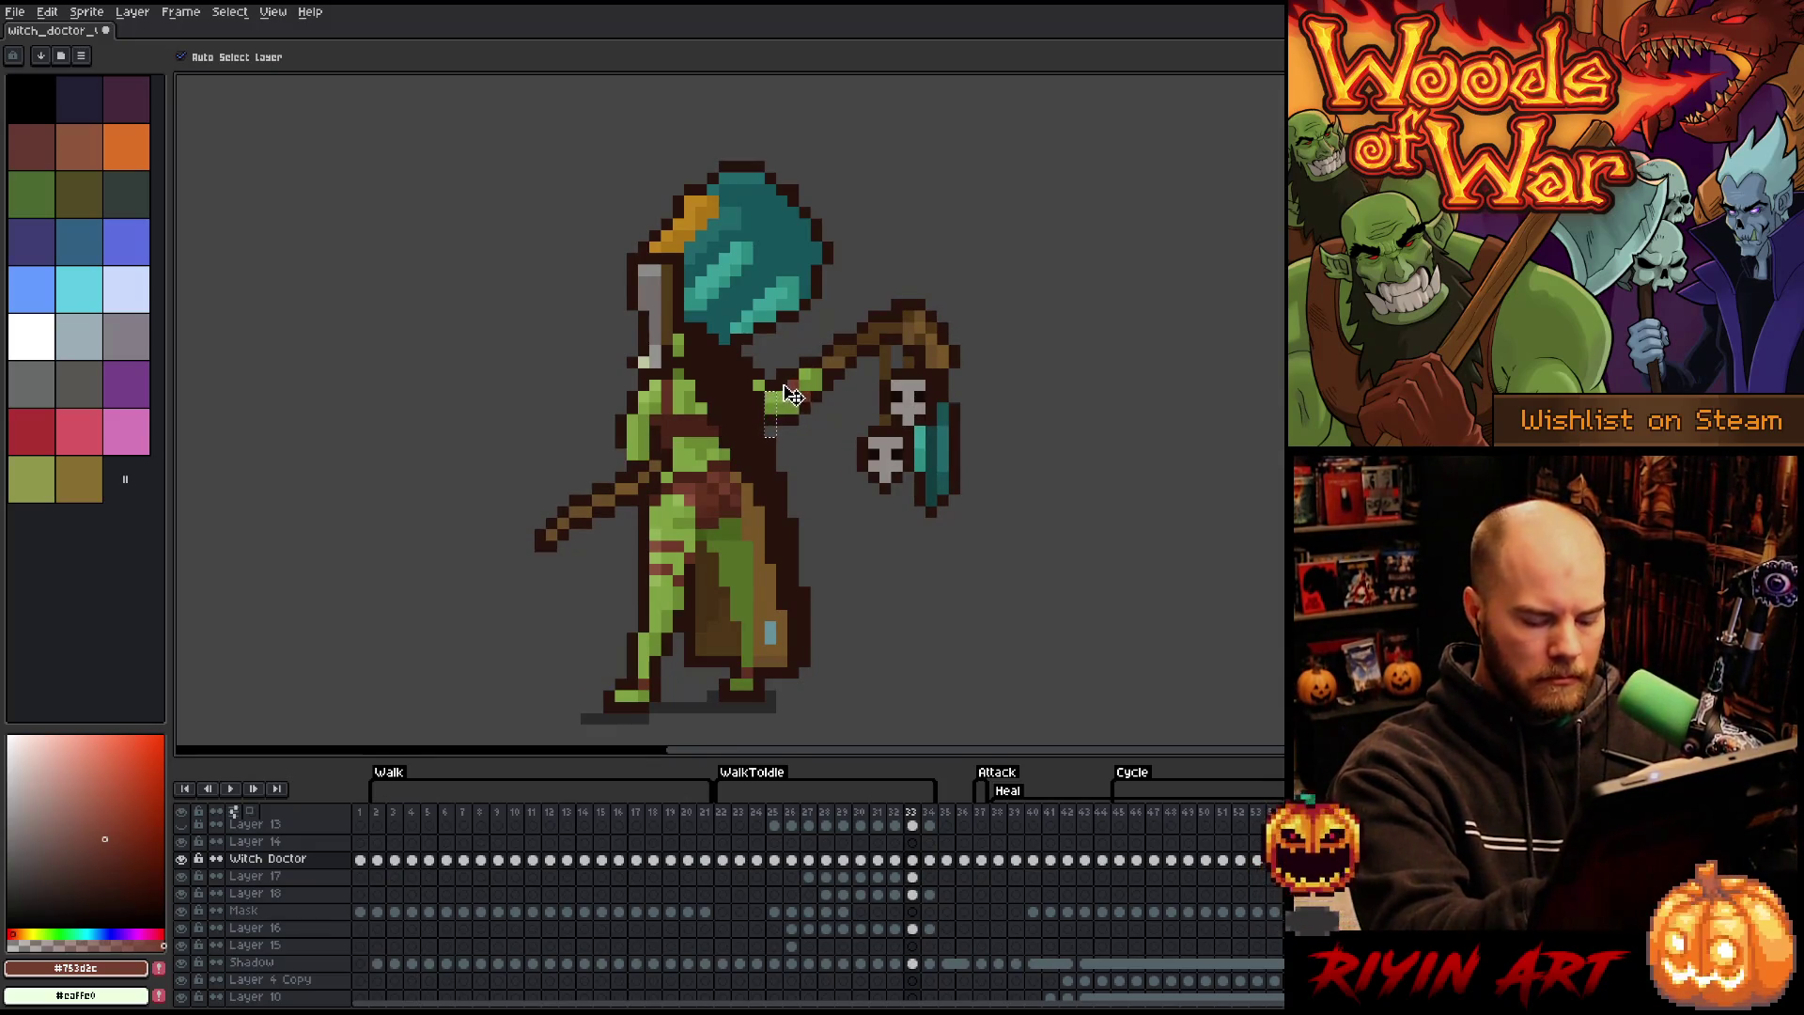
pyautogui.click(770, 418)
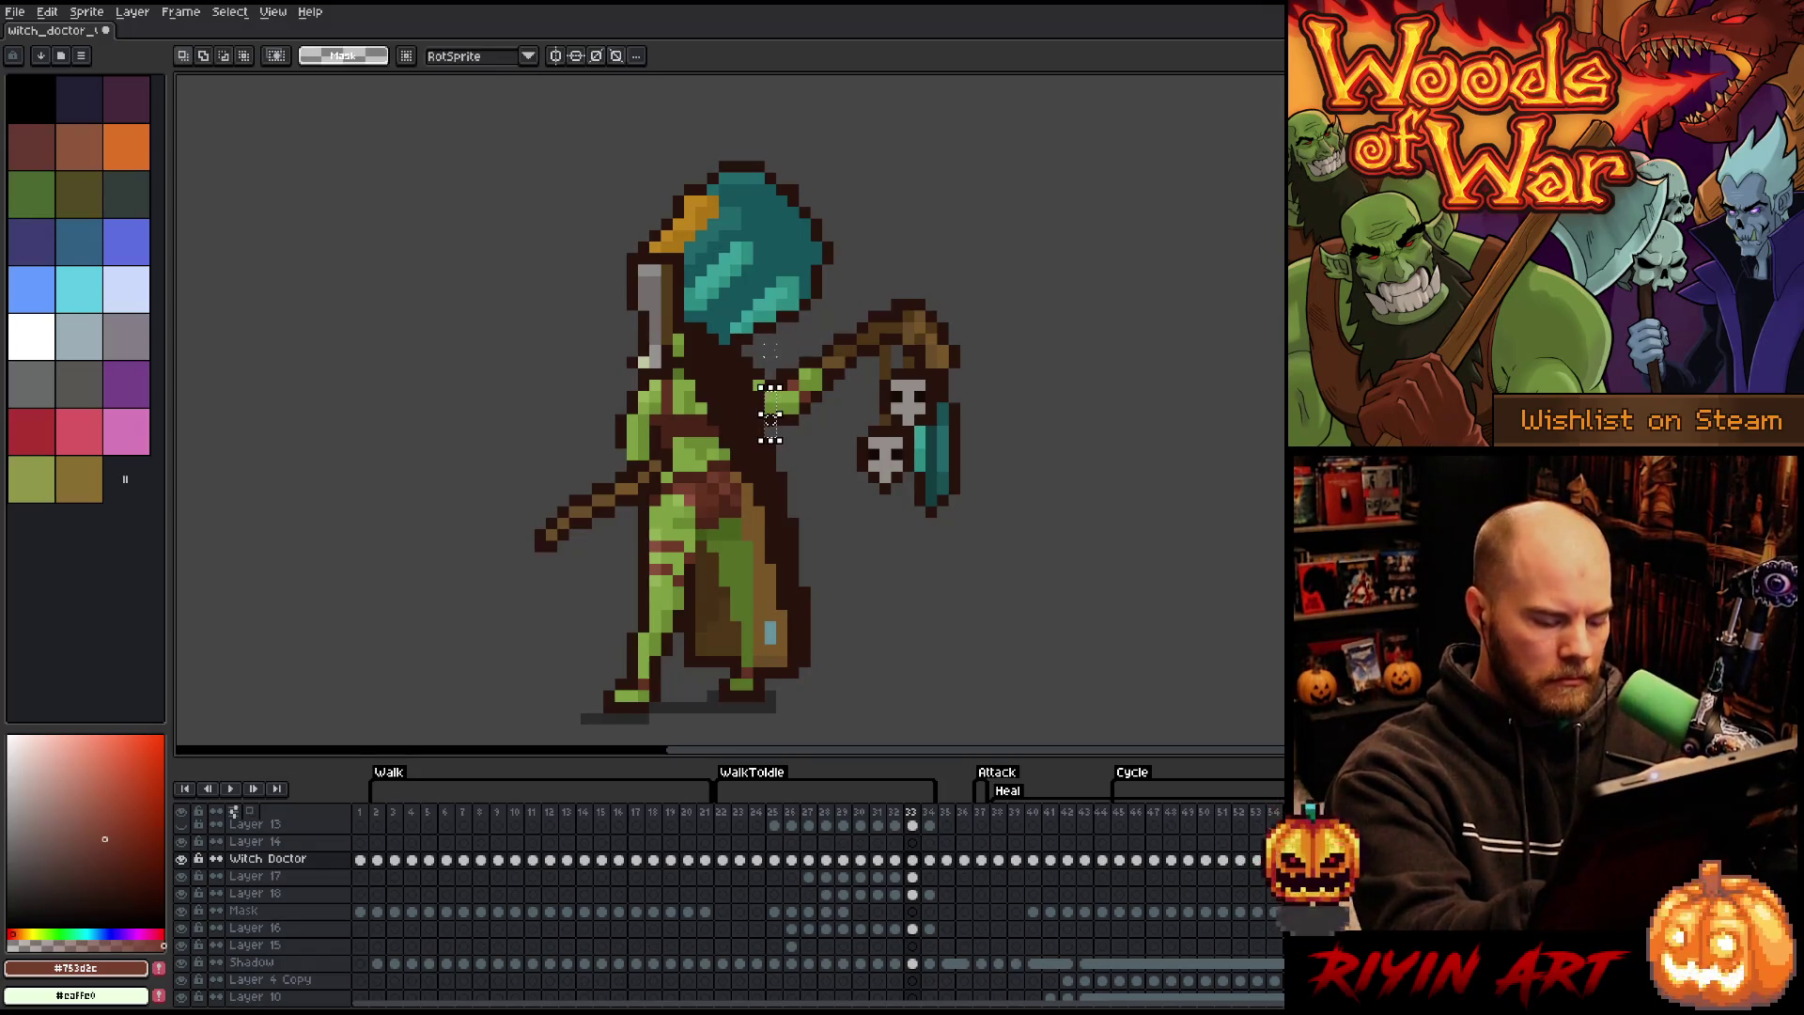
pyautogui.moveTo(769, 418); pyautogui.dragTo(770, 381)
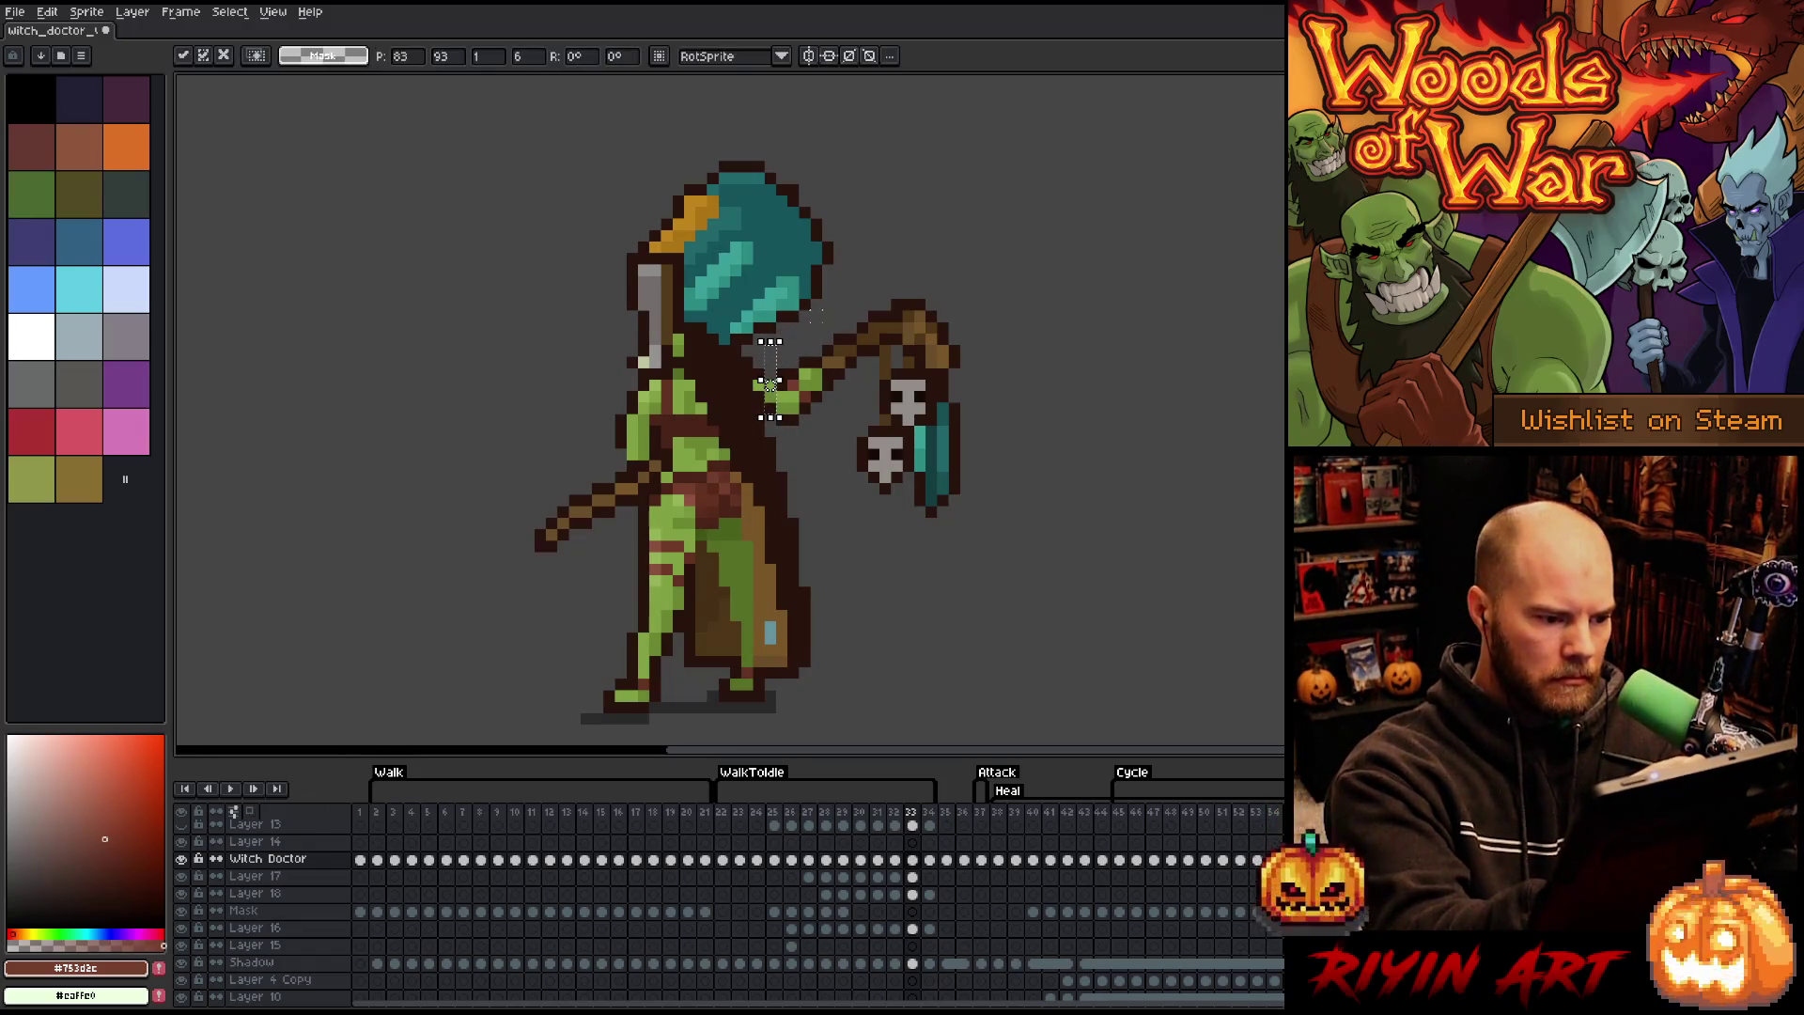
pyautogui.click(940, 479)
# - Pick the dark brown outline colour, save the sprite, and sample a colour from the Witch Doctor layer
pyautogui.press('b')
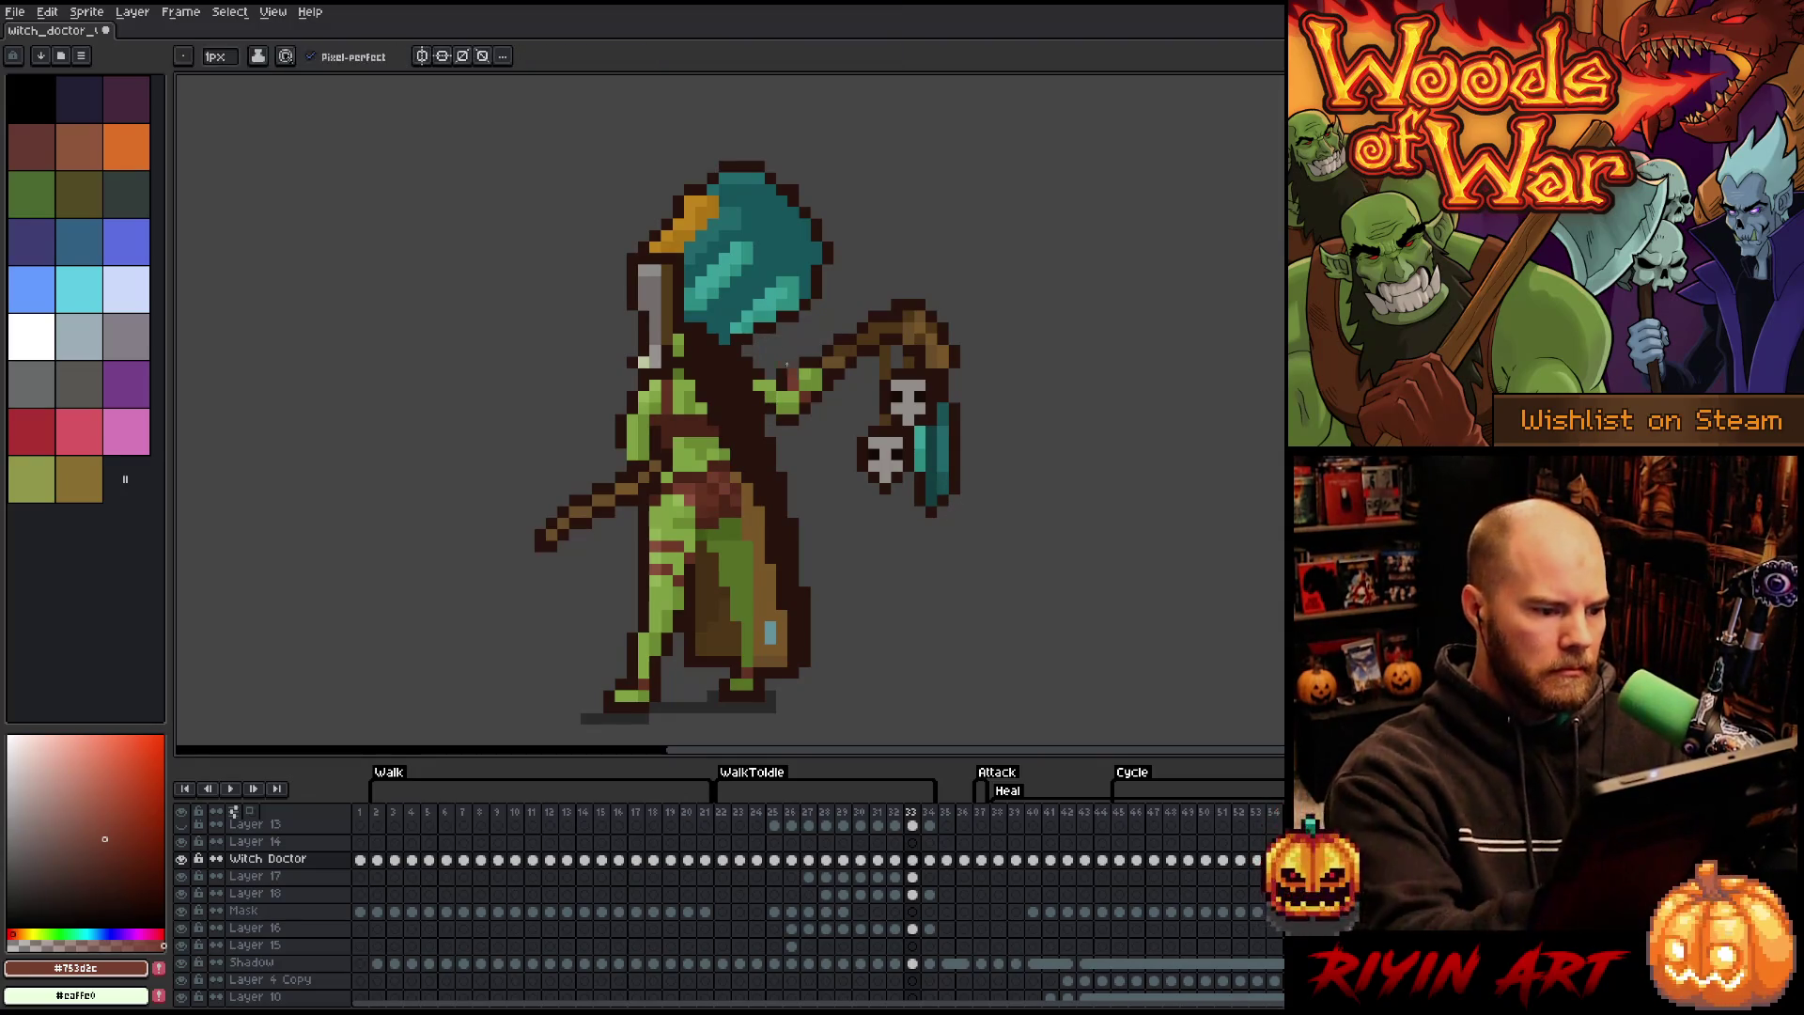
pyautogui.keyDown('alt'); pyautogui.click(781, 329); pyautogui.keyUp('alt')
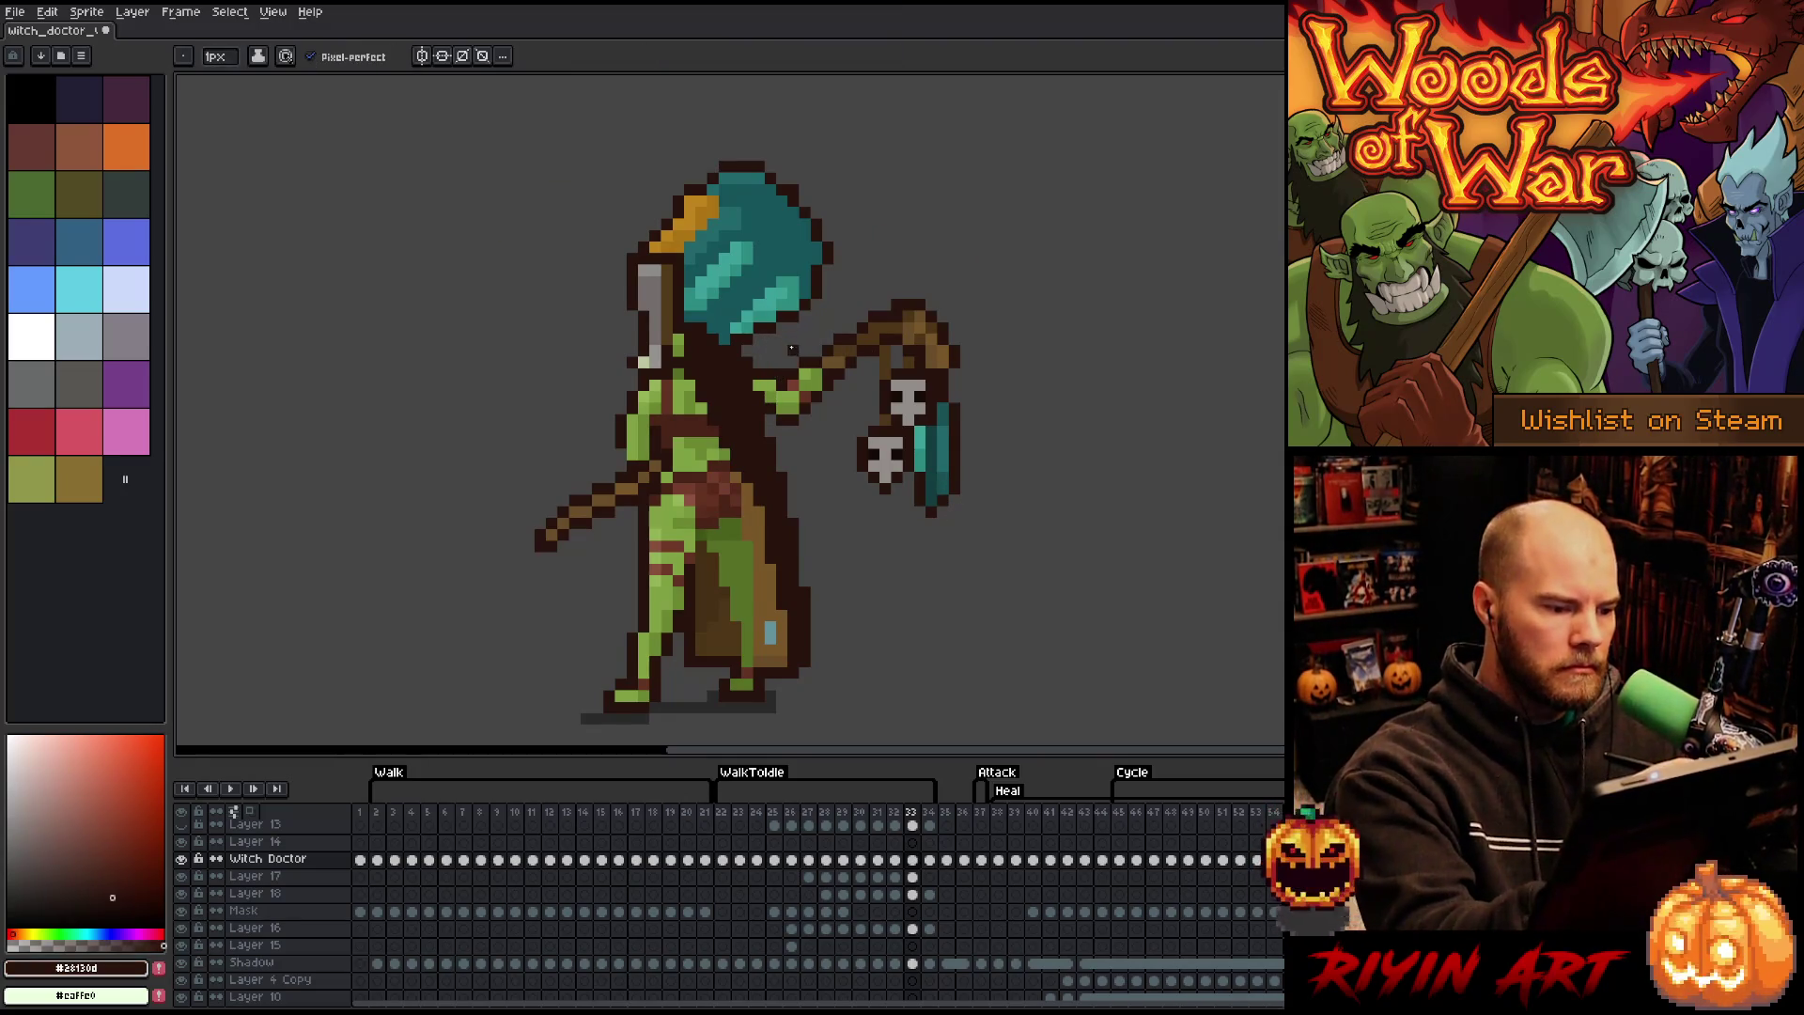
pyautogui.keyDown('ctrl'); pyautogui.click(782, 374); pyautogui.keyUp('ctrl')
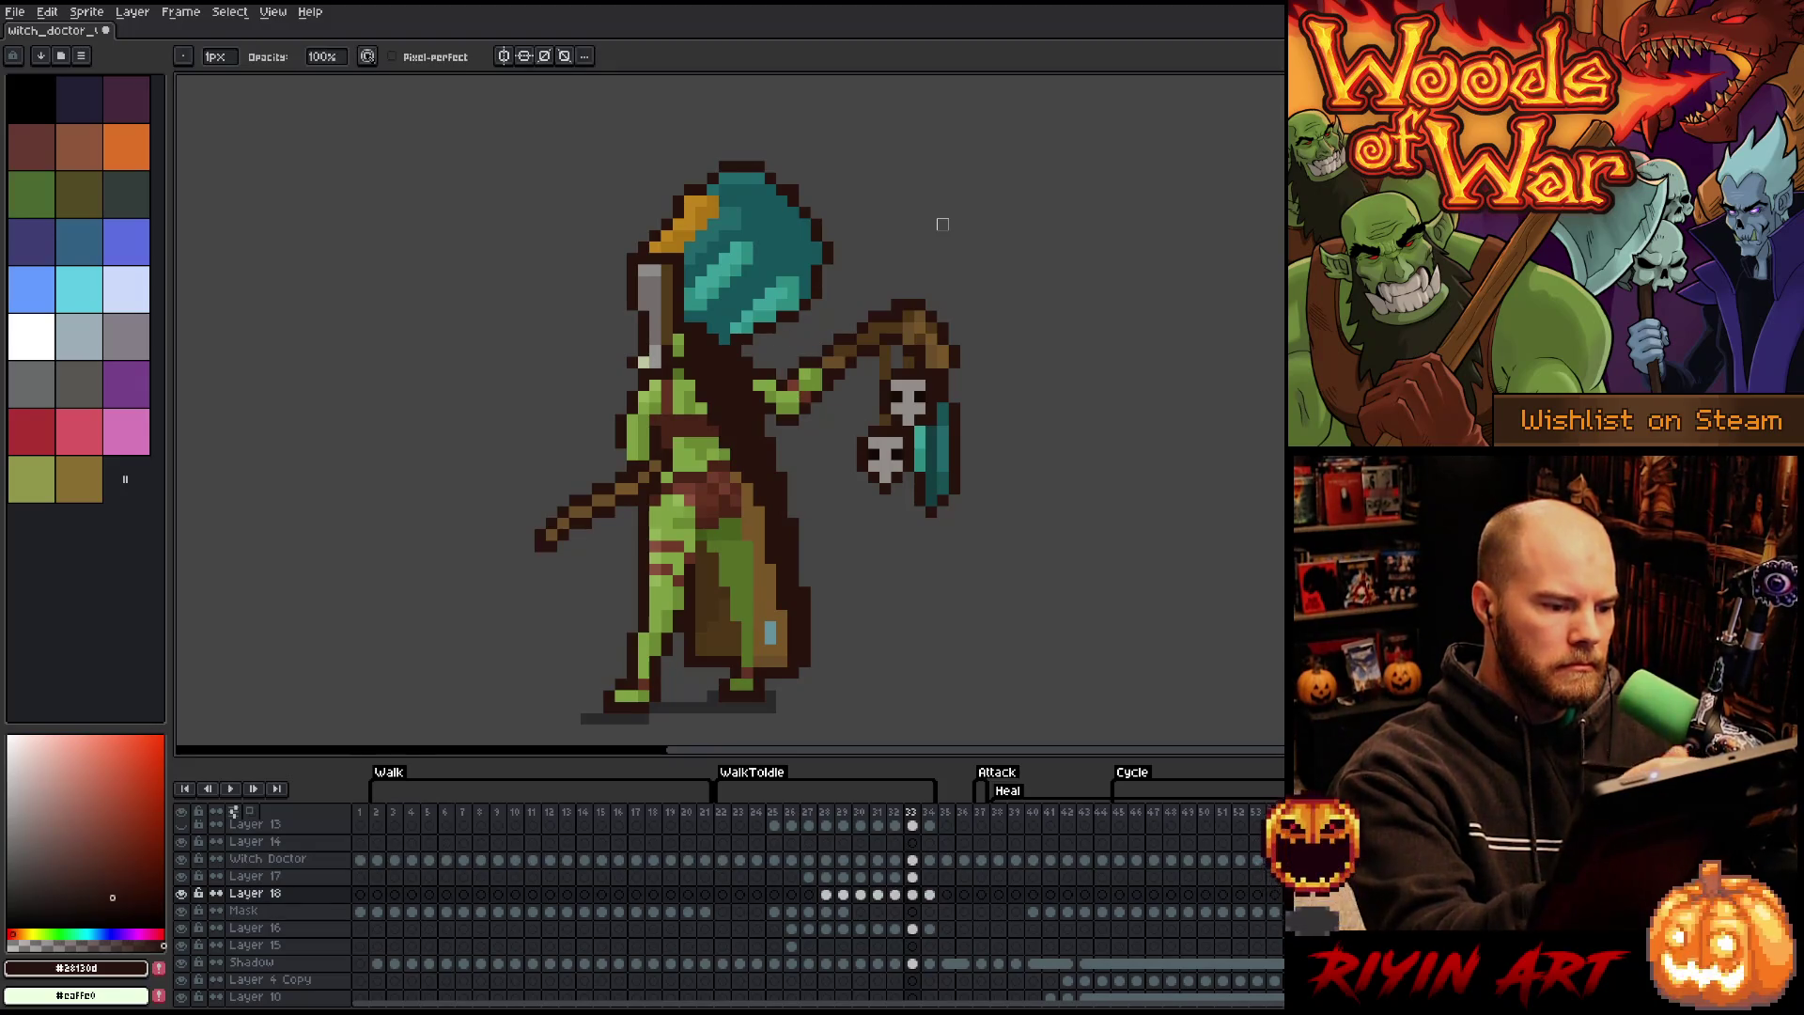
pyautogui.hotkey('ctrl', 's')
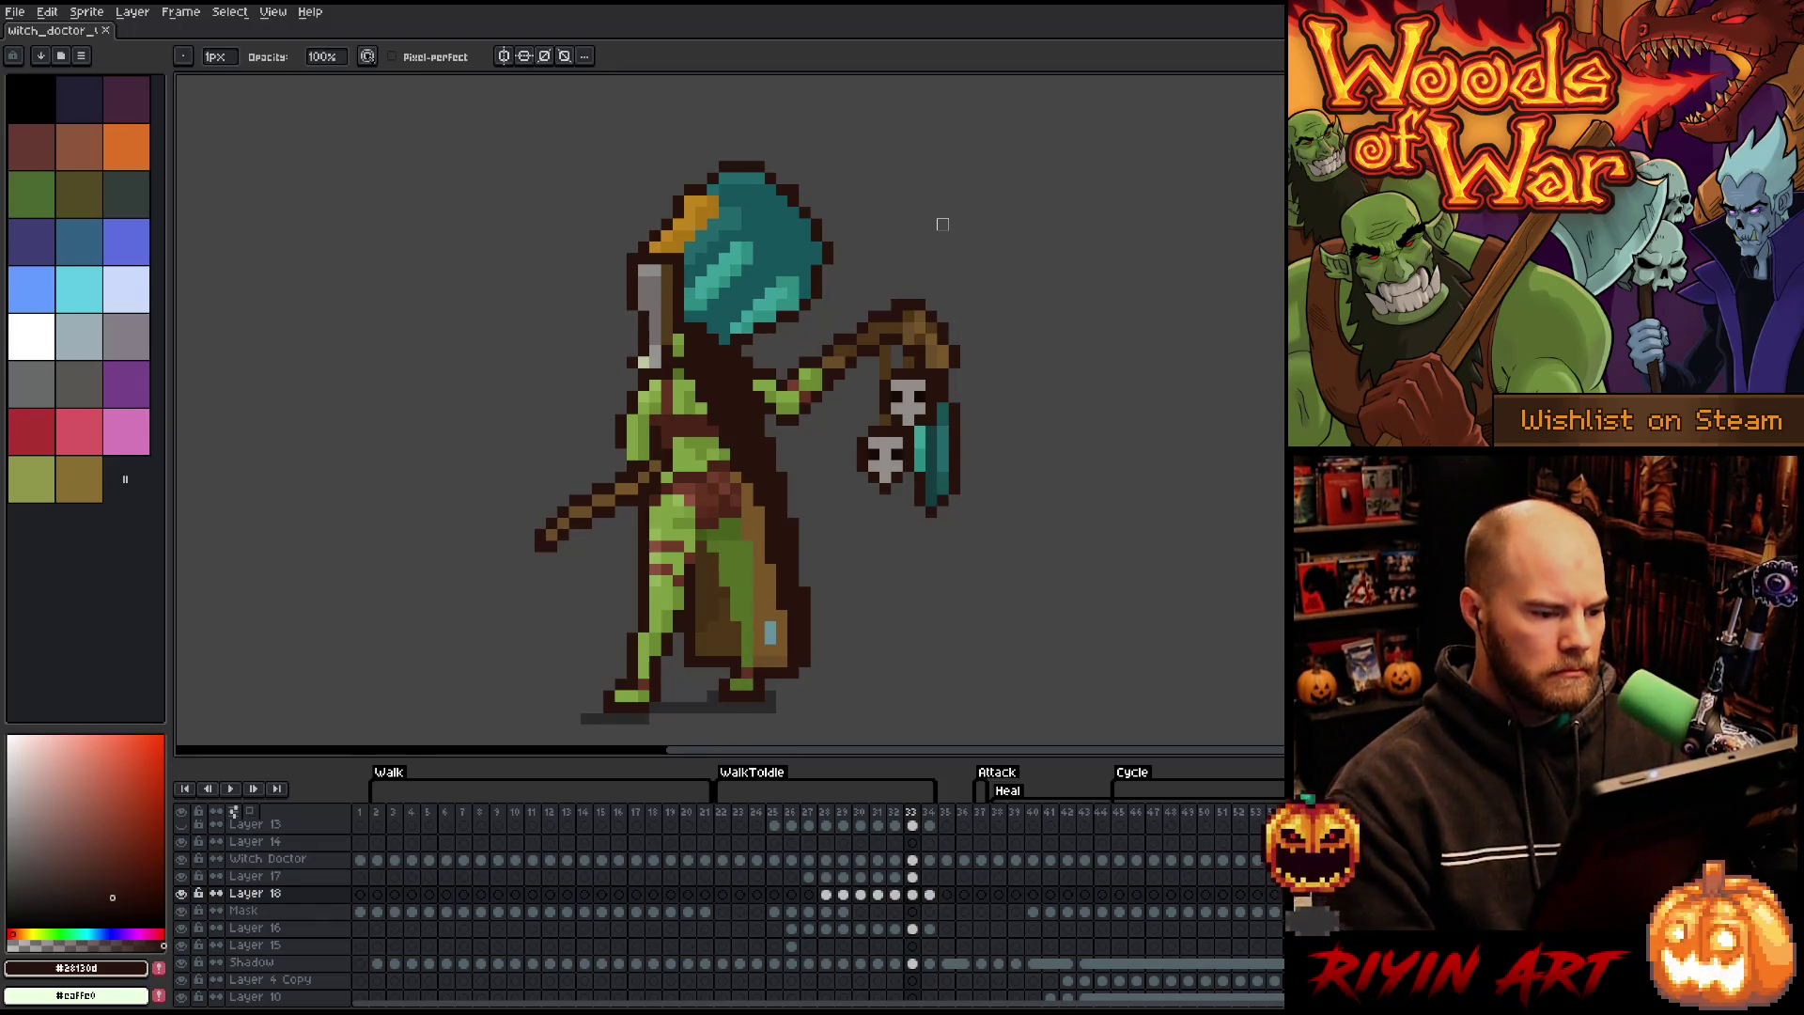
pyautogui.press('e')
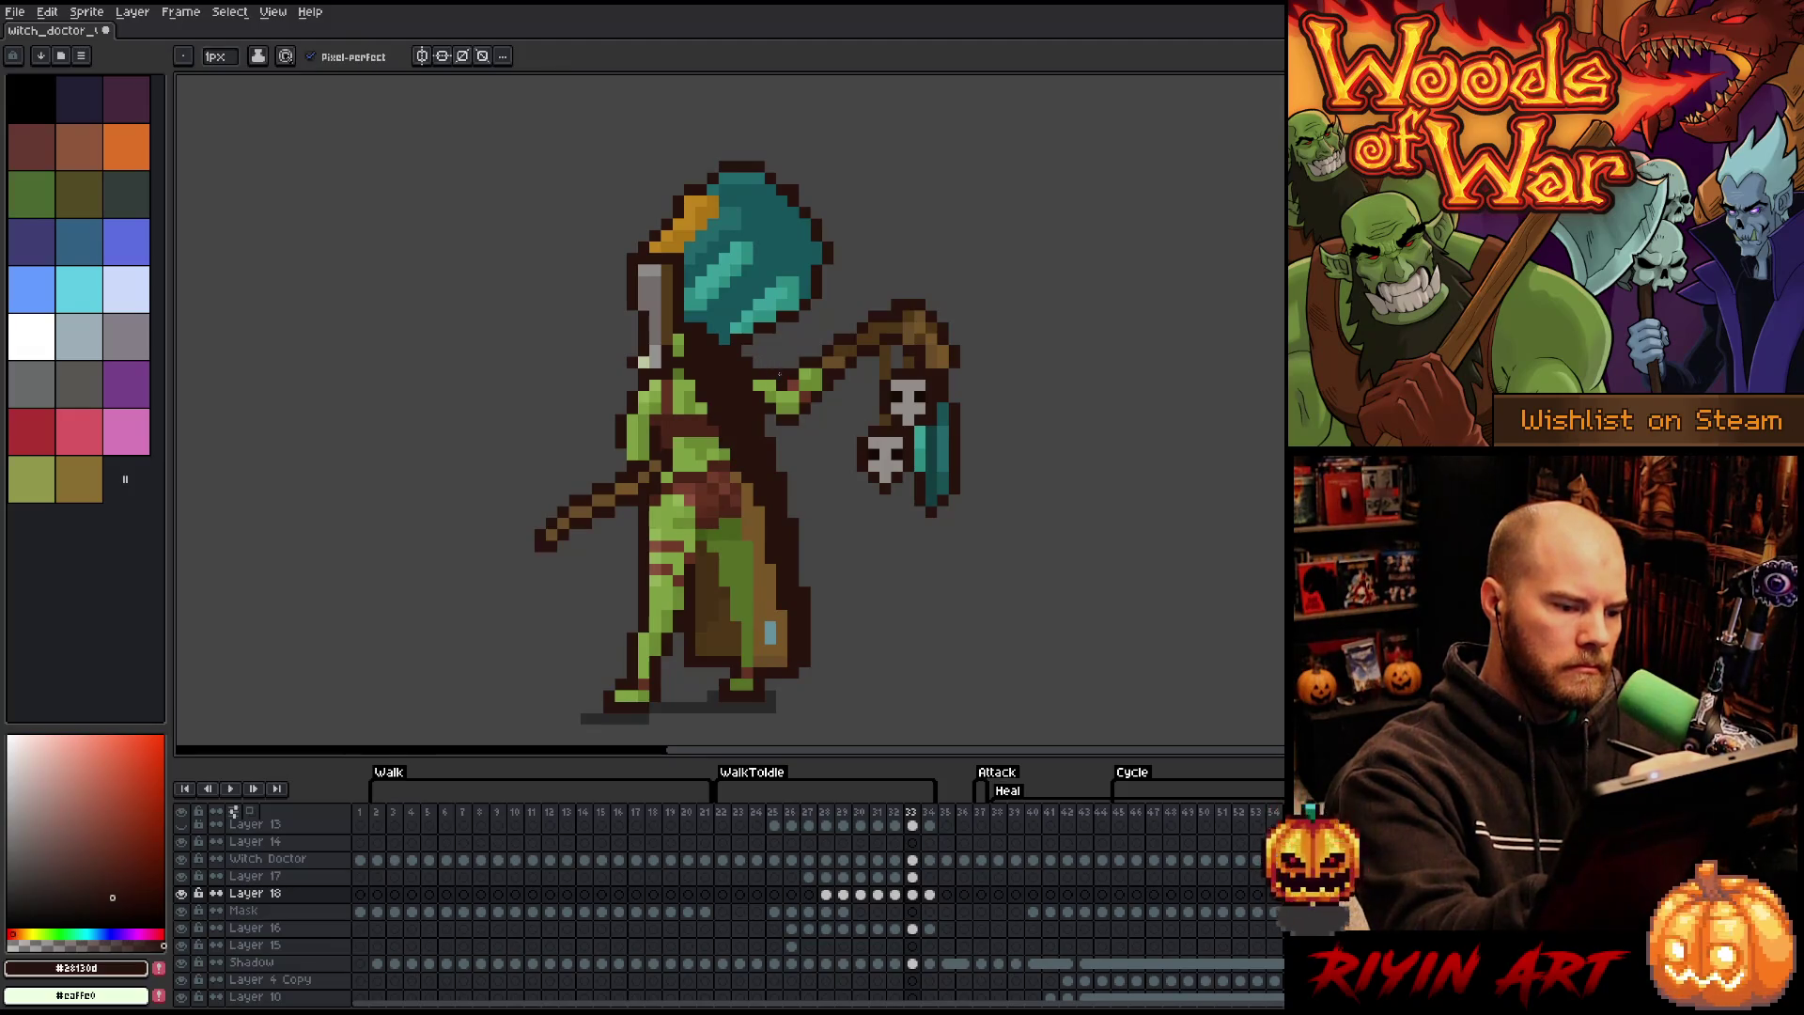
pyautogui.hotkey('ctrl', 'alt', 'c')
pyautogui.press('Escape')
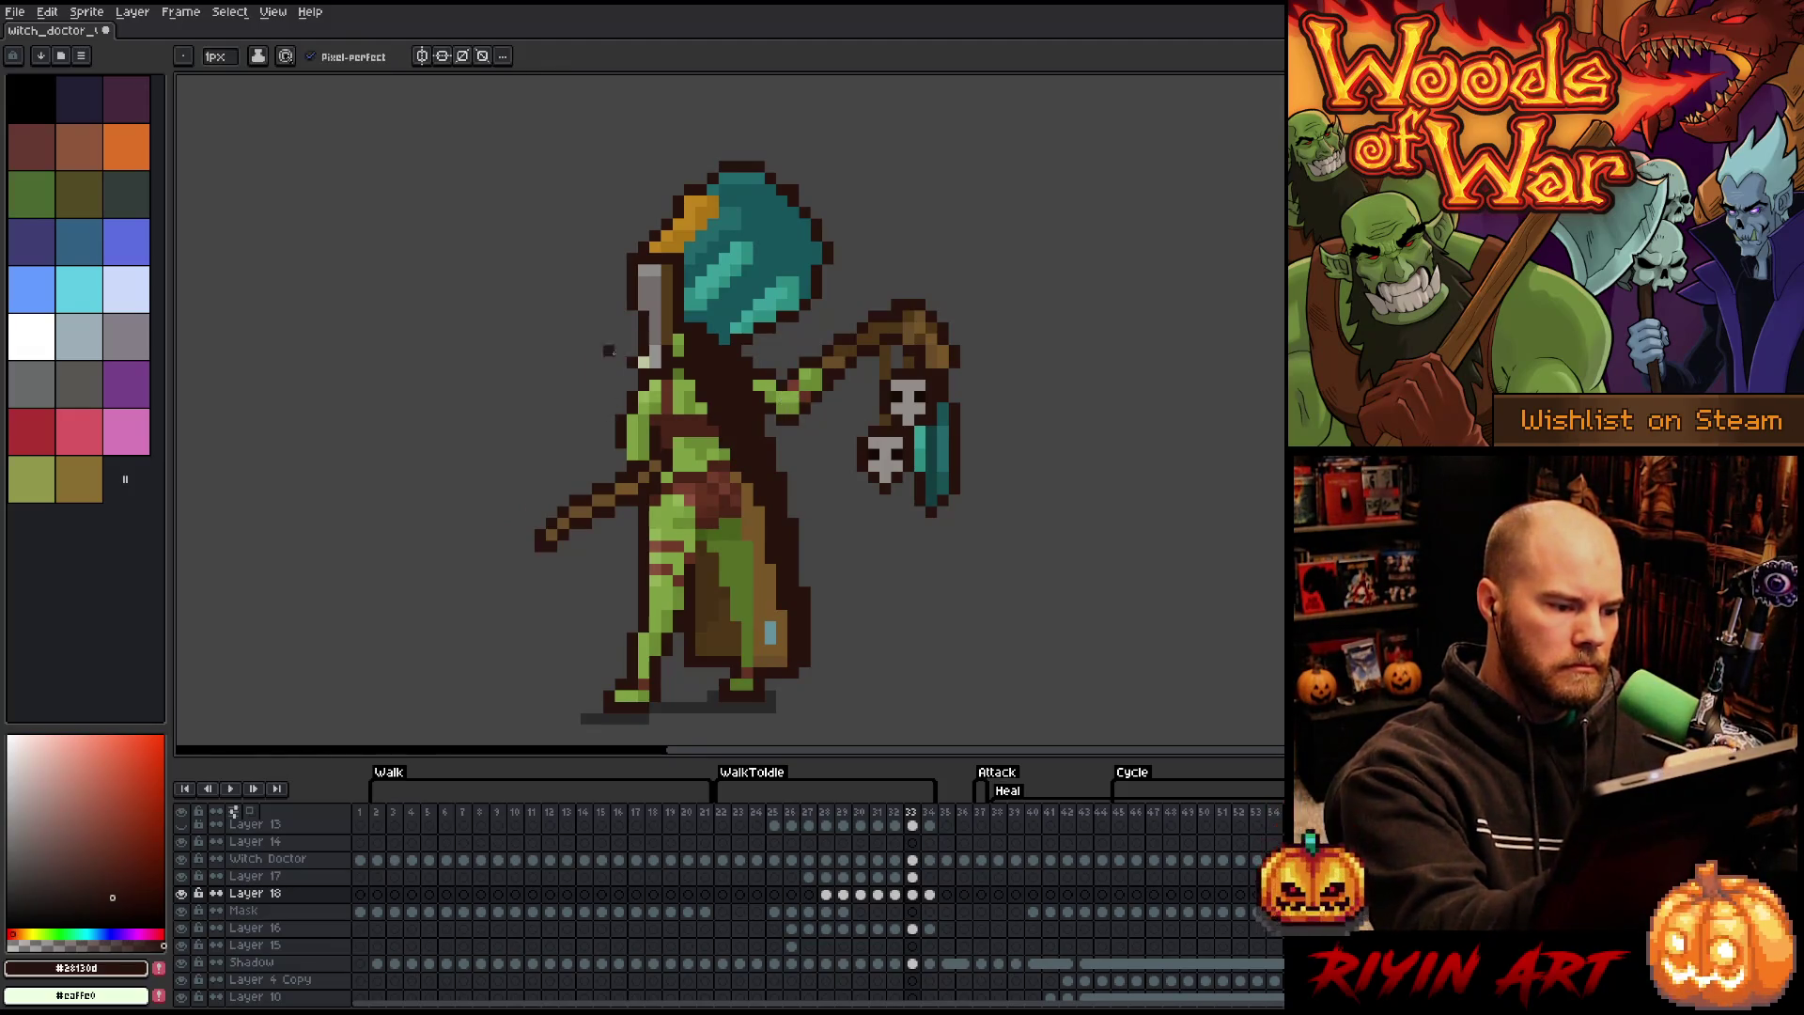
pyautogui.keyDown('alt'); pyautogui.click(786, 377); pyautogui.keyUp('alt')
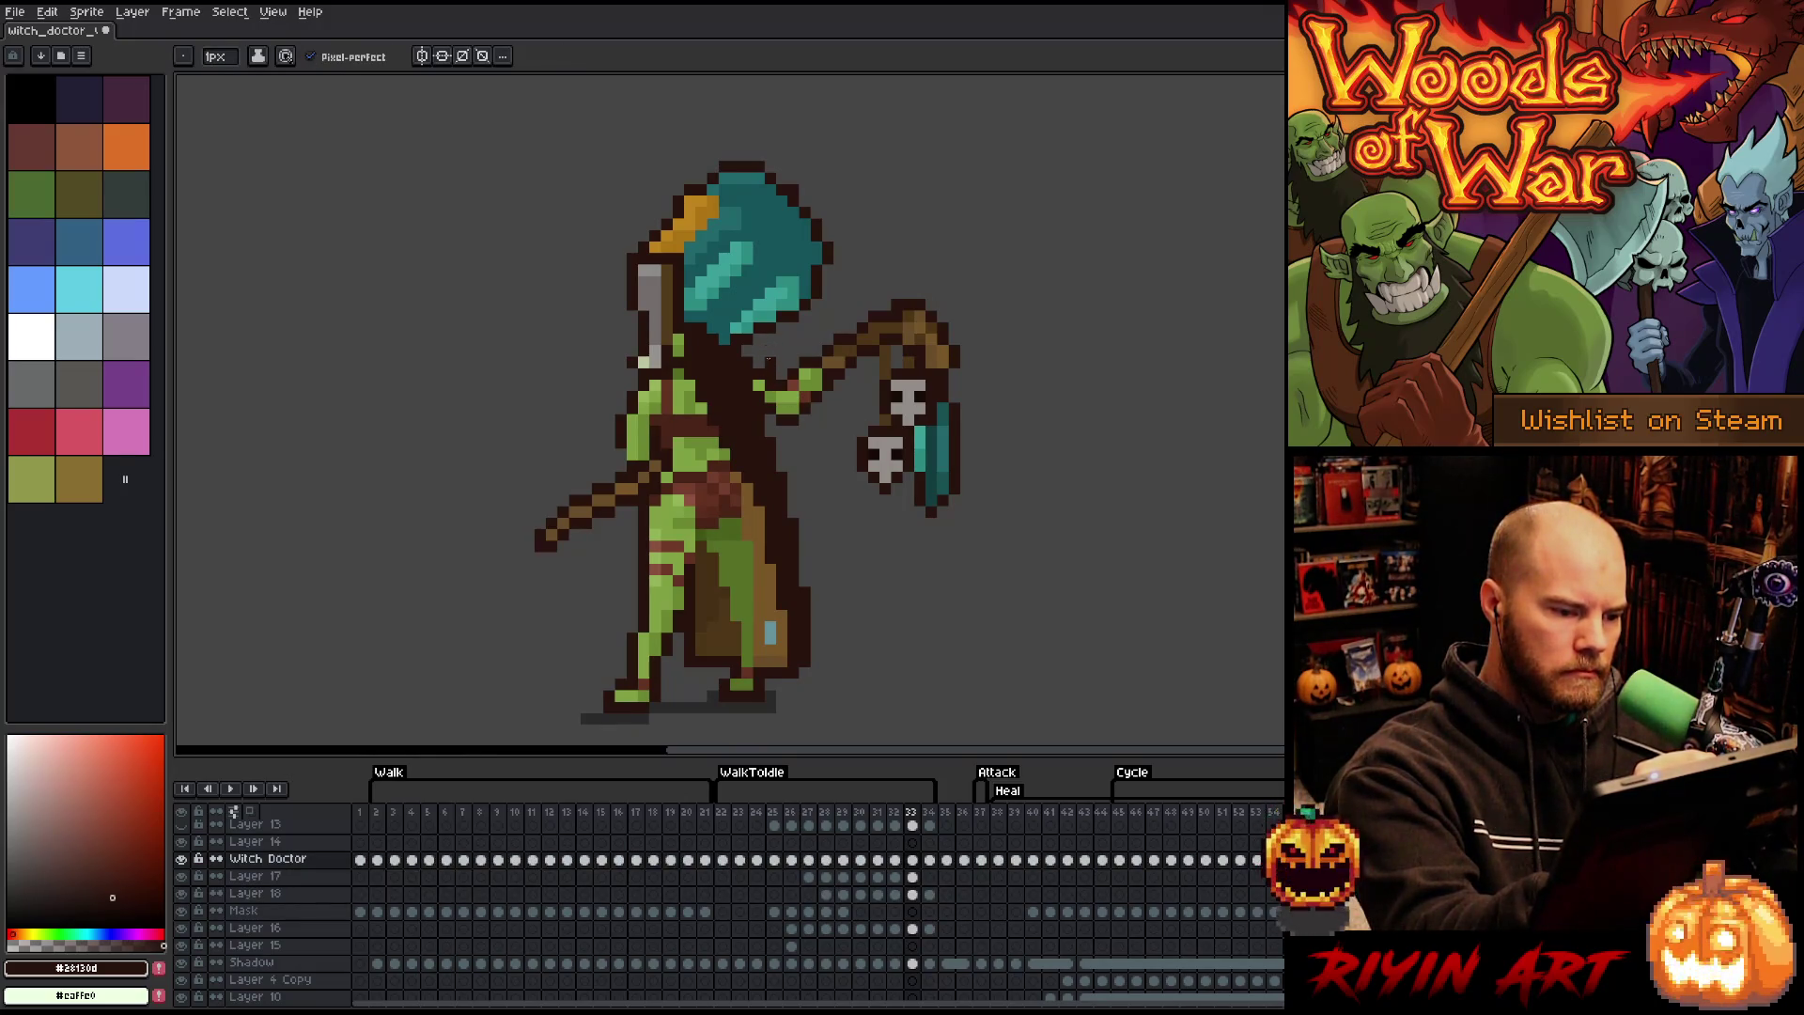
# - Return to the Pencil and pick the arm's green and the dark brown outline colours
pyautogui.press('e')
pyautogui.press('b')
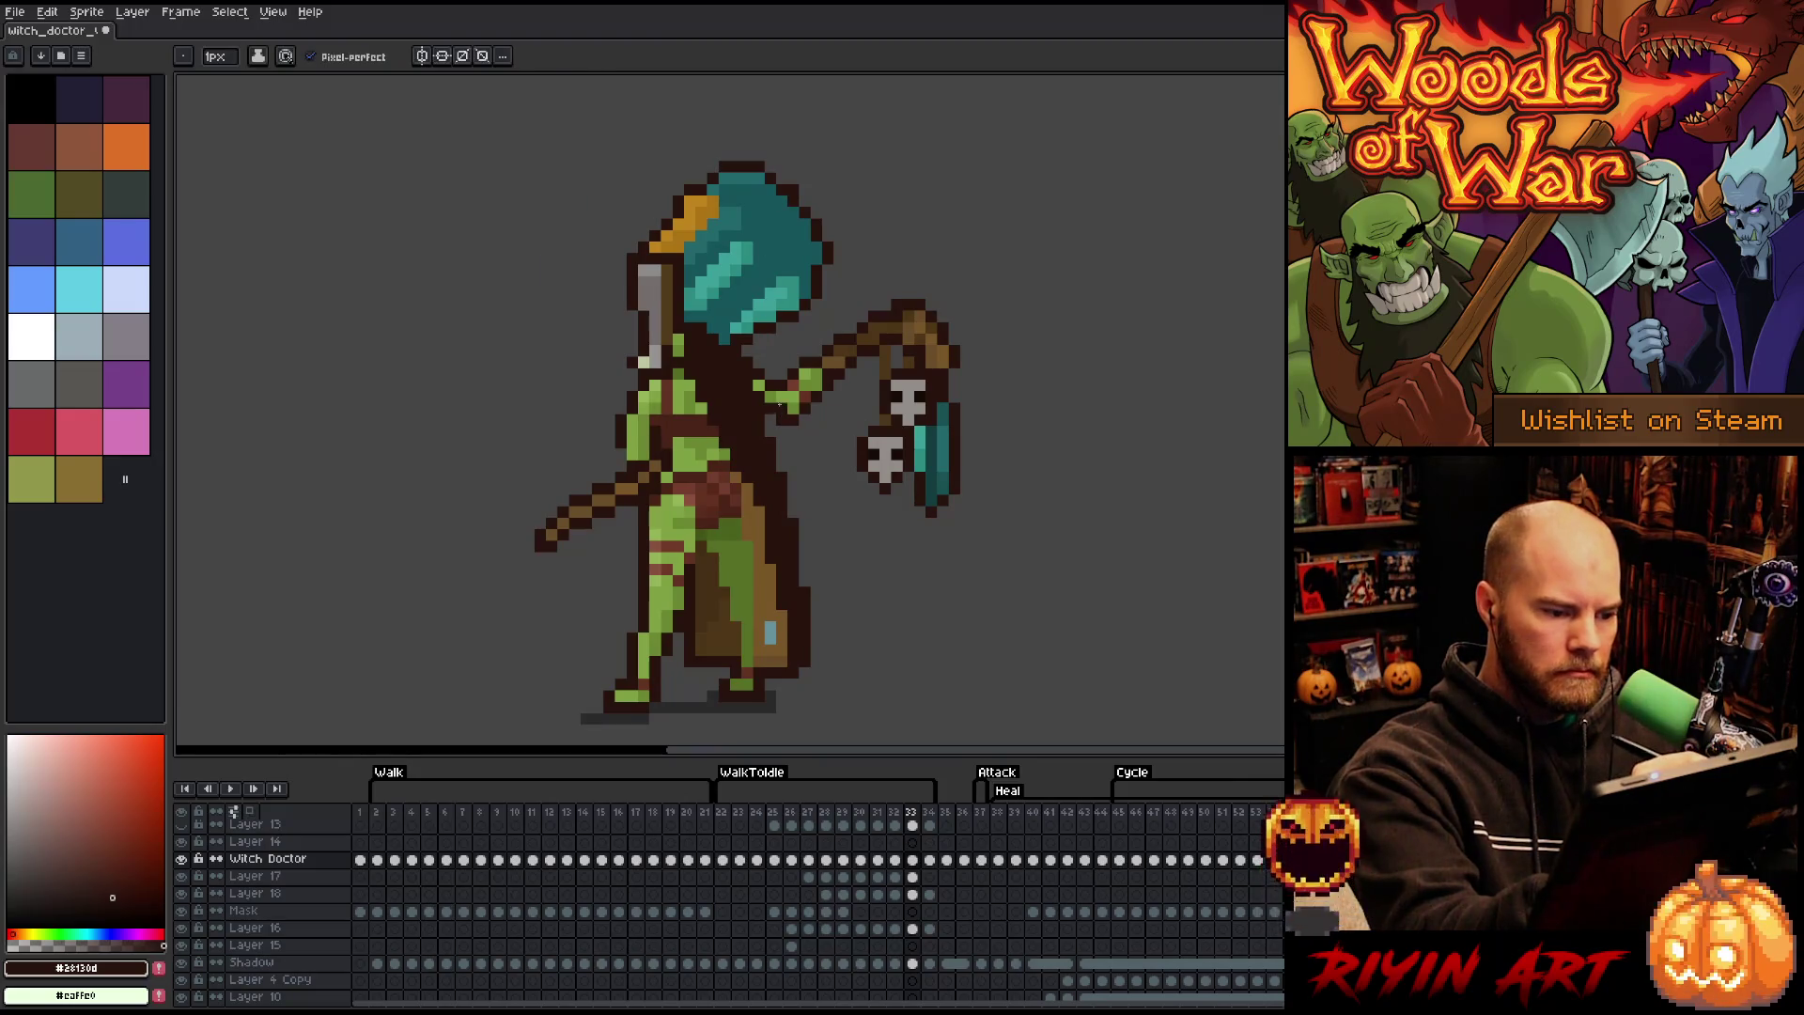
pyautogui.keyDown('alt'); pyautogui.click(782, 401); pyautogui.keyUp('alt')
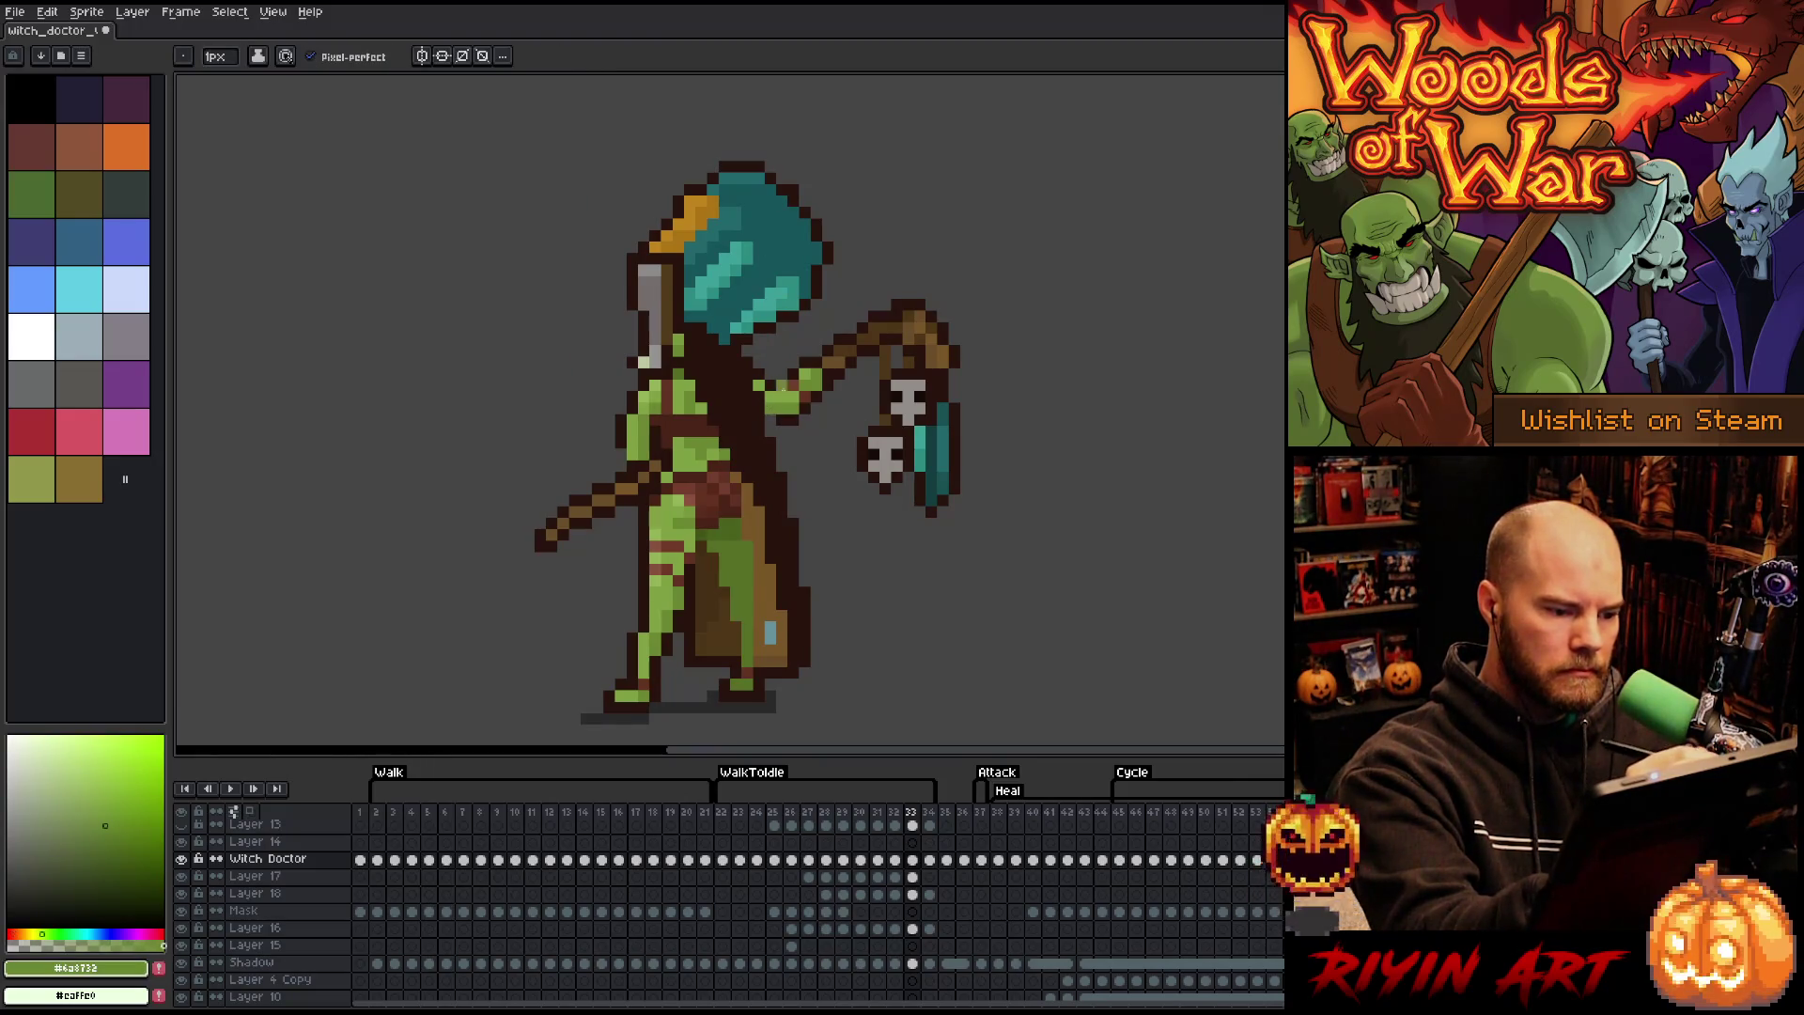
pyautogui.keyDown('alt'); pyautogui.click(781, 384); pyautogui.keyUp('alt')
# - Compare frame 33's lantern arm against frames 32 and 34, ending on frame 33
pyautogui.press('Left')
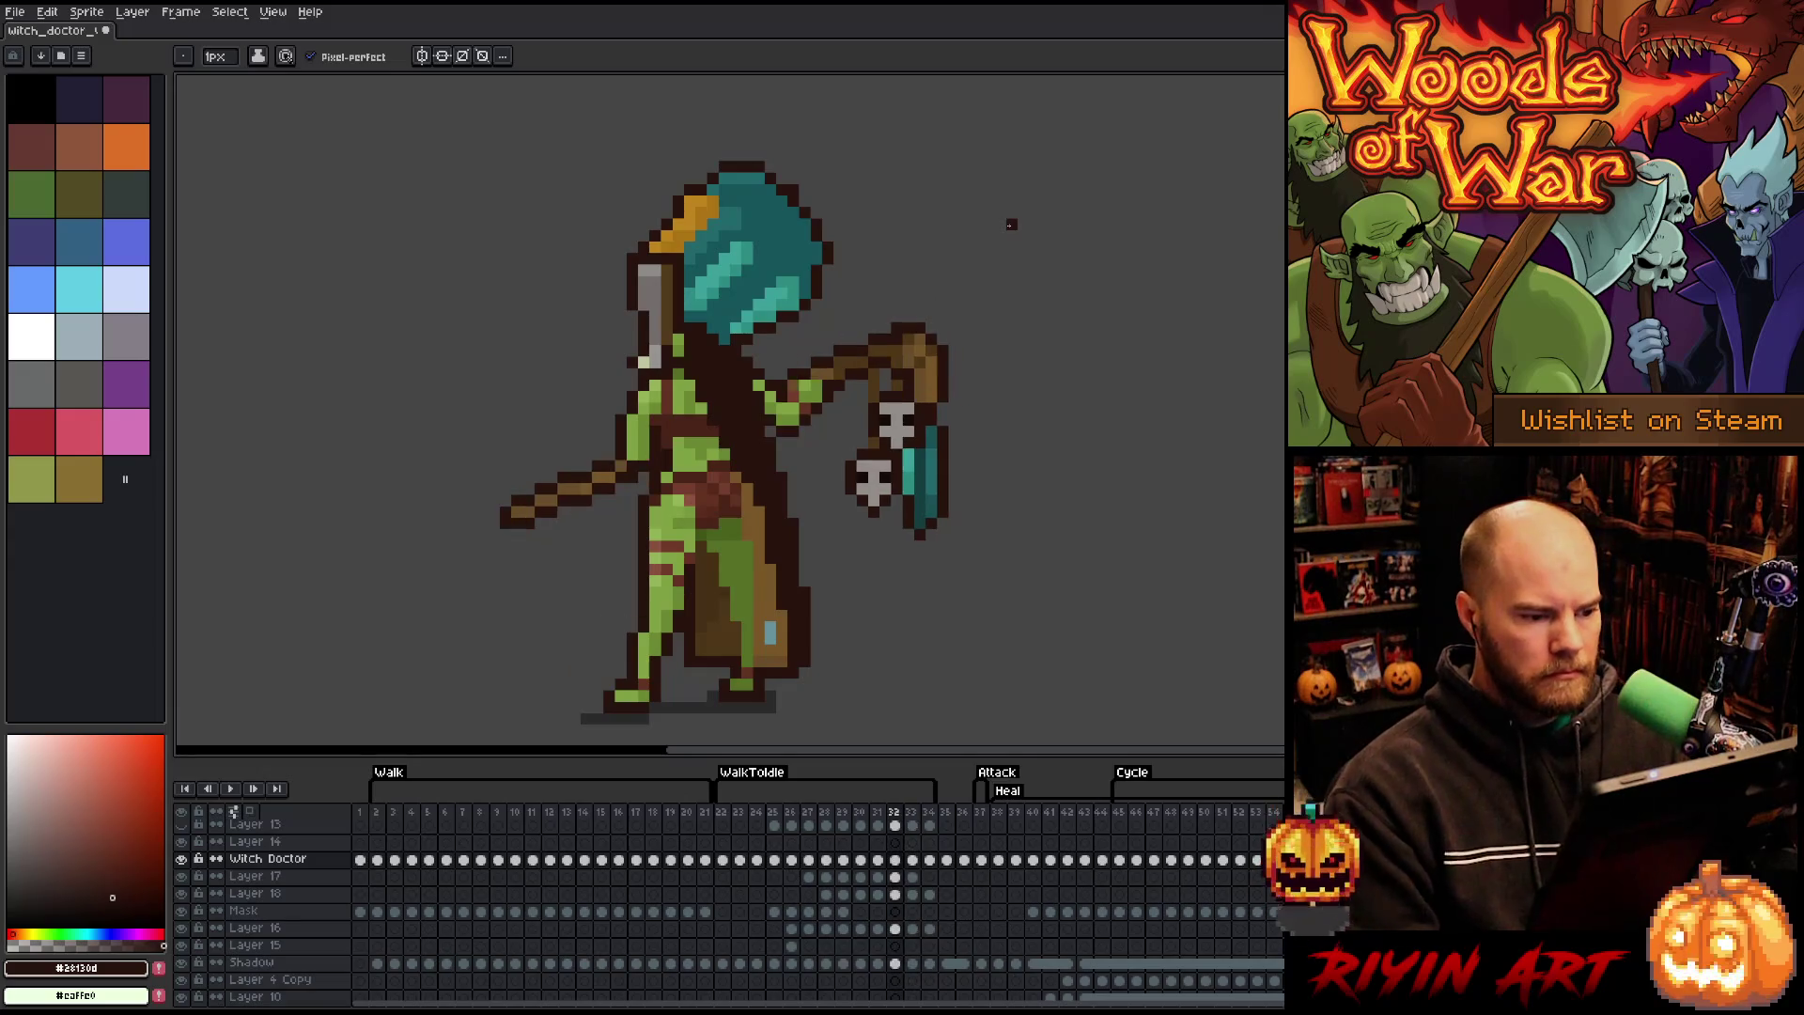
pyautogui.press('Right')
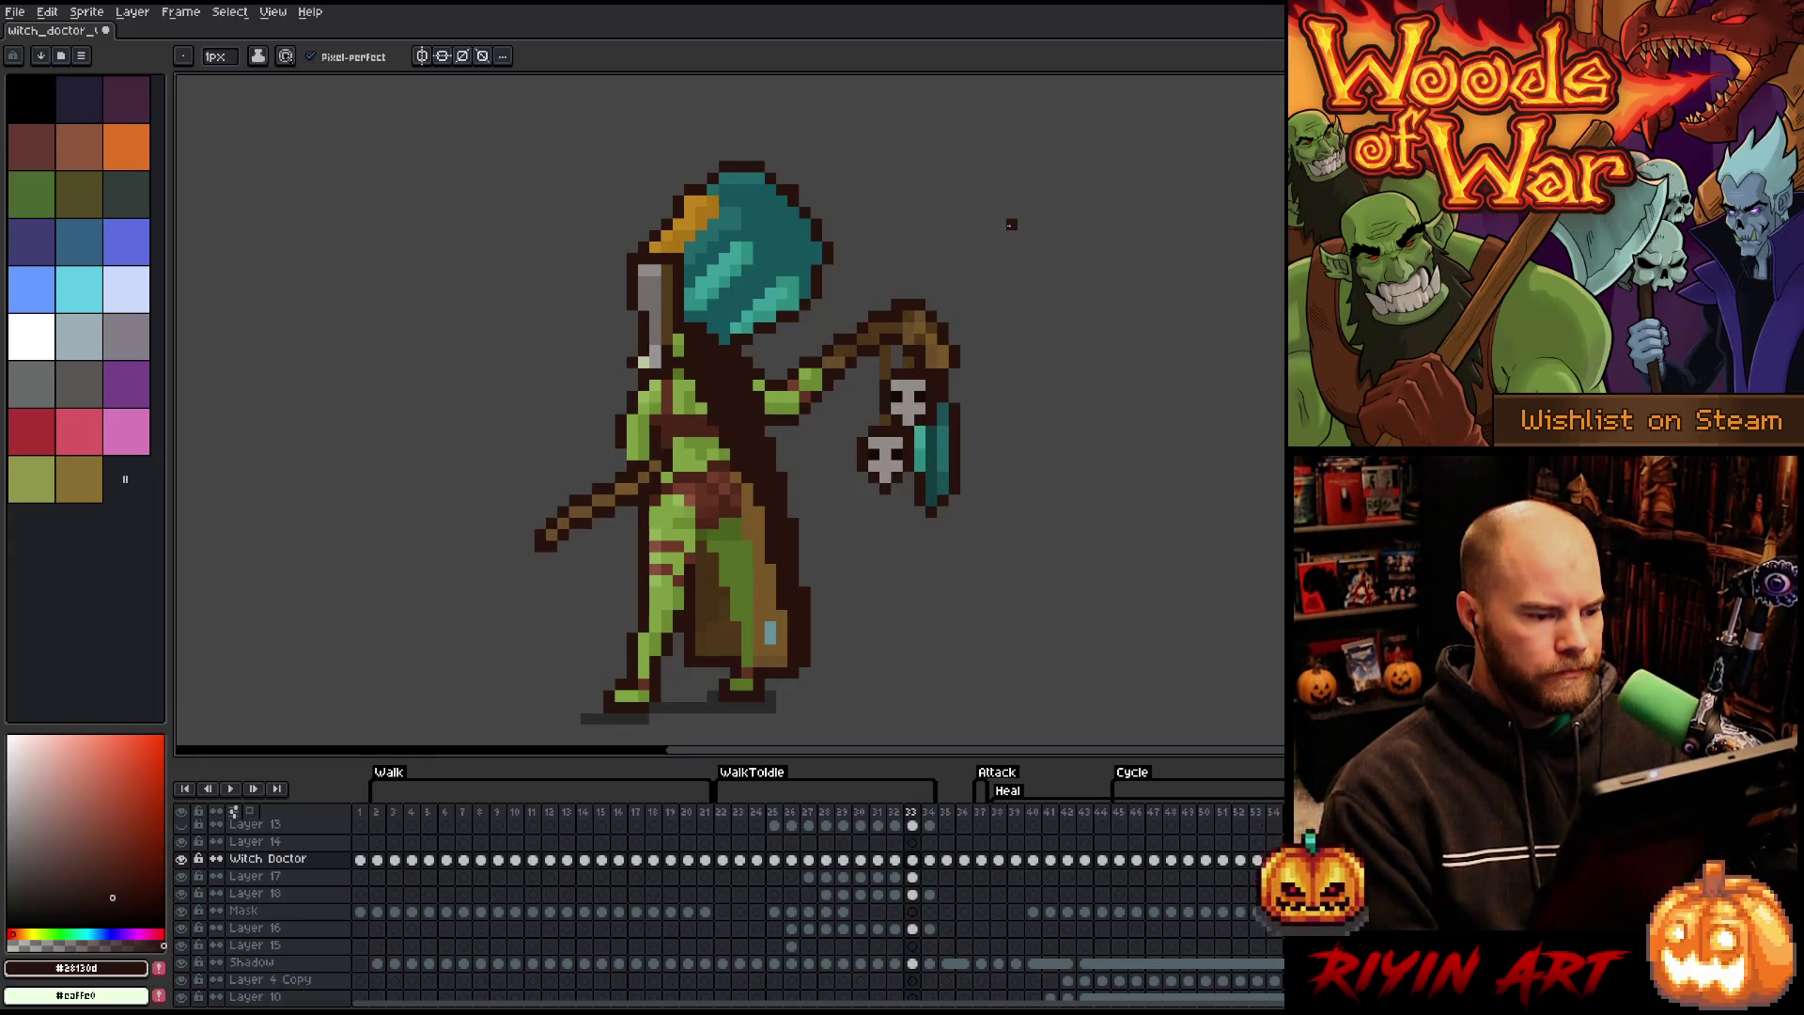
pyautogui.press('Right')
pyautogui.press('Left')
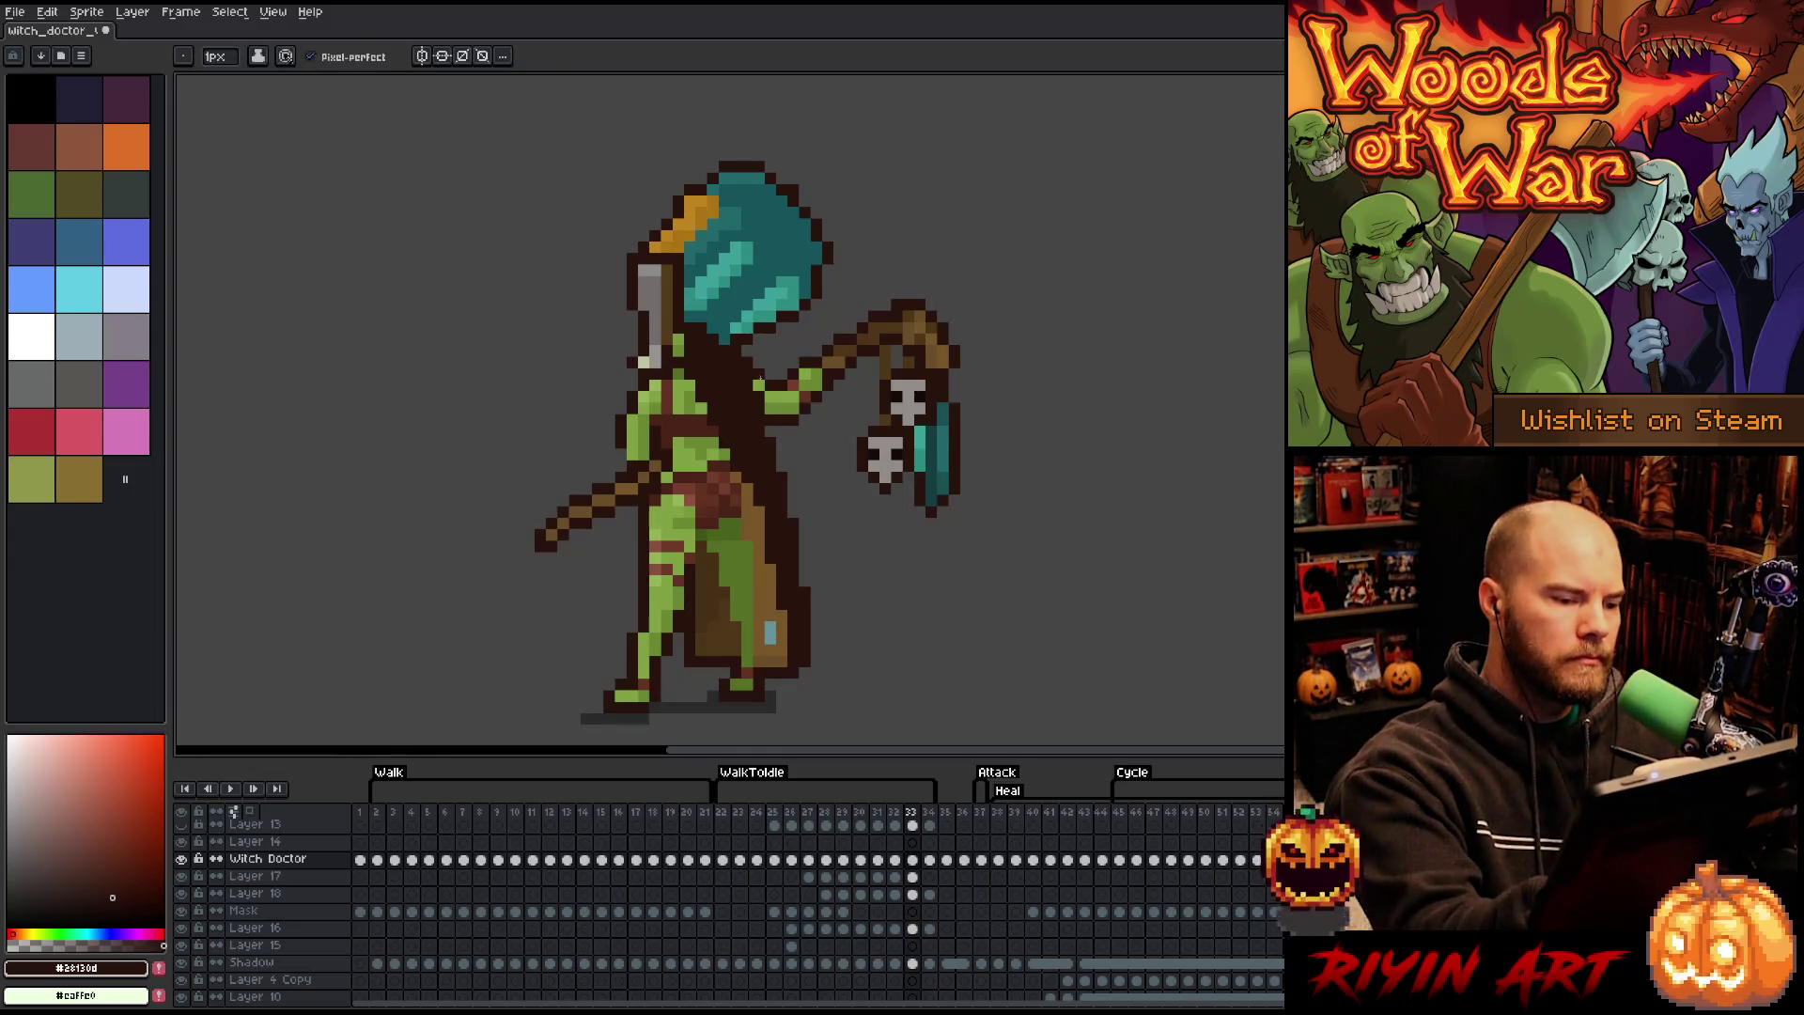
pyautogui.press('Left')
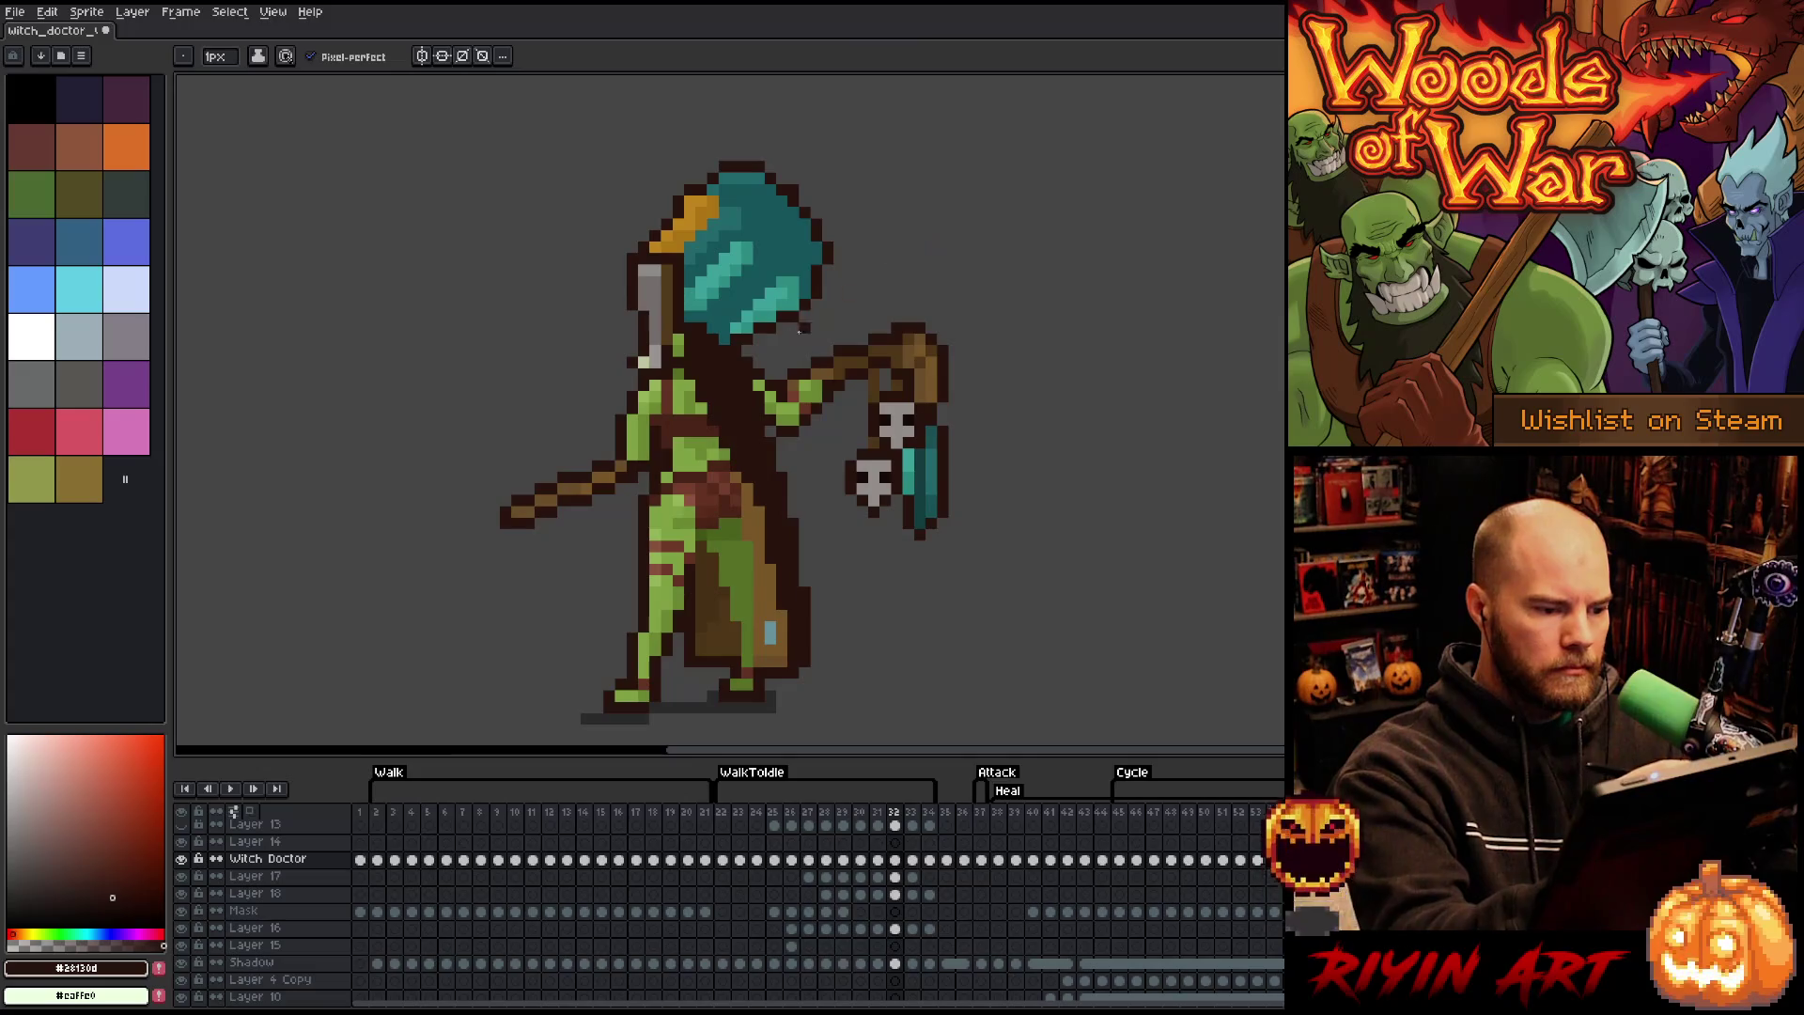
pyautogui.press('Right')
pyautogui.press('Right')
pyautogui.press('Left')
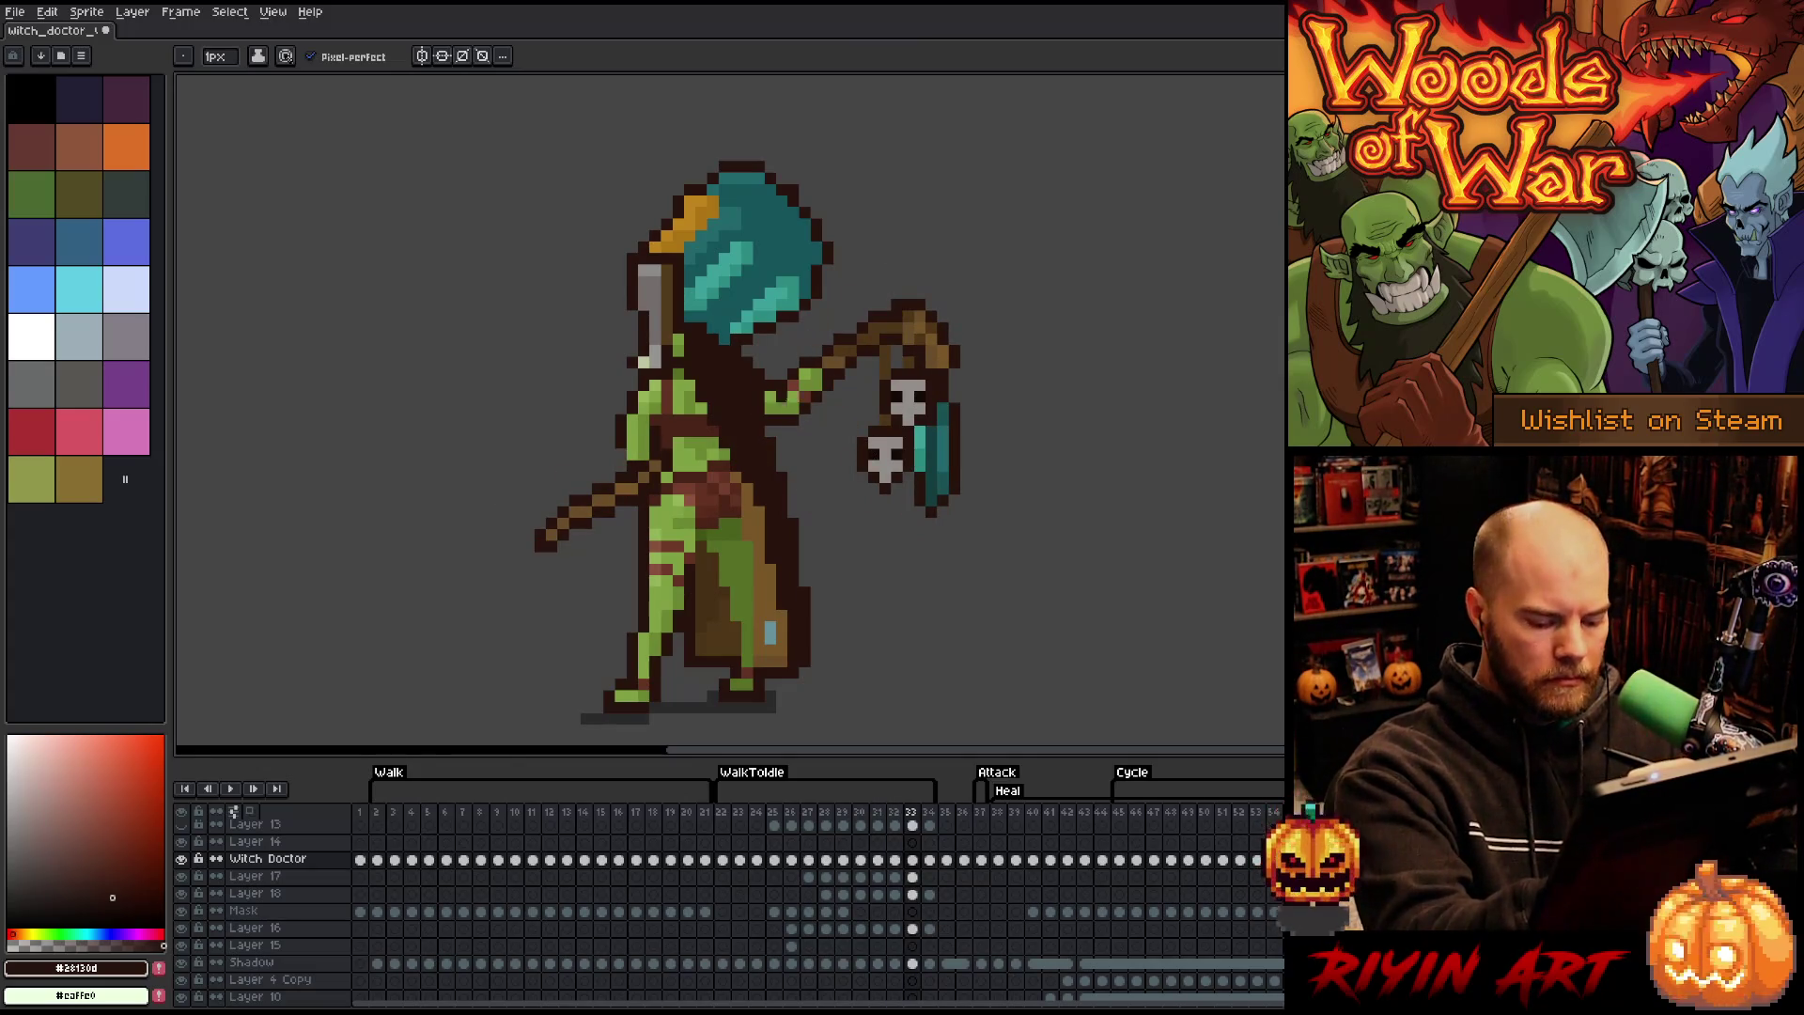
# - Marquee-select a small part of the adjusted arm, then drop the selection
pyautogui.press('m')
pyautogui.moveTo(782, 419); pyautogui.dragTo(759, 362)
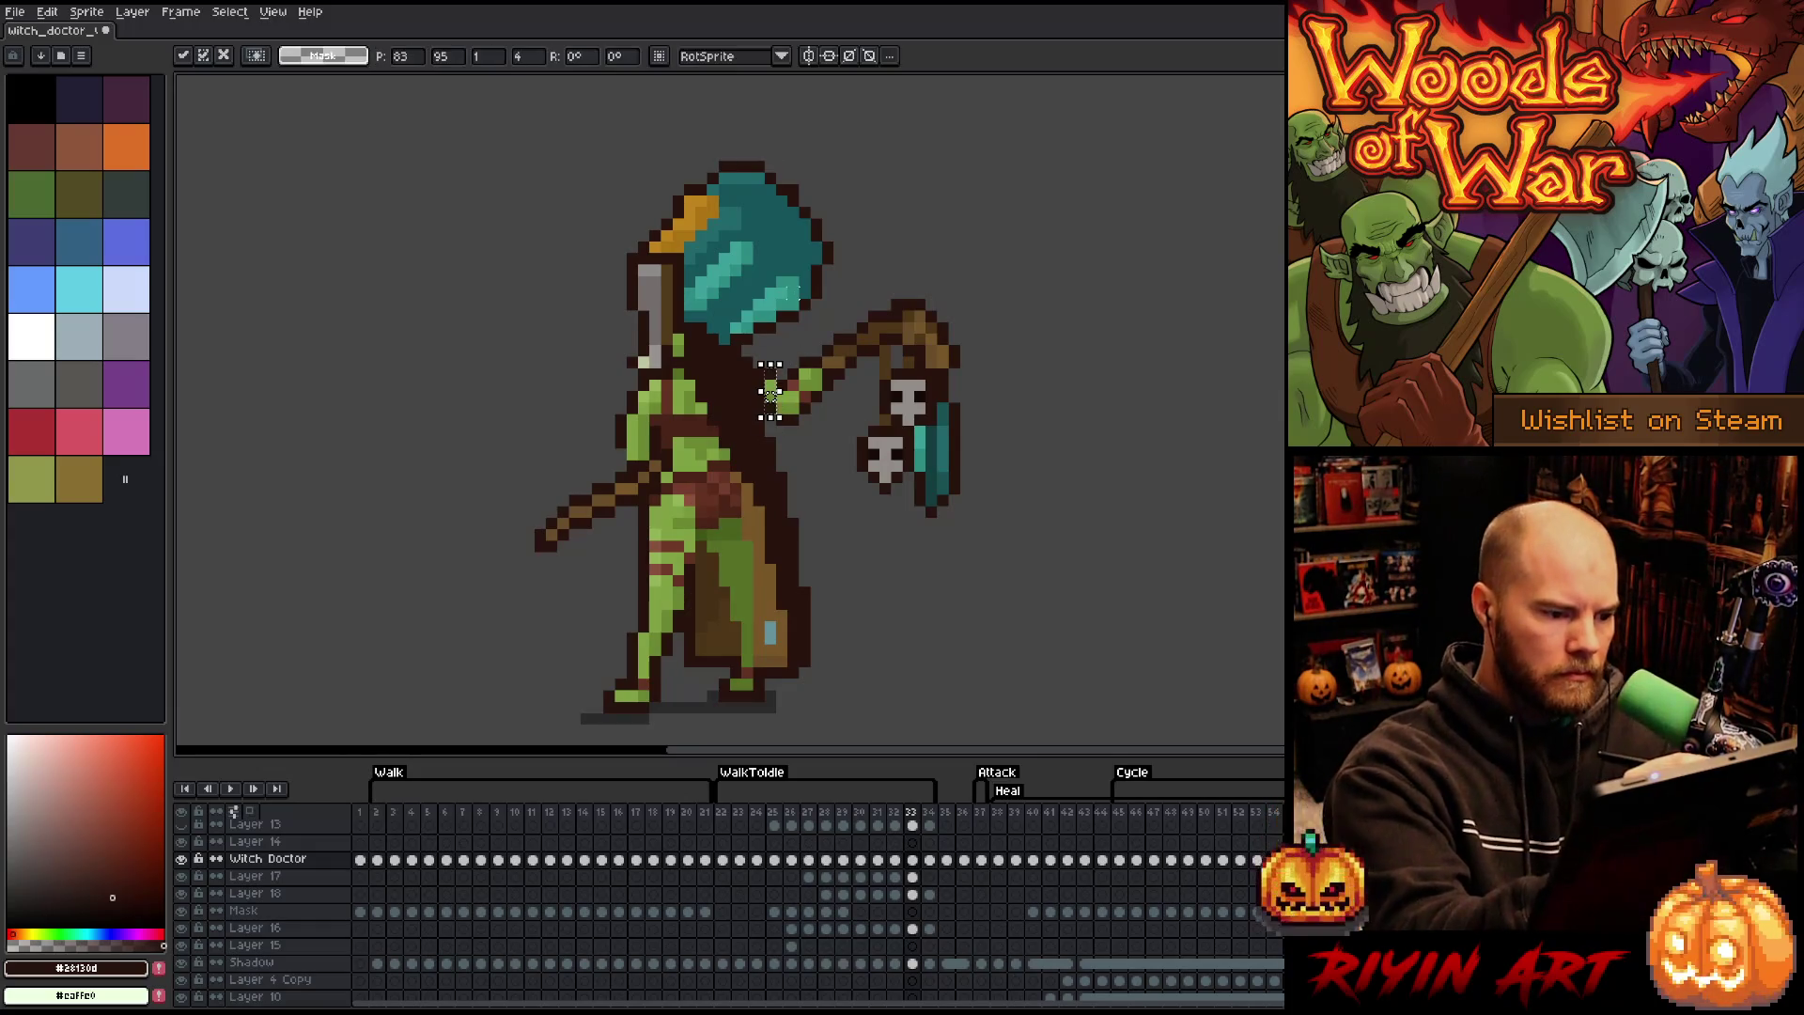
pyautogui.click(966, 201)
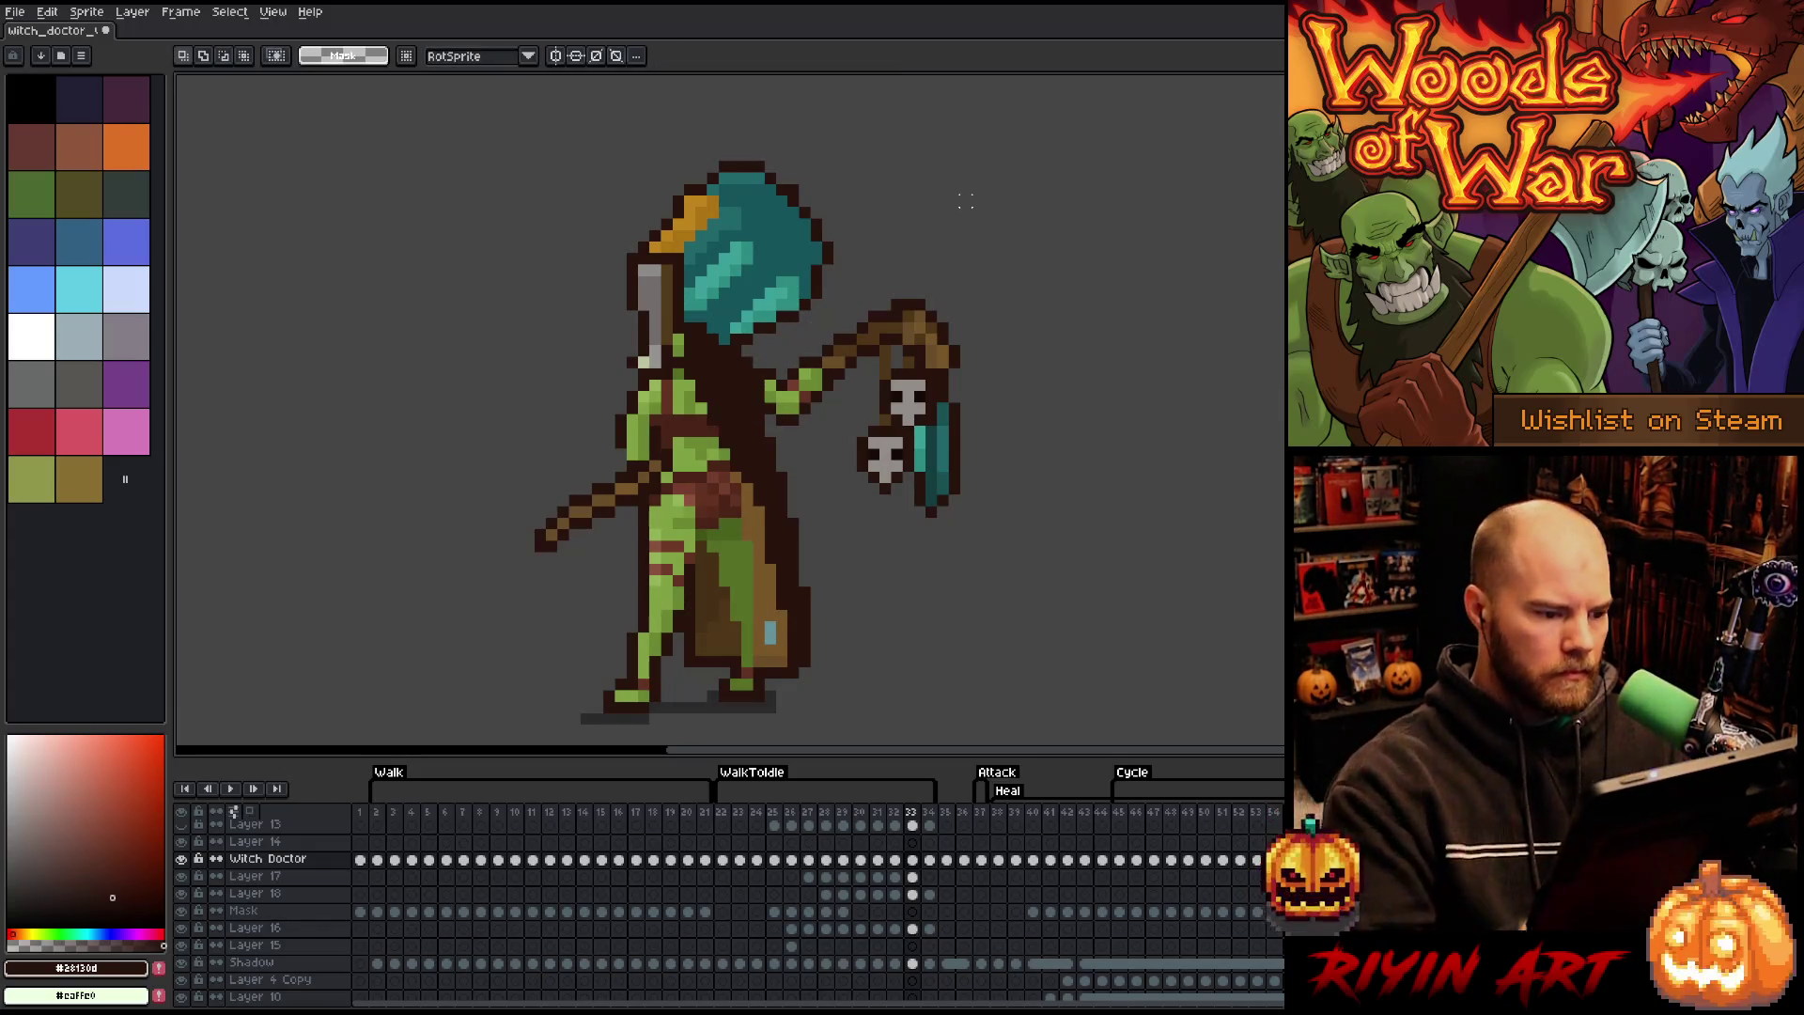
# - With the Pencil active, flip between frames 32 and 33, finishing on frame 34
pyautogui.press(',')
pyautogui.press('.')
pyautogui.press('b')
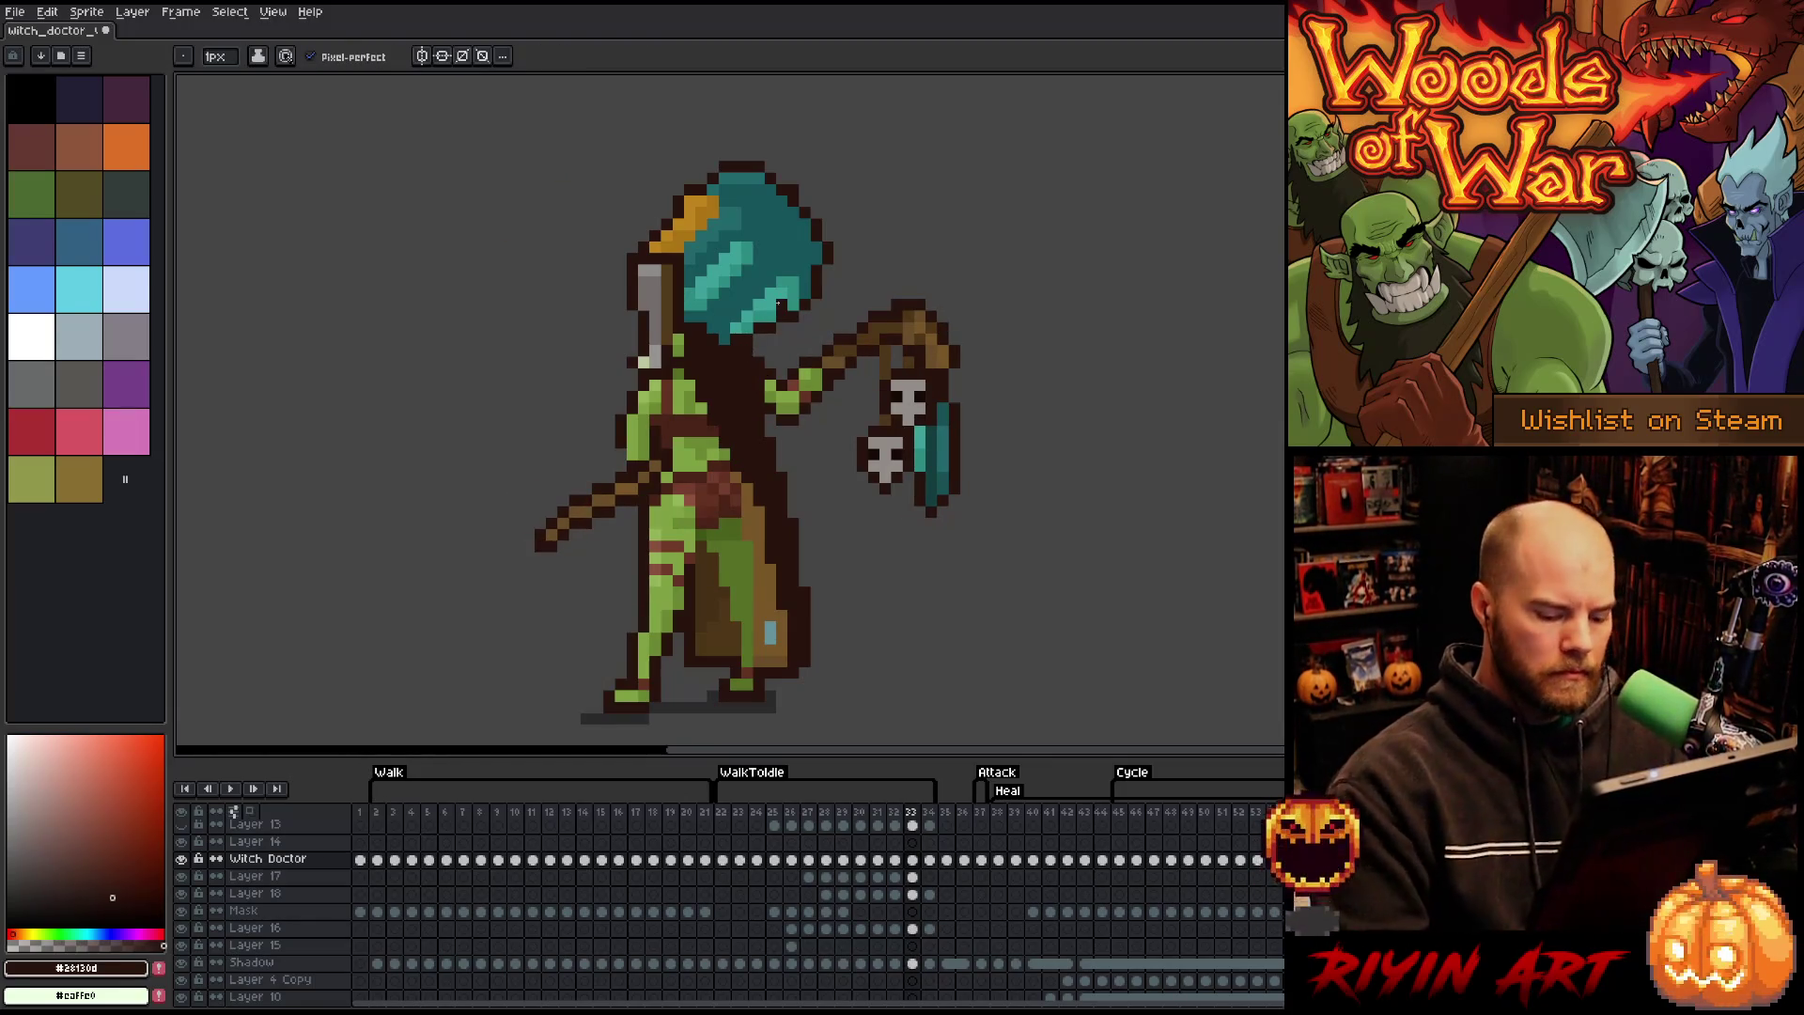
pyautogui.press(',')
pyautogui.press('.')
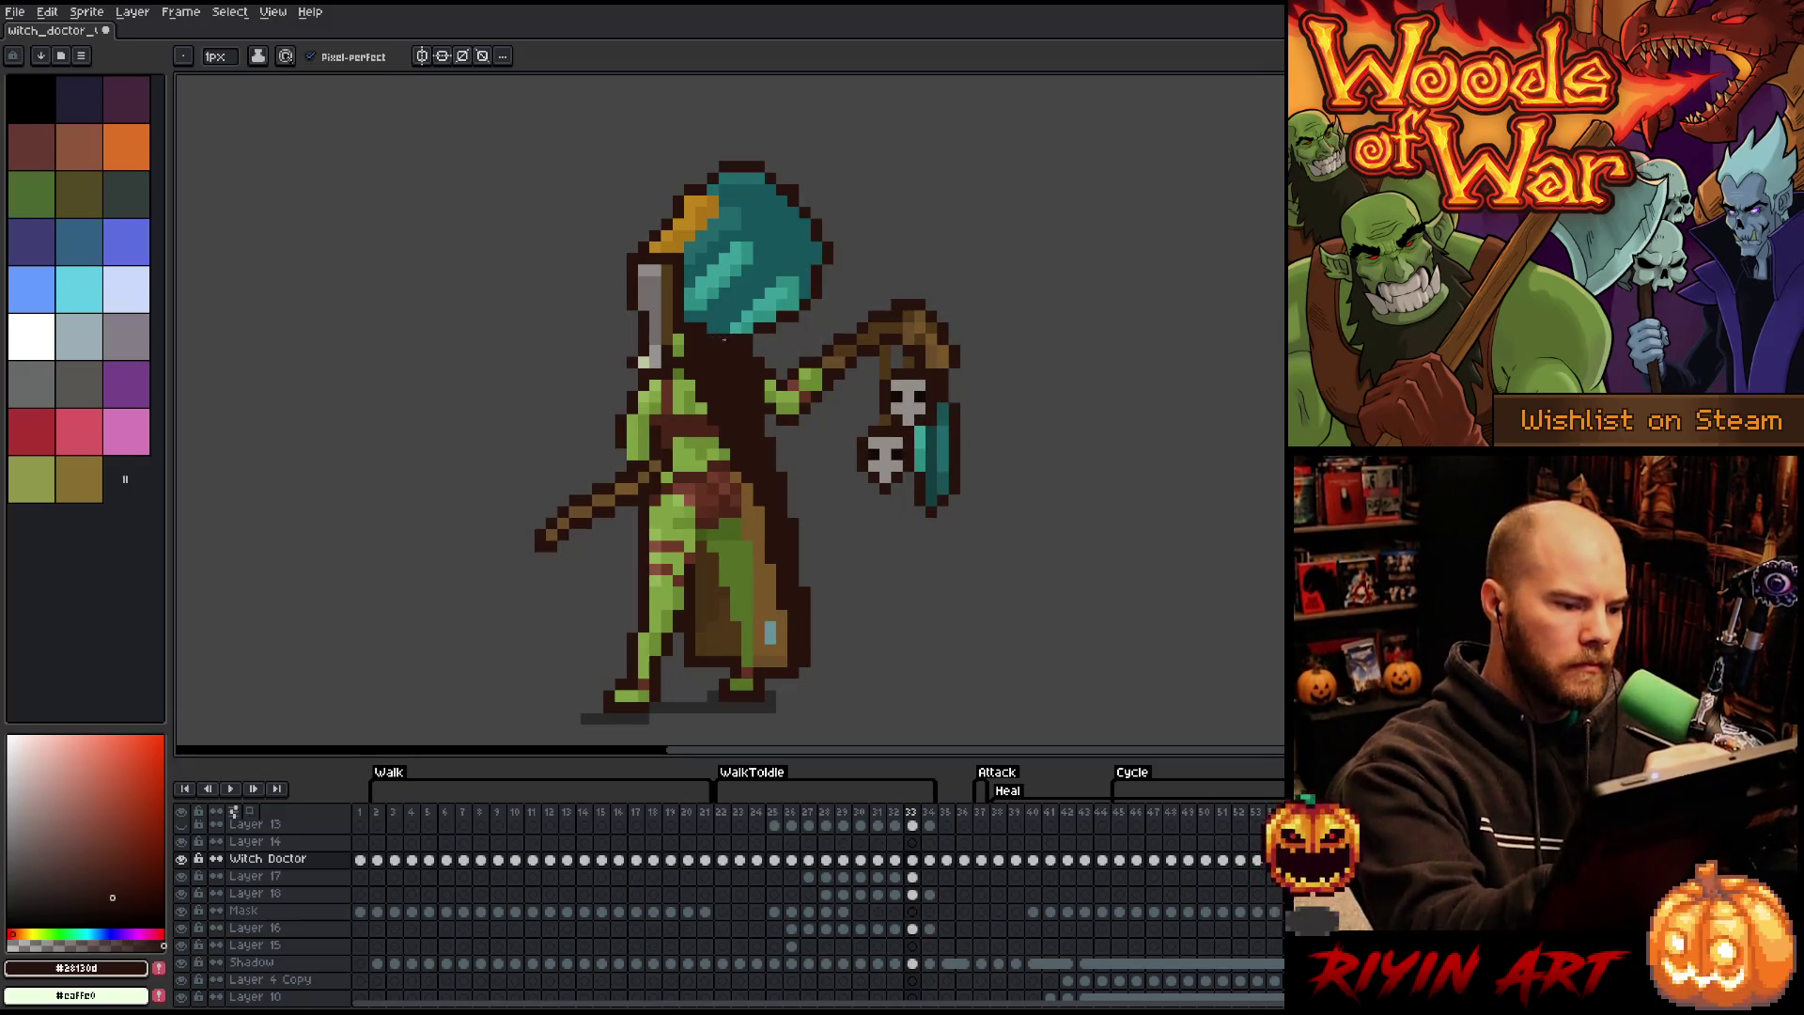
pyautogui.press(',')
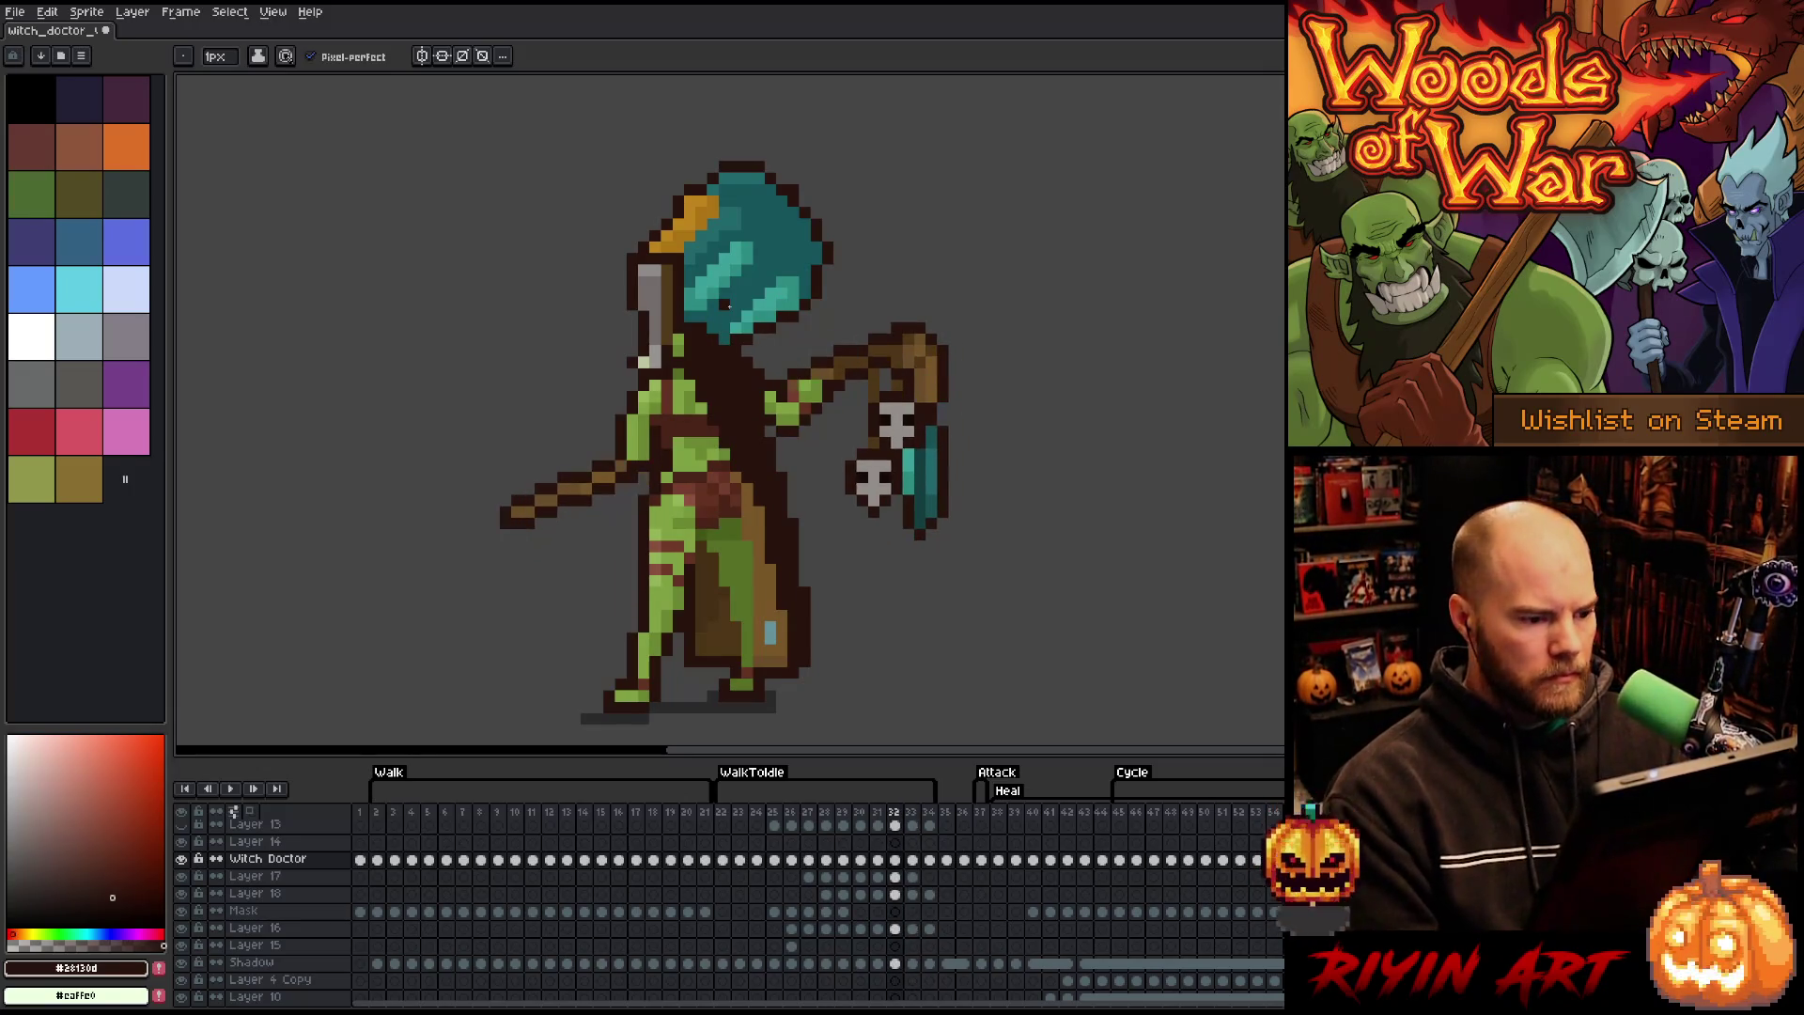
pyautogui.press('.')
pyautogui.press('.')
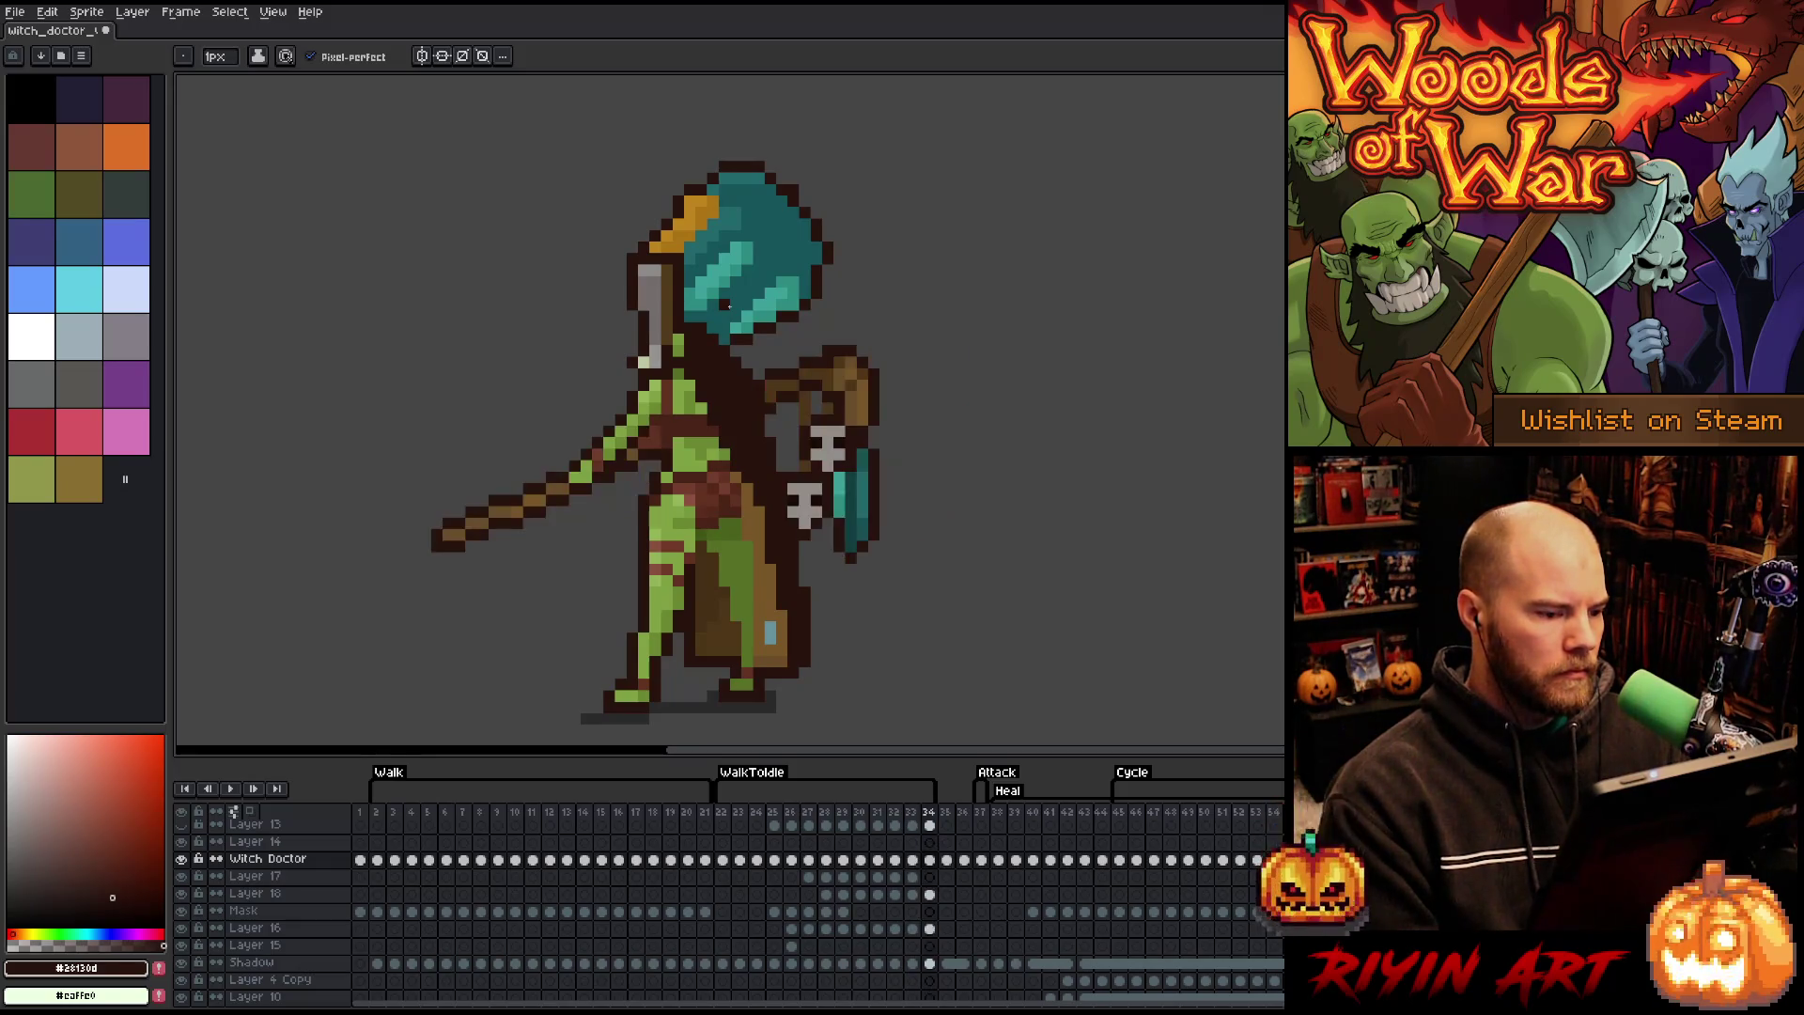
# - Toggle repeatedly between frames 33 and 34 to check the staff thrust
pyautogui.press(',')
pyautogui.press('.')
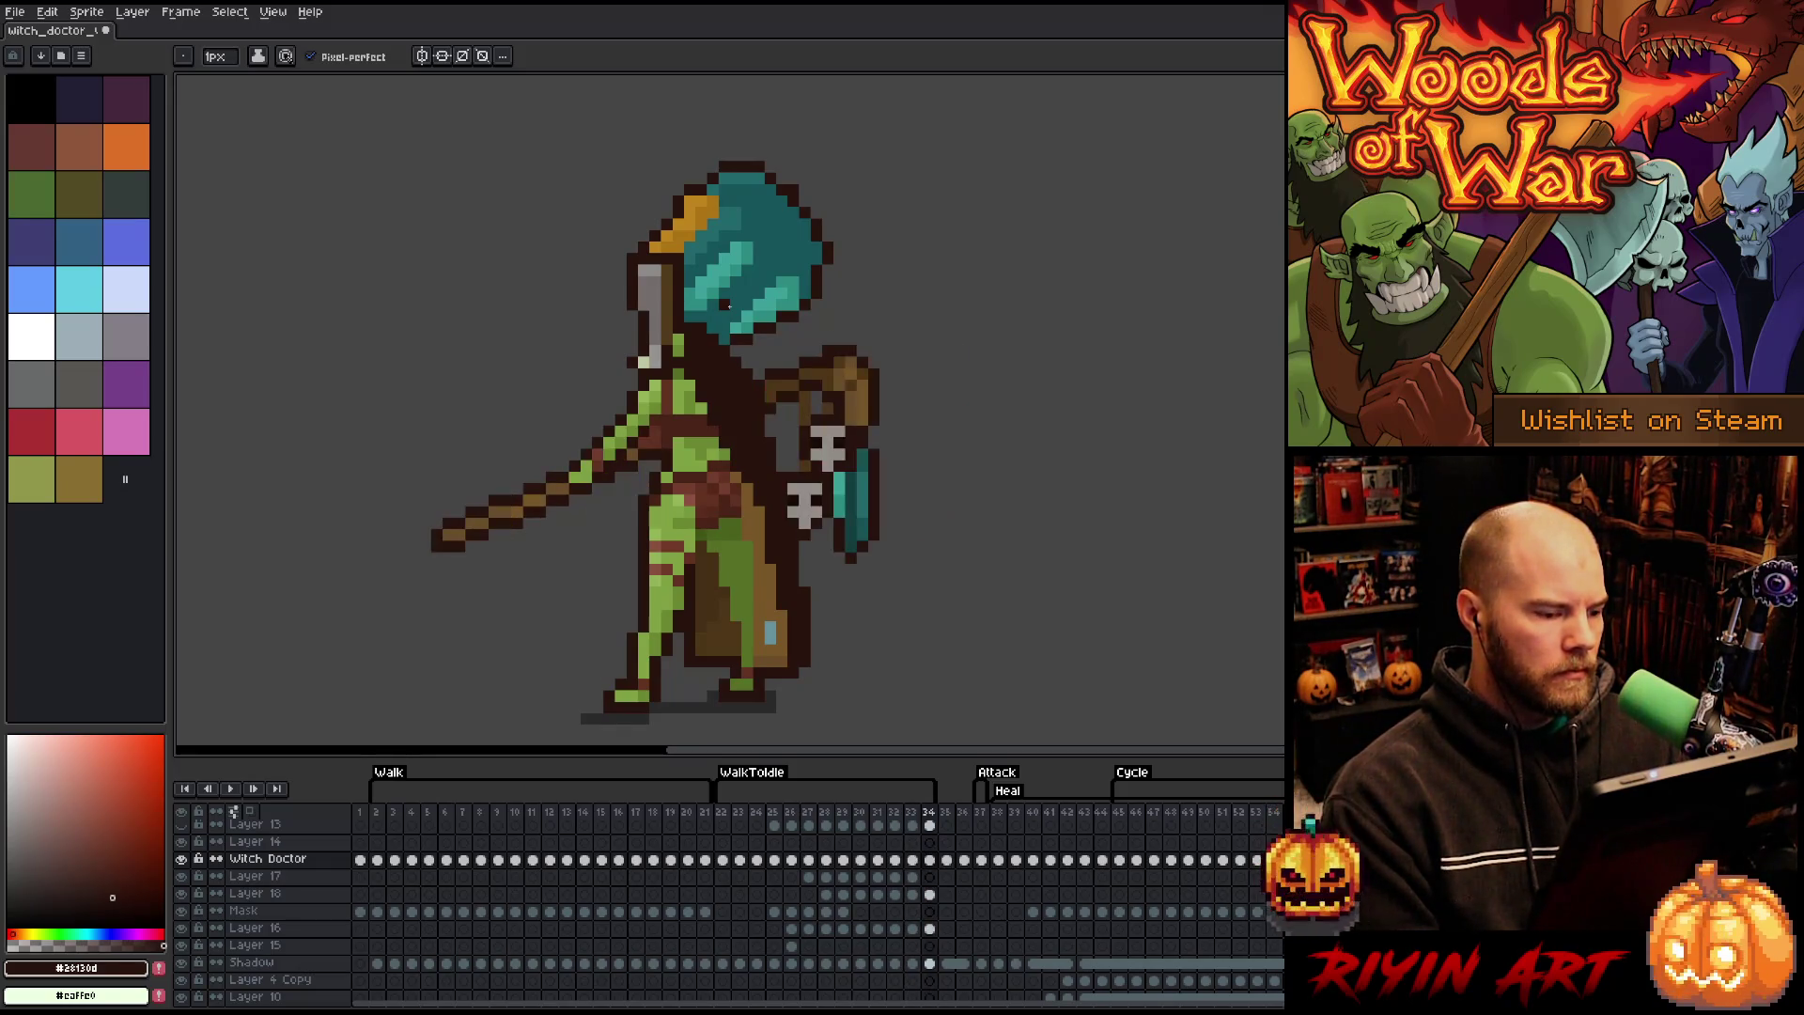
pyautogui.press(',')
pyautogui.press('.')
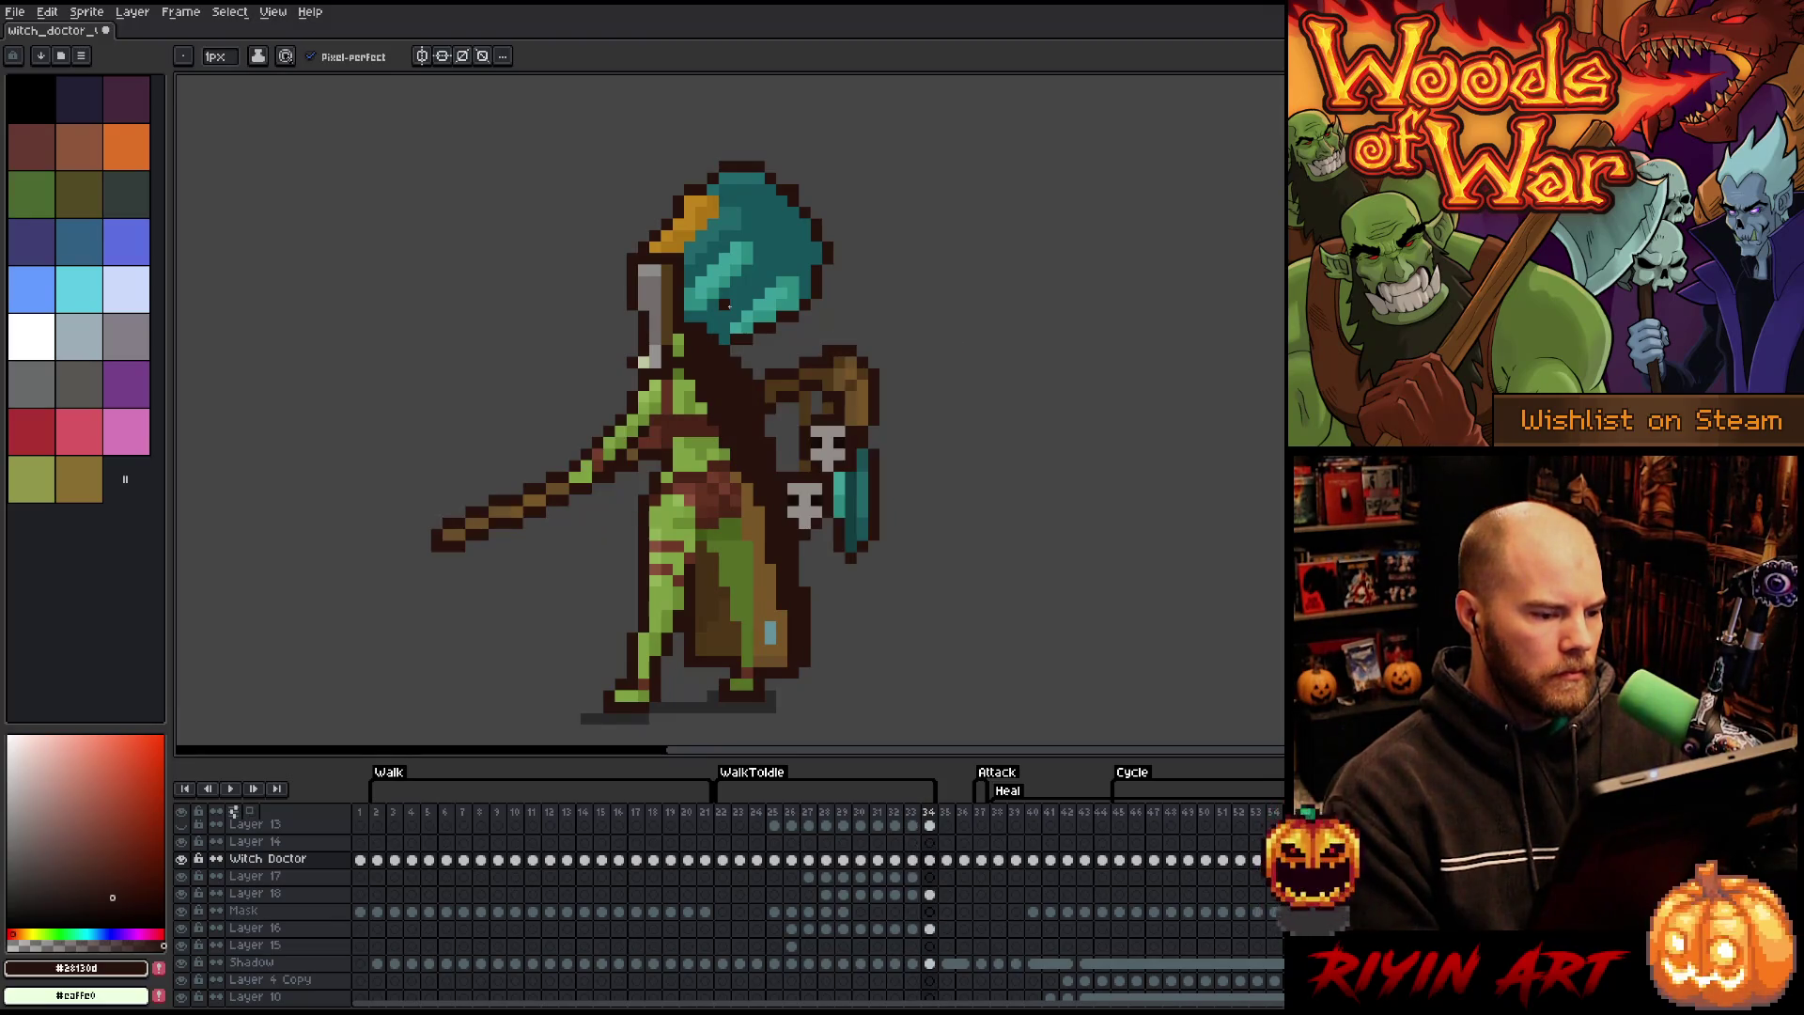
pyautogui.press(',')
pyautogui.press('.')
pyautogui.press(',')
pyautogui.press('.')
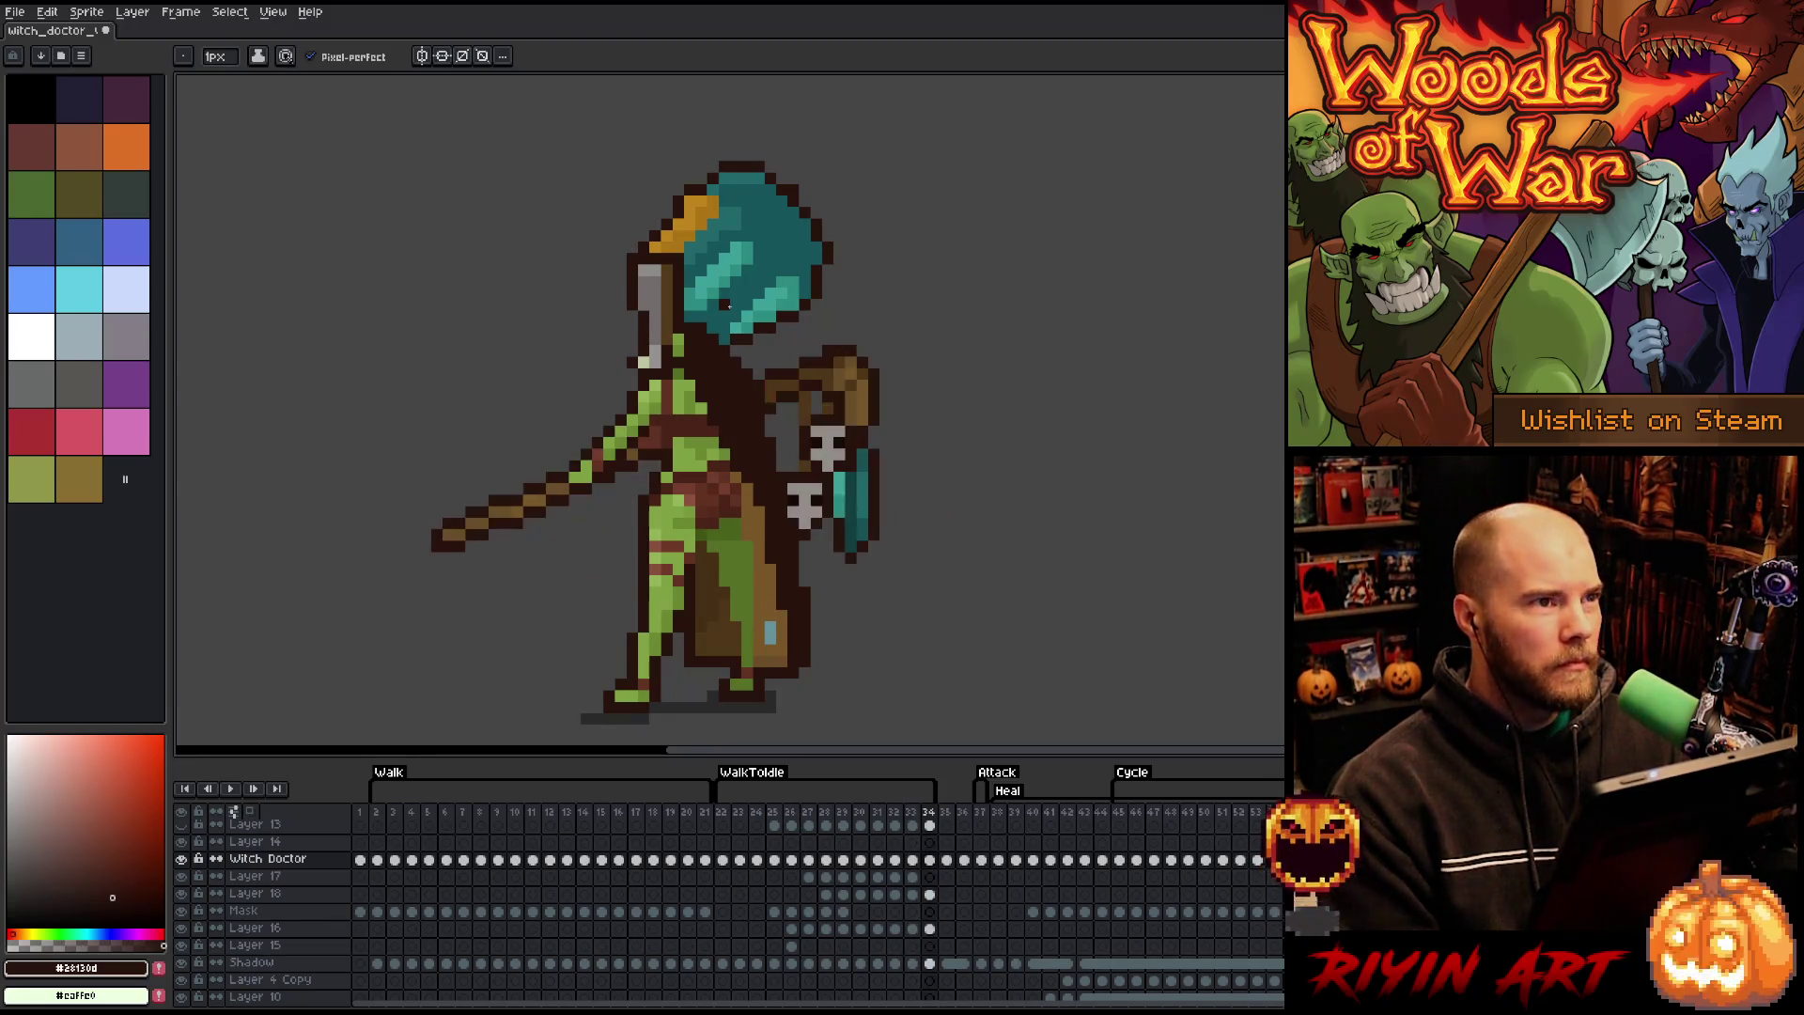
pyautogui.press(',')
pyautogui.press('.')
pyautogui.press(',')
pyautogui.press('.')
# - Check frame 22's reference pose, then step through swing frames 30 to 32
pyautogui.press('Home')
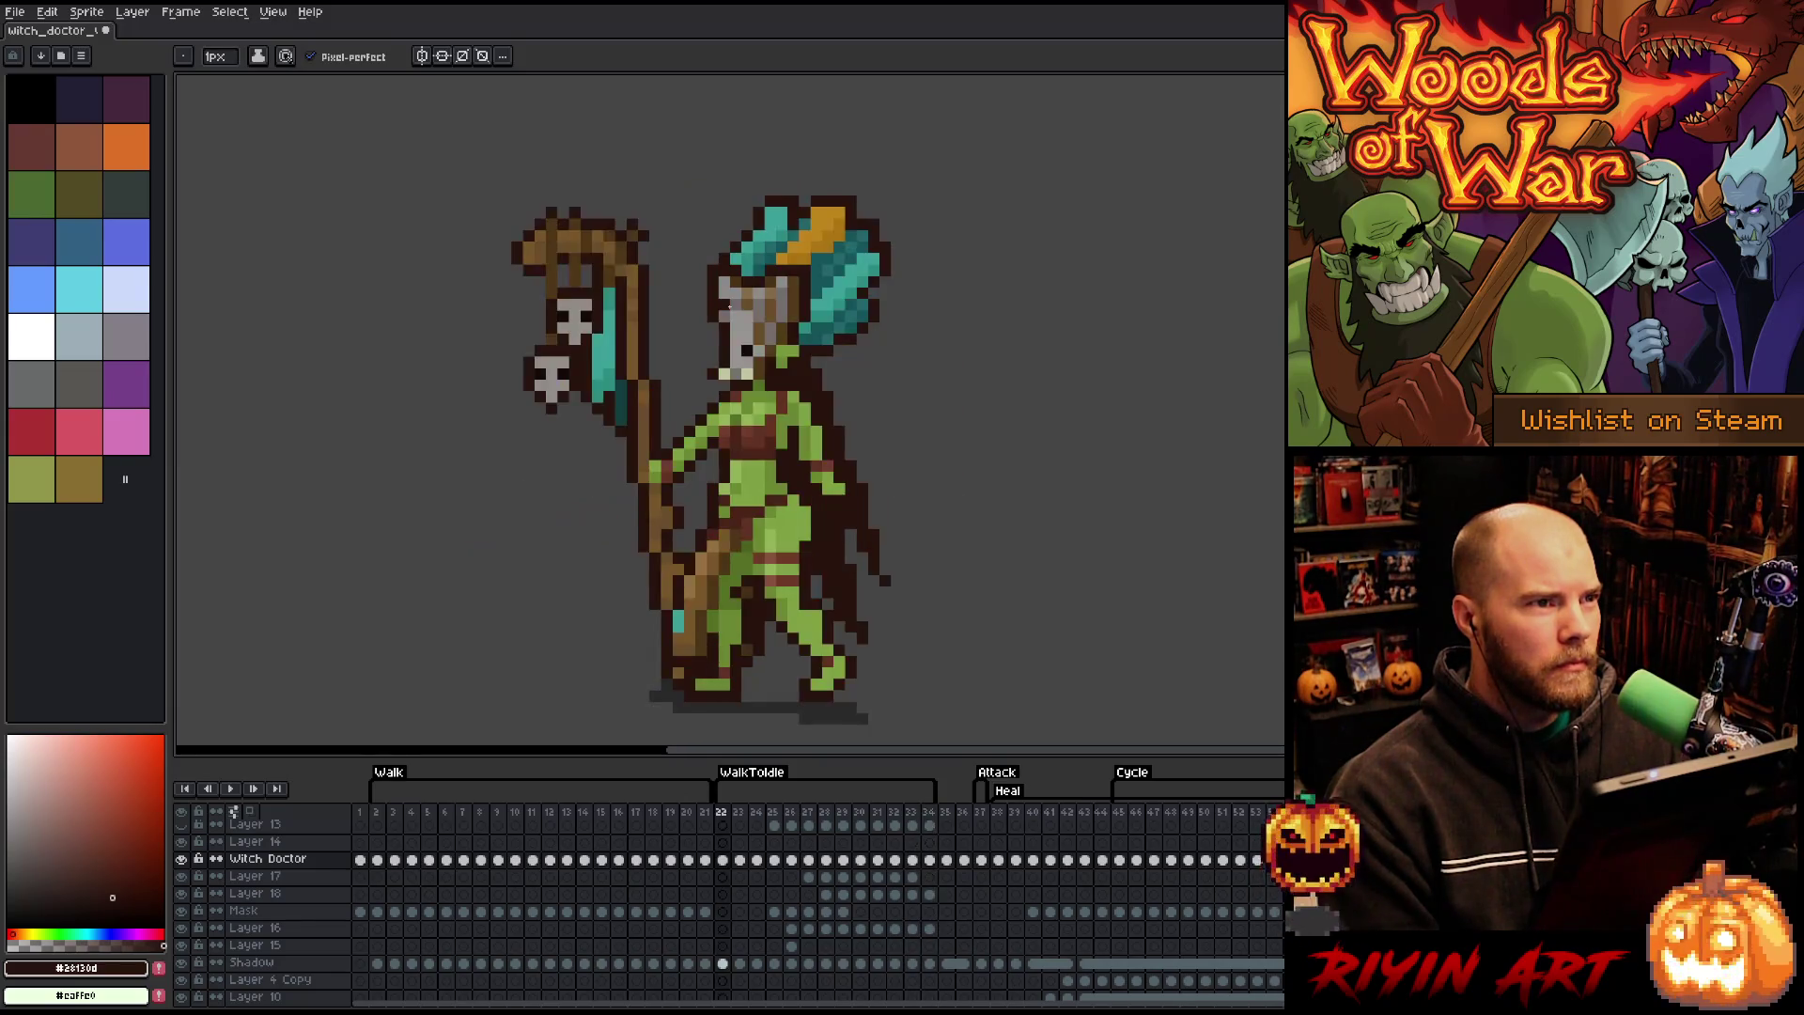
pyautogui.press('End')
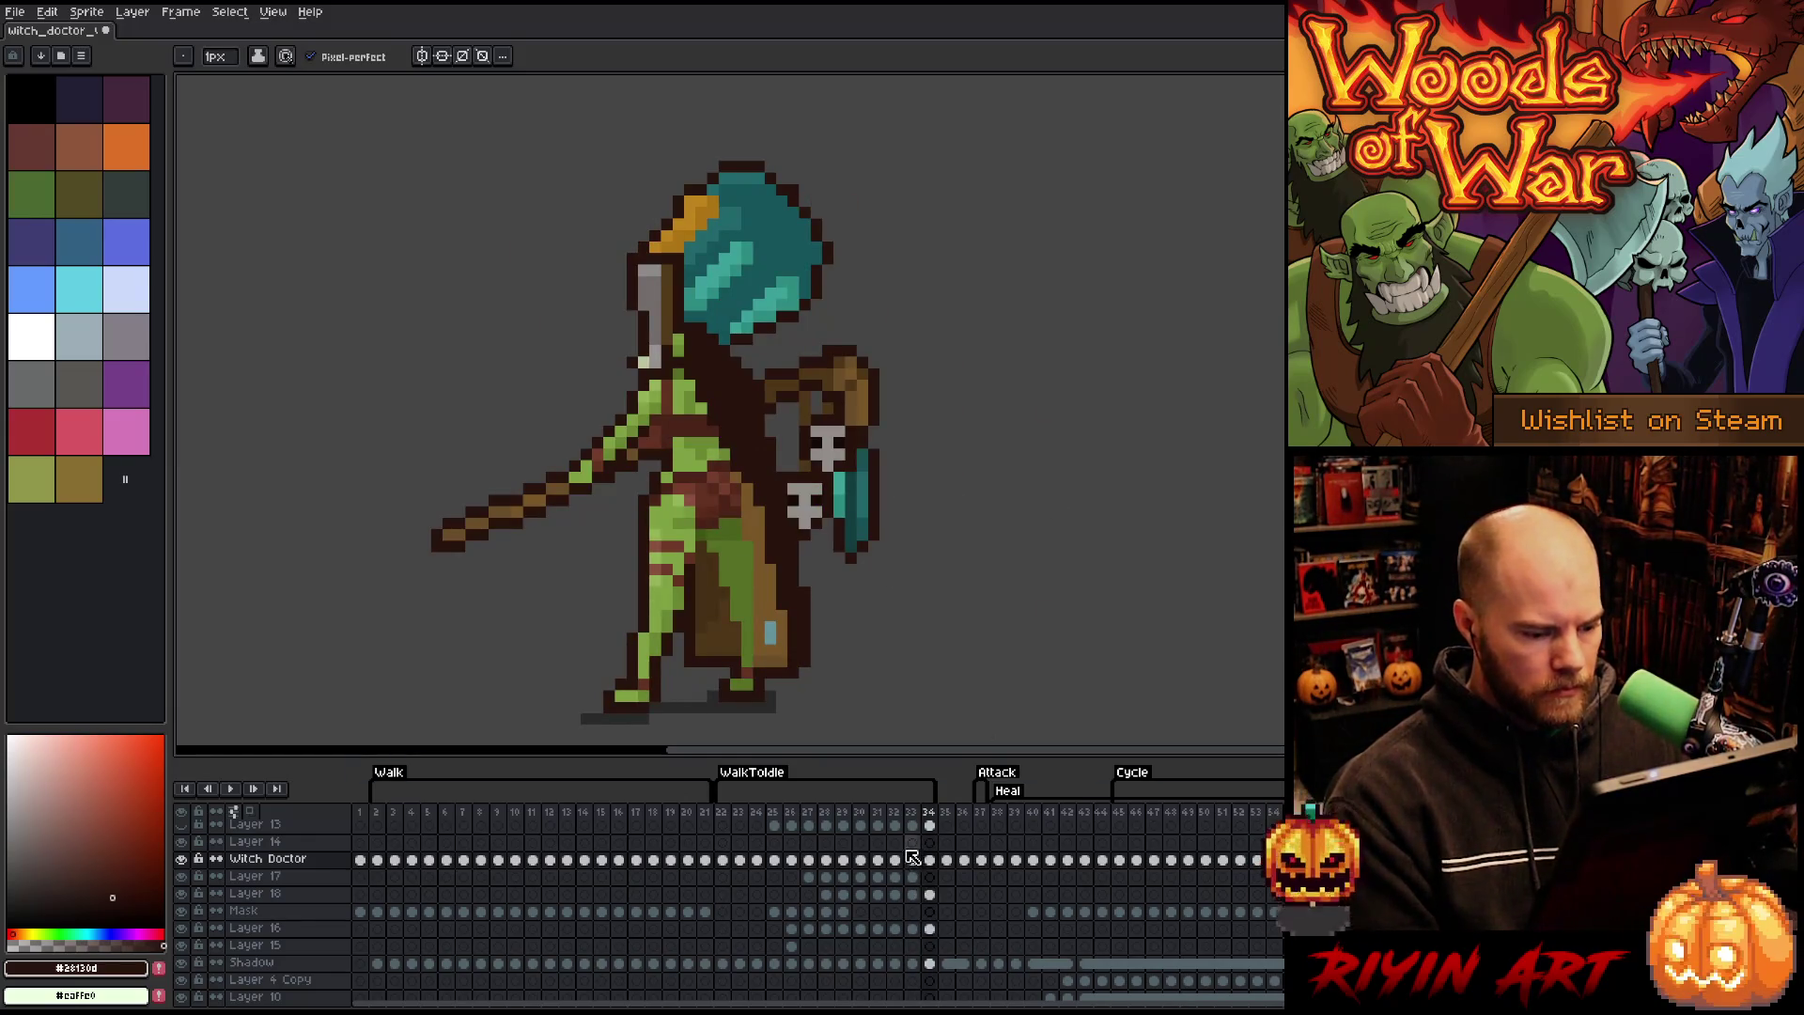
pyautogui.press(',')
pyautogui.press('.')
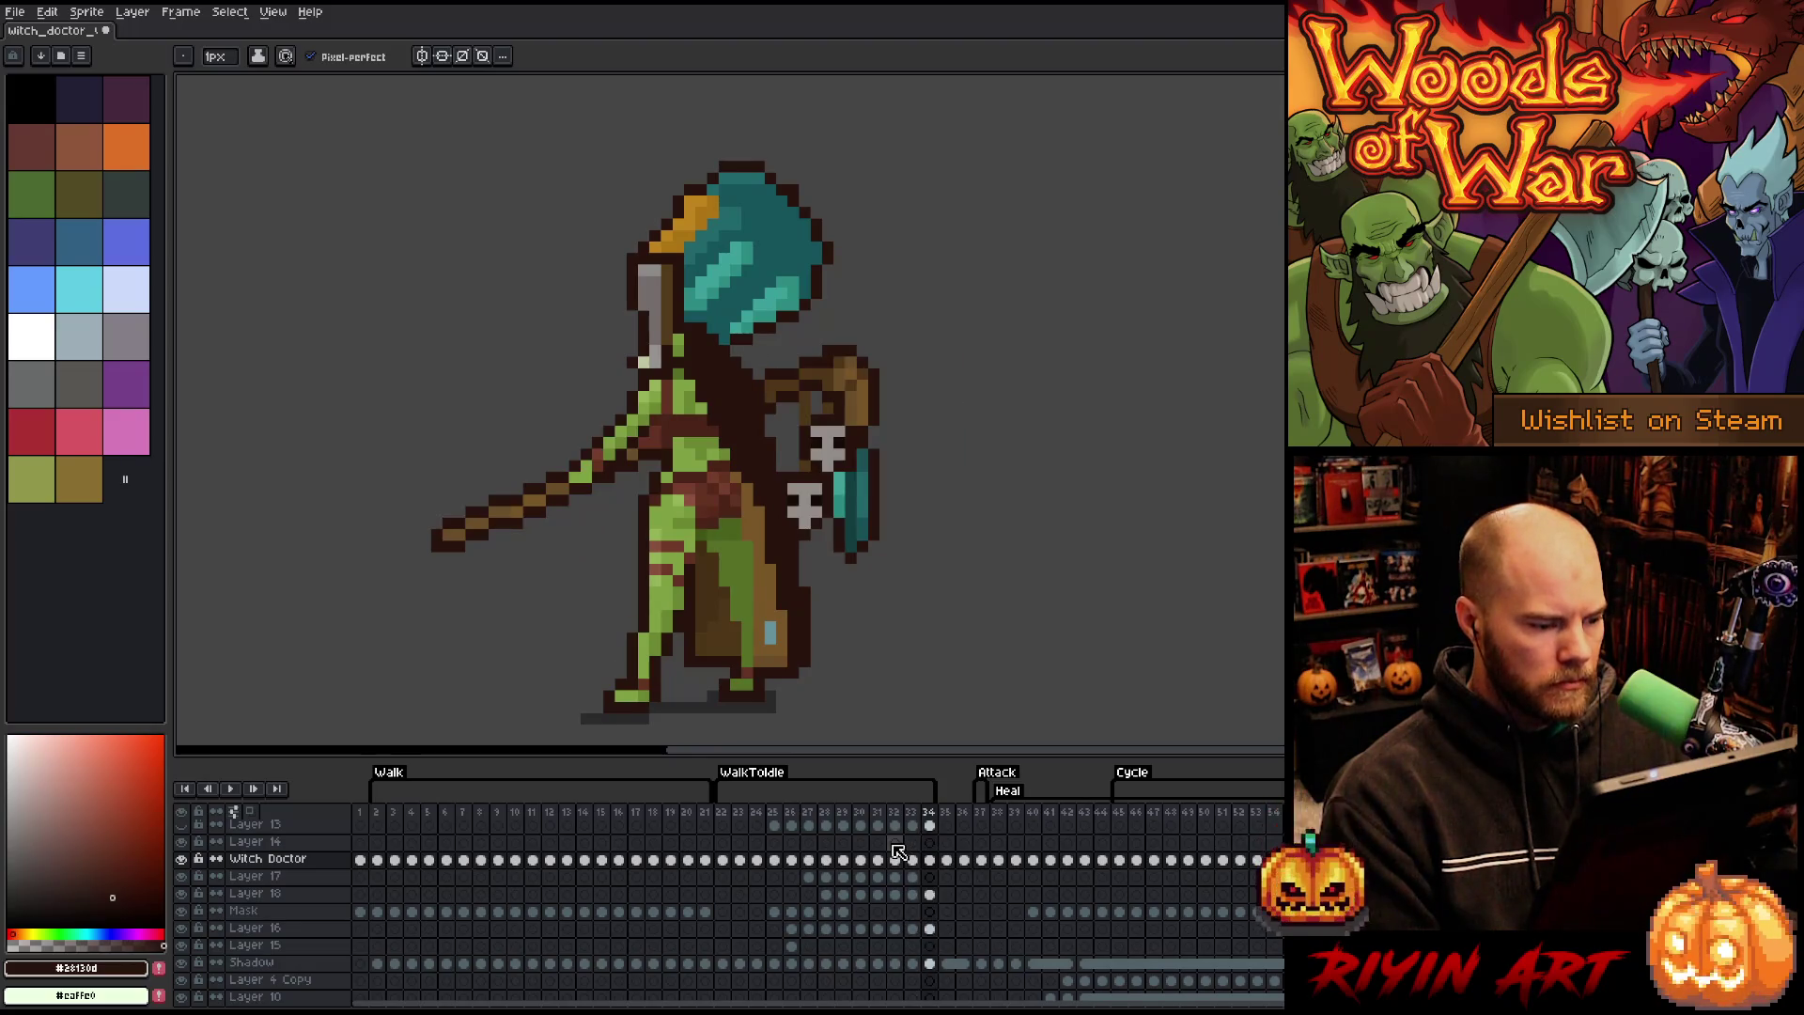
pyautogui.click(859, 814)
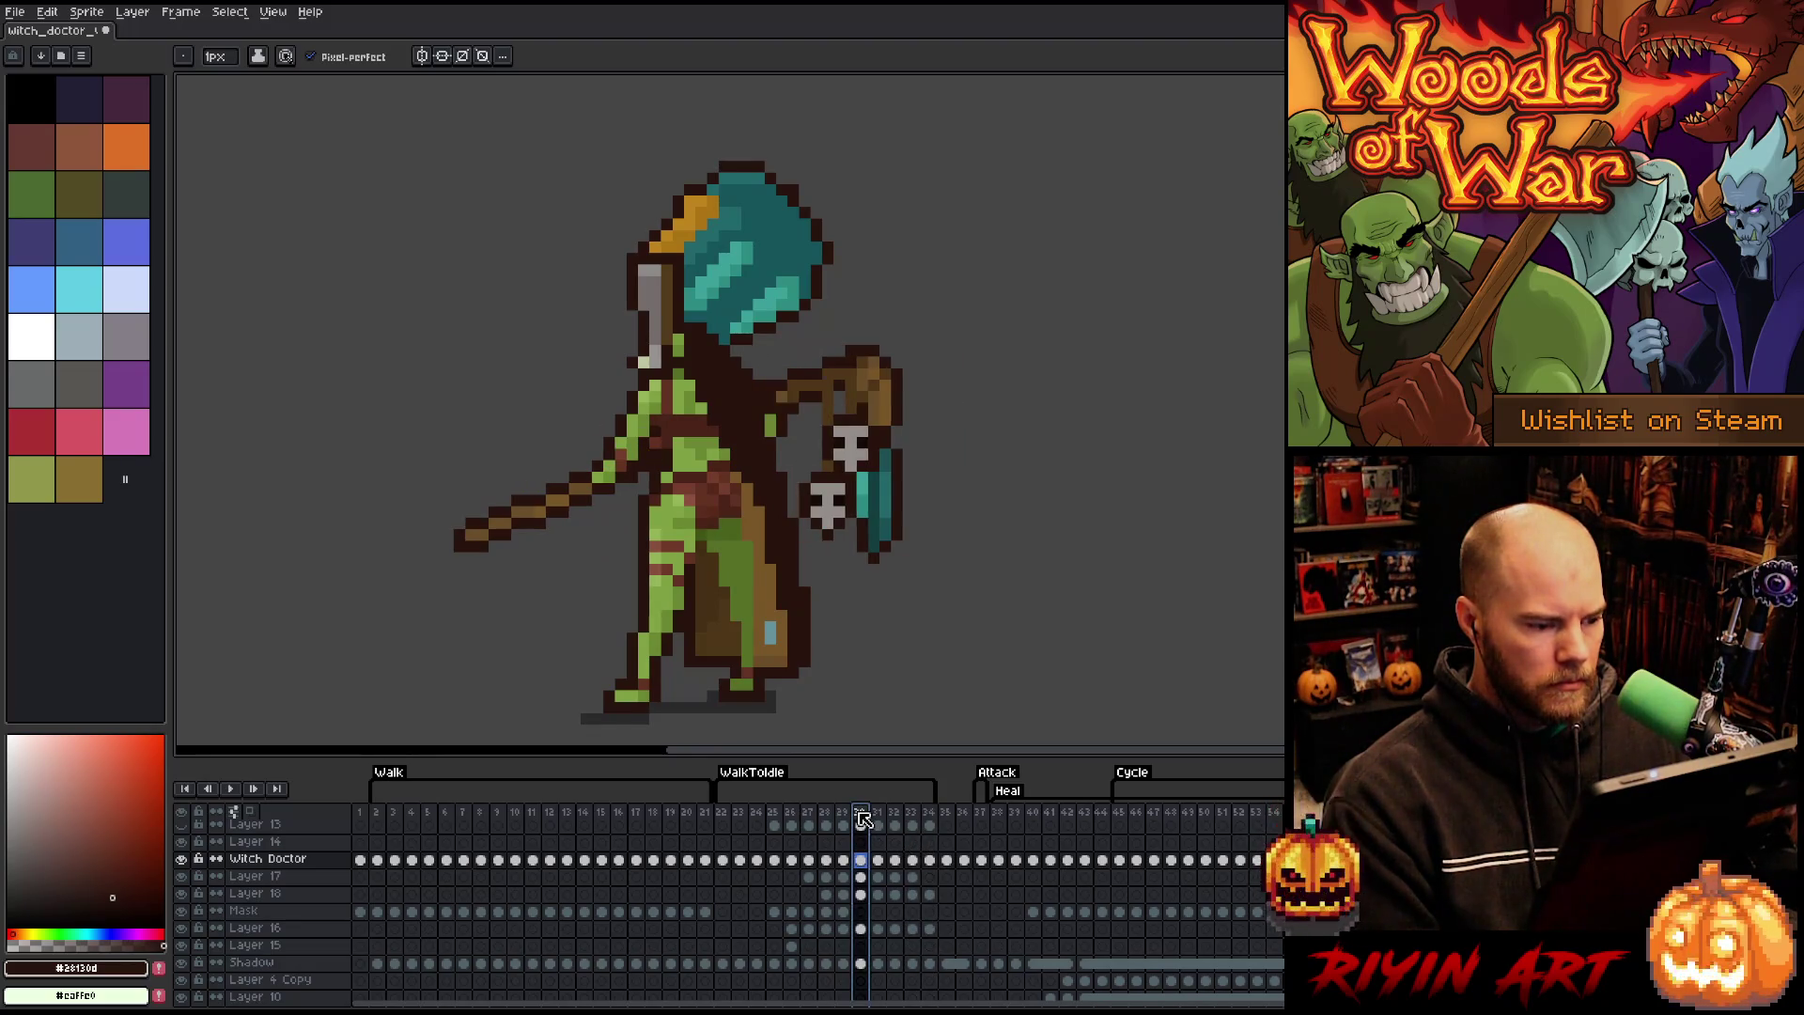
pyautogui.press('.')
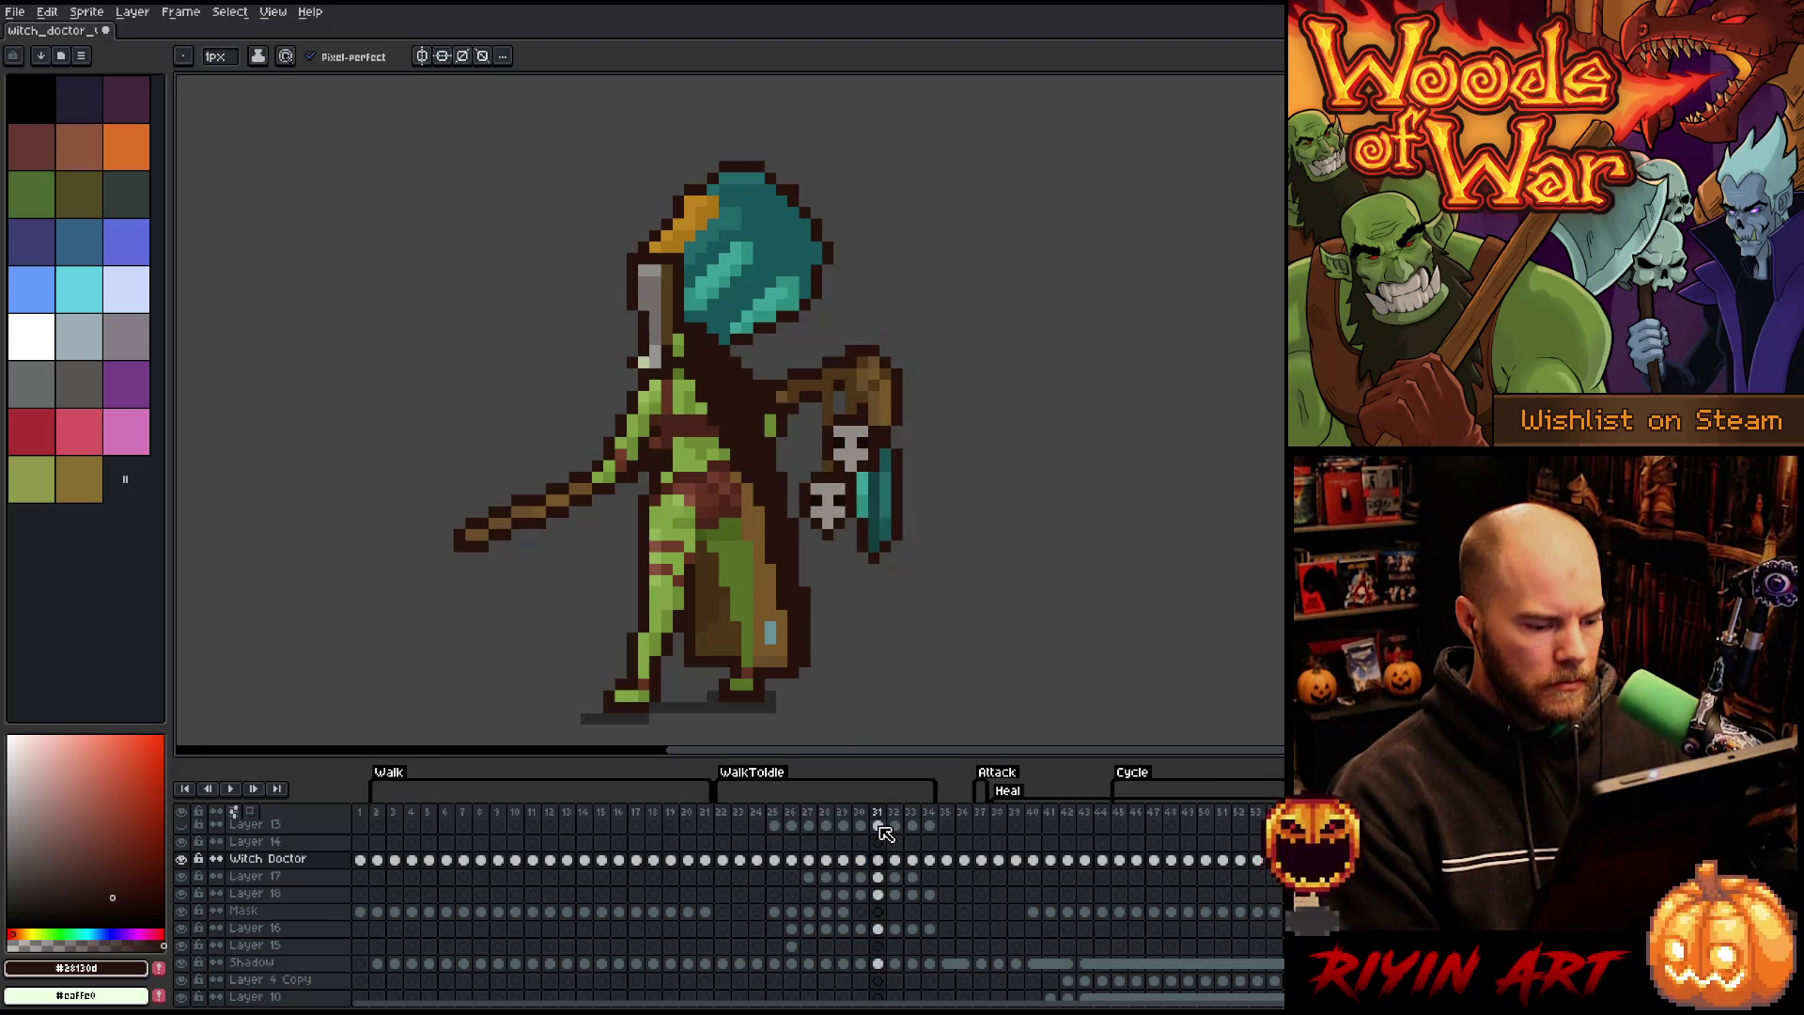
pyautogui.press('.')
# - Create a new tag named Attack covering timeline frames 30 through 34
pyautogui.moveTo(860, 818); pyautogui.dragTo(928, 822)
pyautogui.rightClick(930, 822)
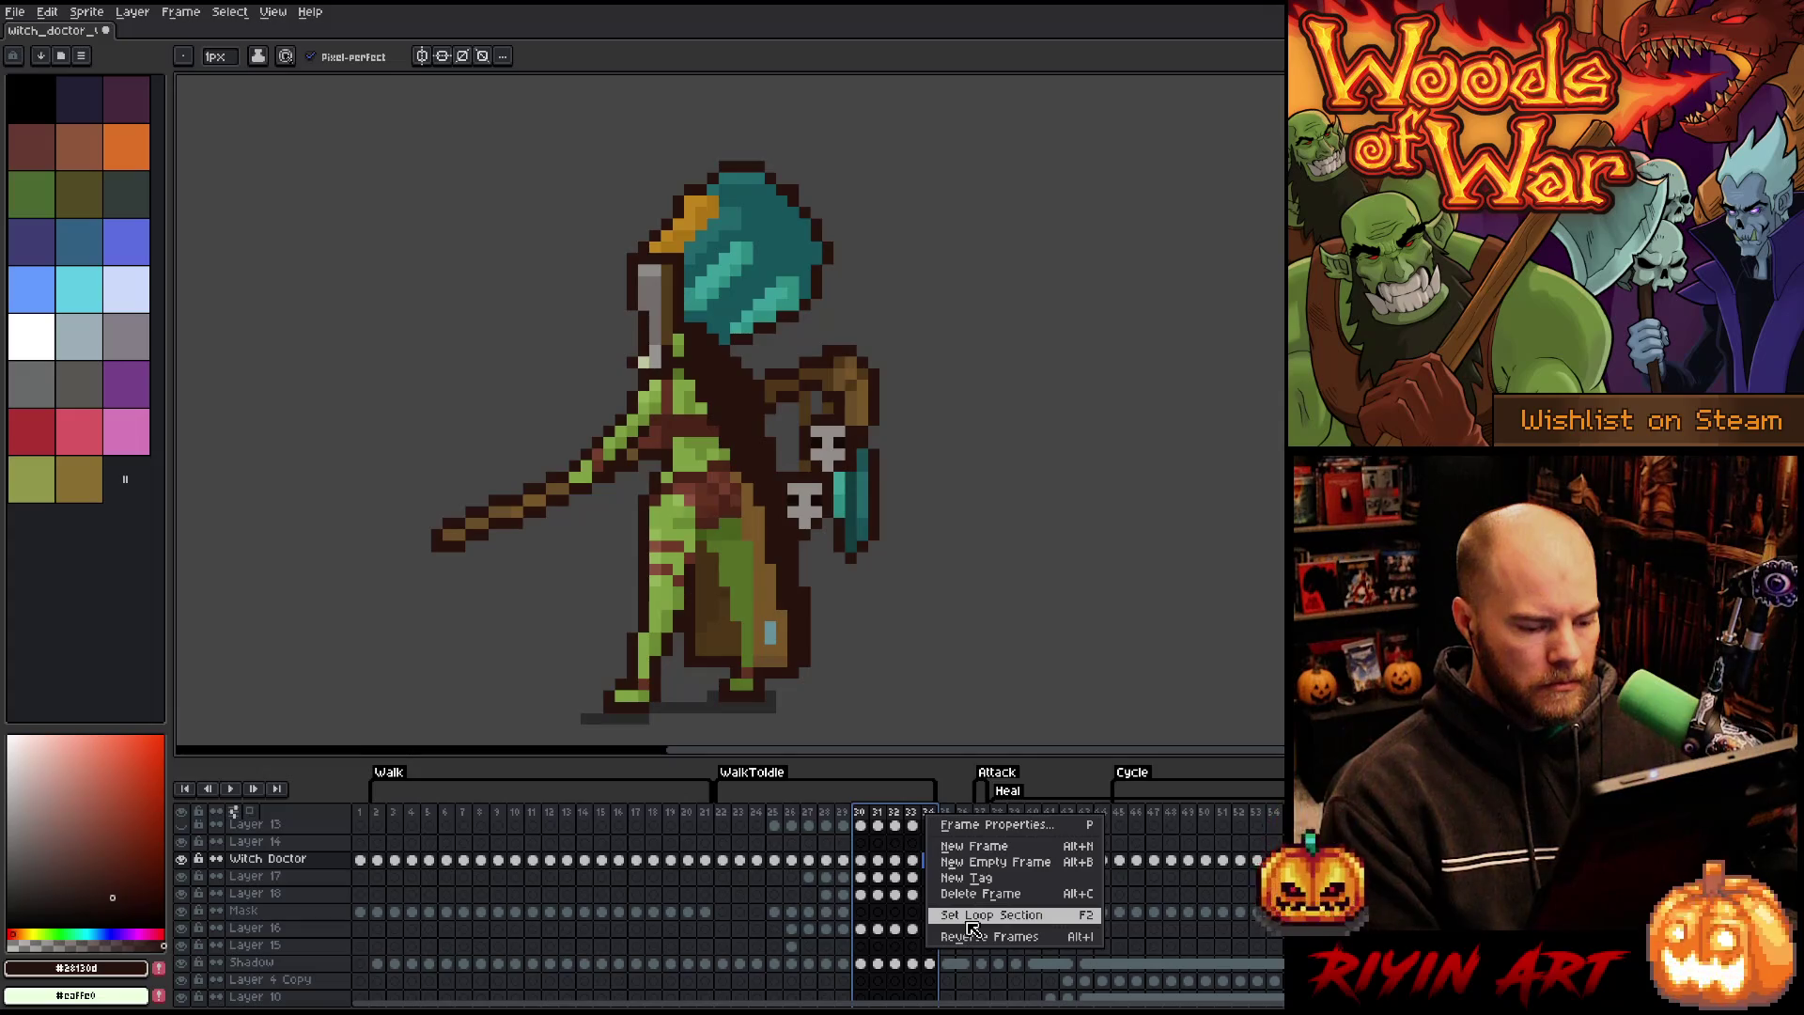
pyautogui.click(965, 879)
pyautogui.write('Attack')
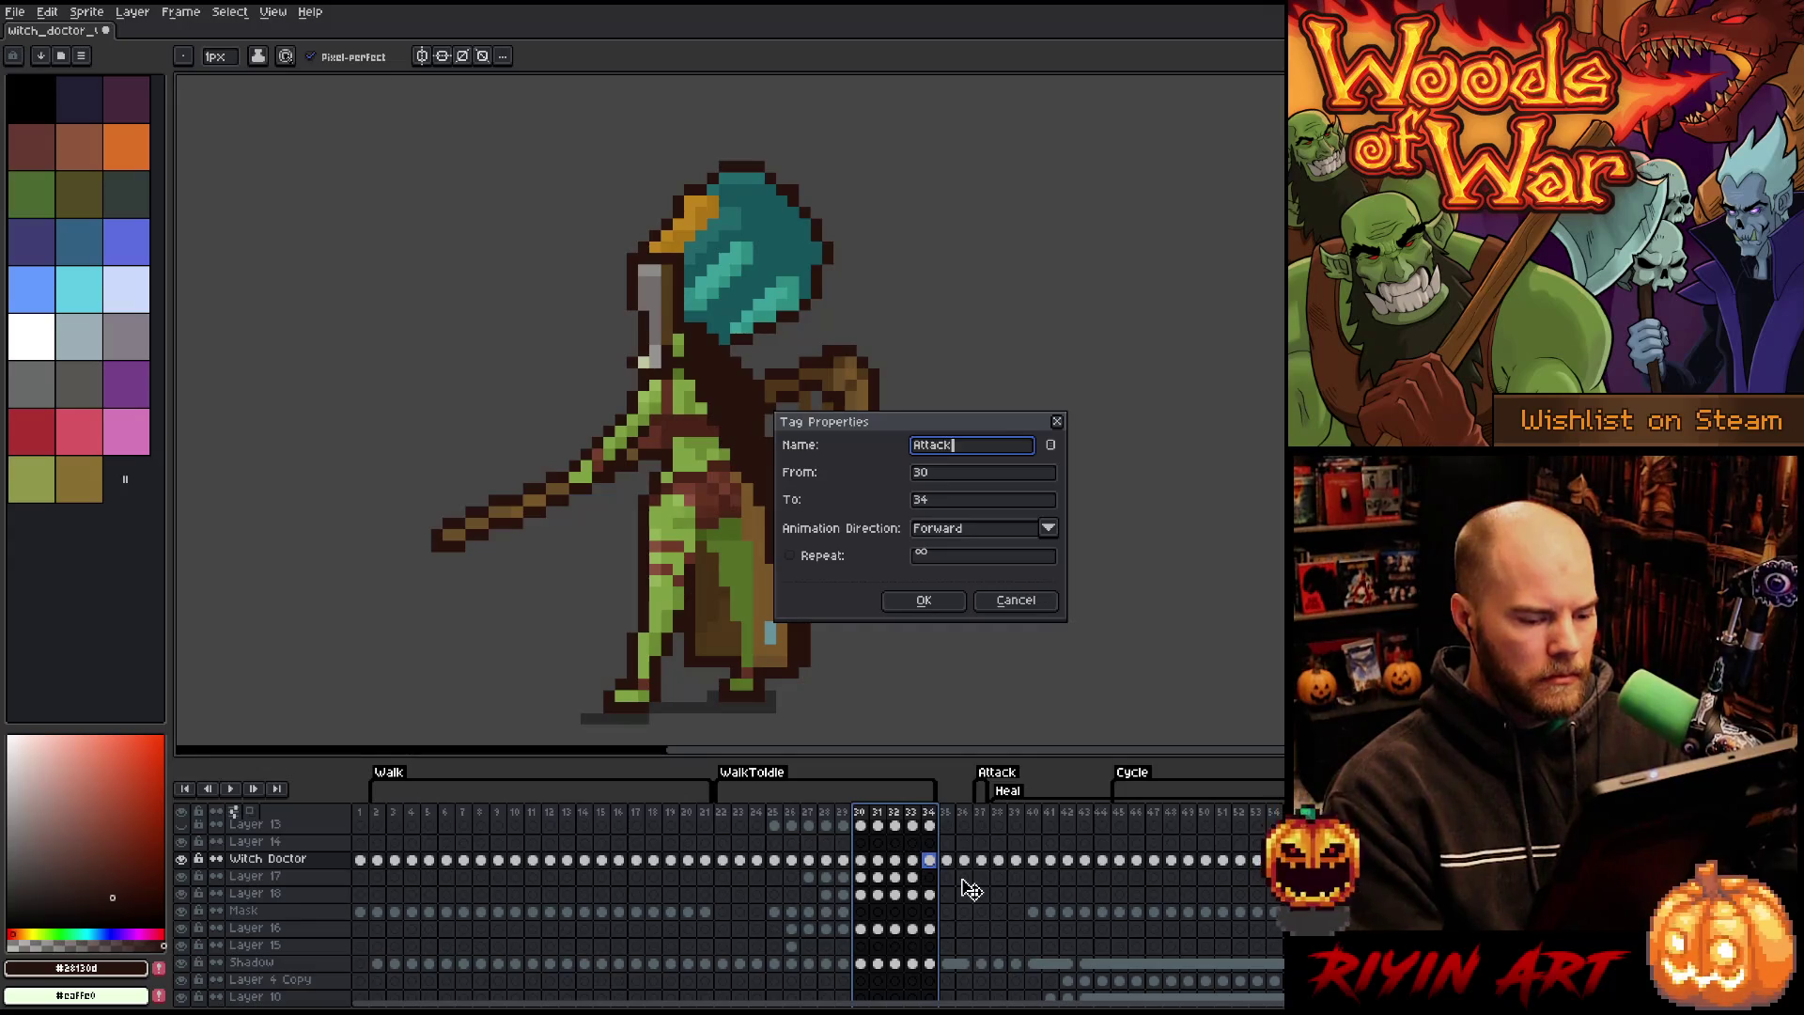
pyautogui.press('Return')
pyautogui.press('Return')
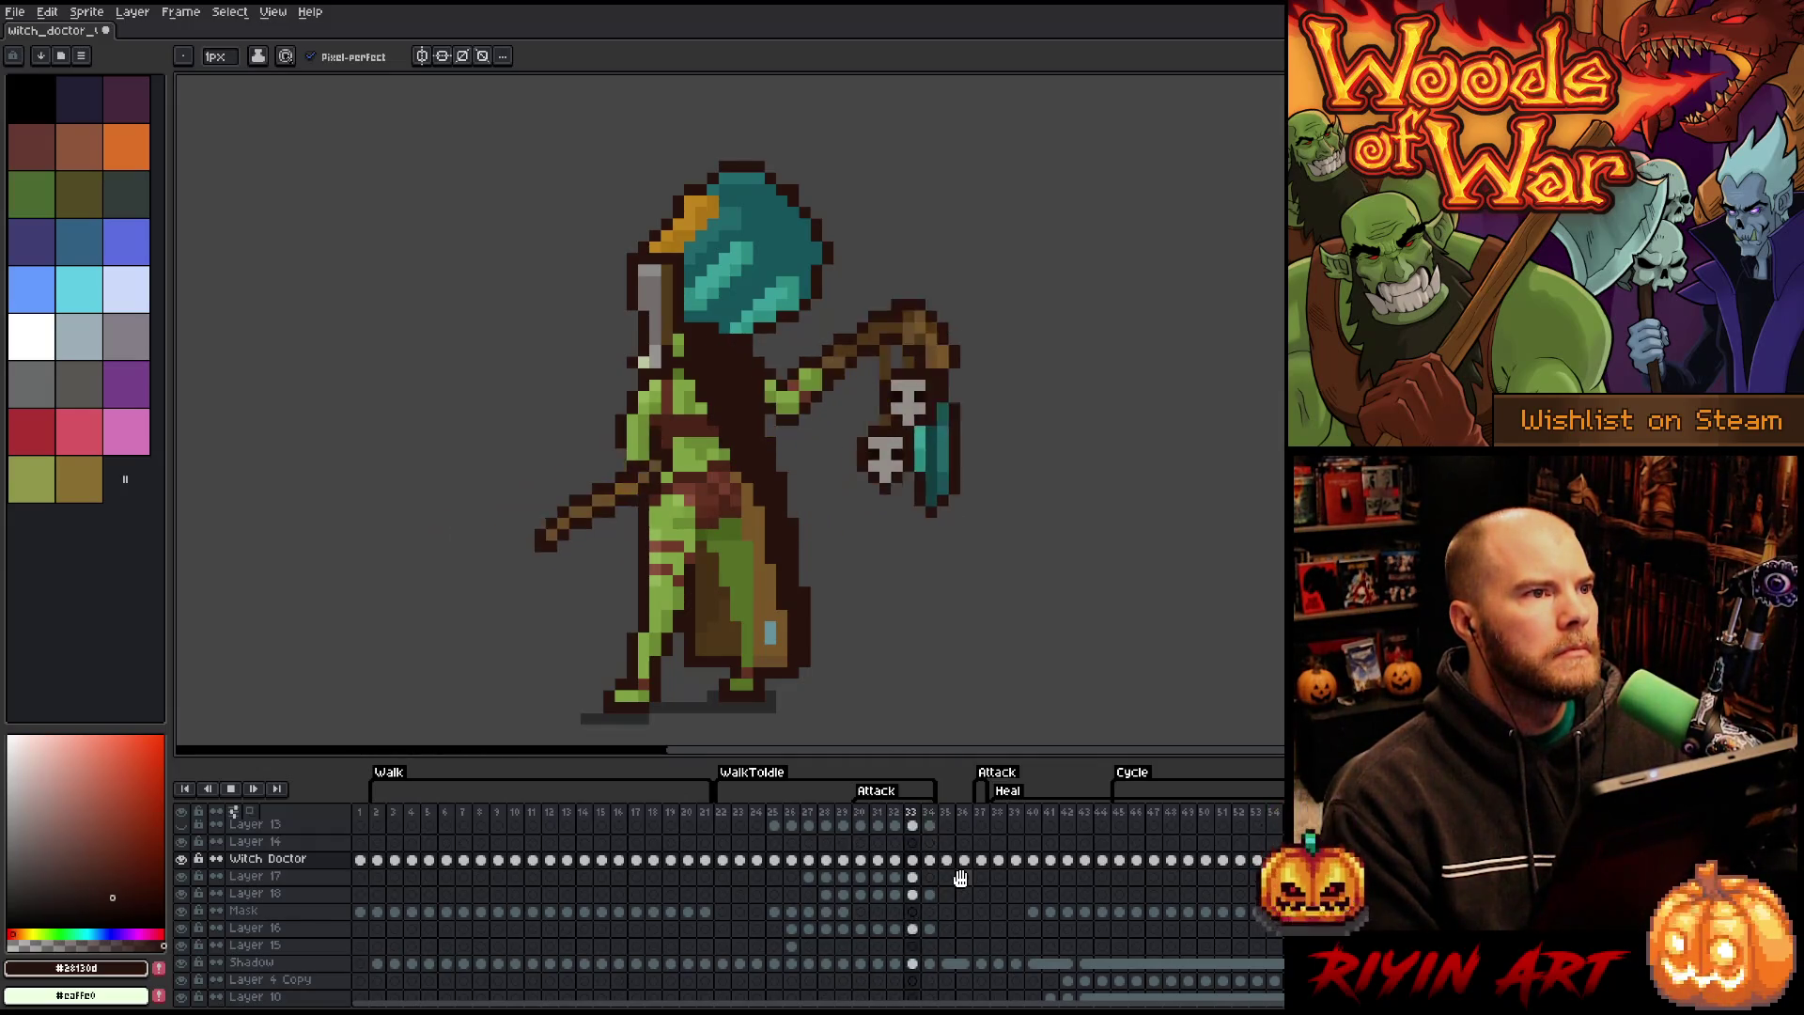
pyautogui.press('Return')
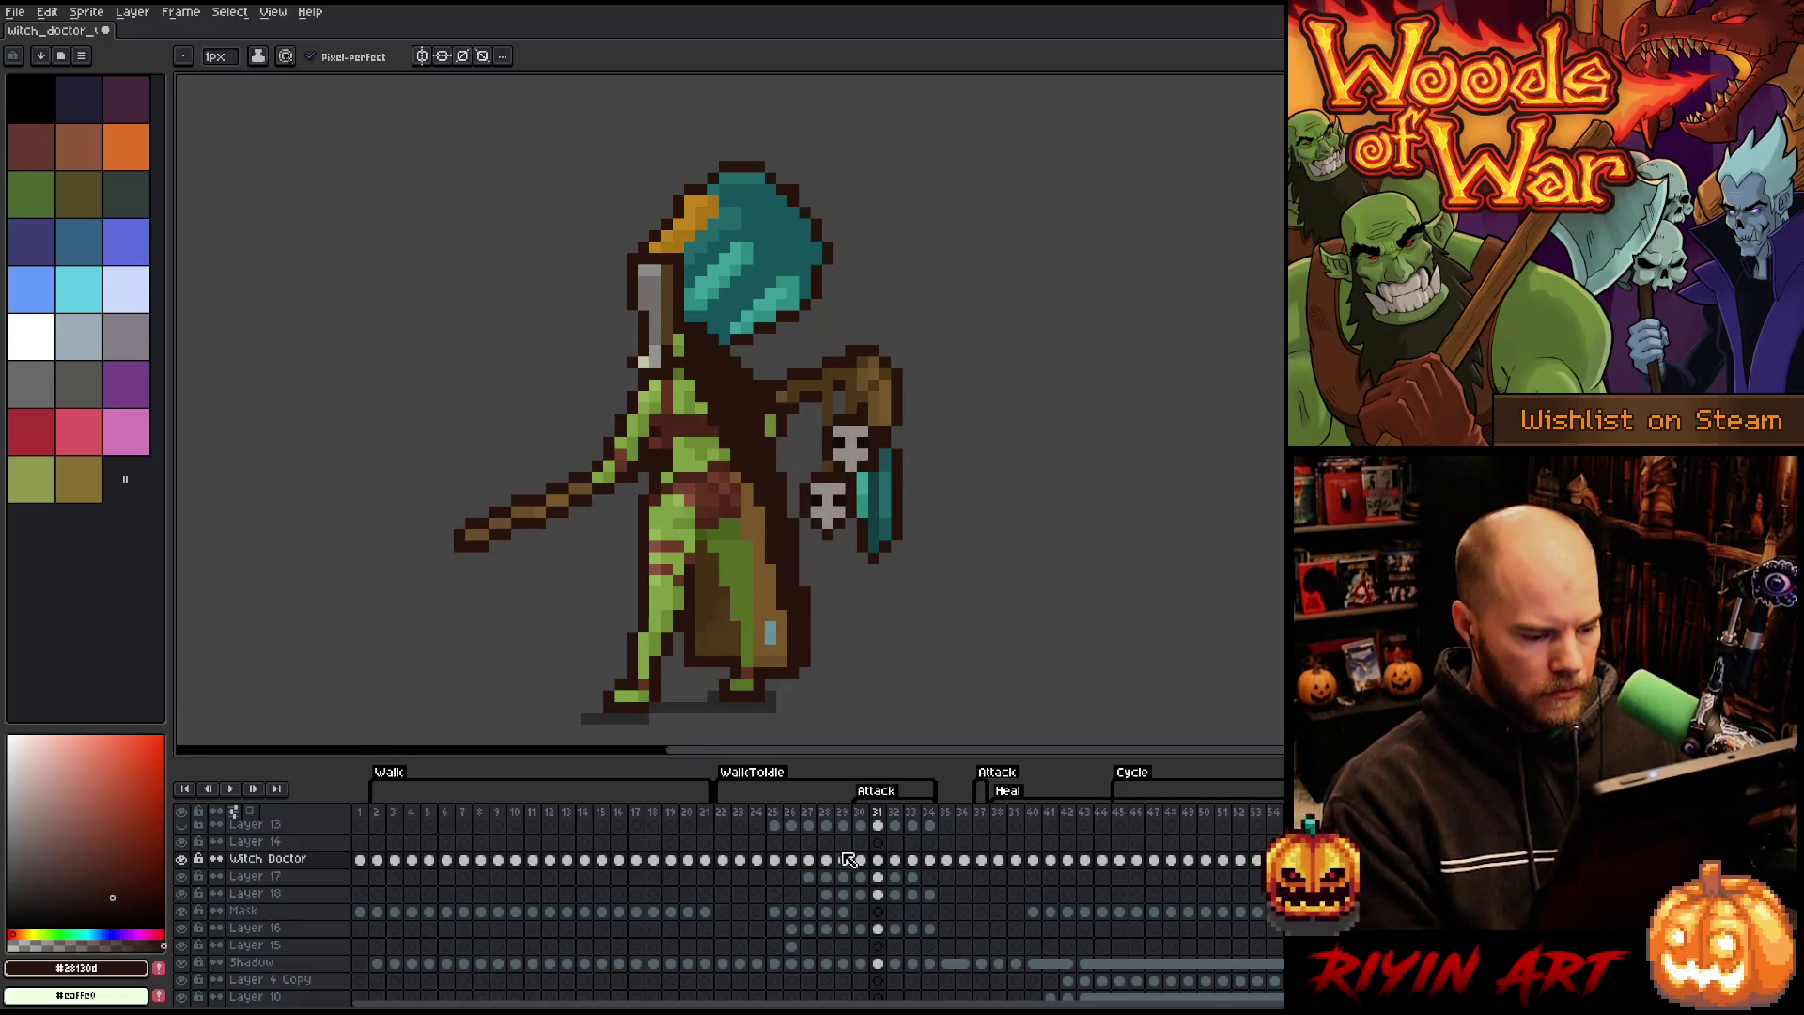
pyautogui.press('Return')
pyautogui.press('Return')
pyautogui.press('Return')
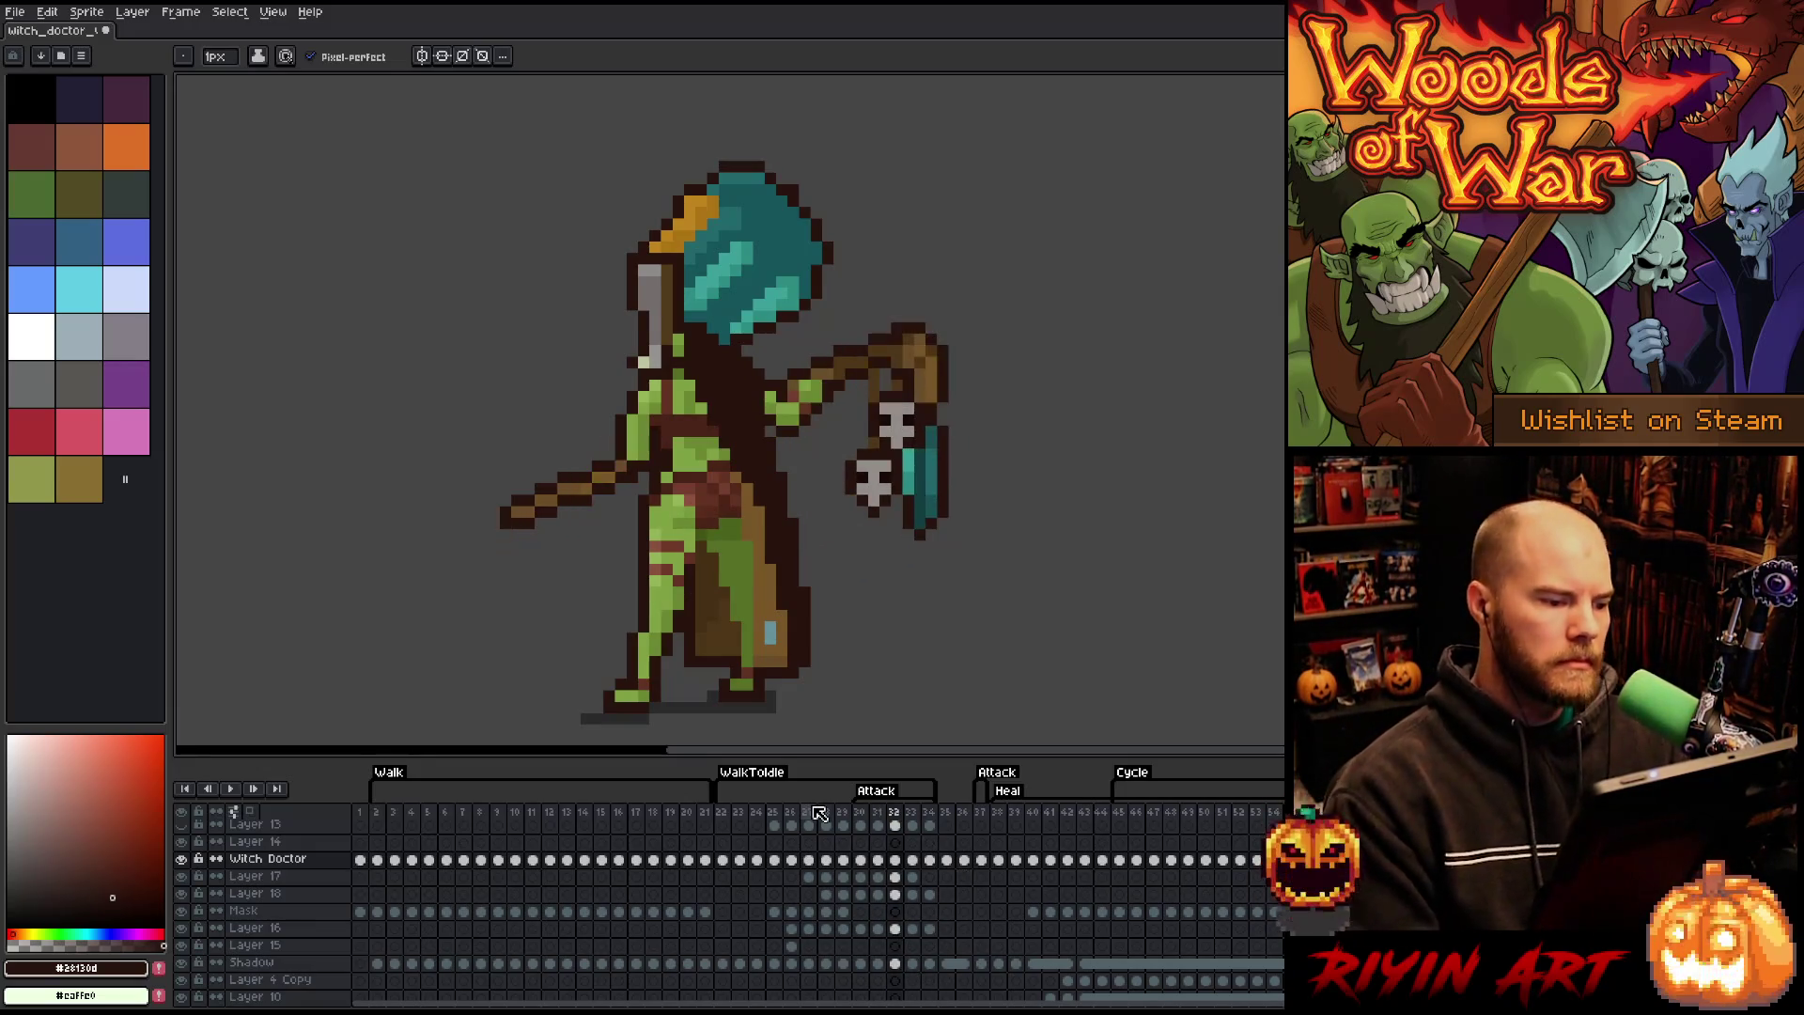
pyautogui.press('Return')
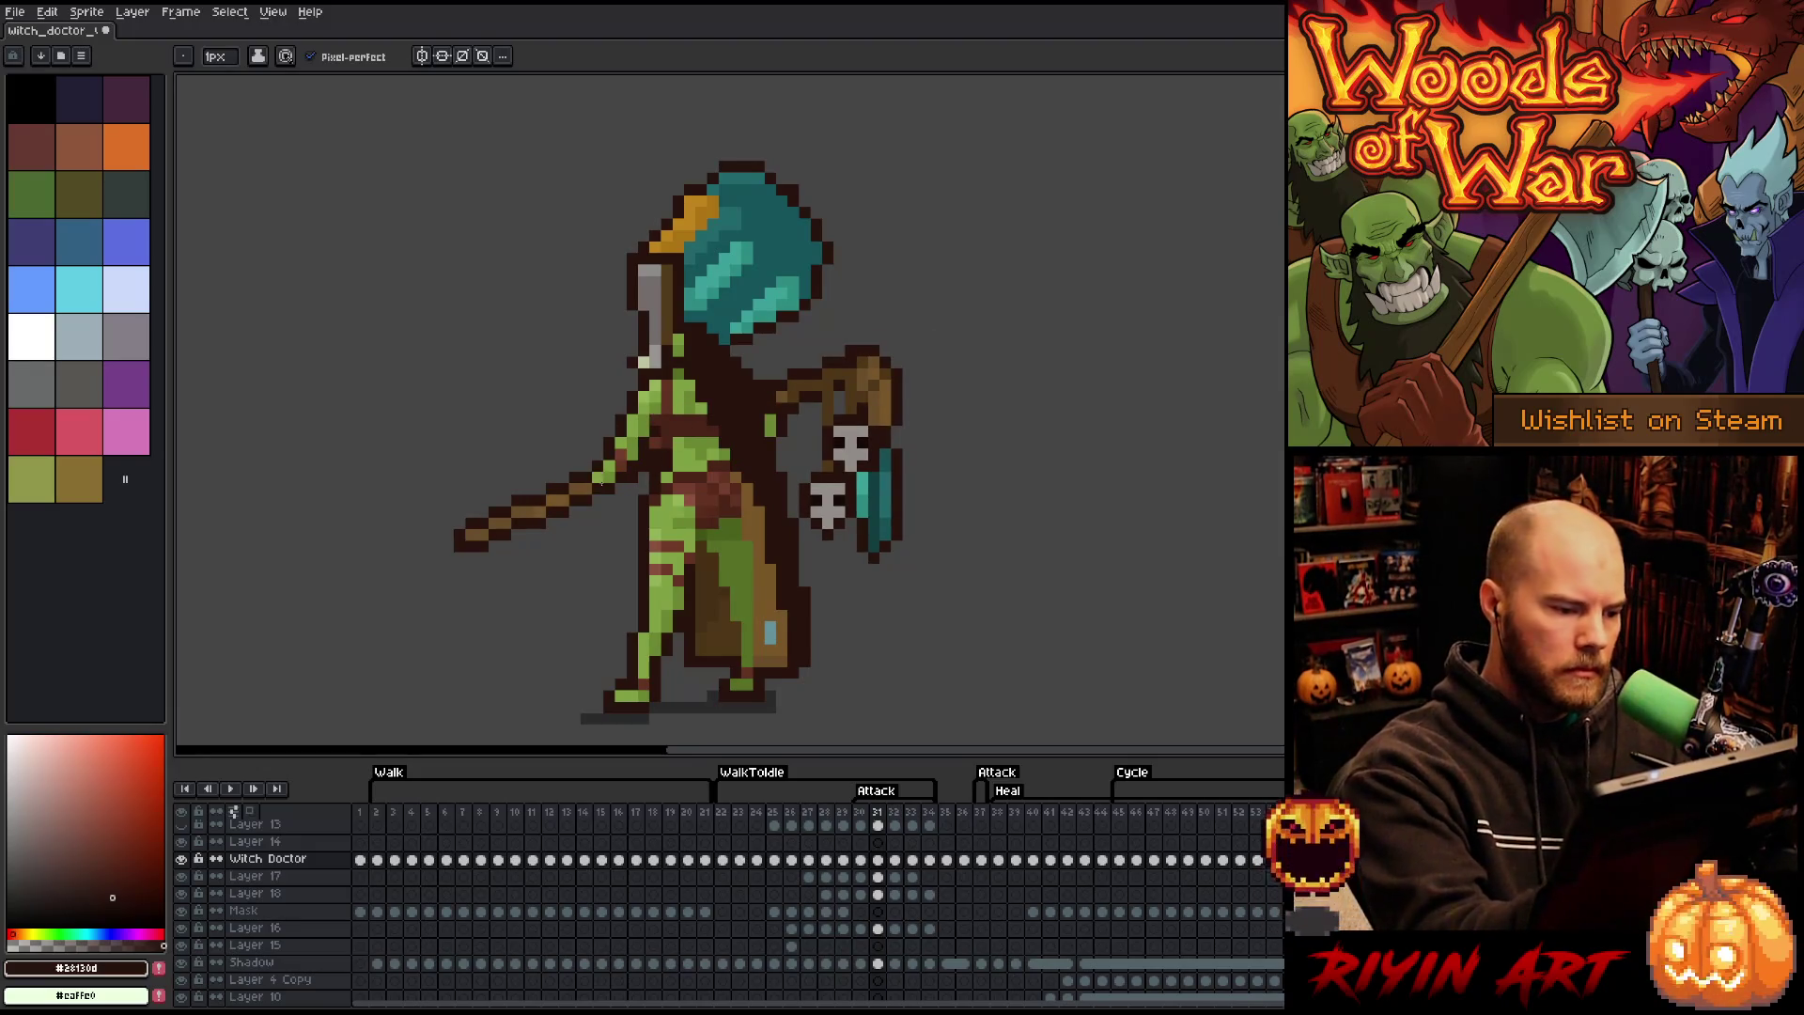
pyautogui.keyDown('alt'); pyautogui.click(597, 479); pyautogui.keyUp('alt')
pyautogui.keyDown('alt'); pyautogui.click(658, 582); pyautogui.keyUp('alt')
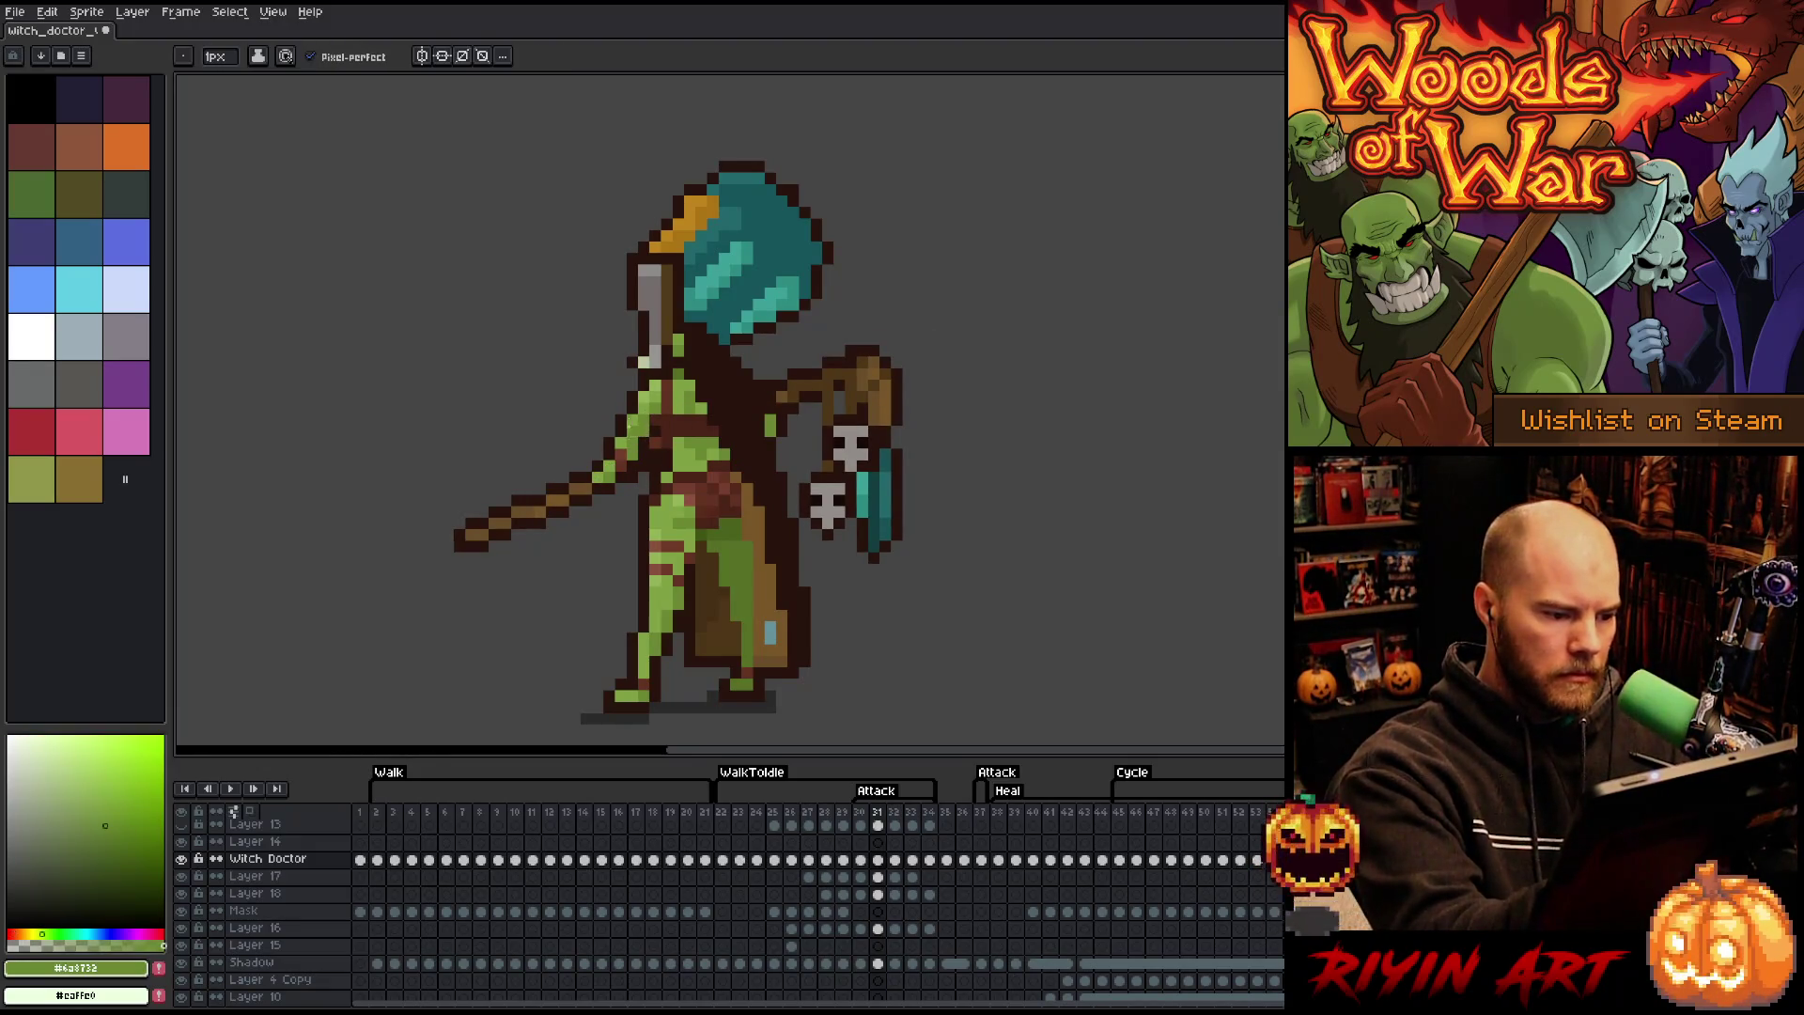
pyautogui.press('Right')
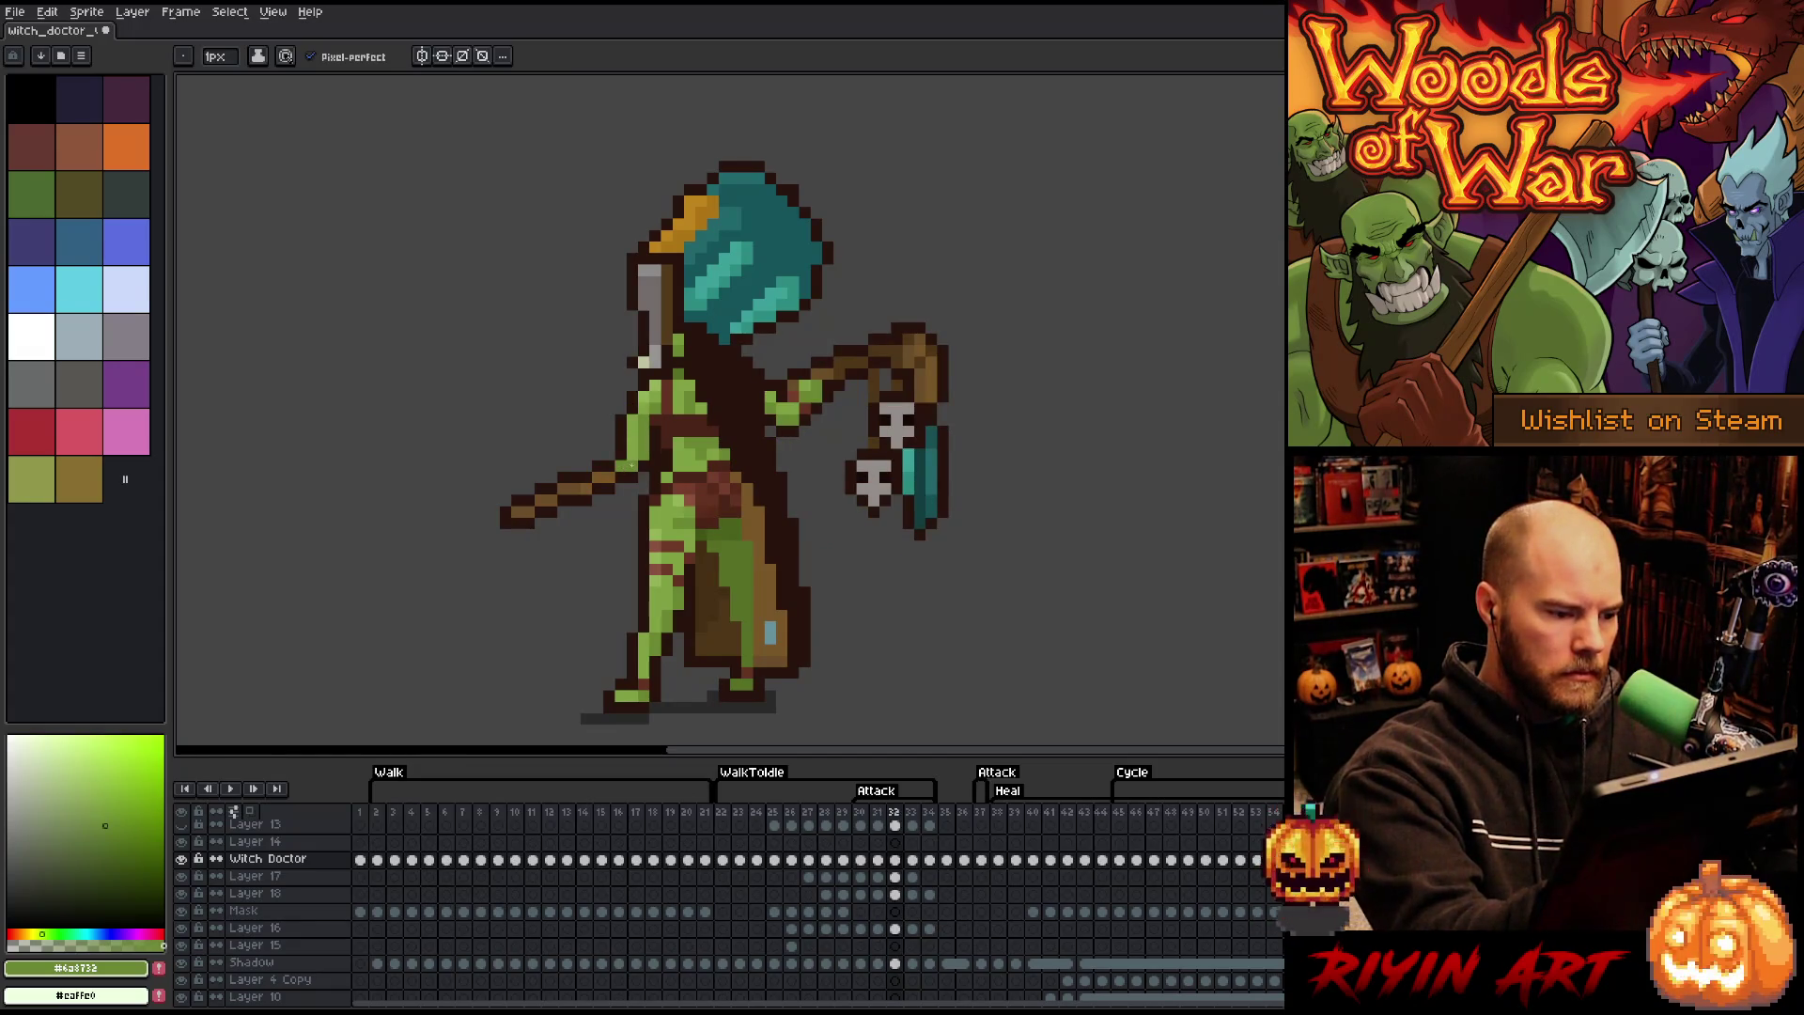
pyautogui.keyDown('alt'); pyautogui.click(620, 465); pyautogui.keyUp('alt')
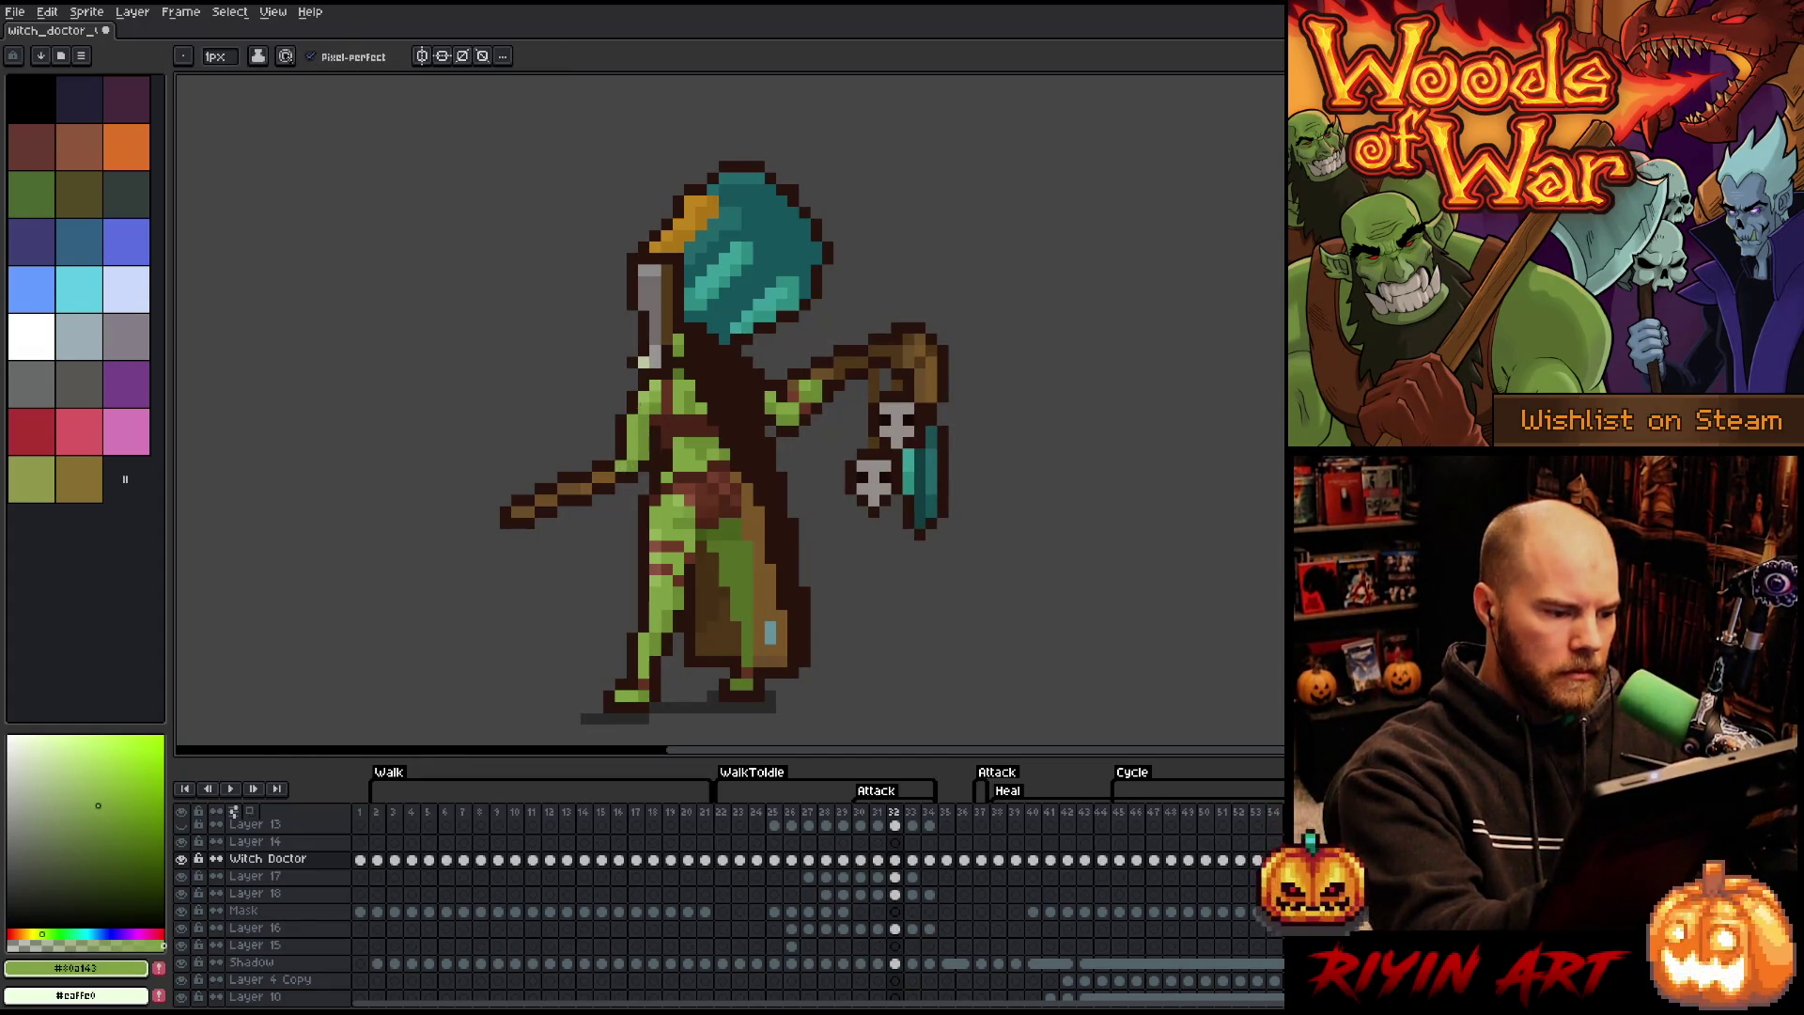
pyautogui.keyDown('alt'); pyautogui.click(631, 456); pyautogui.keyUp('alt')
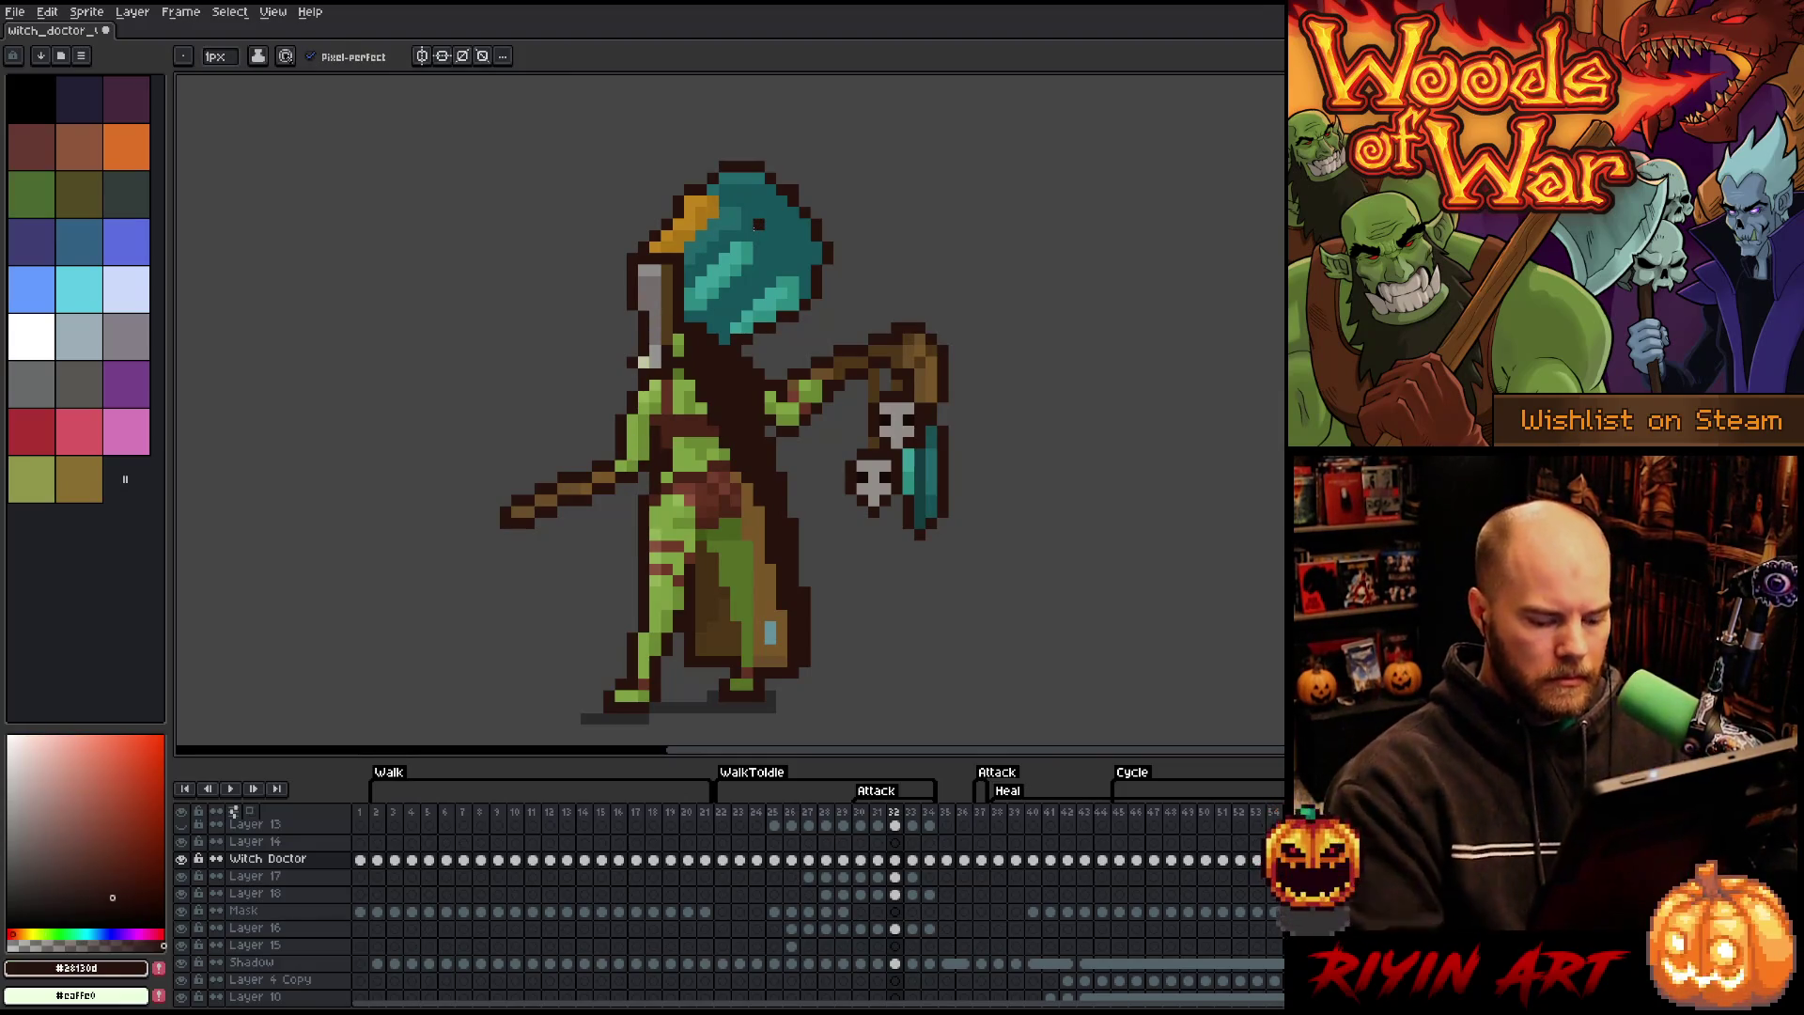
pyautogui.press('Left')
pyautogui.press('Right')
pyautogui.press('Left')
pyautogui.press('Right')
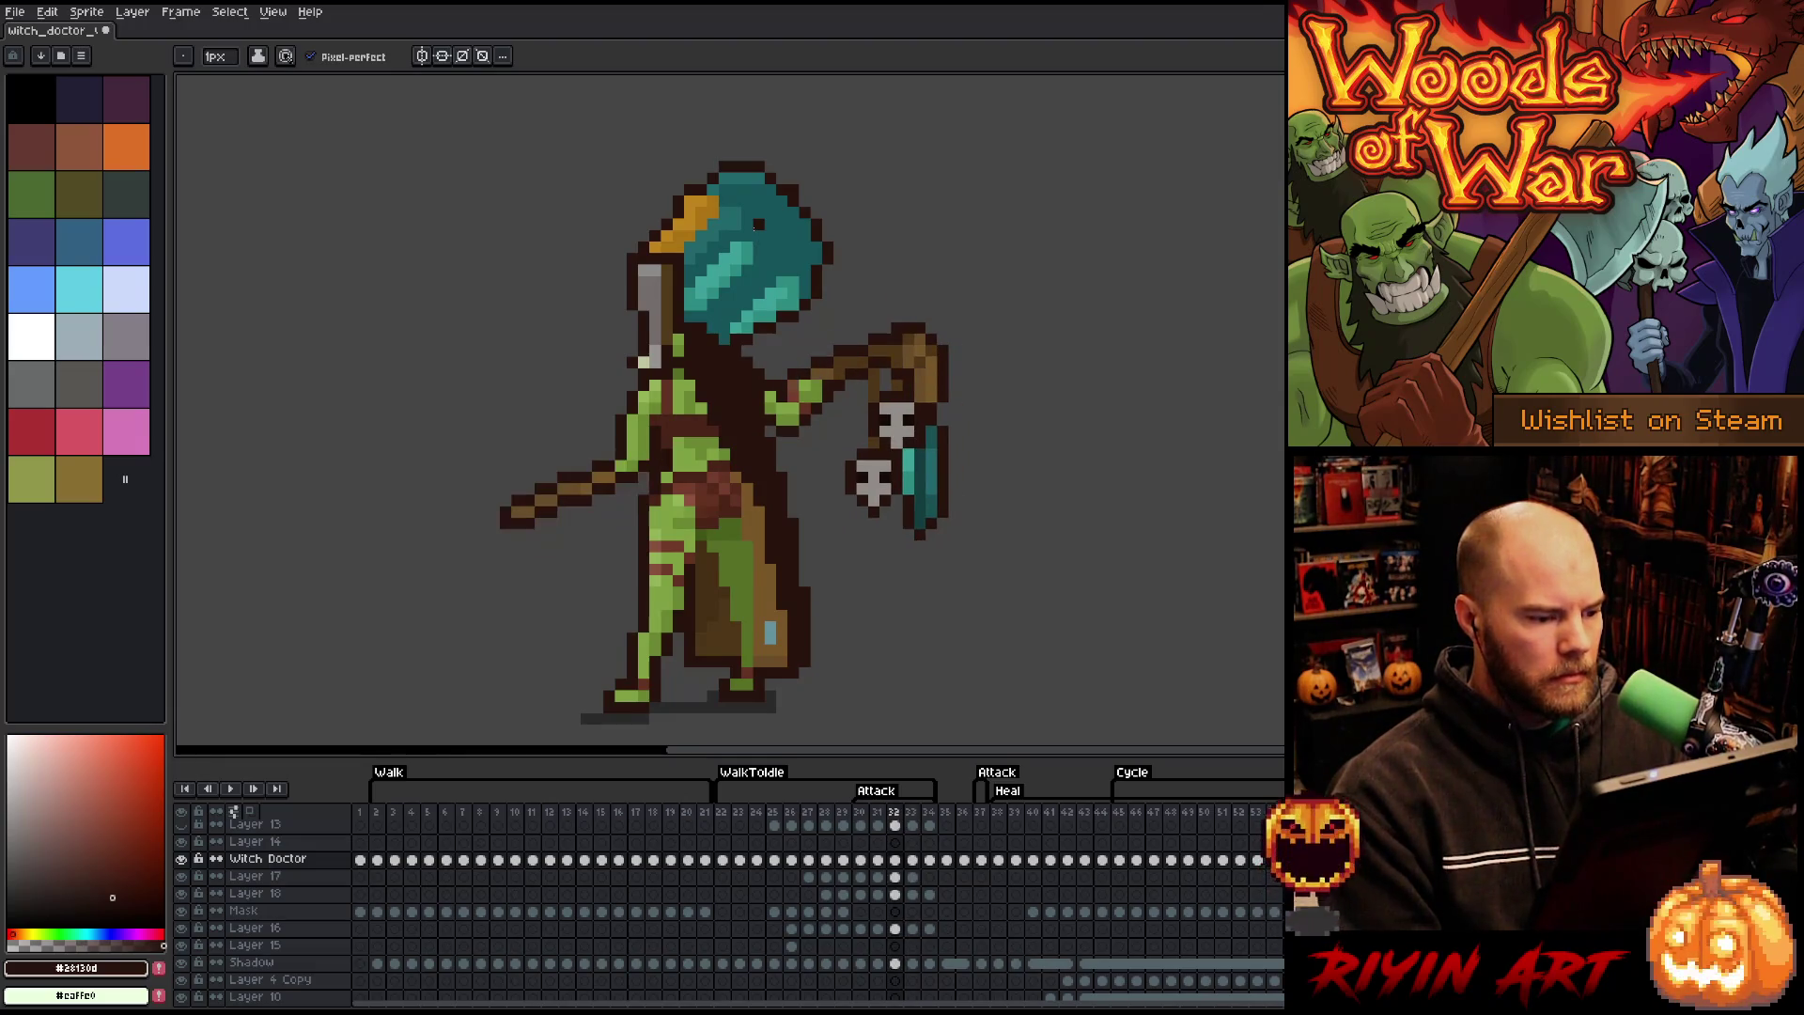
pyautogui.press('Right')
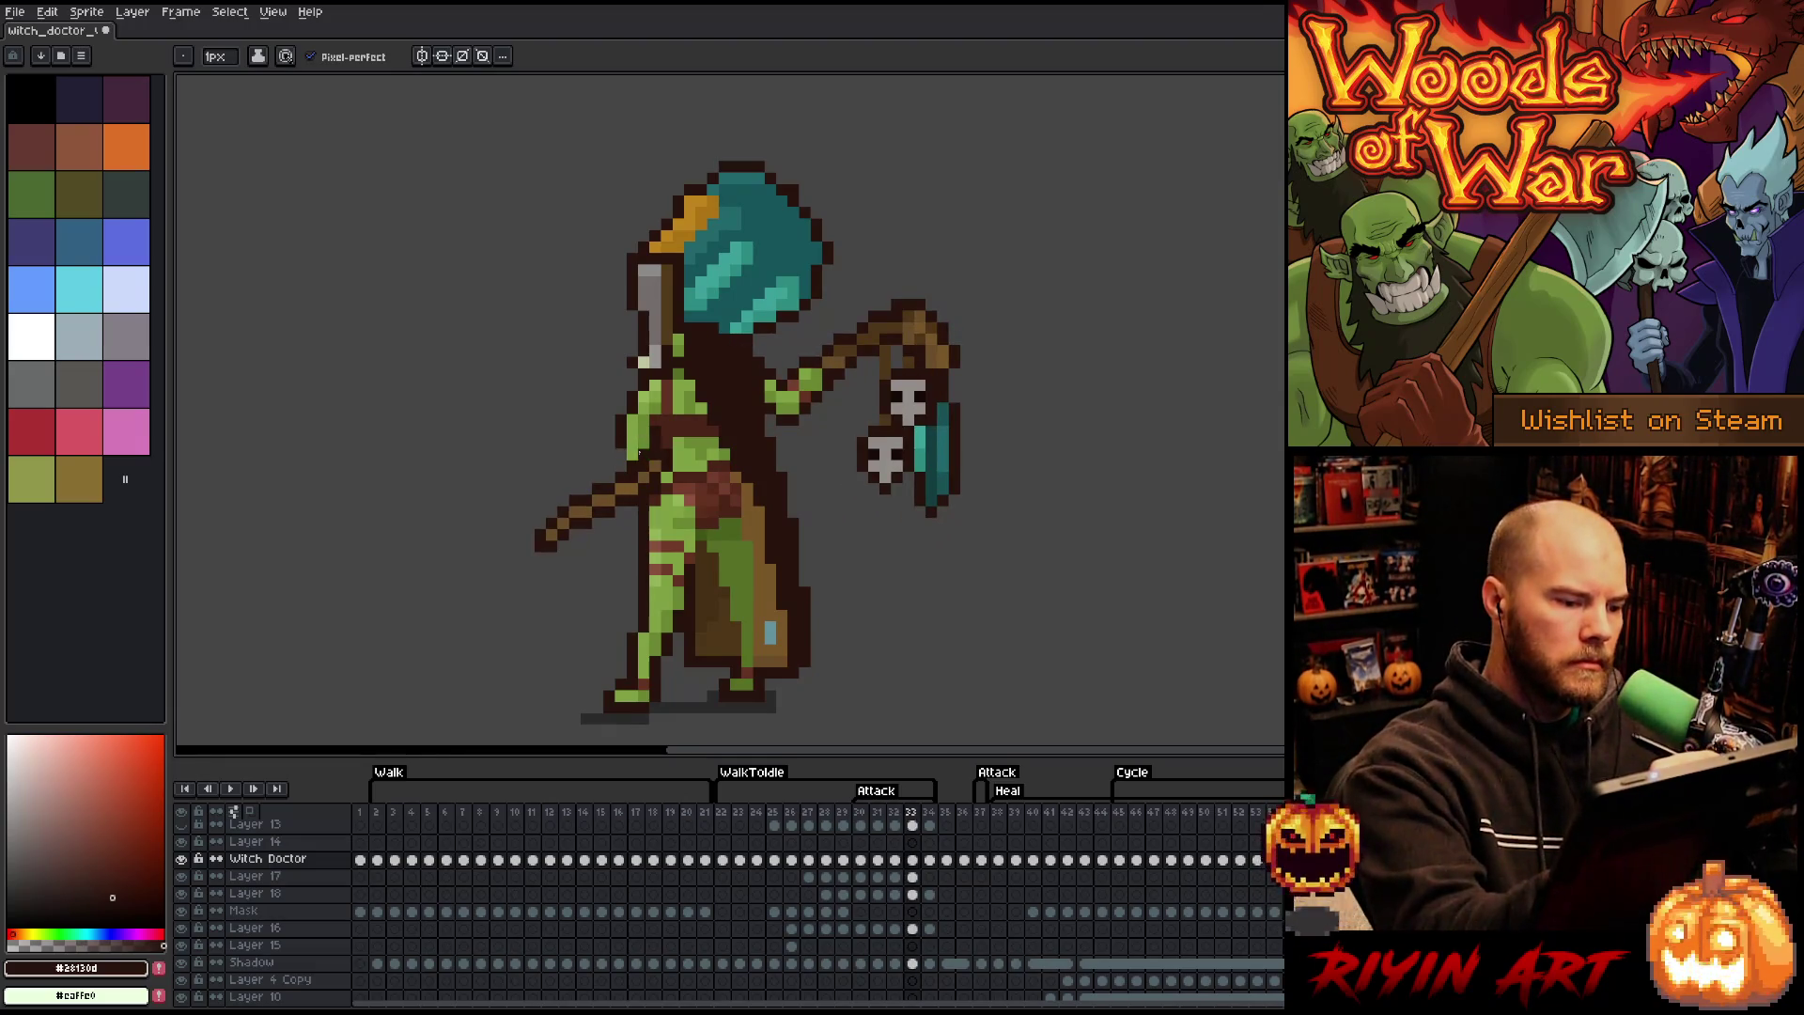
pyautogui.keyDown('alt'); pyautogui.click(647, 449); pyautogui.keyUp('alt')
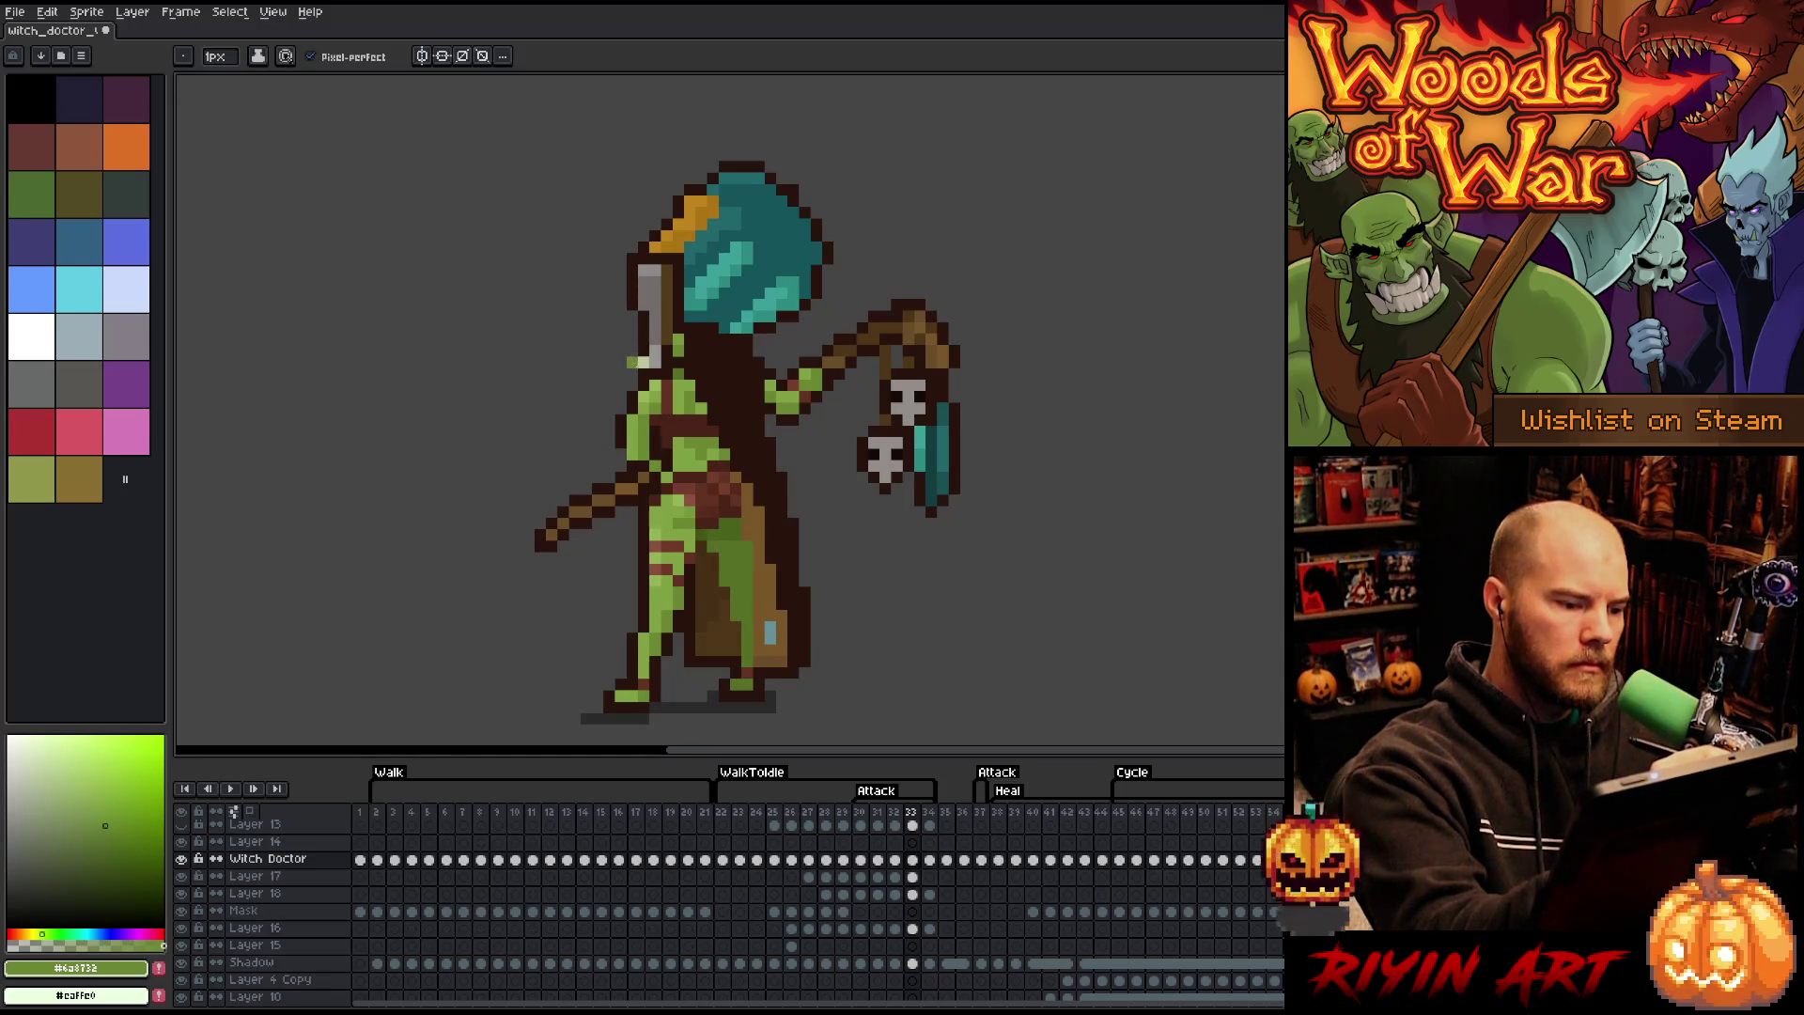
pyautogui.keyDown('alt'); pyautogui.click(632, 467); pyautogui.keyUp('alt')
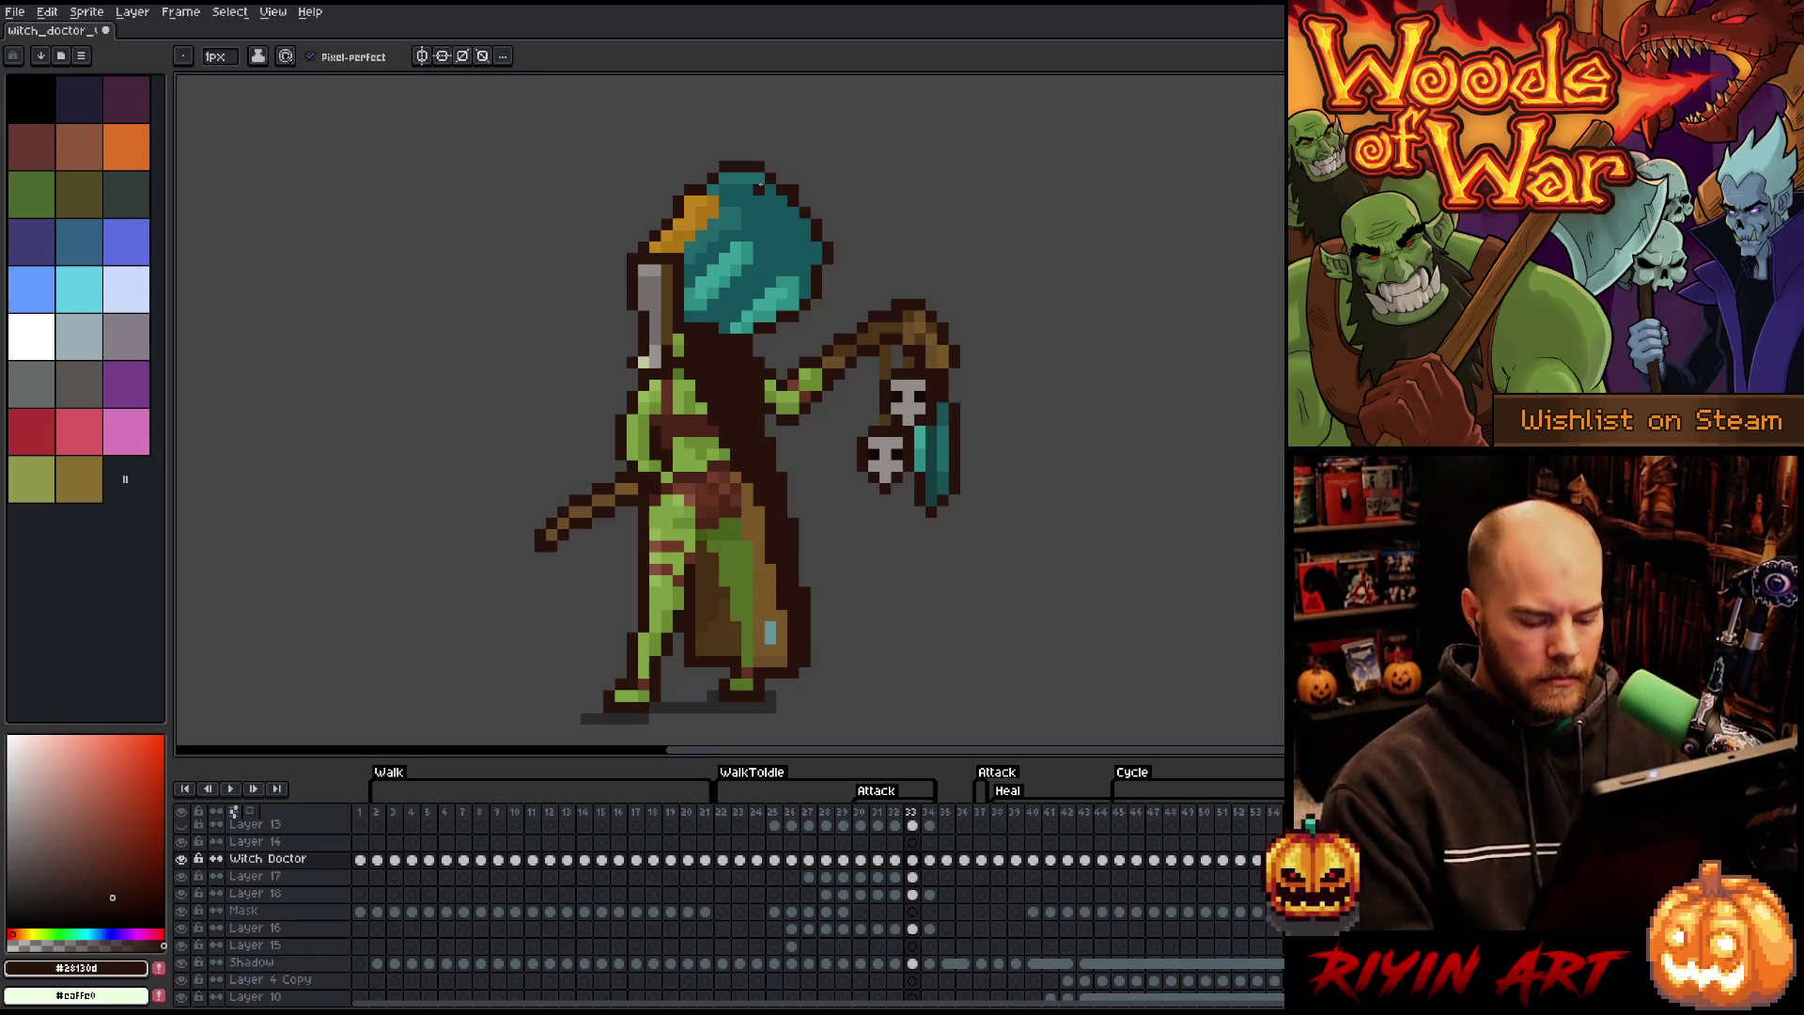
pyautogui.press('Right')
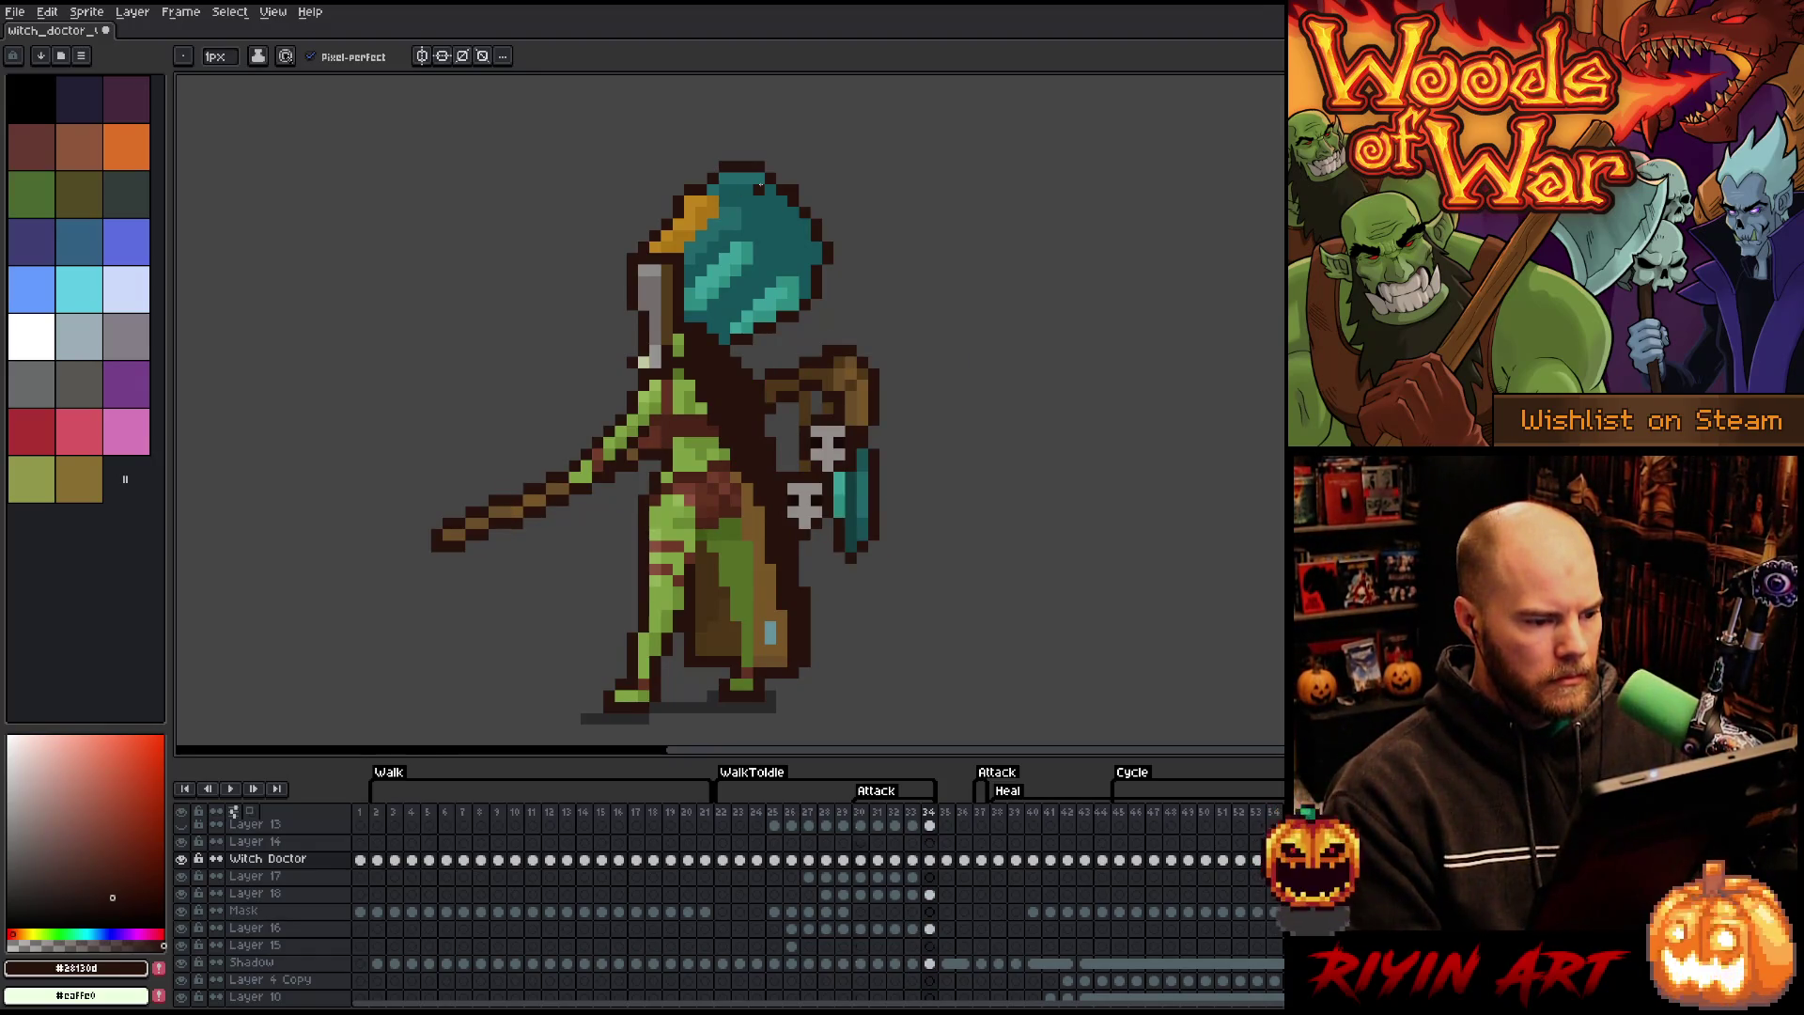
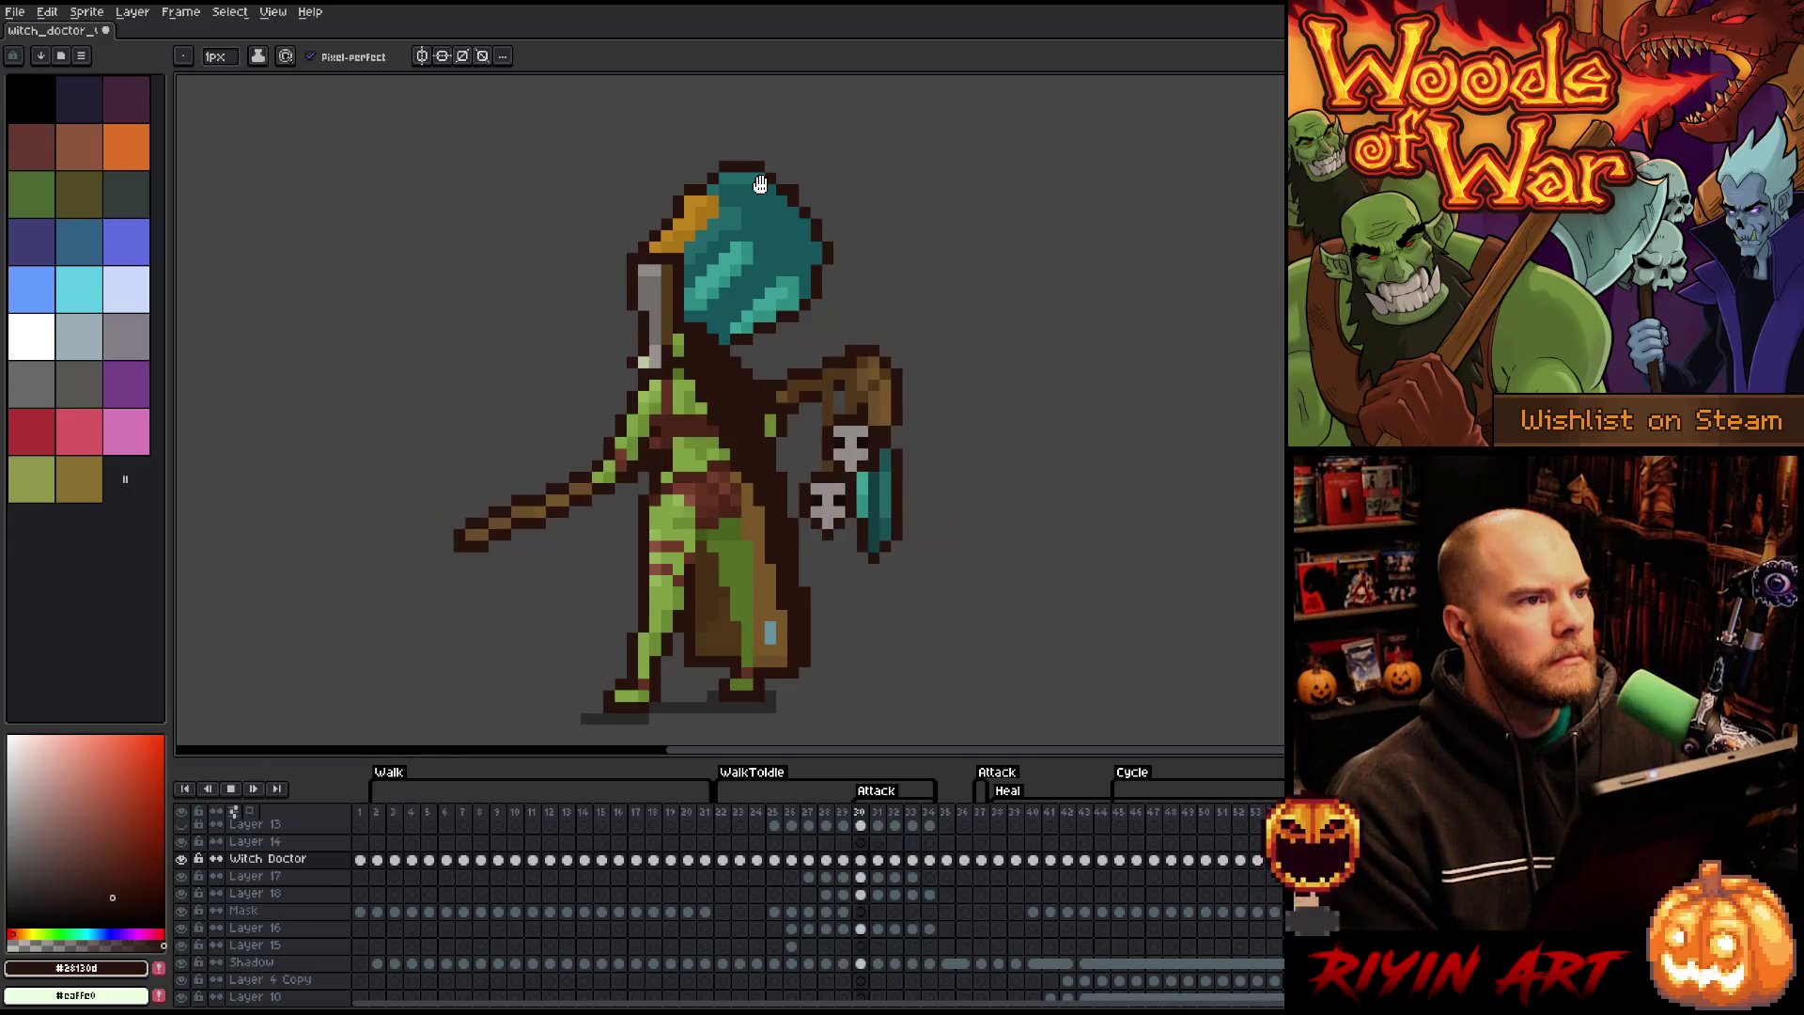
# - Preview the Heal animation, then return to and pause on the WalkToIdle transition frames
pyautogui.press('Return')
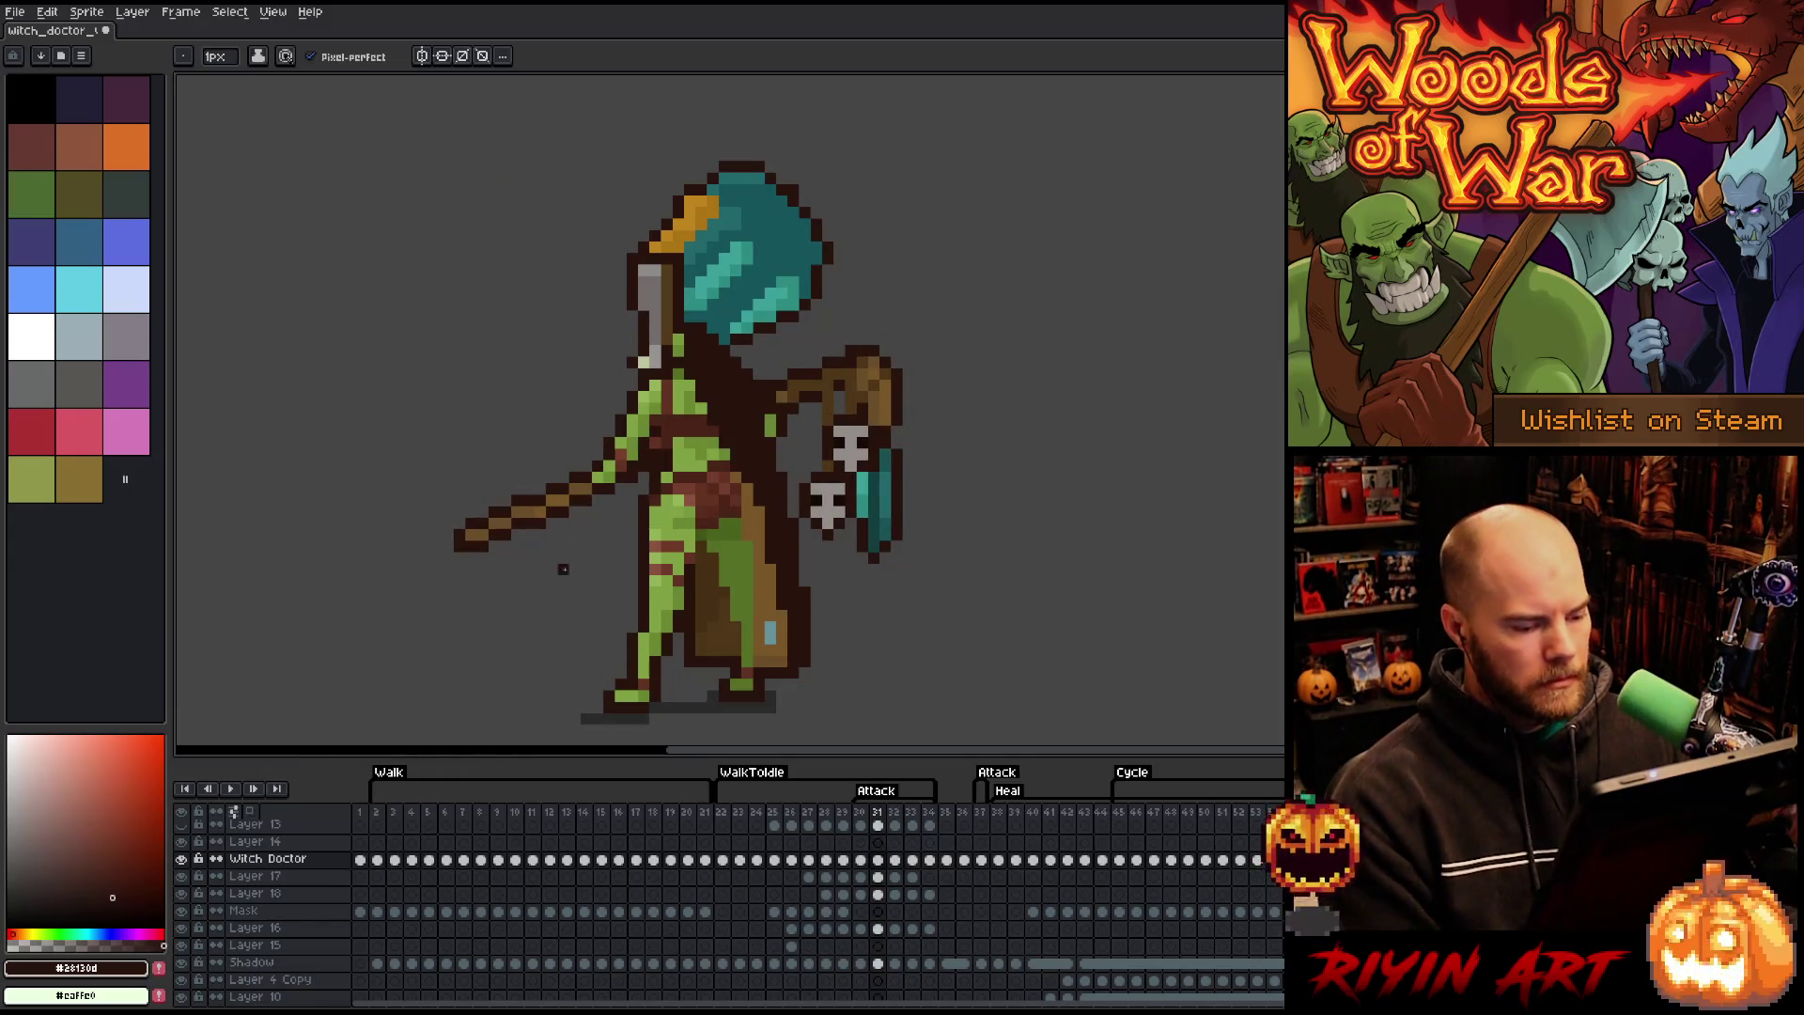
pyautogui.click(1002, 815)
pyautogui.press('Return')
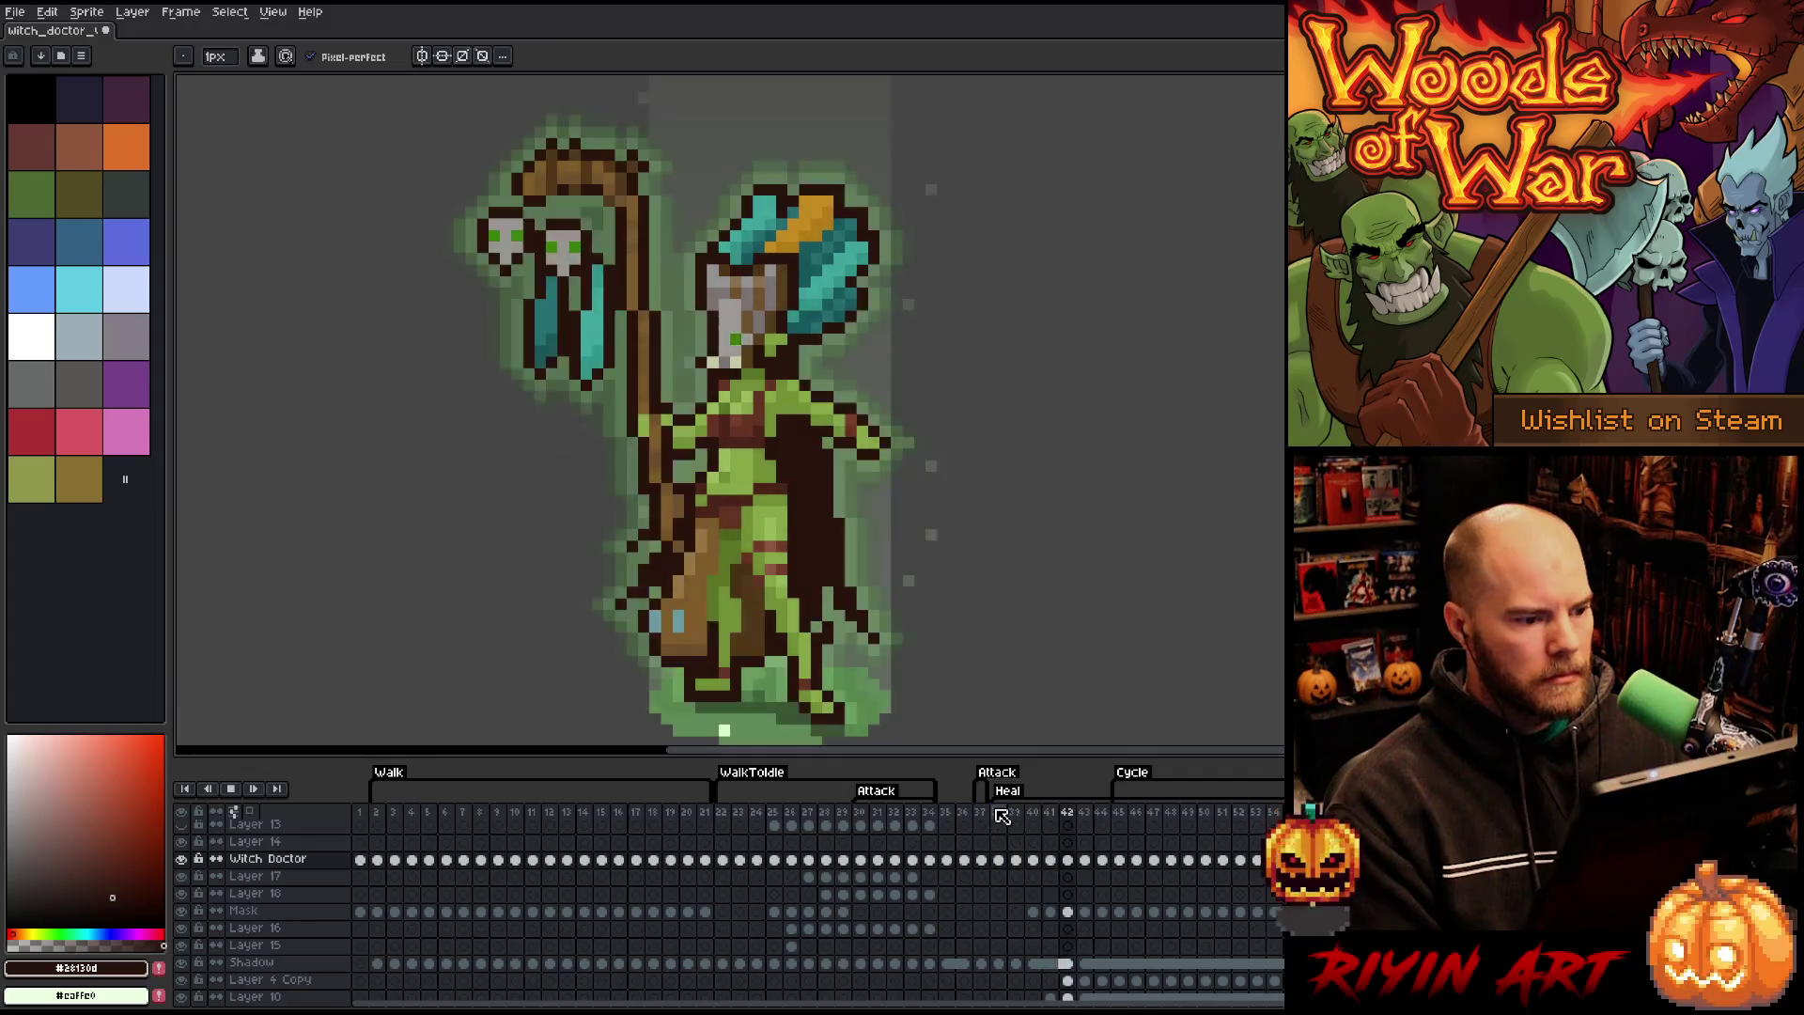
pyautogui.scroll(-2, 935, 612)
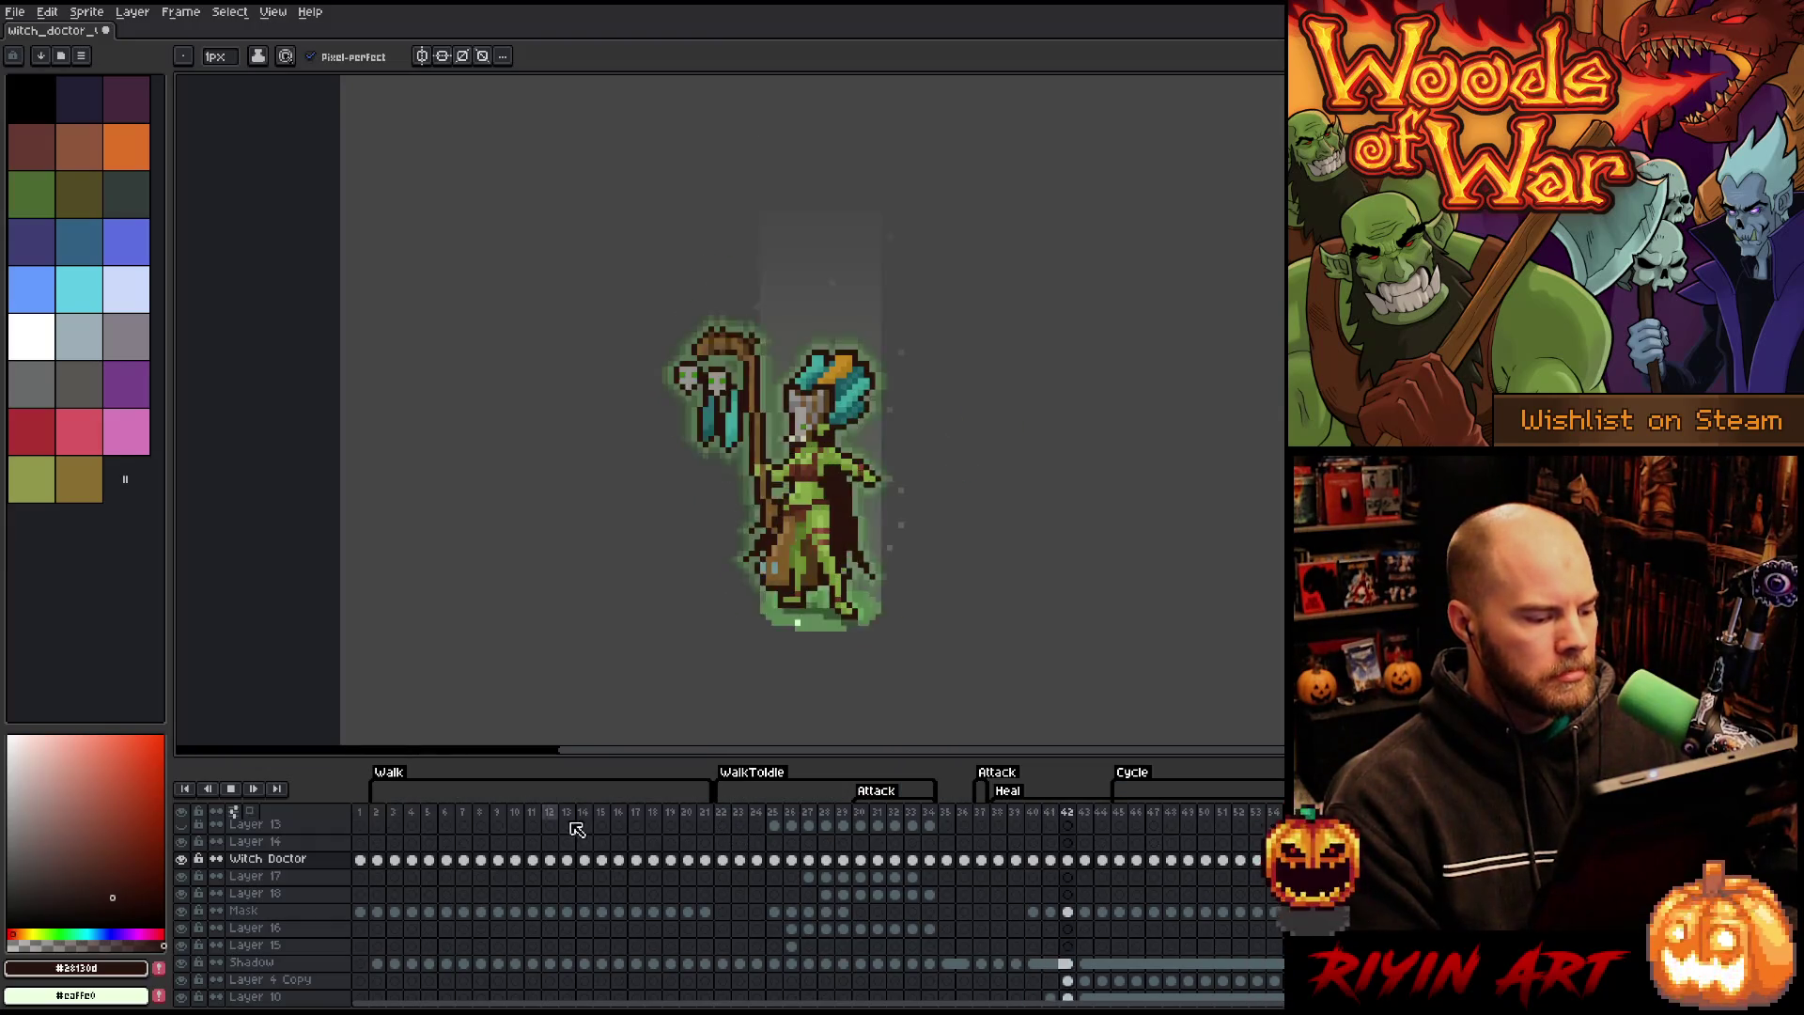
pyautogui.click(729, 814)
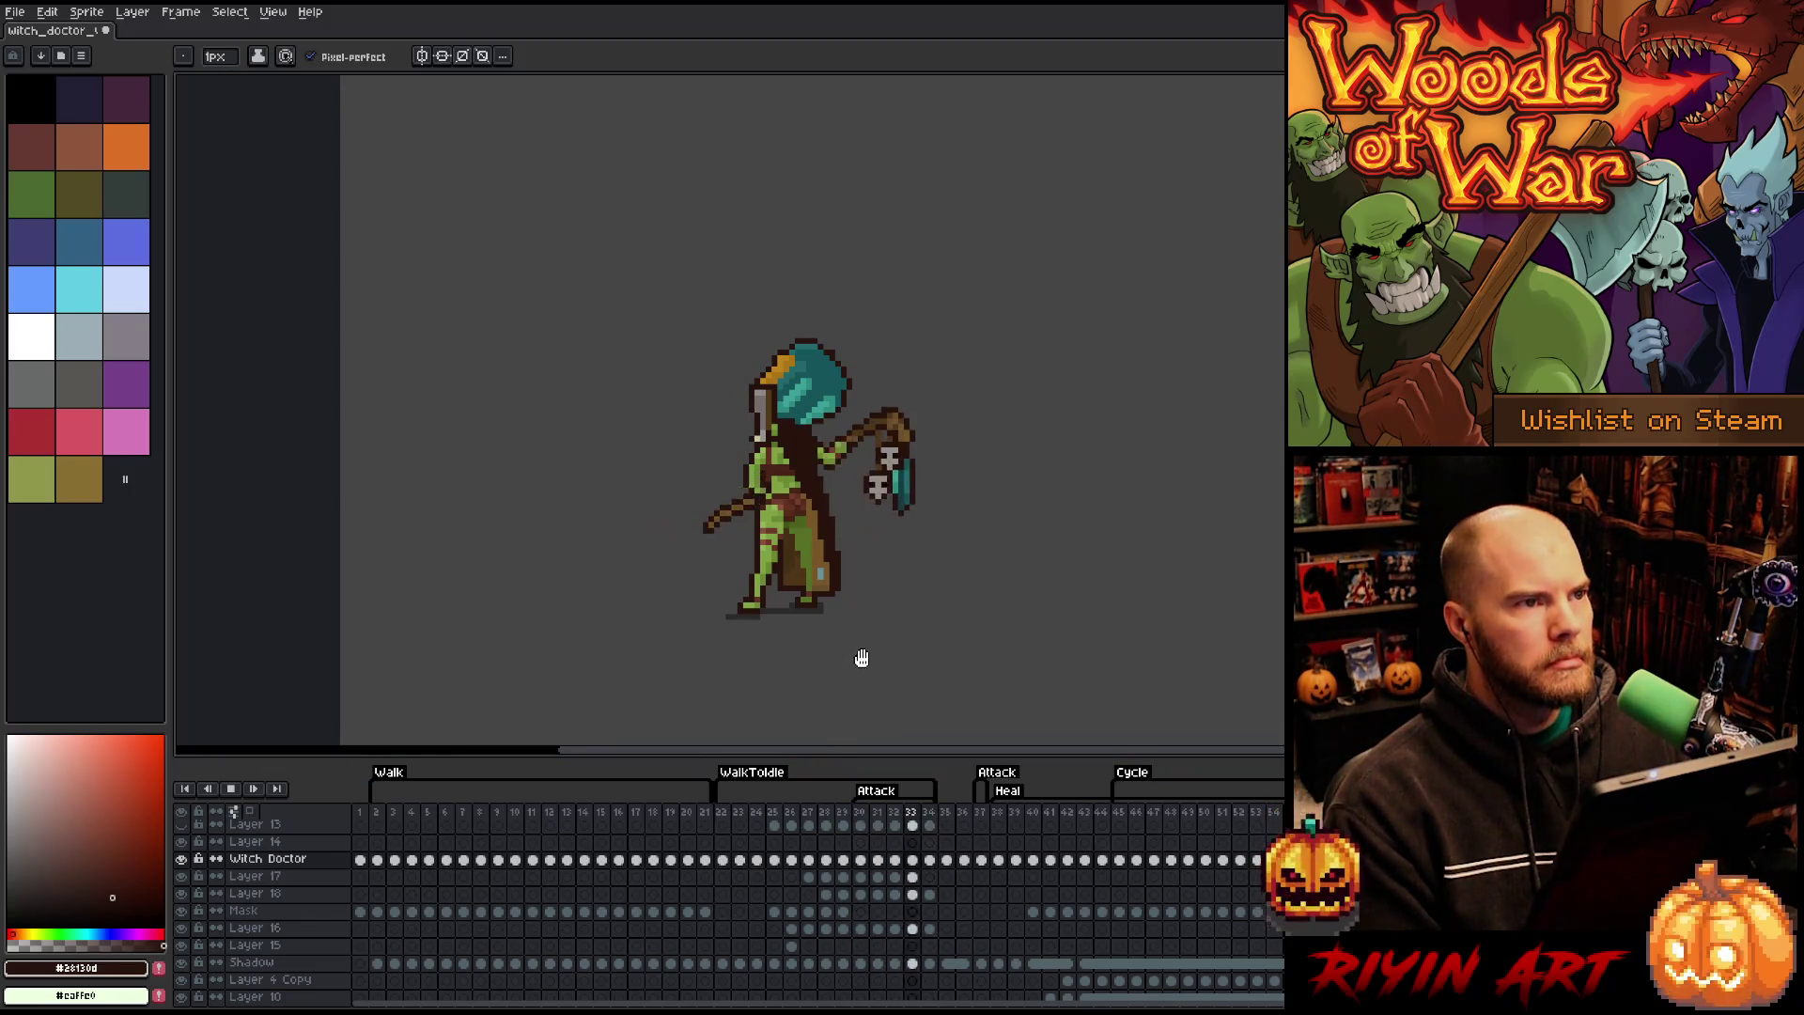
pyautogui.scroll(3, 862, 657)
pyautogui.scroll(-2, 808, 496)
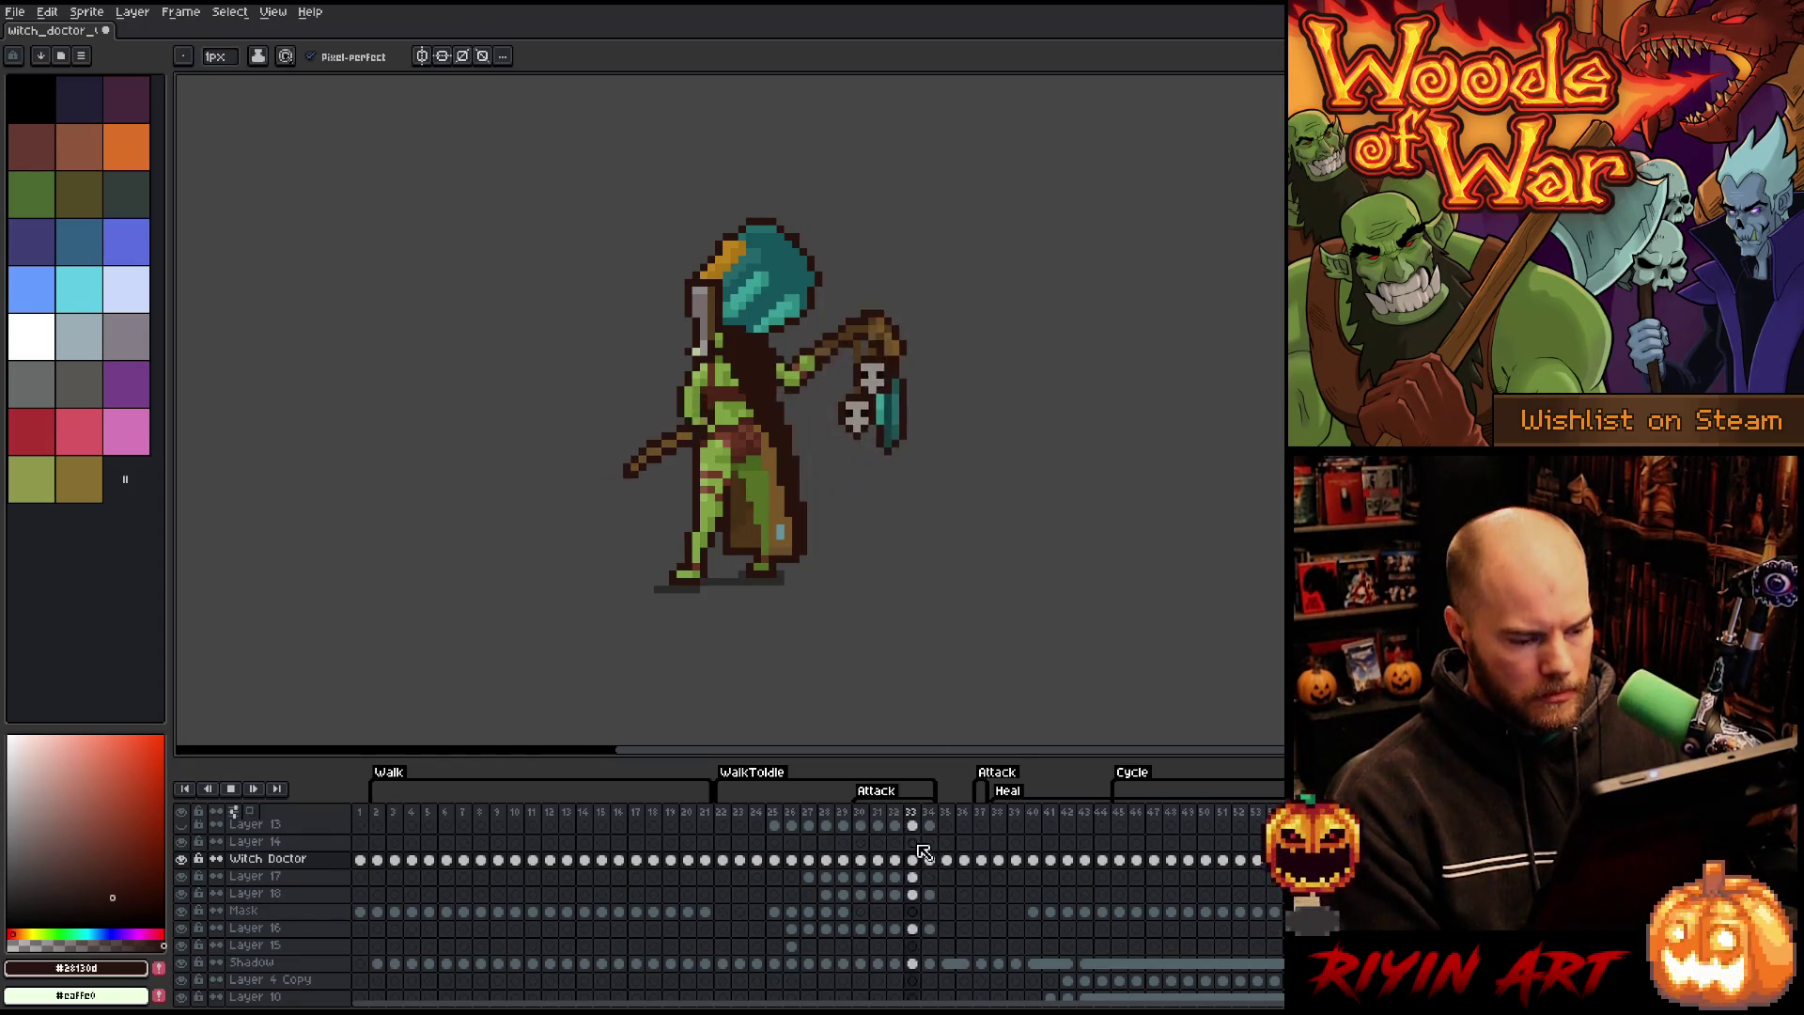
pyautogui.press('Return')
# - End the WalkToIdle tag at frame 29, delete frames 35–37, and replay the new timing
pyautogui.moveTo(935, 784); pyautogui.dragTo(857, 791)
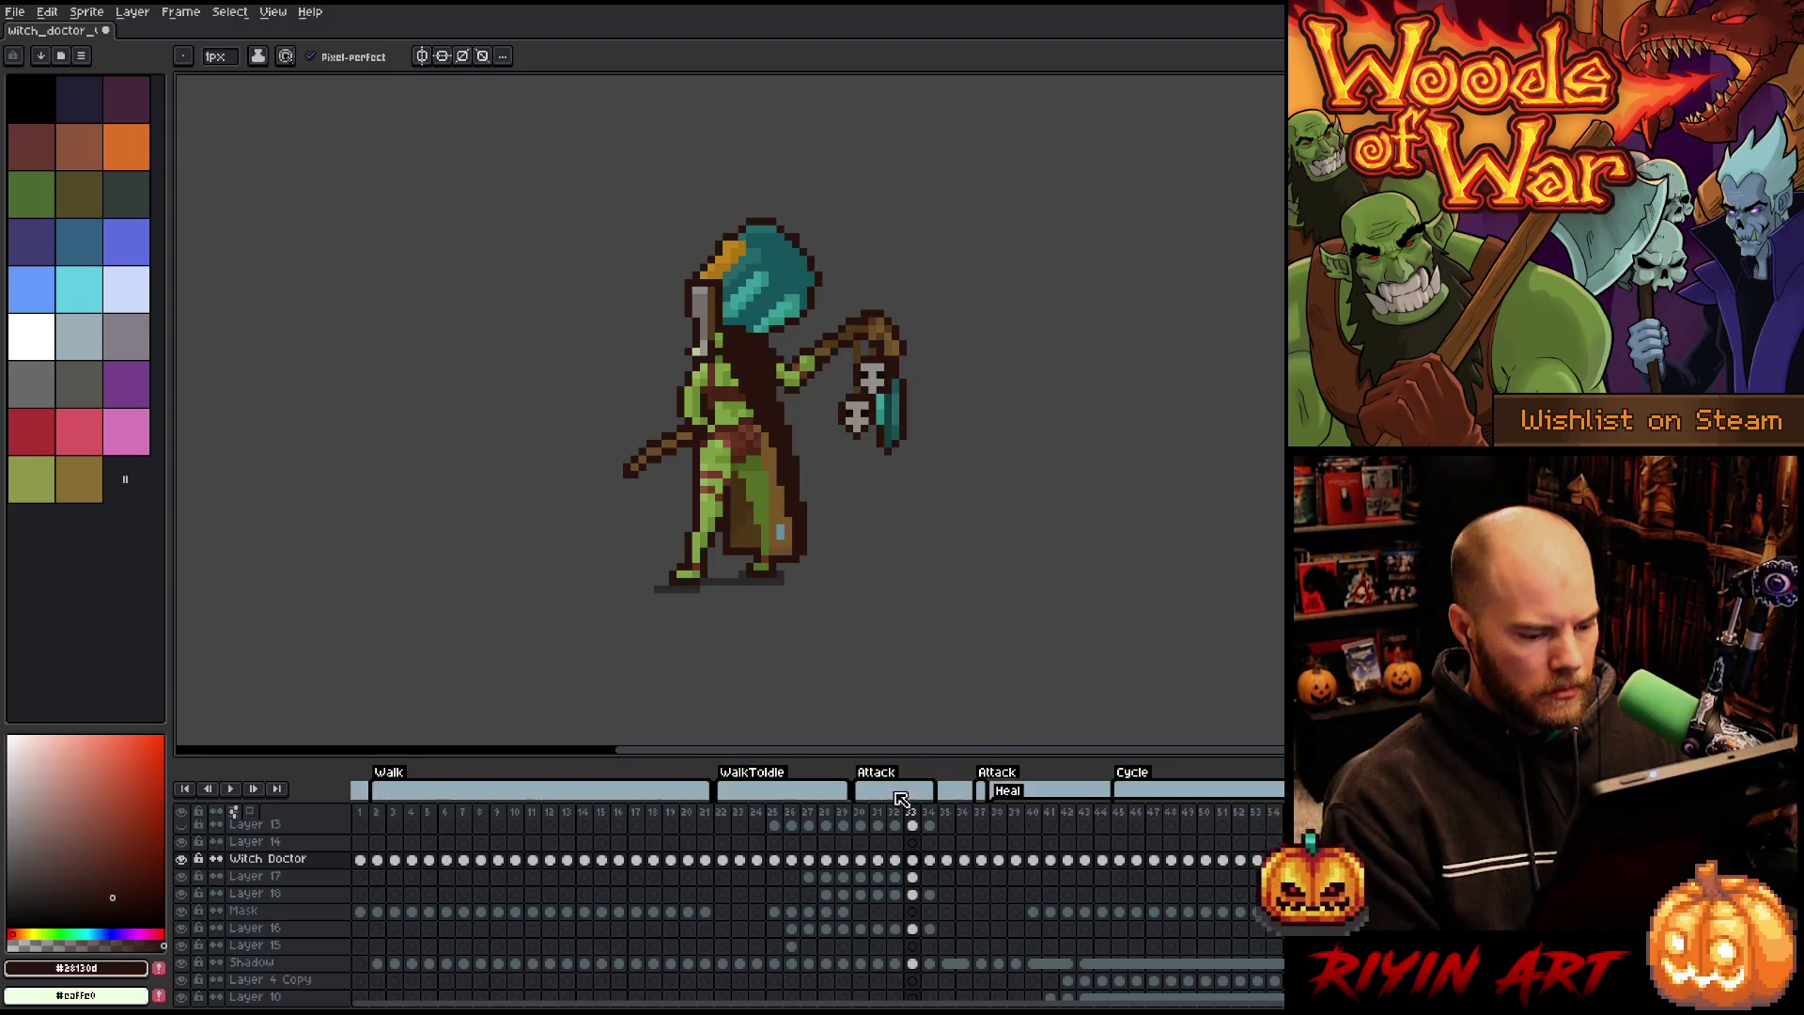
pyautogui.moveTo(951, 822); pyautogui.dragTo(989, 891)
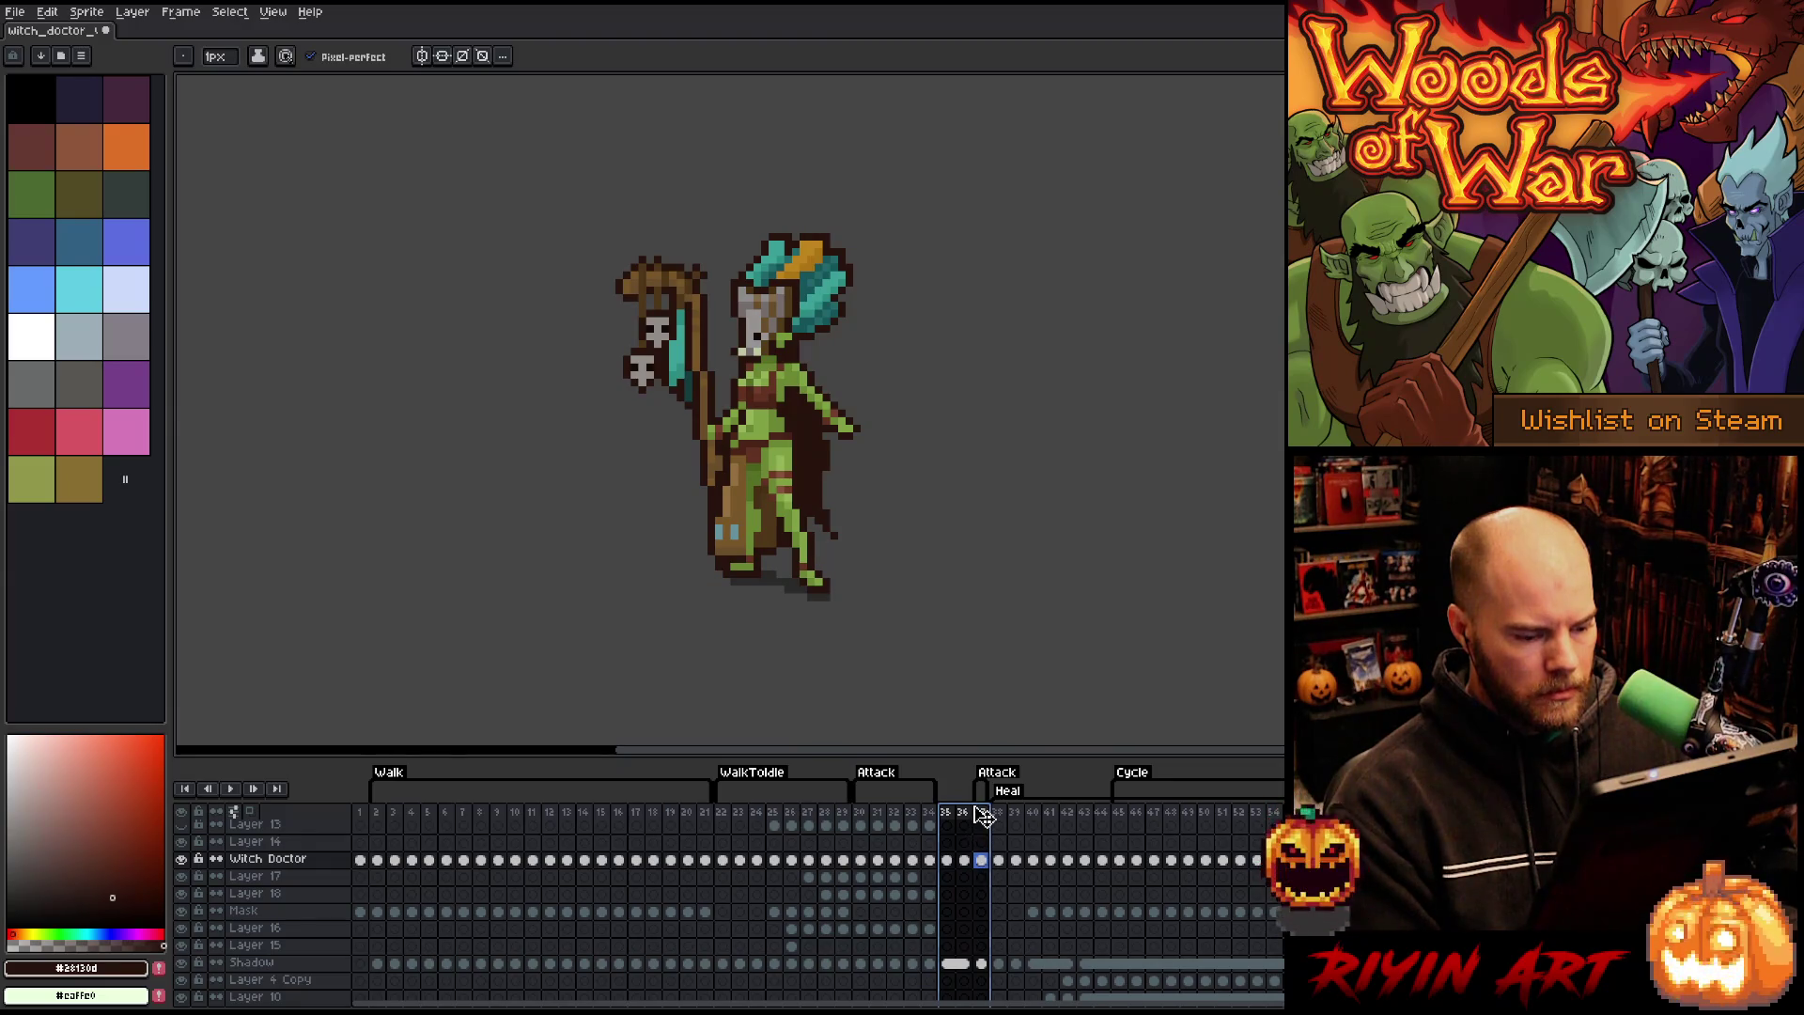
pyautogui.rightClick(981, 814)
pyautogui.click(1029, 888)
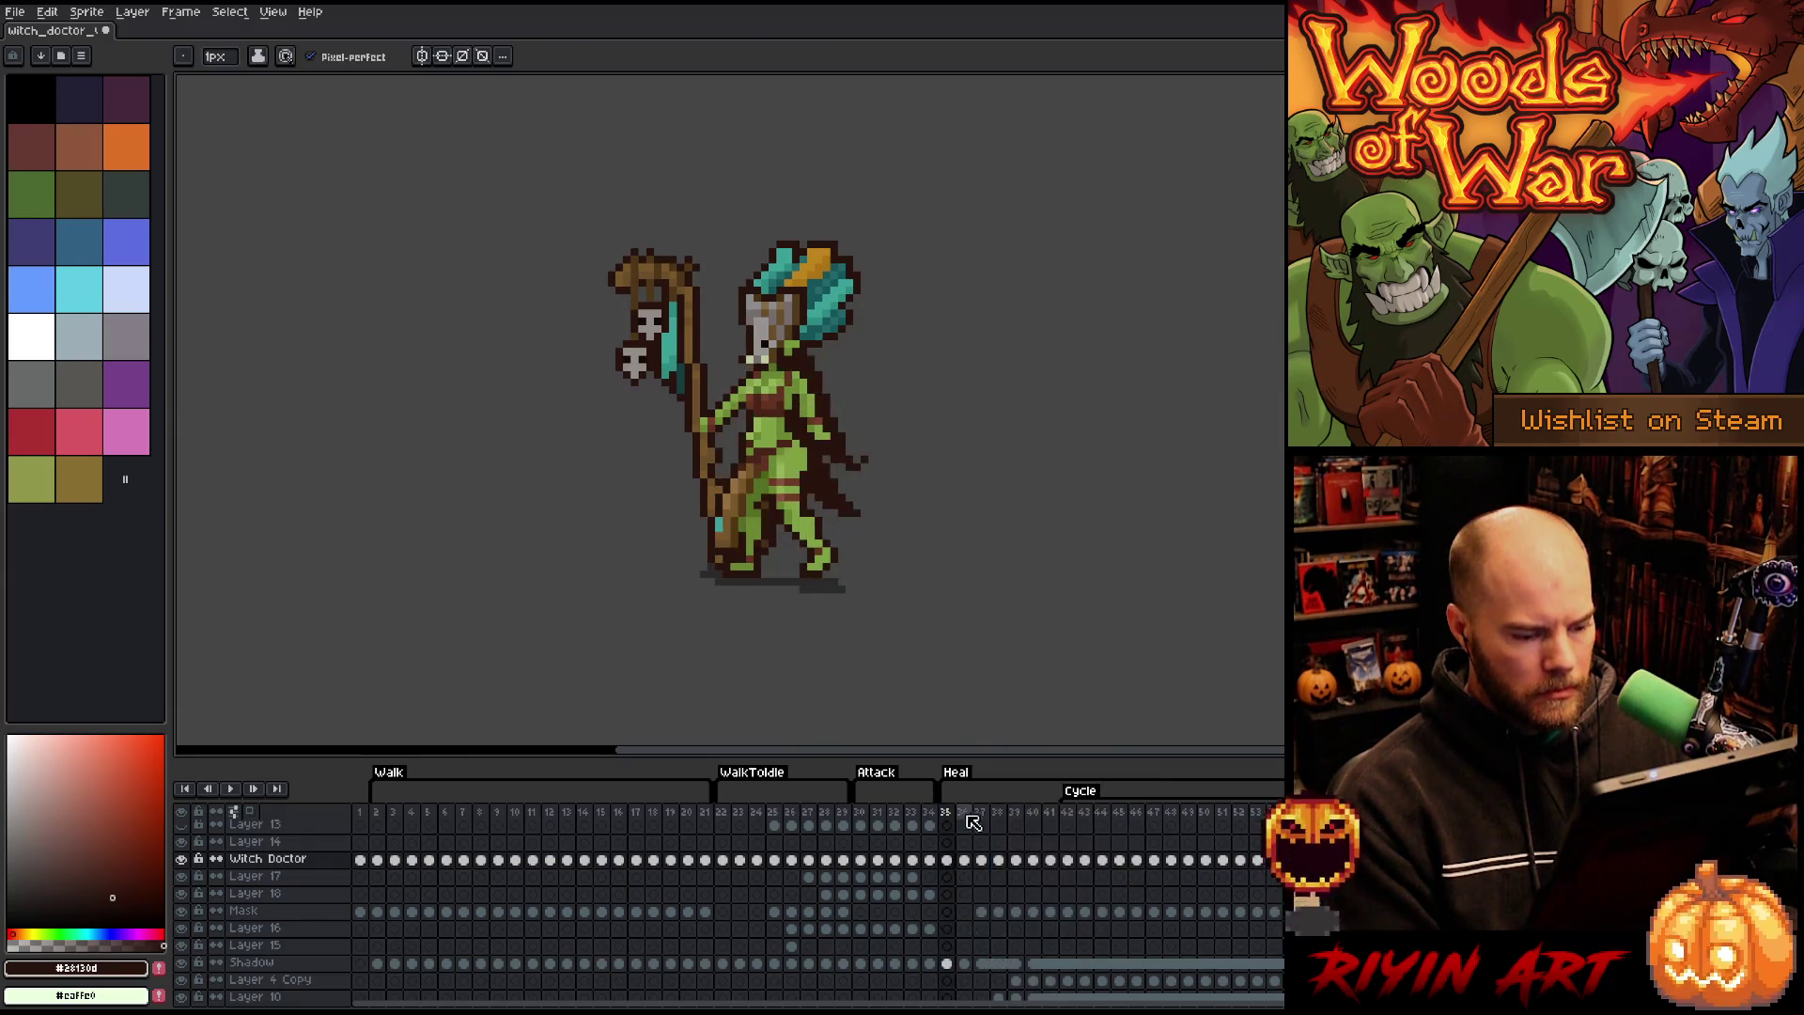
pyautogui.press('Return')
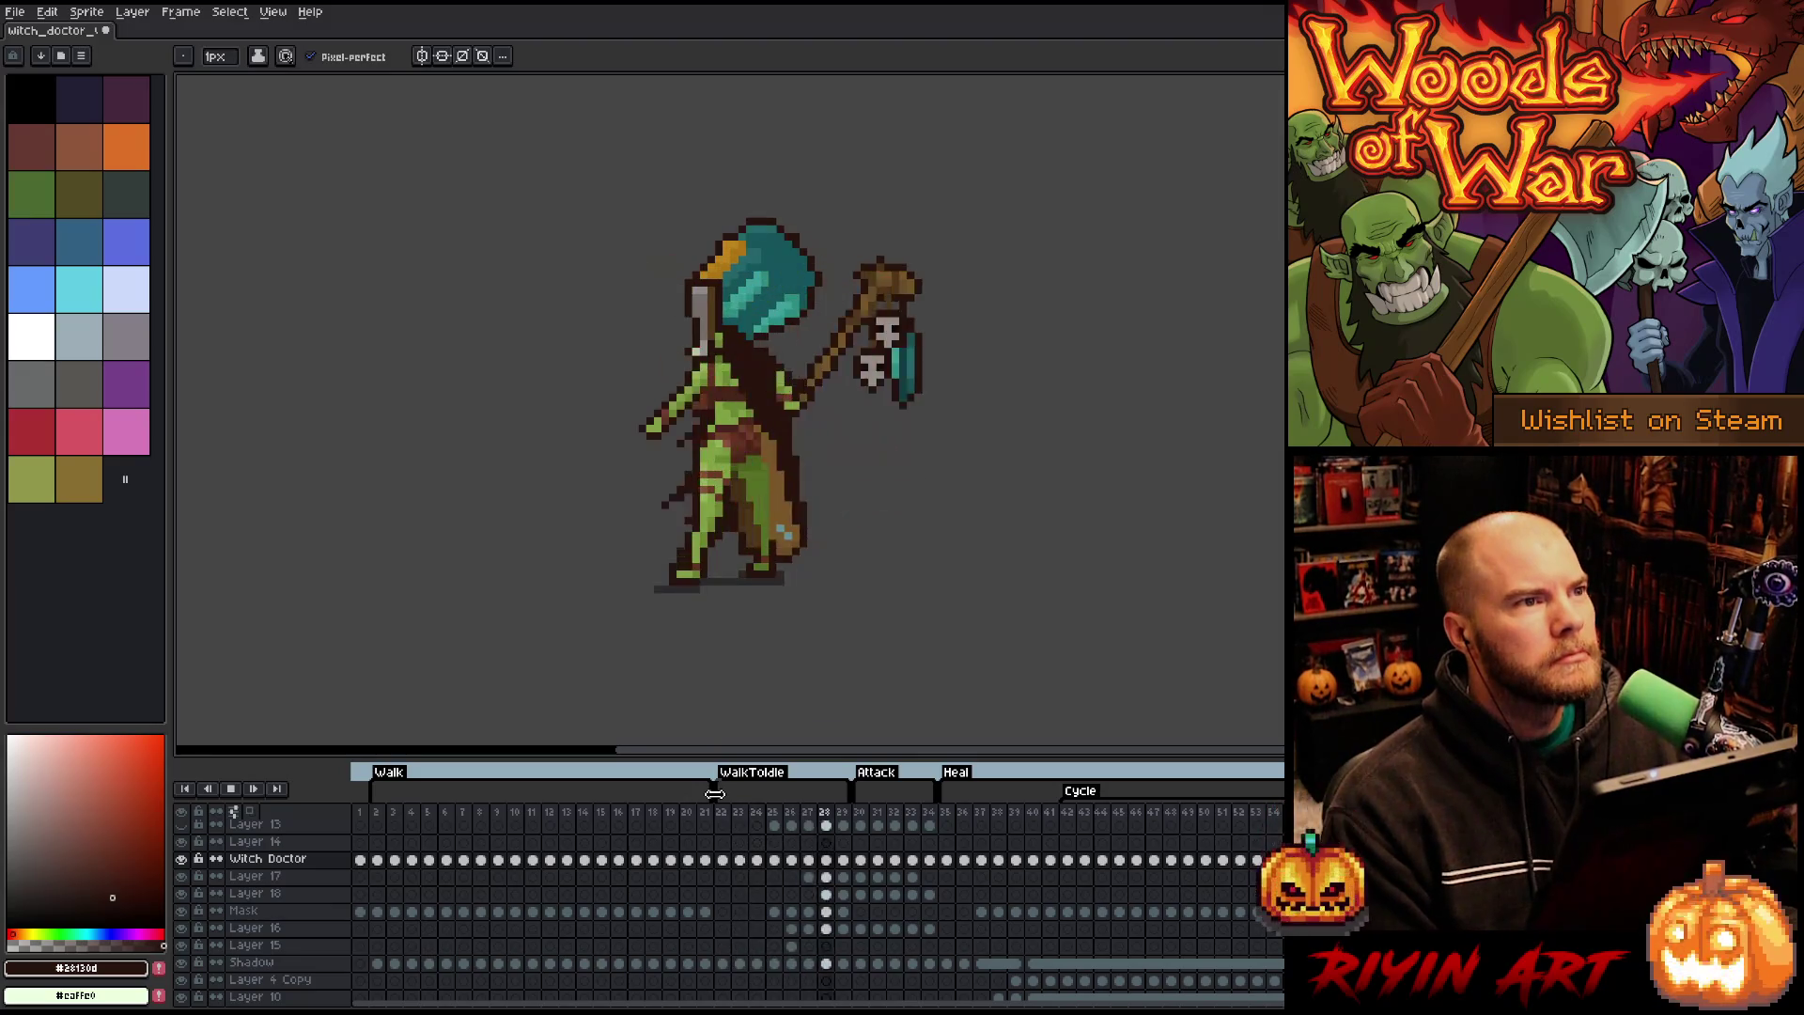
pyautogui.click(855, 810)
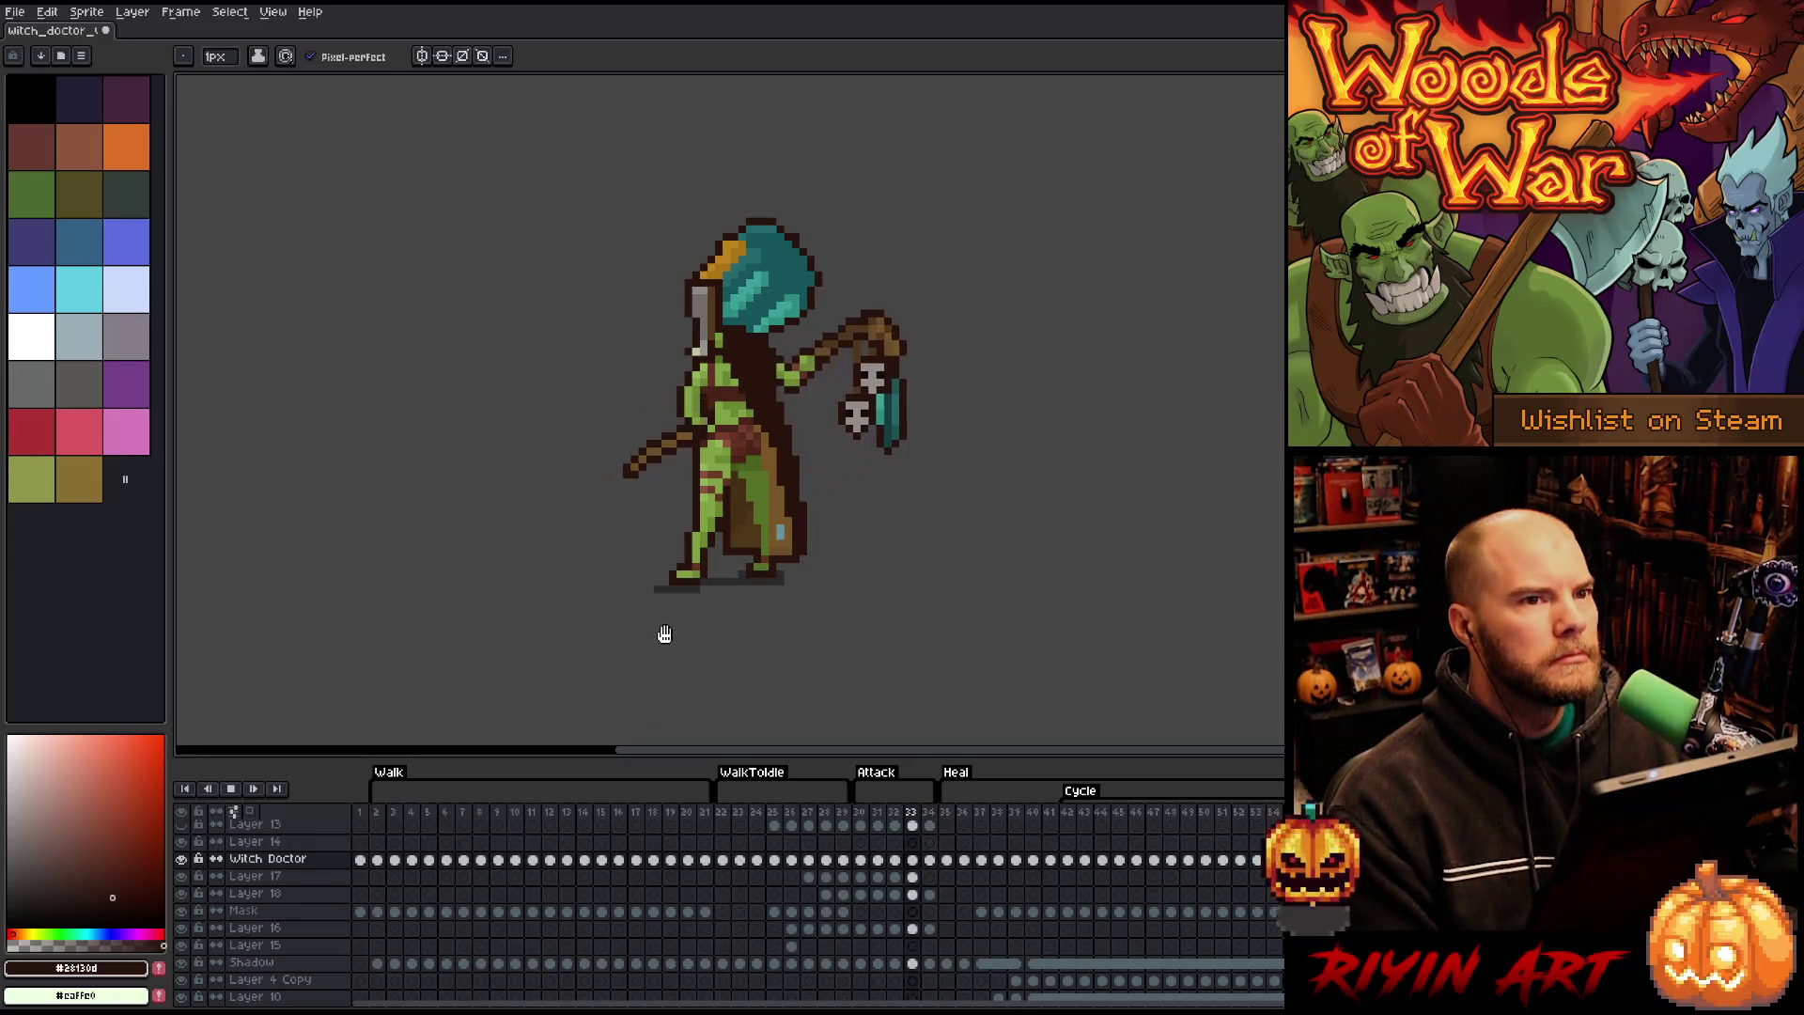
pyautogui.scroll(1, 600, 486)
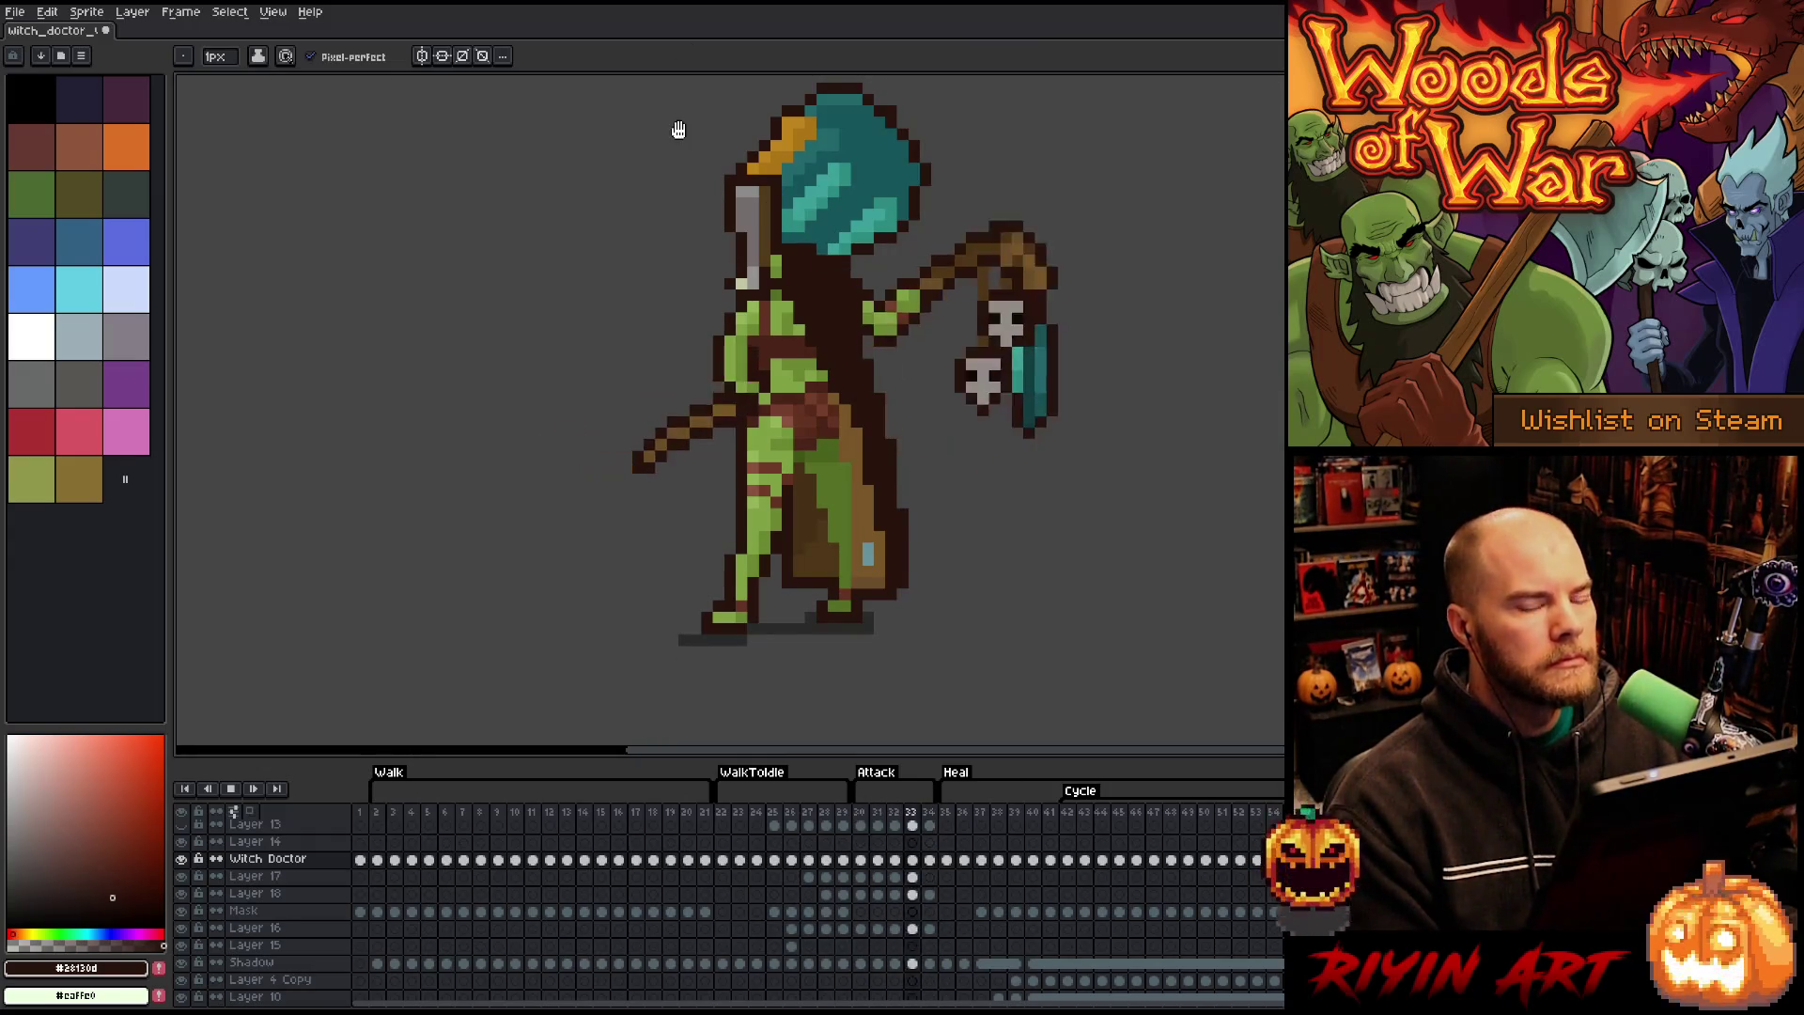
pyautogui.scroll(-2, 526, 526)
pyautogui.scroll(-1, 526, 470)
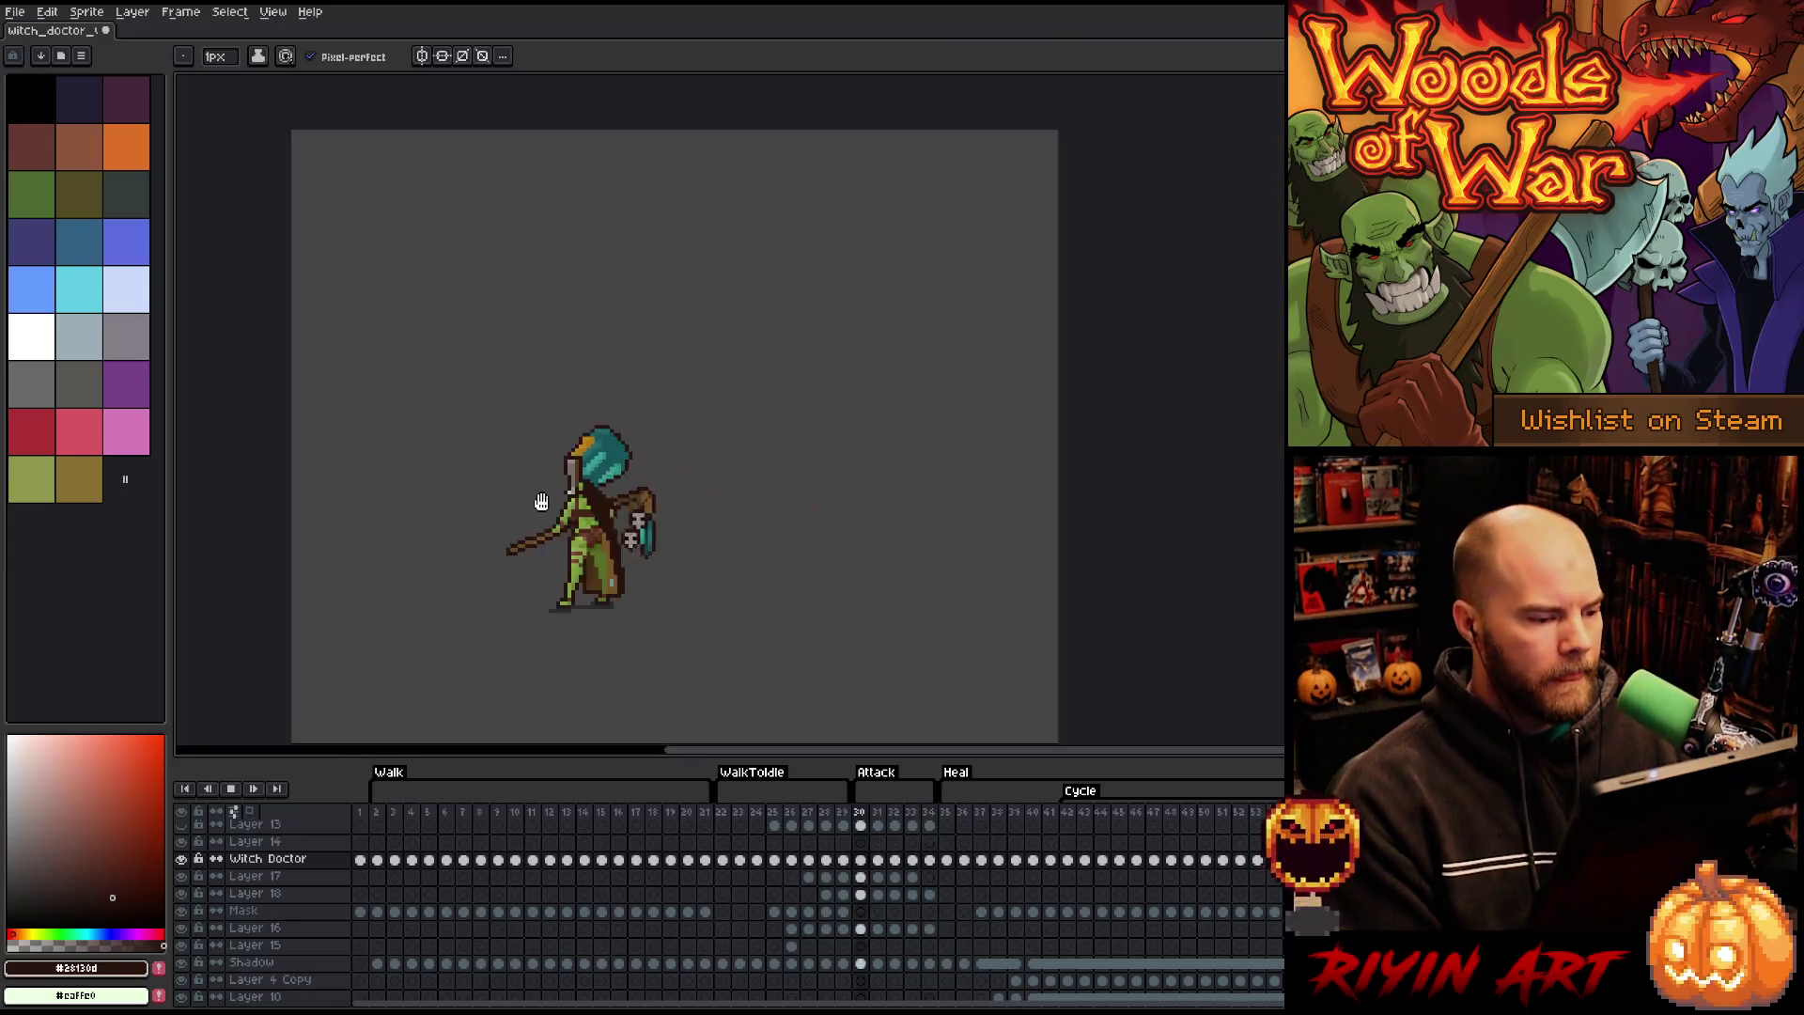
pyautogui.scroll(2, 541, 549)
pyautogui.scroll(2, 541, 550)
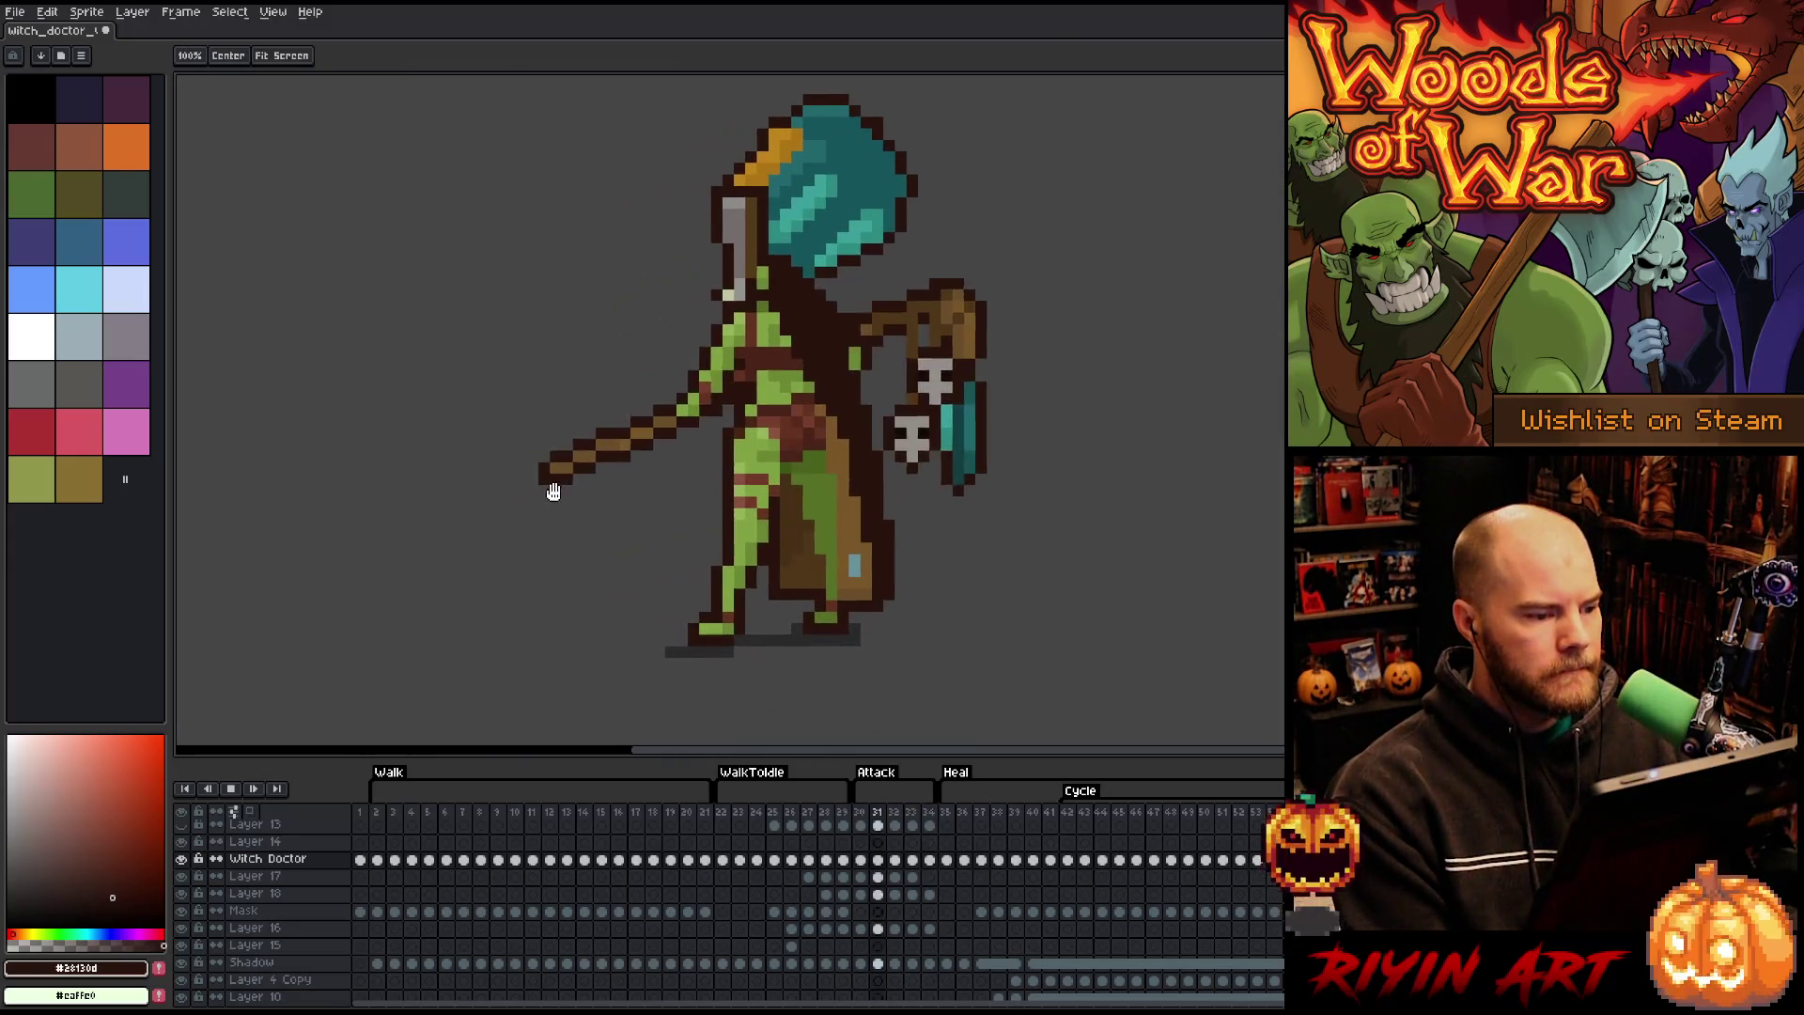
pyautogui.scroll(-1, 692, 467)
pyautogui.scroll(1, 696, 507)
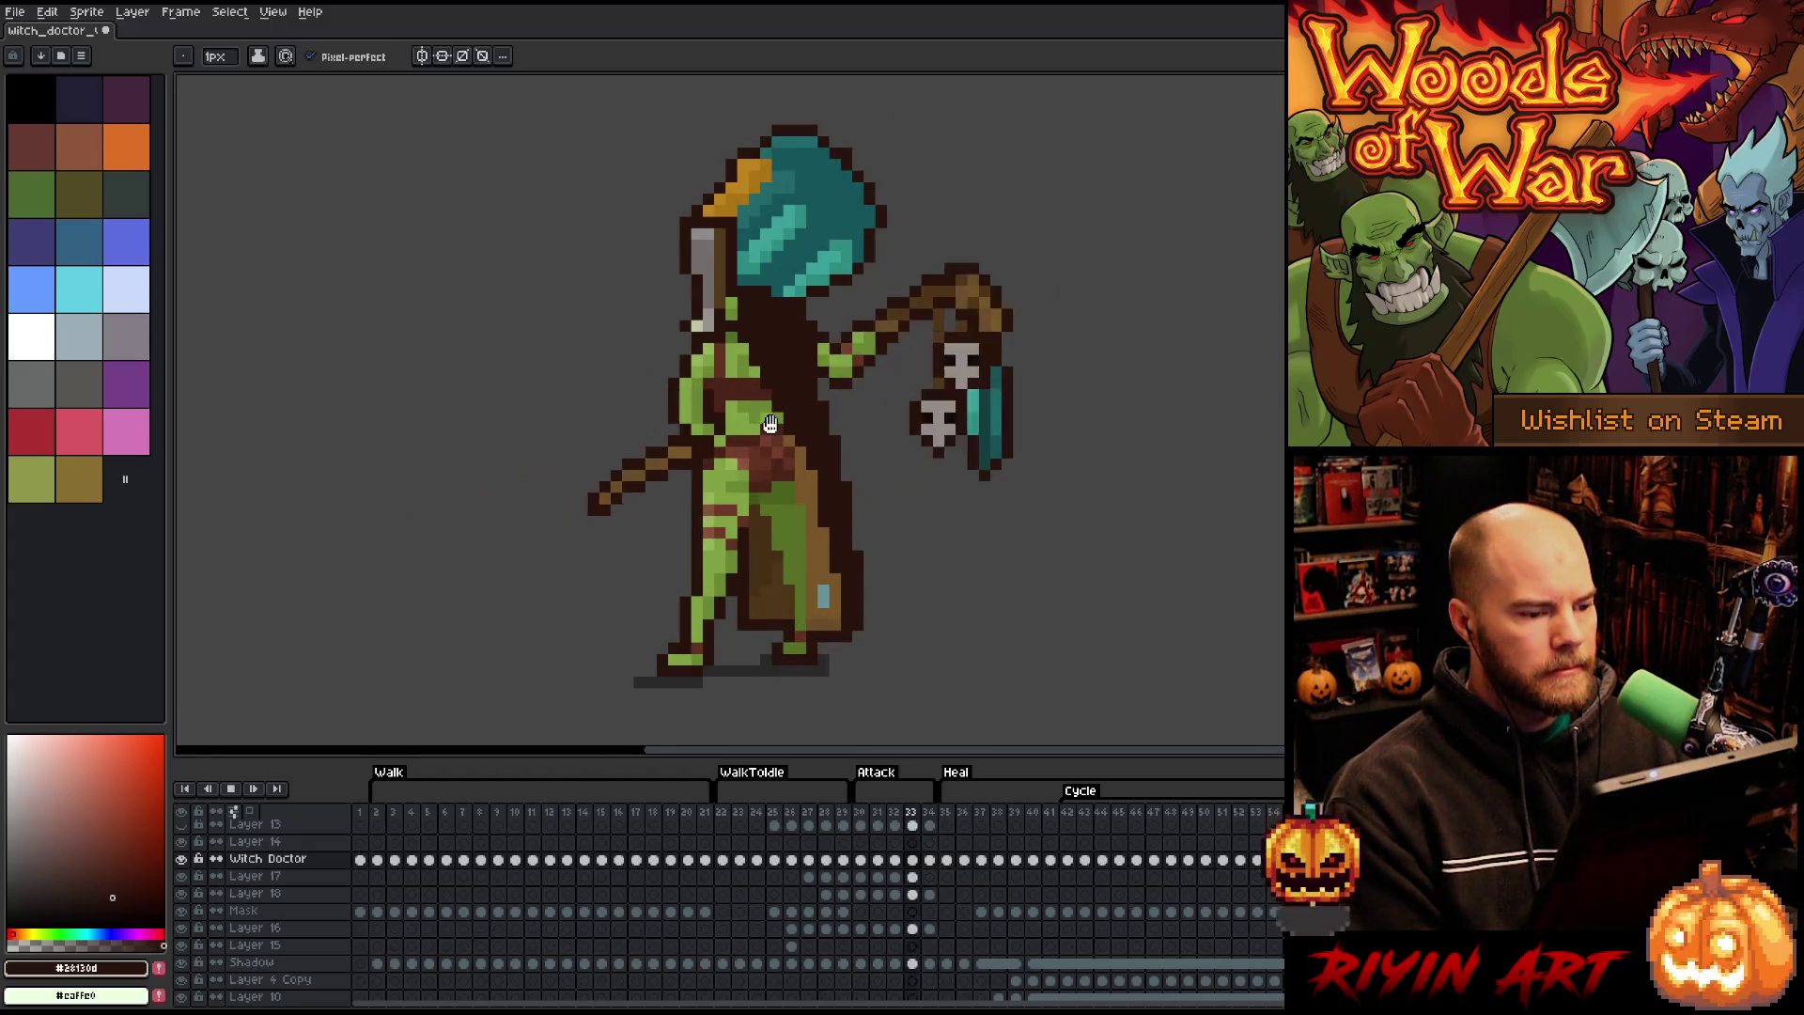
pyautogui.click(861, 813)
pyautogui.click(873, 816)
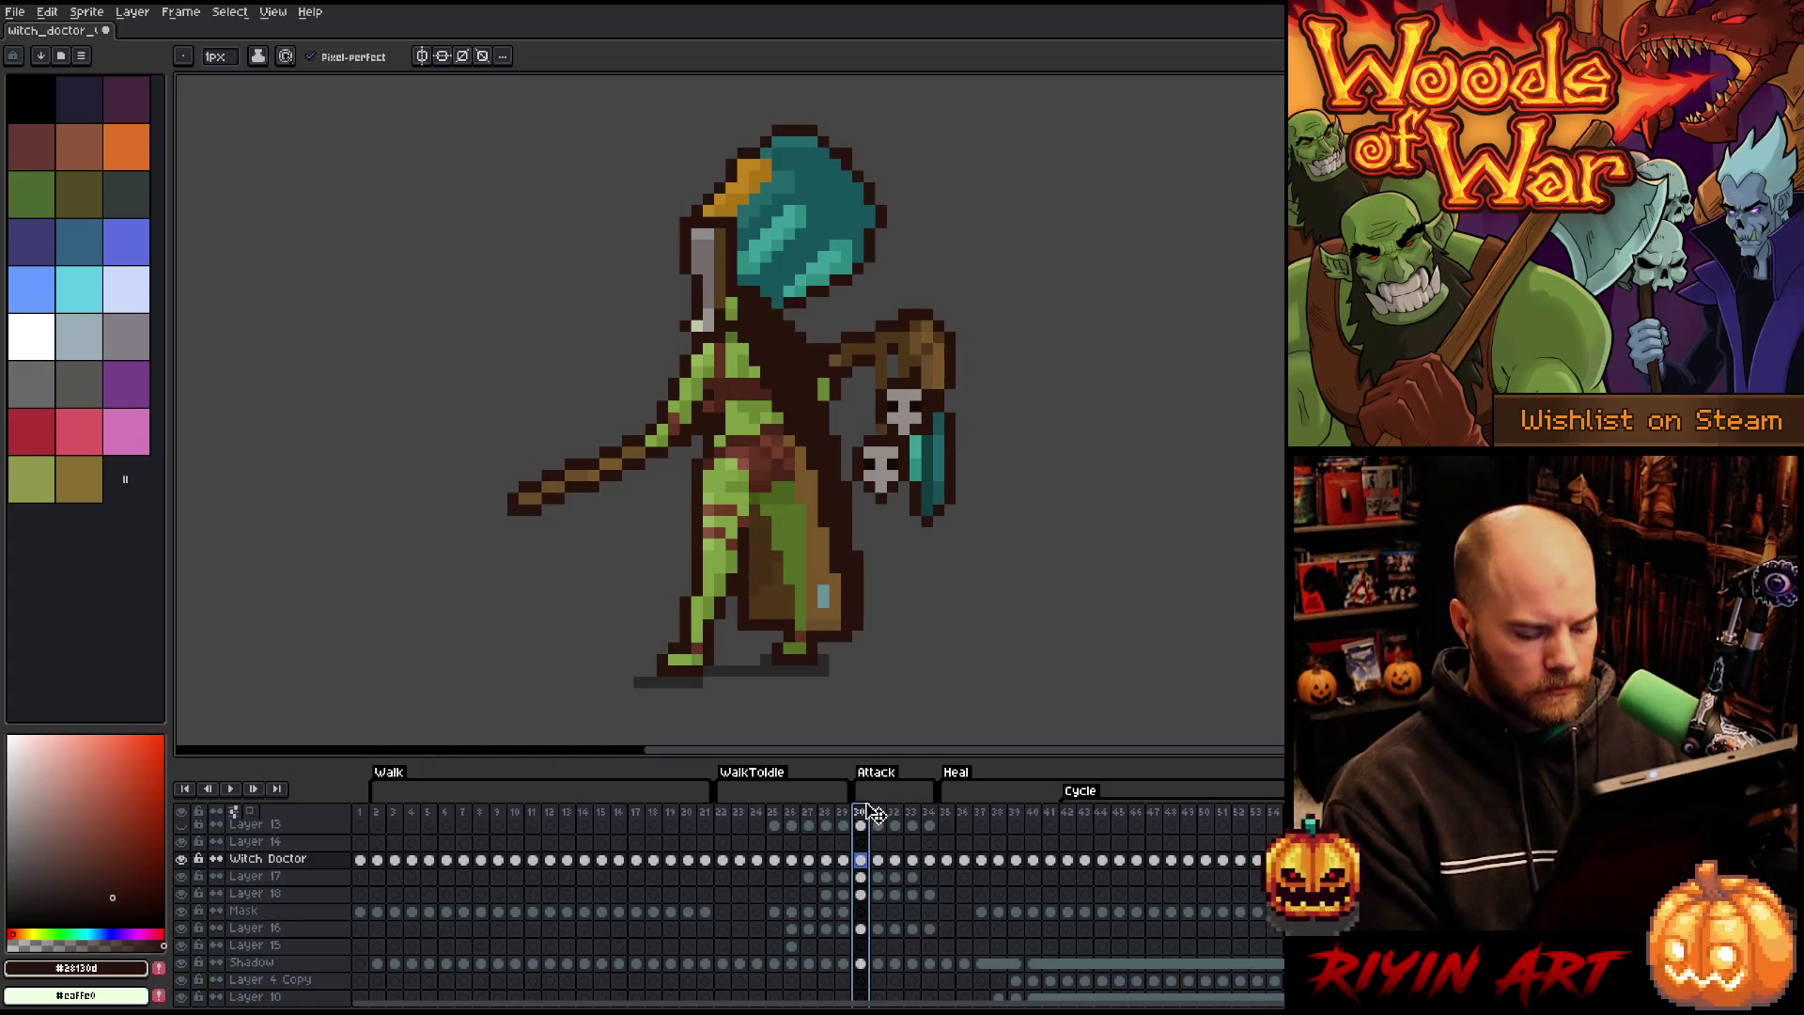
pyautogui.press('Right')
pyautogui.press('Right')
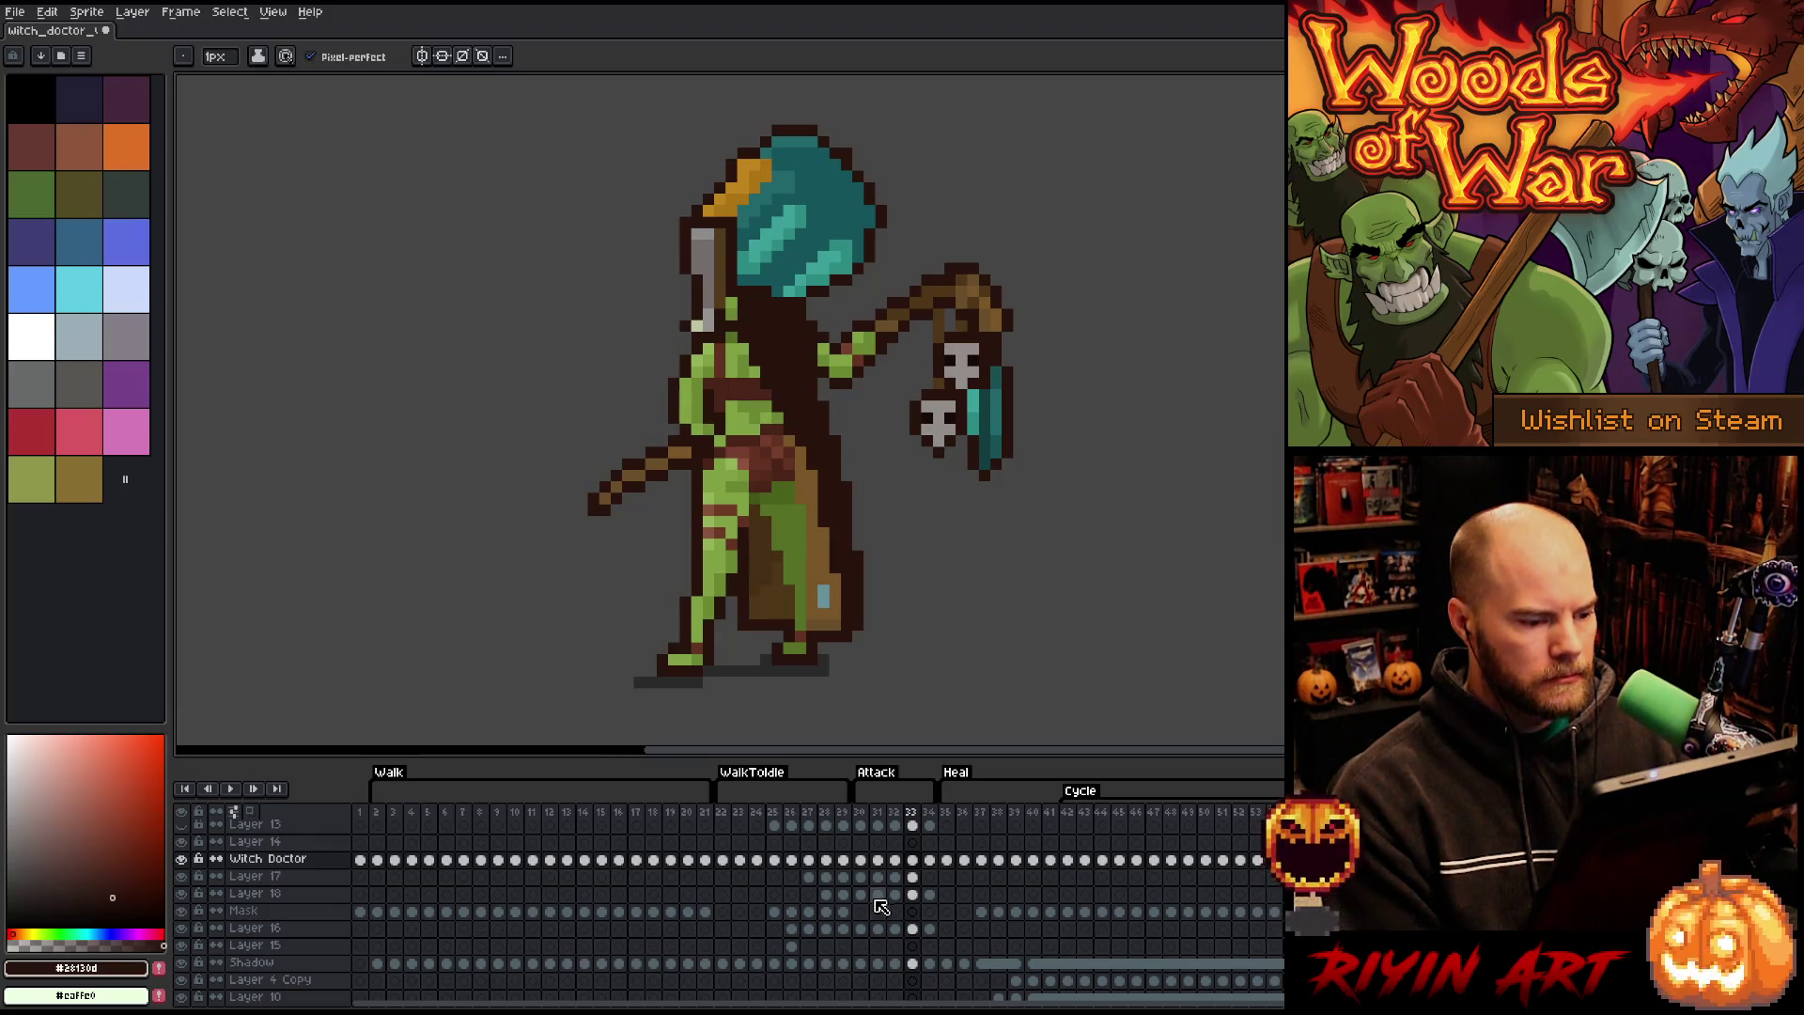
pyautogui.press('Right')
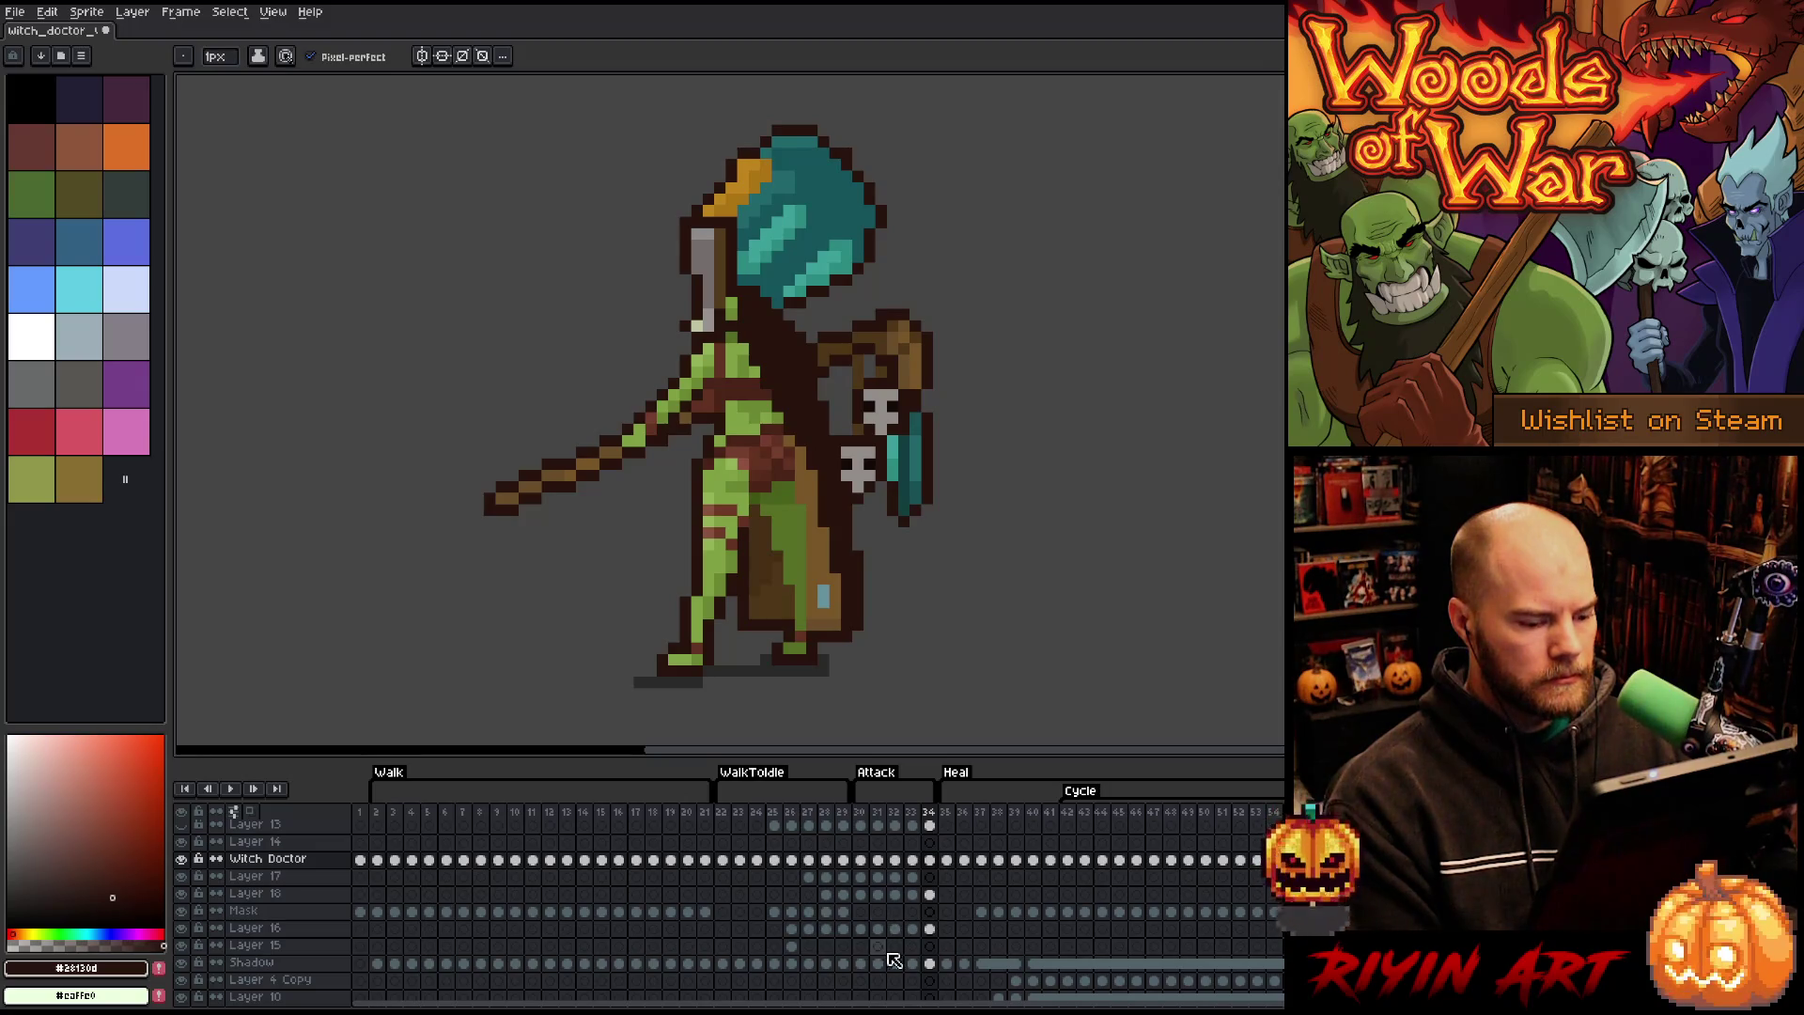
pyautogui.moveTo(963, 441); pyautogui.dragTo(956, 465)
# - On frame 34, move head, torso and staff down across Layer 16 through Witch Doctor cels, then deselect
pyautogui.press('m')
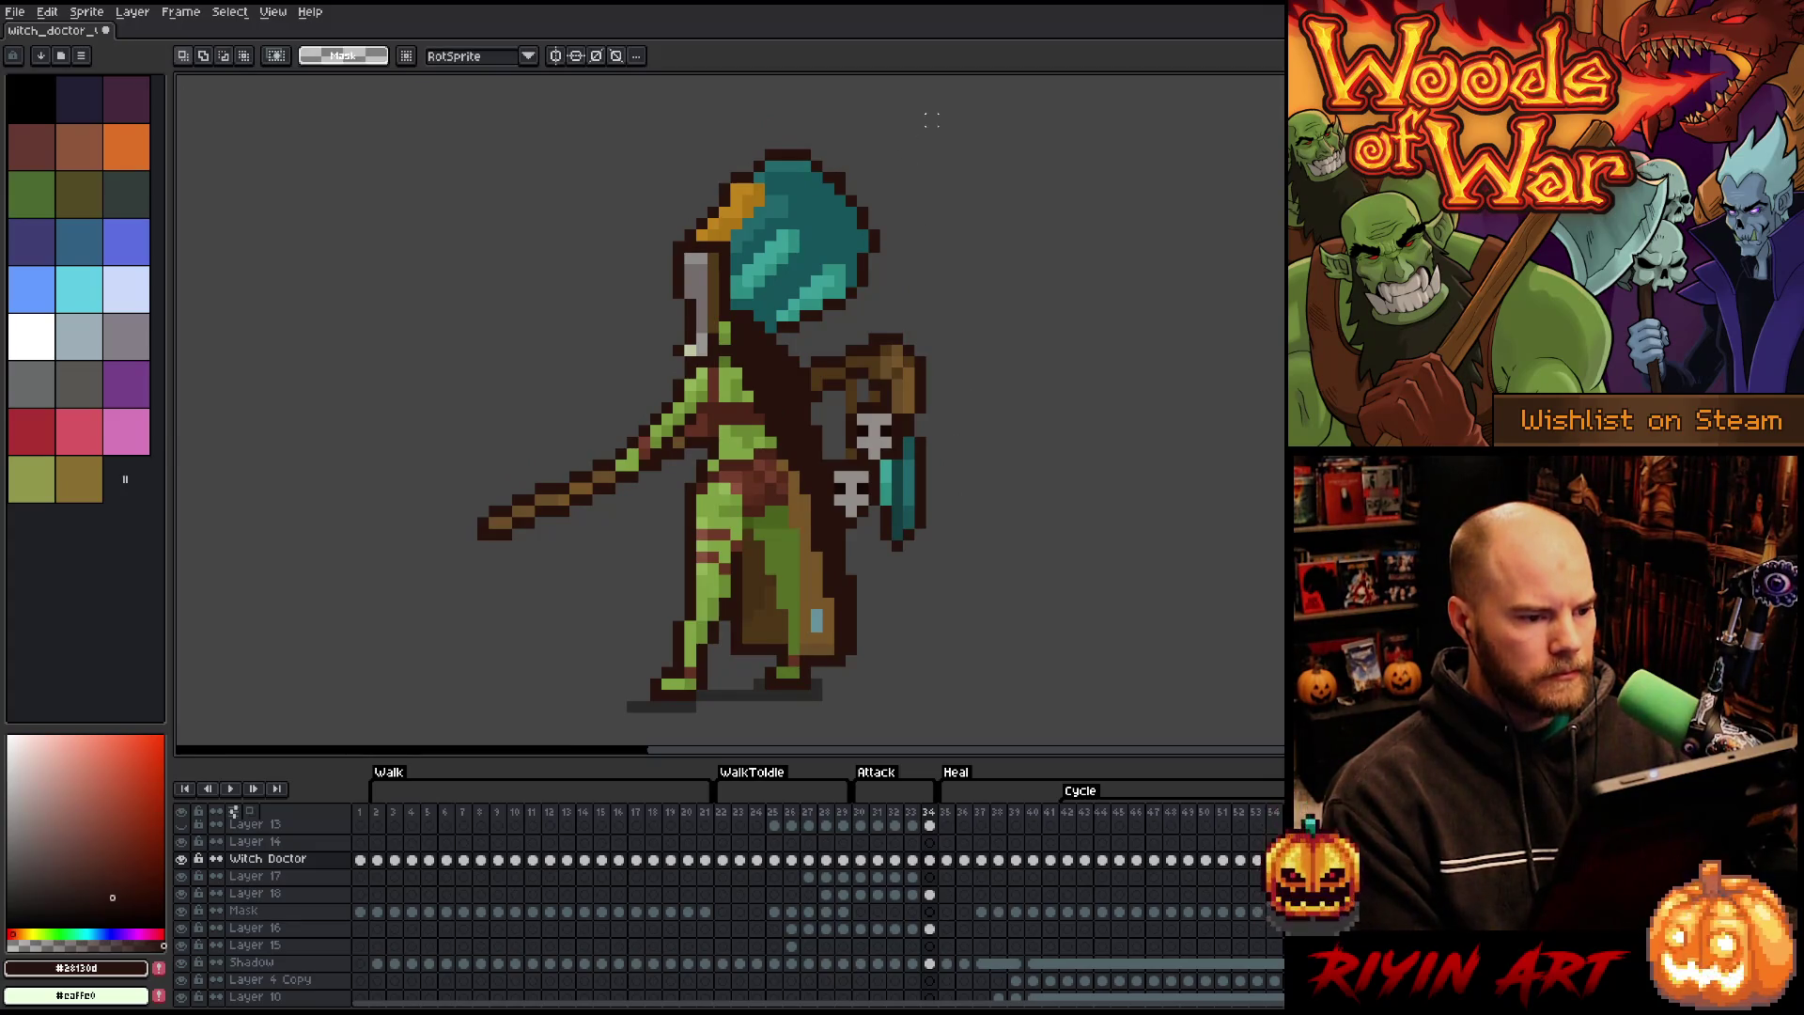
pyautogui.moveTo(931, 120); pyautogui.dragTo(344, 574)
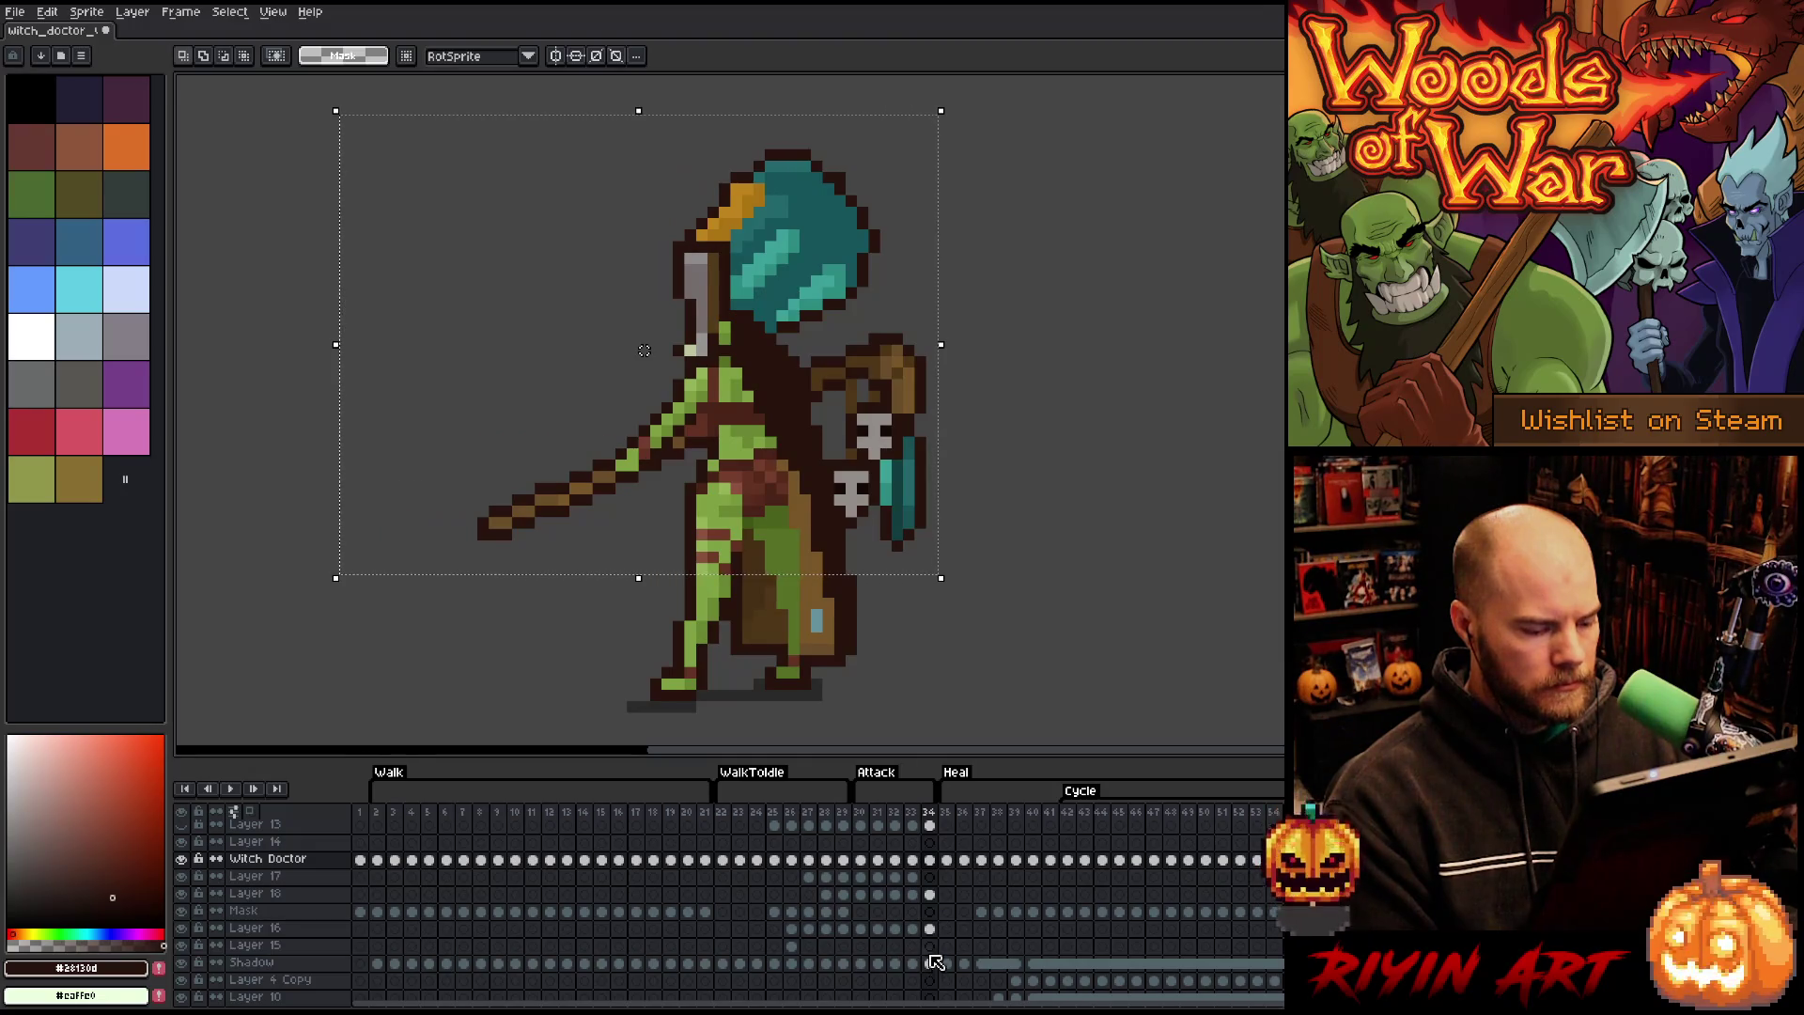
pyautogui.moveTo(935, 930); pyautogui.dragTo(930, 861)
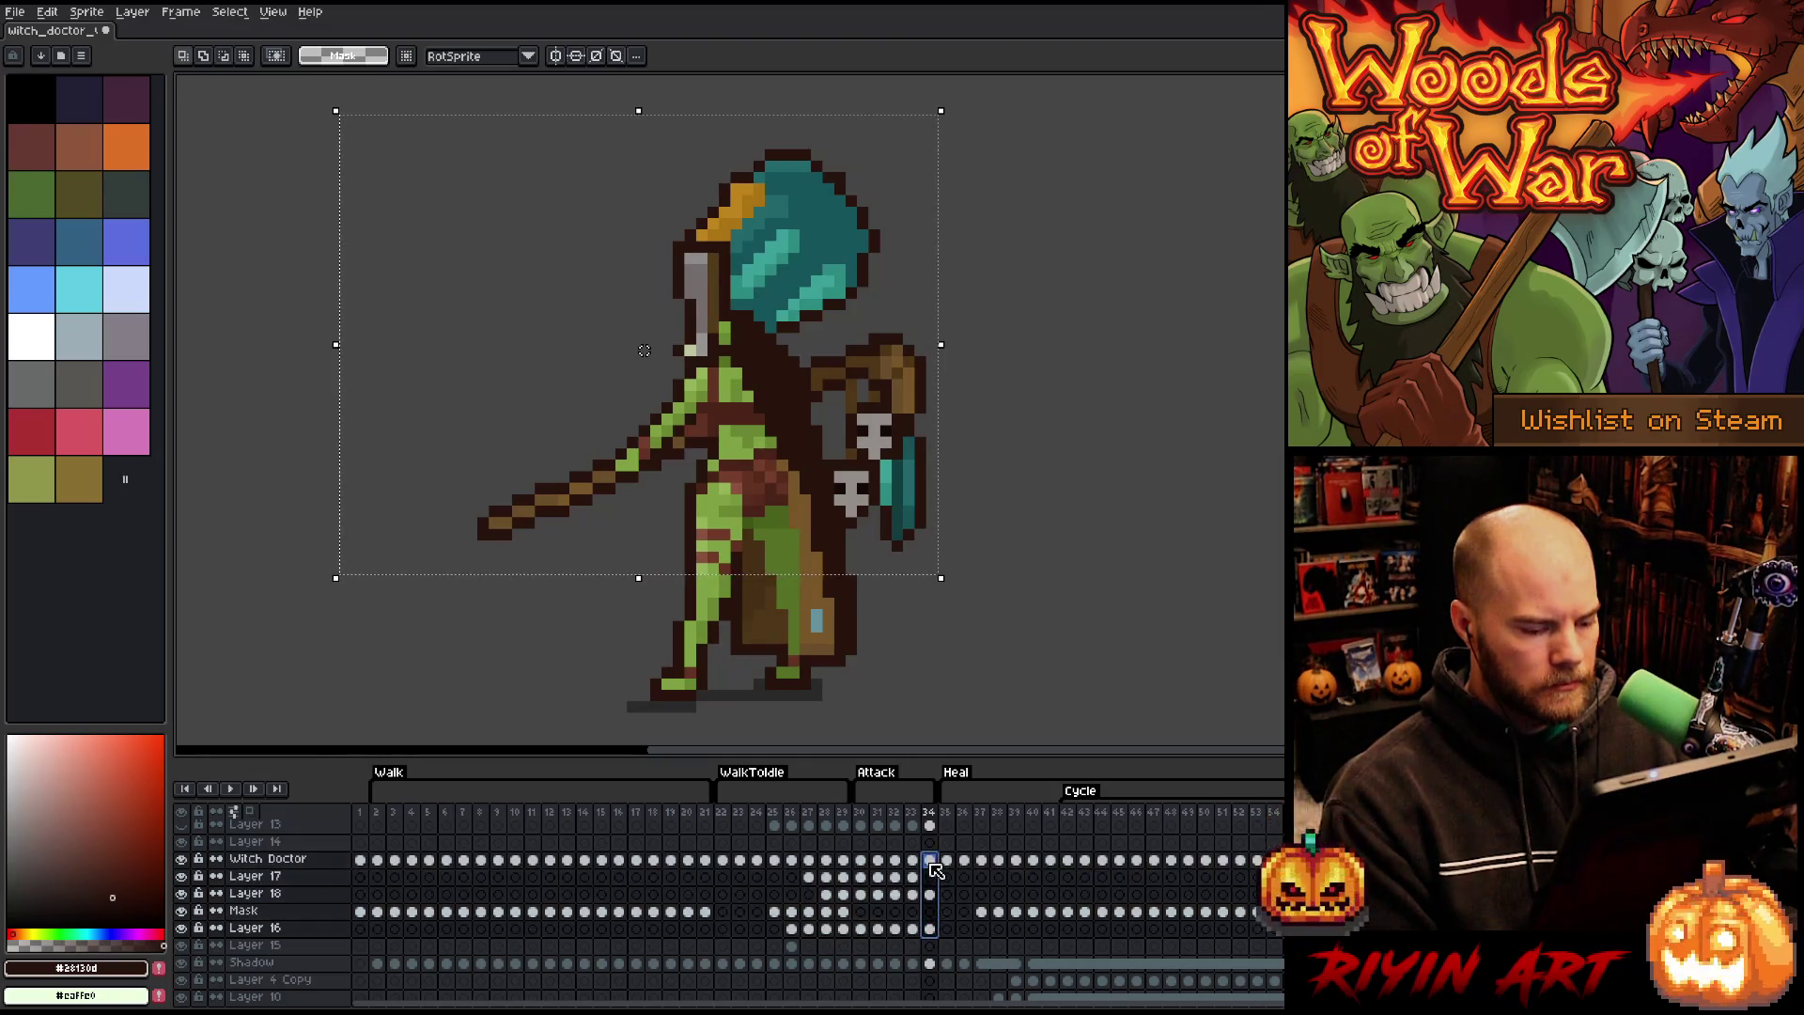
pyautogui.moveTo(733, 413); pyautogui.dragTo(735, 417)
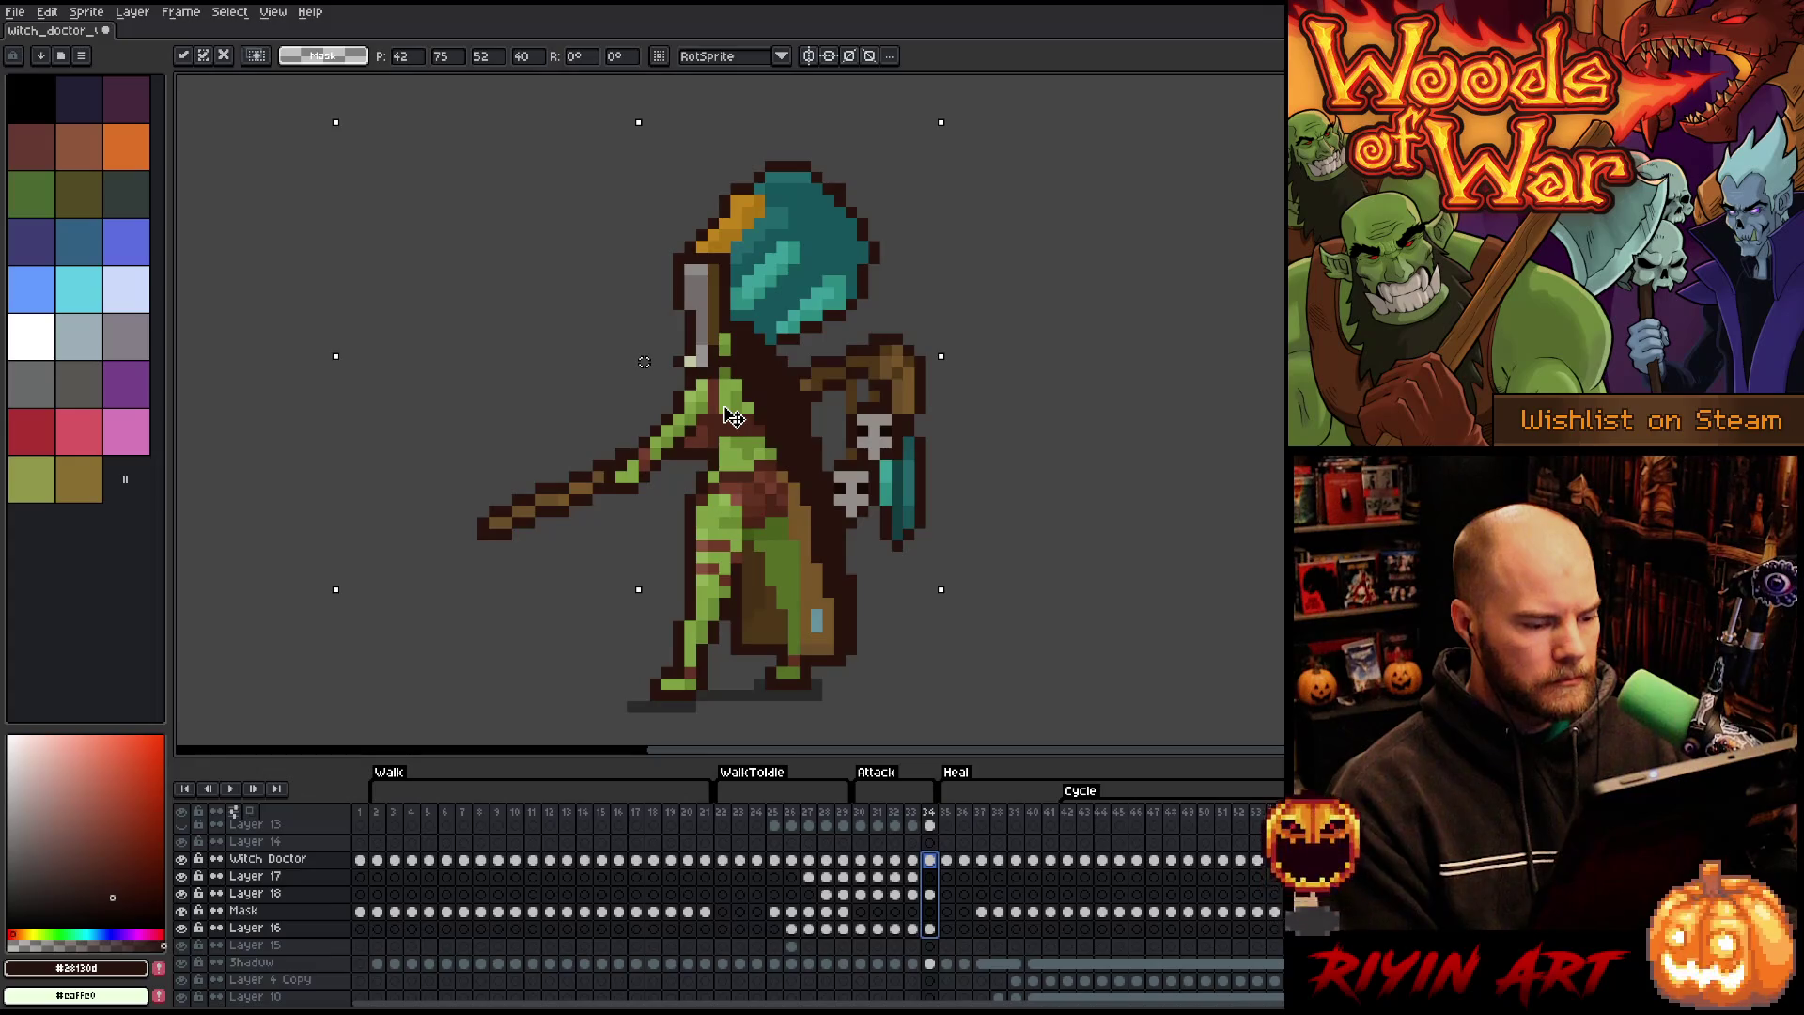
pyautogui.moveTo(733, 420); pyautogui.dragTo(716, 425)
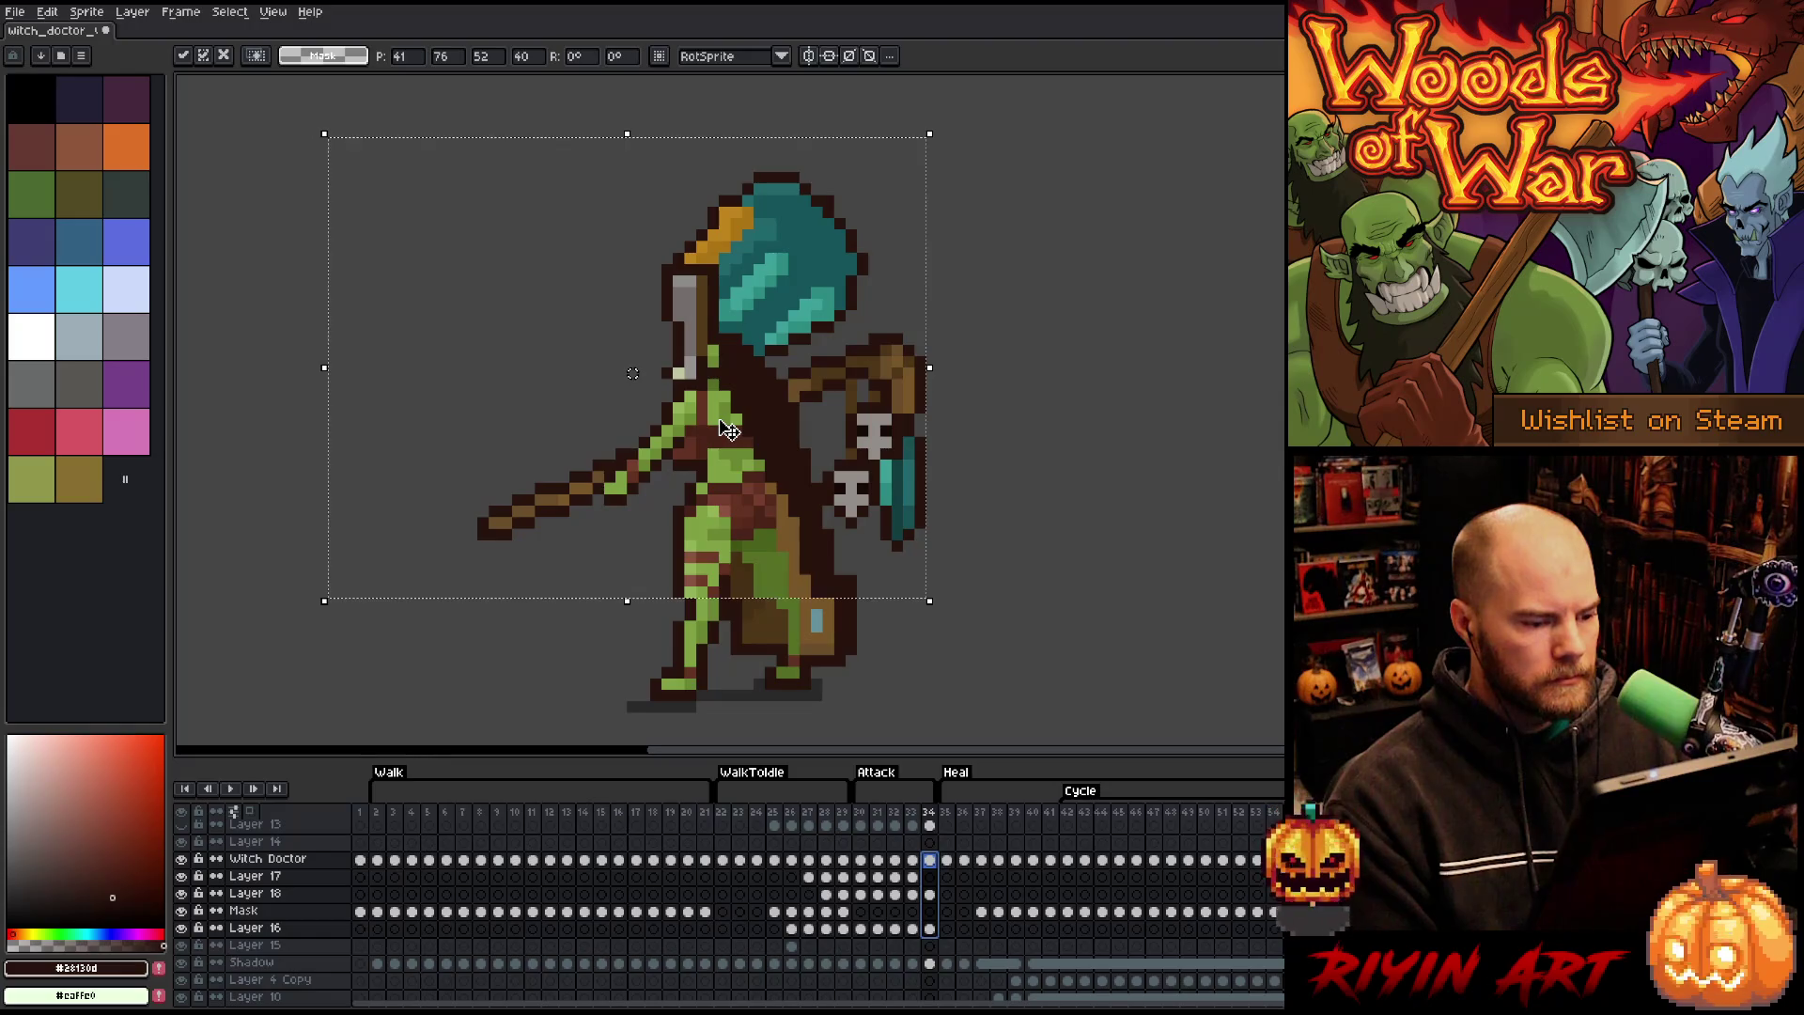
pyautogui.click(930, 895)
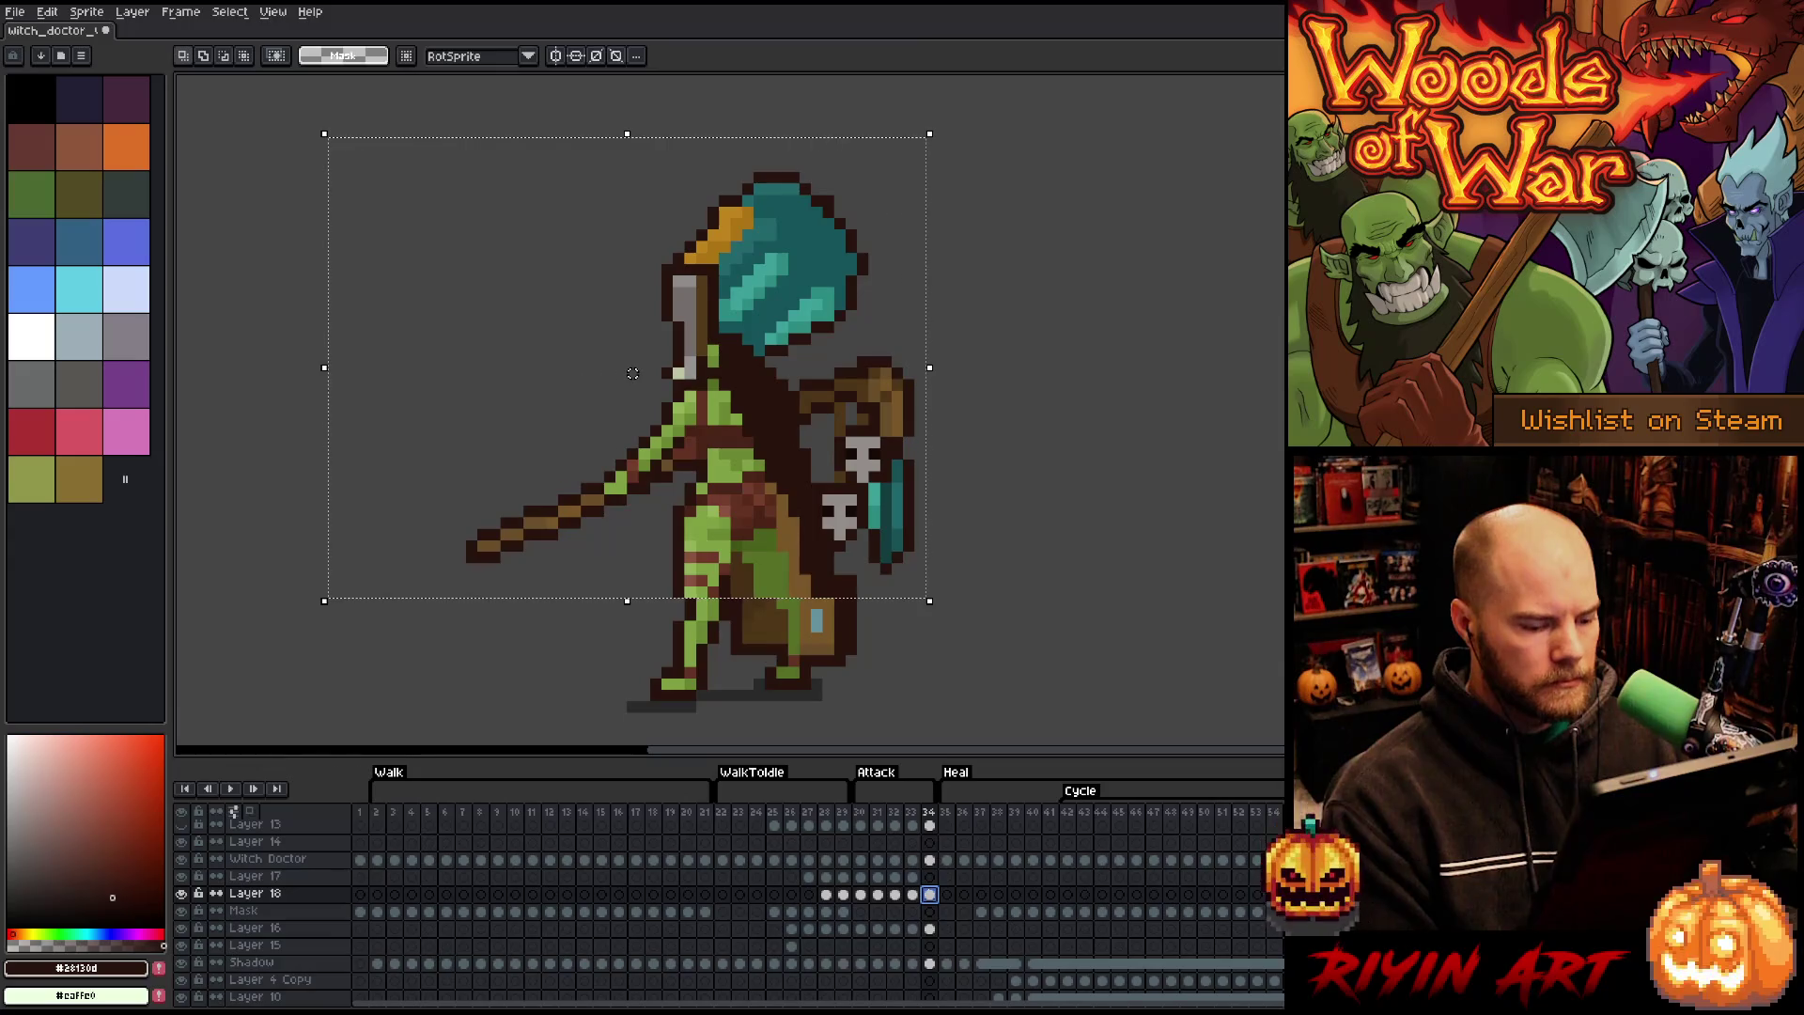
pyautogui.click(931, 860)
pyautogui.hotkey('ctrl', 'd')
# - Sample the leg's mid green, light green and dark brown to recolour stray pixels on frame 34's leg
pyautogui.press('b')
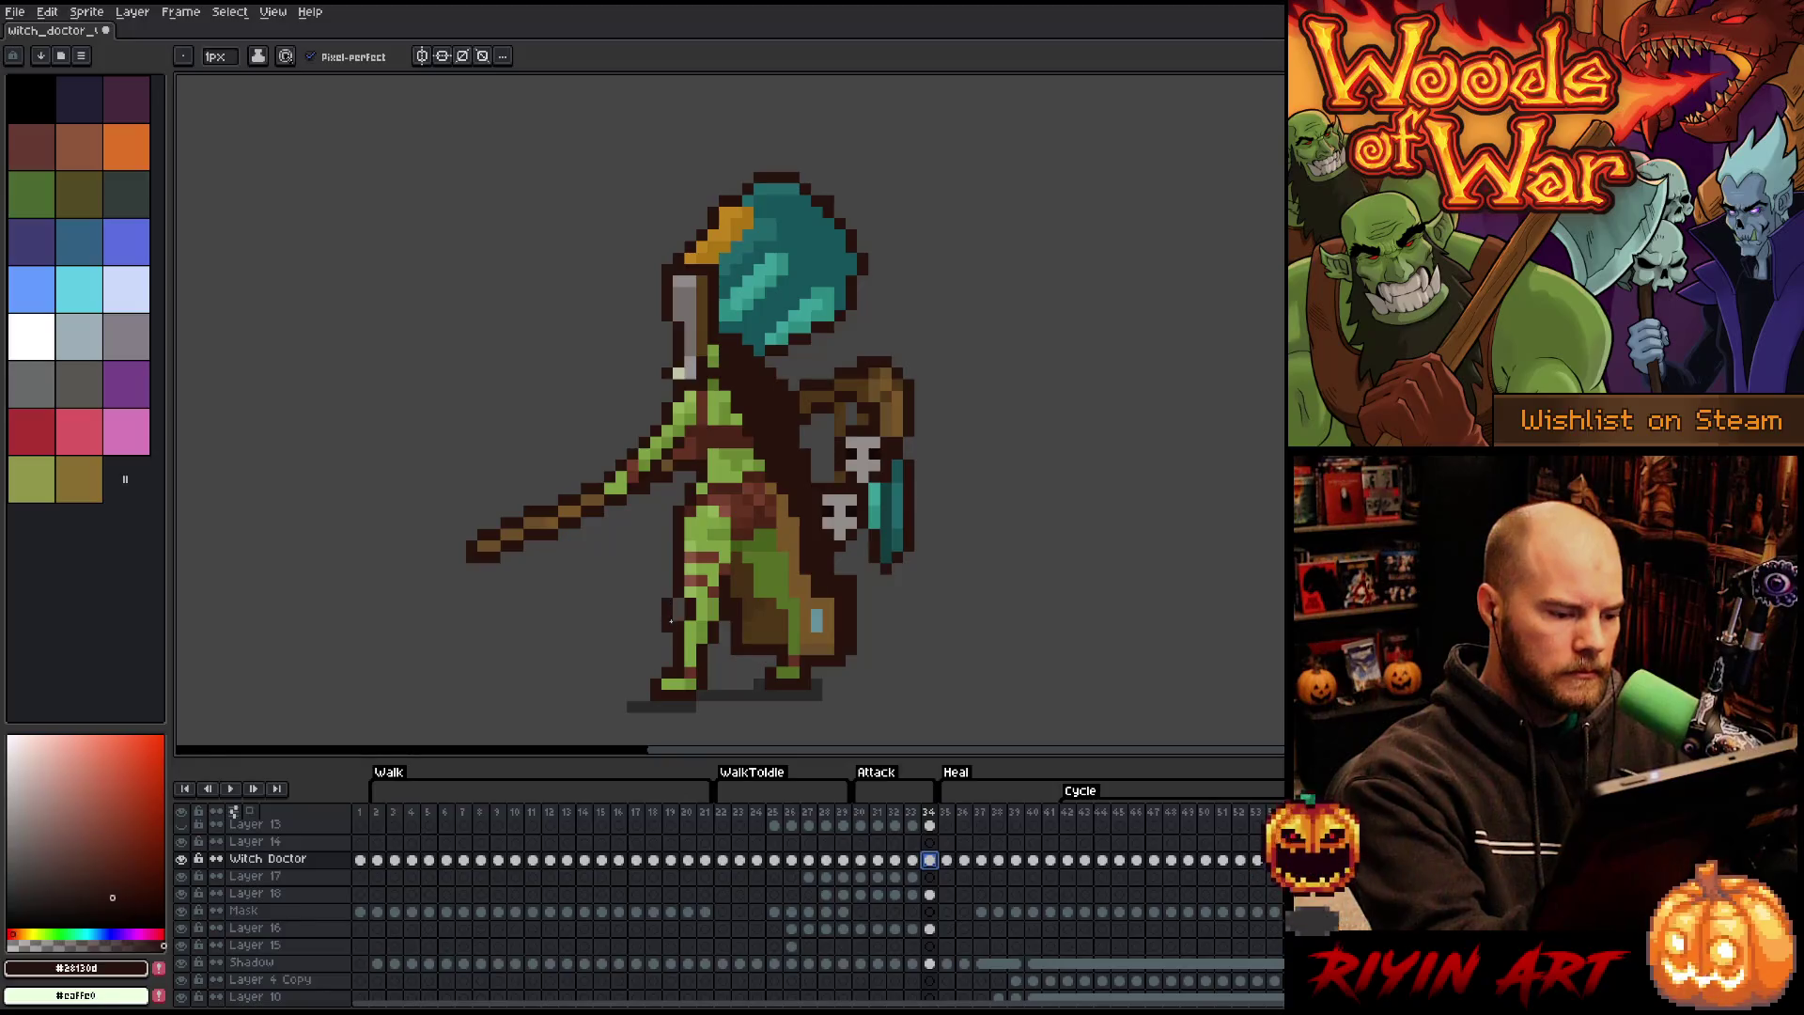
pyautogui.keyDown('alt'); pyautogui.click(703, 605); pyautogui.keyUp('alt')
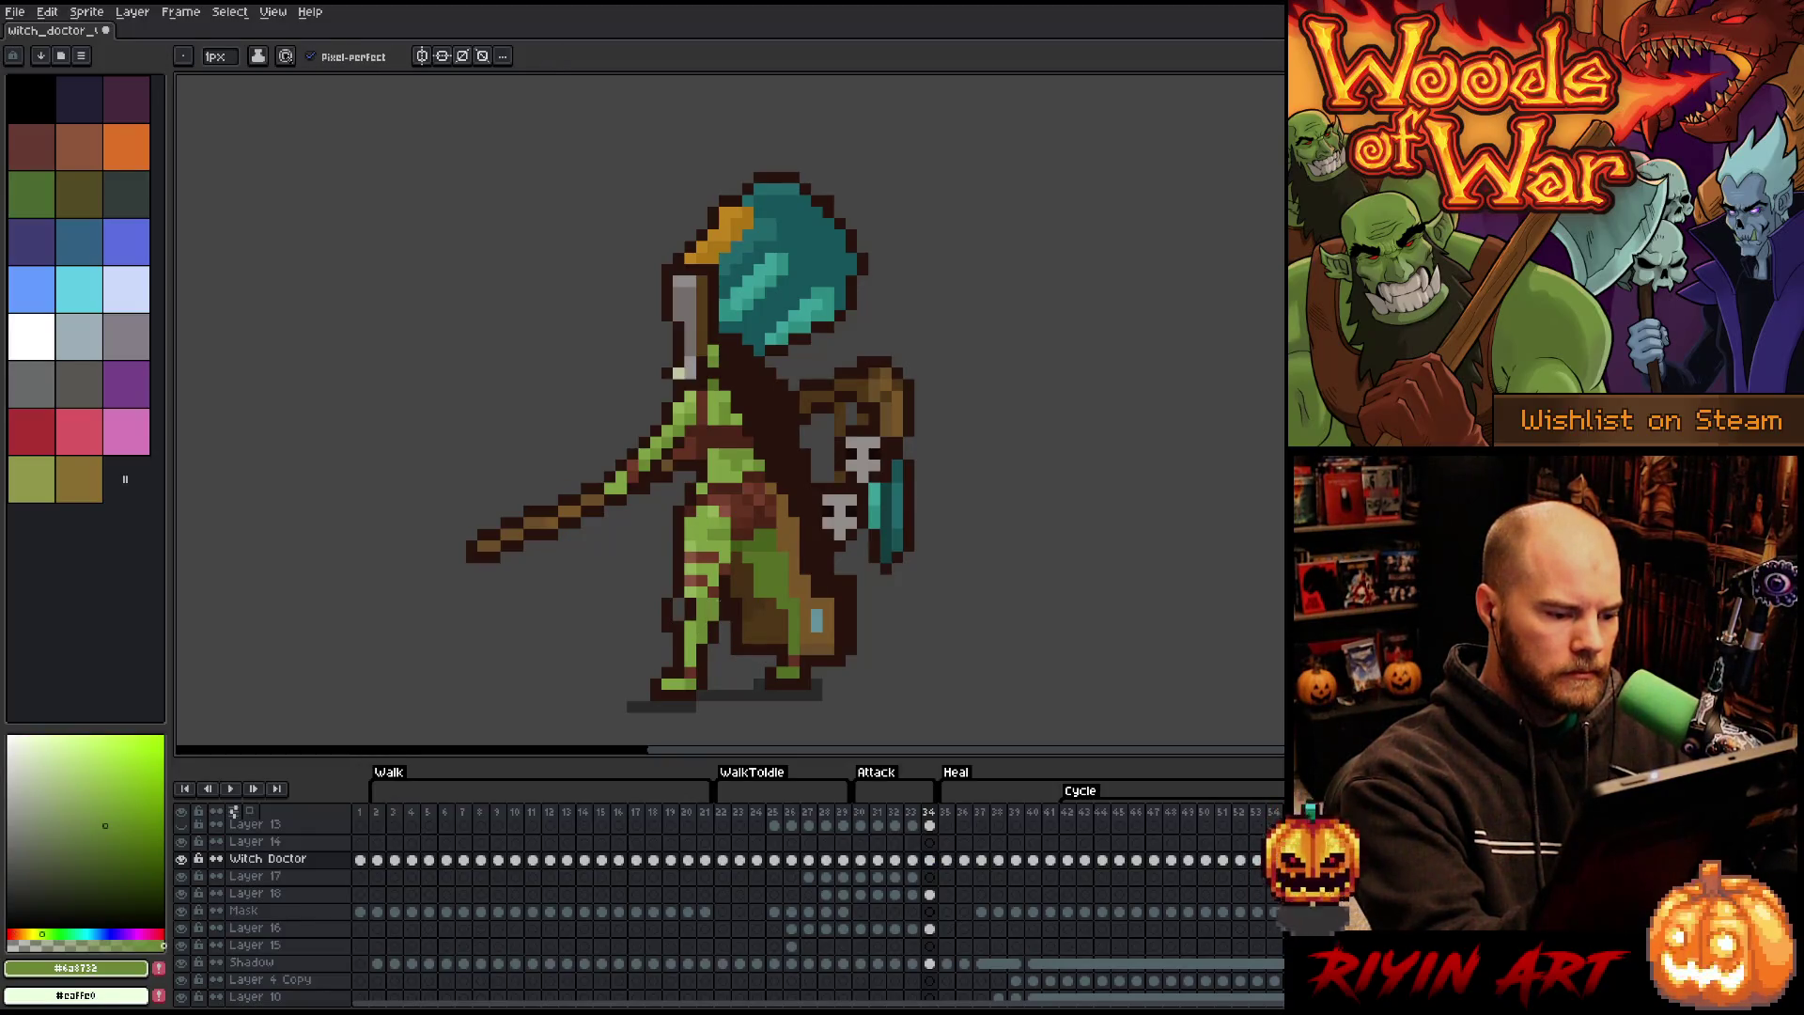
pyautogui.keyDown('alt'); pyautogui.click(703, 605); pyautogui.keyUp('alt')
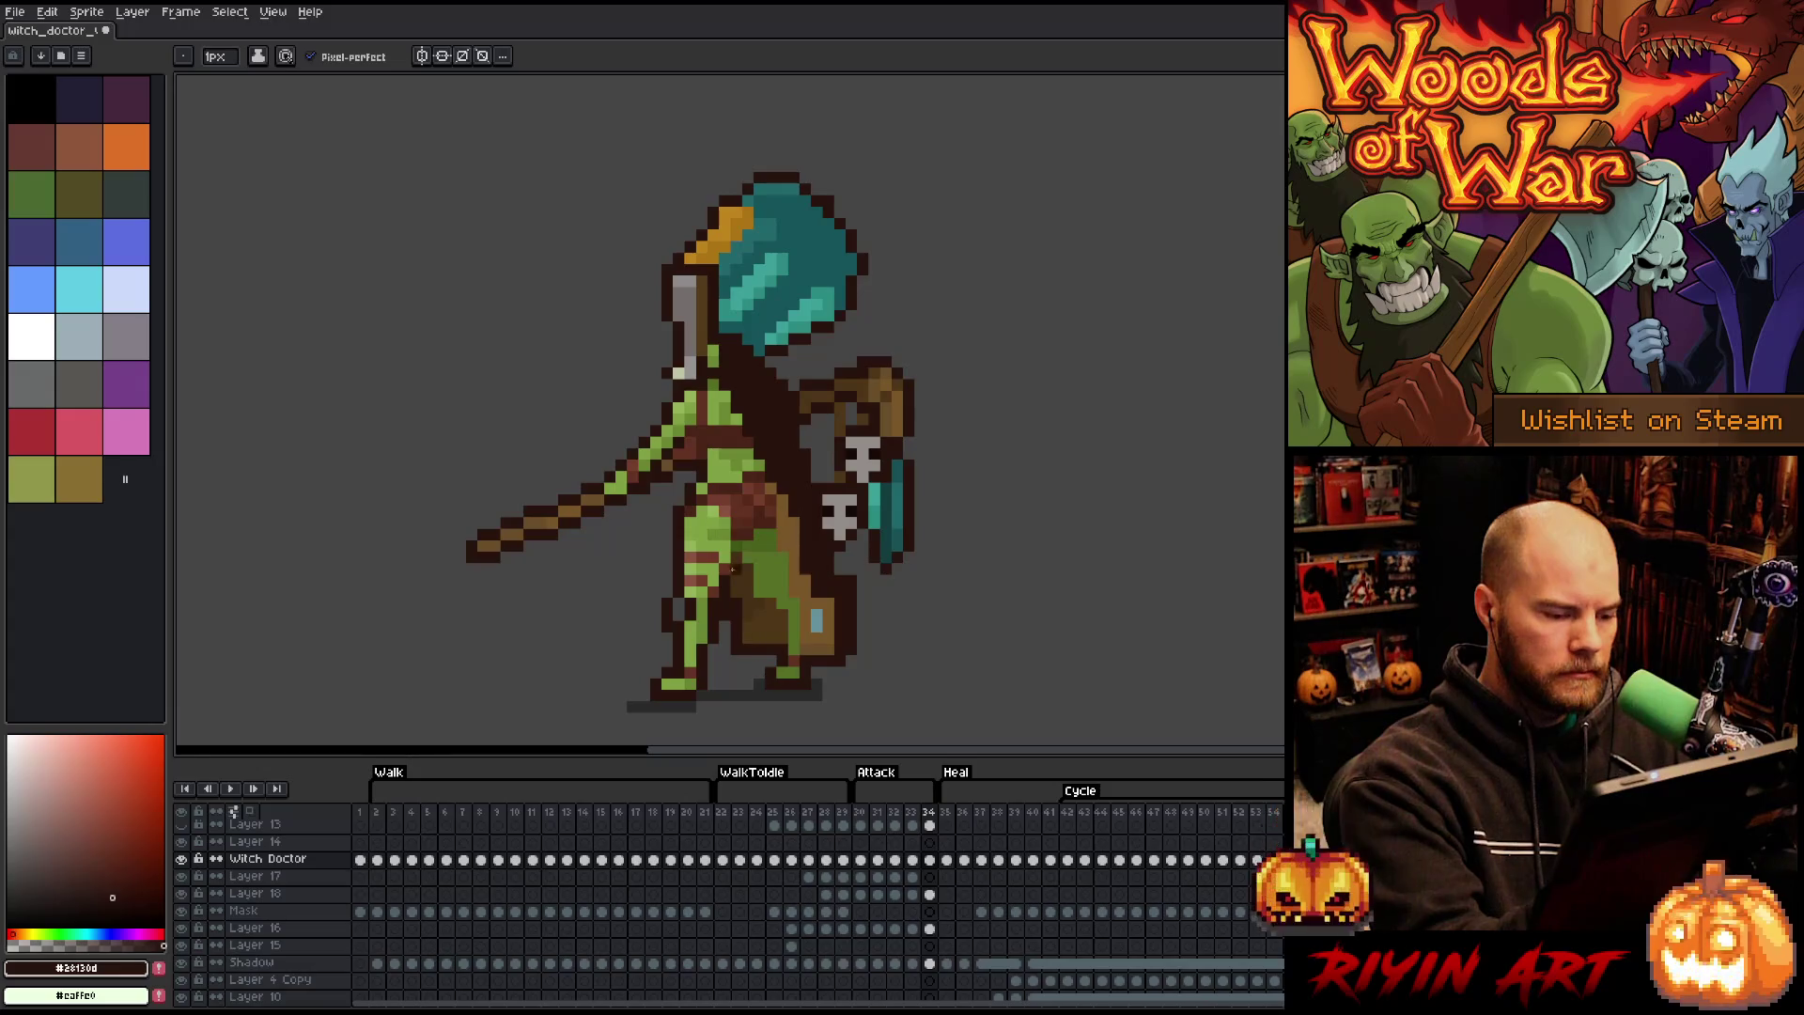
pyautogui.keyDown('alt'); pyautogui.click(700, 615); pyautogui.keyUp('alt')
pyautogui.click(679, 615)
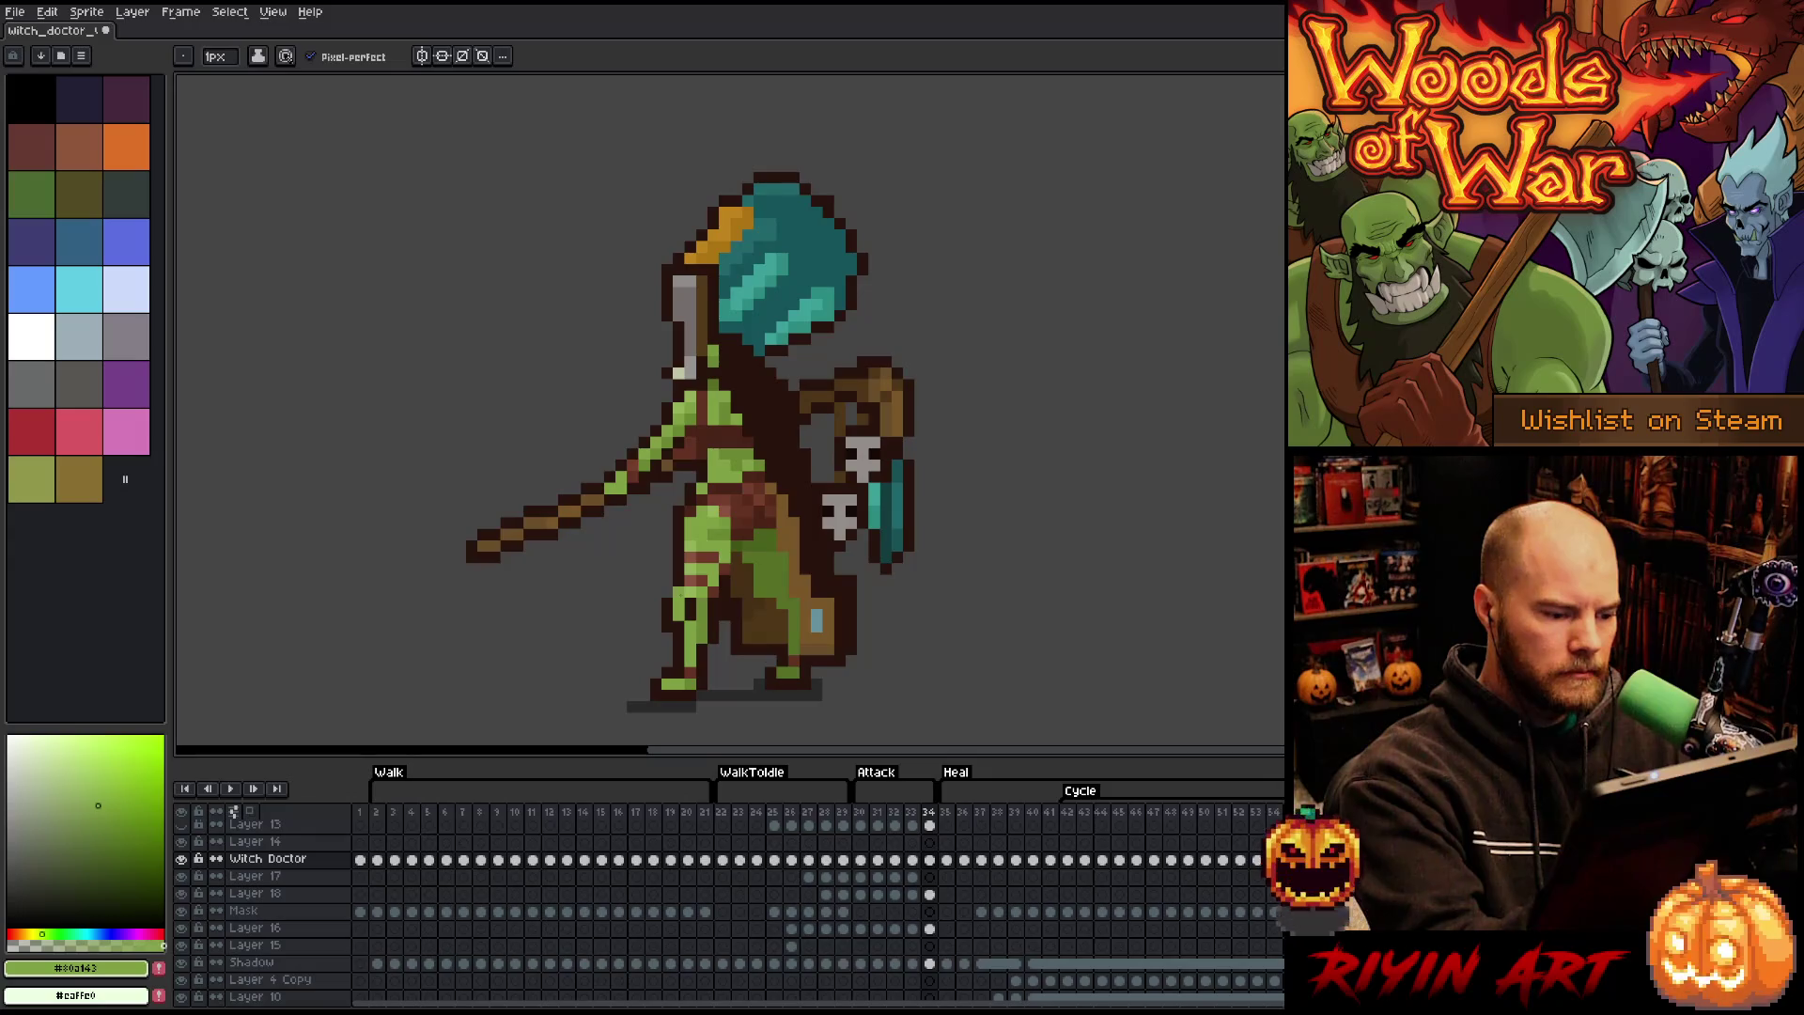
pyautogui.keyDown('alt'); pyautogui.click(700, 526); pyautogui.keyUp('alt')
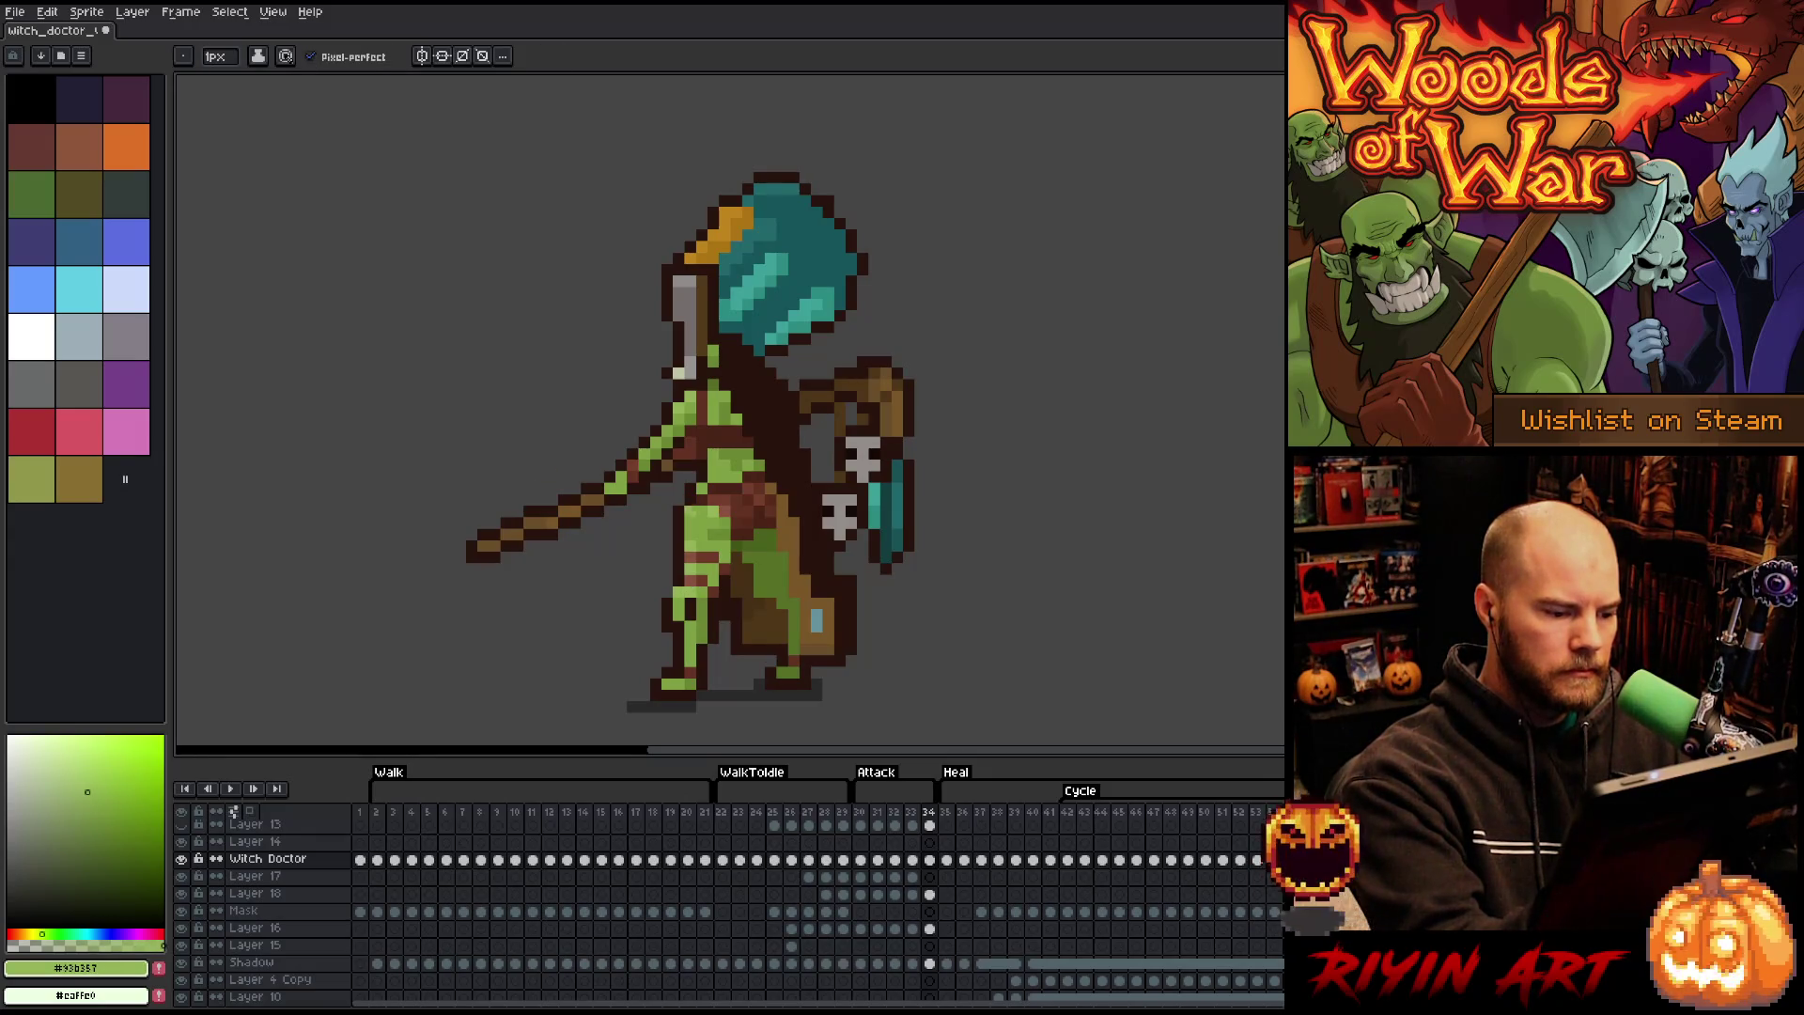
pyautogui.keyDown('alt'); pyautogui.click(689, 601); pyautogui.keyUp('alt')
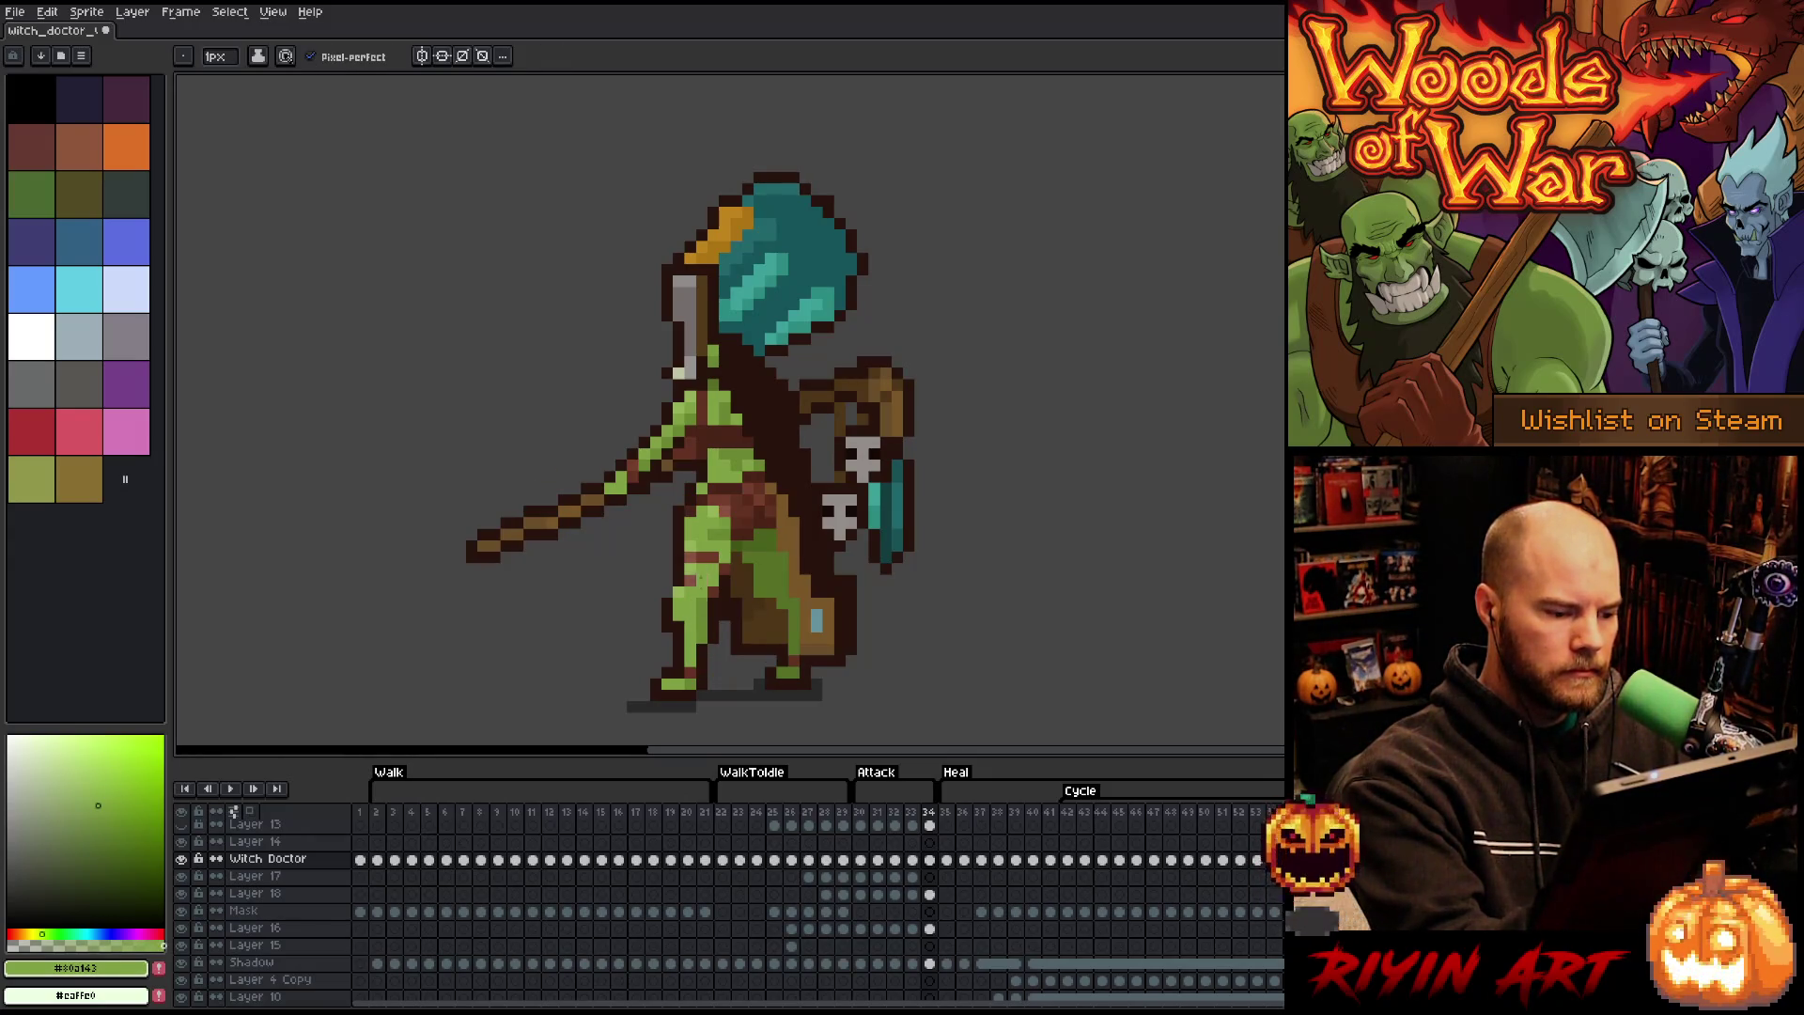
pyautogui.keyDown('alt'); pyautogui.click(666, 626); pyautogui.keyUp('alt')
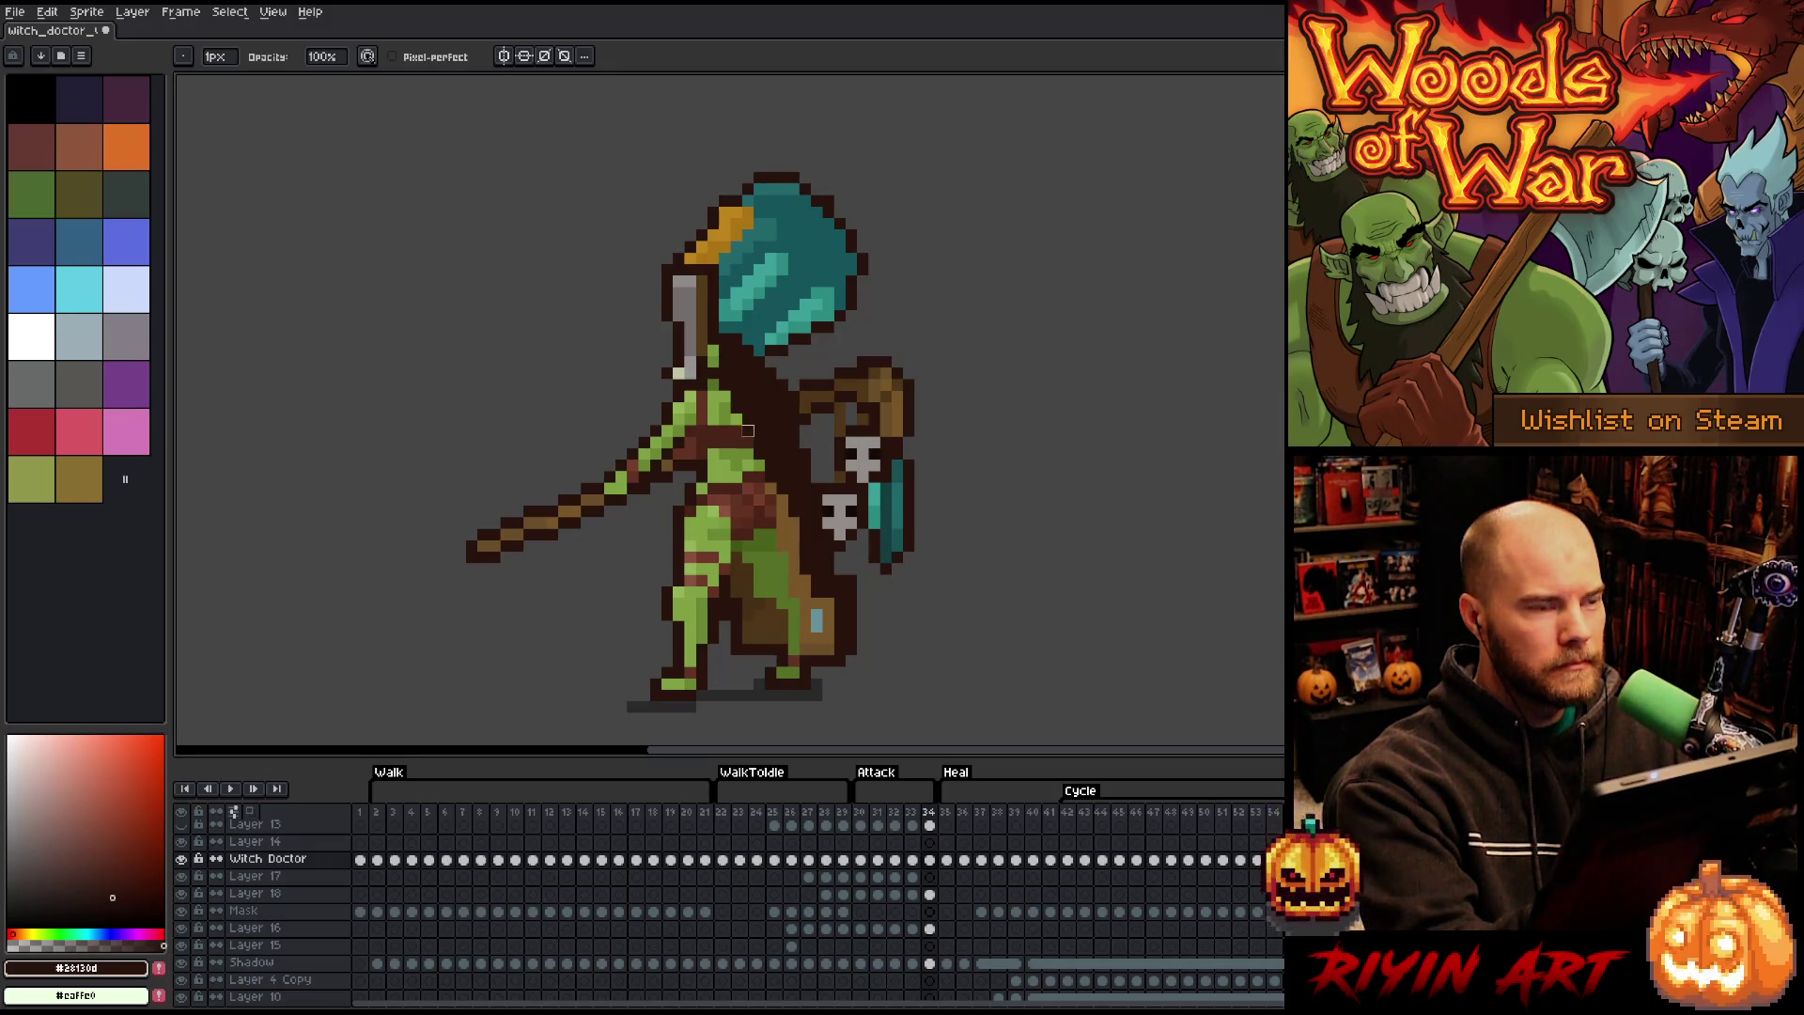
pyautogui.keyDown('alt'); pyautogui.click(667, 626); pyautogui.keyUp('alt')
# - Repaint the front leg wraps with brown, skin green, reddish-brown knee stripe and near-black outline shades
pyautogui.press('e')
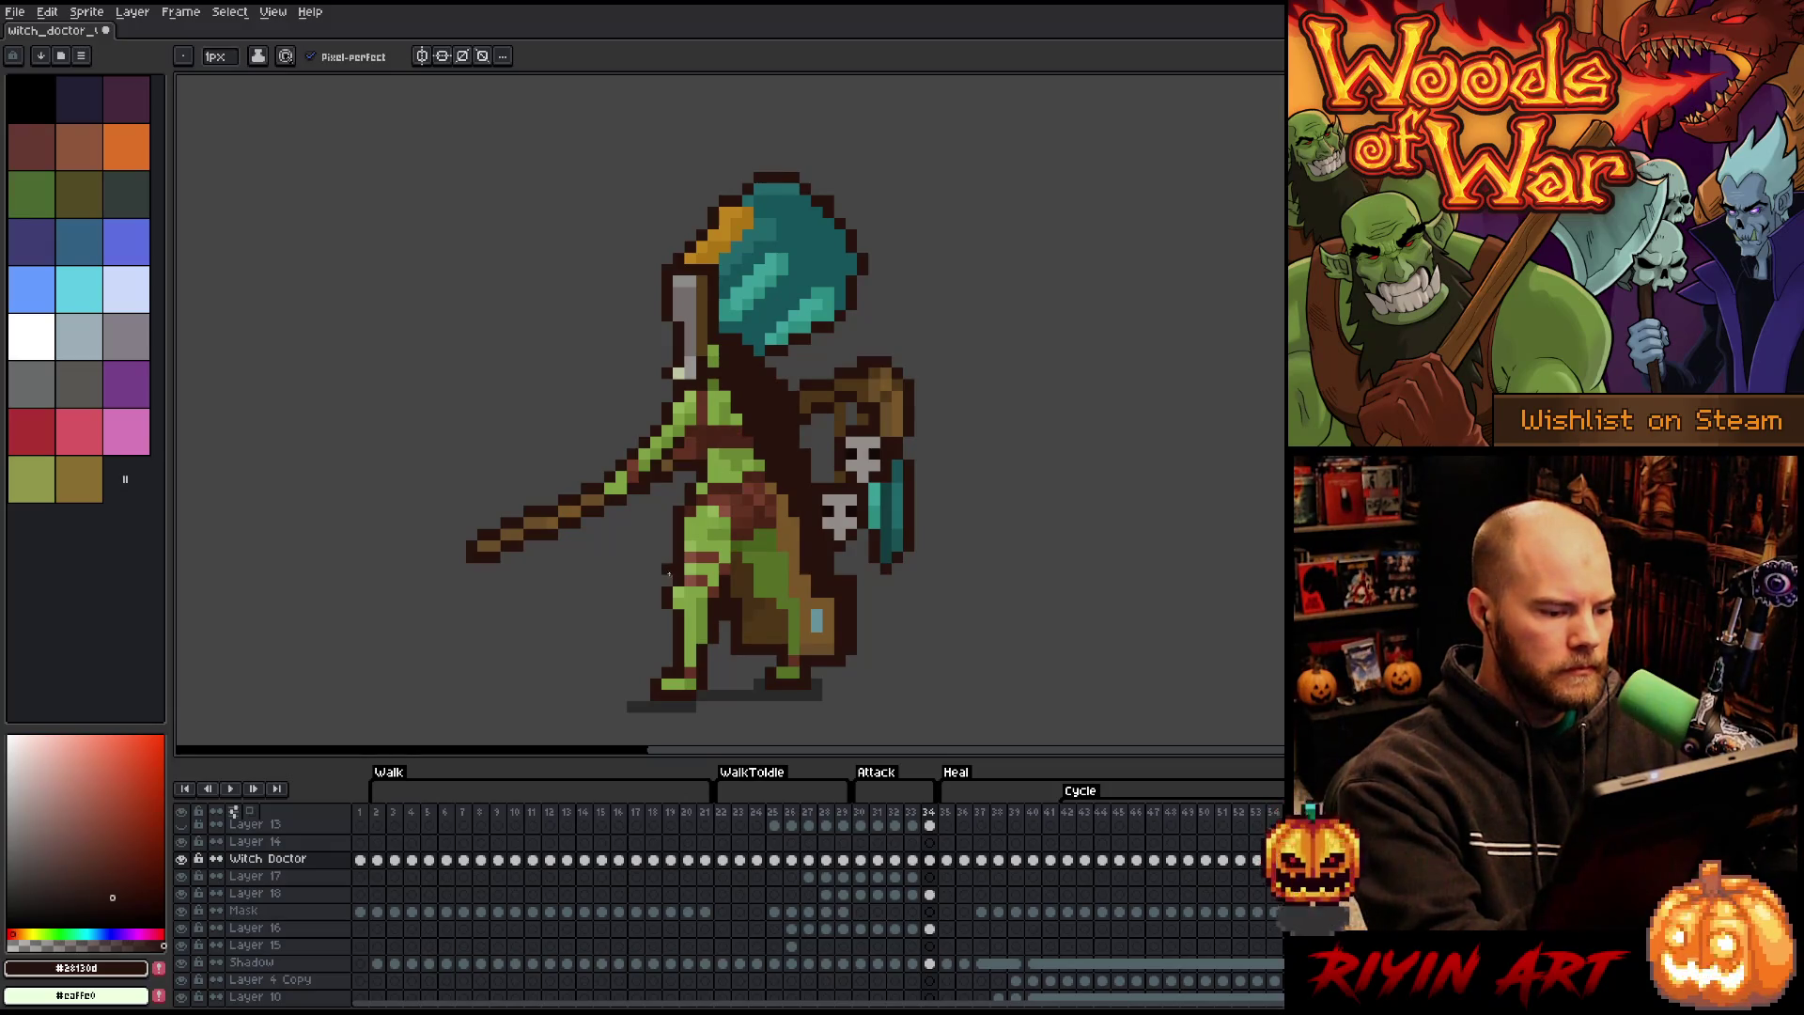
pyautogui.keyDown('alt'); pyautogui.click(677, 575); pyautogui.keyUp('alt')
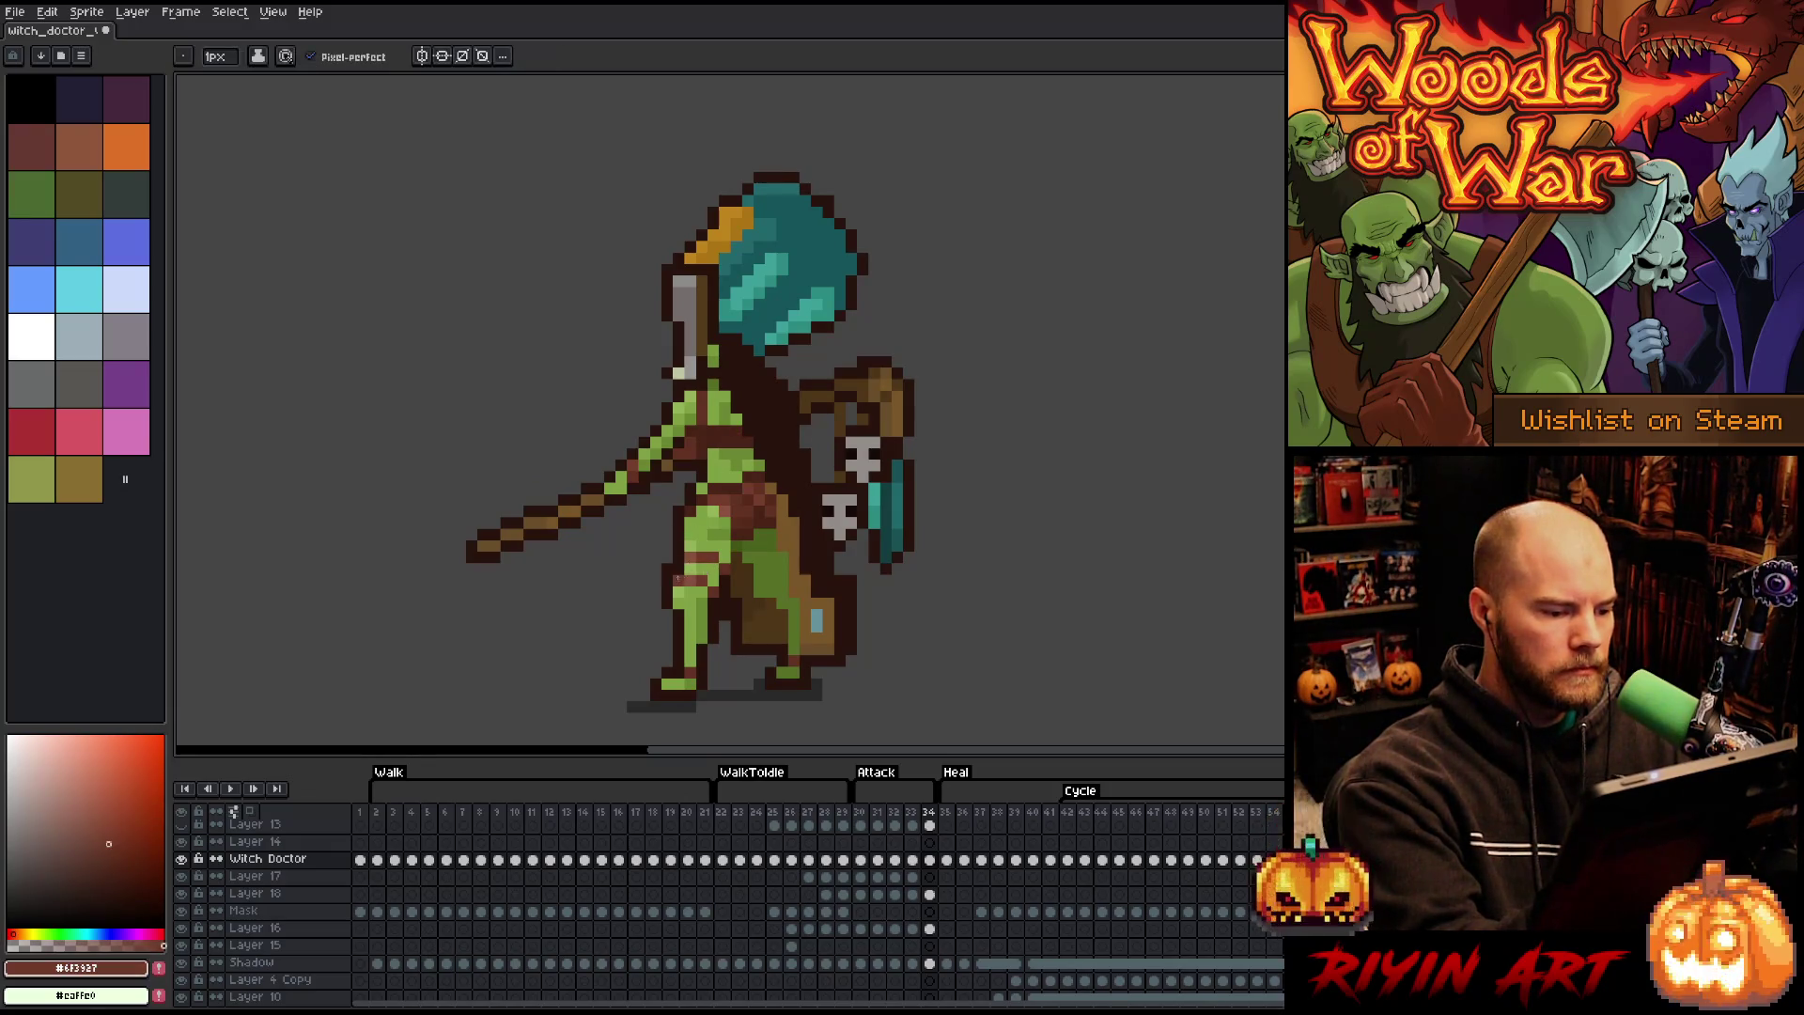
pyautogui.keyDown('alt'); pyautogui.click(711, 570); pyautogui.keyUp('alt')
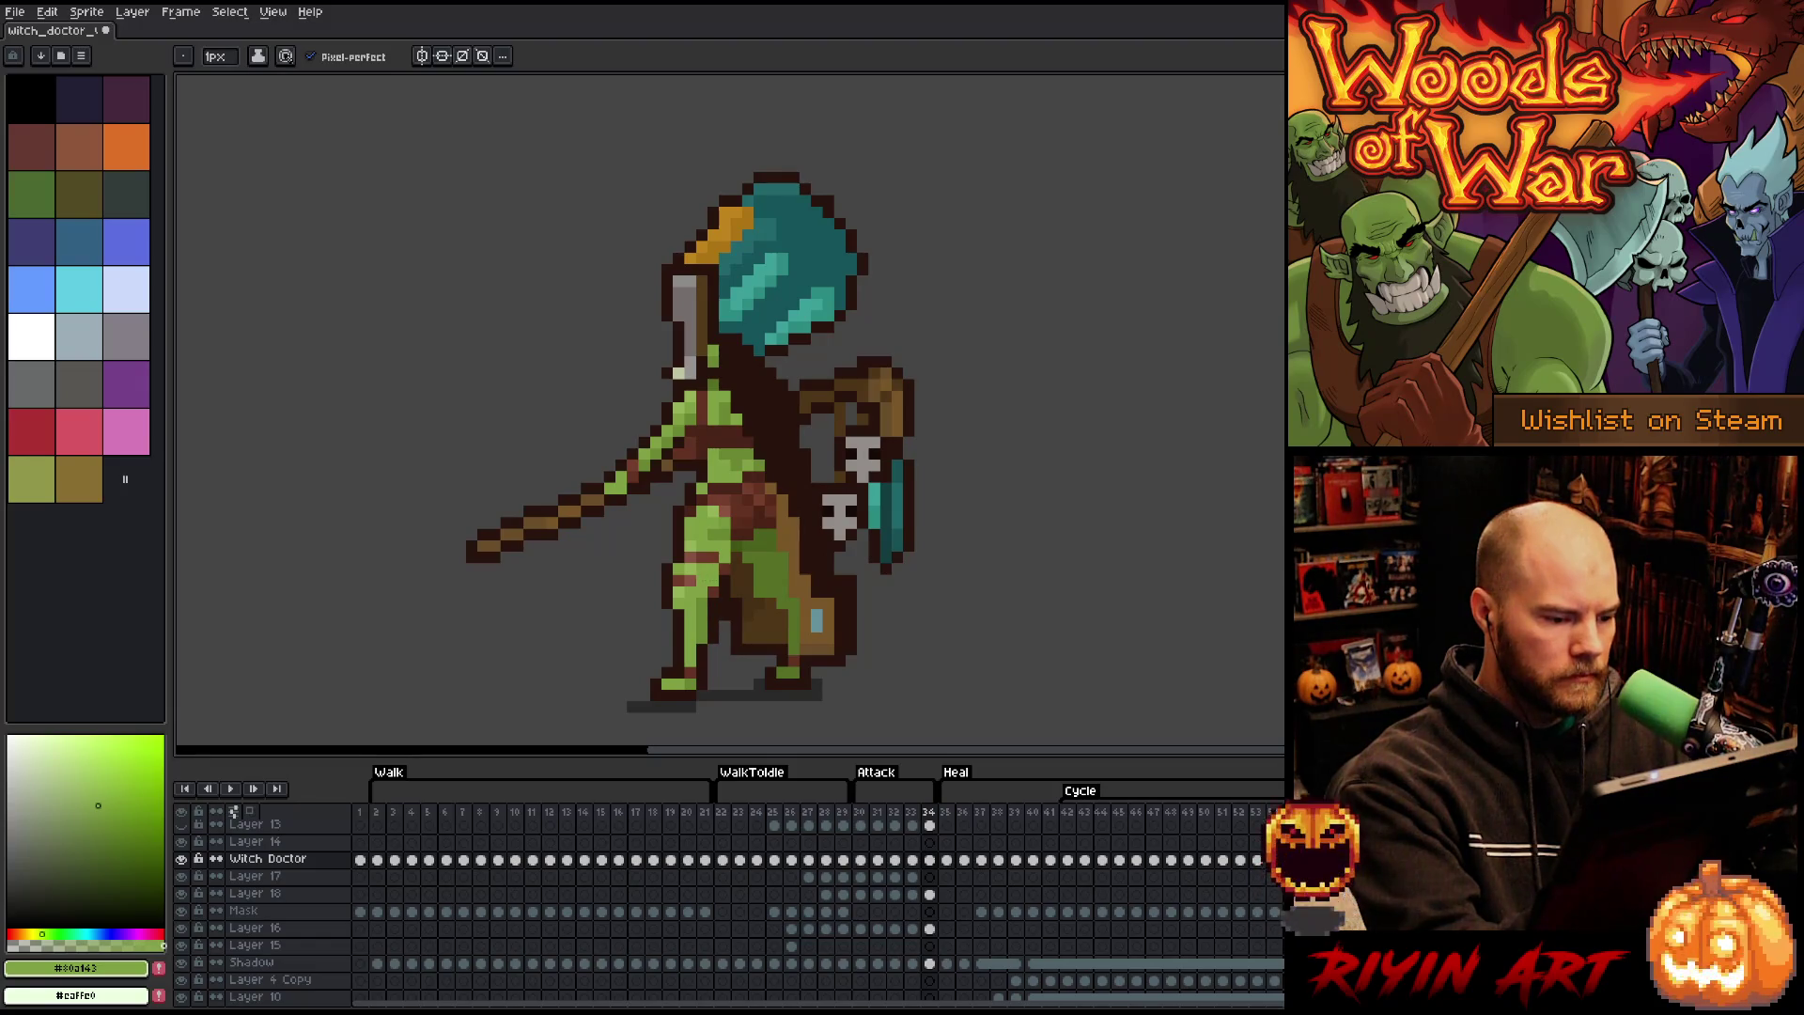
pyautogui.keyDown('alt'); pyautogui.click(715, 570); pyautogui.keyUp('alt')
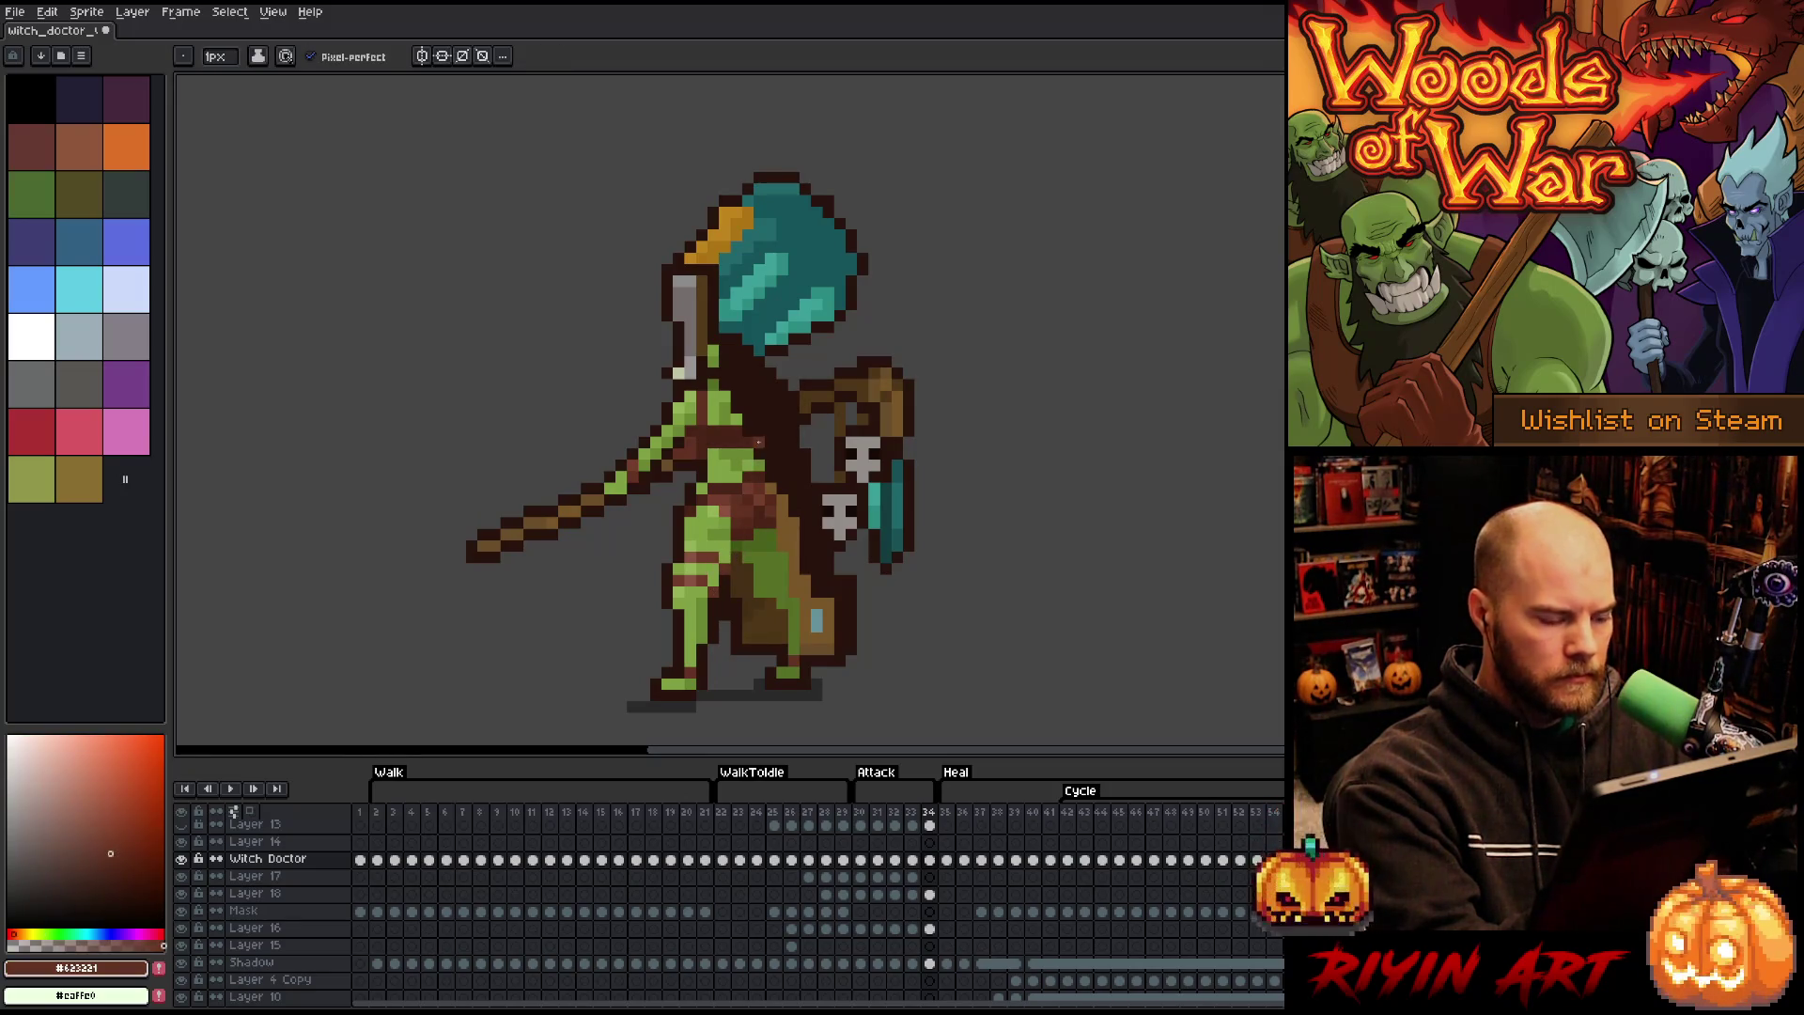
pyautogui.keyDown('alt'); pyautogui.click(717, 577); pyautogui.keyUp('alt')
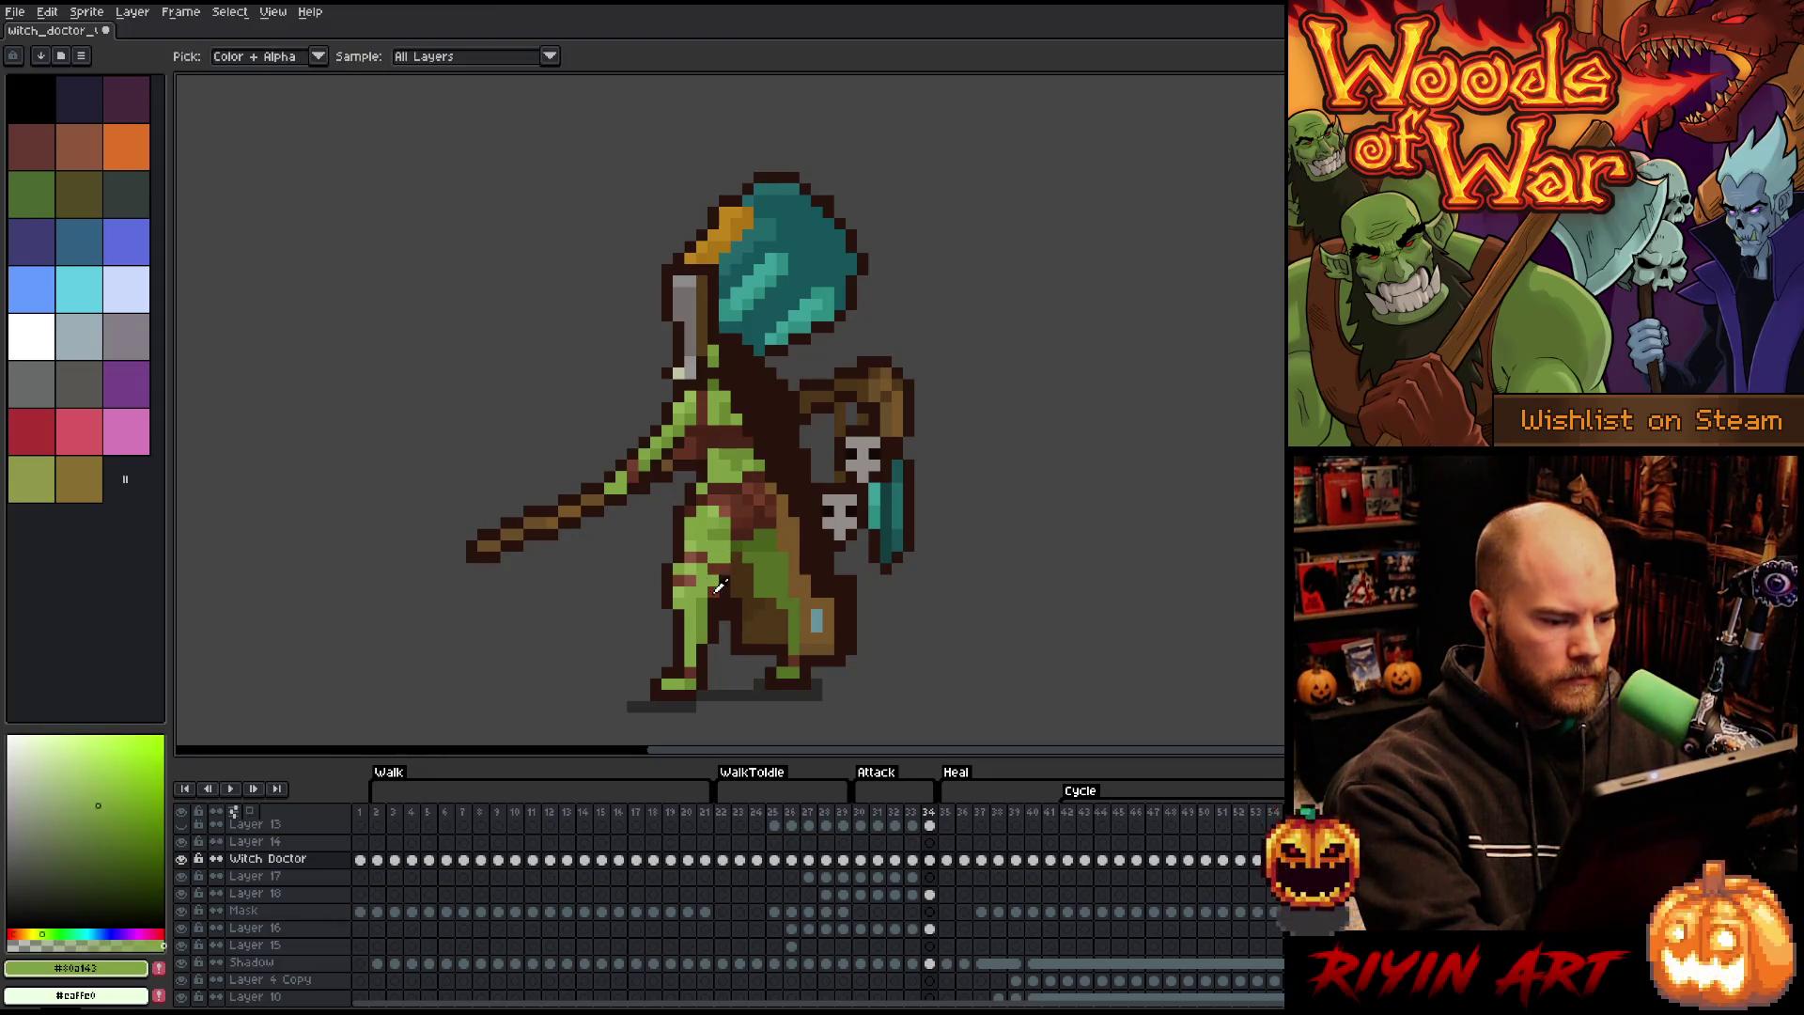
pyautogui.keyDown('alt'); pyautogui.click(702, 579); pyautogui.keyUp('alt')
pyautogui.keyDown('alt'); pyautogui.click(698, 560); pyautogui.keyUp('alt')
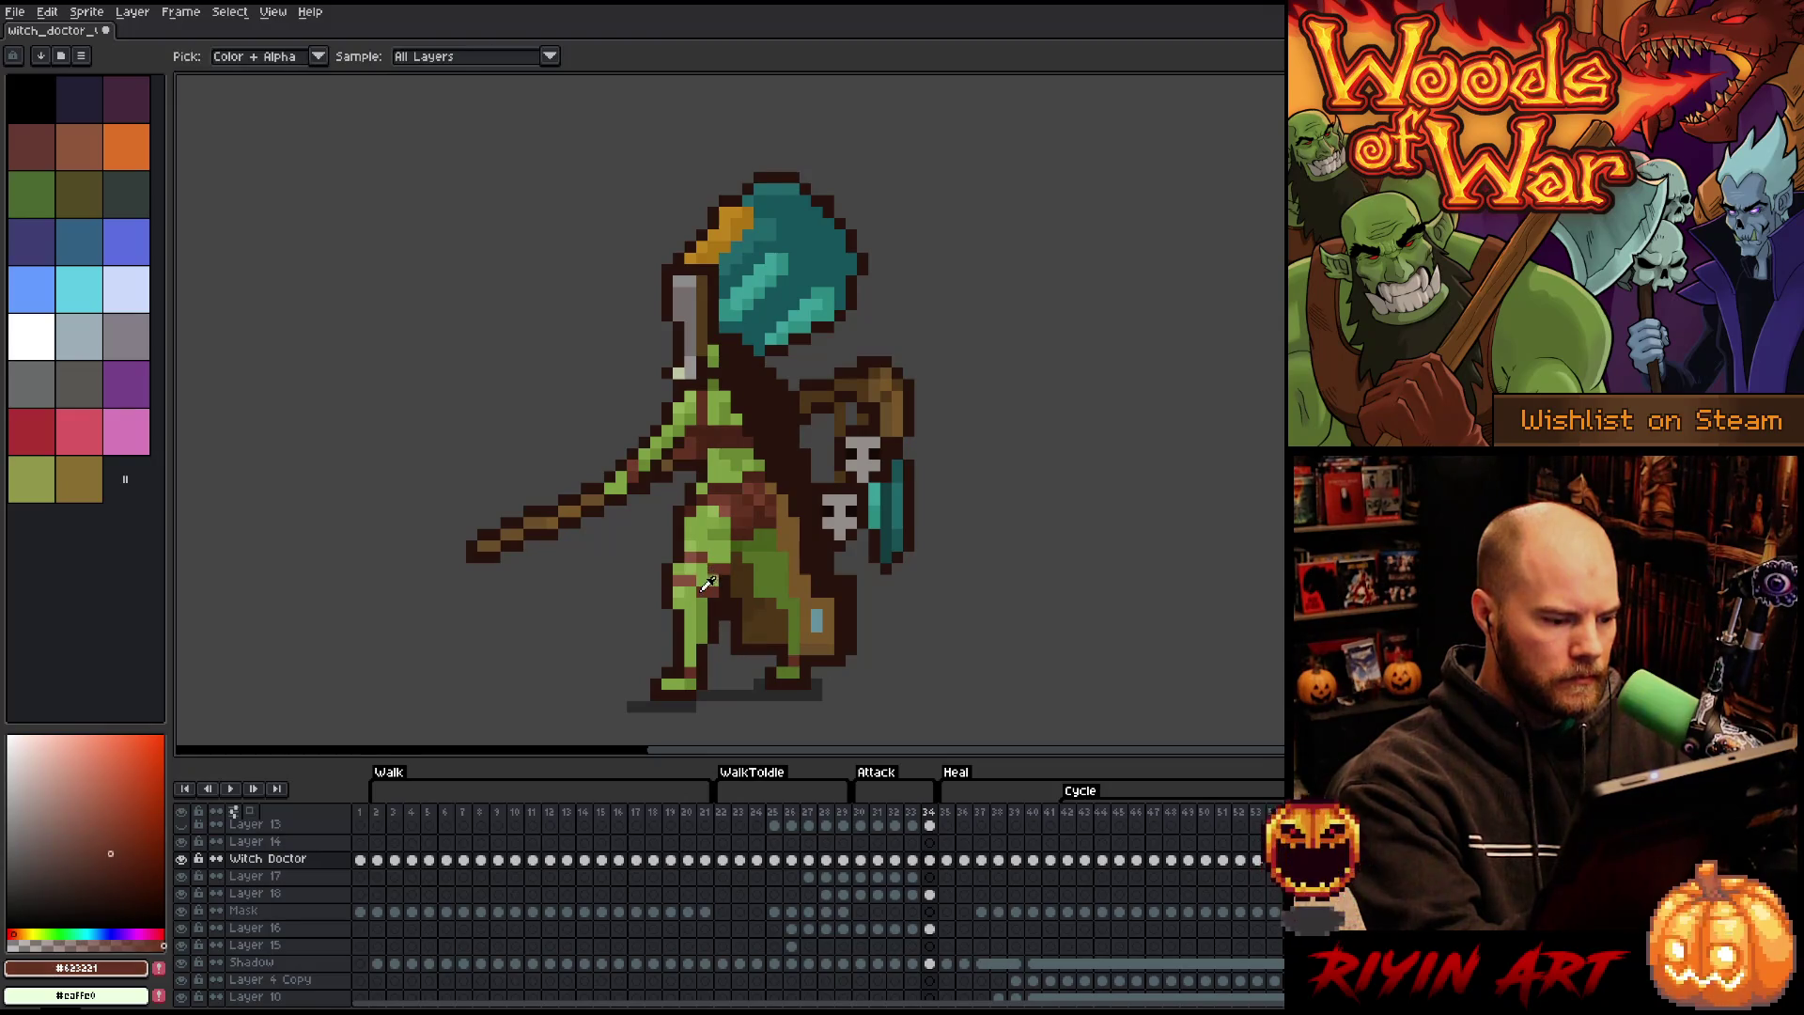
pyautogui.keyDown('alt'); pyautogui.click(730, 610); pyautogui.keyUp('alt')
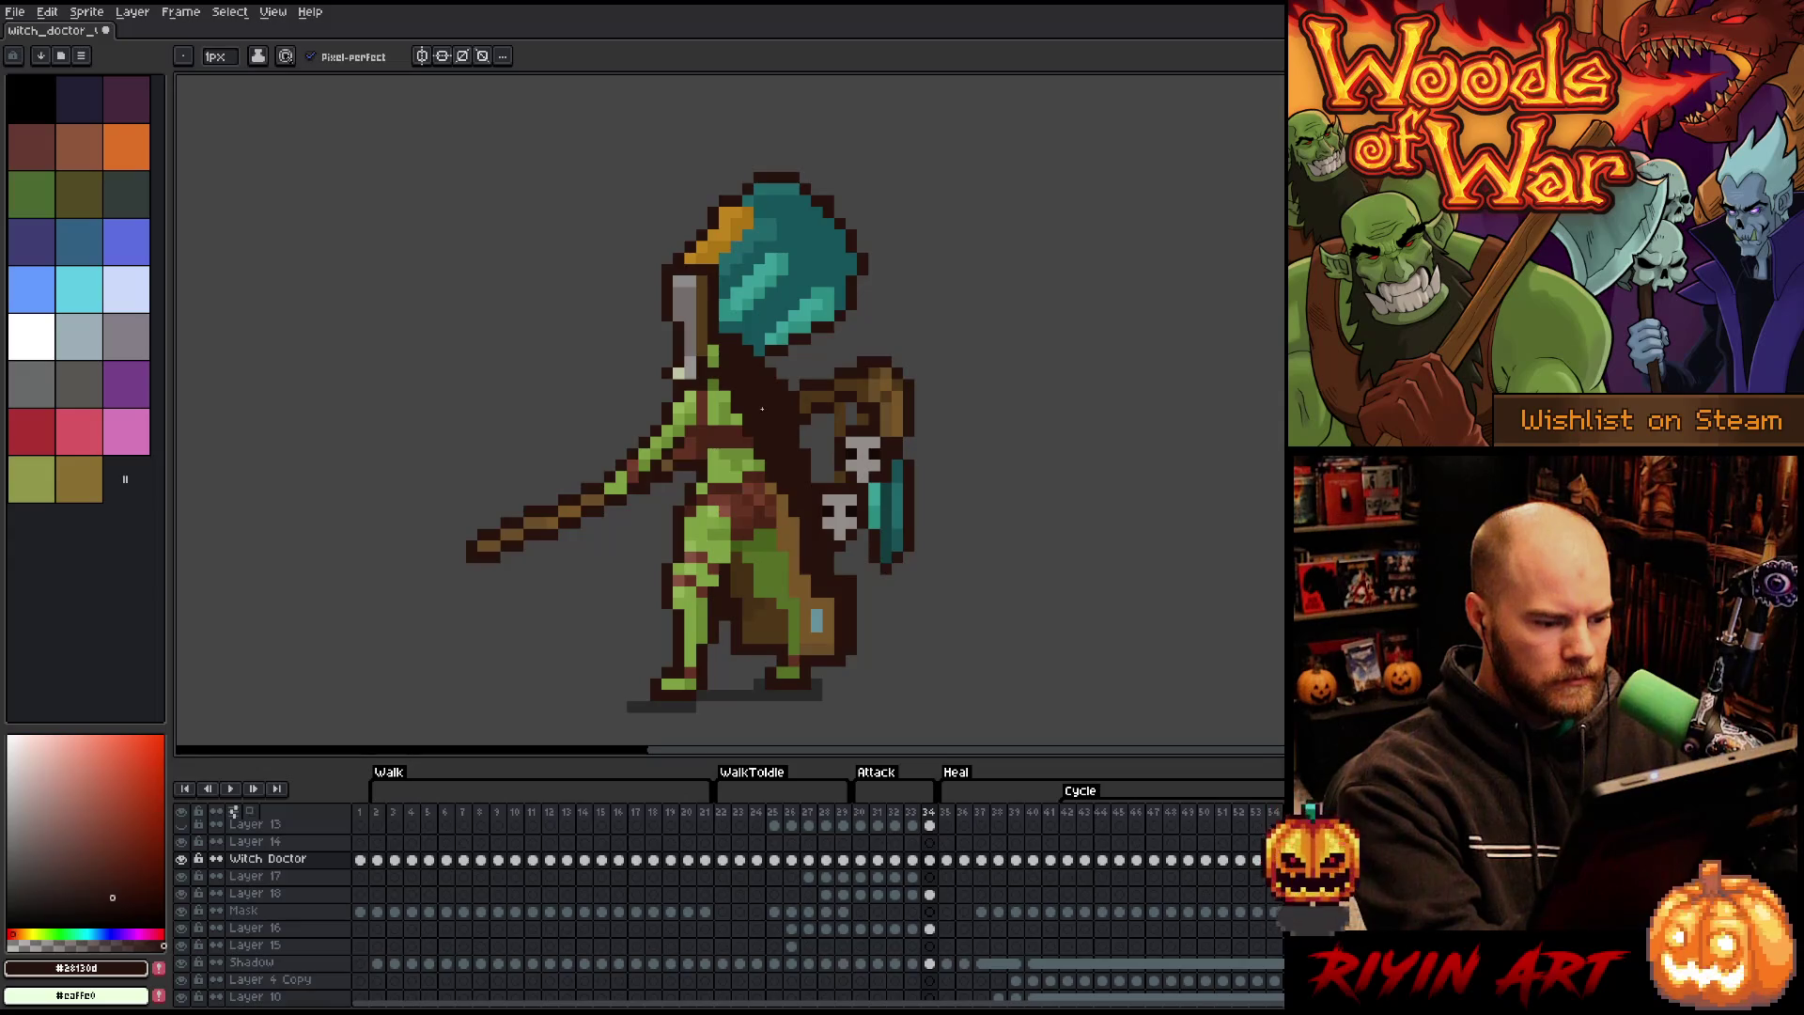
pyautogui.keyDown('alt'); pyautogui.click(763, 606); pyautogui.keyUp('alt')
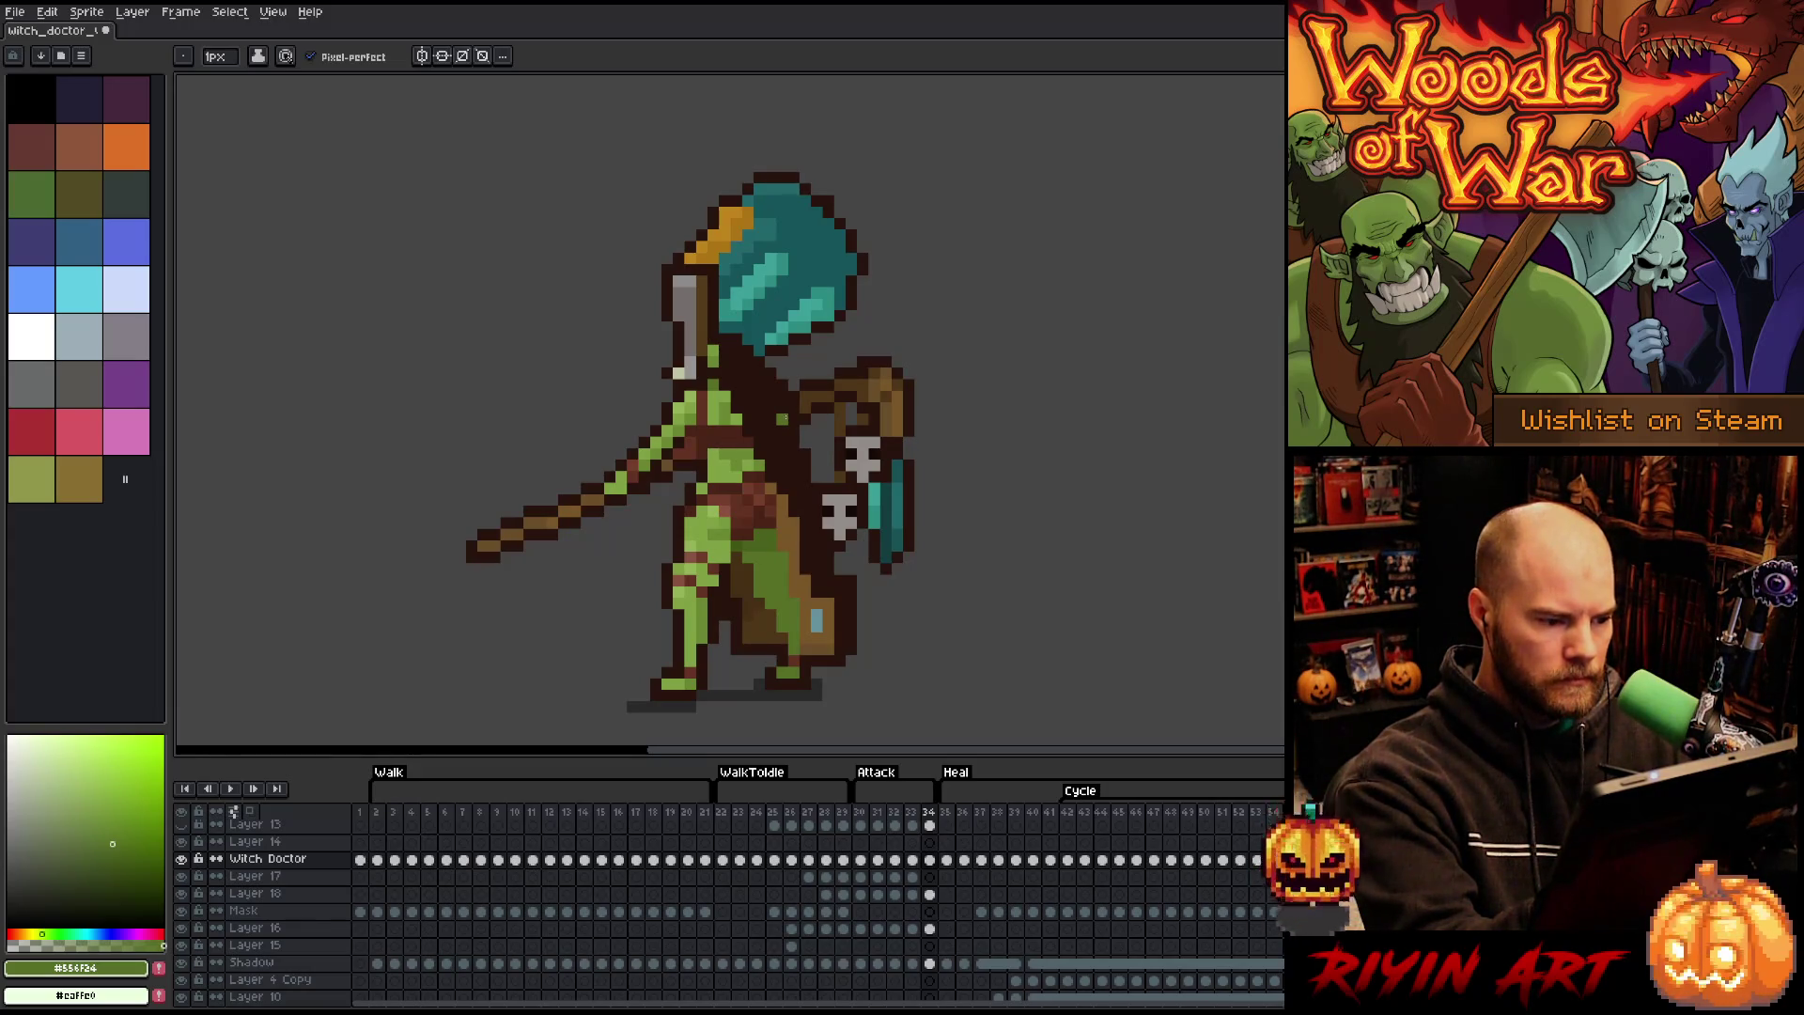
pyautogui.press(',')
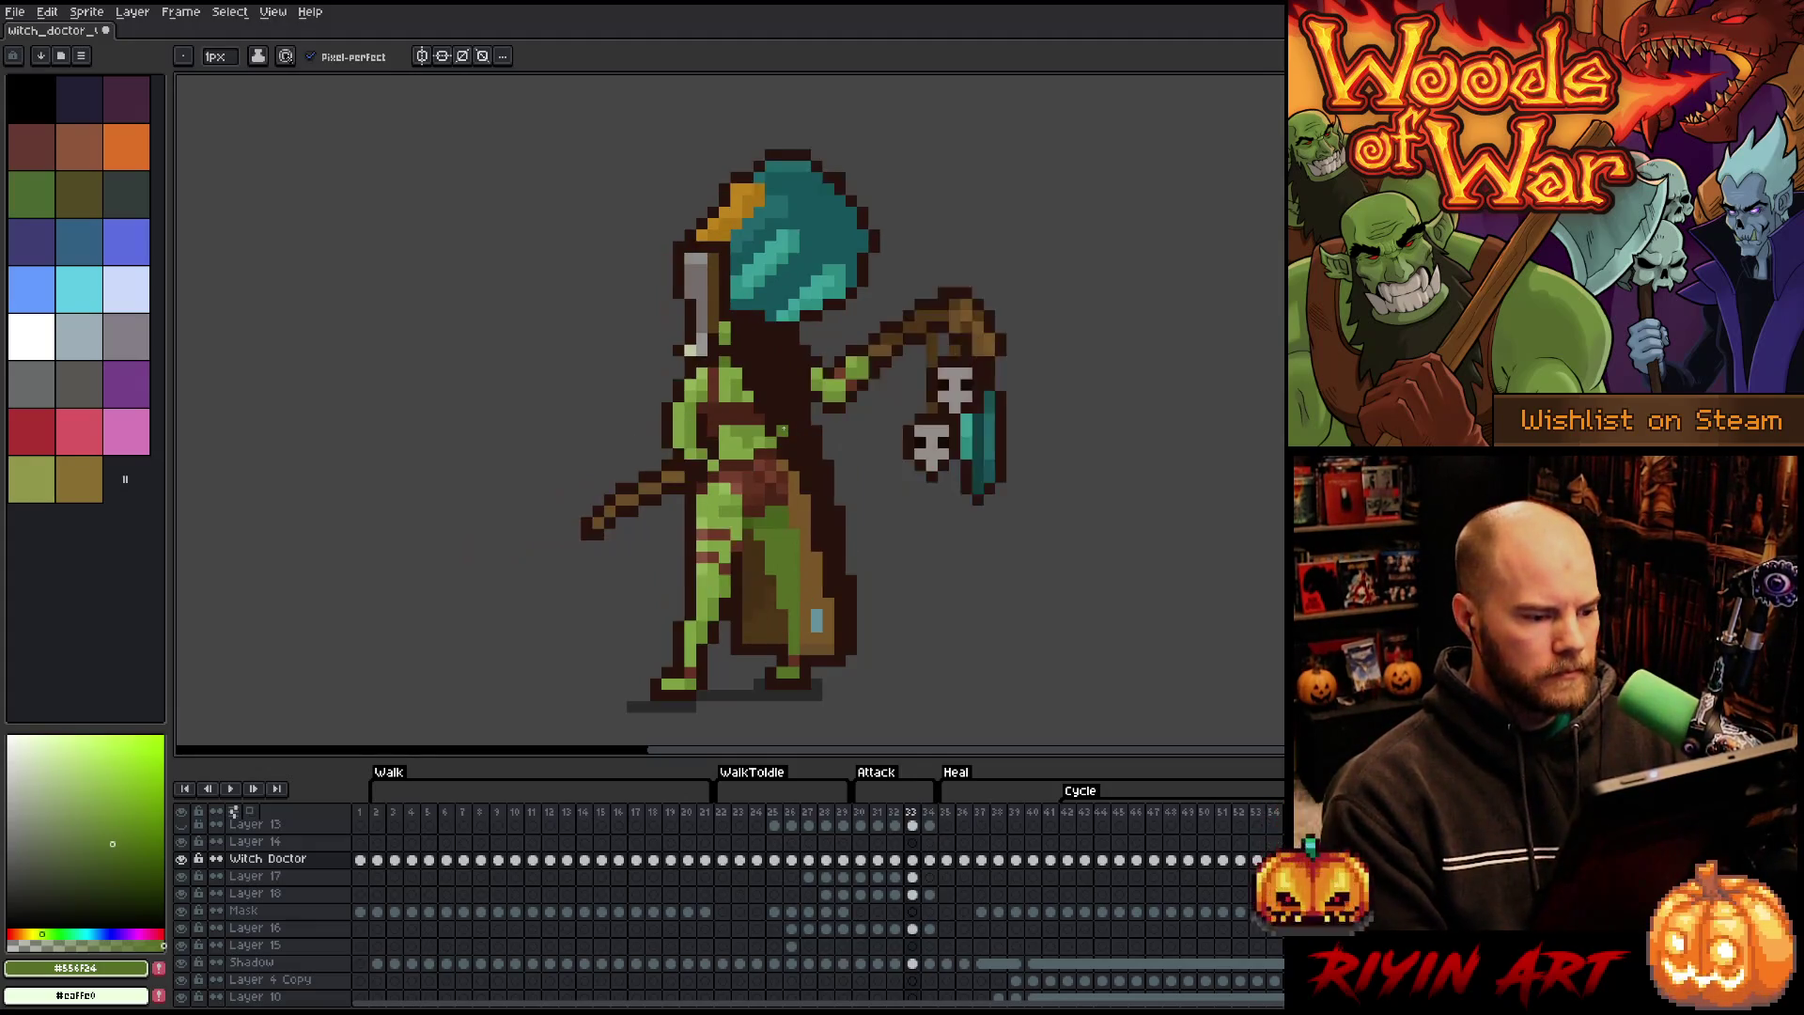
# - Flip back and forth between frames 33 and 34 to compare the poses
pyautogui.press('.')
pyautogui.press(',')
pyautogui.press('.')
pyautogui.press(',')
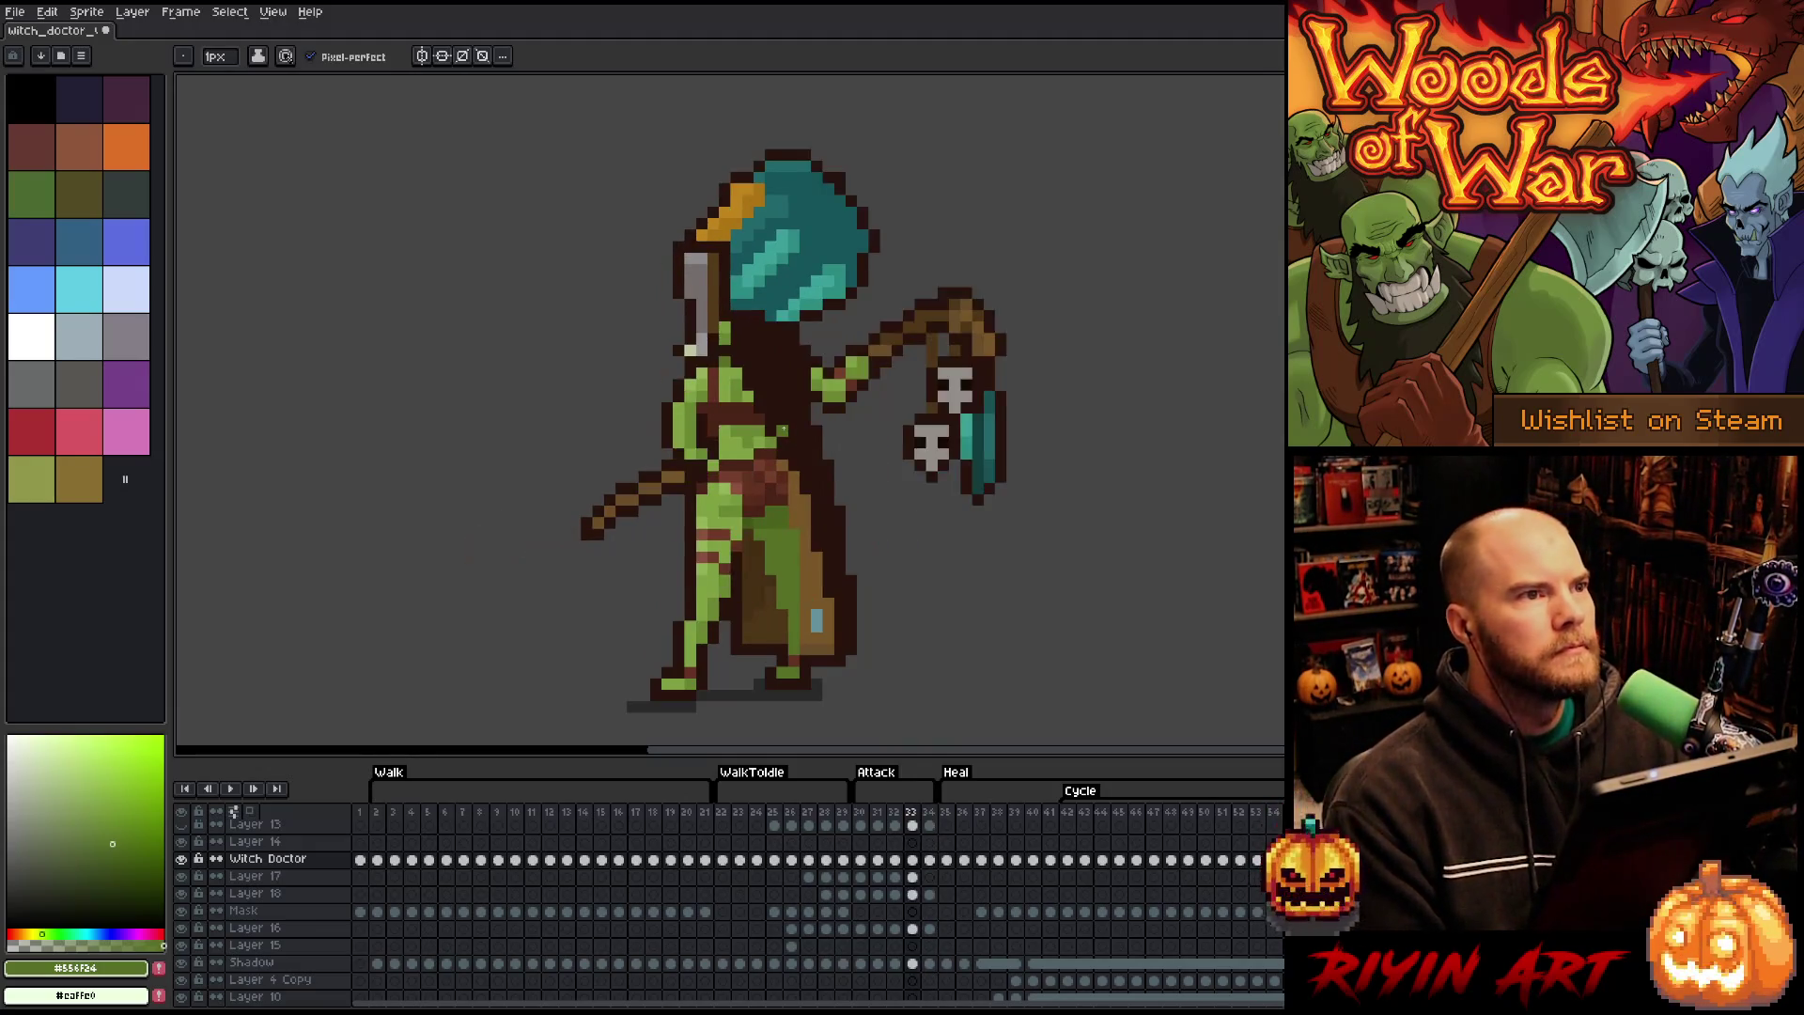
pyautogui.press('.')
pyautogui.press(',')
pyautogui.press('.')
pyautogui.press(',')
pyautogui.press('.')
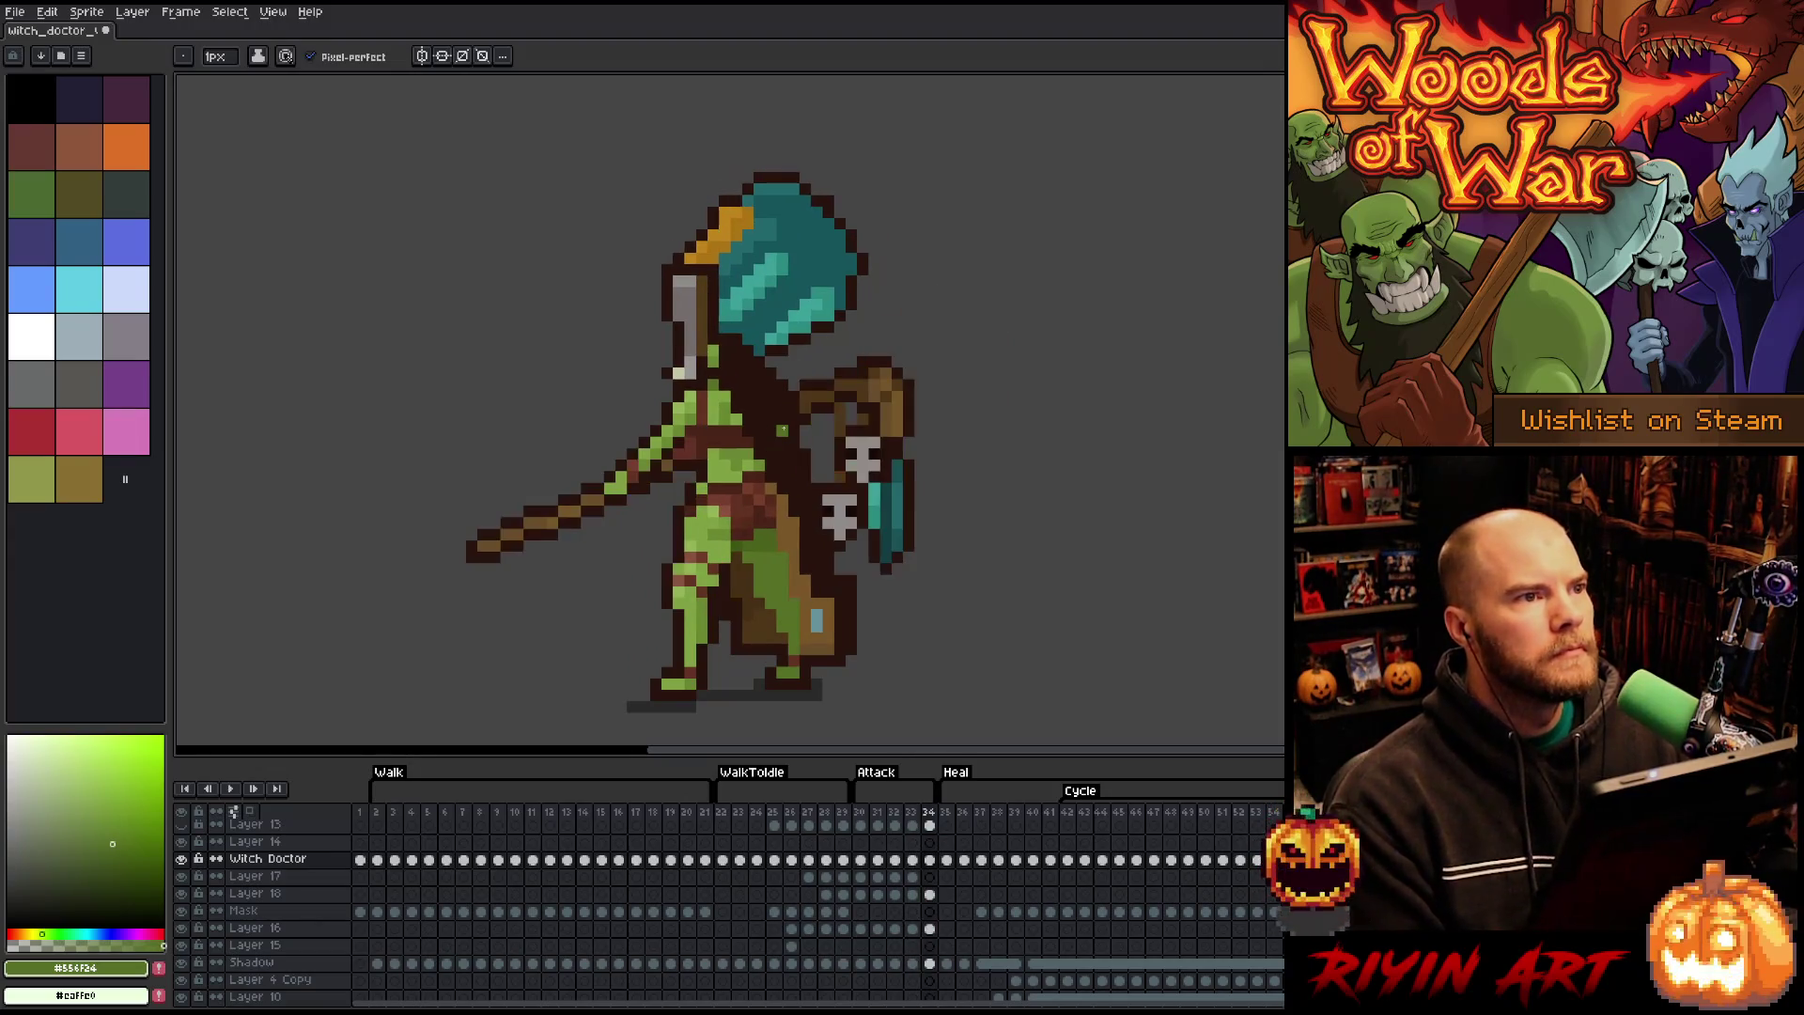
pyautogui.press(',')
pyautogui.press('.')
pyautogui.press(',')
pyautogui.press('.')
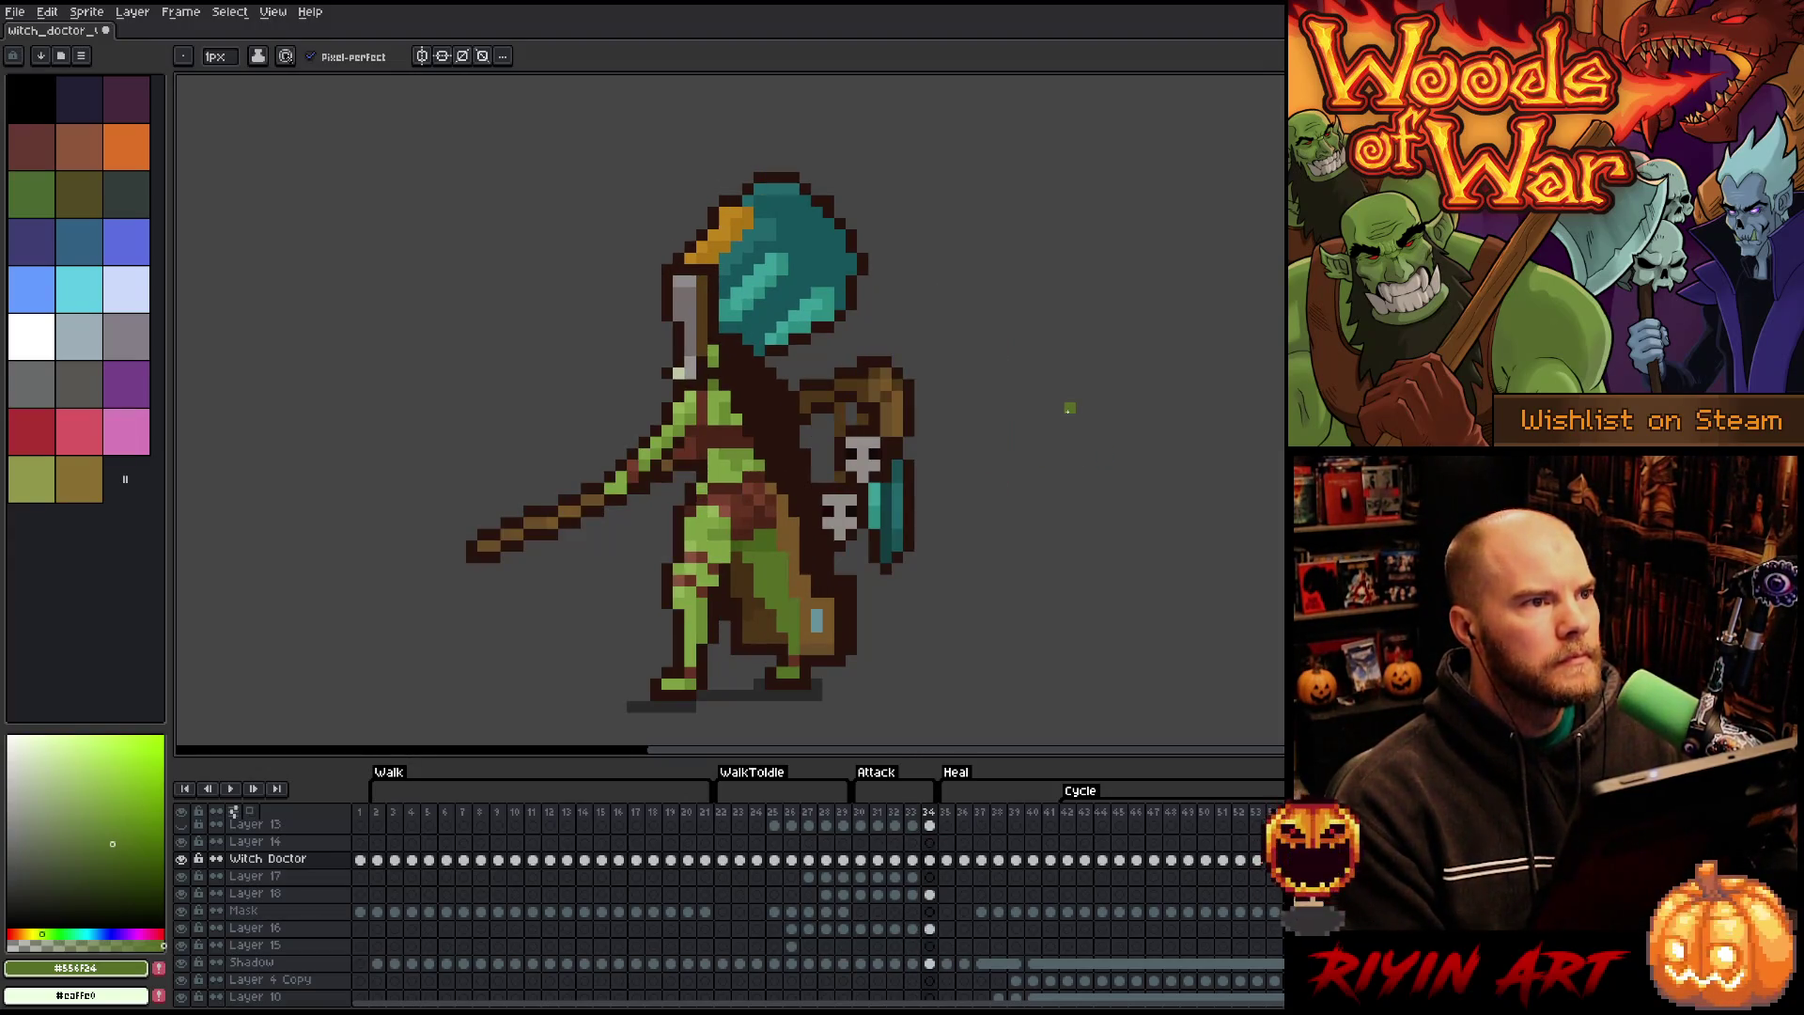
pyautogui.press(',')
pyautogui.press('.')
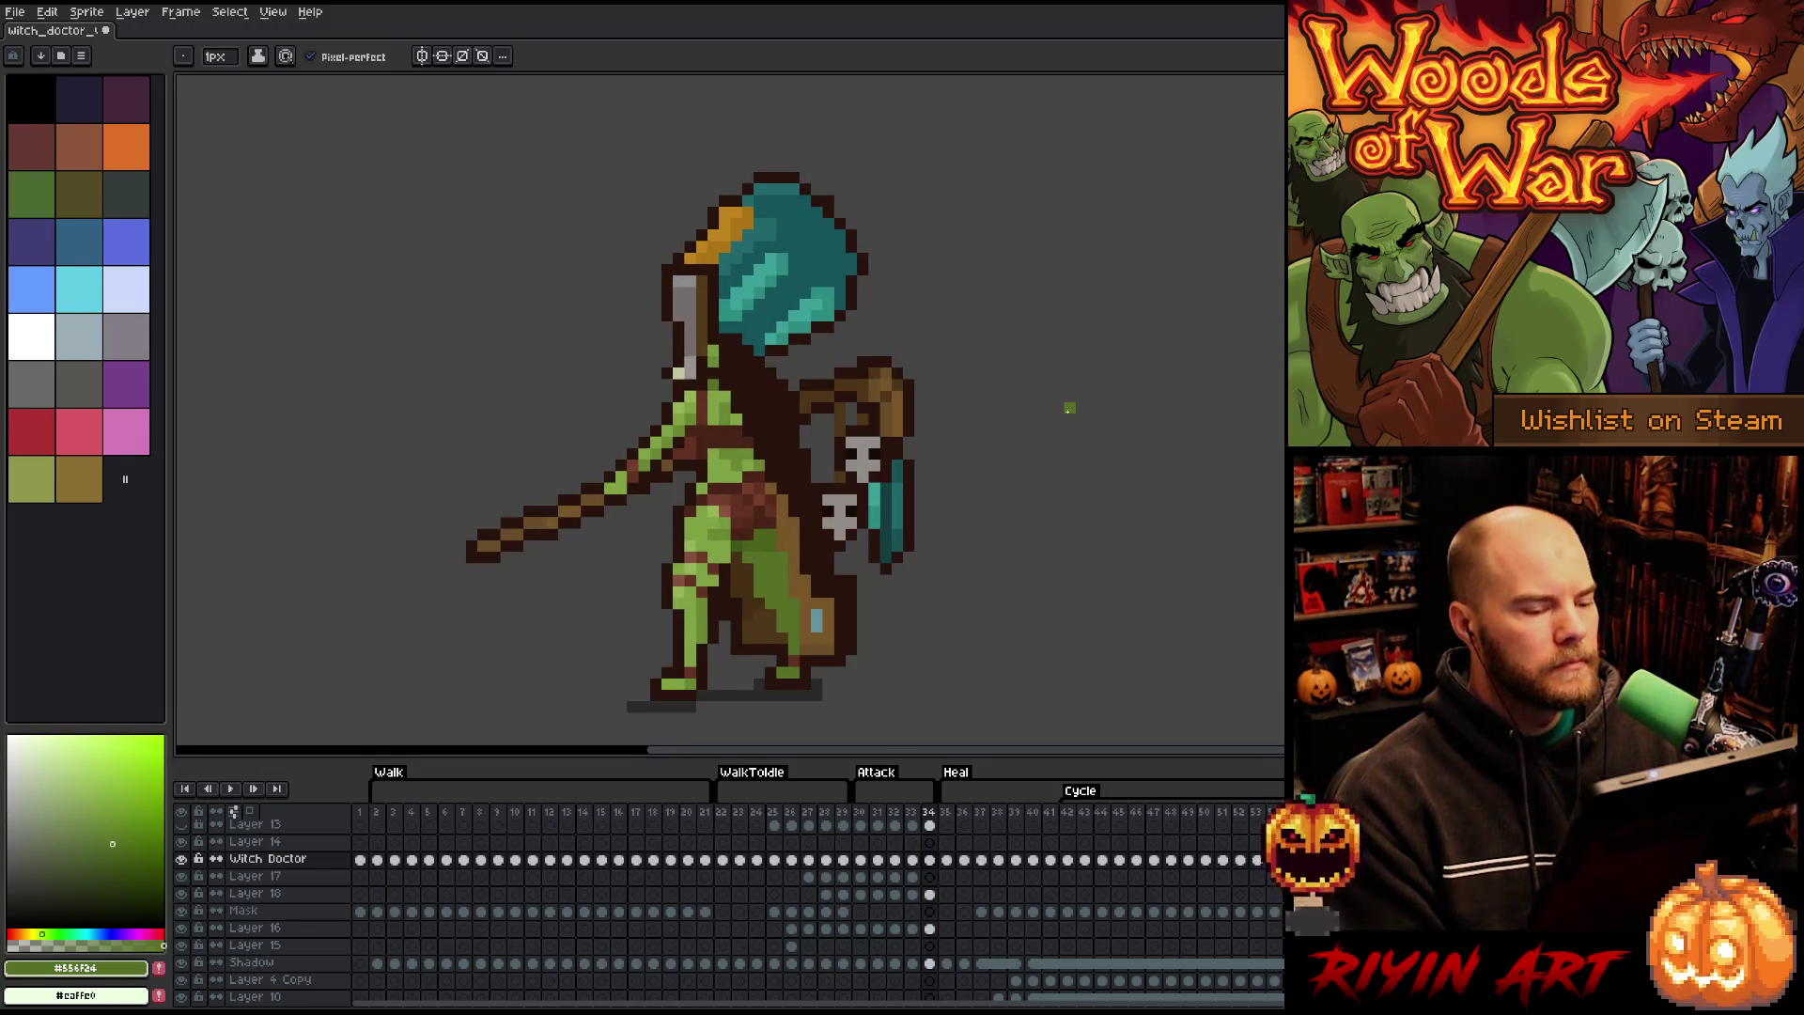
pyautogui.press(',')
pyautogui.press('.')
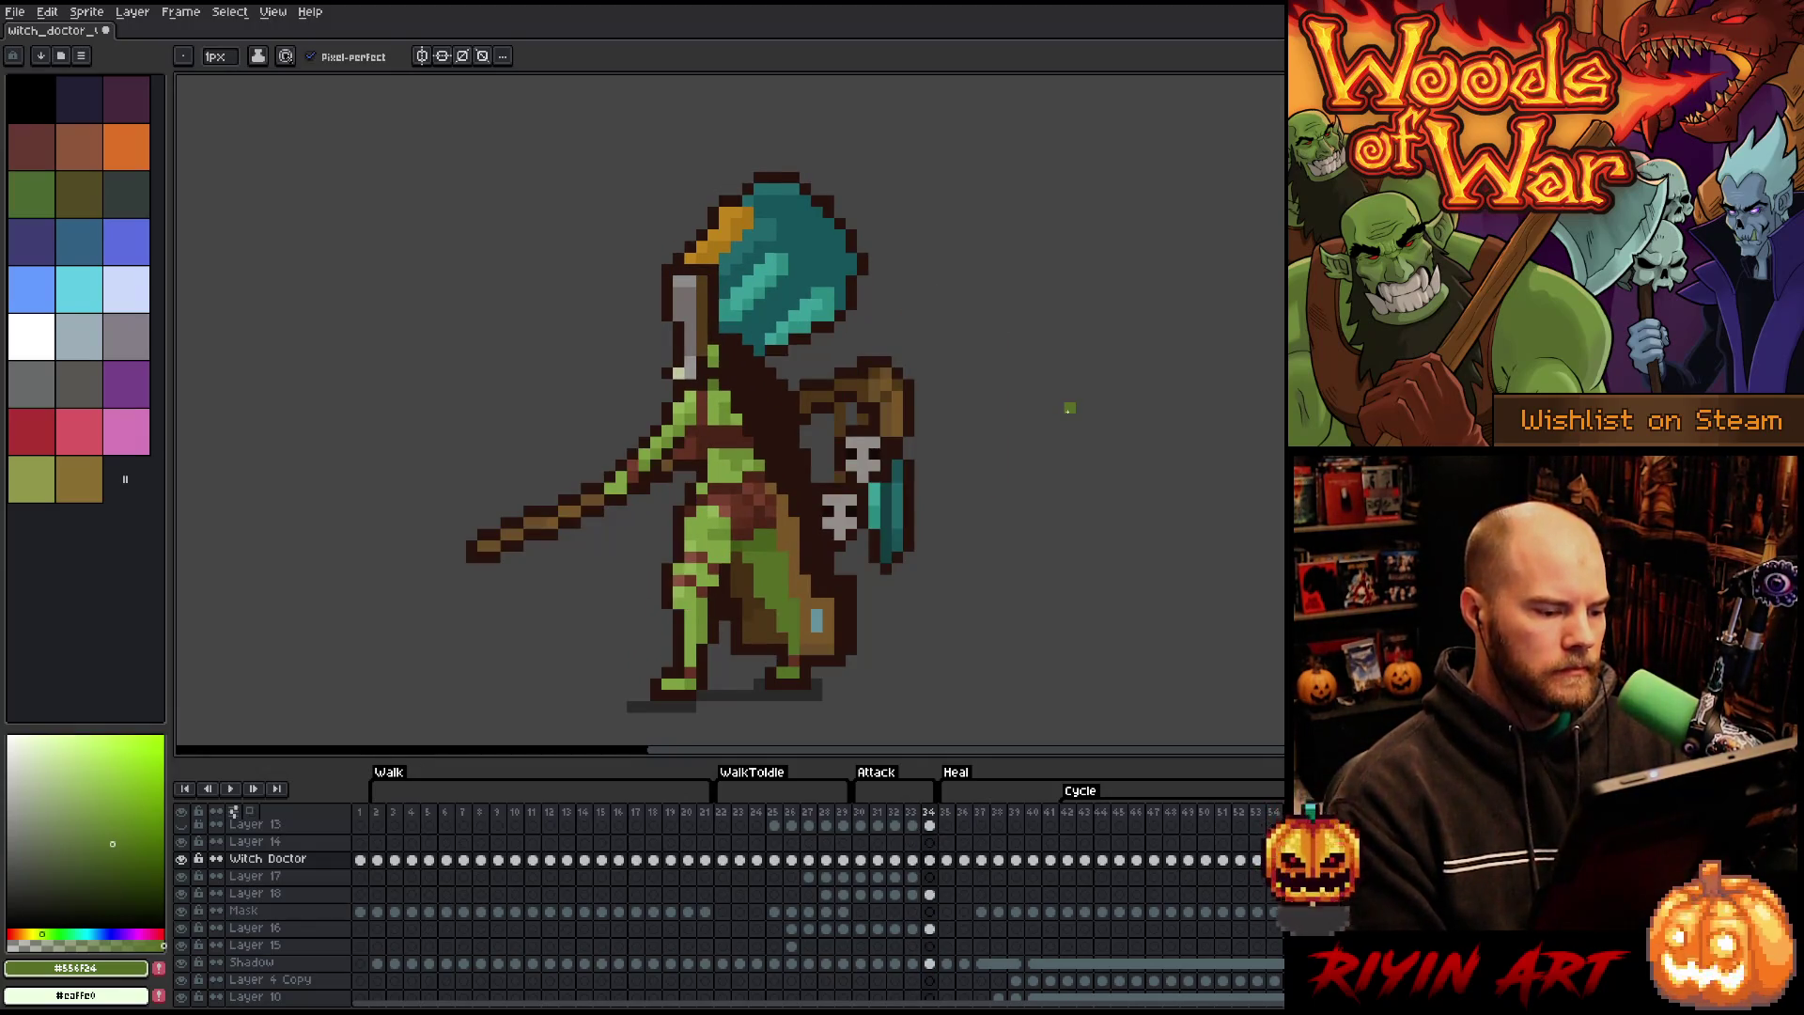
pyautogui.press(',')
pyautogui.press('.')
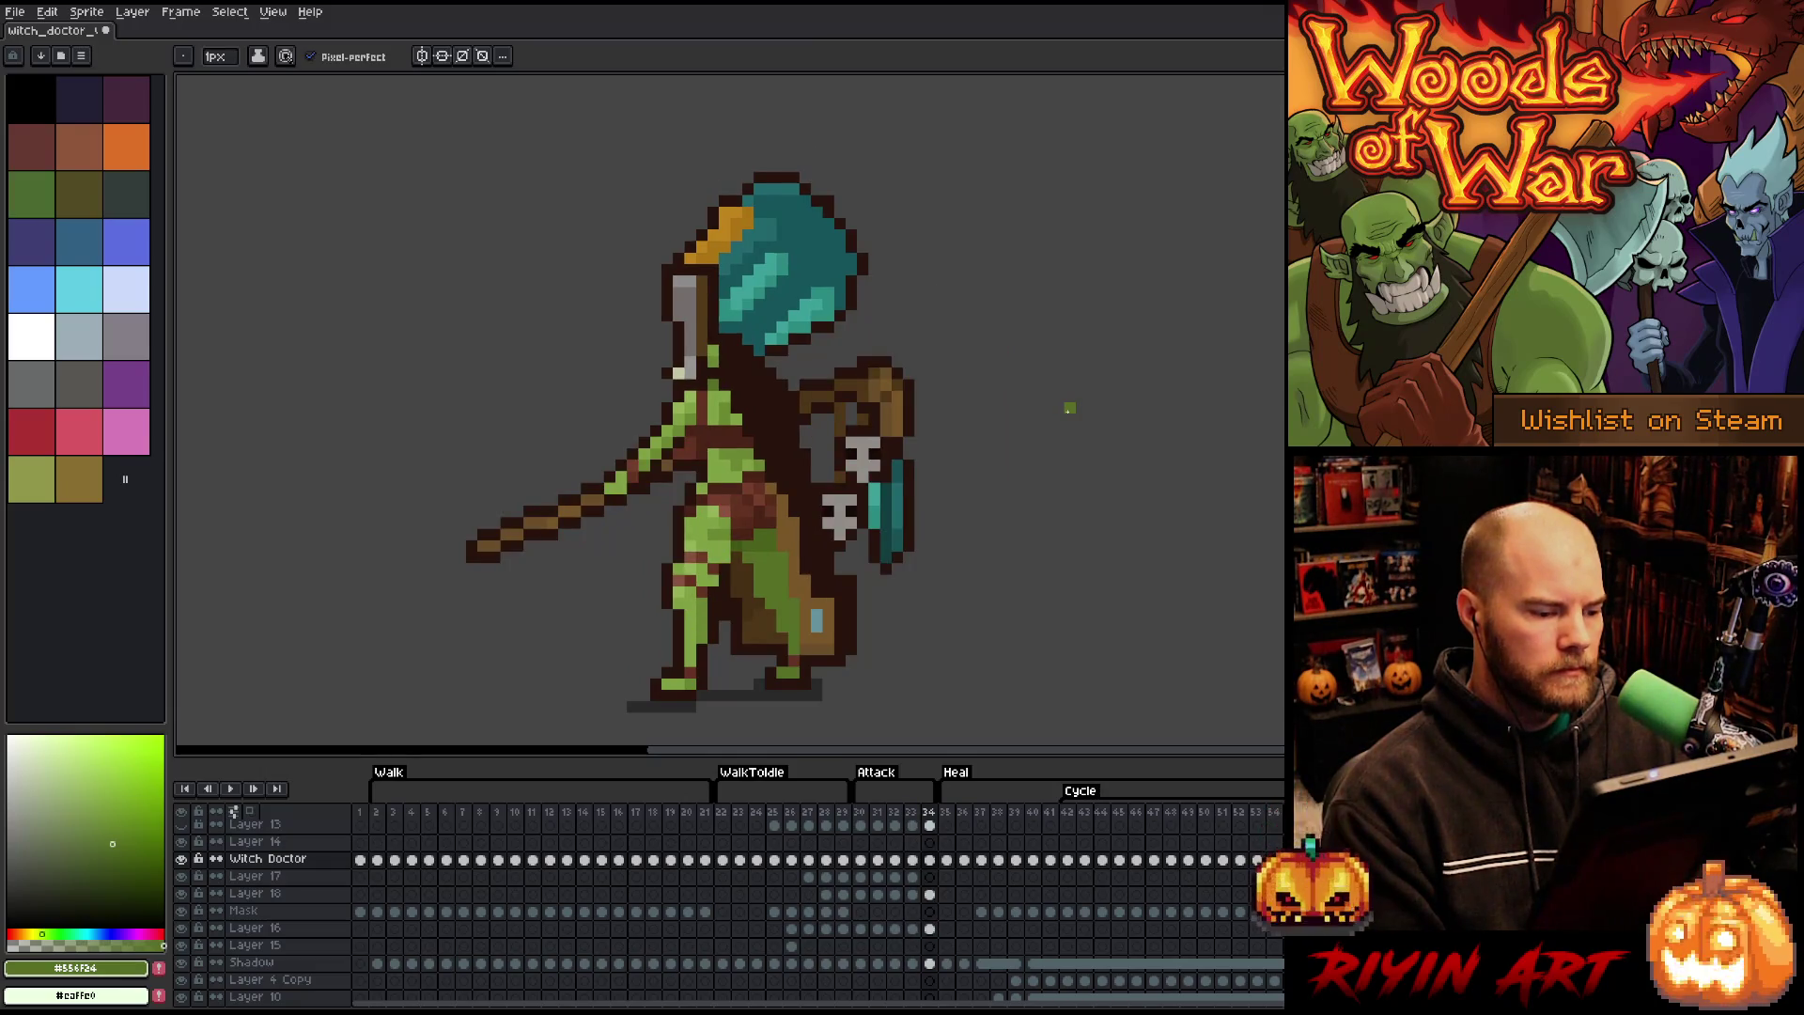
# - Sample the dark brown outline and reddish-brown wrap colours, tweak the leg, and preview the poses
pyautogui.keyDown('alt'); pyautogui.click(713, 581); pyautogui.keyUp('alt')
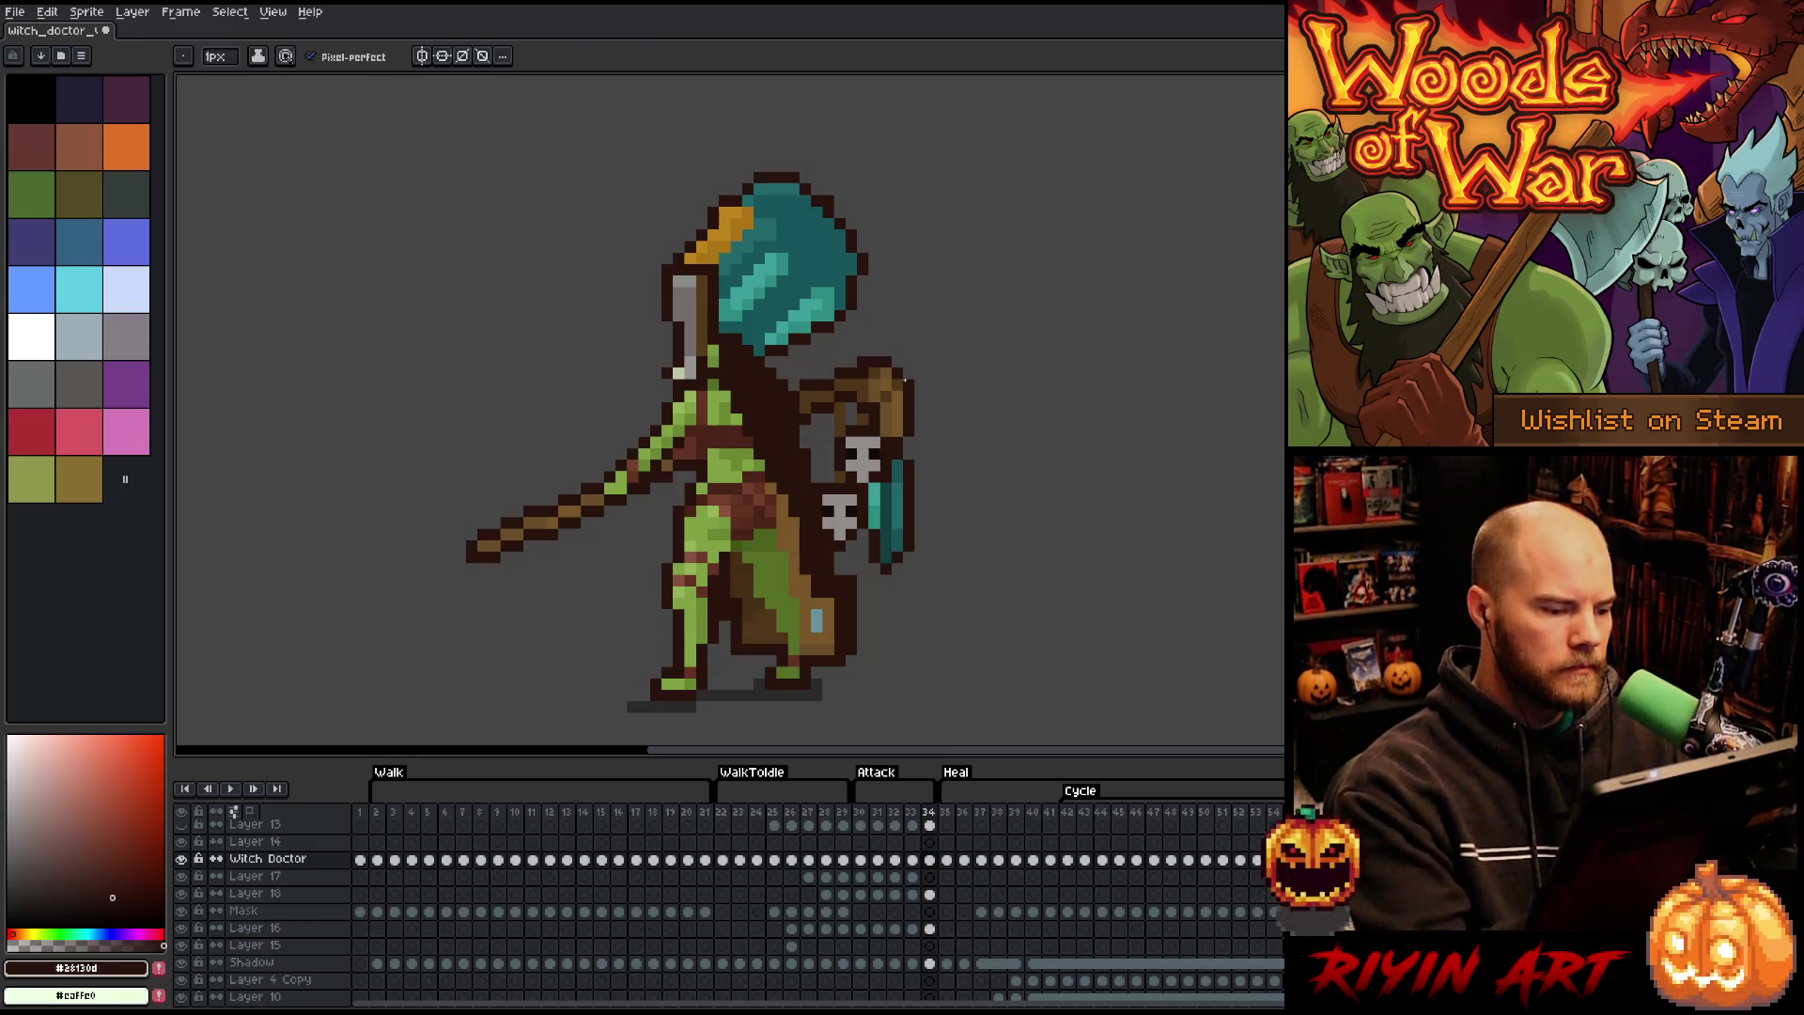
pyautogui.press(',')
pyautogui.press('.')
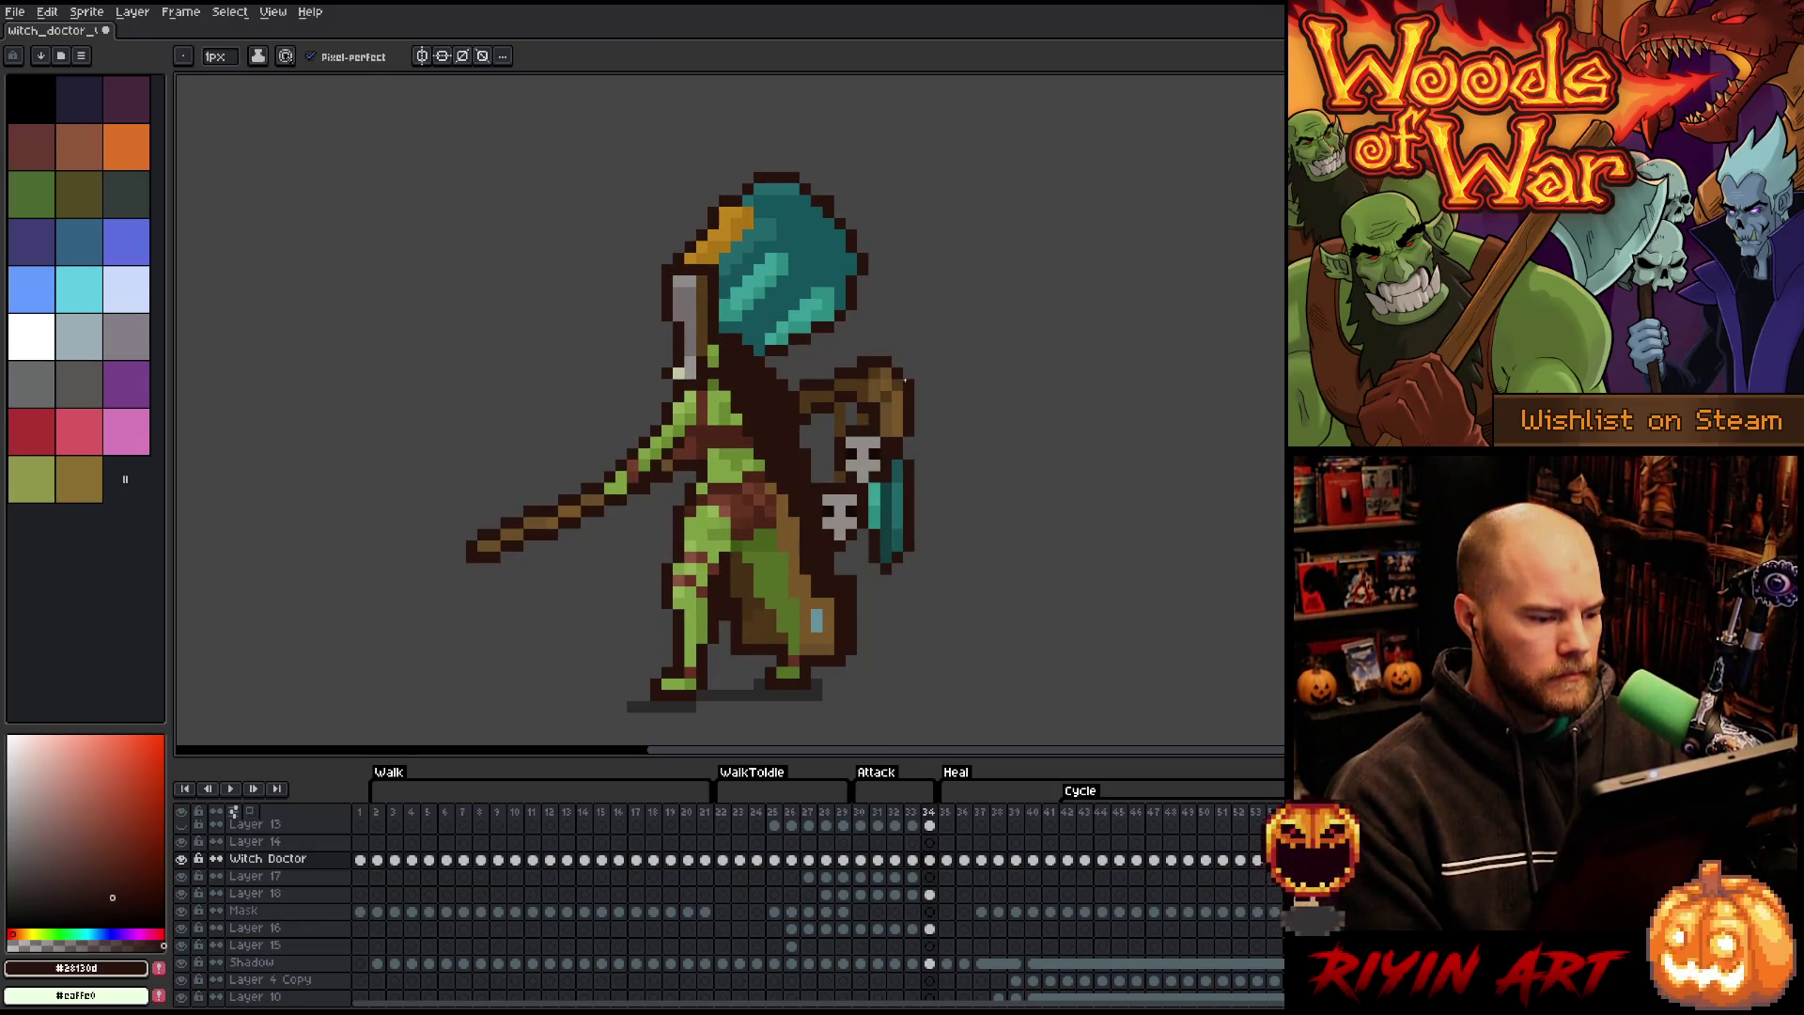
pyautogui.keyDown('alt'); pyautogui.click(678, 561); pyautogui.keyUp('alt')
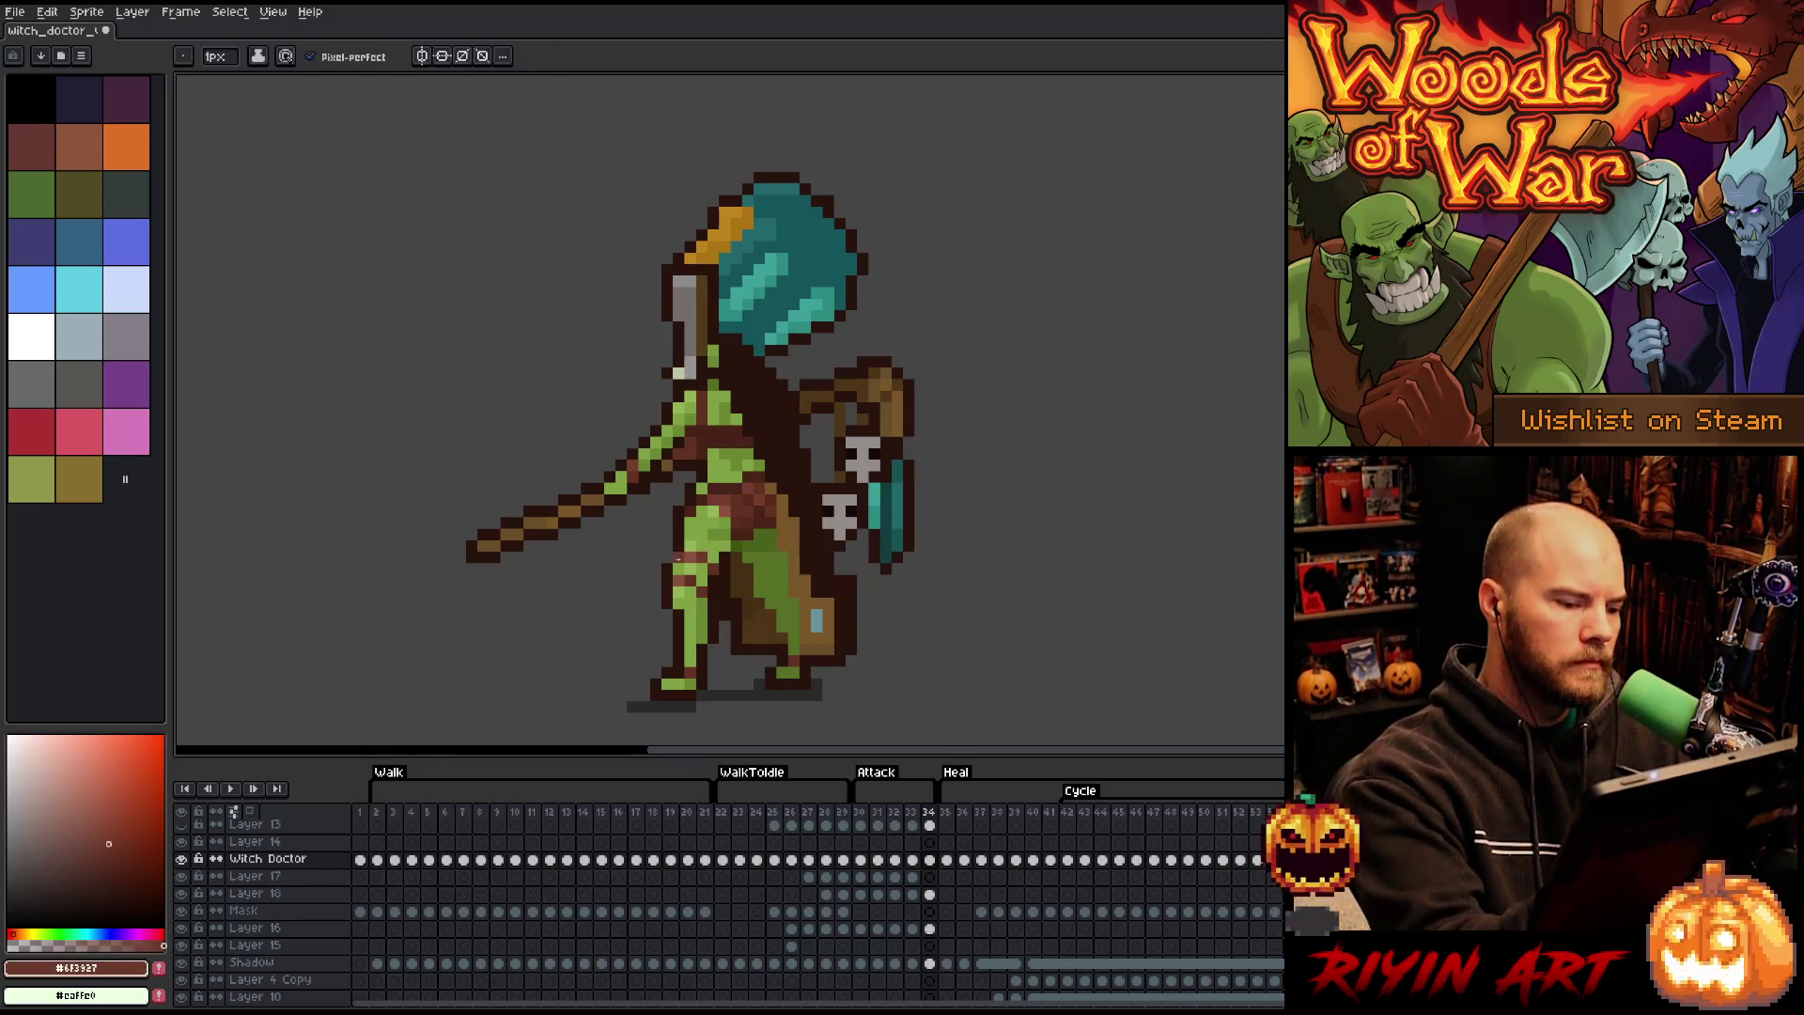
pyautogui.keyDown('alt'); pyautogui.click(666, 534); pyautogui.keyUp('alt')
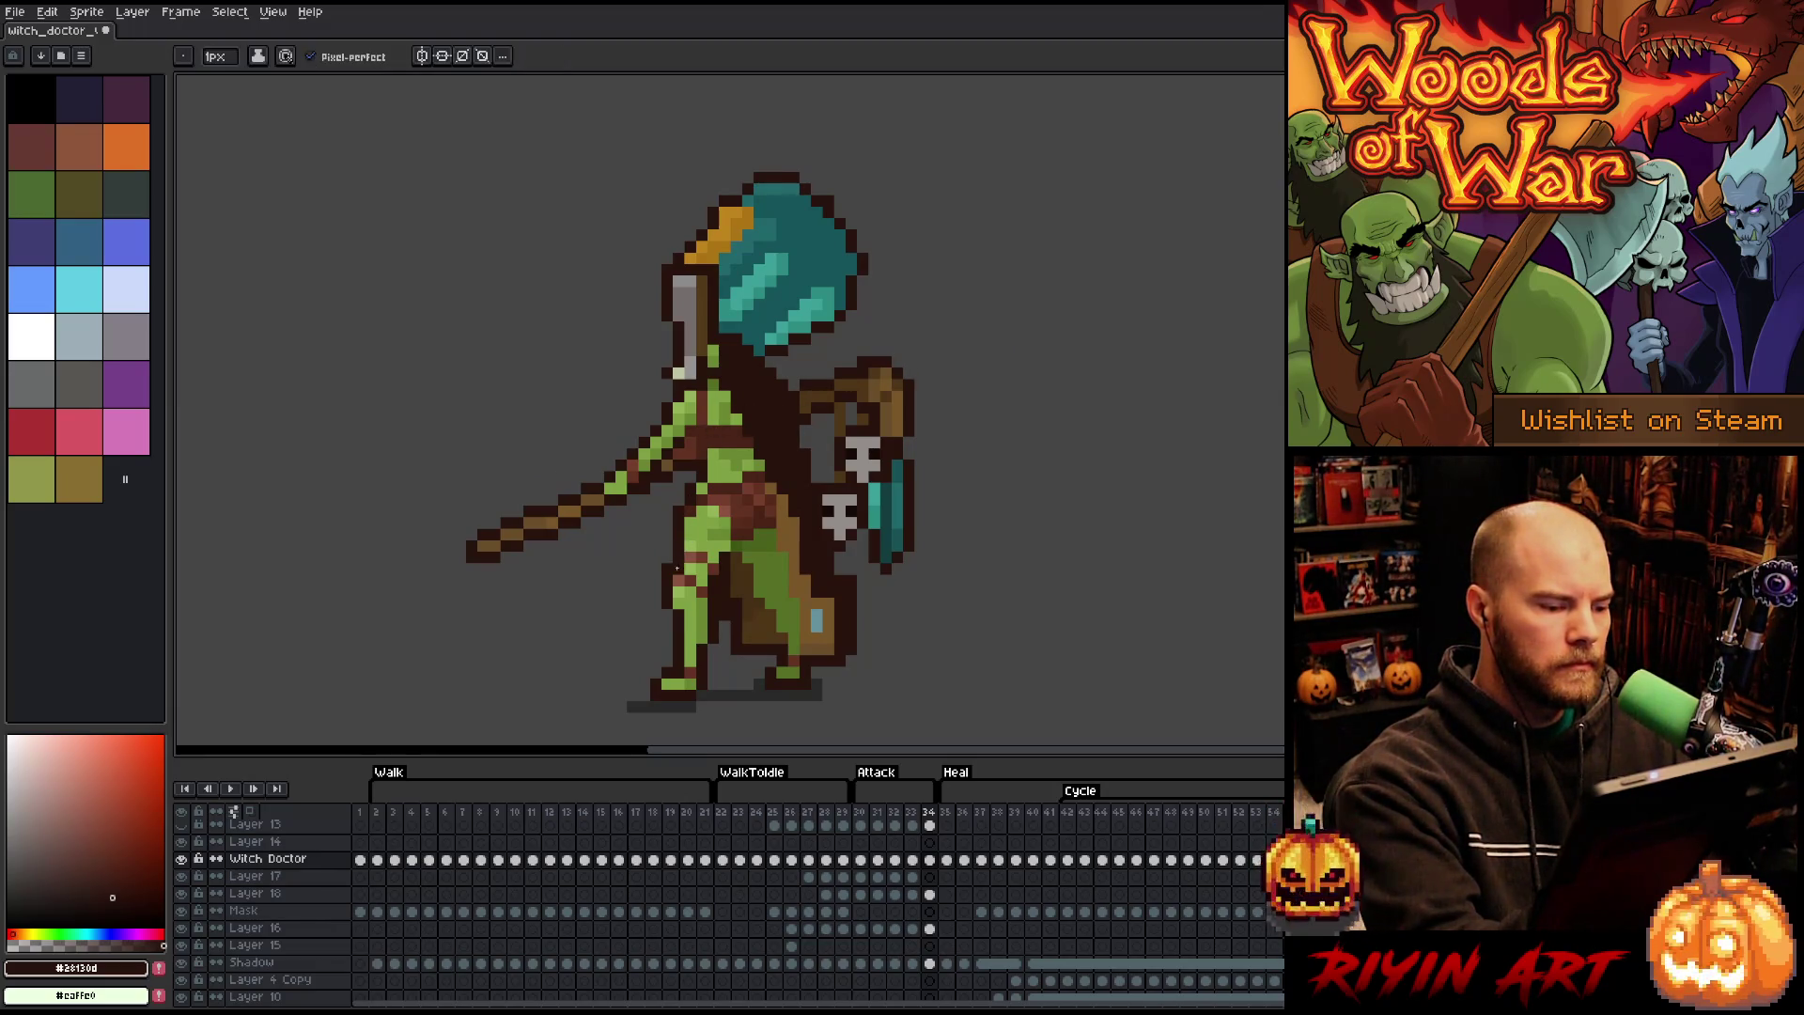
pyautogui.press('e')
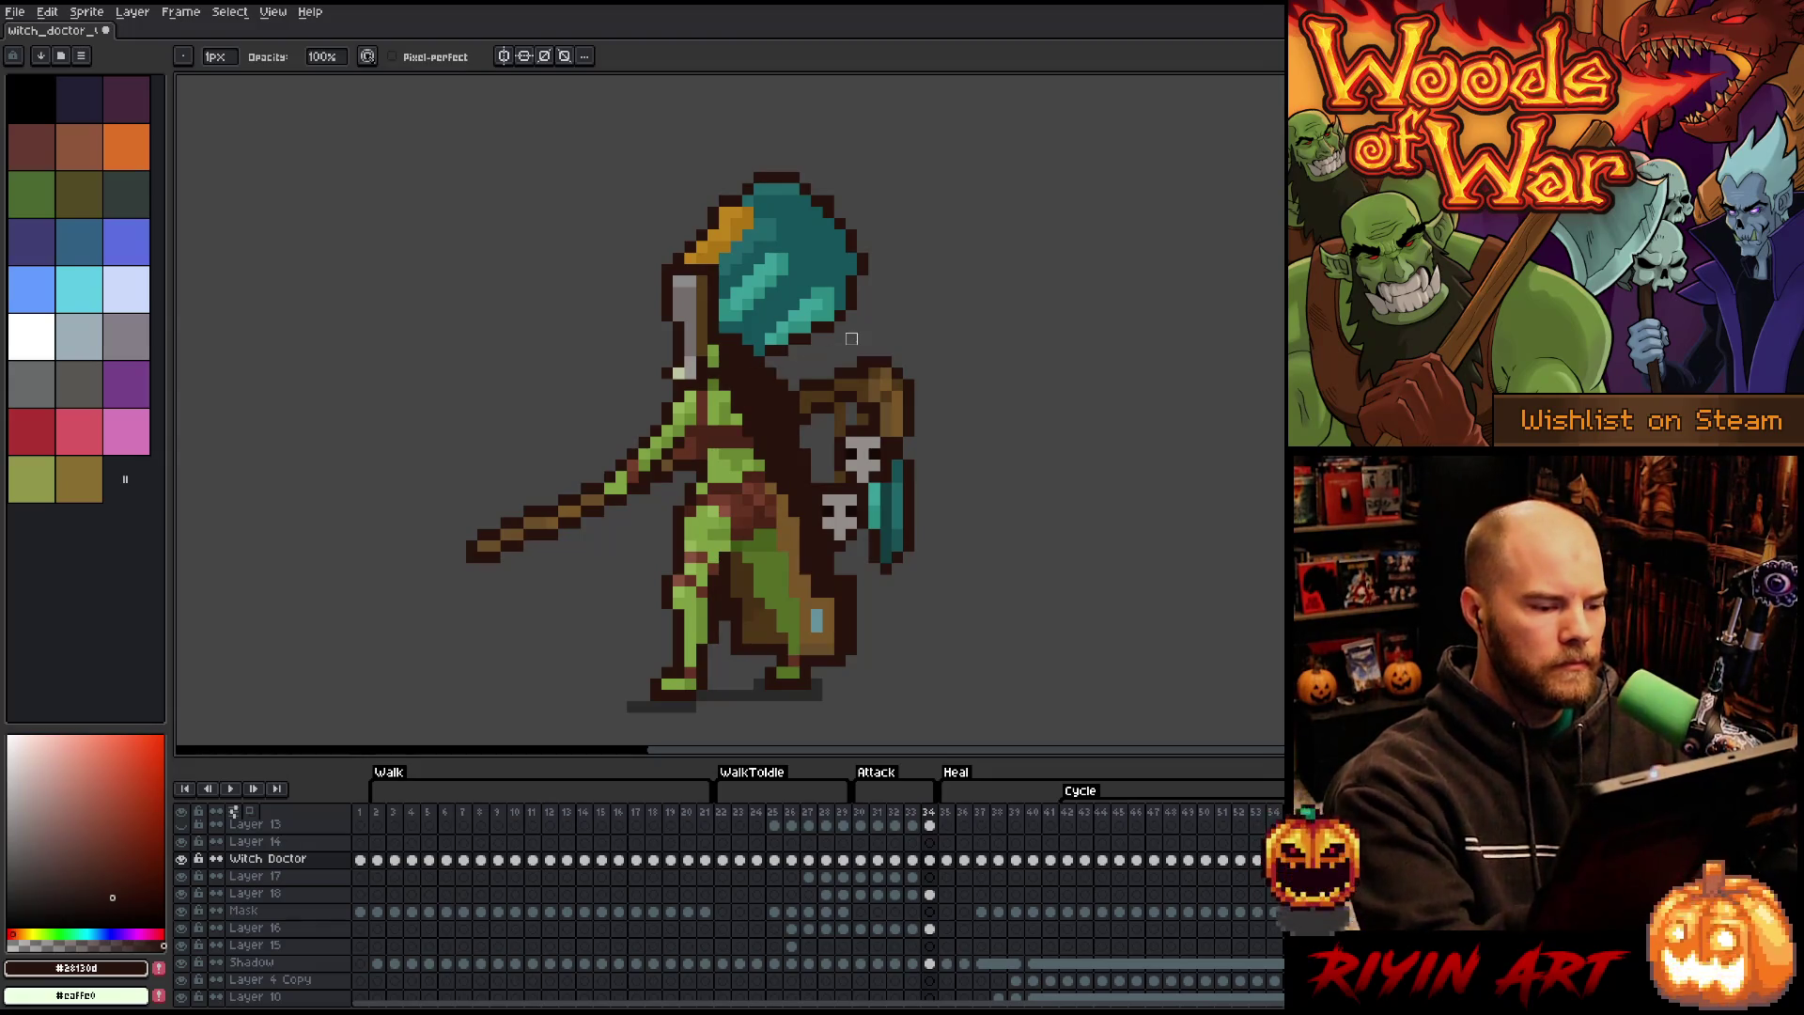
pyautogui.press('Return')
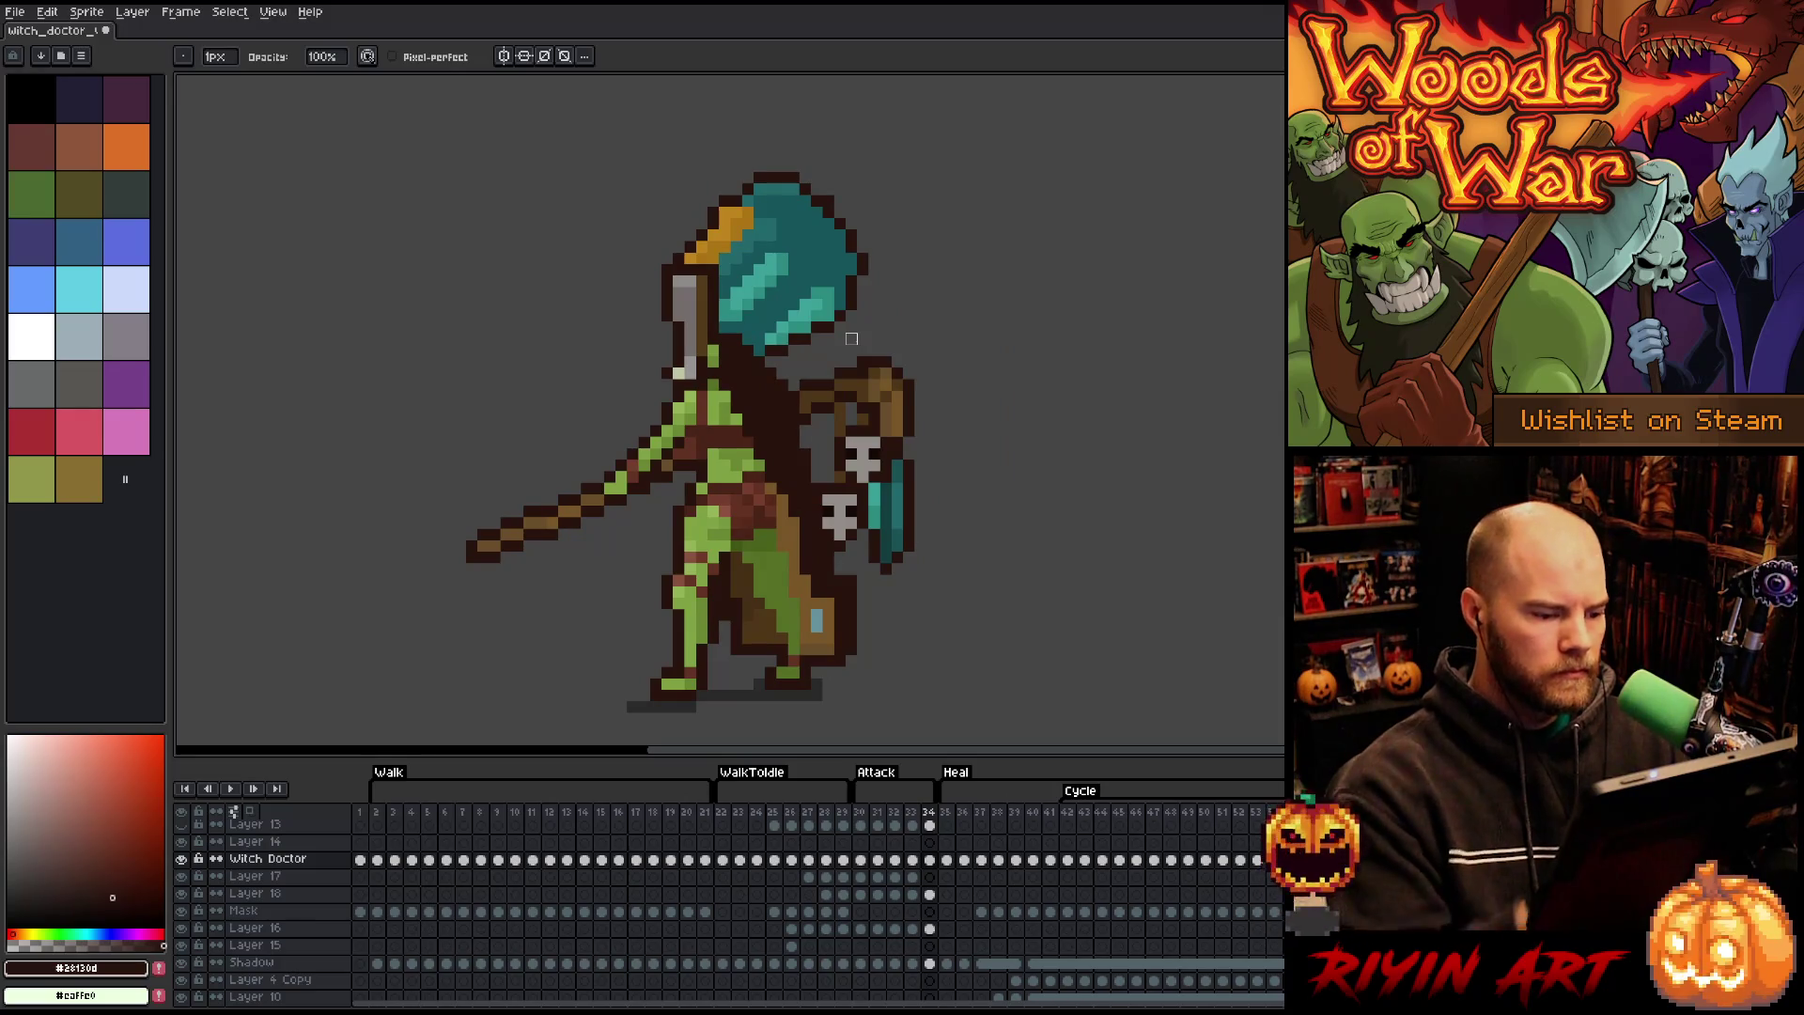
pyautogui.hscroll(5, 852, 338)
pyautogui.press('b')
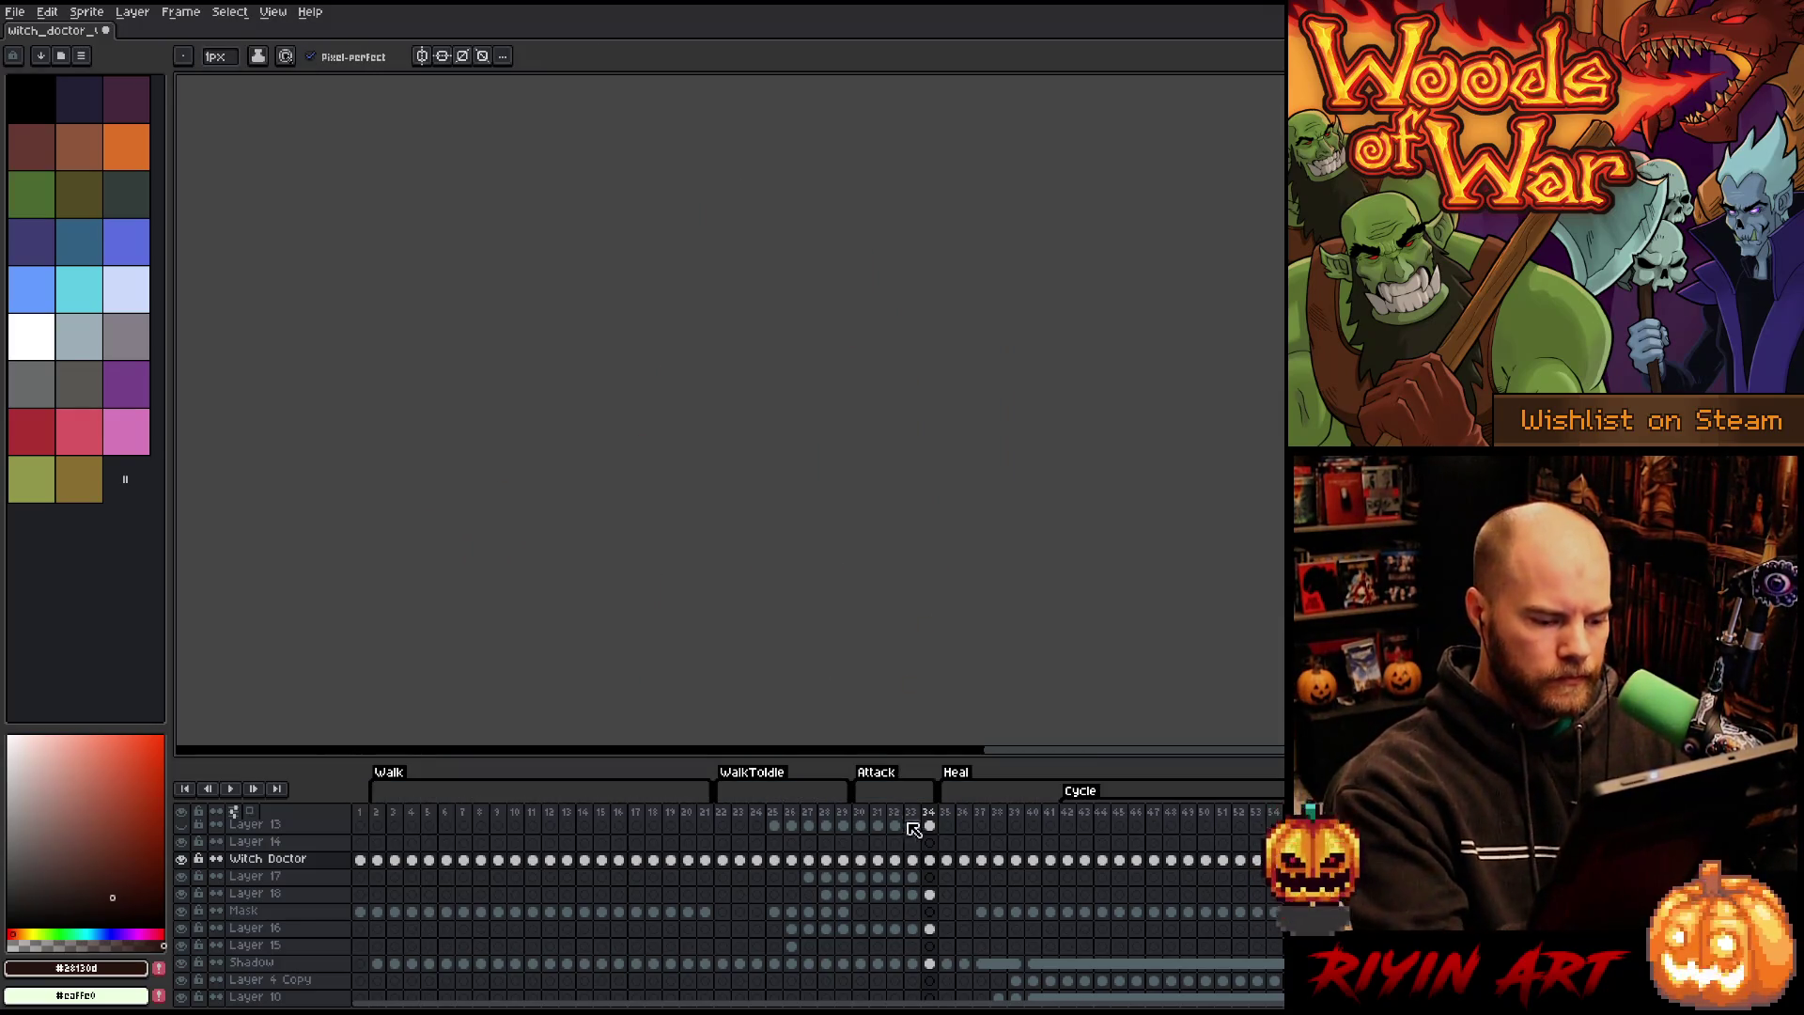
# - Go to frame 33 and pan the sprite back to the centre of the canvas
pyautogui.click(912, 825)
pyautogui.press('h')
pyautogui.moveTo(761, 621); pyautogui.dragTo(1213, 538)
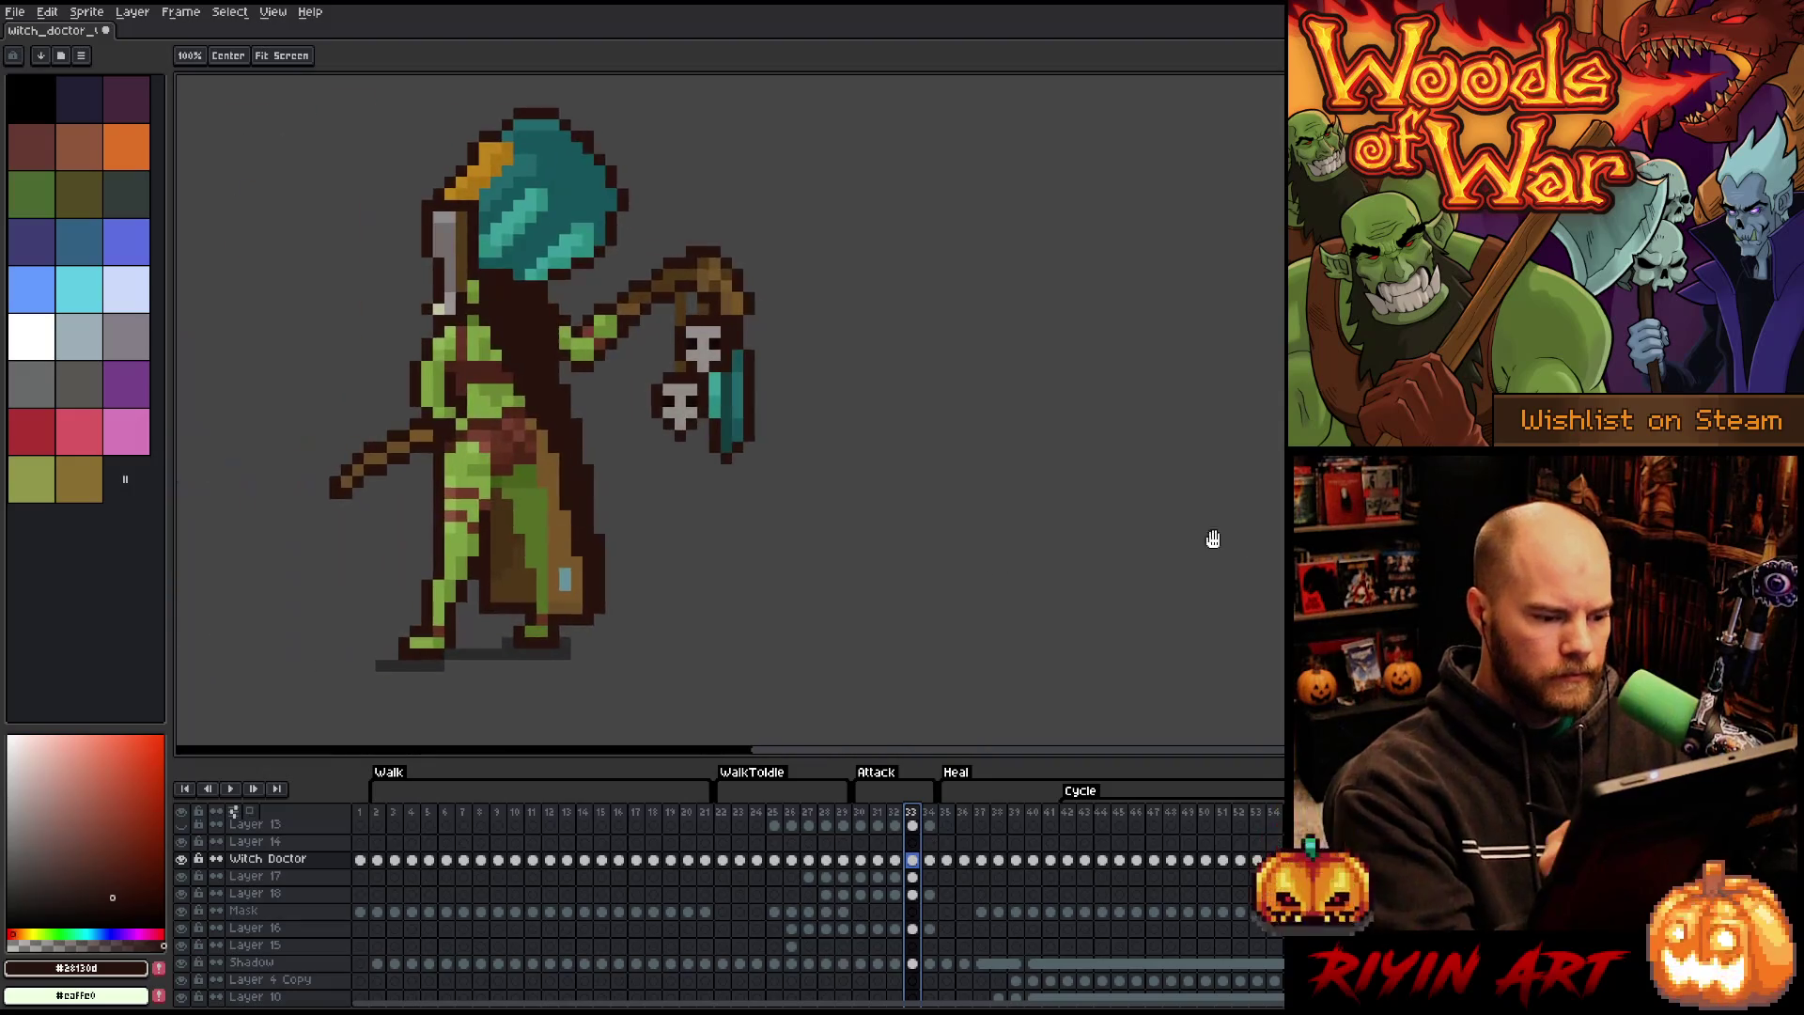
pyautogui.moveTo(777, 495); pyautogui.dragTo(1087, 507)
# - Pick a dark brown on frame 34 and compare it against frame 33
pyautogui.press('b')
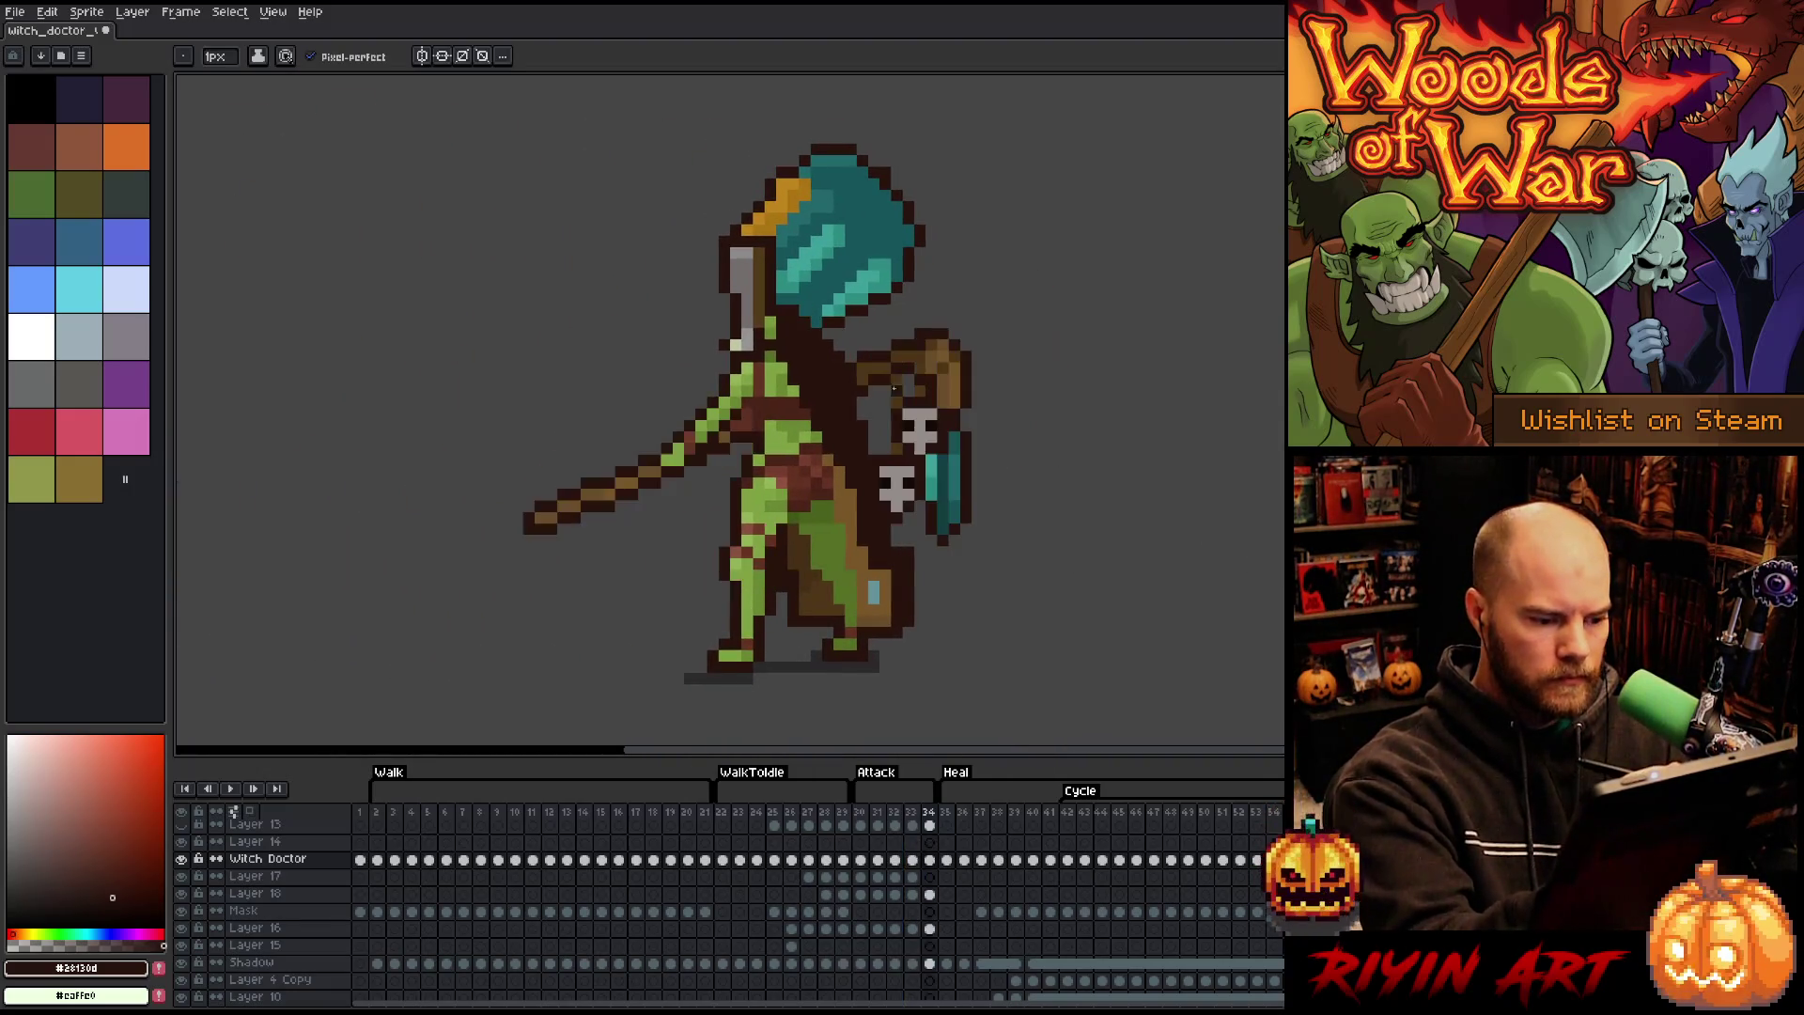
pyautogui.press('Right')
pyautogui.keyDown('alt'); pyautogui.click(816, 563); pyautogui.keyUp('alt')
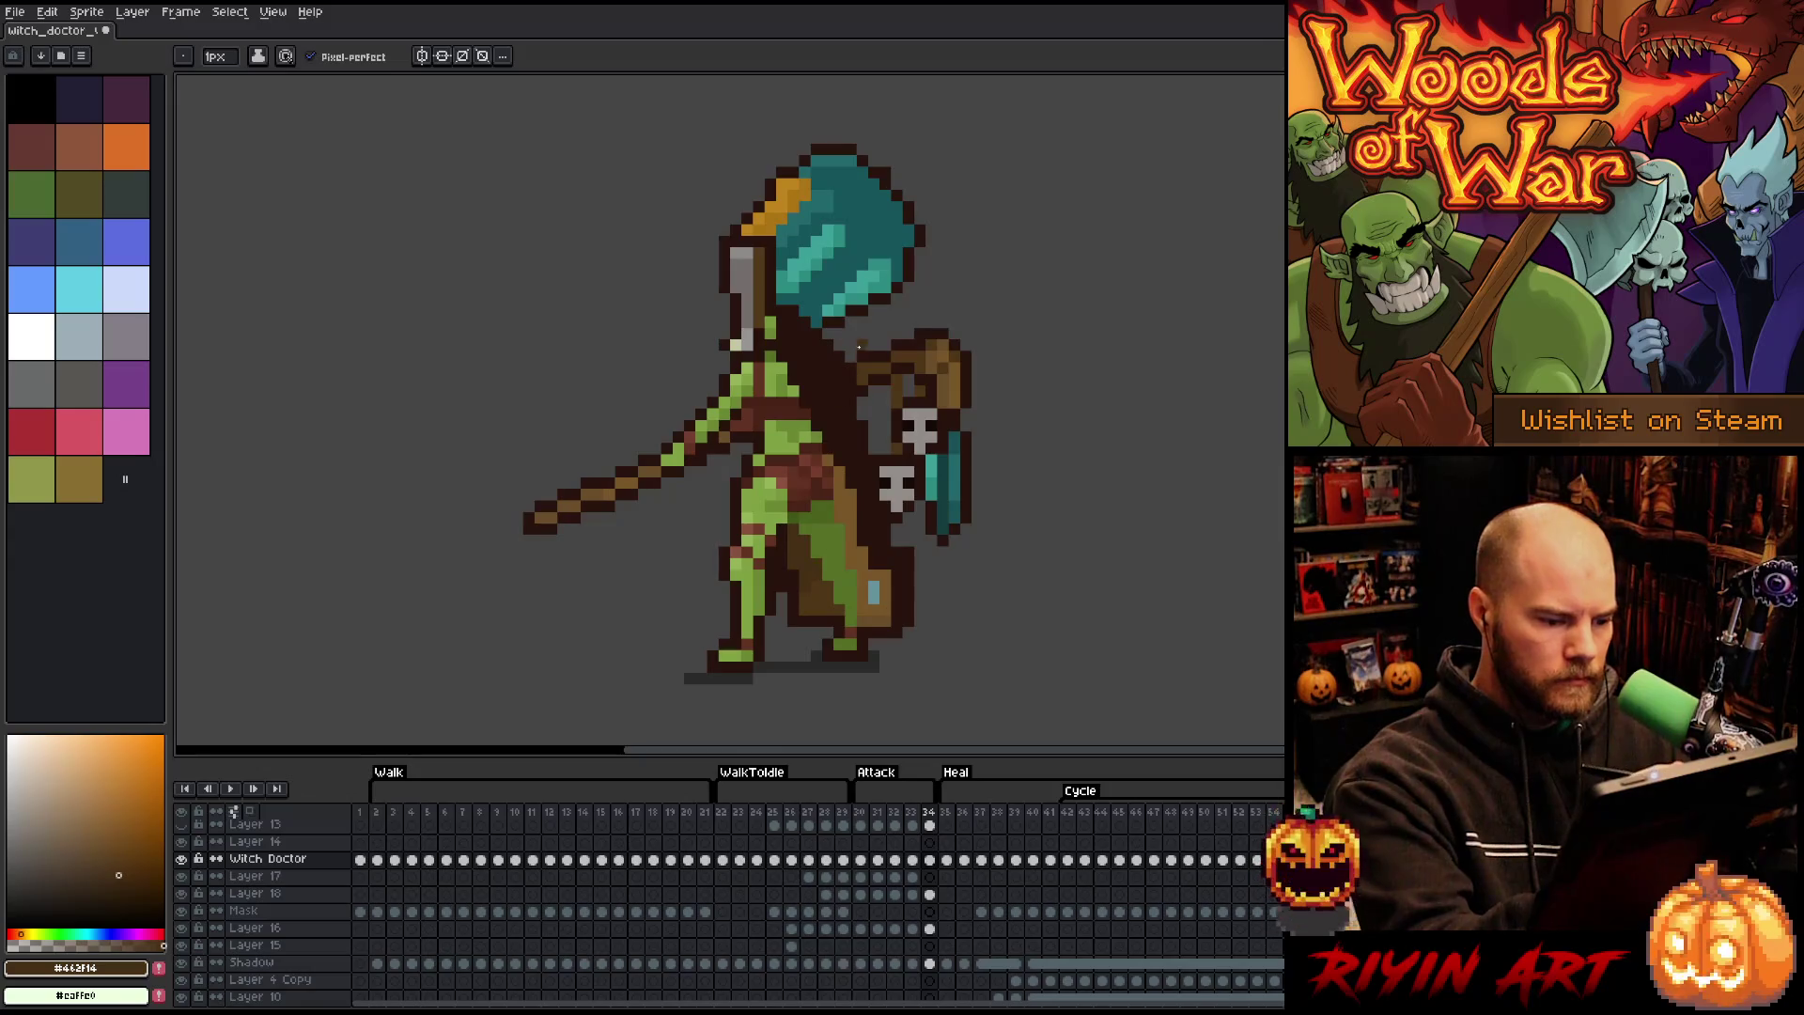
pyautogui.press('Left')
pyautogui.press('Right')
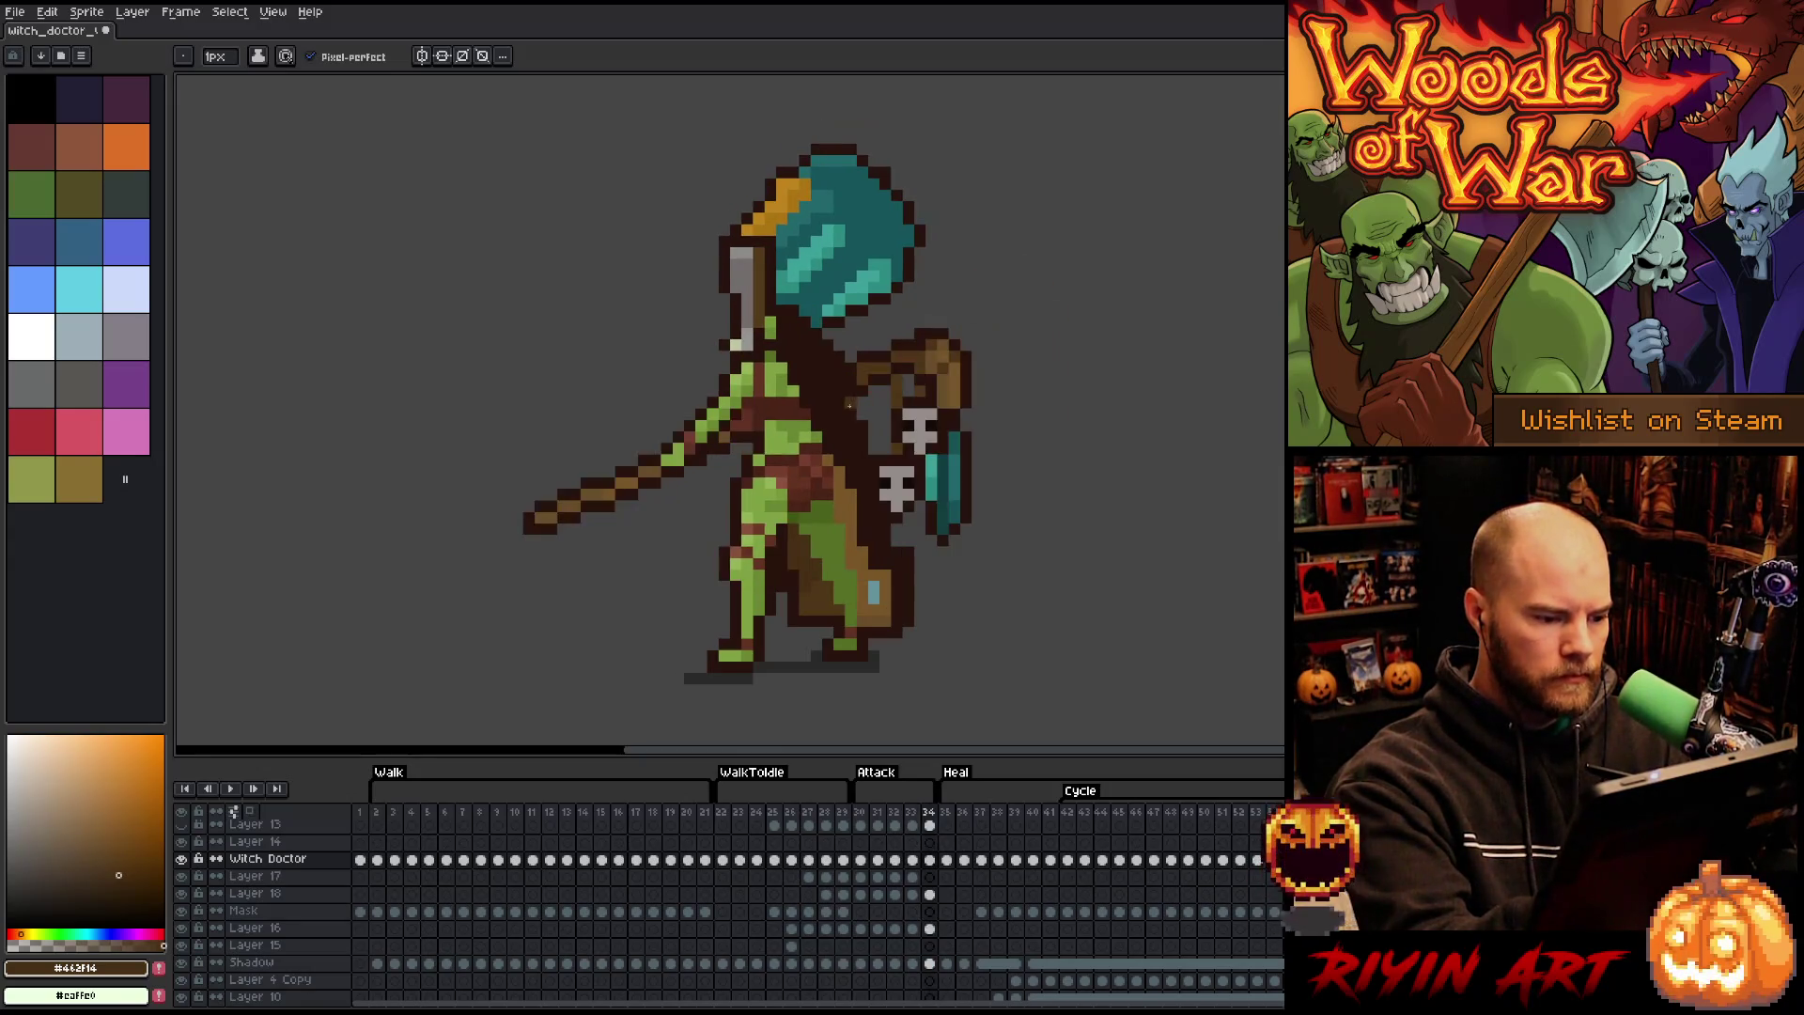
pyautogui.press('Left')
pyautogui.press('Right')
pyautogui.press('Left')
pyautogui.press('Right')
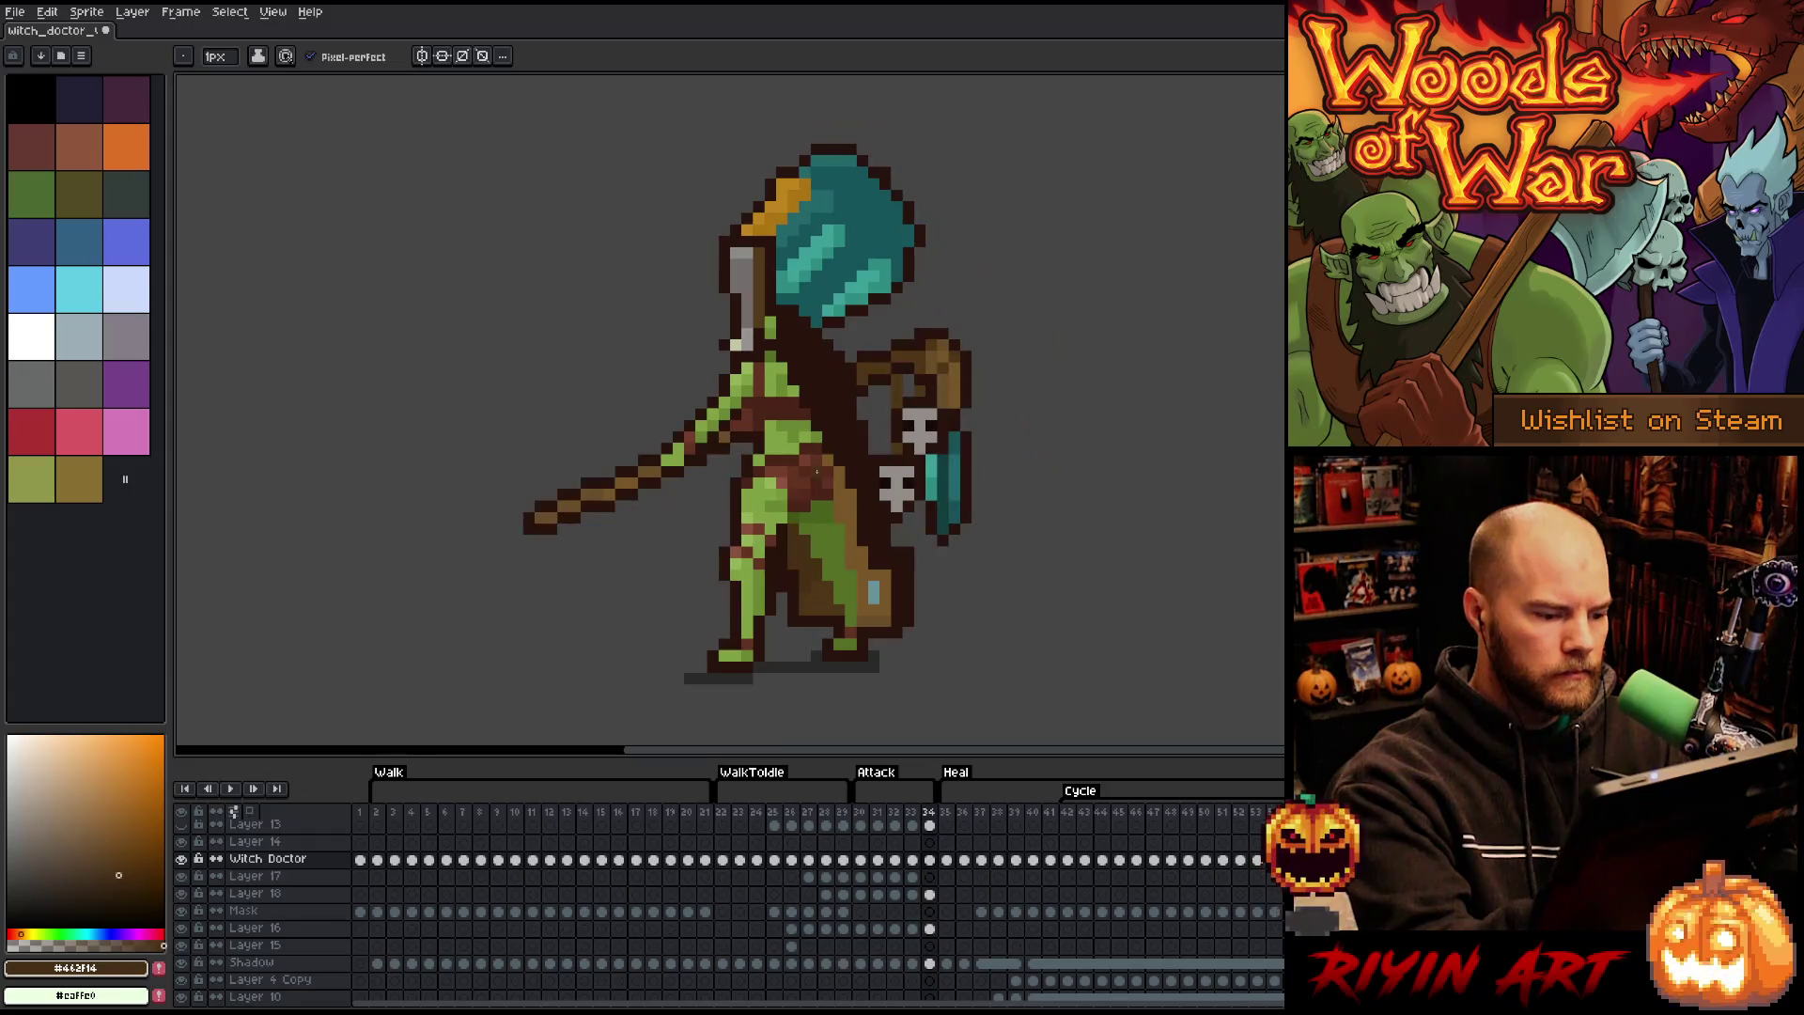
# - Sample the robe's mid-brown, teal and dark outline brown on frame 34
pyautogui.press('e')
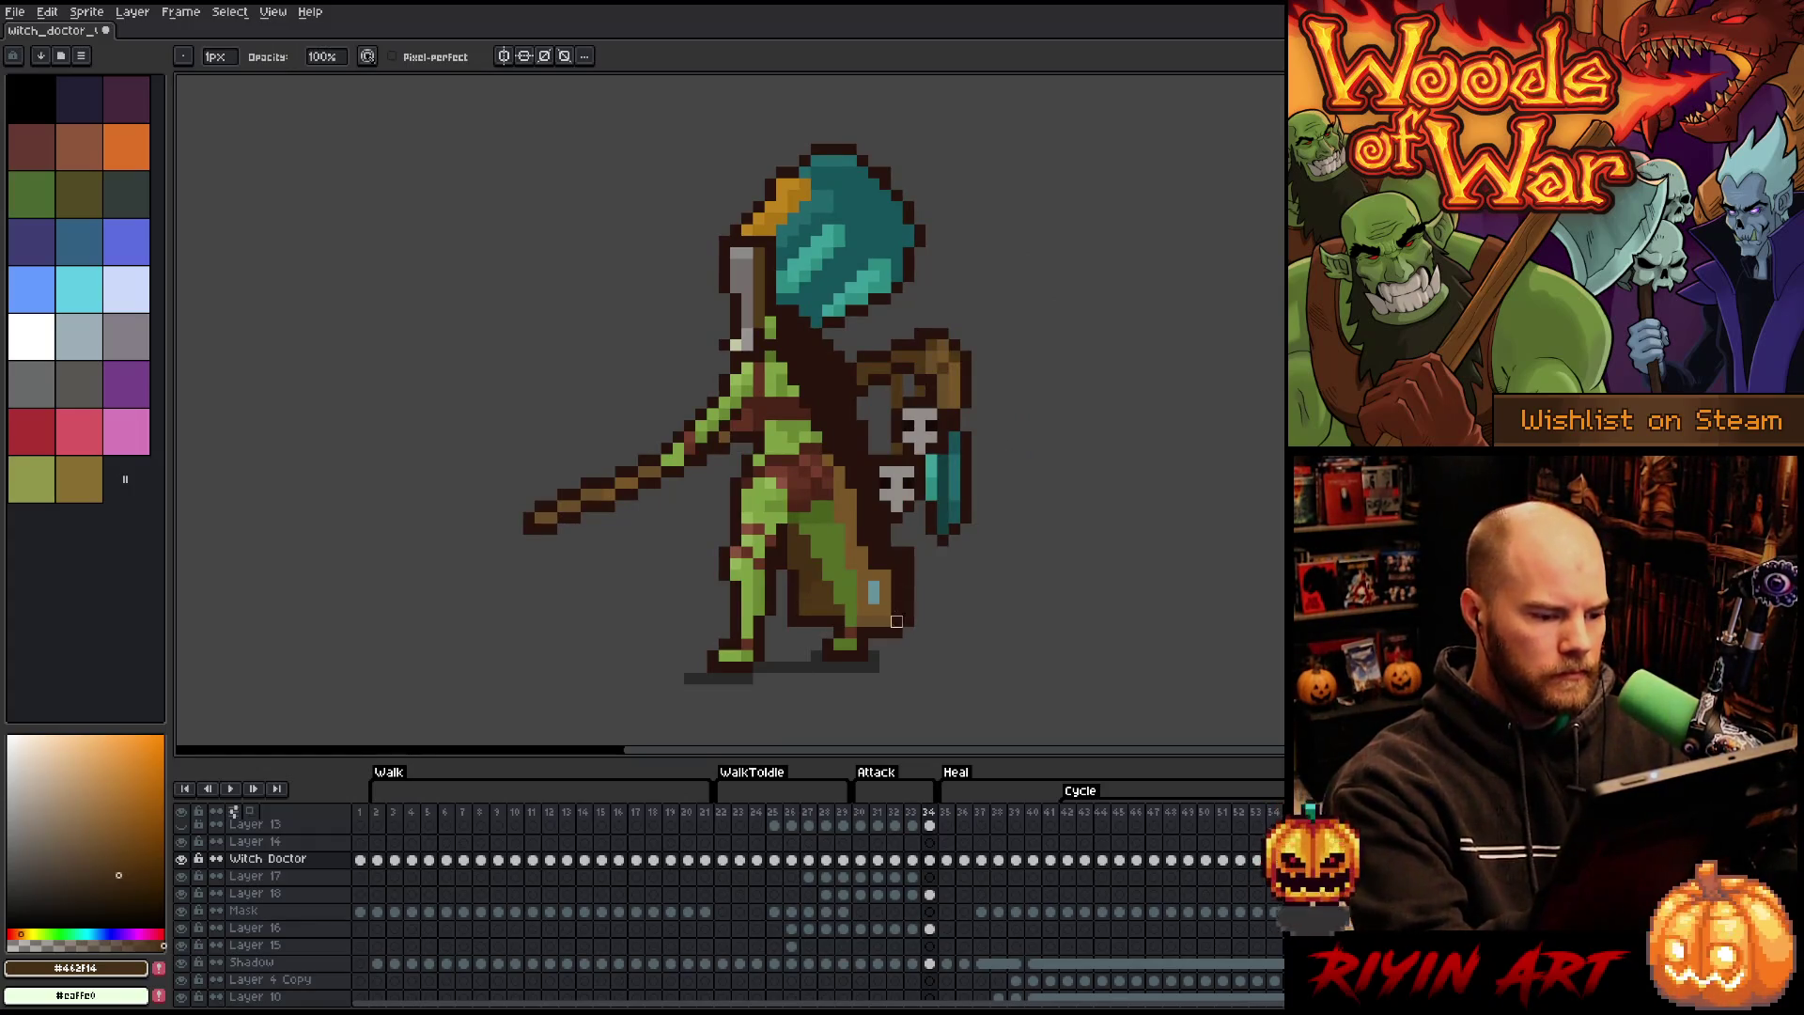
pyautogui.rightClick(907, 630)
pyautogui.press('Escape')
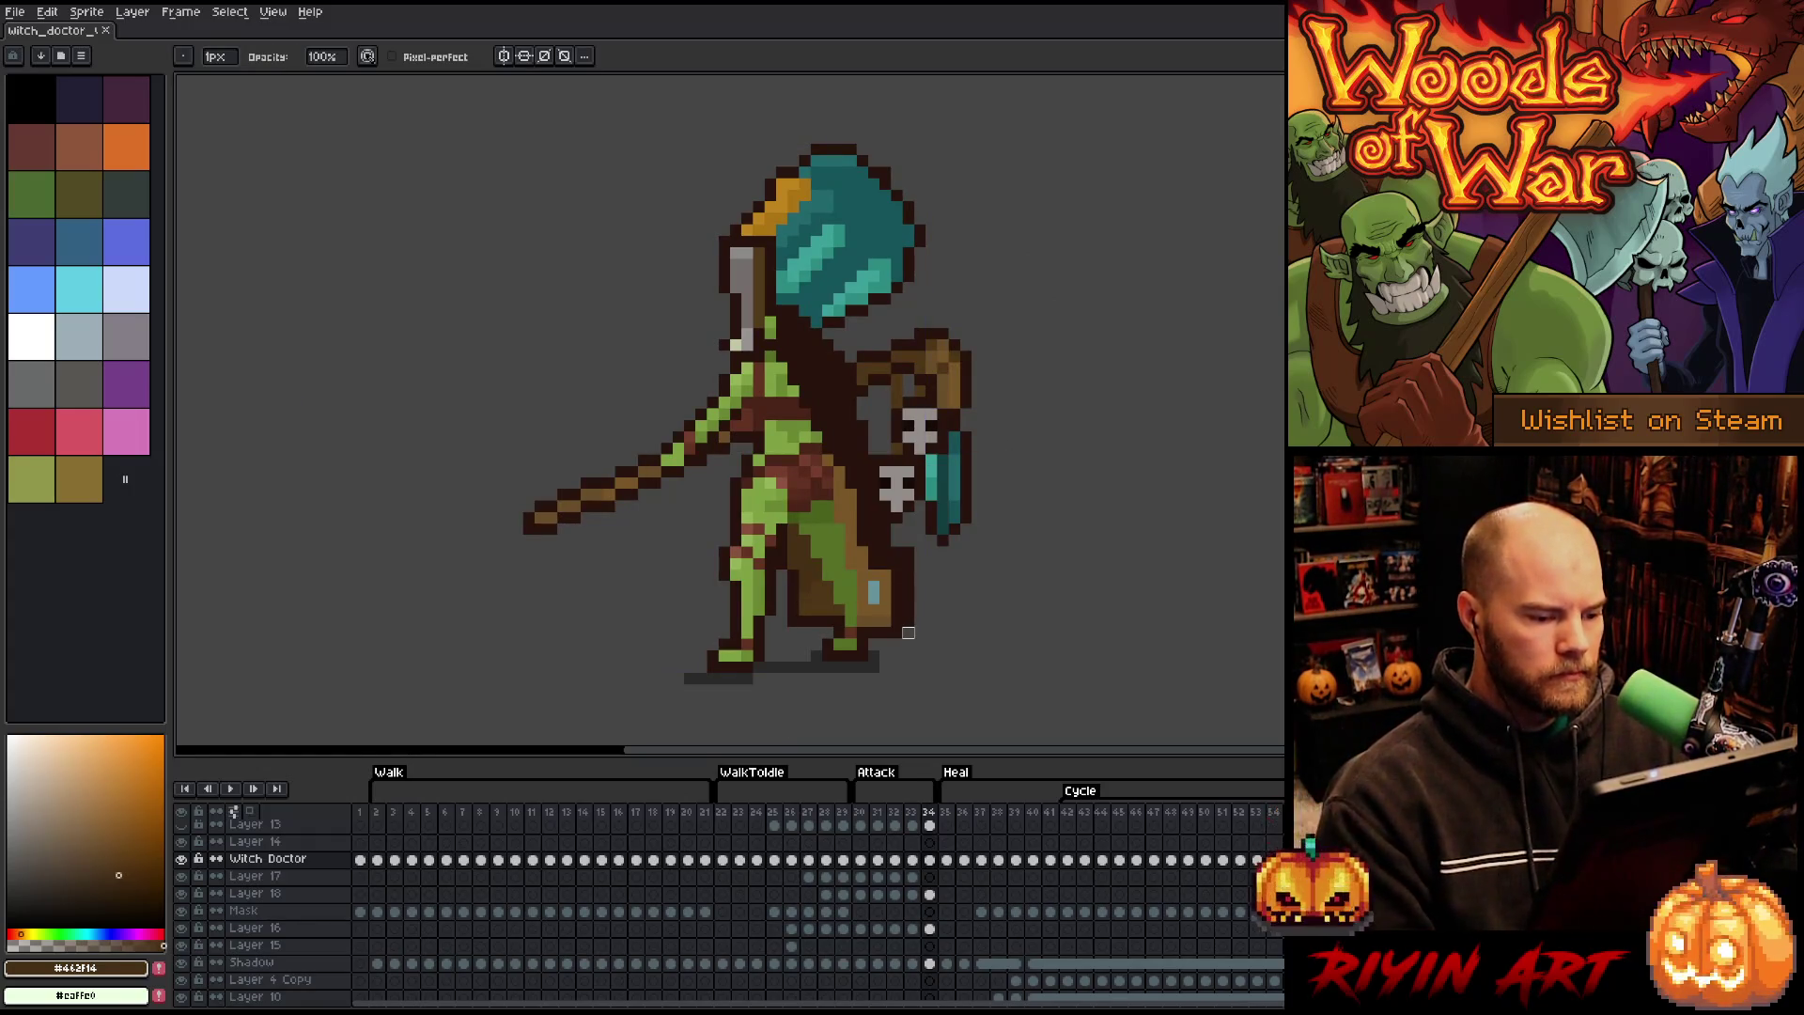
pyautogui.press('b')
pyautogui.keyDown('alt'); pyautogui.click(853, 595); pyautogui.keyUp('alt')
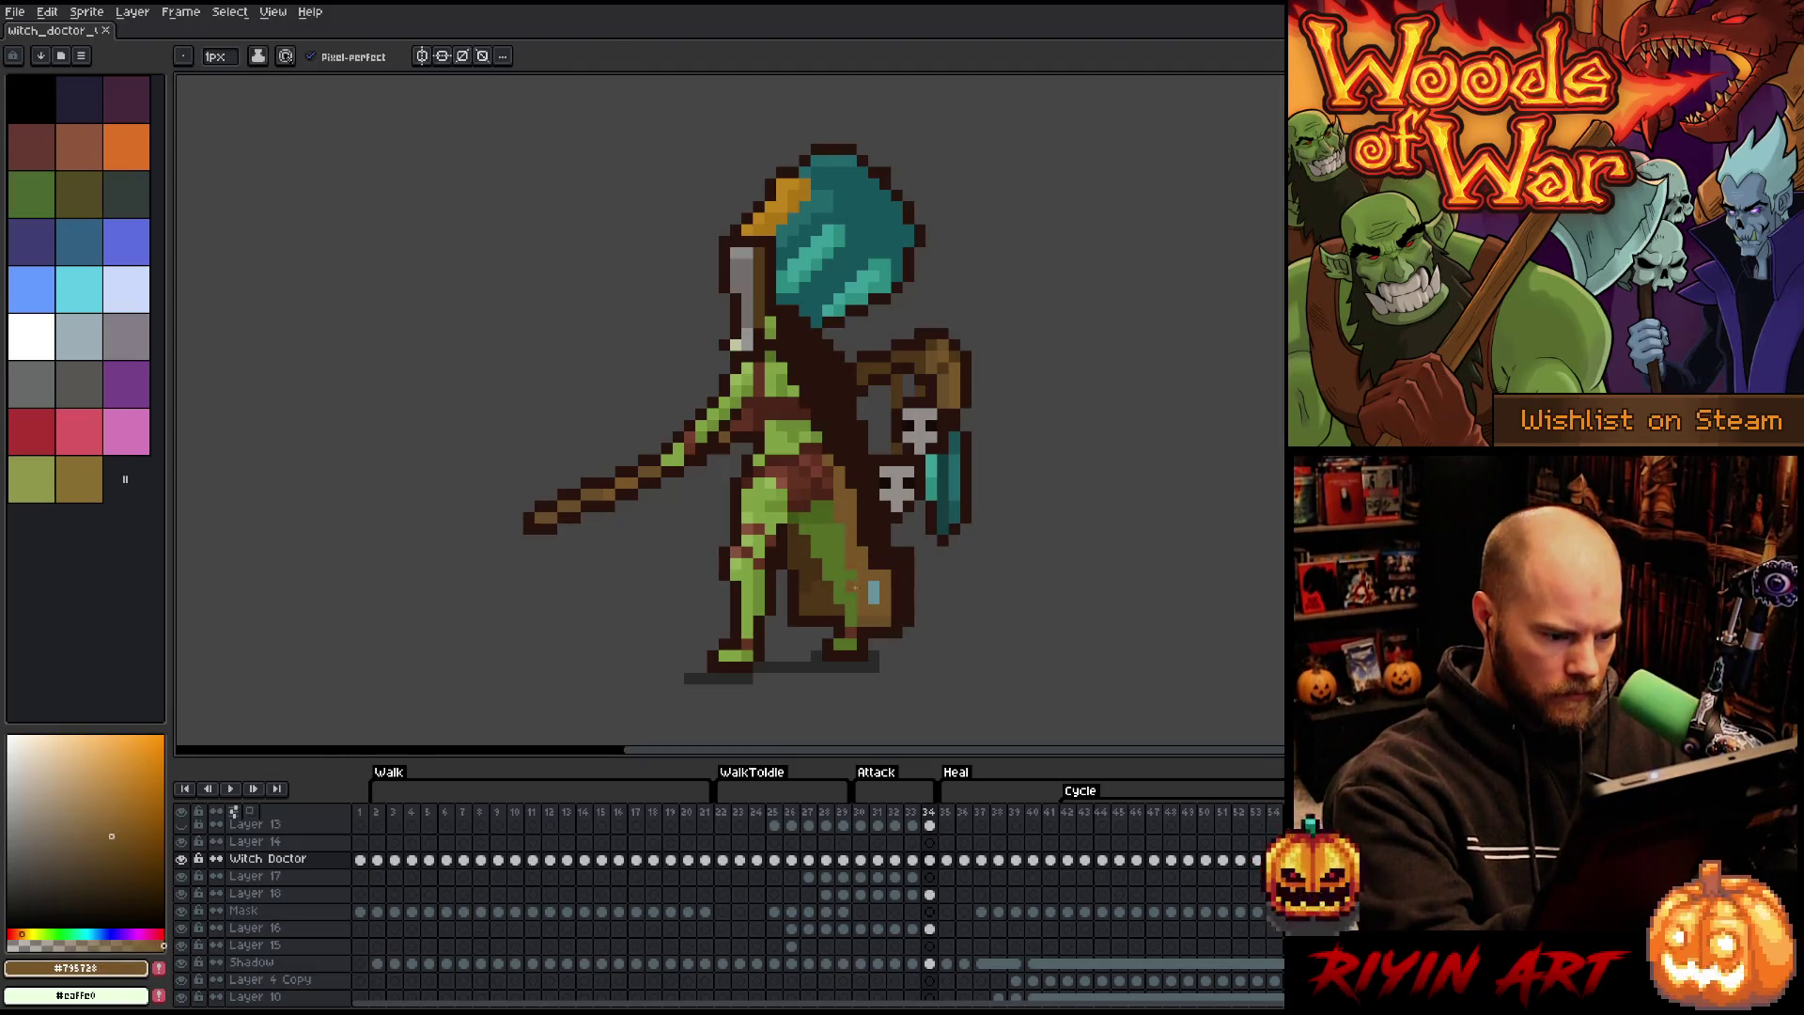
pyautogui.keyDown('alt'); pyautogui.click(873, 591); pyautogui.keyUp('alt')
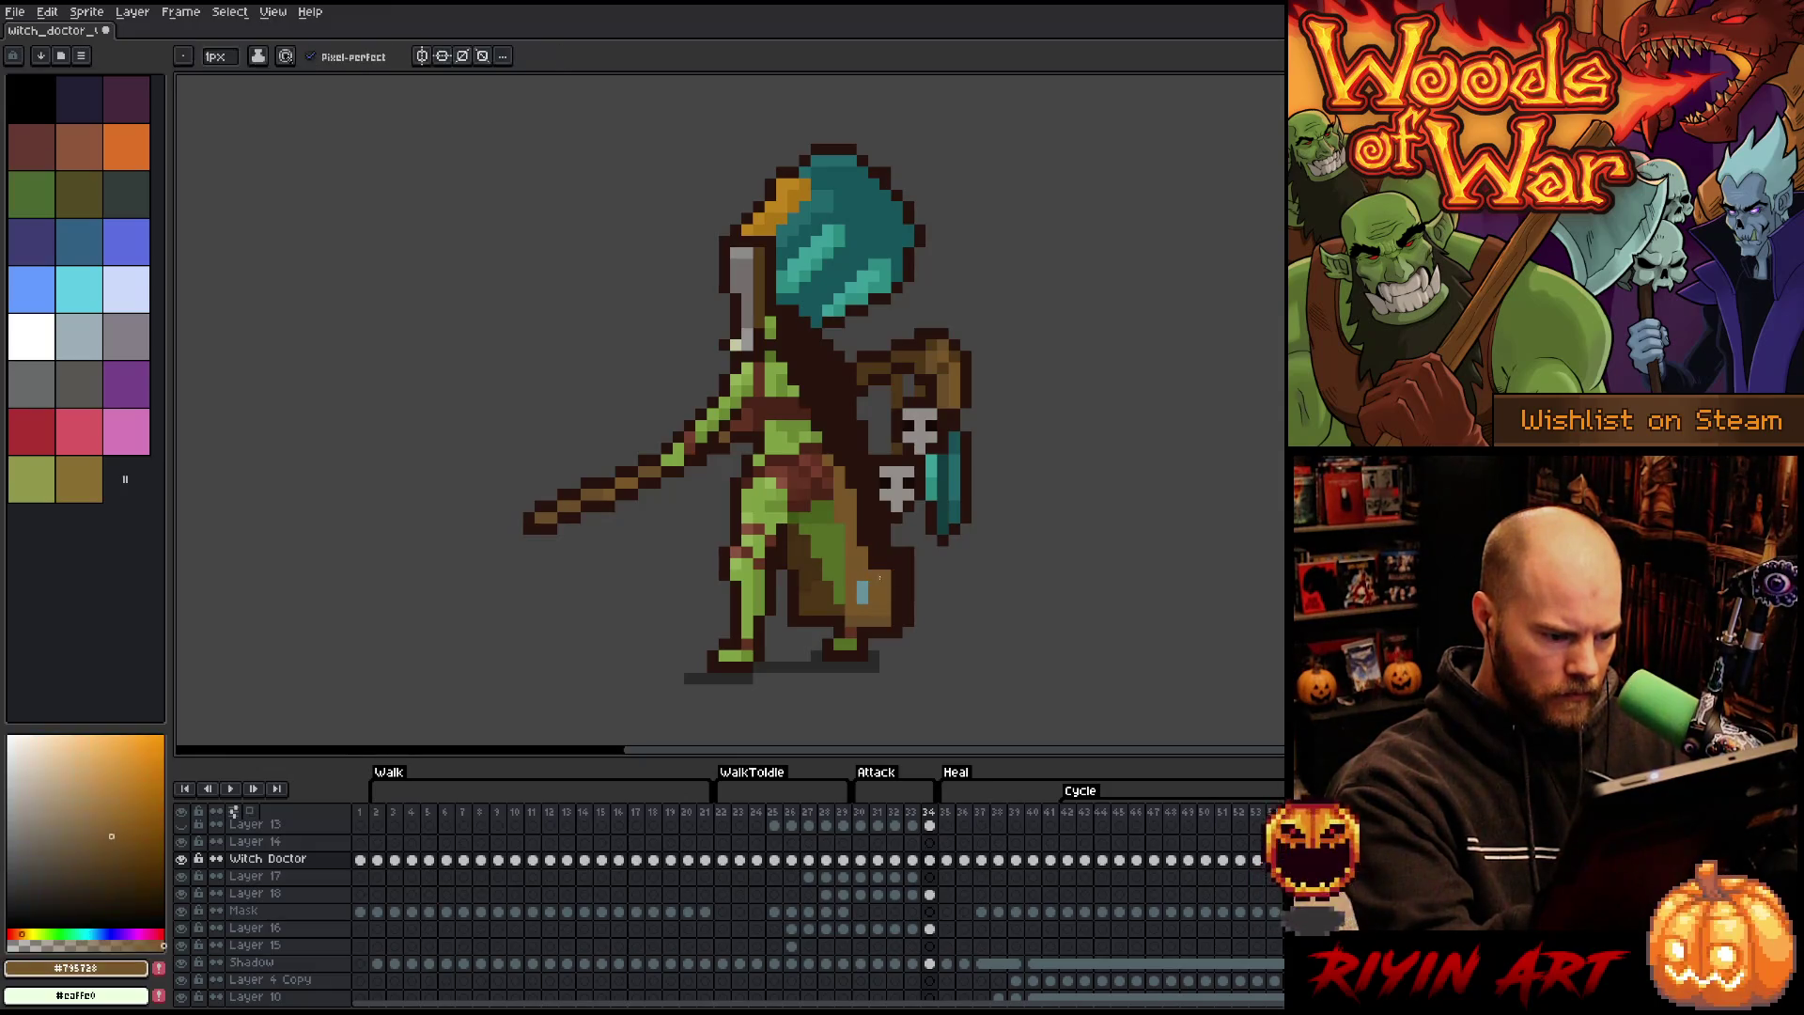
pyautogui.keyDown('alt'); pyautogui.click(907, 546); pyautogui.keyUp('alt')
# - Erase and redraw the dark outline down the robe's right edge, then play the animation
pyautogui.press('e')
pyautogui.moveTo(907, 547); pyautogui.dragTo(907, 655)
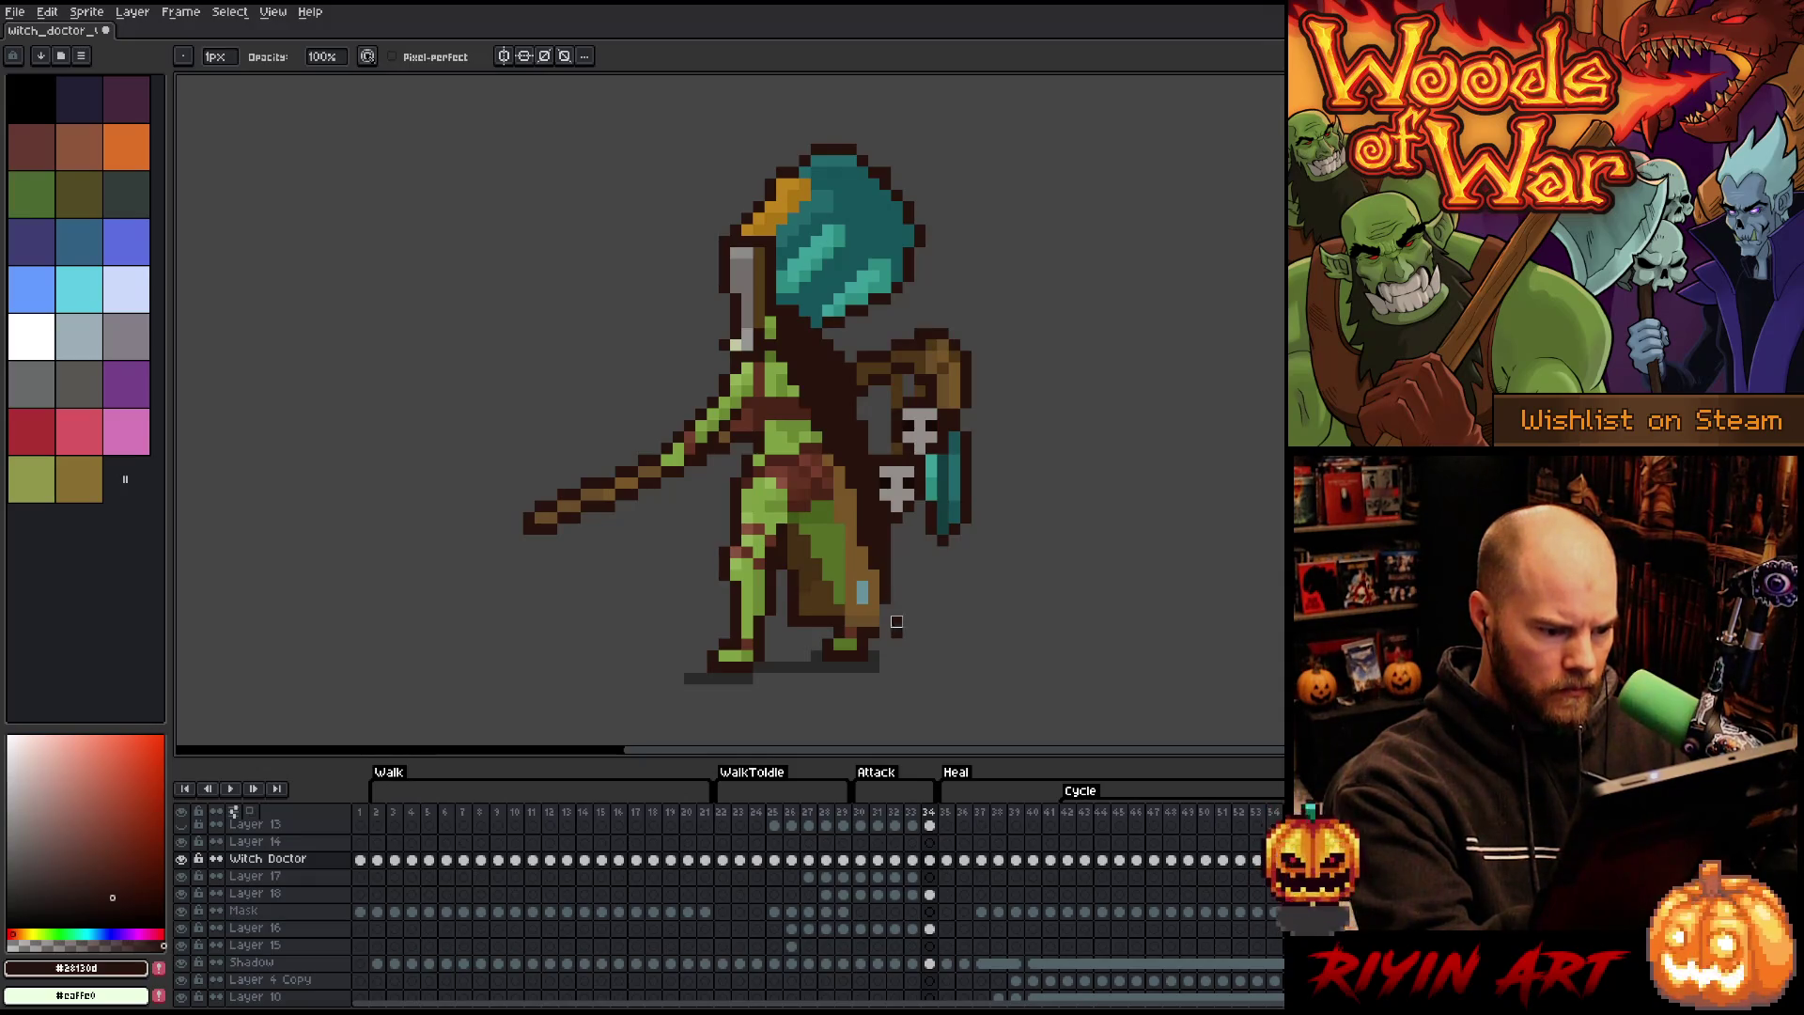
pyautogui.press('b')
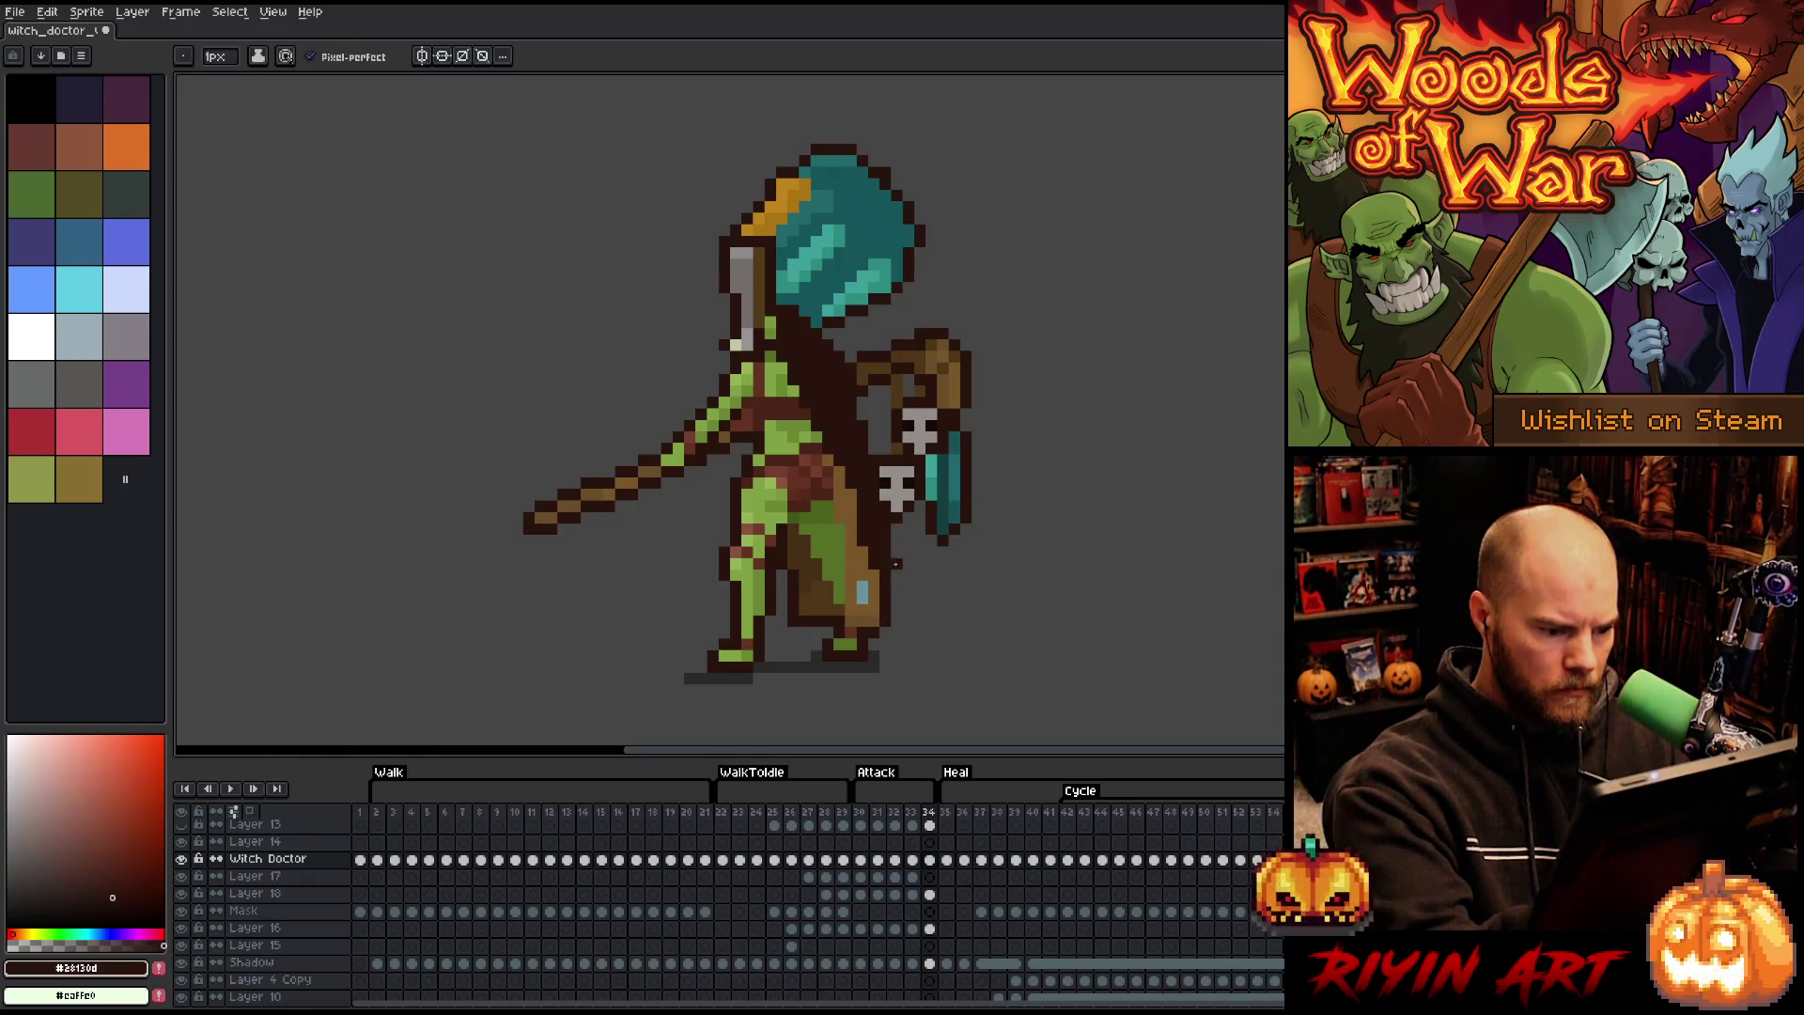
pyautogui.moveTo(890, 543); pyautogui.dragTo(908, 611)
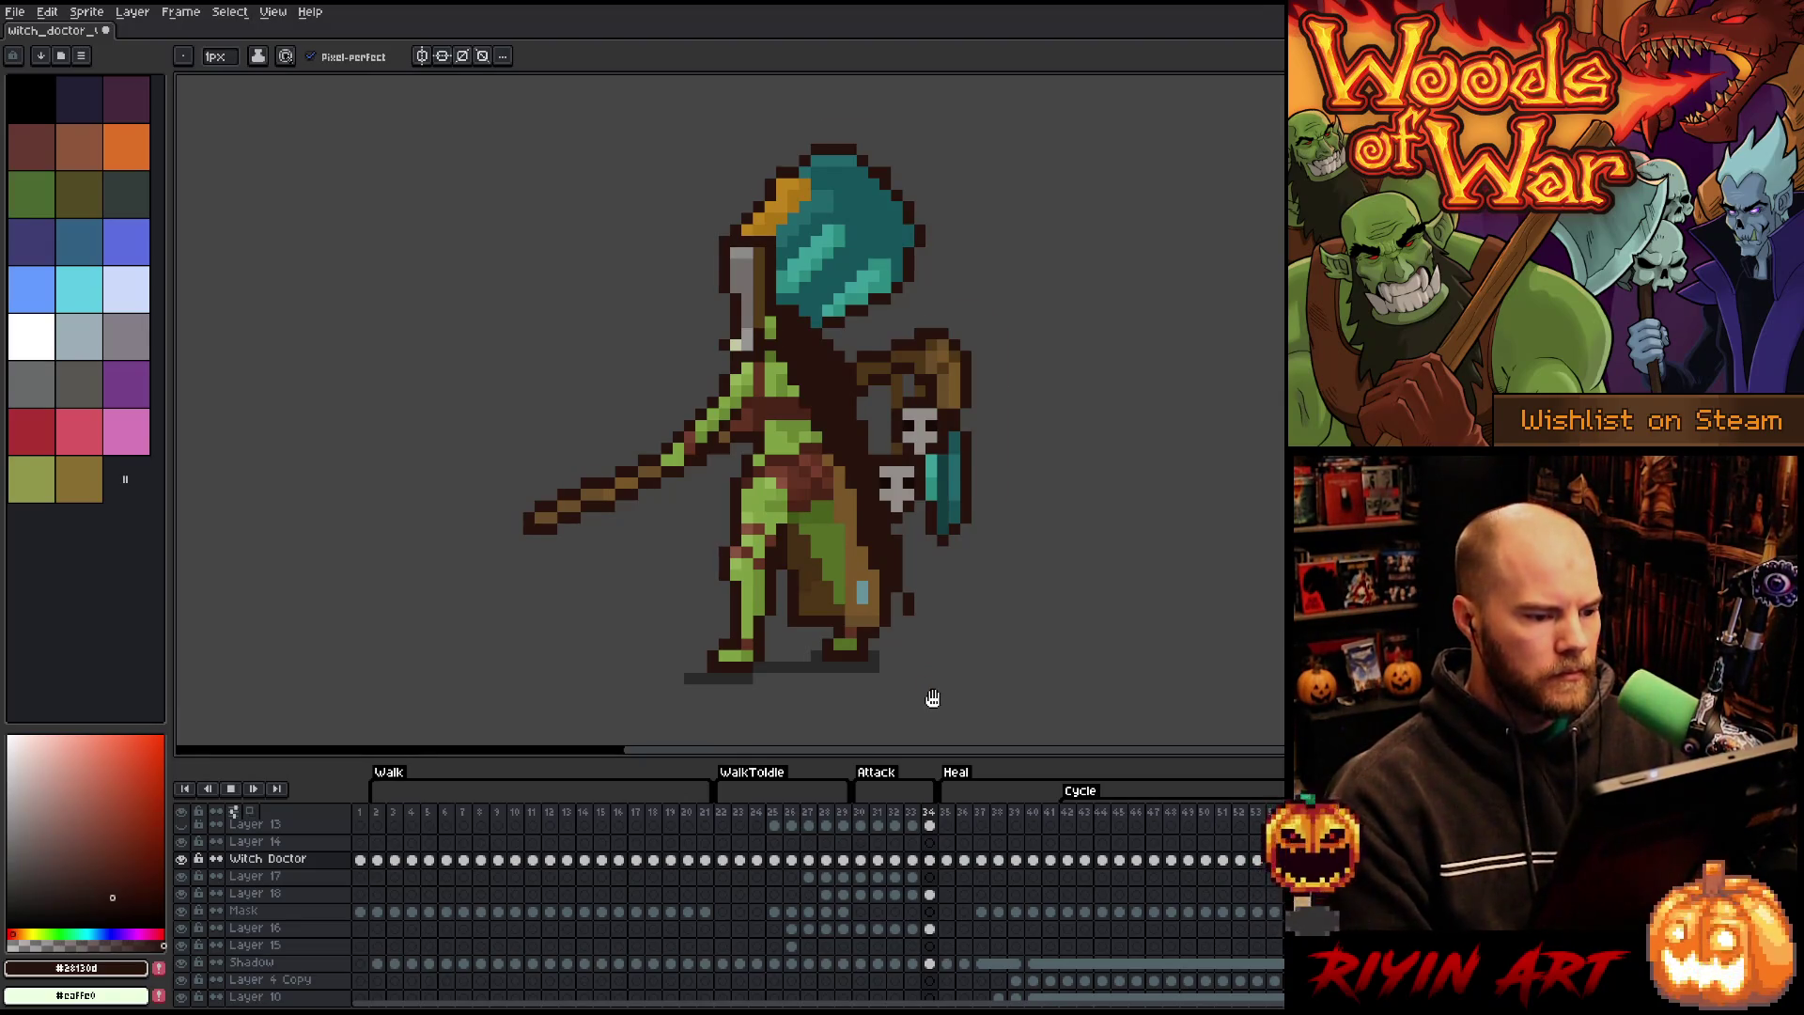
pyautogui.press('Return')
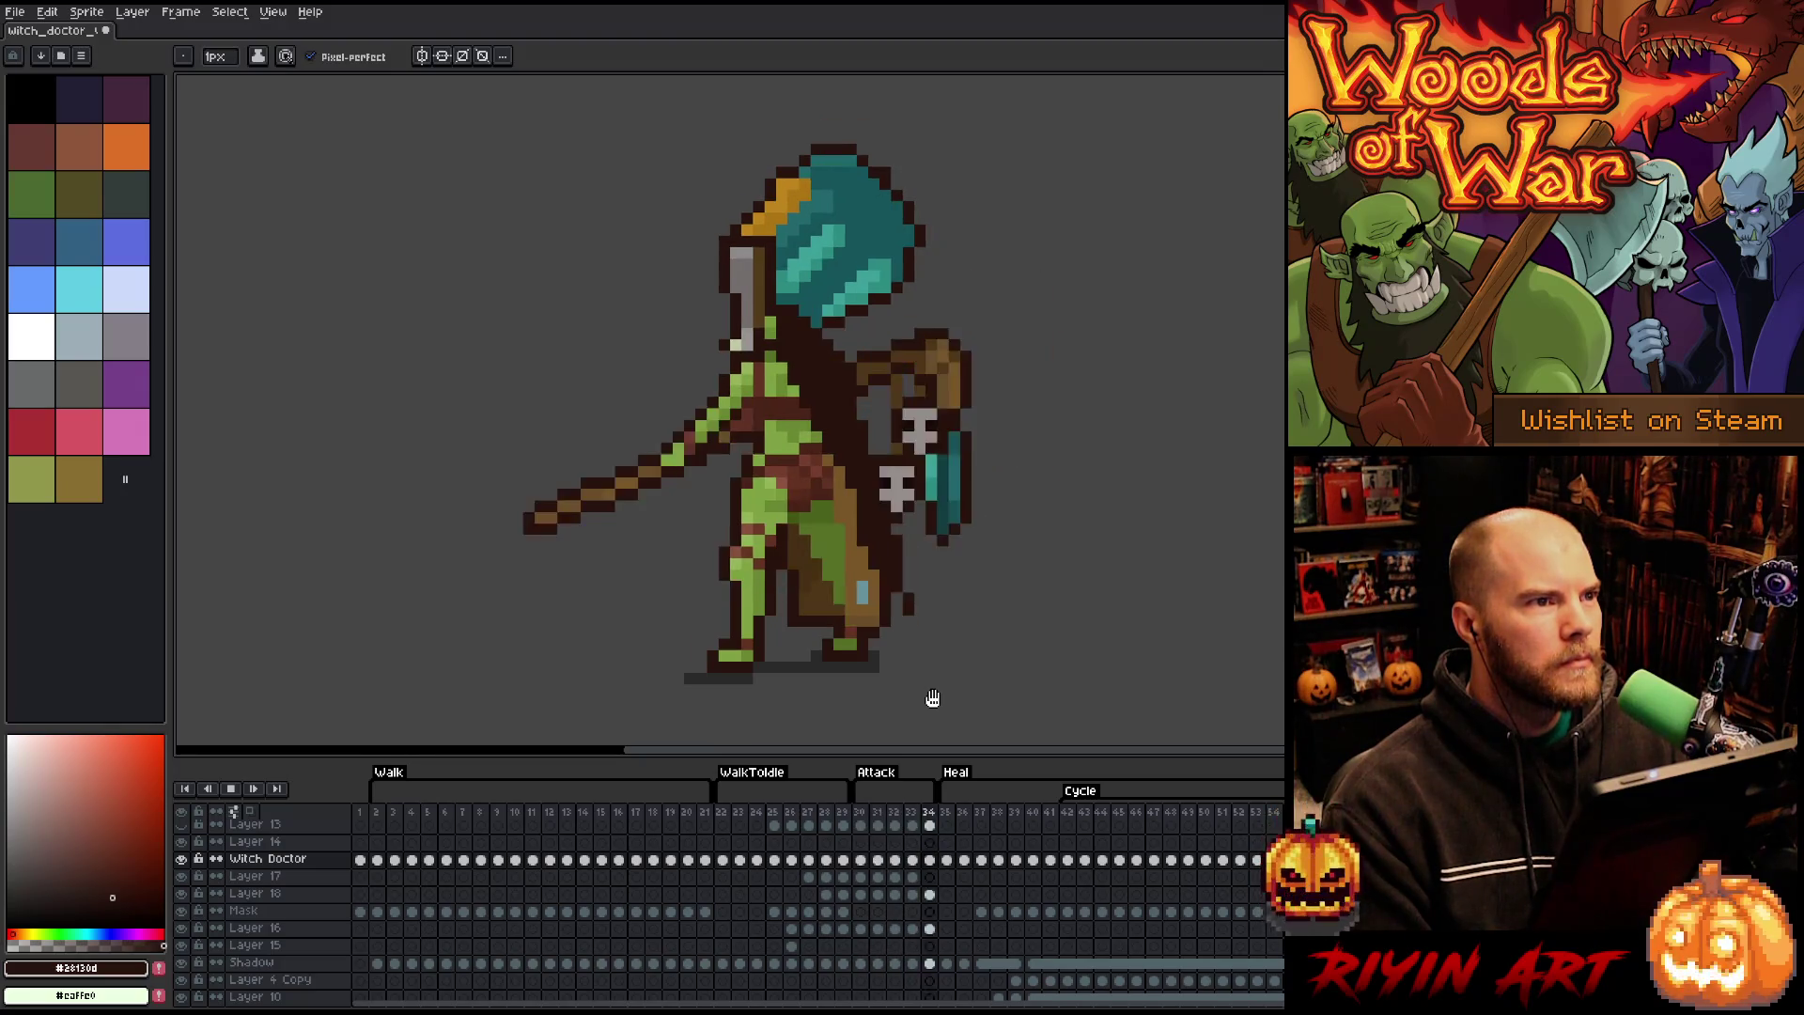
pyautogui.press('Return')
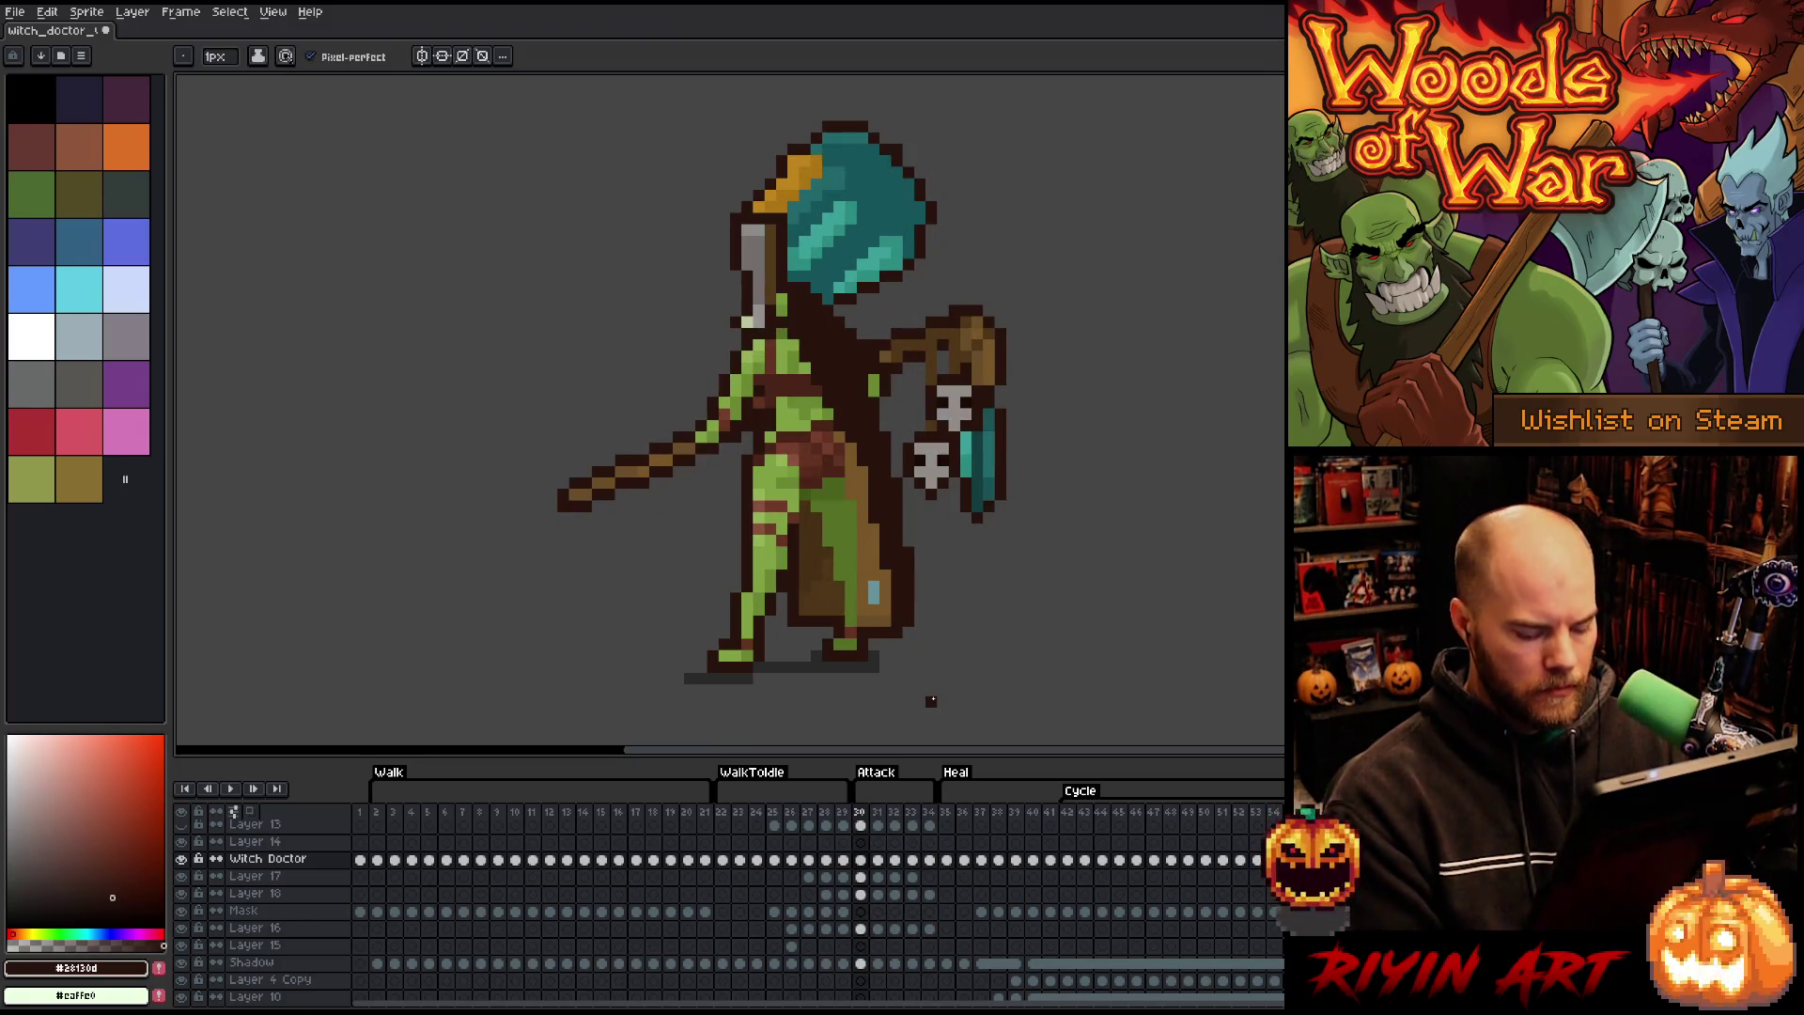
# - Step between frame 30, frame 29 and their neighbours to compare the poses
pyautogui.press('Right')
pyautogui.press('Right')
pyautogui.press('Right')
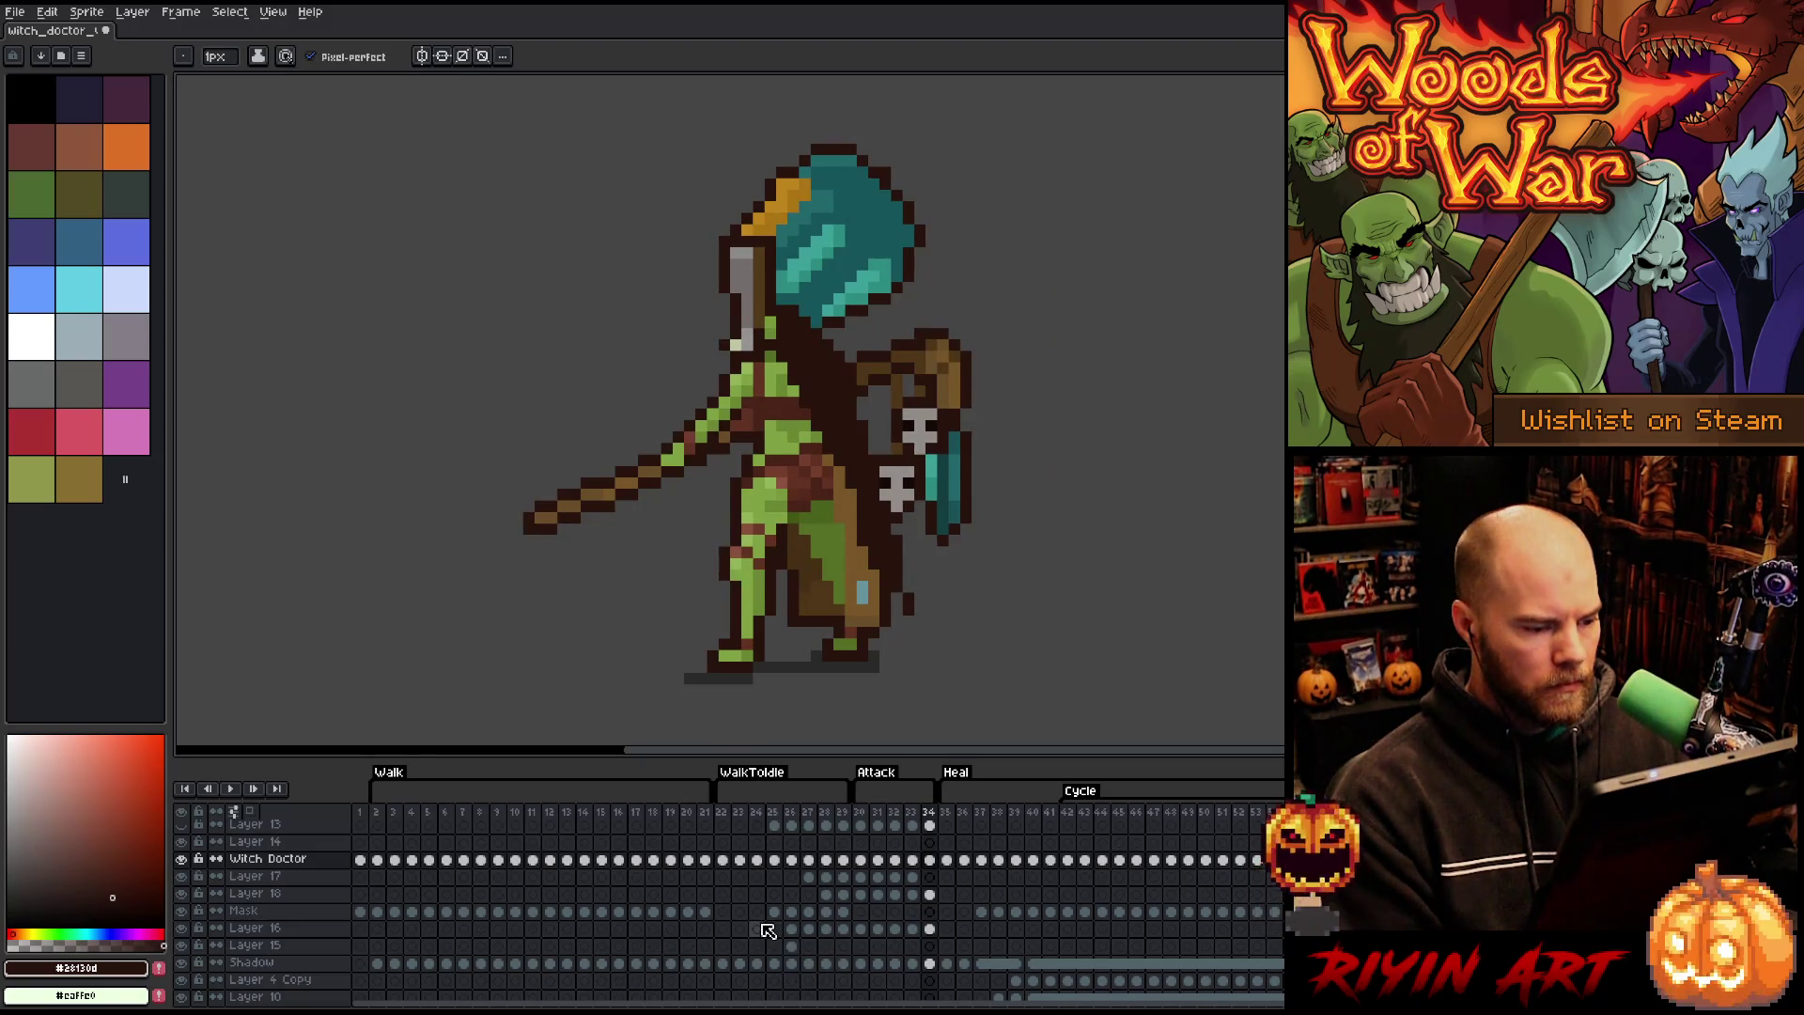
pyautogui.press('Left')
pyautogui.press('Left')
pyautogui.press('Left')
pyautogui.press('Right')
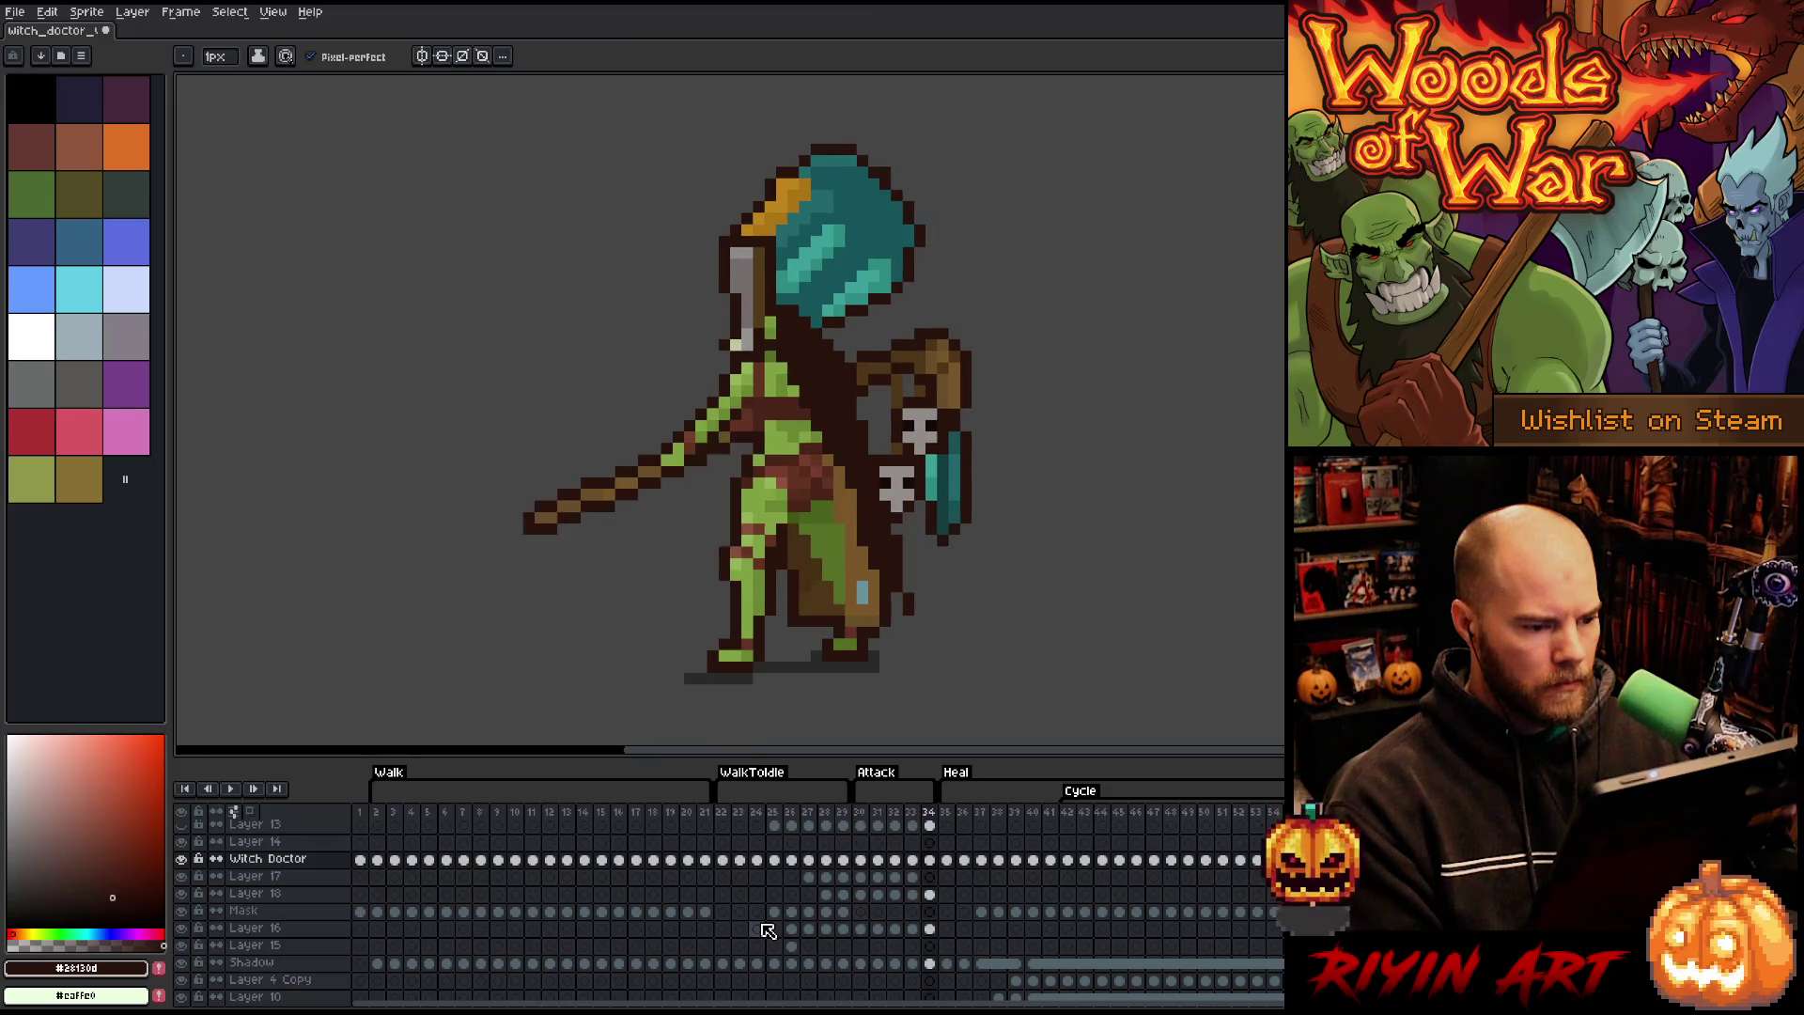
pyautogui.press('Left')
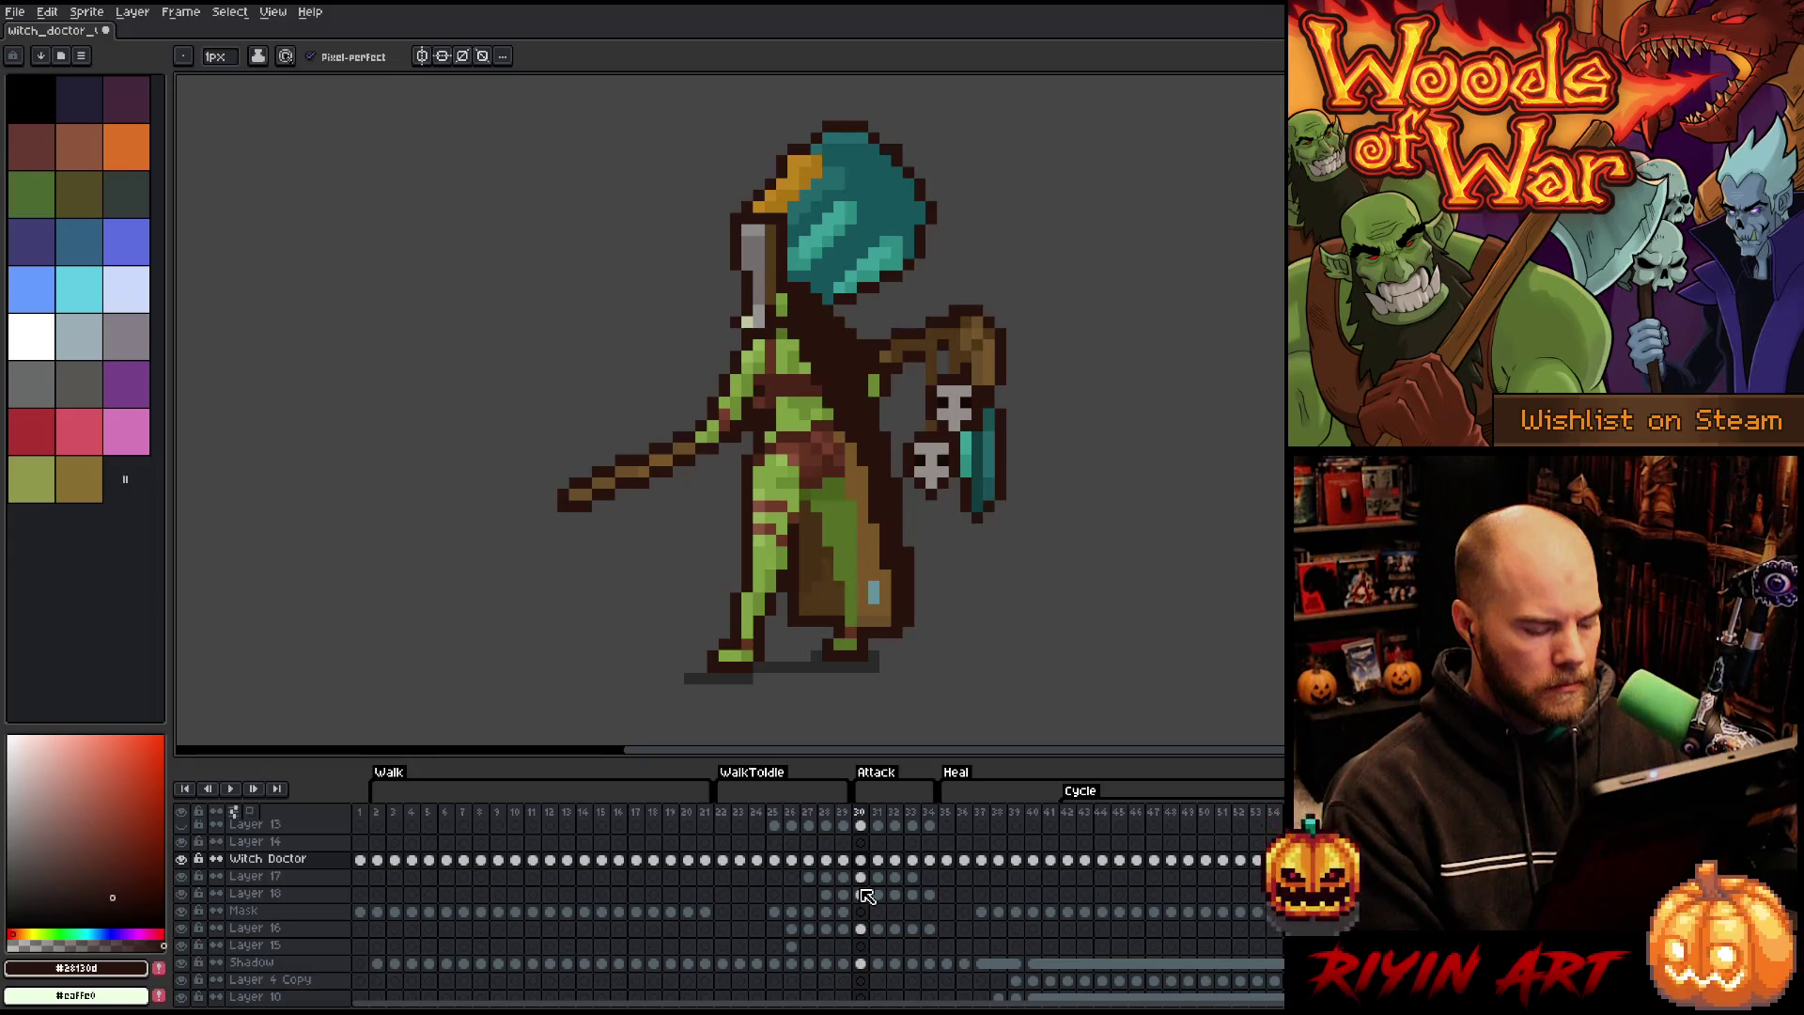
pyautogui.click(848, 814)
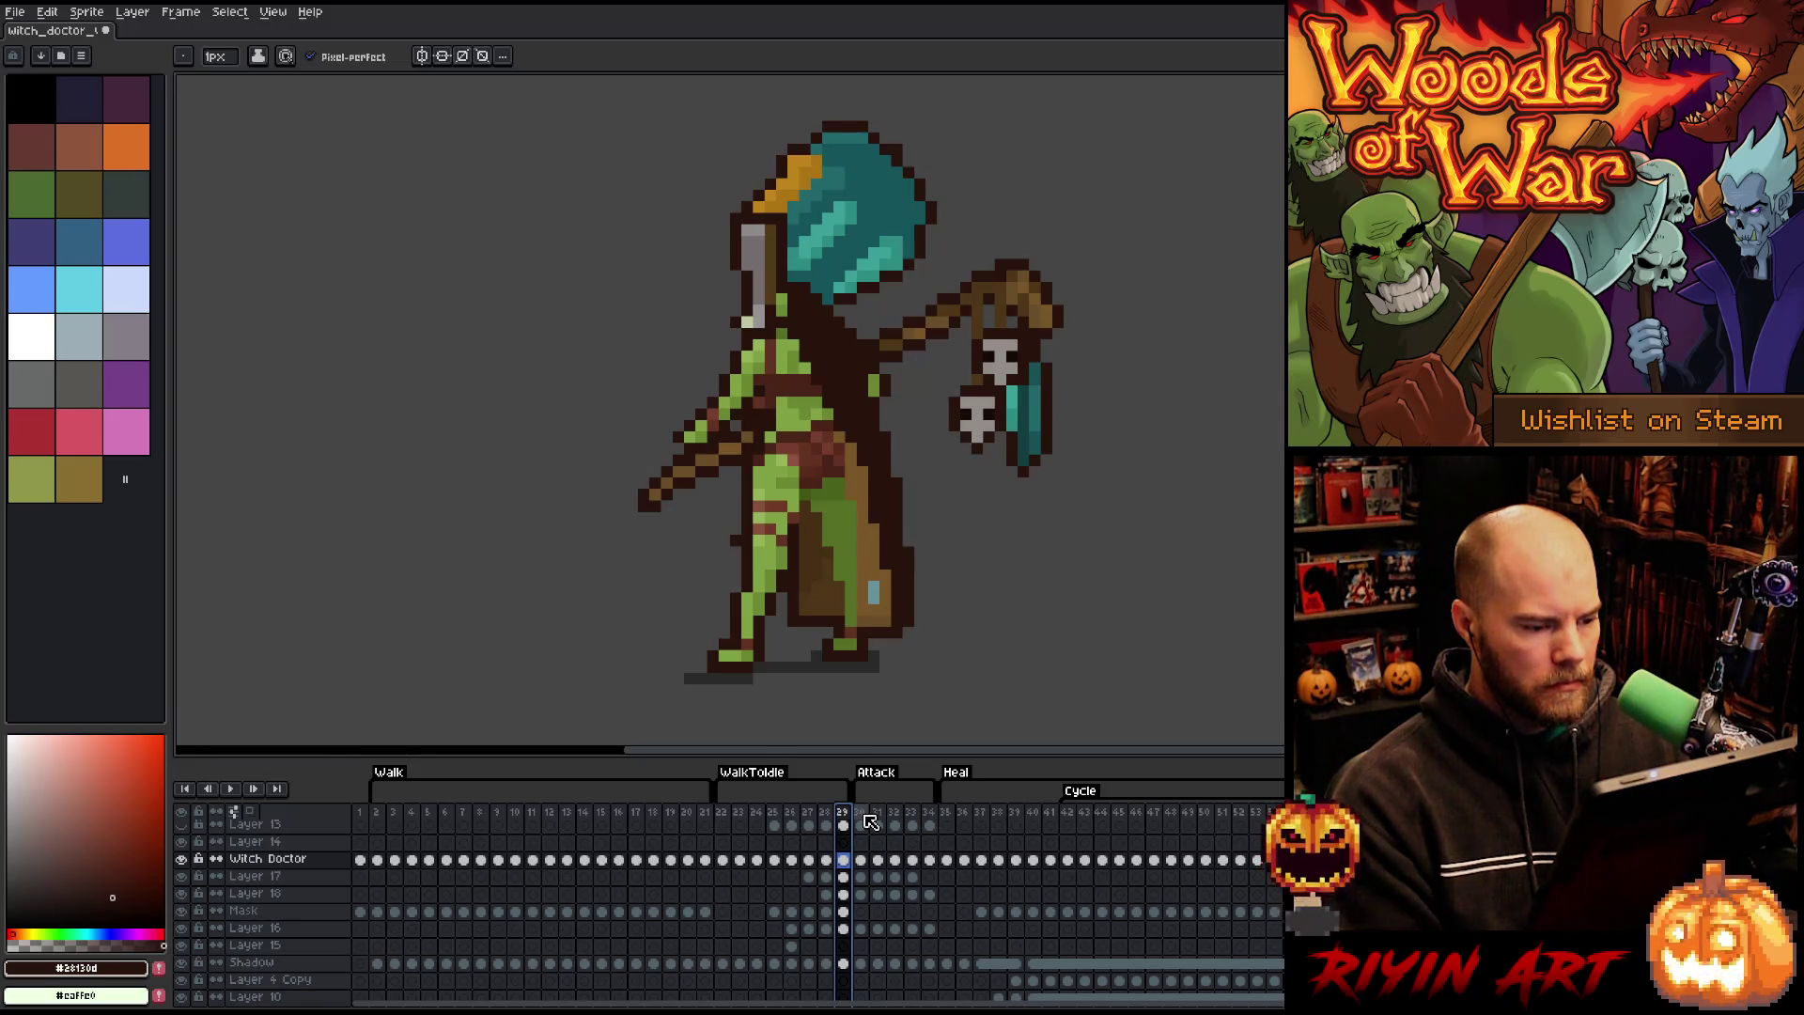
pyautogui.press('Right')
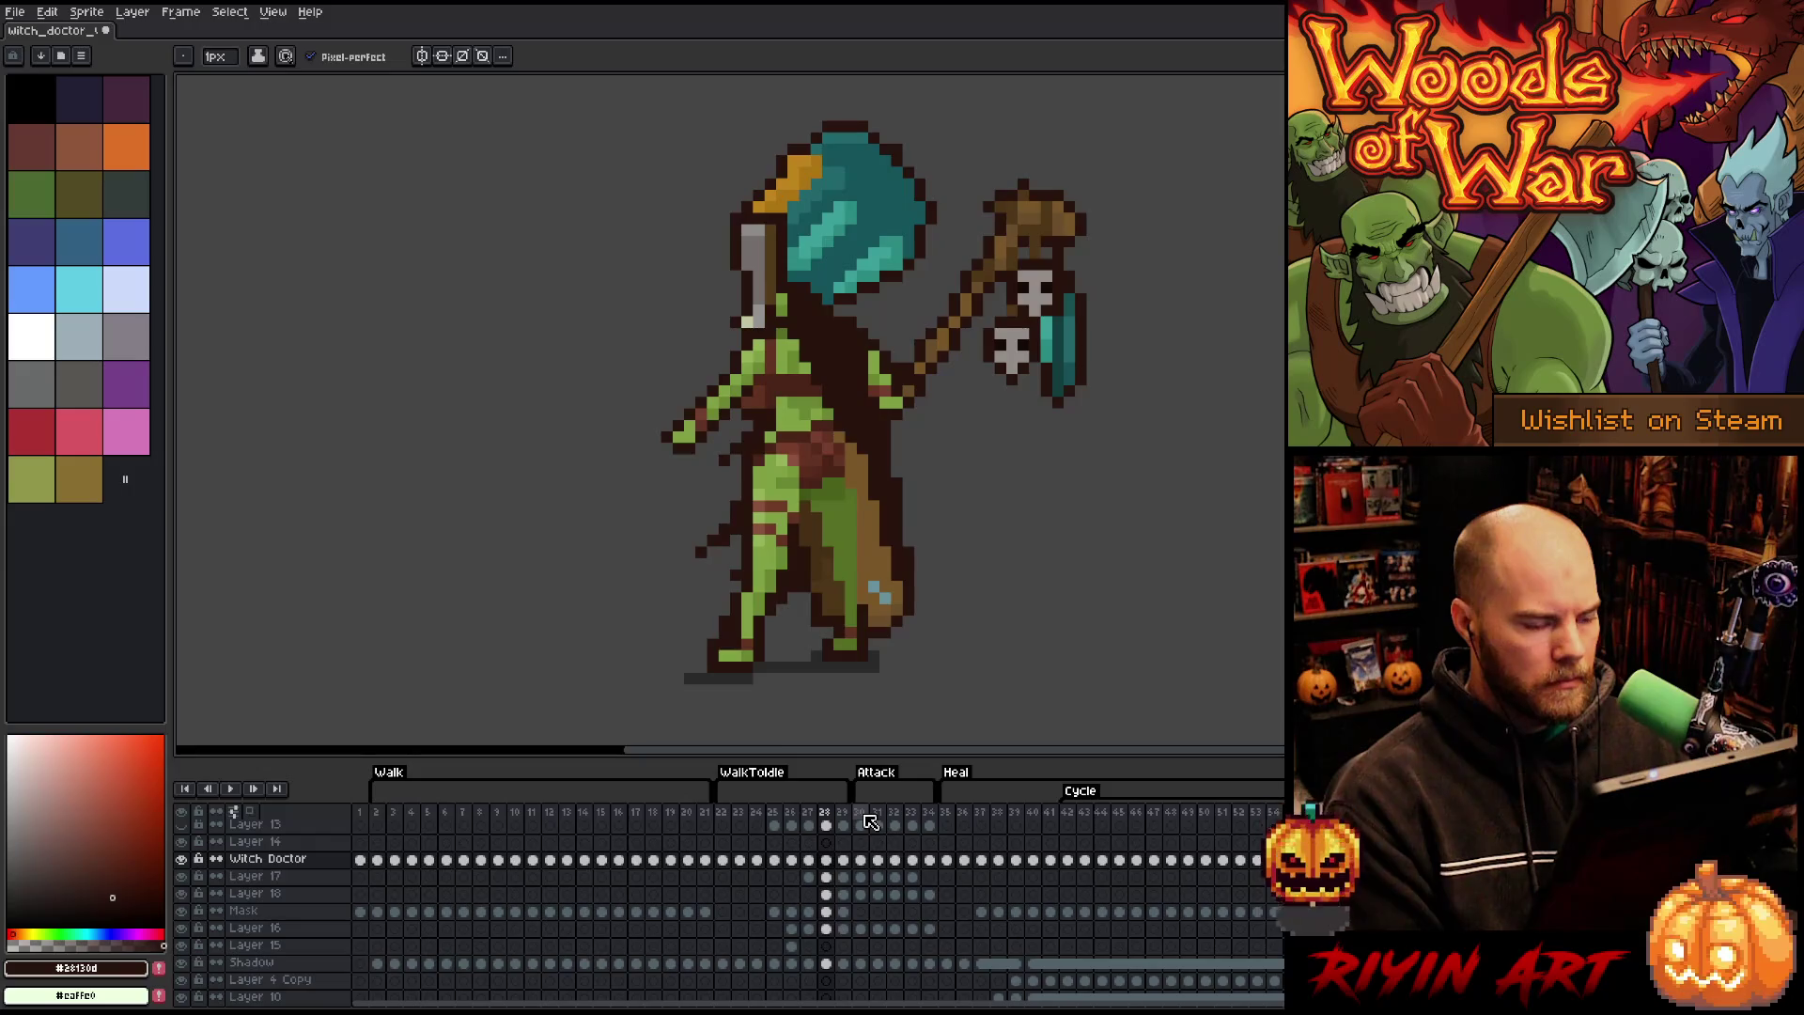
pyautogui.press('Left')
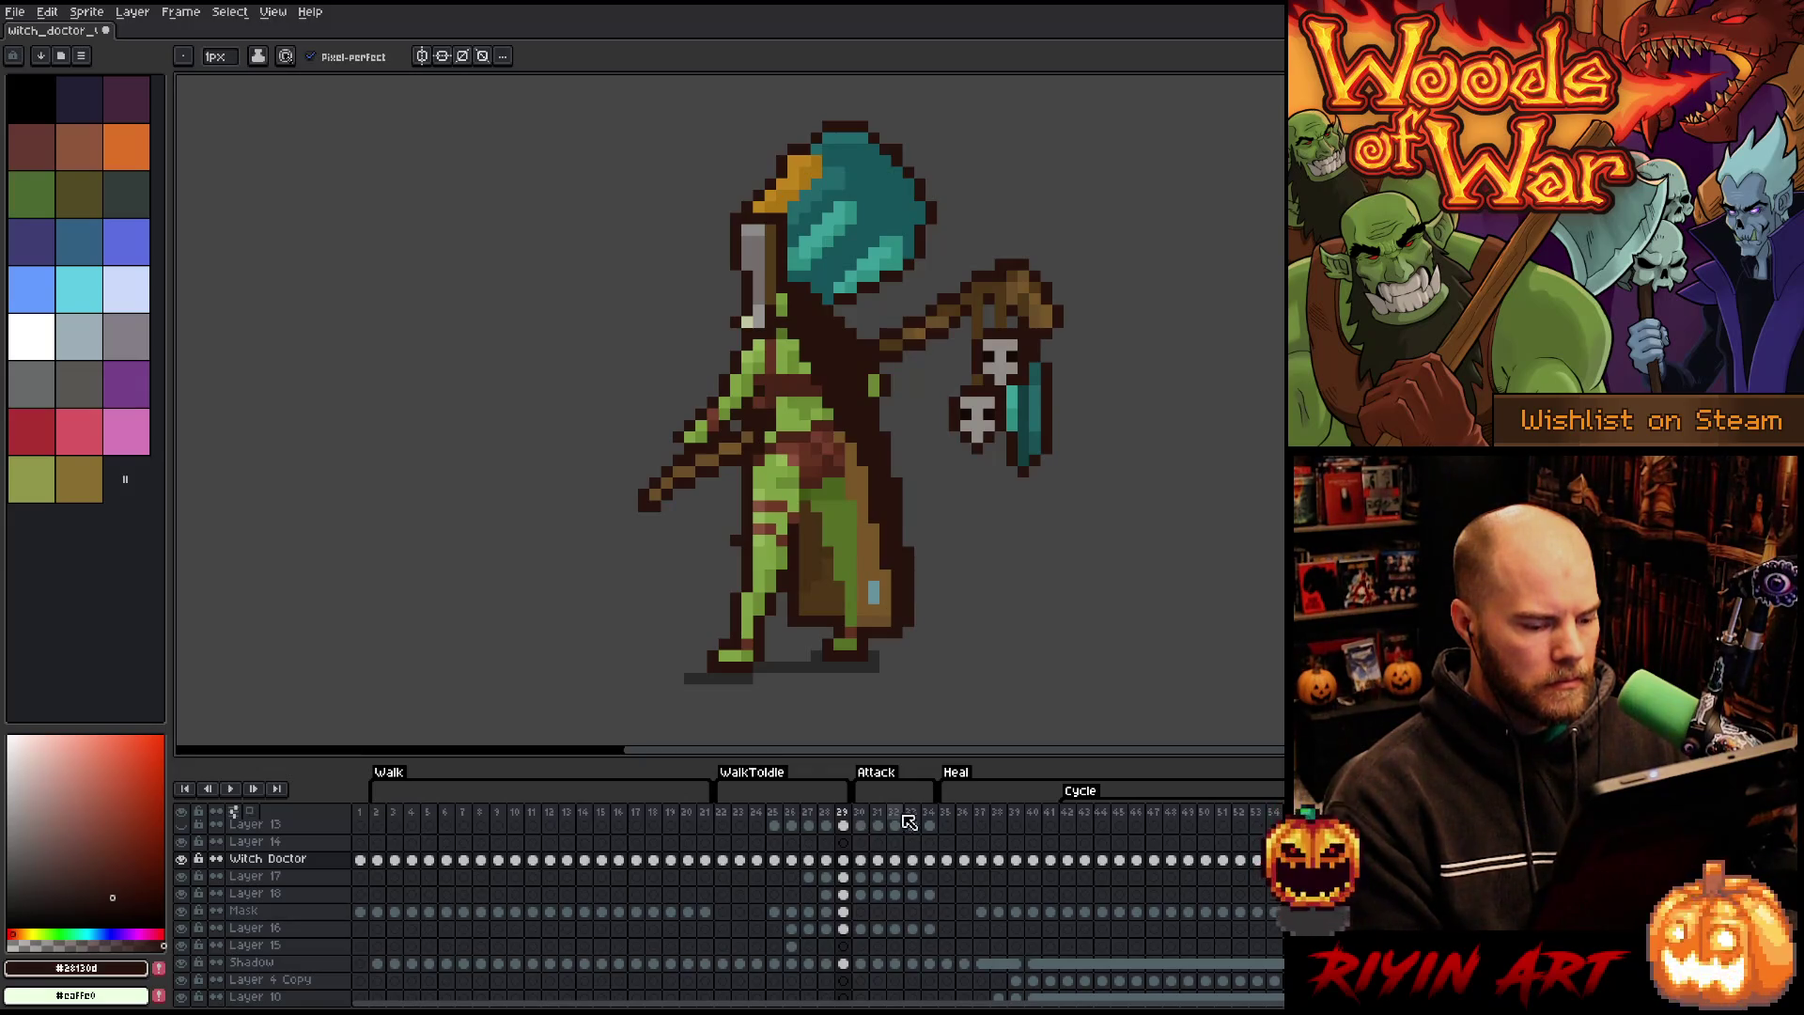
# - Jump between frames 28, 29 and 34 to compare the lunge against frame 29
pyautogui.click(933, 815)
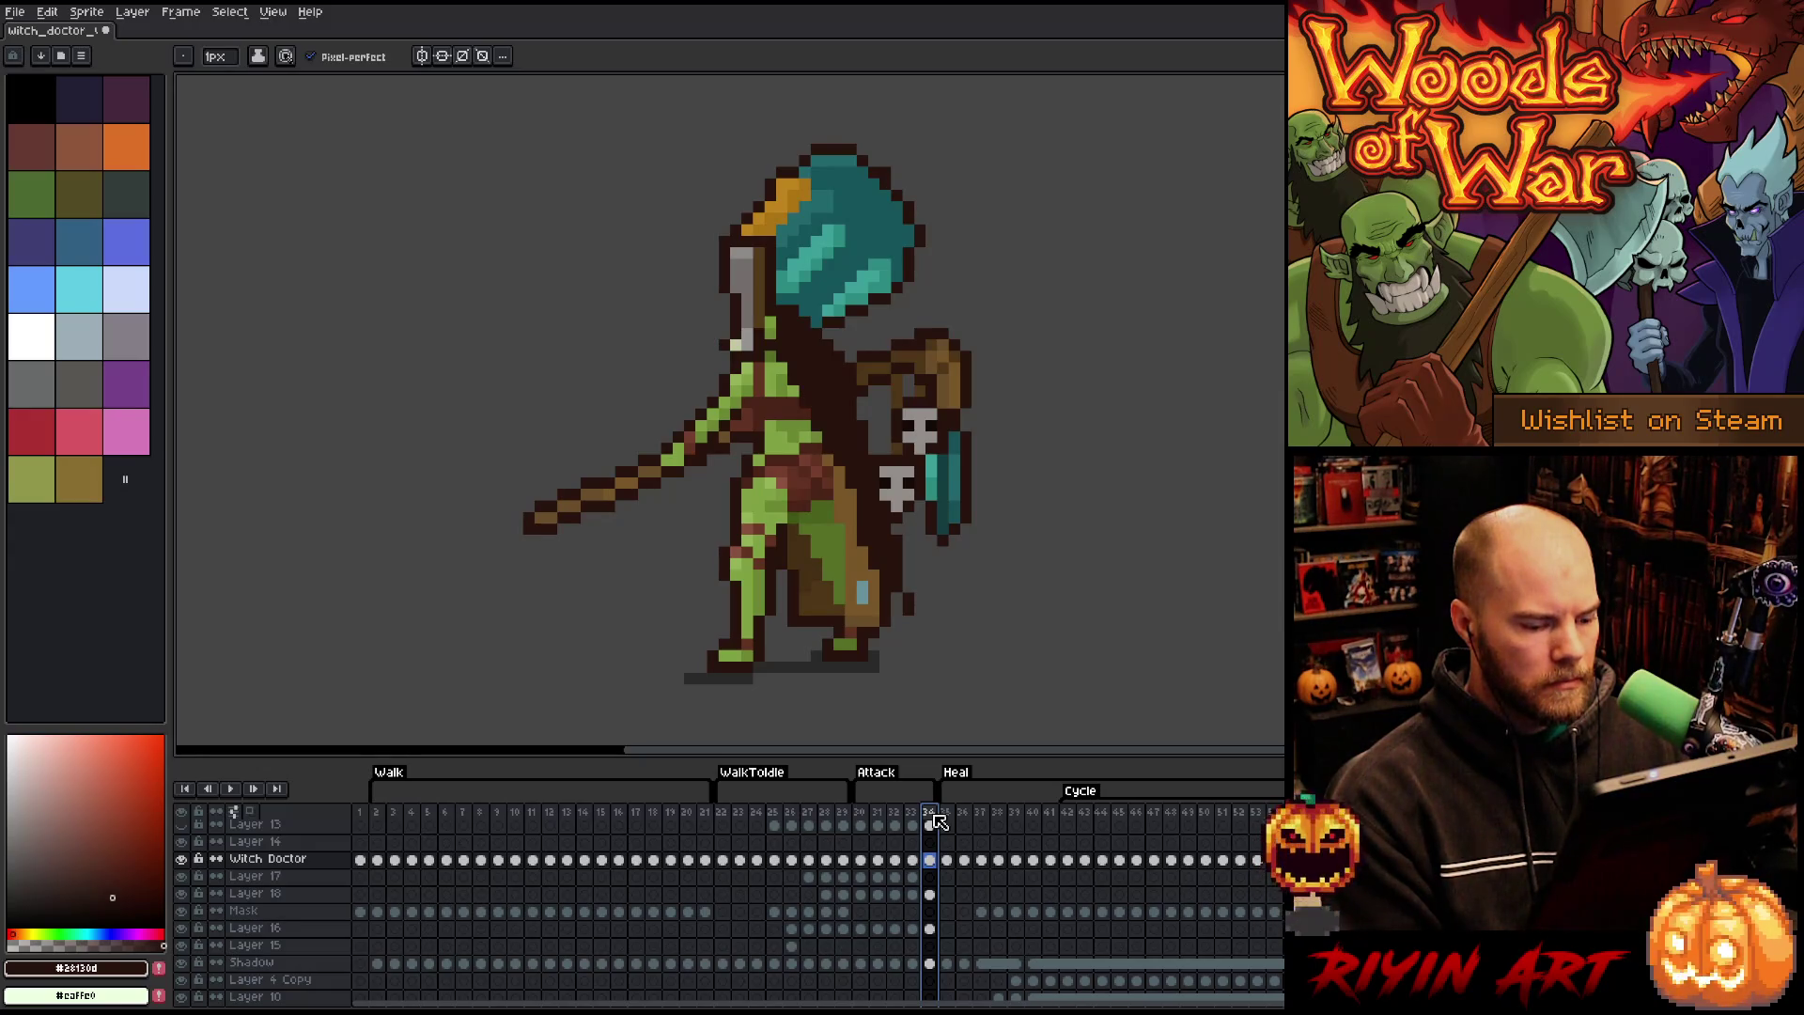
pyautogui.click(827, 816)
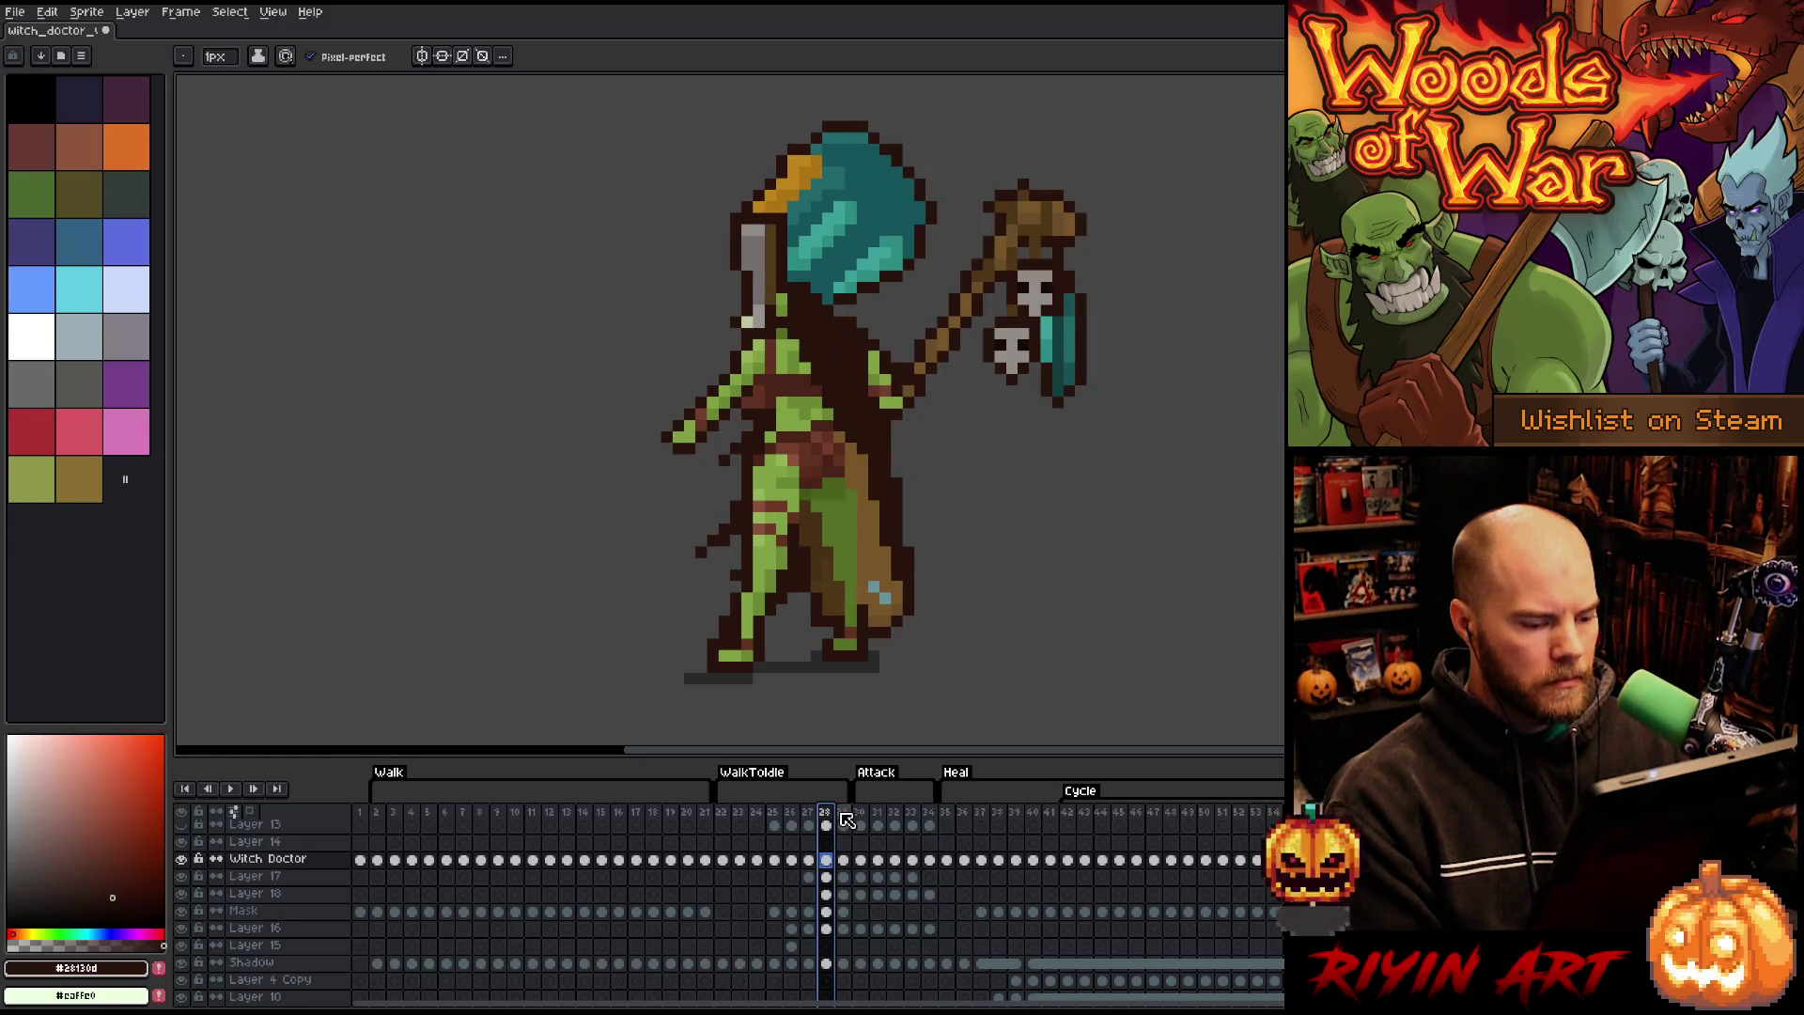
pyautogui.click(844, 816)
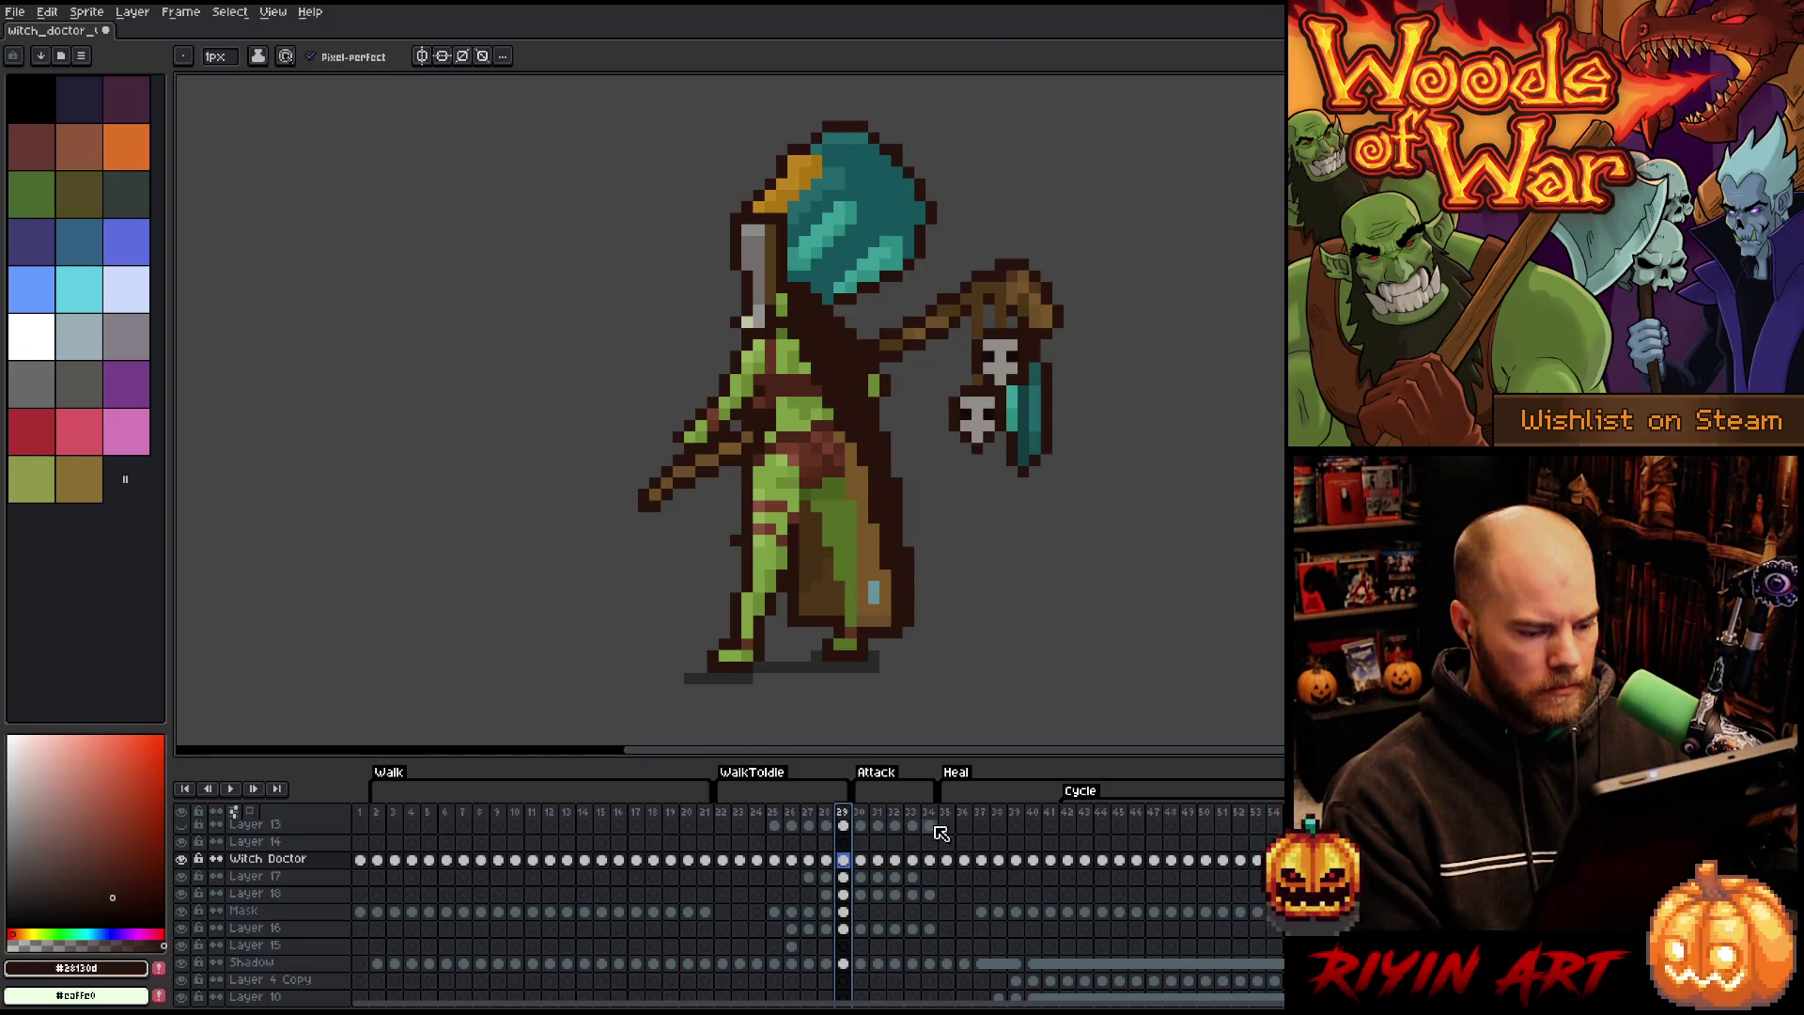
pyautogui.click(931, 862)
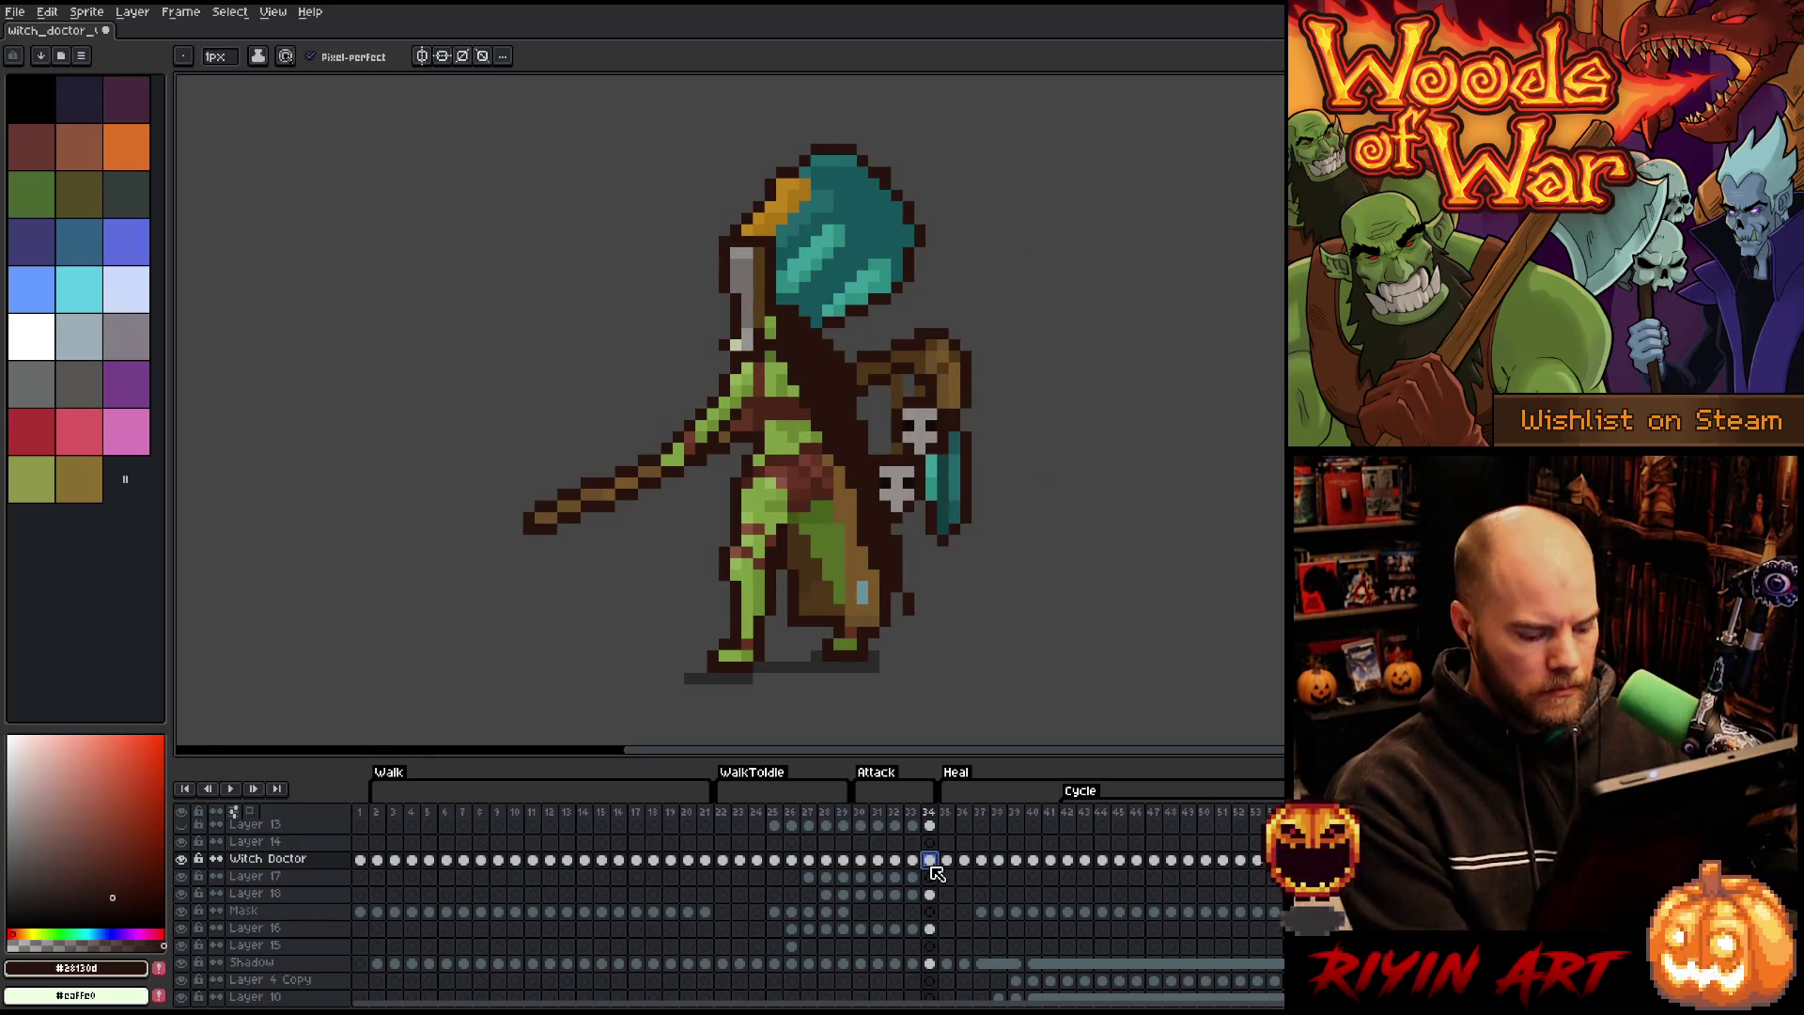
pyautogui.click(844, 862)
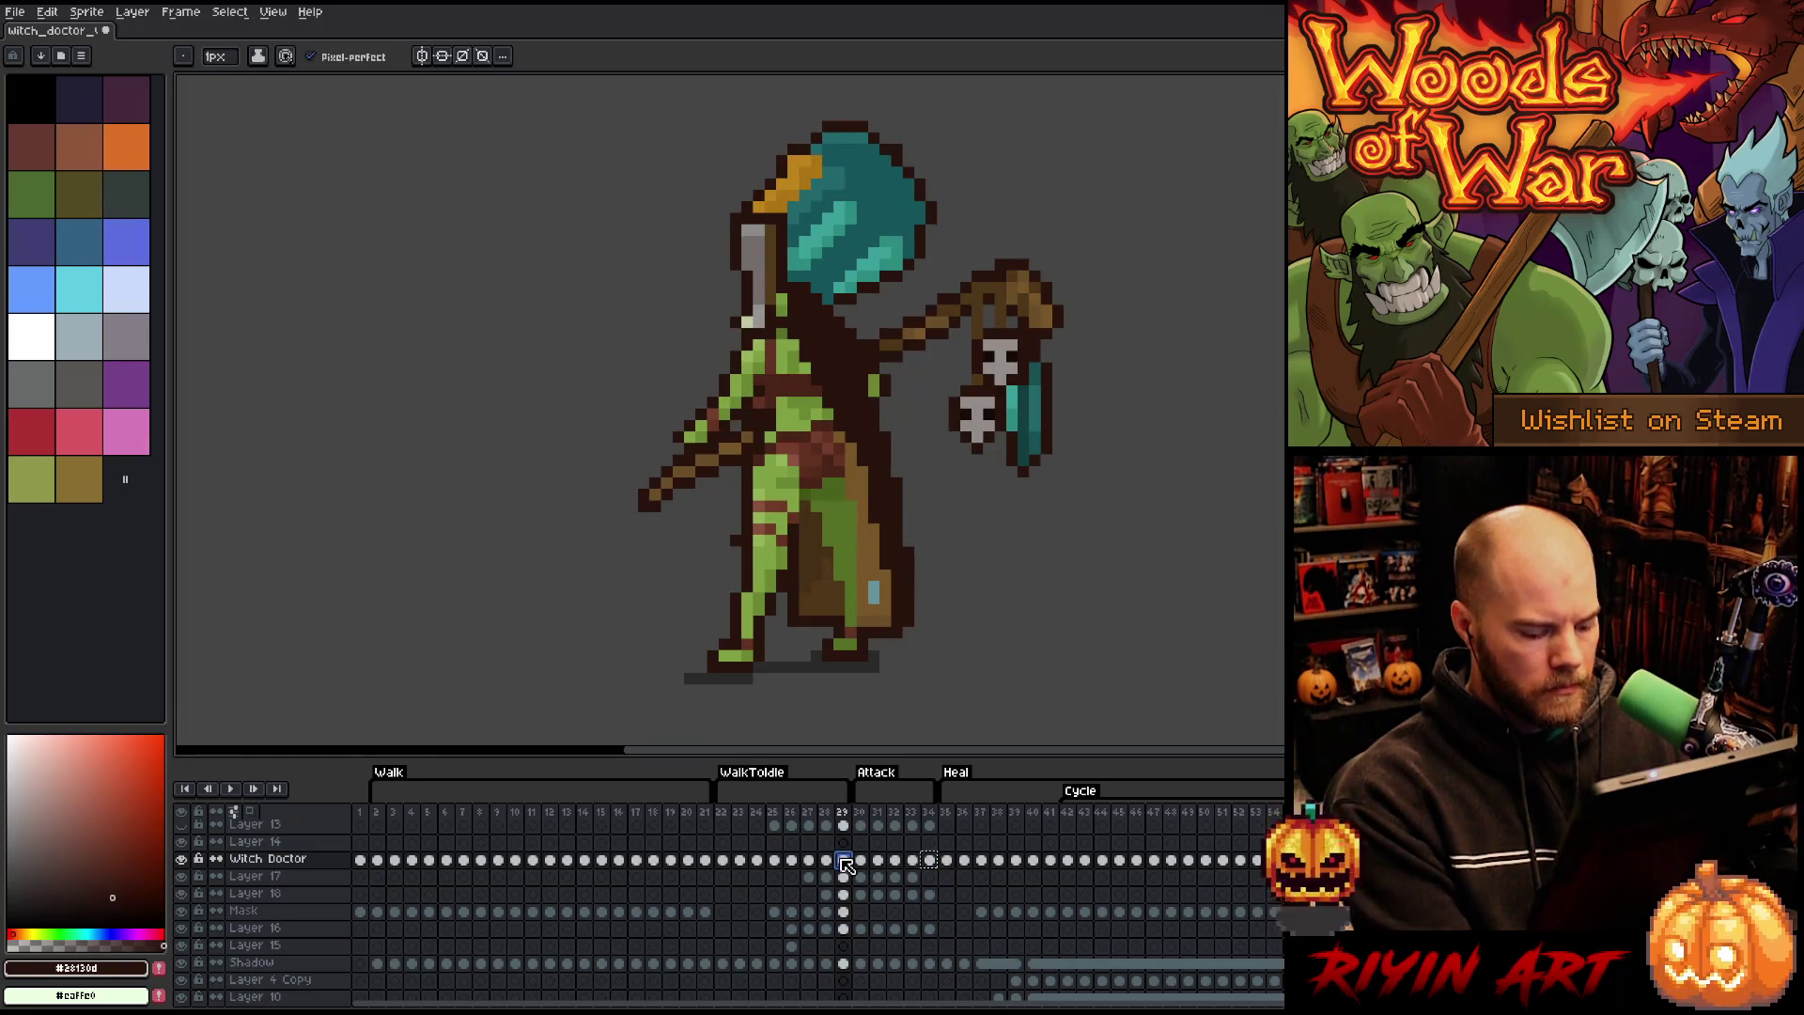
# - Add Layer 19 above Witch Doctor and view the frame 34 and frame 29 cels
pyautogui.hotkey('shift', 'n')
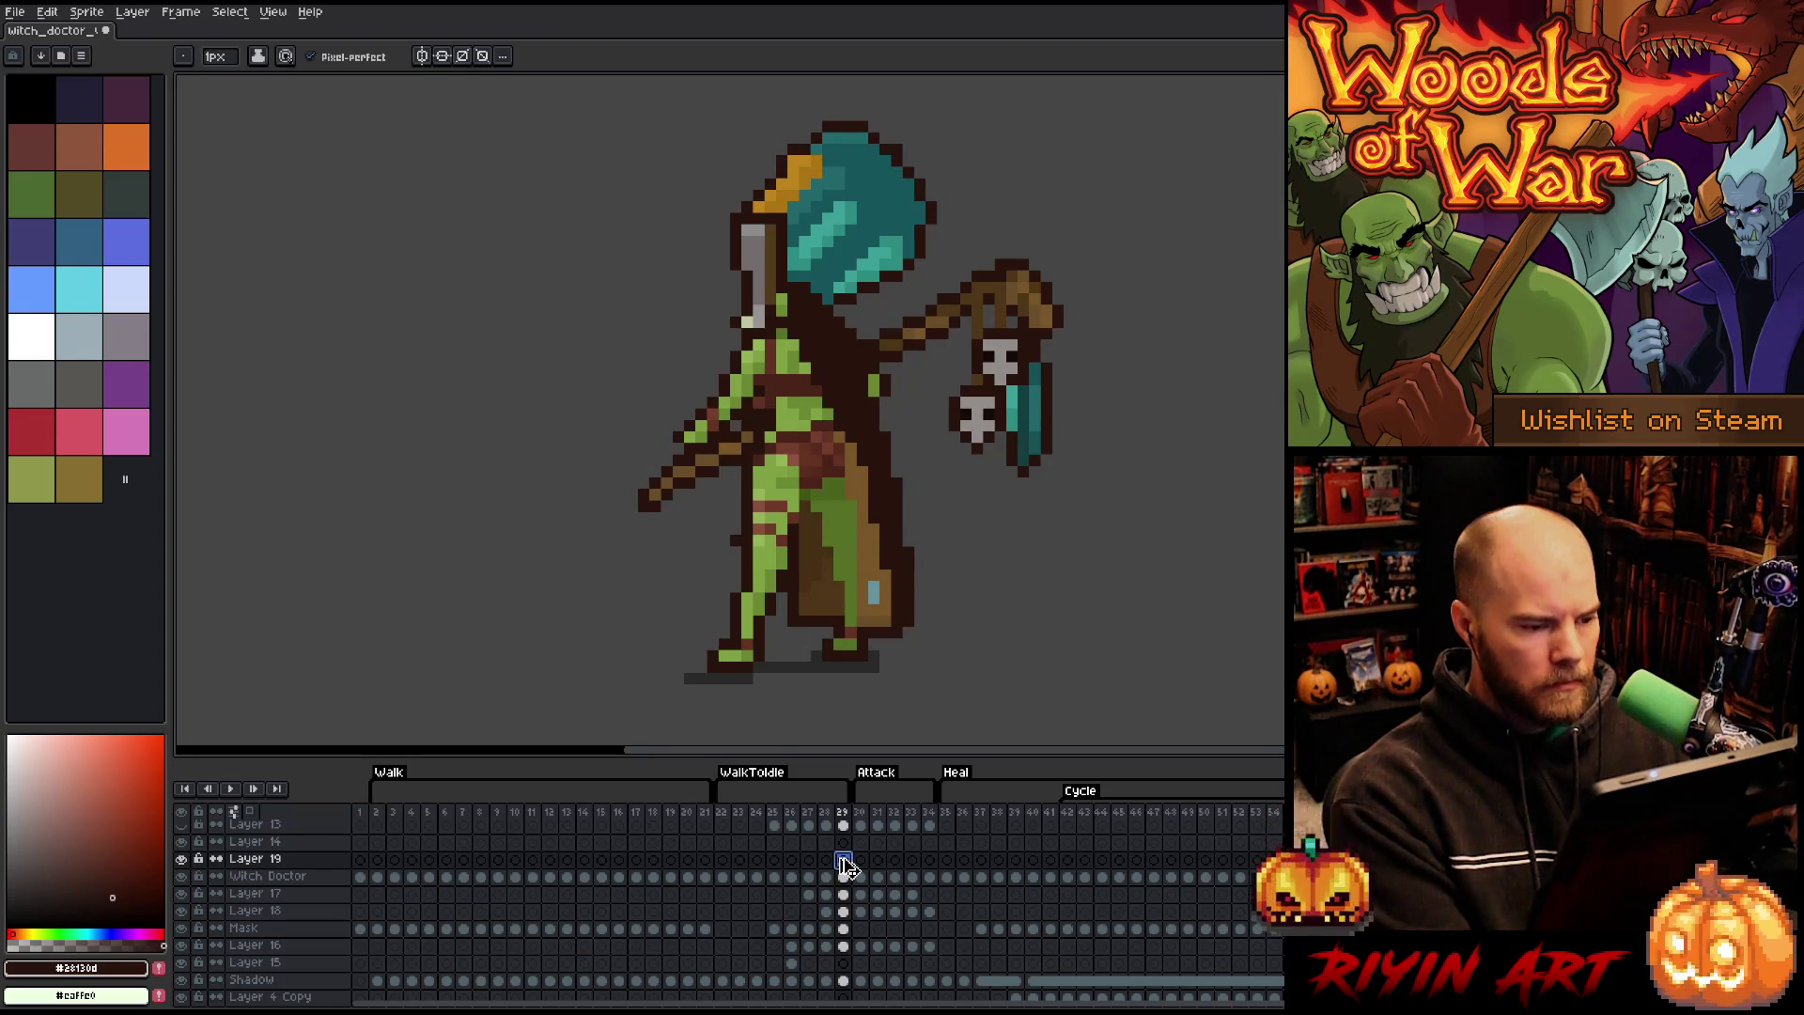
pyautogui.click(930, 880)
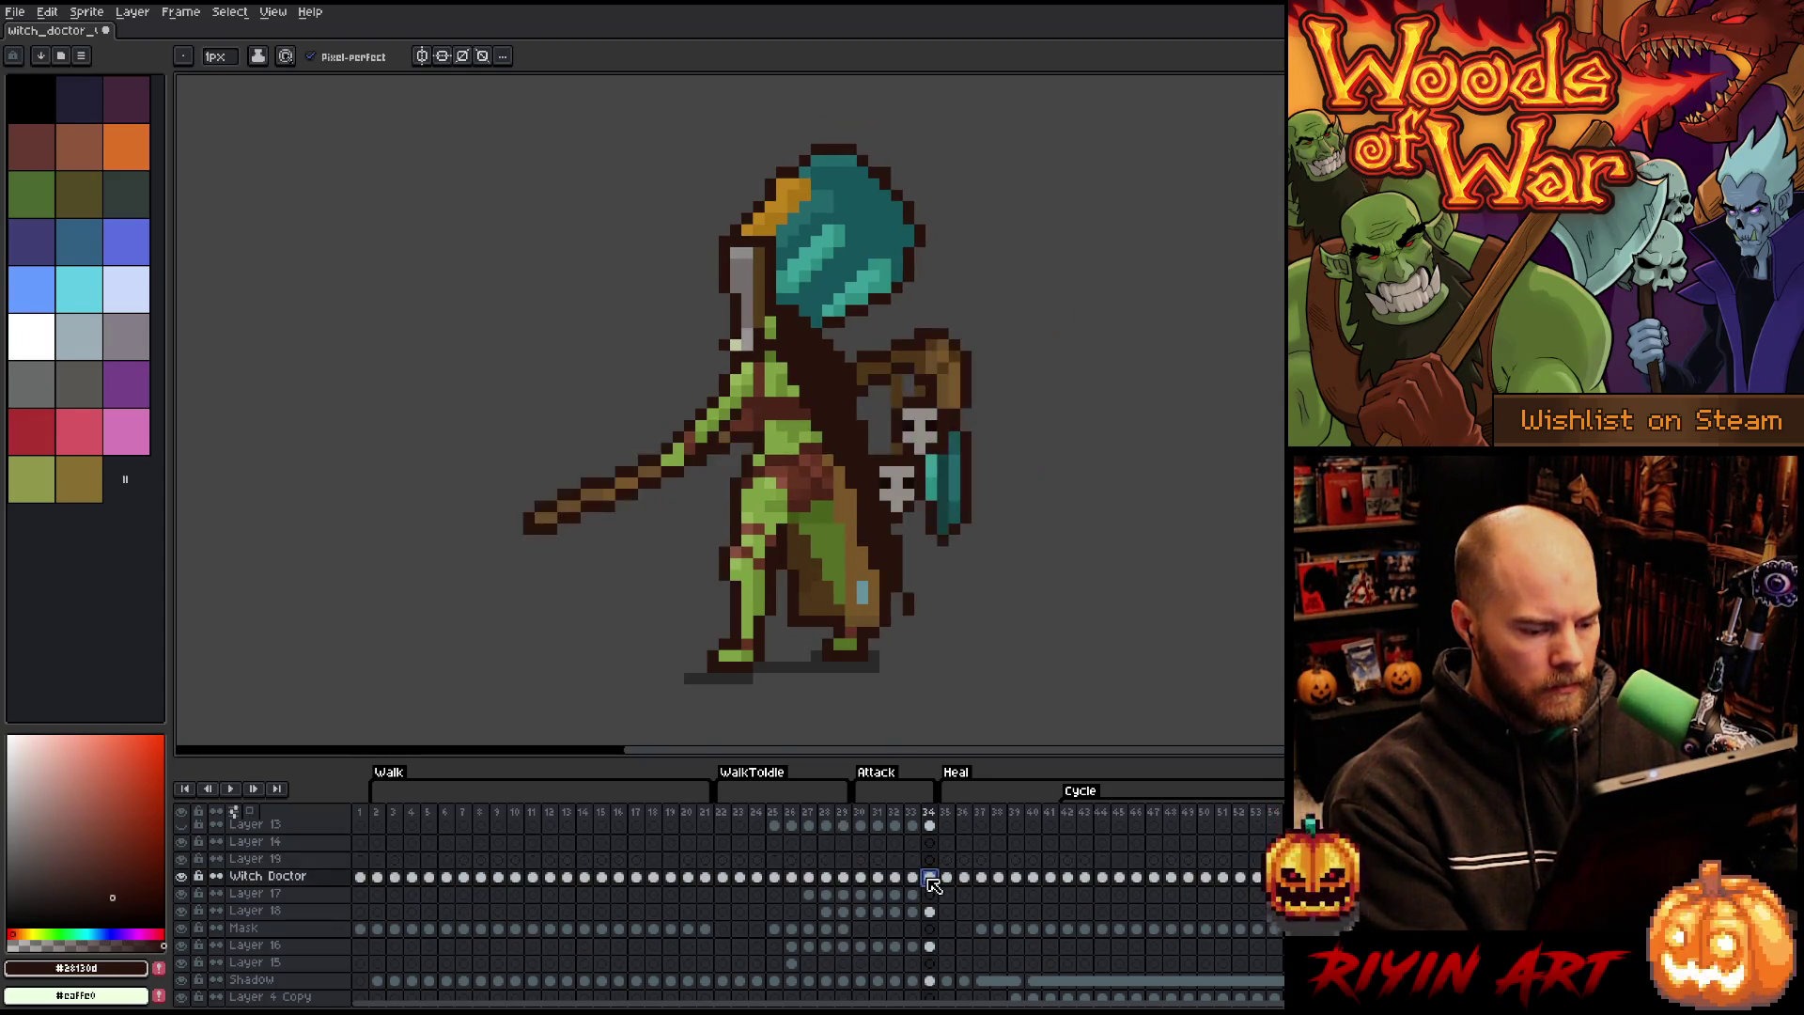
pyautogui.click(843, 862)
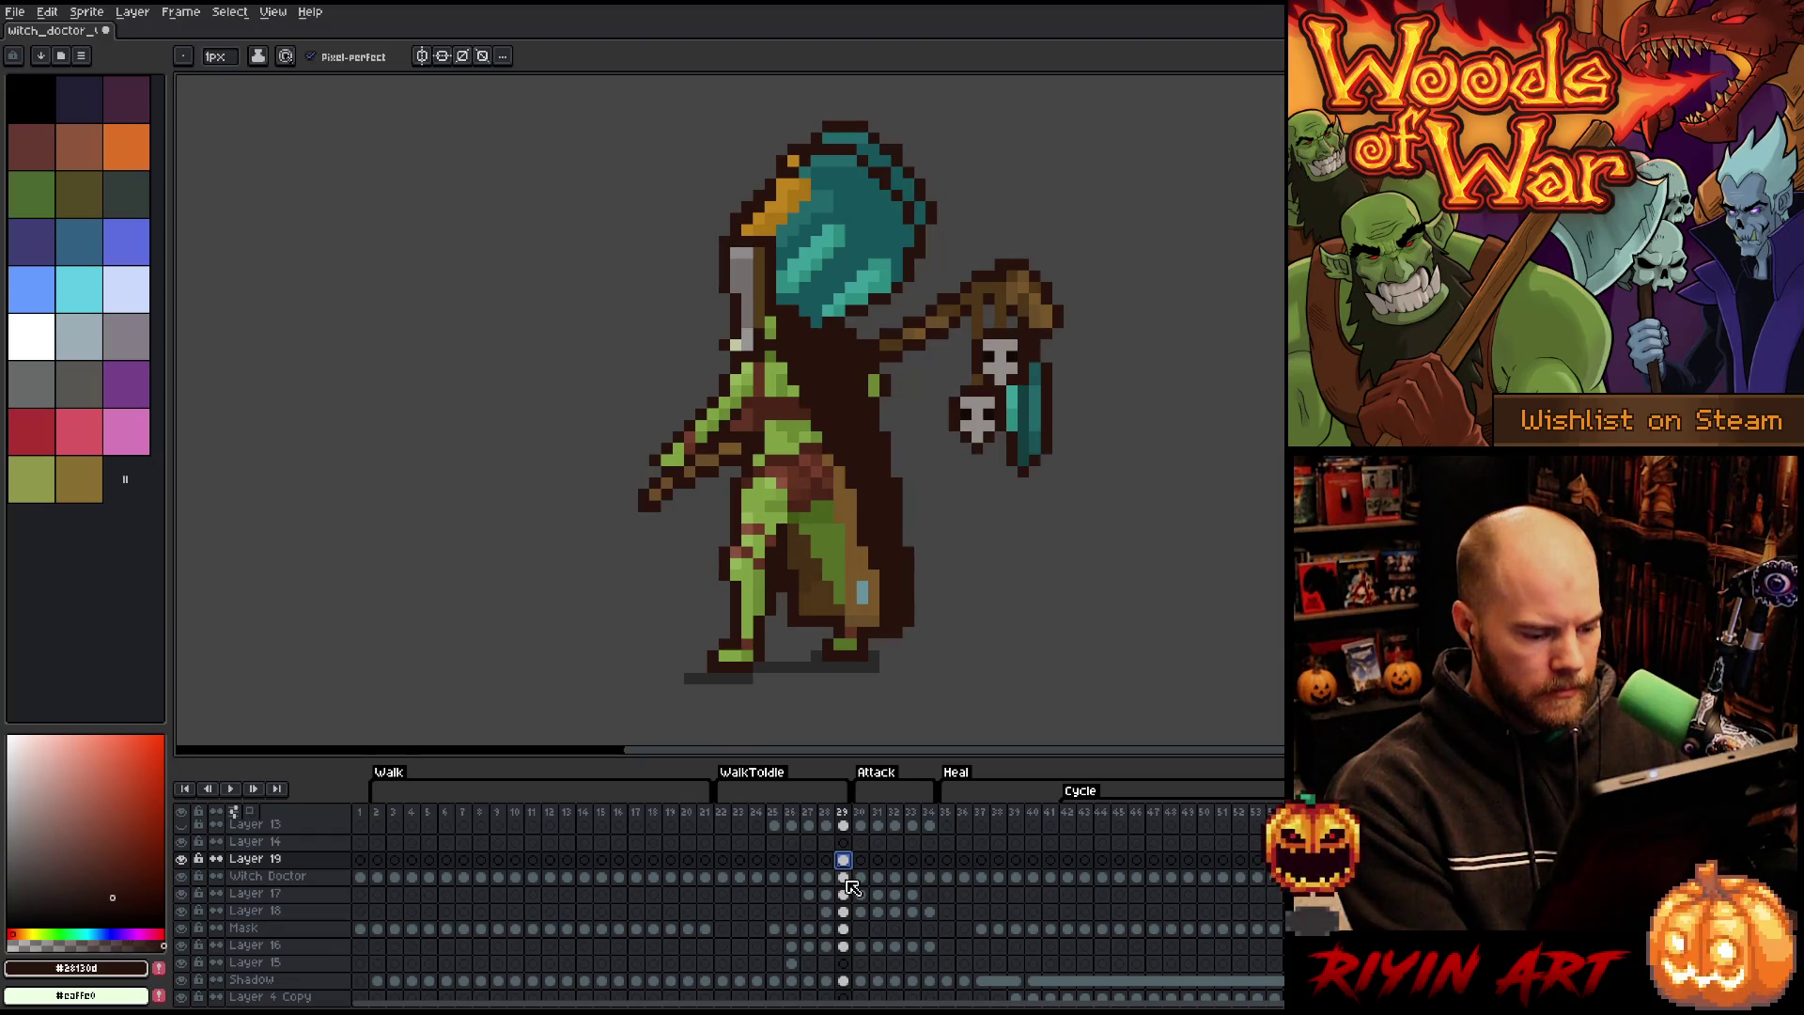
pyautogui.click(844, 878)
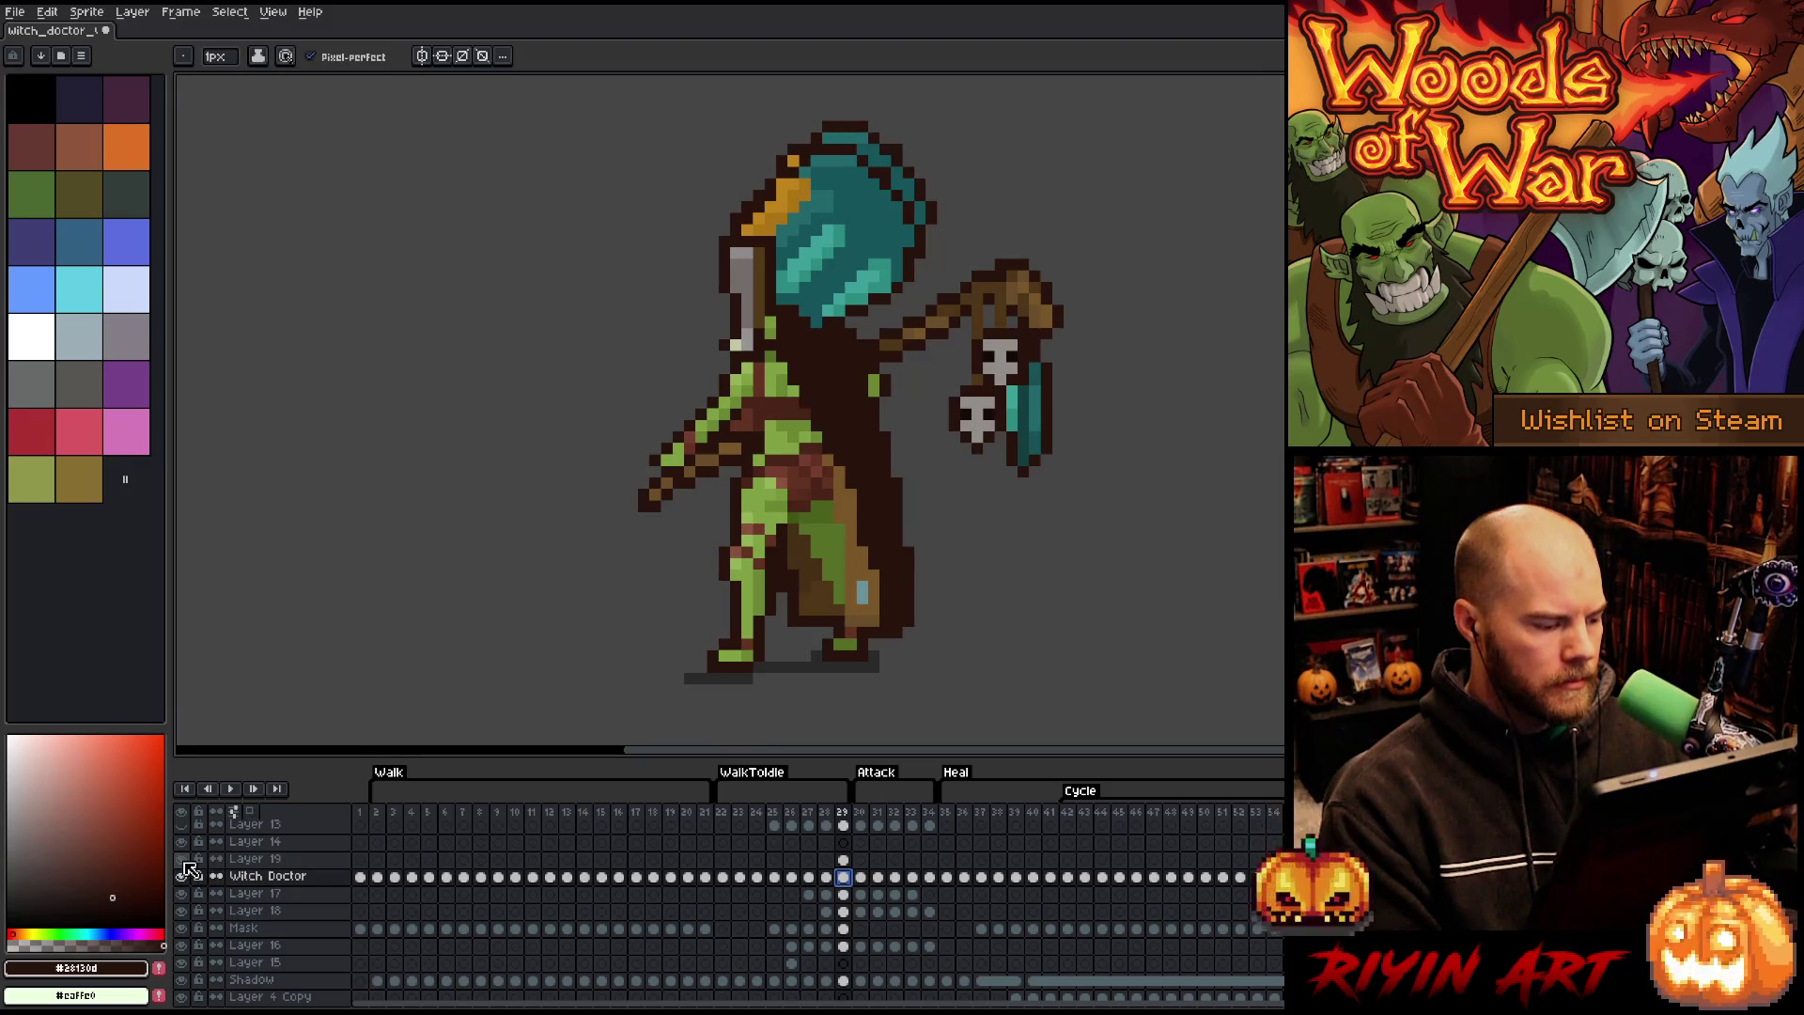
# - Toggle Layer 19's visibility to compare, then select frame 29's Witch Doctor, Layer 17 and 18 cels
pyautogui.click(183, 859)
pyautogui.click(183, 860)
pyautogui.click(184, 860)
pyautogui.click(184, 860)
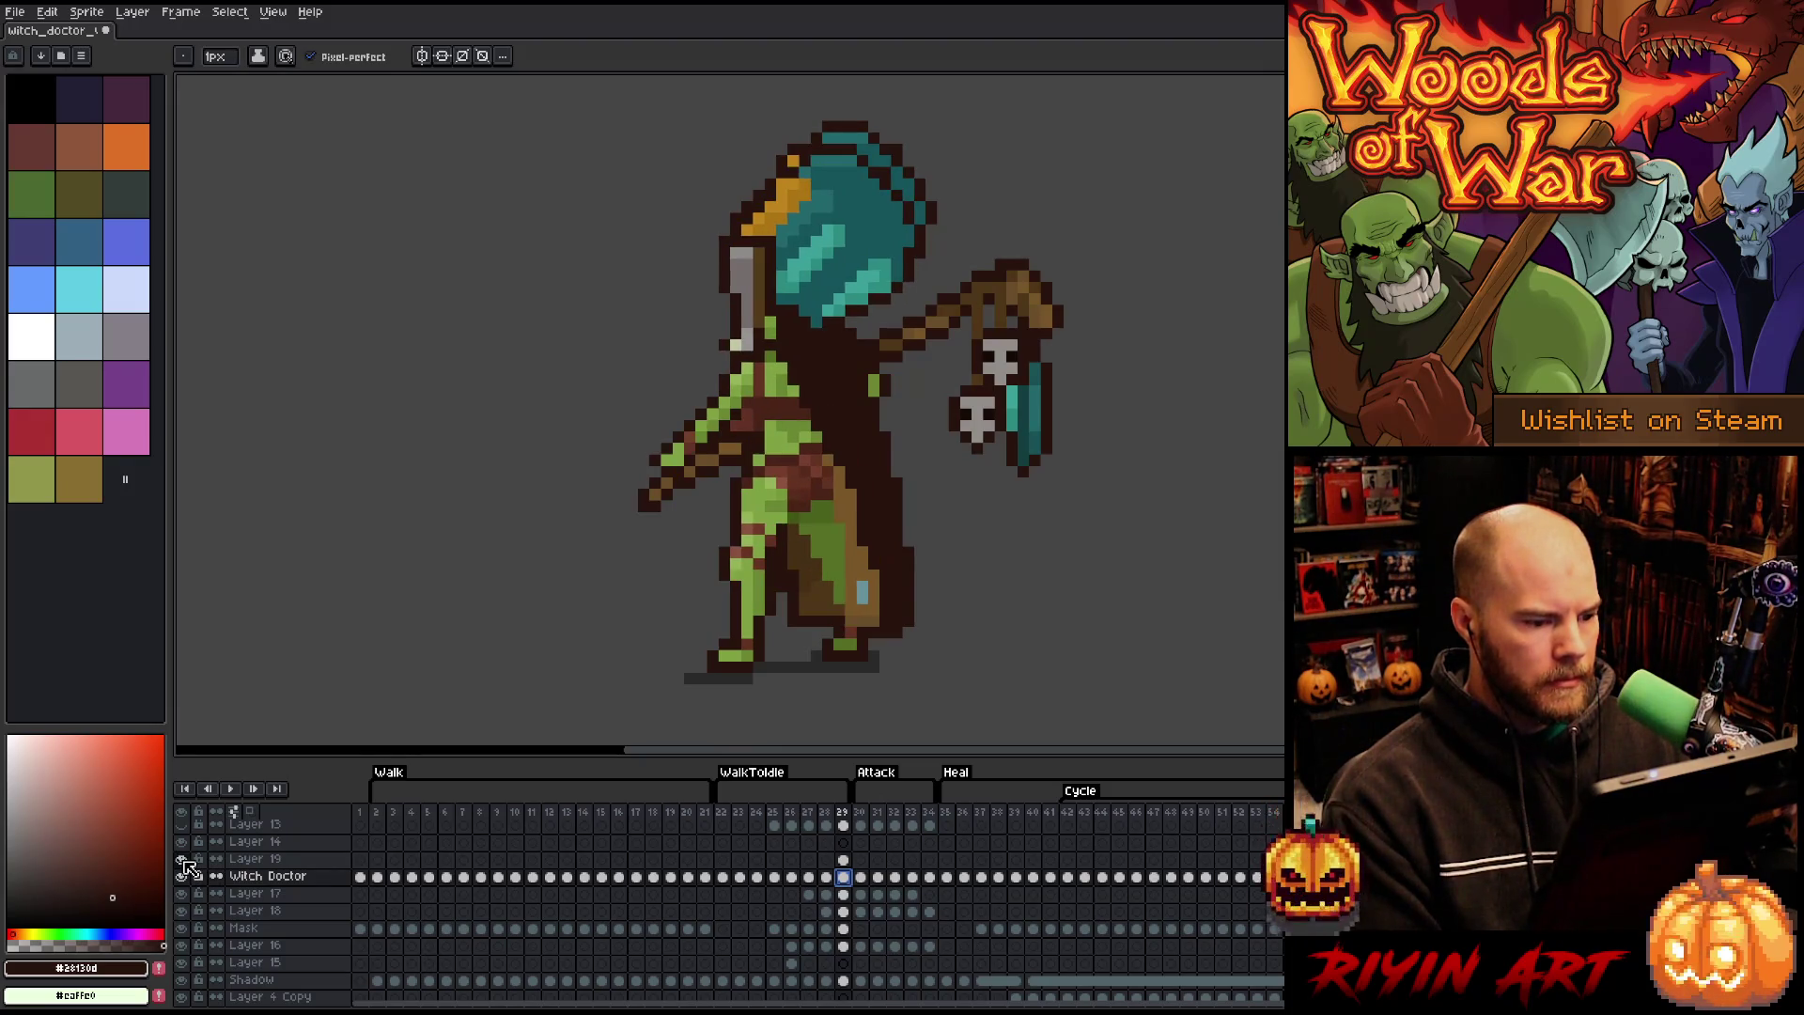
pyautogui.click(846, 879)
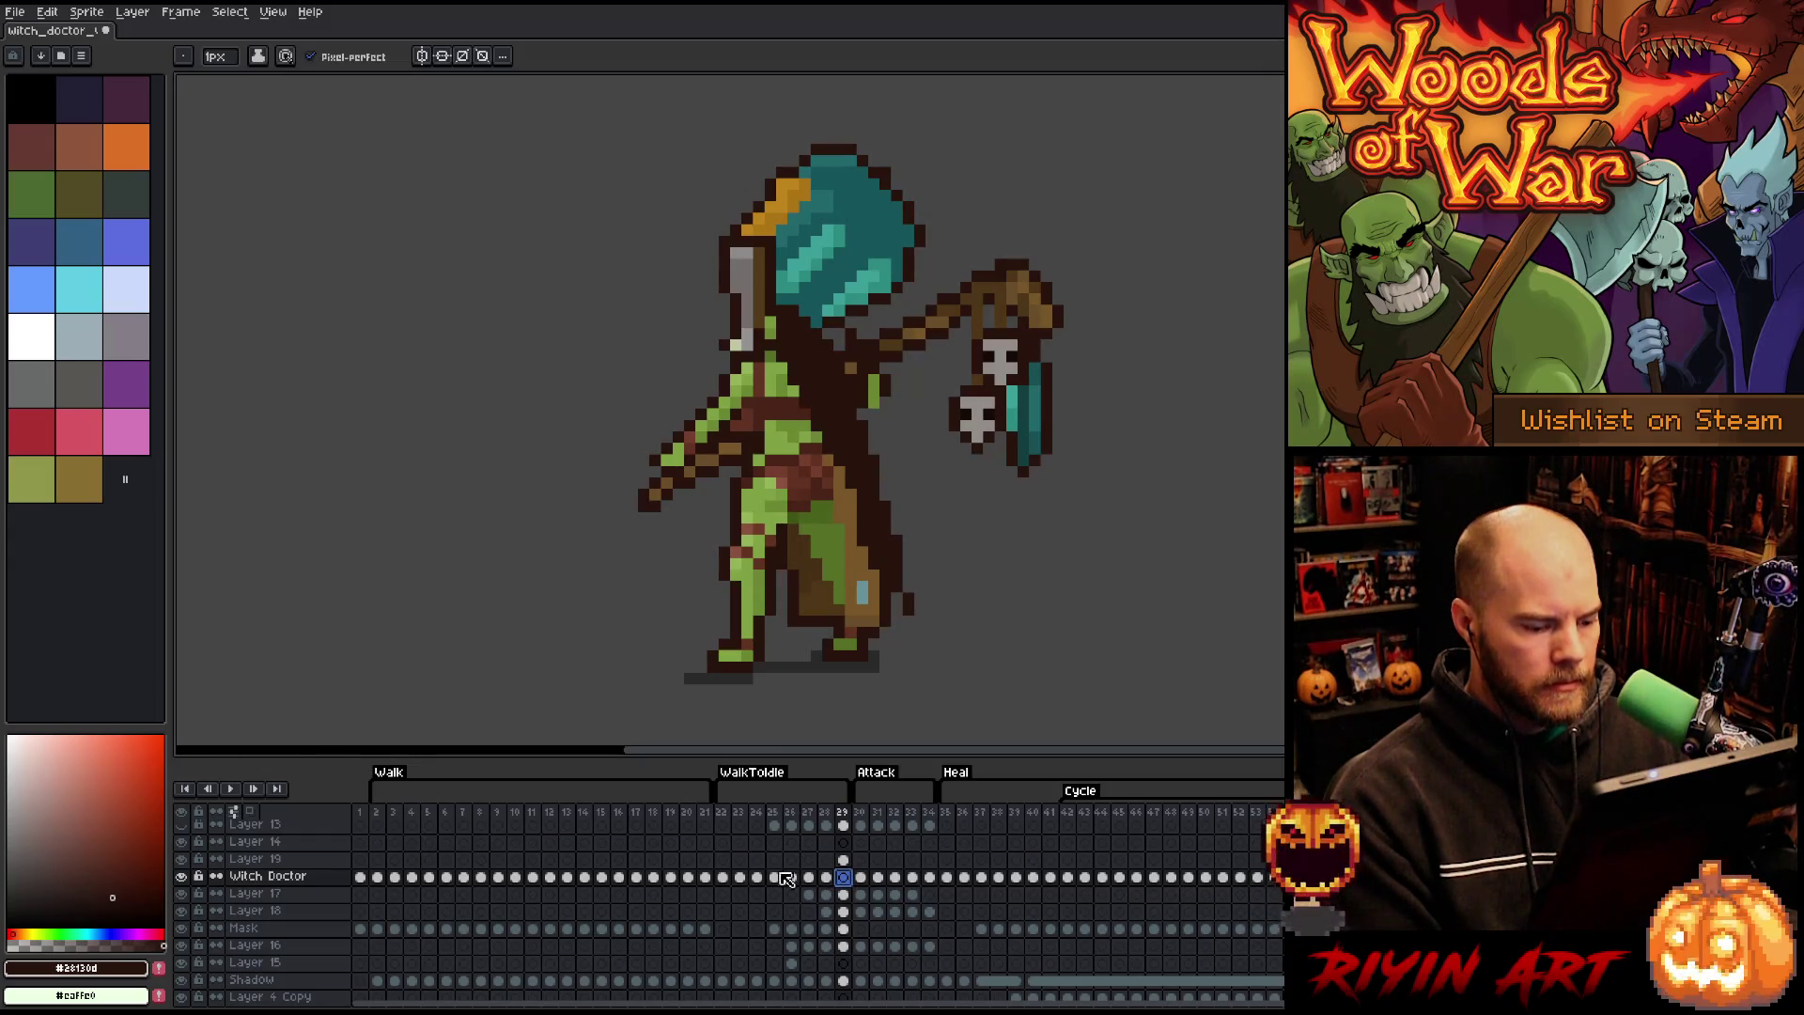
pyautogui.click(184, 860)
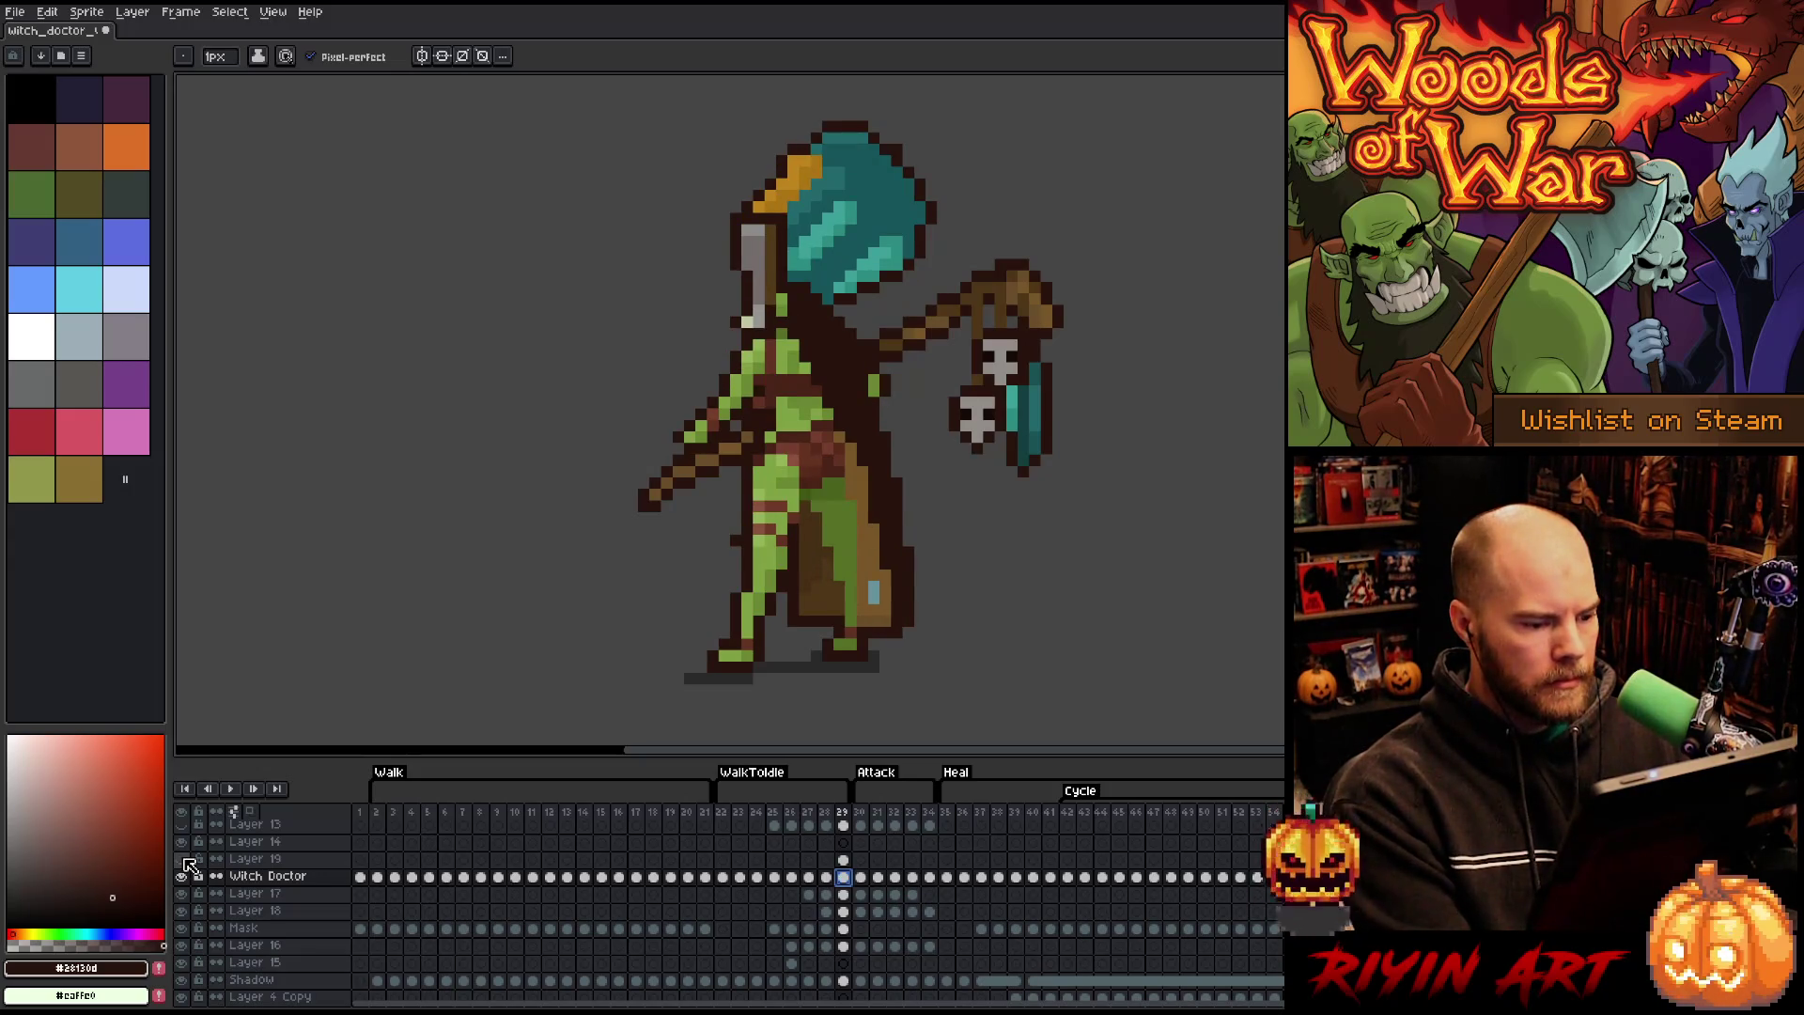
pyautogui.click(184, 859)
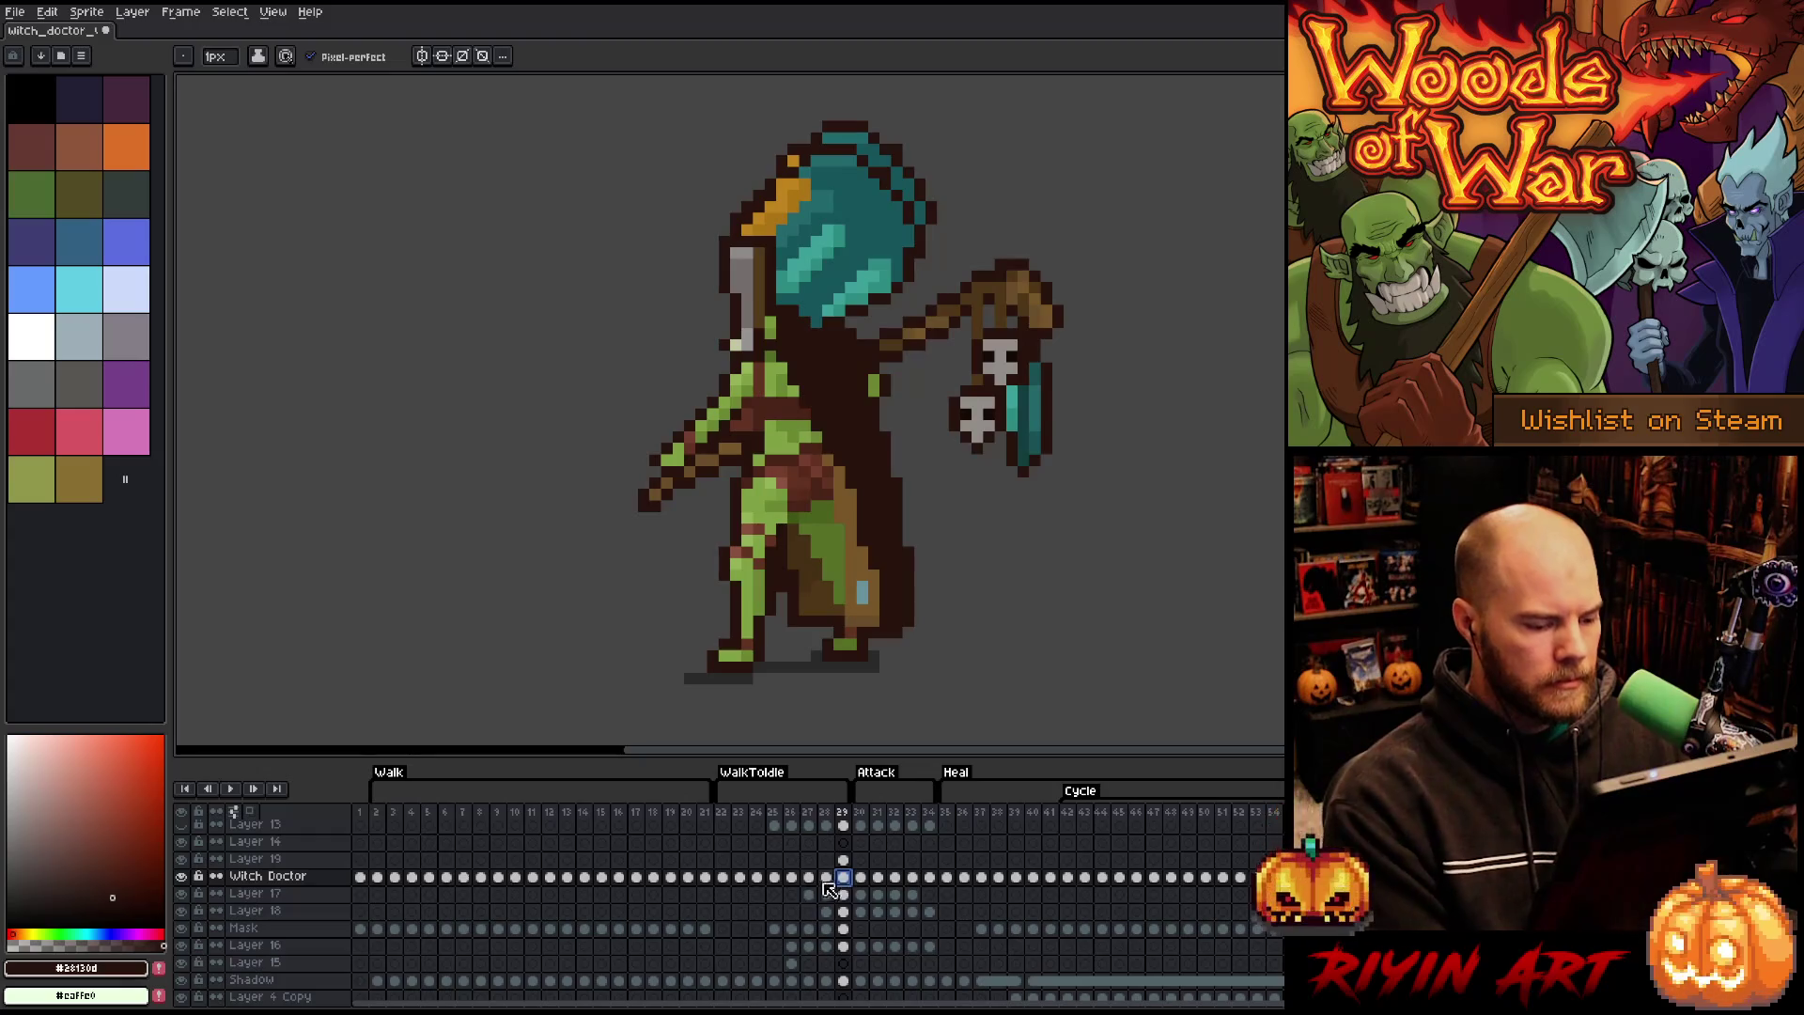
pyautogui.click(854, 890)
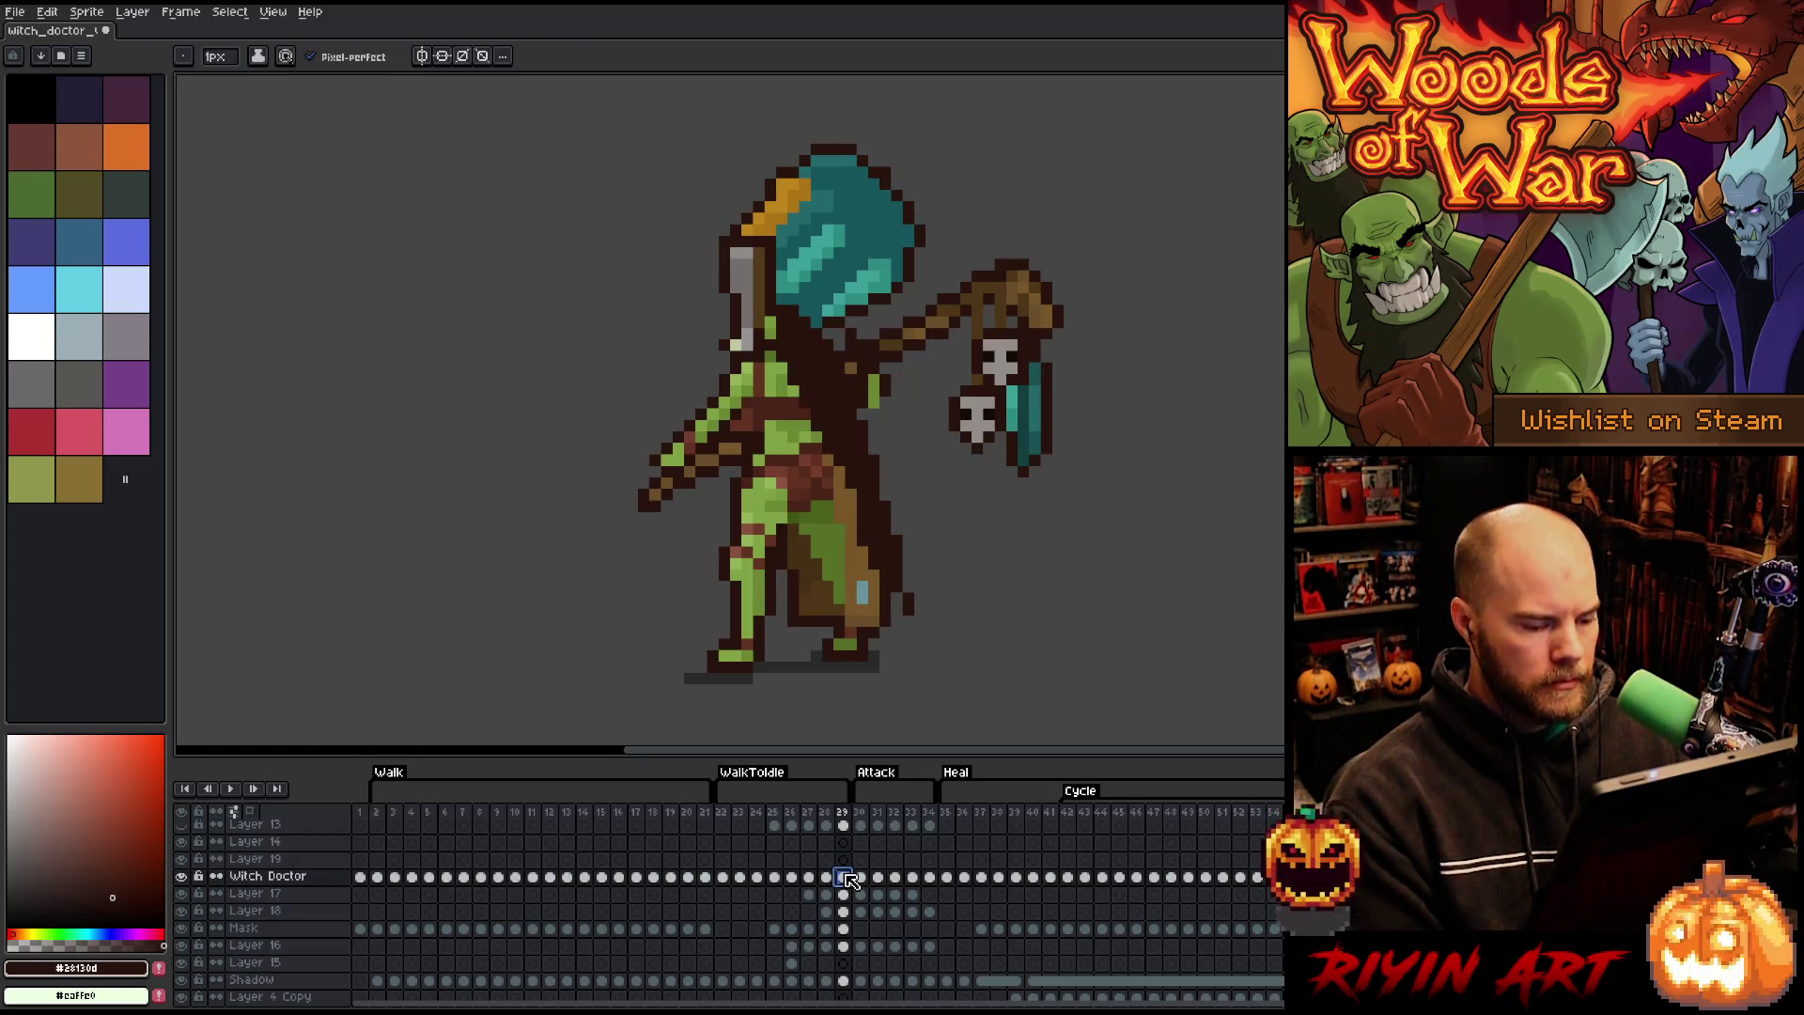
pyautogui.moveTo(850, 898); pyautogui.dragTo(850, 912)
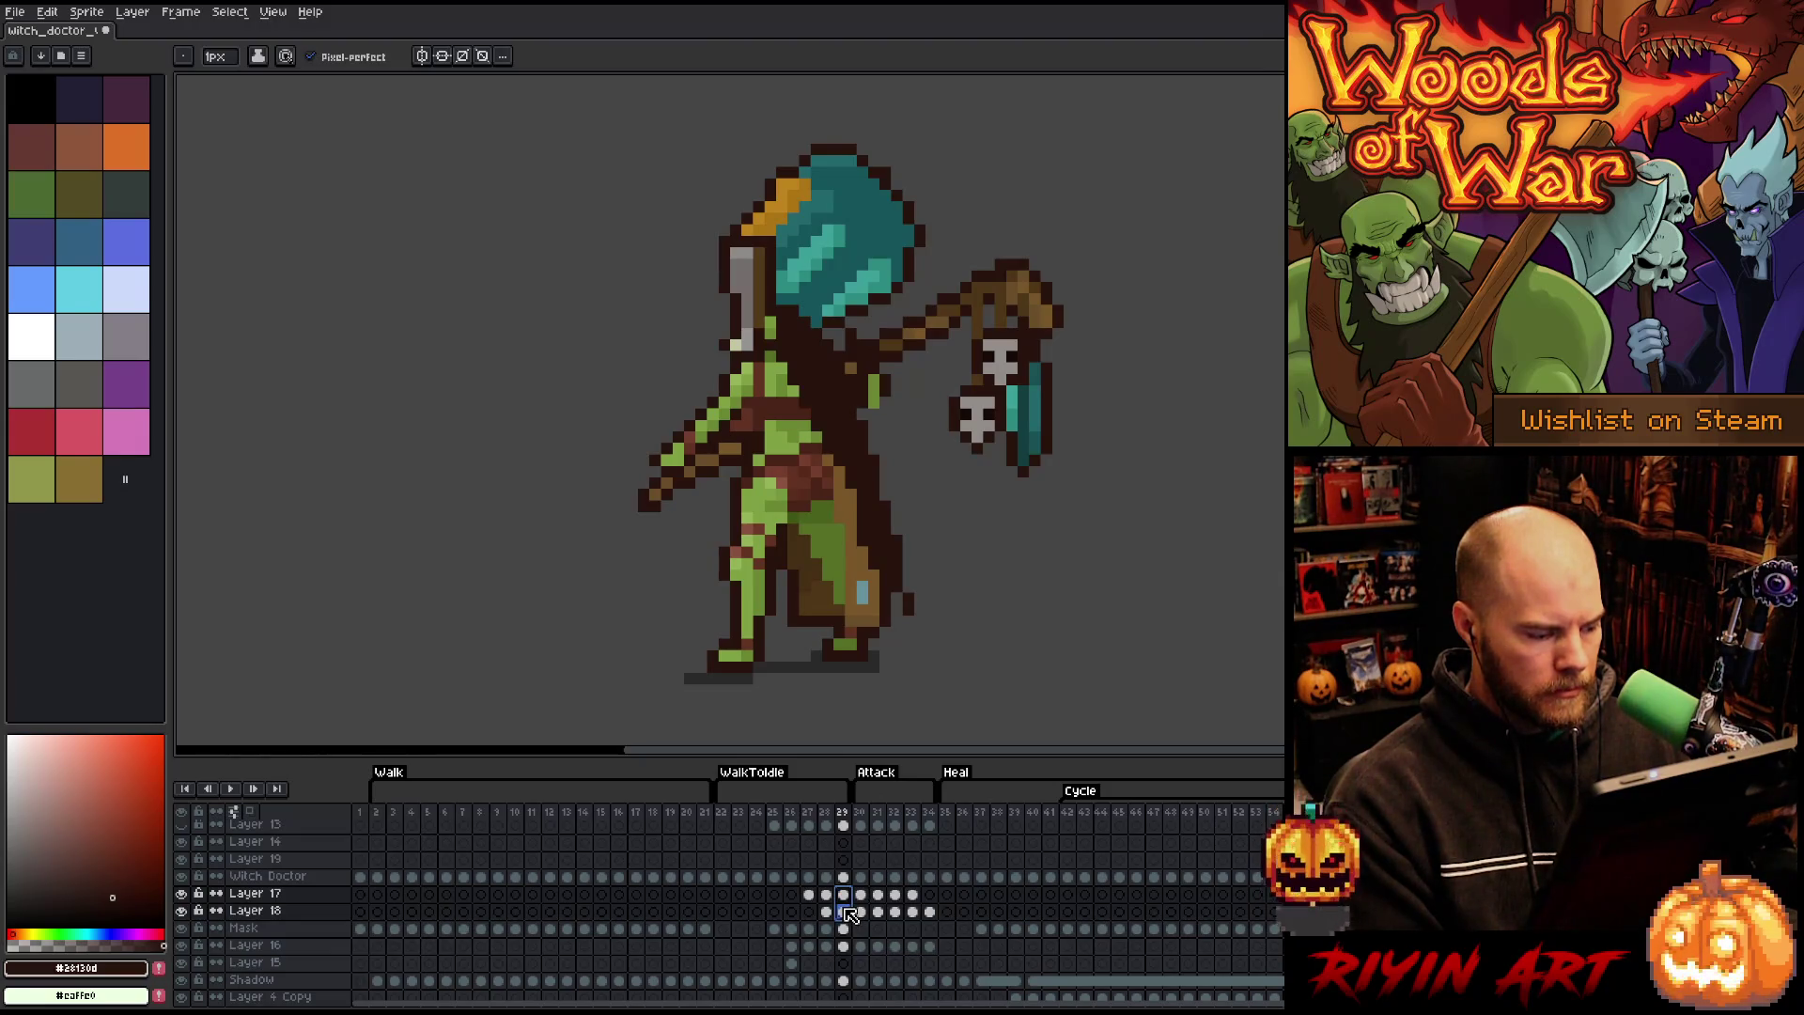
# - Toggle Layer 17's visibility to see which staff pixels it holds
pyautogui.click(184, 892)
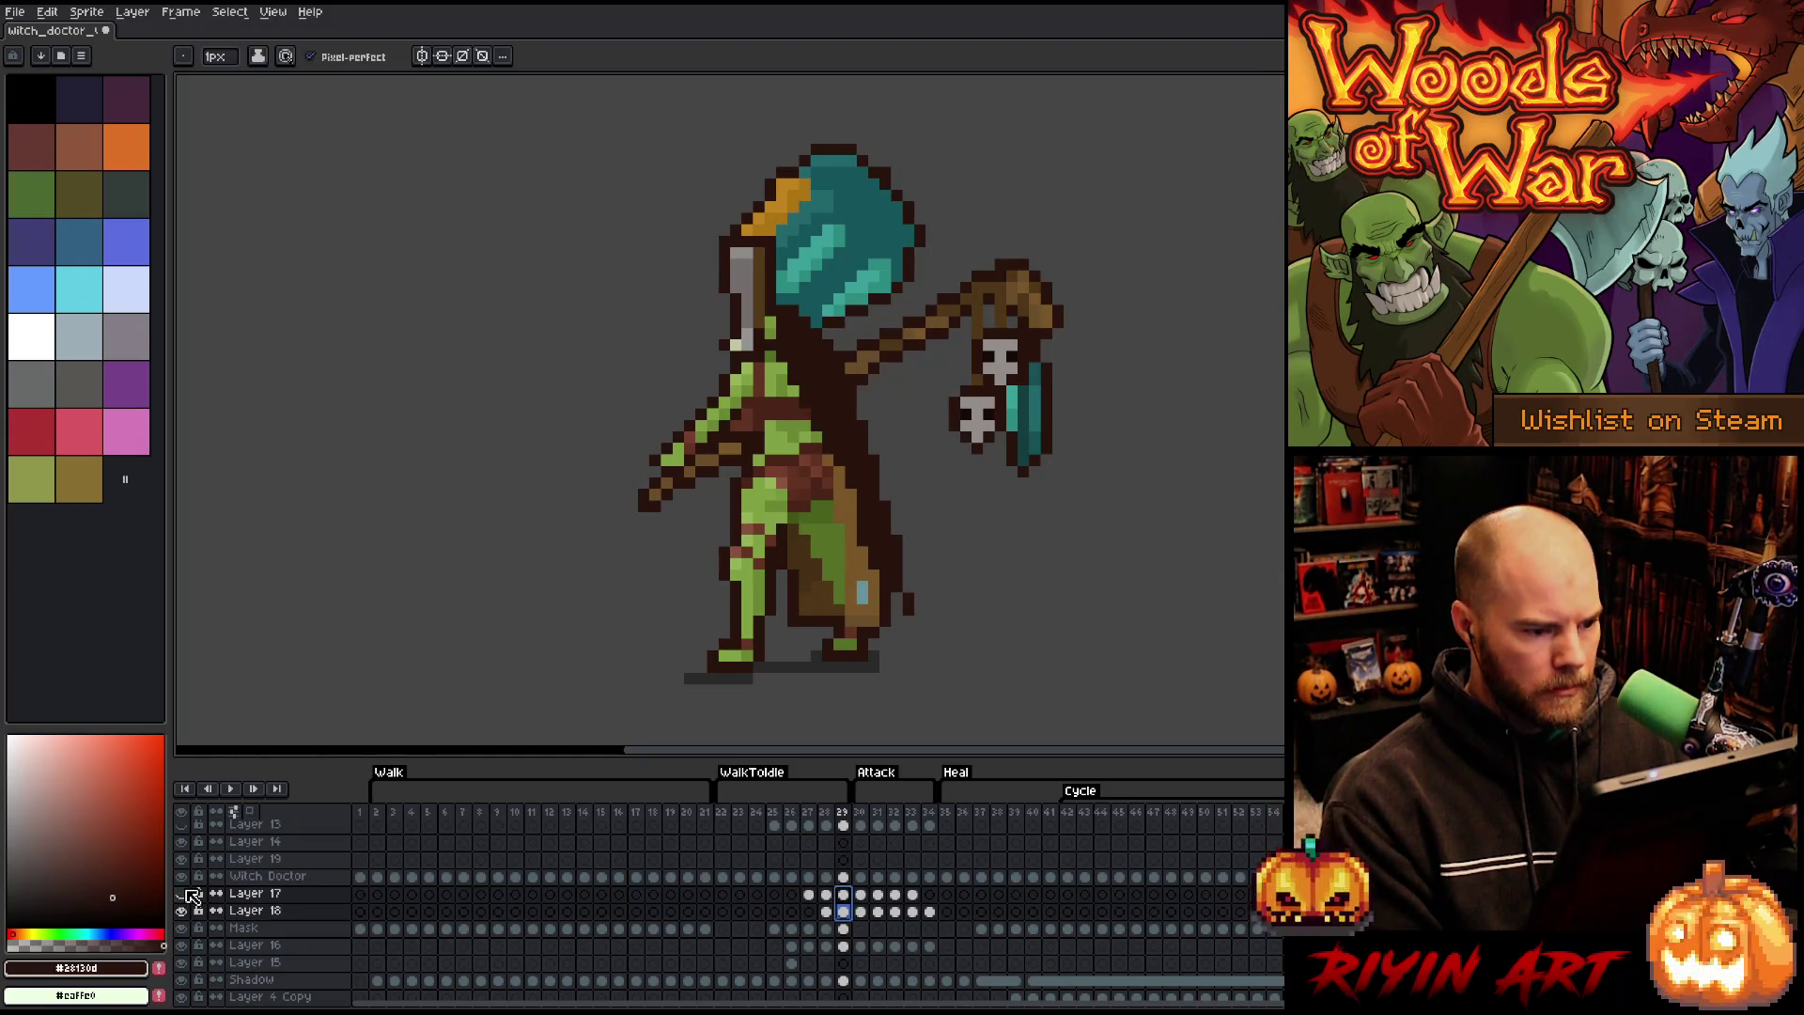
pyautogui.click(187, 894)
pyautogui.click(187, 894)
pyautogui.click(187, 894)
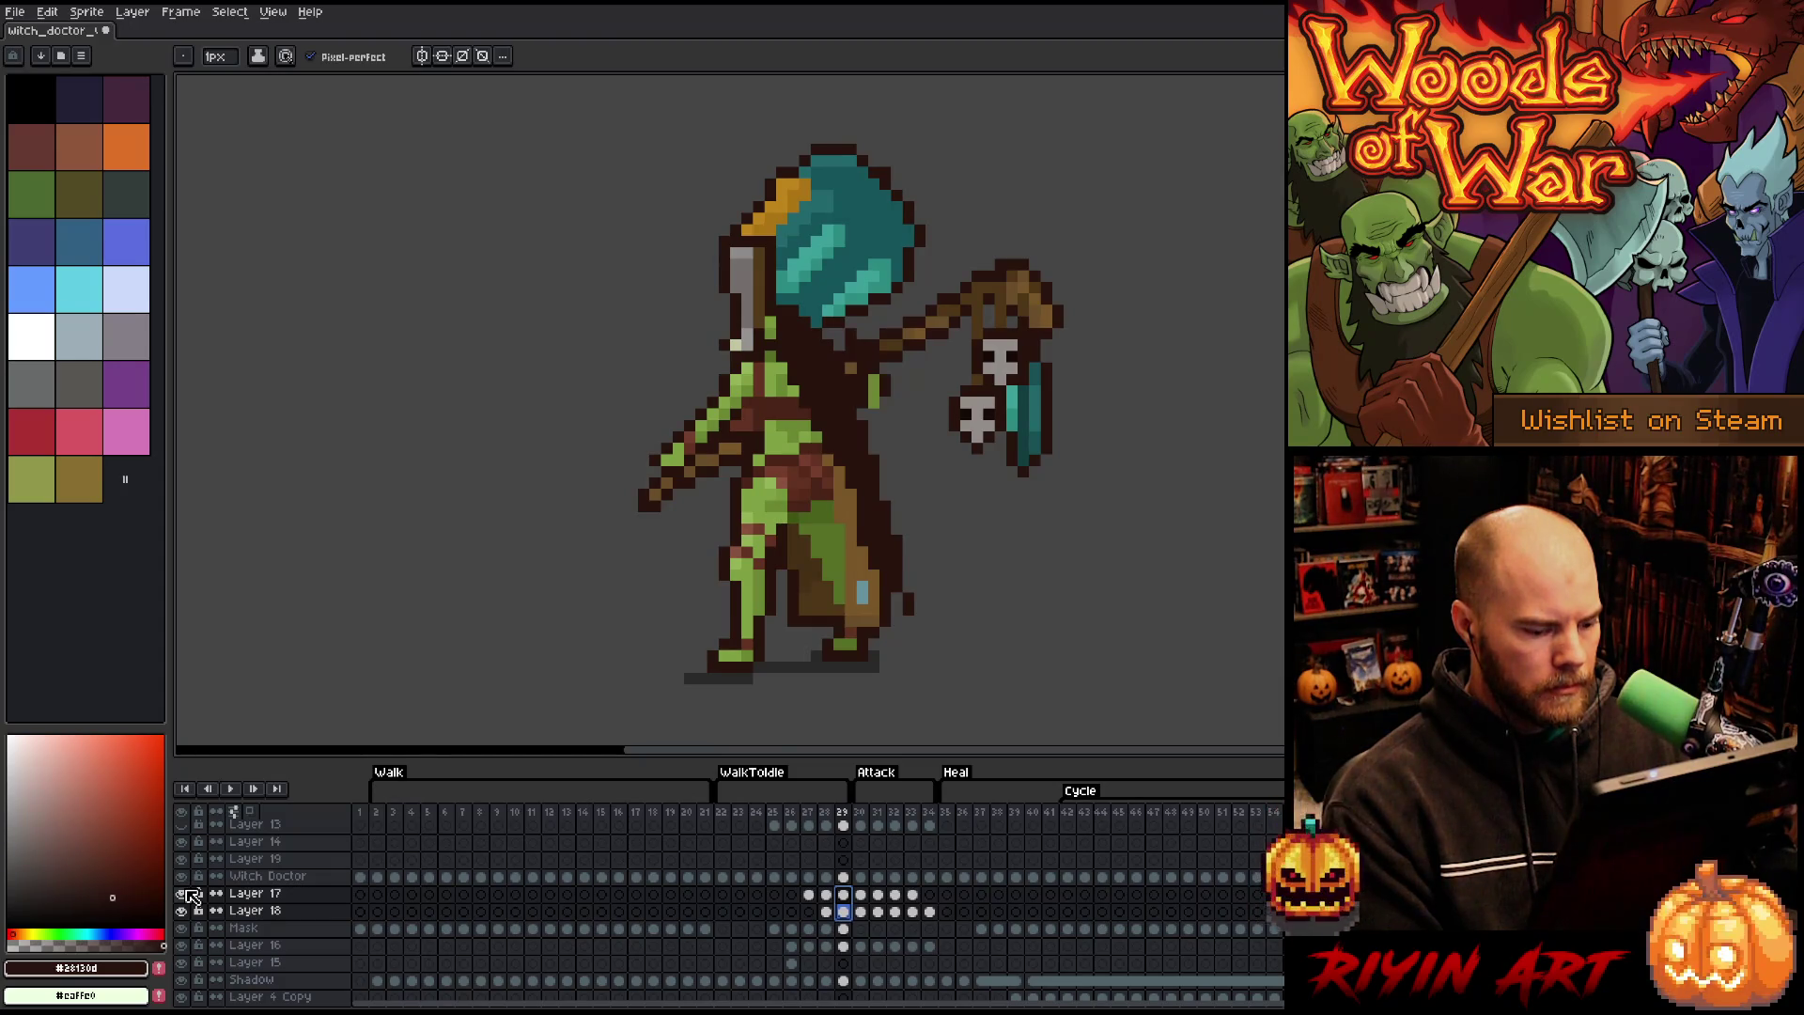
# - Nudge Layer 17's frame-29 green hand pixels up and left along the staff
pyautogui.click(843, 893)
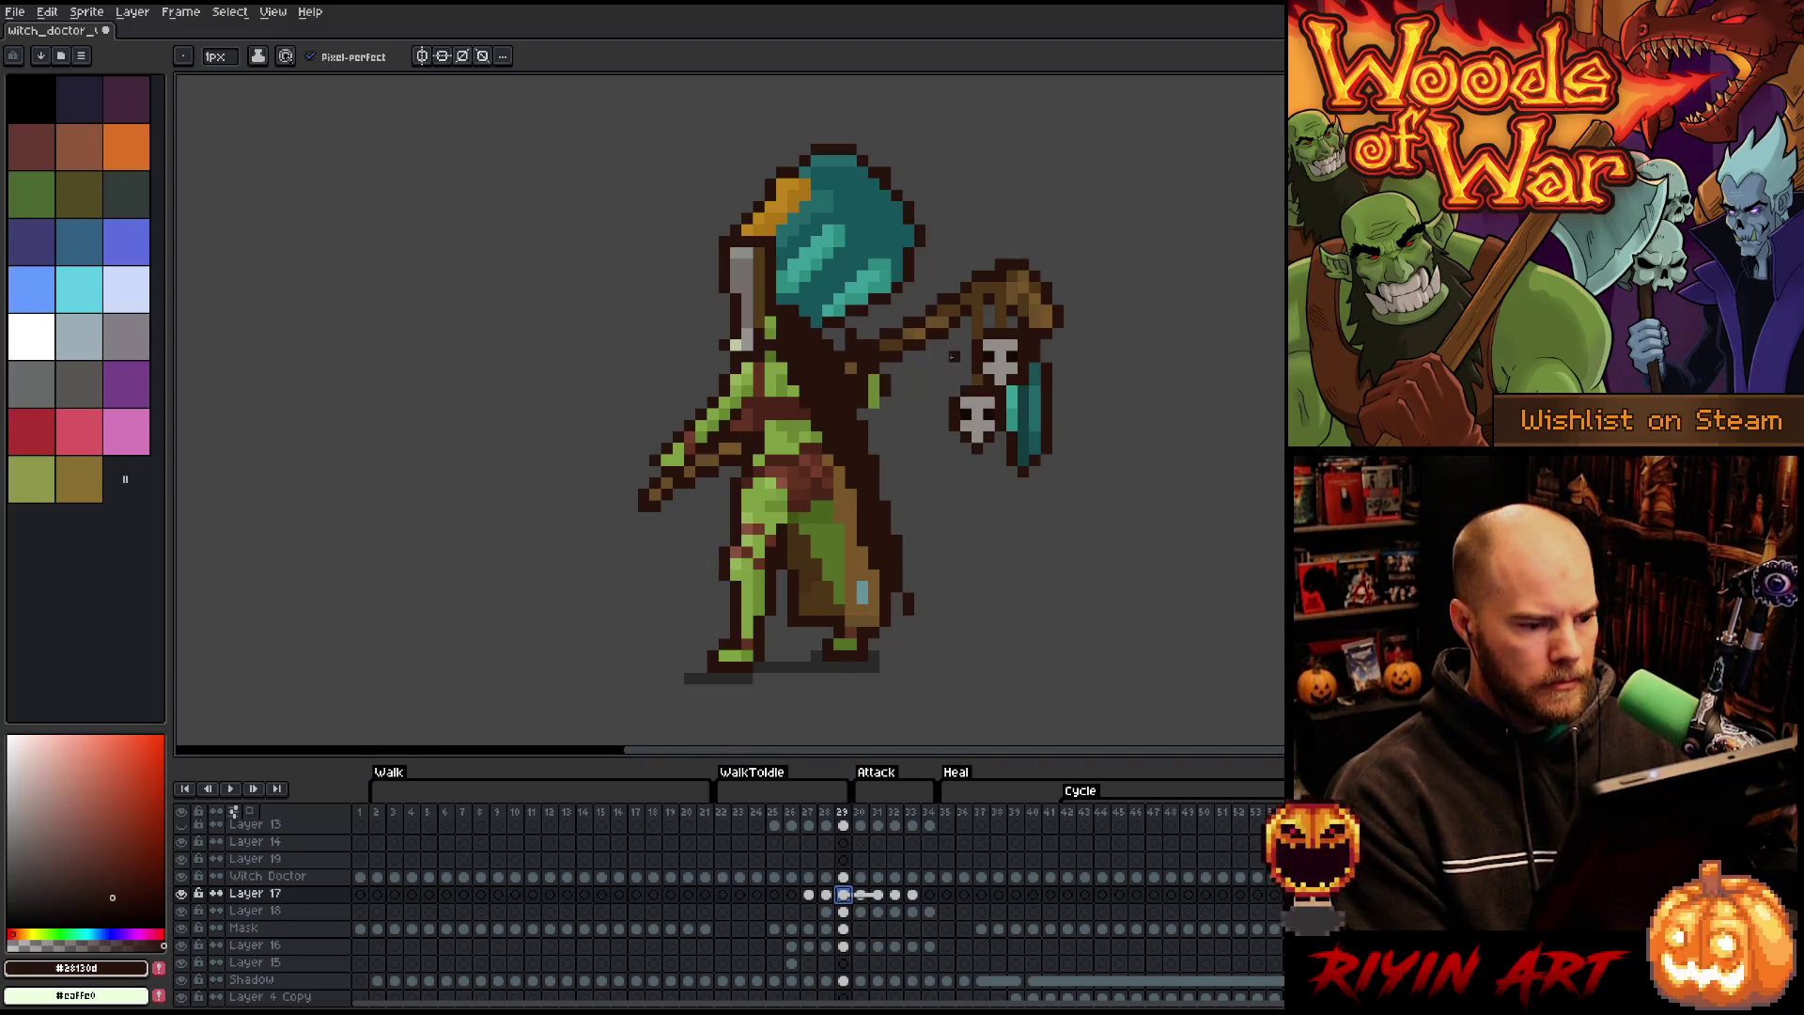
pyautogui.press('v')
pyautogui.press('Right')
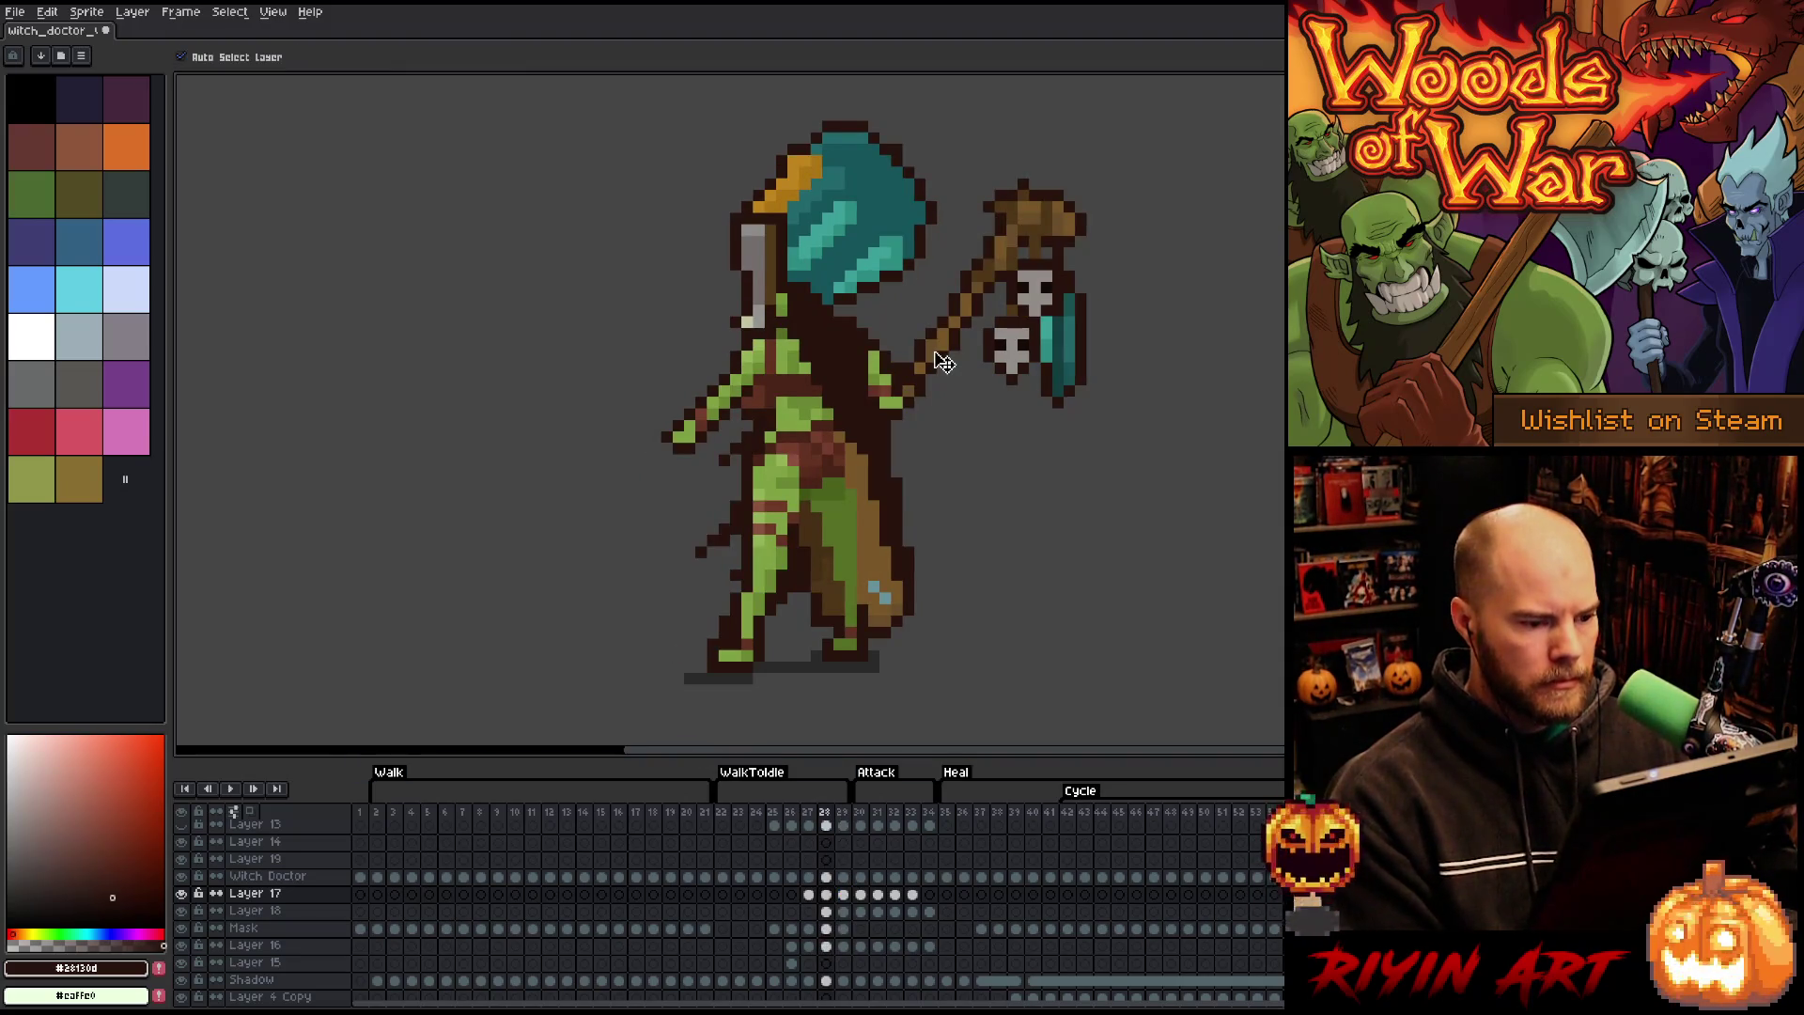
pyautogui.press('Left')
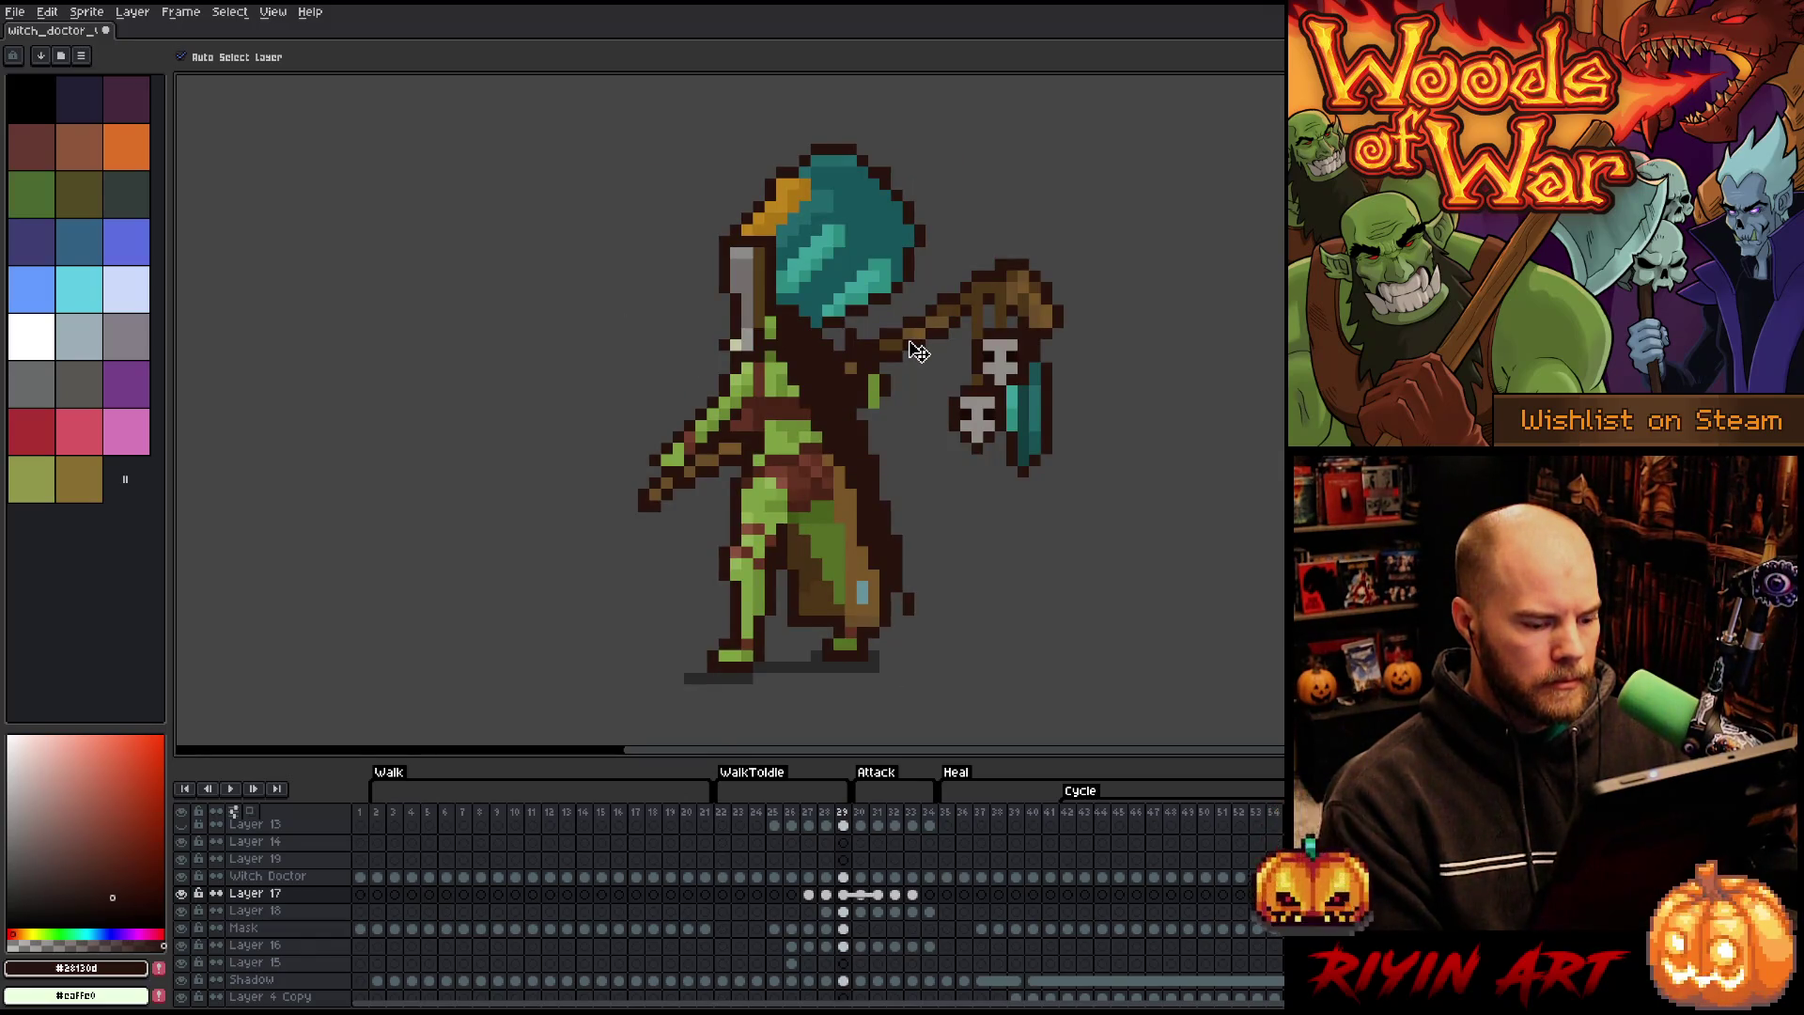
pyautogui.press('Left')
pyautogui.press('Right')
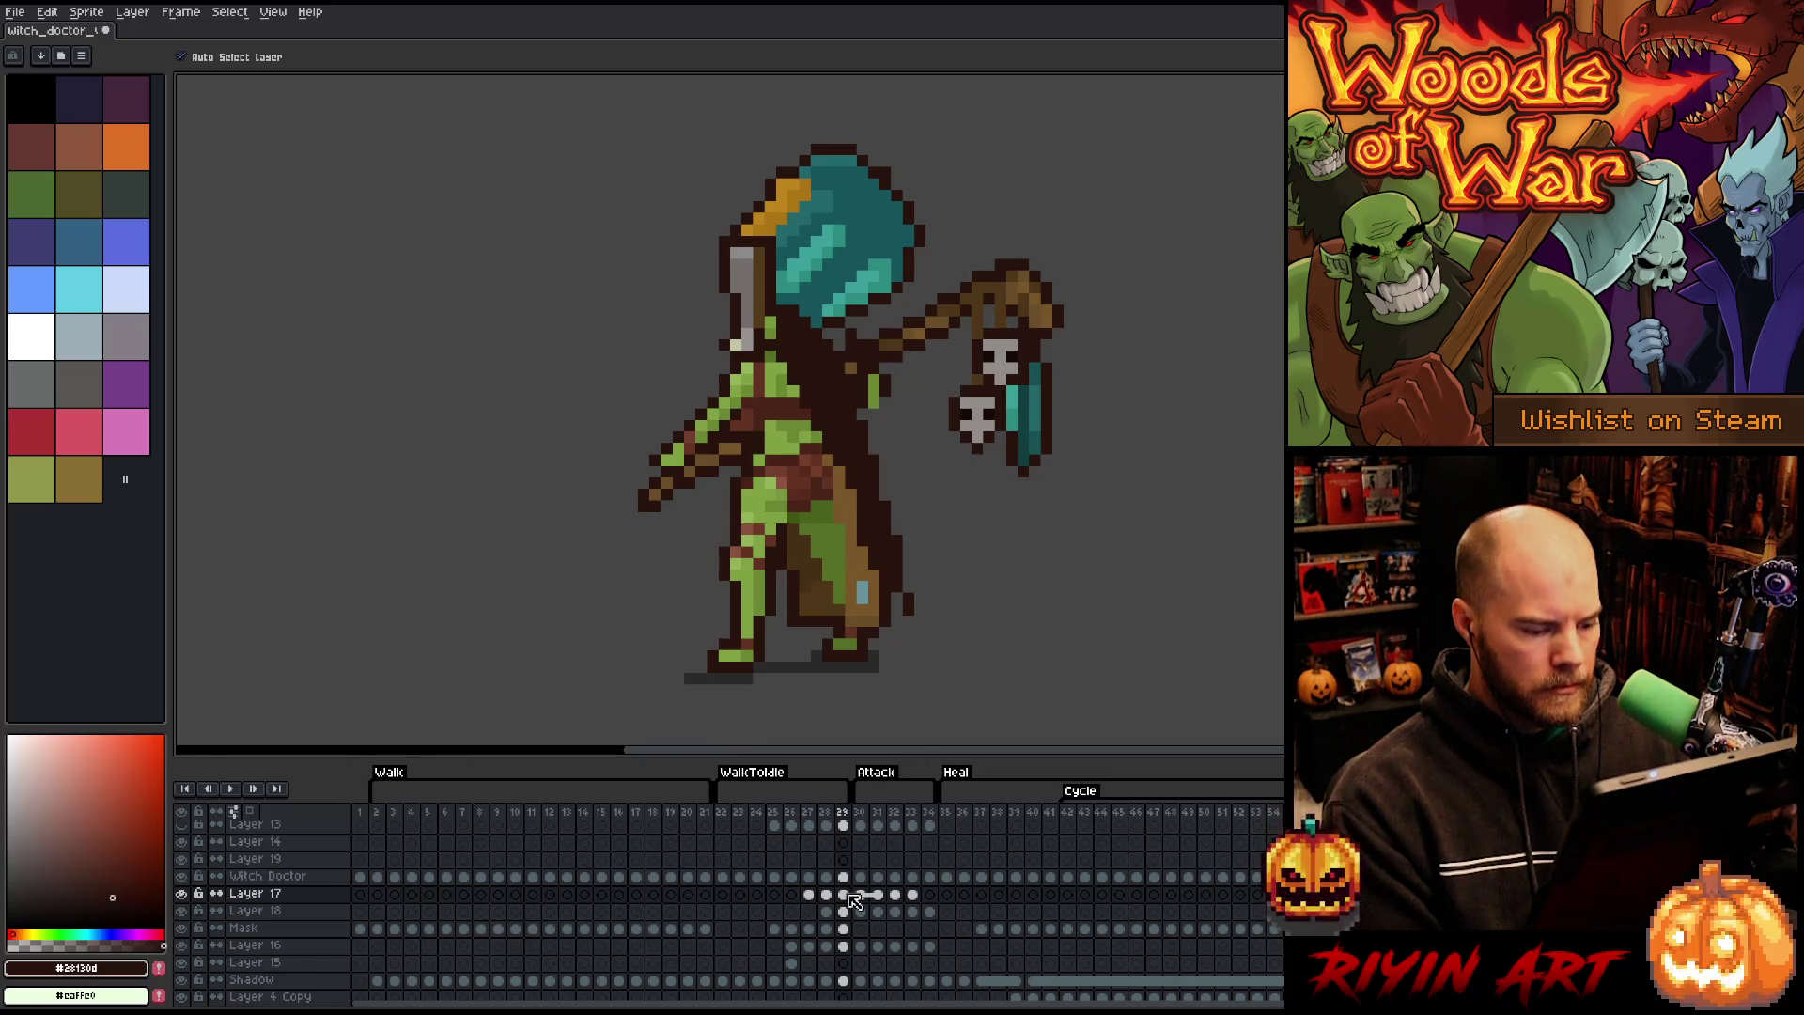
pyautogui.click(844, 909)
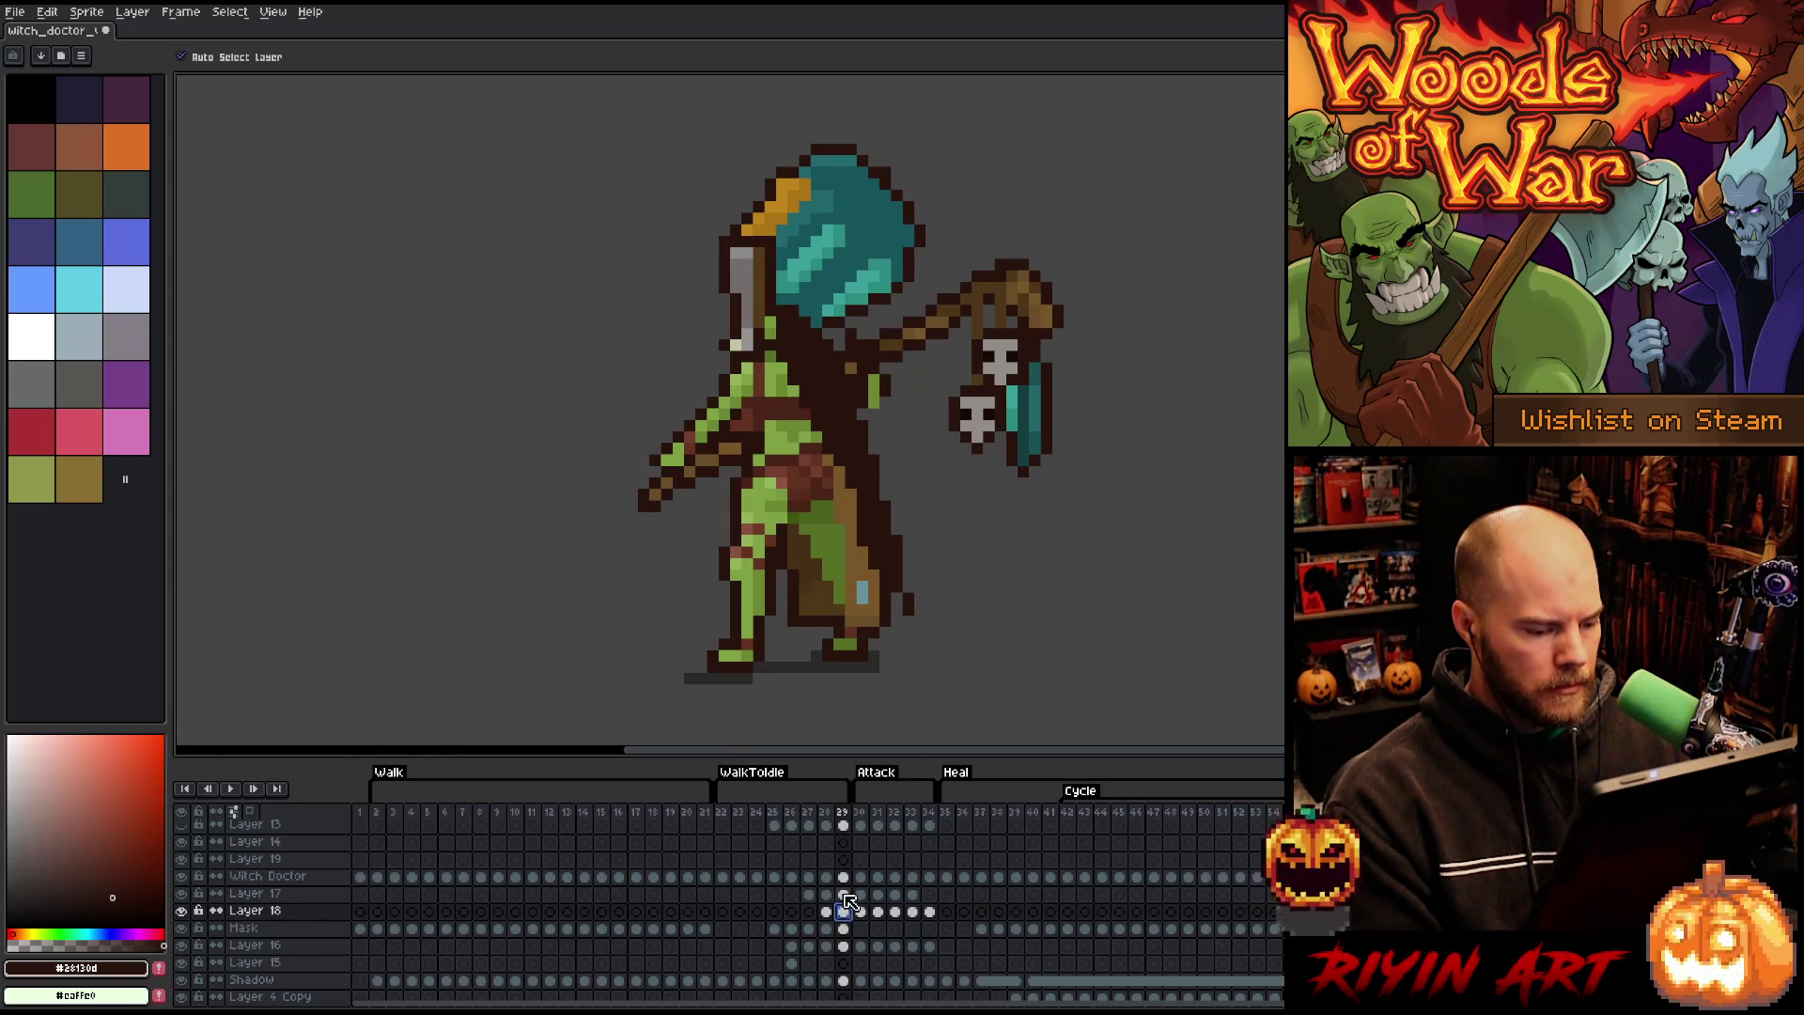
pyautogui.click(844, 893)
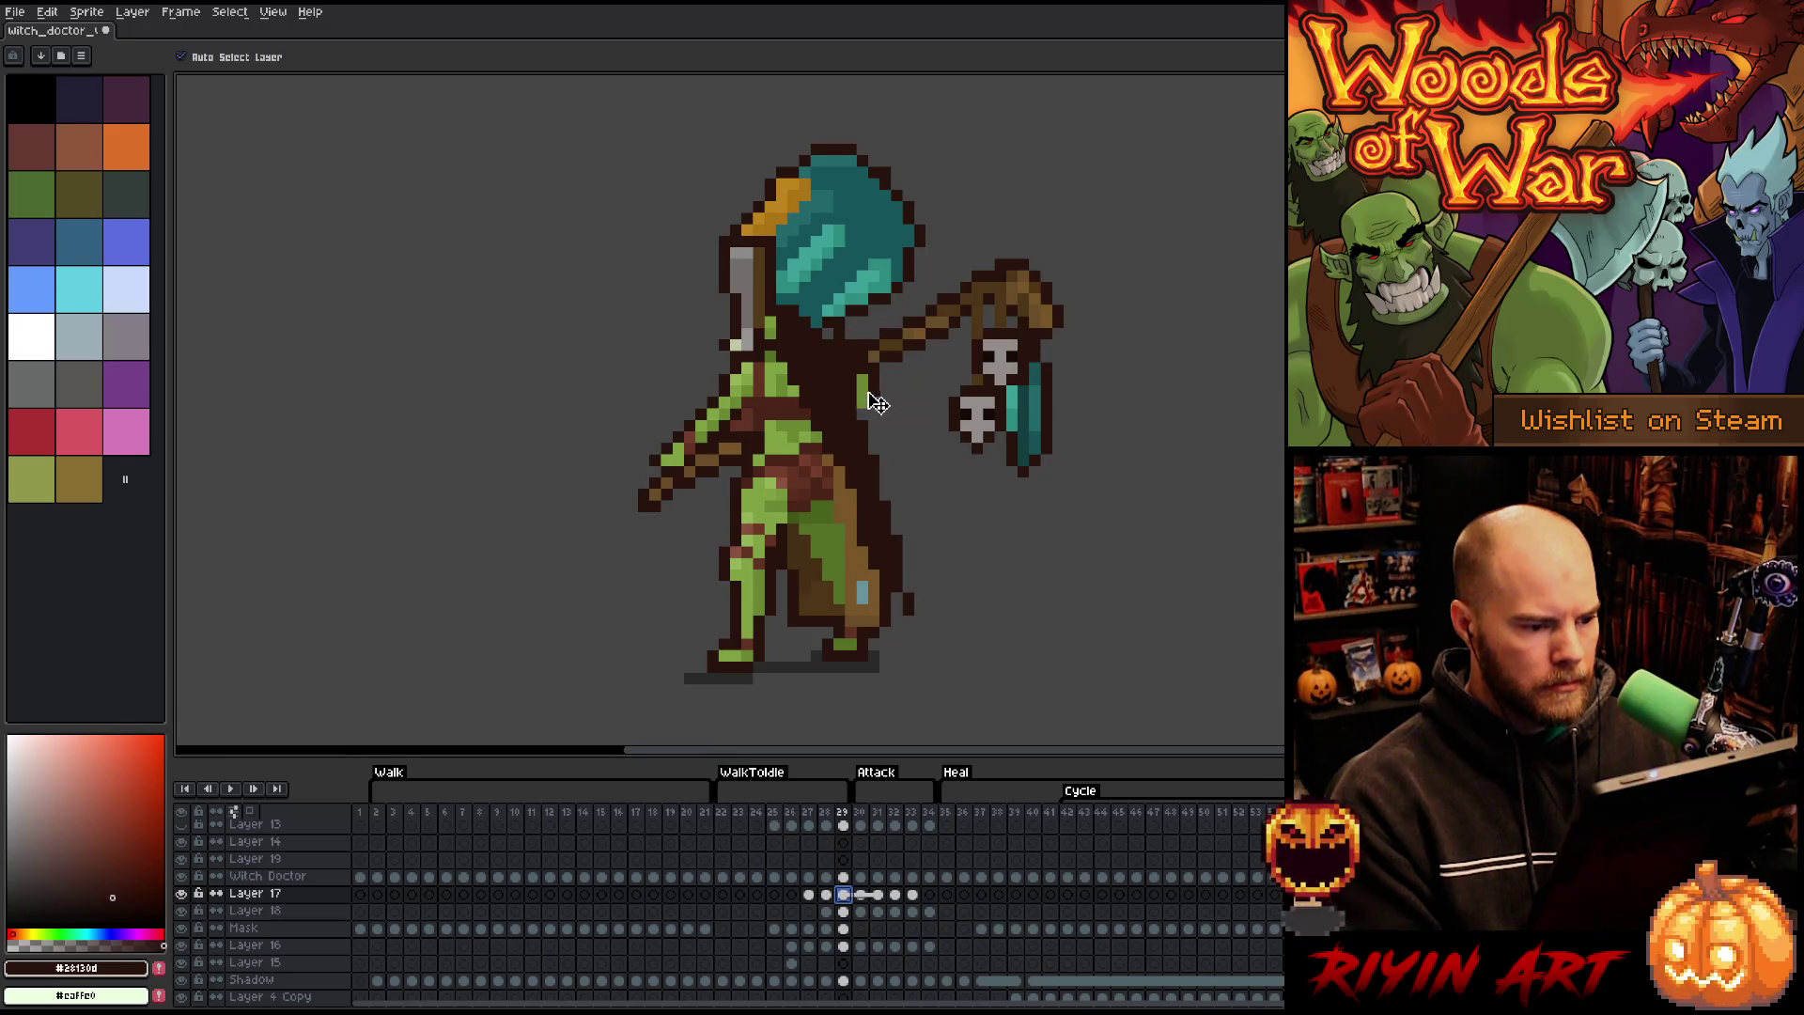
pyautogui.moveTo(877, 404); pyautogui.dragTo(867, 393)
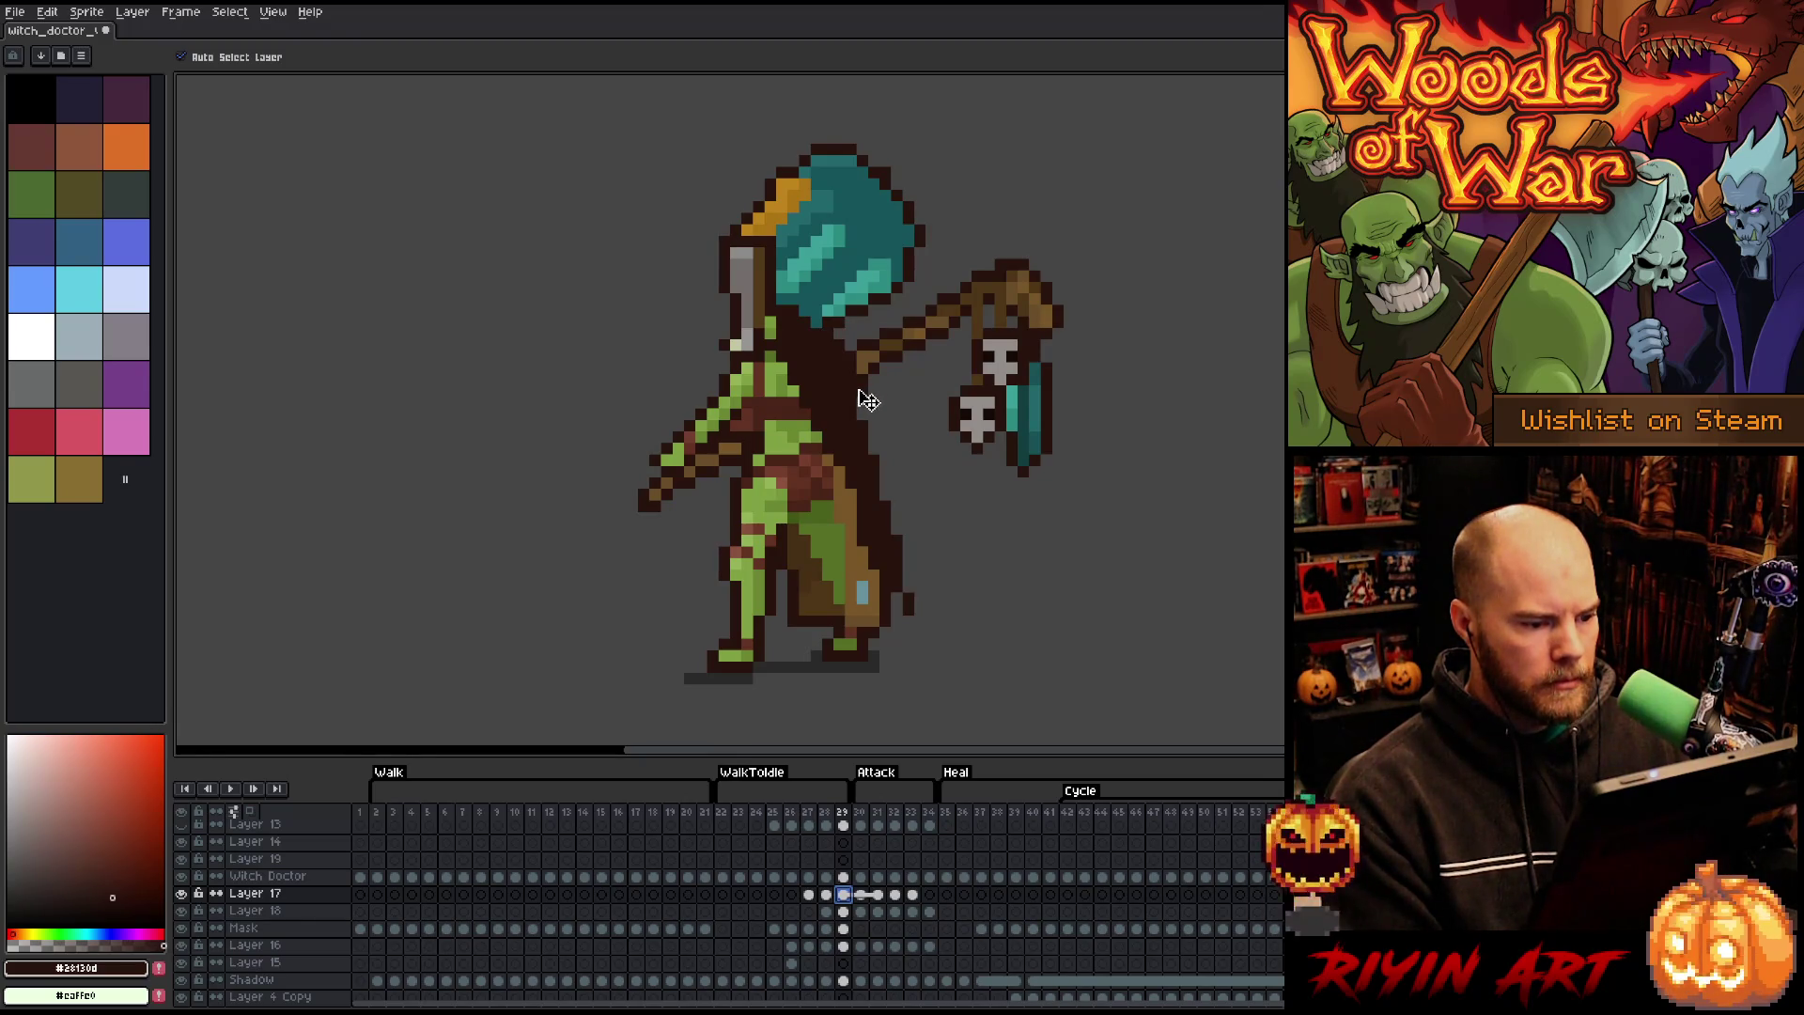
# - Flip between frames 28 and 29 to check the hand's new position
pyautogui.press('Left')
pyautogui.press('Right')
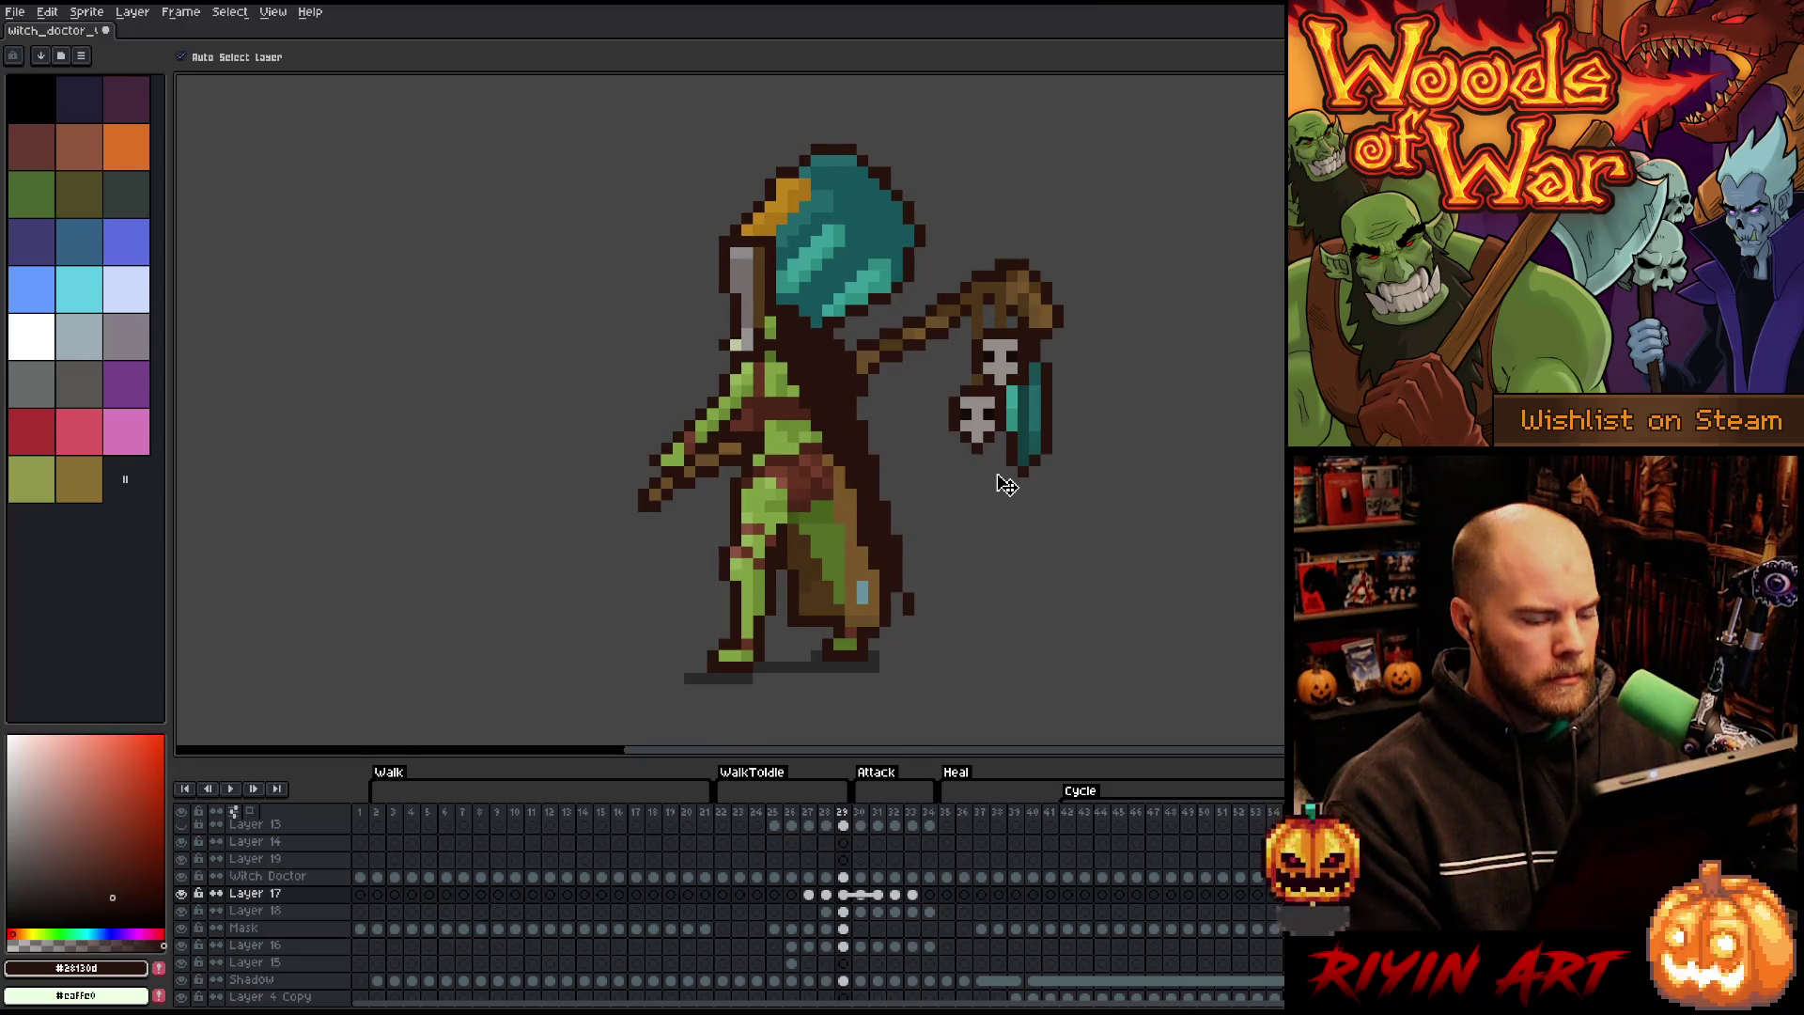
pyautogui.press('Left')
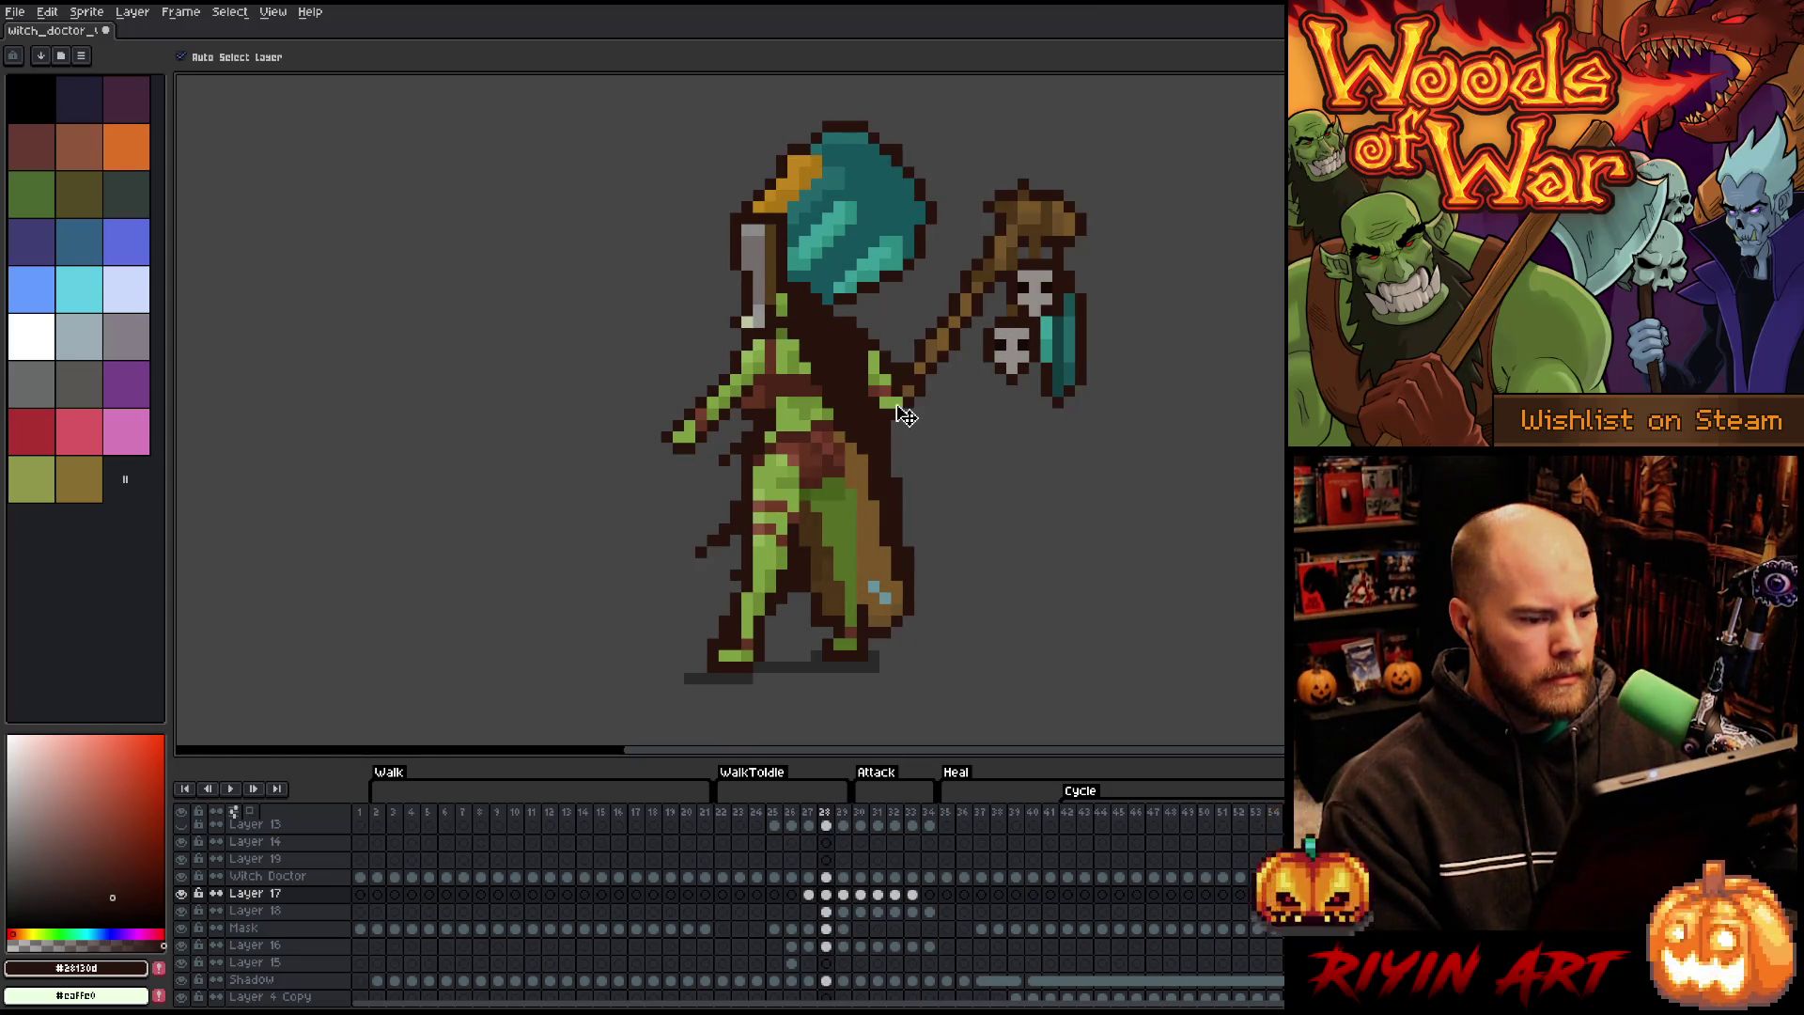
pyautogui.press('Right')
pyautogui.press('Left')
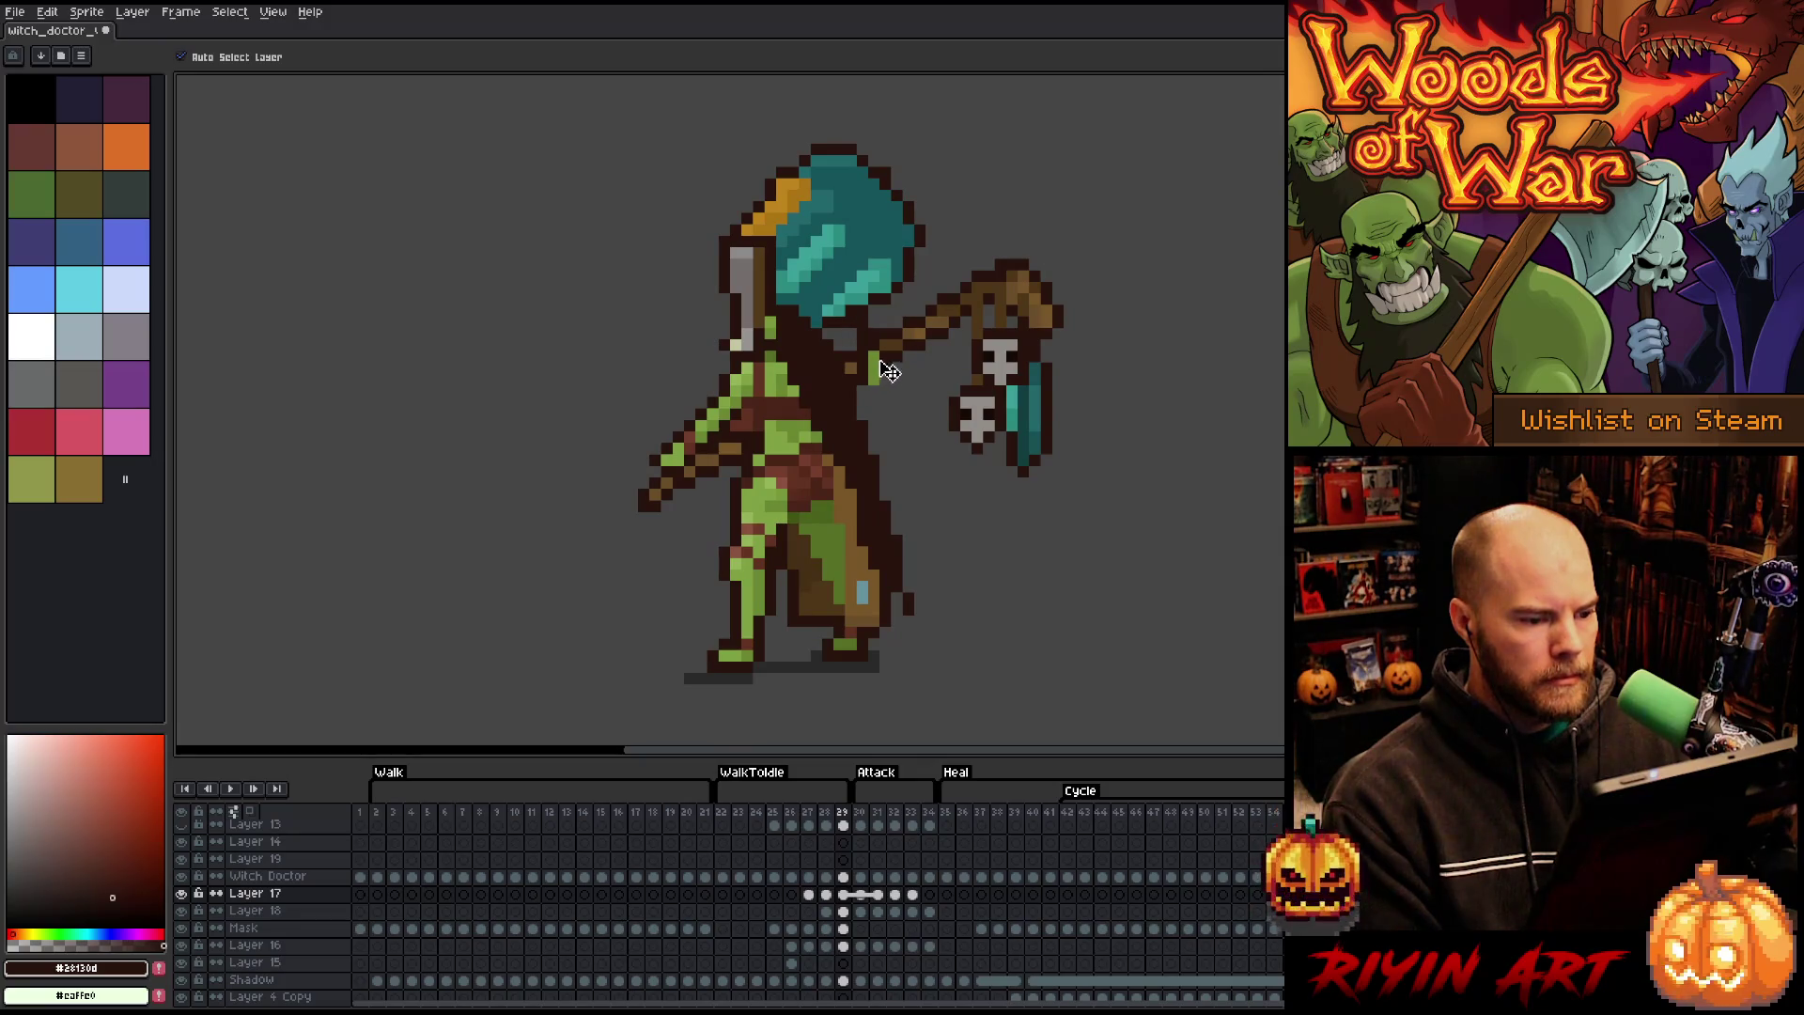
pyautogui.press('Right')
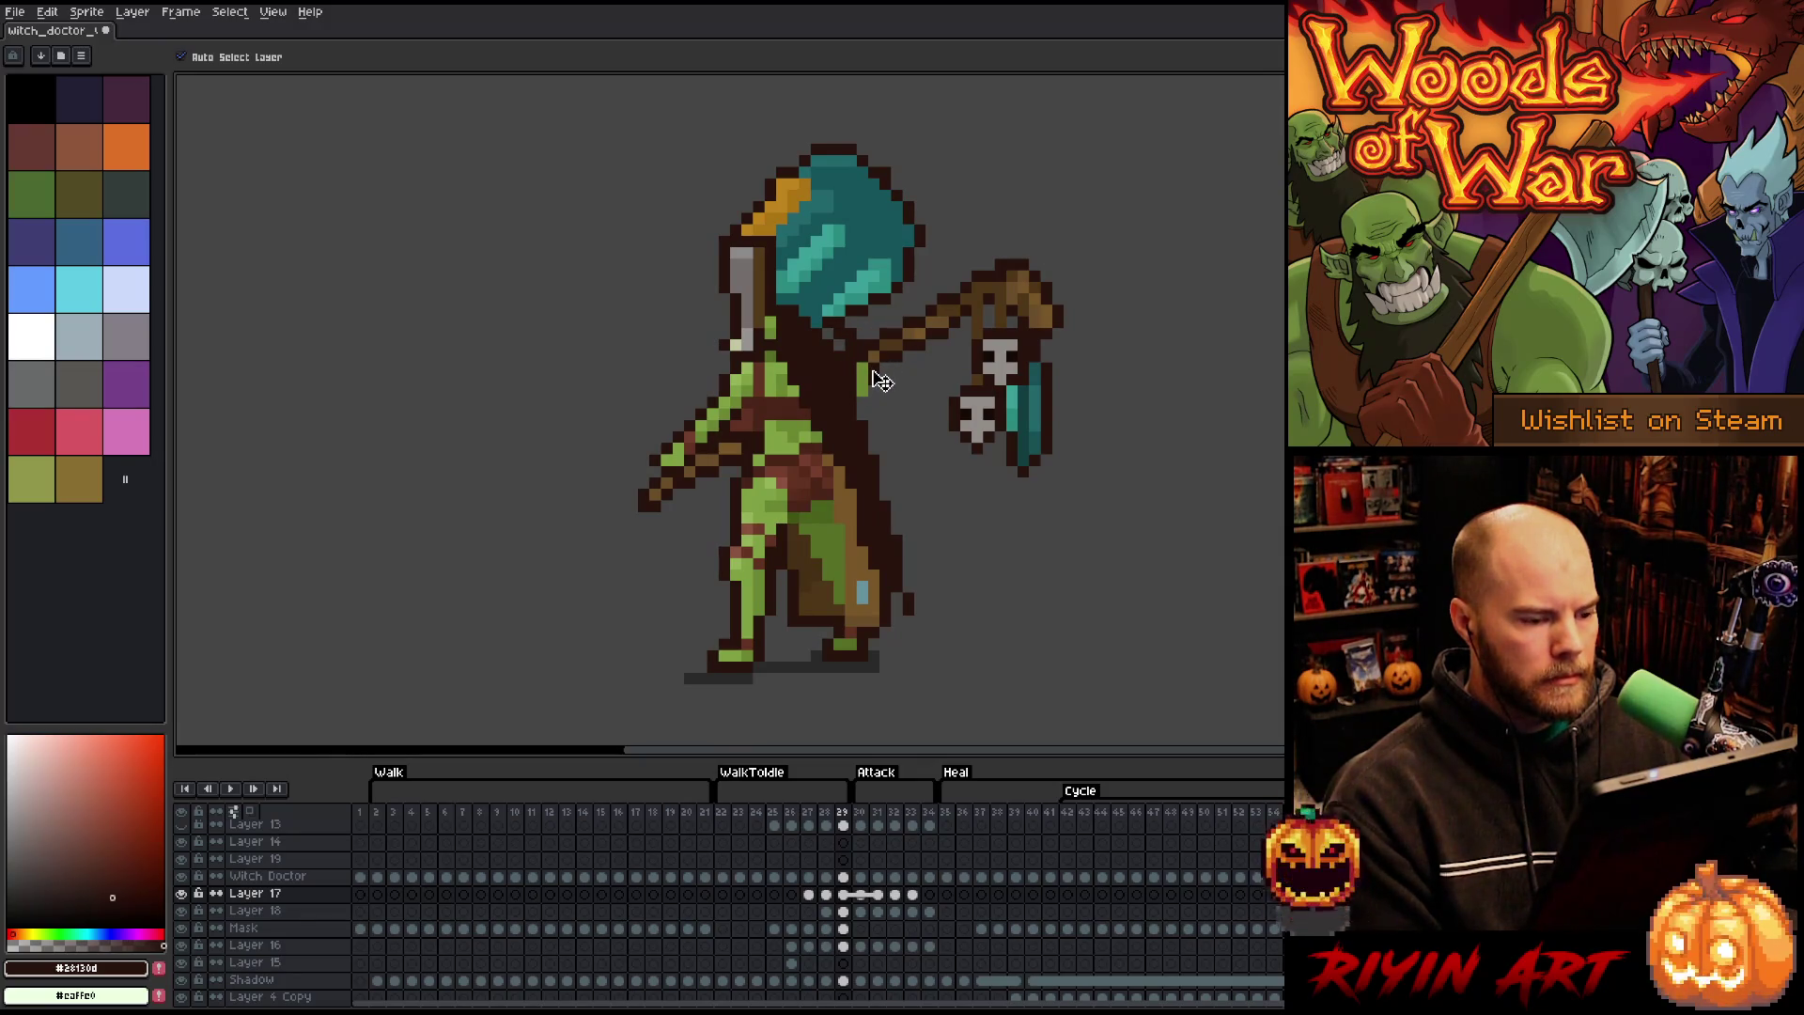
# - Erase the stray dark pixel beside the staff hand
pyautogui.press('b')
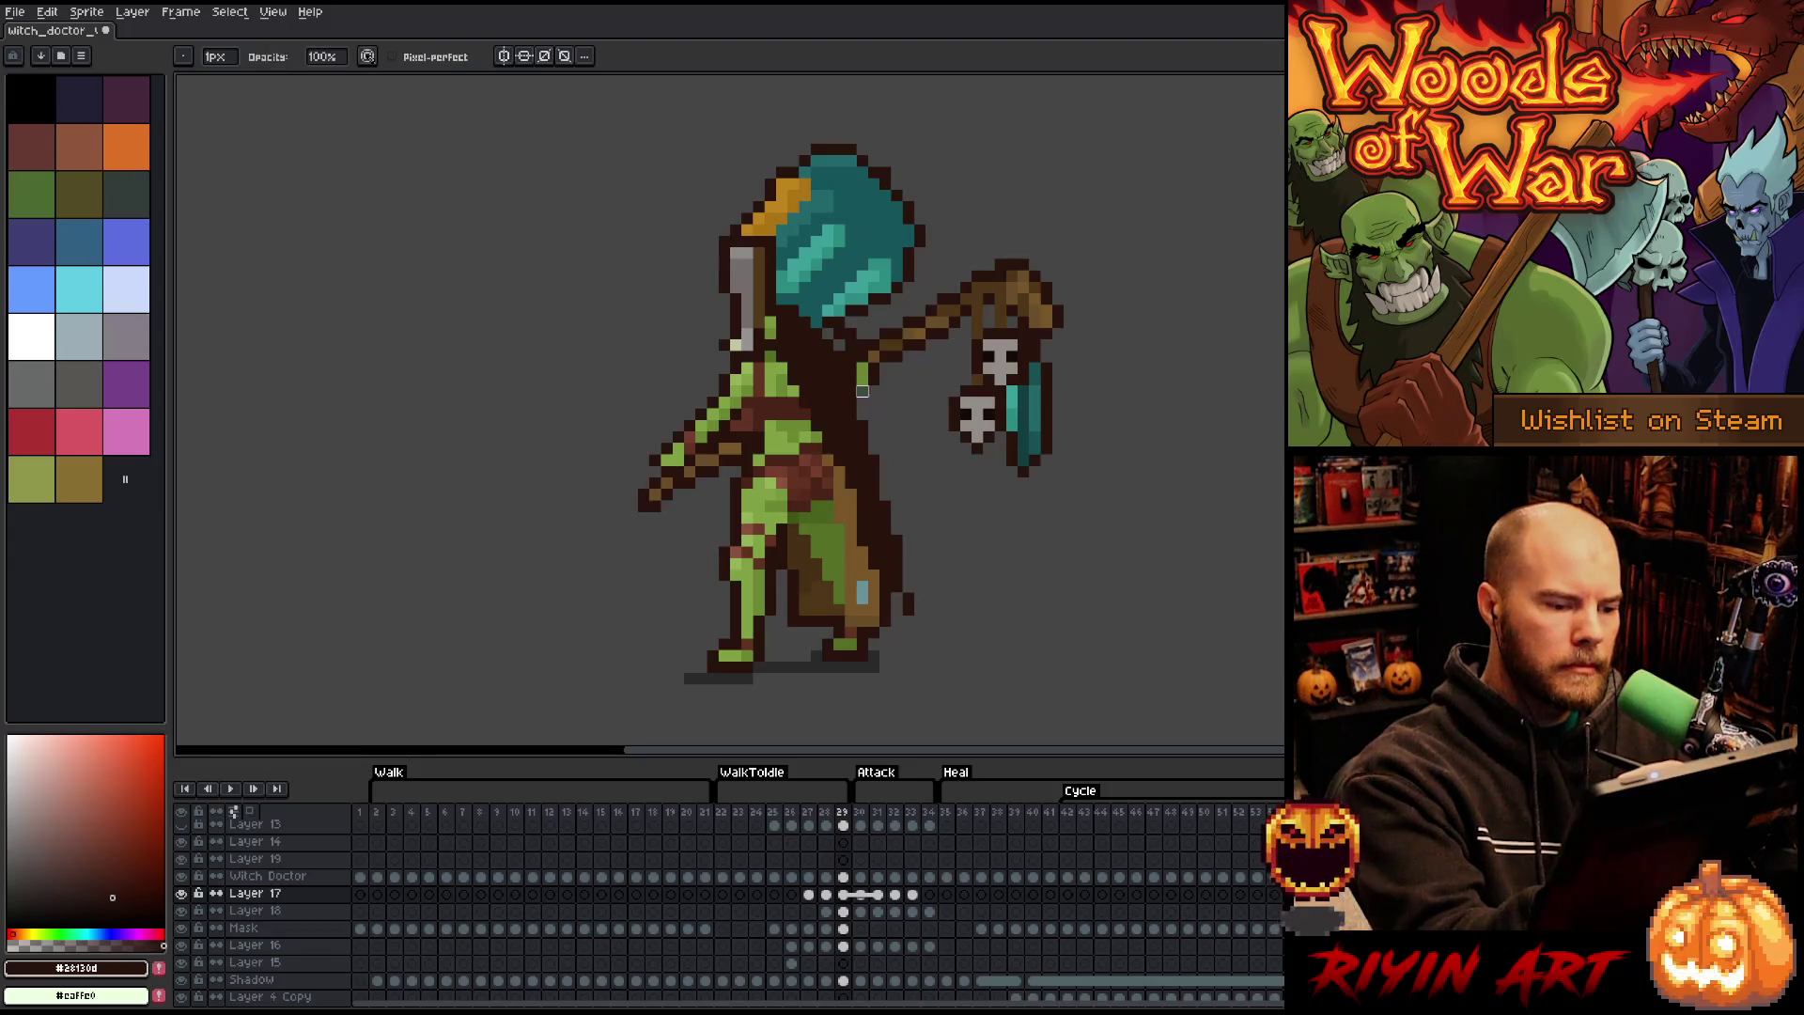
pyautogui.press('e')
pyautogui.click(860, 385)
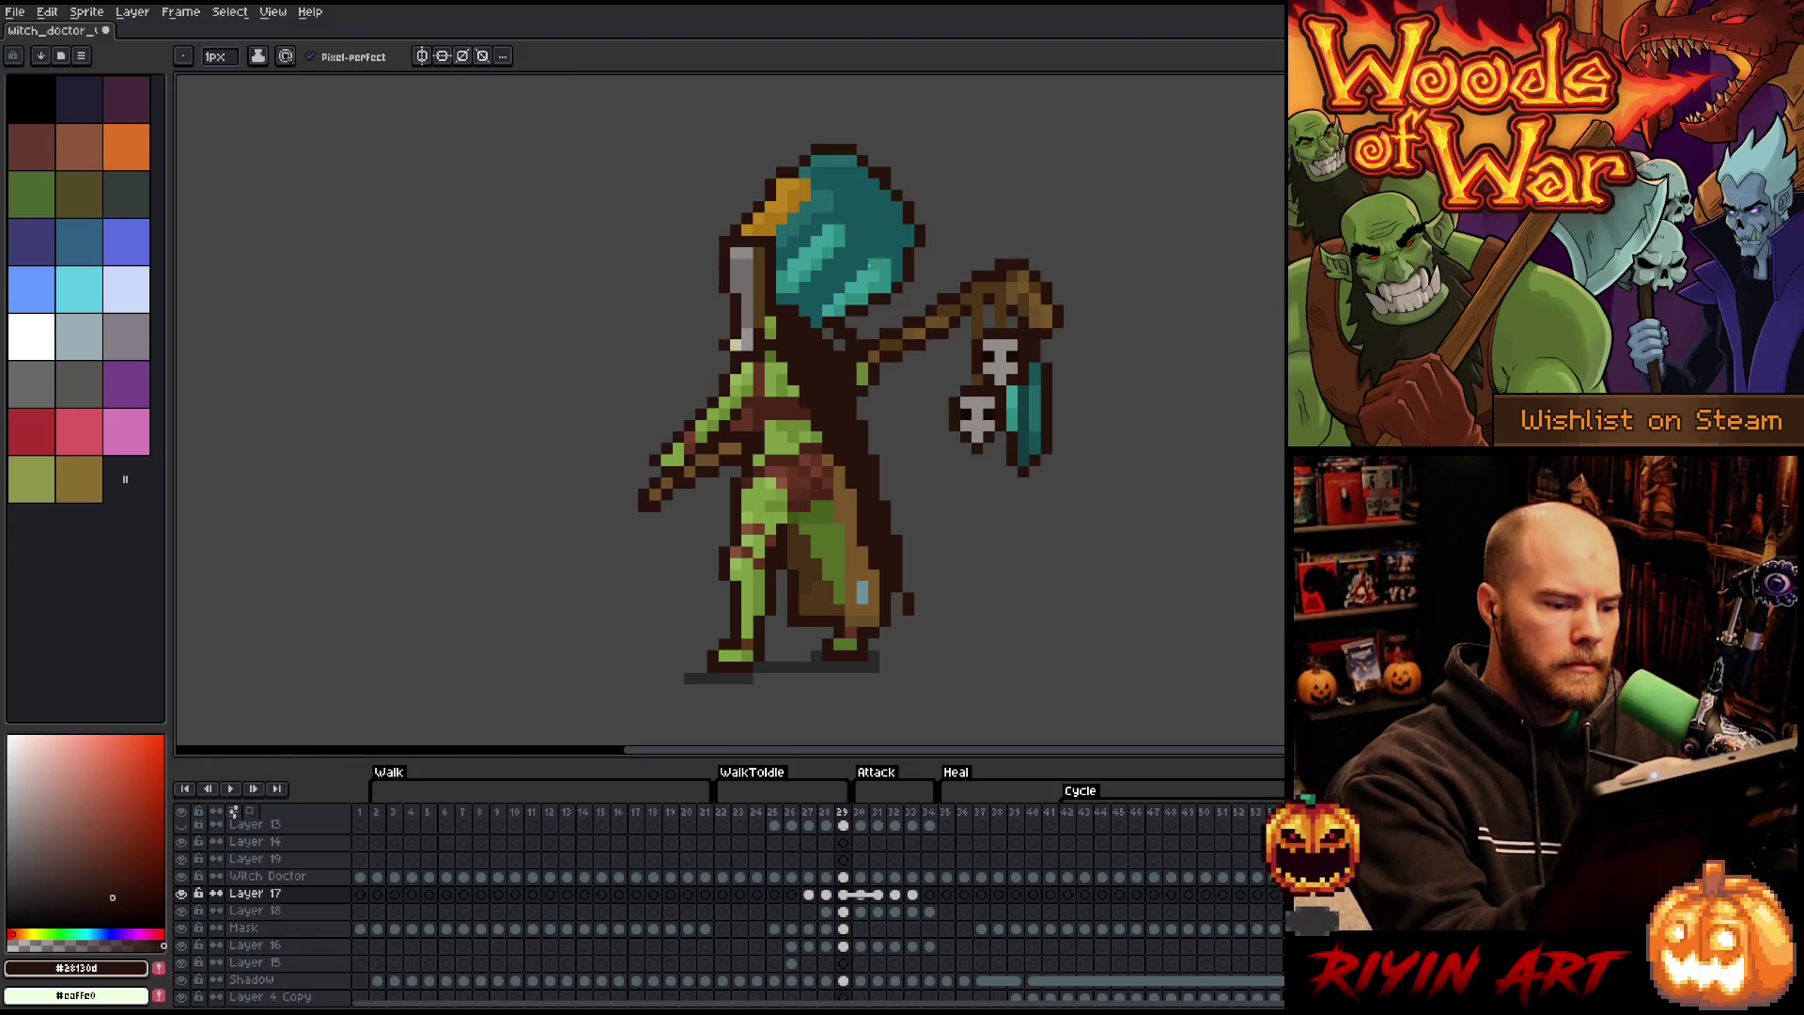
pyautogui.press('b')
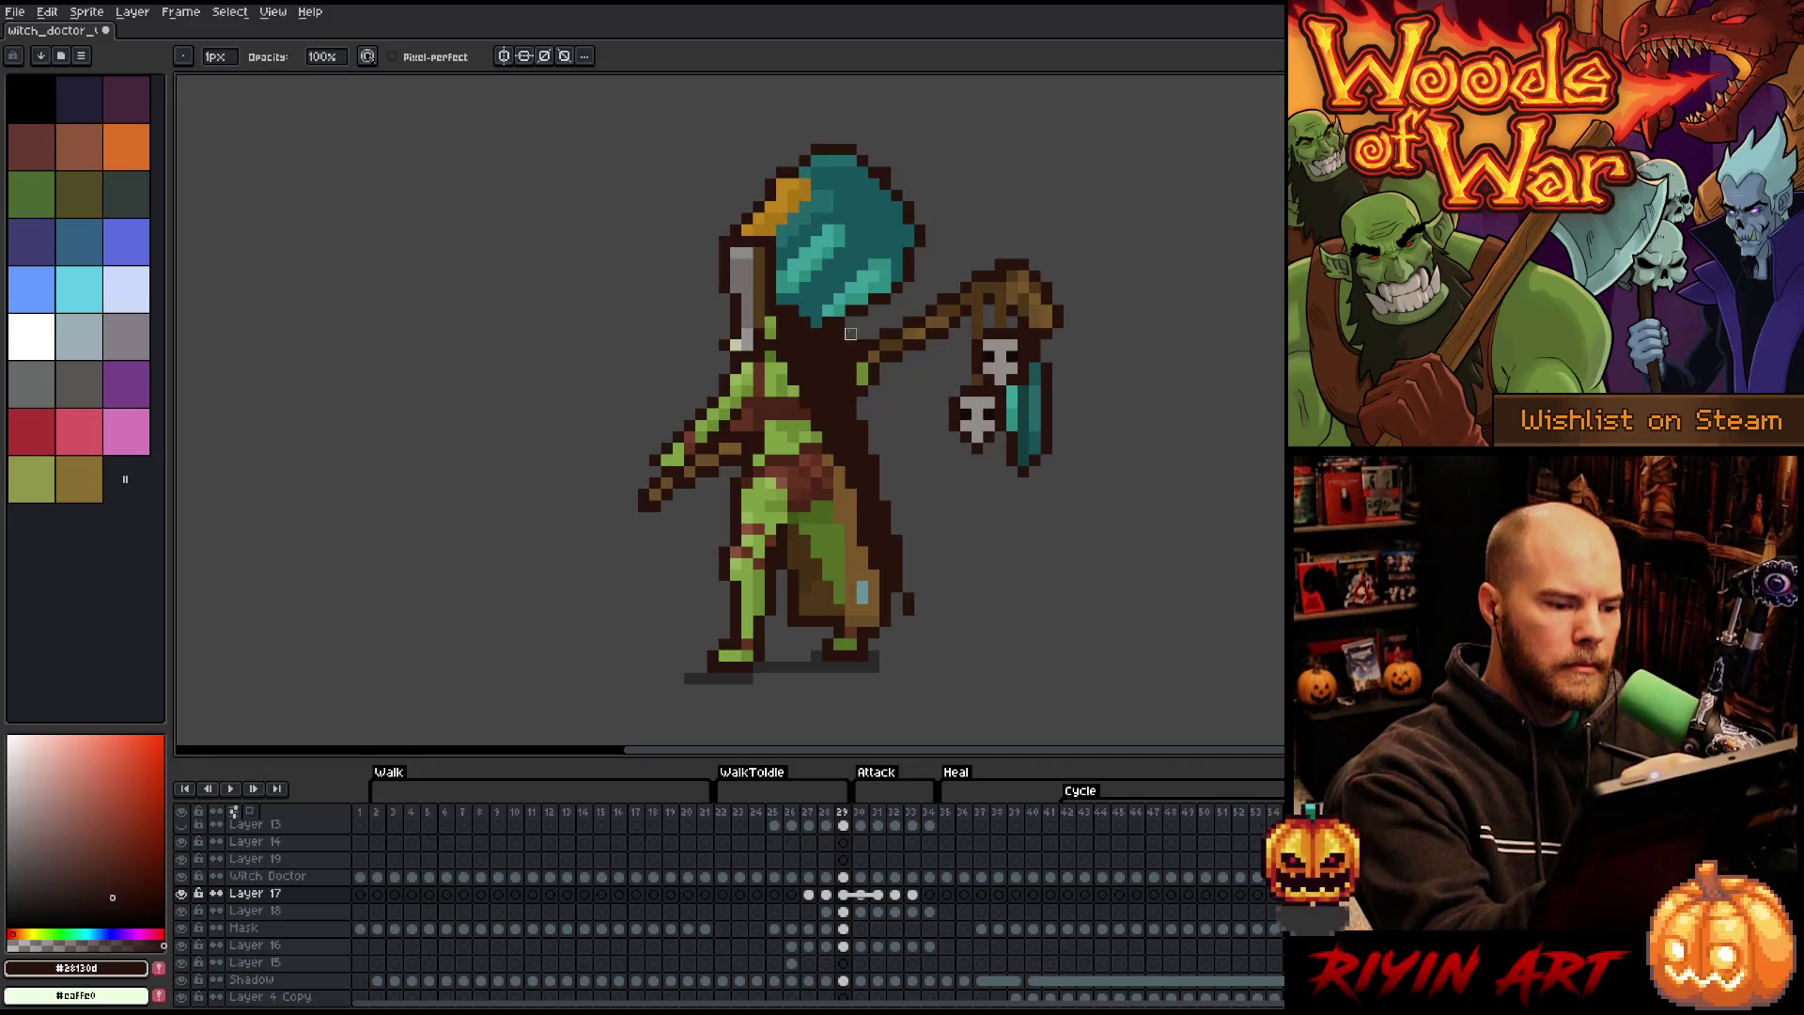
pyautogui.press('e')
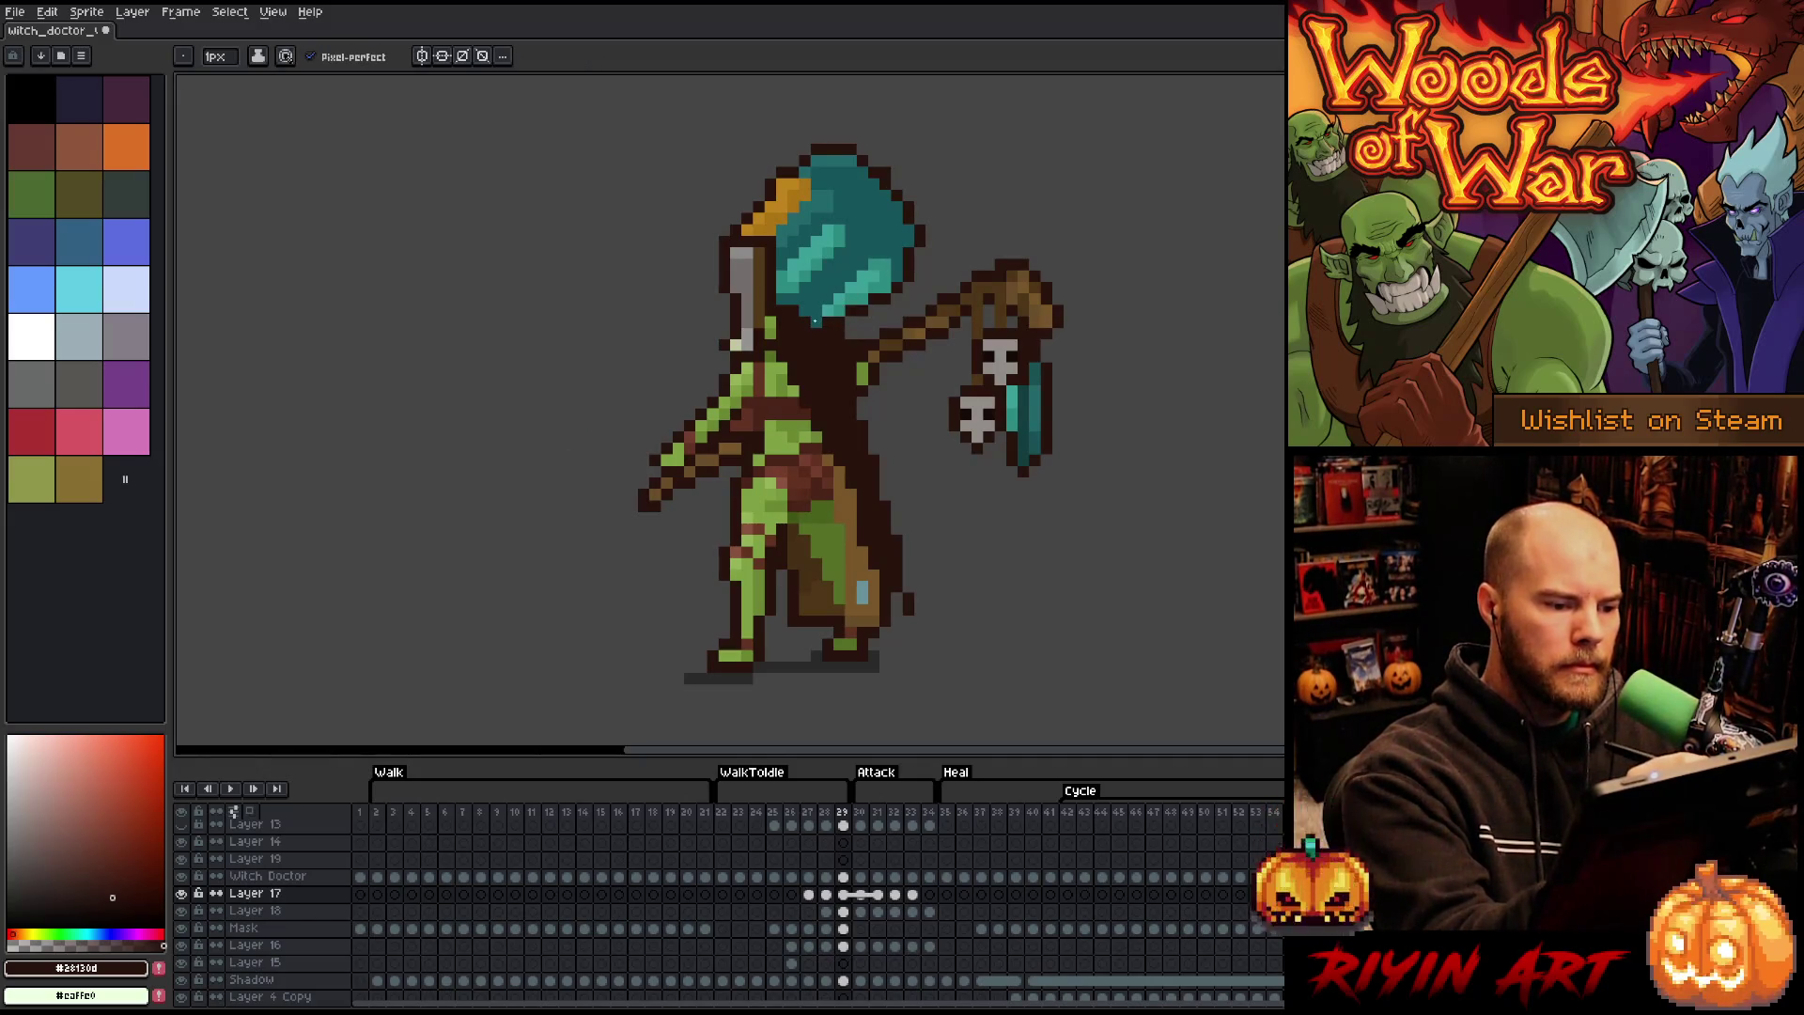
pyautogui.keyDown('ctrl'); pyautogui.click(826, 331); pyautogui.keyUp('ctrl')
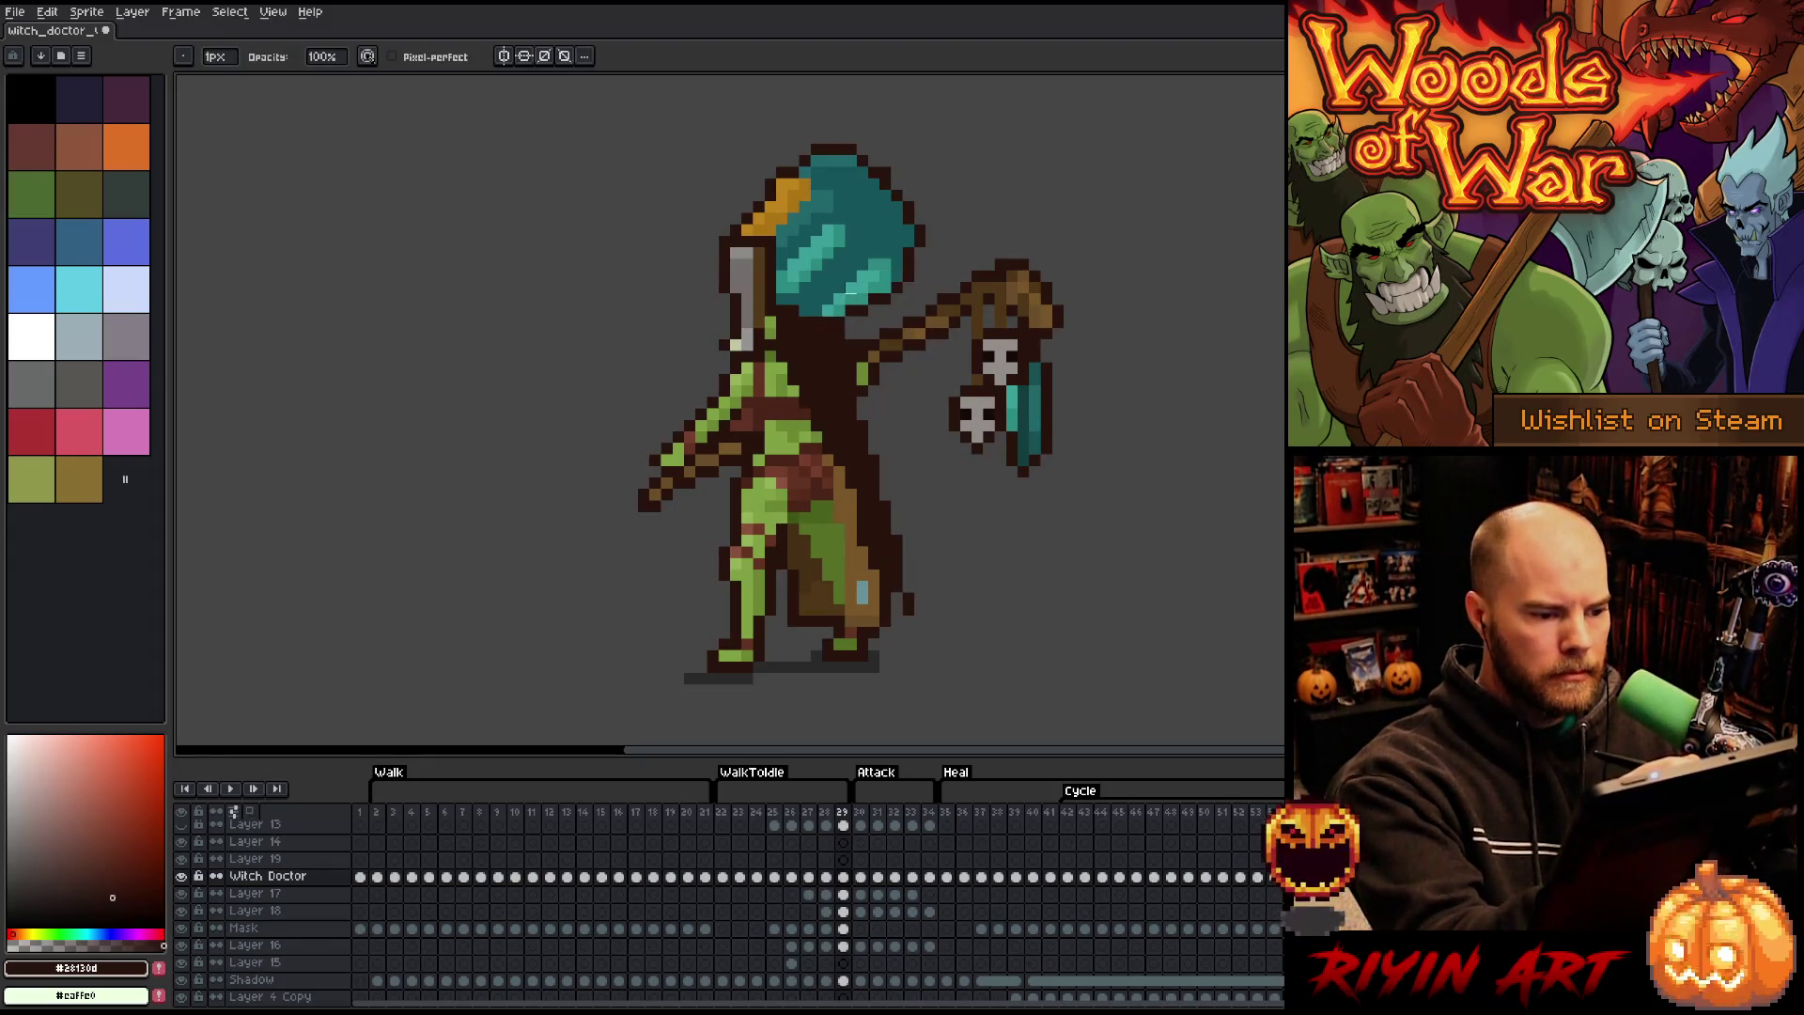
# - Sample the dark brown and dot it onto the staff head's top outline on frame 29
pyautogui.press('alt')
pyautogui.keyDown('alt'); pyautogui.click(841, 307); pyautogui.keyUp('alt')
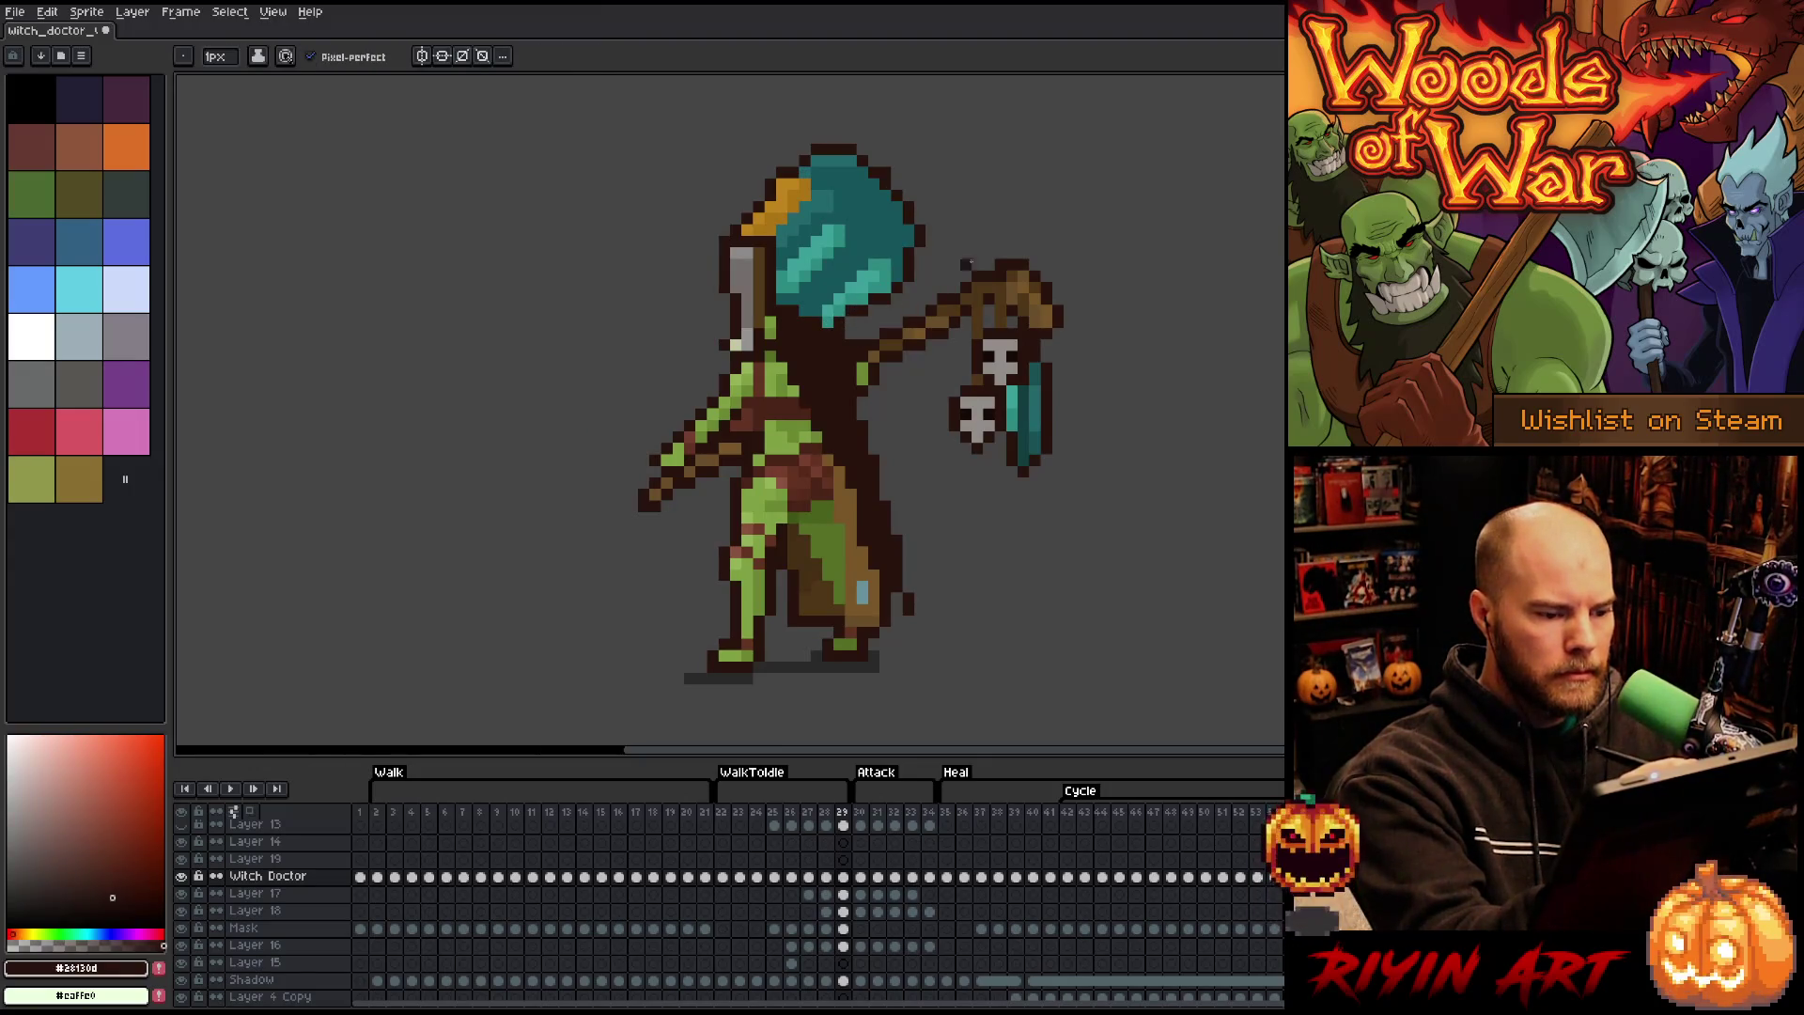
pyautogui.press(',')
pyautogui.press('.')
pyautogui.click(1039, 269)
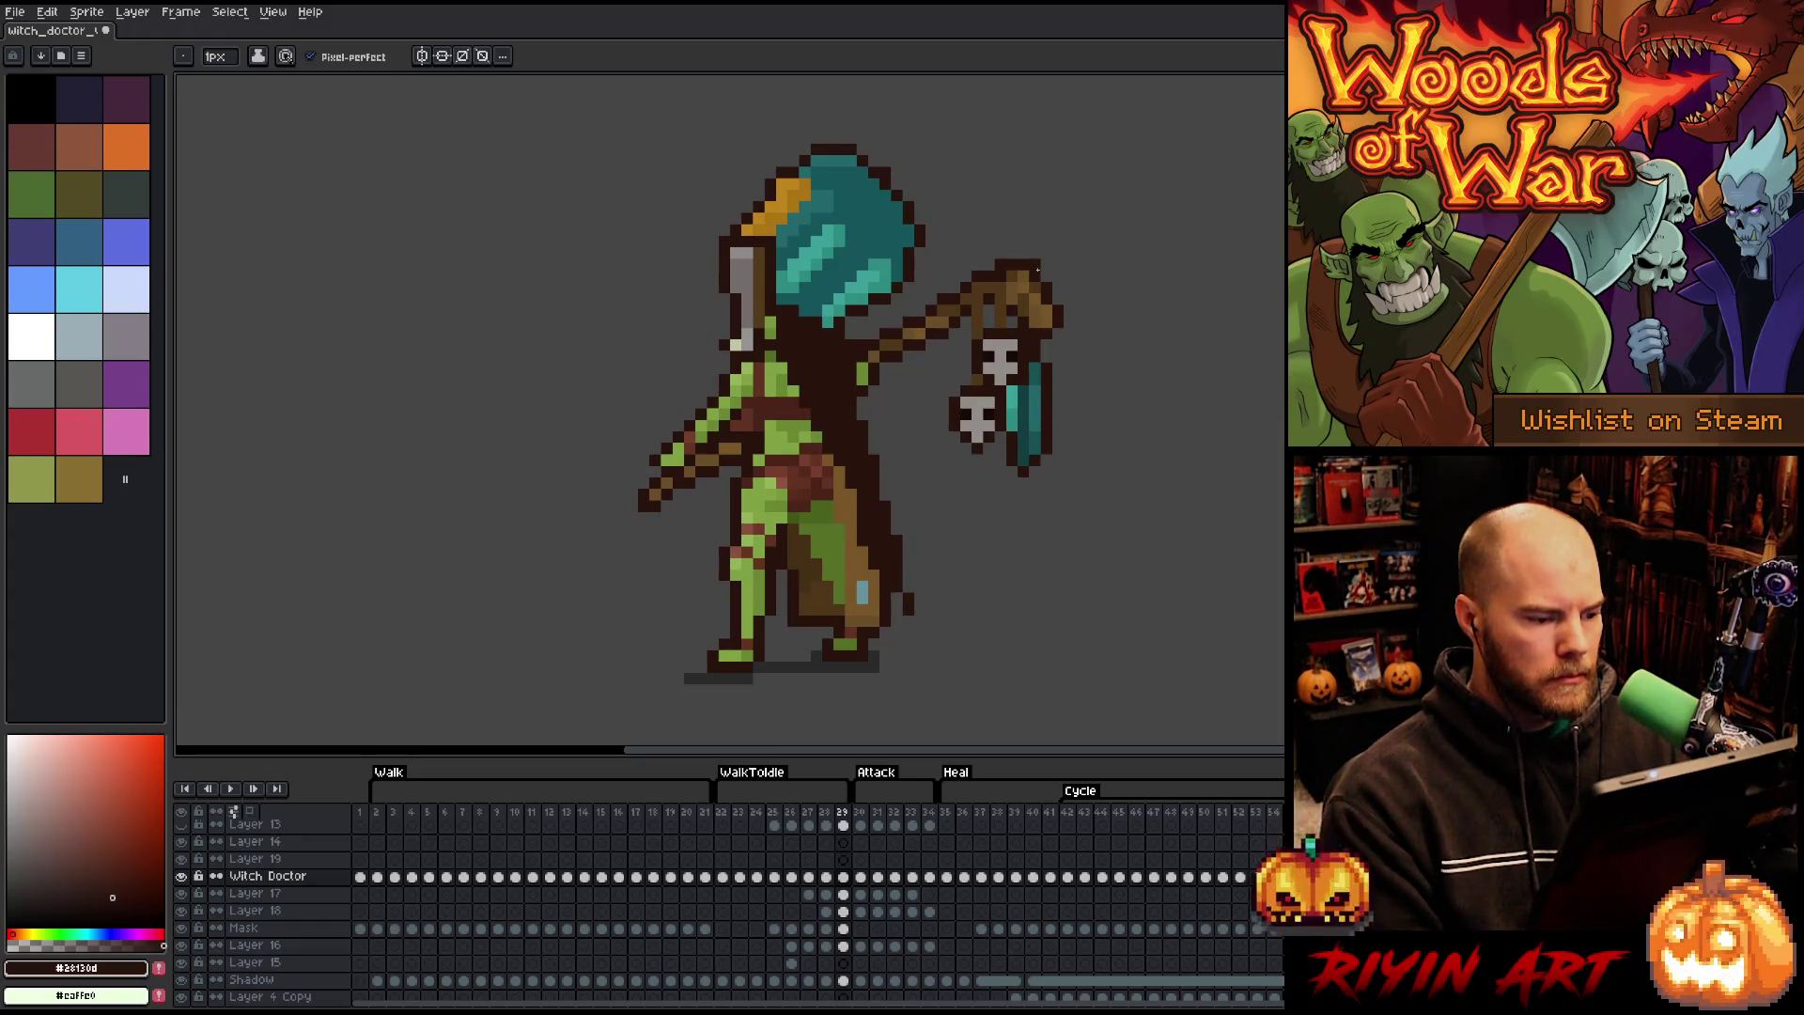
# - Flip between frames 29 and 30 to compare poses, ending on frame 30
pyautogui.press('.')
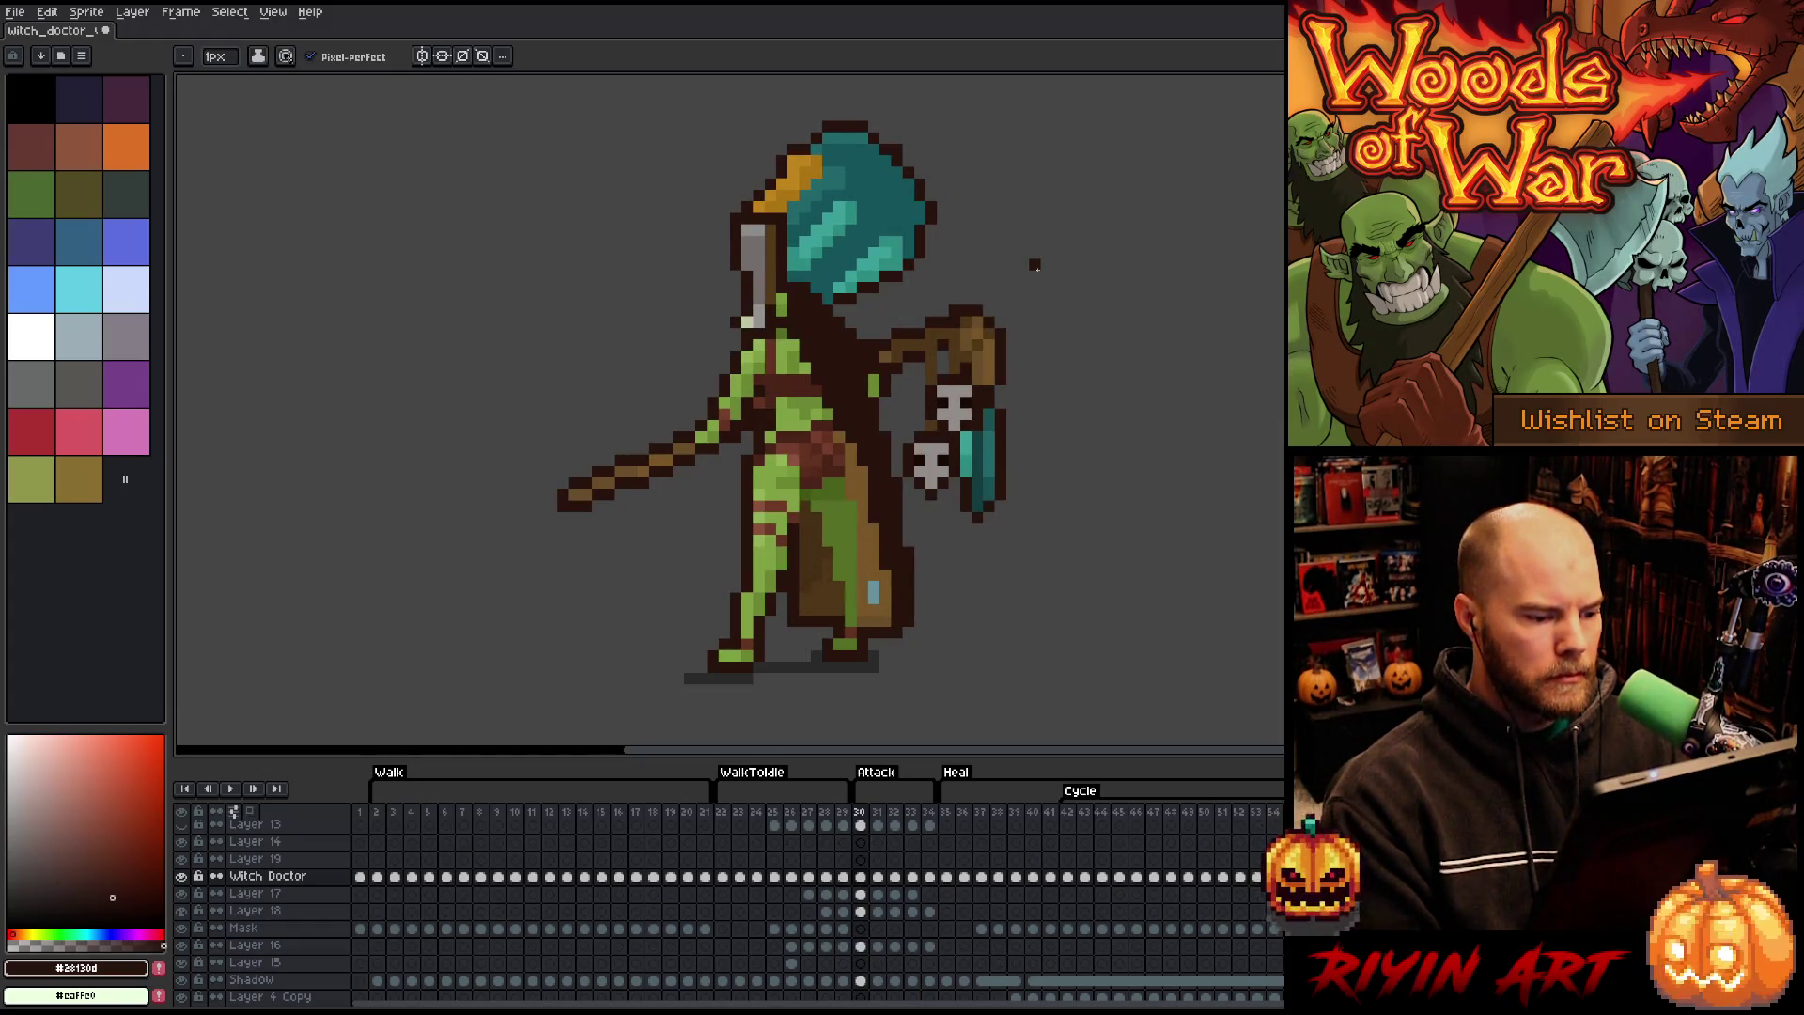
pyautogui.press(',')
pyautogui.press('.')
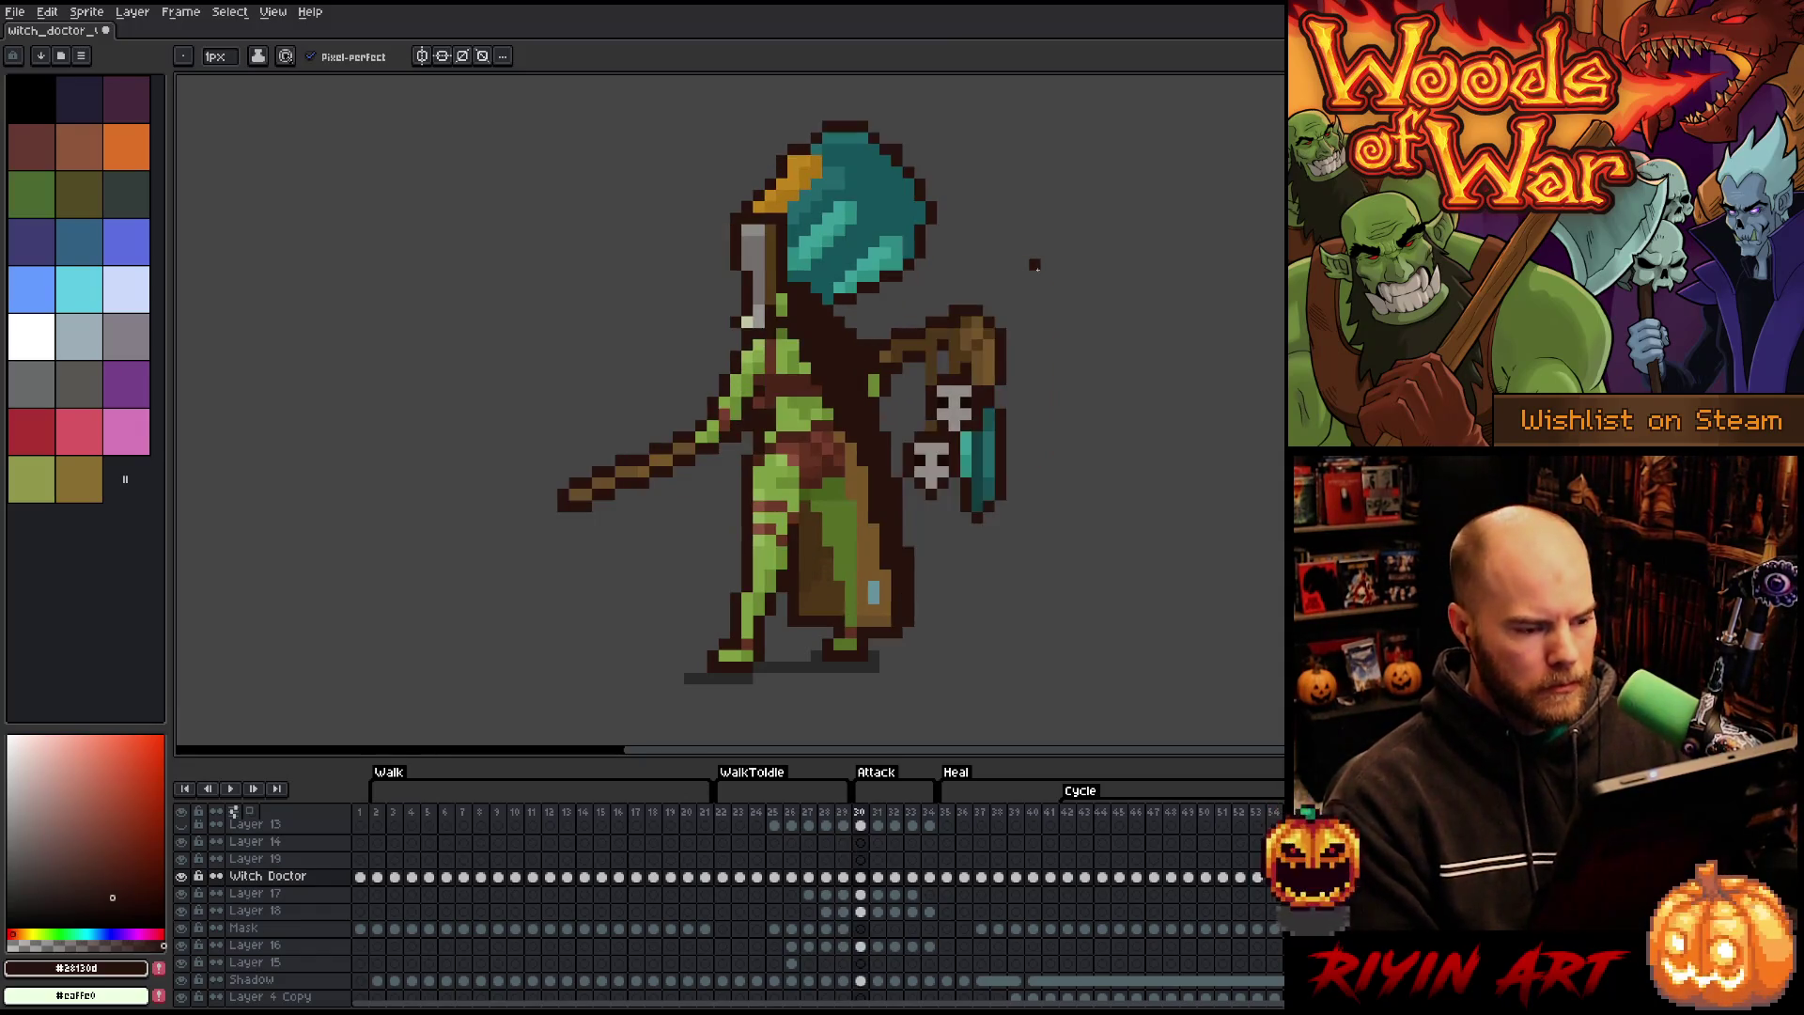
pyautogui.press(',')
pyautogui.press('.')
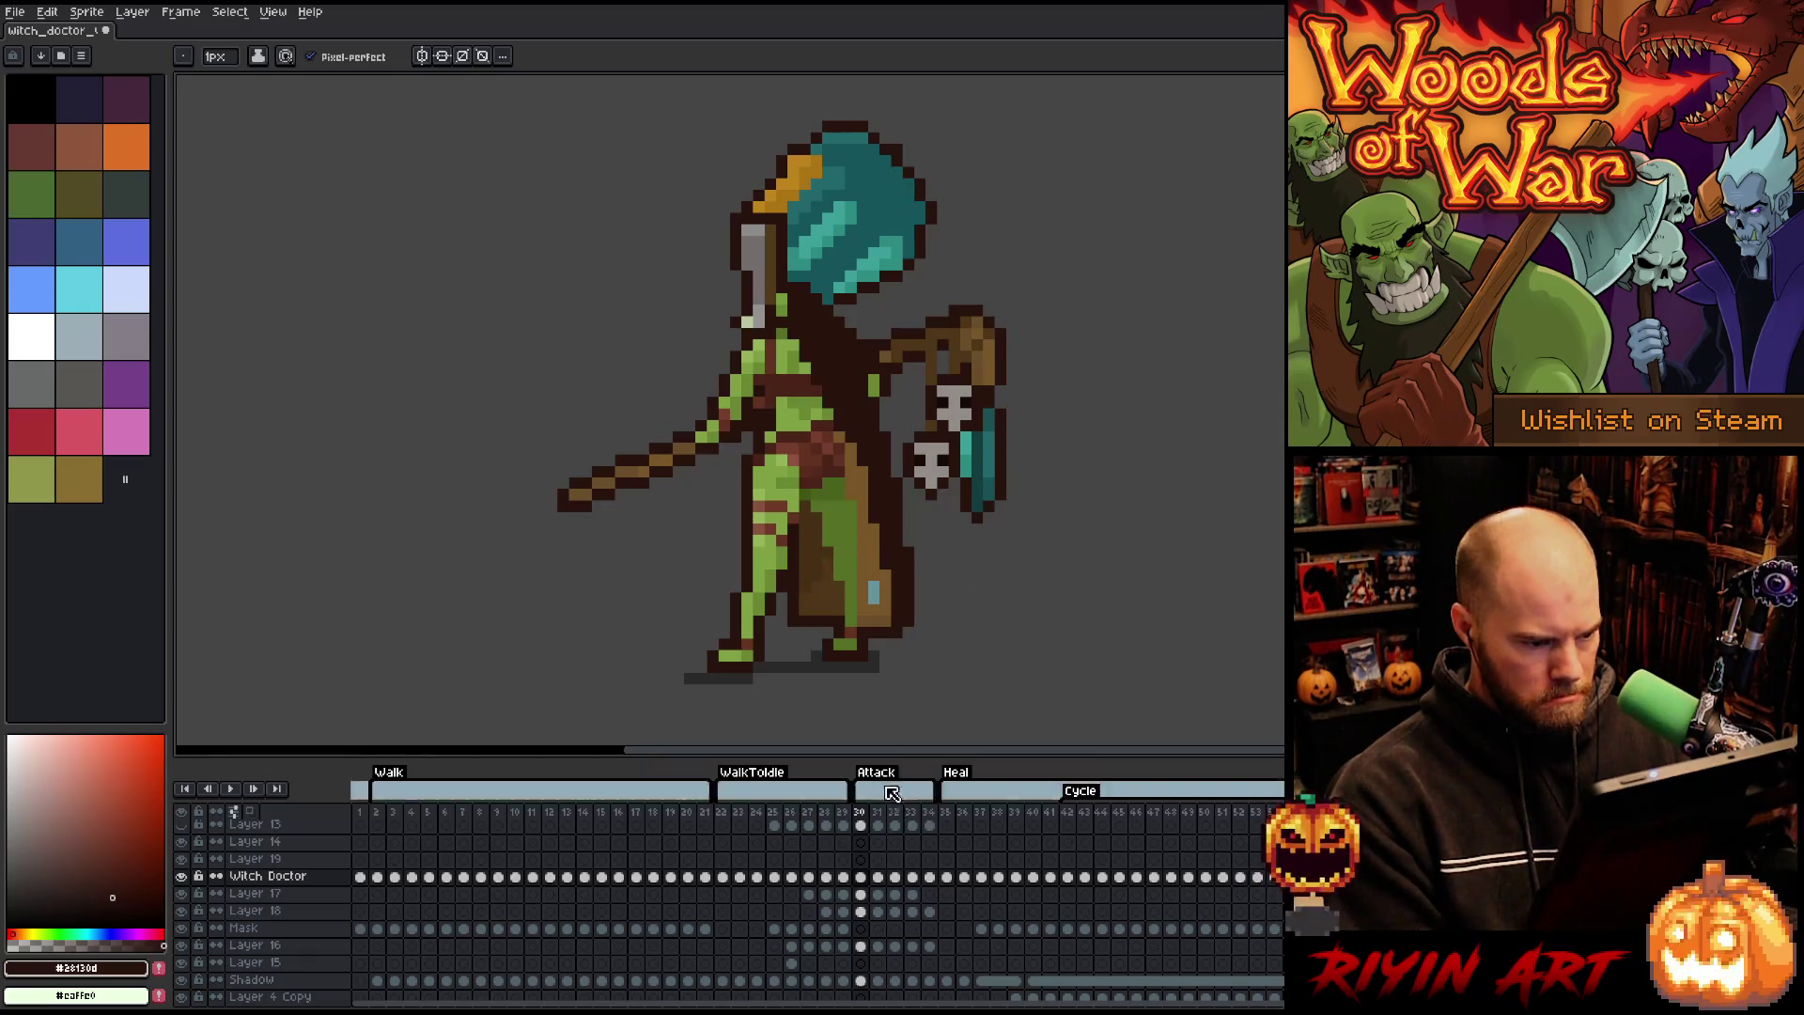
# - Select frame 30's cels from Witch Doctor to Layer 16 and save the sprite
pyautogui.press('m')
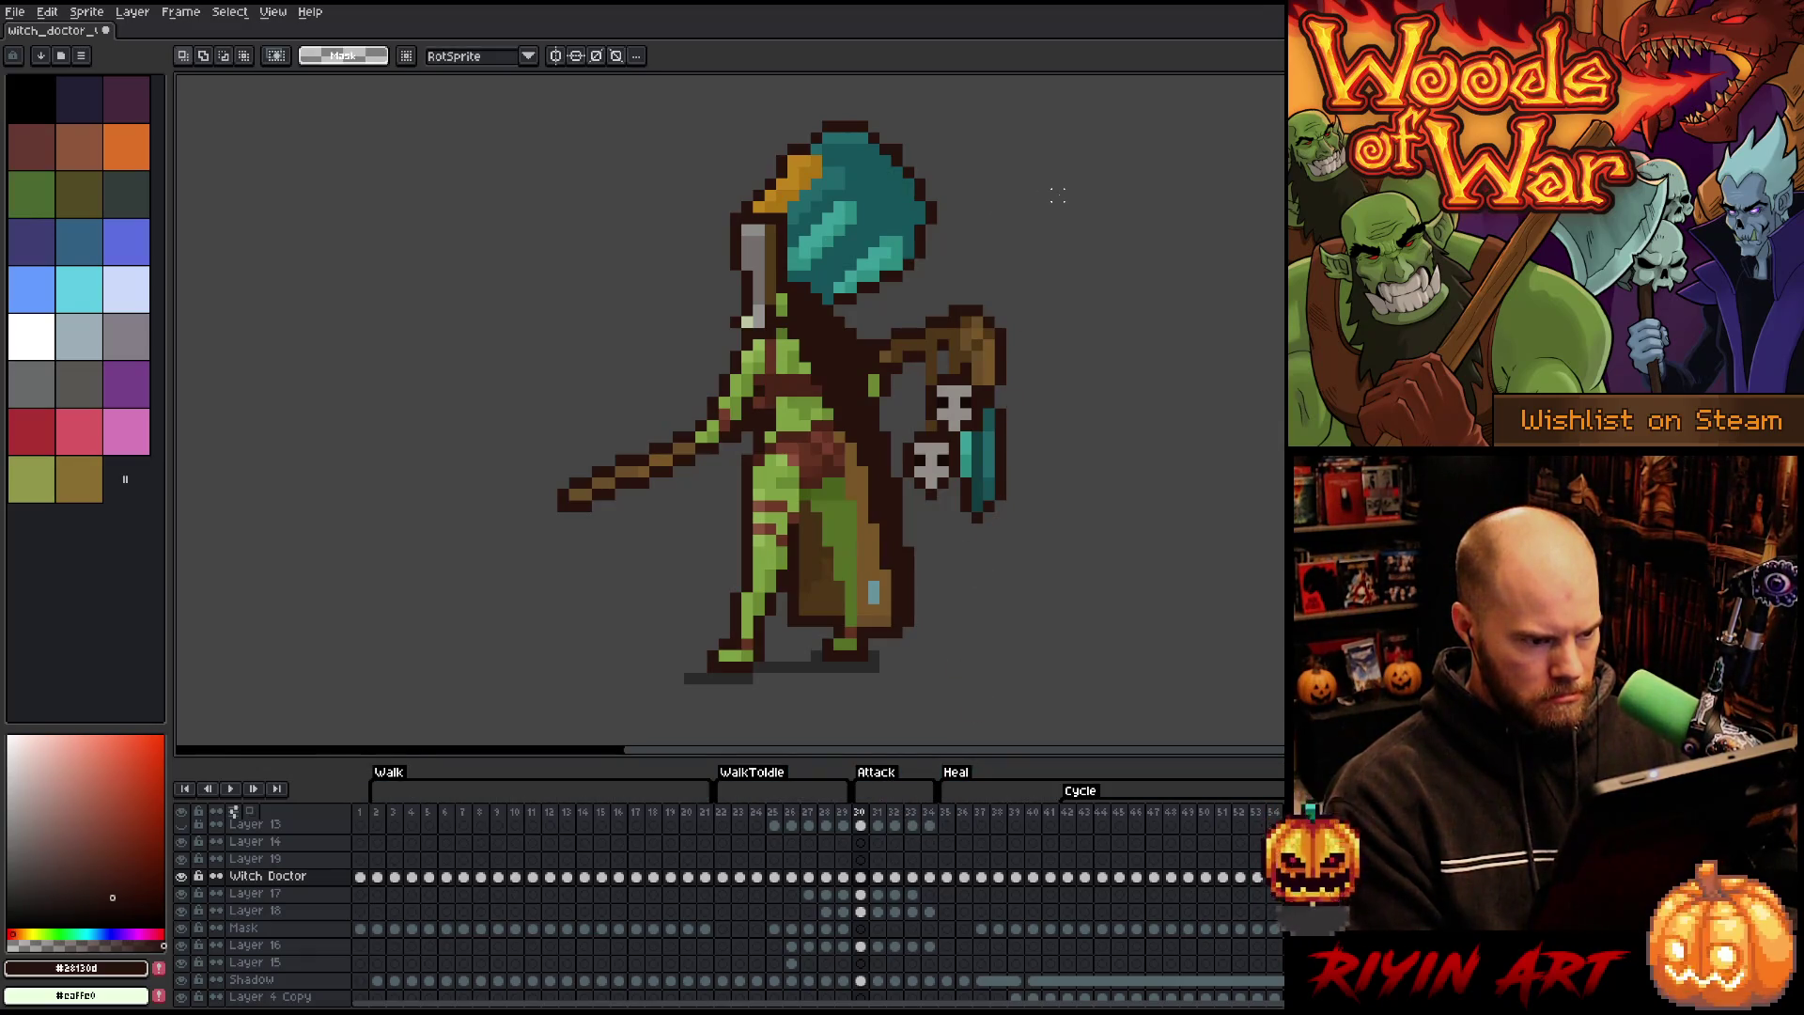
pyautogui.moveTo(861, 876); pyautogui.dragTo(864, 947)
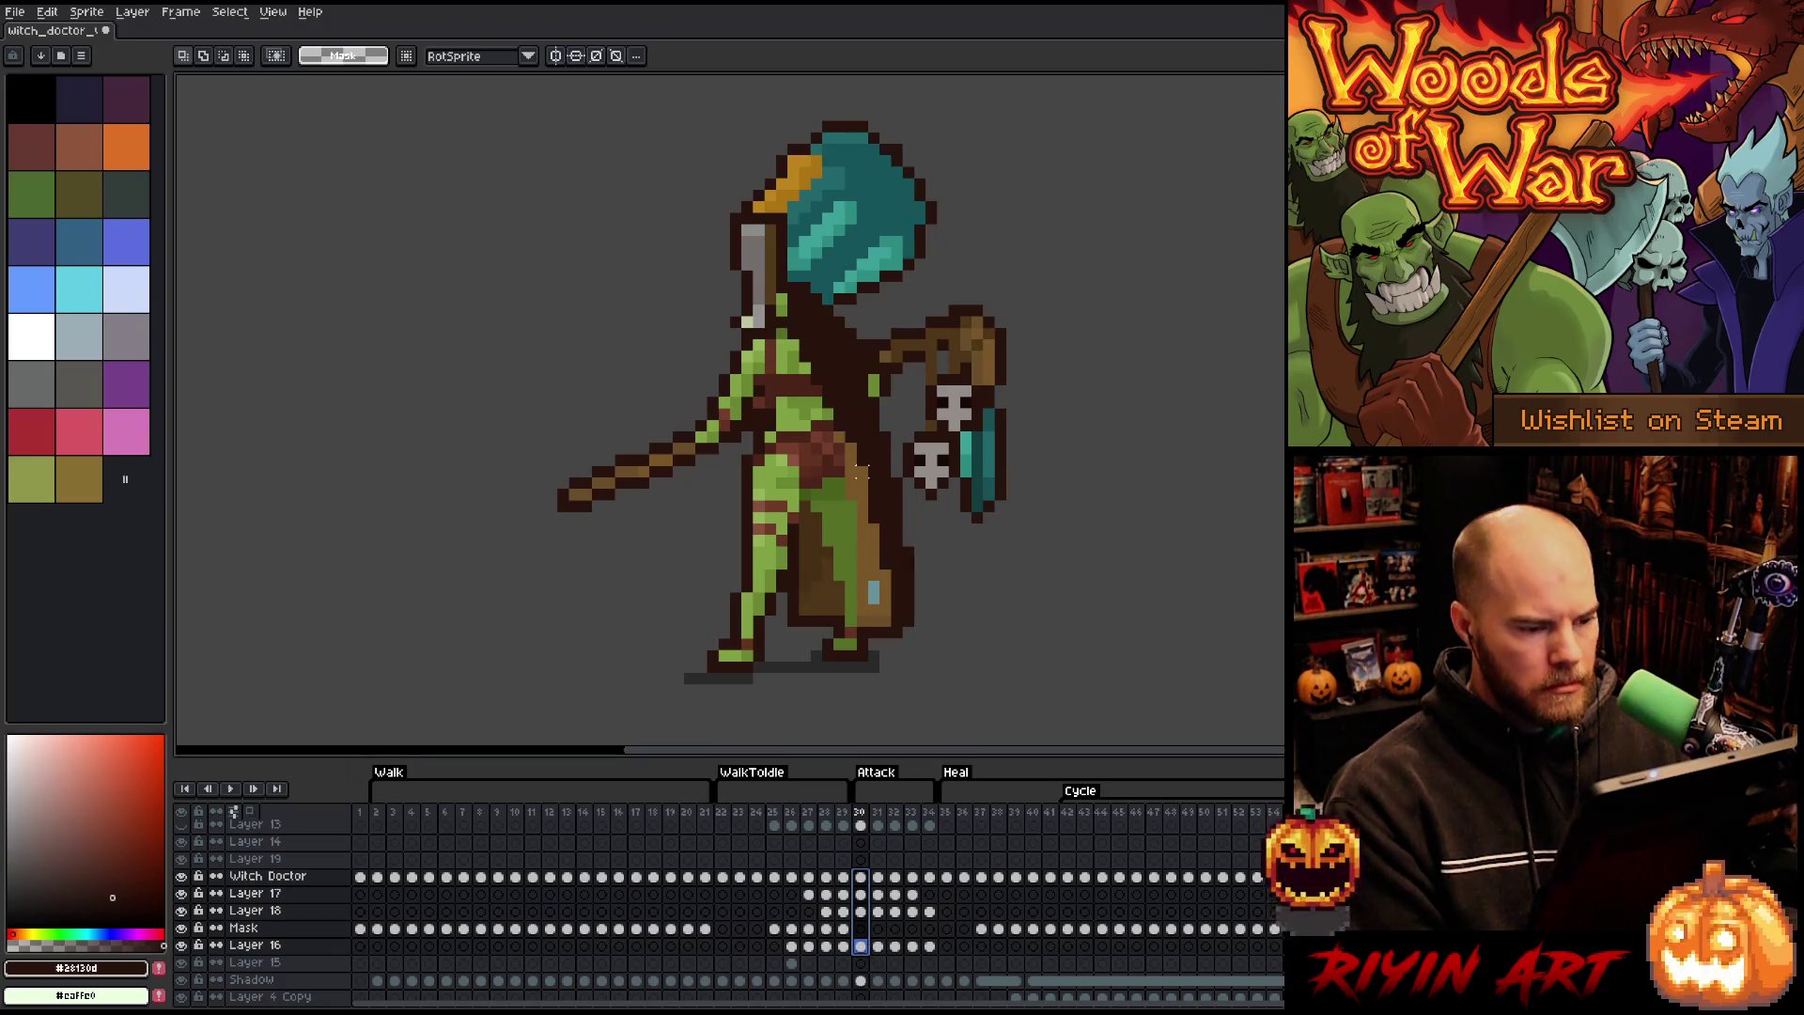
pyautogui.hotkey('ctrl', 's')
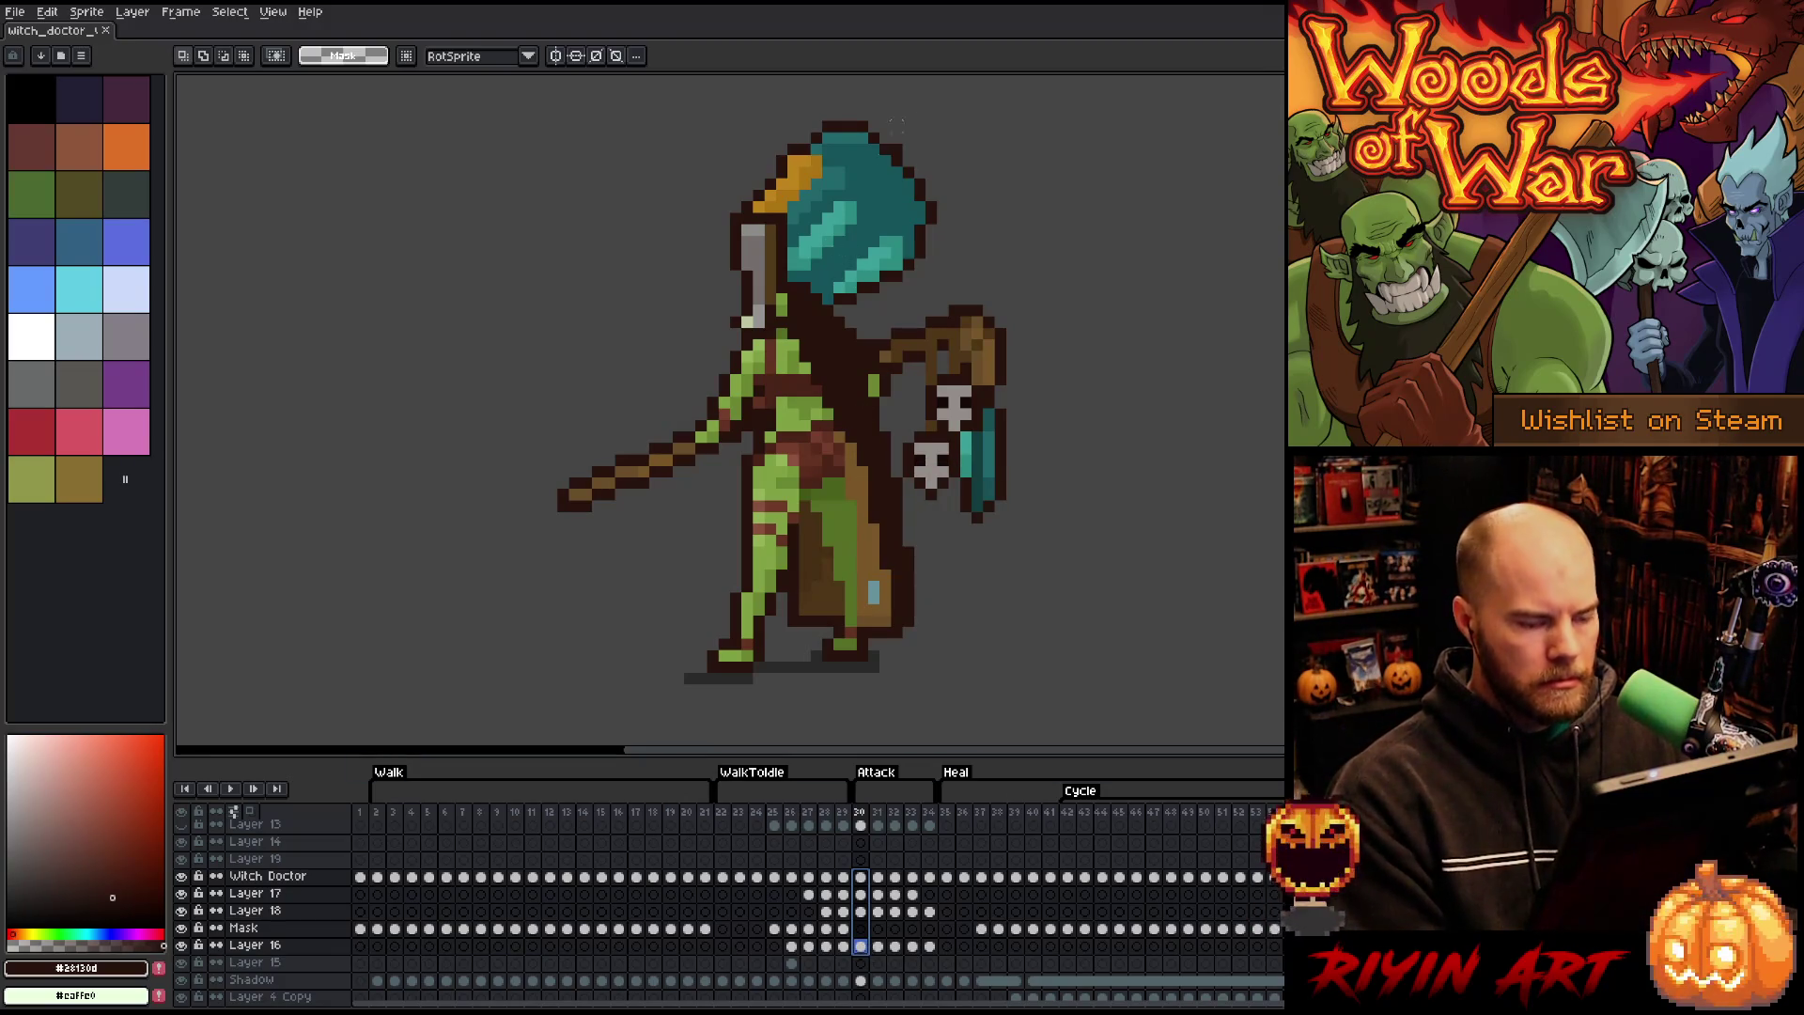
# - Marquee the upper body, staff and robe on frame 30 and shift them one pixel left
pyautogui.moveTo(1028, 87)
pyautogui.mouseDown()
pyautogui.moveTo(996, 143)
pyautogui.moveTo(408, 544)
pyautogui.moveTo(399, 588)
pyautogui.mouseUp()
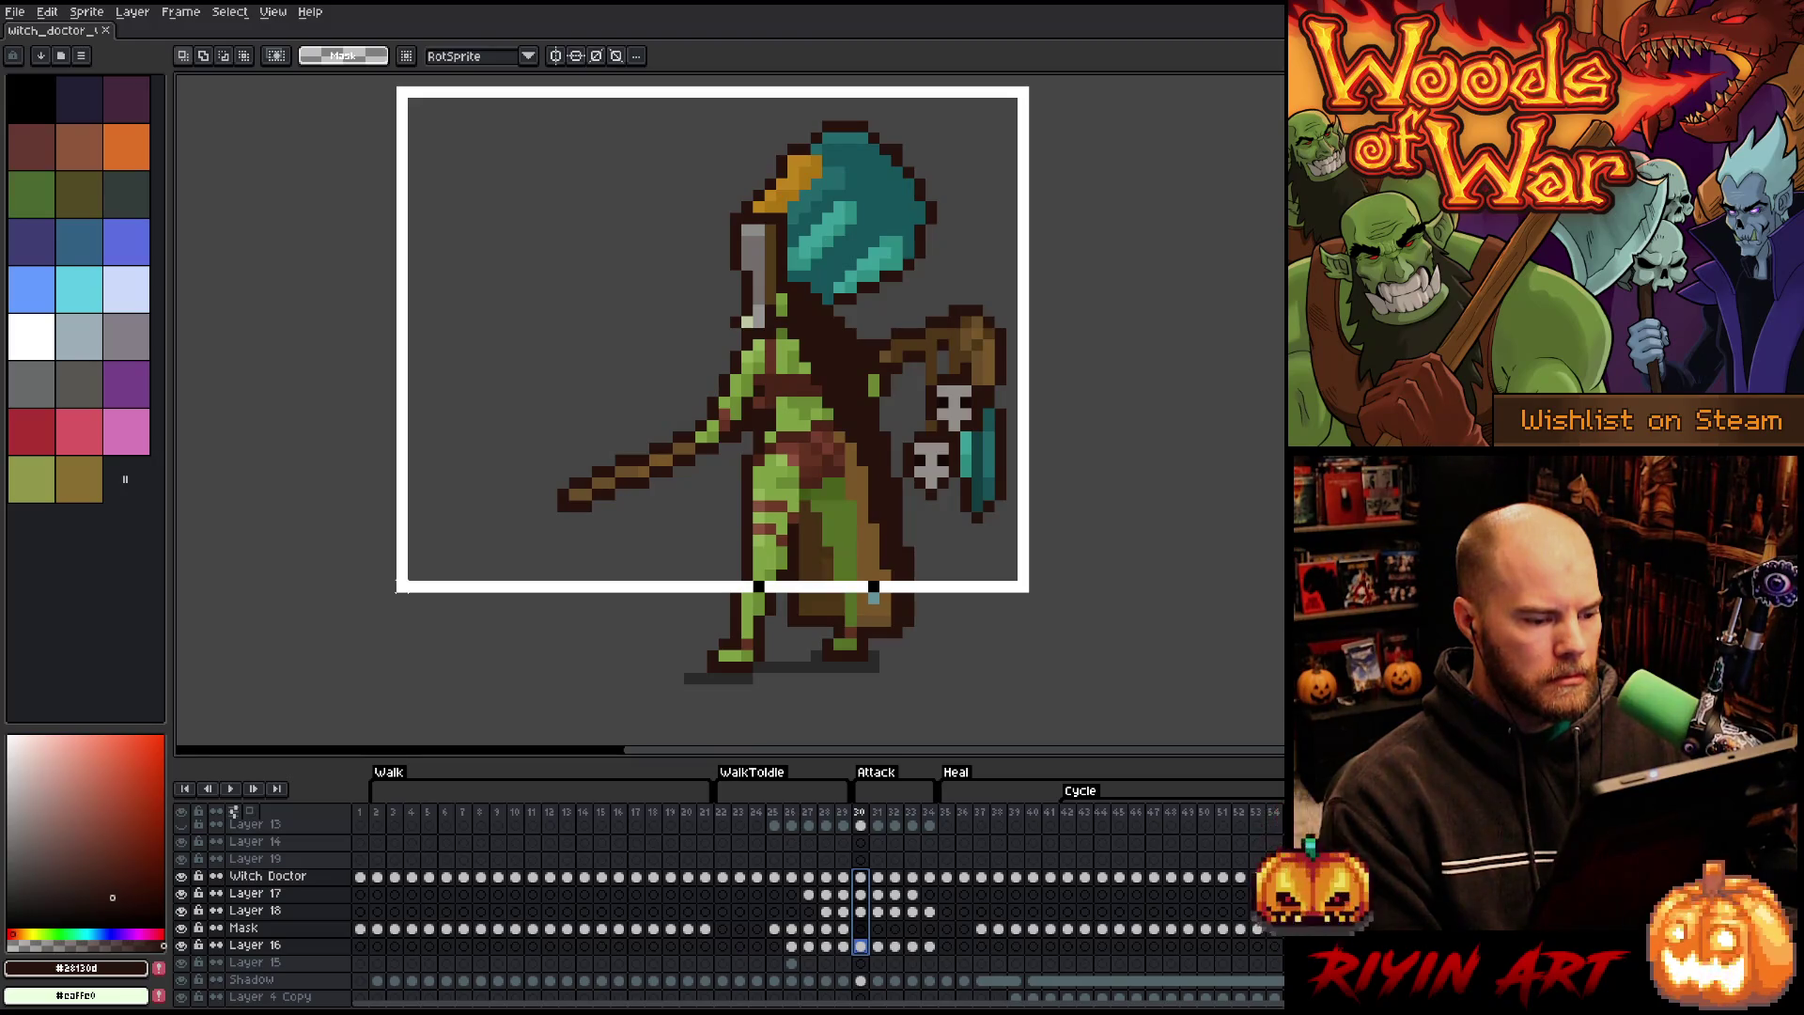
pyautogui.moveTo(401, 588); pyautogui.dragTo(392, 596)
pyautogui.moveTo(1108, 536); pyautogui.dragTo(789, 627)
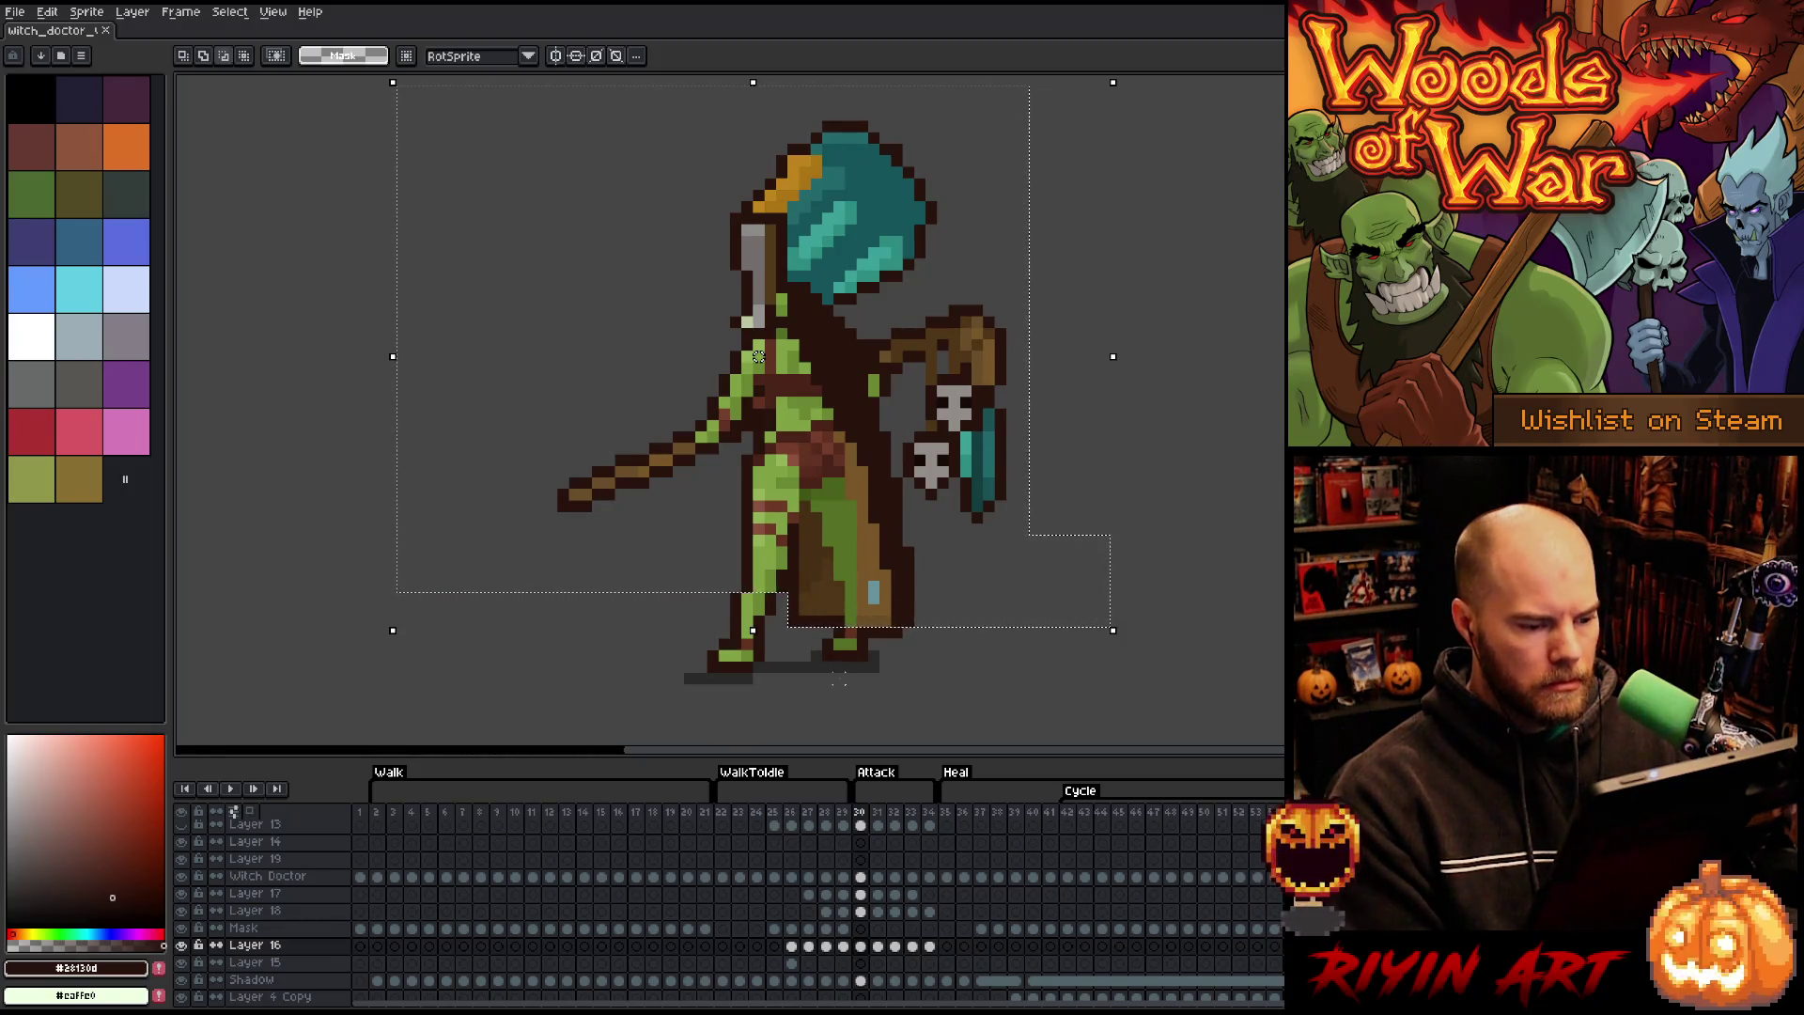
pyautogui.moveTo(824, 693)
pyautogui.mouseDown()
pyautogui.moveTo(886, 605)
pyautogui.moveTo(1007, 535)
pyautogui.mouseUp()
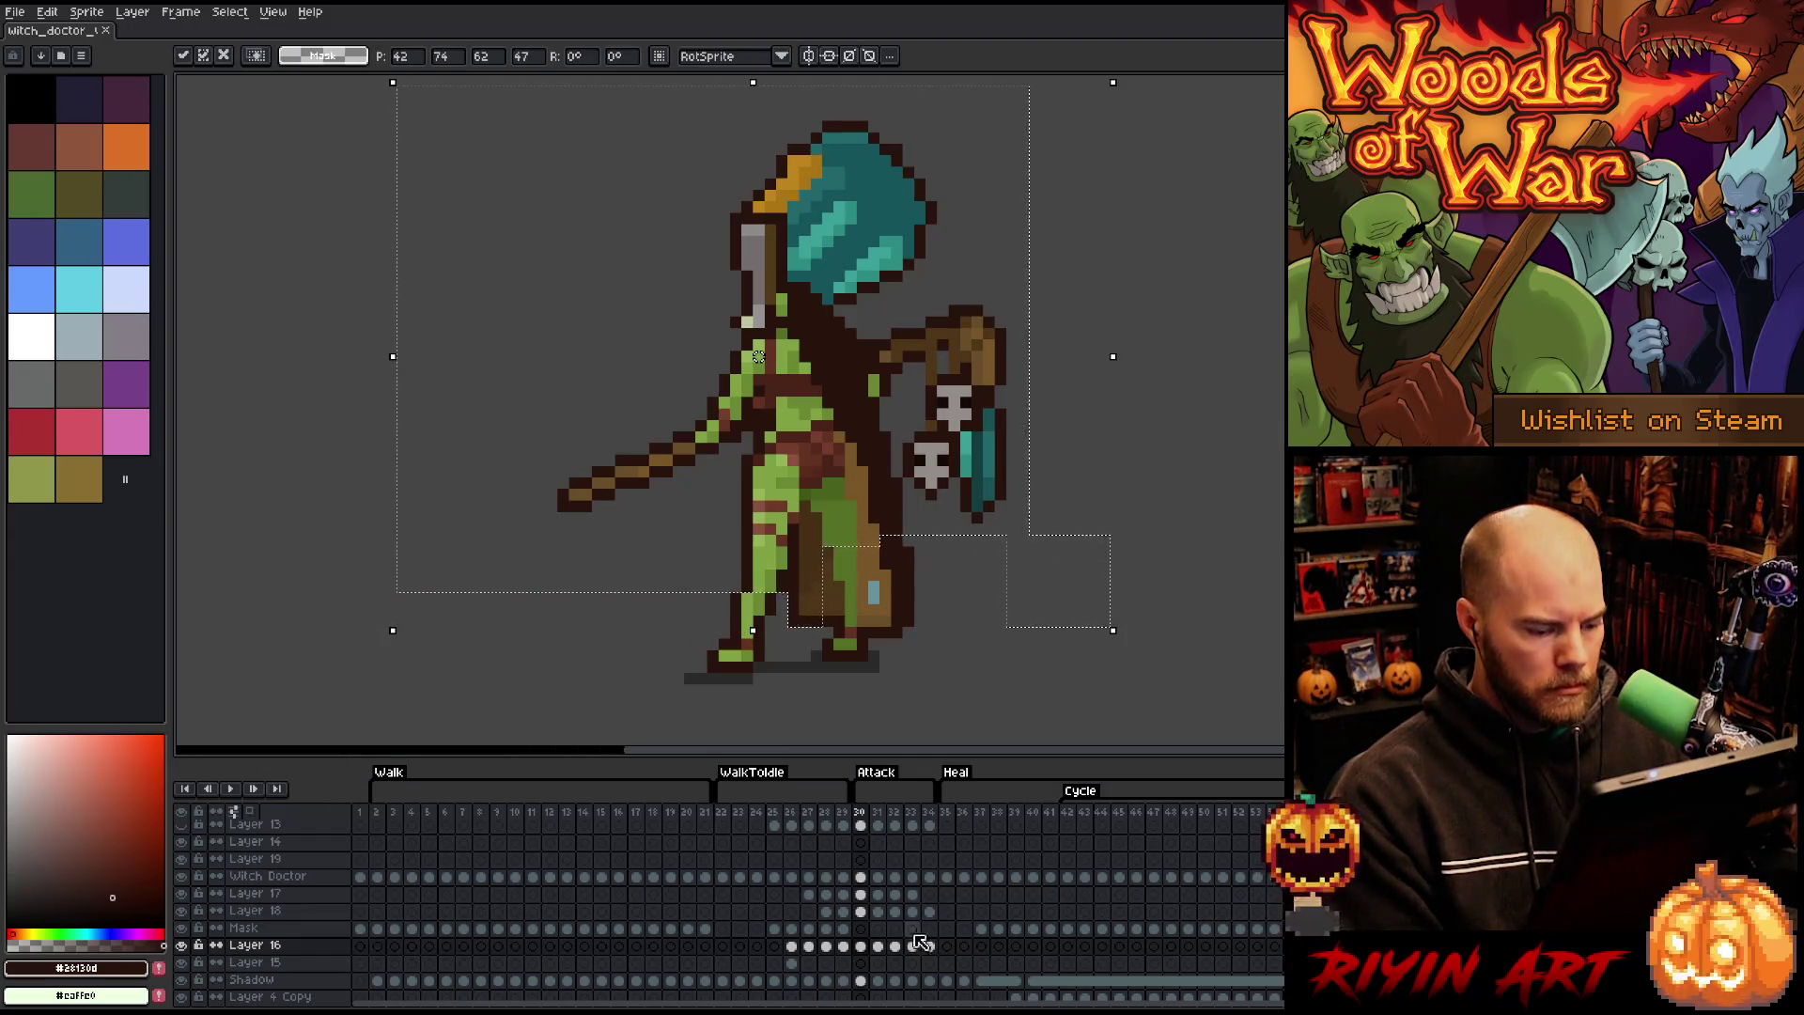
pyautogui.click(861, 947)
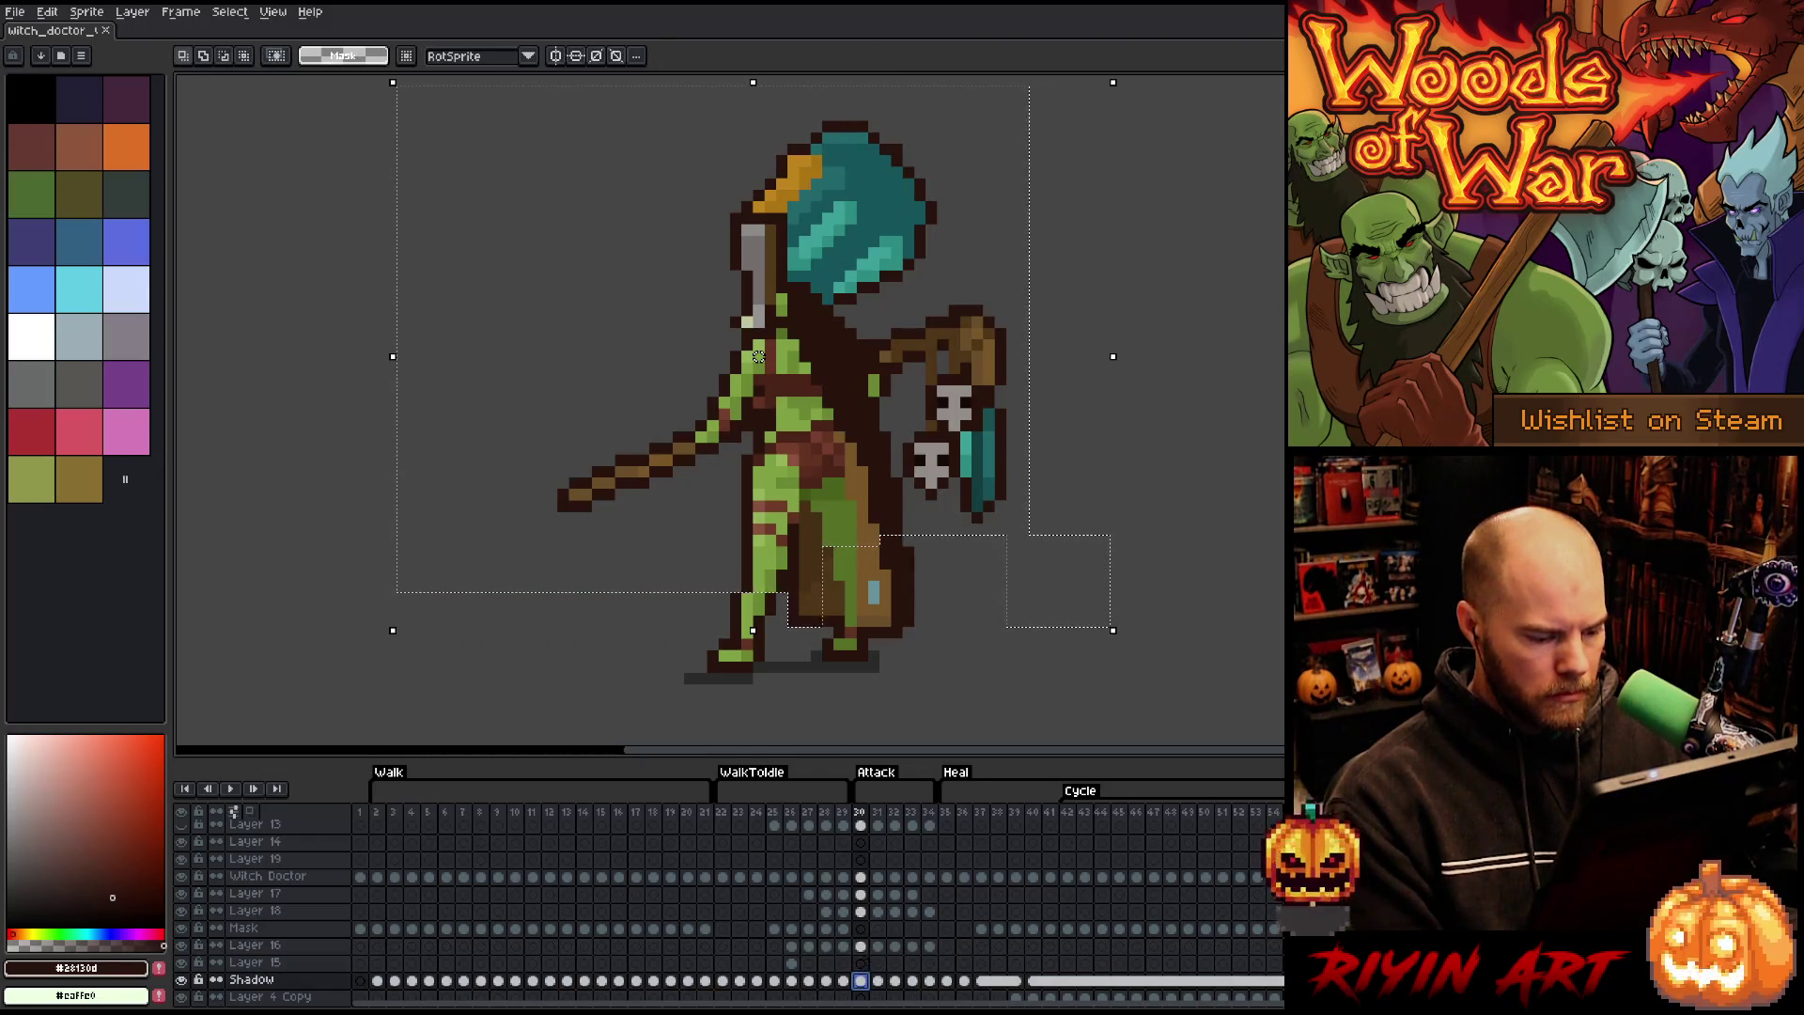
pyautogui.moveTo(861, 946); pyautogui.dragTo(861, 877)
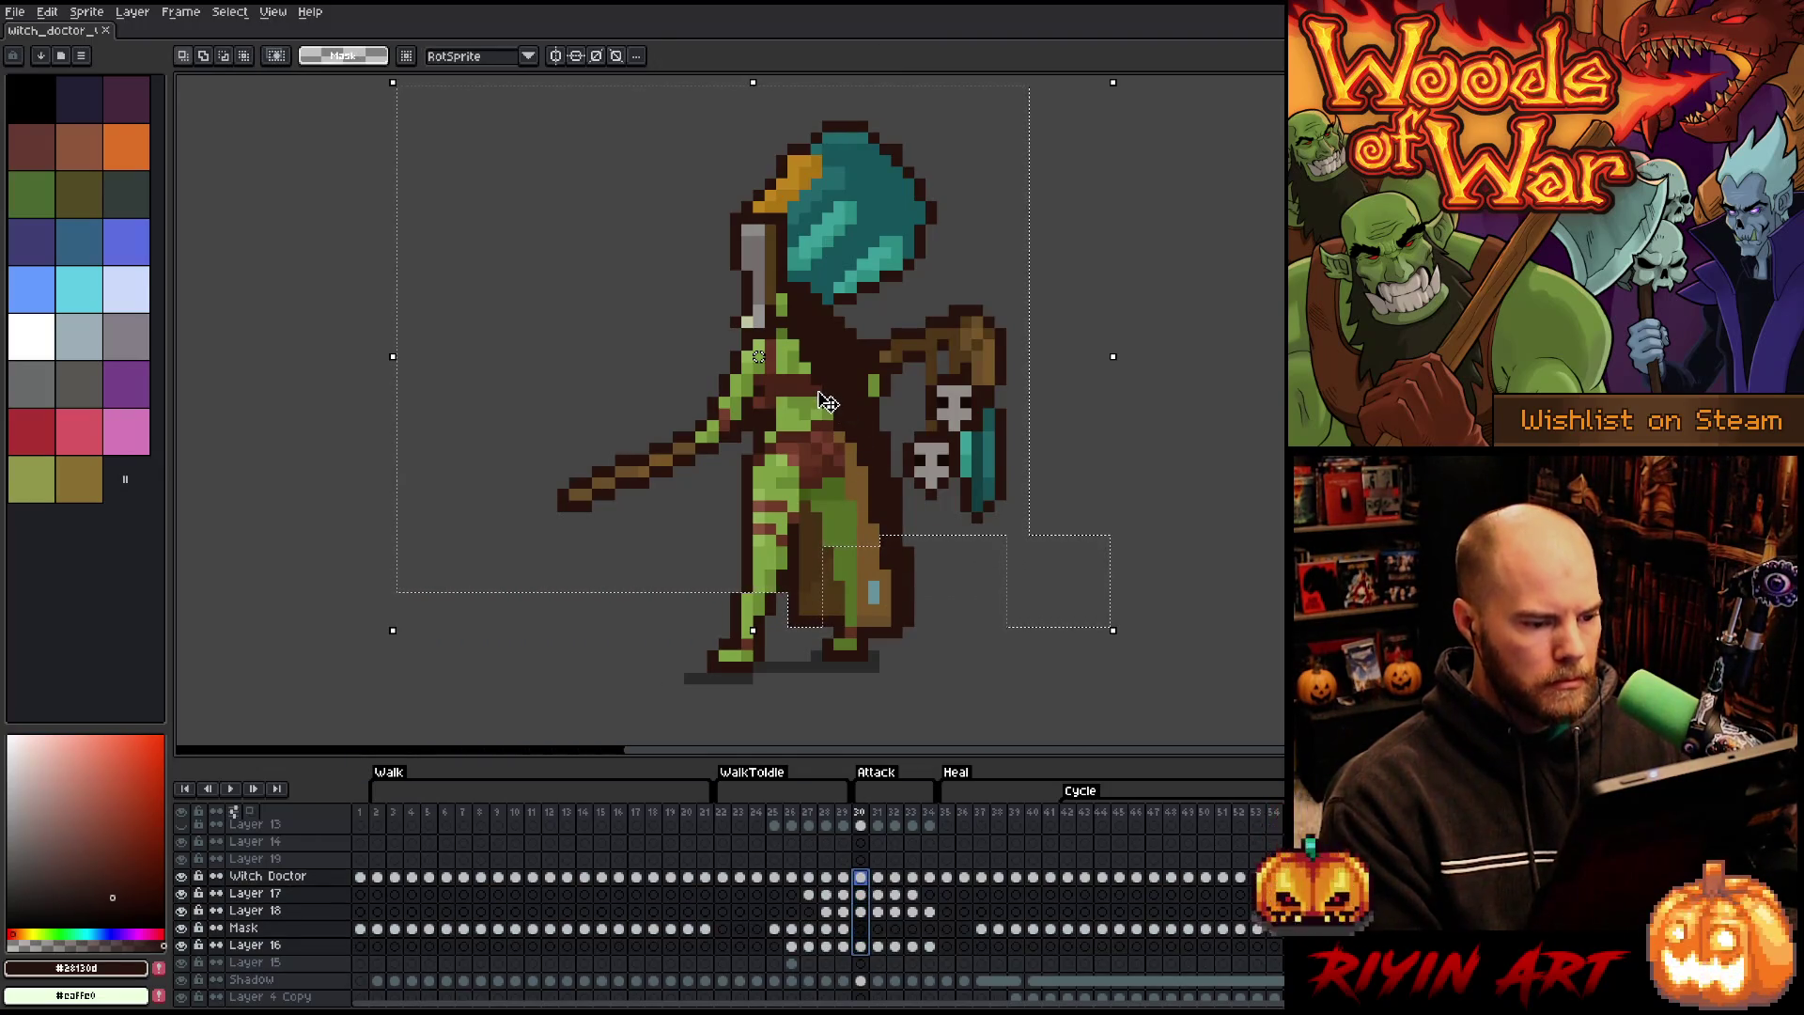
pyautogui.moveTo(827, 401); pyautogui.dragTo(817, 411)
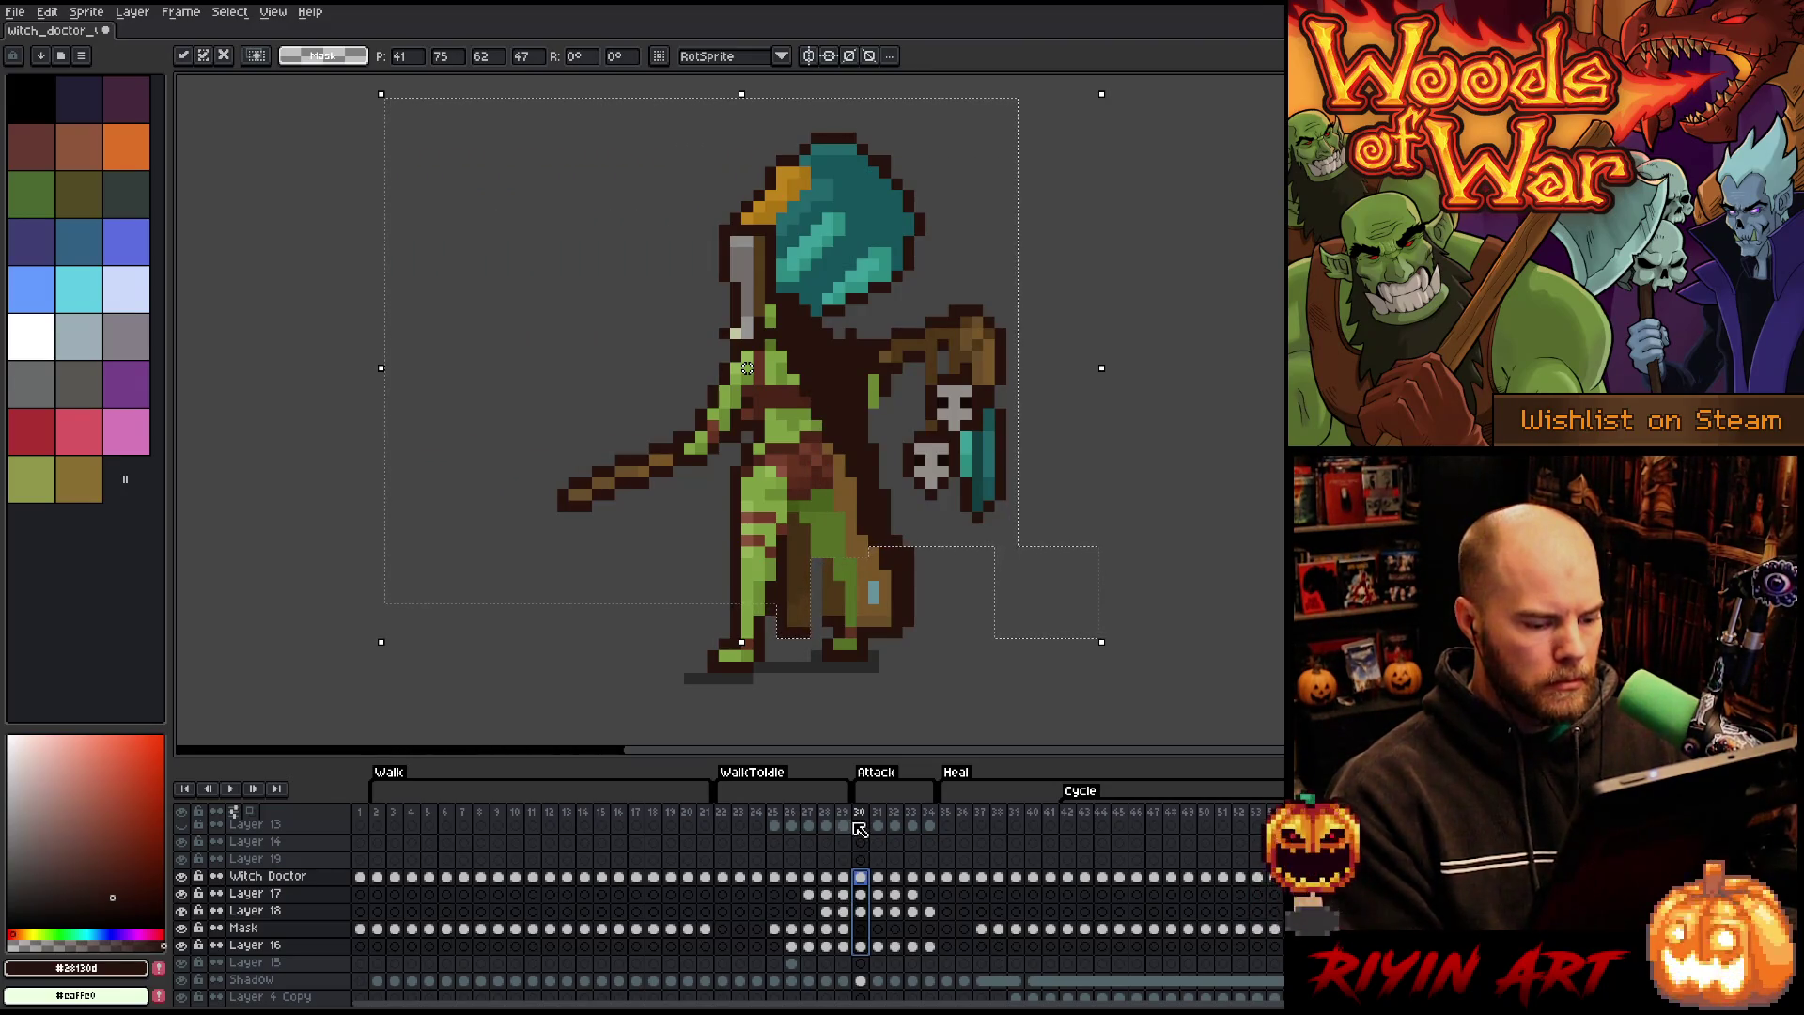
pyautogui.press('Return')
pyautogui.press('Return')
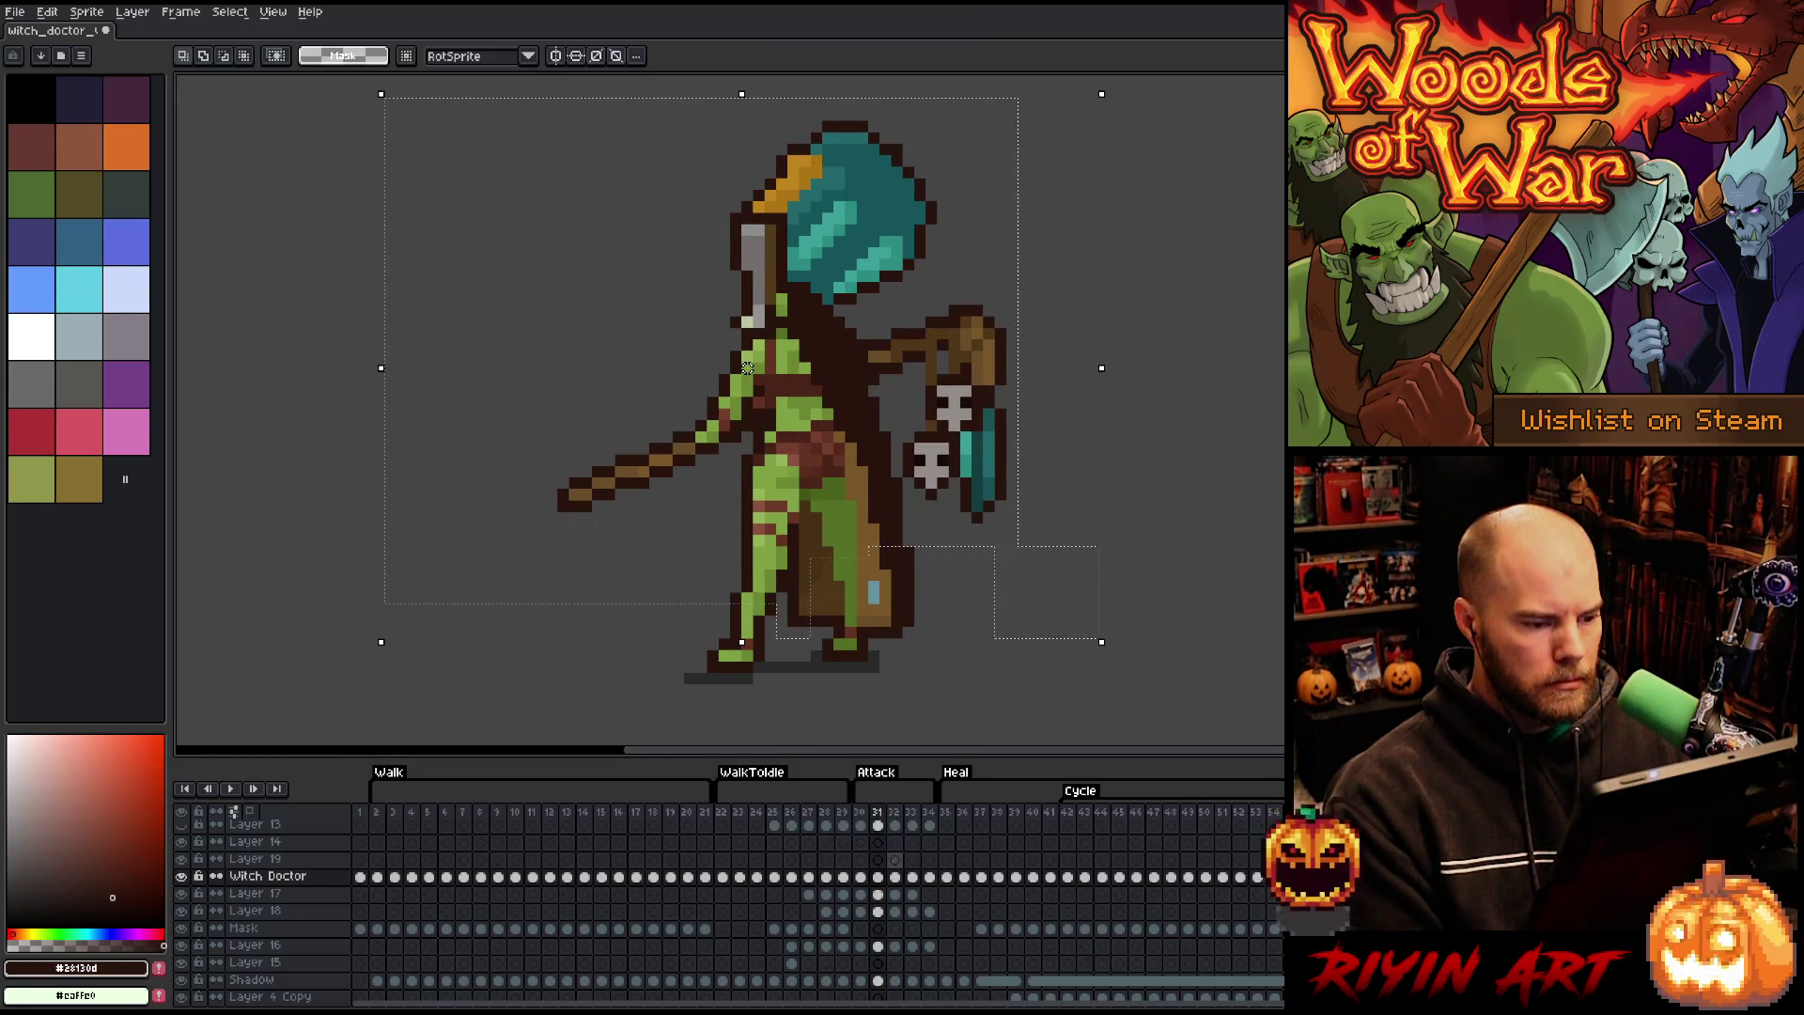
# - Nudge the selected head, staff and upper body left, then play the WalkToIdle transition
pyautogui.moveTo(816, 568); pyautogui.dragTo(815, 559)
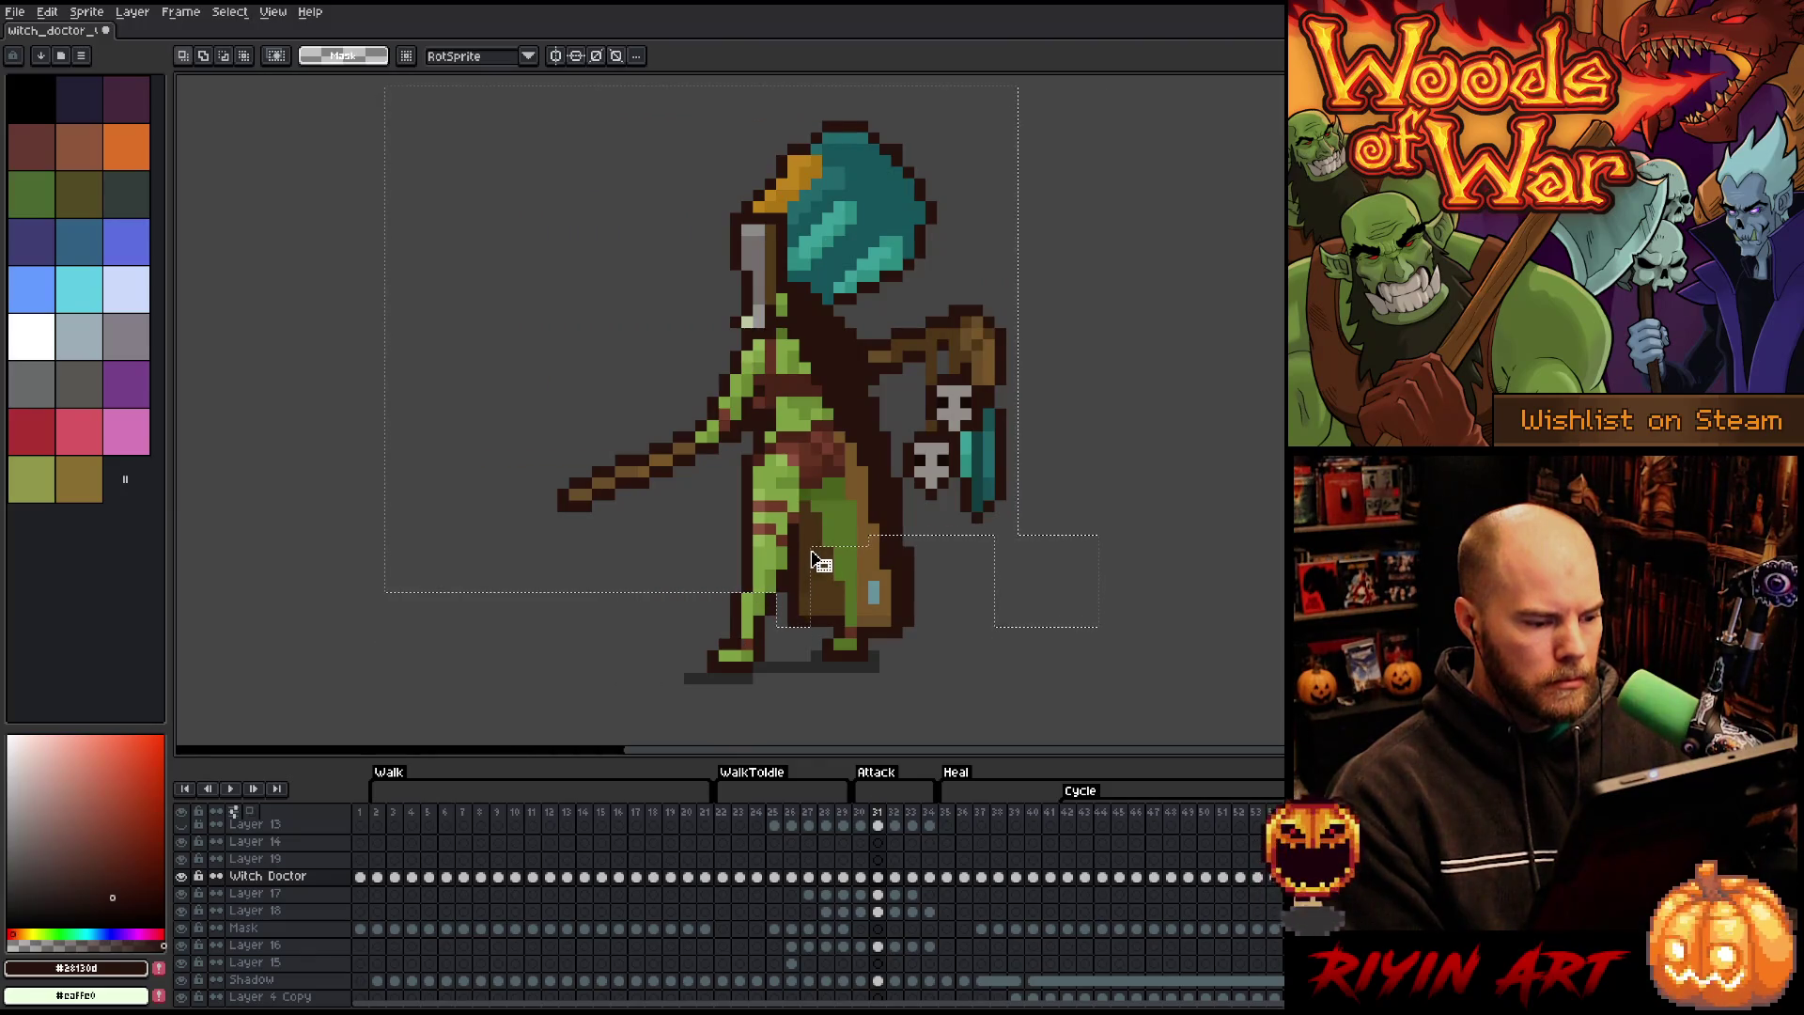
pyautogui.moveTo(859, 477); pyautogui.dragTo(851, 479)
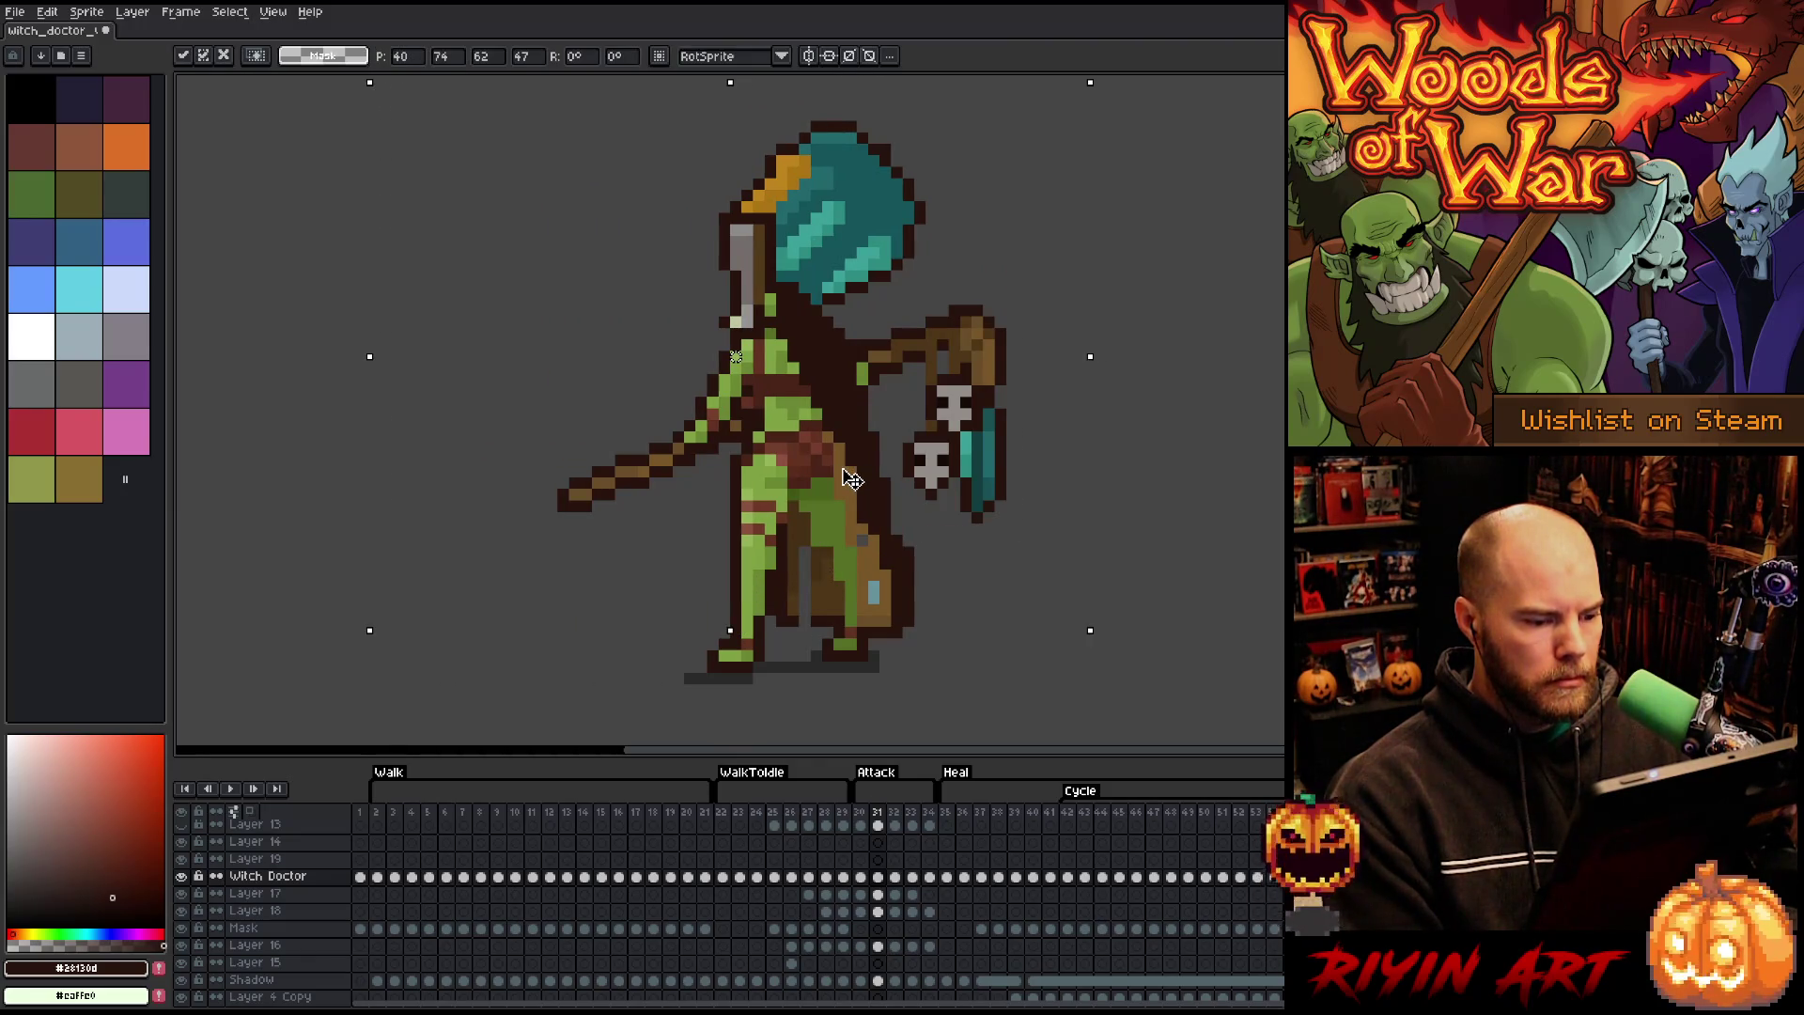
pyautogui.press('Left')
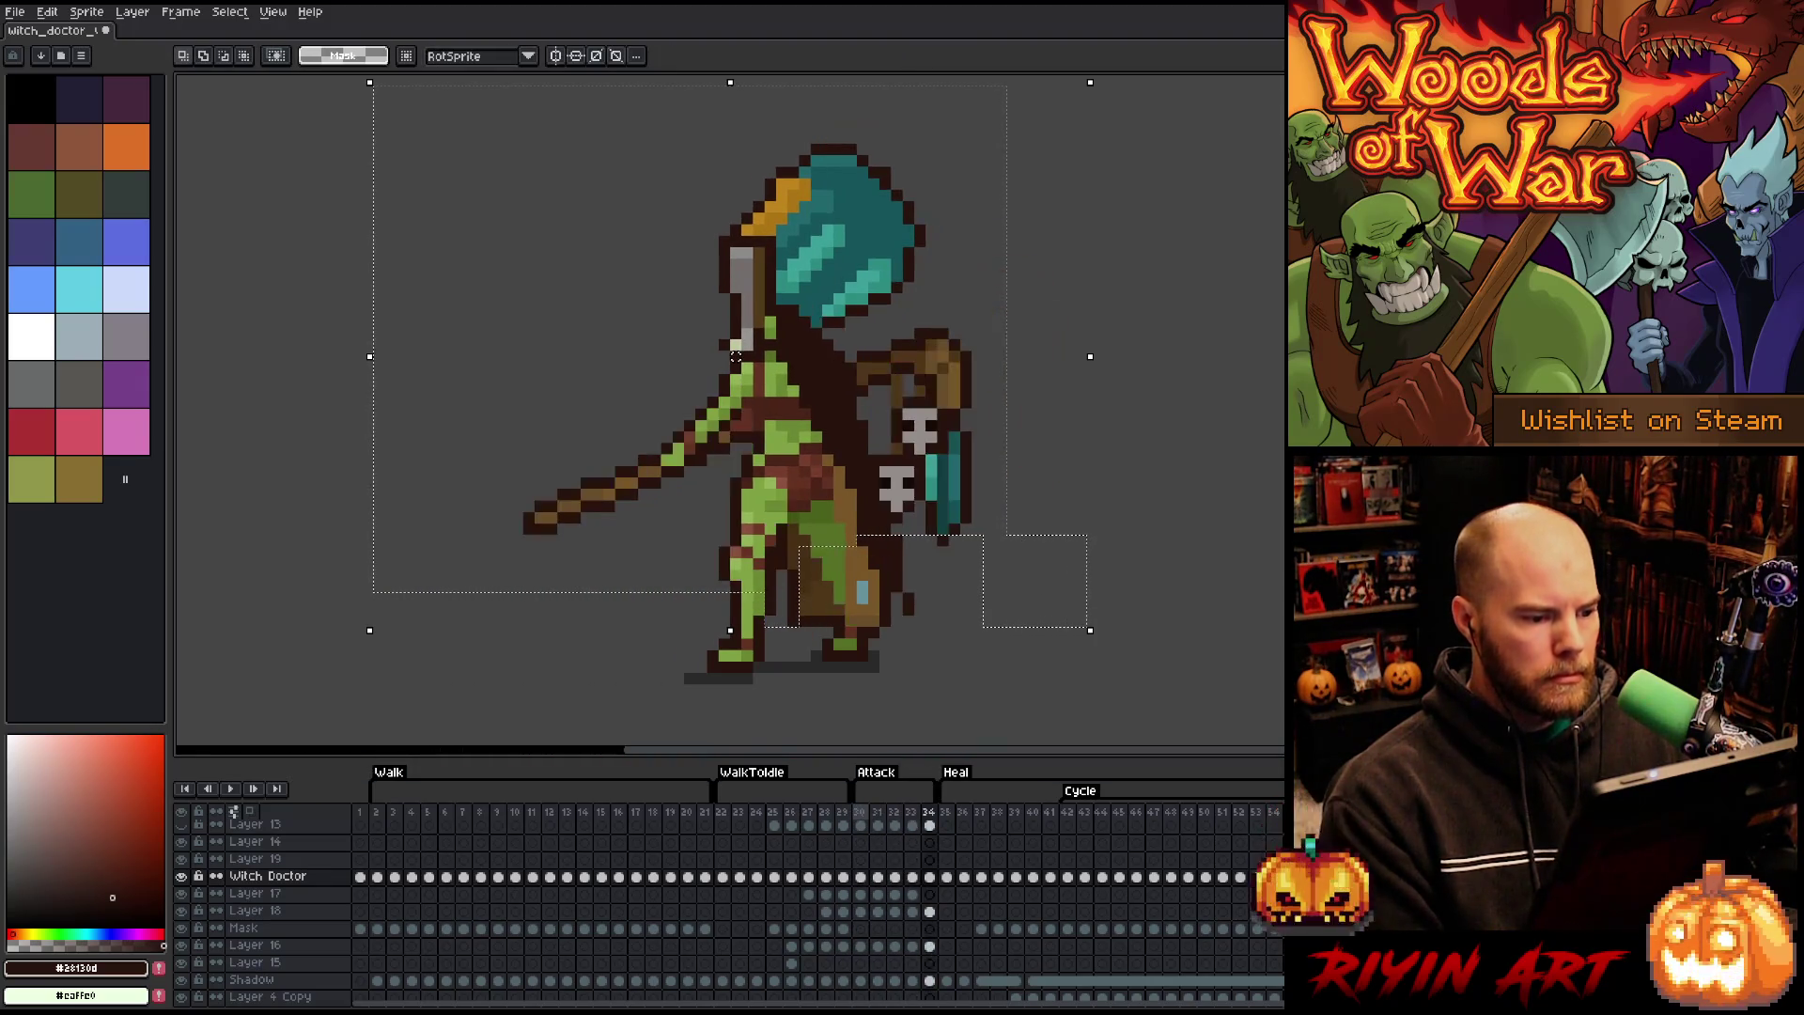
pyautogui.press('Return')
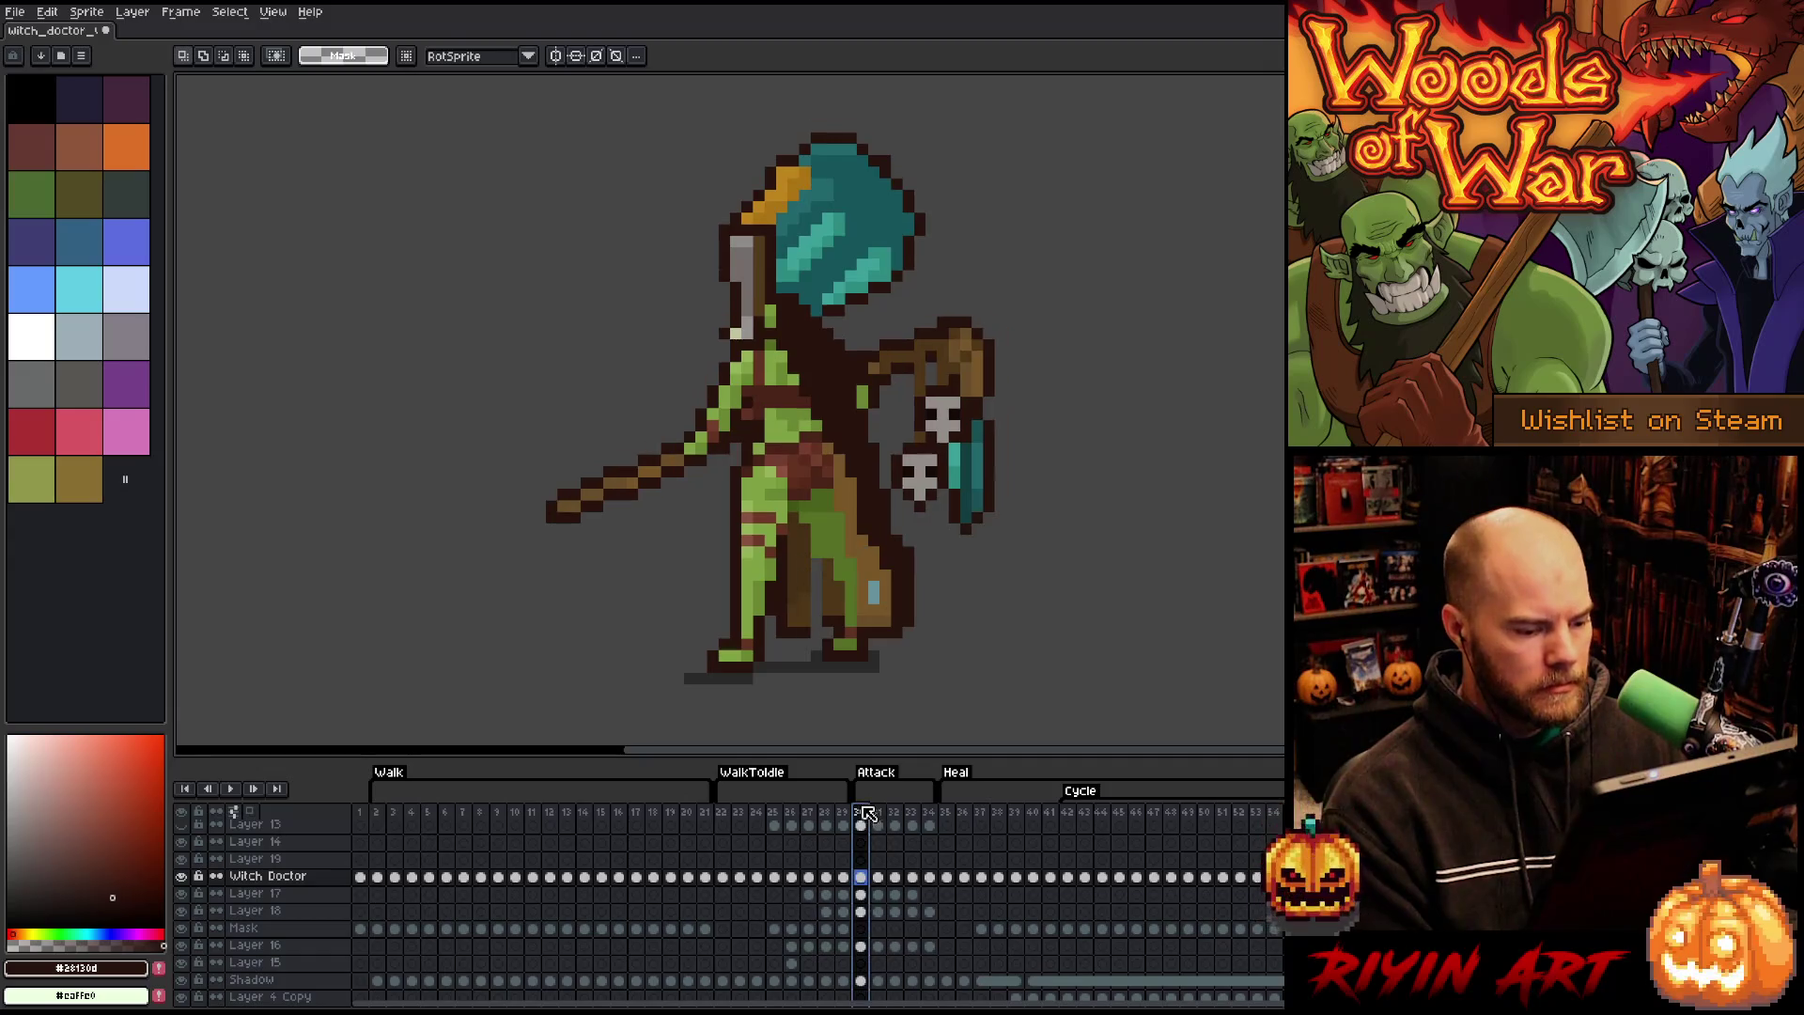
pyautogui.click(730, 813)
pyautogui.press('Return')
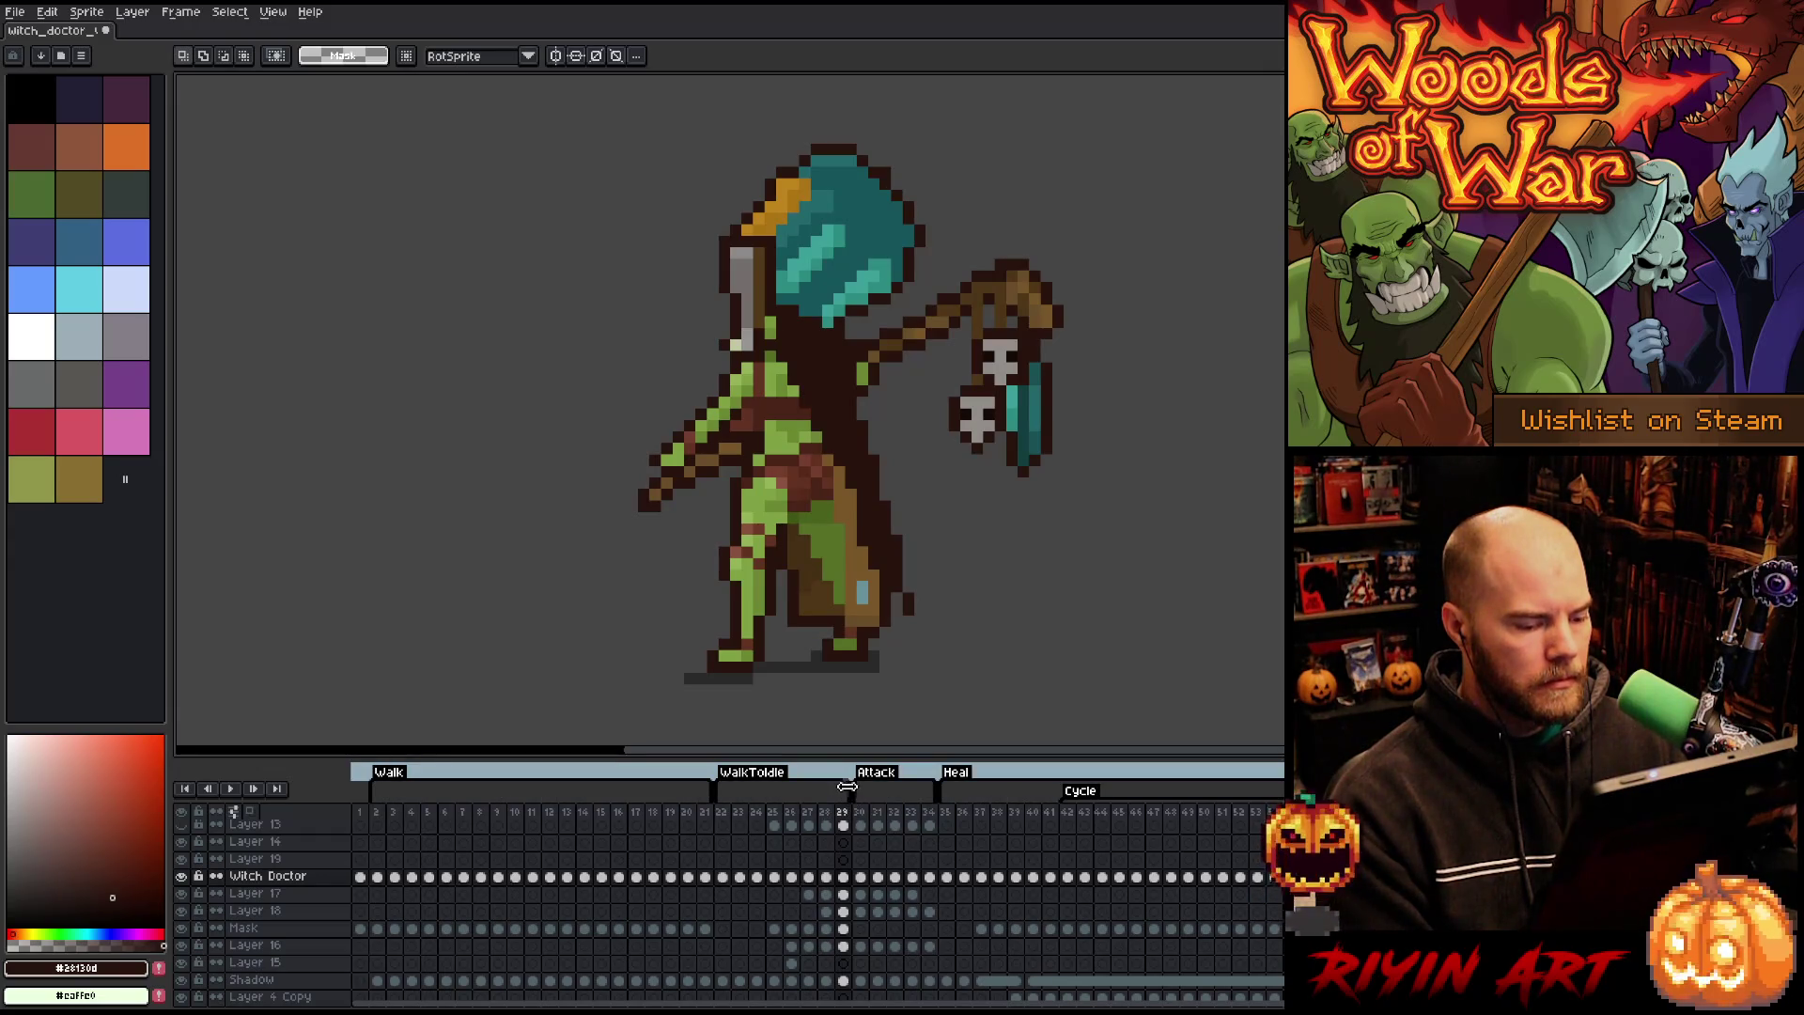
# - Stretch the WalkToIdle tag to frame 34, then play and step through frames 28–30
pyautogui.moveTo(843, 784); pyautogui.dragTo(936, 786)
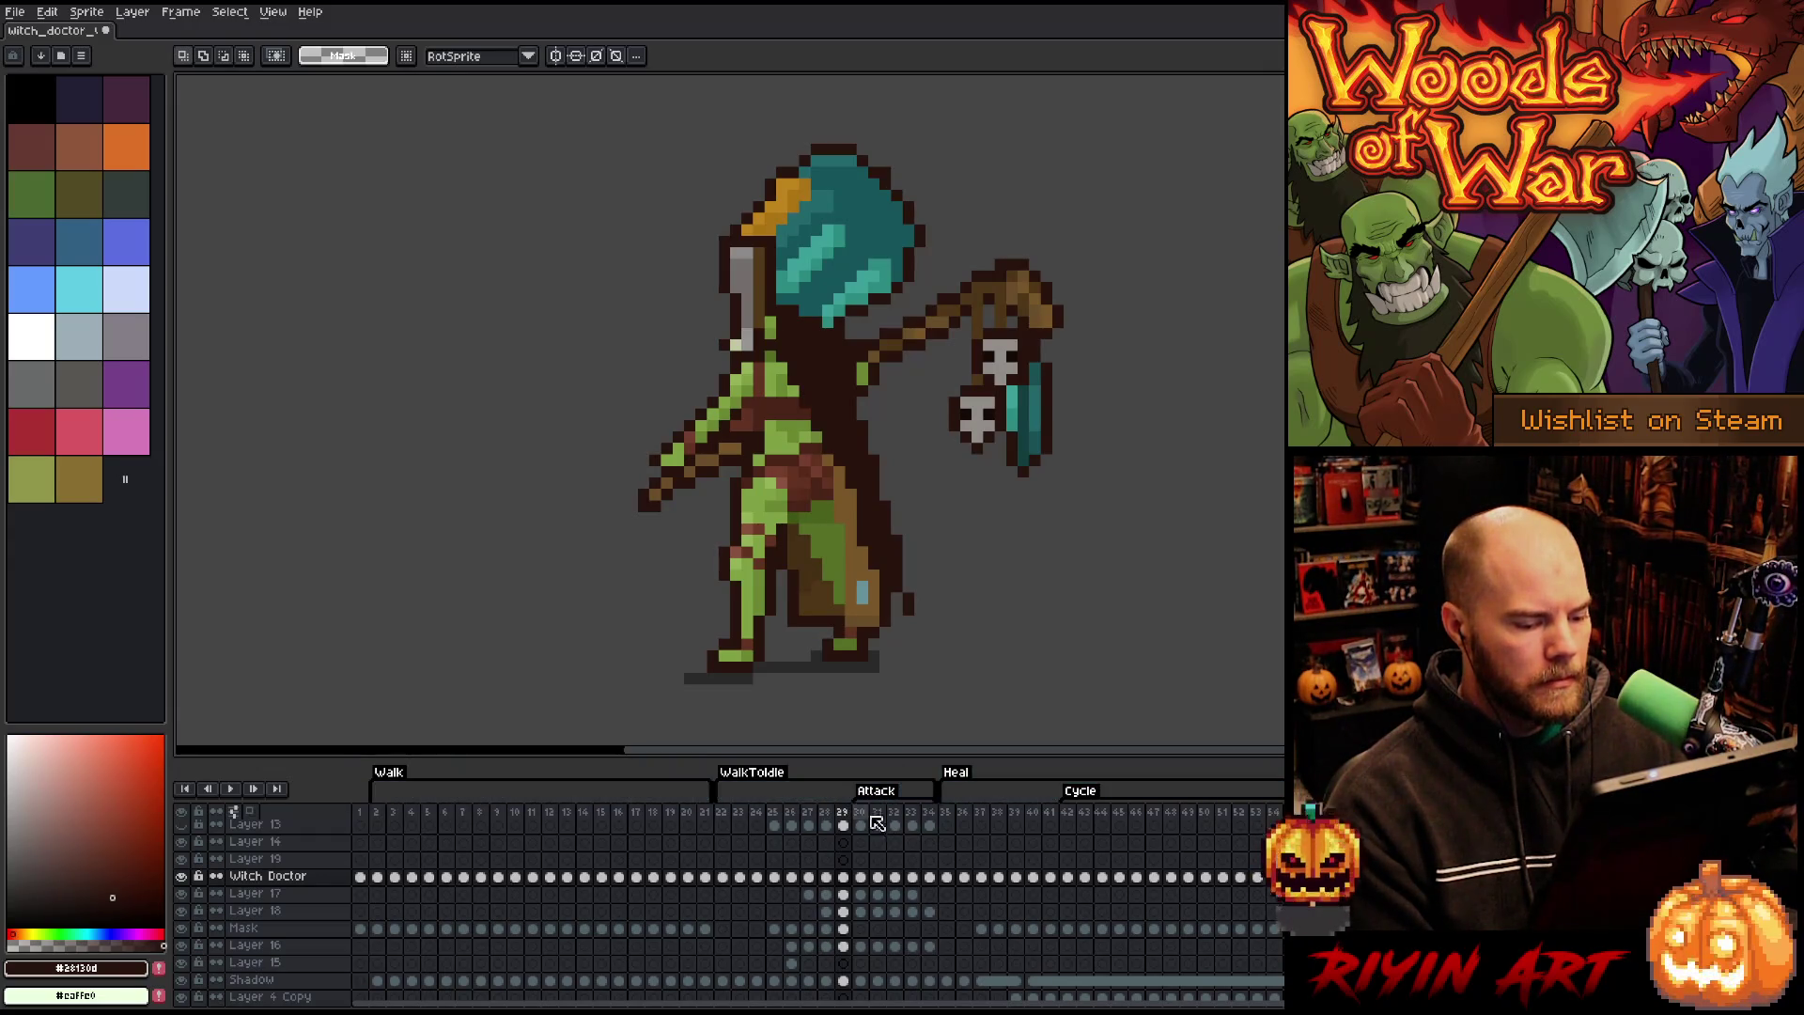
pyautogui.press('Return')
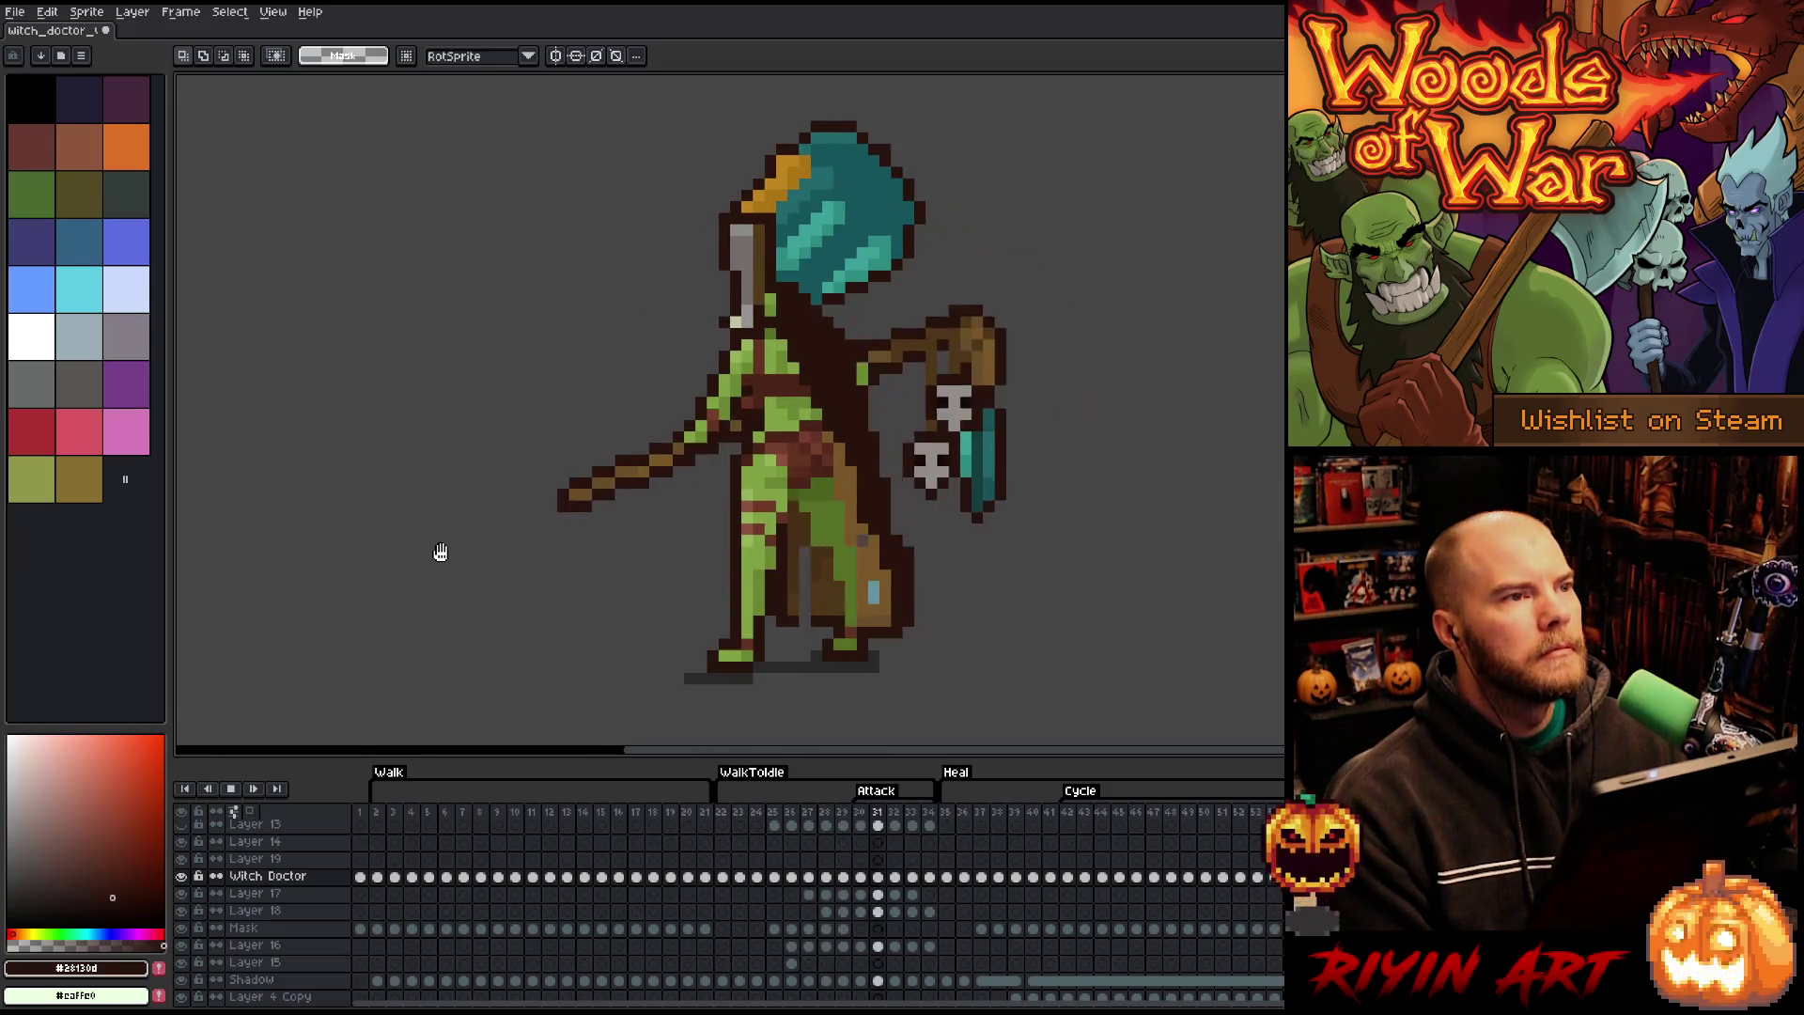
pyautogui.press('Return')
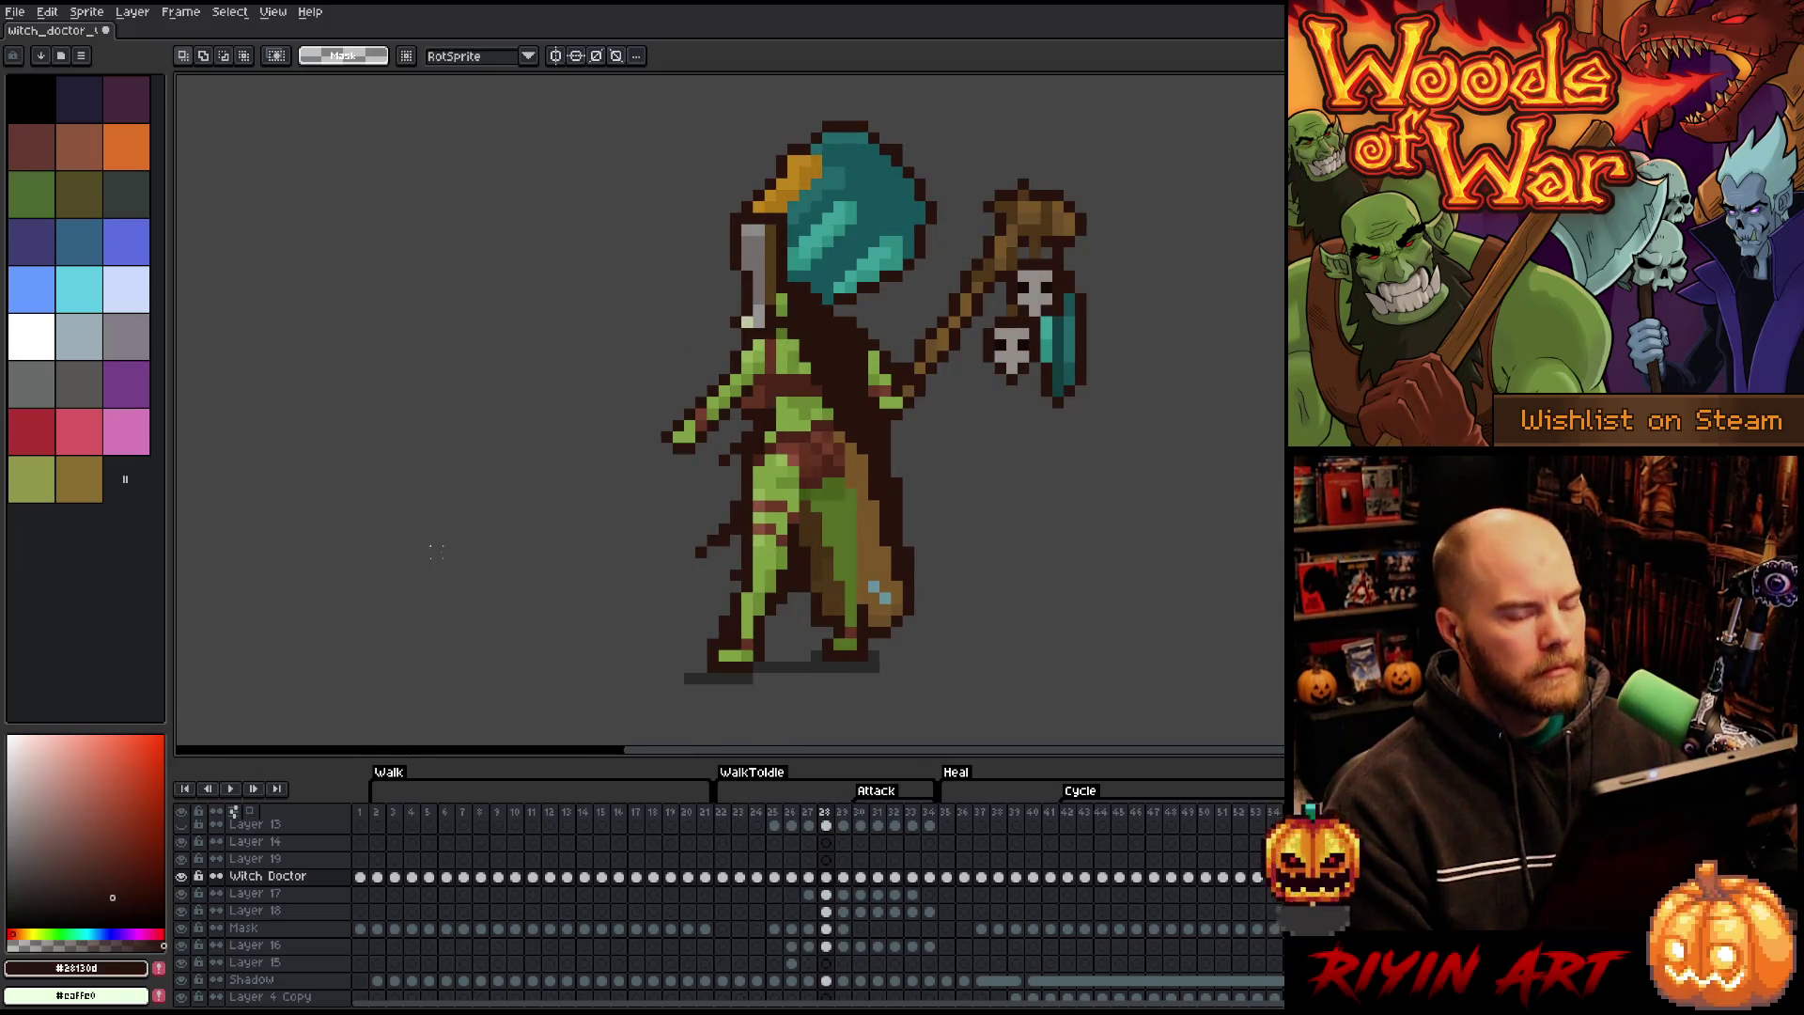
pyautogui.press('Right')
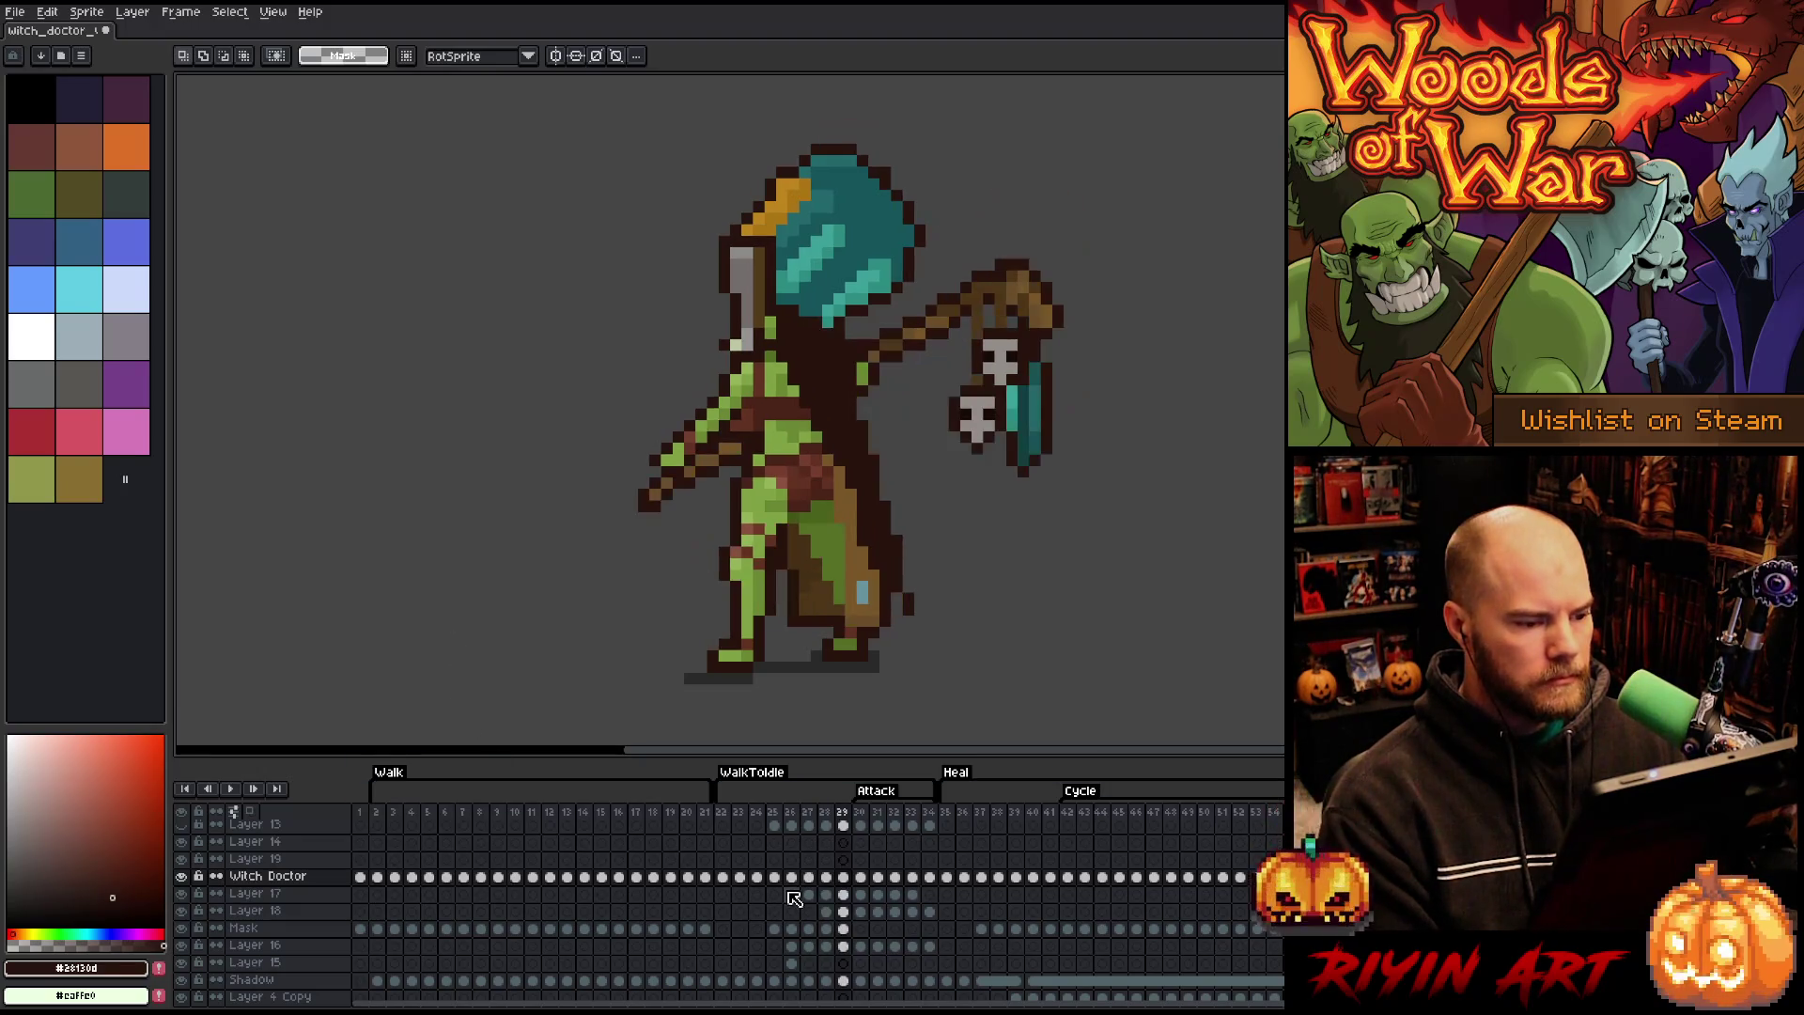
pyautogui.click(862, 813)
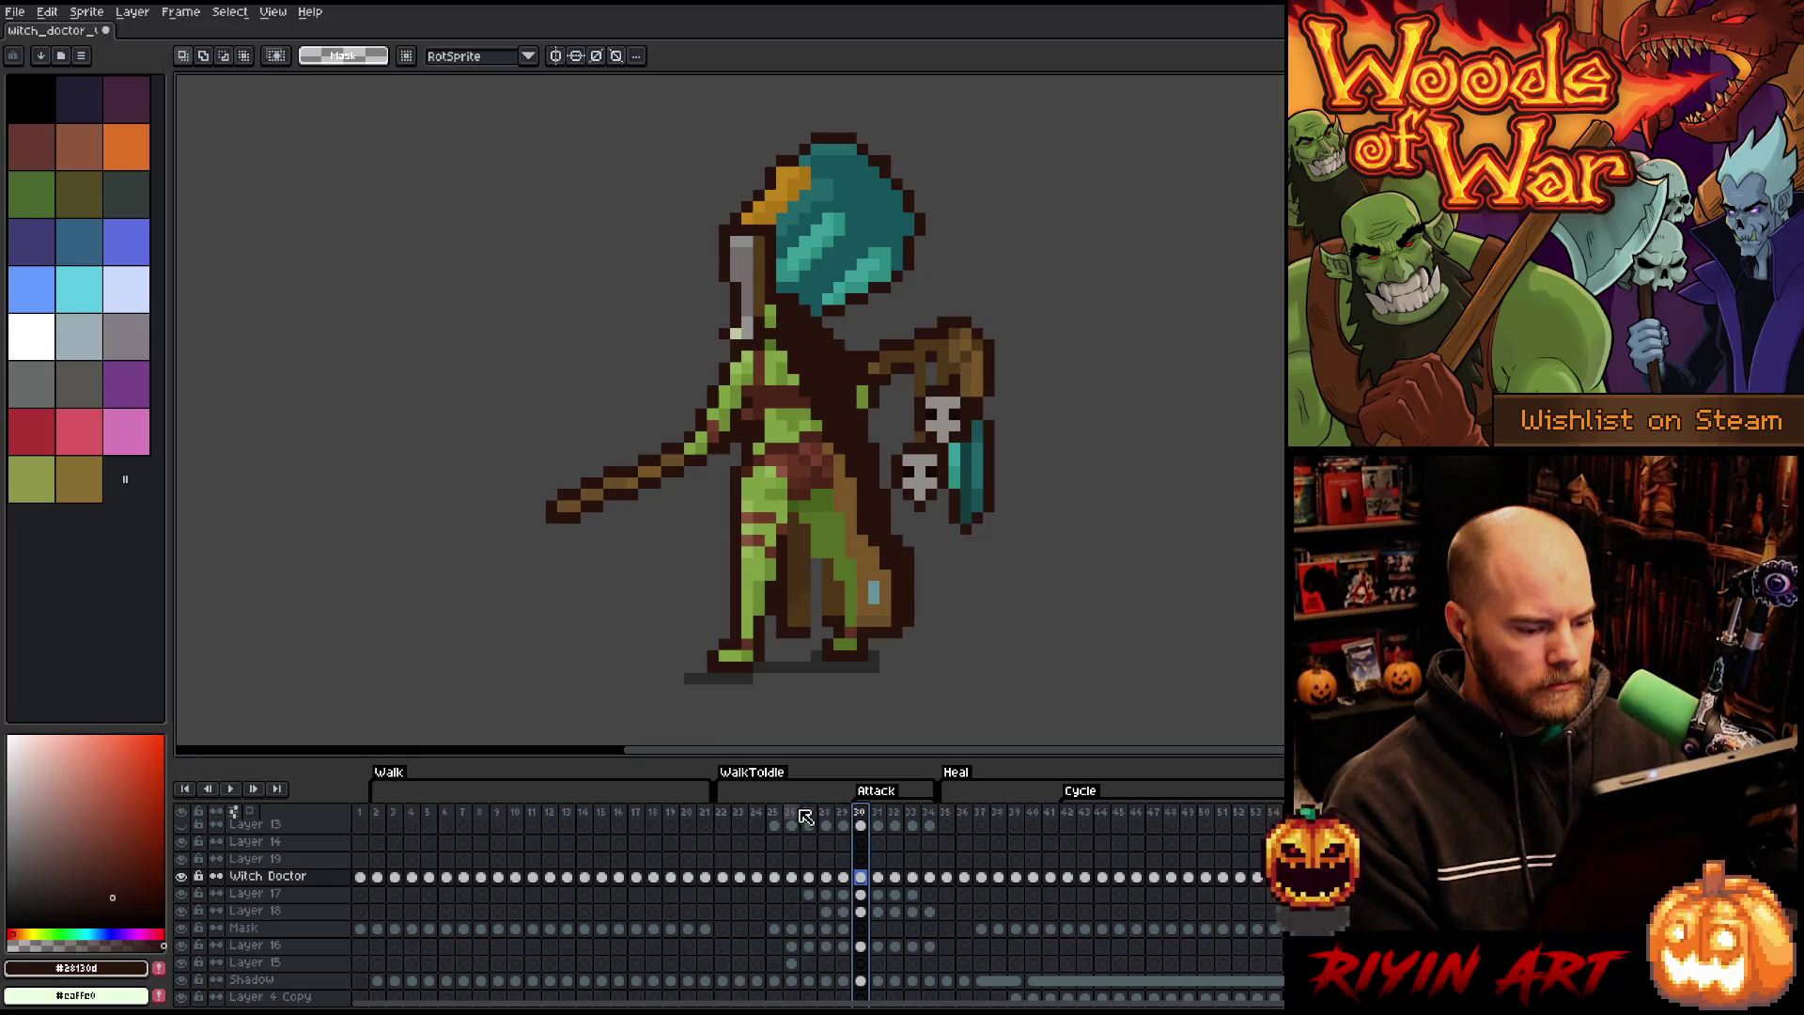
pyautogui.click(827, 814)
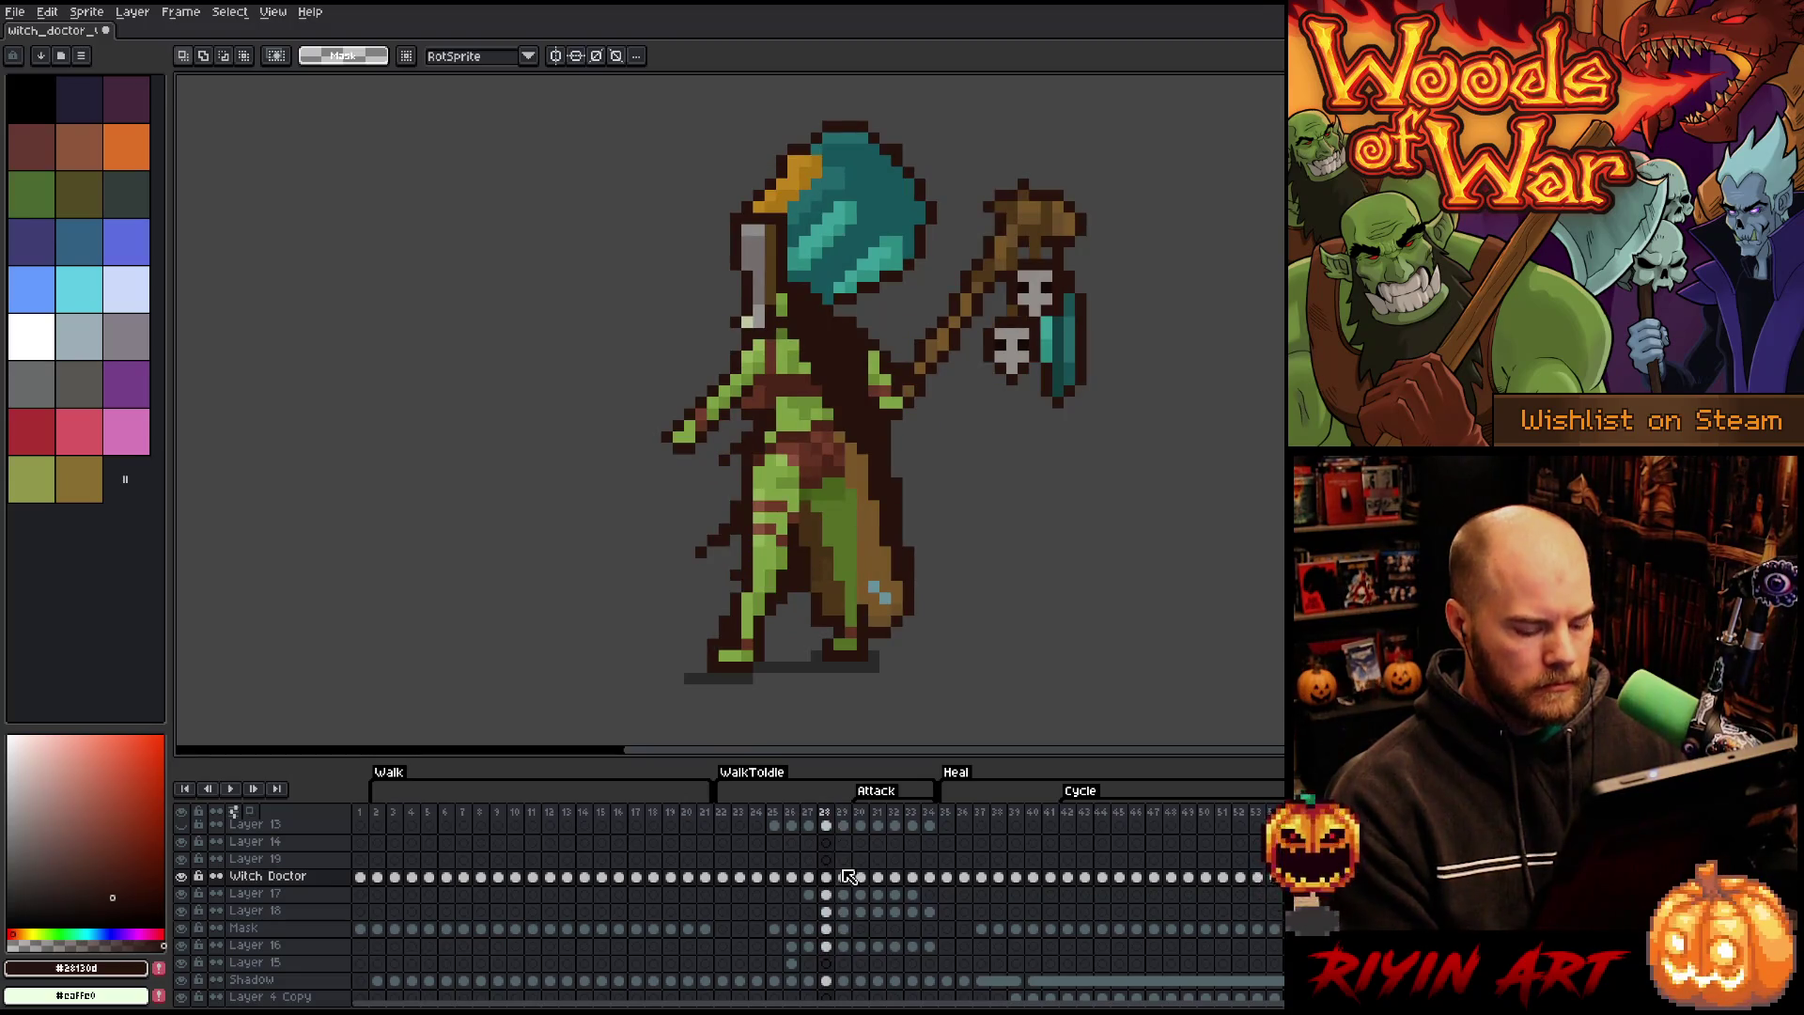
pyautogui.press('Return')
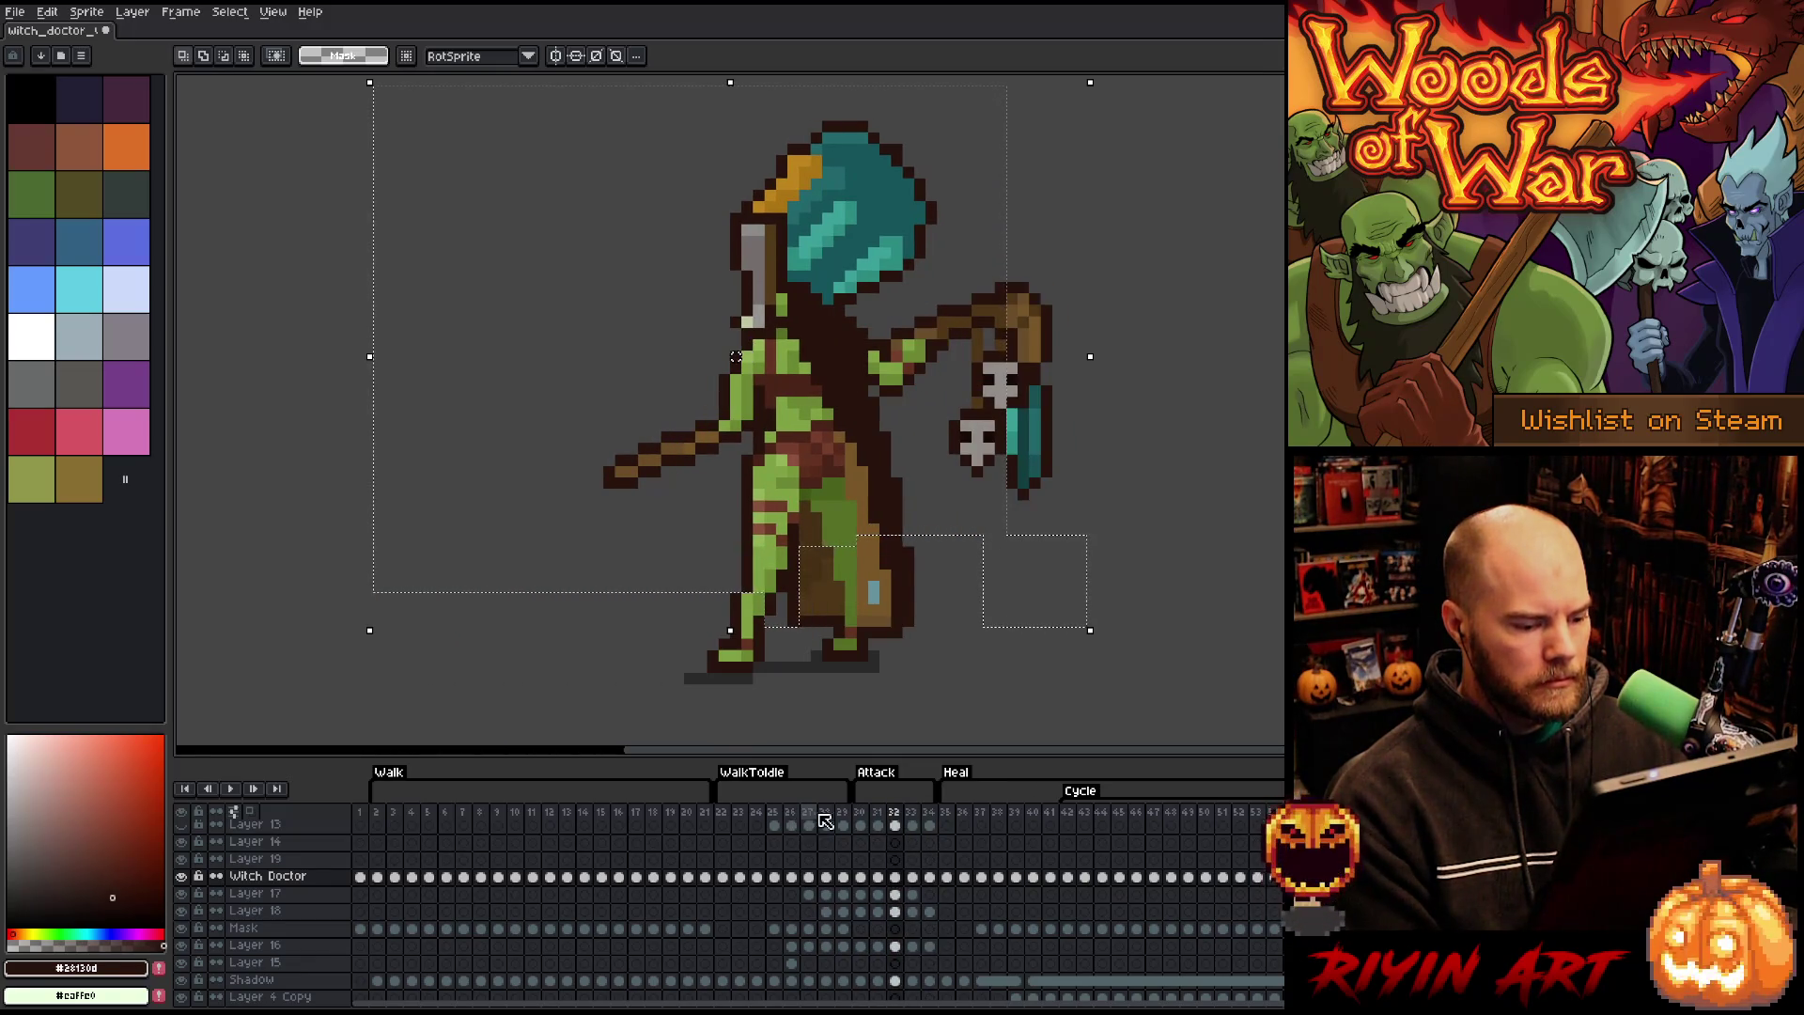
# - Select frame 28's Layer 16 to Witch Doctor cels and move their art one pixel left
pyautogui.click(825, 822)
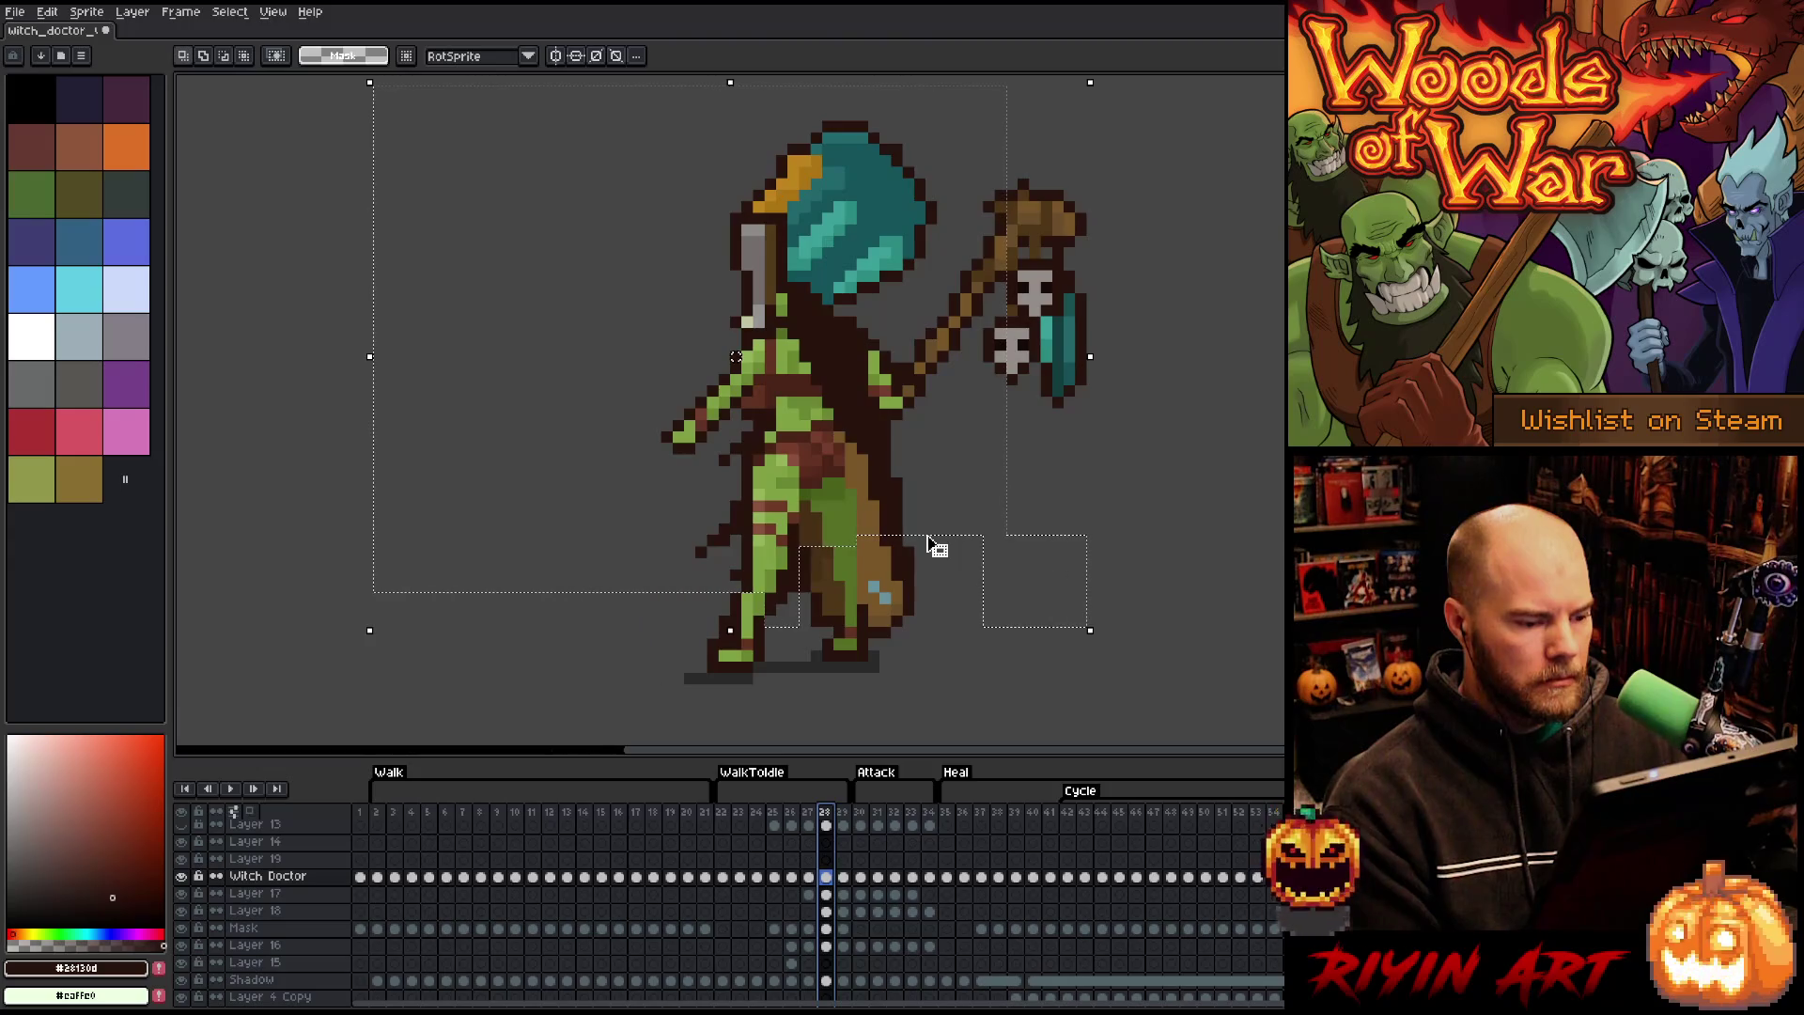
pyautogui.click(827, 877)
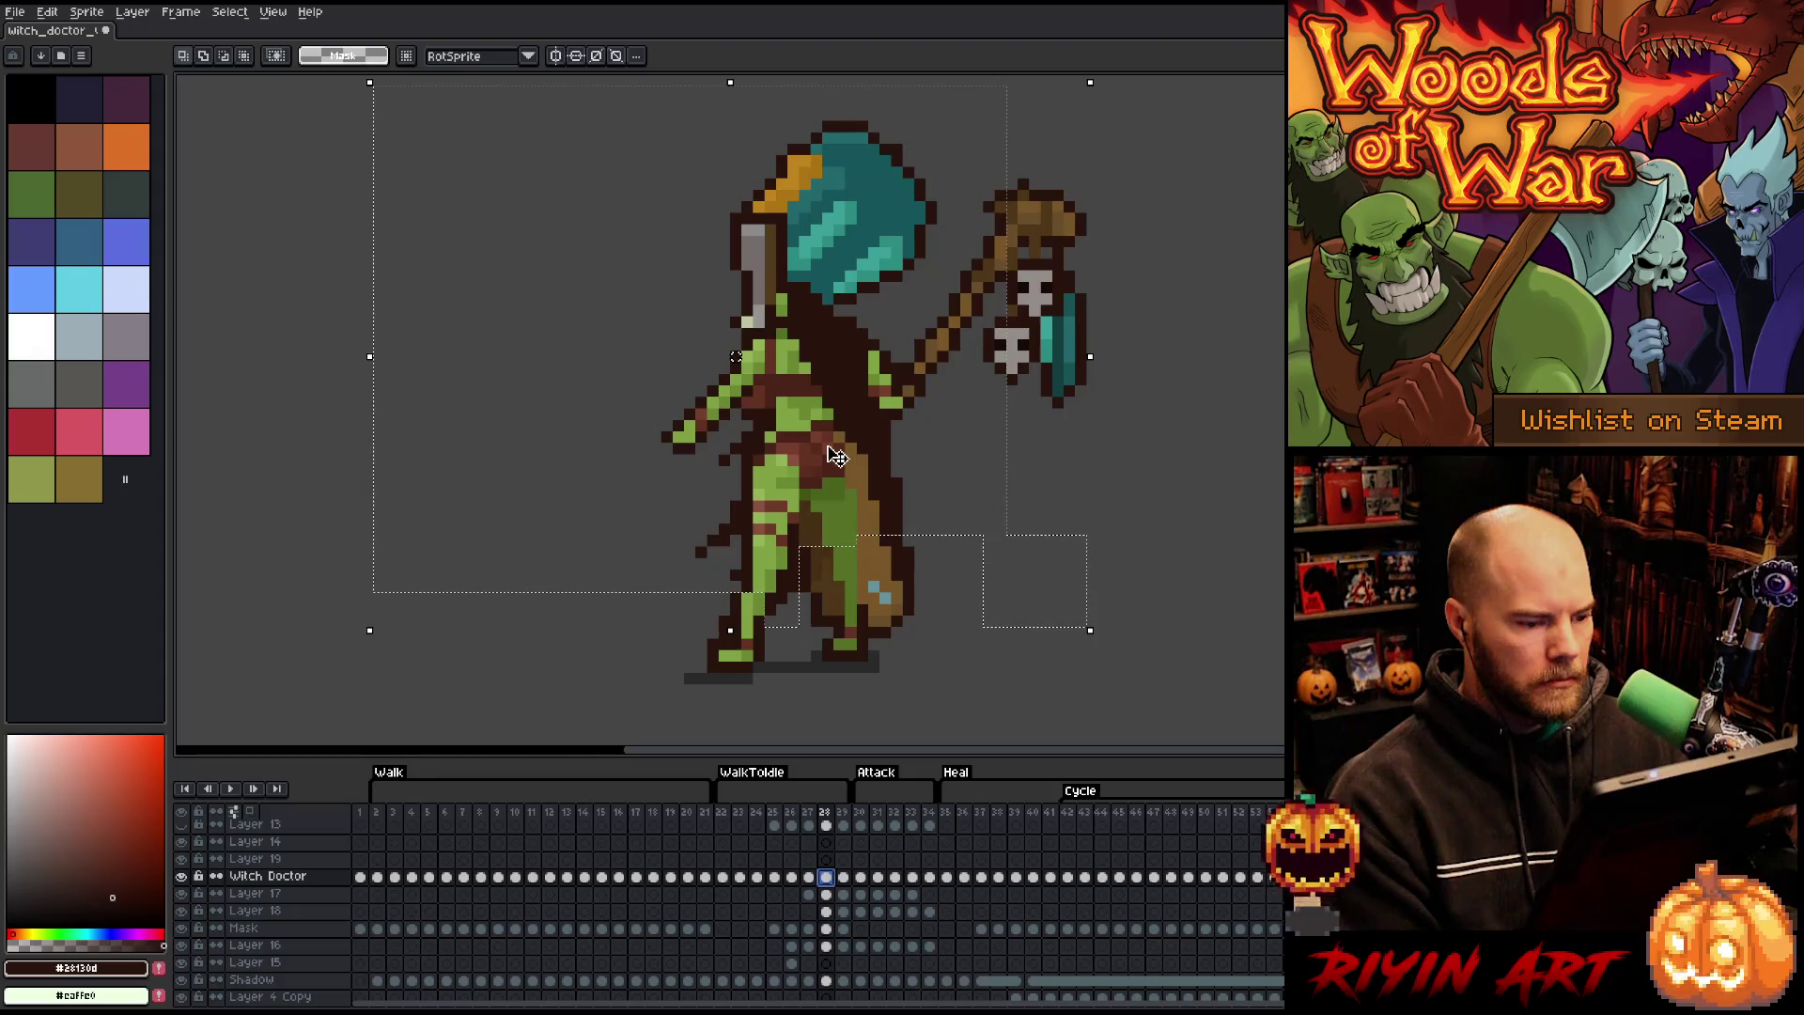
pyautogui.click(826, 946)
pyautogui.moveTo(830, 948); pyautogui.dragTo(833, 884)
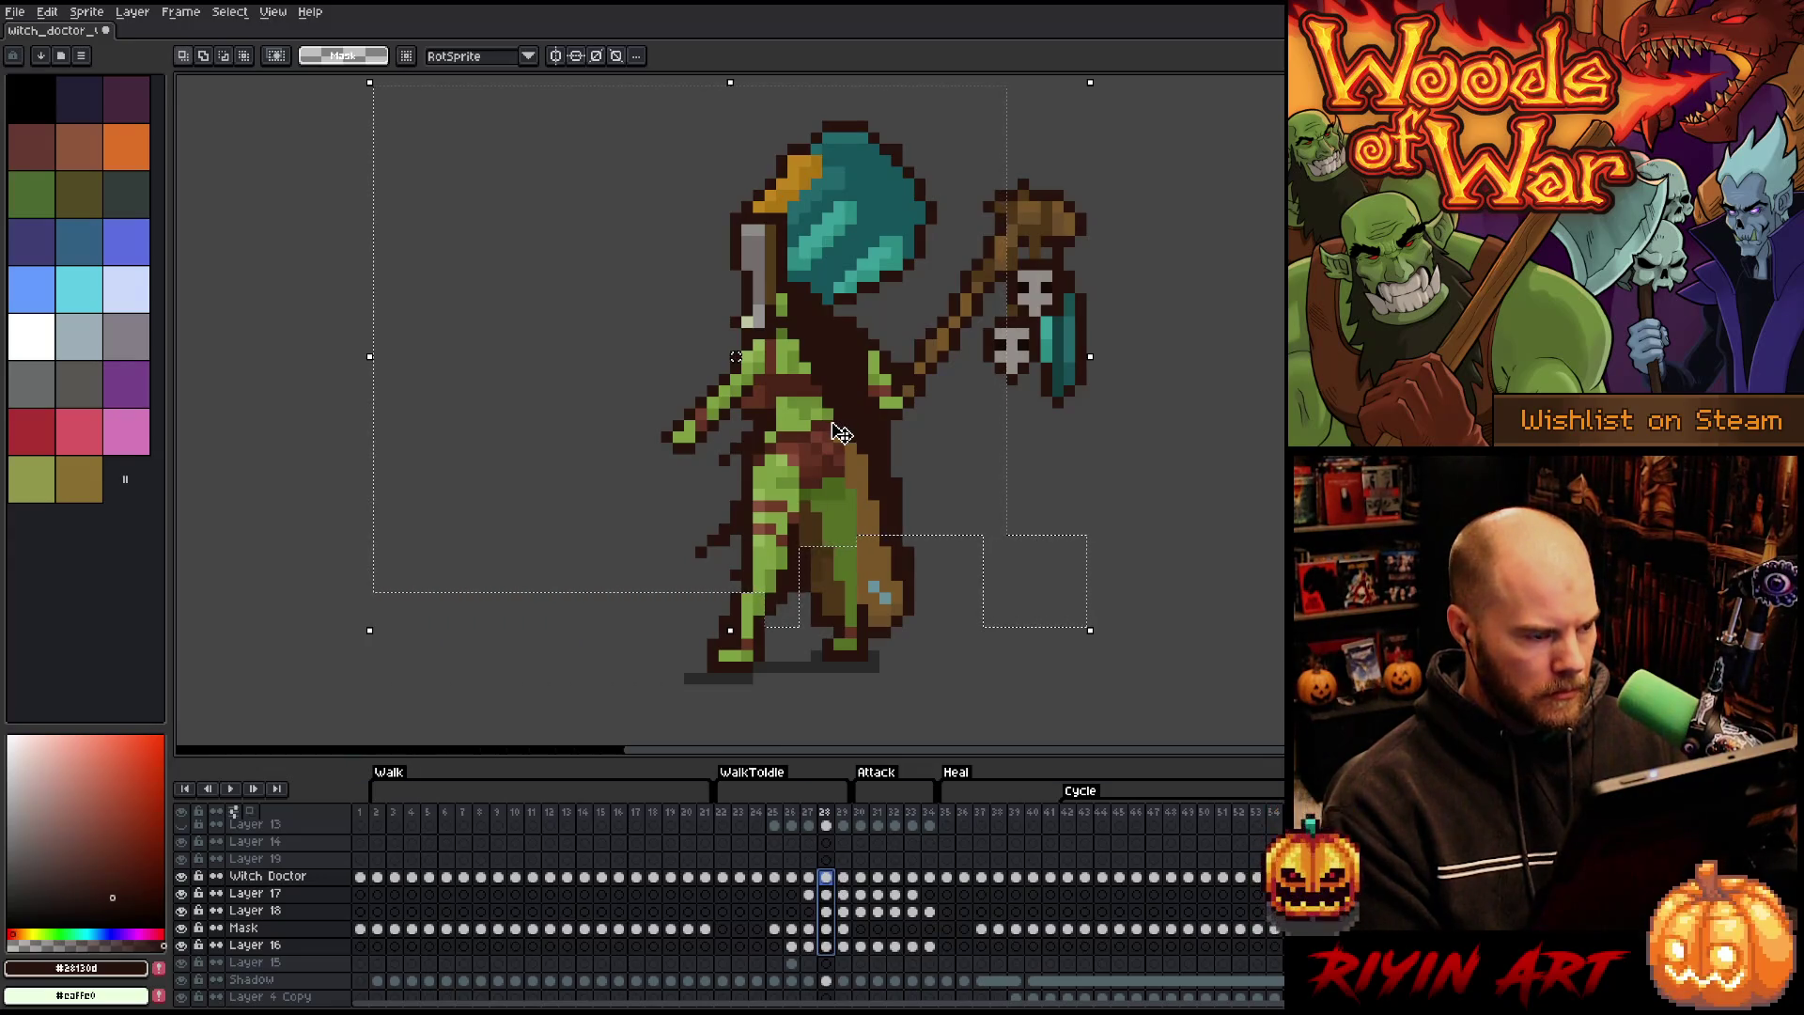
pyautogui.moveTo(840, 432); pyautogui.dragTo(828, 430)
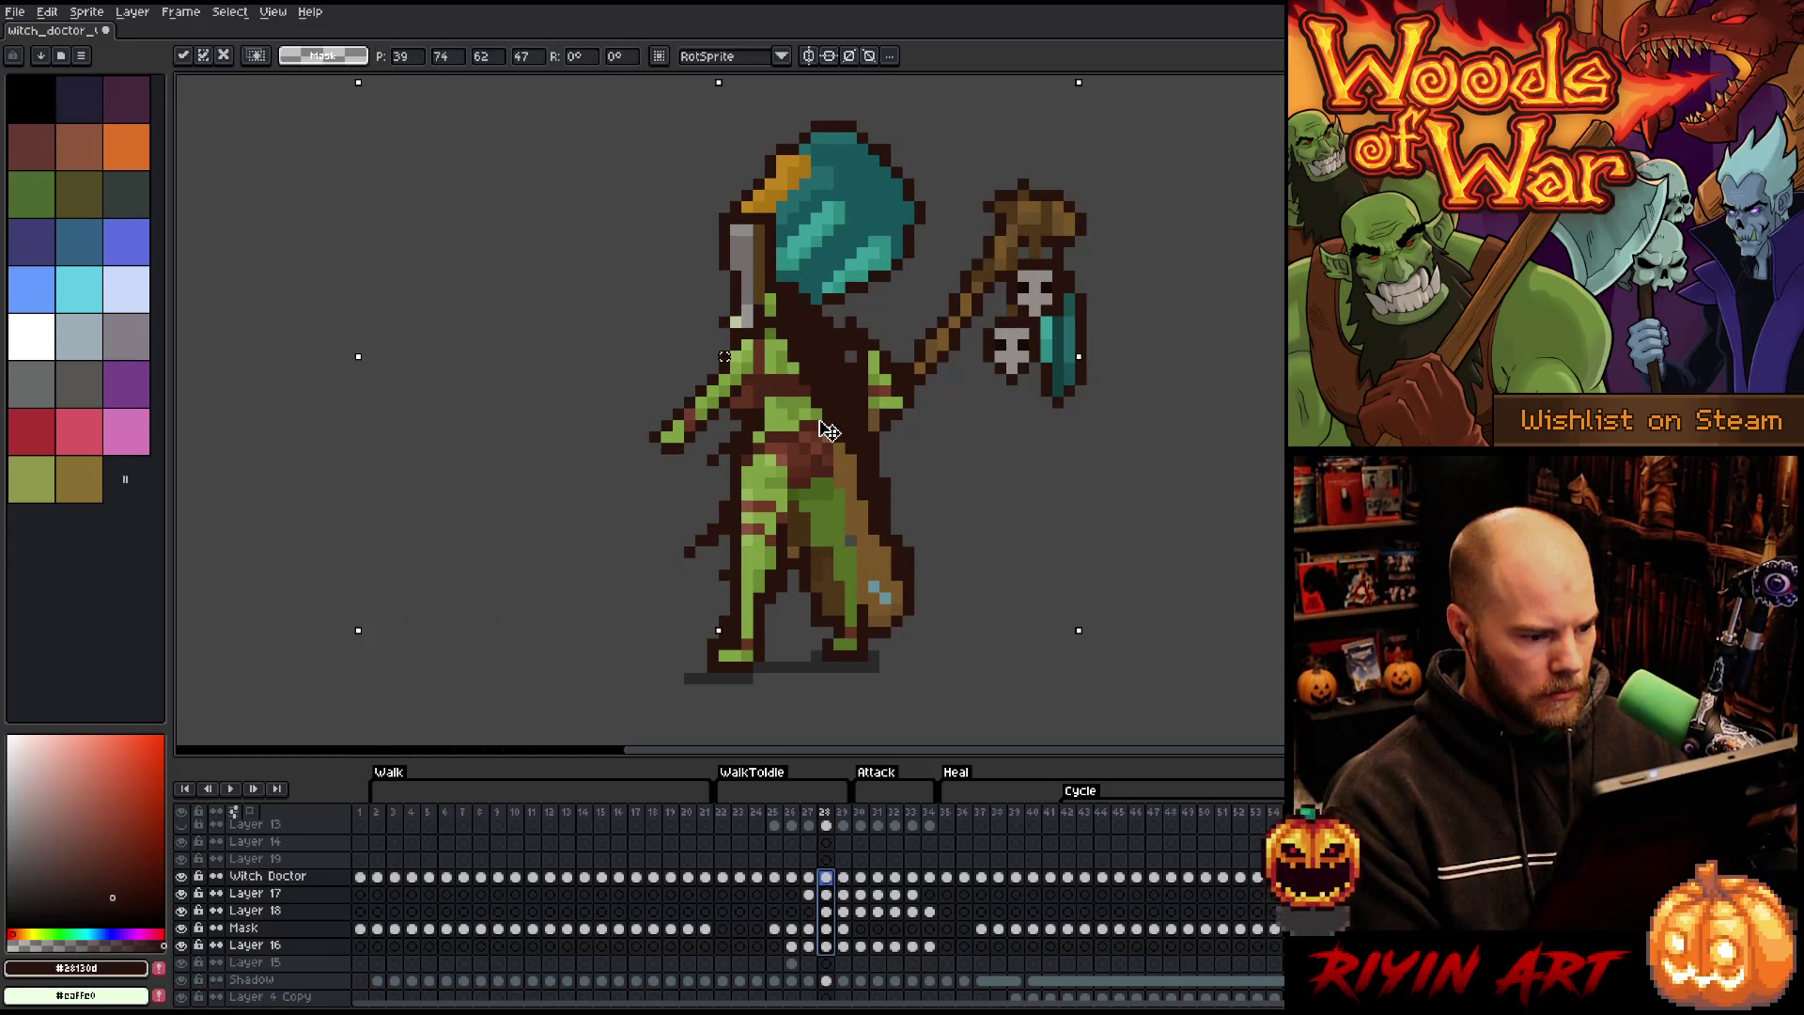
pyautogui.click(733, 845)
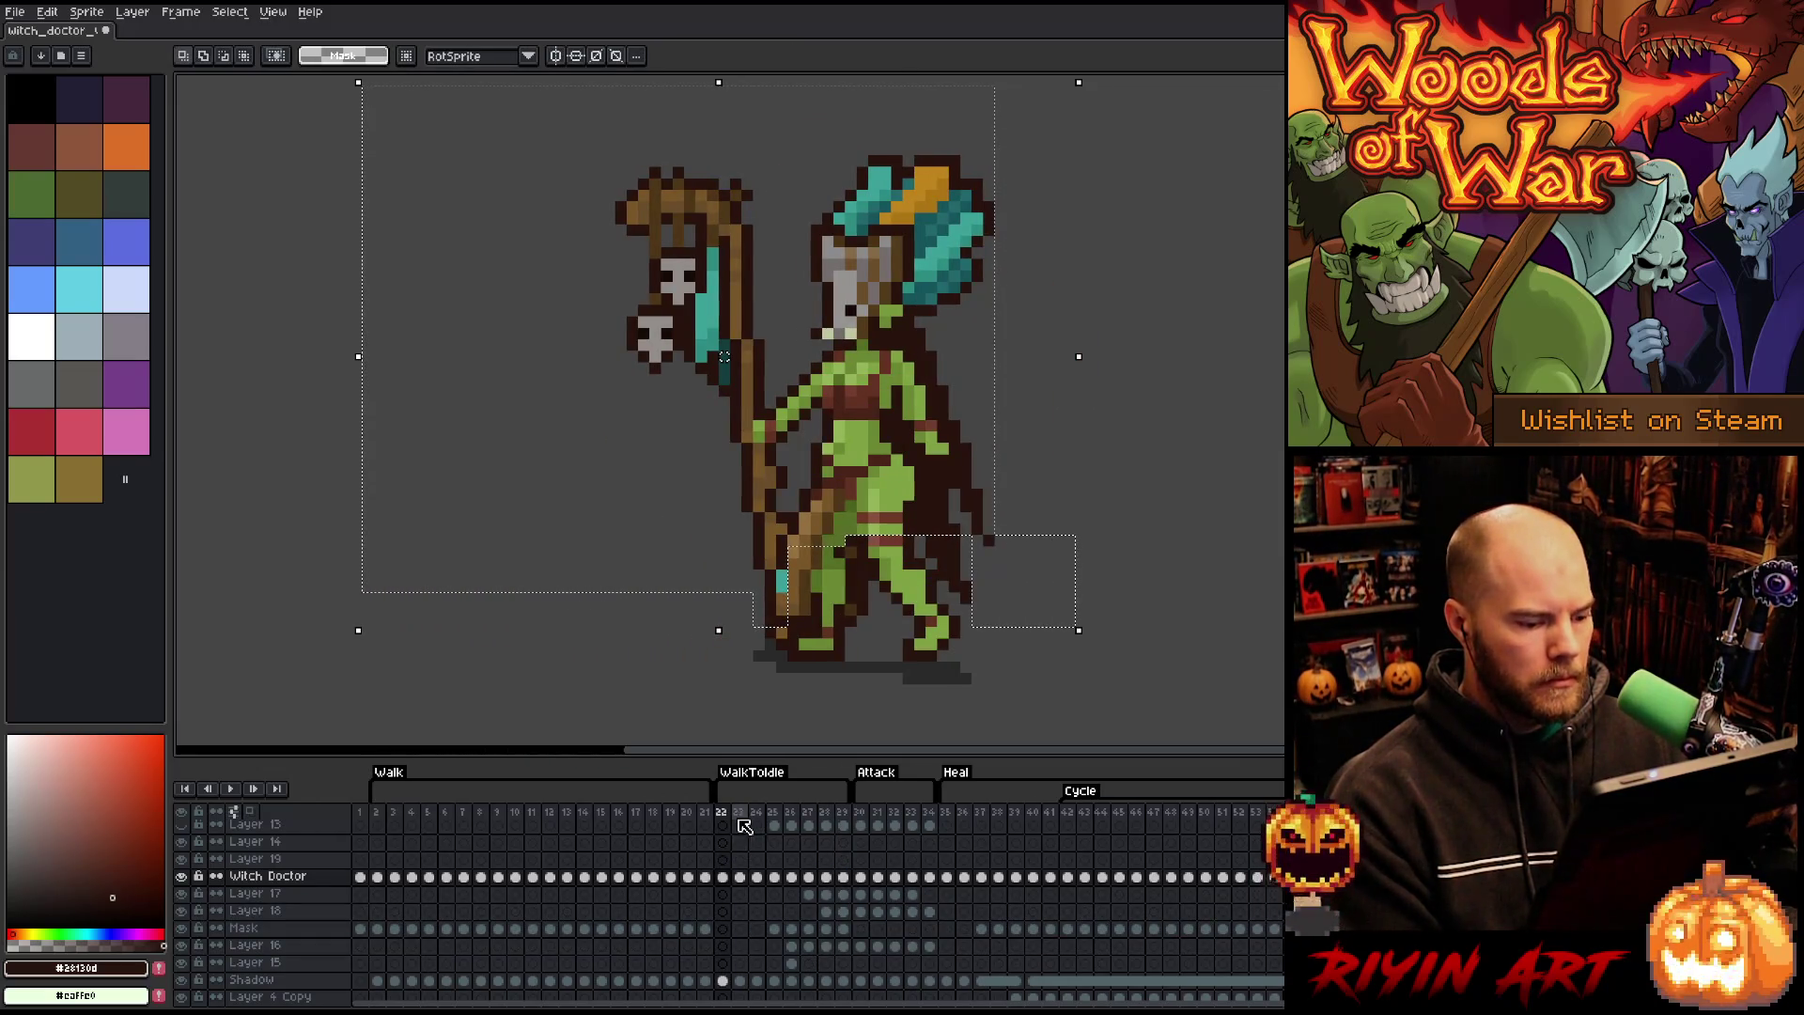
# - Play the animation, then replay the transition from frame 23 and stop on frame 26
pyautogui.press('Return')
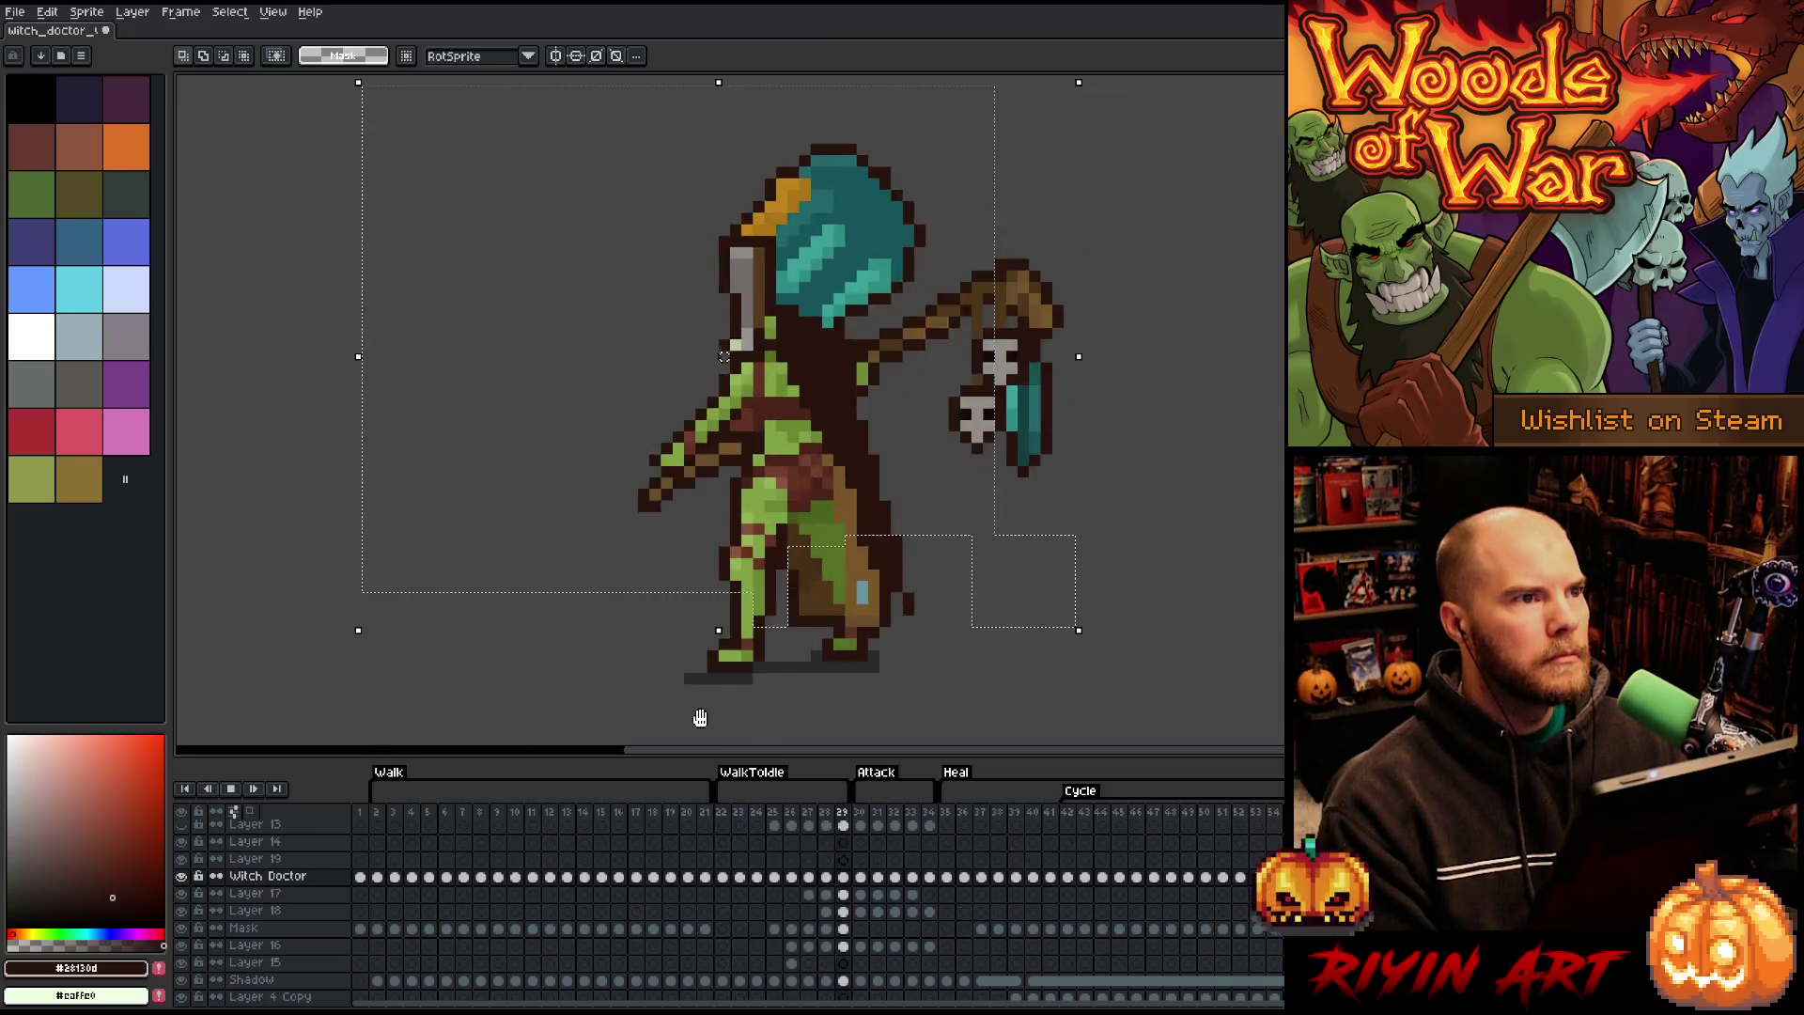
pyautogui.press('Return')
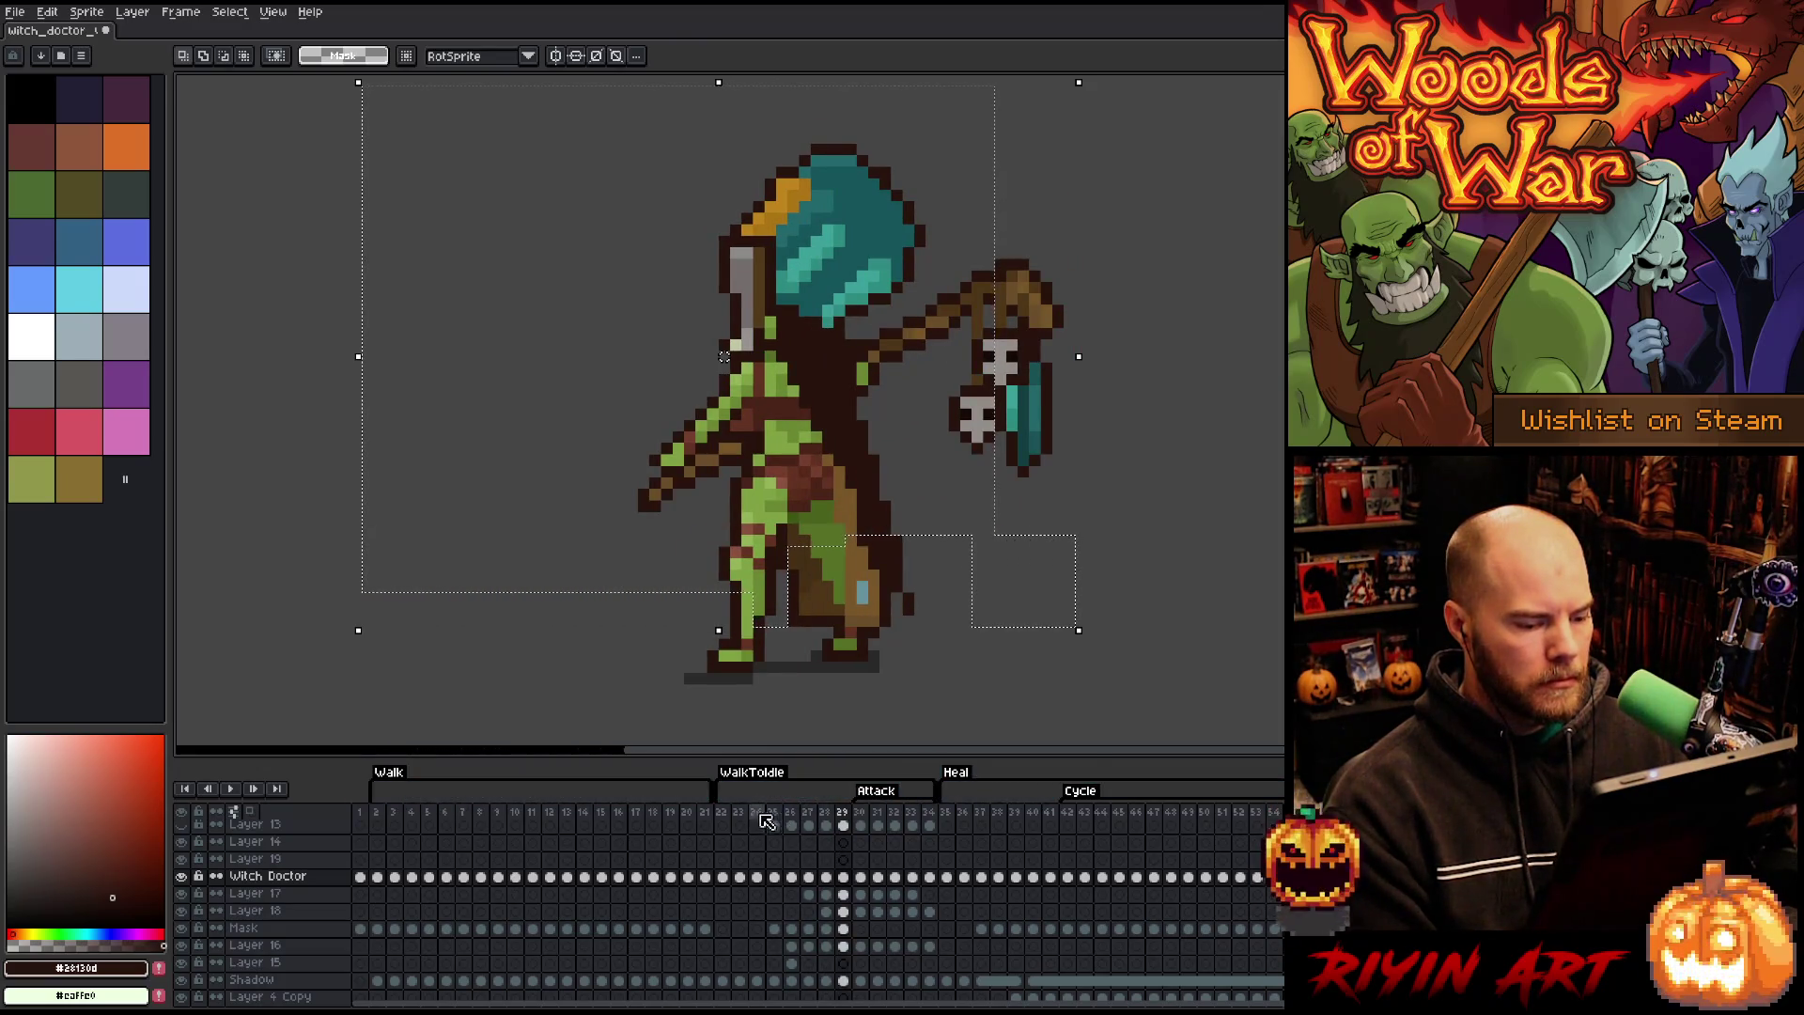
pyautogui.click(724, 813)
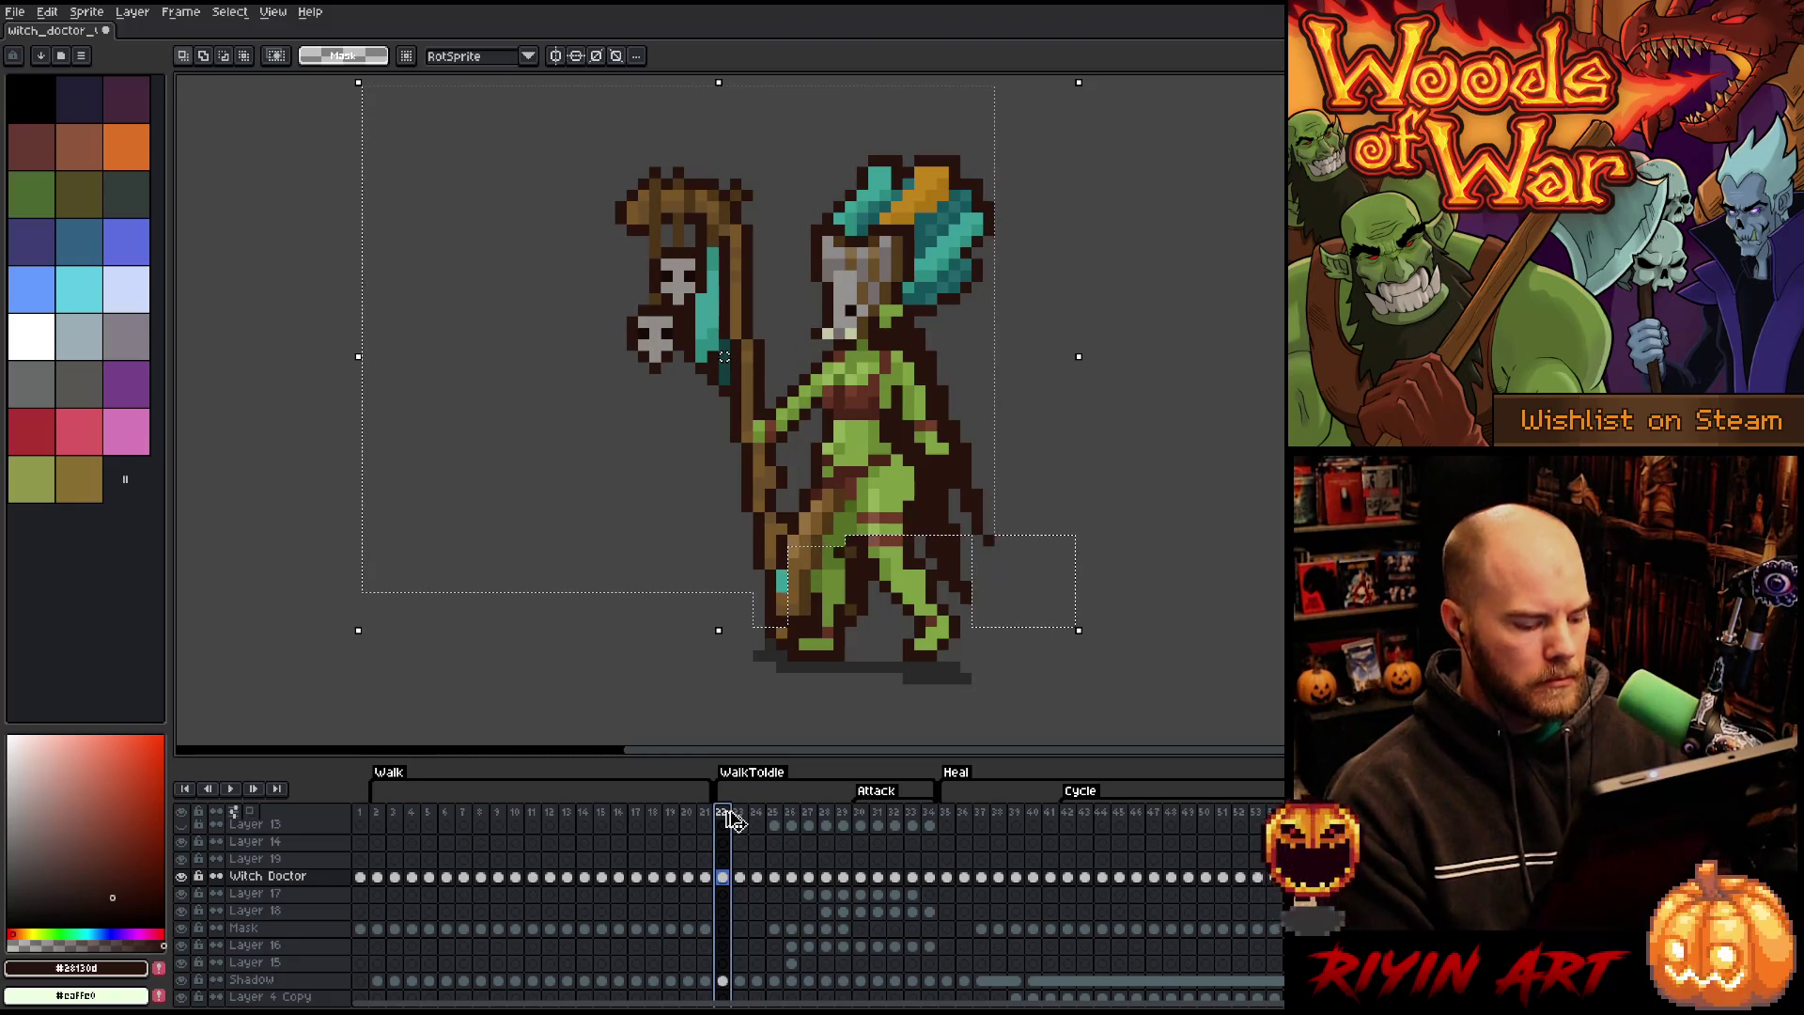
pyautogui.press('Return')
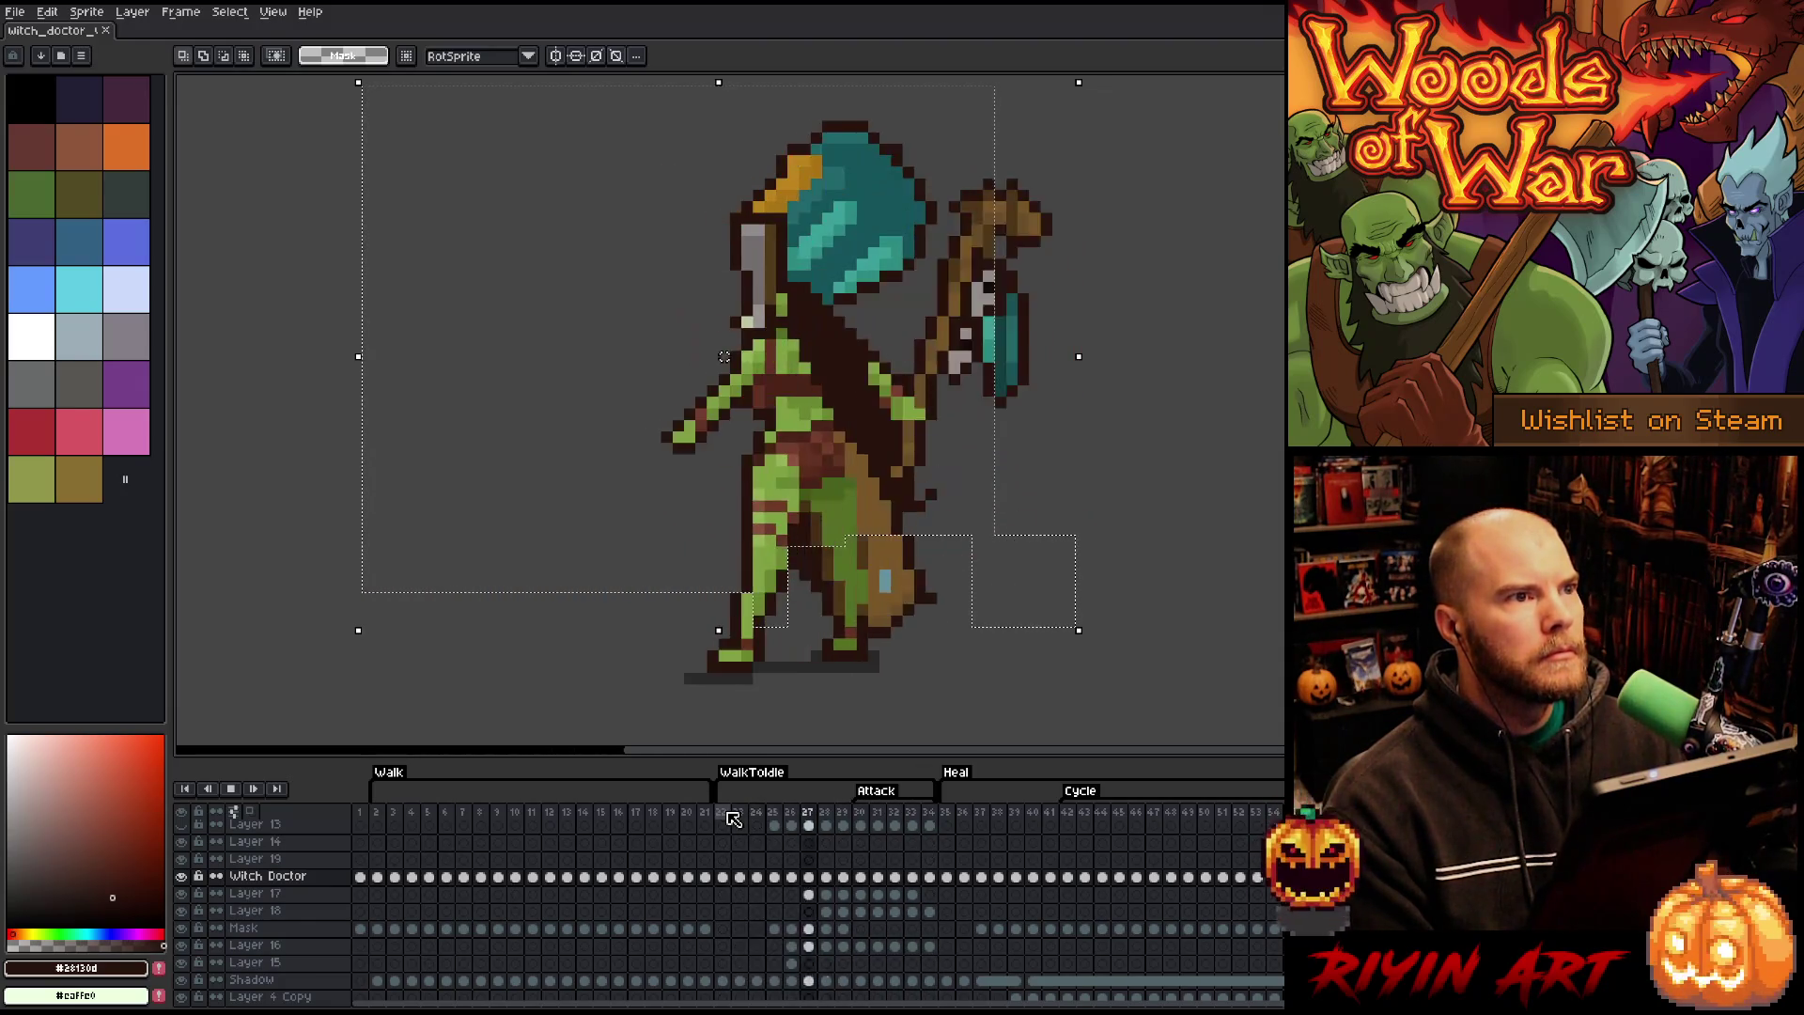
pyautogui.press('Return')
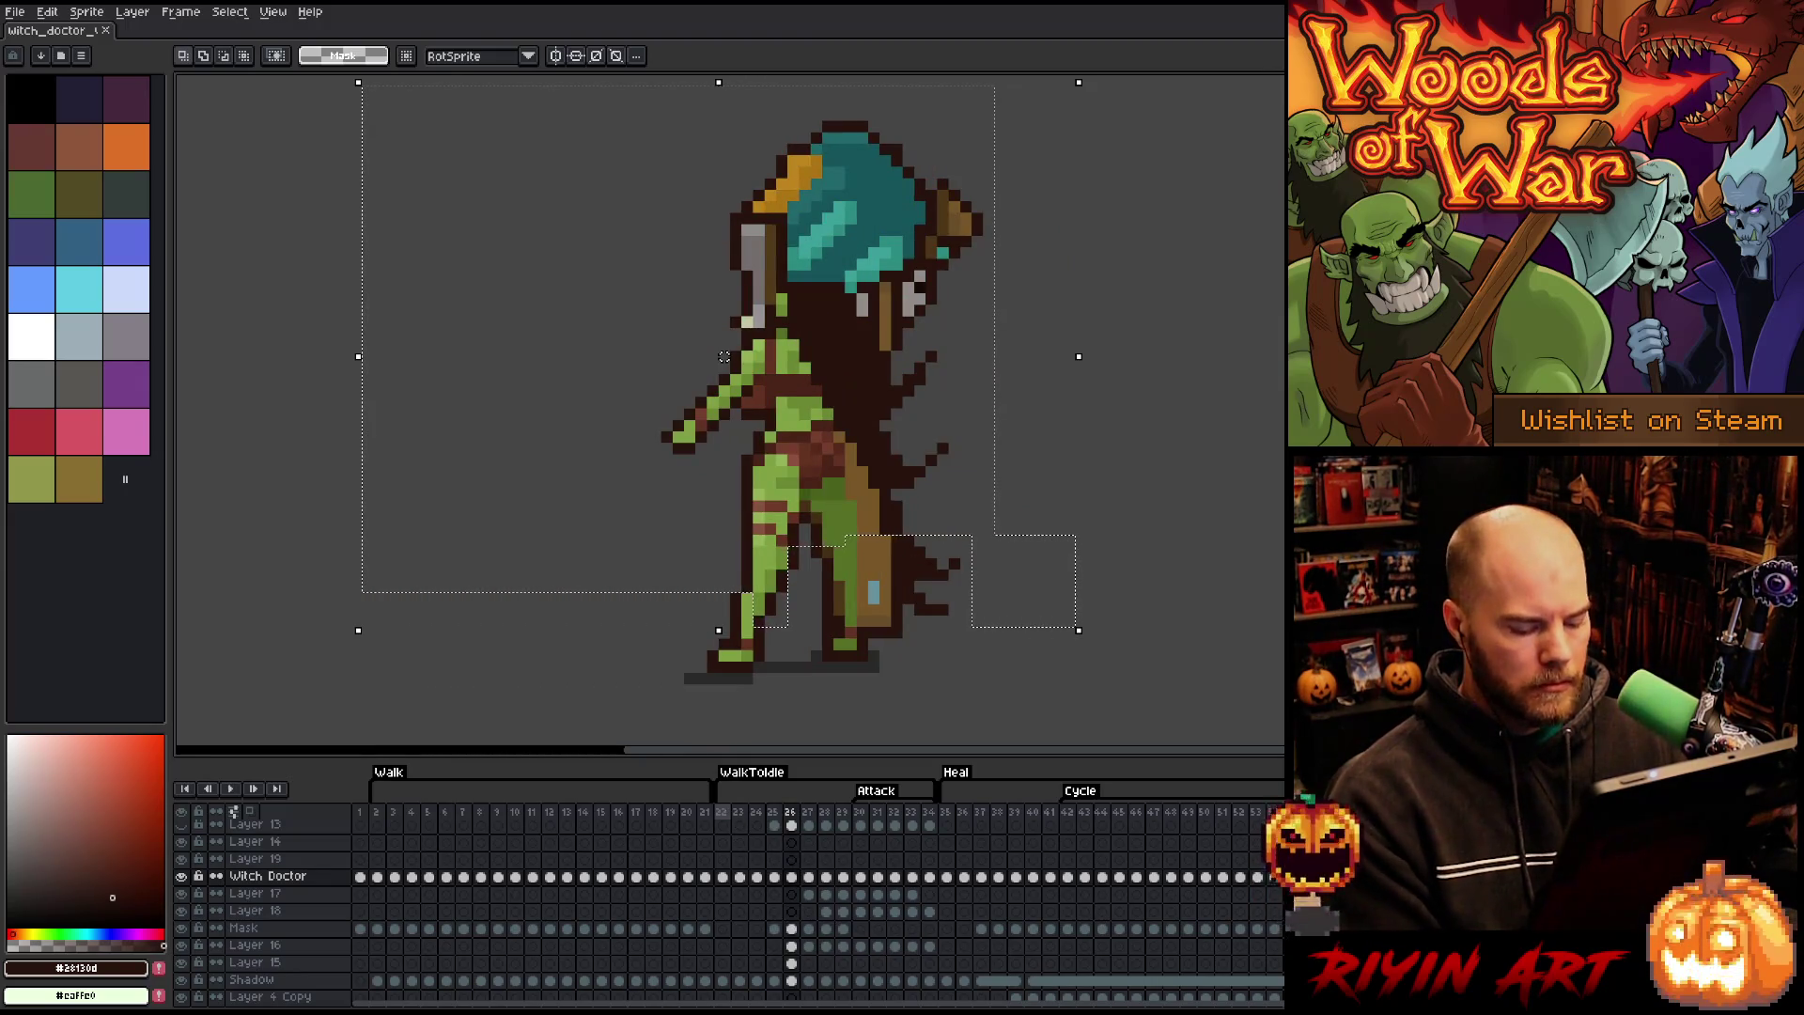
# - Flip back and forth through frames 25 to 28 to compare the poses
pyautogui.press('.')
pyautogui.press(',')
pyautogui.press('.')
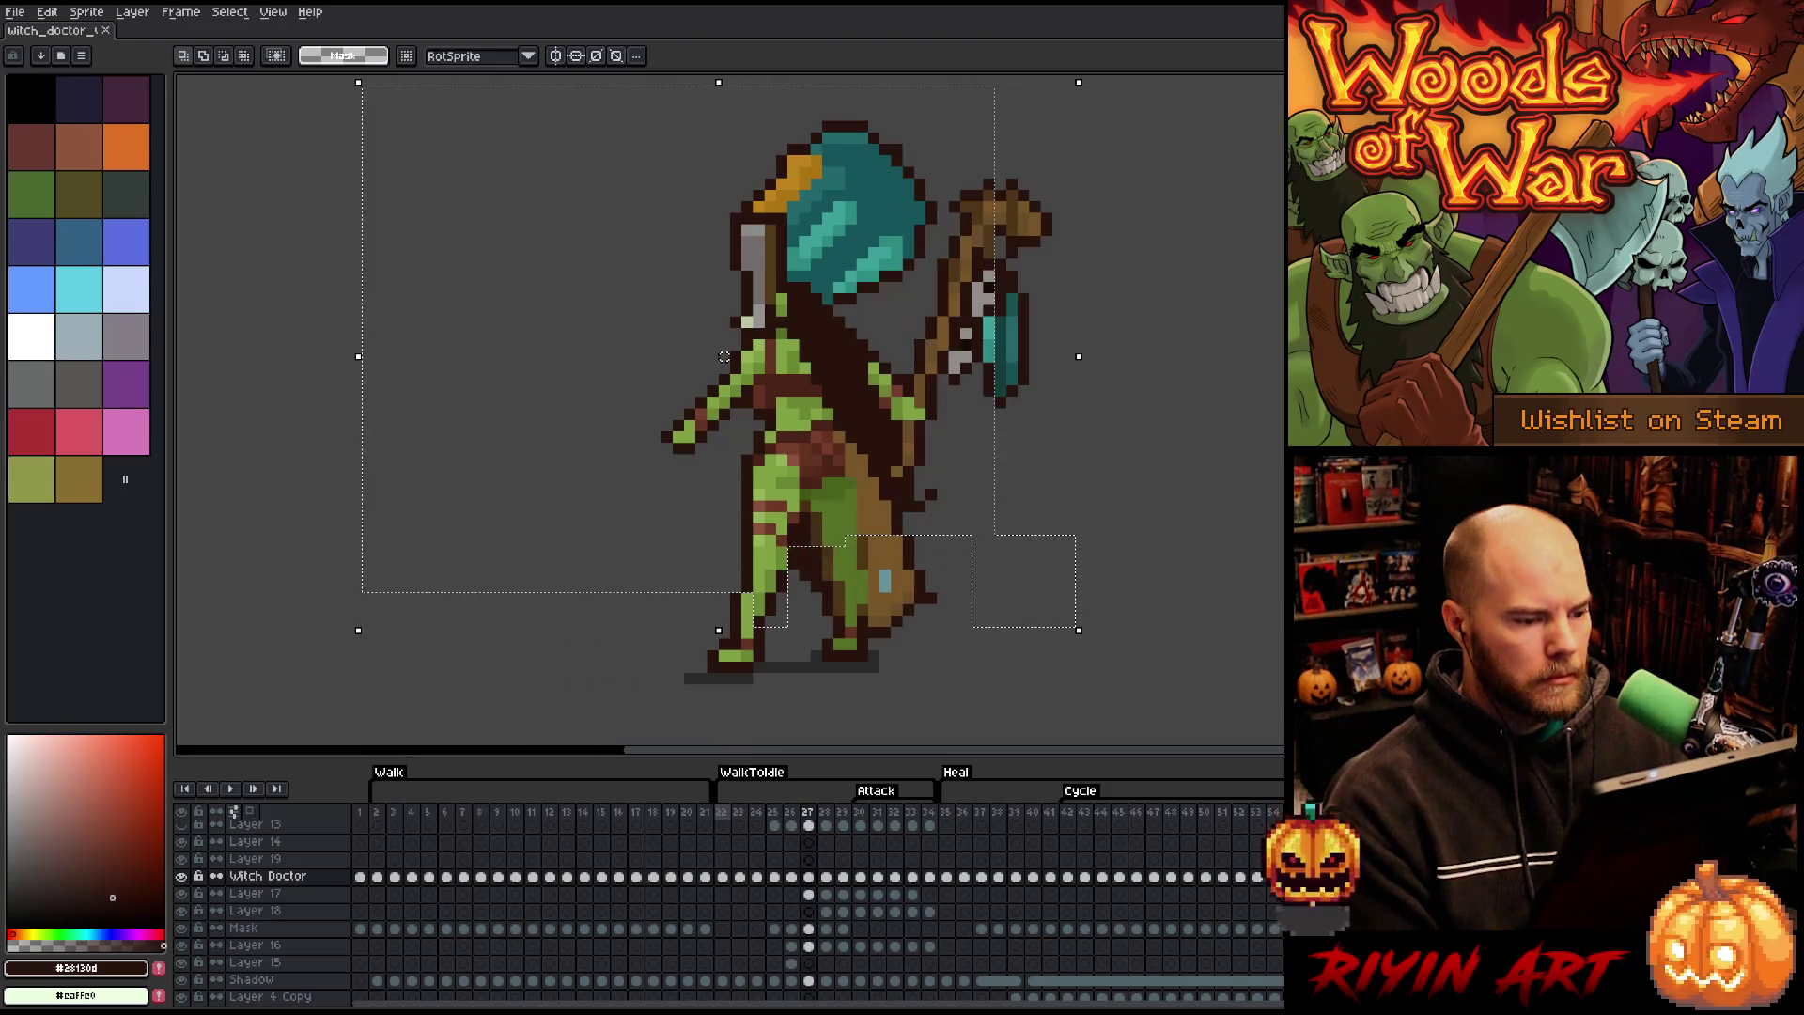
pyautogui.press('.')
pyautogui.press(',')
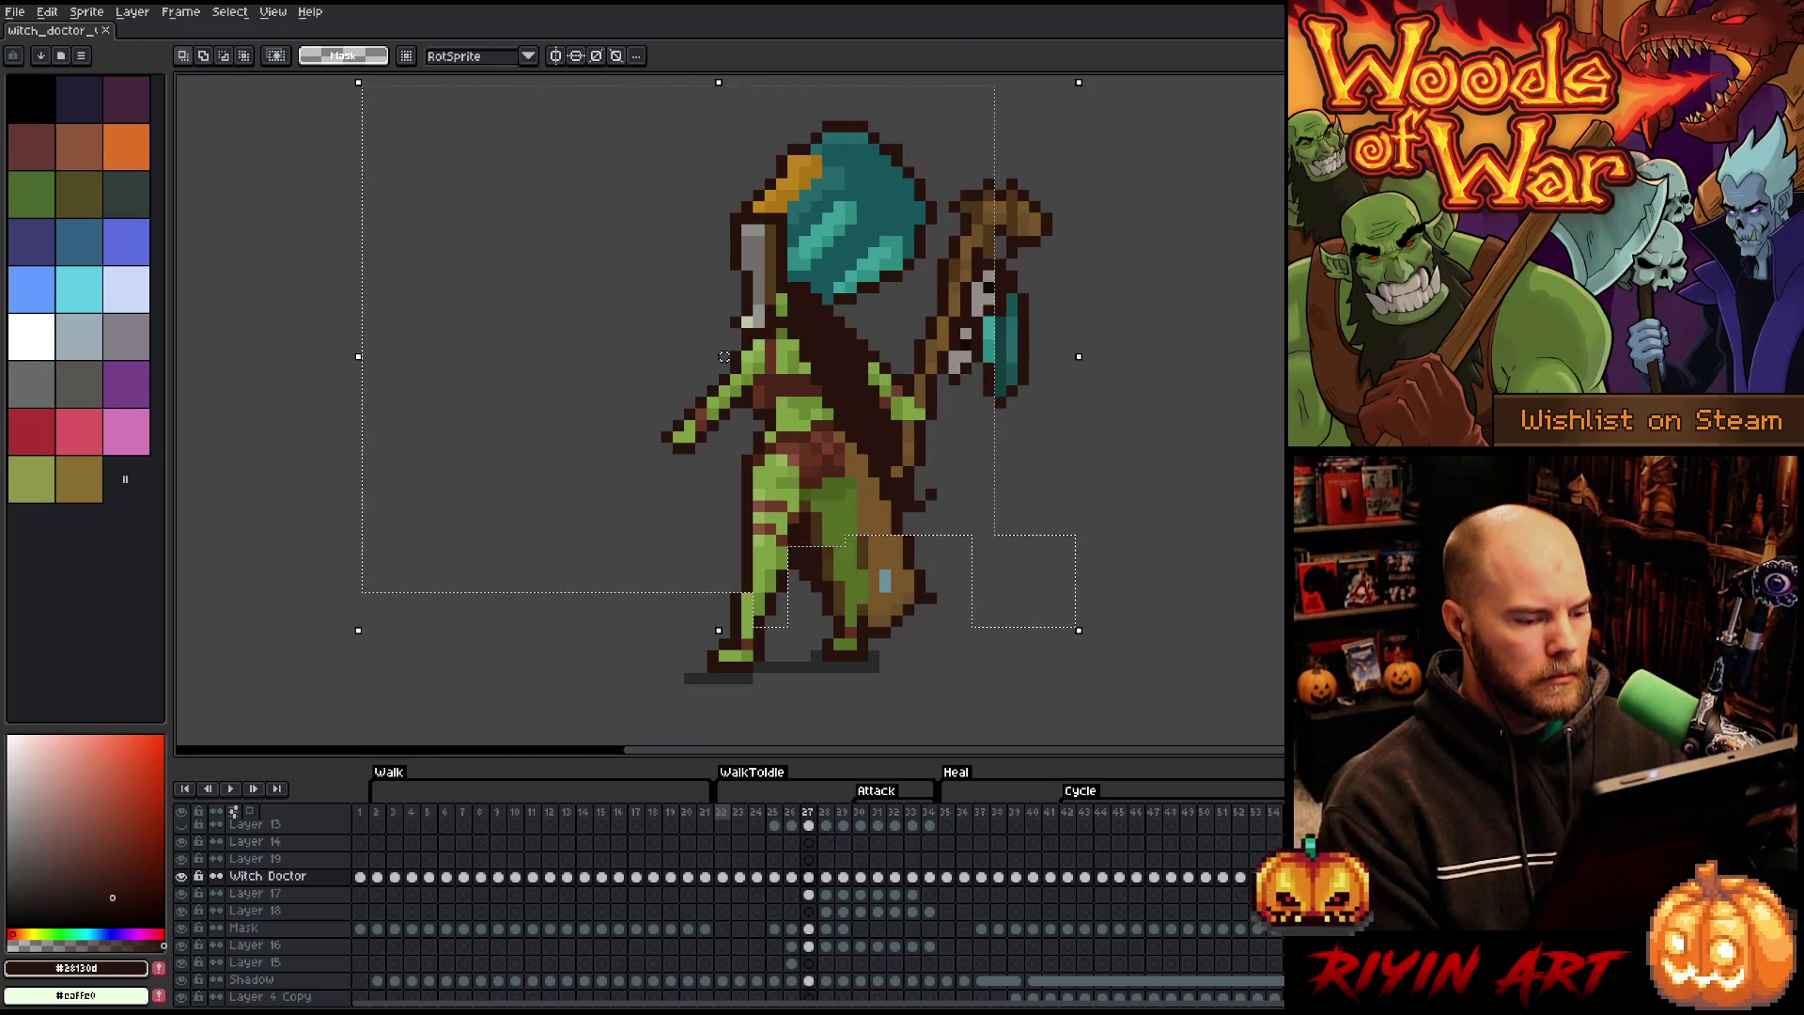
pyautogui.press(',')
pyautogui.press(',')
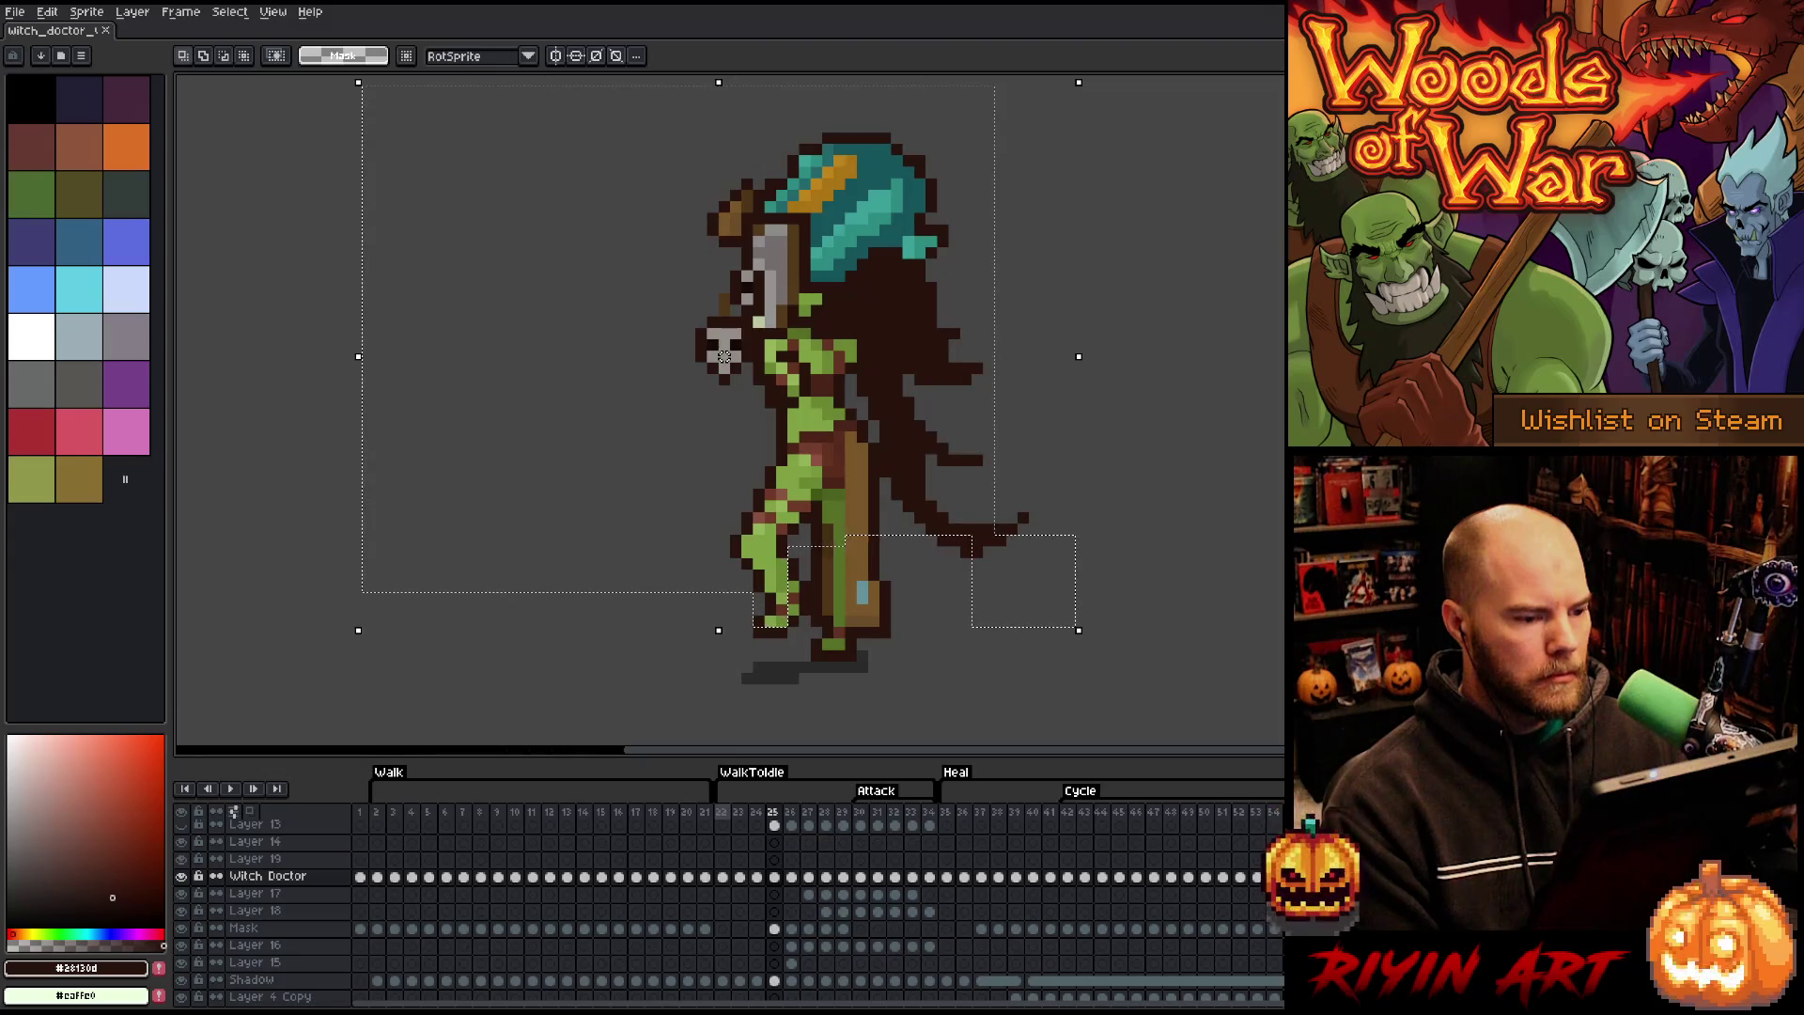
pyautogui.press('.')
pyautogui.press('.')
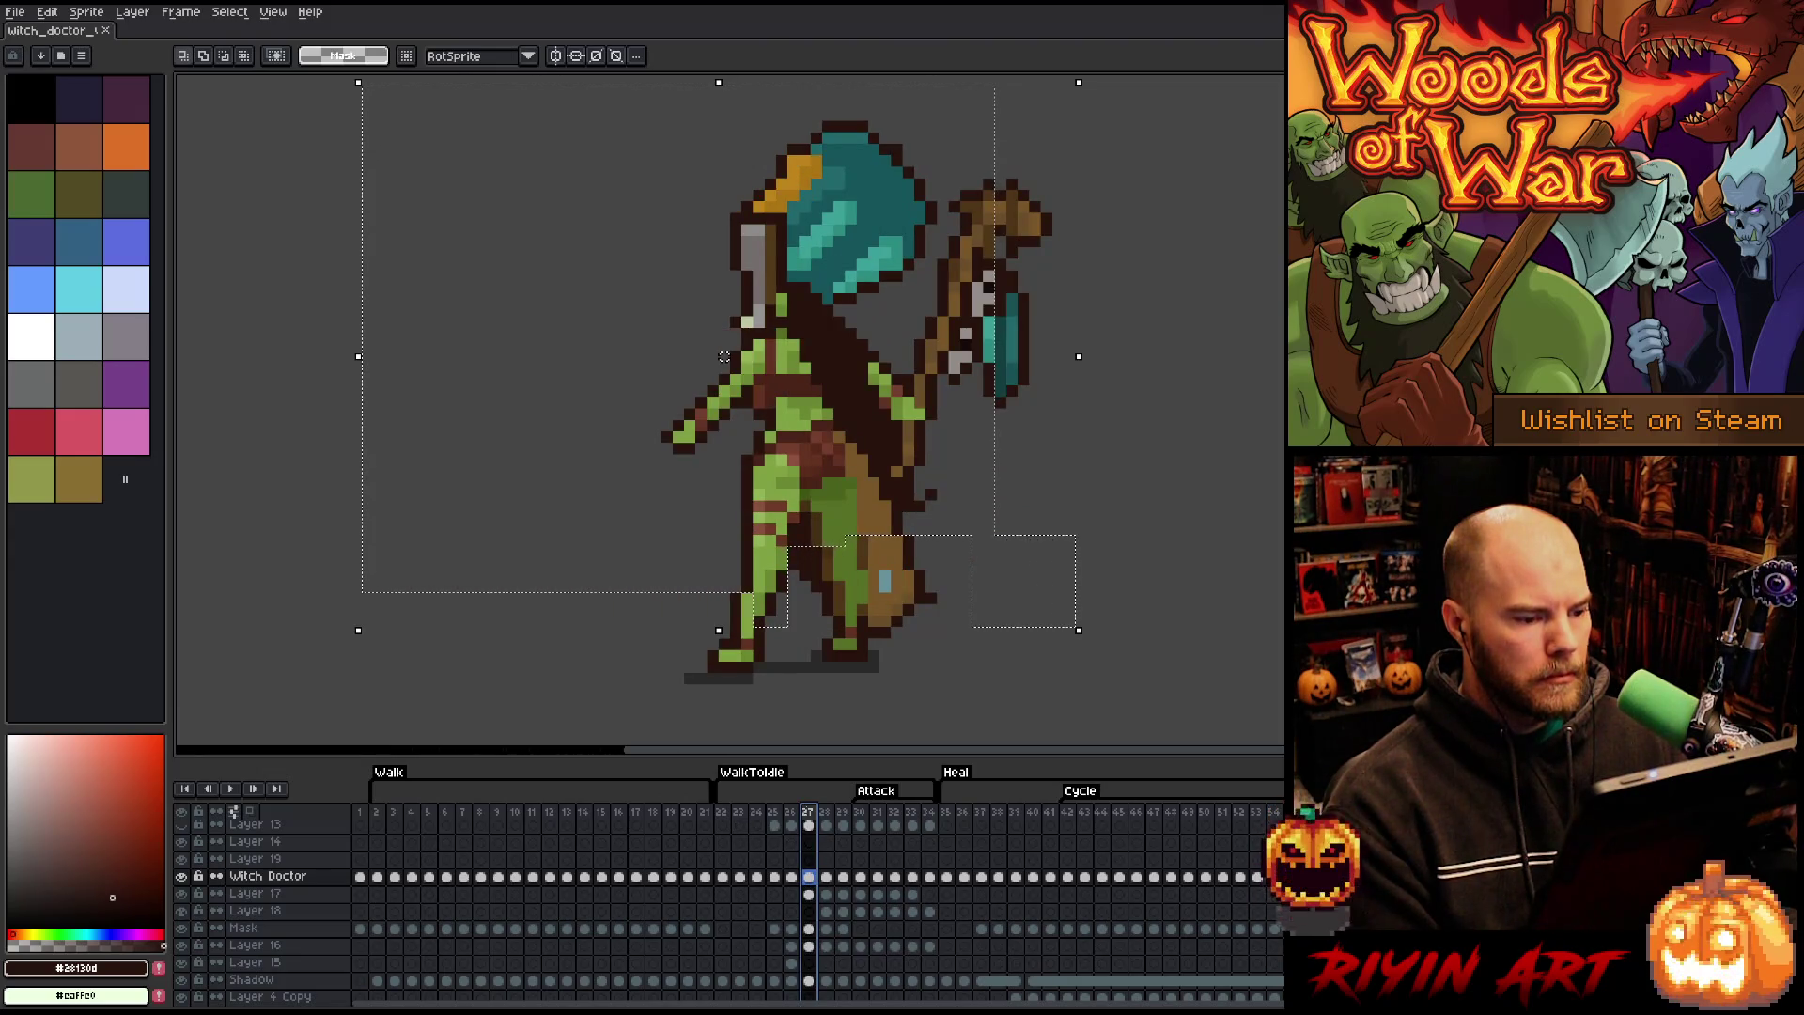
pyautogui.press(',')
pyautogui.press(',')
pyautogui.press('.')
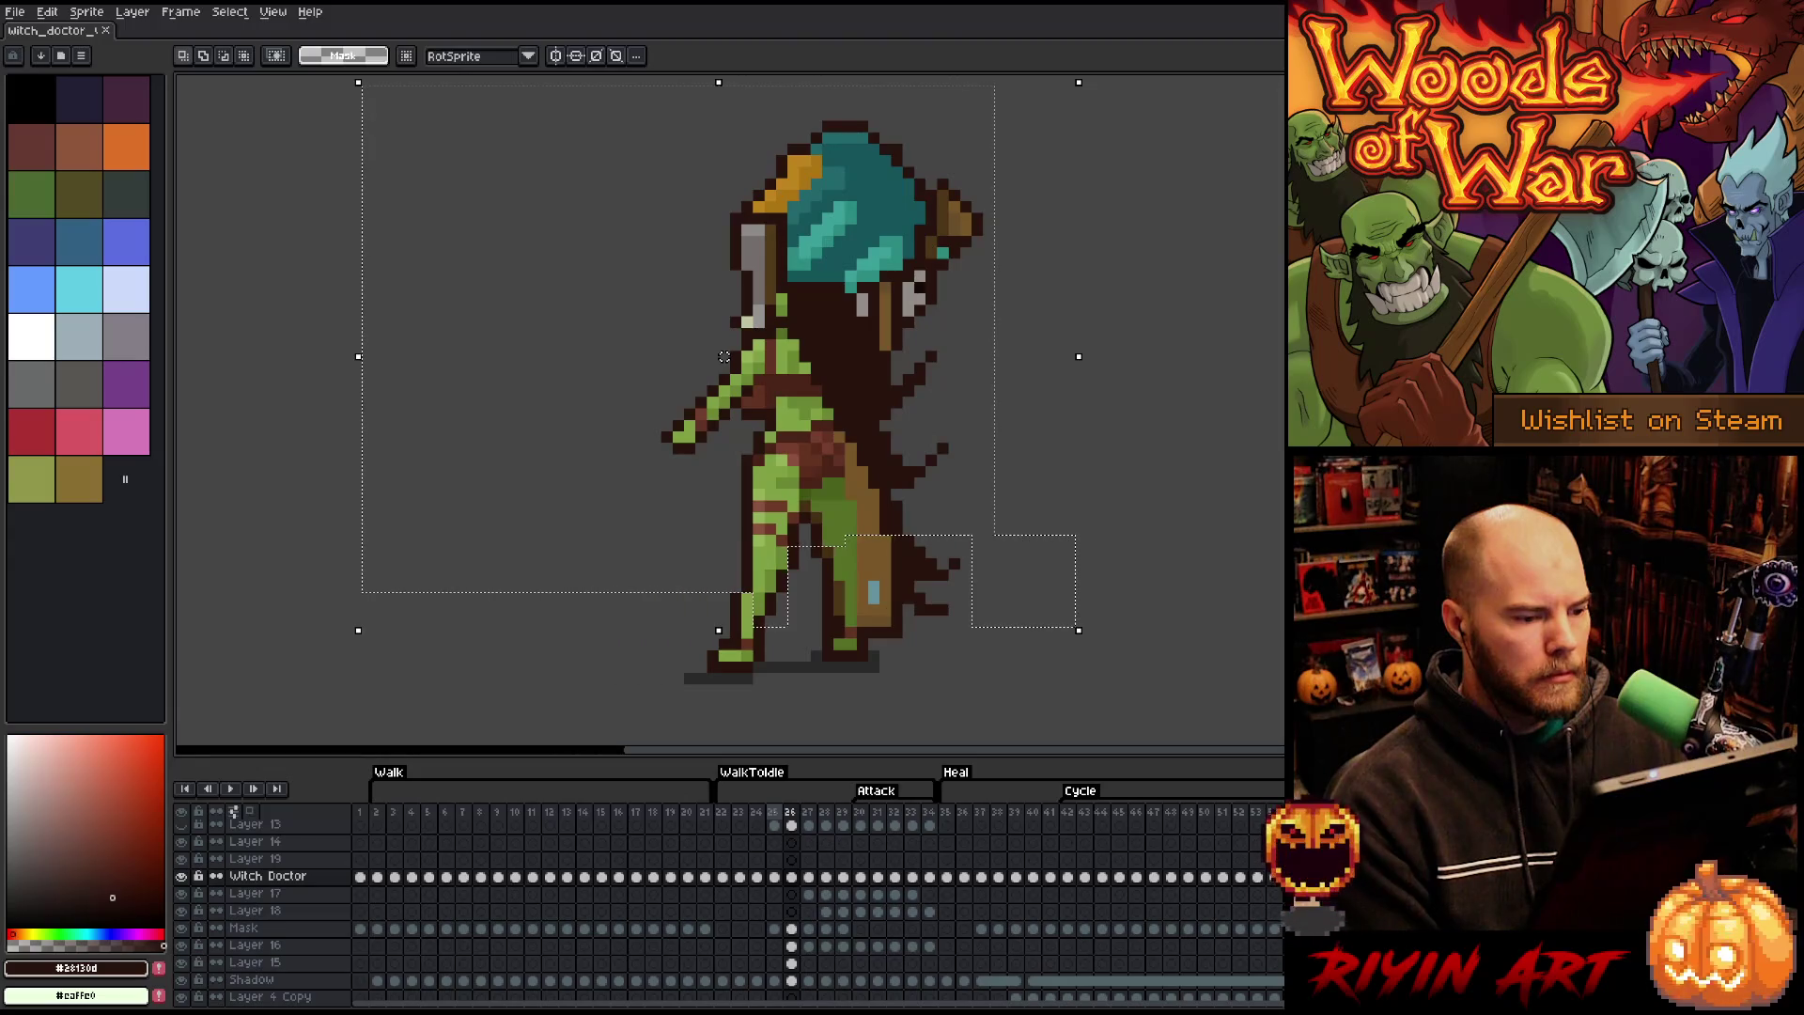
pyautogui.press('.')
pyautogui.press(',')
pyautogui.press(',')
pyautogui.press('.')
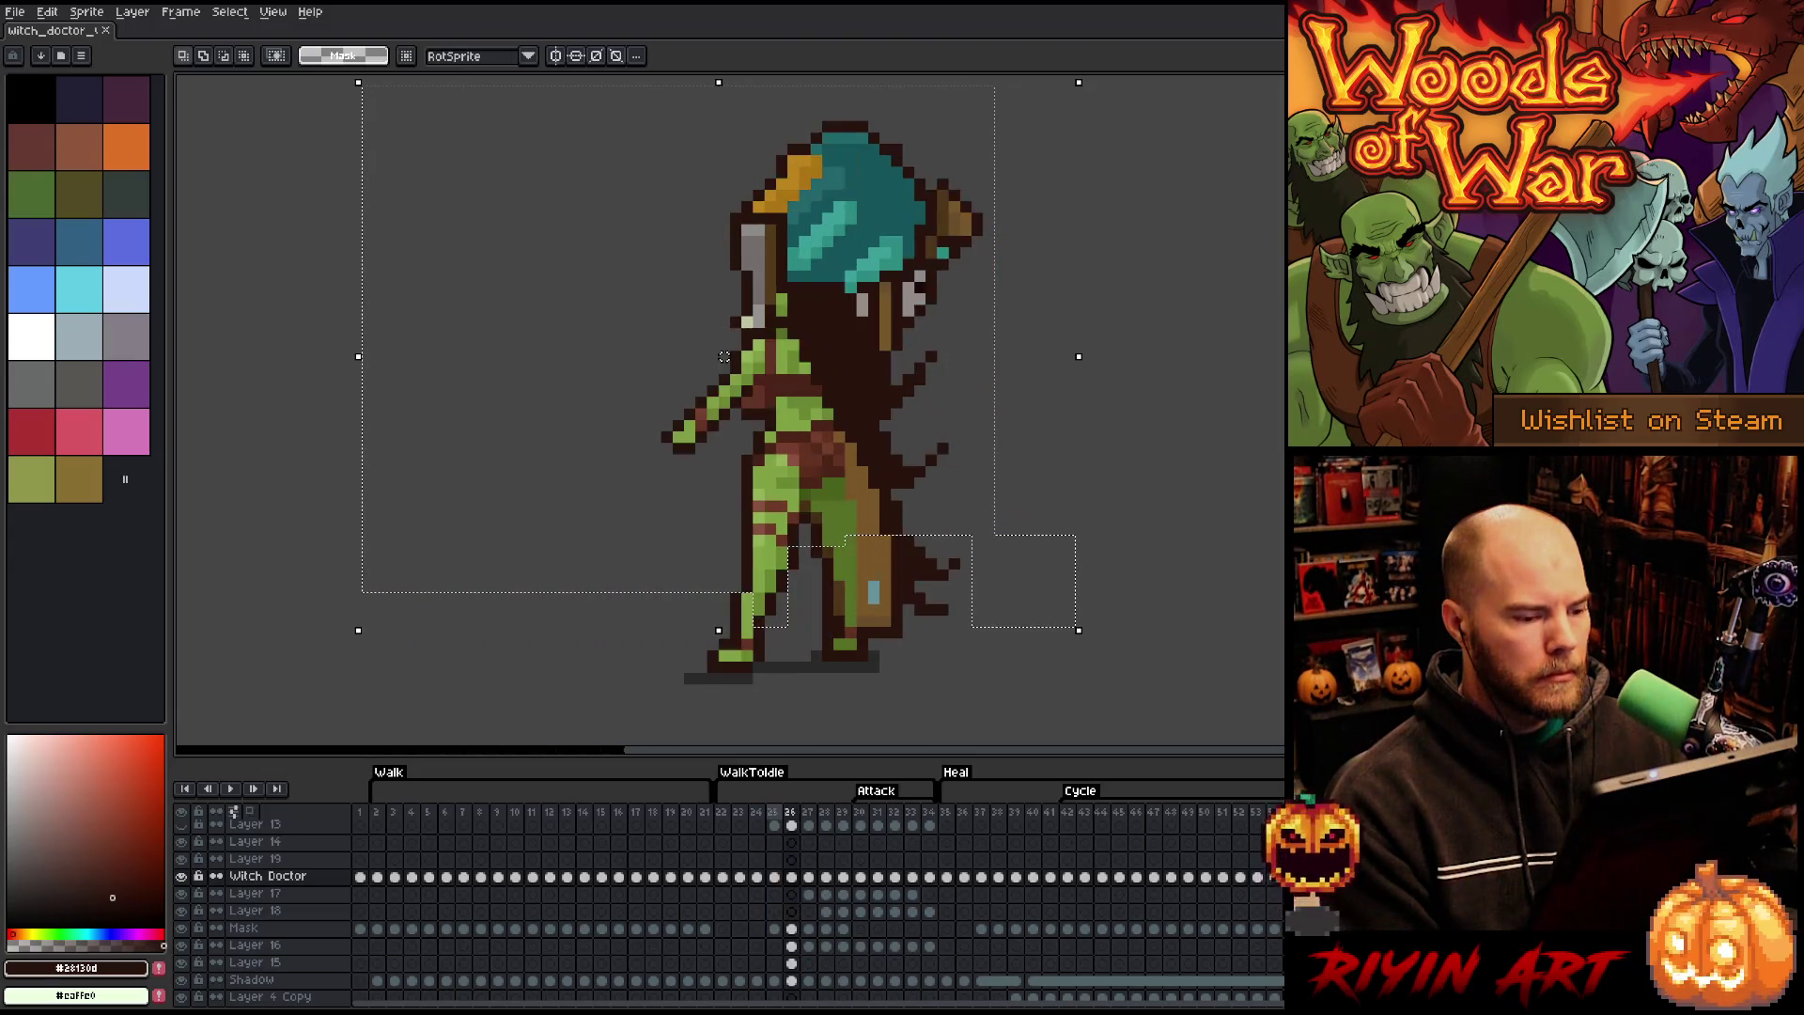
pyautogui.press('.')
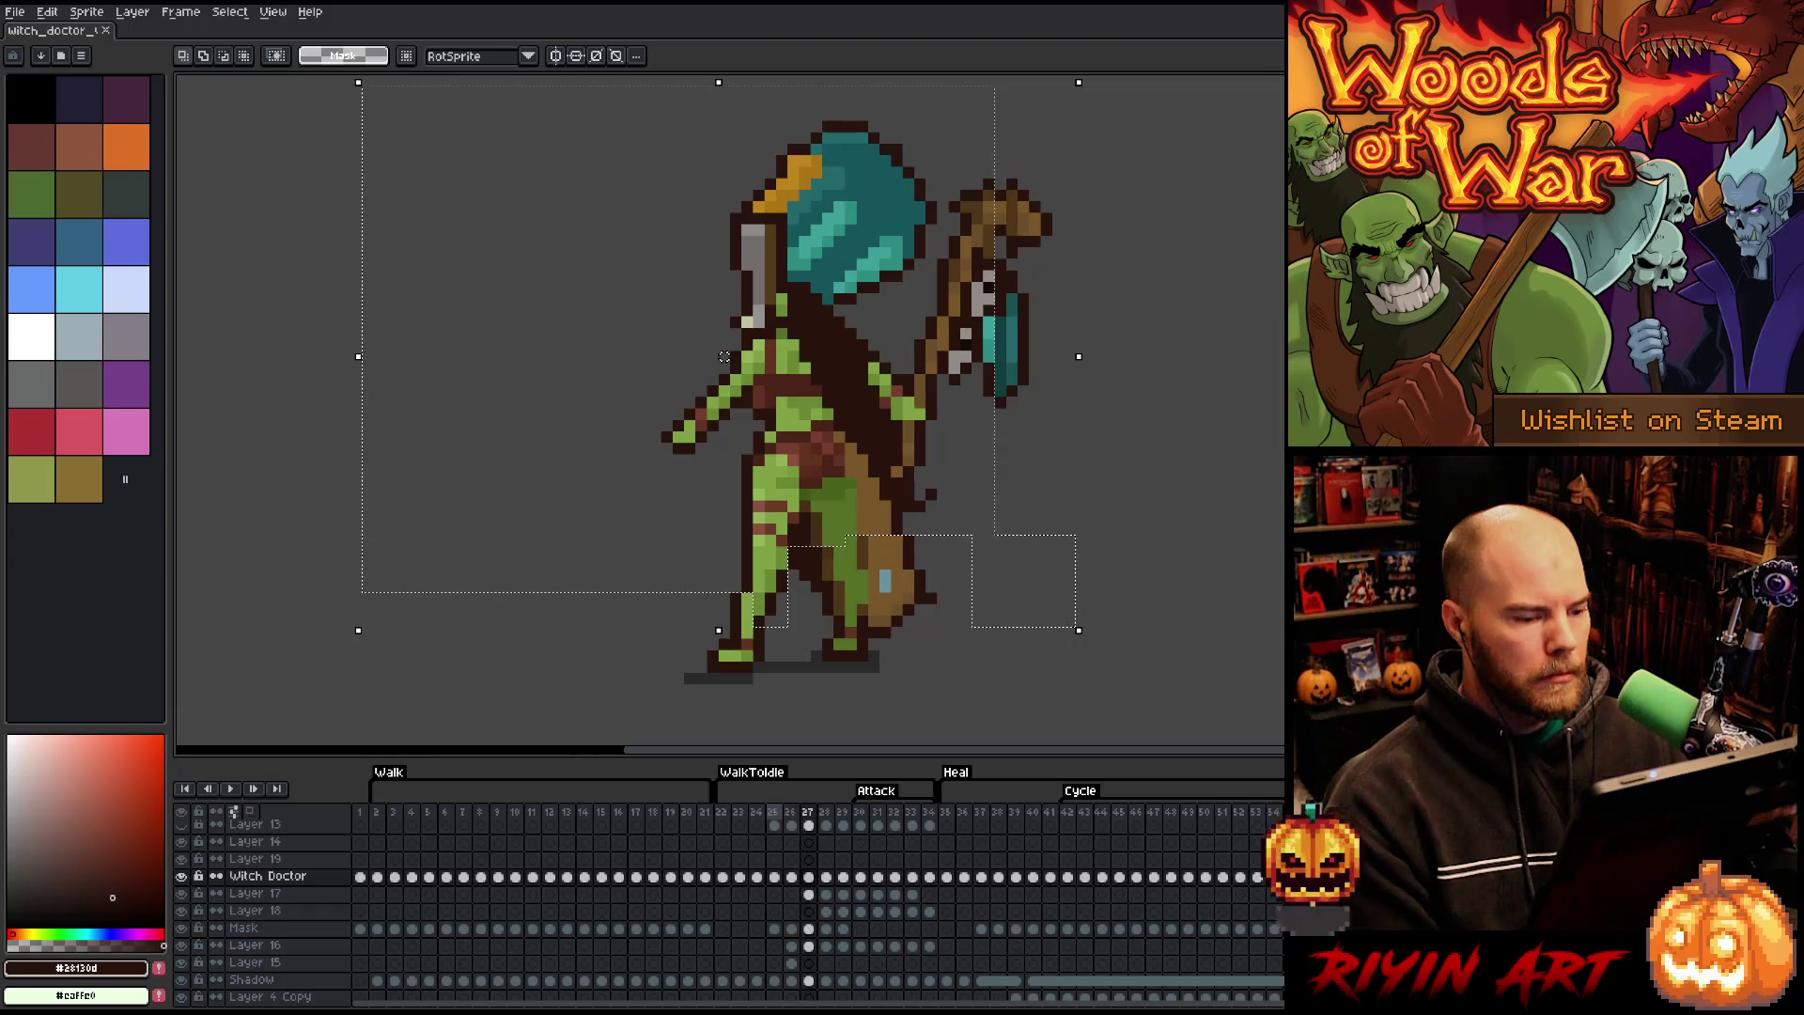
pyautogui.press(',')
pyautogui.press(',')
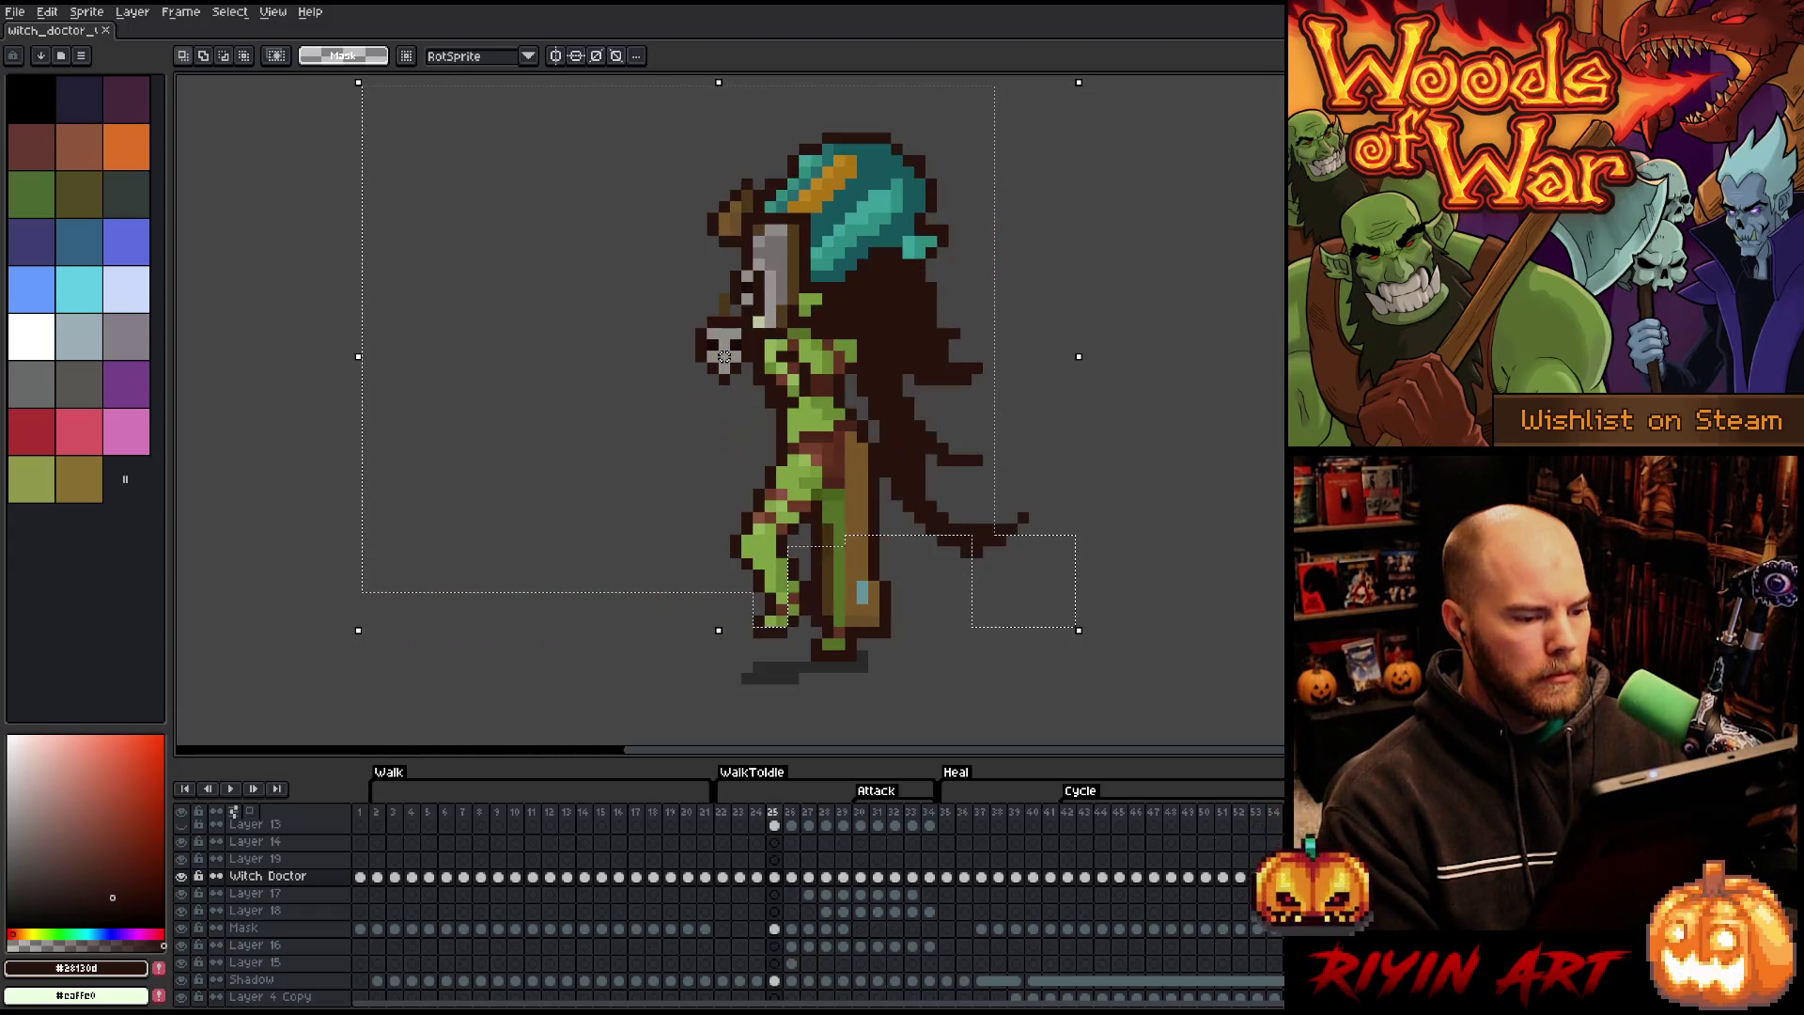
pyautogui.press('.')
pyautogui.press(',')
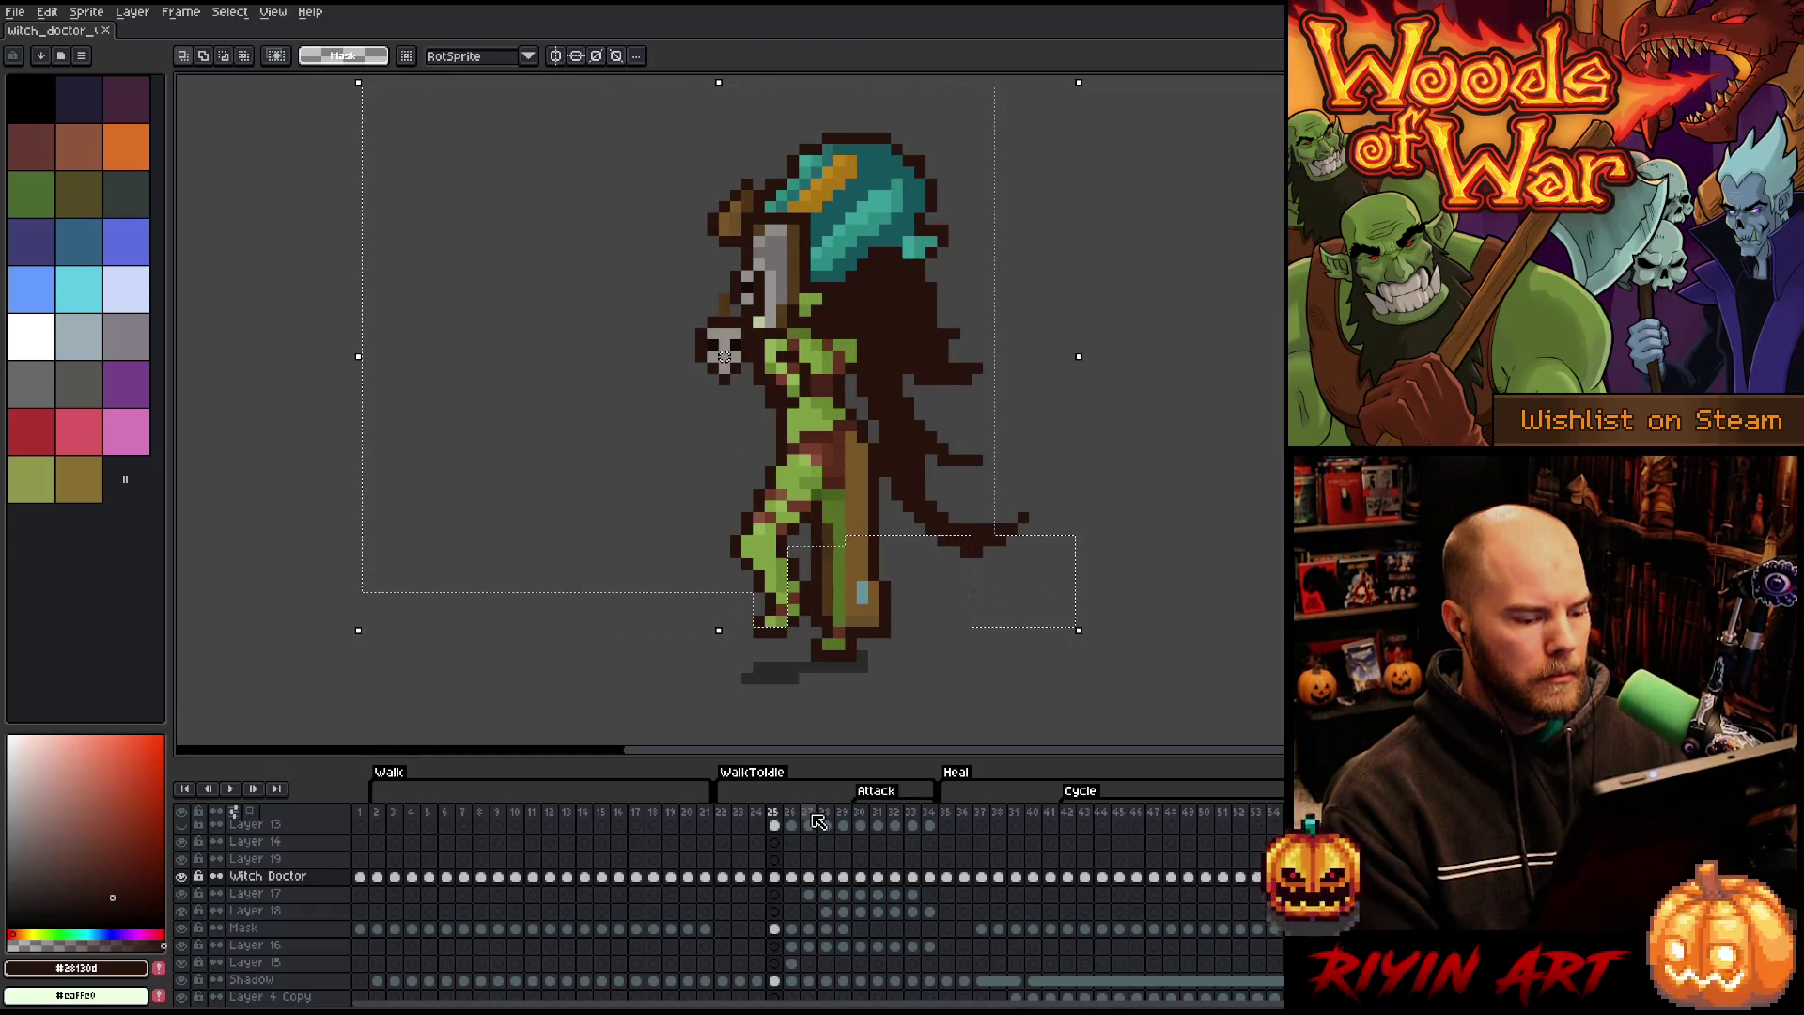
pyautogui.press('.')
pyautogui.press('.')
pyautogui.press(',')
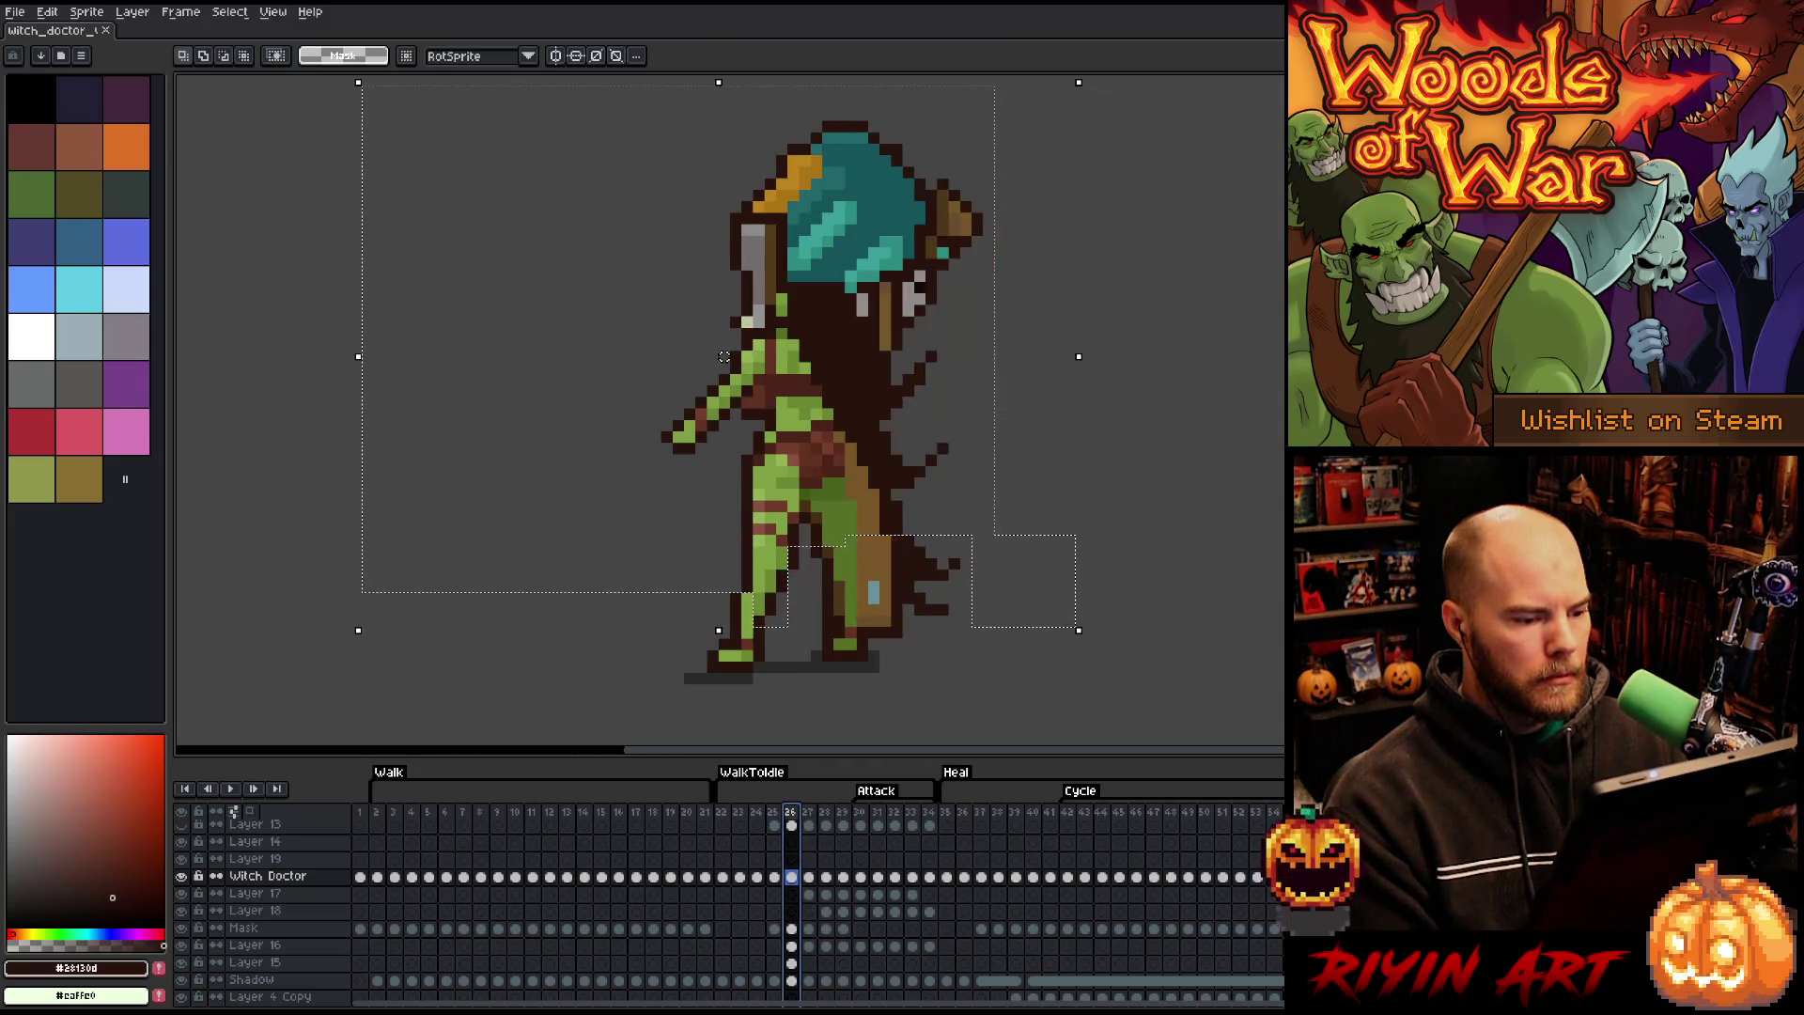
# - Replay the animation, then step through frames 24 to 28 one at a time
pyautogui.press('Return')
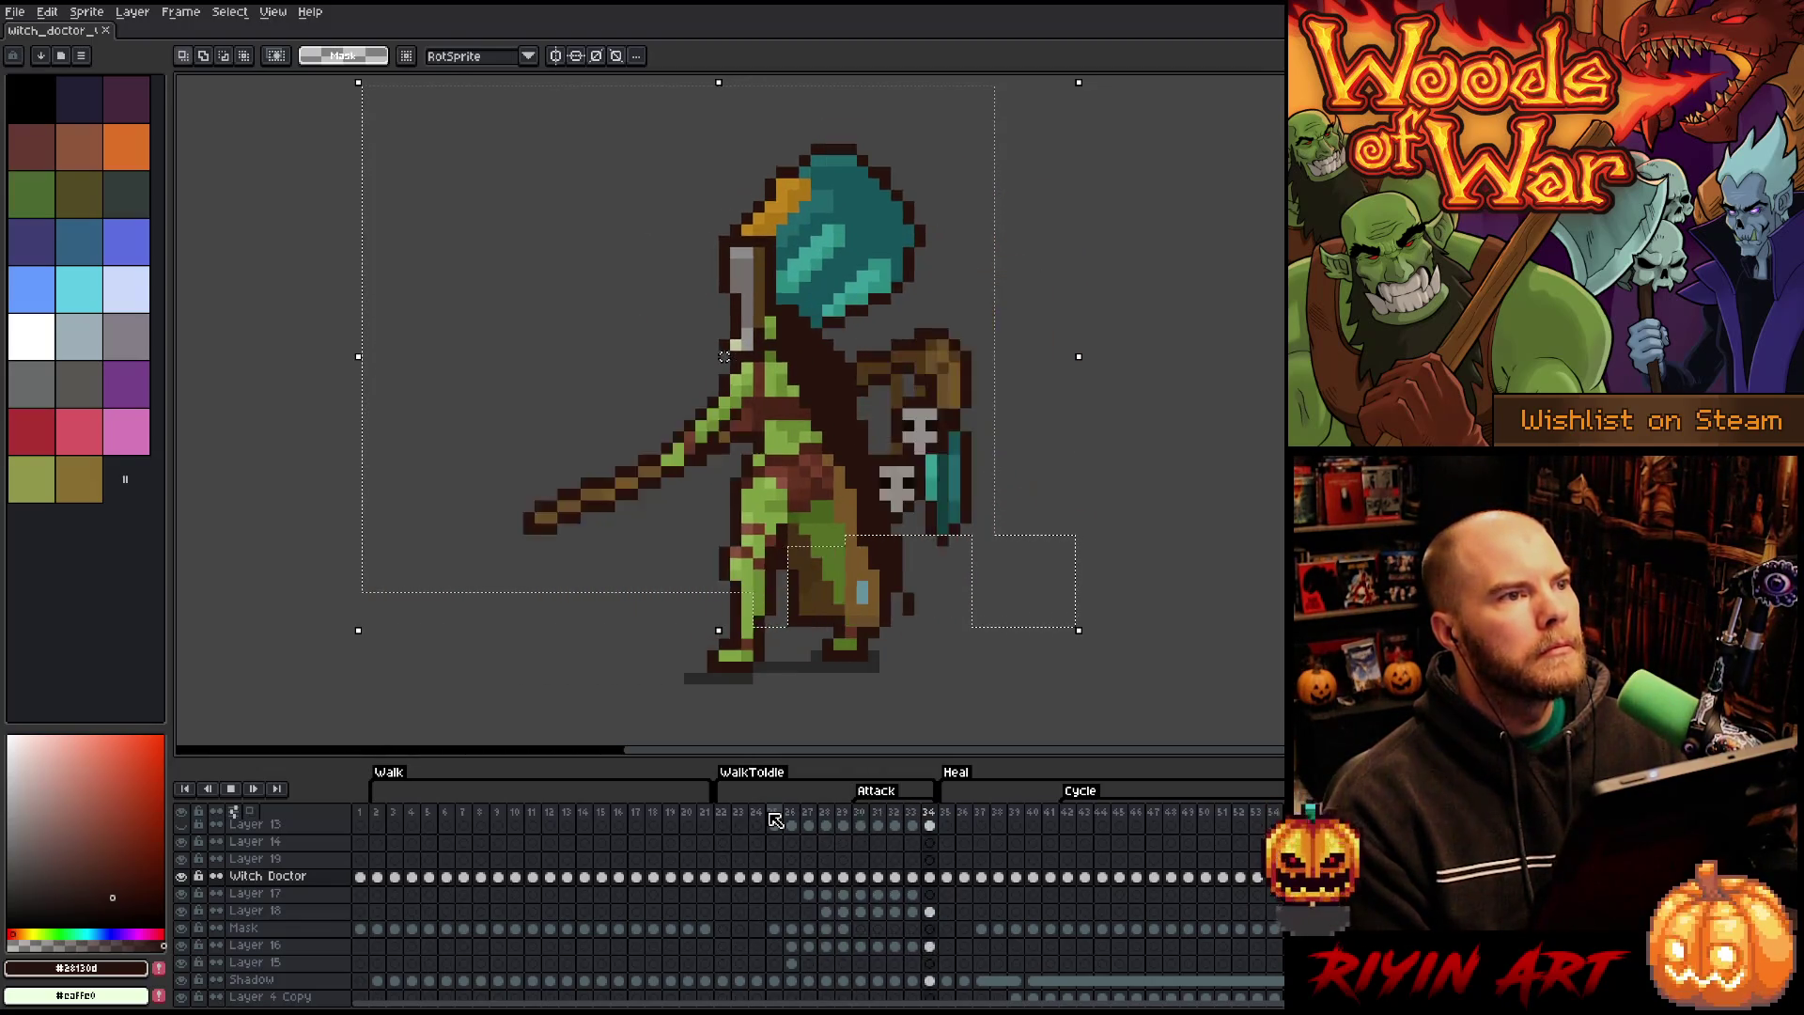
pyautogui.press('Return')
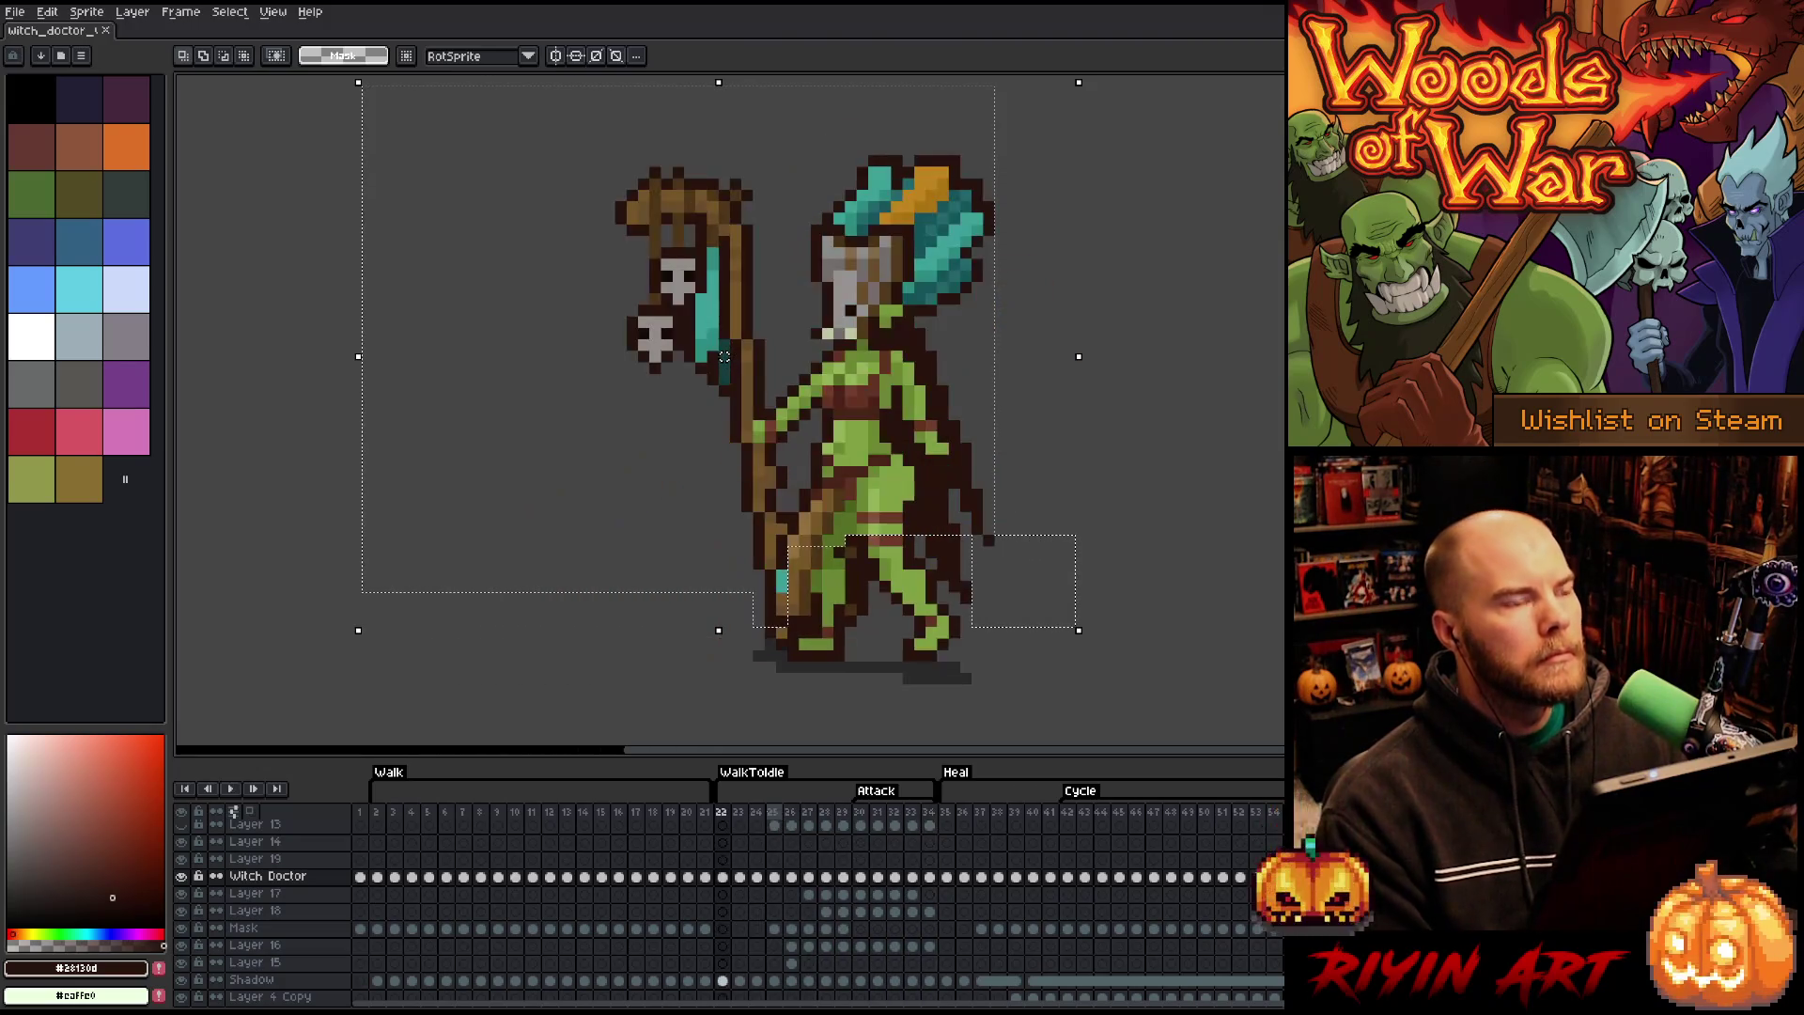
pyautogui.click(757, 814)
pyautogui.press('Right')
pyautogui.press('Right')
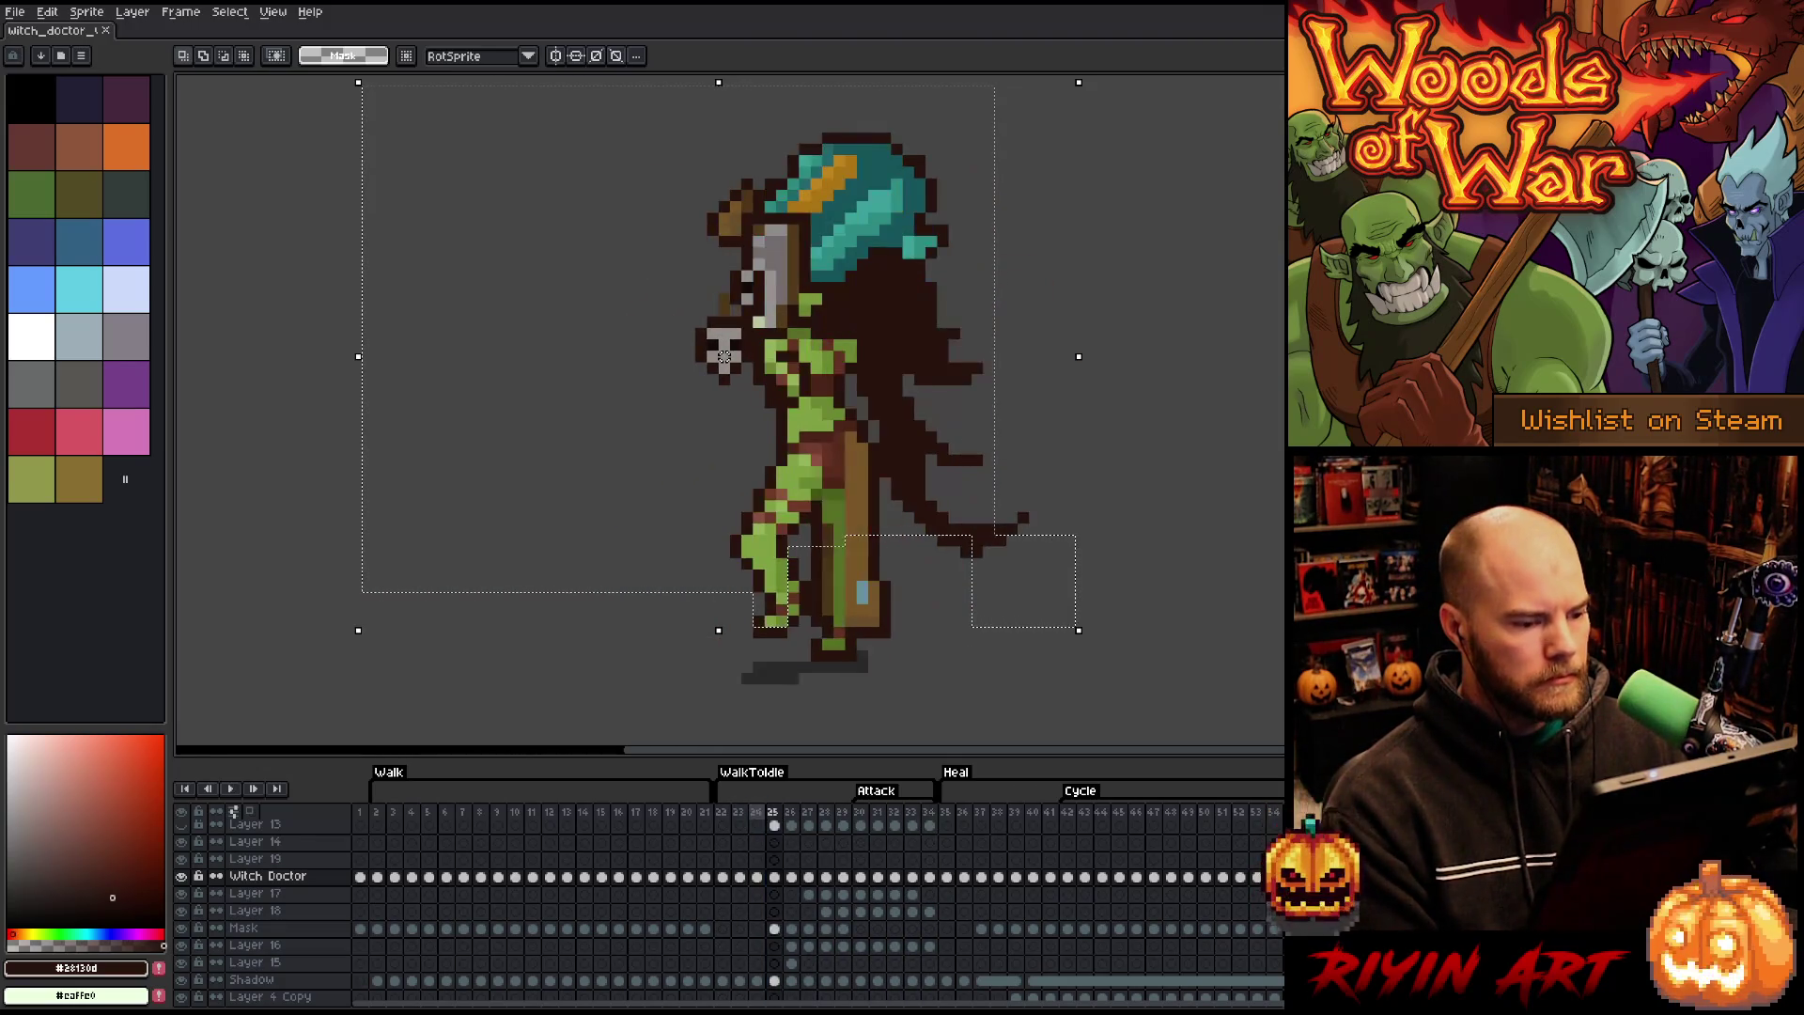
pyautogui.press('Left')
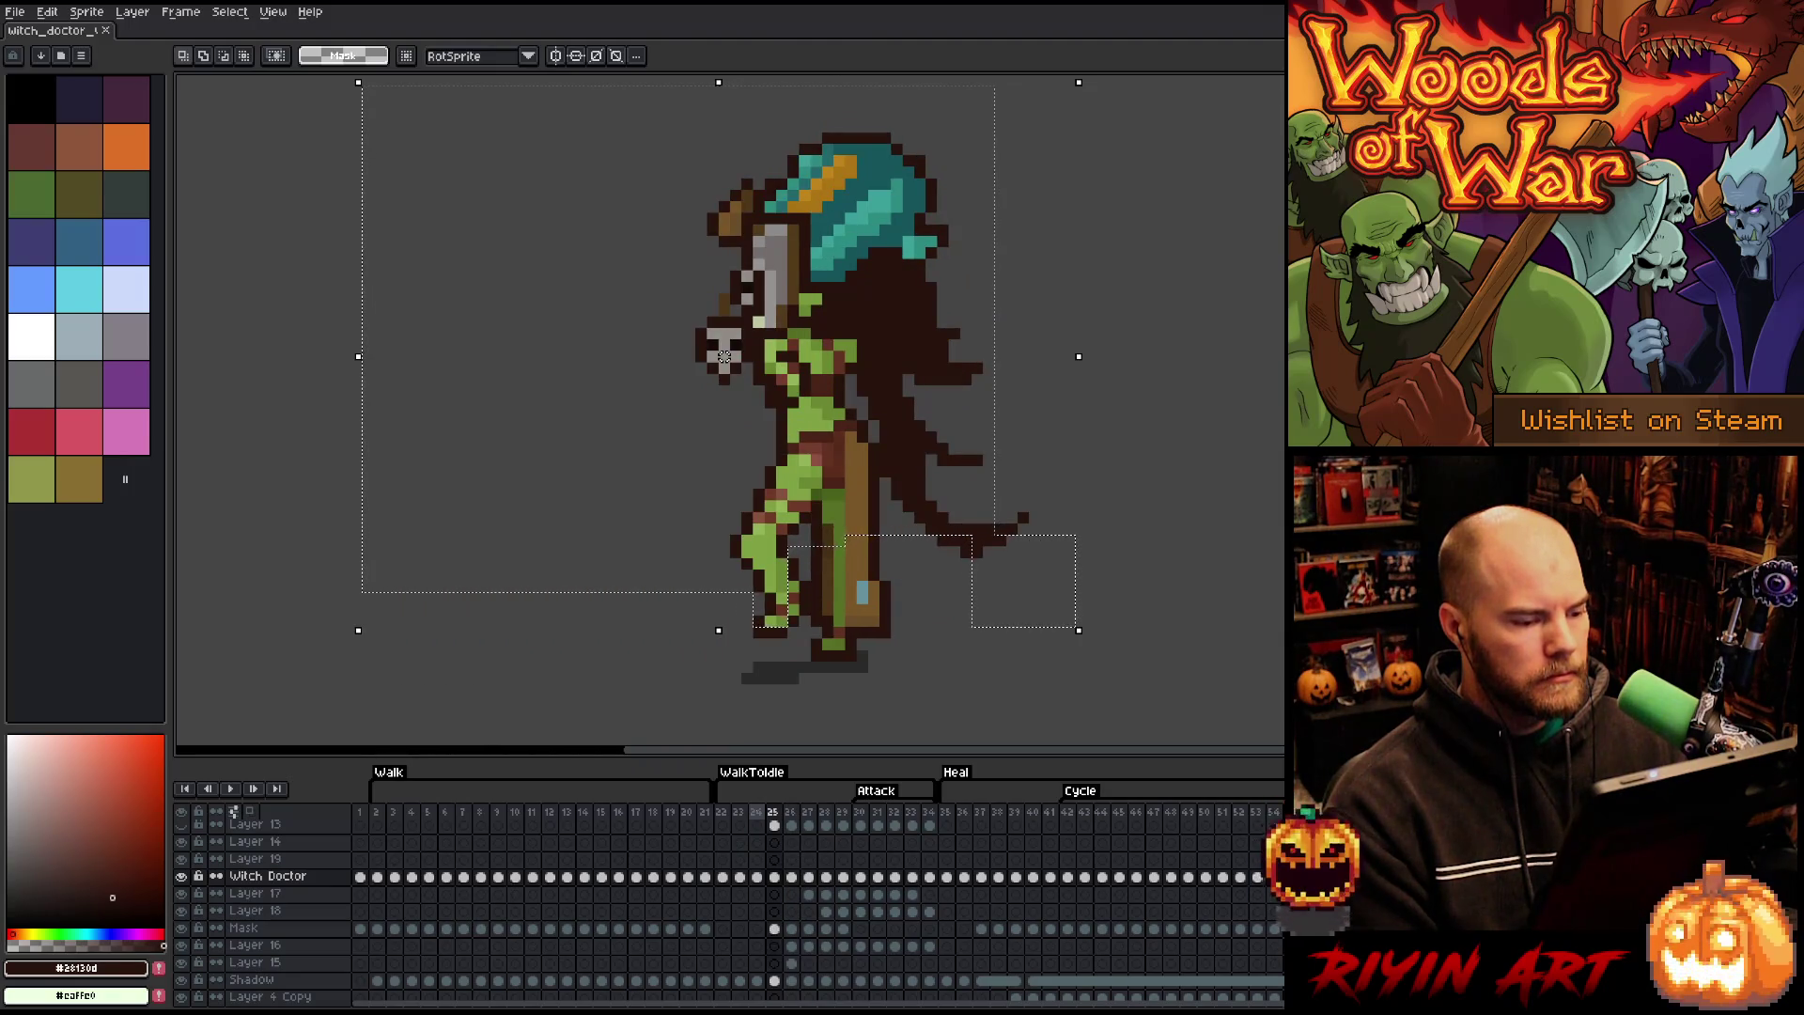
pyautogui.press('Right')
pyautogui.press('Right')
pyautogui.press('Right')
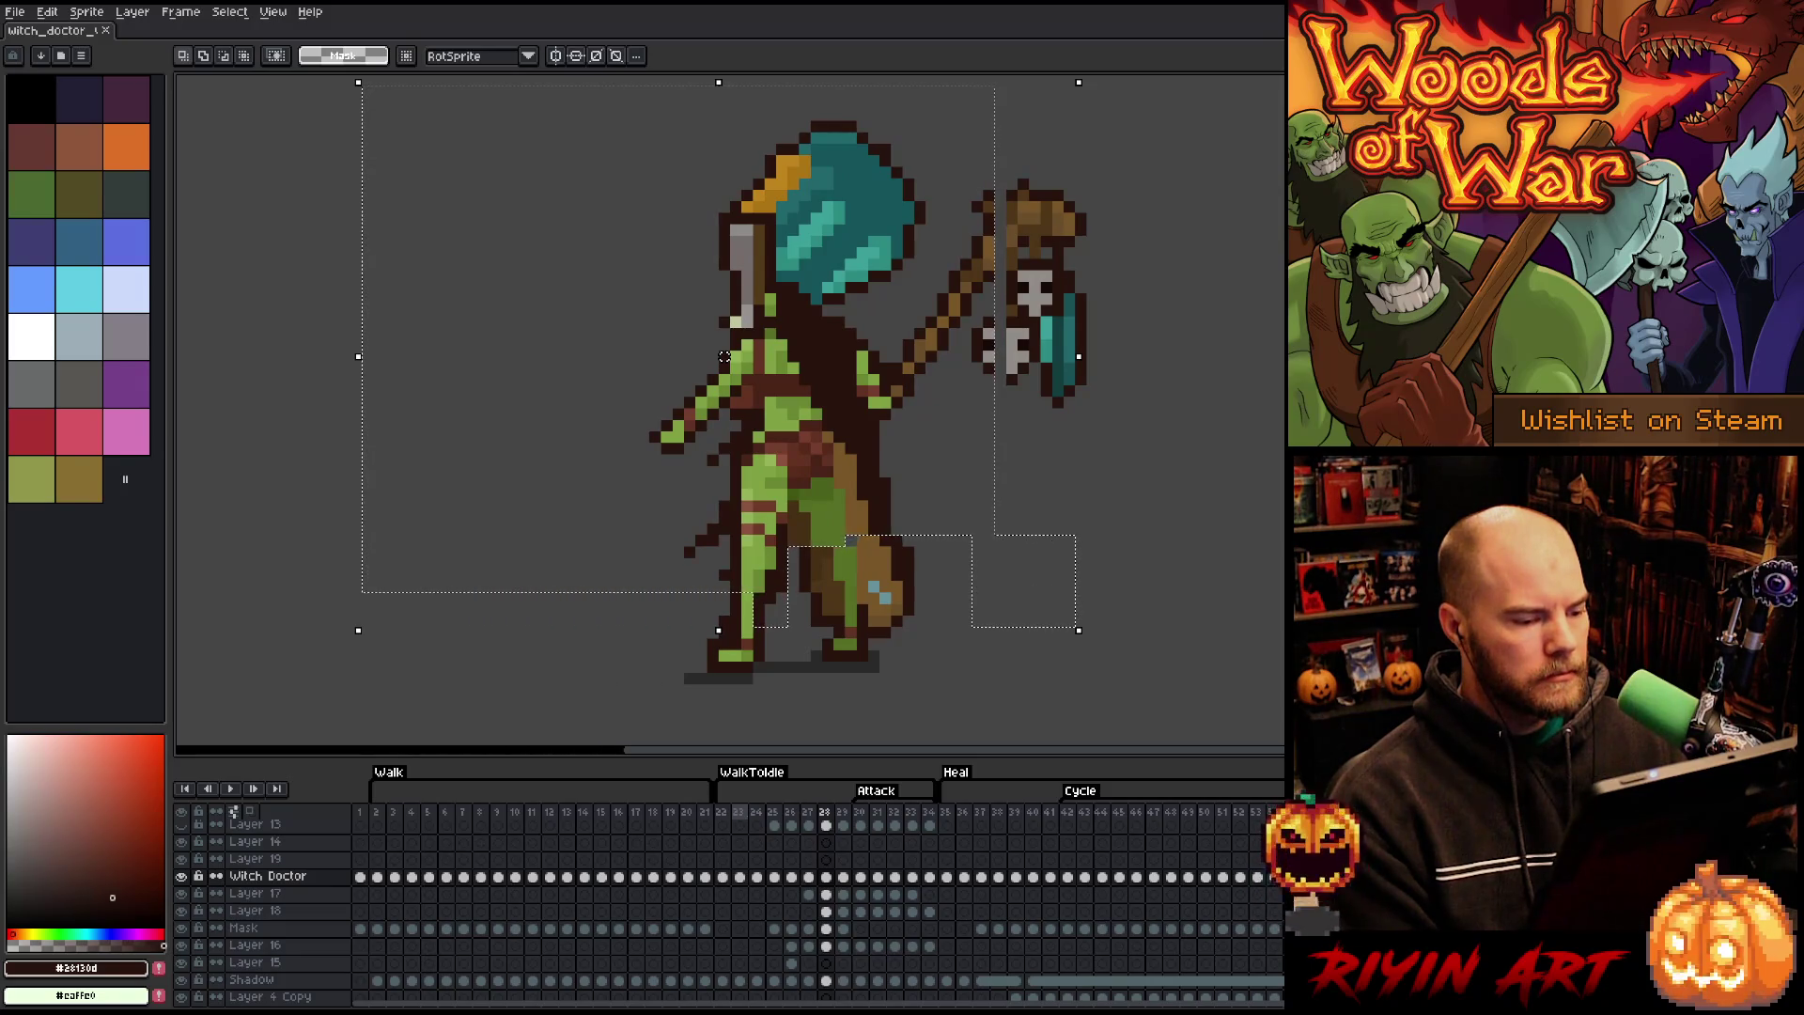
pyautogui.press('Left')
pyautogui.press('Left')
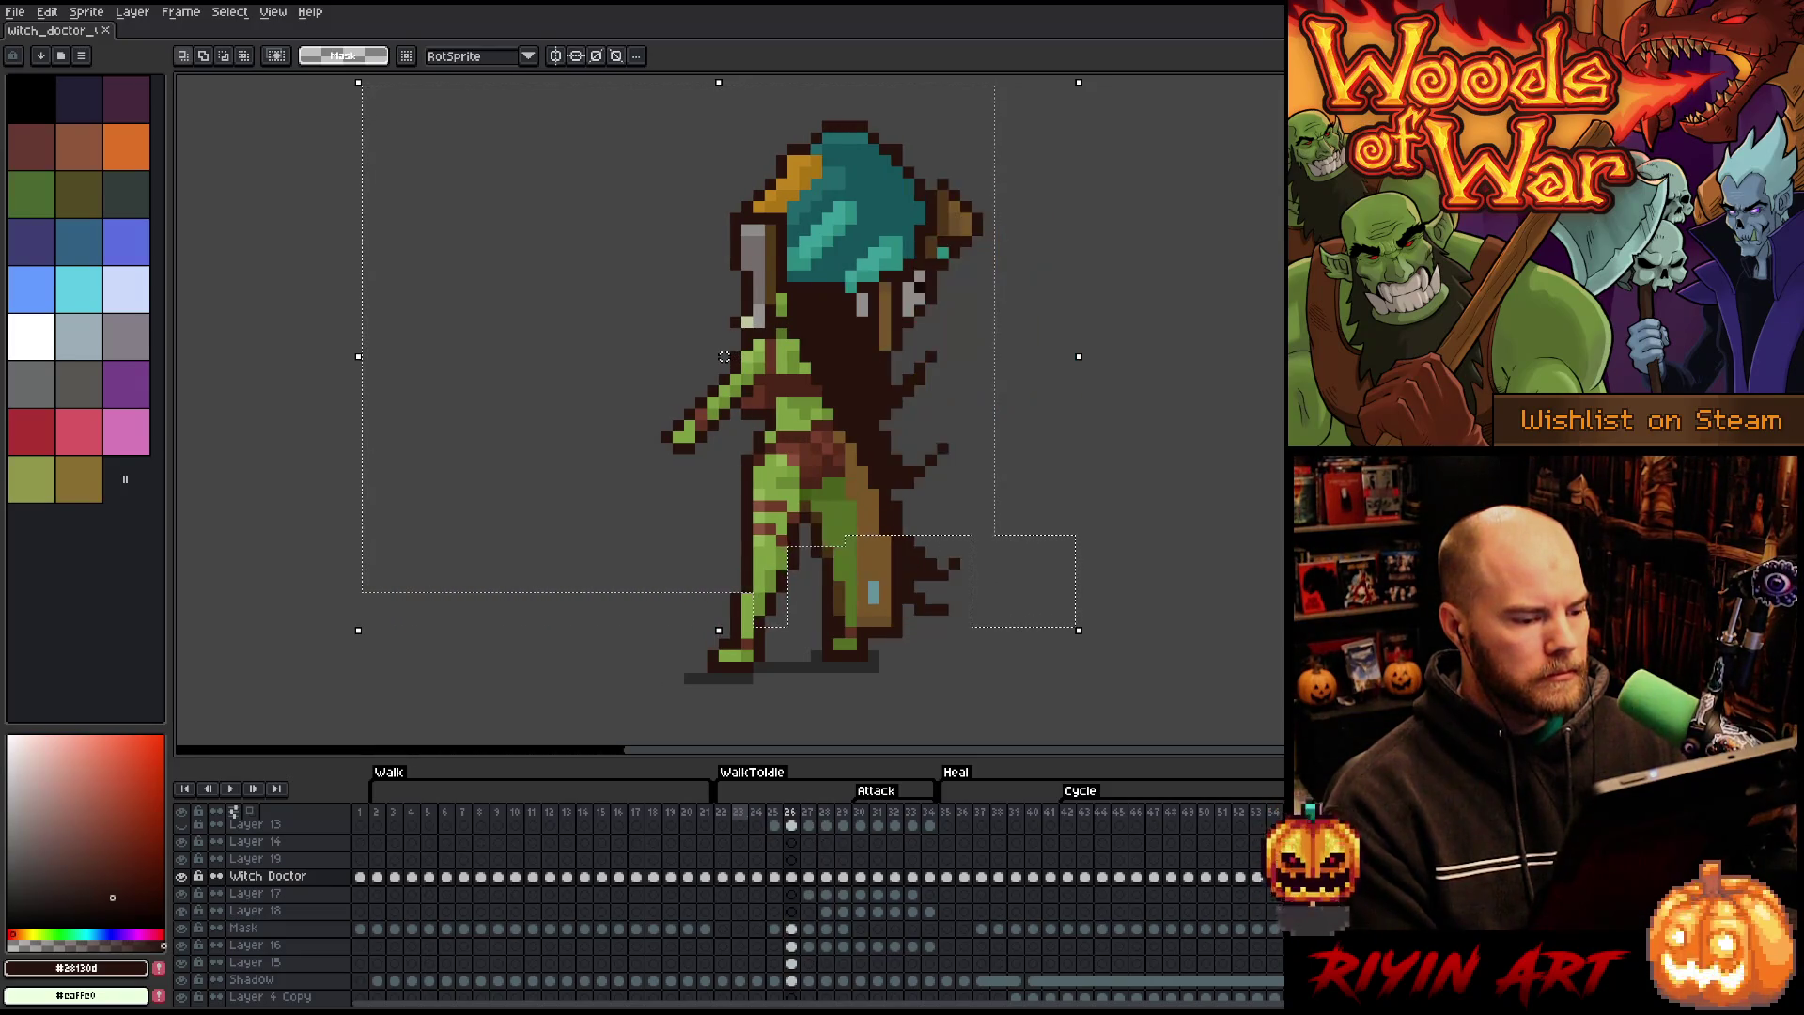
pyautogui.press('Left')
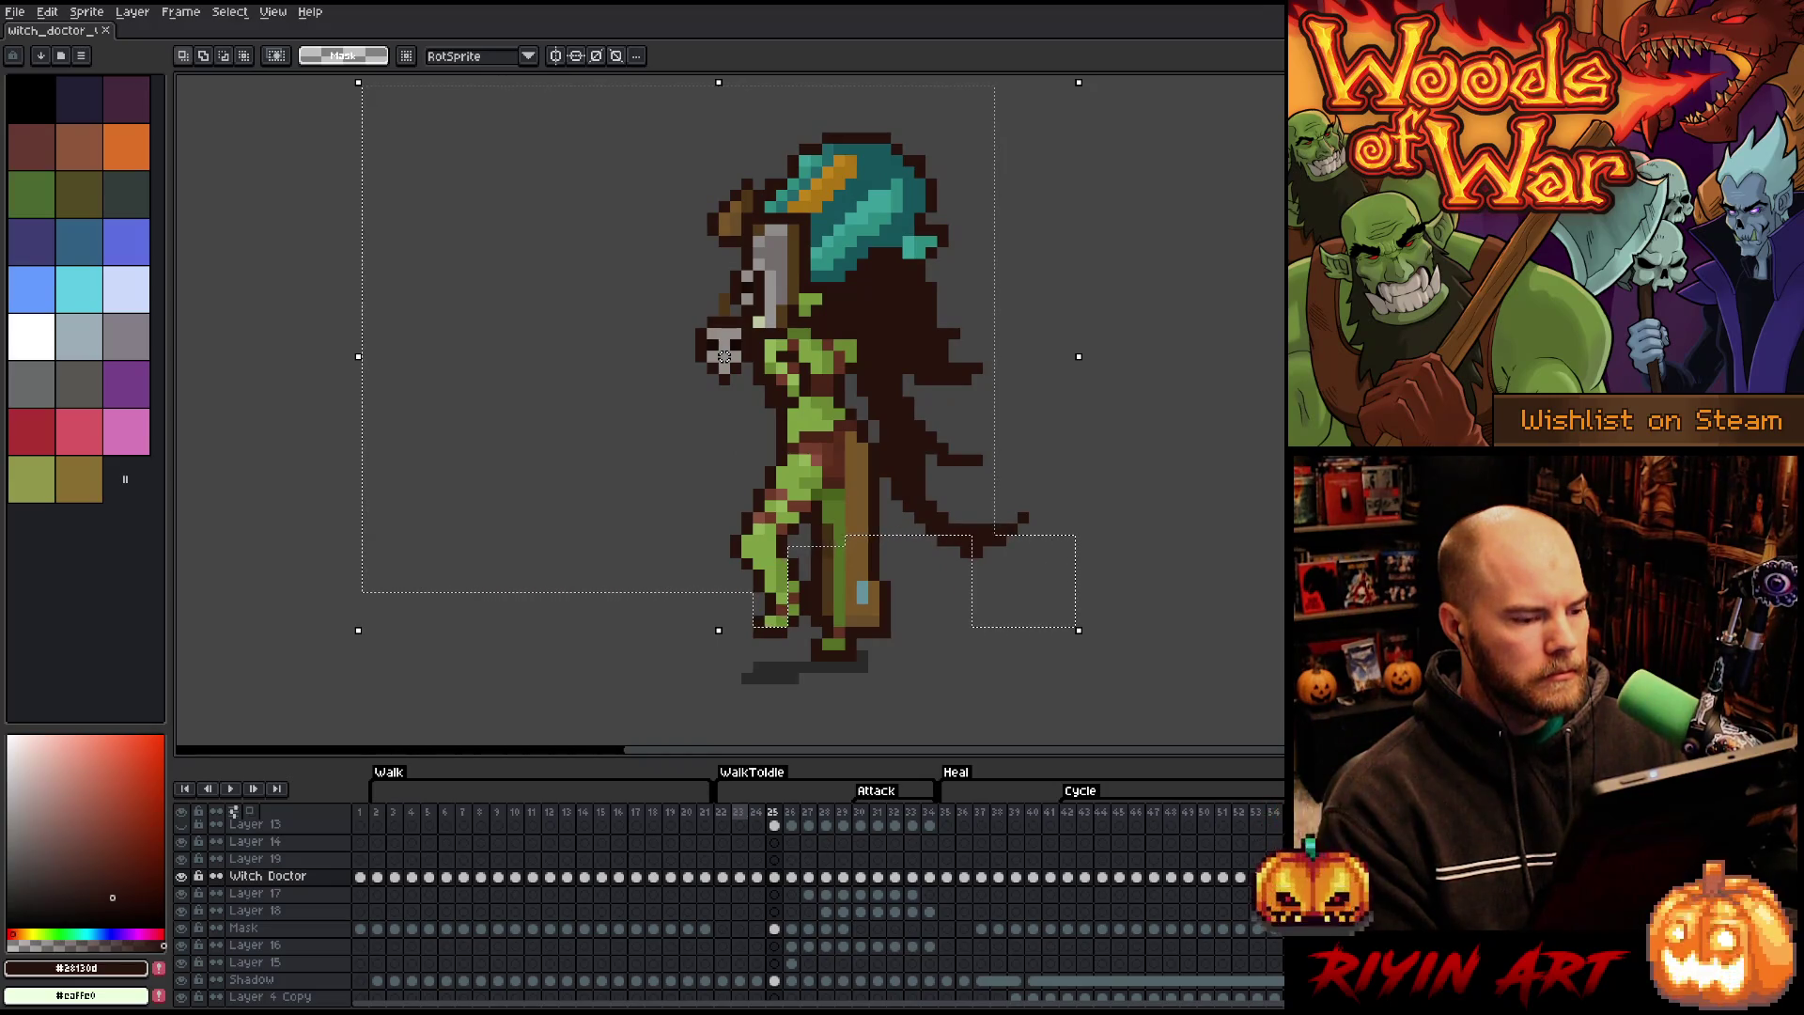
pyautogui.press('Right')
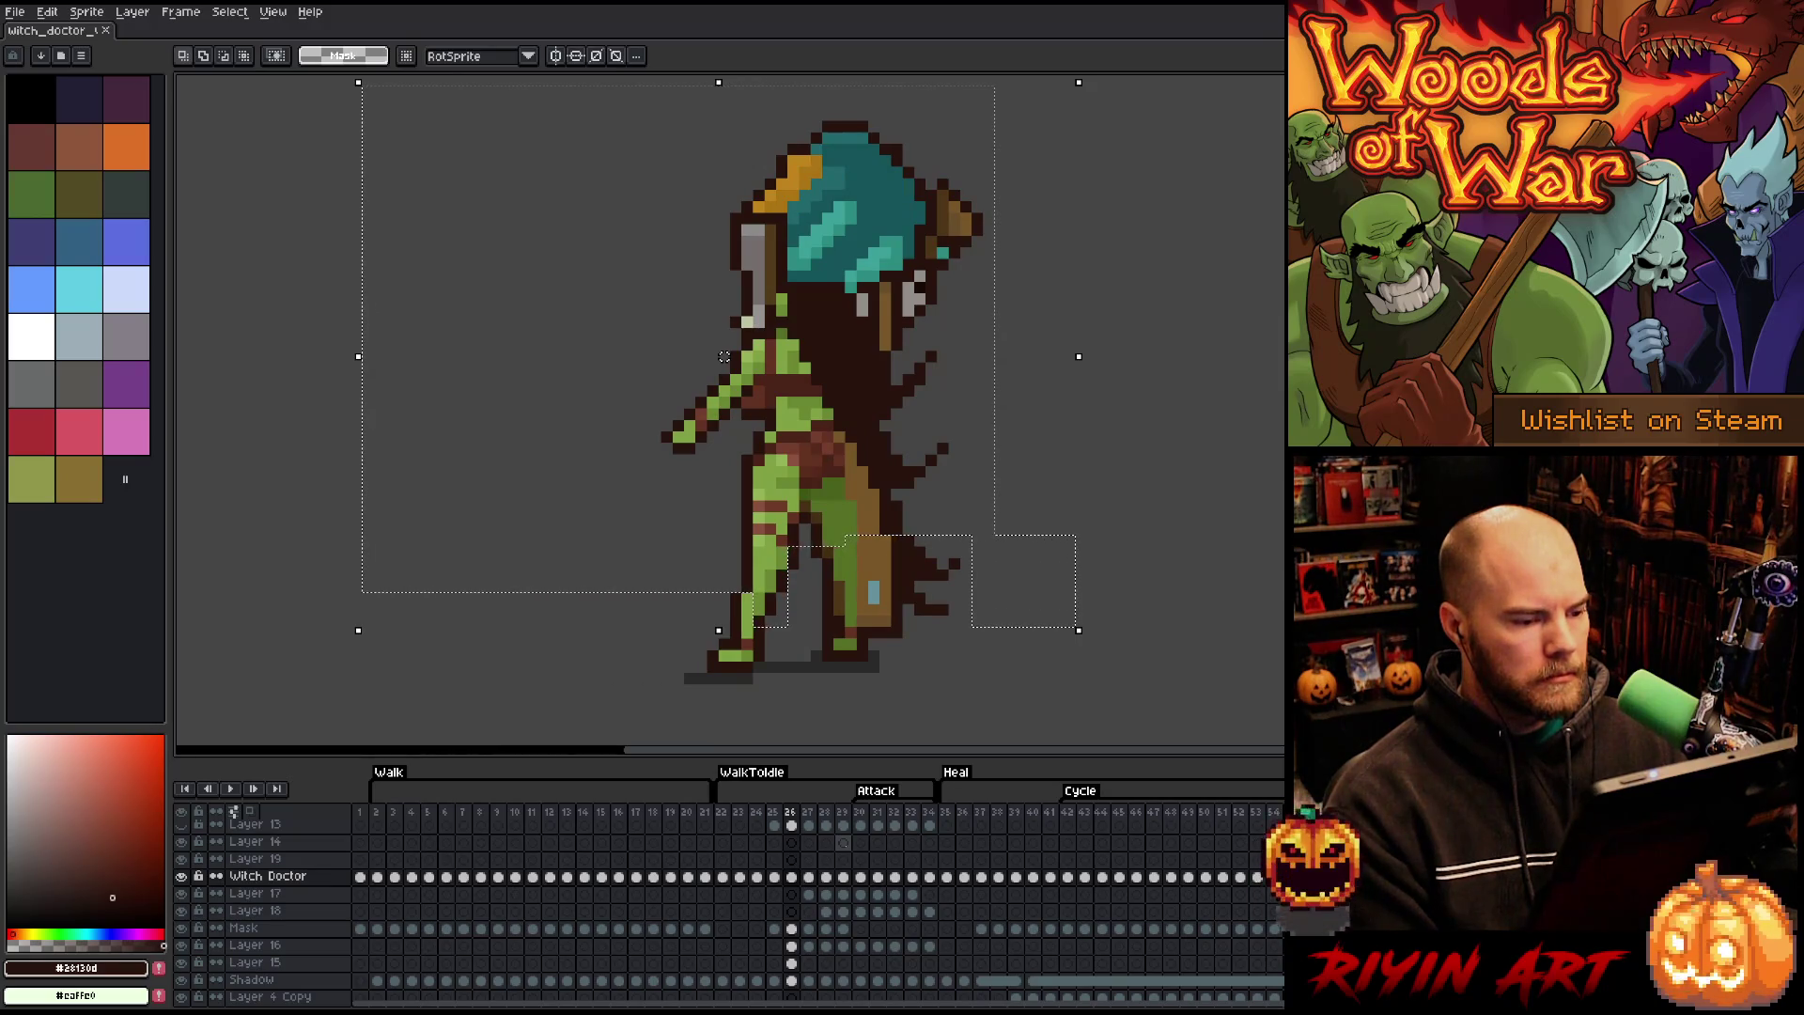
pyautogui.press('Right')
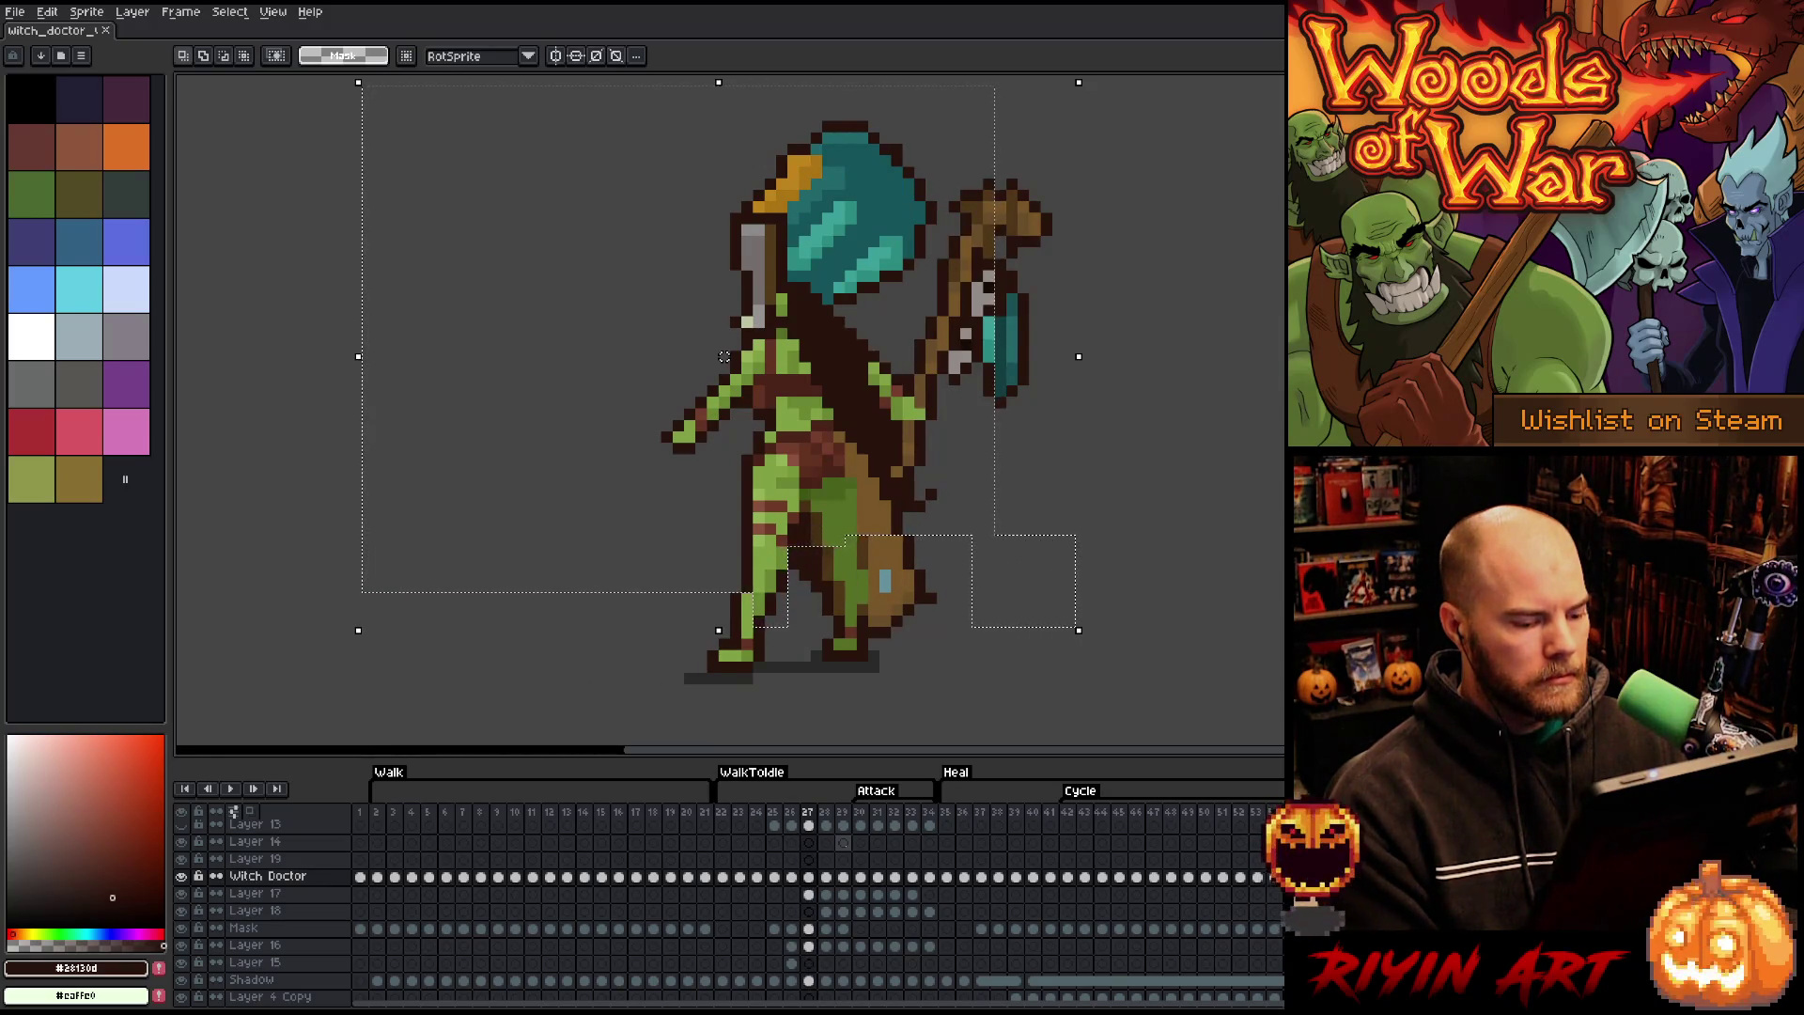
pyautogui.press('Right')
pyautogui.press('Right')
pyautogui.press('Right')
pyautogui.press('Right')
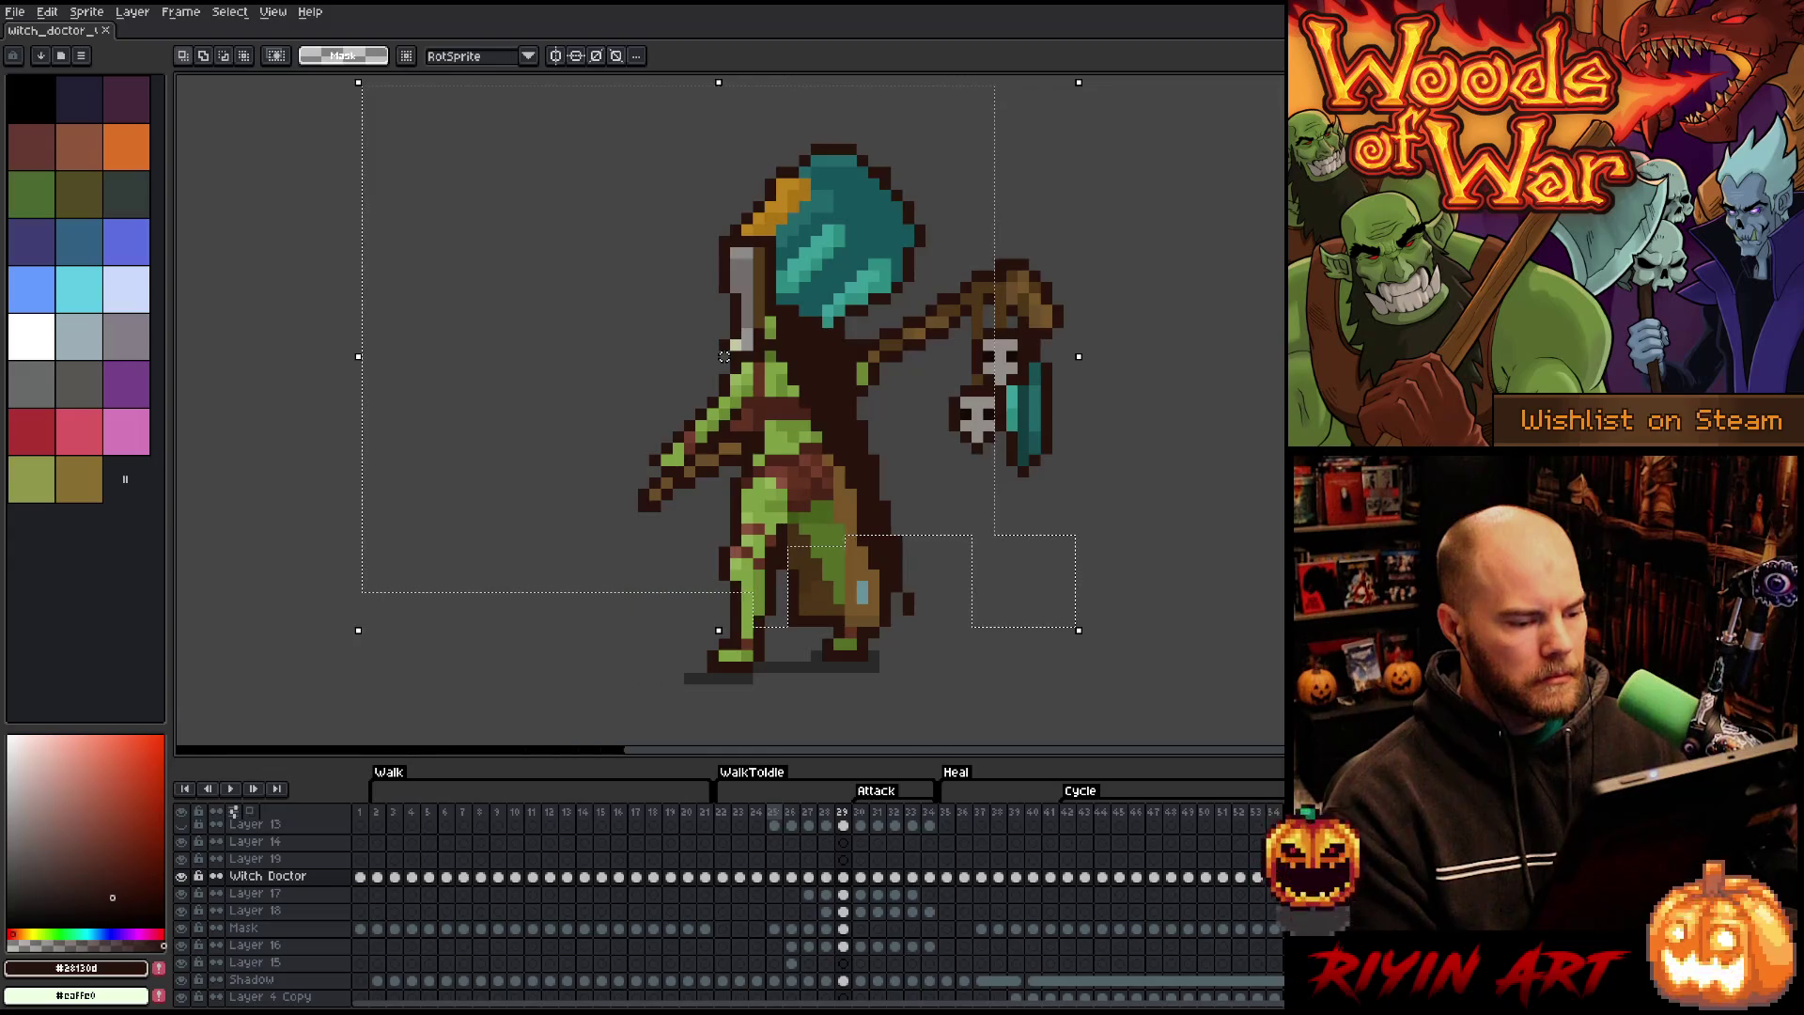
# - Select the frame 29 Witch Doctor cel, clear the selection, and return to frame 26
pyautogui.click(843, 877)
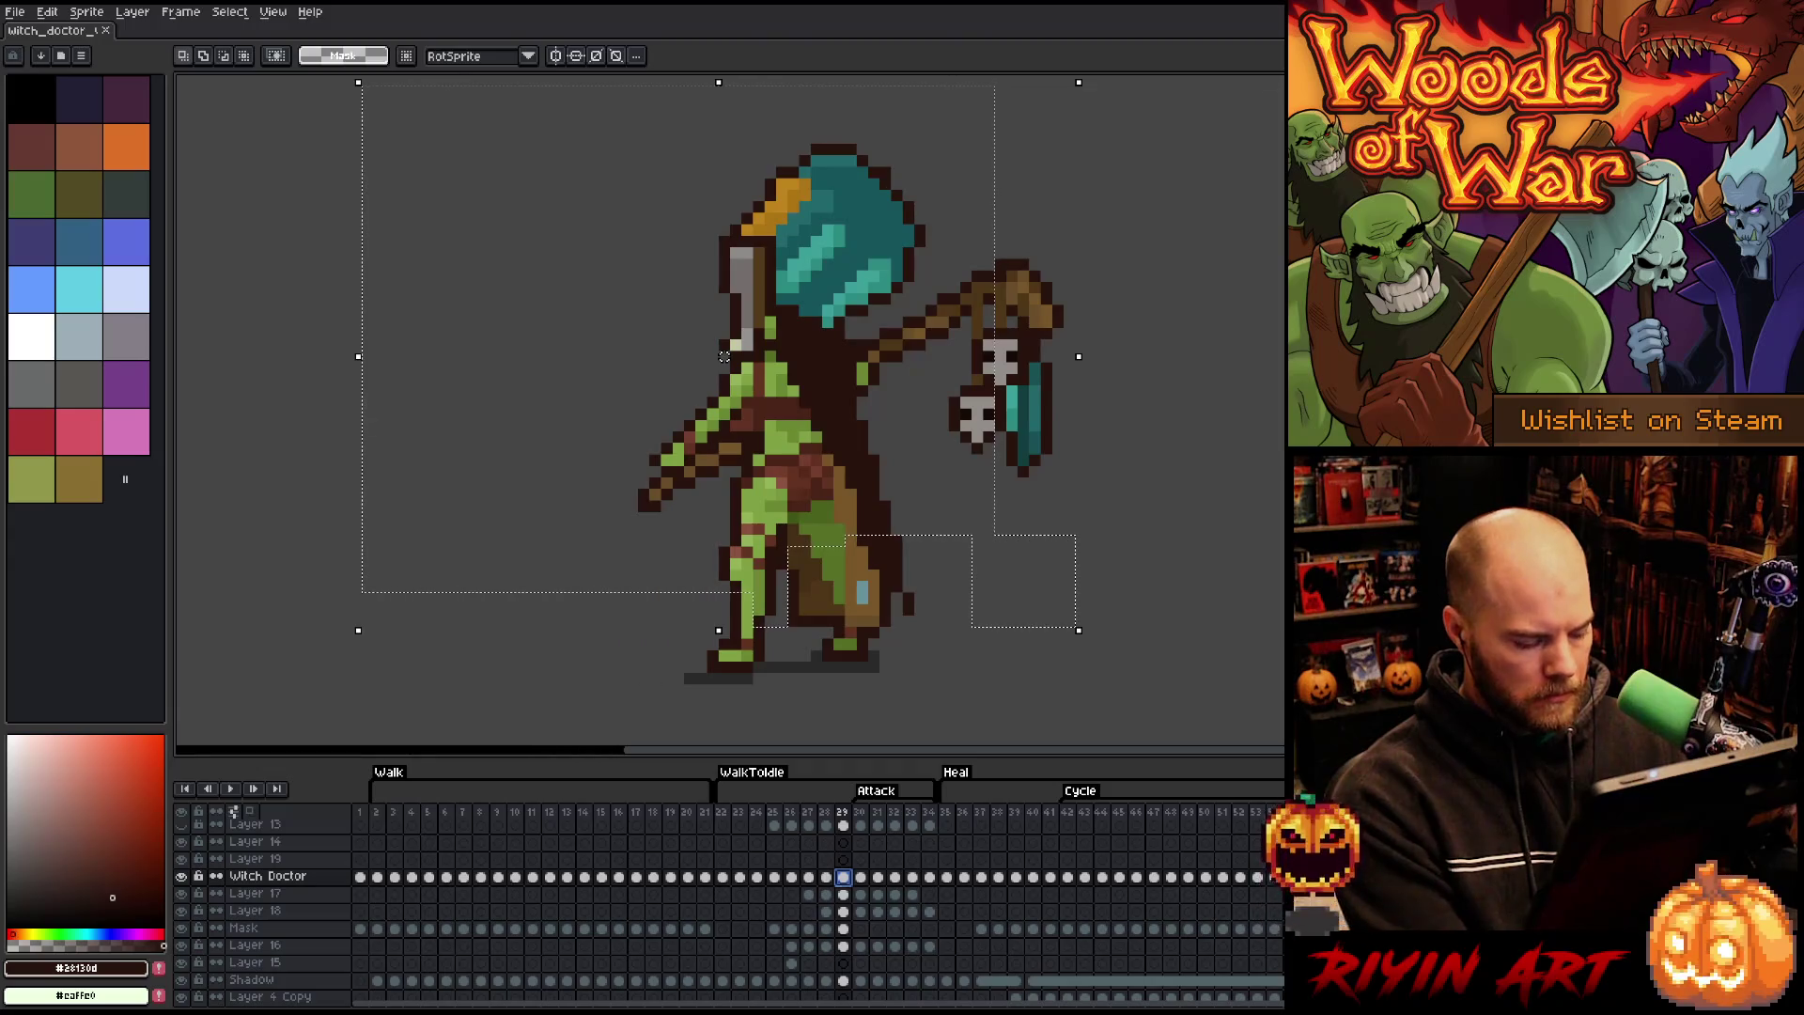
pyautogui.hotkey('ctrl', 'd')
pyautogui.hotkey('ctrl', 'c')
pyautogui.click(790, 876)
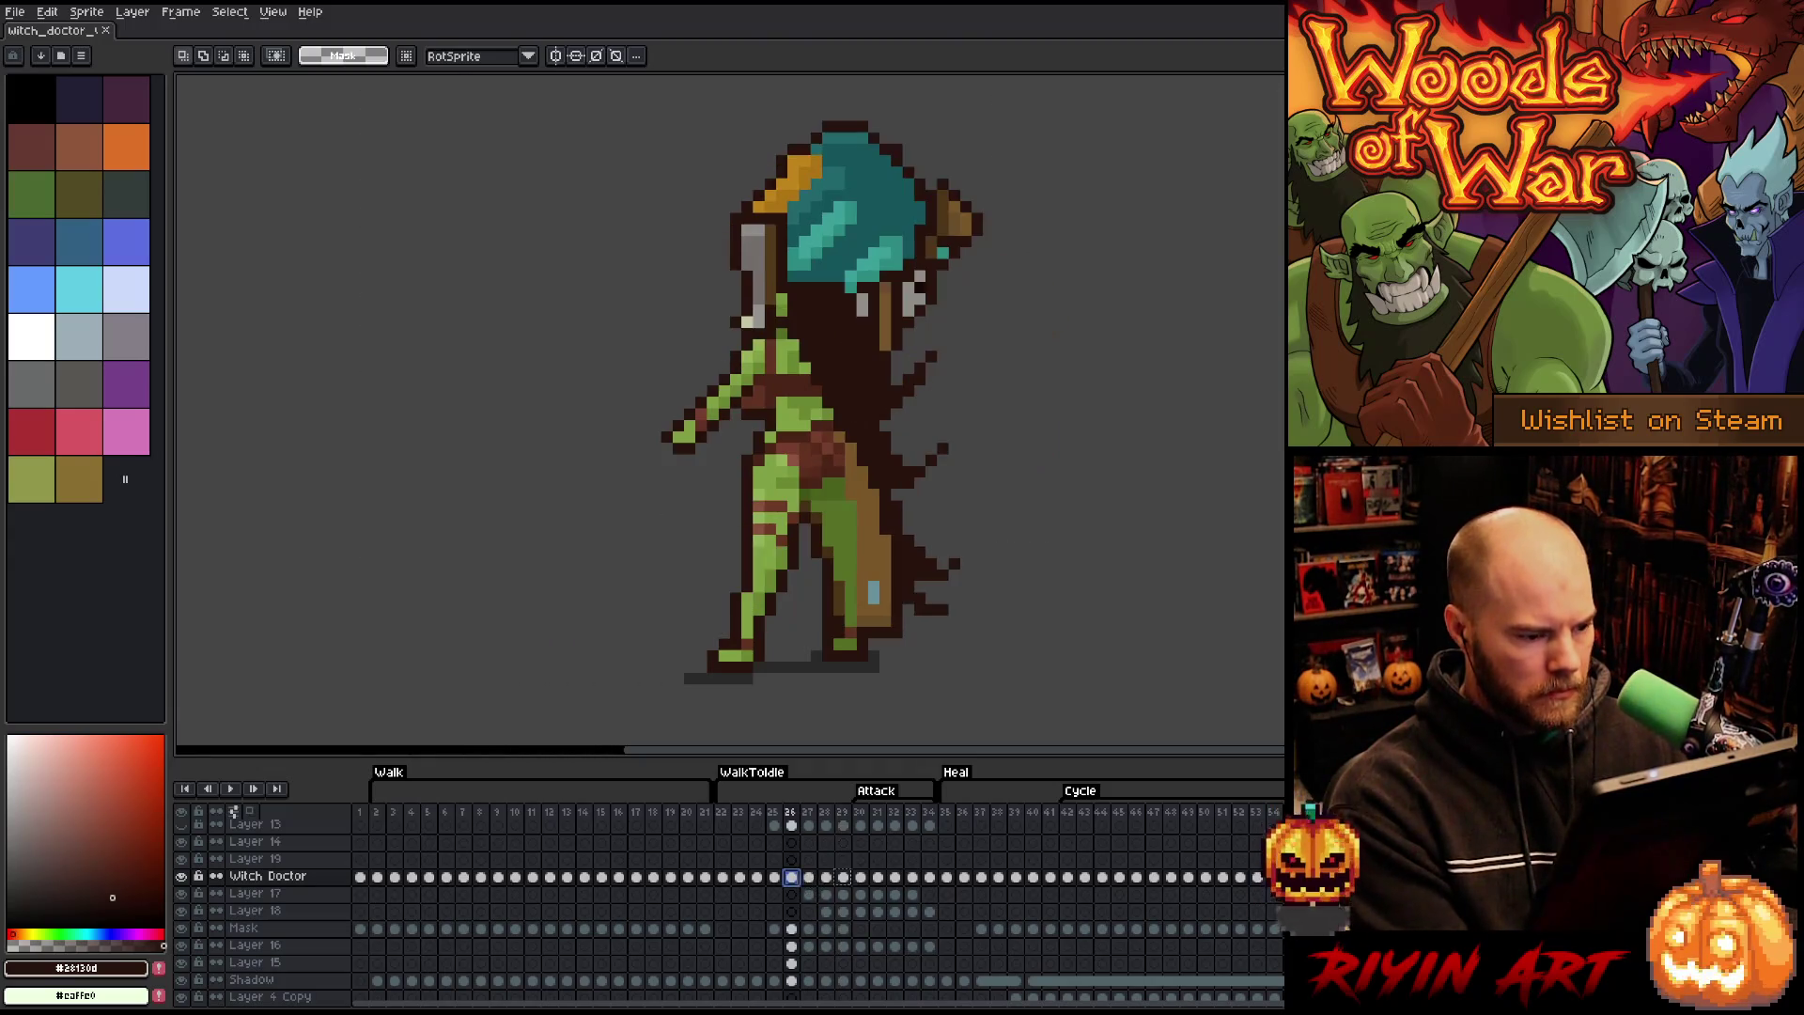
# - Copy the frame 25 pose and paste it into Layer 19 at frame 26
pyautogui.hotkey('ctrl', 'v')
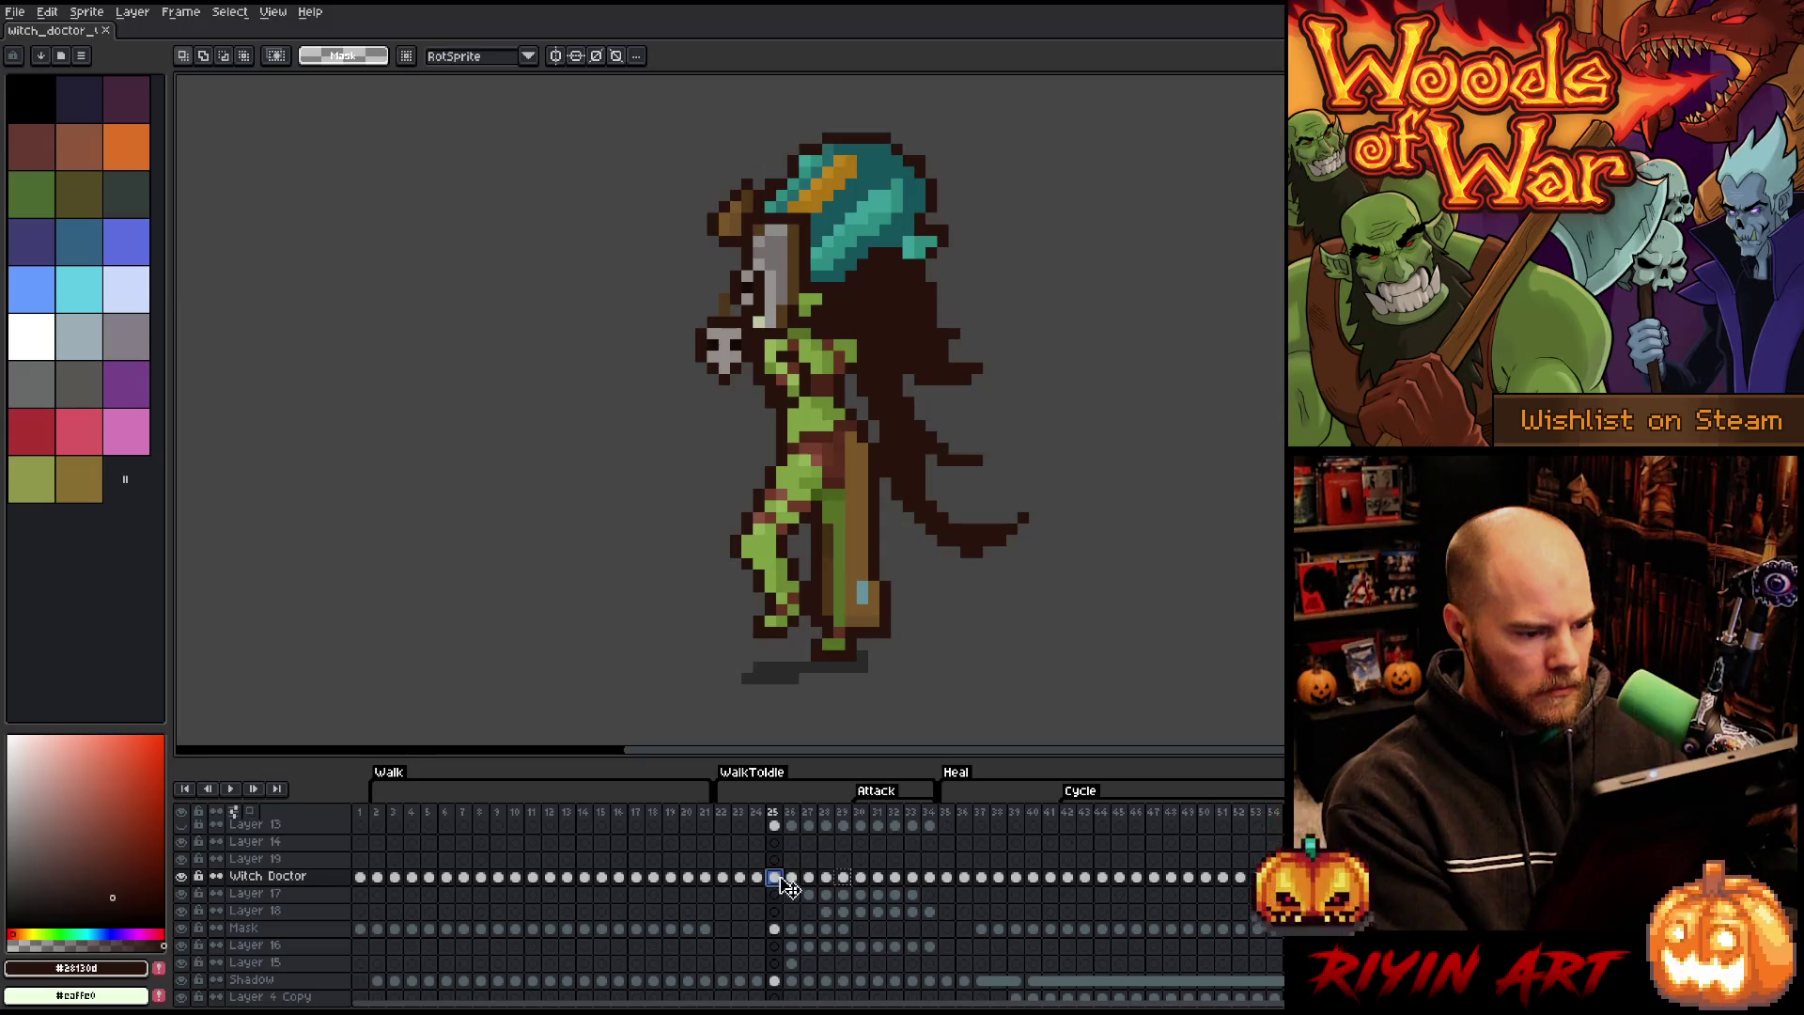
pyautogui.hotkey('ctrl', 'z')
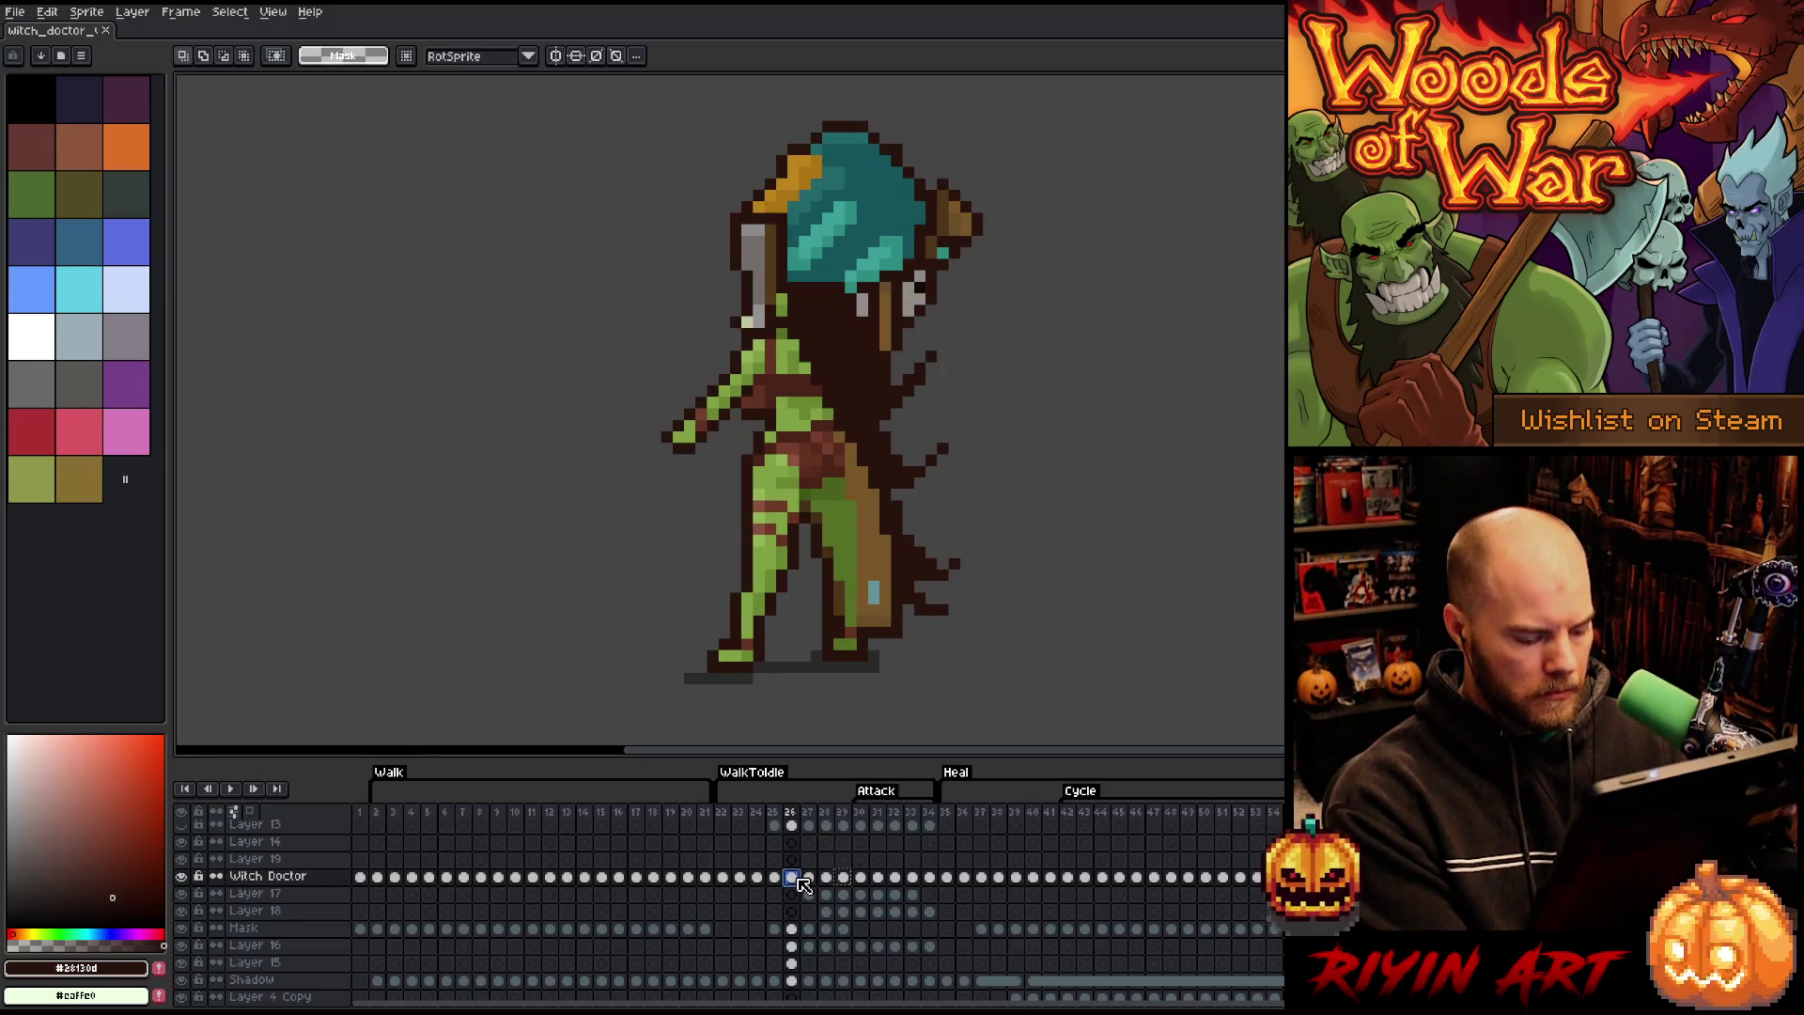
pyautogui.click(793, 860)
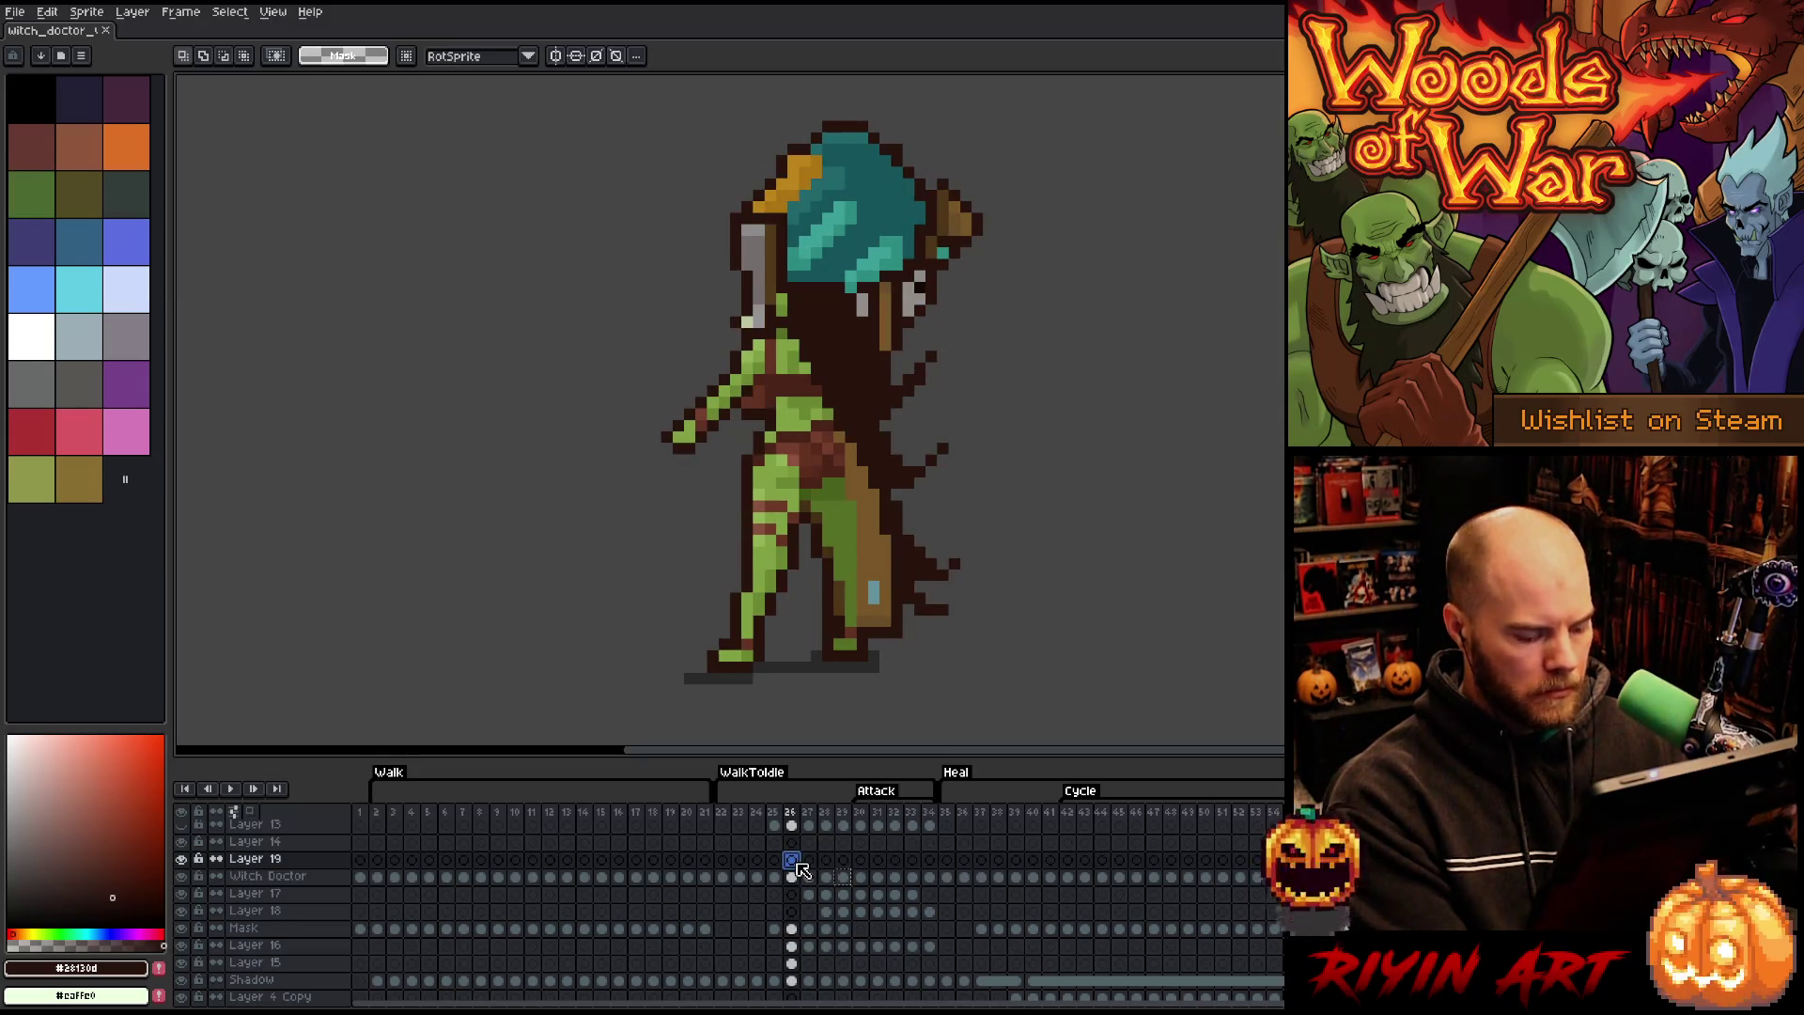
pyautogui.hotkey('ctrl', 'v')
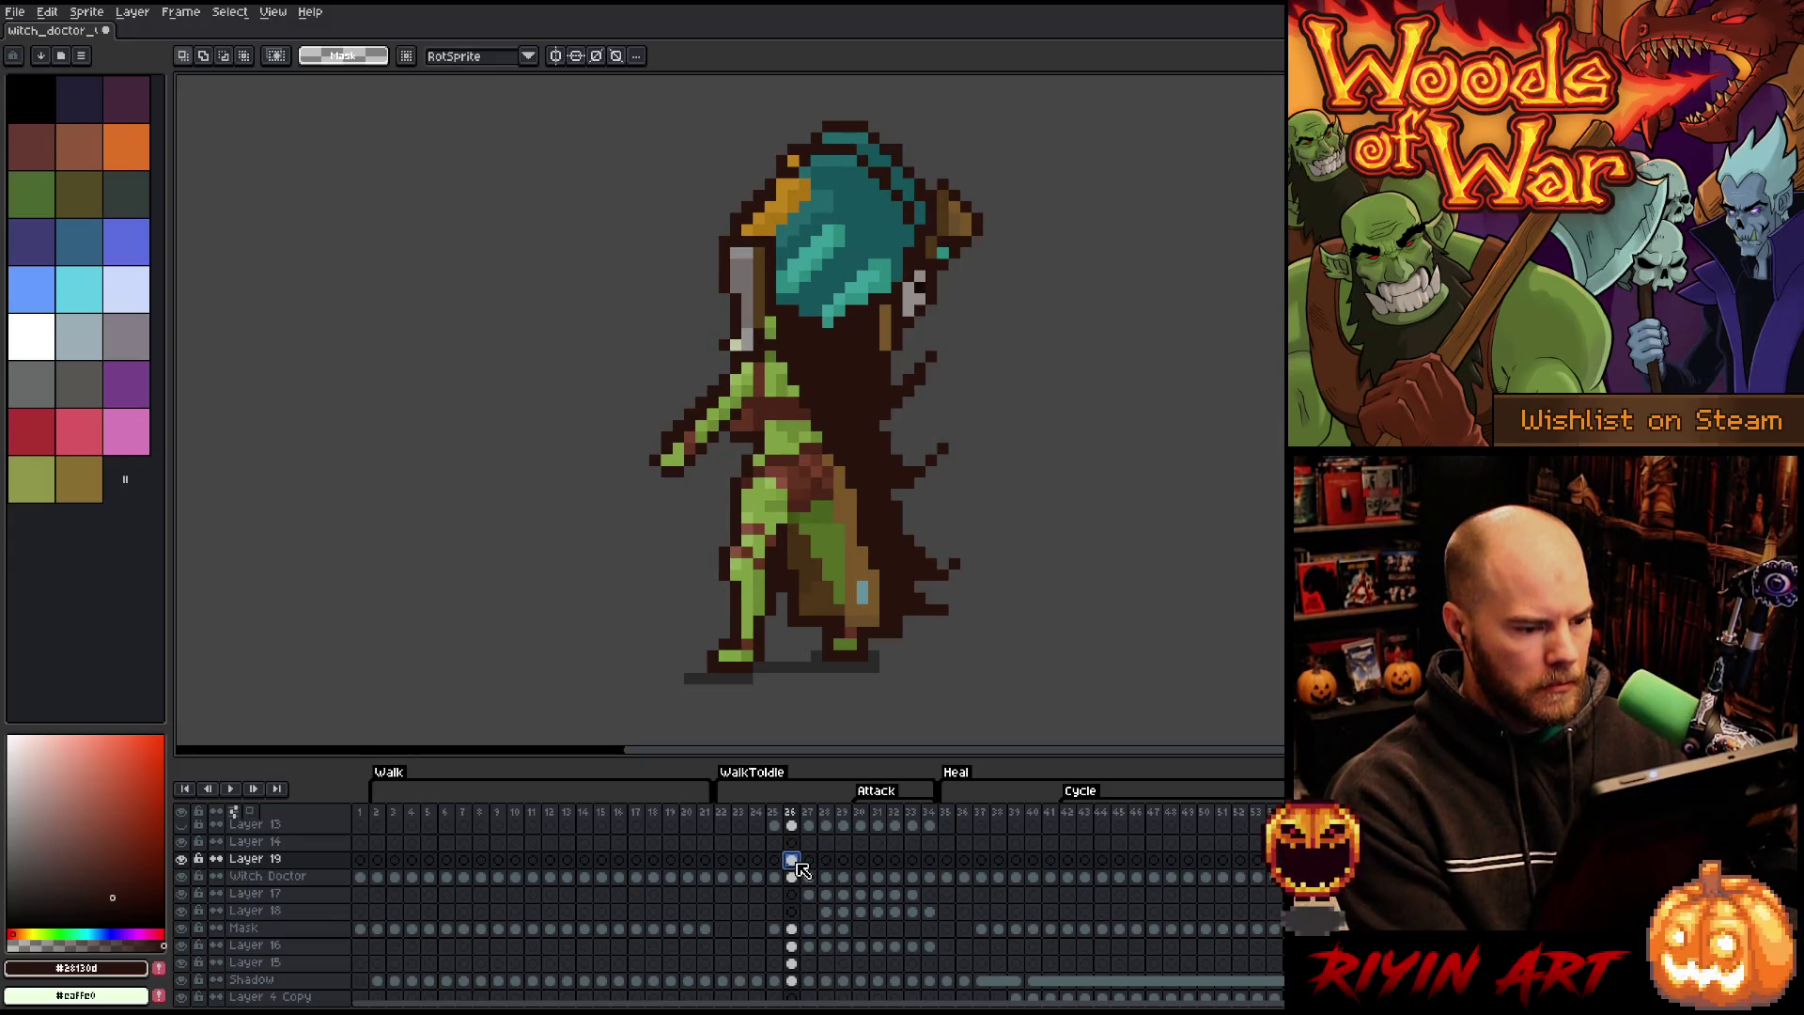
# - Lasso the pasted head and hat on Layer 19 and rotate them slightly clockwise
pyautogui.click(794, 877)
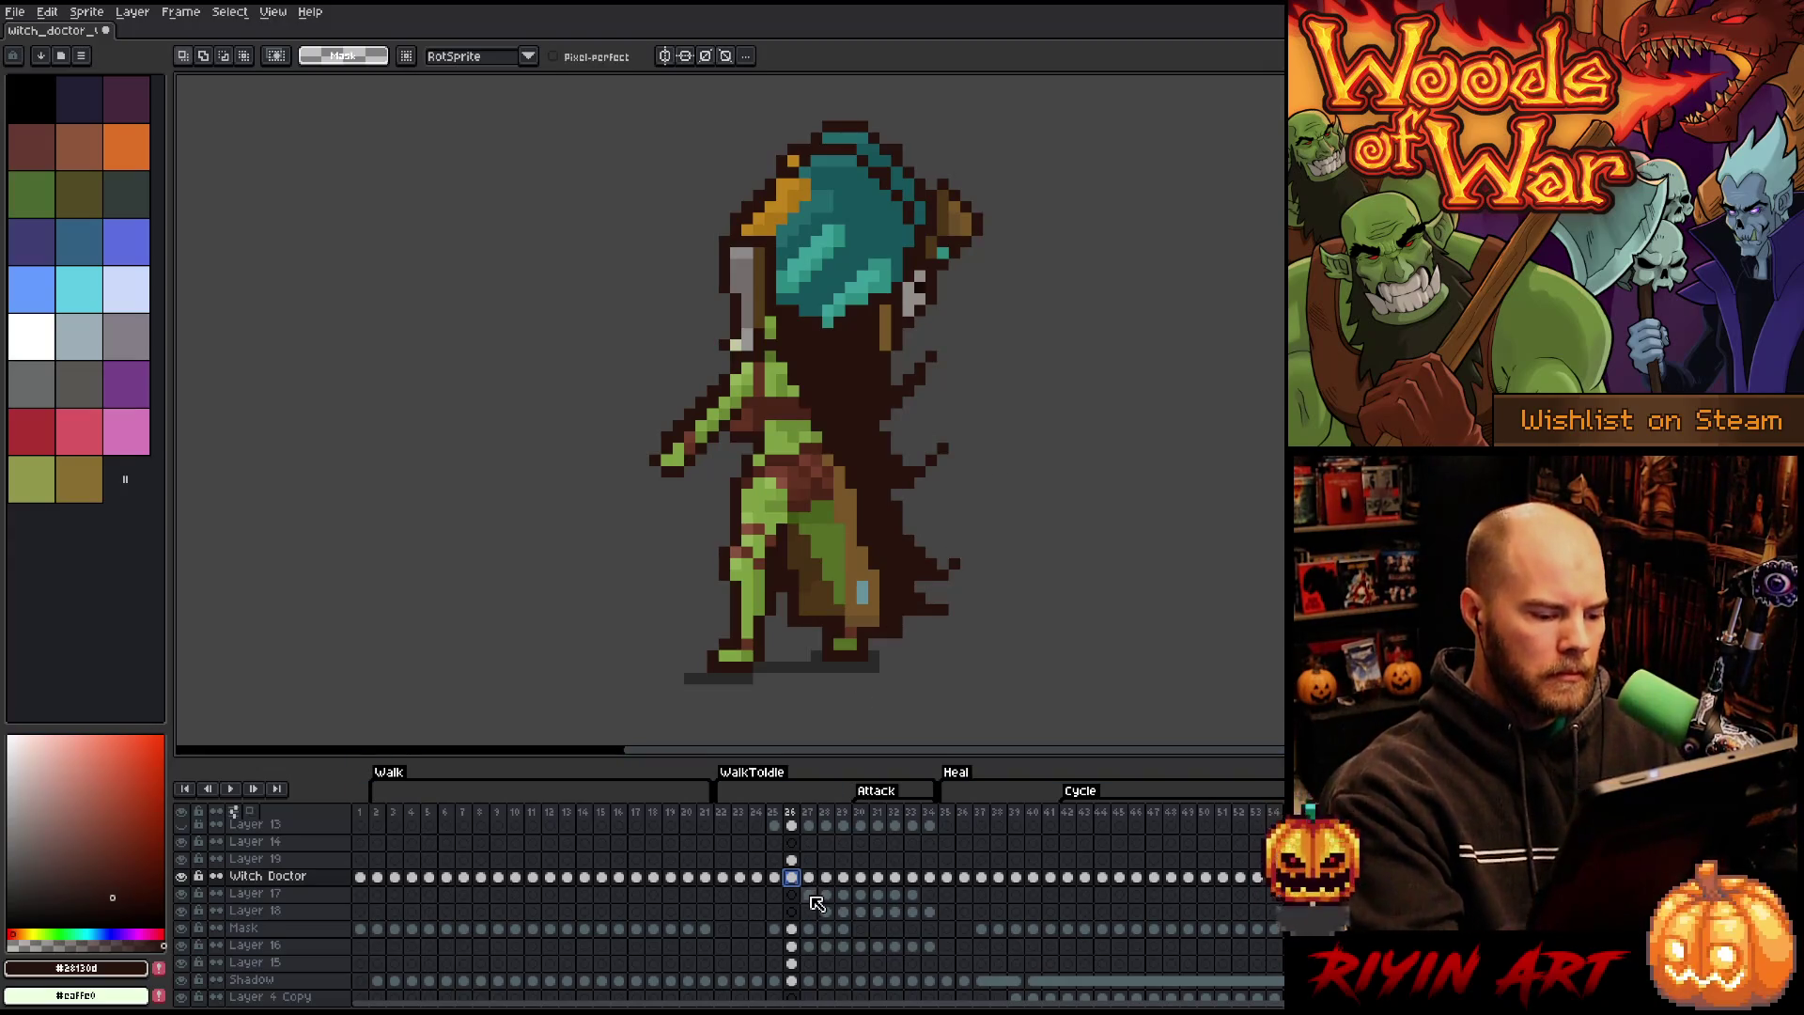
pyautogui.click(792, 860)
pyautogui.moveTo(1011, 538)
pyautogui.mouseDown()
pyautogui.moveTo(949, 637)
pyautogui.moveTo(904, 642)
pyautogui.moveTo(852, 389)
pyautogui.moveTo(746, 211)
pyautogui.moveTo(1038, 184)
pyautogui.moveTo(1134, 508)
pyautogui.mouseUp()
pyautogui.moveTo(1071, 221); pyautogui.dragTo(1070, 197)
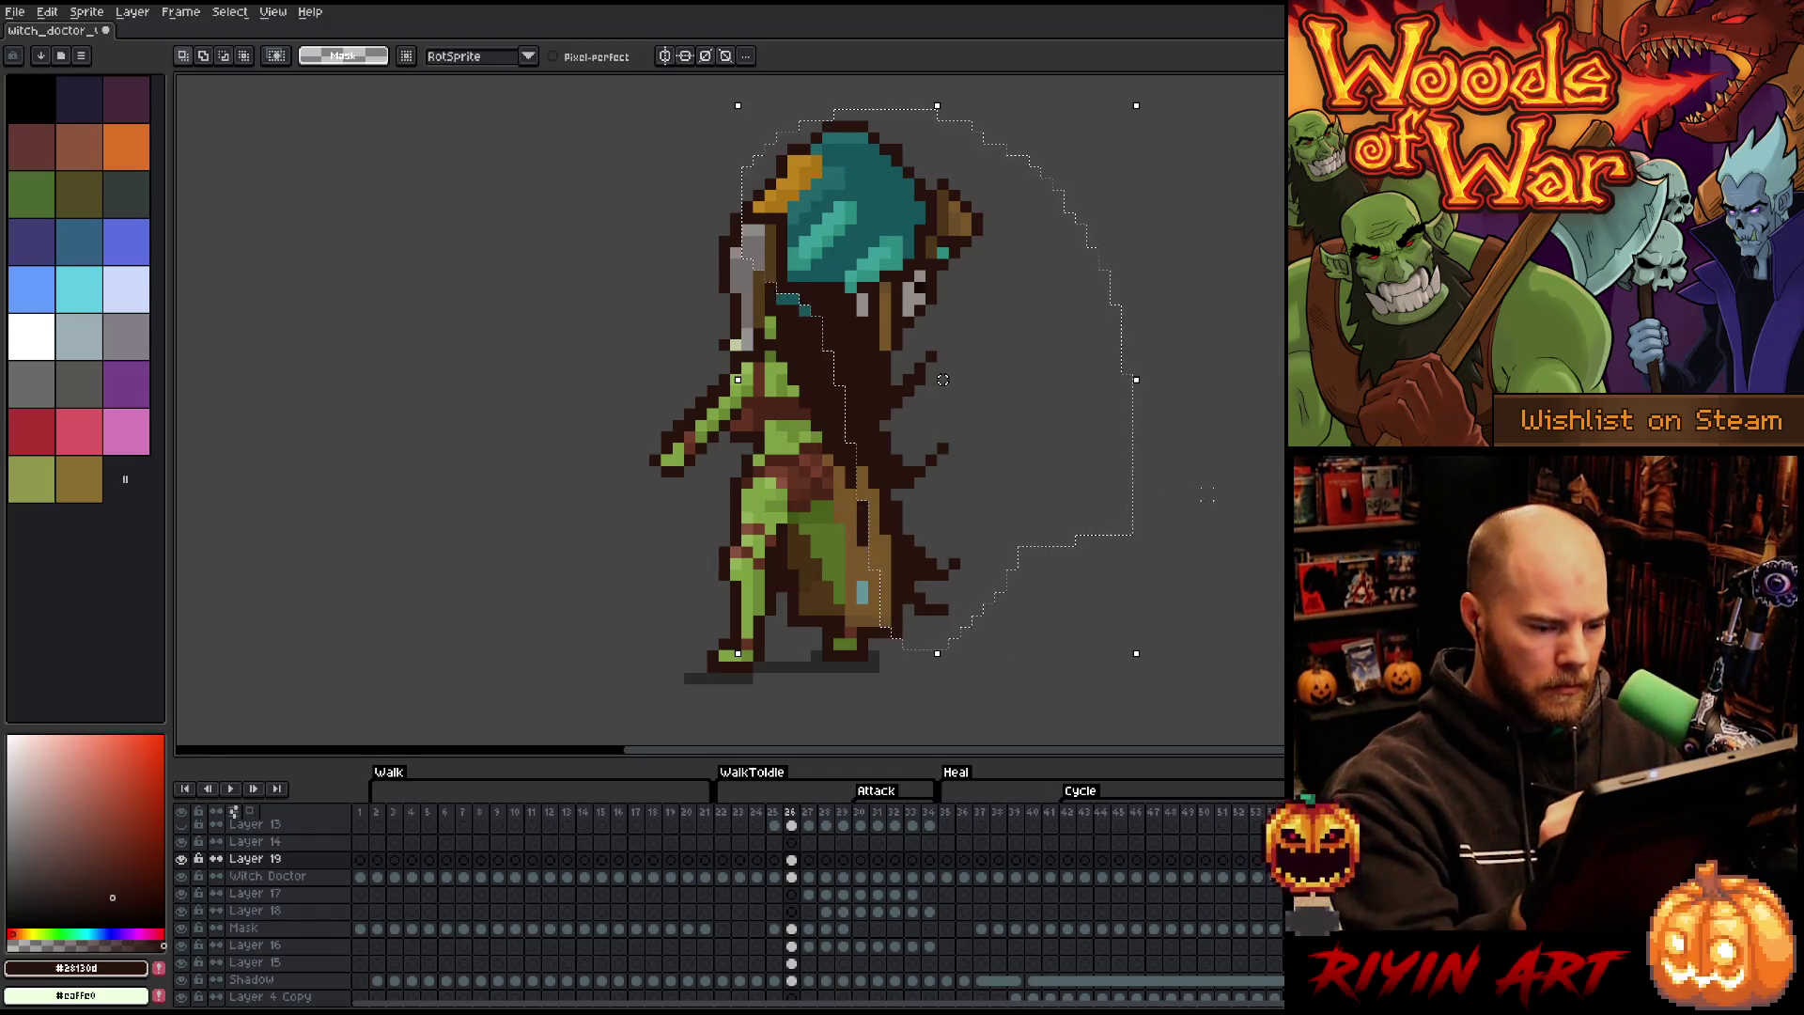
pyautogui.click(791, 877)
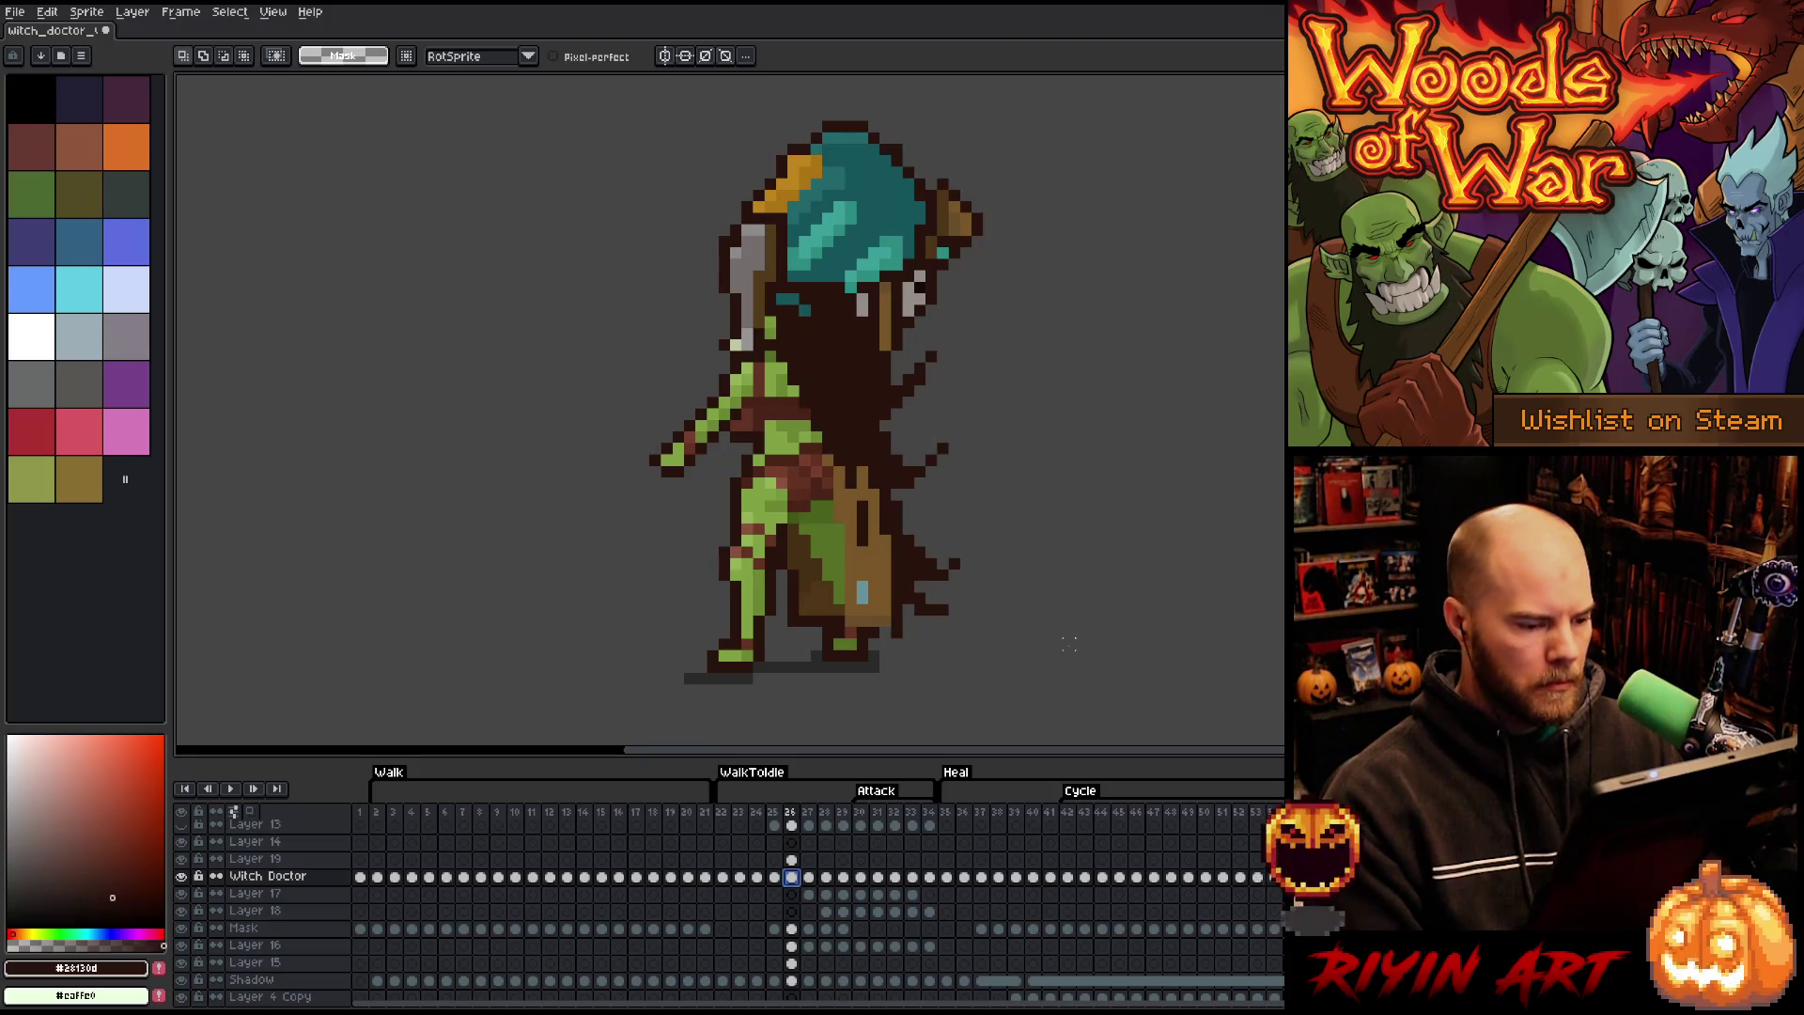
# - Erase a small patch of the tan strip on Layer 19 at frame 26
pyautogui.press('b')
pyautogui.keyDown('alt'); pyautogui.click(852, 446); pyautogui.keyUp('alt')
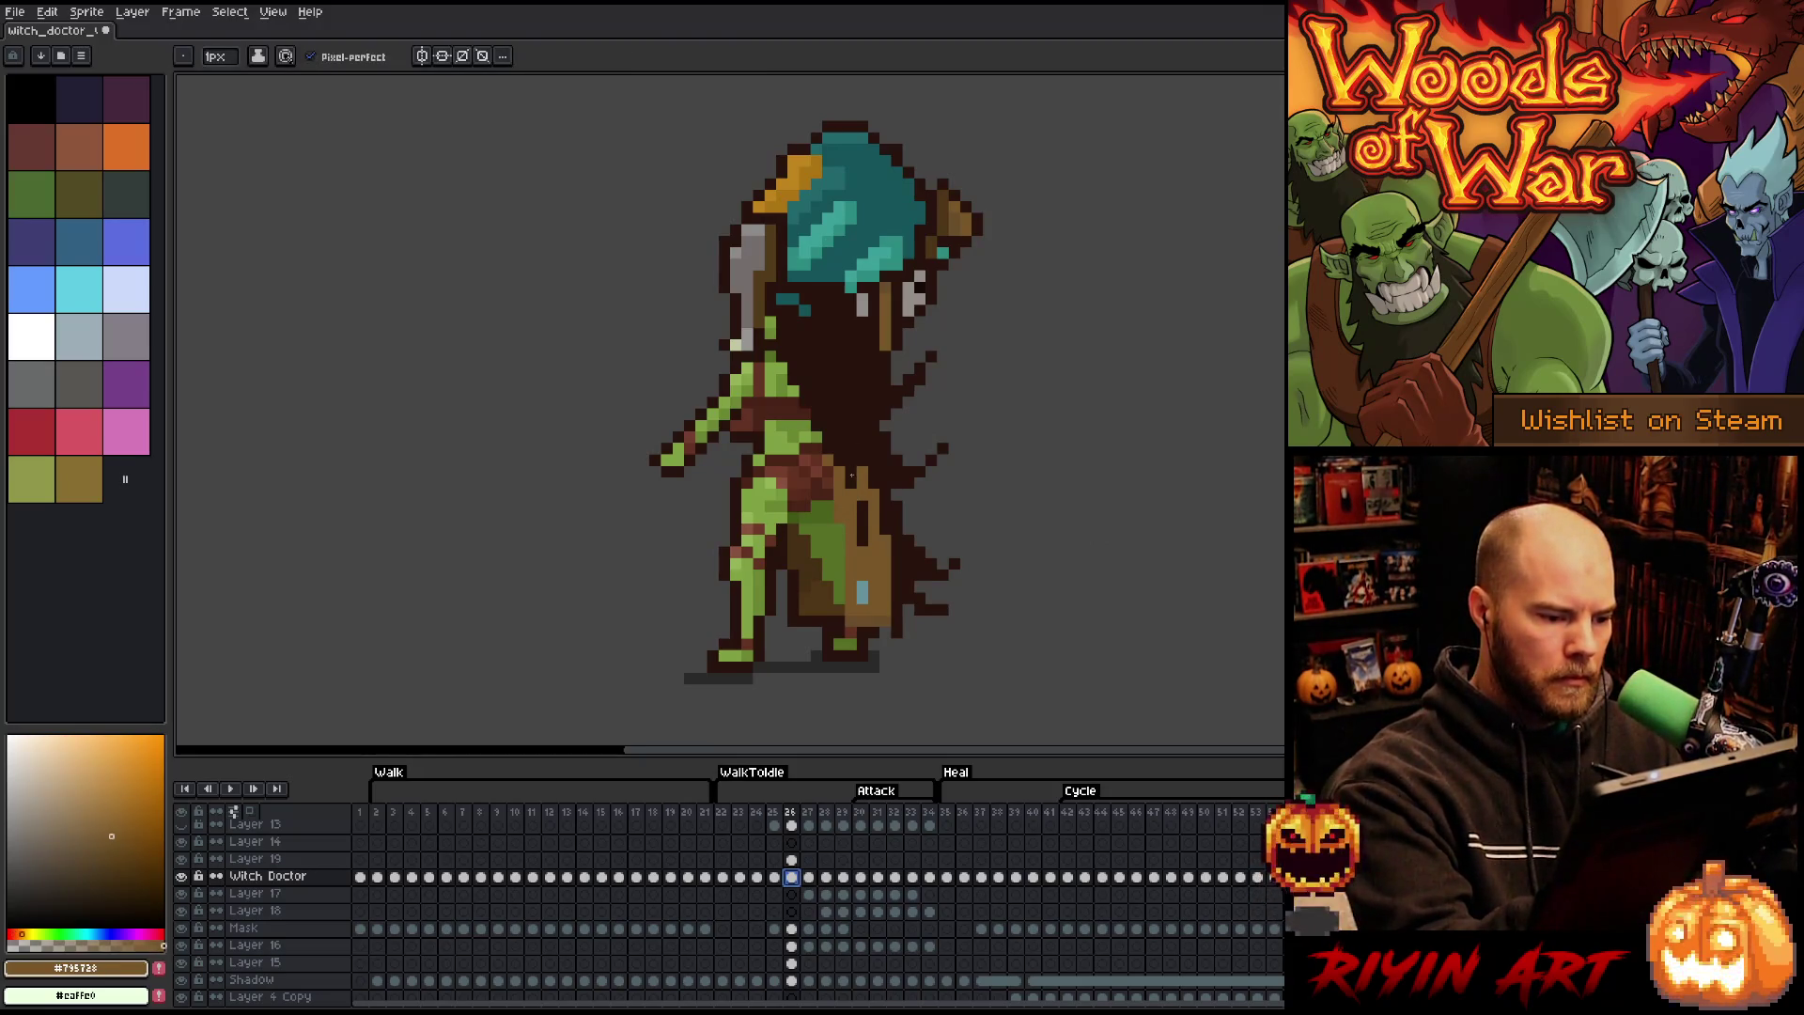
pyautogui.hotkey('ctrl', 'z')
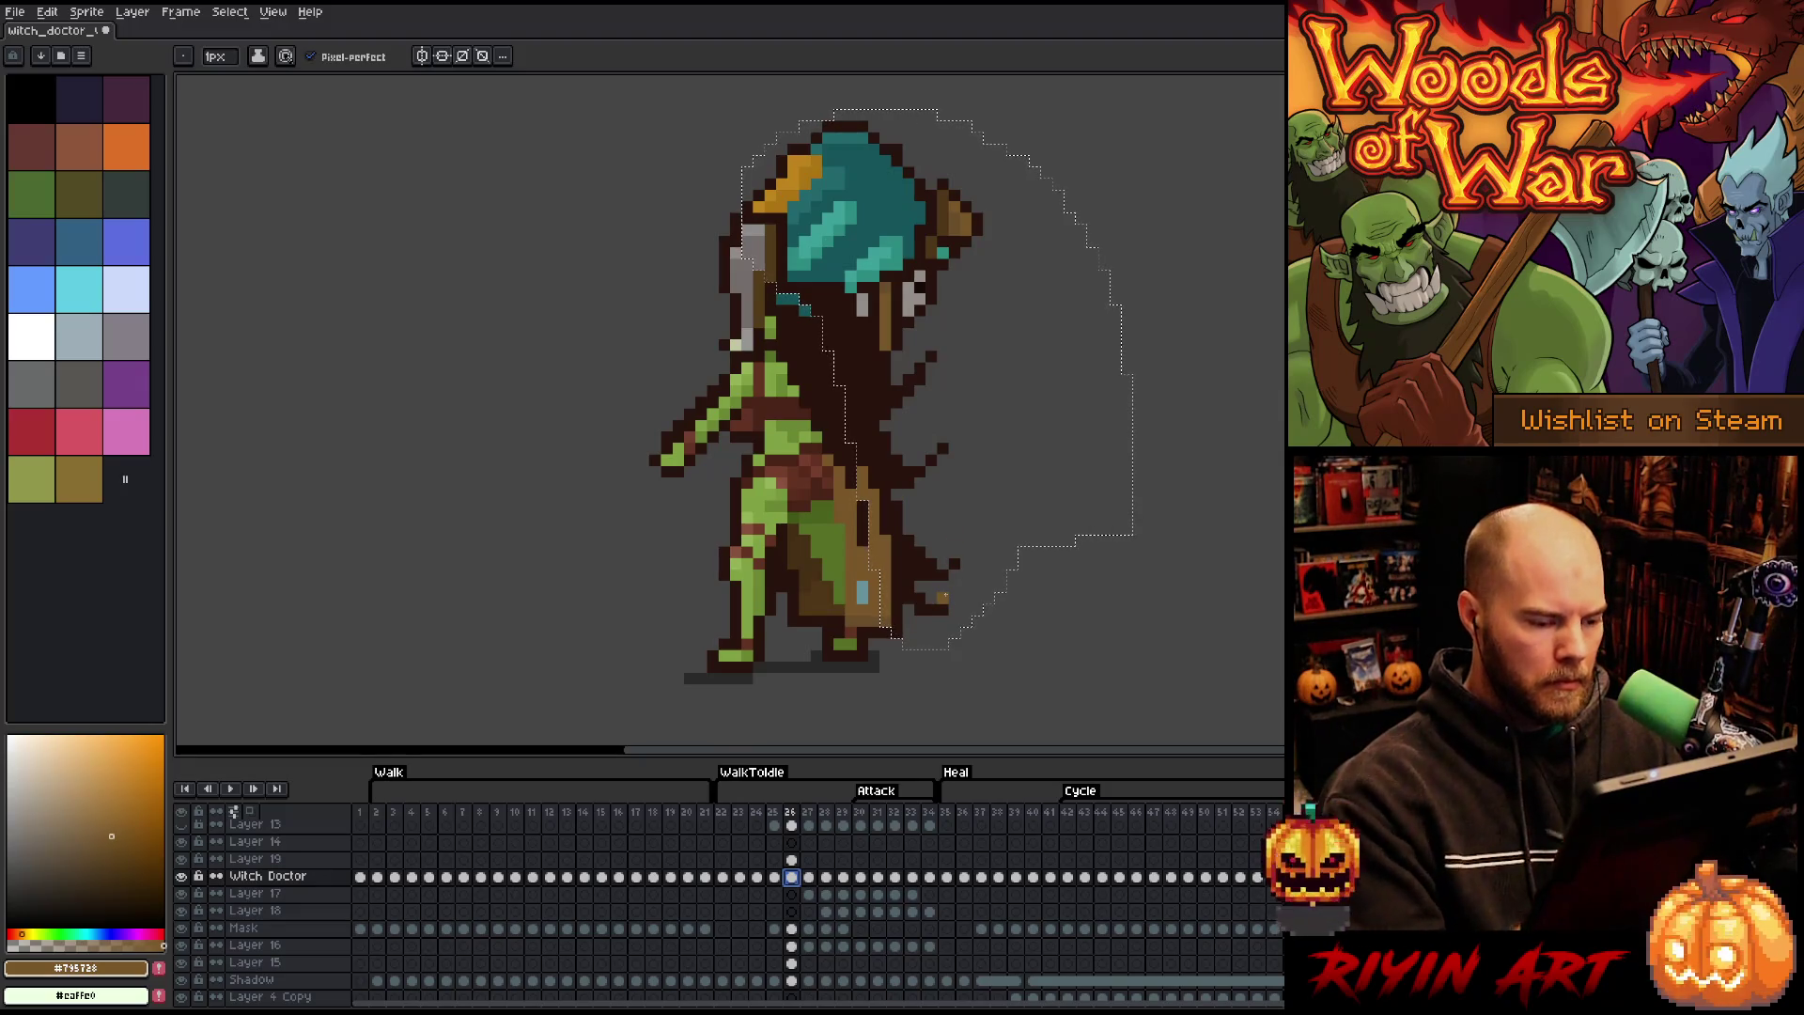
pyautogui.click(794, 860)
pyautogui.press('e')
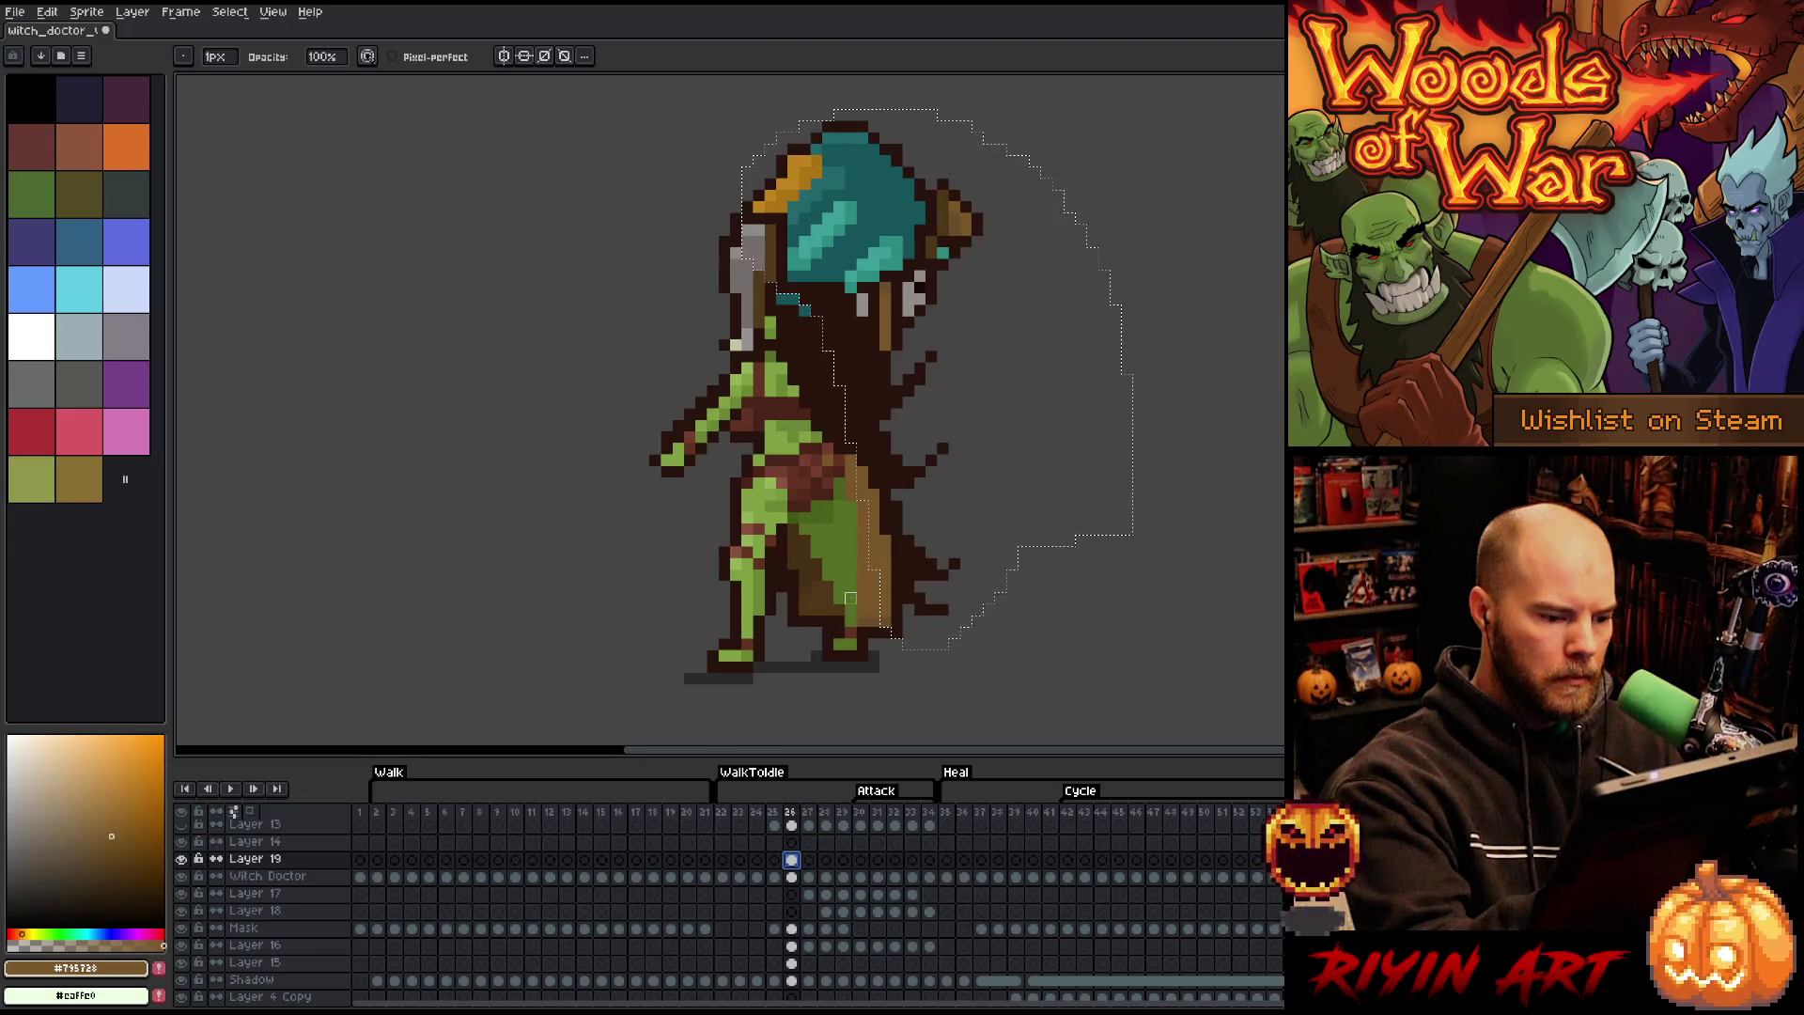
pyautogui.moveTo(873, 585); pyautogui.dragTo(874, 598)
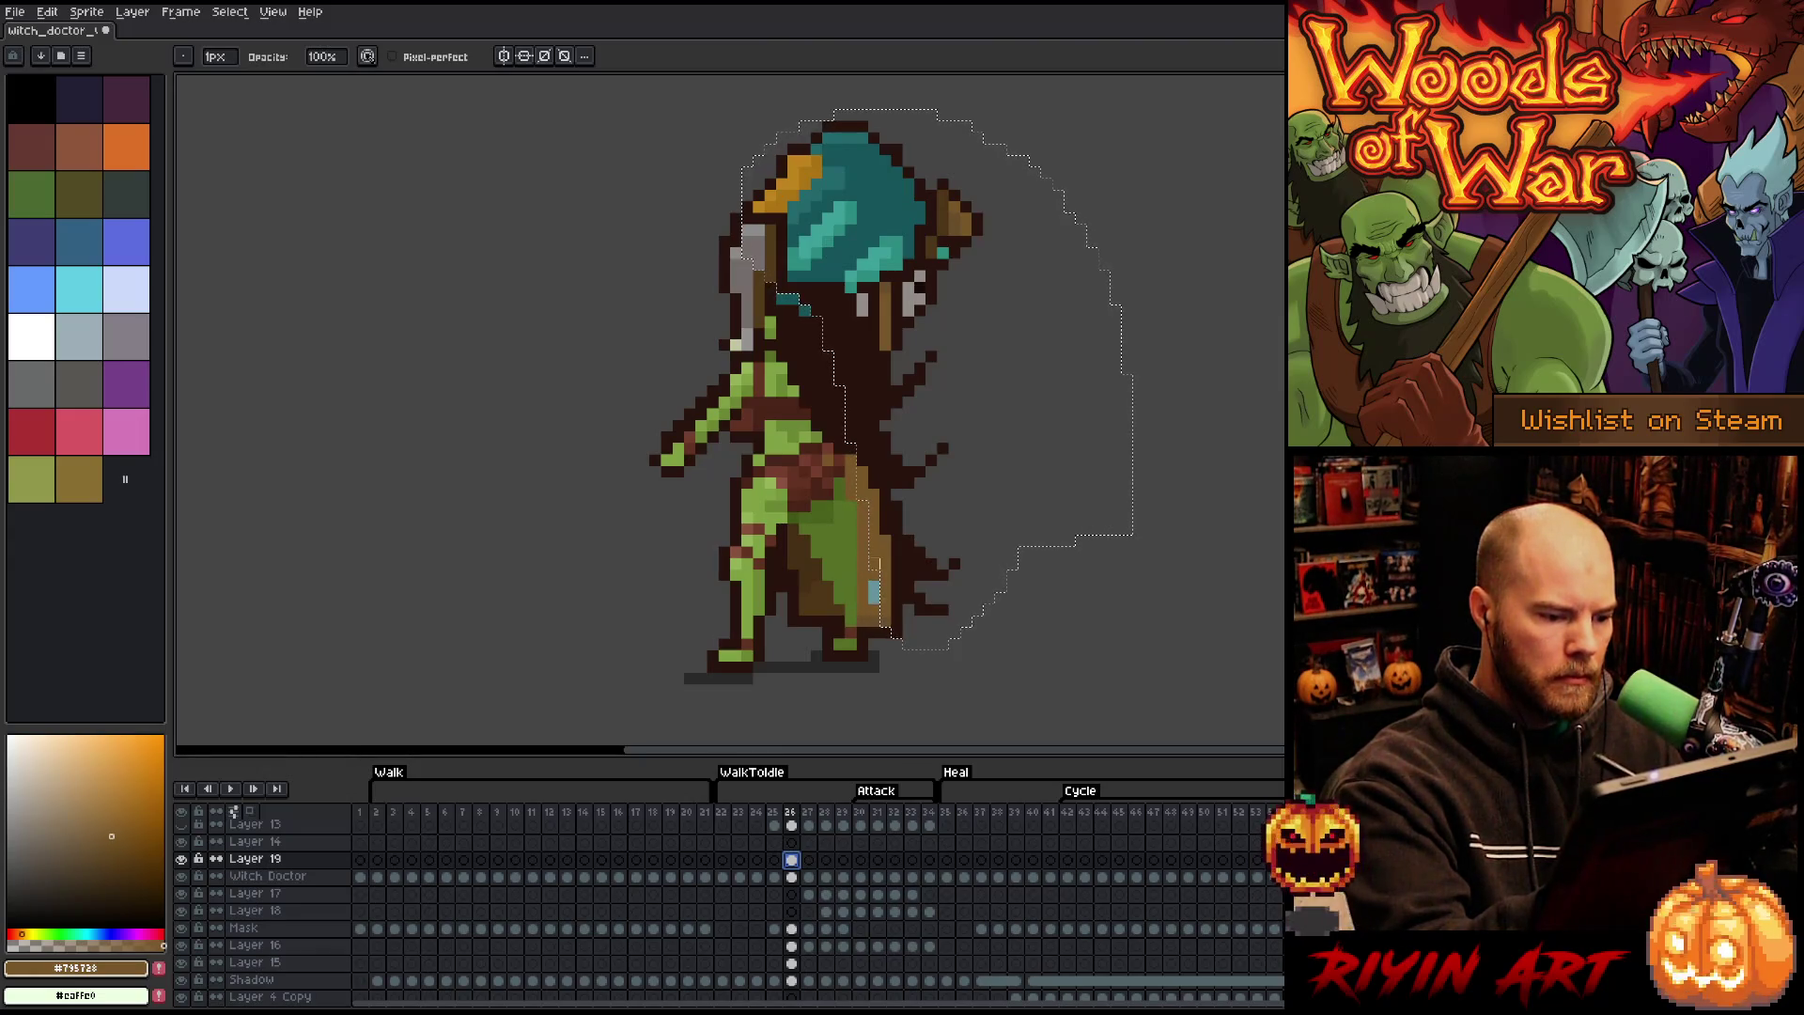
pyautogui.click(875, 564)
pyautogui.hotkey('ctrl', 'd')
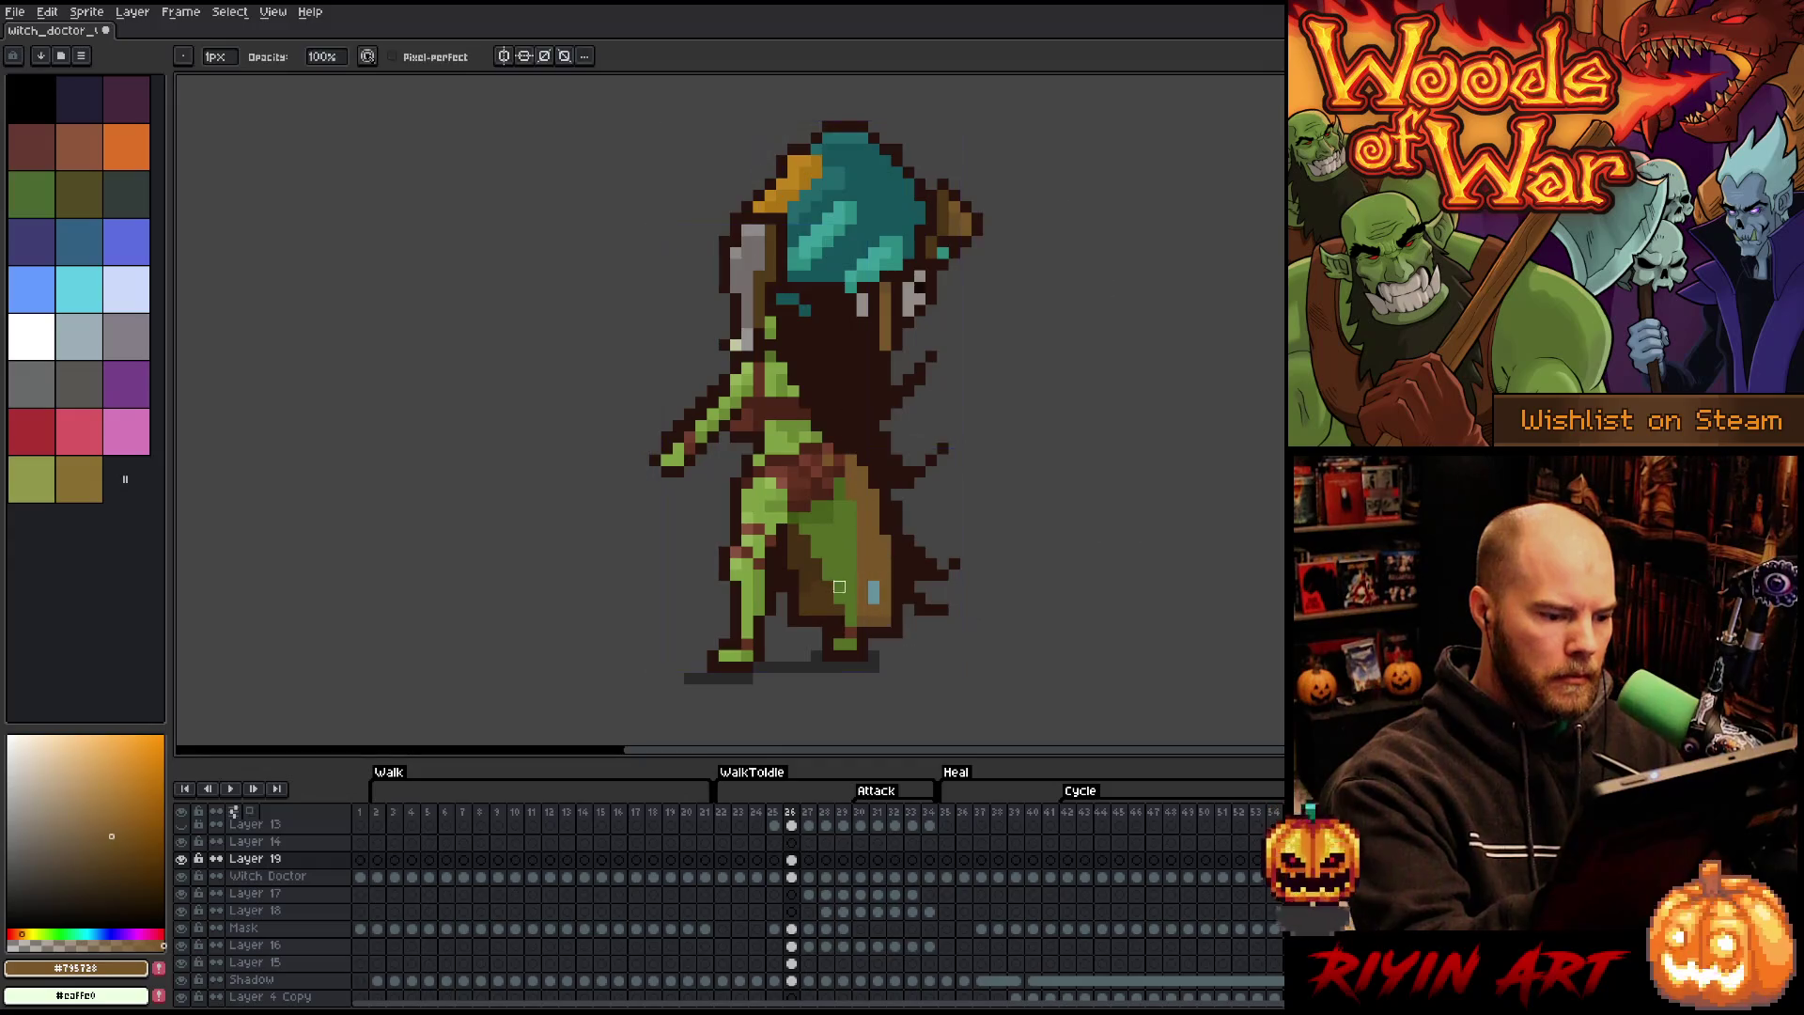
# - Paint two lighter #795728 brown pixels at the waist
pyautogui.press('b')
pyautogui.keyDown('alt'); pyautogui.click(815, 573); pyautogui.keyUp('alt')
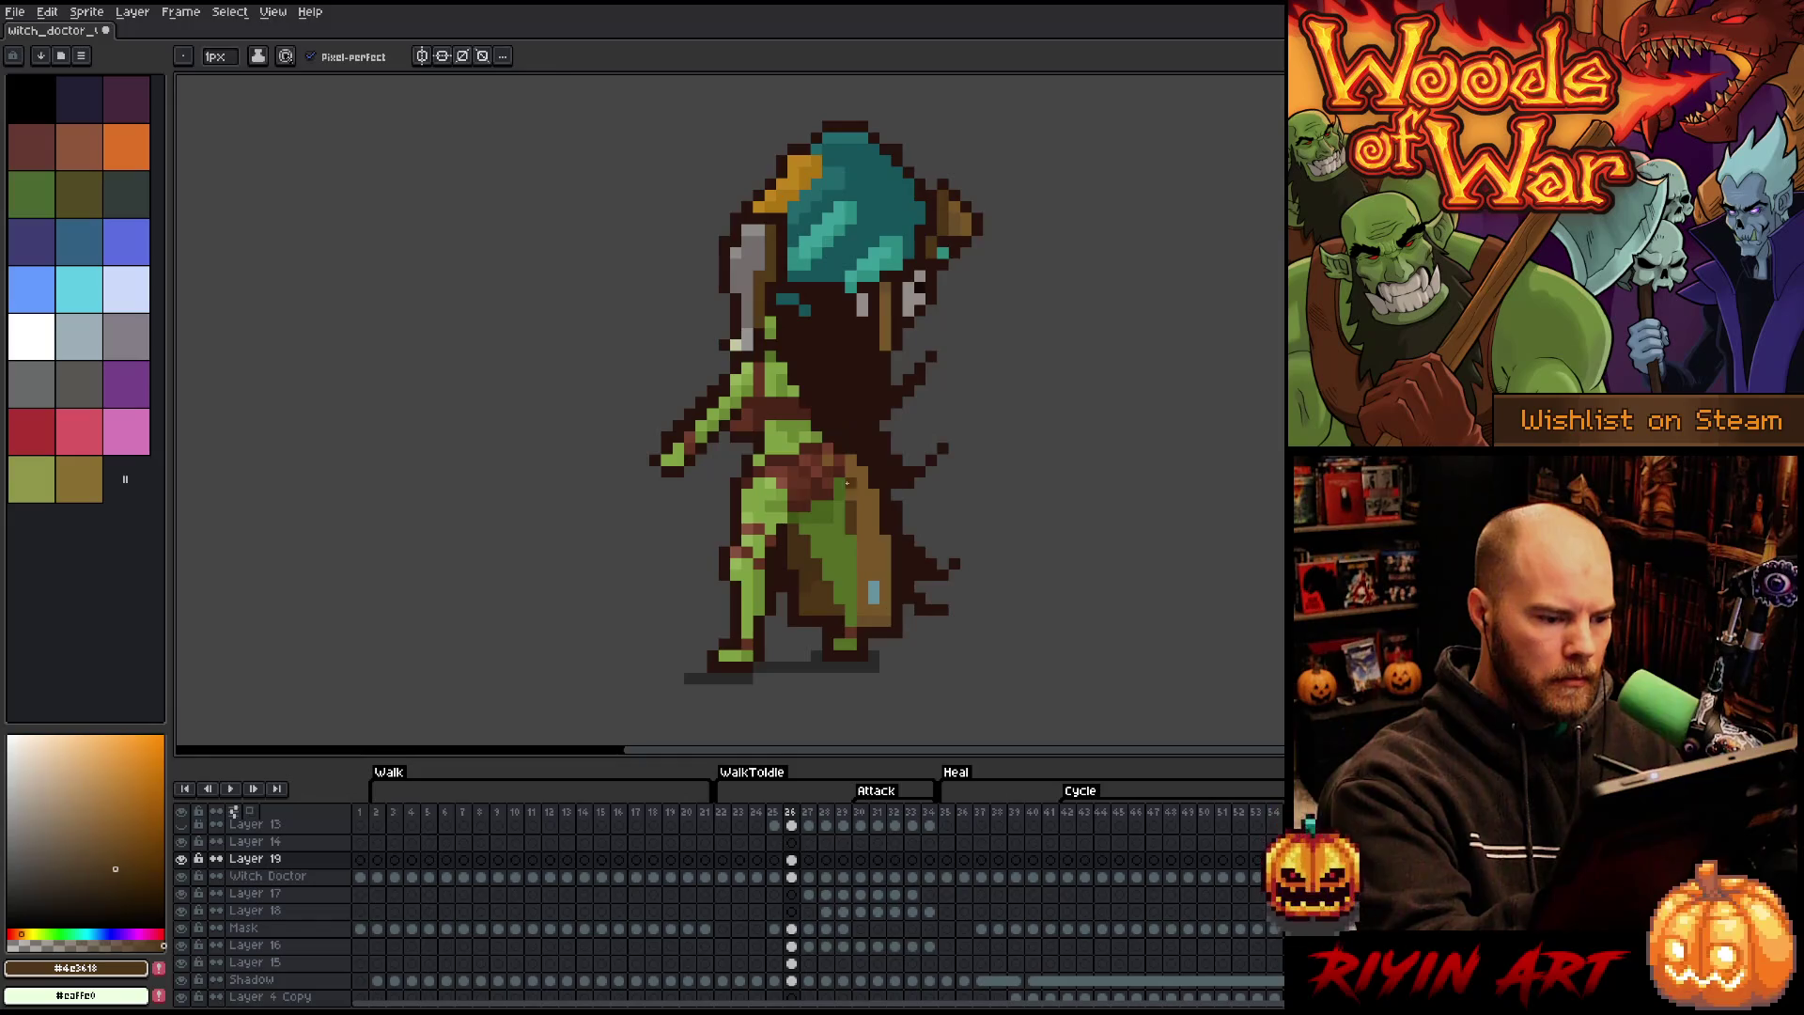
pyautogui.keyDown('alt'); pyautogui.click(845, 455); pyautogui.keyUp('alt')
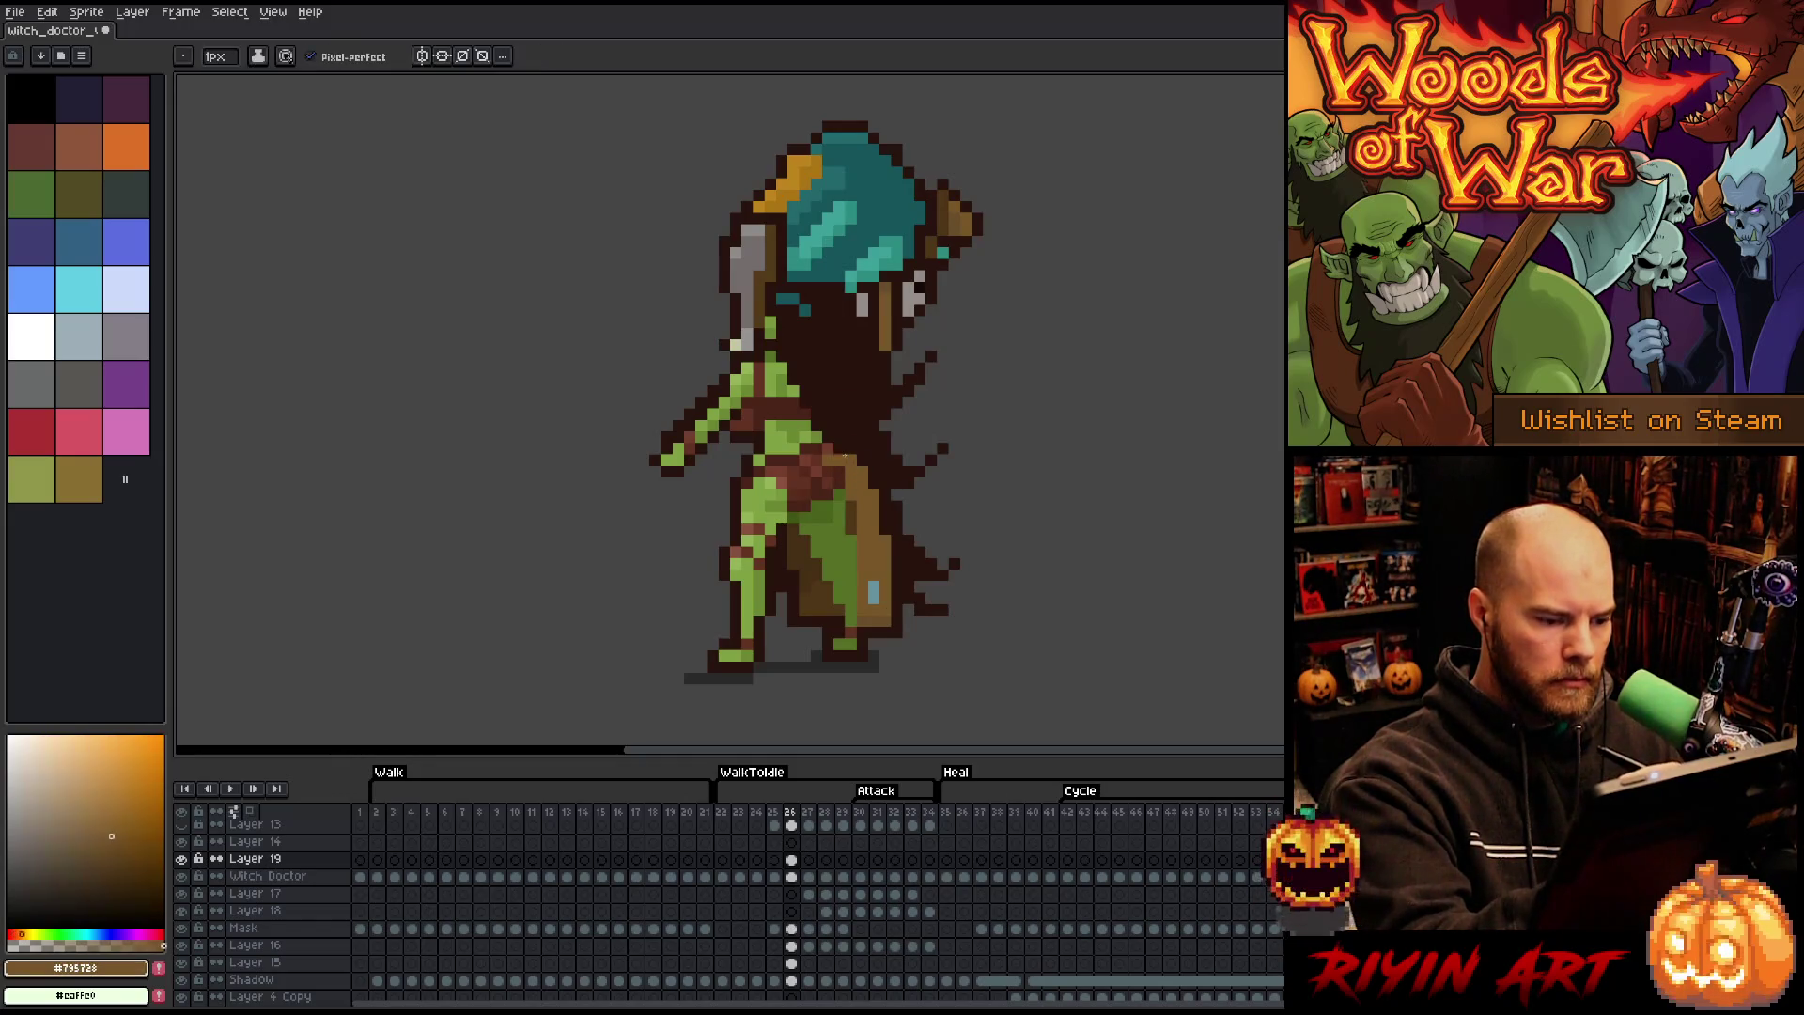
pyautogui.click(842, 451)
pyautogui.click(839, 449)
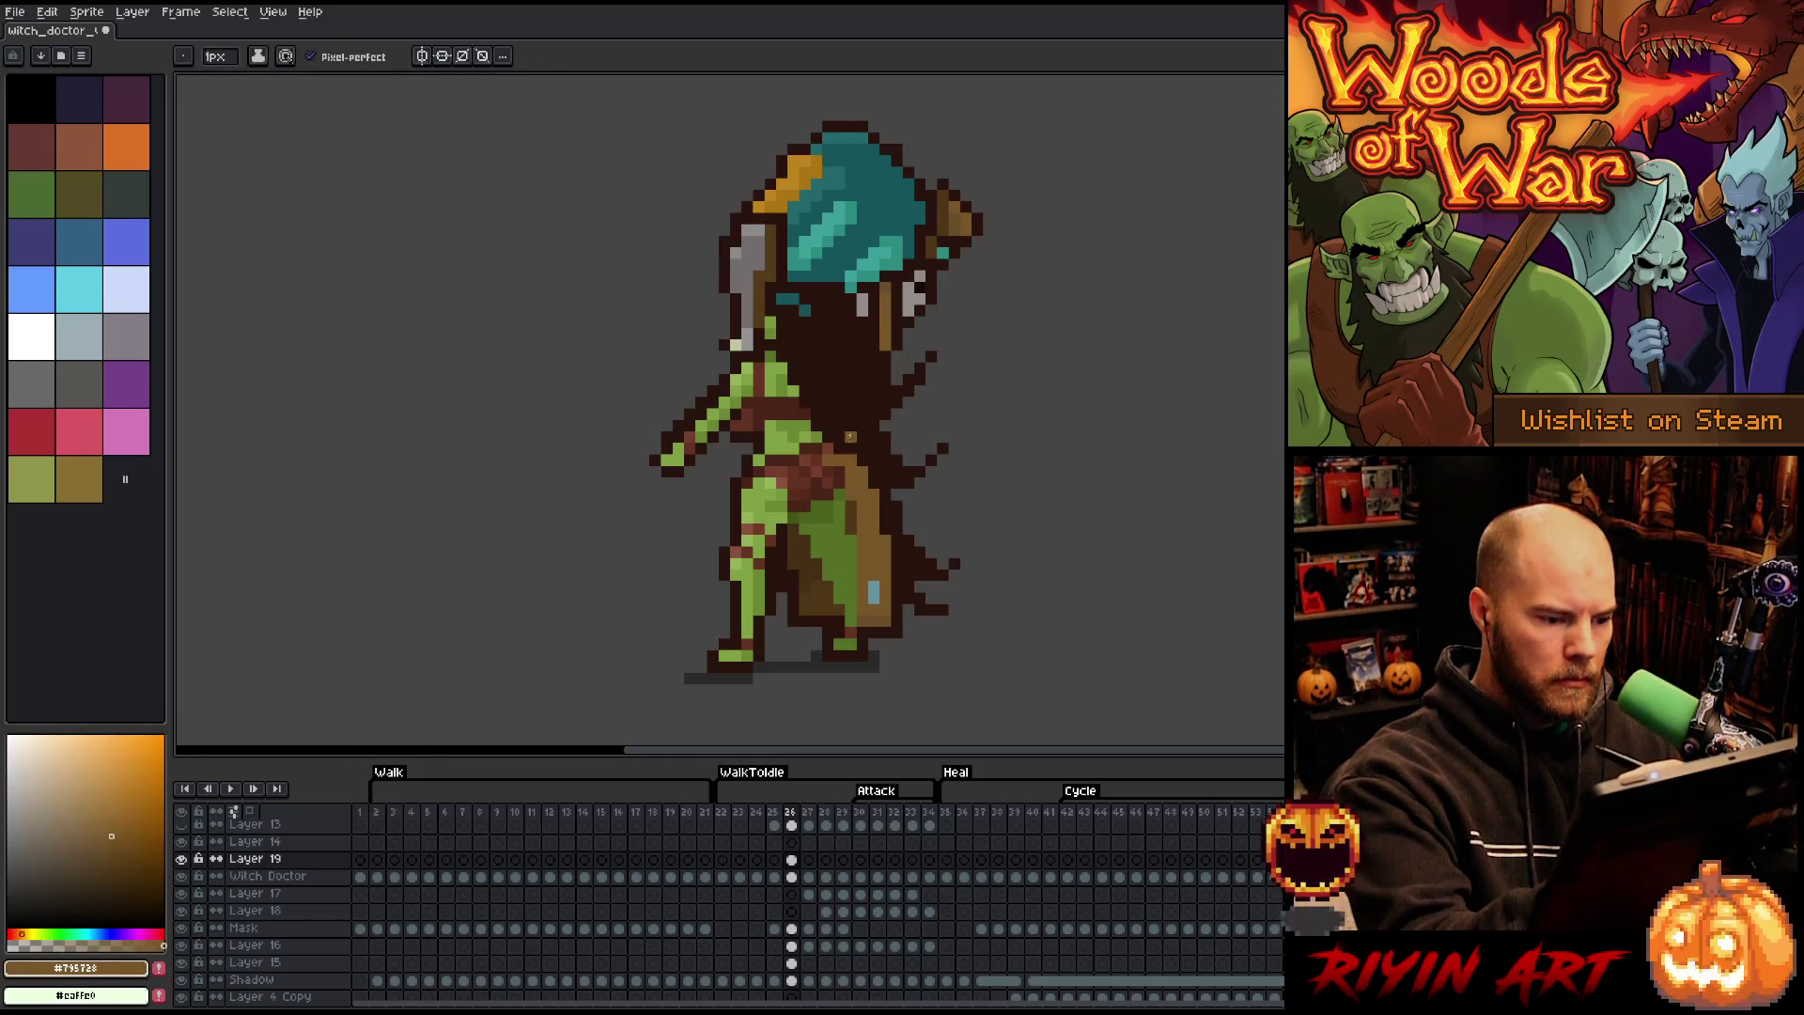
pyautogui.keyDown('alt'); pyautogui.click(854, 461); pyautogui.keyUp('alt')
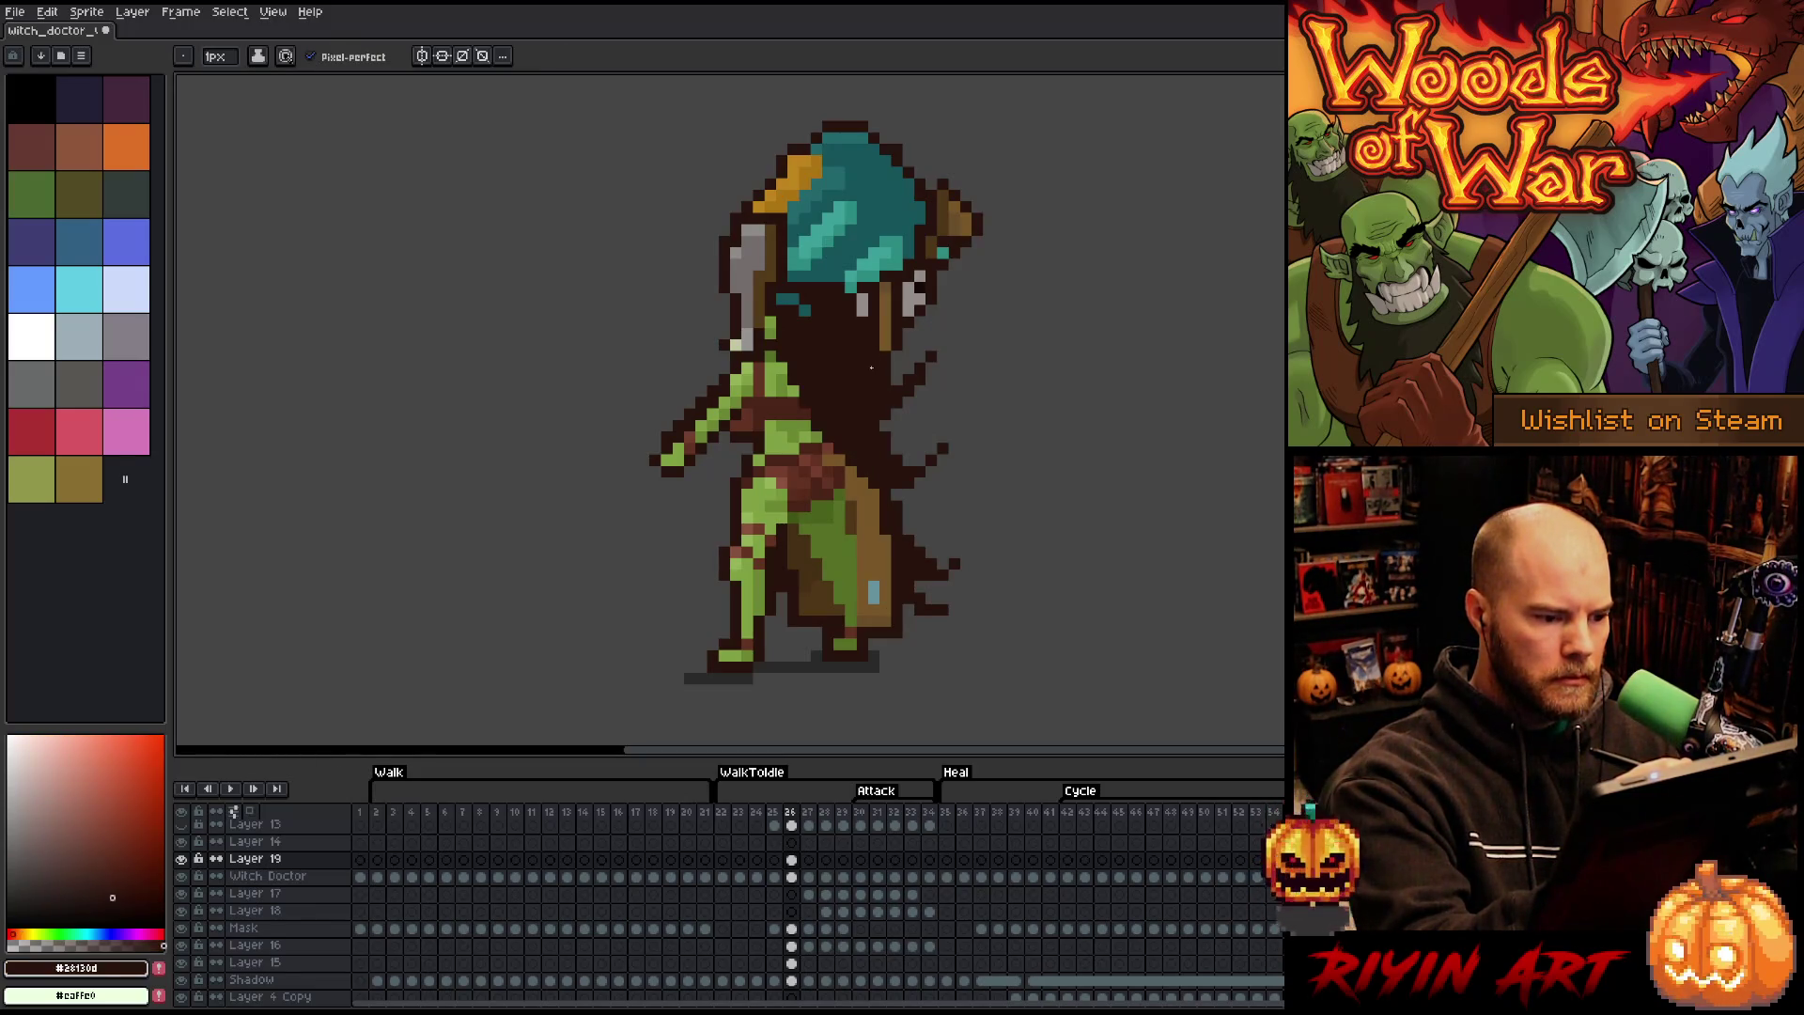
# - Flip between frames 25 and 26 to compare the poses
pyautogui.click(773, 859)
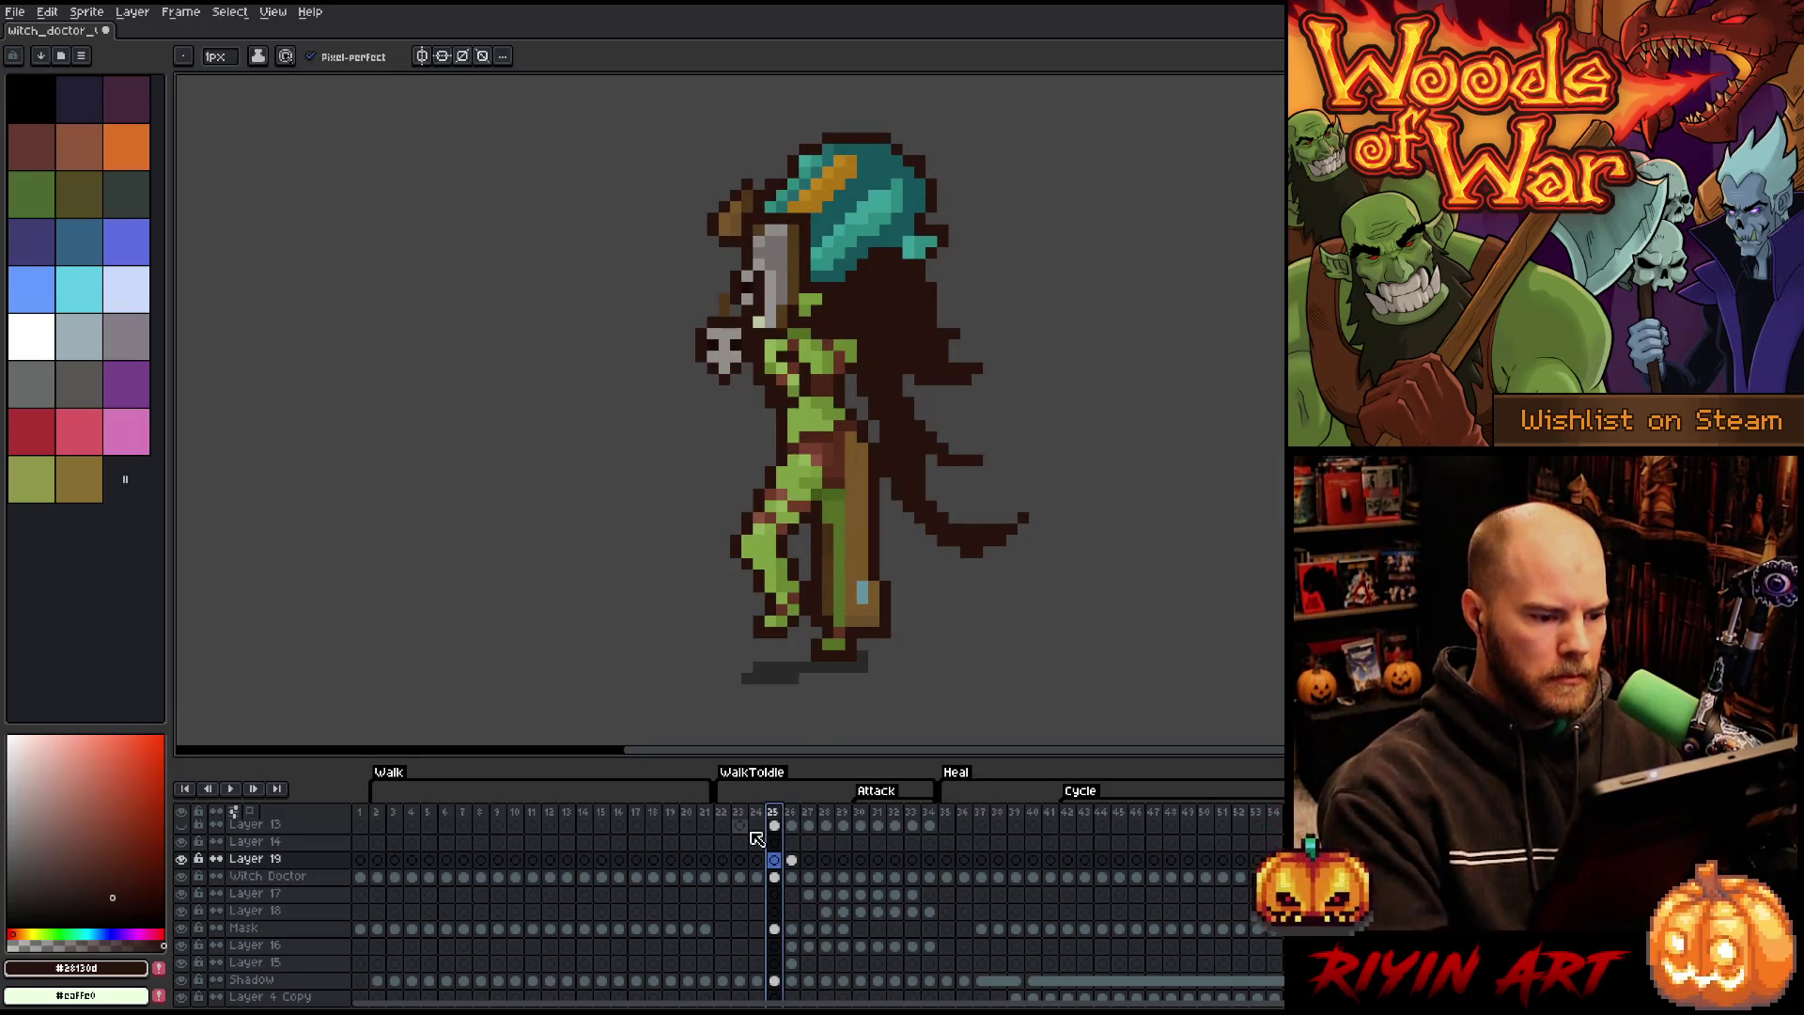
pyautogui.press('Right')
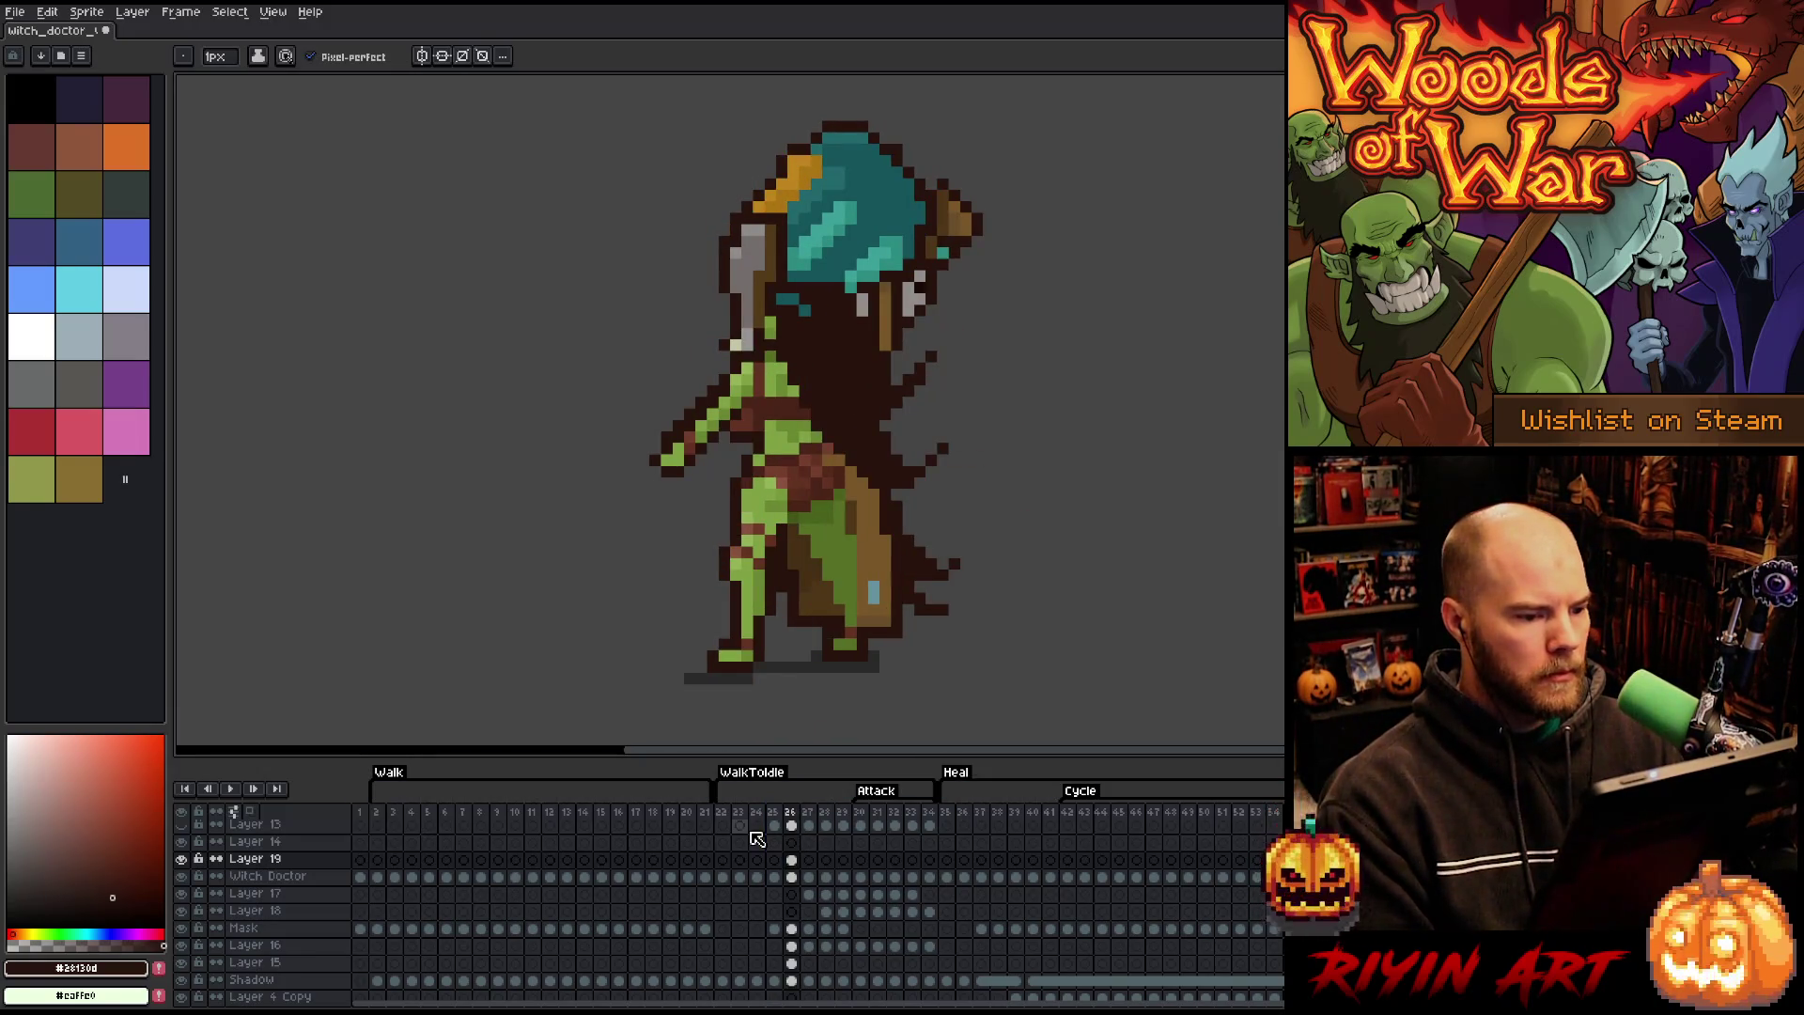
pyautogui.press('Left')
pyautogui.press('Right')
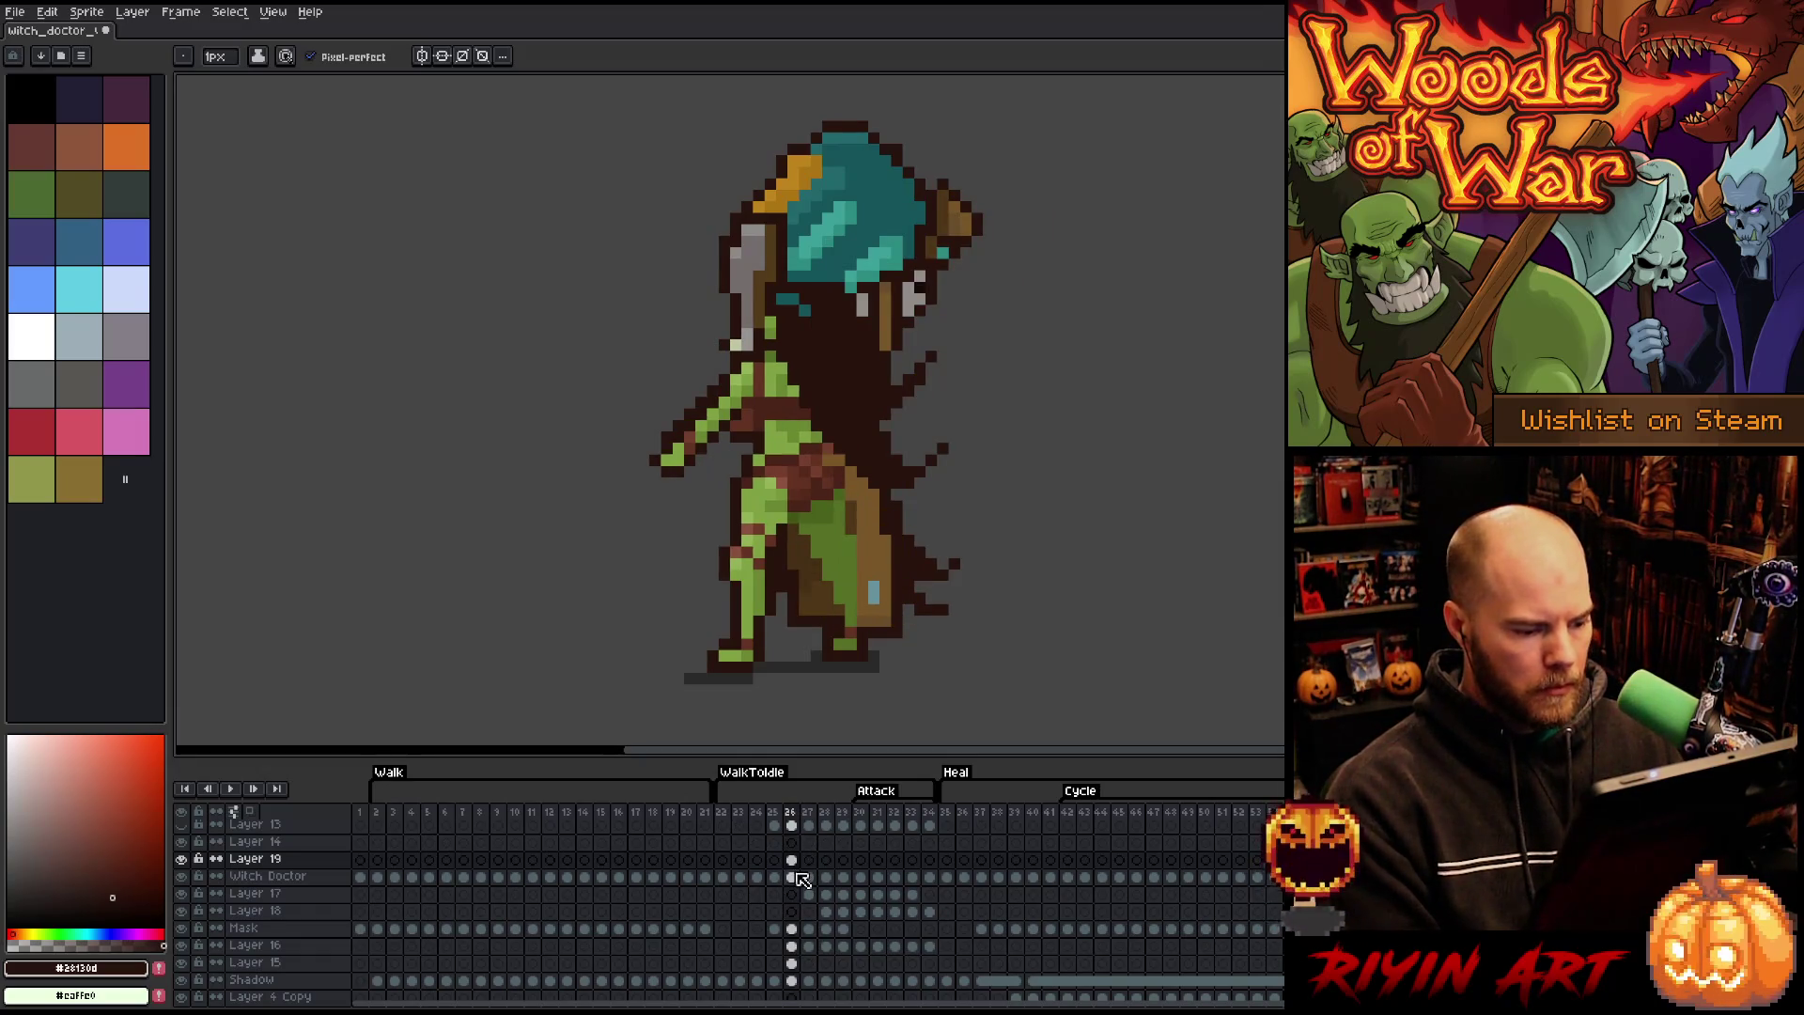
# - Marquee the region around the teal hat on the Witch Doctor layer's frame 26
pyautogui.click(792, 877)
pyautogui.press('m')
pyautogui.moveTo(711, 101)
pyautogui.mouseDown()
pyautogui.moveTo(1052, 291)
pyautogui.moveTo(1066, 319)
pyautogui.mouseUp()
# - Undo the accidental hat erase, then move the teal hat slightly down and left and commit it
pyautogui.press('Delete')
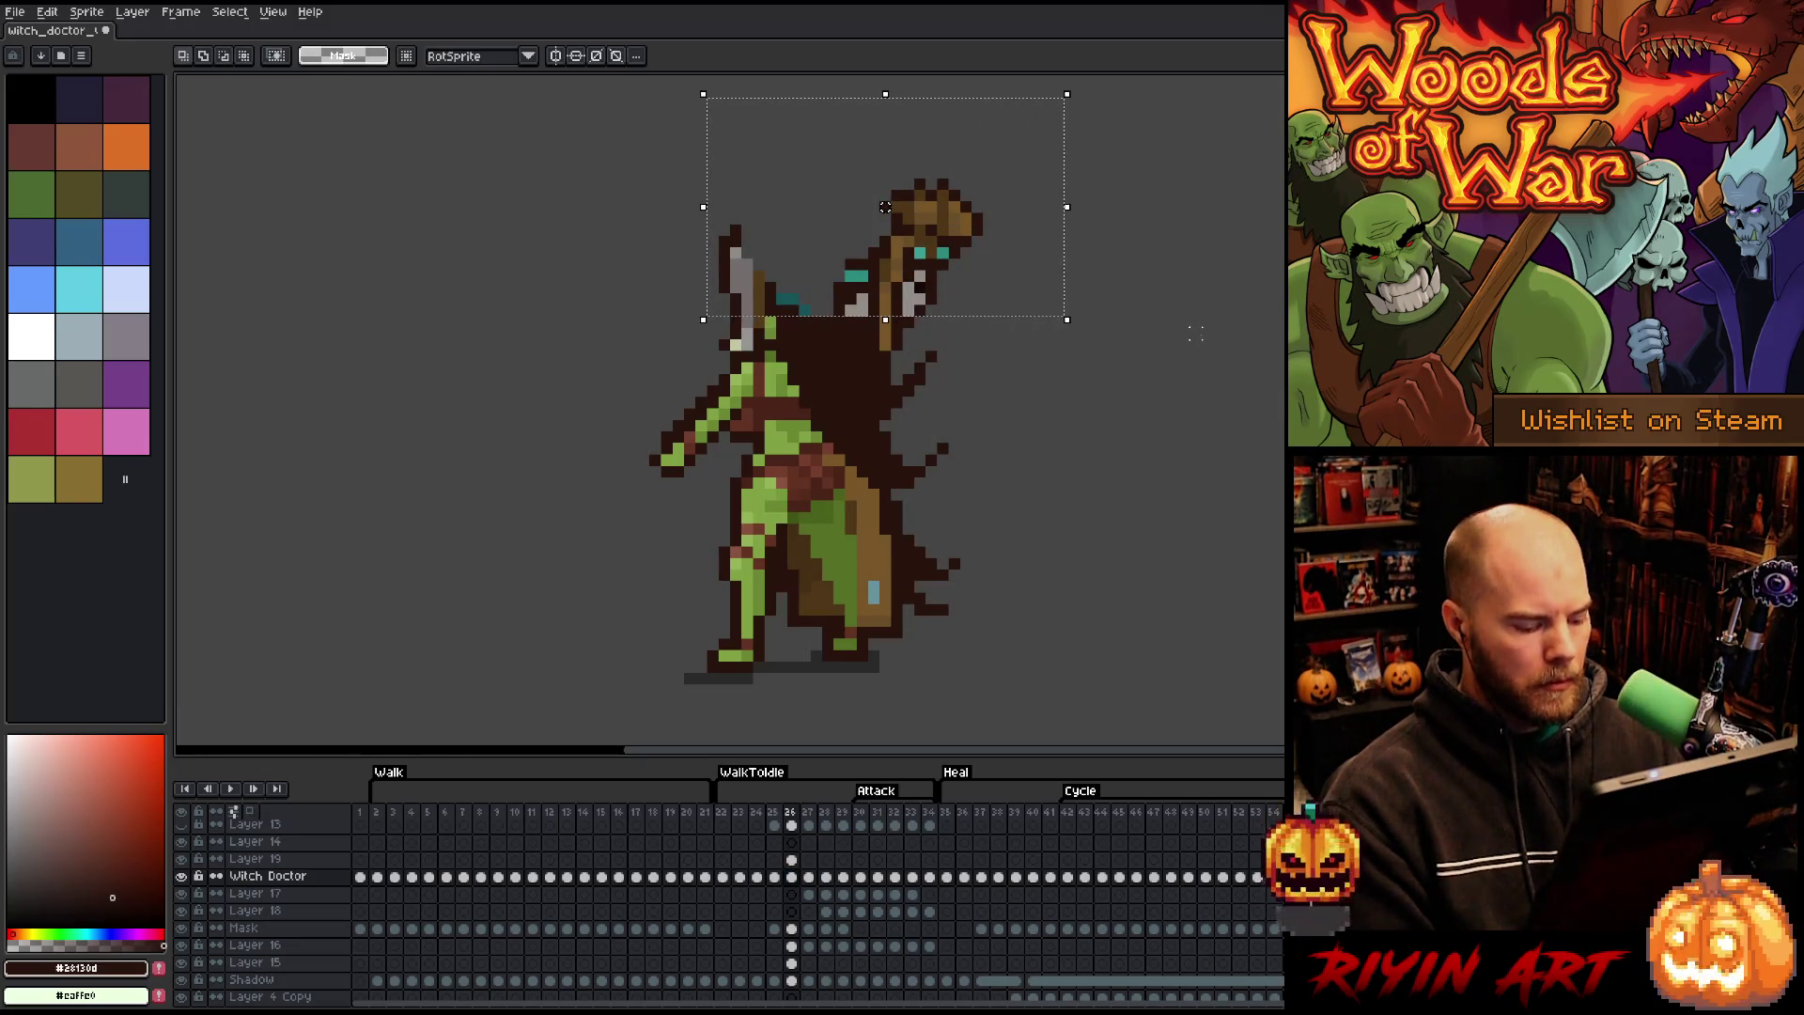
pyautogui.hotkey('ctrl', 'z')
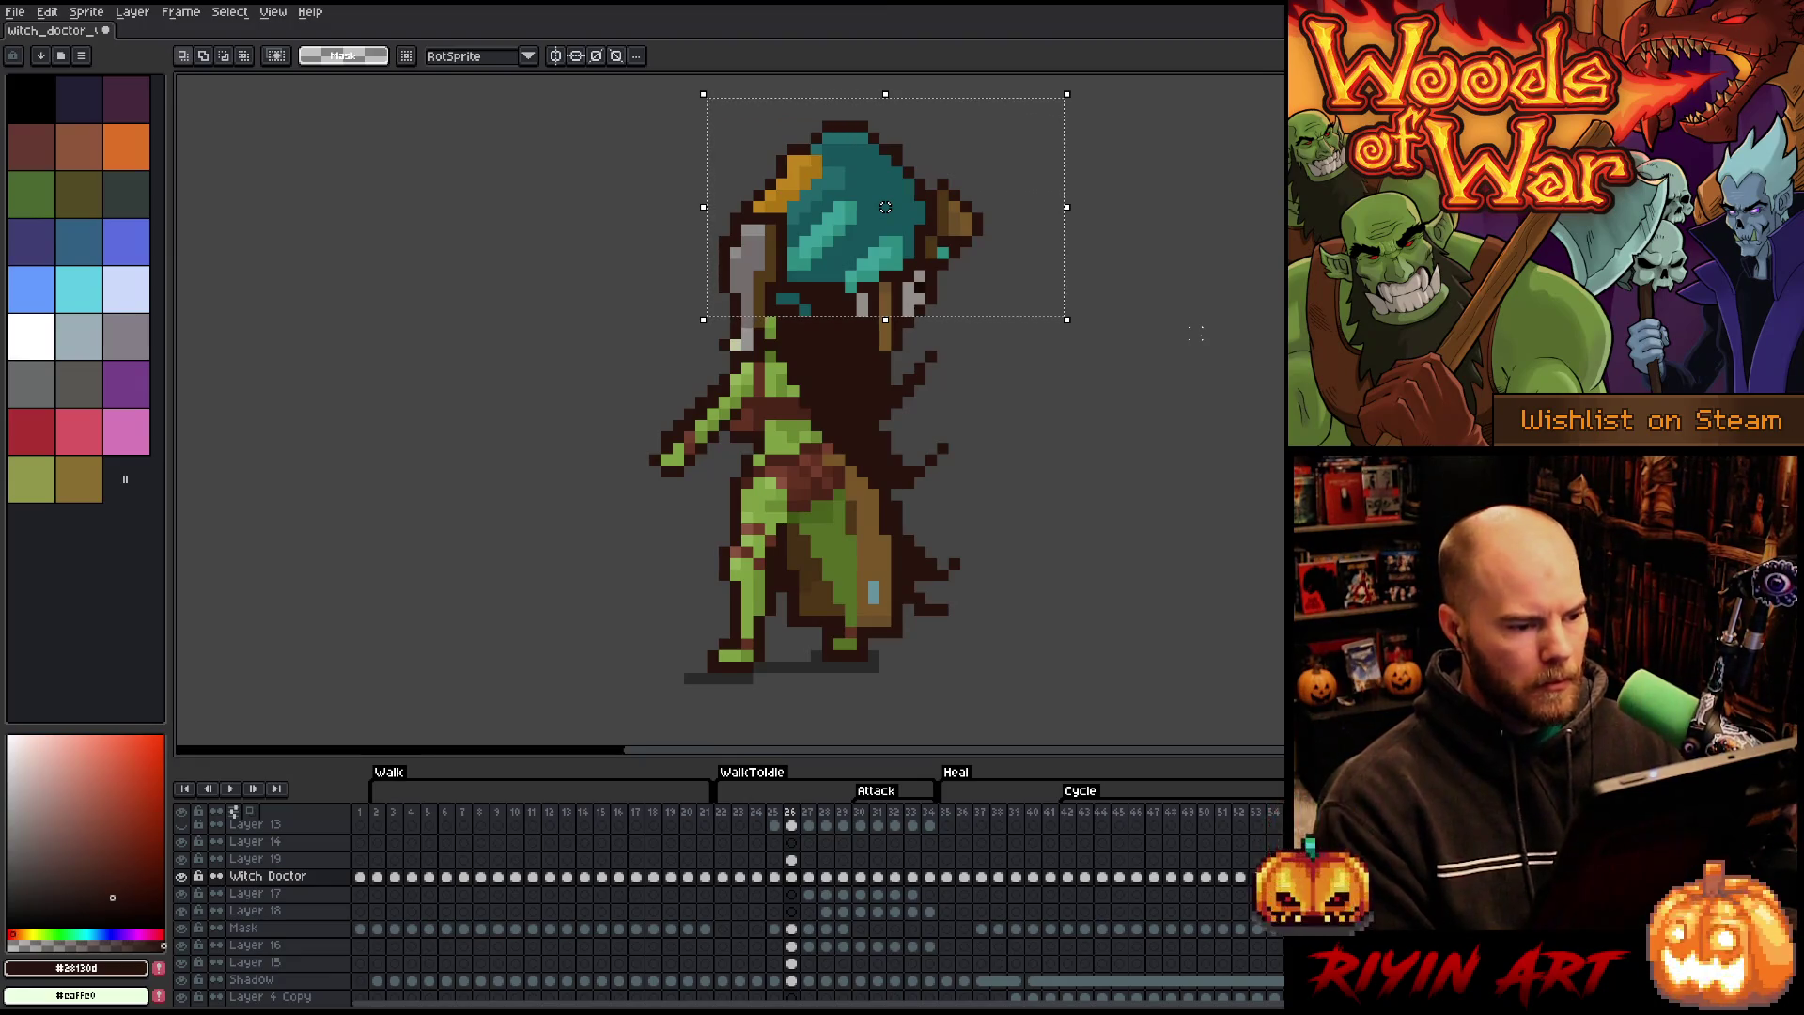
pyautogui.moveTo(885, 207); pyautogui.dragTo(874, 231)
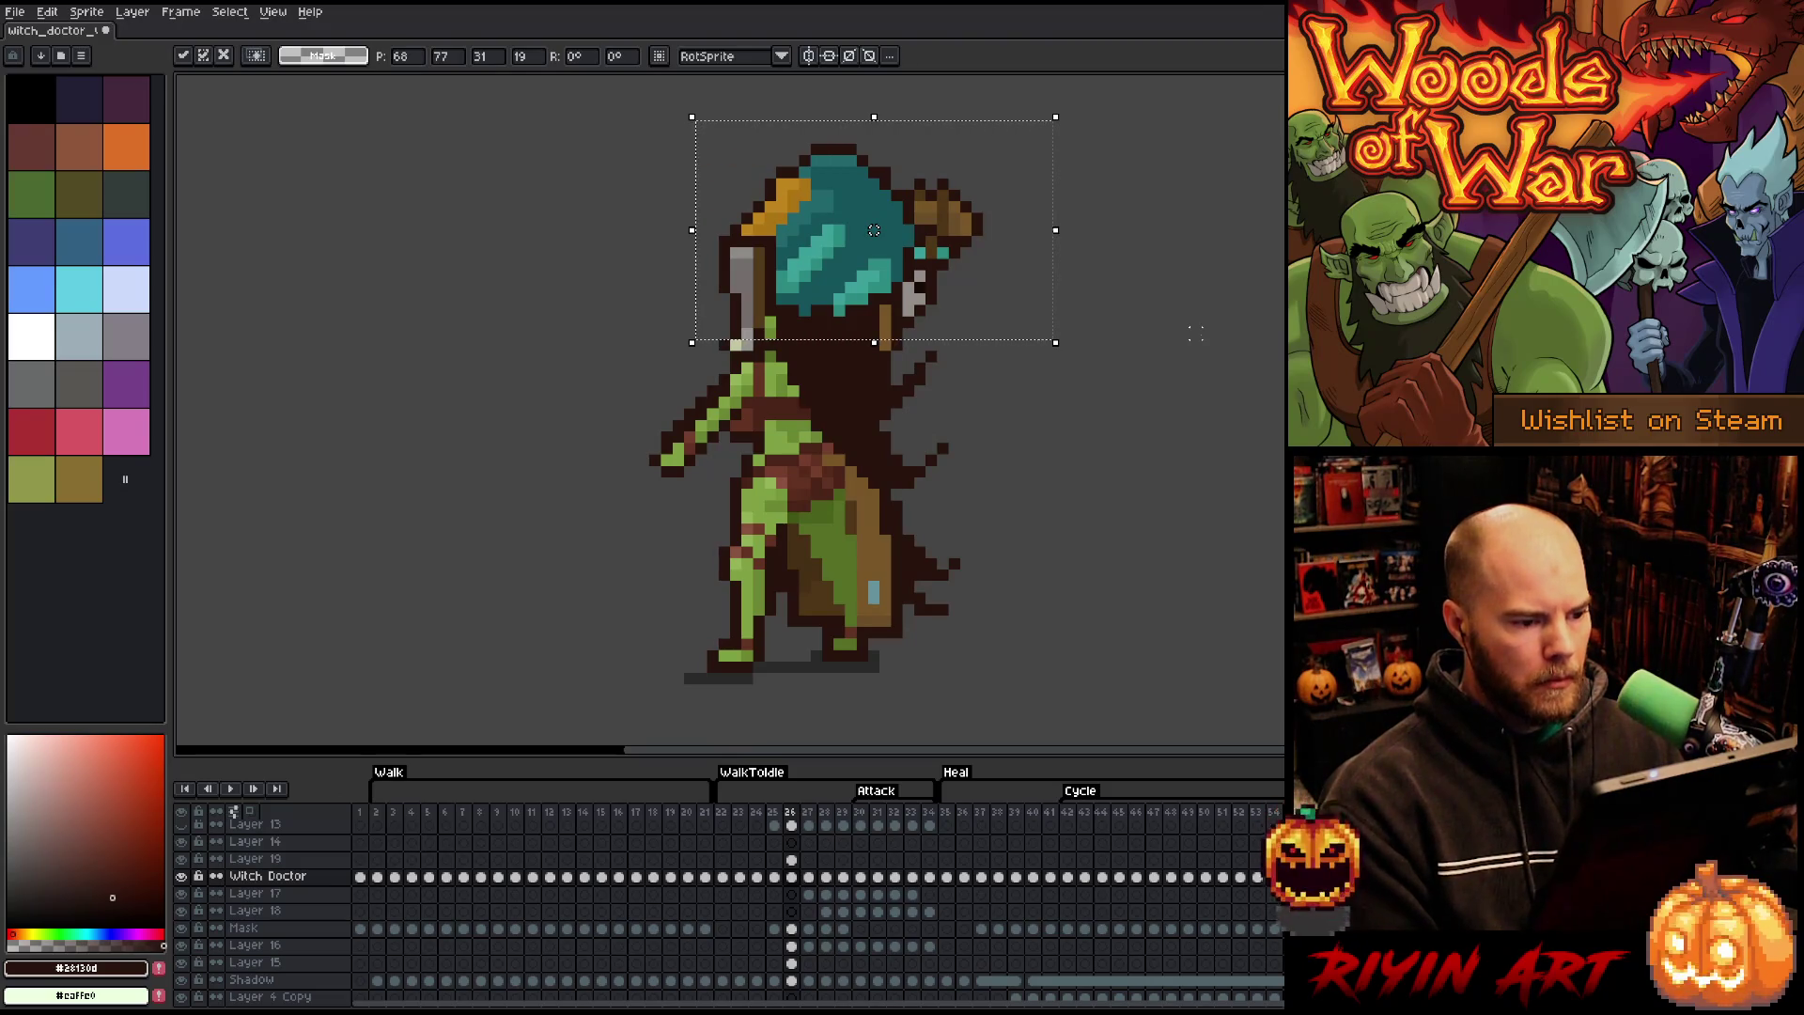
pyautogui.press('Return')
pyautogui.press('Return')
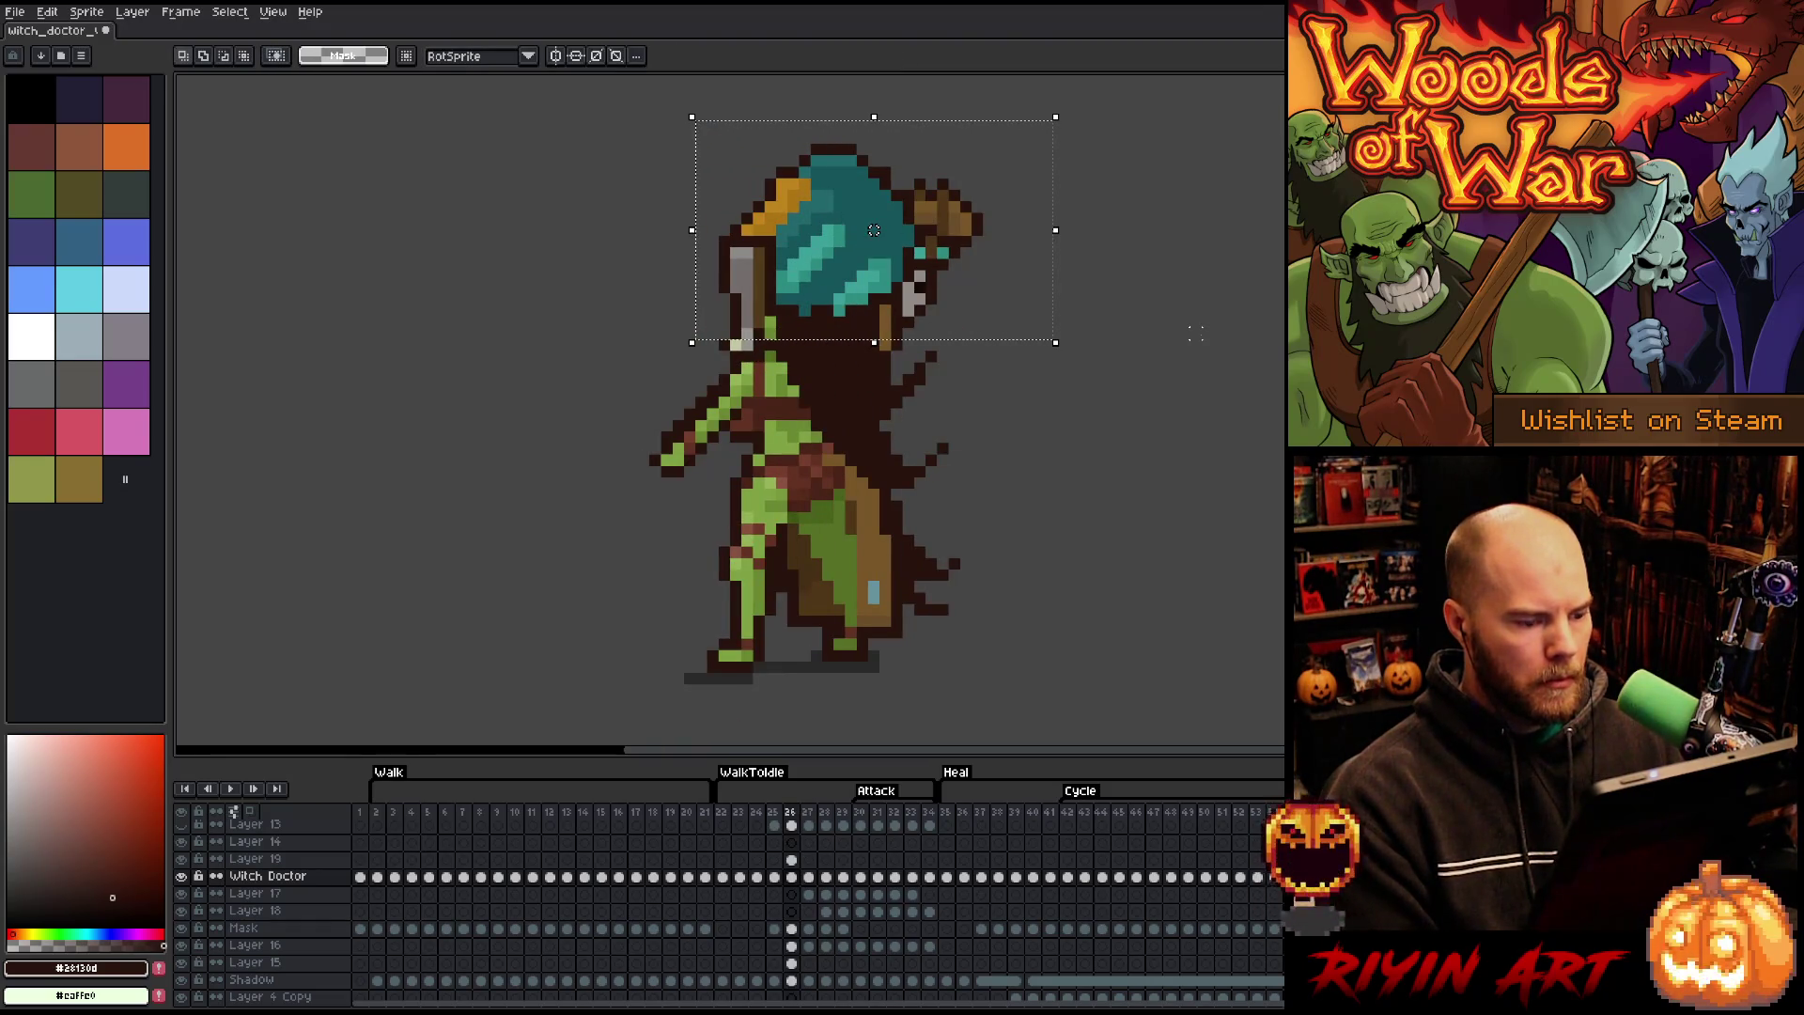
pyautogui.hotkey('ctrl', 'd')
# - Patch the pixels under the hat's lower edge with the hat's teal, checking against frame 27
pyautogui.press('b')
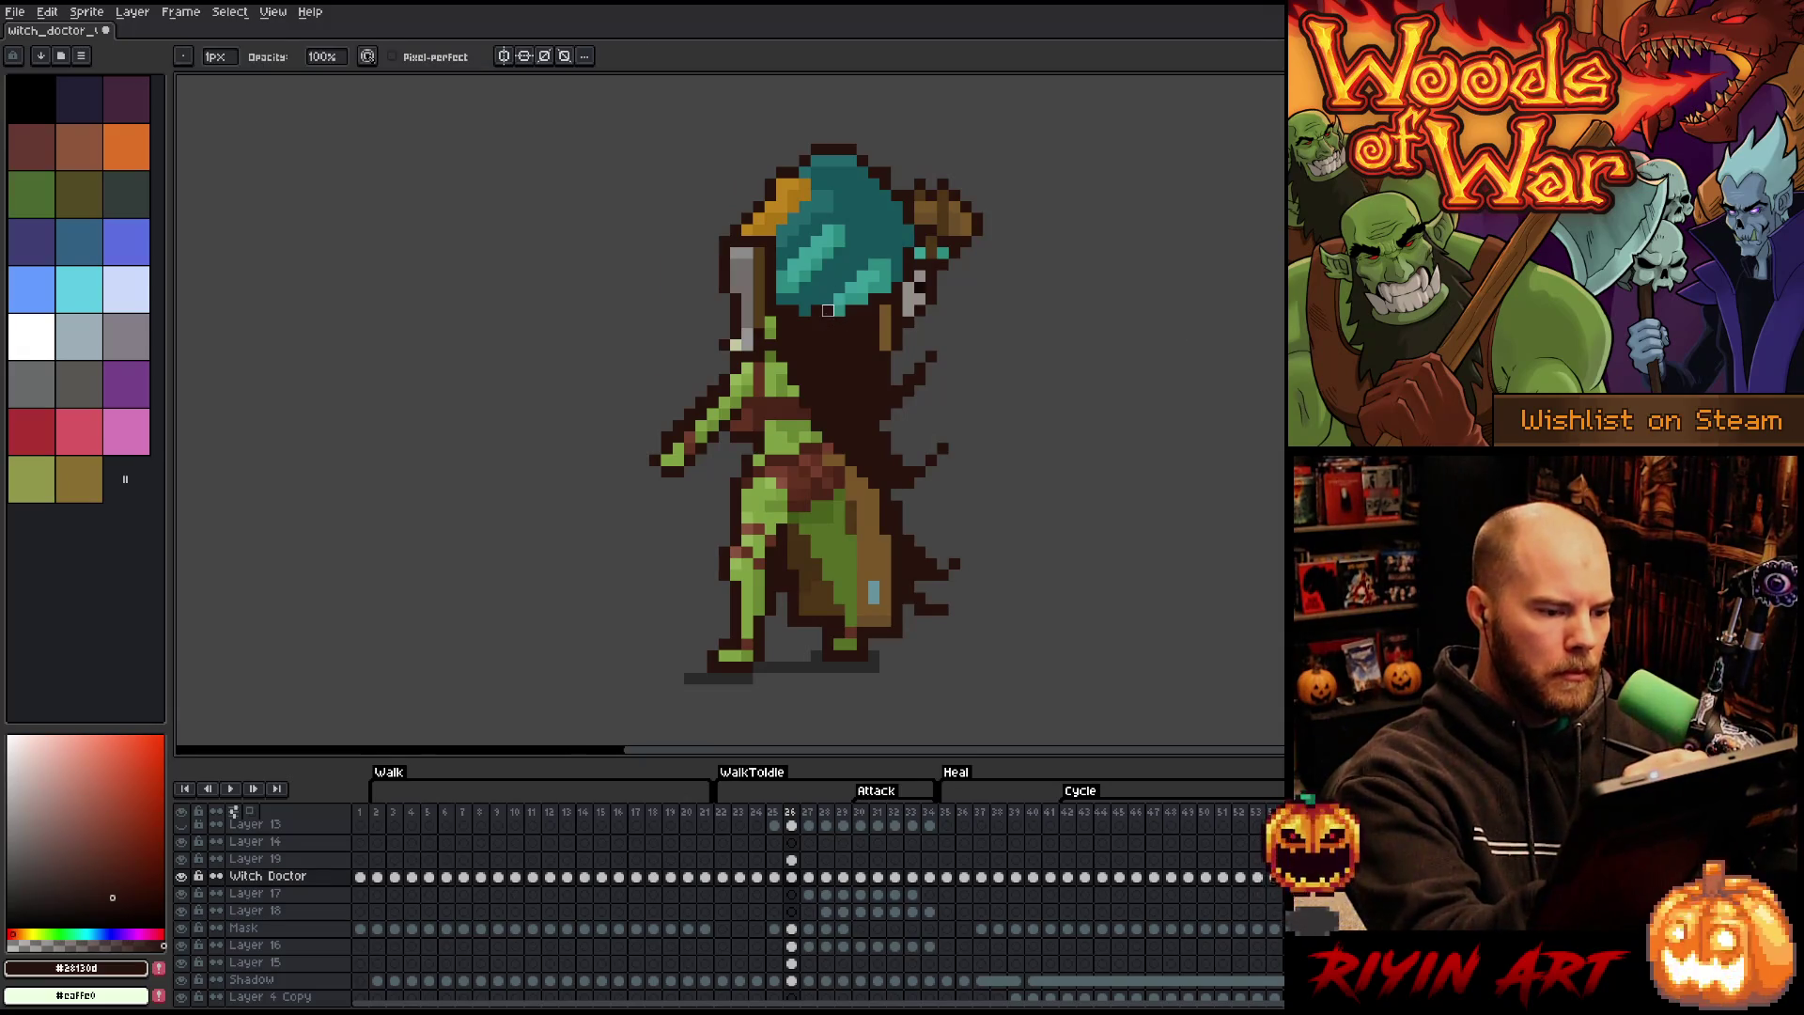
pyautogui.click(862, 308)
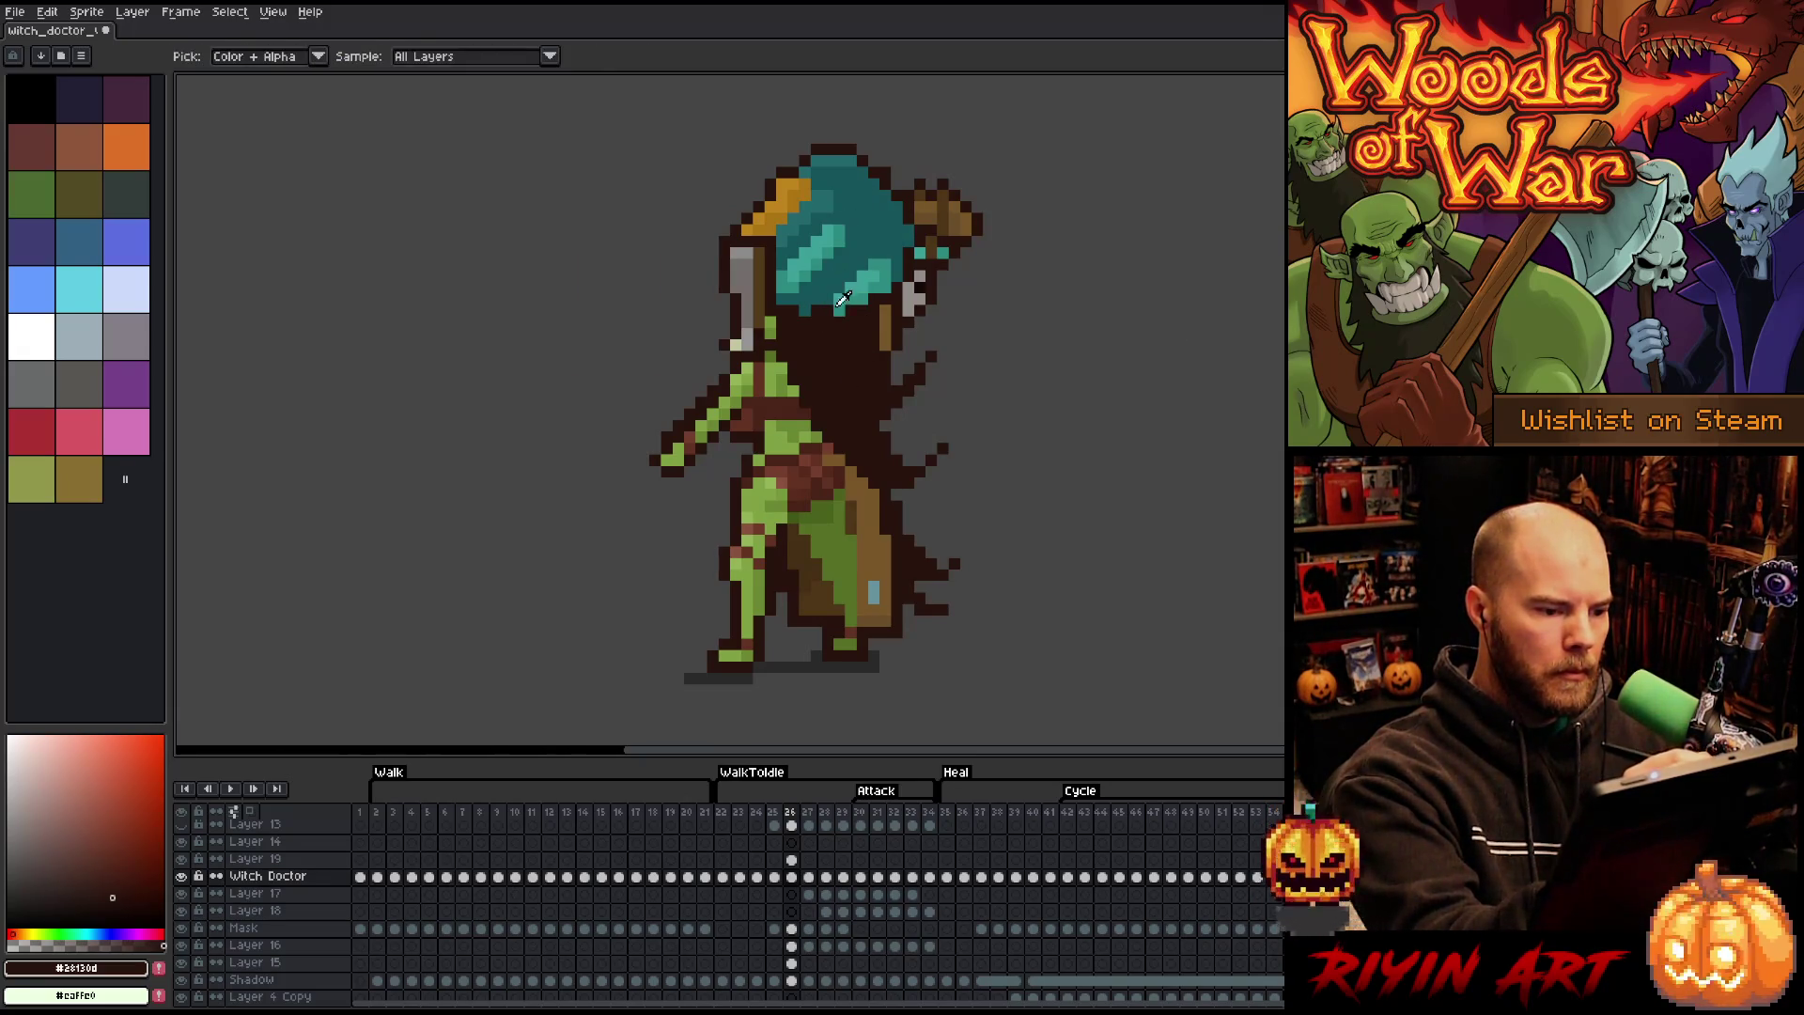
pyautogui.keyDown('alt'); pyautogui.click(830, 292); pyautogui.keyUp('alt')
pyautogui.click(817, 308)
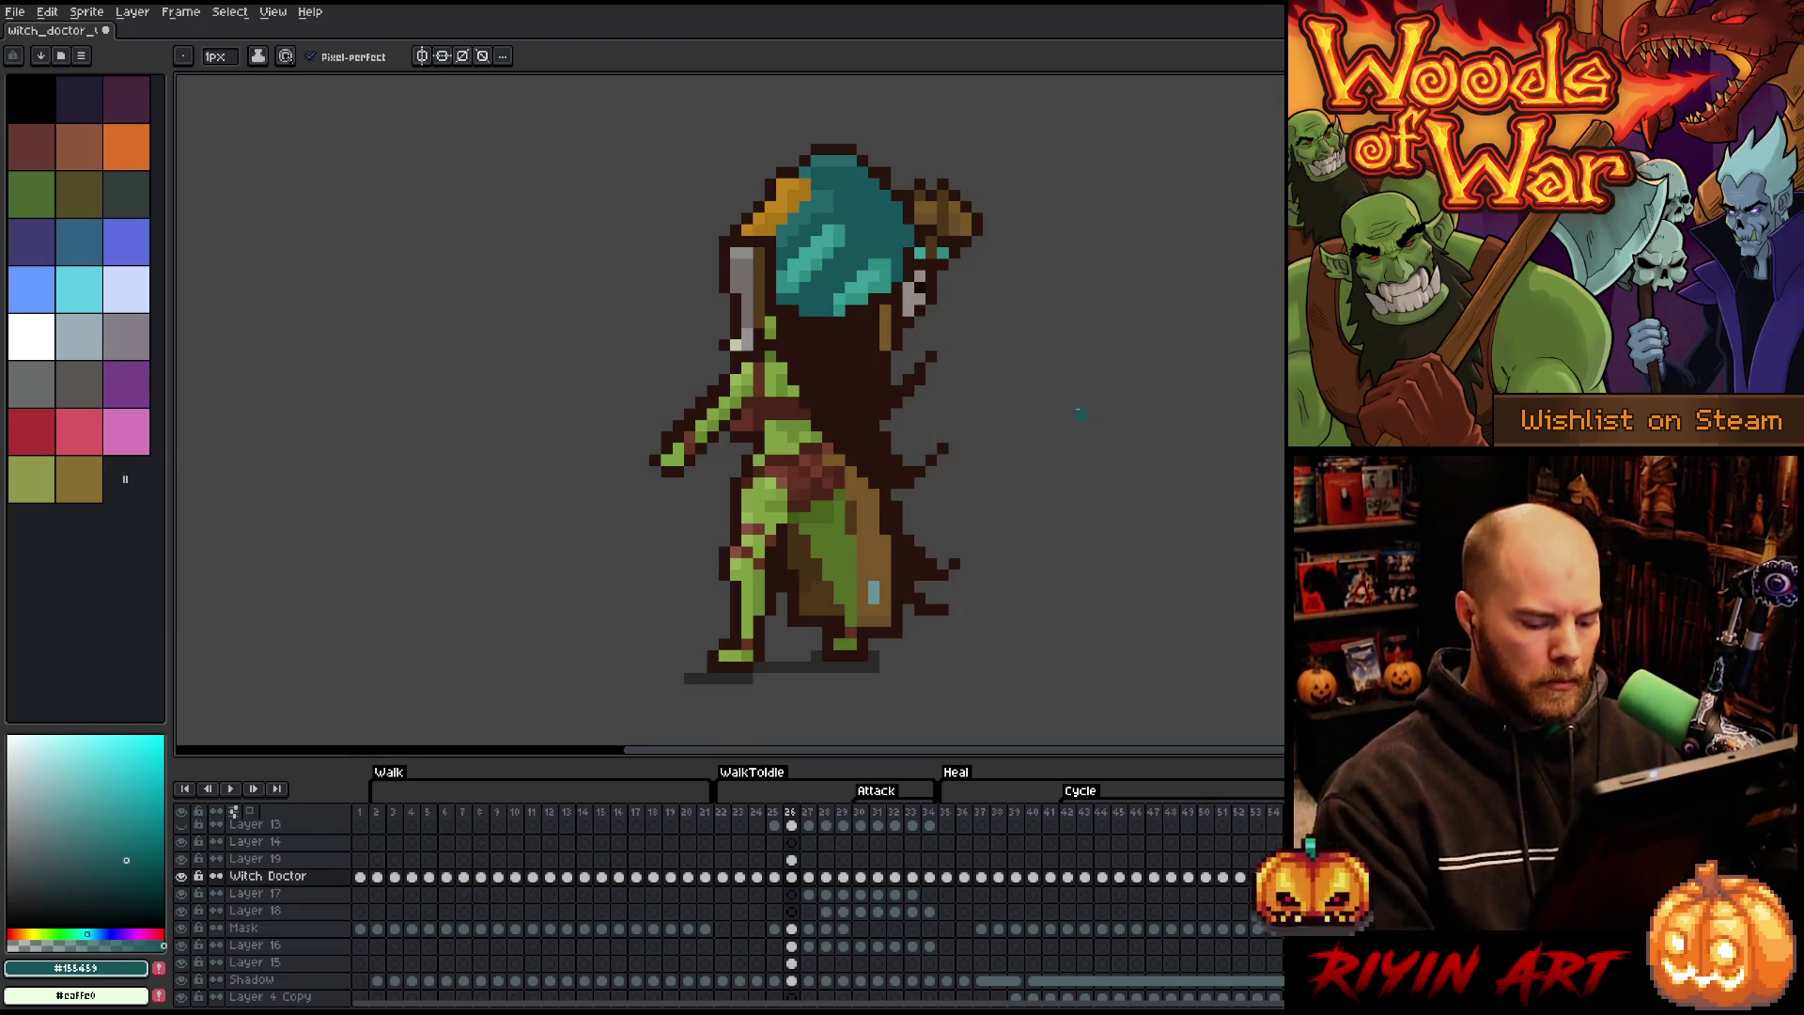
pyautogui.press('Right')
pyautogui.press('Left')
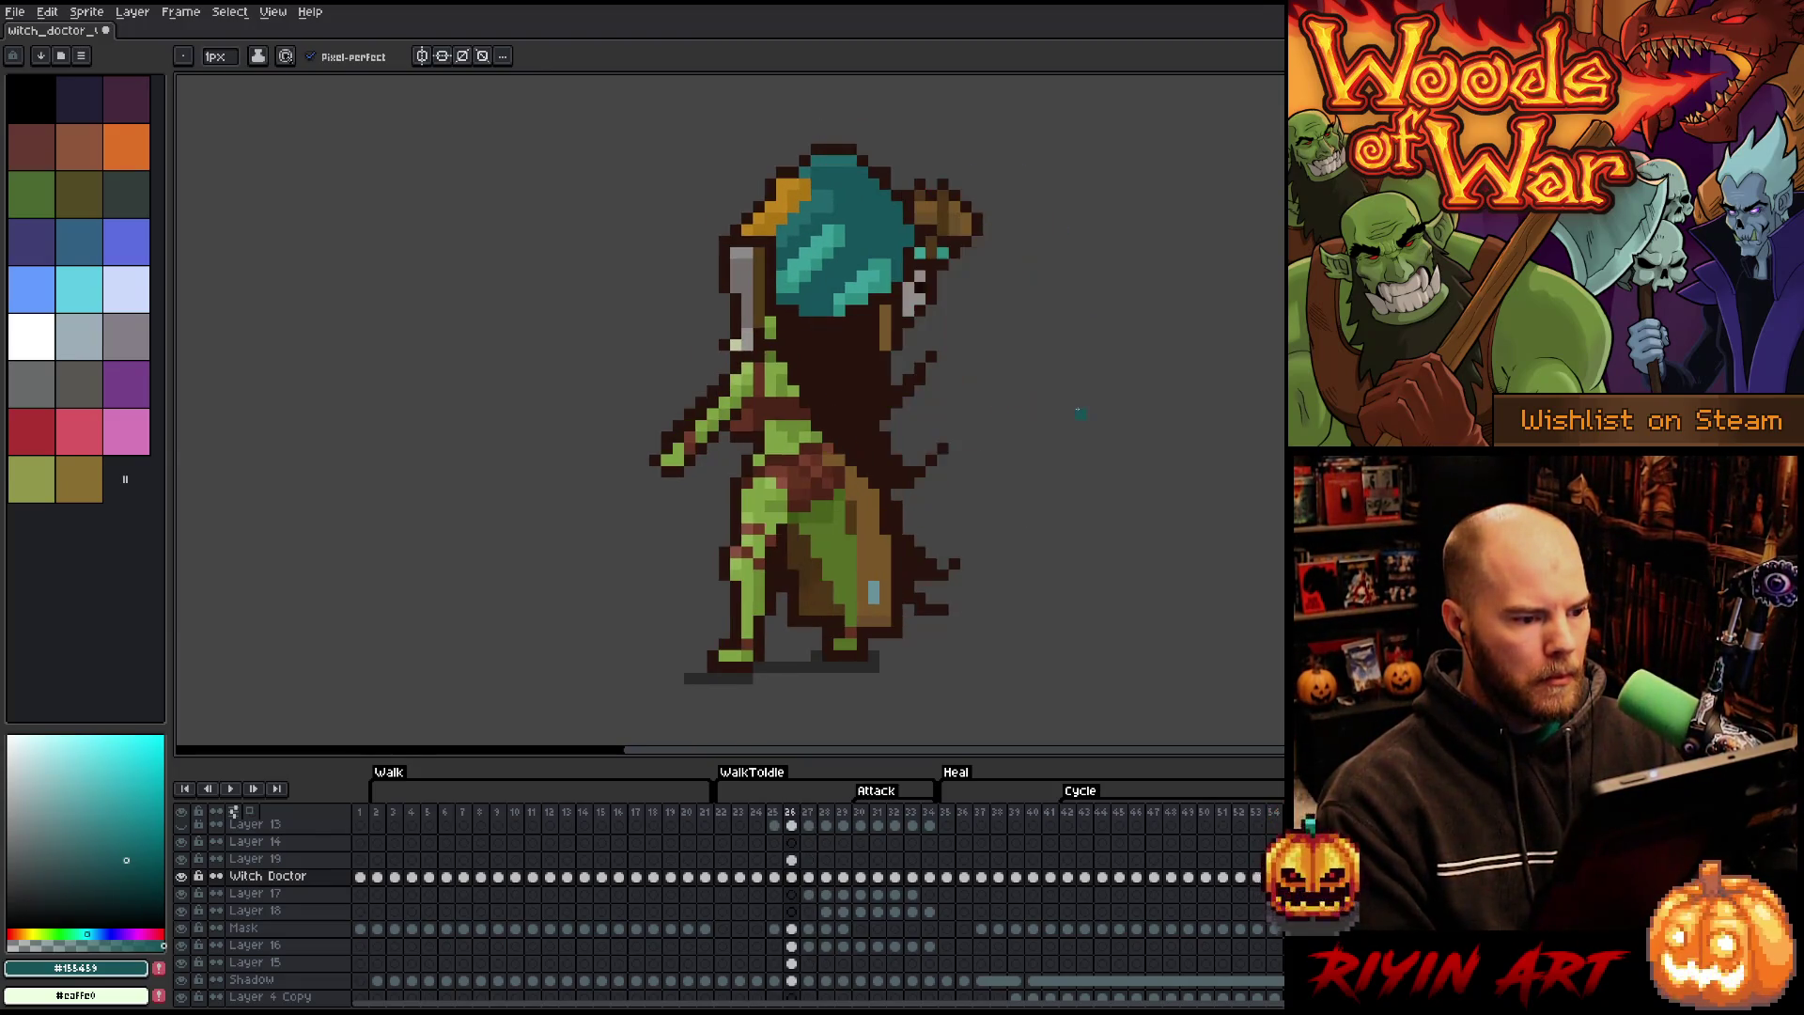
pyautogui.keyDown('alt'); pyautogui.click(806, 316); pyautogui.keyUp('alt')
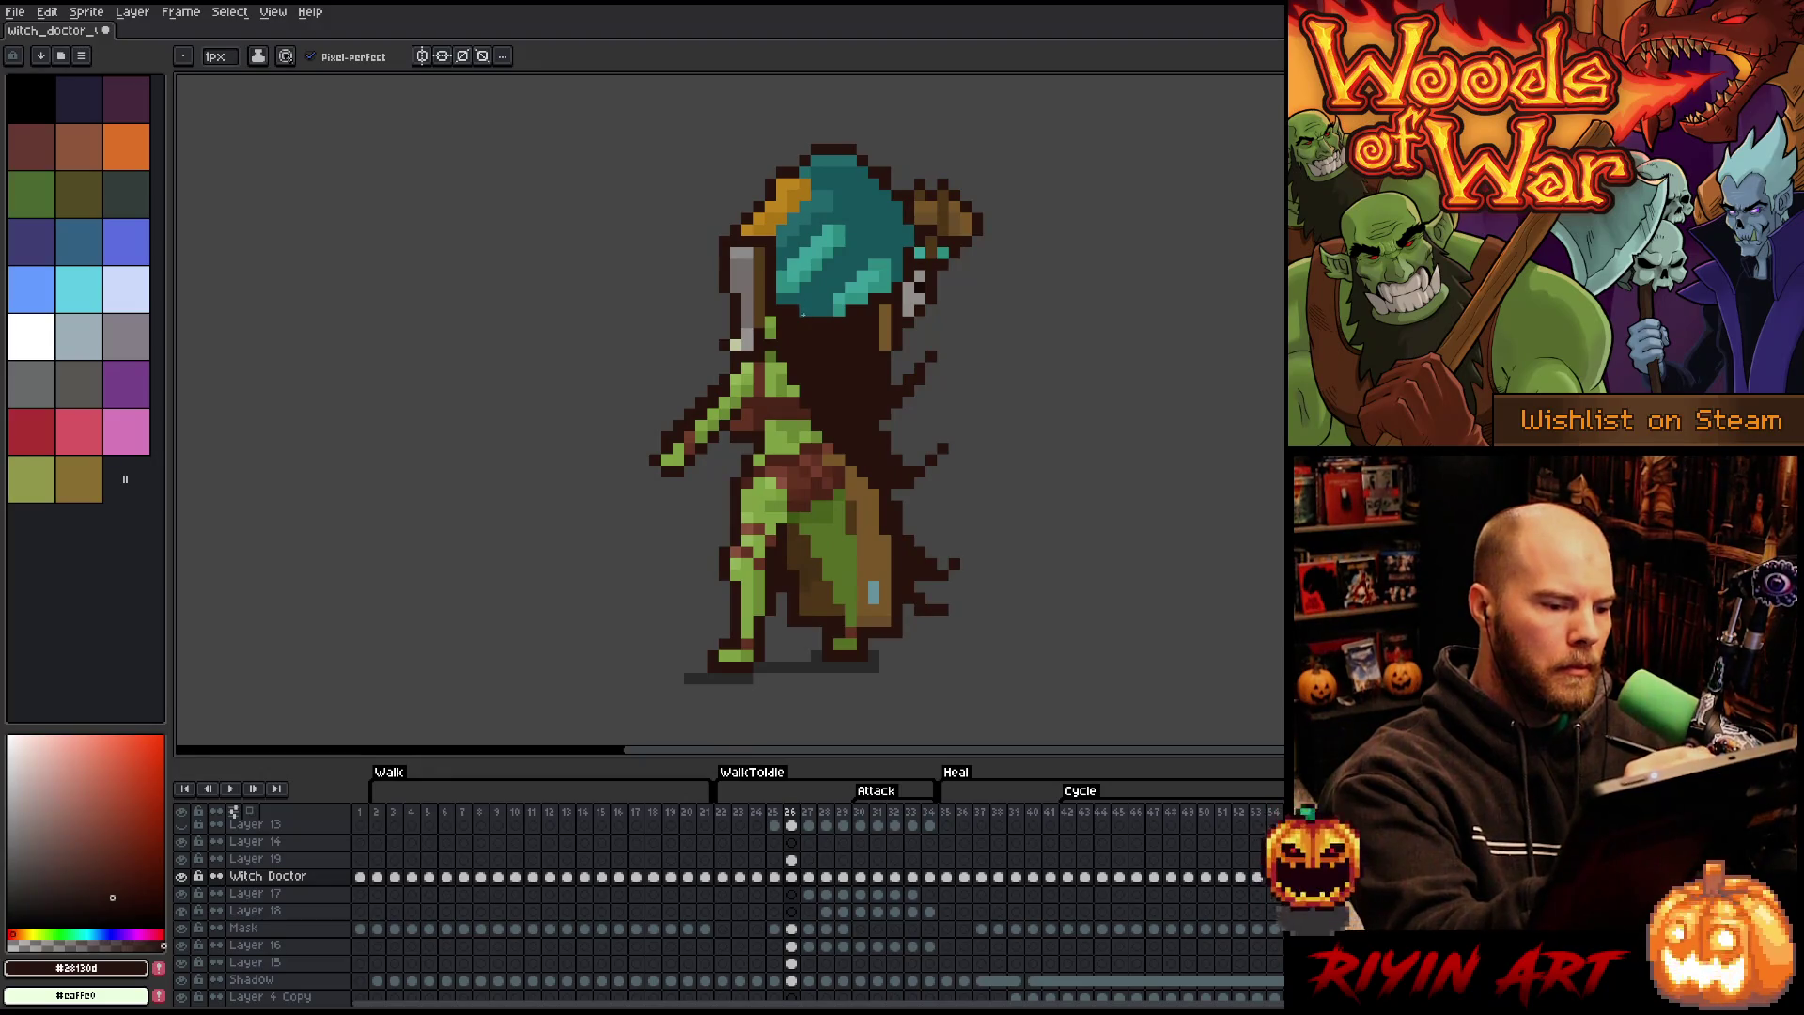
# - Draw a dark brown pixel on Layer 19 at frame 26, then review the neighbouring frames
pyautogui.press('Up')
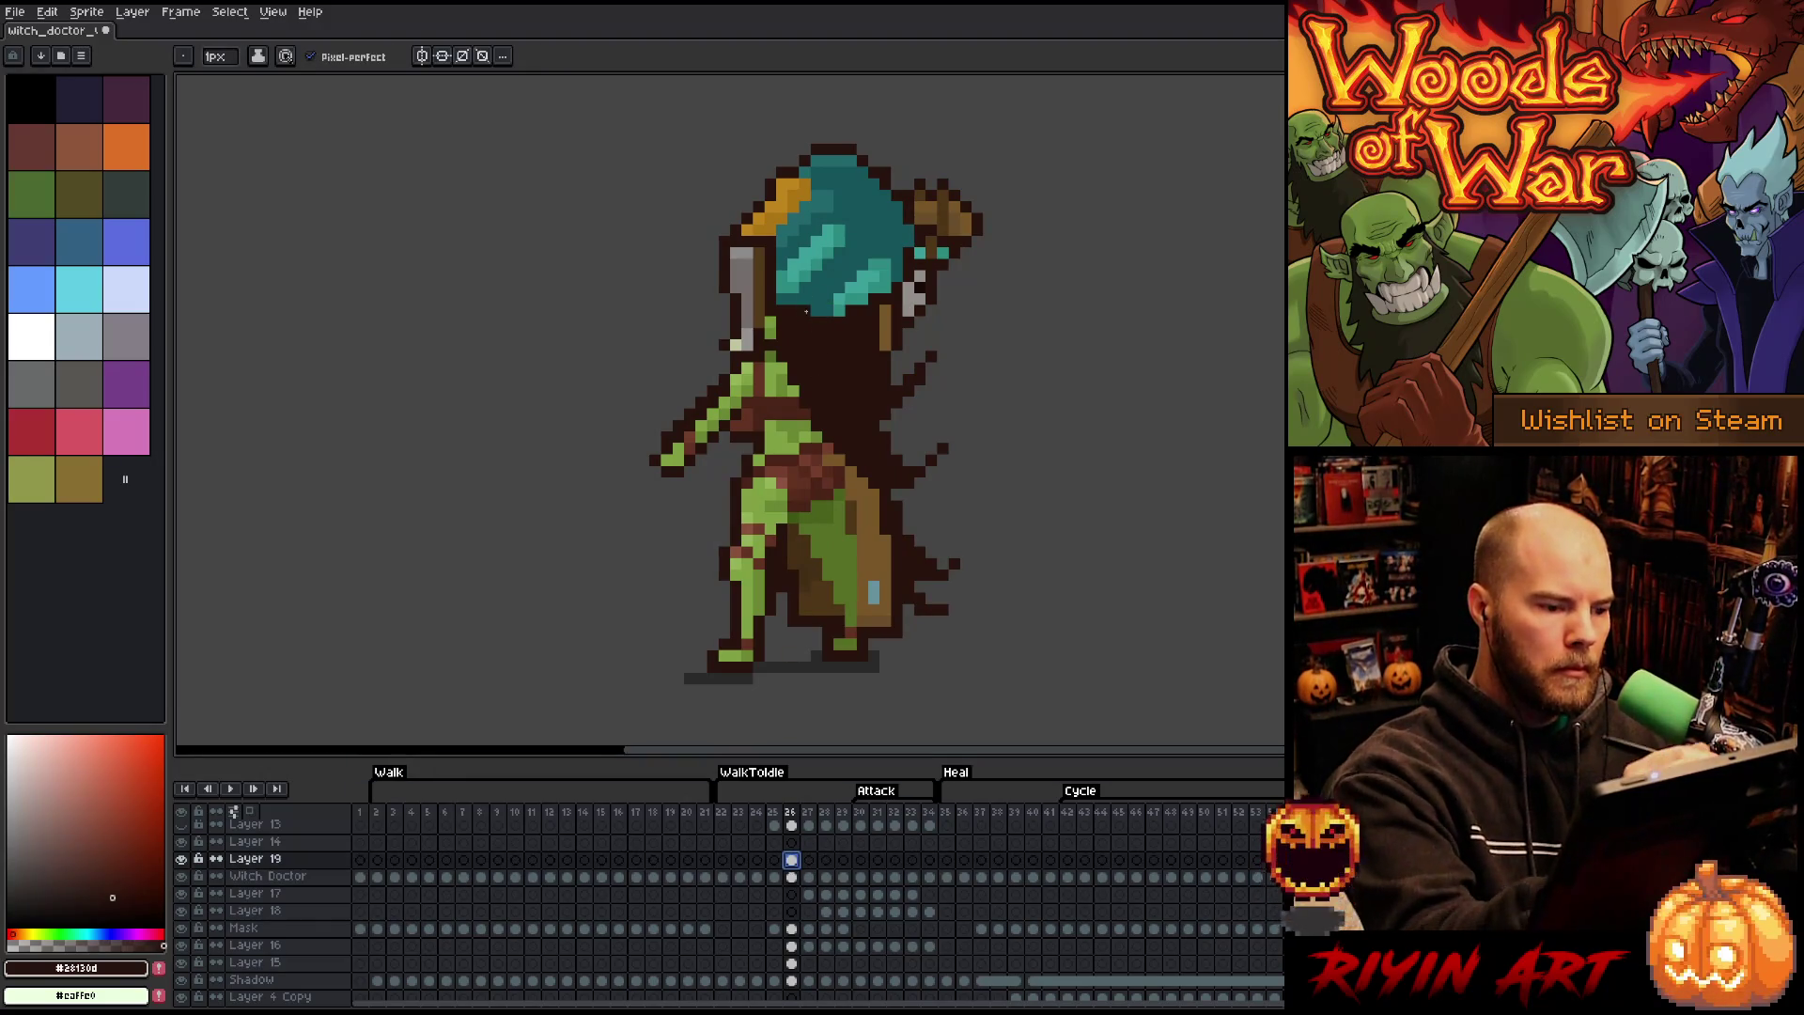
pyautogui.click(805, 311)
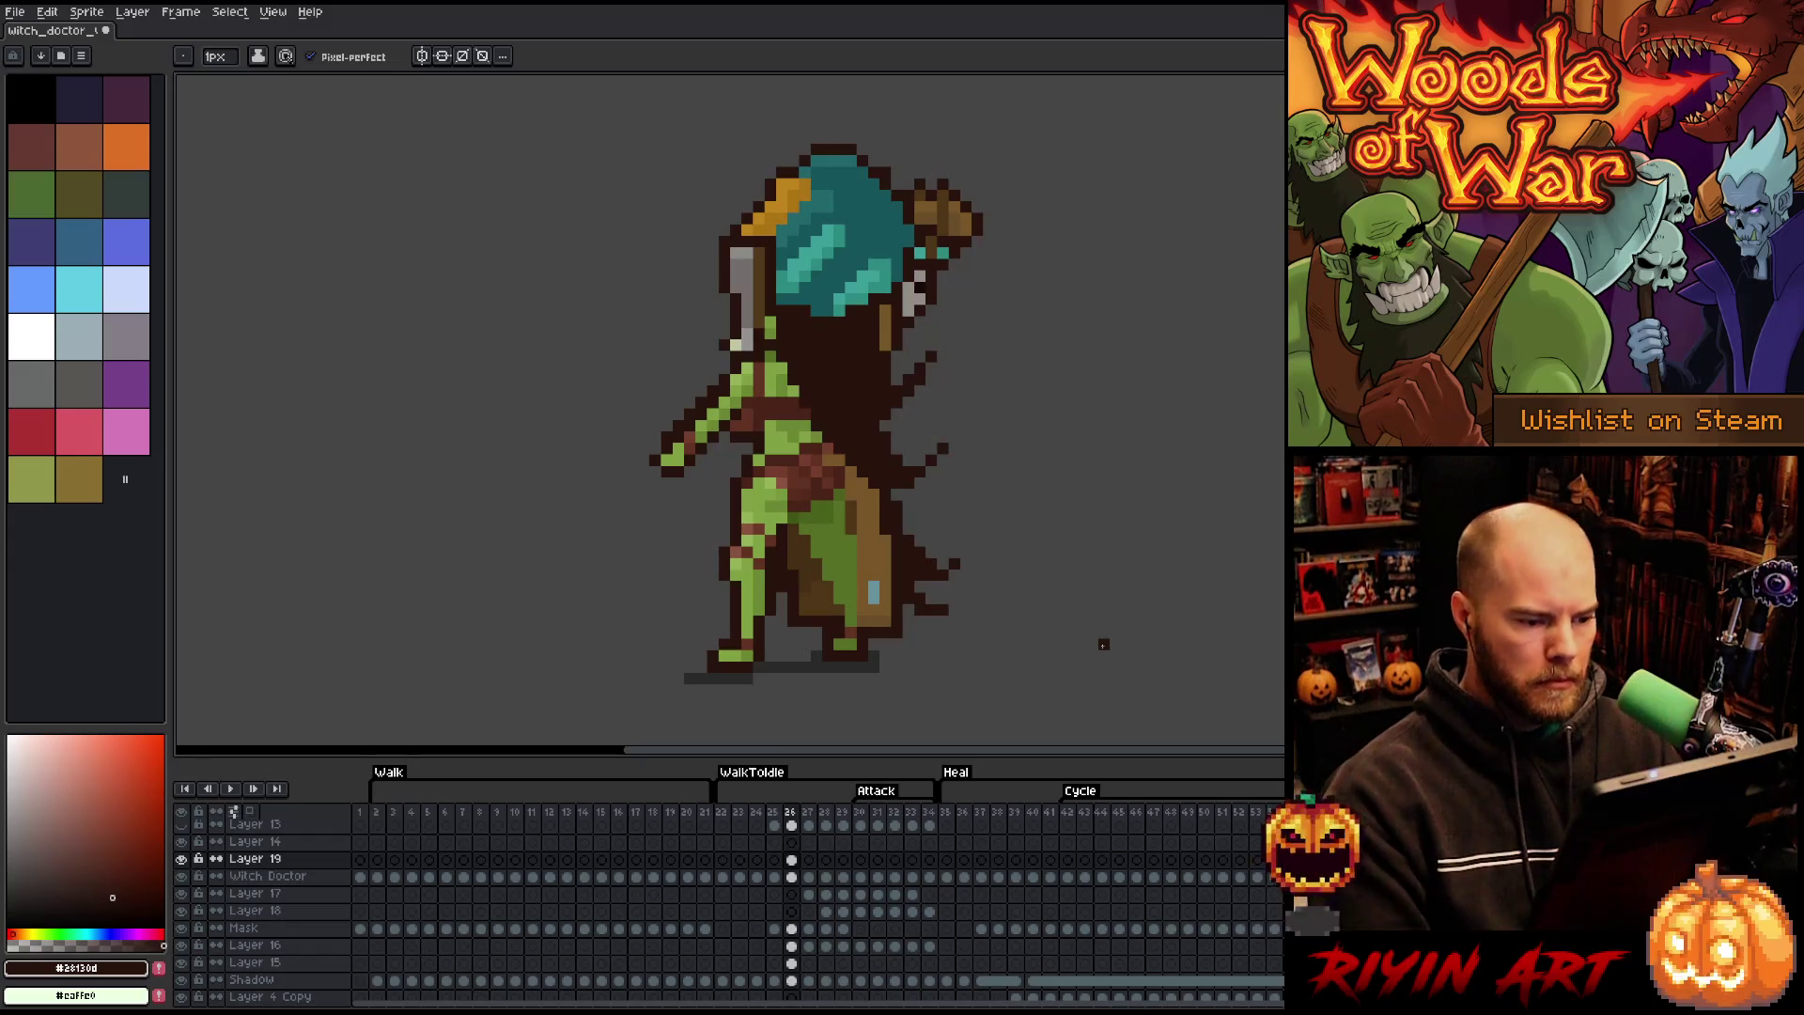
pyautogui.press('Right')
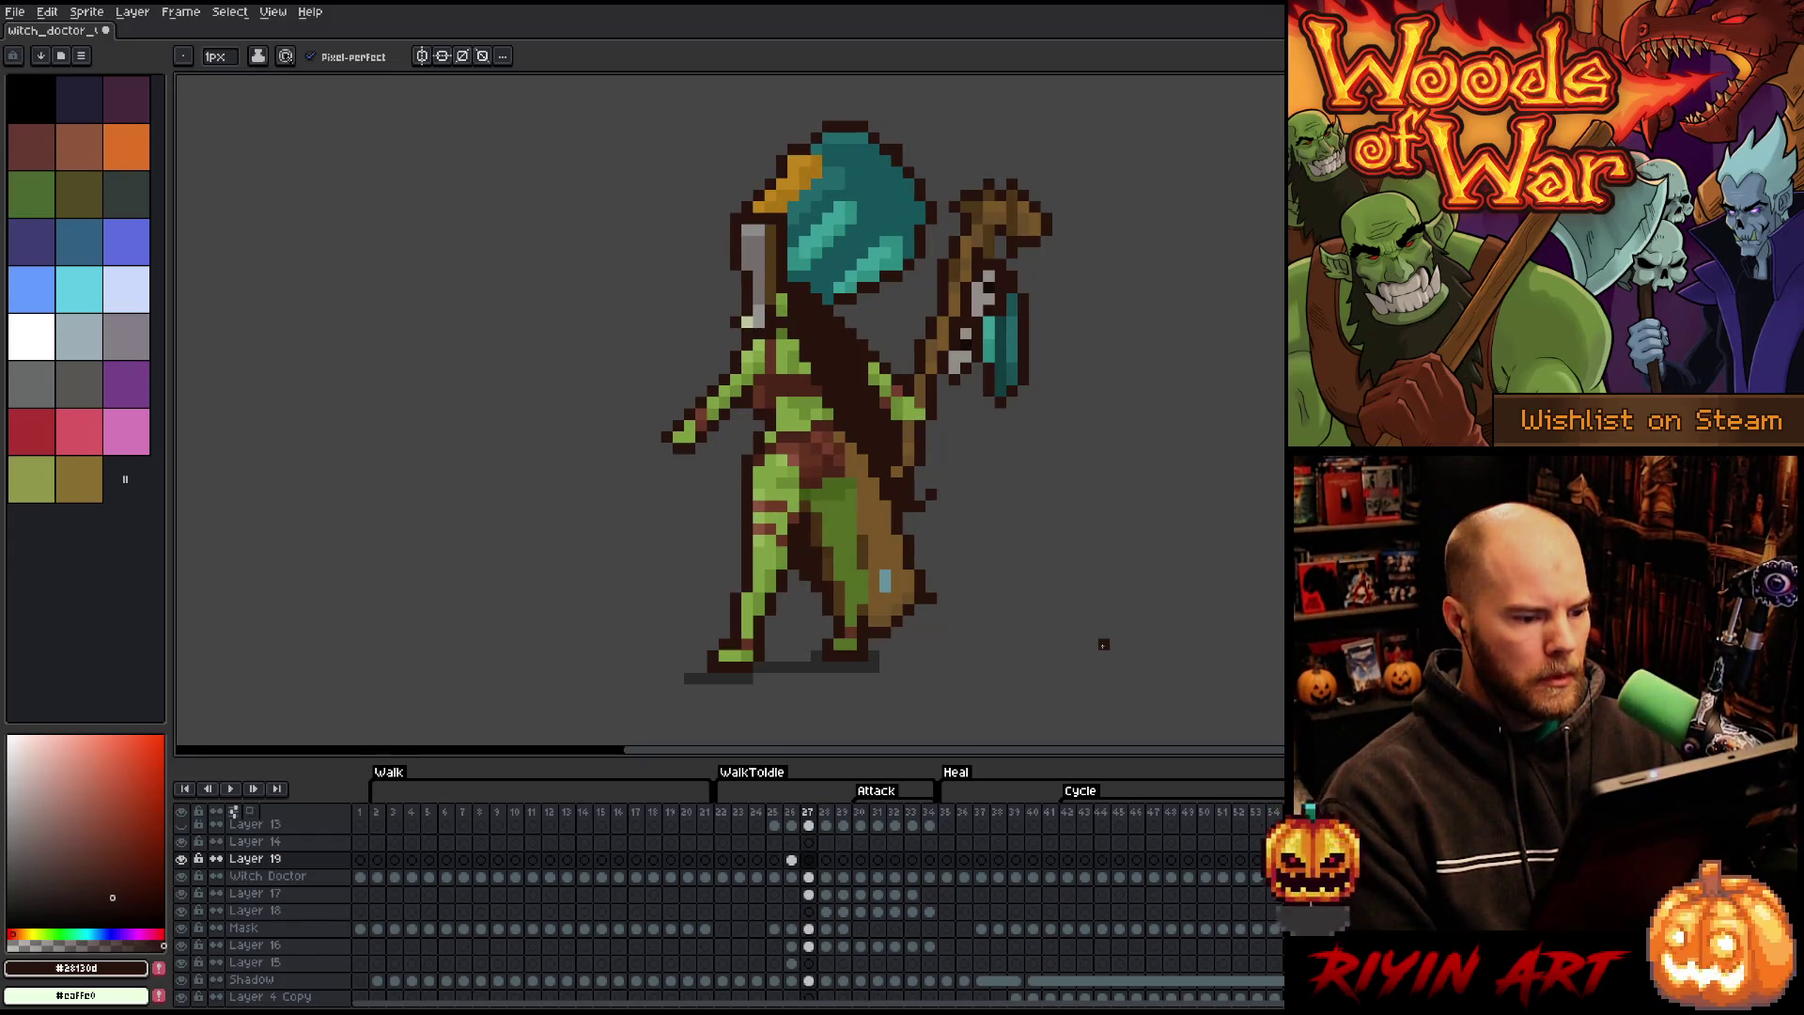
pyautogui.press('Right')
pyautogui.press('Left')
pyautogui.press('Left')
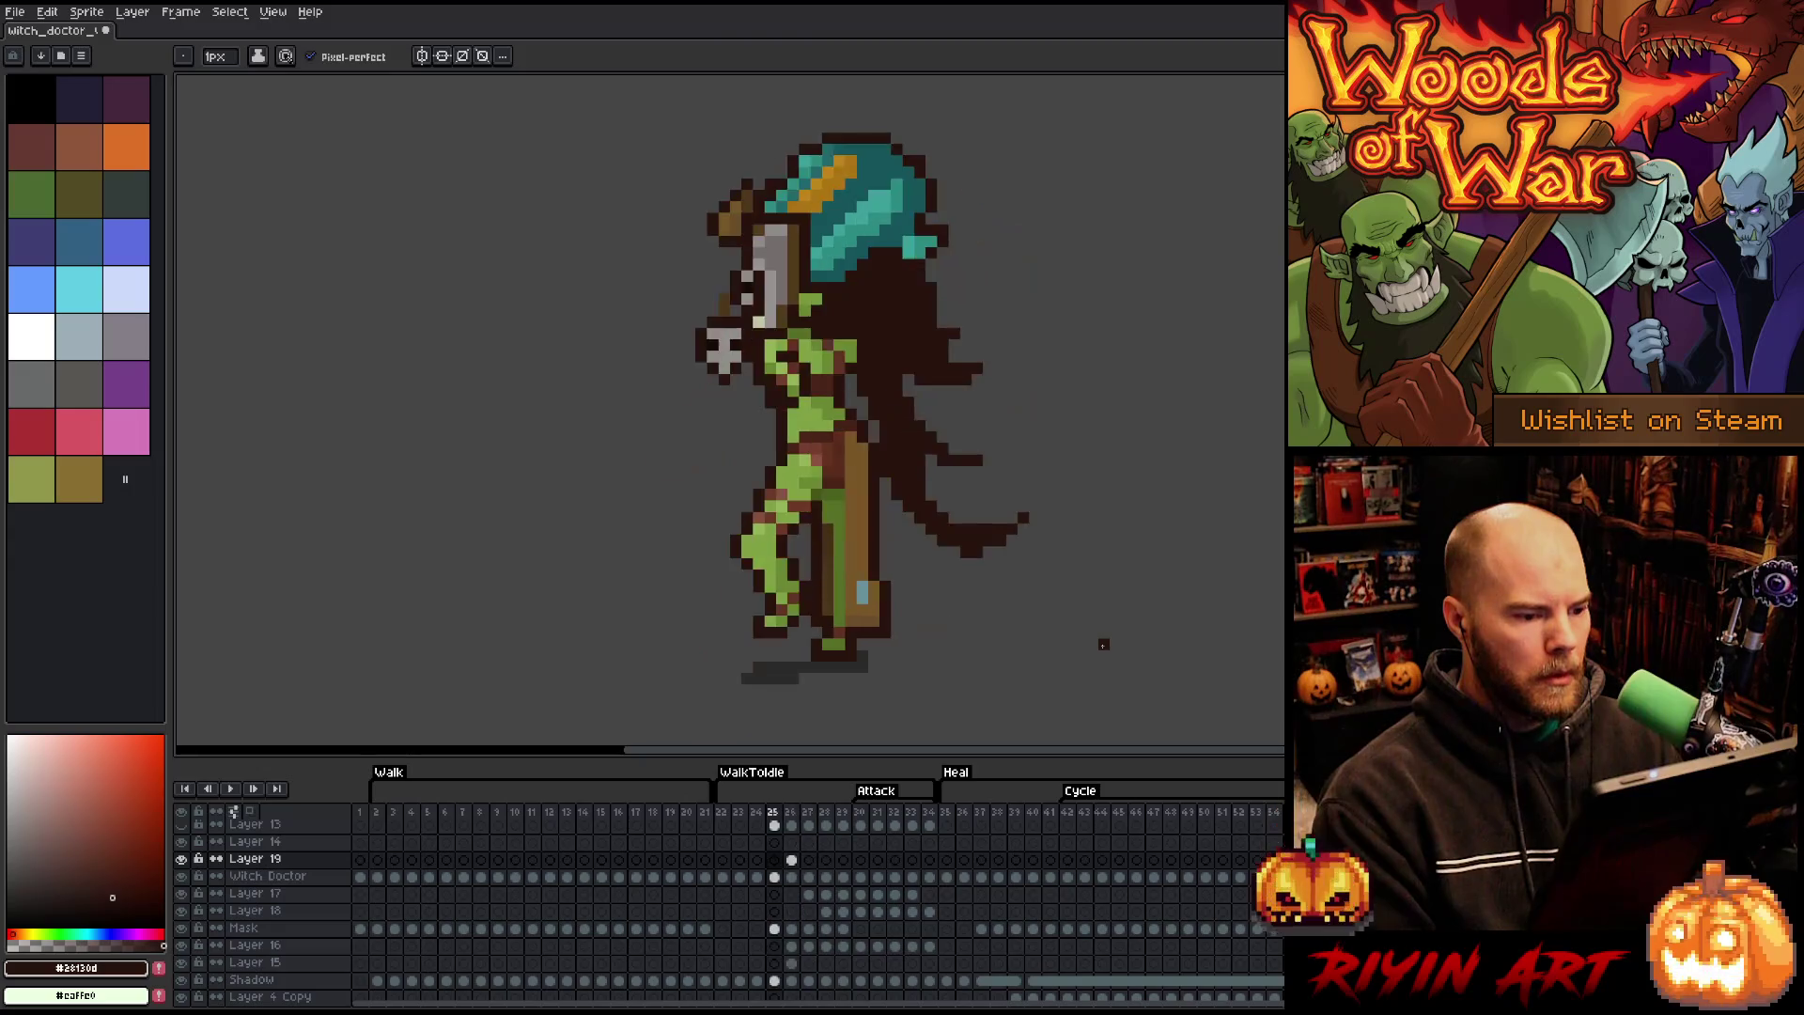
pyautogui.press('Right')
pyautogui.press('Right')
pyautogui.press('Right')
pyautogui.press('Right')
pyautogui.press('Right')
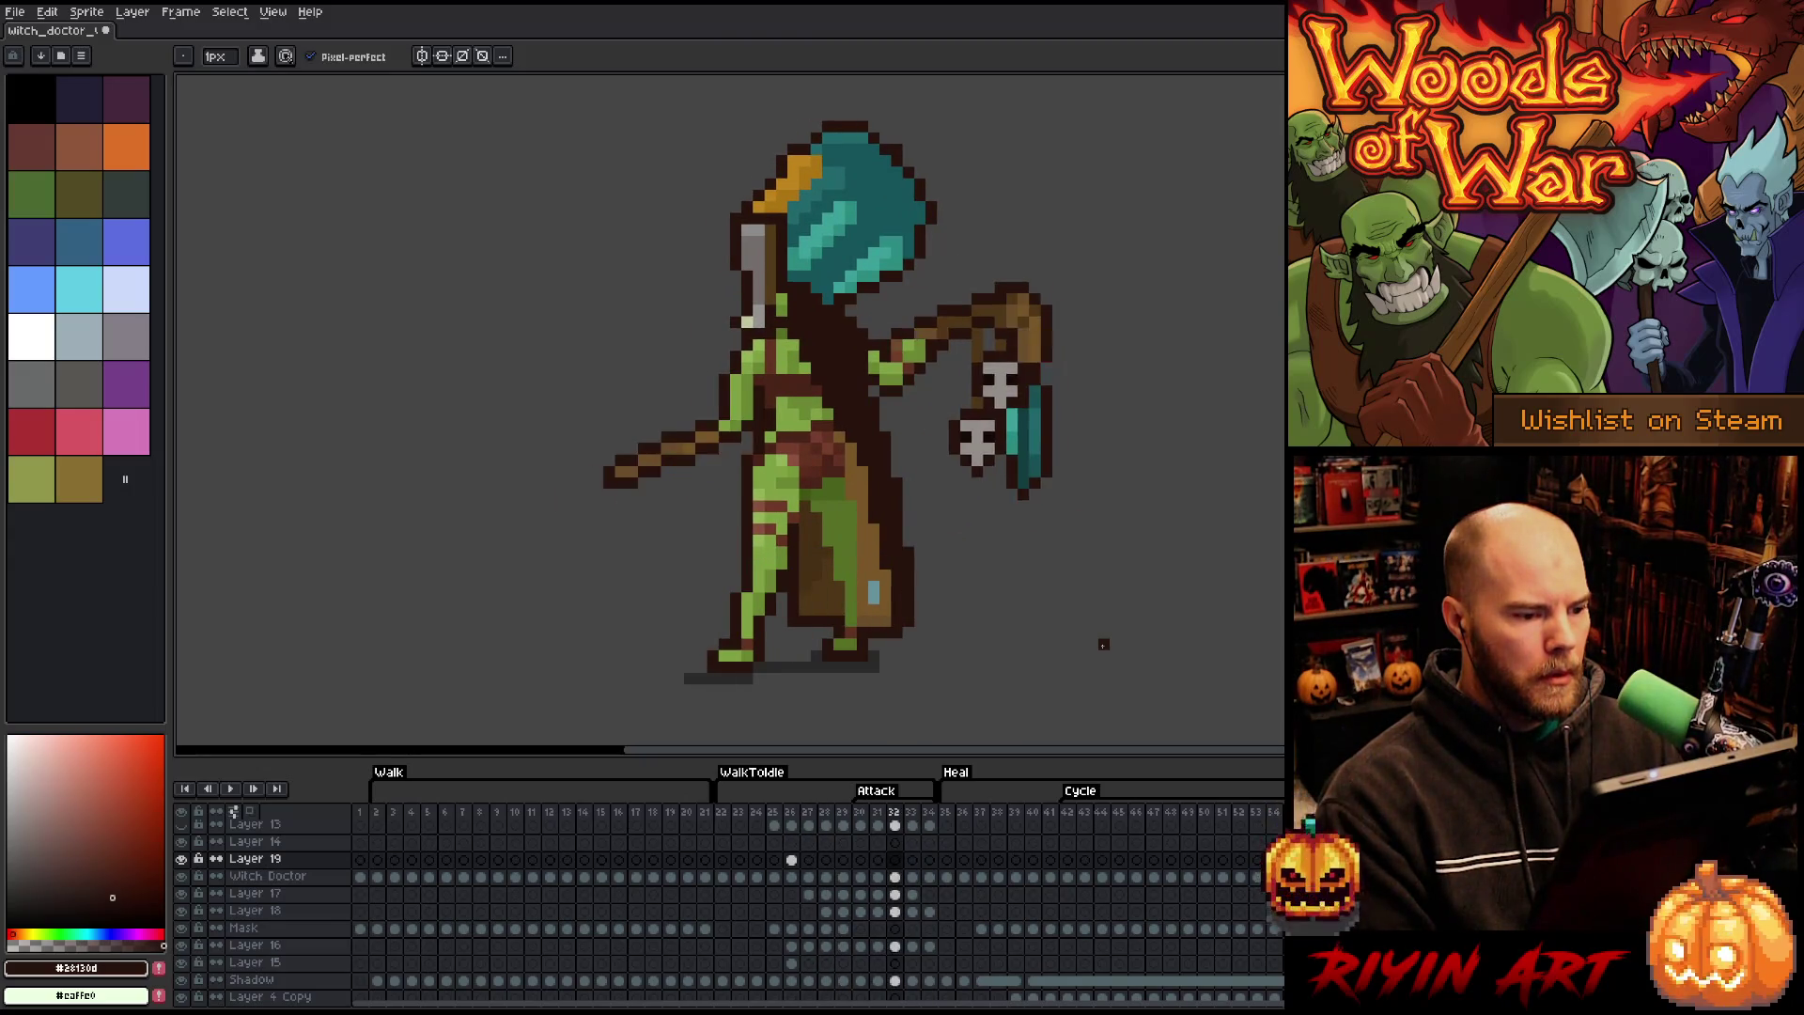
pyautogui.press('Left')
pyautogui.press('Left')
pyautogui.press('Left')
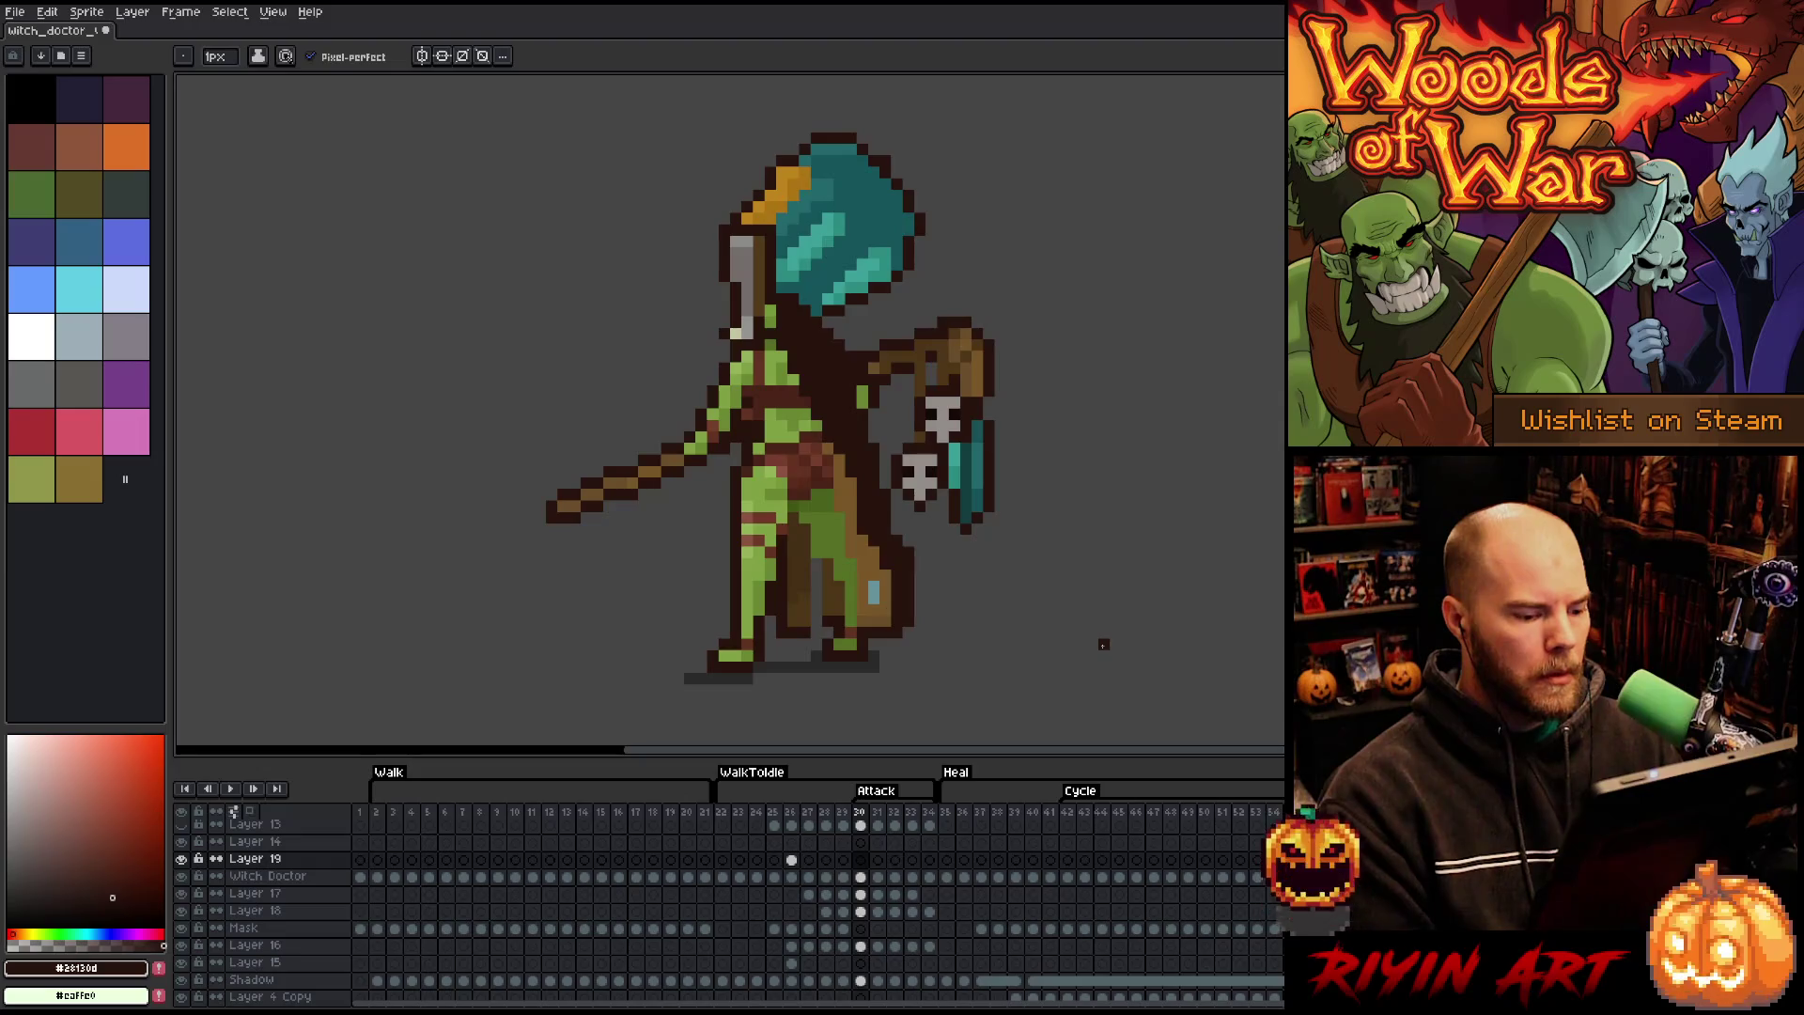
# - Flip back and forth through transition frames 23–29 to compare the poses
pyautogui.click(739, 818)
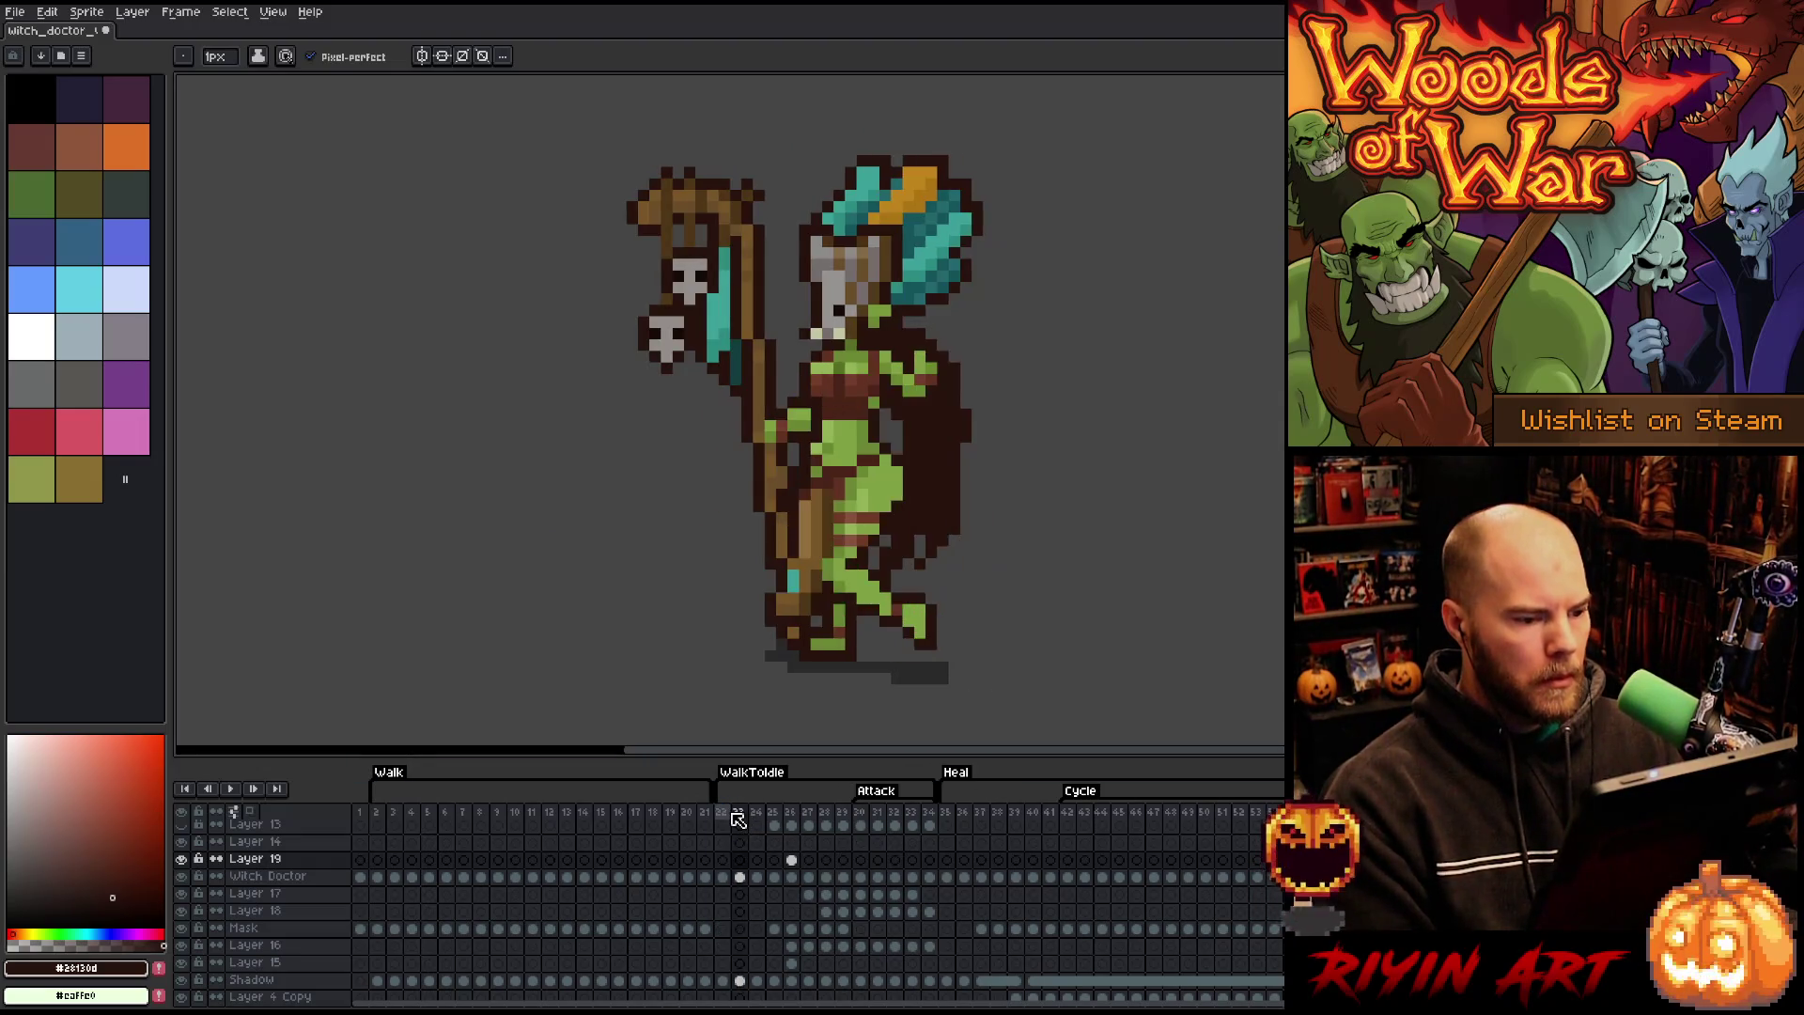
pyautogui.press('Right')
pyautogui.press('Right')
pyautogui.press('Right')
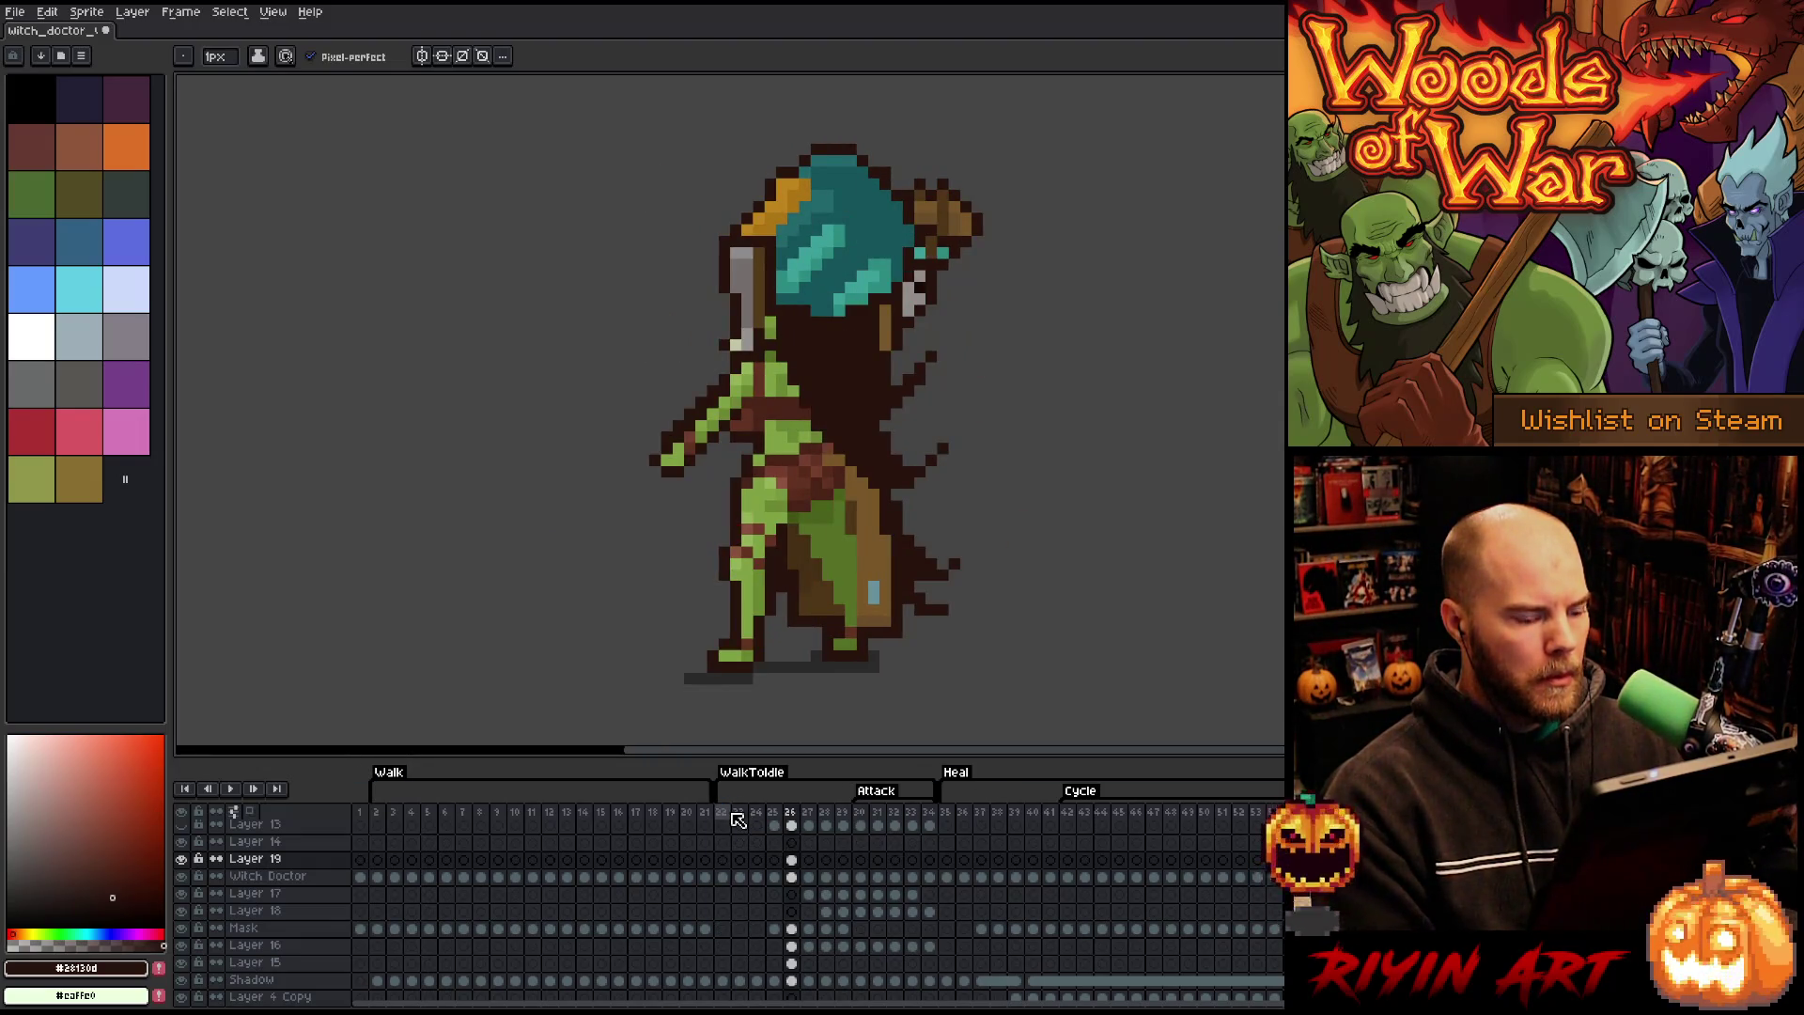
pyautogui.press('Right')
pyautogui.press('Left')
pyautogui.press('Right')
pyautogui.press('Right')
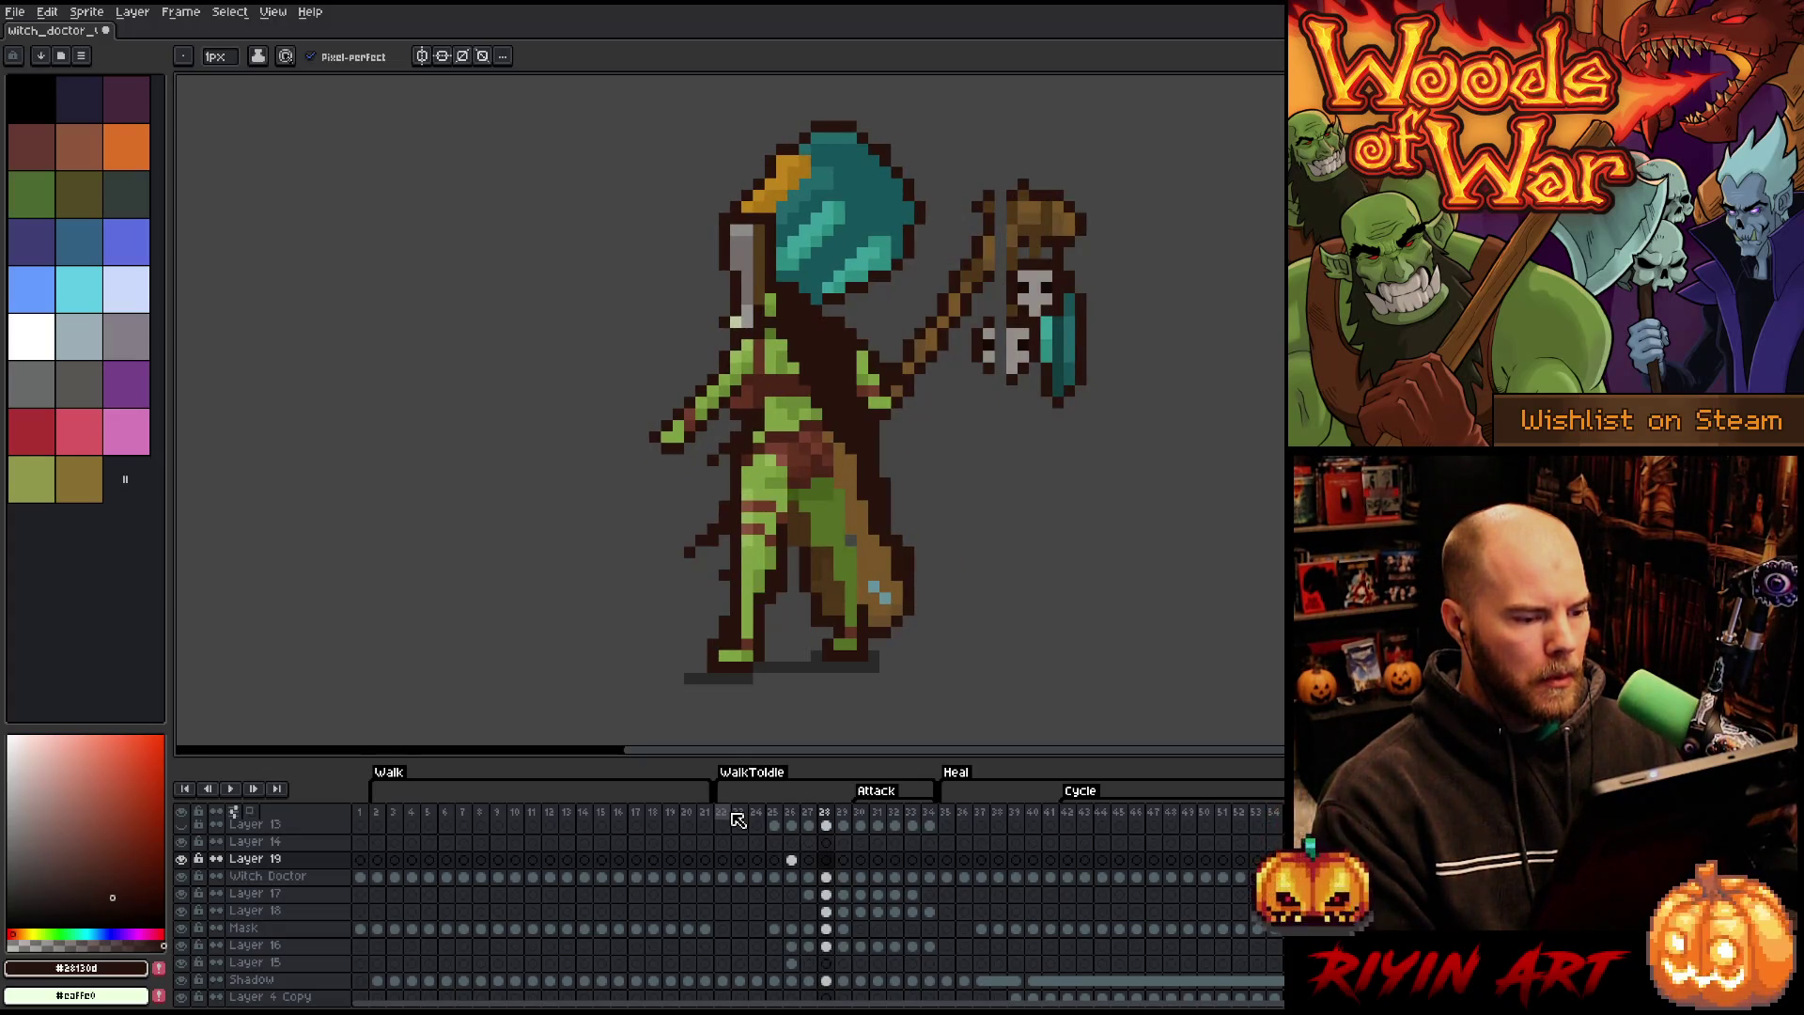
pyautogui.press('Left')
pyautogui.press('Left')
pyautogui.press('Right')
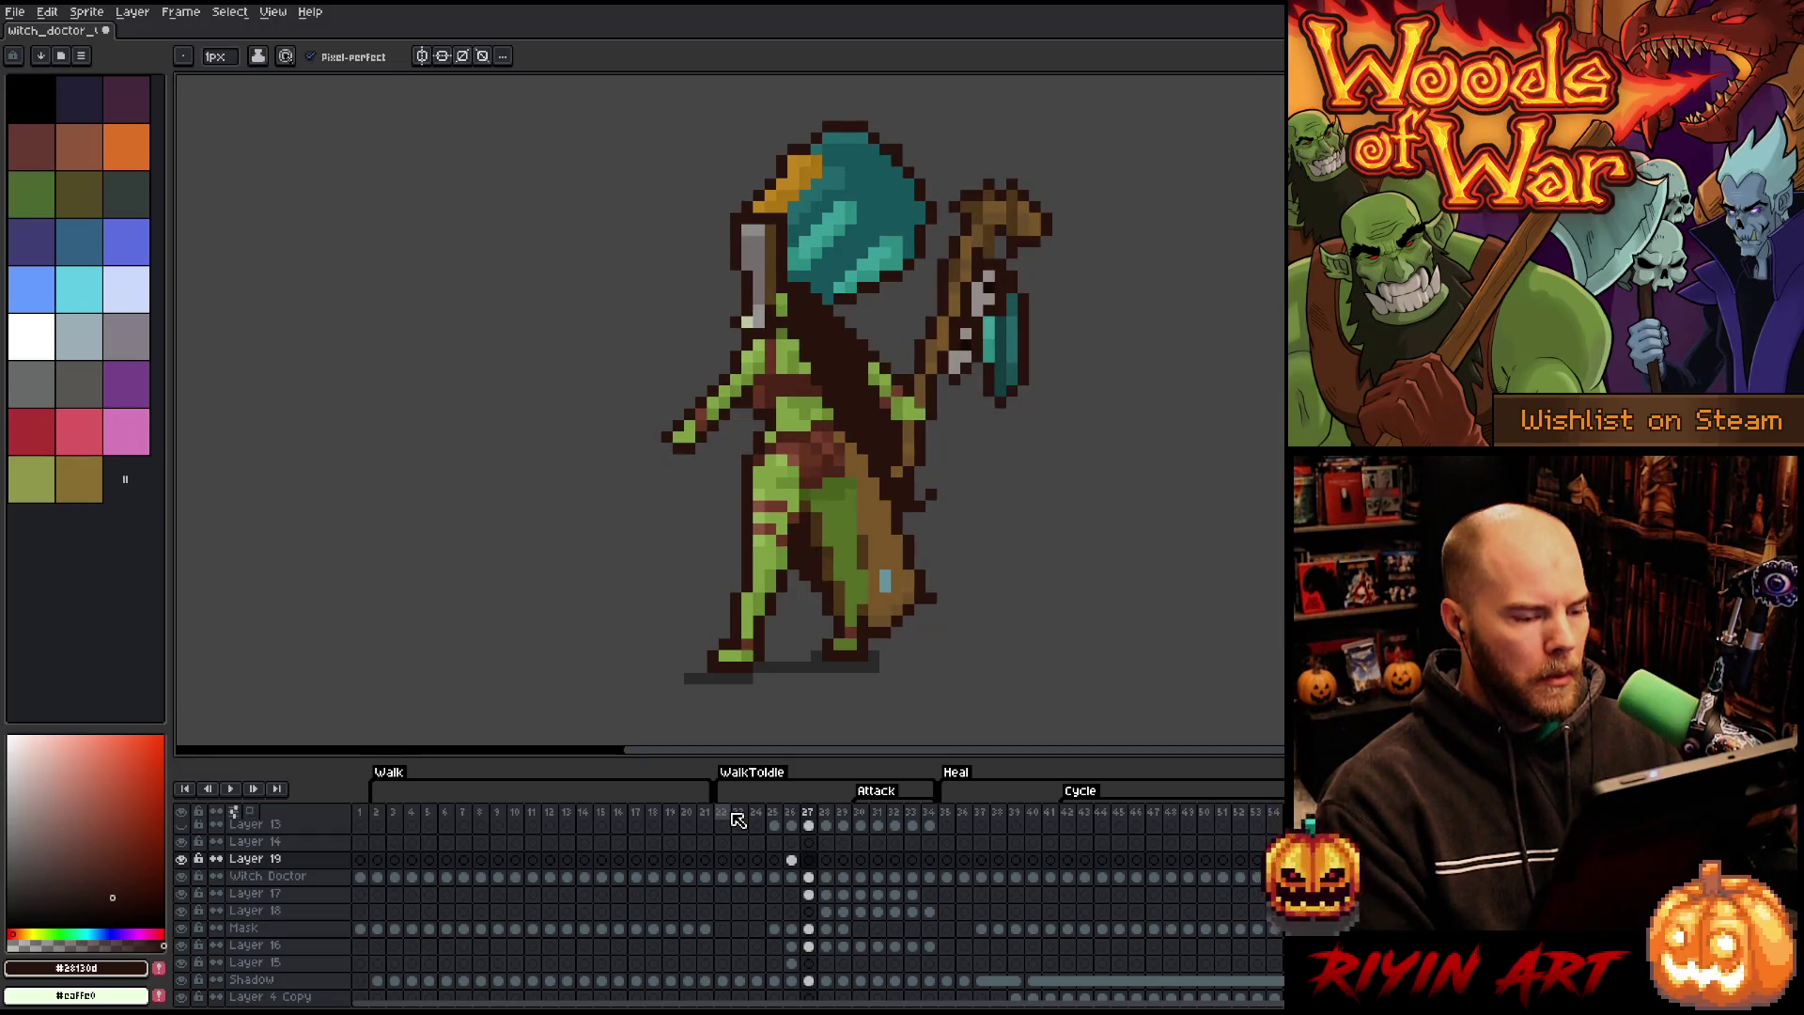
pyautogui.press('Left')
pyautogui.press('Right')
pyautogui.press('Right')
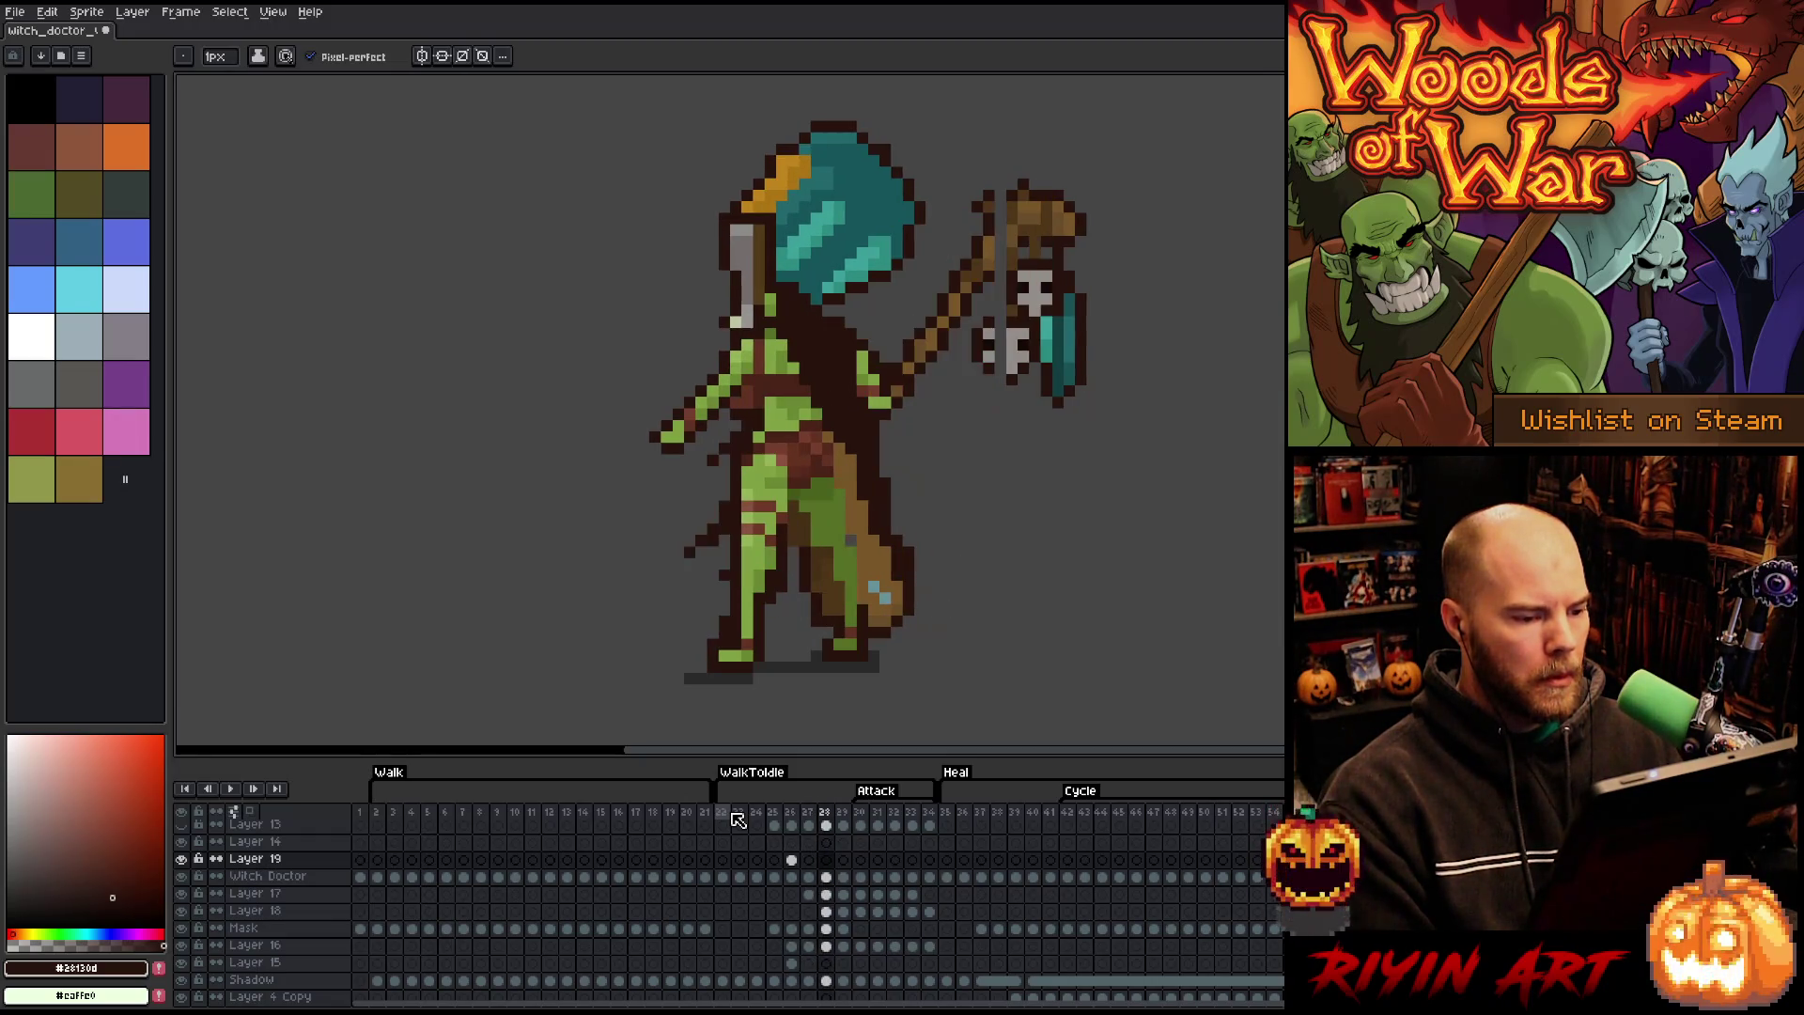
pyautogui.press('Left')
pyautogui.press('Left')
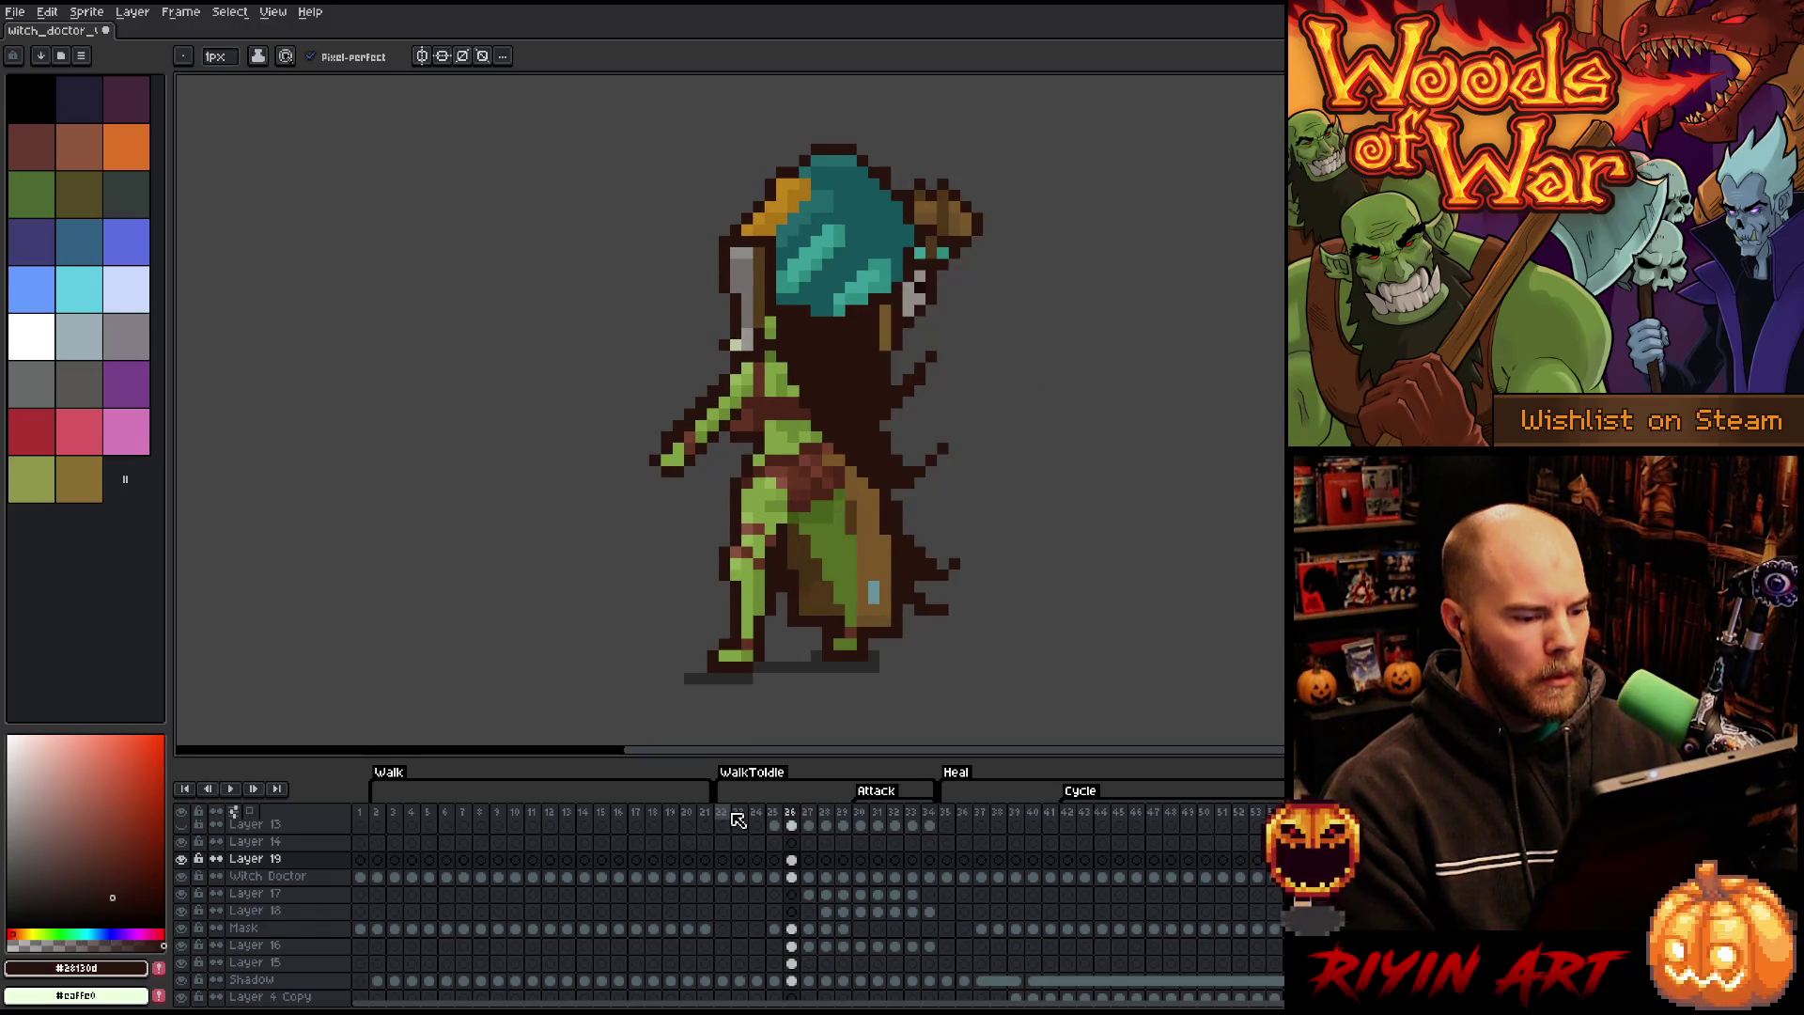
pyautogui.press('Right')
pyautogui.press('Right')
pyautogui.press('Left')
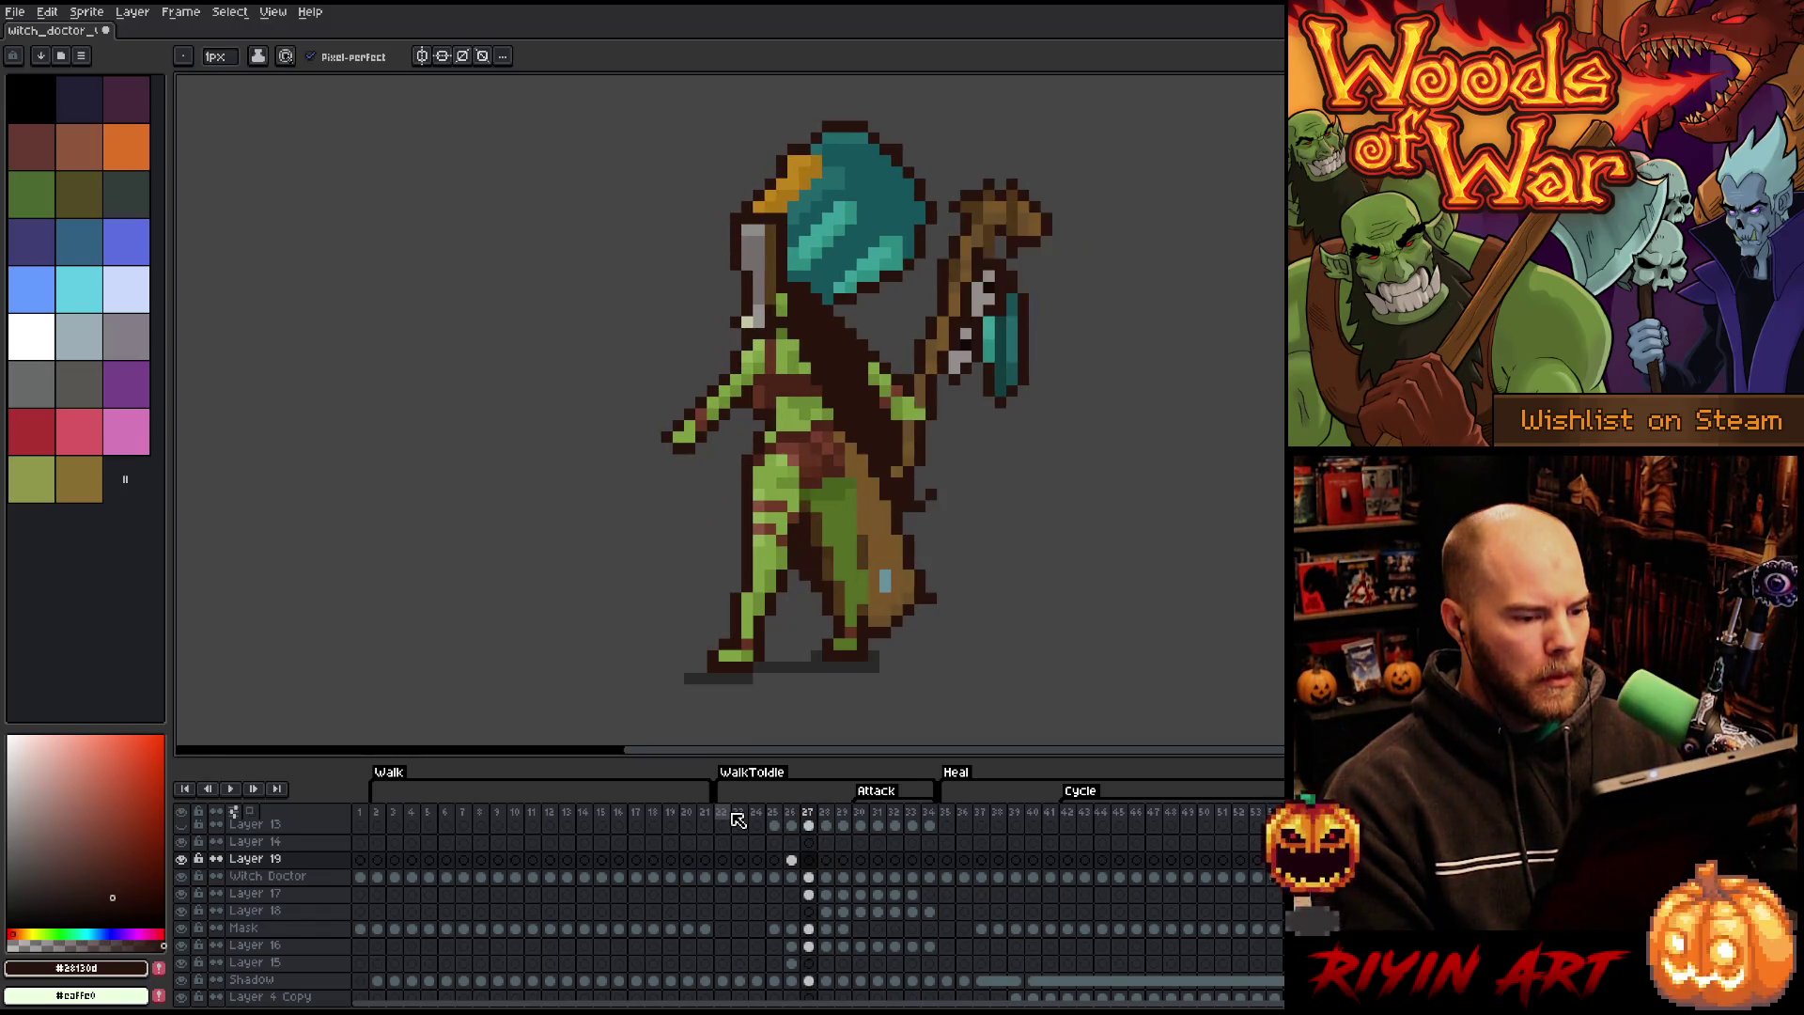
pyautogui.press('Left')
pyautogui.press('Right')
pyautogui.press('Right')
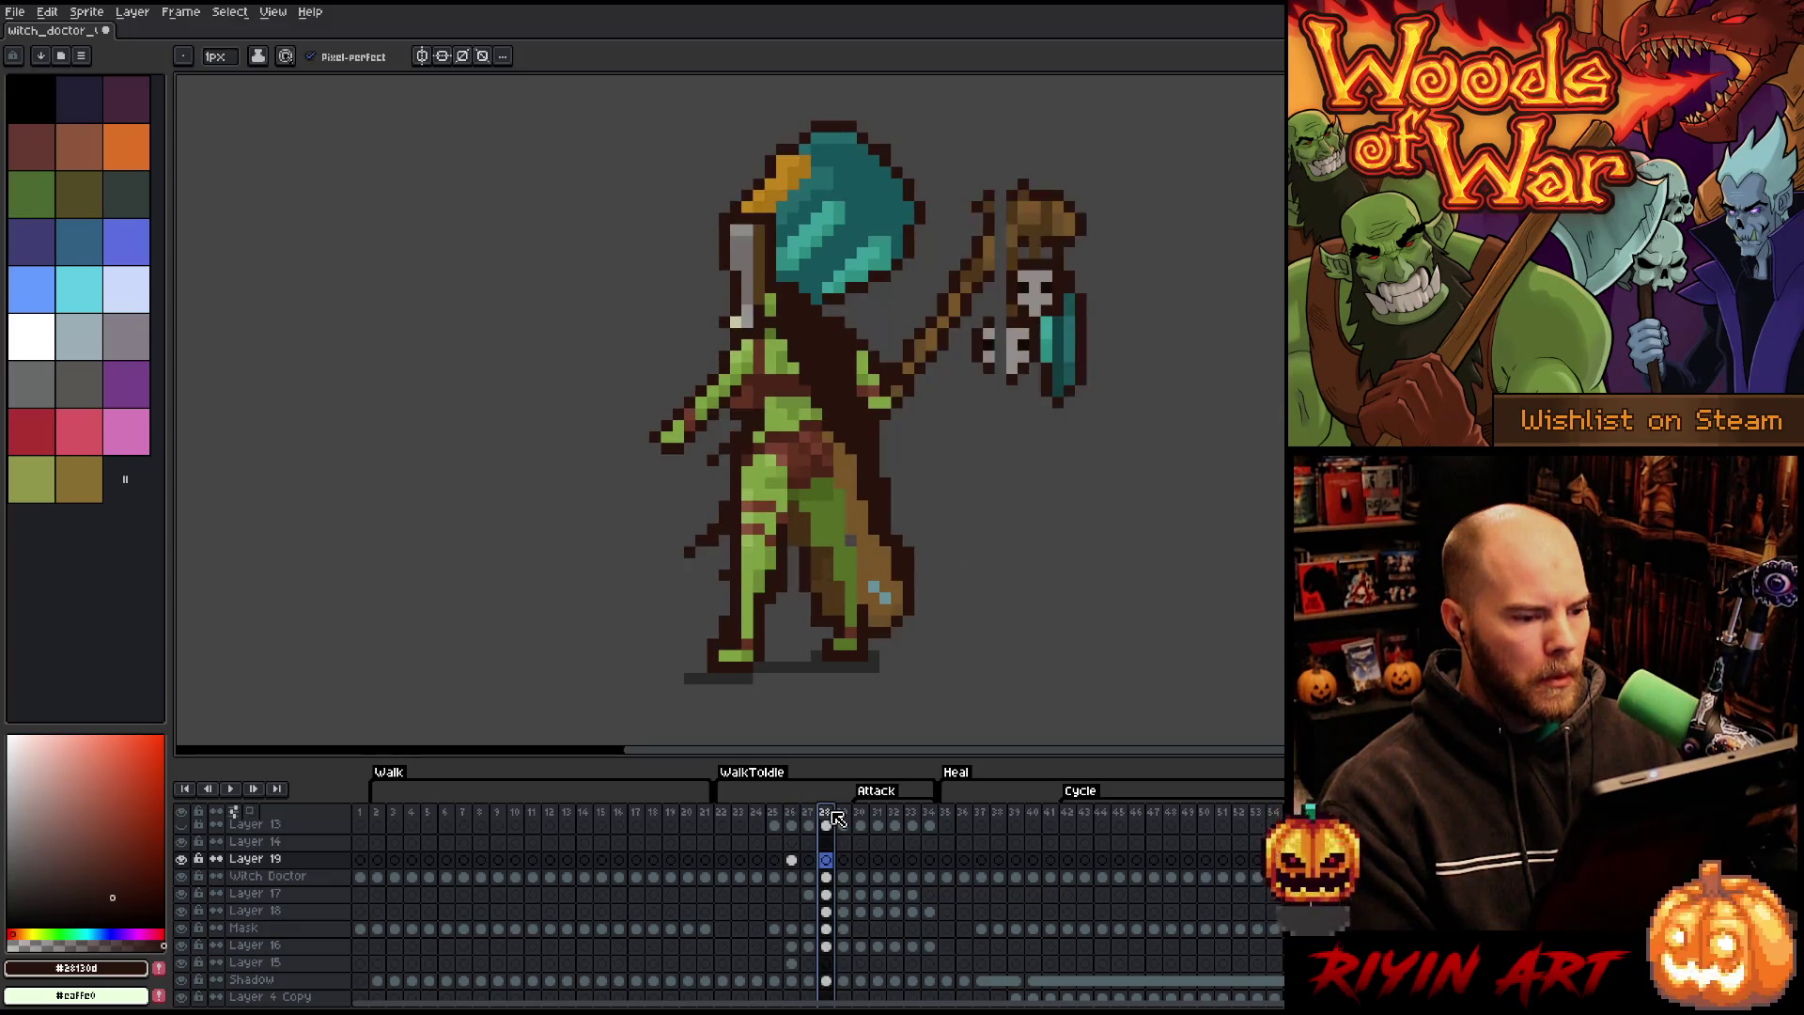
pyautogui.press('Right')
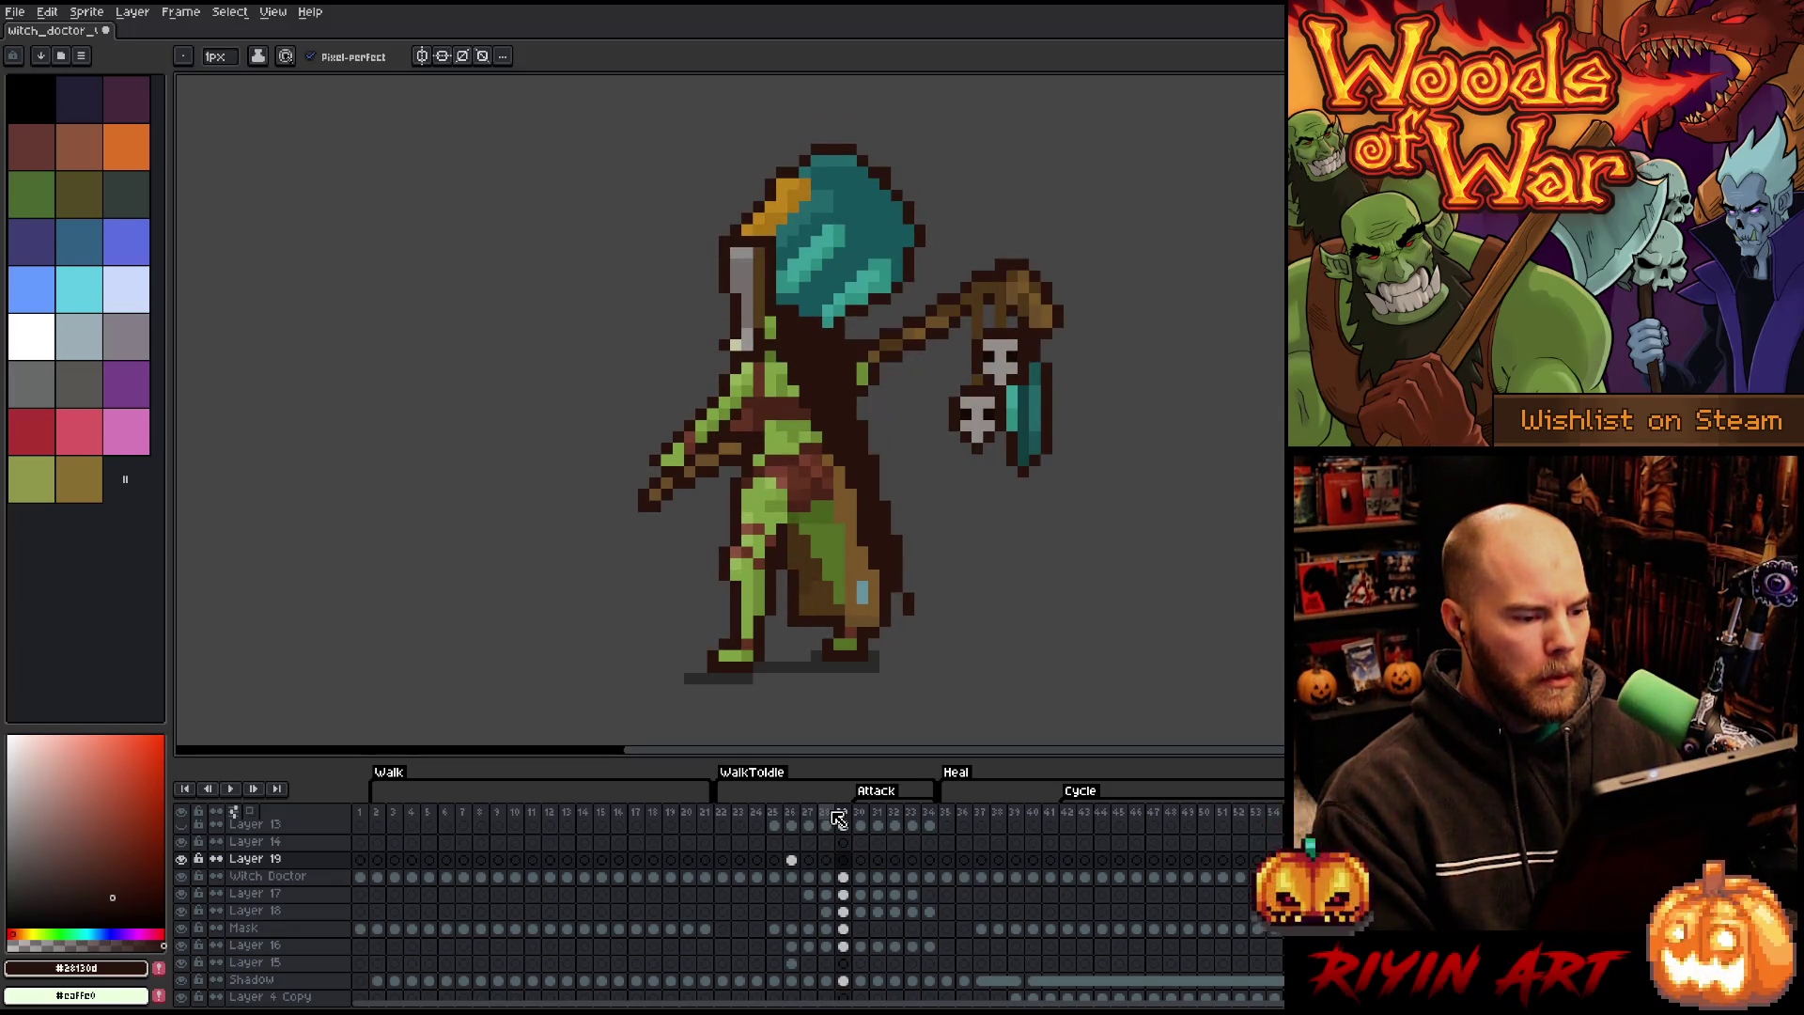
pyautogui.press('Left')
pyautogui.press('Left')
pyautogui.press('Right')
pyautogui.press('Right')
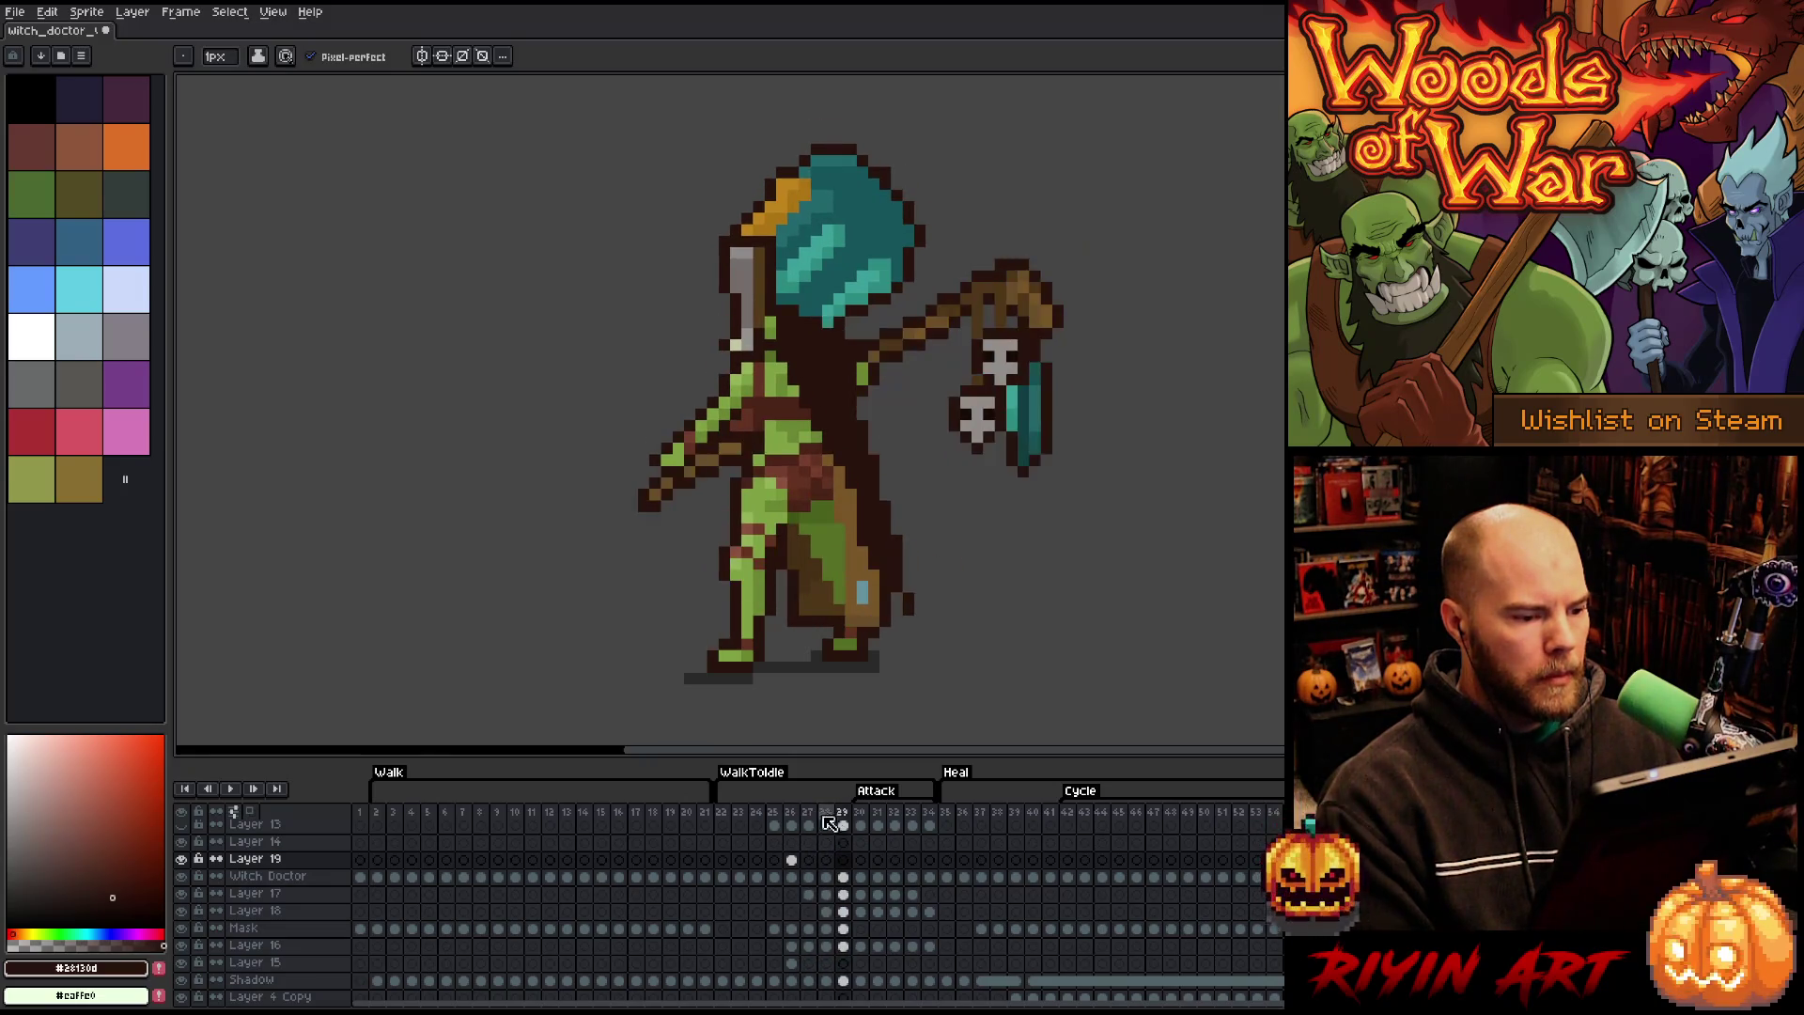
# - Play the animation from frame 22, stop on frame 27, and marquee-select the whole sprite
pyautogui.click(721, 824)
pyautogui.press('Return')
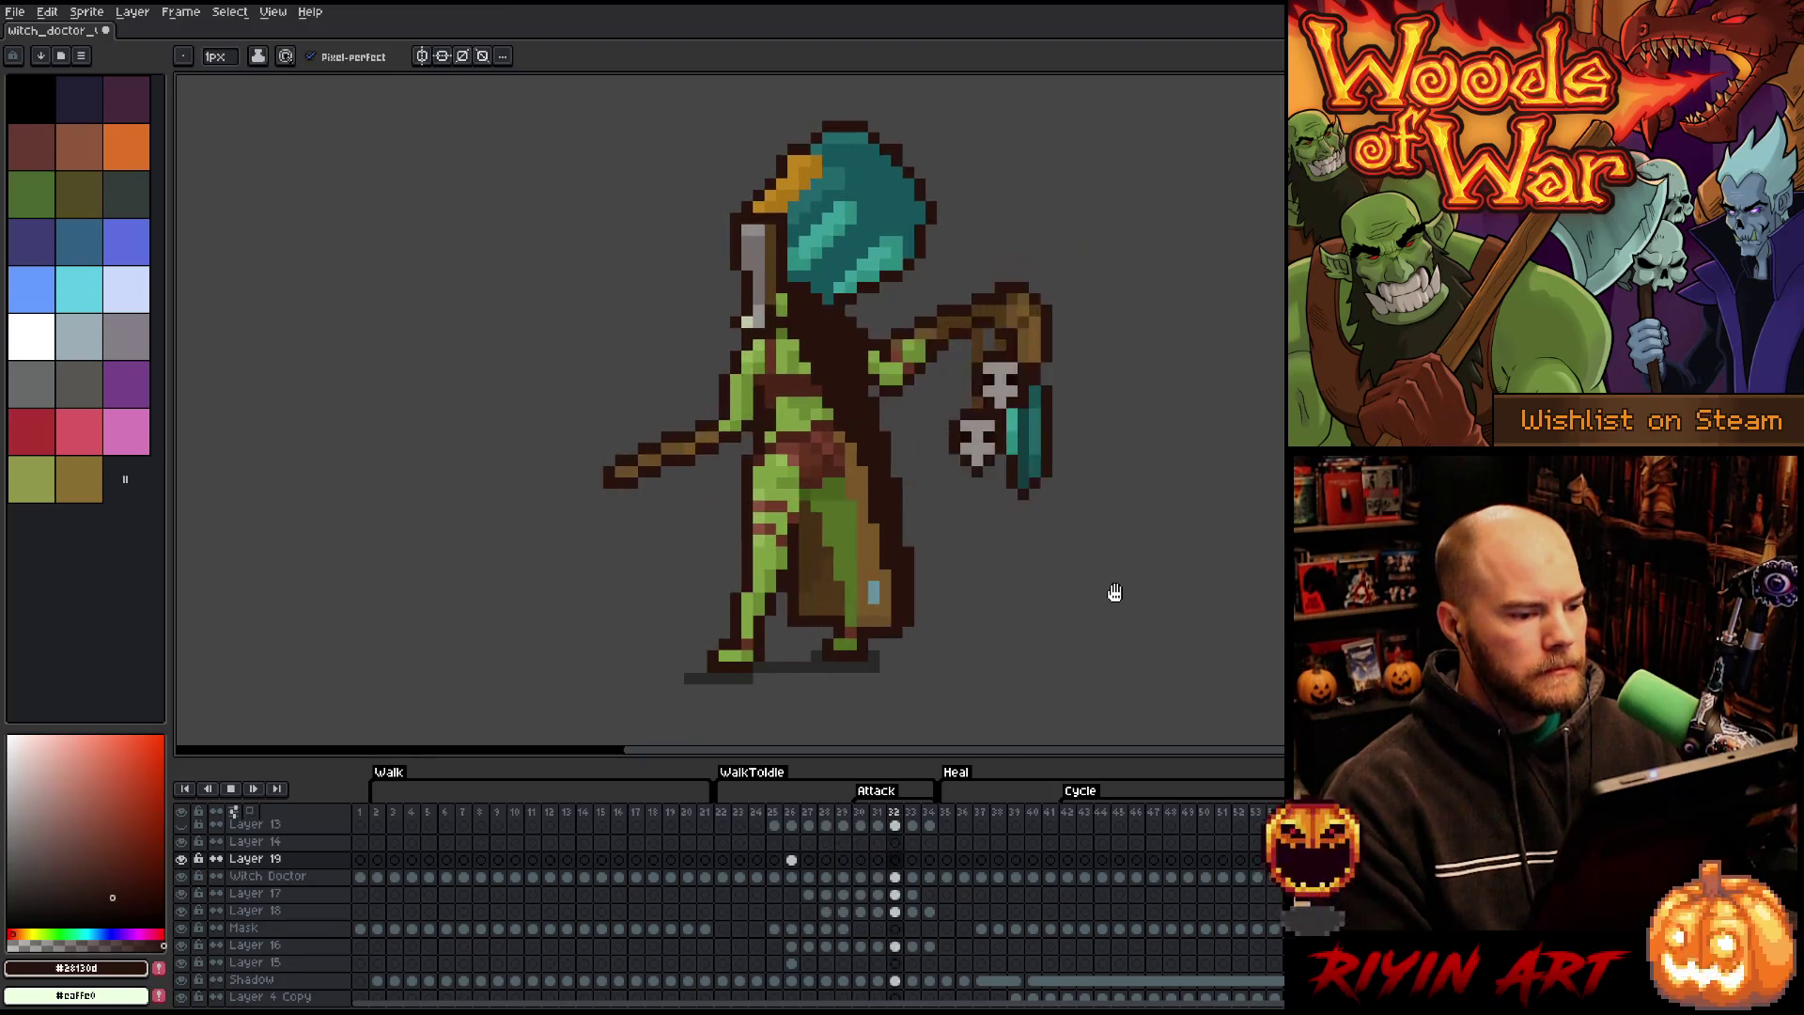
pyautogui.press('Return')
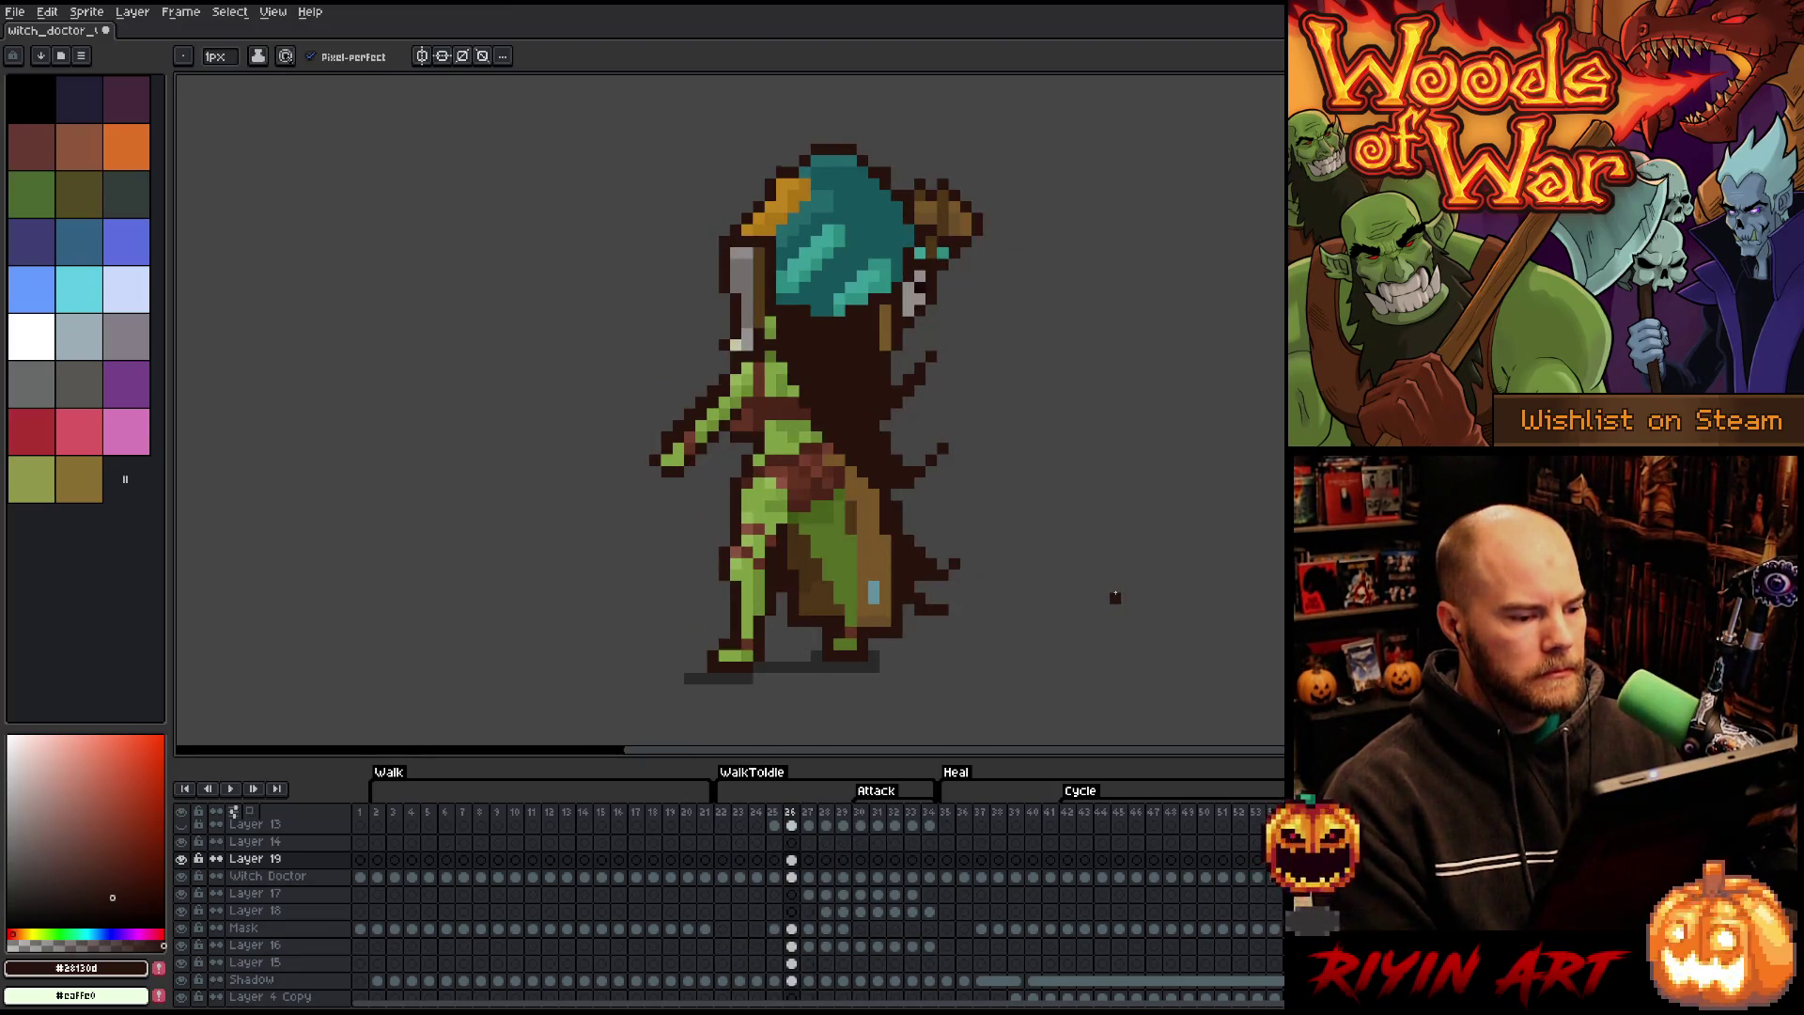
pyautogui.press('Right')
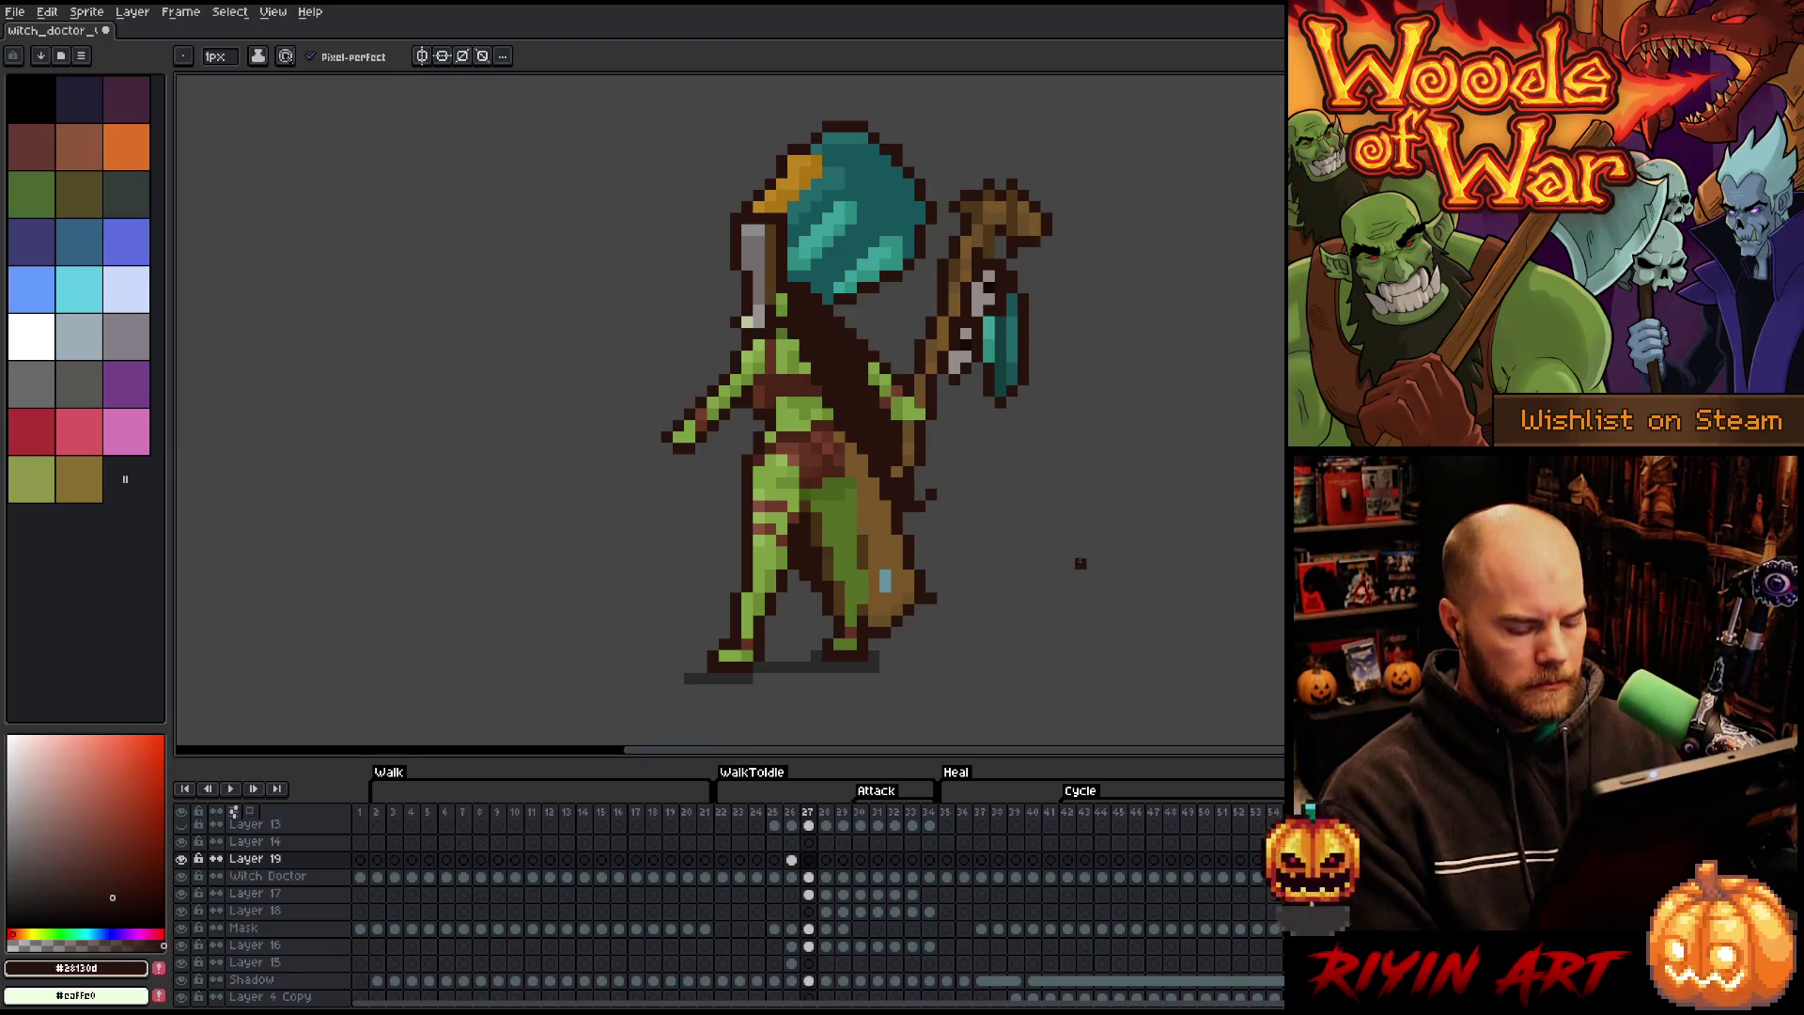
pyautogui.press('m')
pyautogui.moveTo(1100, 96)
pyautogui.mouseDown()
pyautogui.moveTo(806, 229)
pyautogui.moveTo(475, 596)
pyautogui.mouseUp()
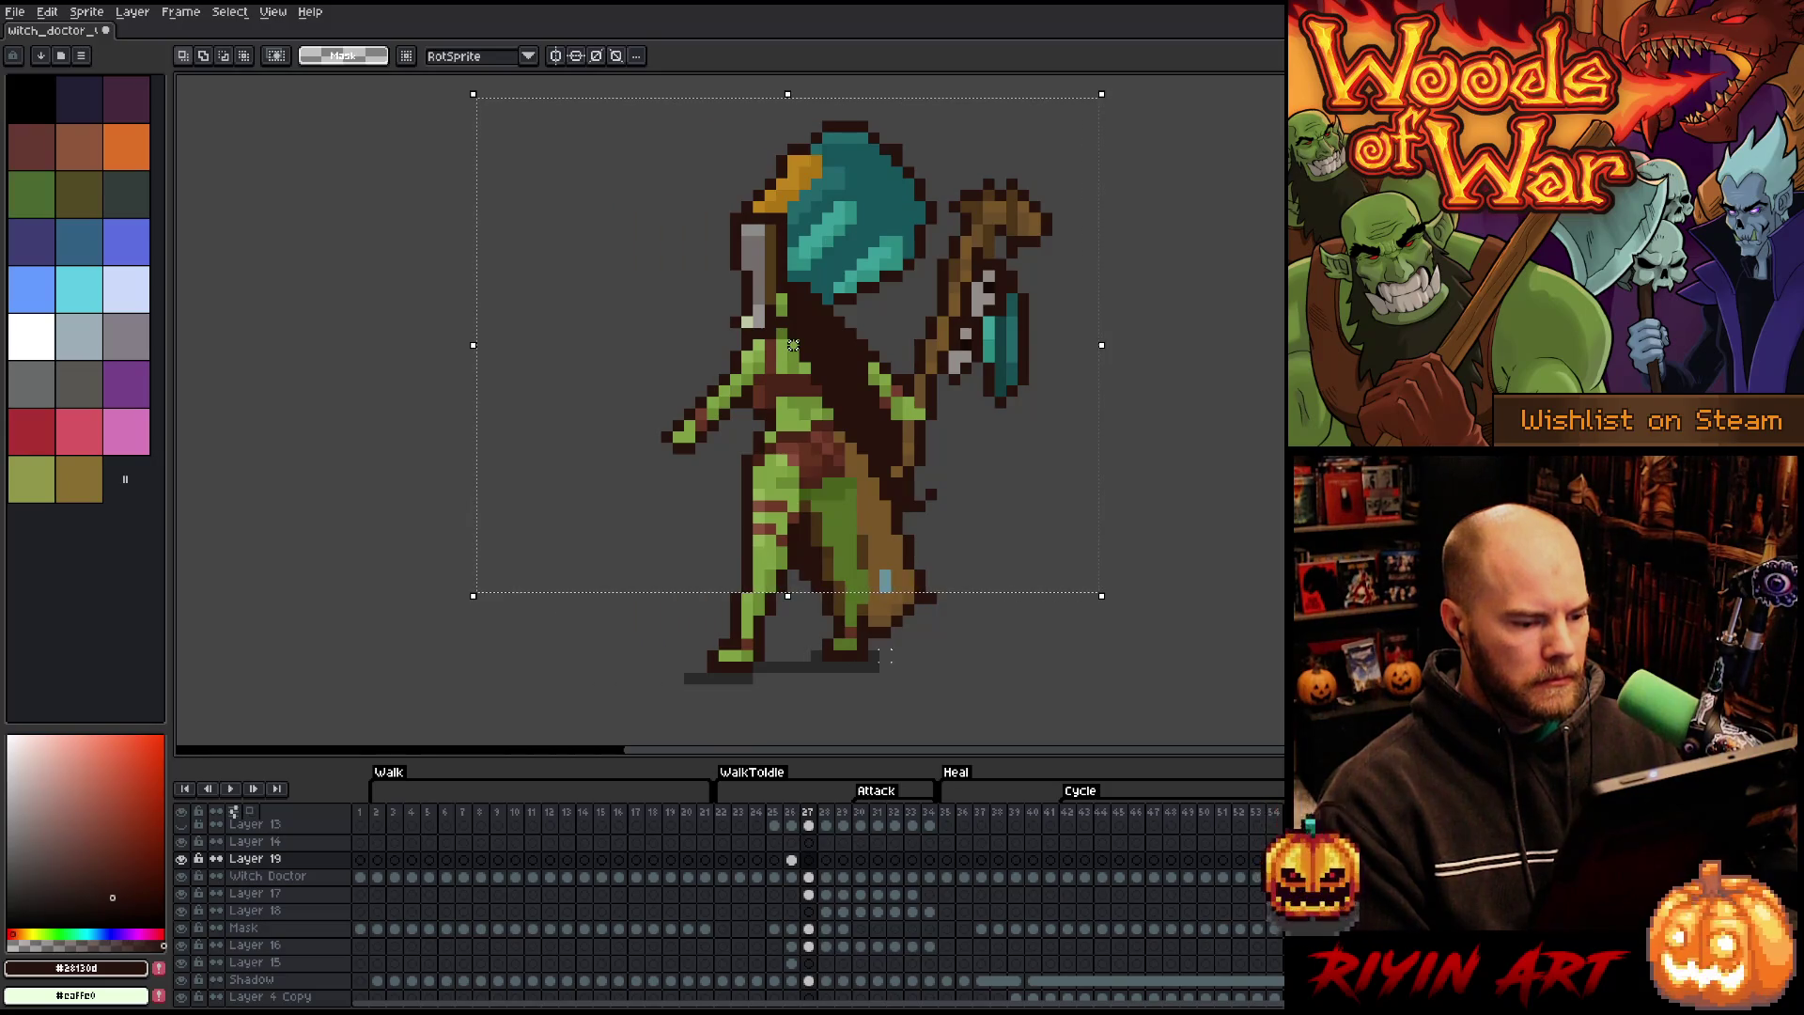
# - Extend the selection beside the legs and nudge the body left on the Witch Doctor layer
pyautogui.moveTo(1037, 704)
pyautogui.mouseDown()
pyautogui.moveTo(957, 696)
pyautogui.moveTo(825, 571)
pyautogui.moveTo(800, 570)
pyautogui.mouseUp()
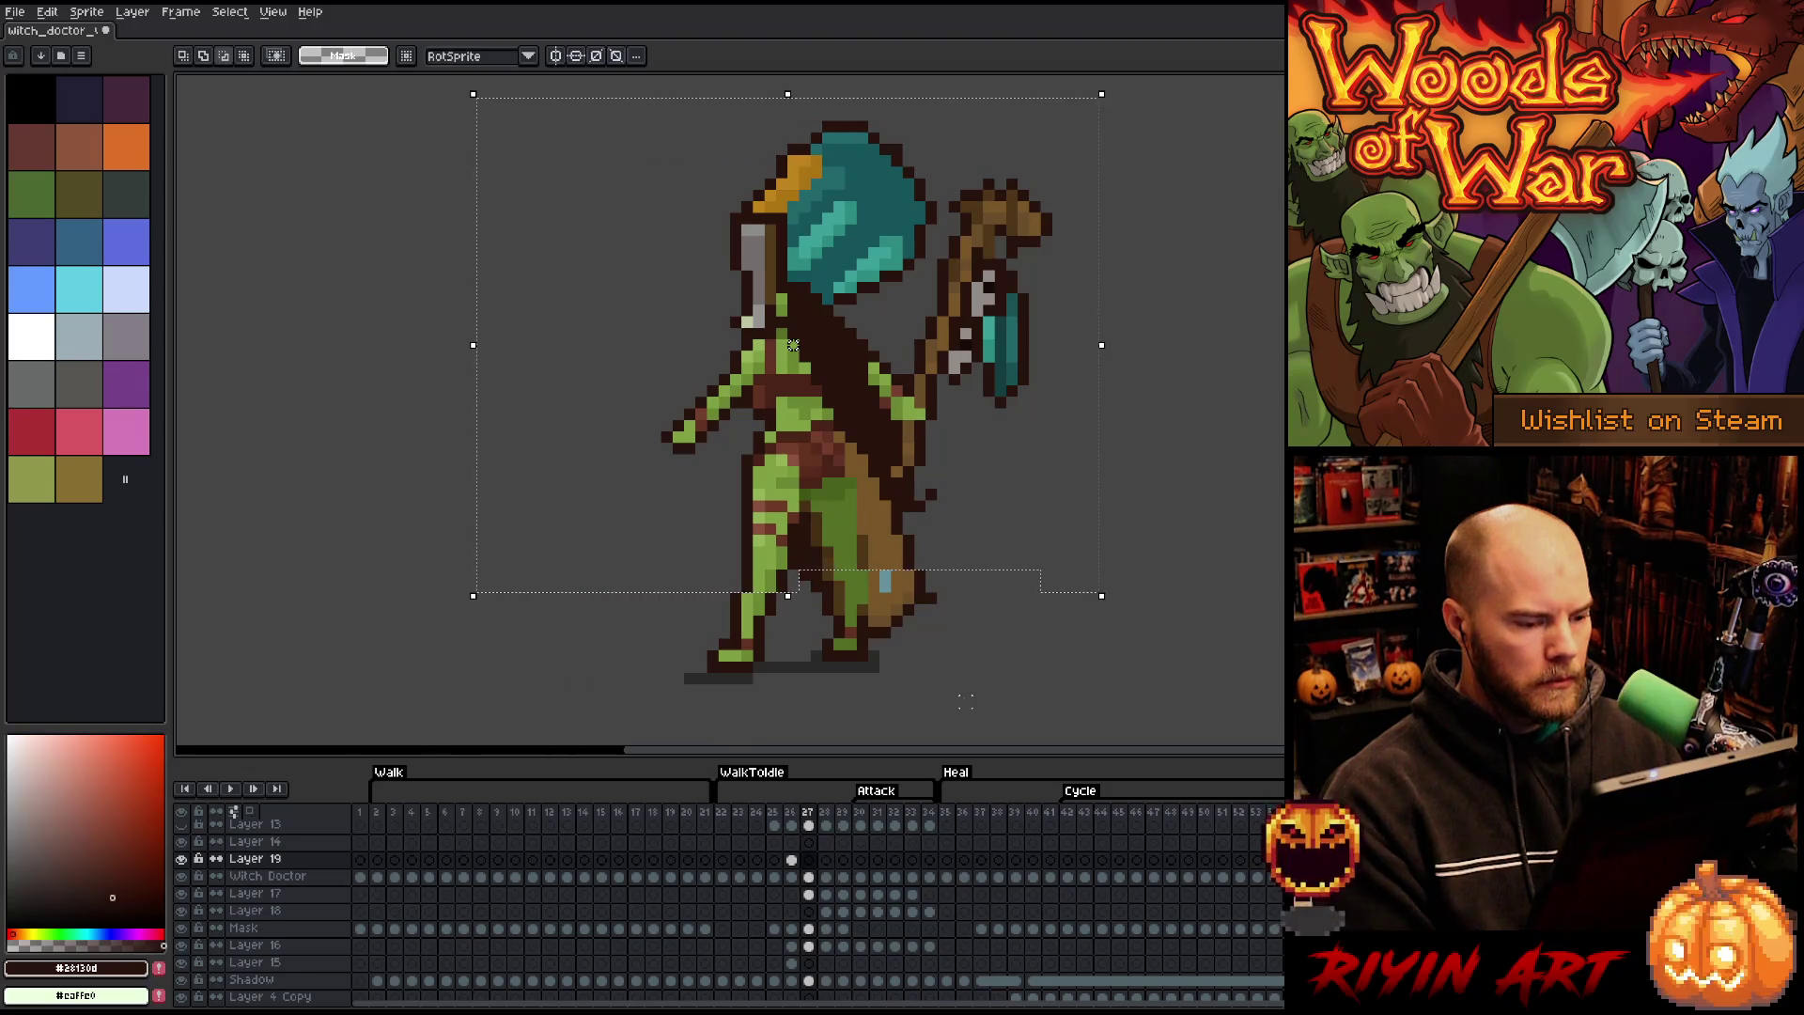
pyautogui.moveTo(949, 686); pyautogui.dragTo(869, 513)
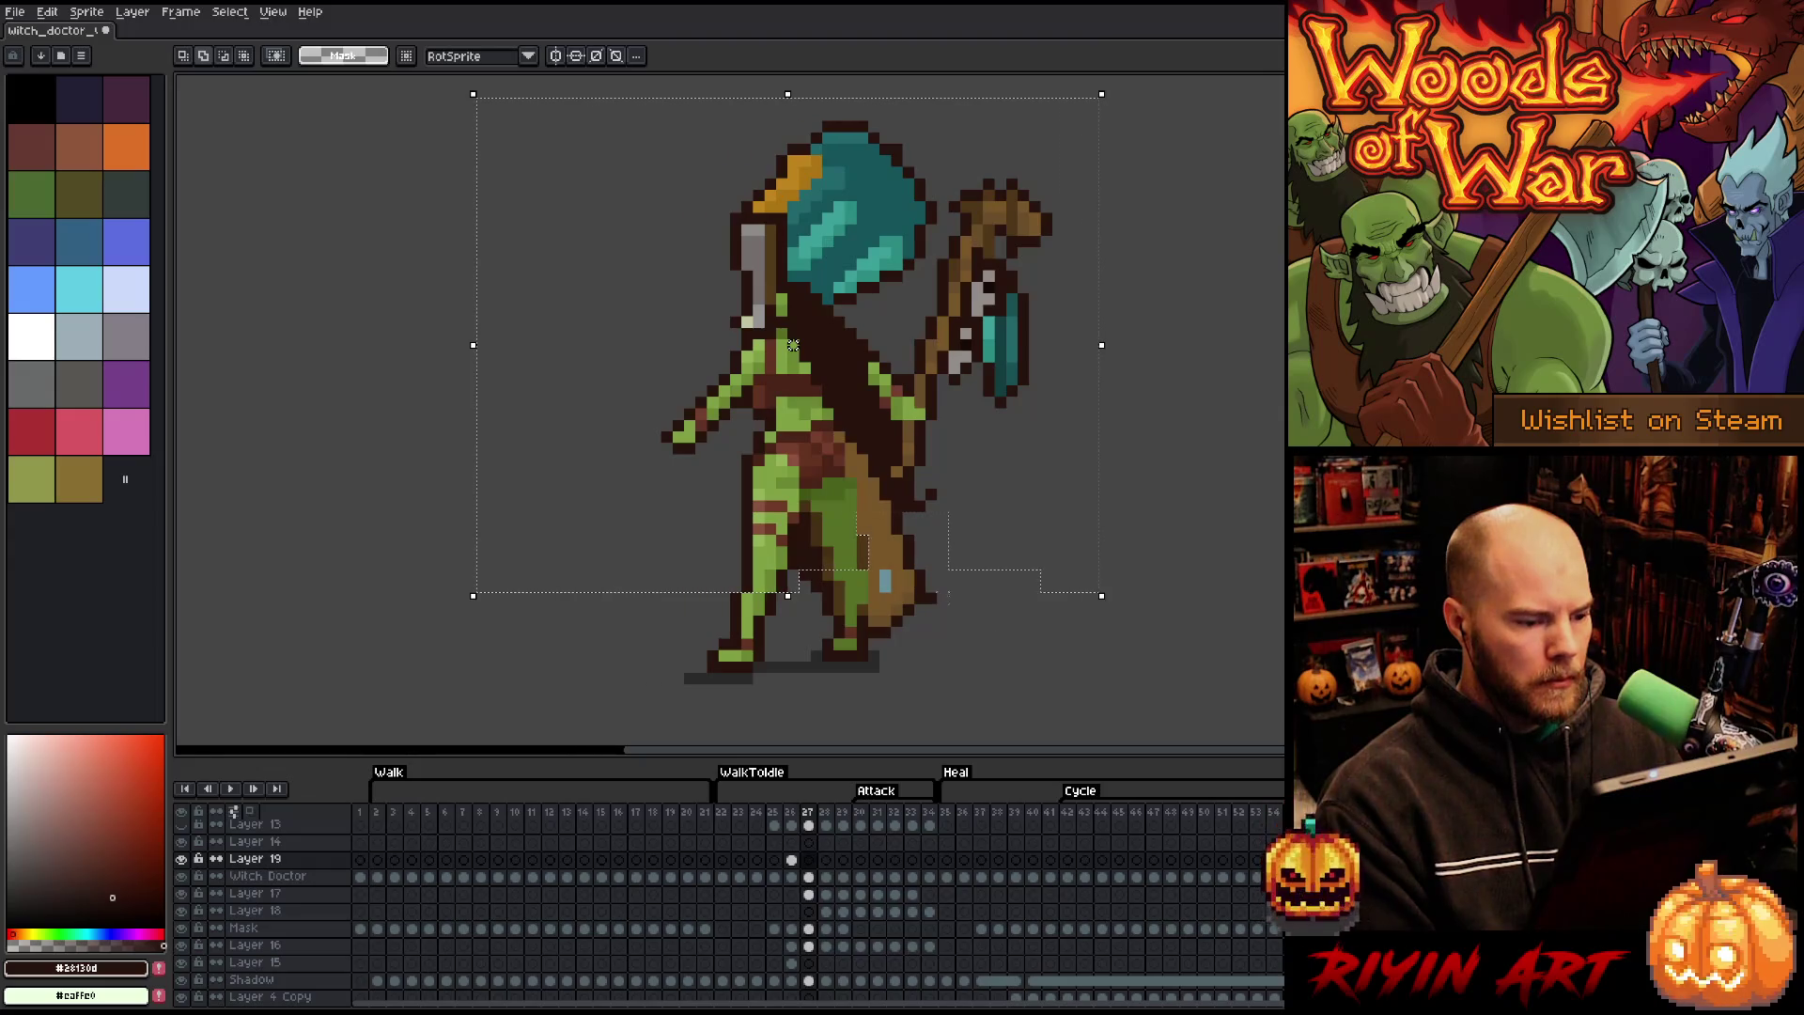
pyautogui.moveTo(1029, 682); pyautogui.dragTo(880, 467)
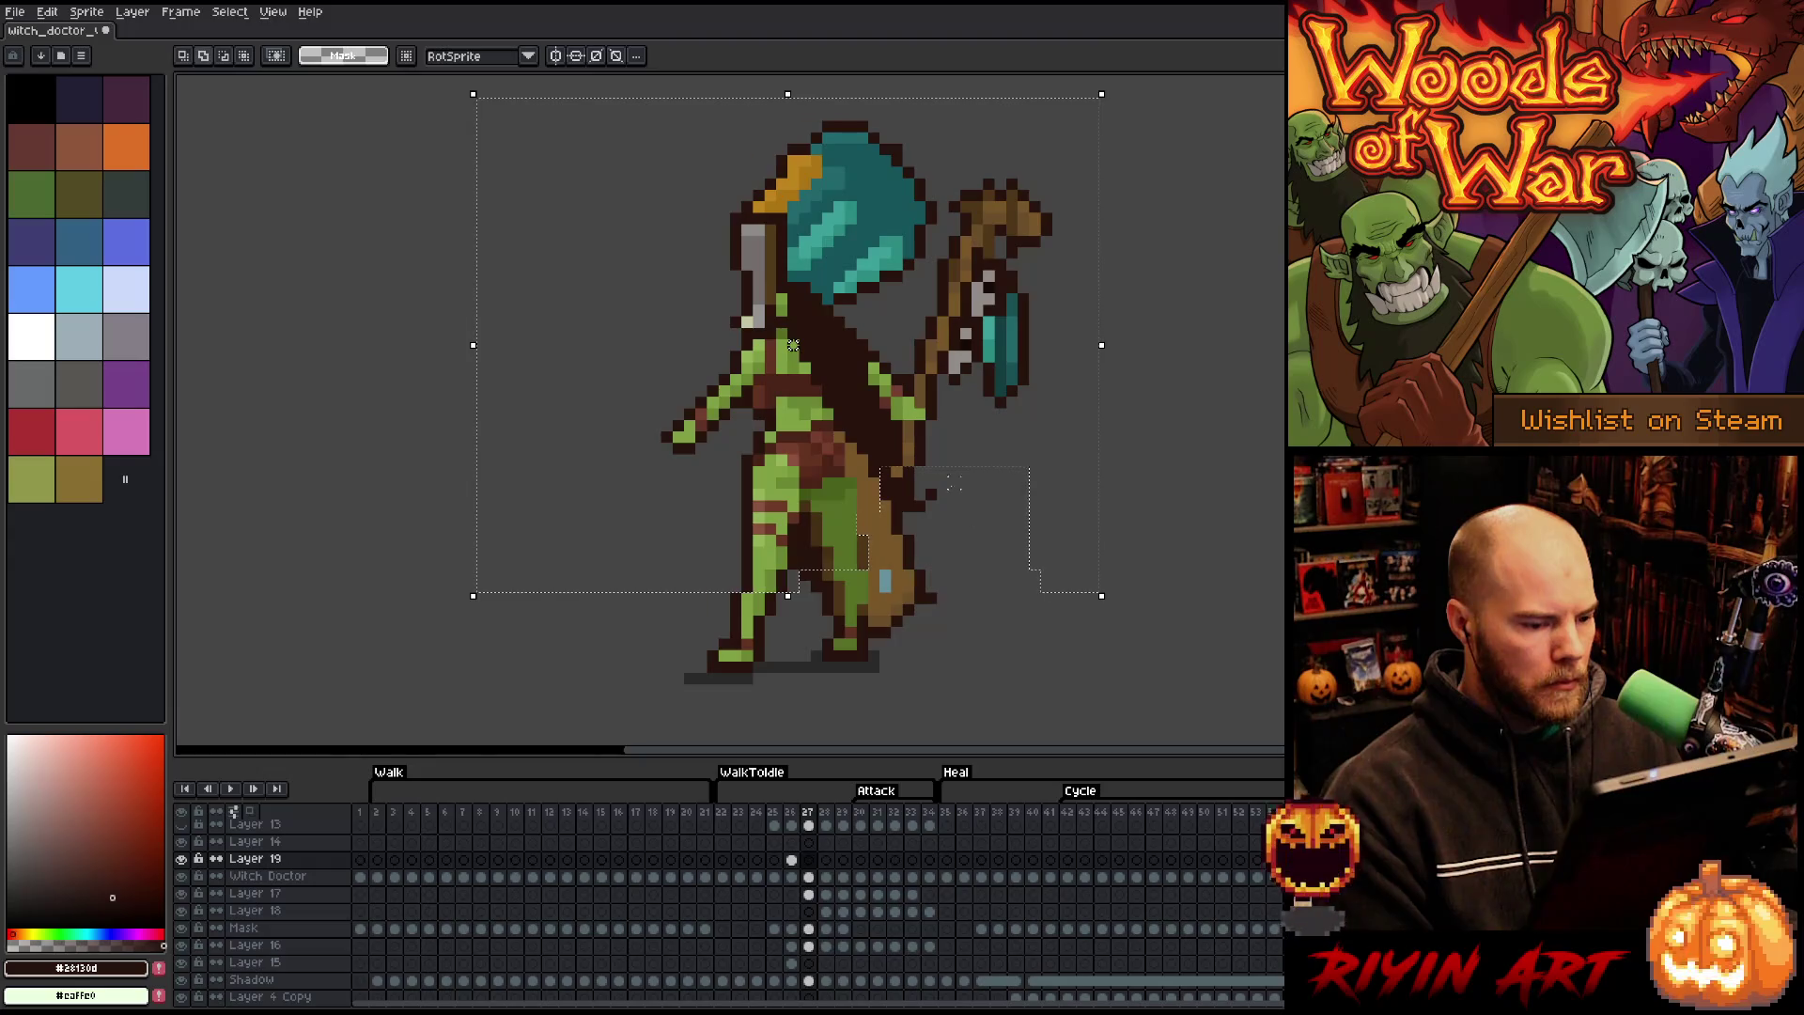
pyautogui.click(809, 878)
pyautogui.press('Left')
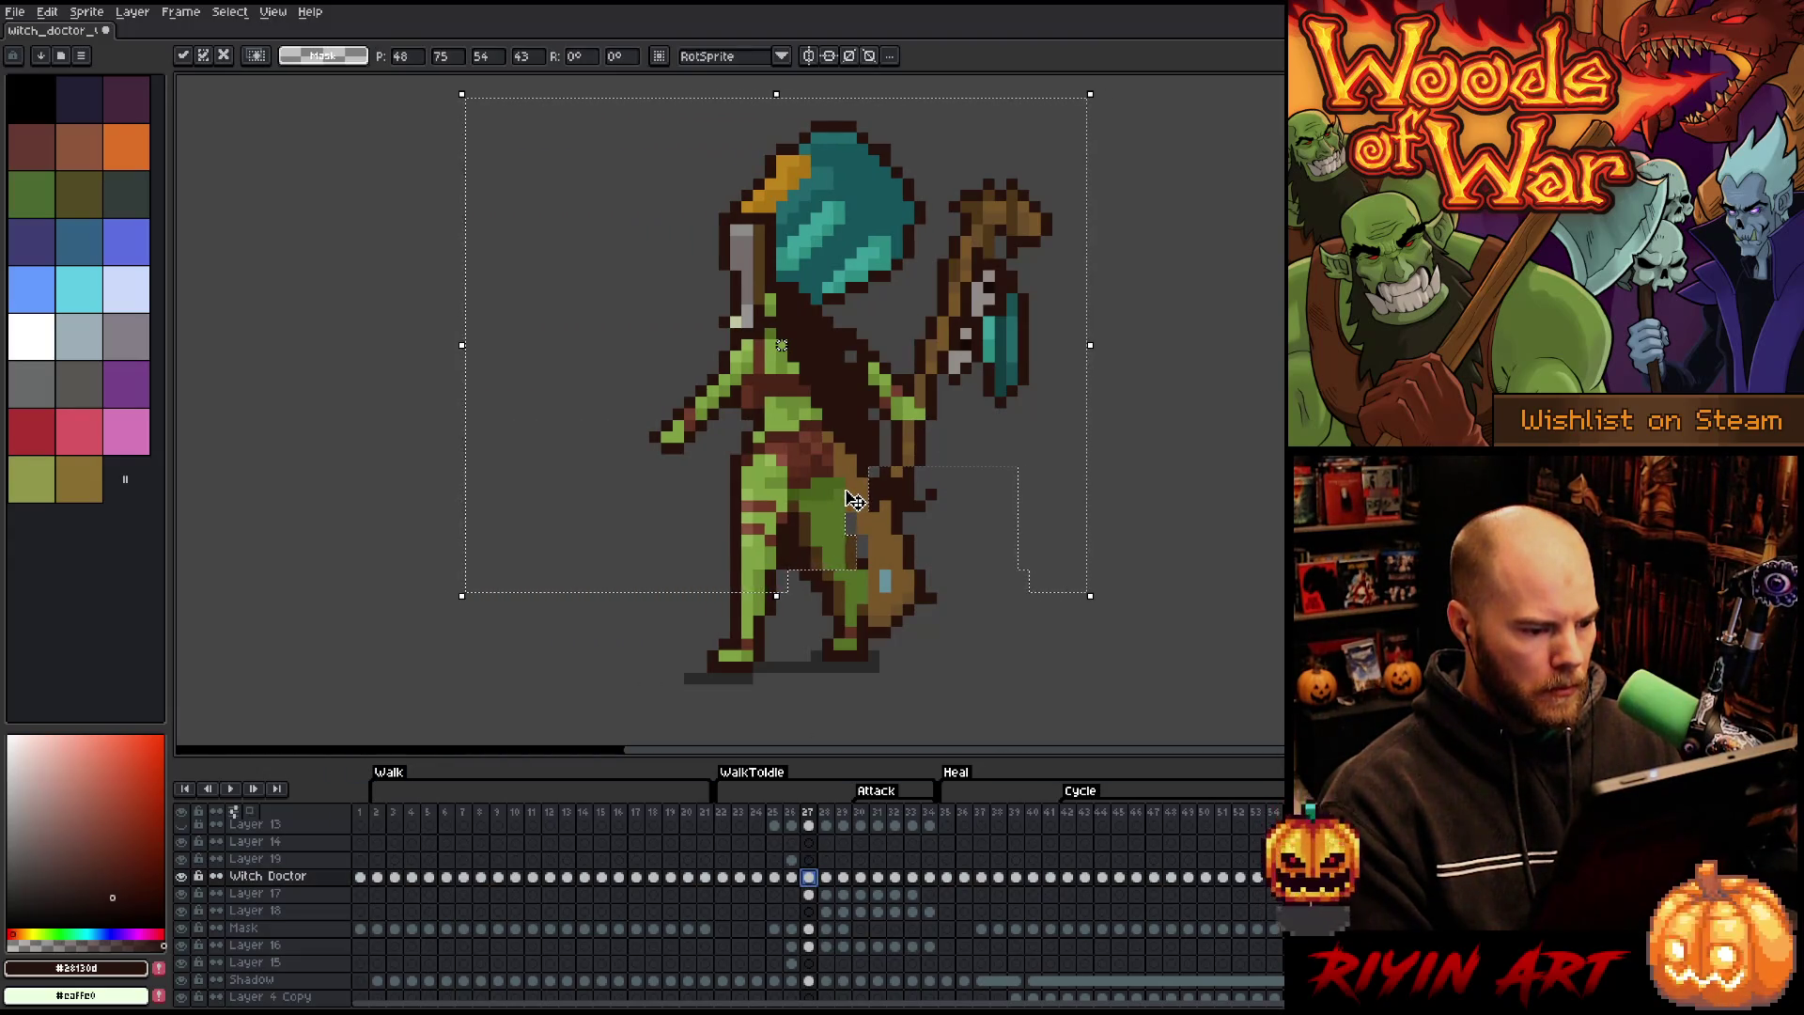
pyautogui.press('Left')
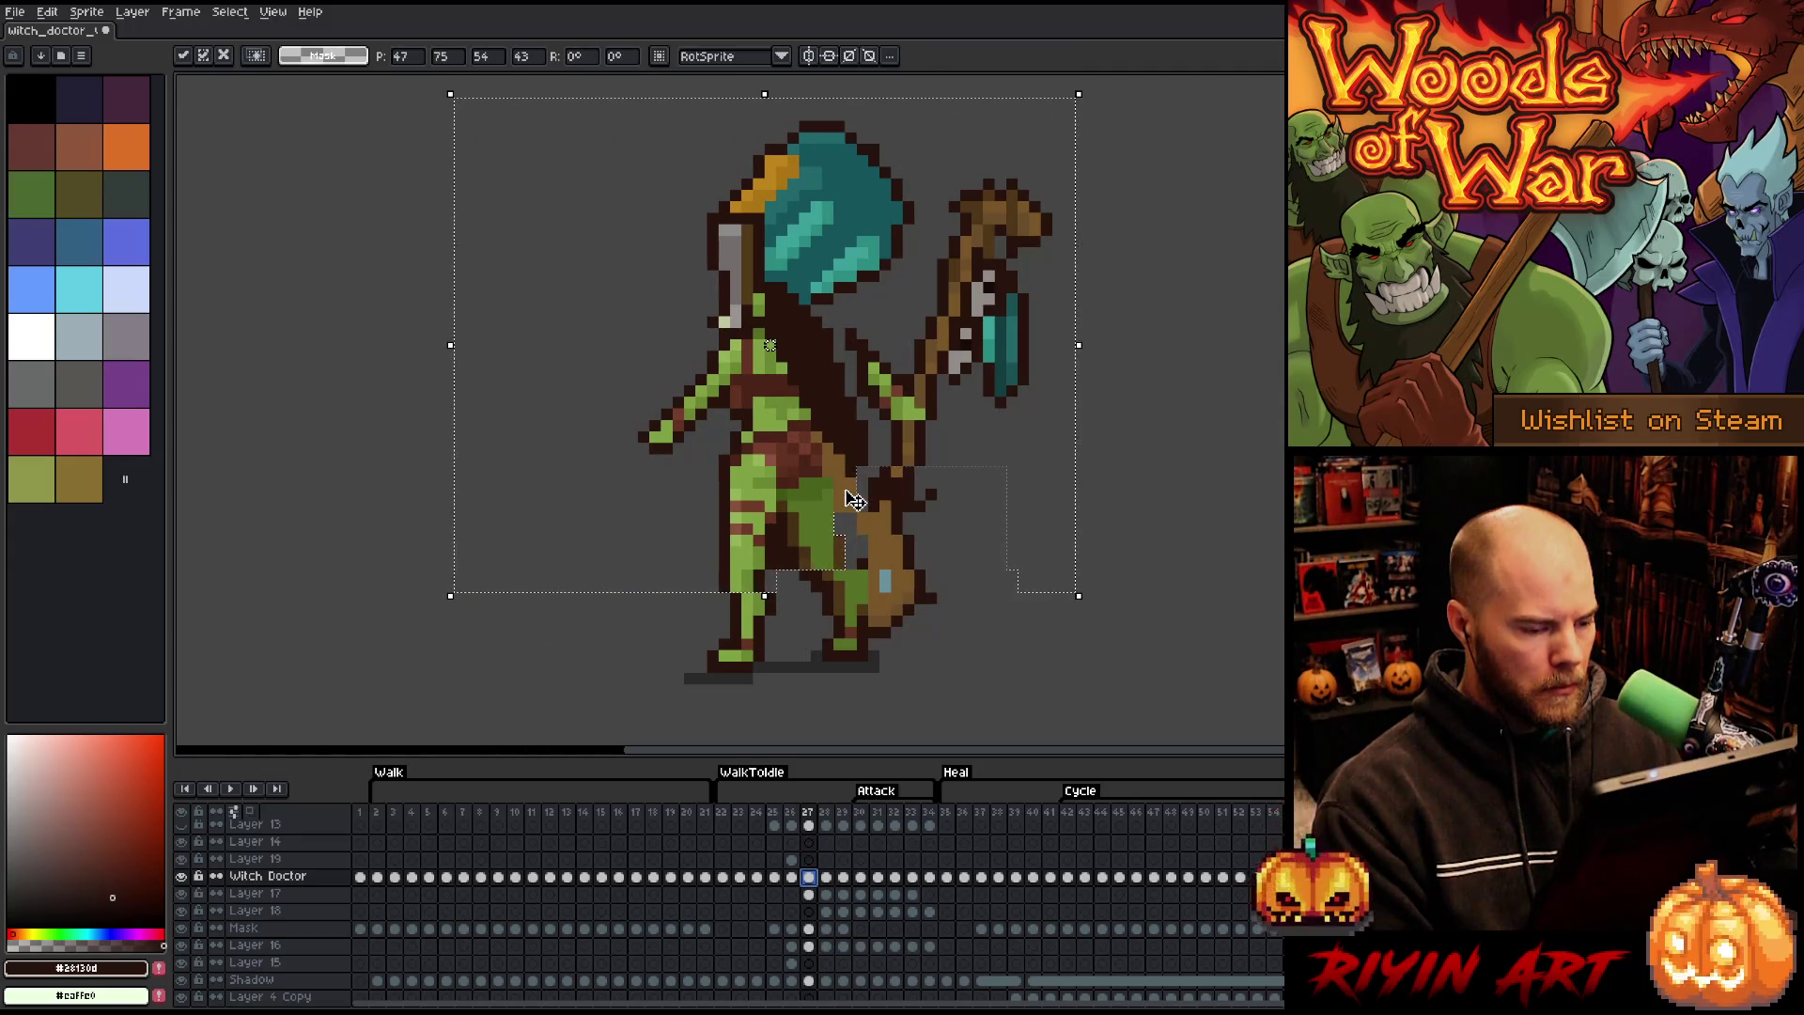
pyautogui.hotkey('ctrl', 'd')
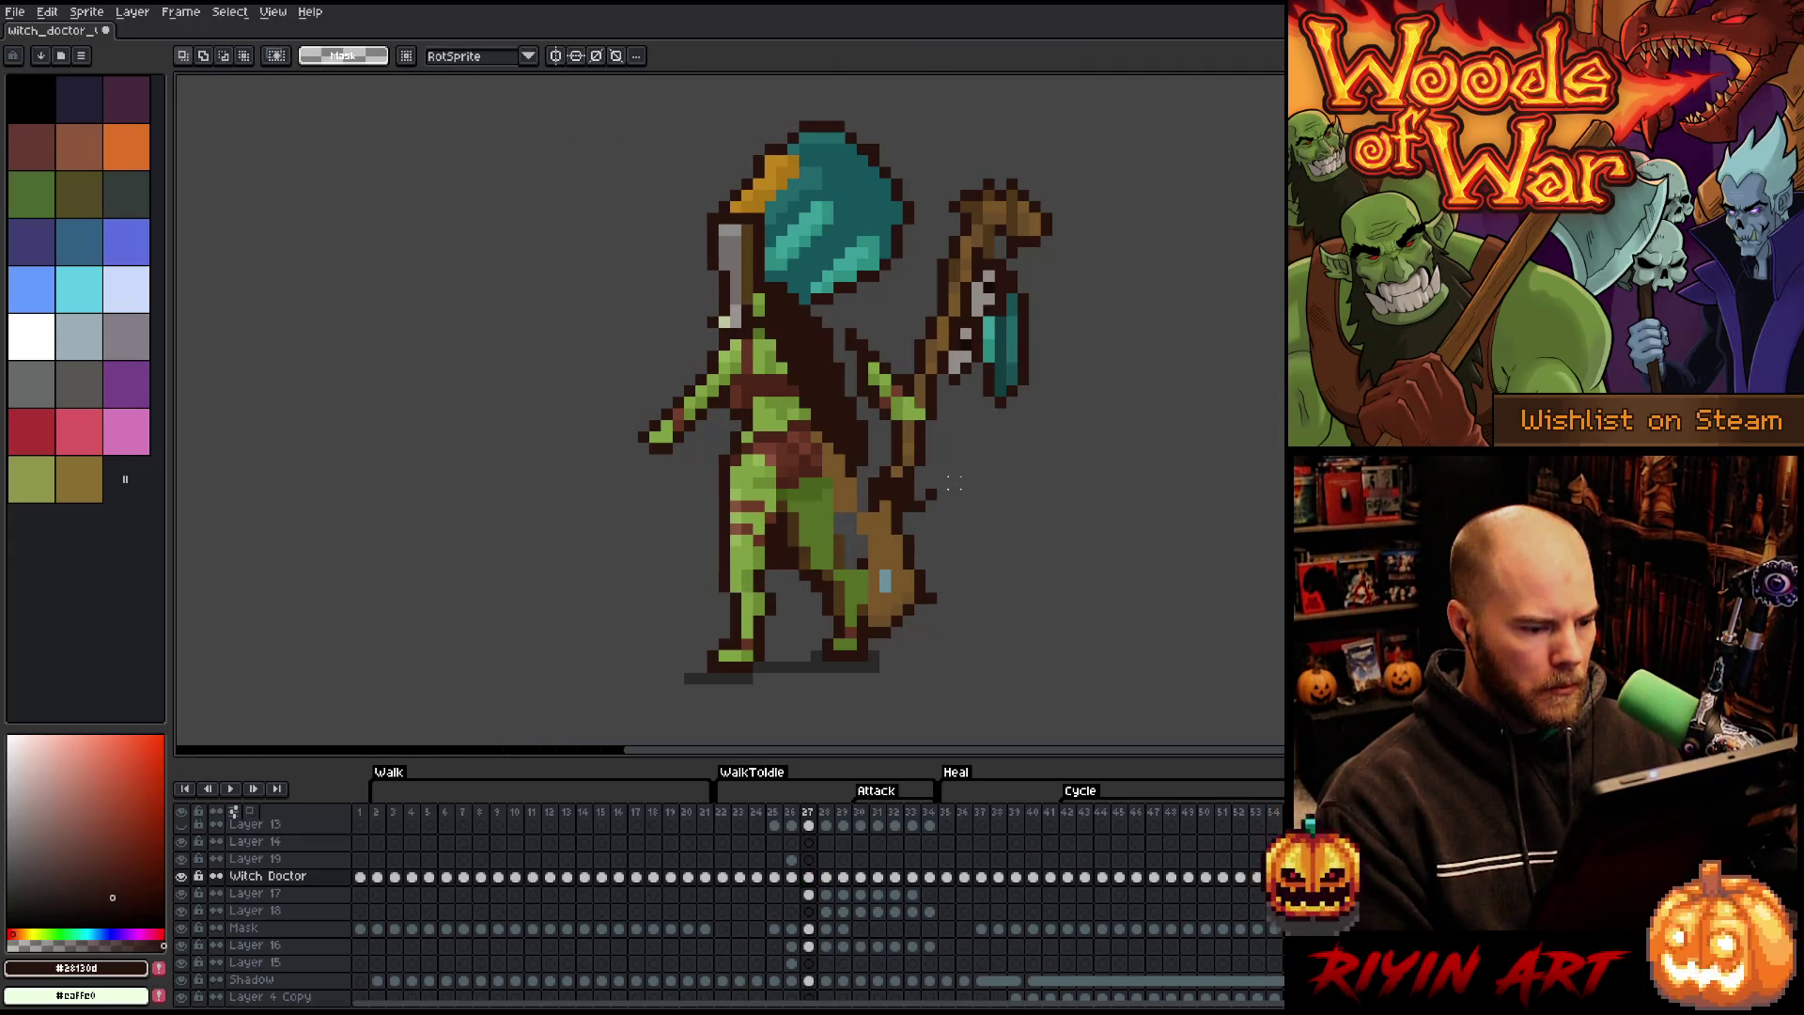
# - Try selecting a strip of the lower staff, release it, and replay the animation
pyautogui.moveTo(943, 483)
pyautogui.mouseDown()
pyautogui.moveTo(894, 644)
pyautogui.moveTo(870, 652)
pyautogui.moveTo(859, 564)
pyautogui.moveTo(874, 571)
pyautogui.moveTo(857, 547)
pyautogui.moveTo(857, 562)
pyautogui.mouseUp()
pyautogui.hotkey('ctrl', 'd')
pyautogui.hotkey('ctrl', 'z')
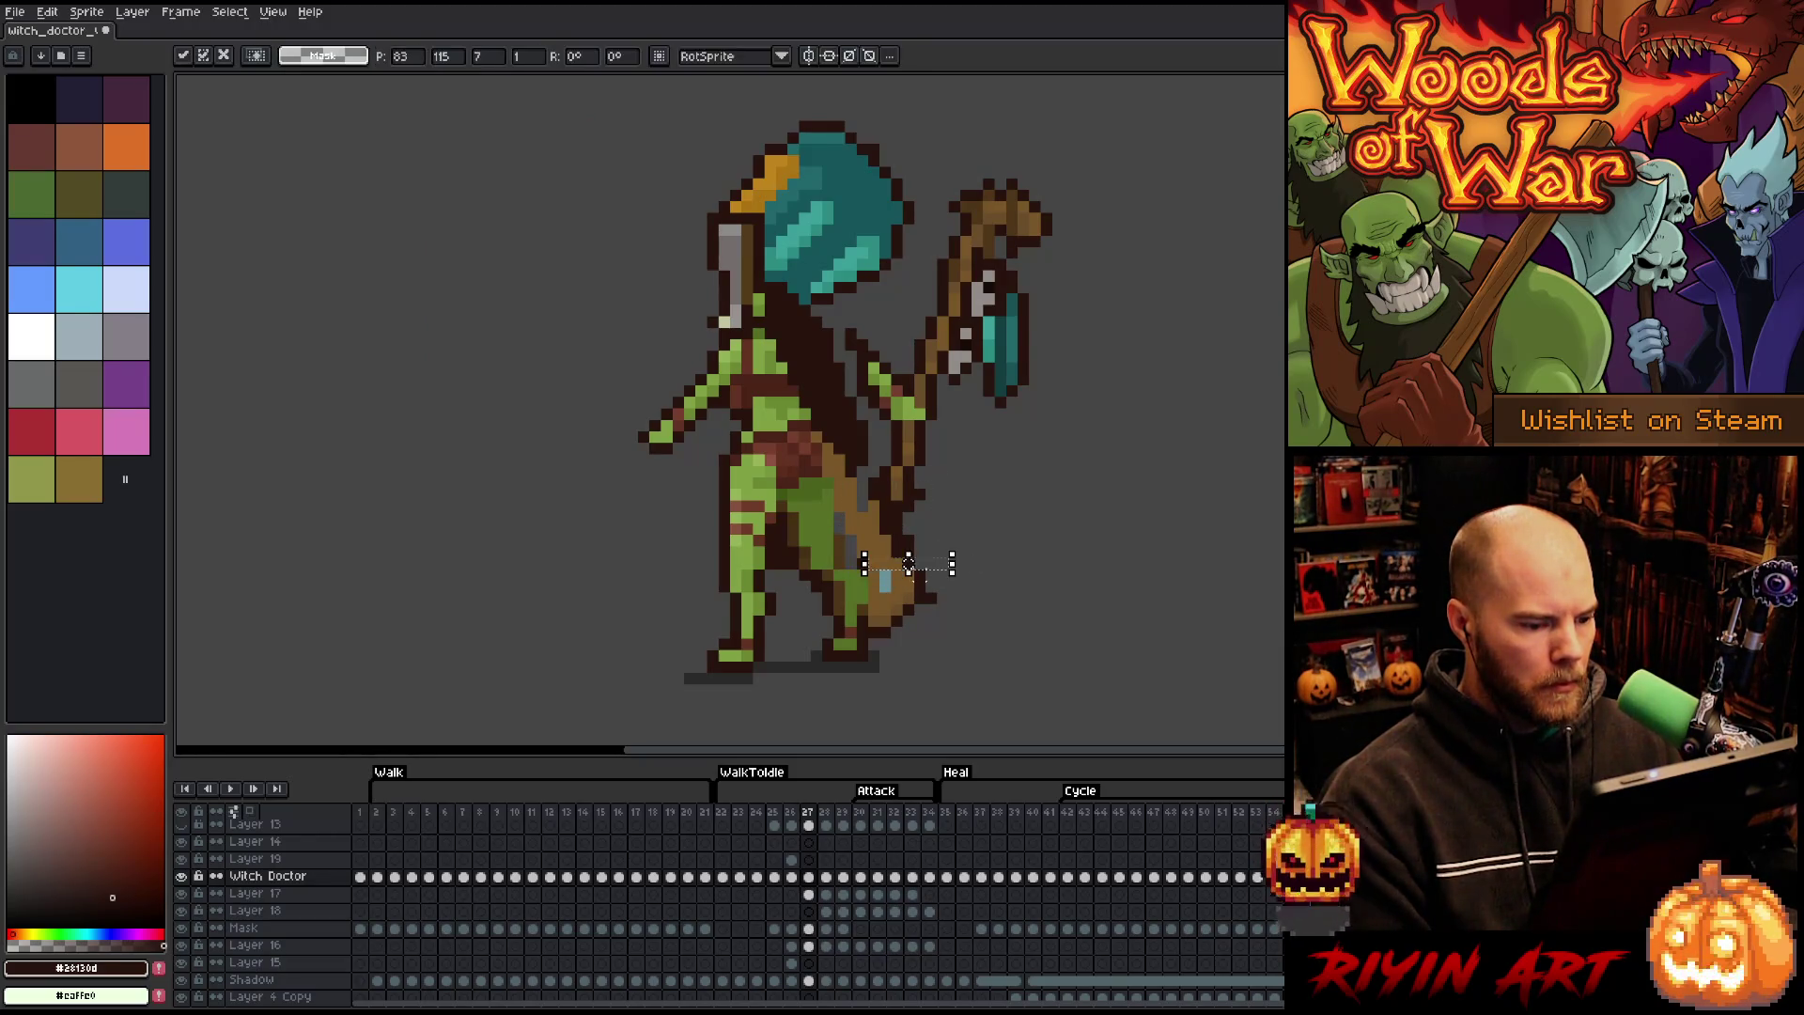
pyautogui.moveTo(930, 489)
pyautogui.mouseDown()
pyautogui.moveTo(858, 520)
pyautogui.moveTo(846, 489)
pyautogui.moveTo(819, 514)
pyautogui.mouseUp()
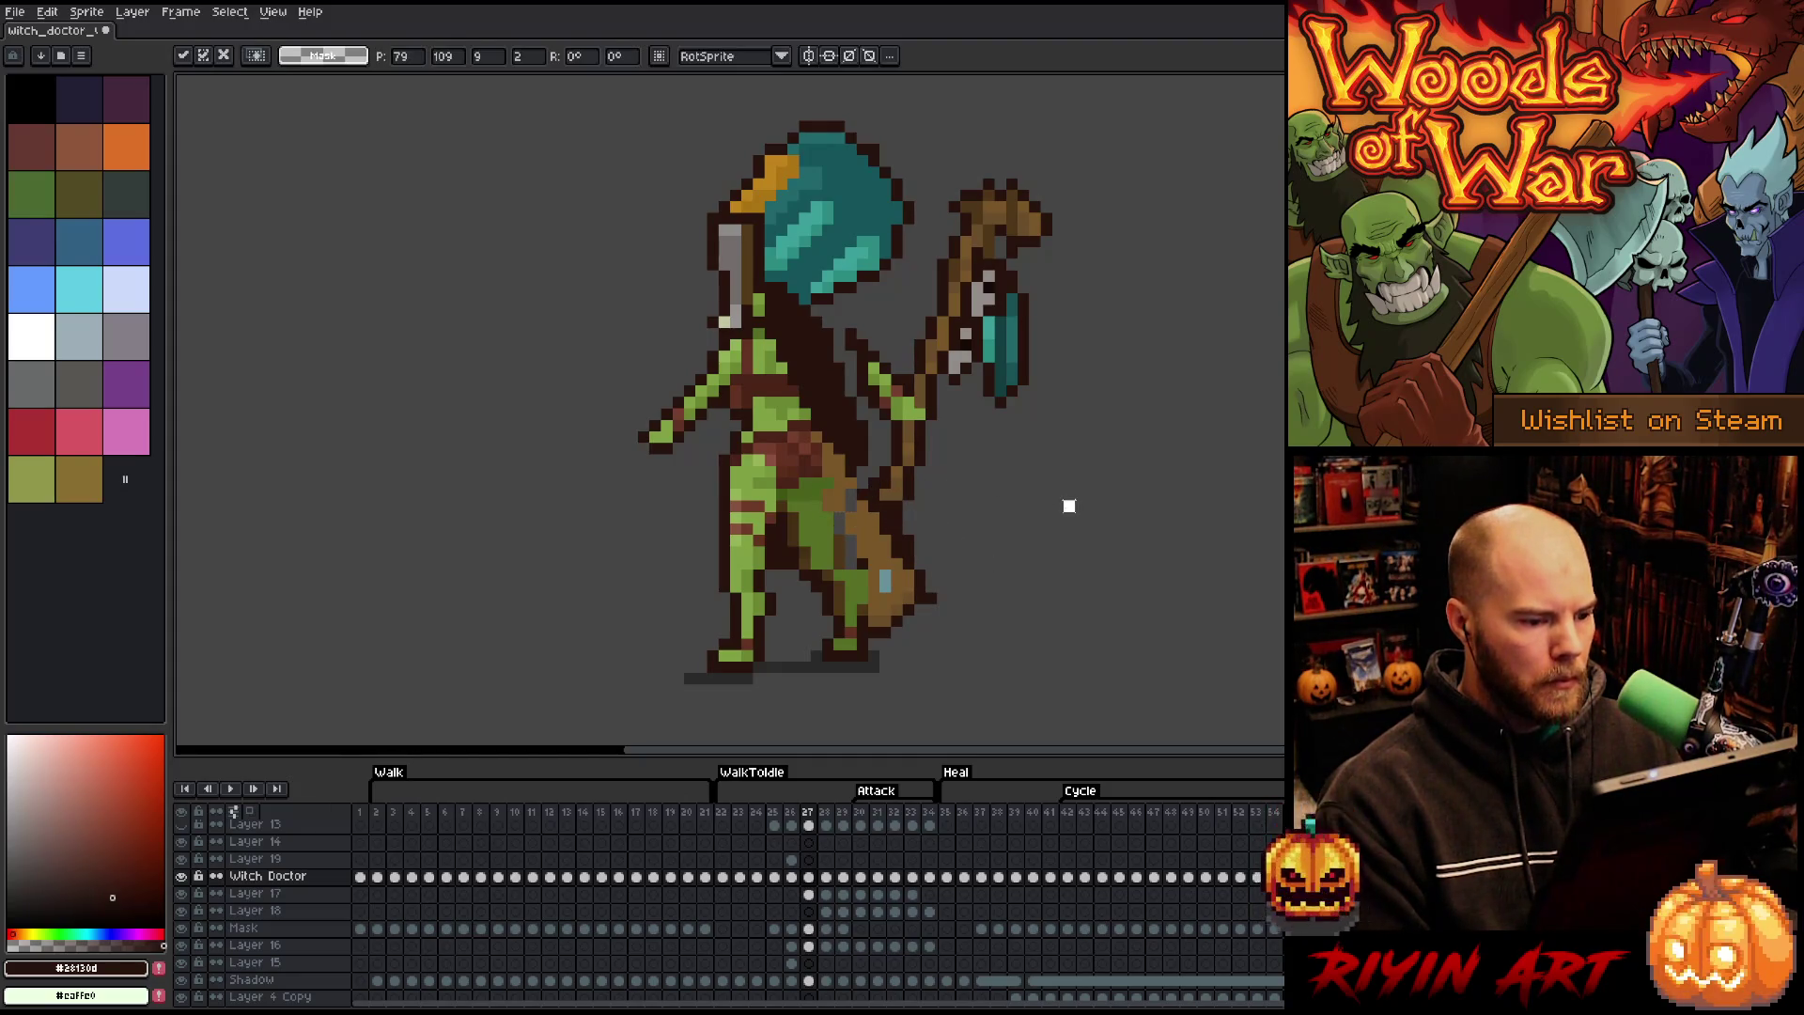
pyautogui.click(1035, 517)
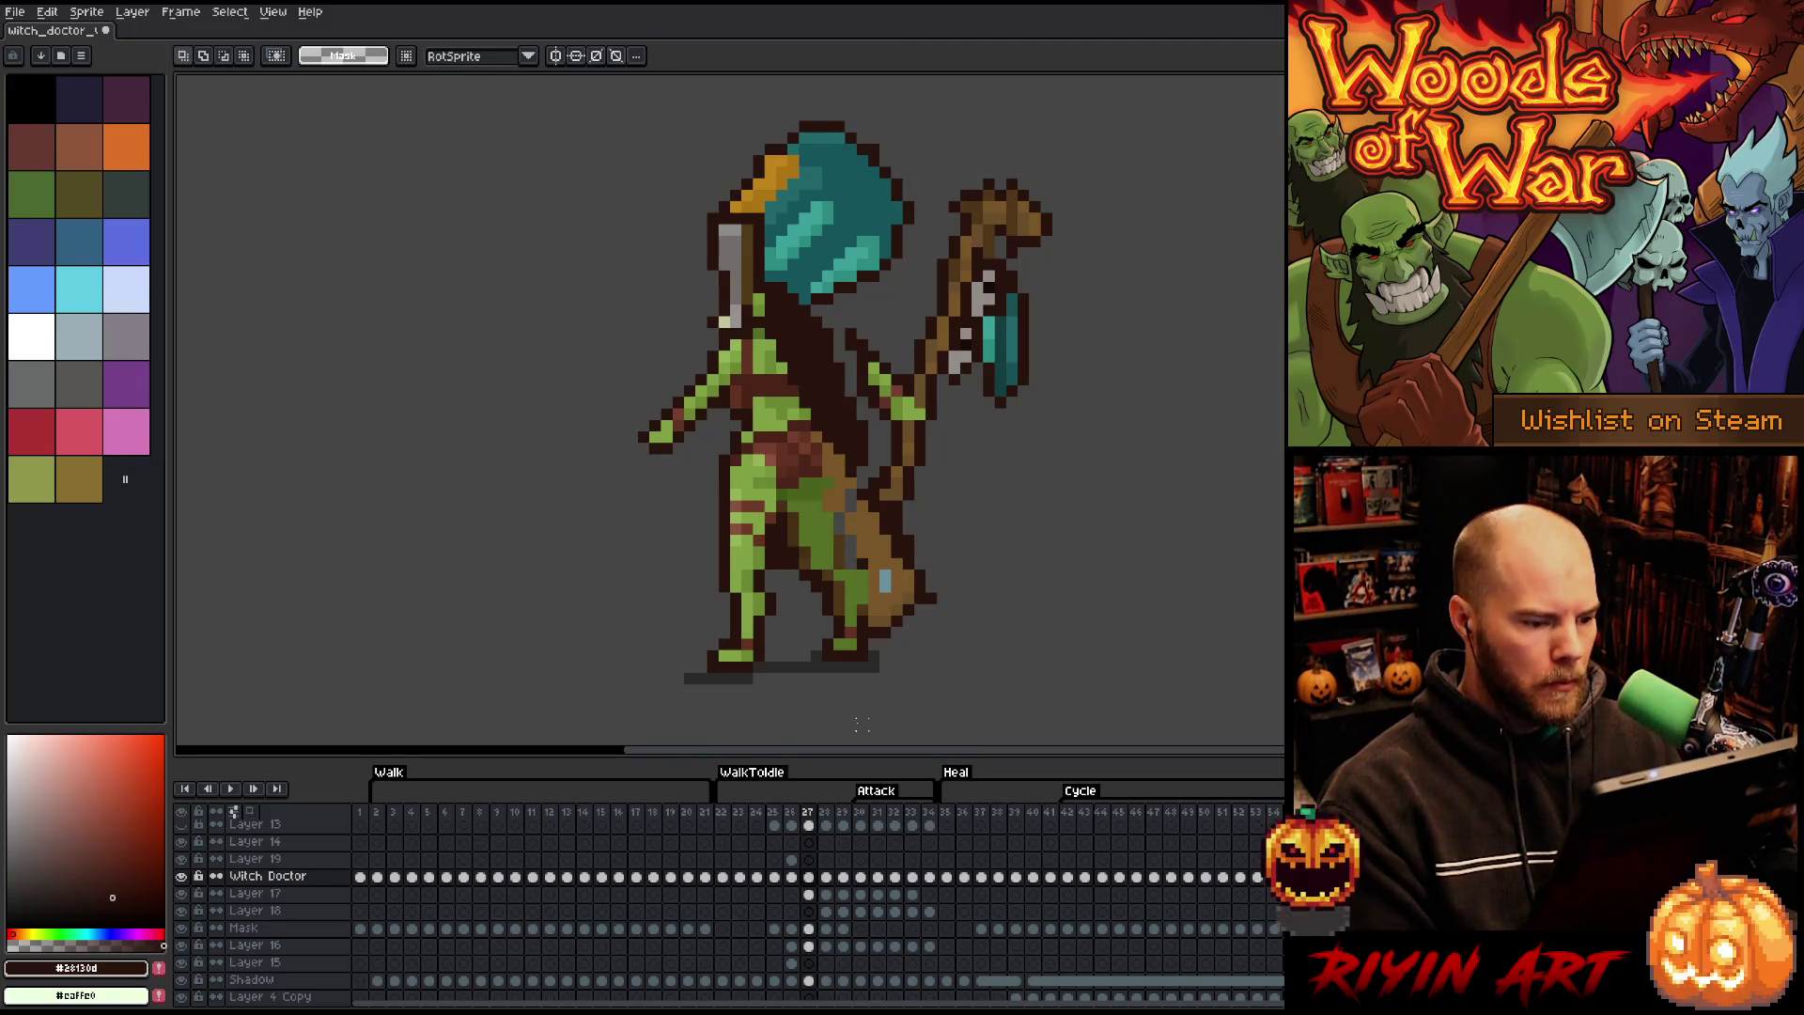
pyautogui.press('Return')
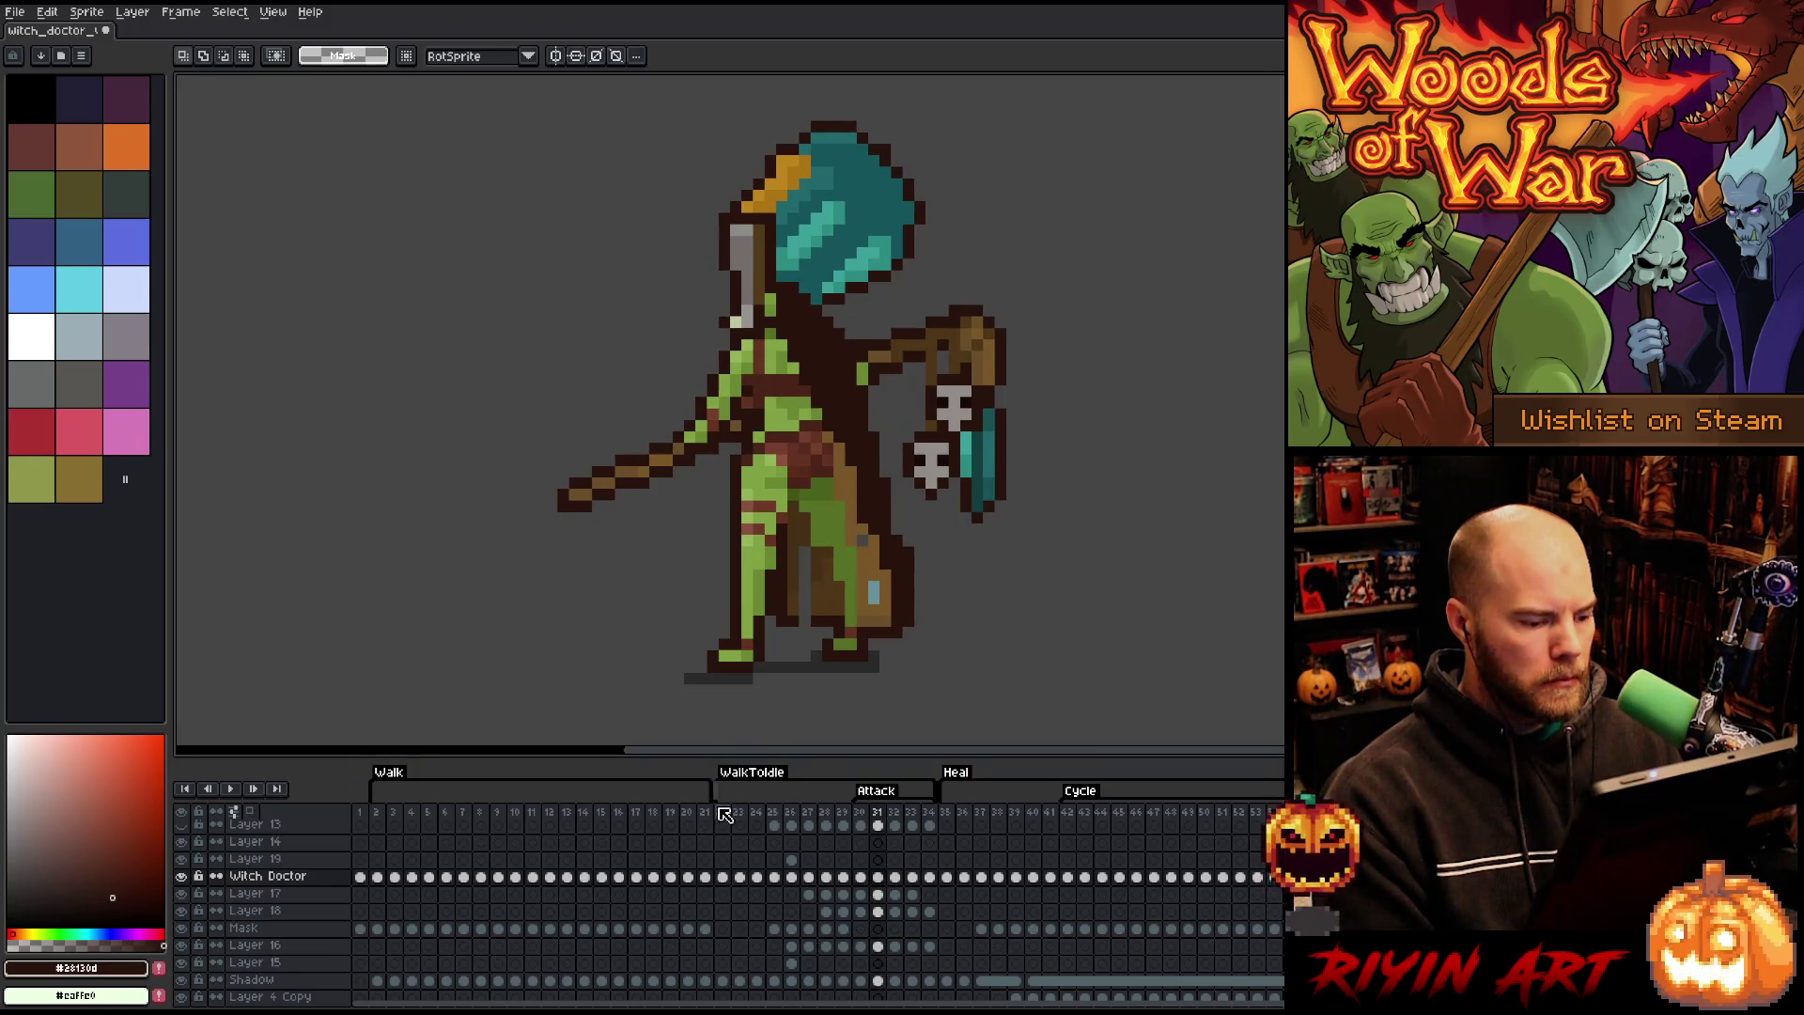
# - Delete the two extra frames after frame 22 so the Attack and Heal tags shift earlier
pyautogui.click(723, 812)
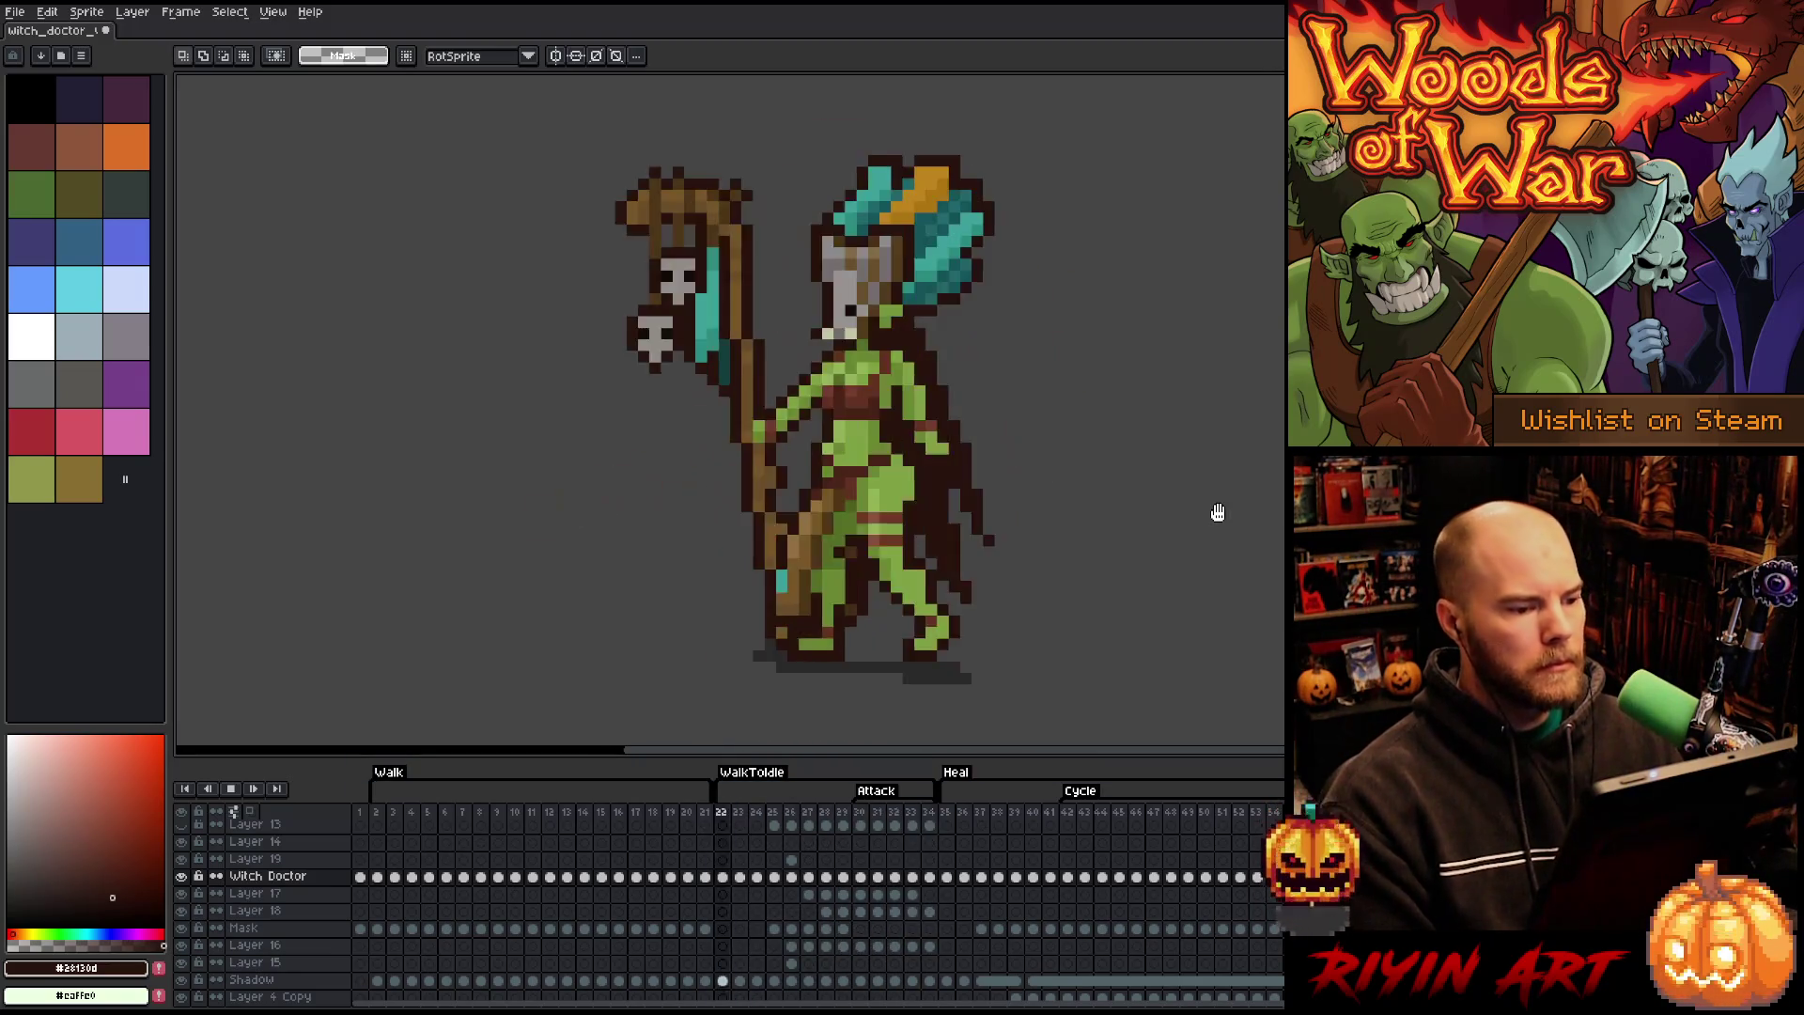
pyautogui.click(839, 812)
pyautogui.press('Delete')
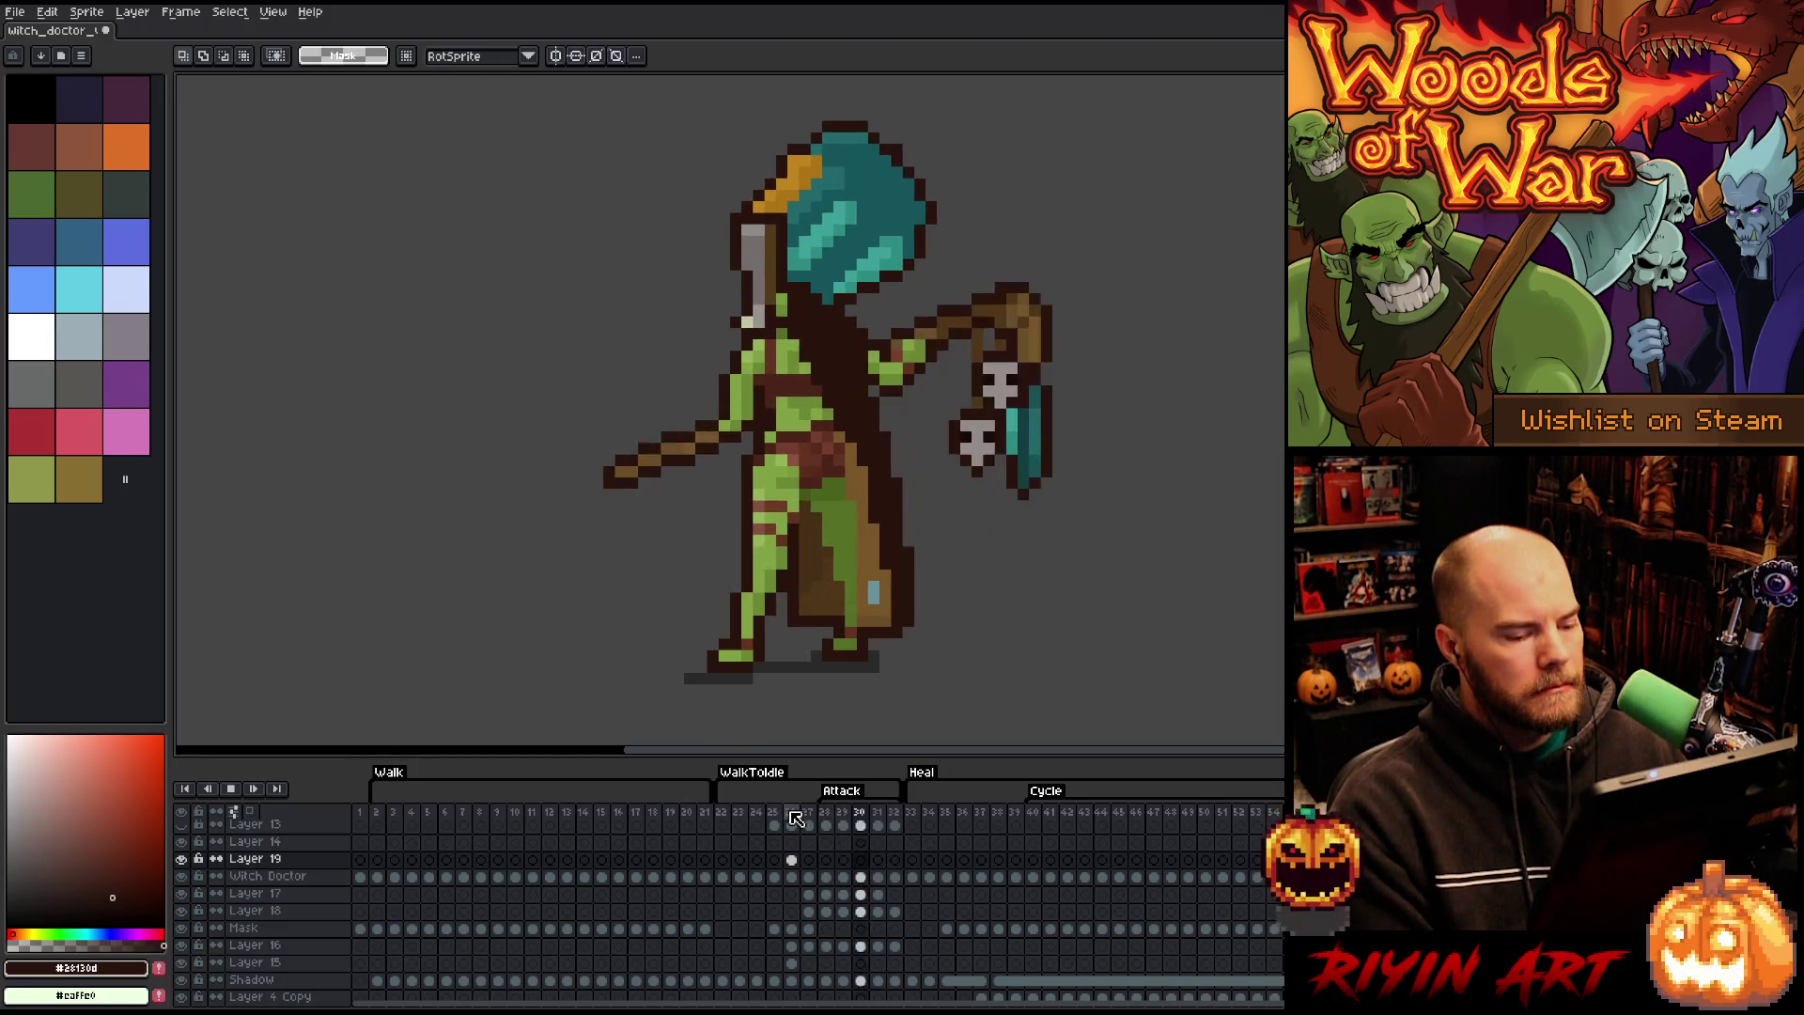
# - Review the Walk, WalkToIdle and Attack frames during playback, then select WalkToIdle frames 23–27
pyautogui.click(384, 814)
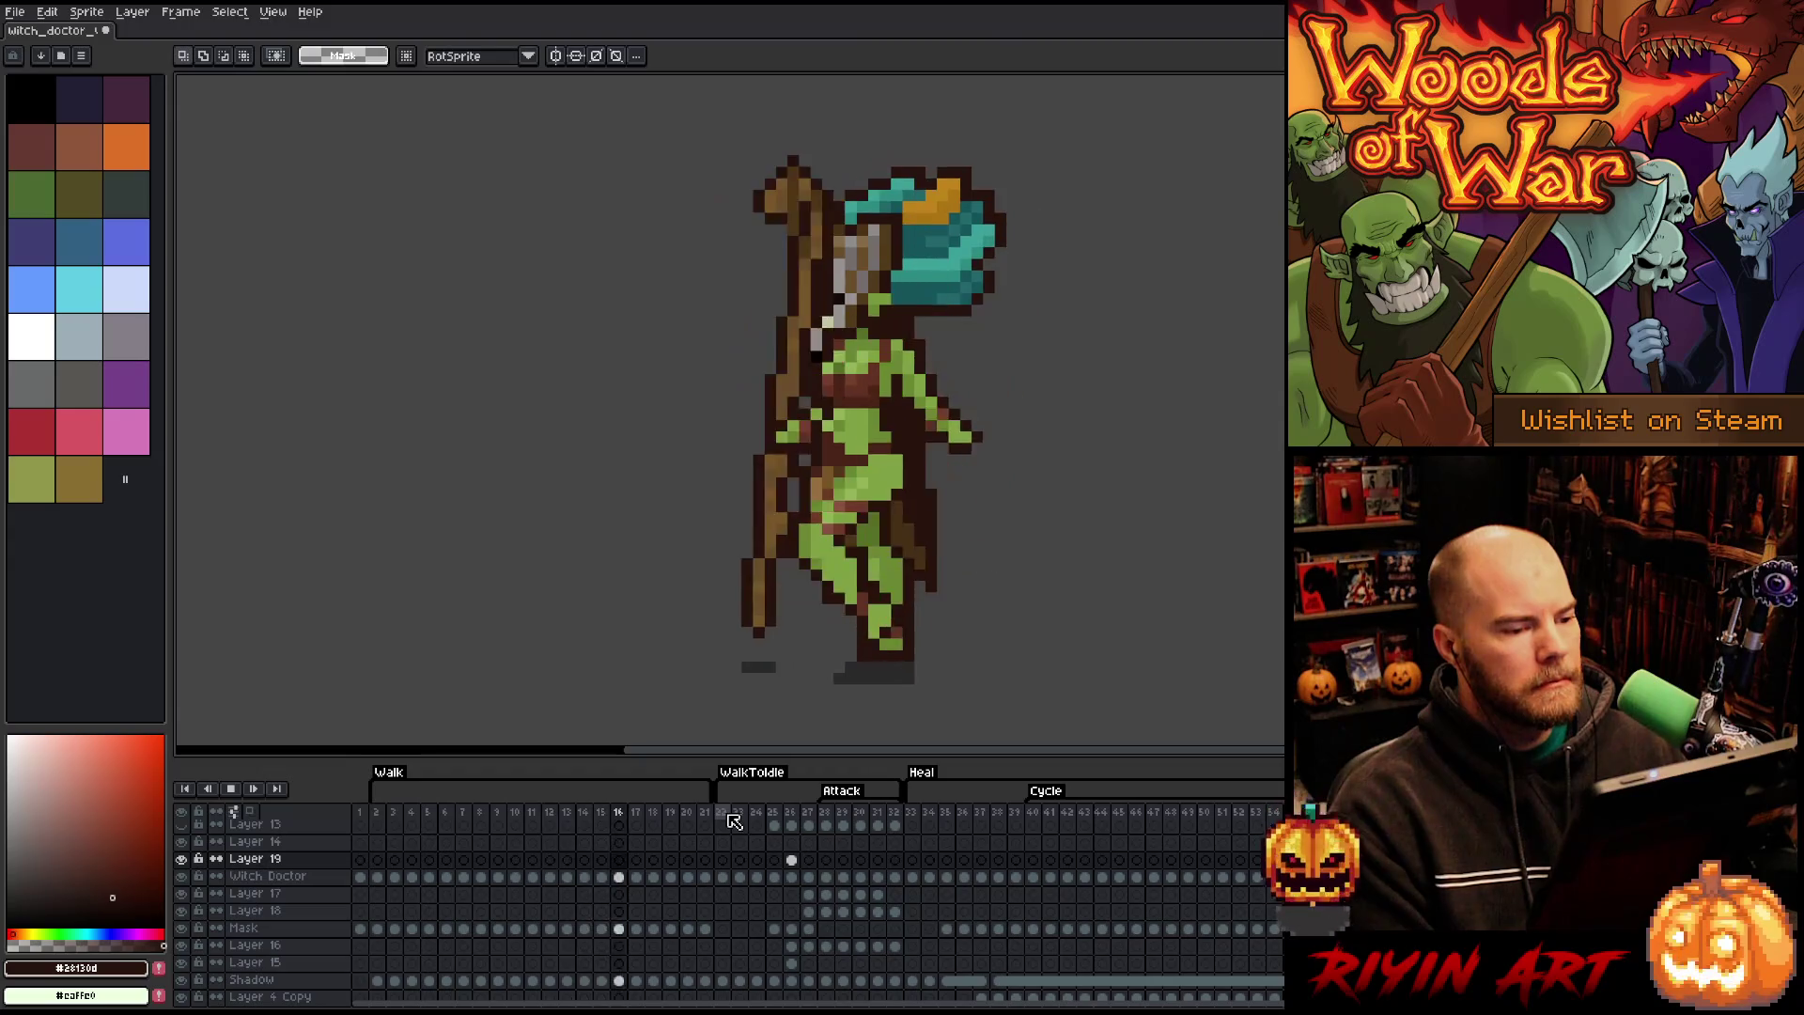
pyautogui.click(731, 816)
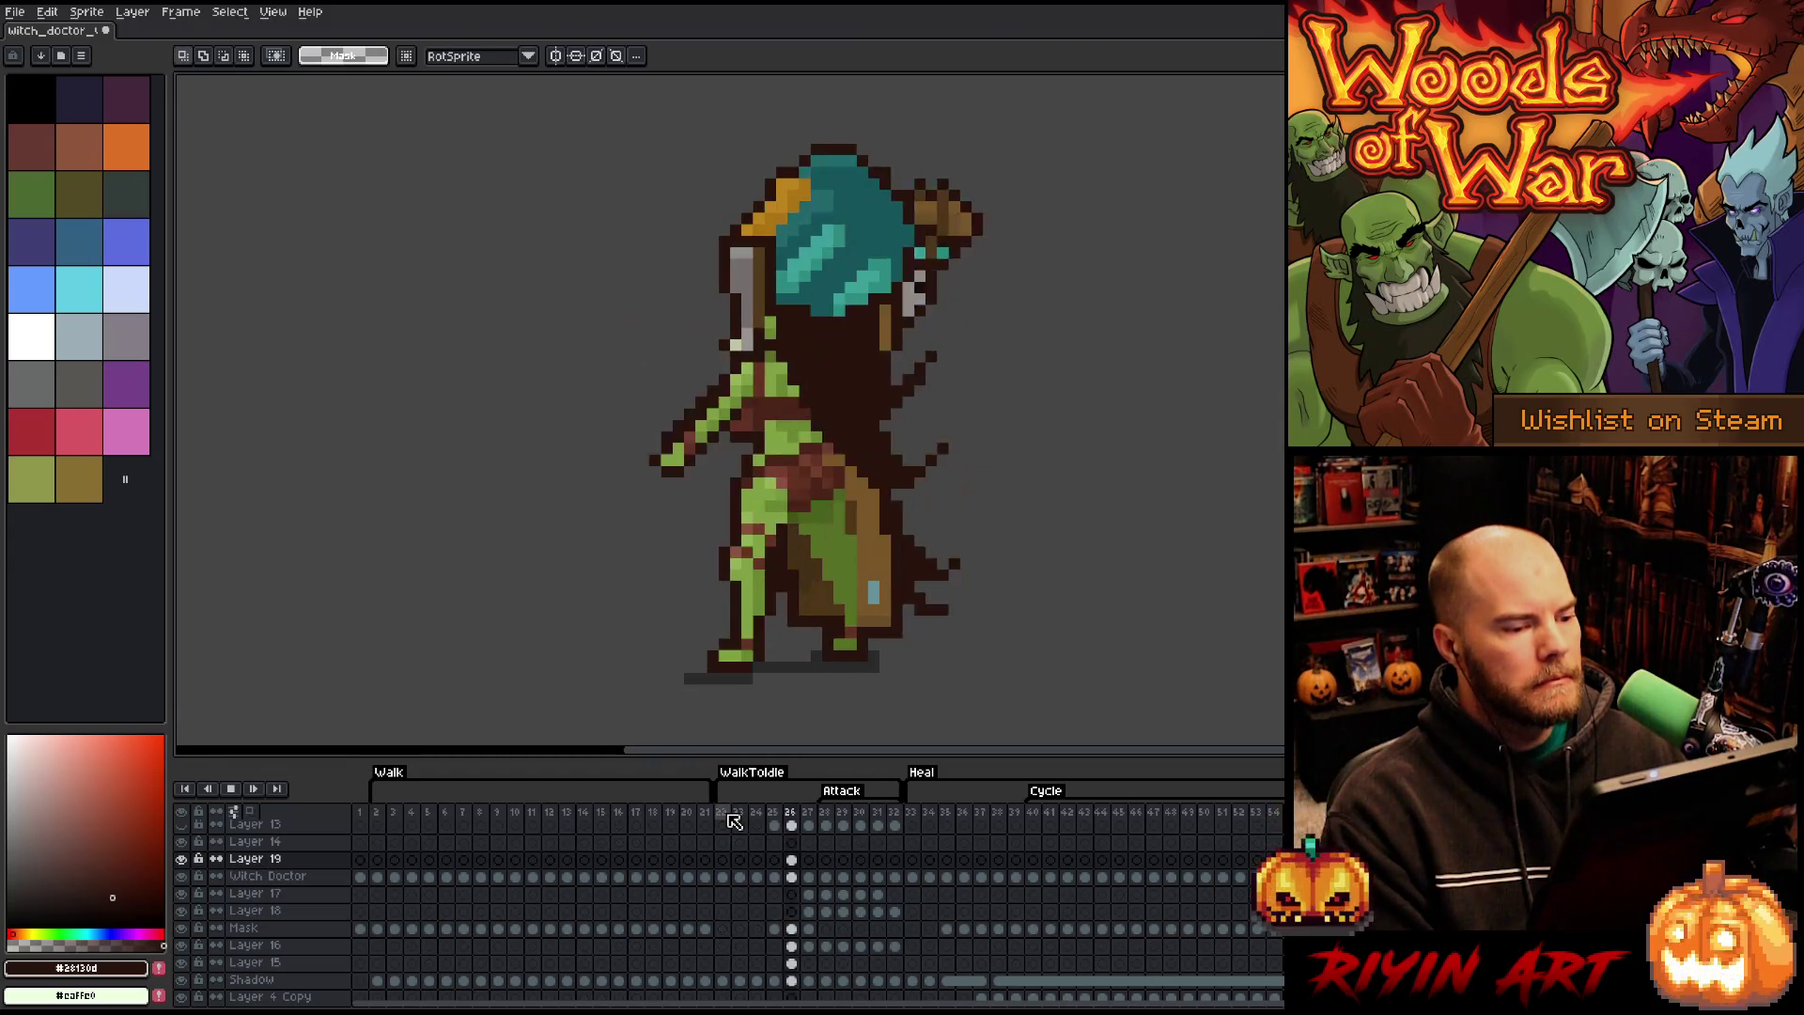
pyautogui.click(394, 817)
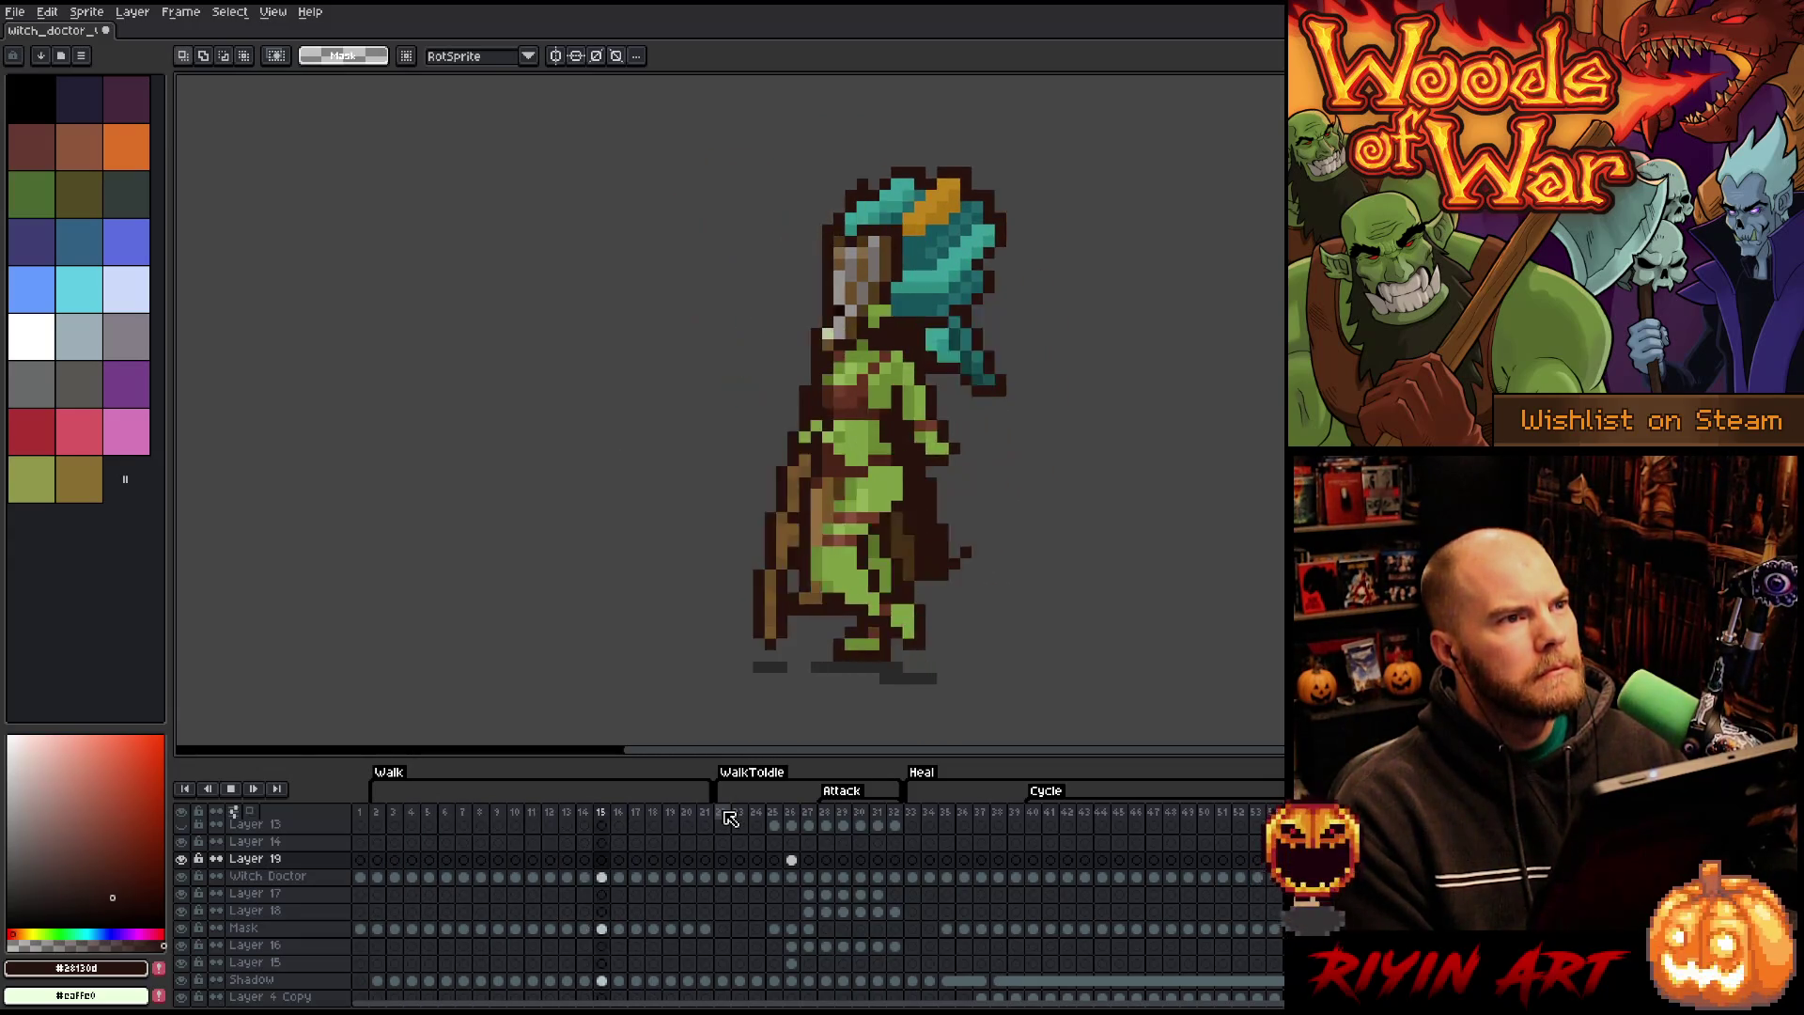
pyautogui.click(722, 811)
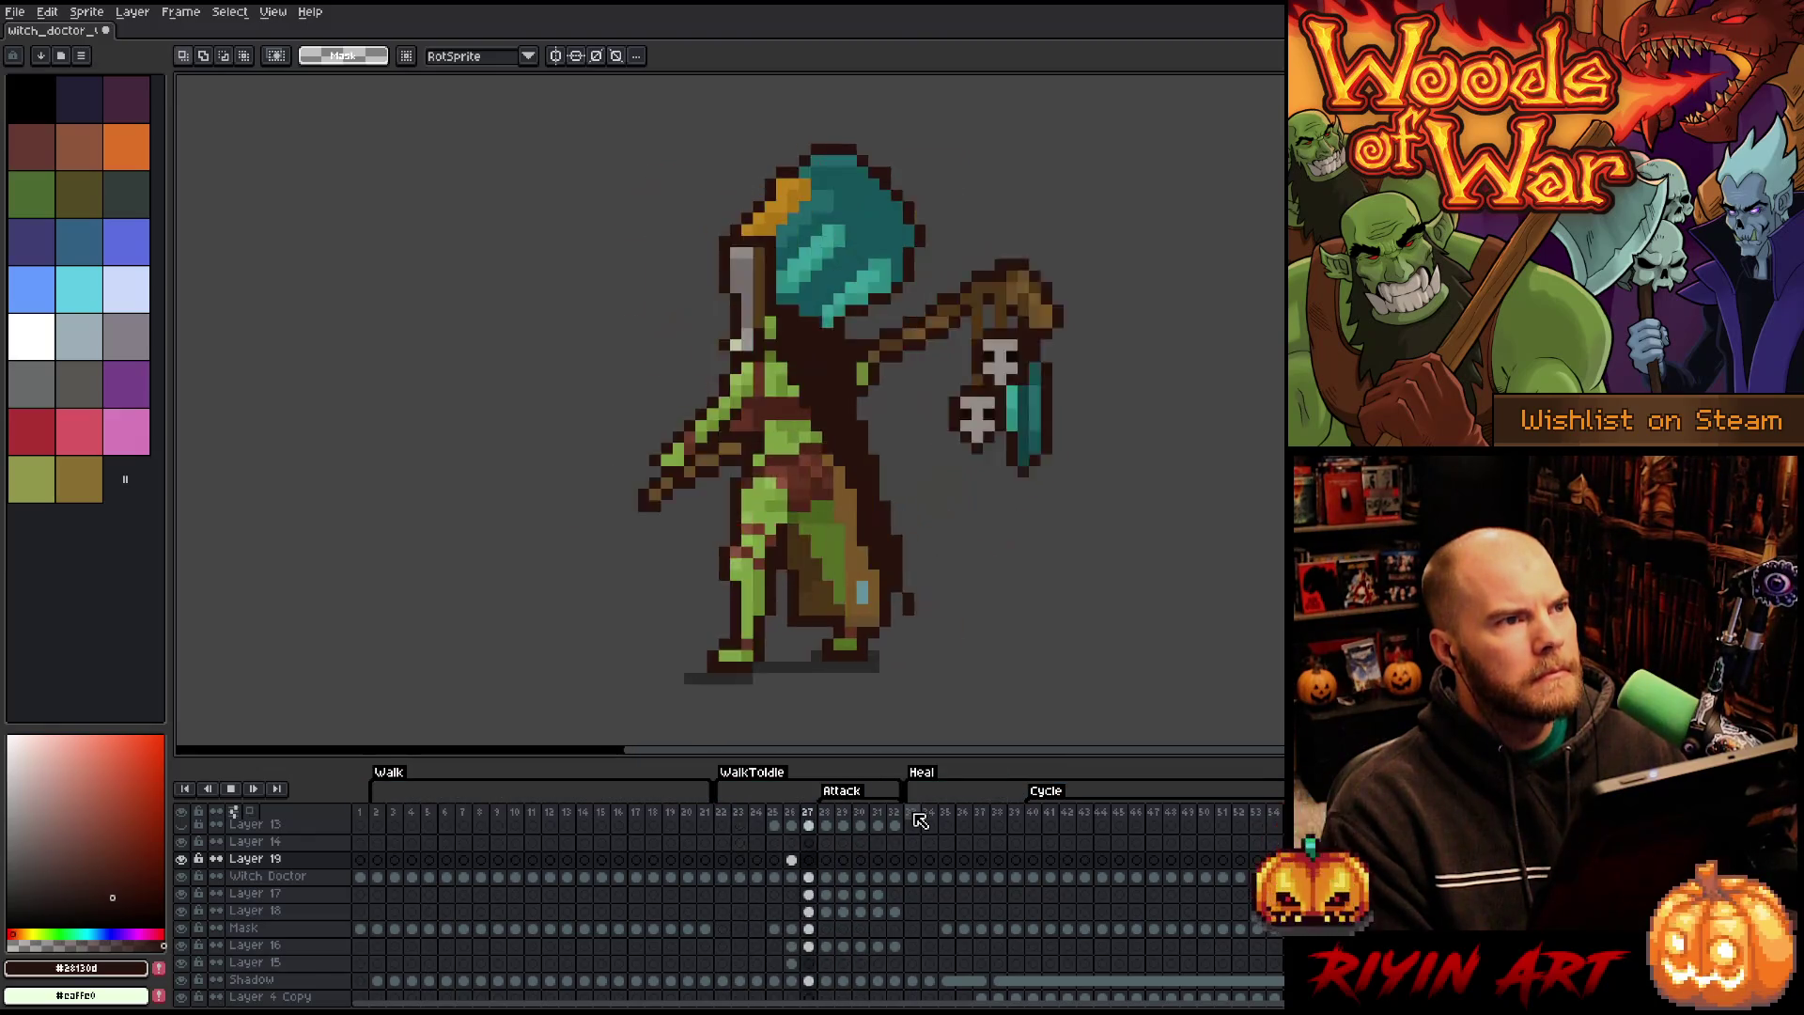
pyautogui.click(831, 824)
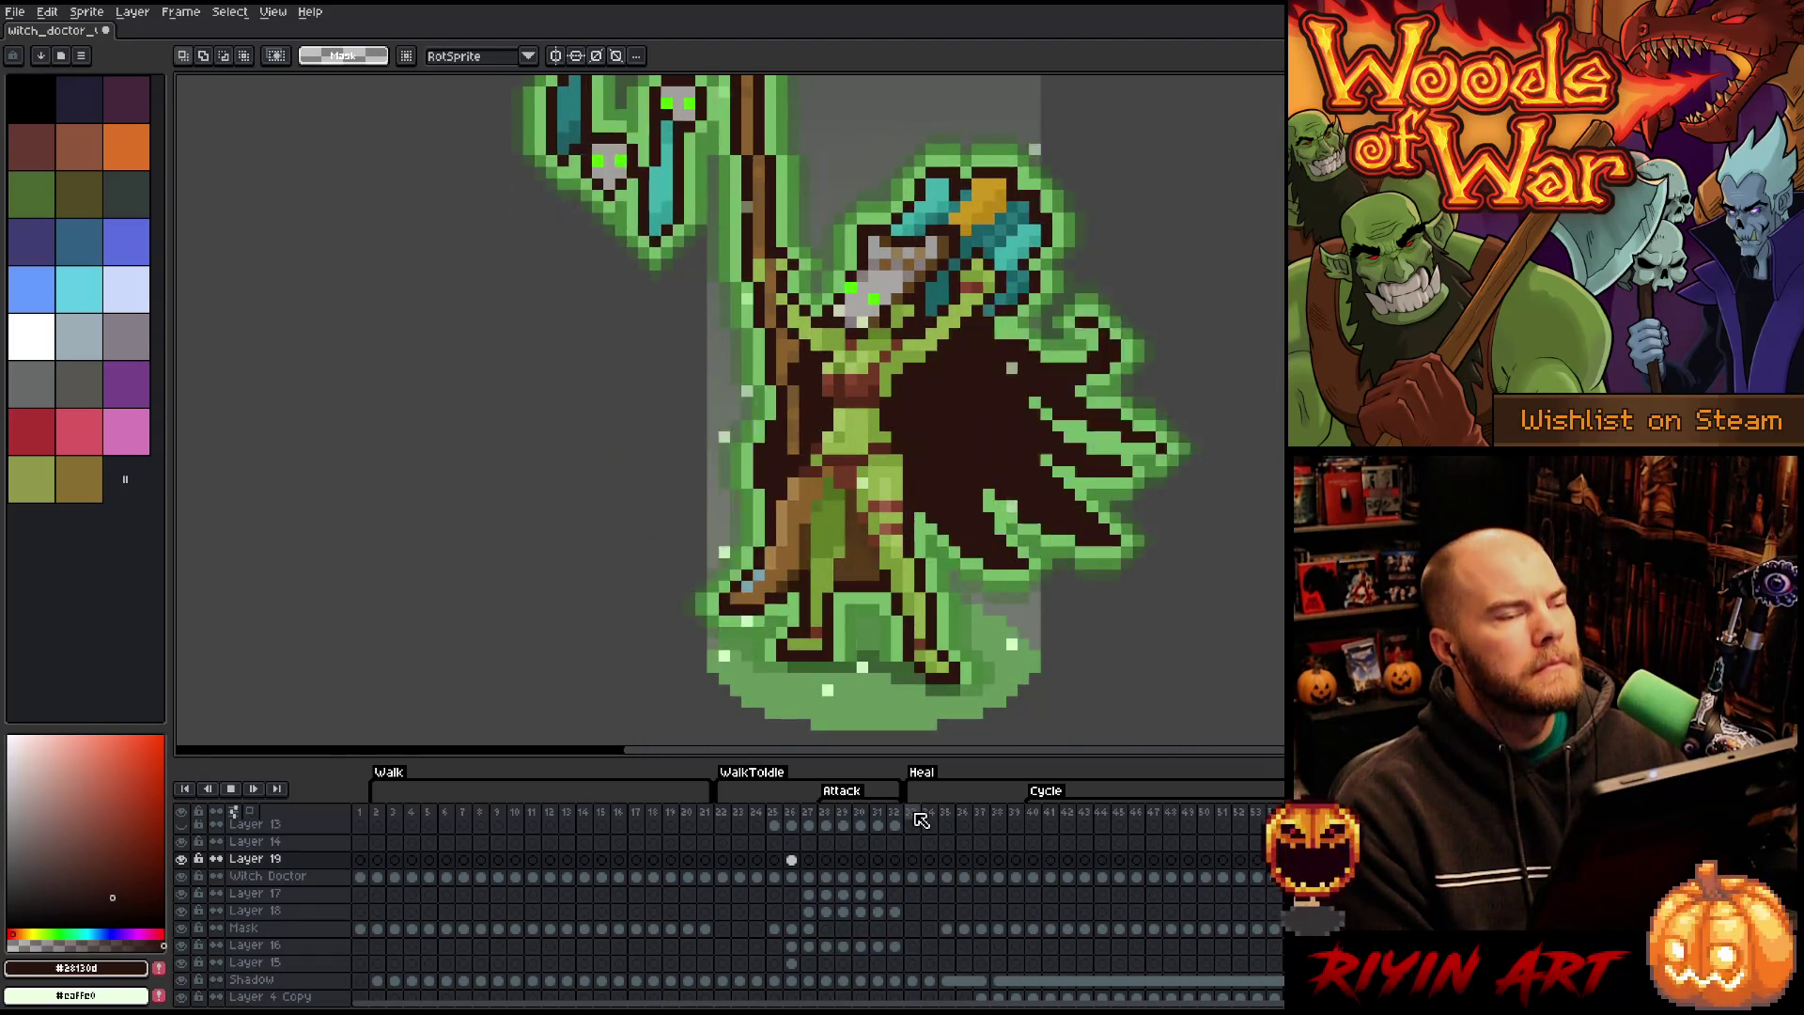
pyautogui.click(825, 815)
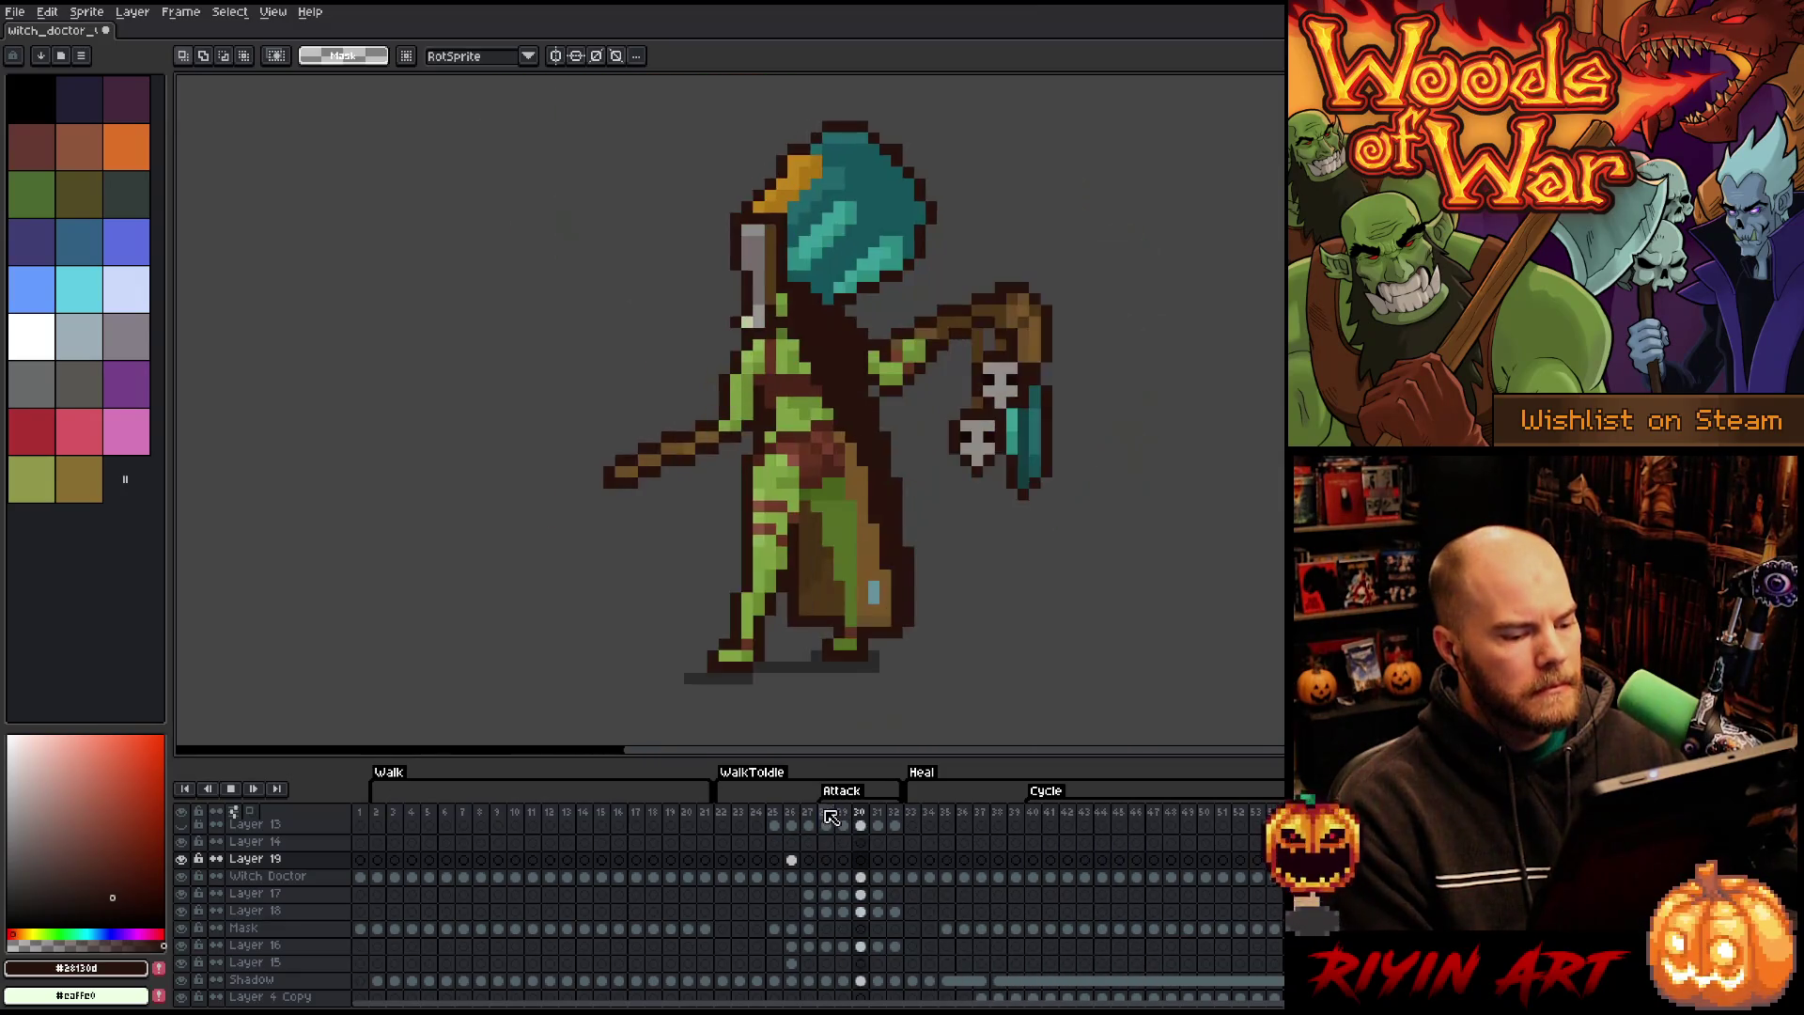
pyautogui.moveTo(806, 816)
pyautogui.mouseDown()
pyautogui.moveTo(690, 824)
pyautogui.moveTo(794, 824)
pyautogui.moveTo(738, 824)
pyautogui.mouseUp()
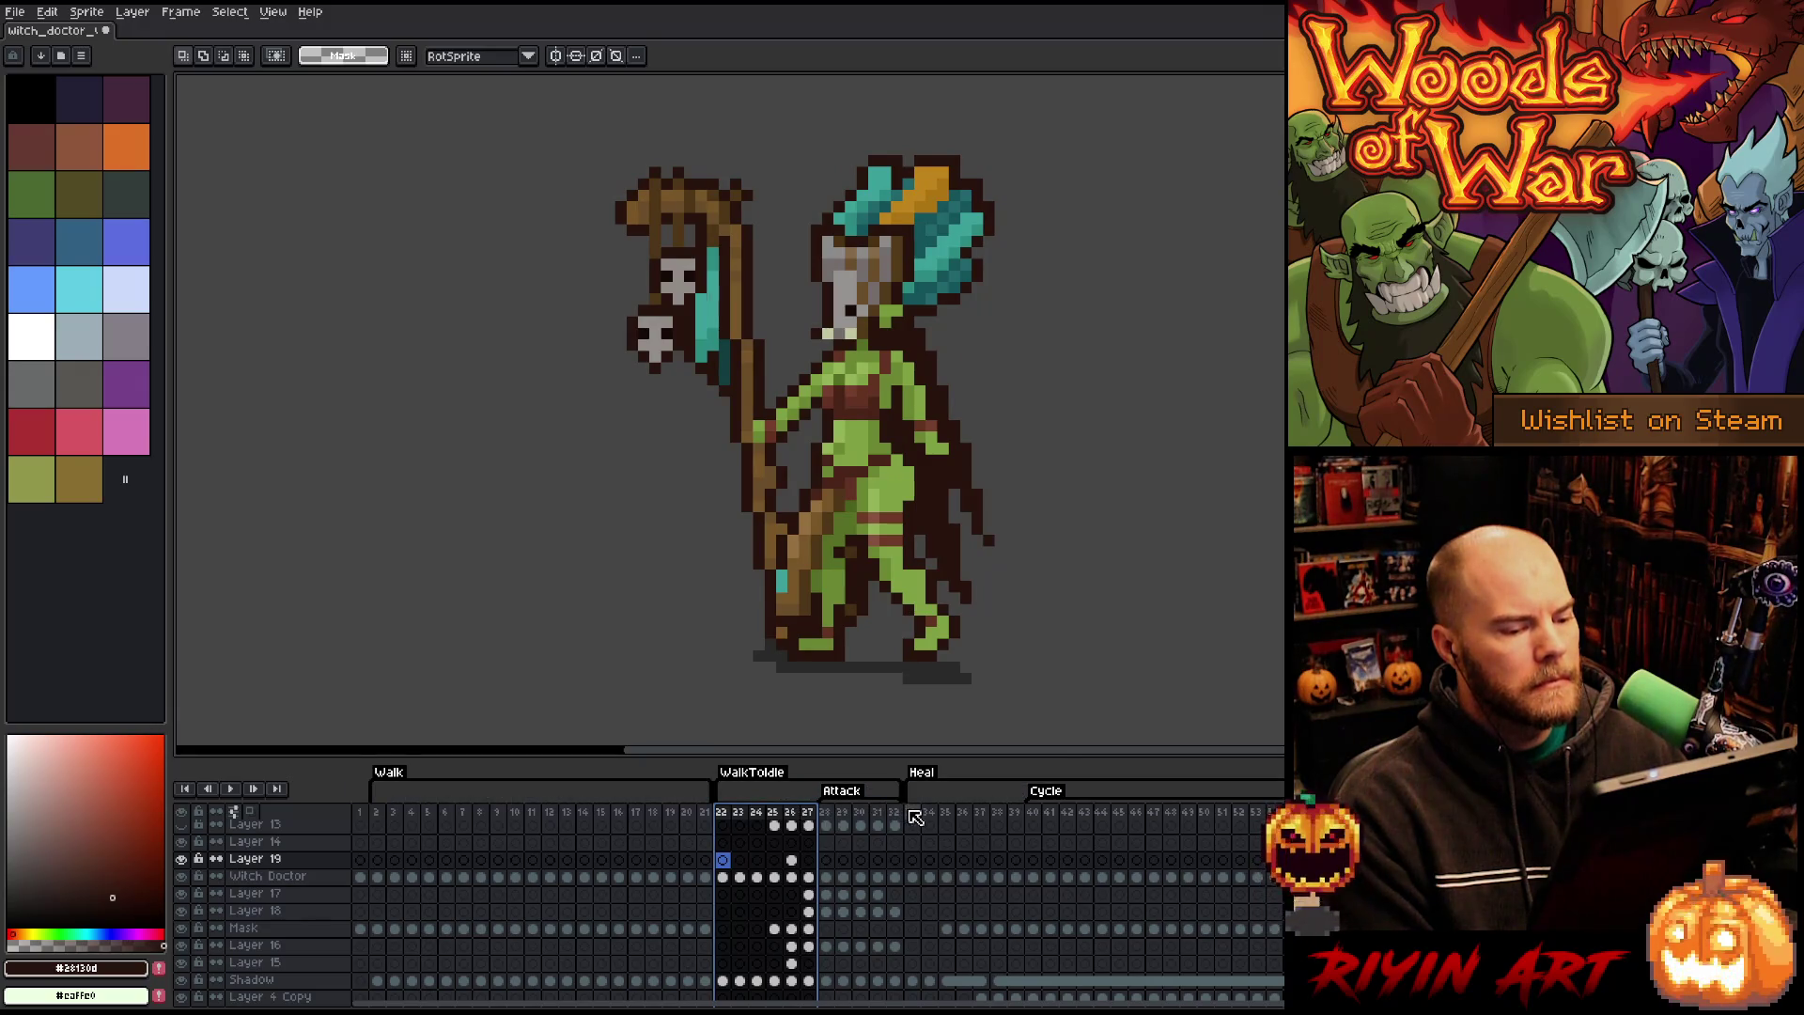
# - Select Heal frames 33–34 and play them
pyautogui.moveTo(916, 817)
pyautogui.mouseDown()
pyautogui.moveTo(1076, 810)
pyautogui.moveTo(720, 829)
pyautogui.moveTo(794, 823)
pyautogui.moveTo(772, 818)
pyautogui.mouseUp()
pyautogui.click(810, 813)
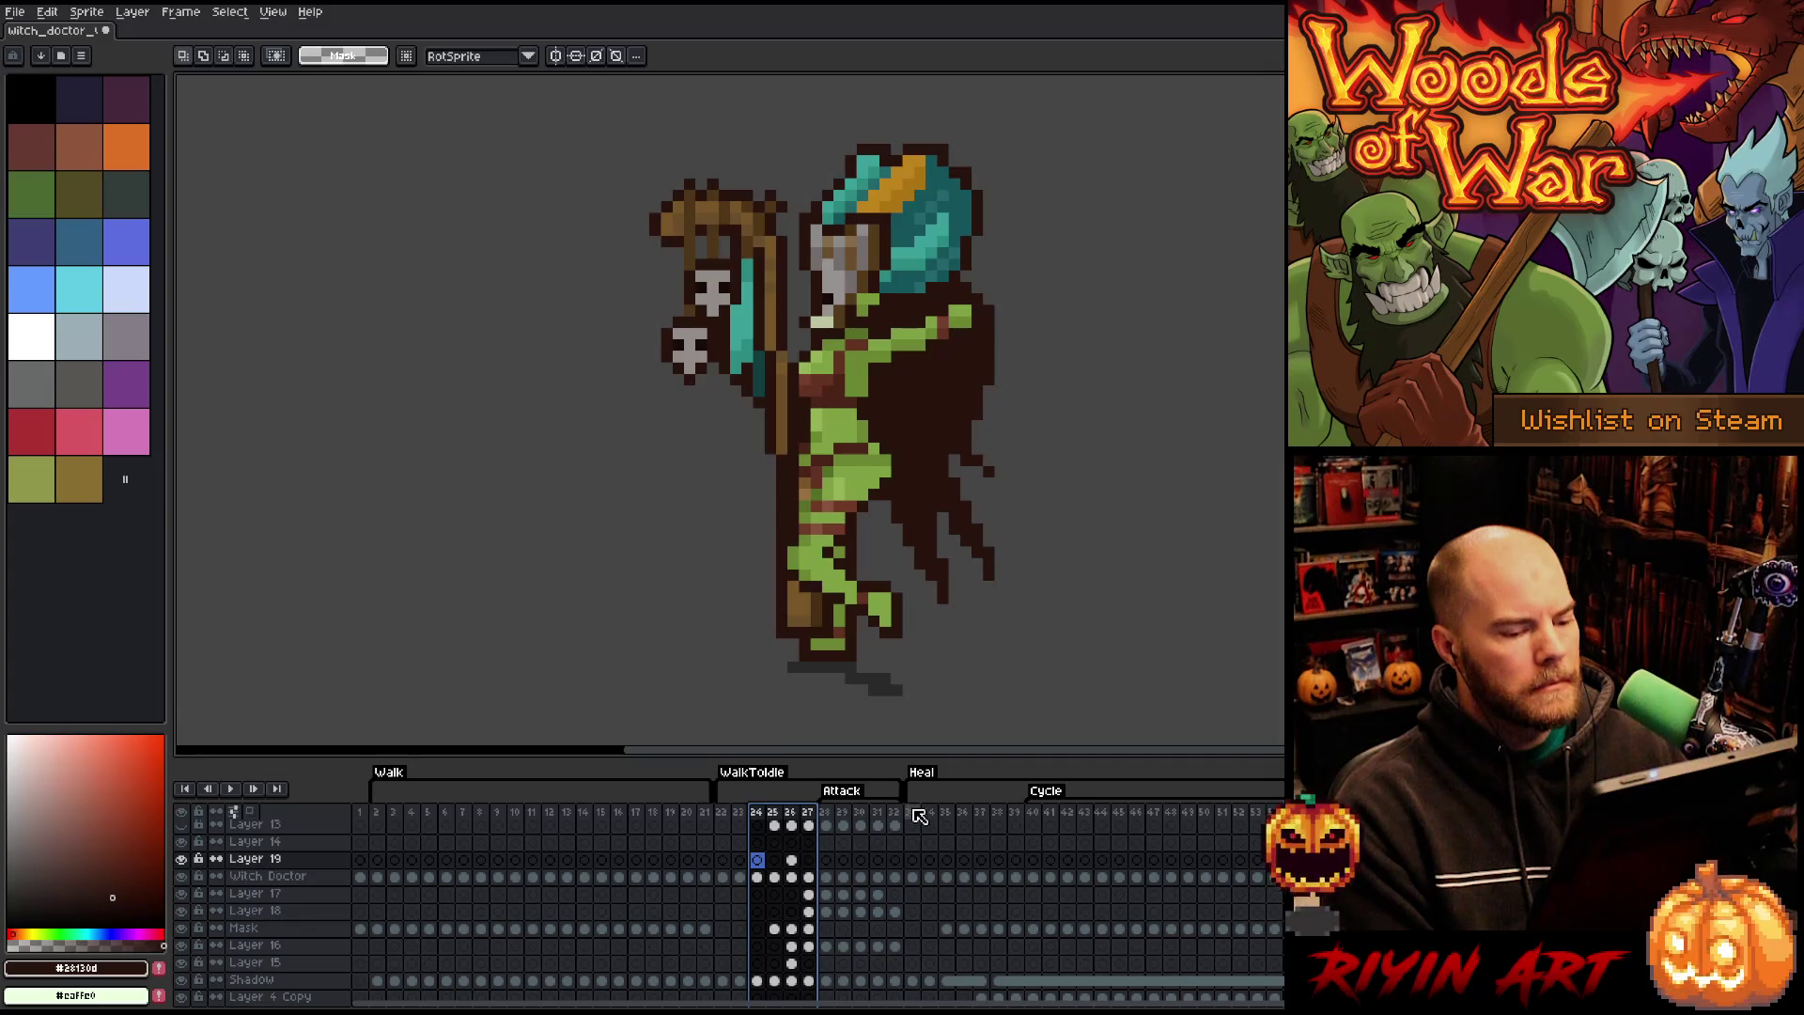
pyautogui.moveTo(911, 815); pyautogui.dragTo(937, 817)
pyautogui.press('Return')
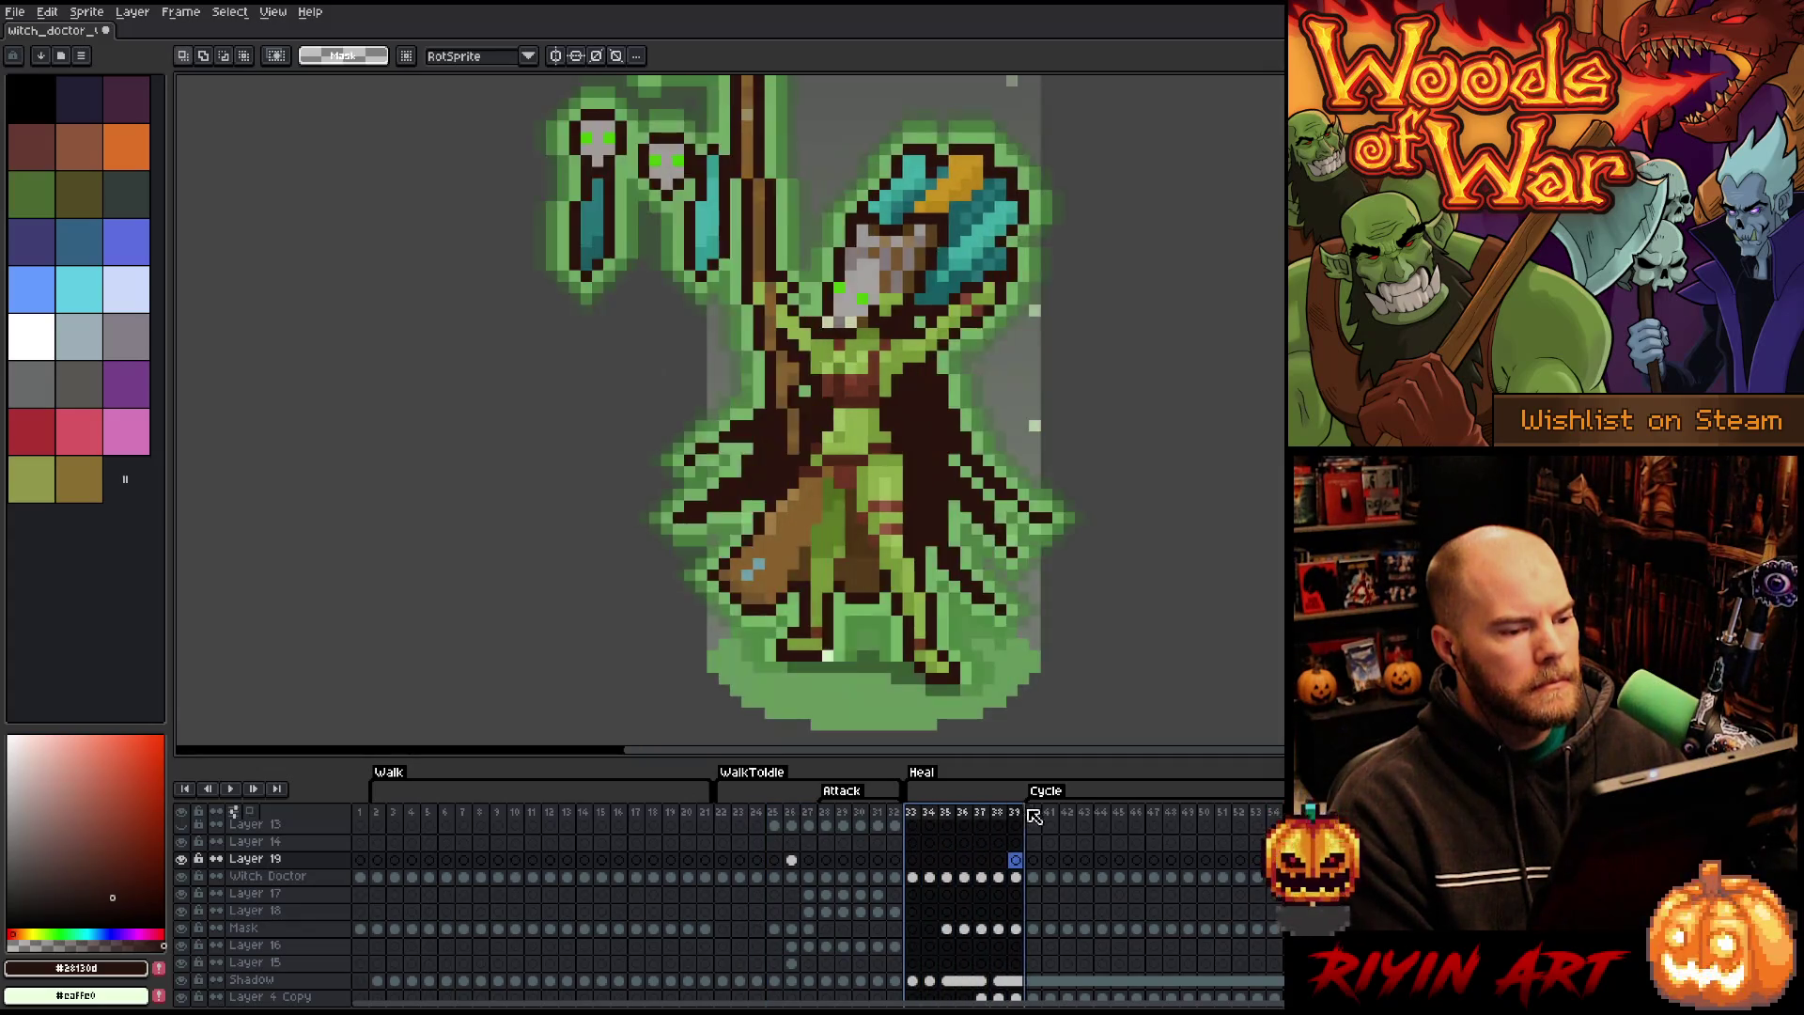
pyautogui.click(911, 816)
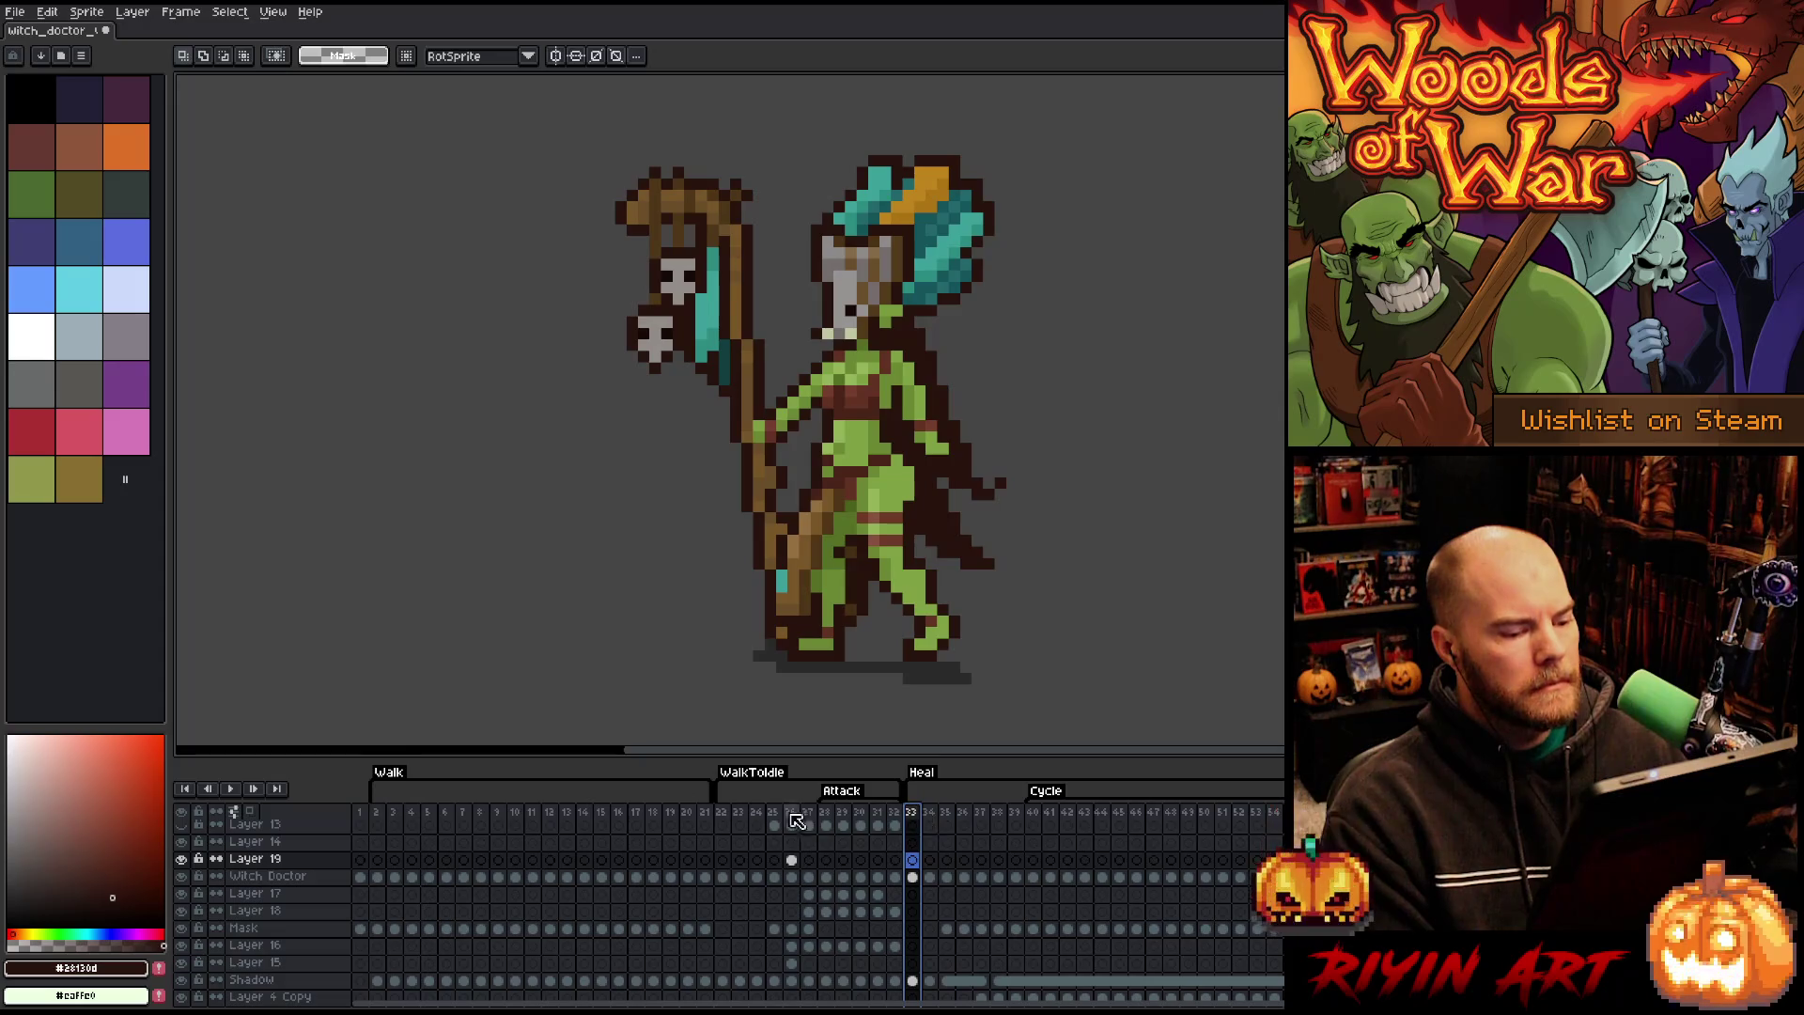
# - Select WalkToIdle frames 24–27 and Layer 19's frame 26 cel, then play the transition
pyautogui.moveTo(809, 818)
pyautogui.mouseDown()
pyautogui.moveTo(770, 822)
pyautogui.moveTo(806, 821)
pyautogui.mouseUp()
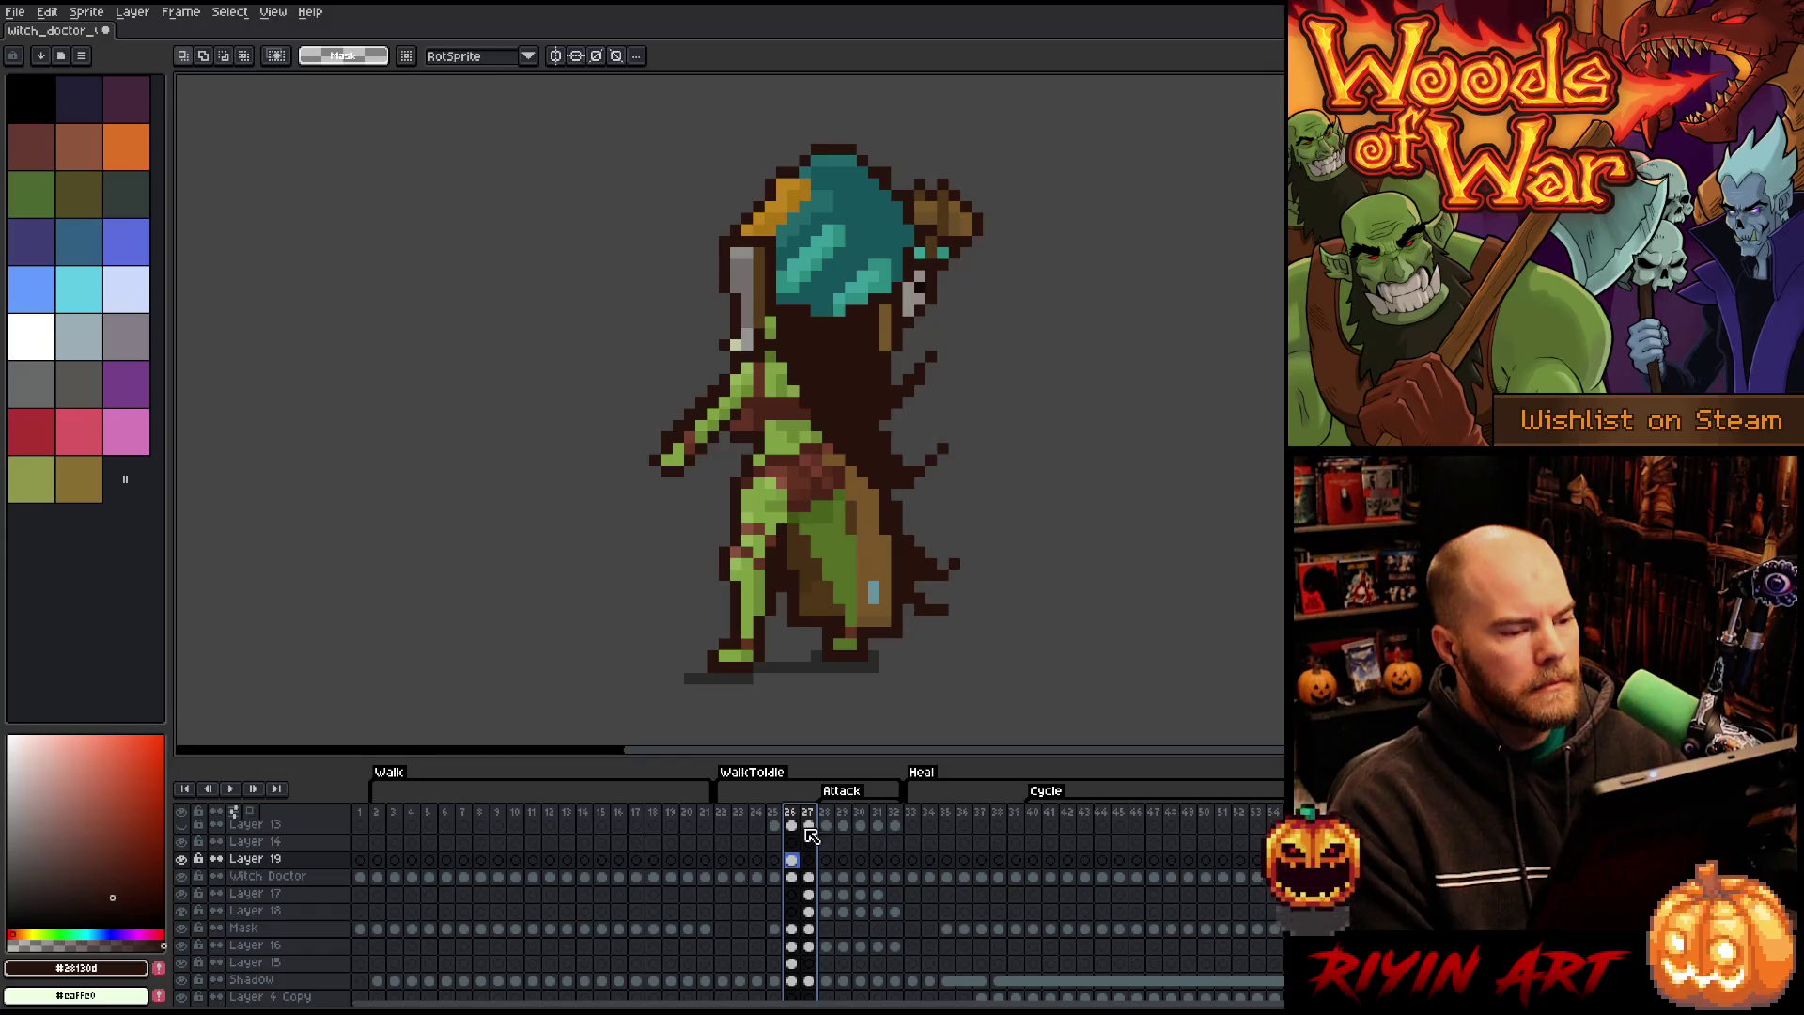
pyautogui.click(794, 861)
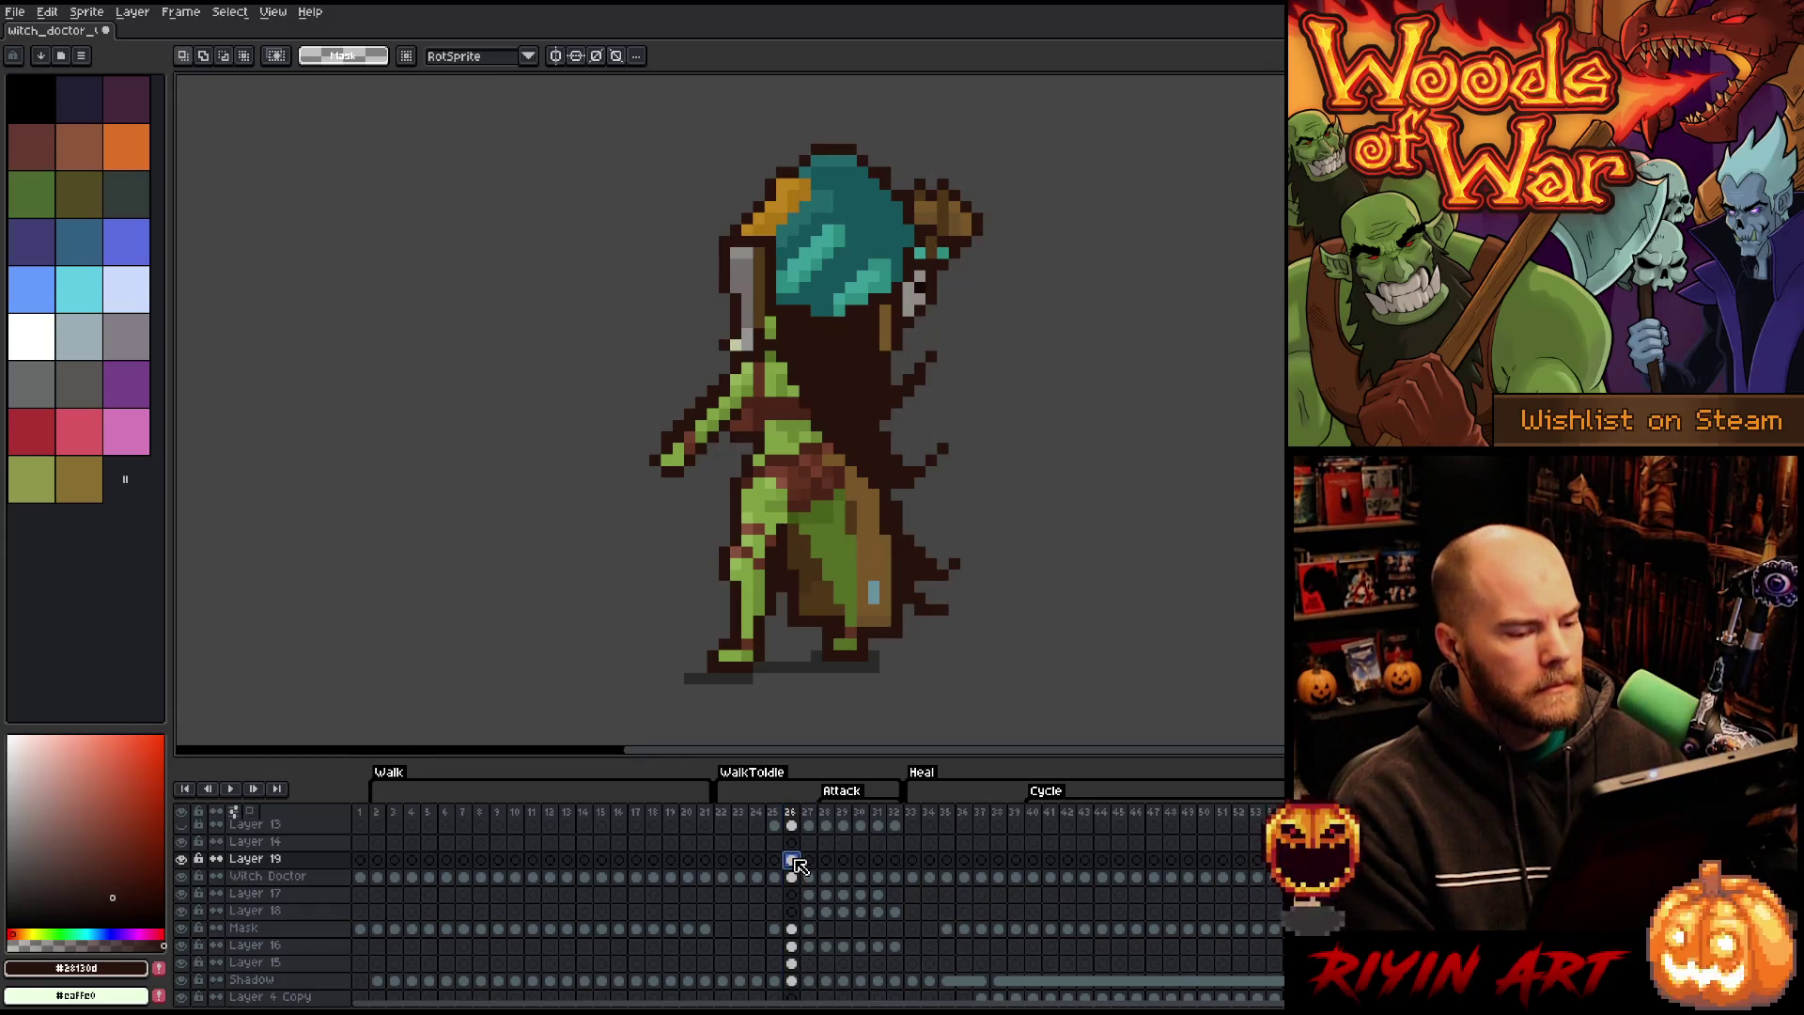
pyautogui.click(794, 863)
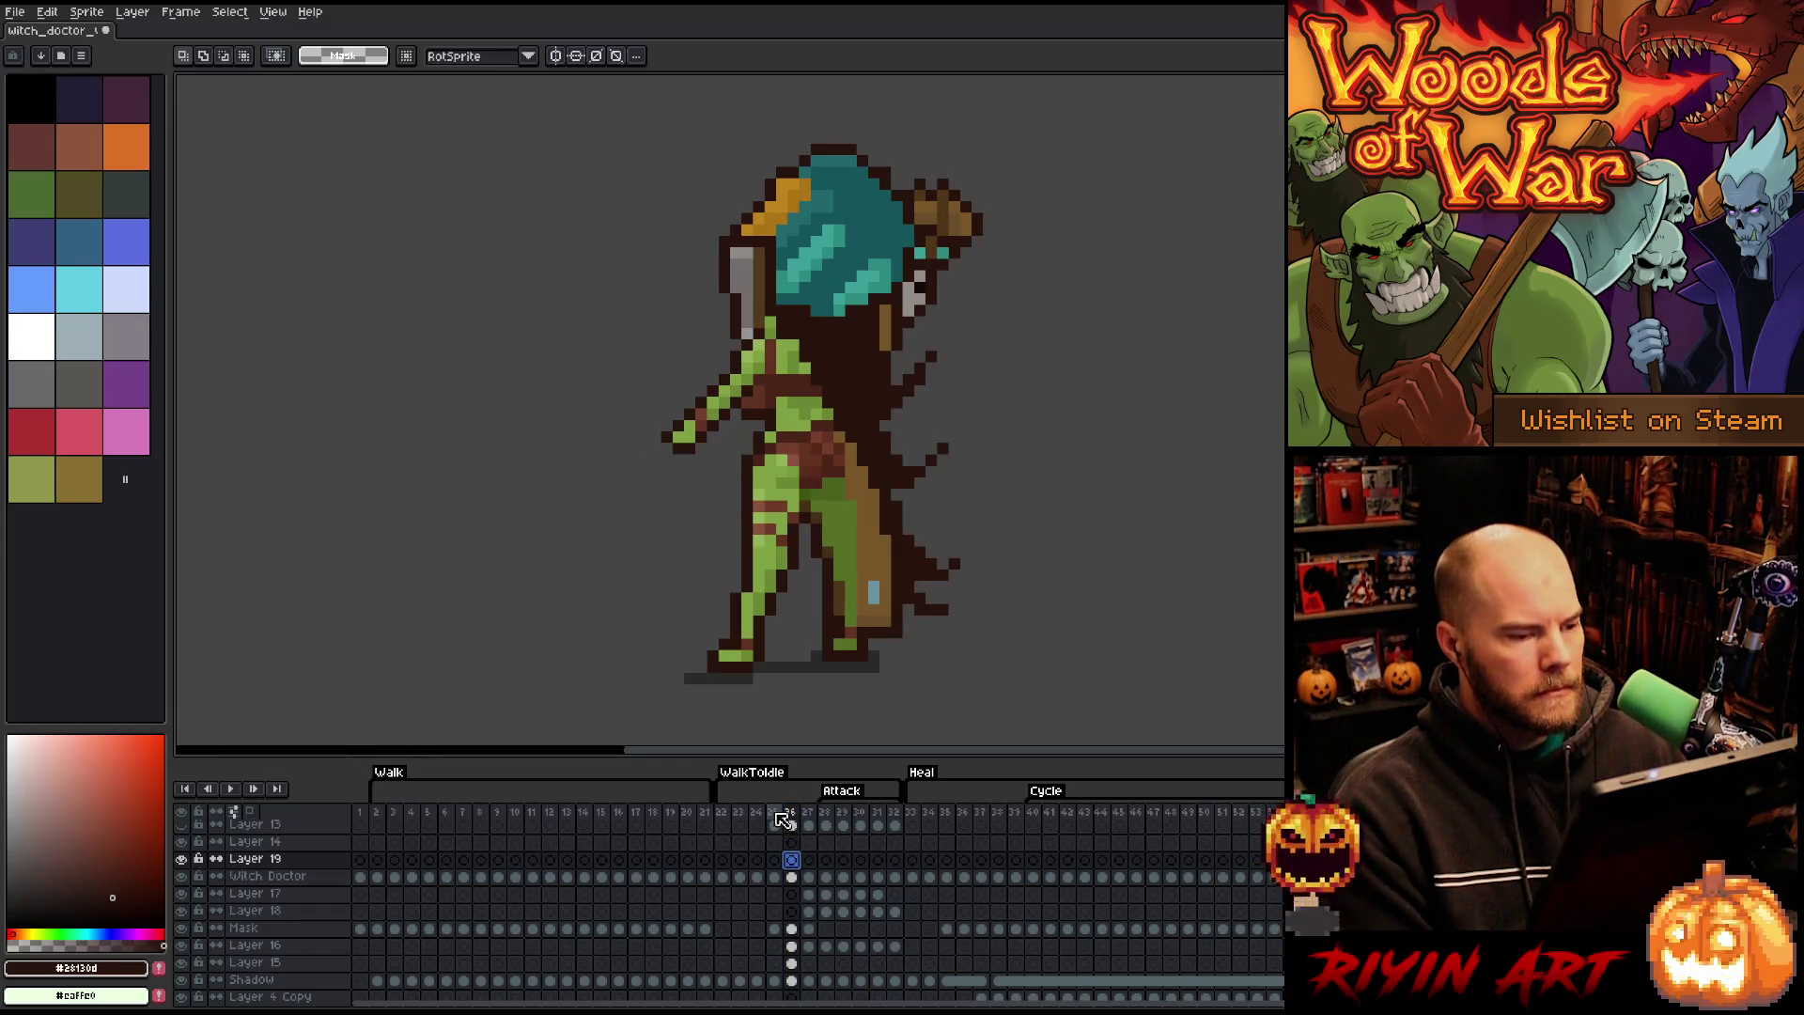
pyautogui.press('Return')
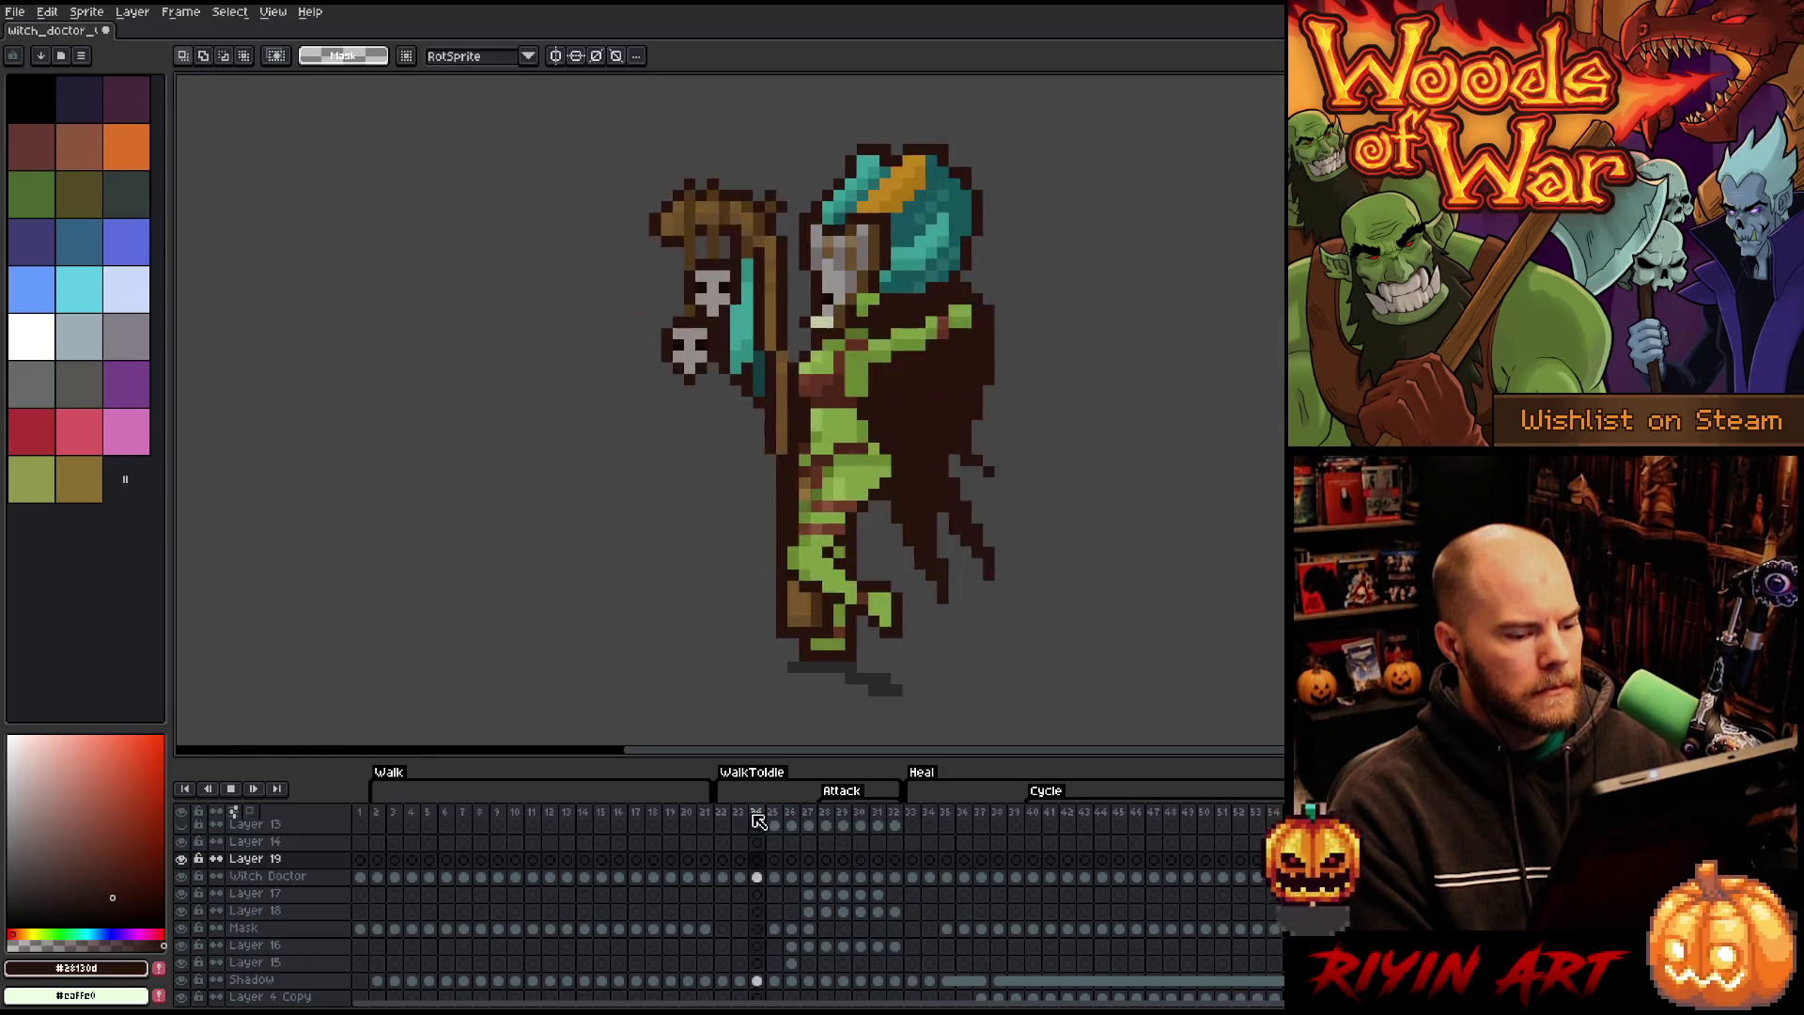
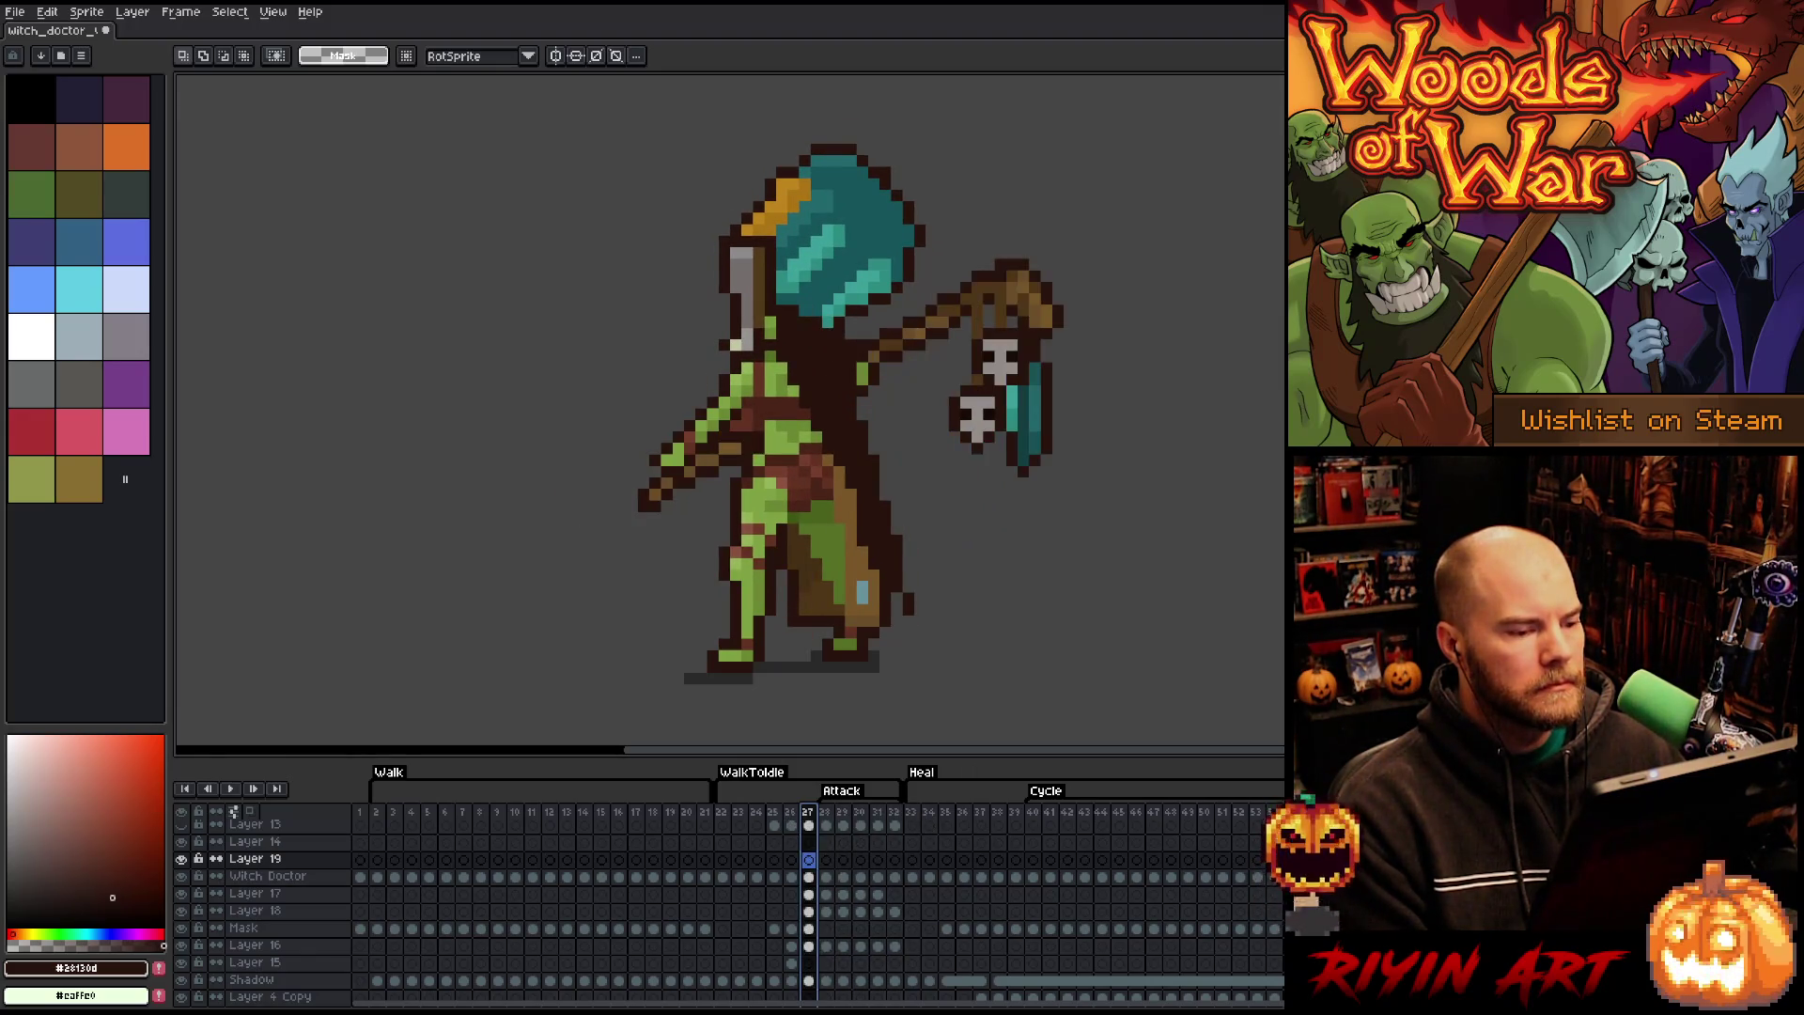
# - On frame 26, switch between Witch Doctor and Layer 19, and try shifting Layer 19's legs and arm right before undoing
pyautogui.click(791, 812)
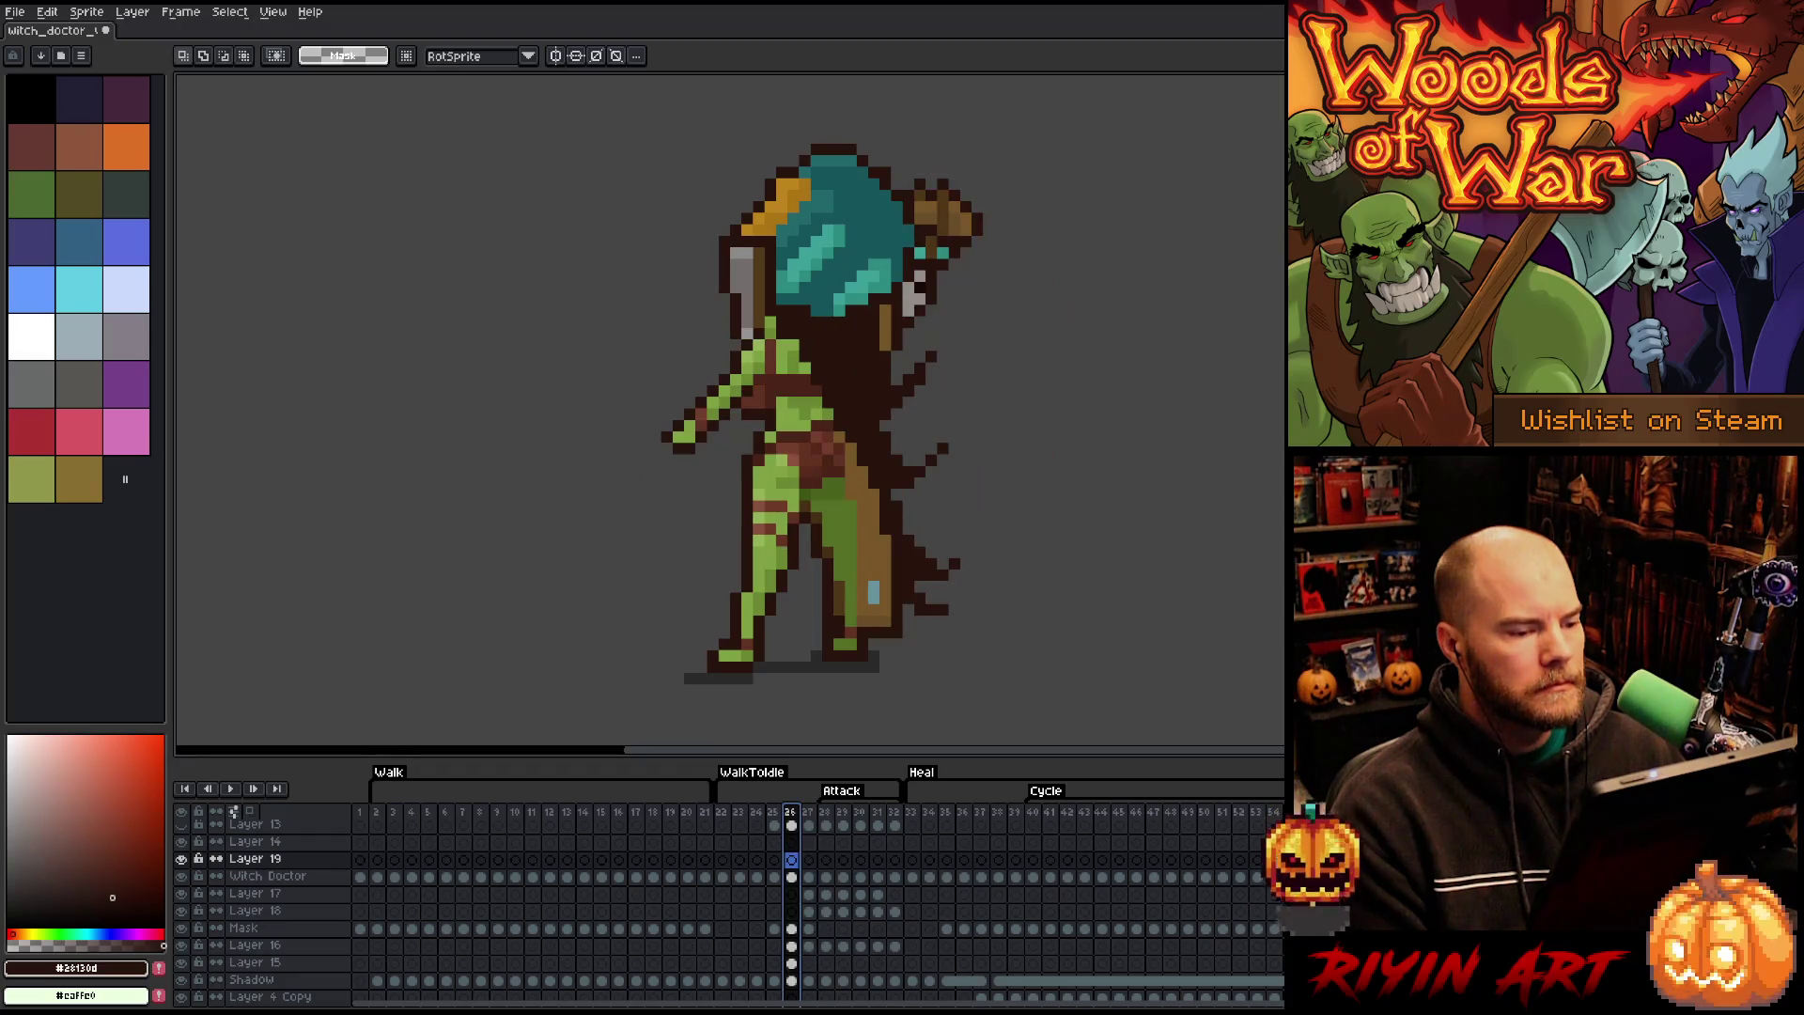
pyautogui.click(791, 878)
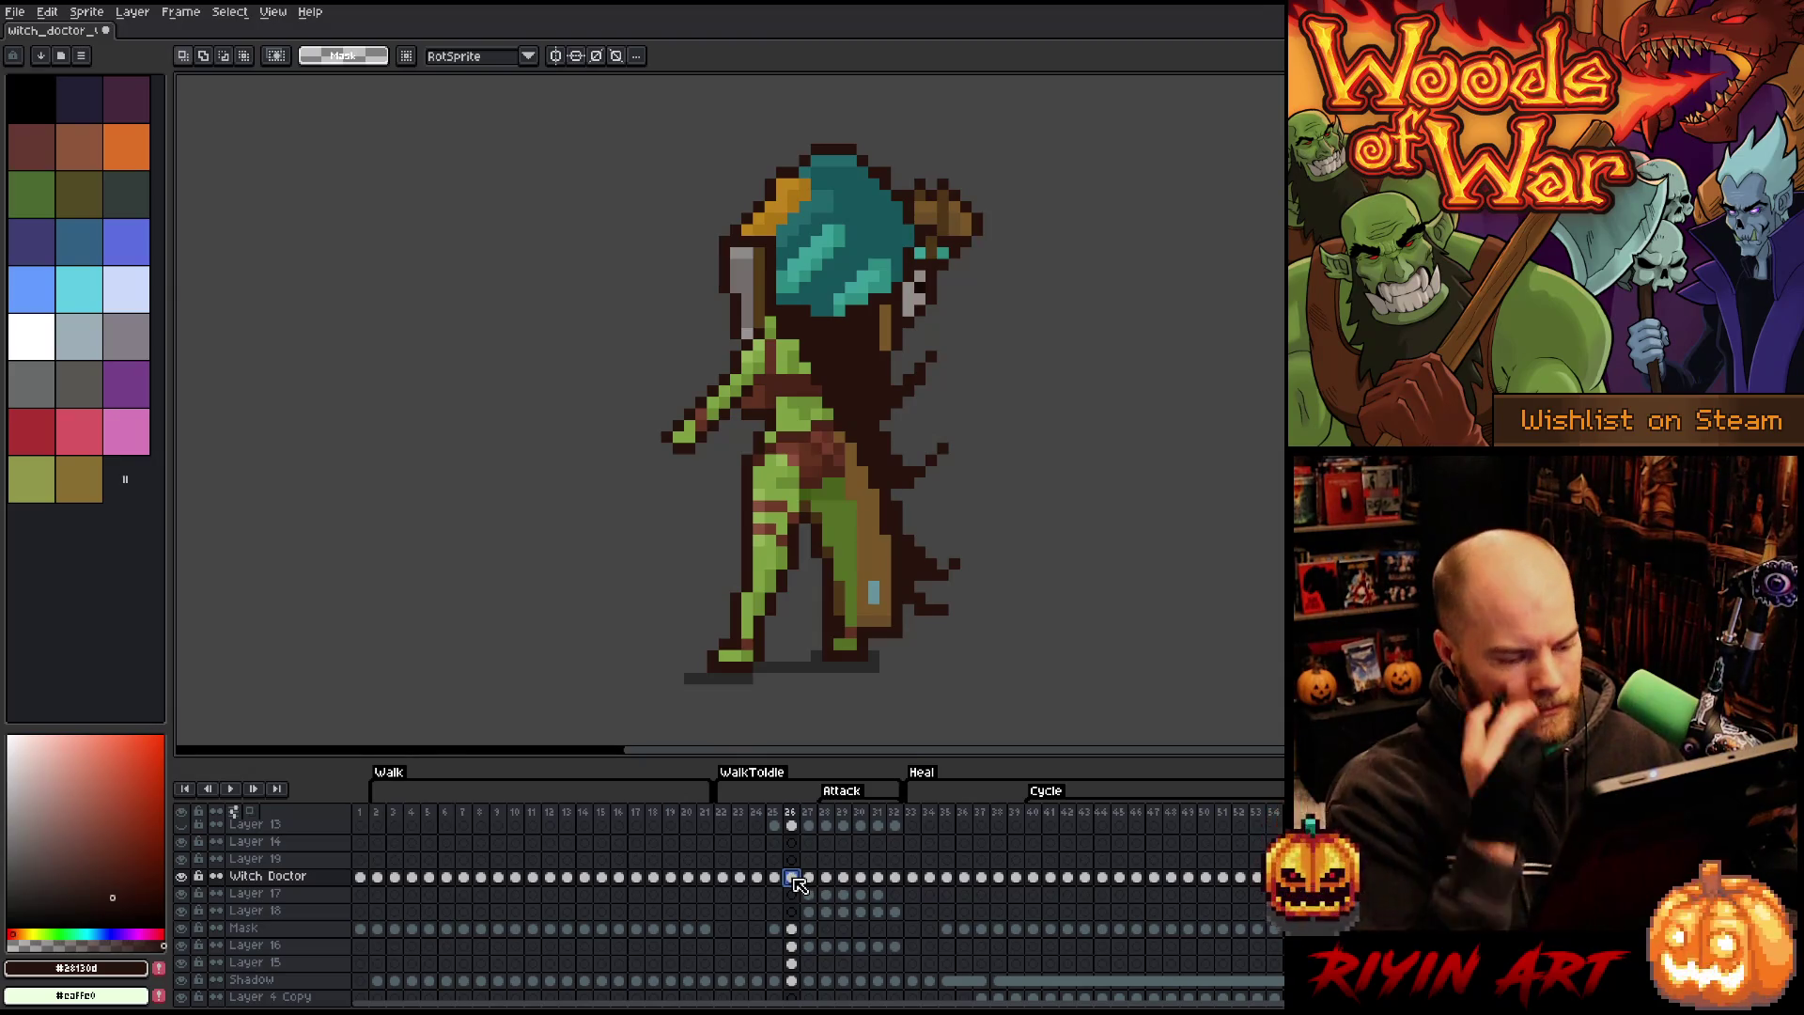
pyautogui.hotkey('ctrl', 'z')
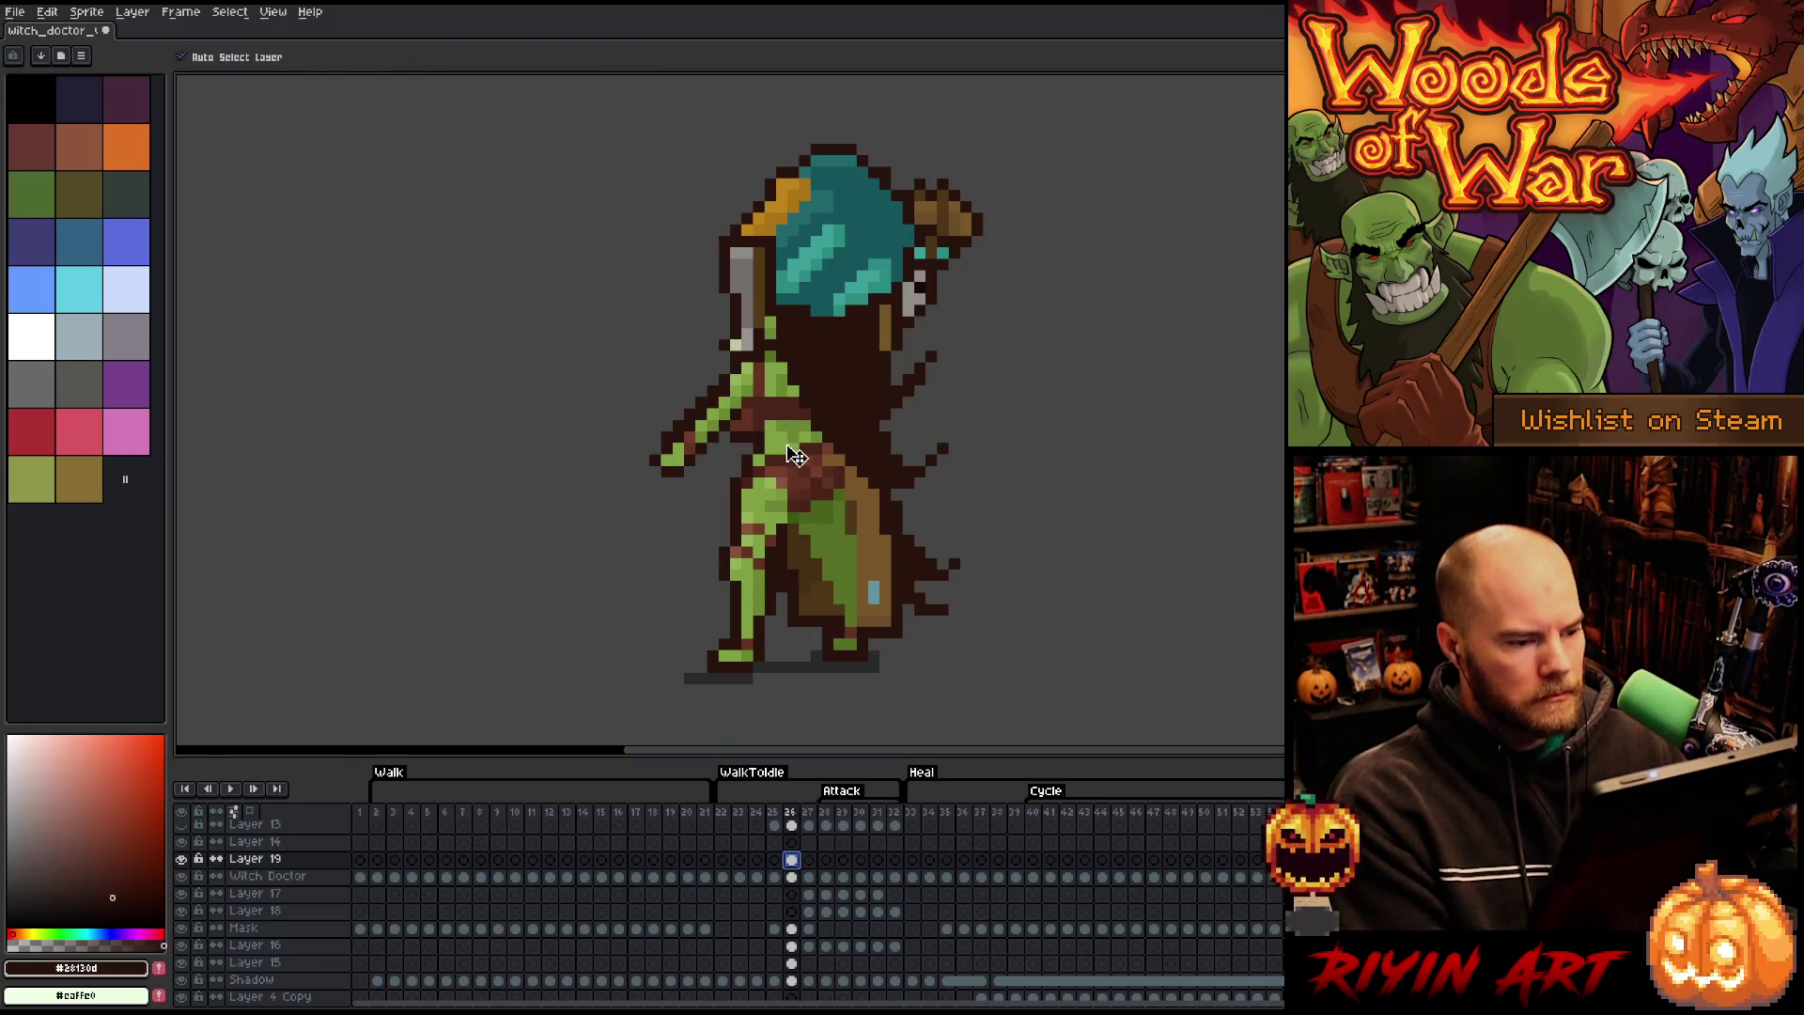
pyautogui.moveTo(802, 448); pyautogui.dragTo(1112, 434)
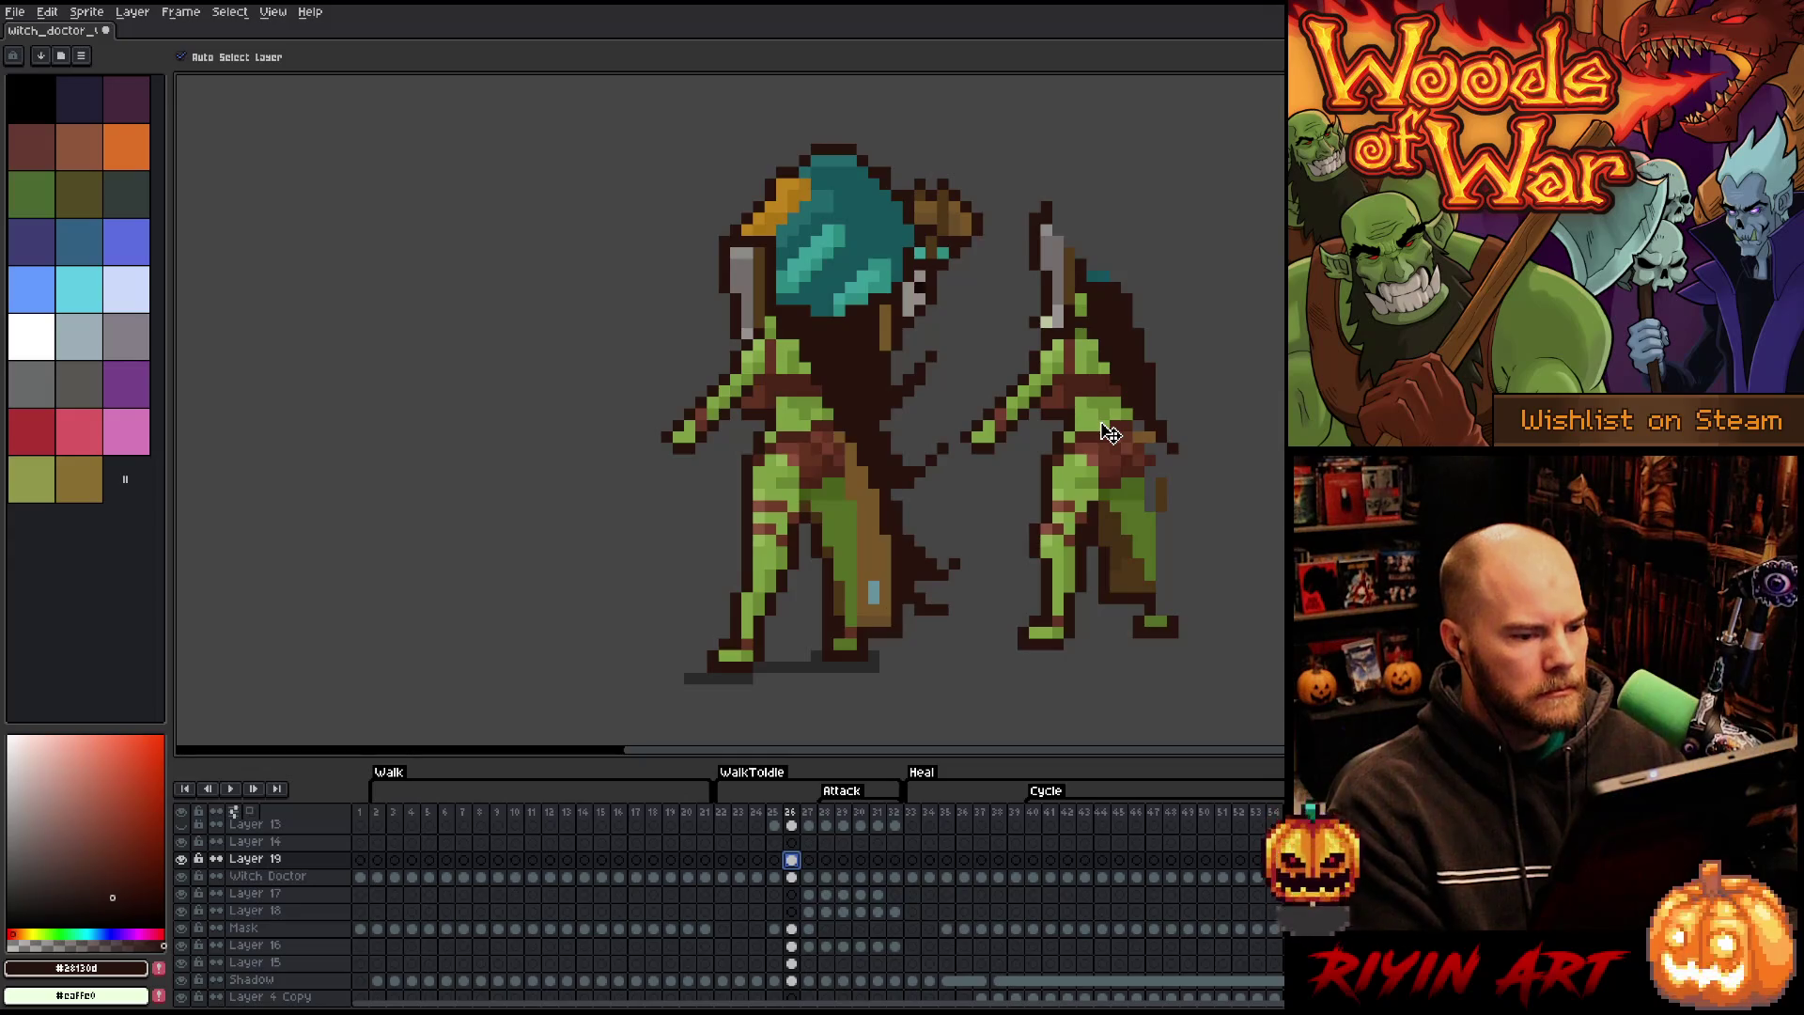
pyautogui.press('Delete')
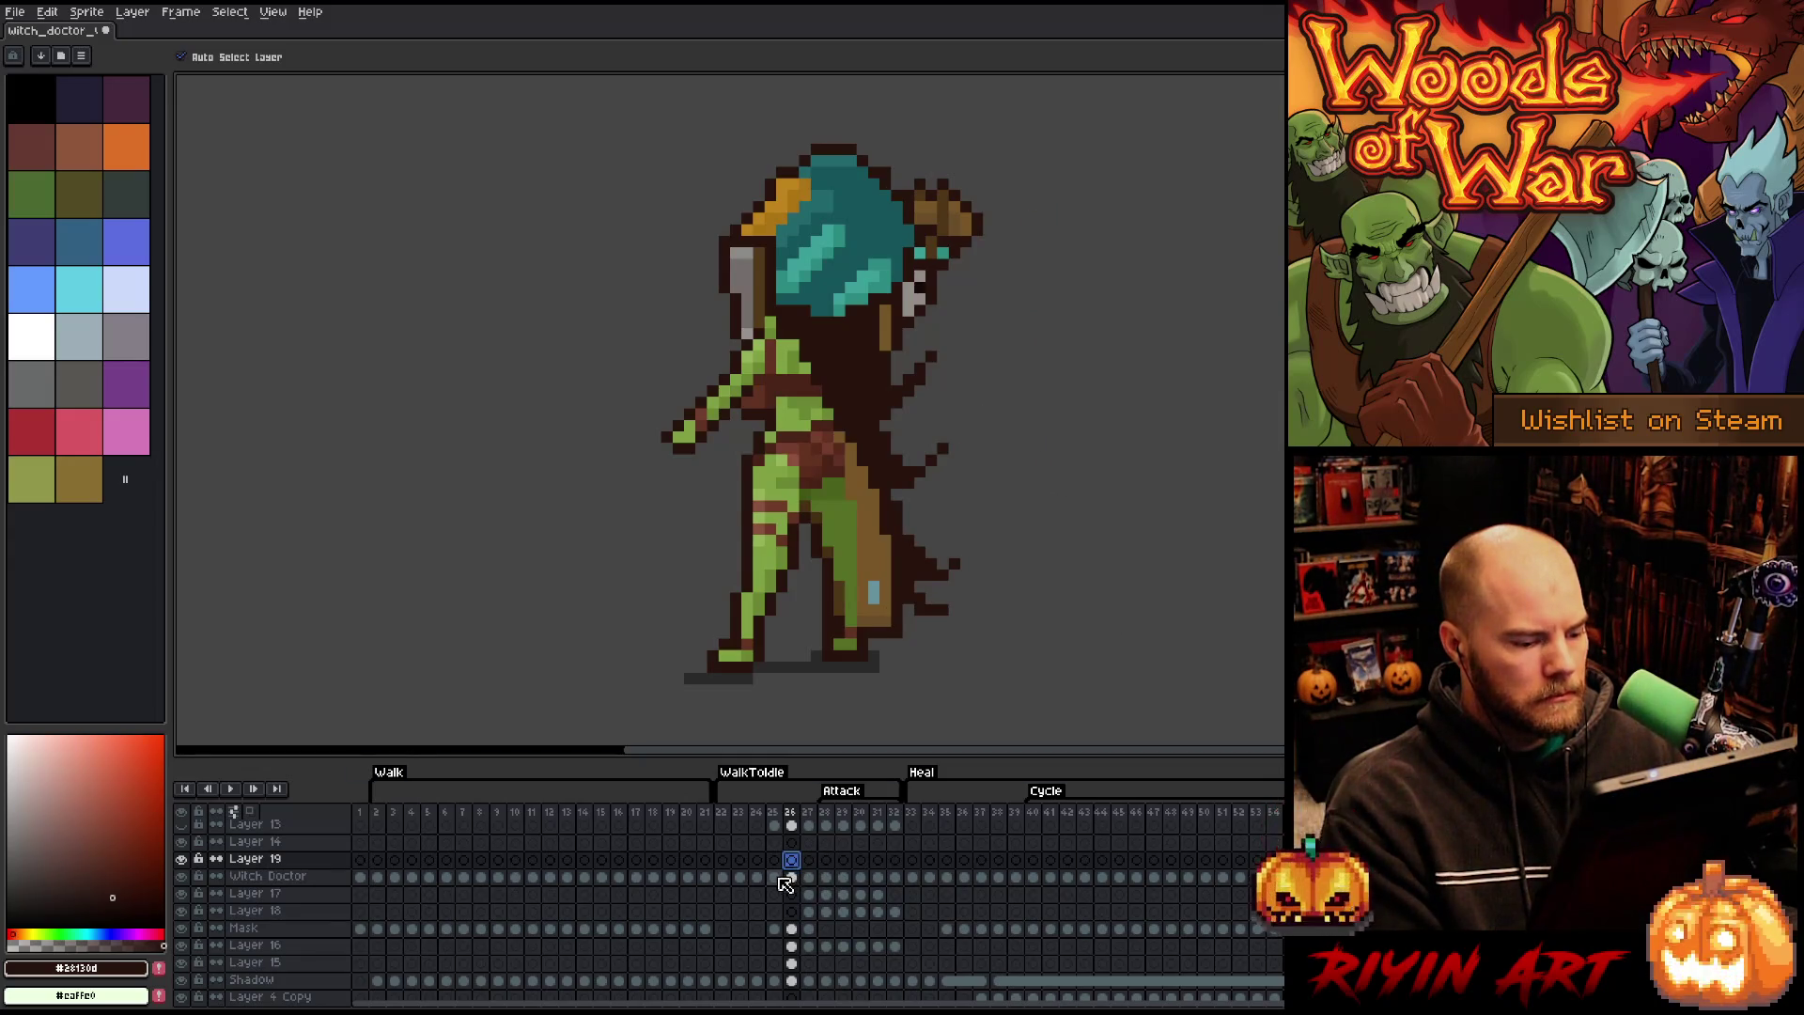
# - Step through attack frames 25 to 29 on the Witch Doctor layer, then return to frame 26
pyautogui.click(778, 878)
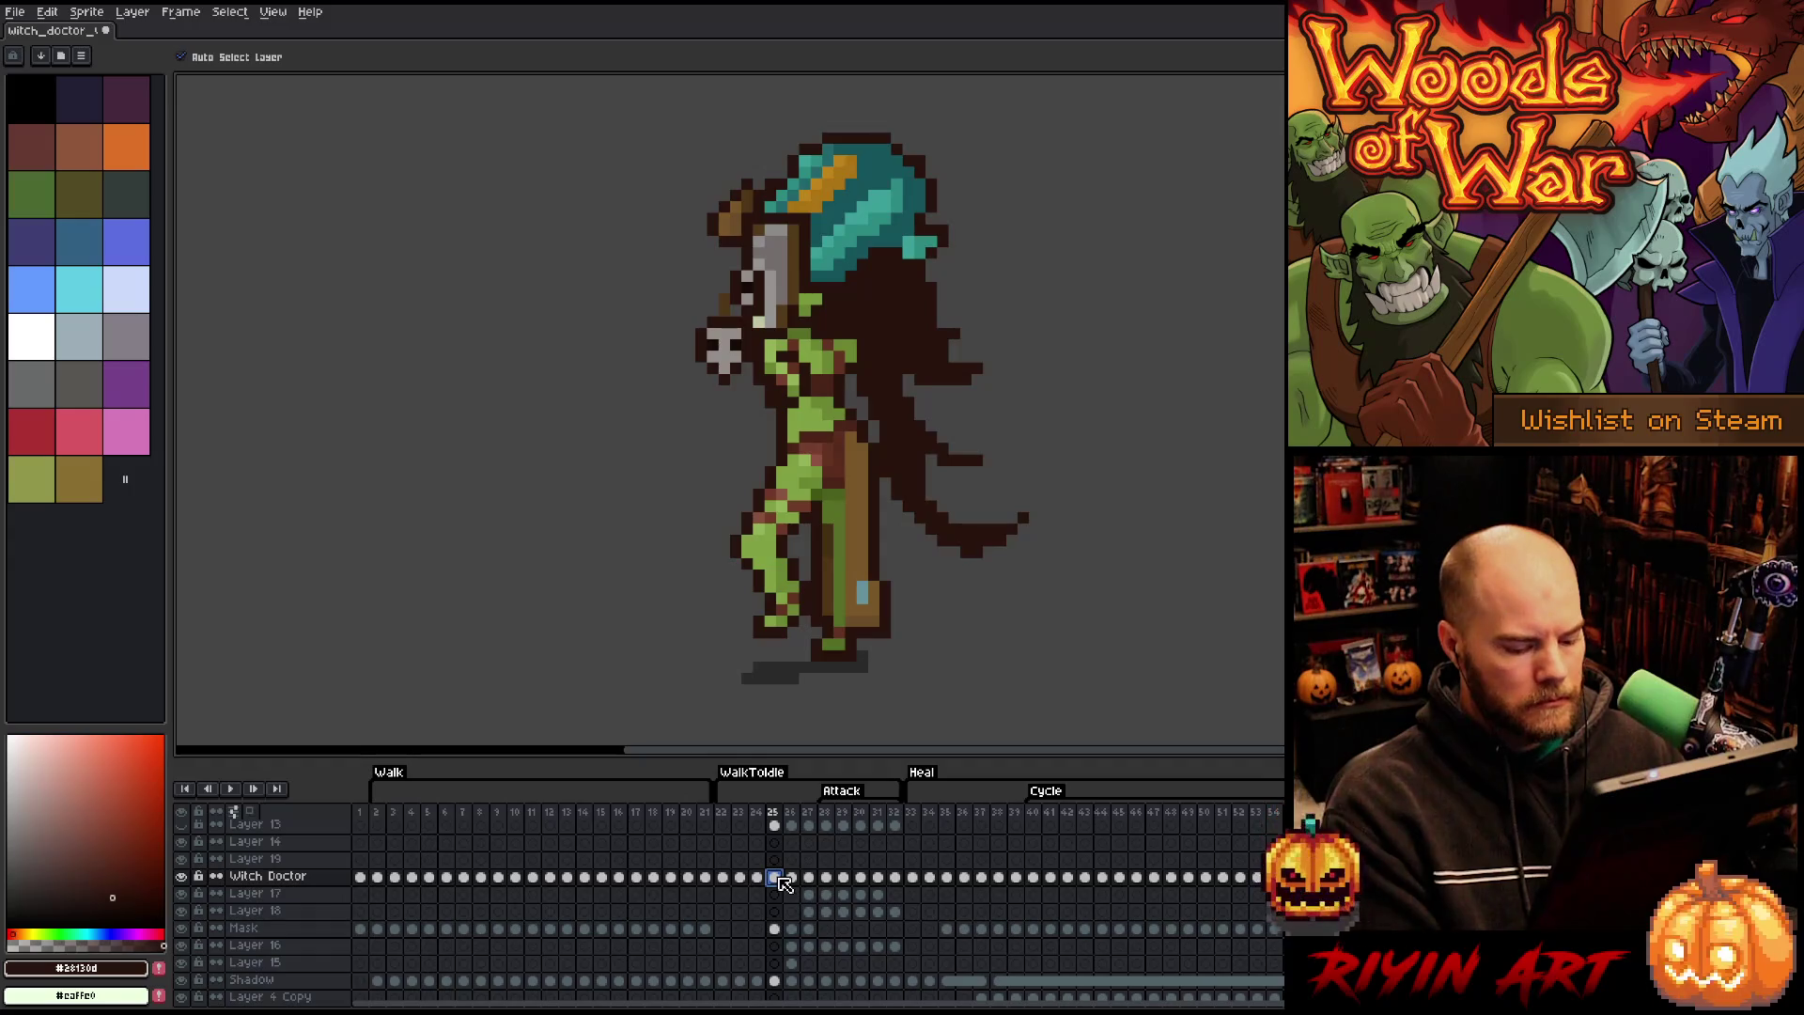
pyautogui.press('Right')
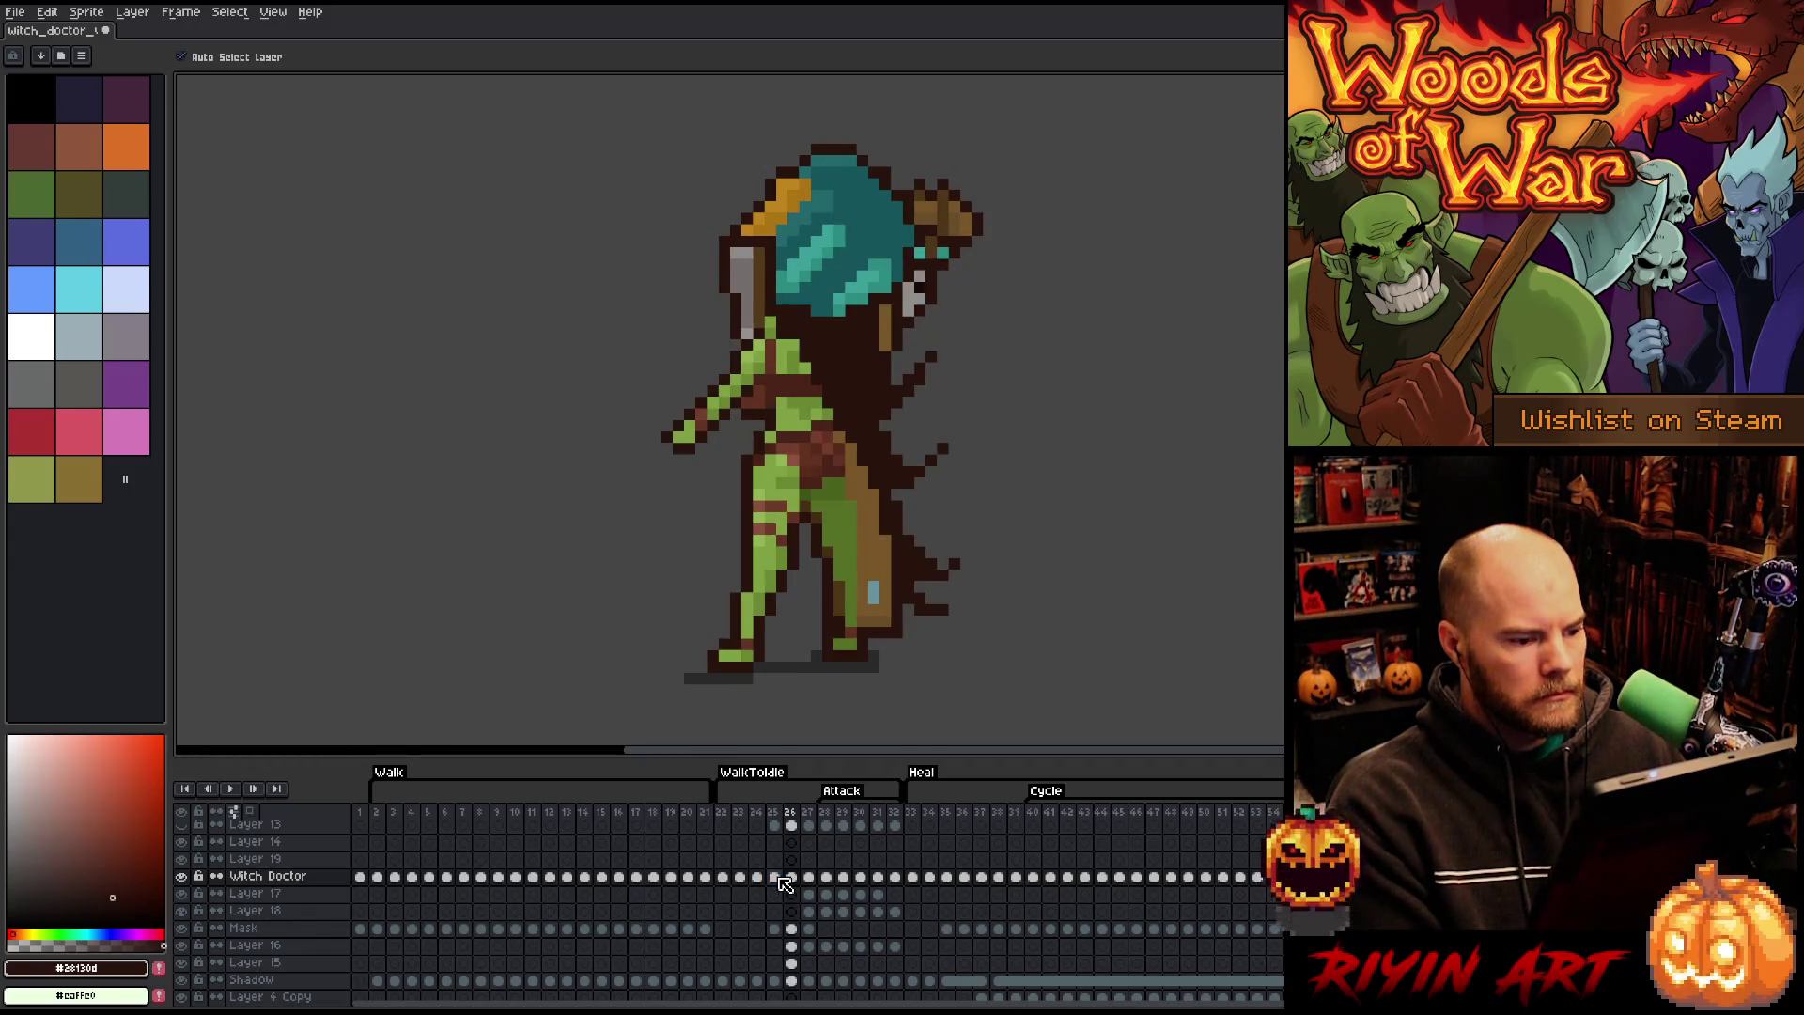
pyautogui.press('Right')
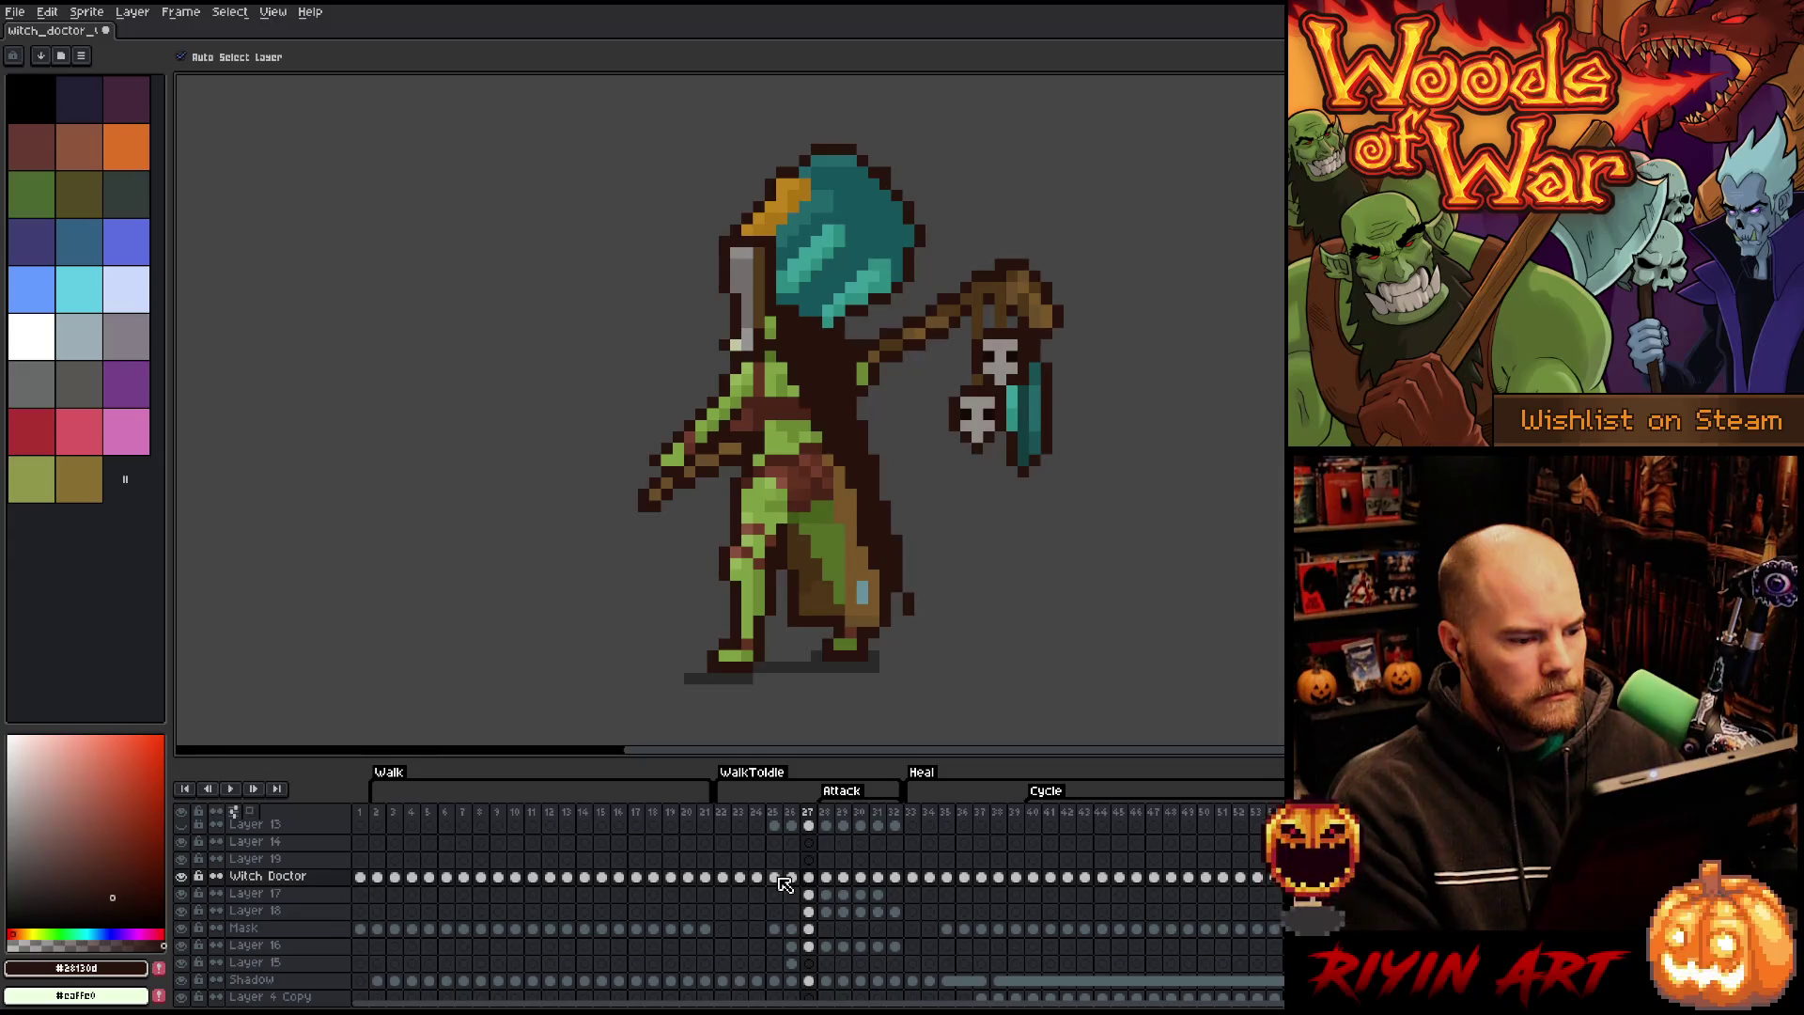
pyautogui.press('Right')
pyautogui.press('Right')
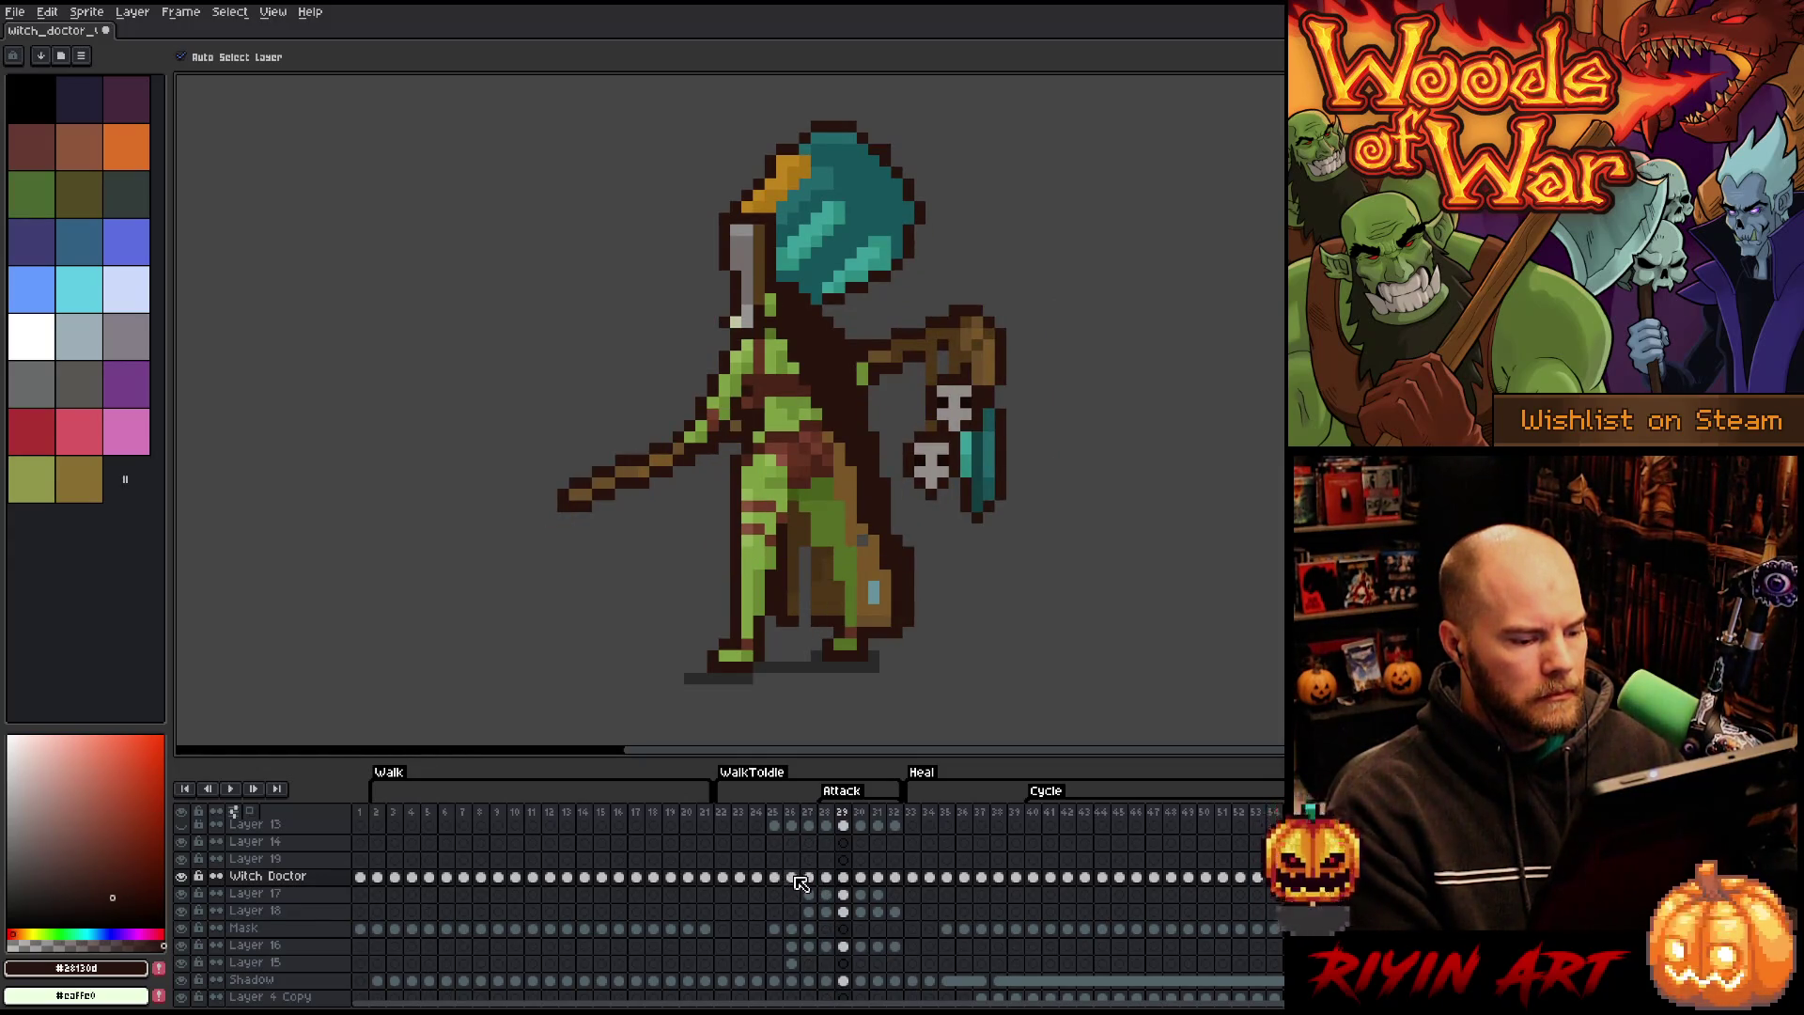
pyautogui.click(794, 878)
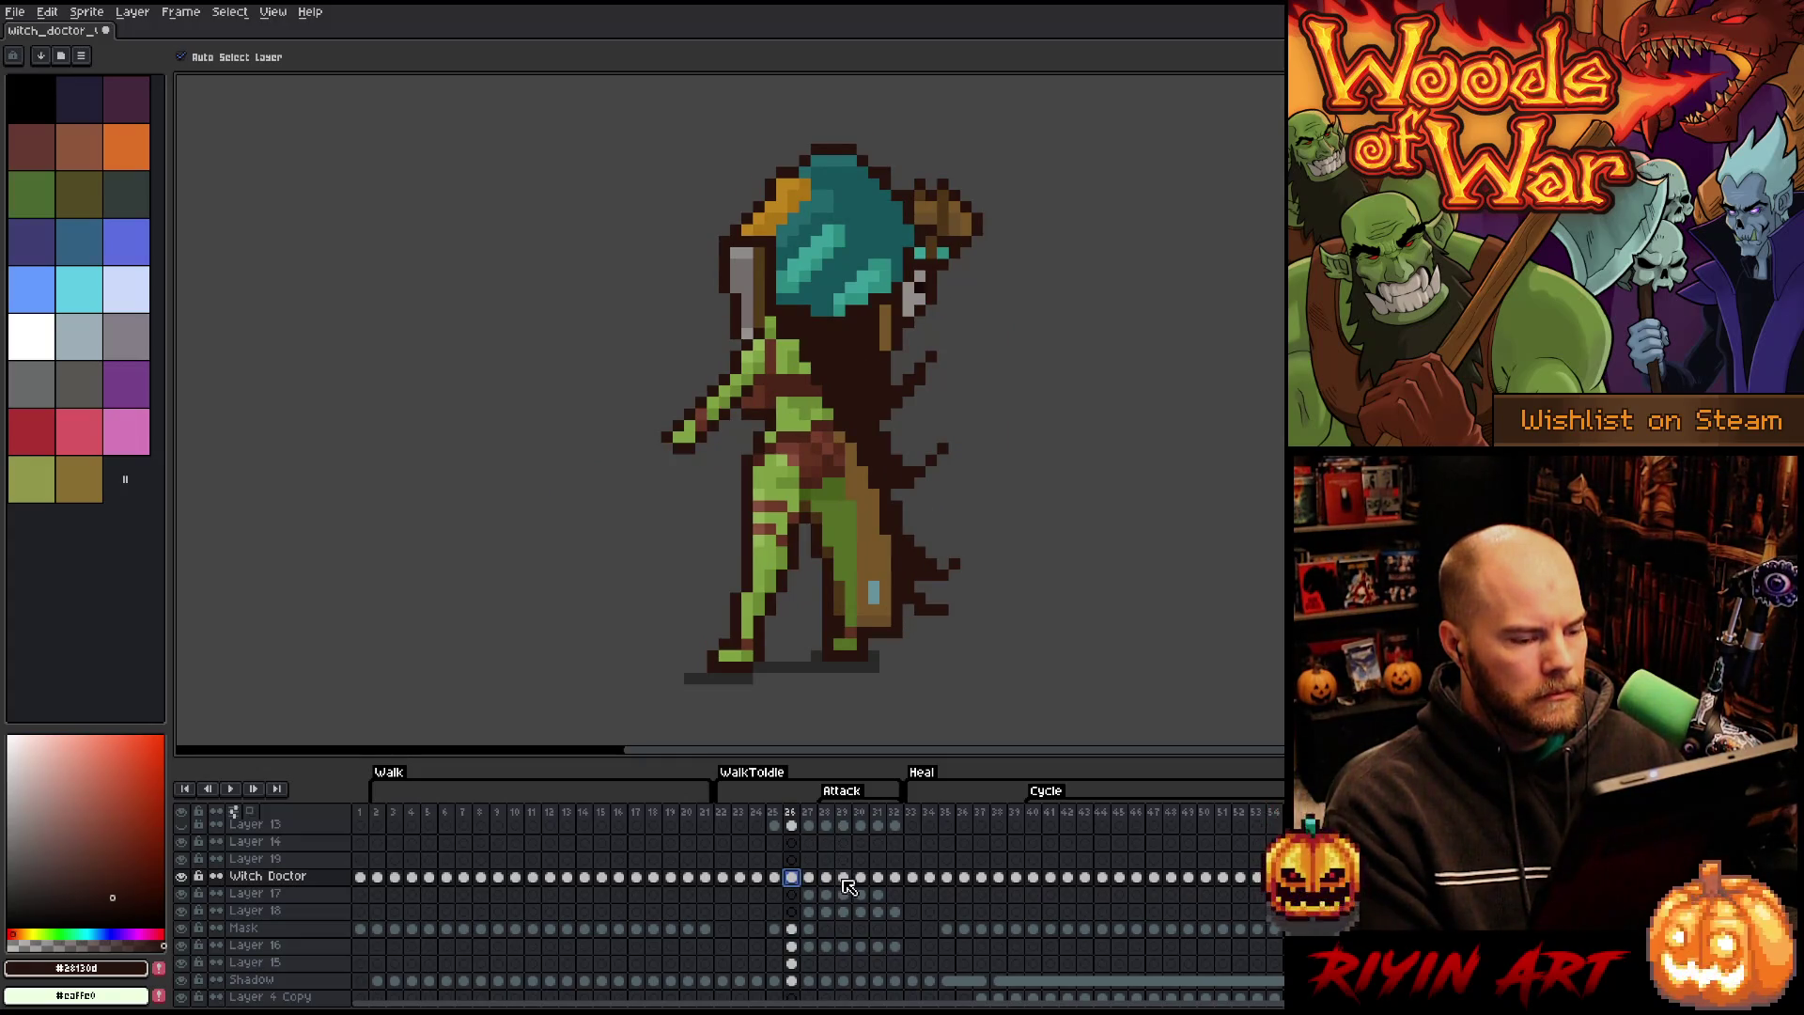
# - Play the attack, redo and re-undo Layer 19's move, preview again, and finish on frame 26
pyautogui.press('Return')
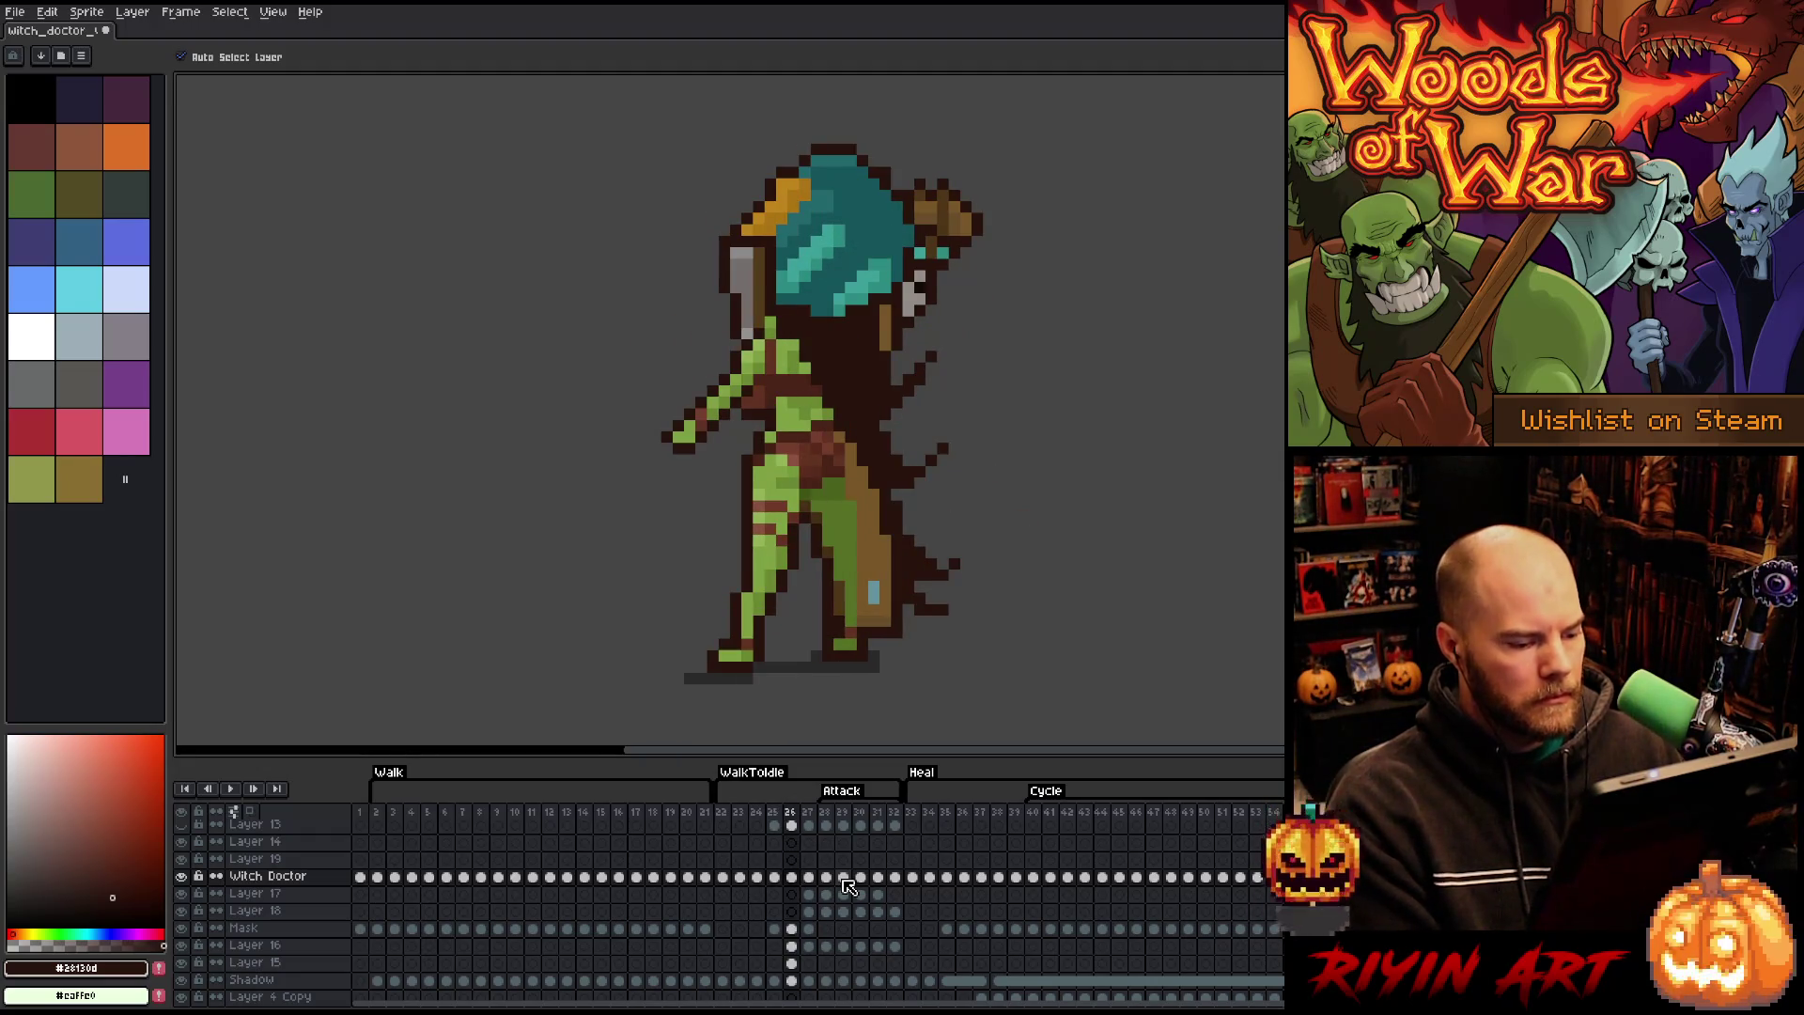
pyautogui.press('Up')
pyautogui.hotkey('ctrl', 'z')
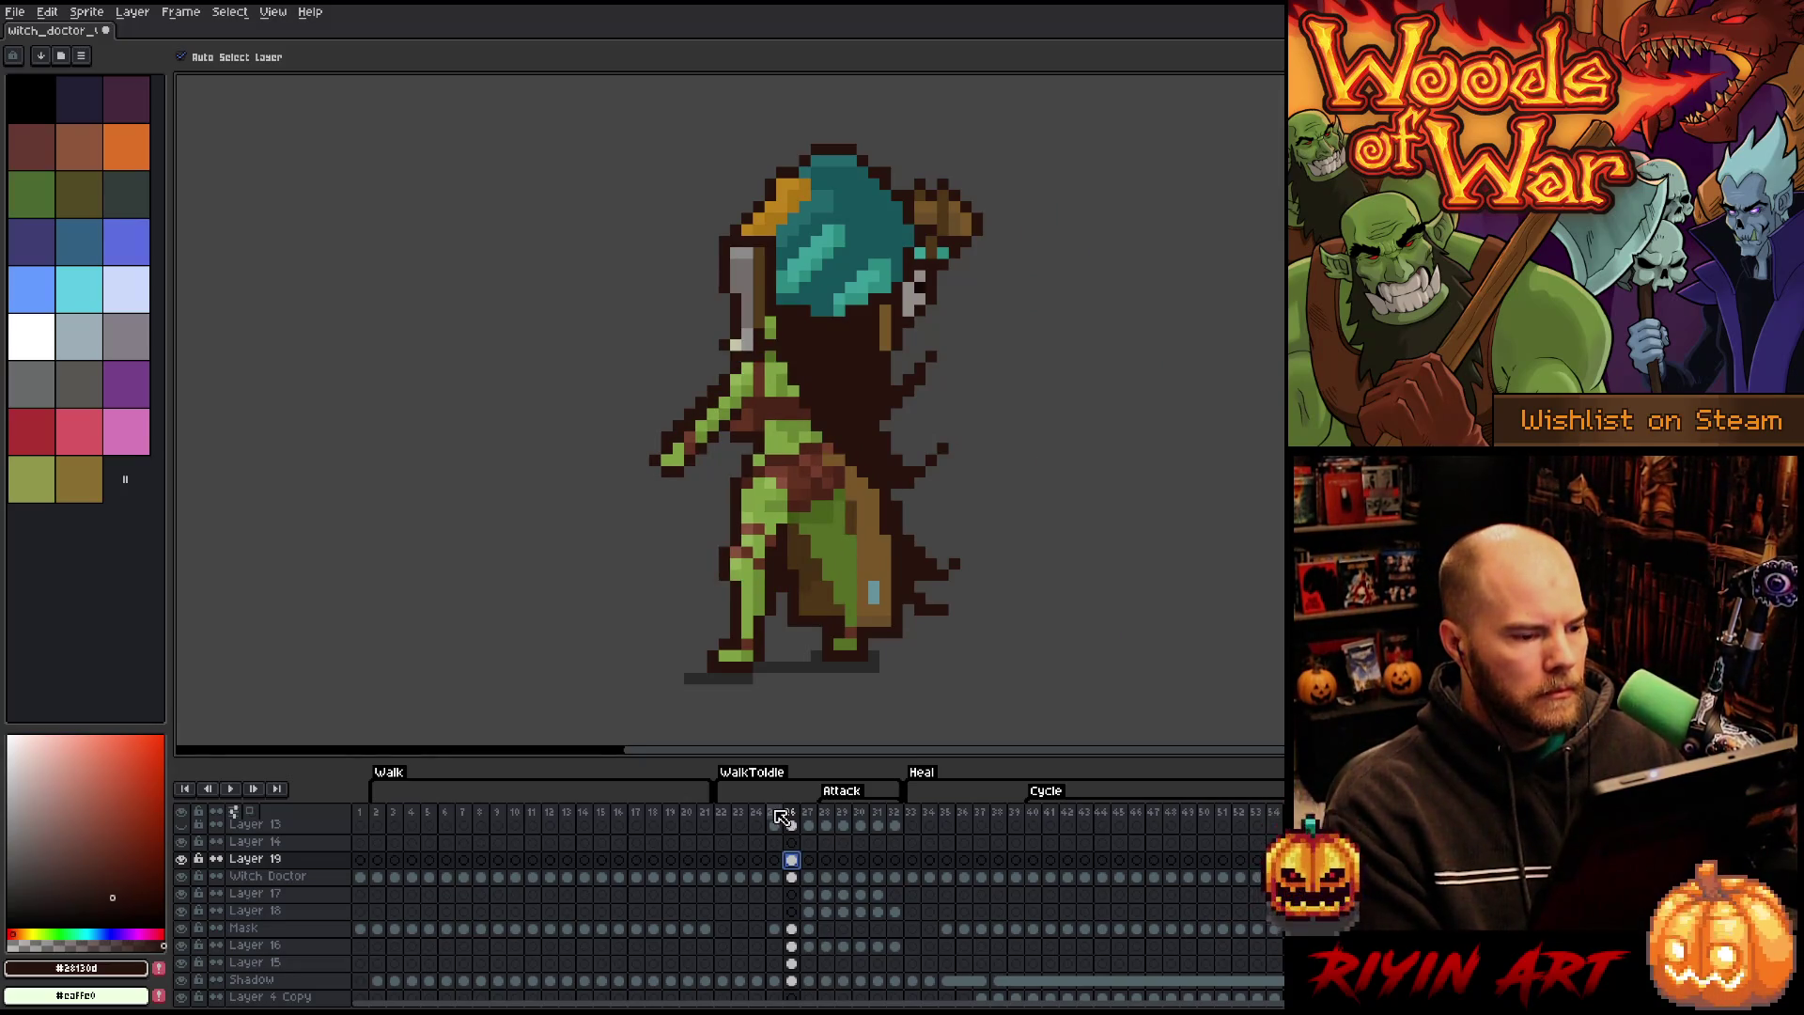
pyautogui.press('Return')
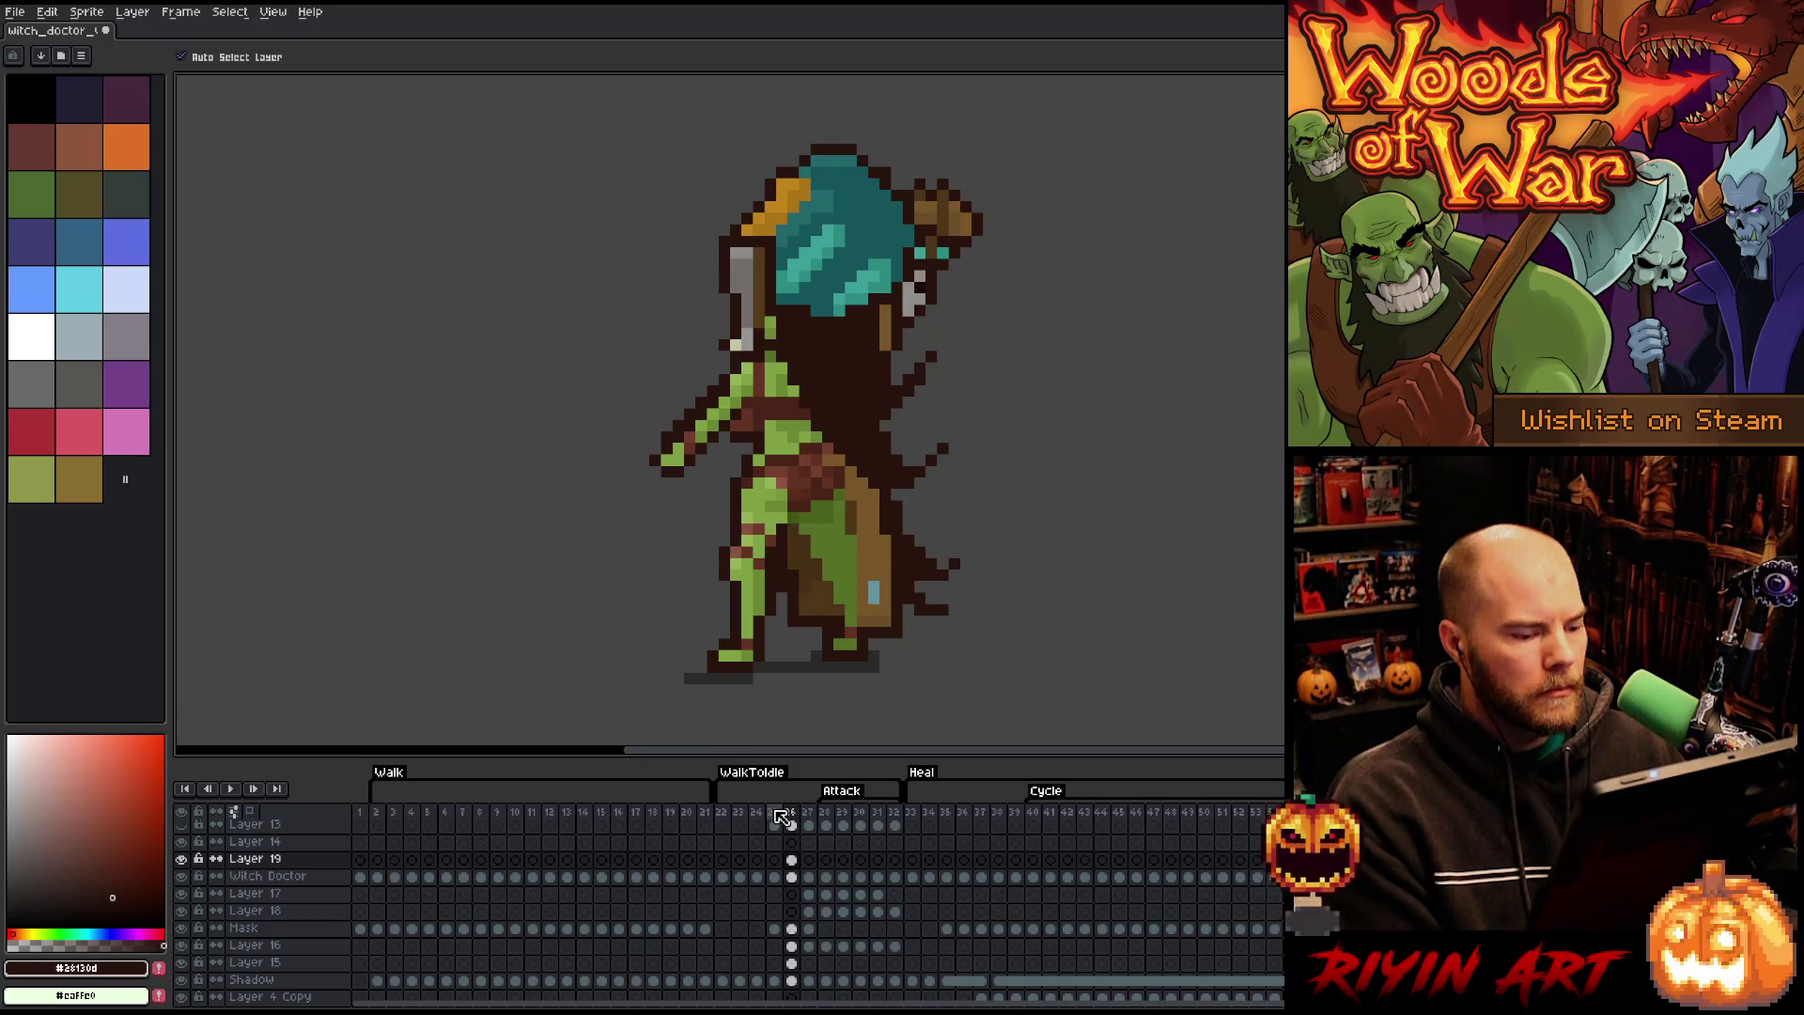
pyautogui.click(794, 878)
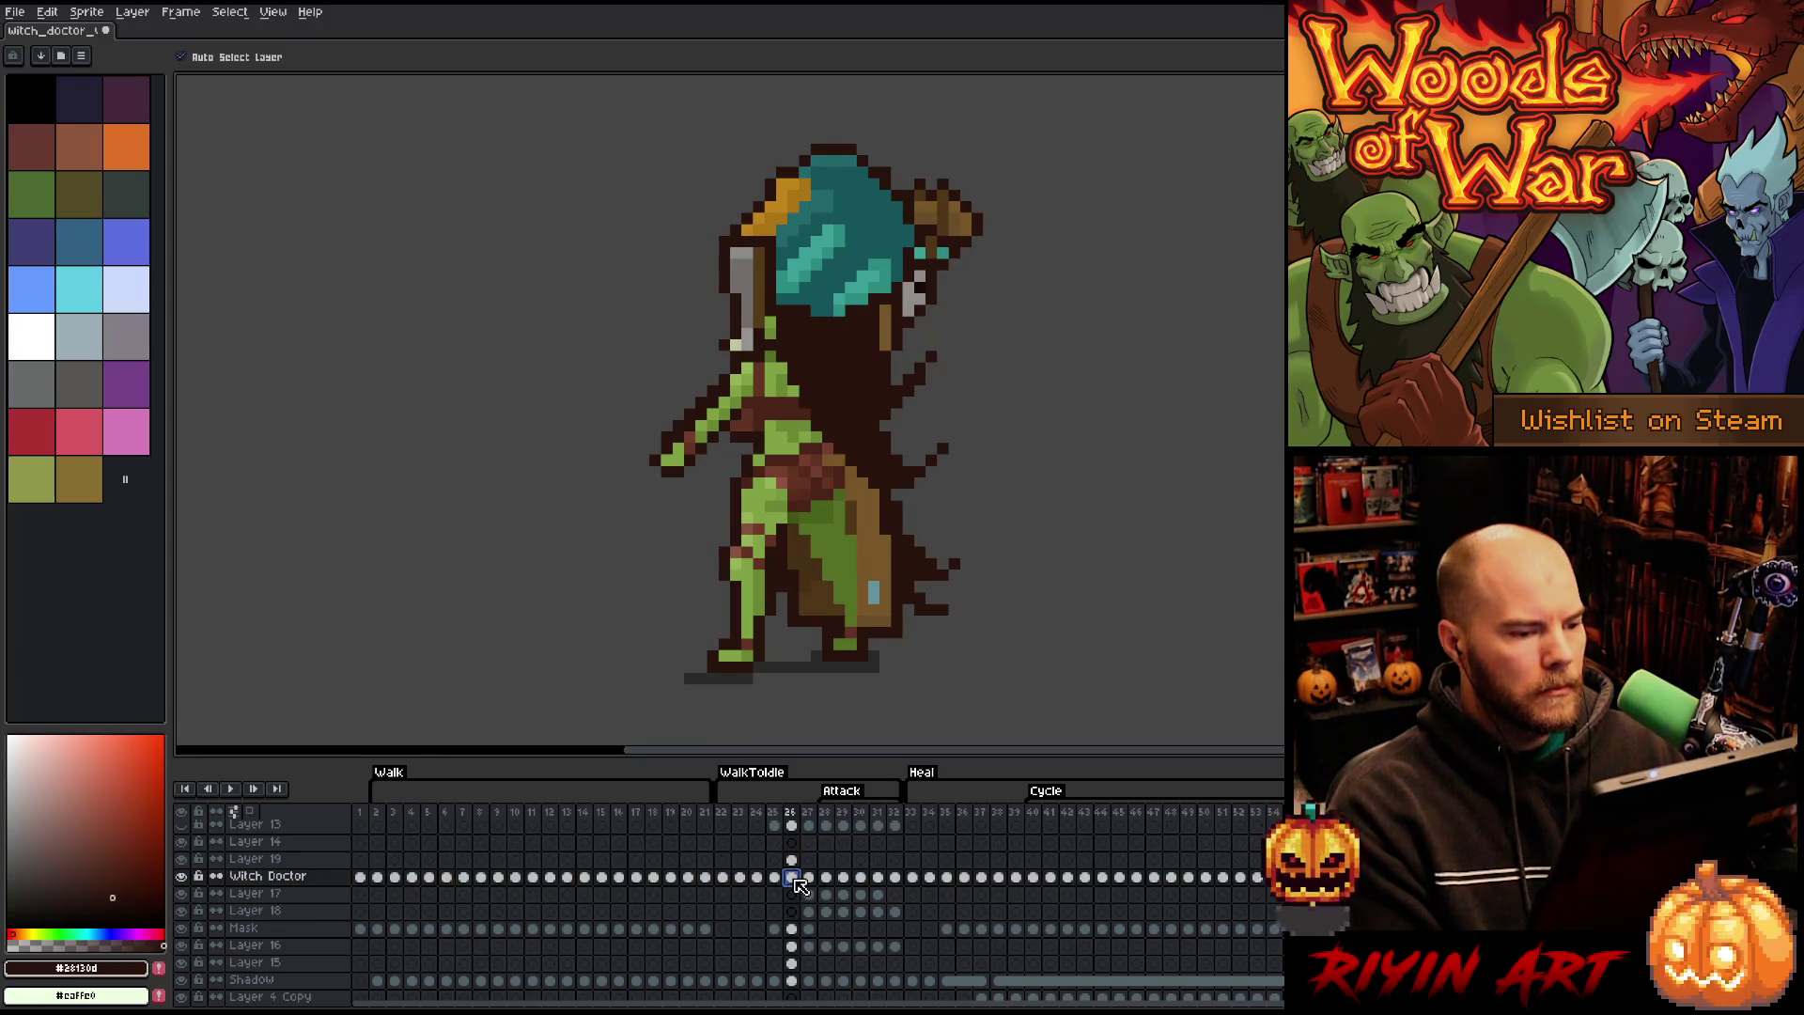
# - Lasso-select the goblin's front arm and lower leg on frame 26, then clear the selections
pyautogui.press('q')
pyautogui.moveTo(673, 308)
pyautogui.mouseDown()
pyautogui.moveTo(725, 349)
pyautogui.moveTo(583, 406)
pyautogui.mouseUp()
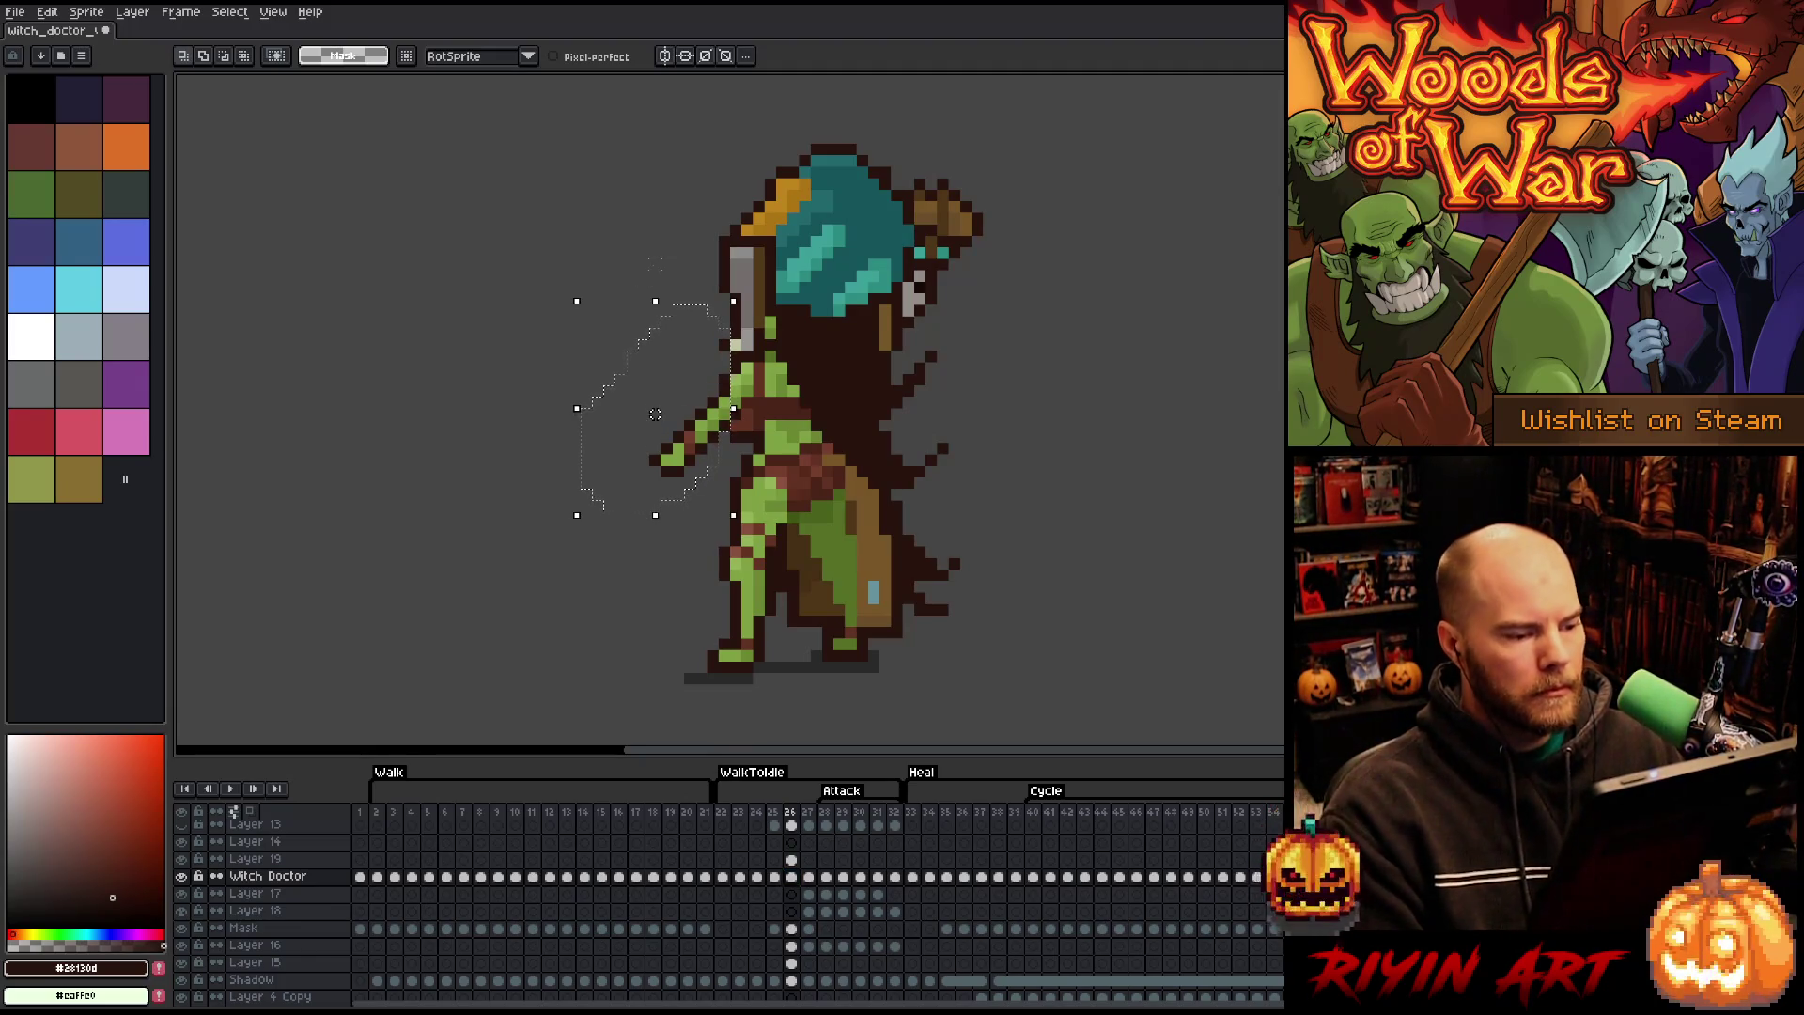
pyautogui.click(528, 299)
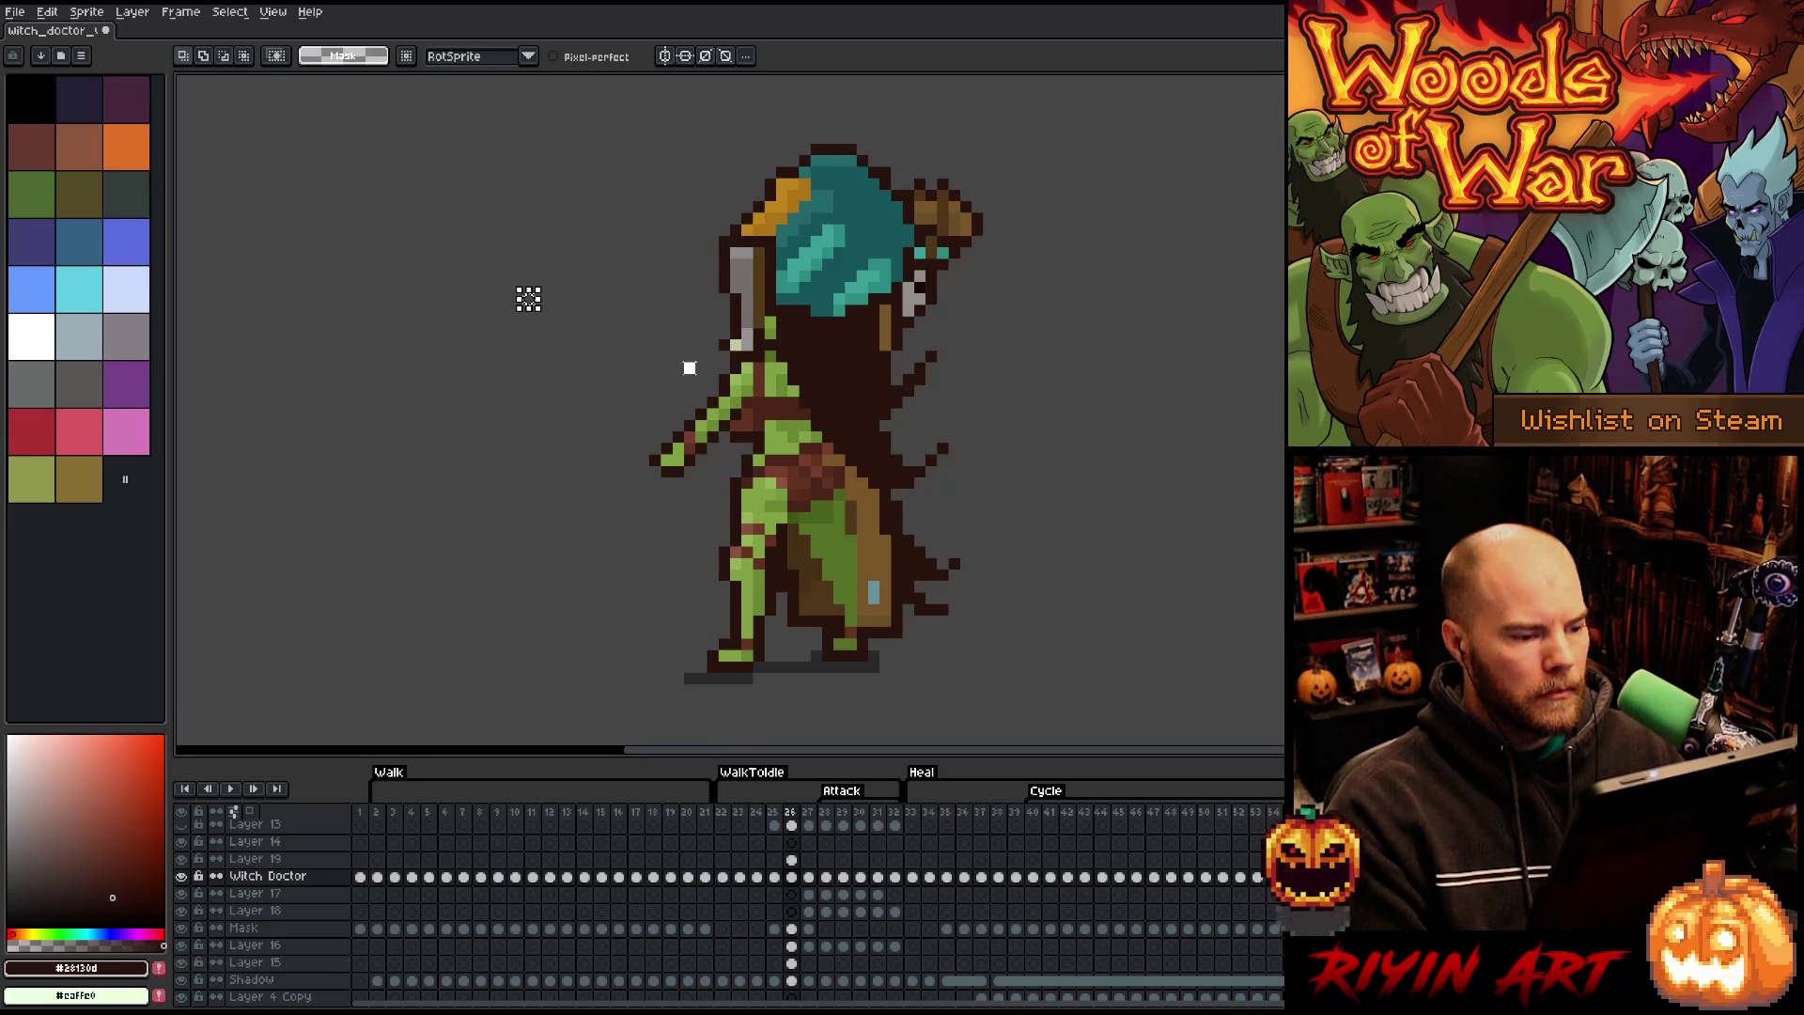
pyautogui.moveTo(689, 368)
pyautogui.mouseDown()
pyautogui.moveTo(737, 535)
pyautogui.moveTo(611, 559)
pyautogui.moveTo(693, 361)
pyautogui.mouseUp()
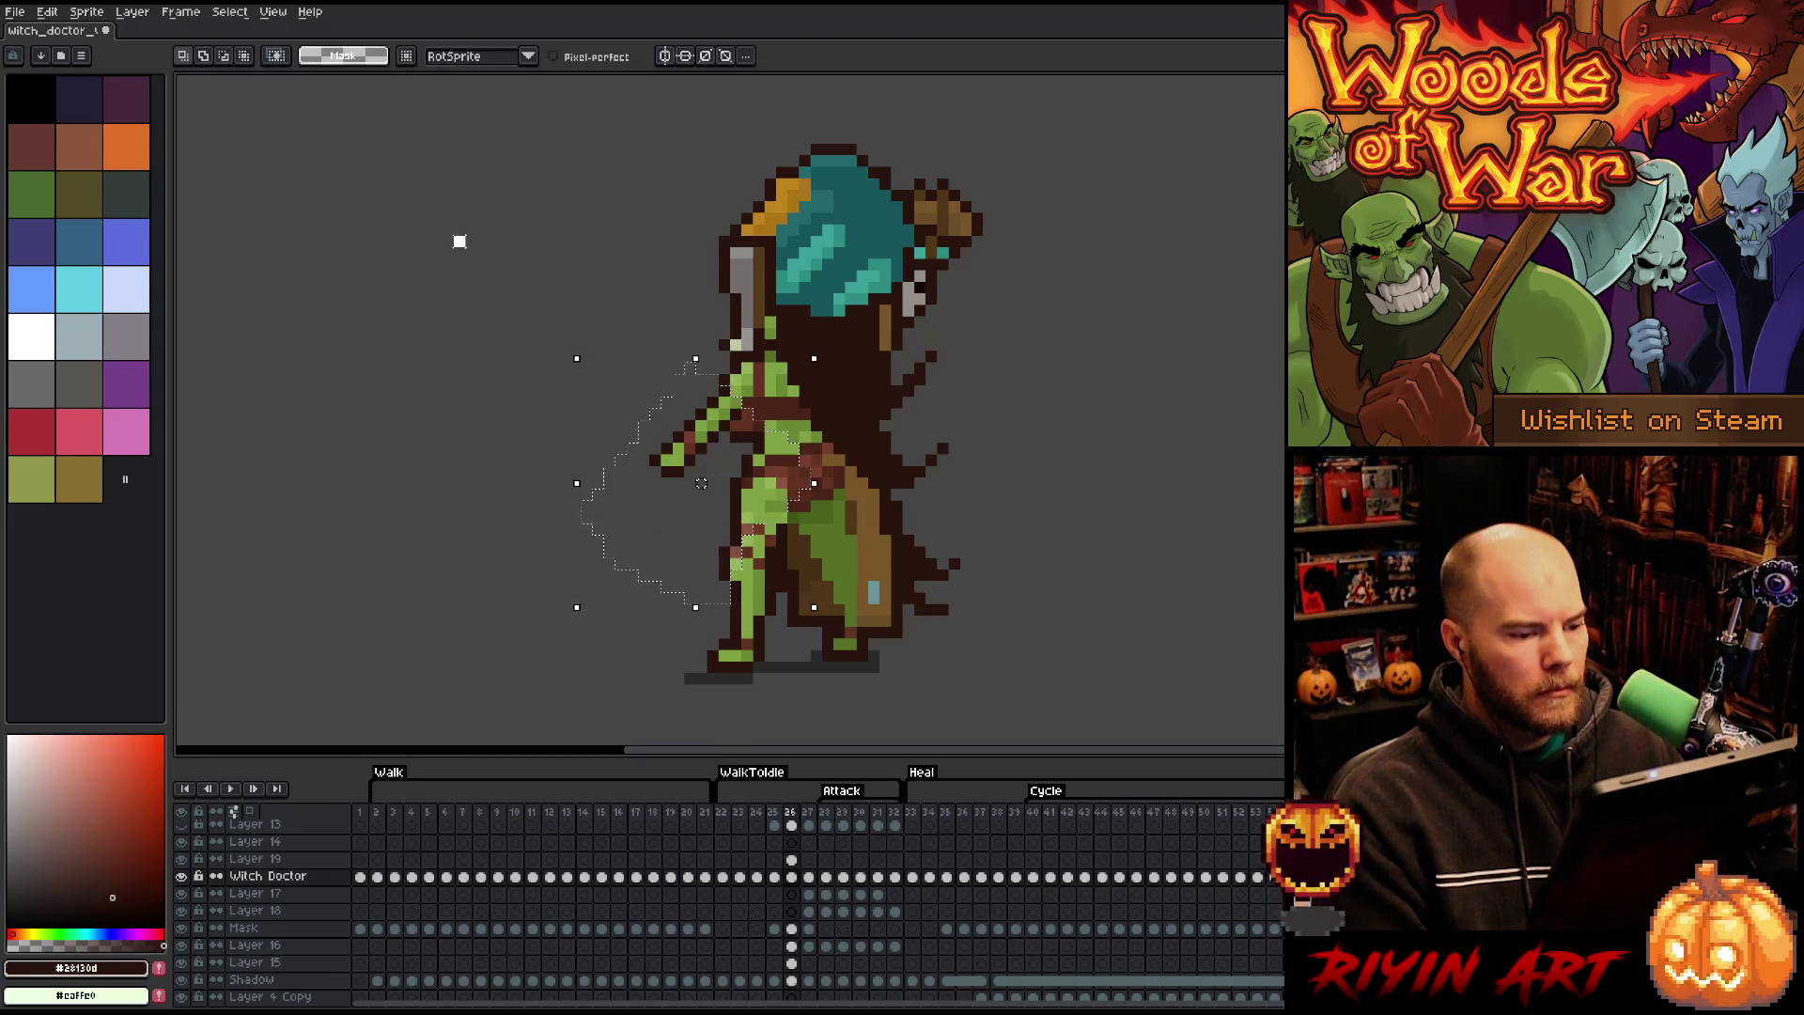
pyautogui.click(459, 241)
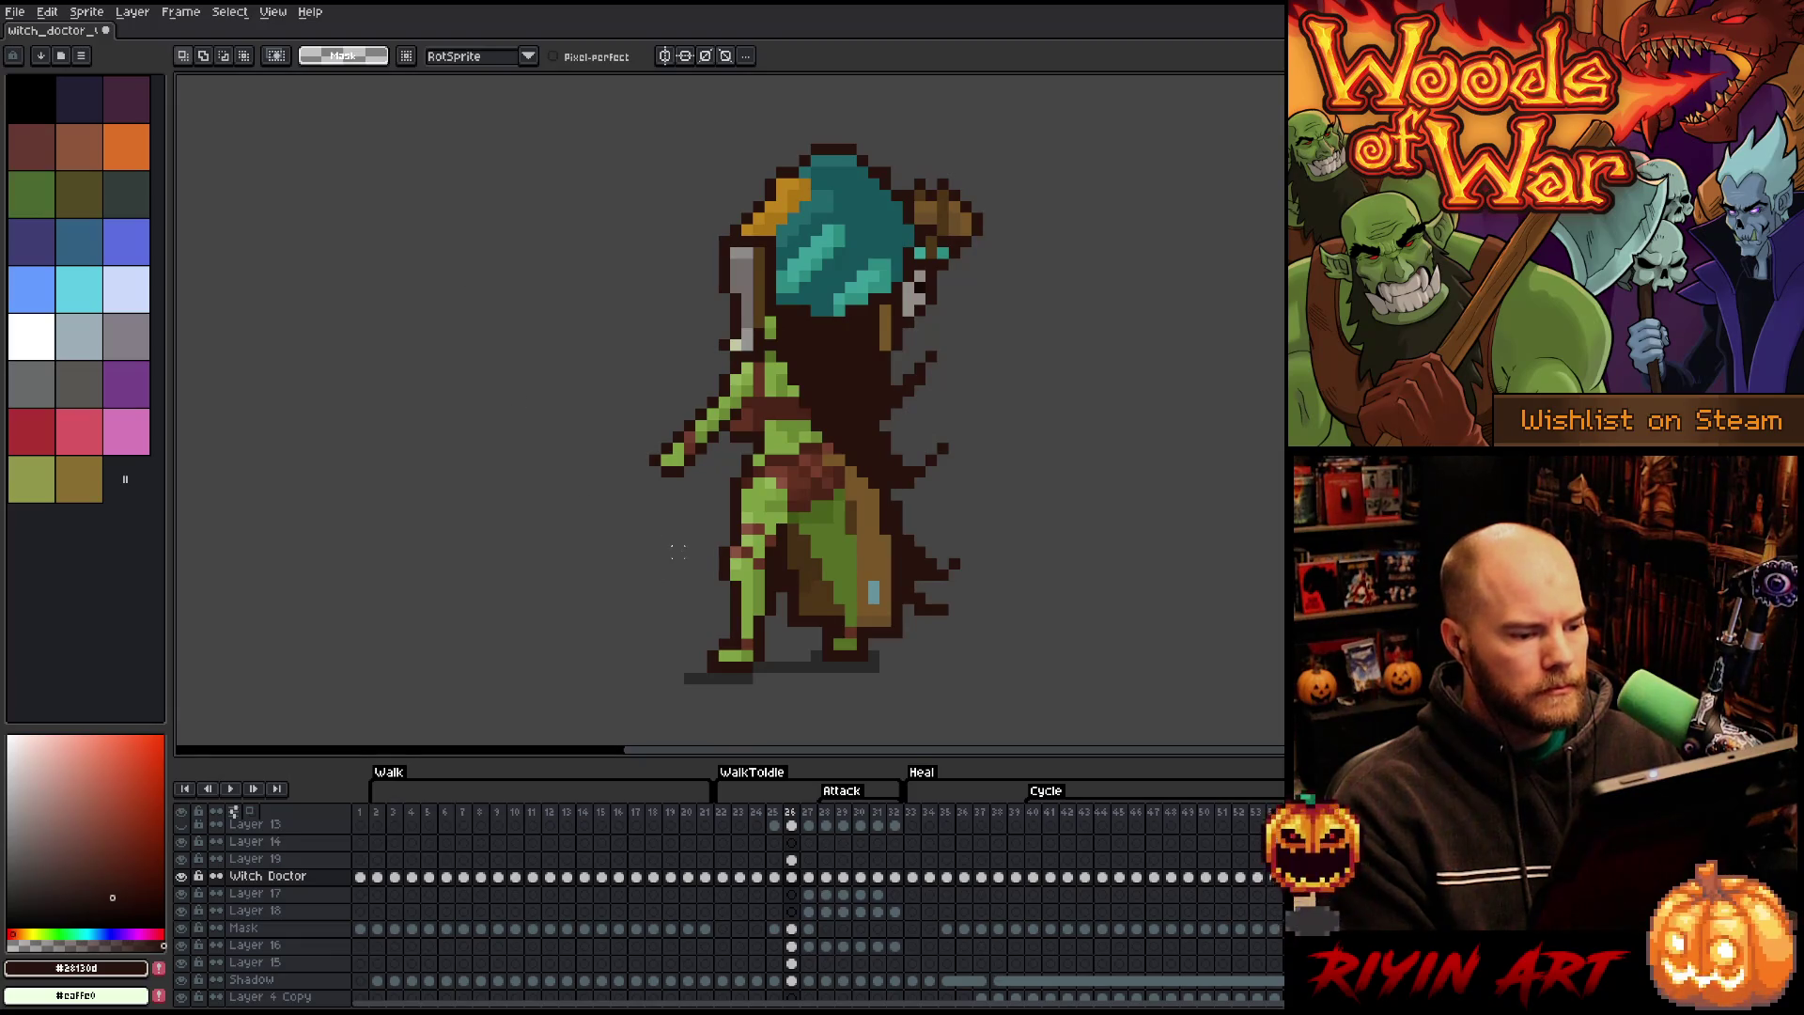
pyautogui.moveTo(695, 545)
pyautogui.mouseDown()
pyautogui.moveTo(845, 648)
pyautogui.moveTo(700, 620)
pyautogui.moveTo(704, 601)
pyautogui.mouseUp()
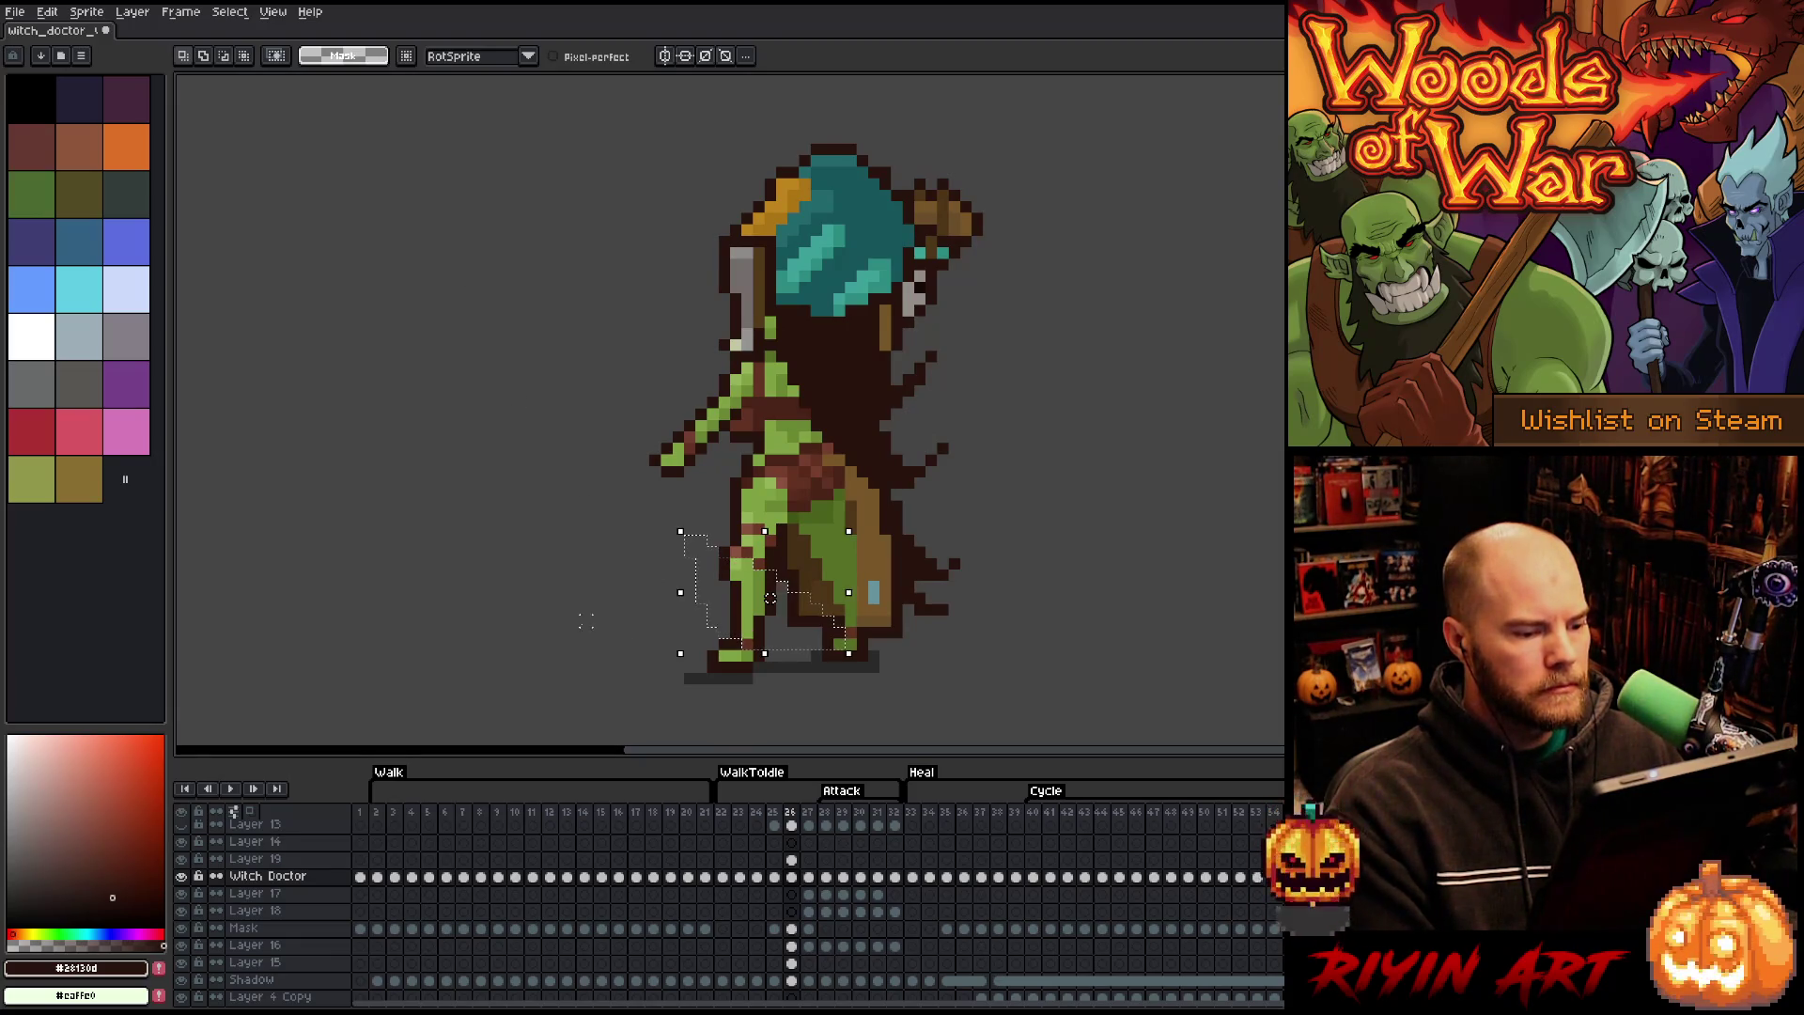
pyautogui.hotkey('ctrl', 'd')
# - With the pencil active, compare frame 26 against its neighbour, then move on to frame 27
pyautogui.press('b')
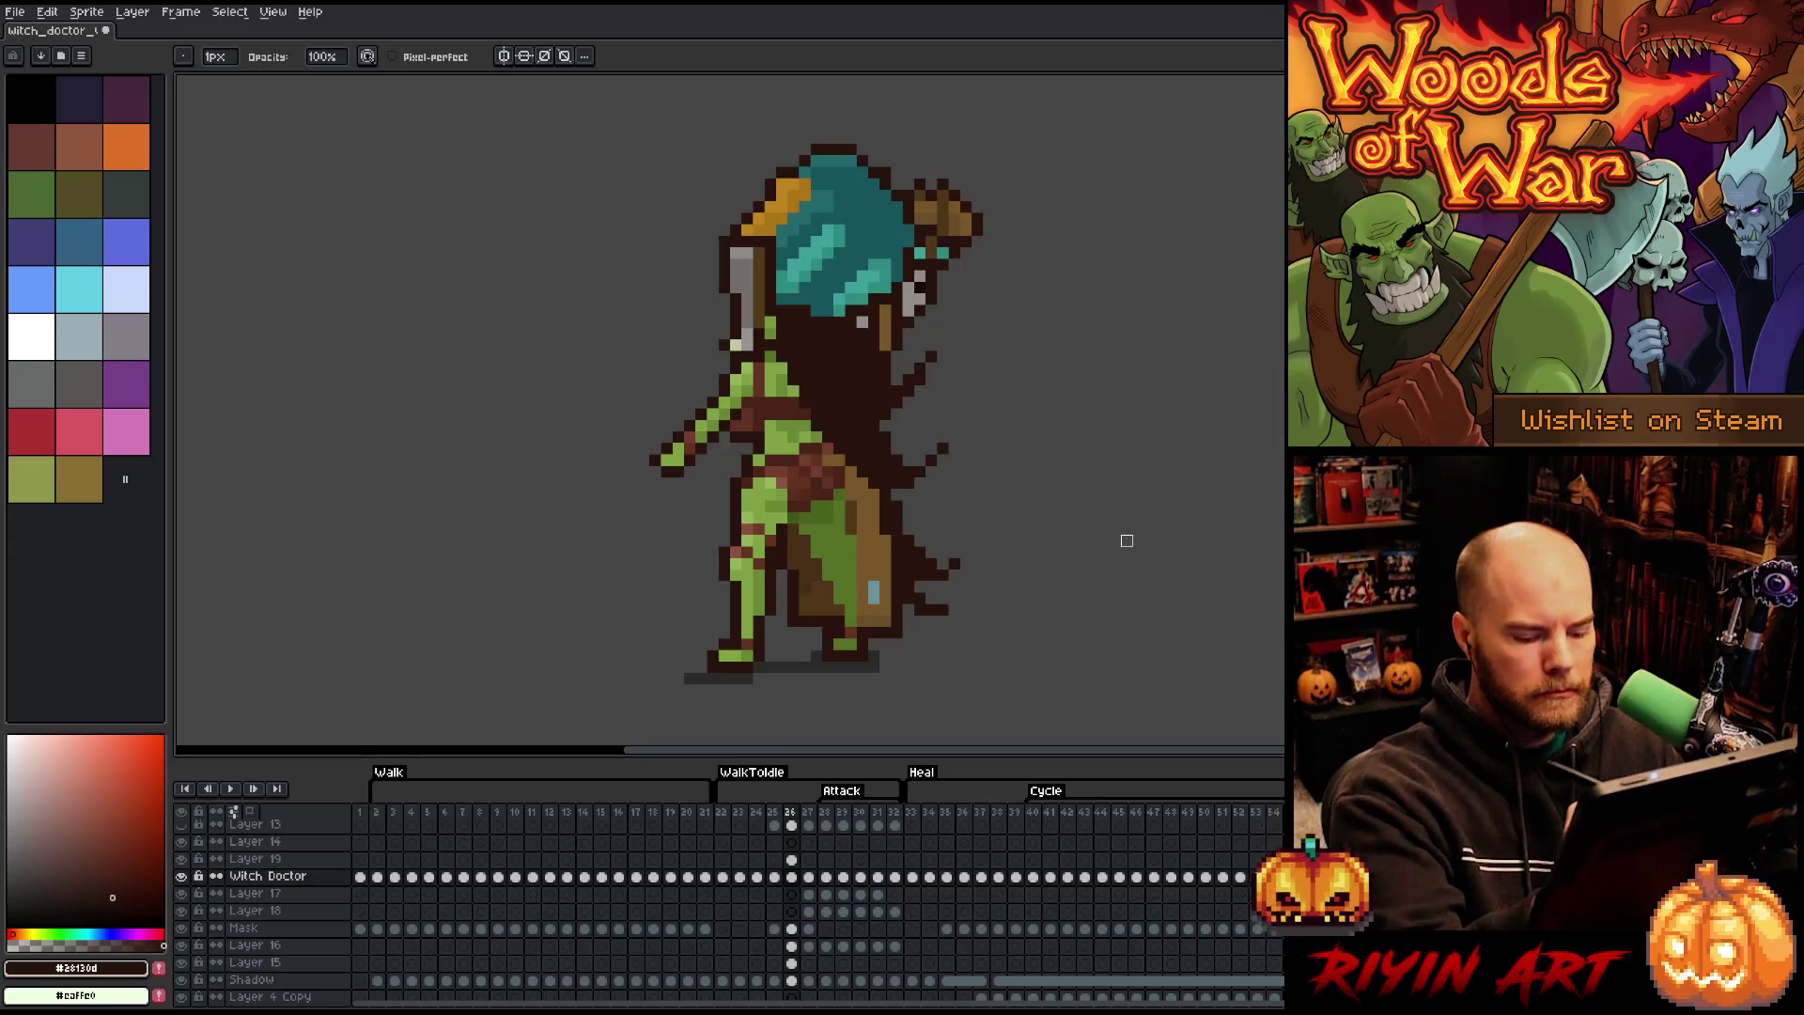
pyautogui.press('Right')
pyautogui.press('Left')
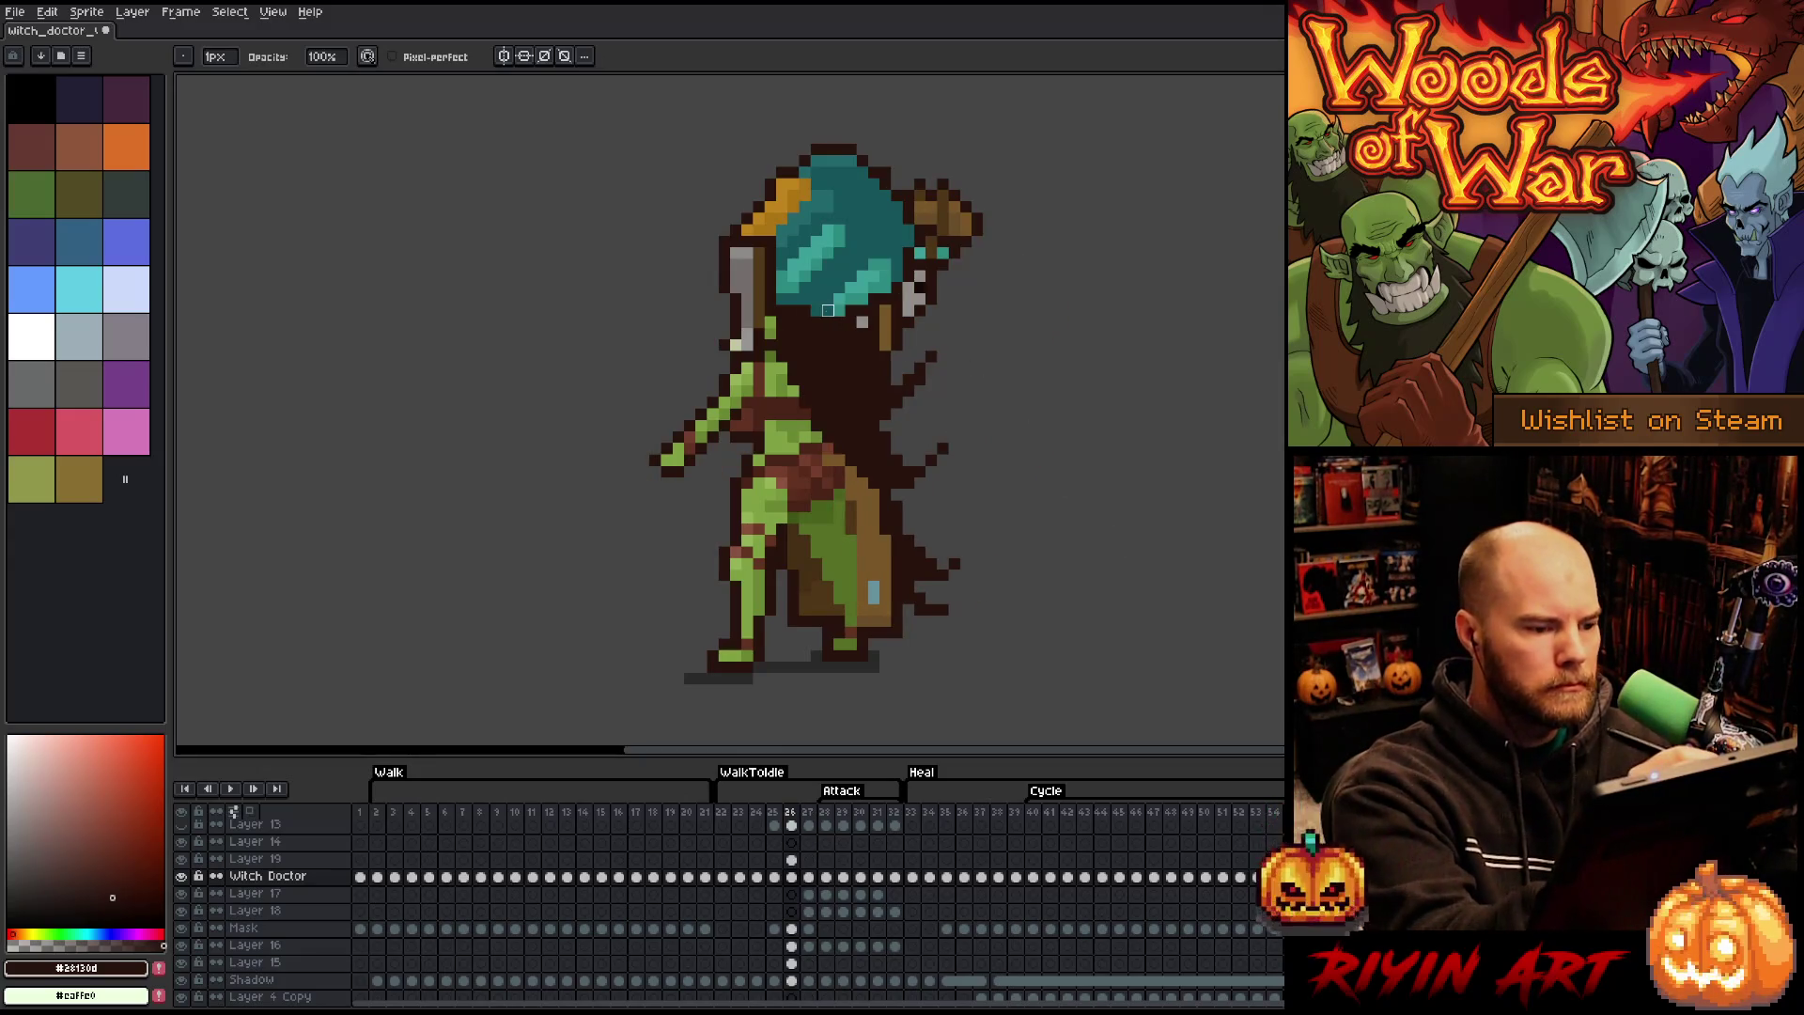
pyautogui.press('Right')
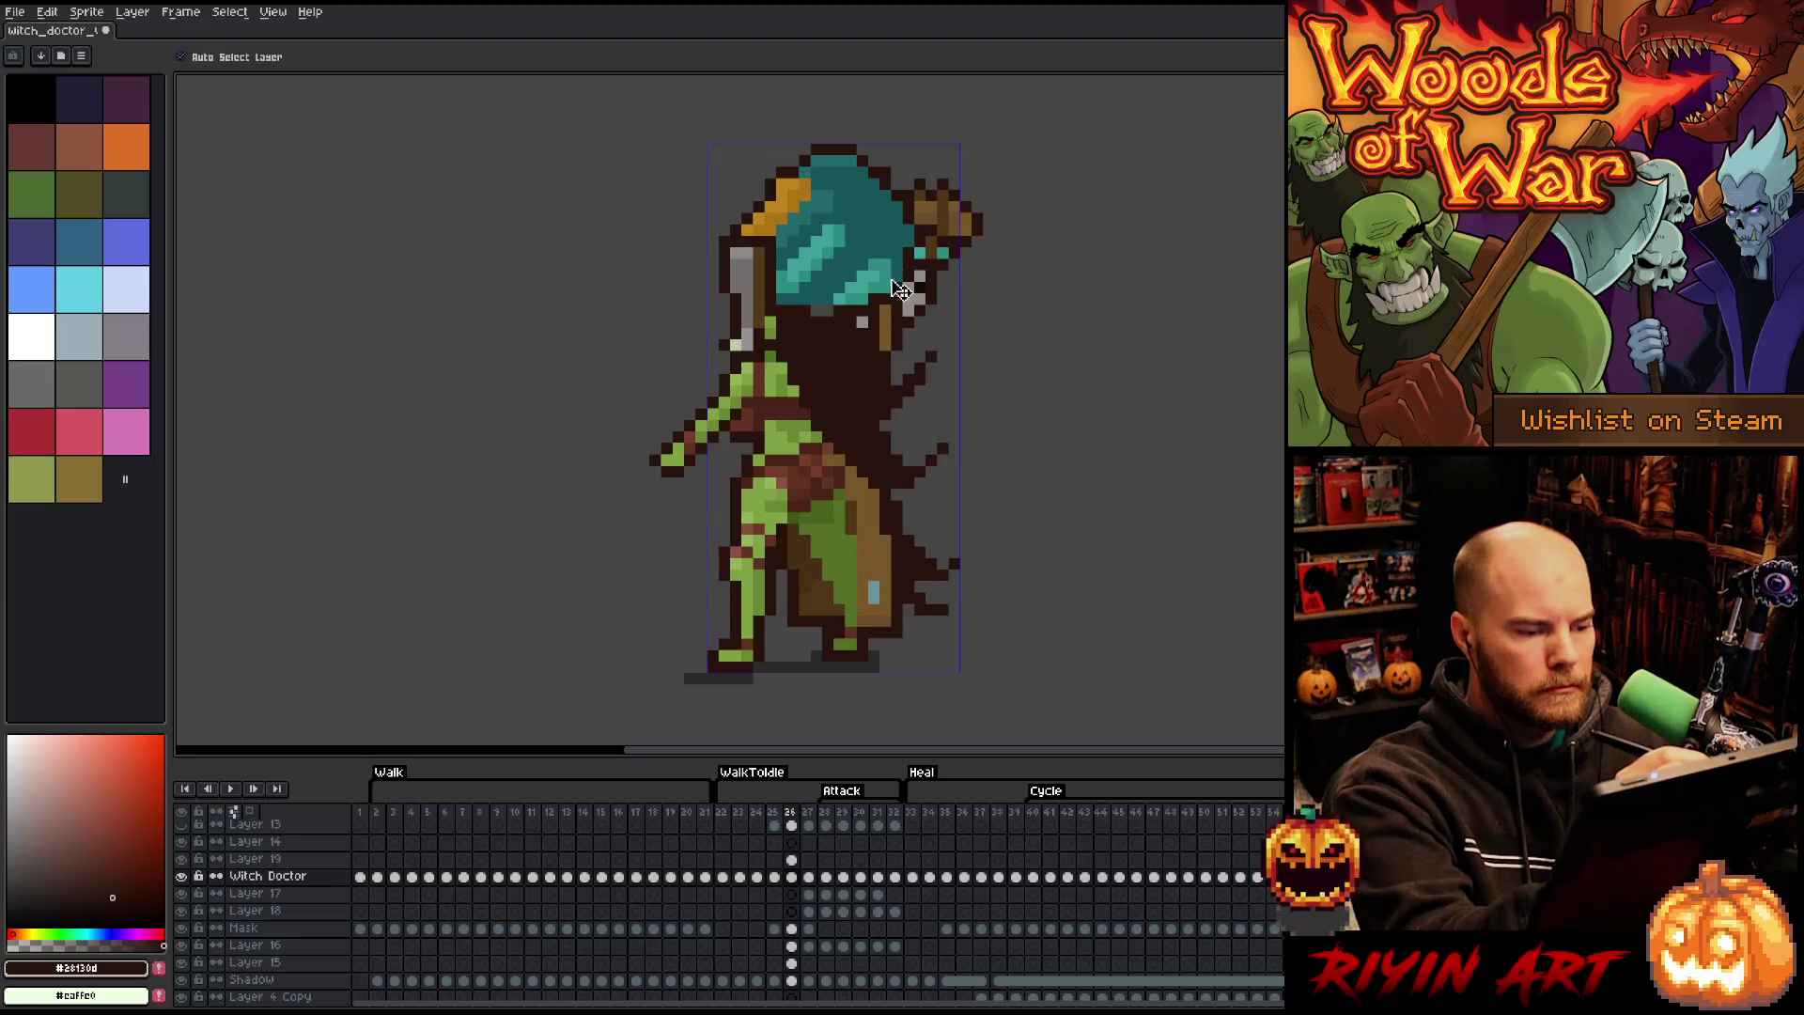
pyautogui.press('Left')
pyautogui.press('Right')
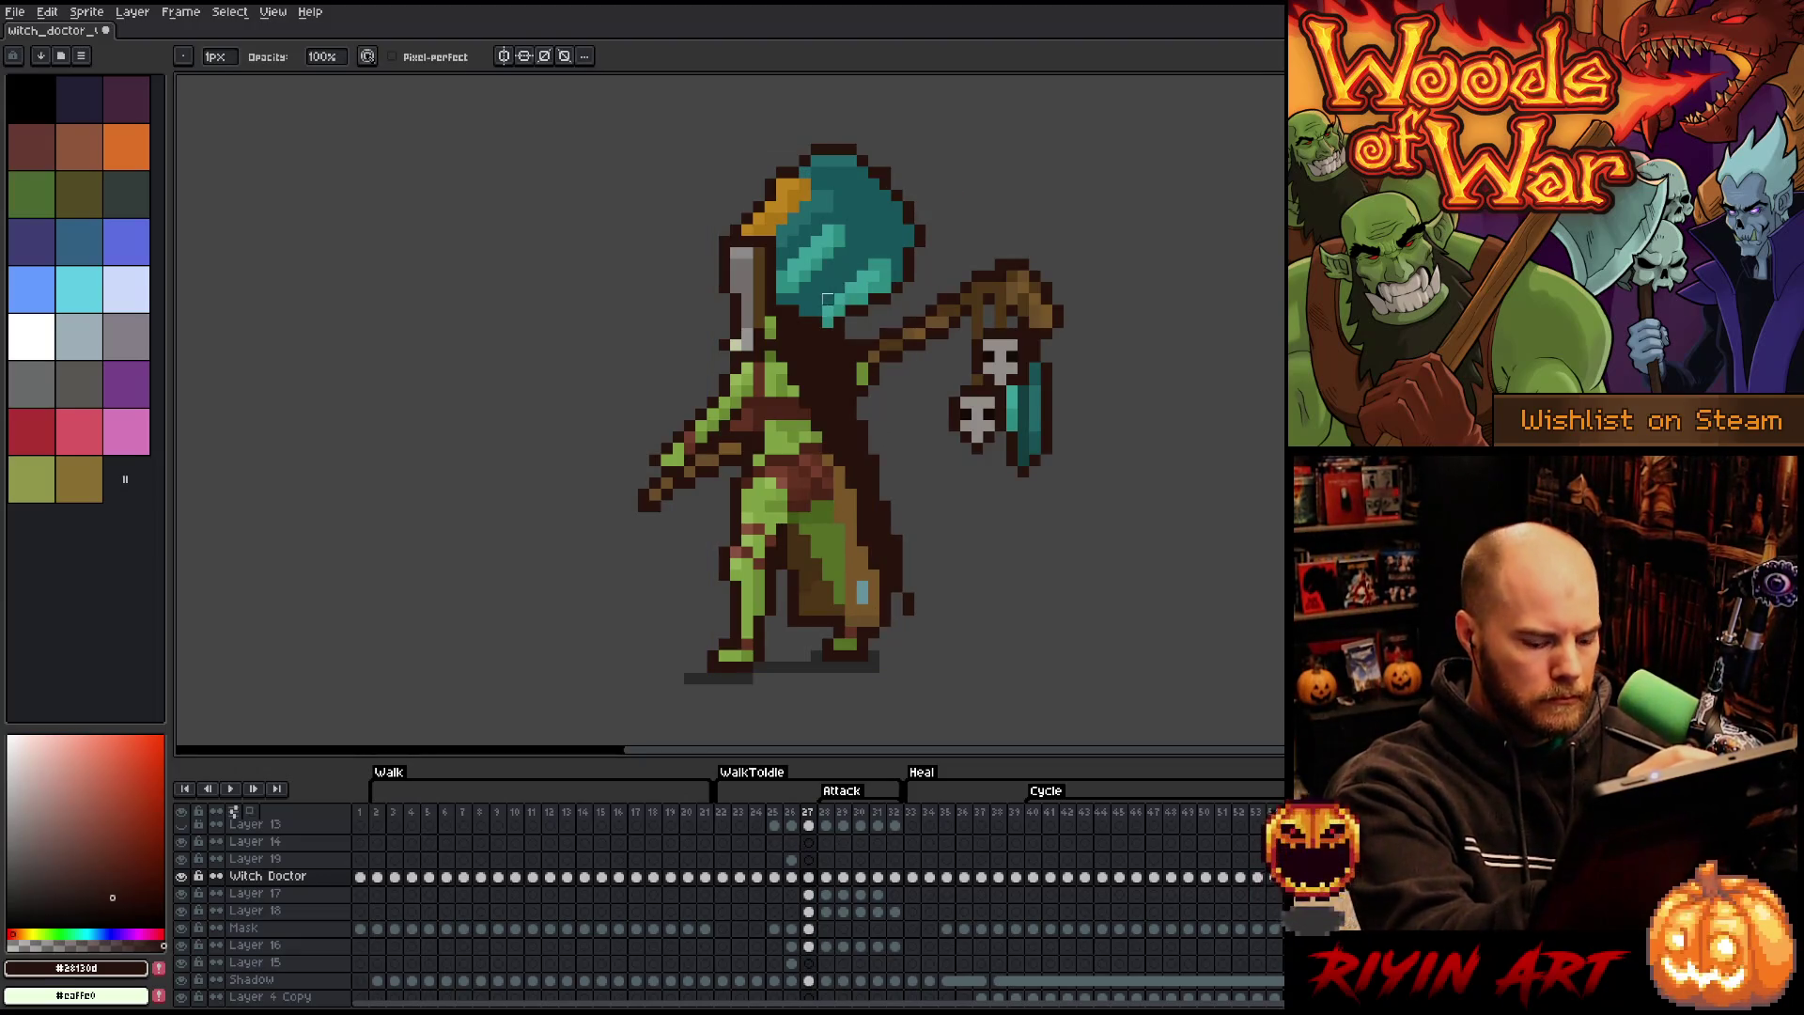
pyautogui.press('m')
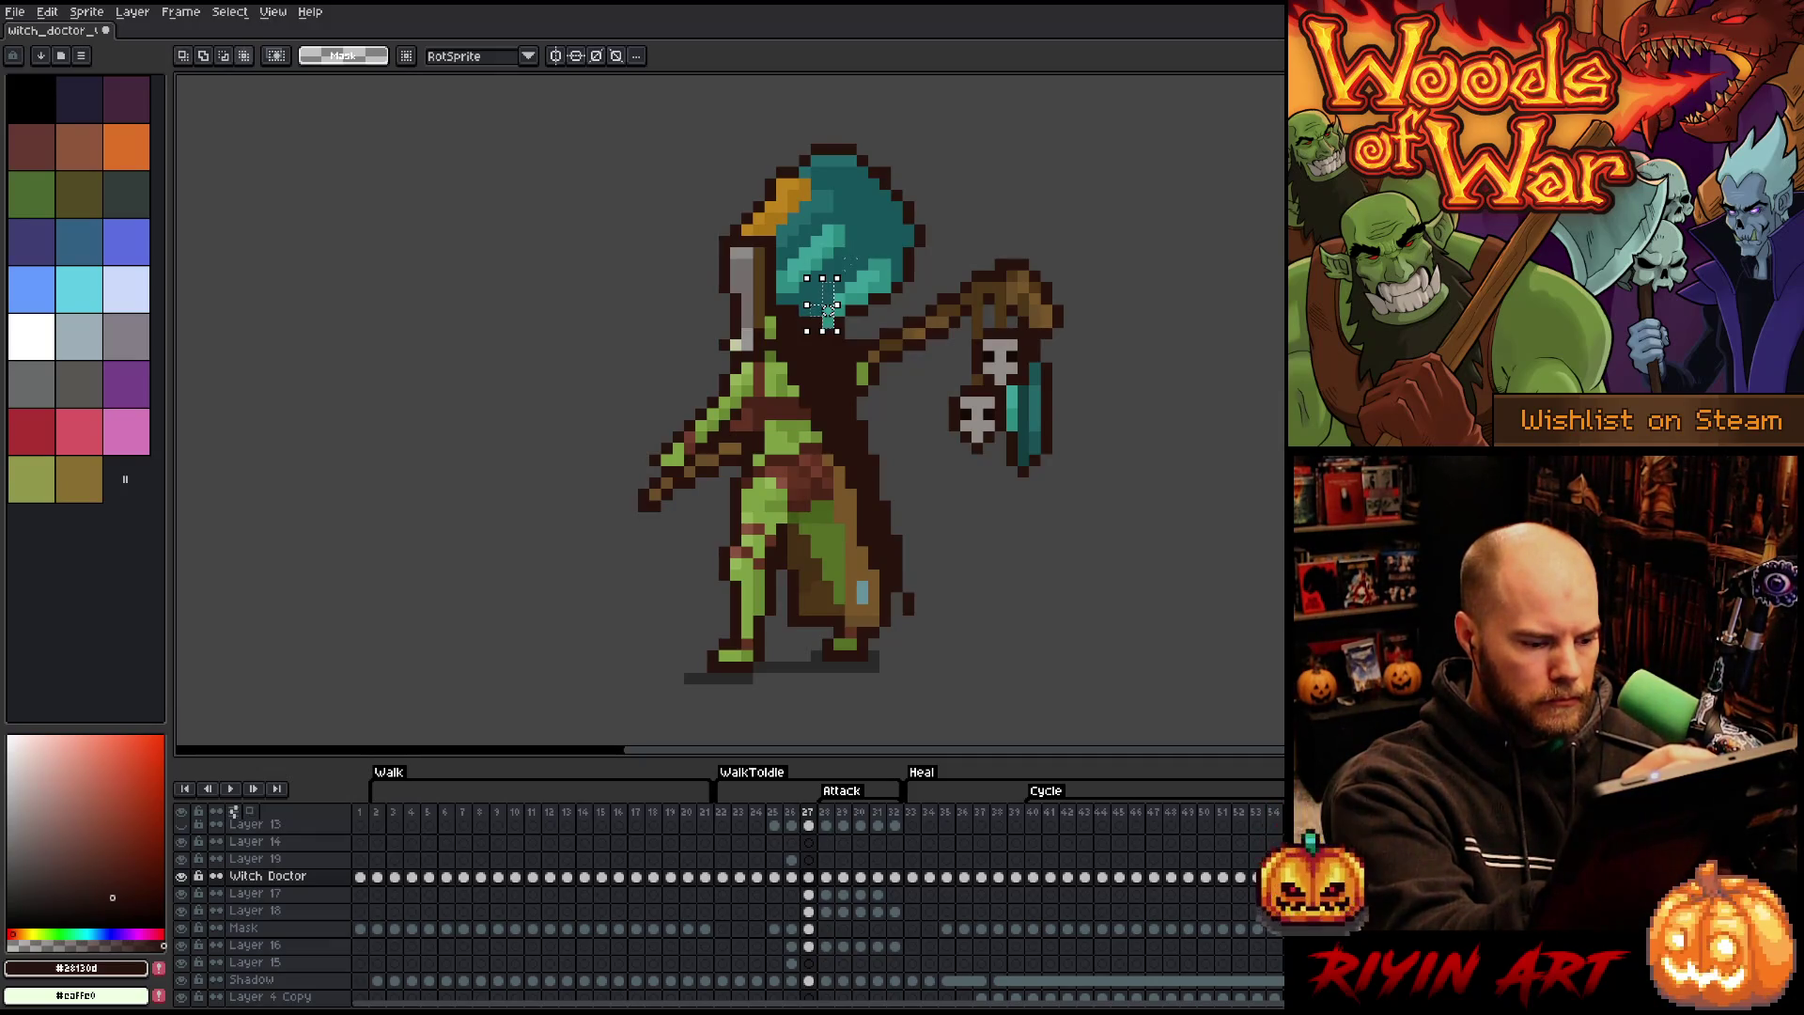
# - Pick Layer 19's frame 26 content and flip through attack frames 26 to 30, comparing poses
pyautogui.press('Left')
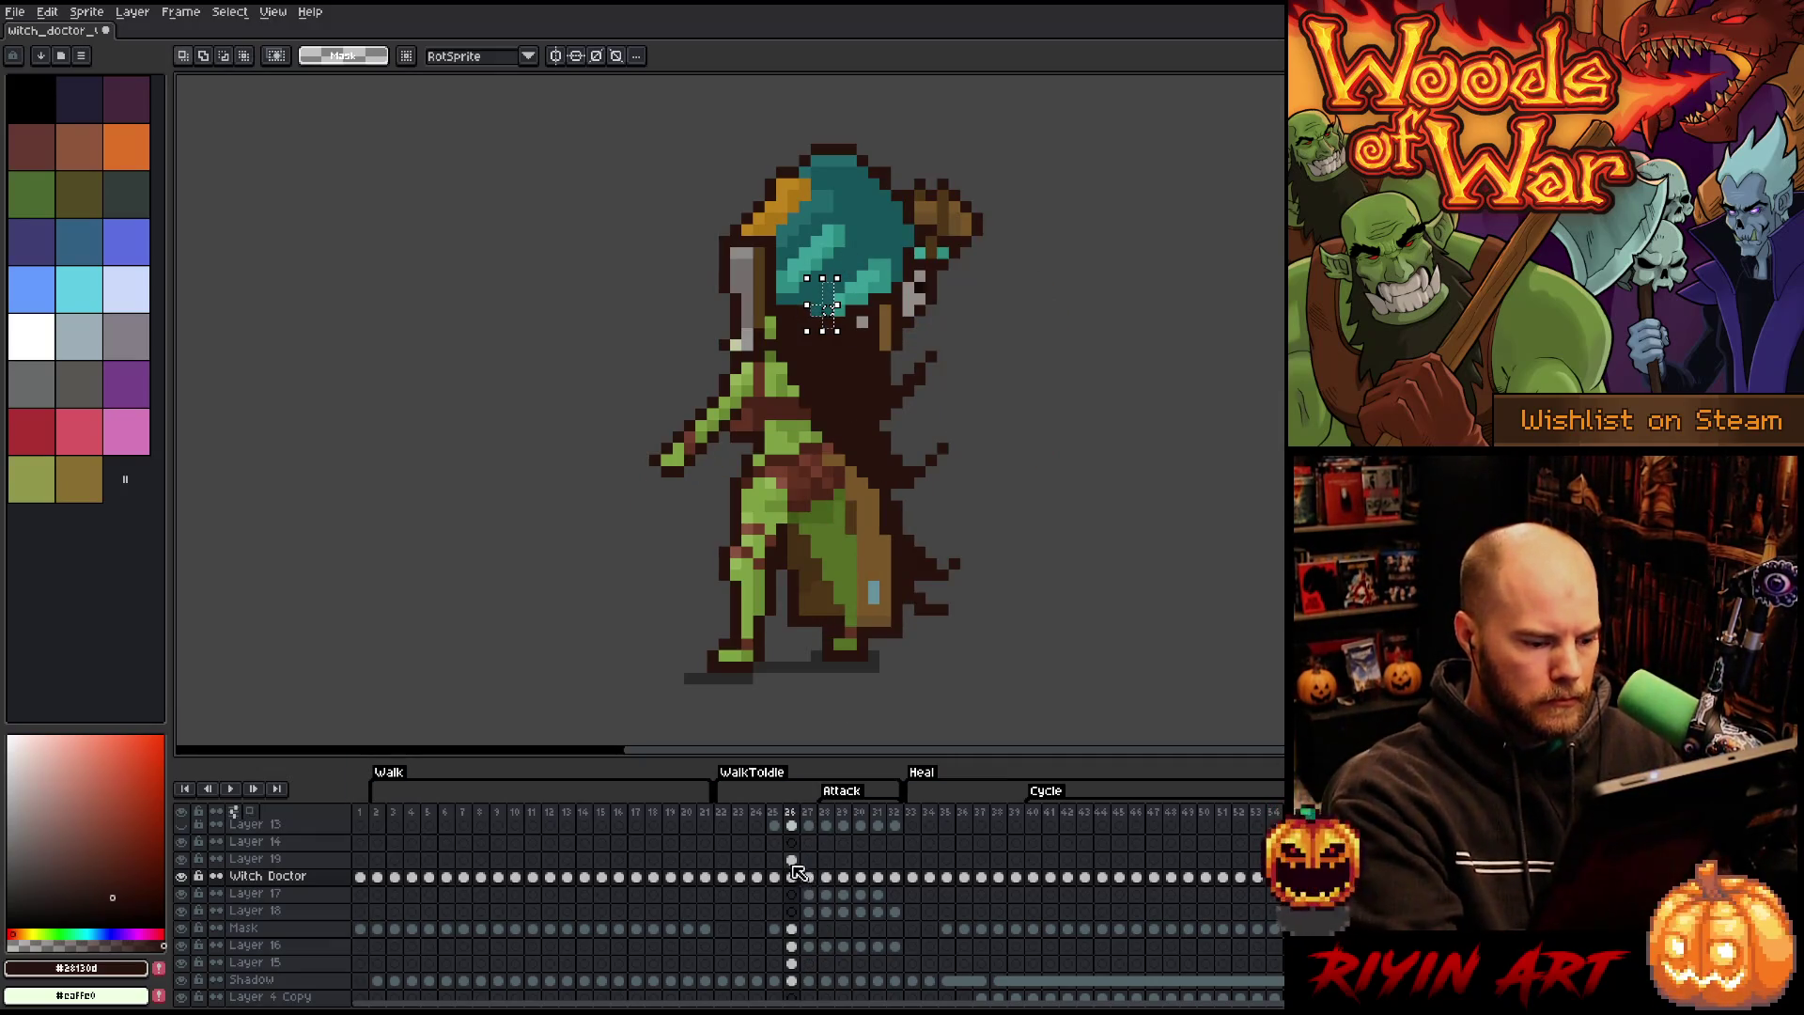
pyautogui.click(791, 859)
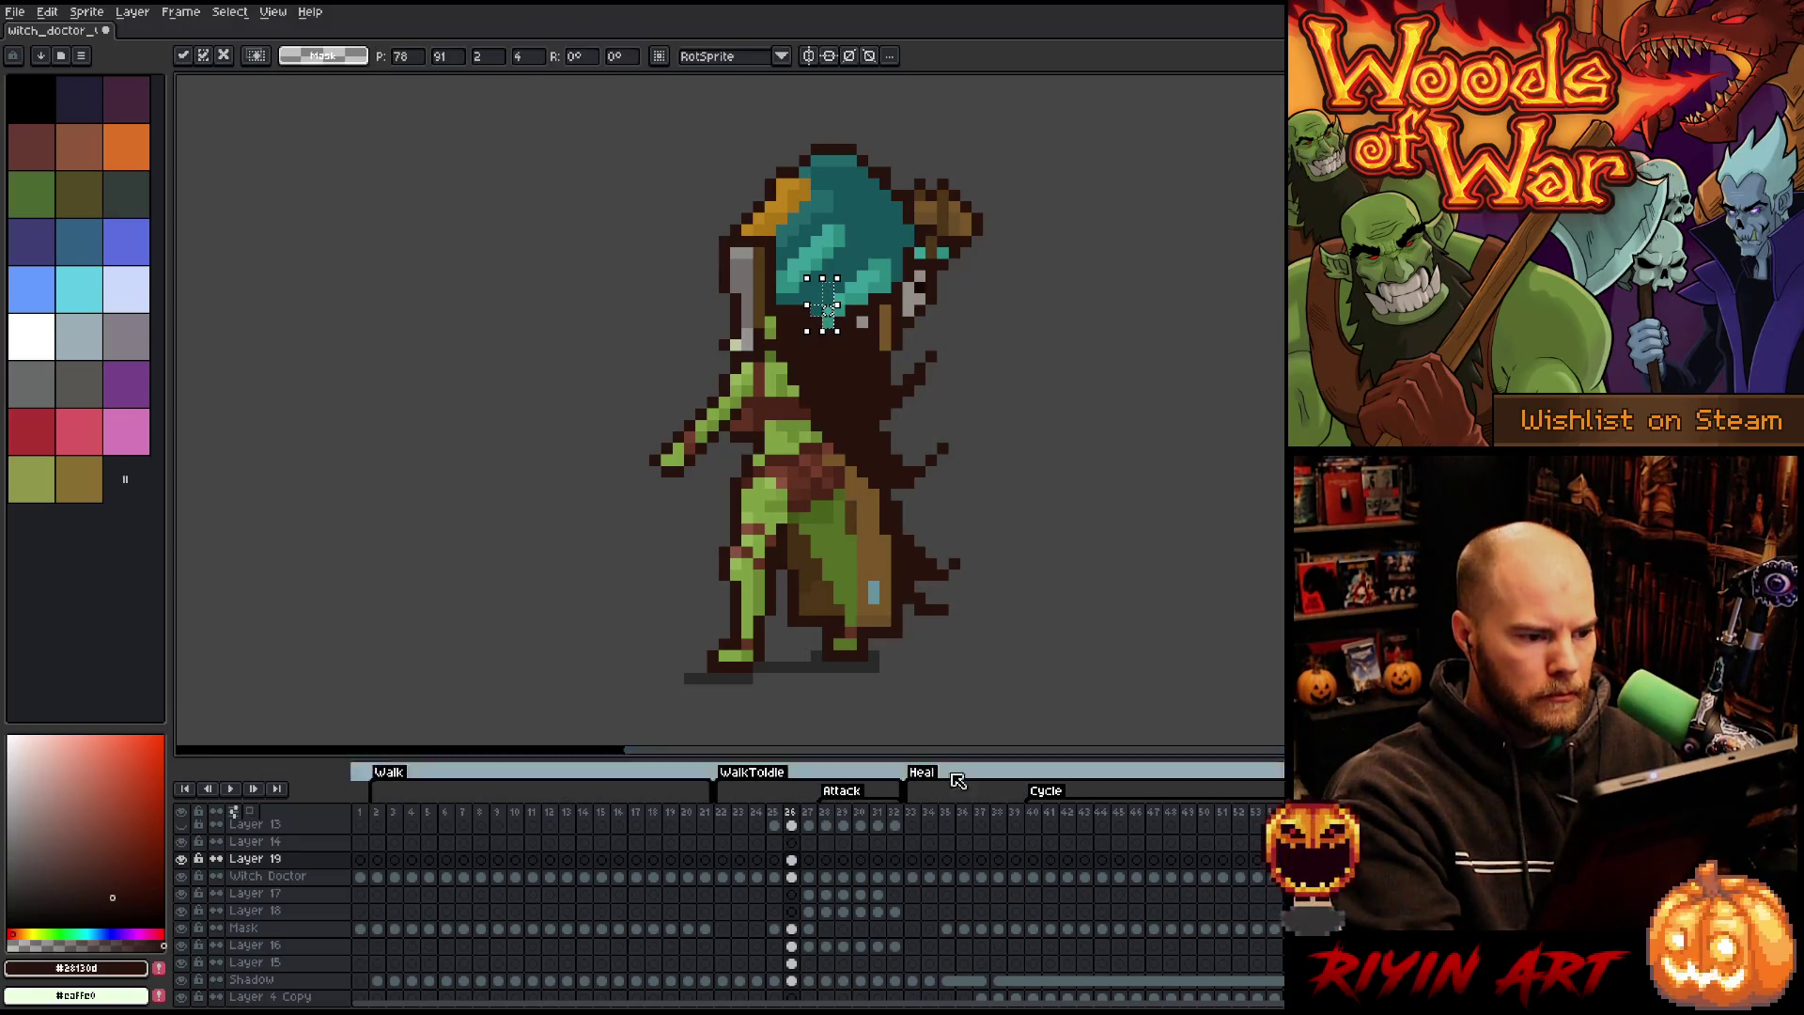
pyautogui.click(828, 311)
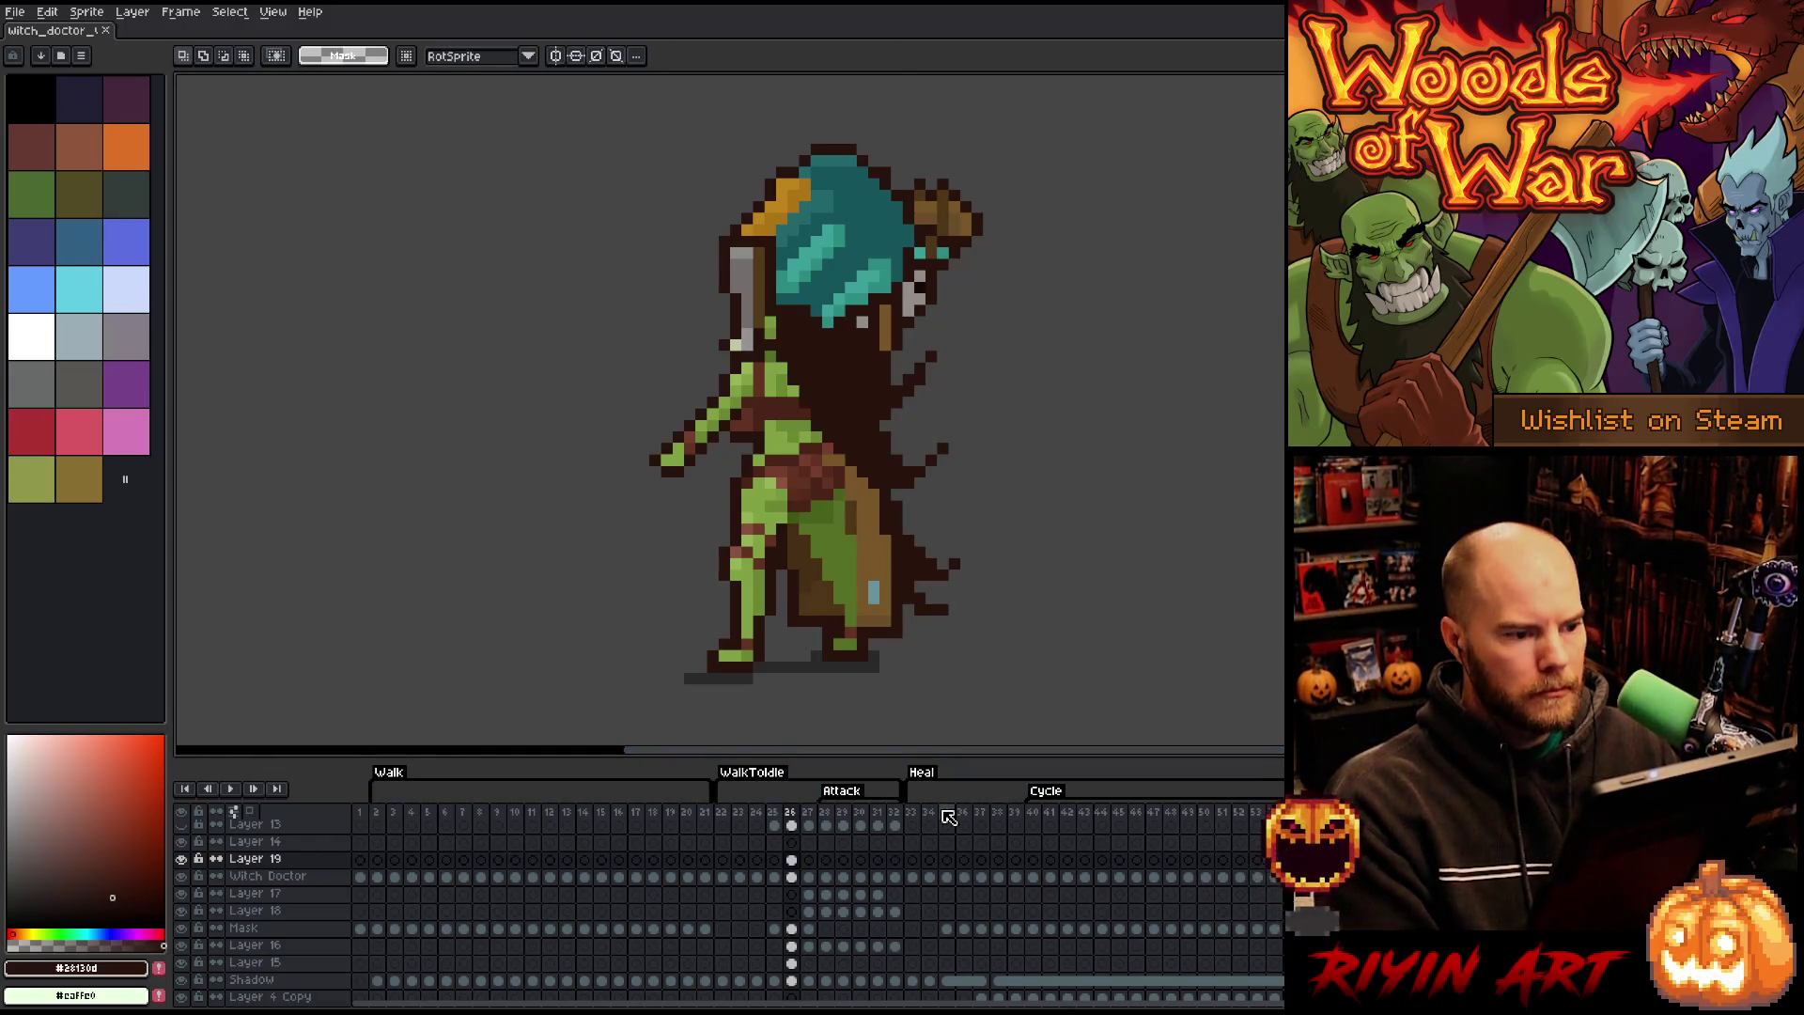
pyautogui.press('Right')
pyautogui.press('Left')
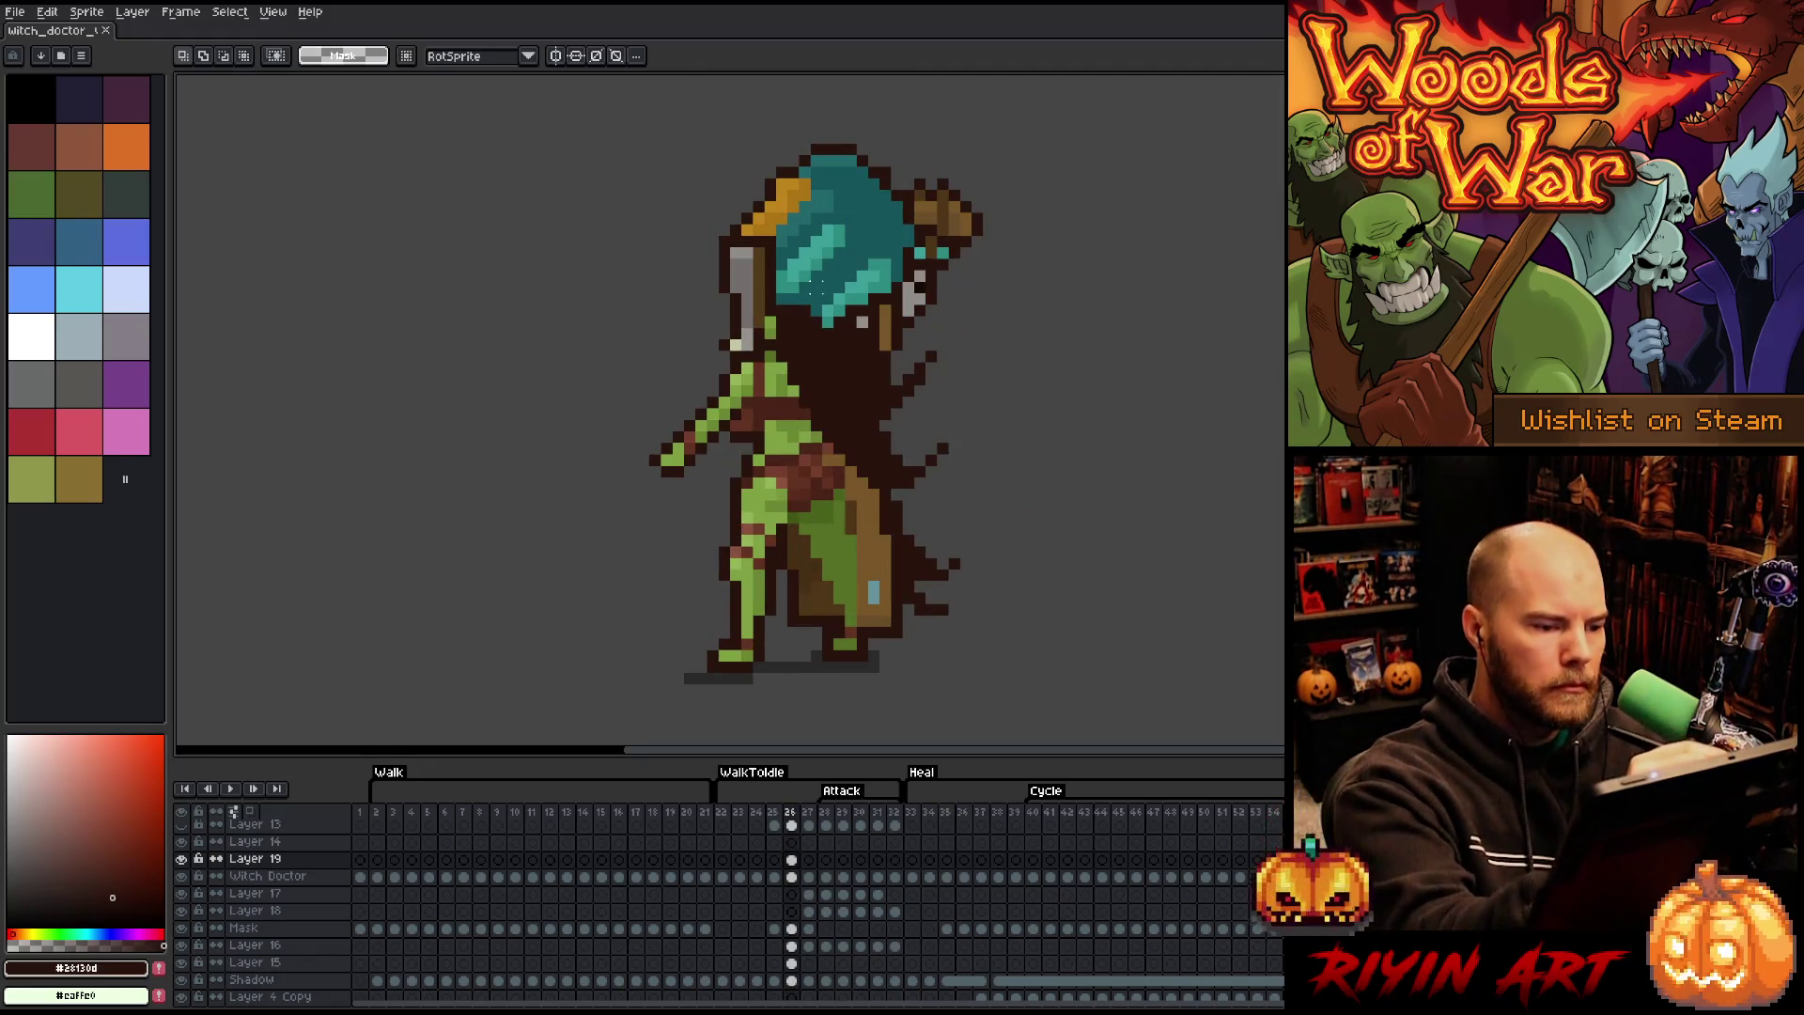
pyautogui.press('b')
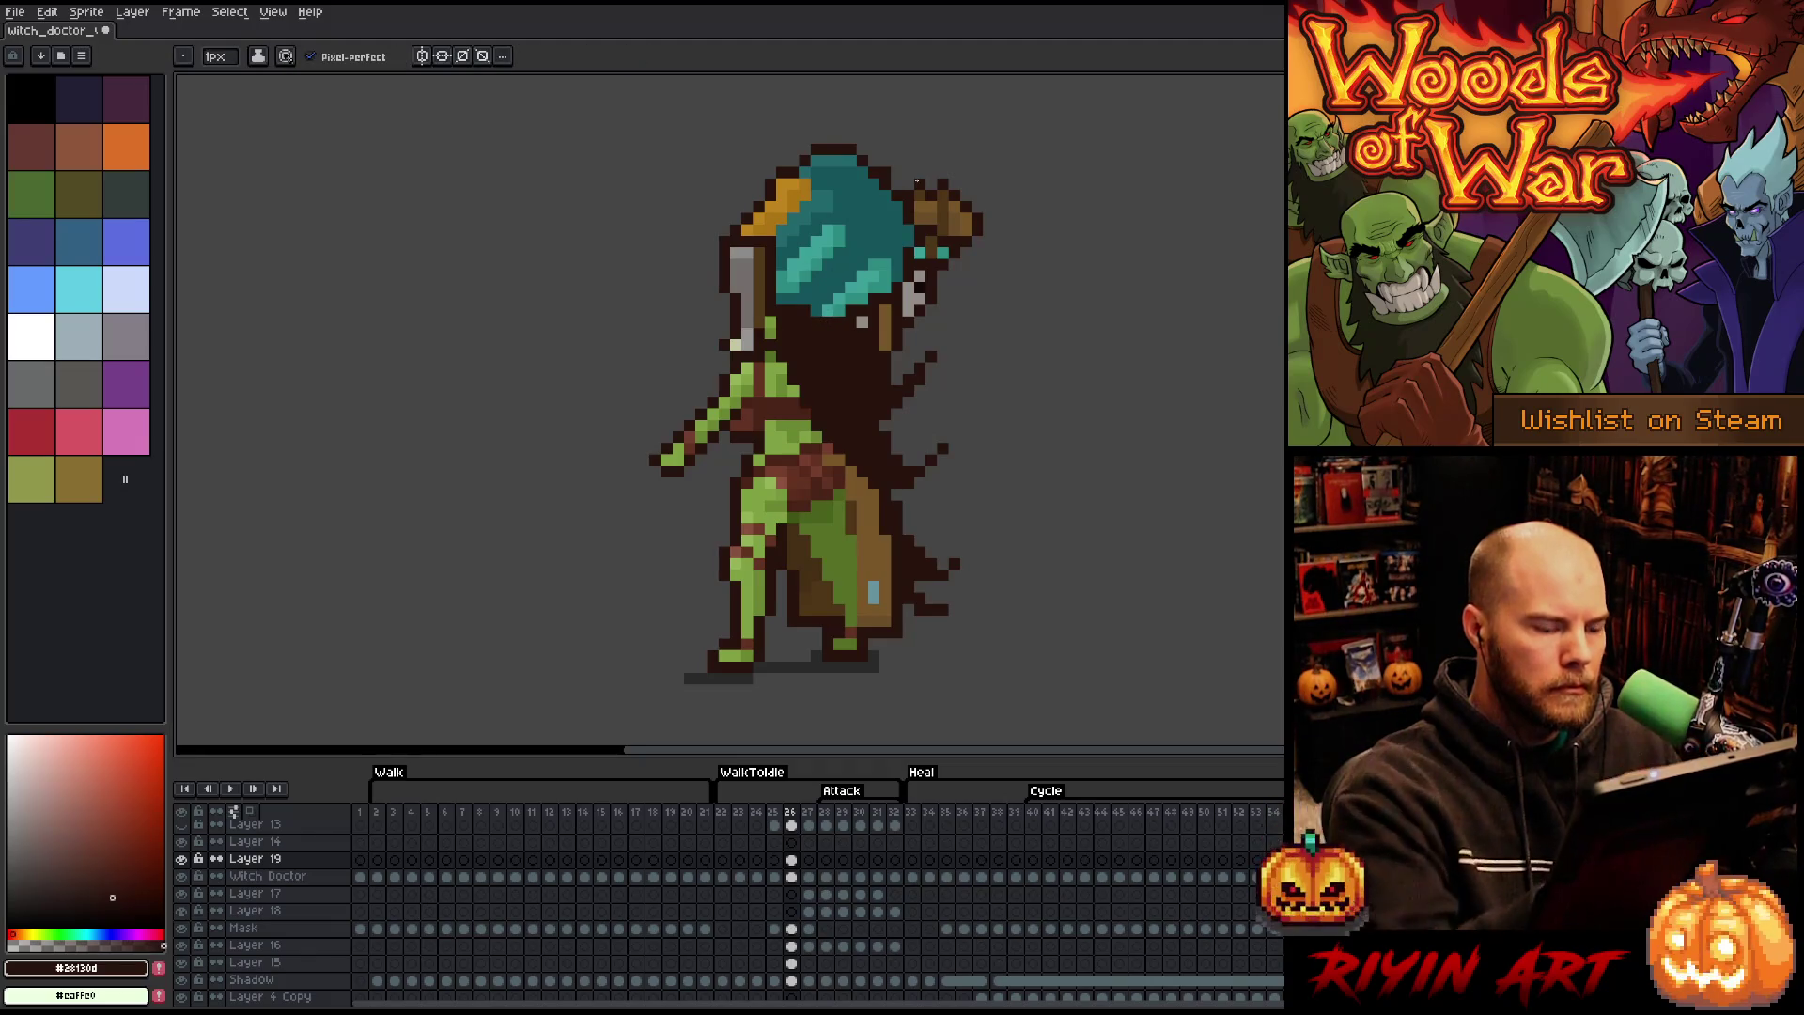
pyautogui.press('Right')
pyautogui.press('Left')
pyautogui.press('Left')
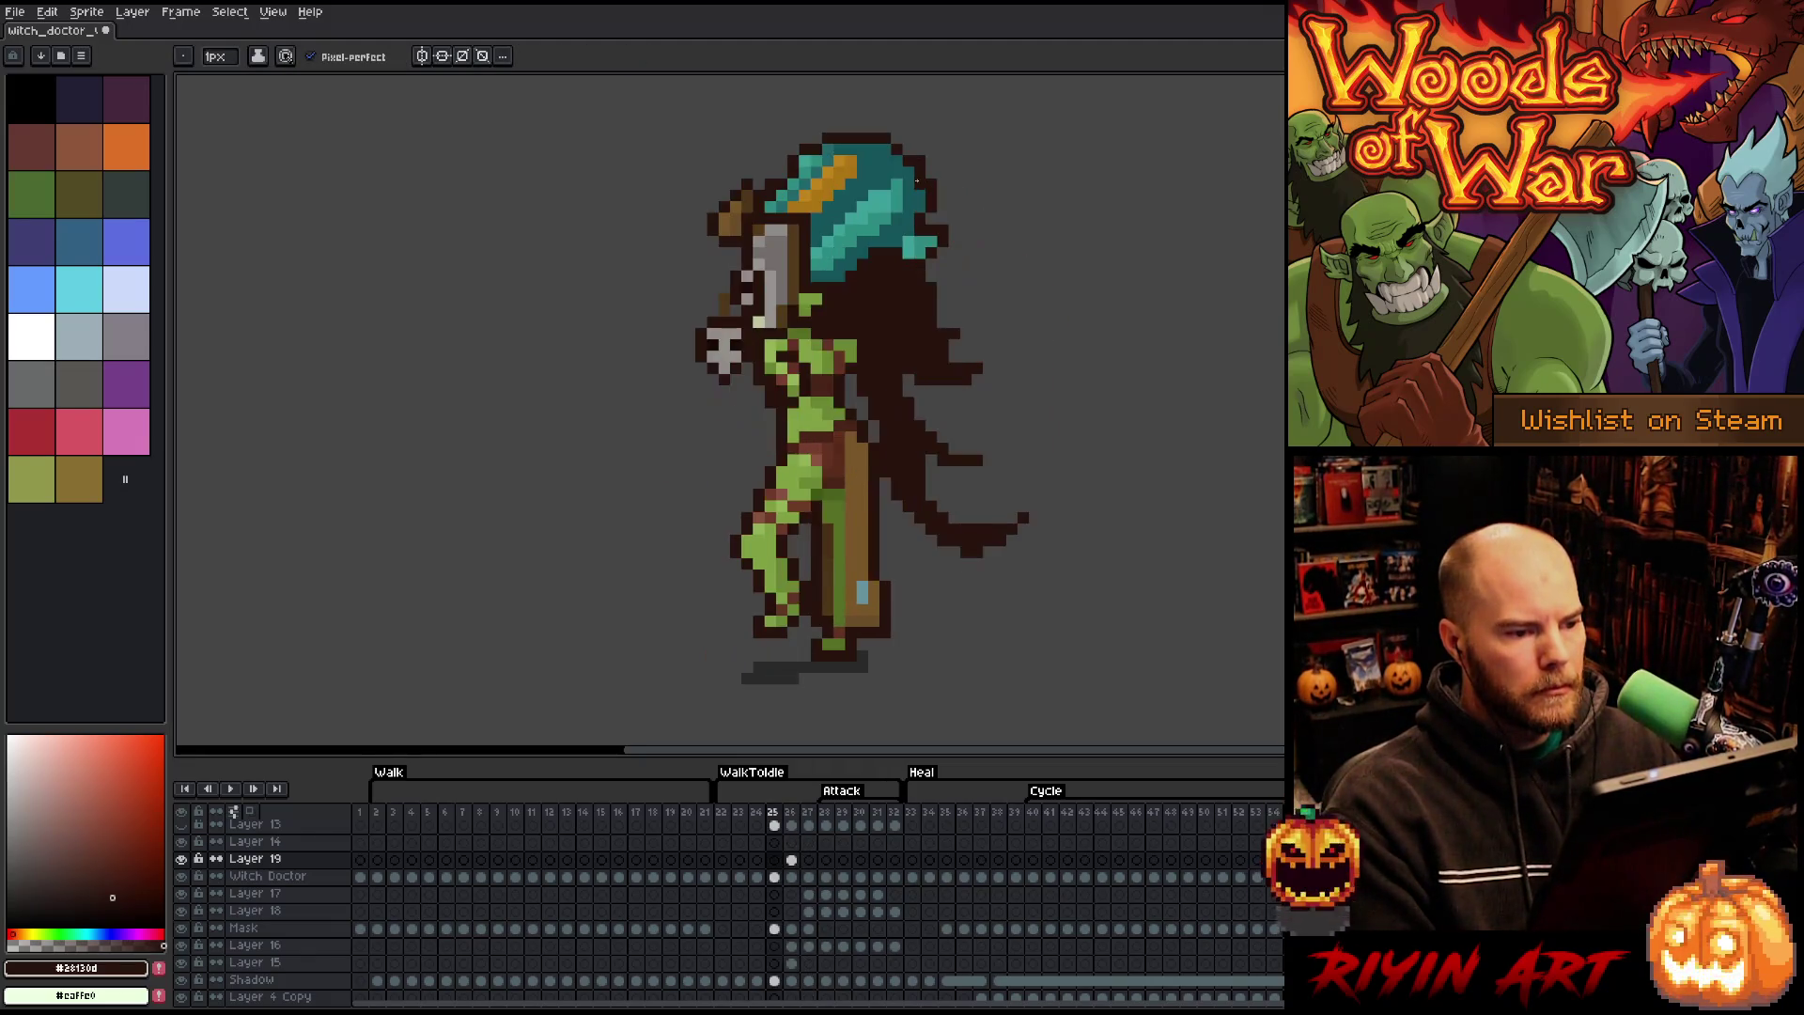
pyautogui.press('Right')
pyautogui.press('Right')
pyautogui.press('Right')
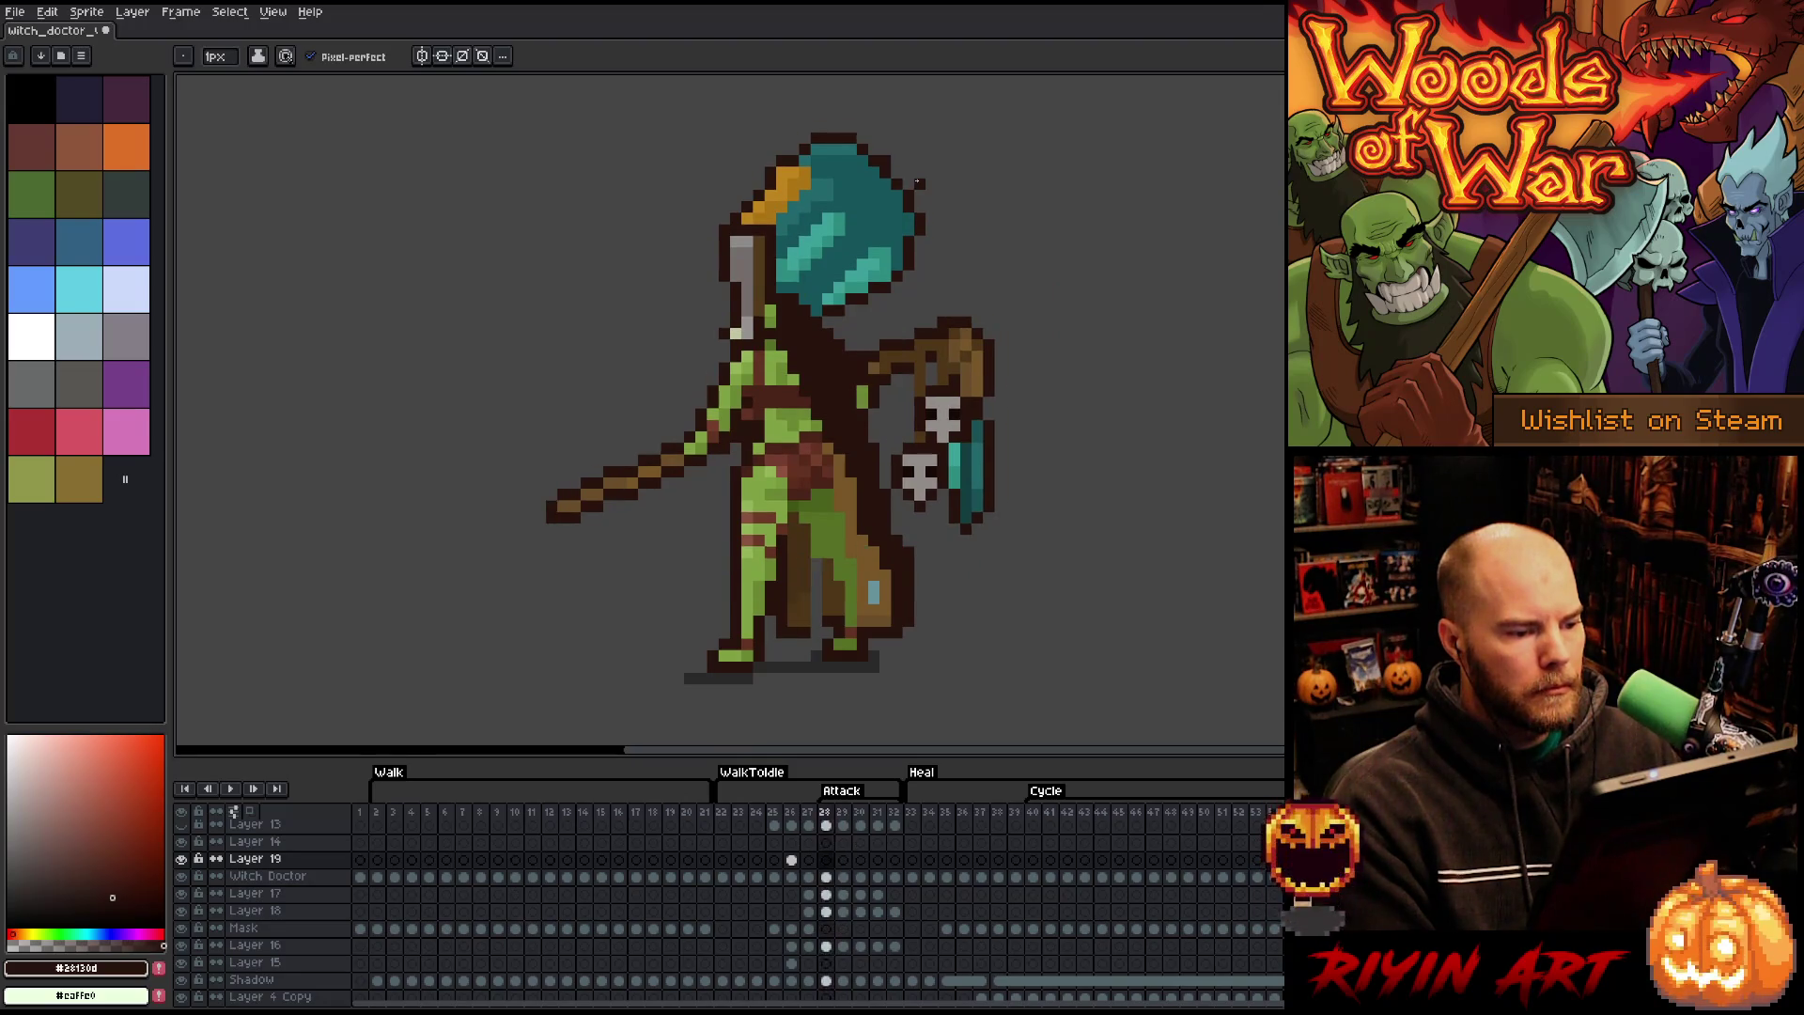
pyautogui.press('Right')
pyautogui.press('Left')
pyautogui.press('Right')
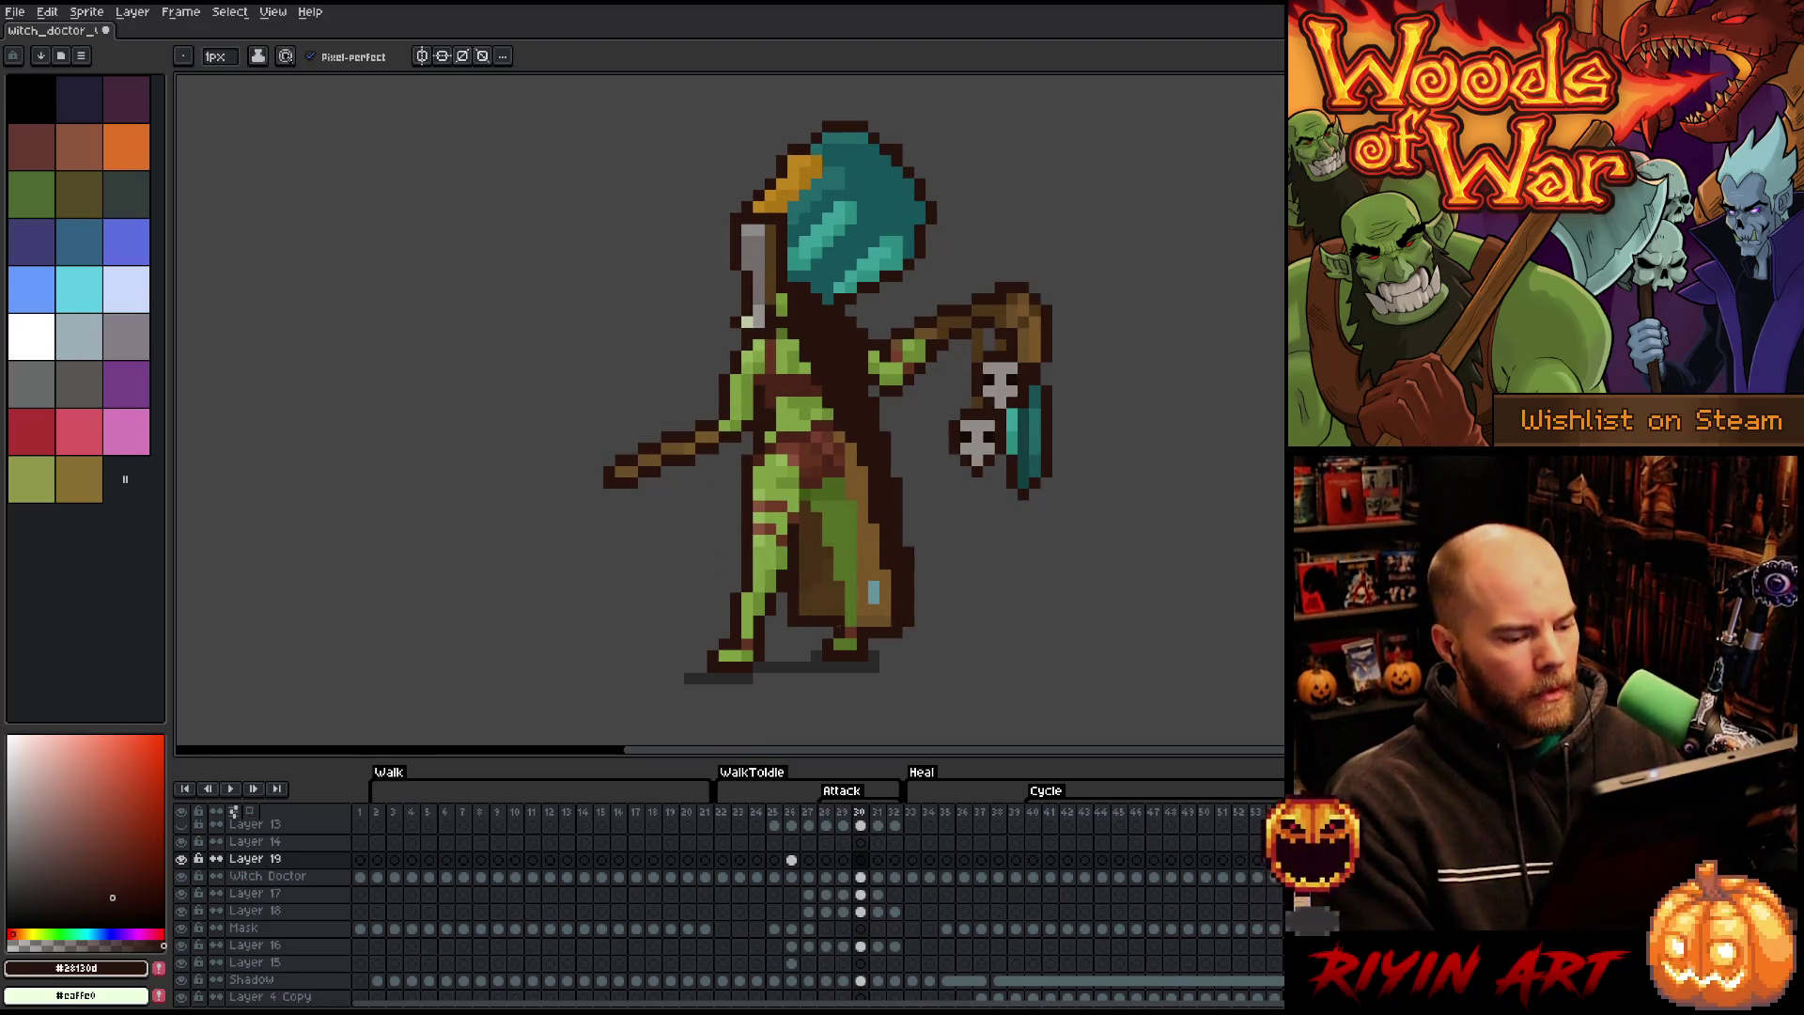
# - Play the WalkToIdle frames to preview the motion, stopping on frame 27
pyautogui.click(725, 811)
pyautogui.press('Return')
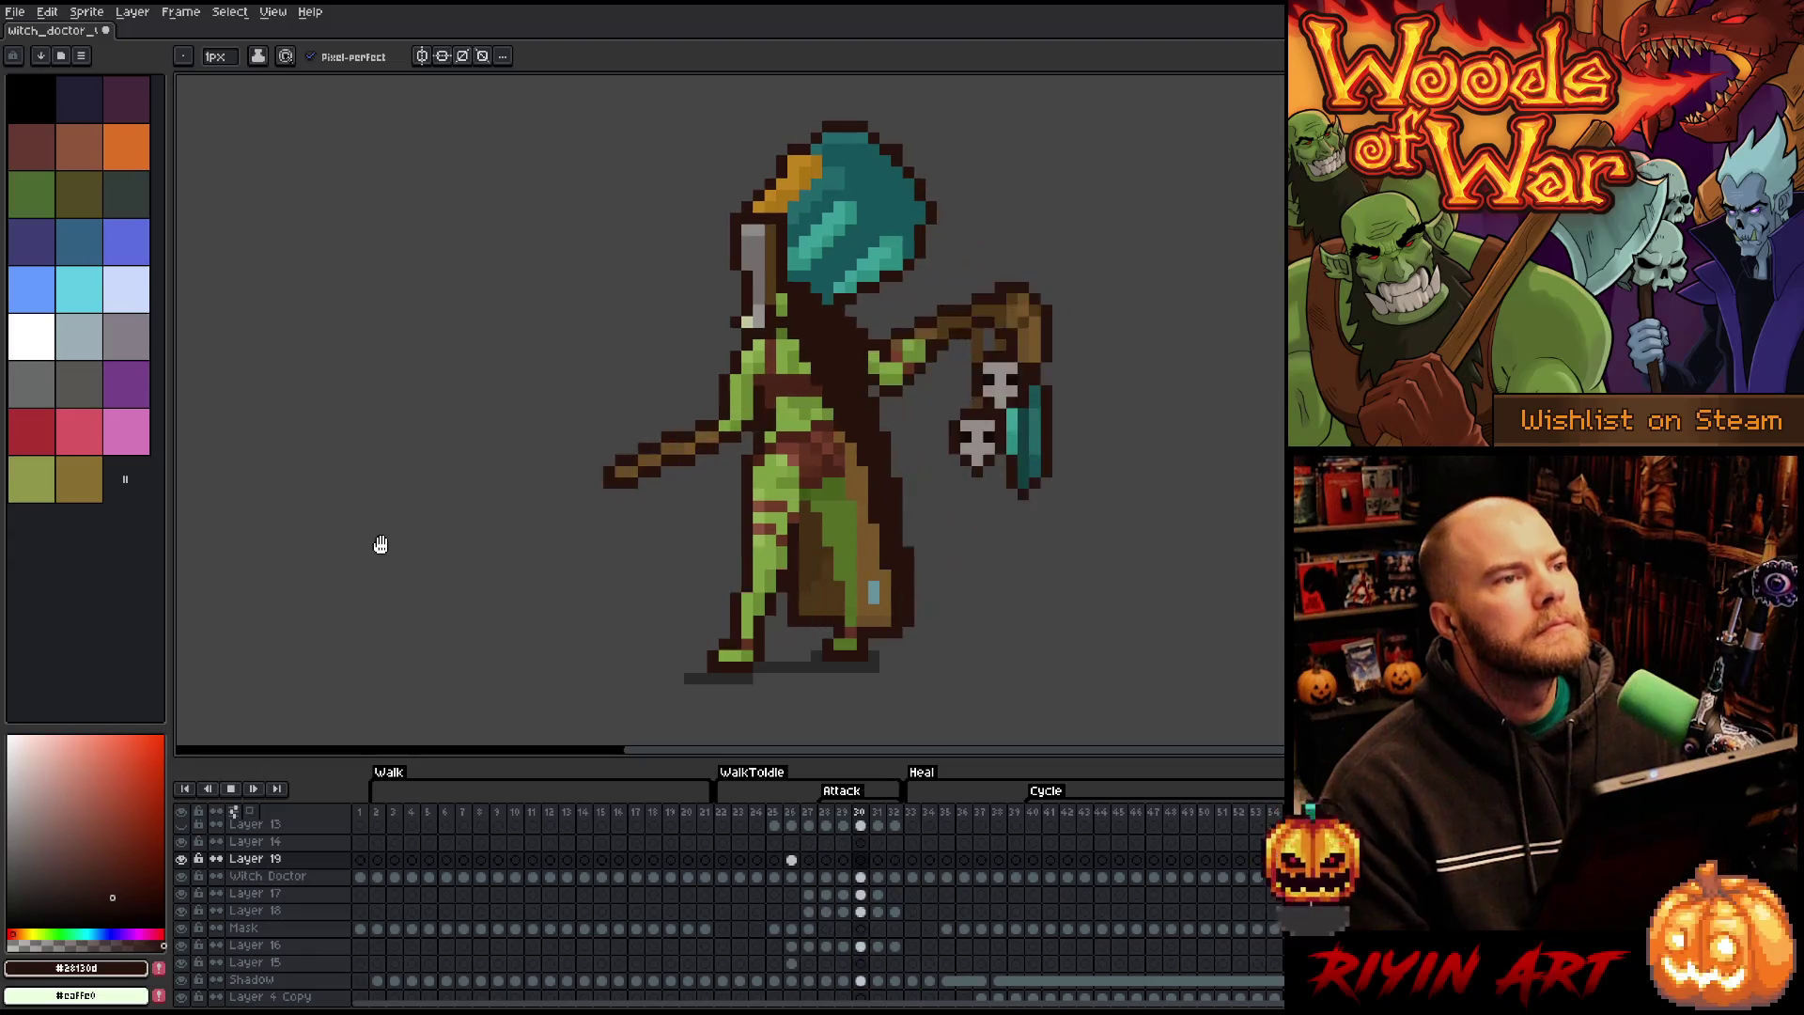
pyautogui.press('Return')
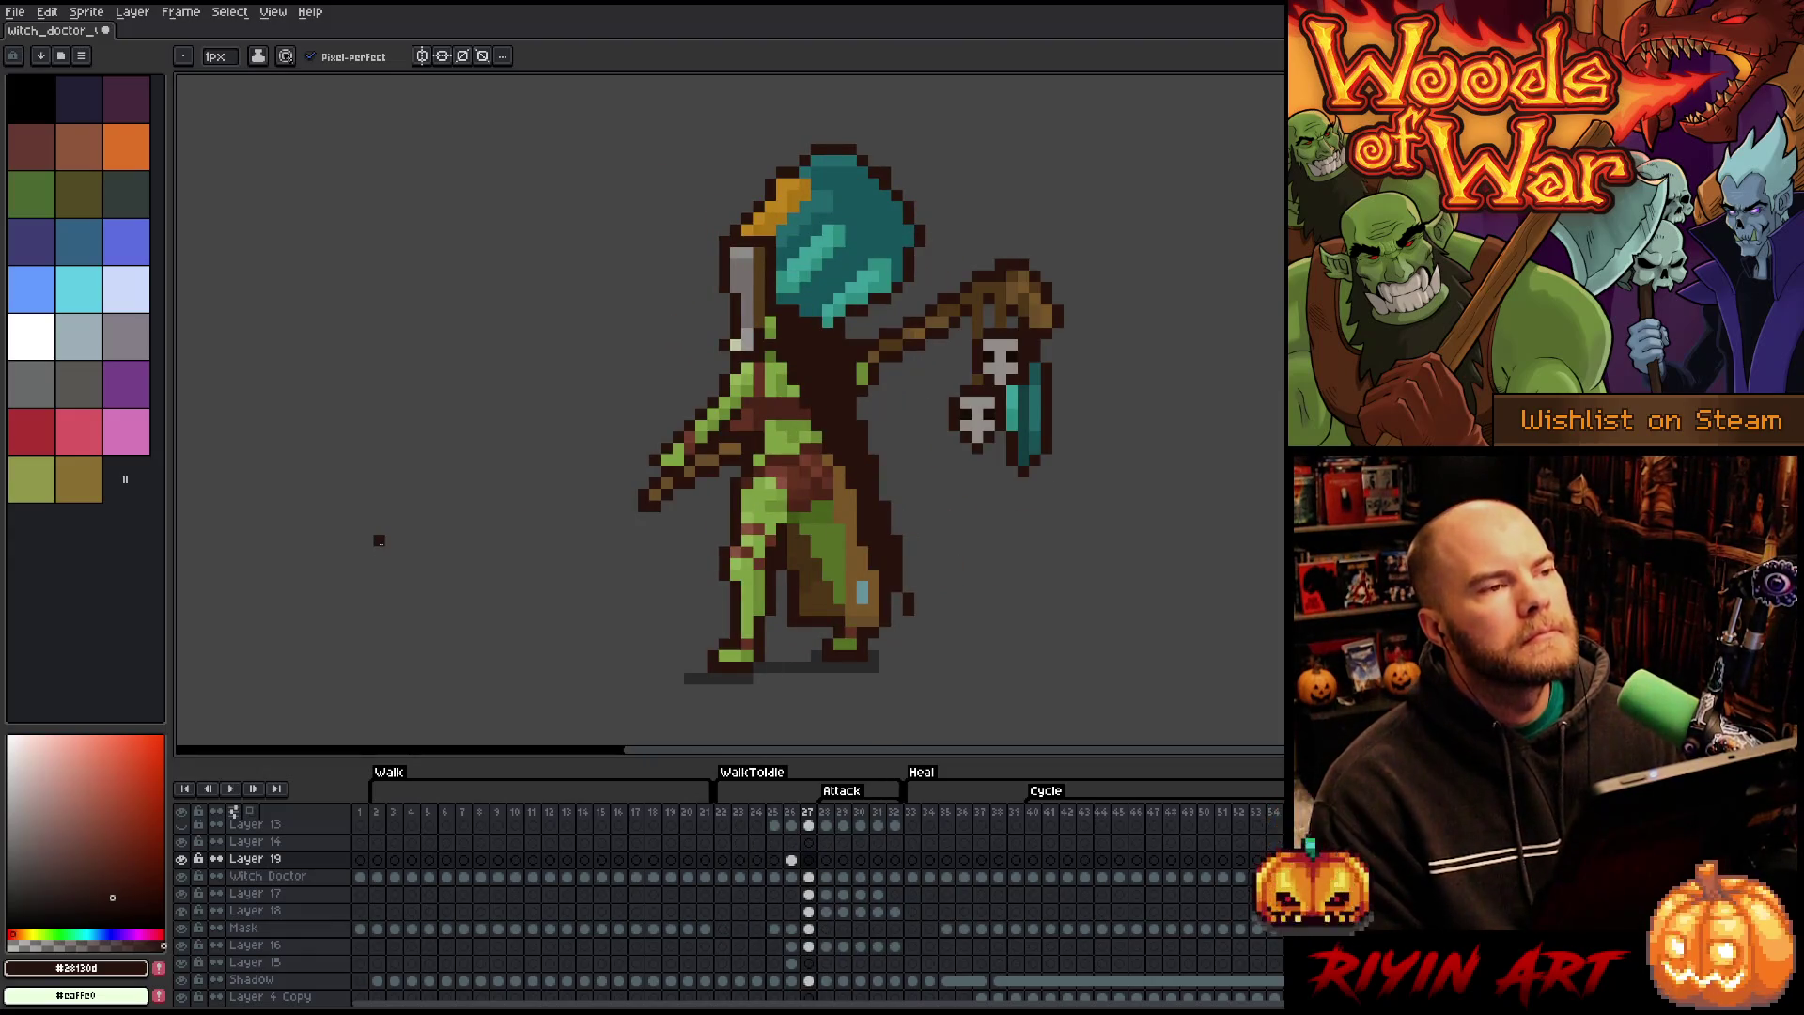
pyautogui.press('Return')
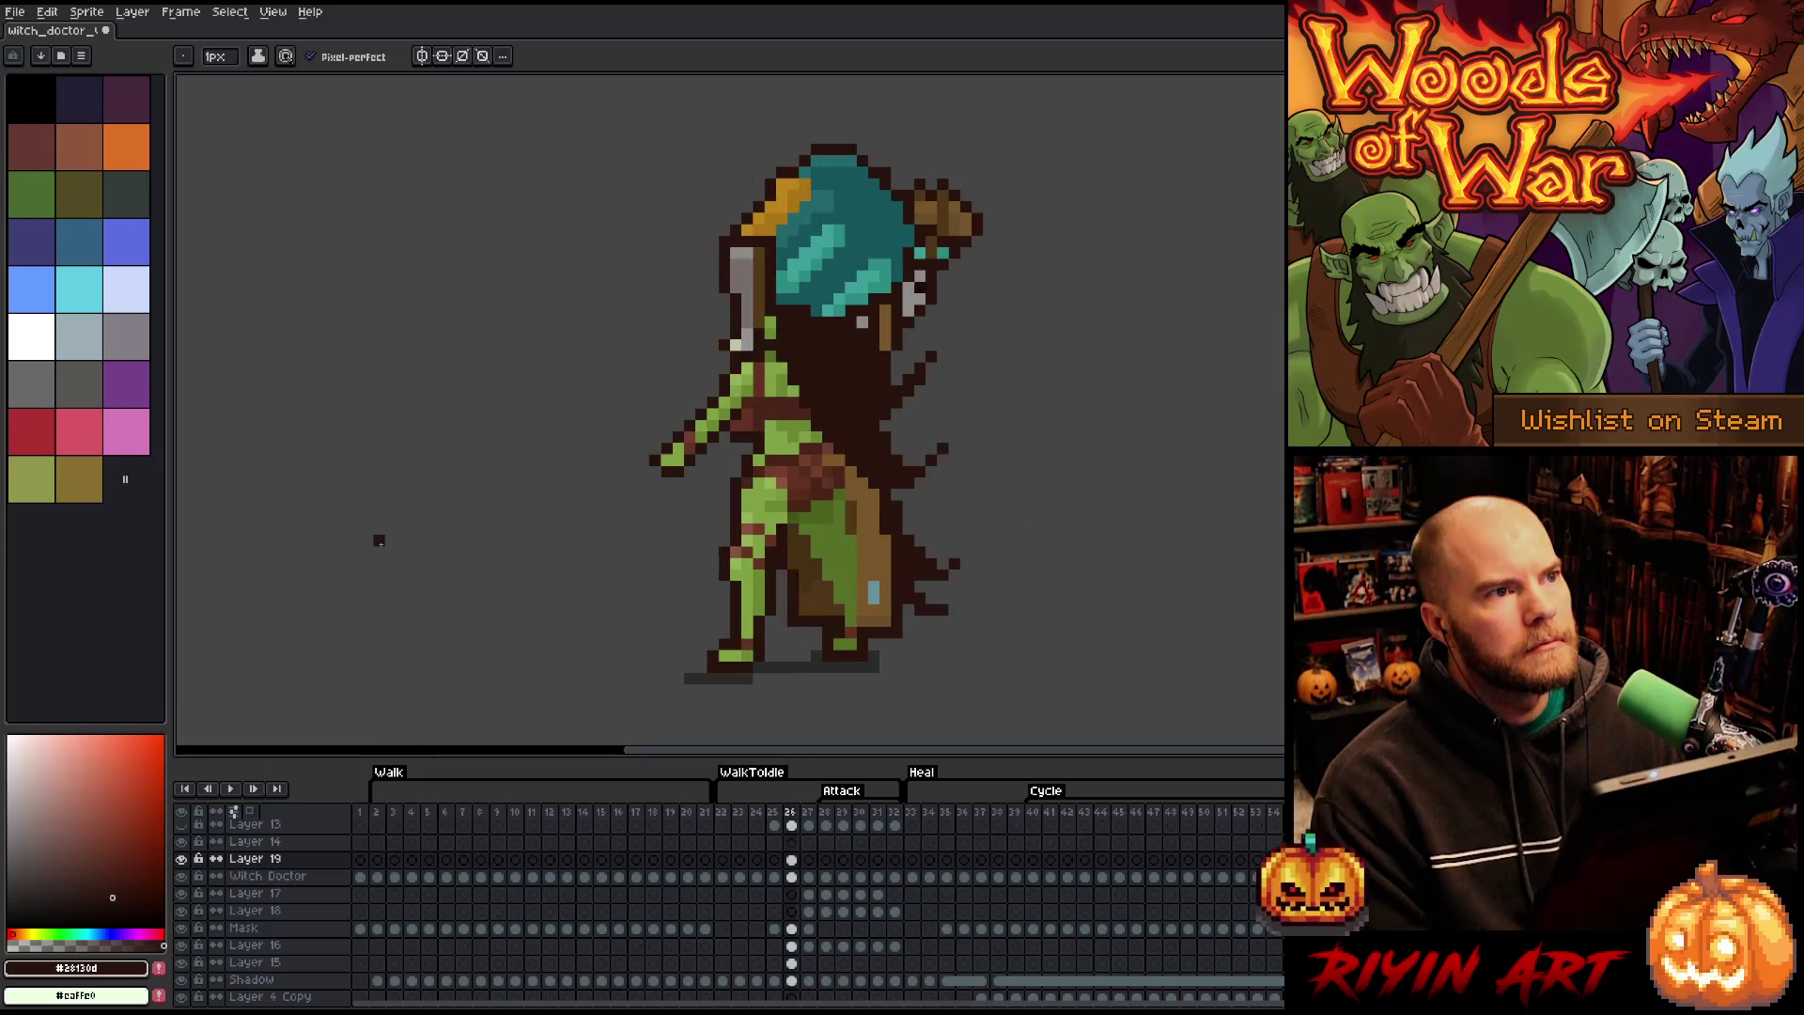
pyautogui.press('Return')
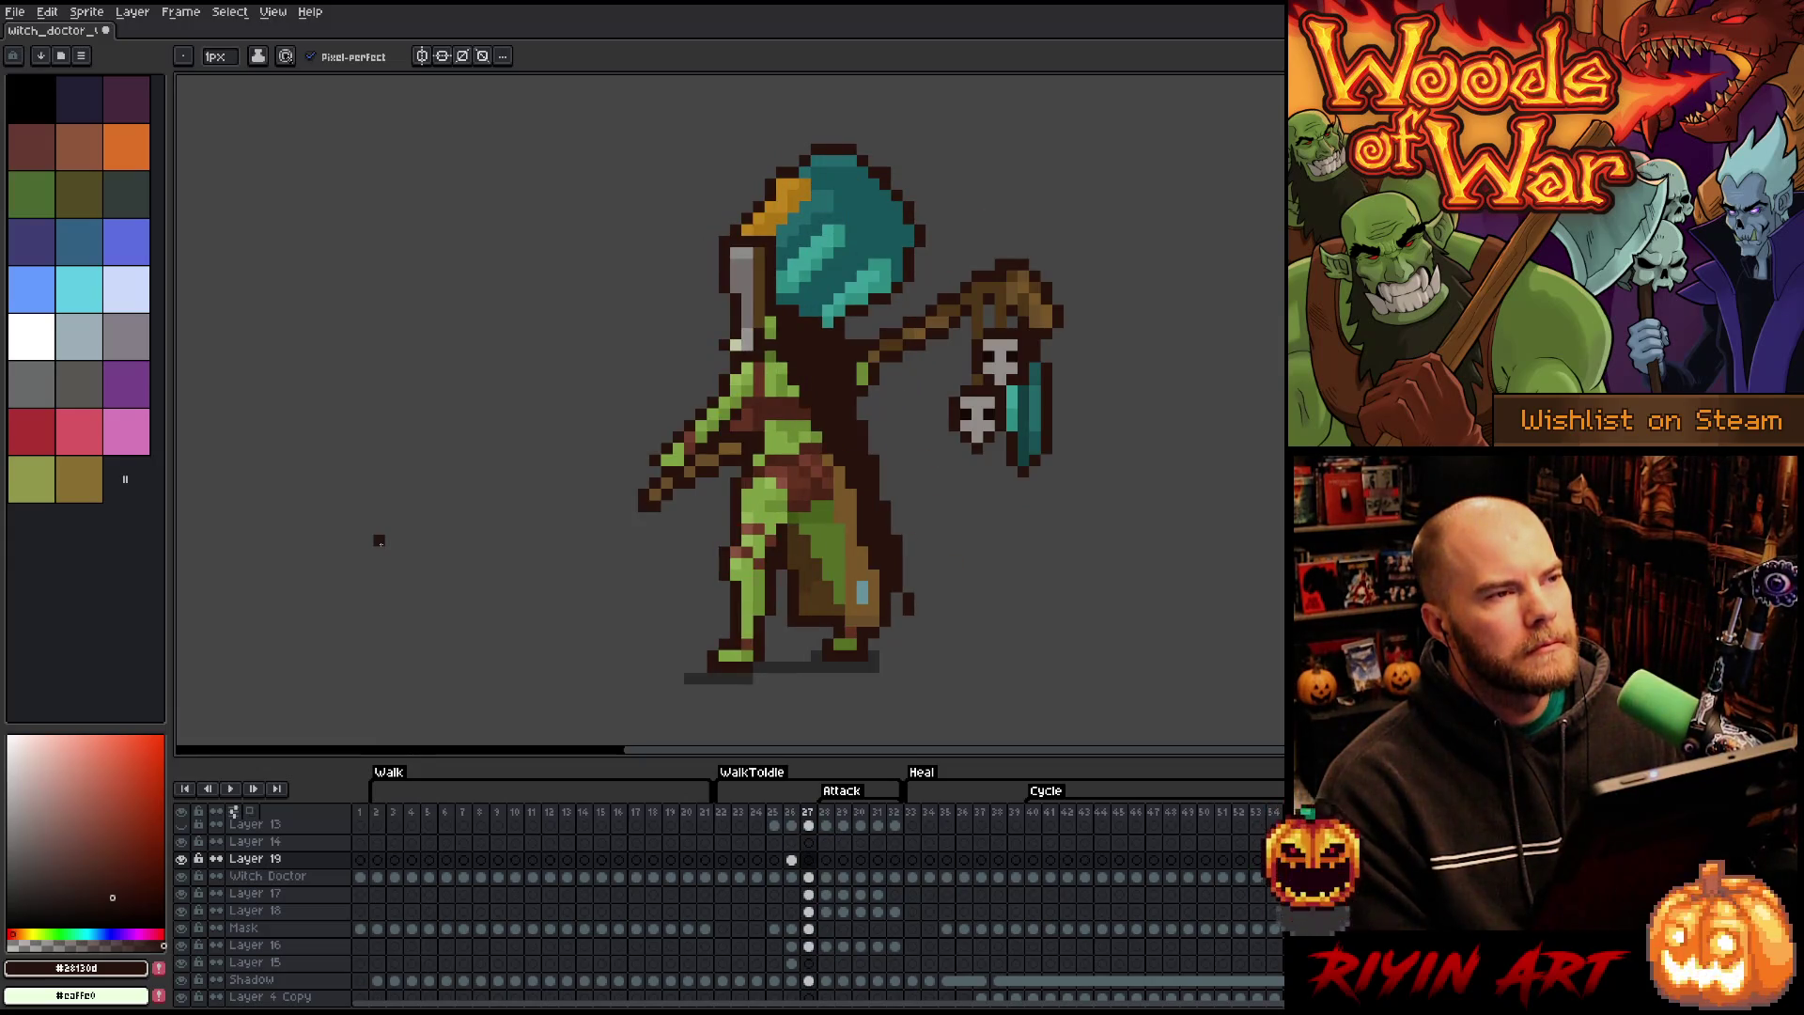
# - Step between frames 25, 26 and 27 to check the staff pose, ending on frame 26
pyautogui.press('Left')
pyautogui.press('Left')
pyautogui.press('Right')
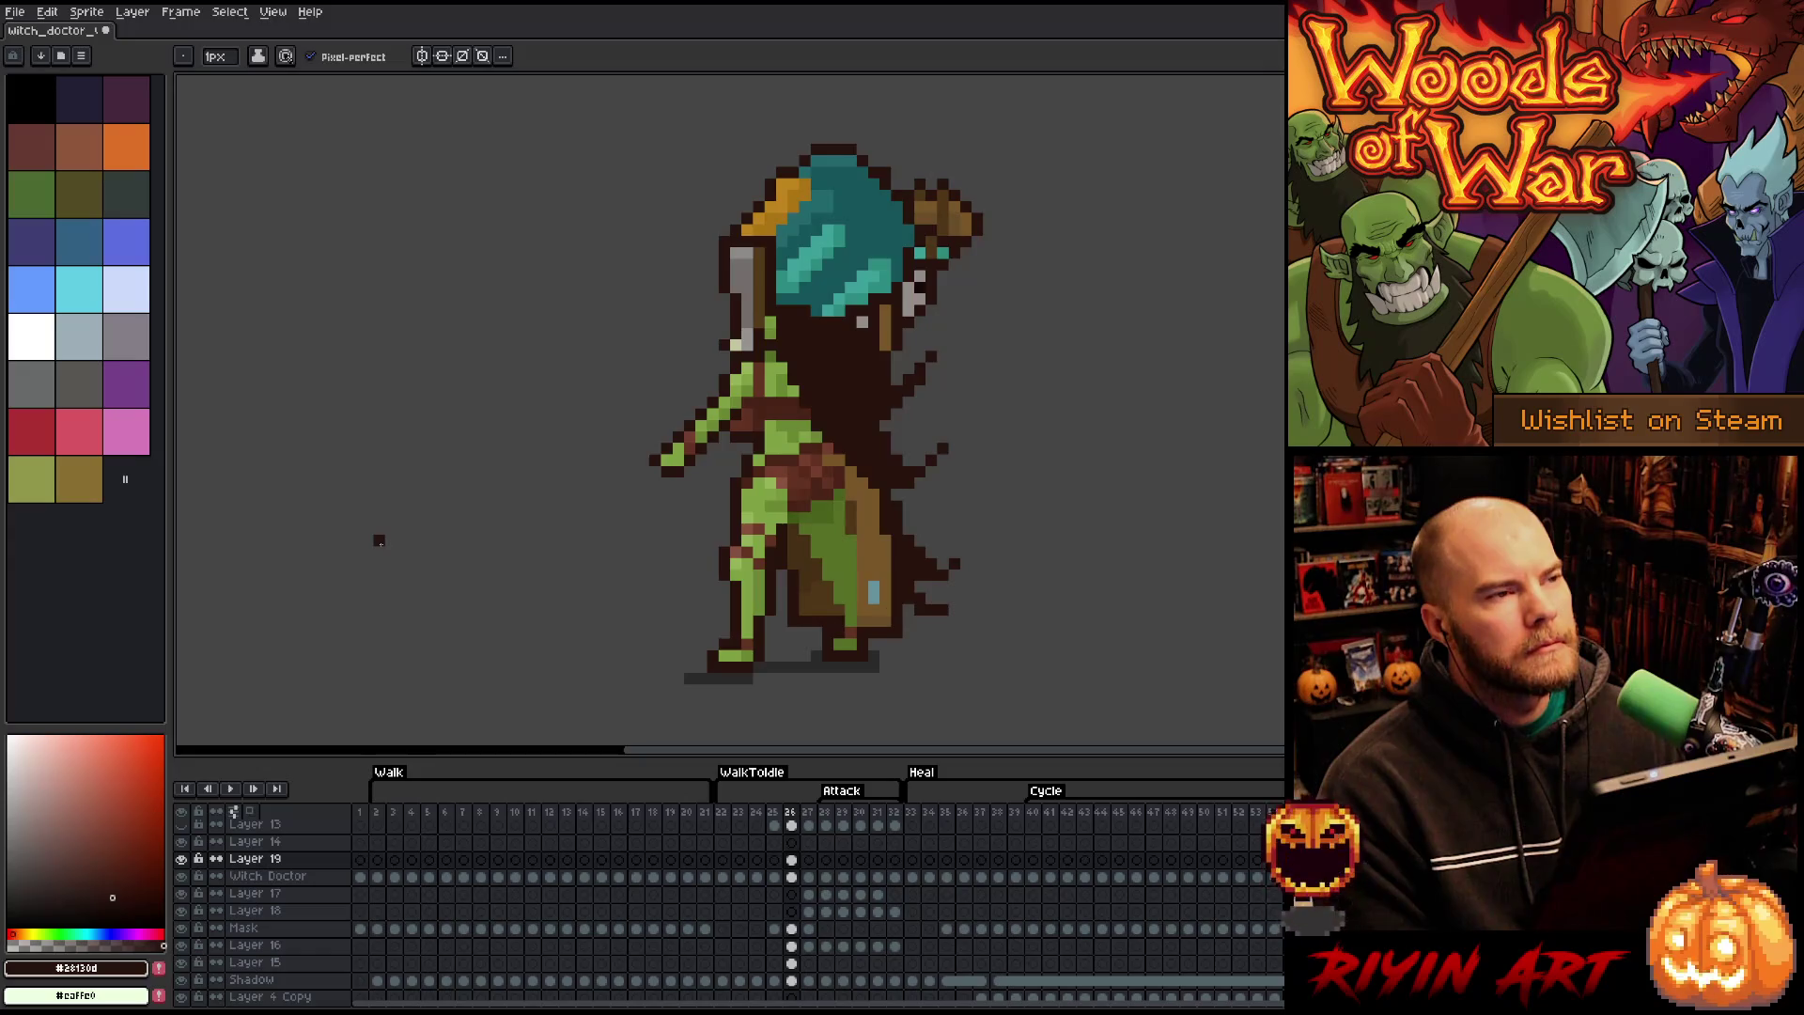
pyautogui.press('Left')
pyautogui.press('Right')
pyautogui.press('Right')
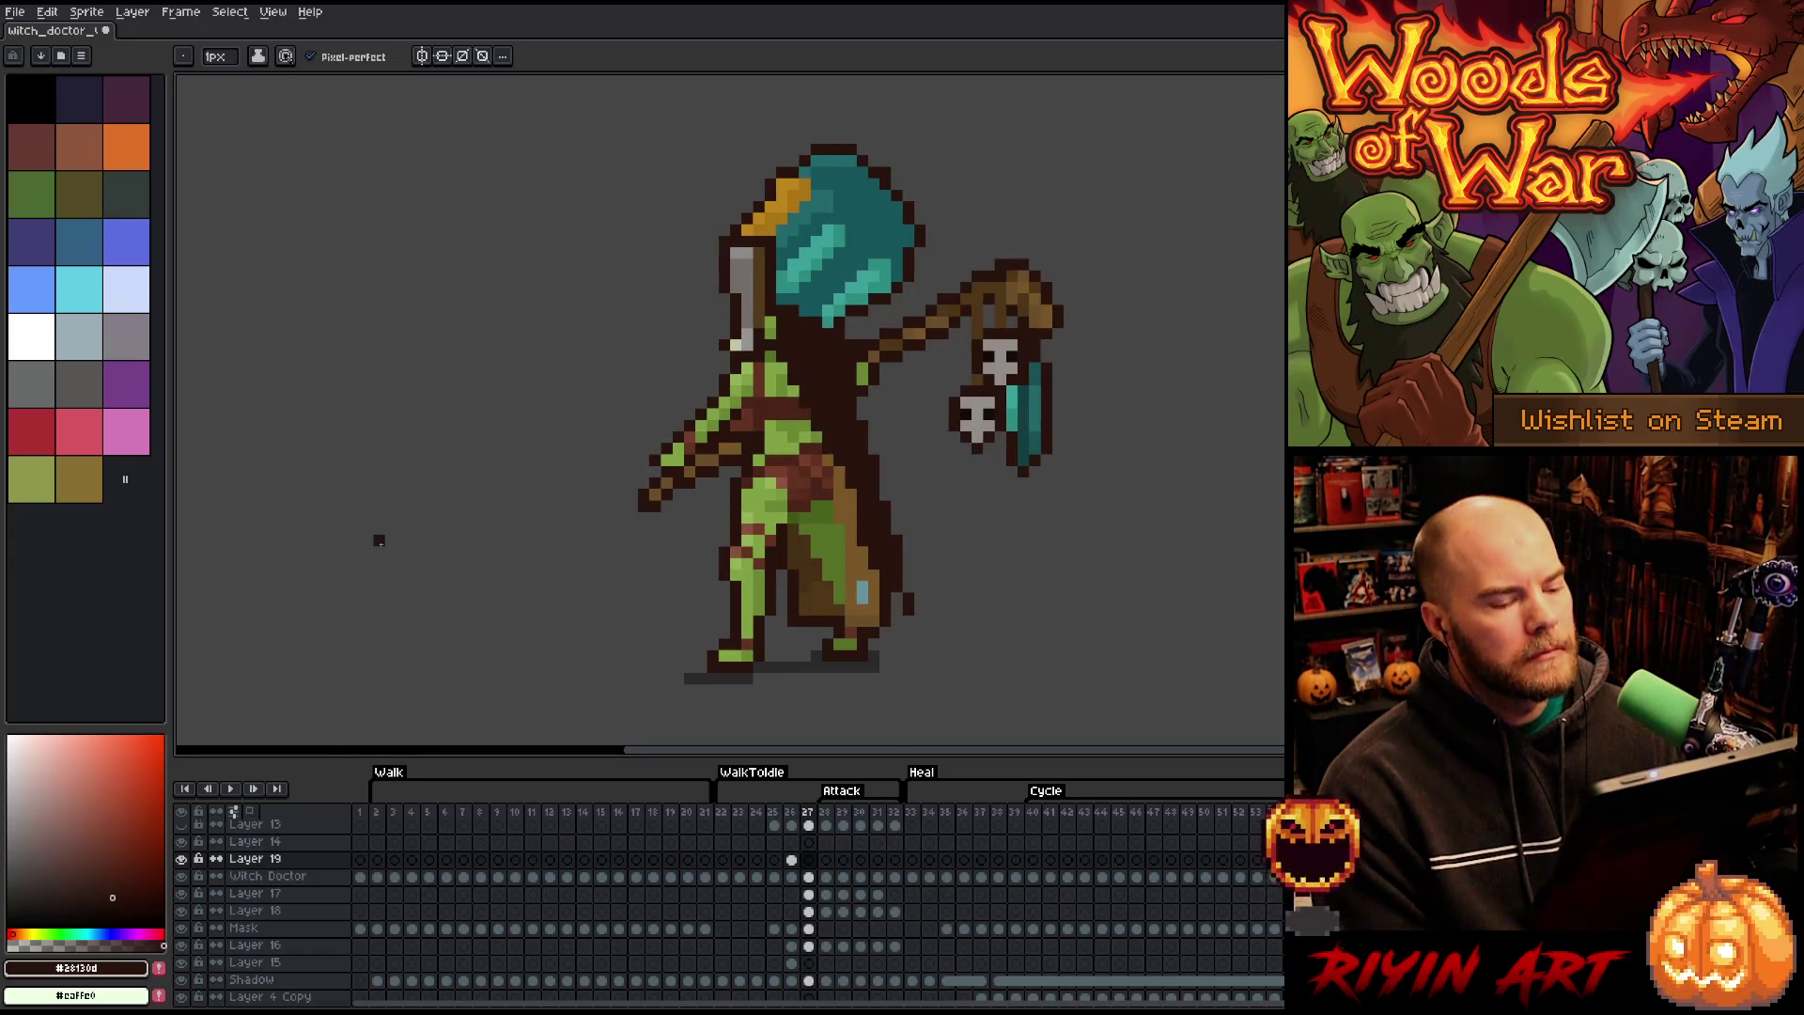
pyautogui.press('Left')
# - Marquee-select the goblin's outstretched arm in frame 26 and nudge it up to meet the shoulder
pyautogui.press('m')
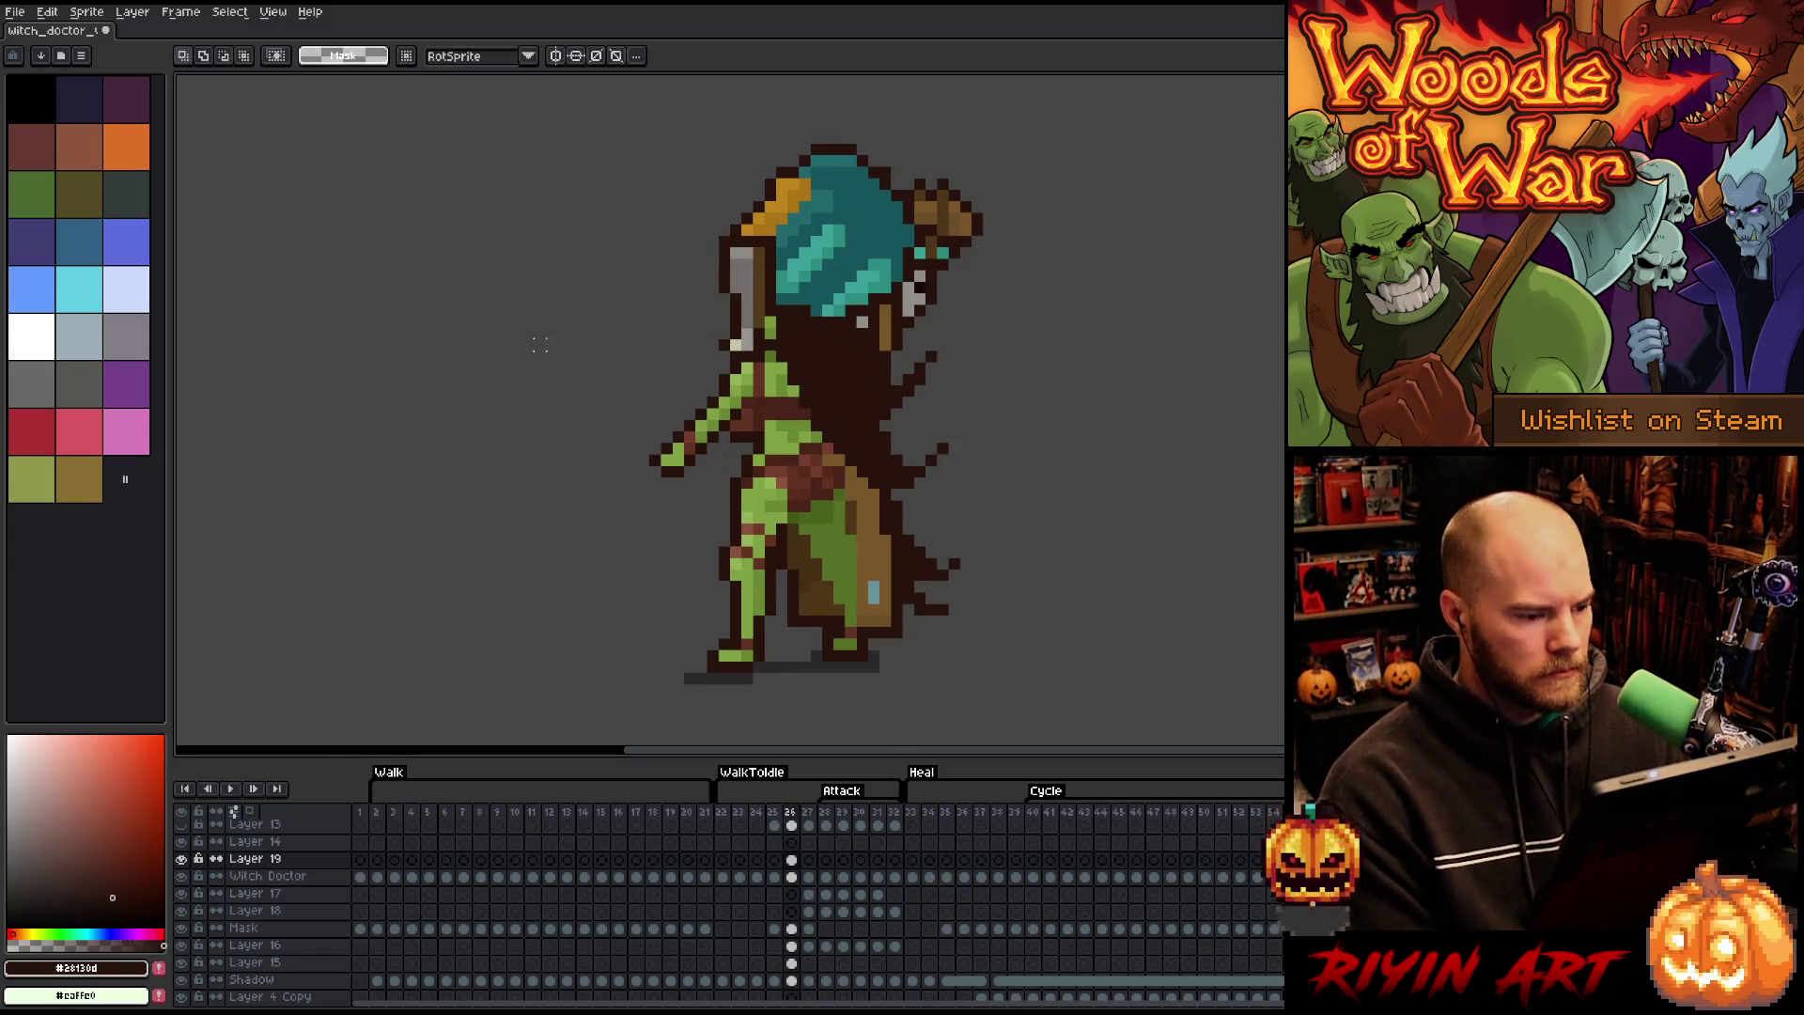
pyautogui.moveTo(531, 324); pyautogui.dragTo(710, 491)
pyautogui.click(354, 331)
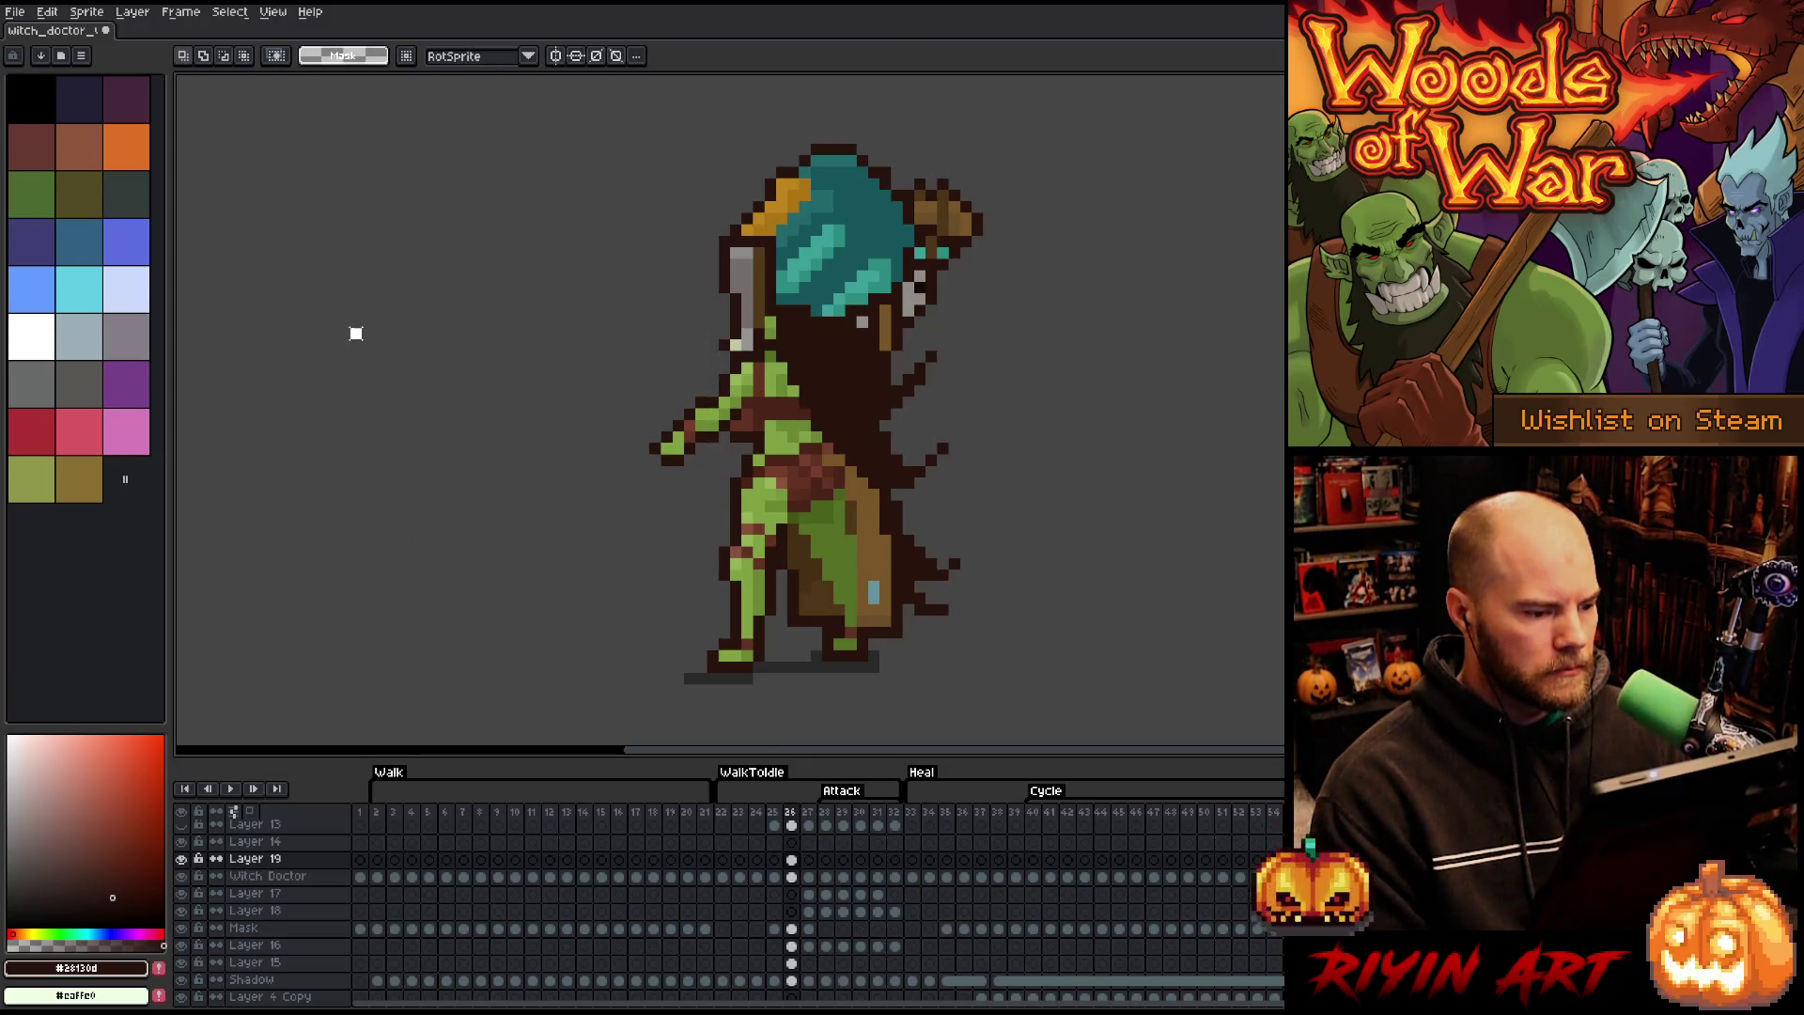
pyautogui.moveTo(451, 302); pyautogui.dragTo(673, 515)
pyautogui.click(962, 411)
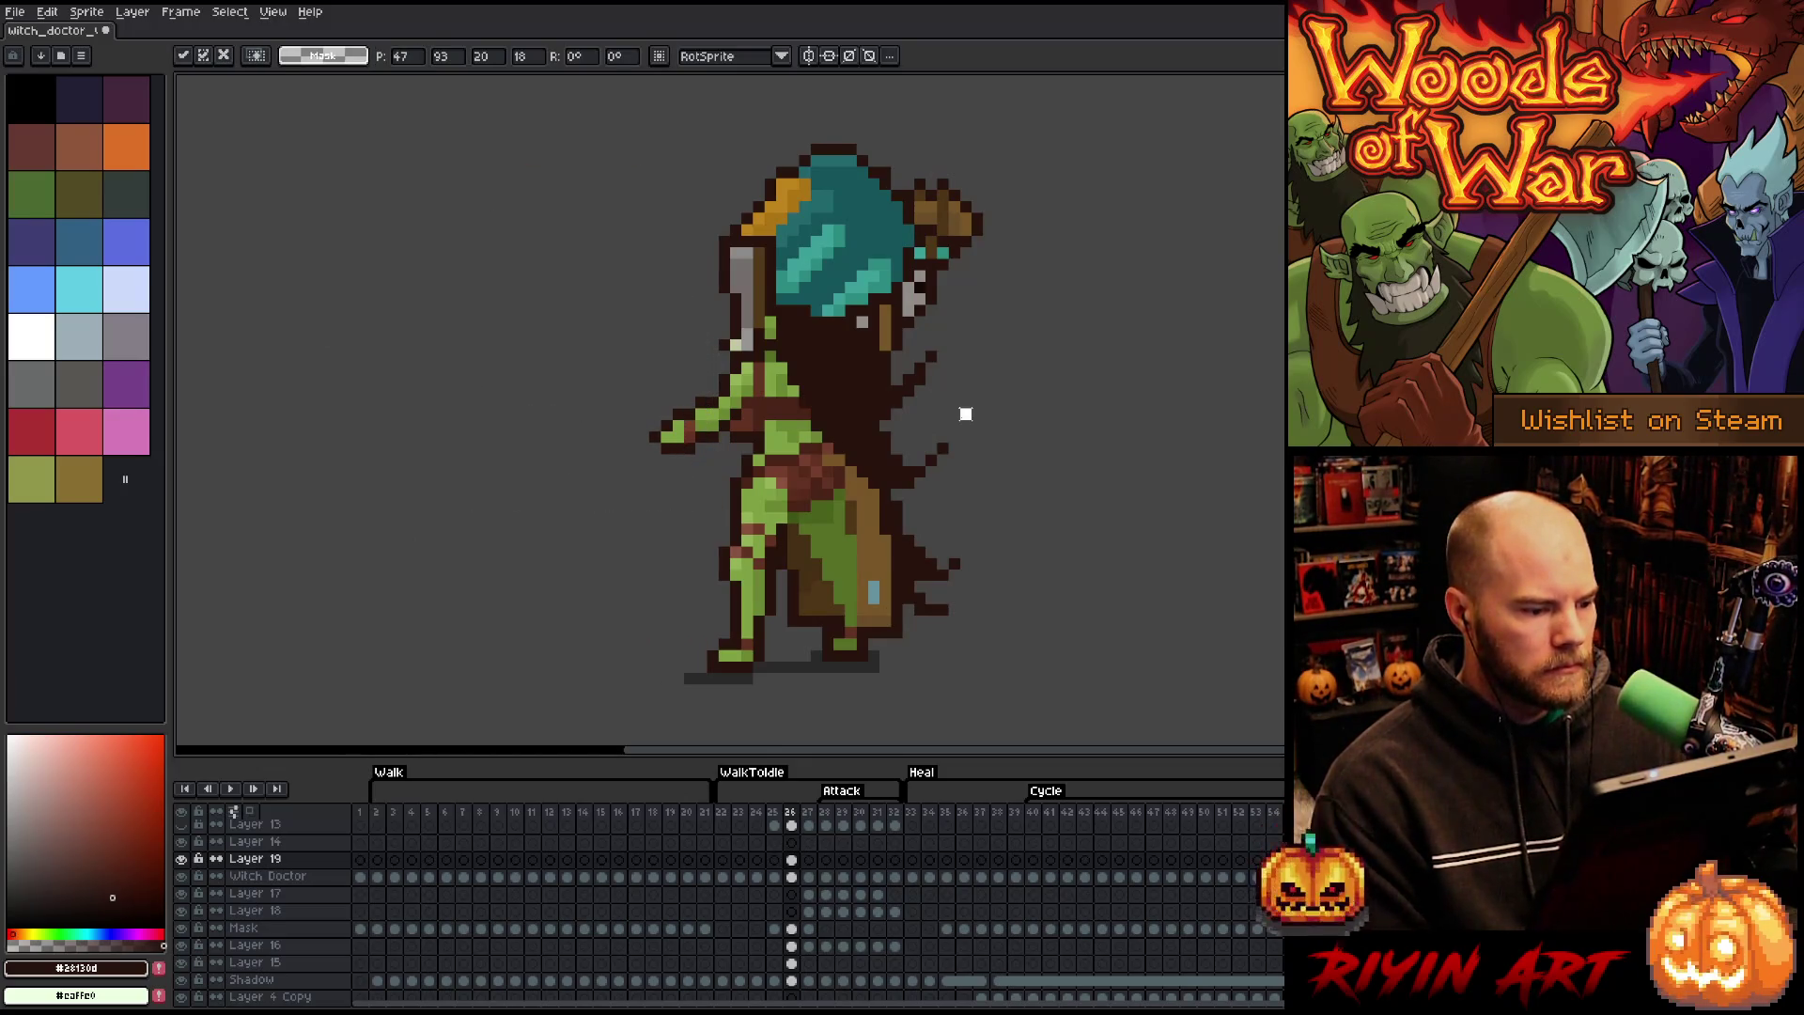
pyautogui.moveTo(578, 347)
pyautogui.mouseDown()
pyautogui.moveTo(688, 489)
pyautogui.moveTo(722, 491)
pyautogui.mouseUp()
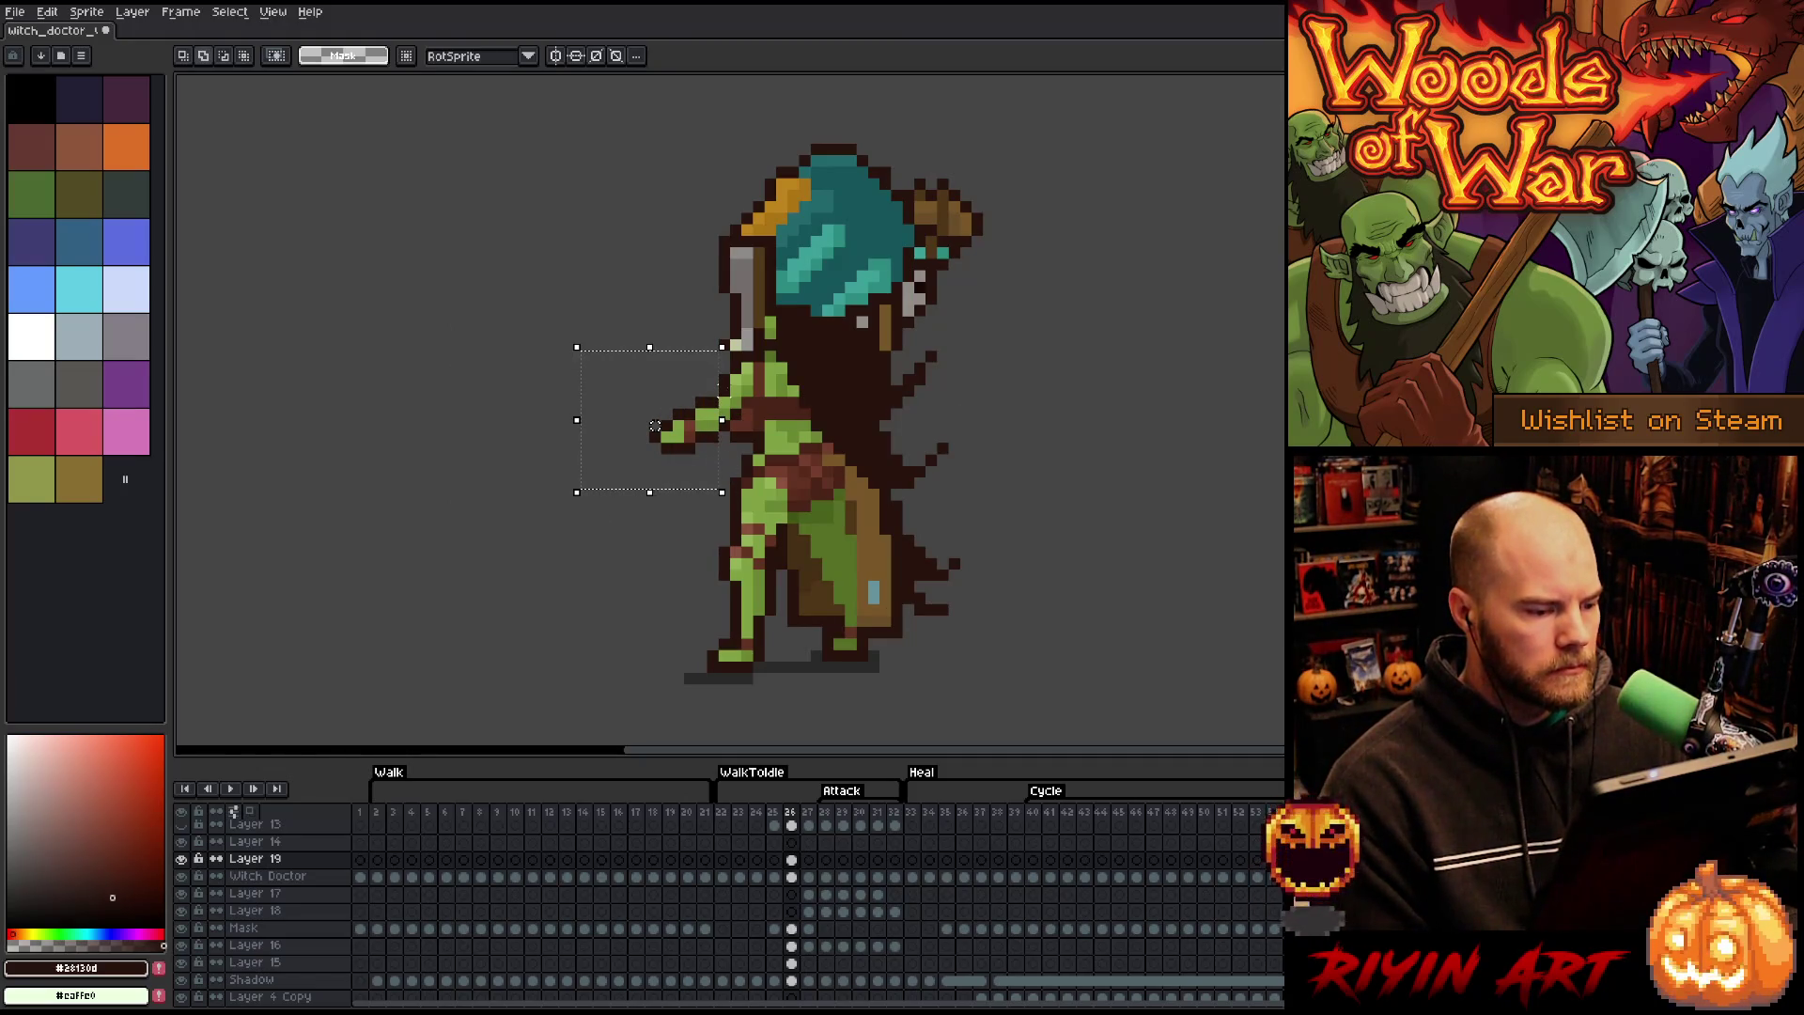
pyautogui.moveTo(655, 425); pyautogui.dragTo(655, 417)
pyautogui.click(965, 449)
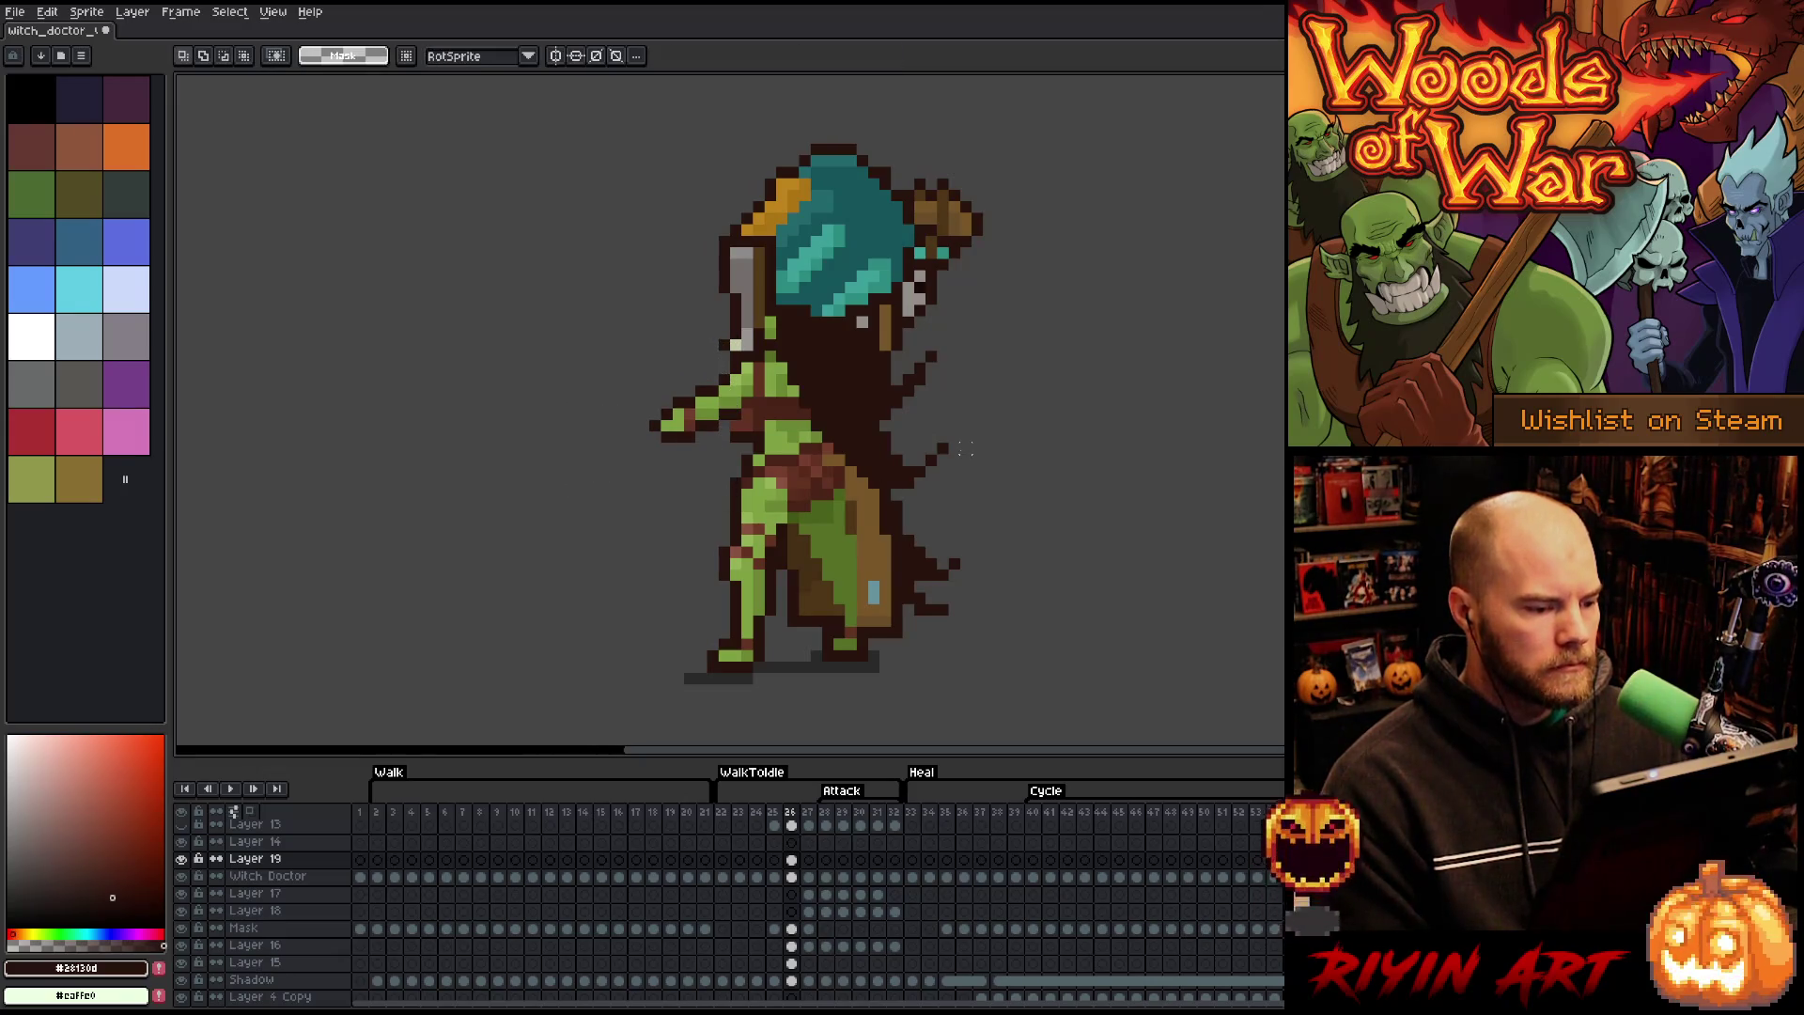
pyautogui.press('b')
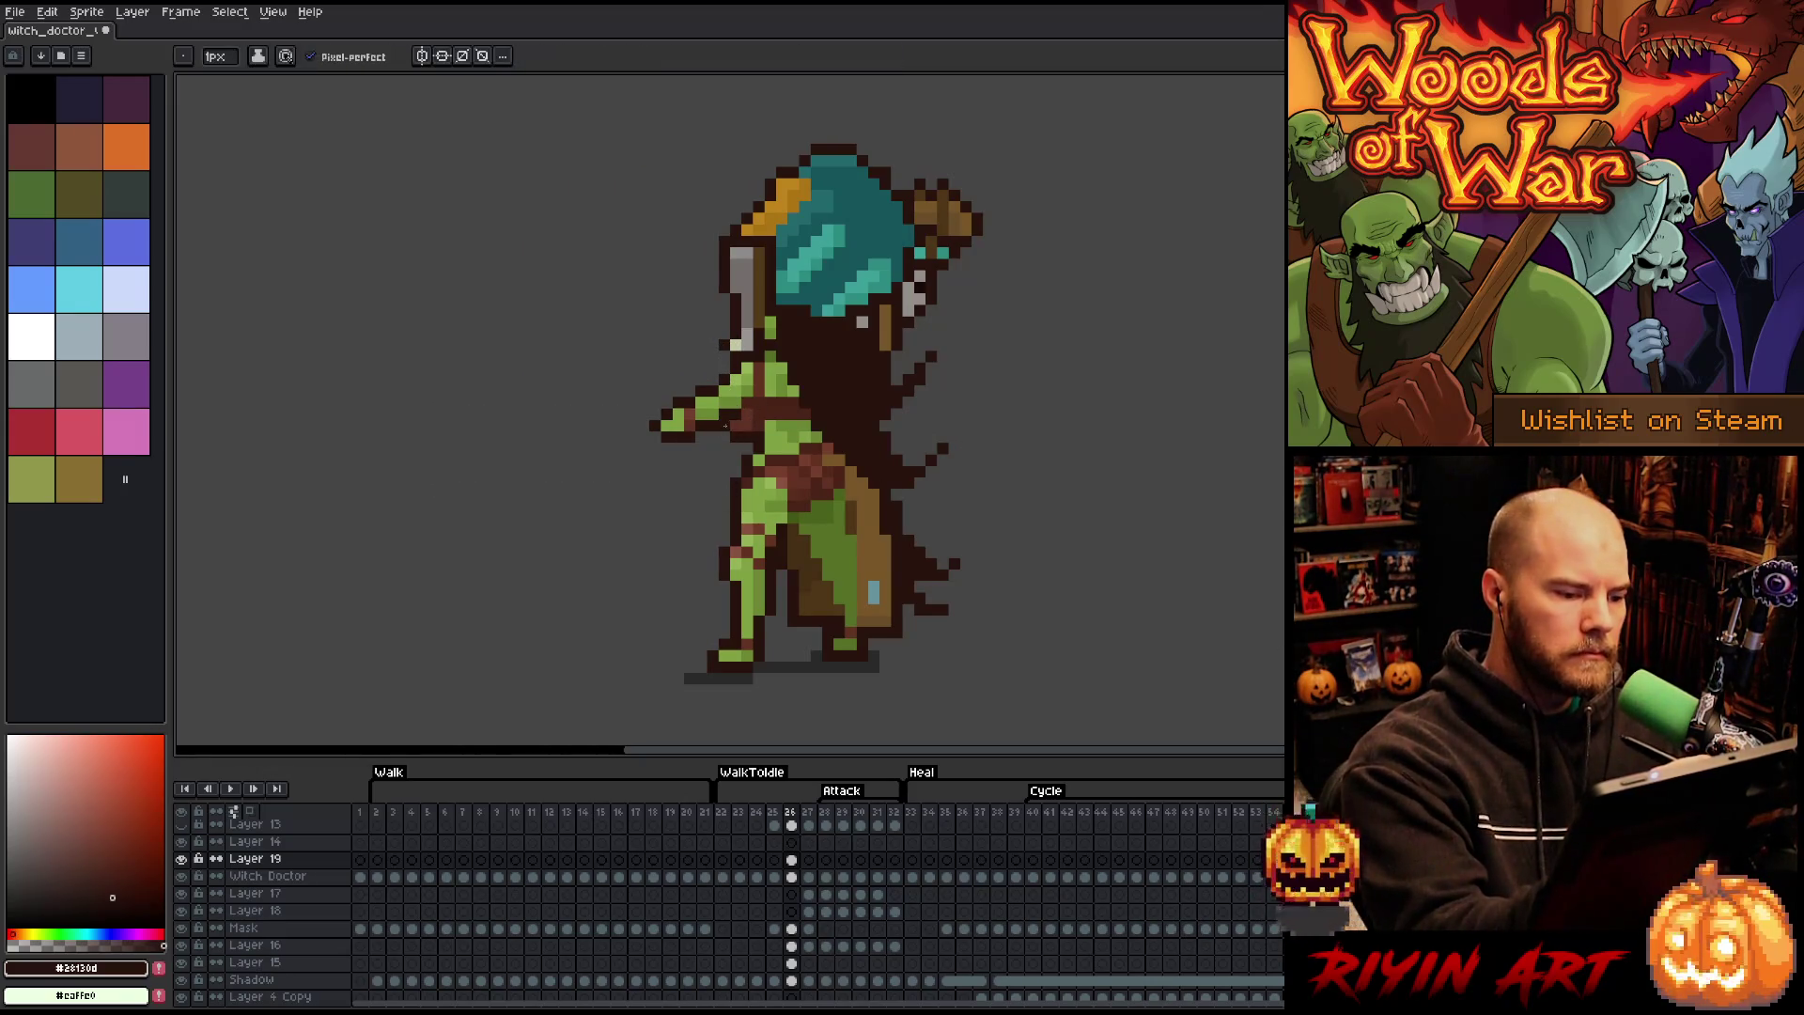
pyautogui.press('Right')
pyautogui.press('Right')
pyautogui.press('Right')
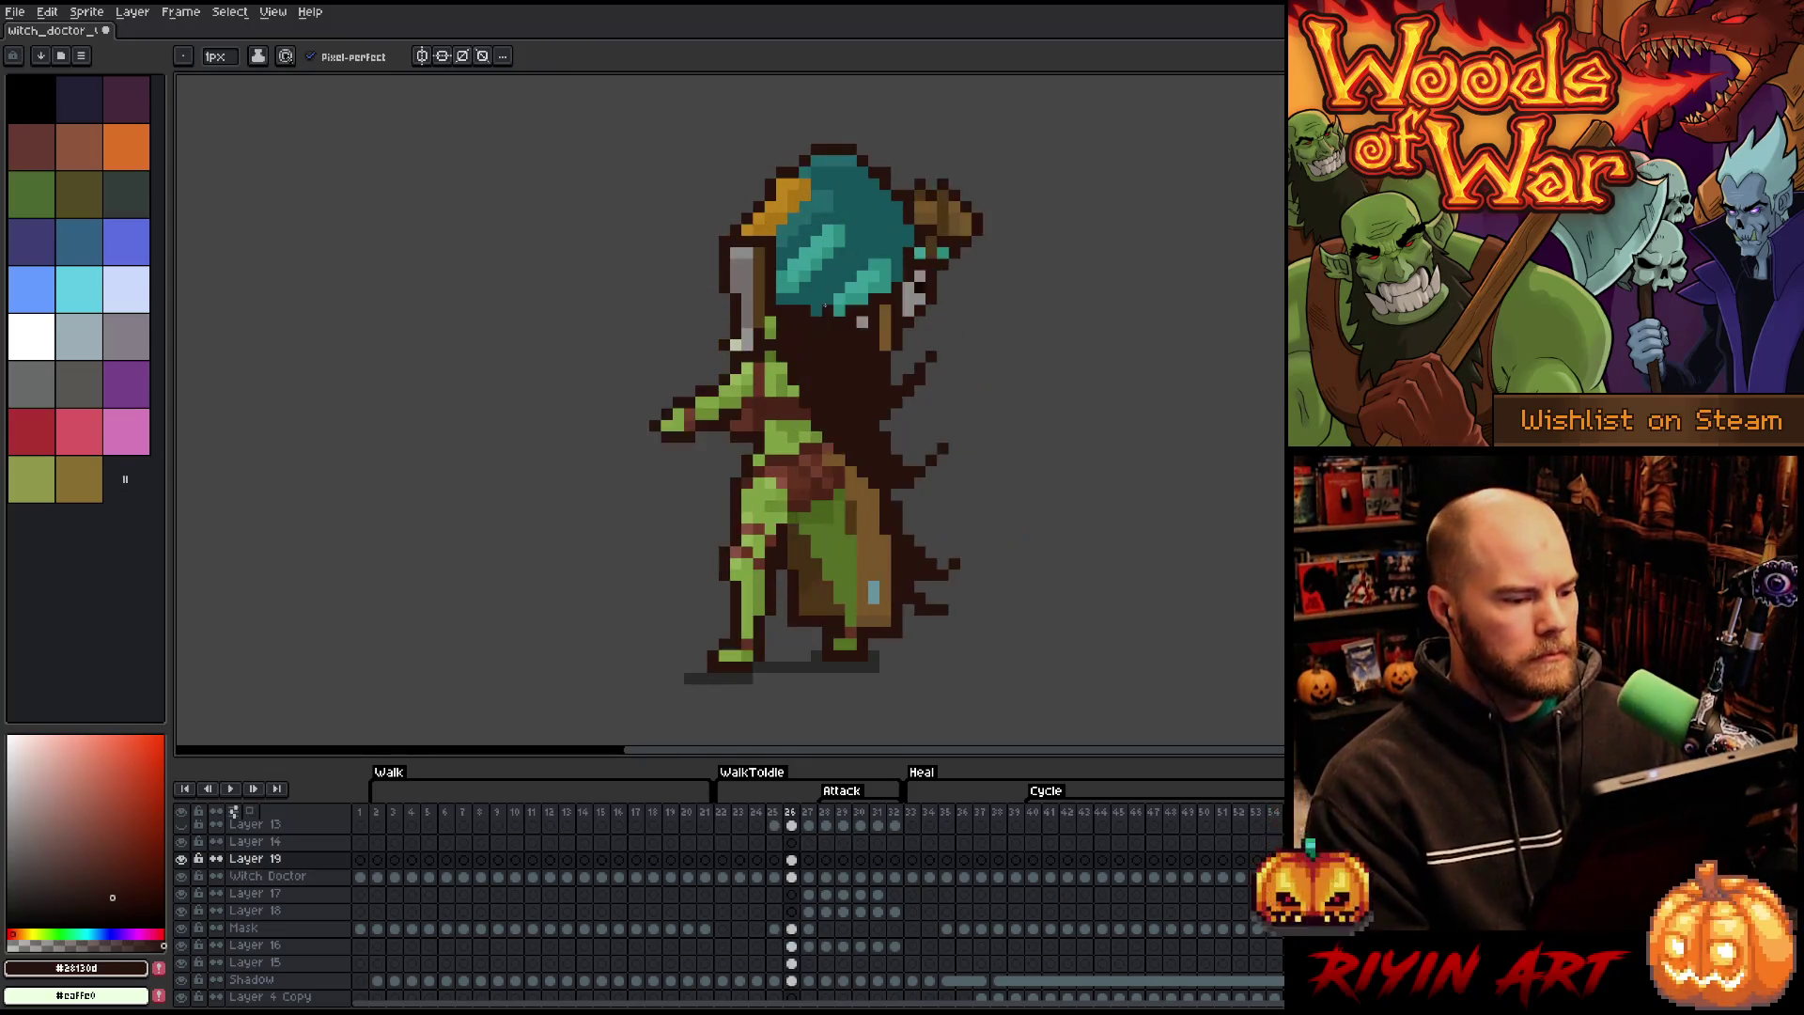
pyautogui.press('Left')
pyautogui.press('Left')
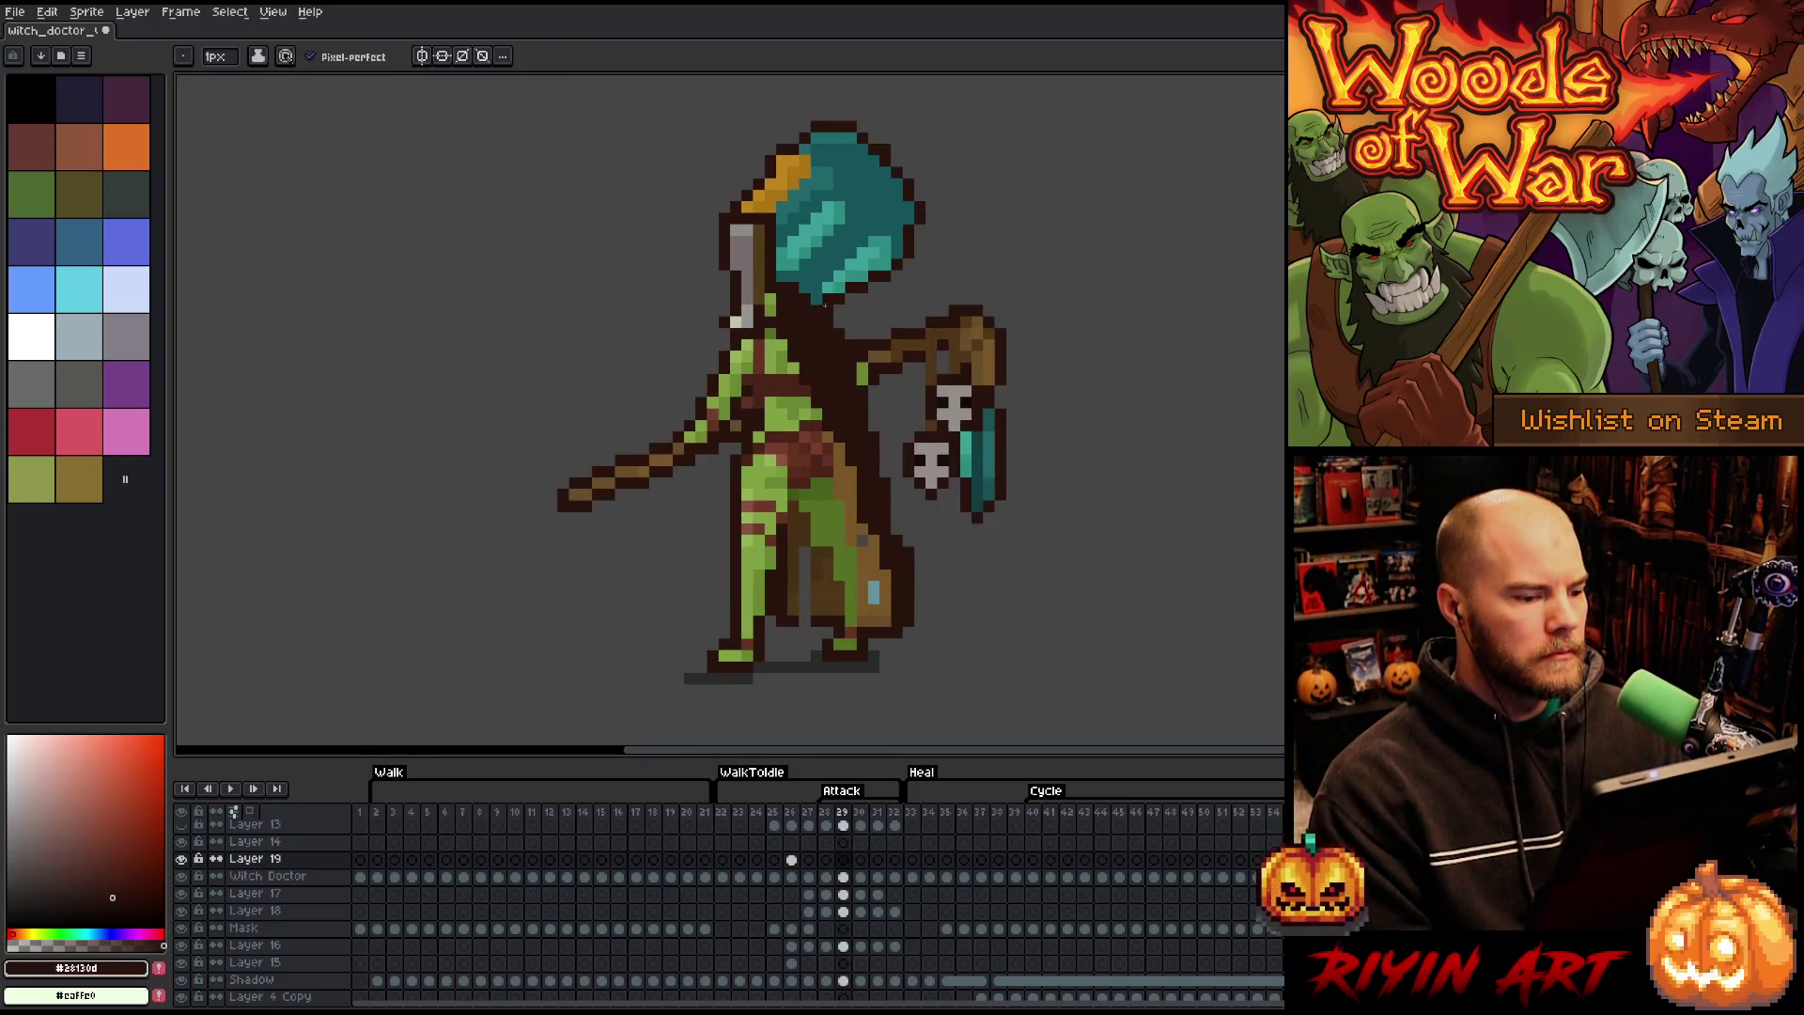
pyautogui.press('Right')
pyautogui.press('Left')
pyautogui.click(728, 815)
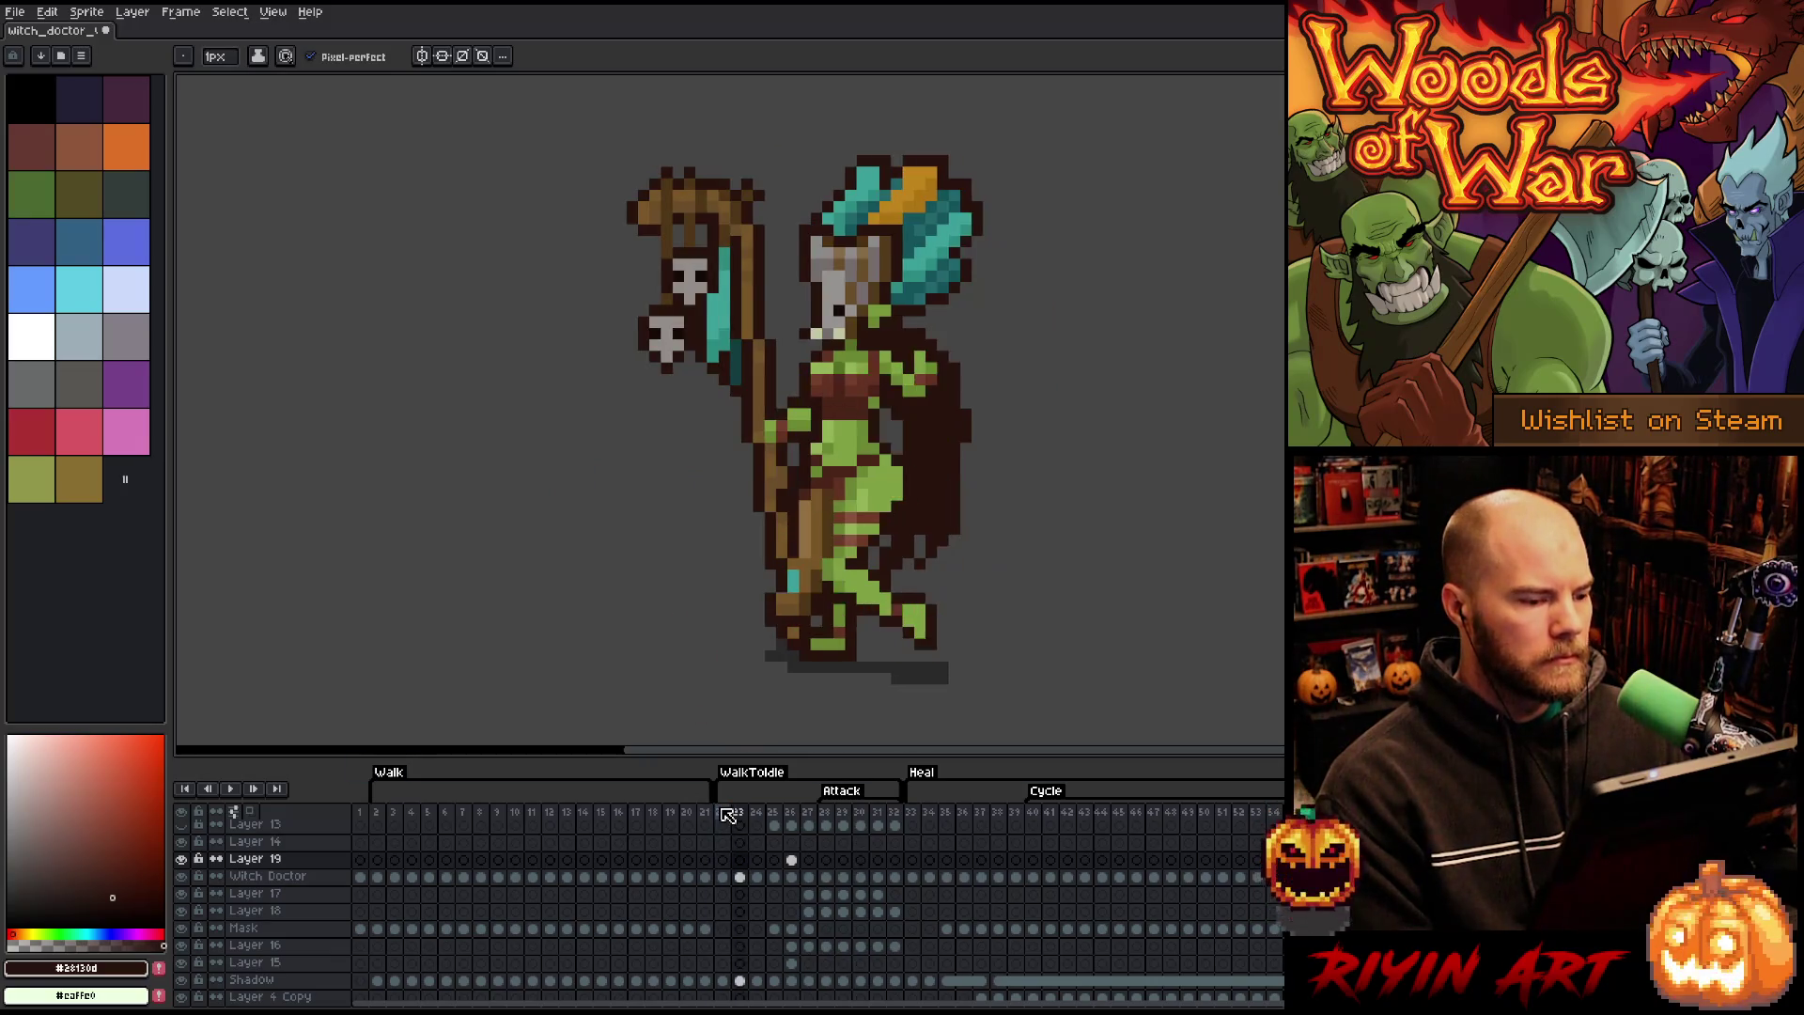
pyautogui.press('Right')
pyautogui.press('Right')
pyautogui.press('Right')
pyautogui.press('Left')
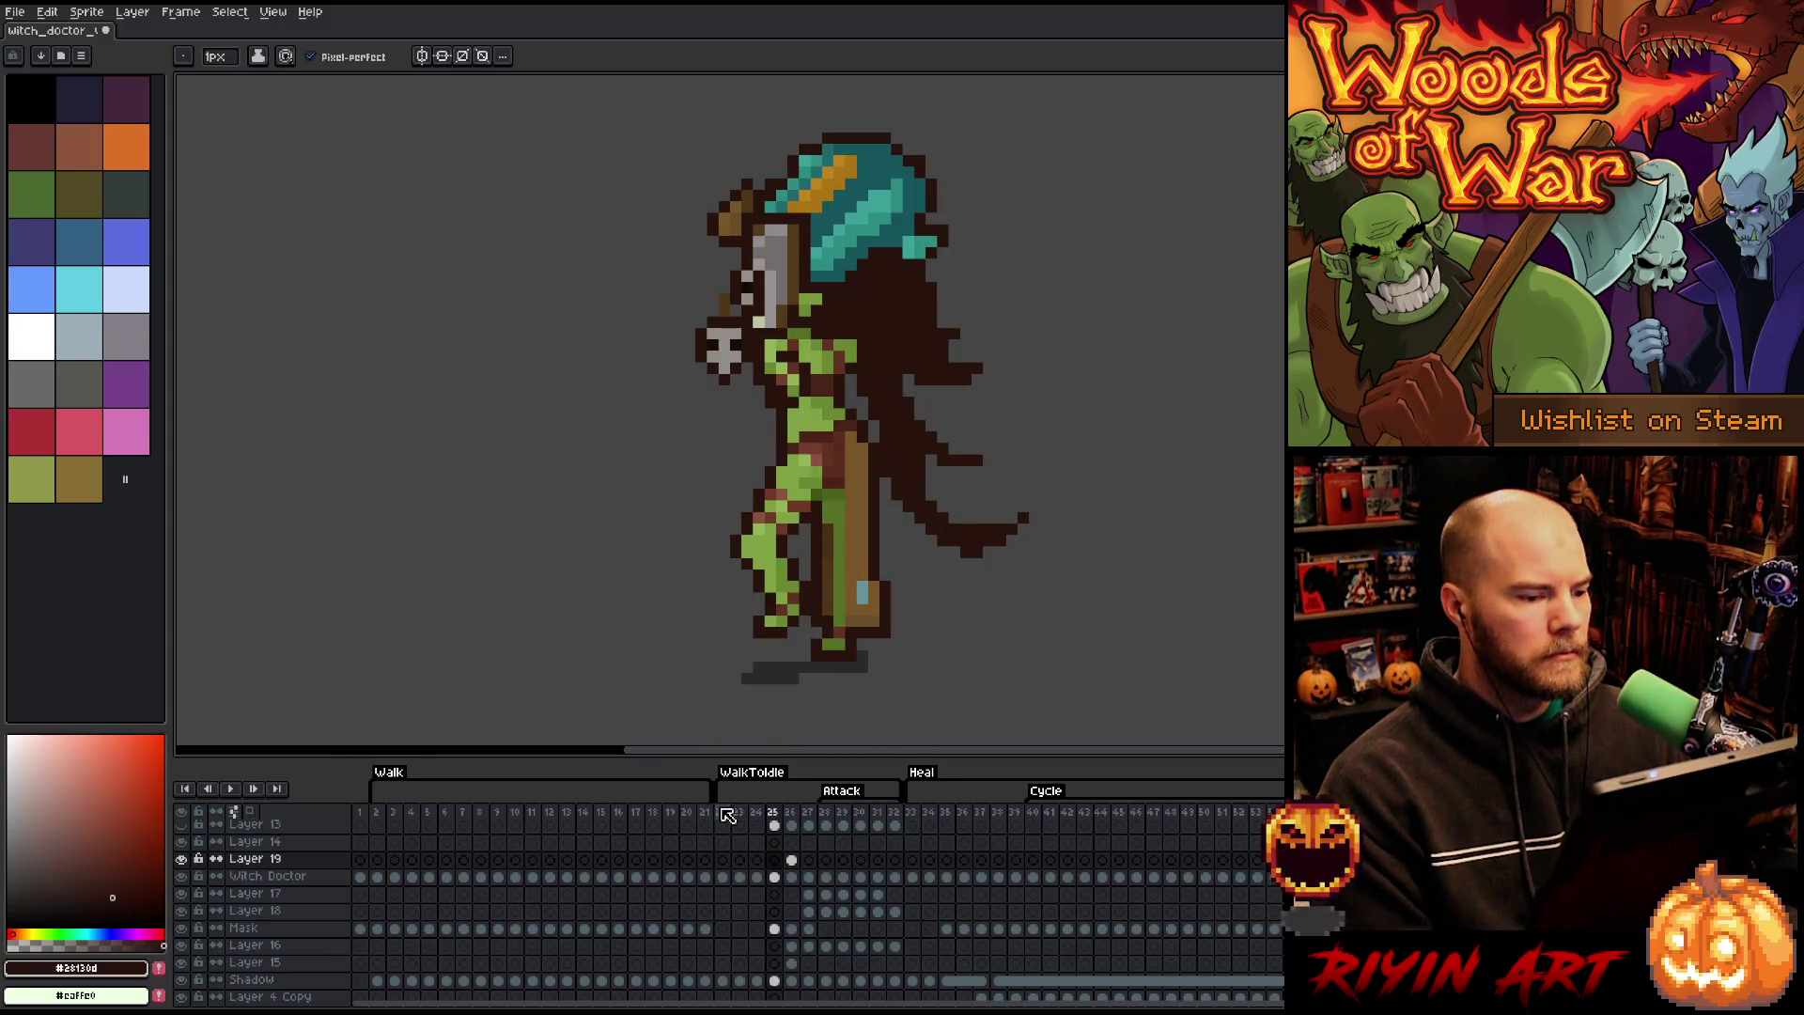
pyautogui.press('Right')
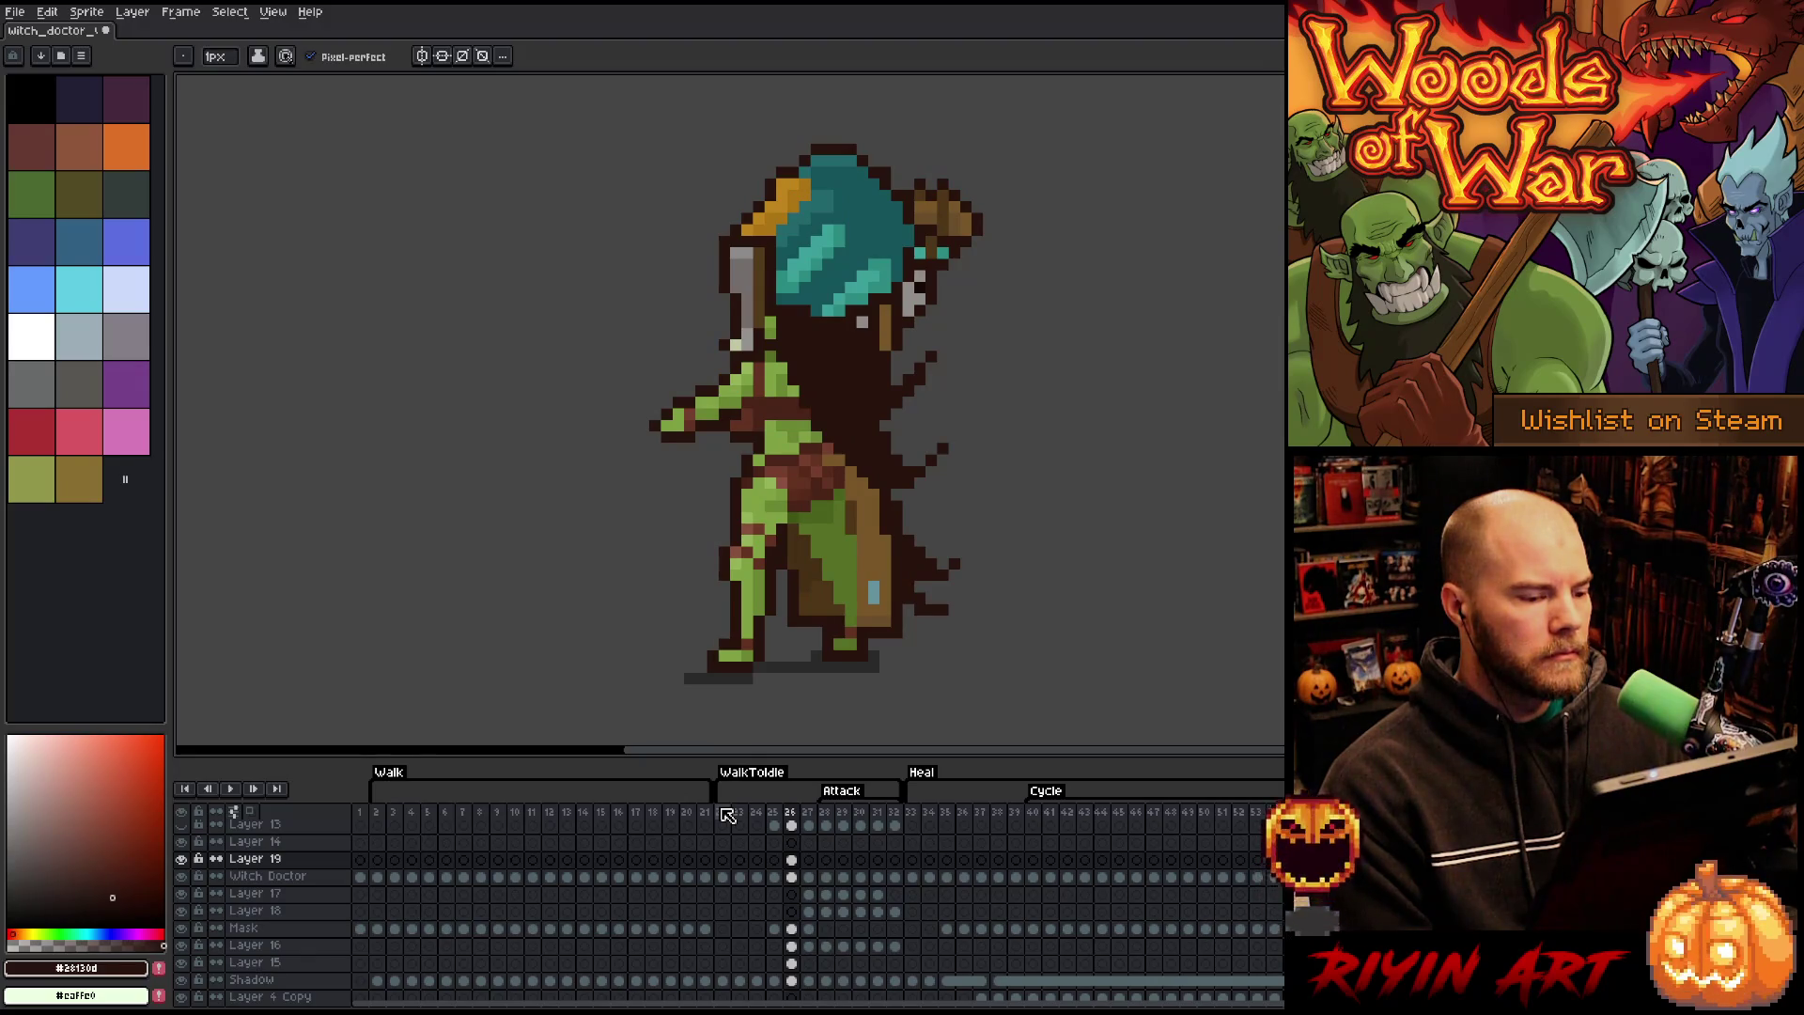
pyautogui.press('Left')
pyautogui.press('Right')
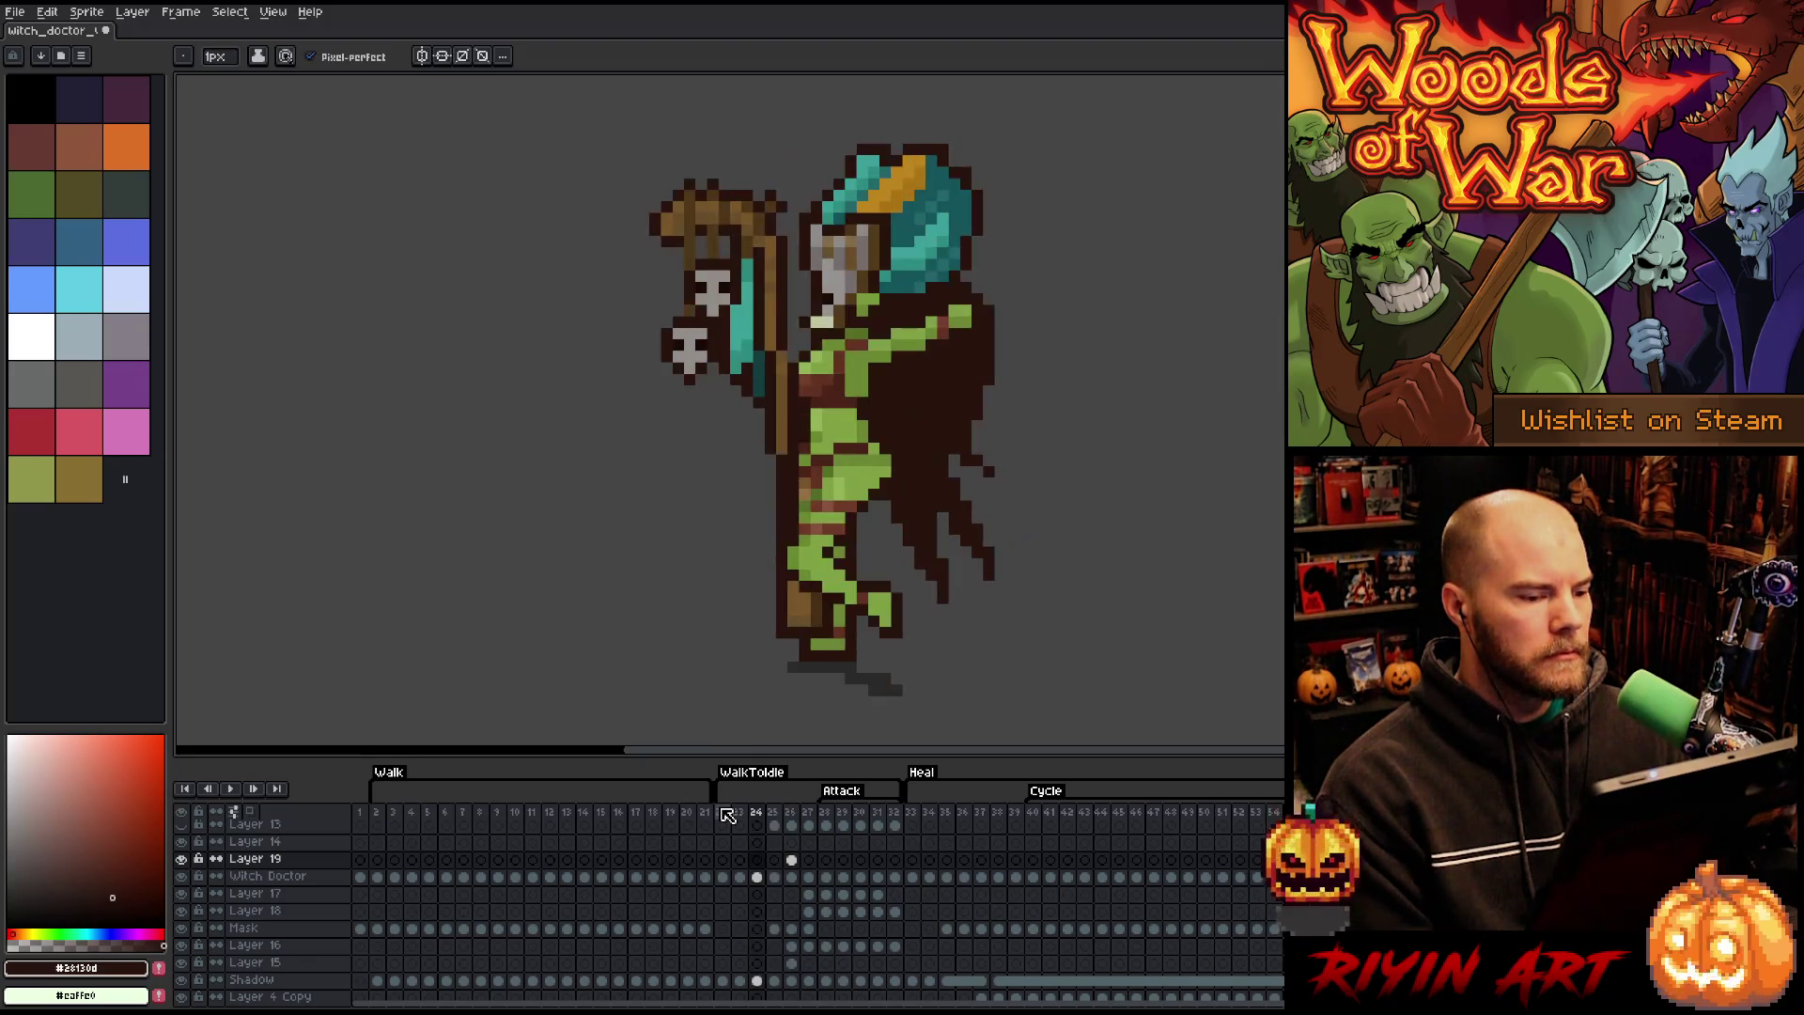
pyautogui.press('Left')
pyautogui.press('Right')
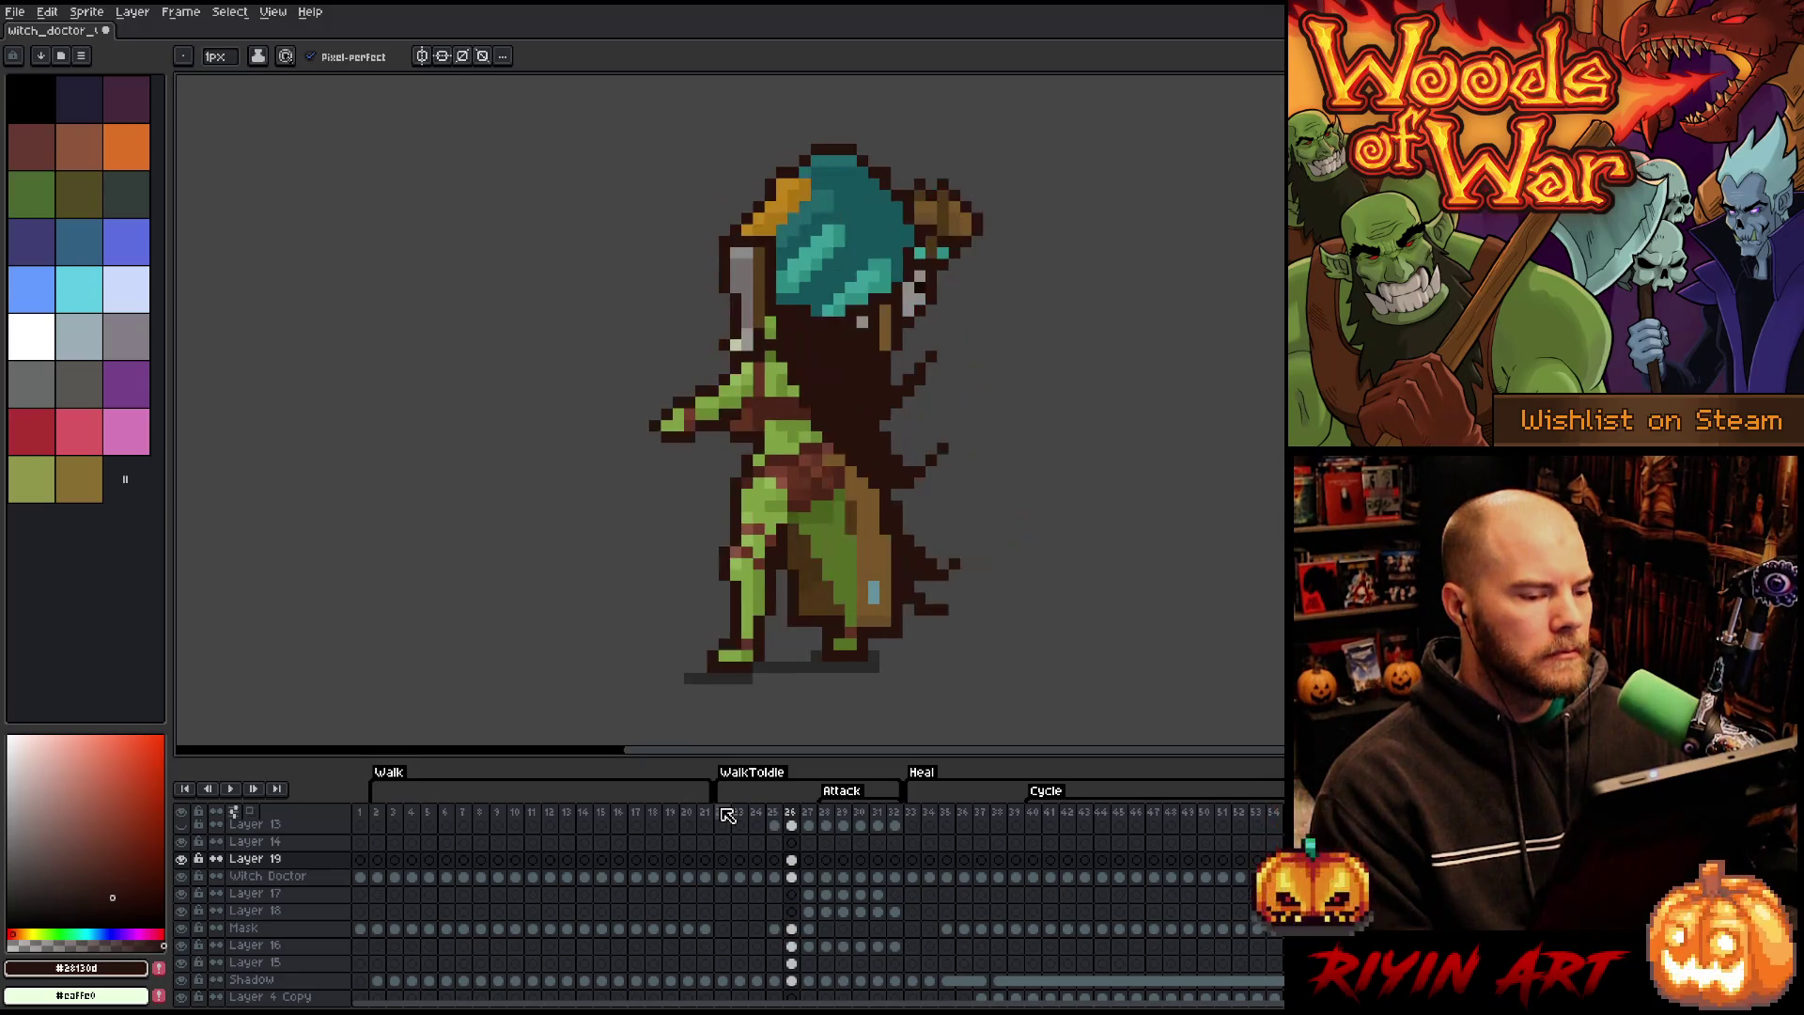
pyautogui.press('Left')
pyautogui.press('Right')
pyautogui.press('Right')
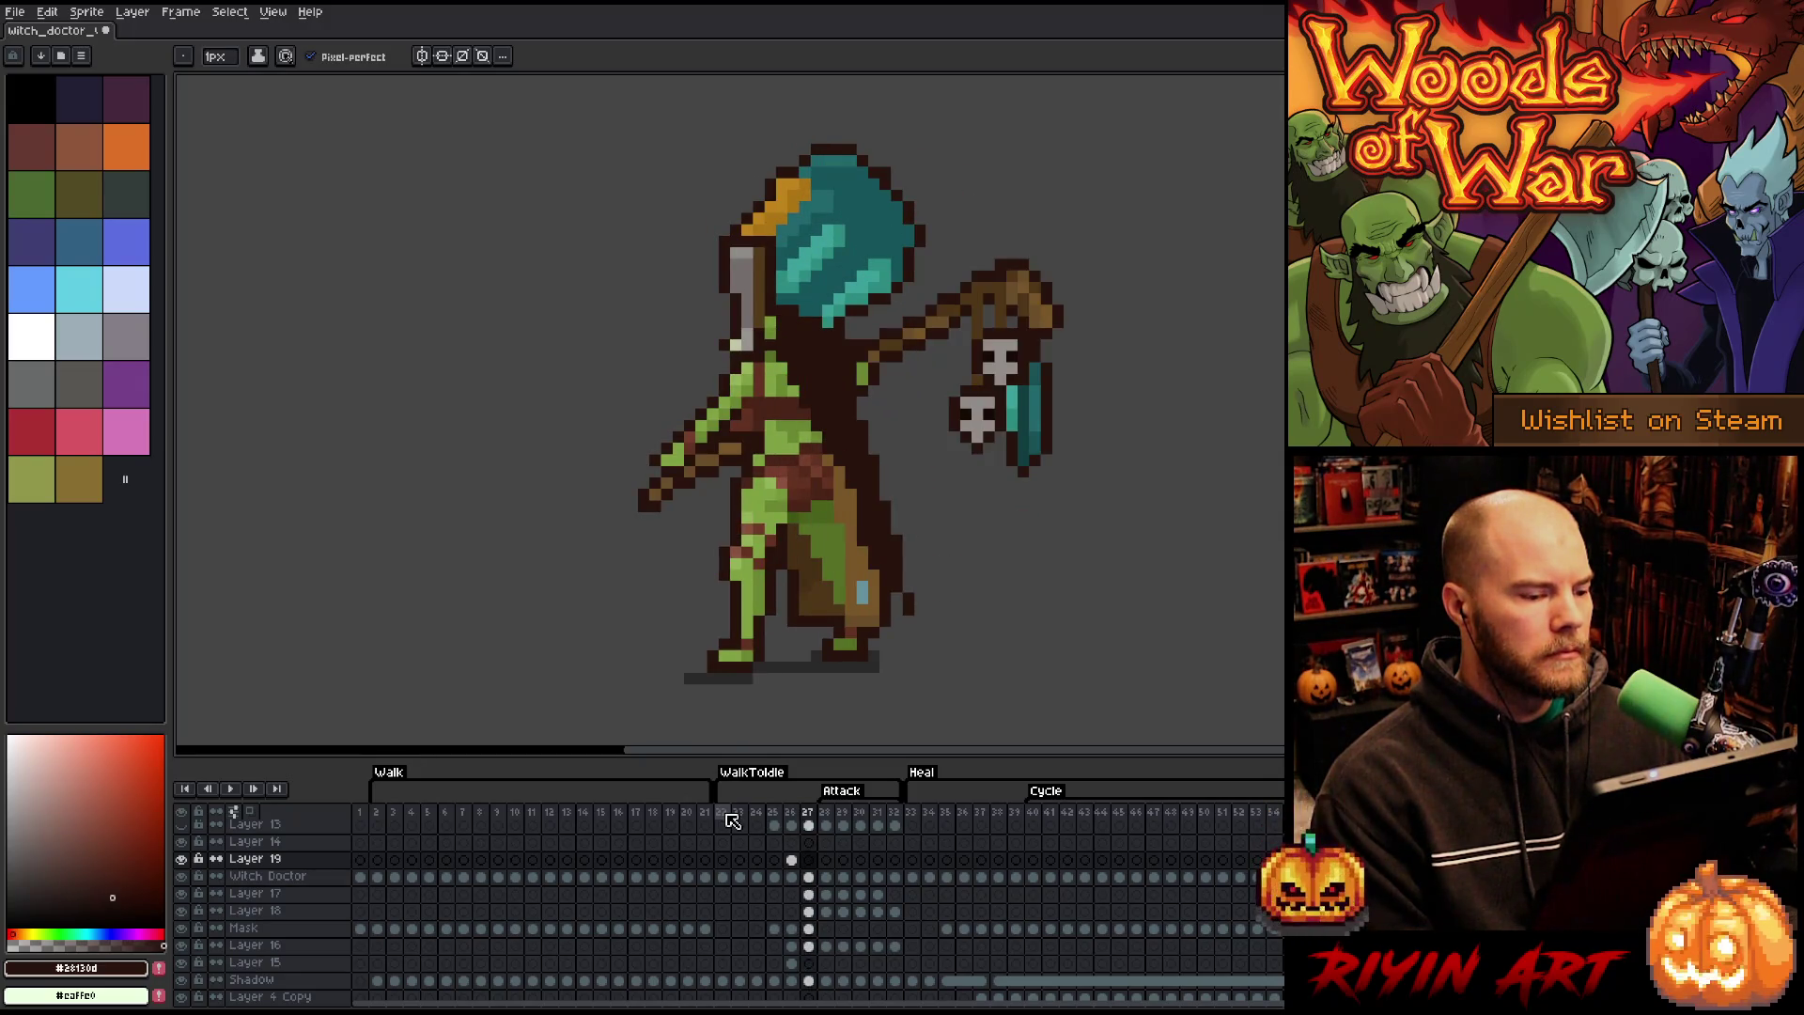
pyautogui.press('Left')
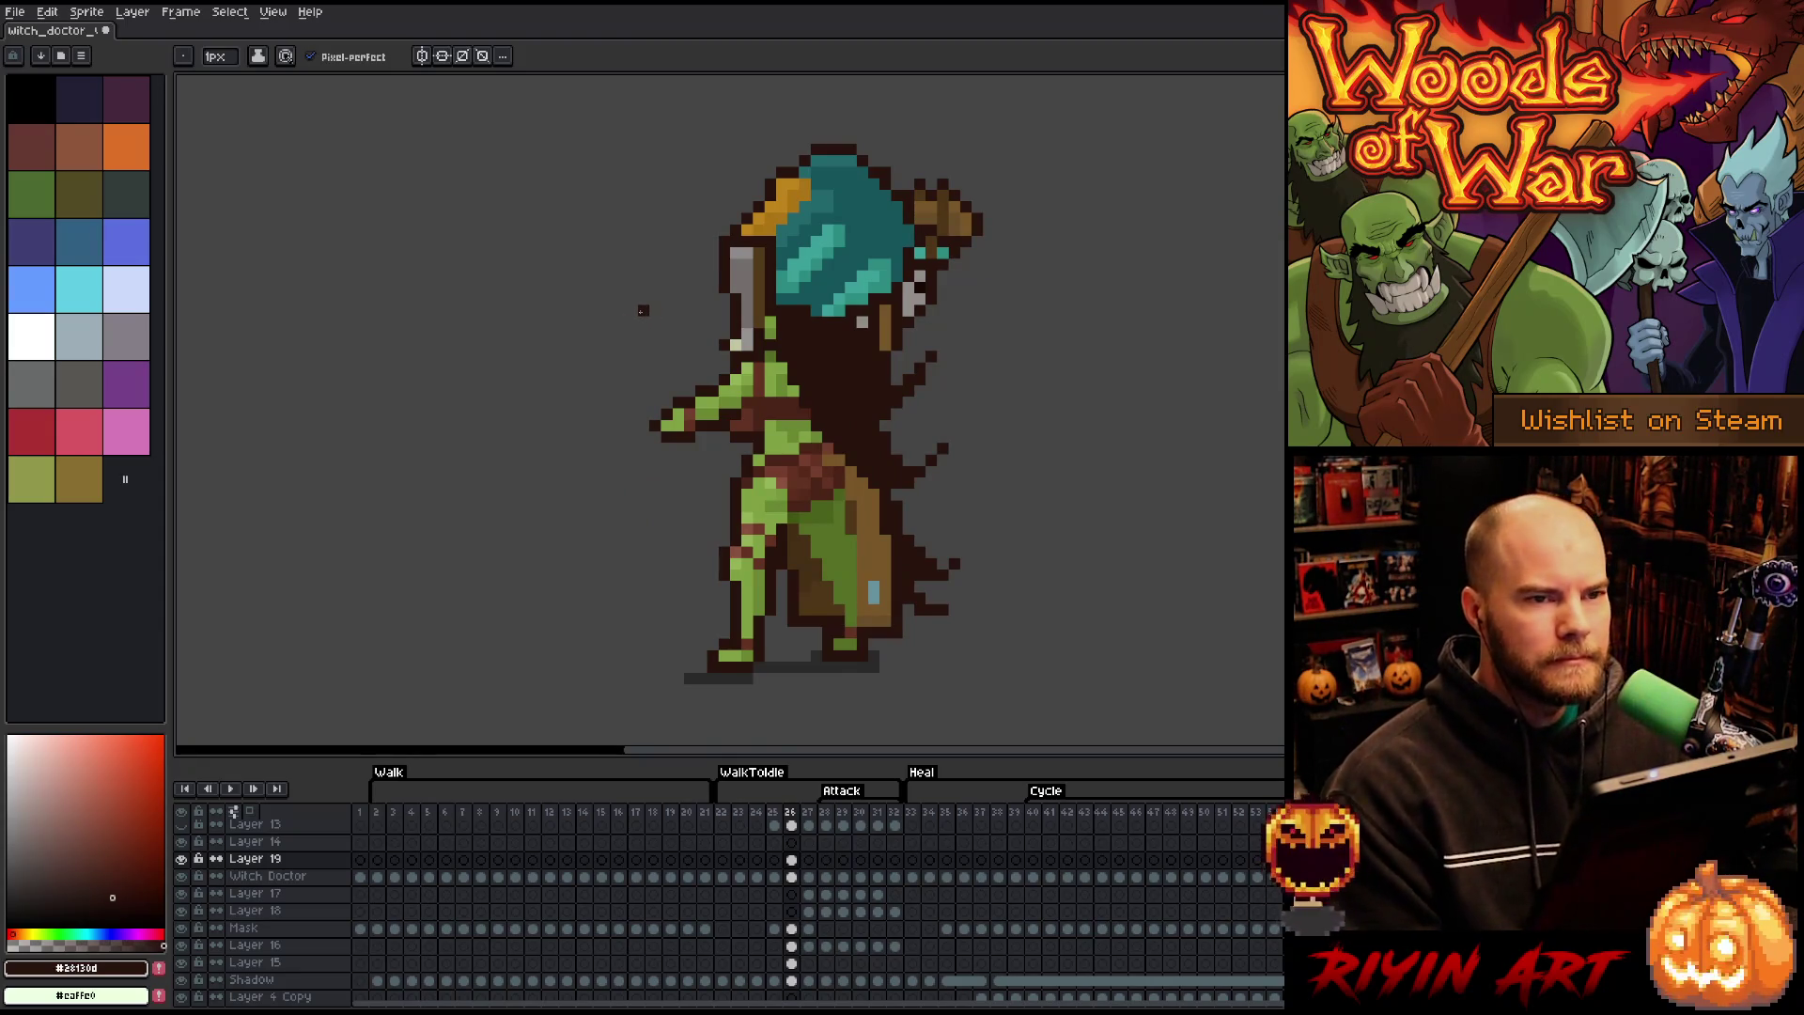
pyautogui.press('m')
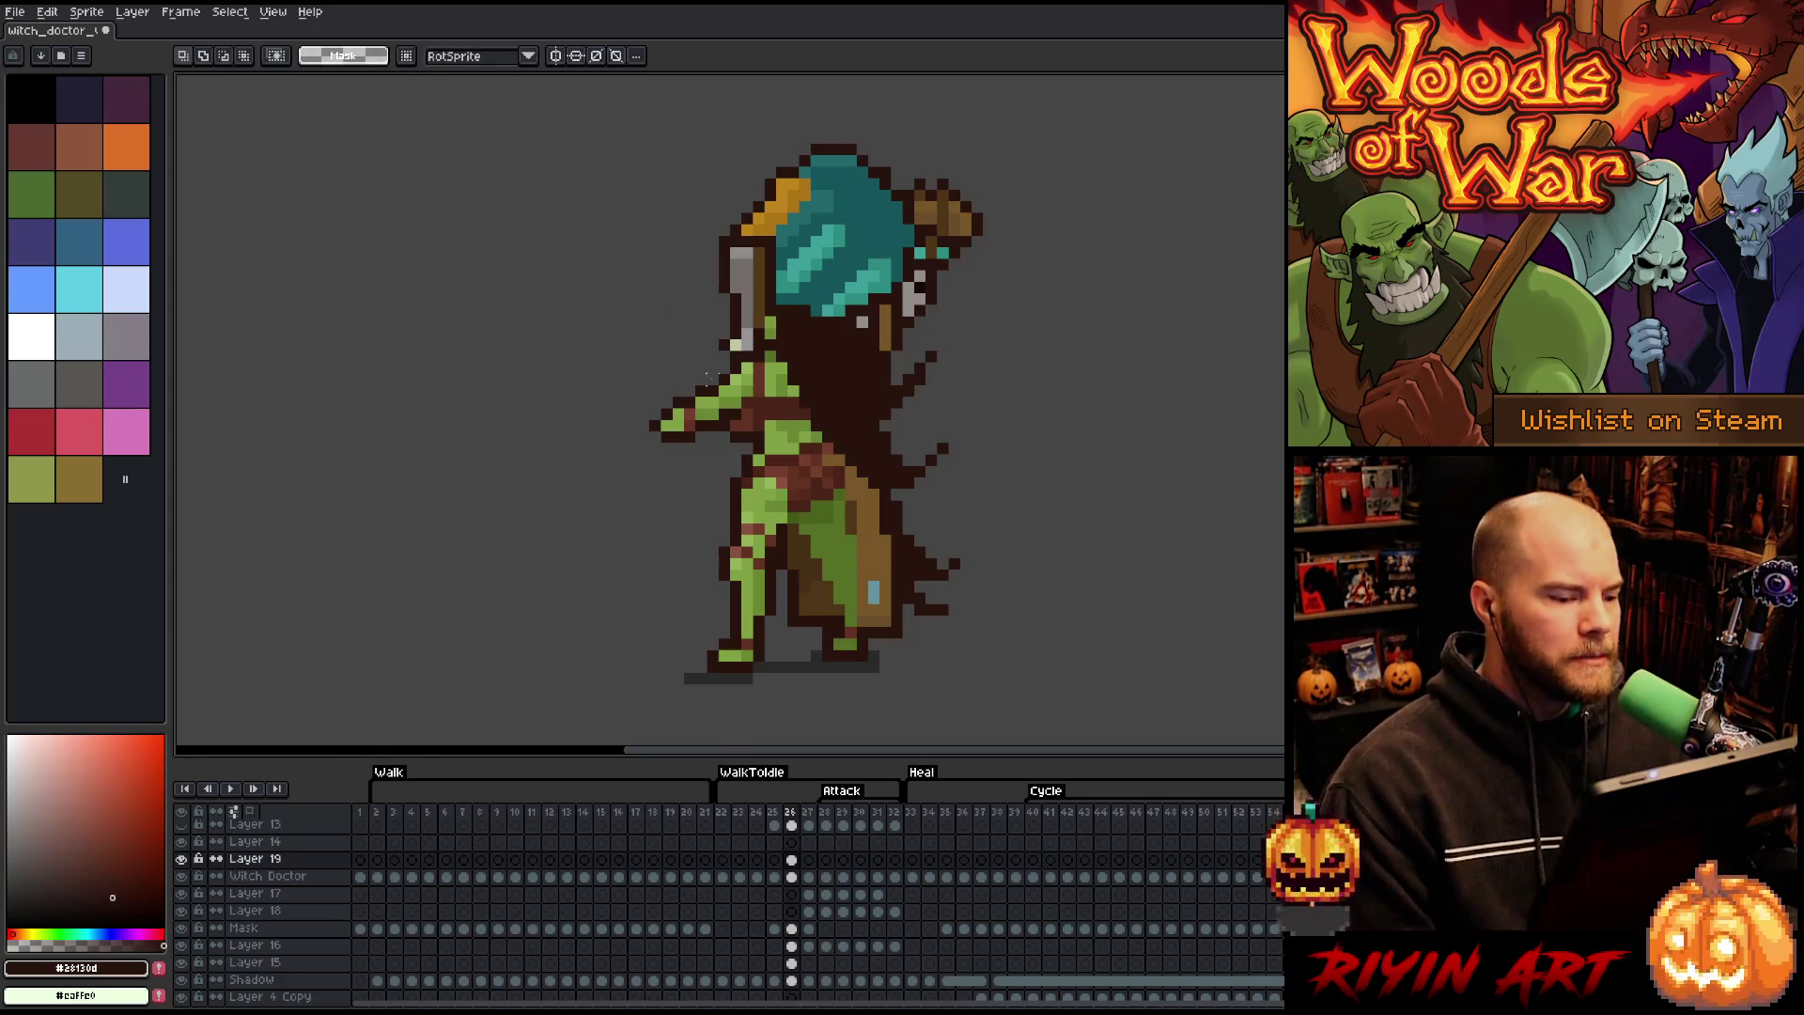
# - Select and release the extended arm, then sample the reddish-brown arm colour
pyautogui.moveTo(720, 386); pyautogui.dragTo(623, 448)
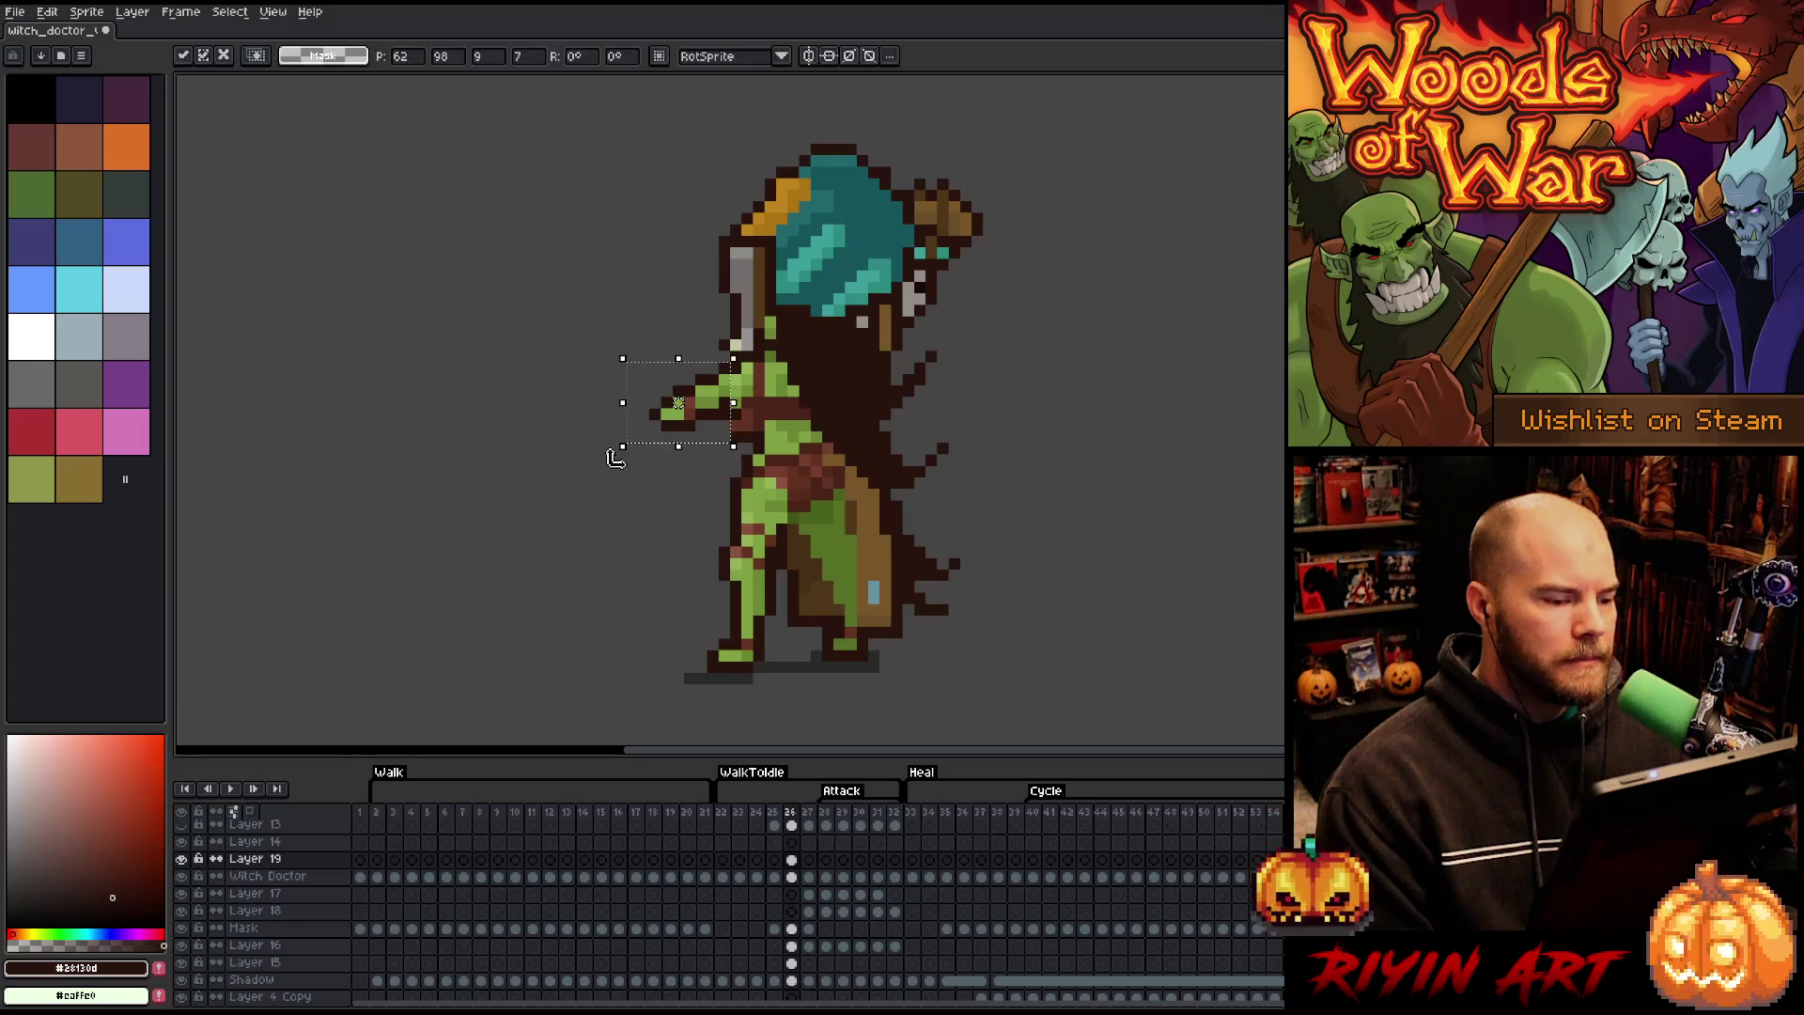
pyautogui.click(559, 449)
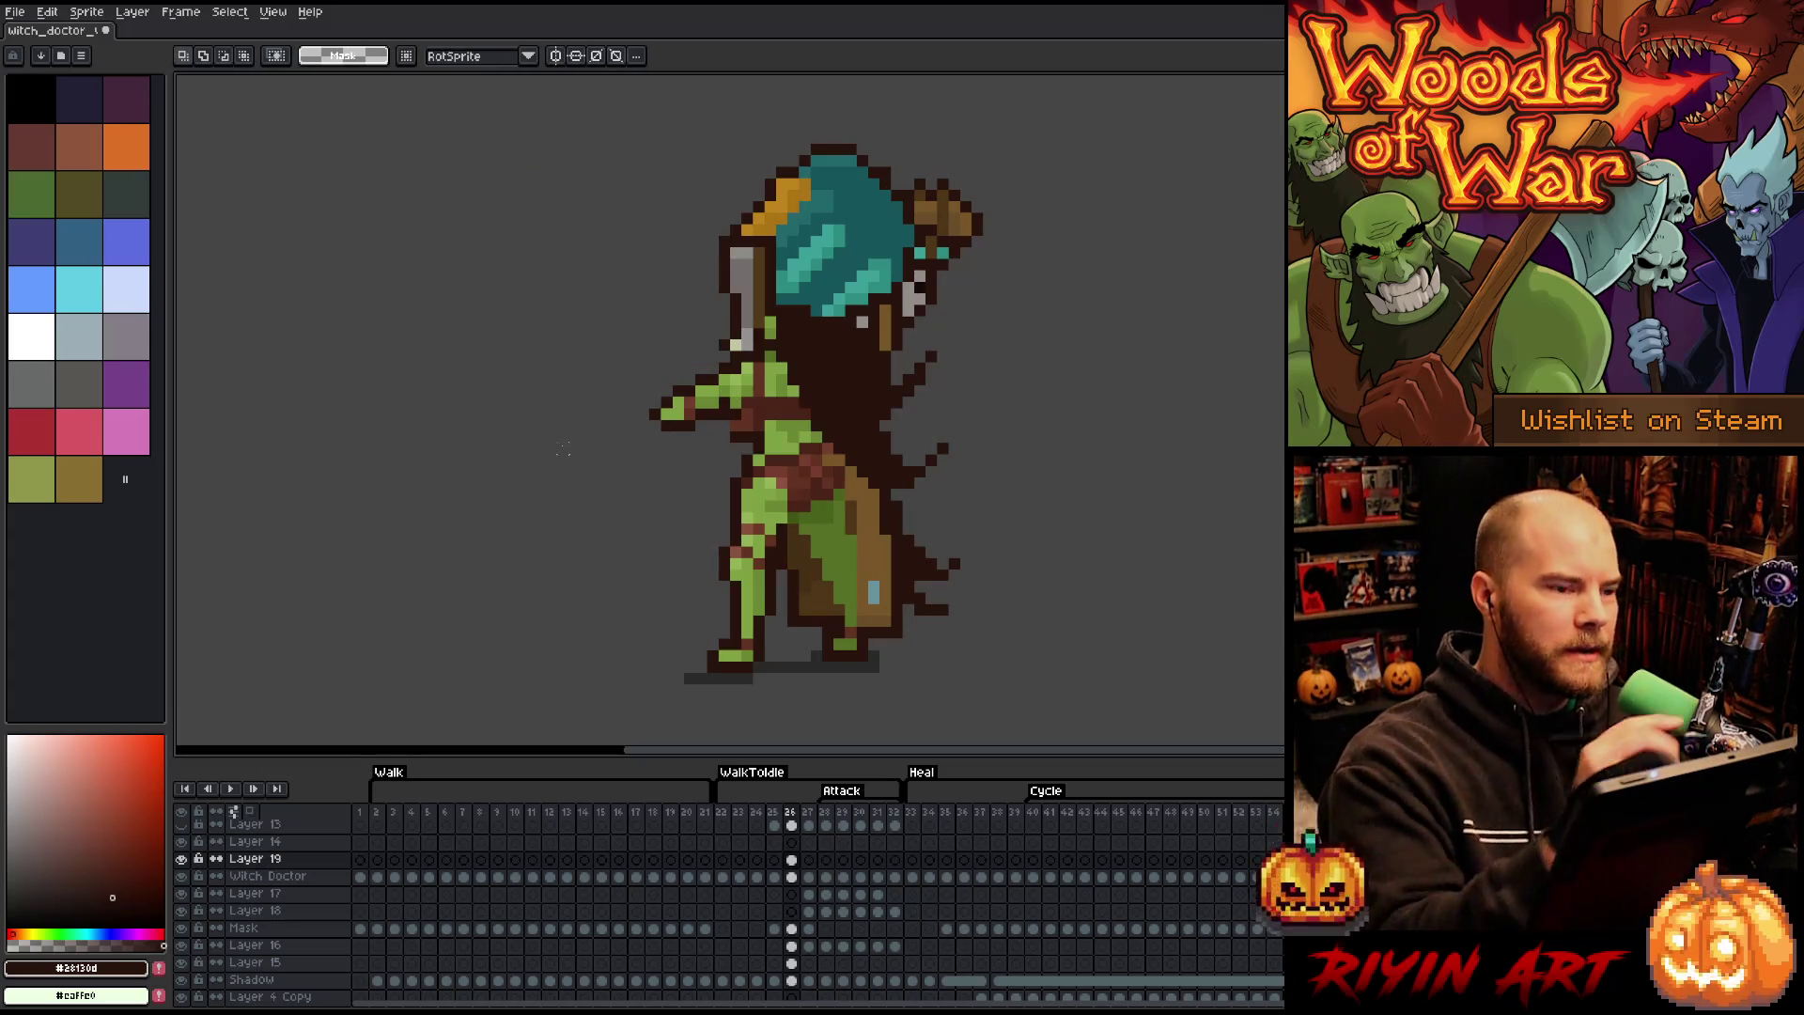
pyautogui.press('i')
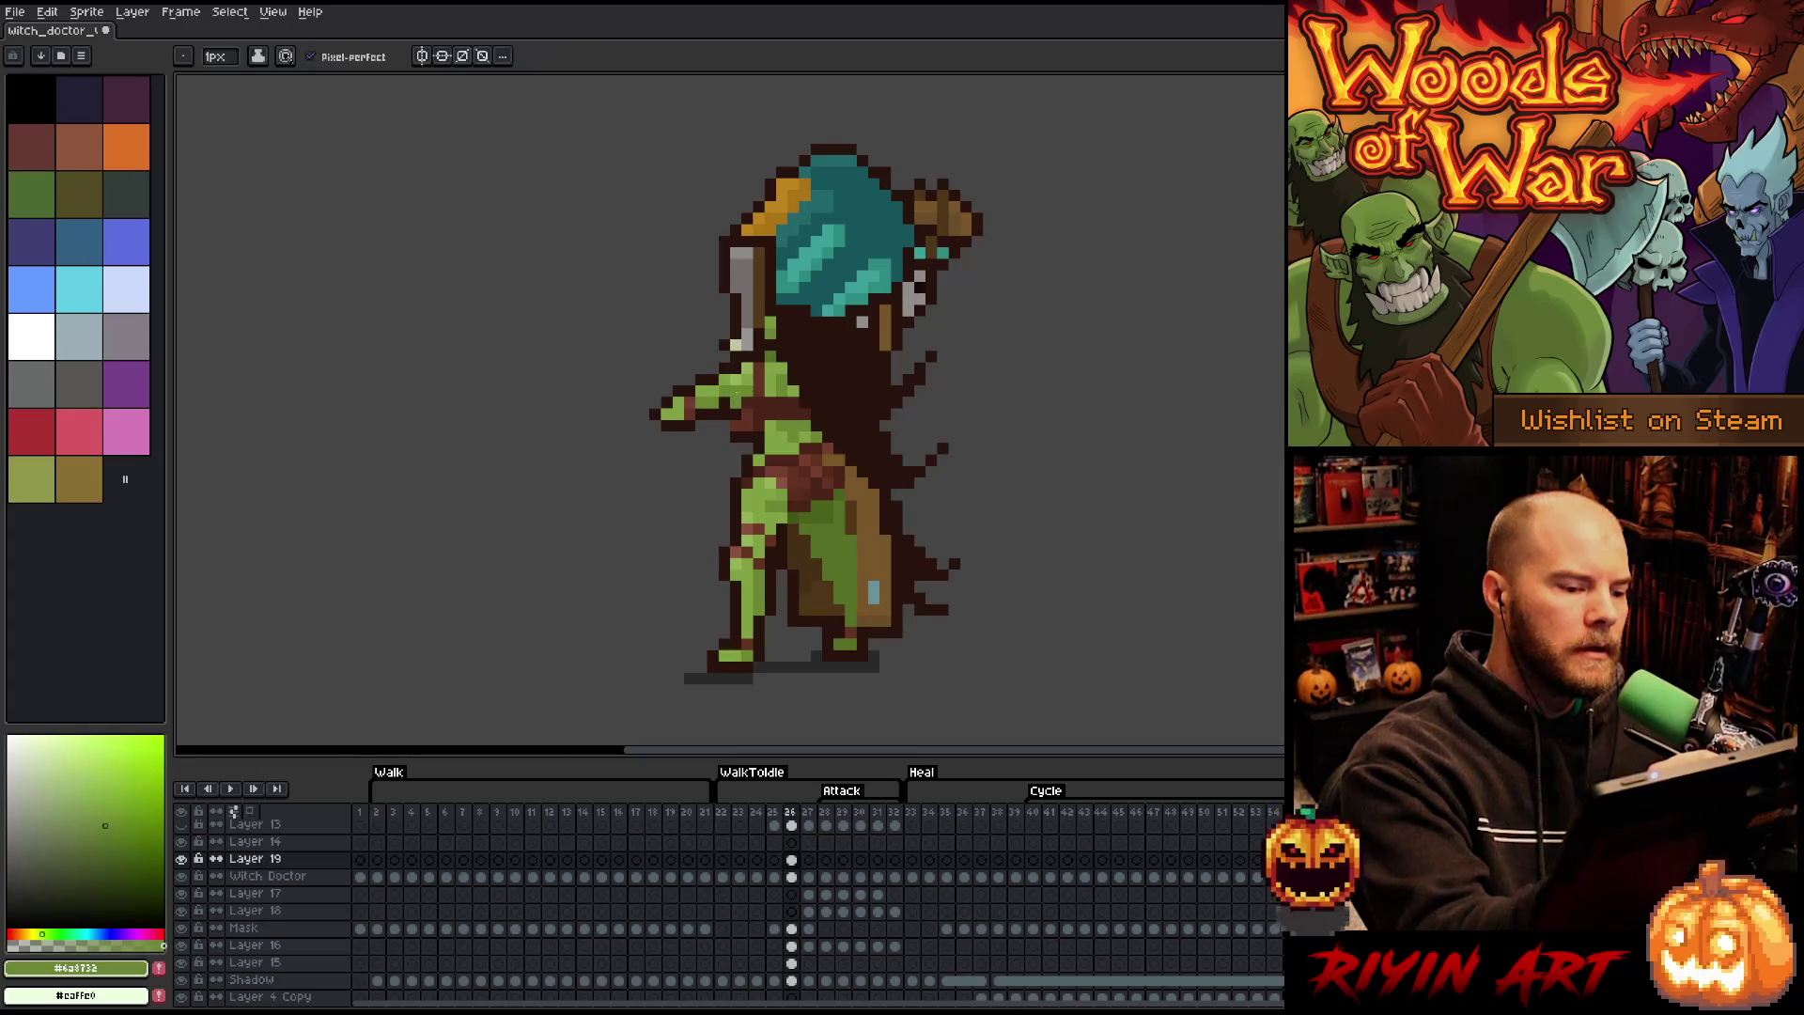
pyautogui.press('b')
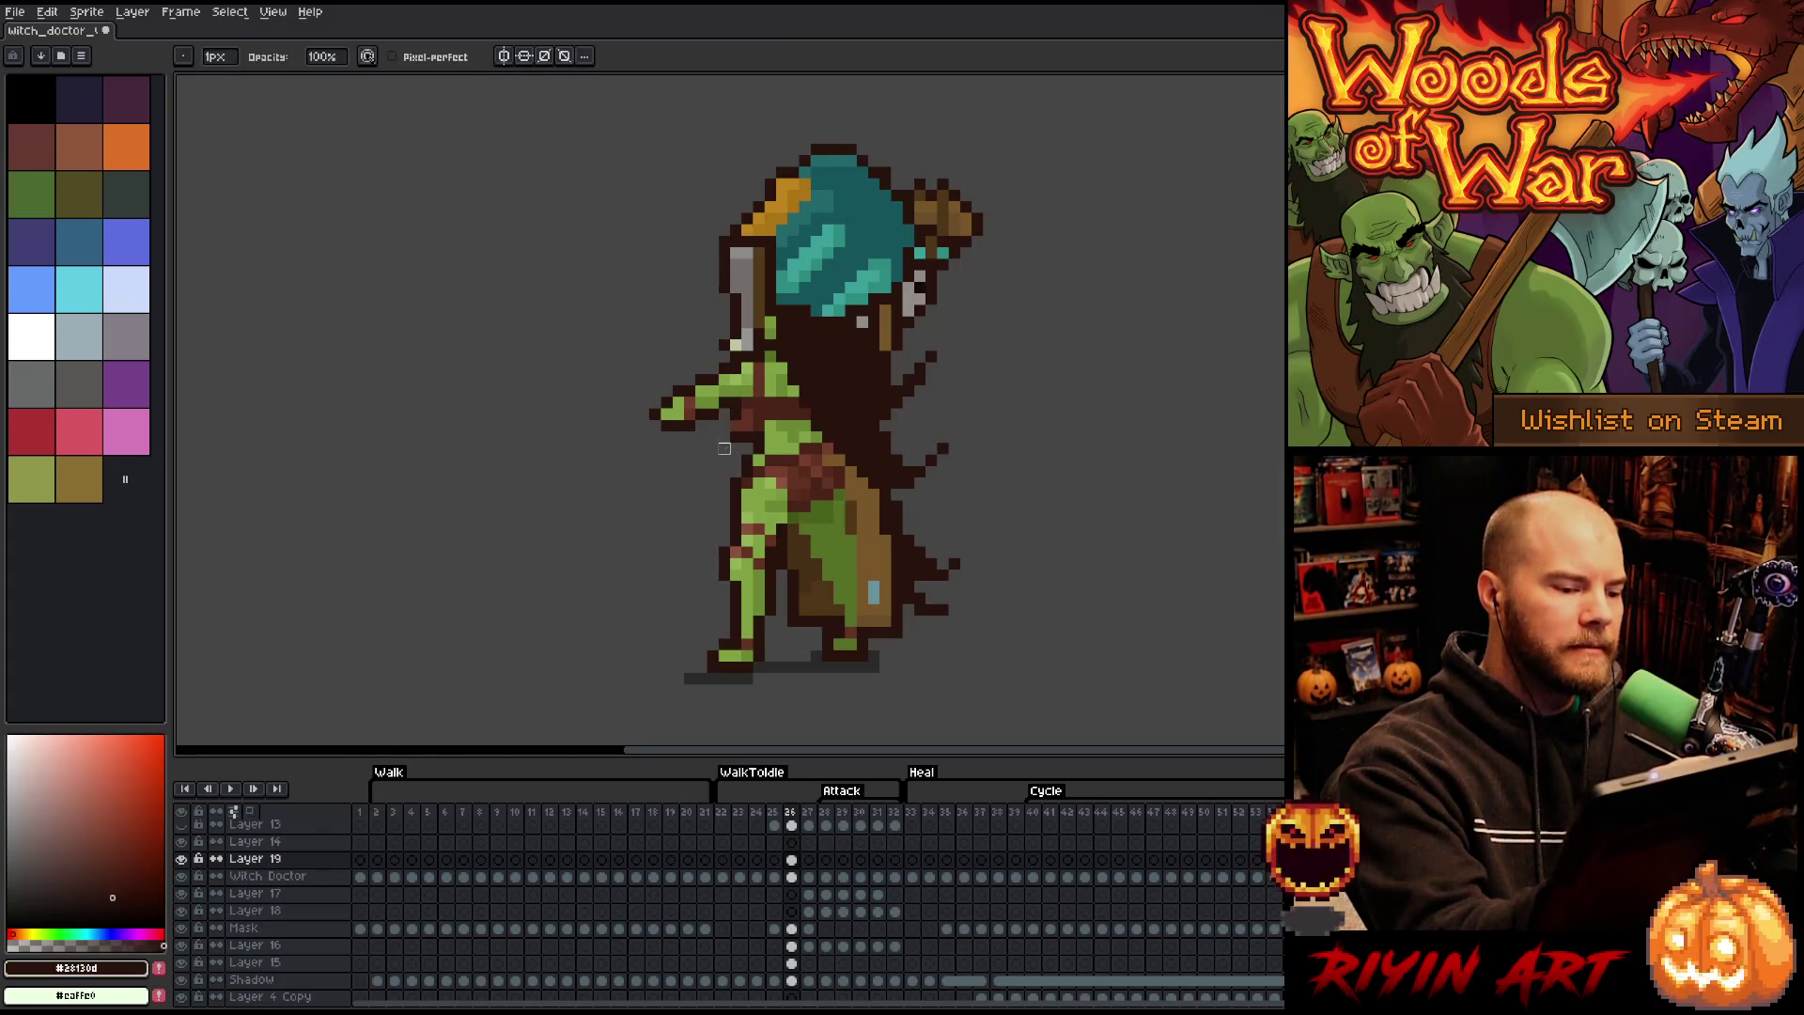
pyautogui.press('e')
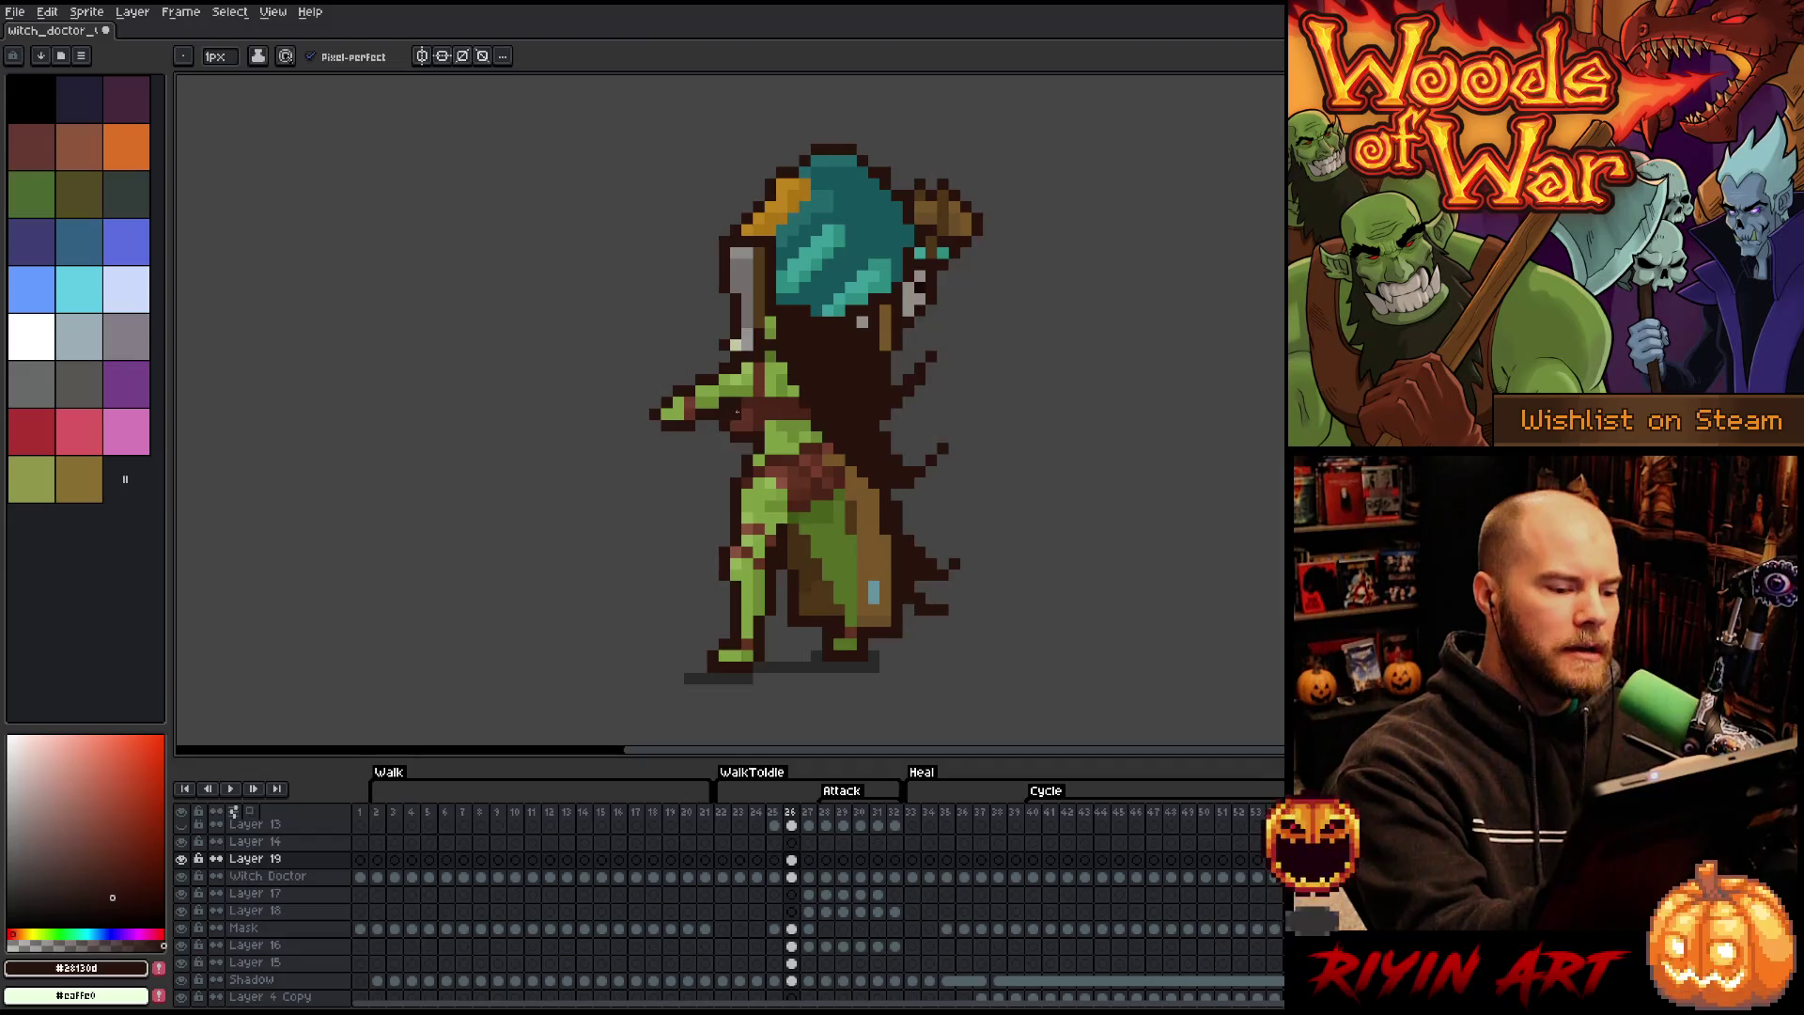
pyautogui.keyDown('alt'); pyautogui.click(737, 412); pyautogui.keyUp('alt')
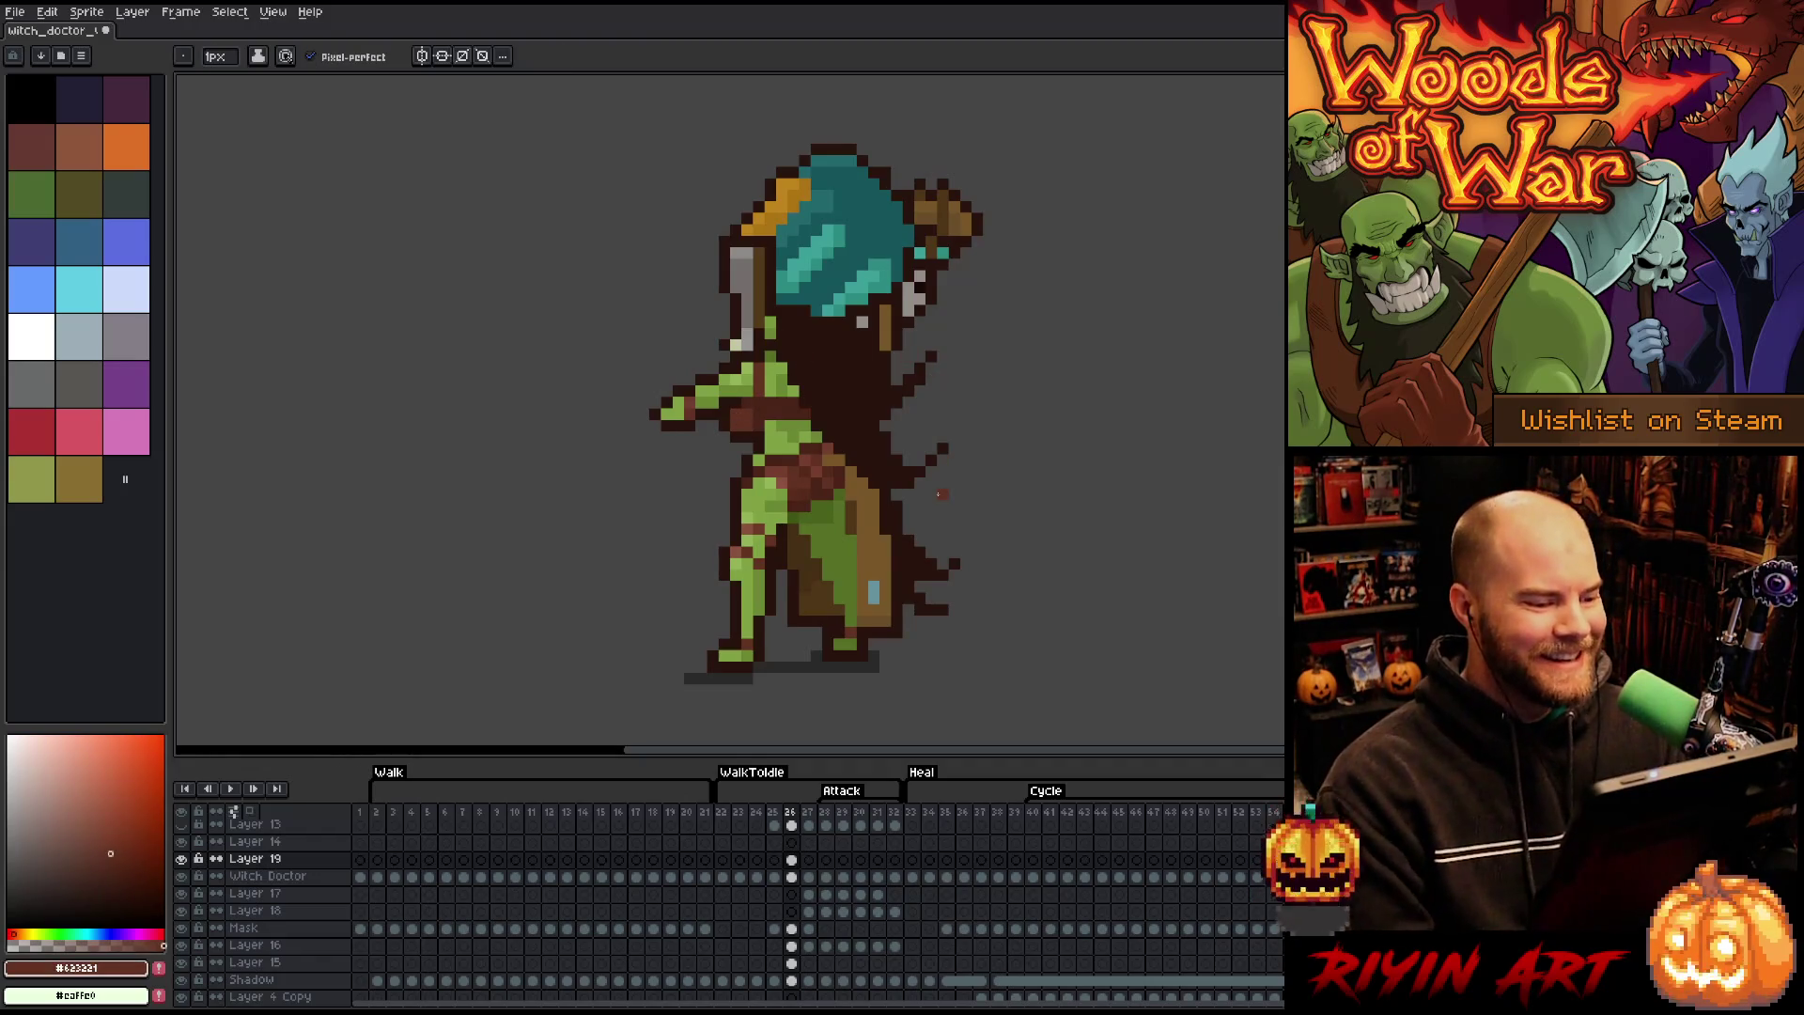
# - Marquee the outstretched arm and stretch it further to the left
pyautogui.press('m')
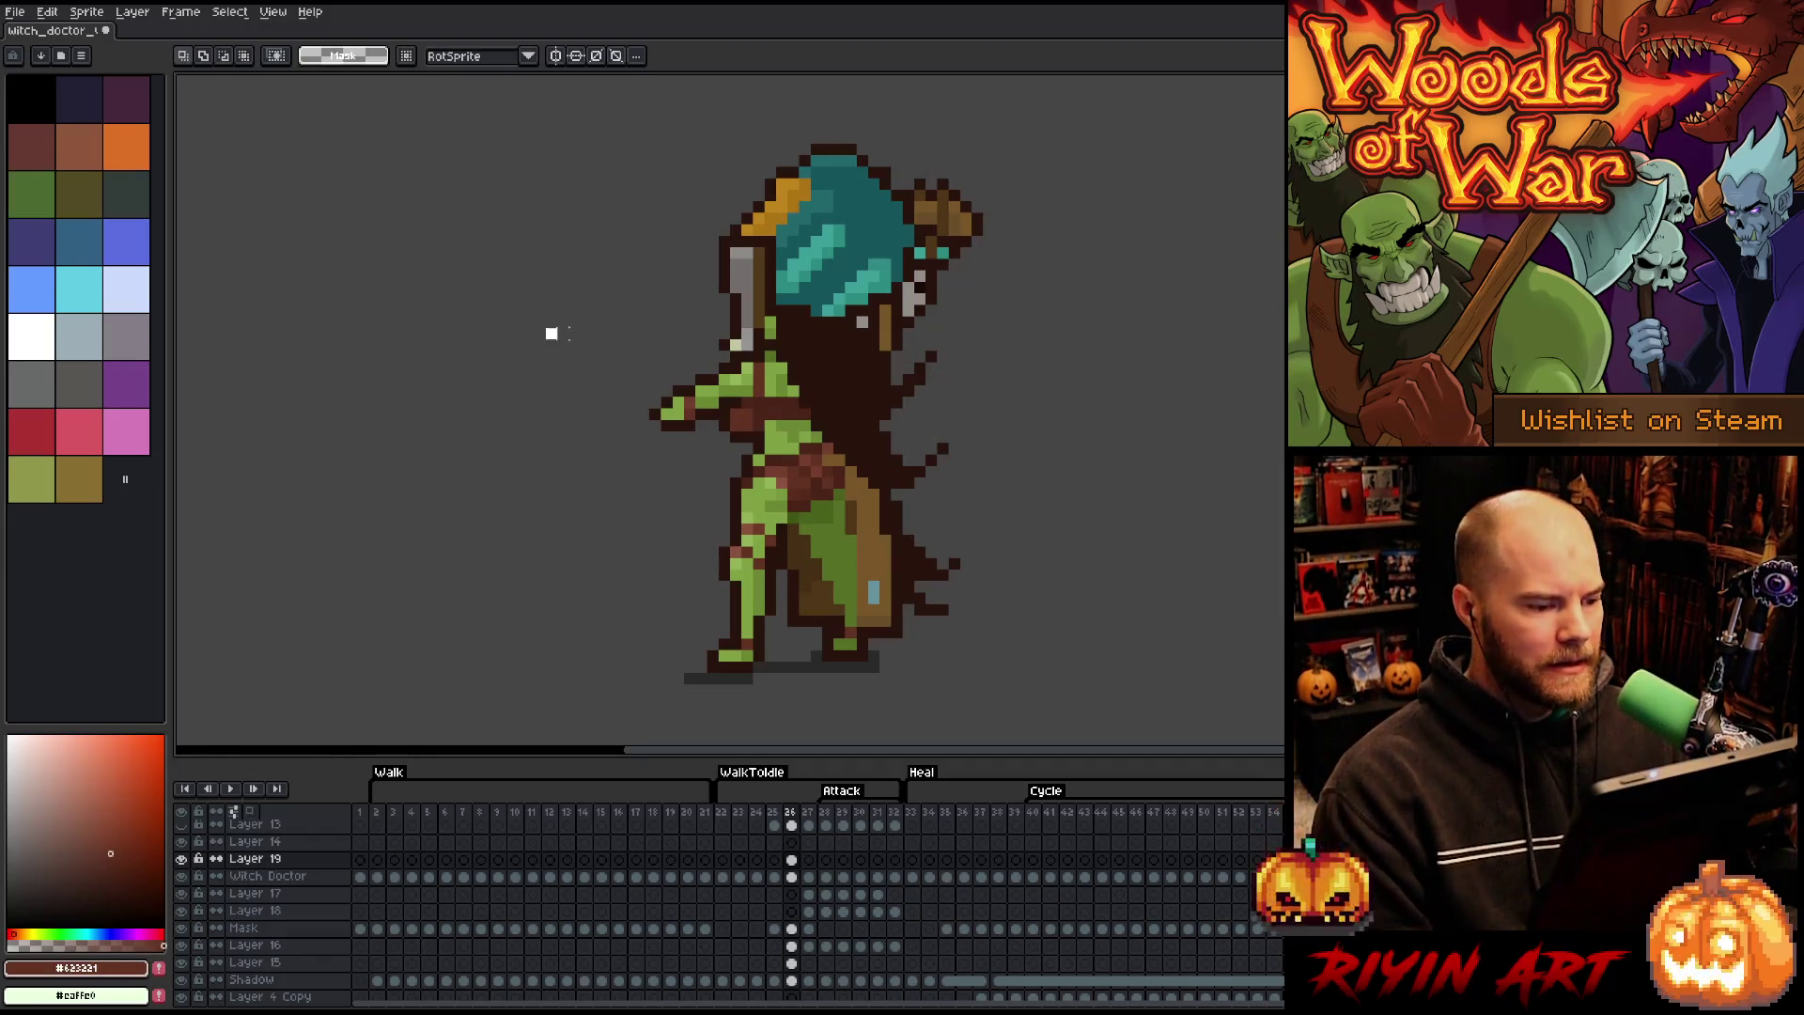
pyautogui.moveTo(551, 332)
pyautogui.mouseDown()
pyautogui.moveTo(668, 460)
pyautogui.moveTo(701, 470)
pyautogui.mouseUp()
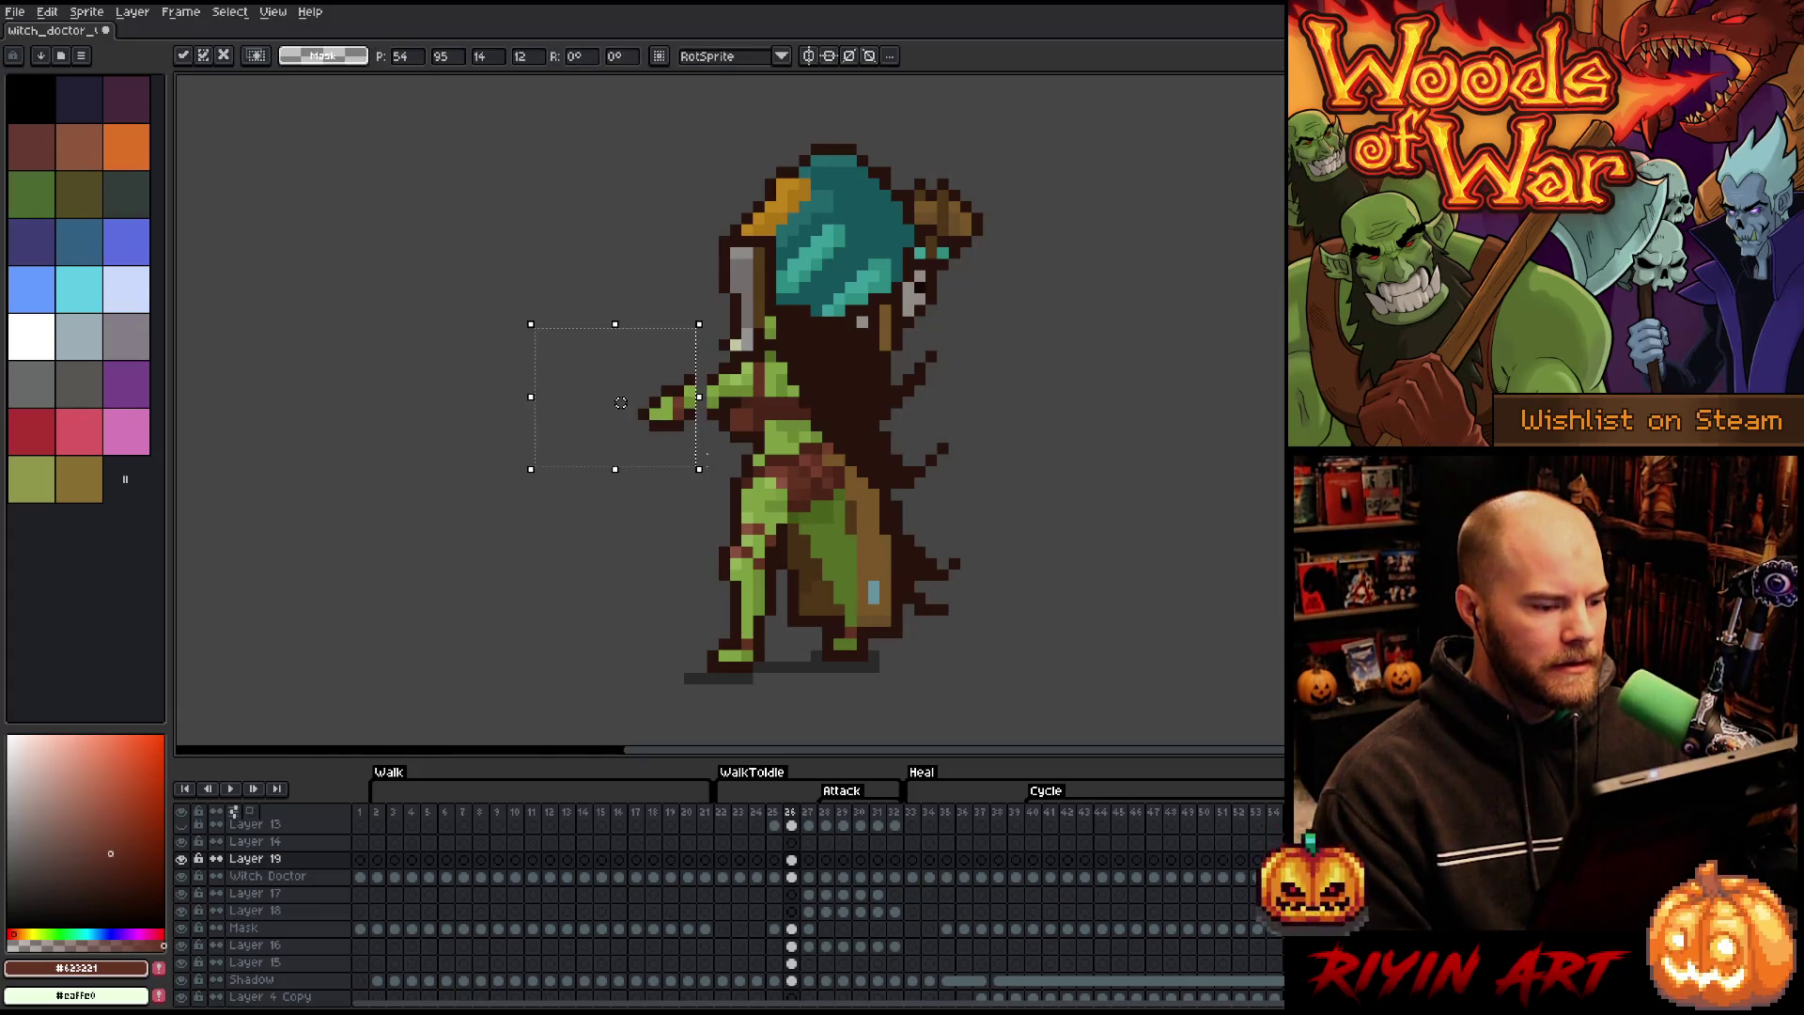
pyautogui.moveTo(499, 200); pyautogui.dragTo(685, 521)
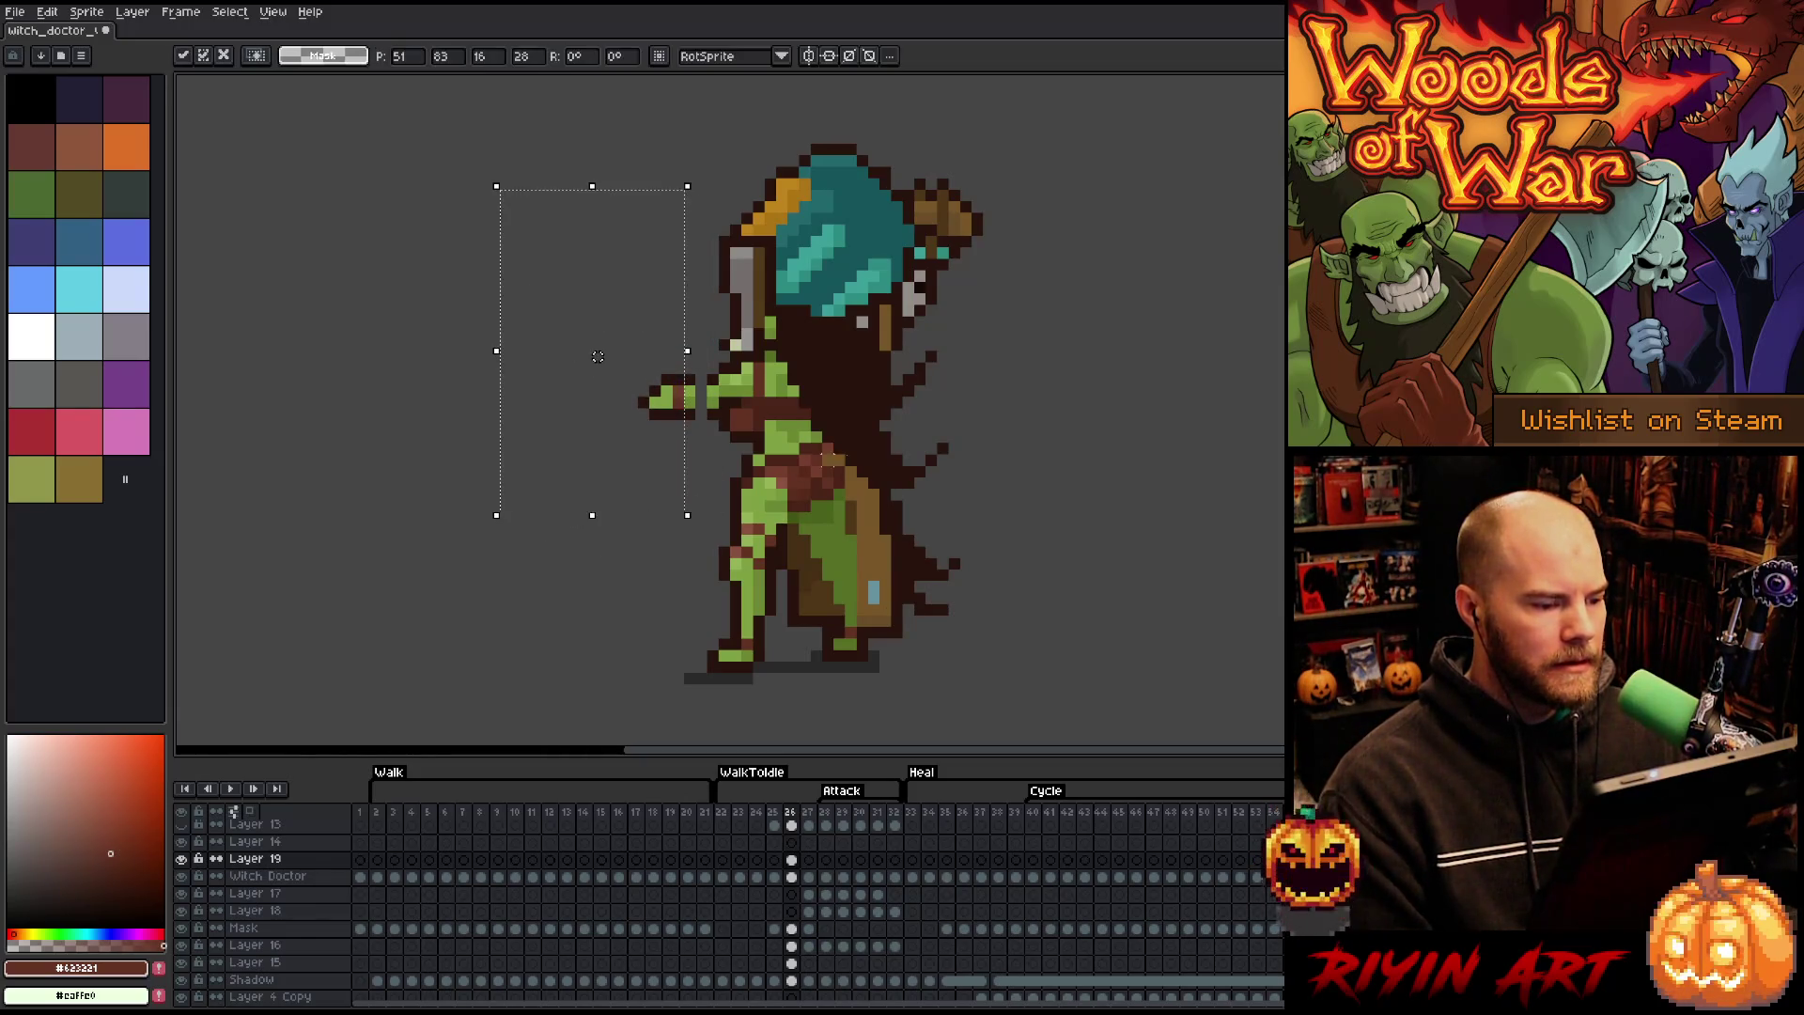
pyautogui.click(988, 402)
# - Repaint the arm with the sampled dark brown, mid green and light green, then play the animation
pyautogui.press('i')
pyautogui.click(701, 379)
pyautogui.press('b')
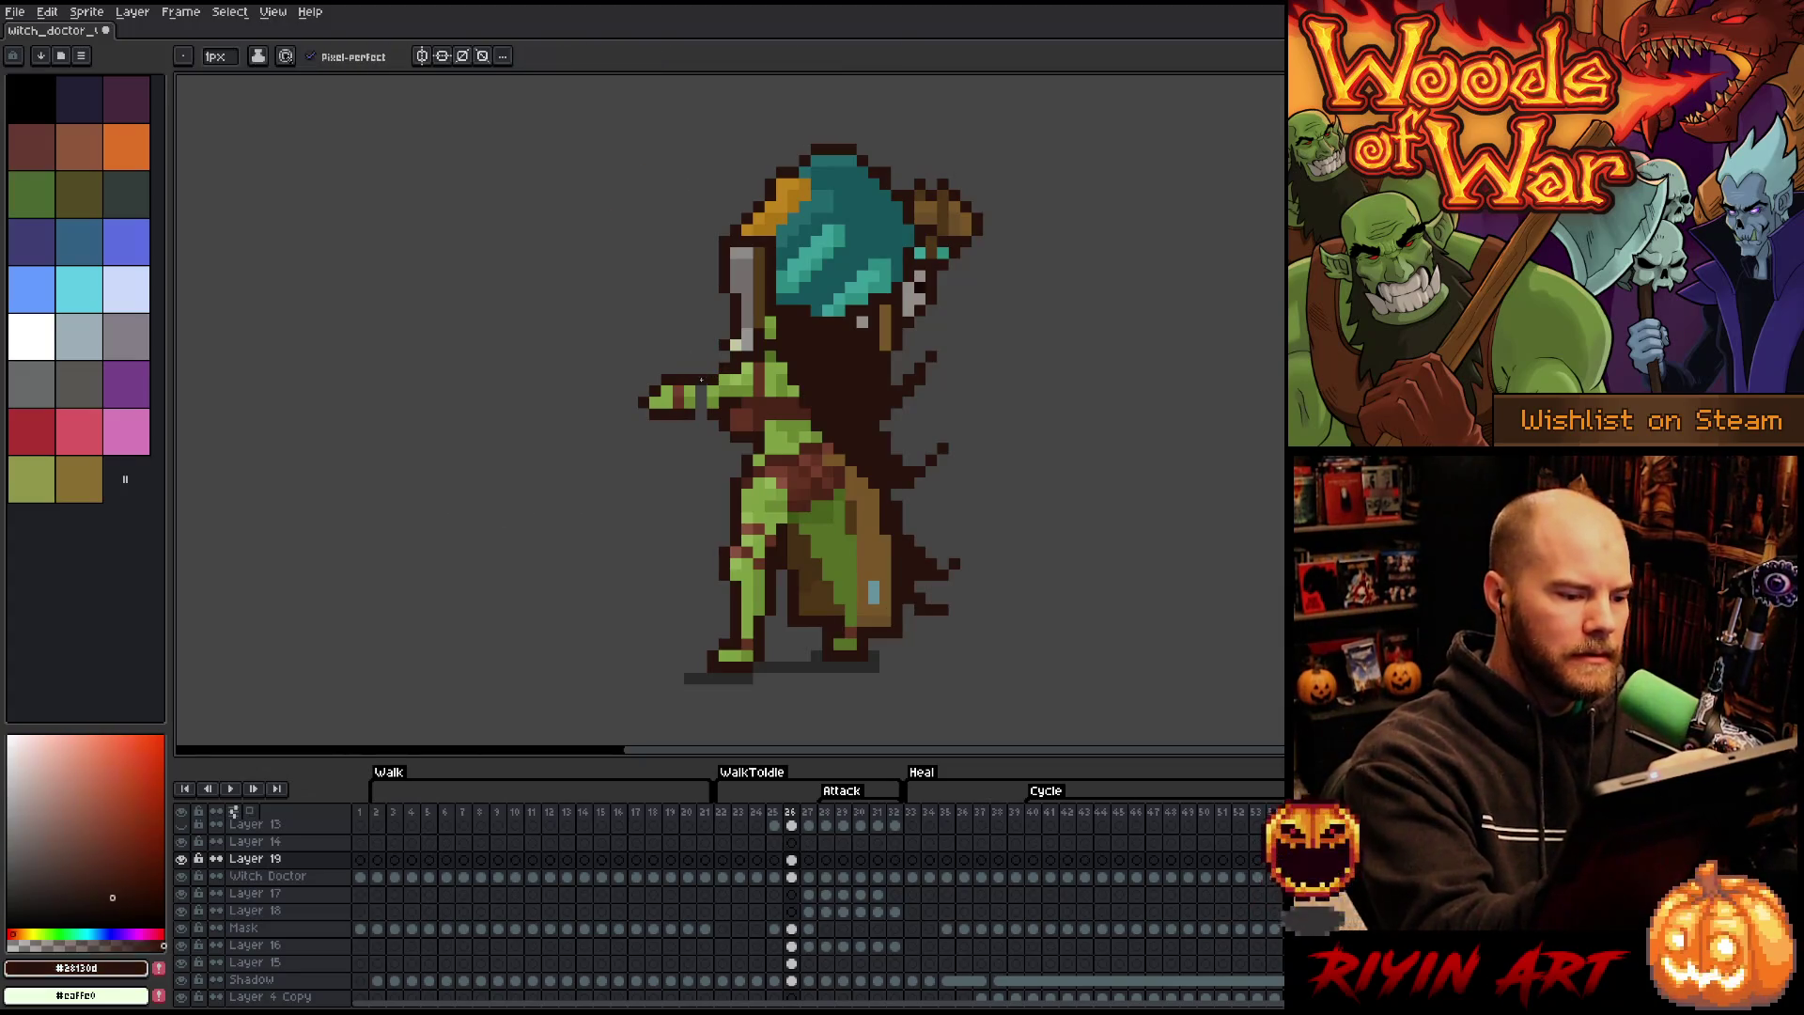
pyautogui.press('i')
pyautogui.click(702, 413)
pyautogui.press('b')
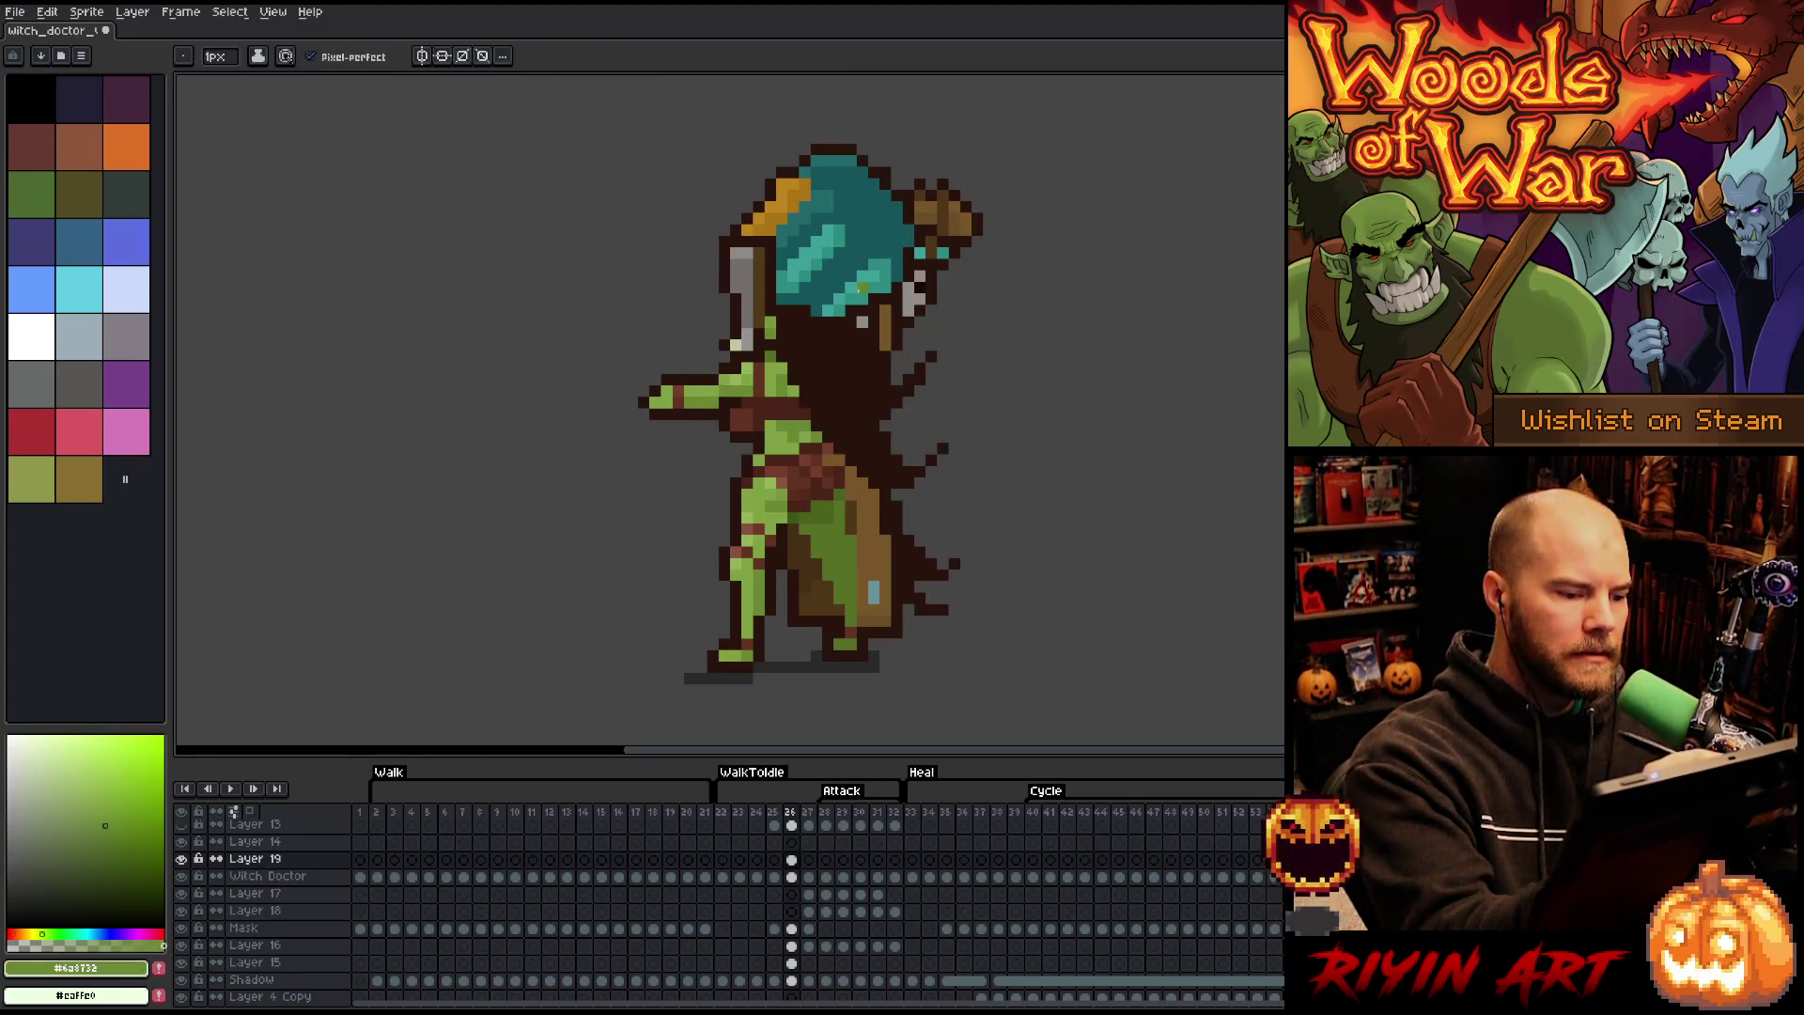
pyautogui.press('i')
pyautogui.click(755, 371)
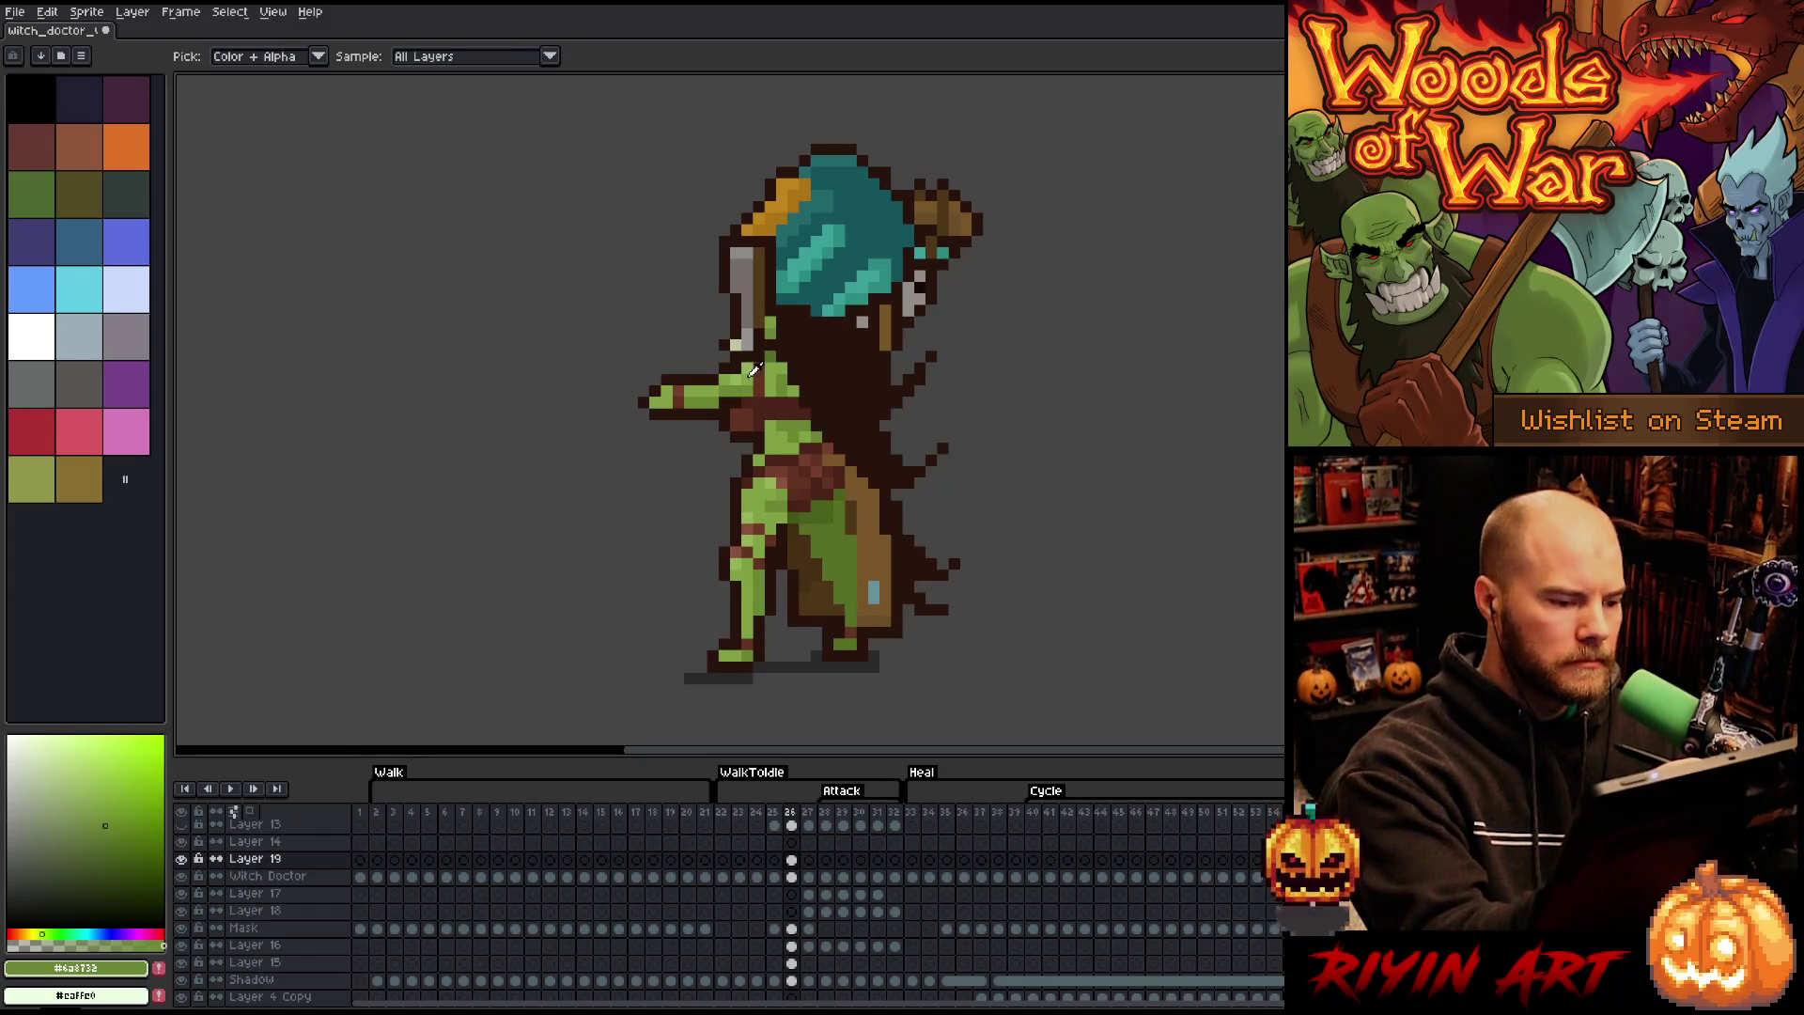
pyautogui.press('b')
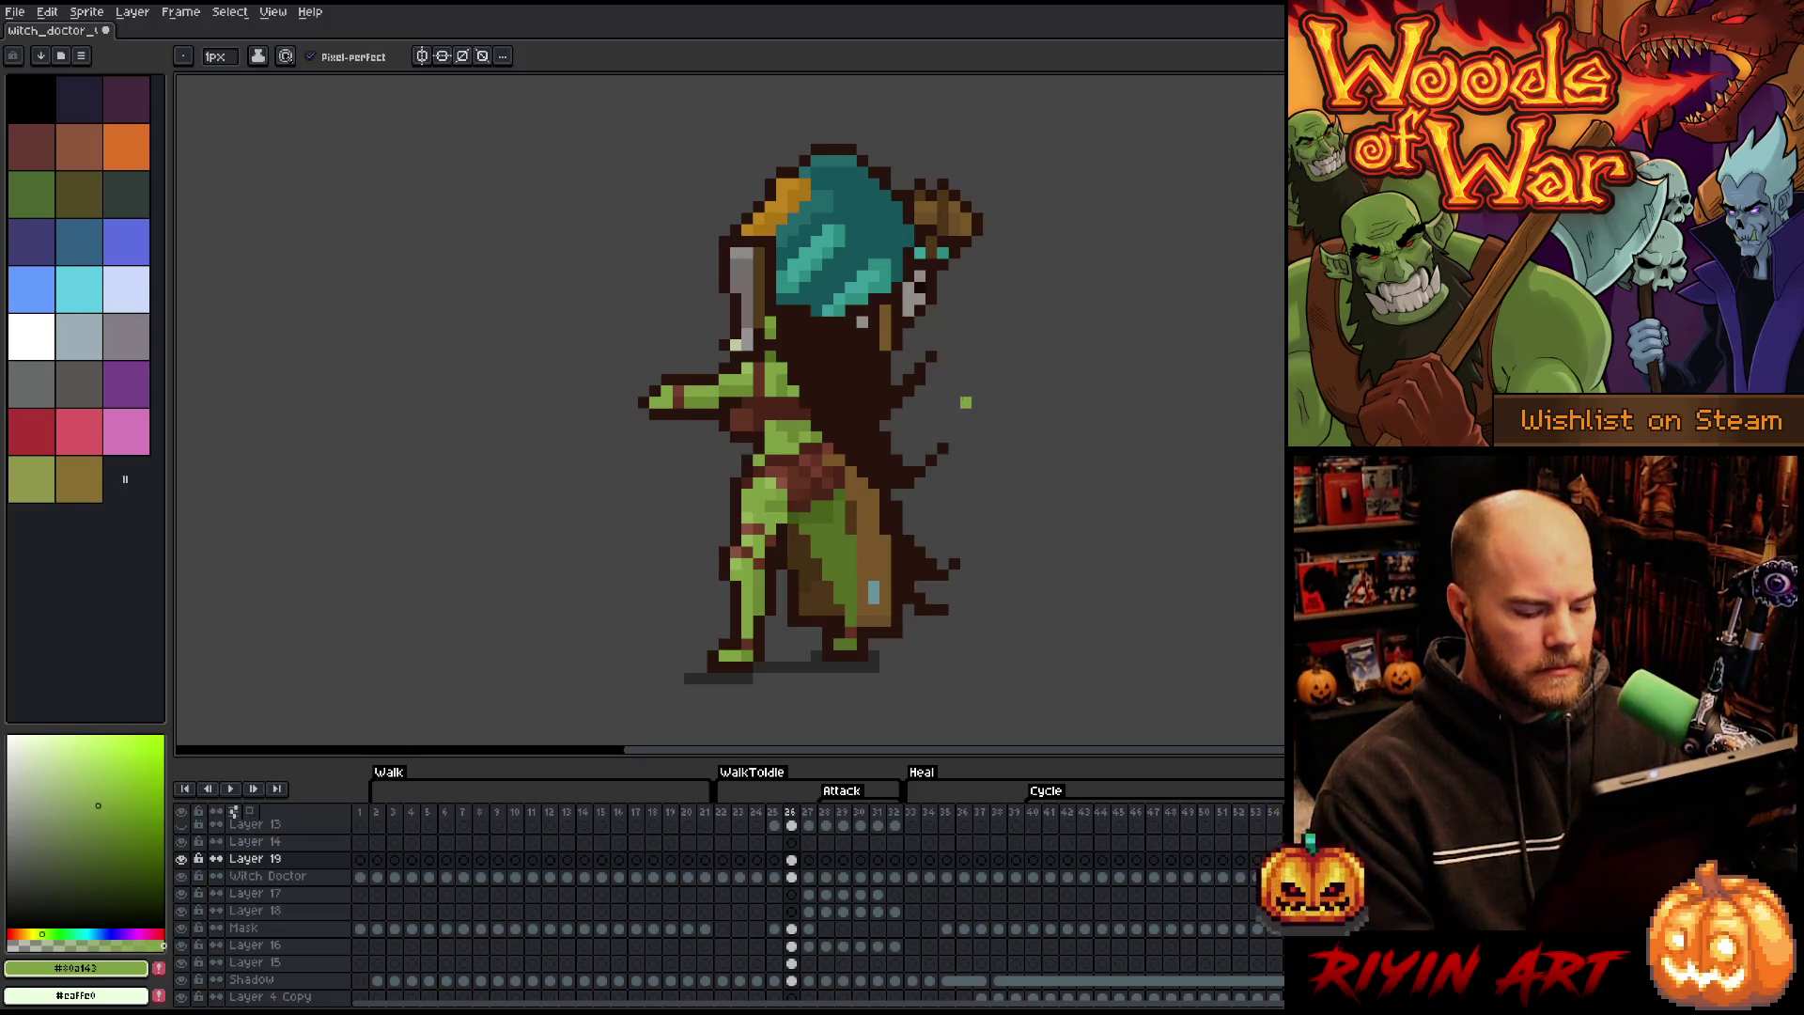
pyautogui.press('Return')
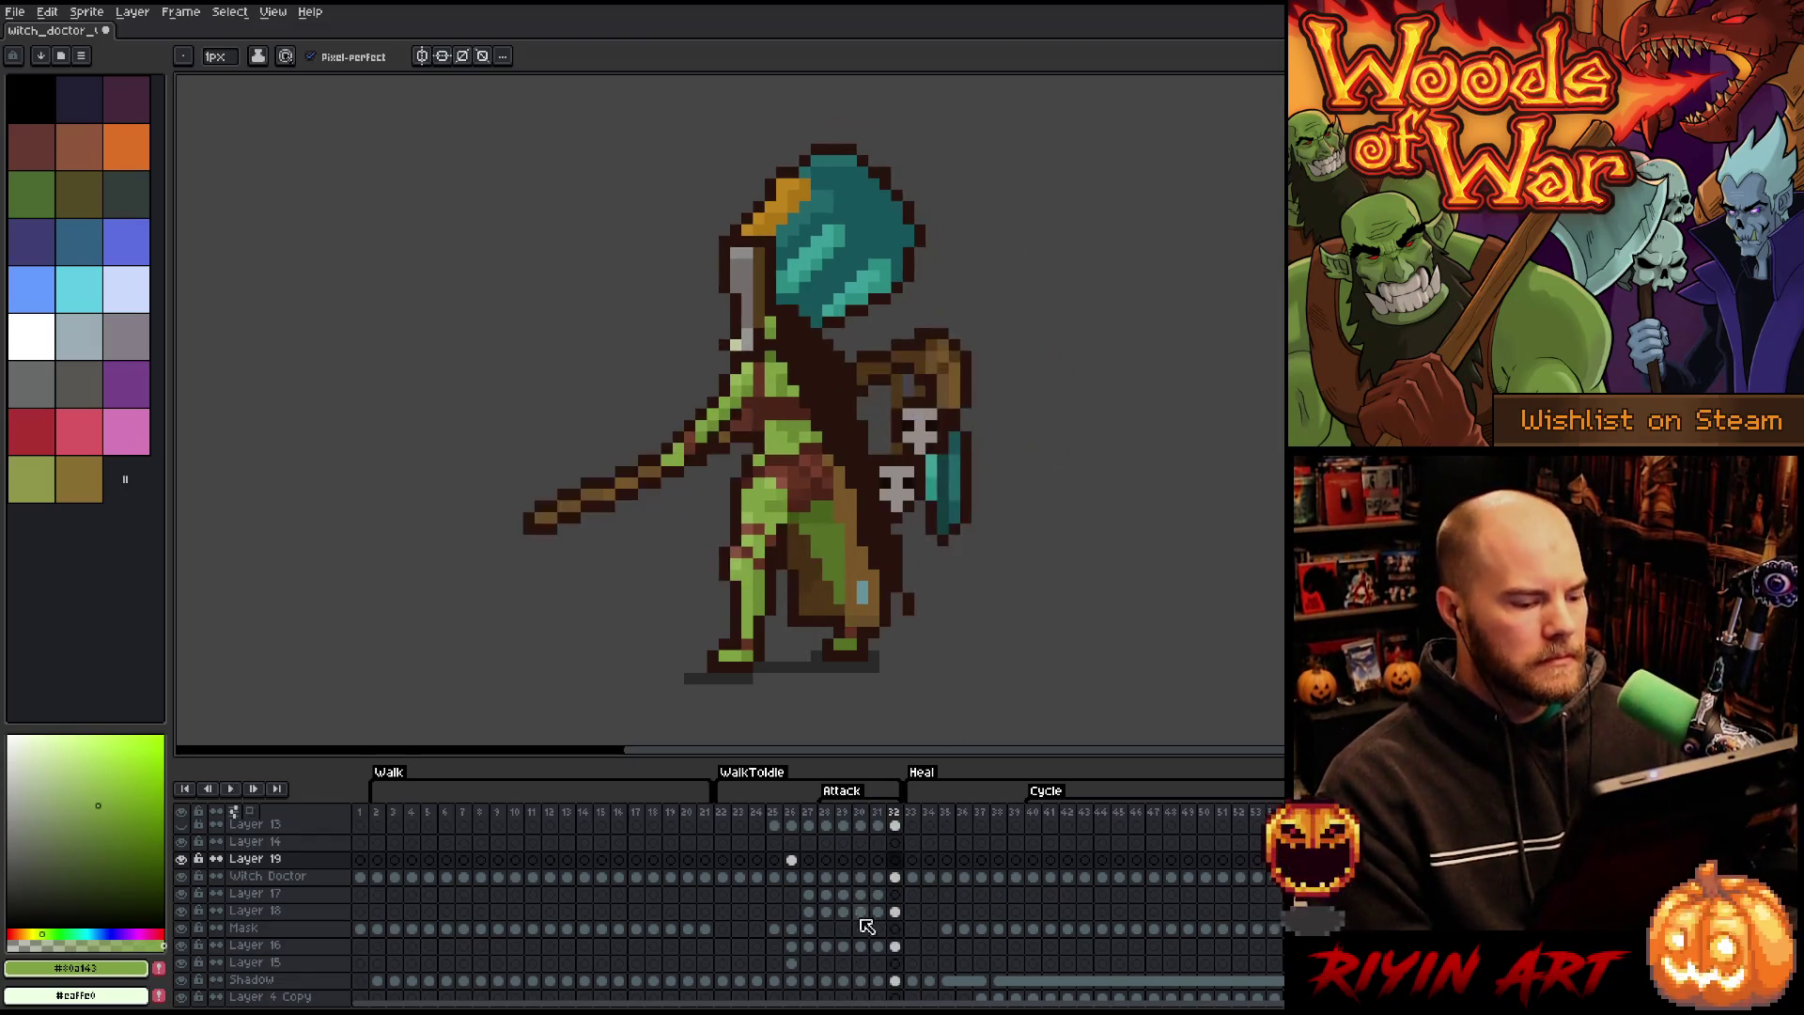
# - Stop playback and shift the goblin's front leg slightly right in Attack frame 28 on the Witch Doctor layer
pyautogui.press('Return')
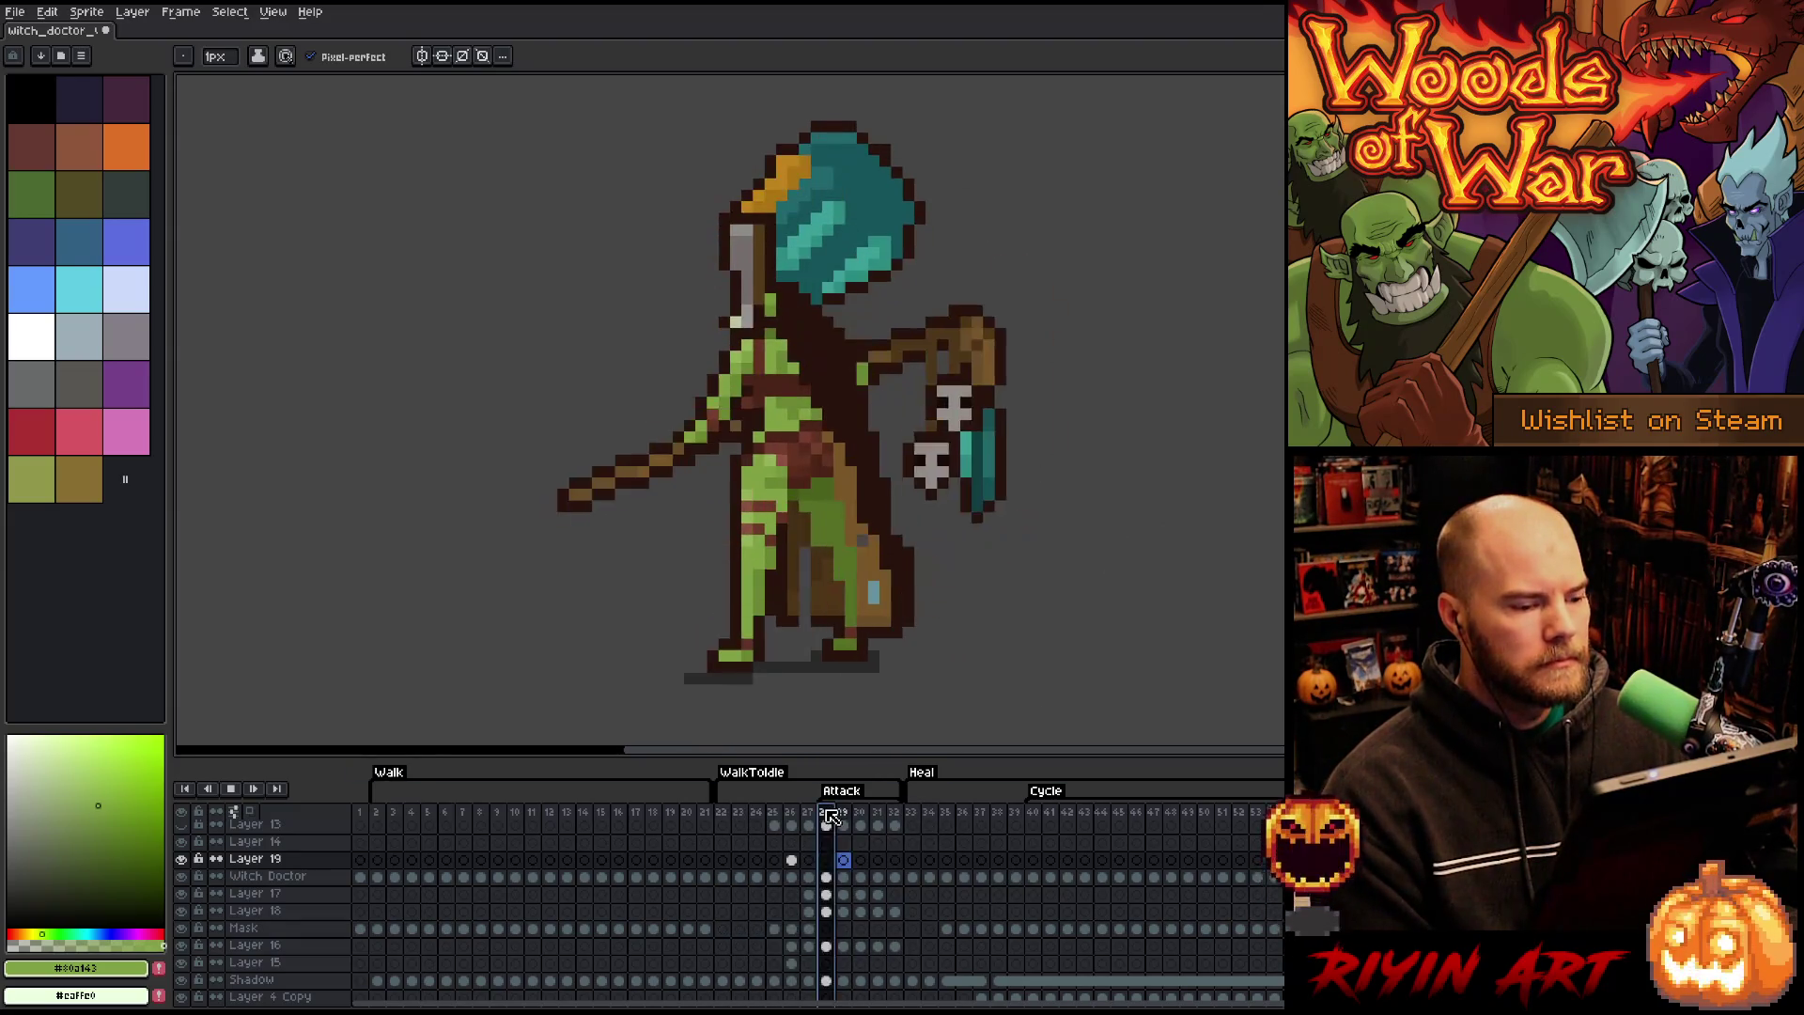
pyautogui.click(832, 814)
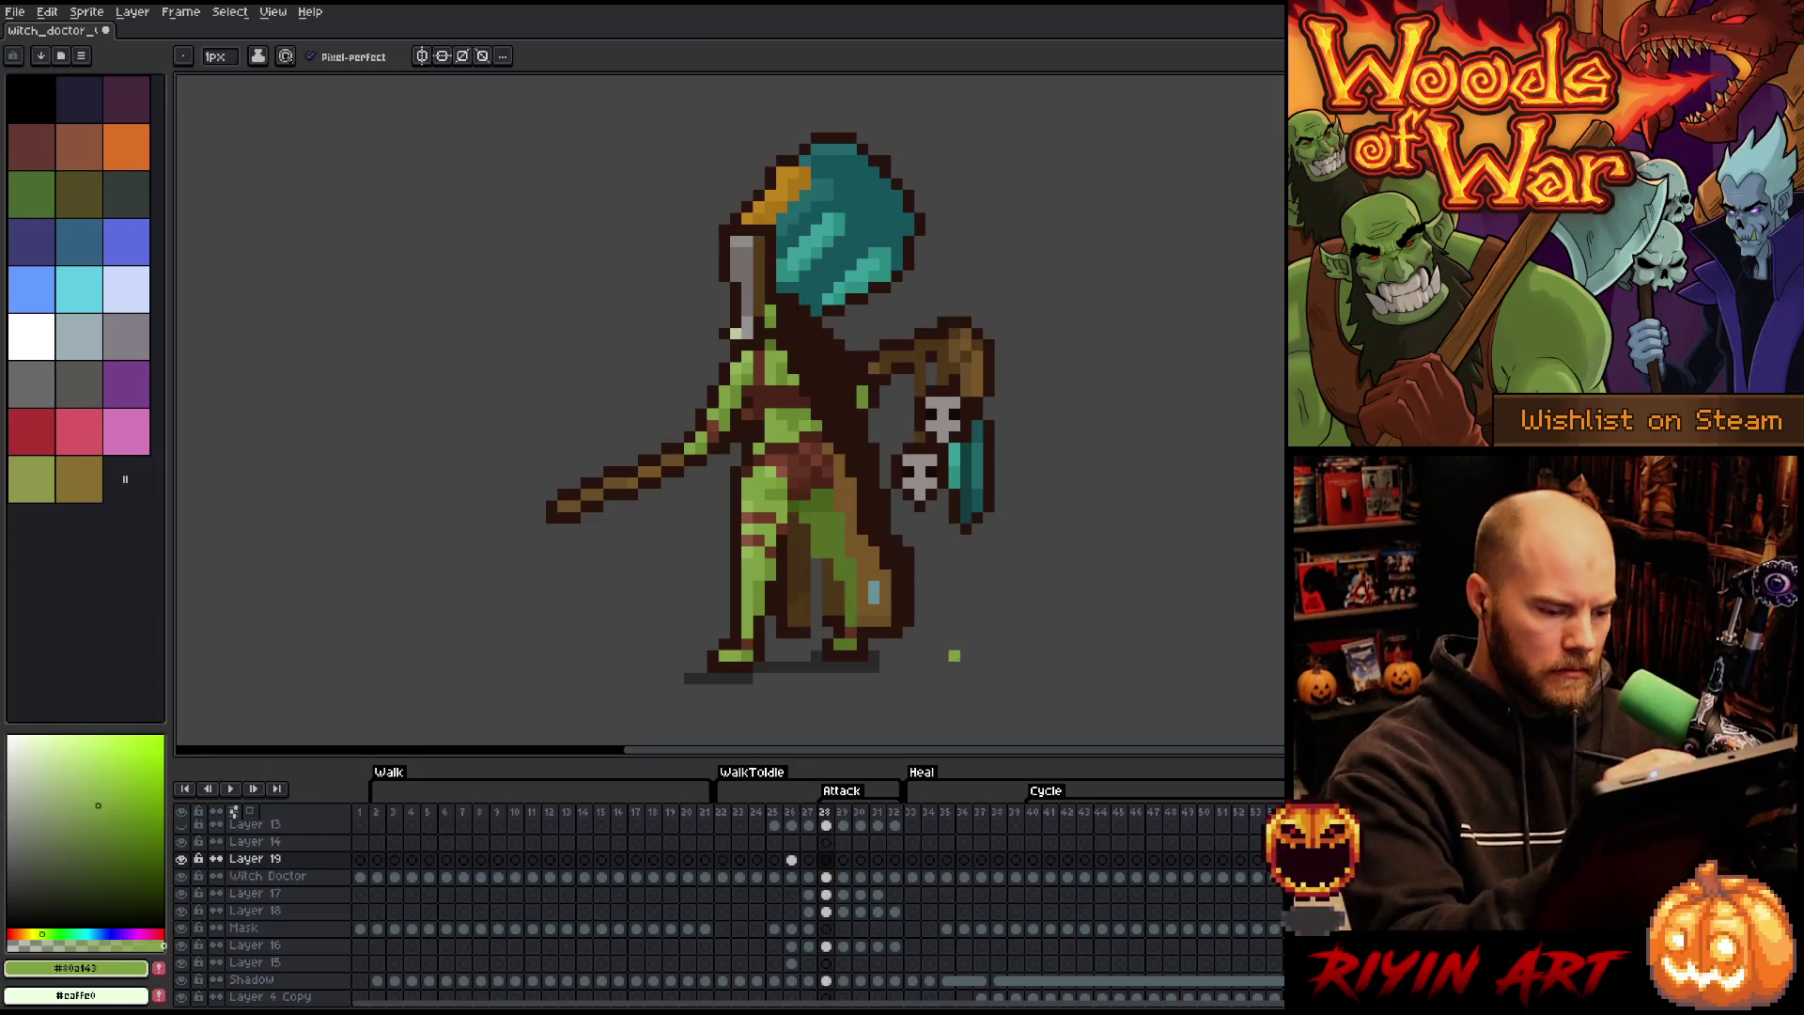
pyautogui.press('m')
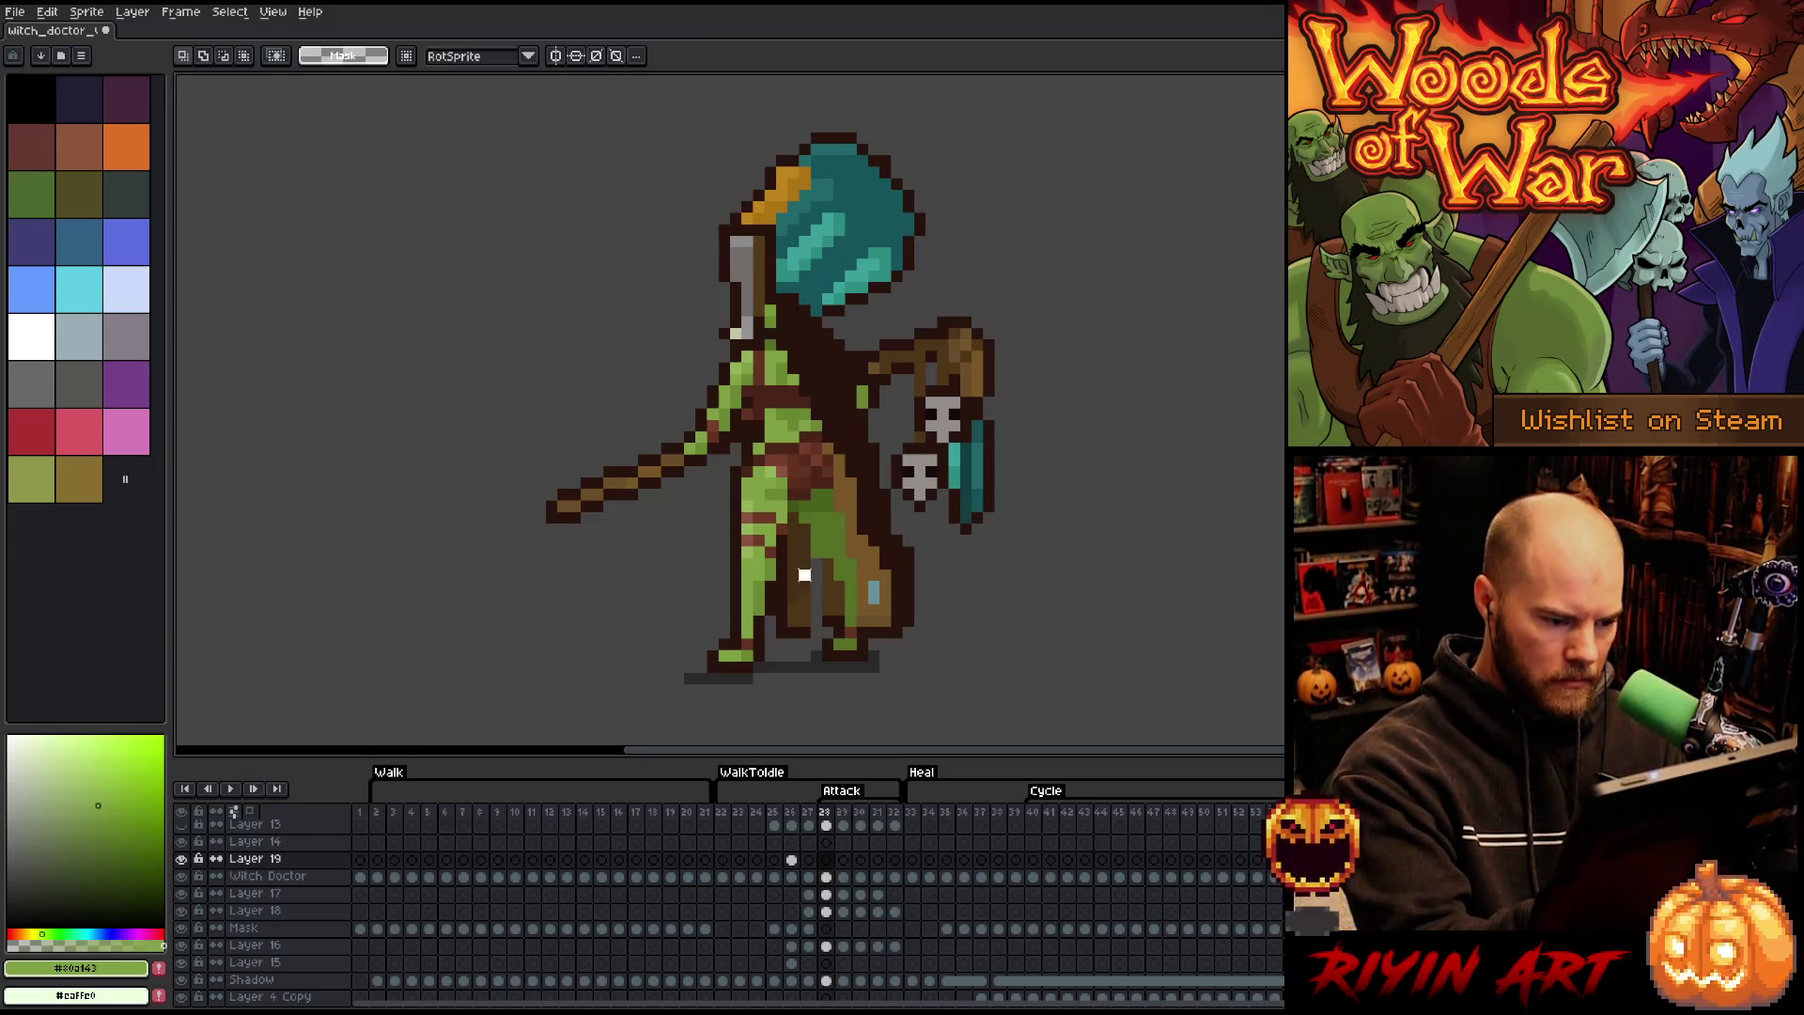
pyautogui.moveTo(788, 650); pyautogui.dragTo(774, 652)
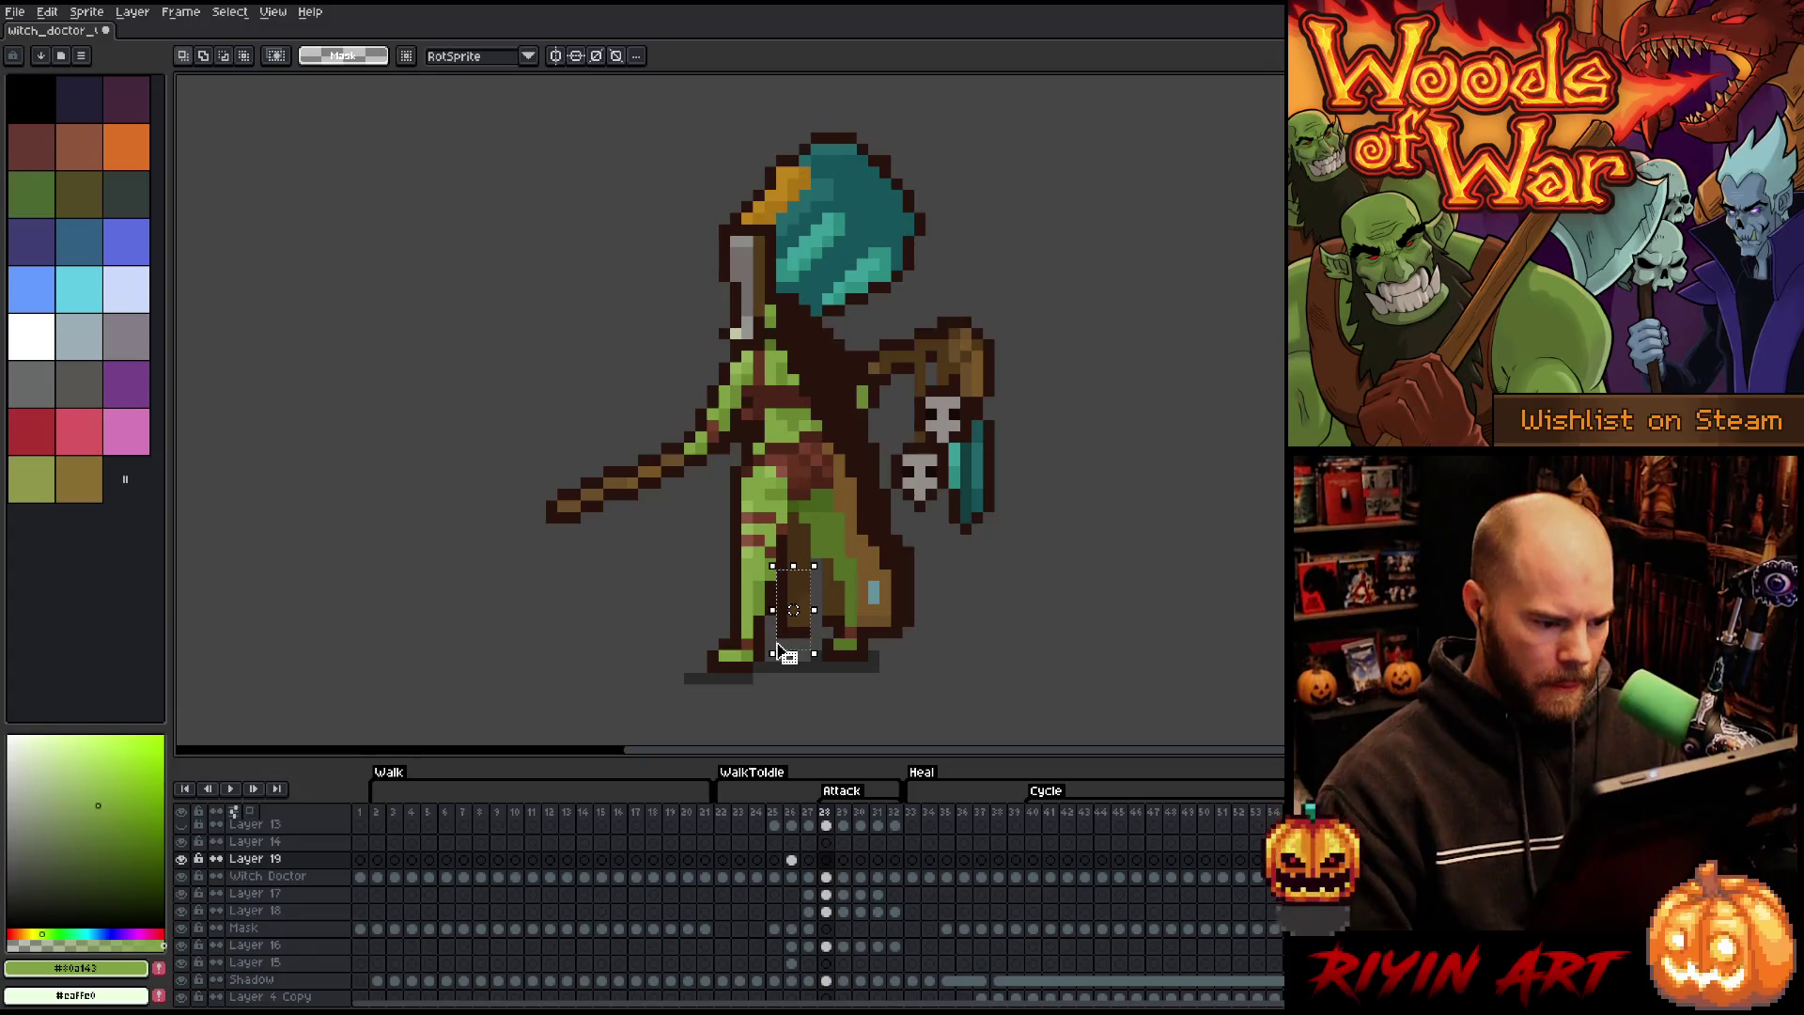
pyautogui.click(826, 876)
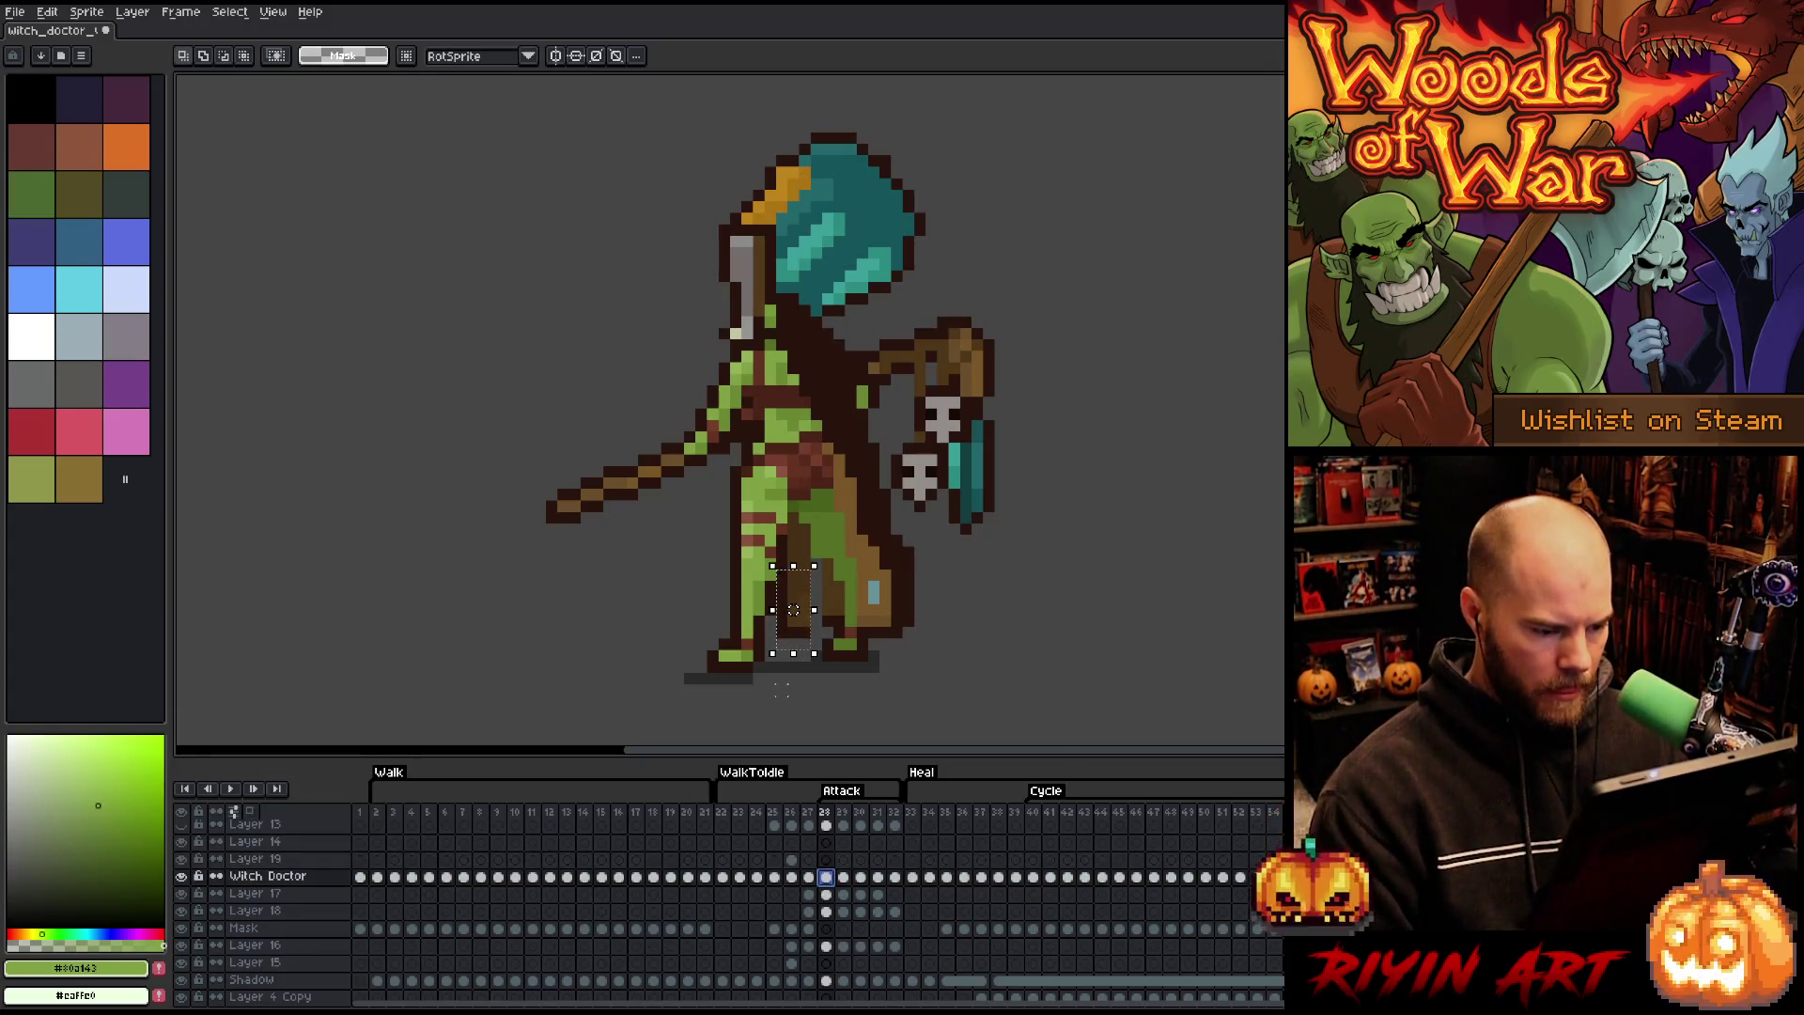
pyautogui.moveTo(794, 602); pyautogui.dragTo(803, 603)
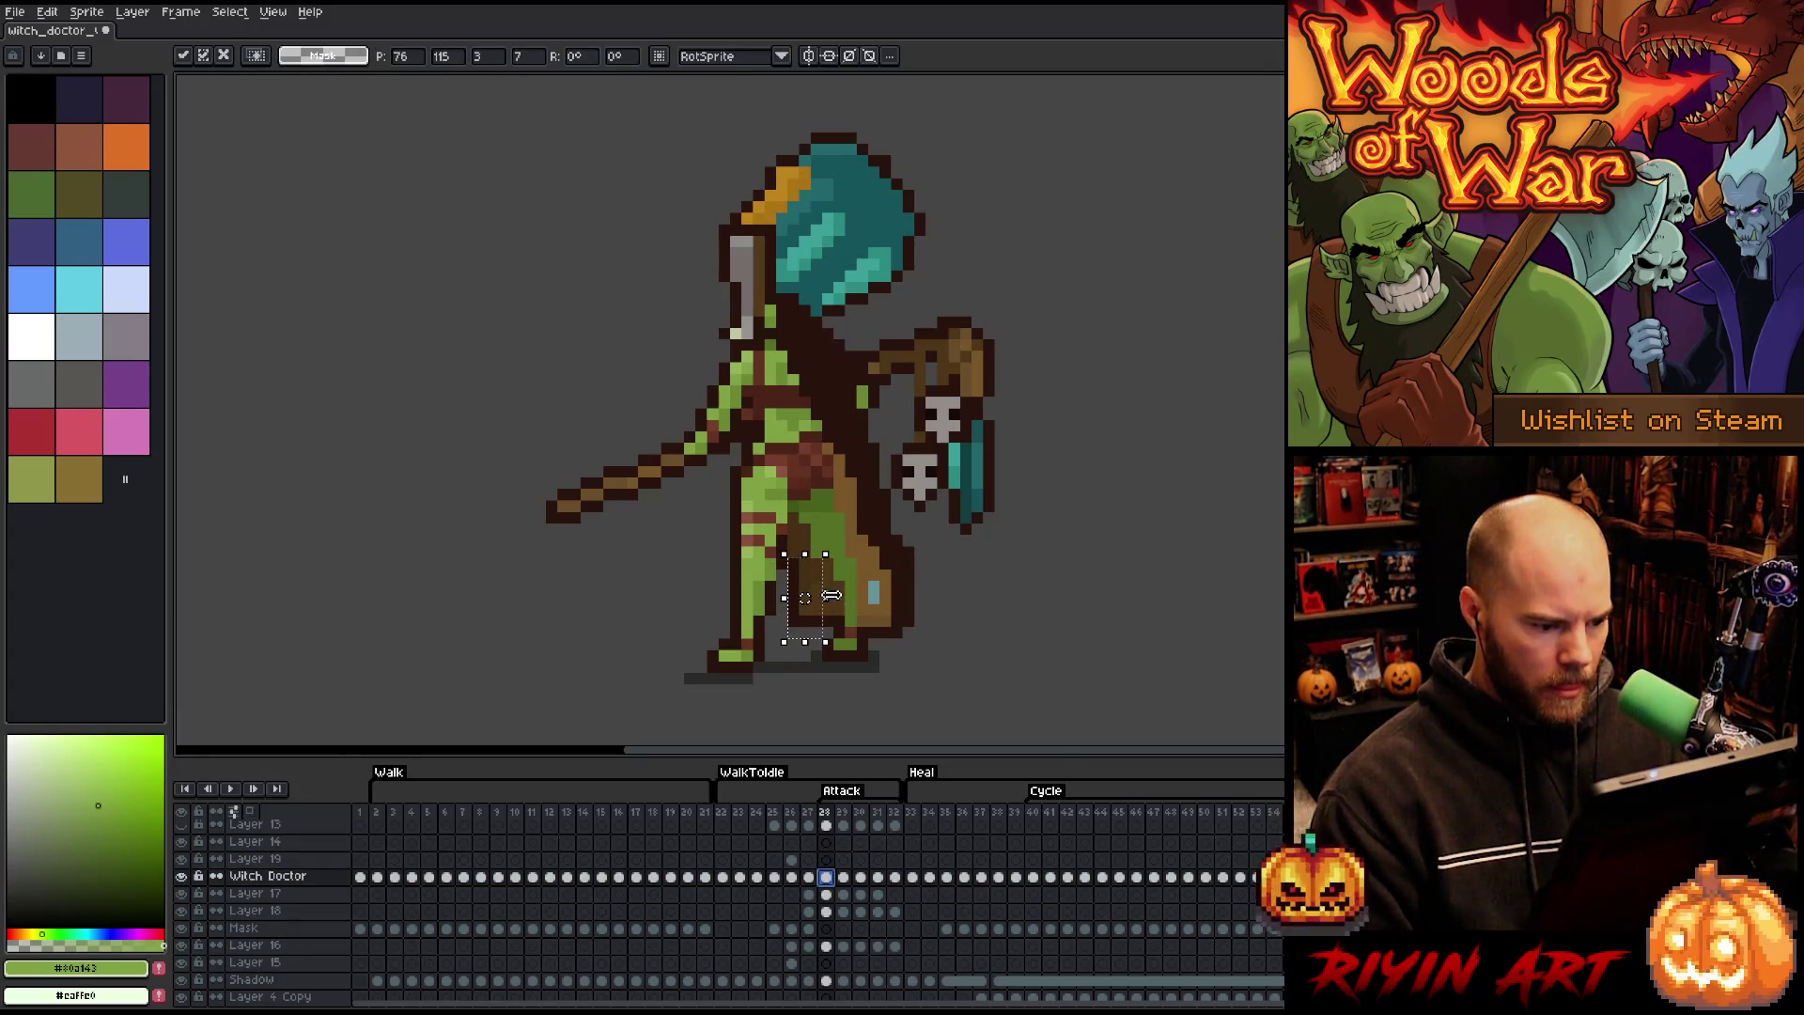
pyautogui.press('Return')
# - Retouch the leg with dark brown outline and mid brown cloak pixels, then advance to the next frame
pyautogui.press('b')
pyautogui.keyDown('alt'); pyautogui.click(977, 522); pyautogui.keyUp('alt')
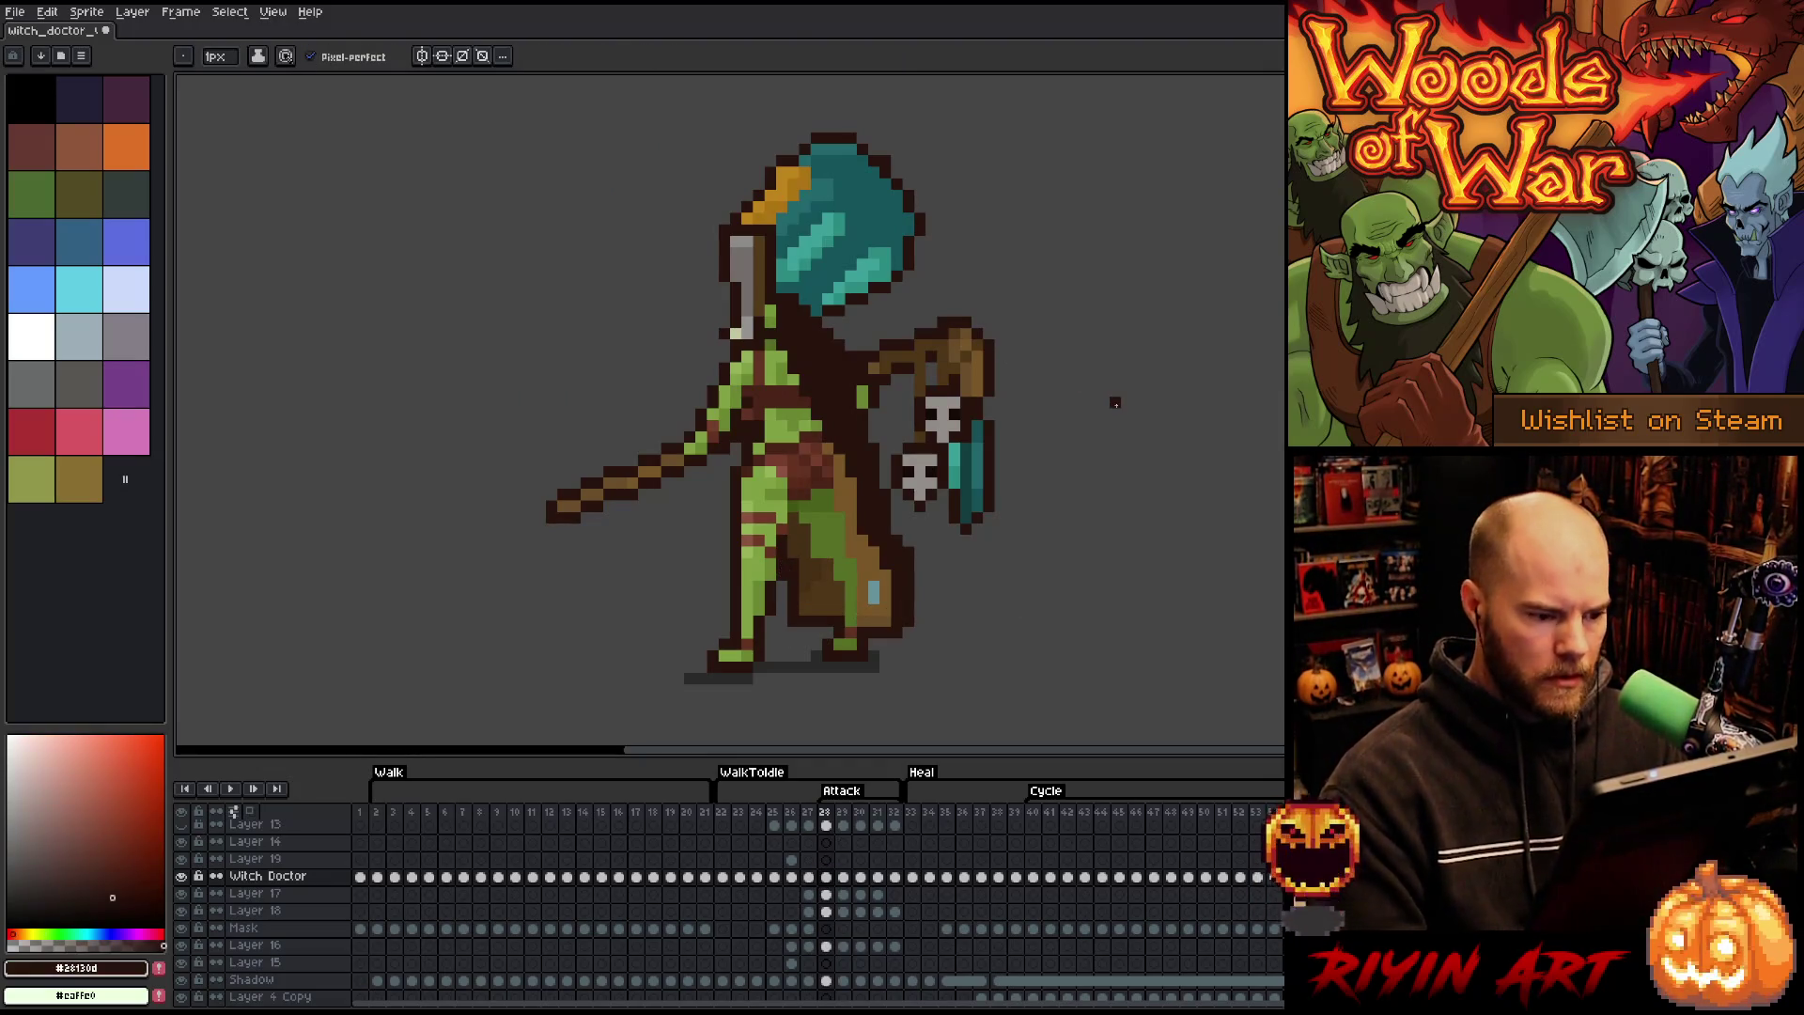
pyautogui.keyDown('alt'); pyautogui.click(858, 520); pyautogui.keyUp('alt')
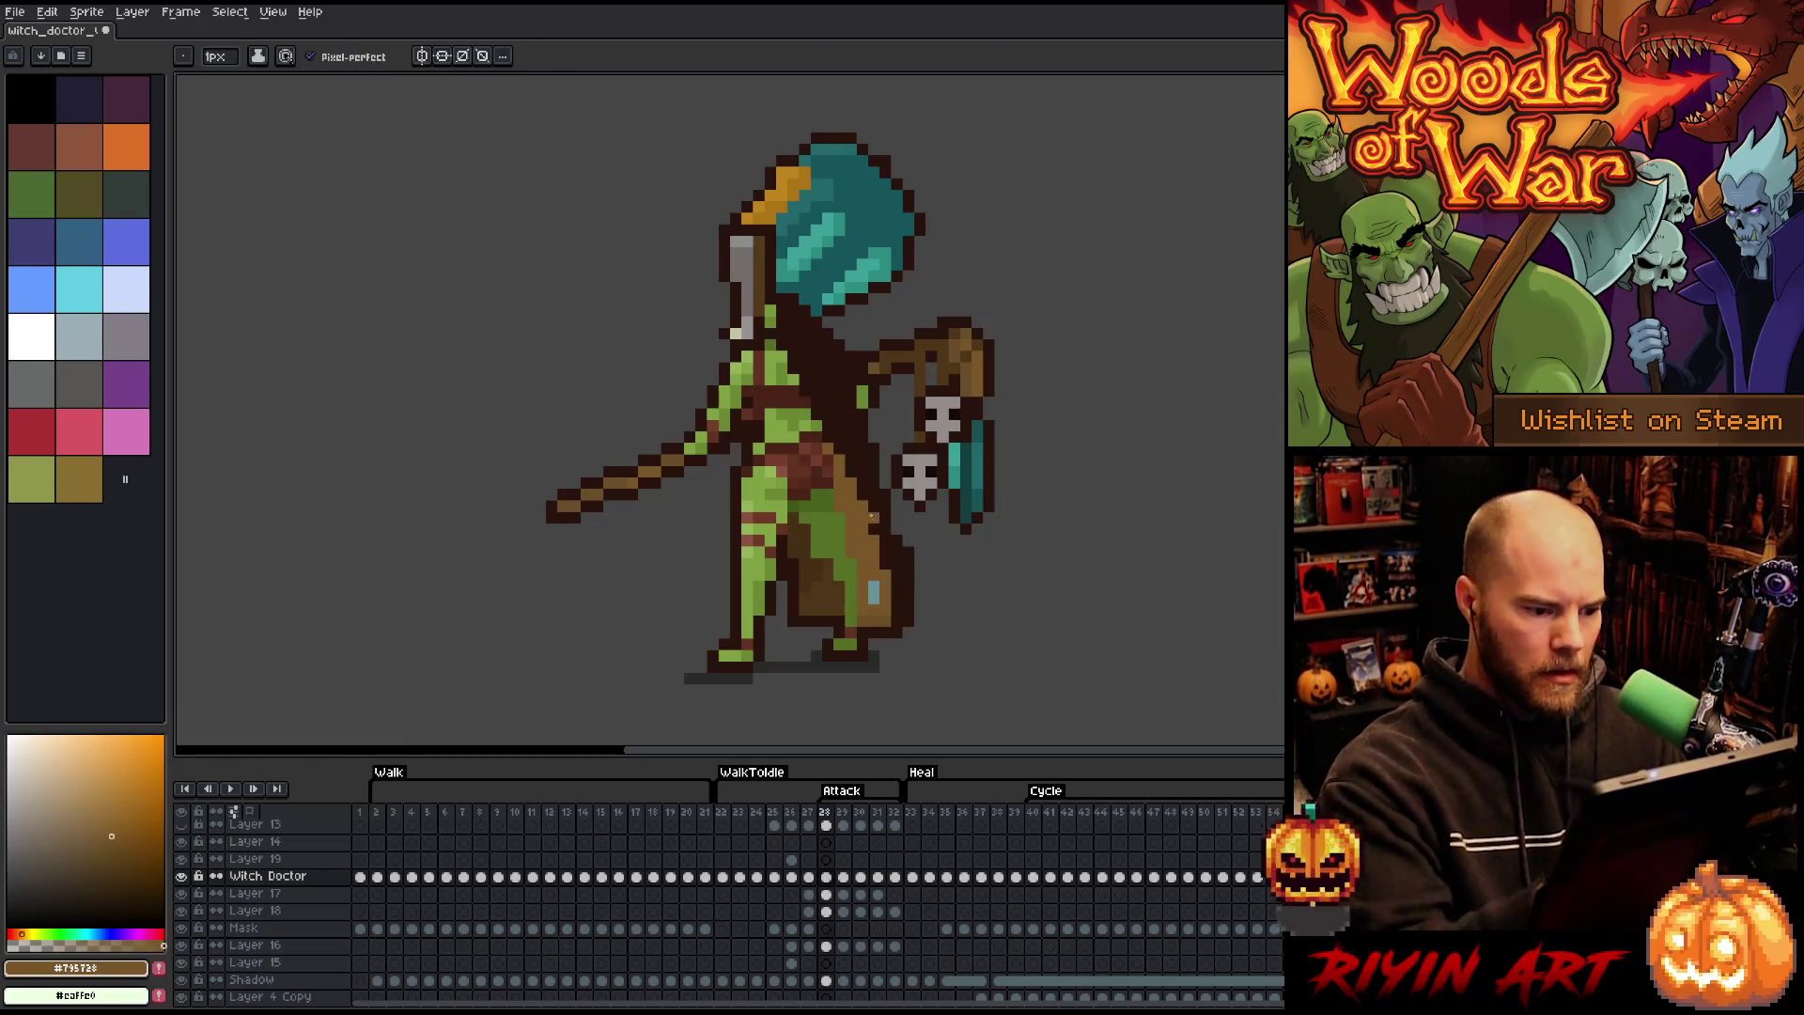
pyautogui.keyDown('alt'); pyautogui.click(896, 527); pyautogui.keyUp('alt')
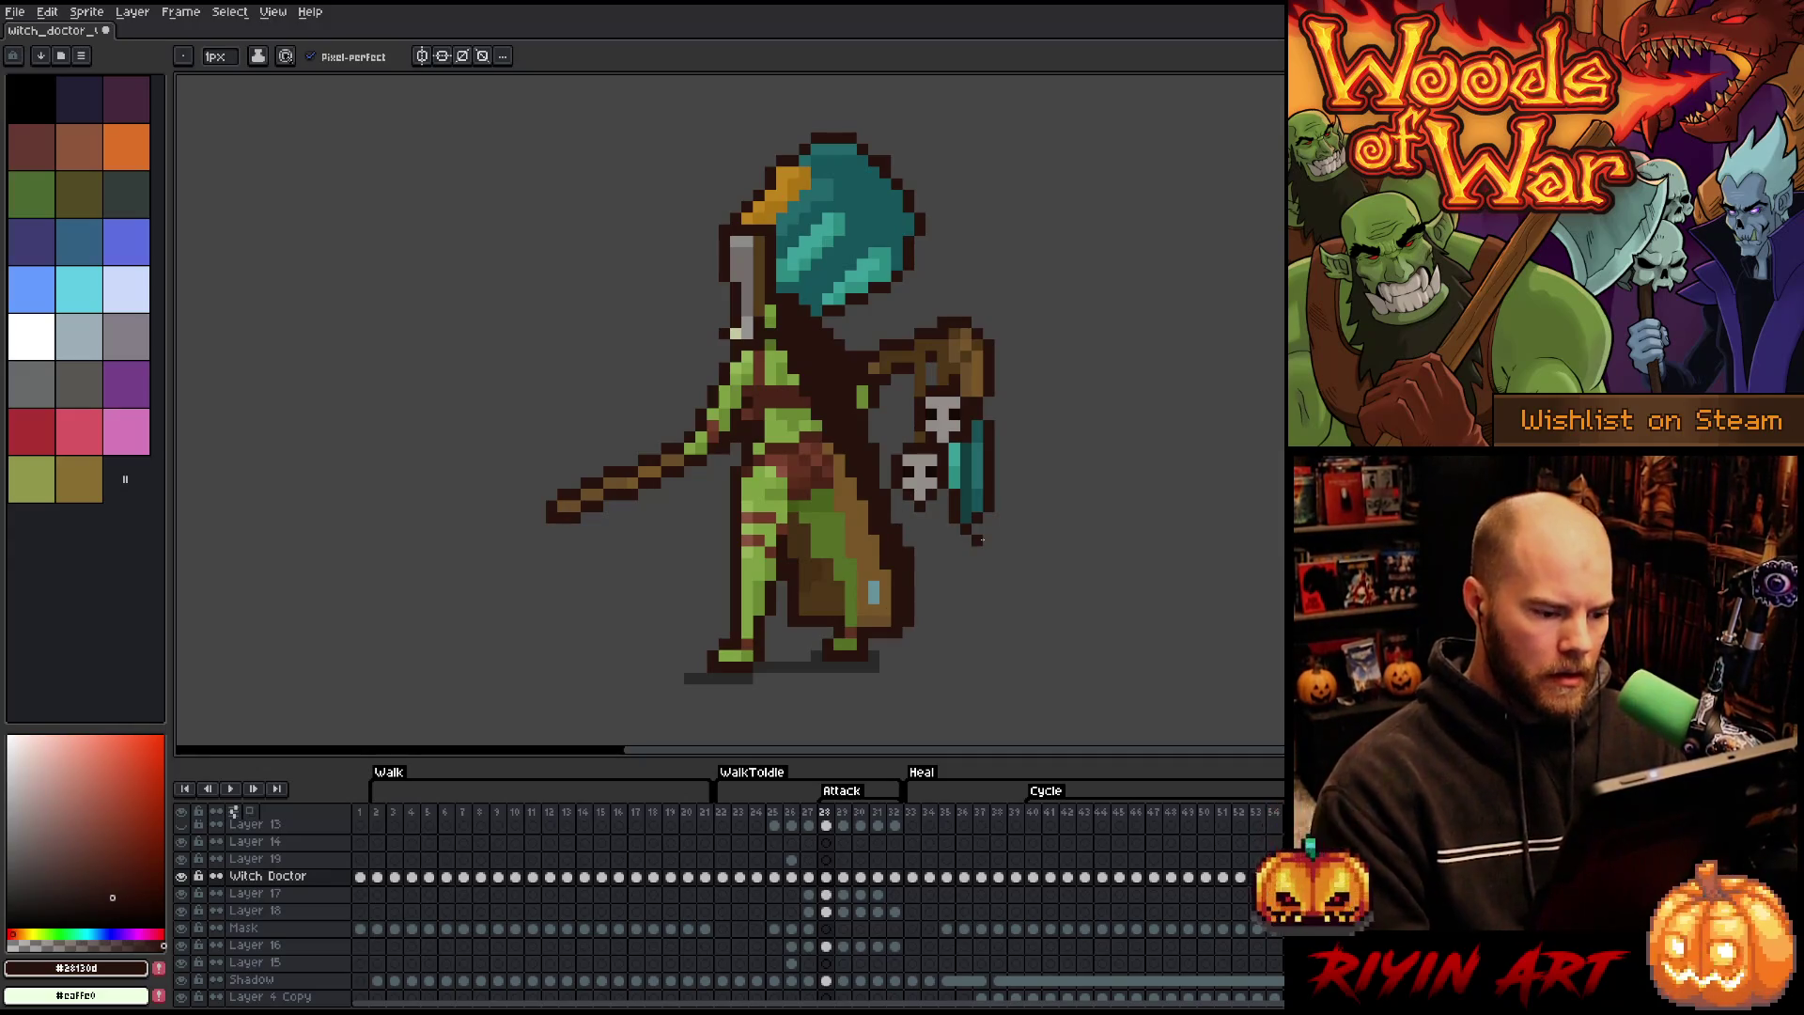
pyautogui.press('Right')
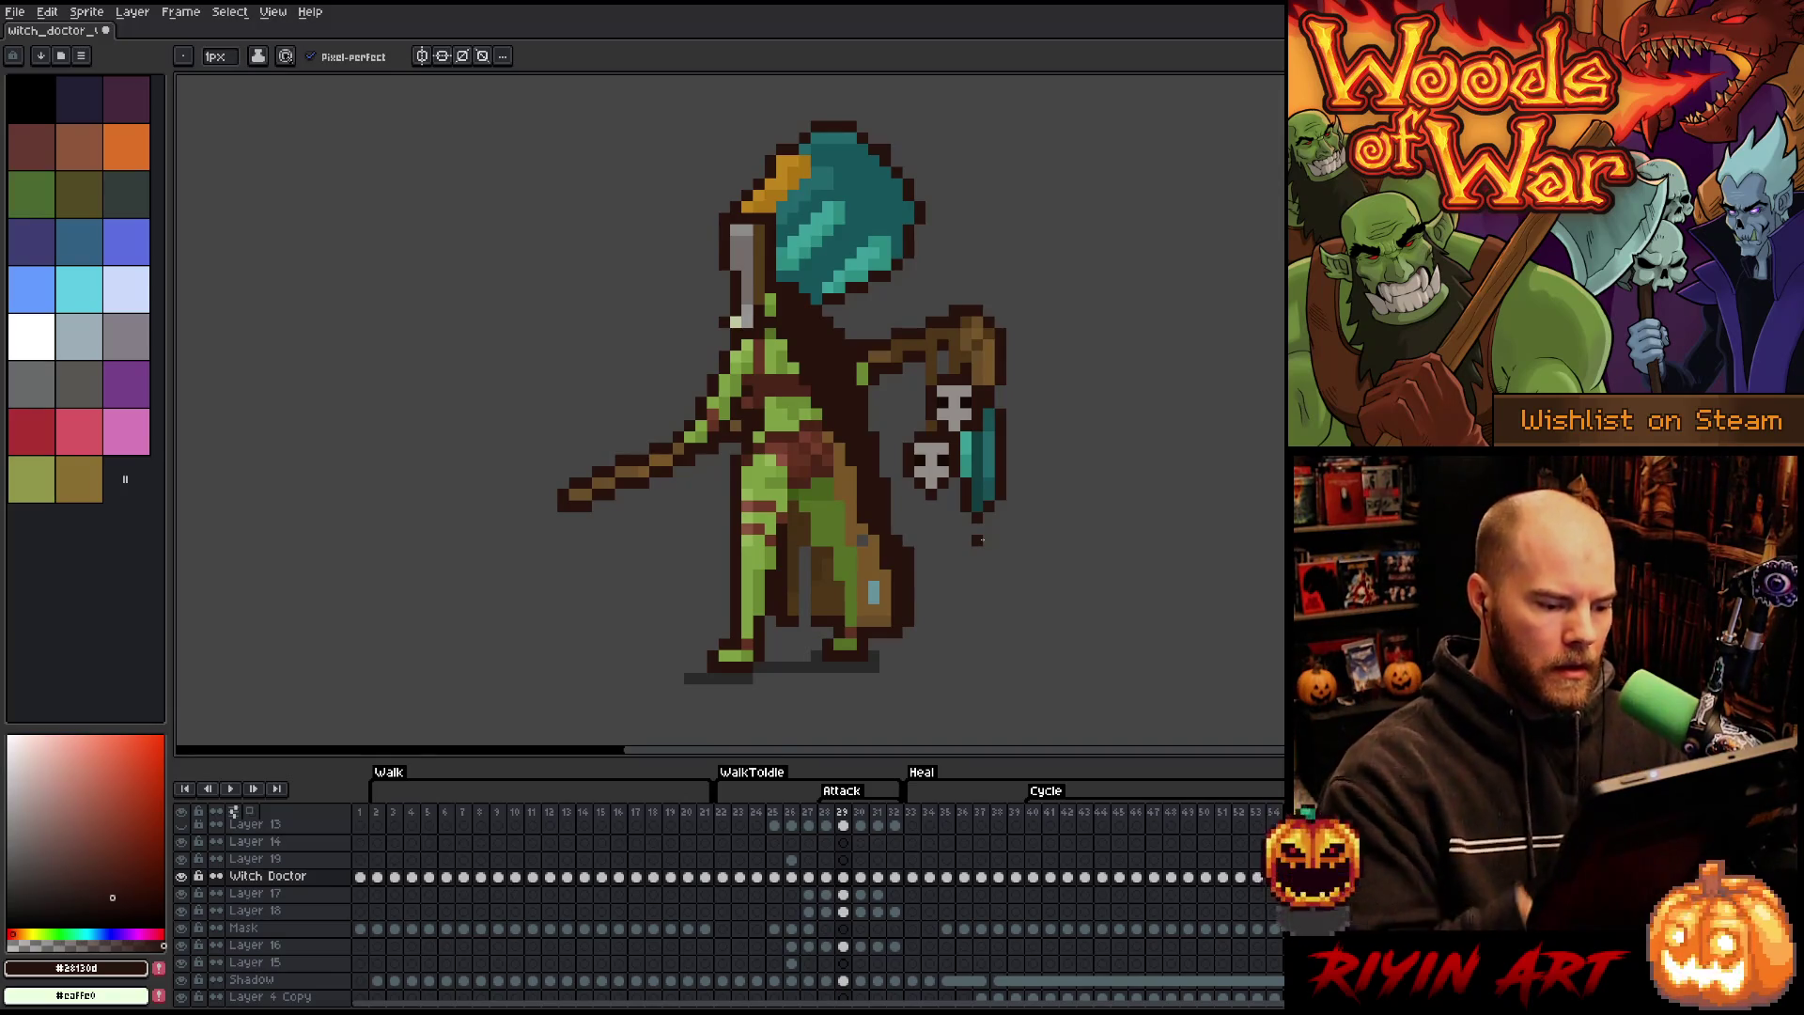
# - Select the goblin's back foot and cloak edge with a rectangular selection
pyautogui.press('m')
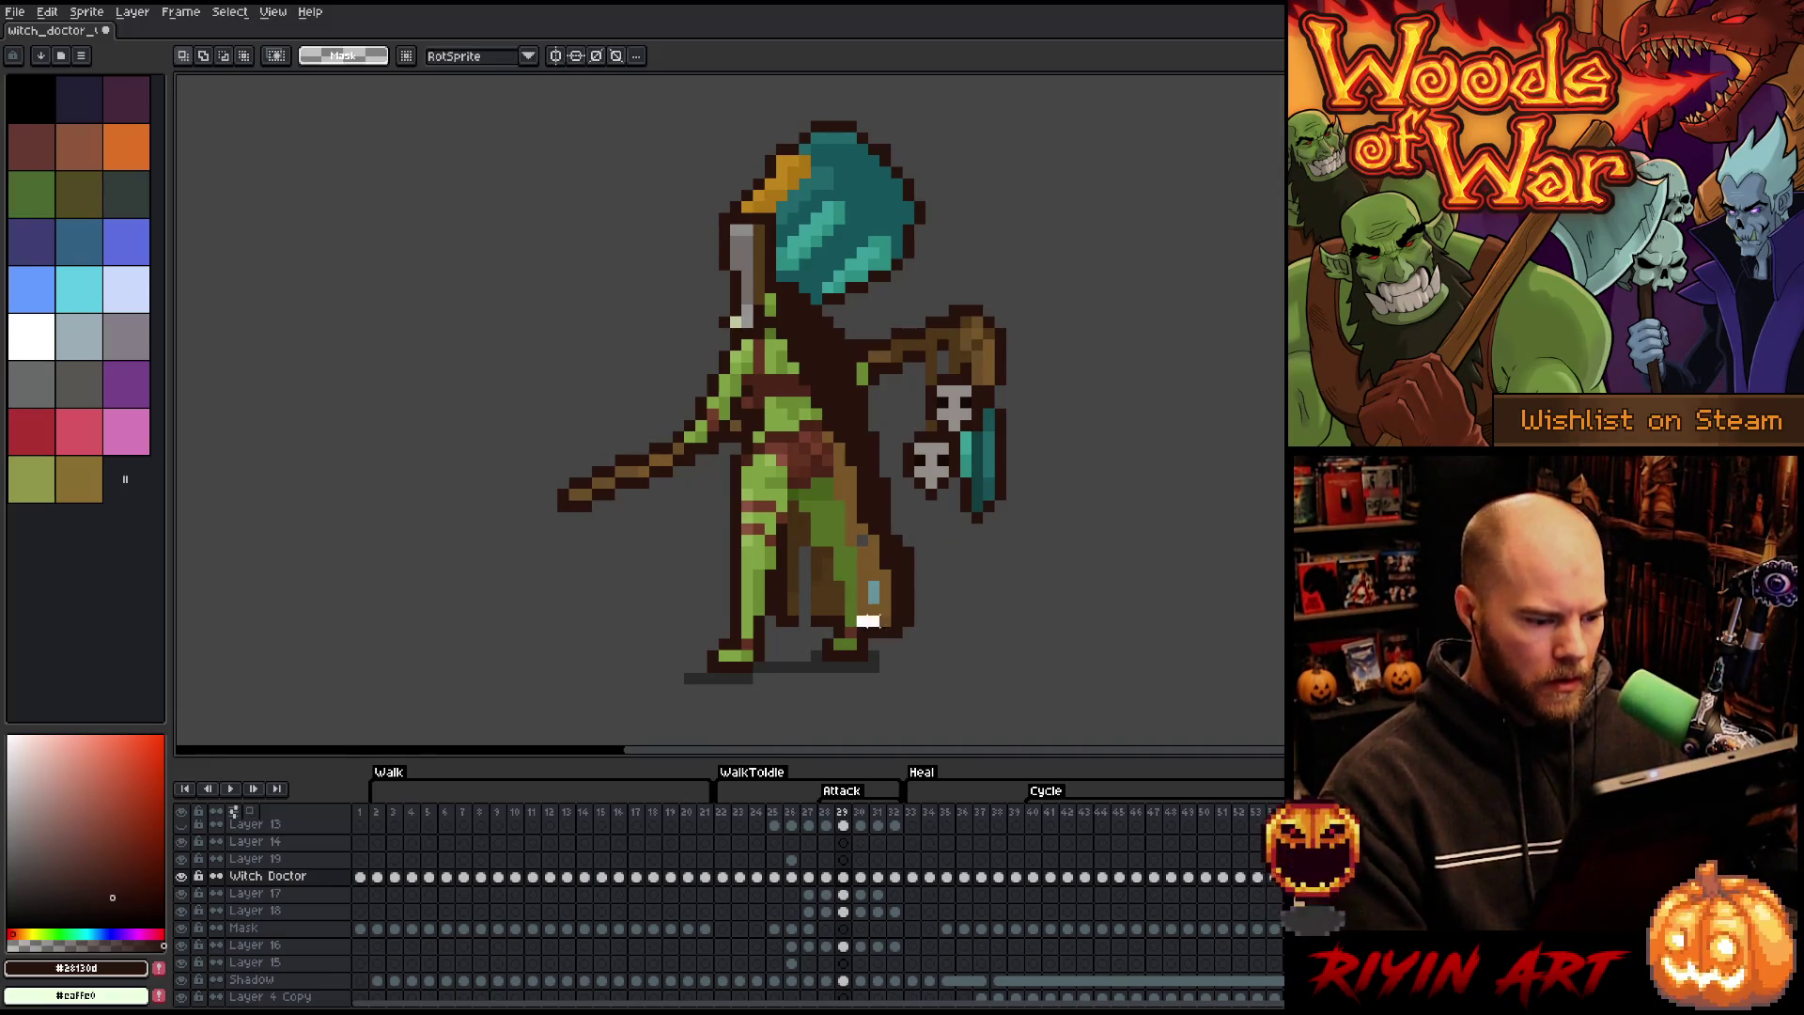
pyautogui.moveTo(879, 621); pyautogui.dragTo(928, 629)
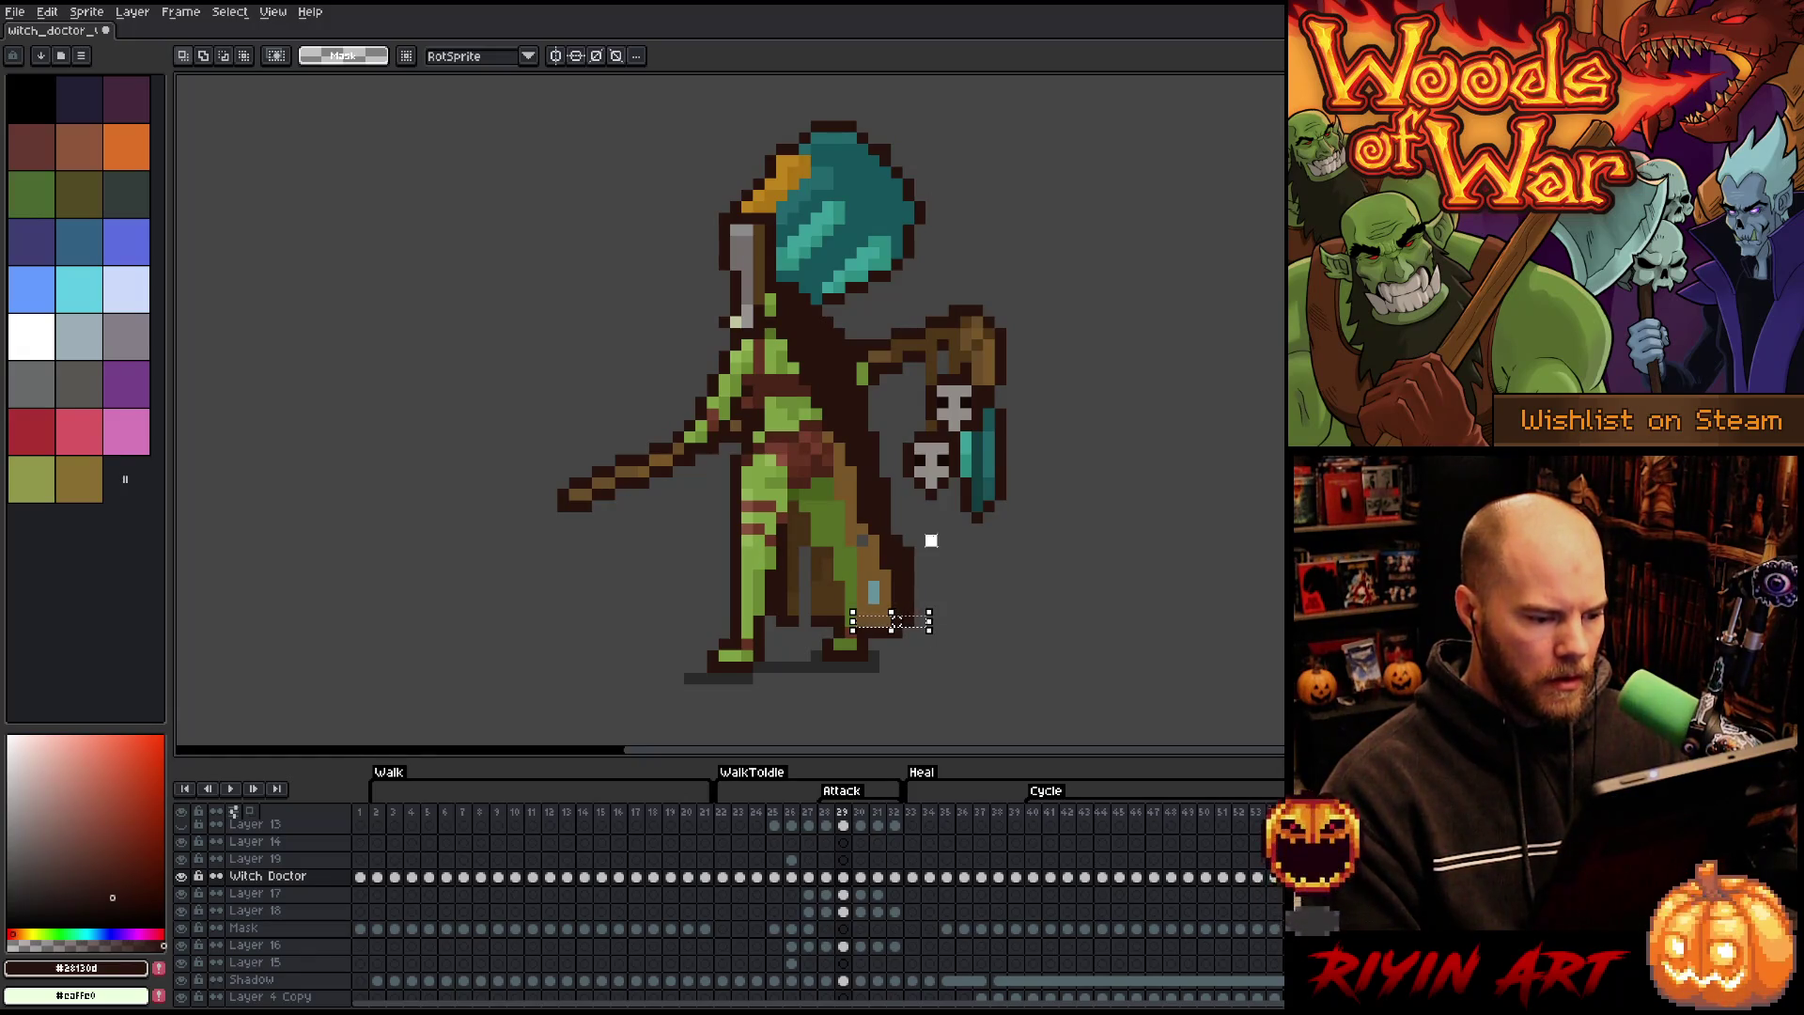
pyautogui.moveTo(936, 534); pyautogui.dragTo(850, 634)
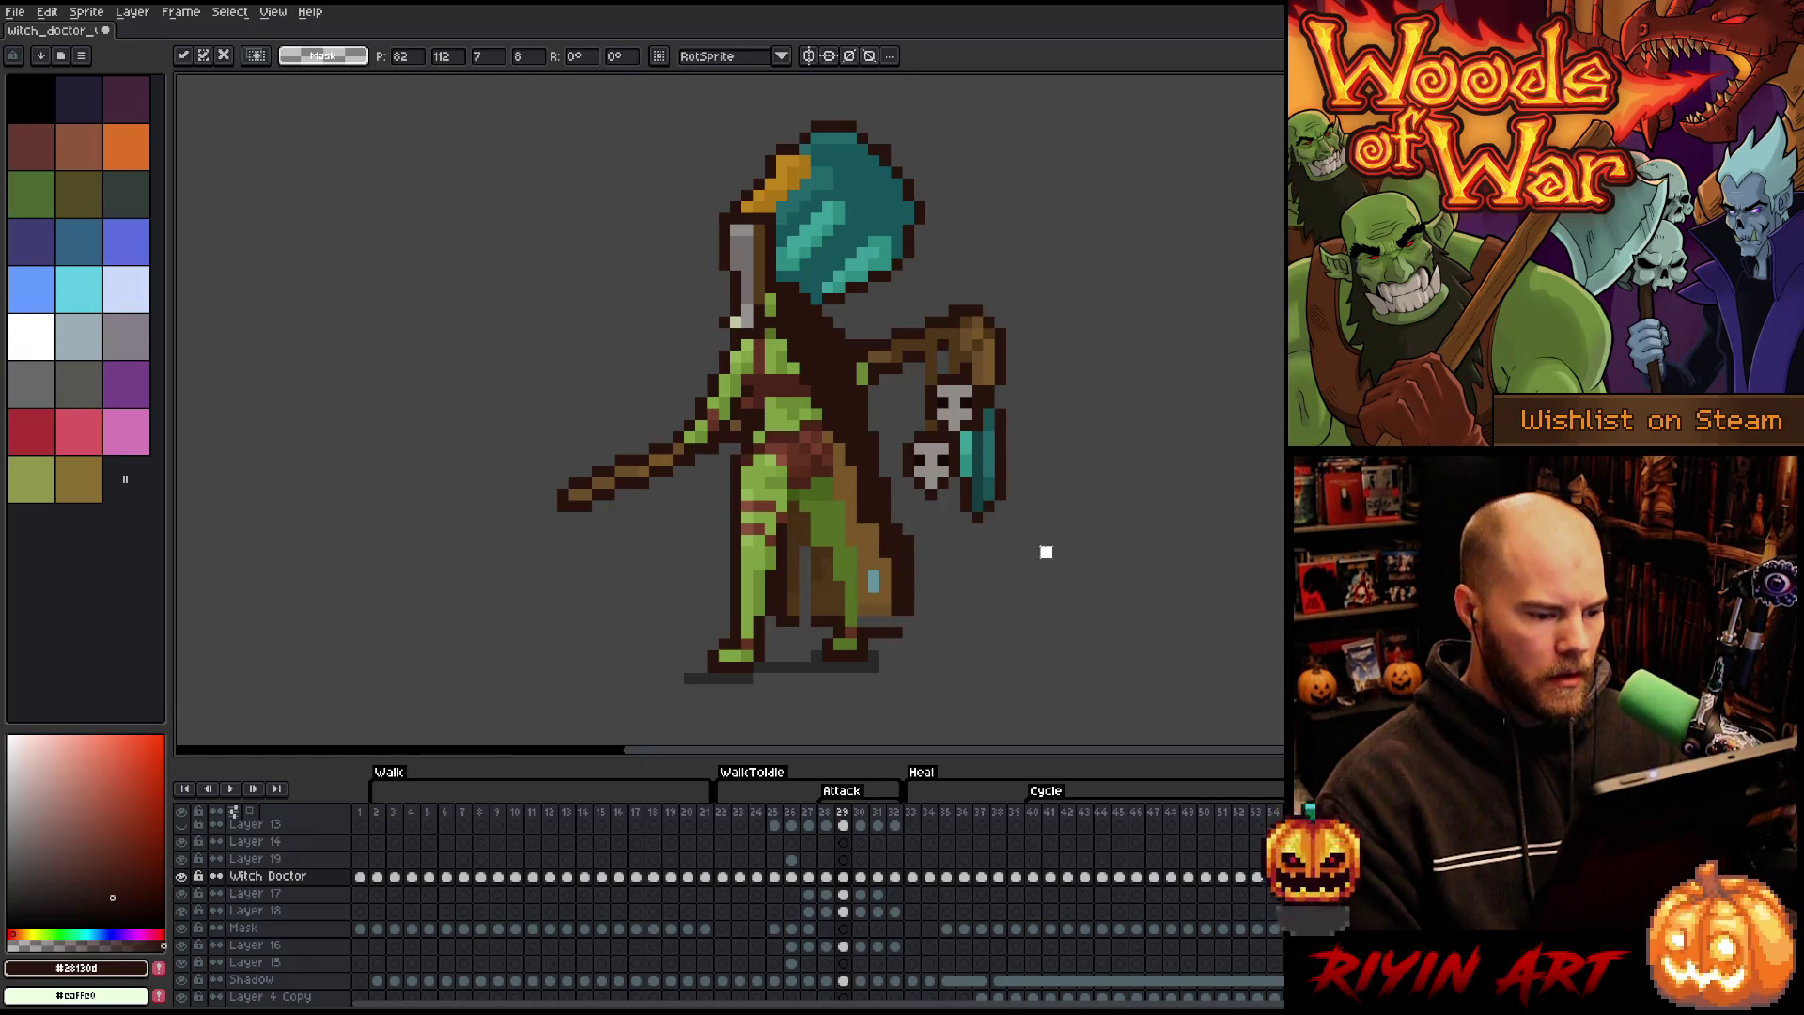
pyautogui.press('b')
# - Darken the grey-blue pixels between the legs with the dark cloak browns
pyautogui.keyDown('alt'); pyautogui.click(862, 510); pyautogui.keyUp('alt')
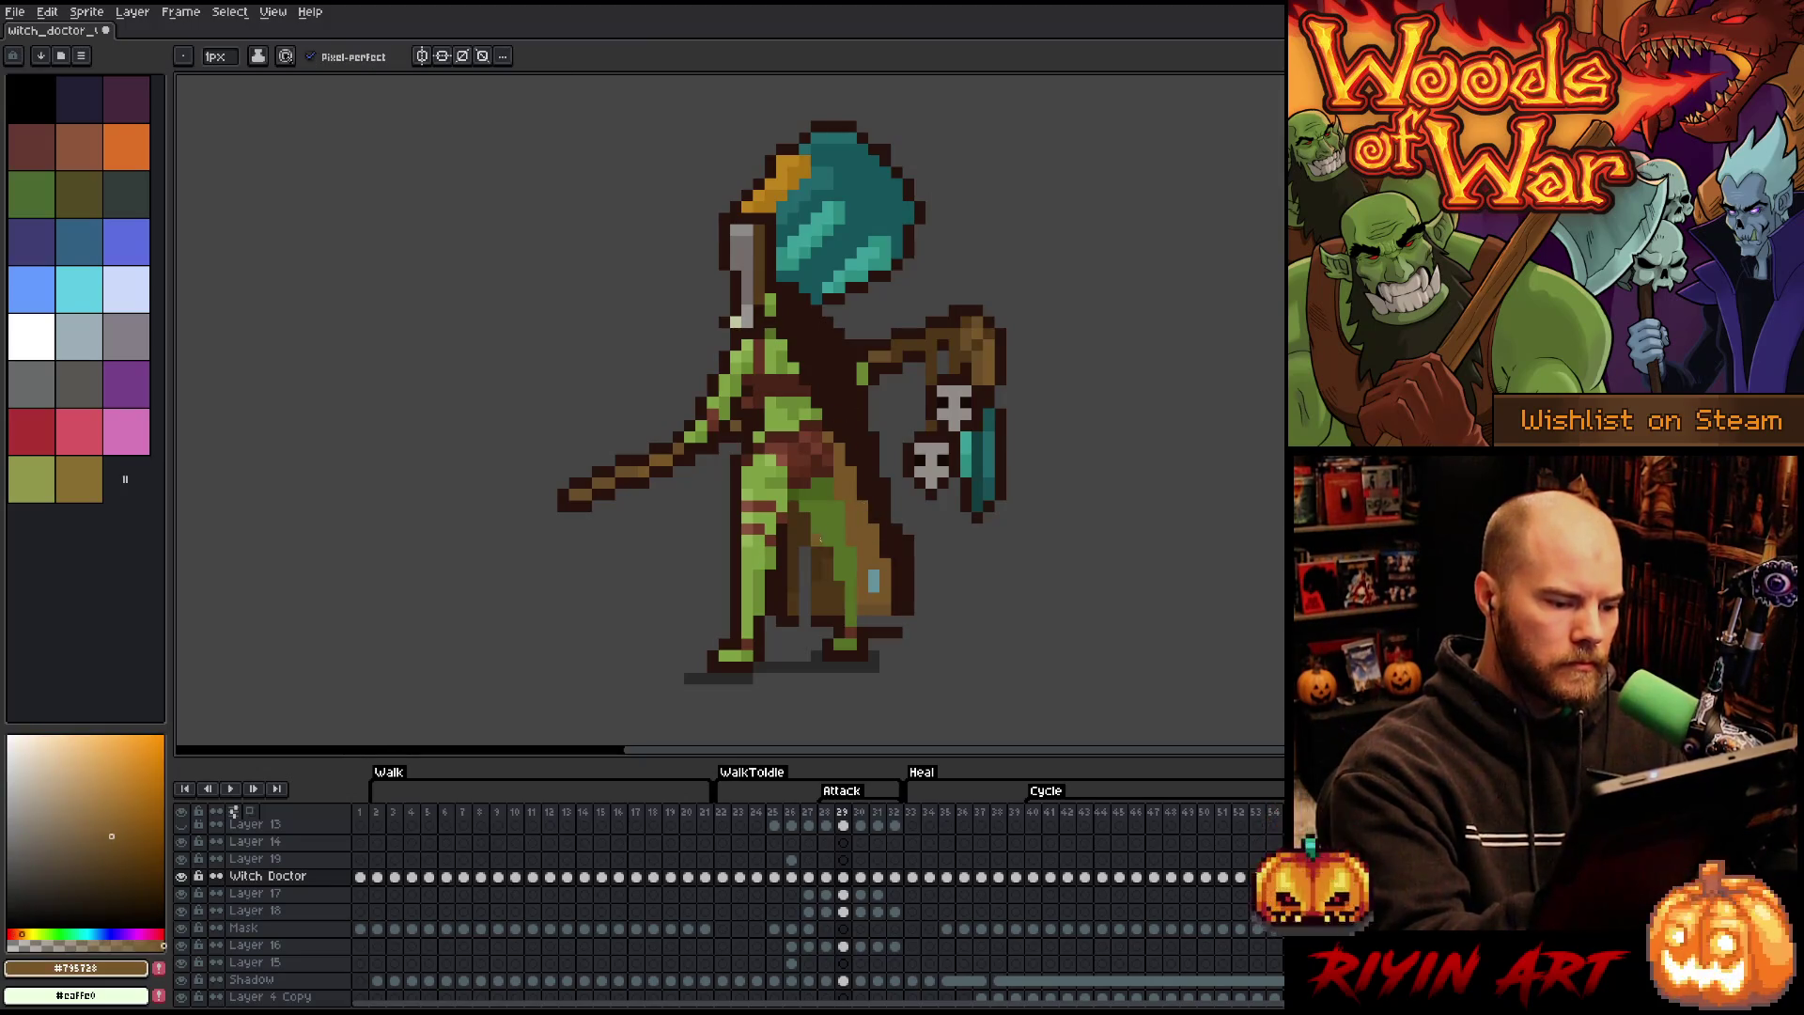
pyautogui.keyDown('alt'); pyautogui.click(828, 555); pyautogui.keyUp('alt')
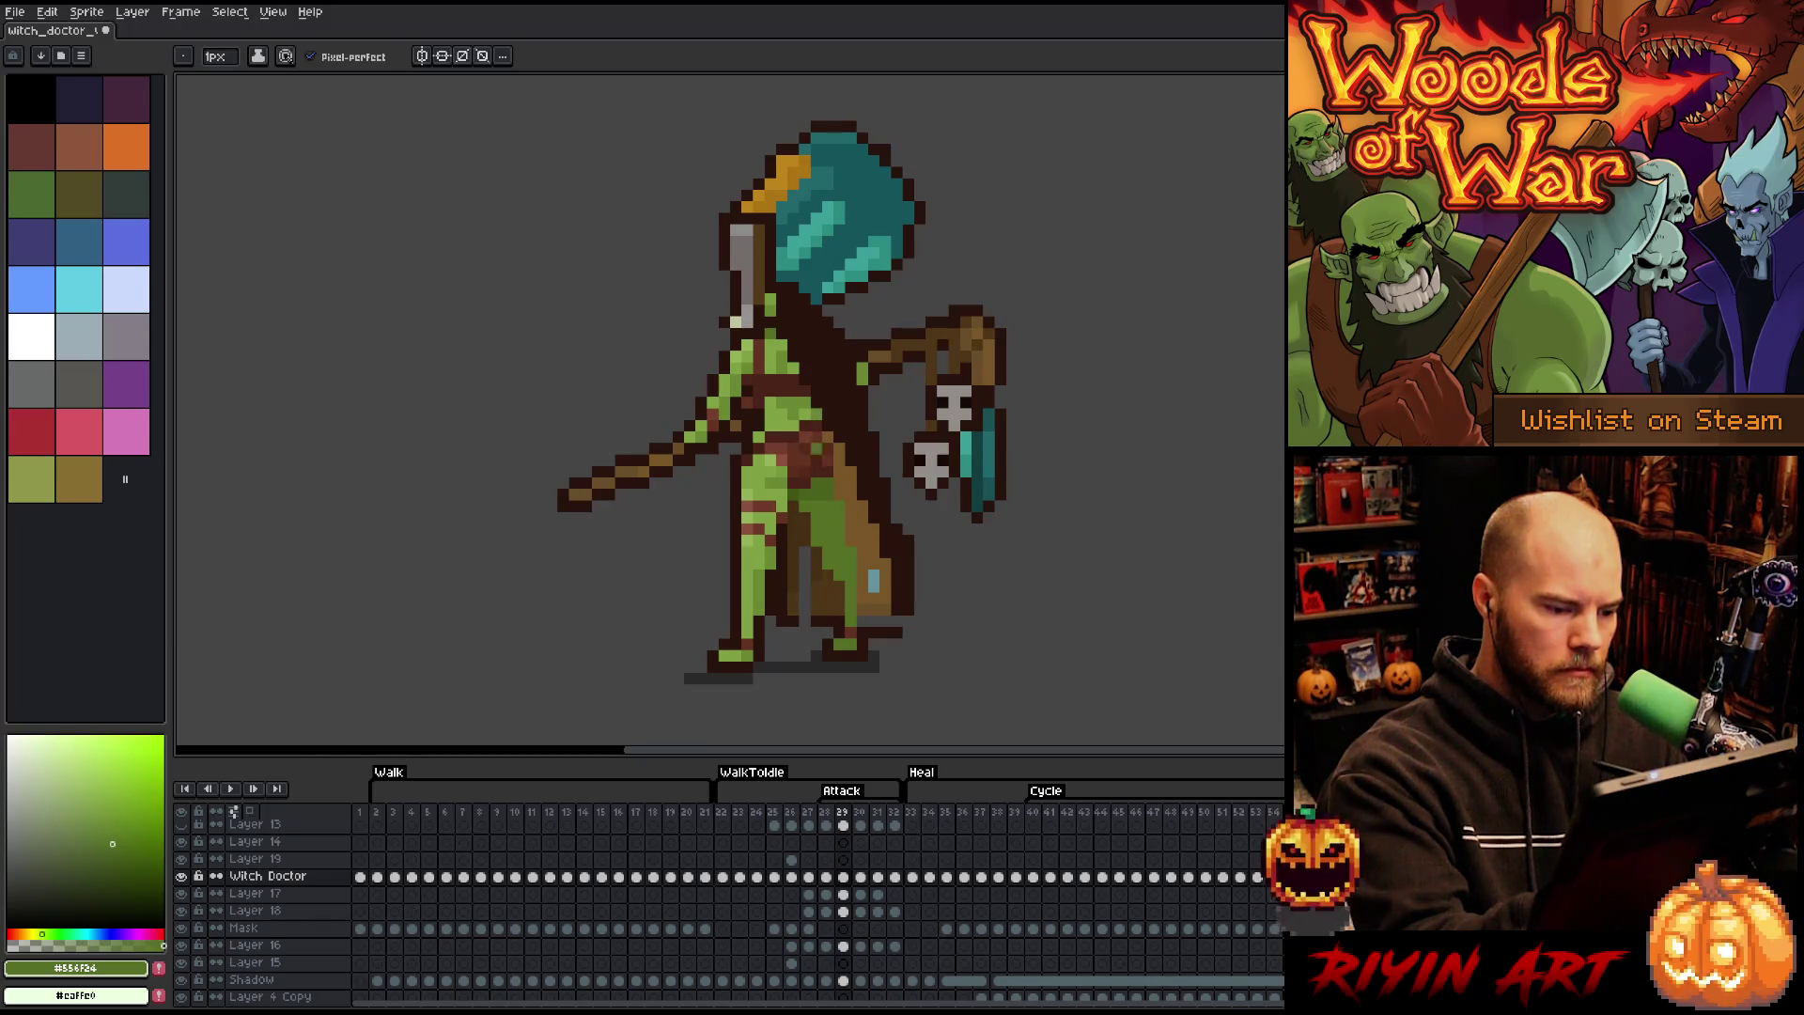
pyautogui.keyDown('alt'); pyautogui.click(818, 566); pyautogui.keyUp('alt')
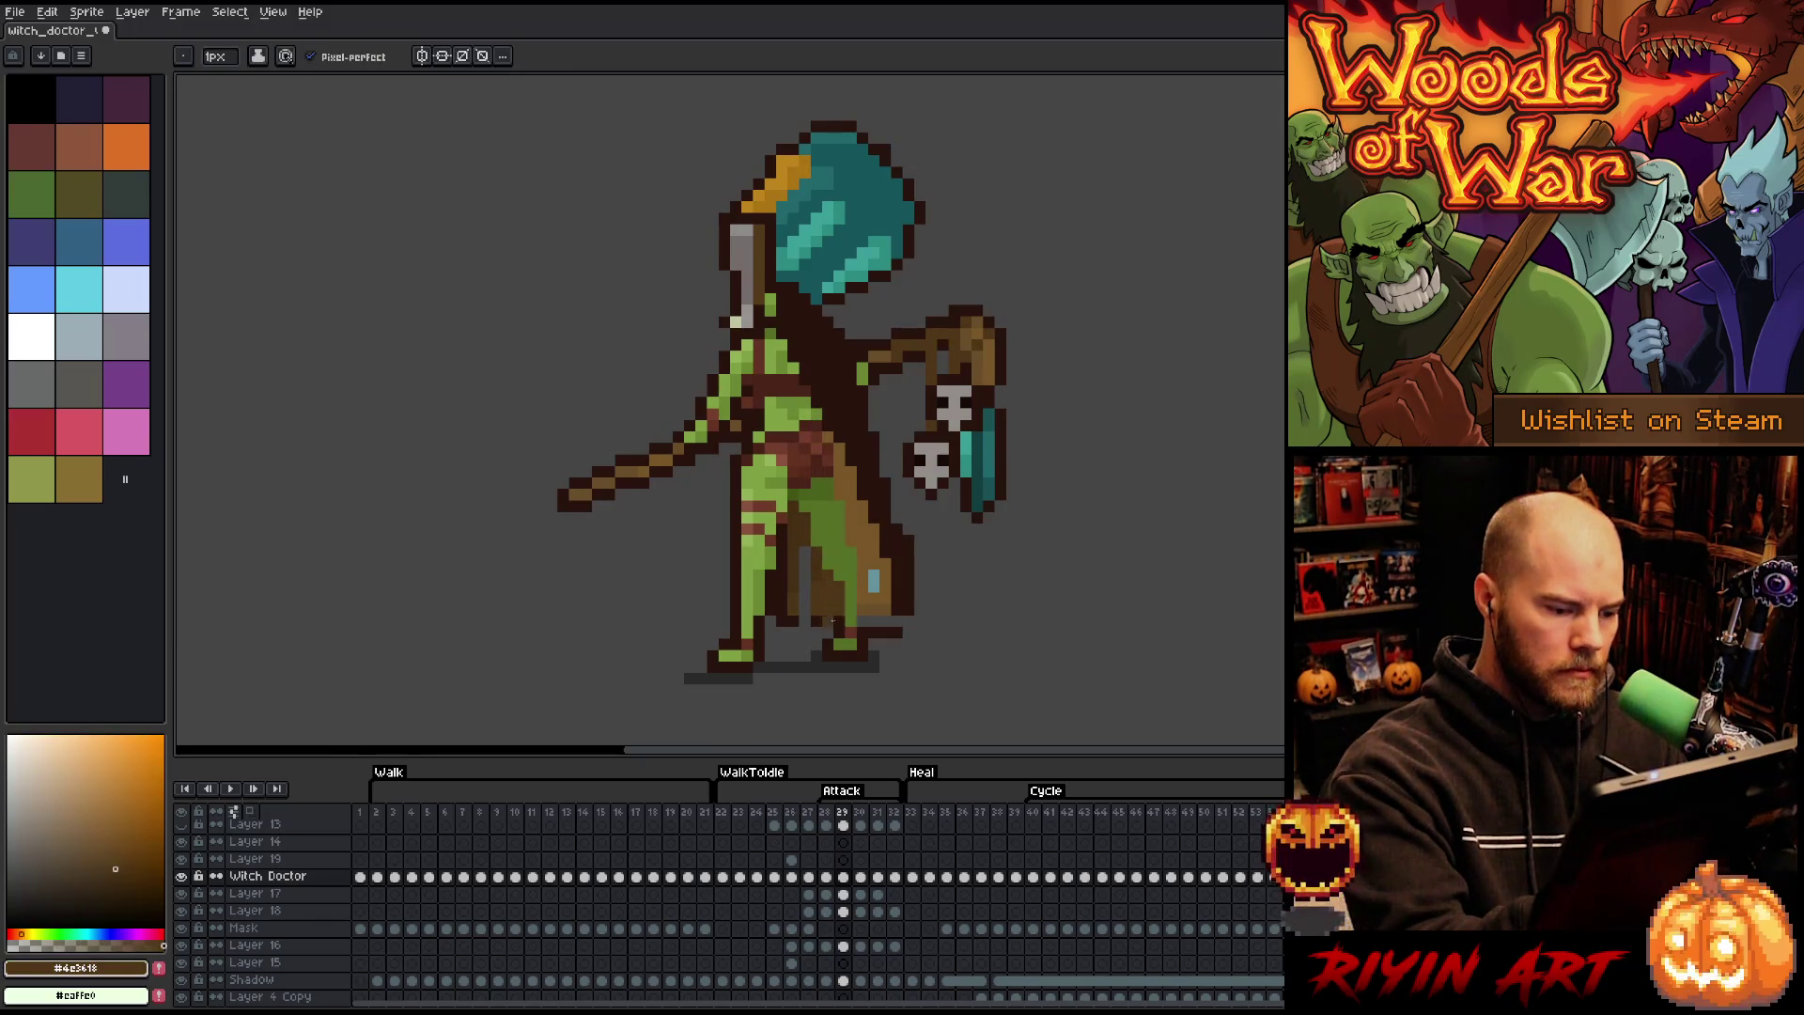
pyautogui.keyDown('alt'); pyautogui.click(833, 620); pyautogui.keyUp('alt')
pyautogui.moveTo(832, 610); pyautogui.dragTo(794, 611)
pyautogui.click(805, 575)
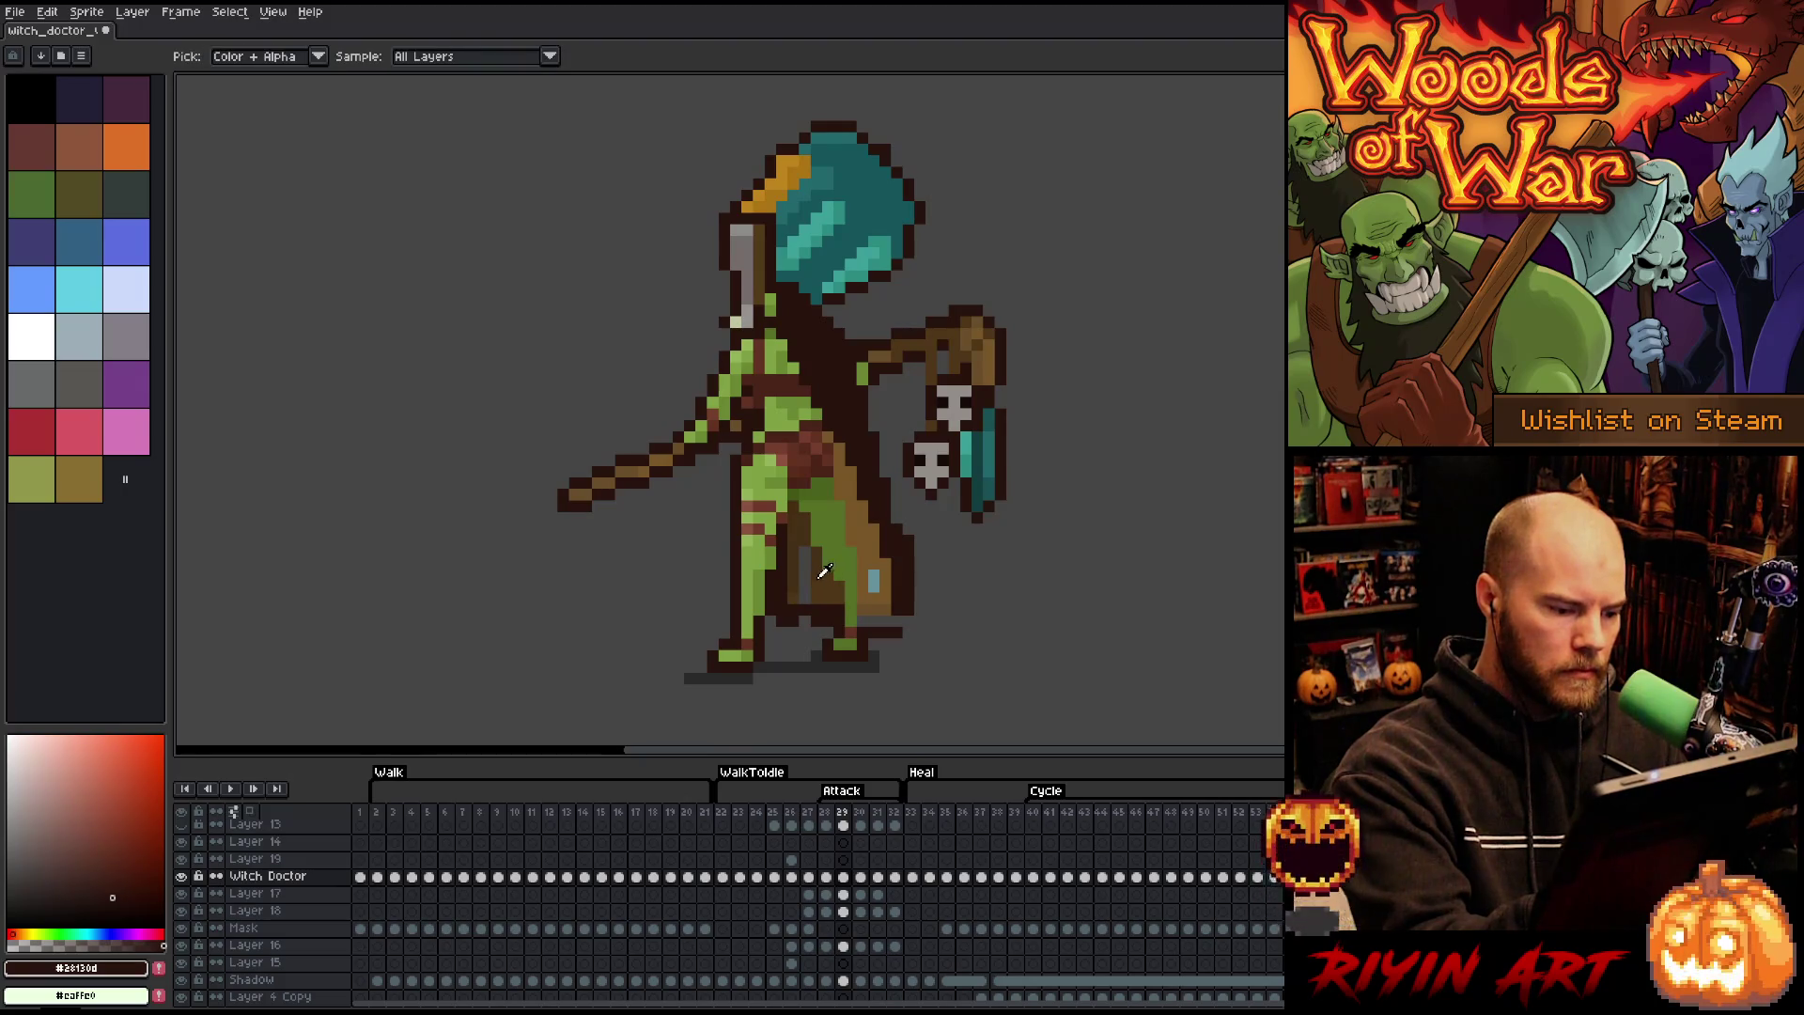
pyautogui.keyDown('alt'); pyautogui.click(824, 570); pyautogui.keyUp('alt')
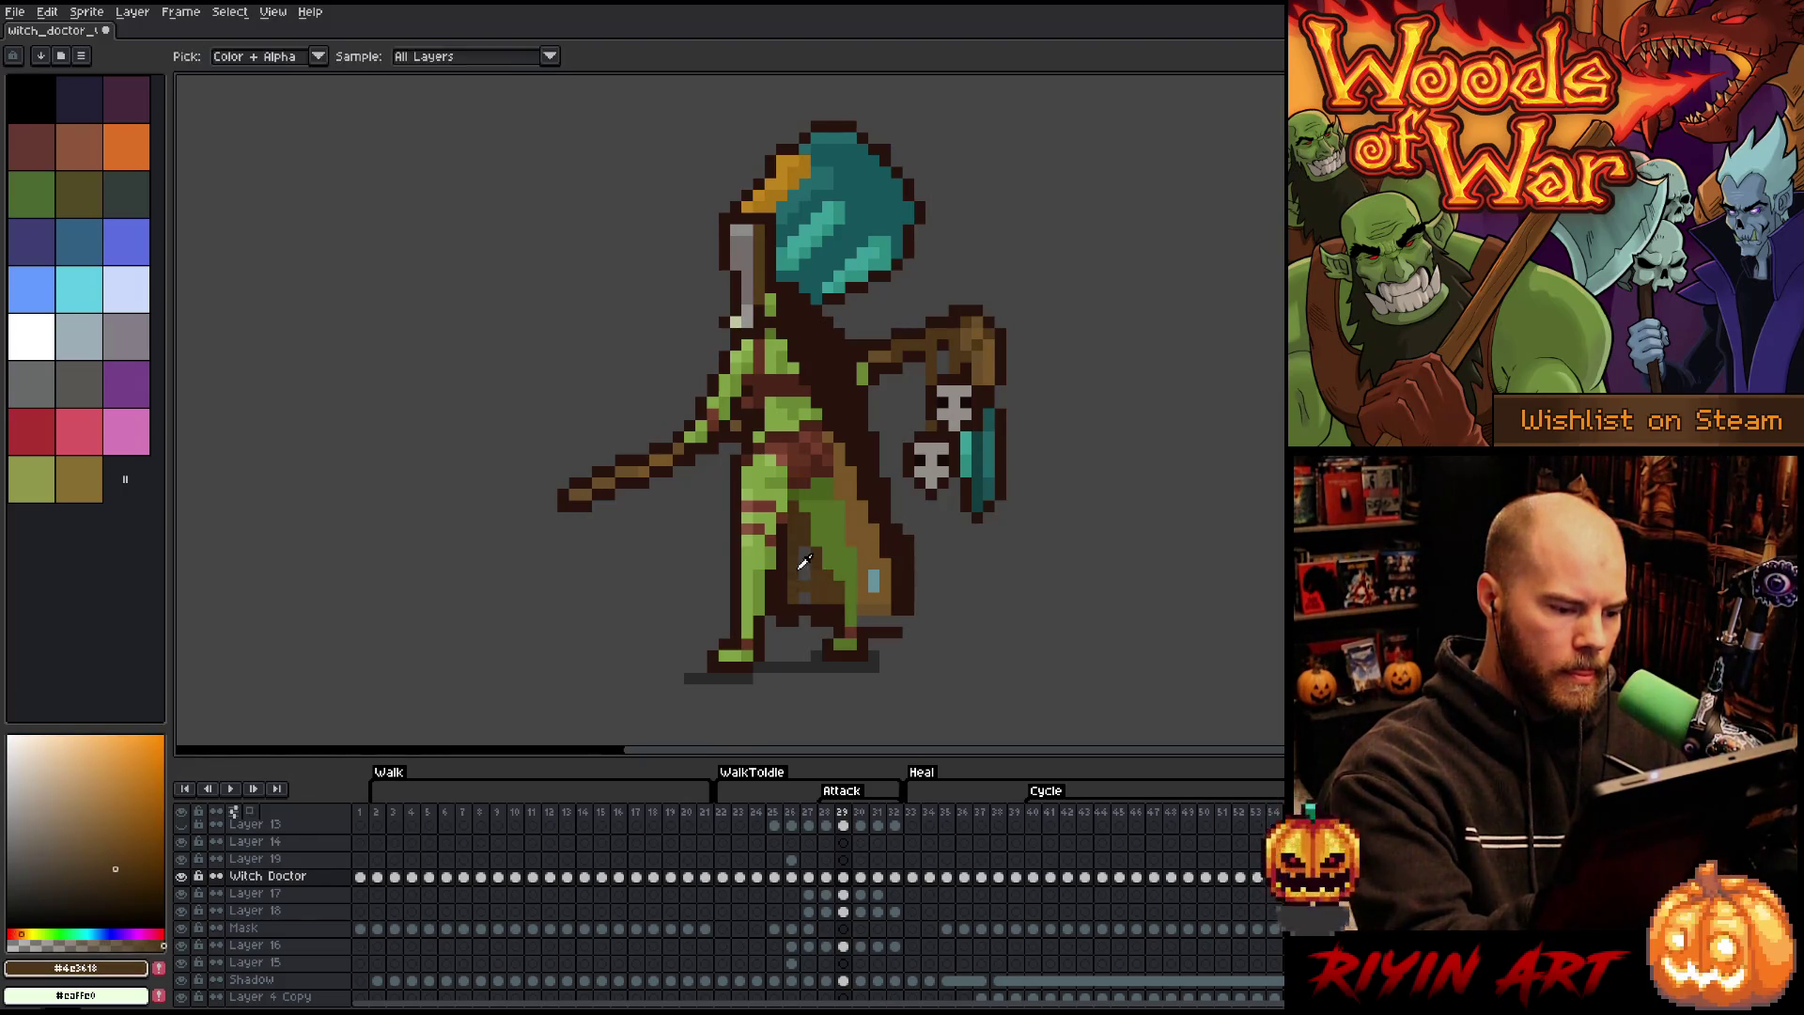
pyautogui.click(804, 571)
pyautogui.click(804, 552)
# - Sample the dark outline brown and the goblin's green skin colour with the Pencil
pyautogui.press('b')
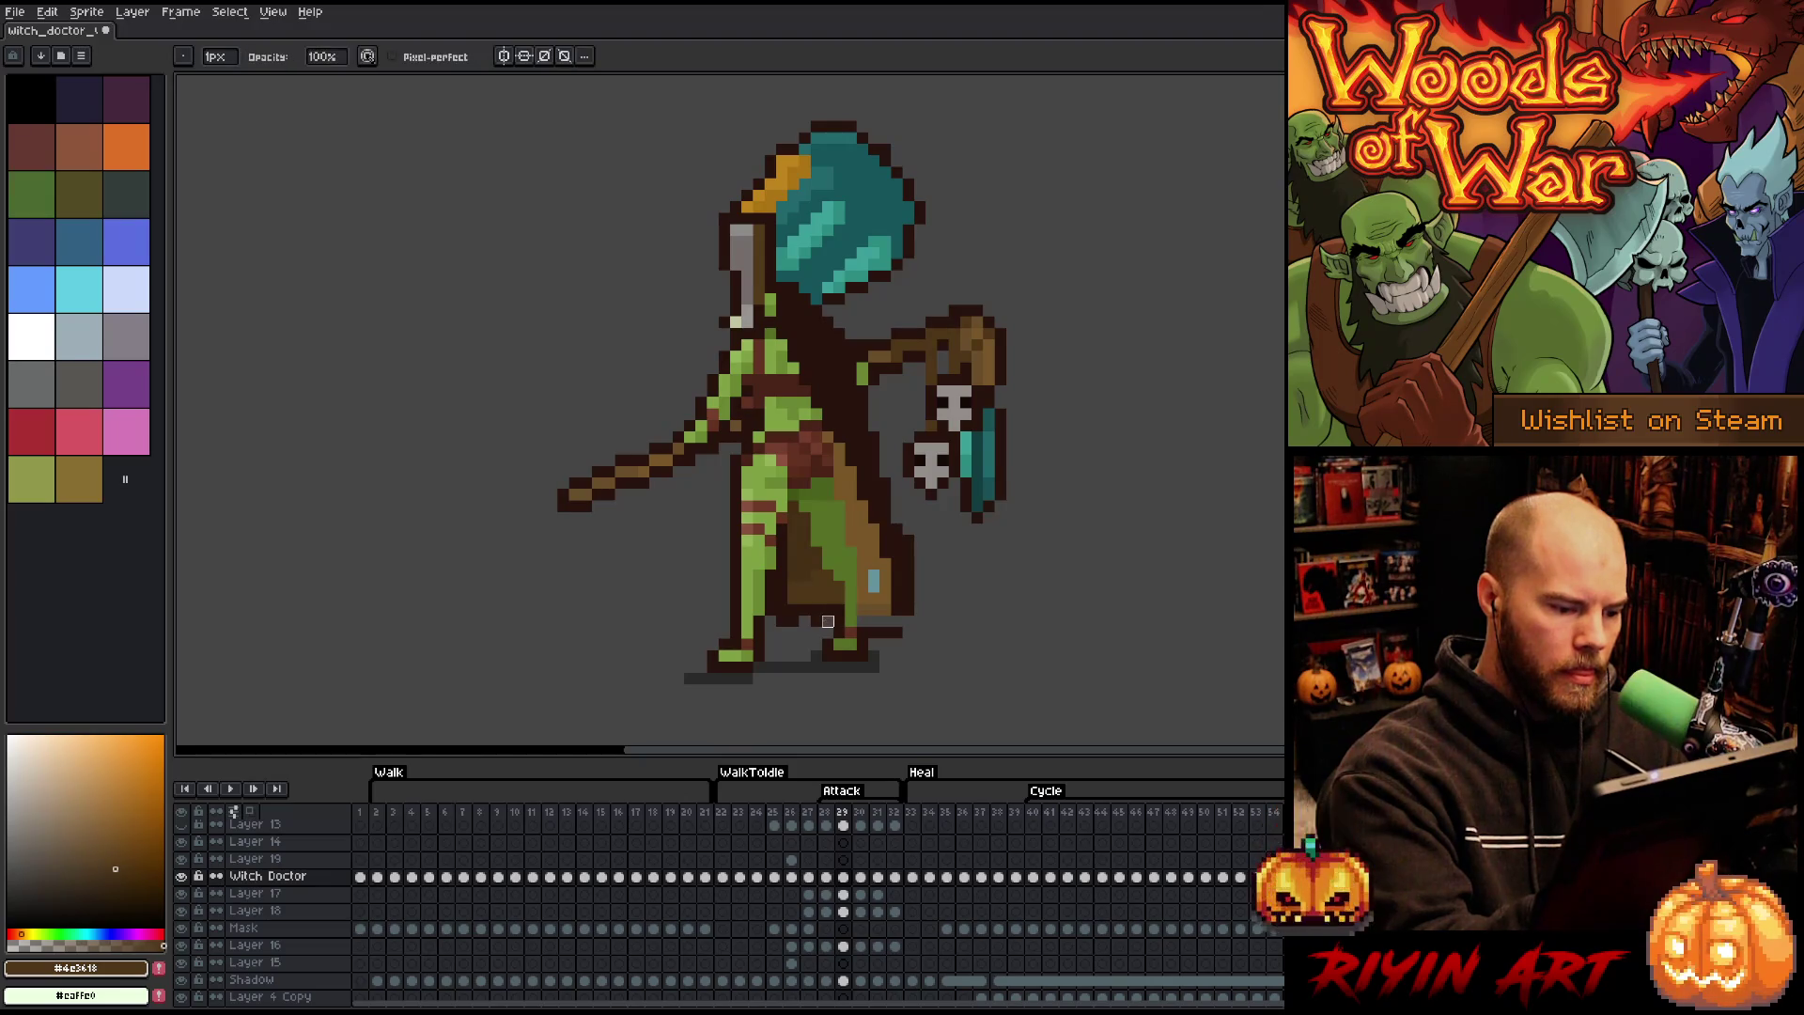
pyautogui.press('b')
pyautogui.keyDown('alt'); pyautogui.click(879, 633); pyautogui.keyUp('alt')
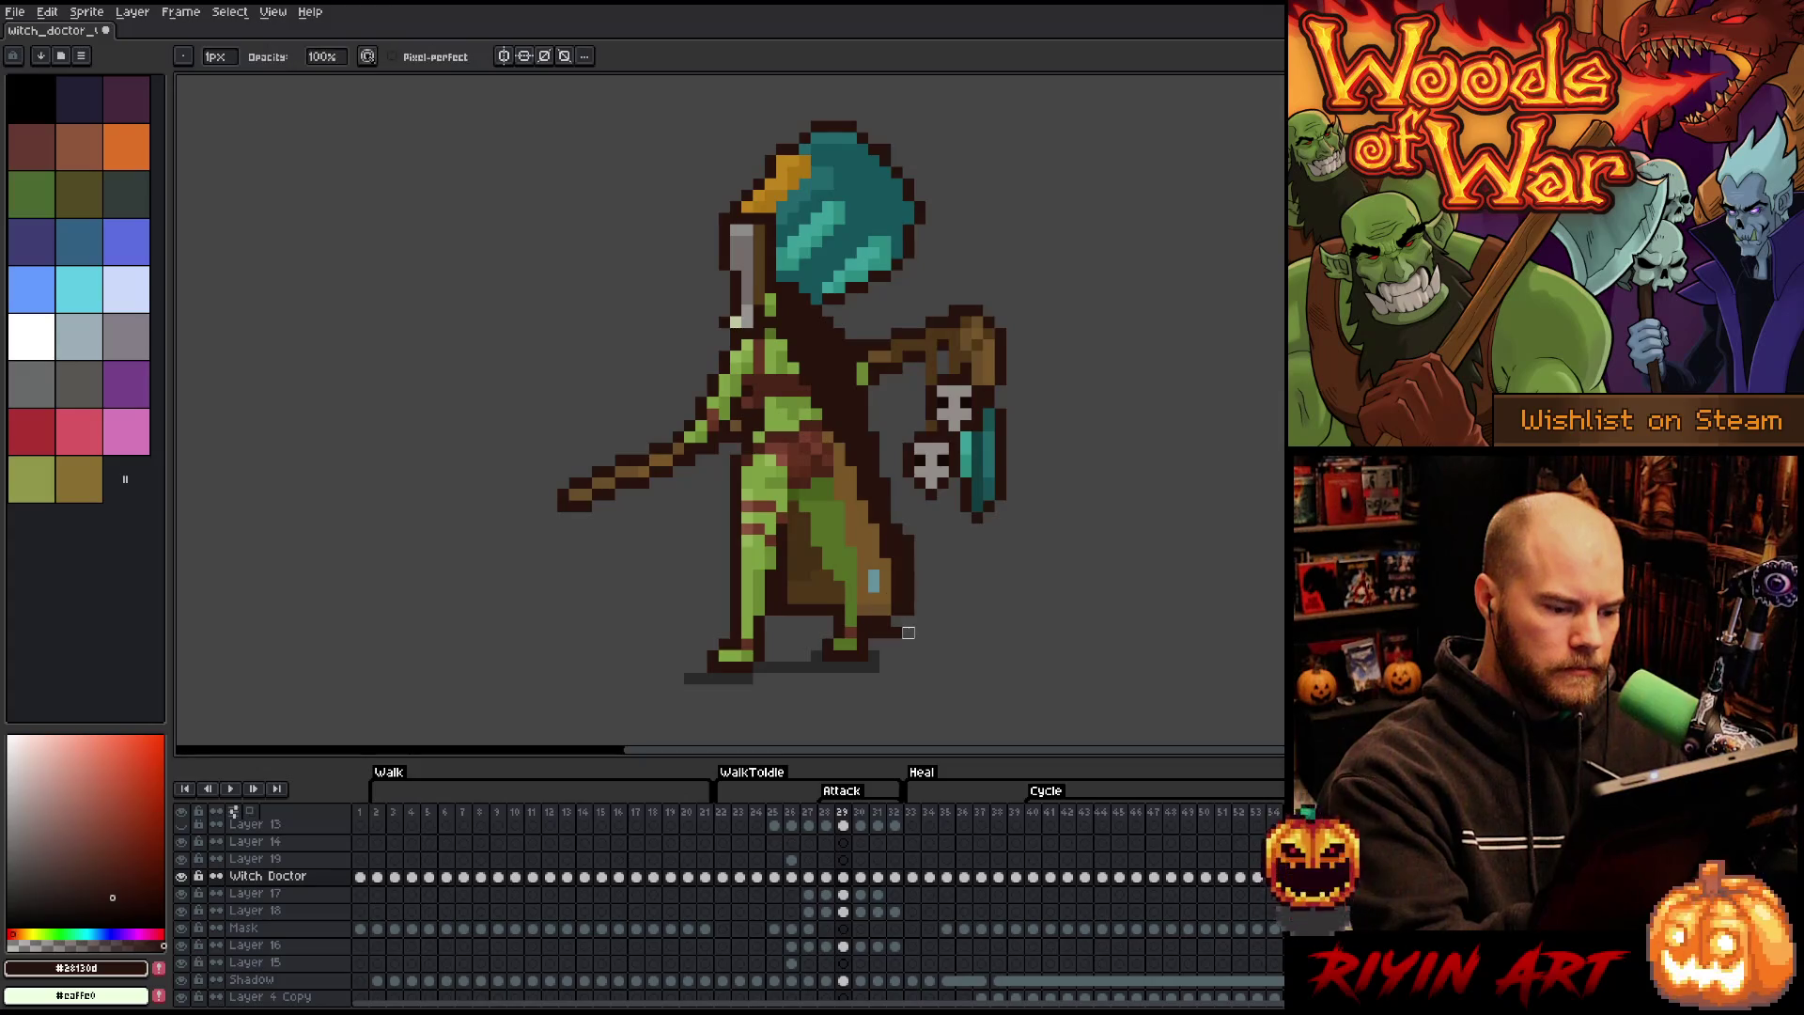
pyautogui.press('b')
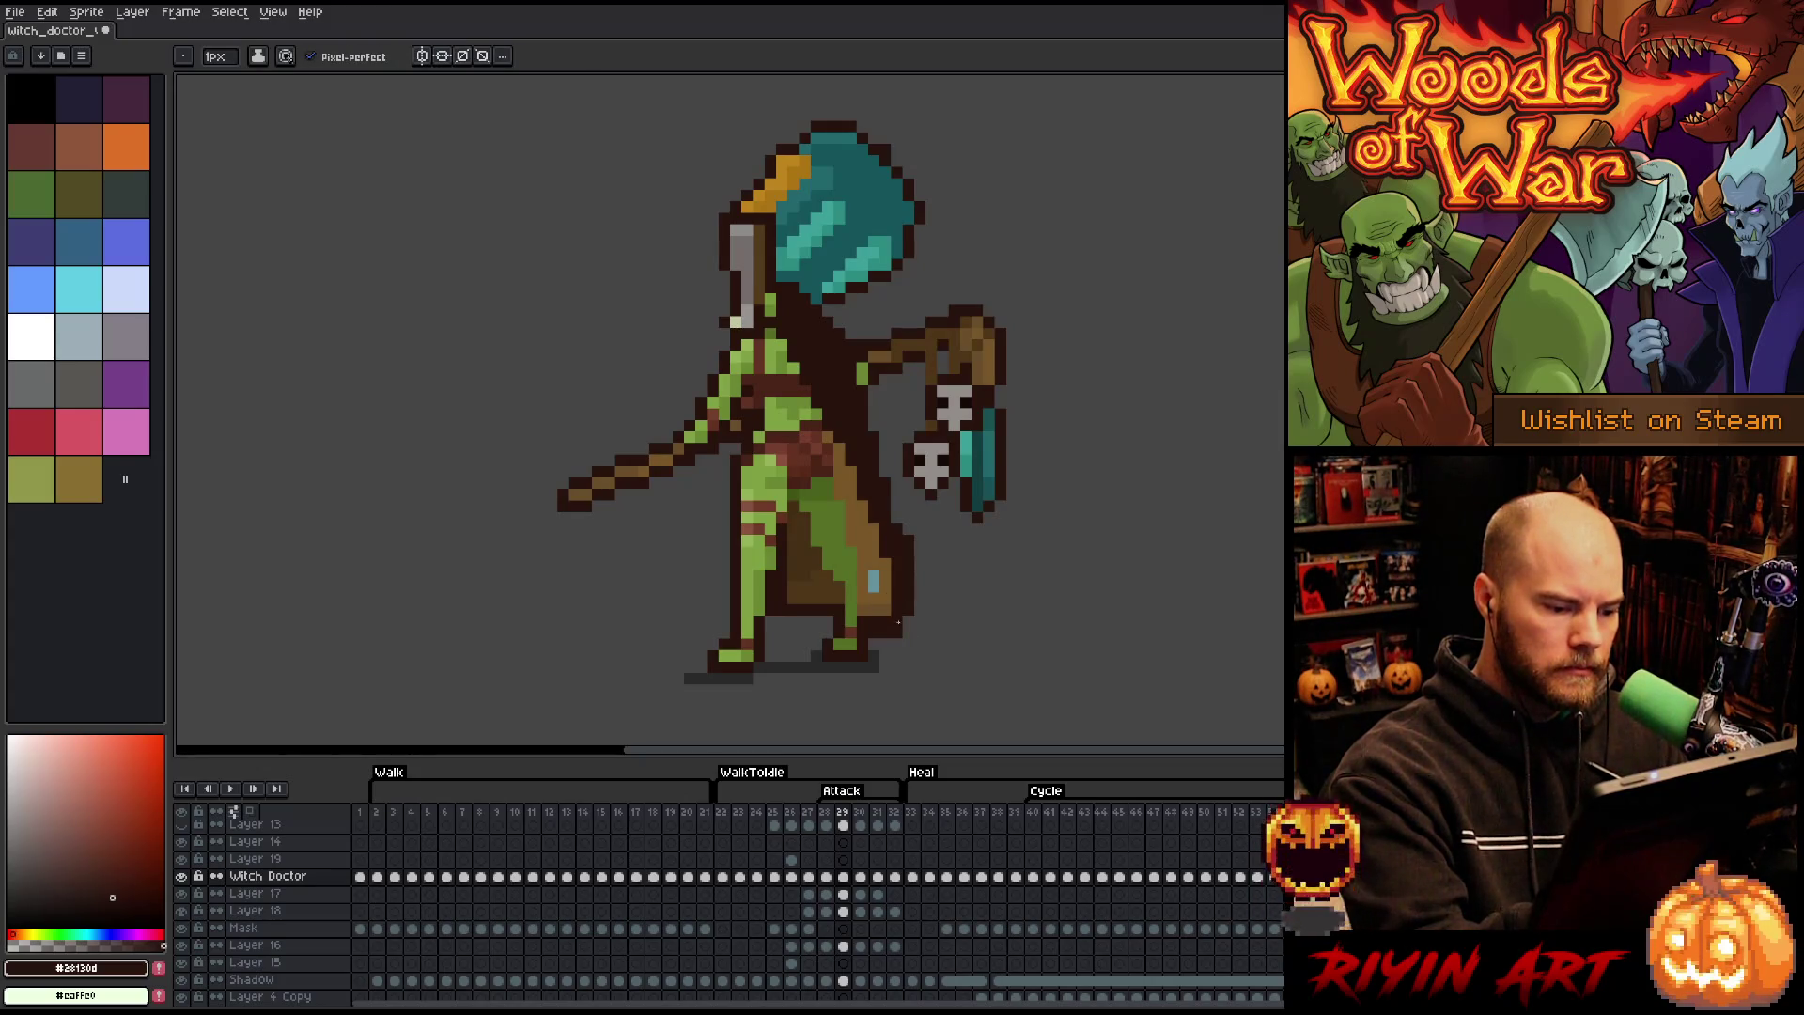
pyautogui.press('e')
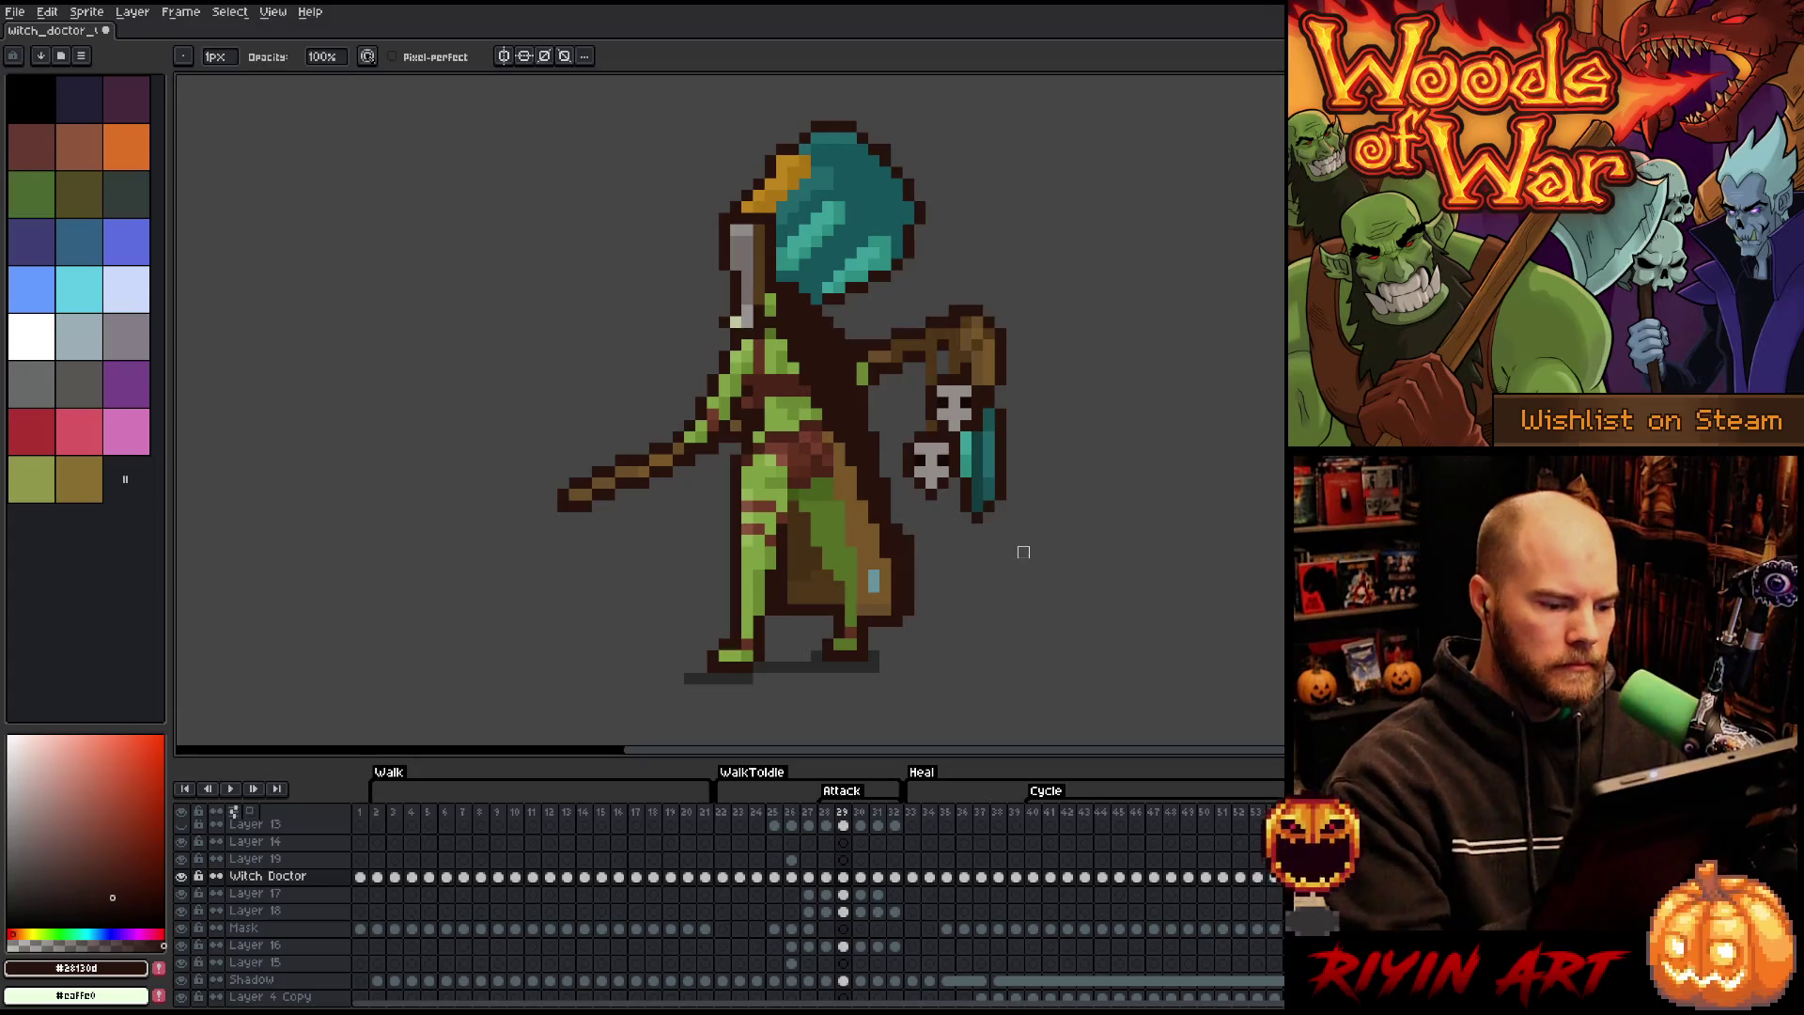
pyautogui.press('b')
pyautogui.keyDown('alt'); pyautogui.click(874, 494); pyautogui.keyUp('alt')
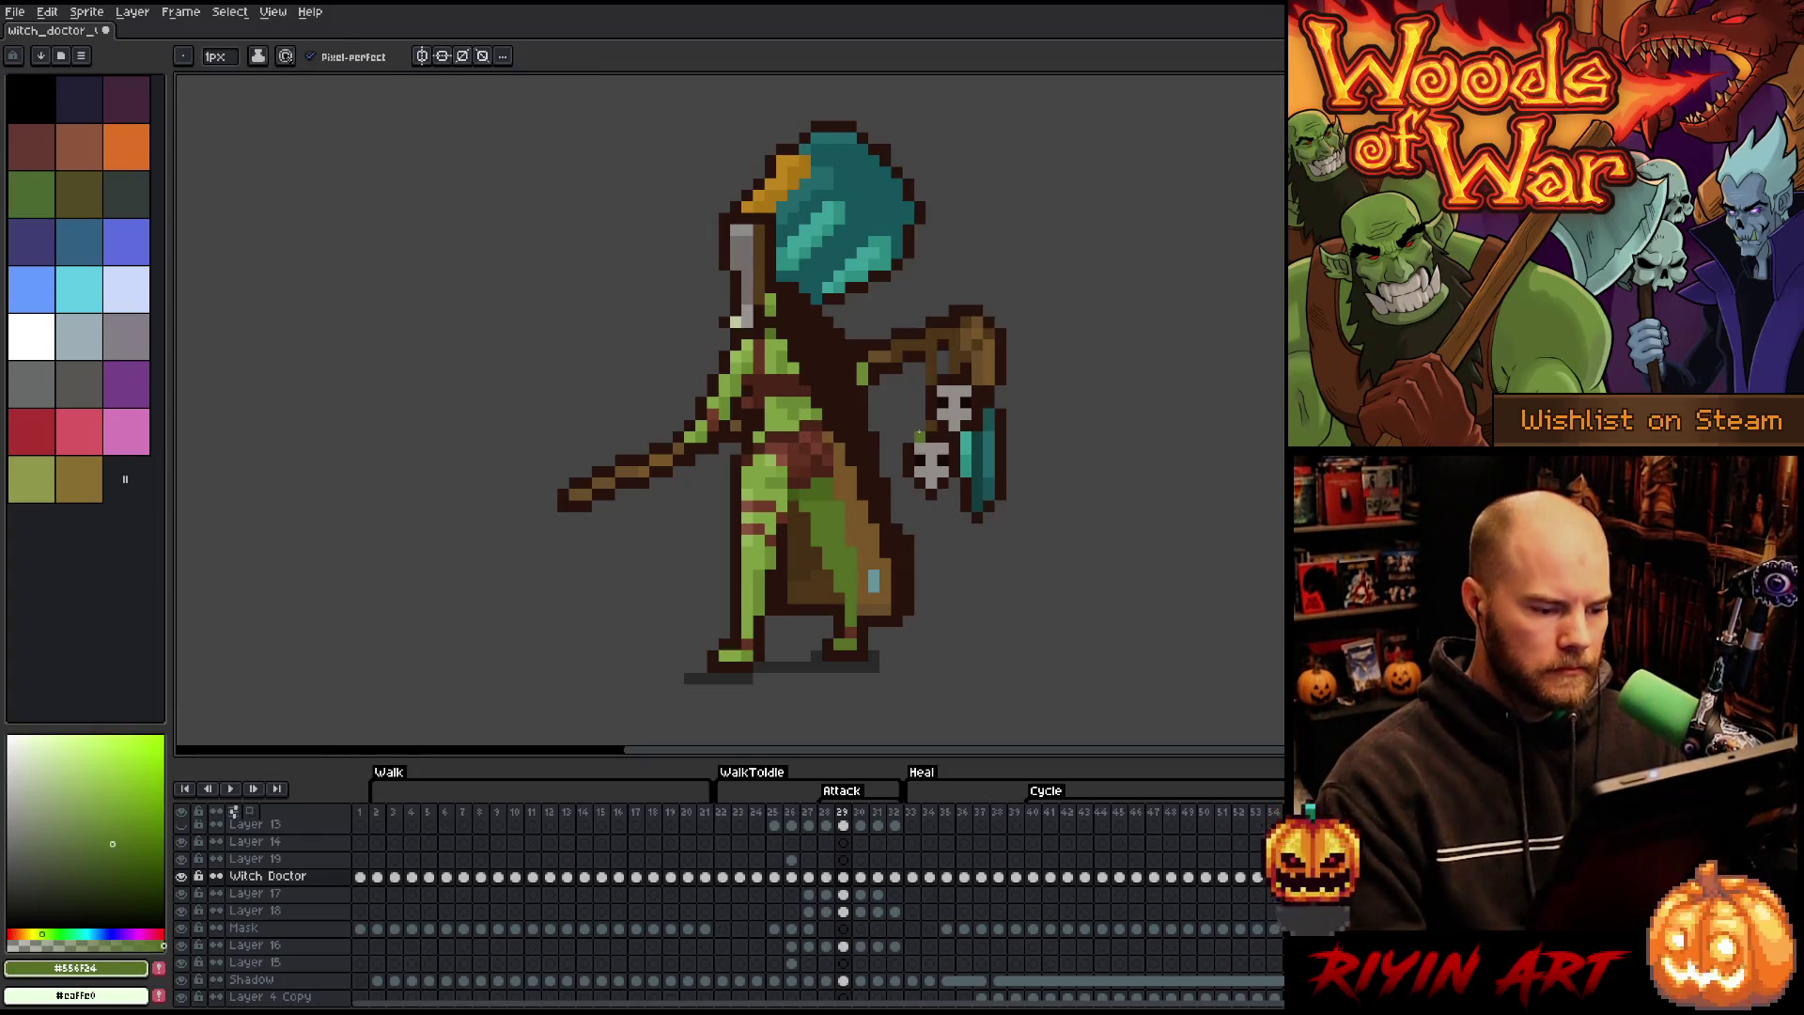
# - Repaint a single robe pixel in the darker brown on a later attack frame
pyautogui.press(',')
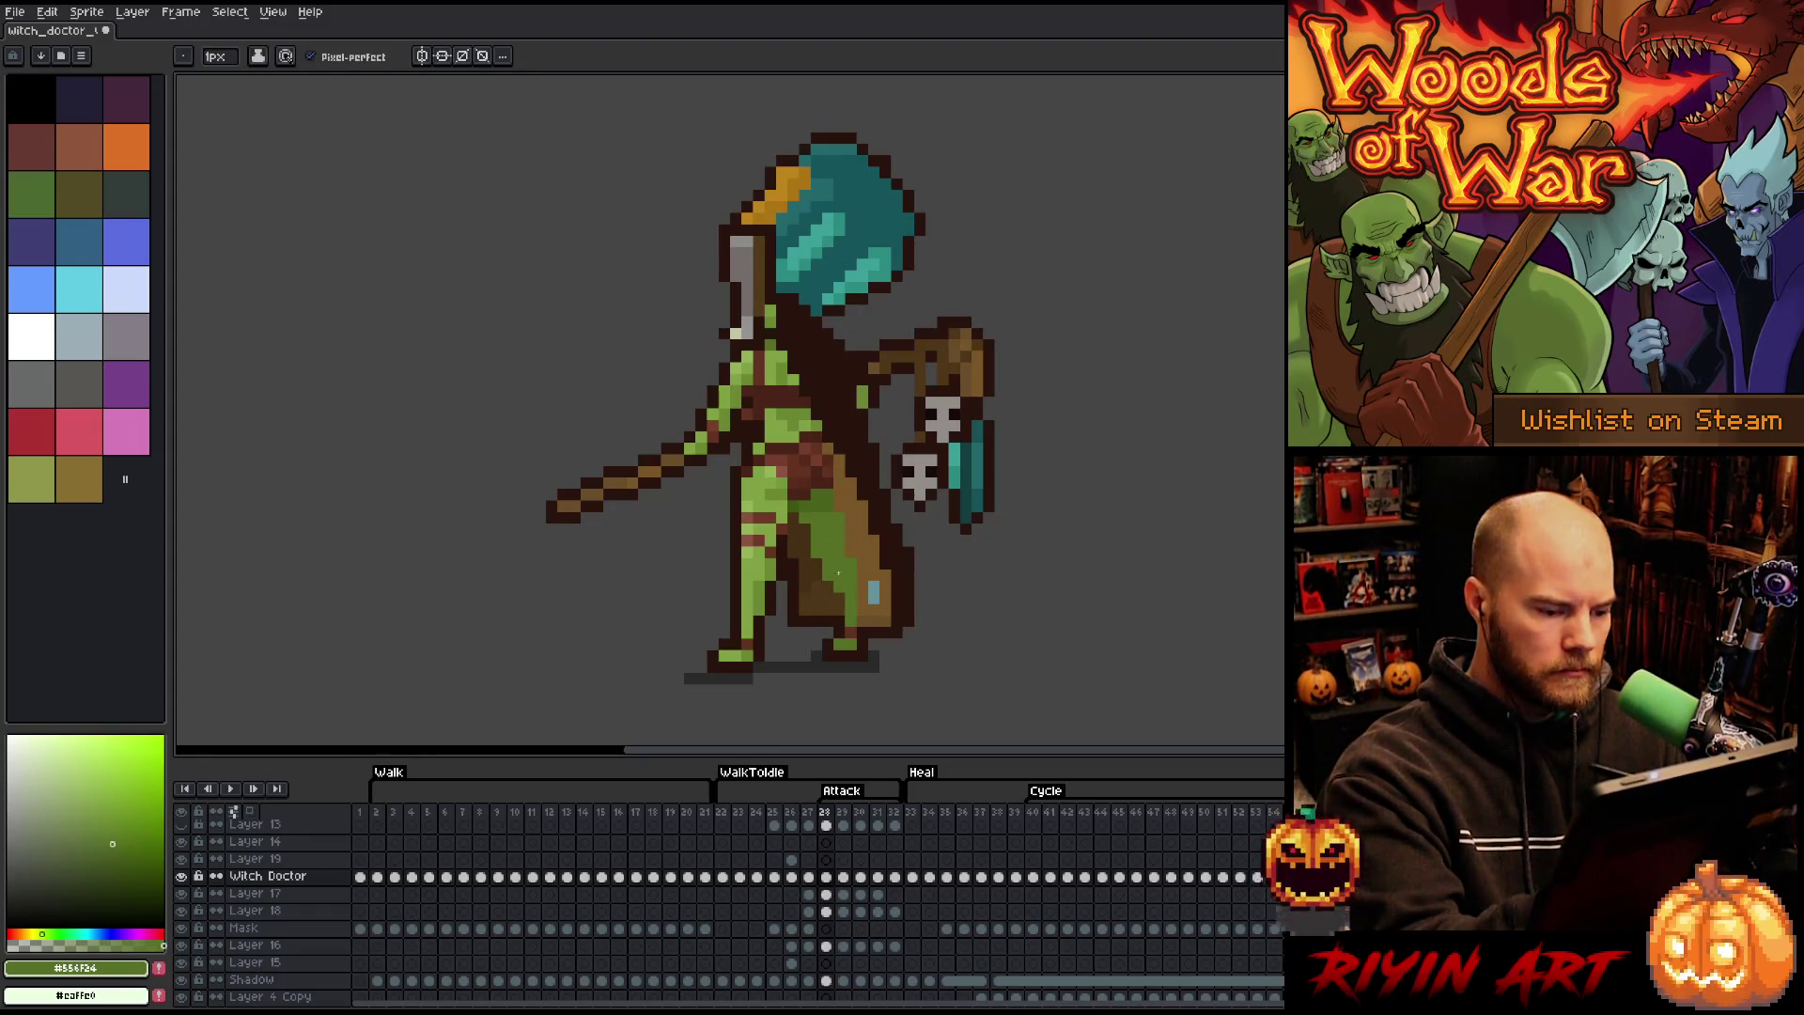
pyautogui.press('Right')
pyautogui.press('Right')
pyautogui.press('Right')
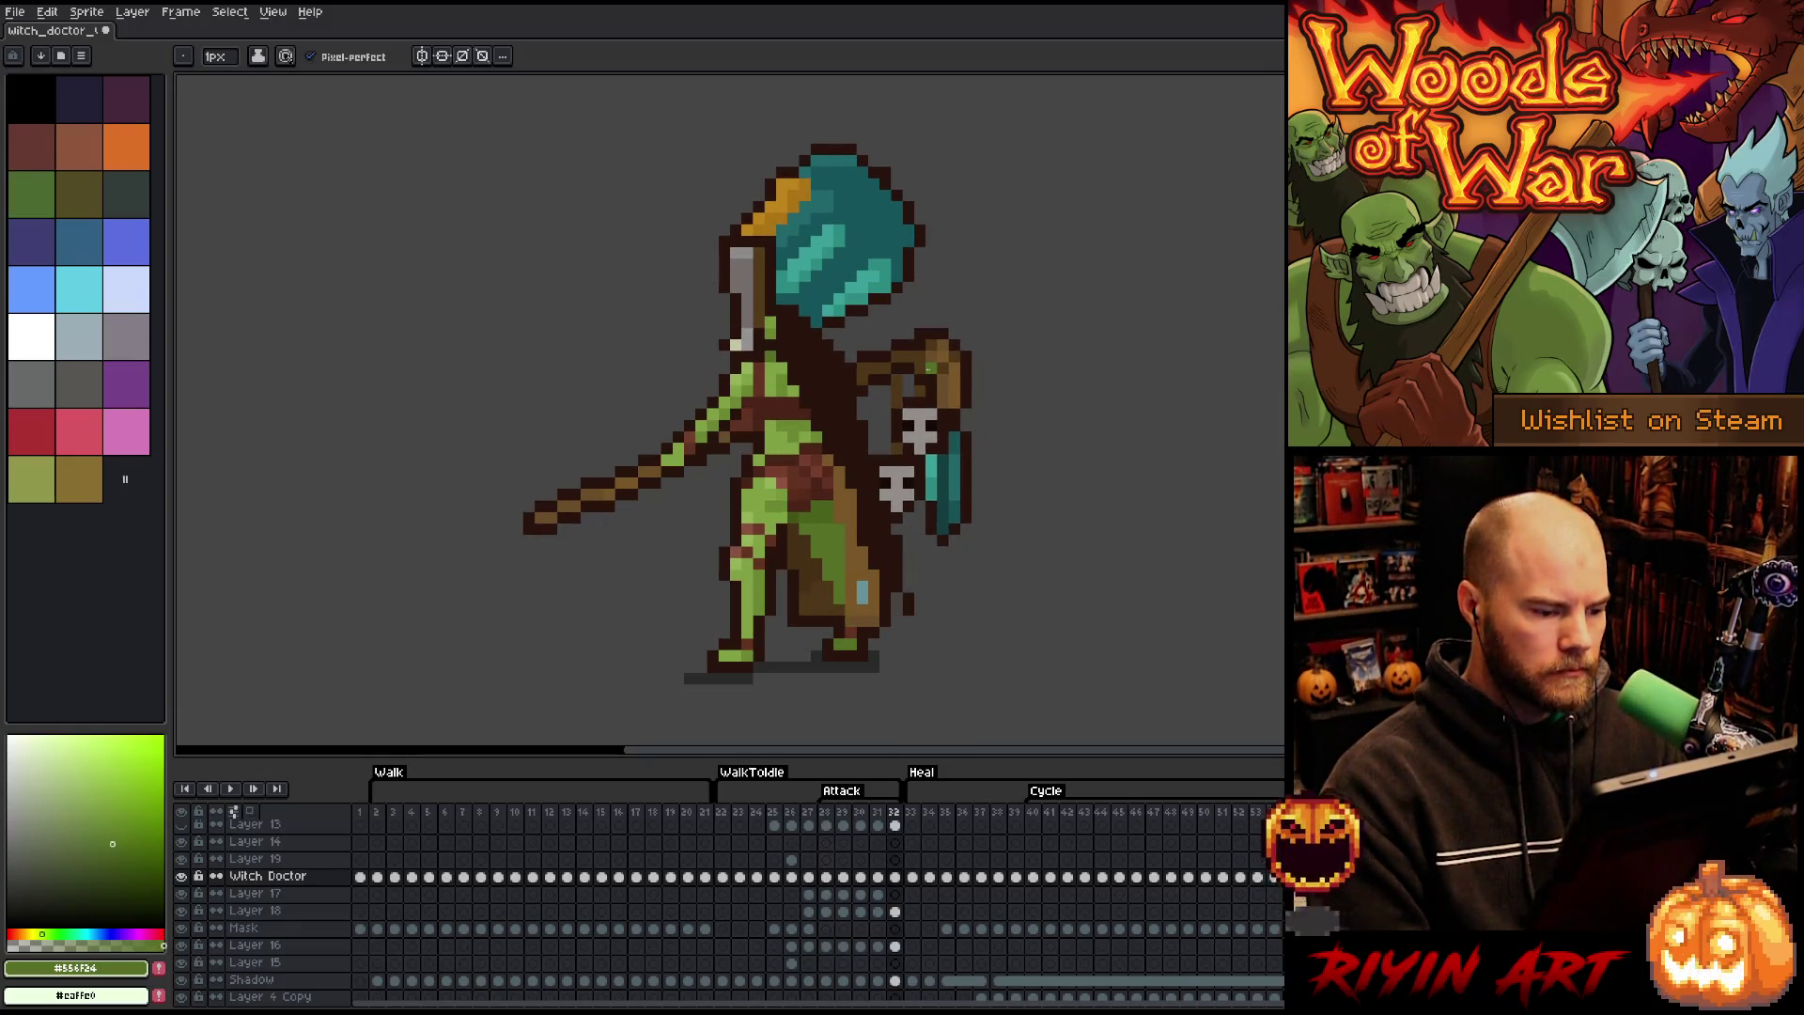
pyautogui.keyDown('alt'); pyautogui.click(827, 517); pyautogui.keyUp('alt')
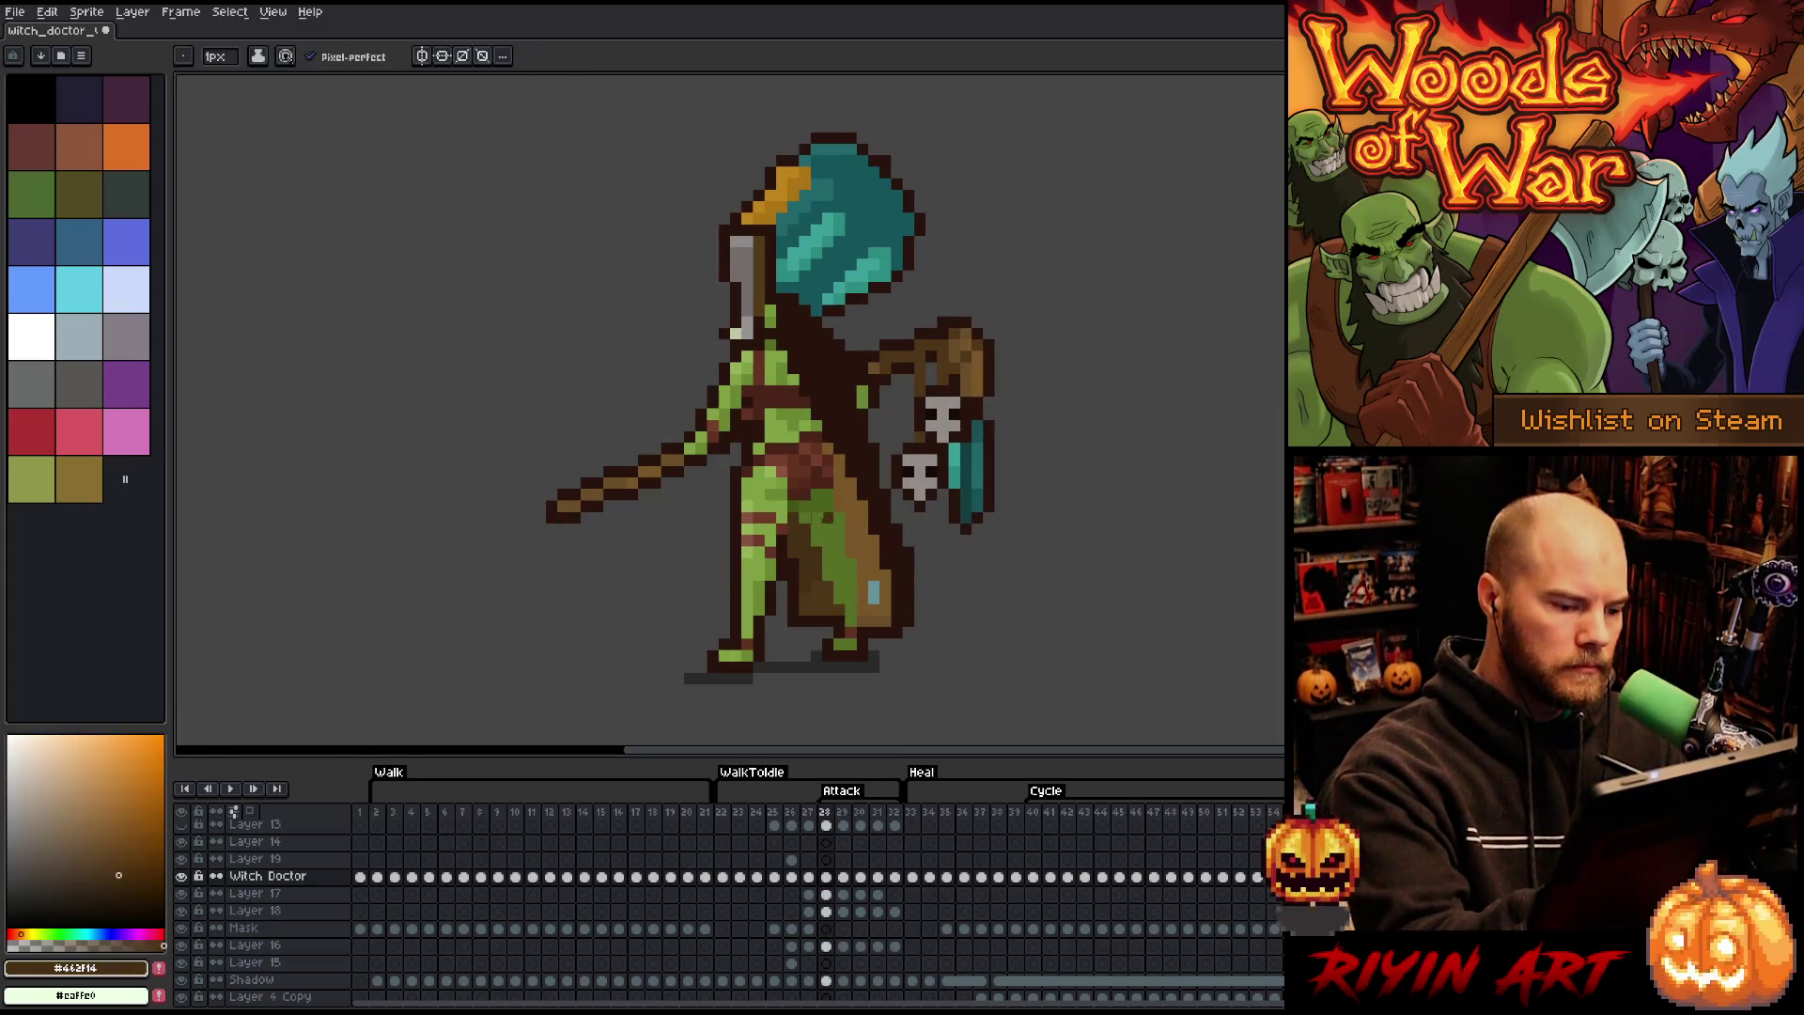
pyautogui.keyDown('alt'); pyautogui.click(841, 594); pyautogui.keyUp('alt')
pyautogui.press('Right')
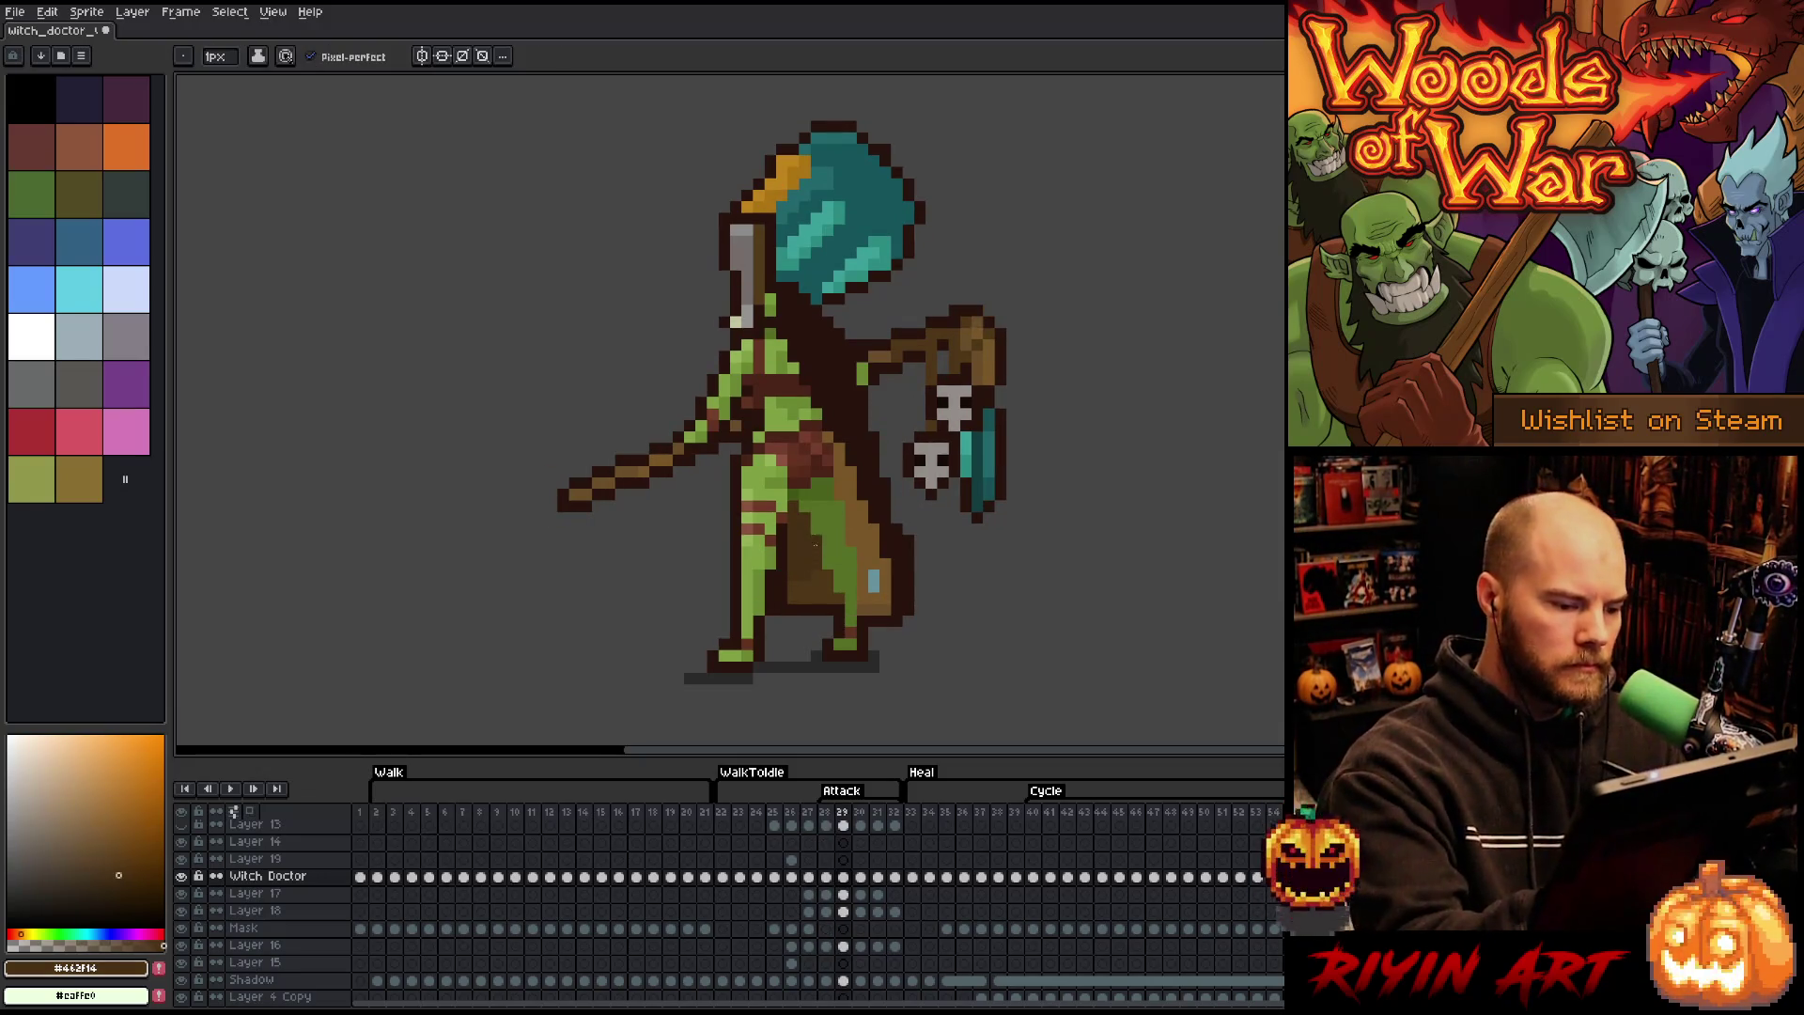
pyautogui.keyDown('alt'); pyautogui.click(833, 583); pyautogui.keyUp('alt')
pyautogui.click(827, 565)
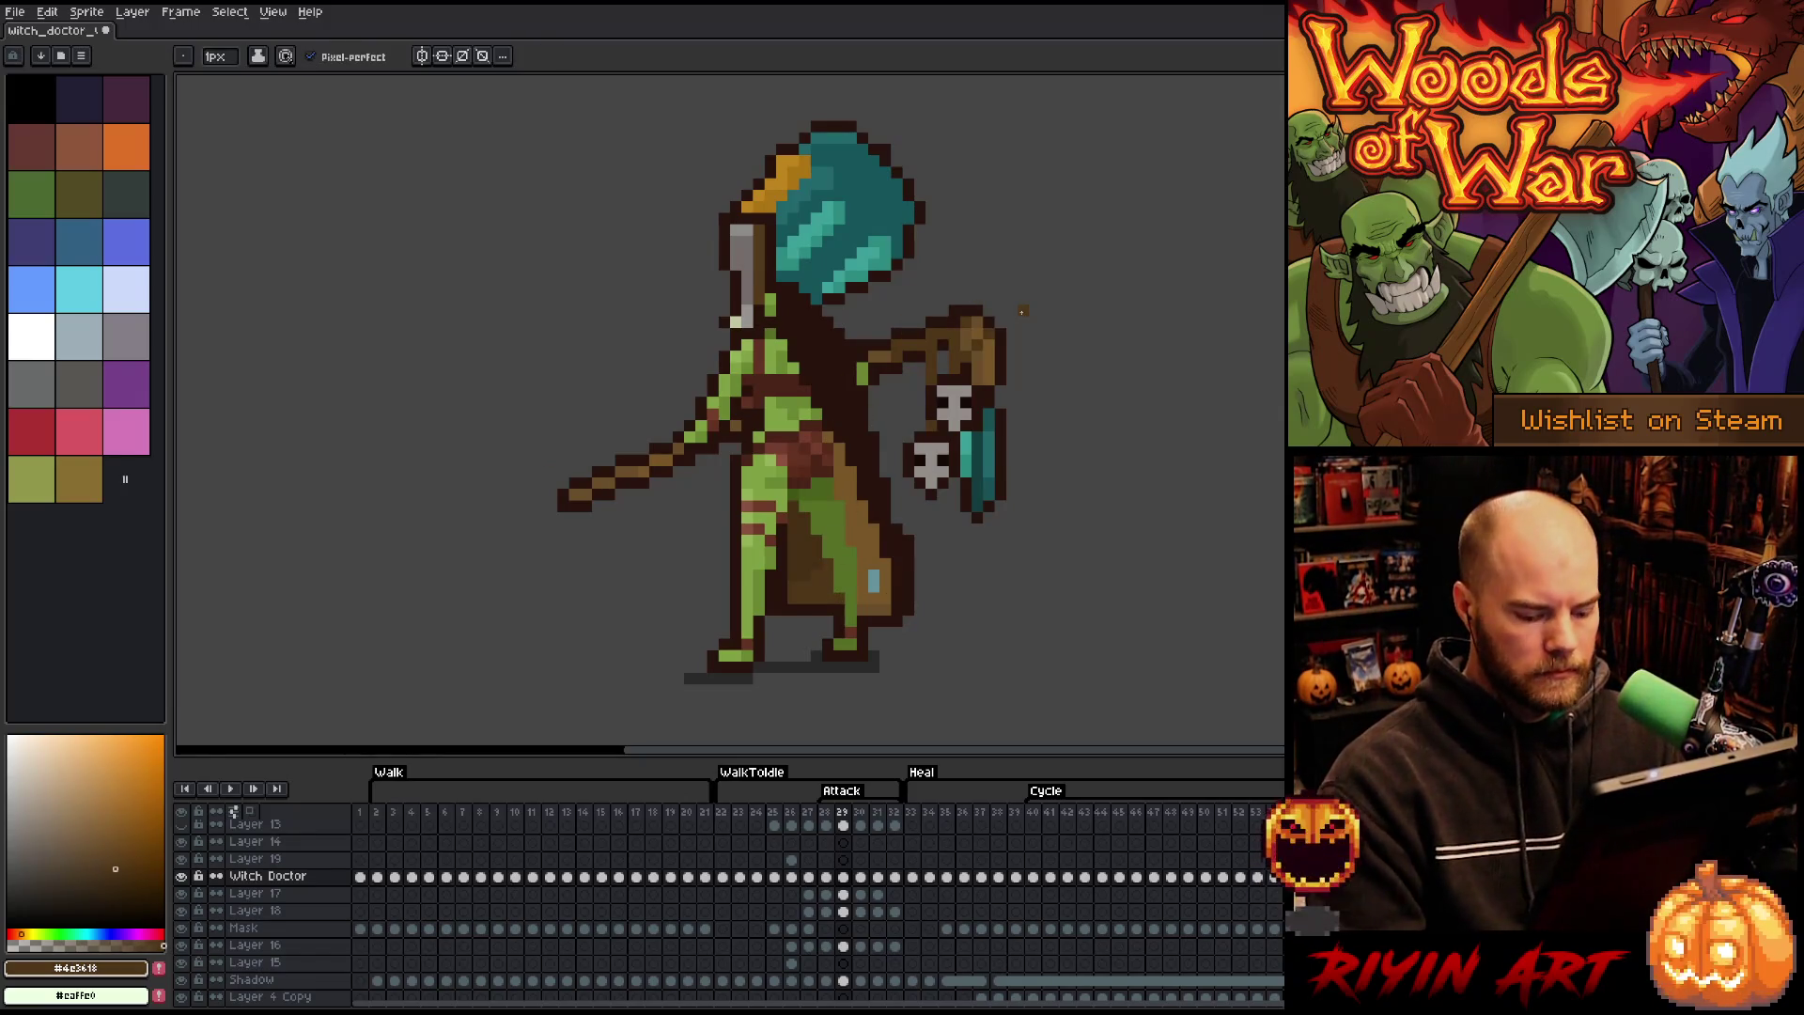
# - Flip back and forth through attack frames 28–32 to check the motion, ending on frame 28
pyautogui.press('Right')
pyautogui.press('Left')
pyautogui.press('Left')
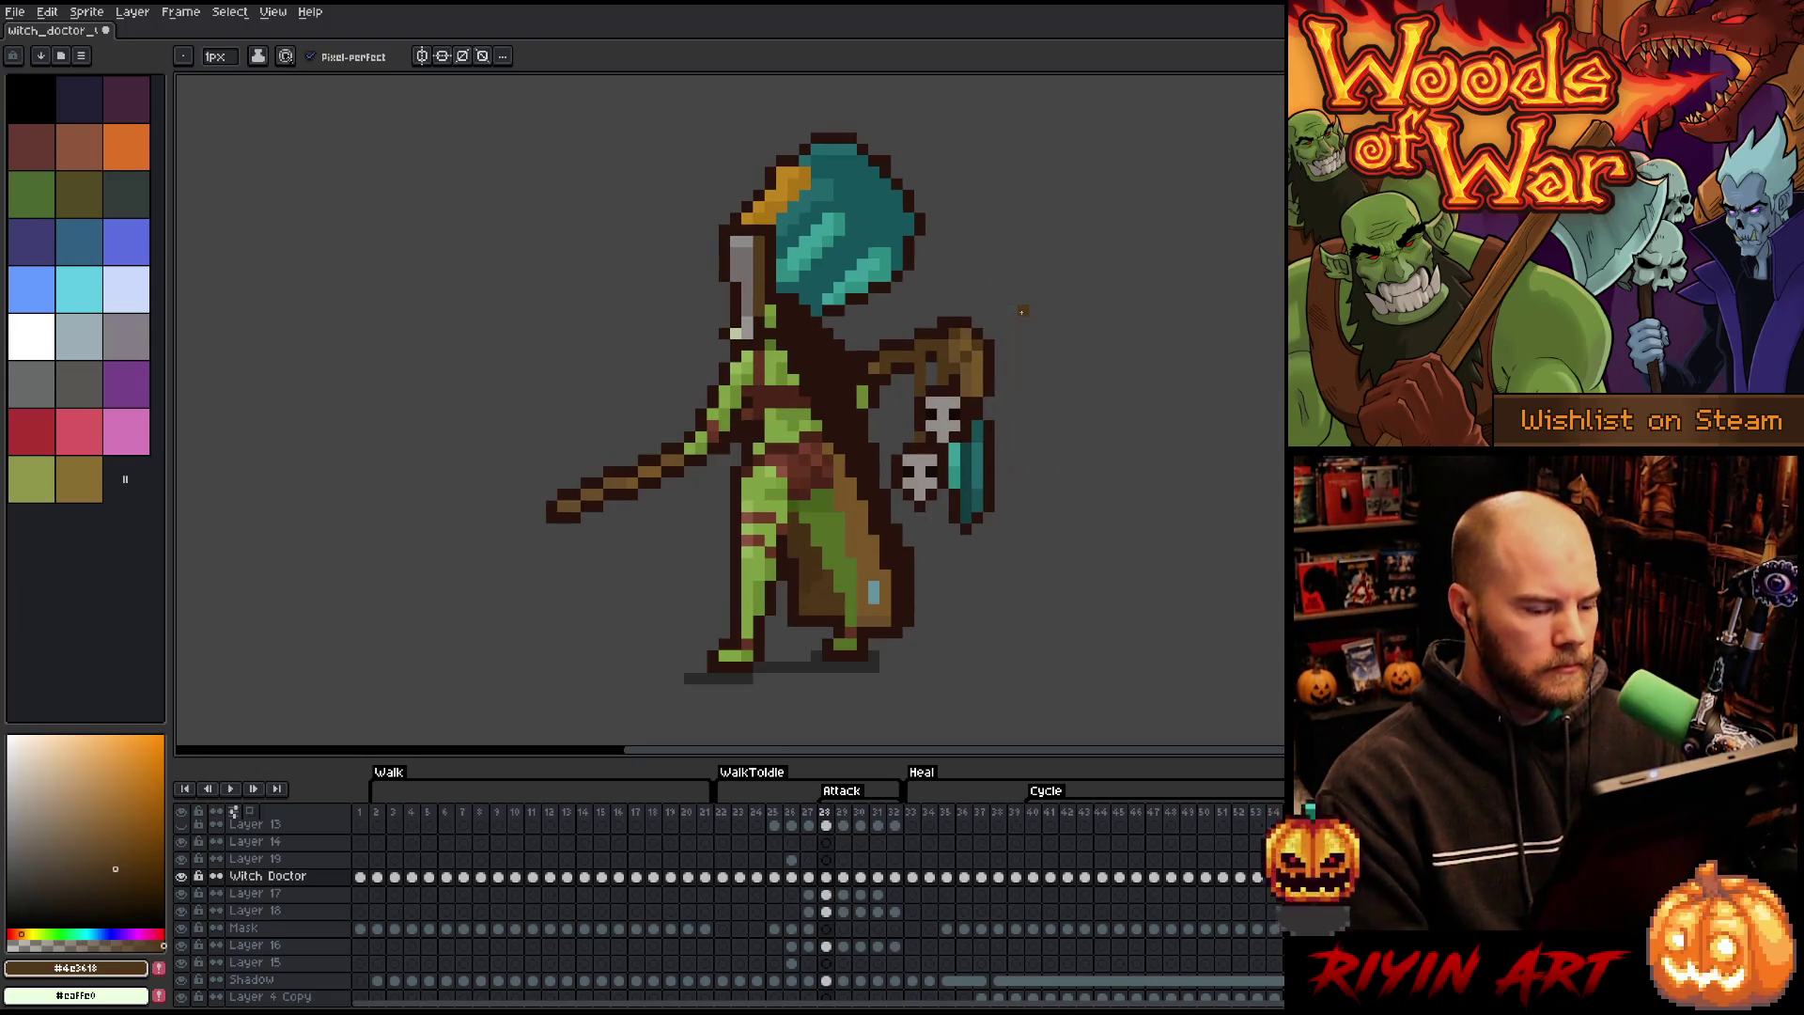
pyautogui.press('Right')
pyautogui.press('Right')
pyautogui.press('Left')
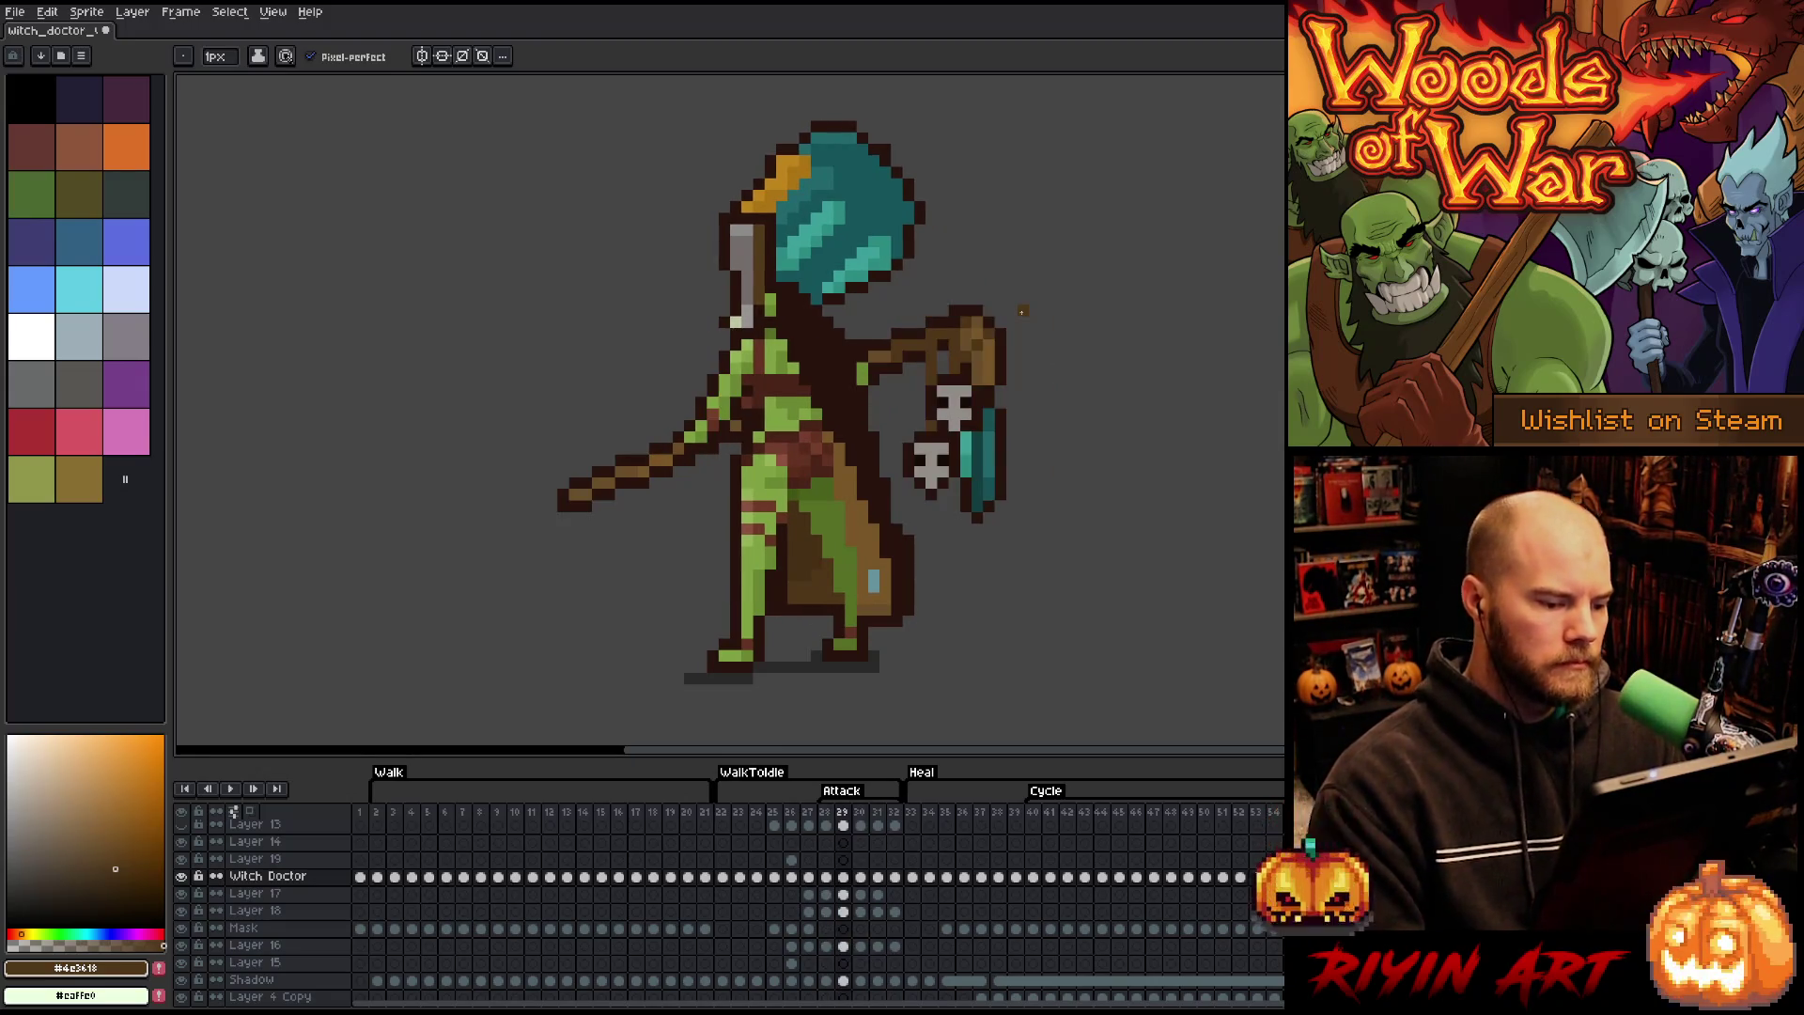
pyautogui.press('Left')
pyautogui.press('Right')
pyautogui.press('Right')
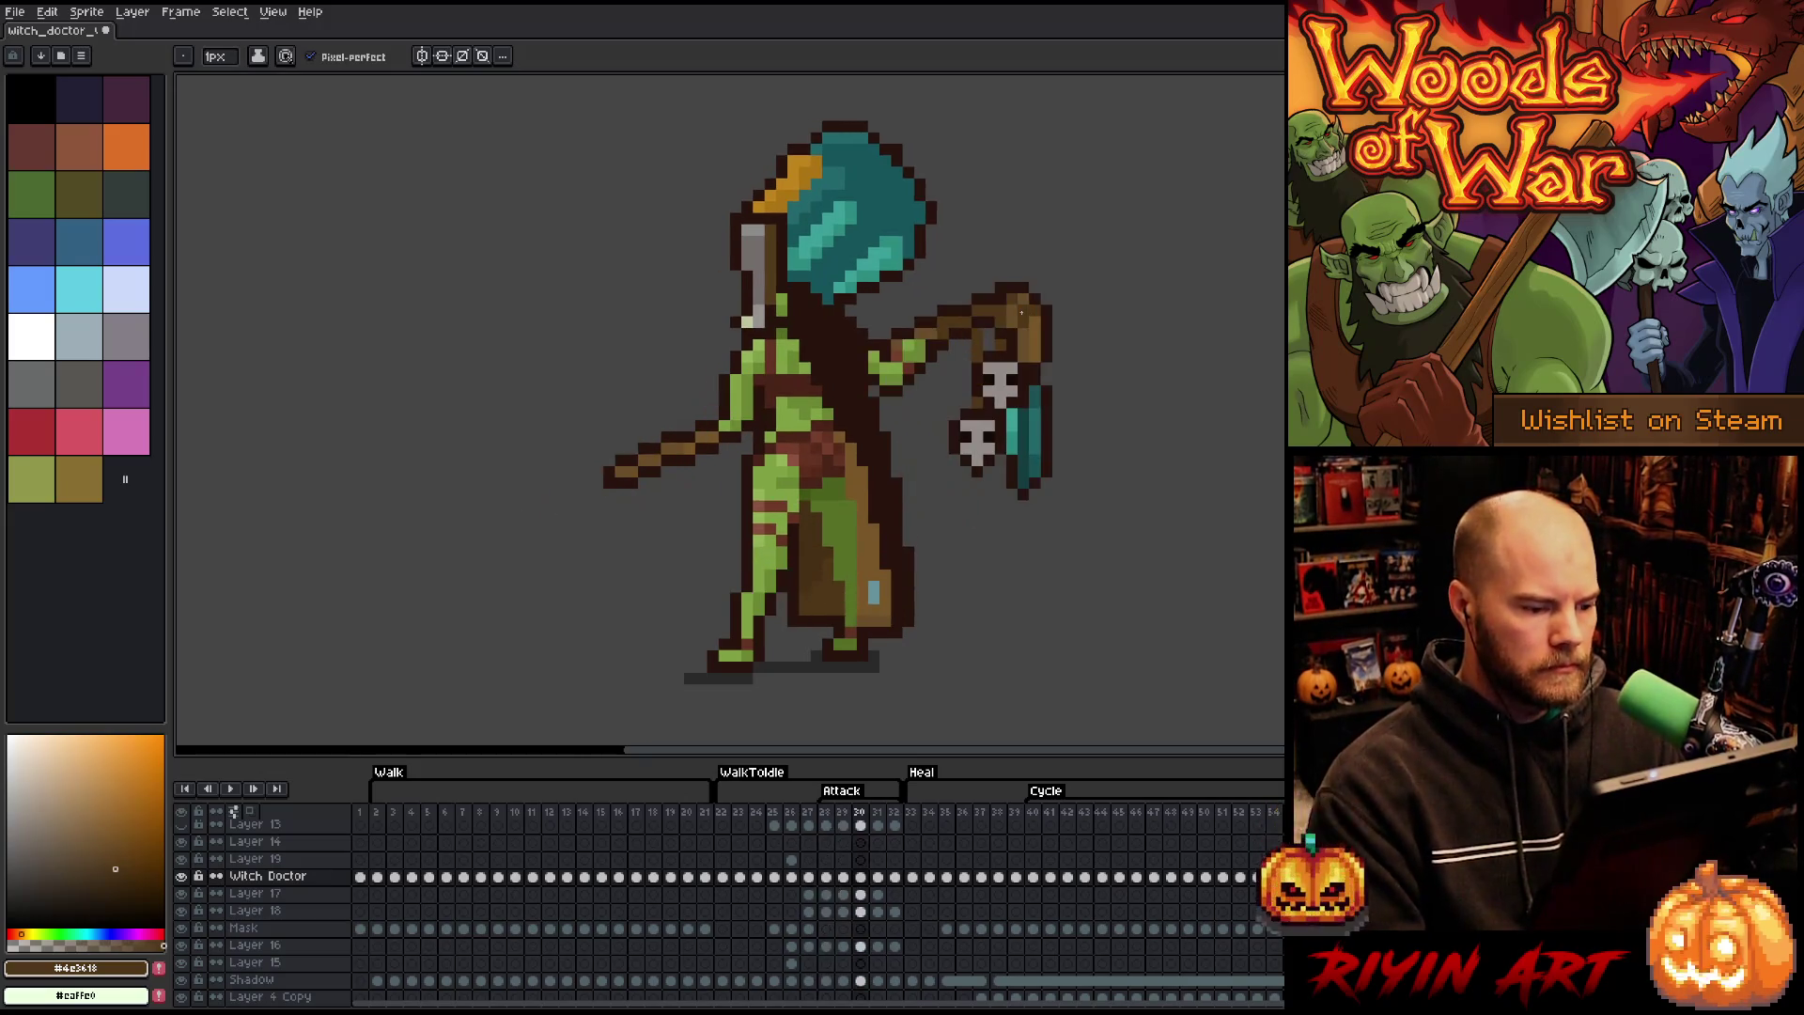
pyautogui.press('Left')
pyautogui.press('Right')
pyautogui.press('Left')
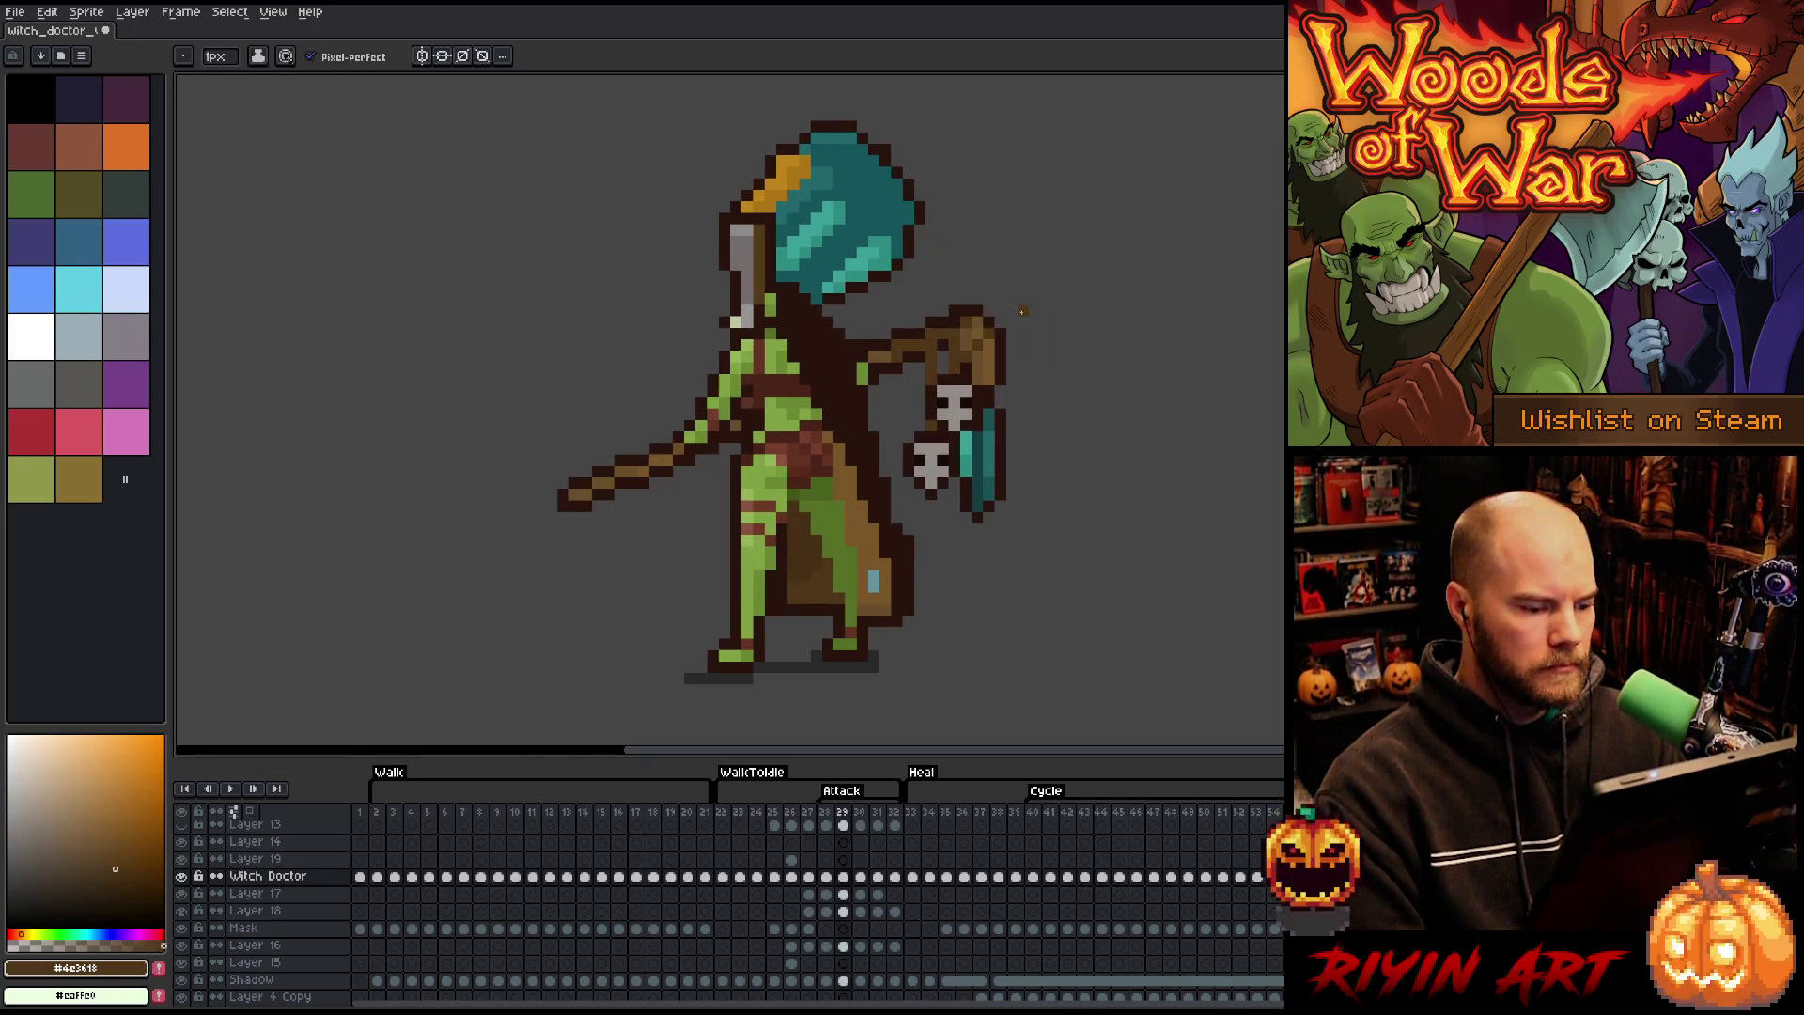
pyautogui.press('Right')
pyautogui.press('Left')
pyautogui.press('Right')
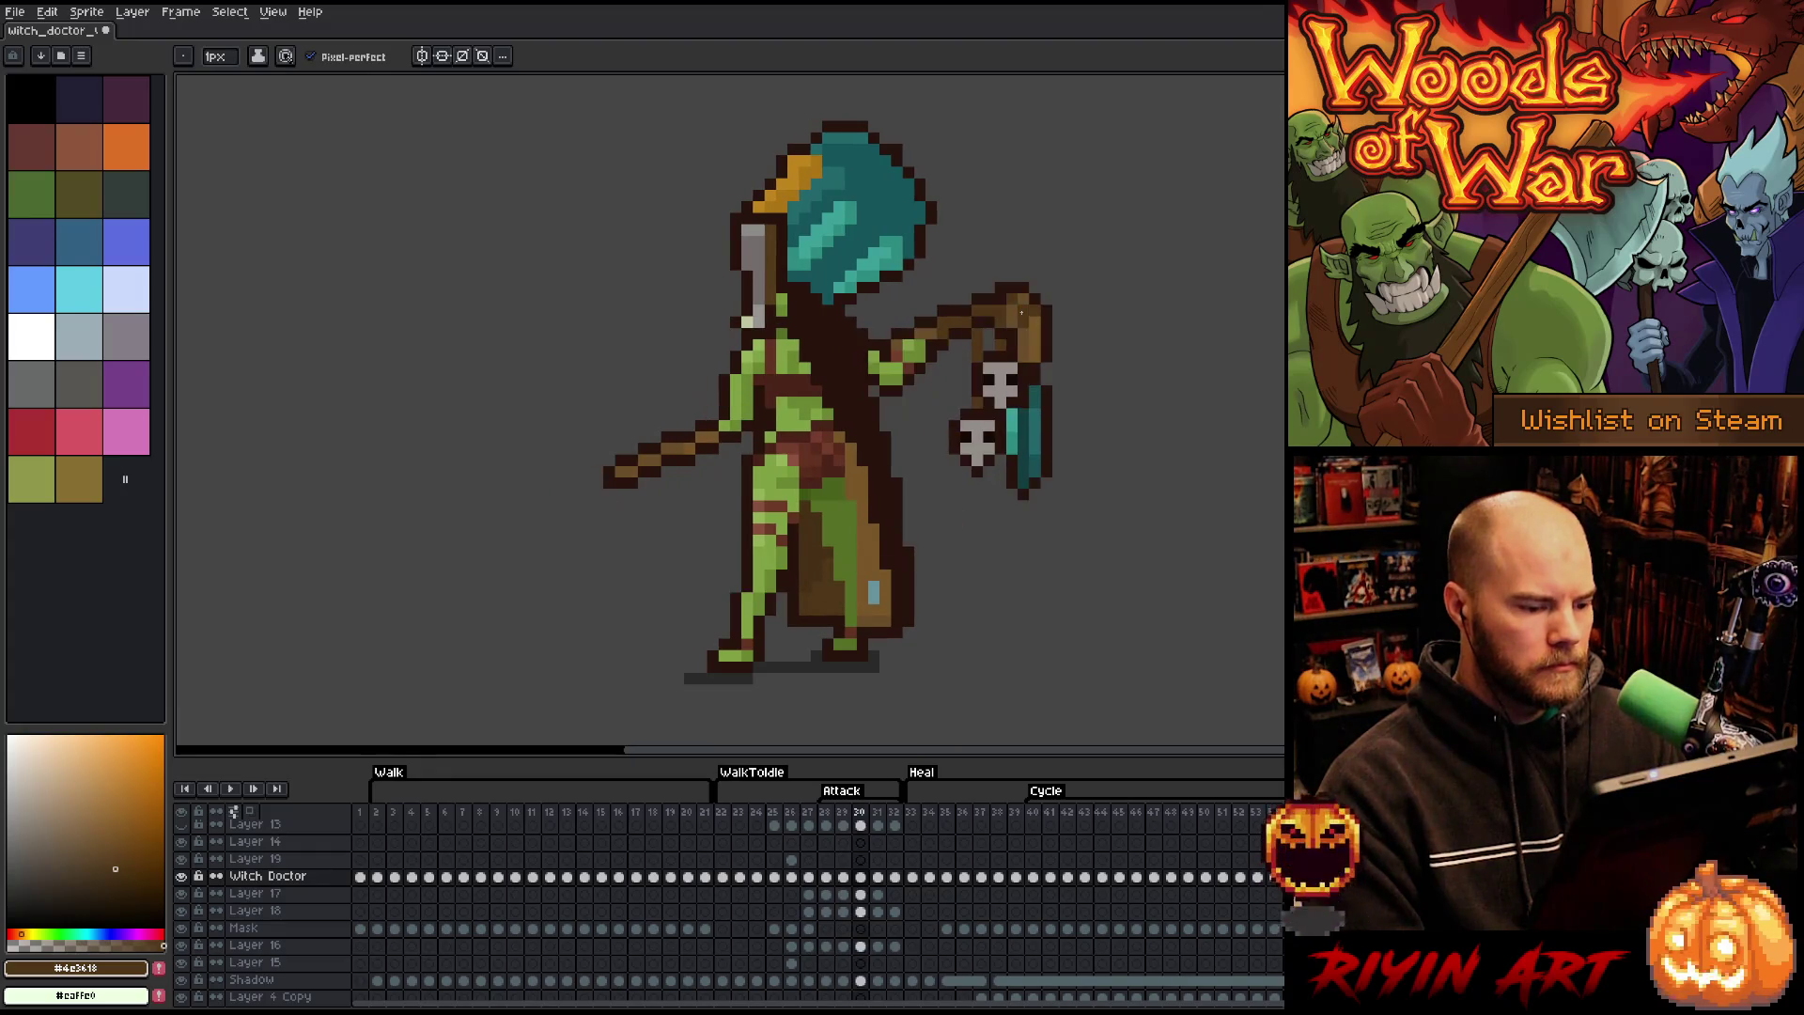
pyautogui.press('Right')
pyautogui.press('Right')
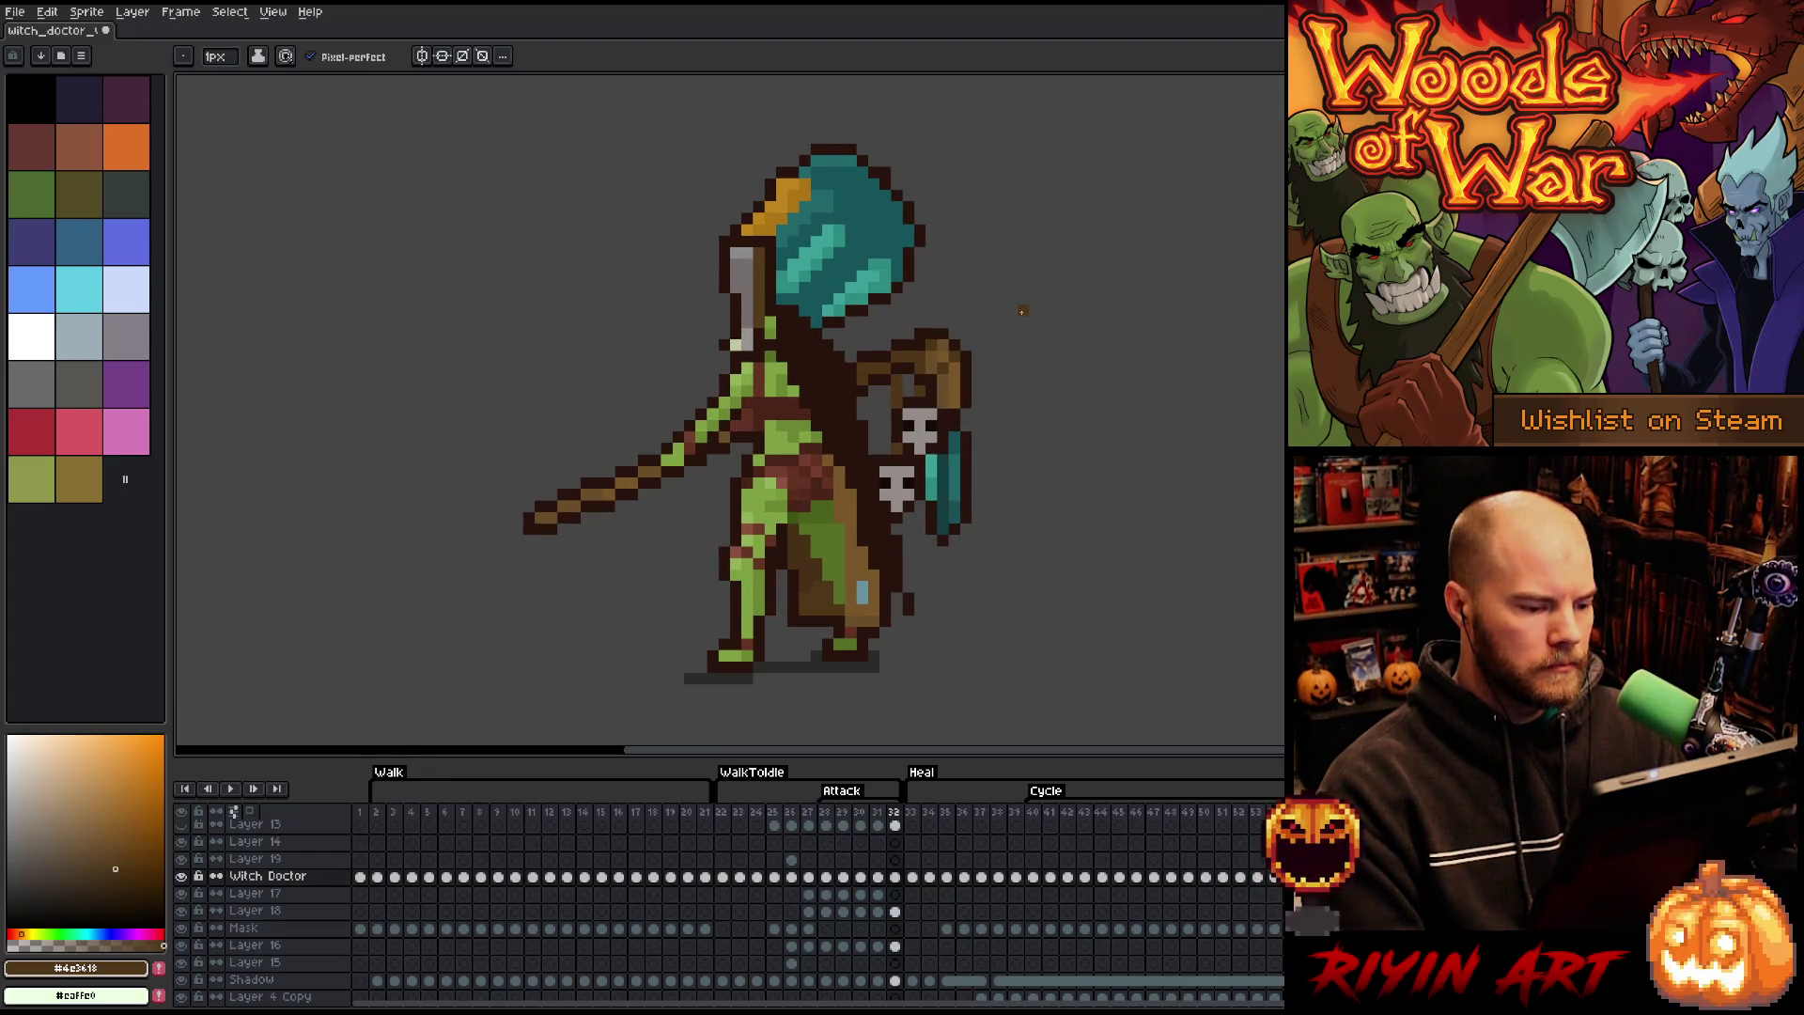
pyautogui.press('Left')
pyautogui.press('Right')
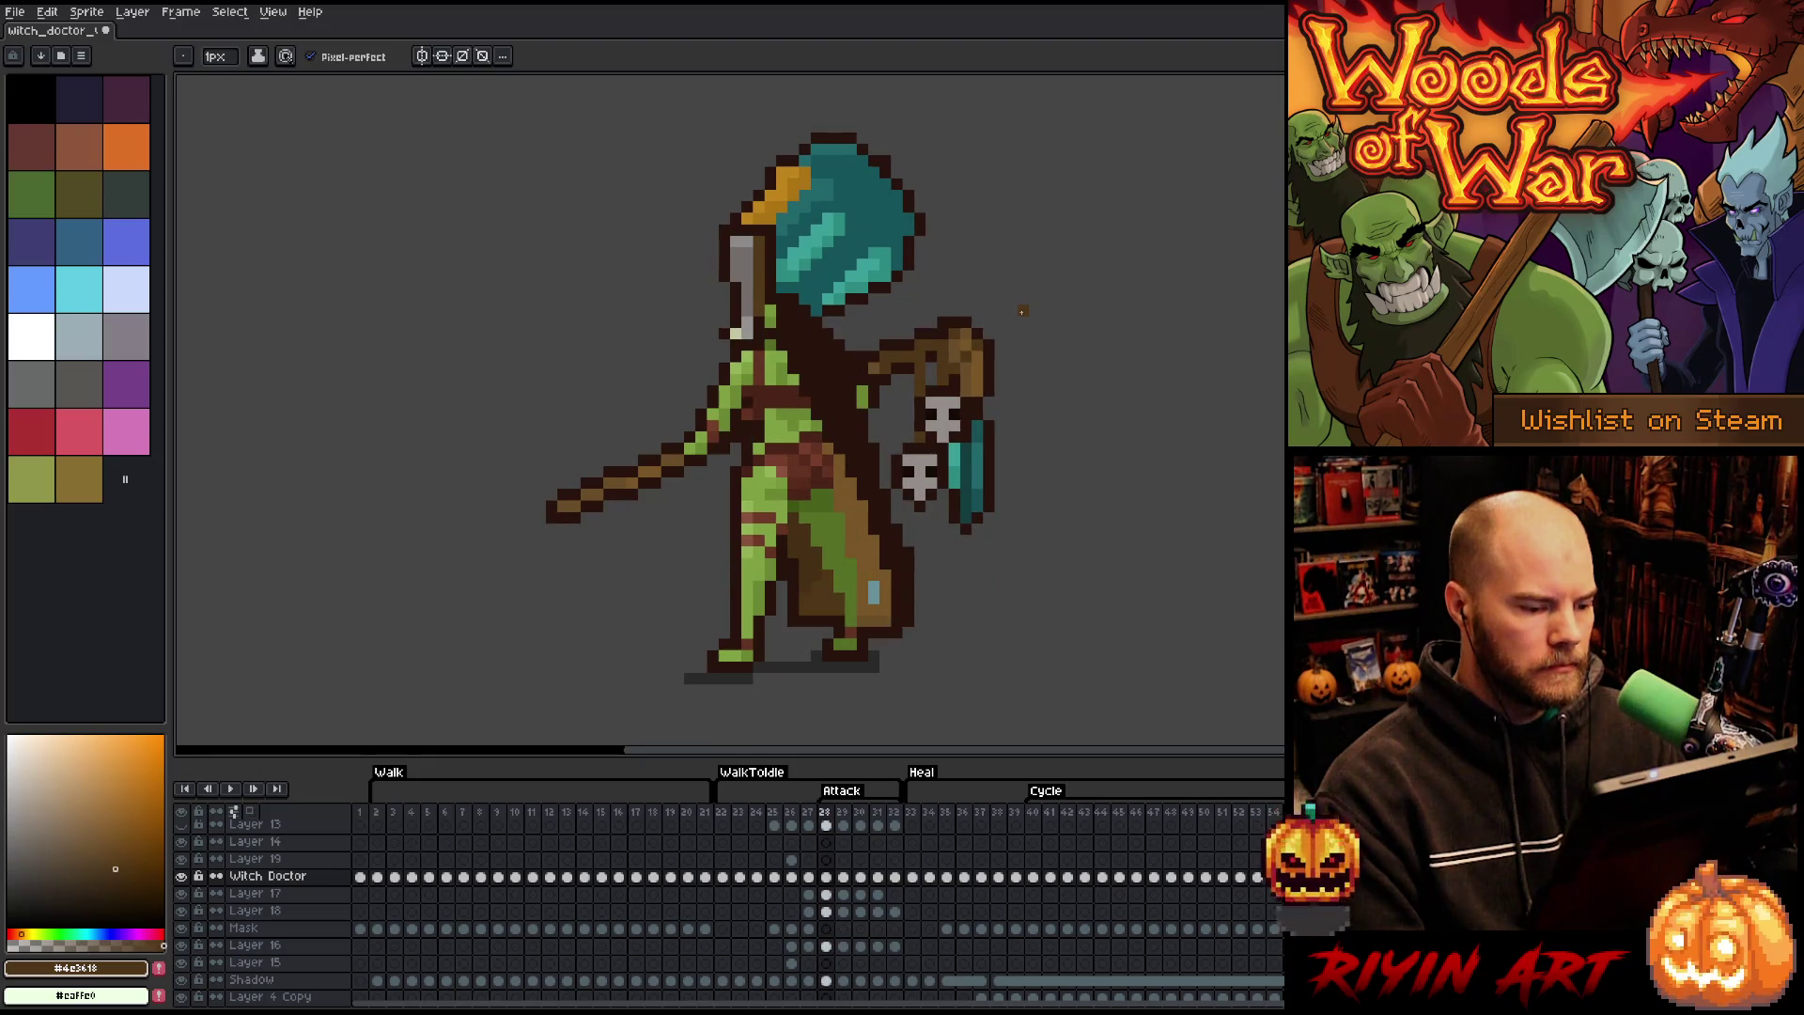
pyautogui.press('Left')
pyautogui.press('Right')
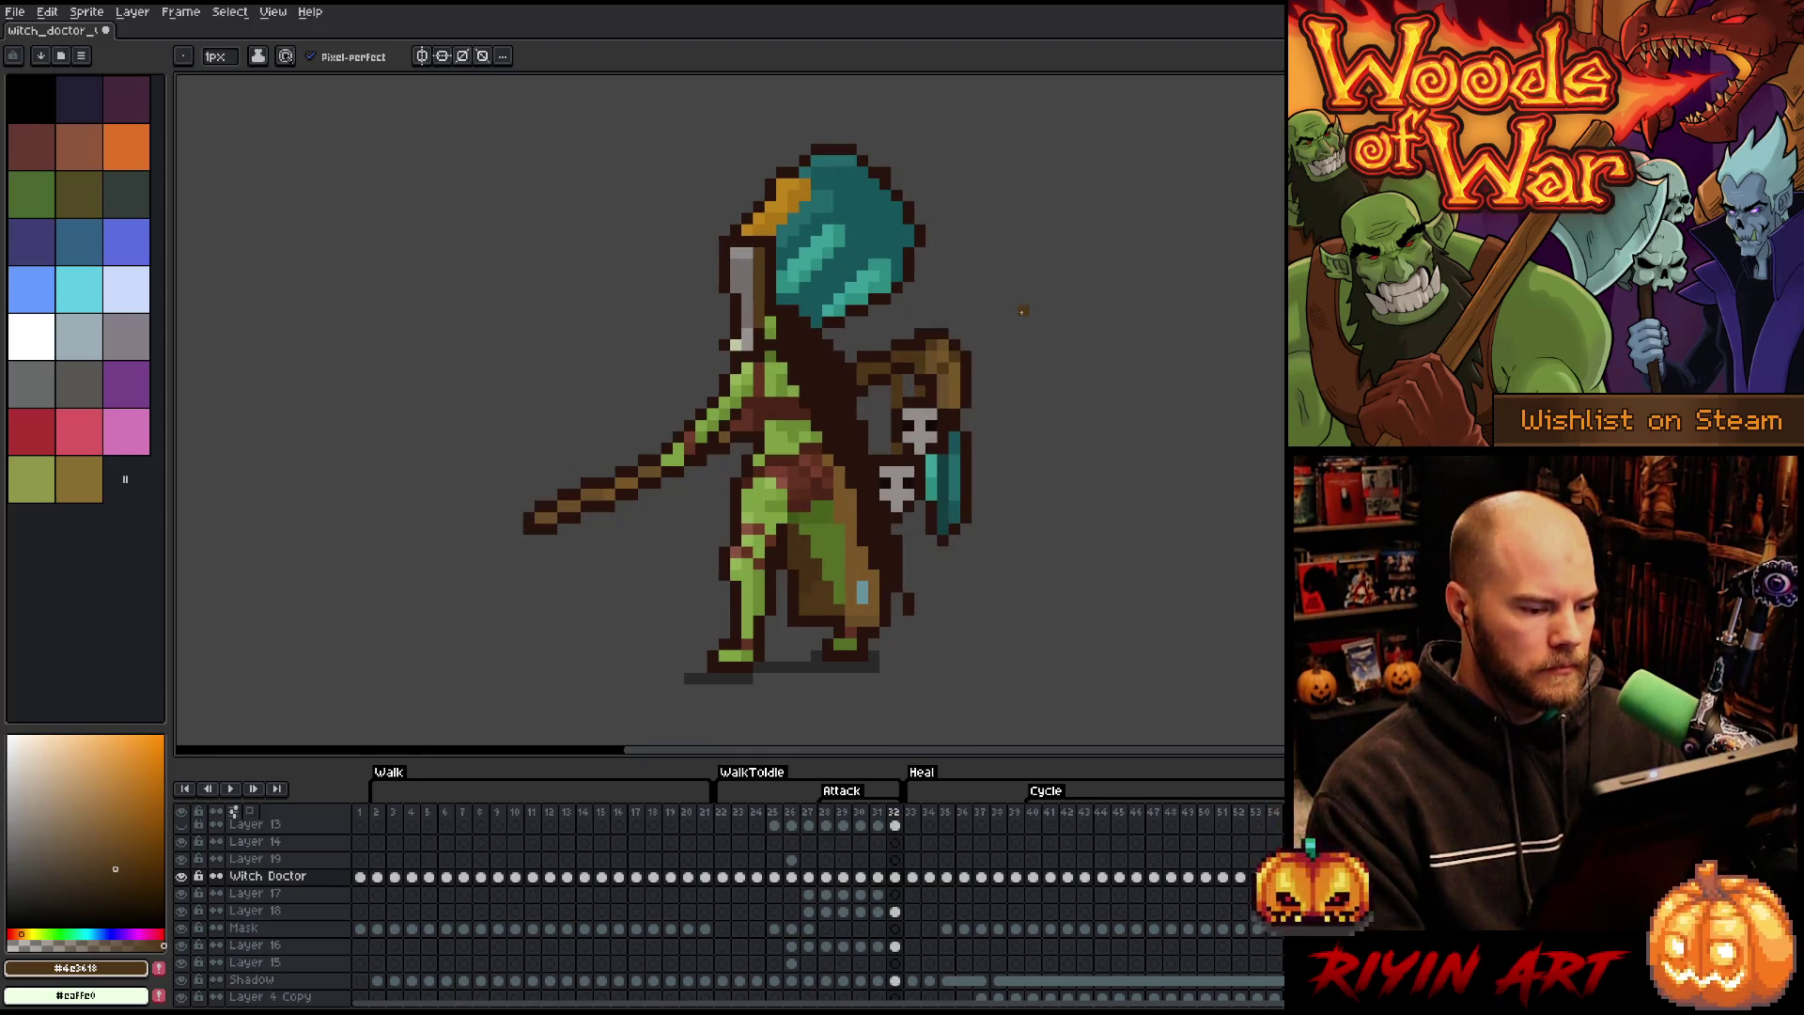
pyautogui.press('Left')
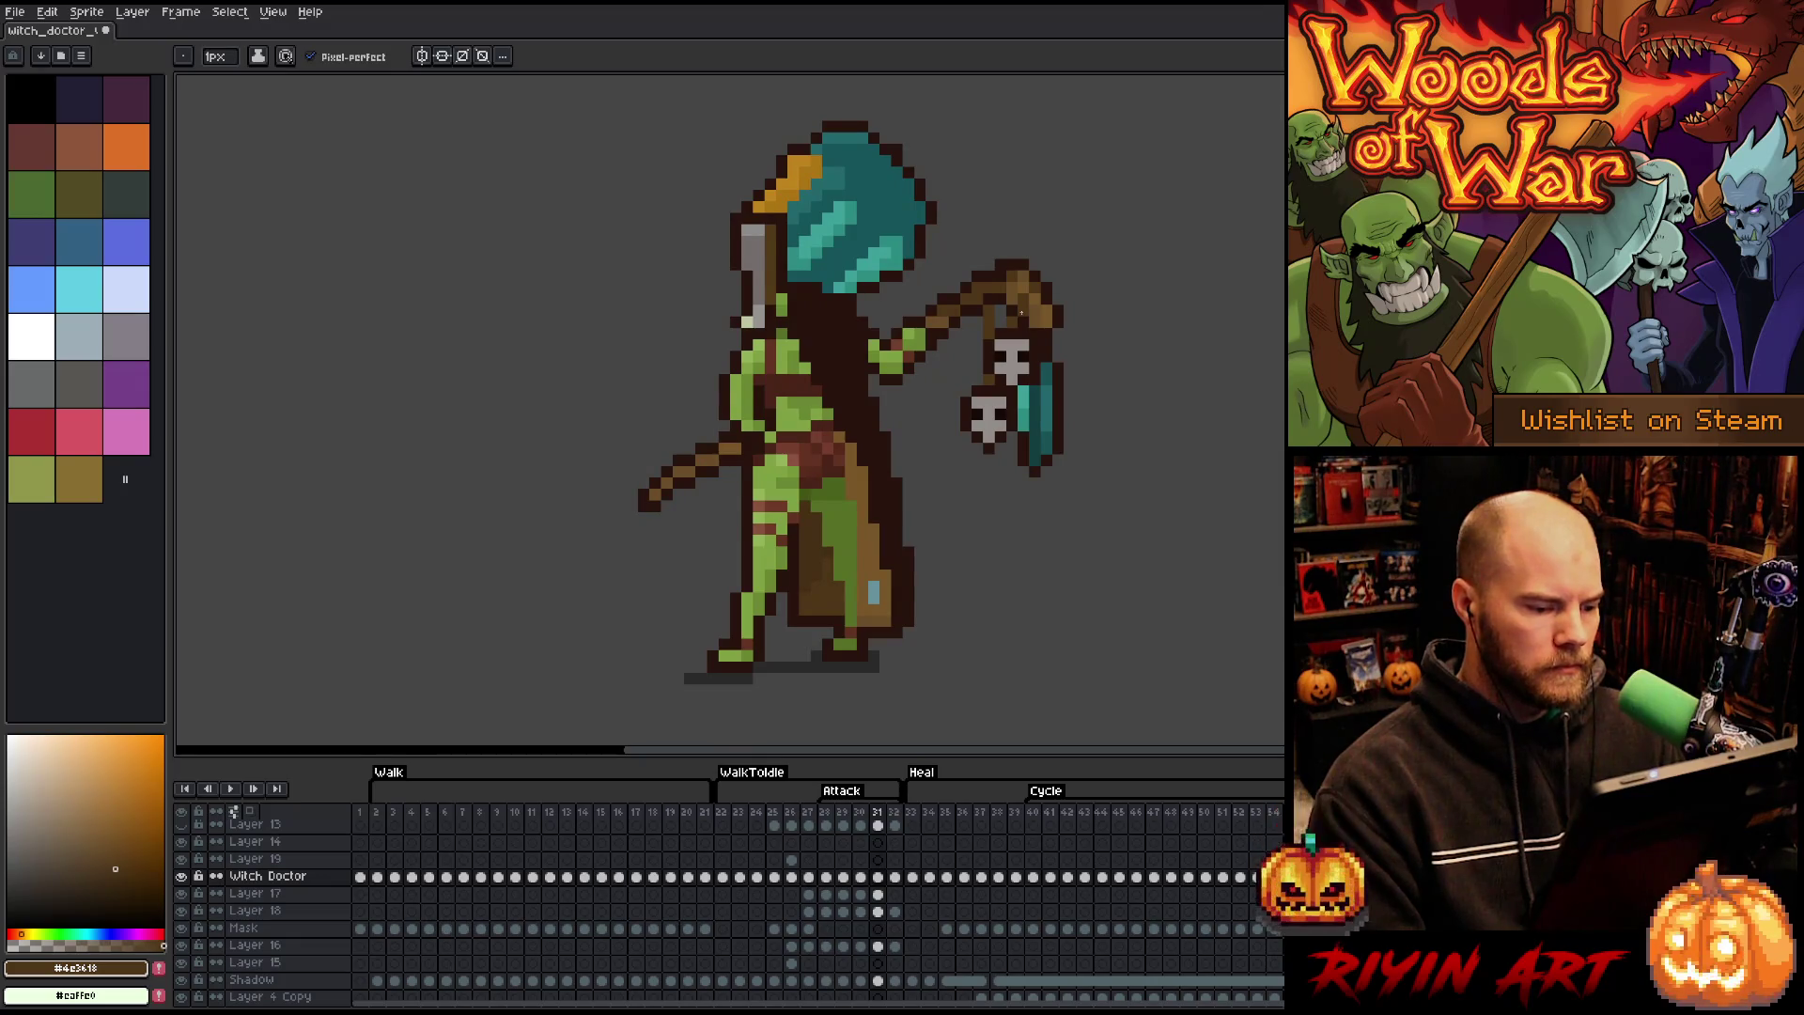
pyautogui.press('Right')
pyautogui.press('Left')
pyautogui.press('Right')
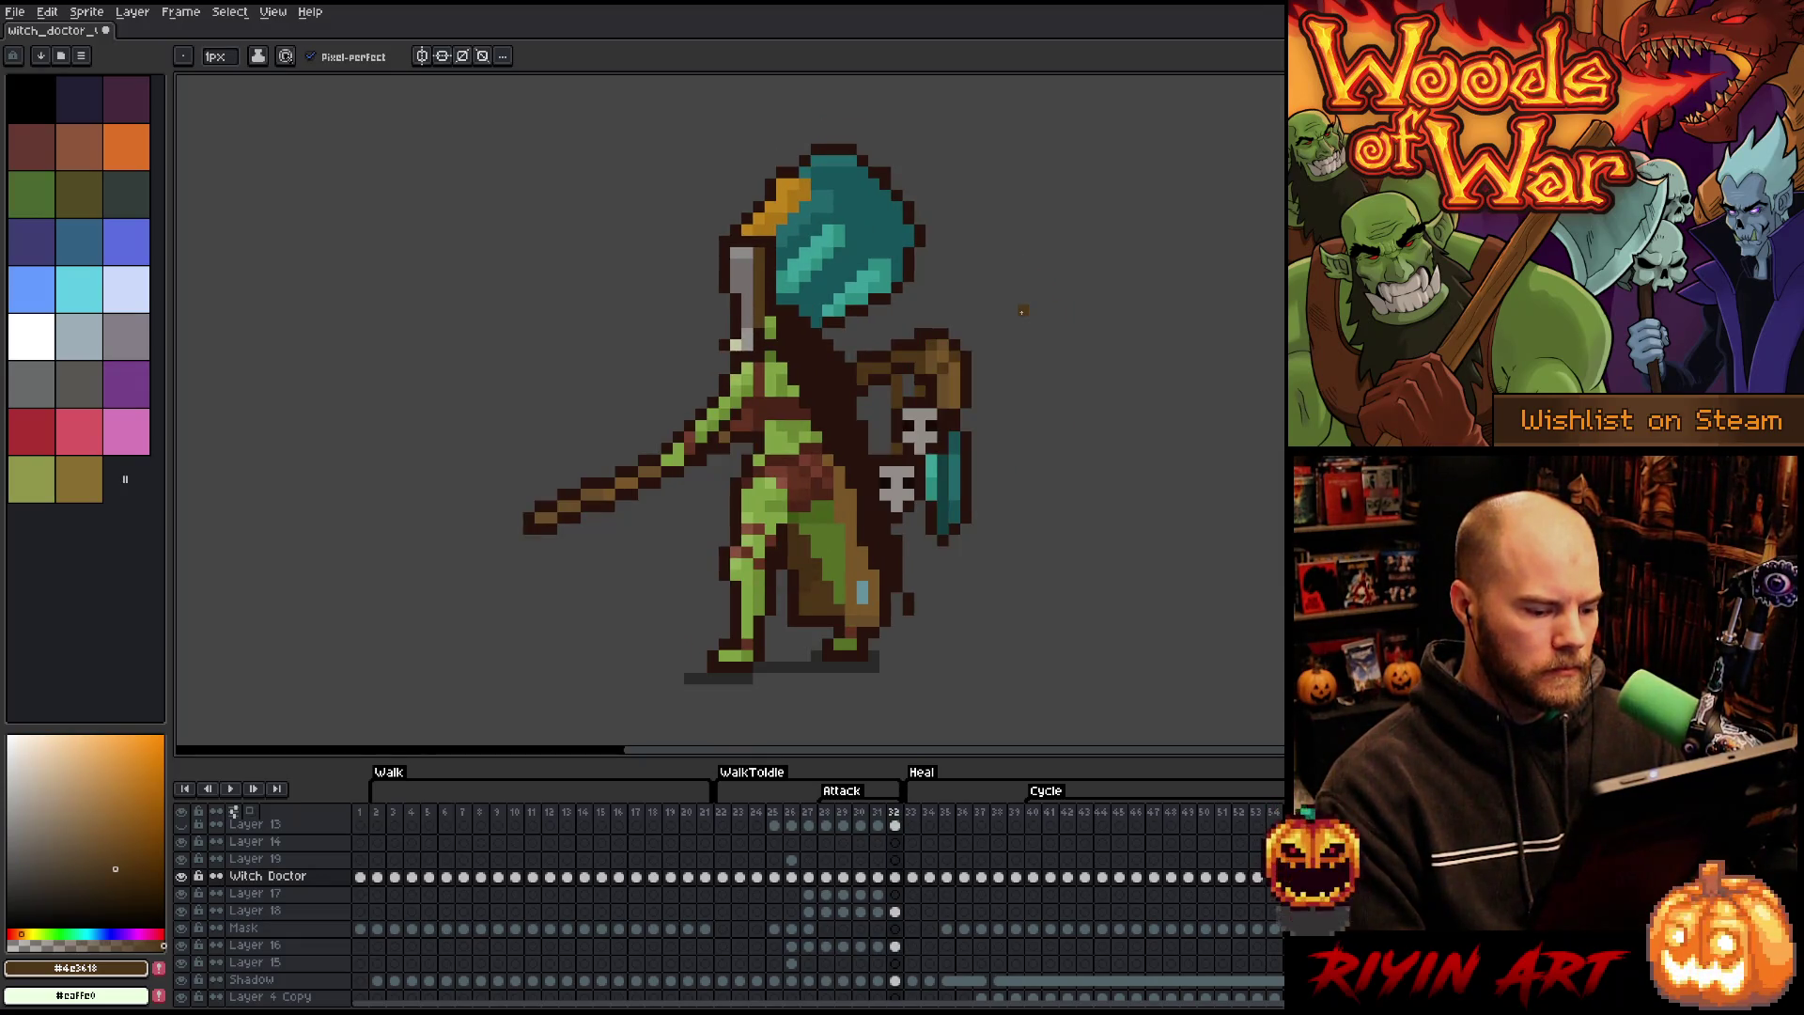
pyautogui.press('Left')
pyautogui.press('Left')
pyautogui.press('Left')
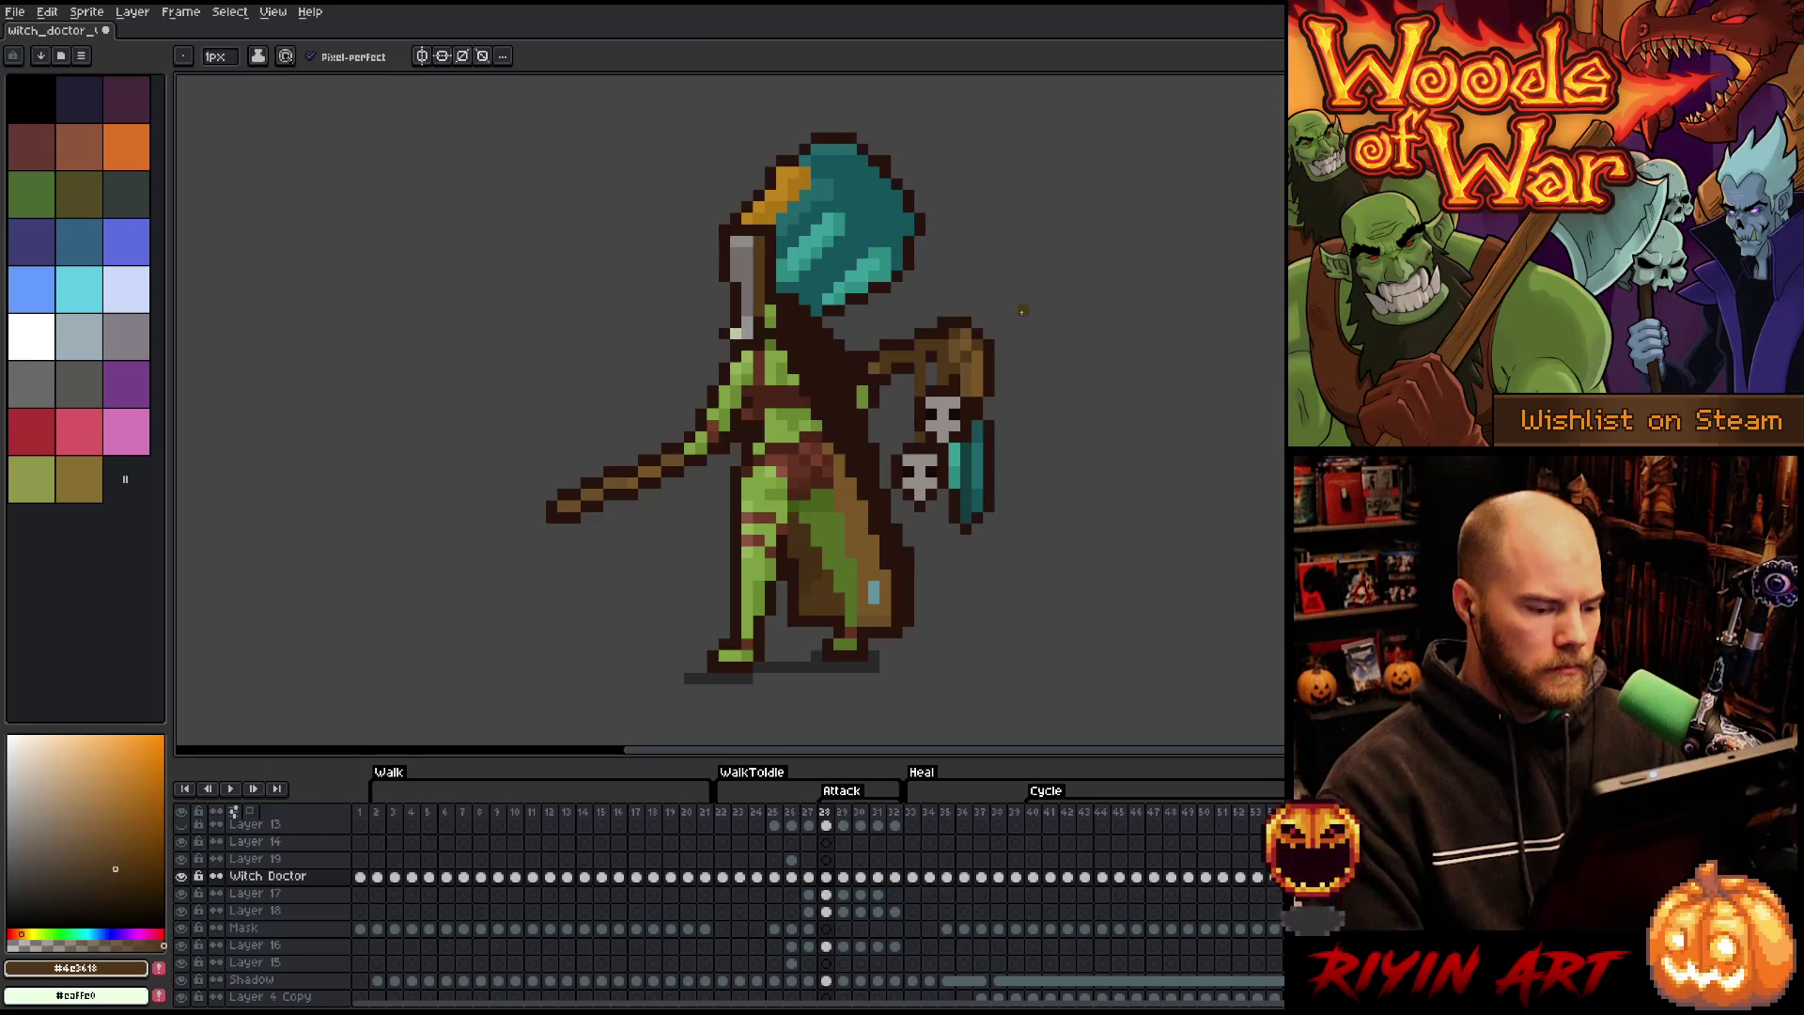
# - Paint a dark brown shading line down the goblin's leg
pyautogui.press('i')
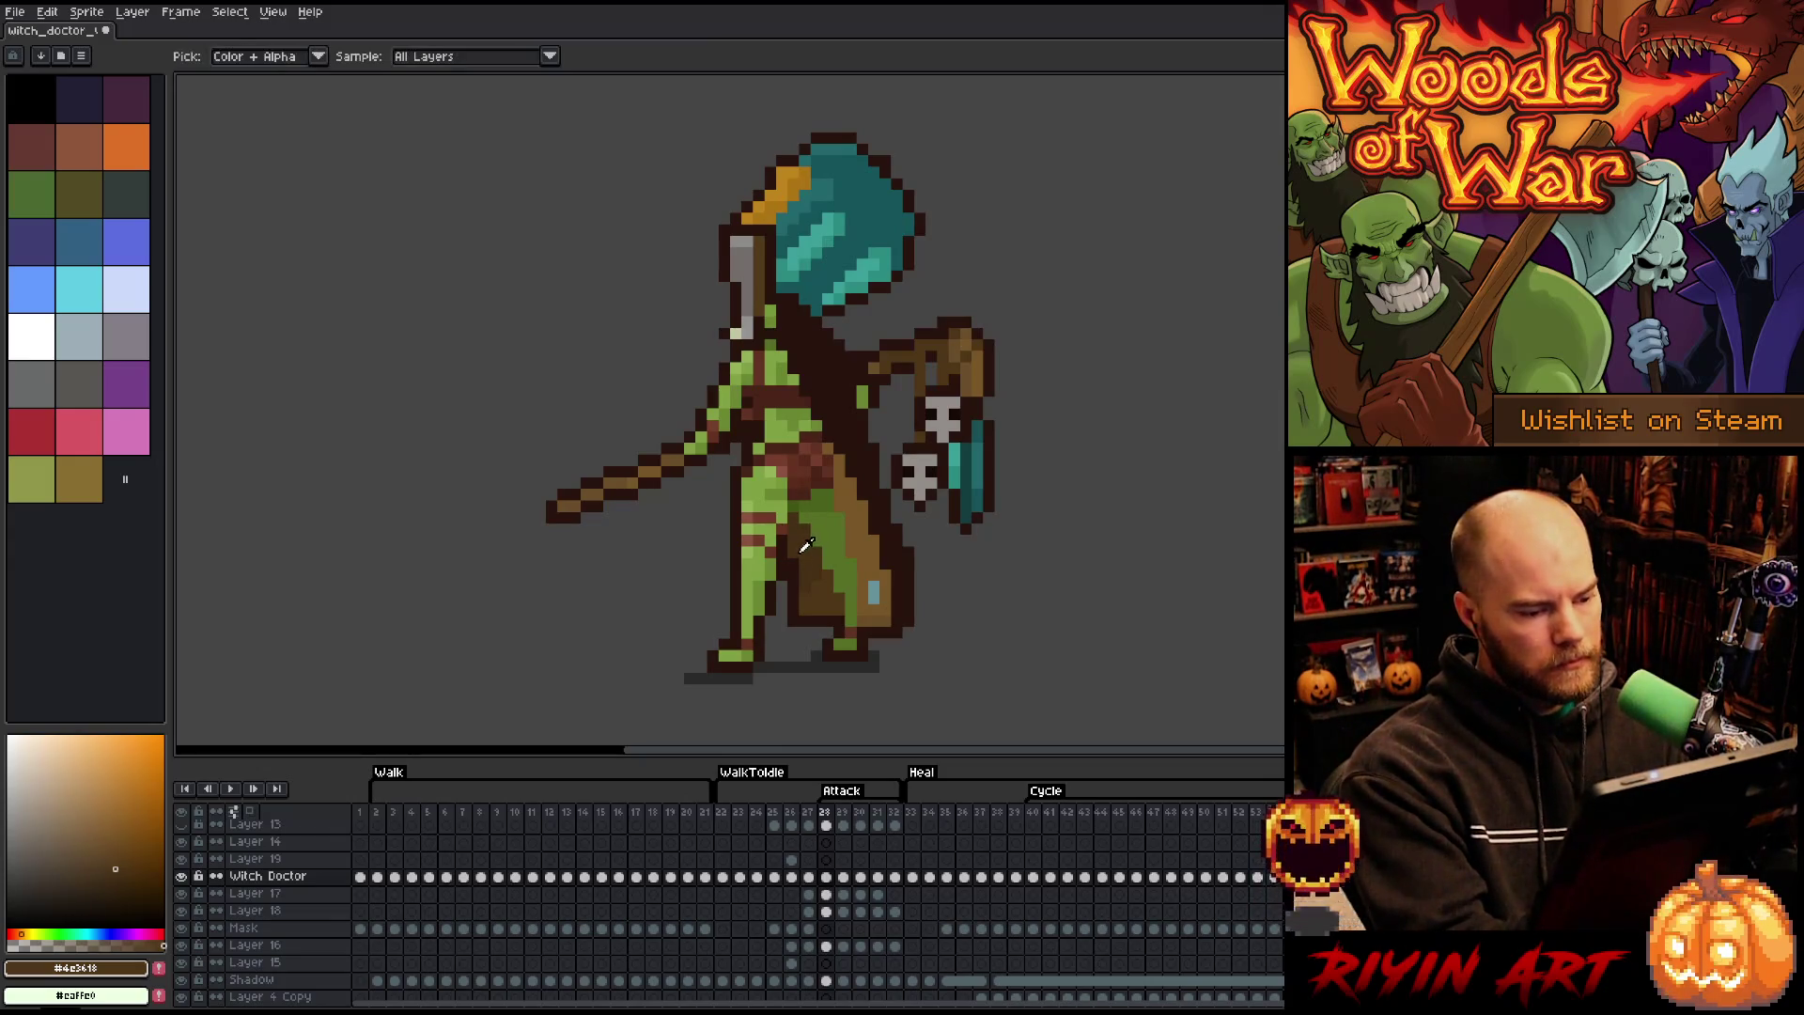
pyautogui.click(800, 590)
pyautogui.press('b')
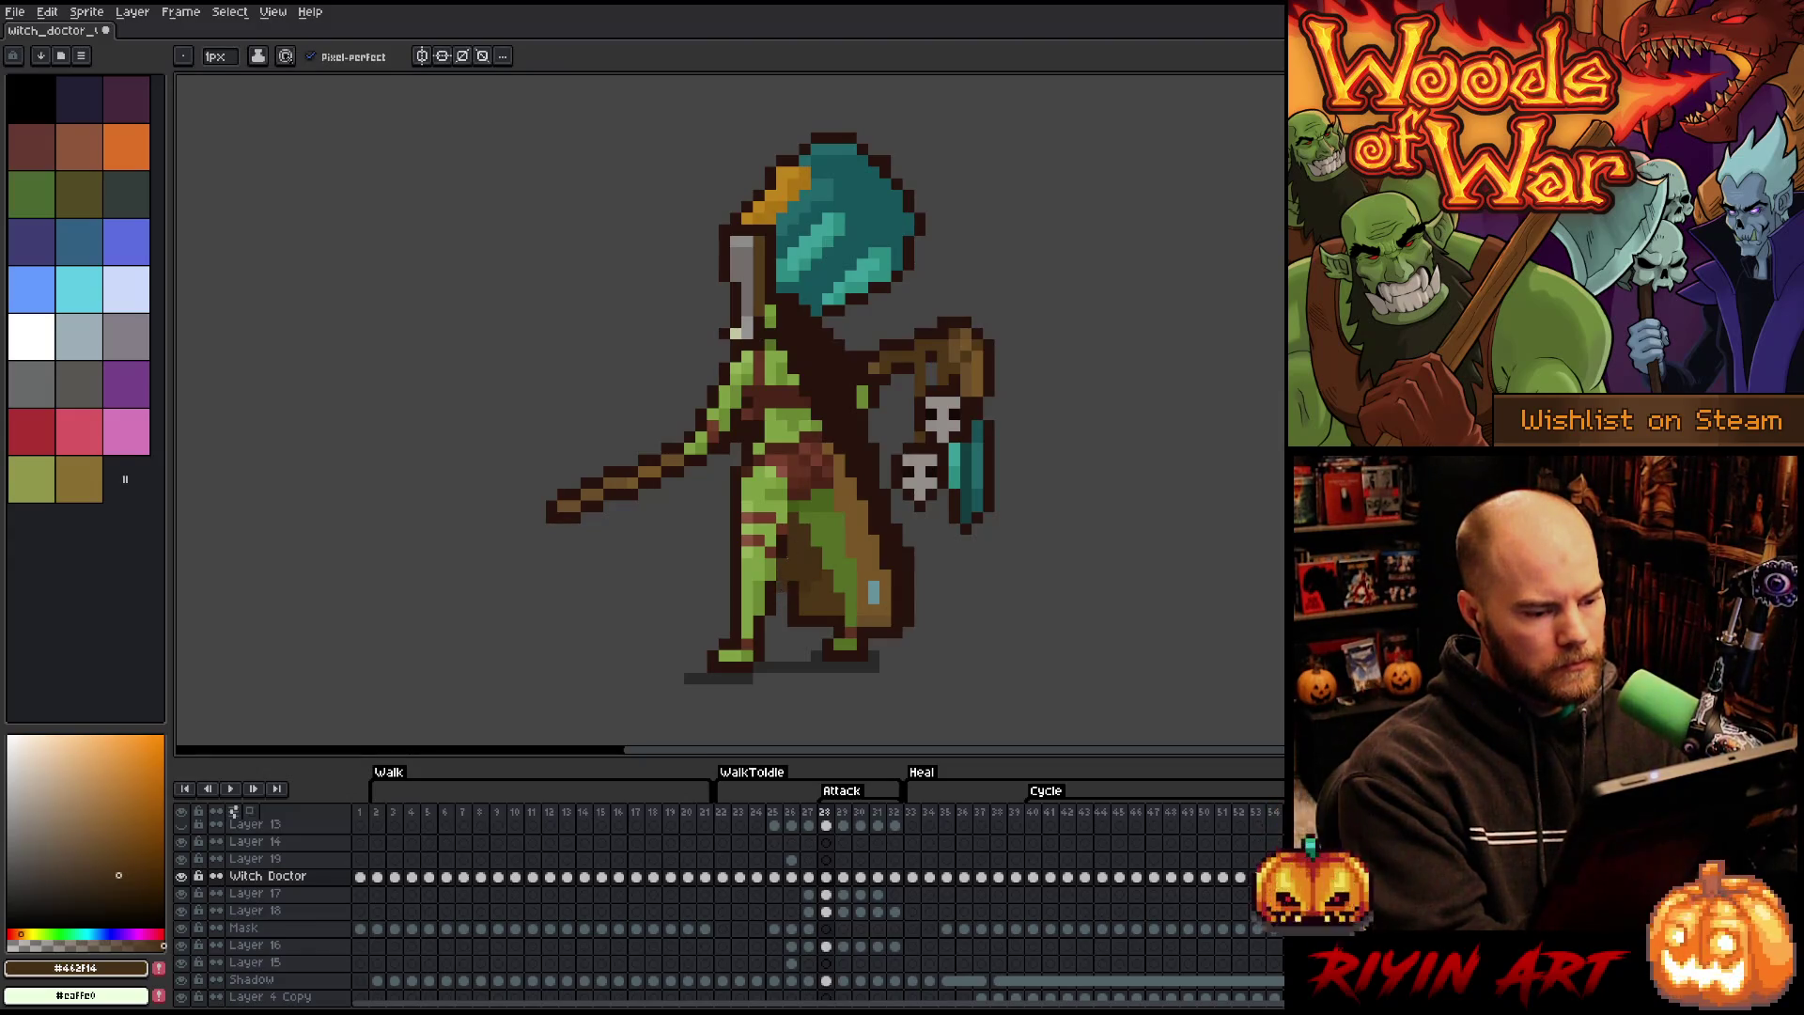
pyautogui.moveTo(782, 561); pyautogui.dragTo(784, 608)
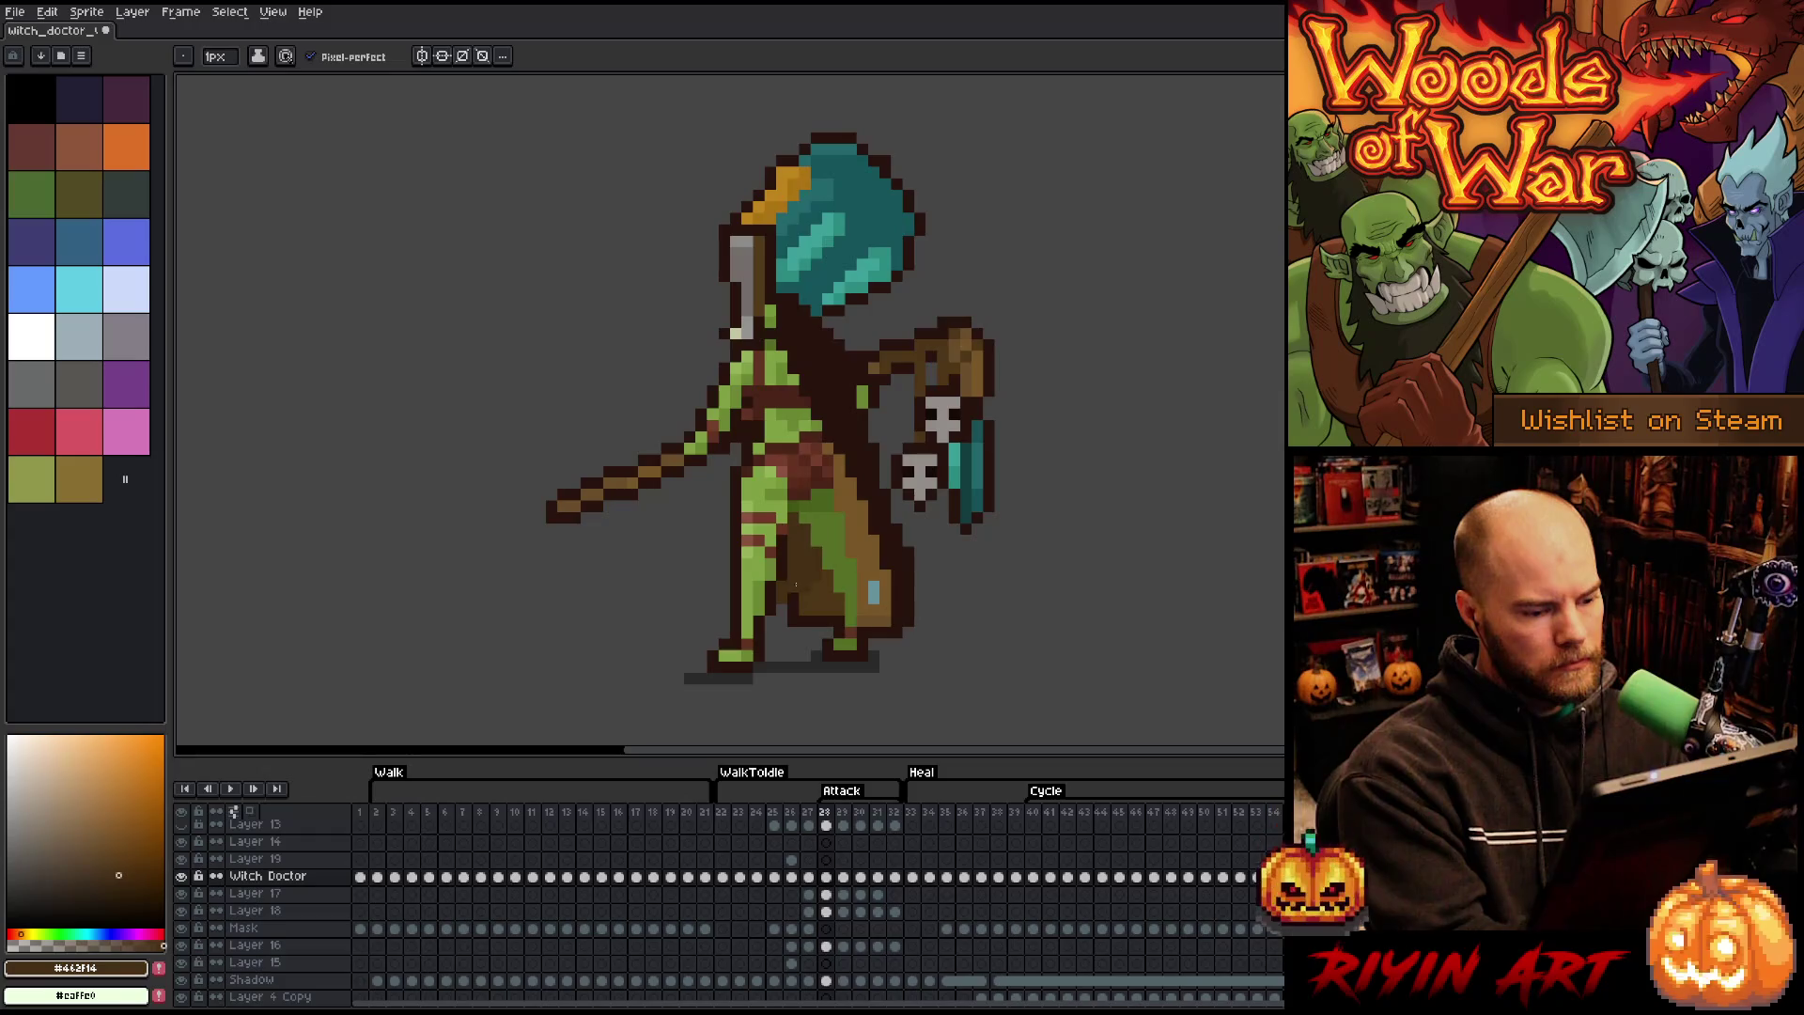
# - Repaint part of the cloak in the lighter cloak brown
pyautogui.keyDown('alt'); pyautogui.click(796, 602); pyautogui.keyUp('alt')
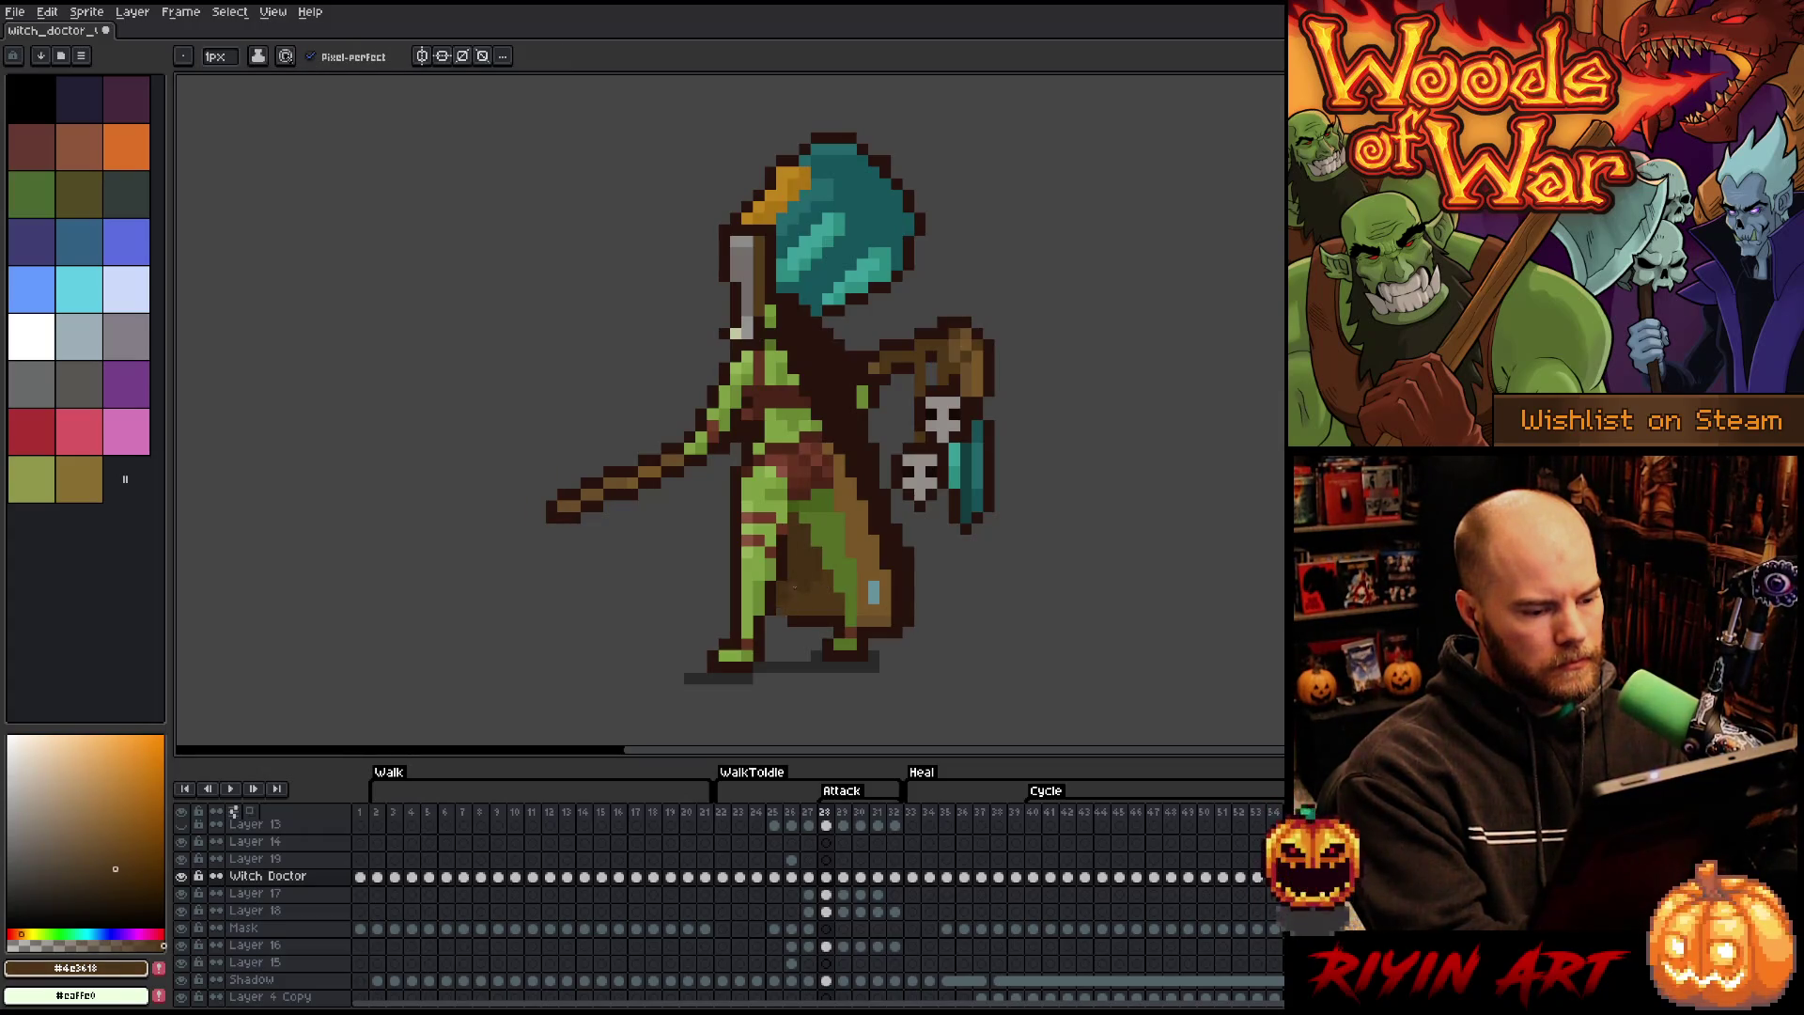
pyautogui.keyDown('alt'); pyautogui.click(784, 620); pyautogui.keyUp('alt')
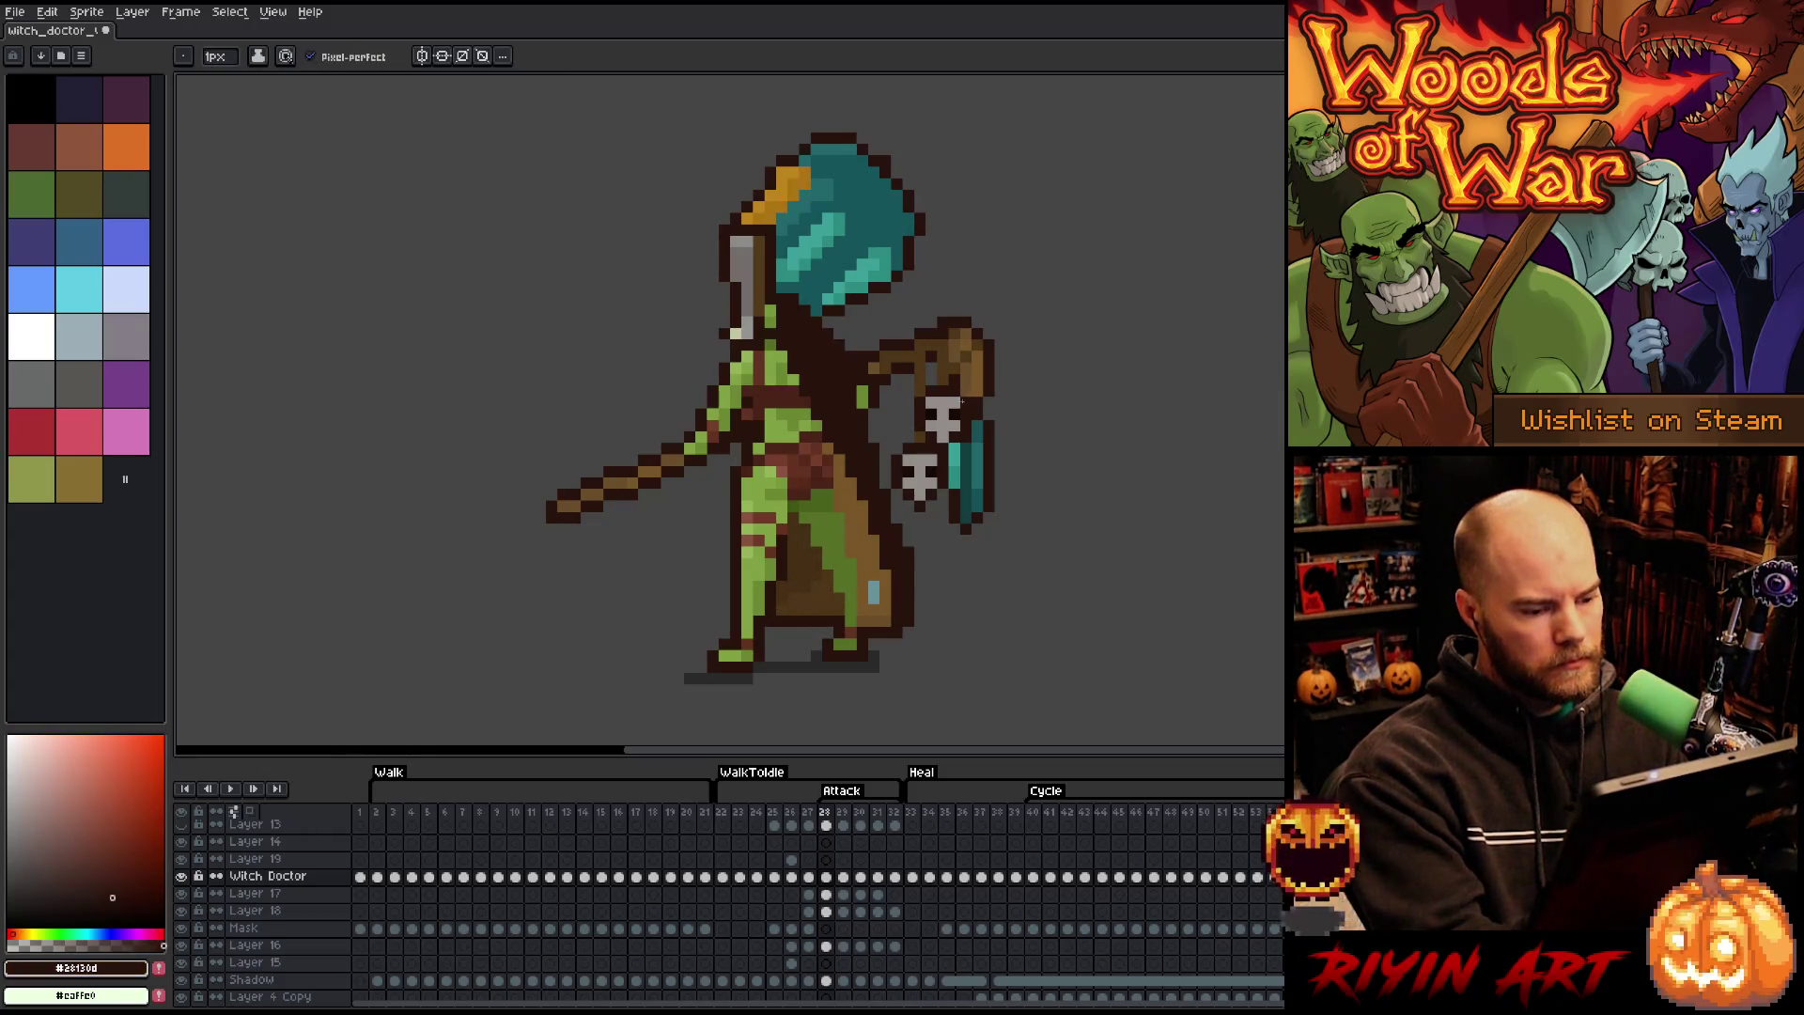
pyautogui.keyDown('alt'); pyautogui.click(856, 535); pyautogui.keyUp('alt')
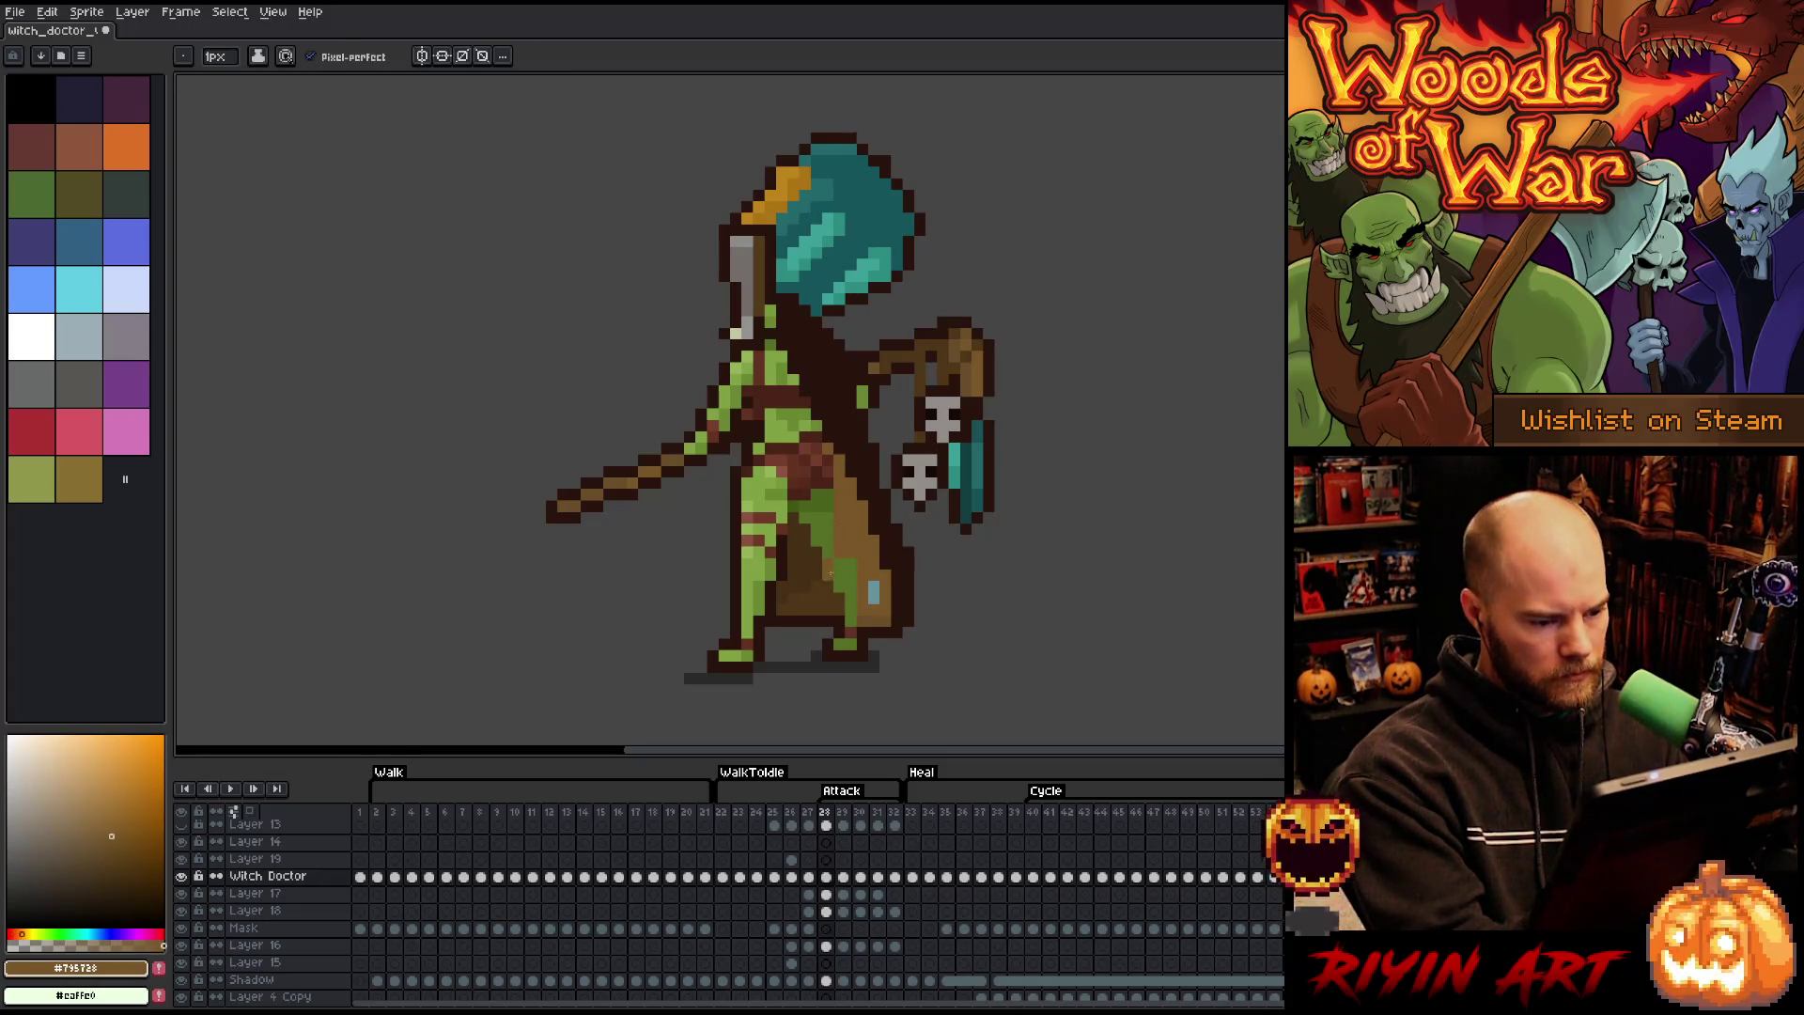
pyautogui.moveTo(851, 547)
pyautogui.mouseDown()
pyautogui.moveTo(818, 601)
pyautogui.moveTo(855, 544)
pyautogui.mouseUp()
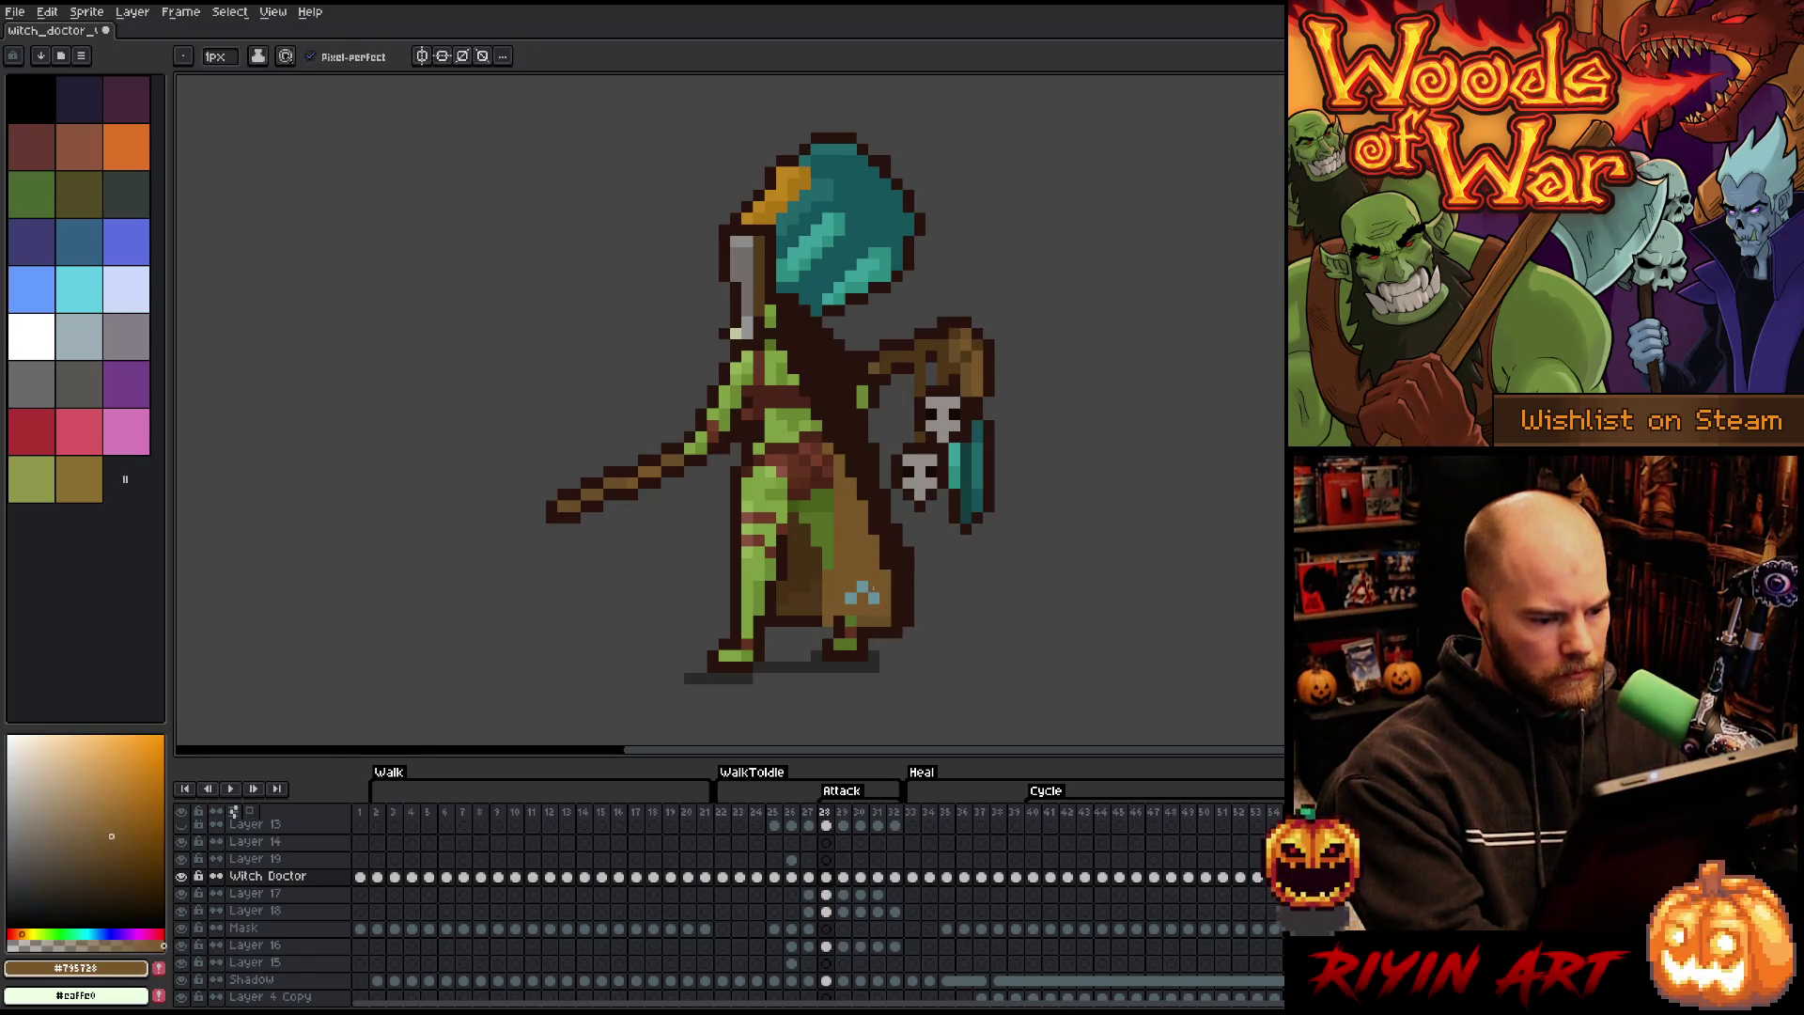
# - Erase the dark pixels from the cloak's lower right hem
pyautogui.keyDown('alt'); pyautogui.click(831, 611); pyautogui.keyUp('alt')
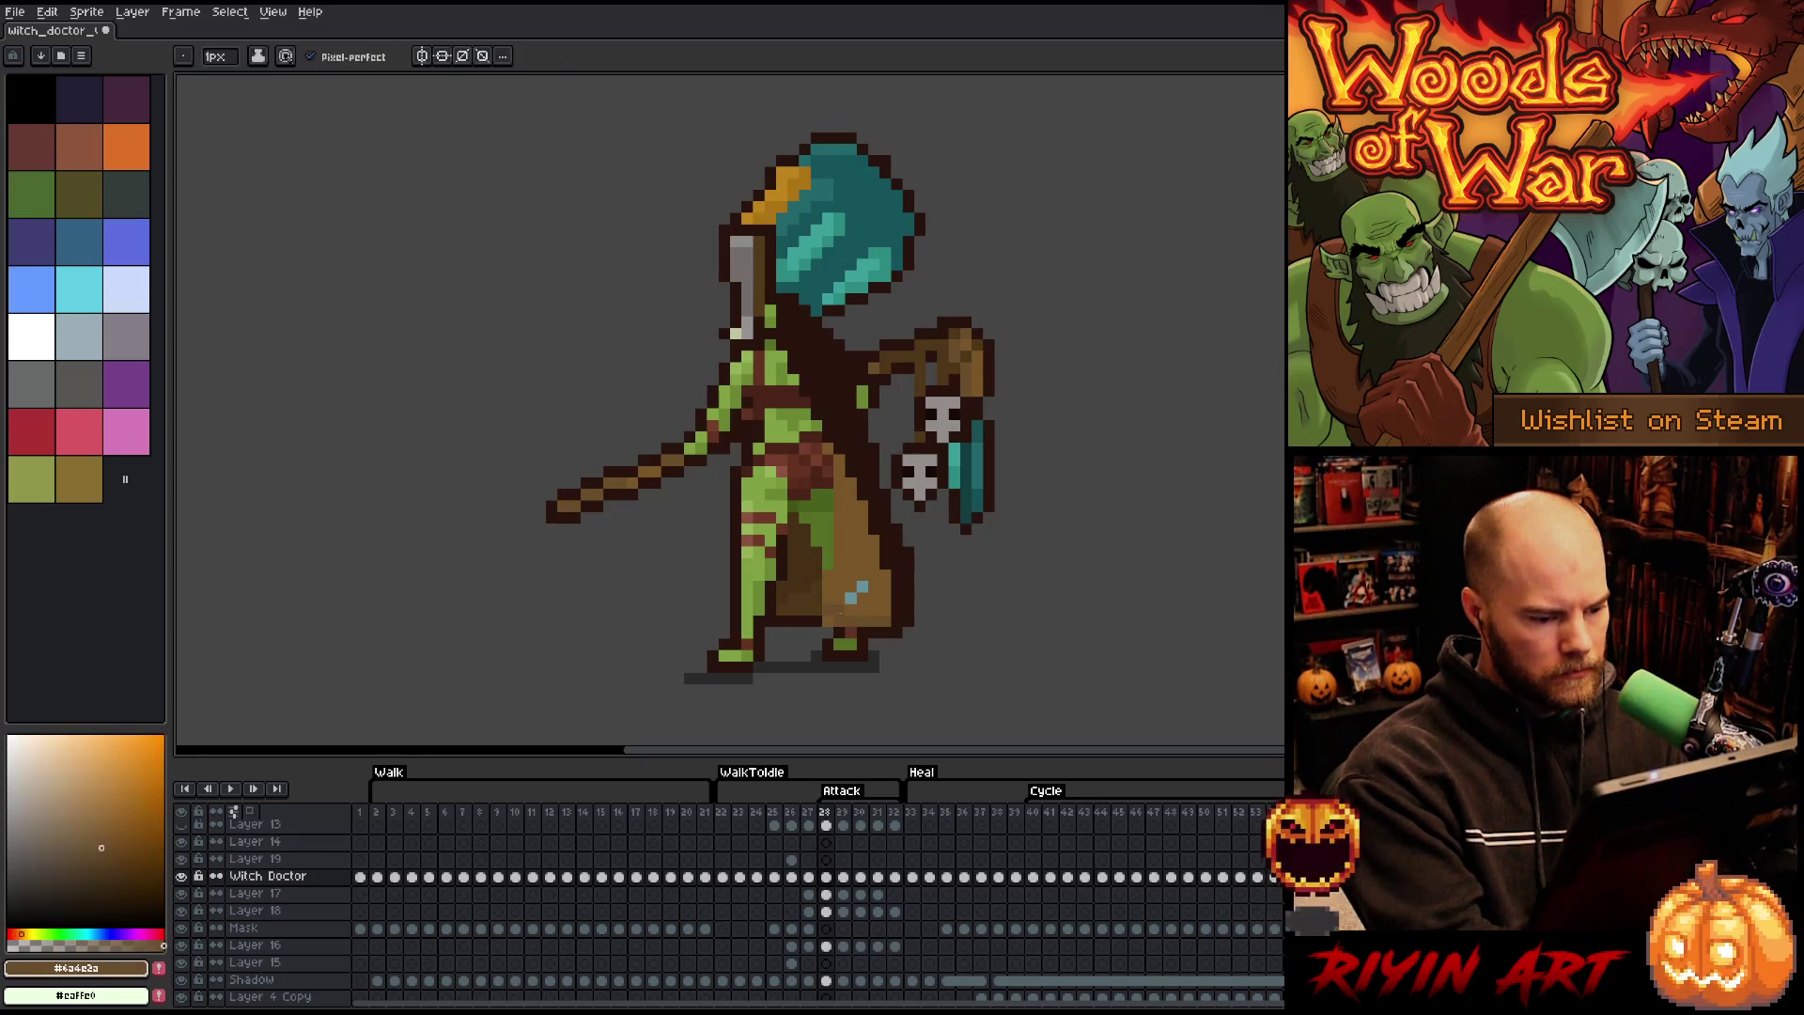
pyautogui.keyDown('alt'); pyautogui.click(854, 627); pyautogui.keyUp('alt')
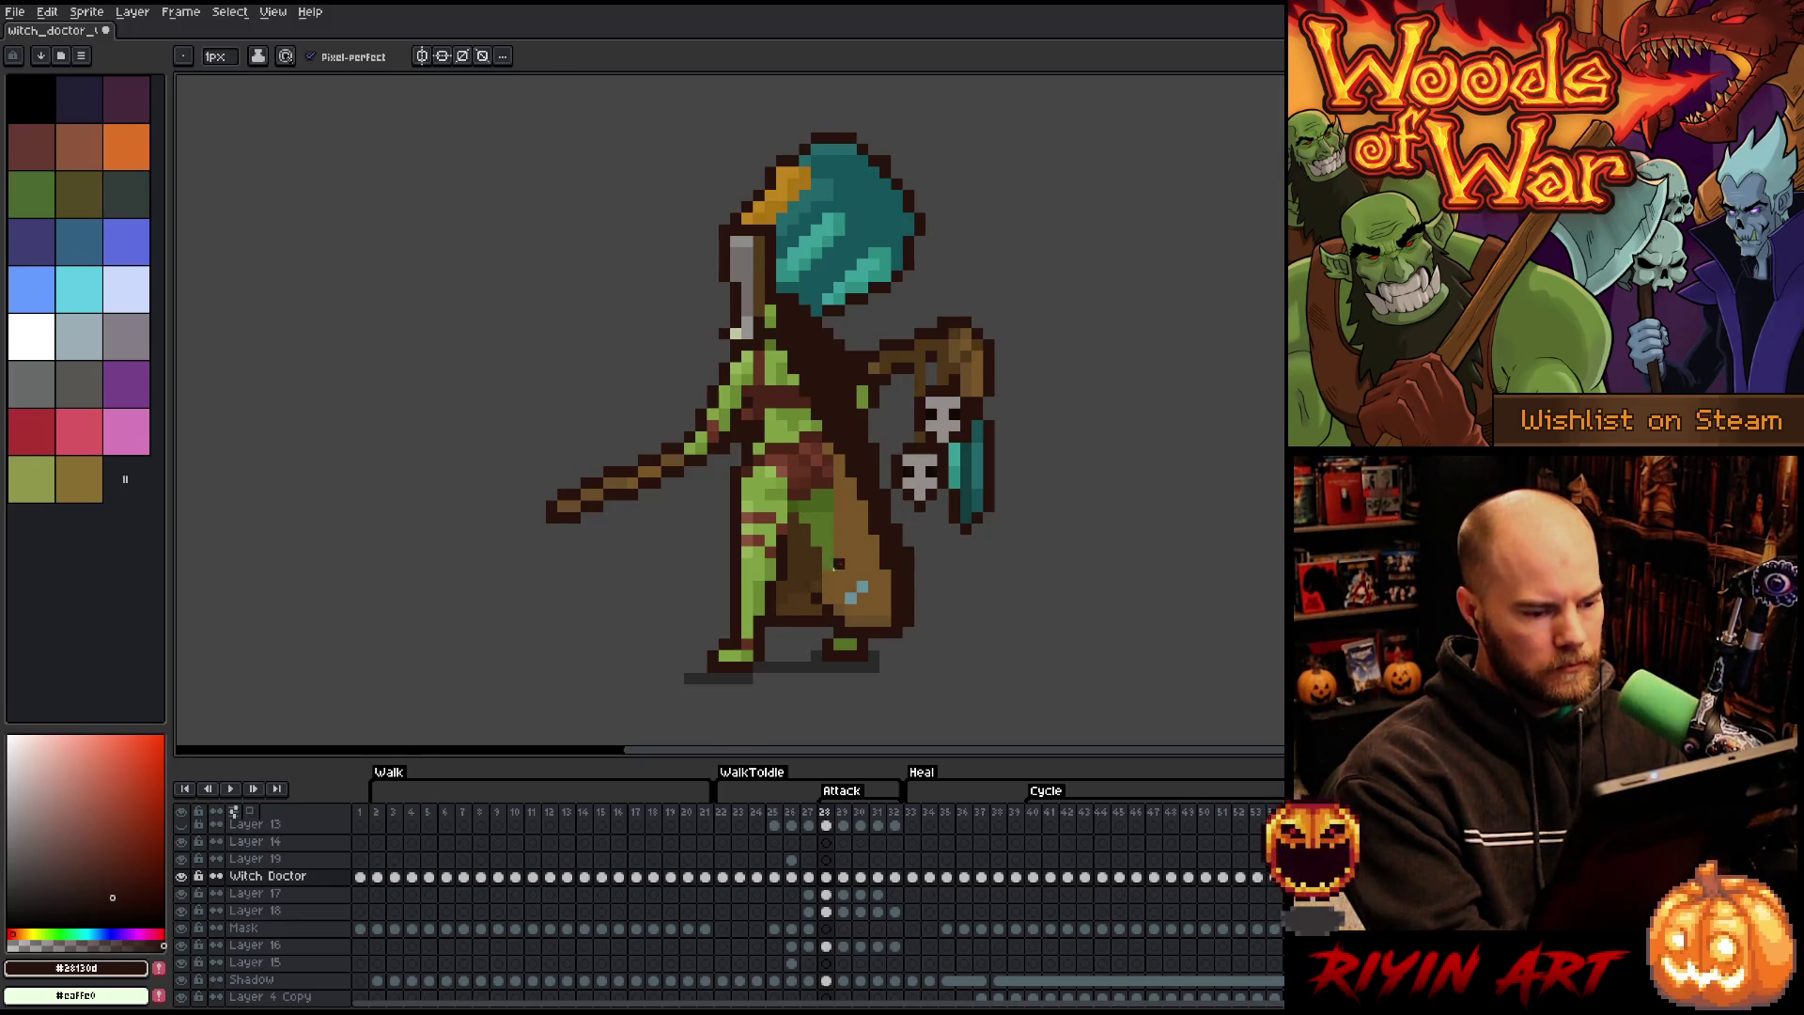
pyautogui.keyDown('alt'); pyautogui.click(832, 570); pyautogui.keyUp('alt')
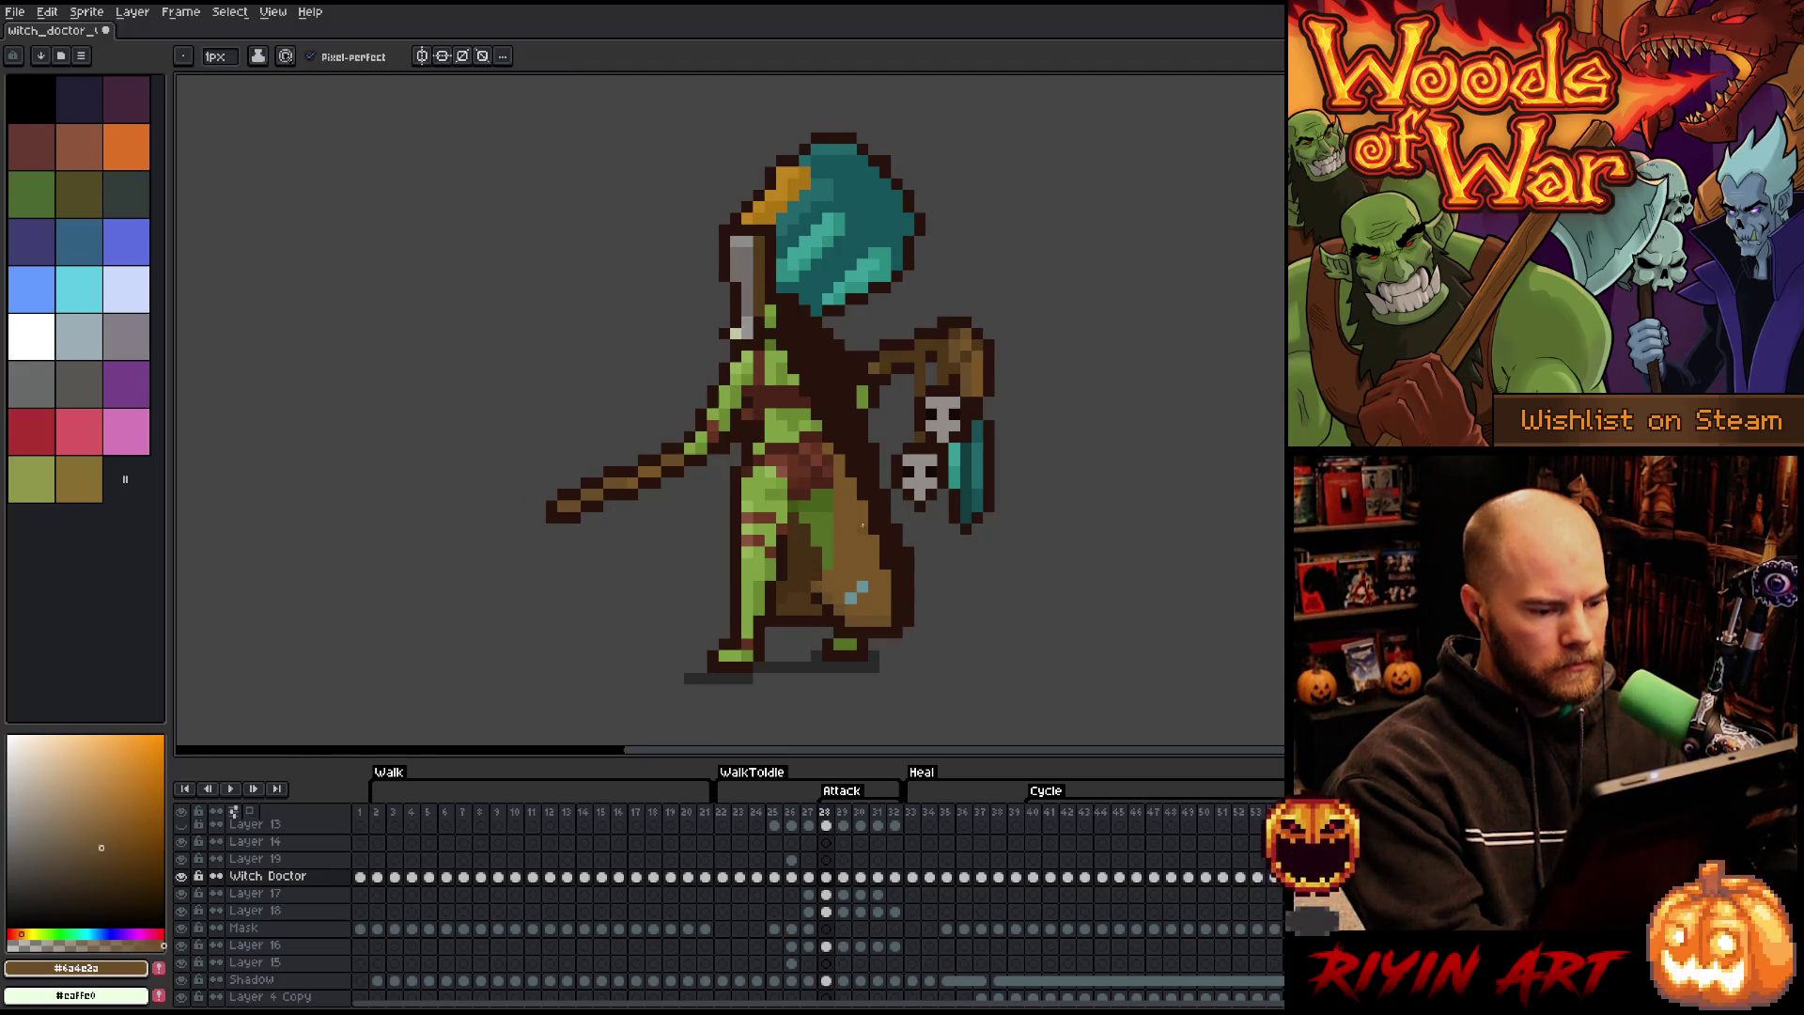
pyautogui.keyDown('alt'); pyautogui.click(885, 609); pyautogui.keyUp('alt')
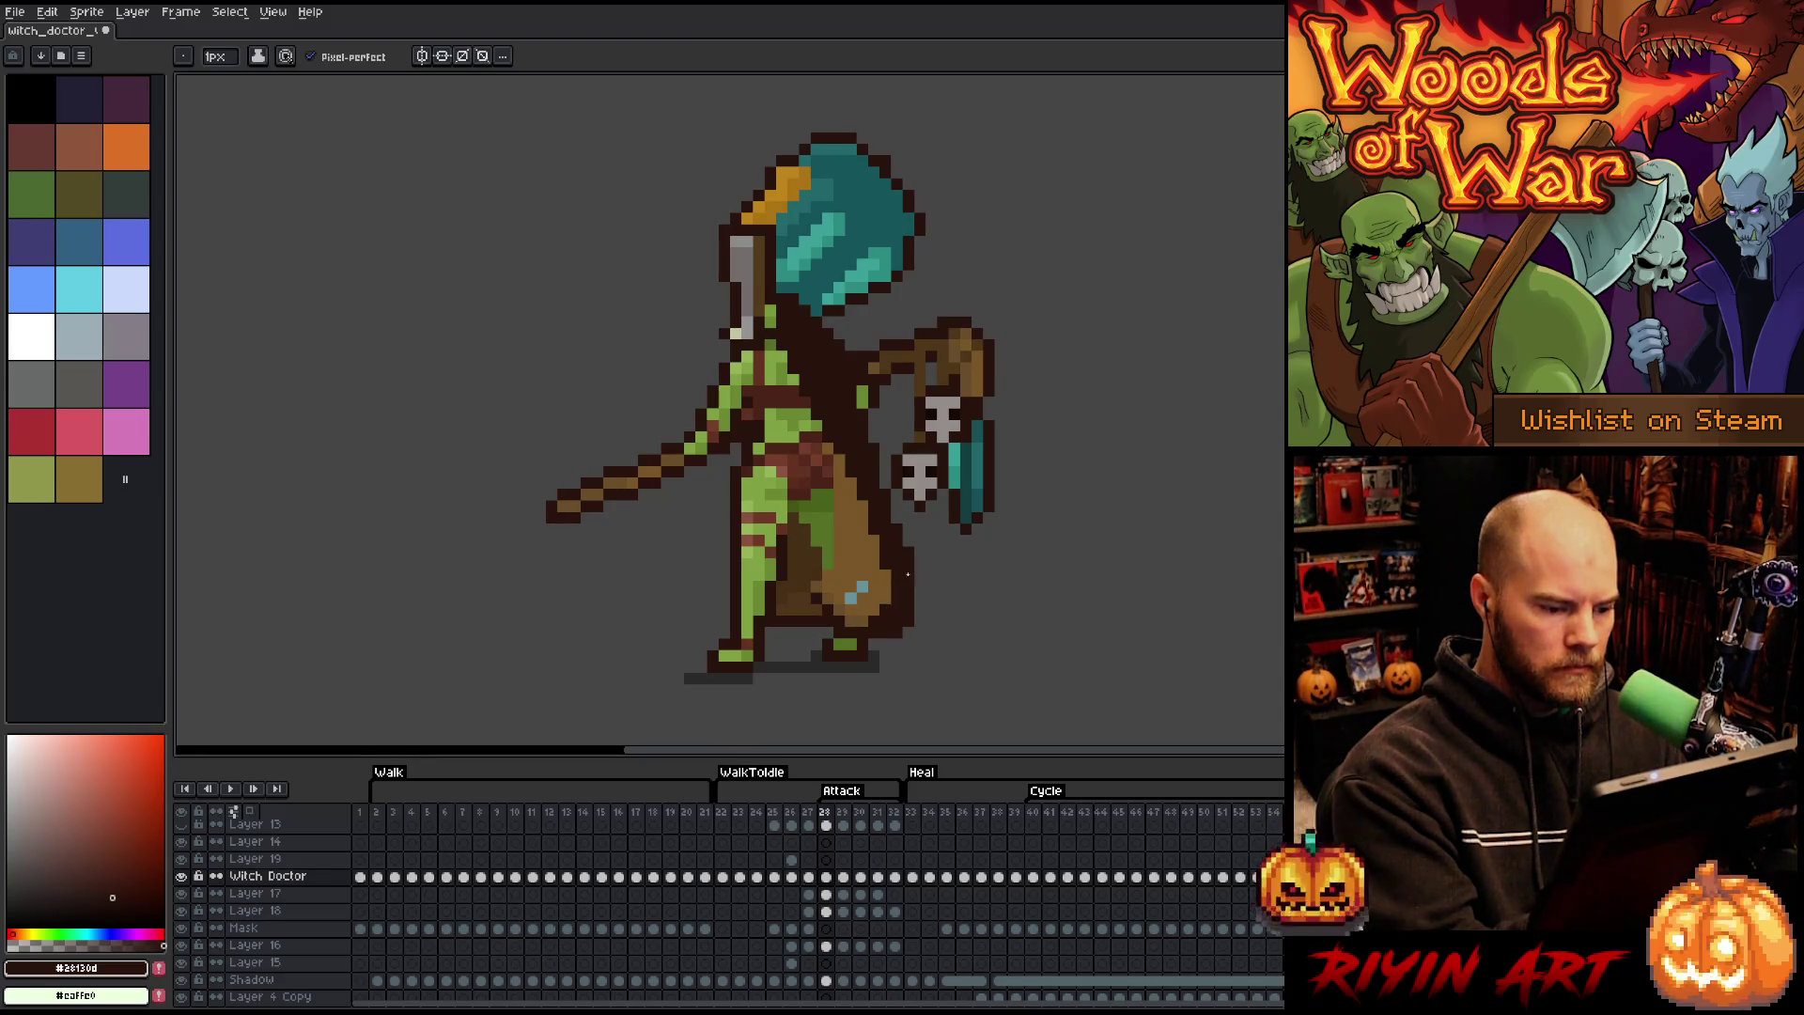
pyautogui.press('e')
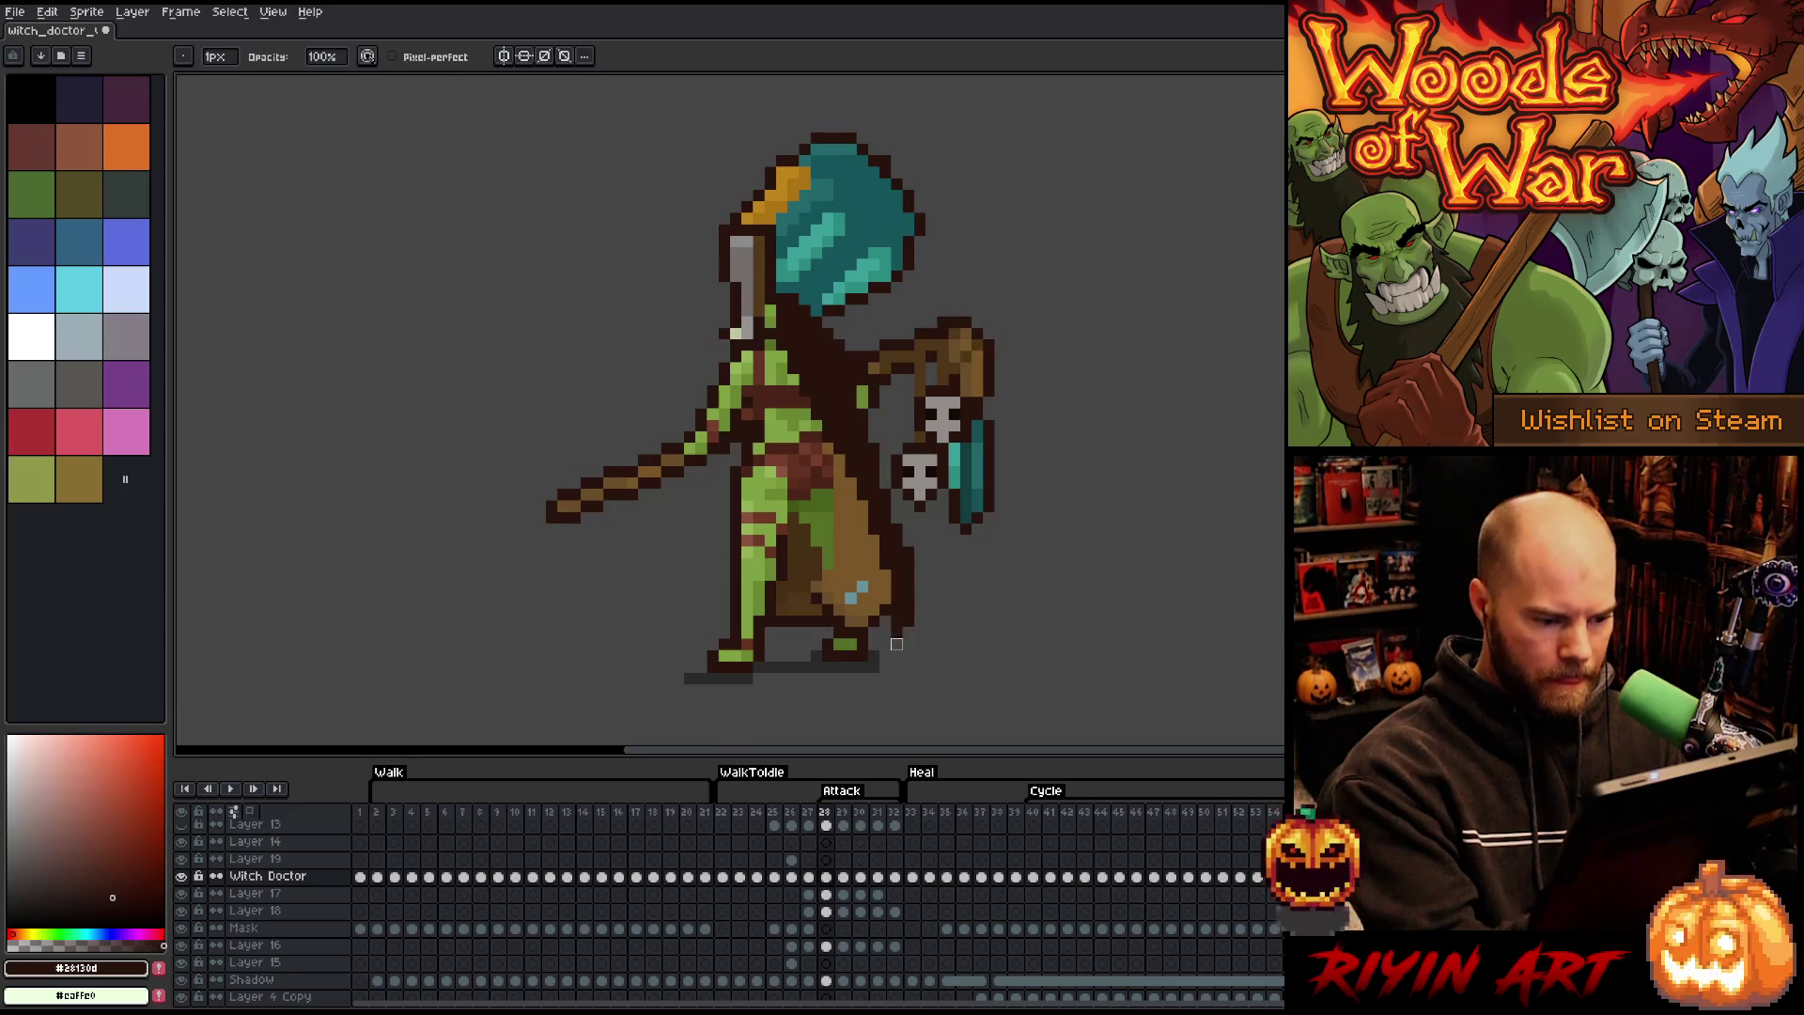
pyautogui.moveTo(896, 621); pyautogui.dragTo(896, 643)
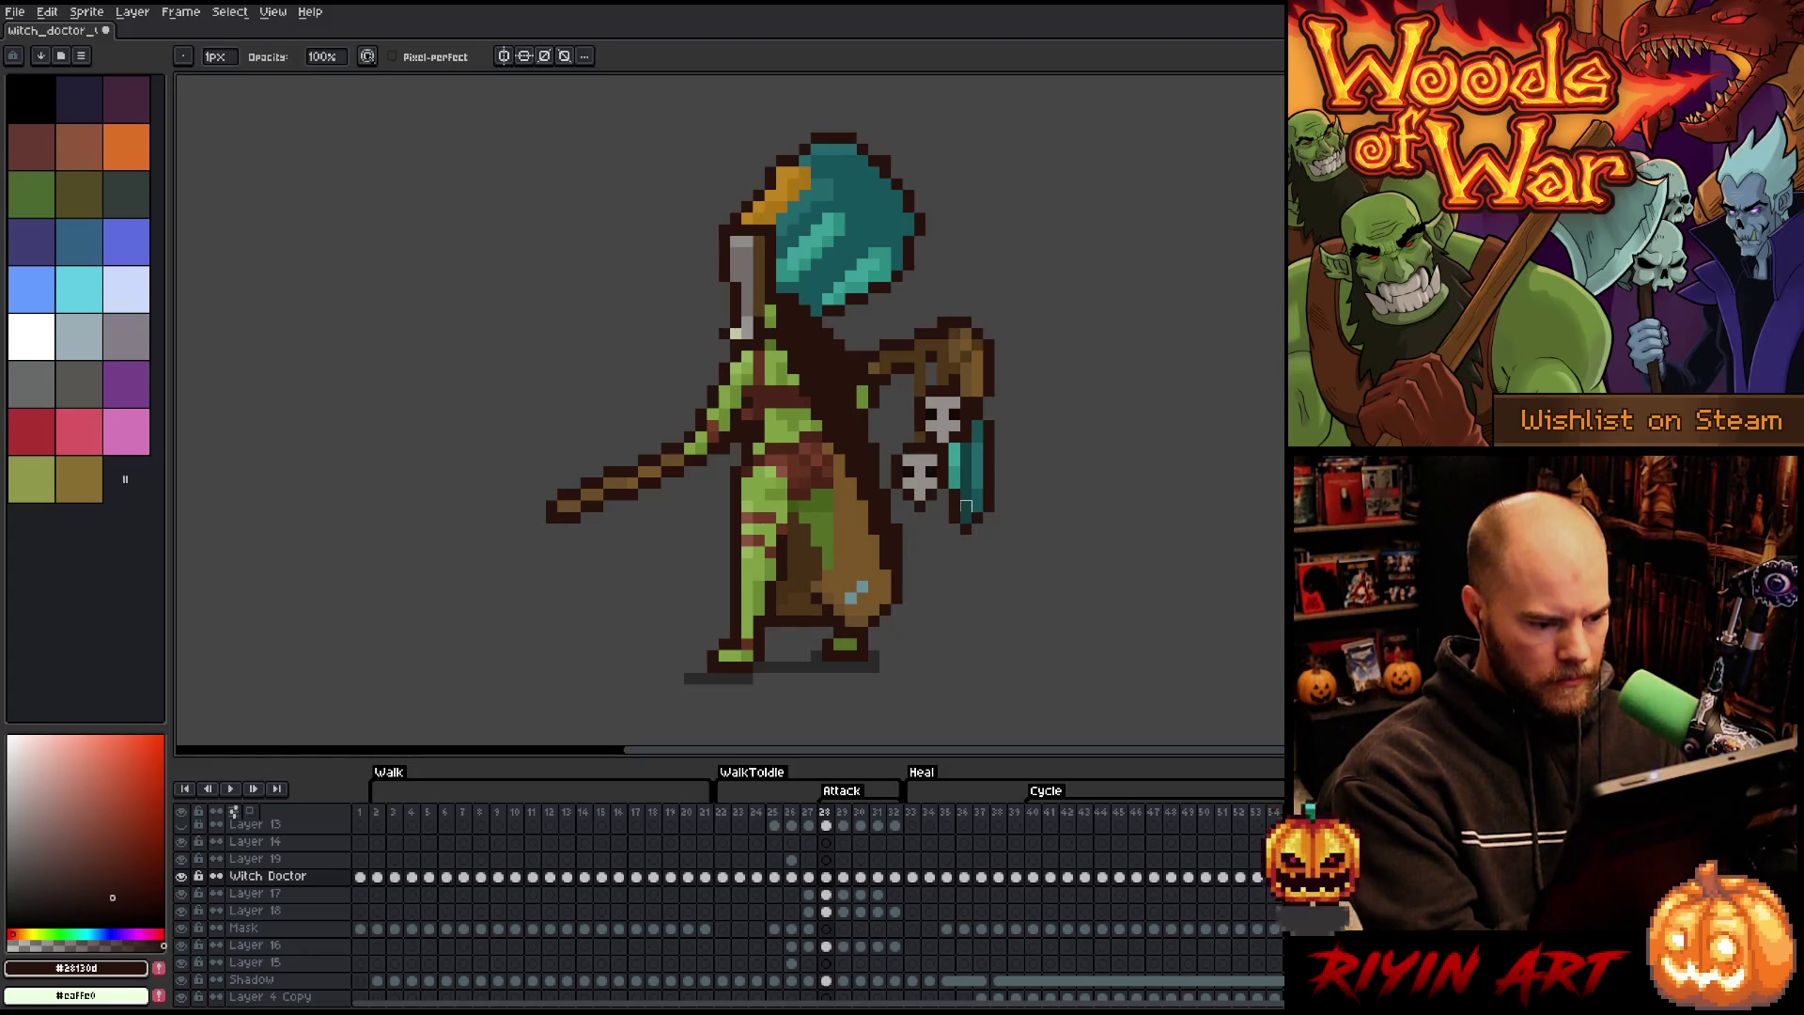
# - Sample the robe brown and dark outline colour, then jump to frame 32
pyautogui.press('b')
pyautogui.keyDown('alt'); pyautogui.click(830, 559); pyautogui.keyUp('alt')
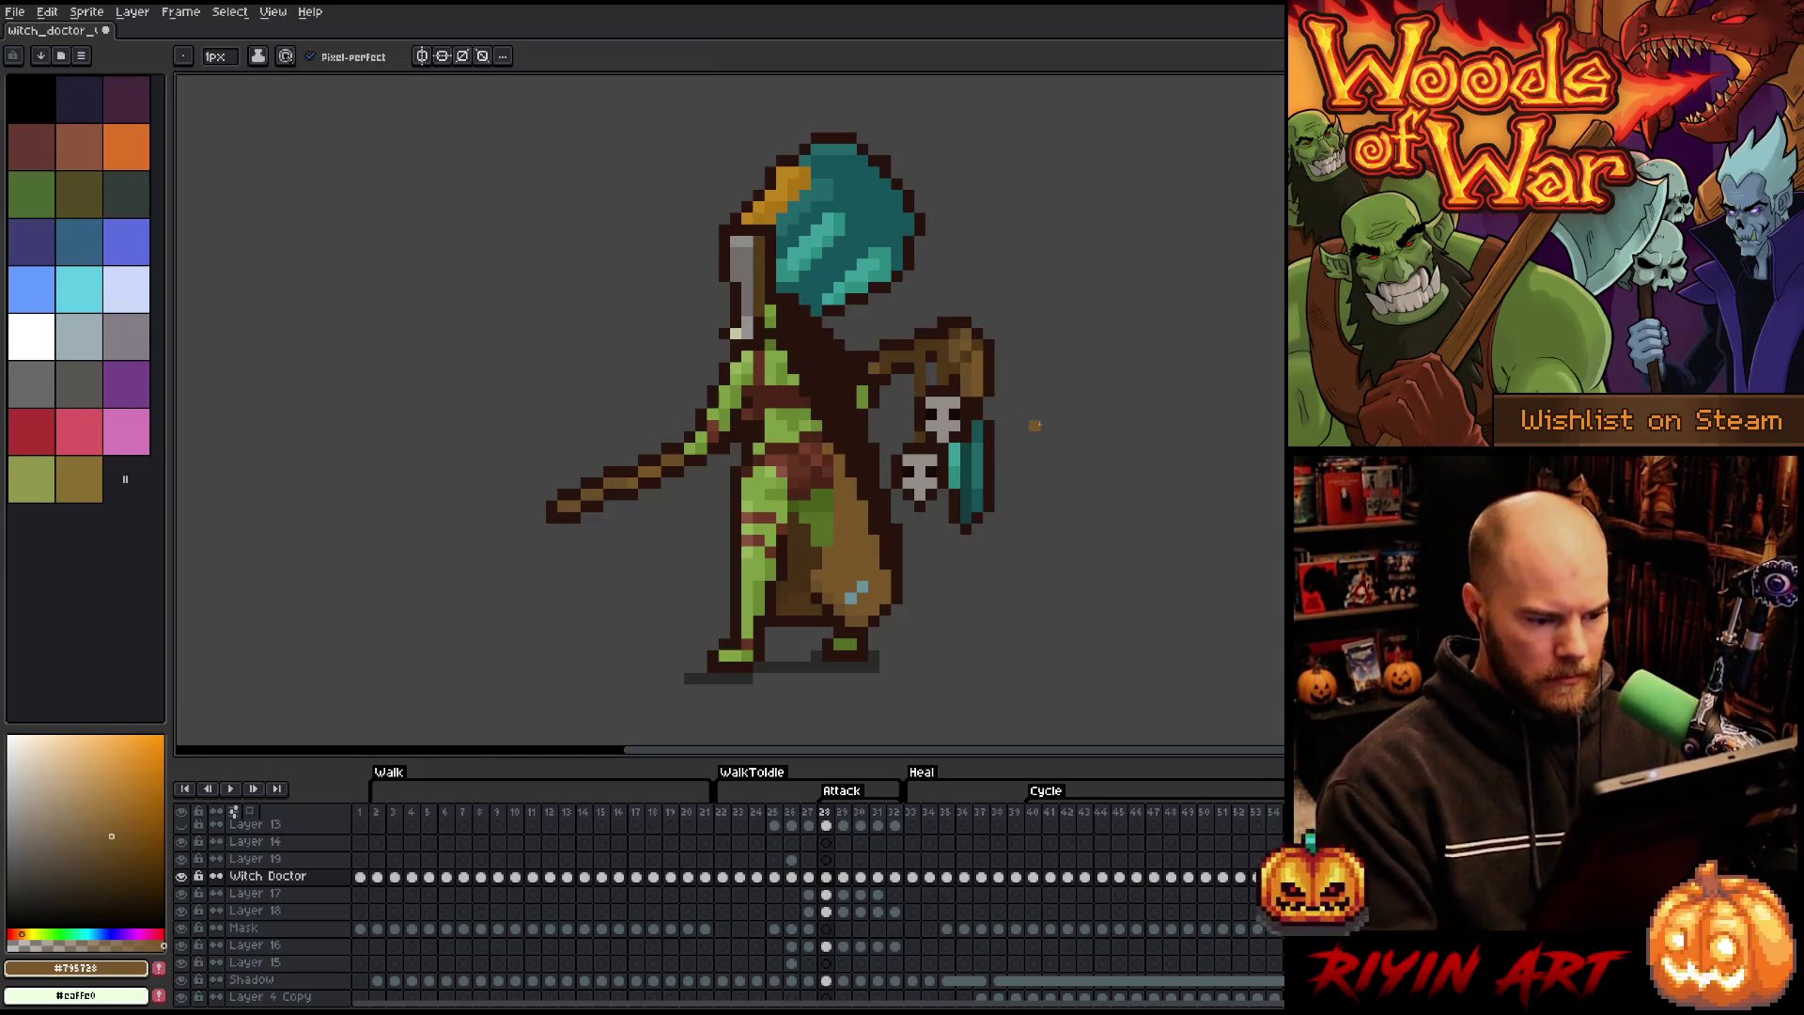
pyautogui.keyDown('alt'); pyautogui.click(877, 560); pyautogui.keyUp('alt')
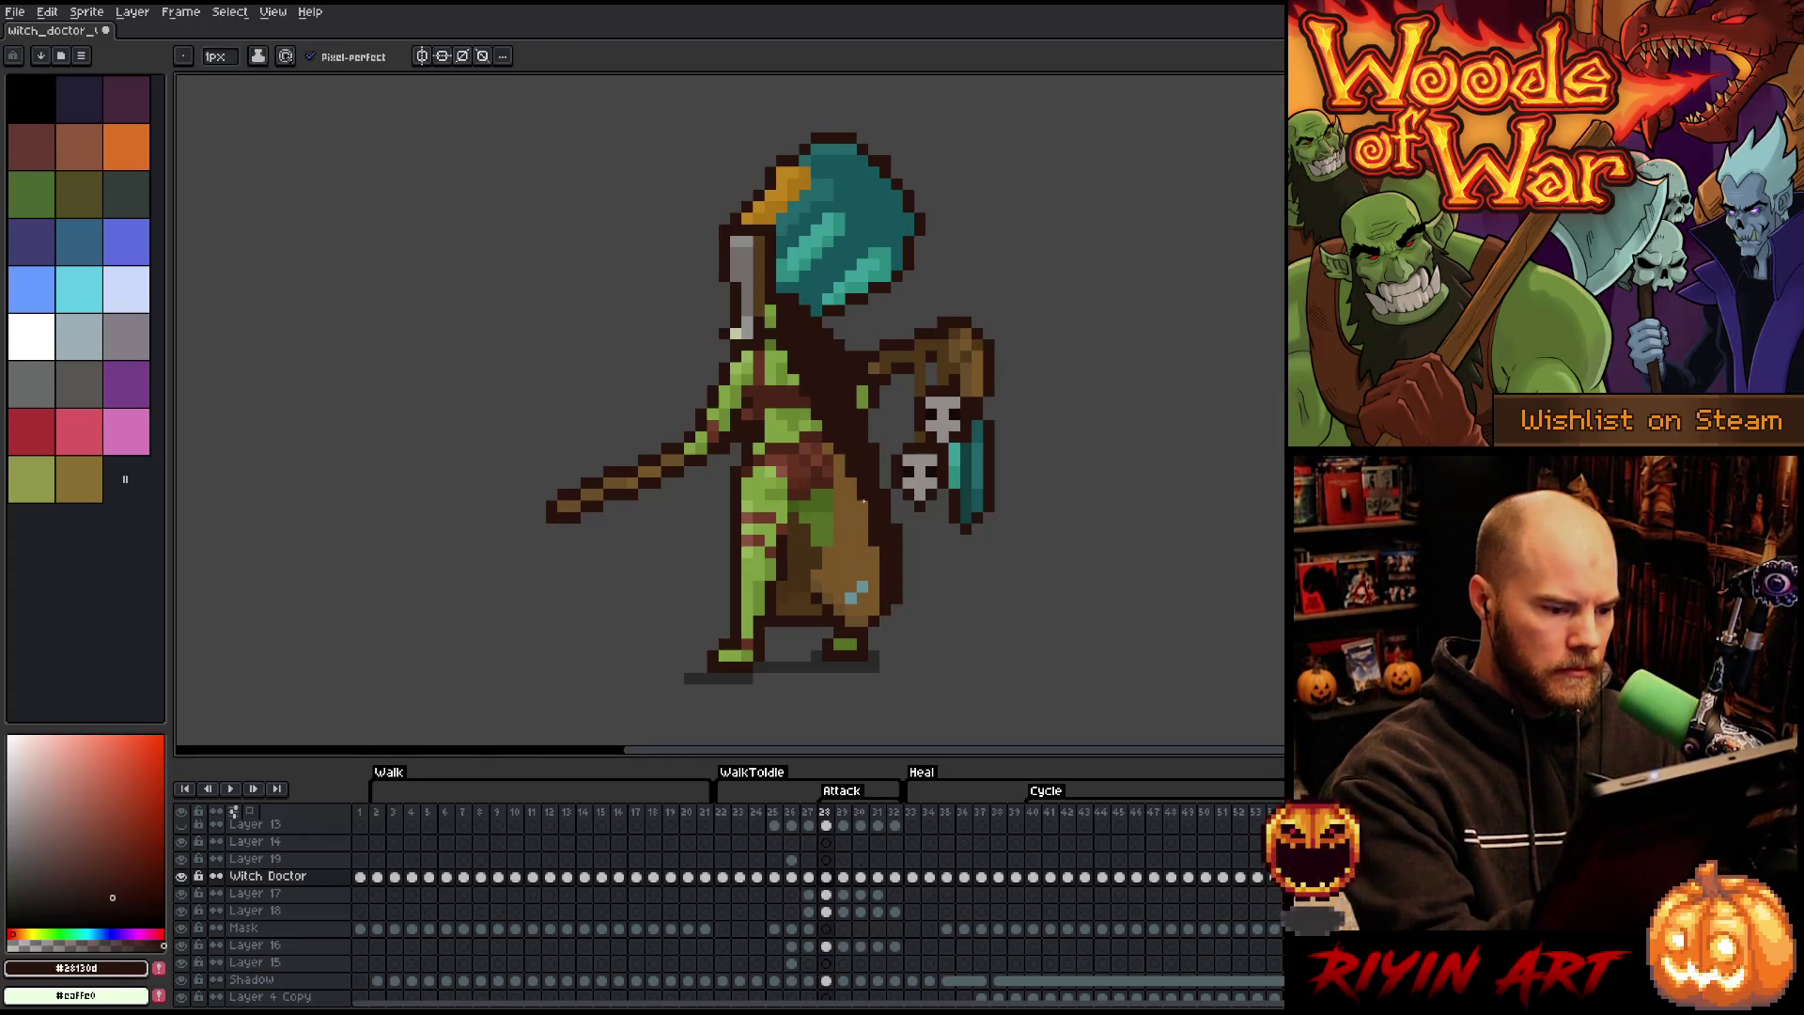
pyautogui.press('Right')
pyautogui.press('Right')
pyautogui.press('Right')
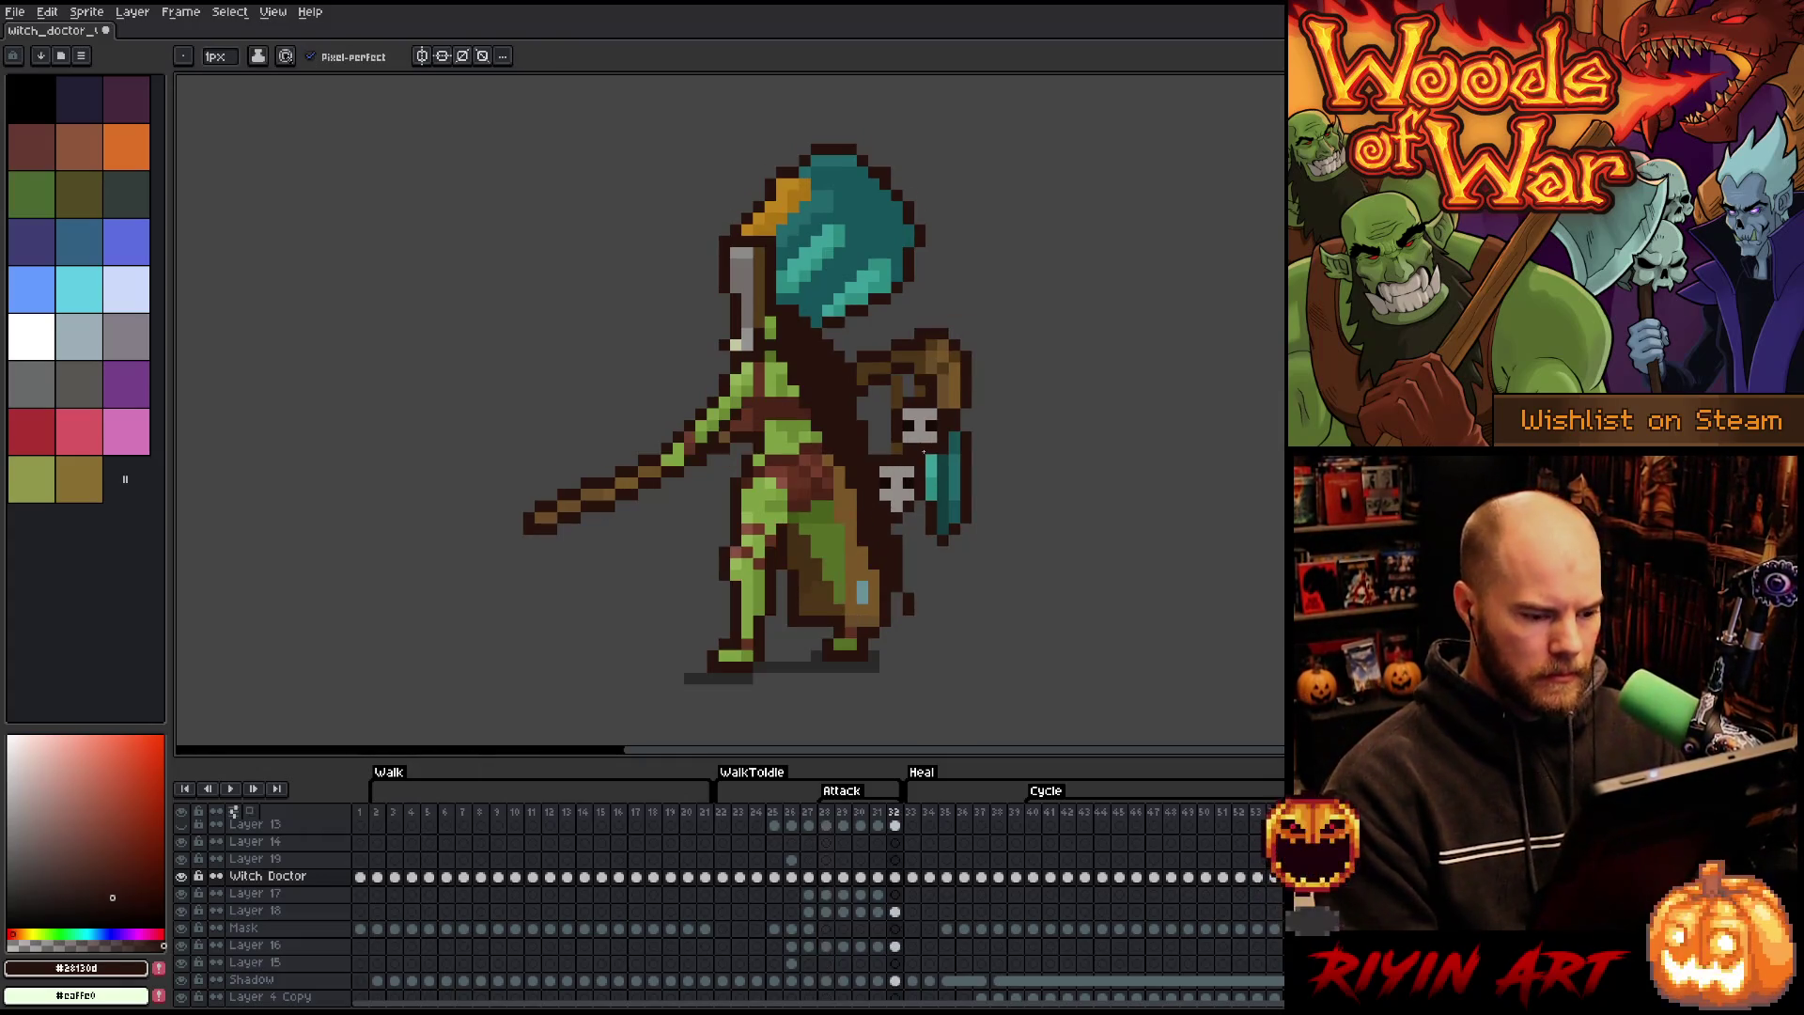
# - Compare frame 32 against the previous attack pose and sample the robe brown
pyautogui.press('Right')
pyautogui.press('Left')
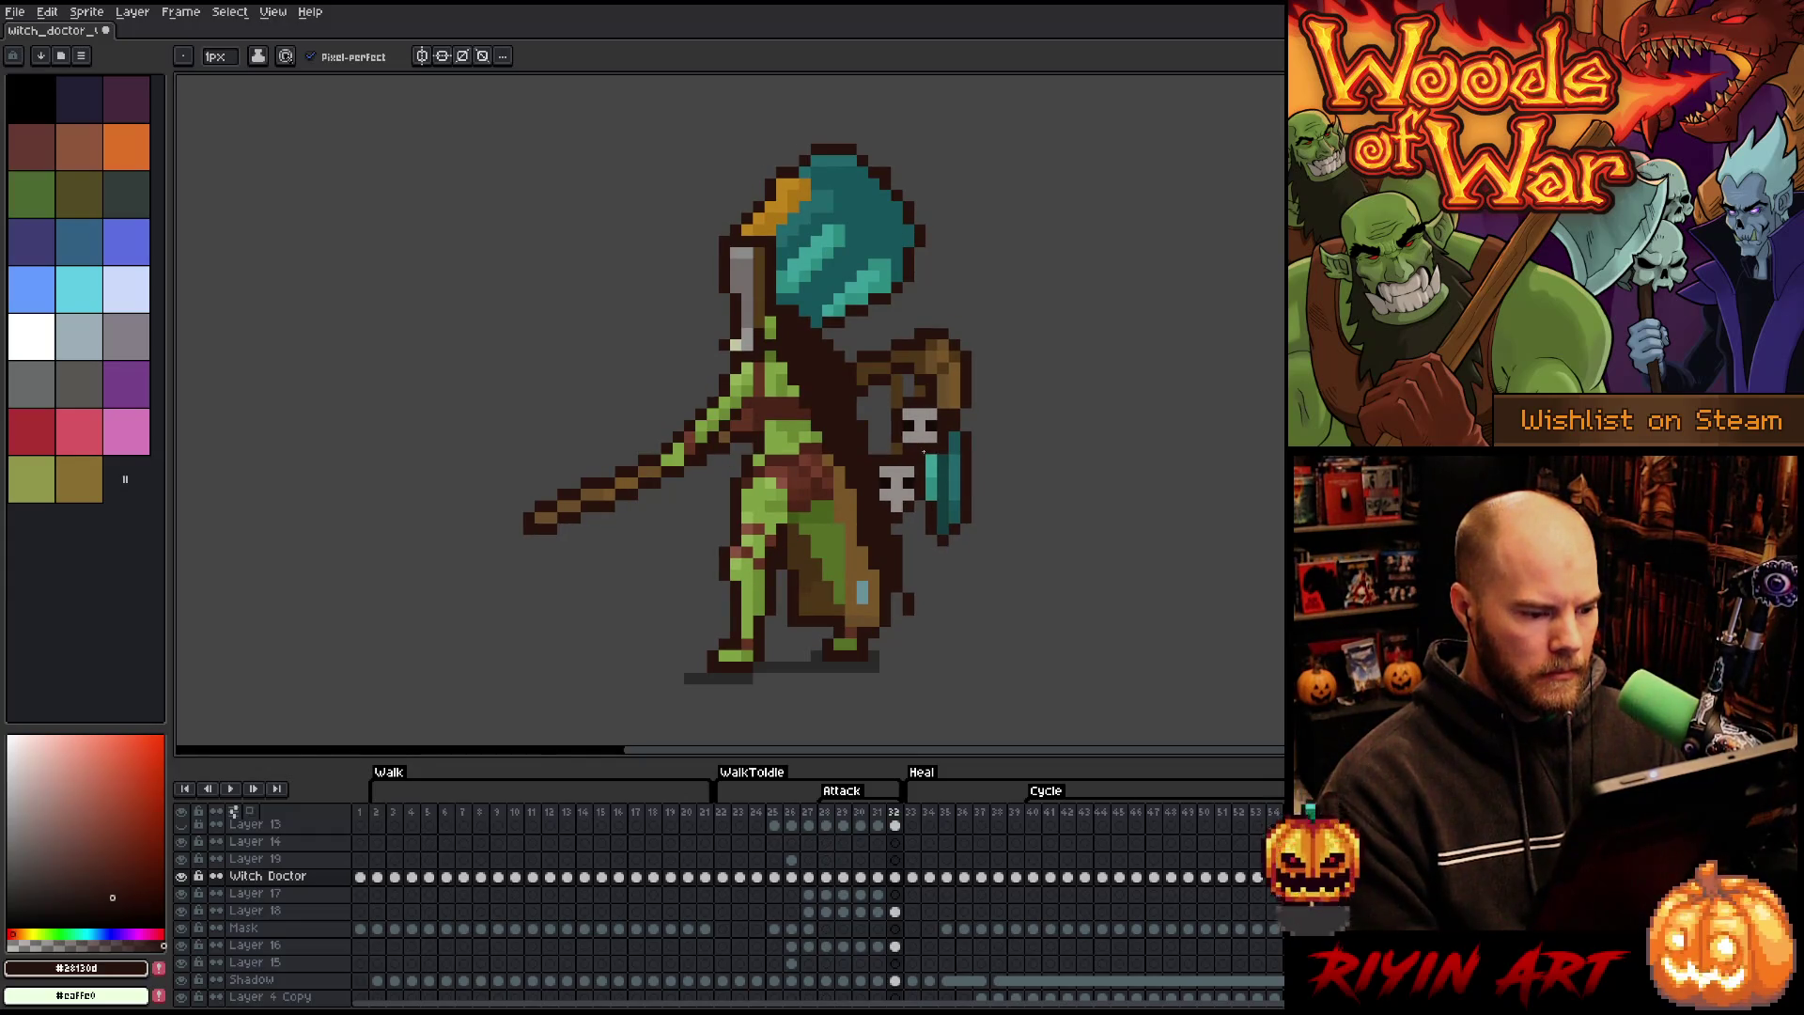
pyautogui.press('Left')
pyautogui.press('Right')
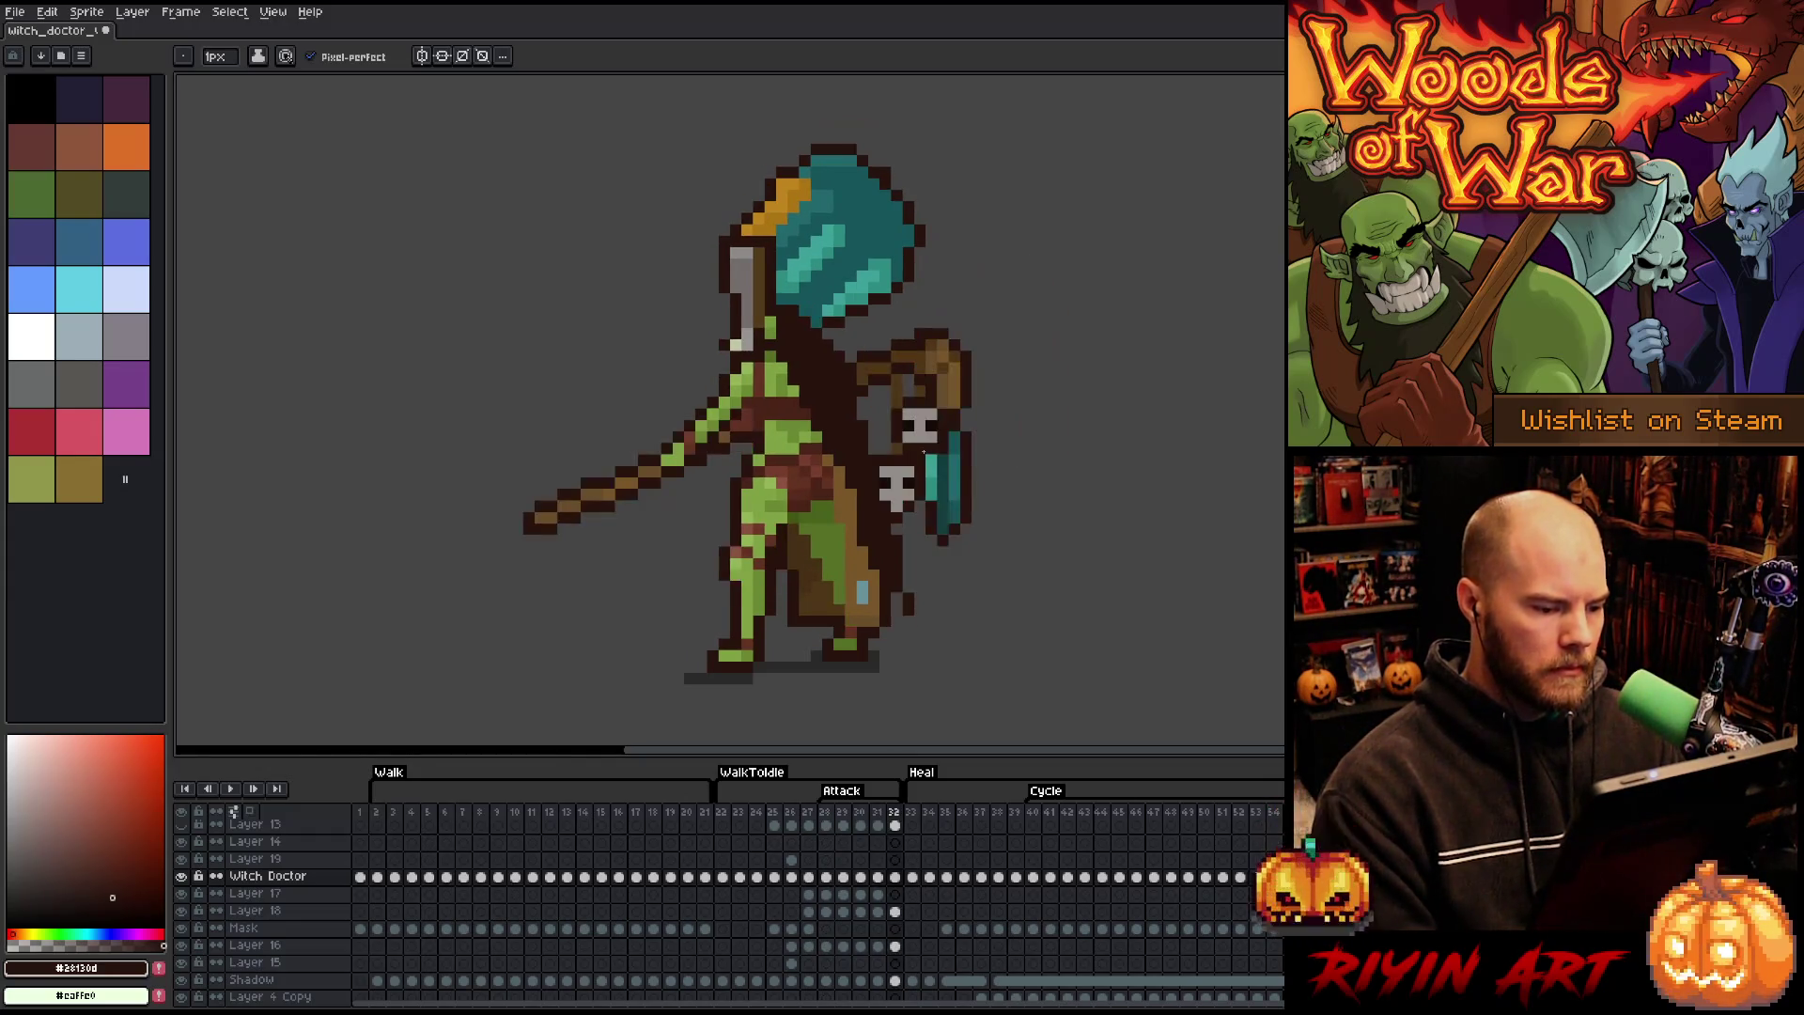
pyautogui.keyDown('alt'); pyautogui.click(857, 516); pyautogui.keyUp('alt')
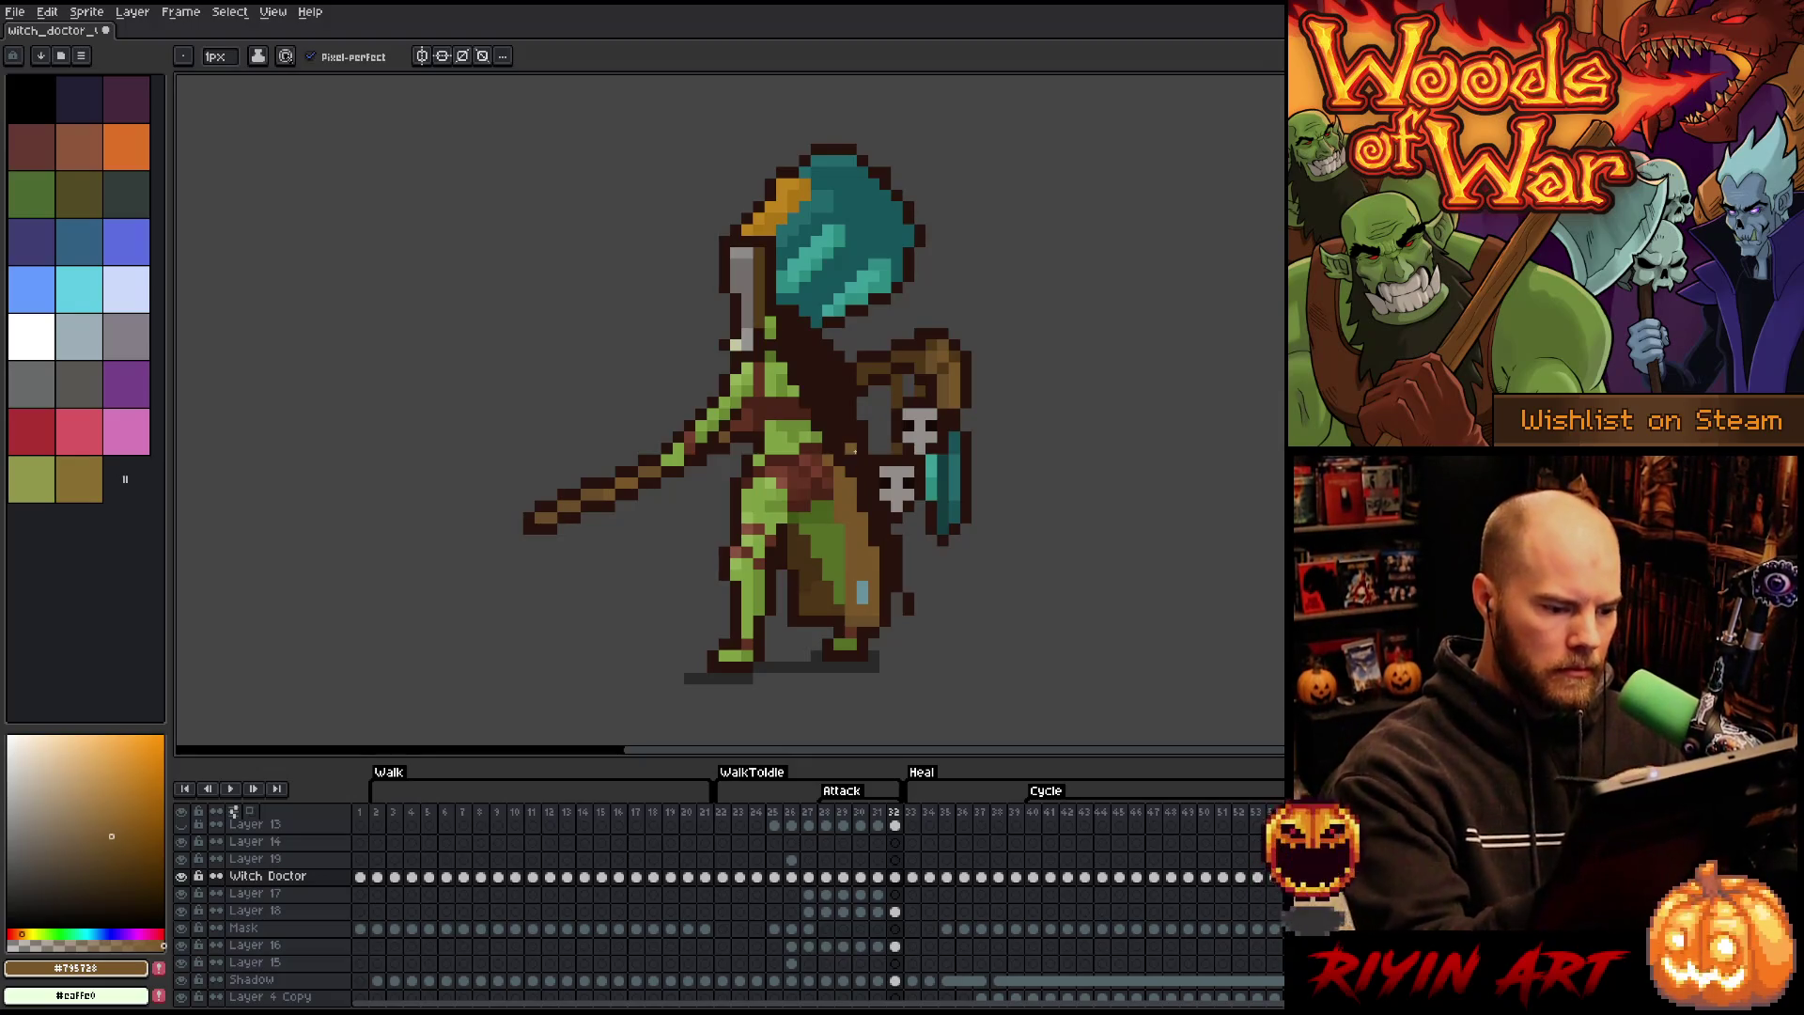
pyautogui.press('Left')
pyautogui.press('Right')
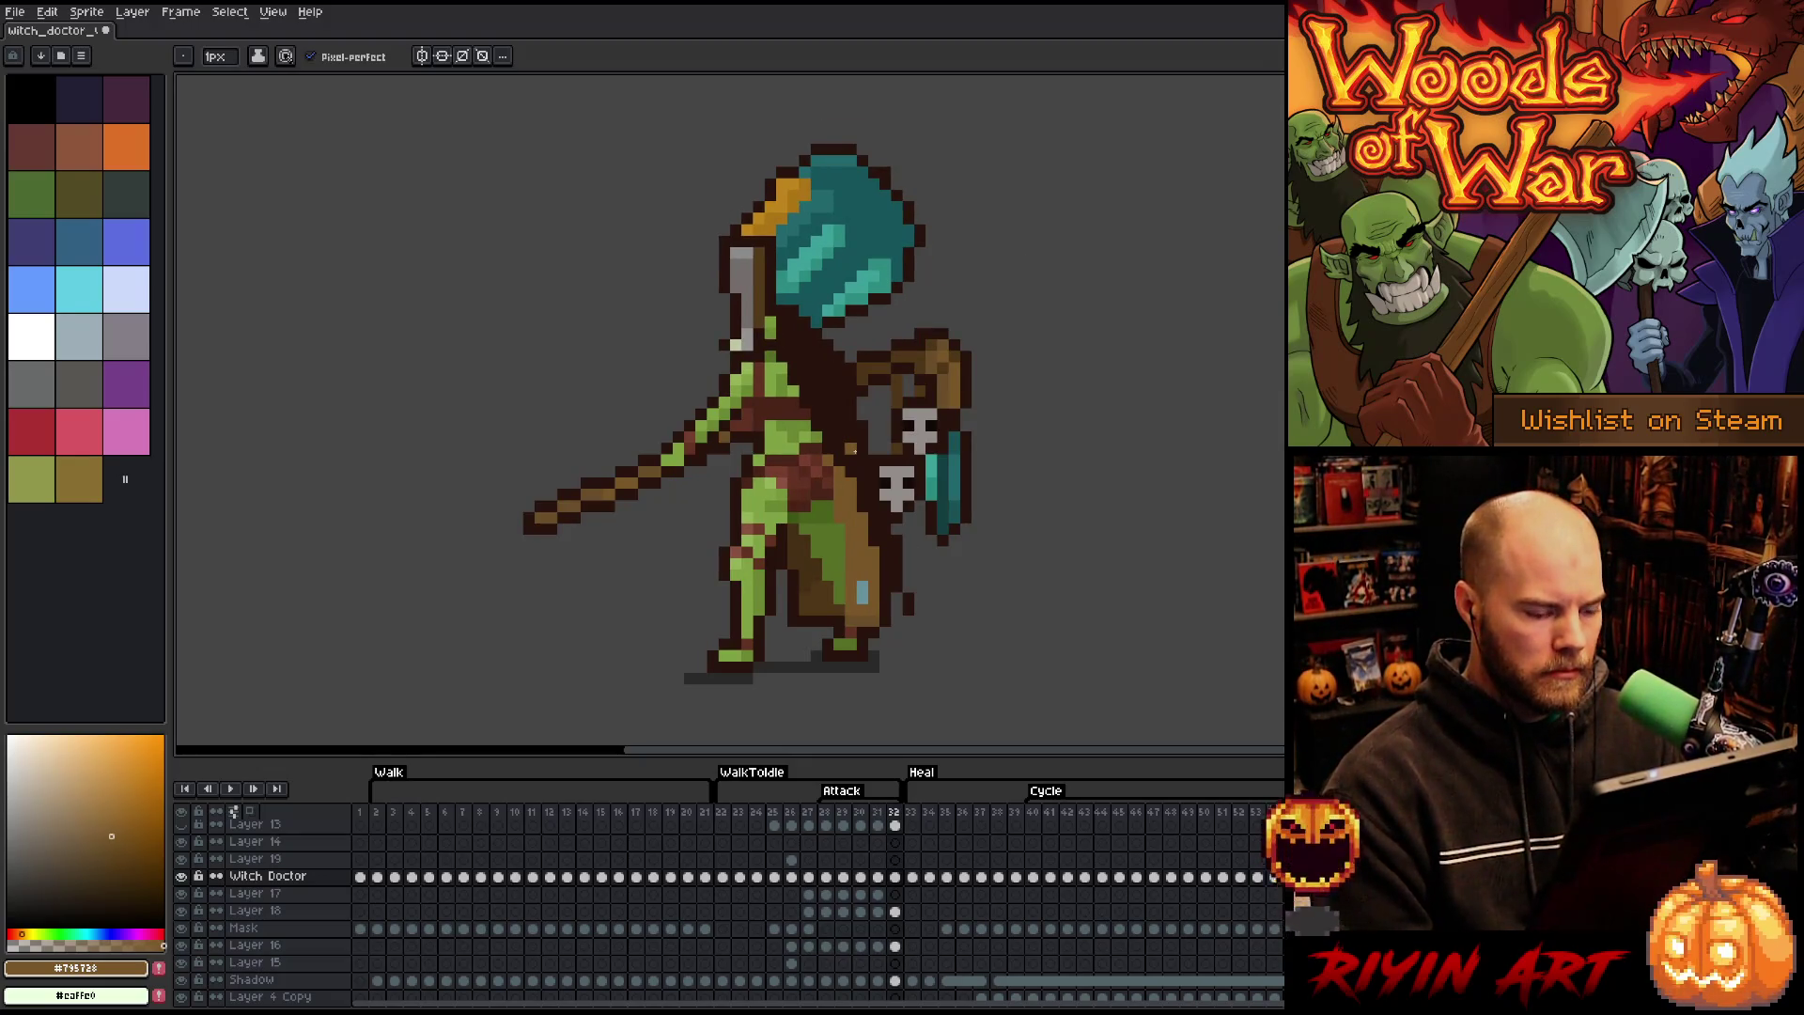
pyautogui.press('Left')
pyautogui.press('Right')
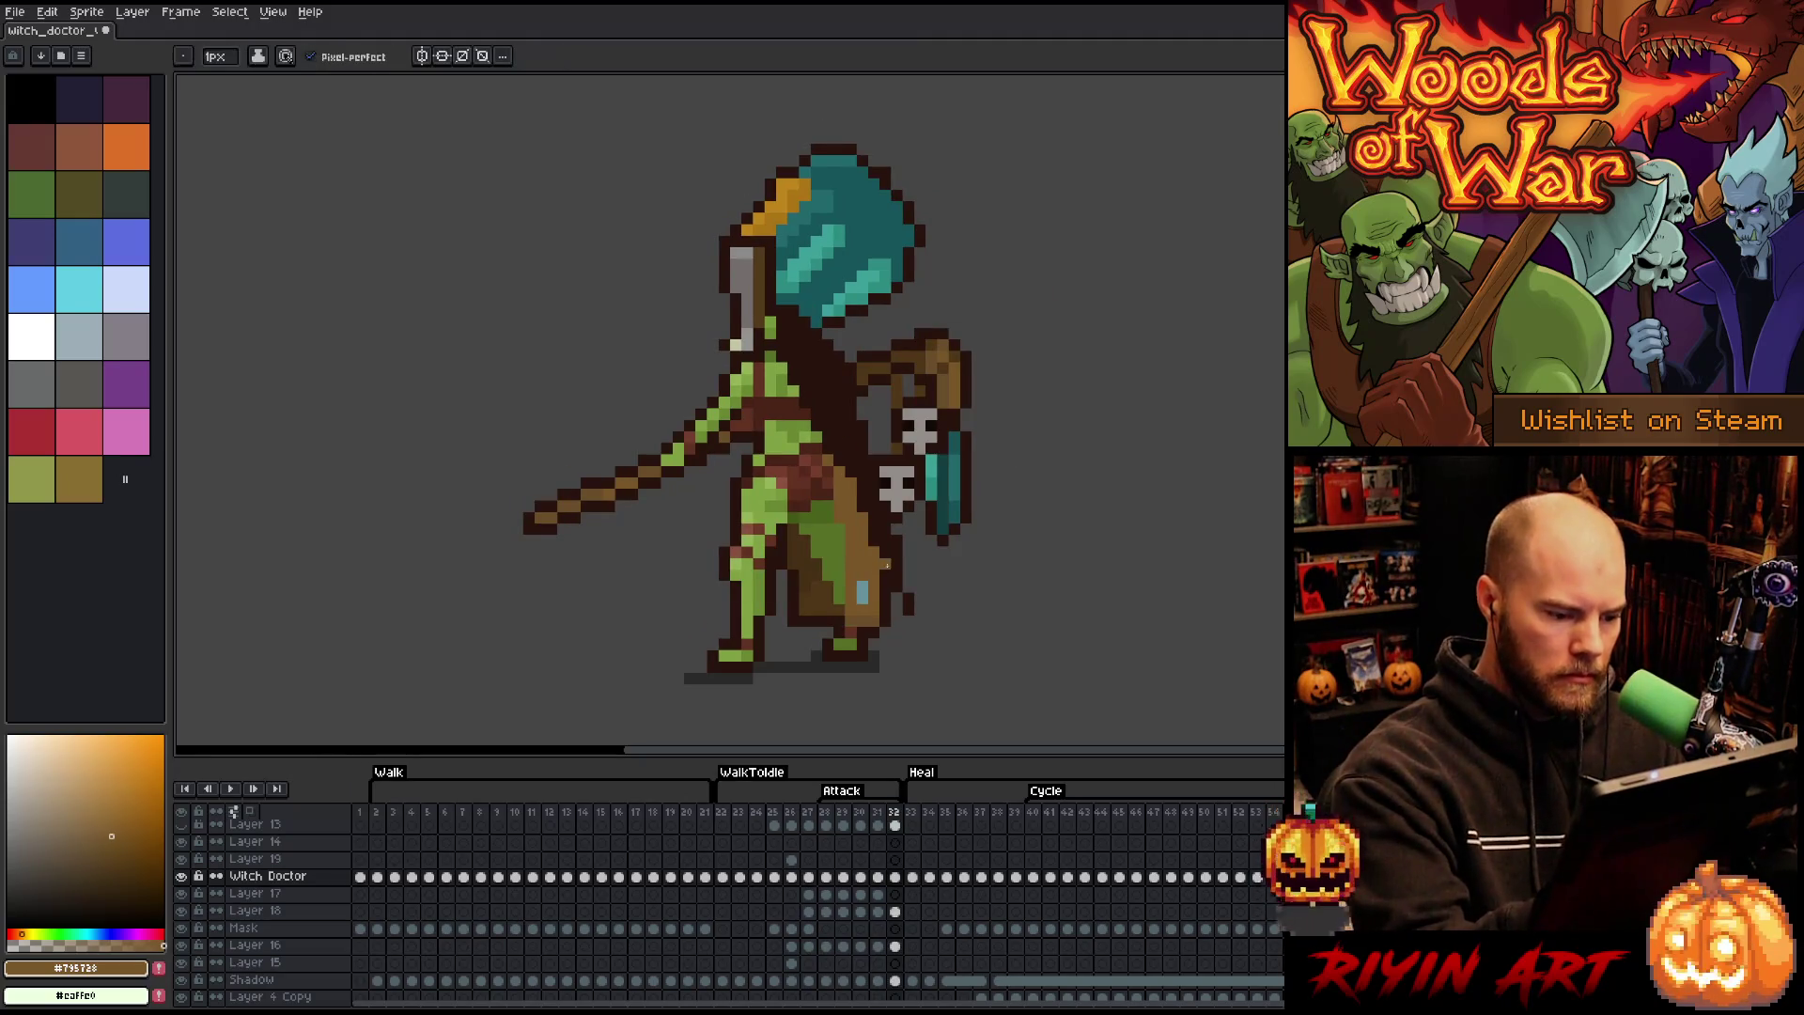
# - Sample darker robe browns and the outline colour on frame 32, then switch to the eraser
pyautogui.keyDown('alt'); pyautogui.click(880, 611); pyautogui.keyUp('alt')
pyautogui.keyDown('alt'); pyautogui.click(898, 594); pyautogui.keyUp('alt')
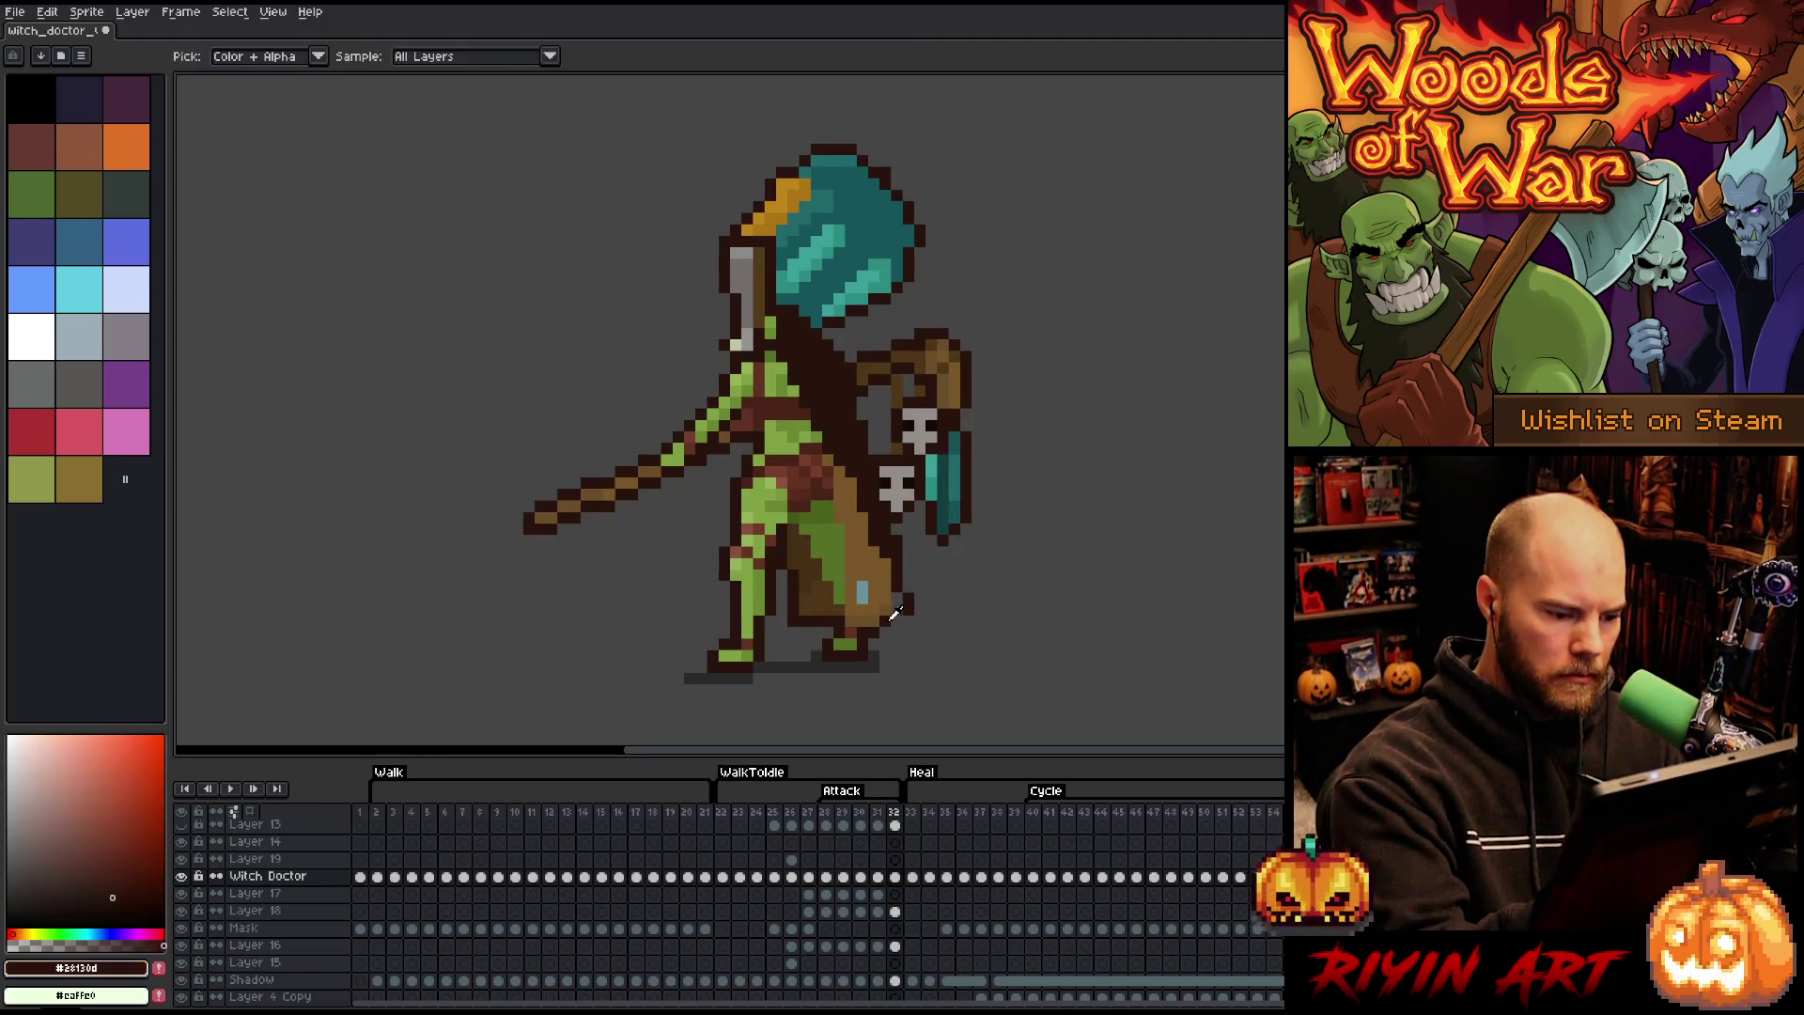
pyautogui.keyDown('alt'); pyautogui.click(885, 558); pyautogui.keyUp('alt')
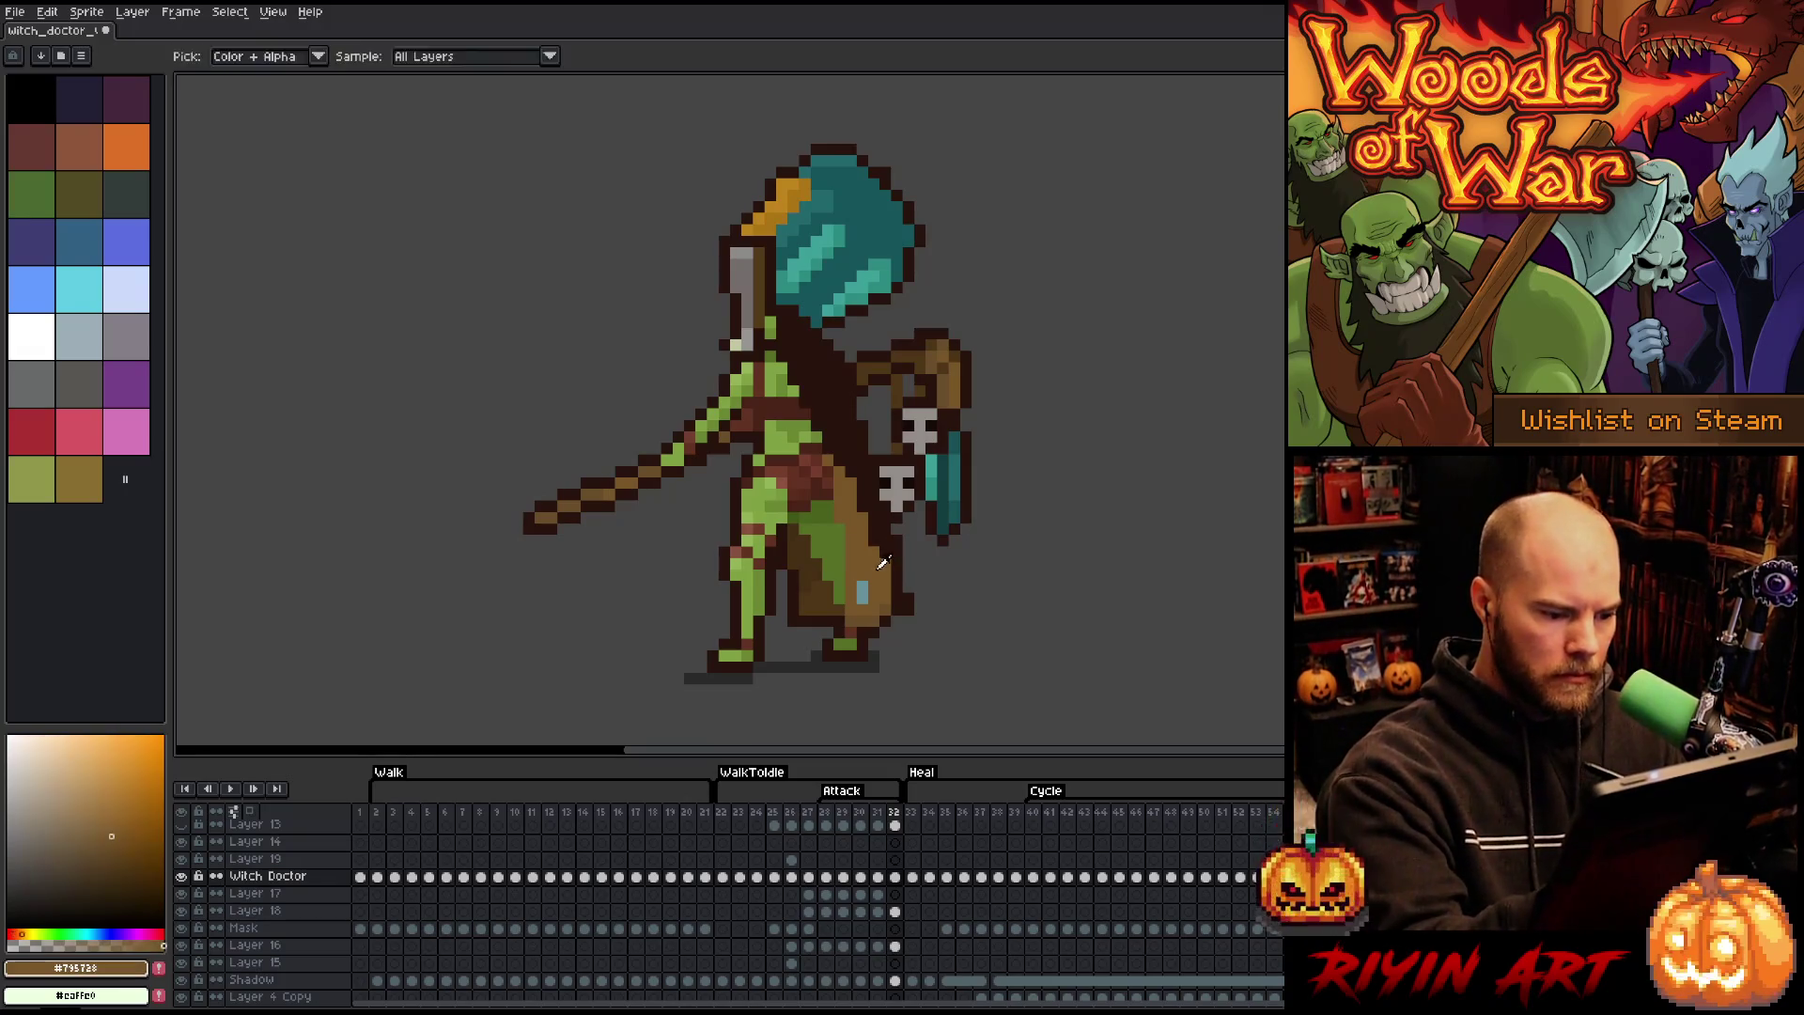
pyautogui.press('Left')
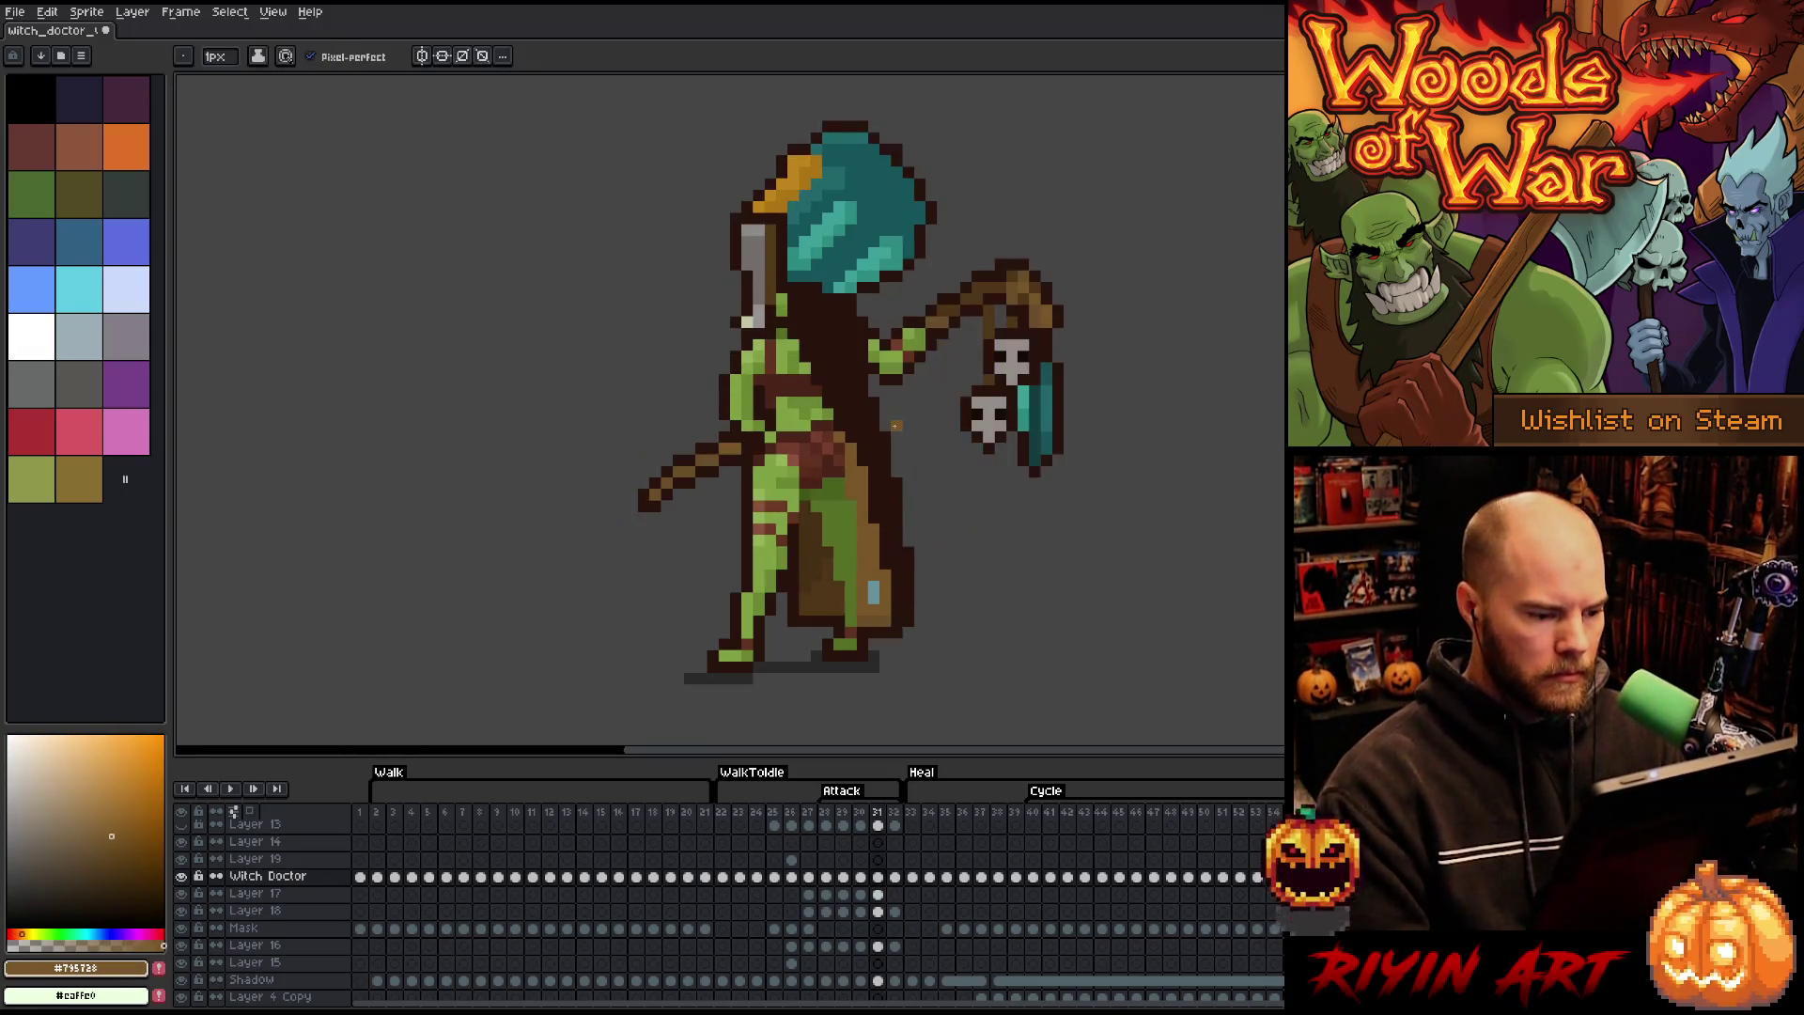
pyautogui.press('Right')
pyautogui.keyDown('alt'); pyautogui.click(794, 588); pyautogui.keyUp('alt')
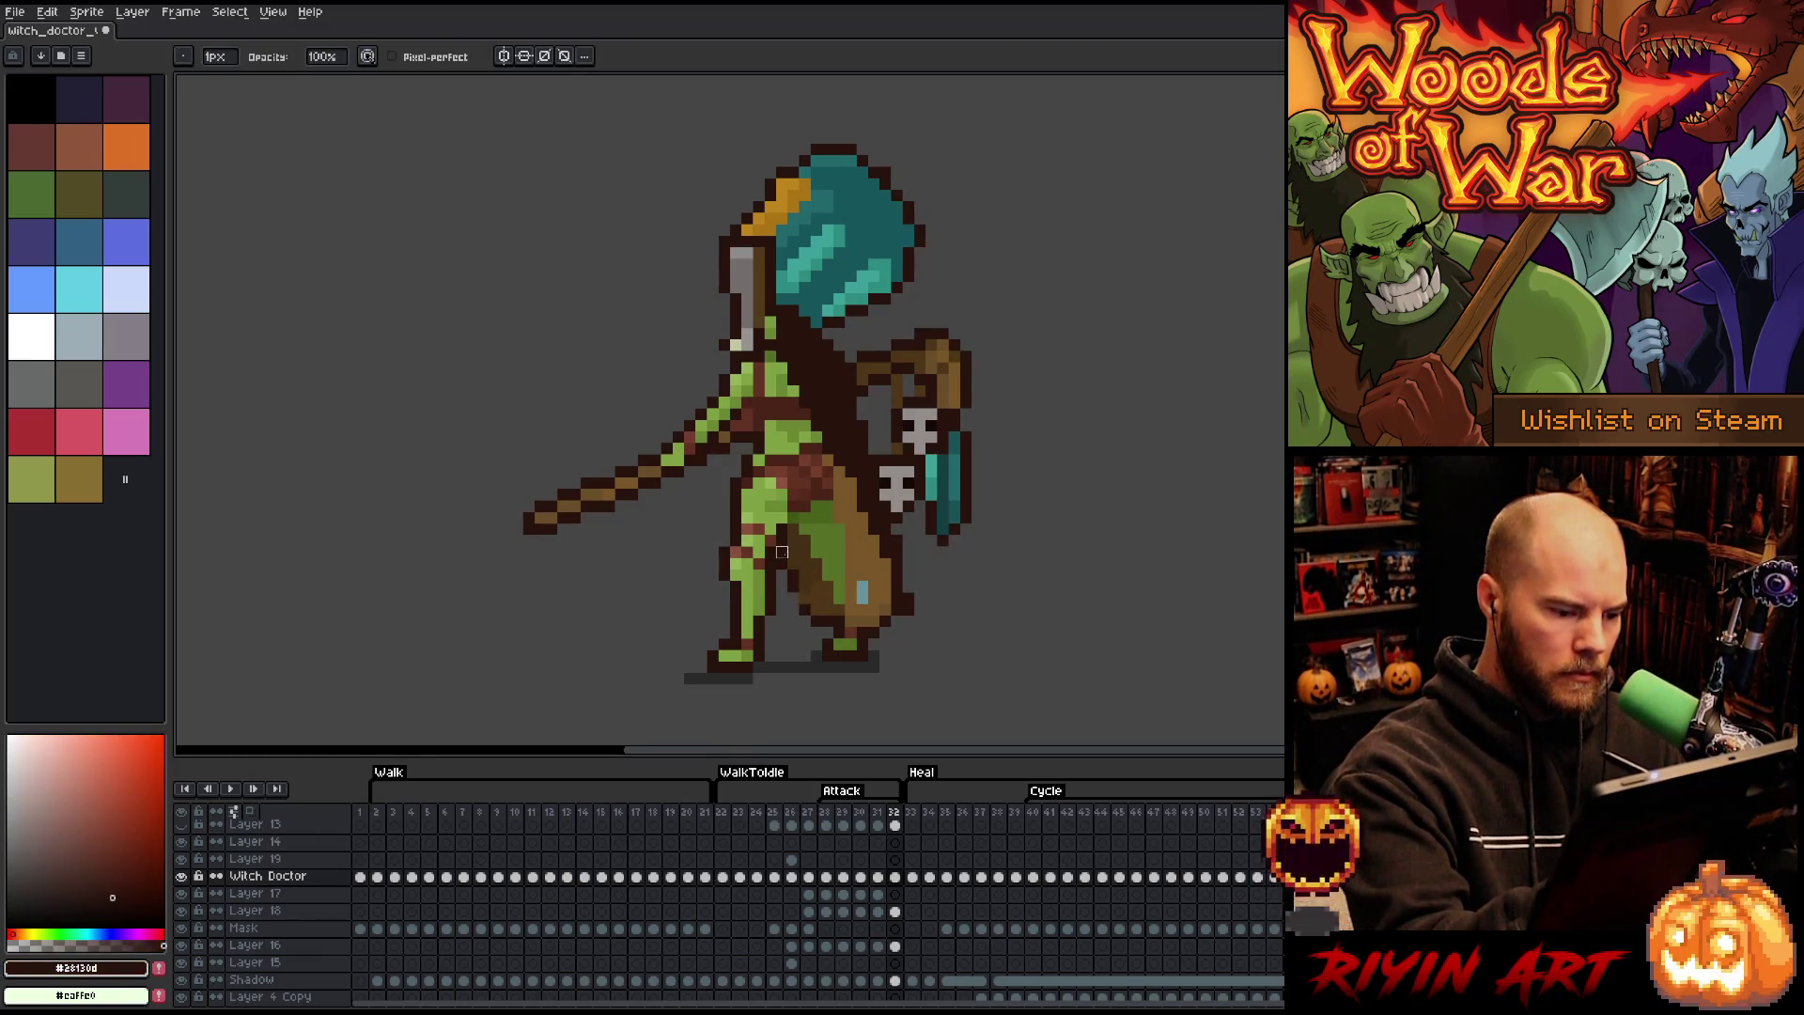
pyautogui.press('e')
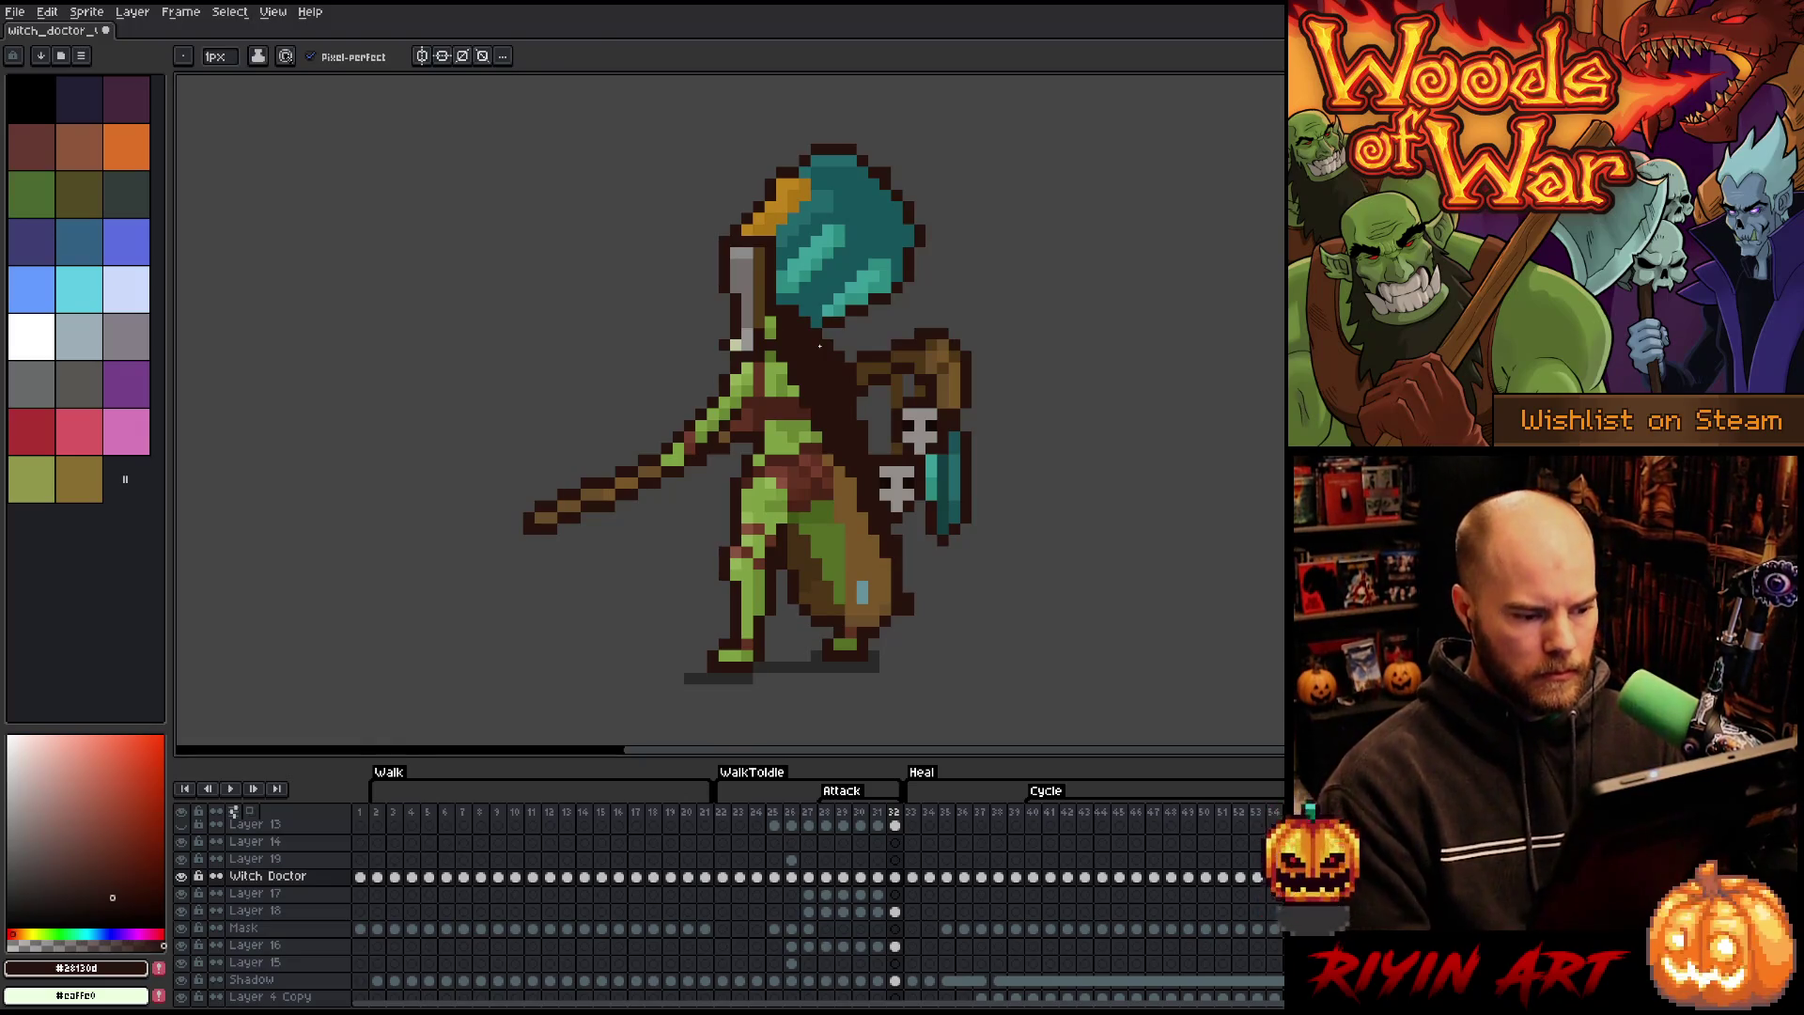
# - Back on frame 28, sample the robe's dark and mid browns for the Pencil
pyautogui.press('Return')
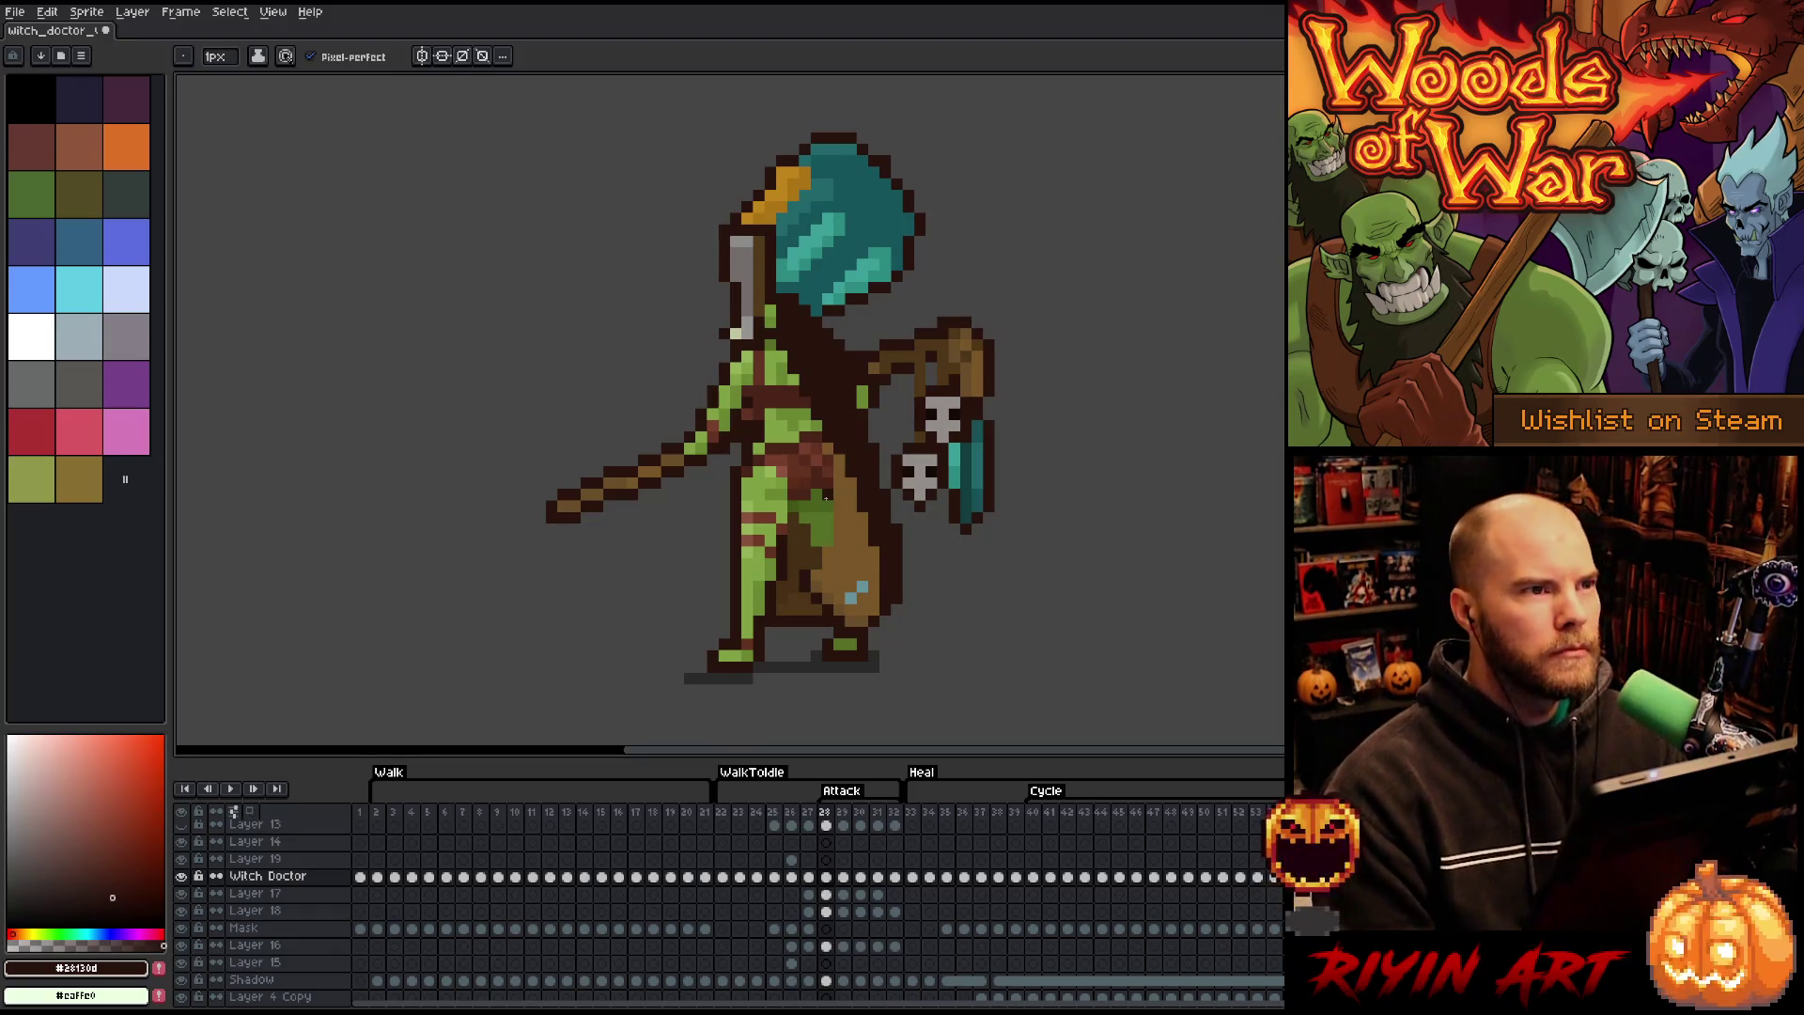
pyautogui.press('Right')
pyautogui.press('Left')
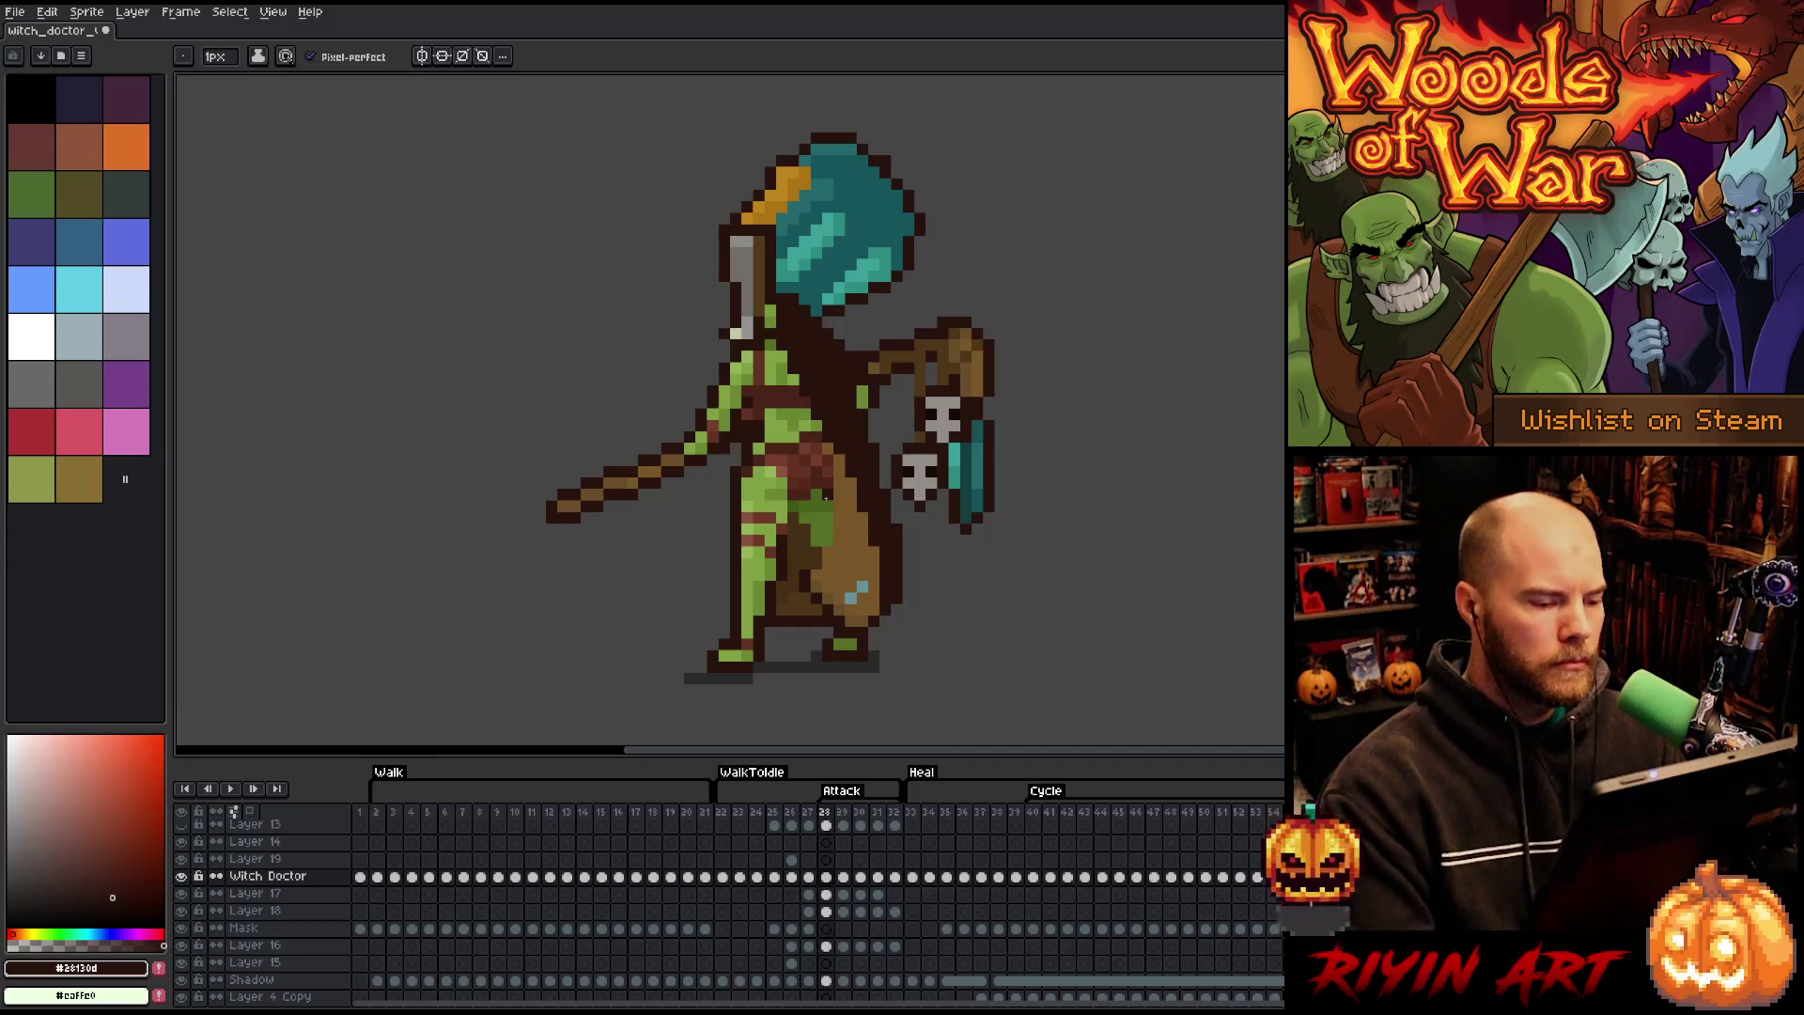
pyautogui.press('i')
pyautogui.keyDown('alt'); pyautogui.click(814, 551); pyautogui.keyUp('alt')
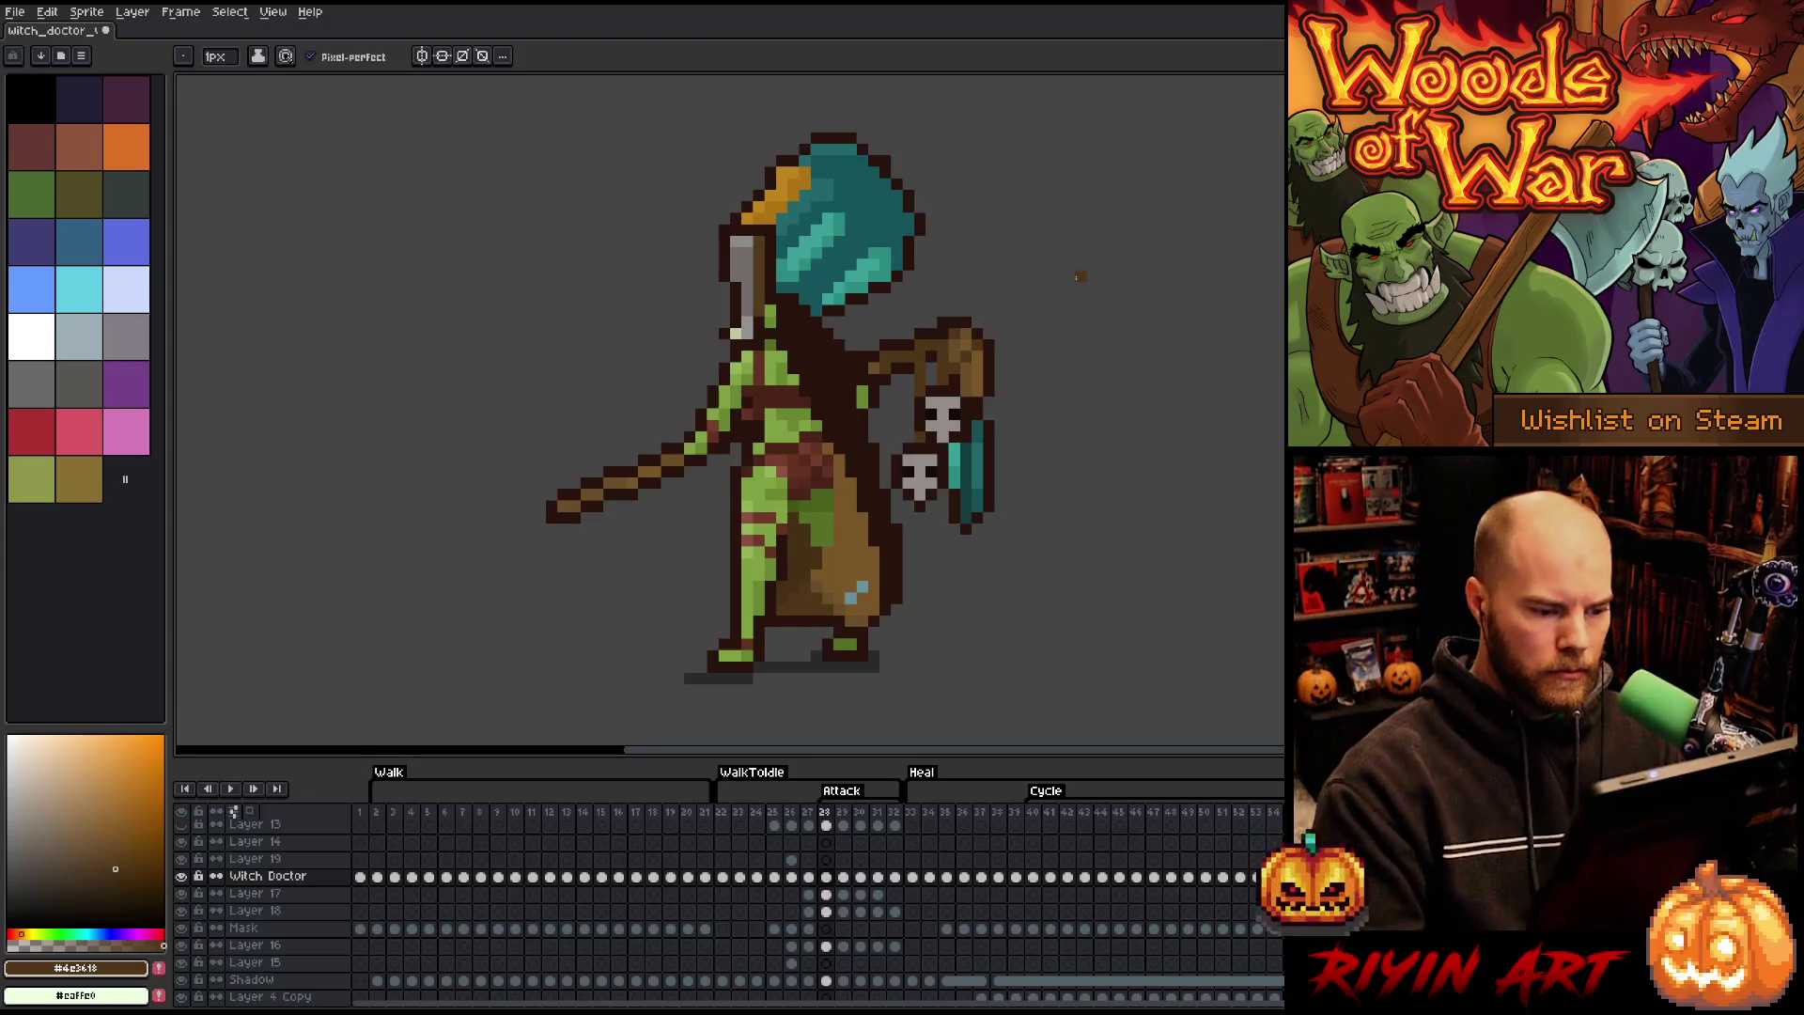
pyautogui.press('e')
pyautogui.press('b')
pyautogui.keyDown('alt'); pyautogui.click(836, 544); pyautogui.keyUp('alt')
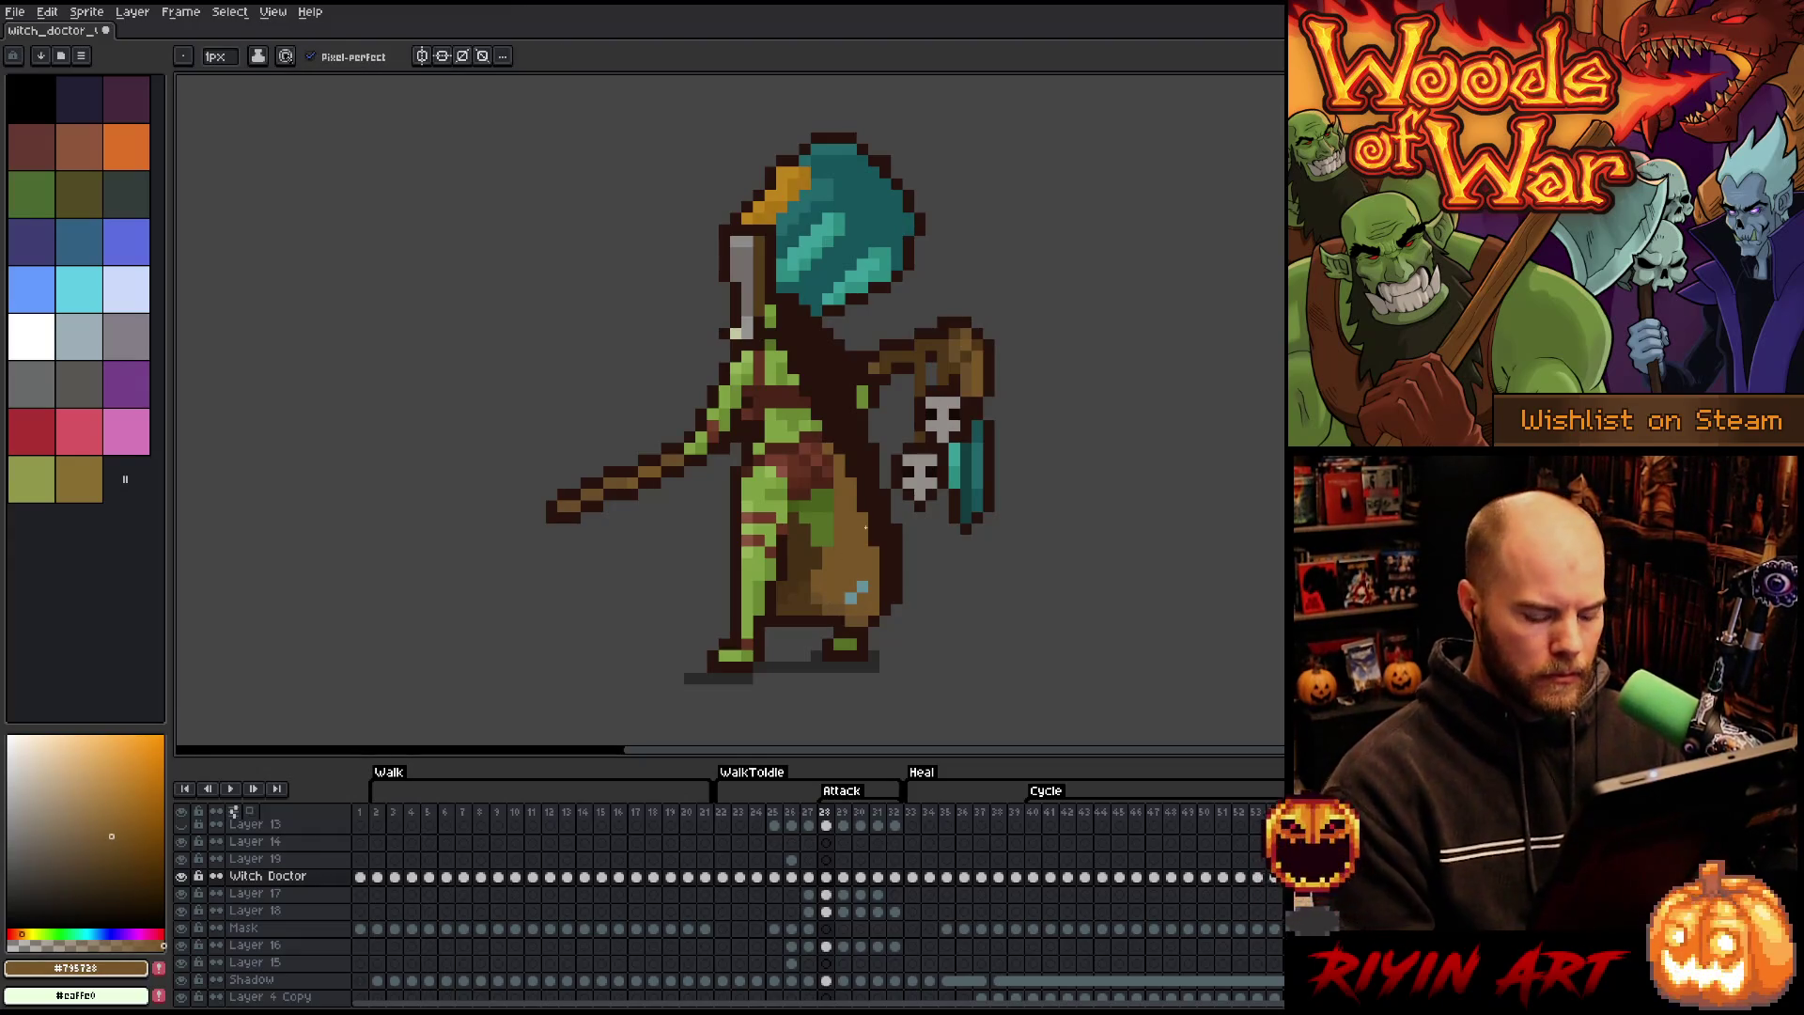
# - Step through attack frames 29–31, then play and stop the Attack animation preview
pyautogui.press('.')
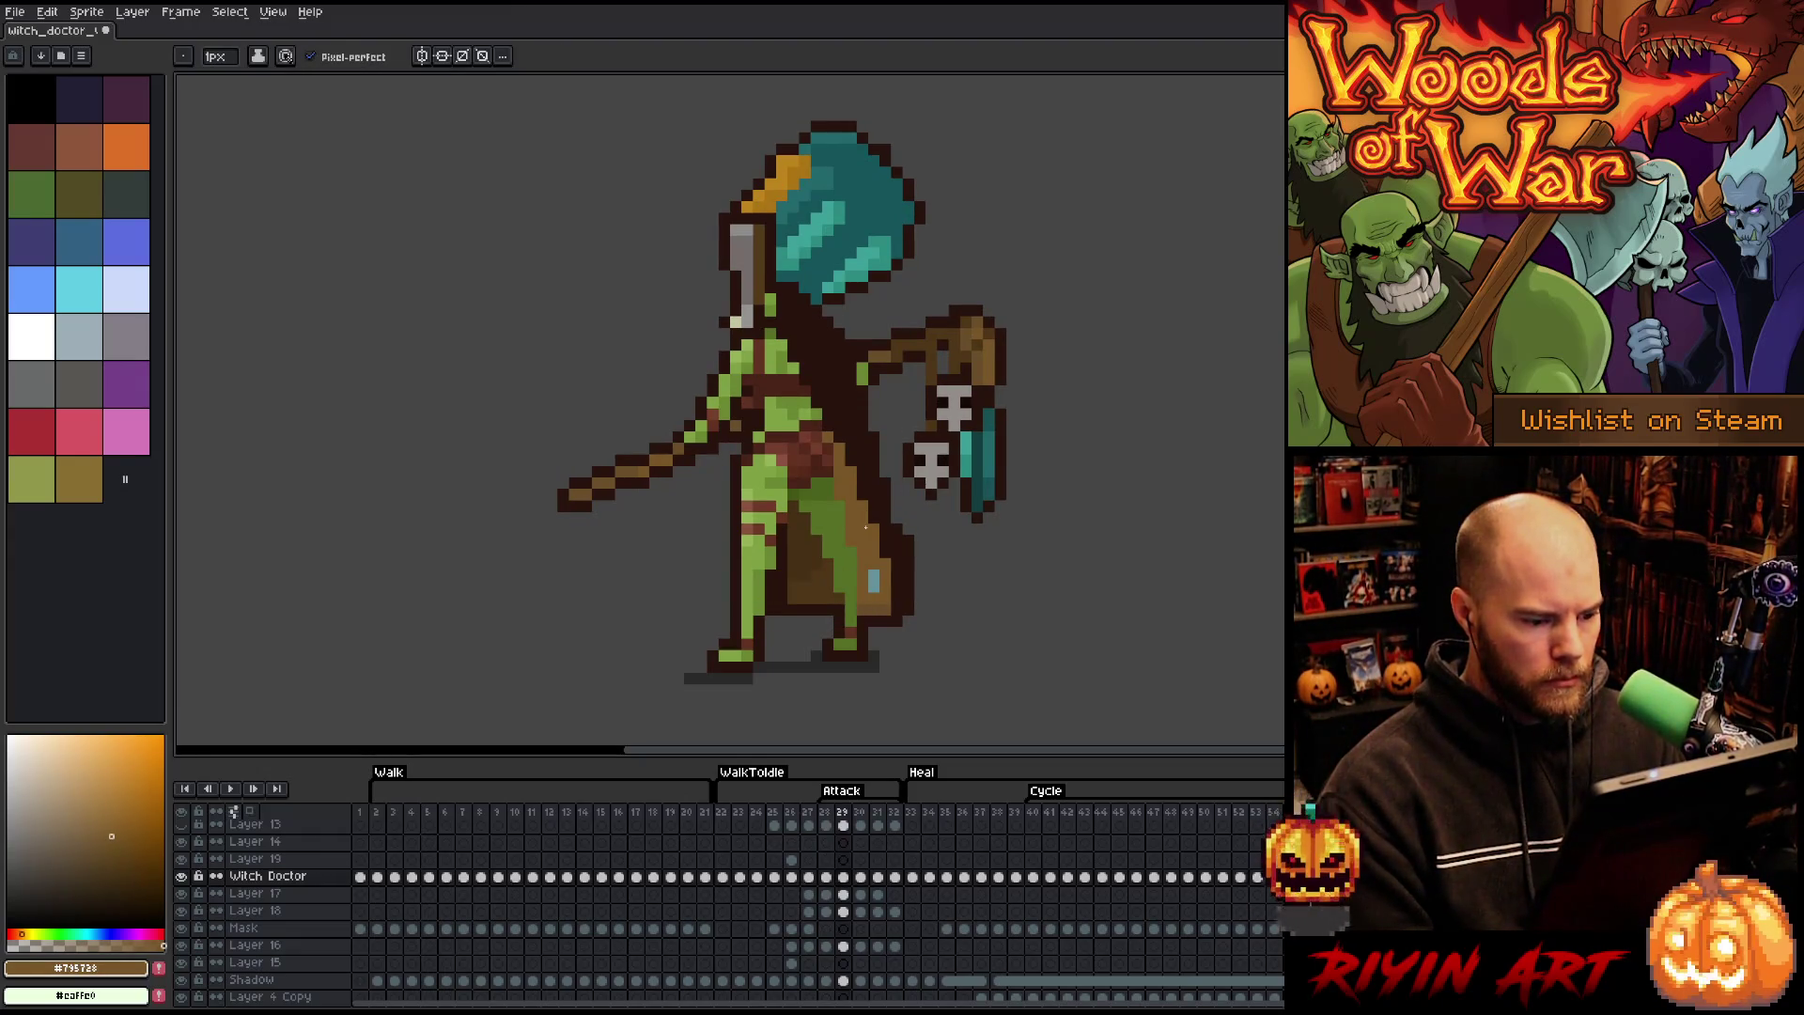
pyautogui.press(',')
pyautogui.press('.')
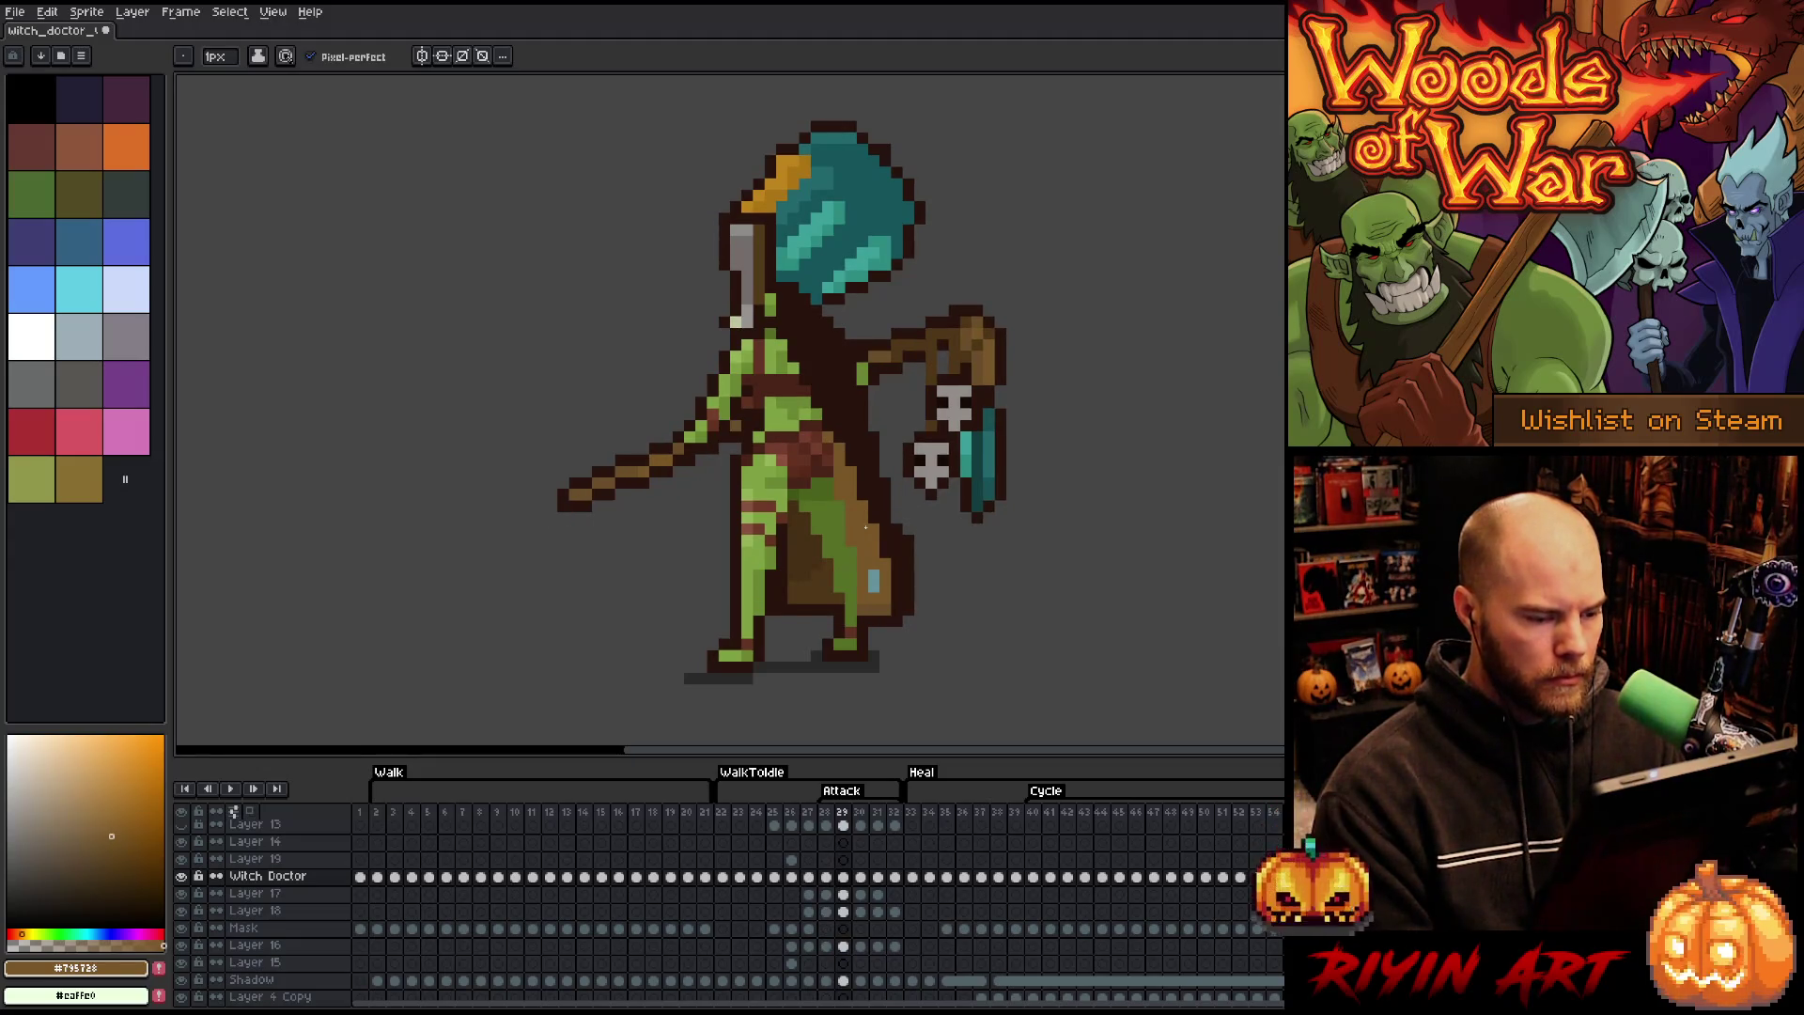
pyautogui.press(',')
pyautogui.press('.')
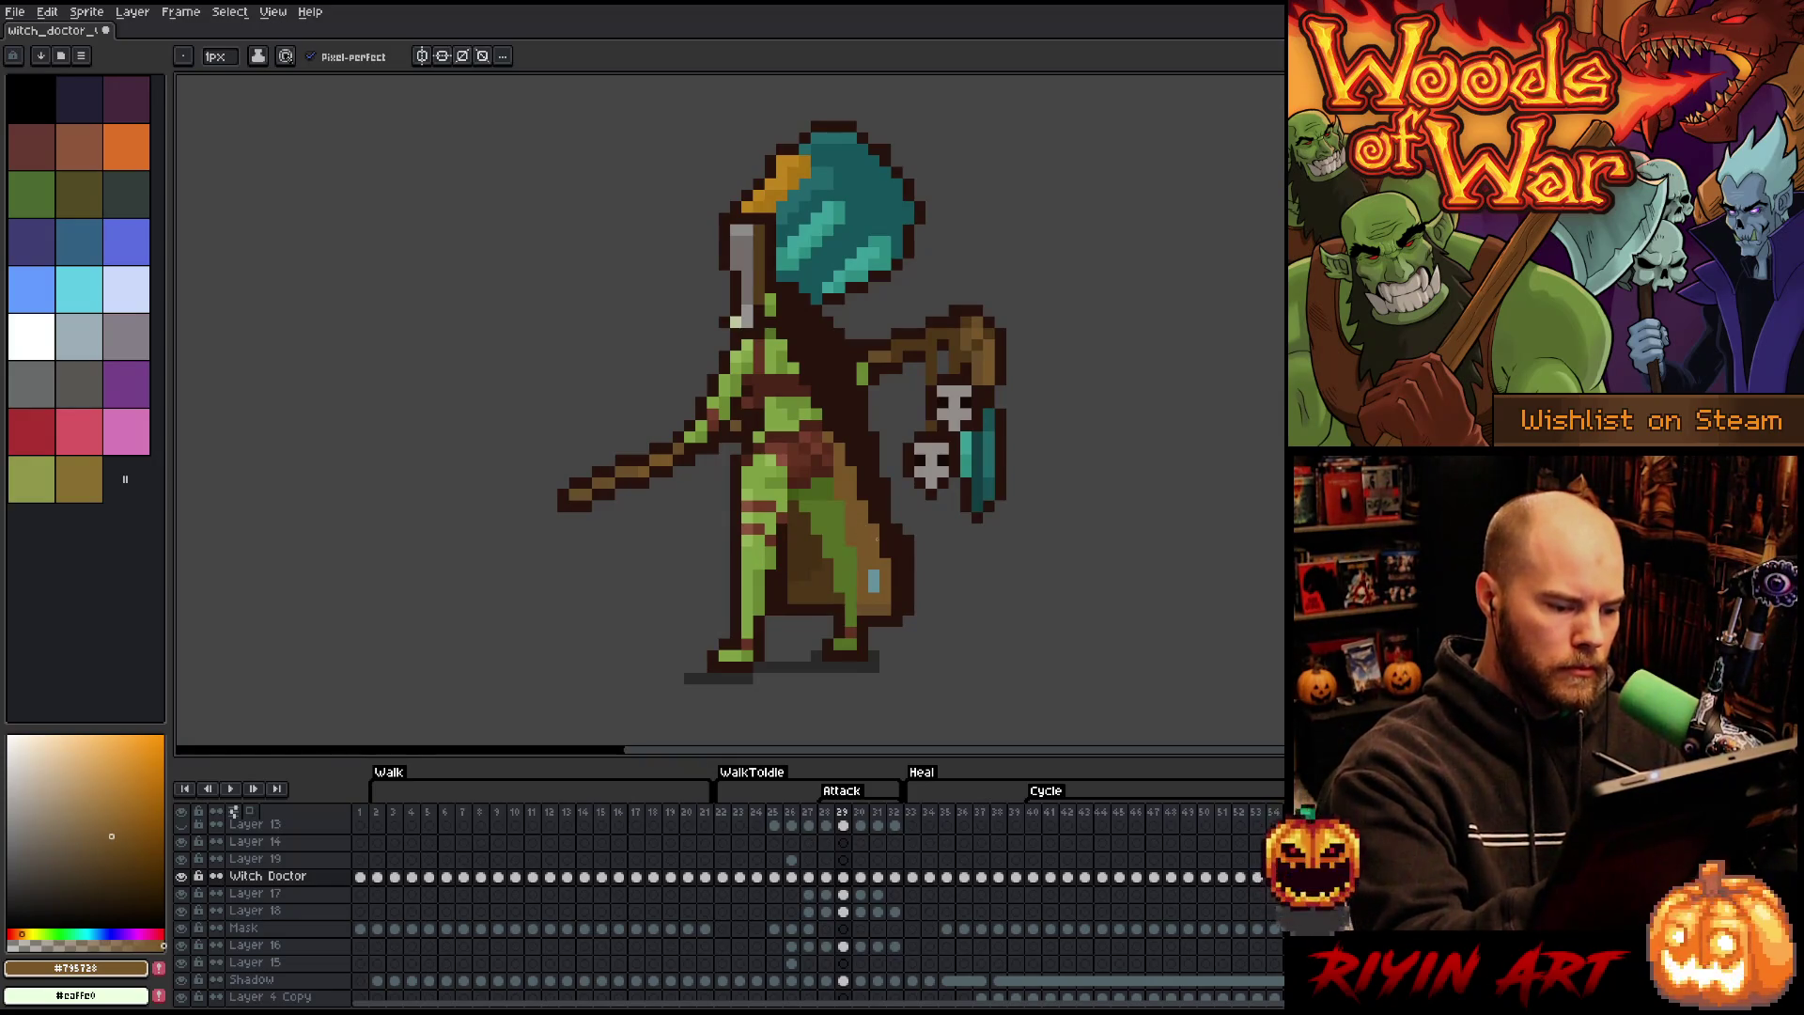
pyautogui.press('.')
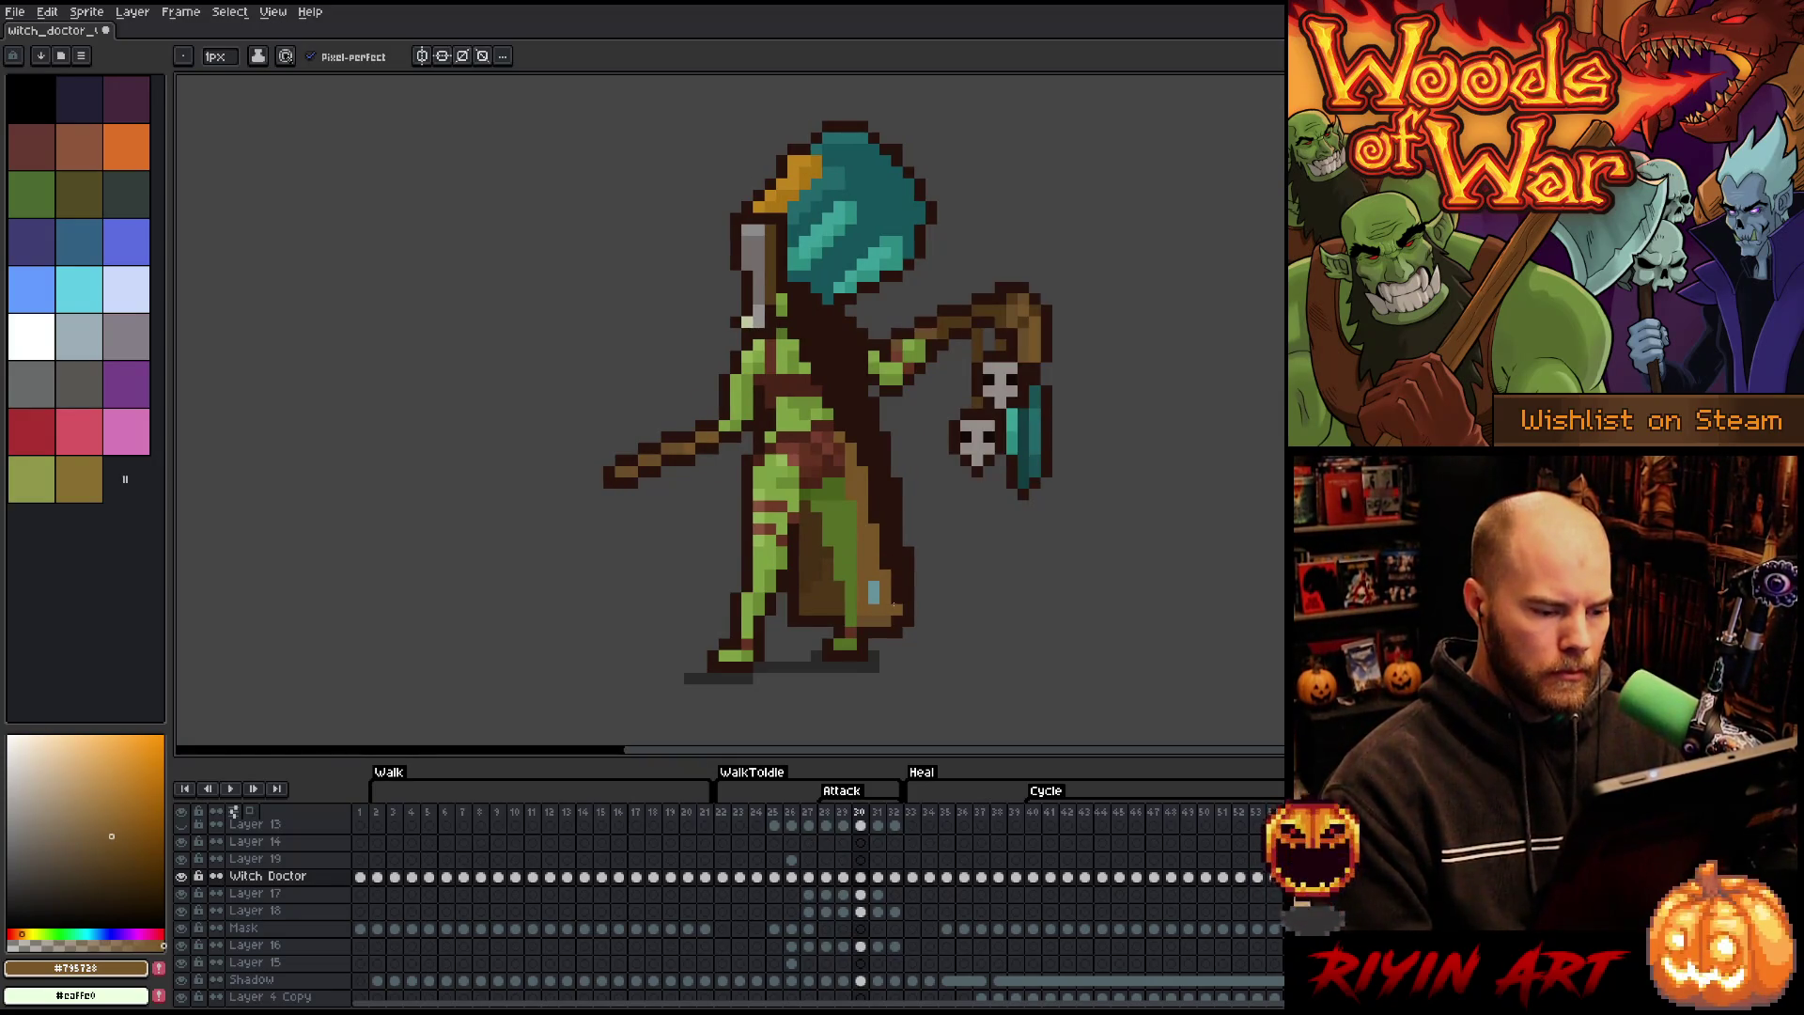
pyautogui.press('.')
pyautogui.press('.')
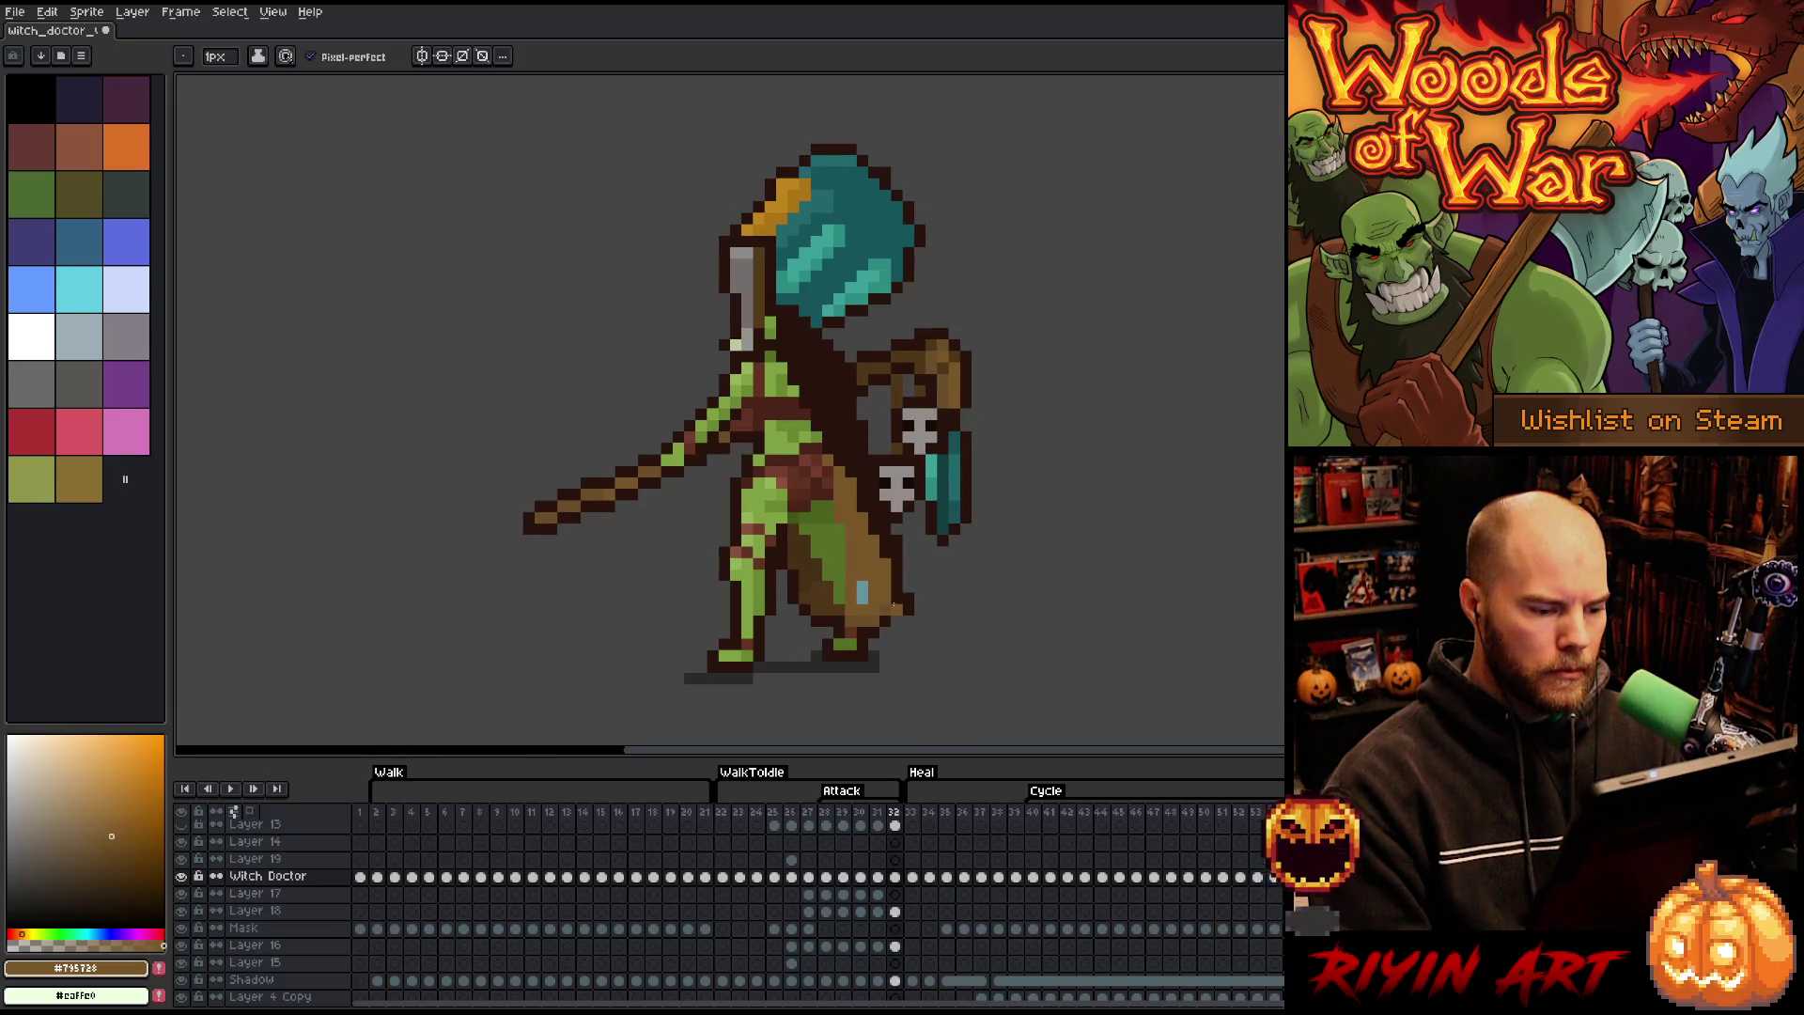
pyautogui.press(',')
pyautogui.press('.')
pyautogui.press(',')
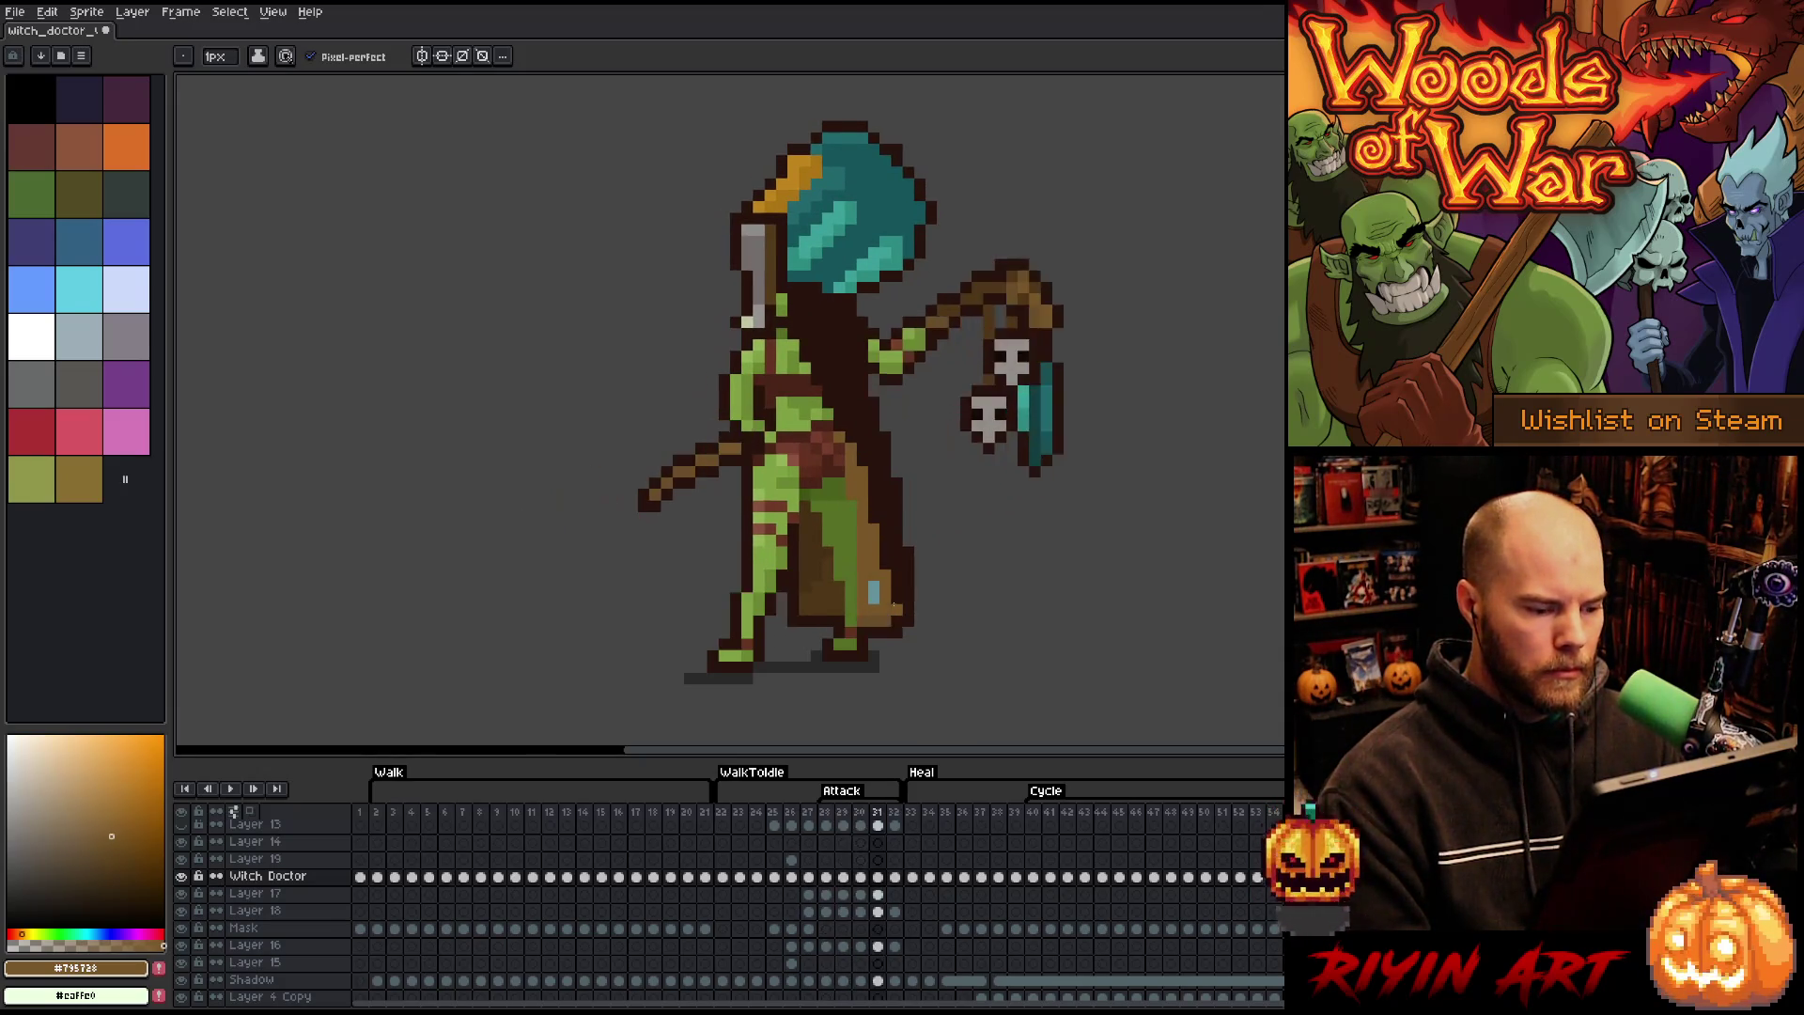
pyautogui.press('Return')
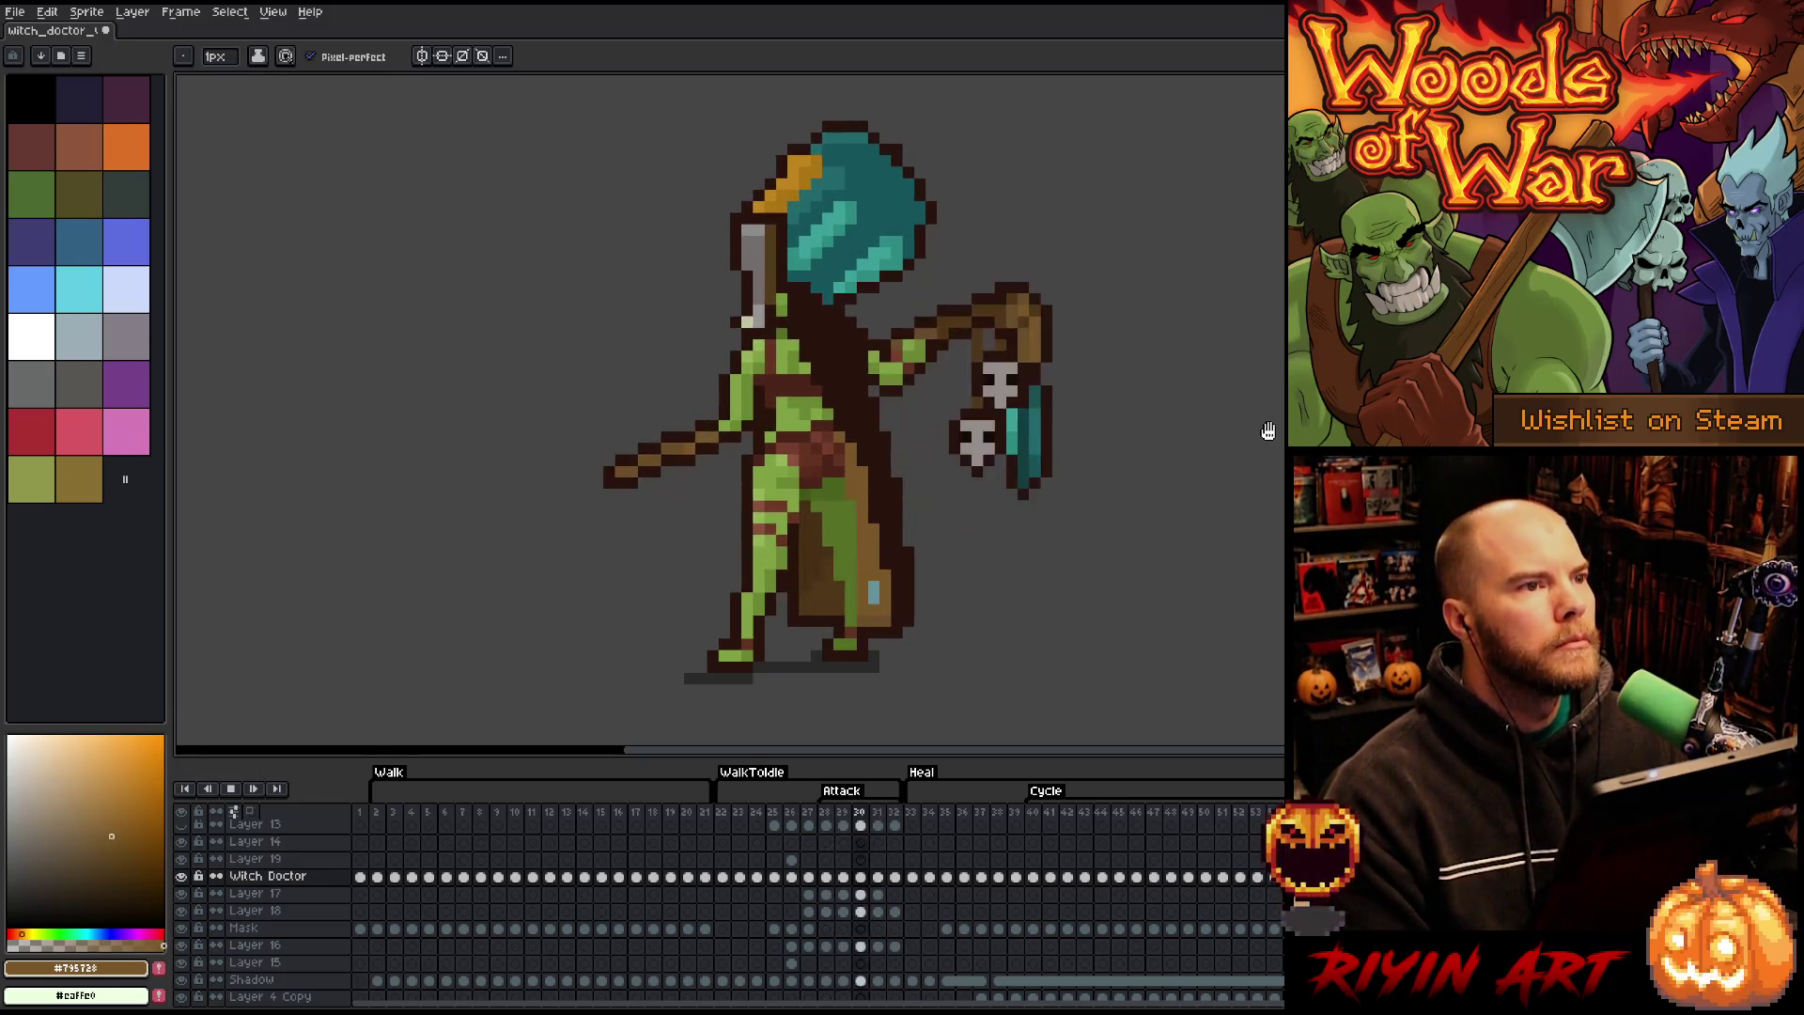
pyautogui.press('Return')
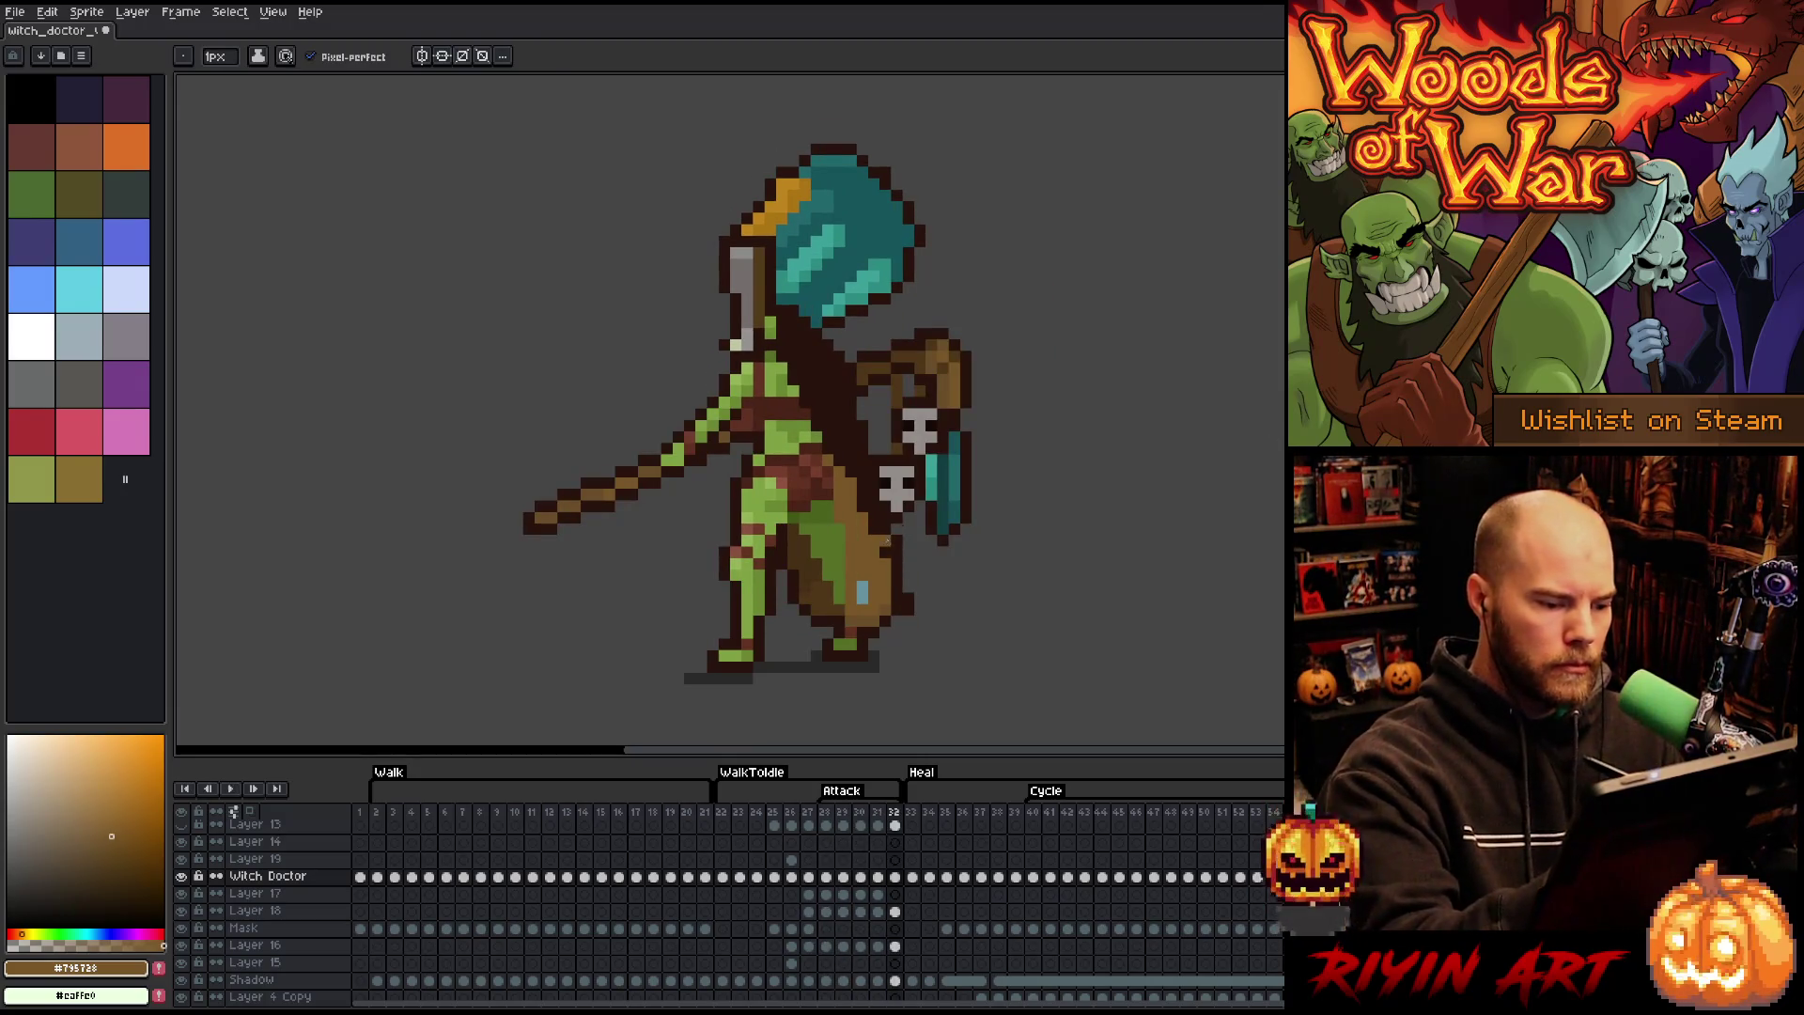
# - Erase stray pixels on the hanging skull
pyautogui.keyDown('alt'); pyautogui.click(904, 552); pyautogui.keyUp('alt')
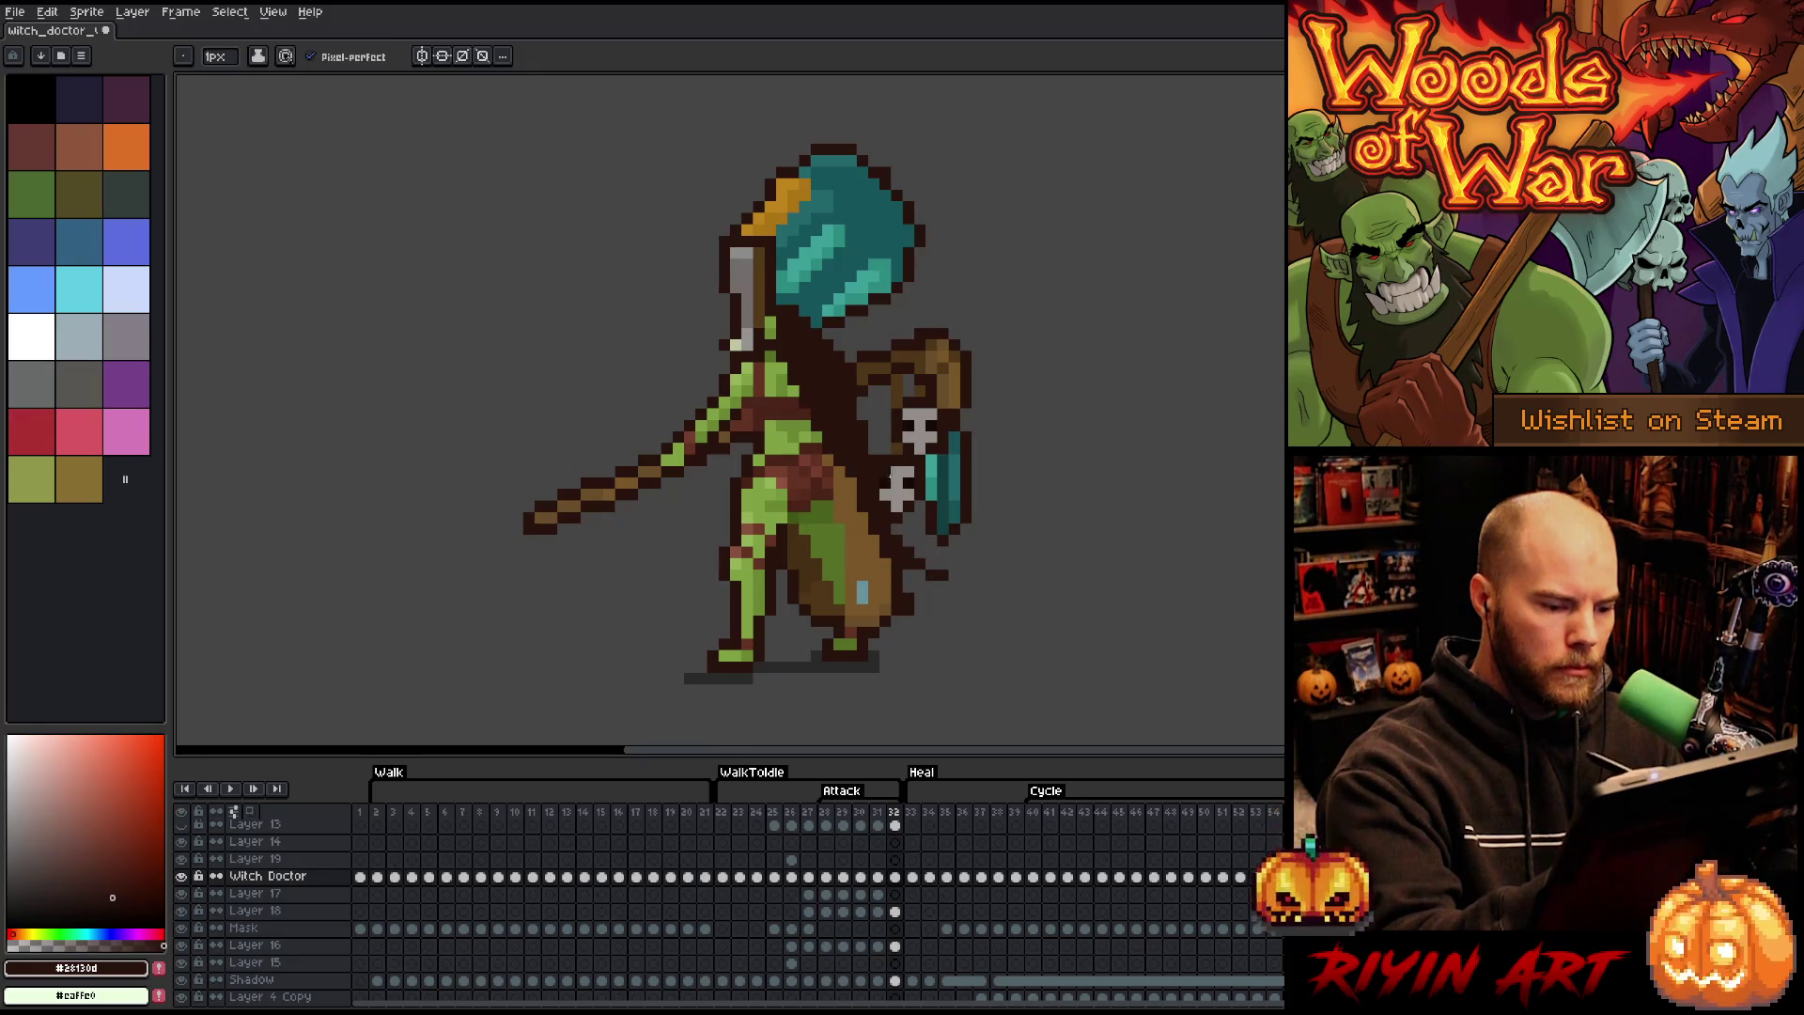
pyautogui.press('e')
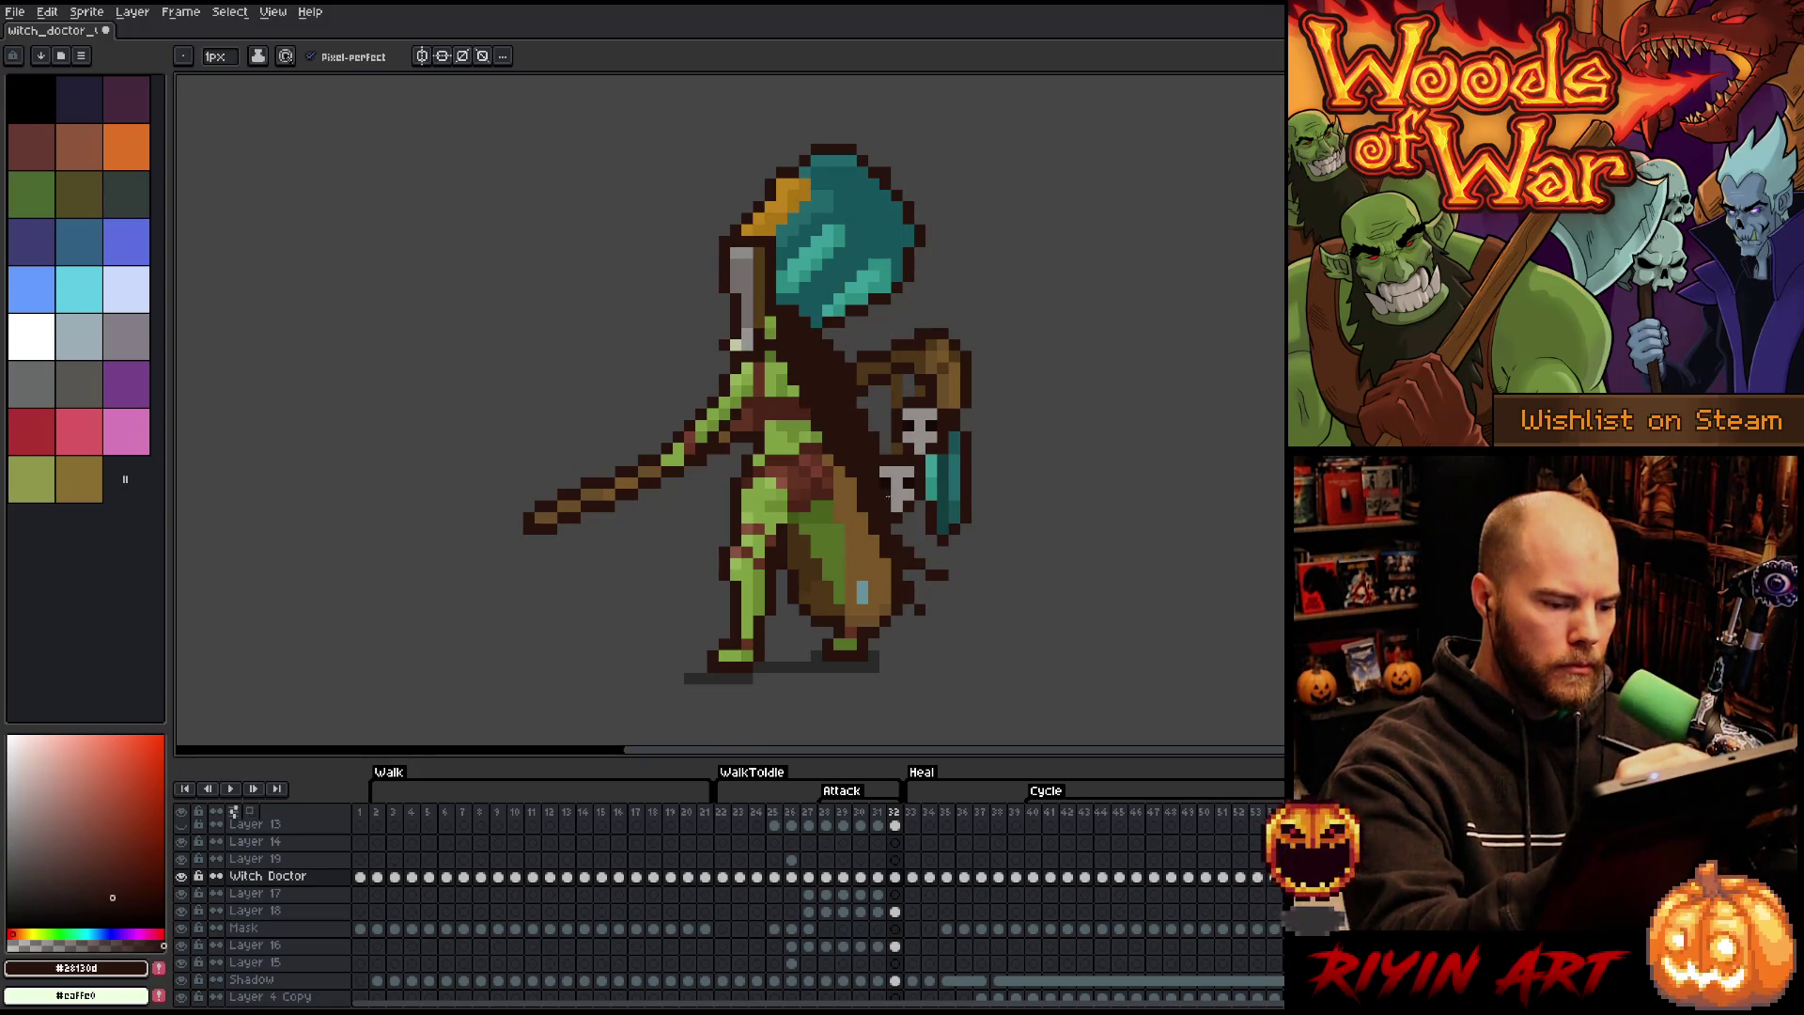
pyautogui.moveTo(887, 495); pyautogui.dragTo(889, 505)
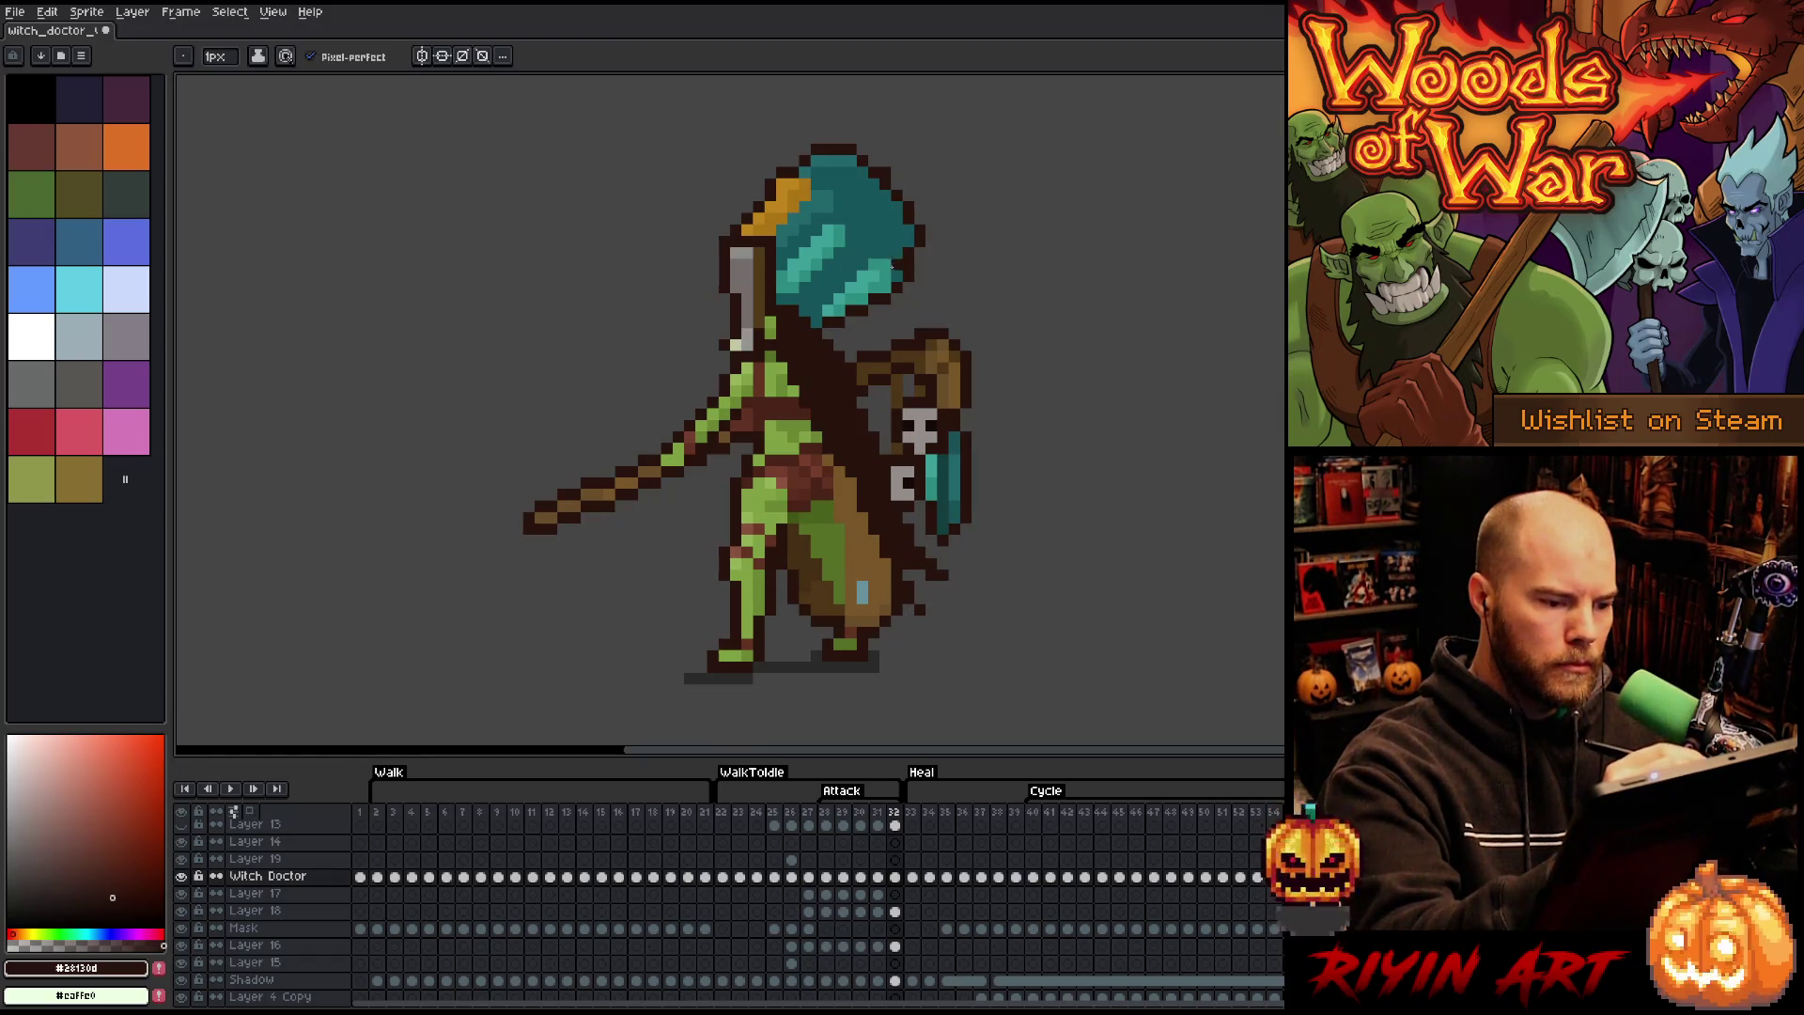
# - Flip between attack frames 29 and 30 to compare the poses
pyautogui.press('Right')
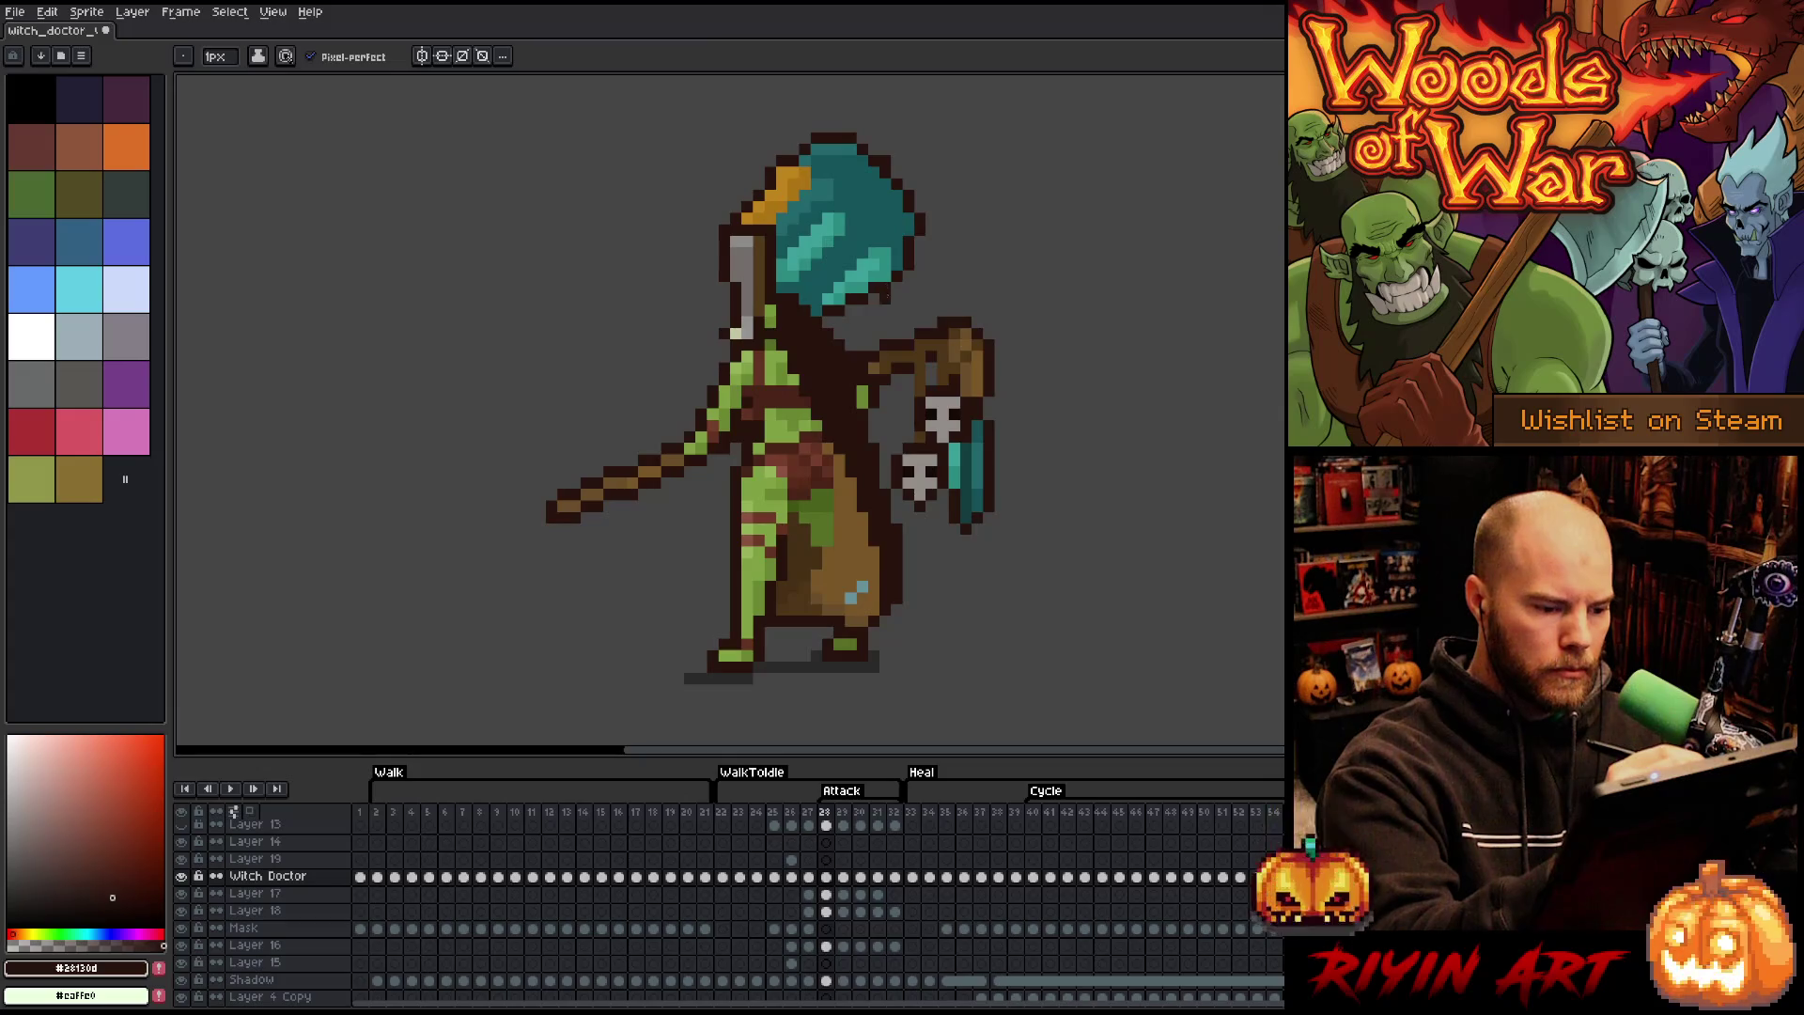
pyautogui.press('Right')
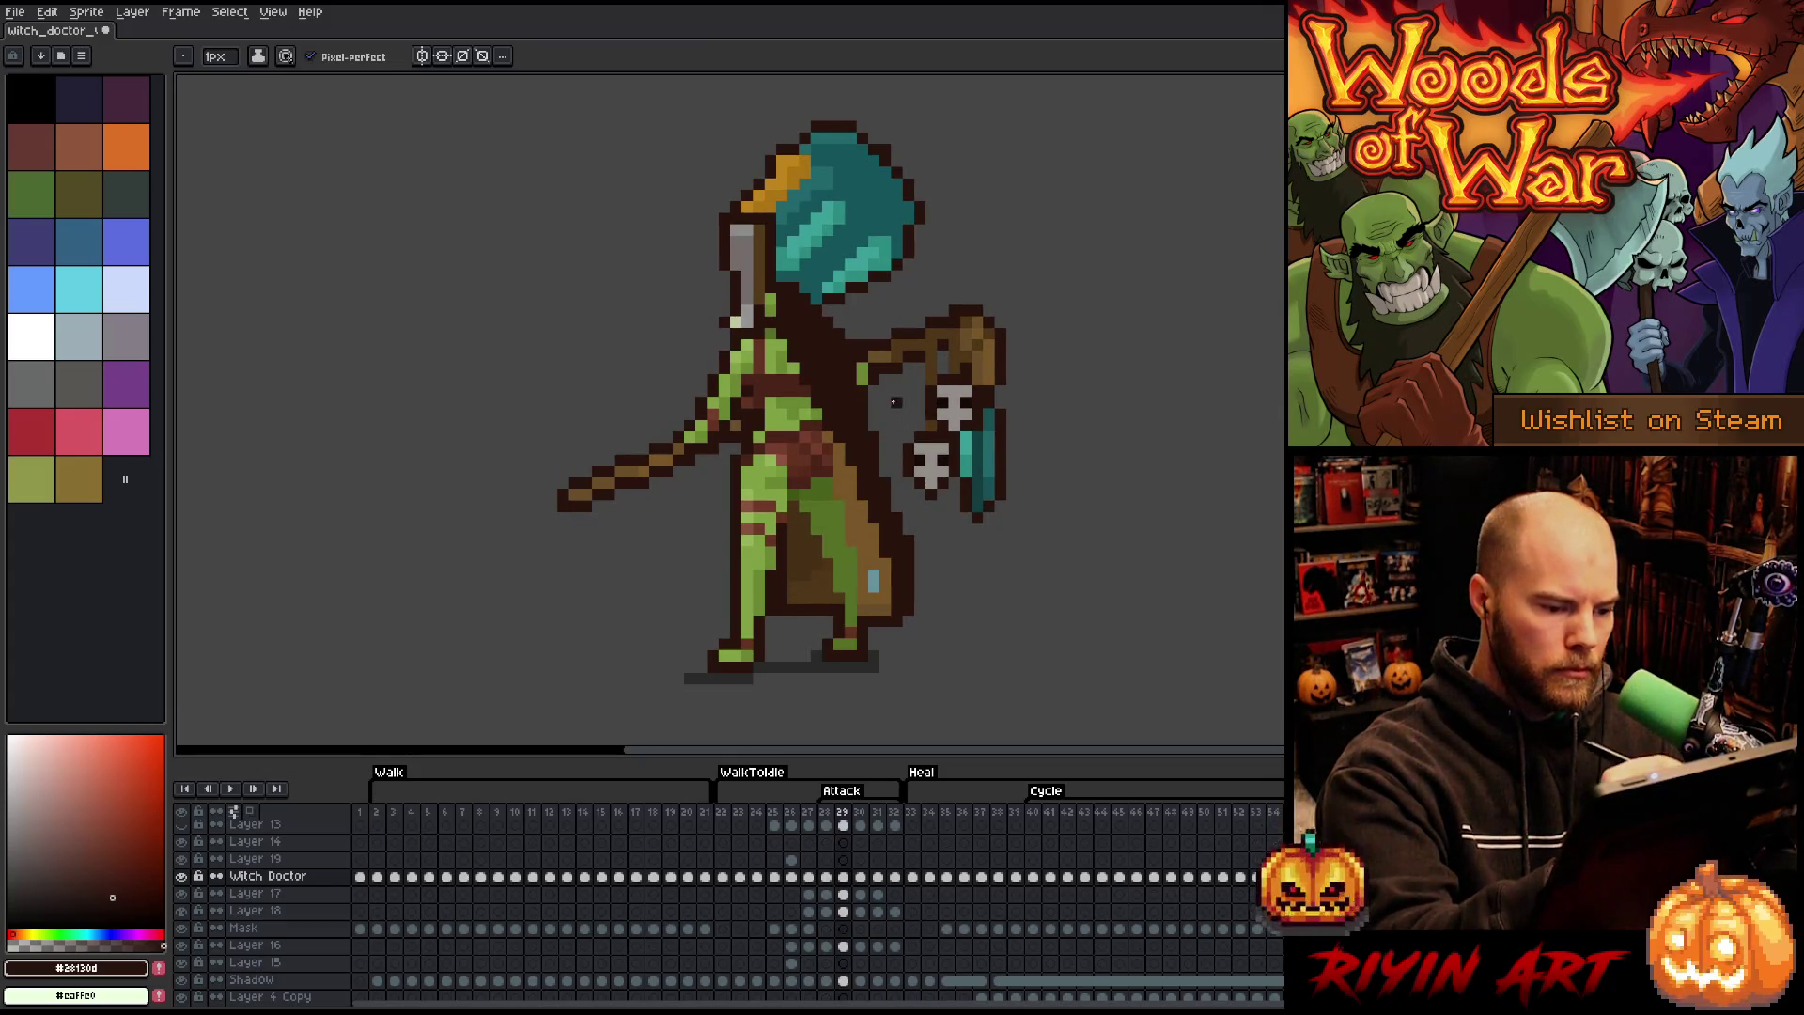
pyautogui.press('Right')
pyautogui.press('Left')
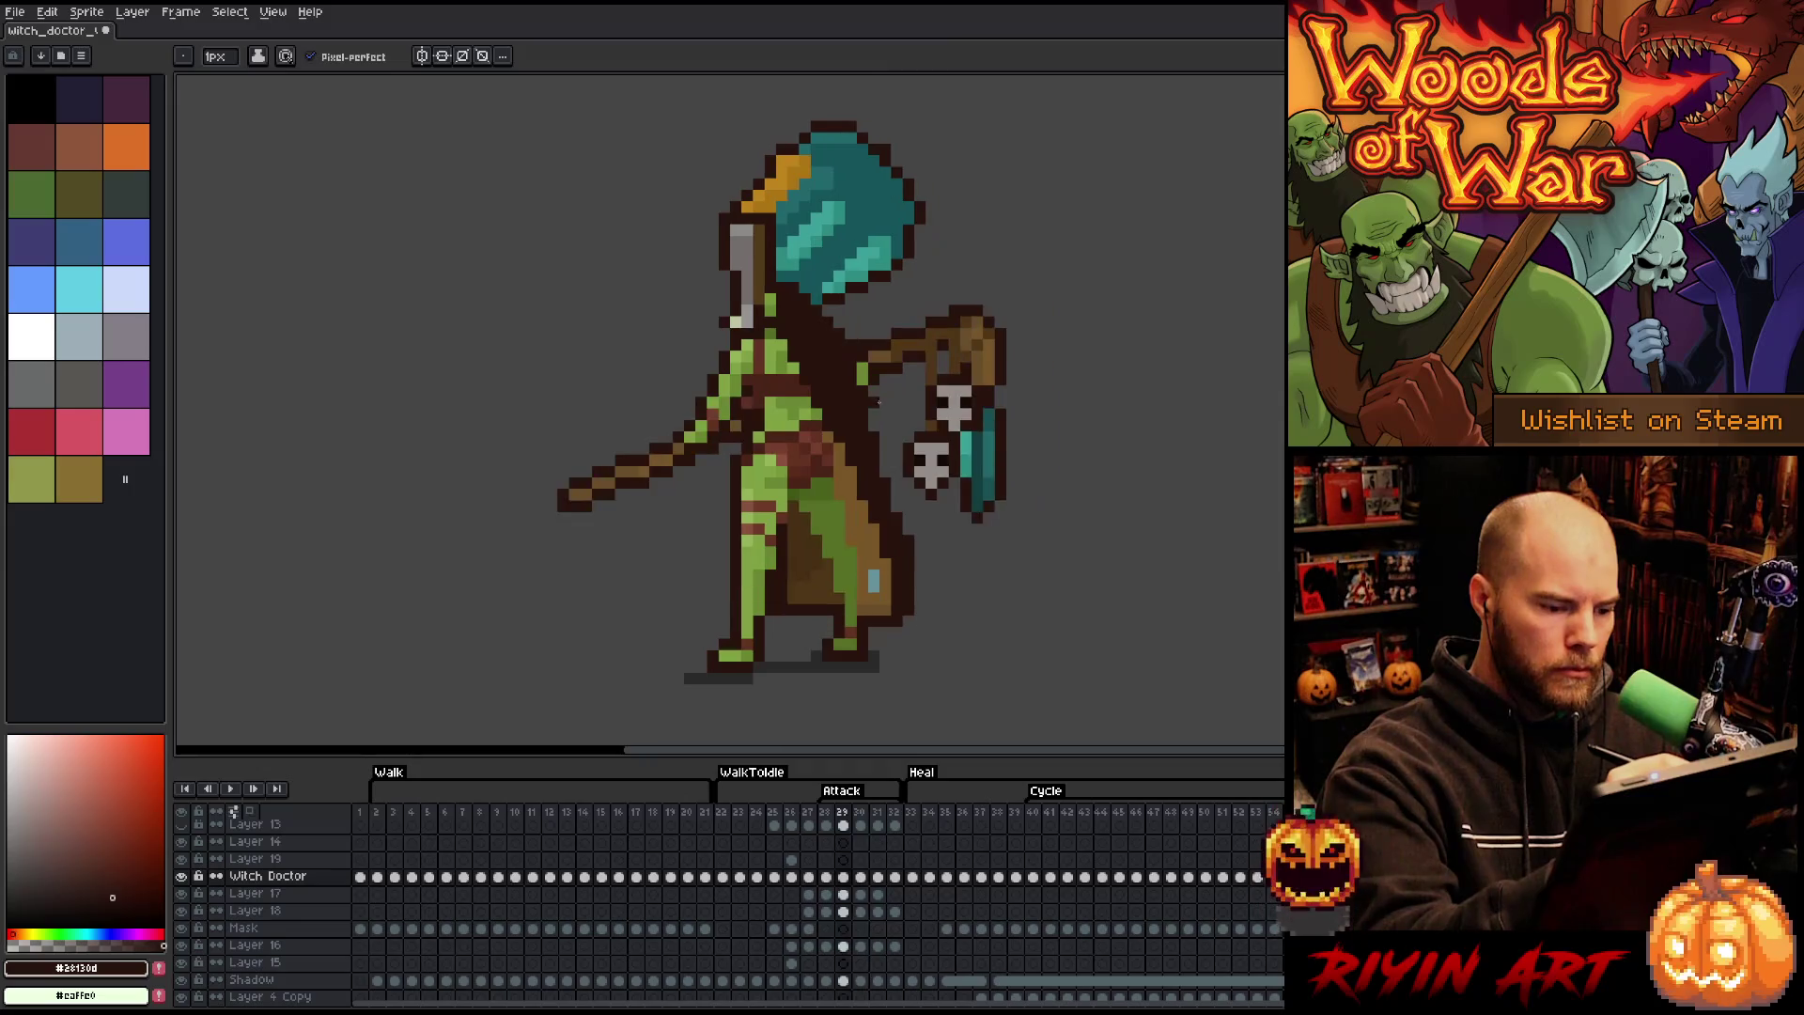
pyautogui.press('Right')
pyautogui.press('Left')
pyautogui.press('Right')
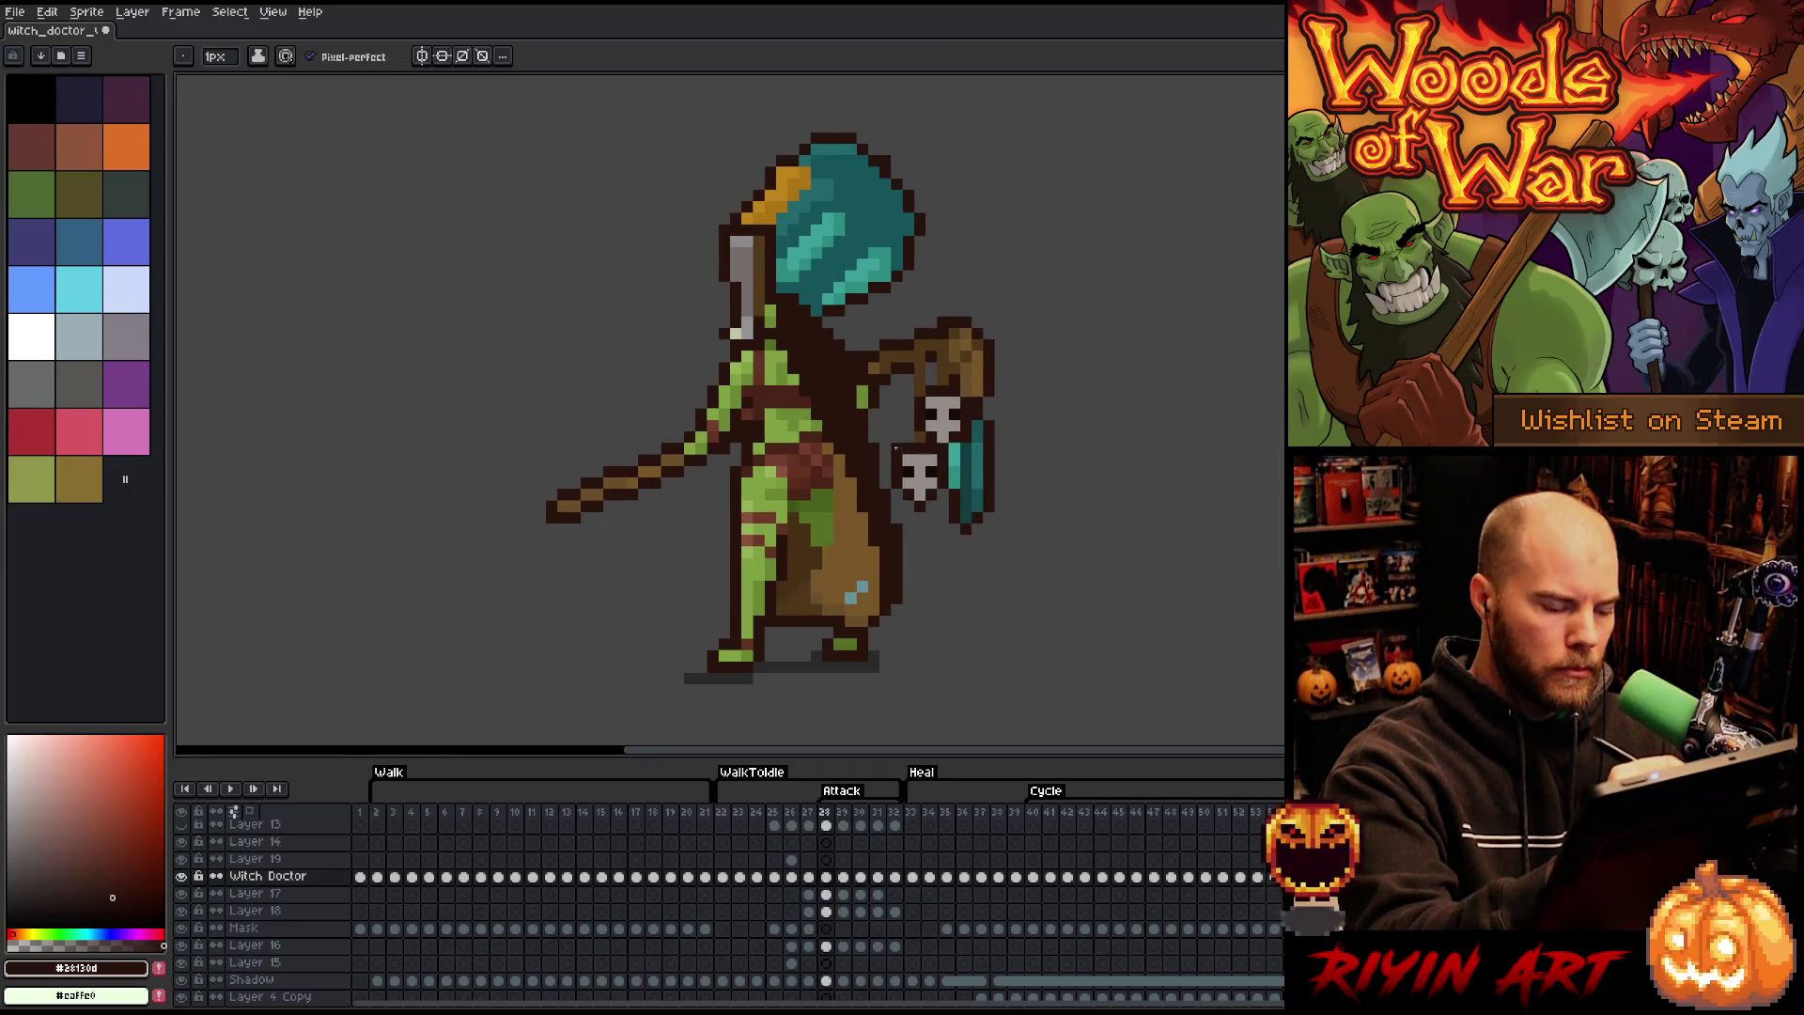
pyautogui.press('Left')
pyautogui.press('Right')
pyautogui.press('Left')
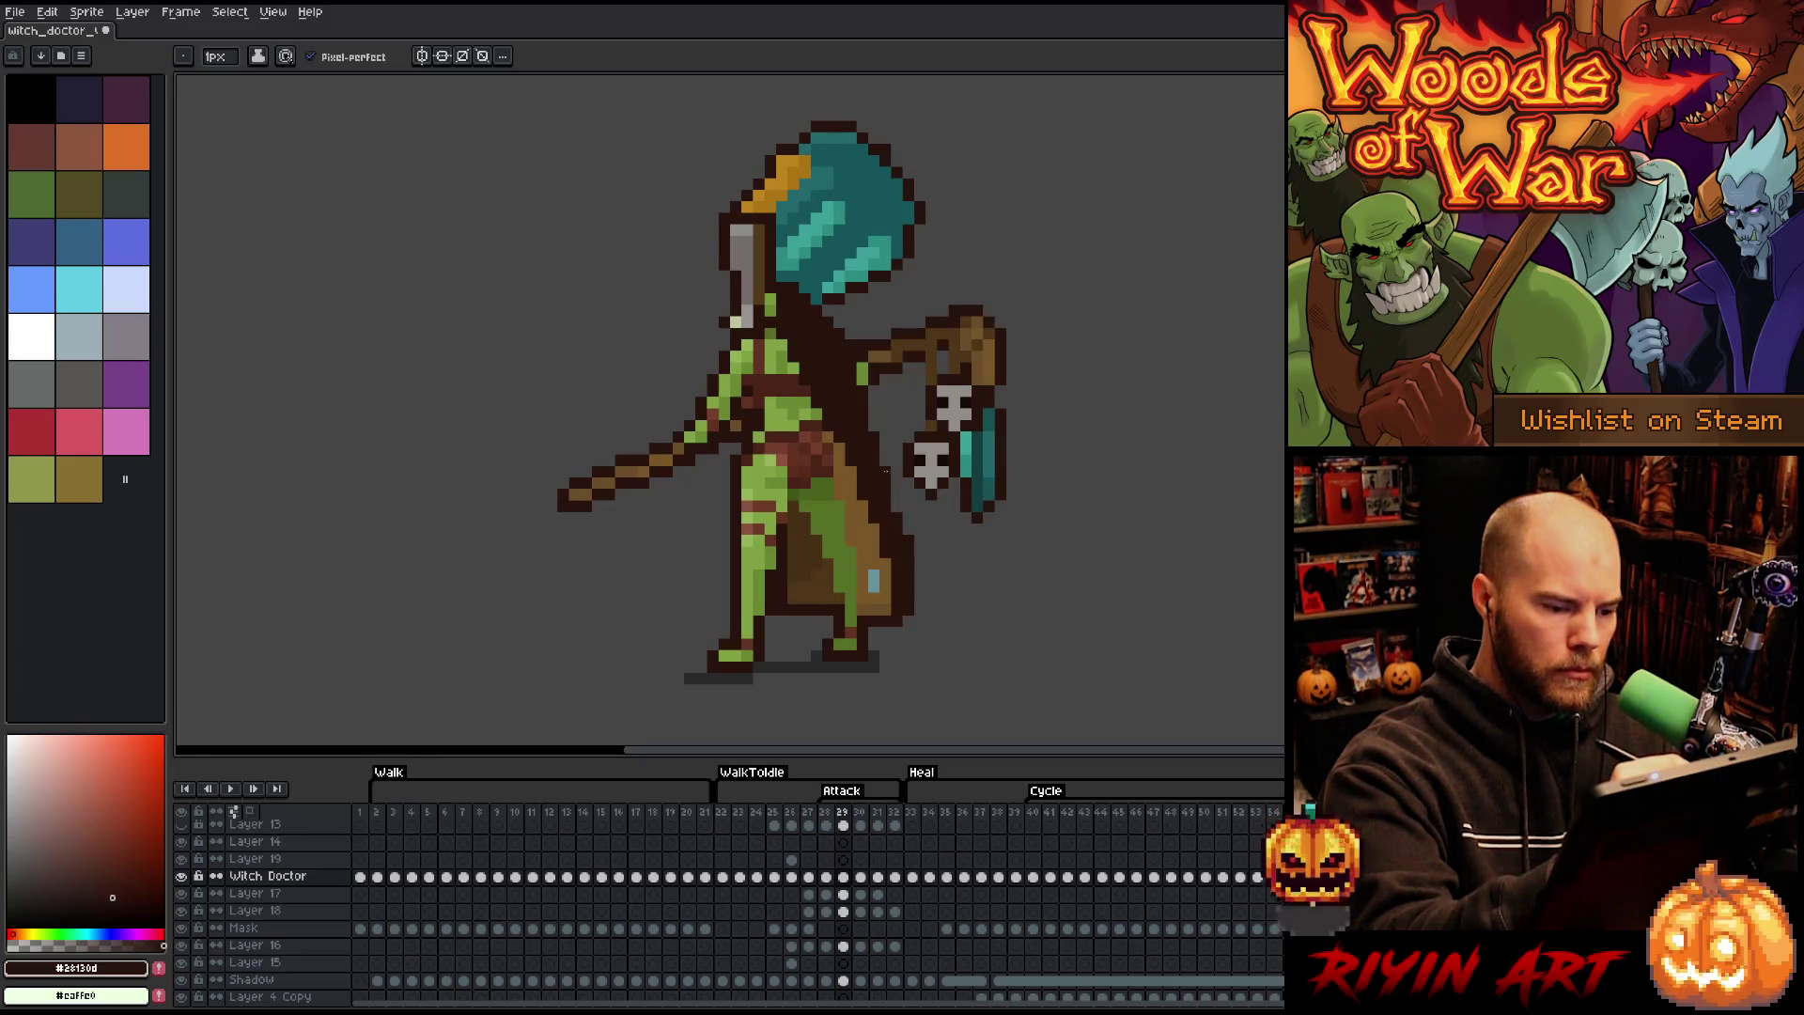
# - Add a dark stroke beside the skull totem, then play and stop the attack animation
pyautogui.moveTo(891, 477); pyautogui.dragTo(921, 534)
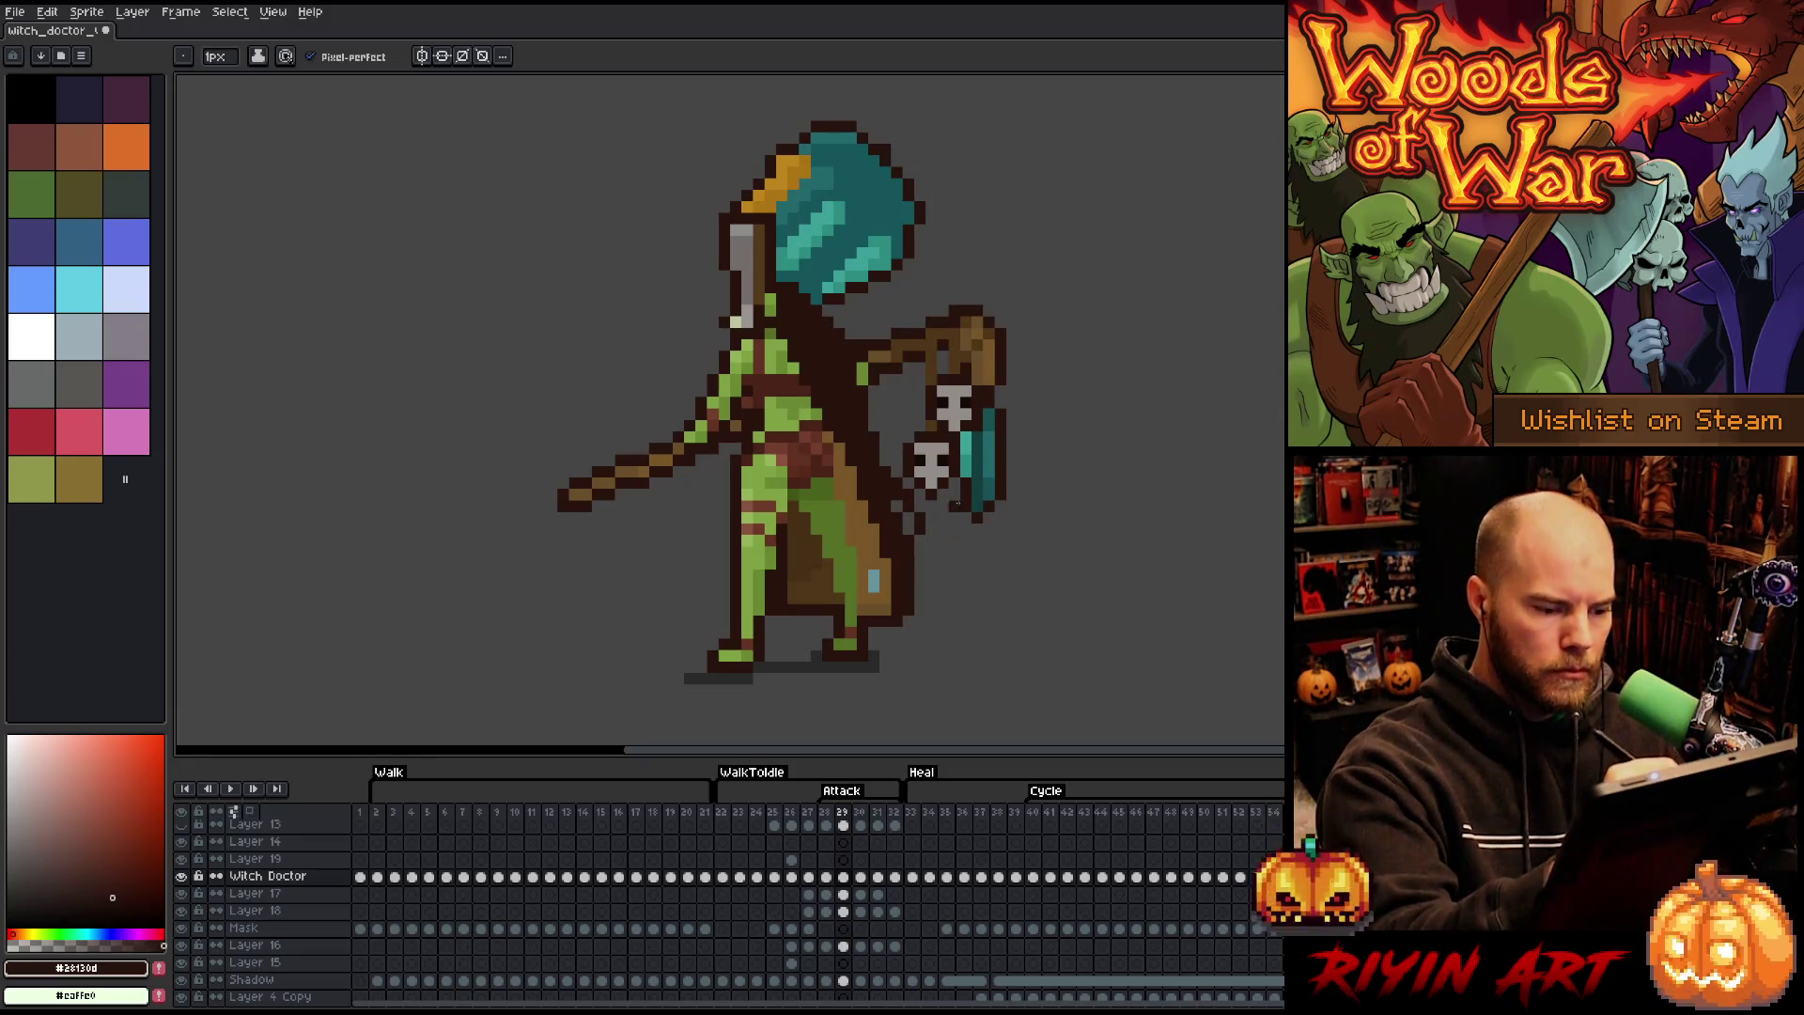
pyautogui.press('Right')
pyautogui.press('Right')
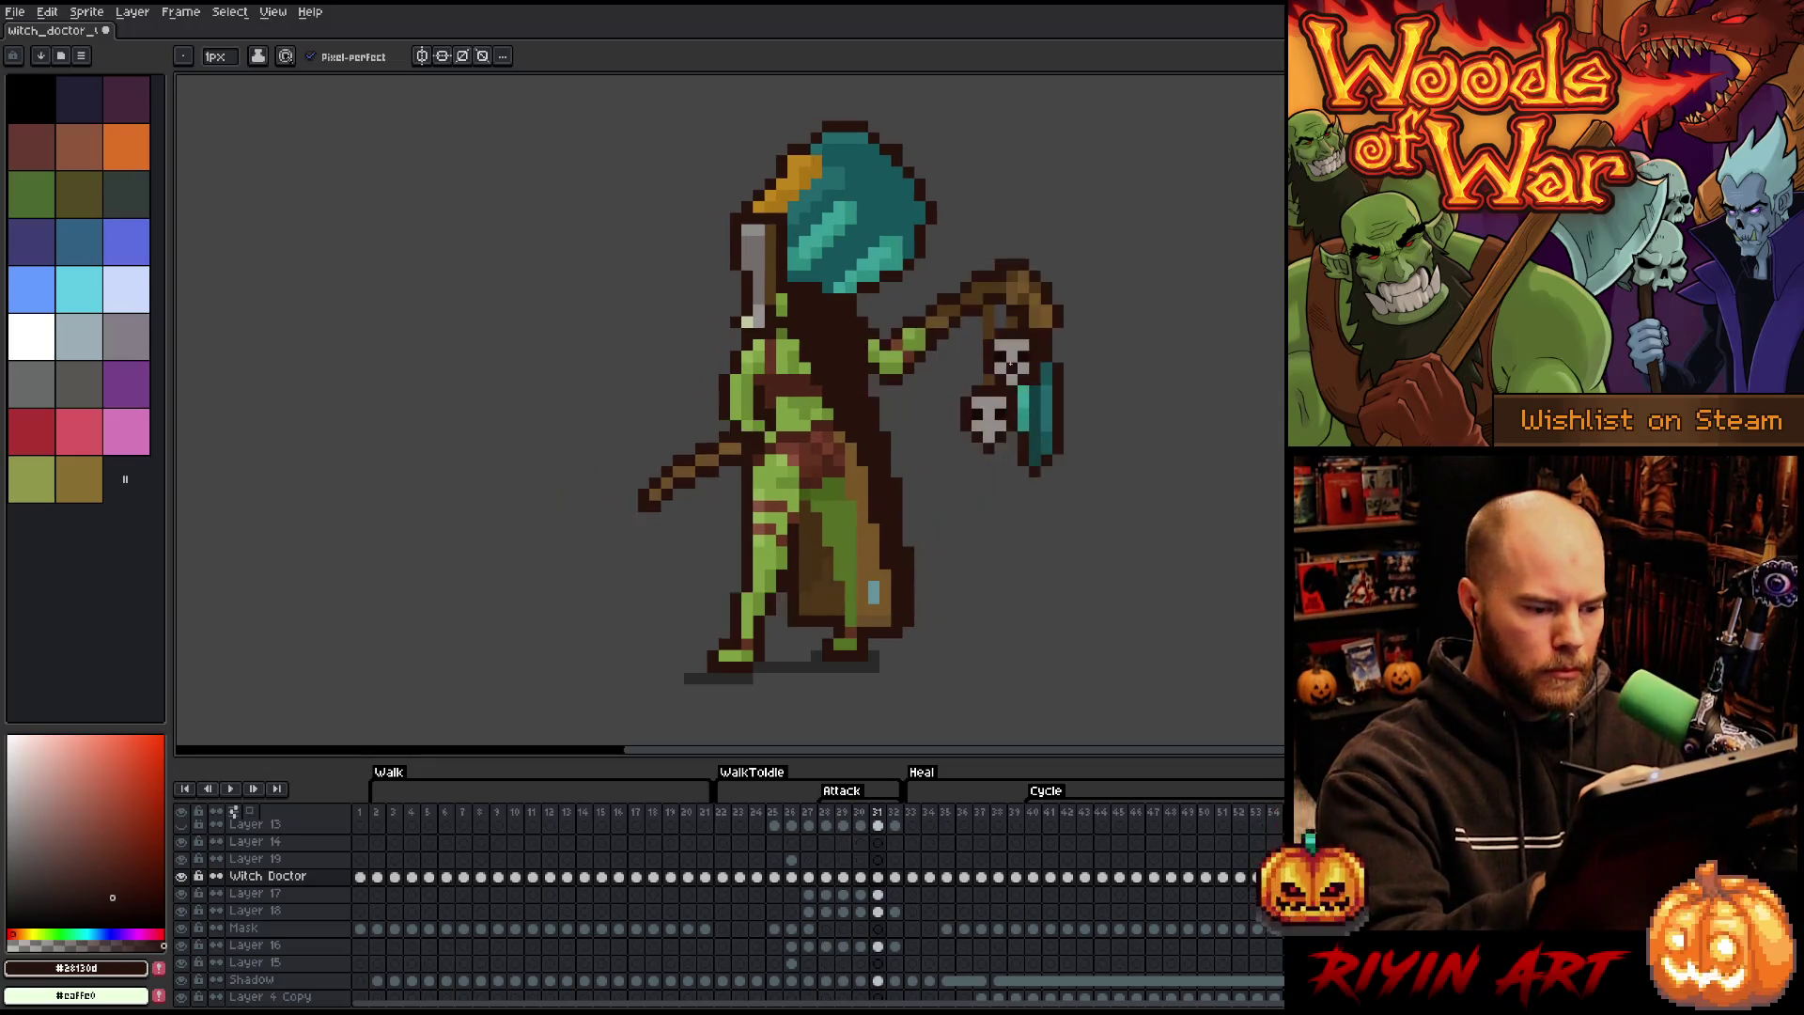
pyautogui.press('Return')
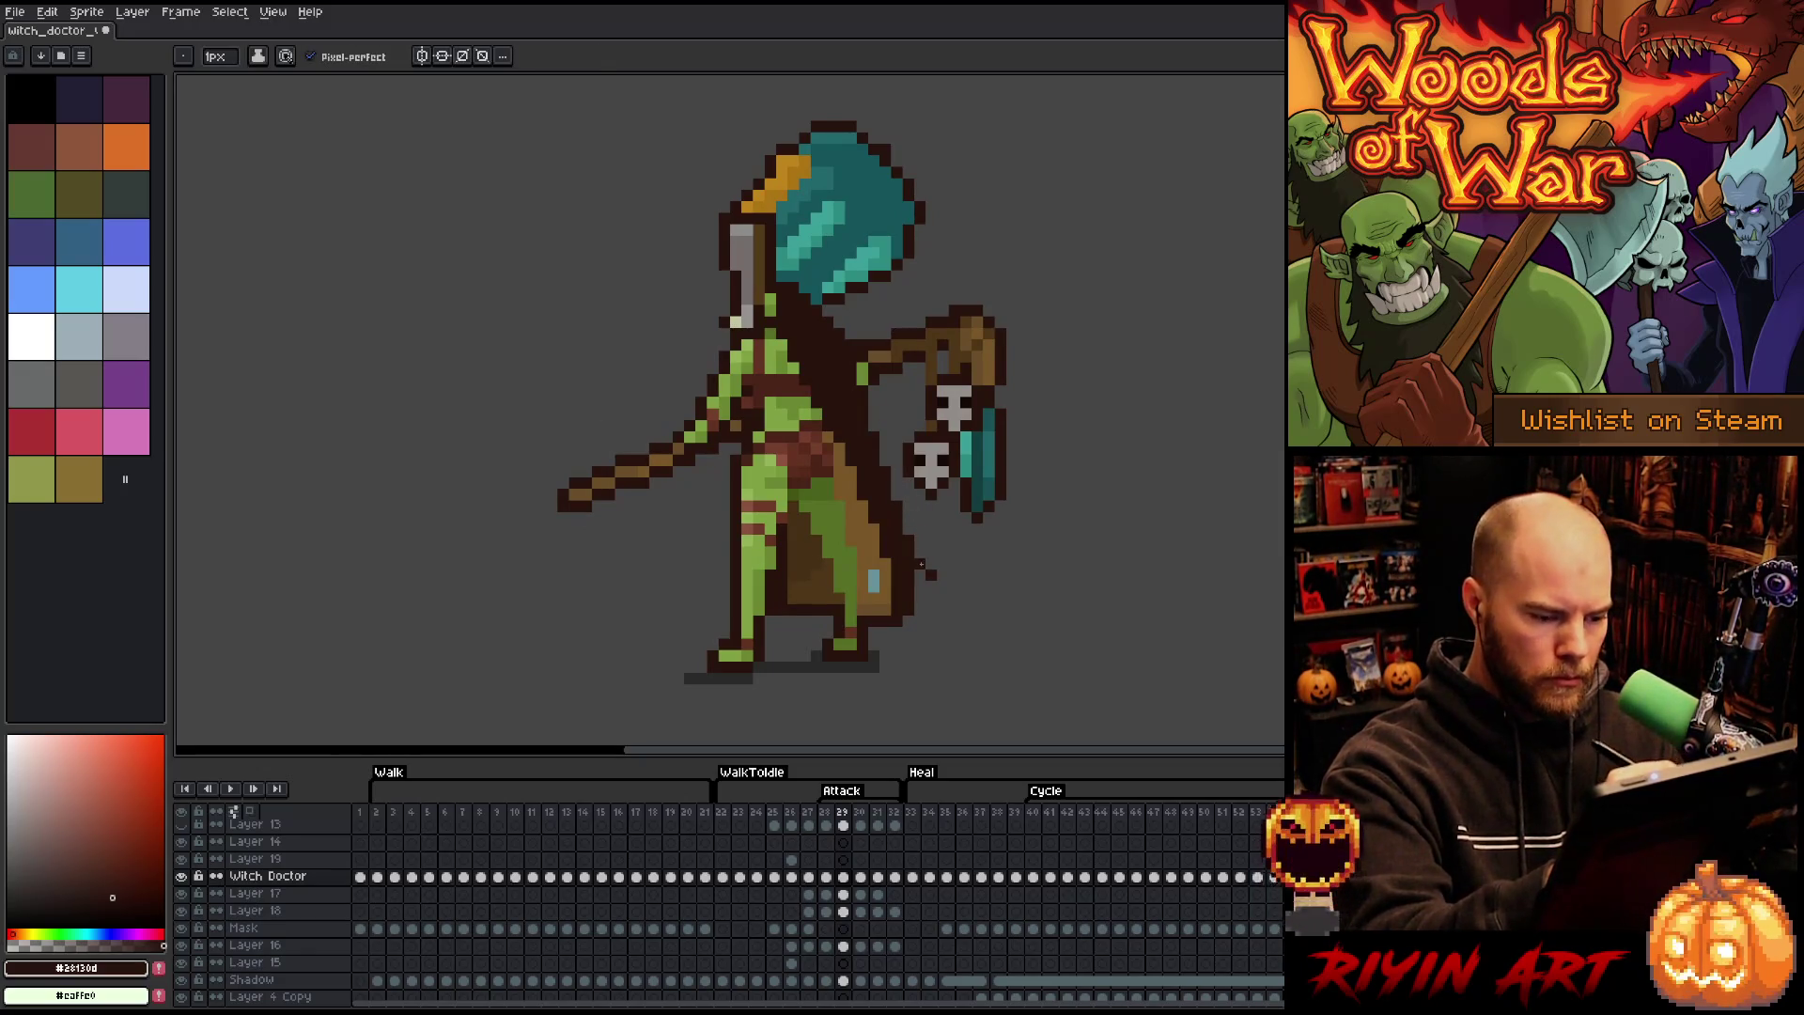
pyautogui.press('Return')
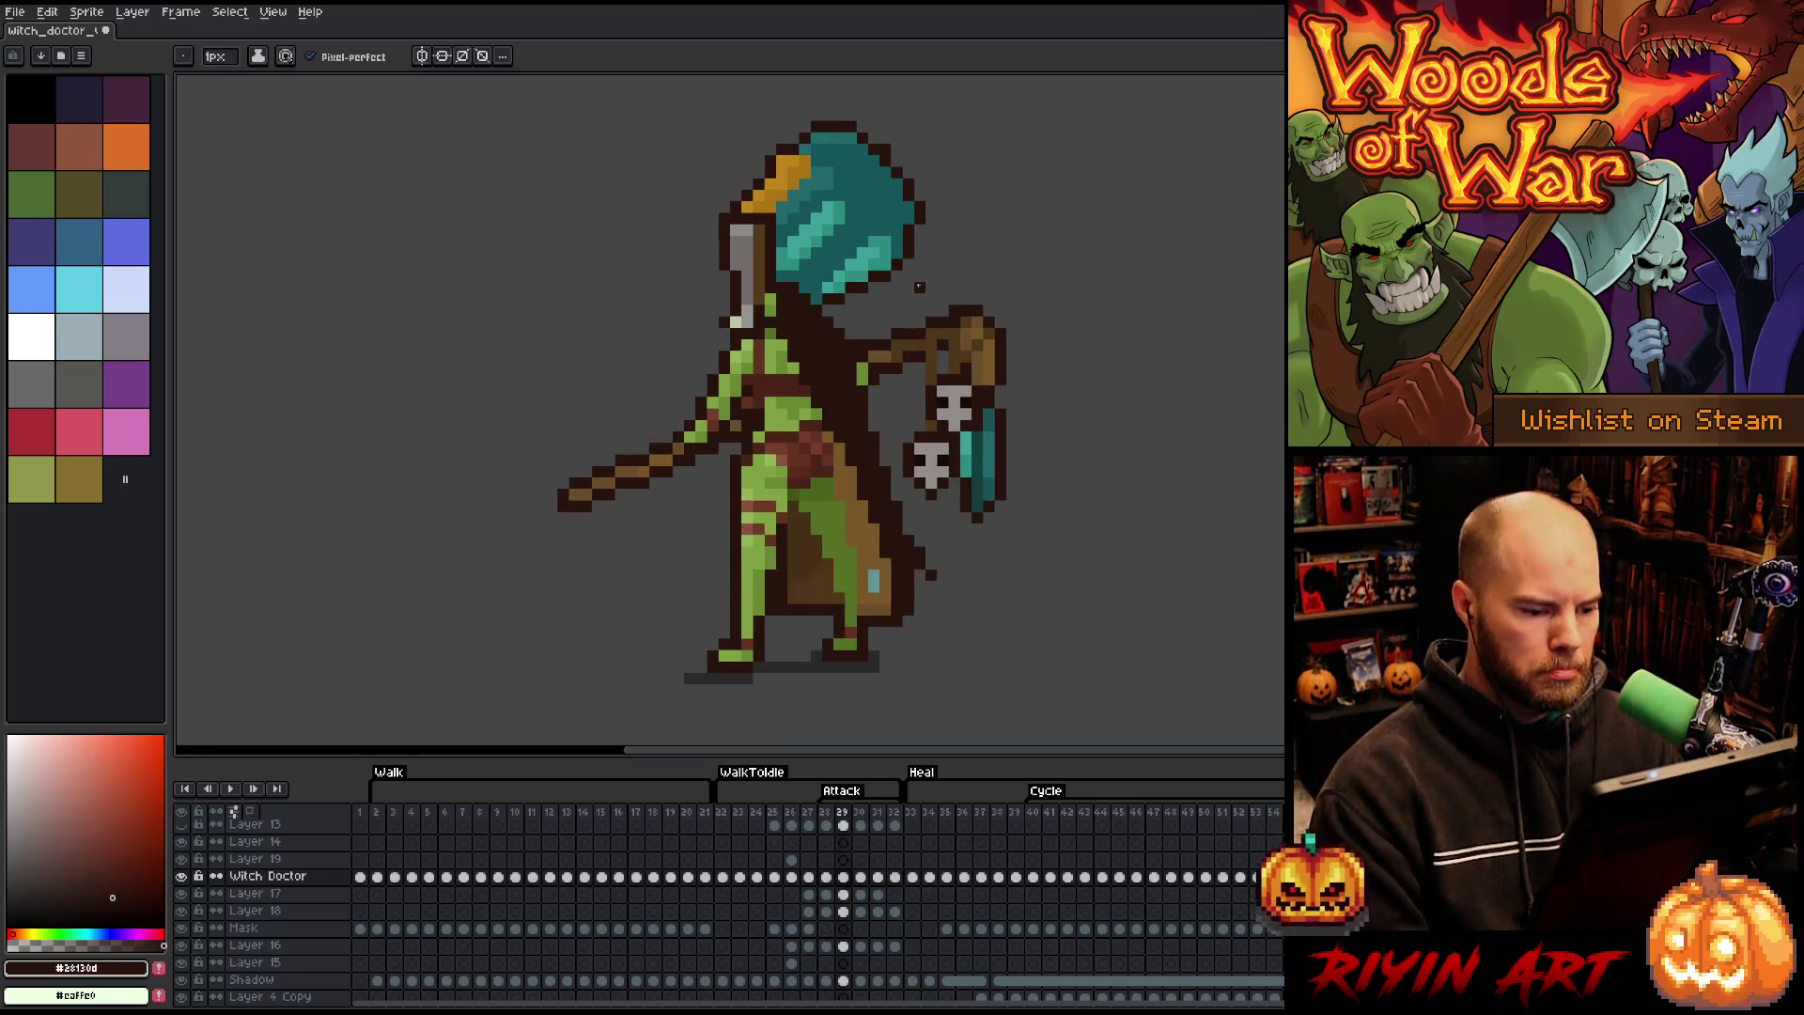
pyautogui.press('Return')
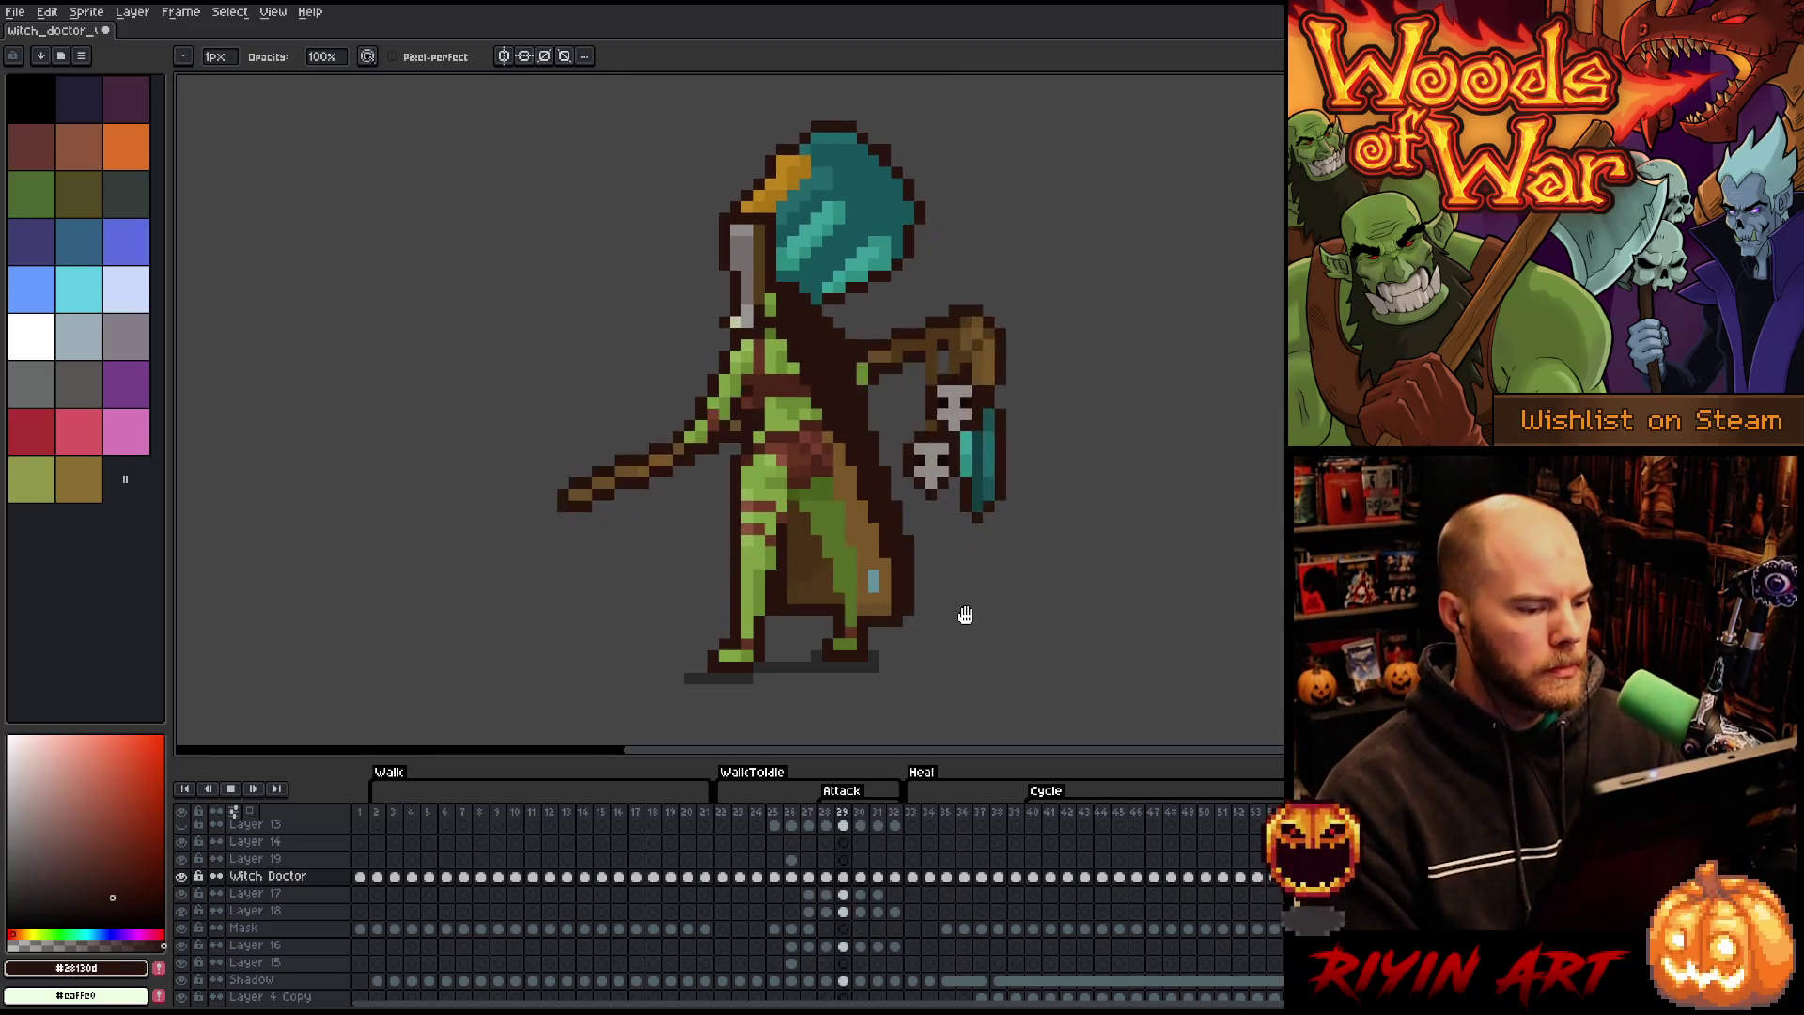
pyautogui.press('Return')
# - Compare frames 28 and 29, then play the attack animation loop
pyautogui.press('Left')
pyautogui.press('Left')
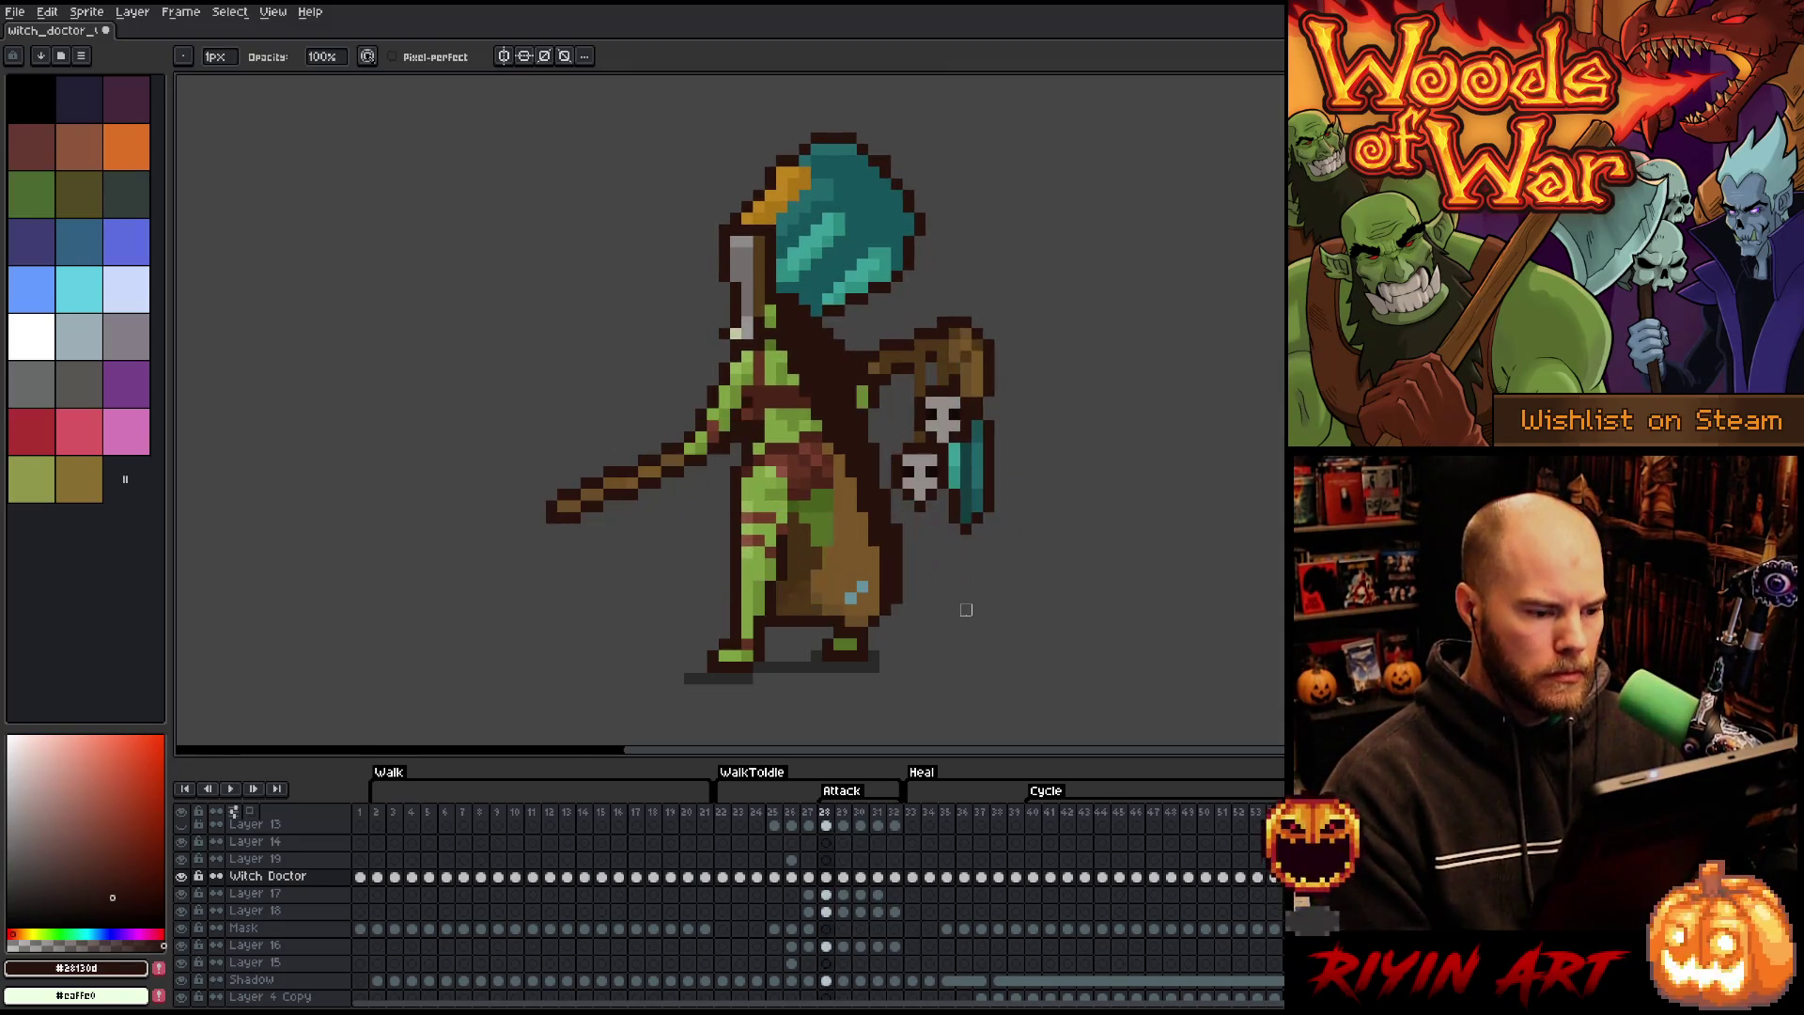
pyautogui.press('Left')
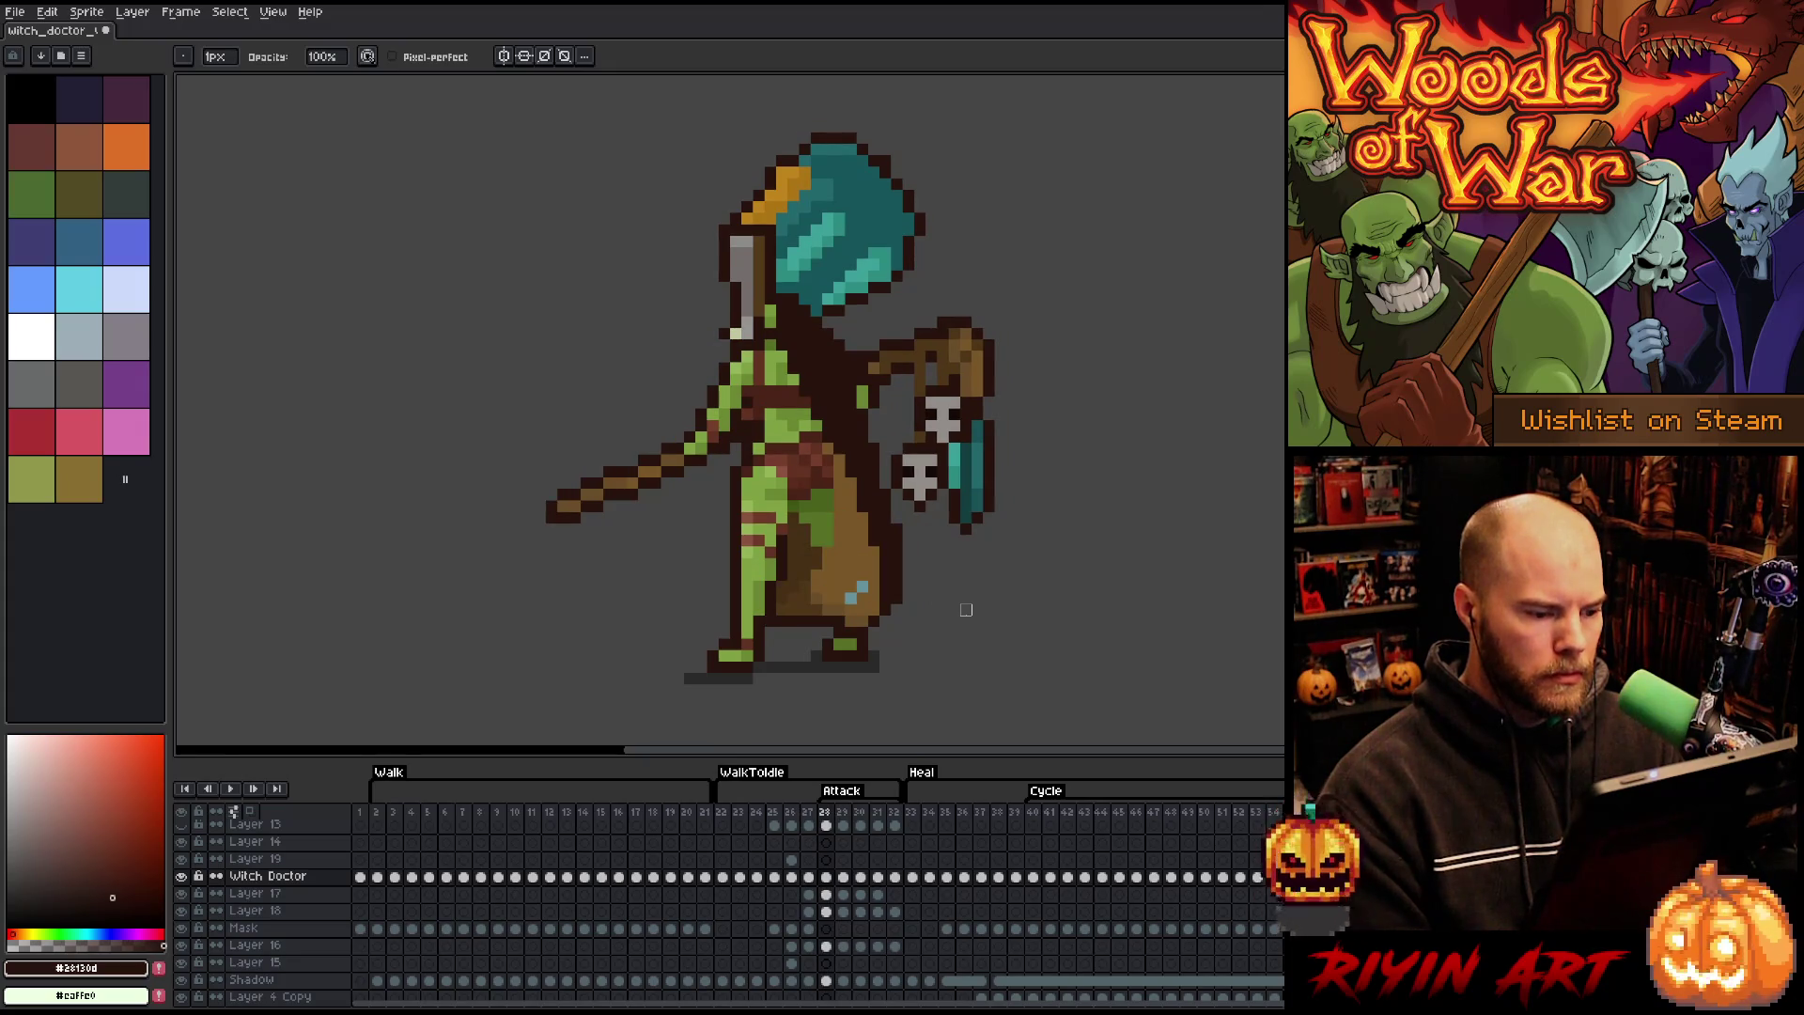
pyautogui.press('Left')
pyautogui.press('Right')
pyautogui.press('Right')
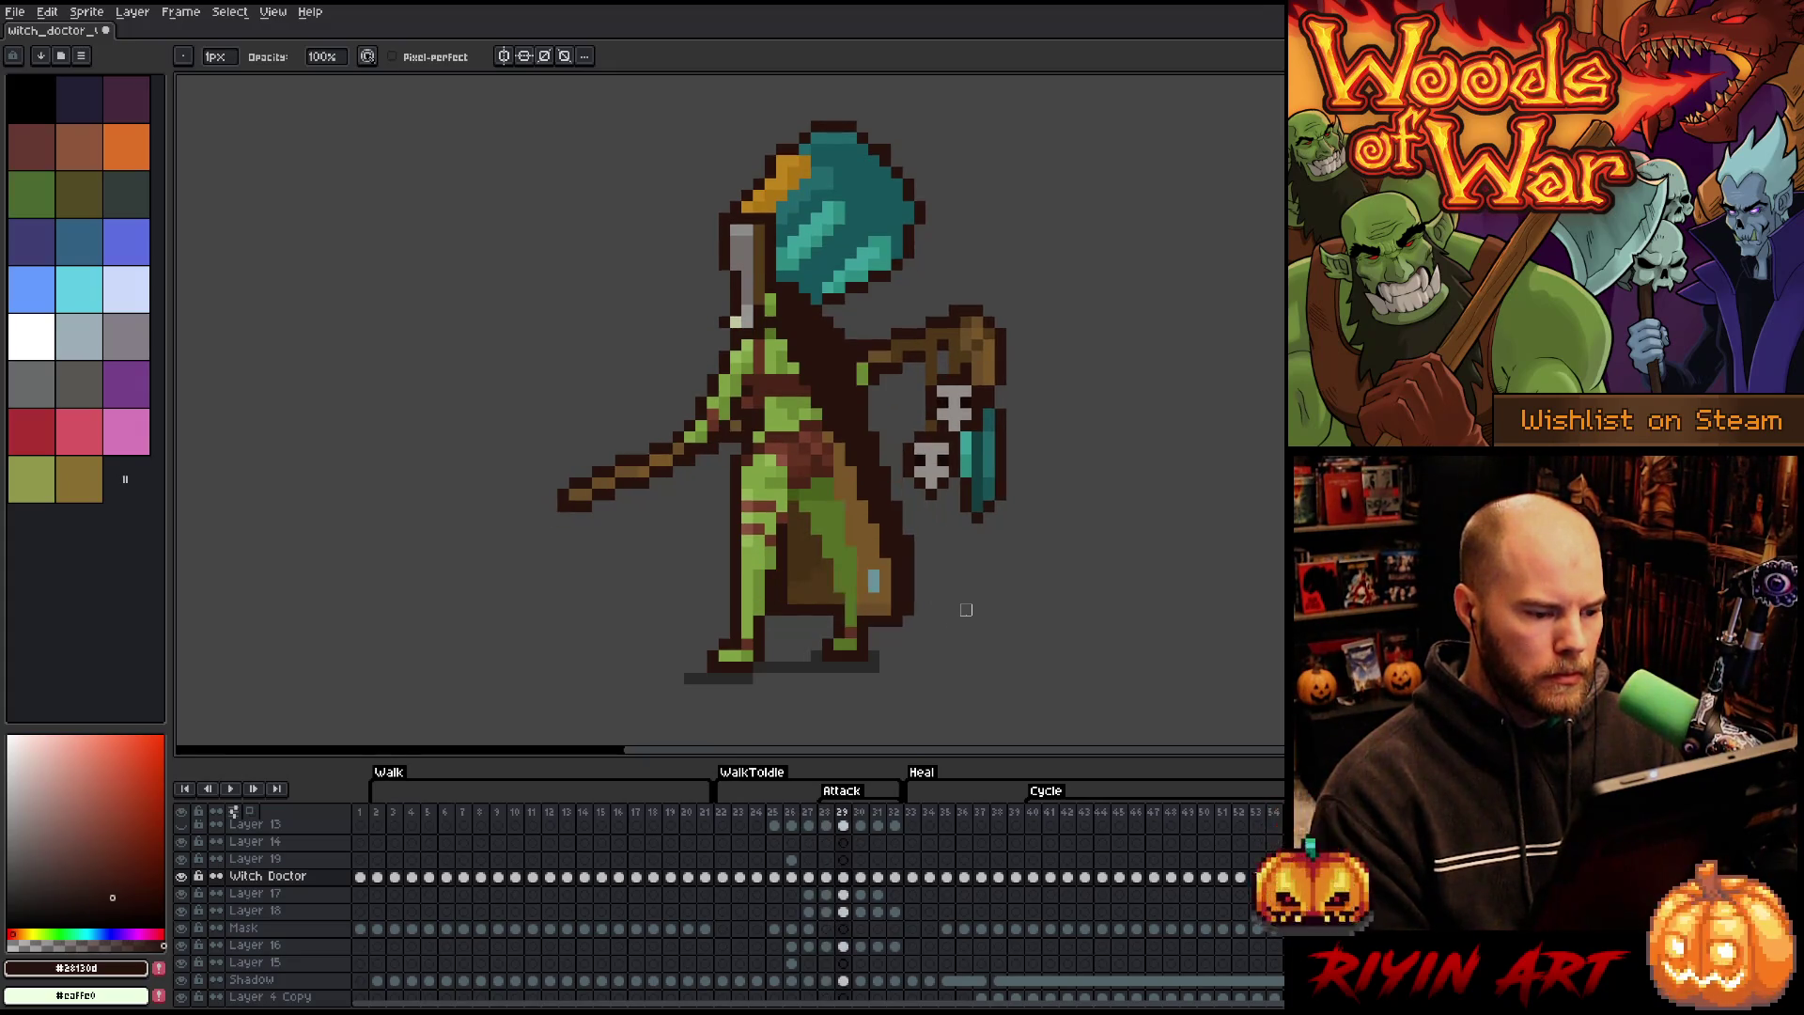
pyautogui.press('Left')
pyautogui.press('Right')
pyautogui.press('Right')
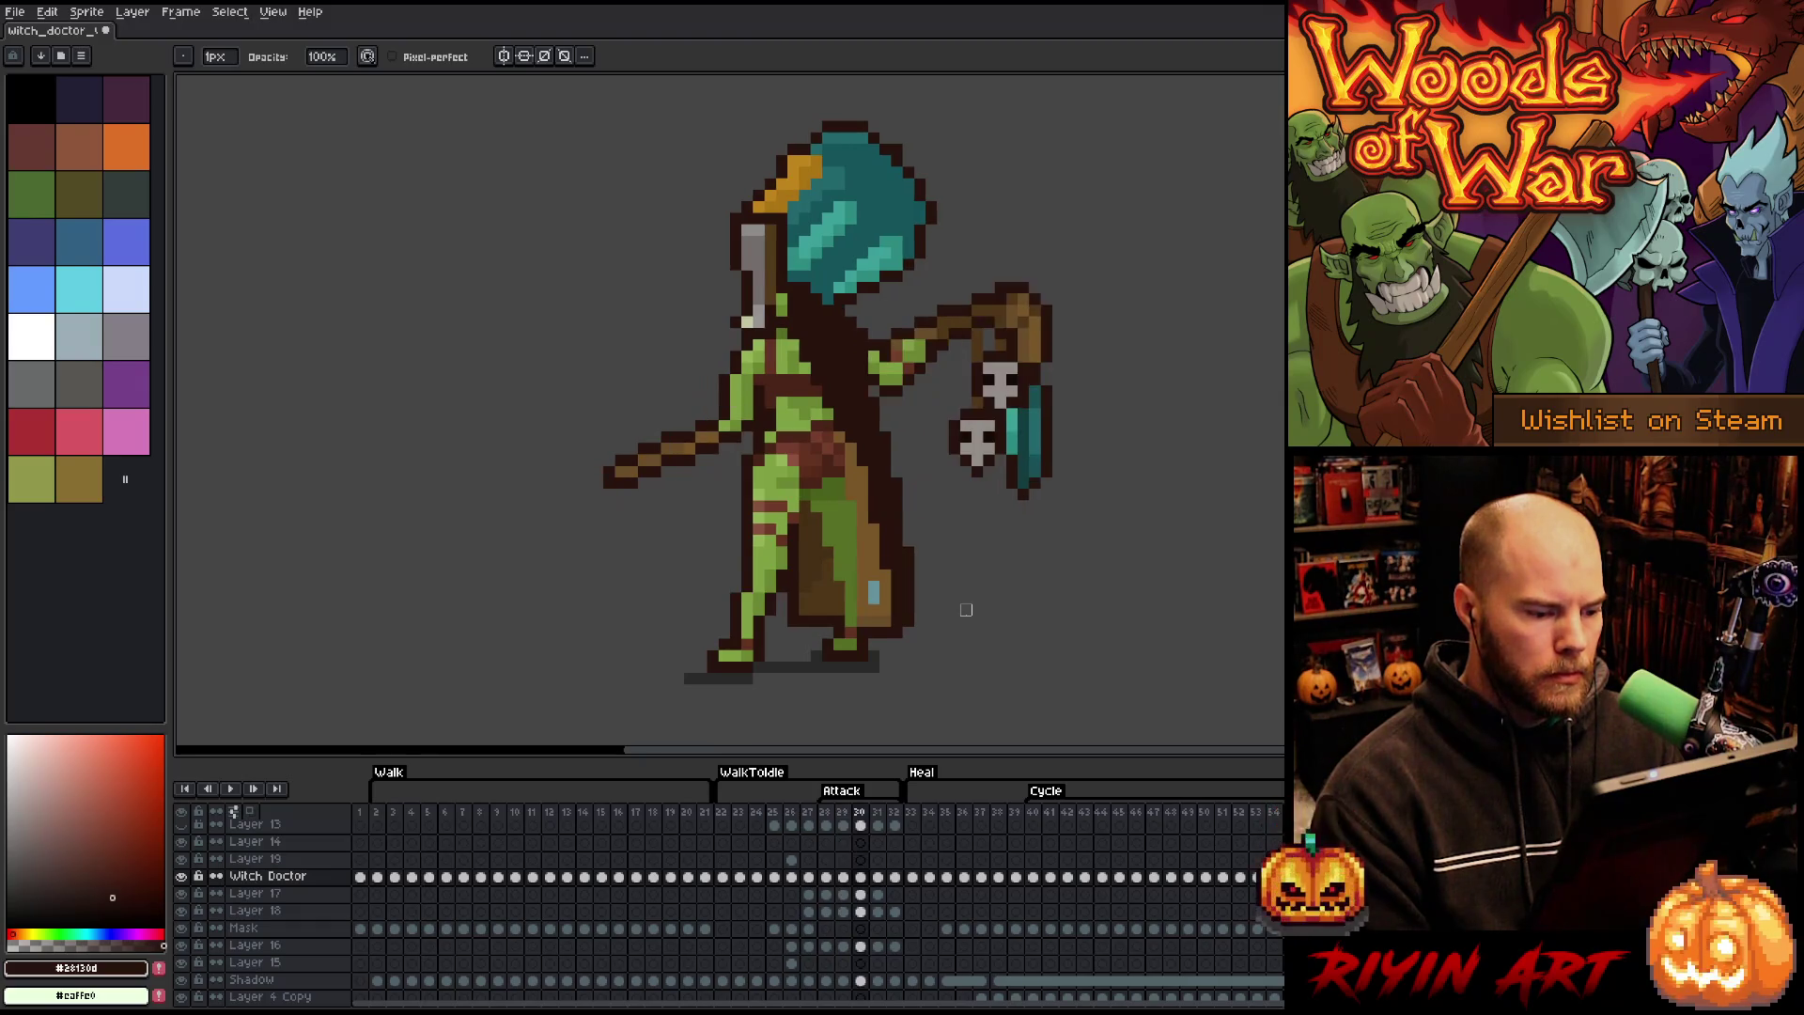
pyautogui.press('Return')
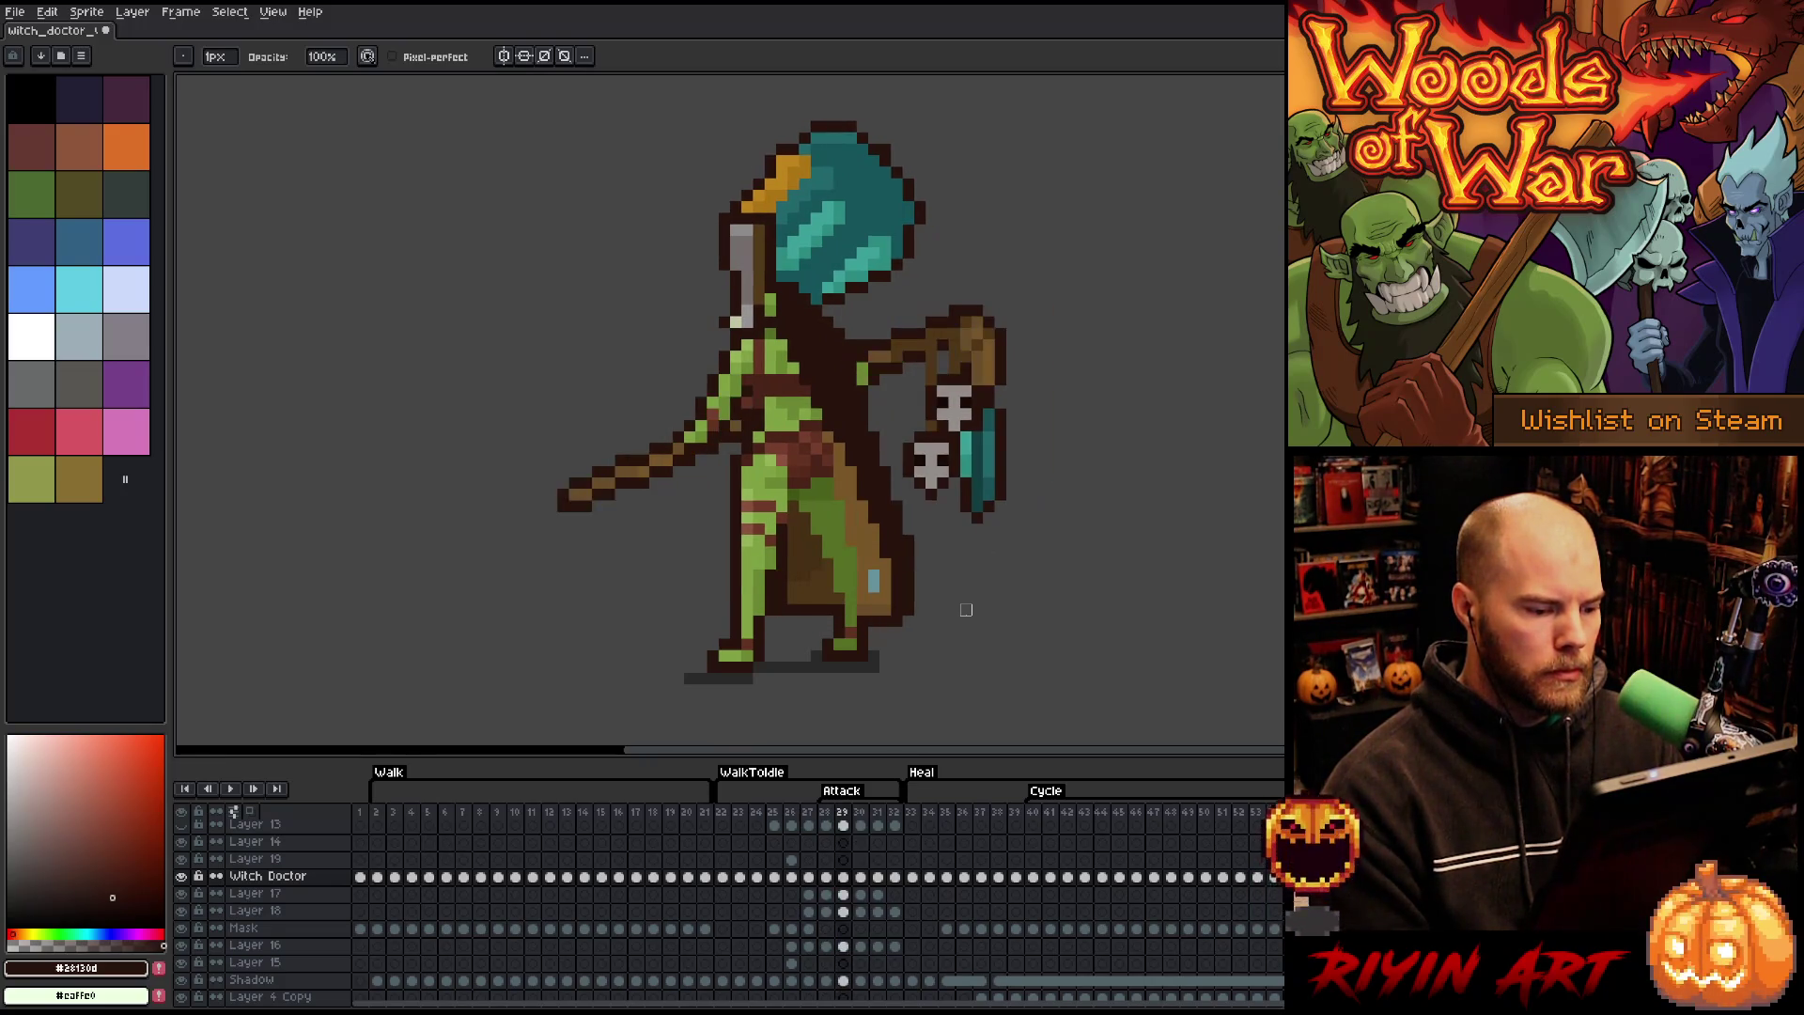
# - Paint a vertical blue highlight line down the robe
pyautogui.press('e')
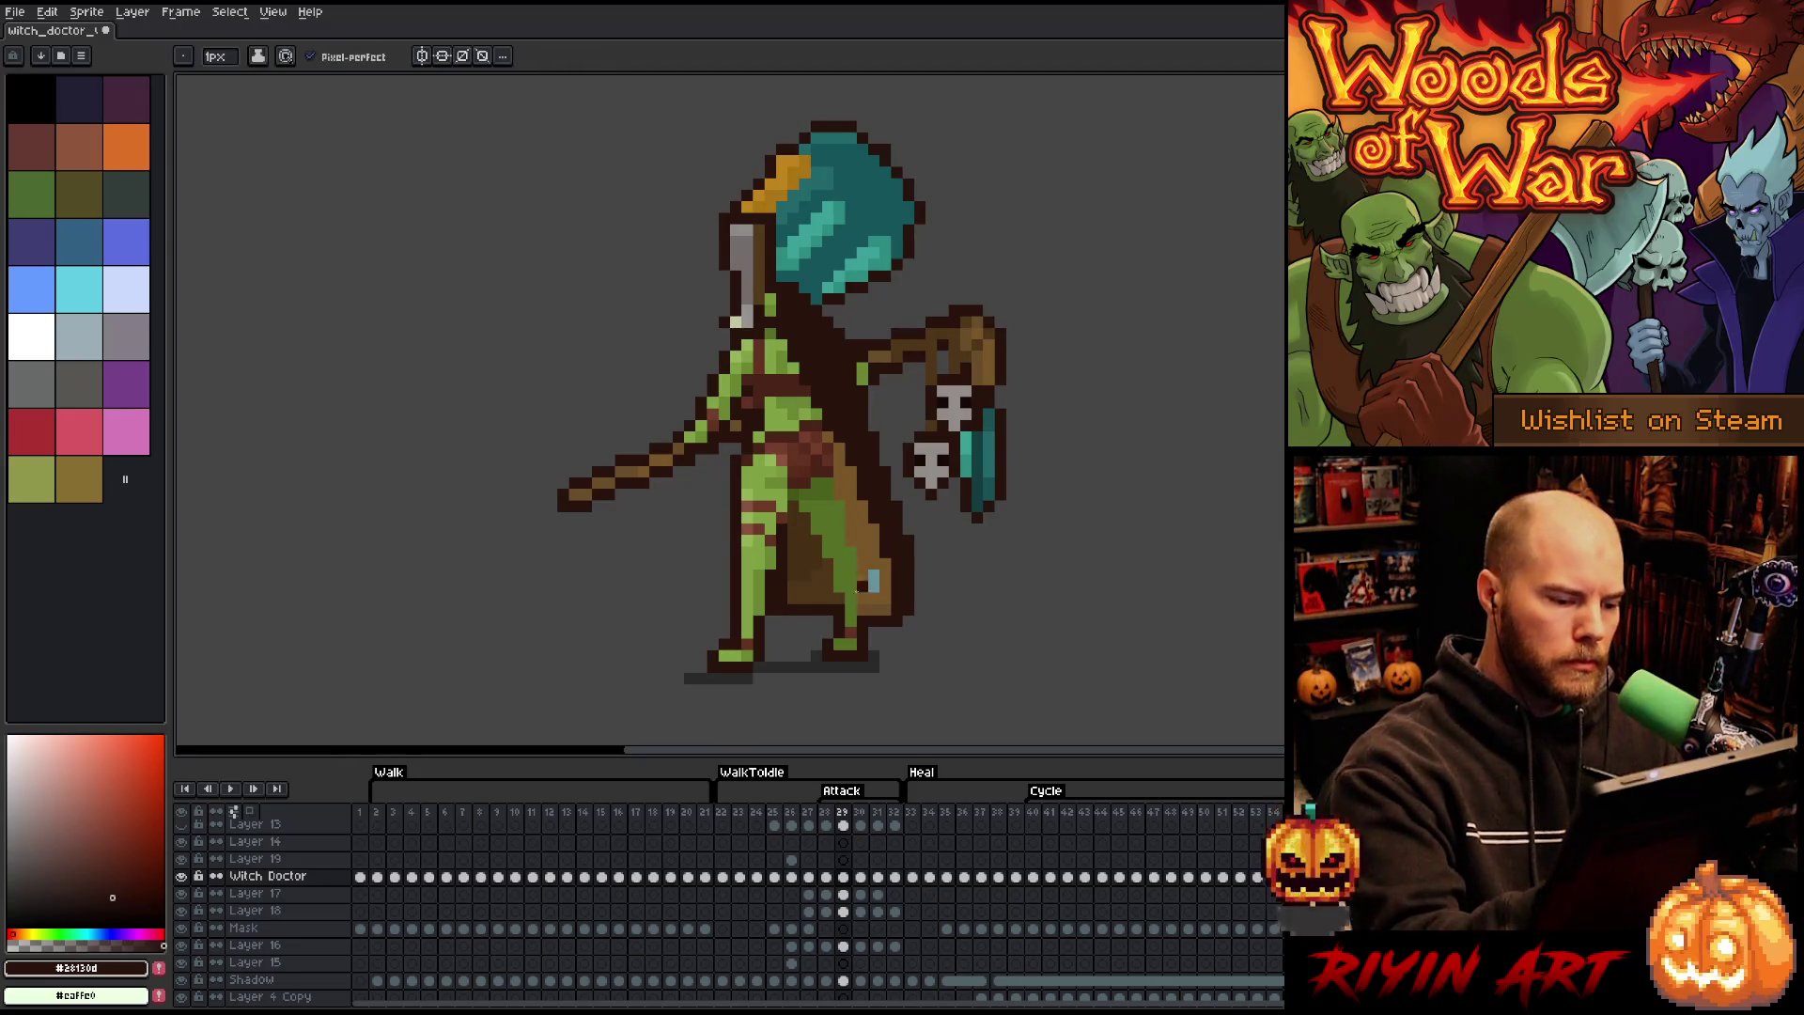
pyautogui.keyDown('alt'); pyautogui.click(862, 529); pyautogui.keyUp('alt')
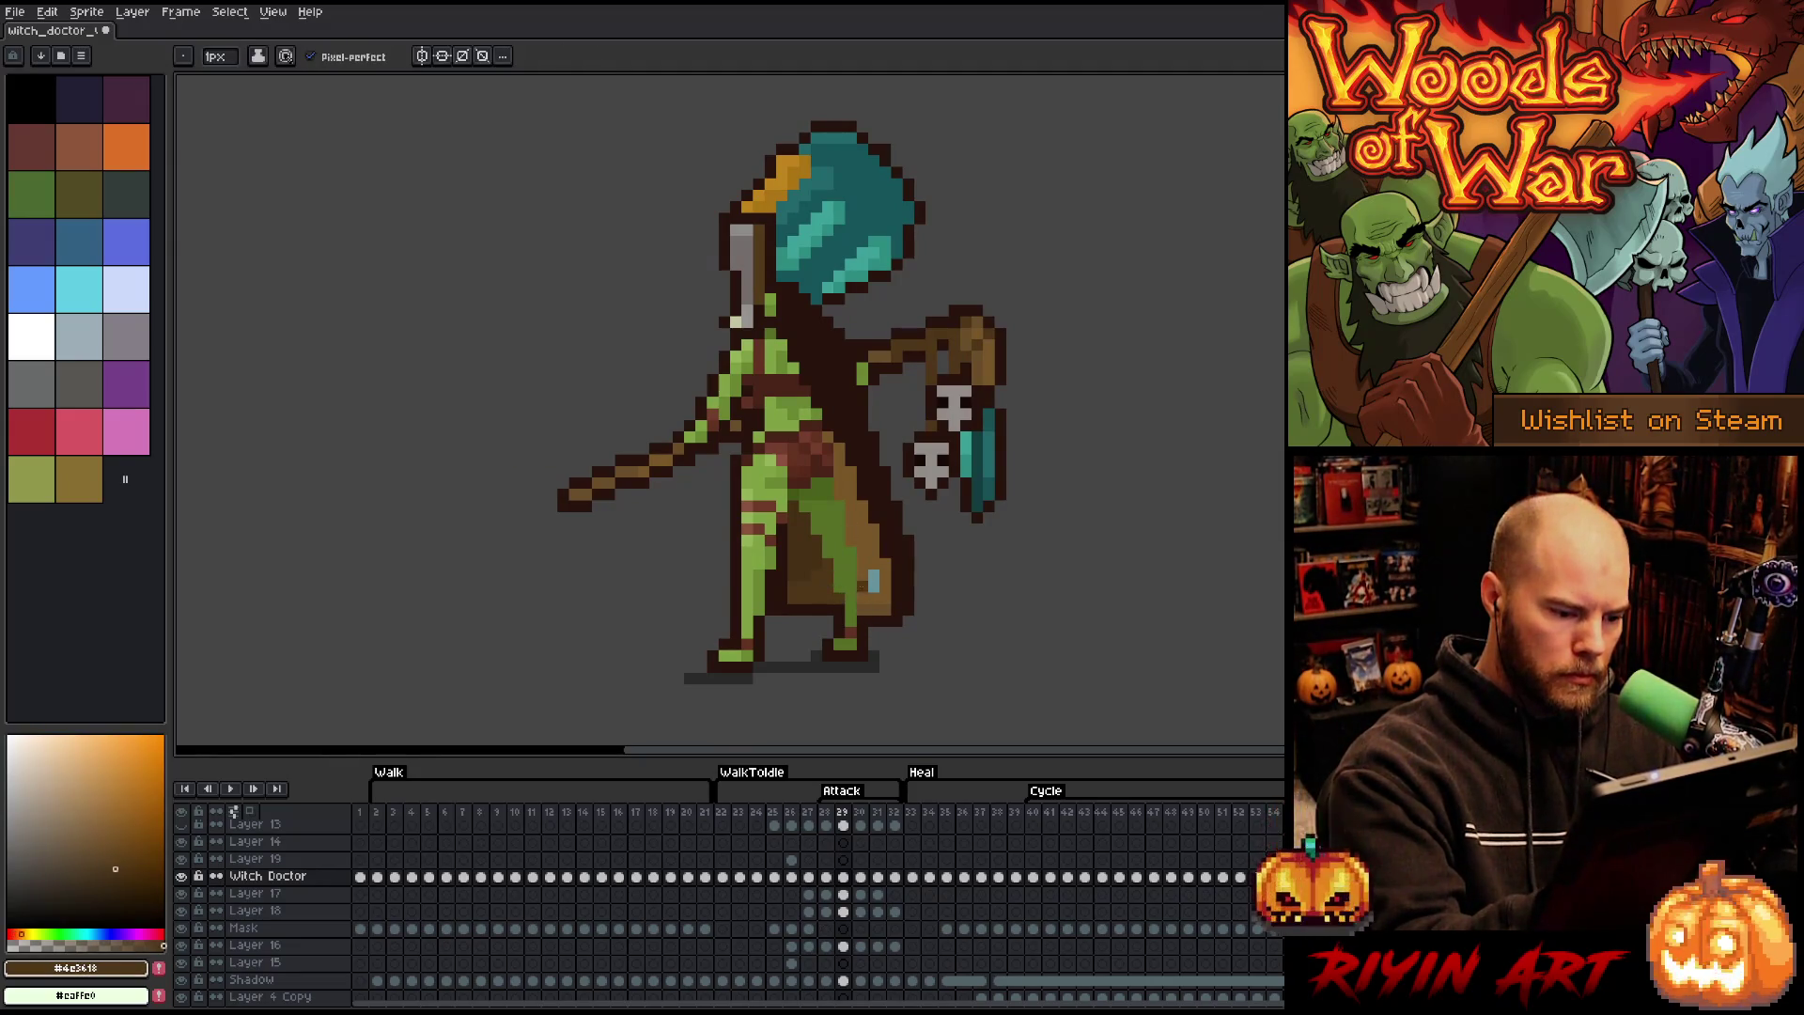
pyautogui.keyDown('alt'); pyautogui.click(873, 585); pyautogui.keyUp('alt')
pyautogui.moveTo(873, 585); pyautogui.dragTo(873, 562)
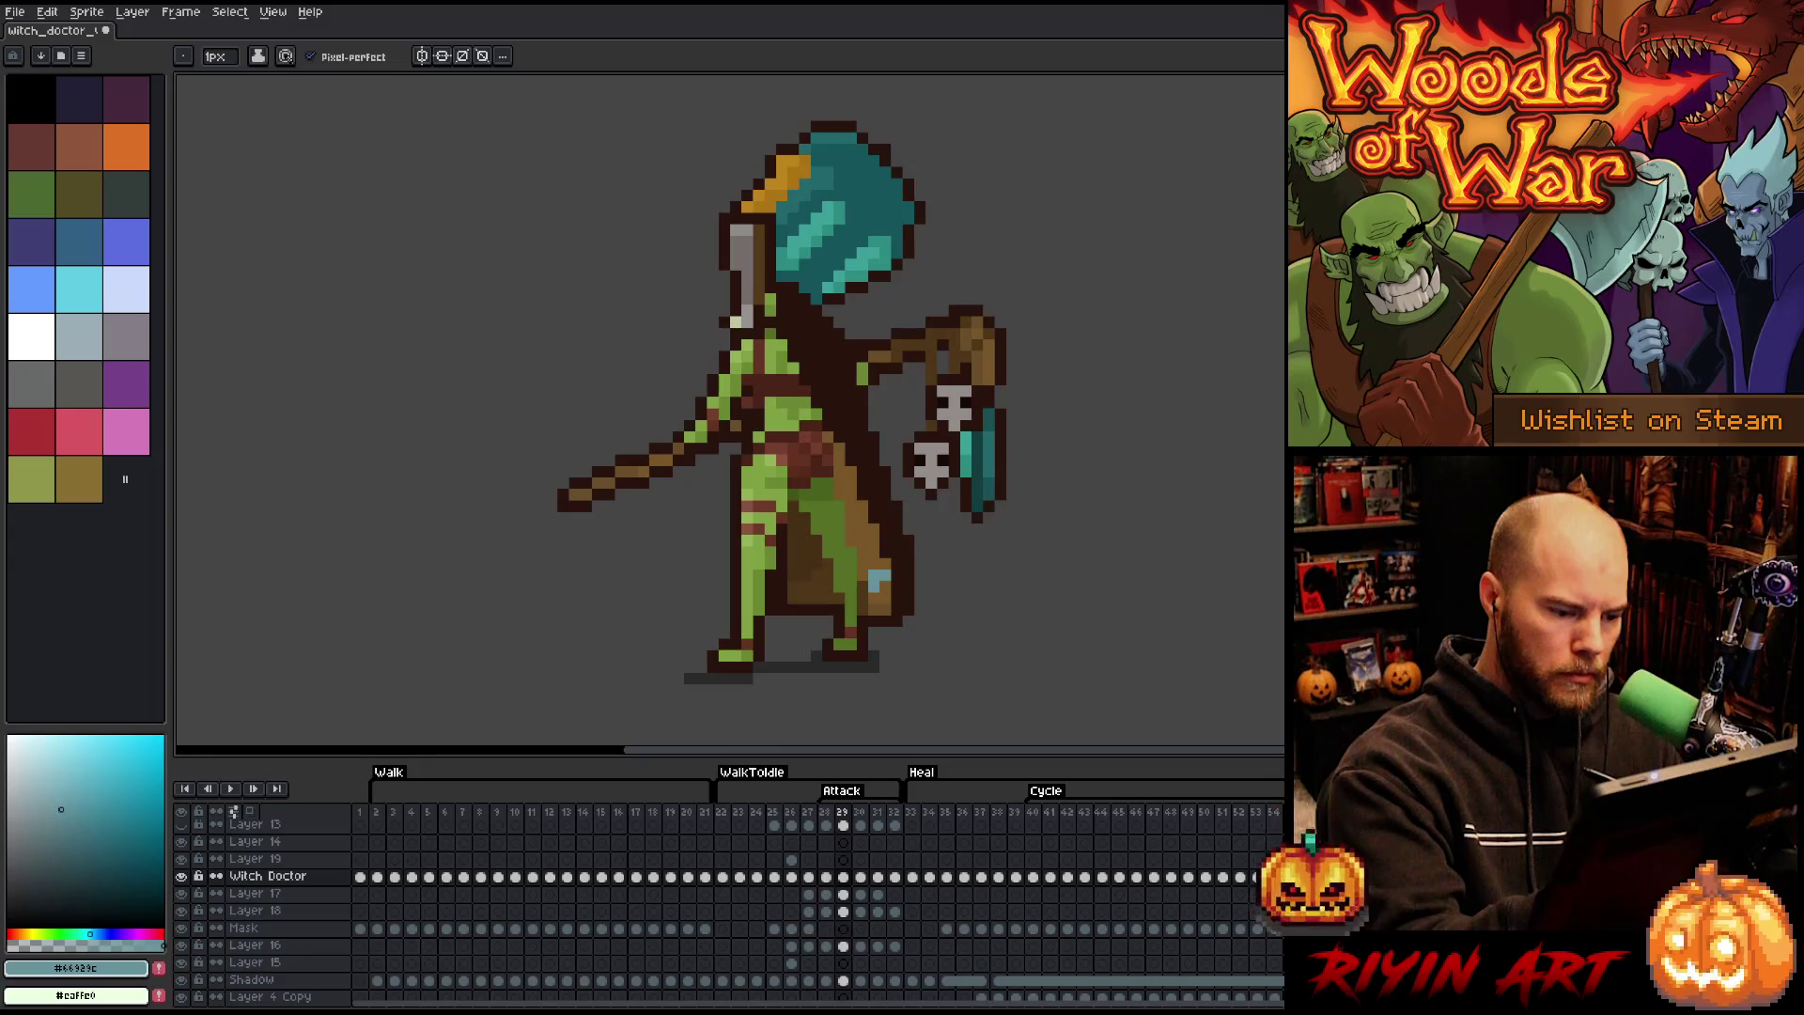
# - Sample the lighter and darker robe browns, then replay the attack from frame 28
pyautogui.keyDown('alt'); pyautogui.click(873, 543); pyautogui.keyUp('alt')
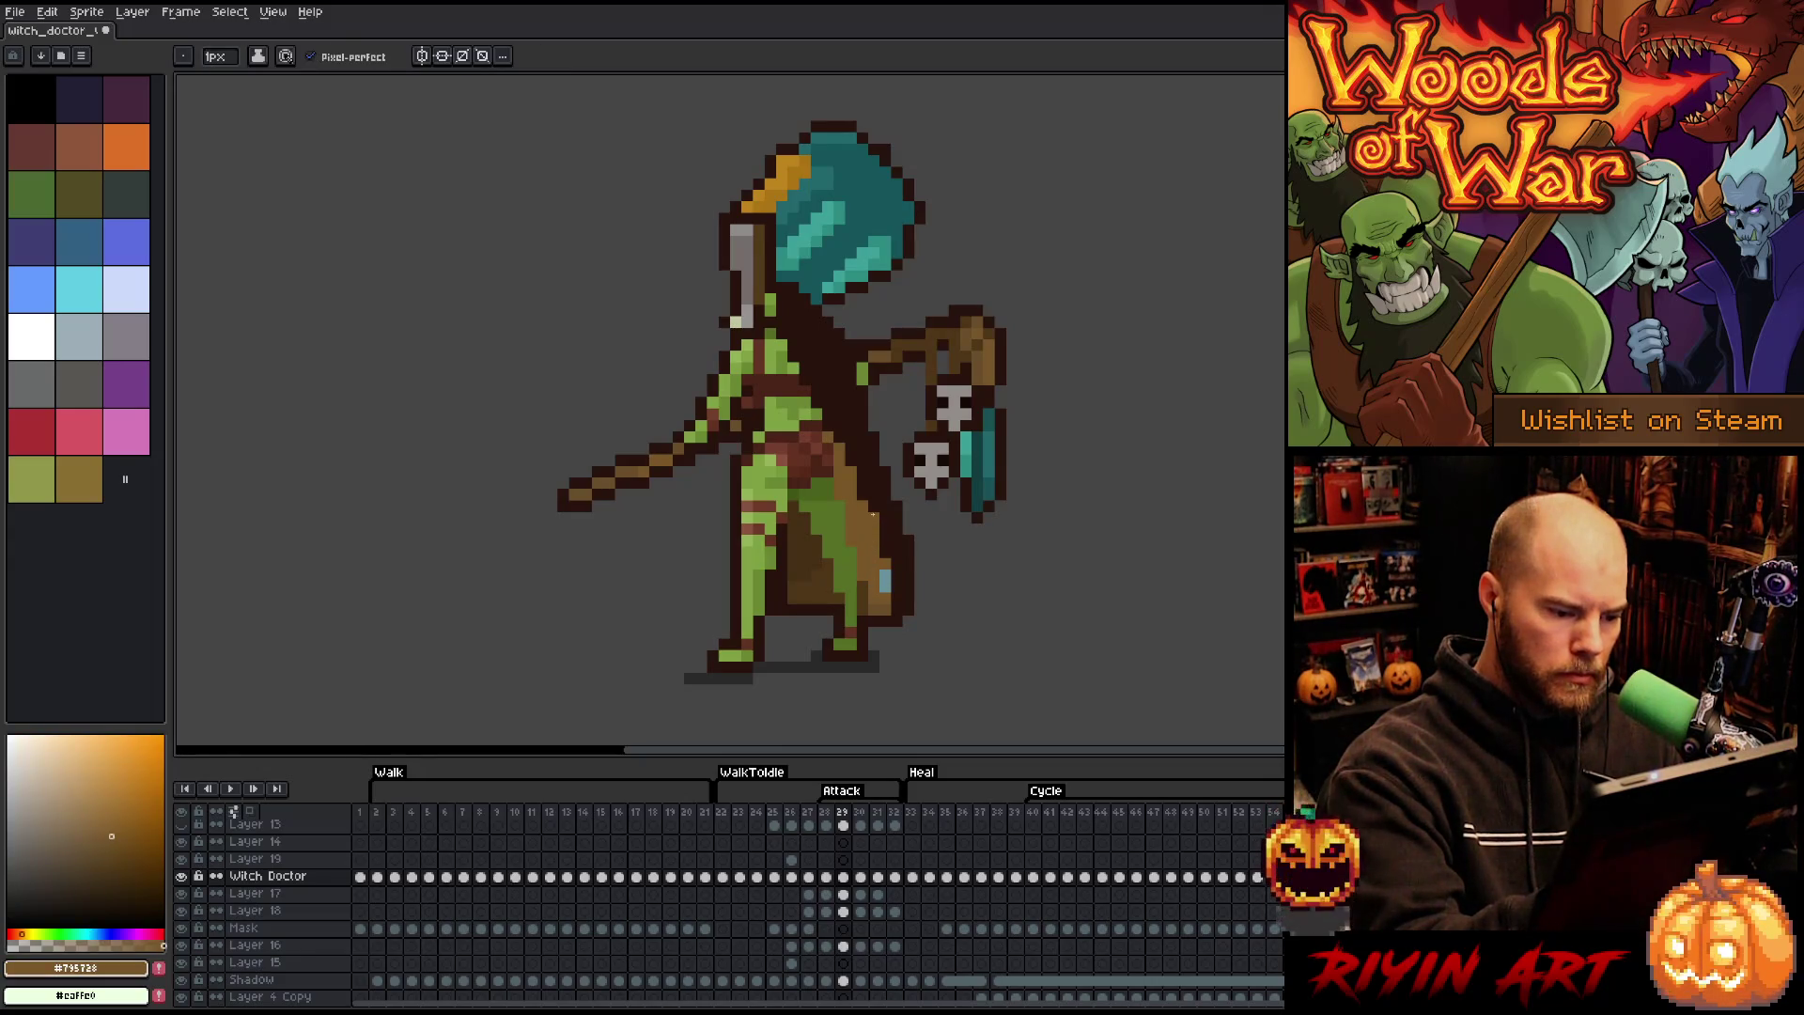
pyautogui.keyDown('alt'); pyautogui.click(893, 599); pyautogui.keyUp('alt')
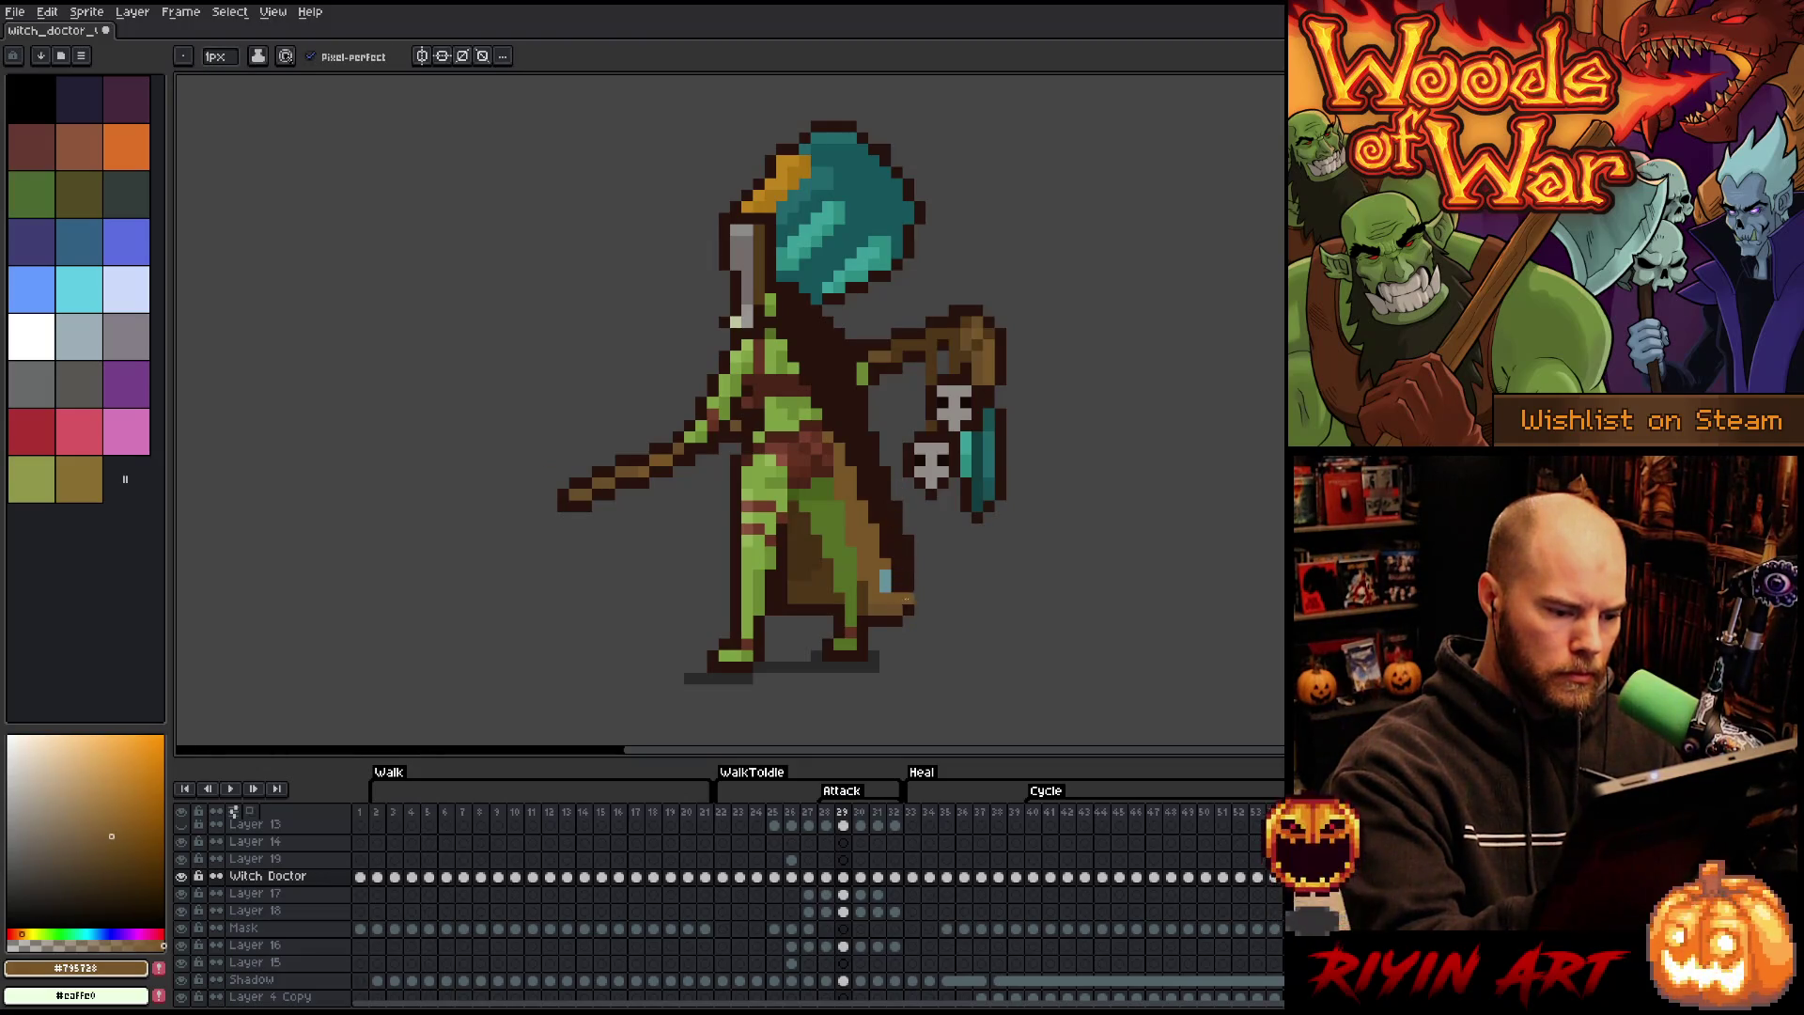
pyautogui.keyDown('alt'); pyautogui.click(903, 608); pyautogui.keyUp('alt')
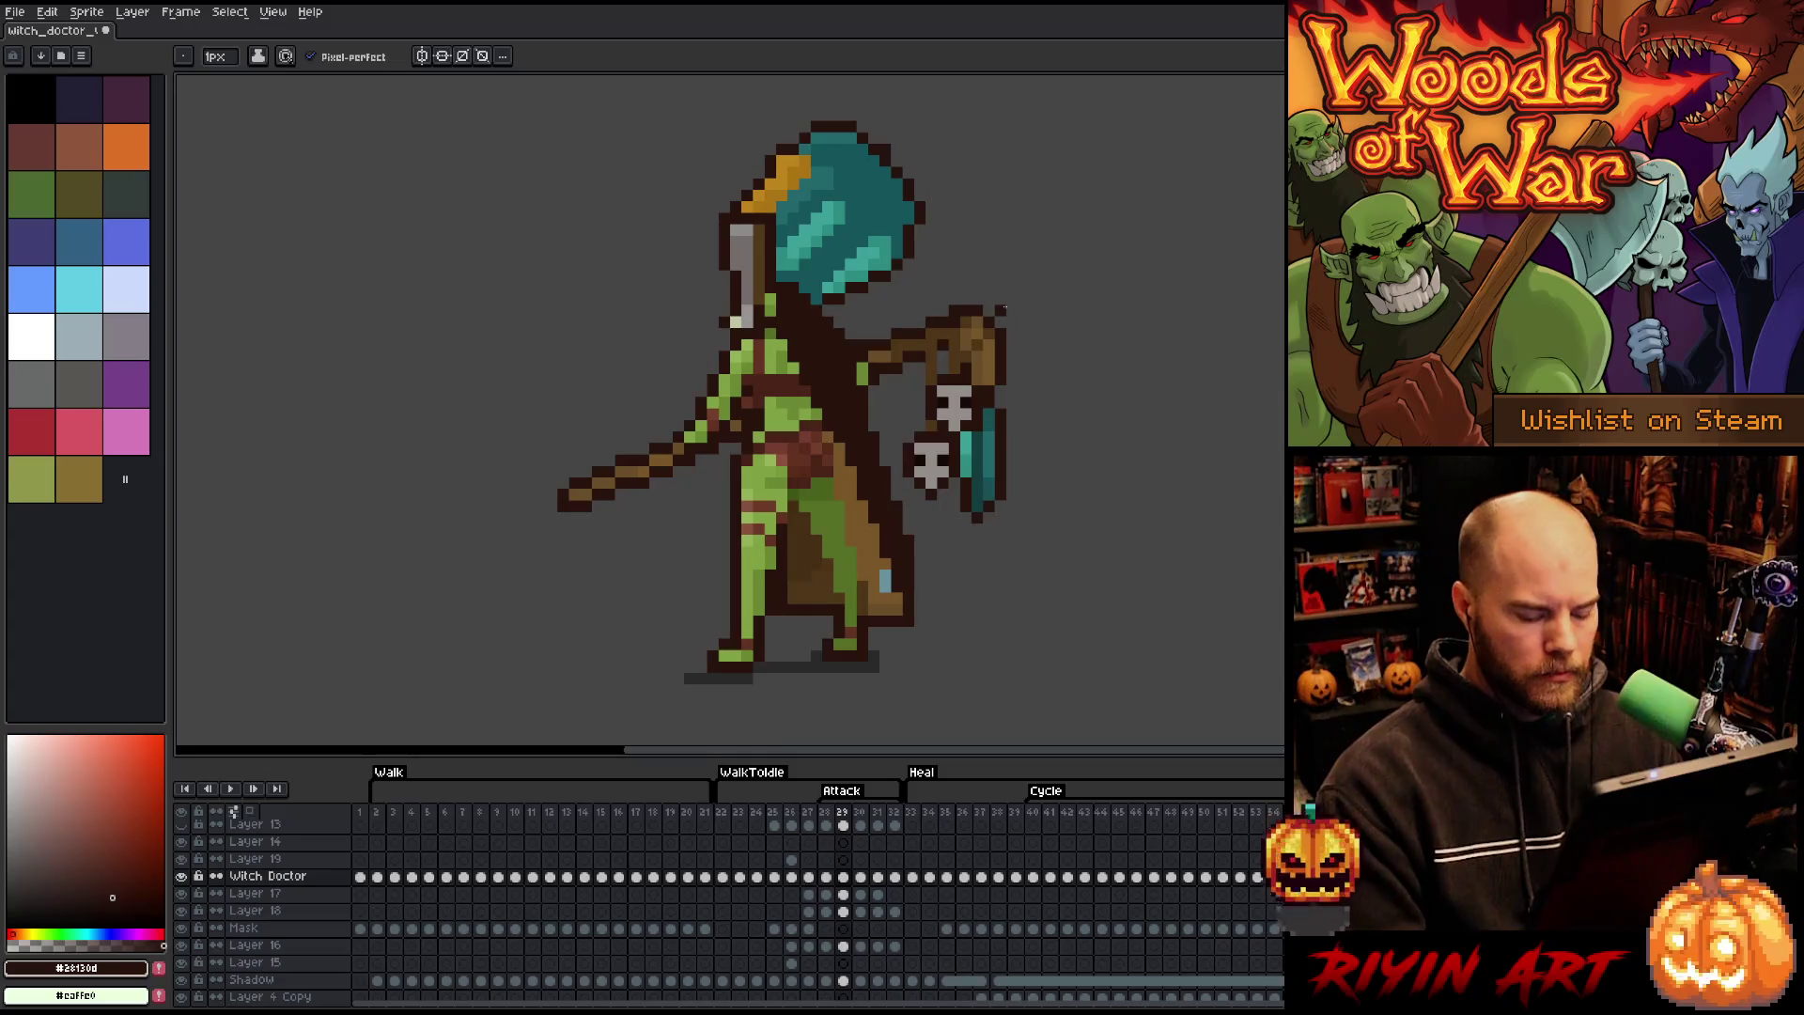
pyautogui.press('Return')
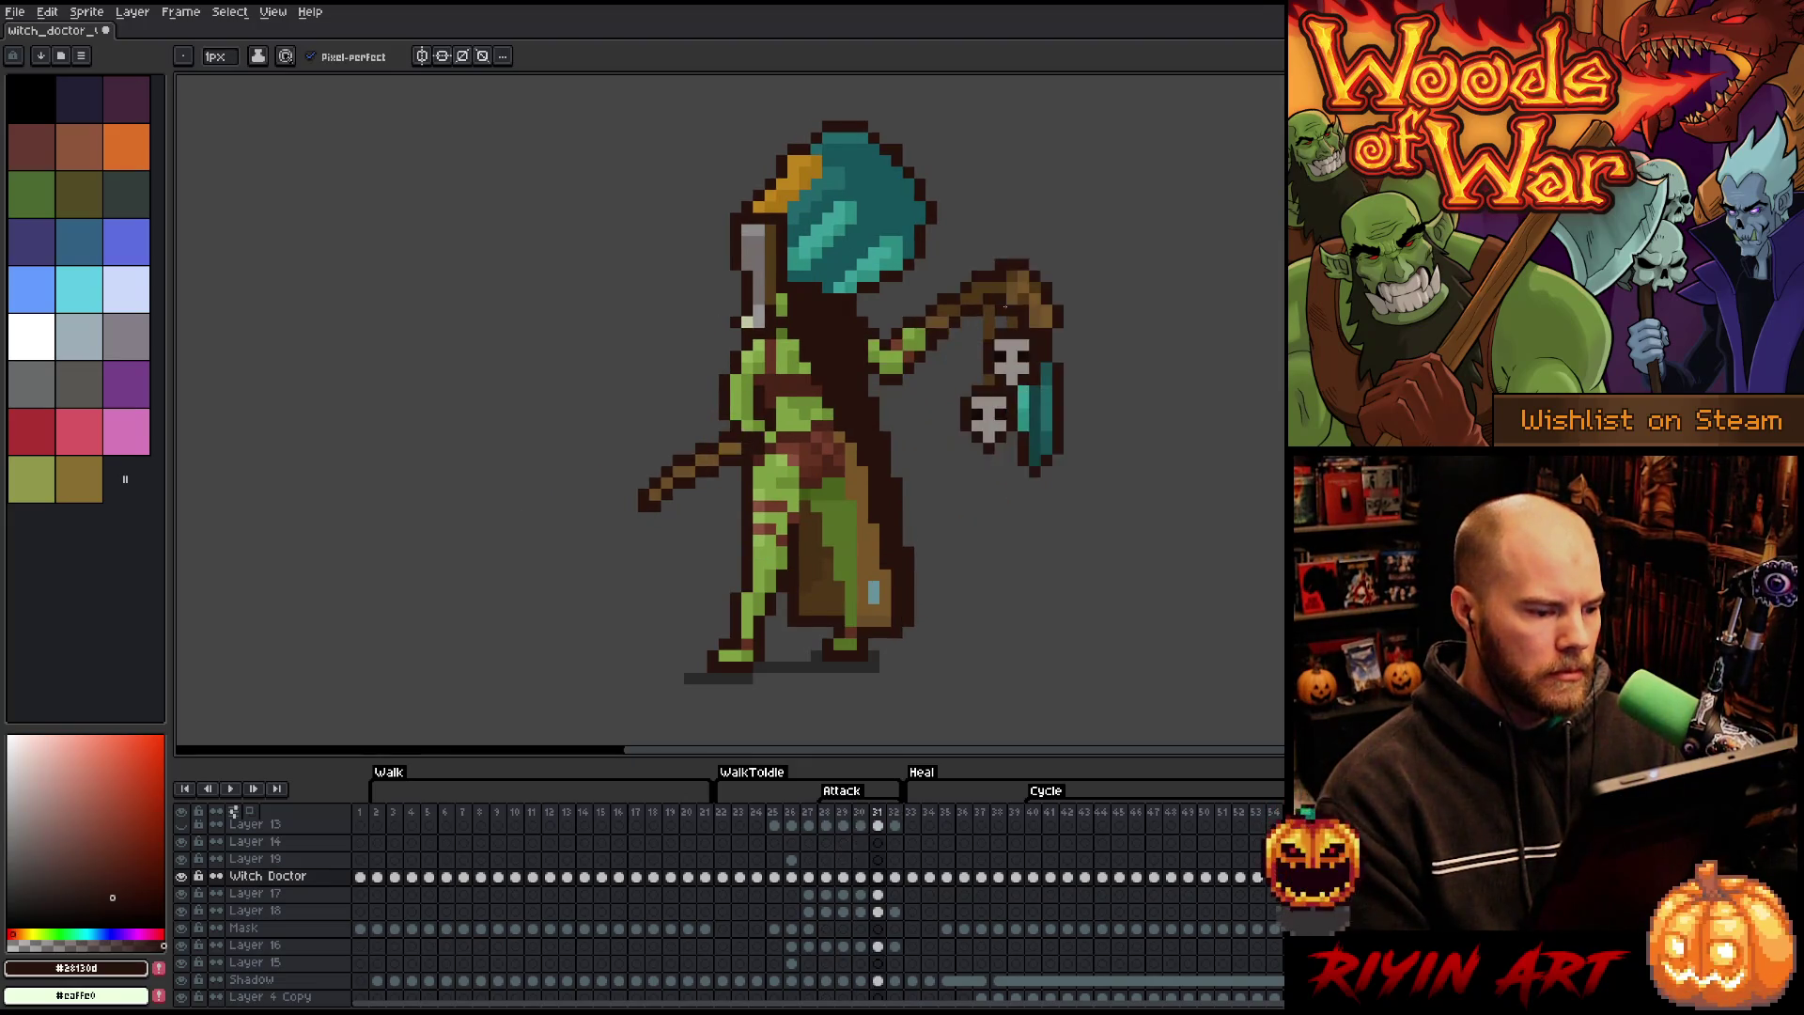
pyautogui.press(',')
pyautogui.press('Return')
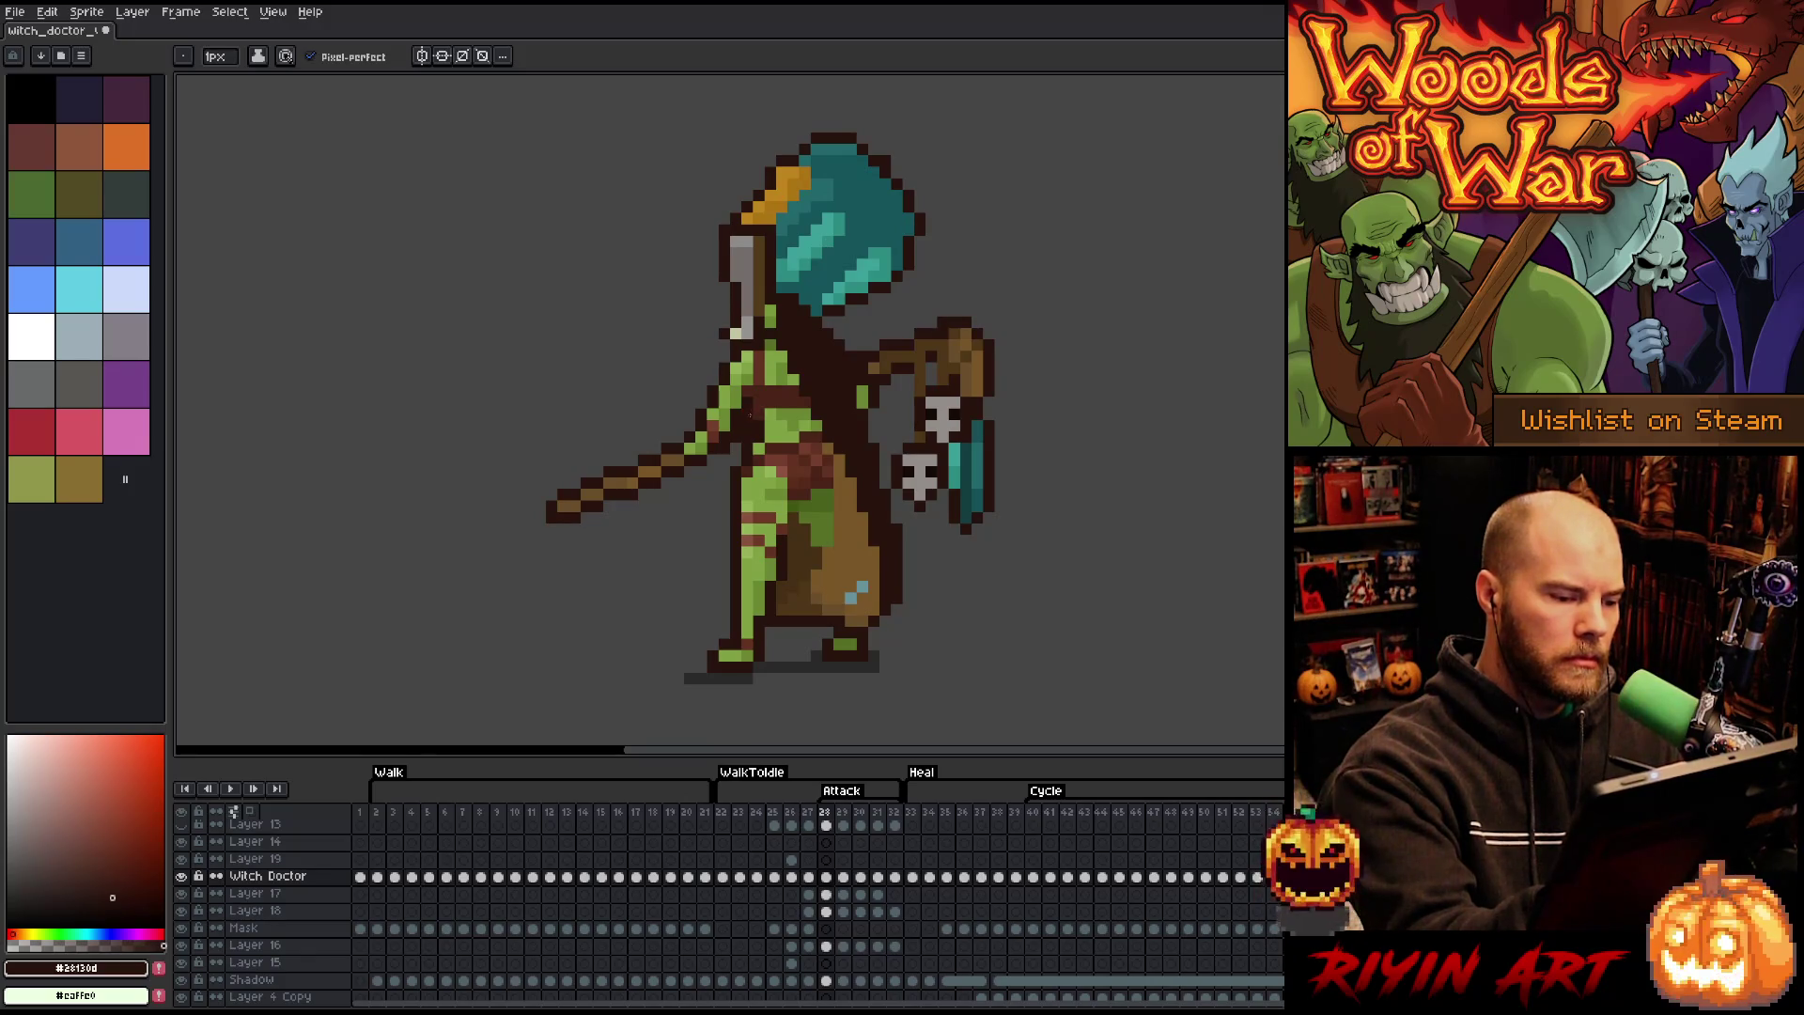
# - Sample the reddish brown, step to frame 30 and play the attack loop, then ready the lasso
pyautogui.keyDown('alt'); pyautogui.click(748, 424); pyautogui.keyUp('alt')
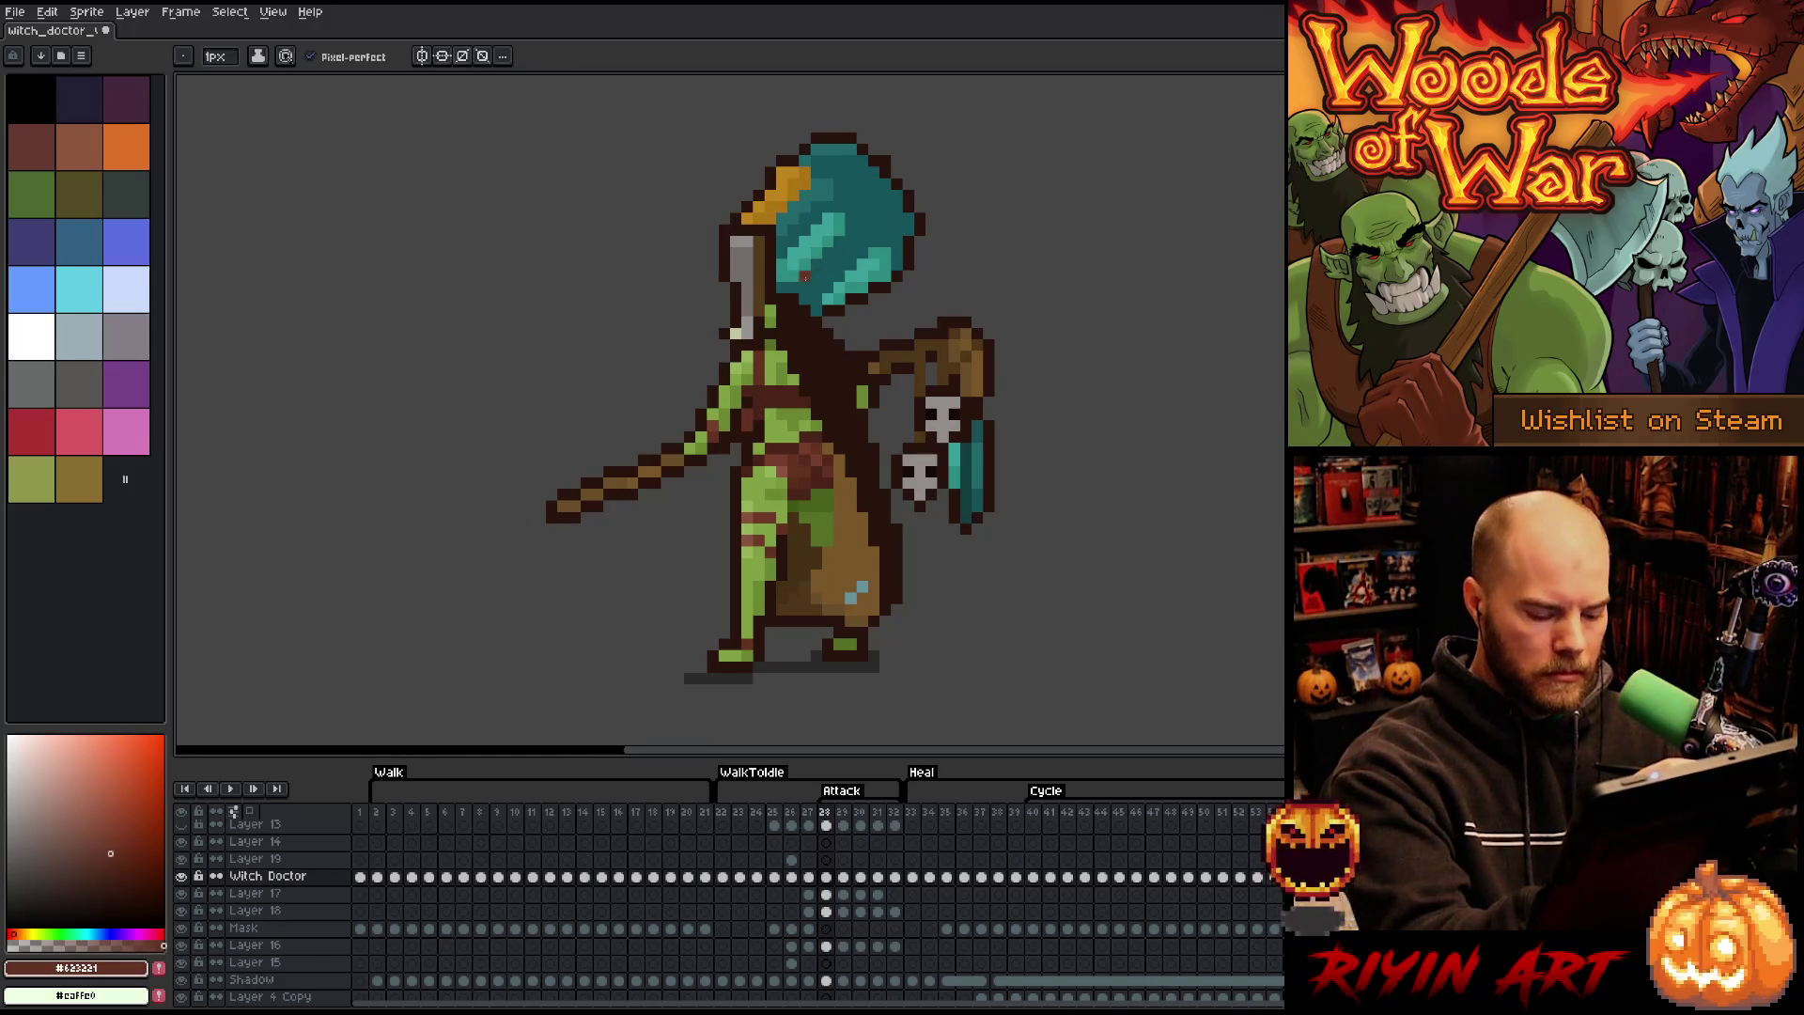
pyautogui.press('.')
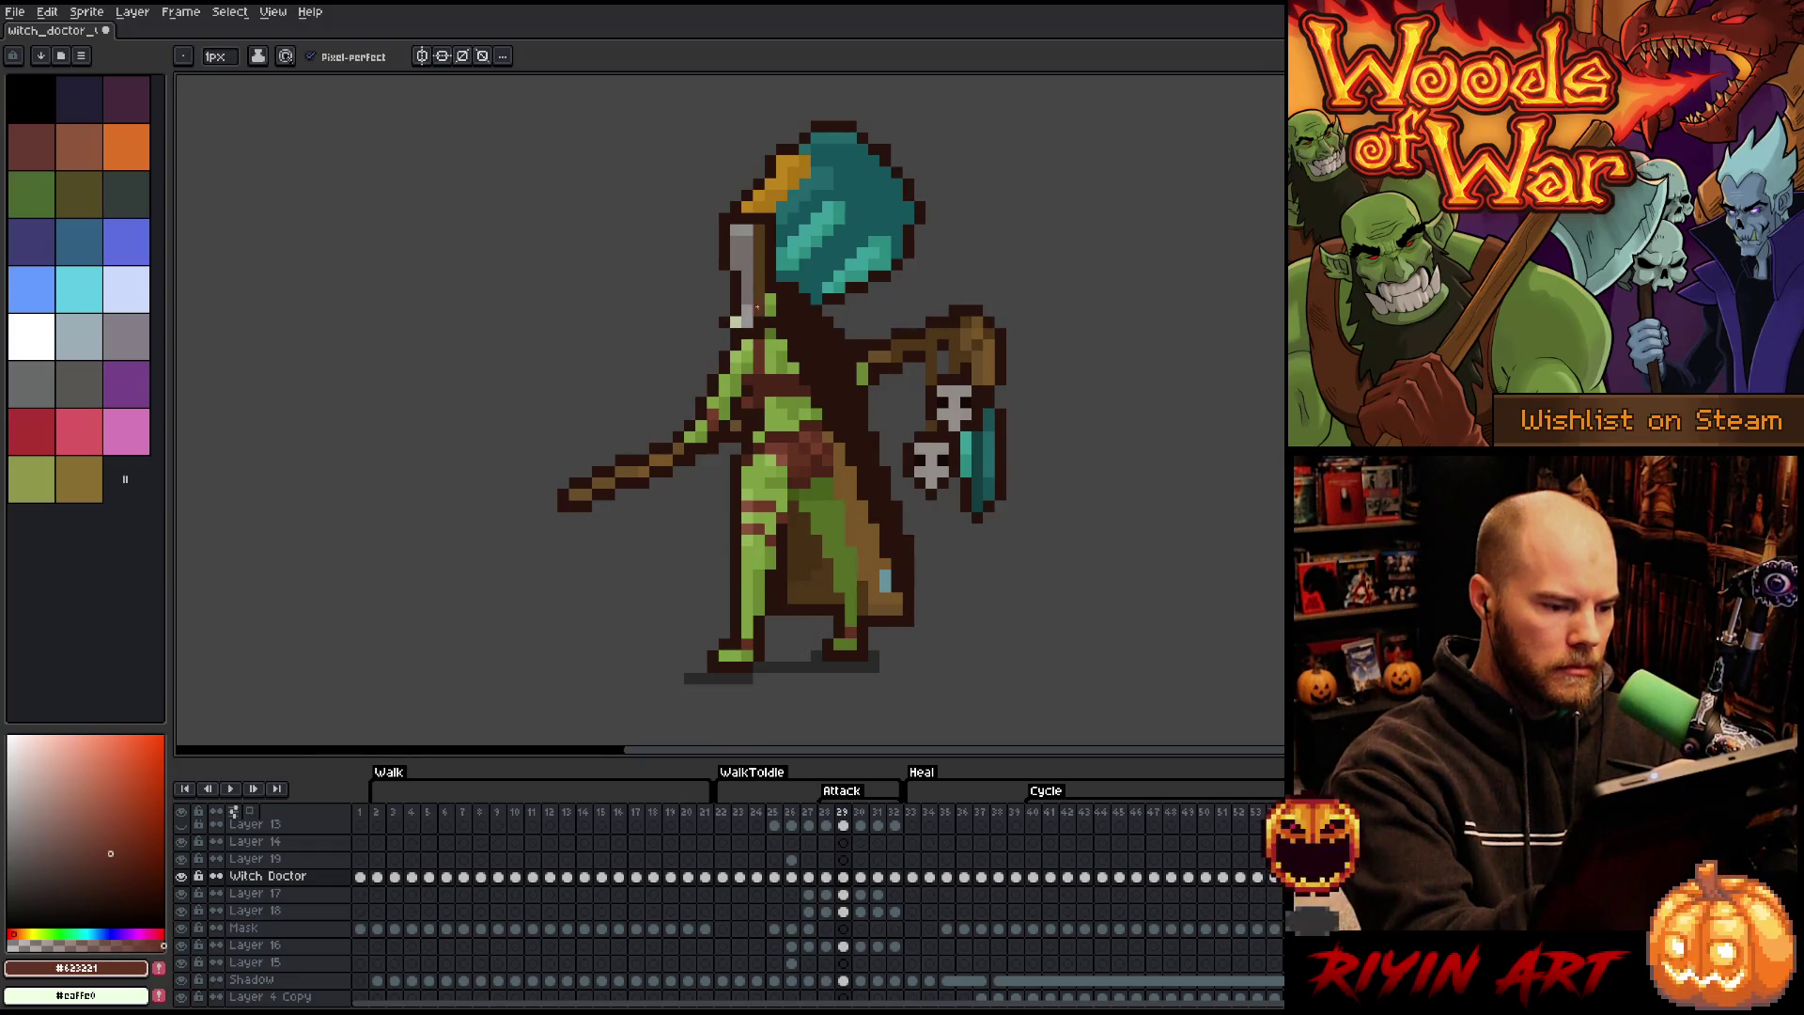
pyautogui.press('.')
pyautogui.press('Return')
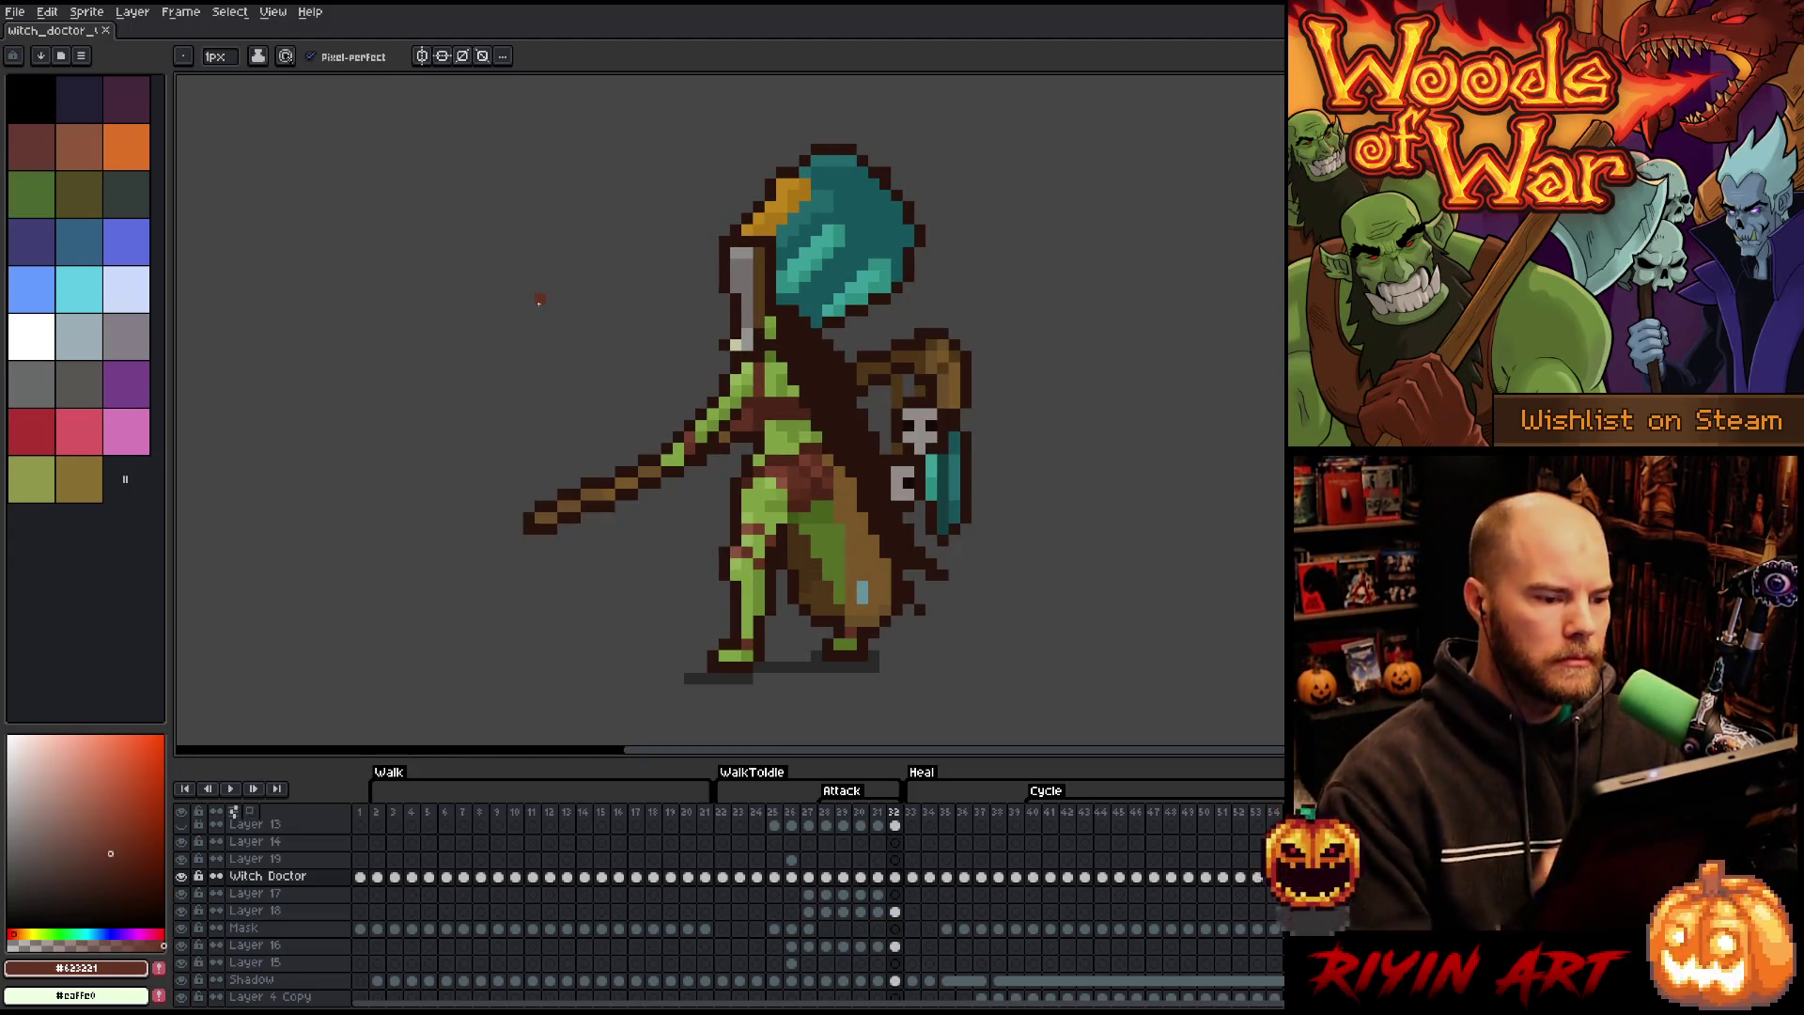
pyautogui.press('m')
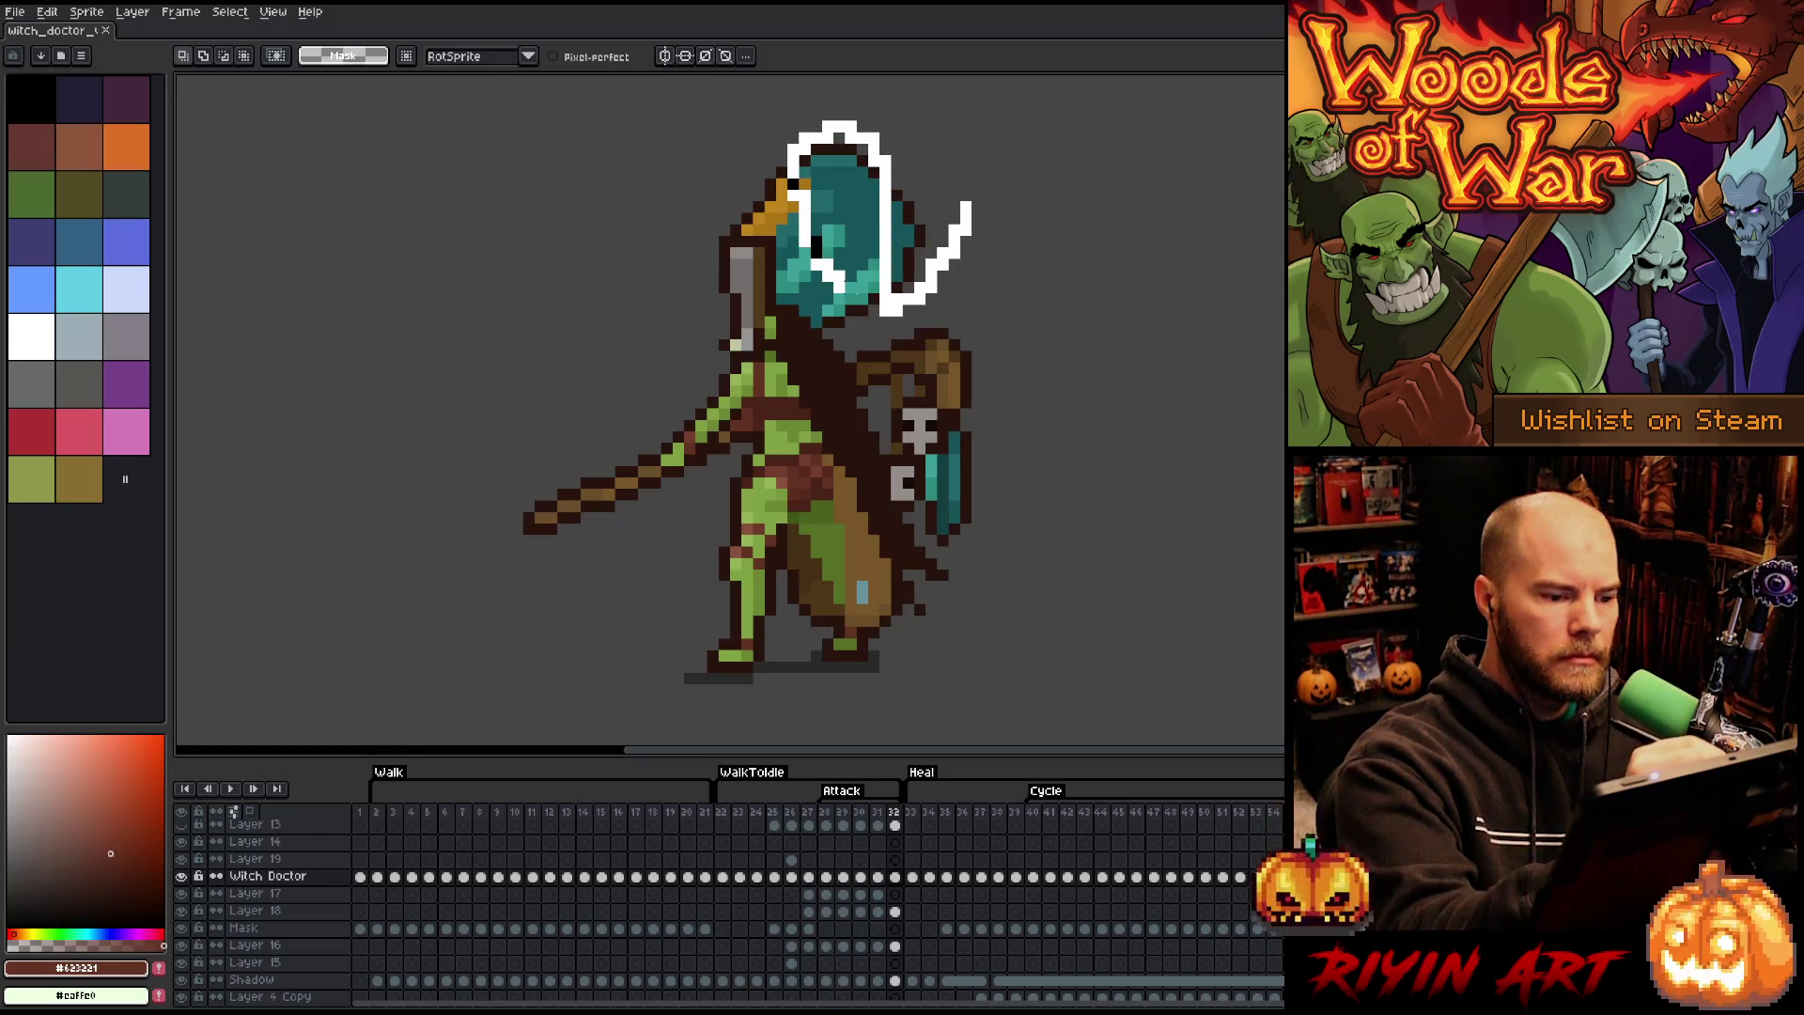
# - Lasso the hood, adding the area above and right and the orange trim, then commit and deselect
pyautogui.moveTo(882, 308); pyautogui.dragTo(884, 303)
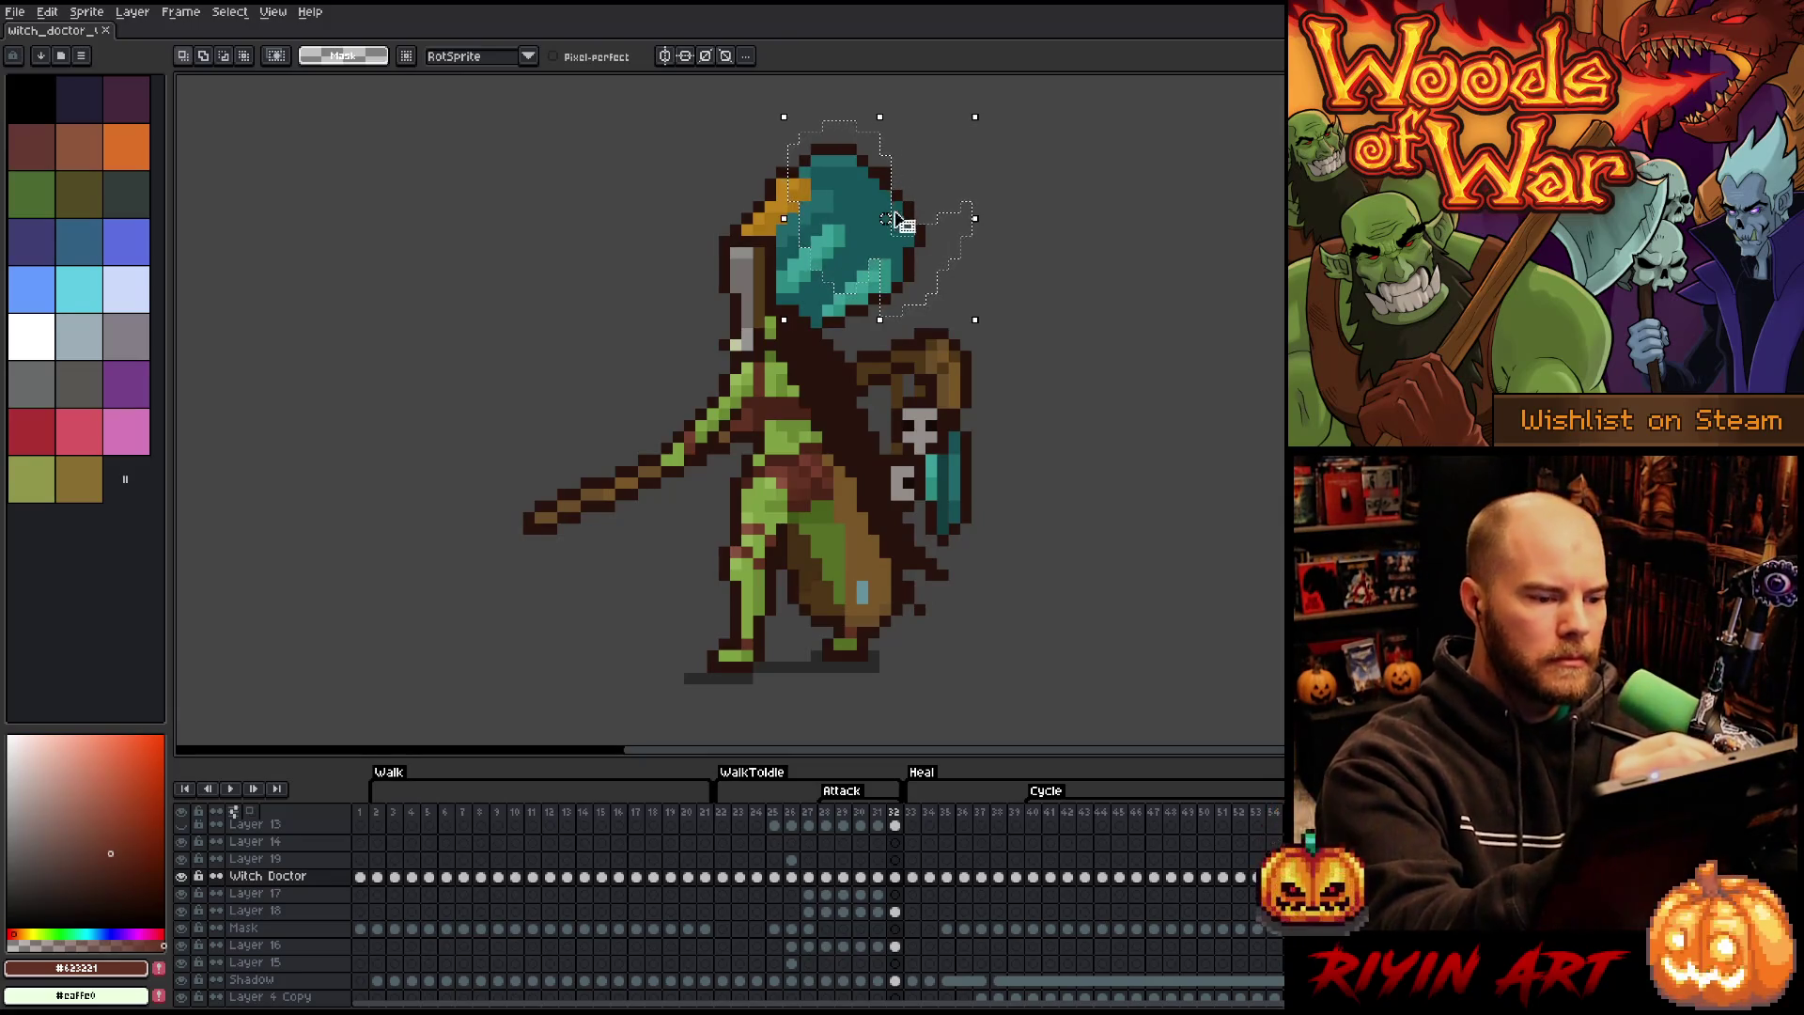
pyautogui.moveTo(888, 127)
pyautogui.mouseDown()
pyautogui.moveTo(954, 211)
pyautogui.moveTo(885, 207)
pyautogui.mouseUp()
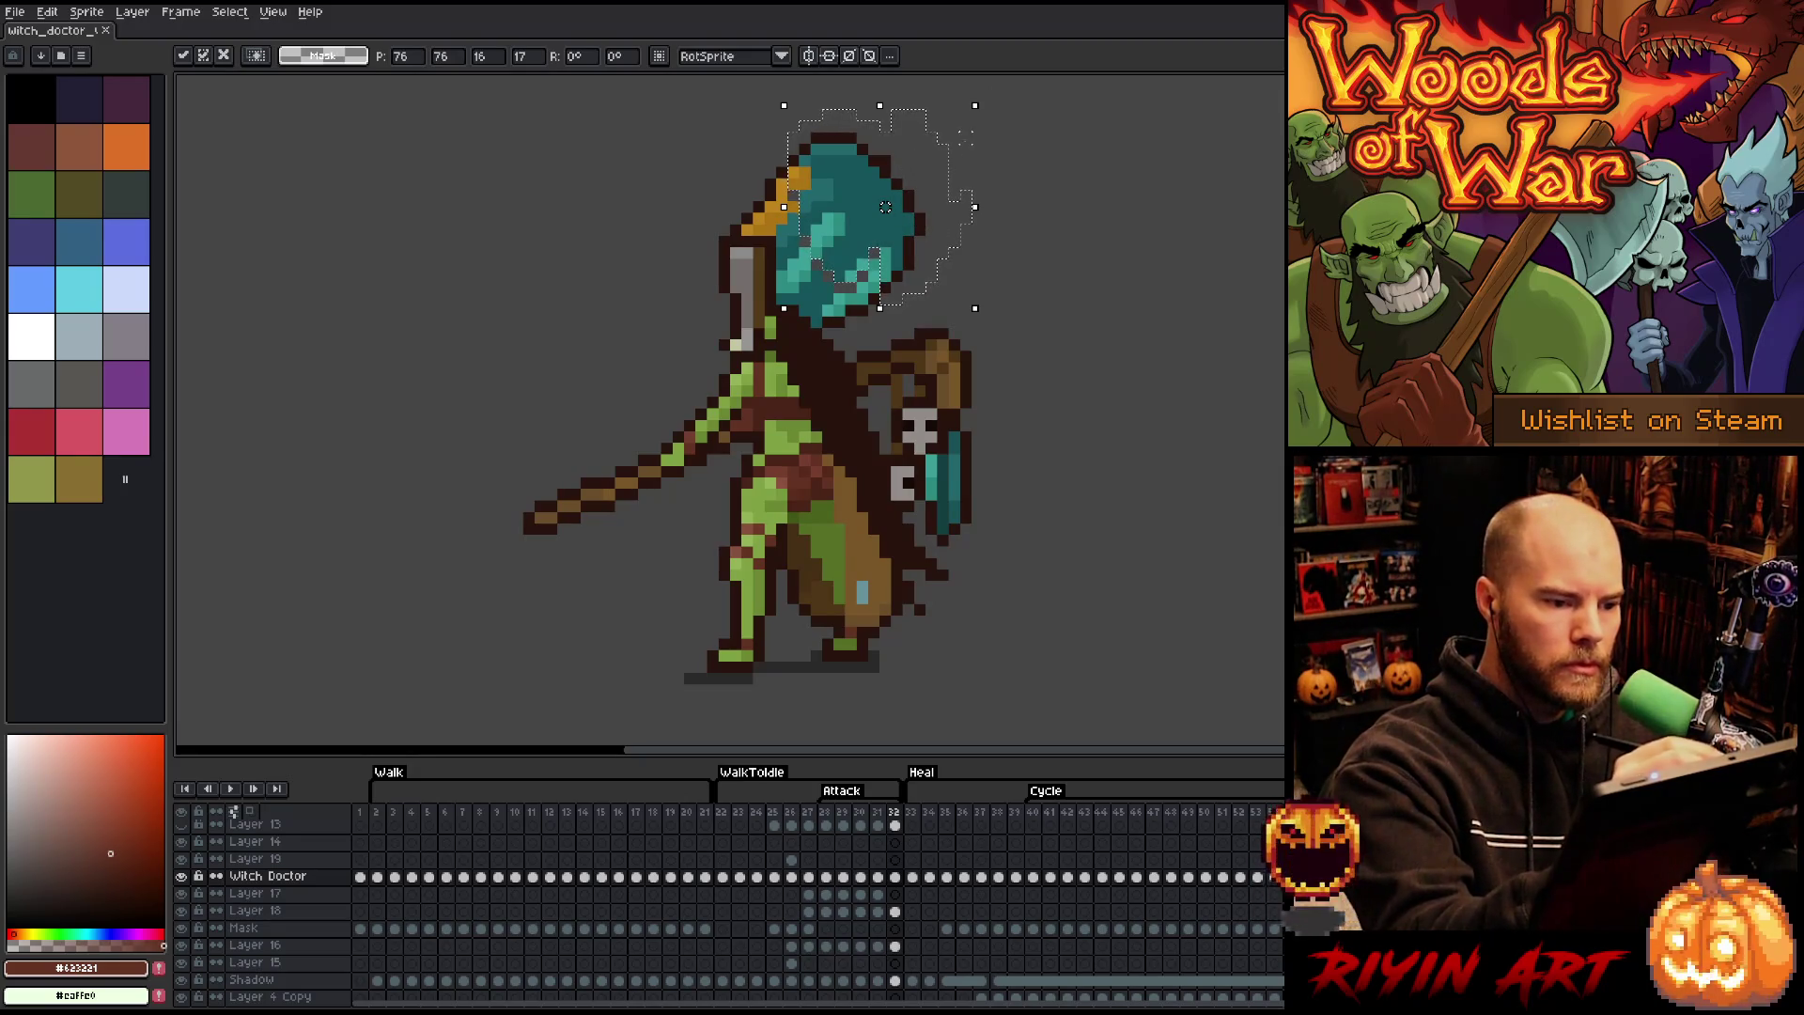
pyautogui.press('b')
pyautogui.moveTo(988, 136)
pyautogui.mouseDown()
pyautogui.moveTo(954, 243)
pyautogui.moveTo(860, 333)
pyautogui.mouseUp()
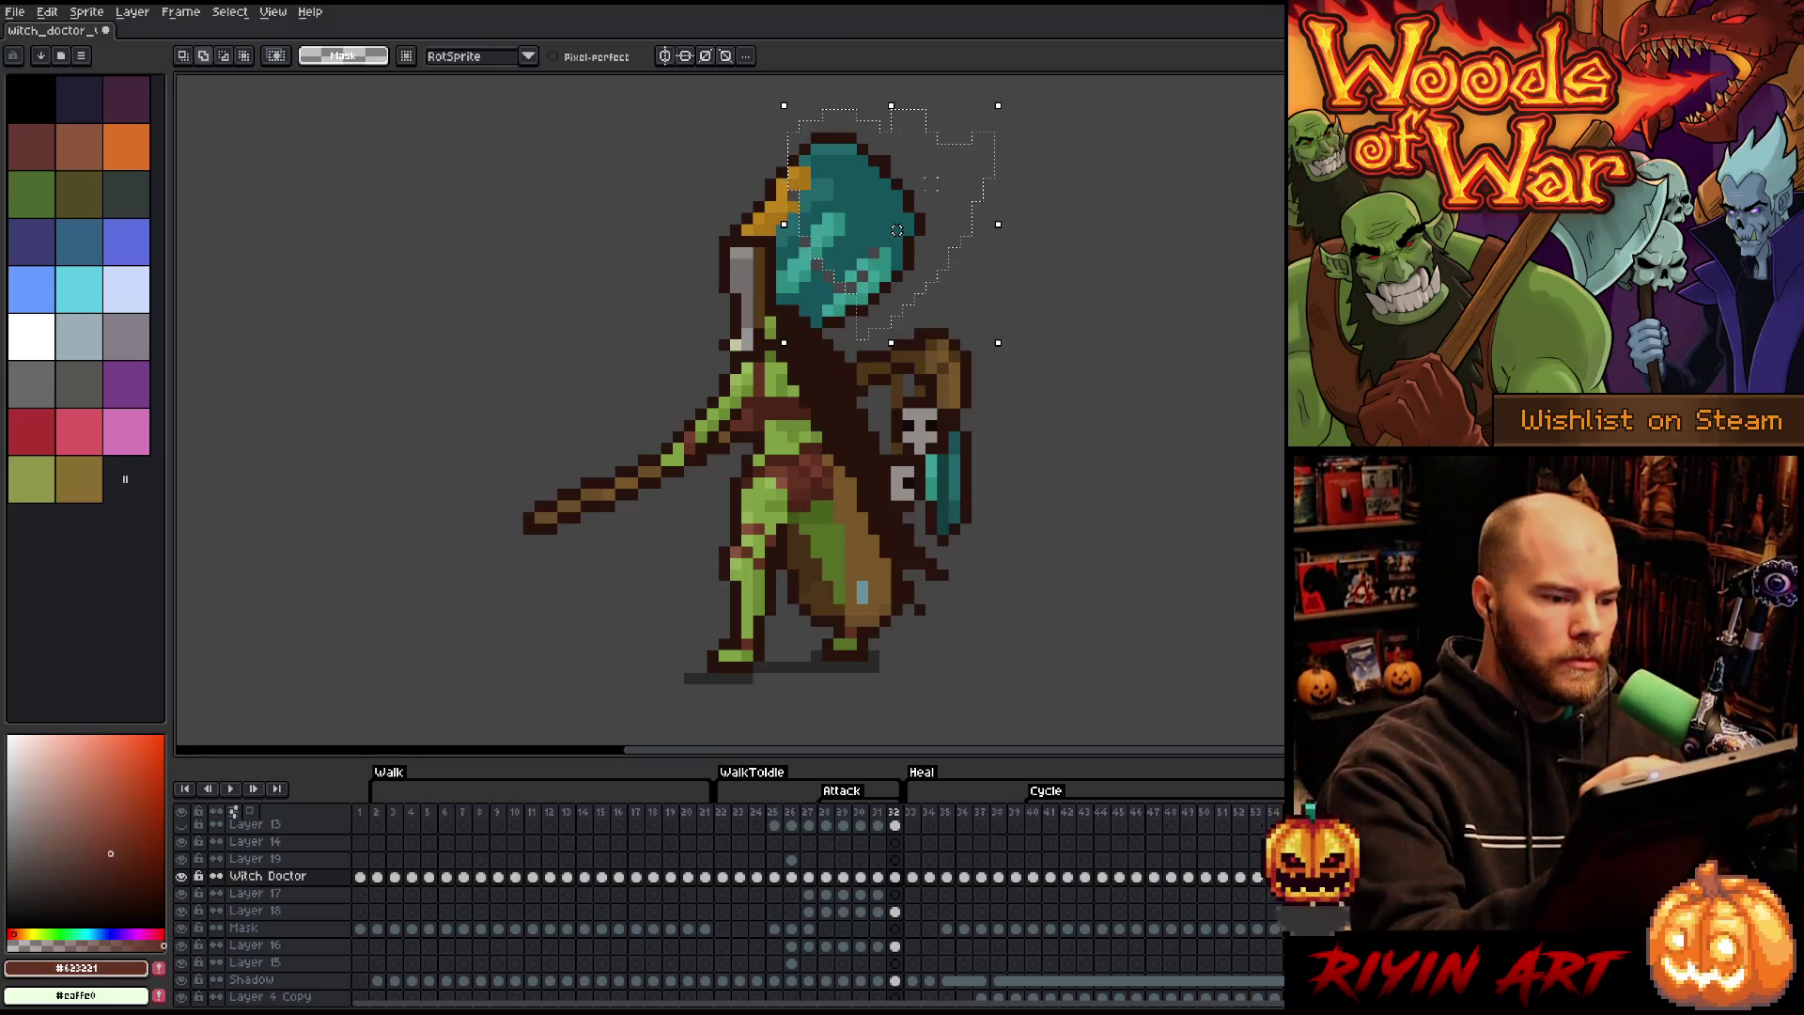
pyautogui.moveTo(810, 131)
pyautogui.mouseDown()
pyautogui.moveTo(757, 122)
pyautogui.moveTo(794, 174)
pyautogui.moveTo(737, 188)
pyautogui.mouseUp()
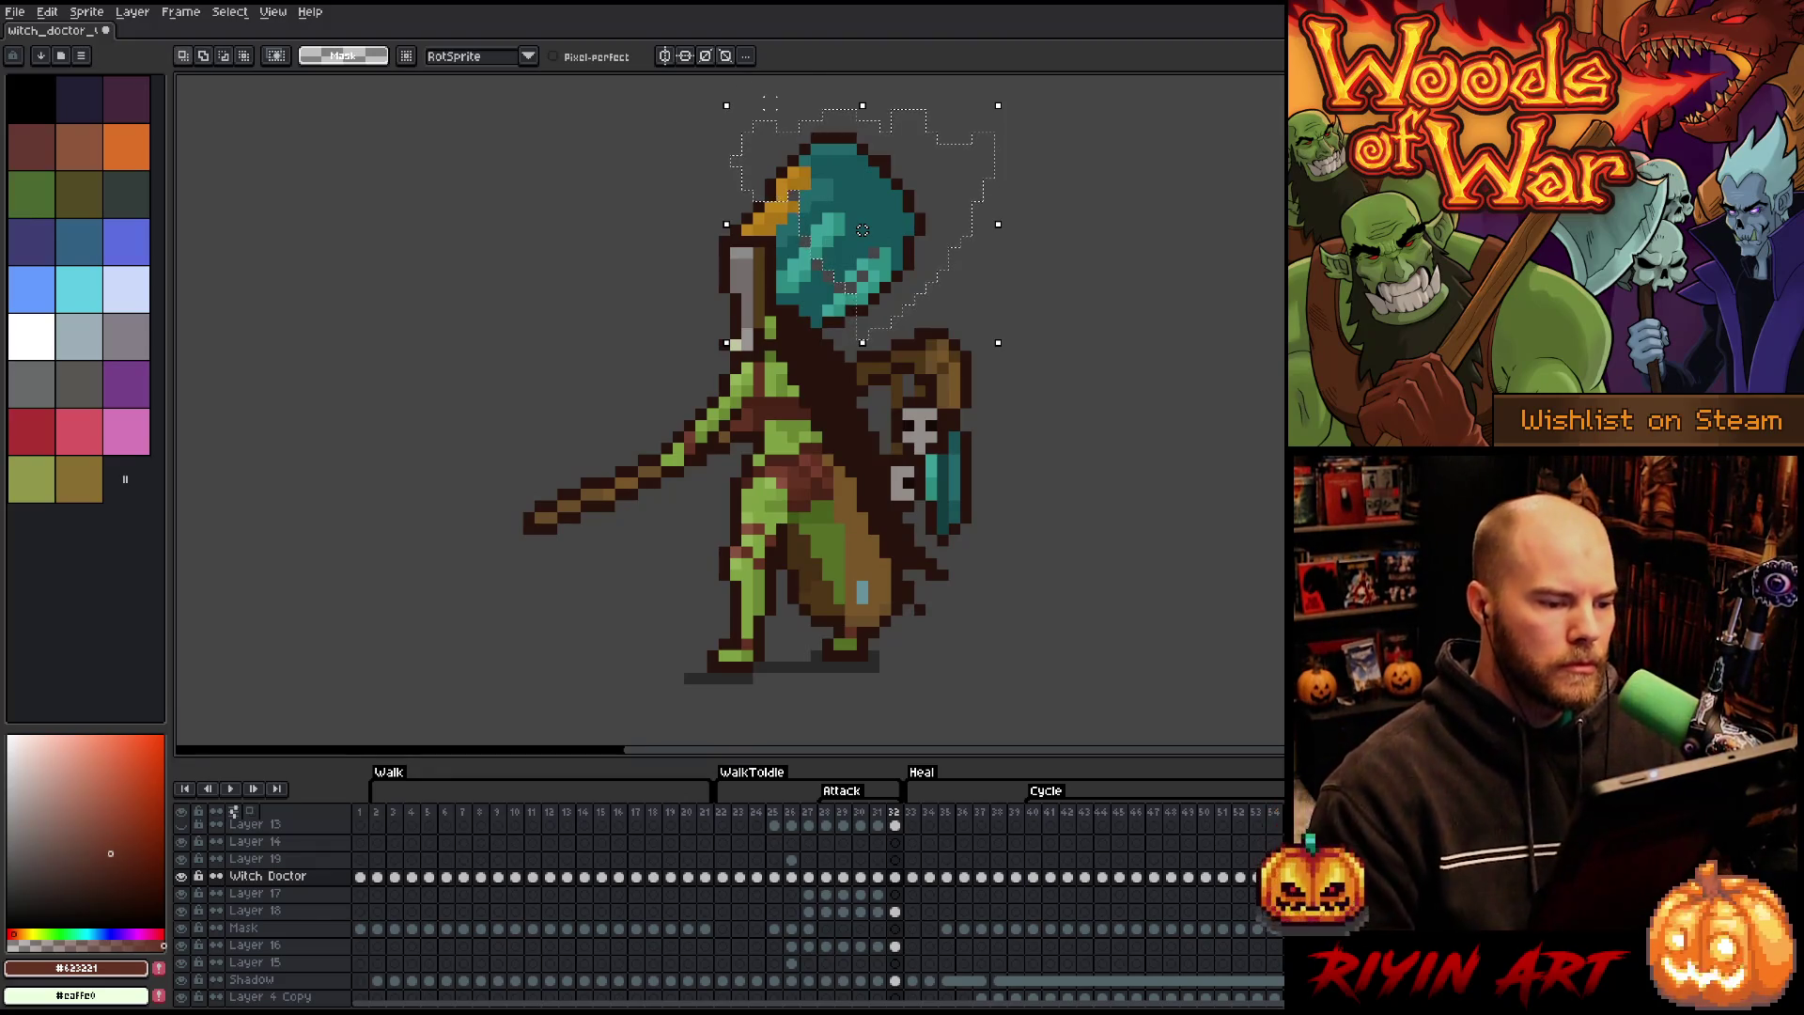
pyautogui.press('Return')
pyautogui.hotkey('ctrl', 'd')
# - Repaint the hat with Pencil using mid, light, dark and mid-dark teal sampled from it
pyautogui.press('b')
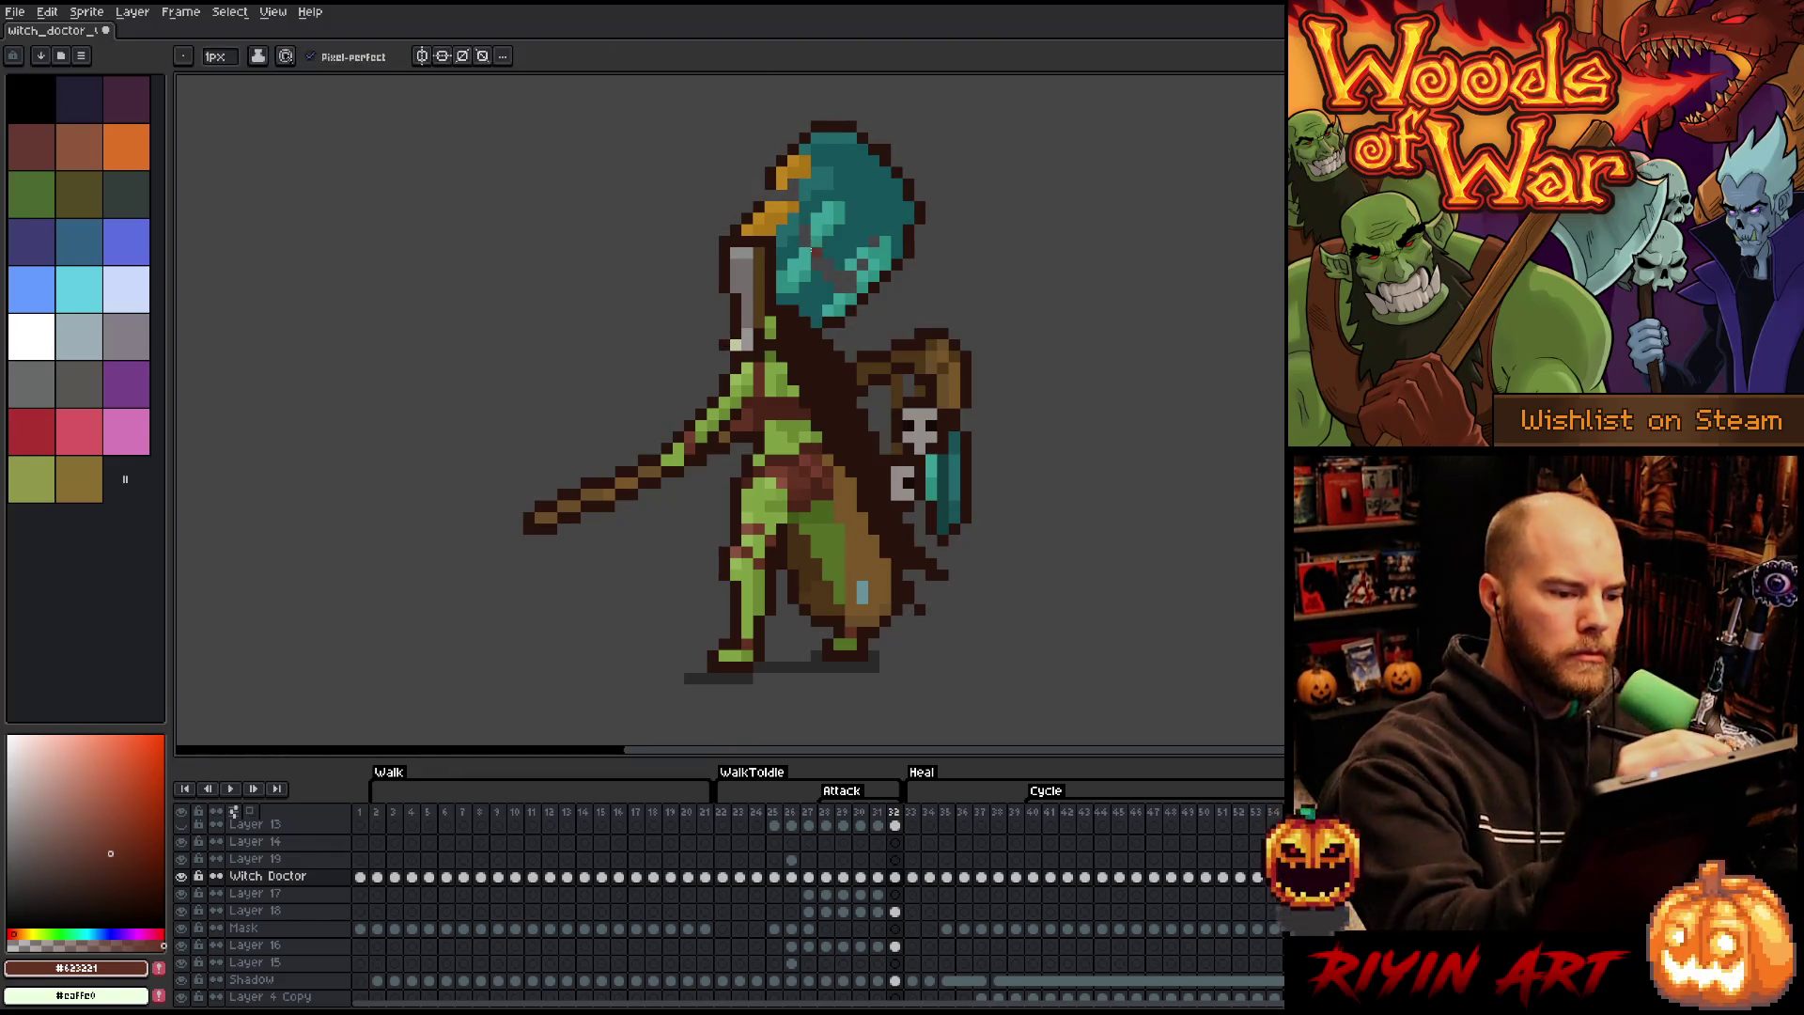
pyautogui.keyDown('alt'); pyautogui.click(805, 272); pyautogui.keyUp('alt')
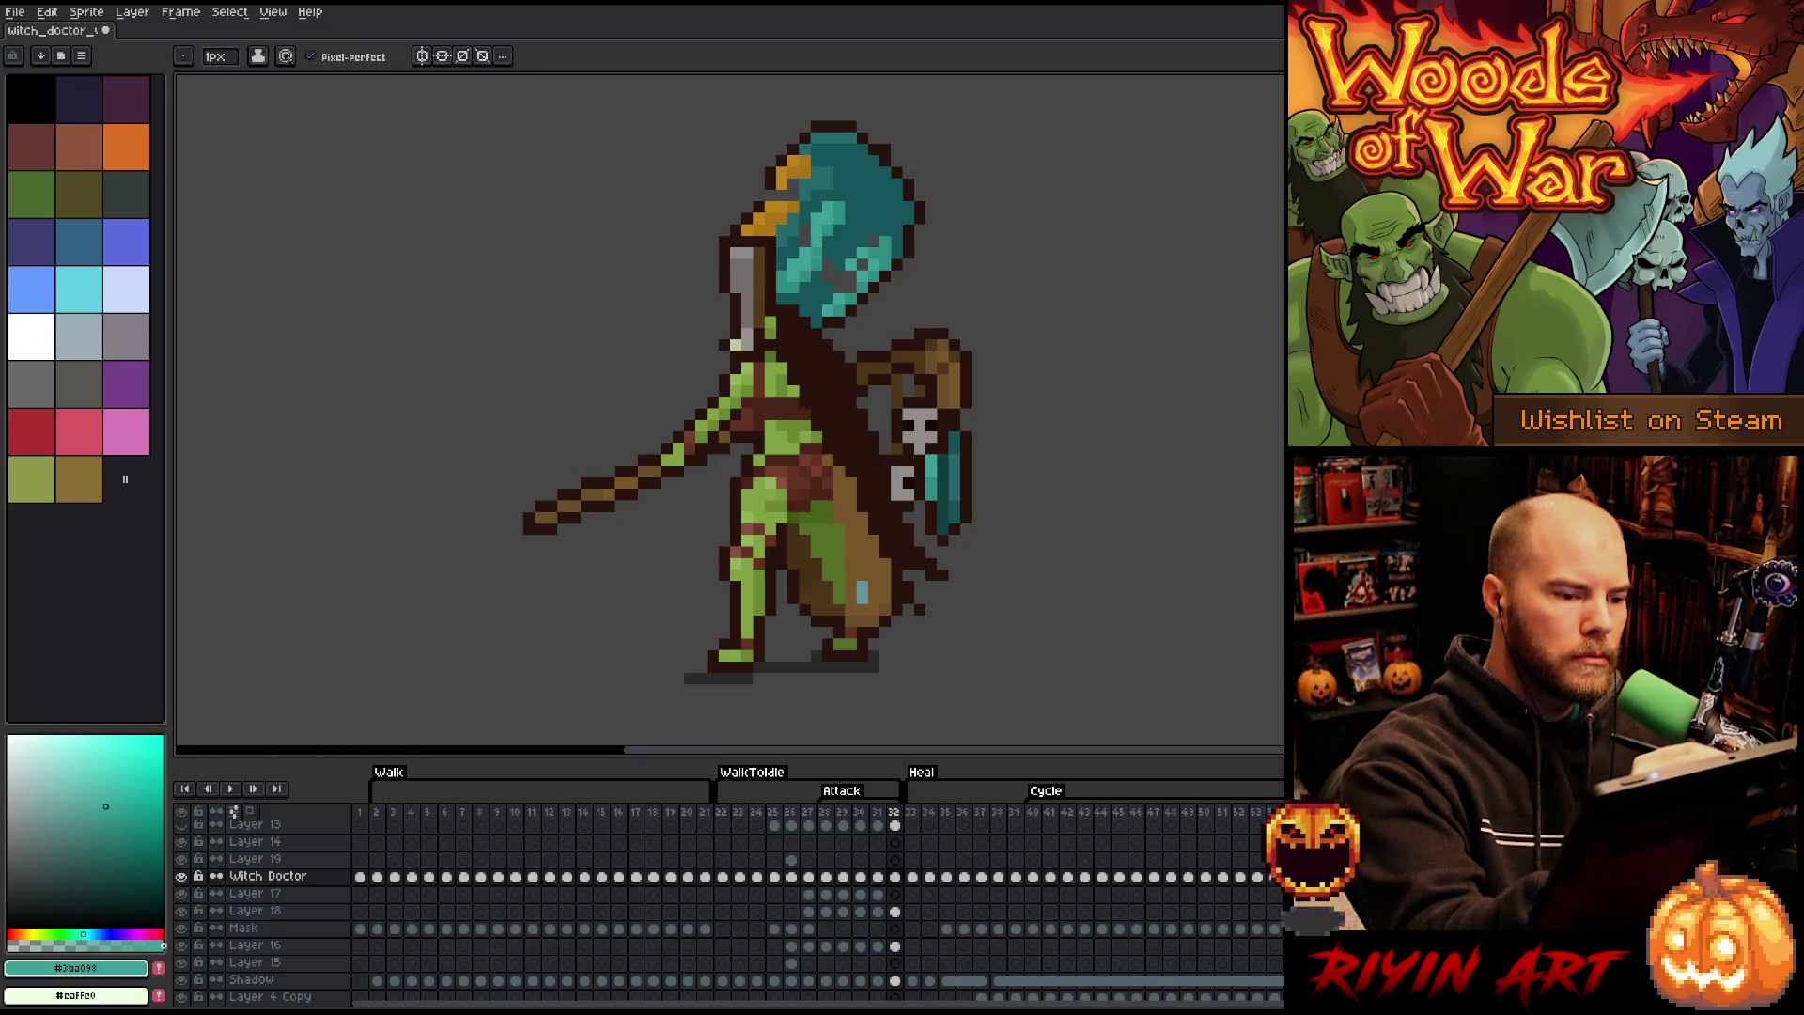
pyautogui.keyDown('alt'); pyautogui.click(816, 230); pyautogui.keyUp('alt')
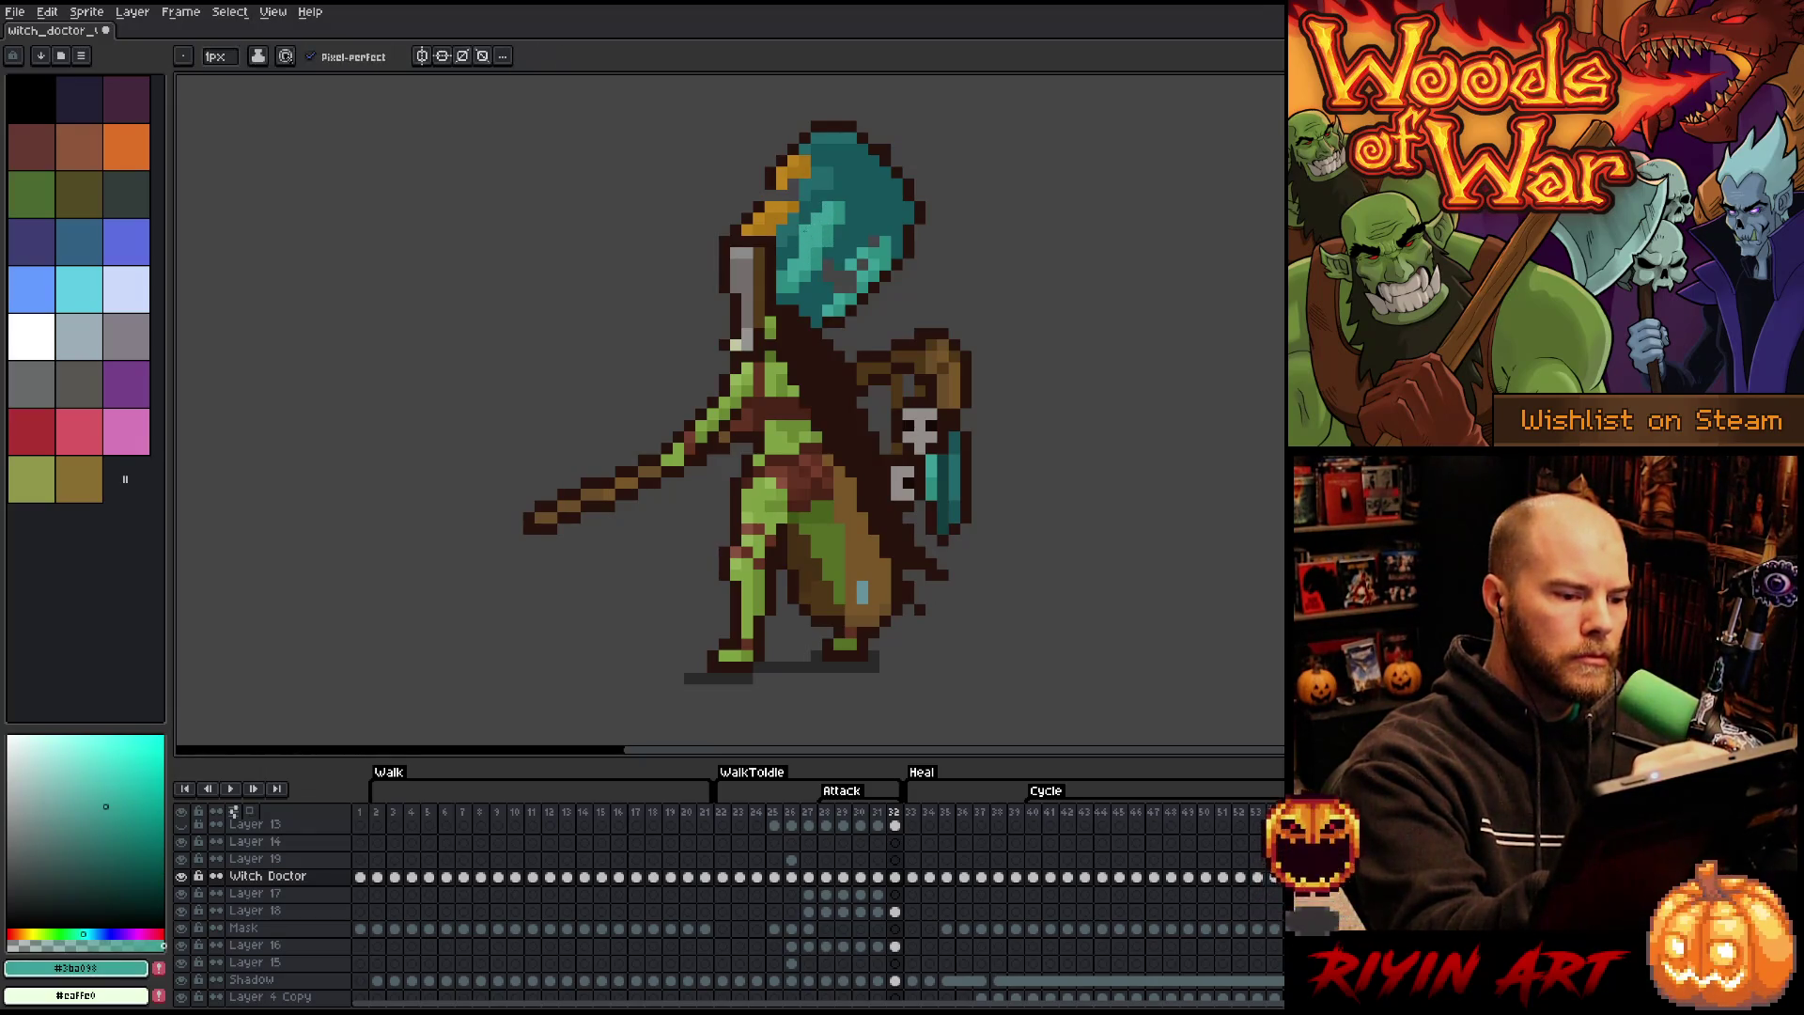
pyautogui.keyDown('alt'); pyautogui.click(802, 227); pyautogui.keyUp('alt')
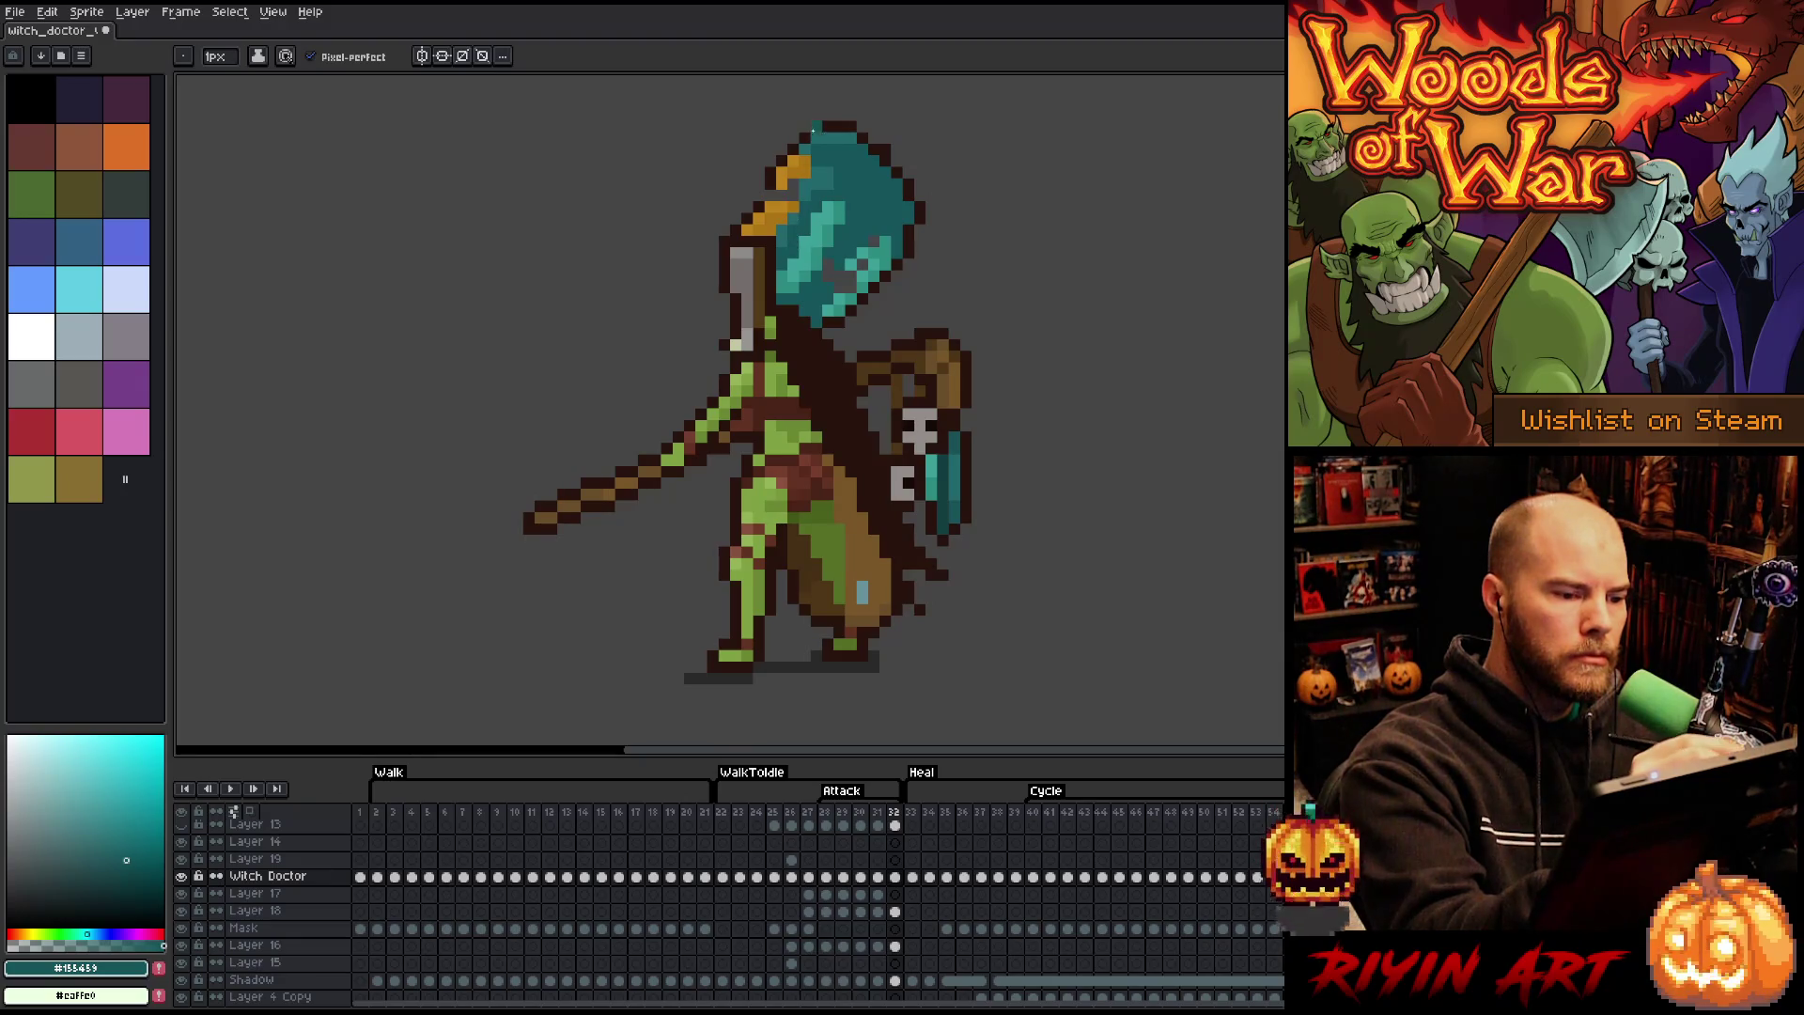
pyautogui.keyDown('alt'); pyautogui.click(787, 215); pyautogui.keyUp('alt')
# - Touch up the orange band and dark brown outline, refine the teal bands, then go to frame 29
pyautogui.keyDown('alt'); pyautogui.click(794, 190); pyautogui.keyUp('alt')
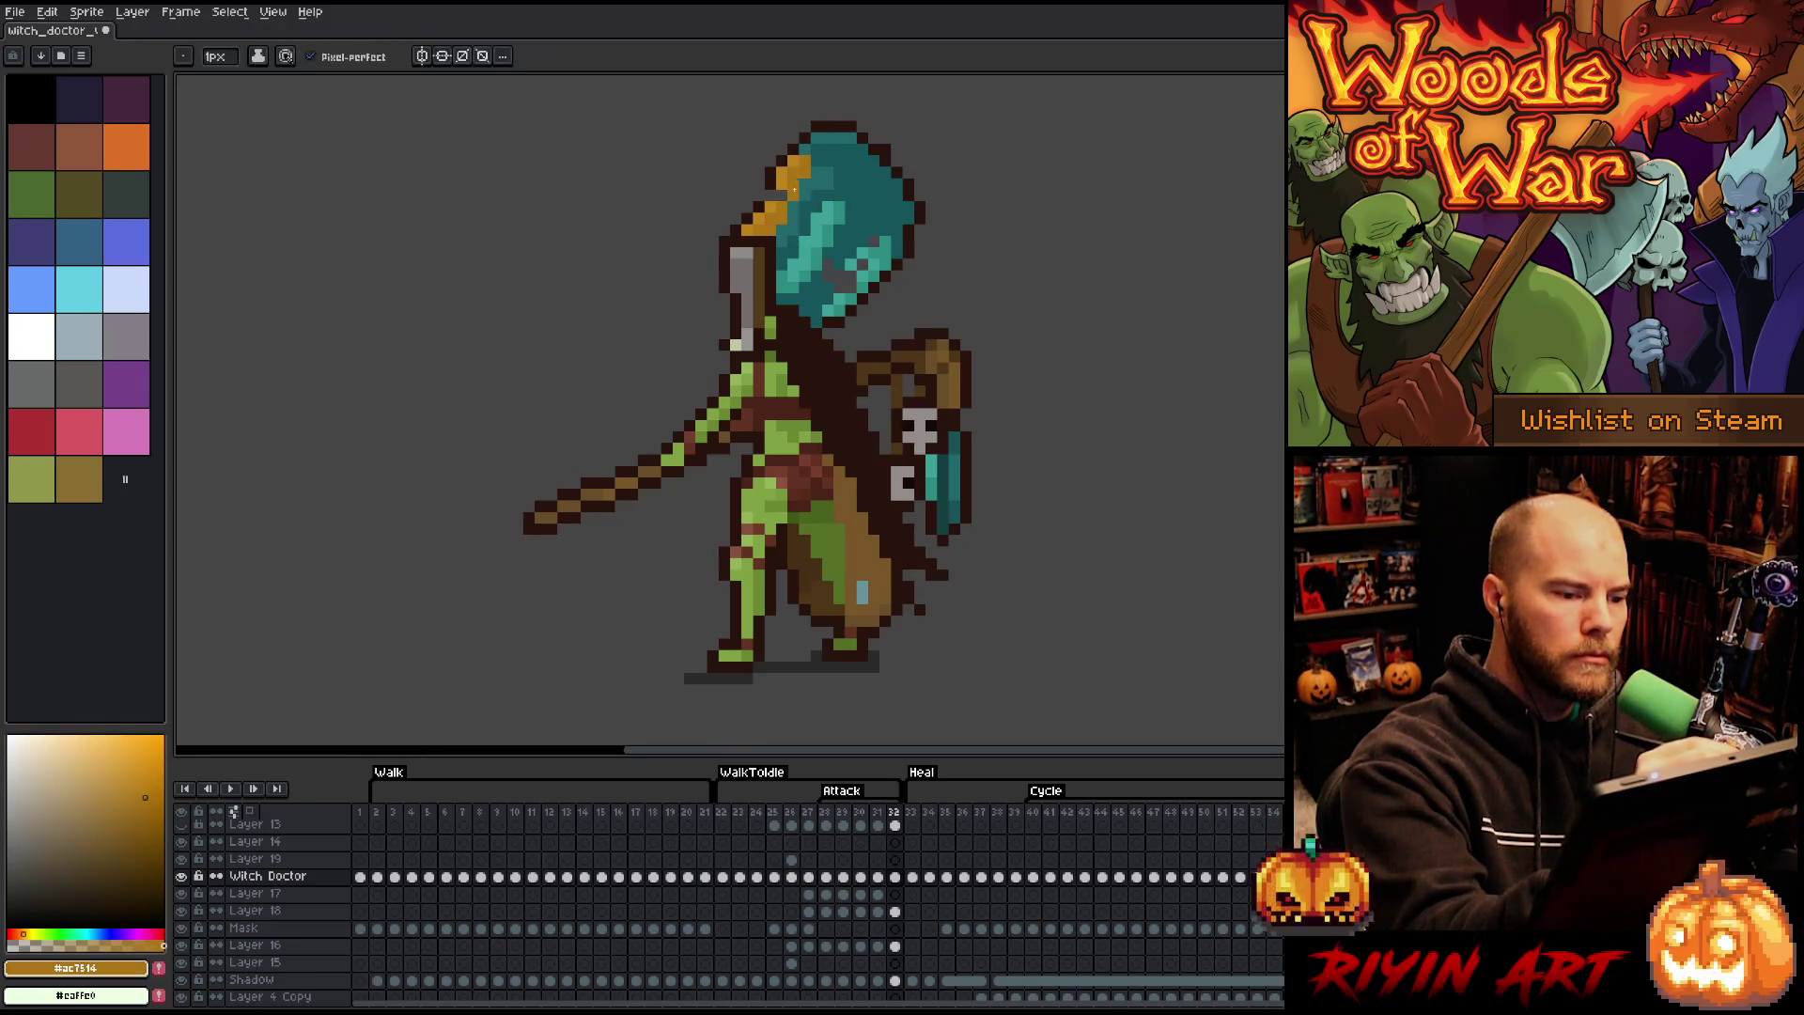
pyautogui.keyDown('alt'); pyautogui.click(794, 169); pyautogui.keyUp('alt')
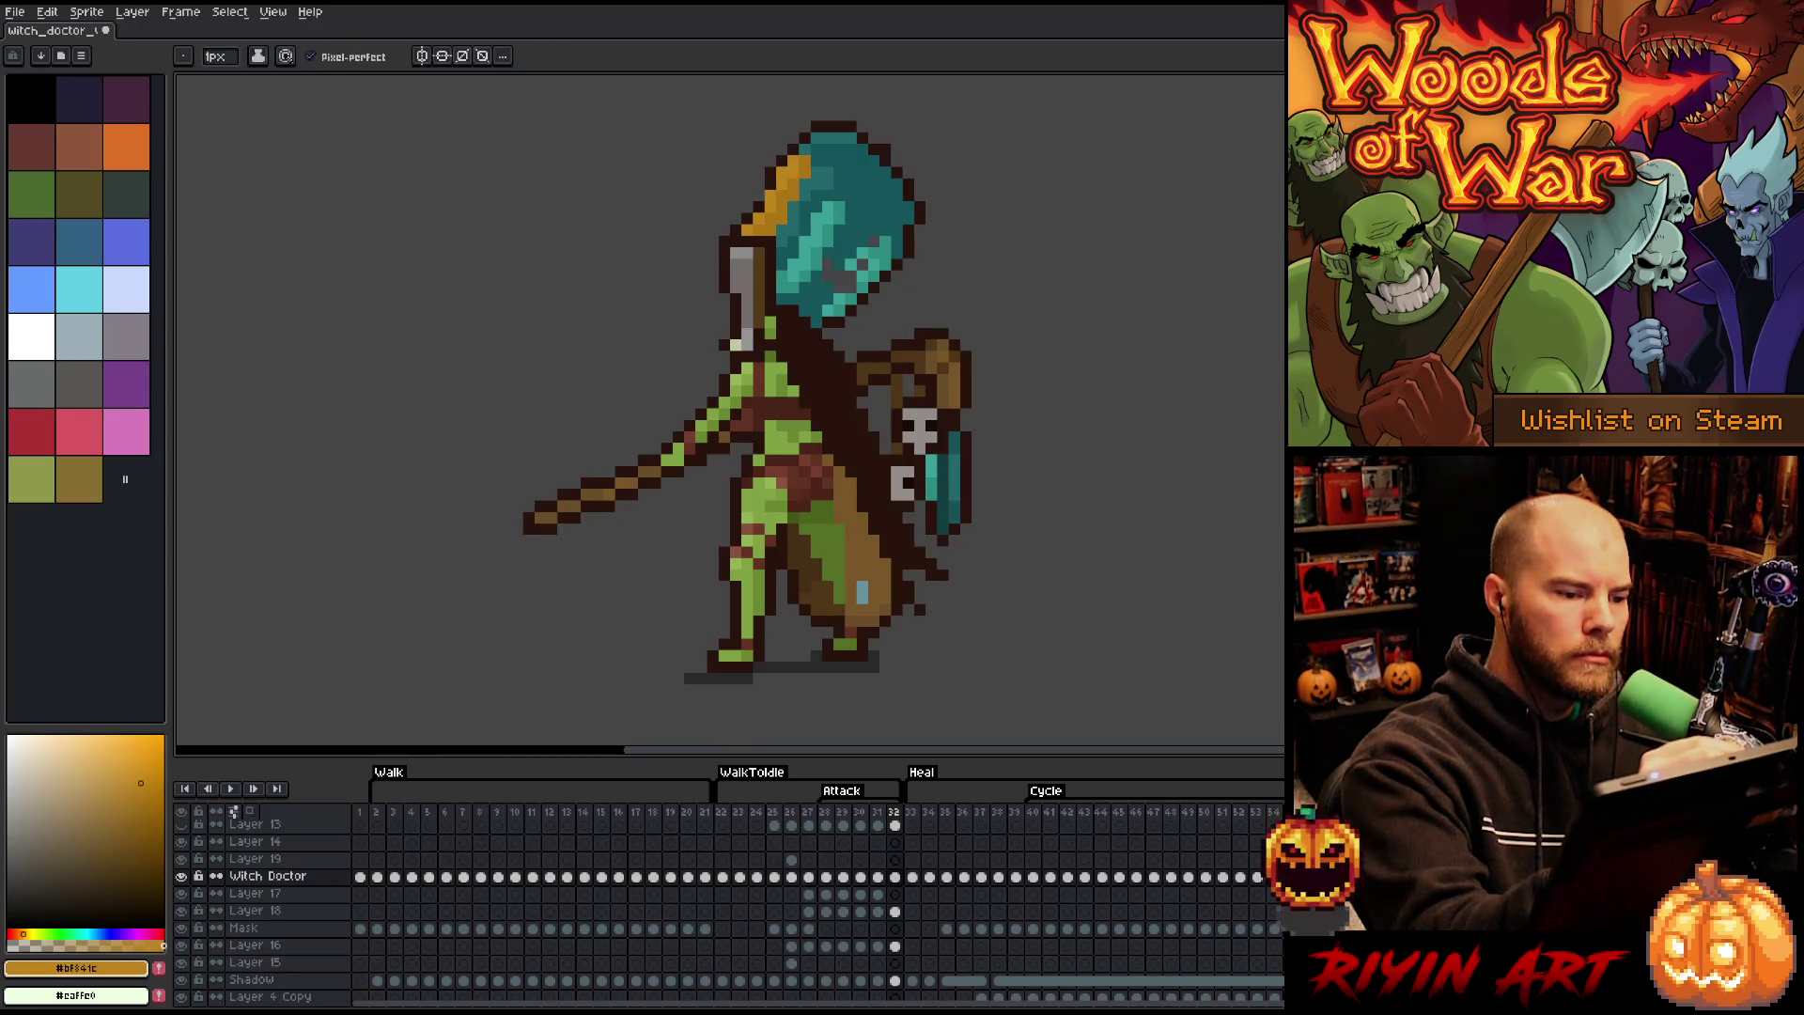
pyautogui.keyDown('alt'); pyautogui.click(776, 175); pyautogui.keyUp('alt')
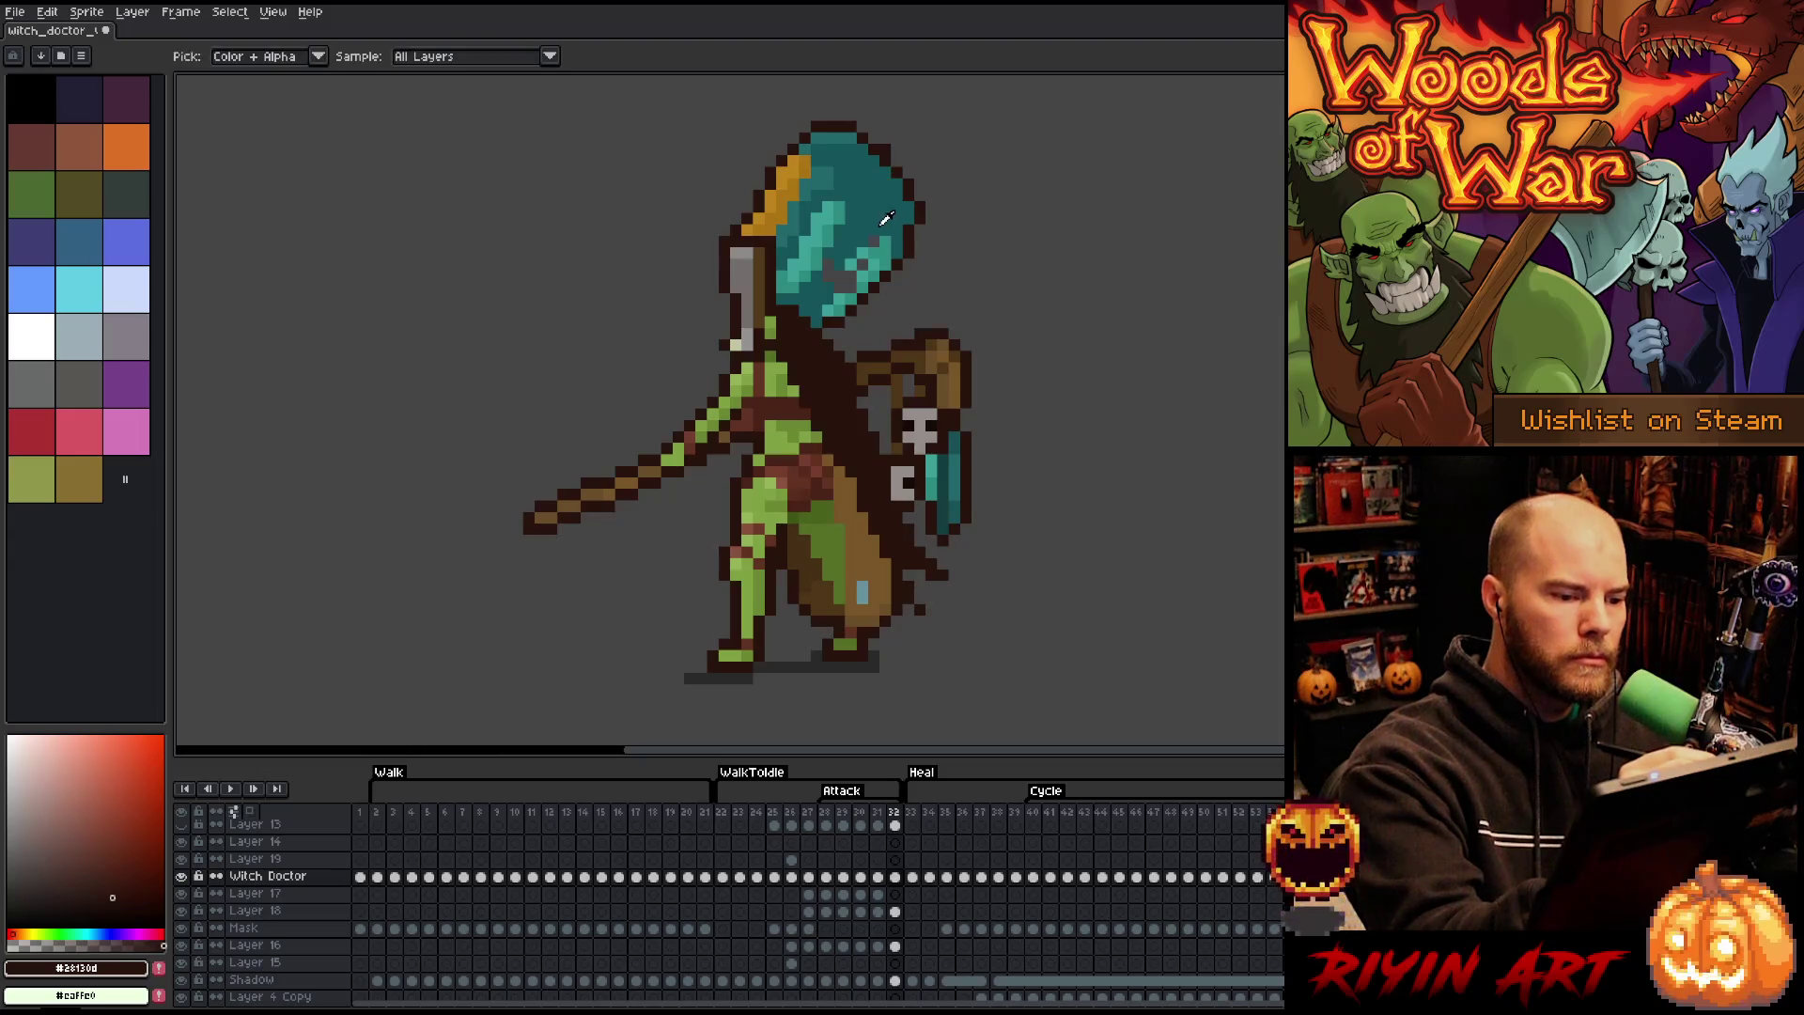
pyautogui.keyDown('alt'); pyautogui.click(883, 240); pyautogui.keyUp('alt')
pyautogui.keyDown('alt'); pyautogui.click(869, 226); pyautogui.keyUp('alt')
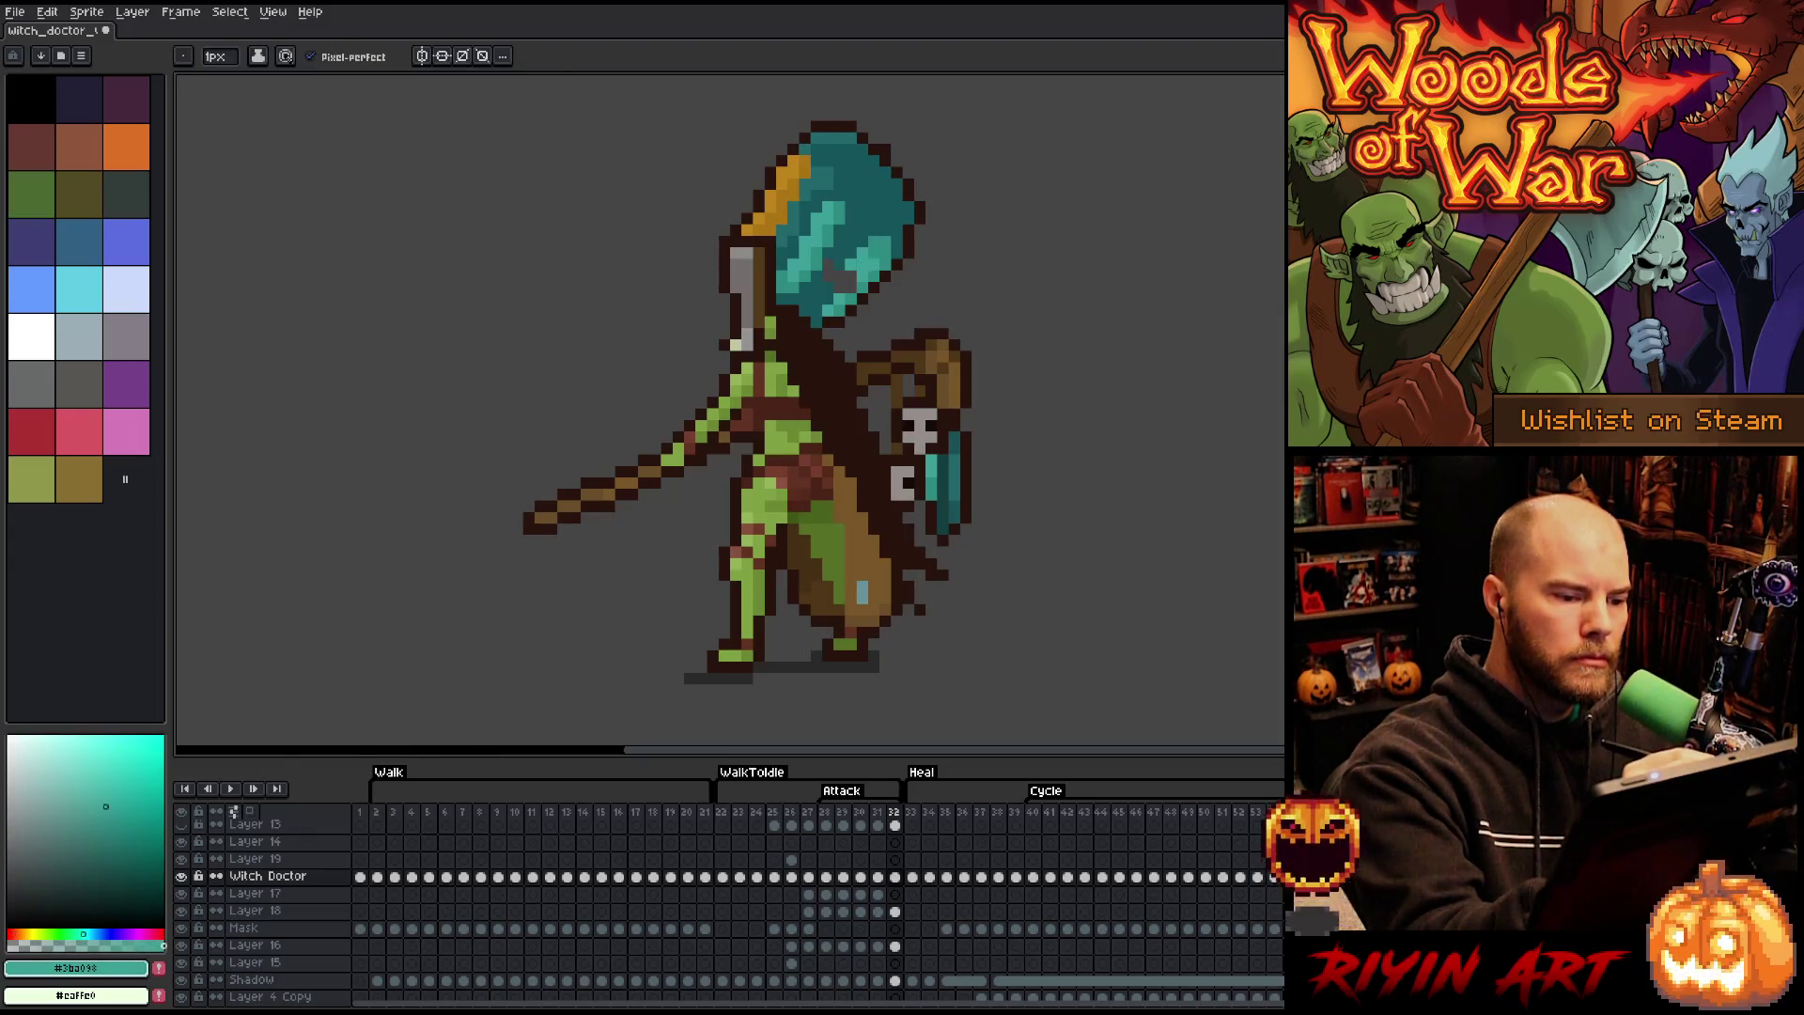
pyautogui.keyDown('alt'); pyautogui.click(828, 268); pyautogui.keyUp('alt')
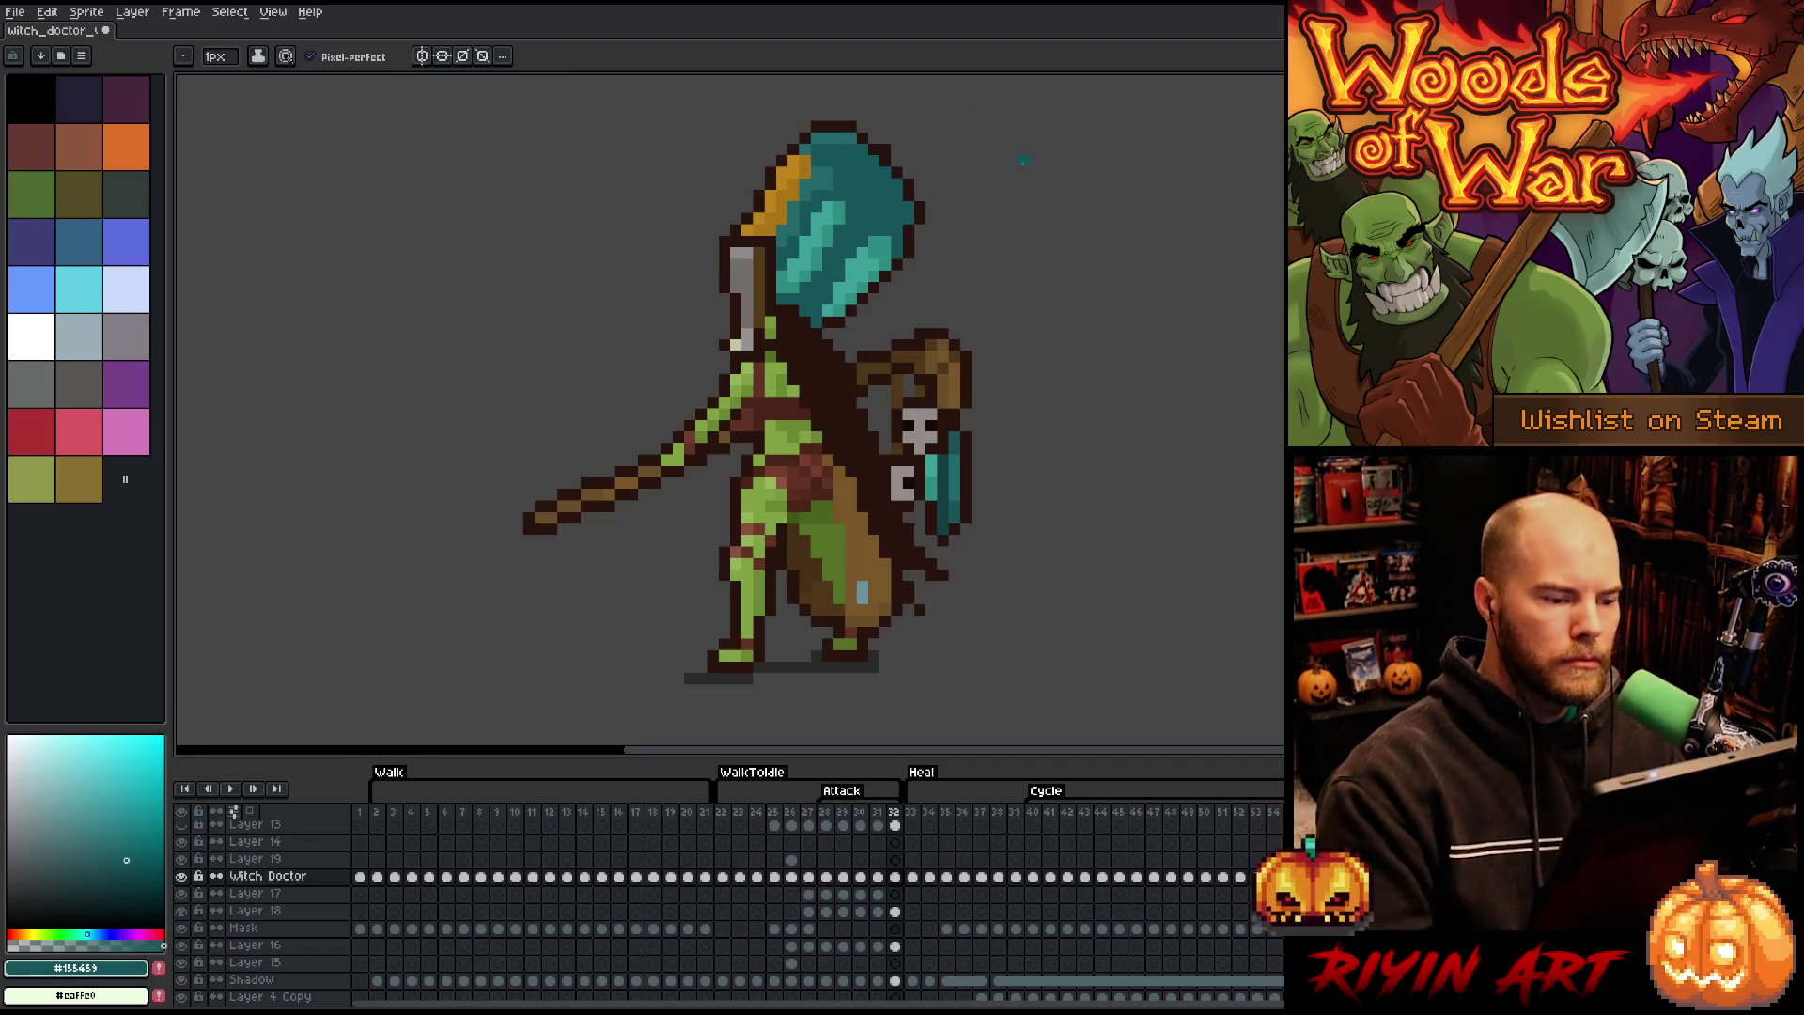
pyautogui.press('Return')
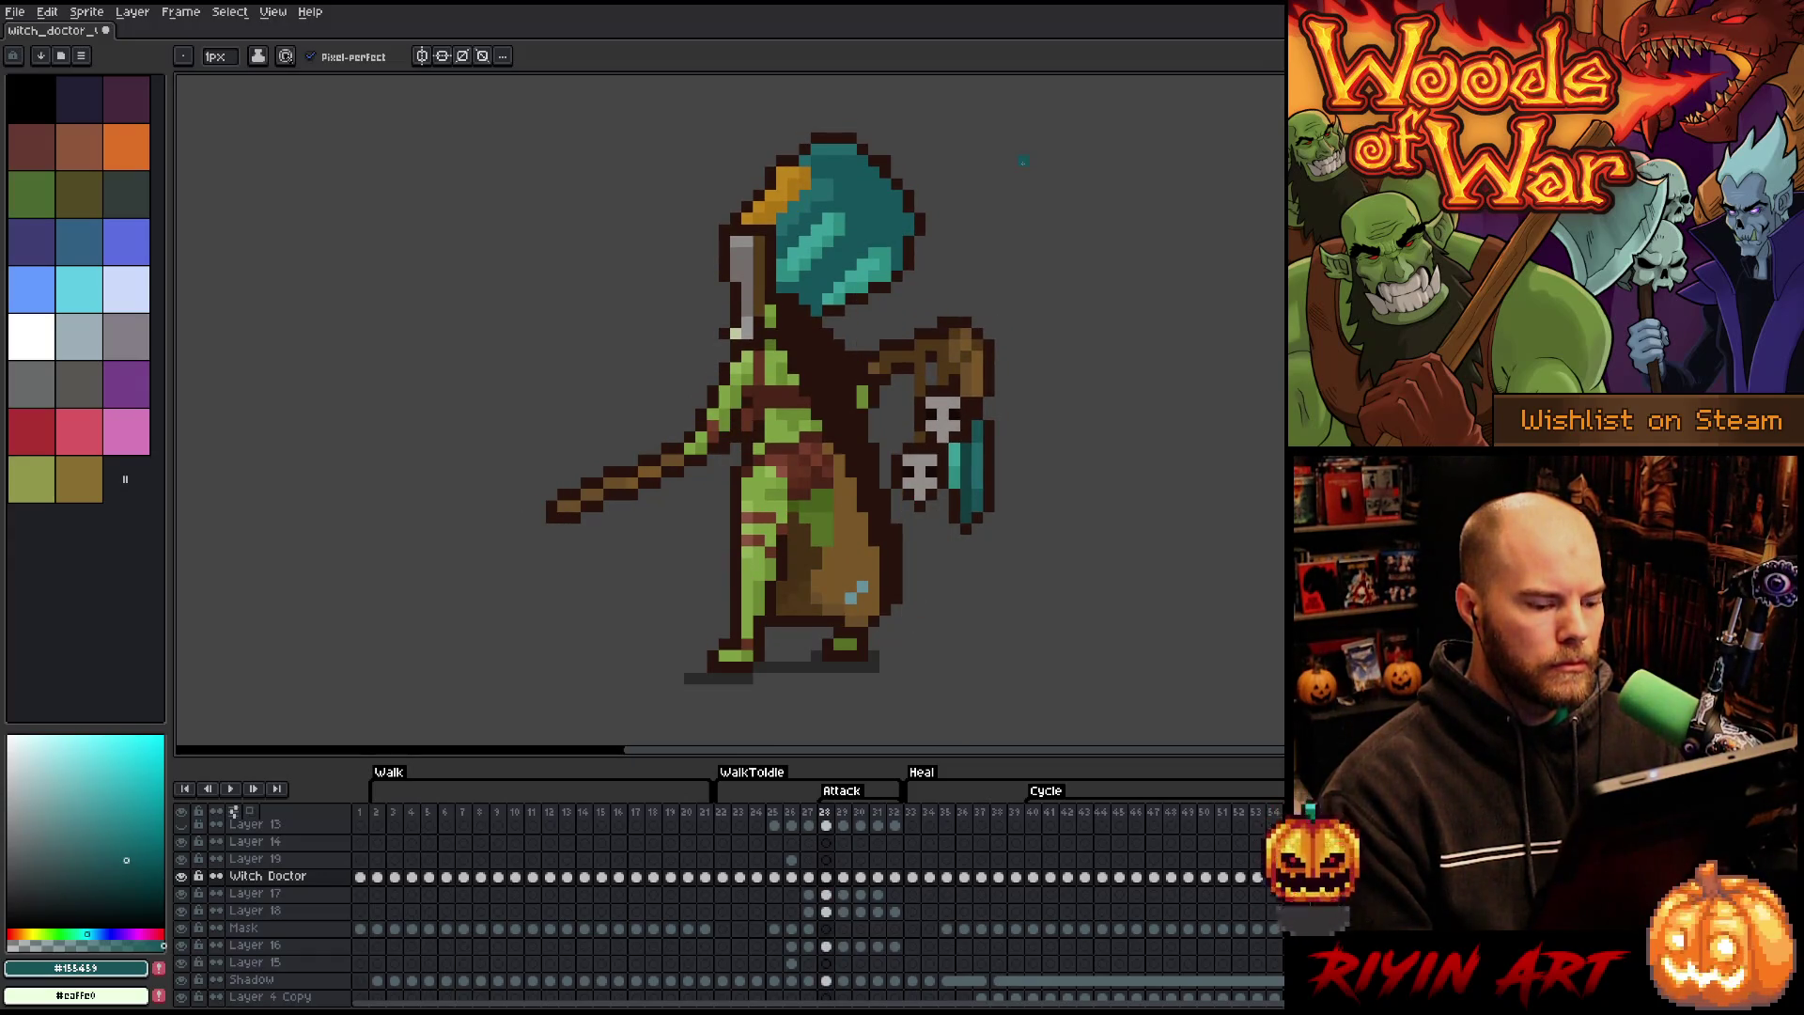
pyautogui.press('.')
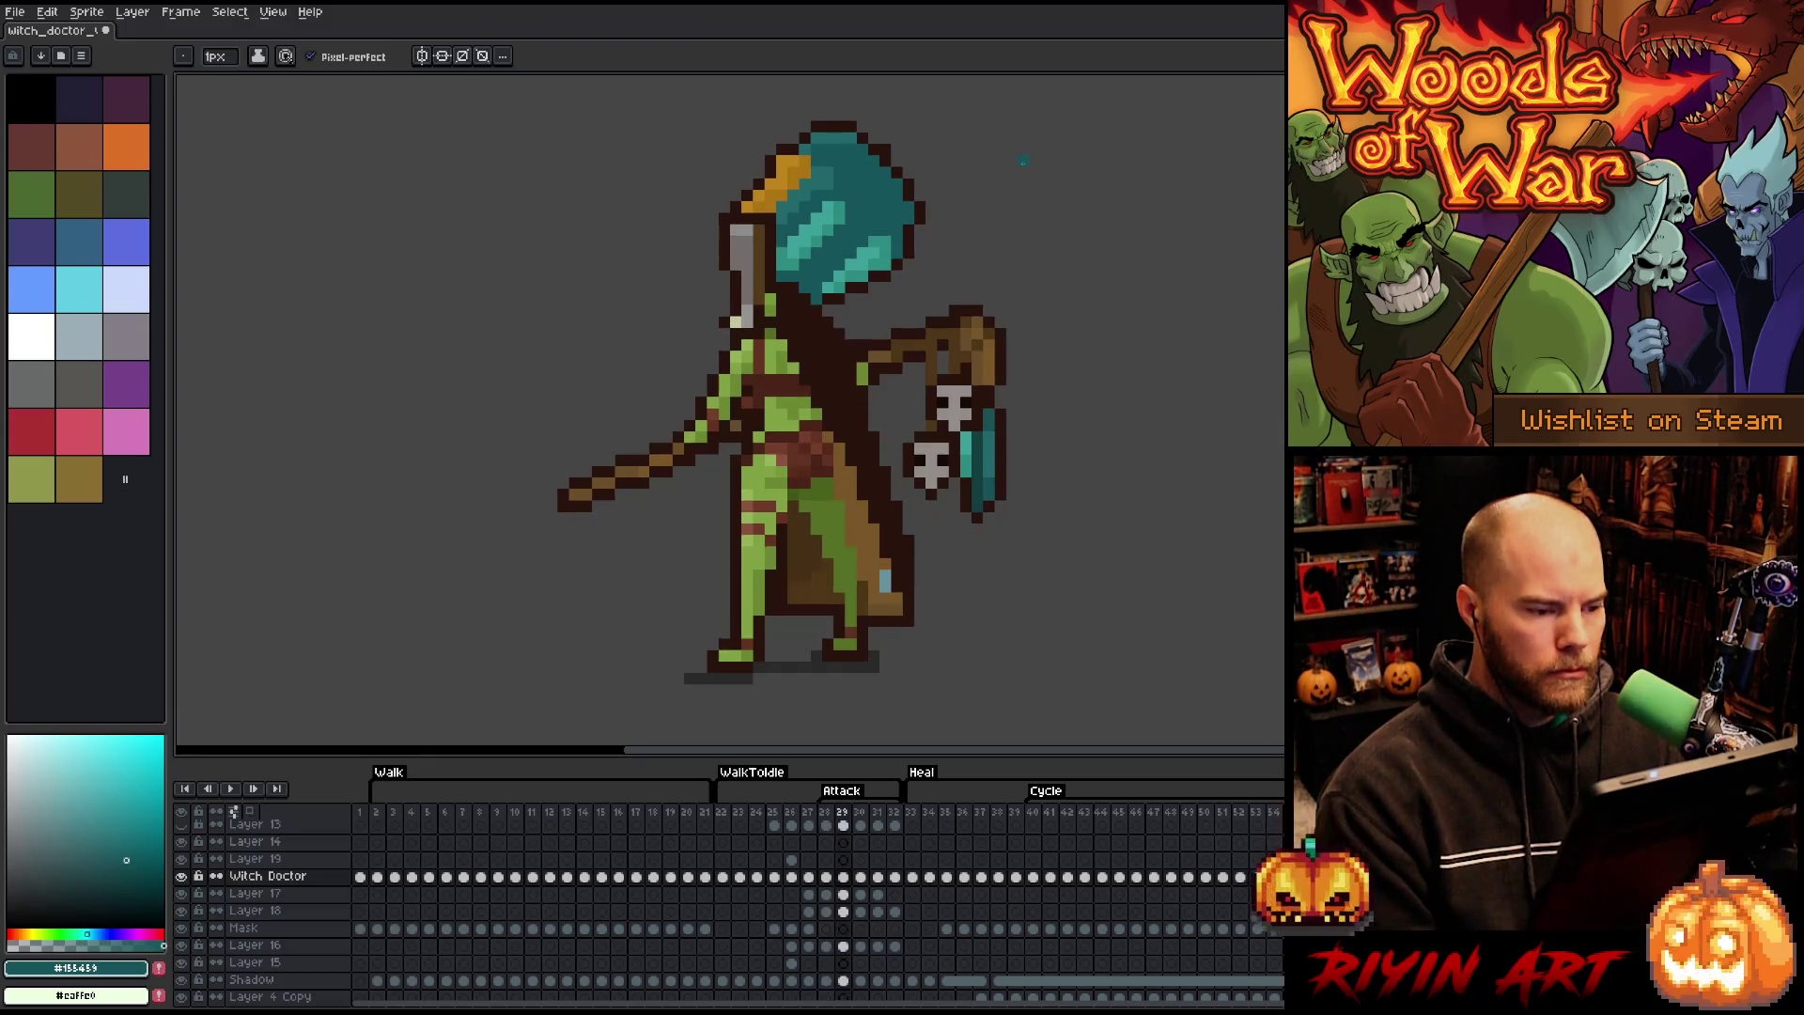
# - Lasso-select the top of the goblin's hat on attack frame 29 to reshape it
pyautogui.press('m')
pyautogui.press('b')
pyautogui.moveTo(1024, 181)
pyautogui.mouseDown()
pyautogui.moveTo(918, 106)
pyautogui.moveTo(813, 115)
pyautogui.moveTo(801, 146)
pyautogui.moveTo(878, 180)
pyautogui.moveTo(904, 249)
pyautogui.moveTo(993, 240)
pyautogui.mouseUp()
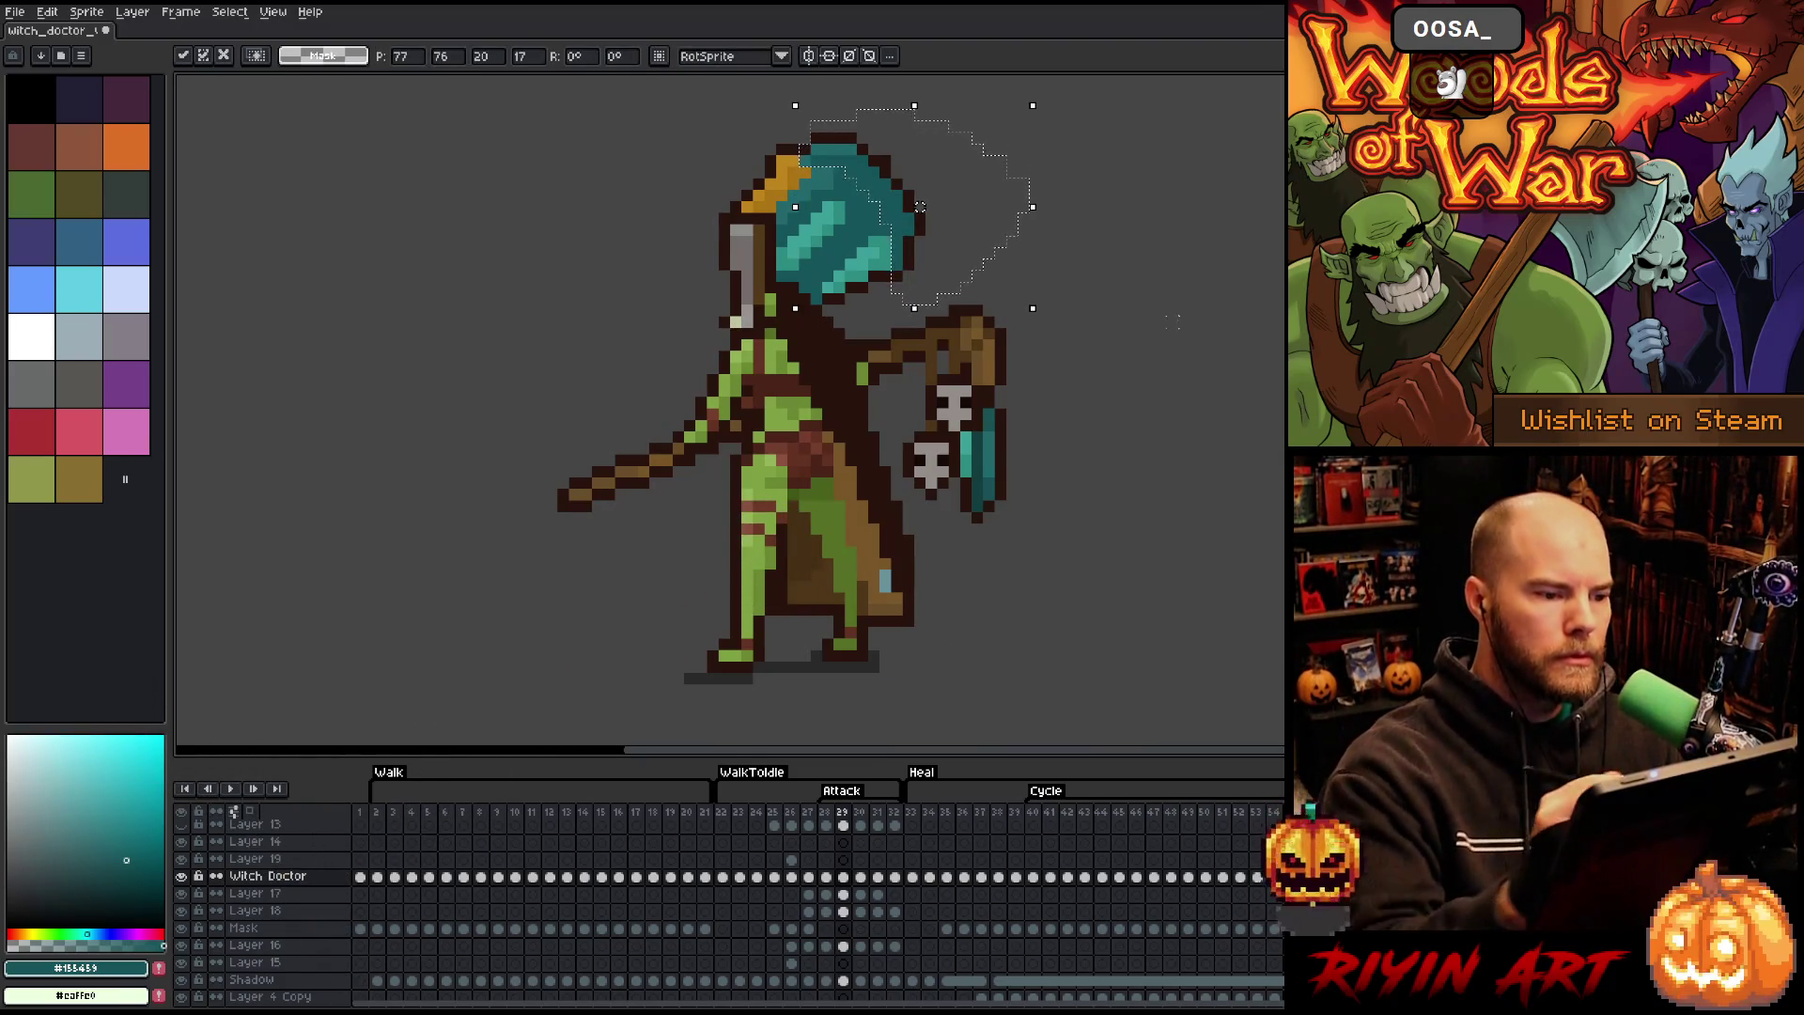
pyautogui.moveTo(1145, 218)
pyautogui.mouseDown()
pyautogui.moveTo(777, 114)
pyautogui.moveTo(759, 159)
pyautogui.moveTo(820, 161)
pyautogui.moveTo(850, 200)
pyautogui.moveTo(814, 197)
pyautogui.moveTo(866, 209)
pyautogui.moveTo(891, 294)
pyautogui.mouseUp()
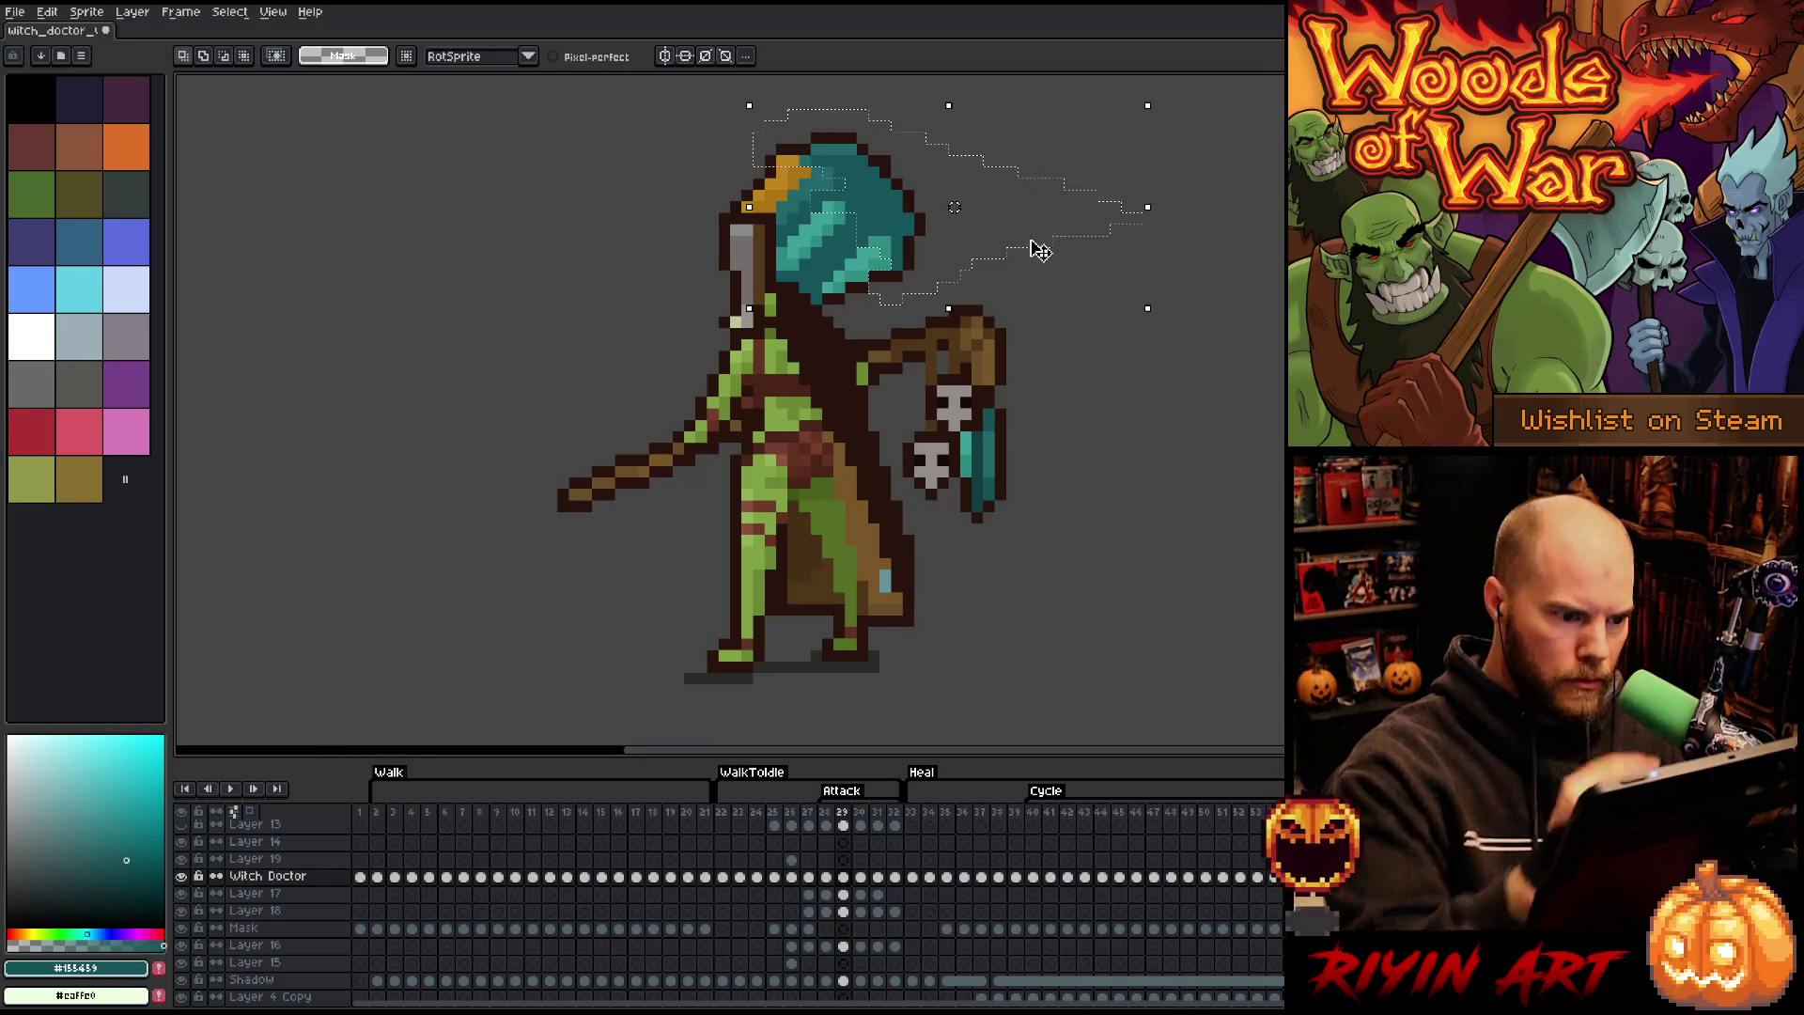
pyautogui.click(1034, 250)
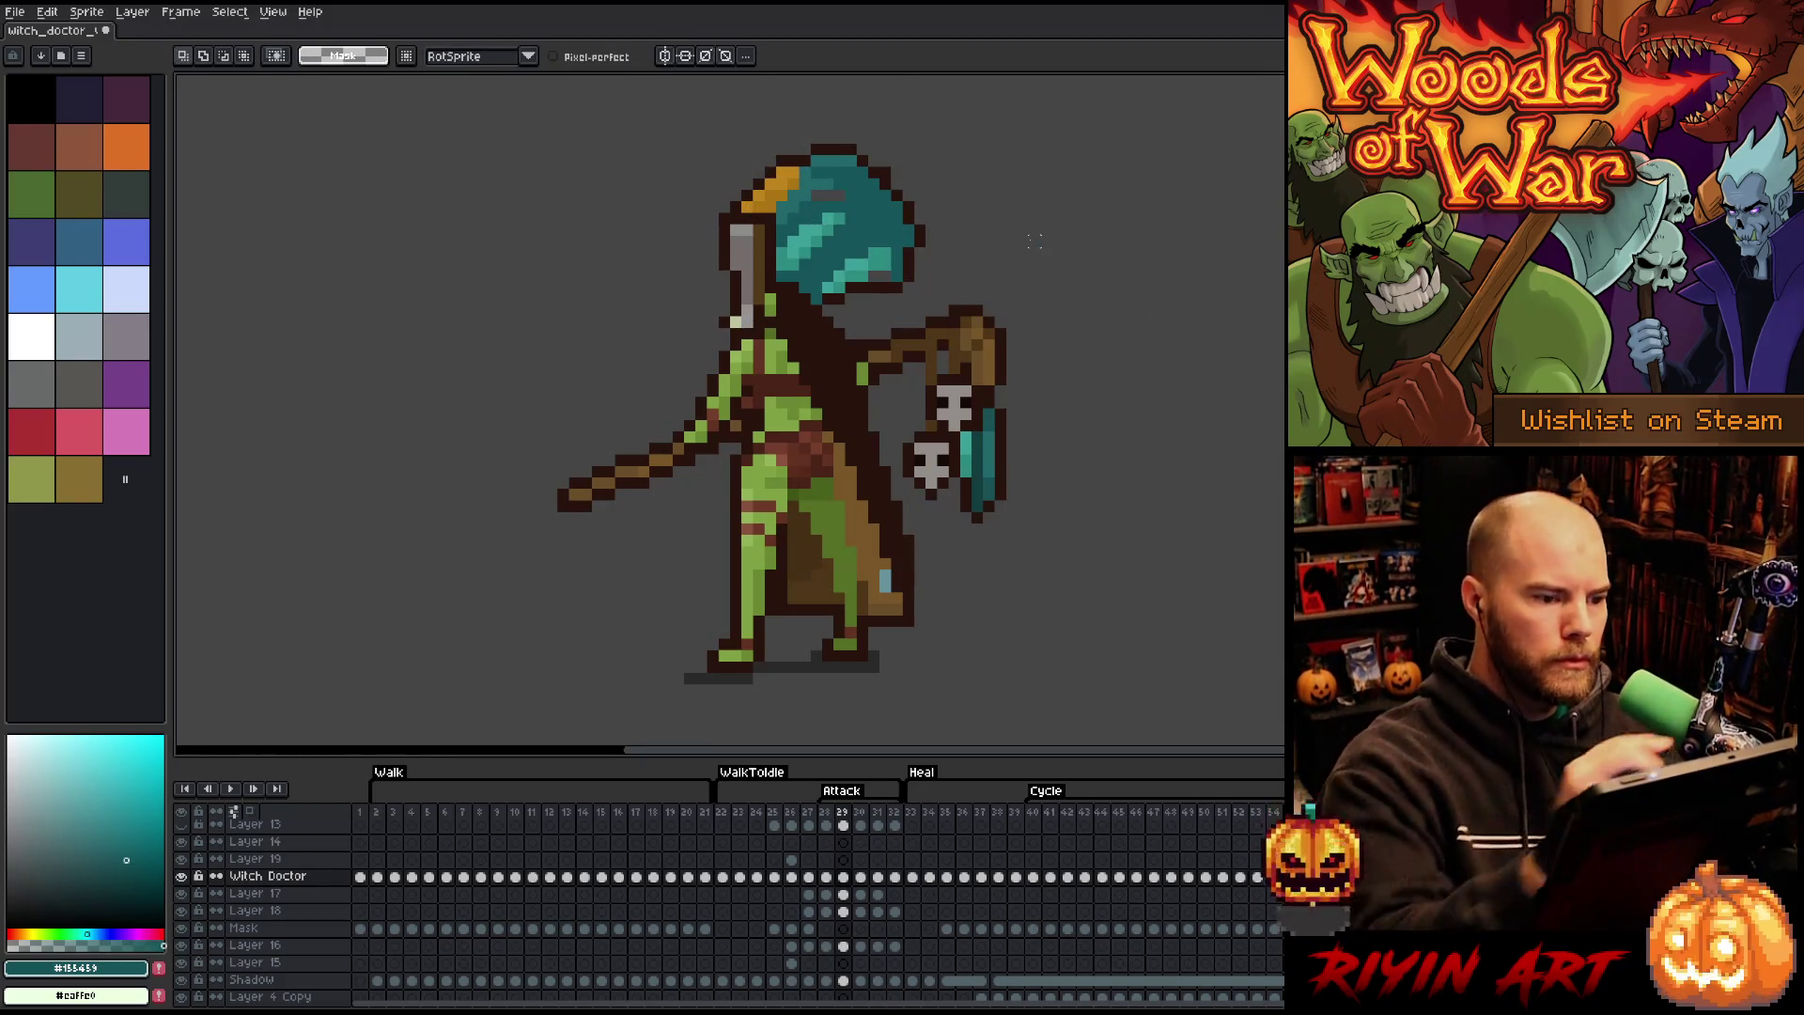
# - Retouch the hat shading with Pencil using mid and dark teal and the dark brown outline
pyautogui.press('b')
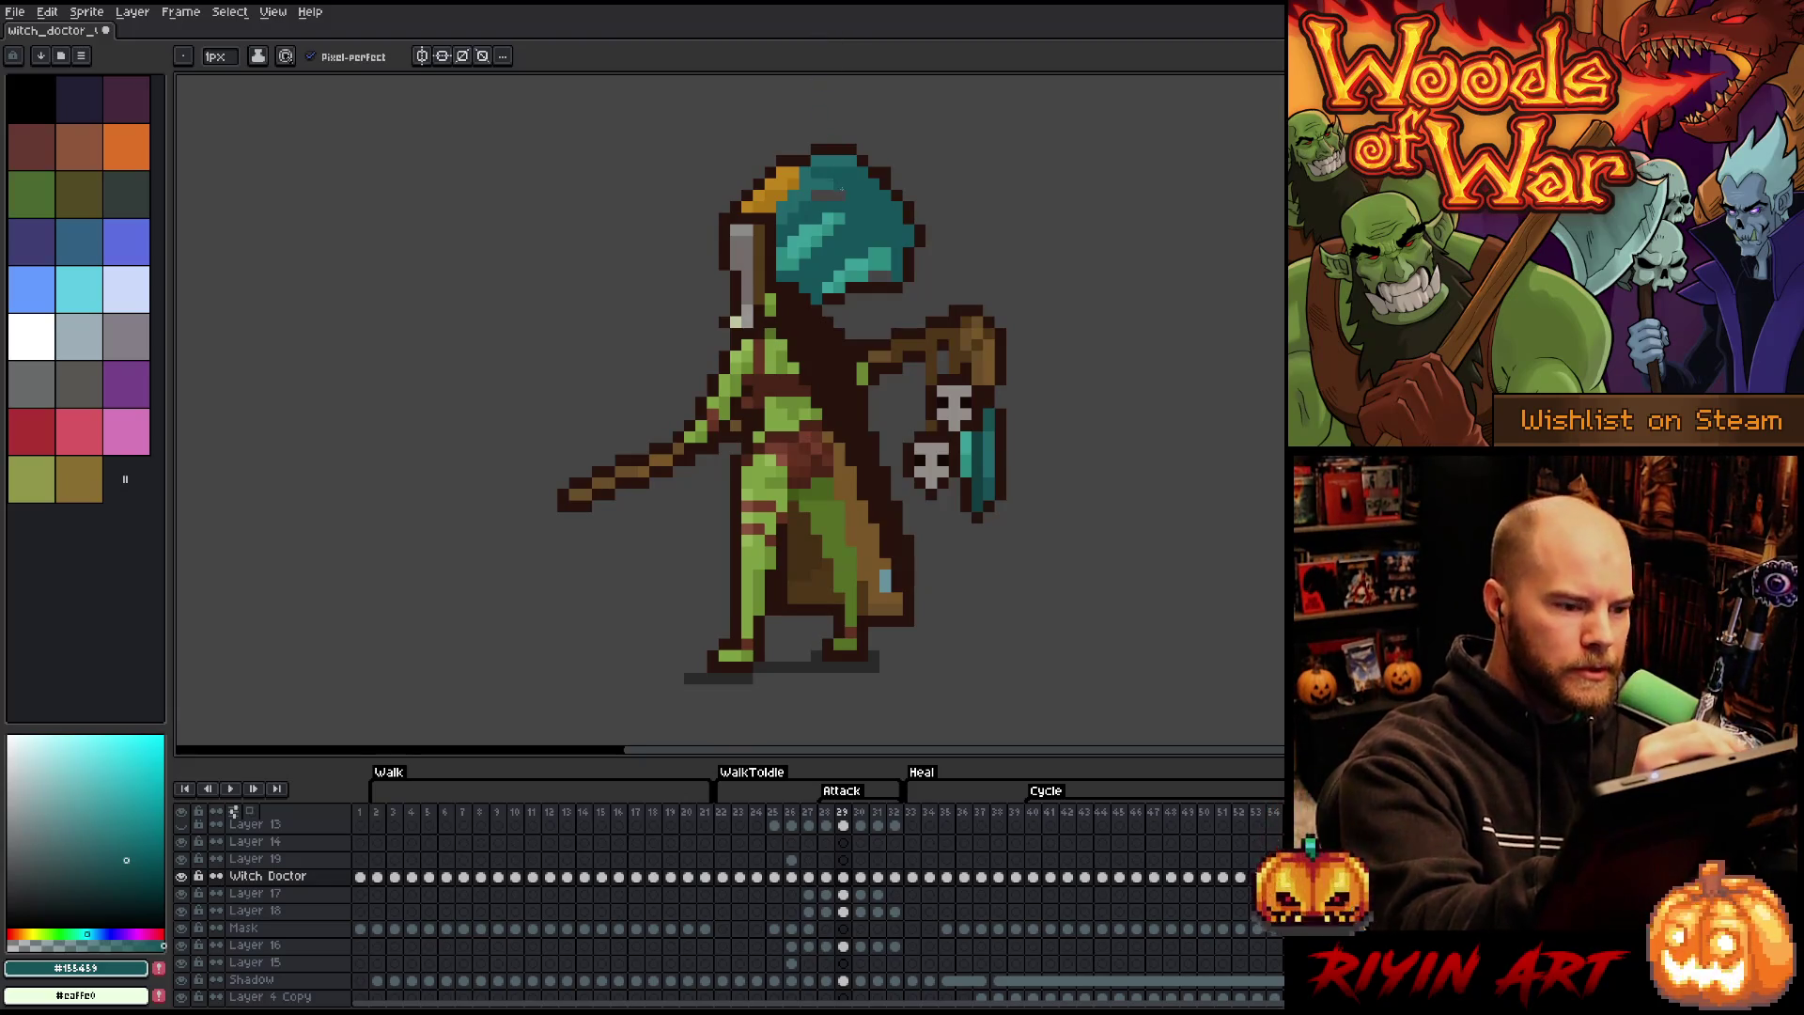
pyautogui.keyDown('alt'); pyautogui.click(833, 194); pyautogui.keyUp('alt')
pyautogui.keyDown('alt'); pyautogui.click(834, 194); pyautogui.keyUp('alt')
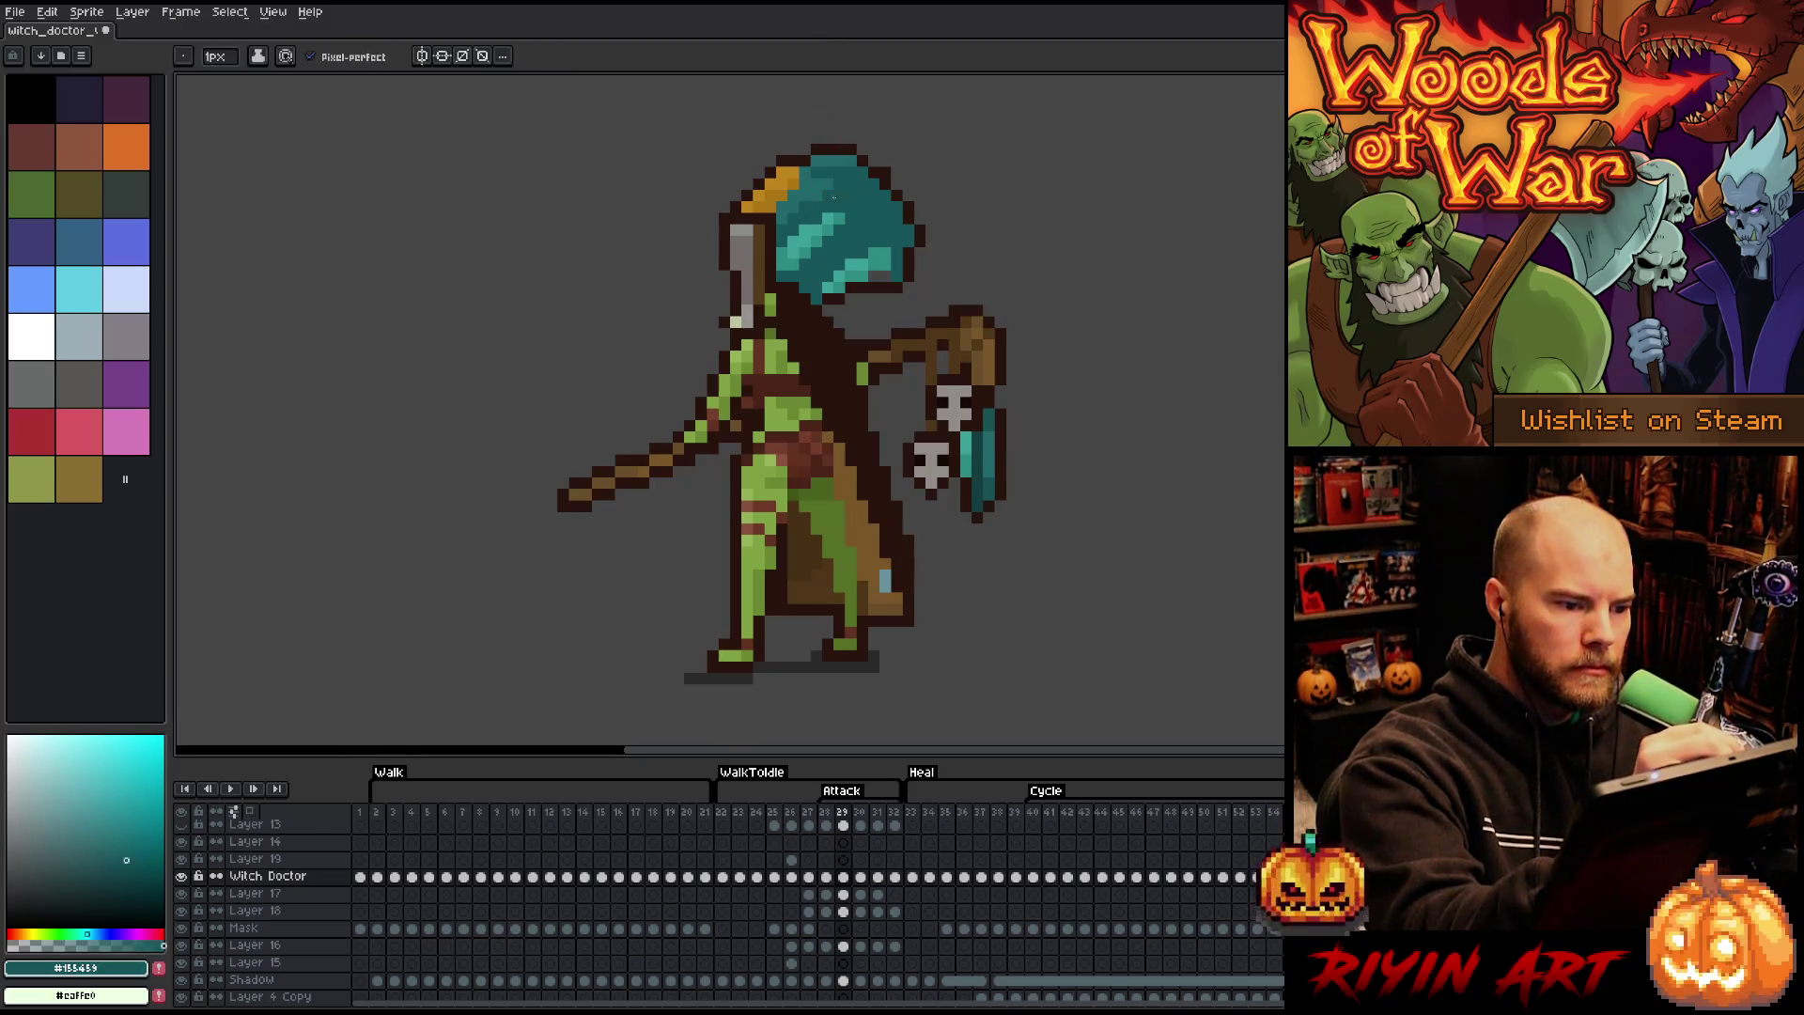
pyautogui.keyDown('alt'); pyautogui.click(888, 269); pyautogui.keyUp('alt')
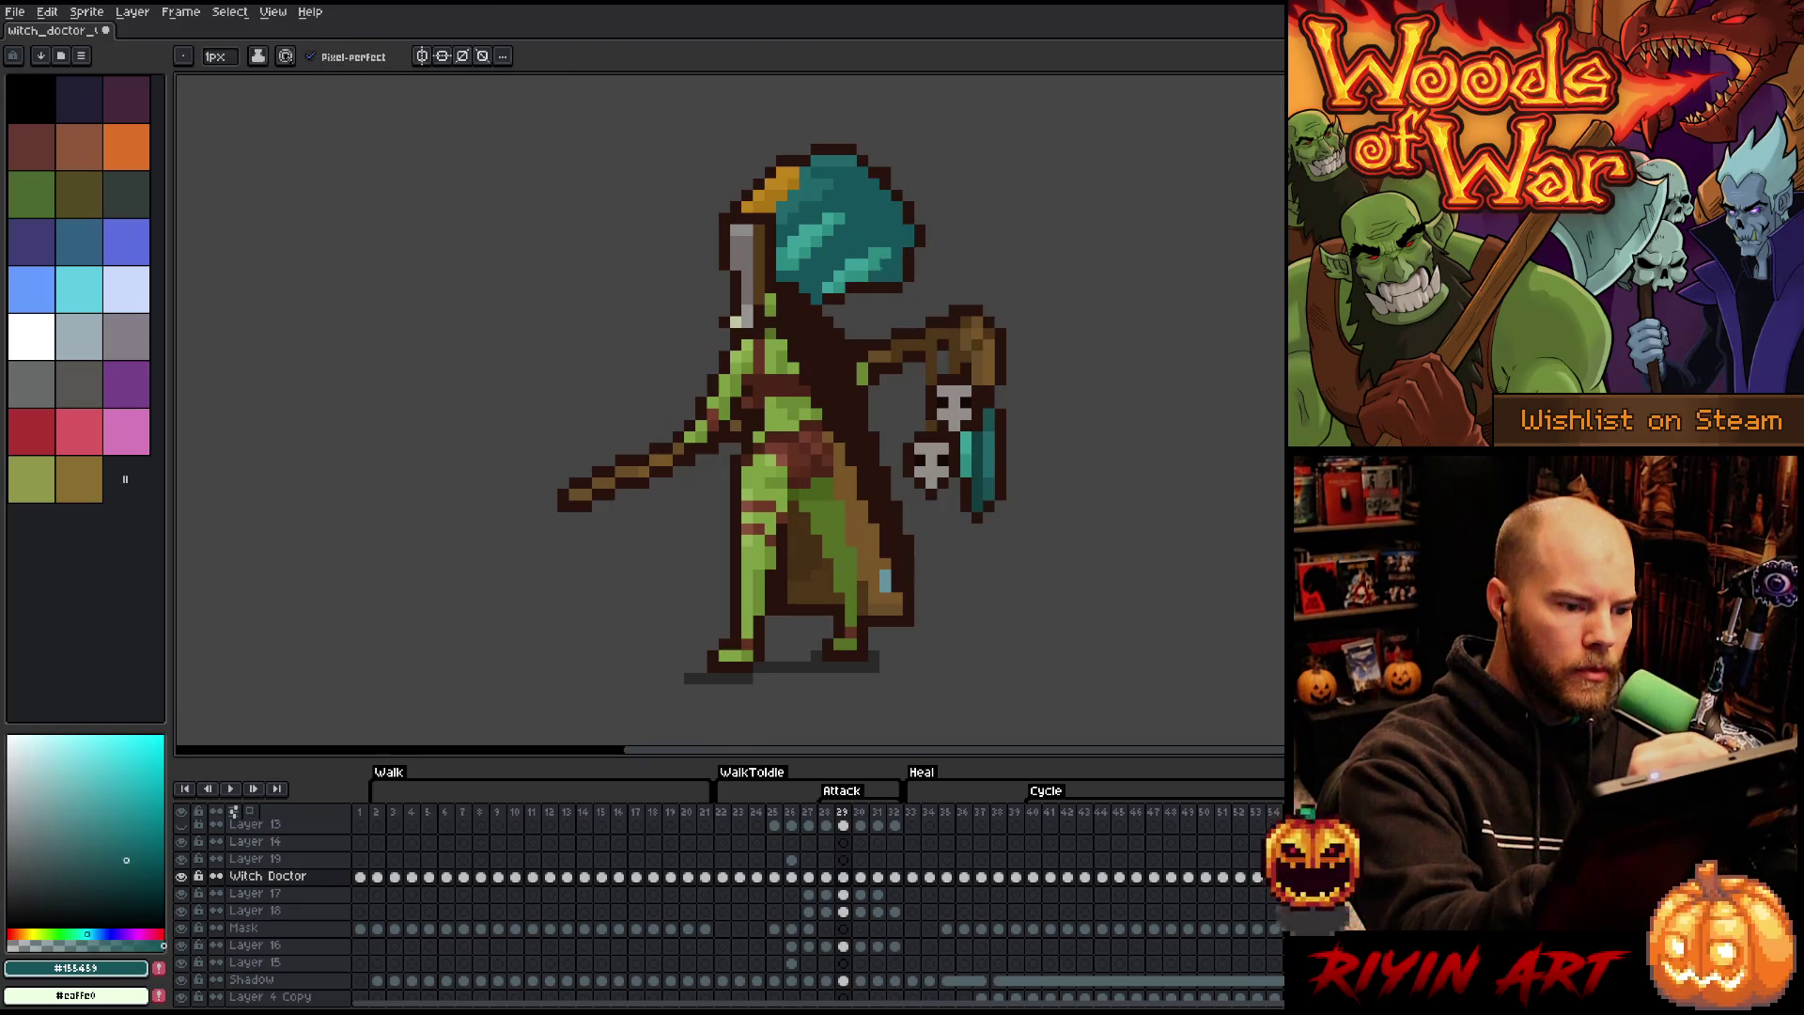
pyautogui.keyDown('alt'); pyautogui.click(899, 287); pyautogui.keyUp('alt')
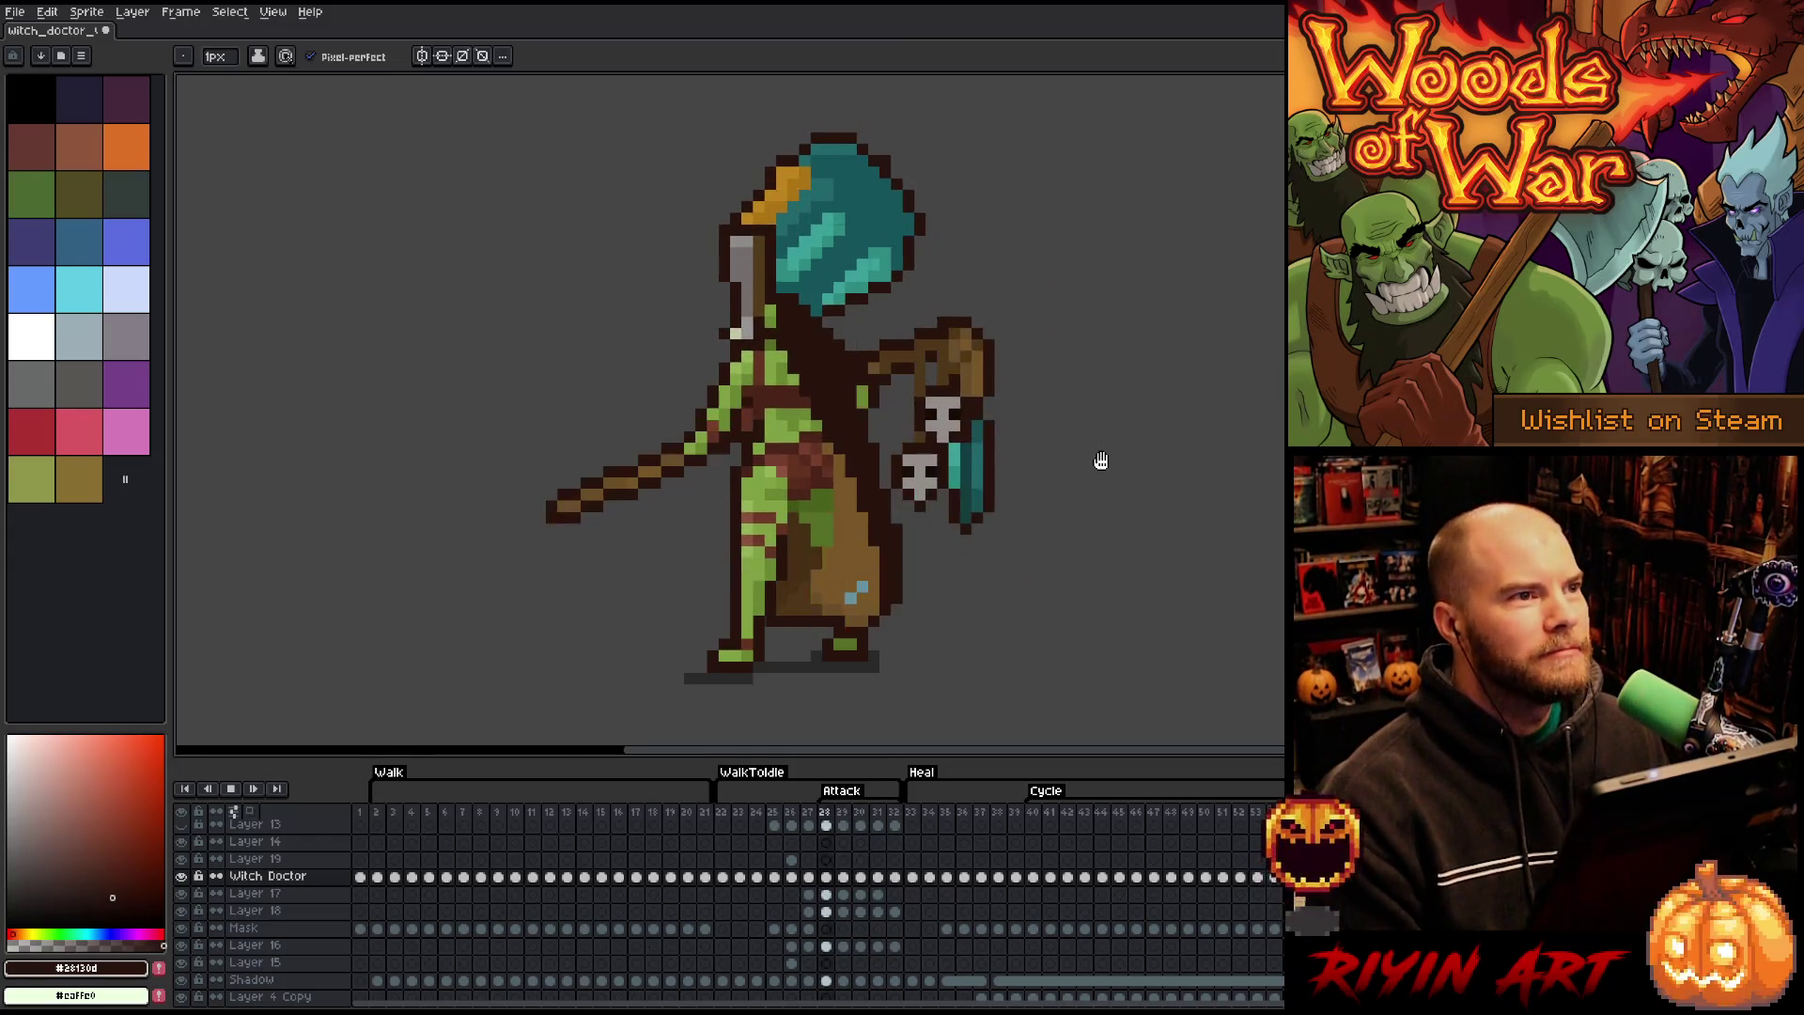
# - Play the attack and step through frames 23 to 27 to review the poses
pyautogui.press(',')
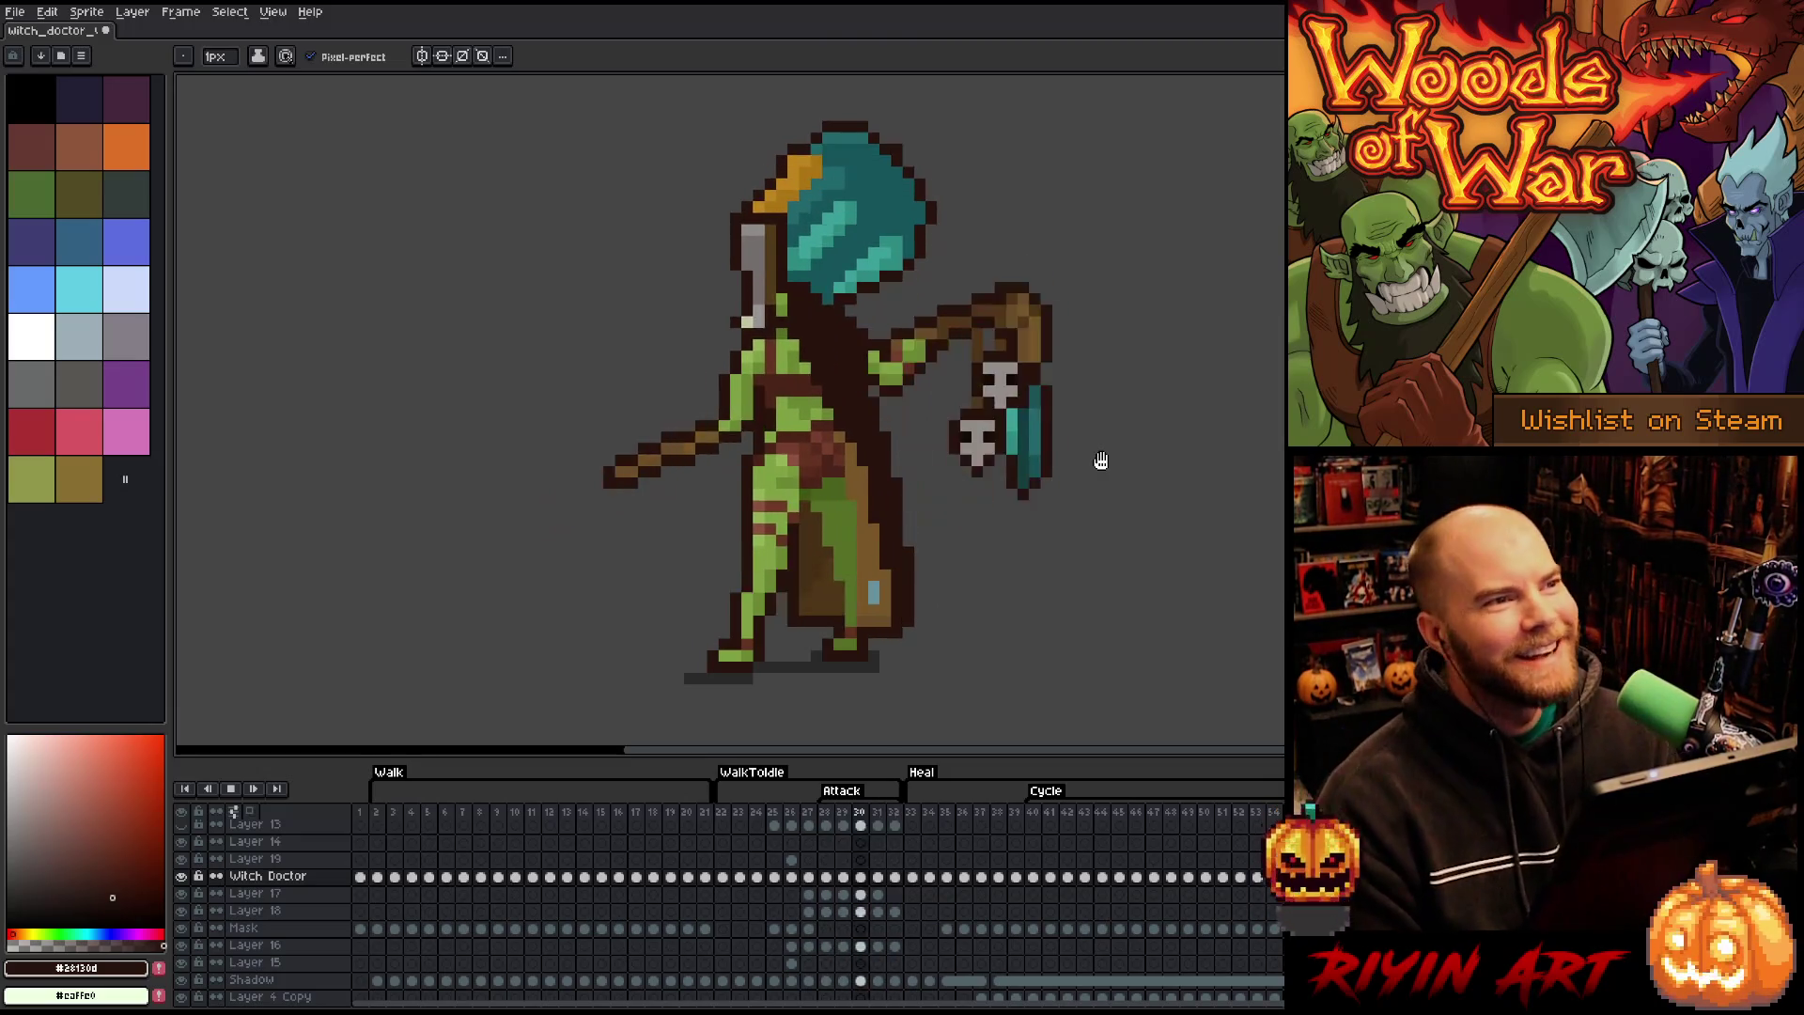
pyautogui.press('.')
pyautogui.press('.')
pyautogui.press('.')
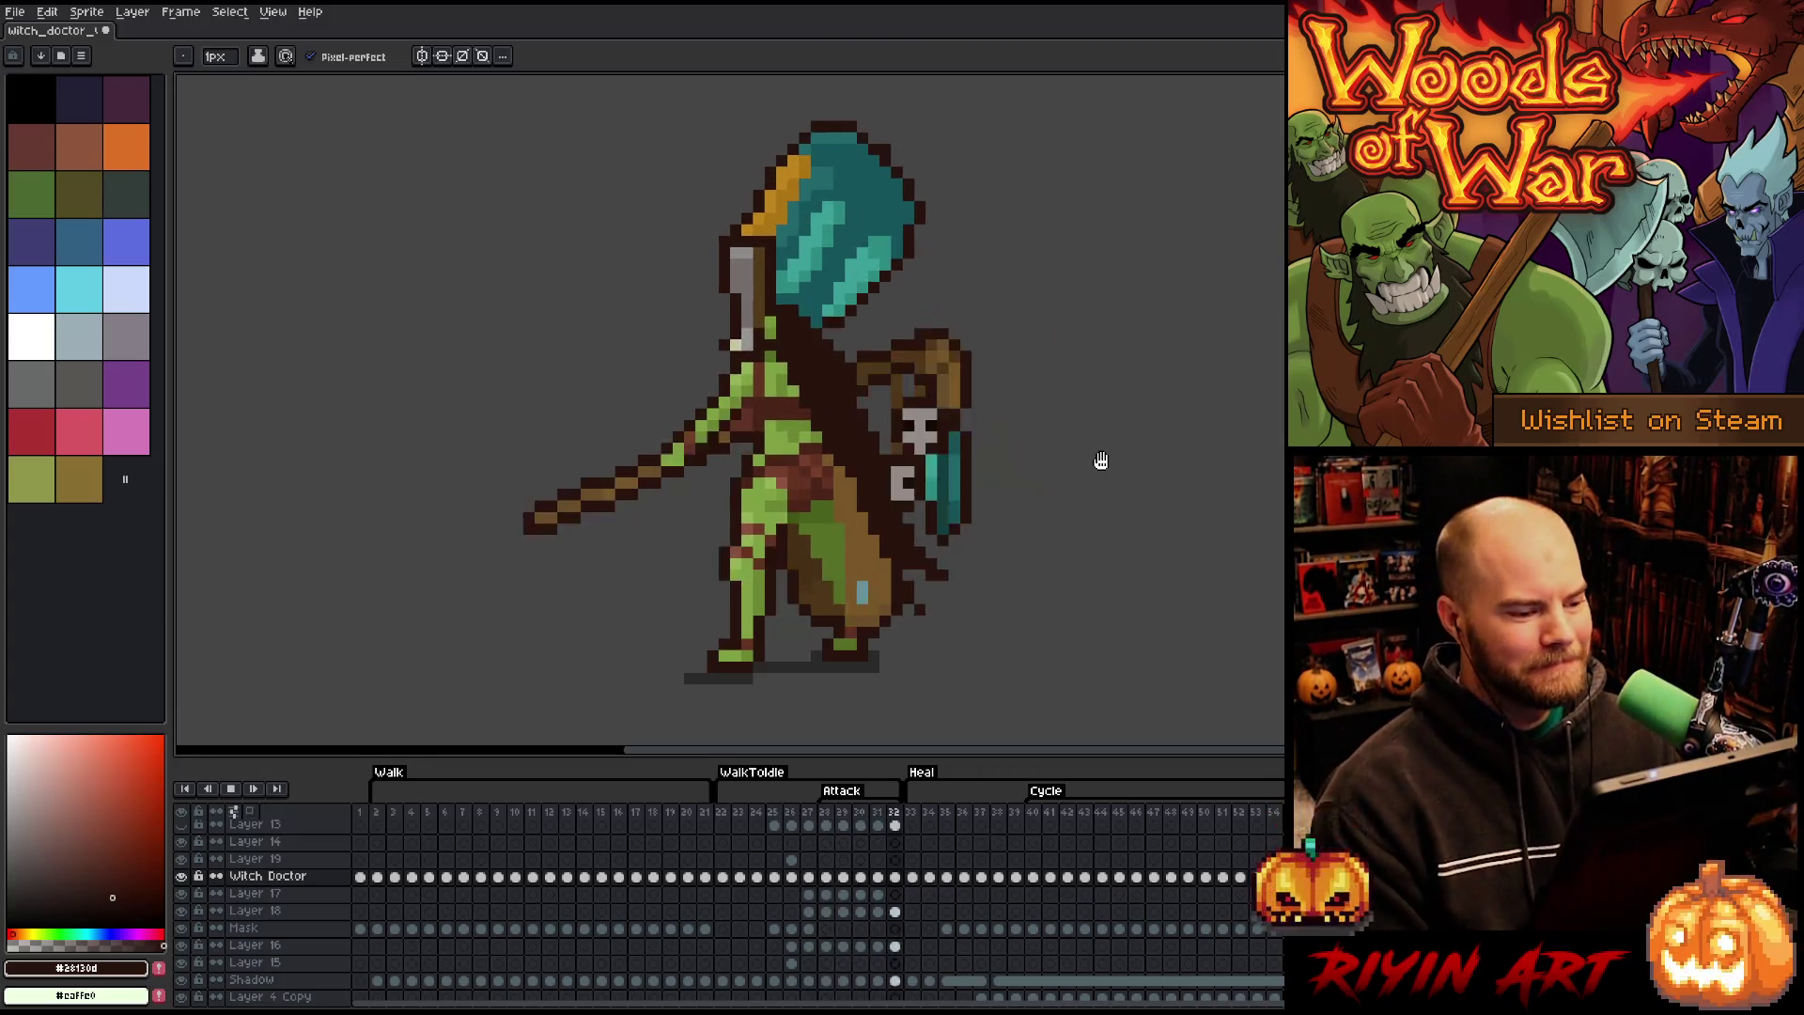
pyautogui.press(',')
pyautogui.press(',')
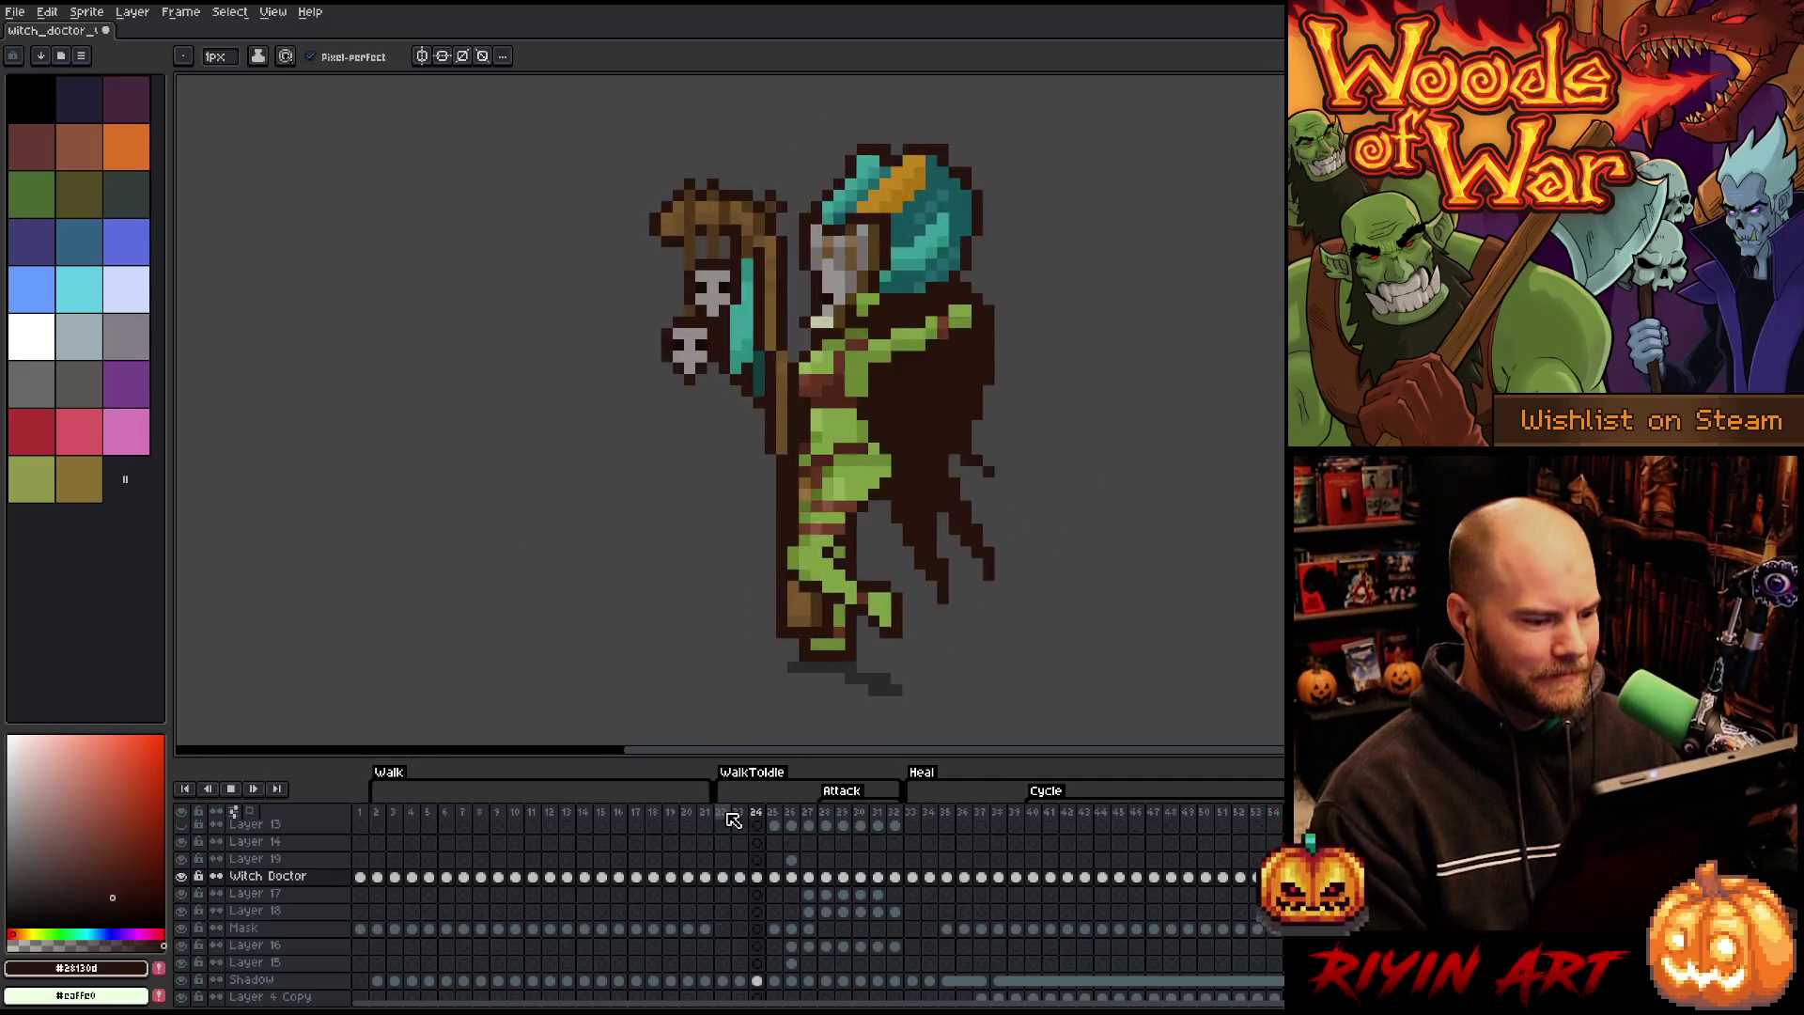
pyautogui.click(733, 821)
pyautogui.press('Return')
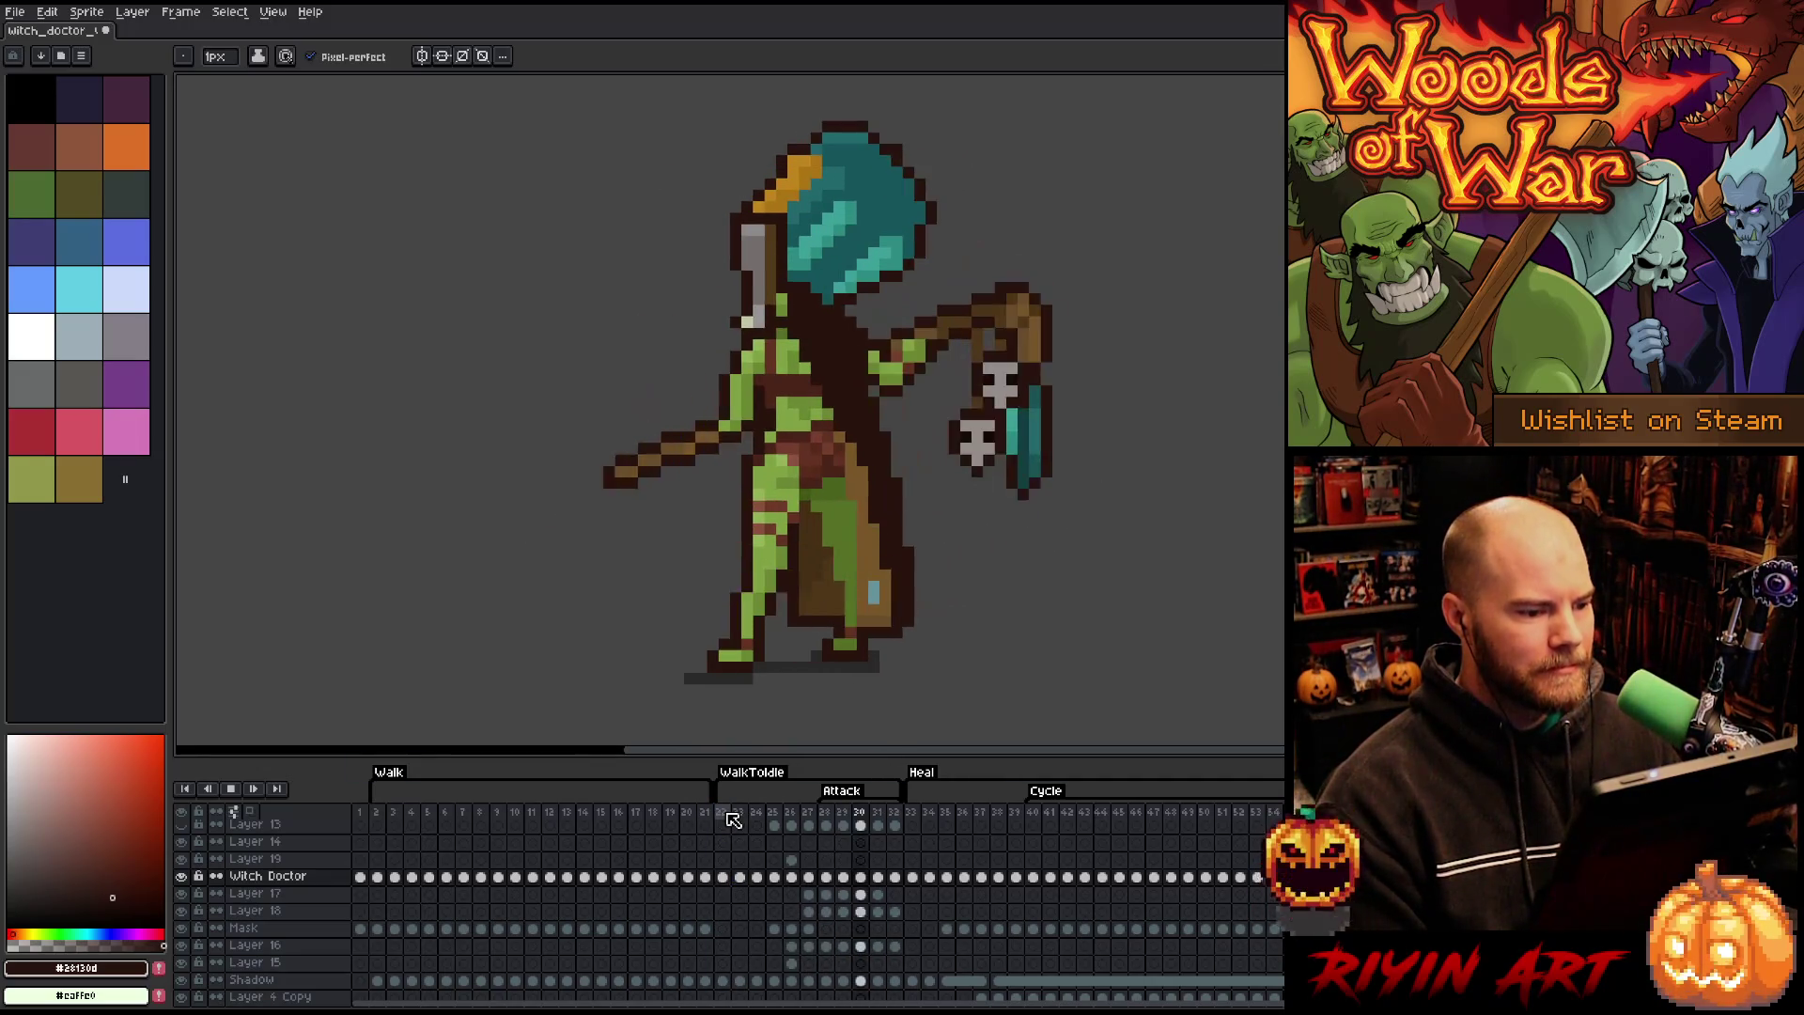
pyautogui.press('Return')
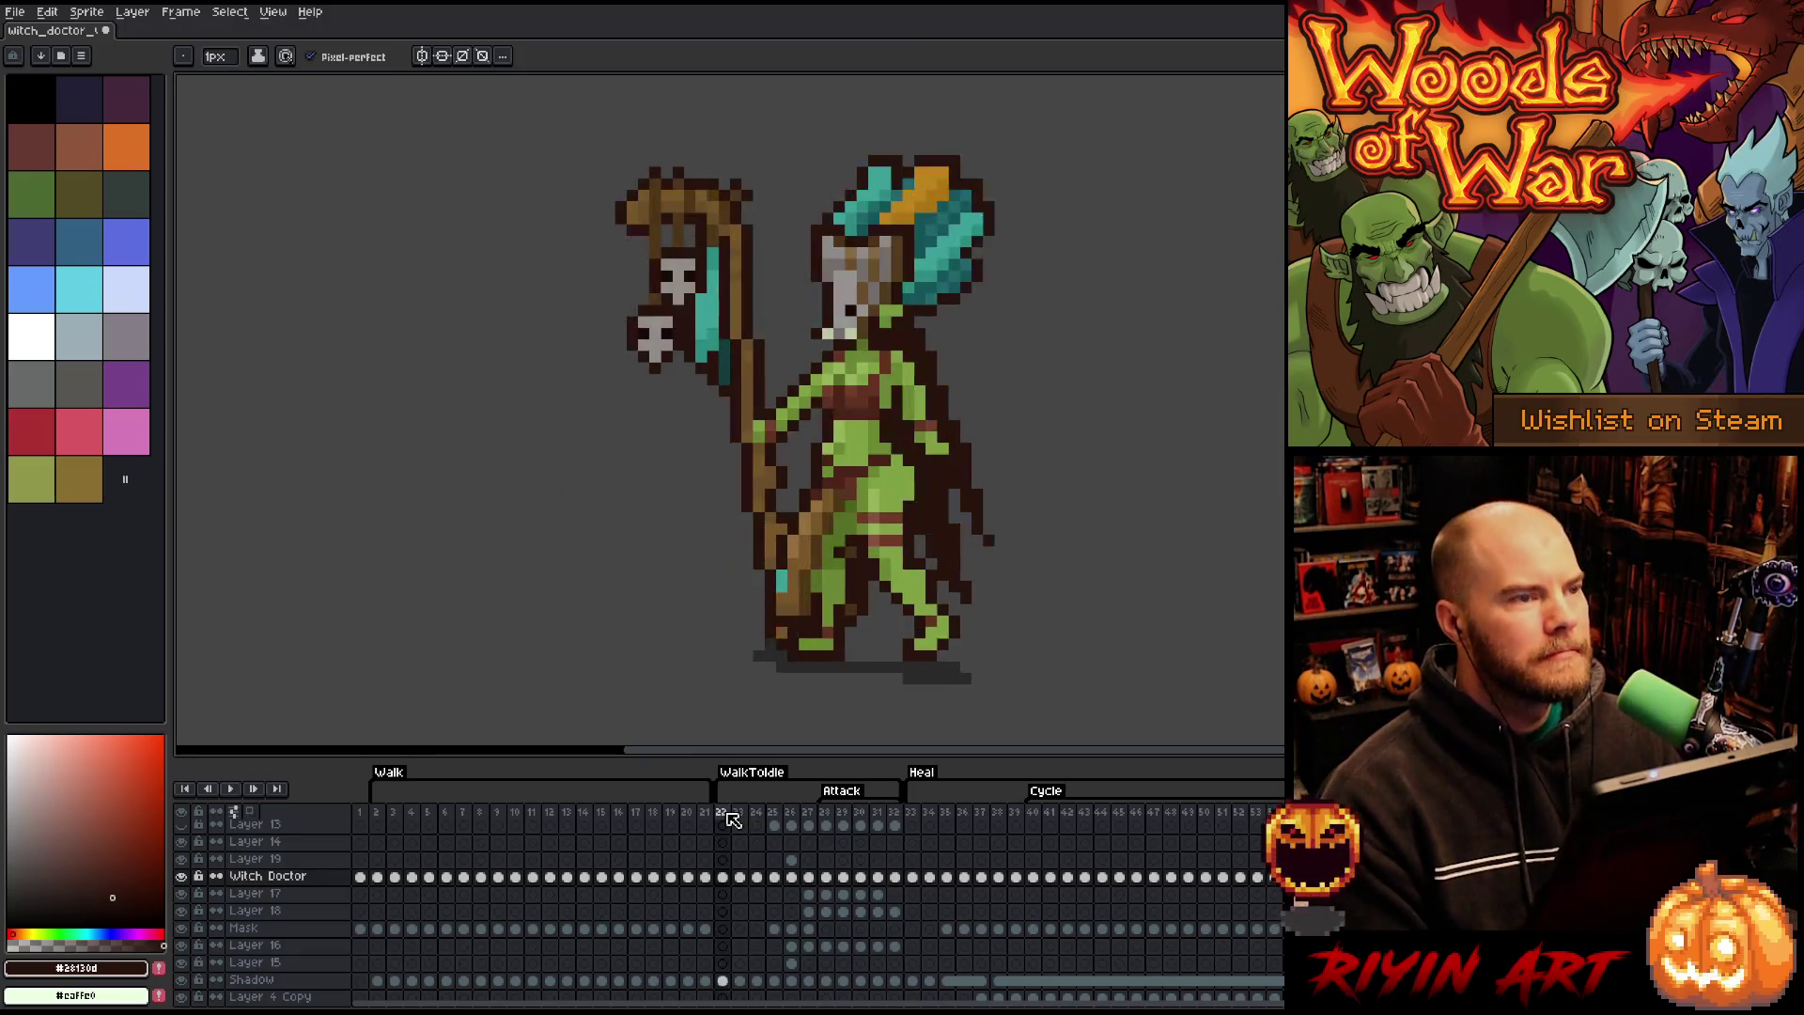
pyautogui.click(734, 820)
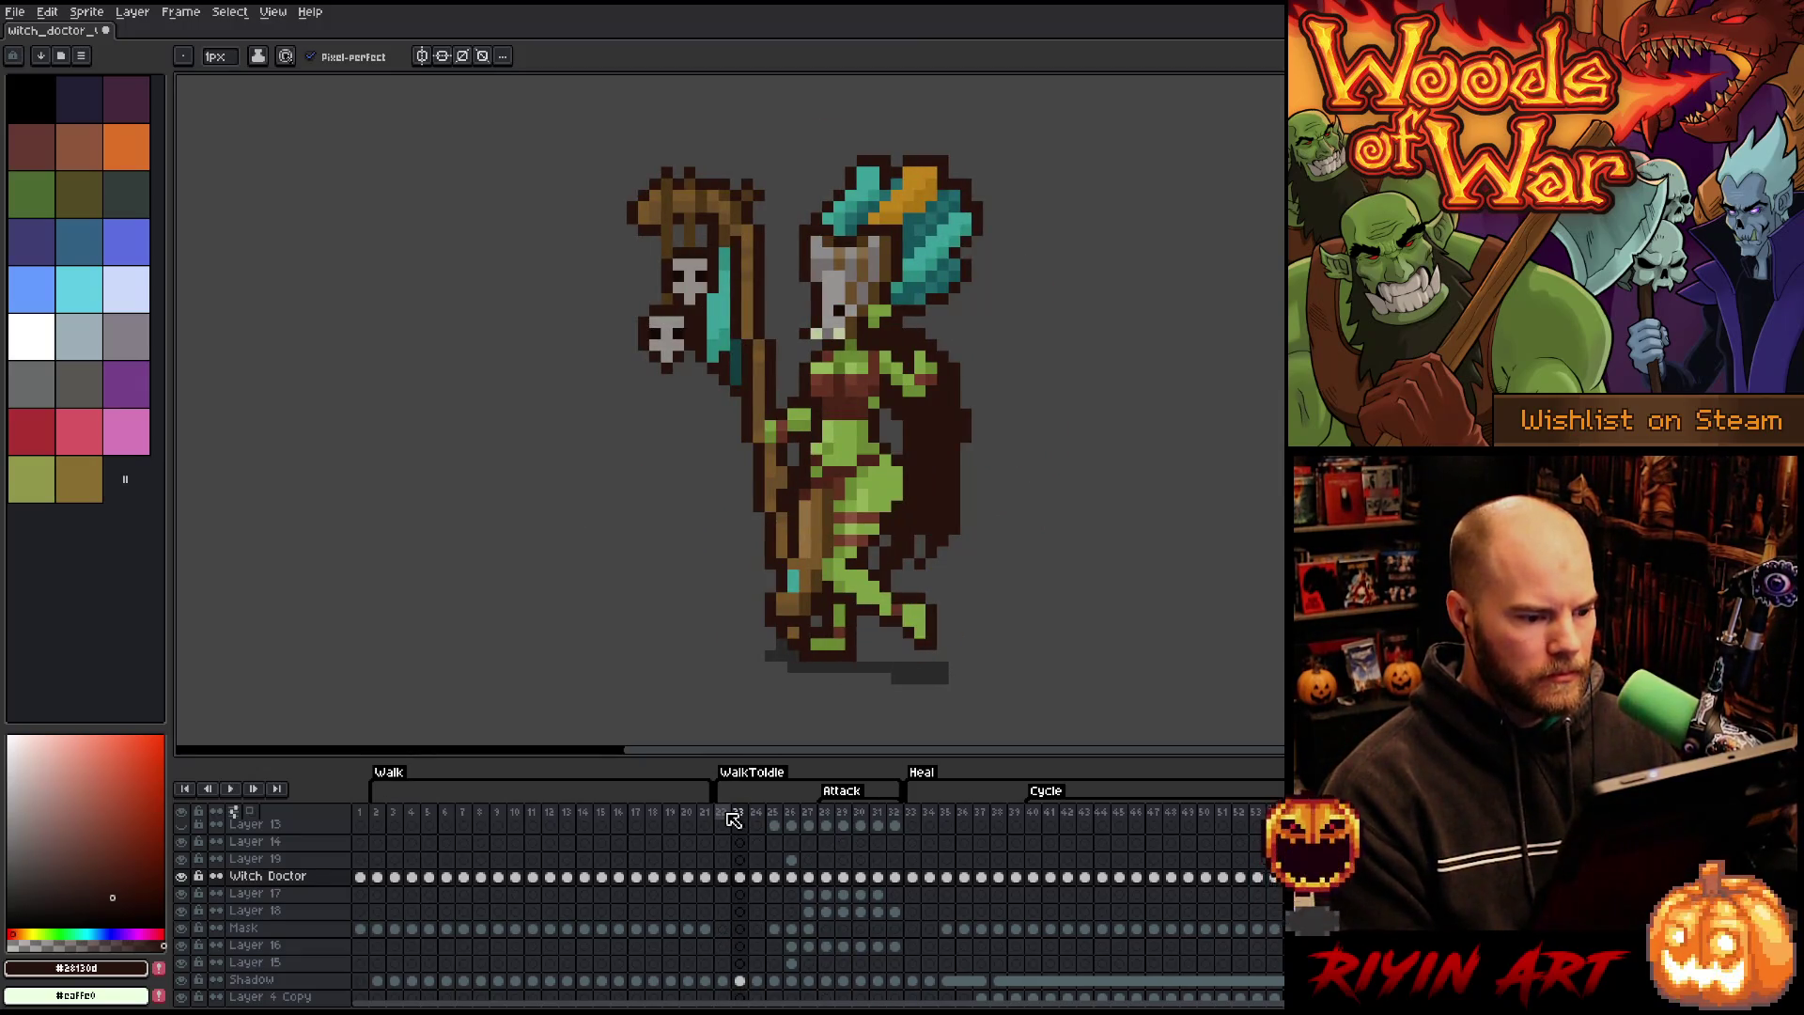
pyautogui.press('Right')
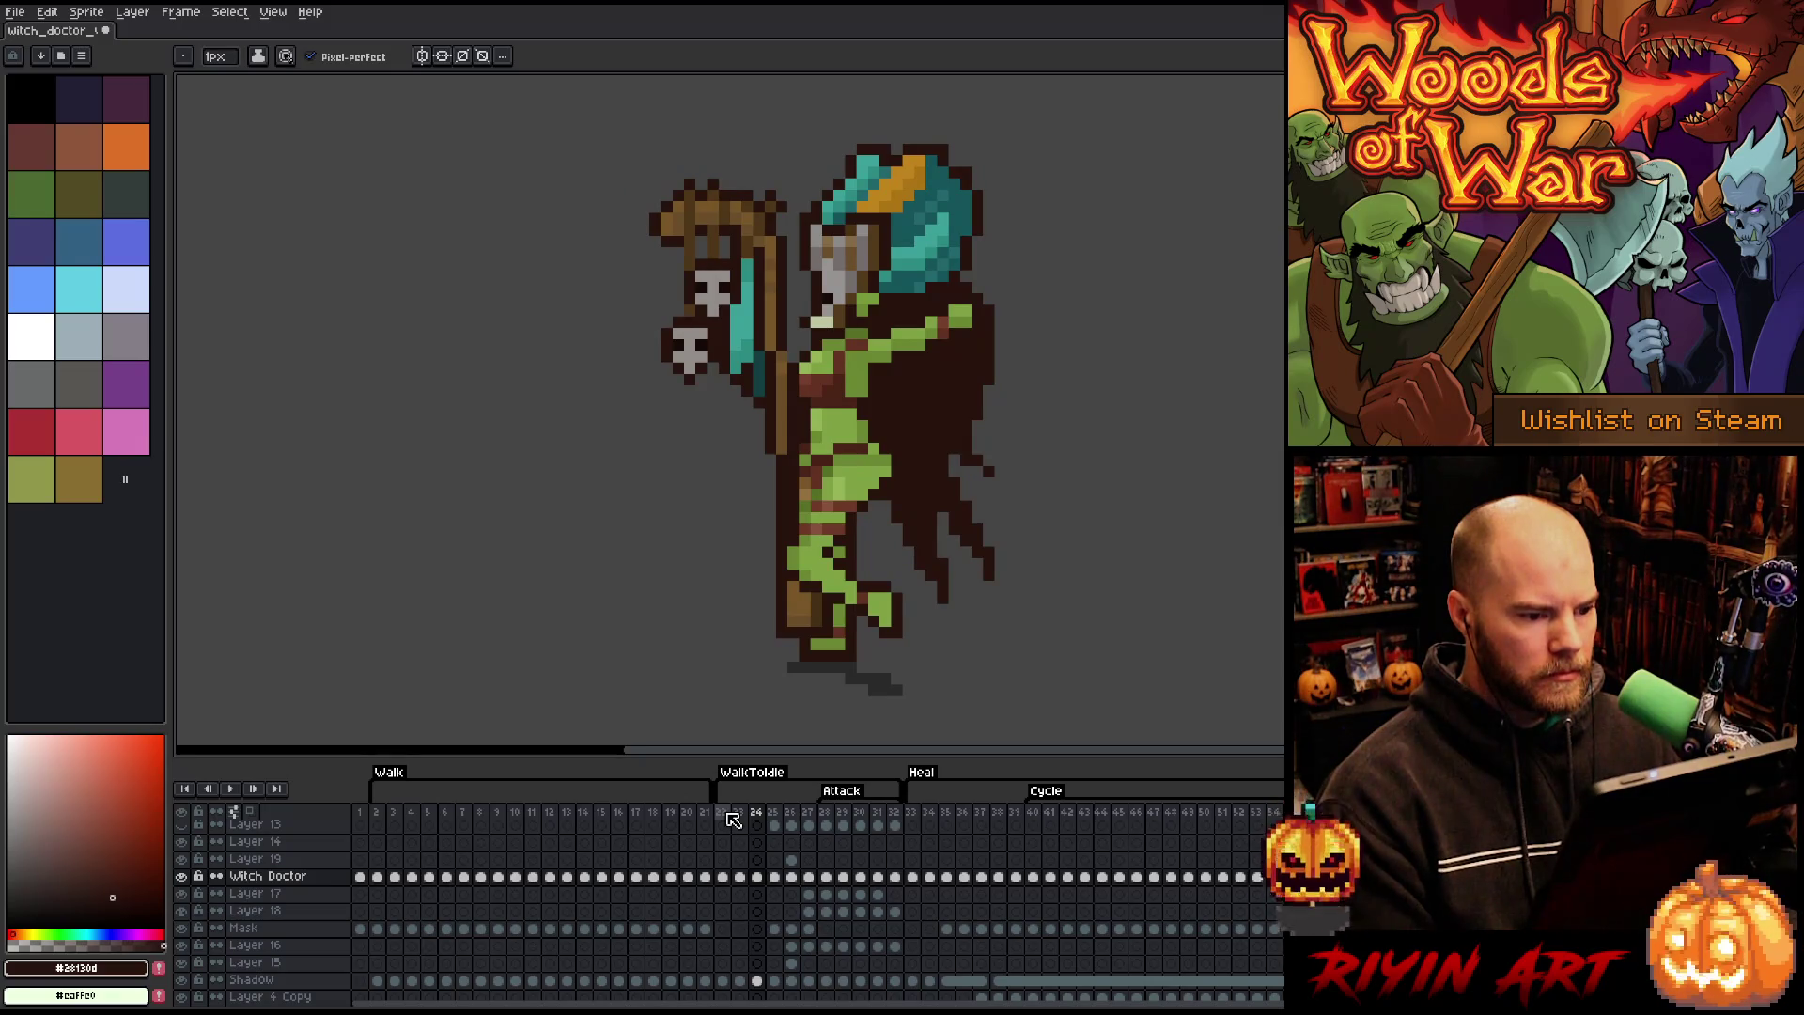
pyautogui.press('Right')
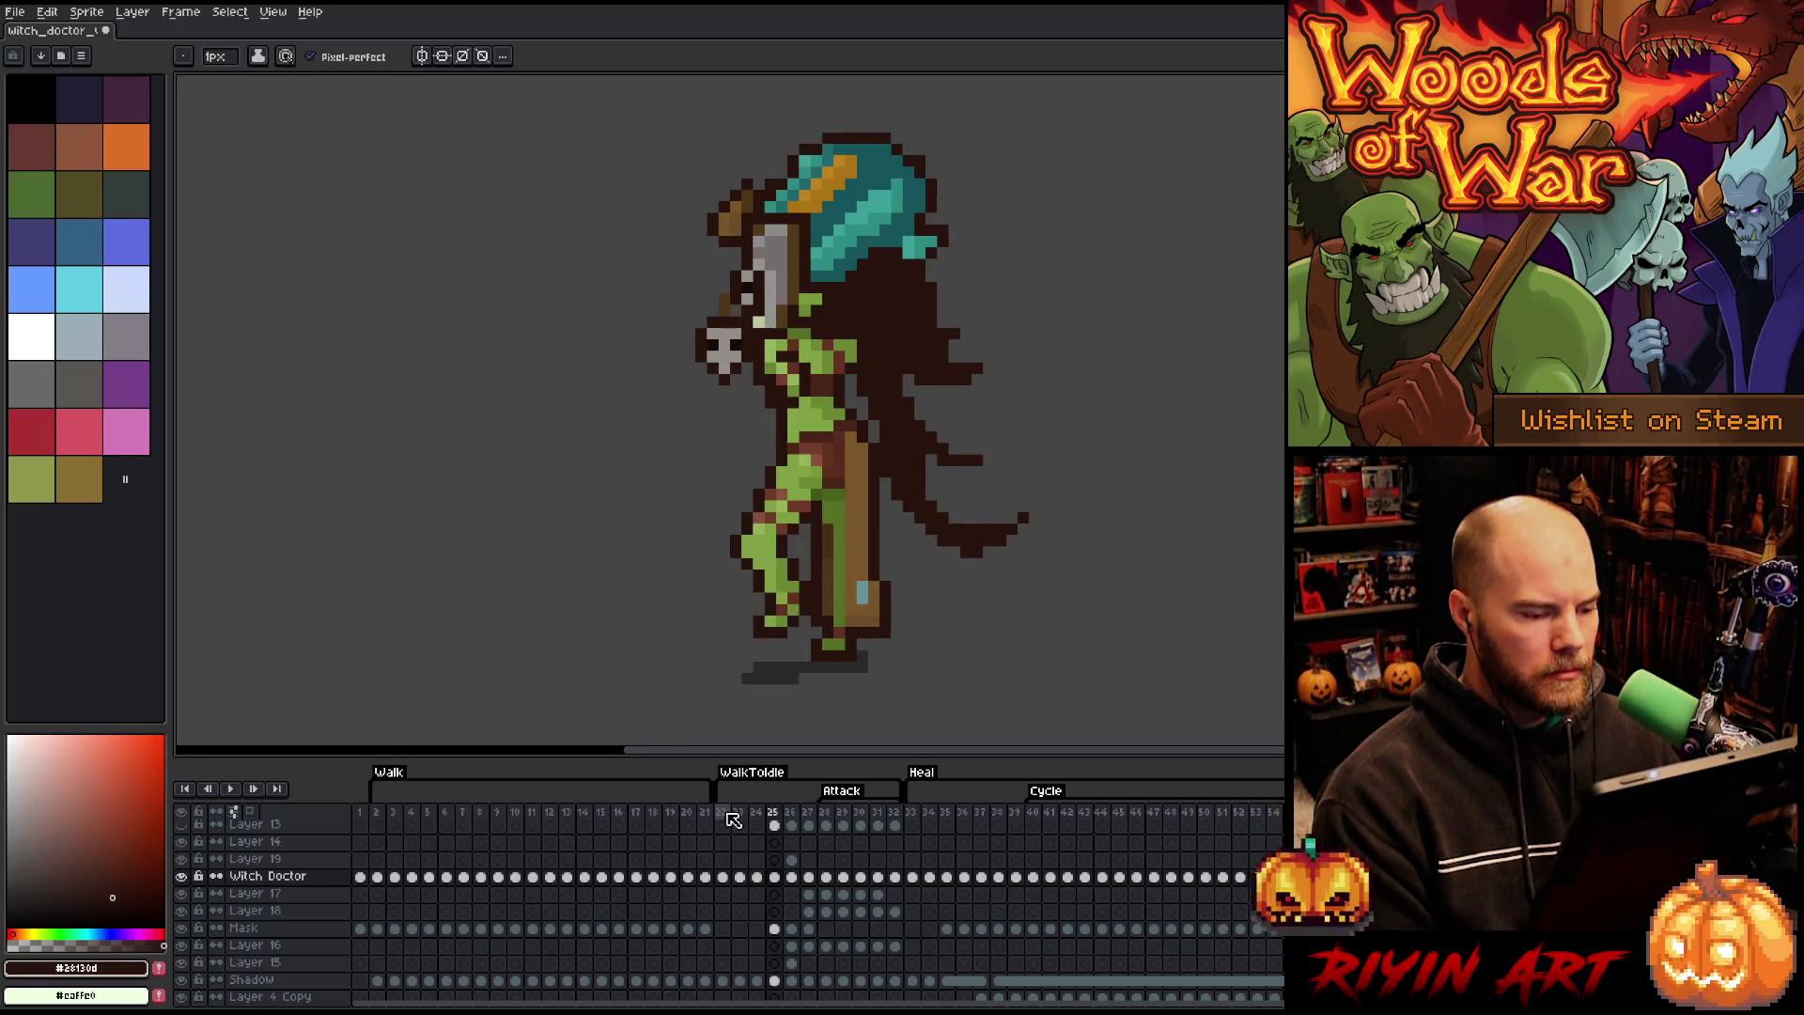
pyautogui.press('Right')
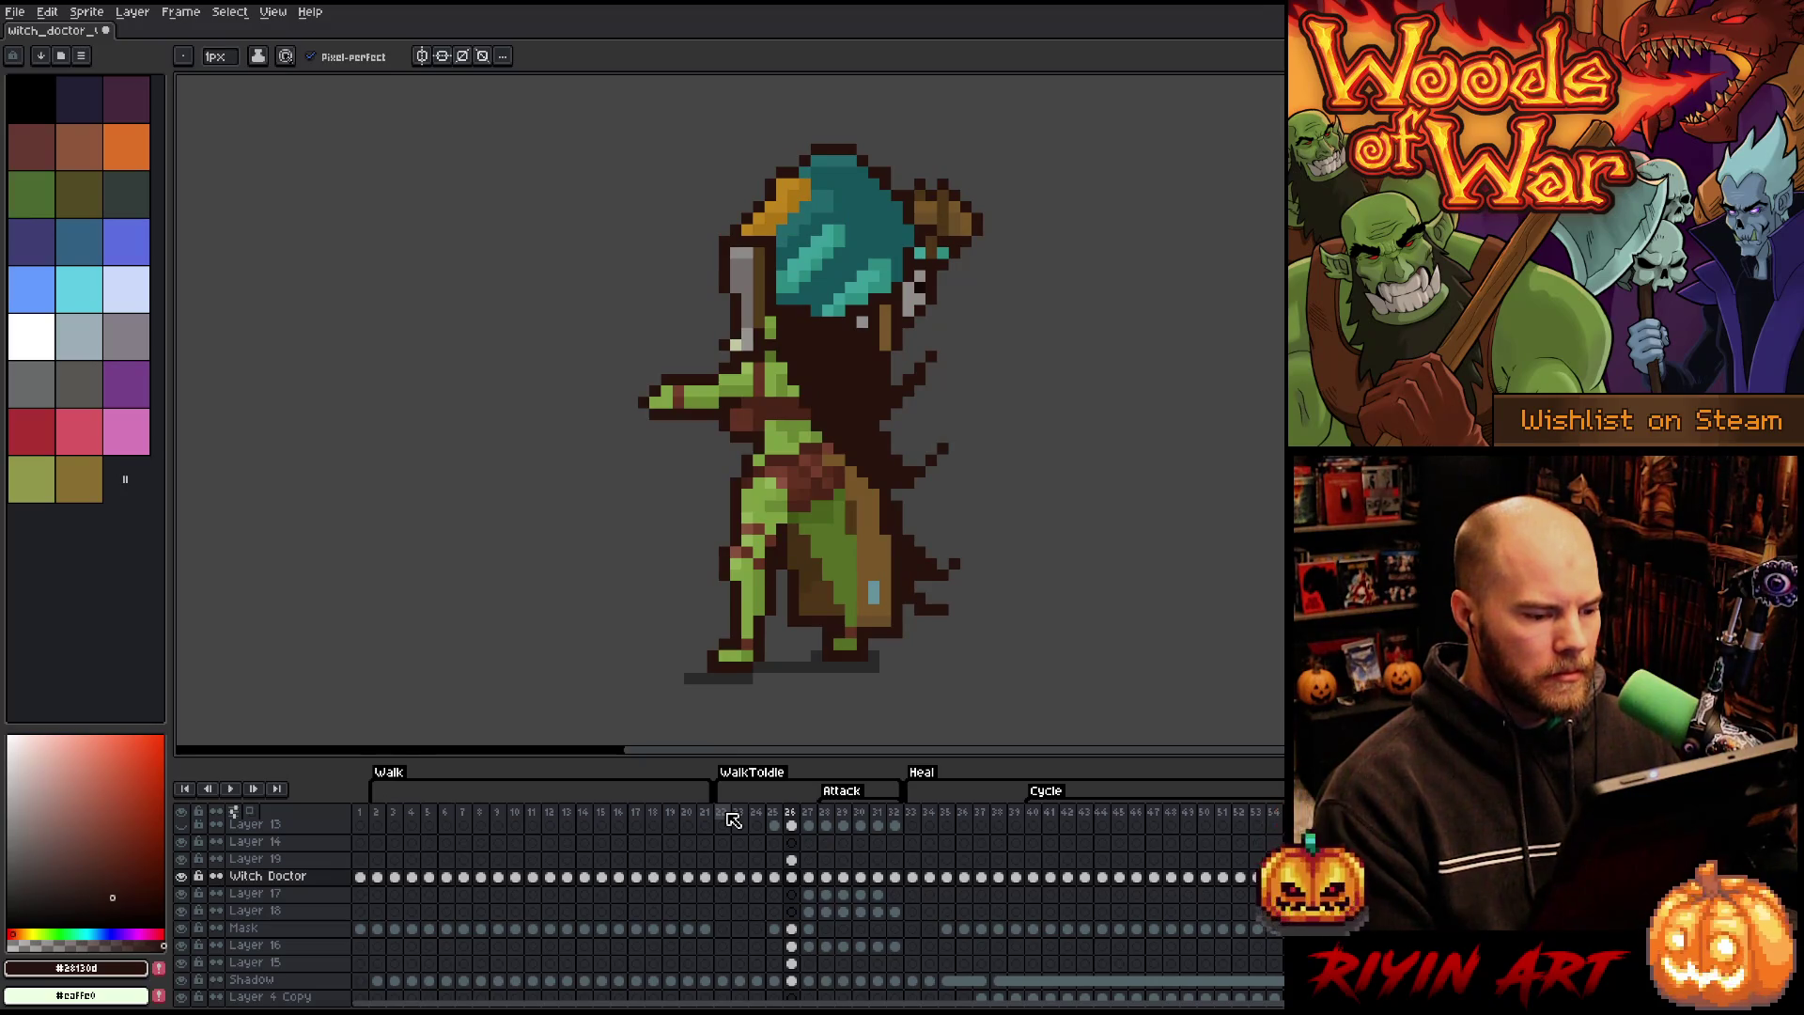
pyautogui.press('Right')
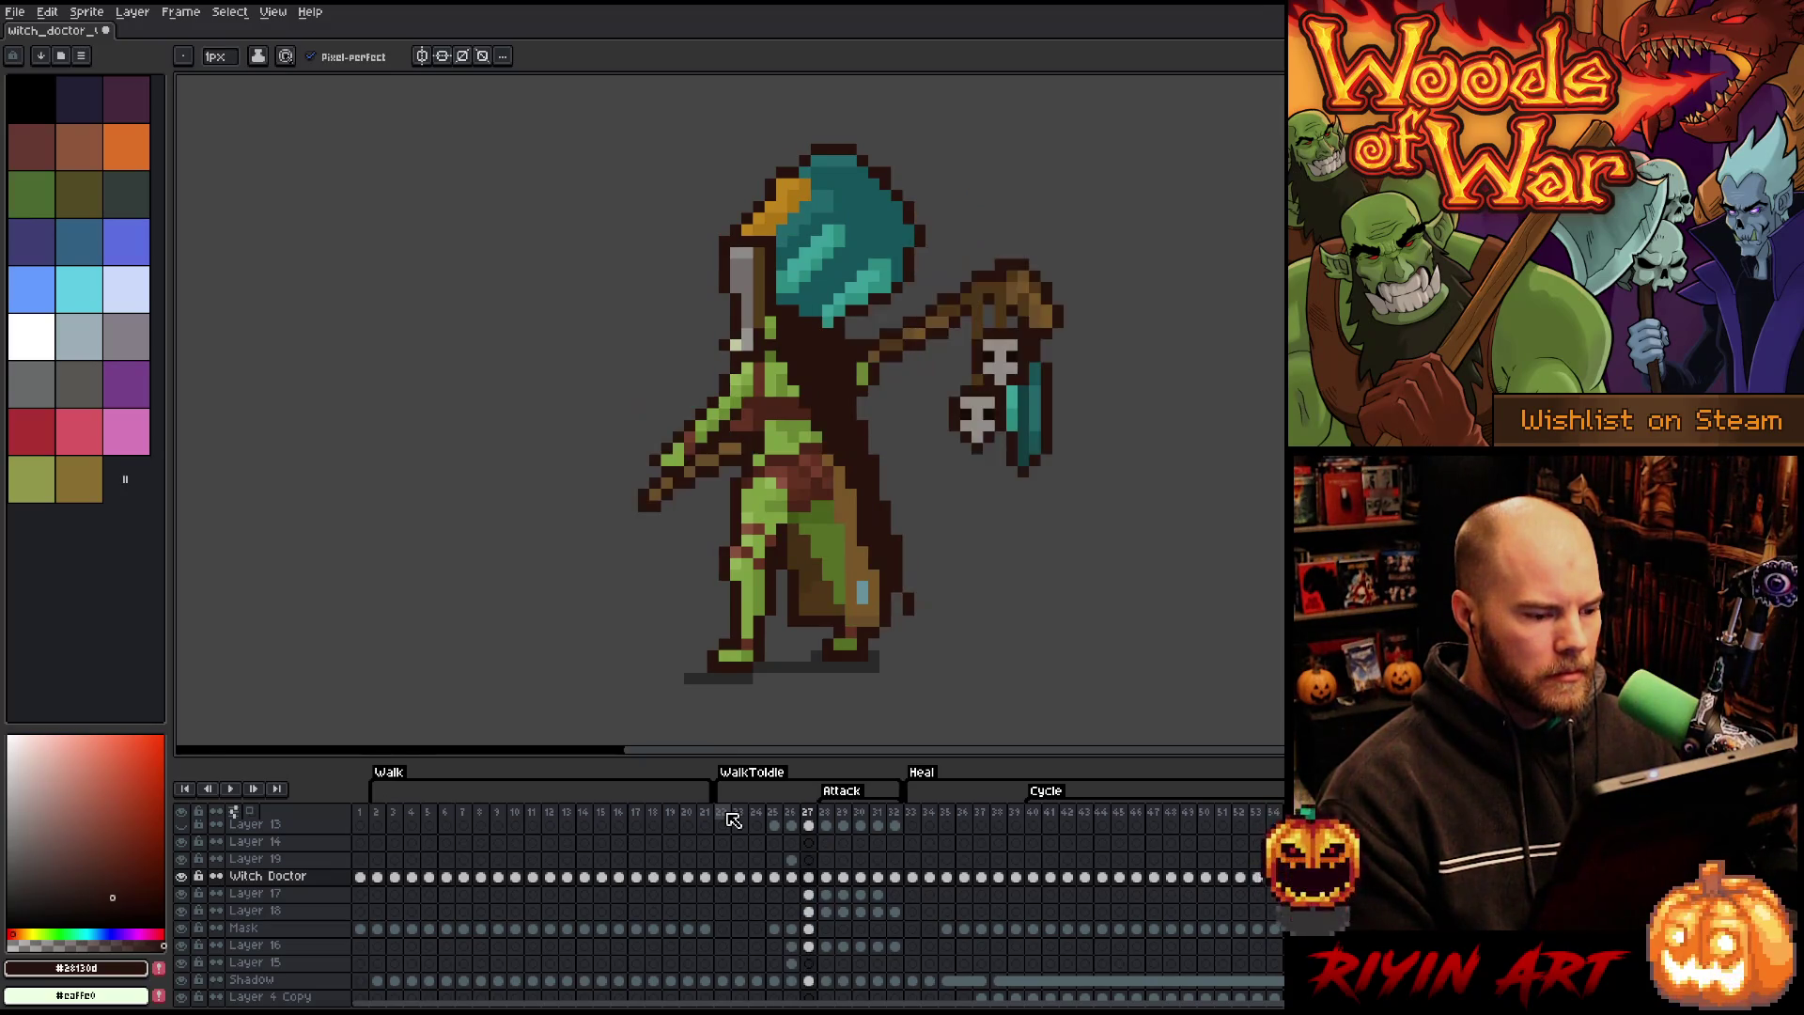
# - Flip between frames 25 to 29 comparing poses, settling on frame 26 with the arm extended
pyautogui.press('Left')
pyautogui.press('Right')
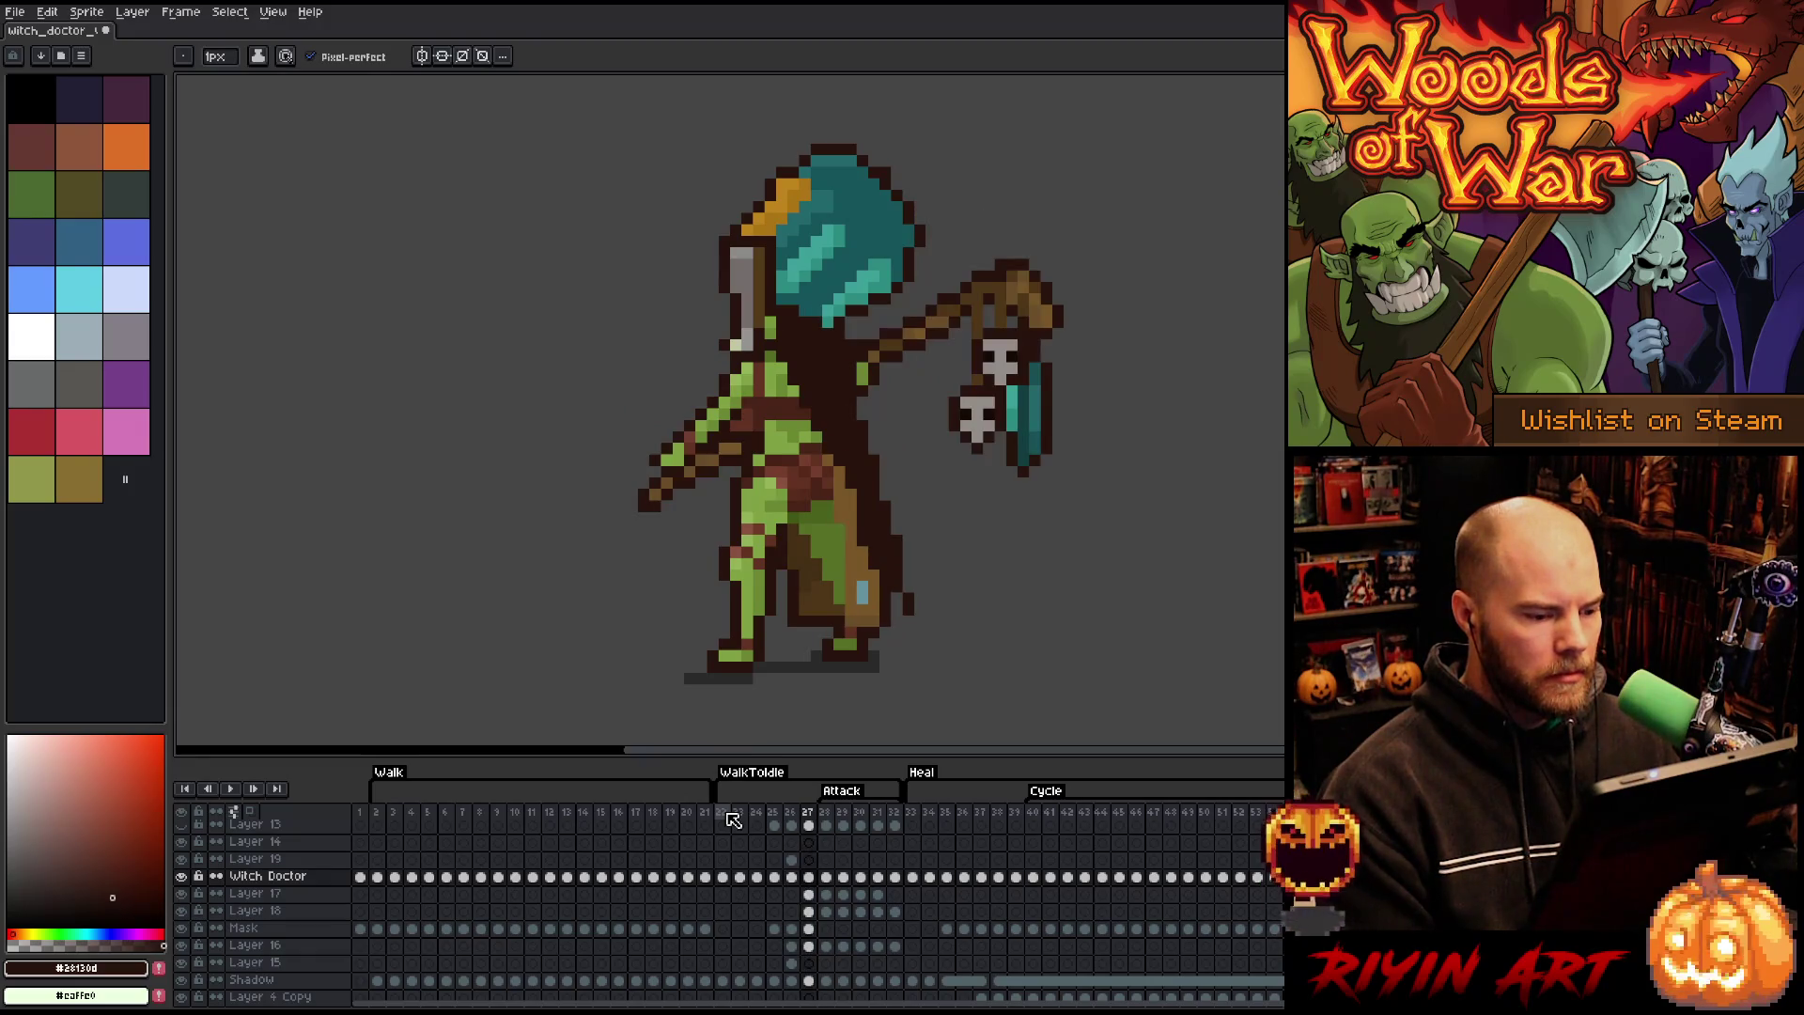
pyautogui.press('Right')
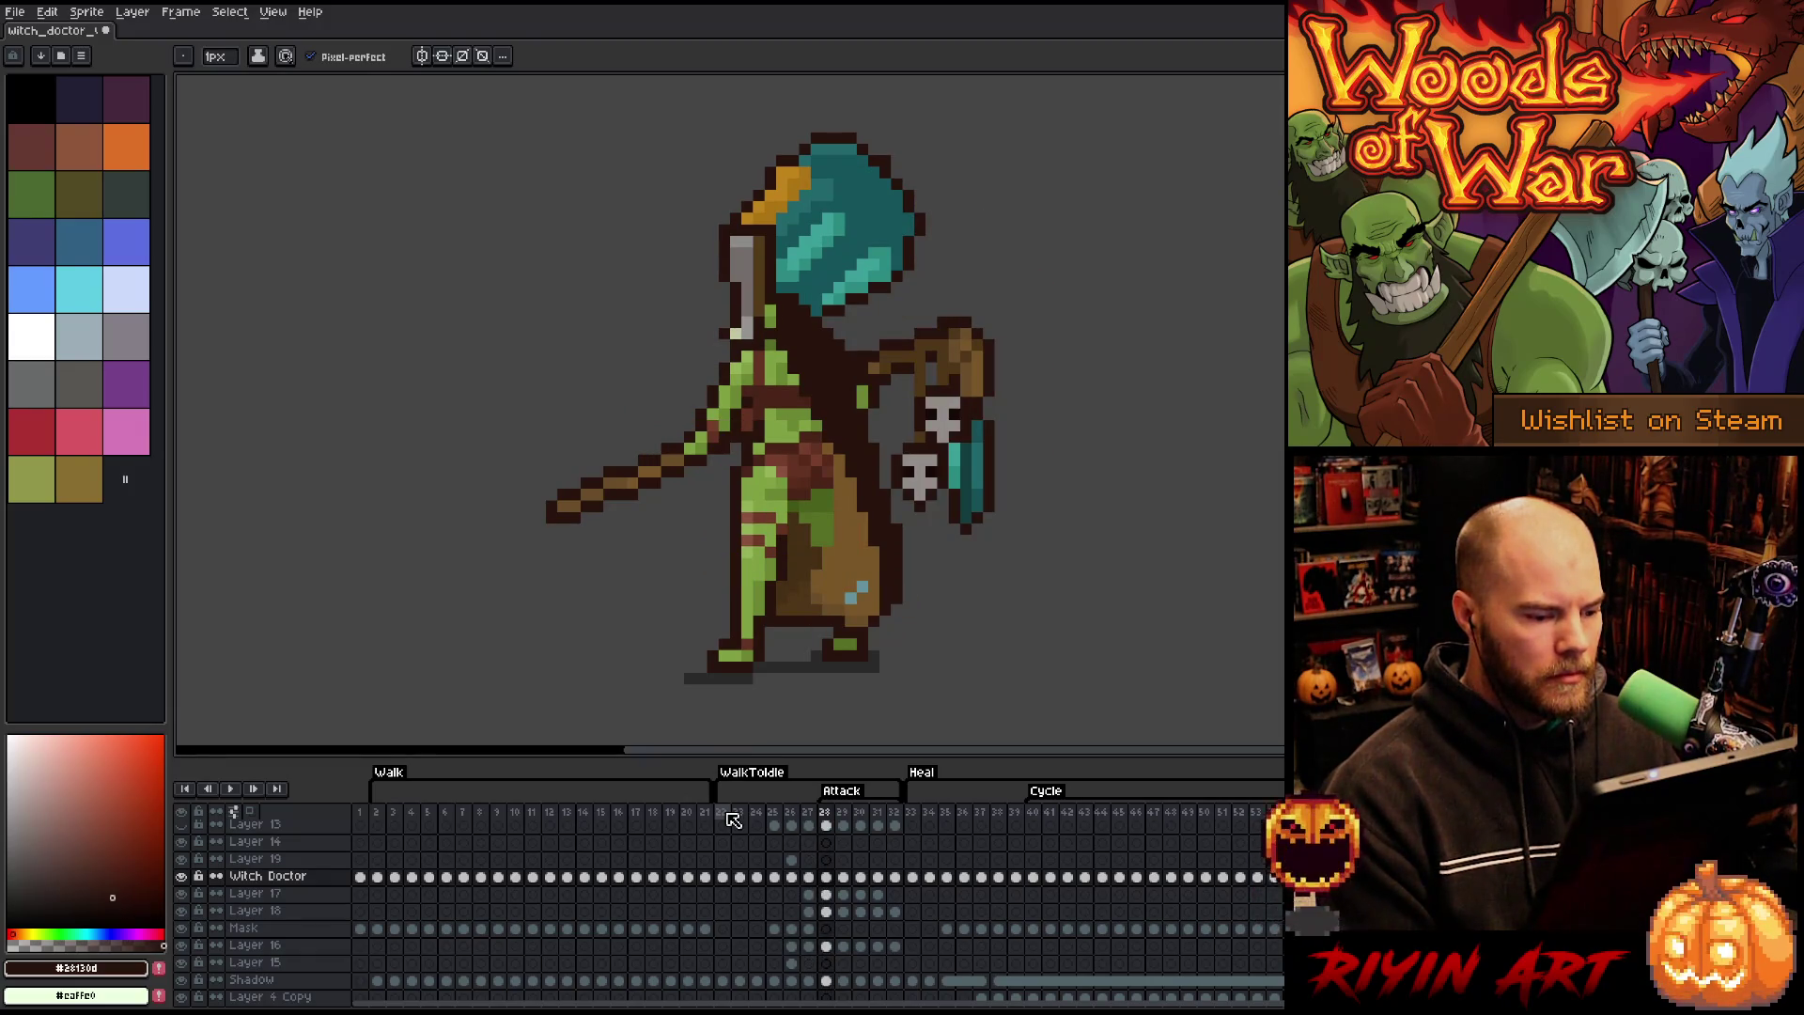
pyautogui.press('Right')
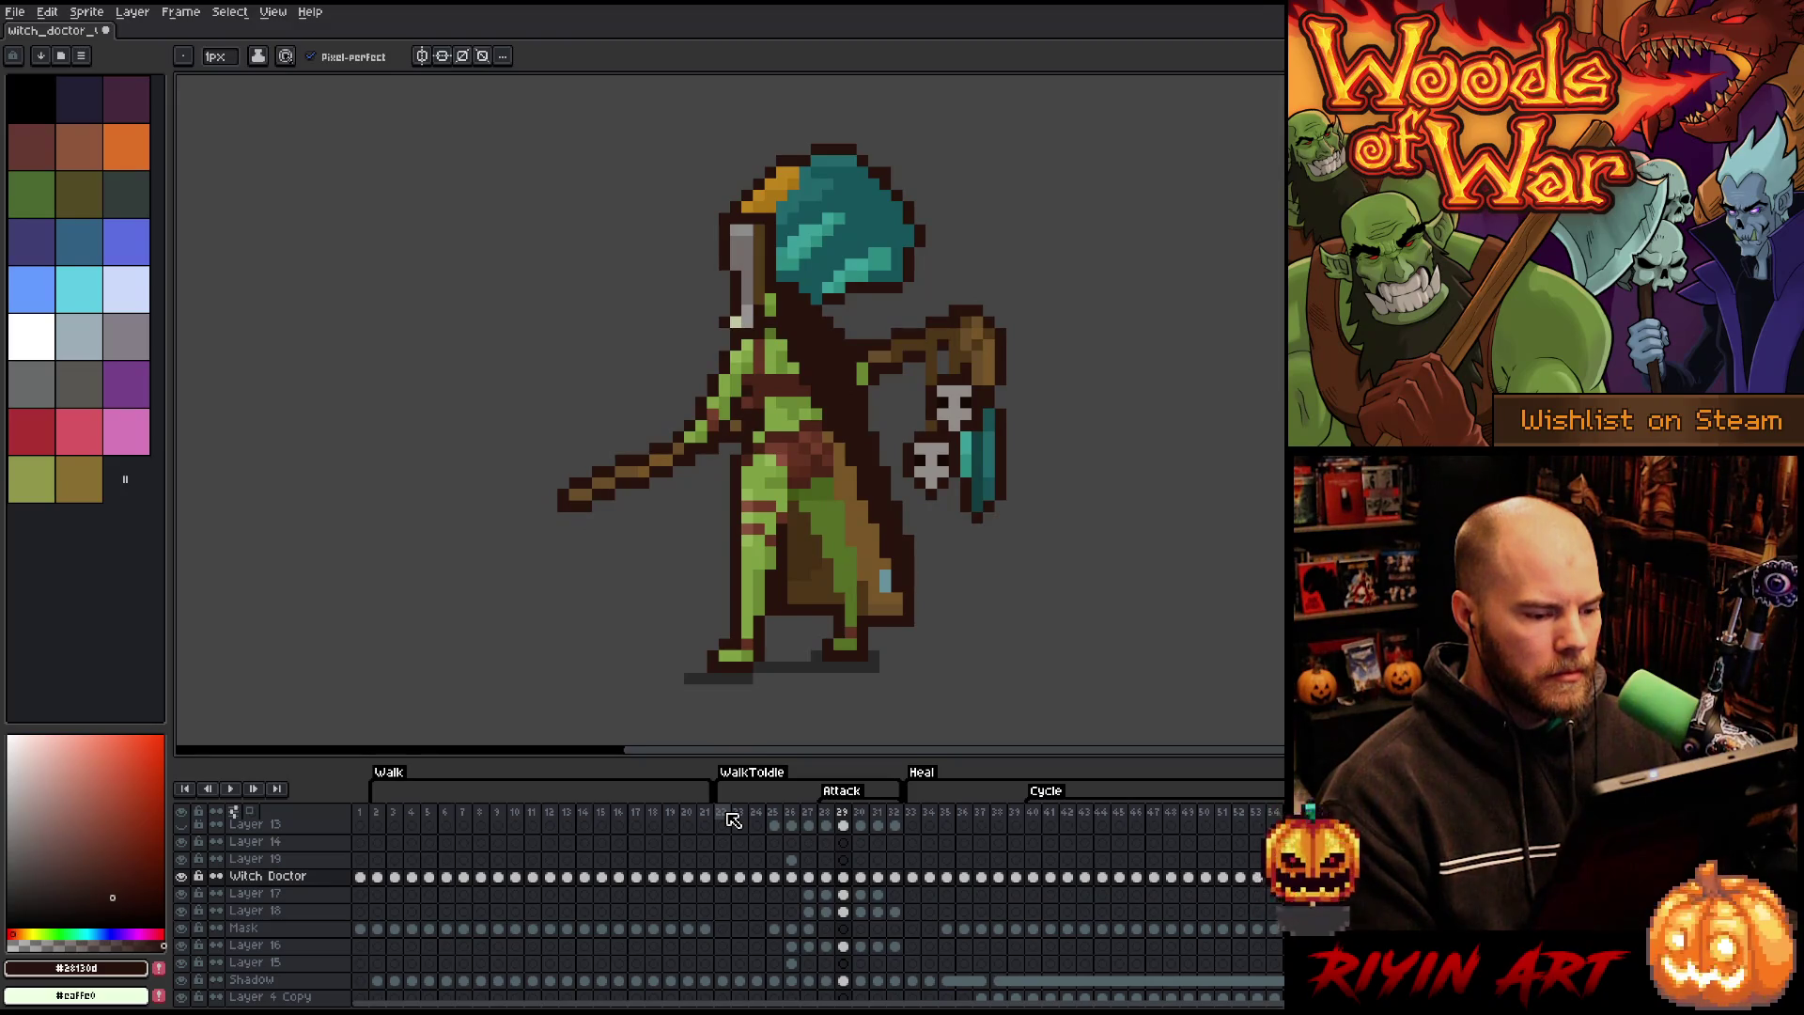
pyautogui.press('Left')
pyautogui.press('Left')
pyautogui.press('Right')
pyautogui.press('Right')
pyautogui.press('Left')
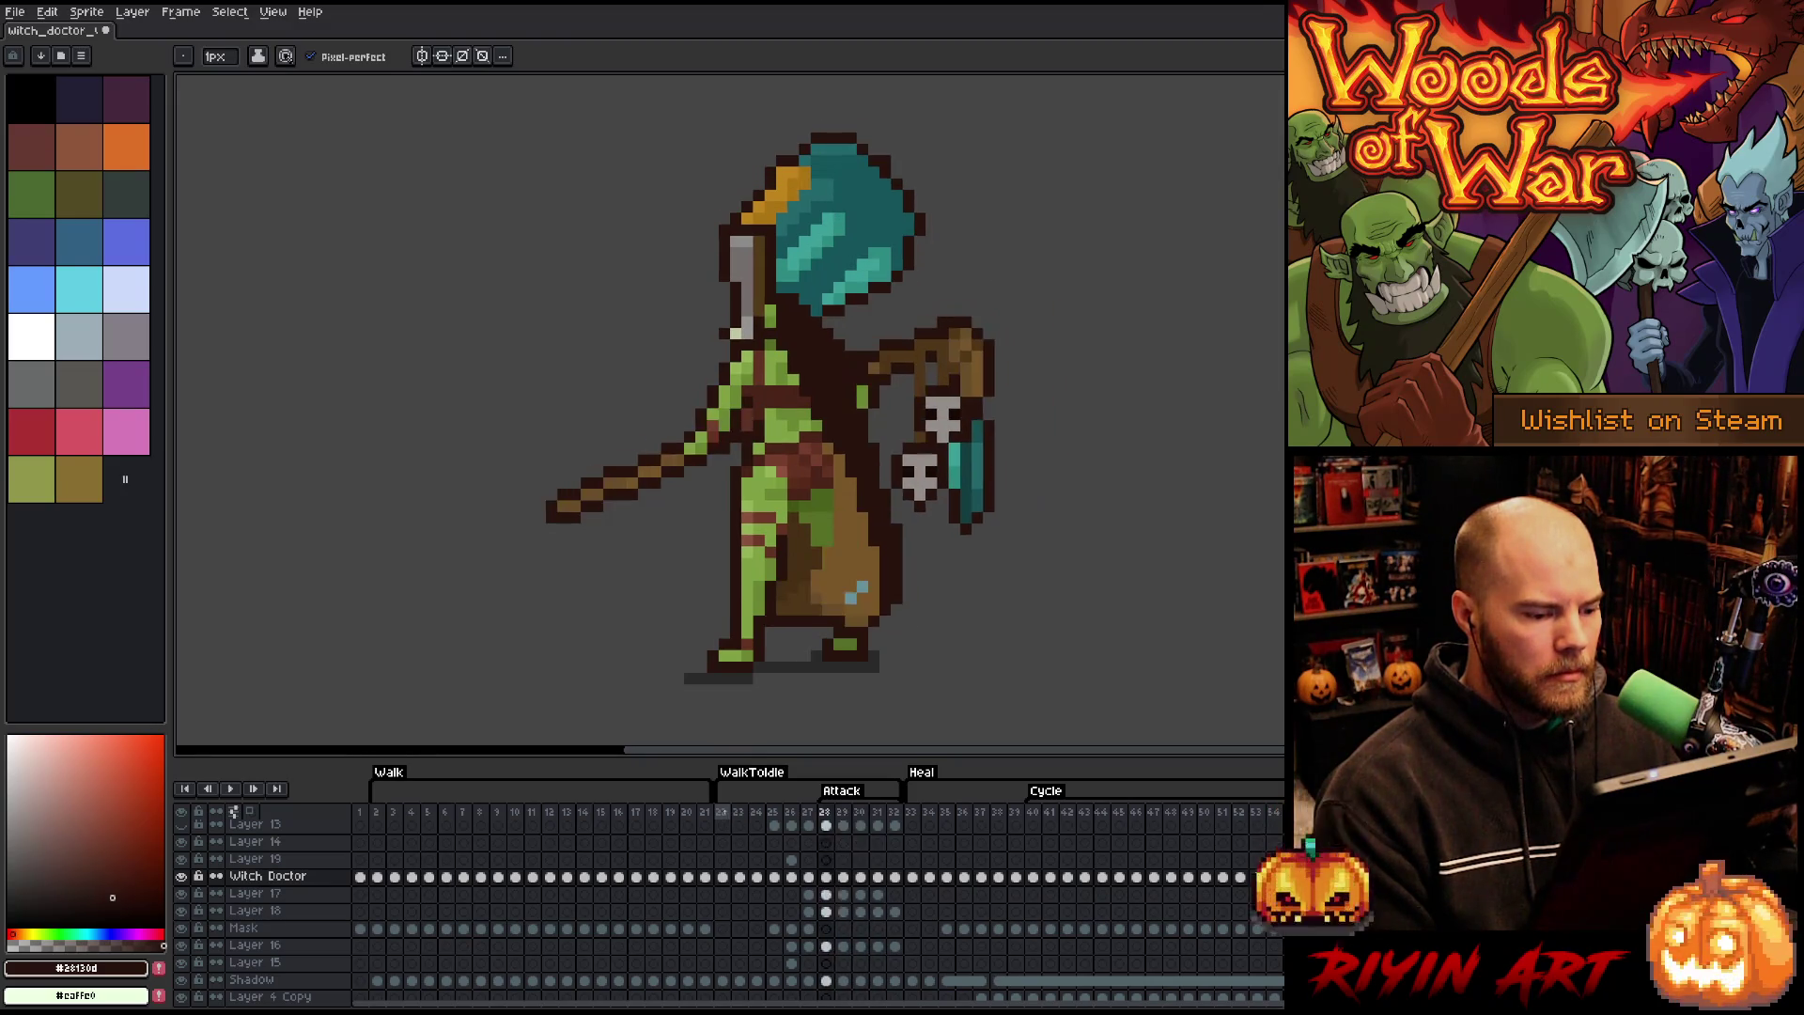
pyautogui.press('Right')
pyautogui.press('Right')
pyautogui.press('Right')
pyautogui.click(773, 823)
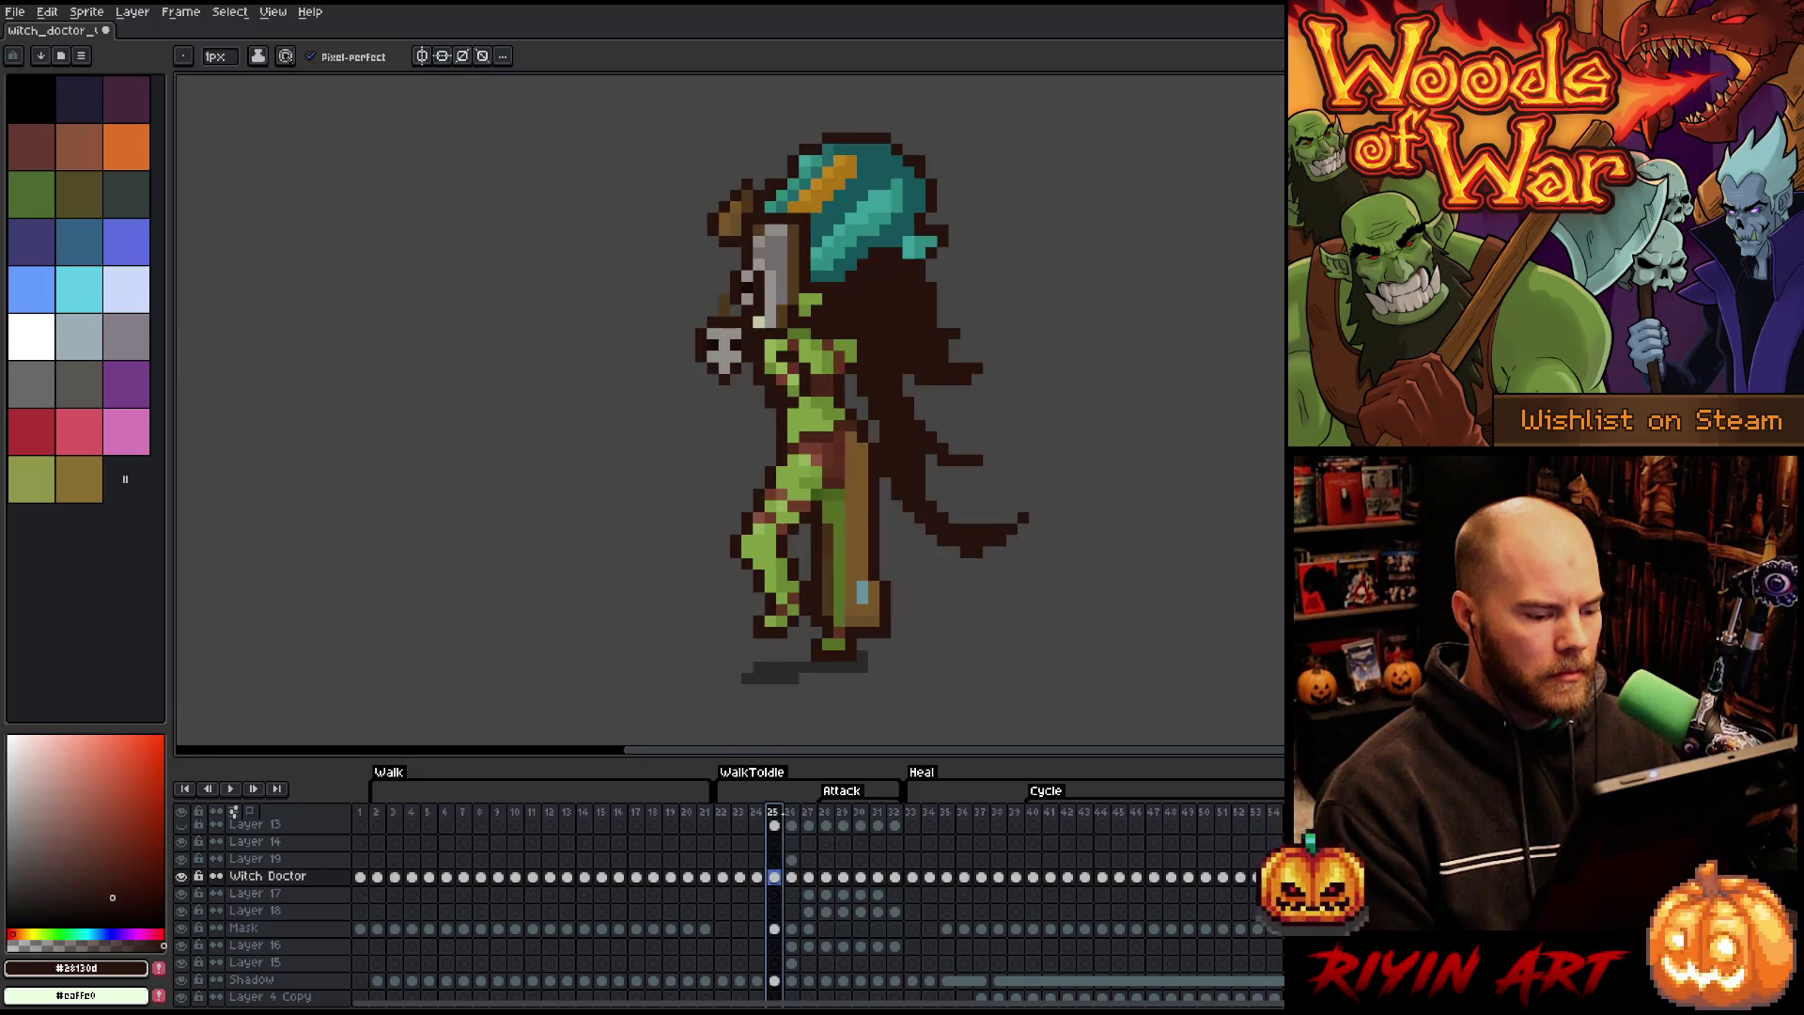
pyautogui.click(791, 823)
pyautogui.press('Right')
pyautogui.press('Right')
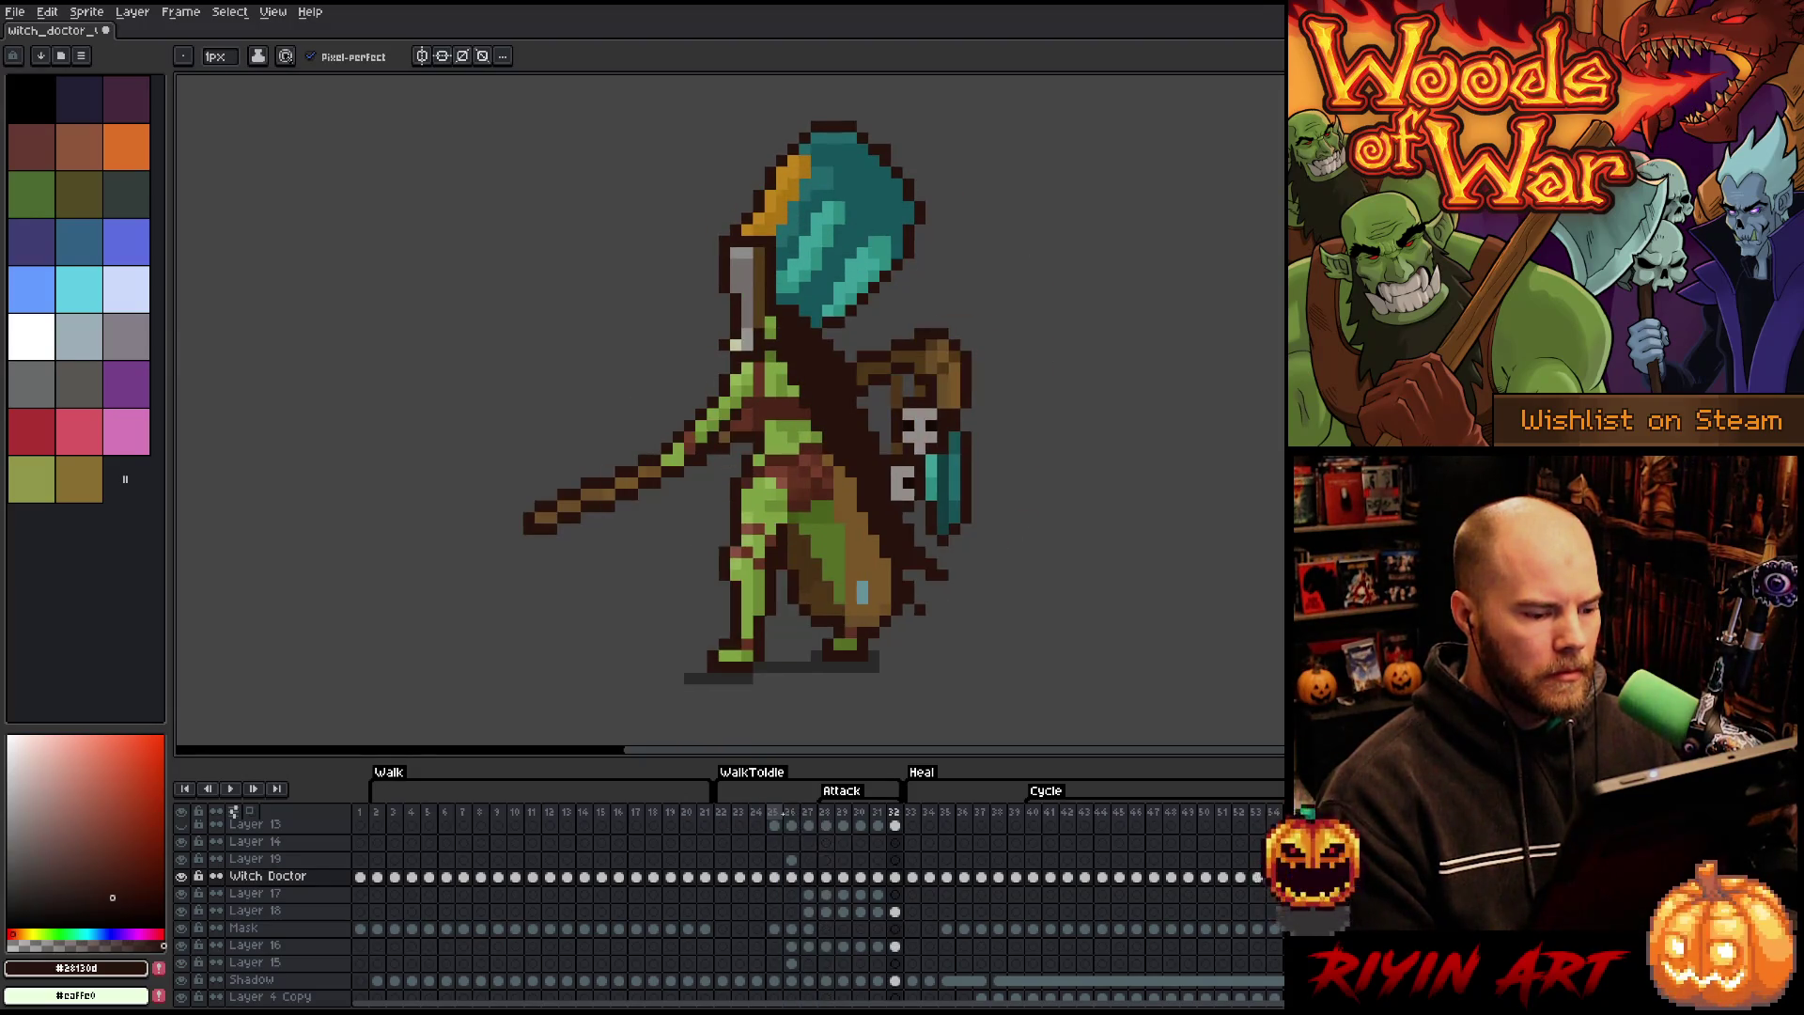
pyautogui.press('Left')
pyautogui.press('Left')
pyautogui.press('Left')
pyautogui.press('Right')
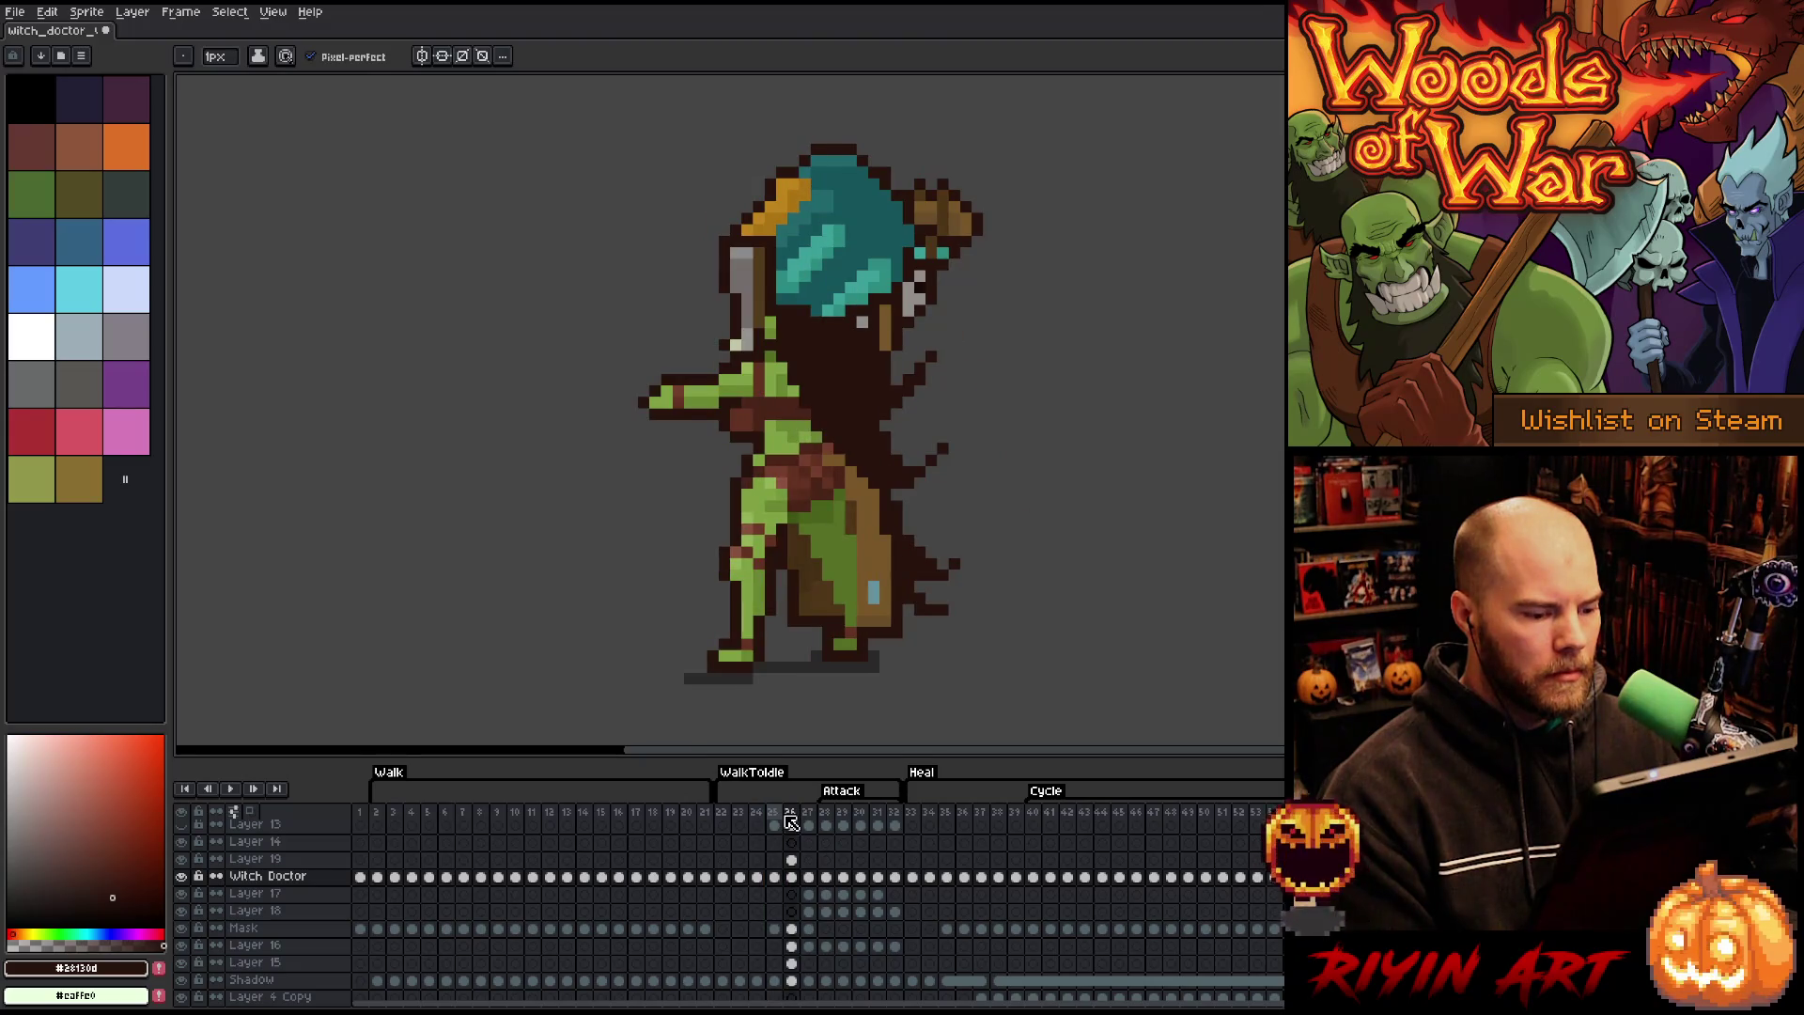
pyautogui.press('Right')
pyautogui.press('Left')
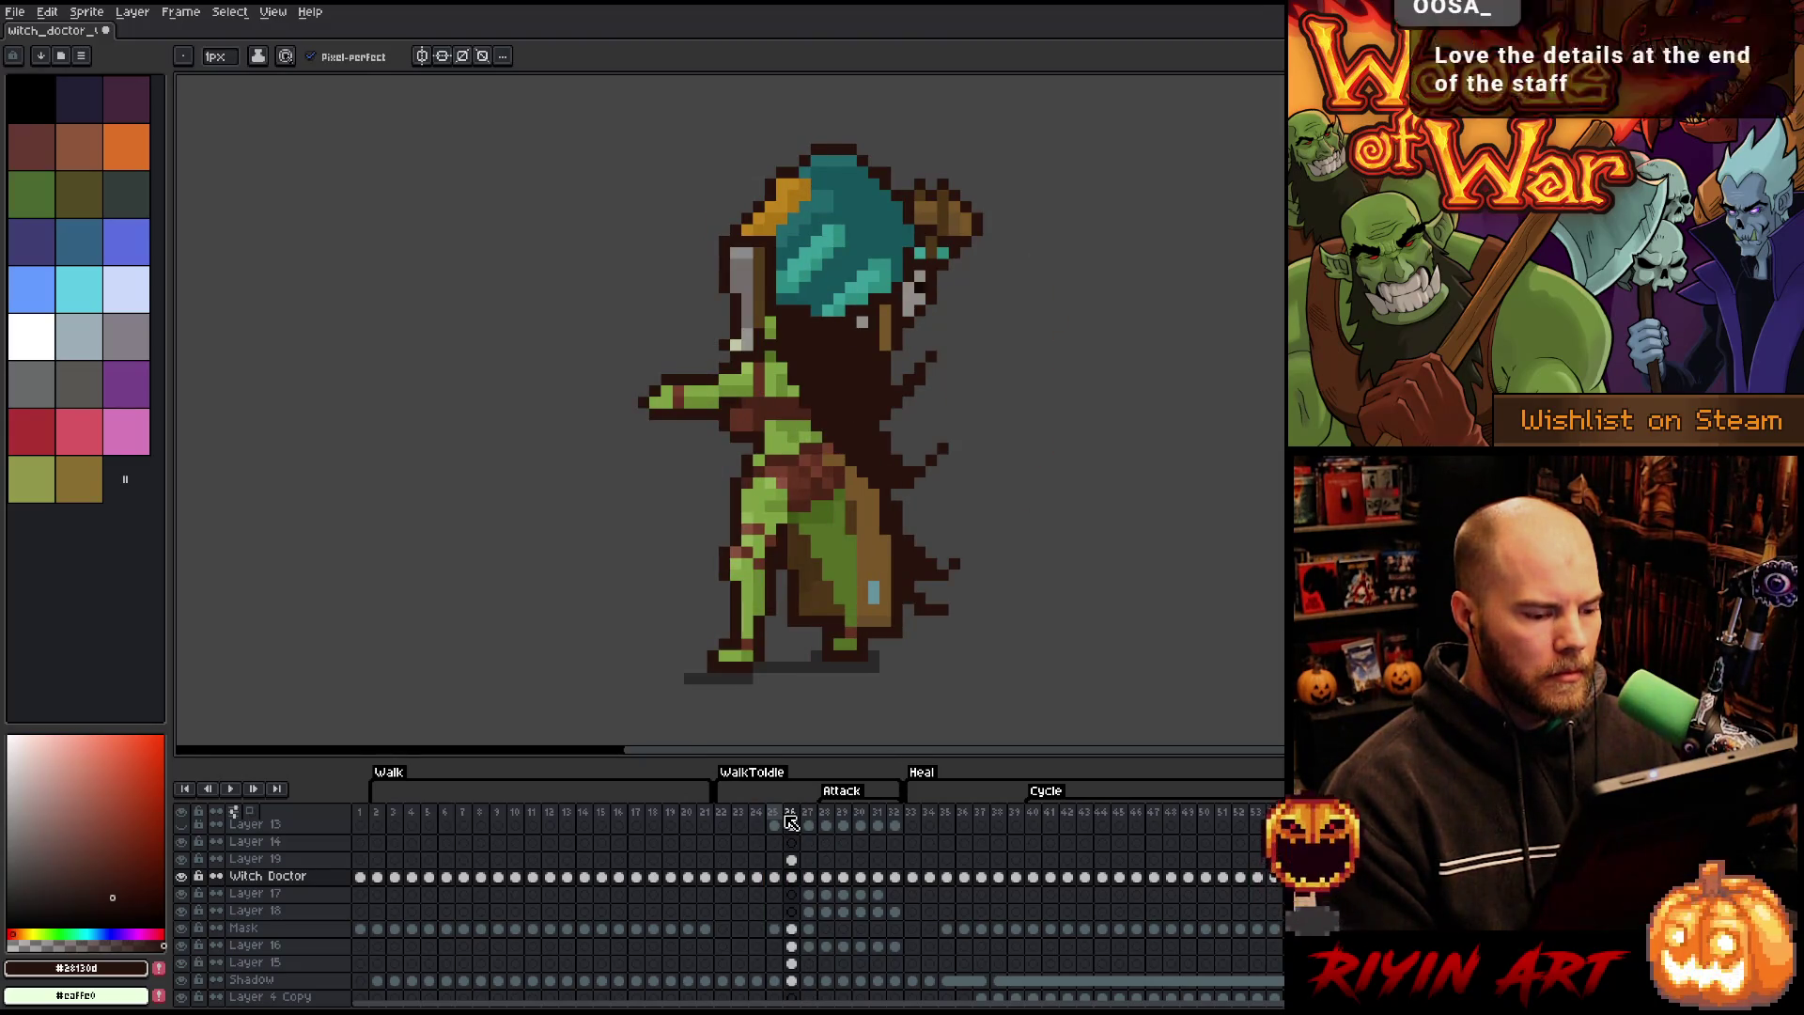
# - Make Layer 19, which holds the leg pixels, the active layer on frame 26
pyautogui.press('b')
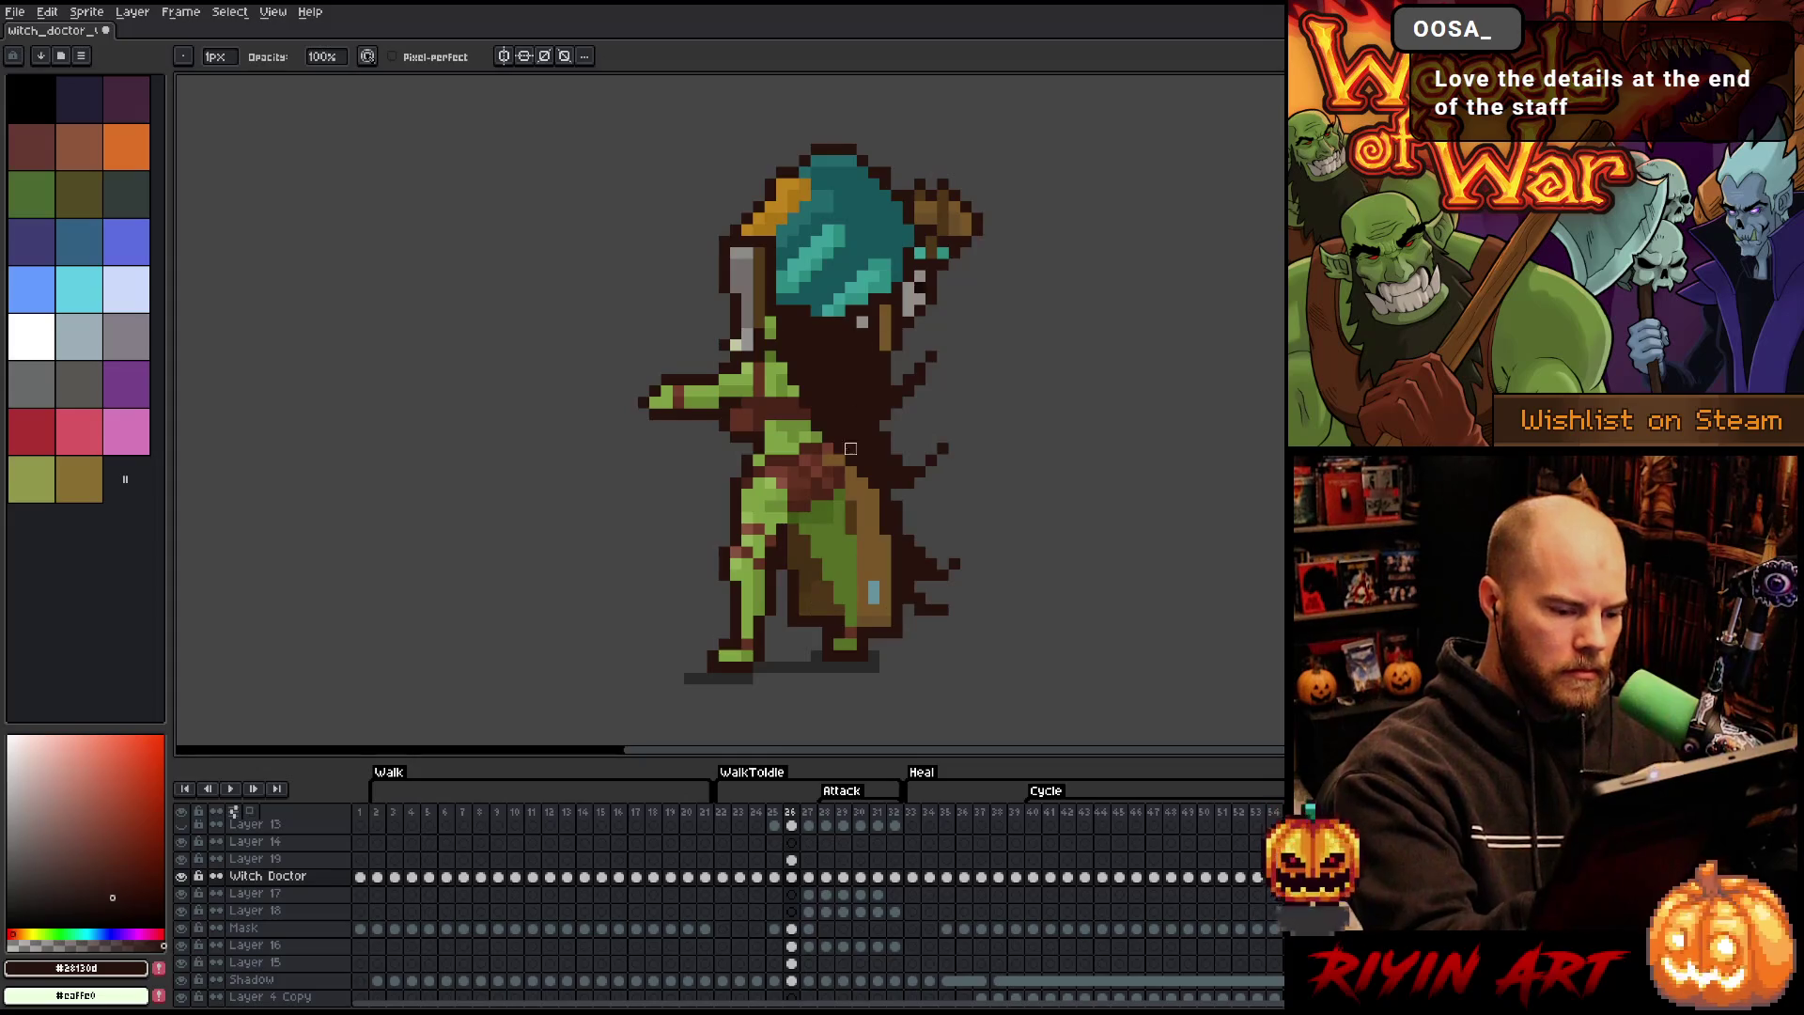
pyautogui.keyDown('ctrl'); pyautogui.click(828, 633); pyautogui.keyUp('ctrl')
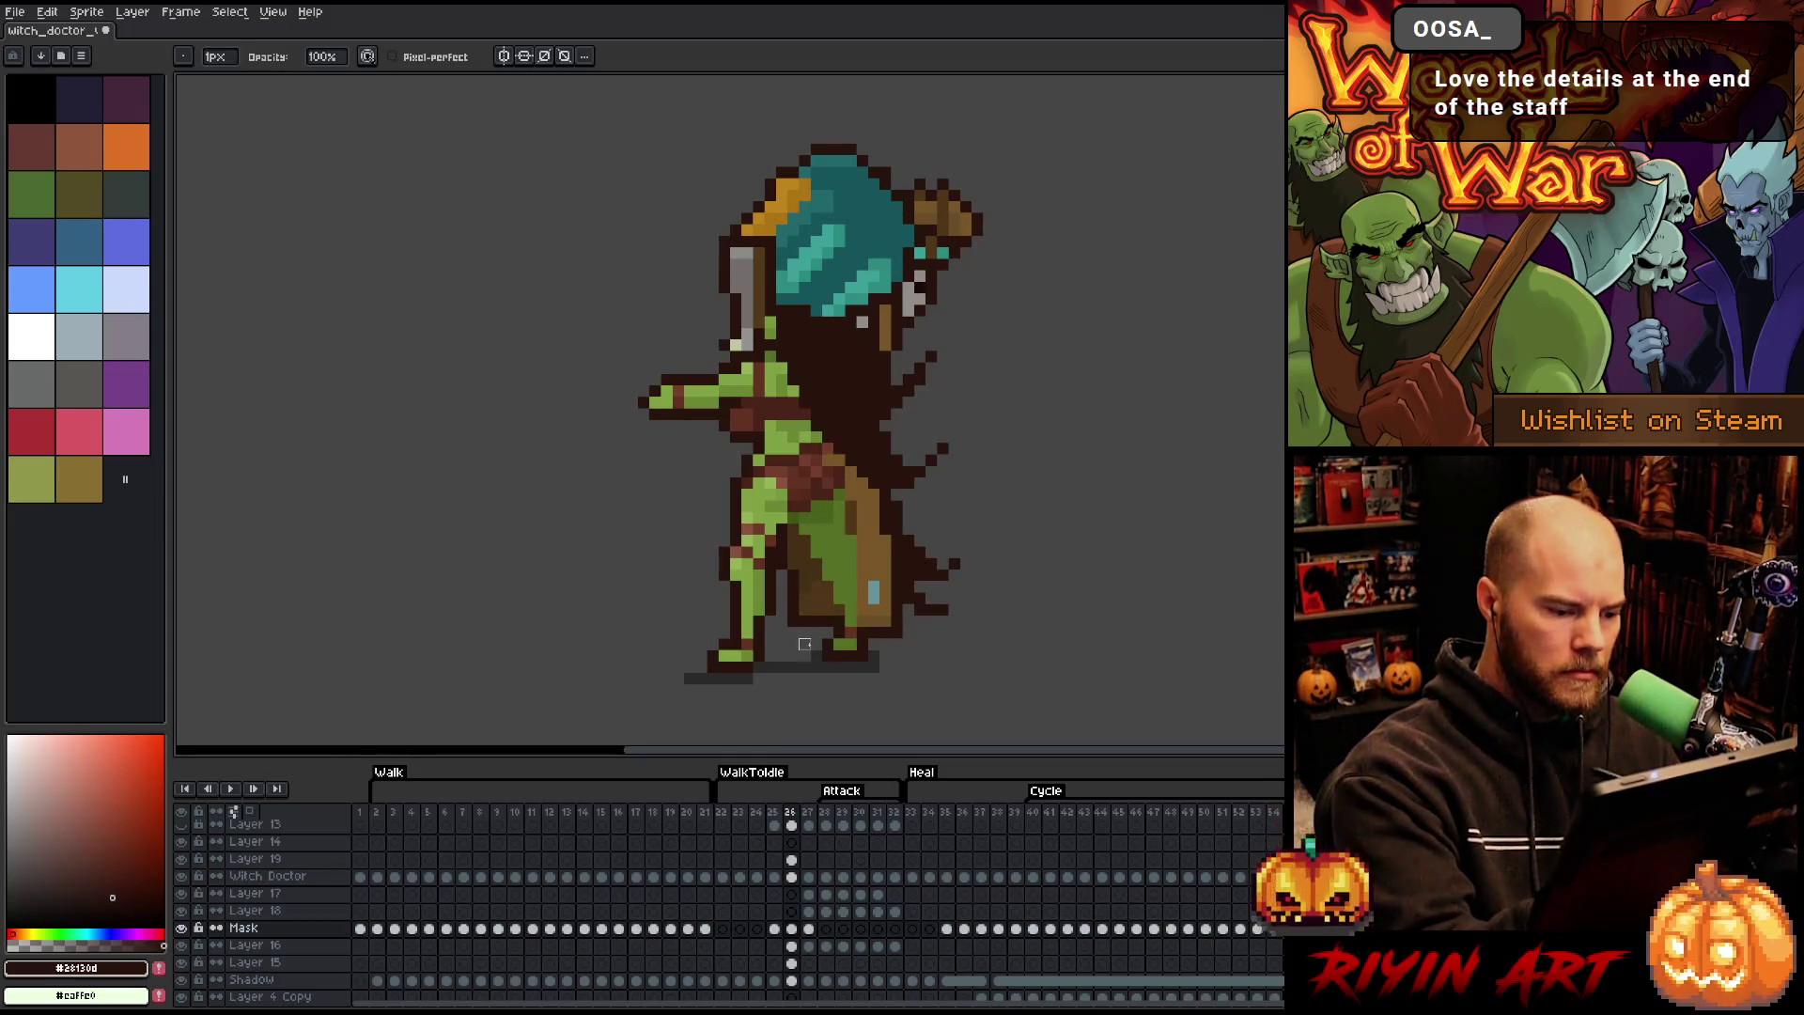
pyautogui.press('e')
pyautogui.press('Right')
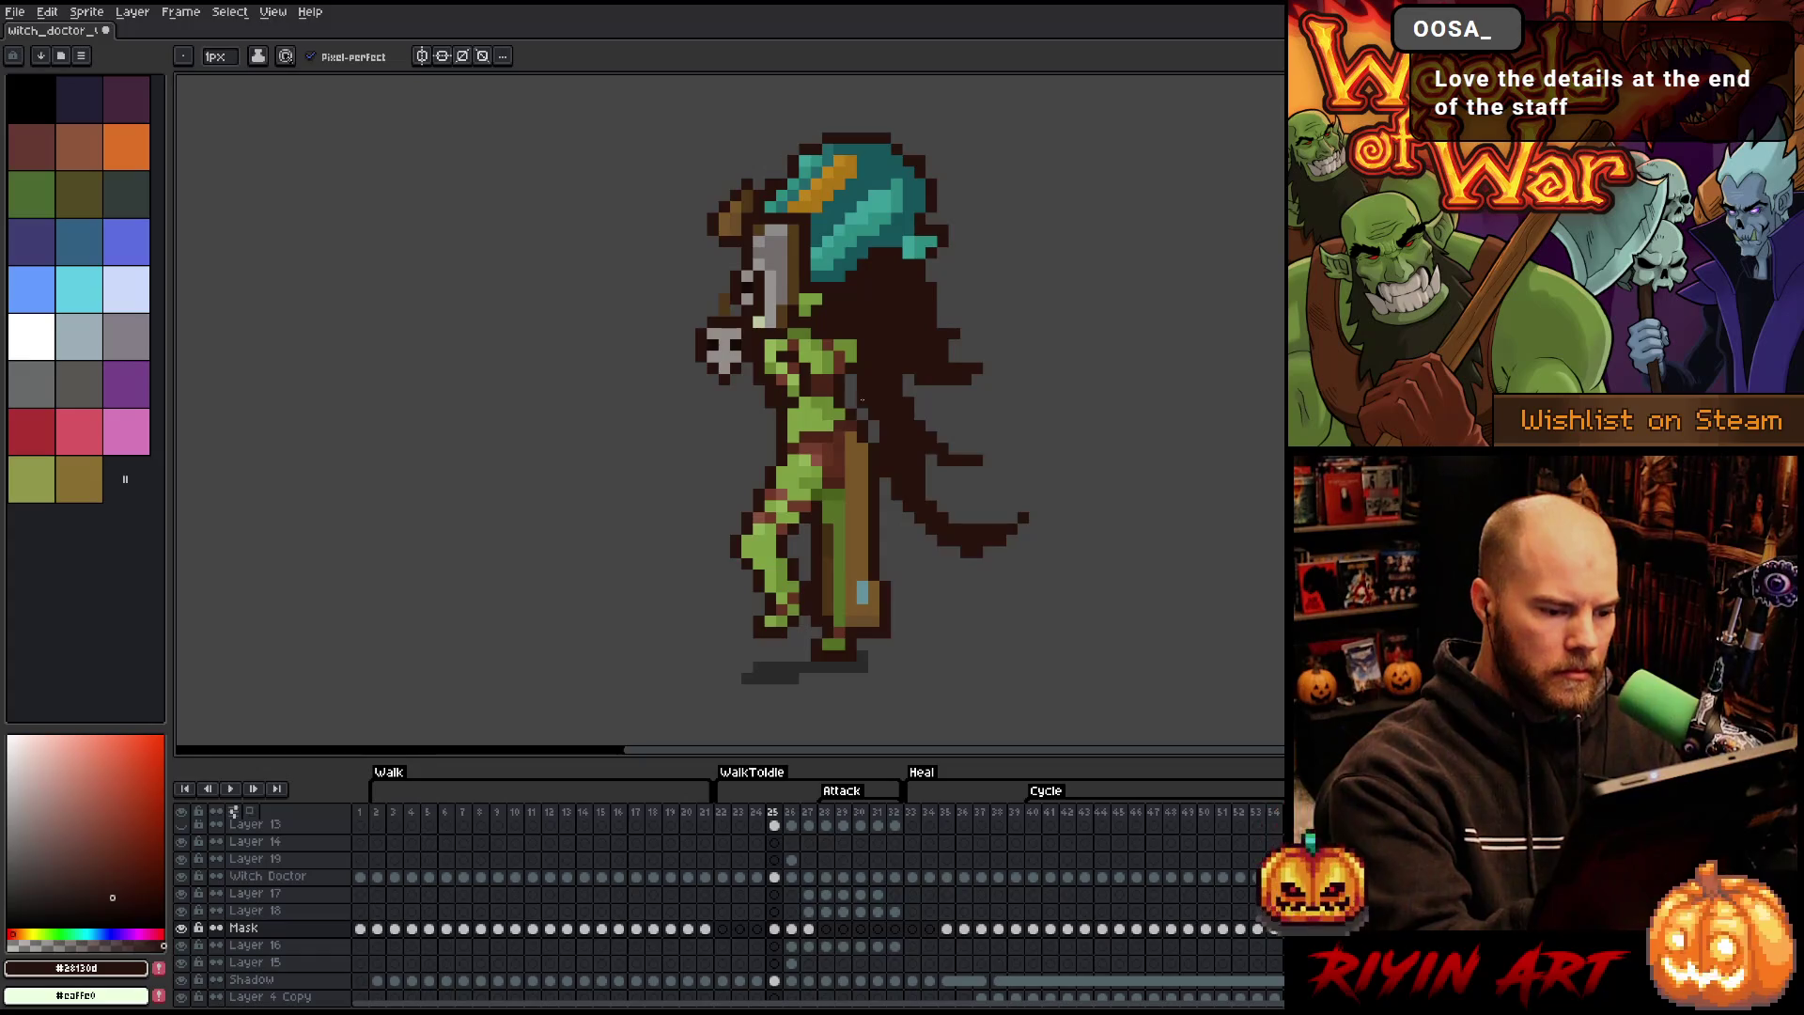
pyautogui.press('Left')
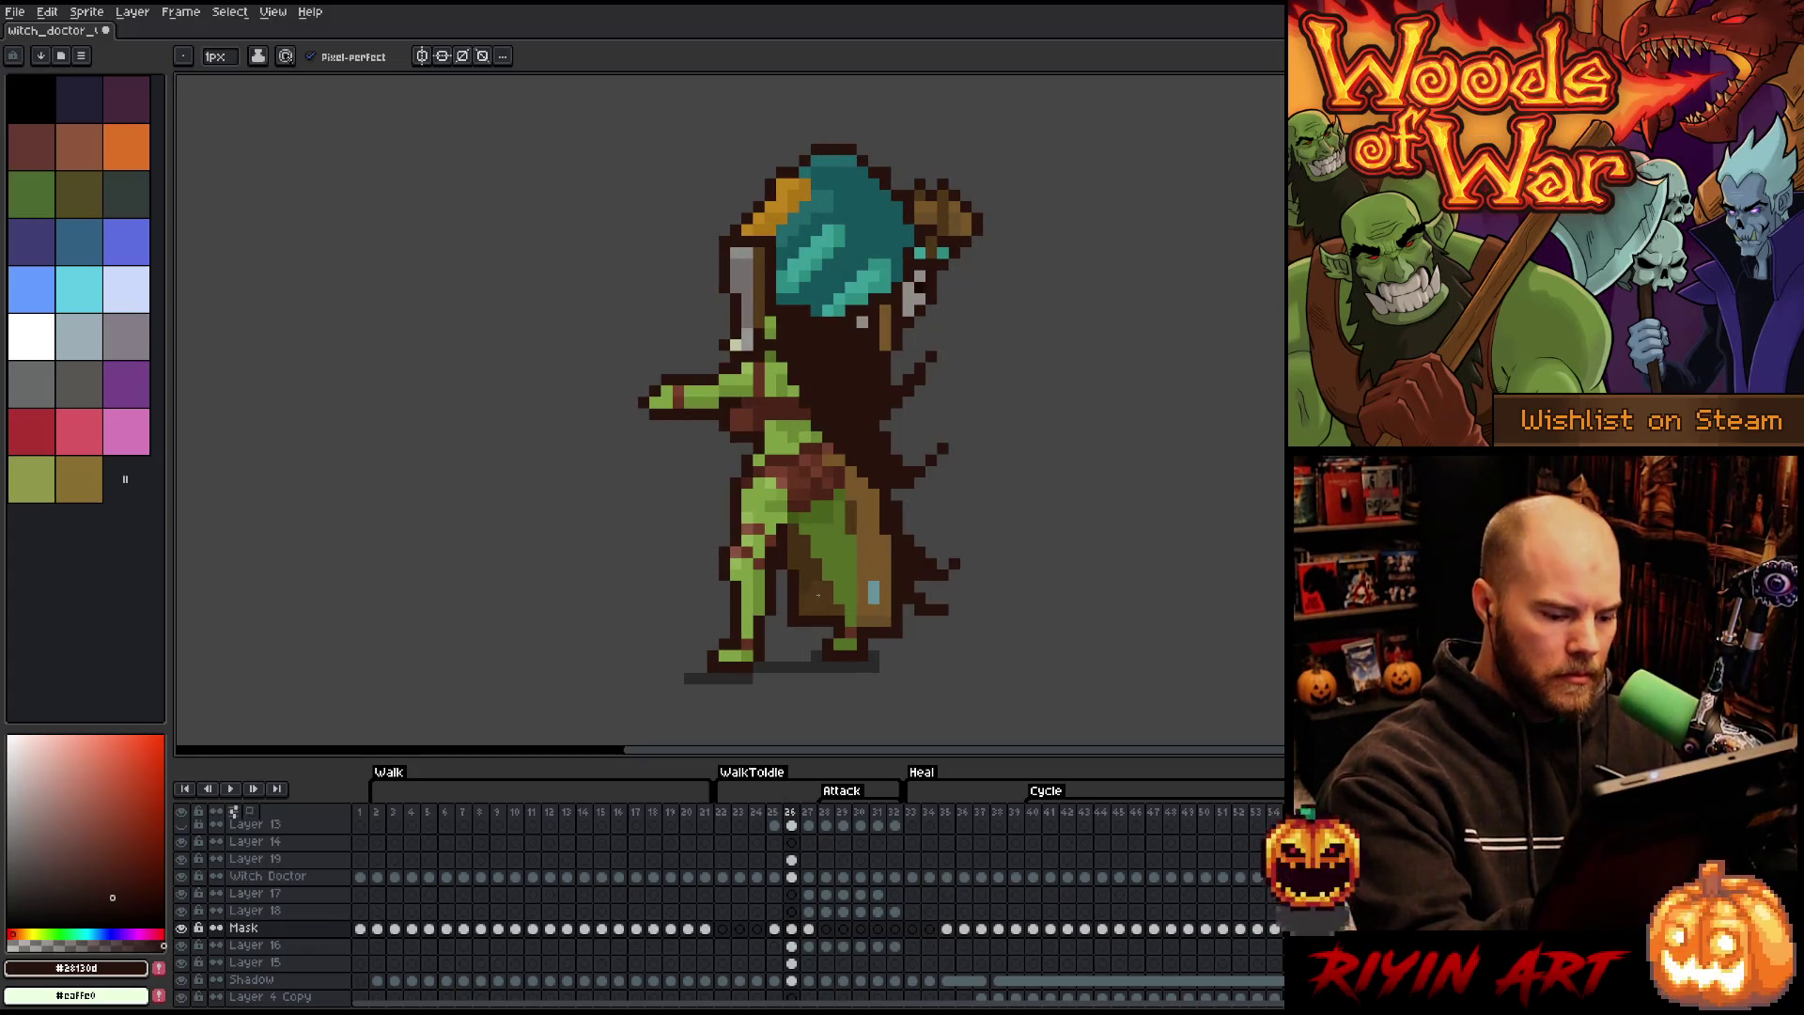
pyautogui.press('ctrl')
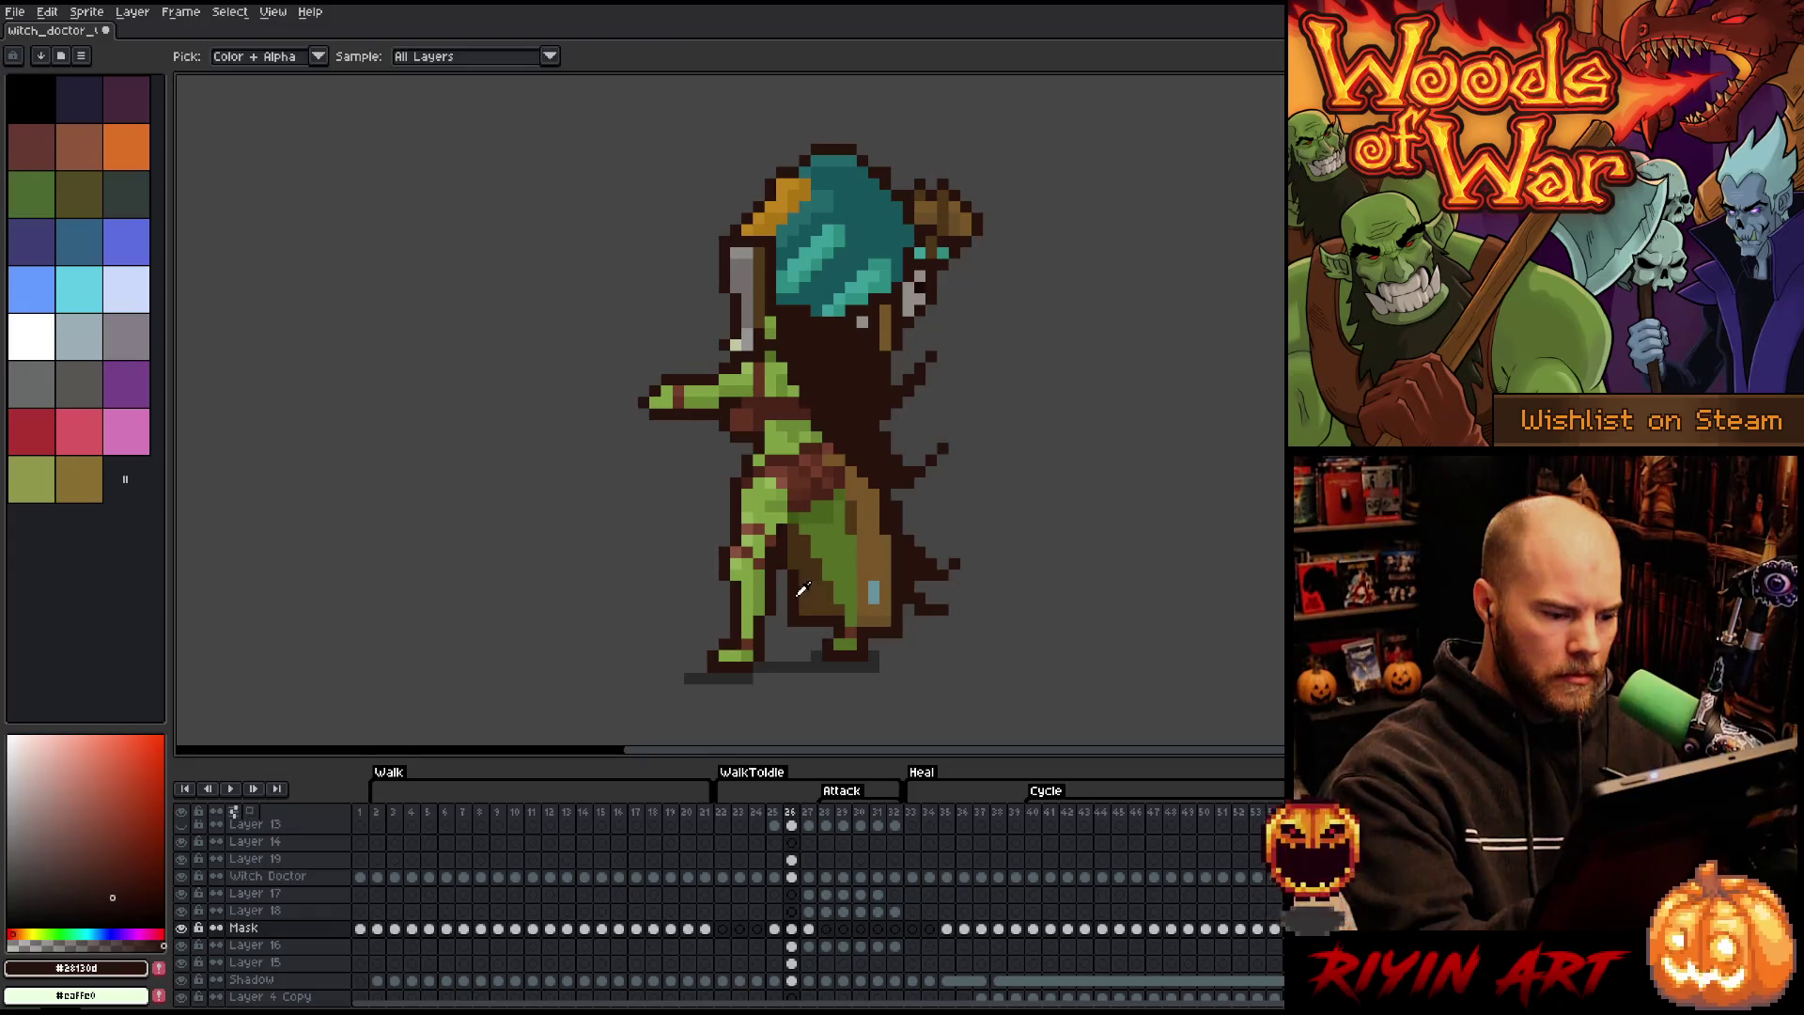
pyautogui.press('ctrl')
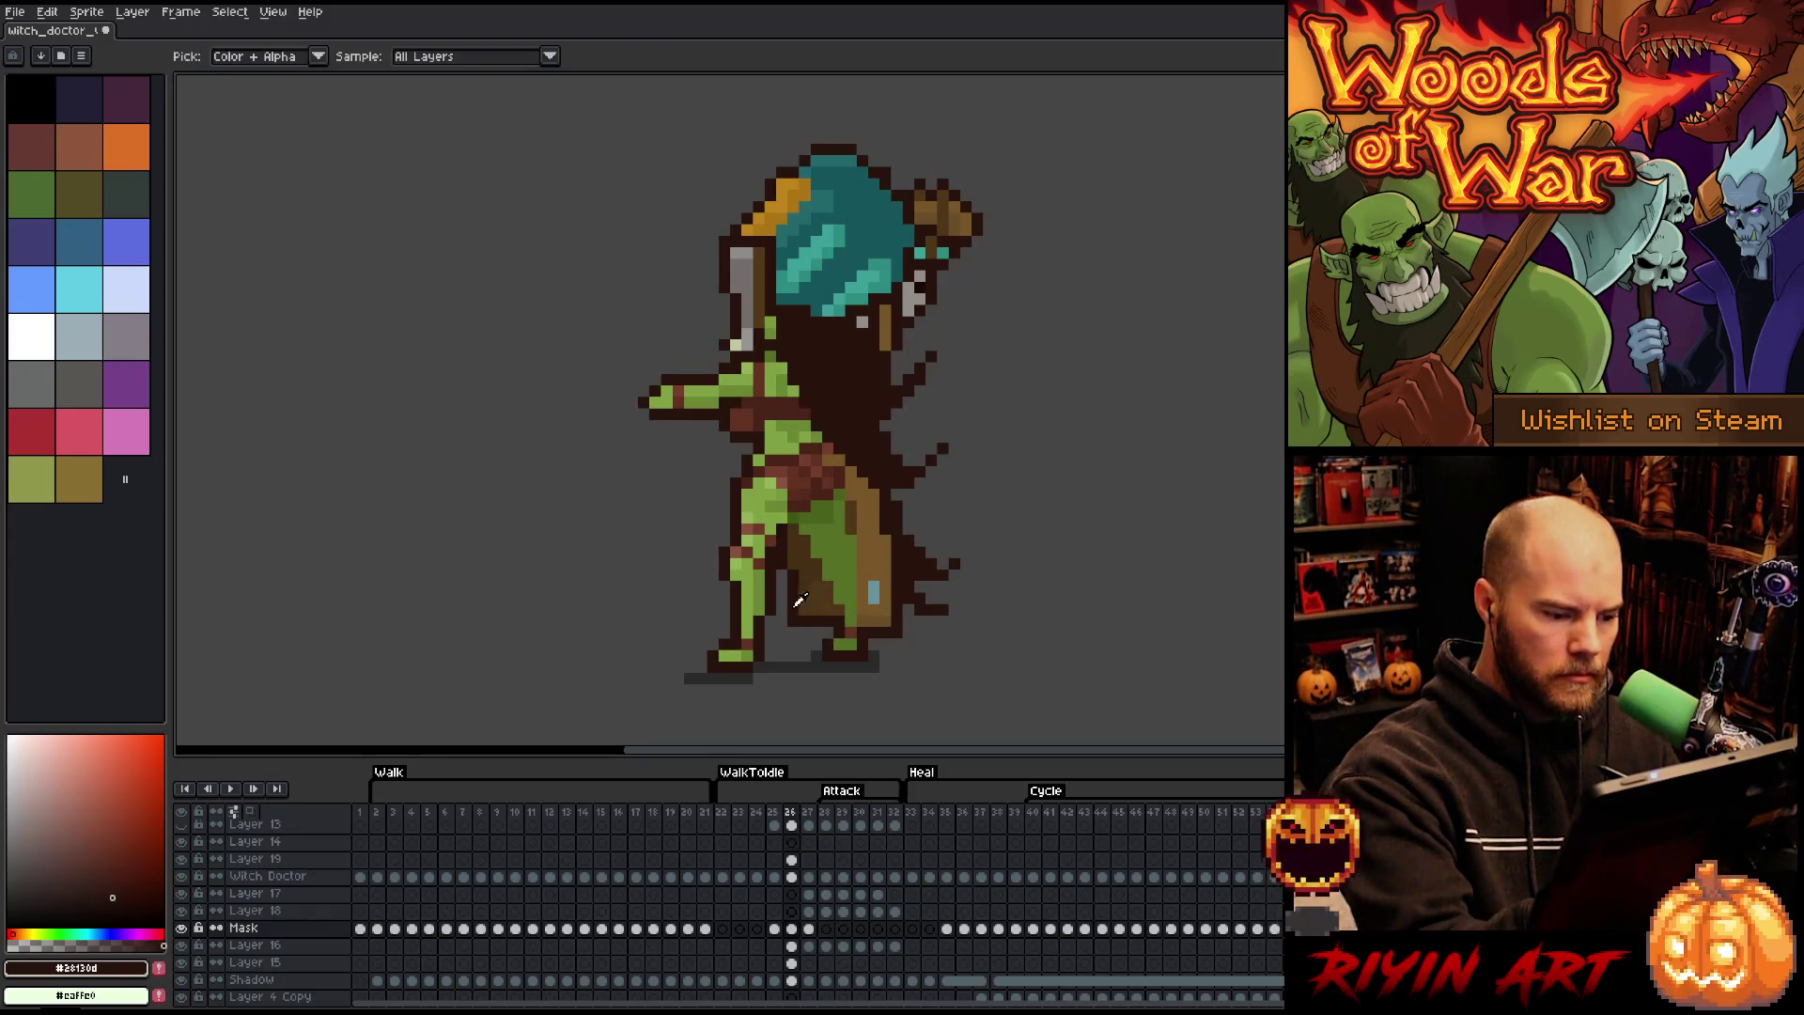
pyautogui.keyDown('ctrl'); pyautogui.click(815, 604); pyautogui.keyUp('ctrl')
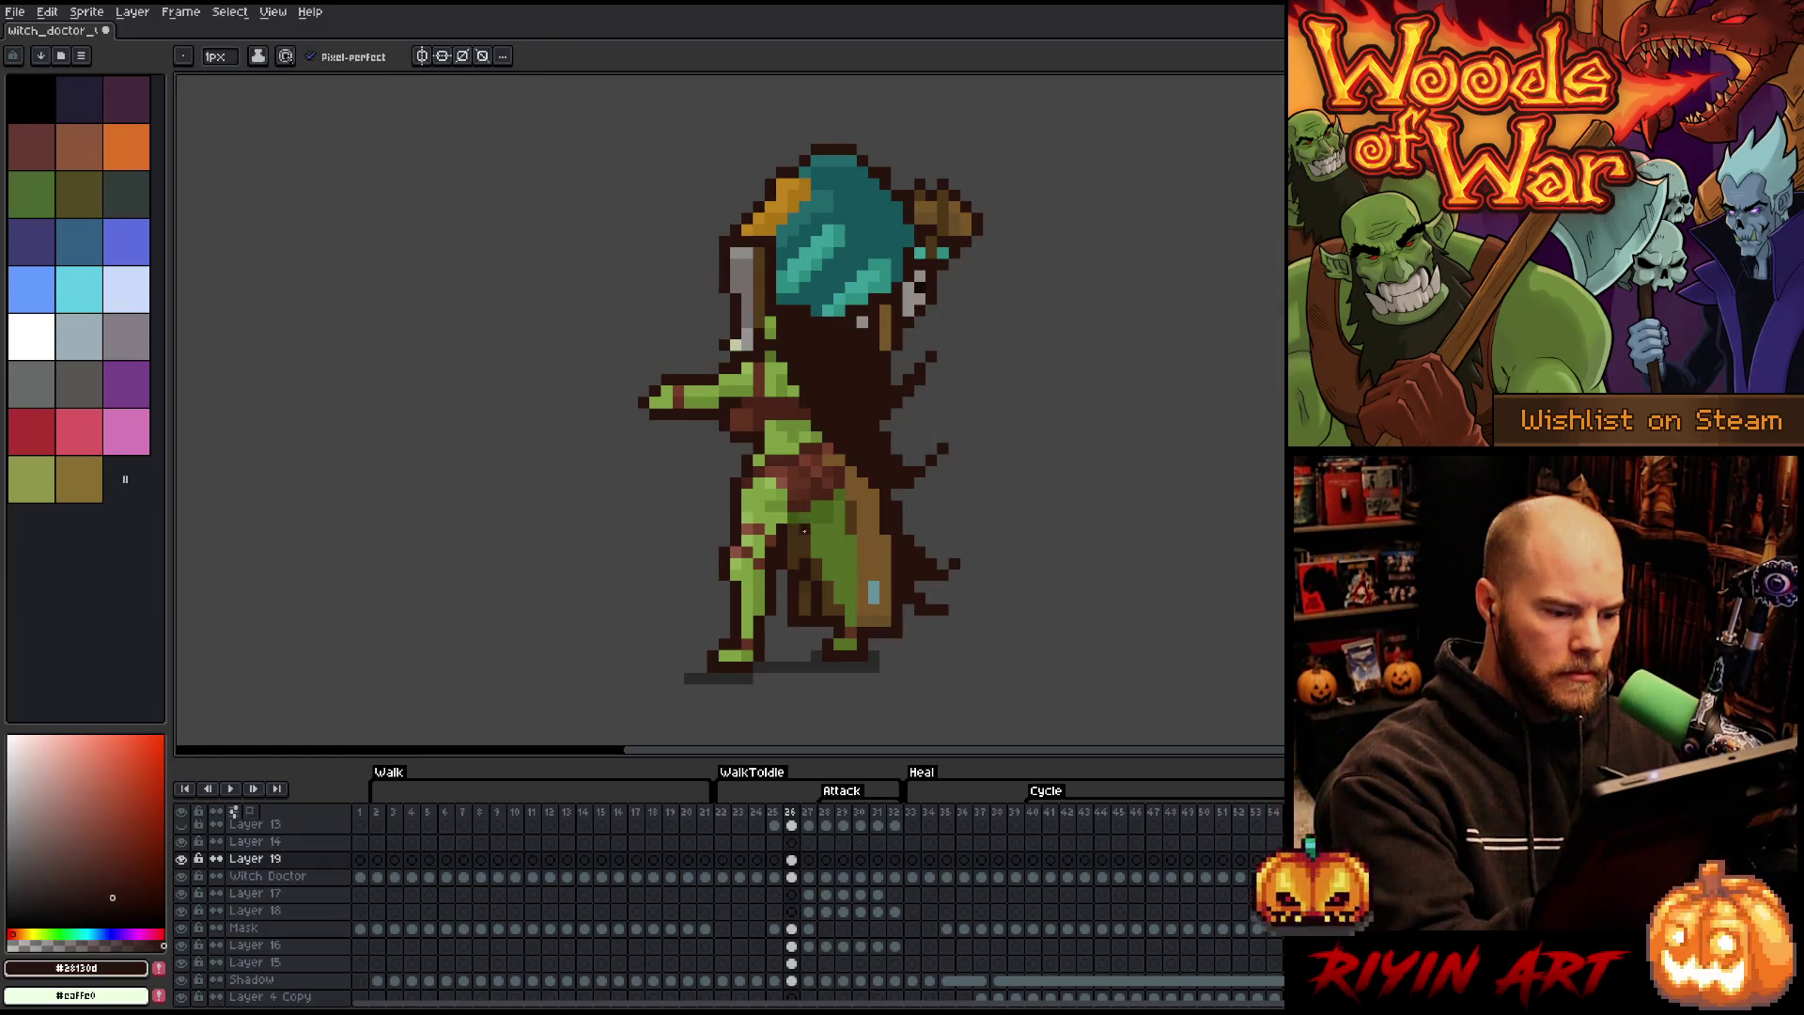
# - Erase the dark strip between the goblin's legs and sample the mid and dark browns
pyautogui.press('e')
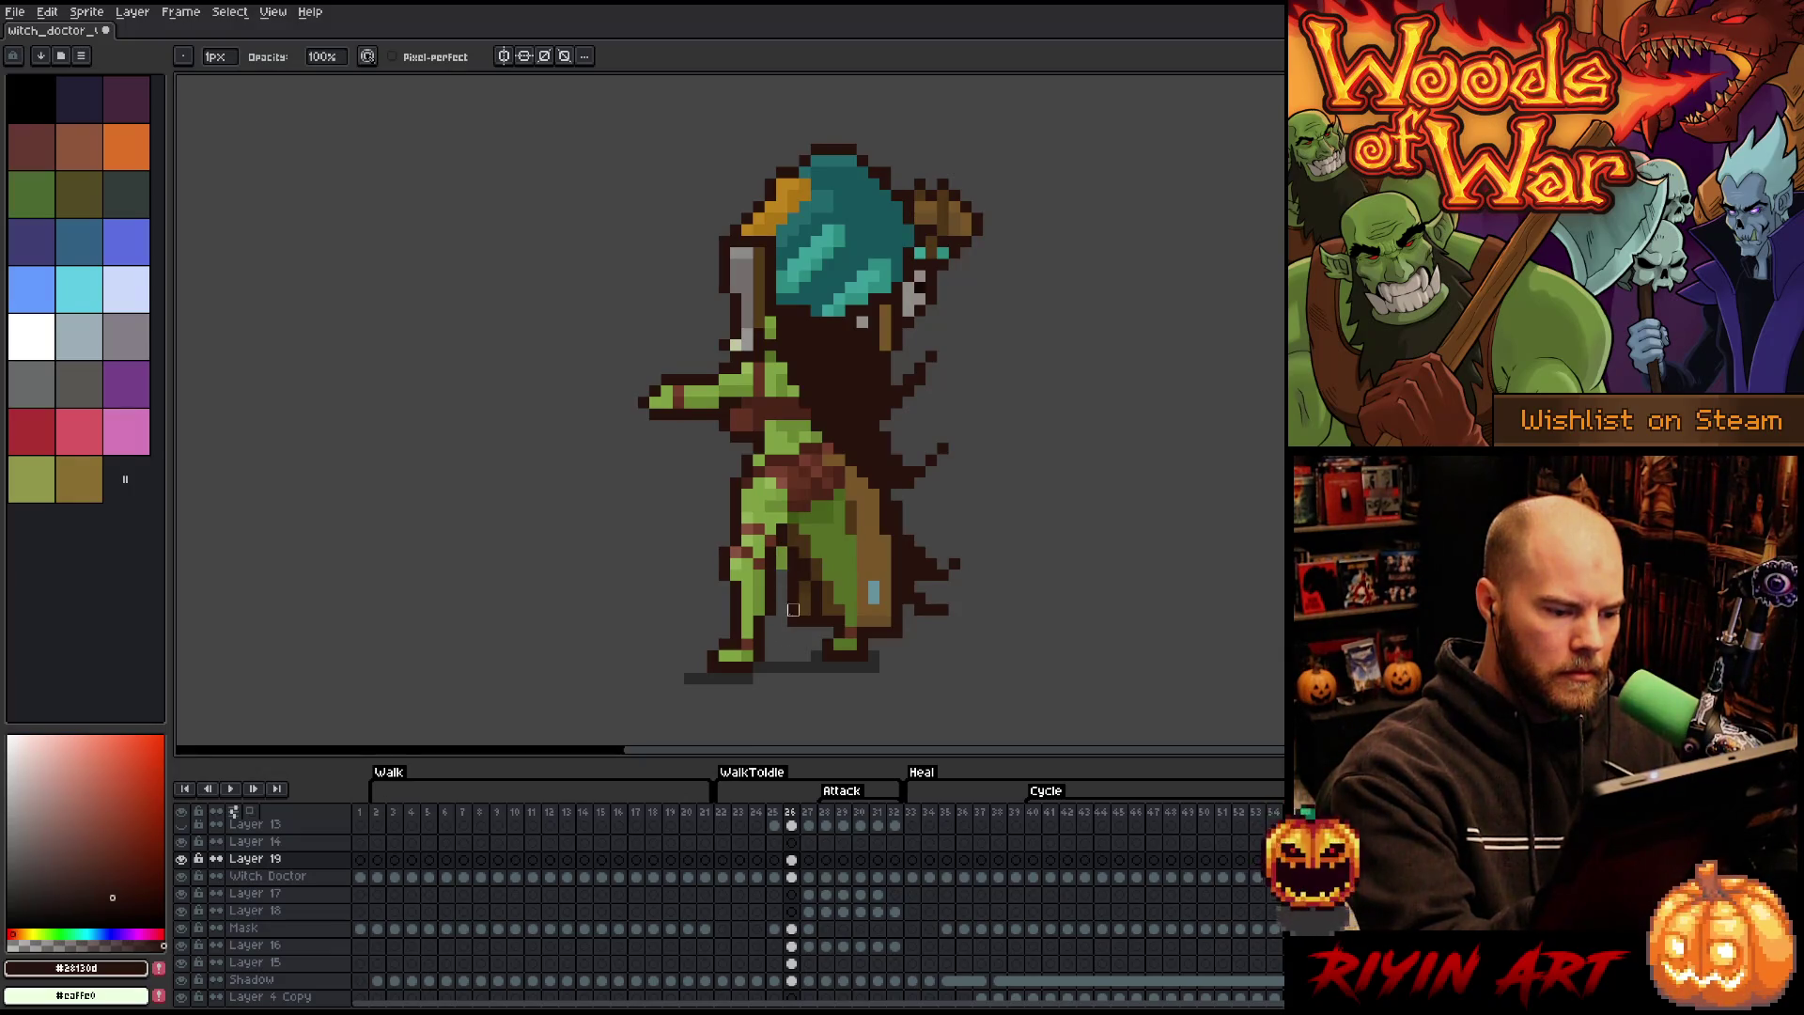
pyautogui.moveTo(793, 563); pyautogui.dragTo(793, 655)
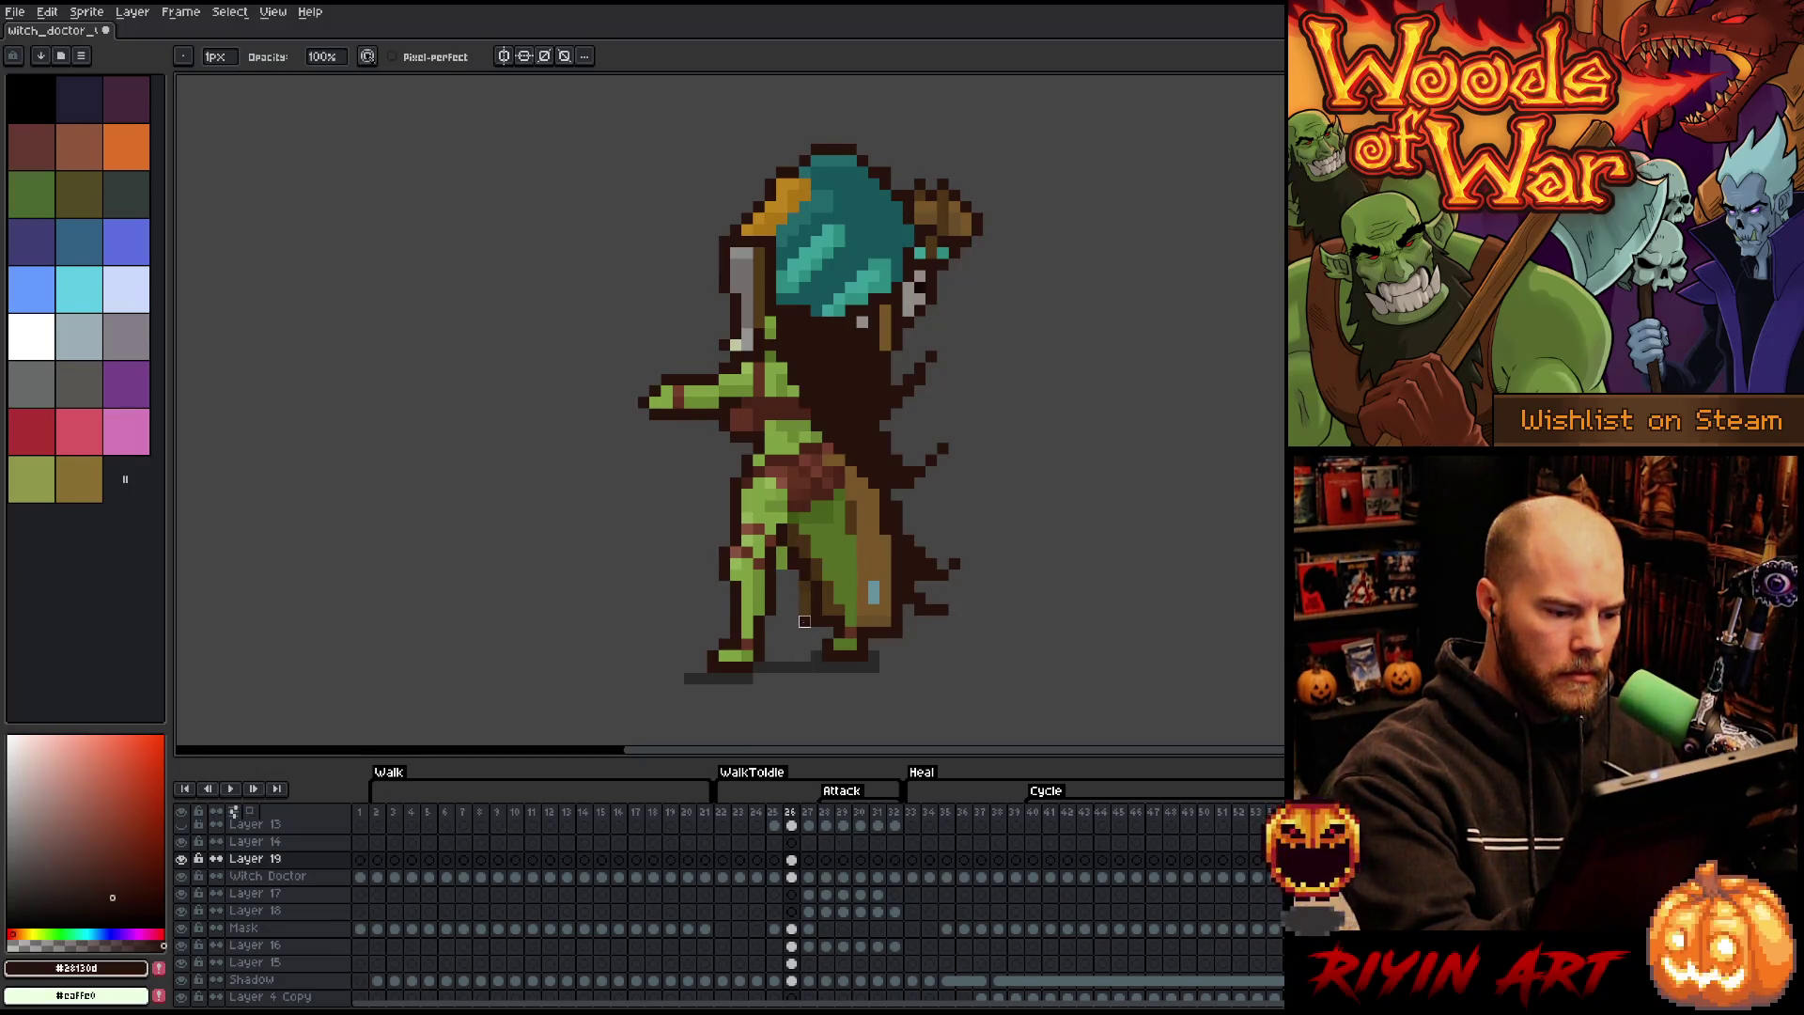
pyautogui.press('b')
pyautogui.keyDown('alt'); pyautogui.click(805, 491); pyautogui.keyUp('alt')
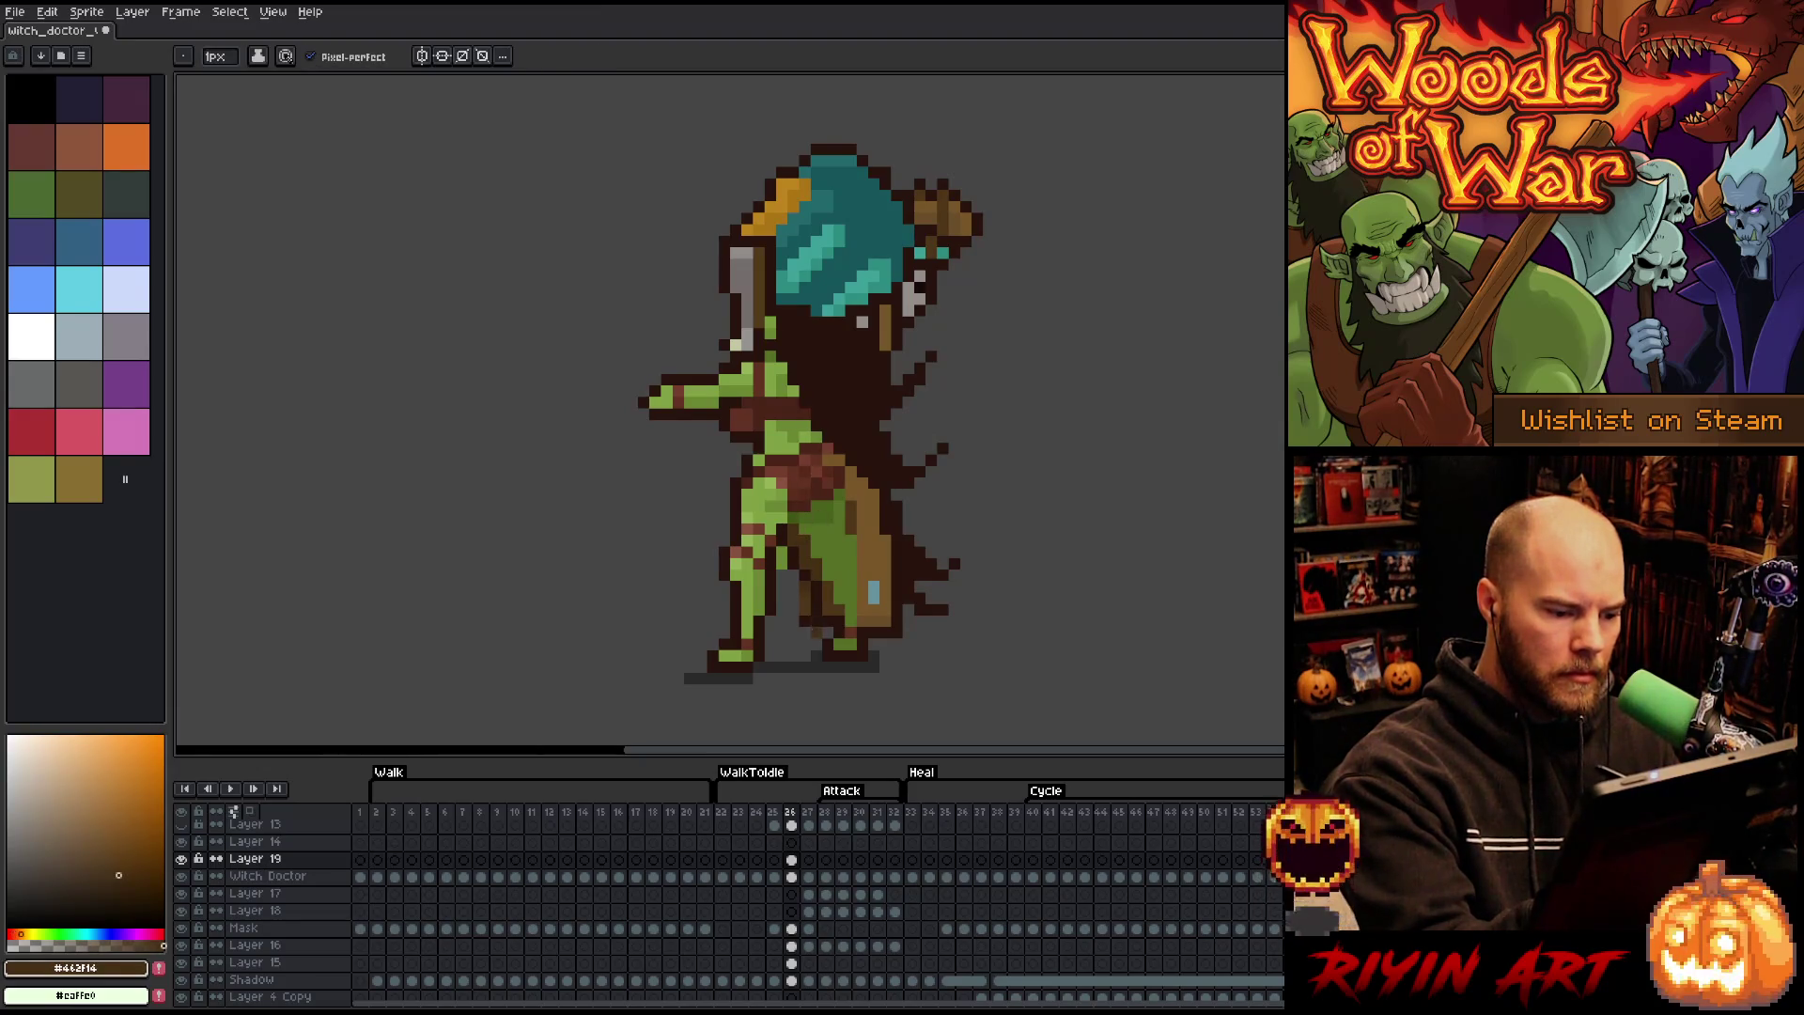
pyautogui.press('e')
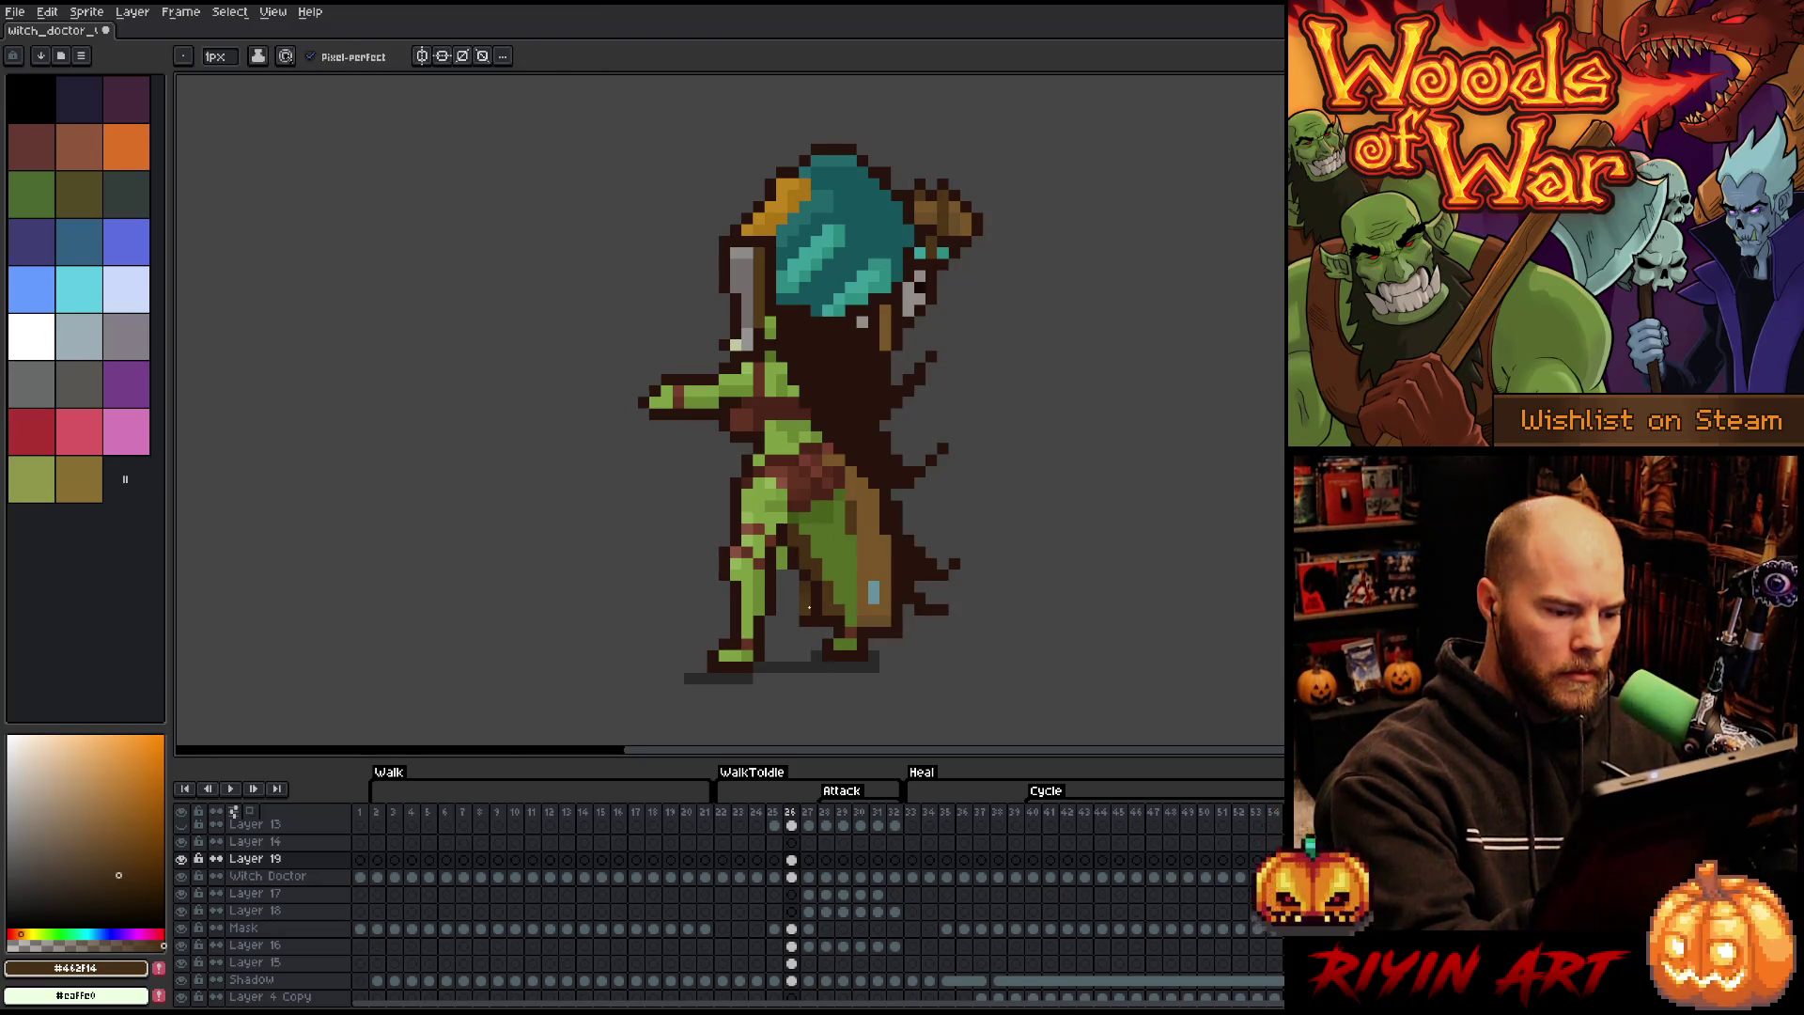
pyautogui.keyDown('alt'); pyautogui.click(814, 570); pyautogui.keyUp('alt')
pyautogui.keyDown('alt'); pyautogui.click(808, 597); pyautogui.keyUp('alt')
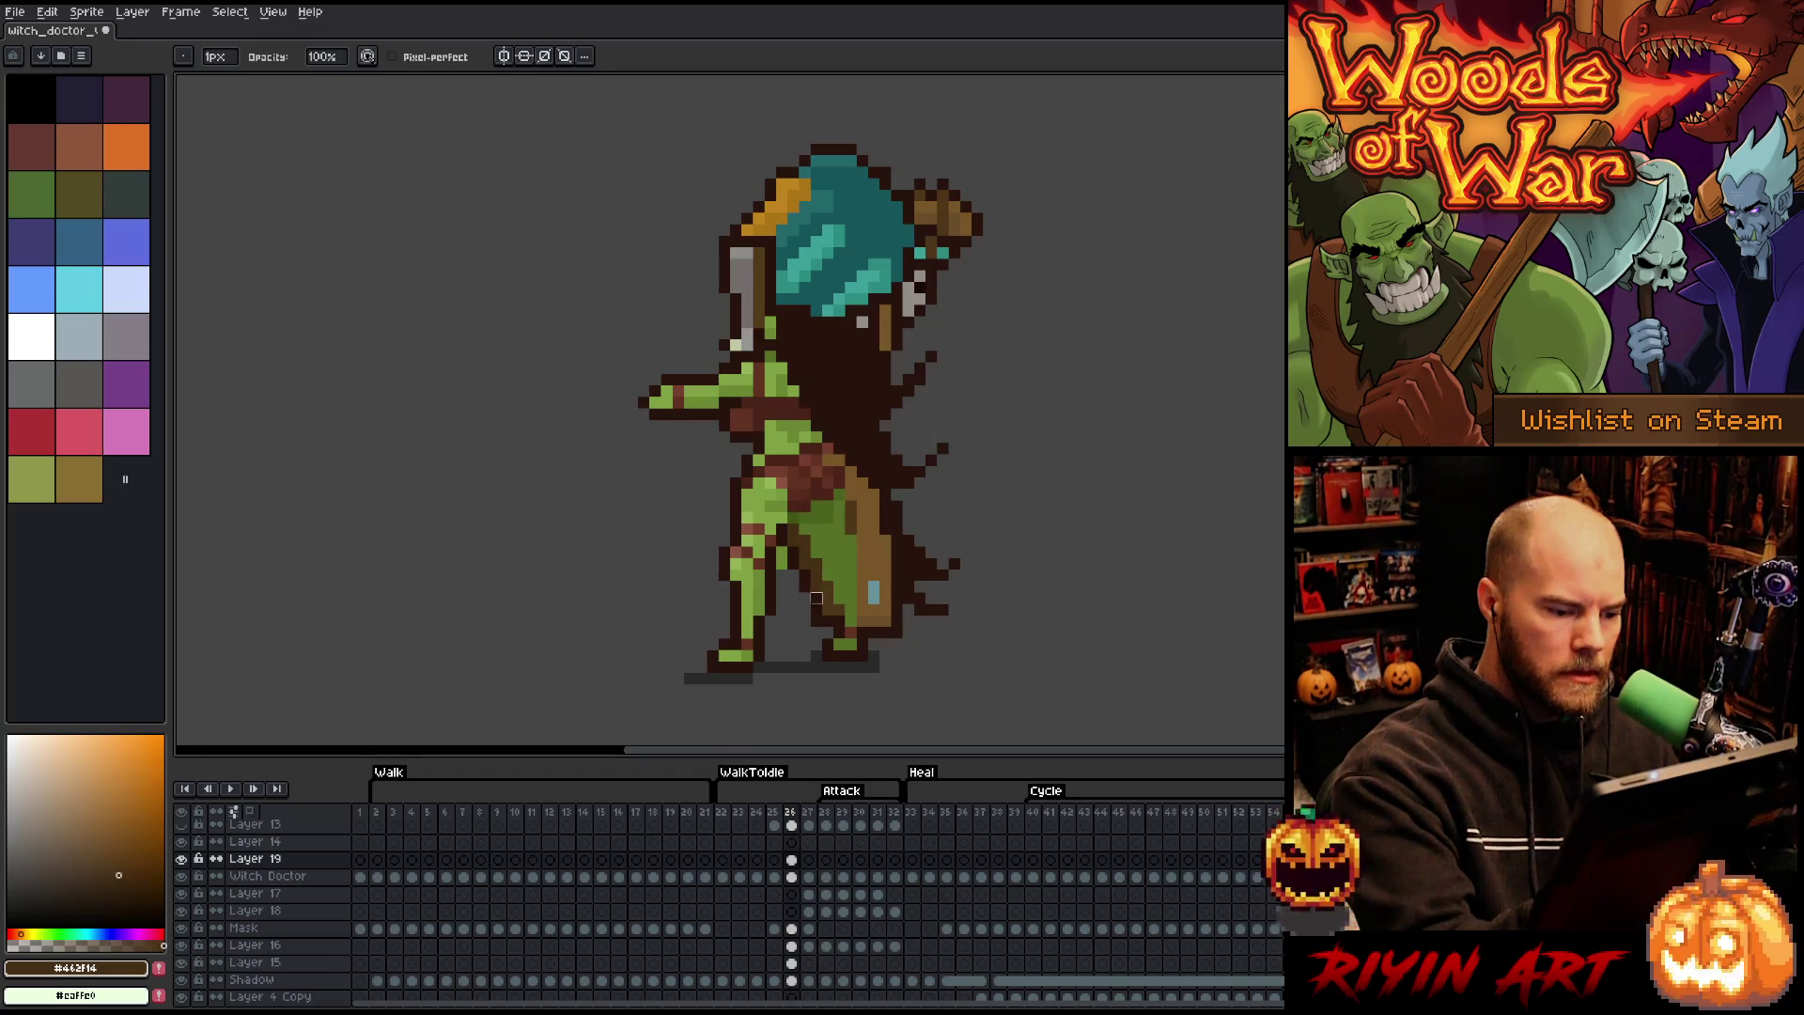
pyautogui.keyDown('ctrl'); pyautogui.click(782, 599); pyautogui.keyUp('ctrl')
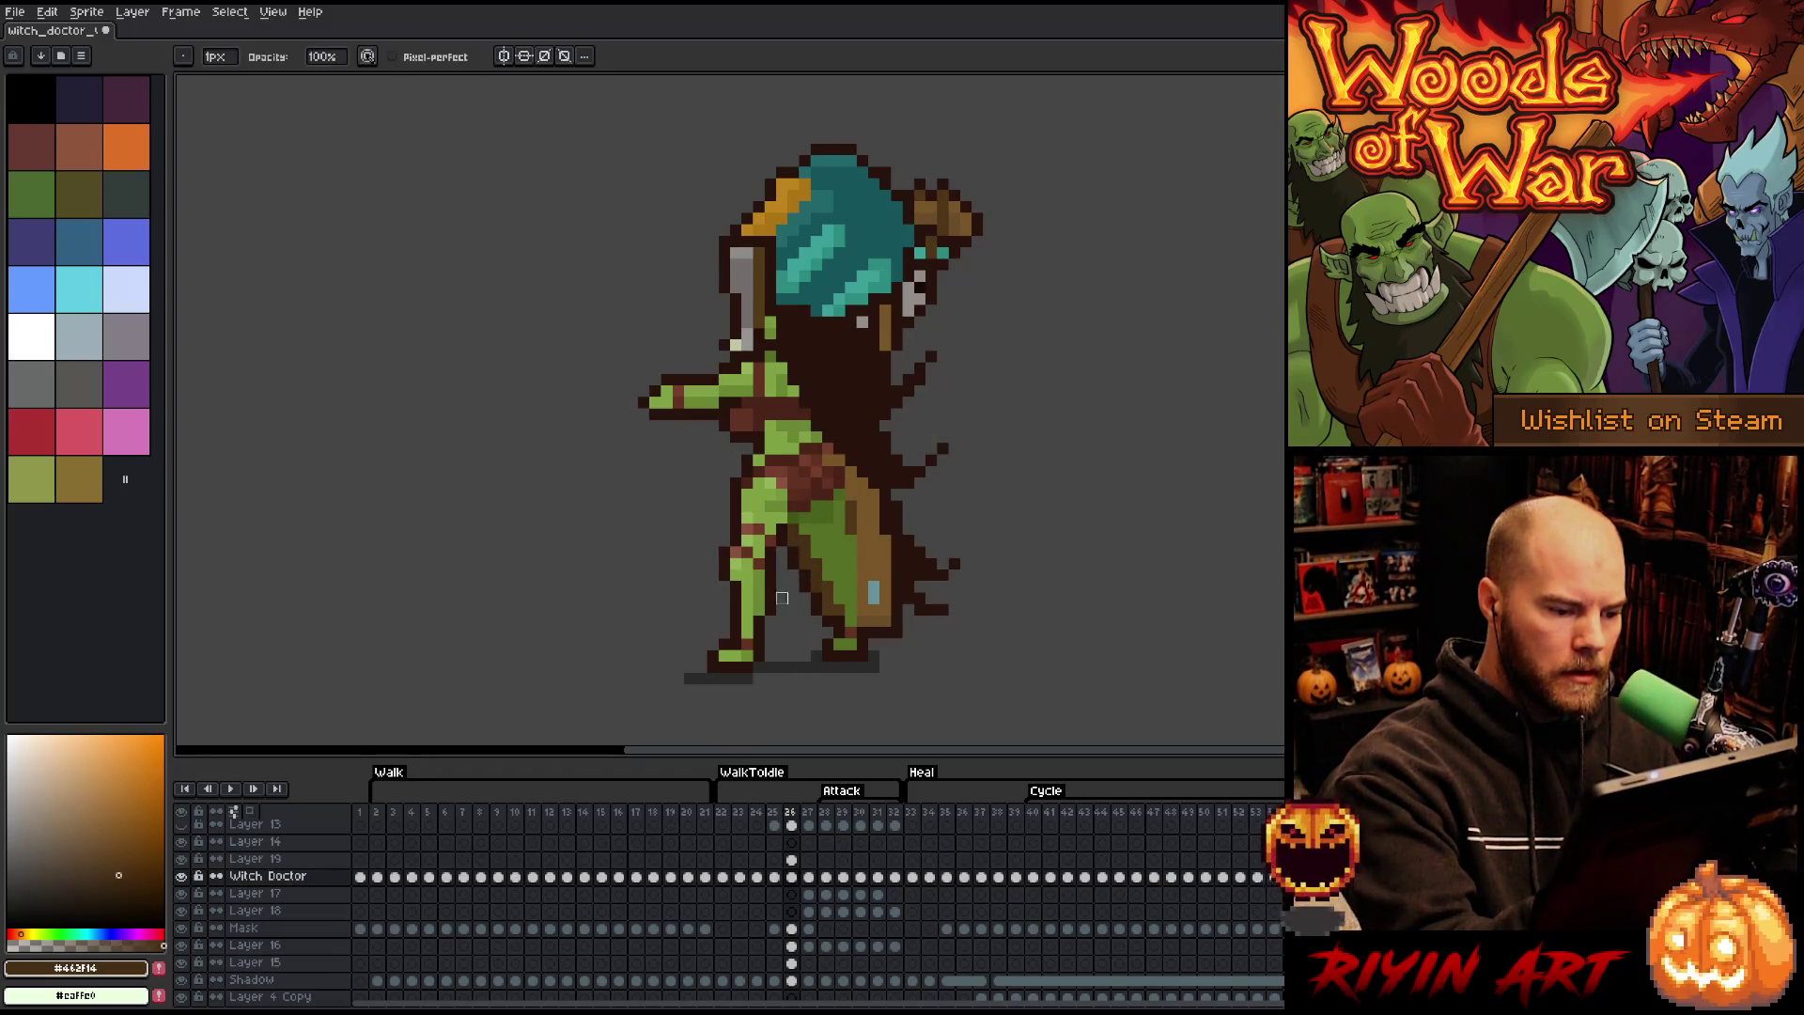
pyautogui.press('alt')
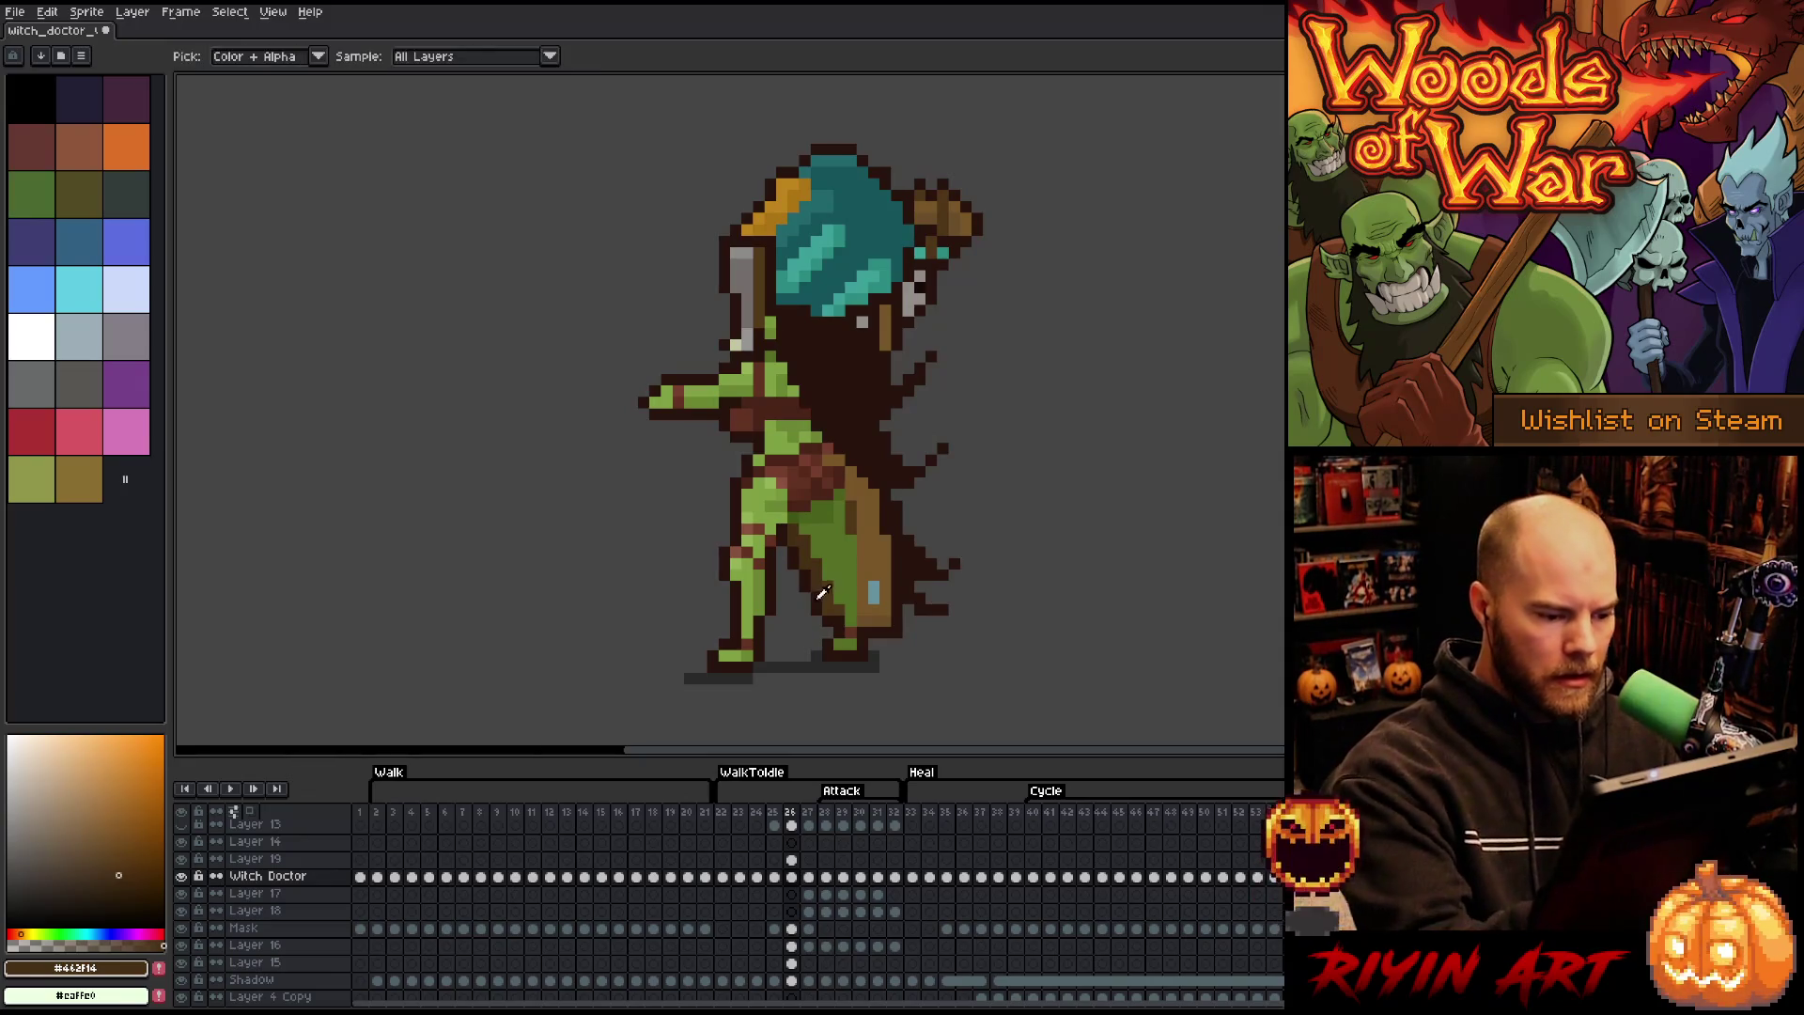
pyautogui.keyDown('alt'); pyautogui.click(818, 597); pyautogui.keyUp('alt')
# - Step through attack frames 27 to 32, play and stop the loop, then go to frame 22
pyautogui.press('Right')
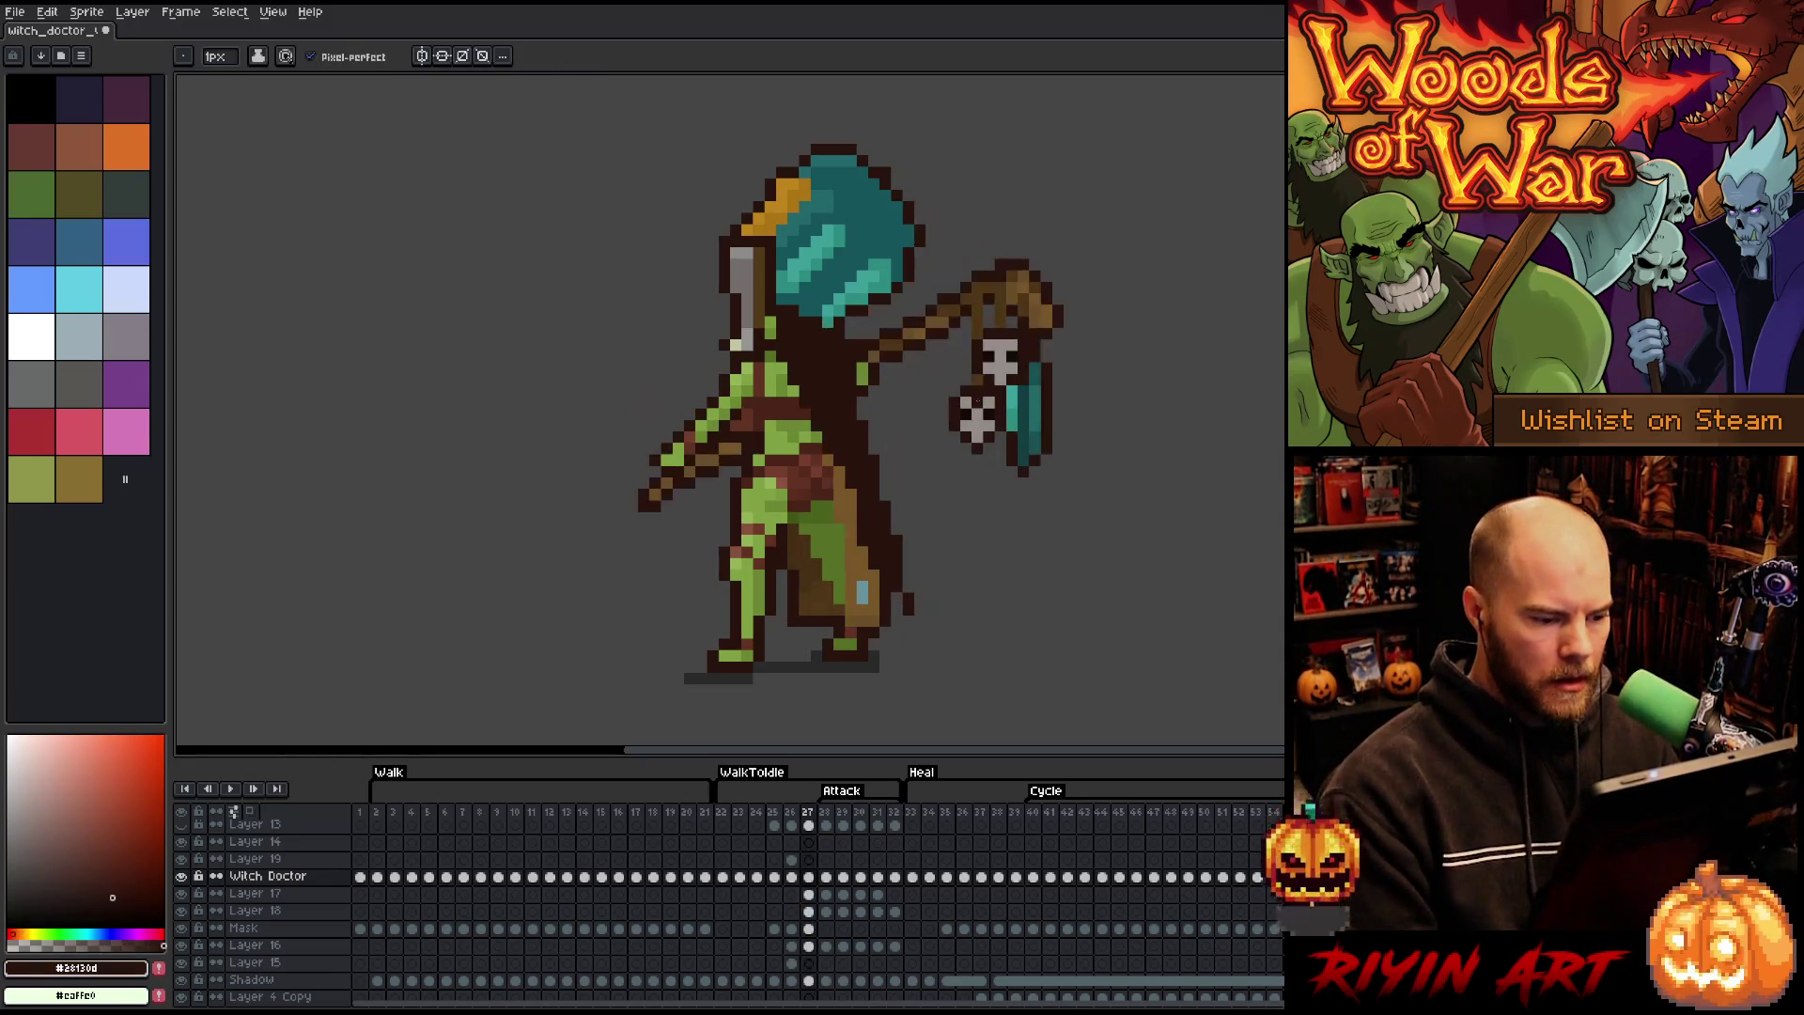
pyautogui.press('Right')
pyautogui.press('Left')
pyautogui.press('Right')
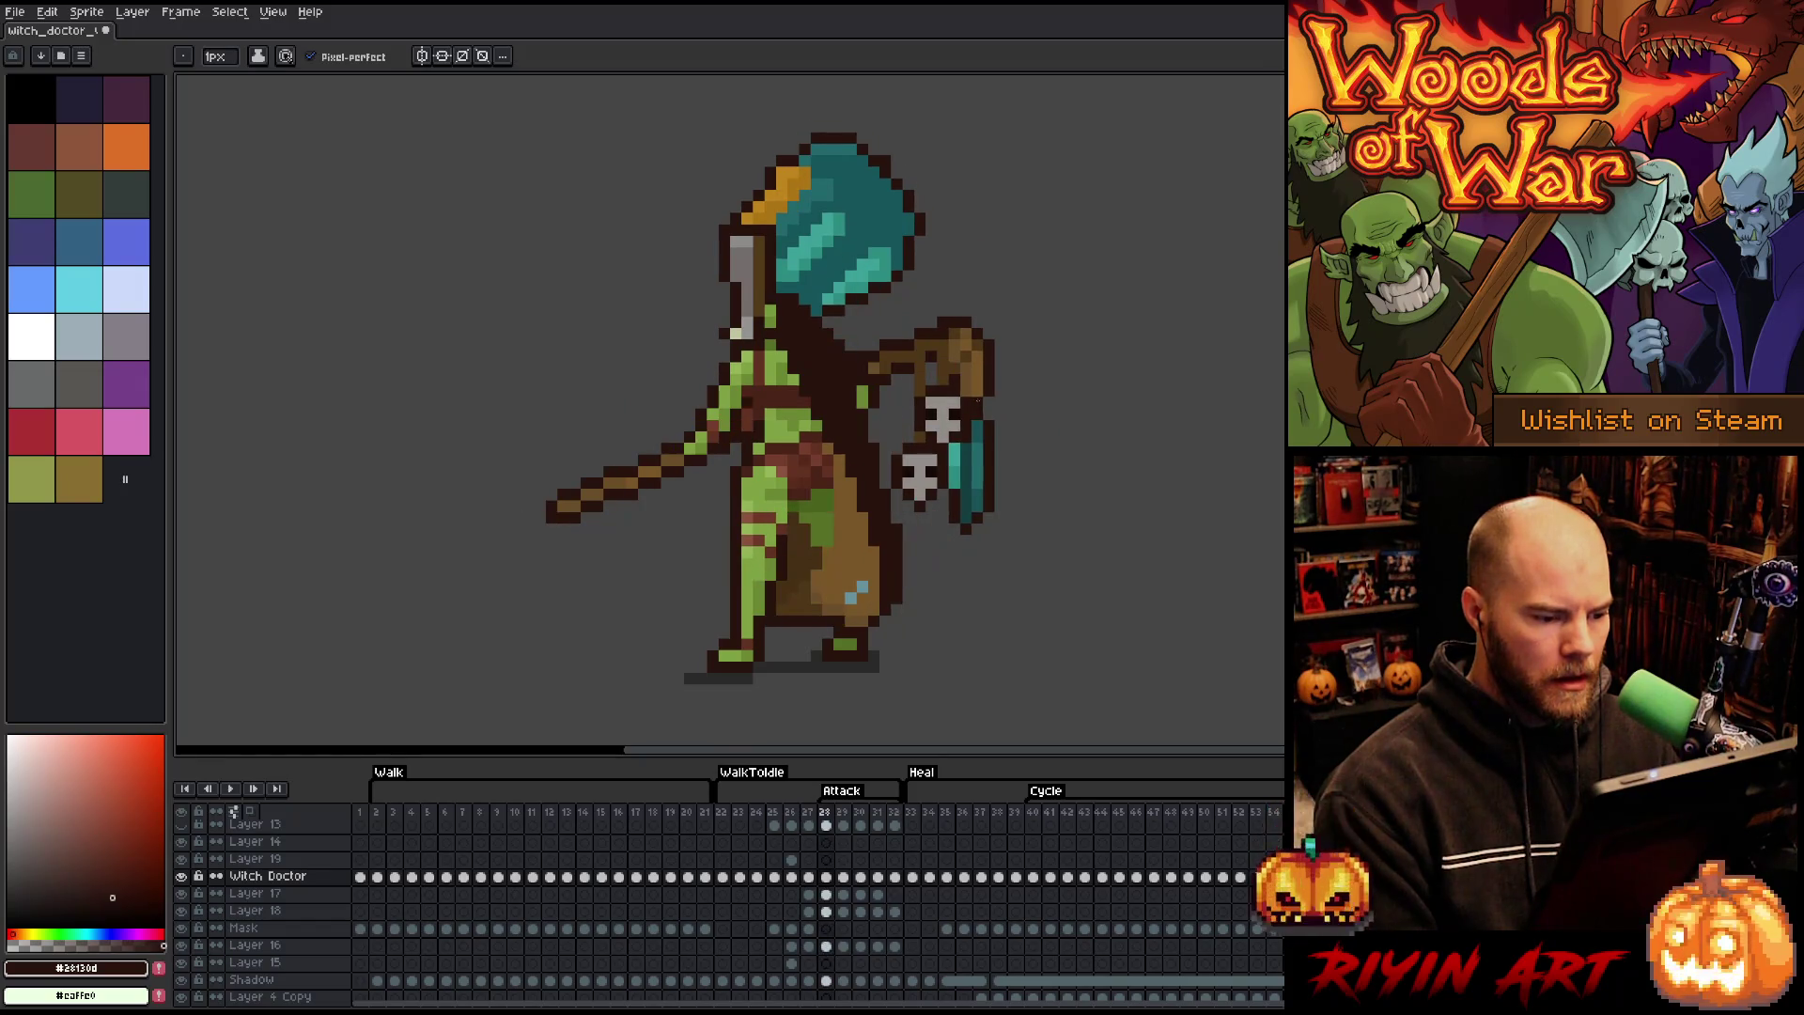
pyautogui.press('Right')
pyautogui.press('Right')
pyautogui.press('Right')
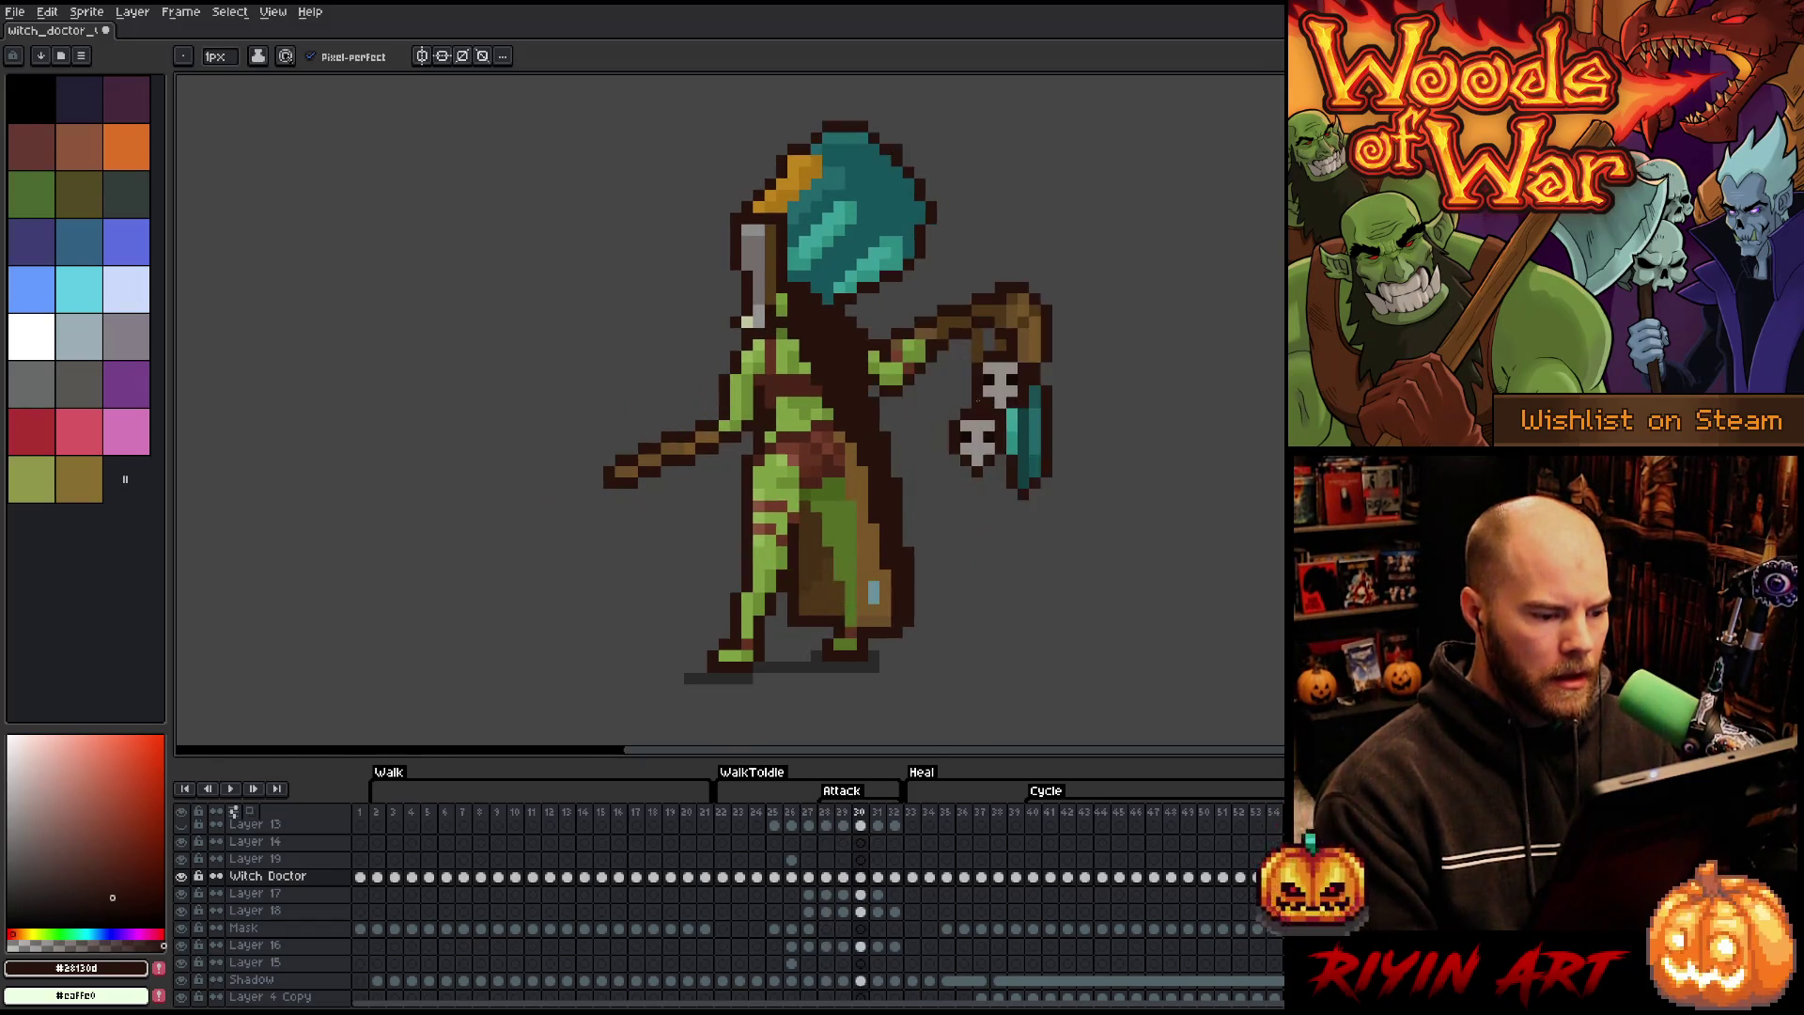
pyautogui.press('Return')
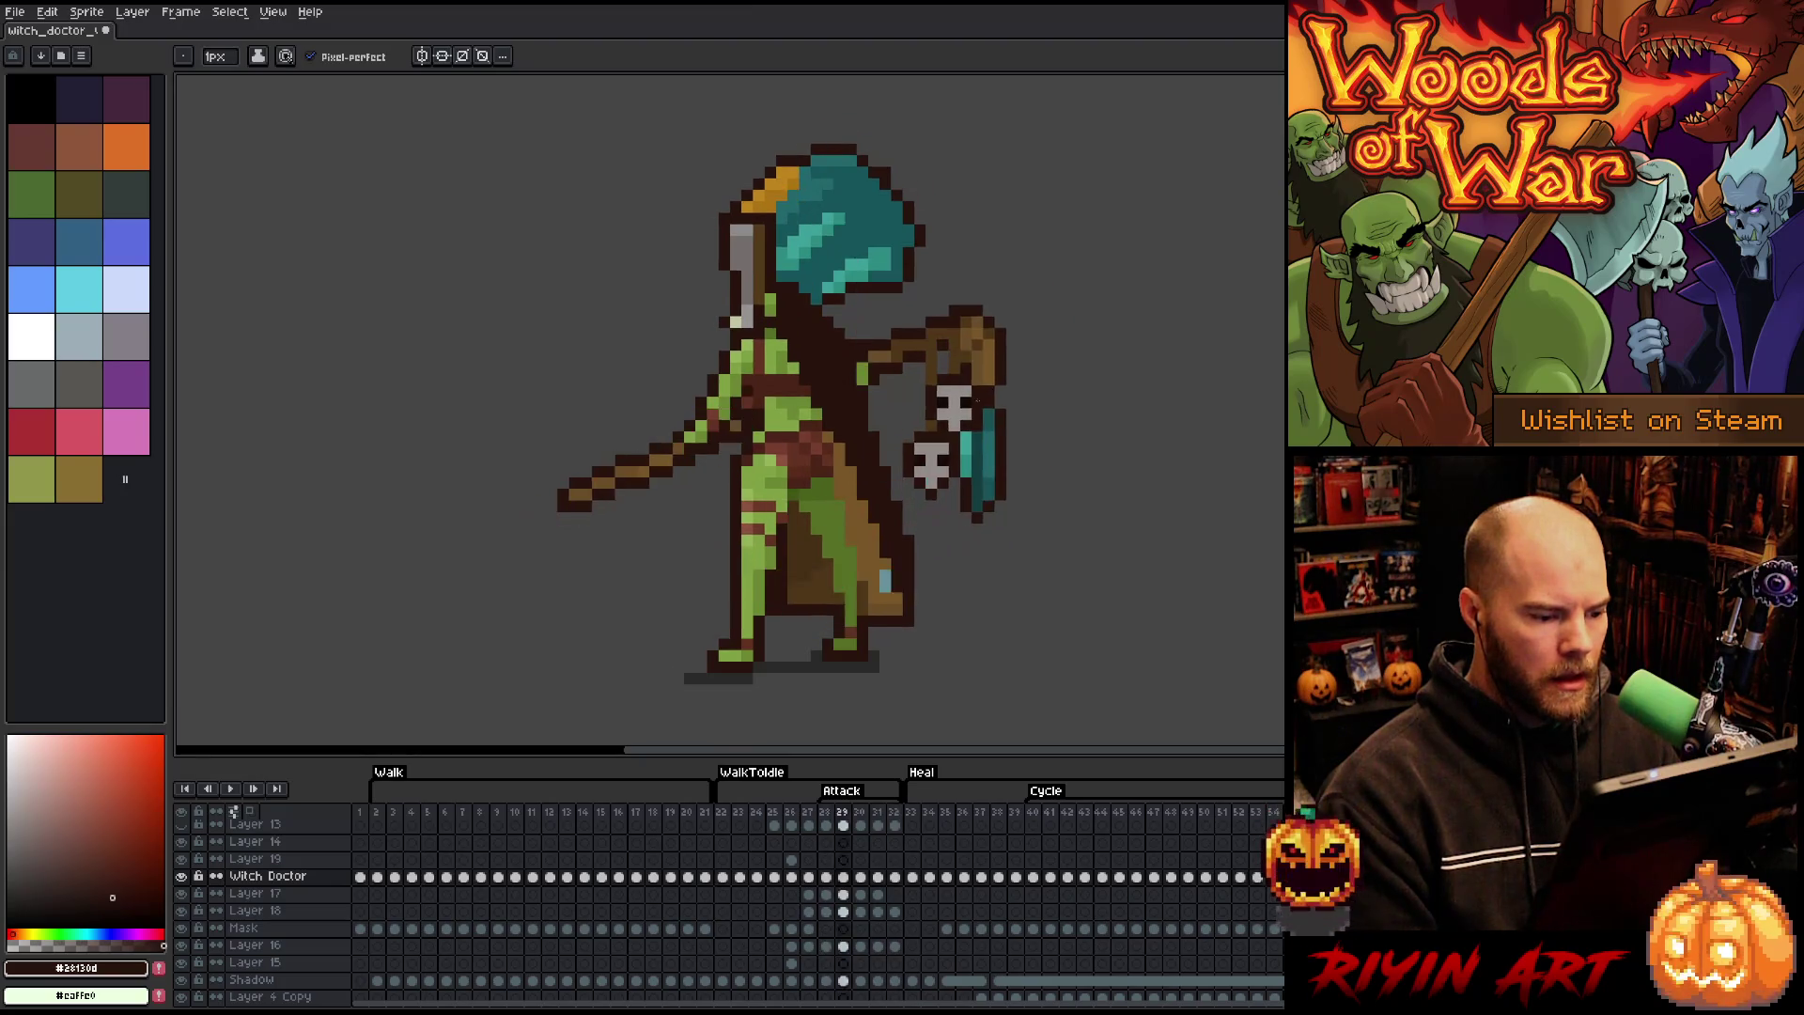
pyautogui.press('Return')
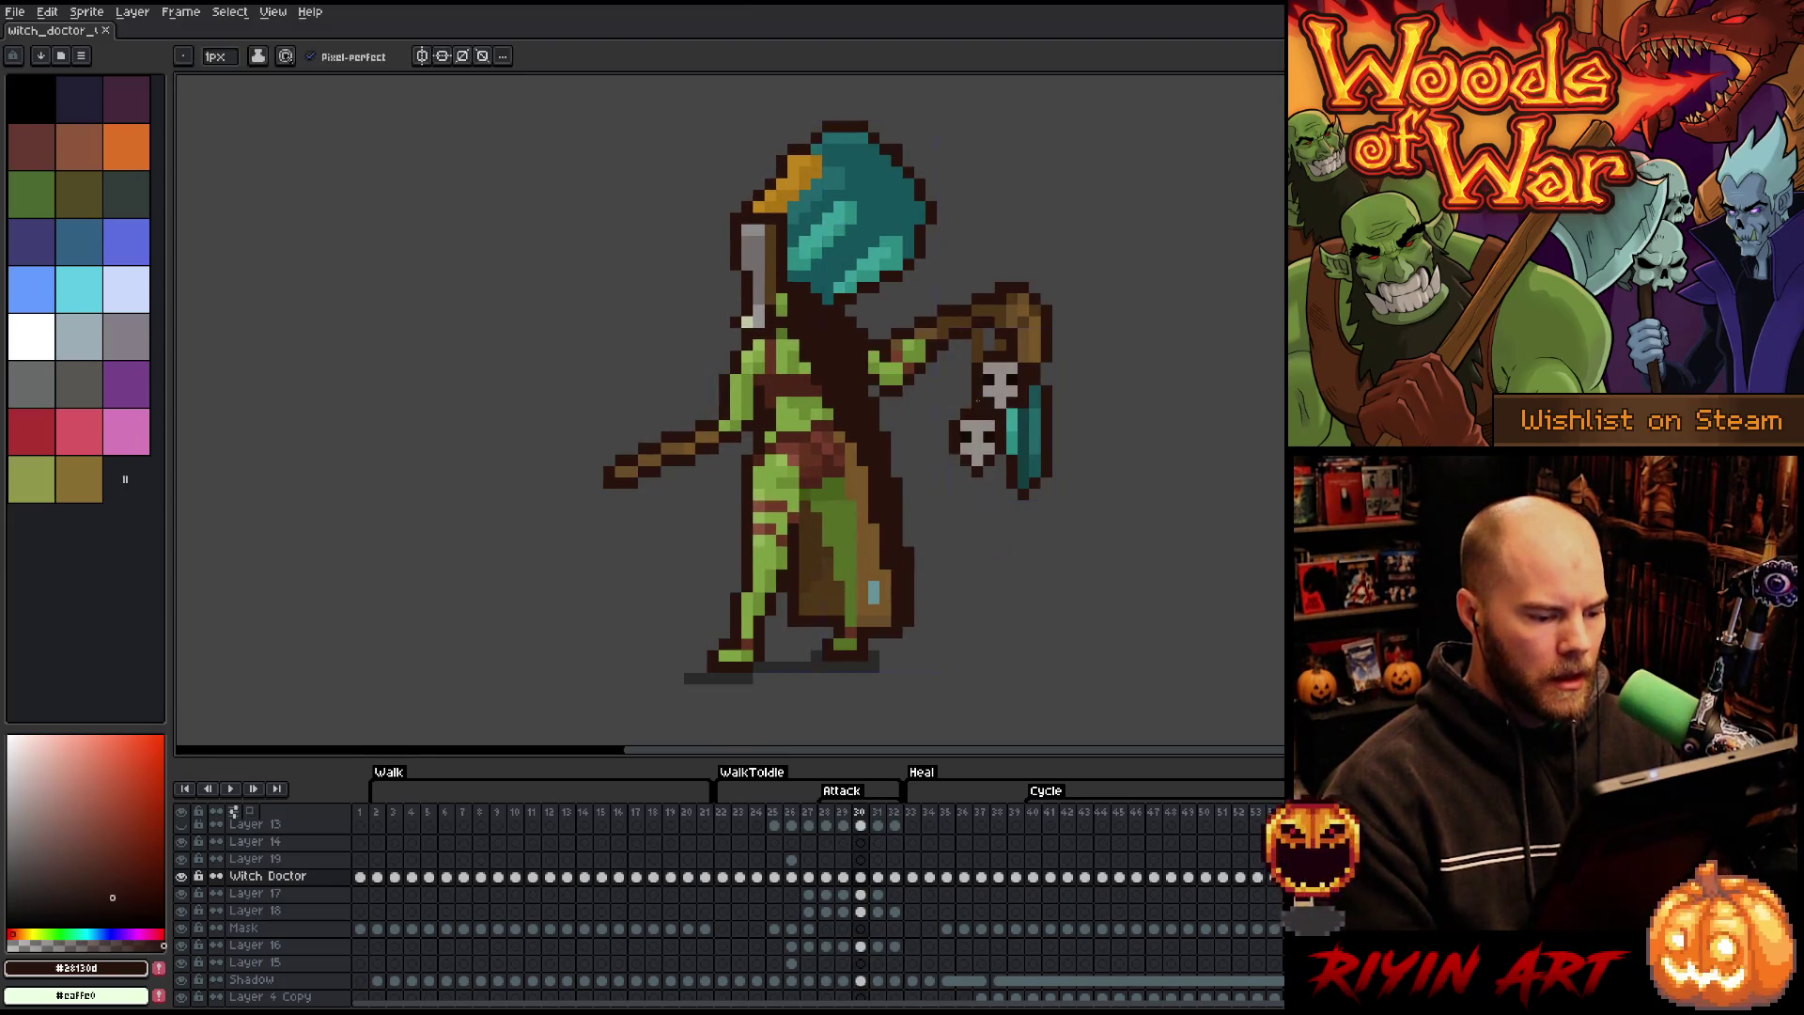
pyautogui.click(729, 816)
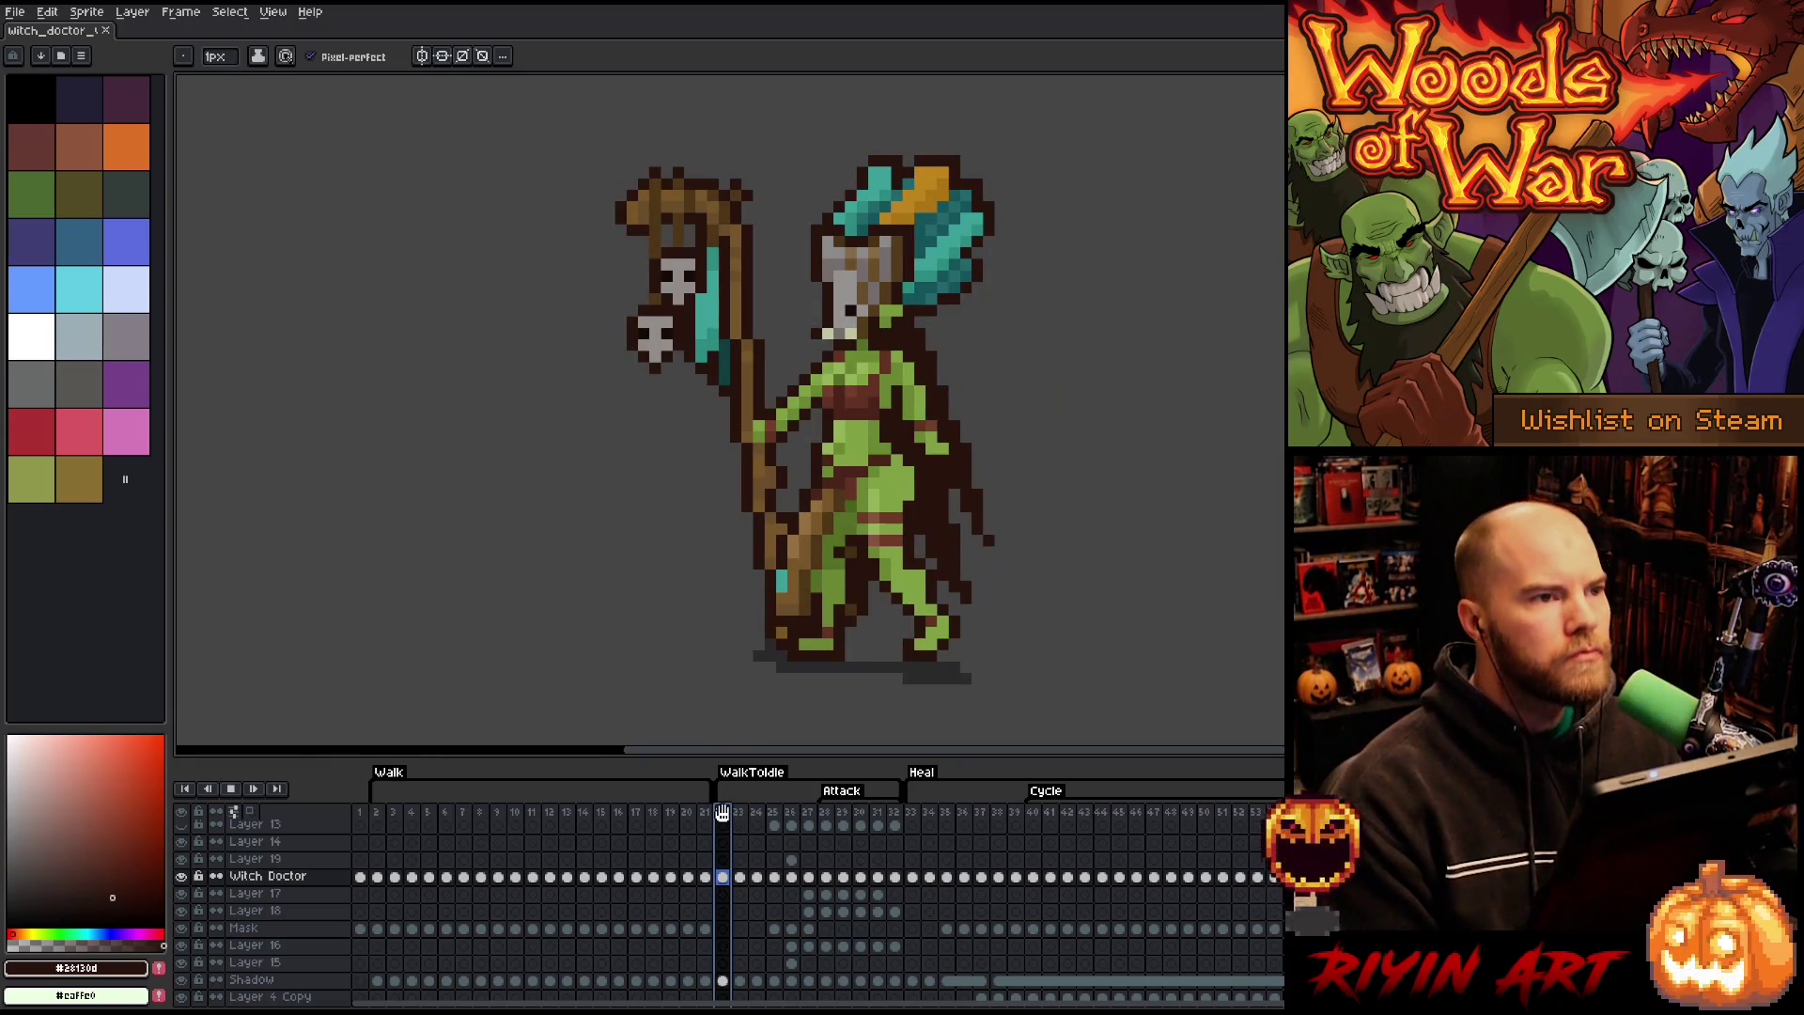
# - Play the animation from frame 22 and stop it on final attack frame 32
pyautogui.press('Return')
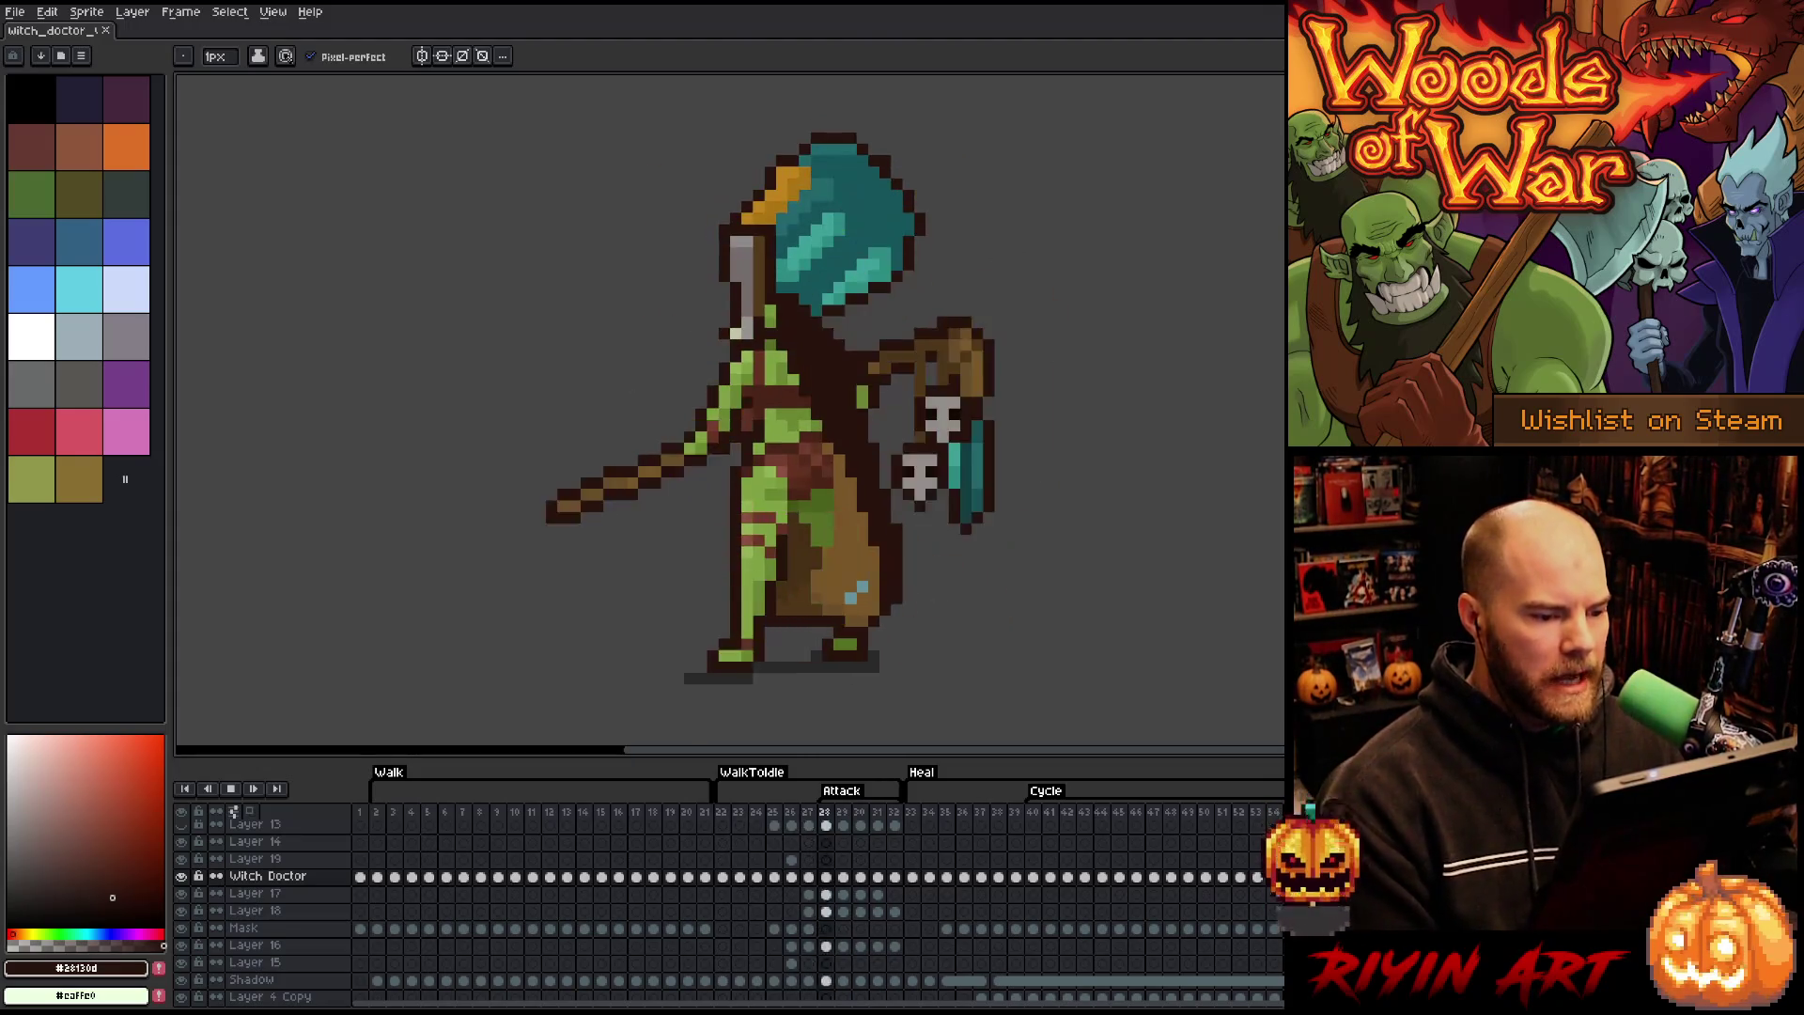
pyautogui.press('Return')
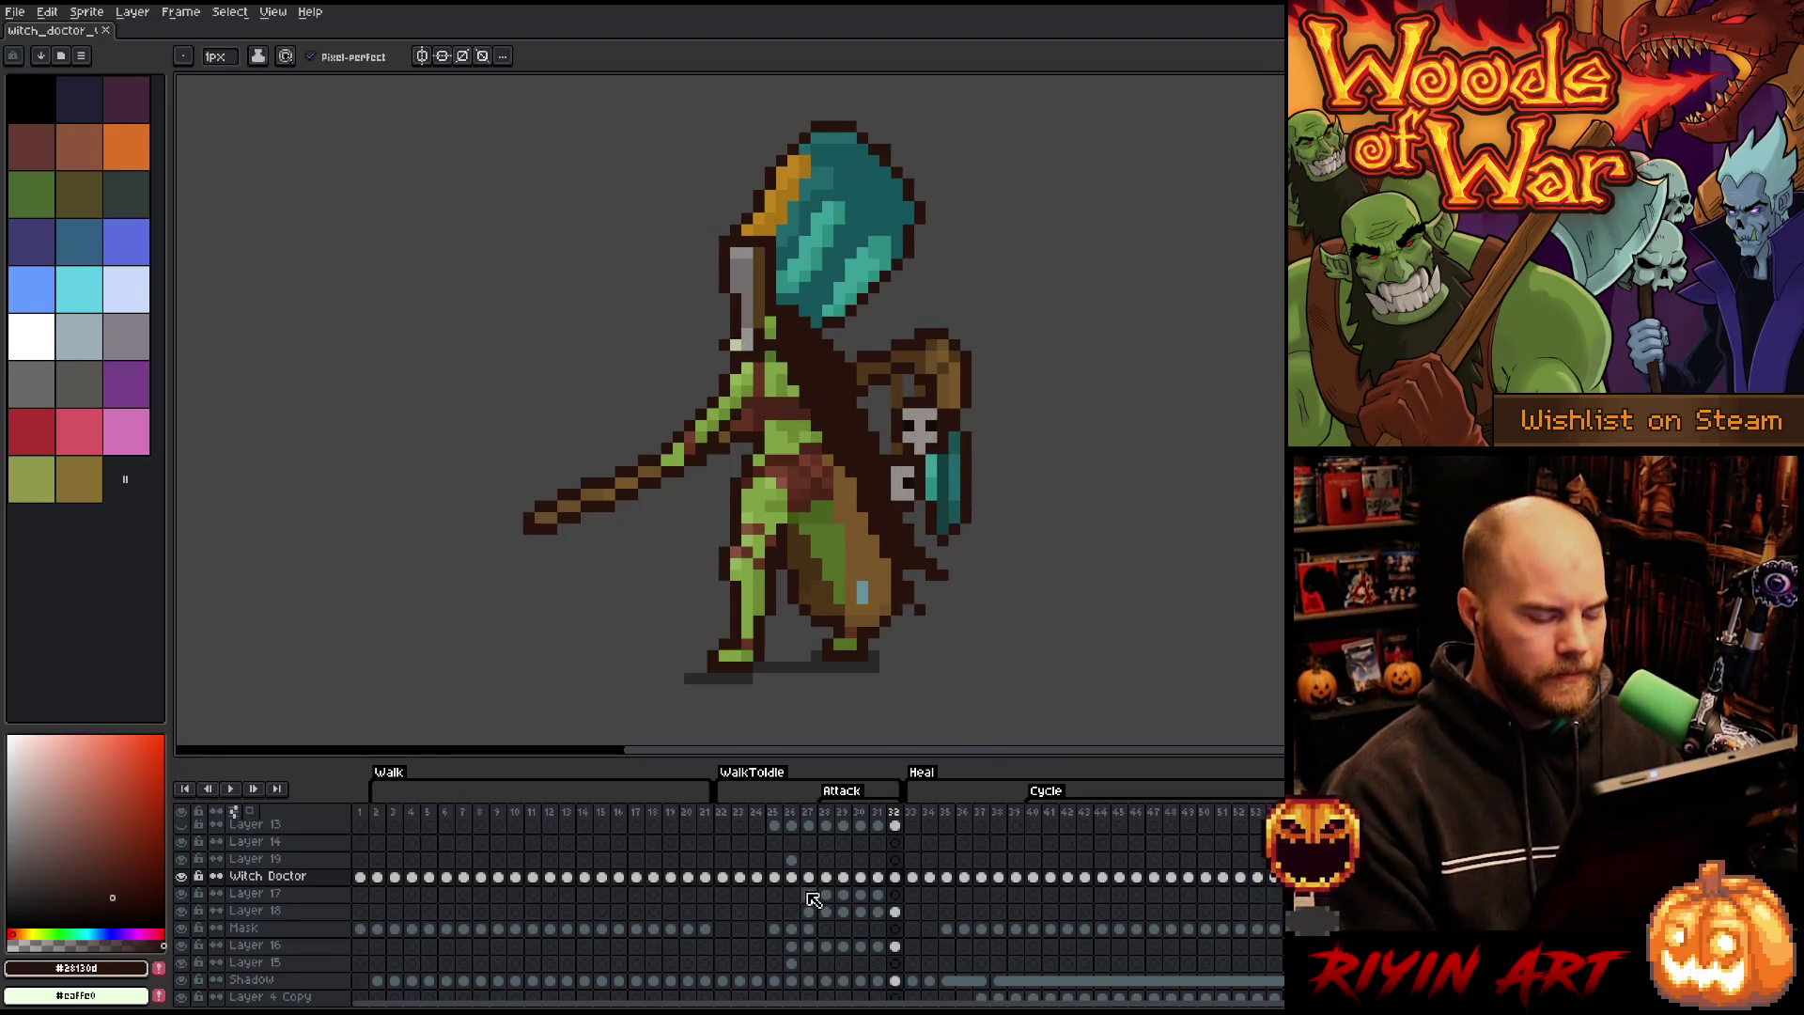
# - Select the hood's top and shift it upward on Layer 14 in attack frame 26
pyautogui.moveTo(988, 180)
pyautogui.mouseDown()
pyautogui.moveTo(925, 268)
pyautogui.moveTo(851, 310)
pyautogui.moveTo(794, 315)
pyautogui.moveTo(742, 150)
pyautogui.moveTo(818, 111)
pyautogui.mouseUp()
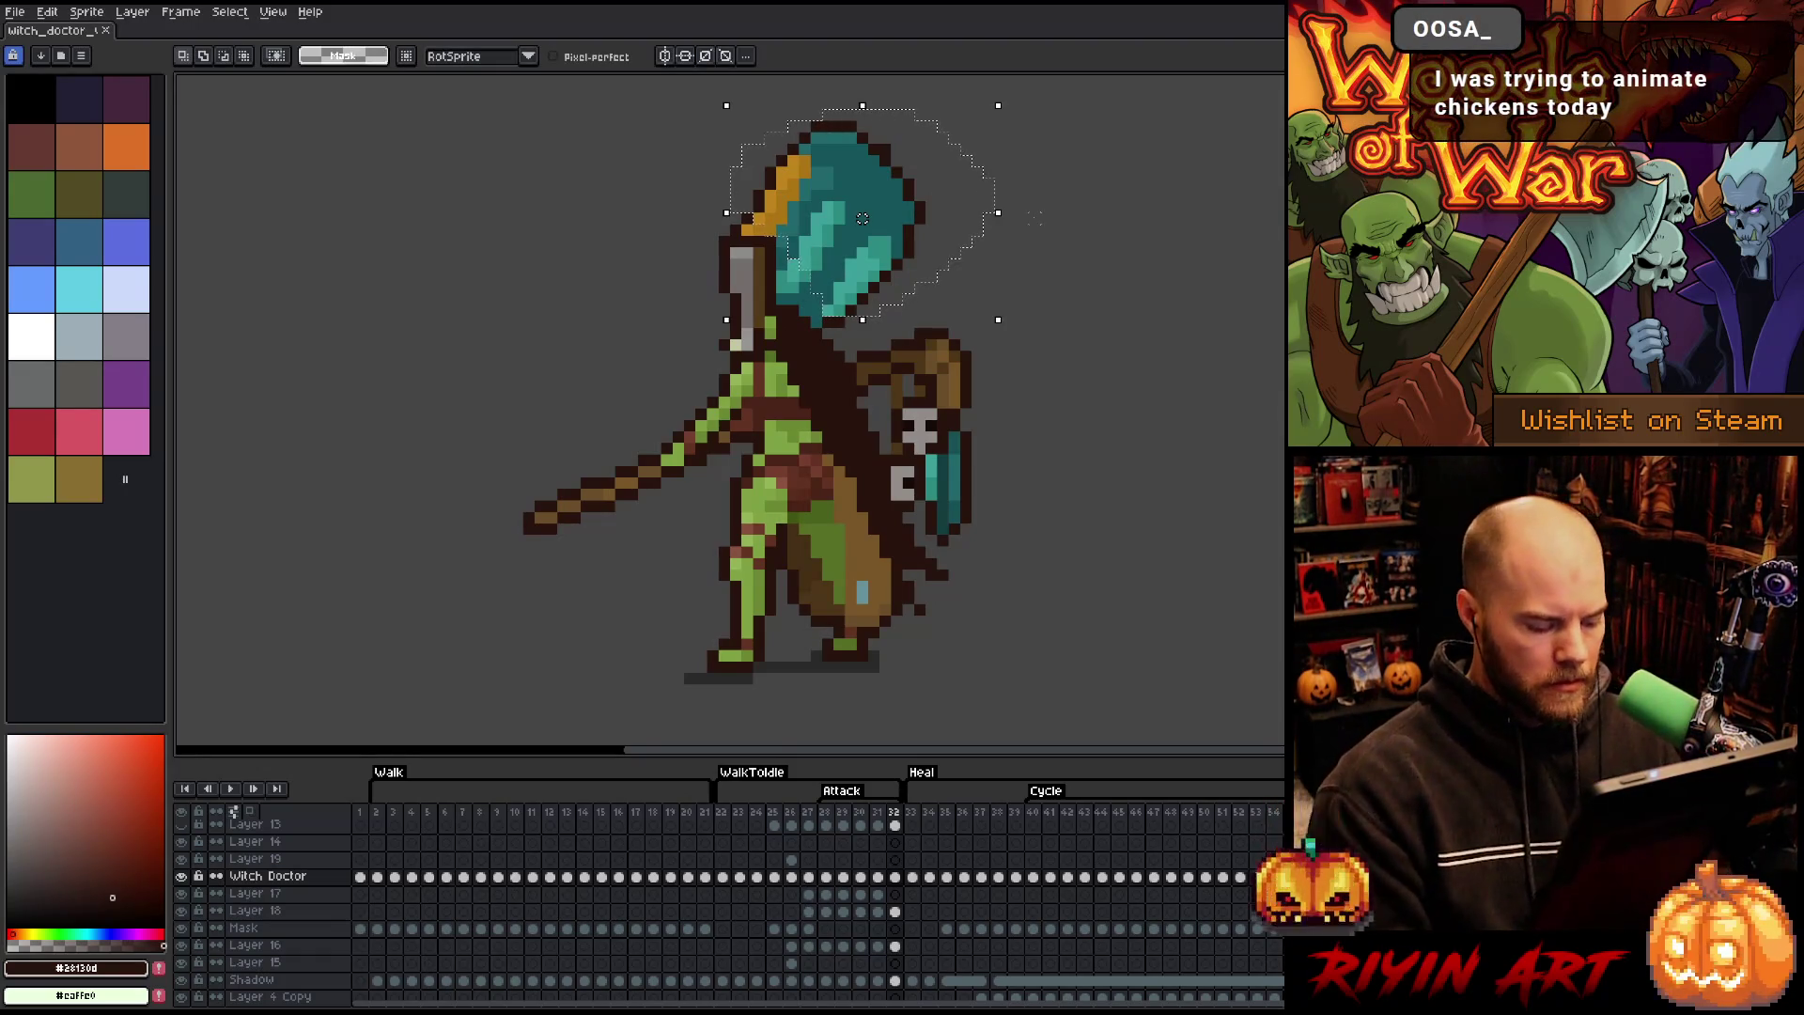
pyautogui.press('v')
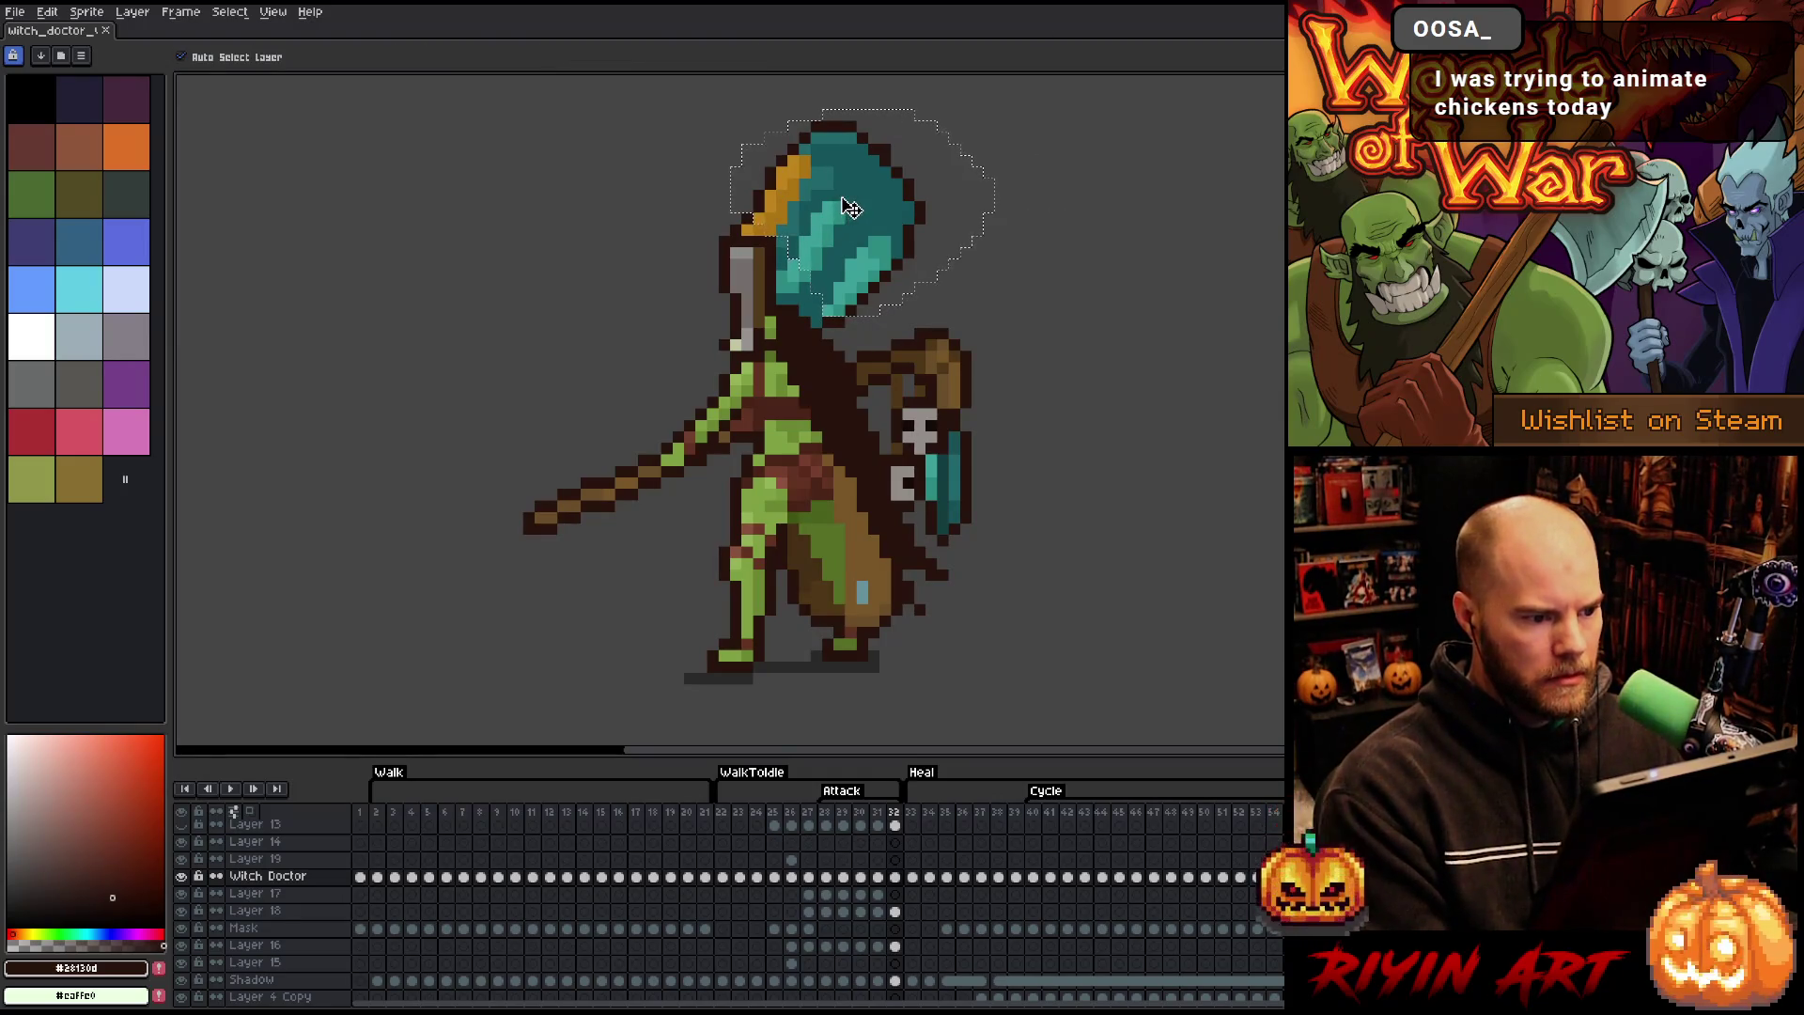
pyautogui.click(759, 814)
pyautogui.press('Right')
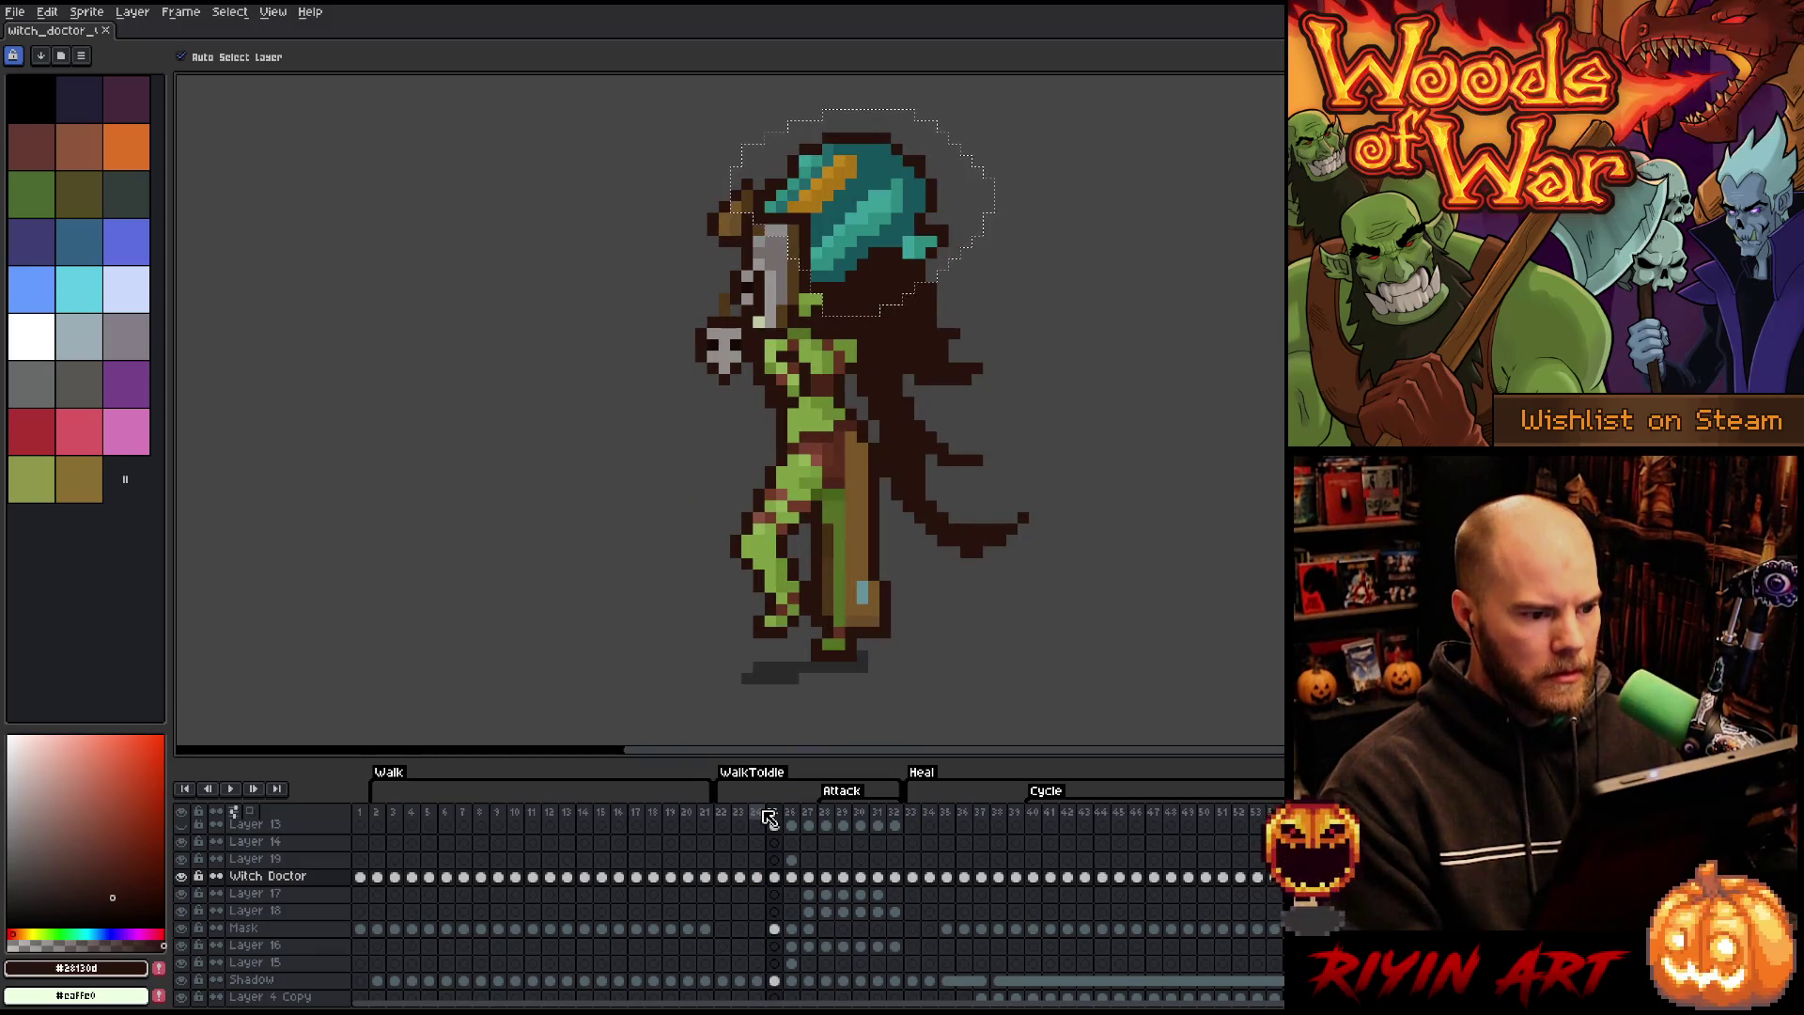
pyautogui.press('Right')
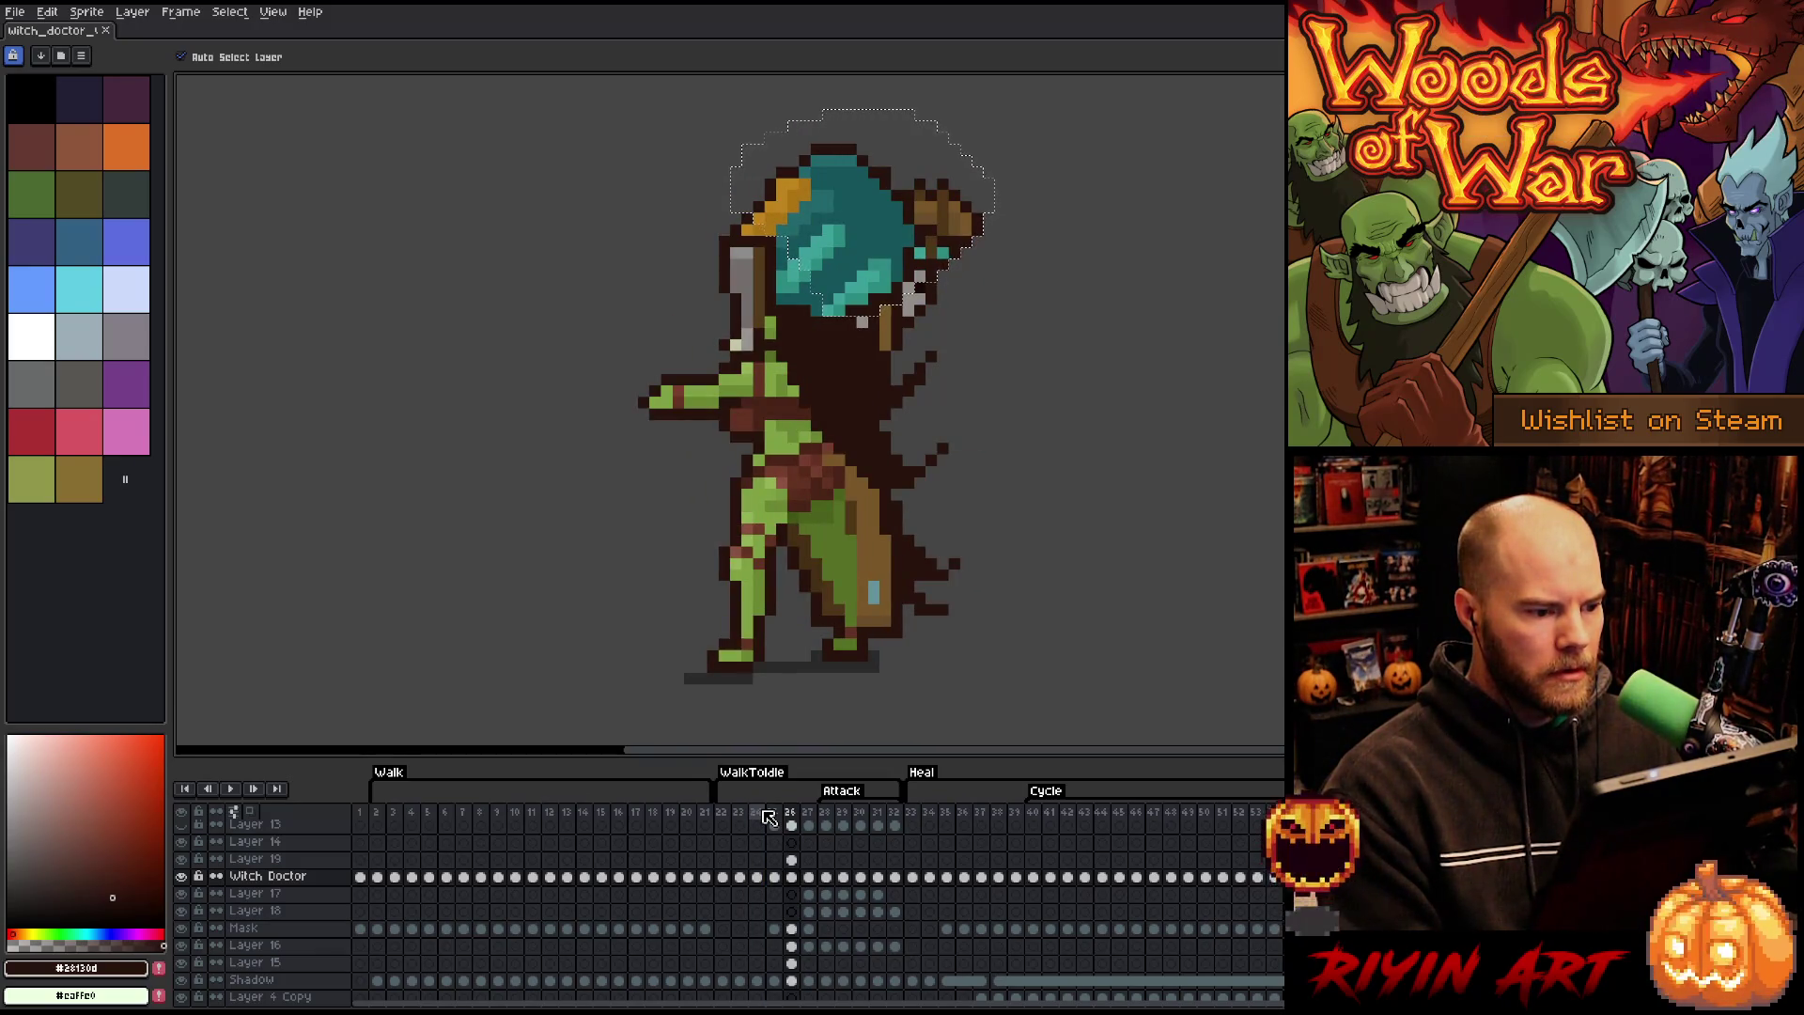
pyautogui.click(792, 860)
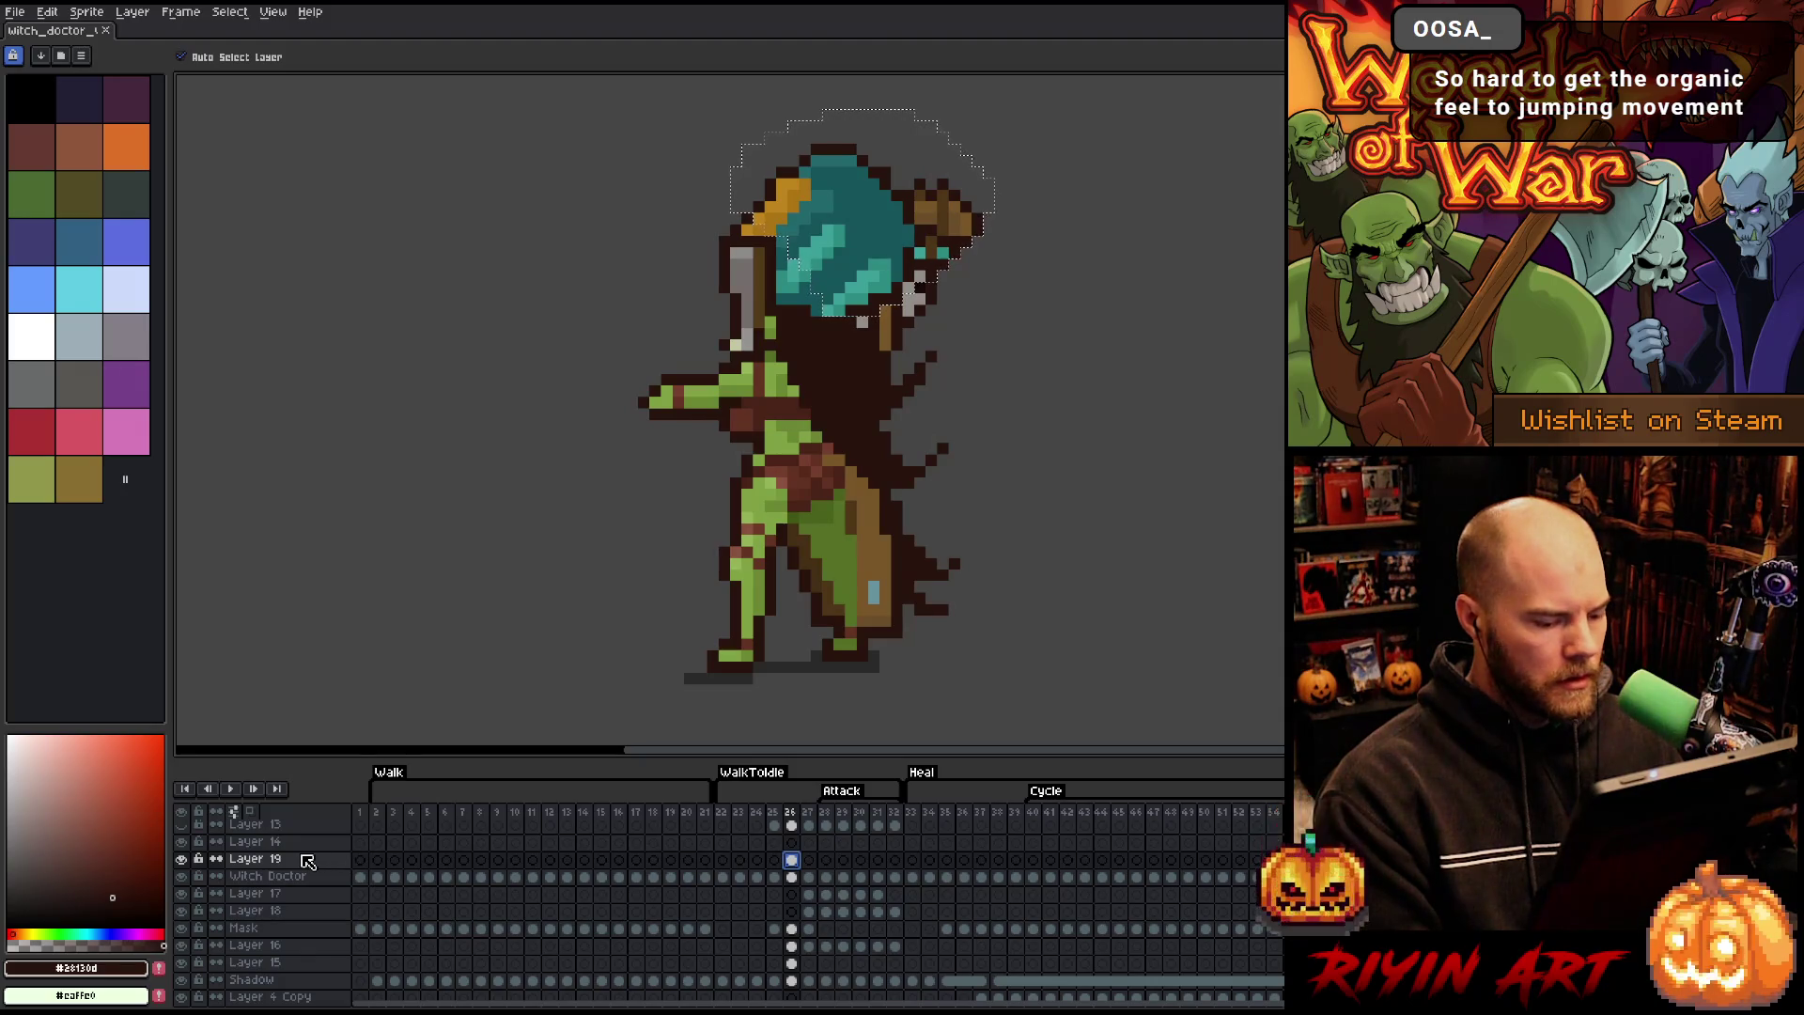
pyautogui.click(792, 843)
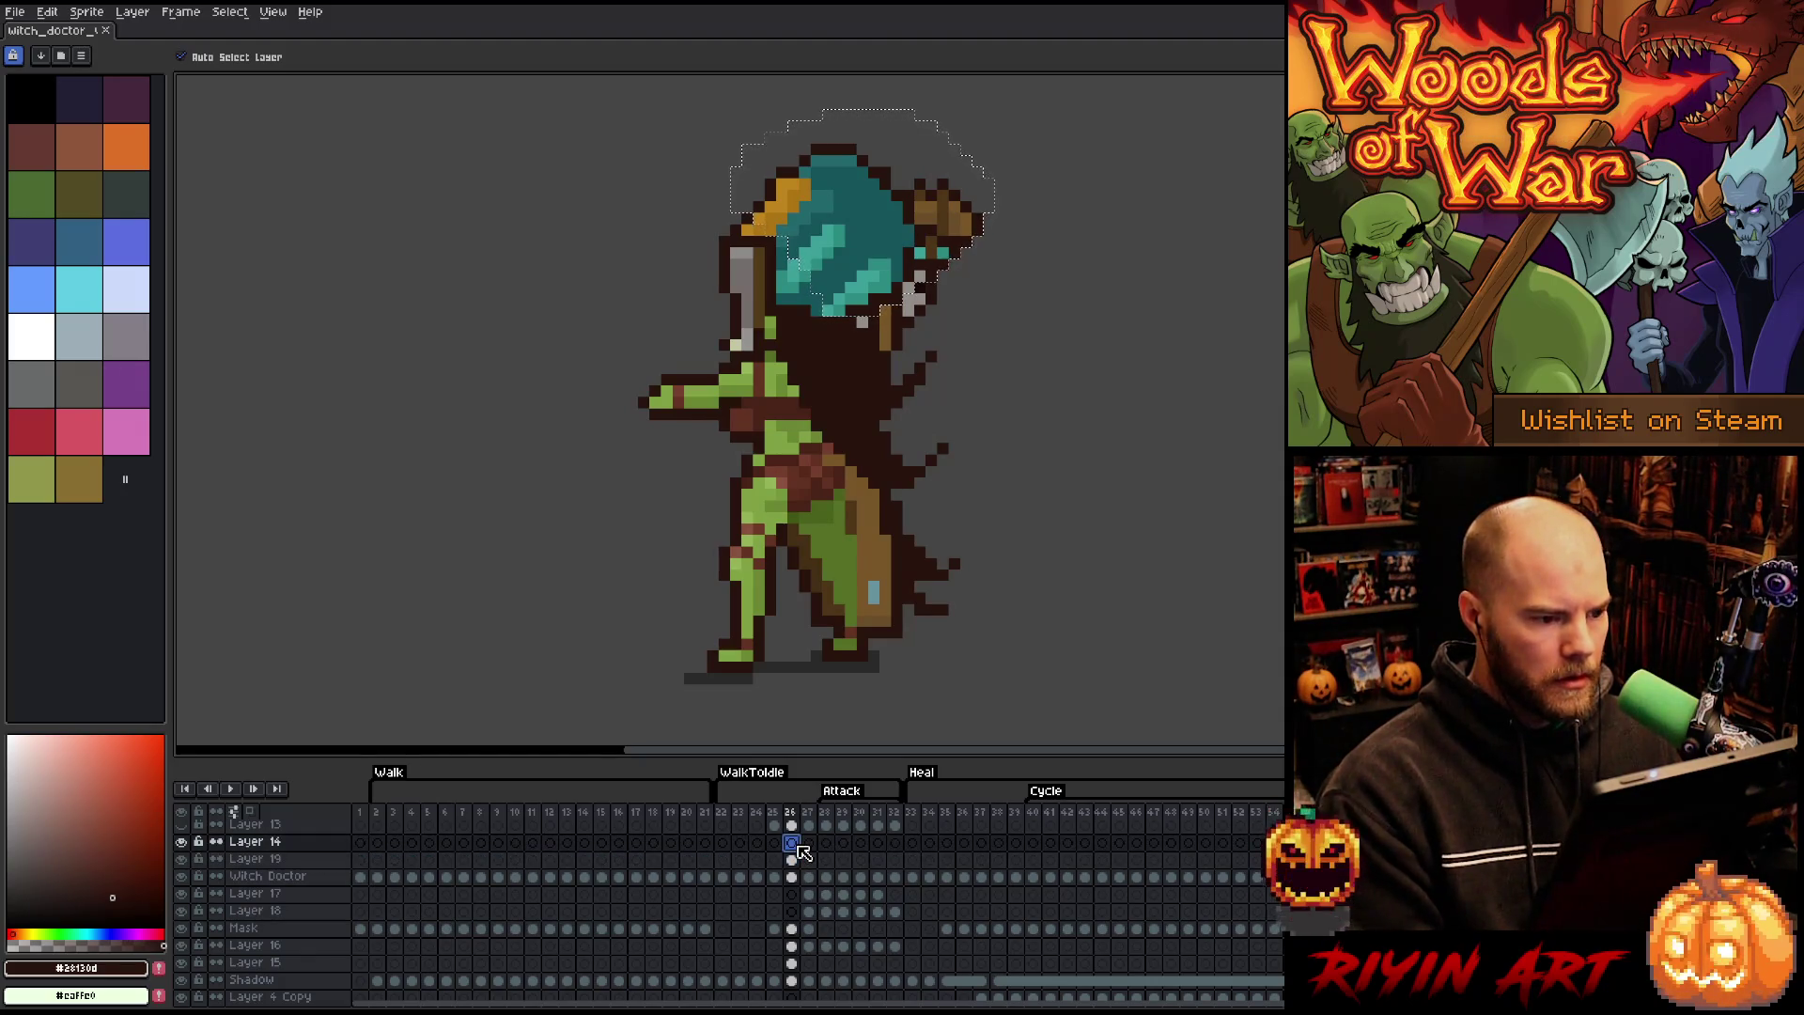
pyautogui.moveTo(863, 241); pyautogui.dragTo(863, 218)
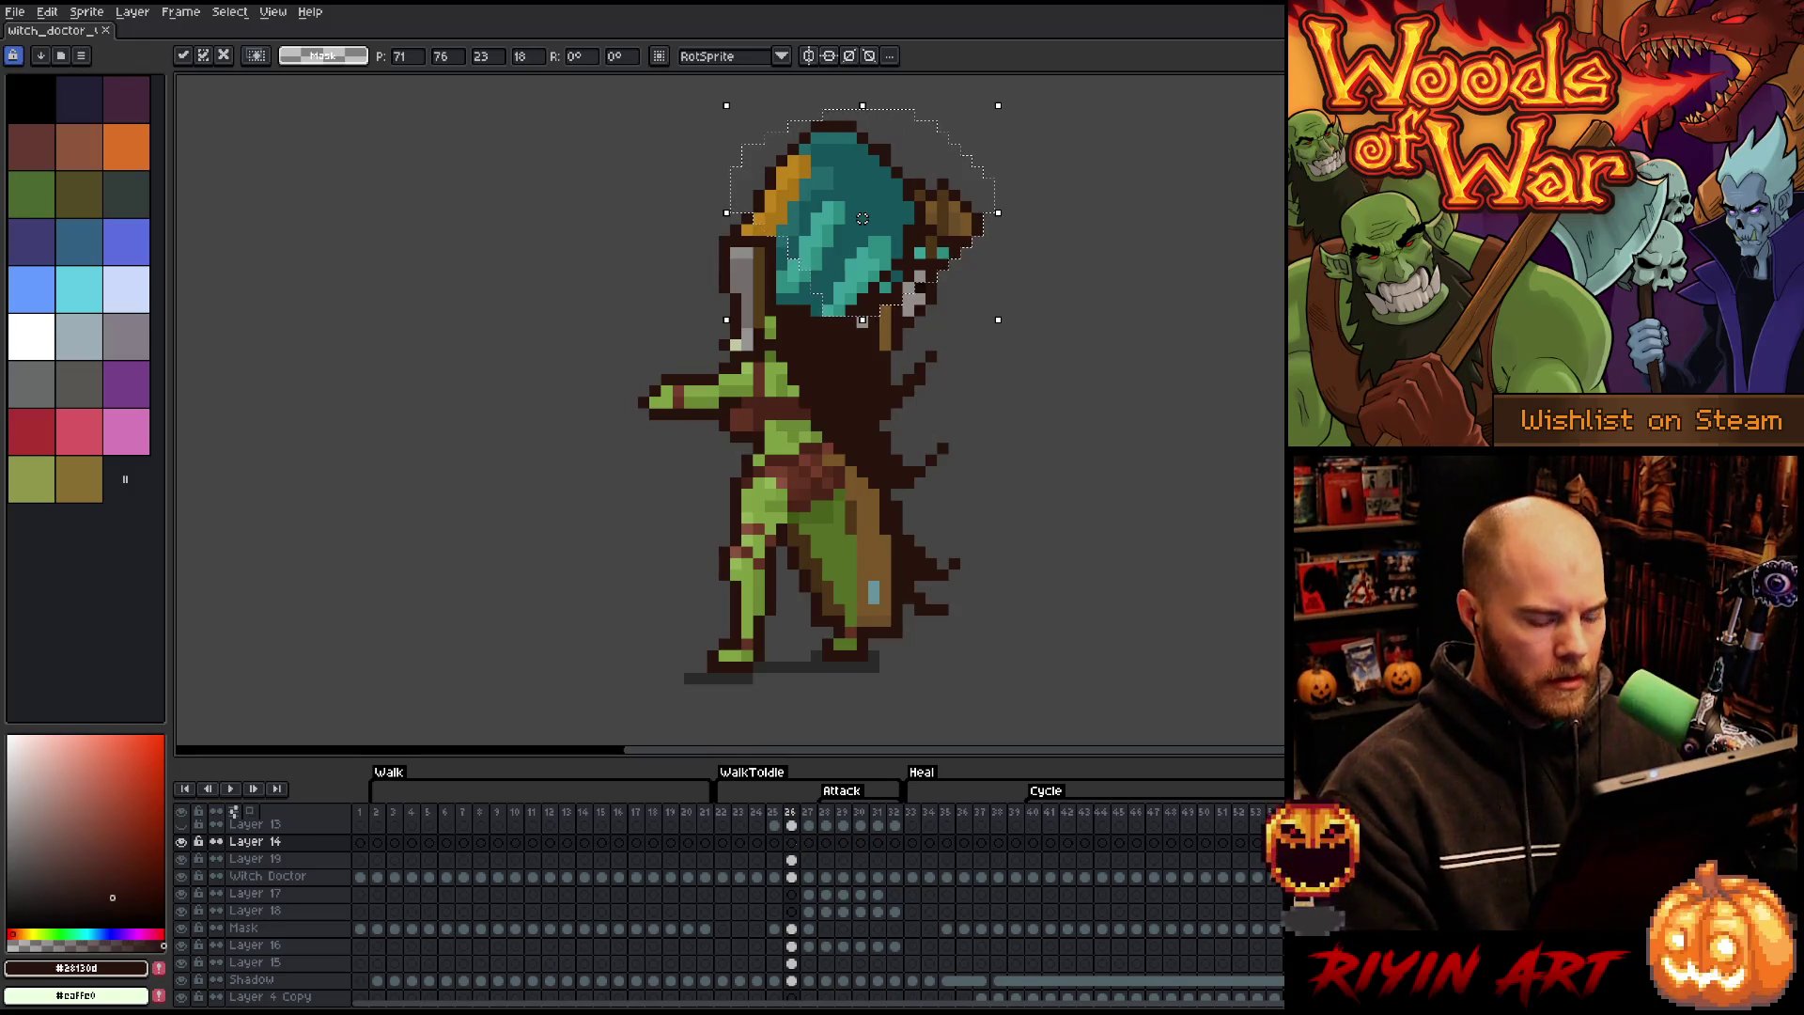
pyautogui.press('Return')
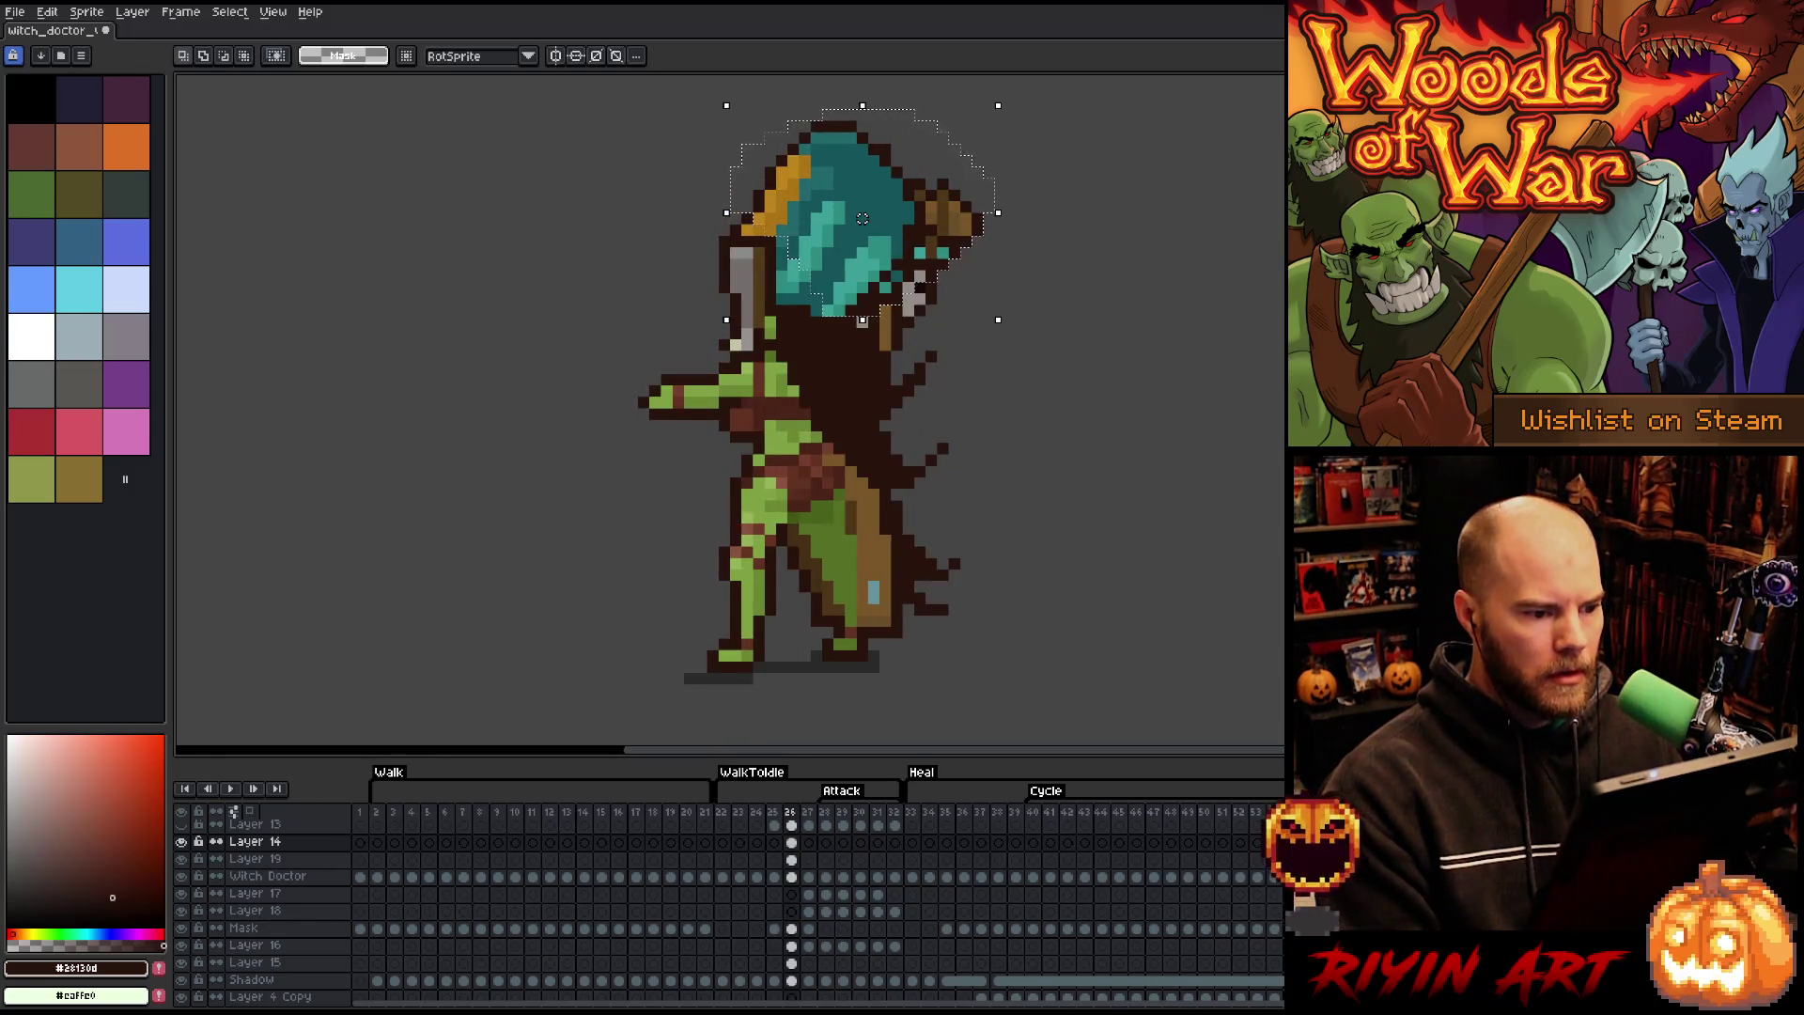
# - Merge Layer 19 down into the Witch Doctor layer and advance to frame 27
pyautogui.press('Down')
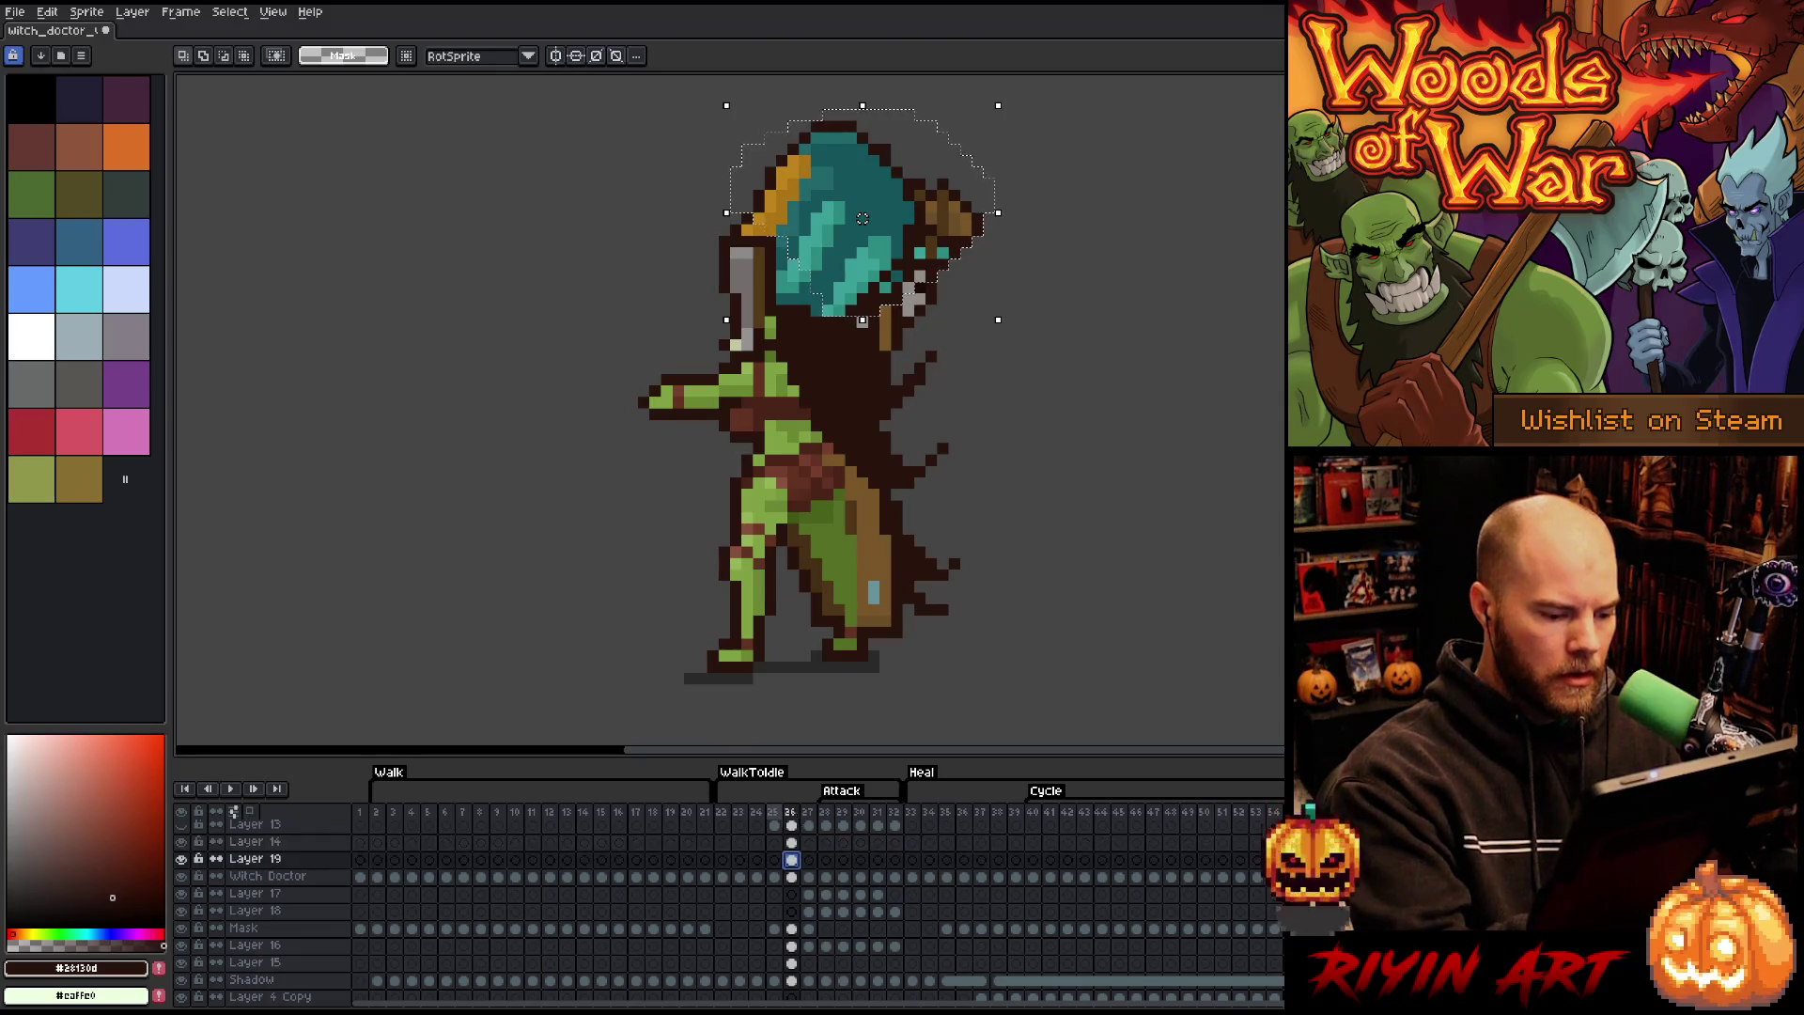
pyautogui.hotkey('ctrl', 'e')
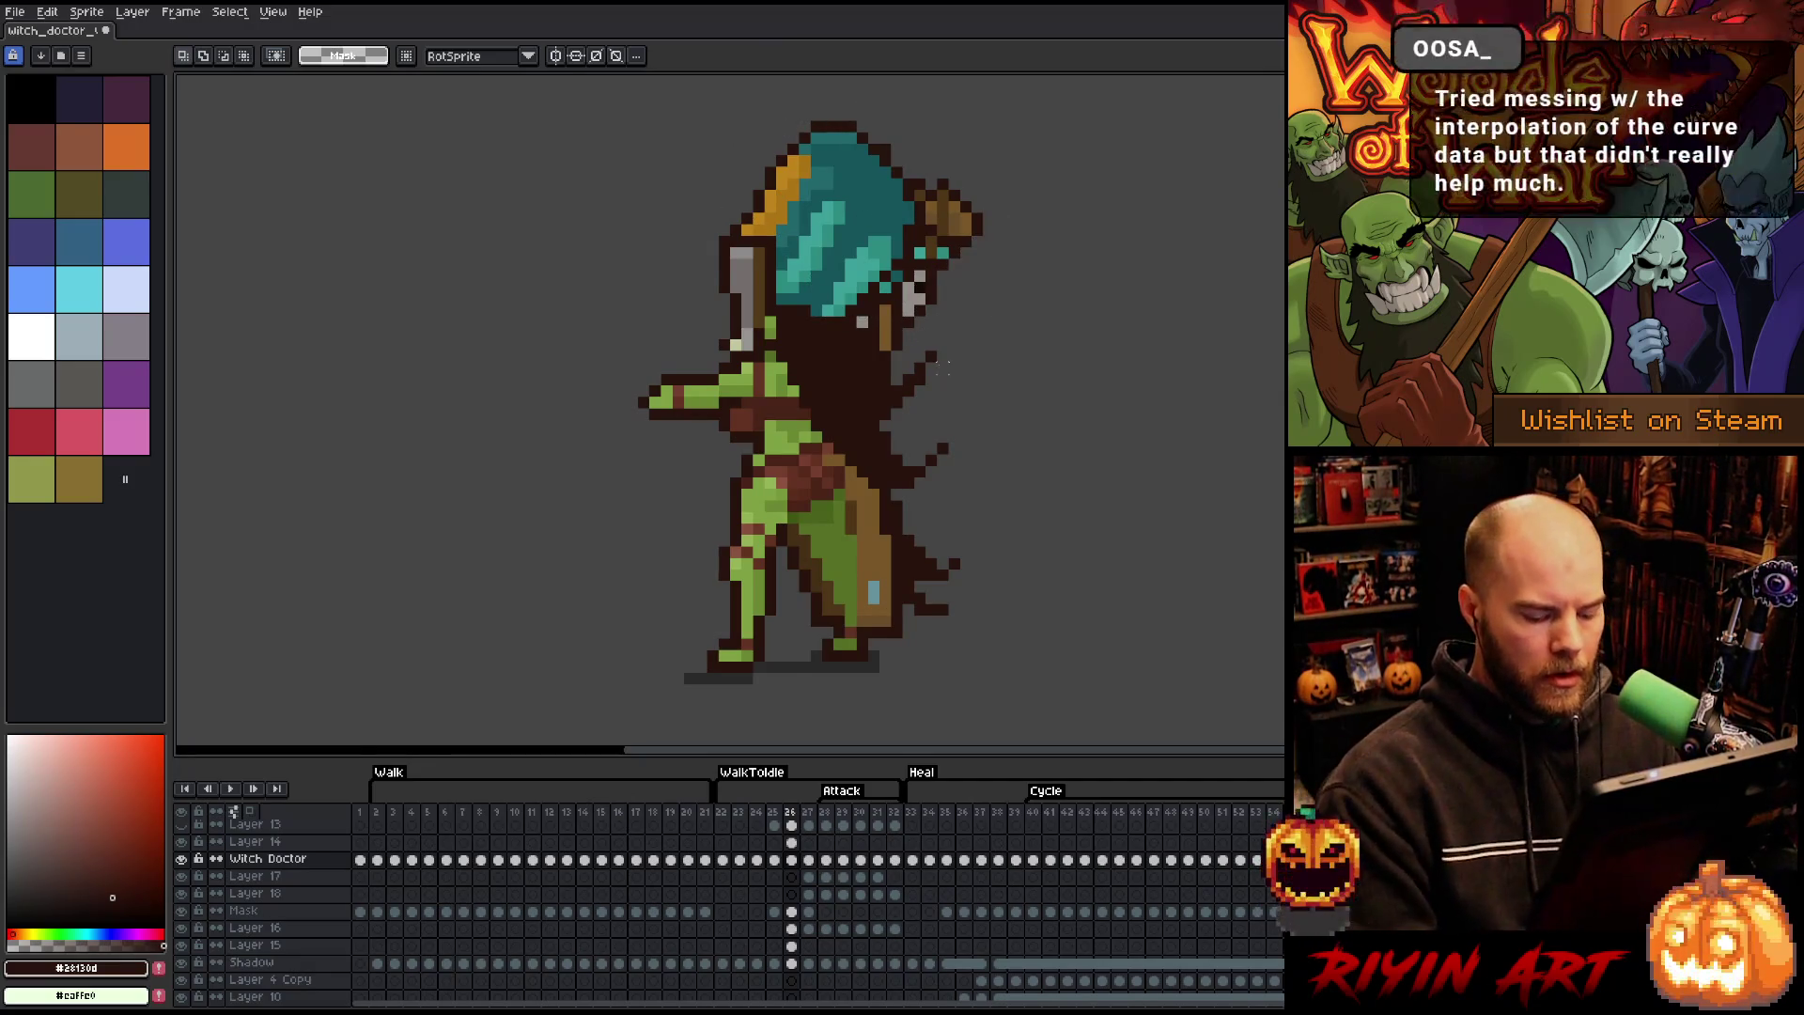
pyautogui.press('.')
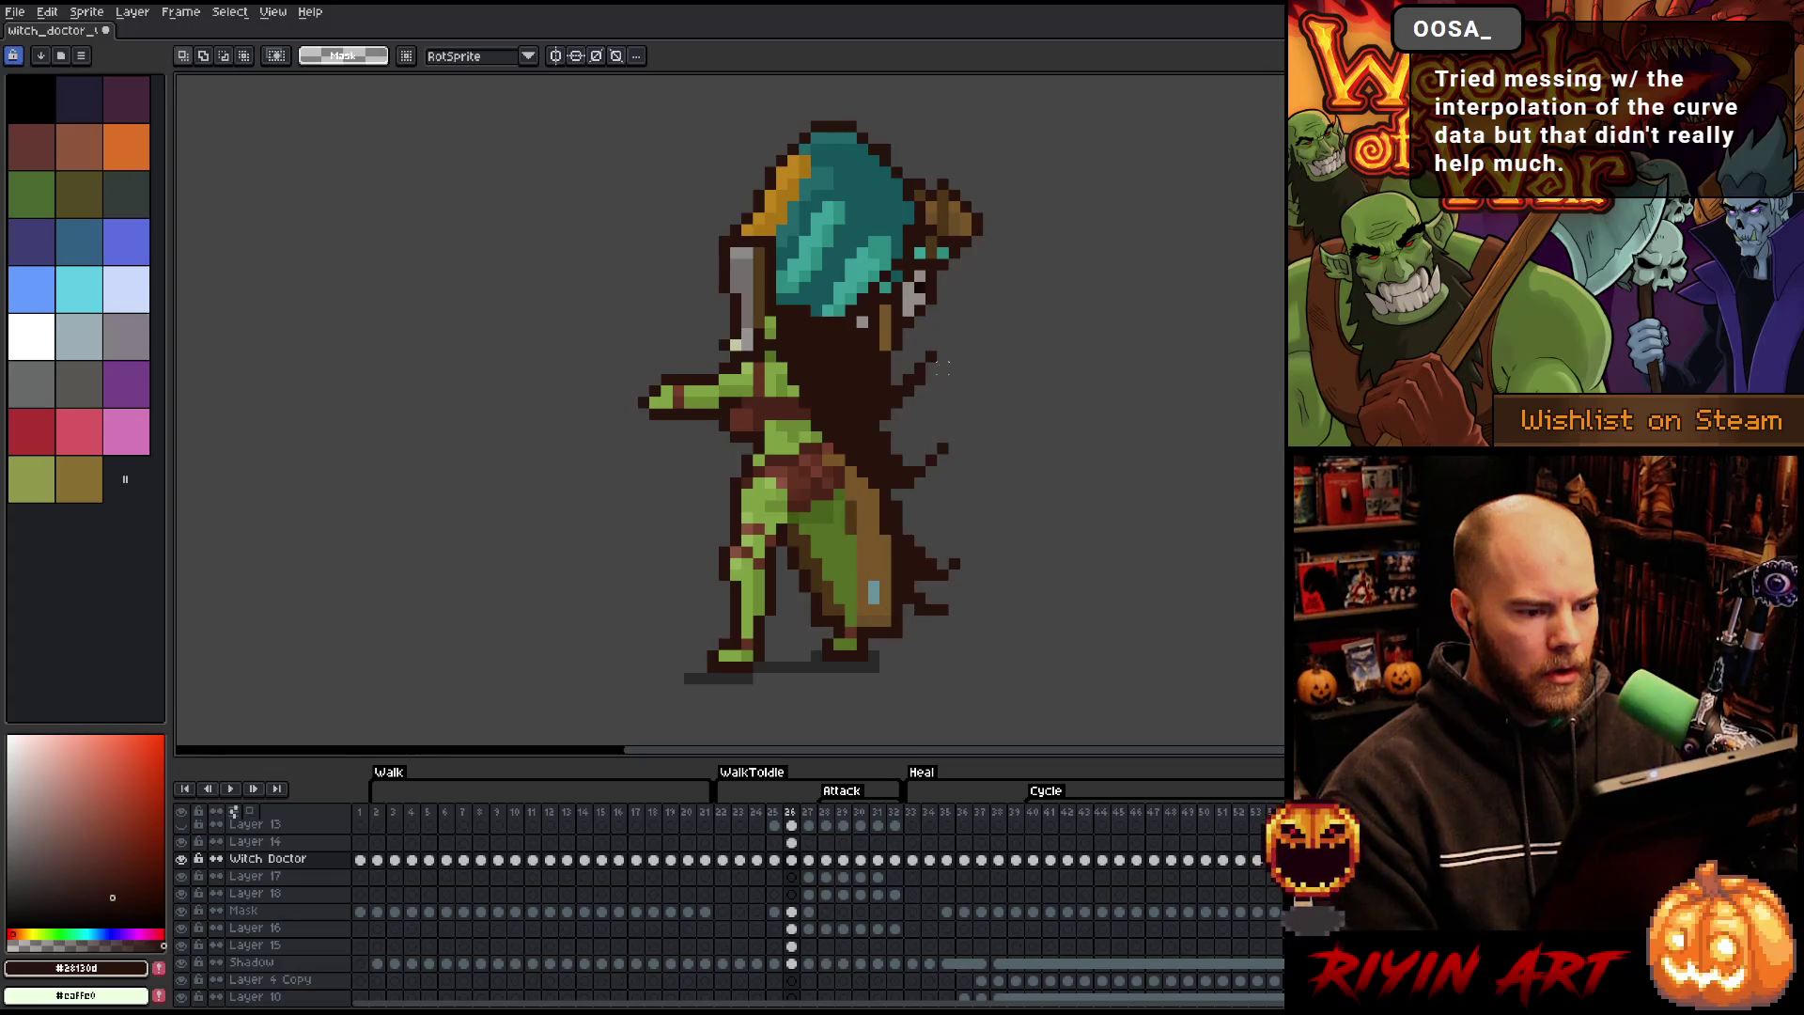
pyautogui.press('b')
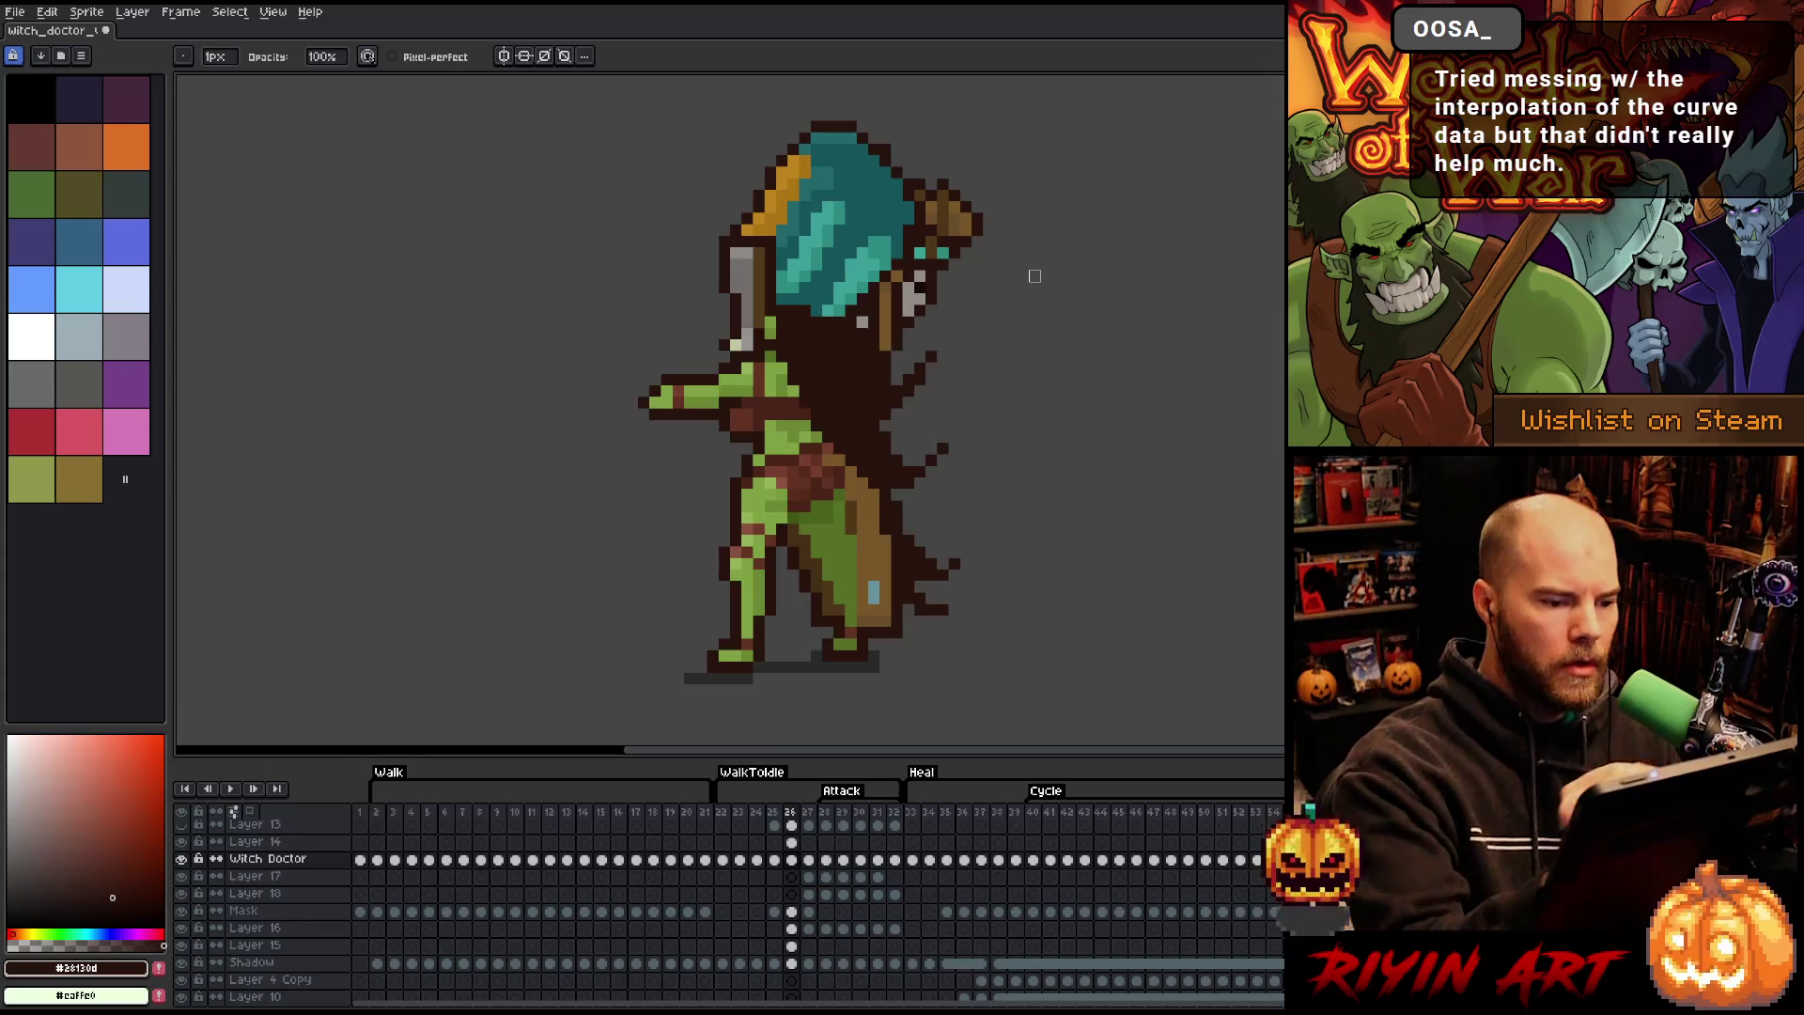
pyautogui.press('.')
pyautogui.press('.')
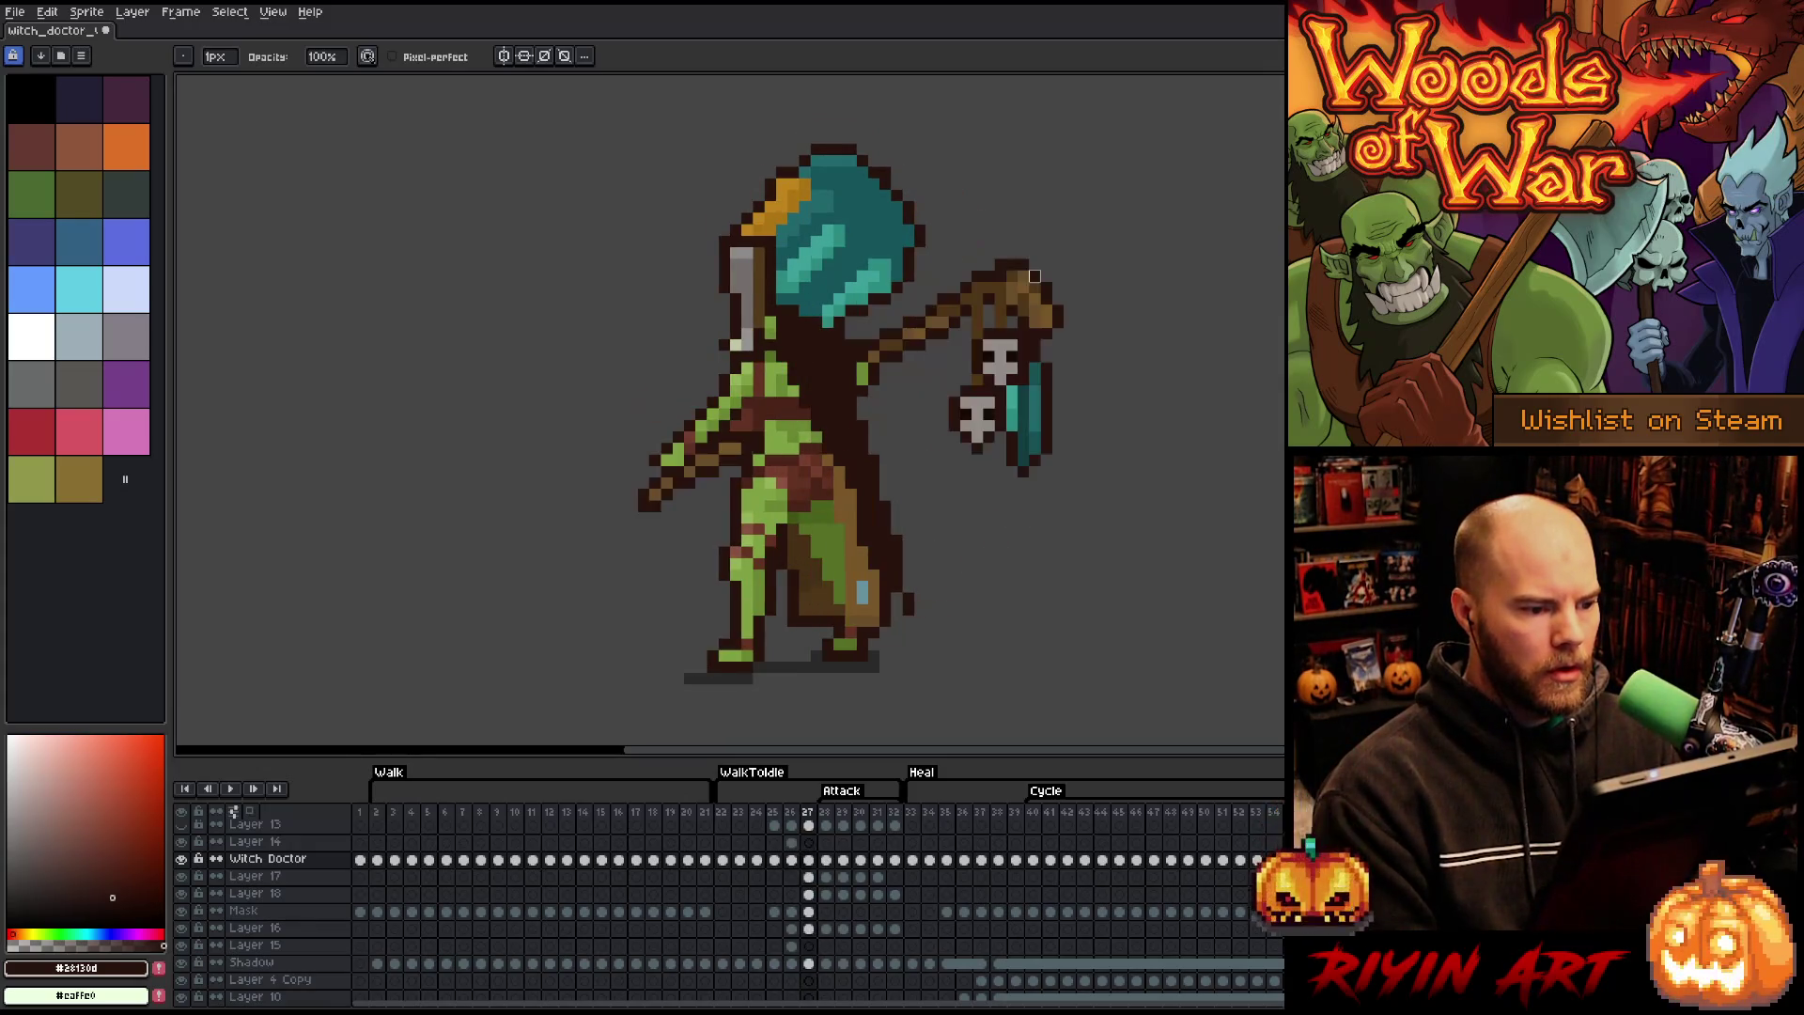
pyautogui.press('.')
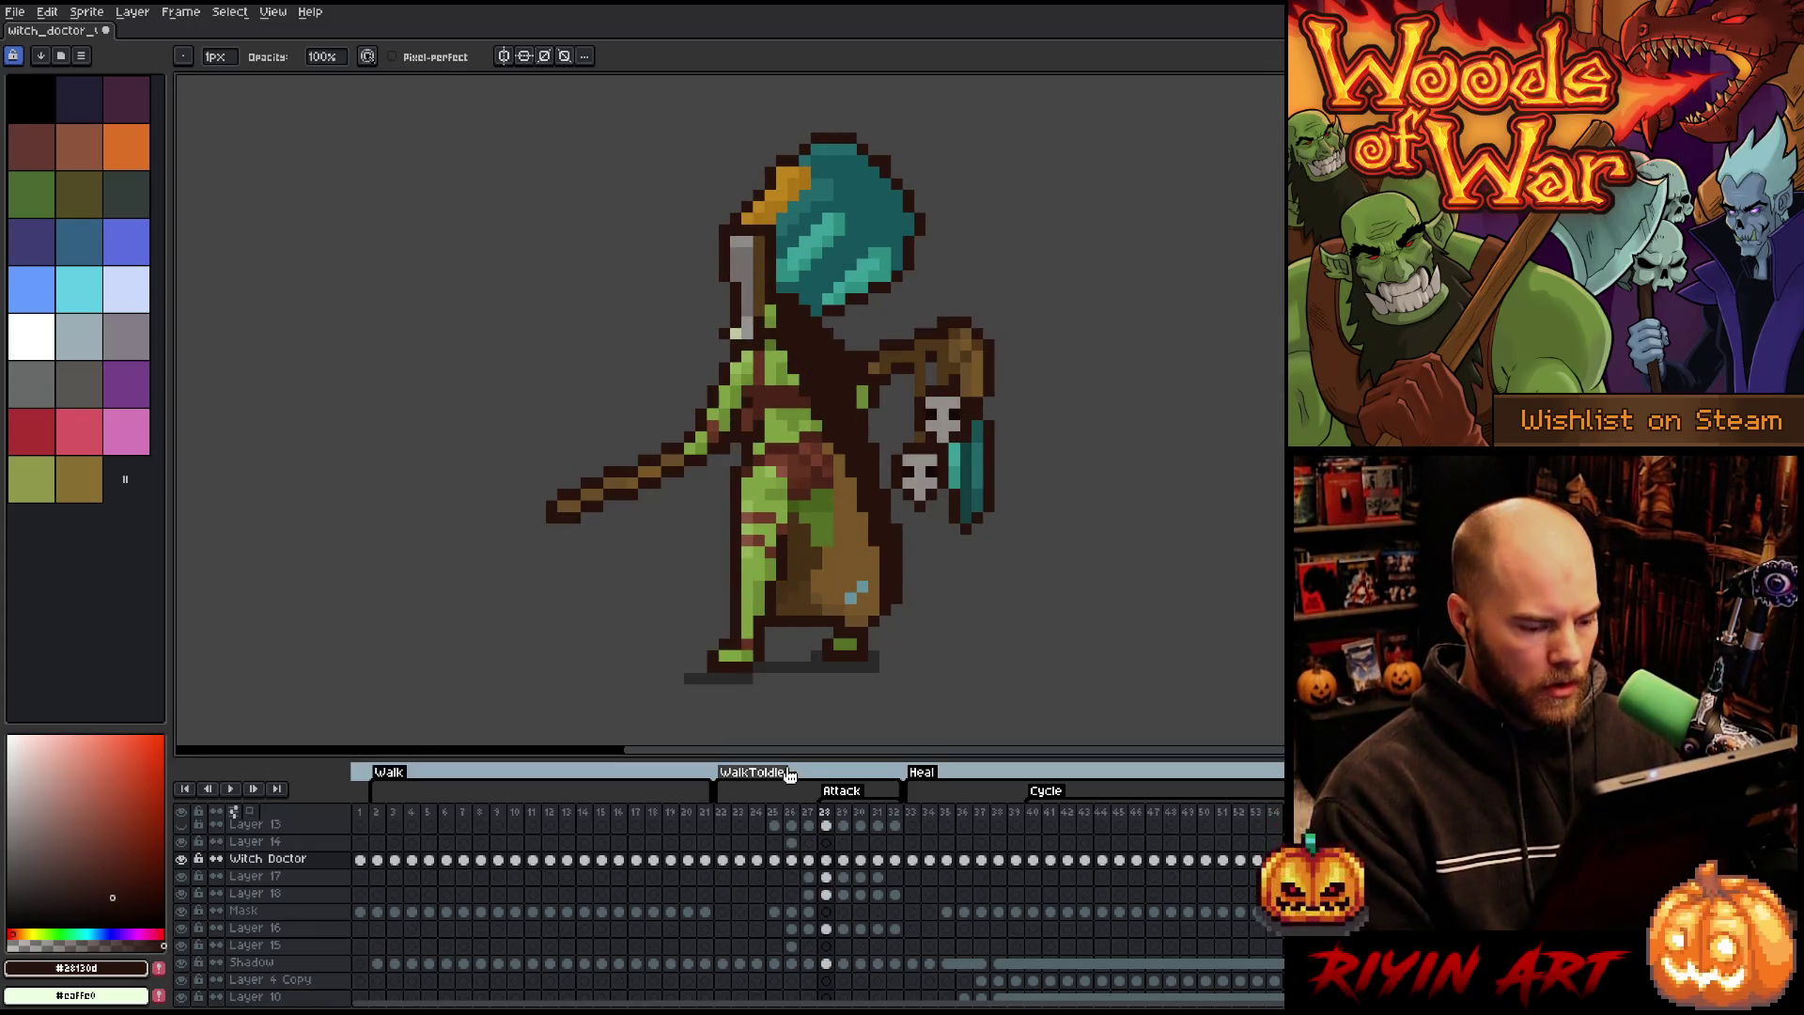
# - Lasso the goblin's head on frame 29 and try a transform on it
pyautogui.click(843, 825)
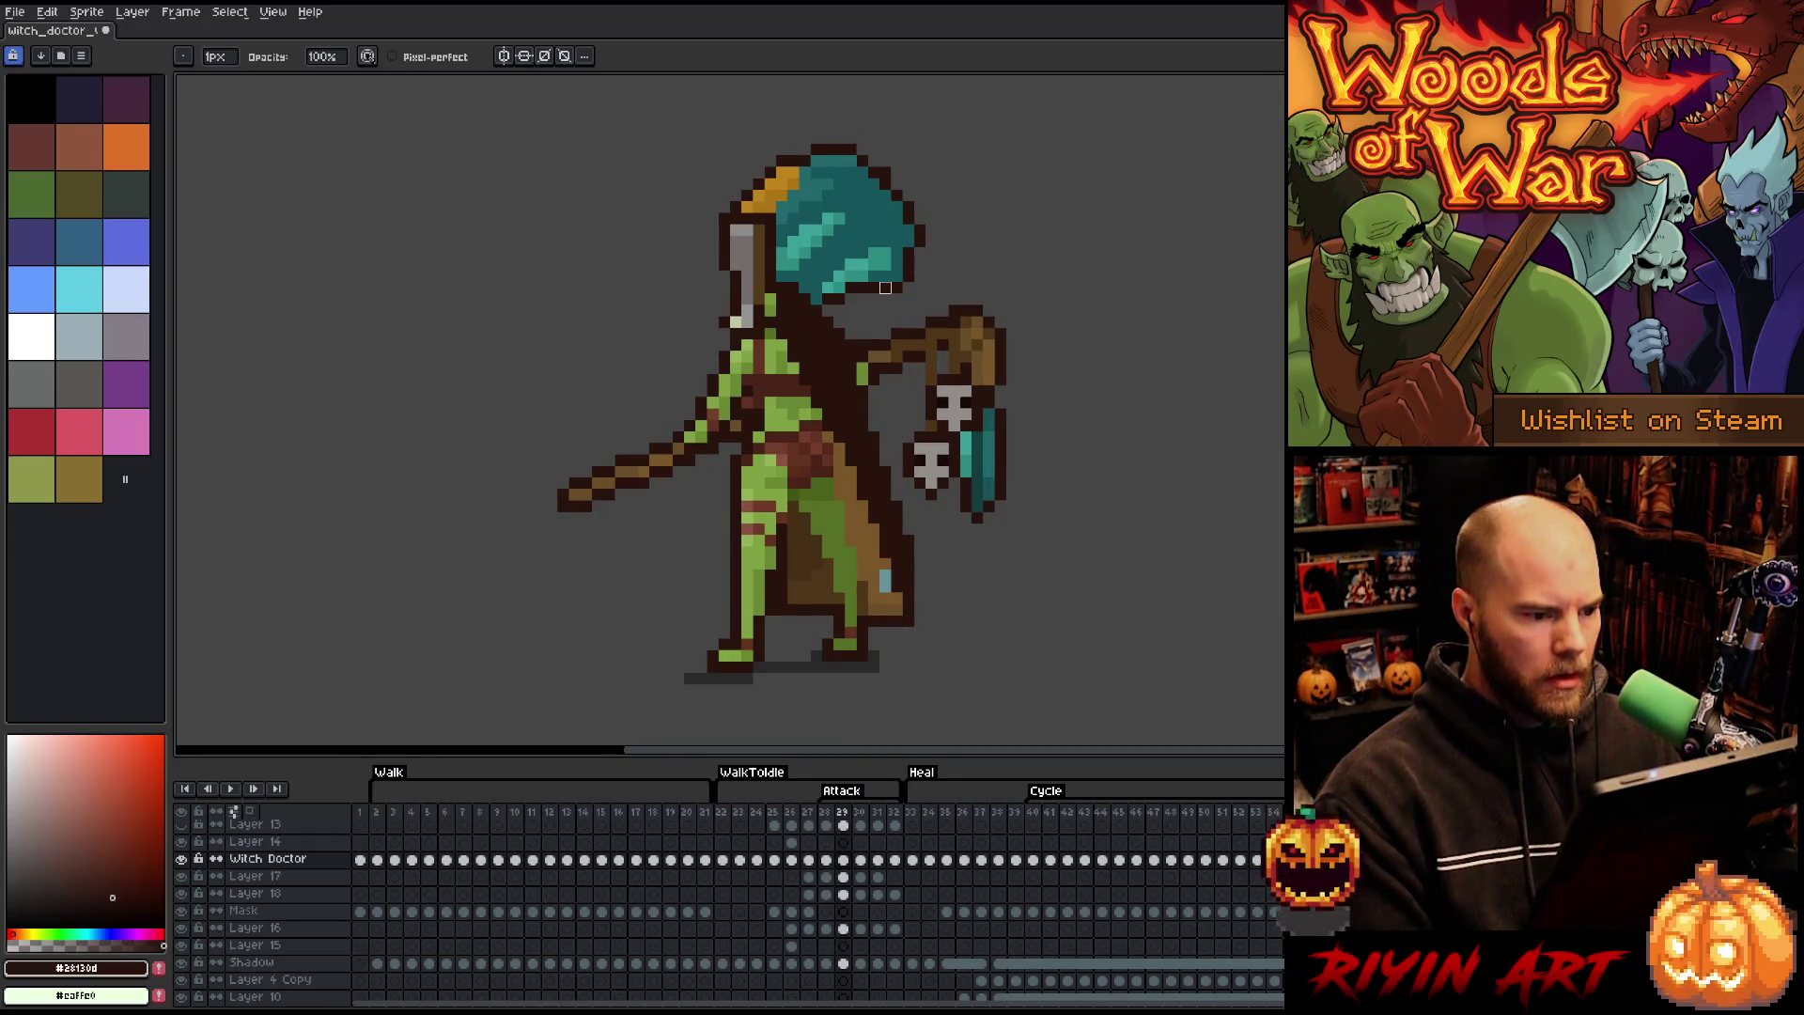
pyautogui.press('q')
pyautogui.moveTo(977, 193)
pyautogui.mouseDown()
pyautogui.moveTo(920, 282)
pyautogui.moveTo(836, 310)
pyautogui.moveTo(789, 193)
pyautogui.moveTo(982, 188)
pyautogui.mouseUp()
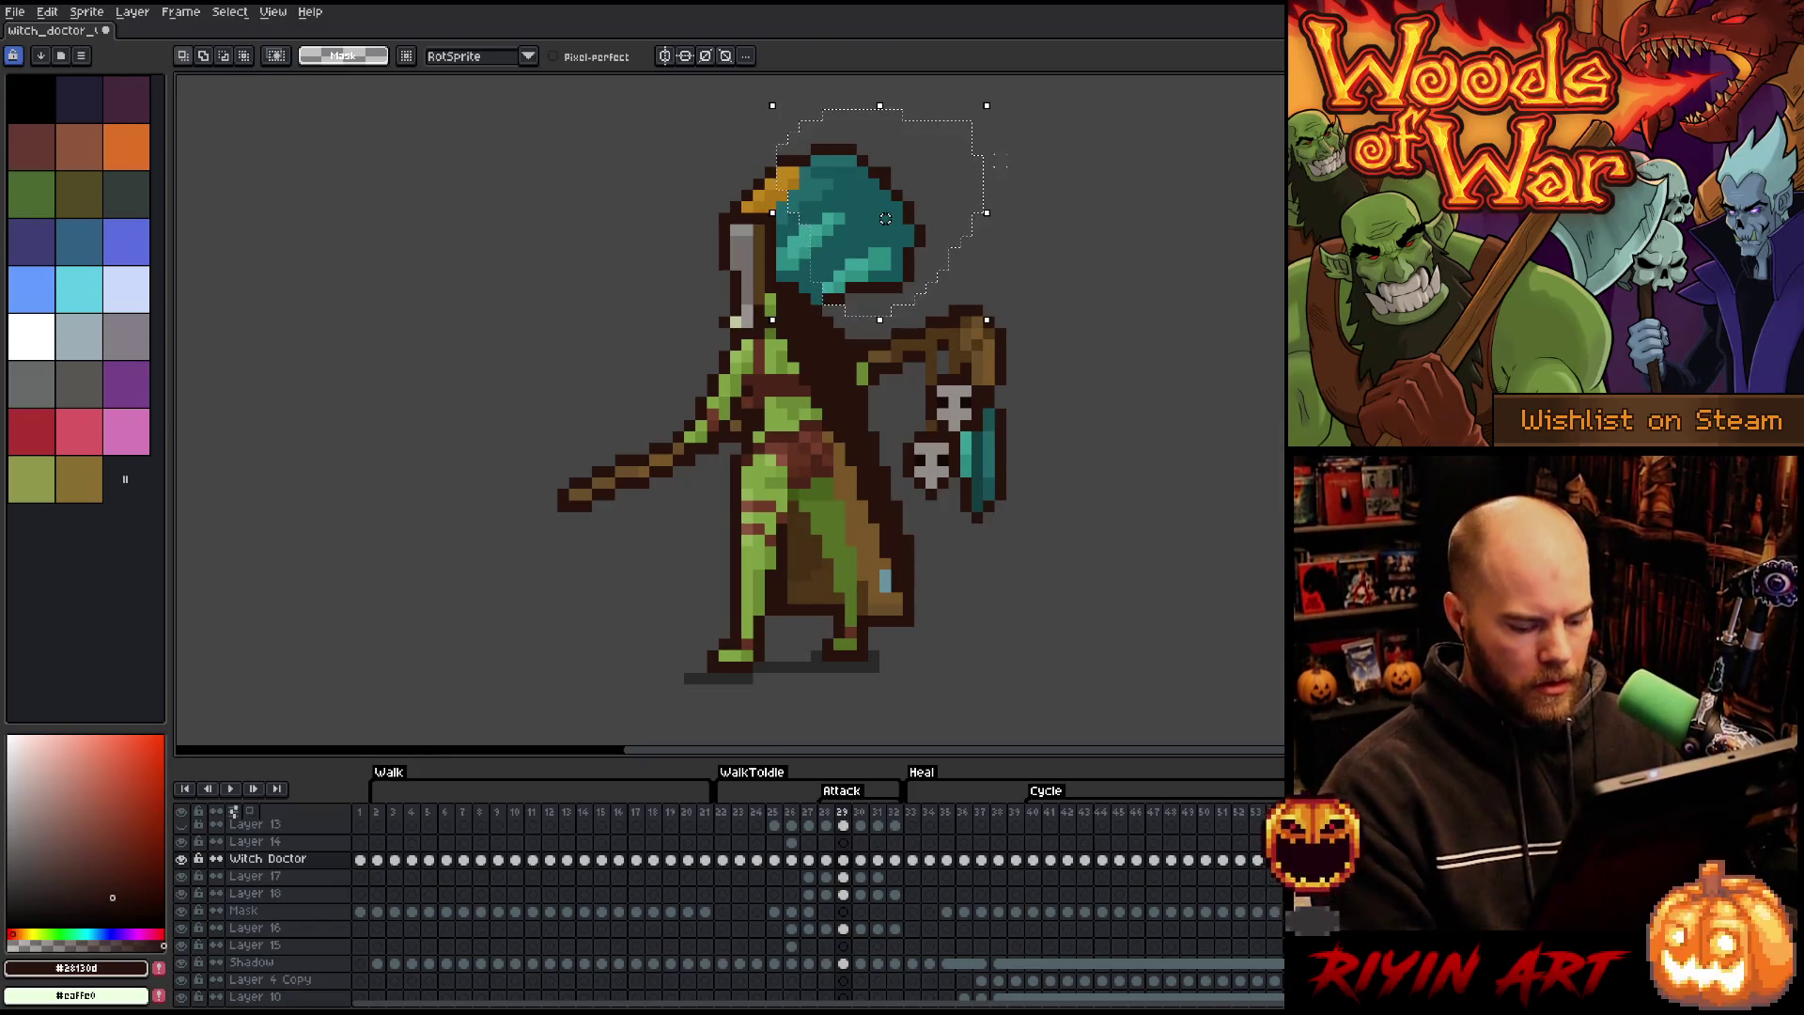
pyautogui.click(831, 217)
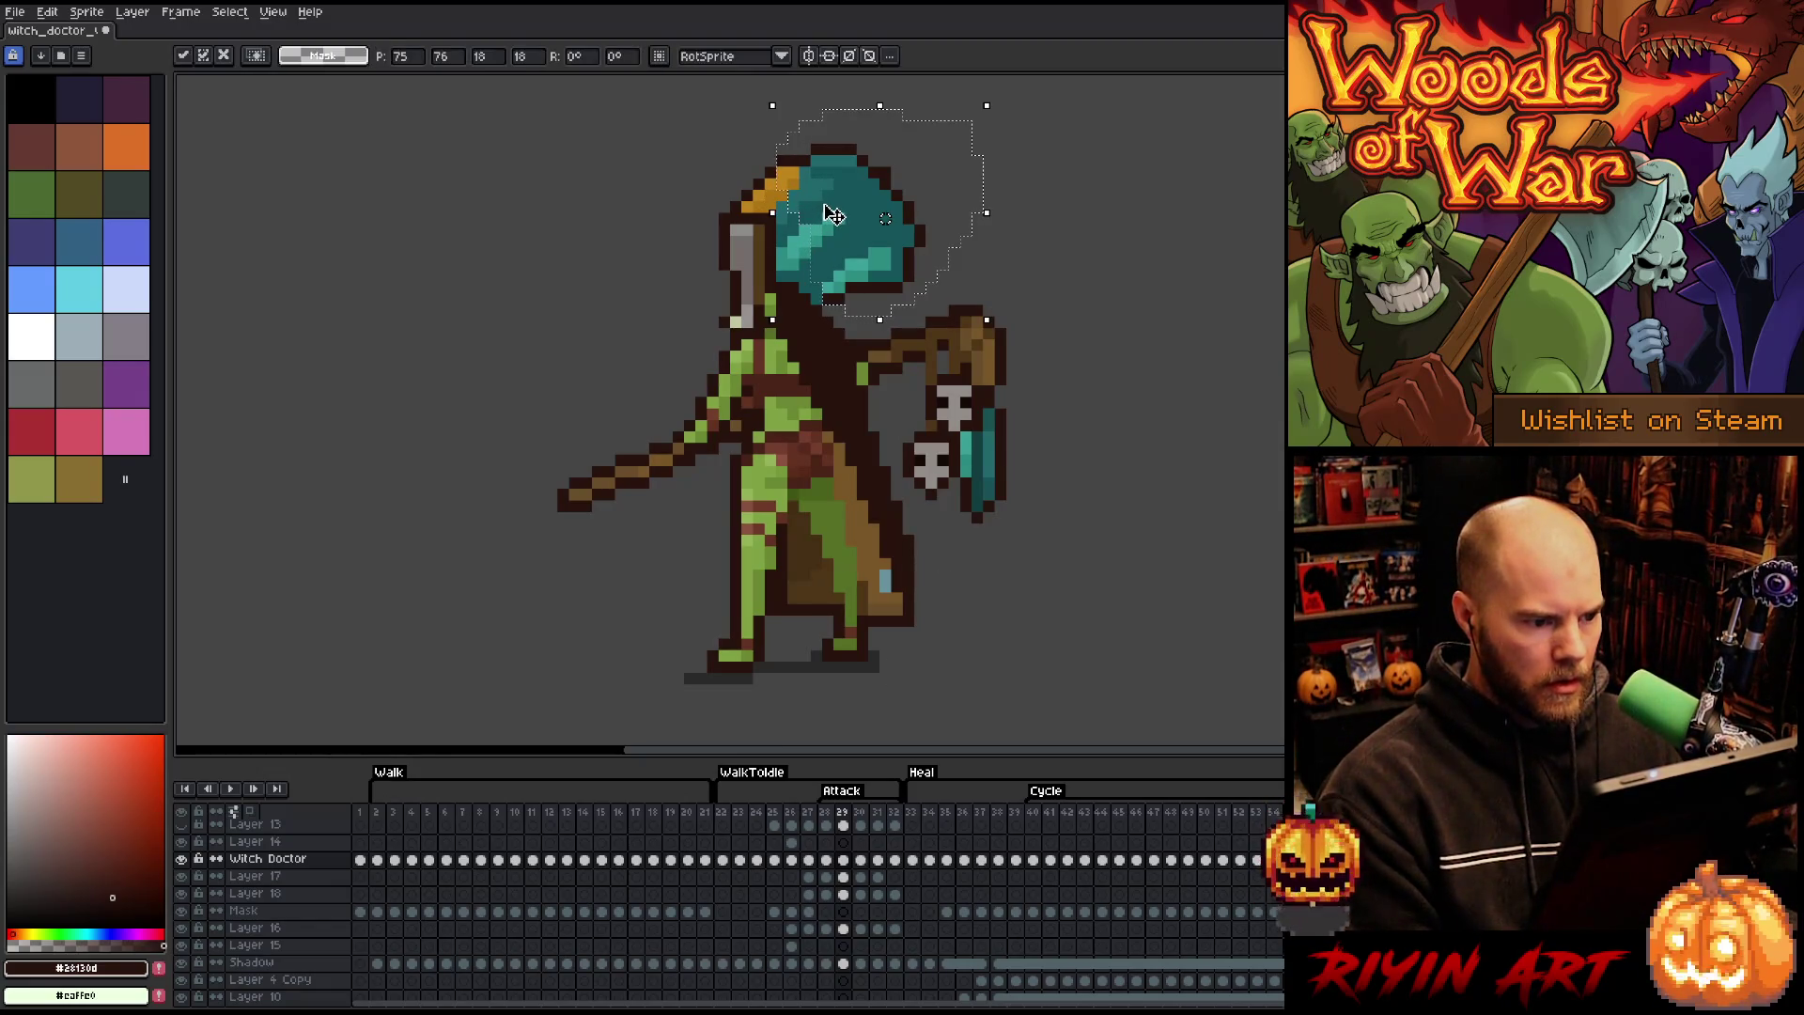
pyautogui.press('Return')
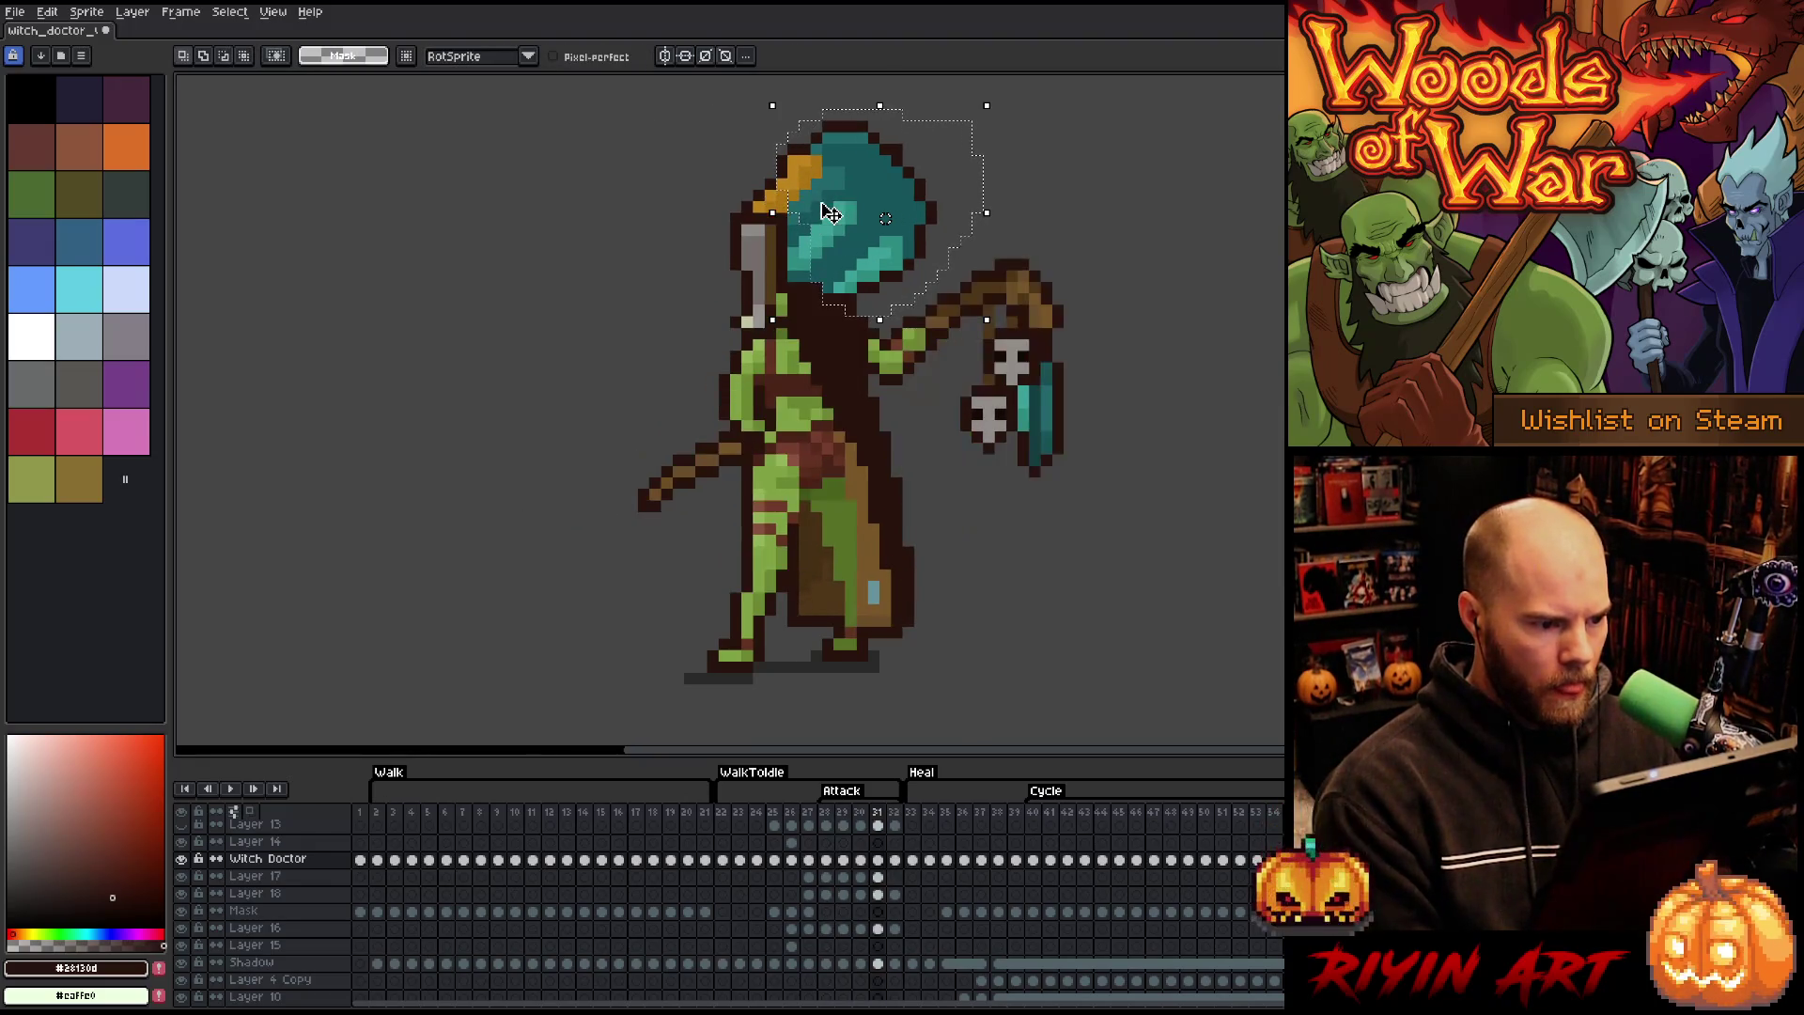
# - Step through frames 25 to 28, trying a head transform on frame 27 and comparing poses
pyautogui.click(773, 814)
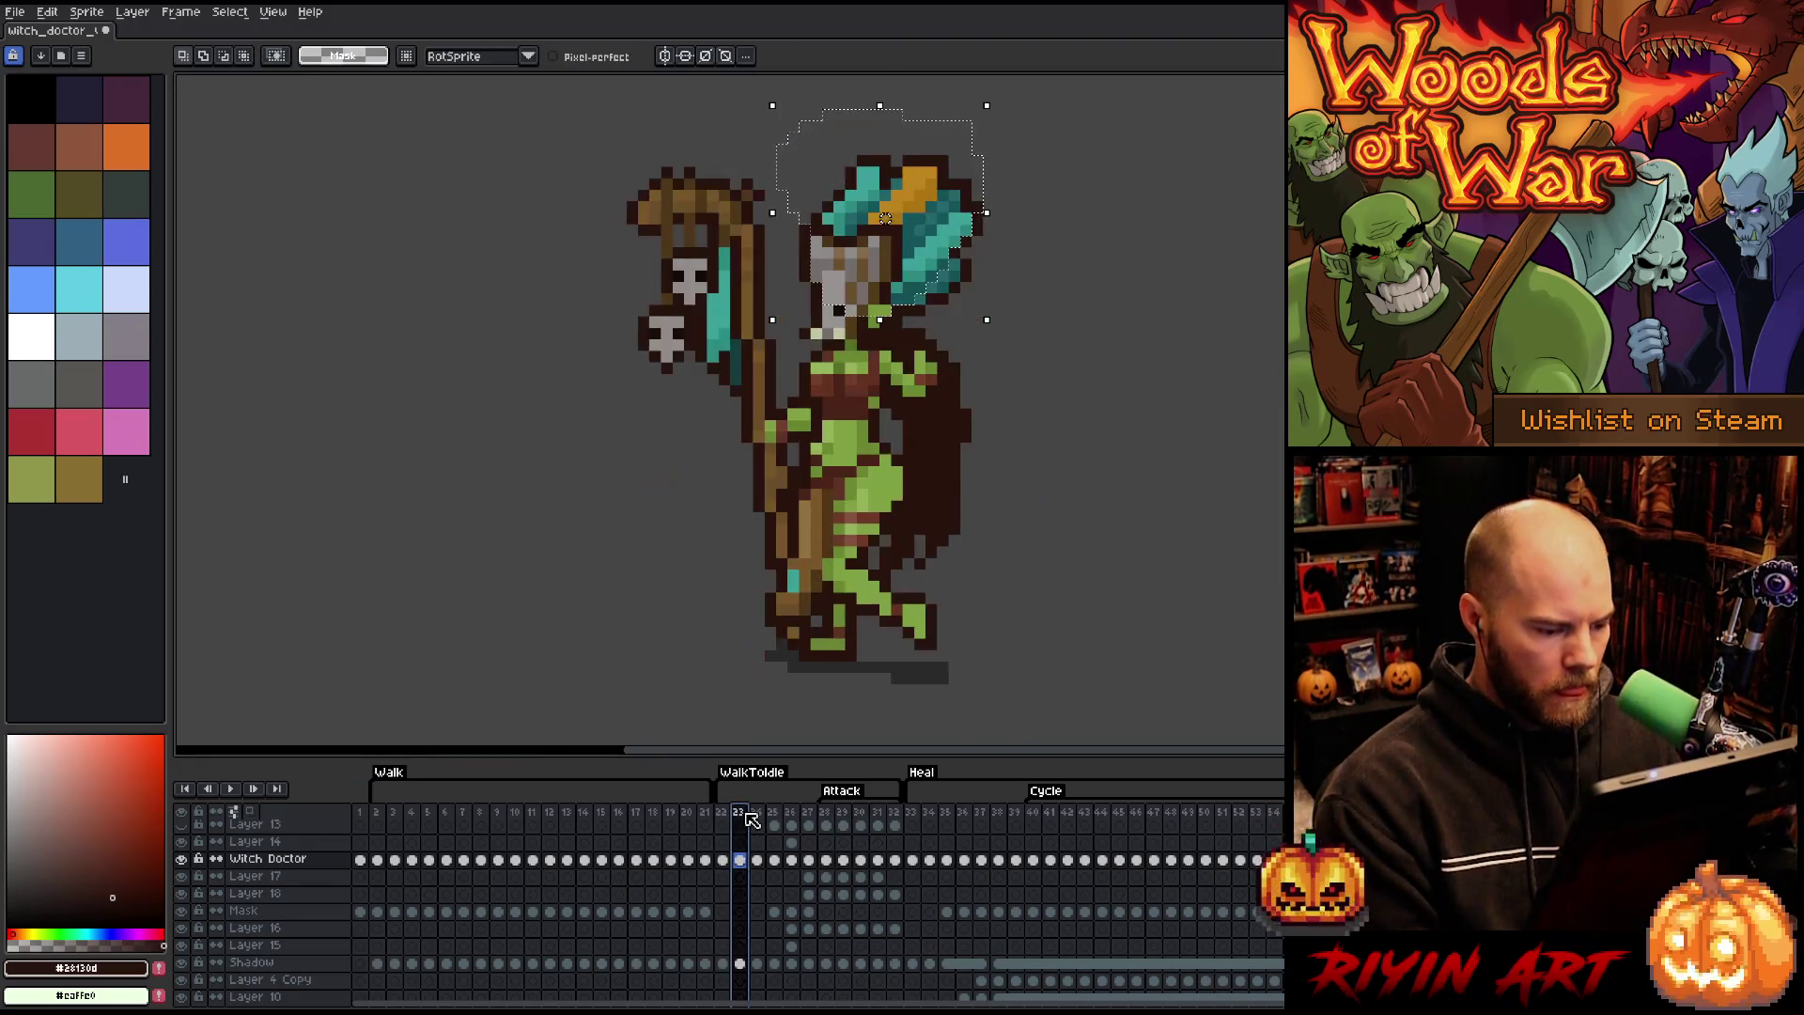
pyautogui.press('Right')
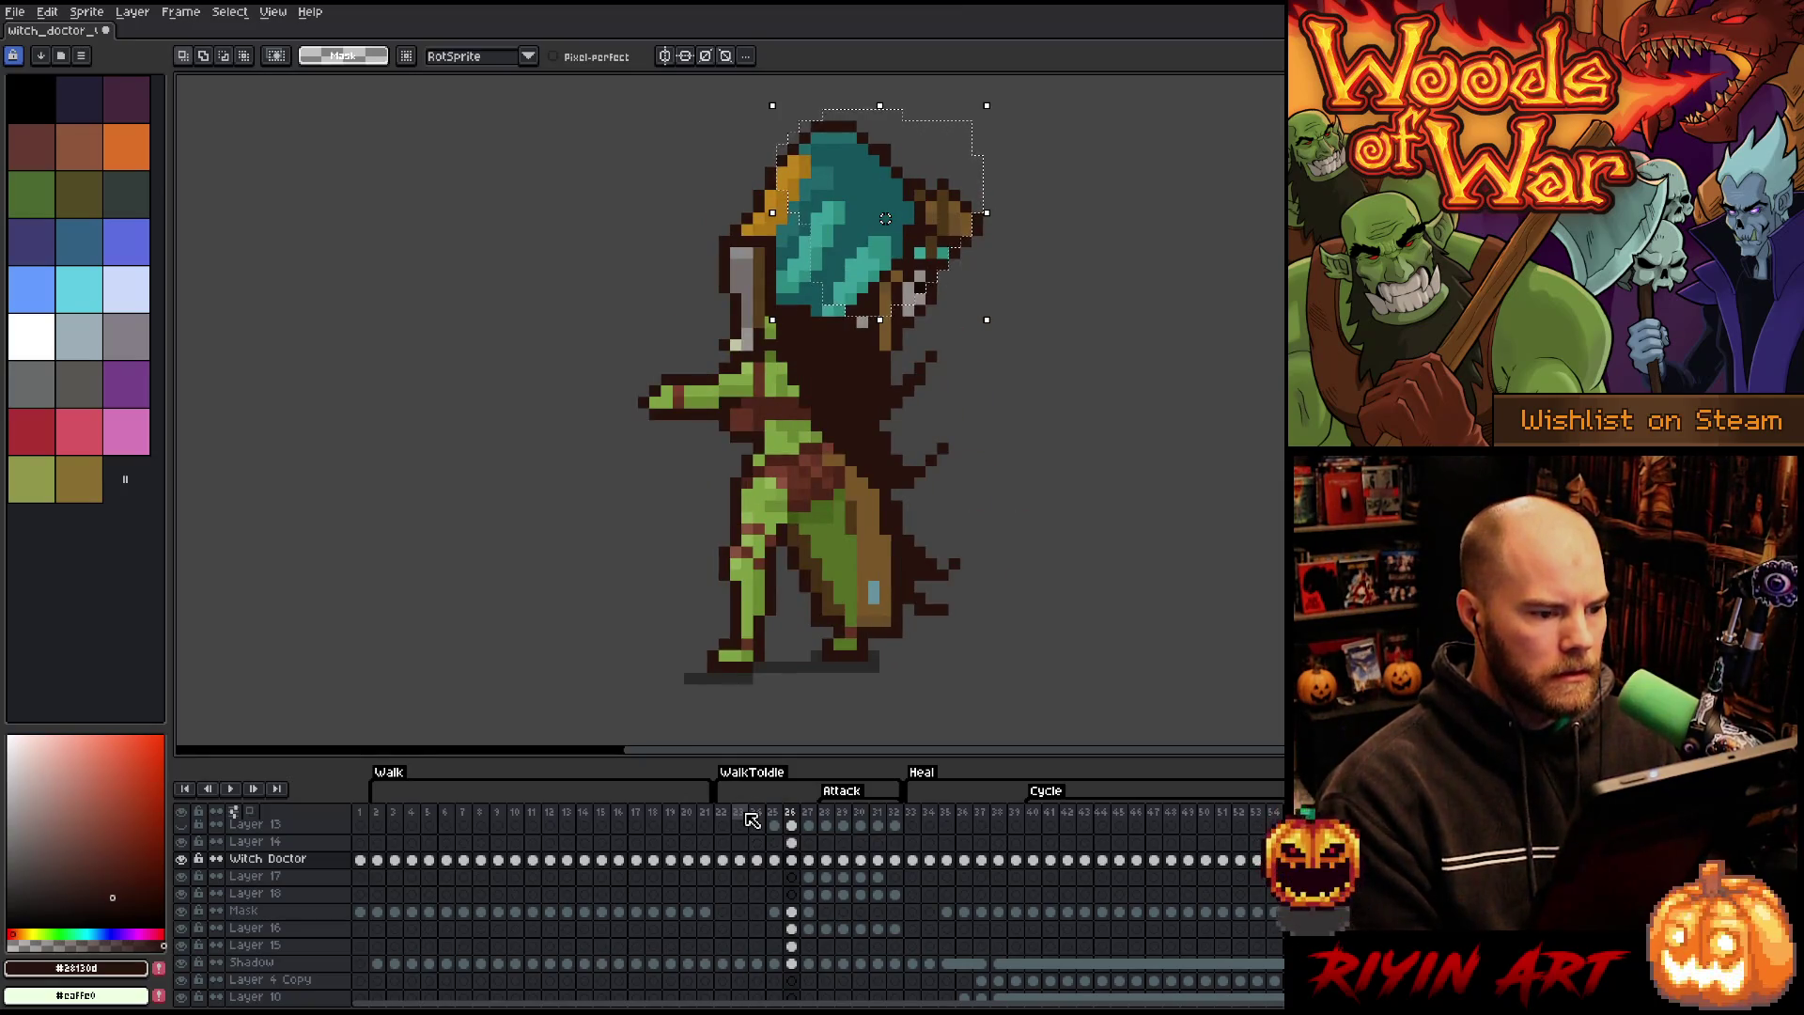
pyautogui.press('Right')
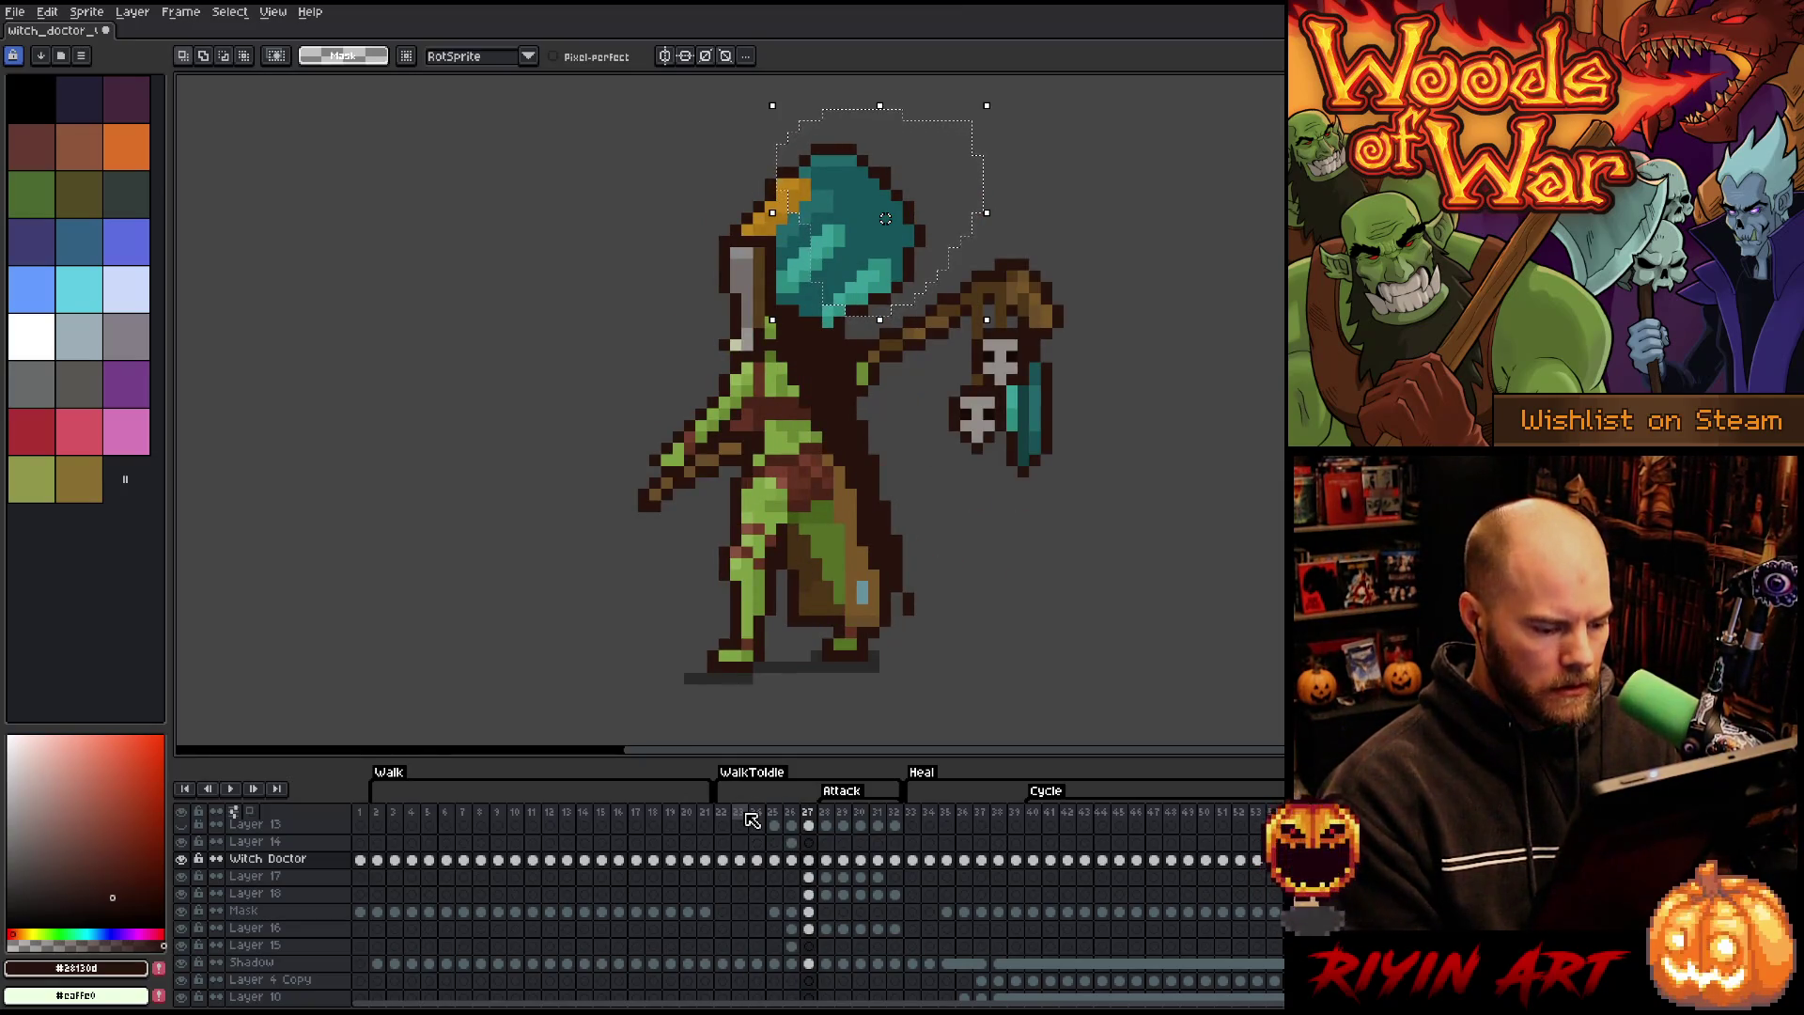
pyautogui.hotkey('ctrl', 't')
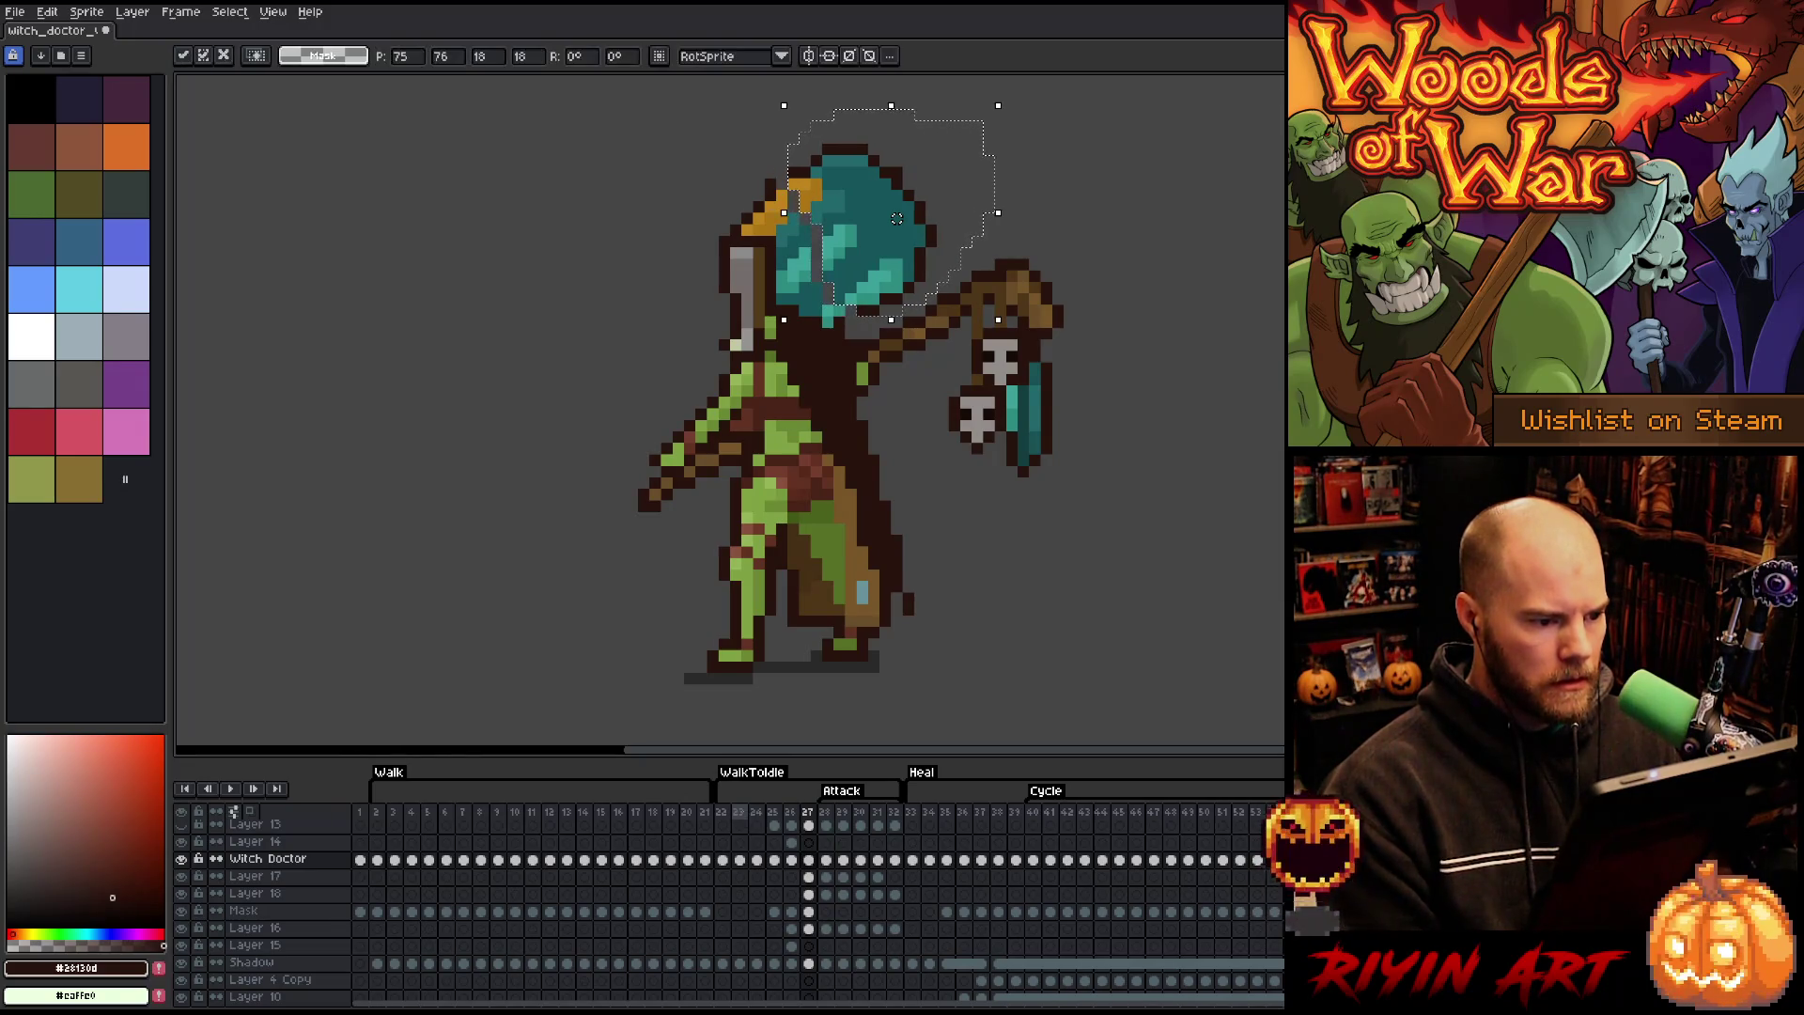
pyautogui.press('Right')
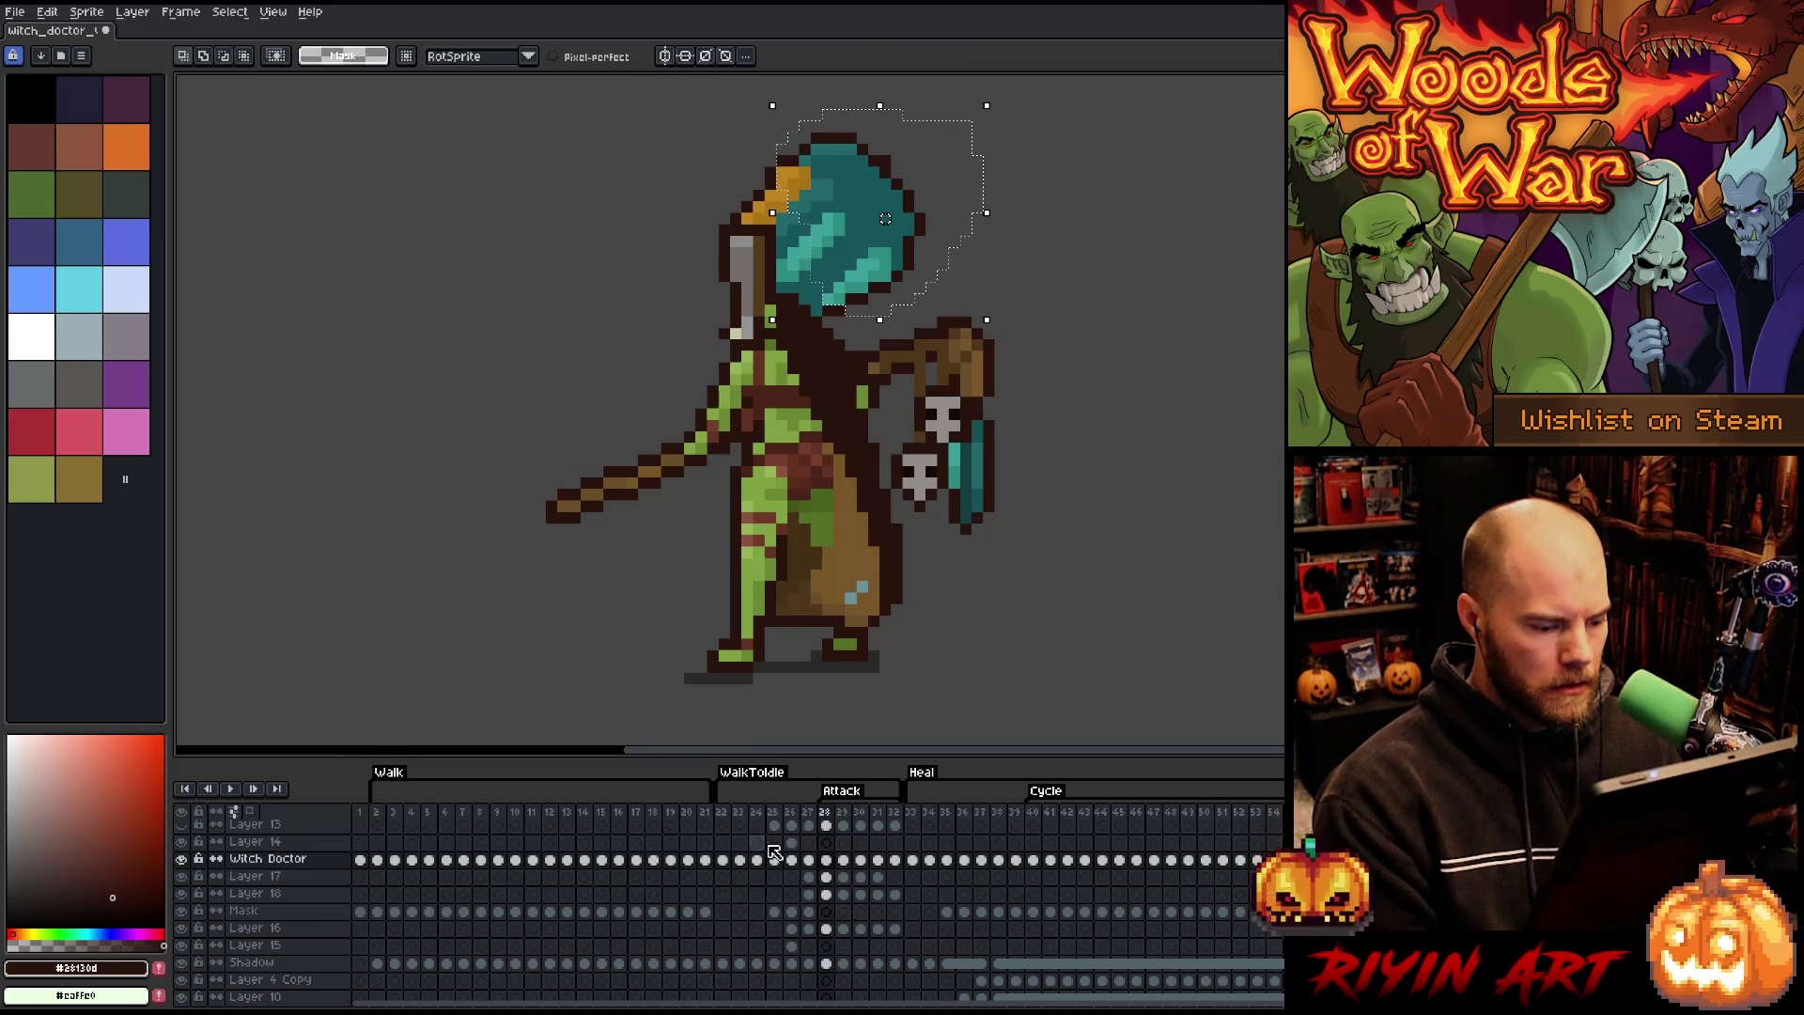
pyautogui.press('Left')
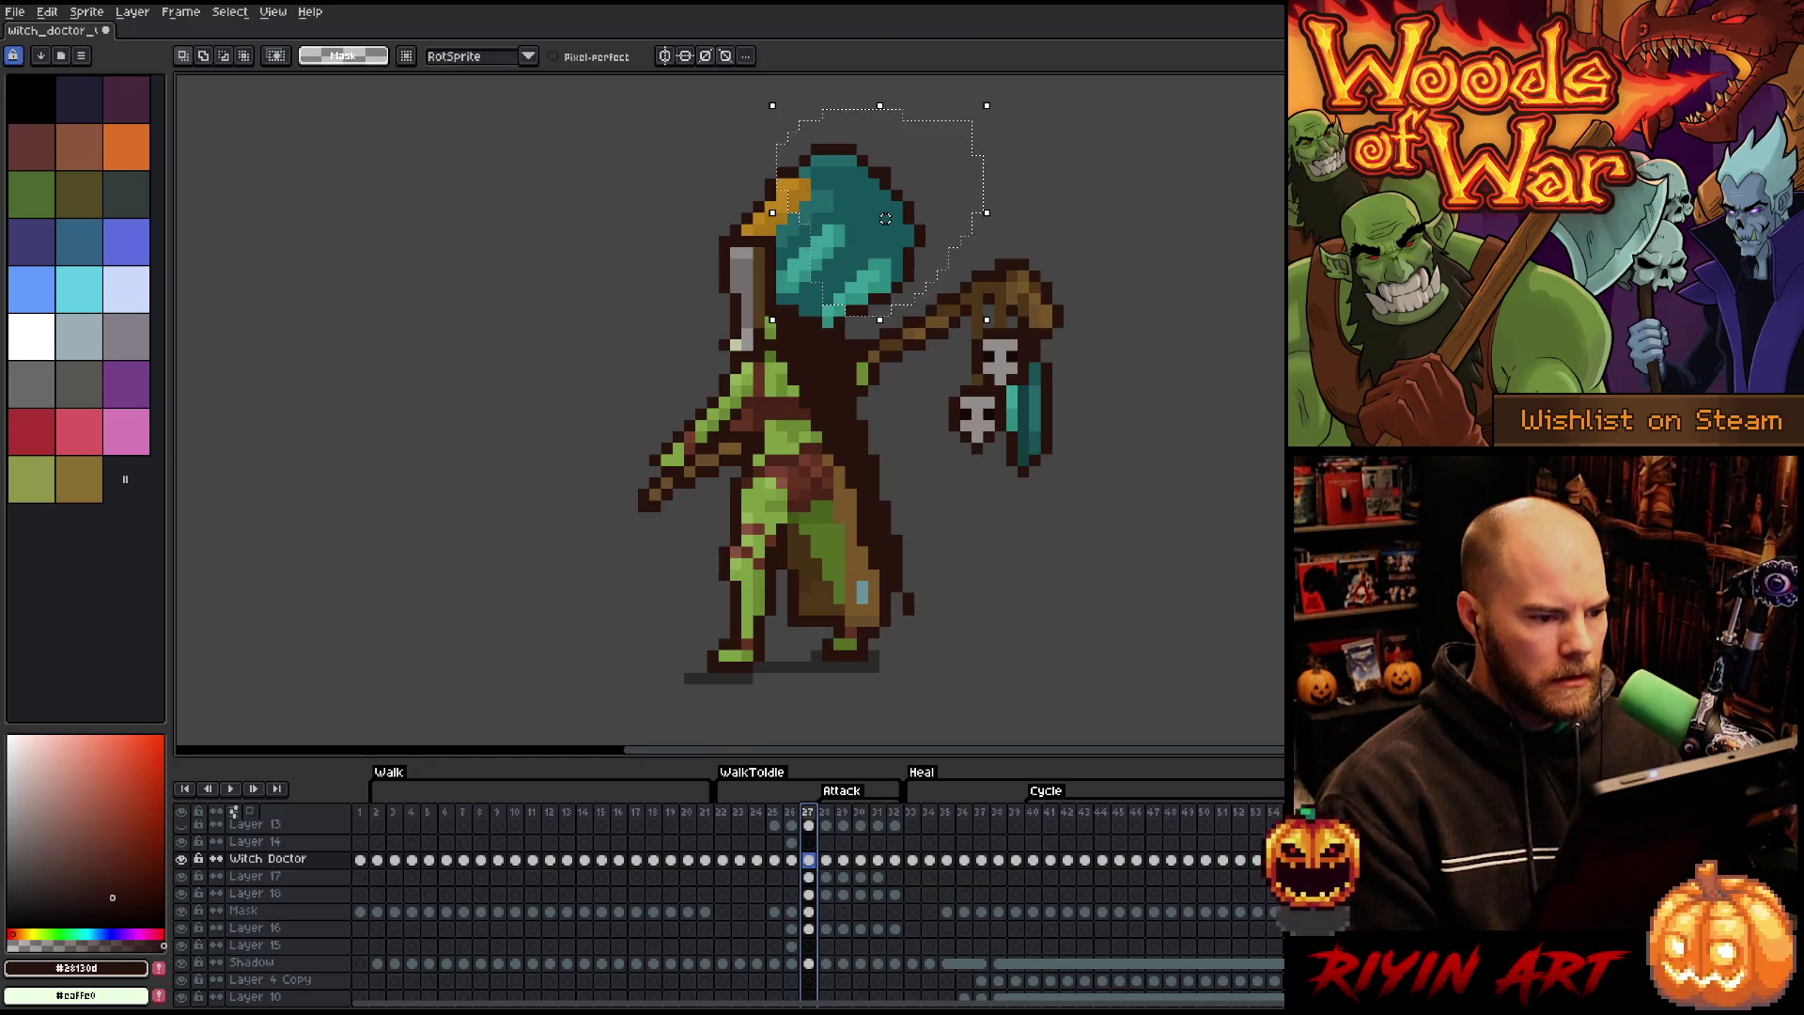
pyautogui.press('Right')
pyautogui.press('Left')
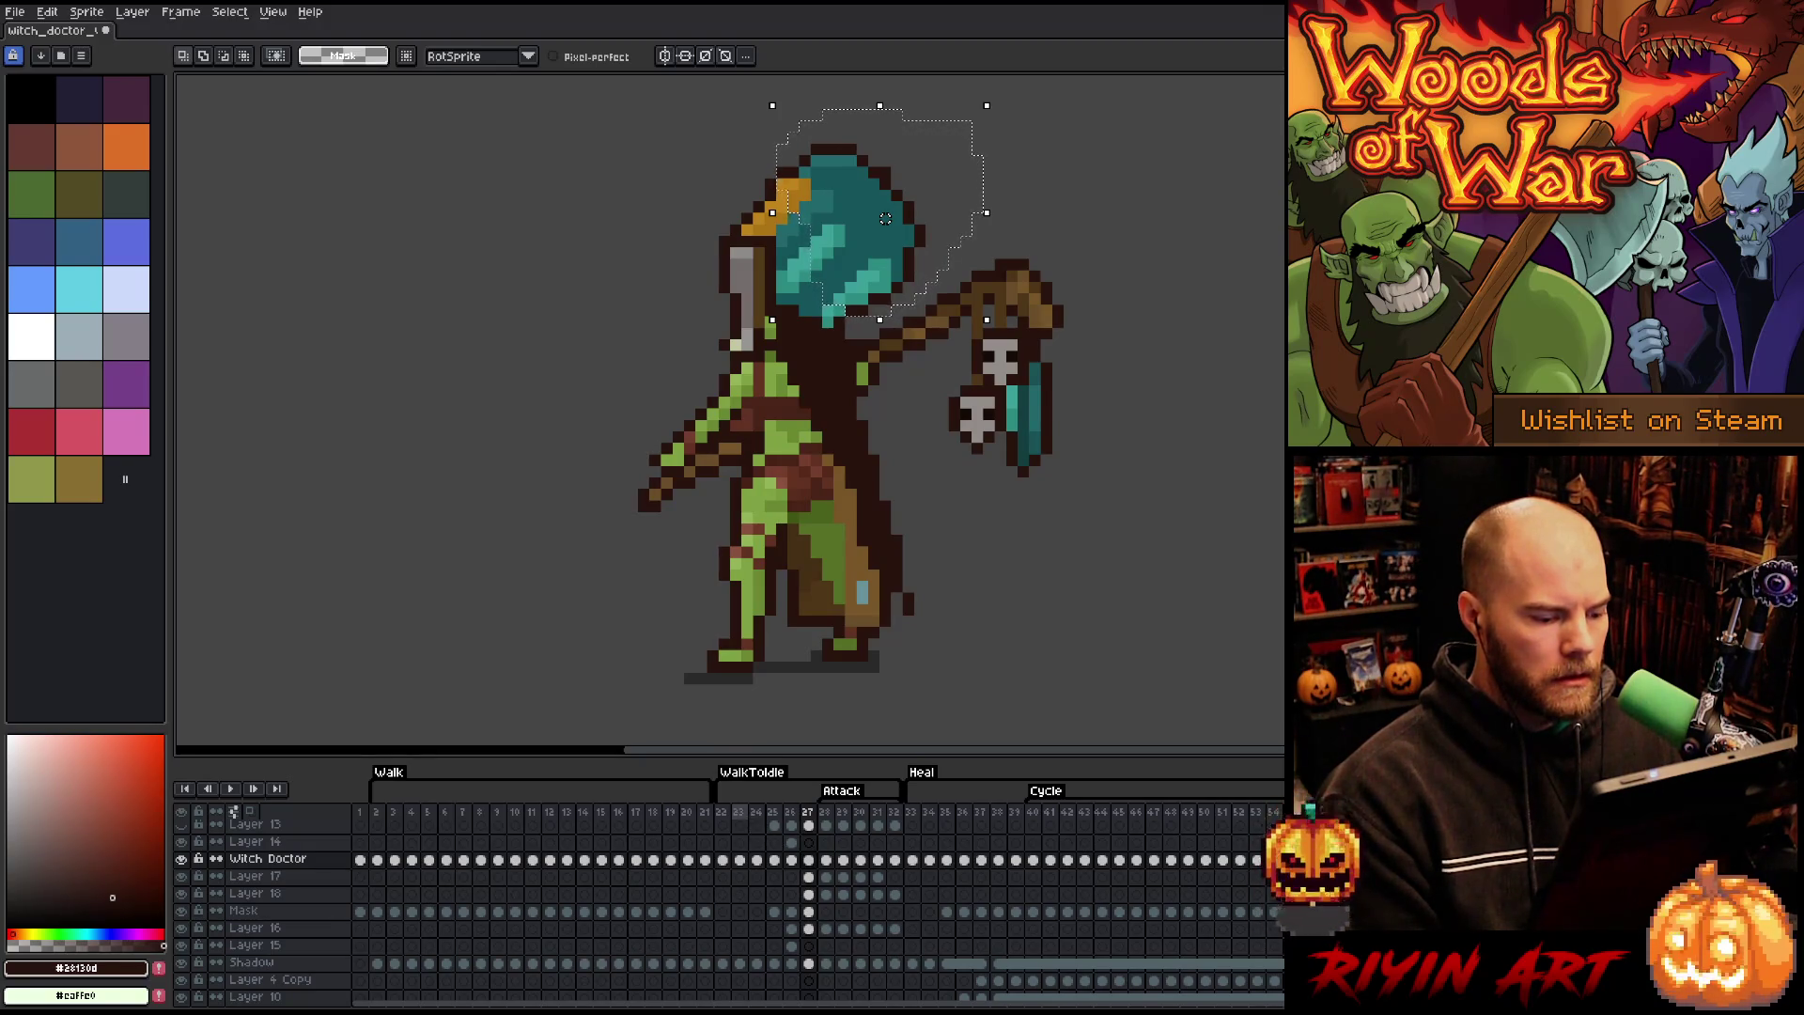
# - Play the animation, then replay it from frame 24
pyautogui.press('Return')
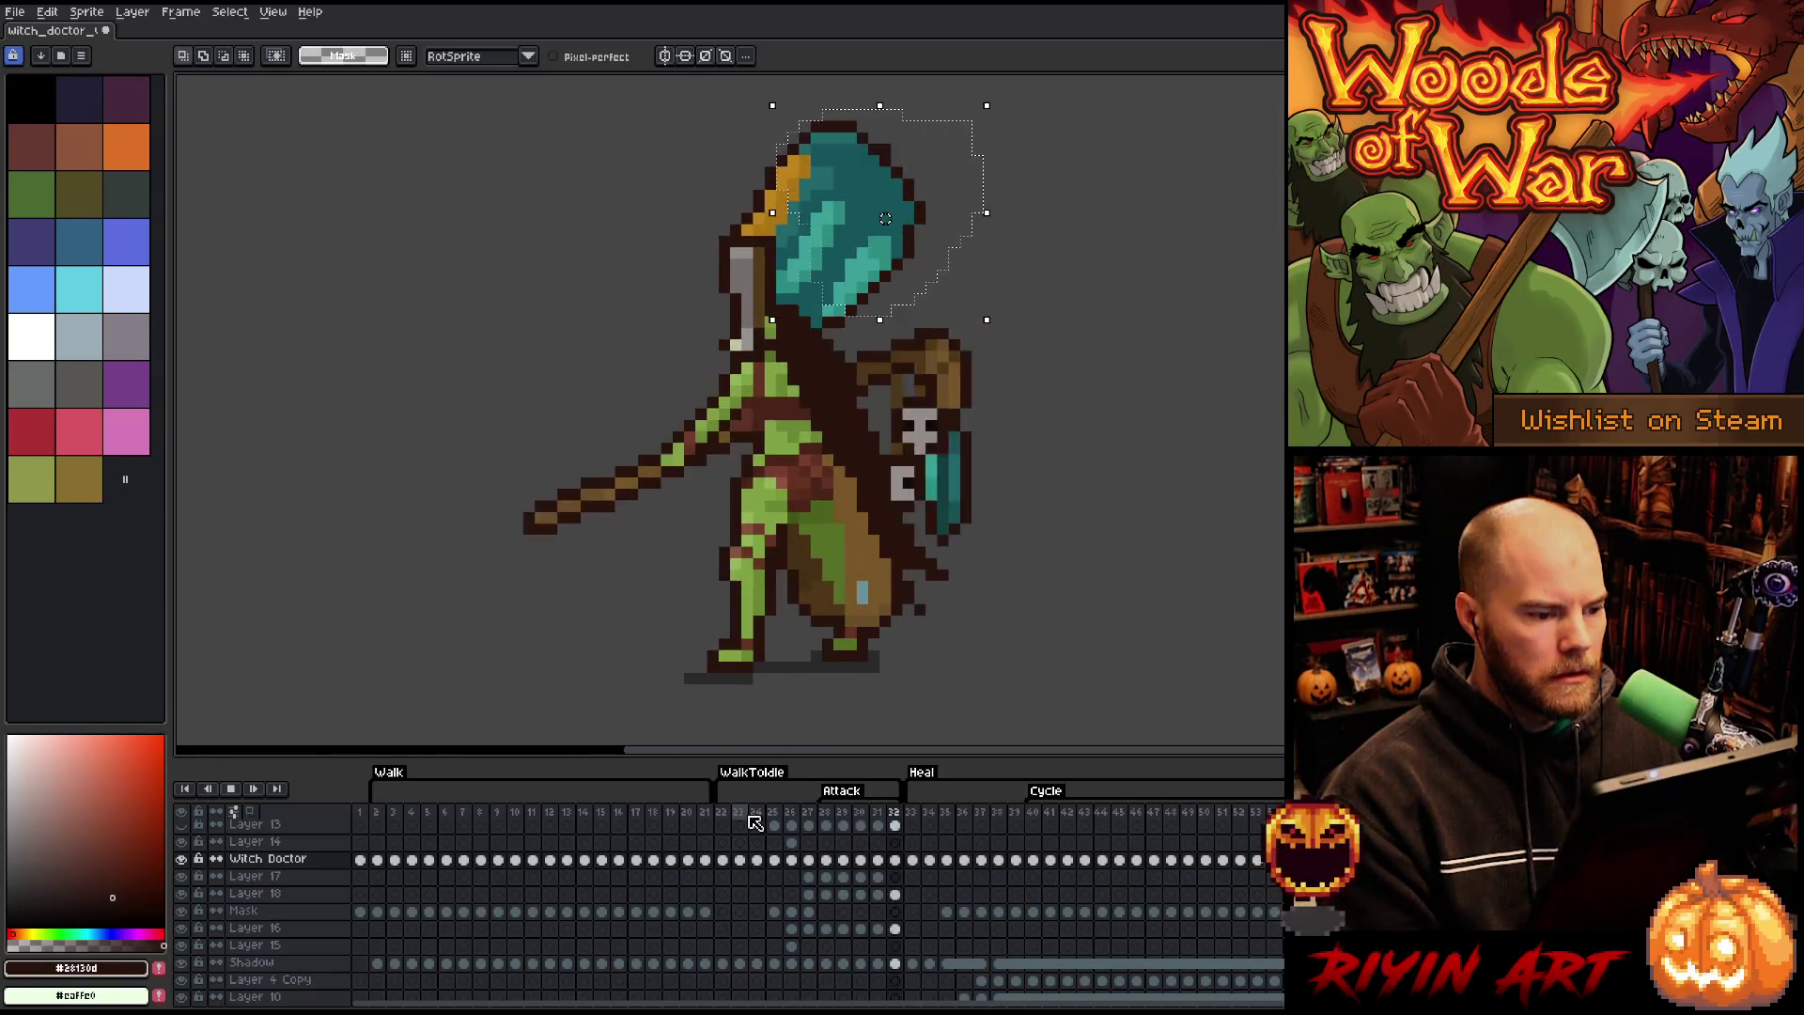
pyautogui.click(754, 822)
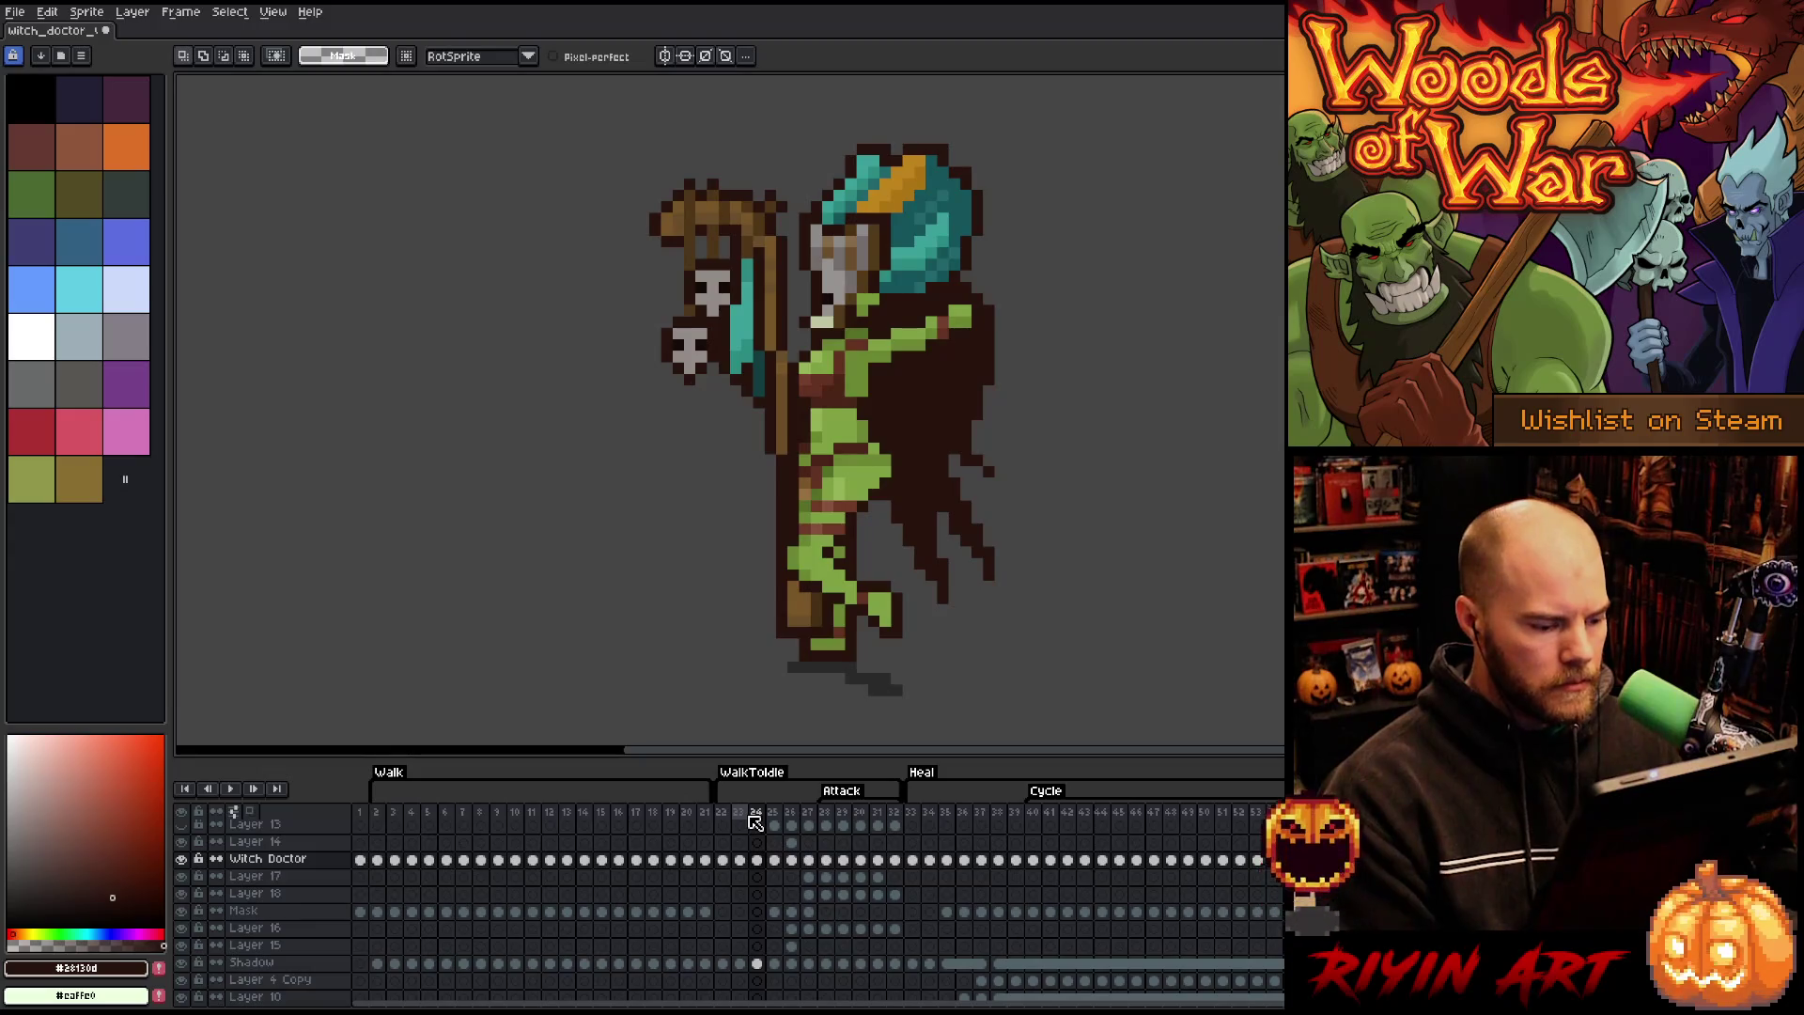
pyautogui.press('Return')
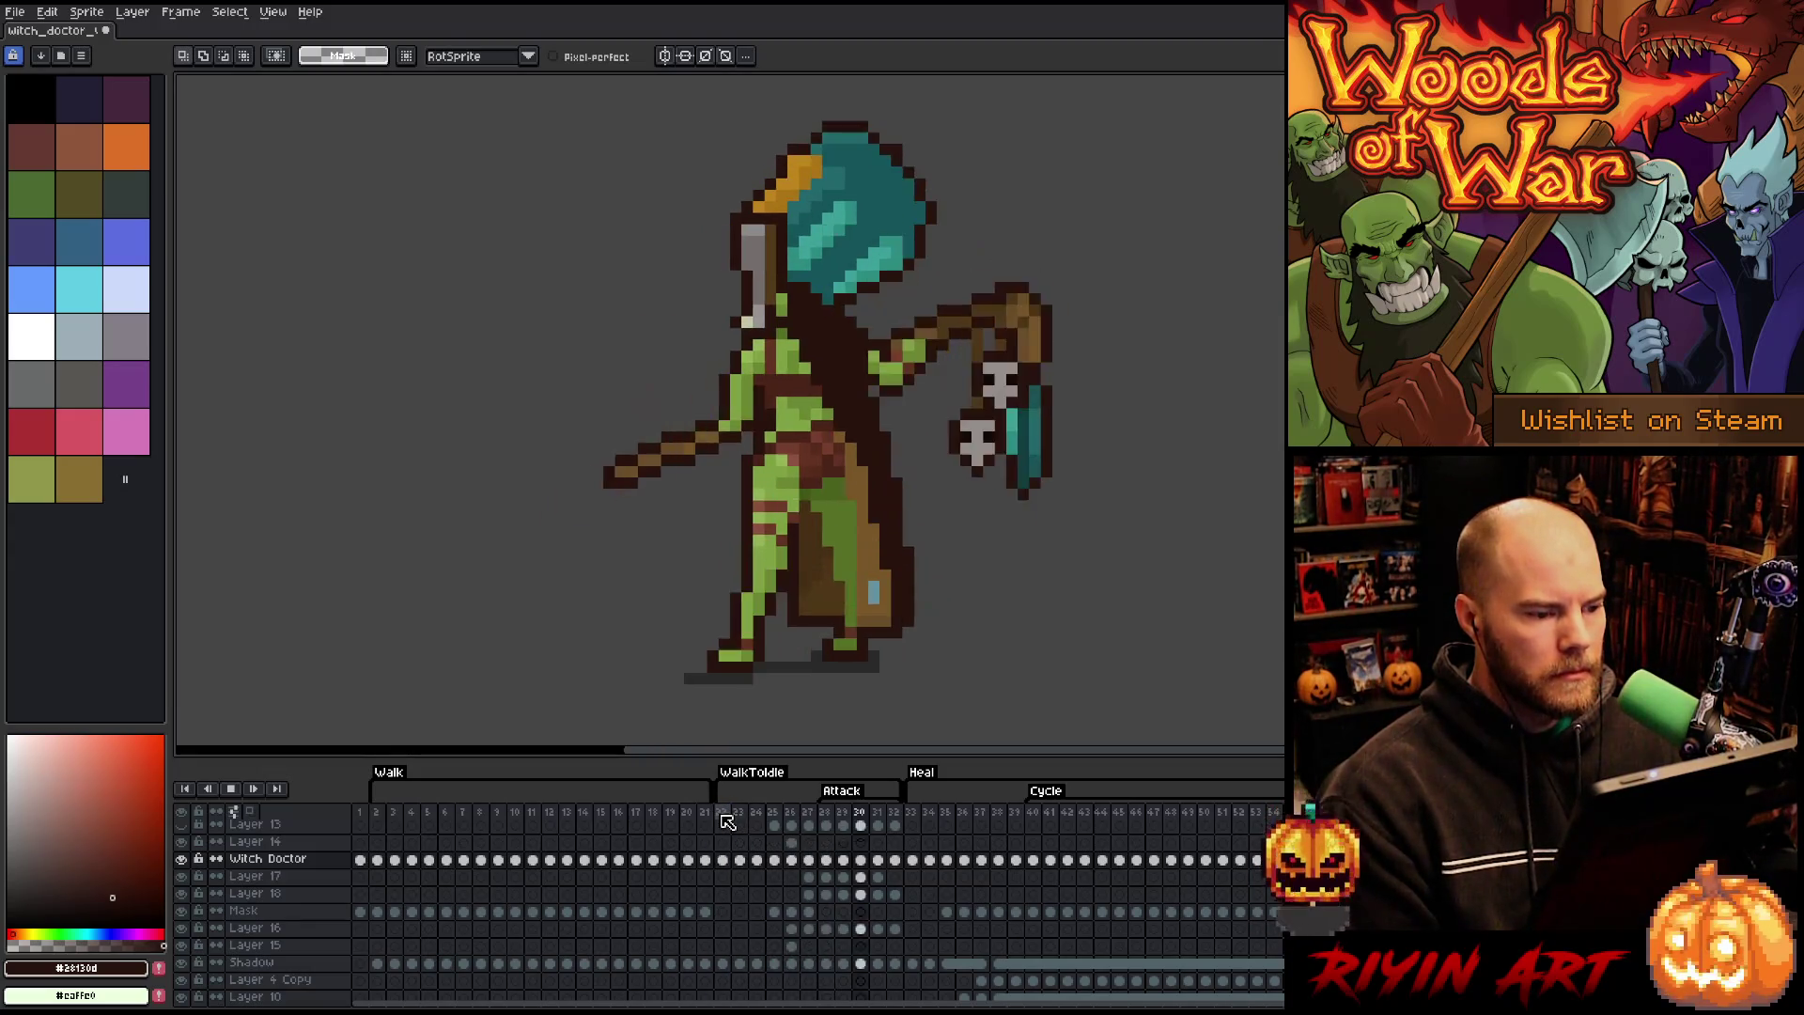
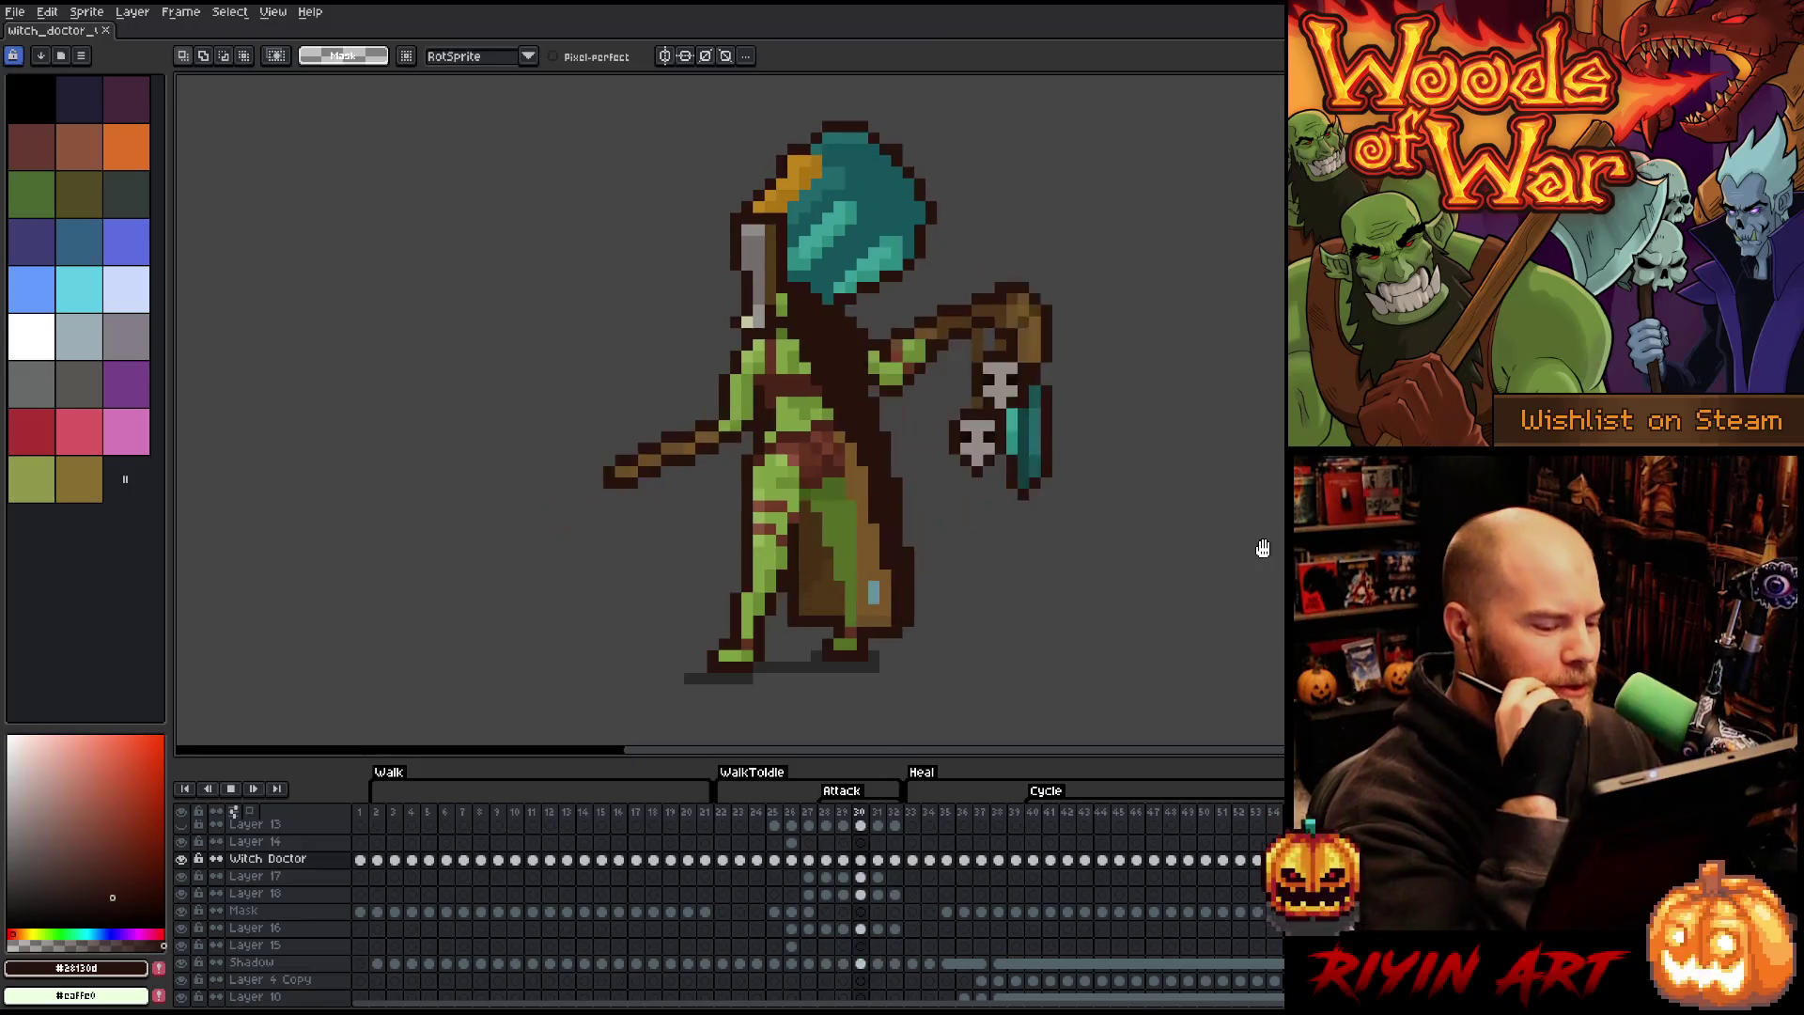
# - Step through the attack poses on frames 25 to 29
pyautogui.click(735, 815)
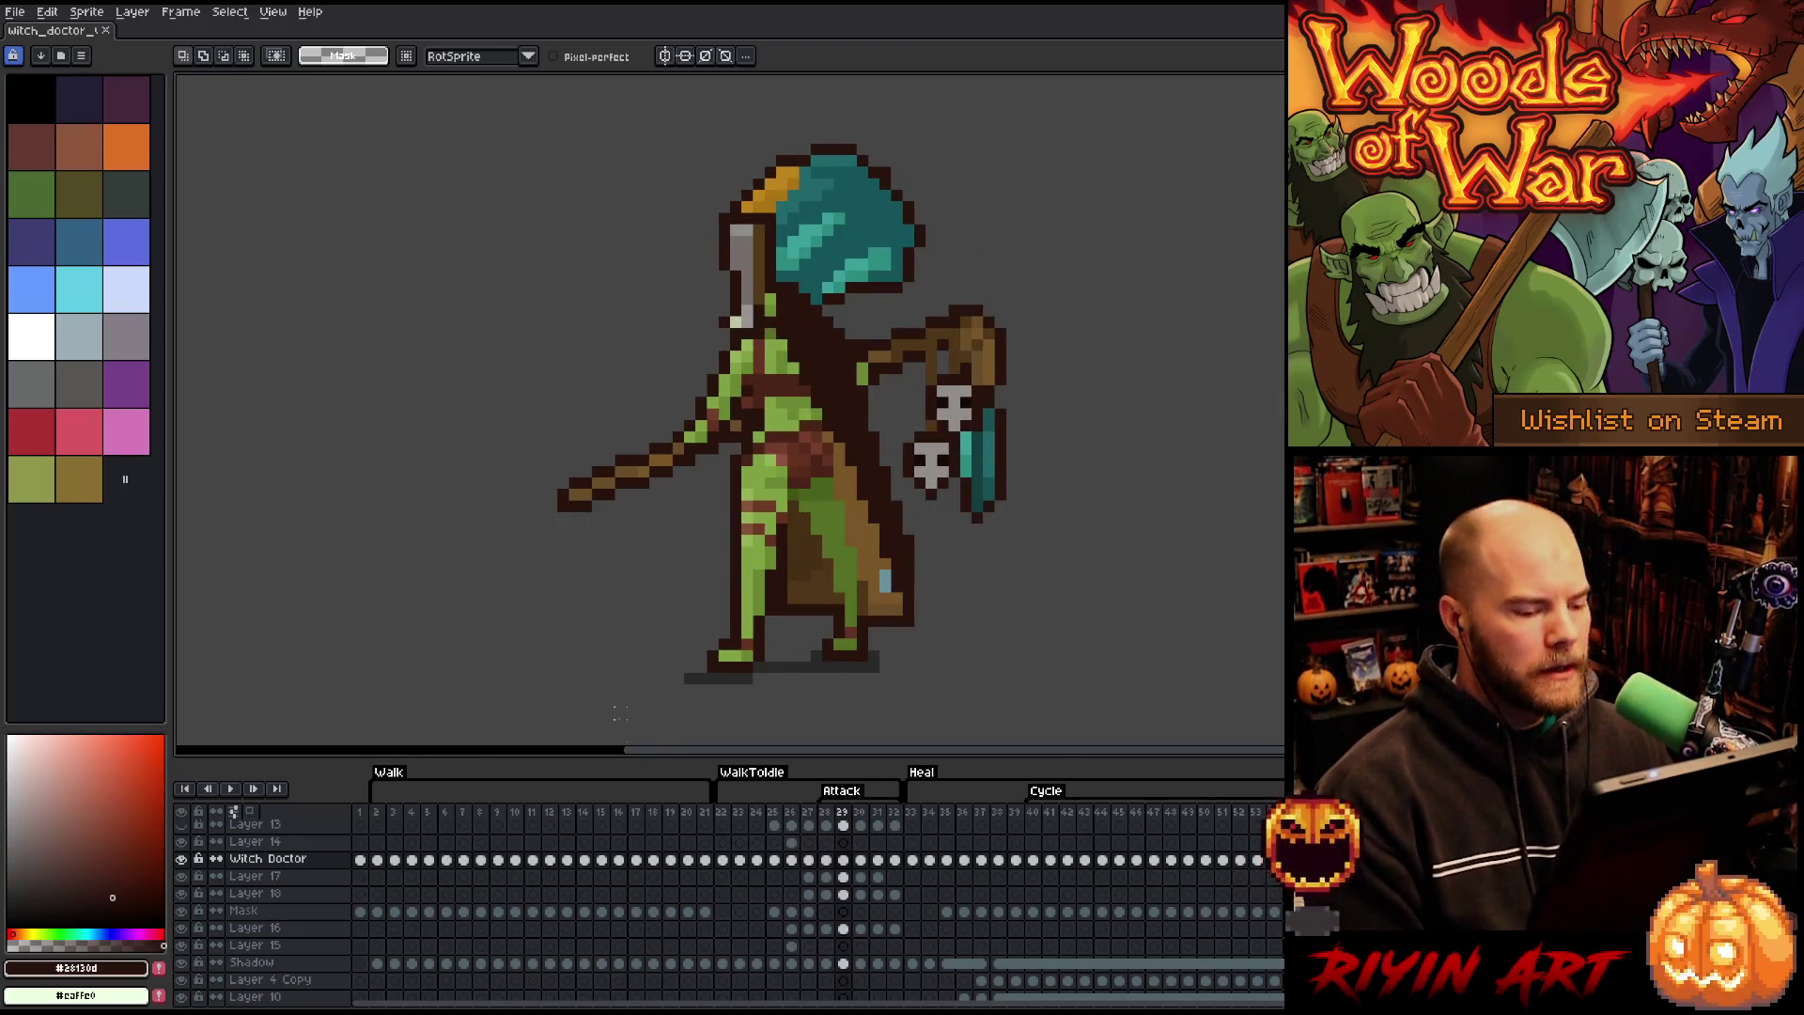
pyautogui.click(808, 816)
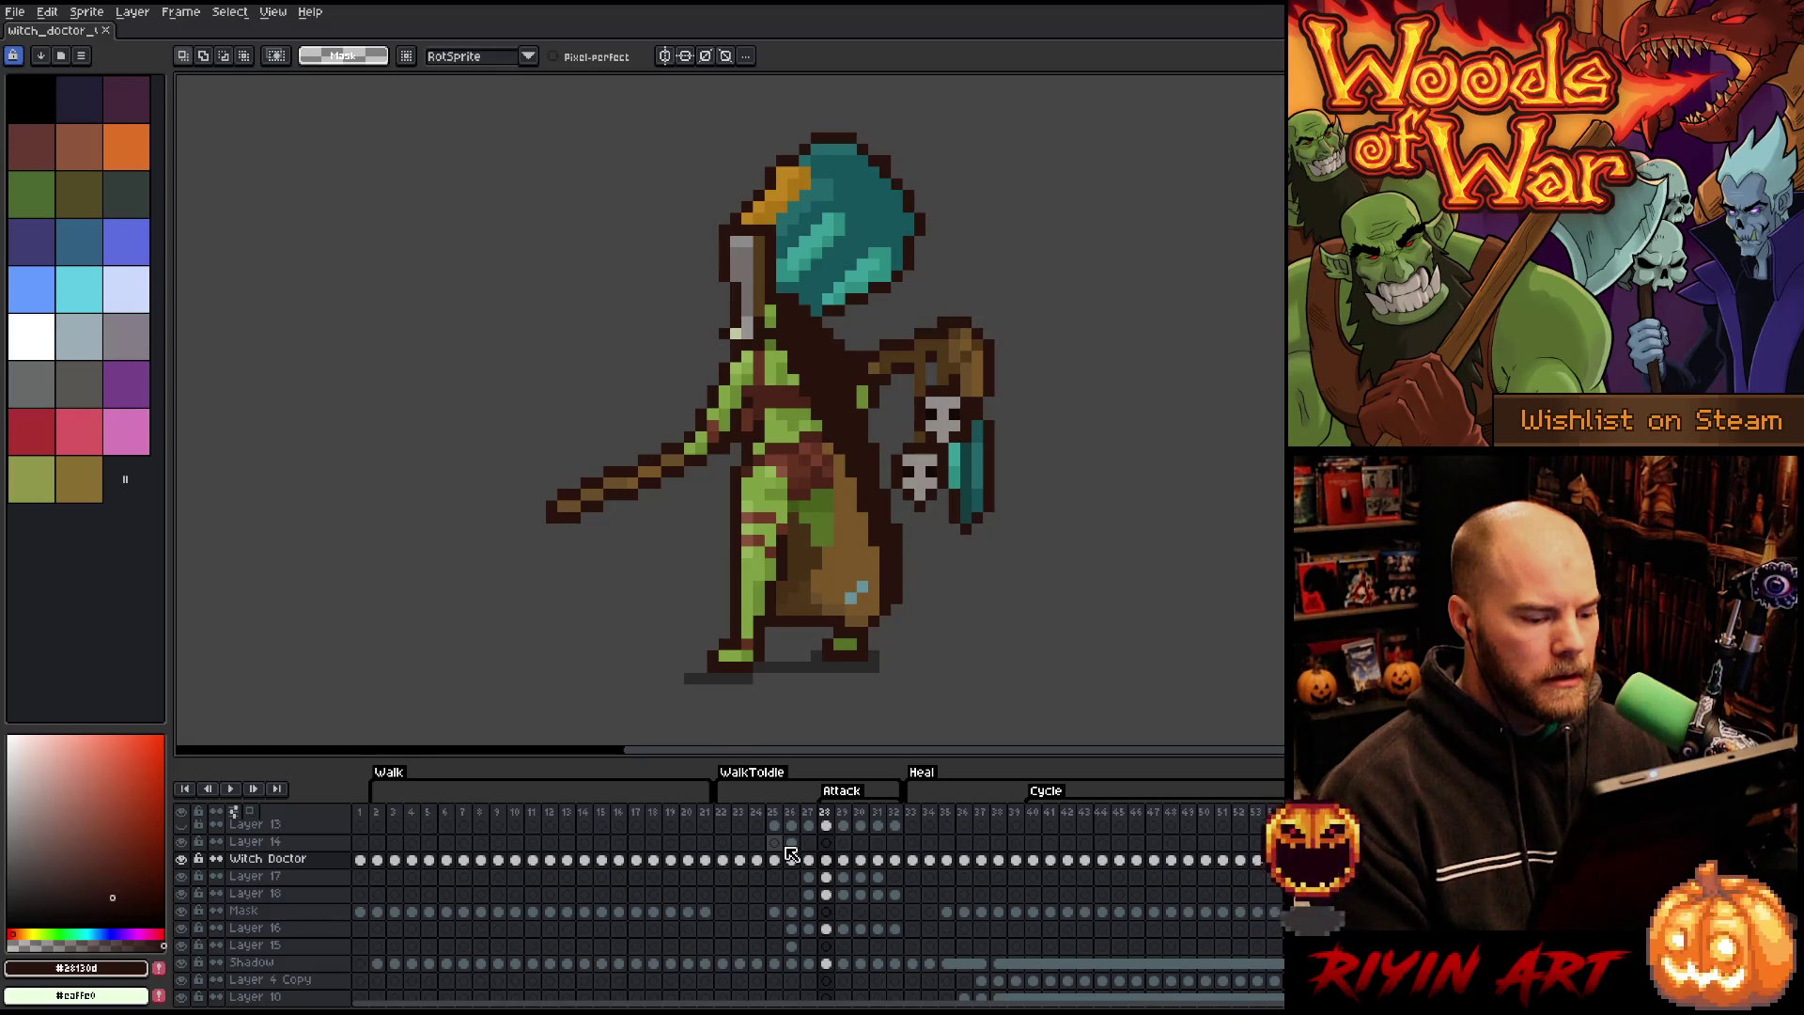
pyautogui.press('Right')
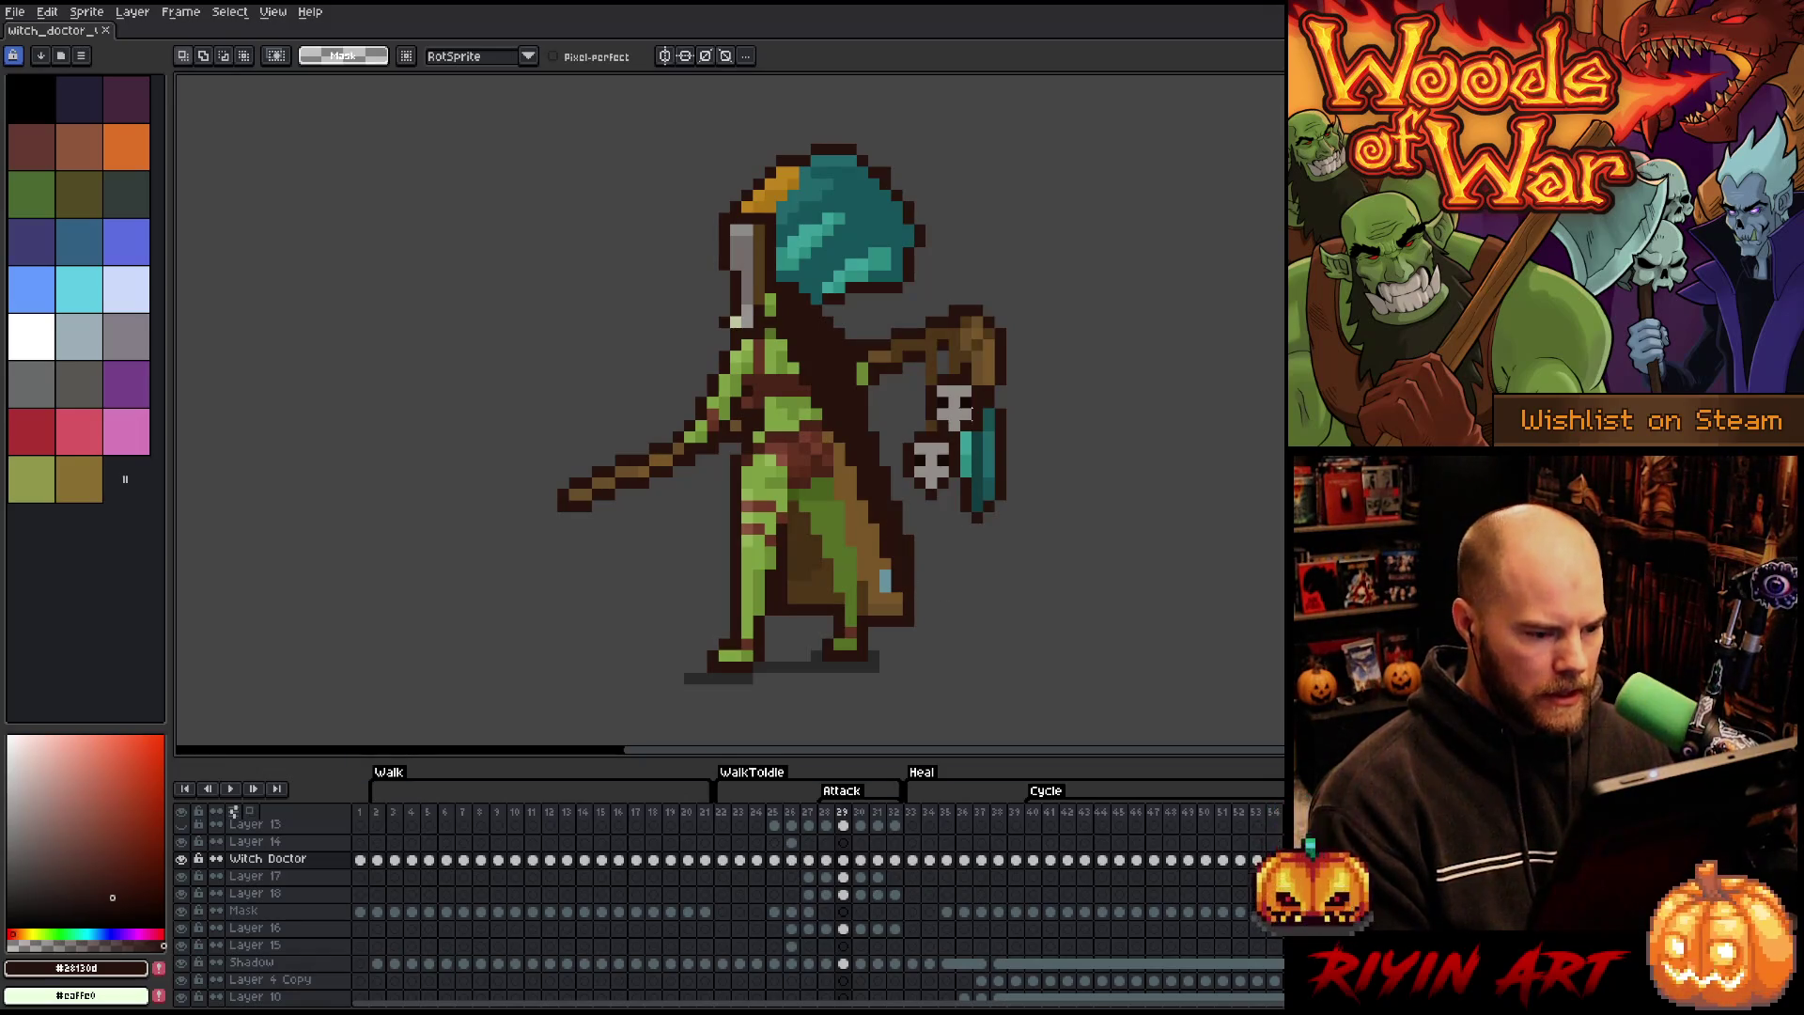
# - Switch to the Move tool with Layer 16 active, and bring up the recent files list
pyautogui.press('v')
pyautogui.click(971, 426)
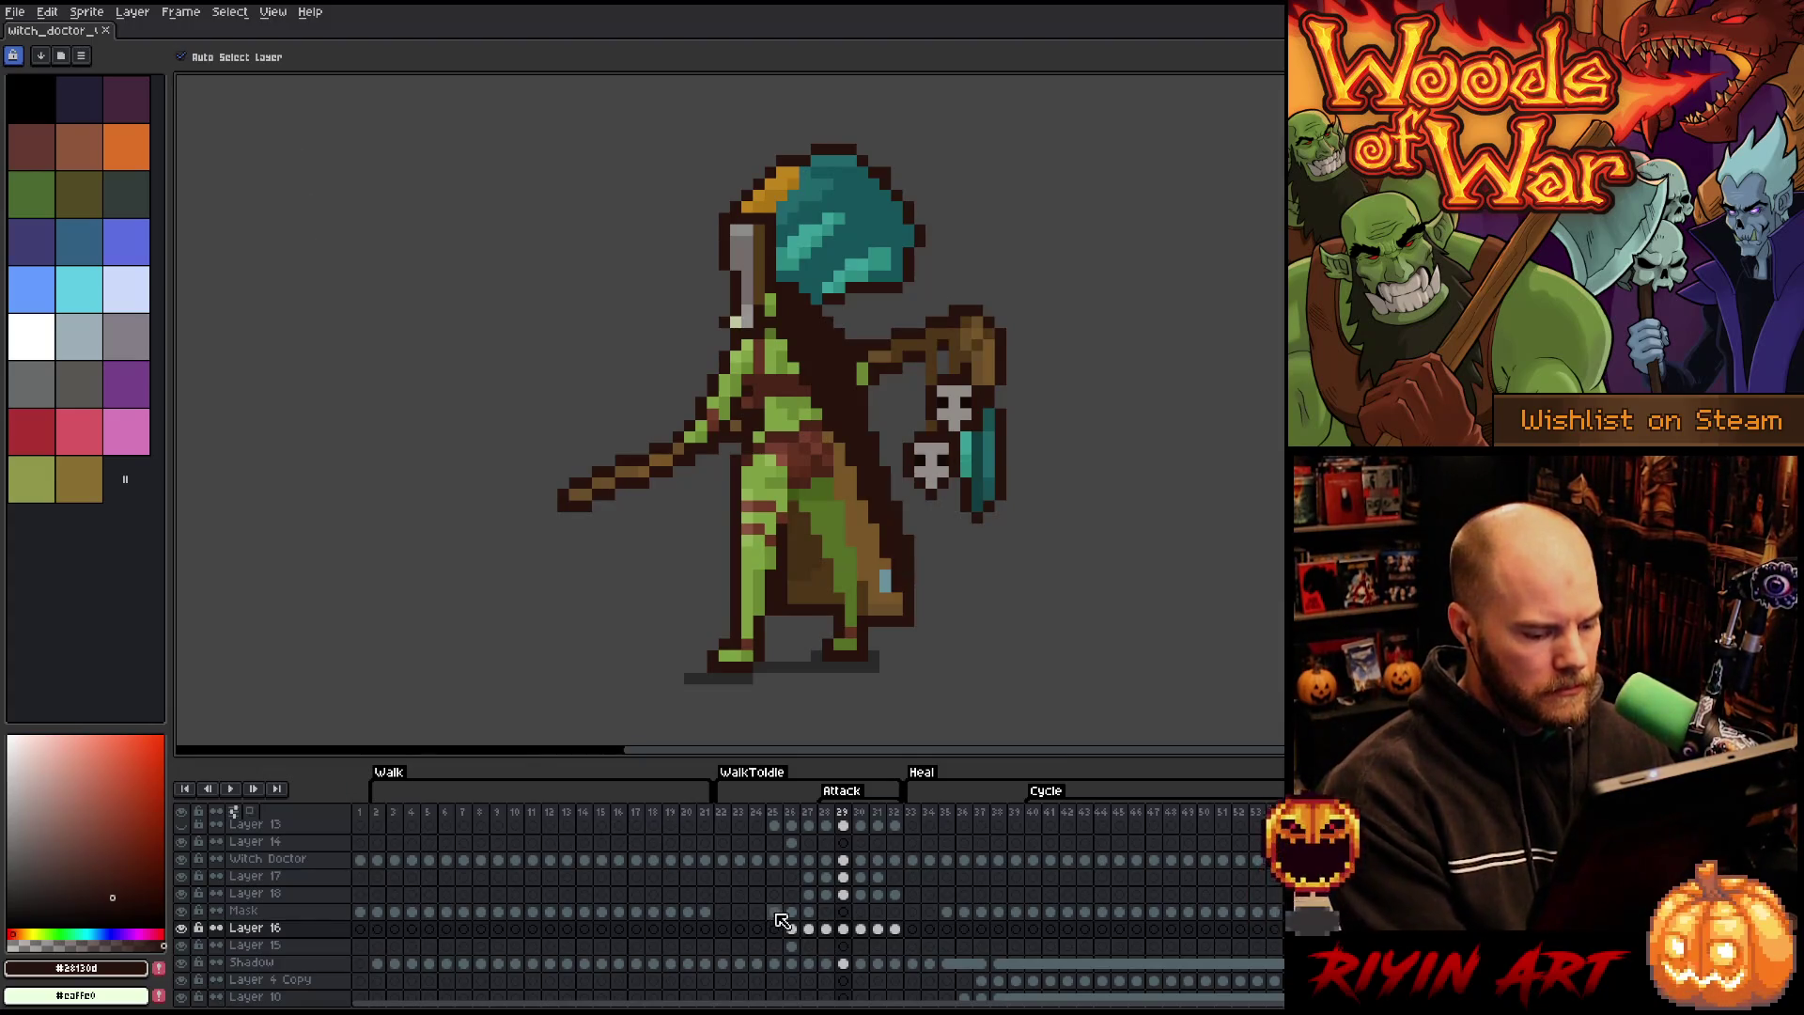
pyautogui.click(20, 13)
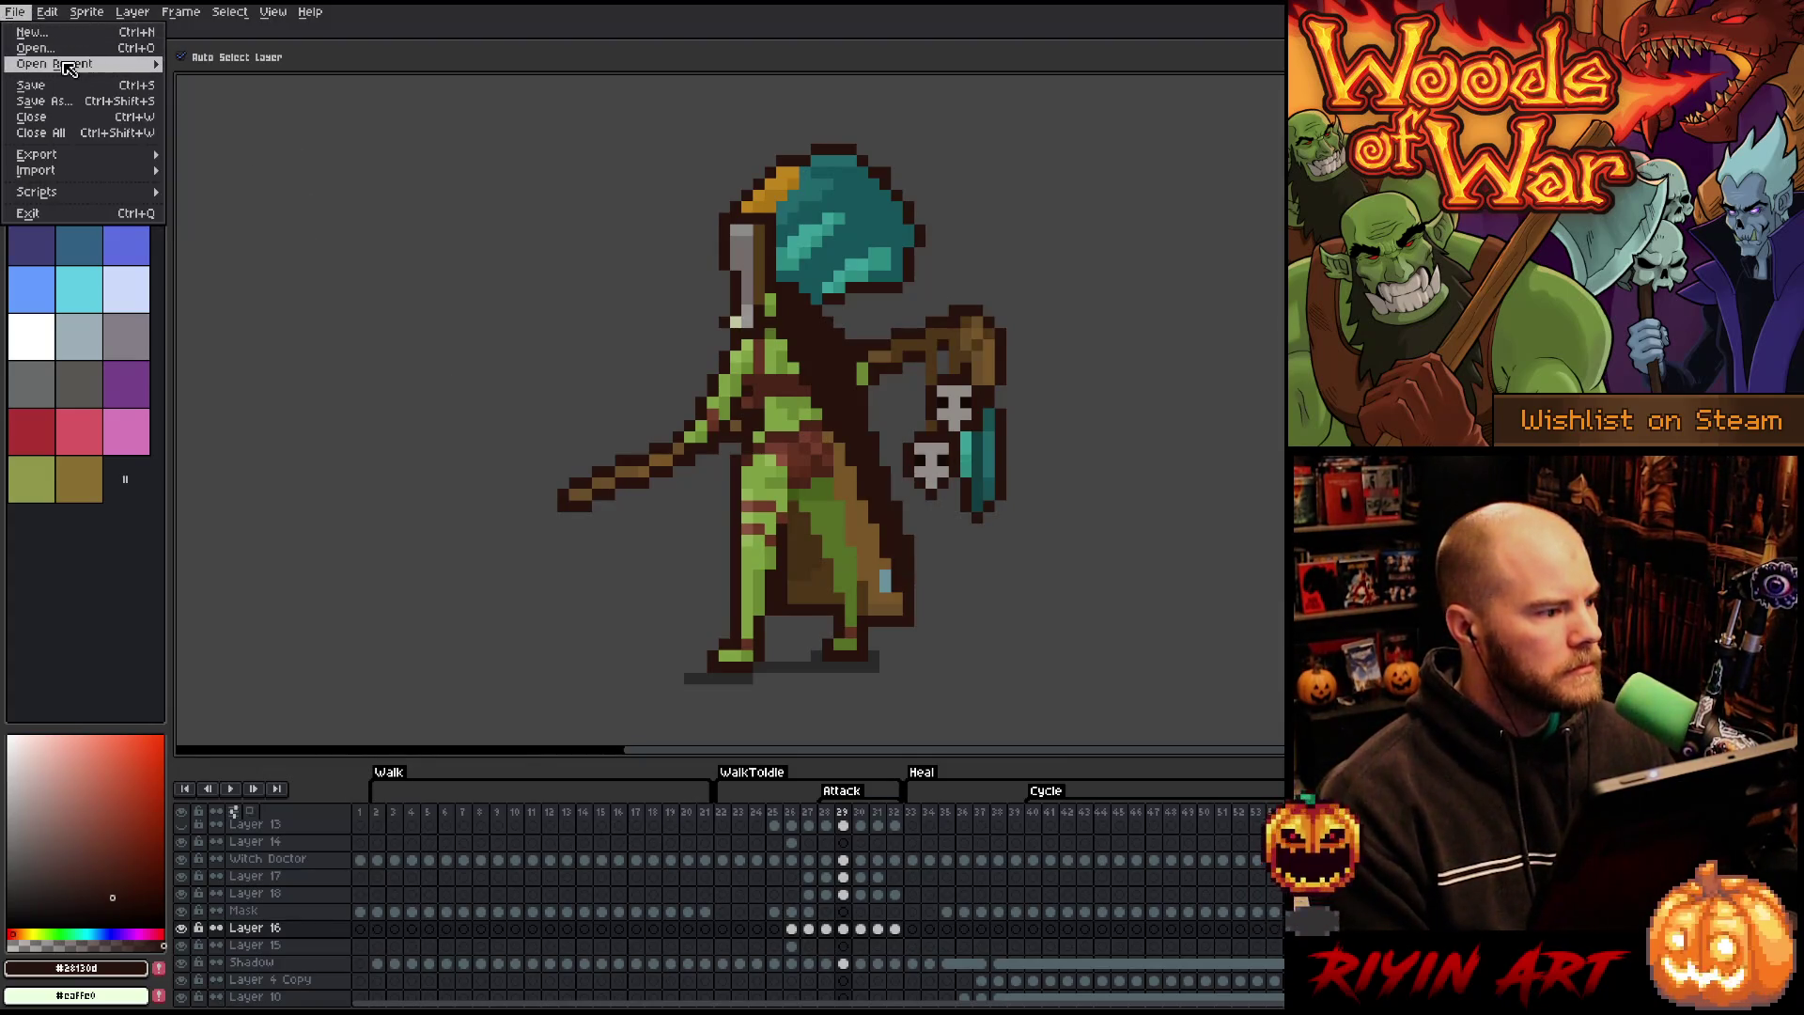
# - Open witch_doctor_v9.aseprite from Open Recent, then close it again
pyautogui.moveTo(71, 64)
pyautogui.click(219, 85)
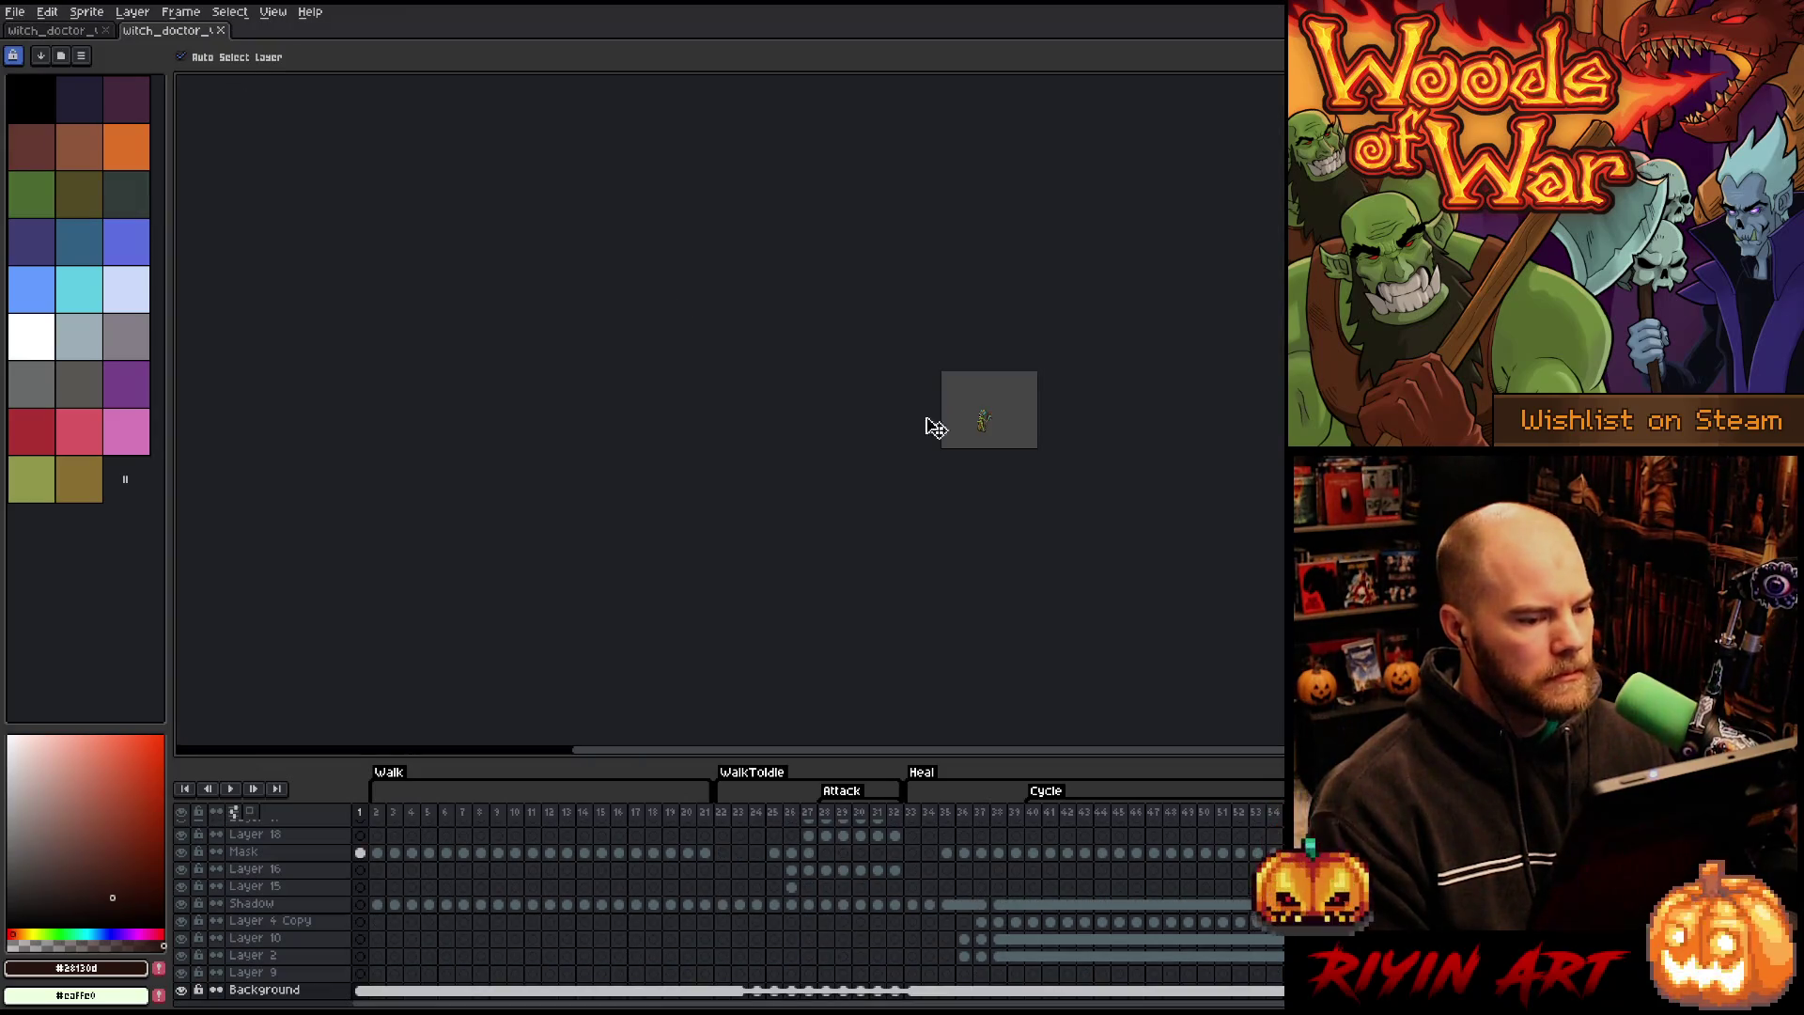
pyautogui.scroll(1, 917, 453)
pyautogui.scroll(3, 451, 883)
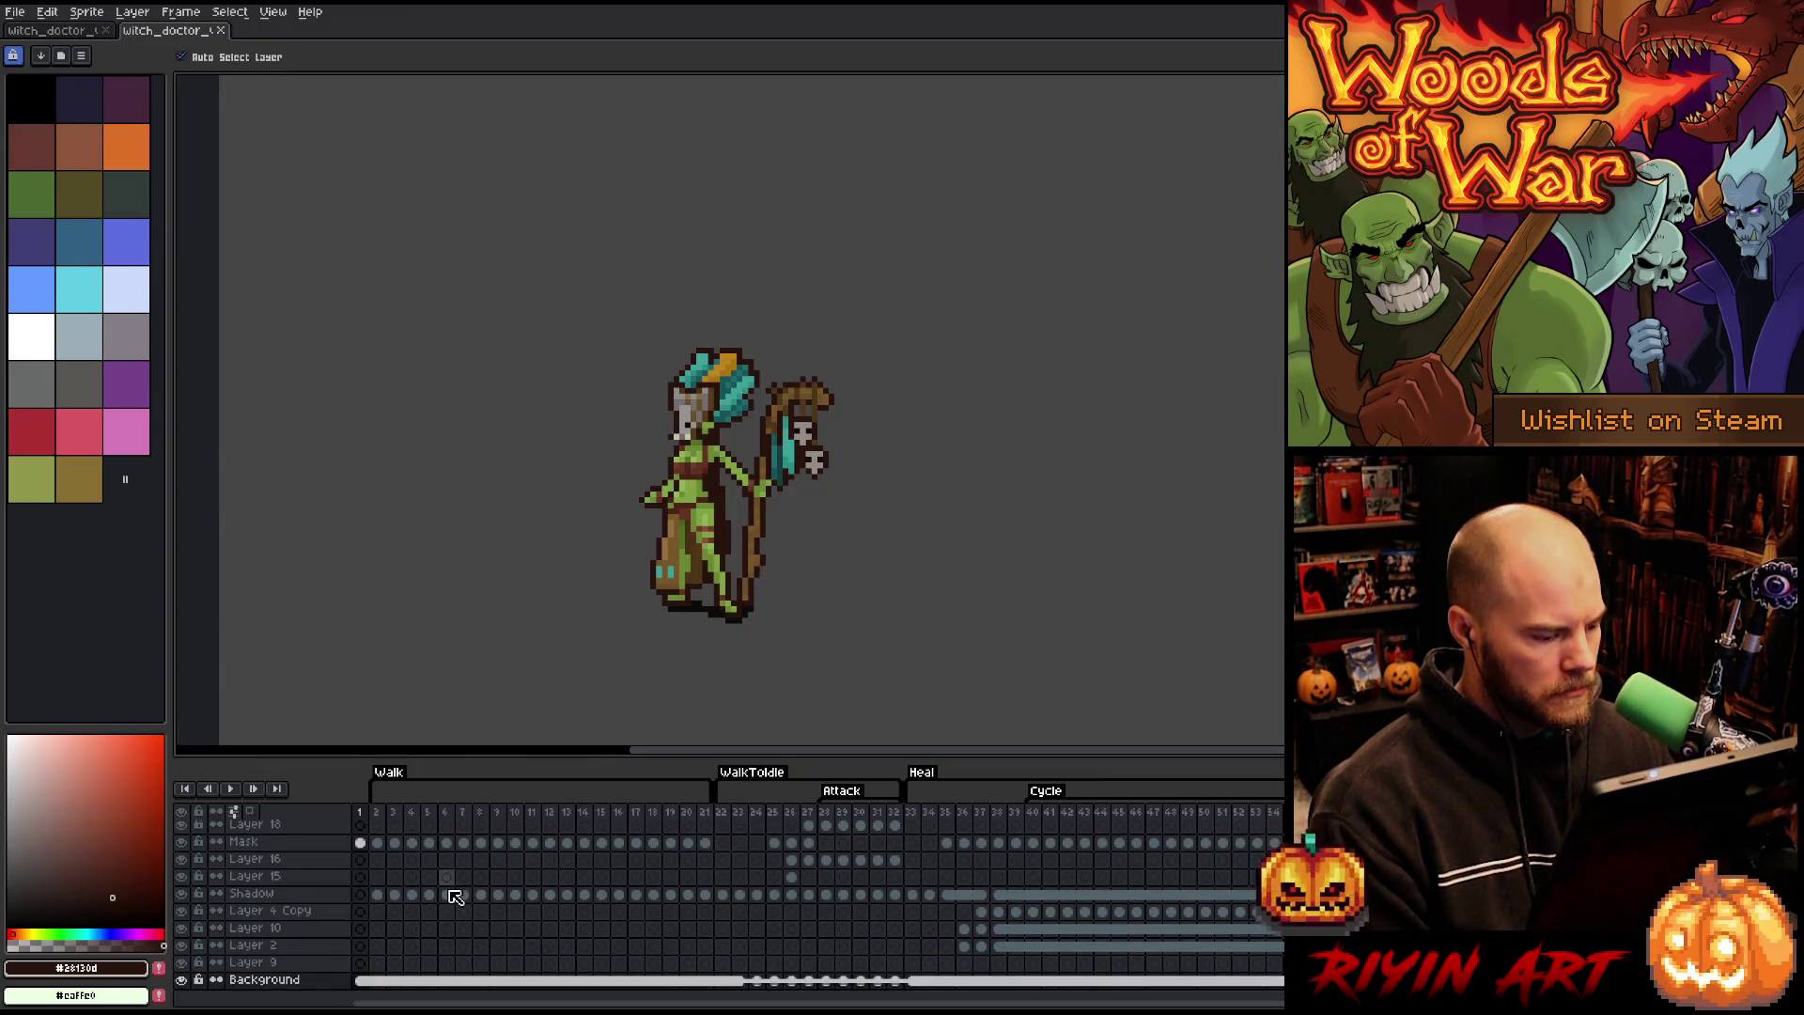
pyautogui.click(219, 31)
# - Open another older witch doctor file from Open Recent
pyautogui.click(15, 11)
pyautogui.moveTo(56, 64)
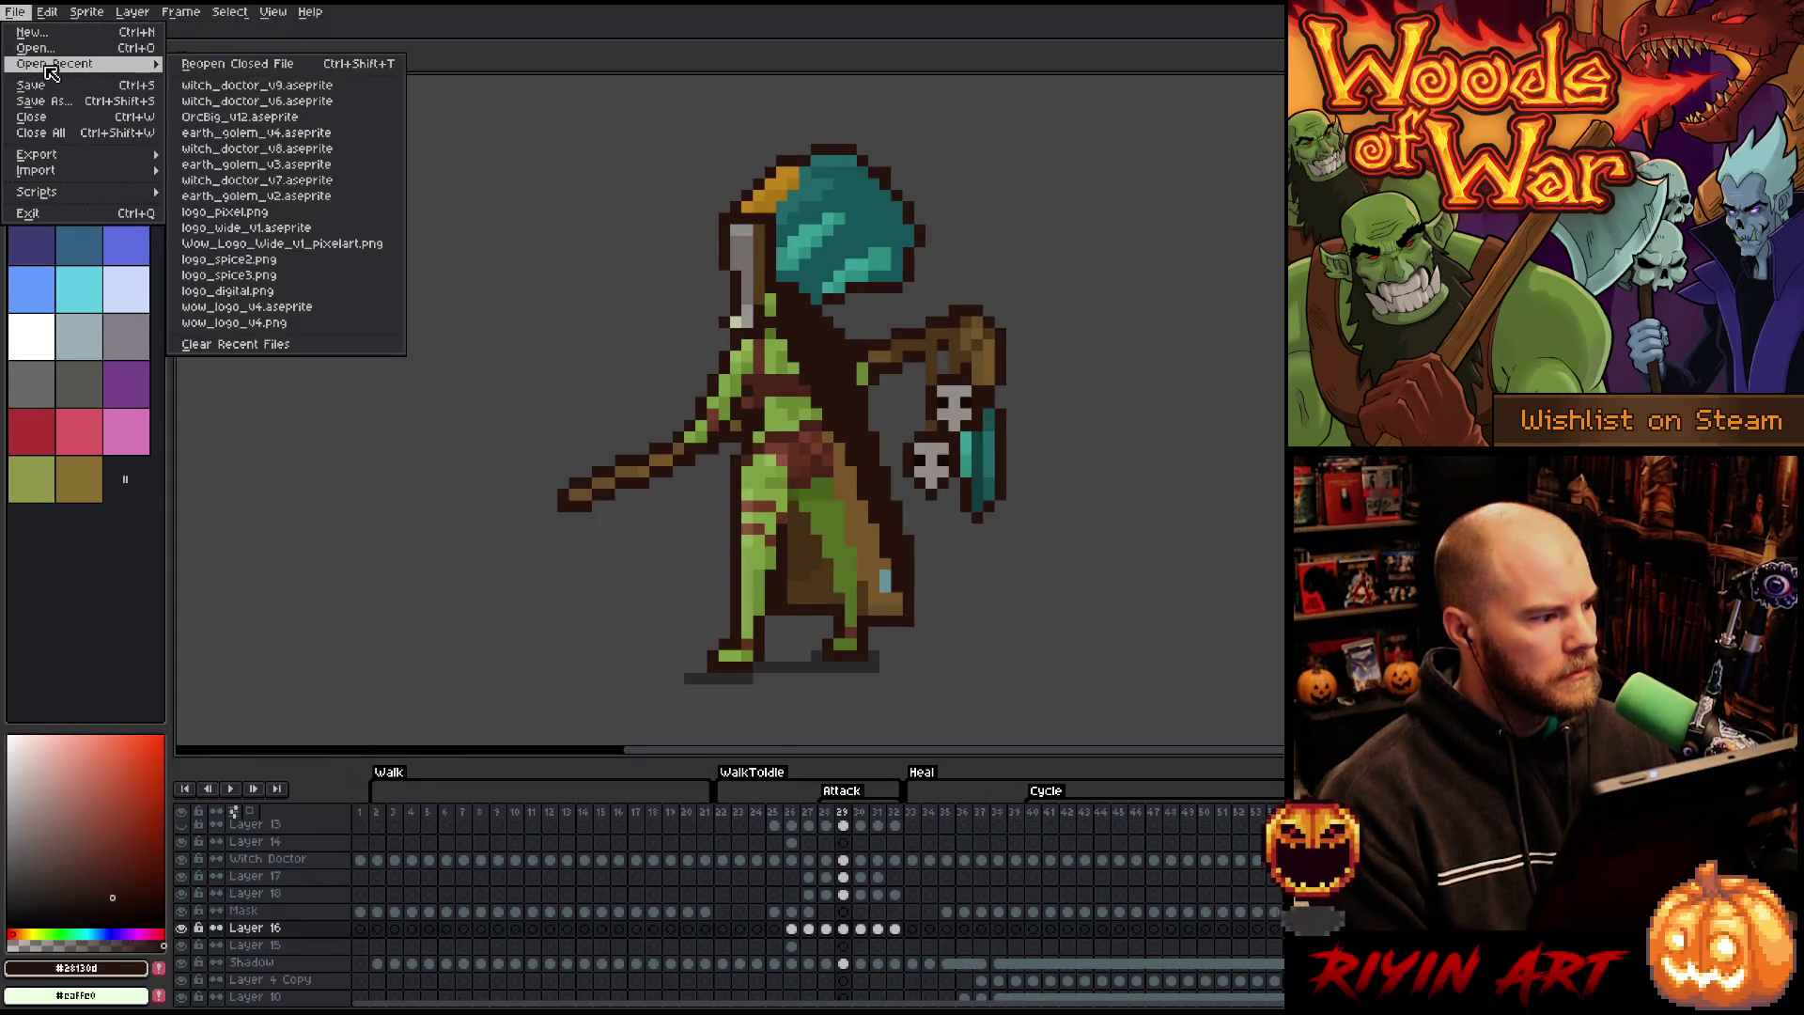
pyautogui.click(242, 101)
pyautogui.scroll(4, 977, 428)
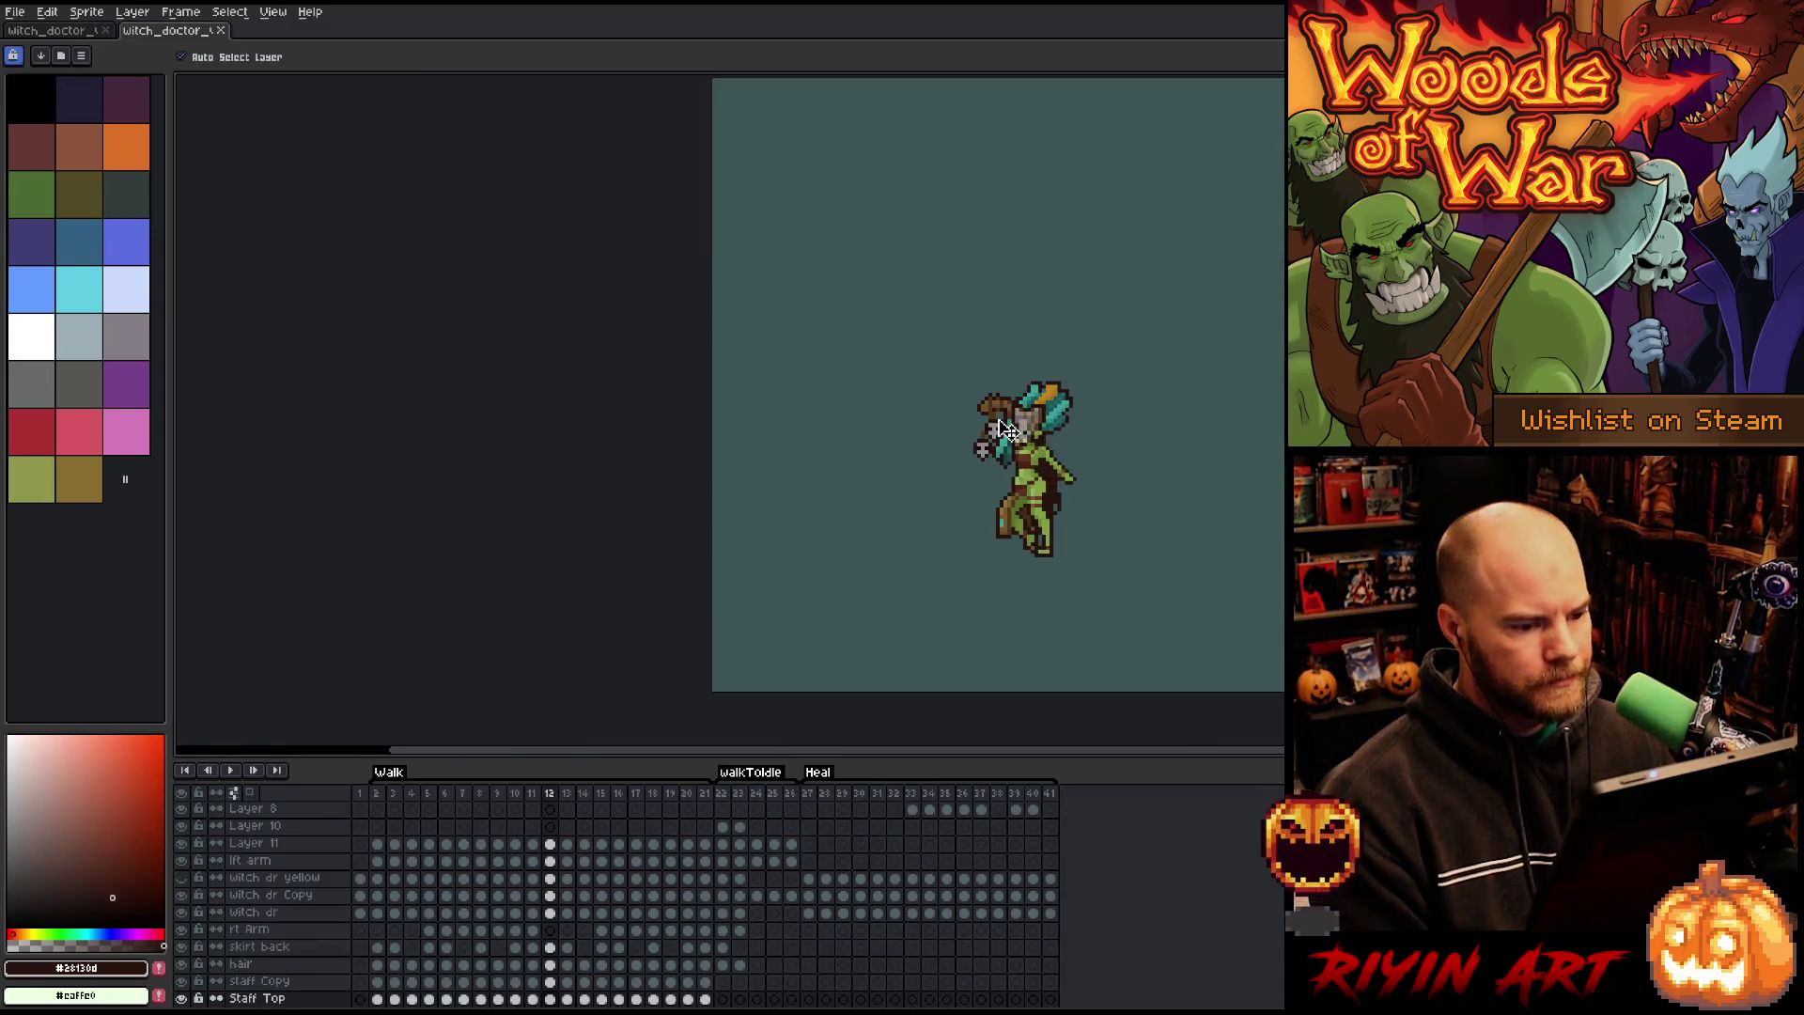
pyautogui.scroll(4, 1074, 479)
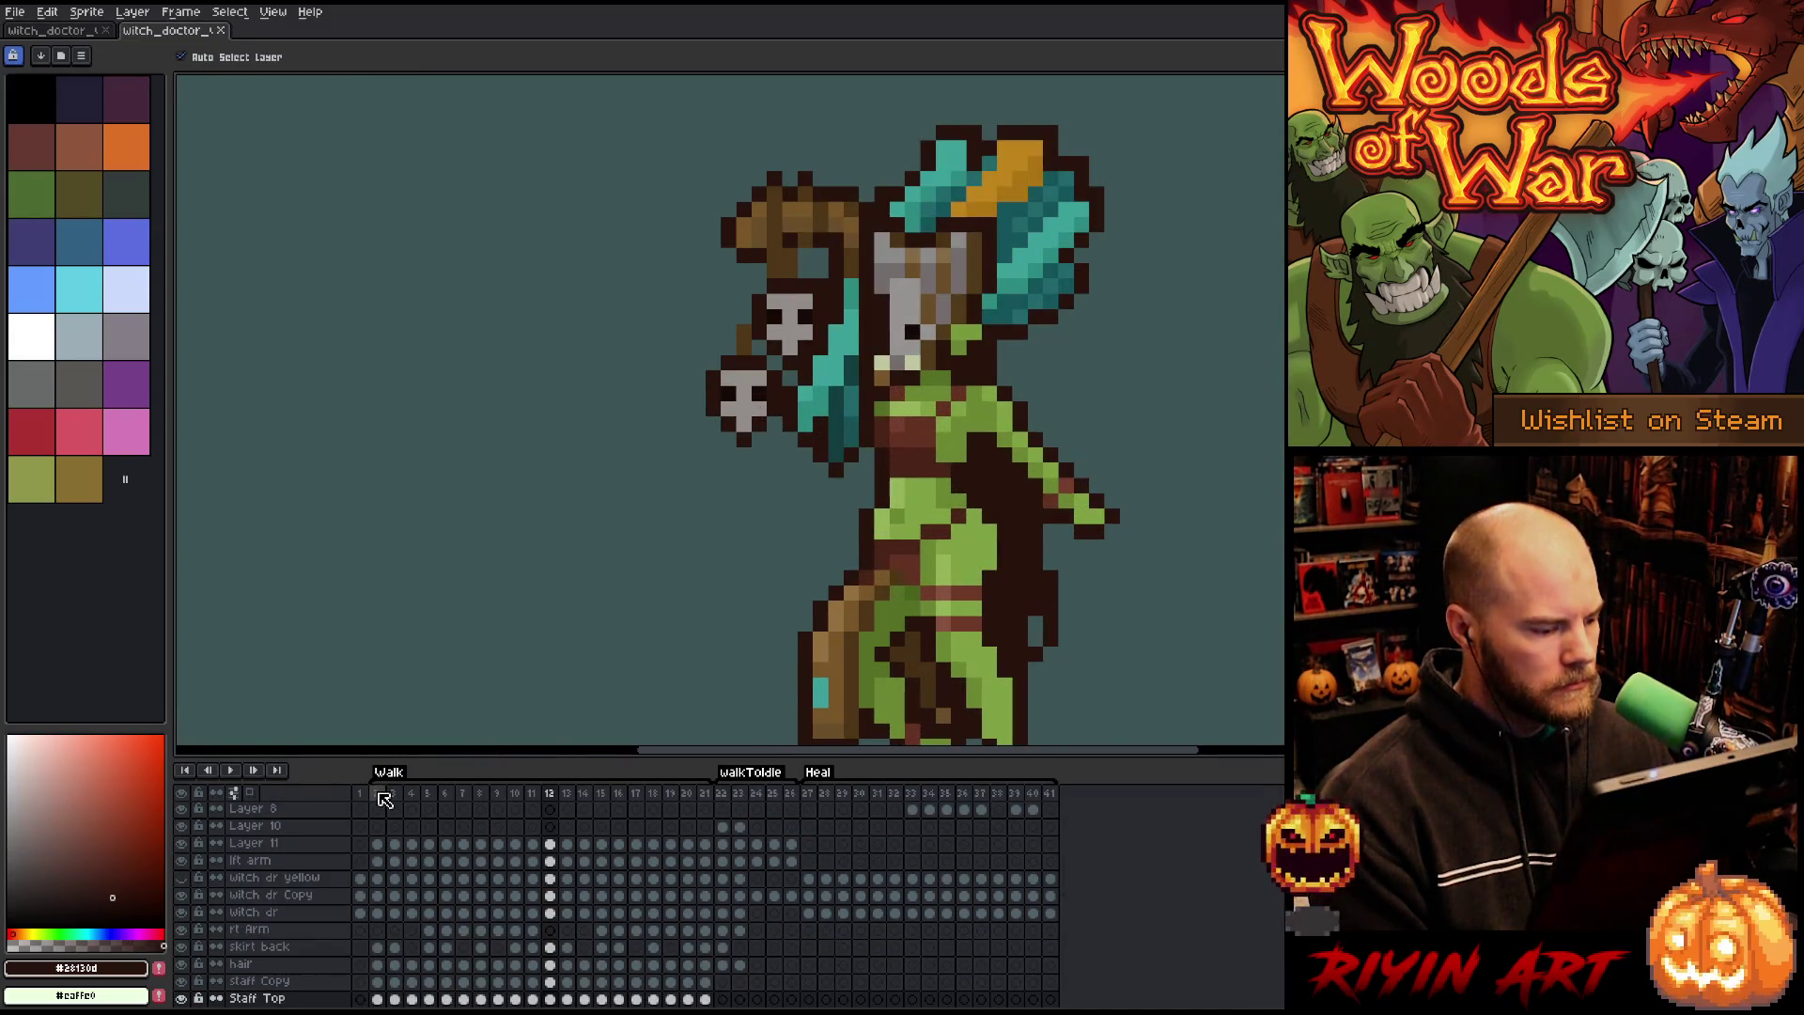
# - Select walk frames 2–13 and the Staff Top cel in frame 12, then return to the working sprite
pyautogui.moveTo(386, 800)
pyautogui.mouseDown()
pyautogui.moveTo(580, 815)
pyautogui.moveTo(559, 815)
pyautogui.mouseUp()
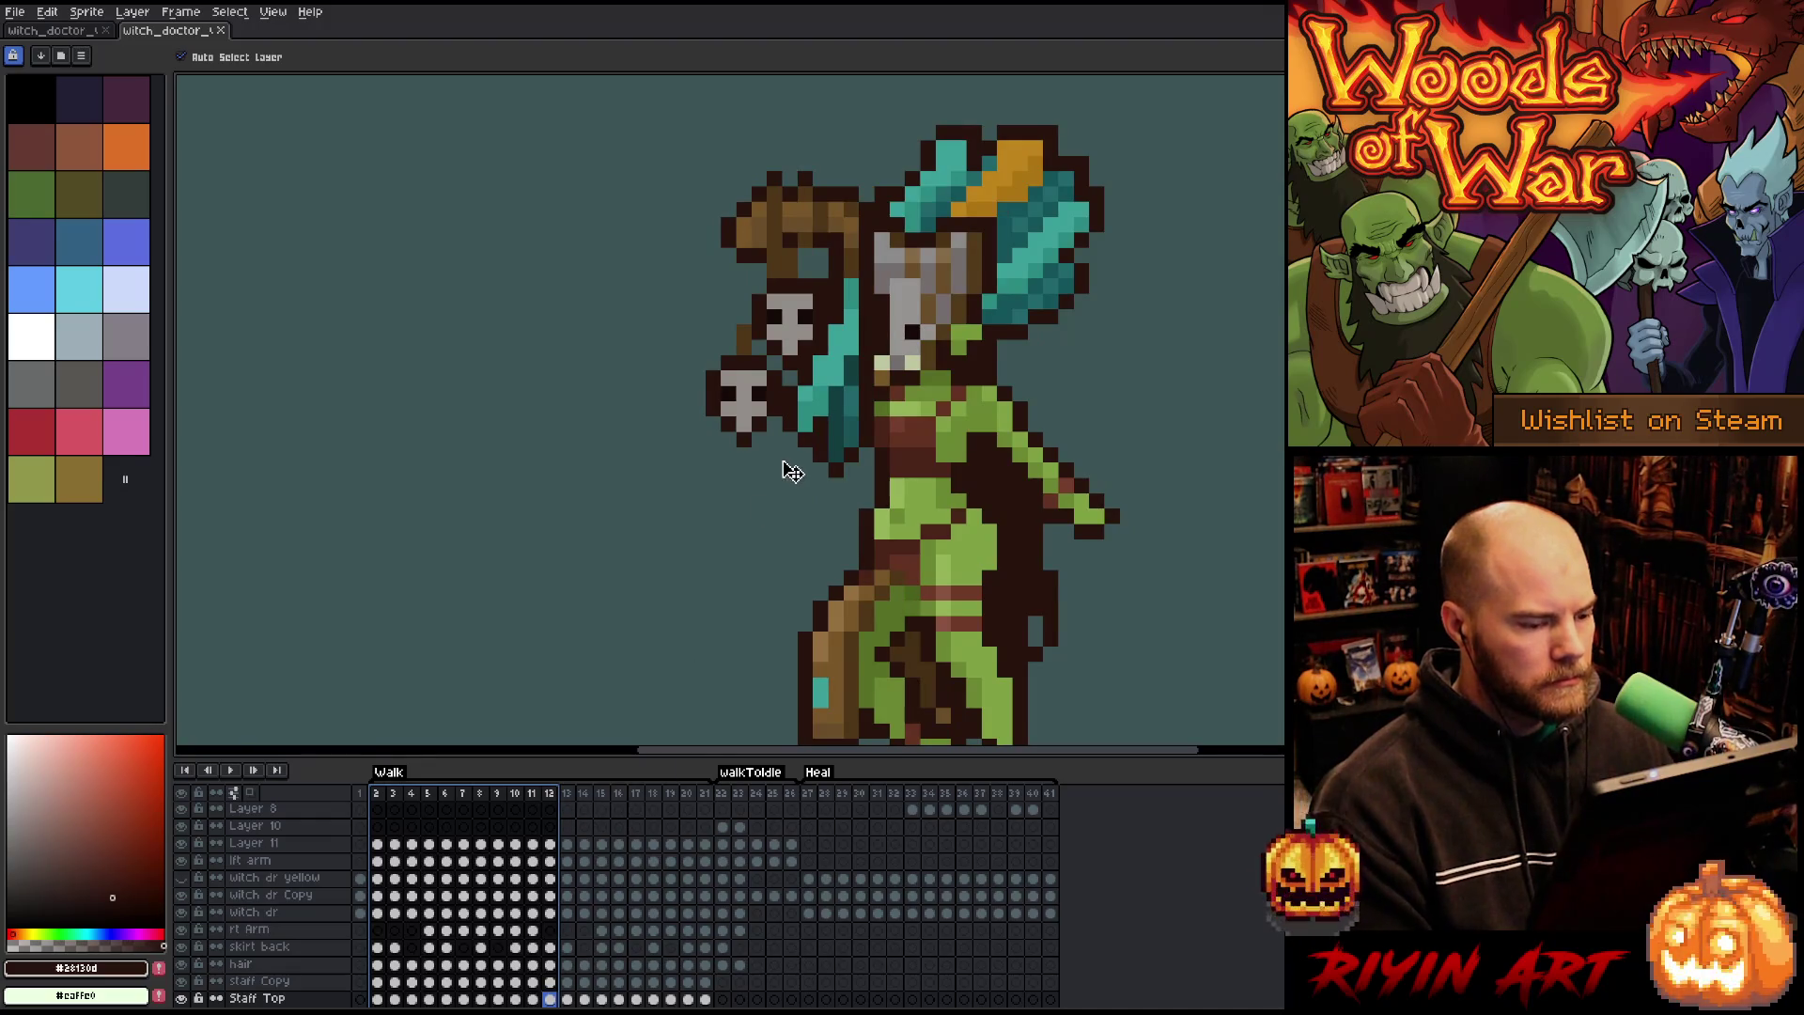
pyautogui.scroll(-2, 786, 472)
pyautogui.scroll(2, 798, 474)
pyautogui.scroll(-1, 576, 933)
pyautogui.scroll(-4, 576, 933)
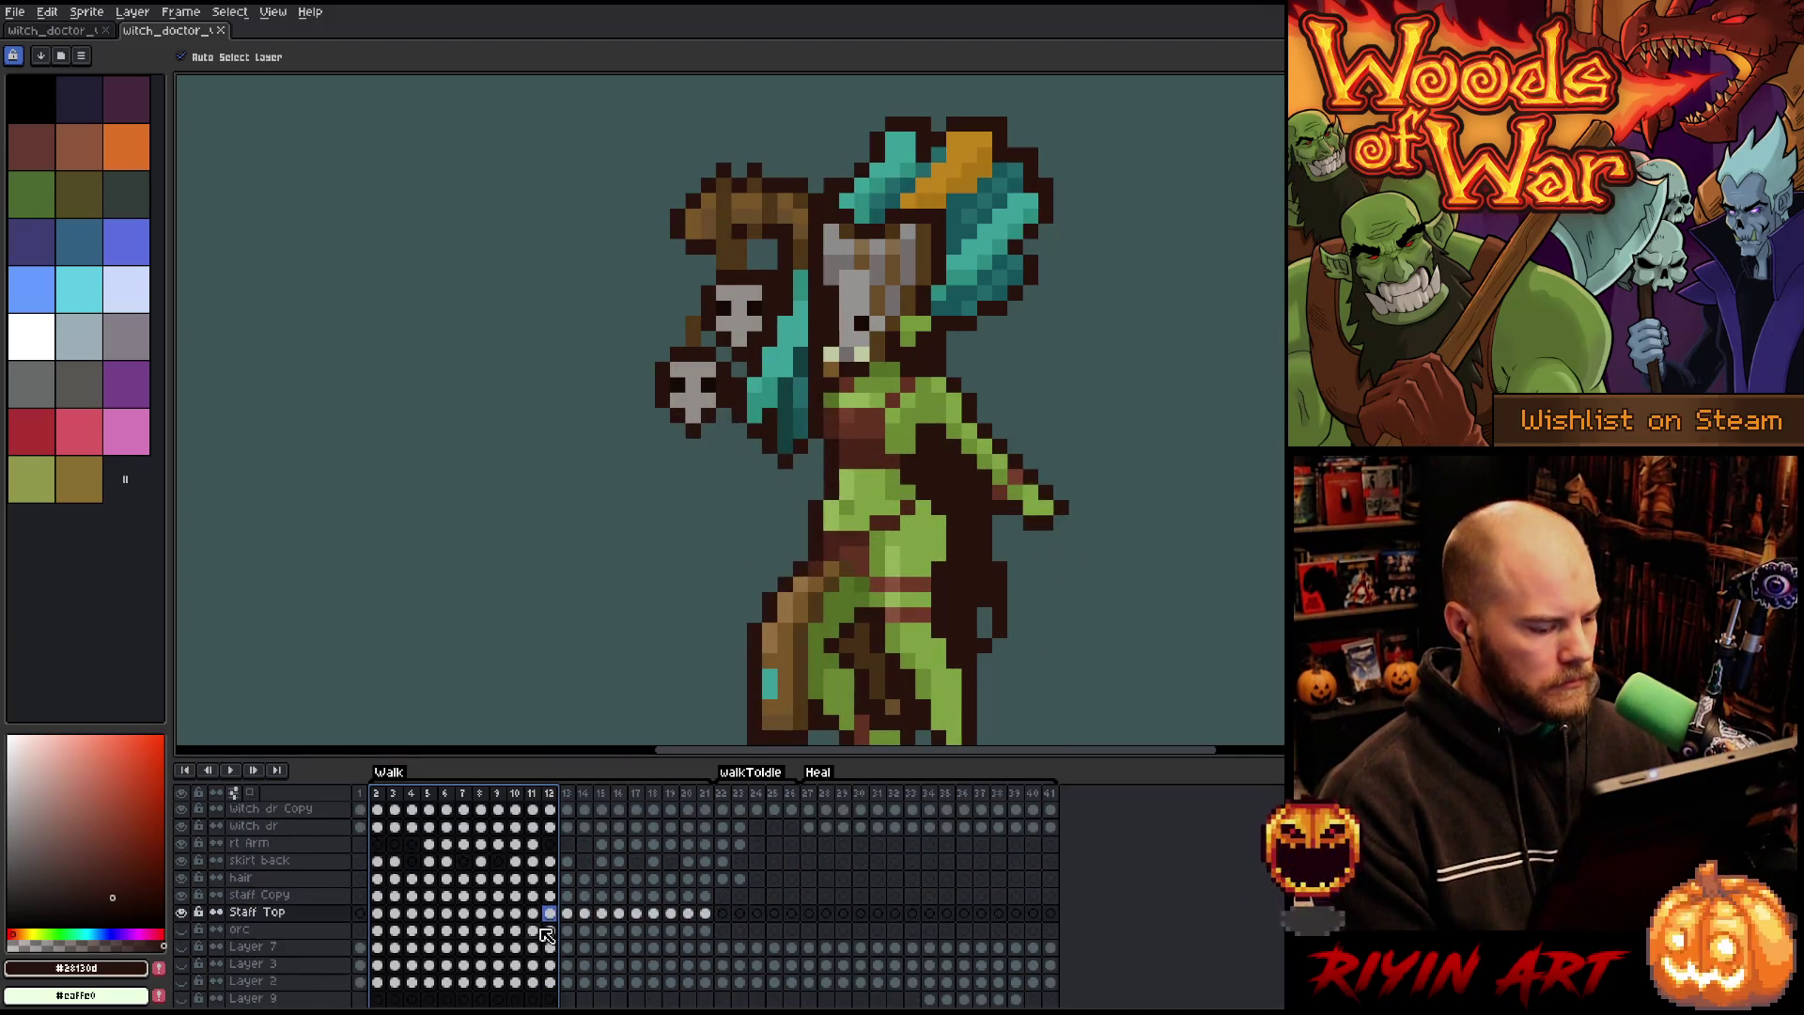
pyautogui.click(552, 913)
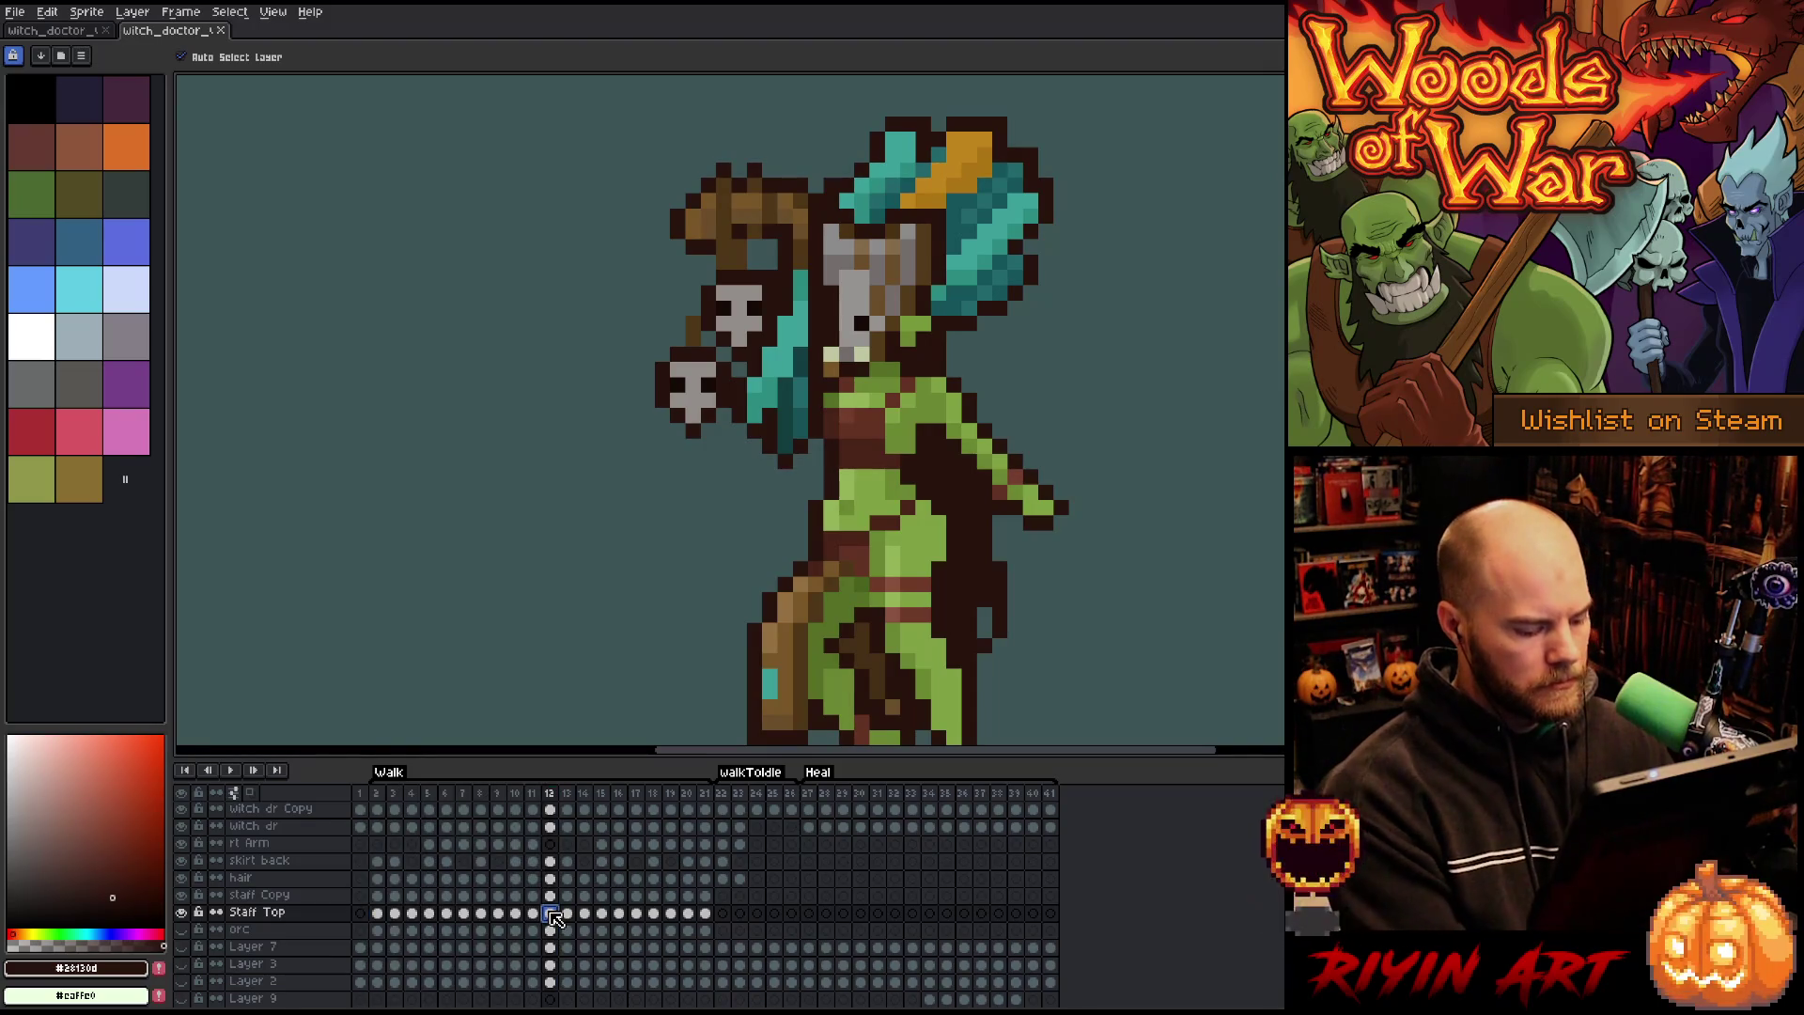
pyautogui.click(75, 36)
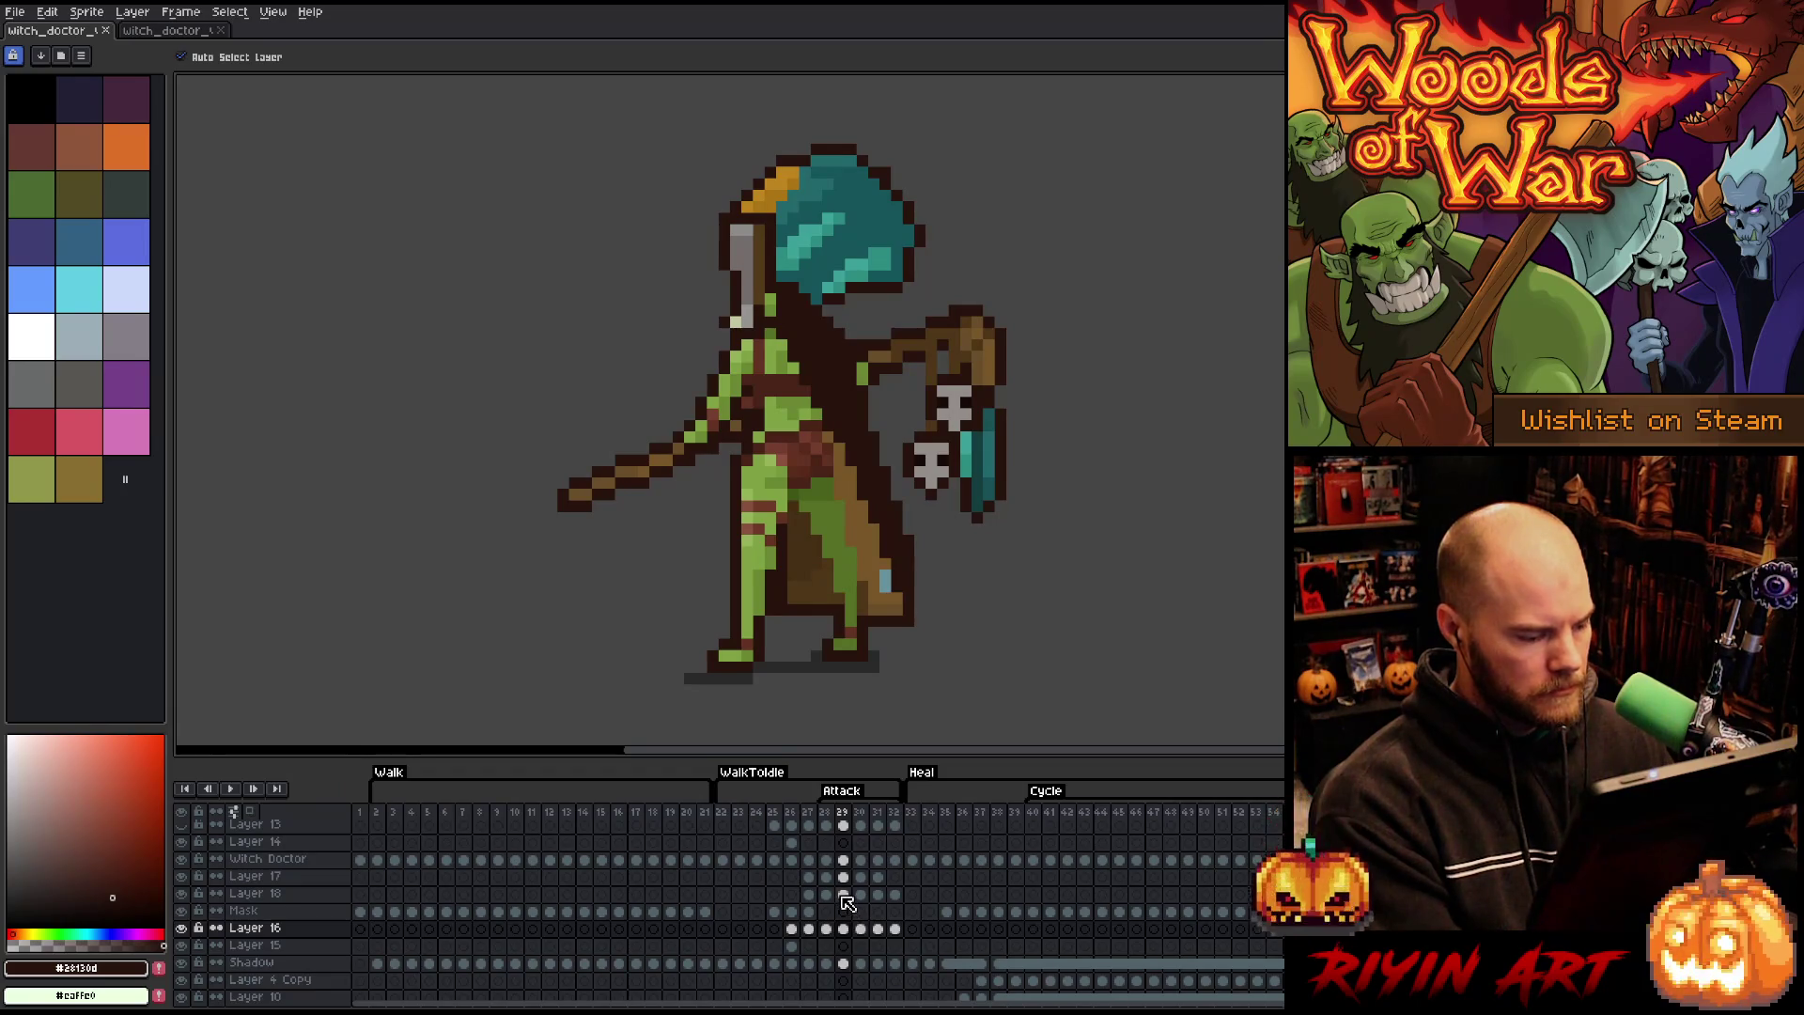
# - On Layer 16 frame 29, move the skull lantern below the arm and nudge it one pixel up-right
pyautogui.click(845, 930)
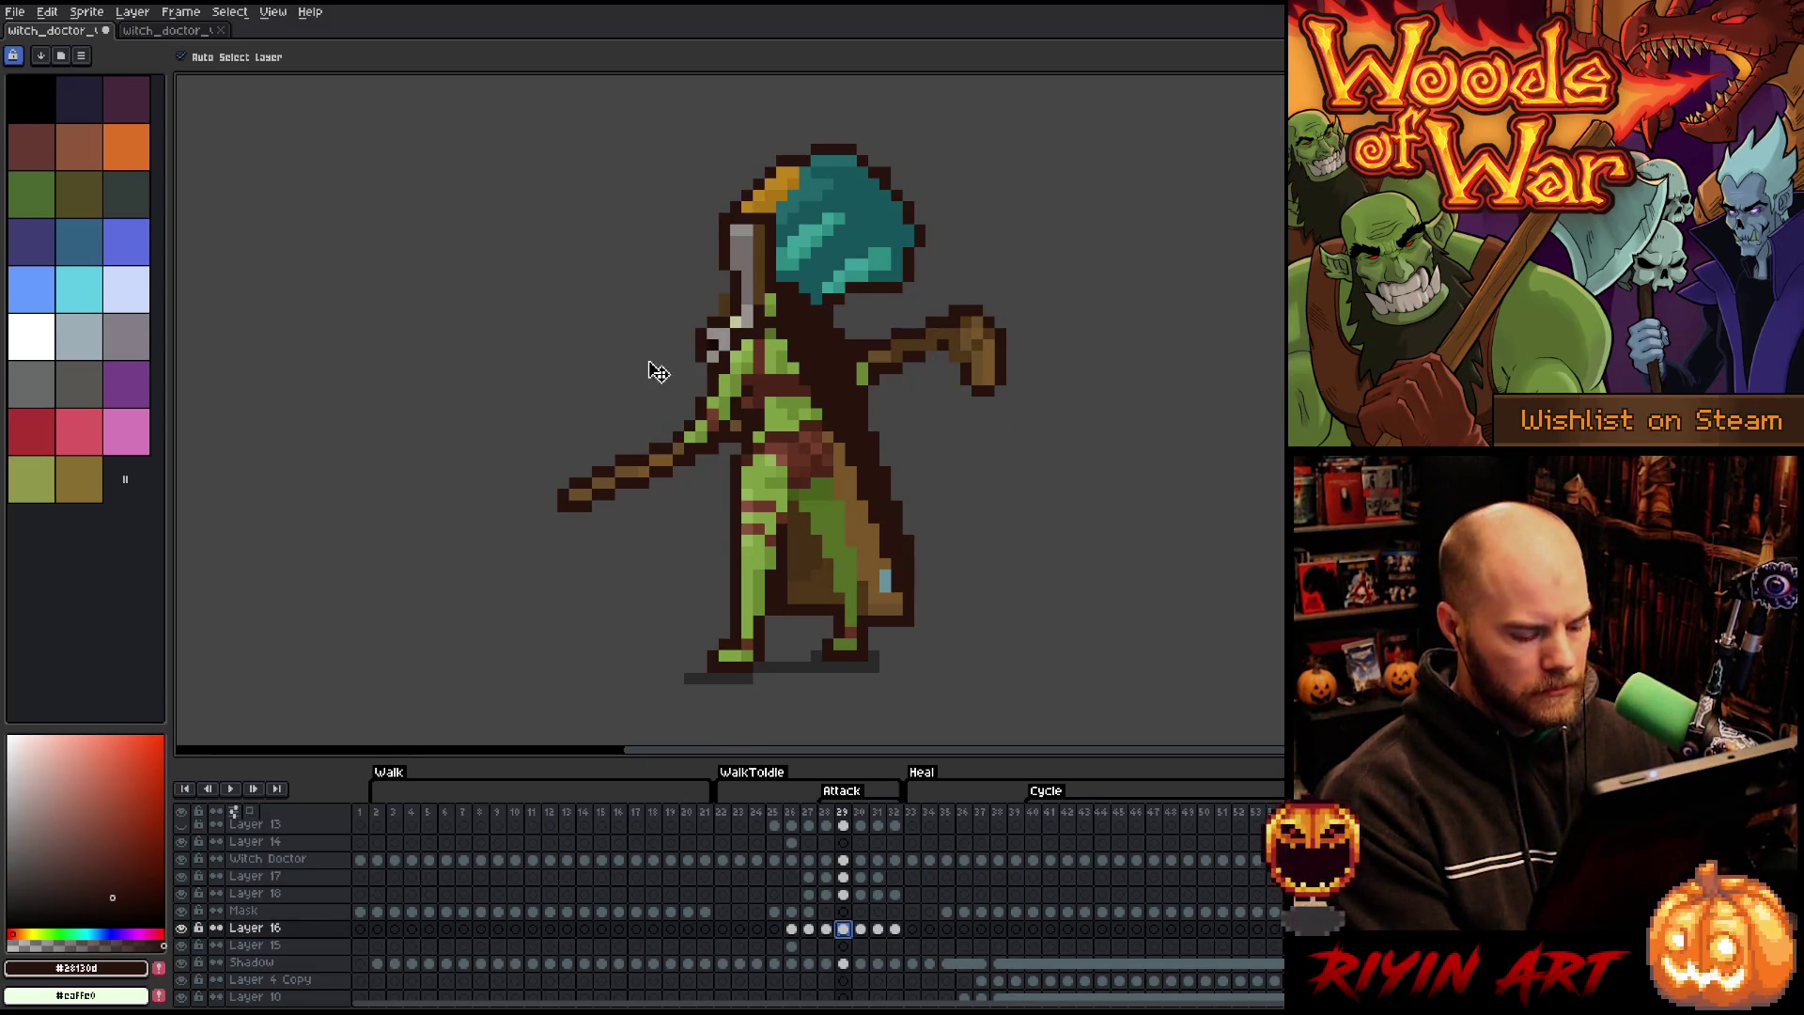
pyautogui.moveTo(706, 360)
pyautogui.mouseDown()
pyautogui.moveTo(827, 376)
pyautogui.moveTo(886, 501)
pyautogui.moveTo(872, 484)
pyautogui.mouseUp()
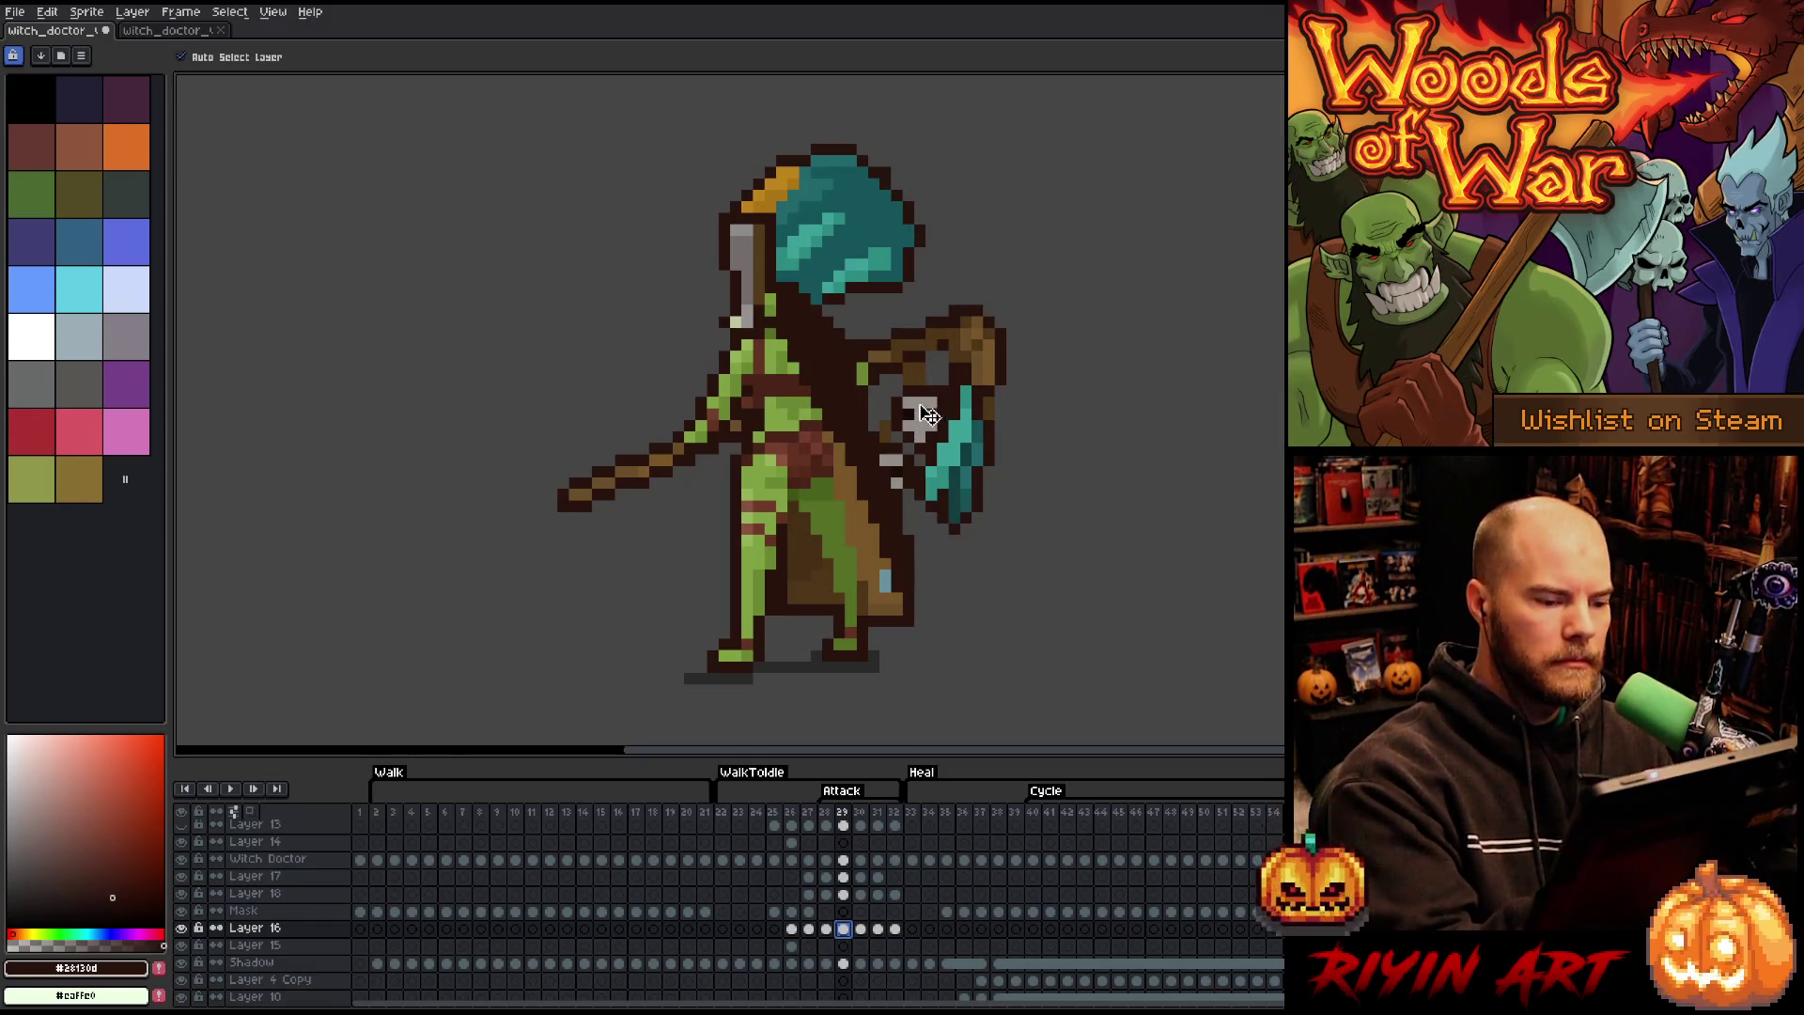
pyautogui.press('m')
pyautogui.moveTo(944, 376)
pyautogui.mouseDown()
pyautogui.moveTo(883, 526)
pyautogui.moveTo(963, 254)
pyautogui.mouseUp()
pyautogui.moveTo(885, 391); pyautogui.dragTo(897, 380)
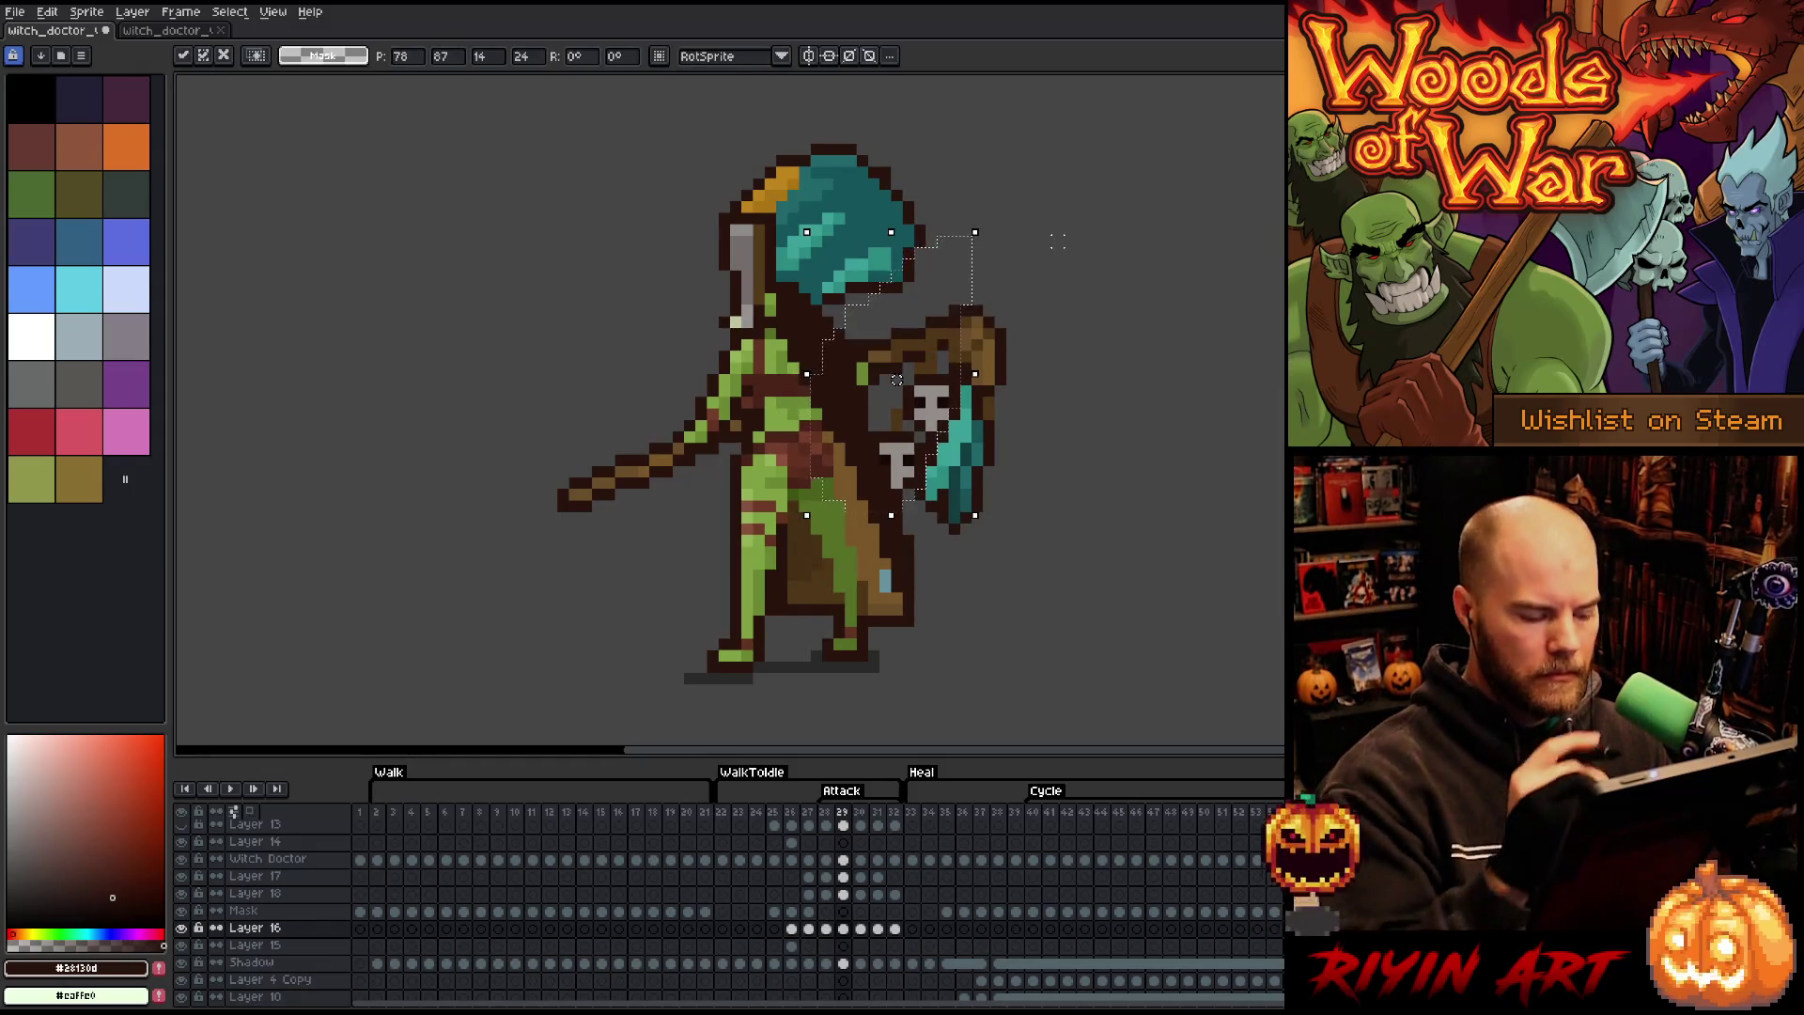
pyautogui.hotkey('ctrl', 'd')
pyautogui.press('b')
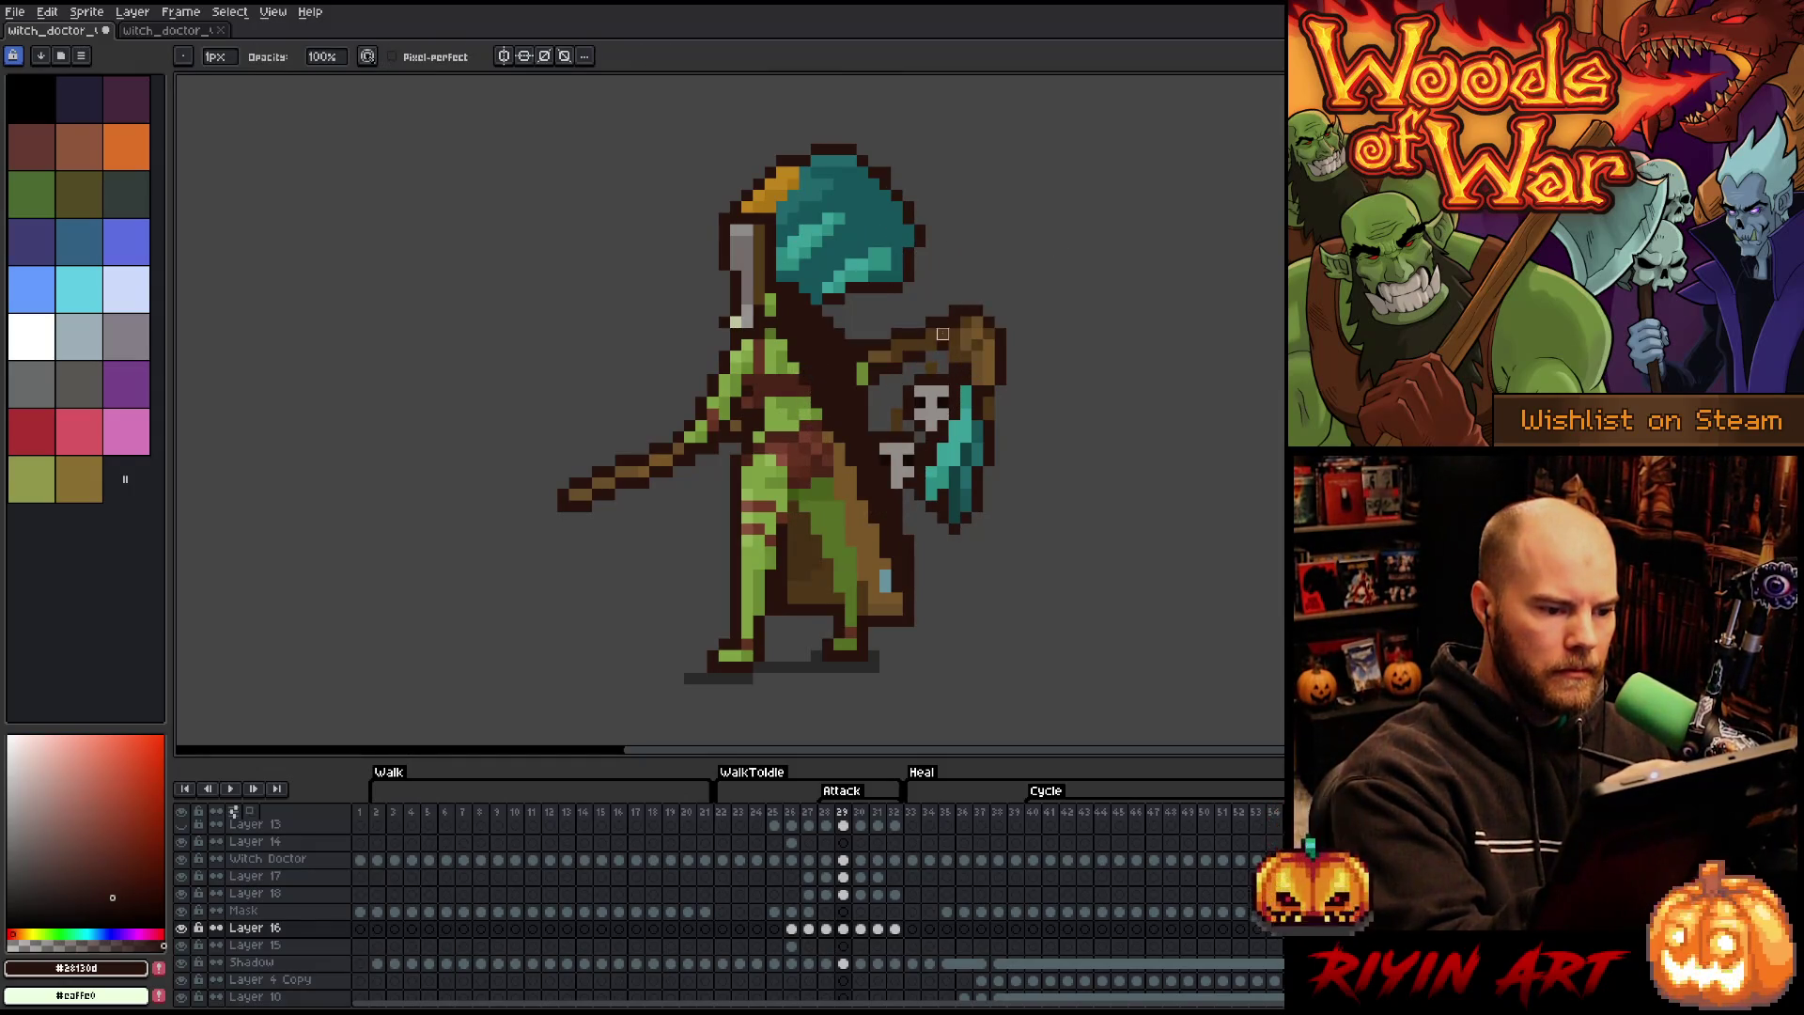
pyautogui.keyDown('alt'); pyautogui.click(935, 354); pyautogui.keyUp('alt')
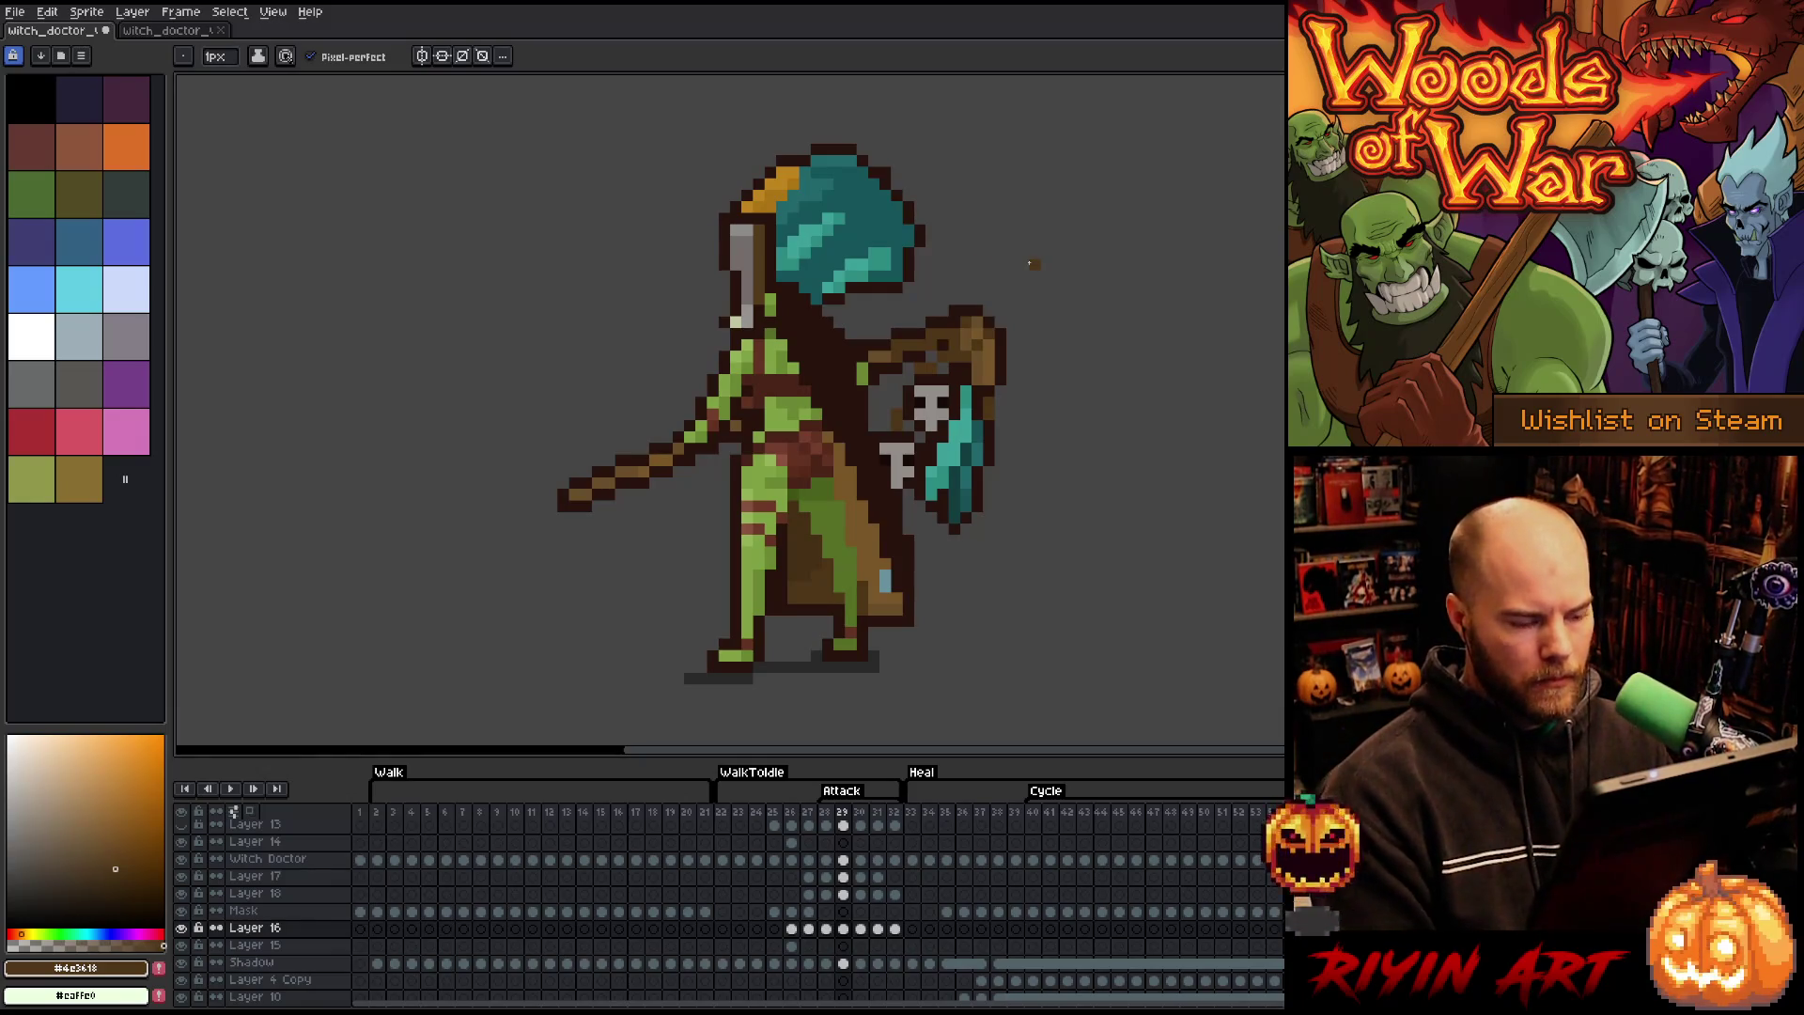
# - Compare frames 28 and 29, paste the skull and blade pixels, and select both Layer 16 cels
pyautogui.press('Left')
pyautogui.press('Left')
pyautogui.press('Right')
pyautogui.press('Right')
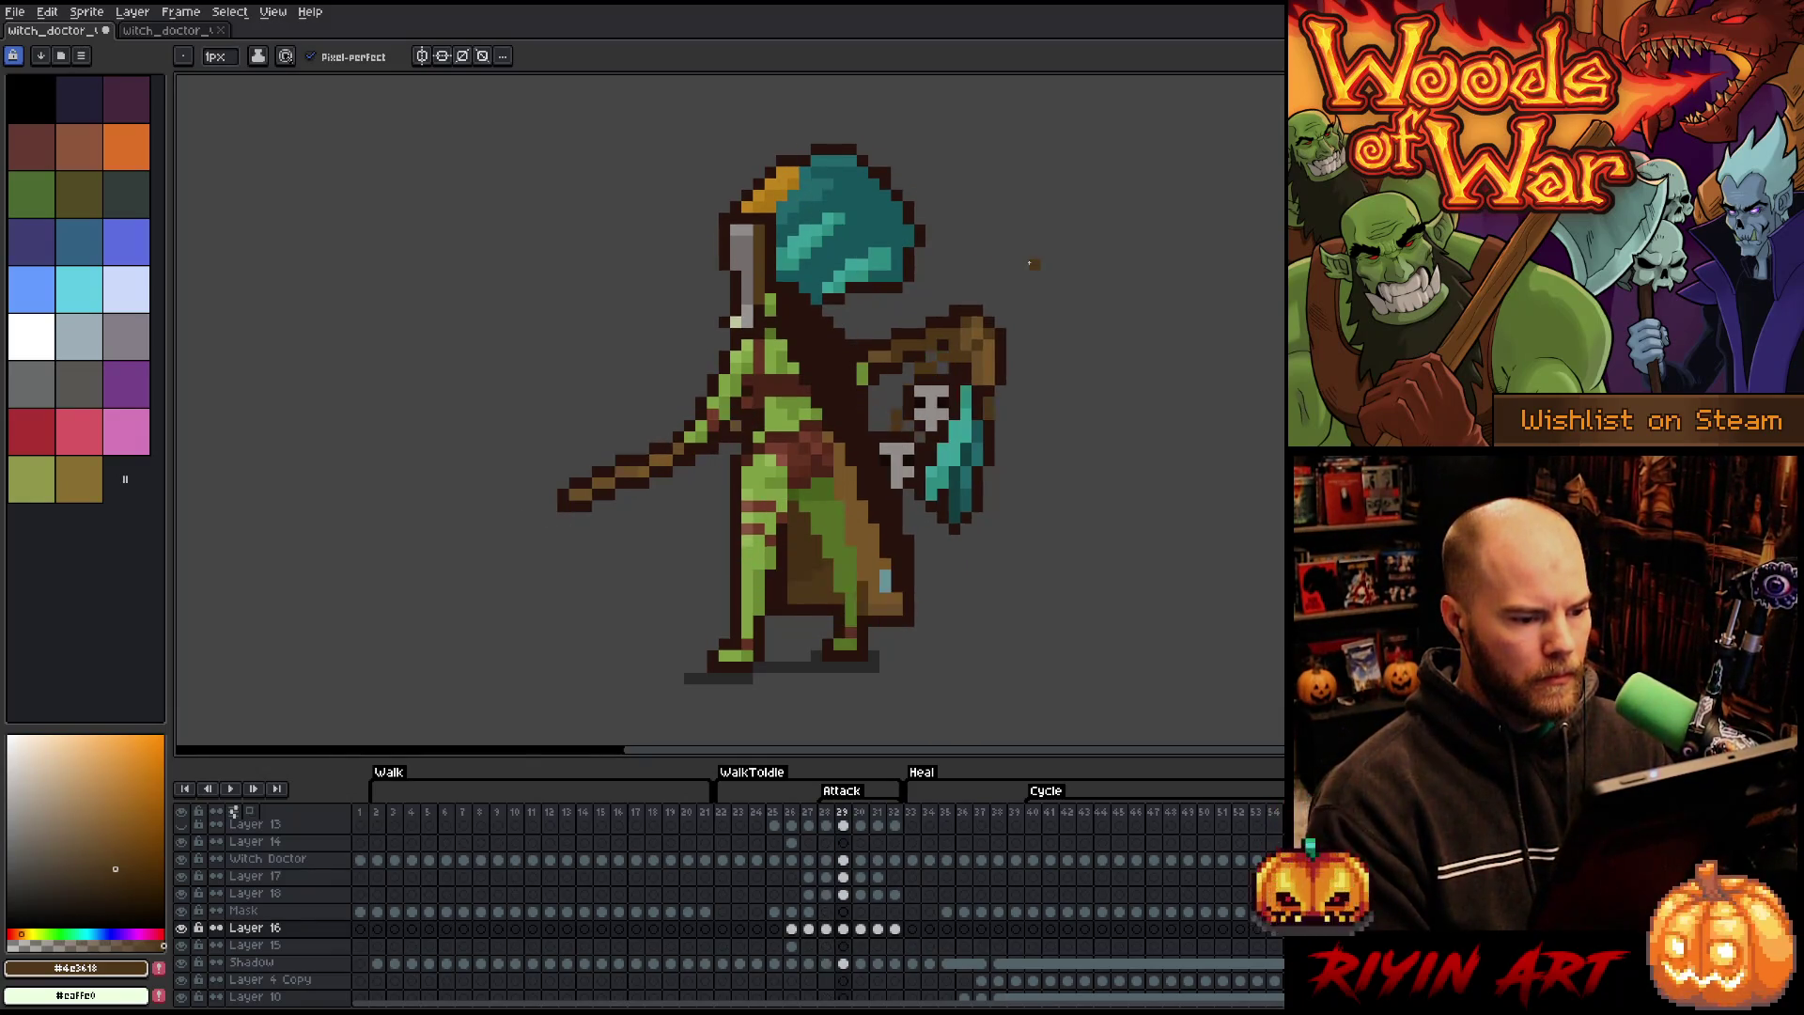
pyautogui.press('Left')
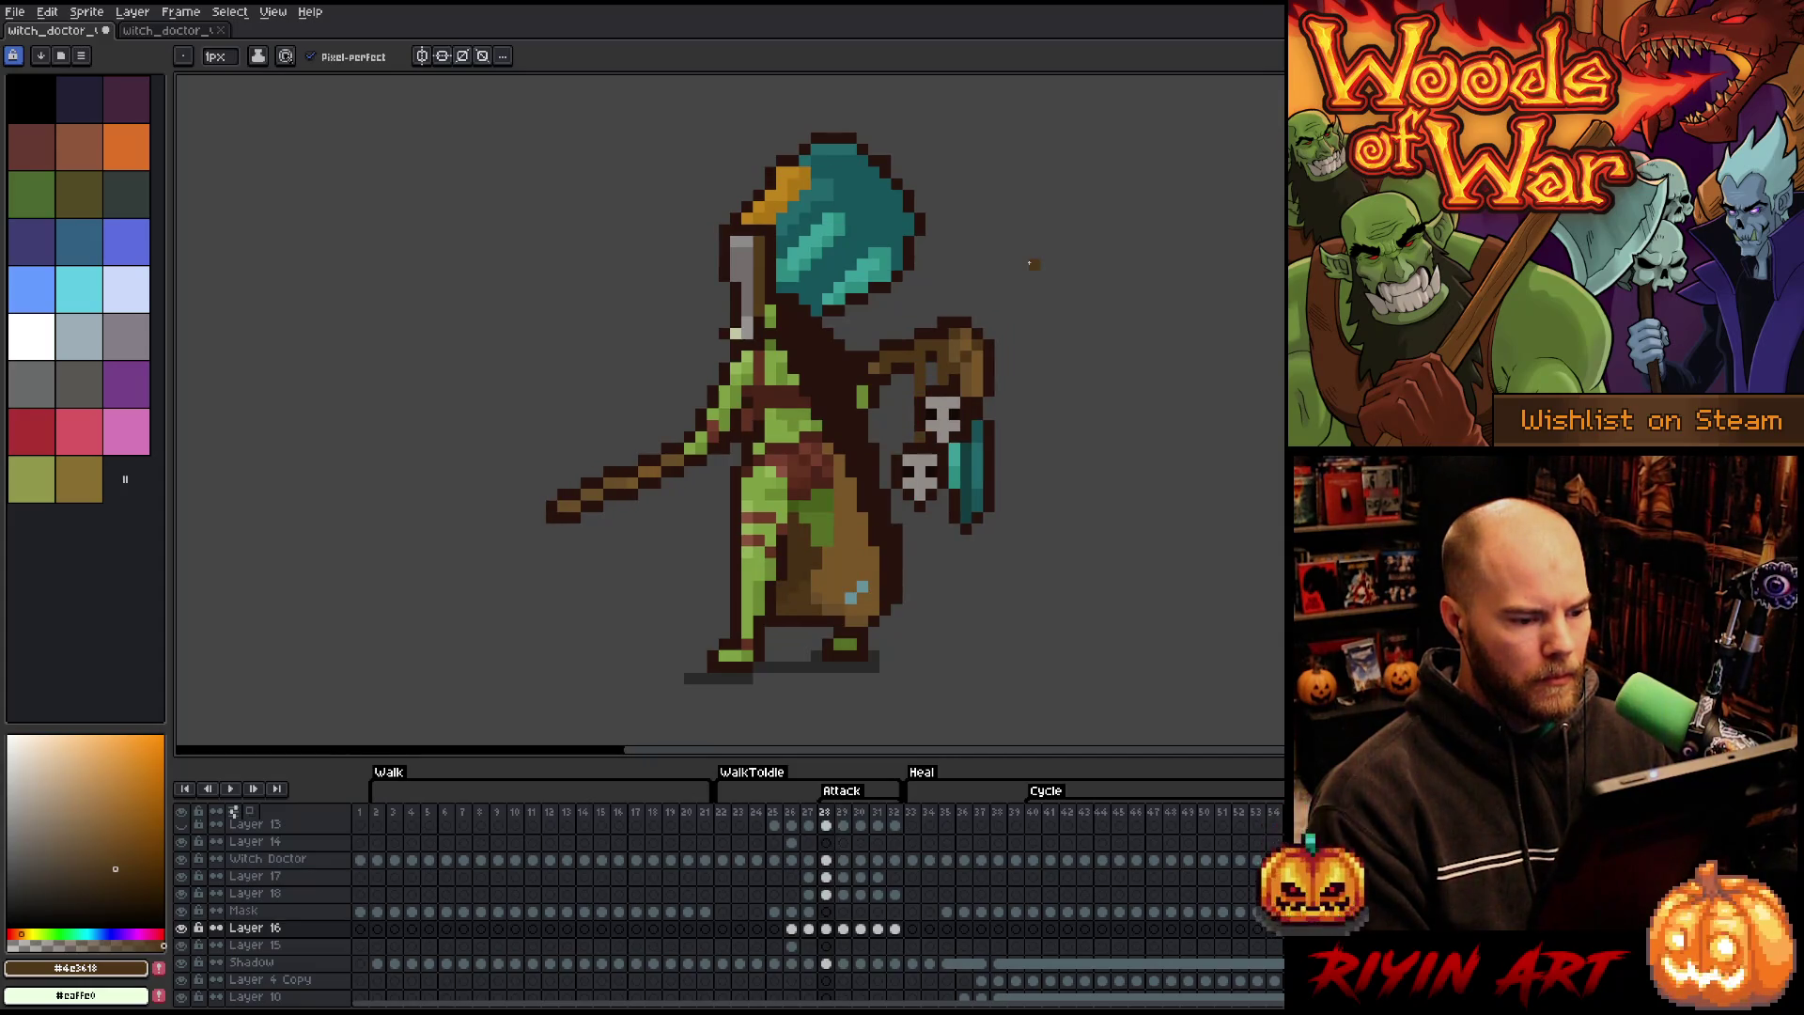
pyautogui.press('Right')
pyautogui.hotkey('ctrl', 'v')
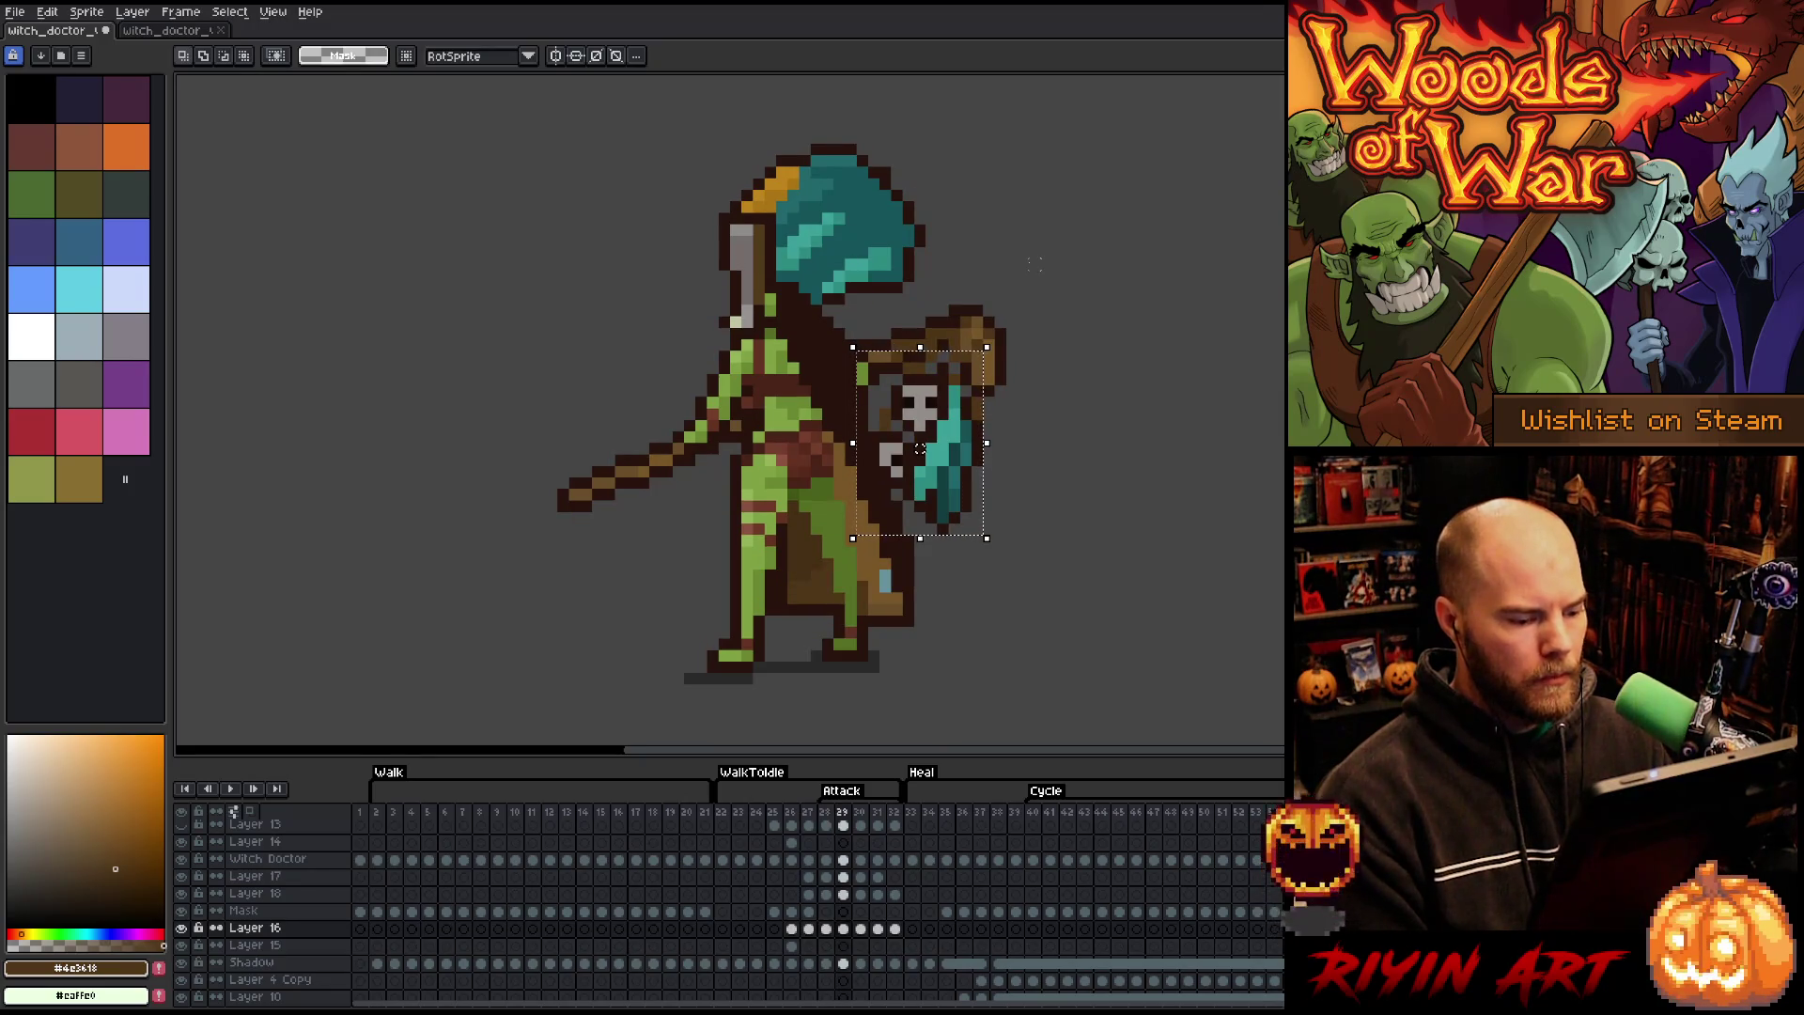
pyautogui.press('Left')
pyautogui.press('Left')
pyautogui.press('Right')
pyautogui.press('Right')
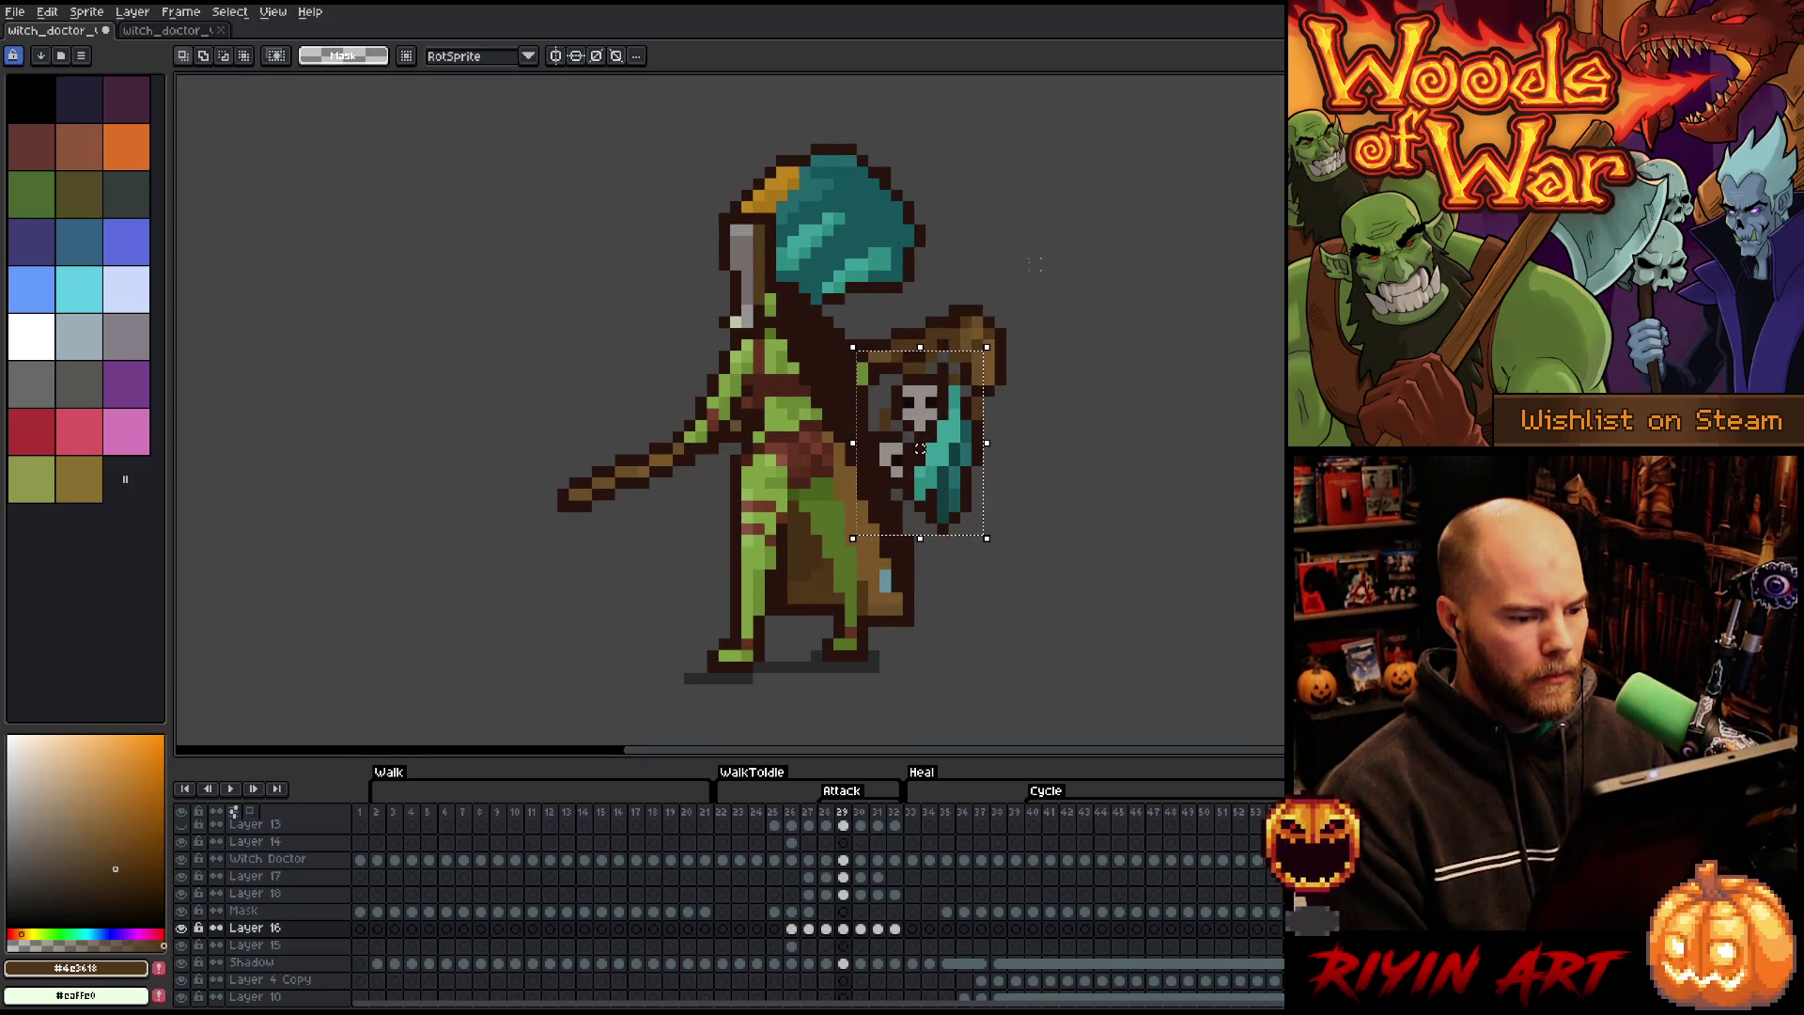
pyautogui.press('Left')
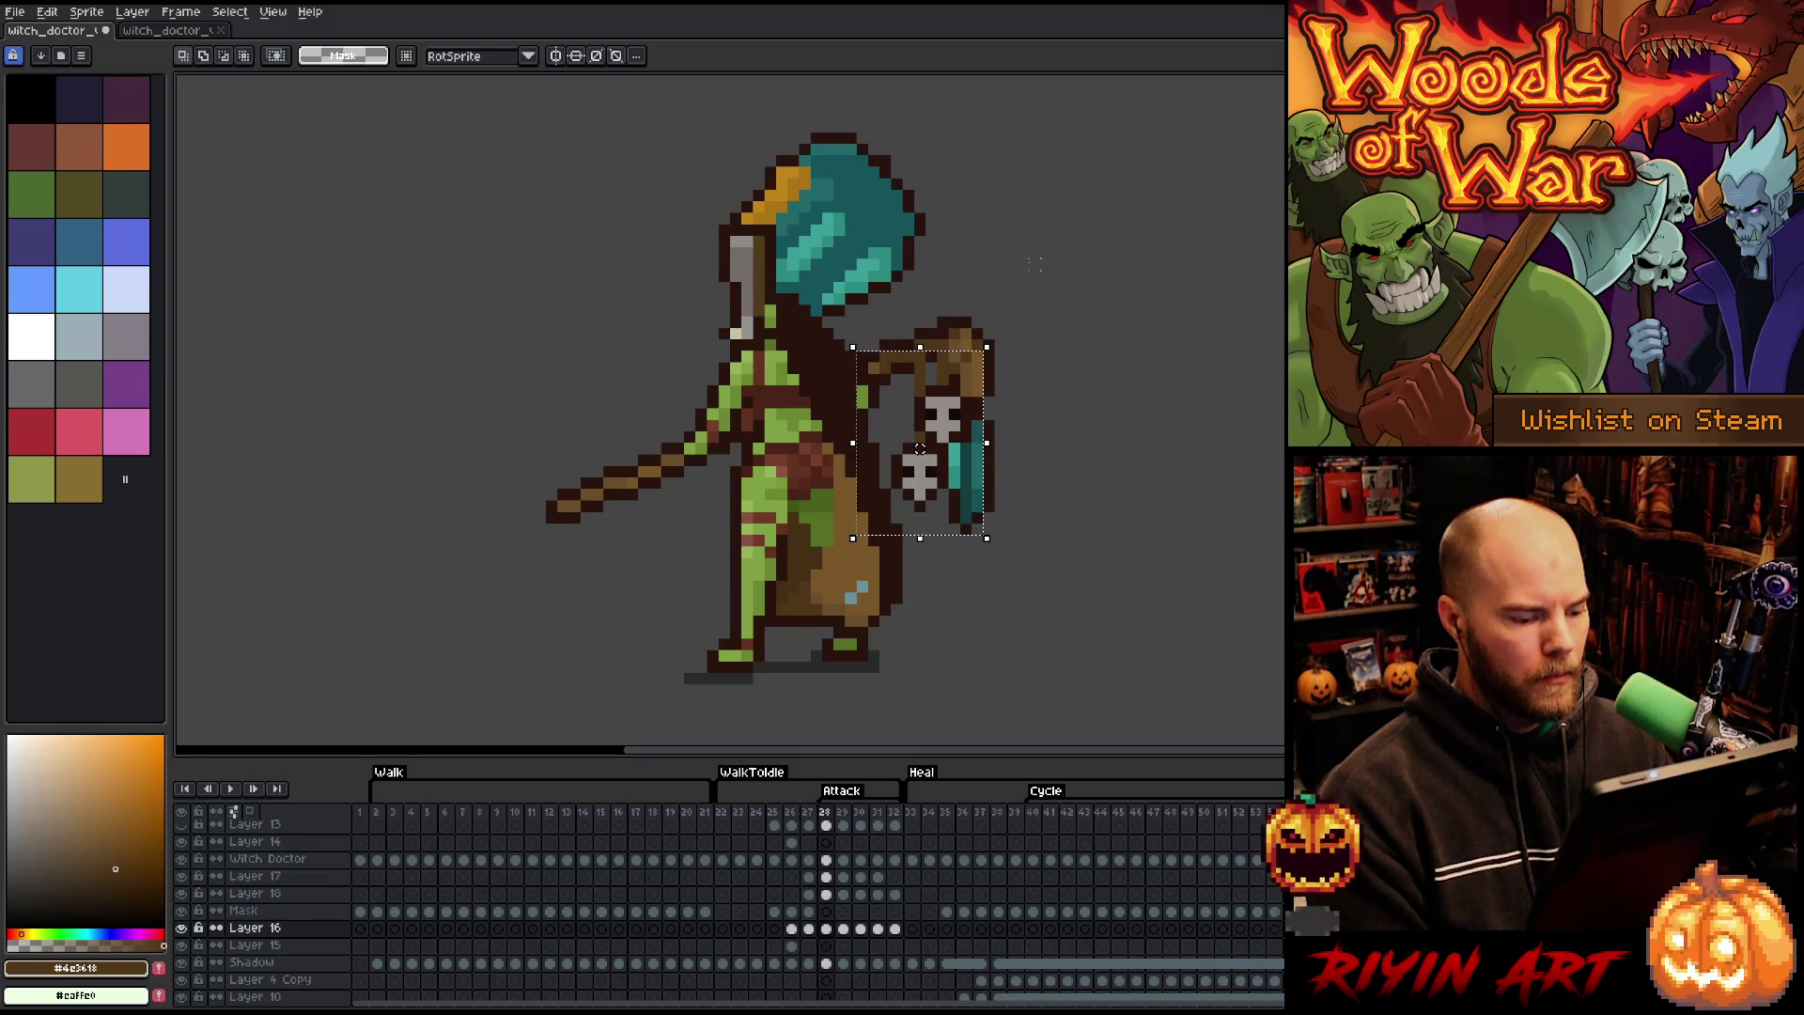
pyautogui.press('Right')
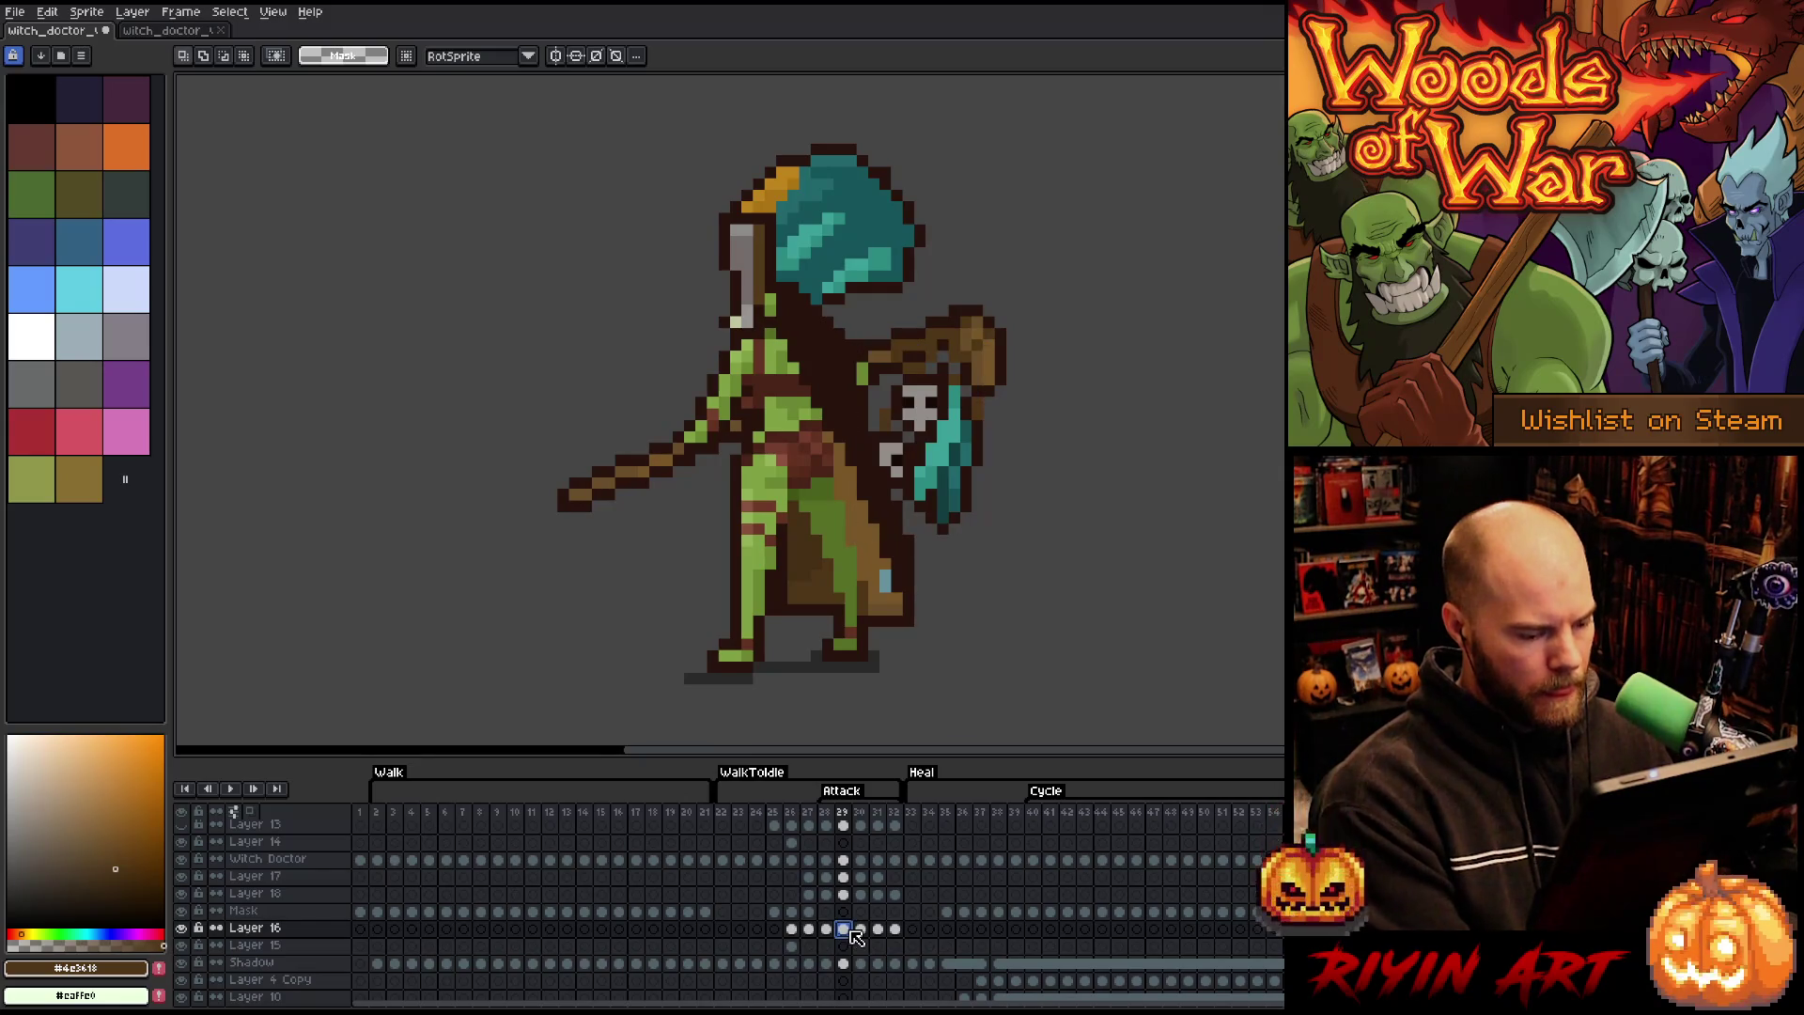
pyautogui.moveTo(828, 931); pyautogui.dragTo(843, 931)
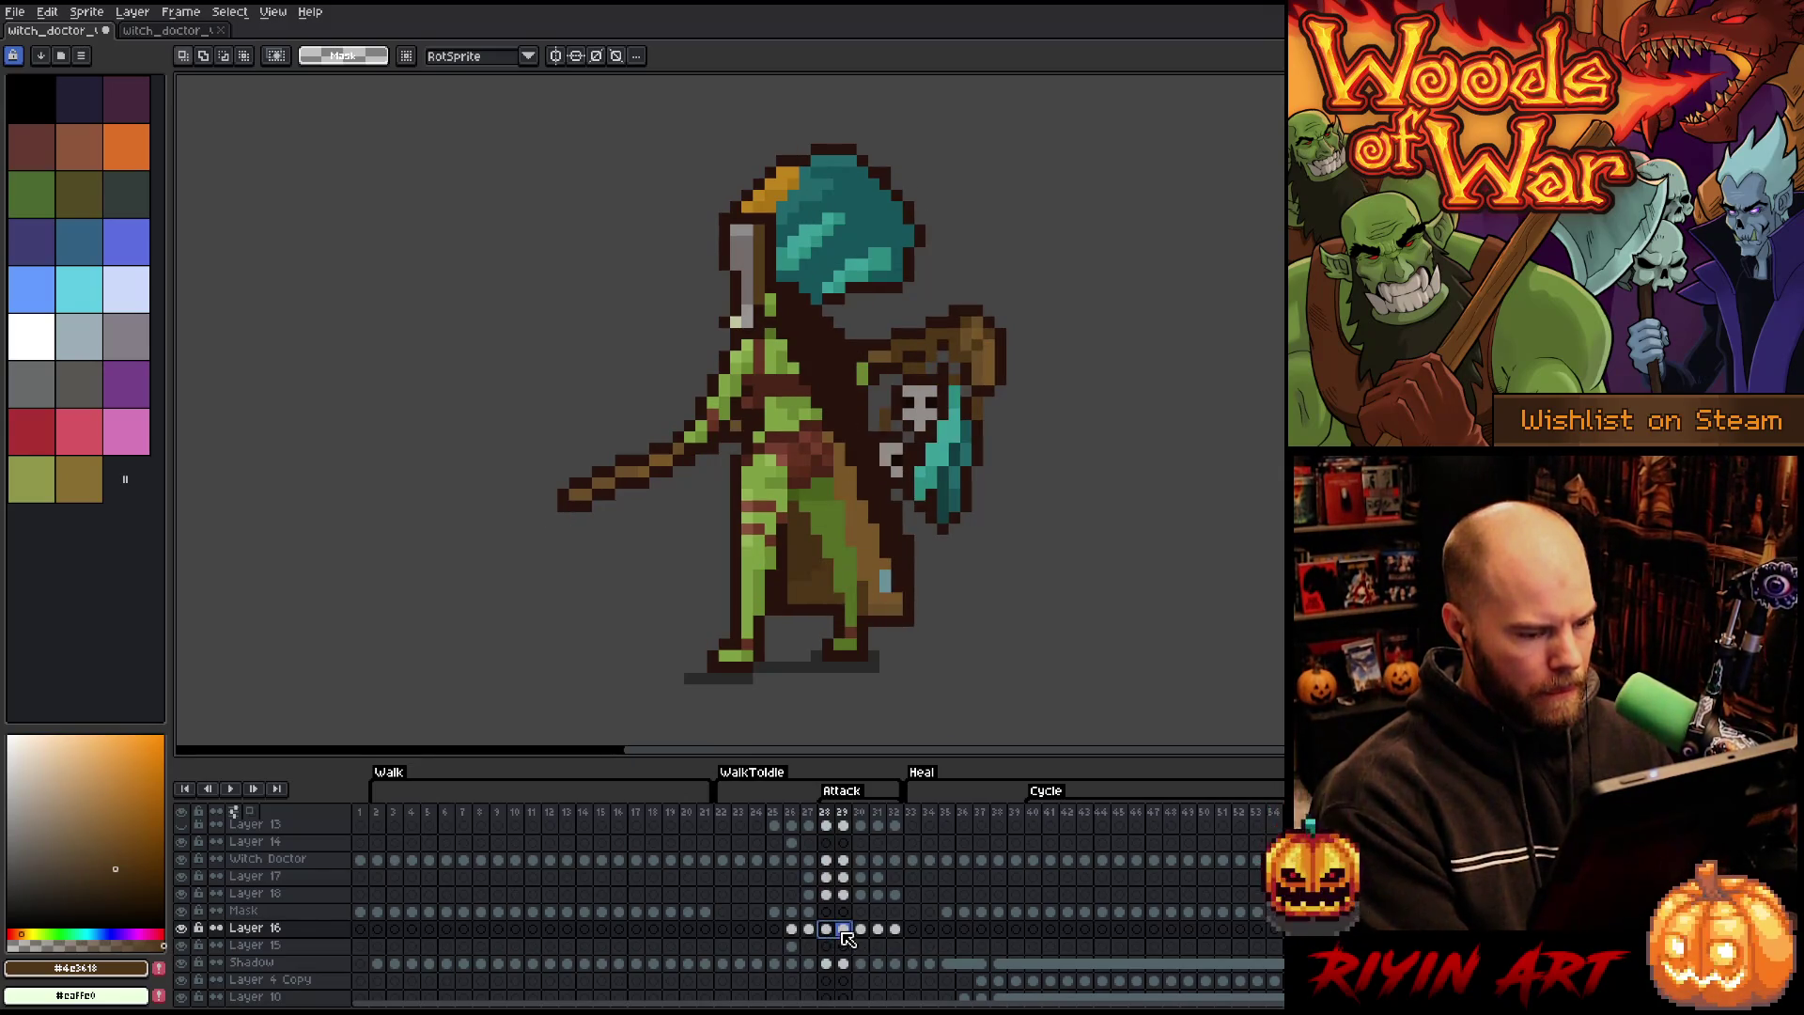
# - Reverse frames 28 and 29, then nudge the skull and shield one pixel right and commit
pyautogui.click(133, 11)
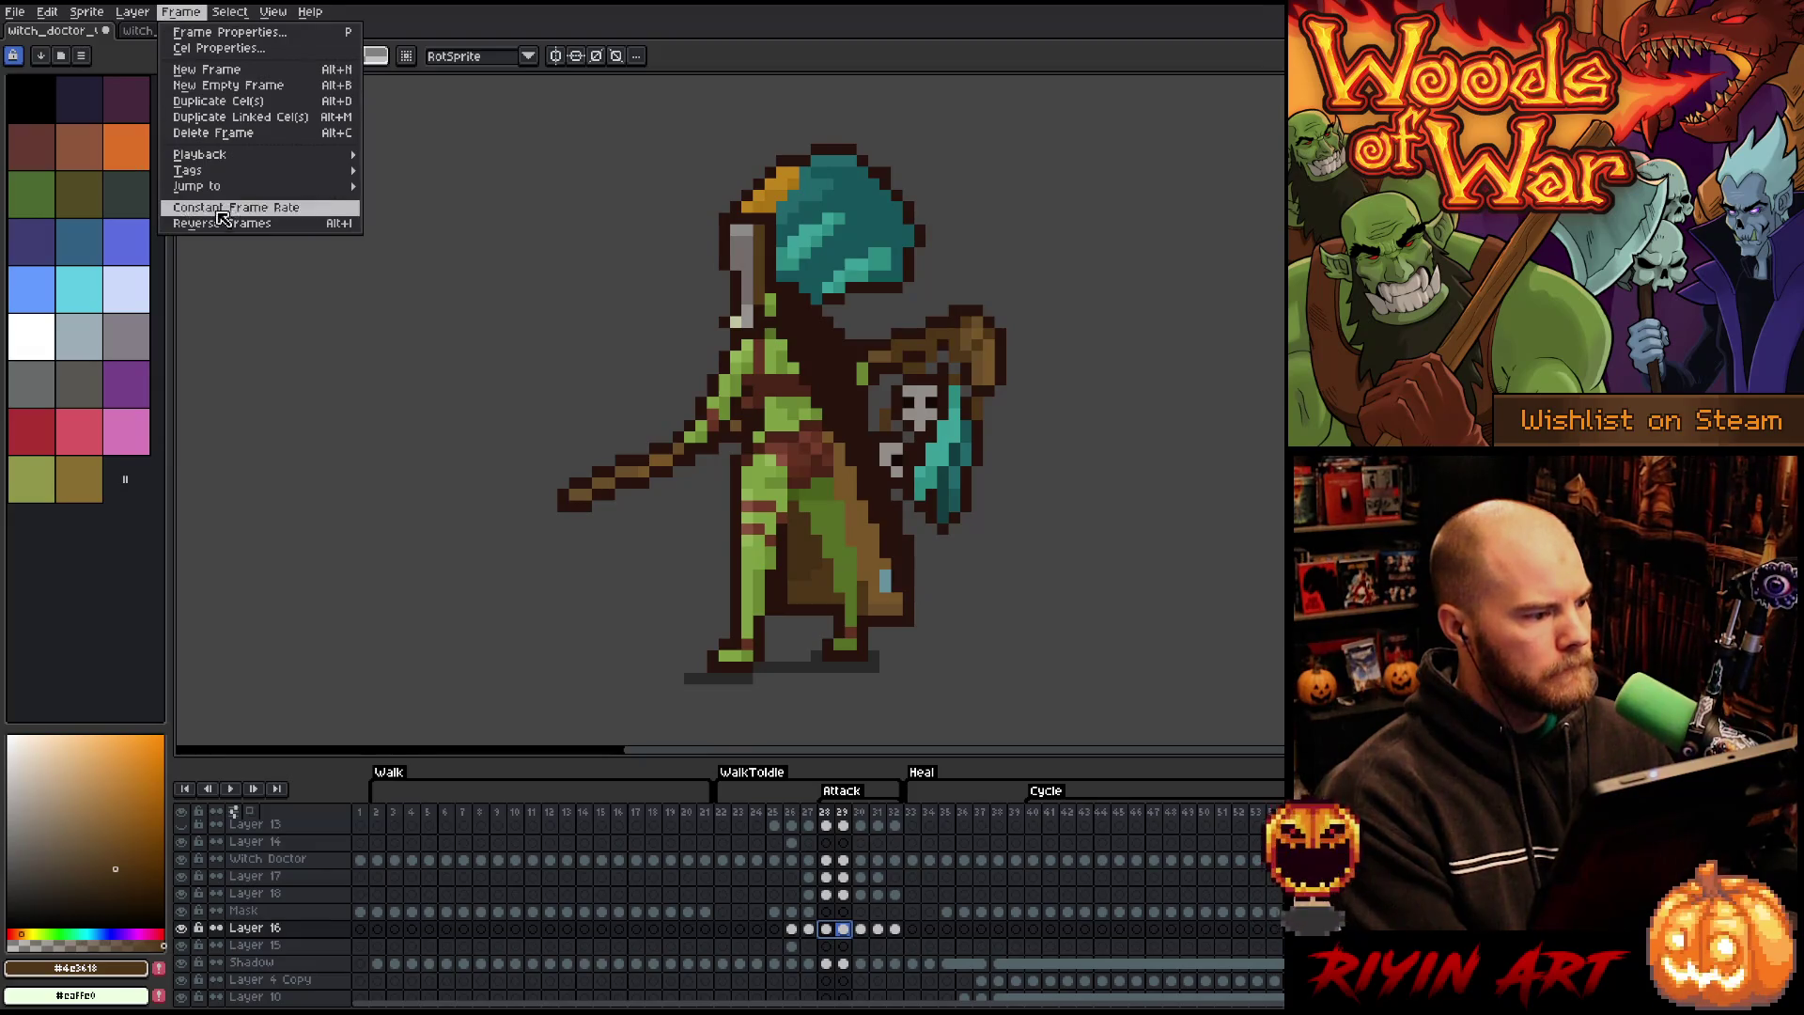
pyautogui.click(218, 218)
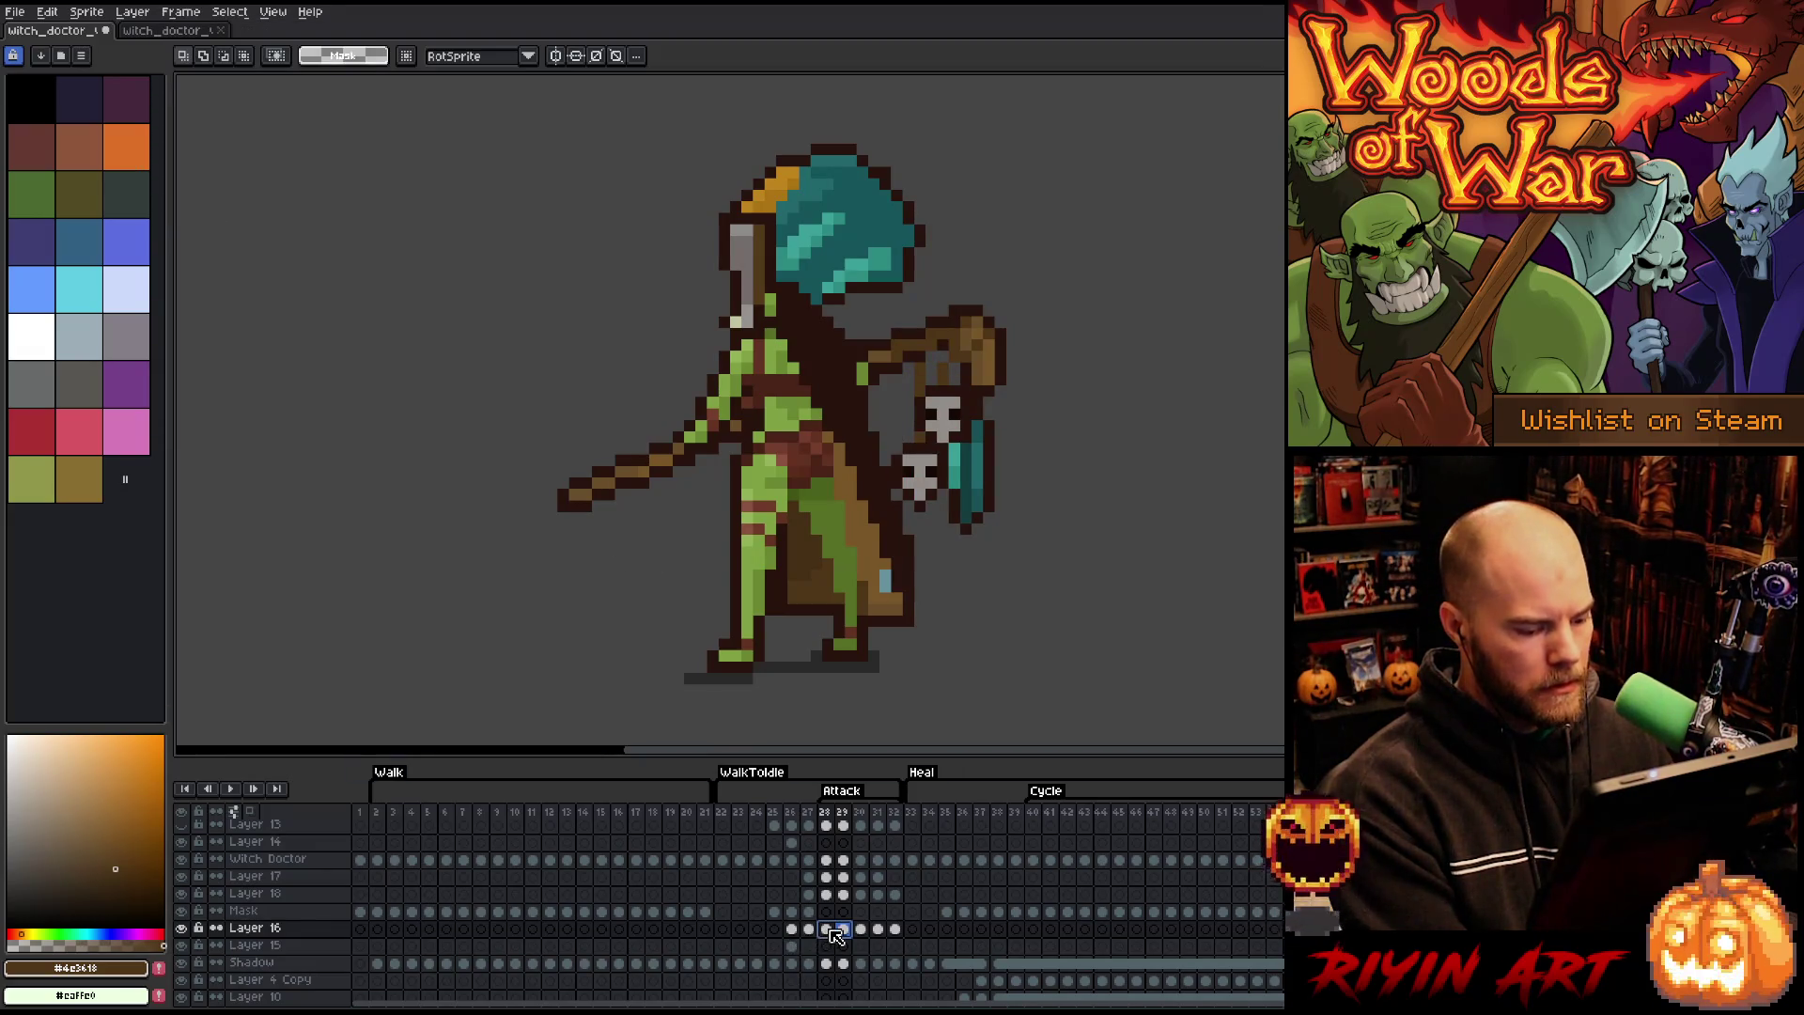
pyautogui.click(827, 929)
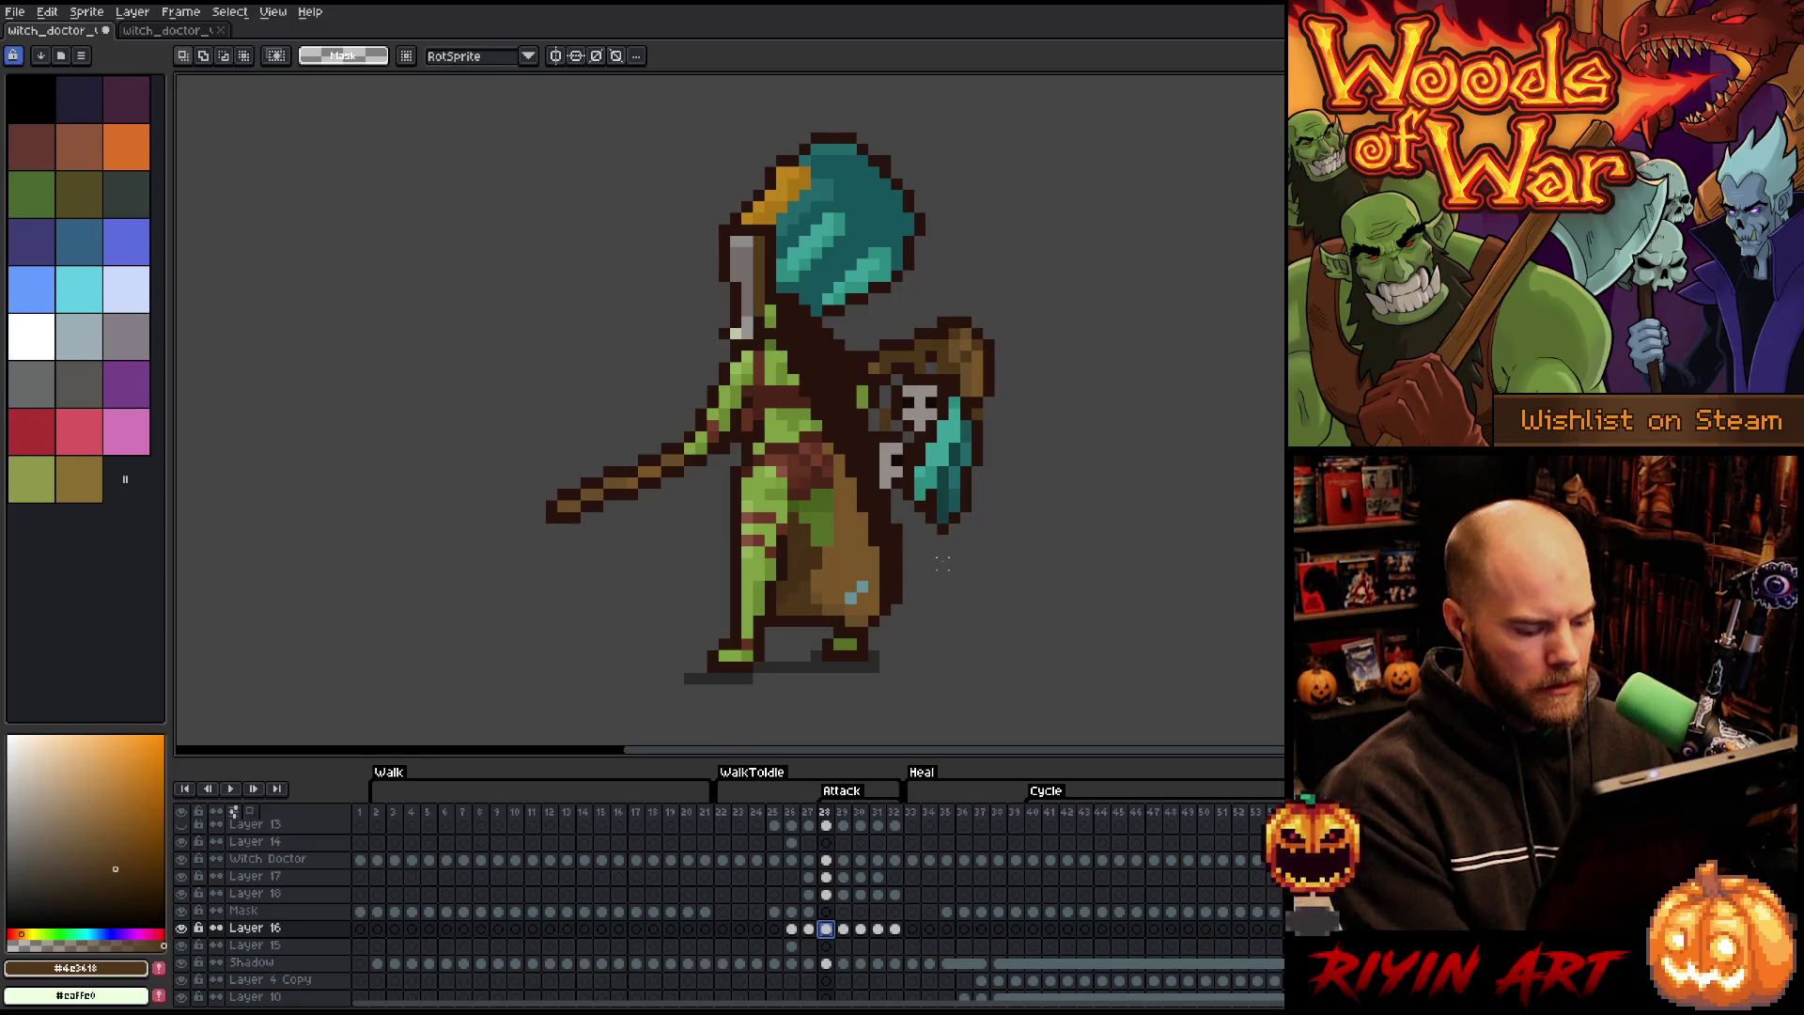
pyautogui.click(848, 929)
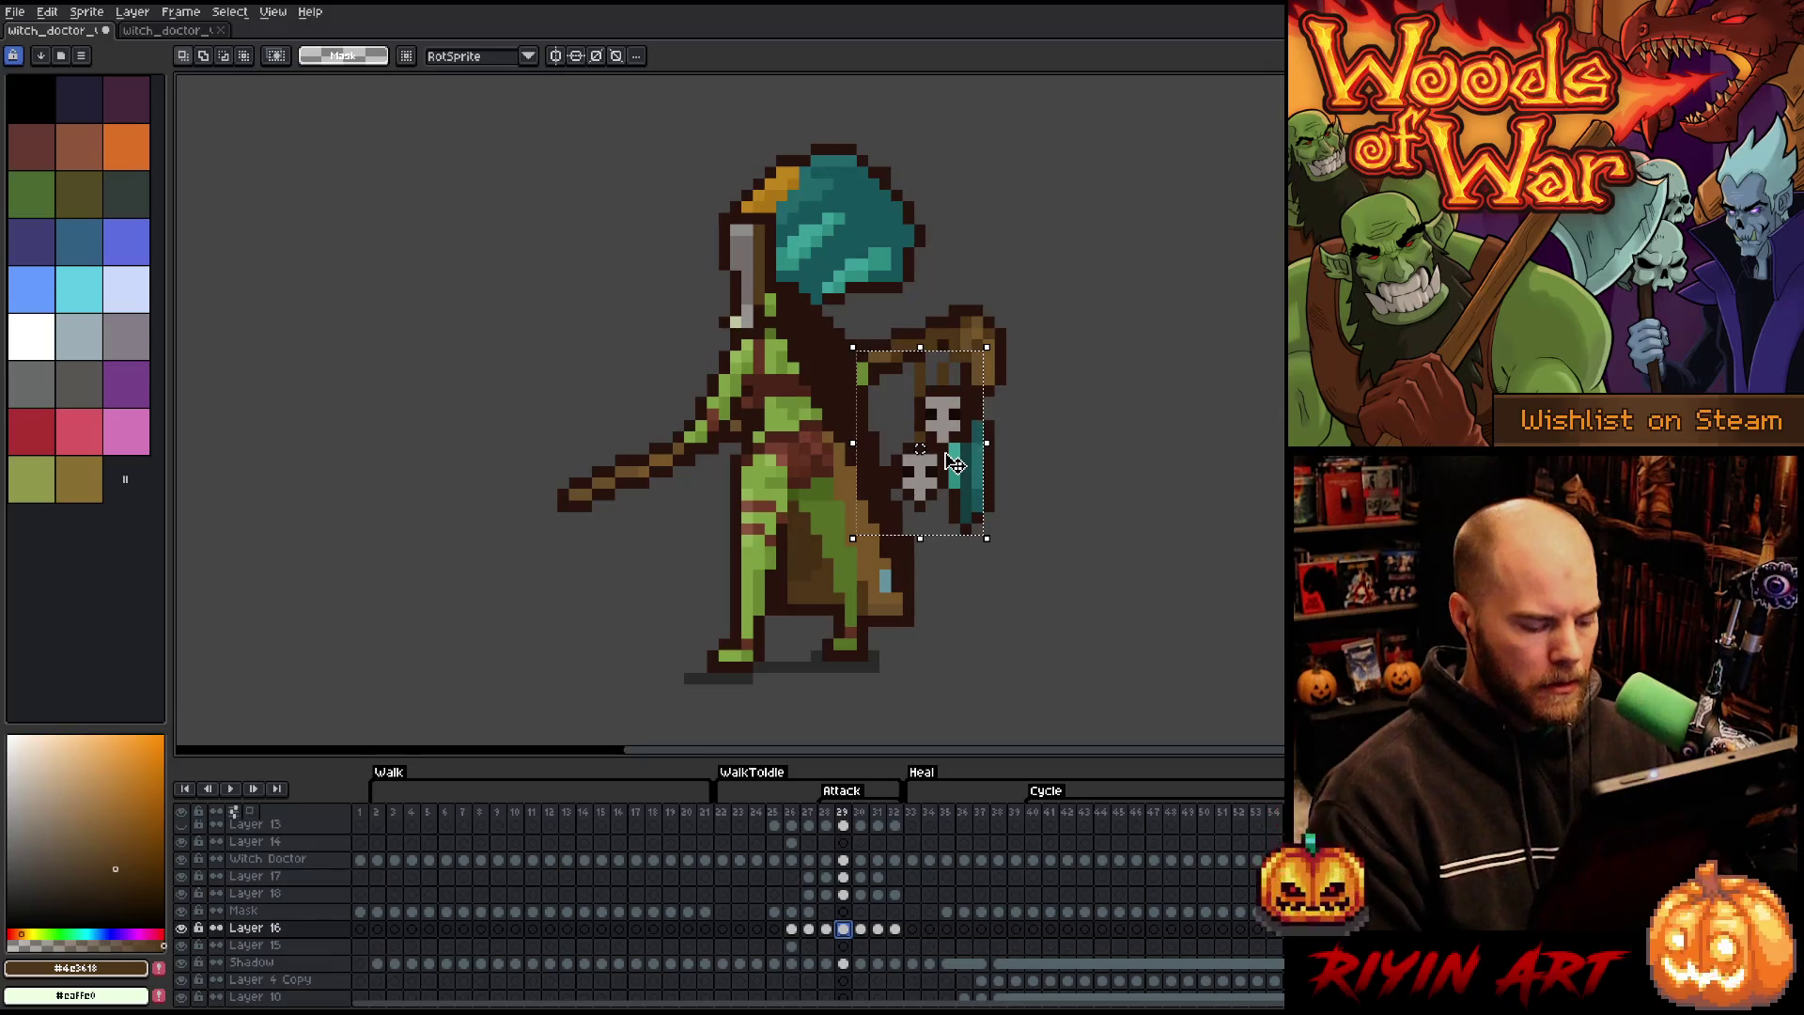
pyautogui.press('Right')
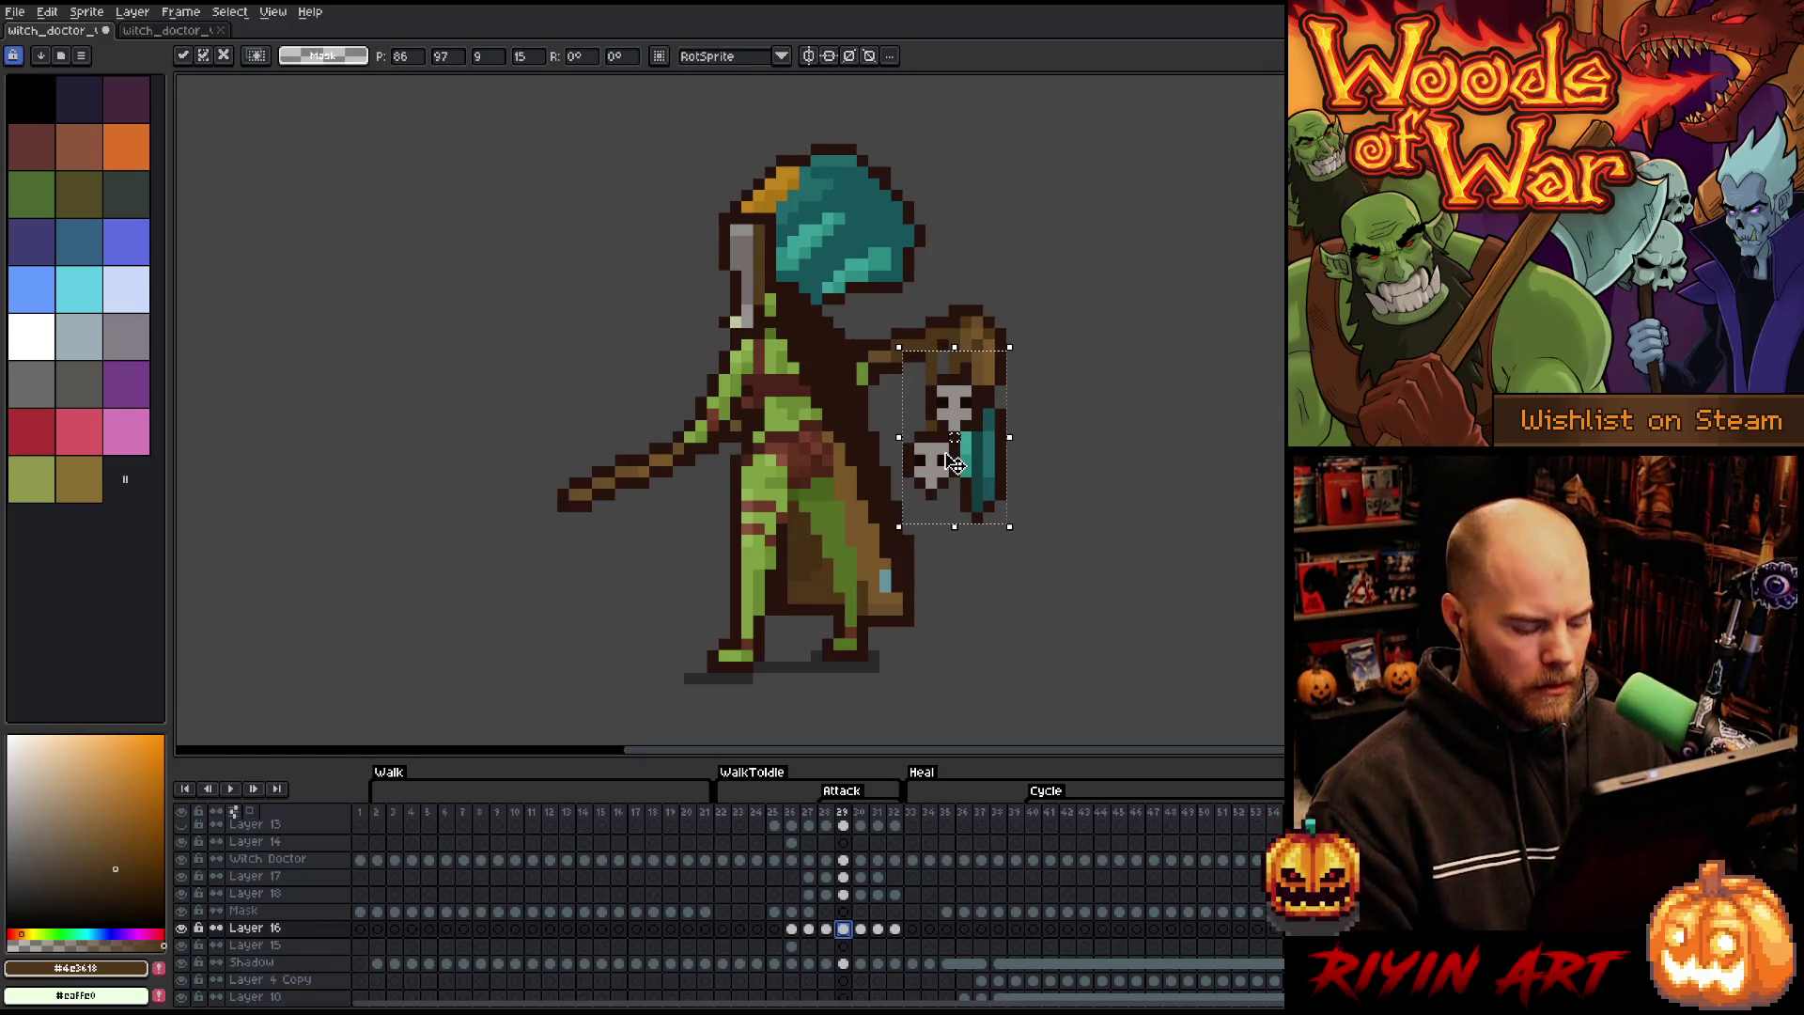
pyautogui.press('.')
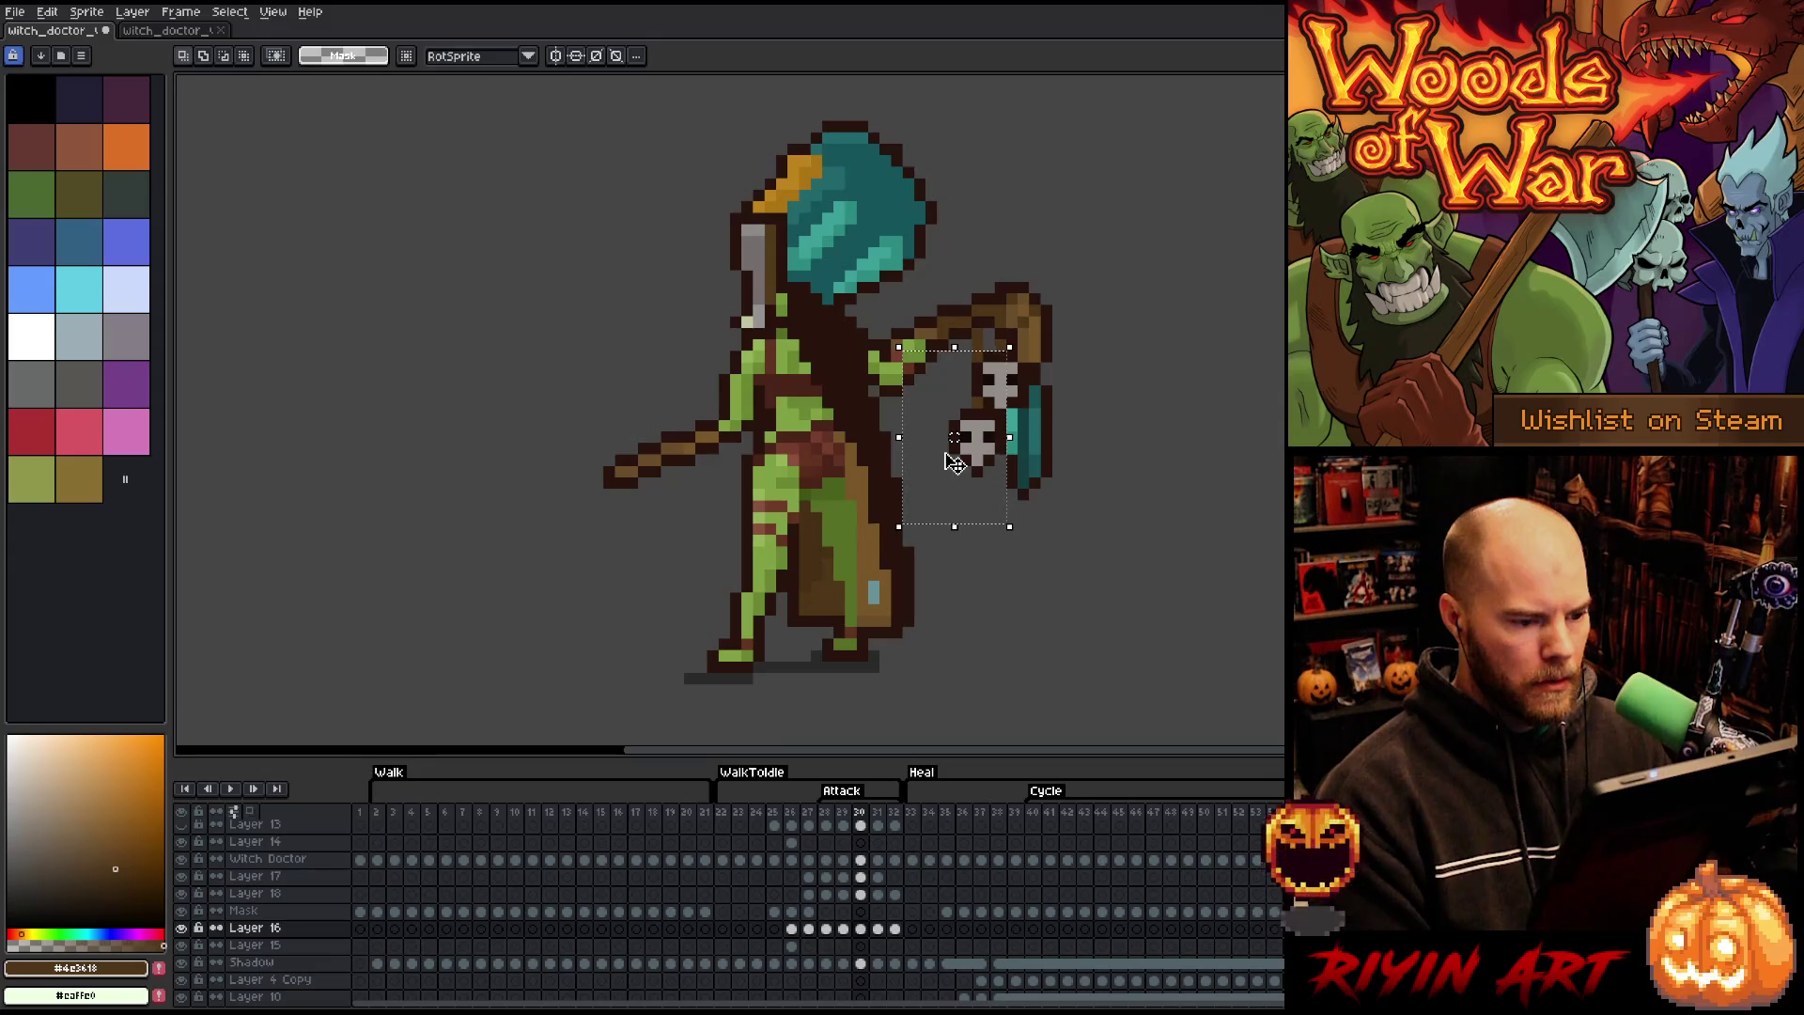
# - Step ahead to attack frame 32 and back to frame 31
pyautogui.press('.')
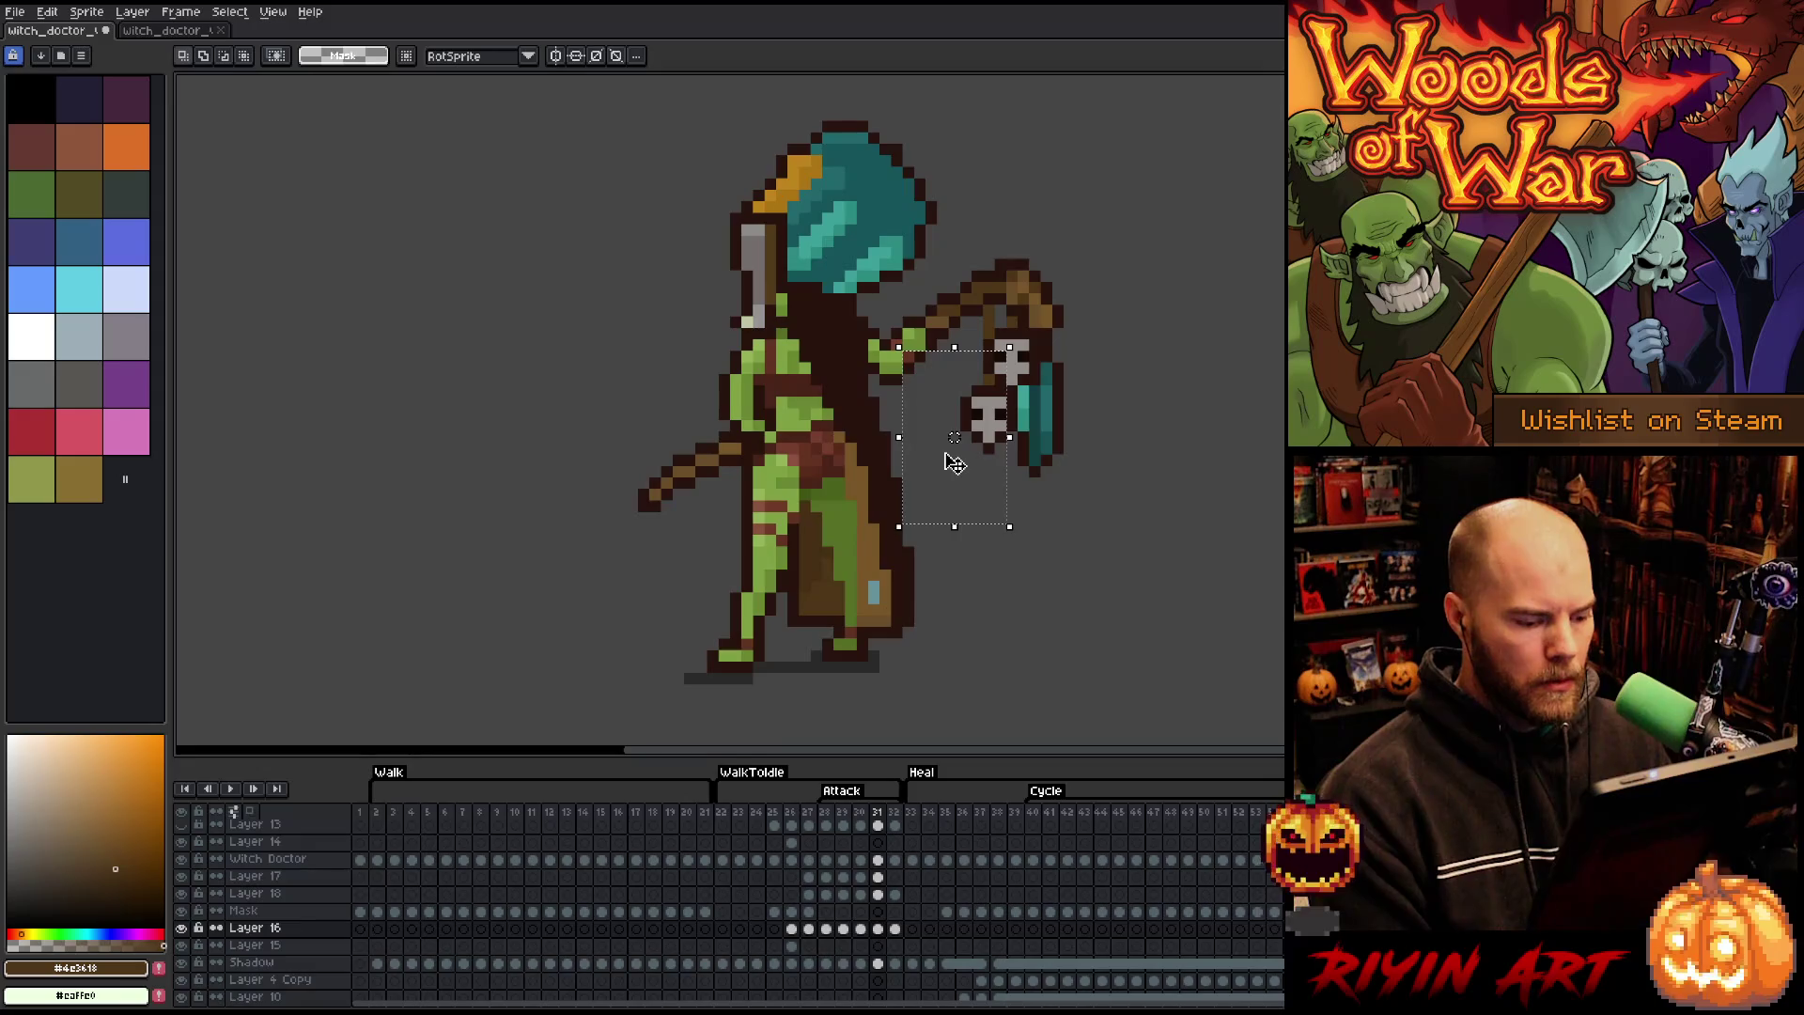
pyautogui.press('.')
pyautogui.press(',')
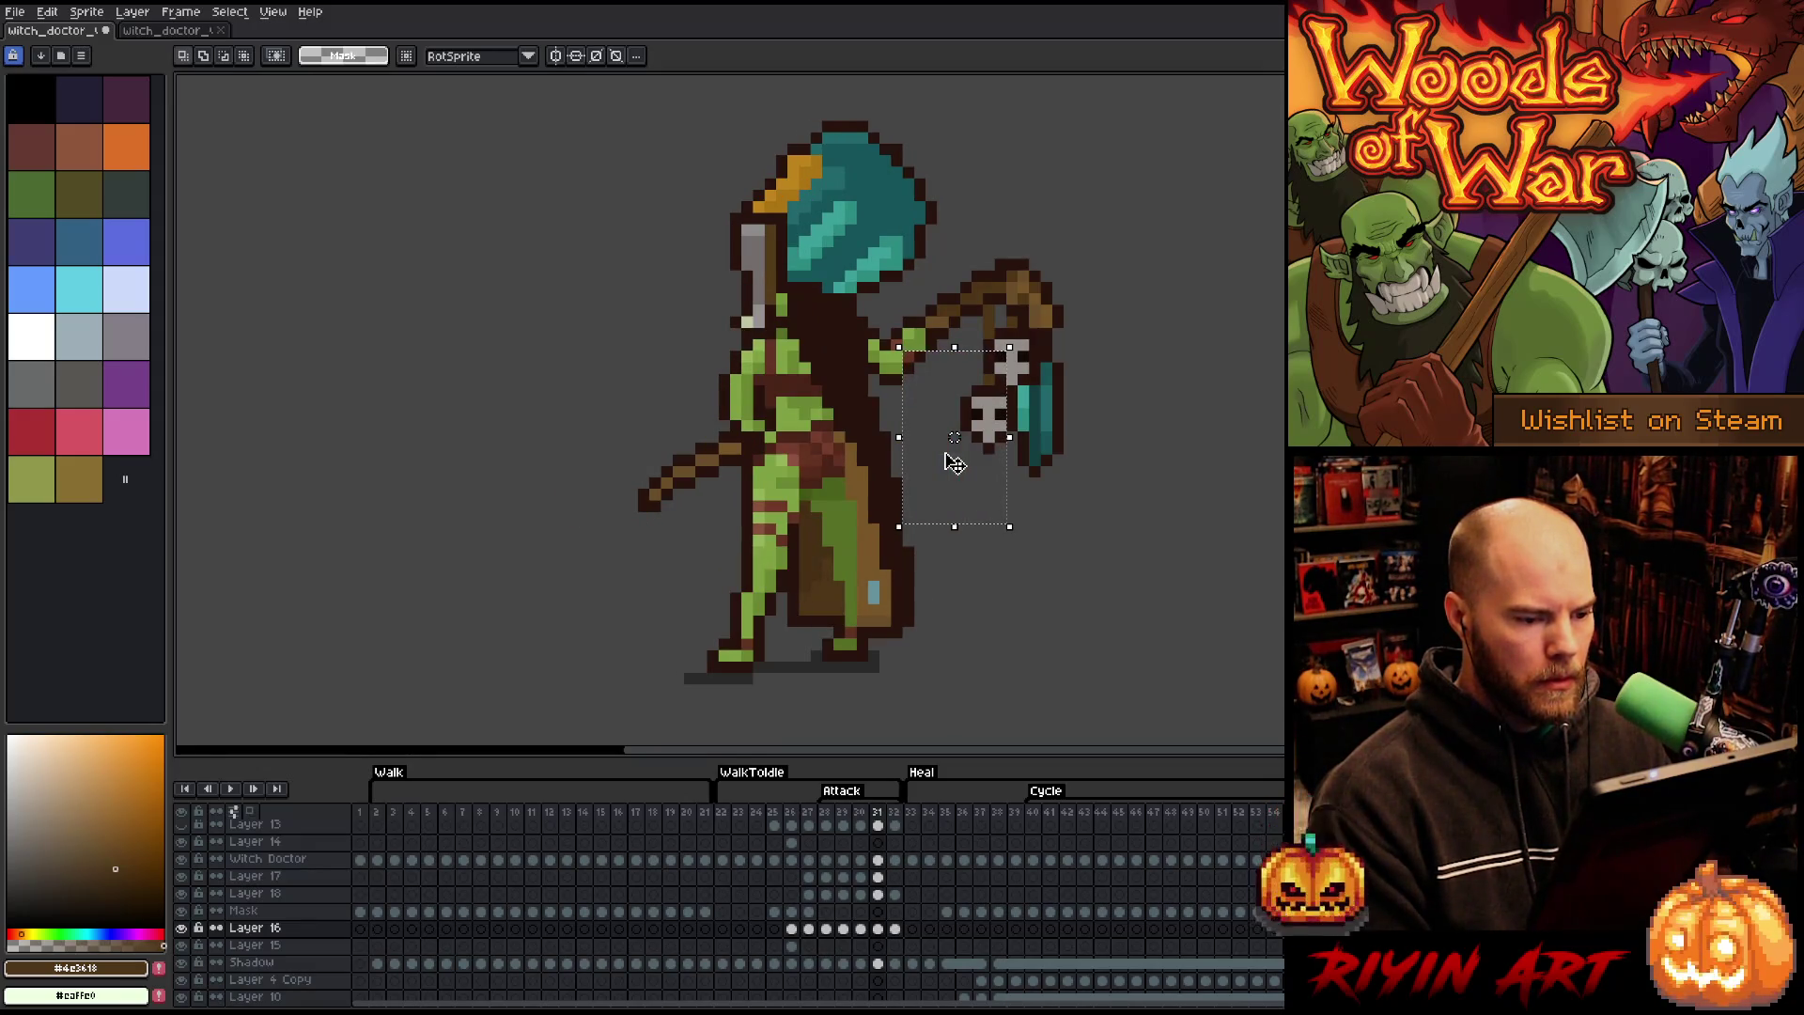
# - Check walk frames 13–17 in the older file for reference, then return to the working sprite
pyautogui.click(161, 33)
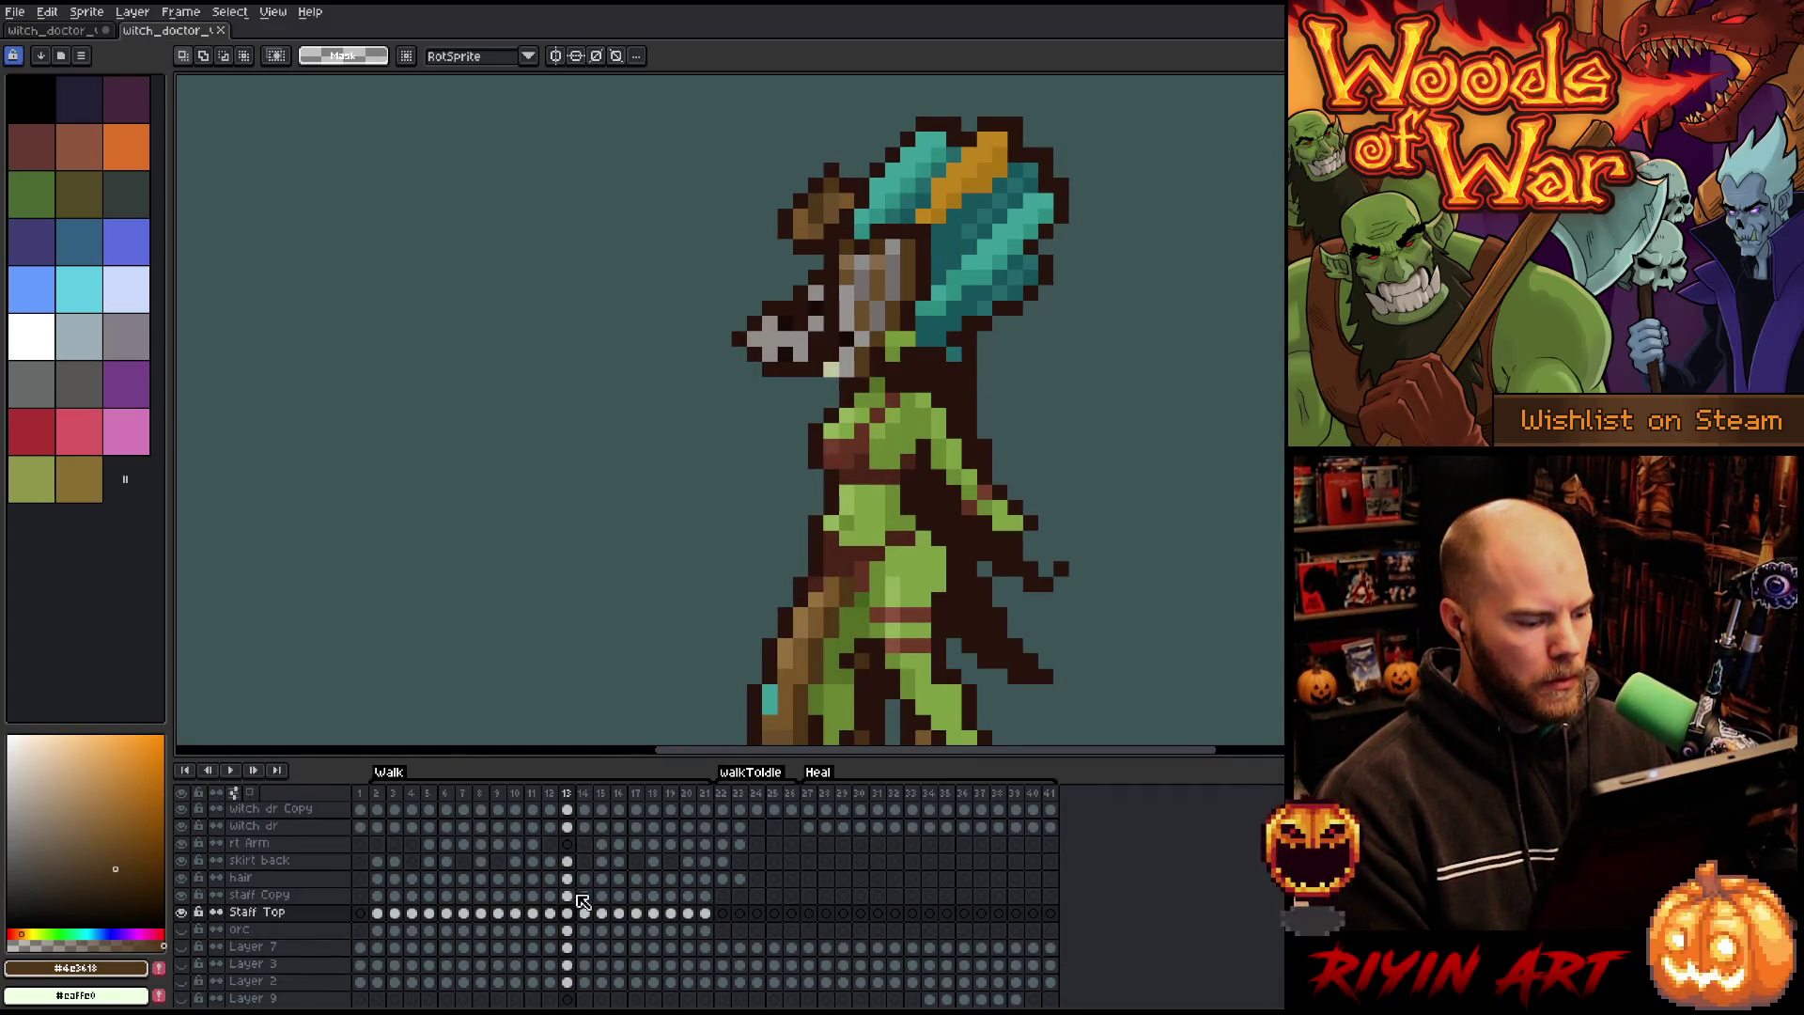
pyautogui.click(568, 914)
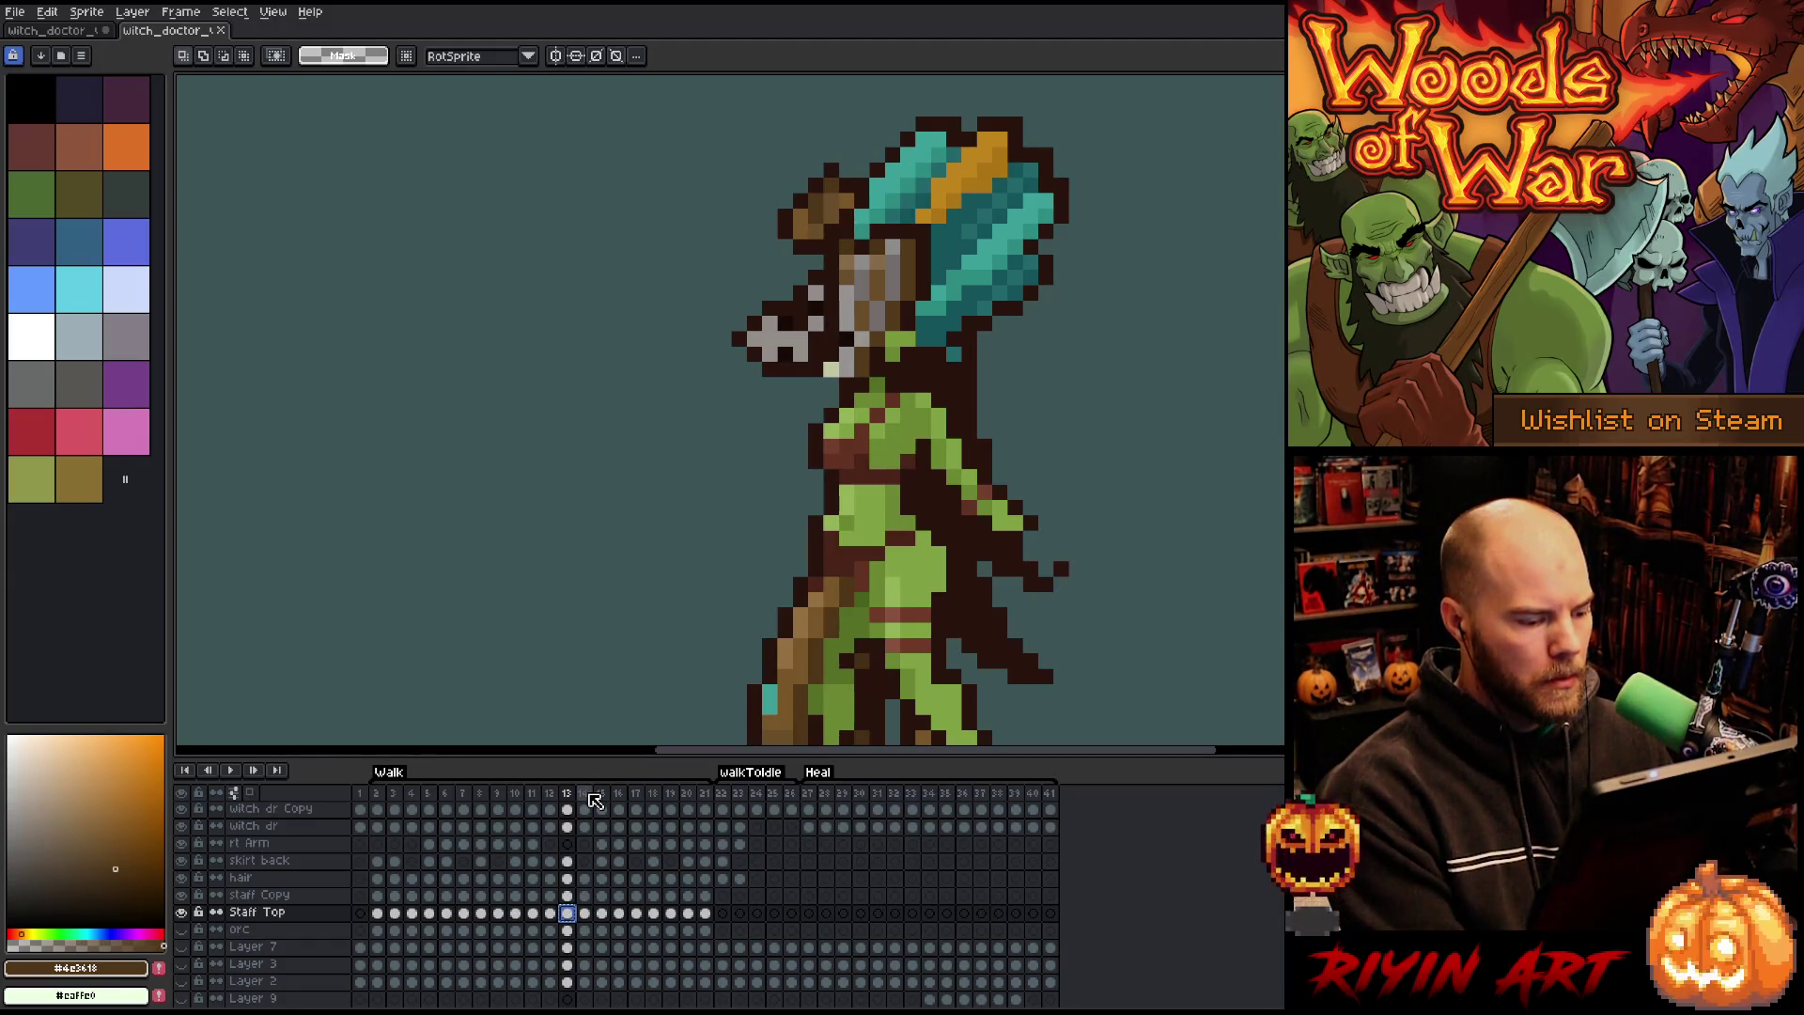
pyautogui.moveTo(591, 794); pyautogui.dragTo(650, 799)
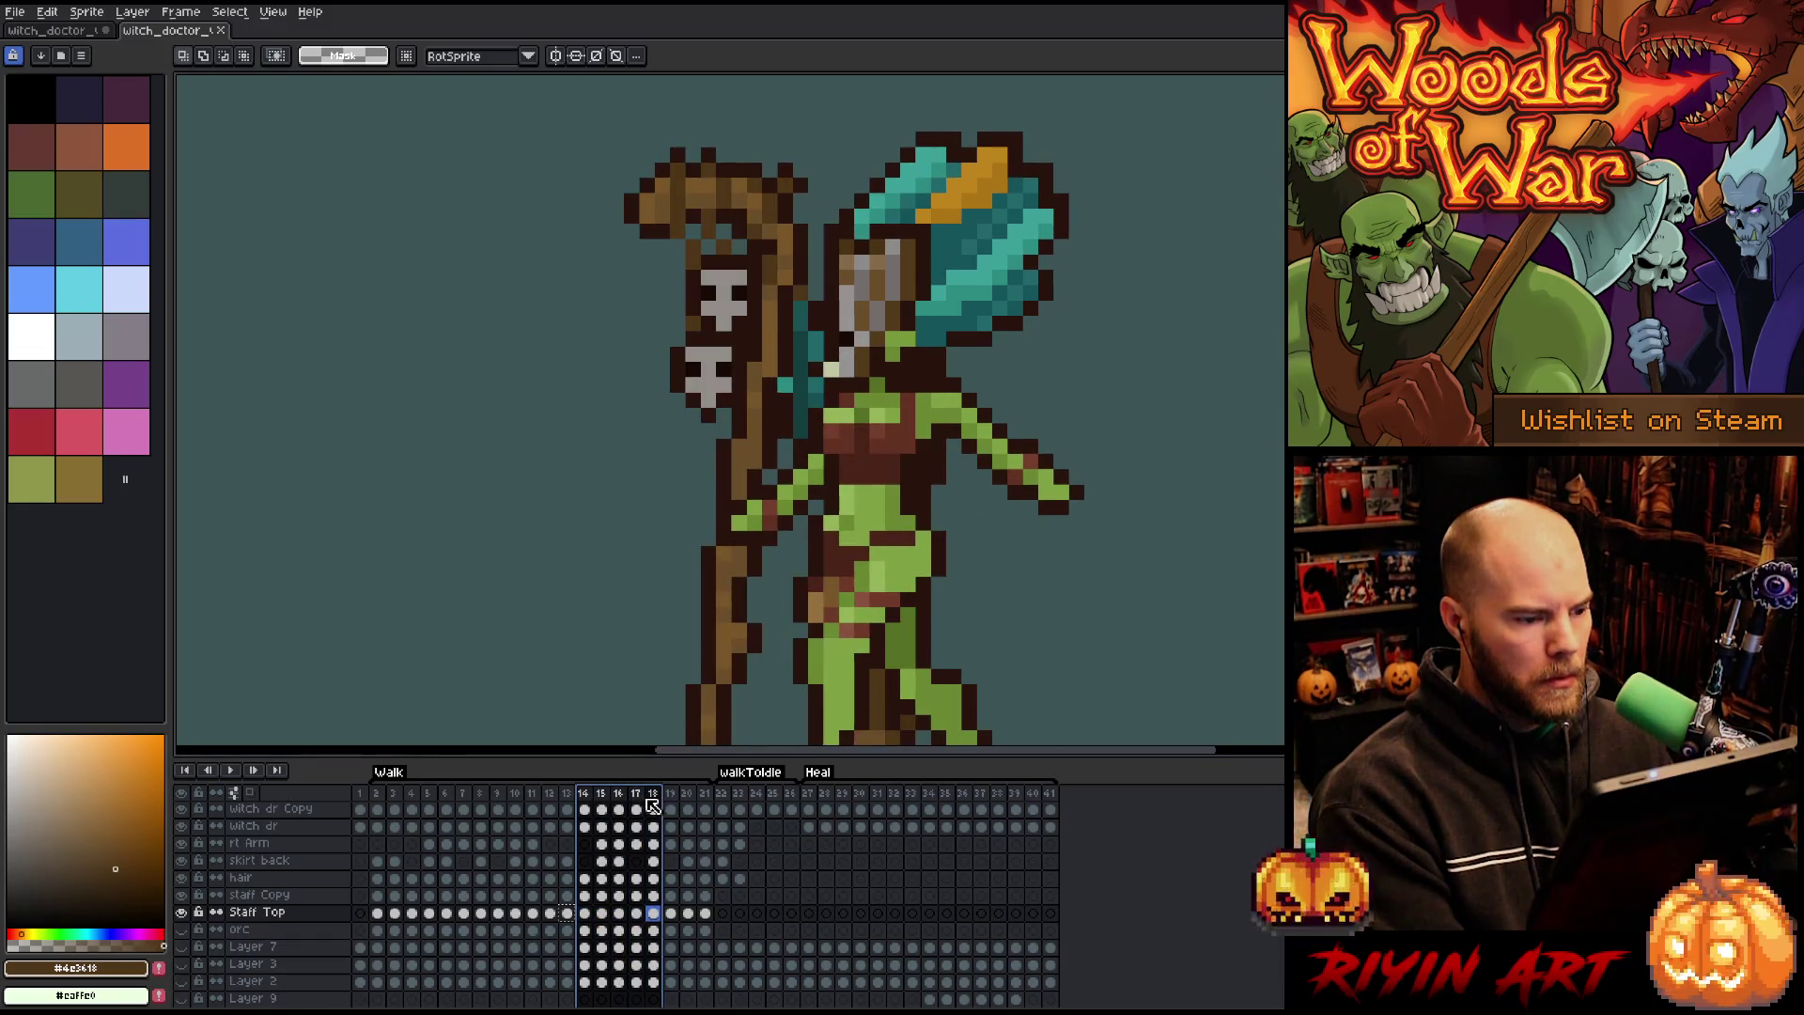
pyautogui.click(636, 796)
pyautogui.click(637, 913)
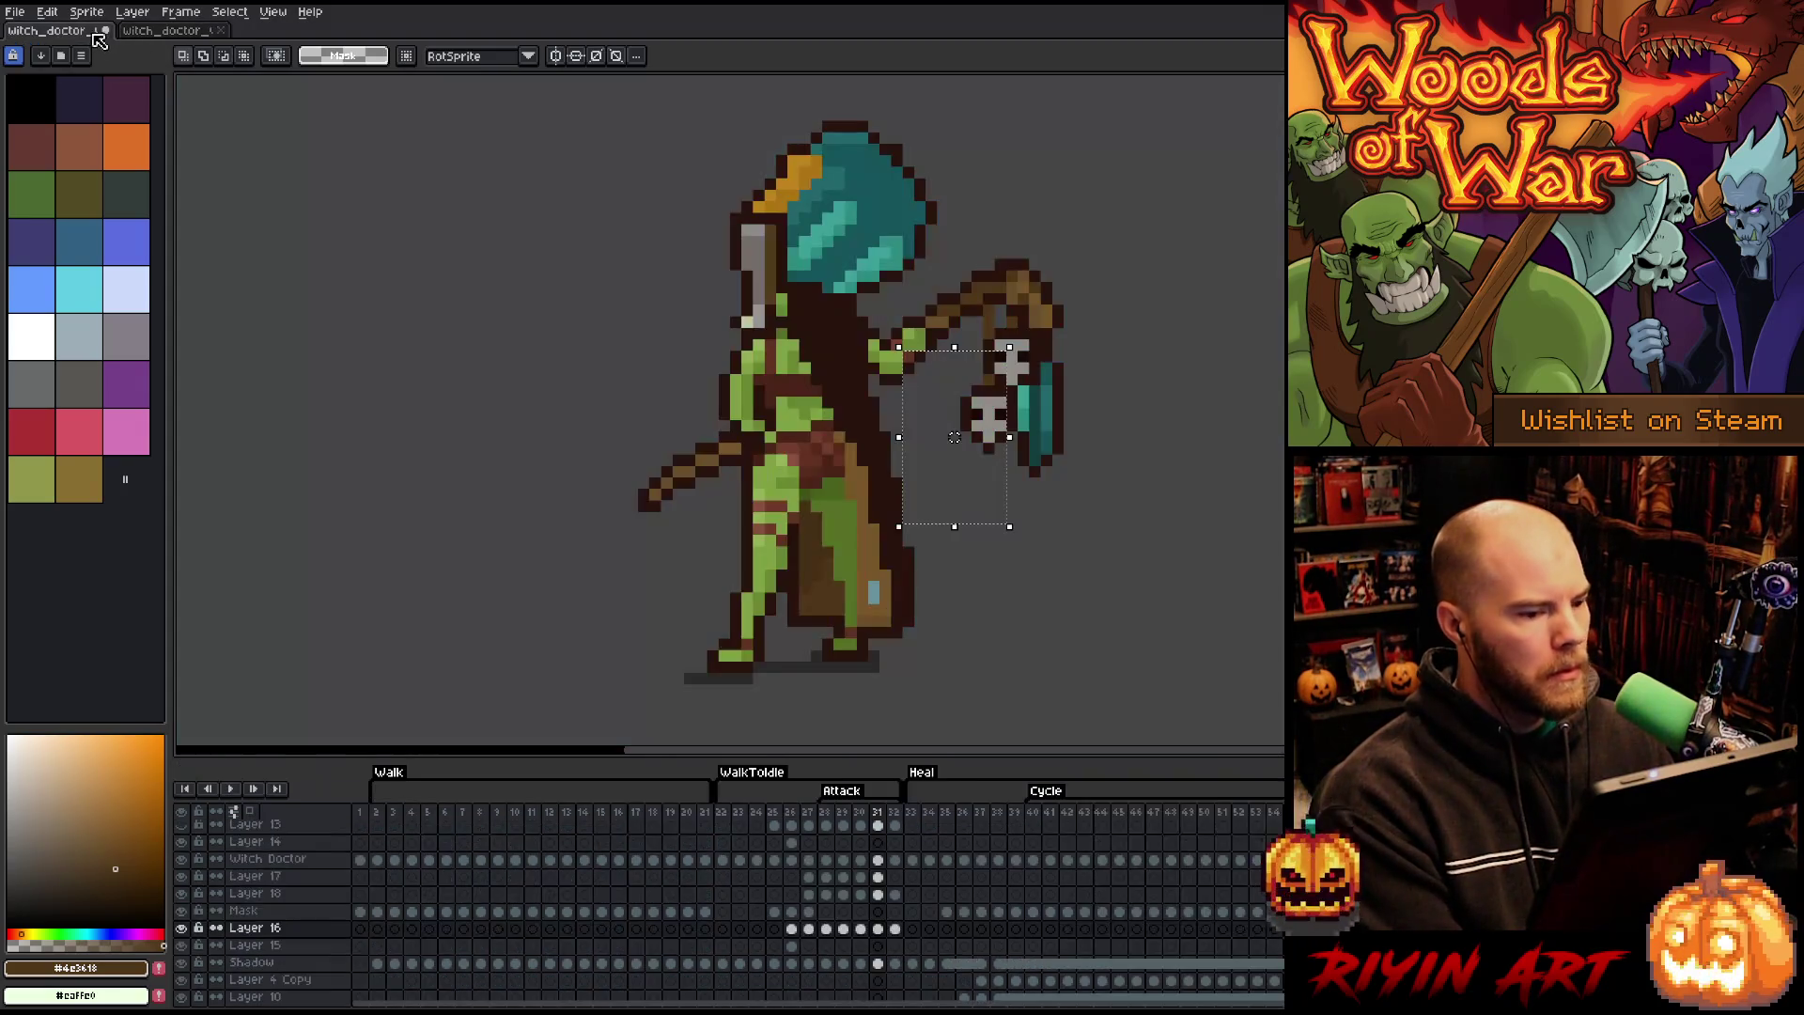
pyautogui.click(94, 31)
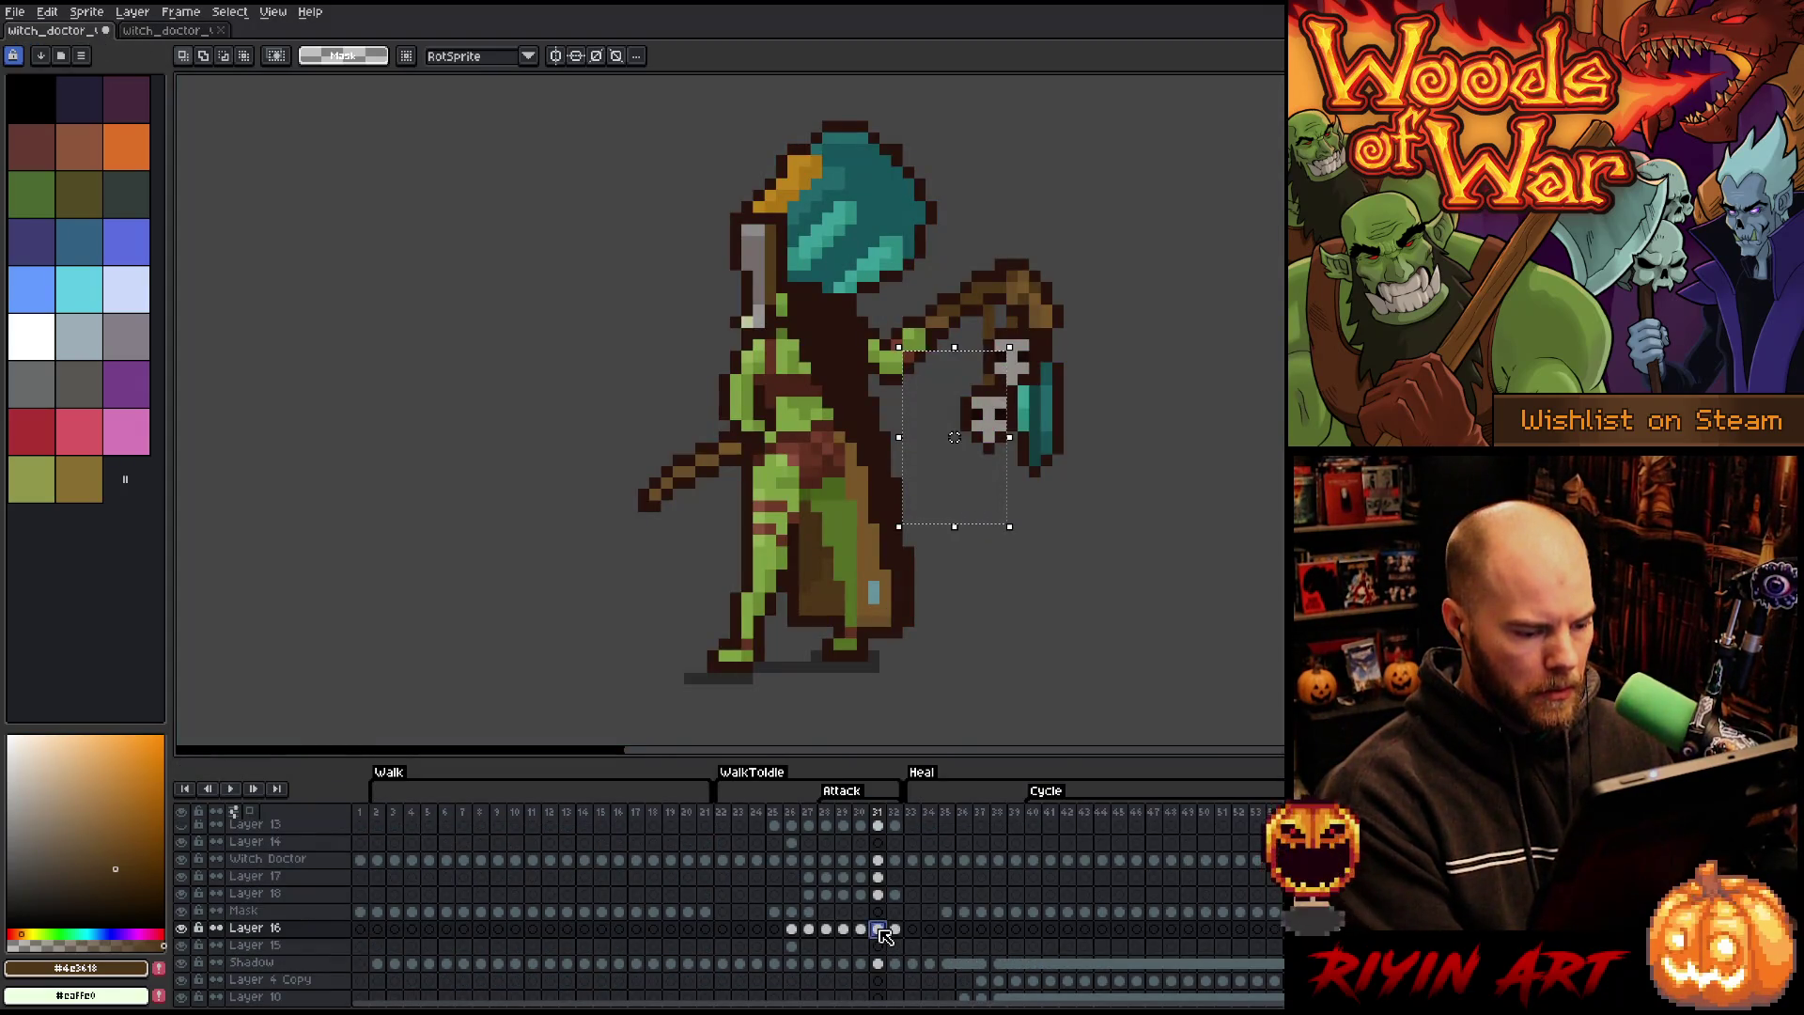
# - On frame 32, move the skull and bottle right and down
pyautogui.click(895, 929)
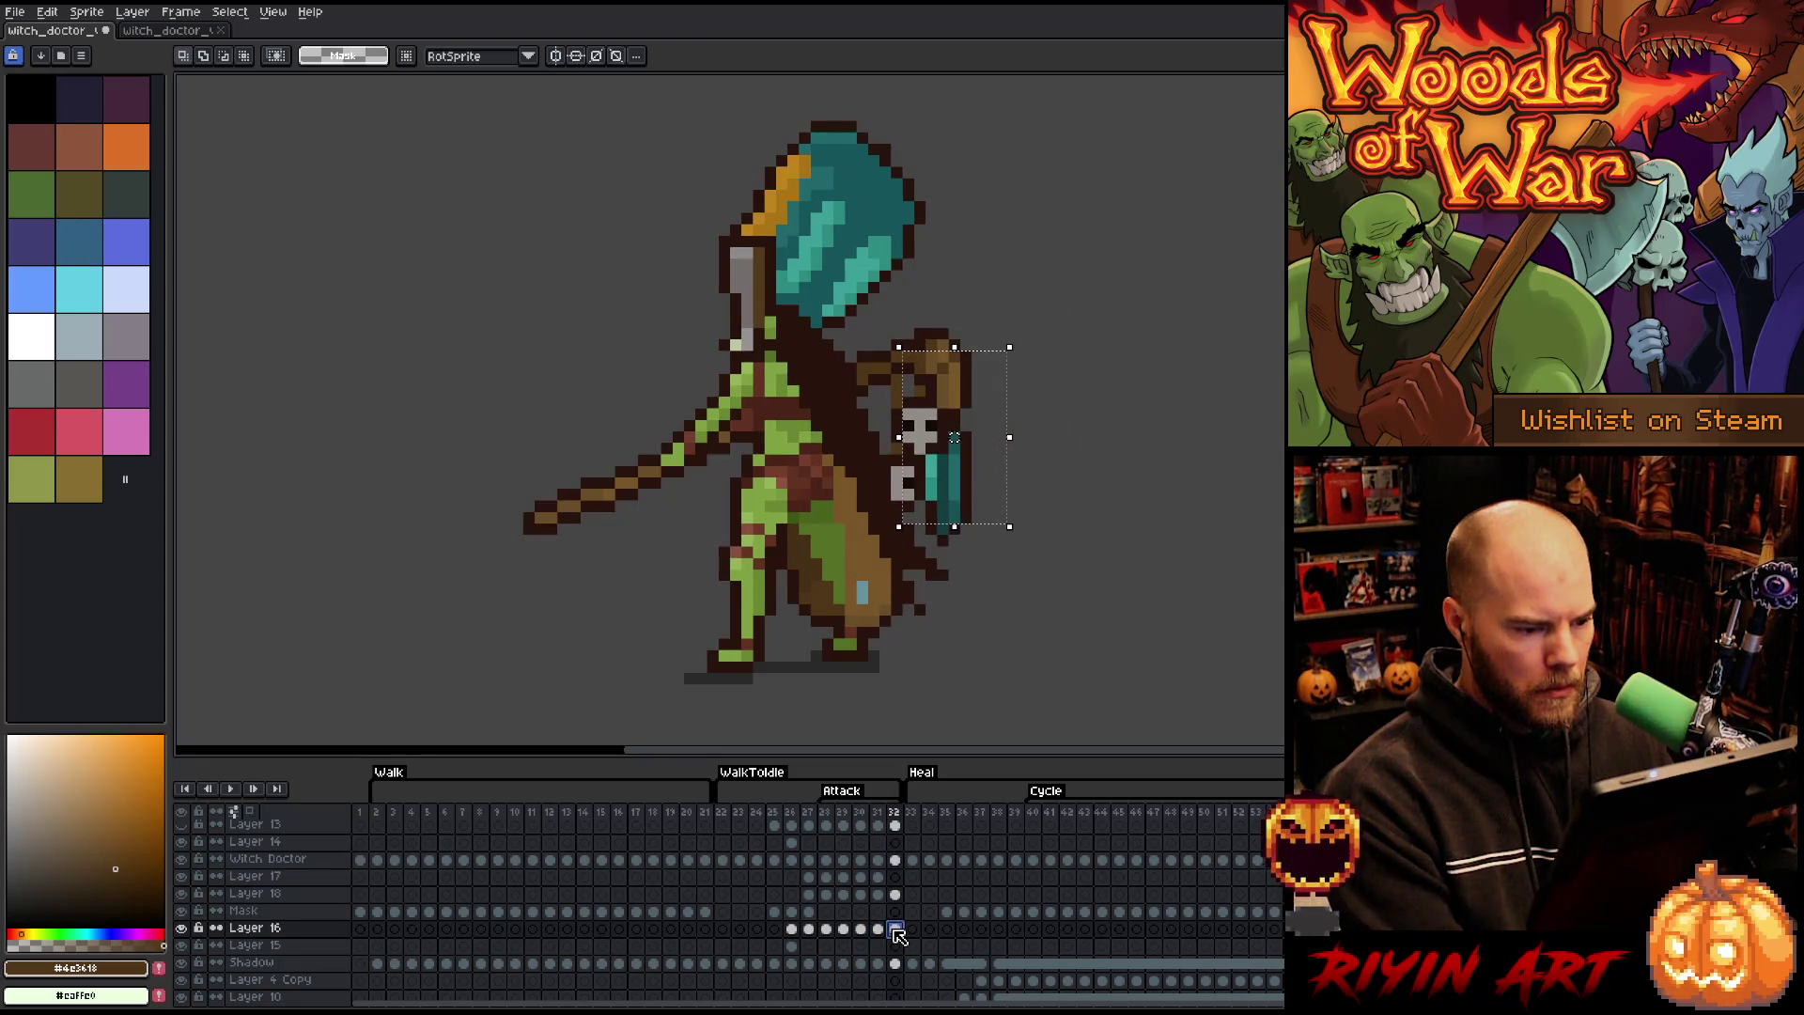
pyautogui.hotkey('ctrl', 'z')
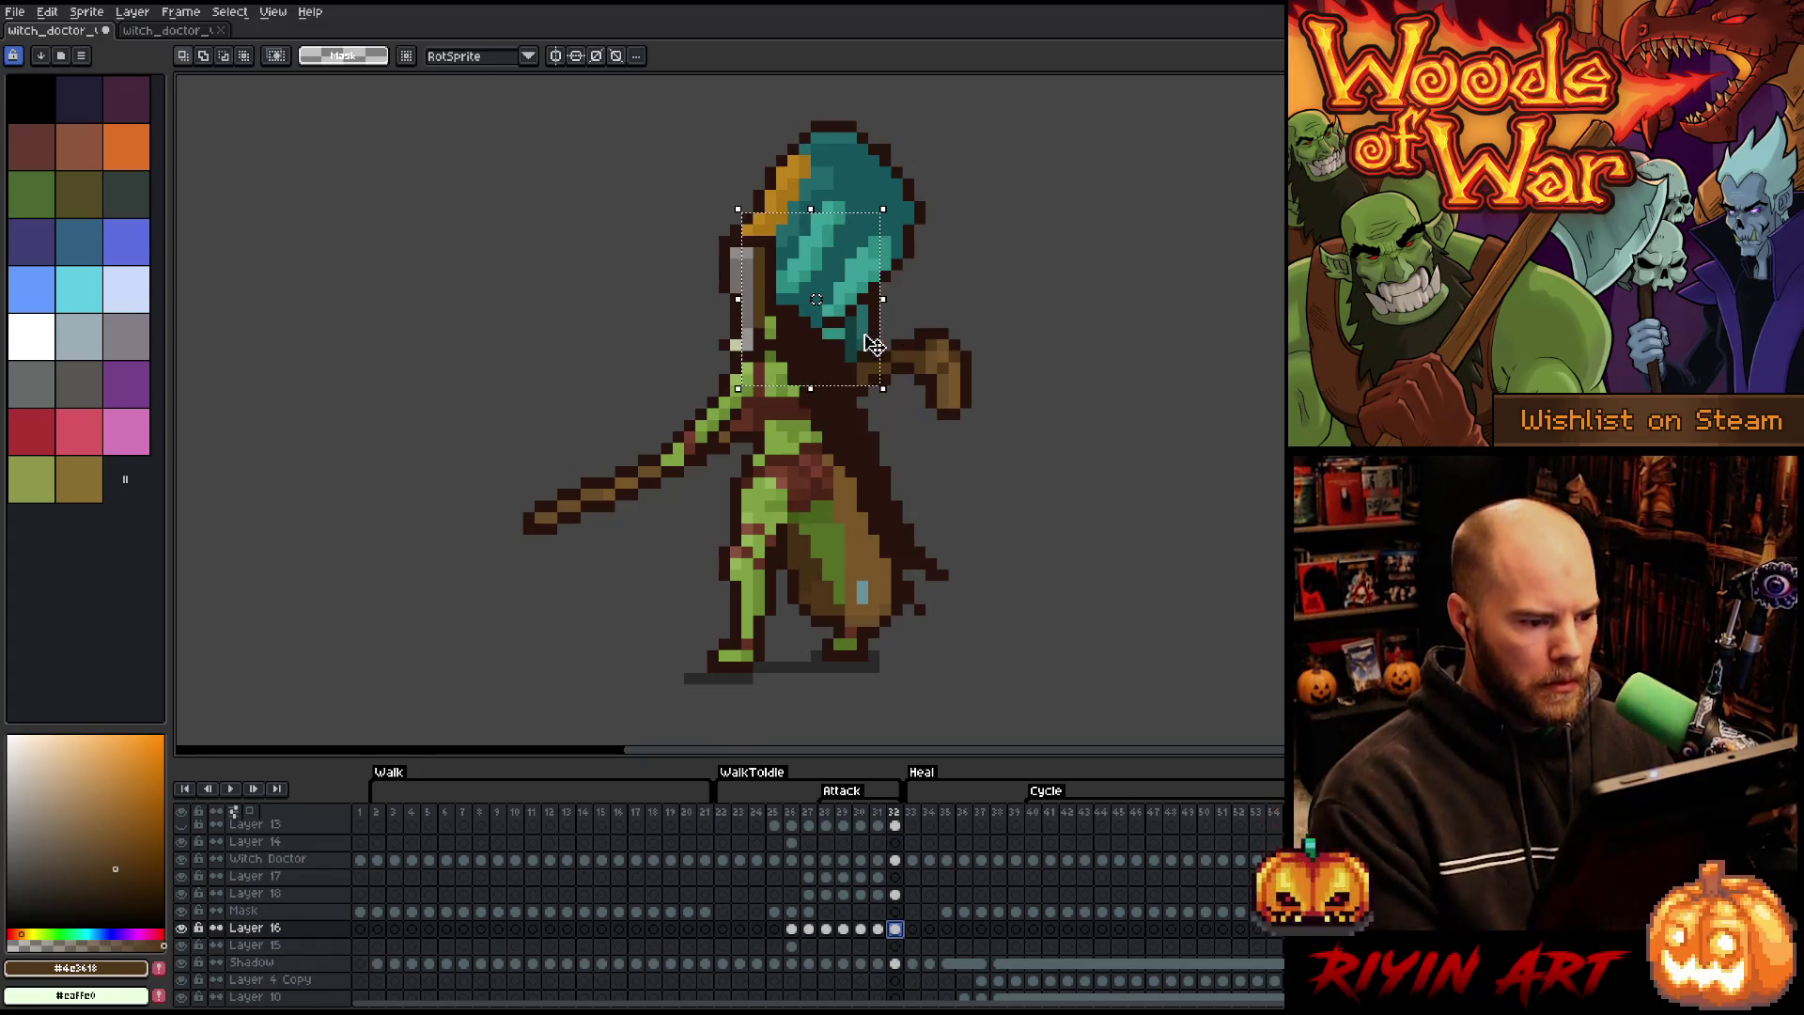
pyautogui.hotkey('ctrl', 'v')
pyautogui.moveTo(1024, 367)
pyautogui.mouseDown()
pyautogui.moveTo(1098, 477)
pyautogui.moveTo(1046, 507)
pyautogui.mouseUp()
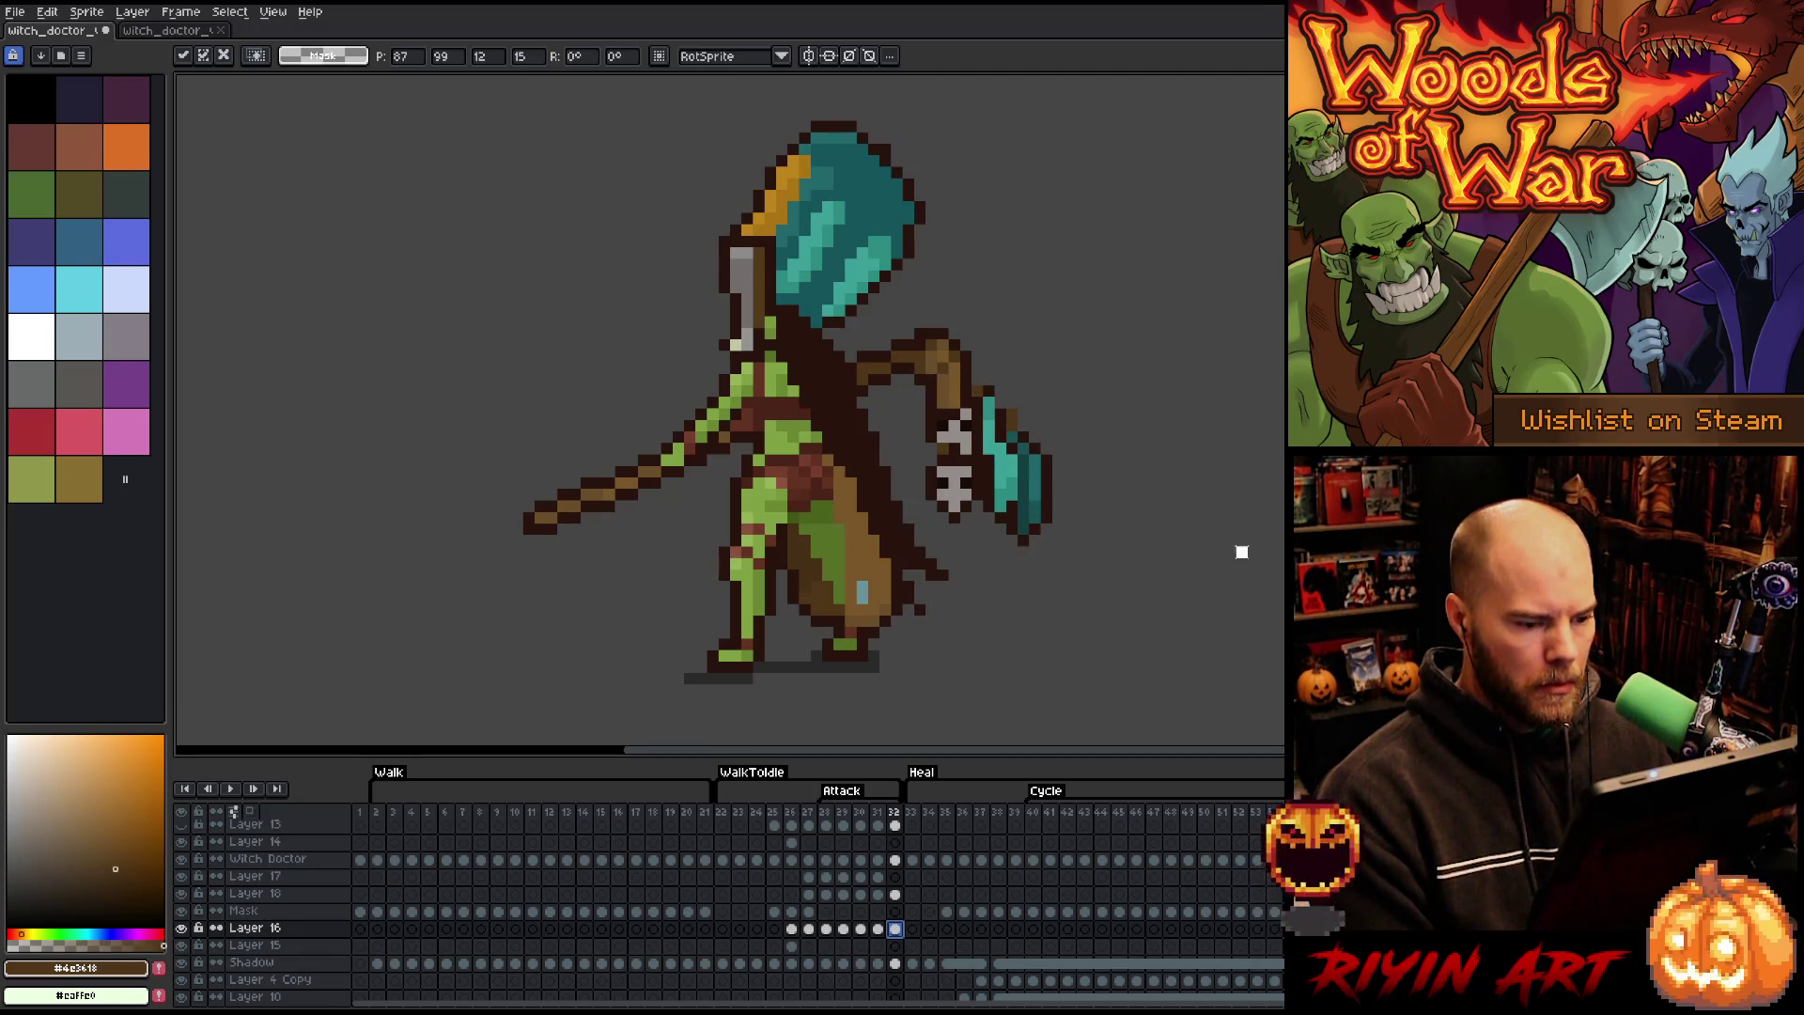
pyautogui.press('Return')
pyautogui.press('Return')
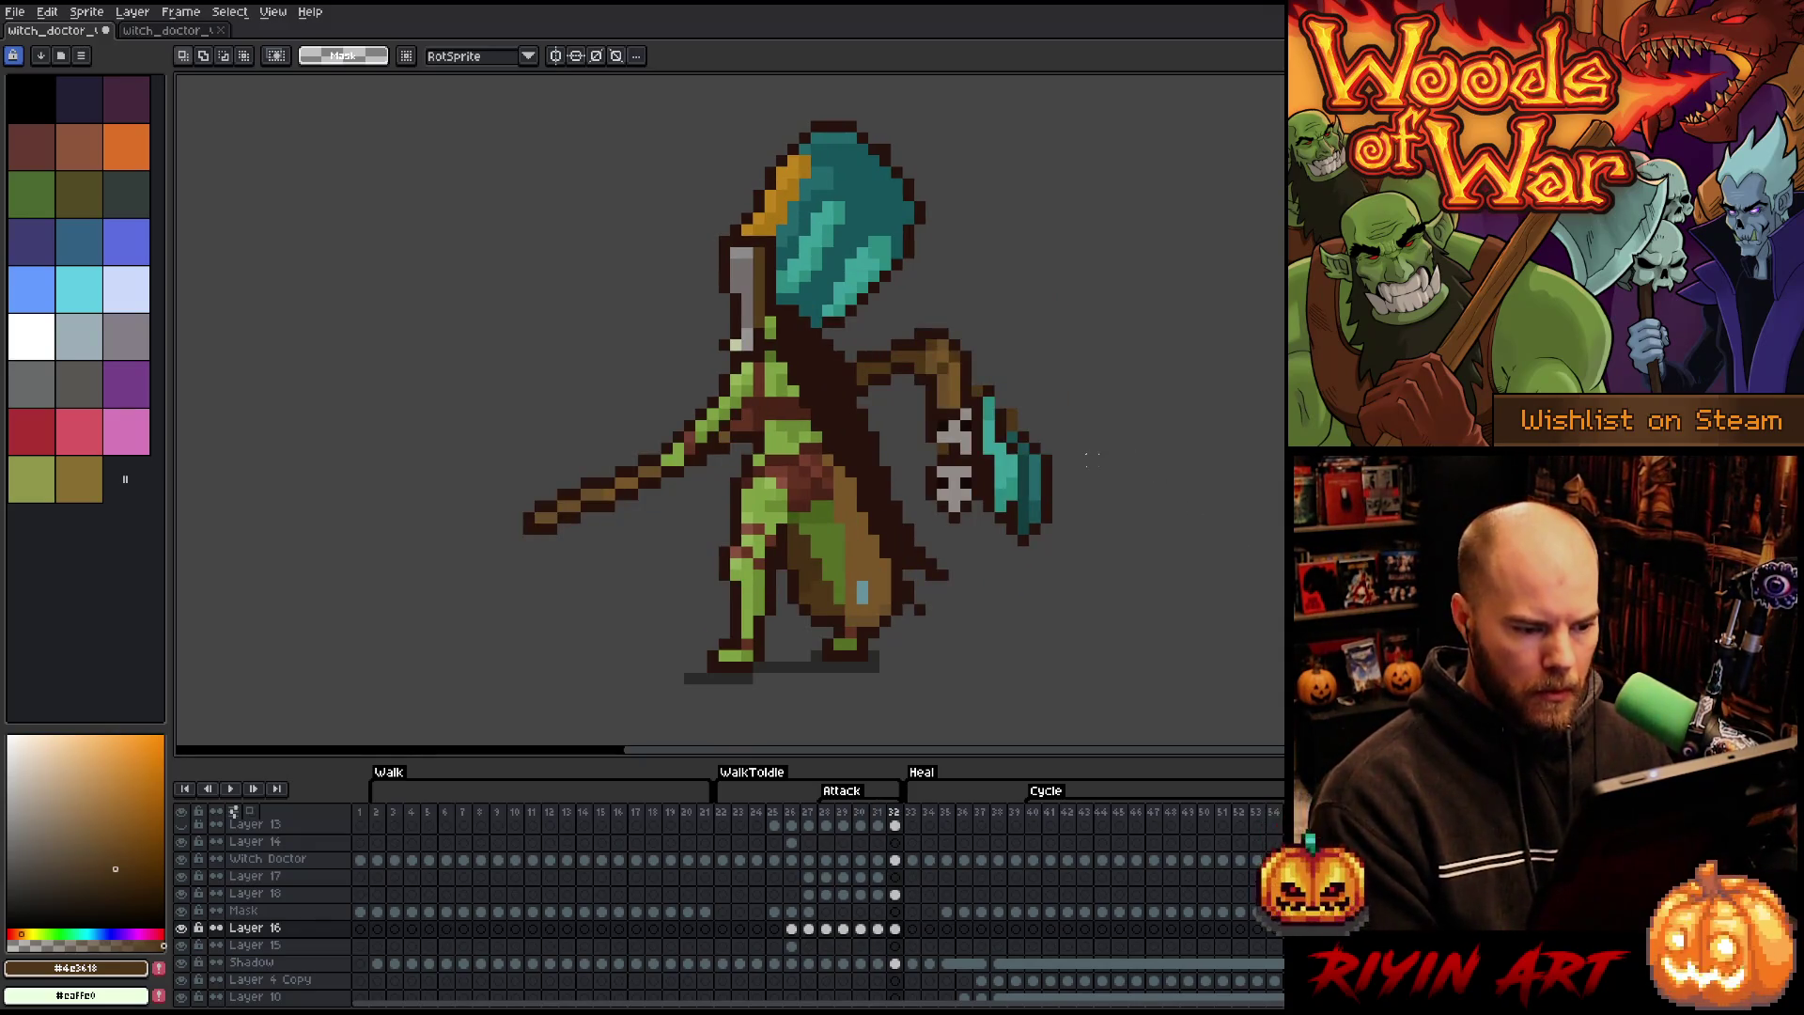
# - Reshape the teal axe blade, stretching it left and nudging it one pixel left
pyautogui.moveTo(1004, 442); pyautogui.dragTo(1065, 457)
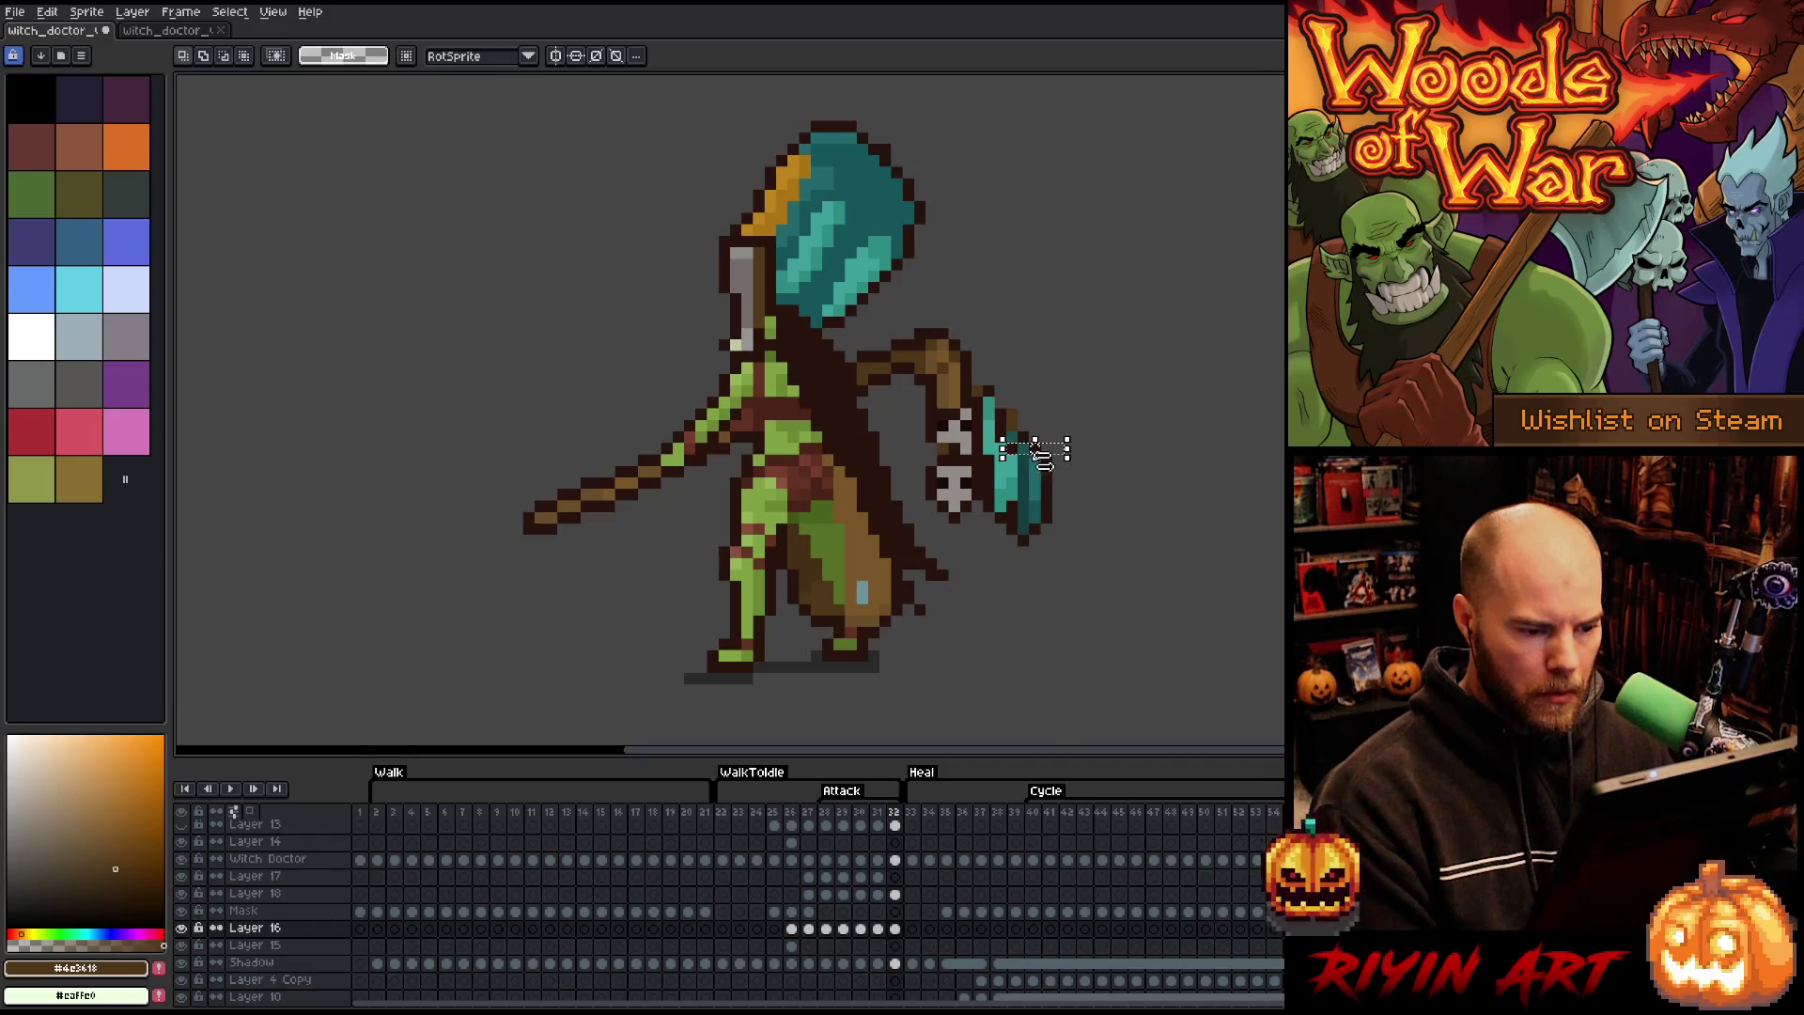
pyautogui.hotkey('ctrl', 'd')
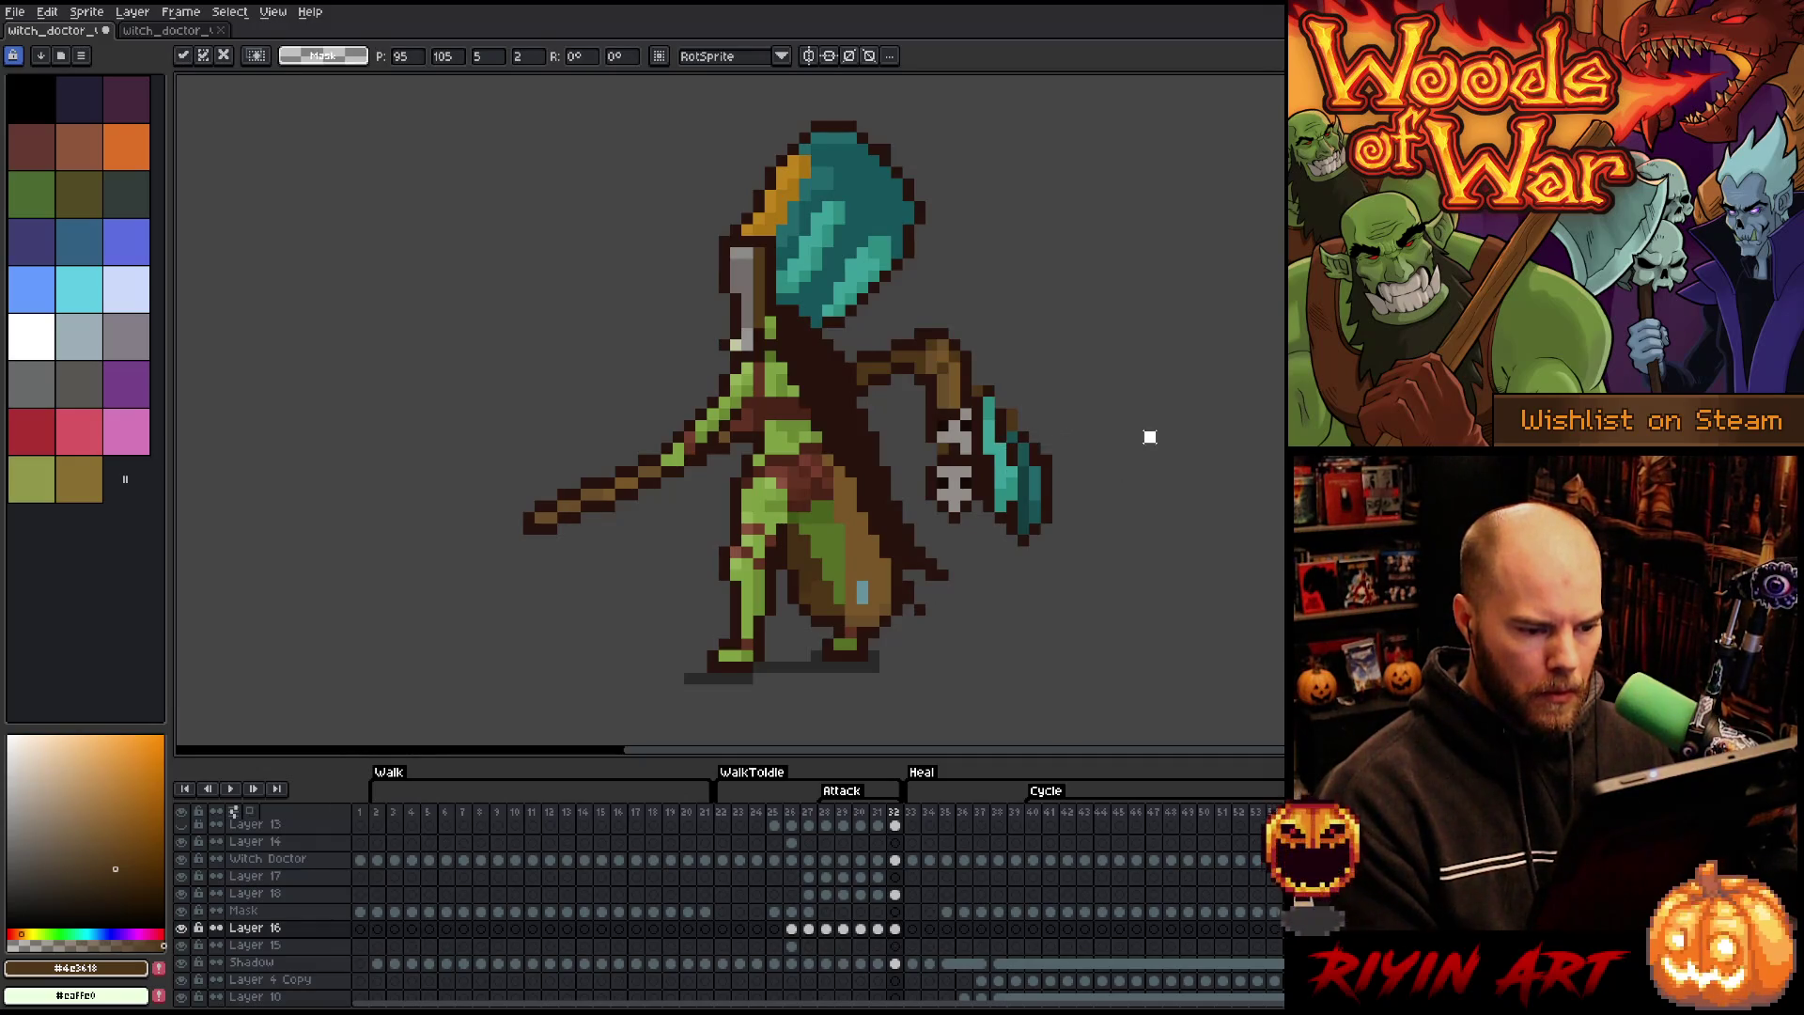
pyautogui.press('b')
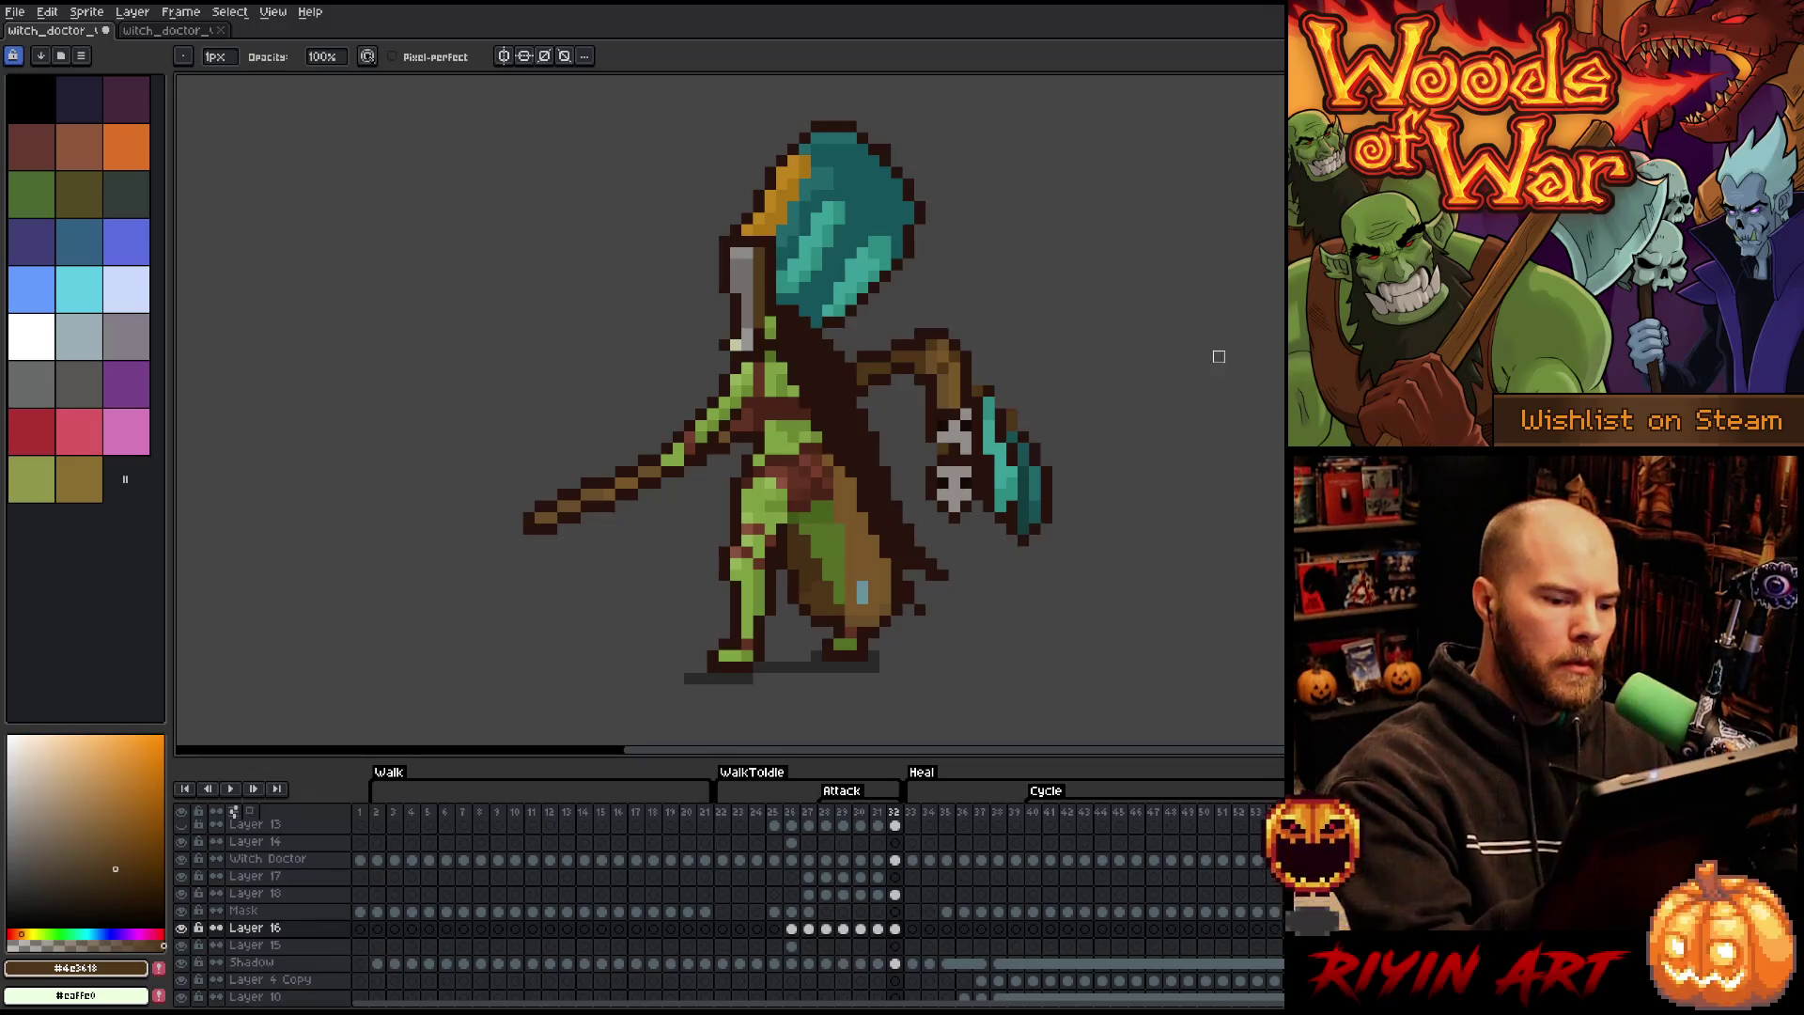
pyautogui.keyDown('alt'); pyautogui.click(1019, 430); pyautogui.keyUp('alt')
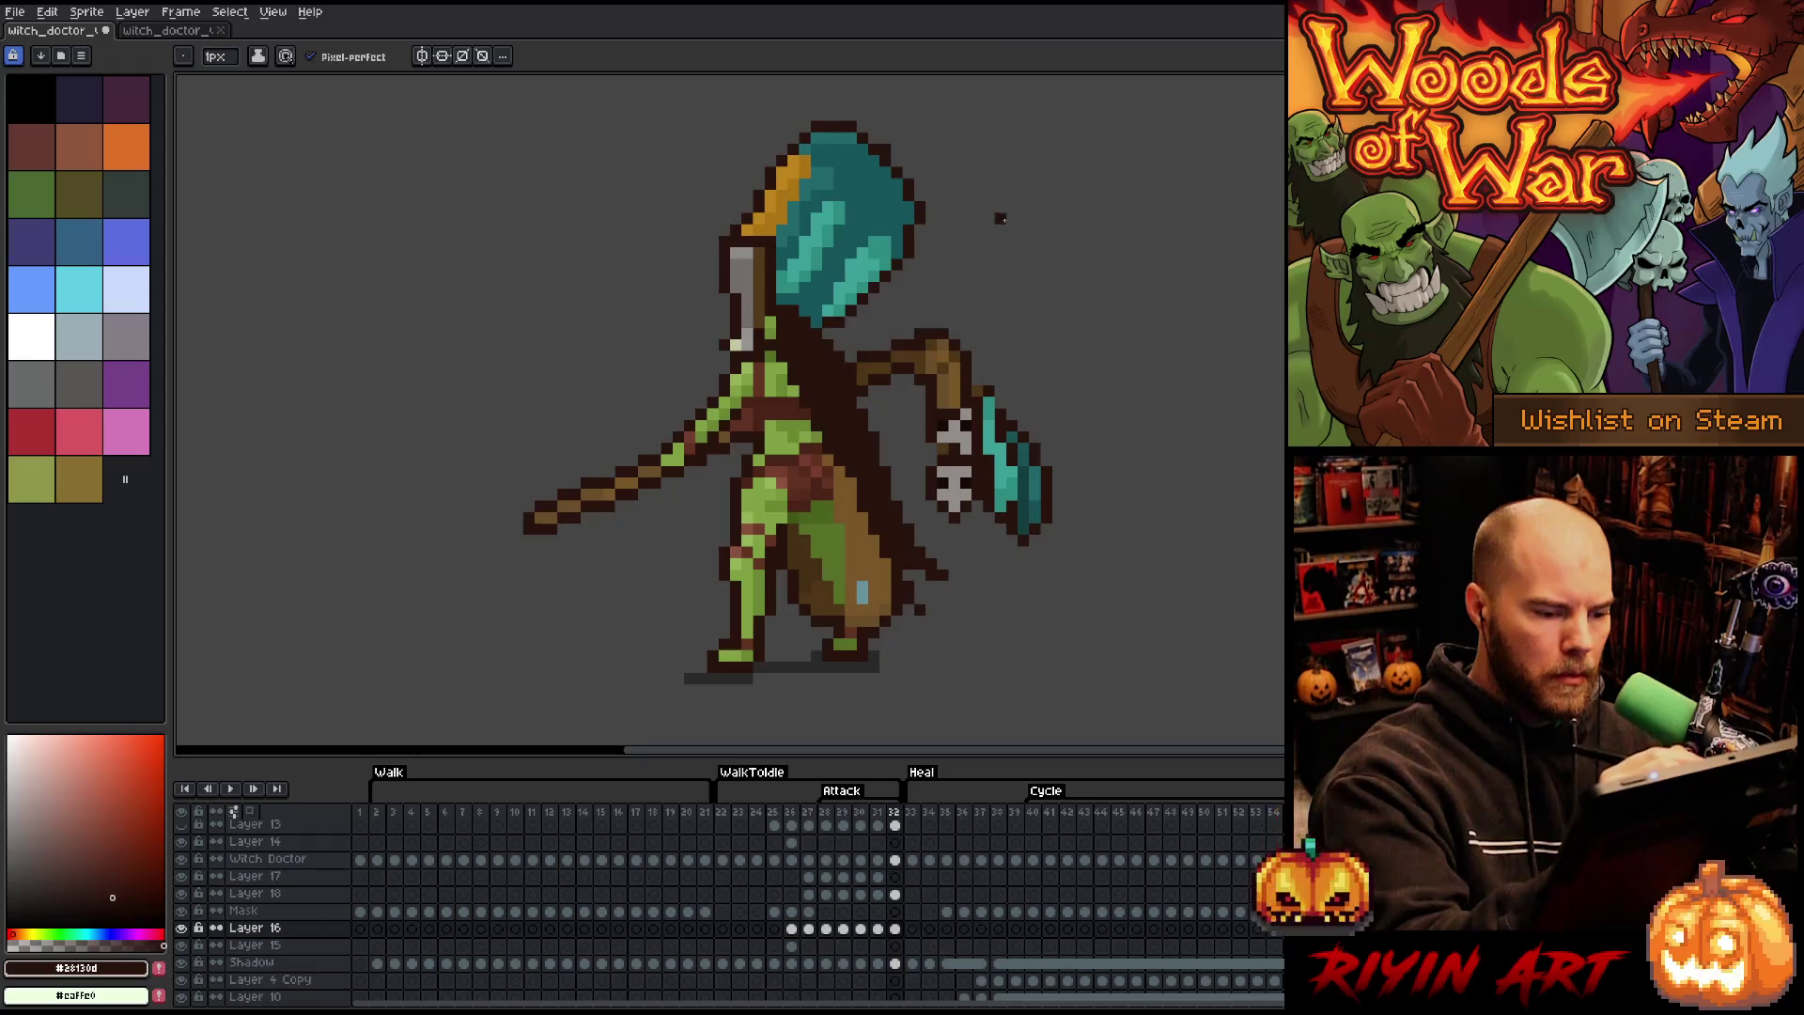
pyautogui.press('m')
pyautogui.moveTo(1069, 496)
pyautogui.mouseDown()
pyautogui.moveTo(1043, 445)
pyautogui.moveTo(1044, 570)
pyautogui.mouseUp()
pyautogui.moveTo(1025, 505); pyautogui.dragTo(991, 505)
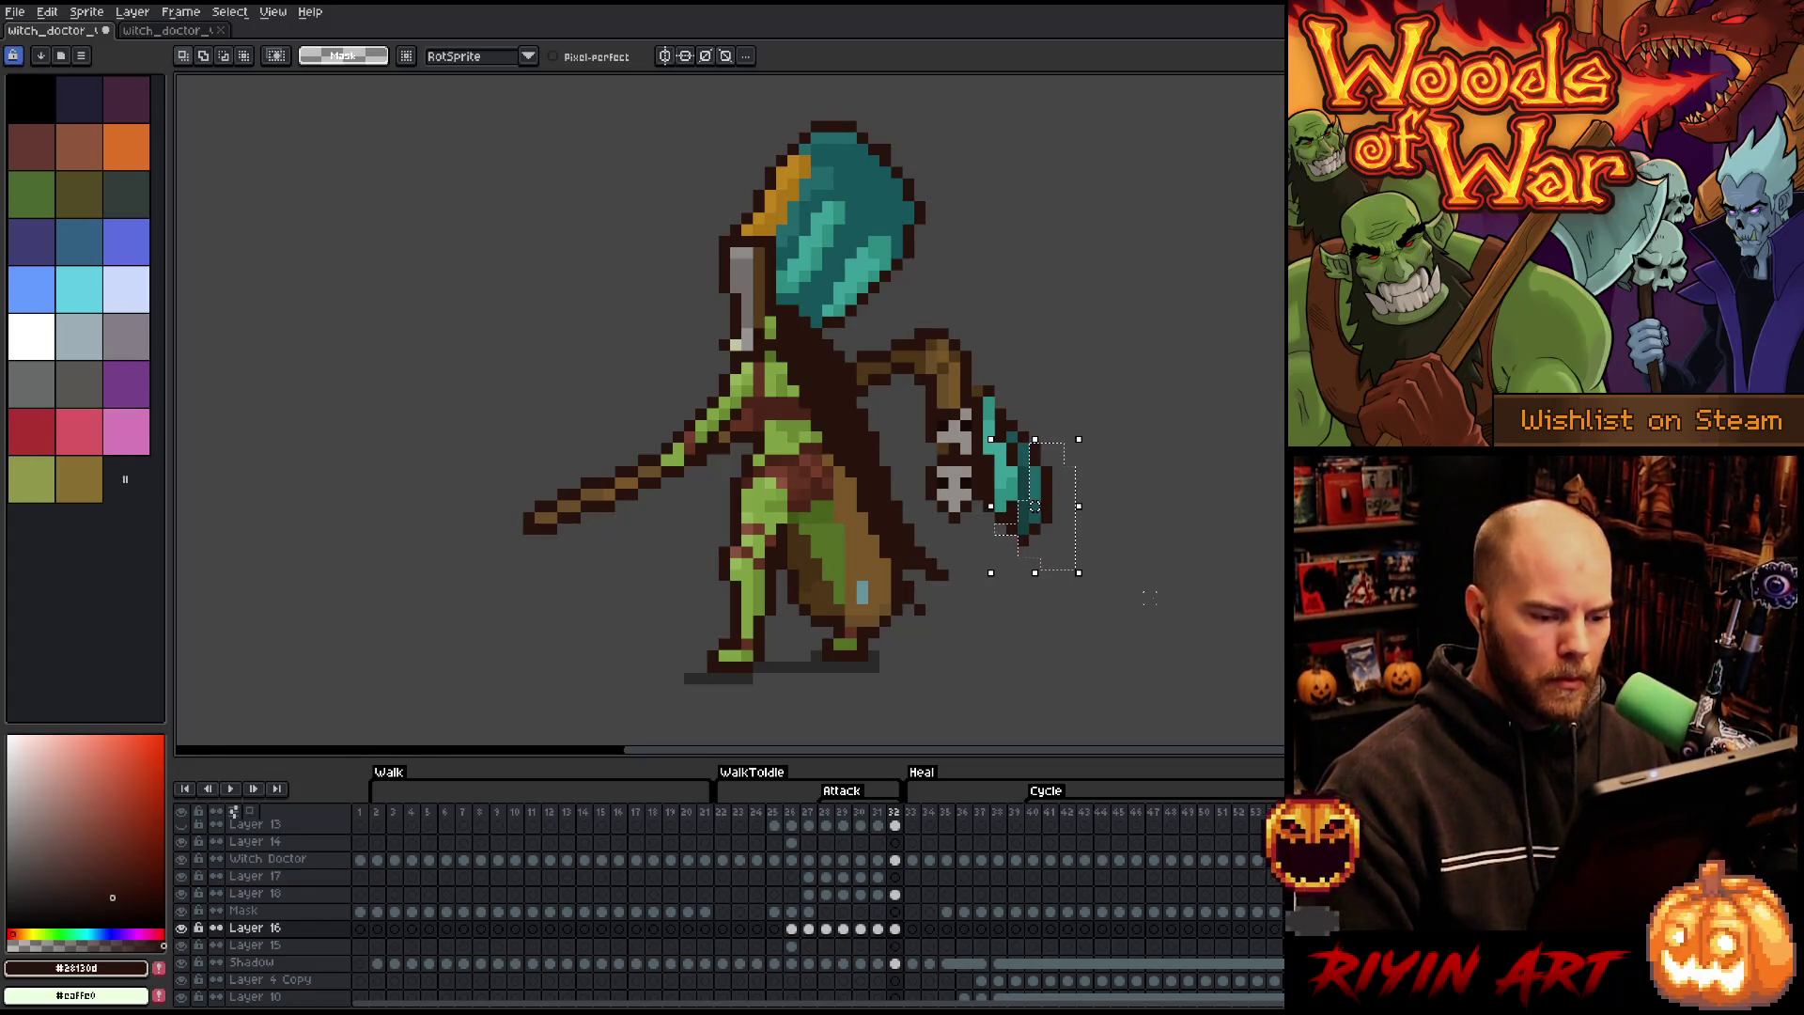
pyautogui.press('Left')
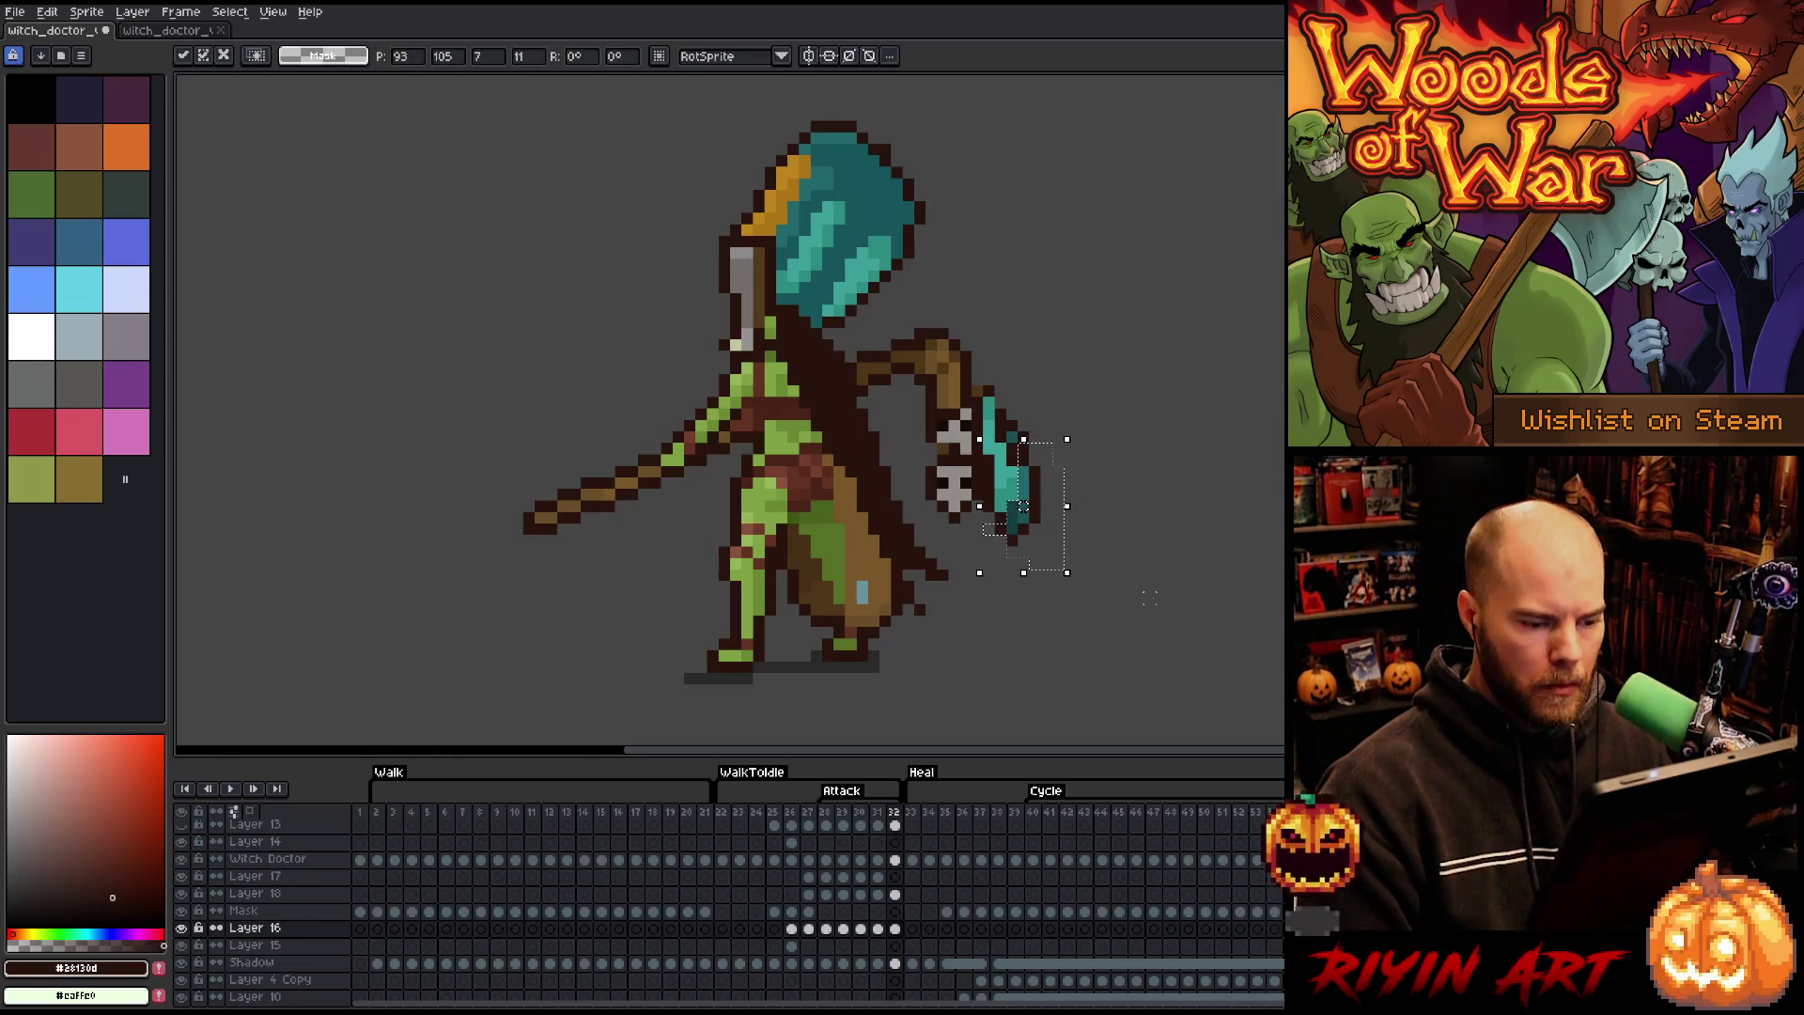
pyautogui.press('Return')
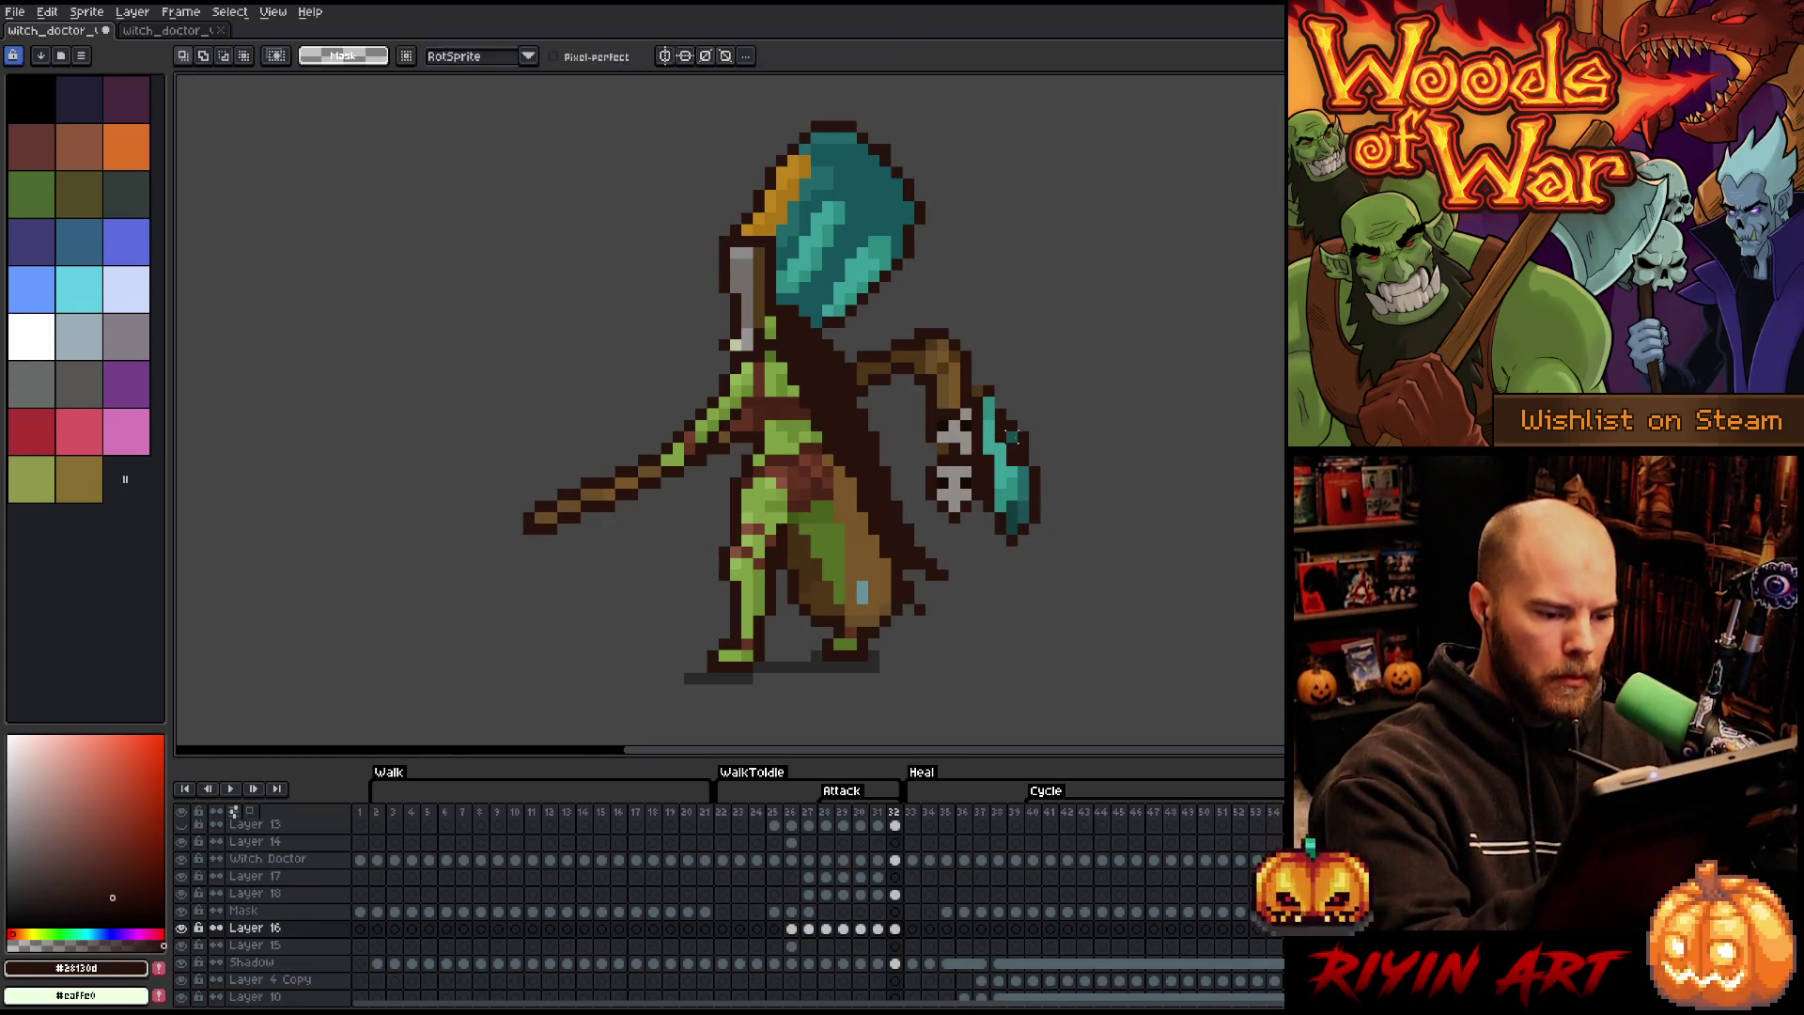
# - Recolour a grey skull pixel dark brown, then play the attack animation
pyautogui.keyDown('alt'); pyautogui.click(1012, 448); pyautogui.keyUp('alt')
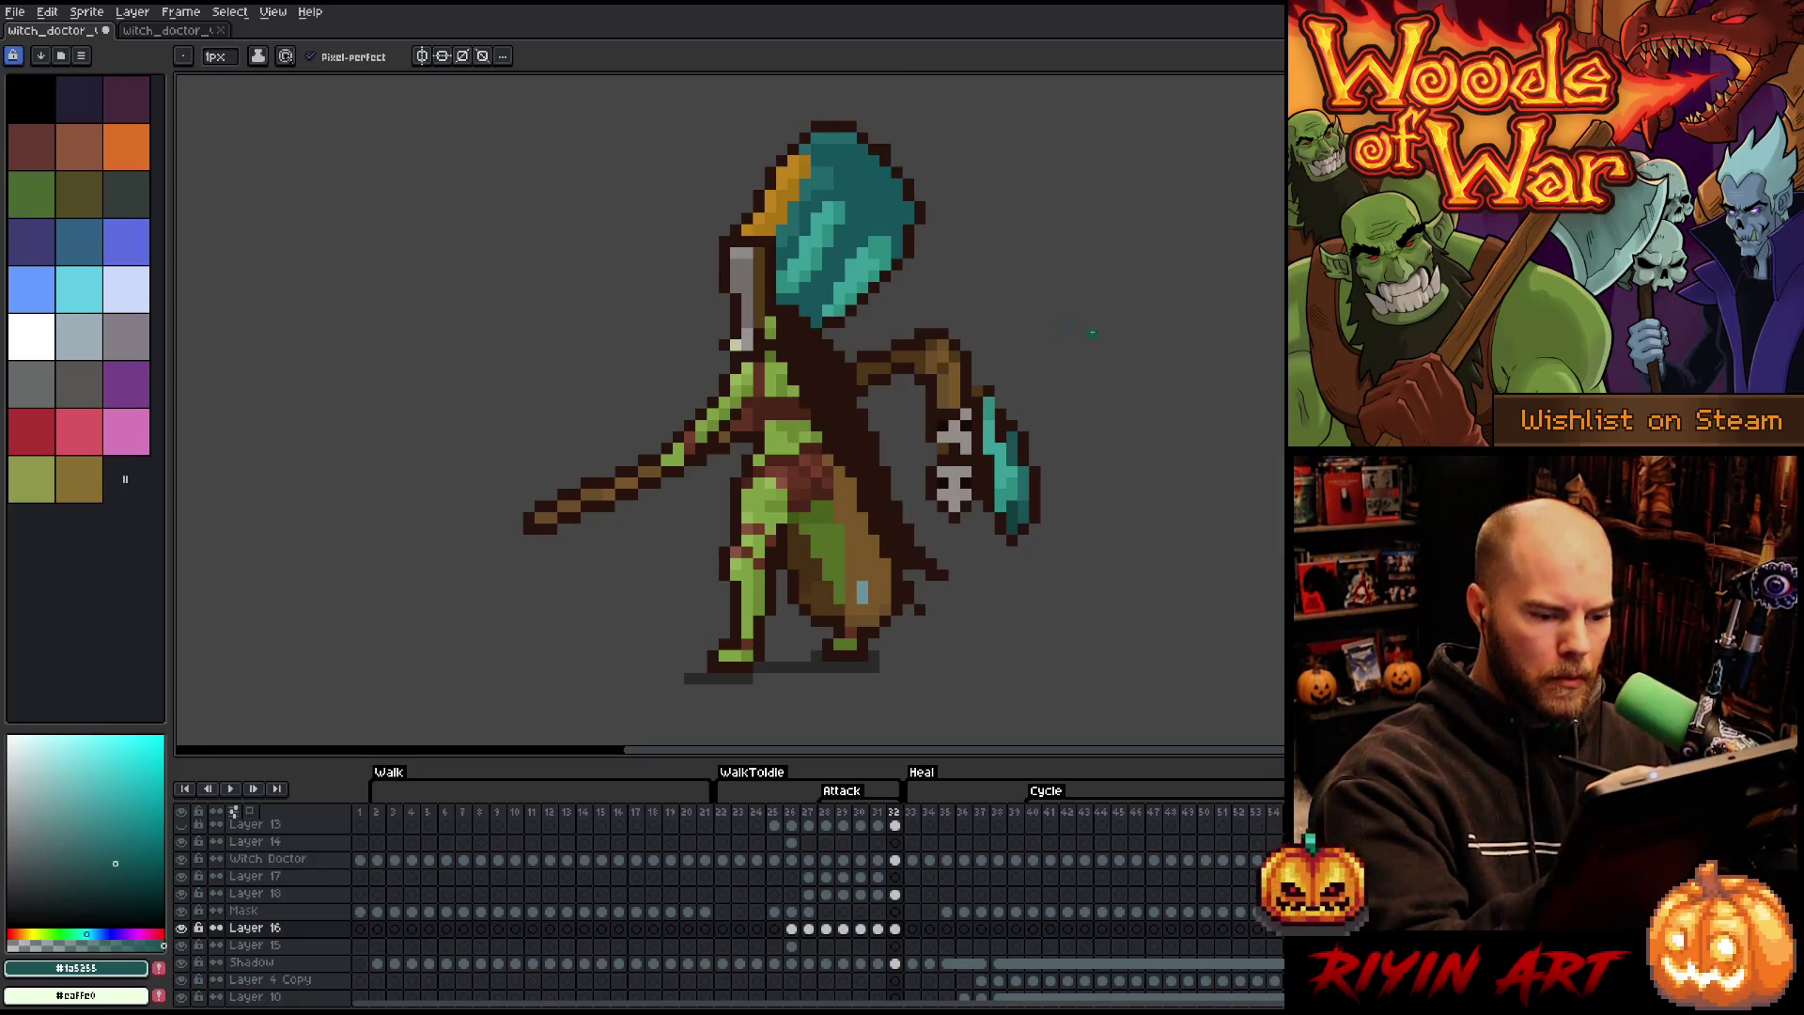
pyautogui.keyDown('alt'); pyautogui.click(1000, 449); pyautogui.keyUp('alt')
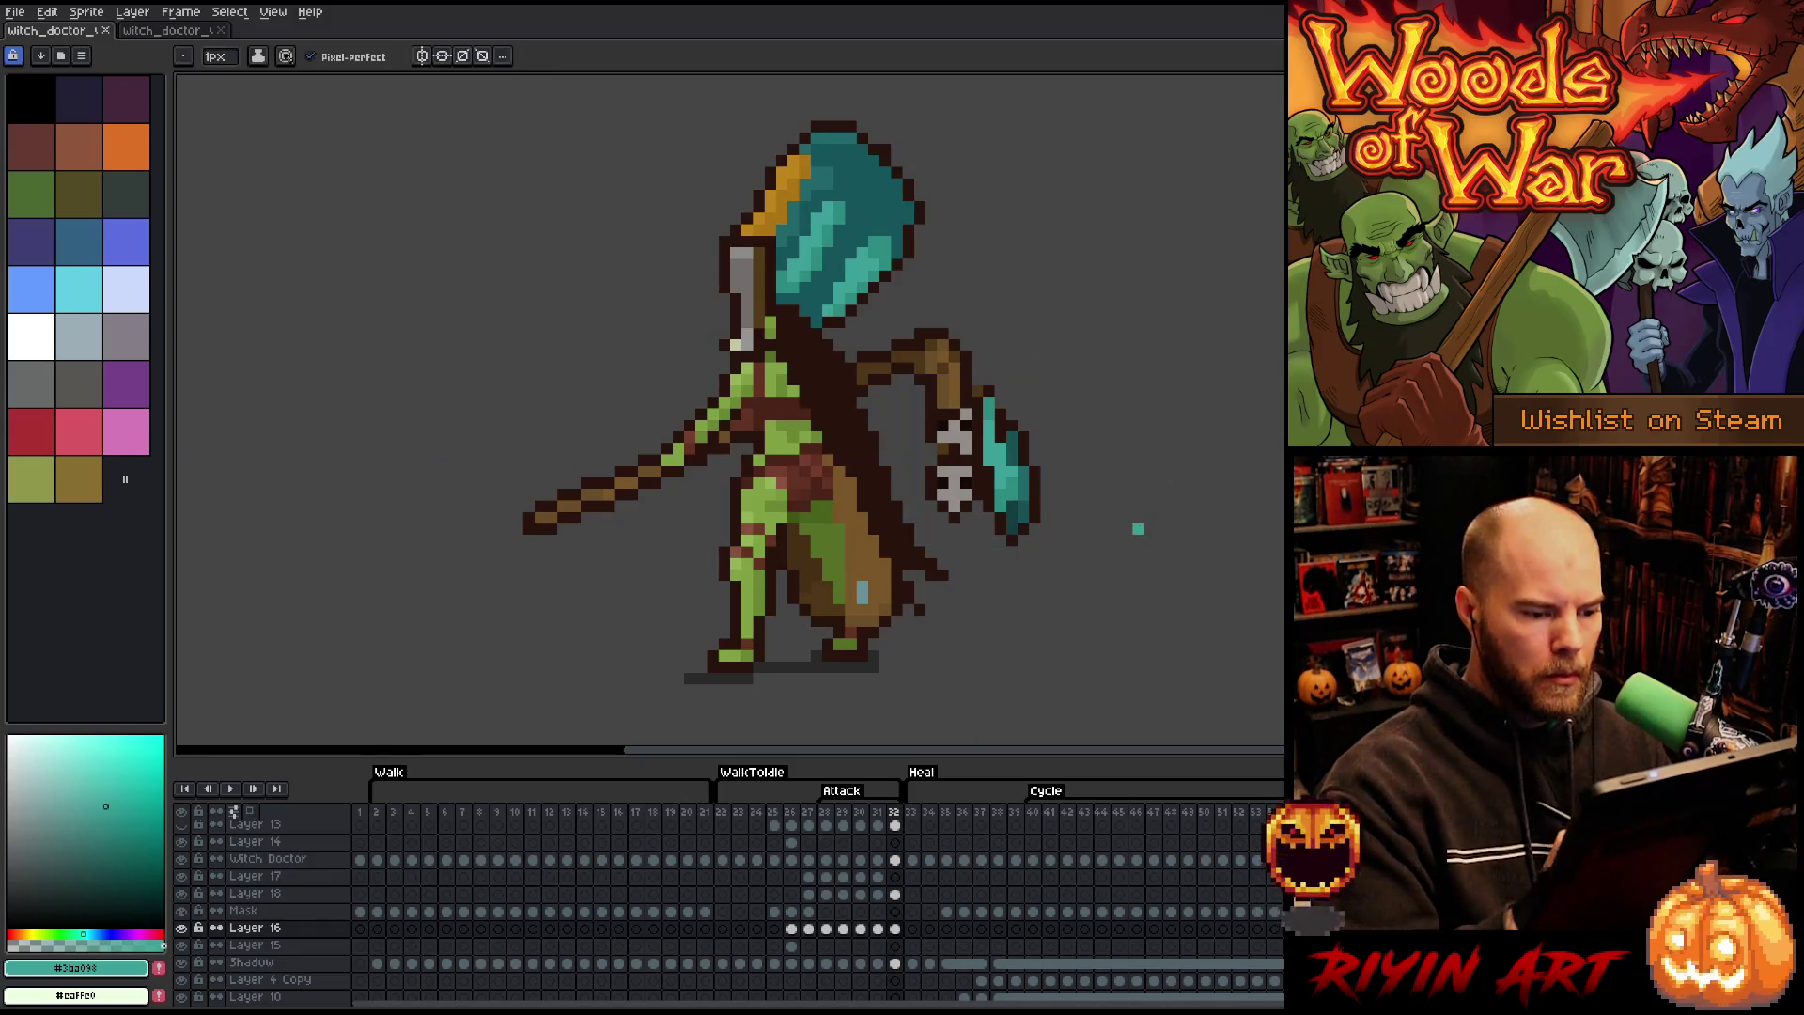
pyautogui.keyDown('alt'); pyautogui.click(951, 474); pyautogui.keyUp('alt')
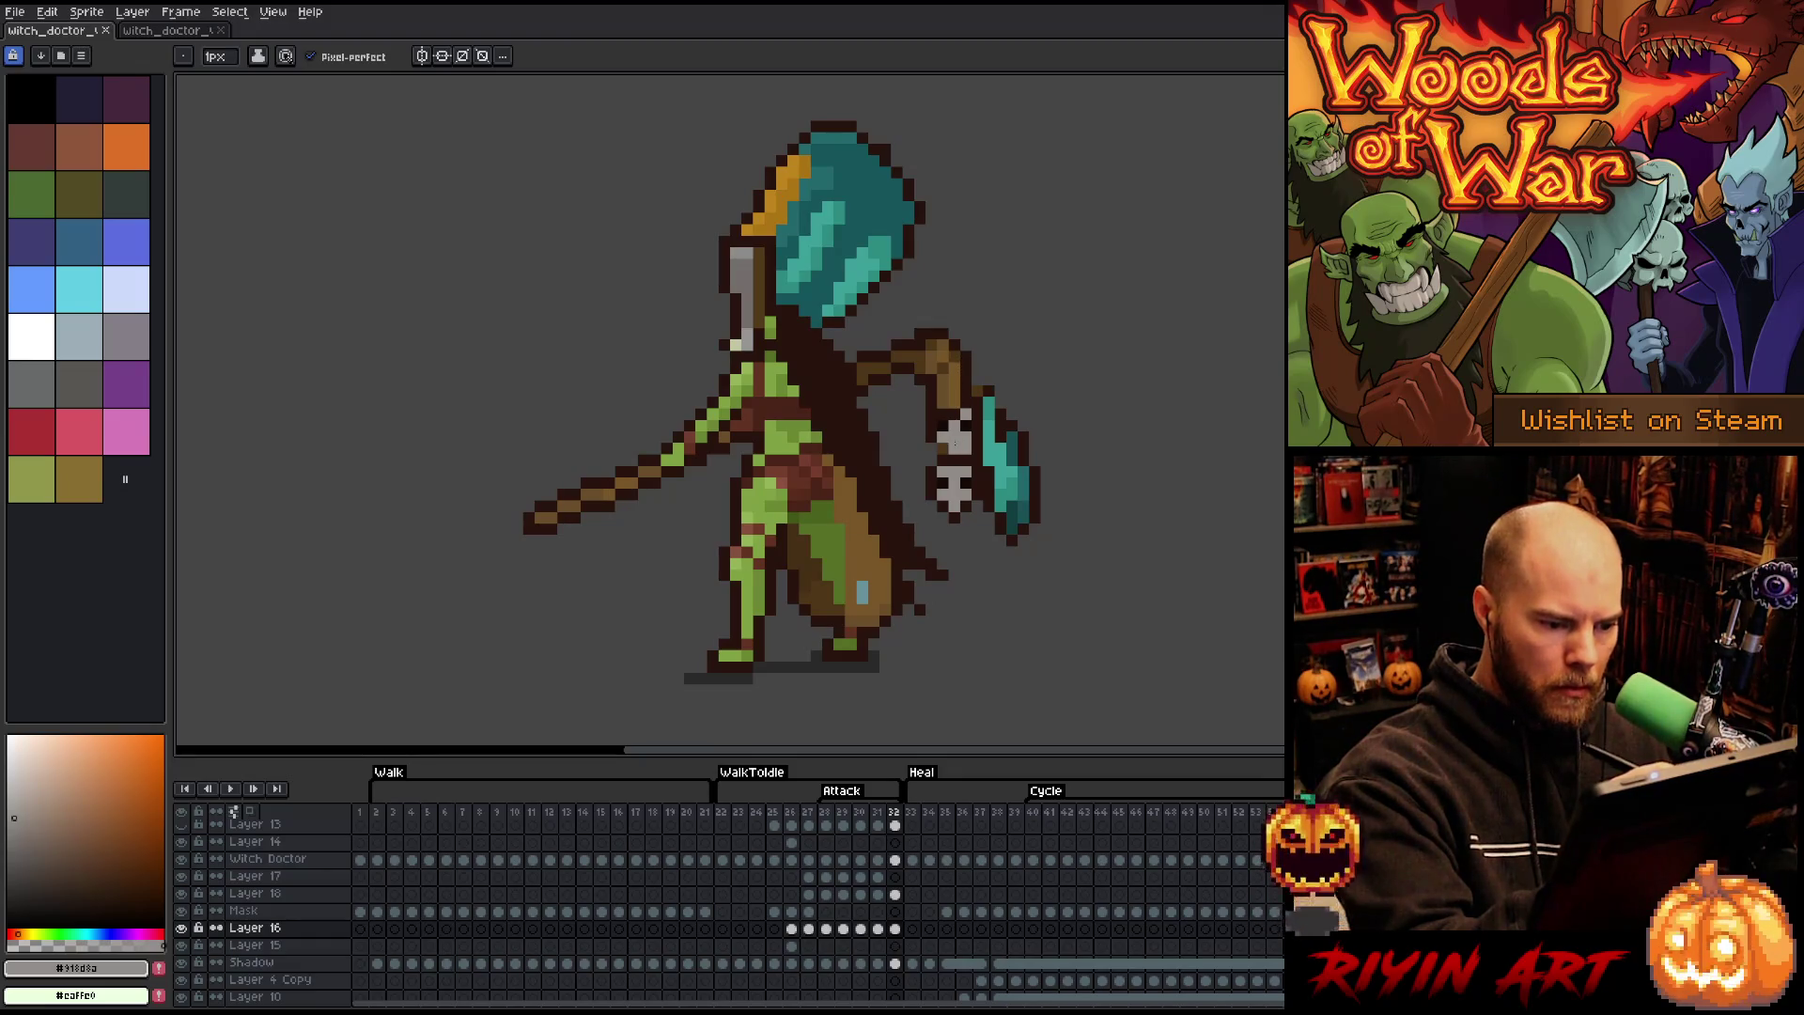
pyautogui.keyDown('alt'); pyautogui.click(940, 375); pyautogui.keyUp('alt')
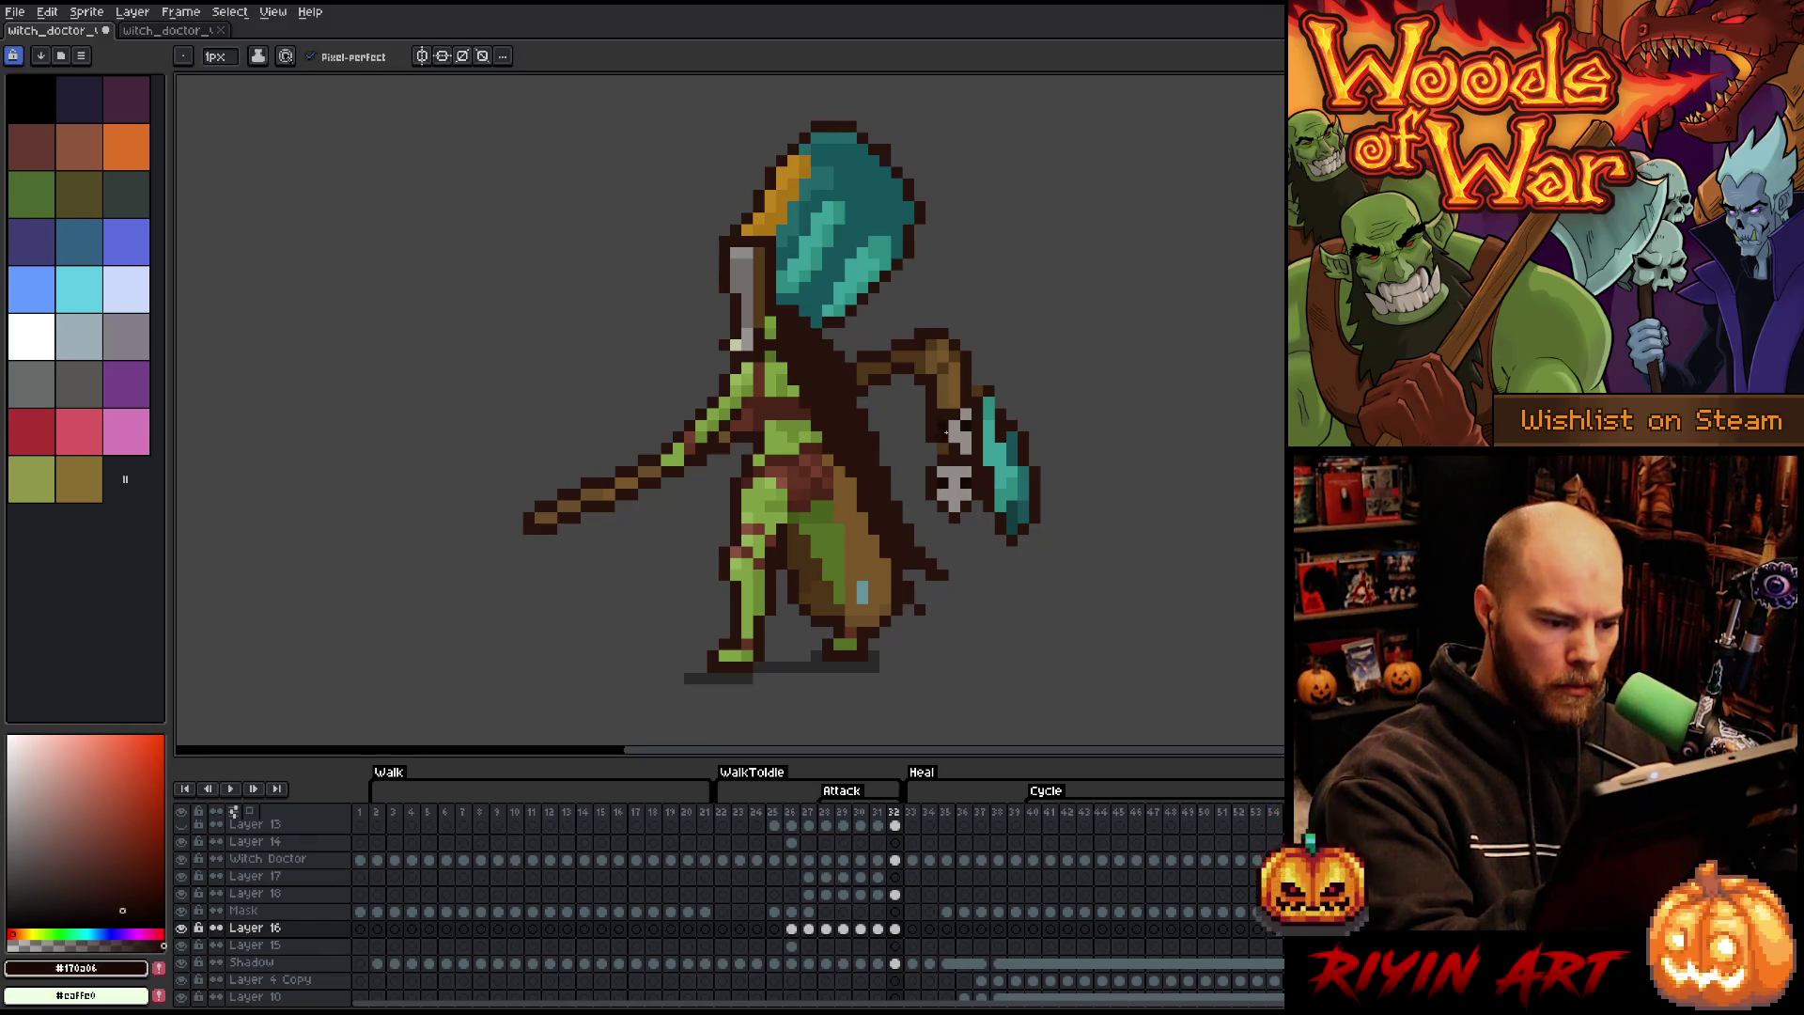
pyautogui.keyDown('alt'); pyautogui.click(944, 423); pyautogui.keyUp('alt')
pyautogui.keyDown('alt'); pyautogui.click(945, 447); pyautogui.keyUp('alt')
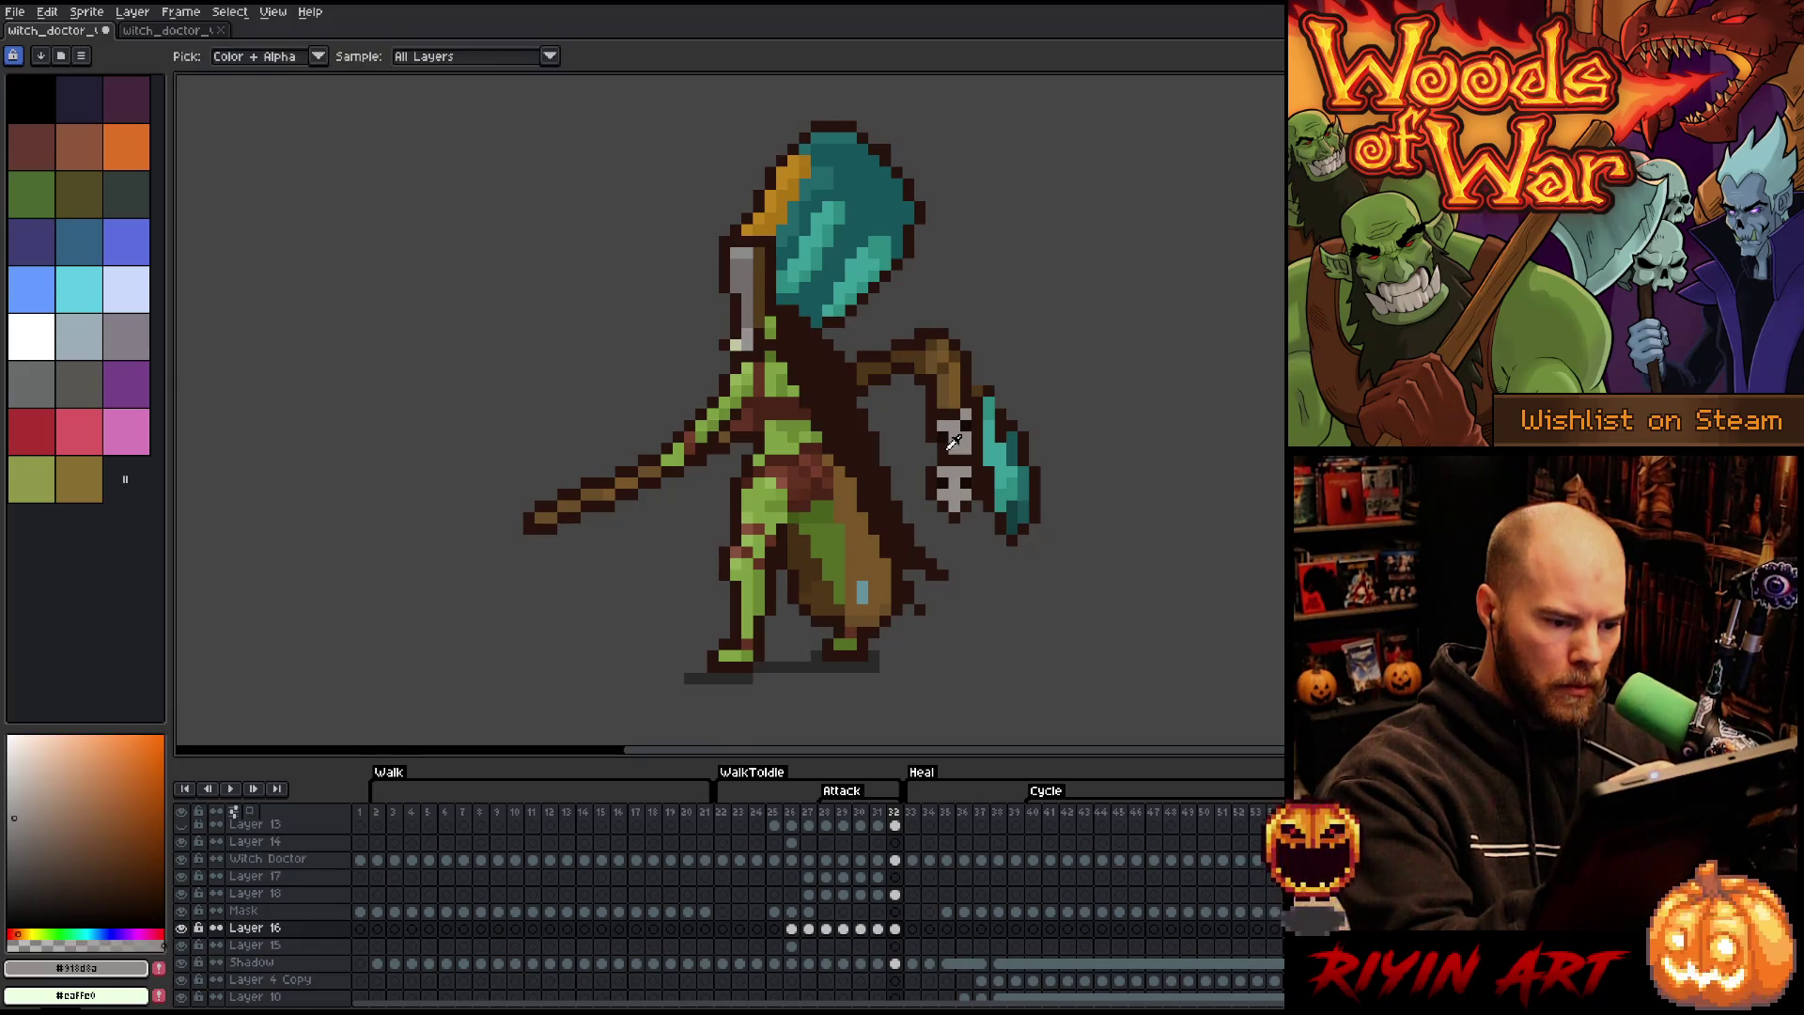
pyautogui.click(953, 434)
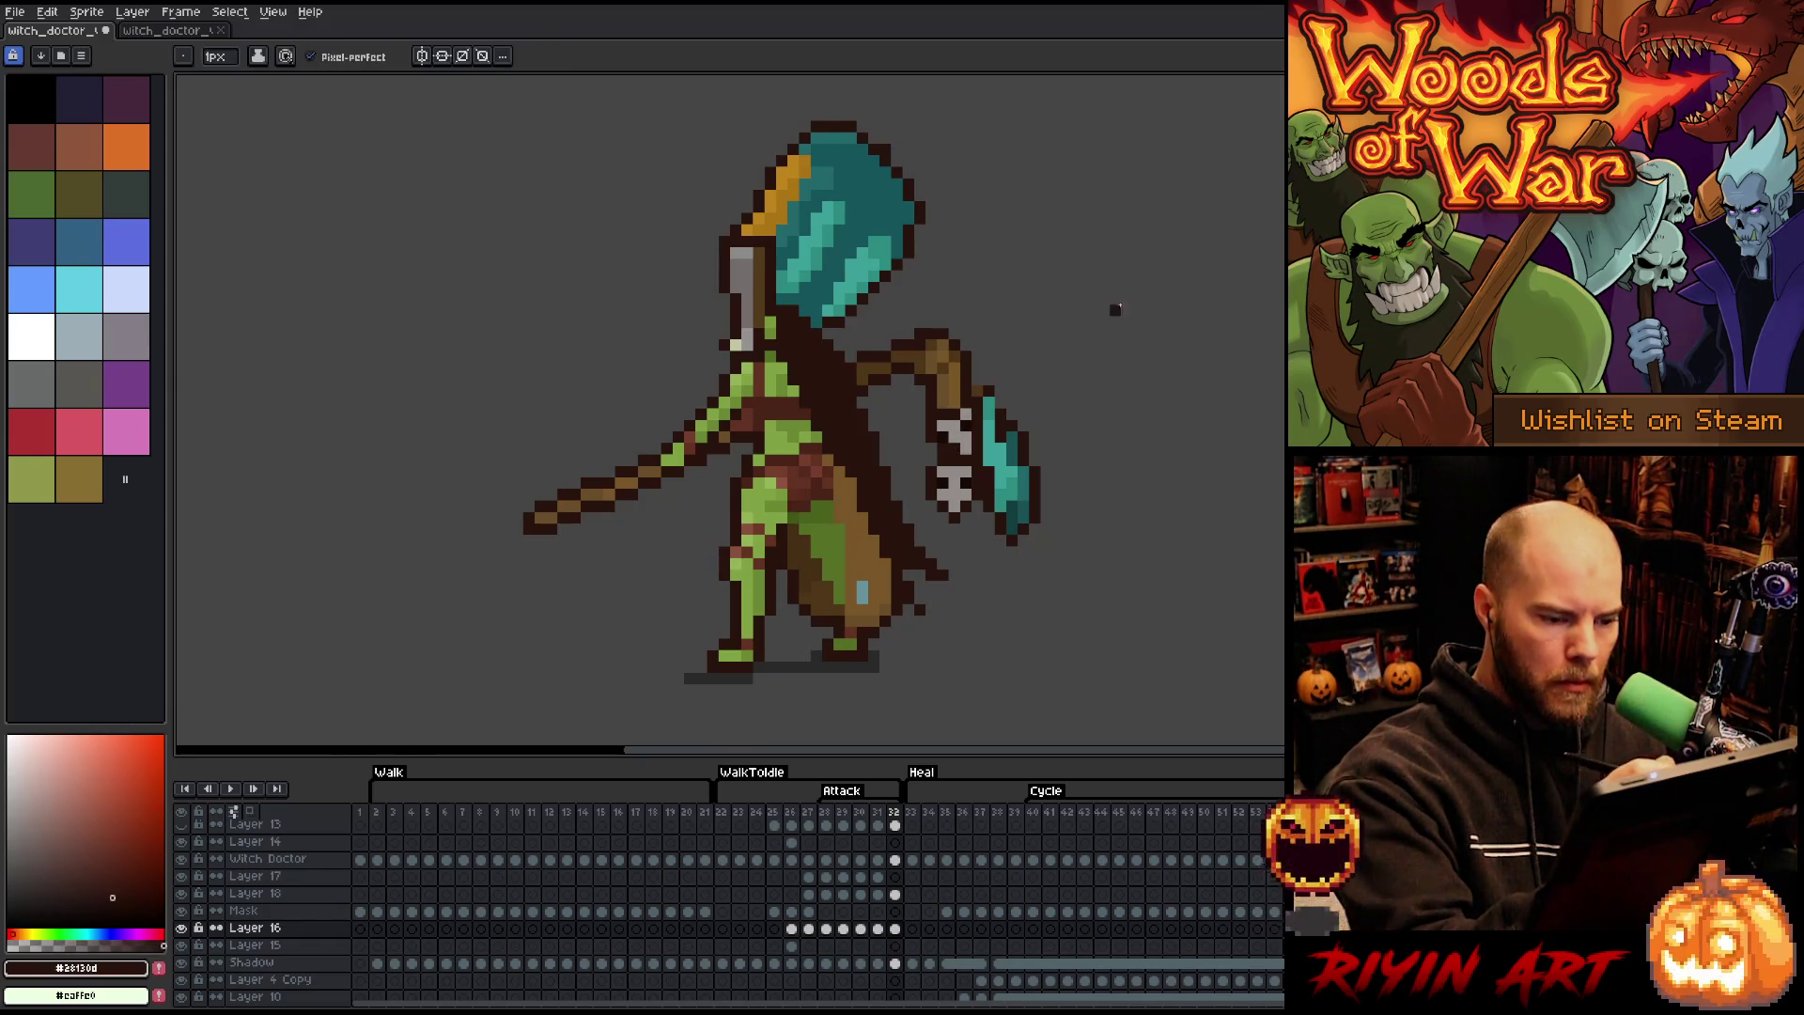
pyautogui.press('Return')
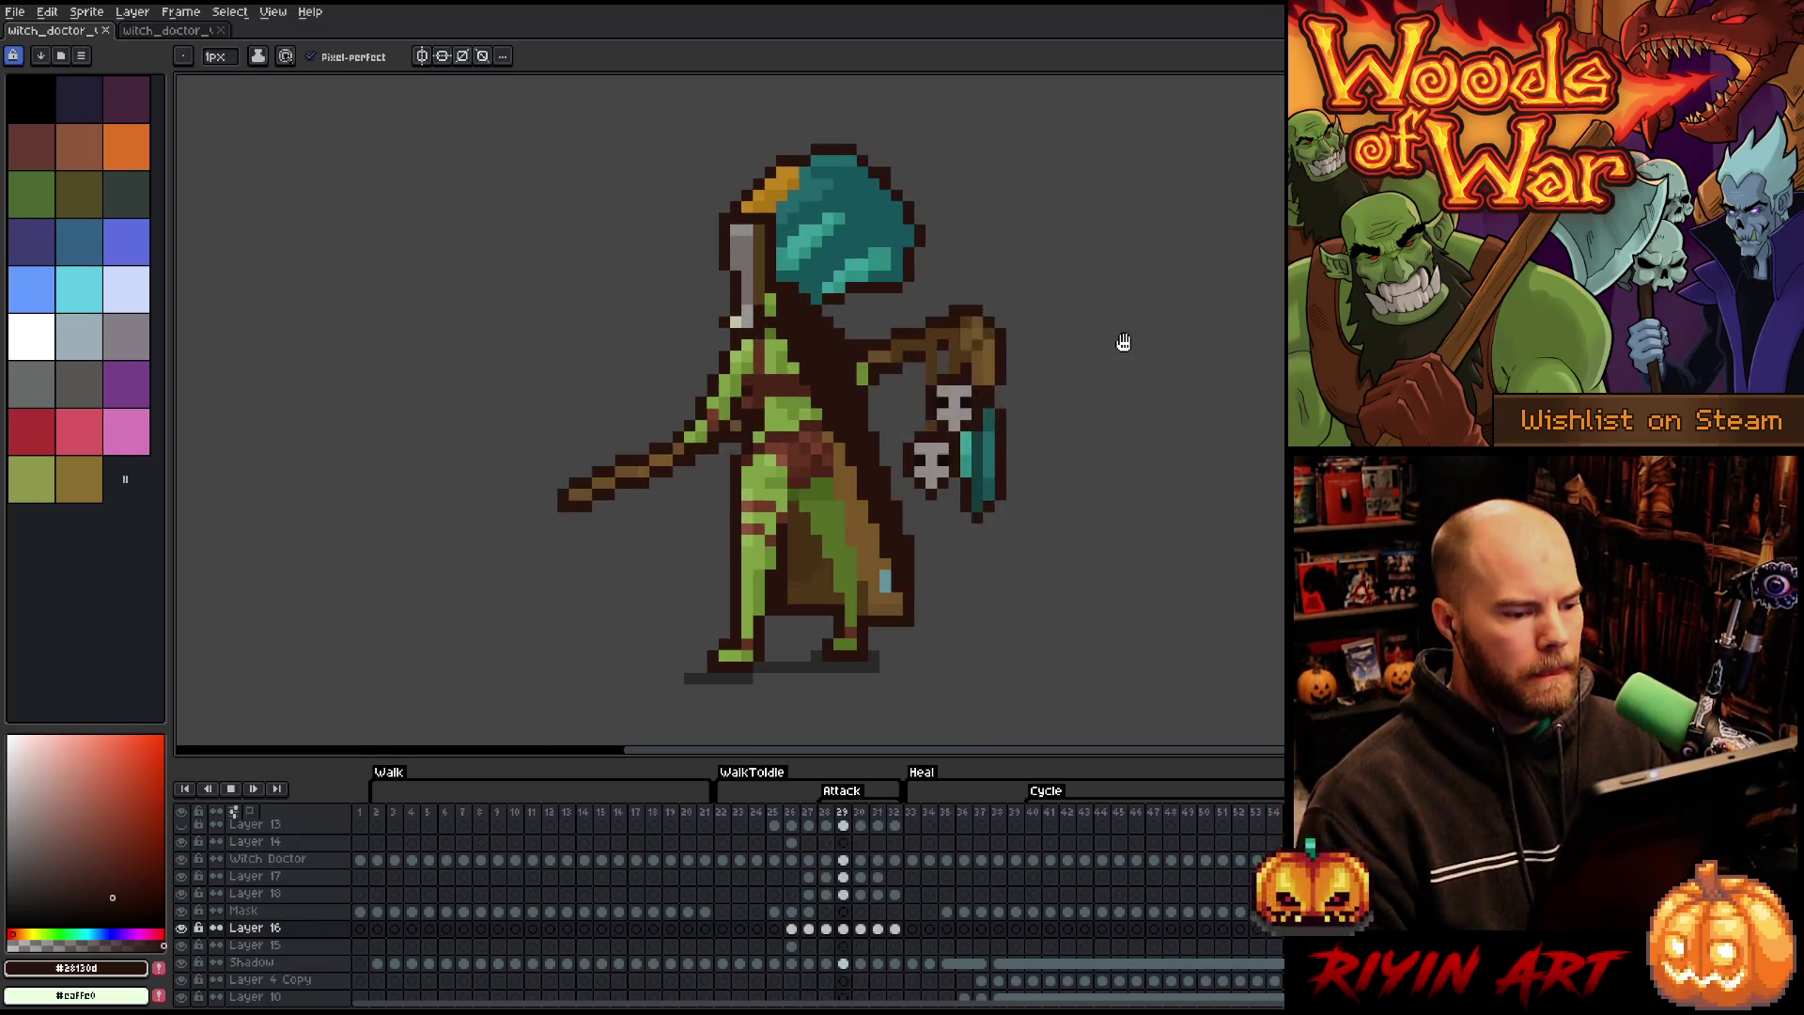
# - Stop playback on attack frame 32 and eyedrop the skull grey and dark brown
pyautogui.press('Return')
pyautogui.press('Right')
pyautogui.press('Right')
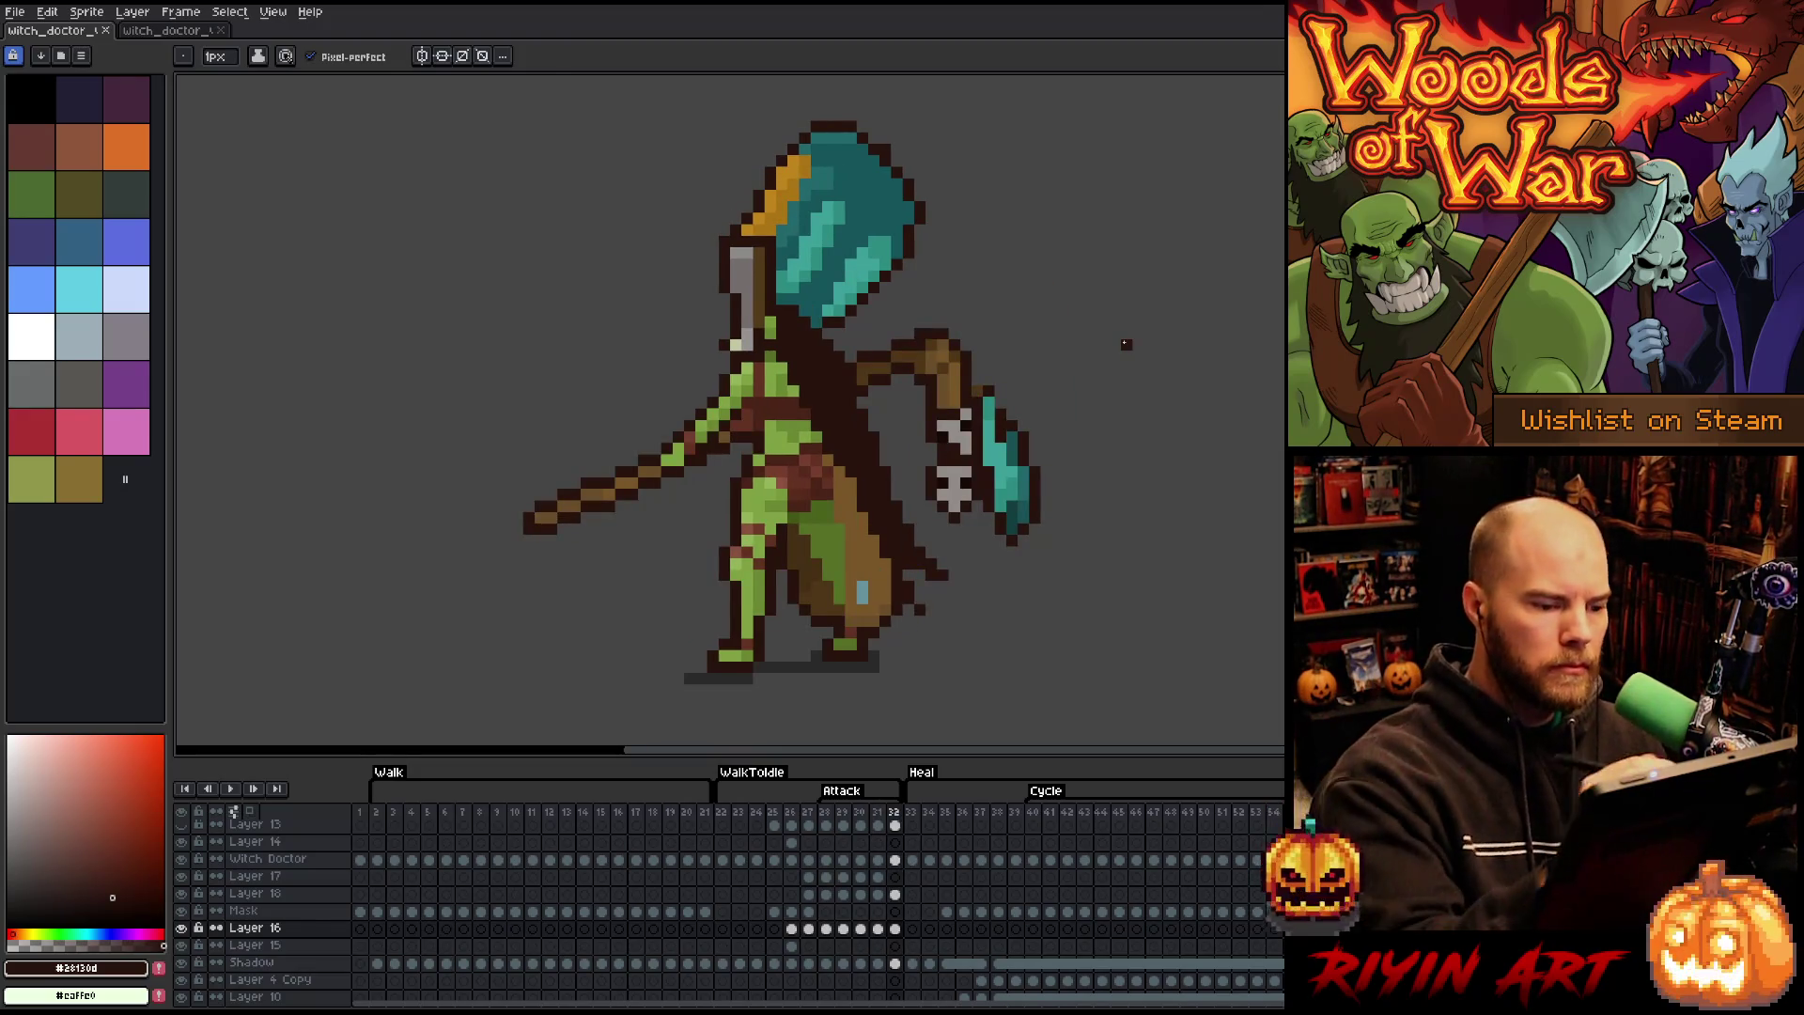
pyautogui.keyDown('alt'); pyautogui.click(1124, 338); pyautogui.keyUp('alt')
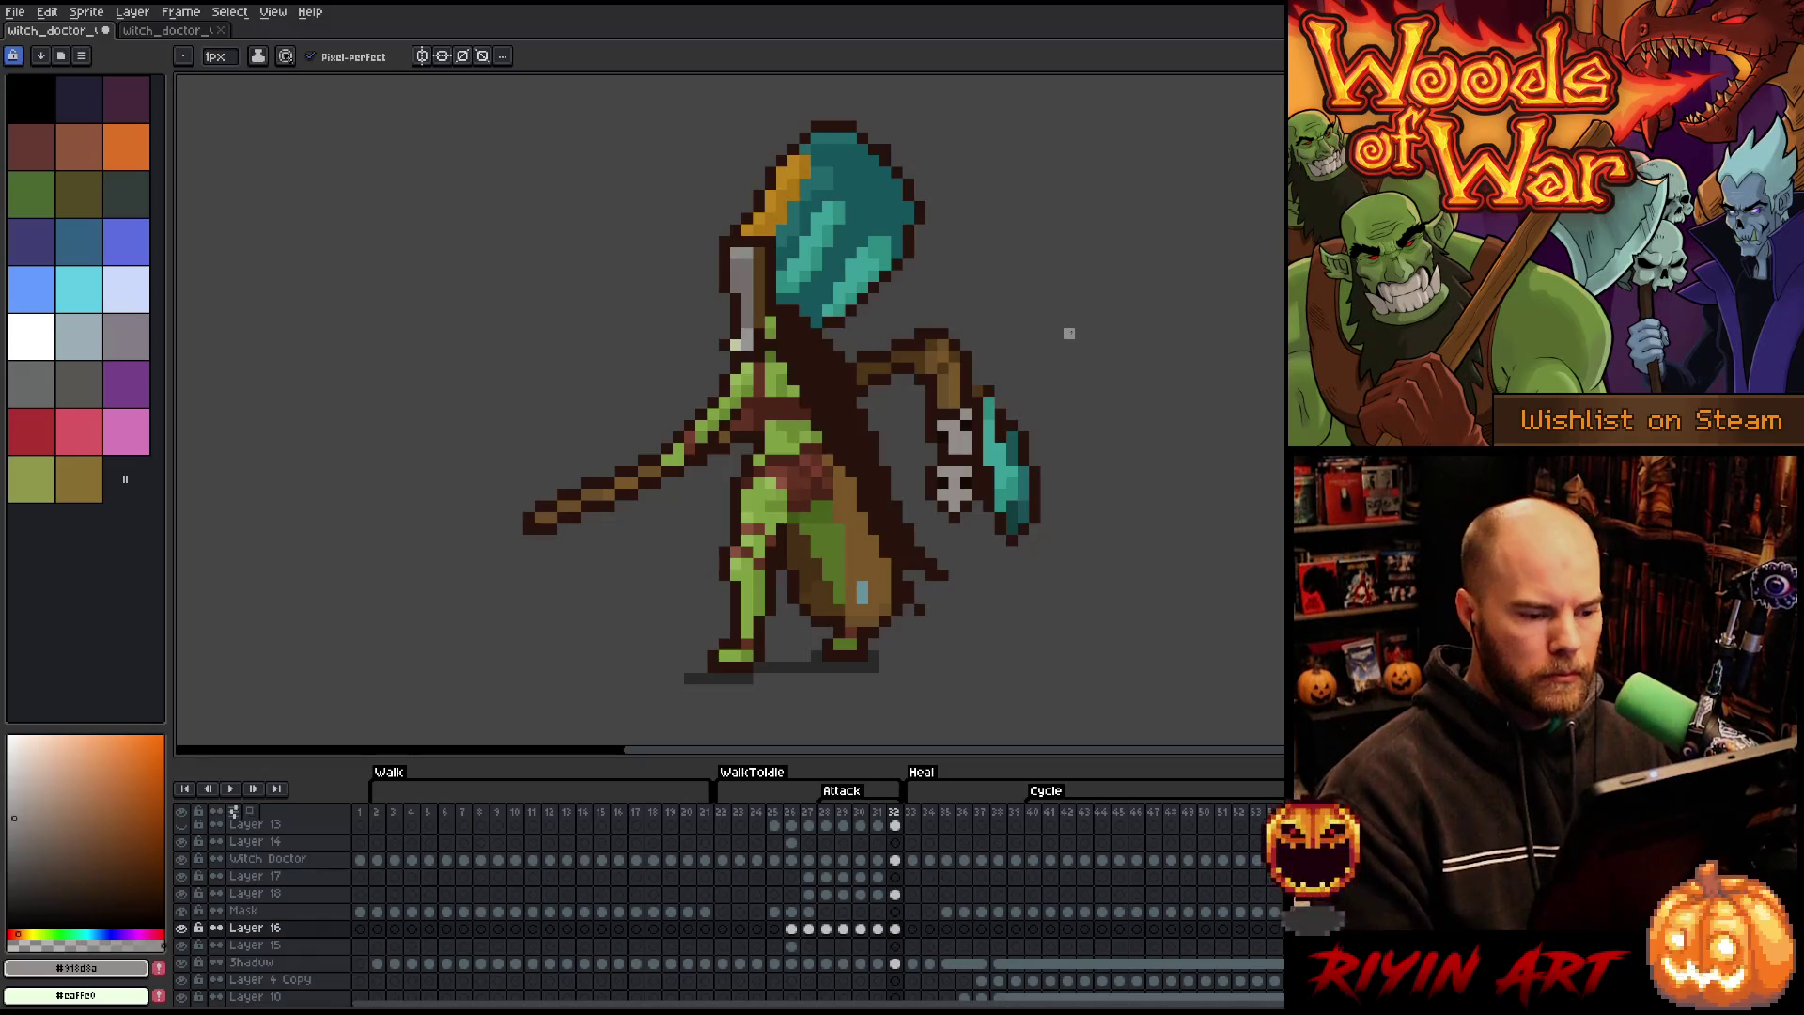
pyautogui.keyDown('alt'); pyautogui.click(999, 390); pyautogui.keyUp('alt')
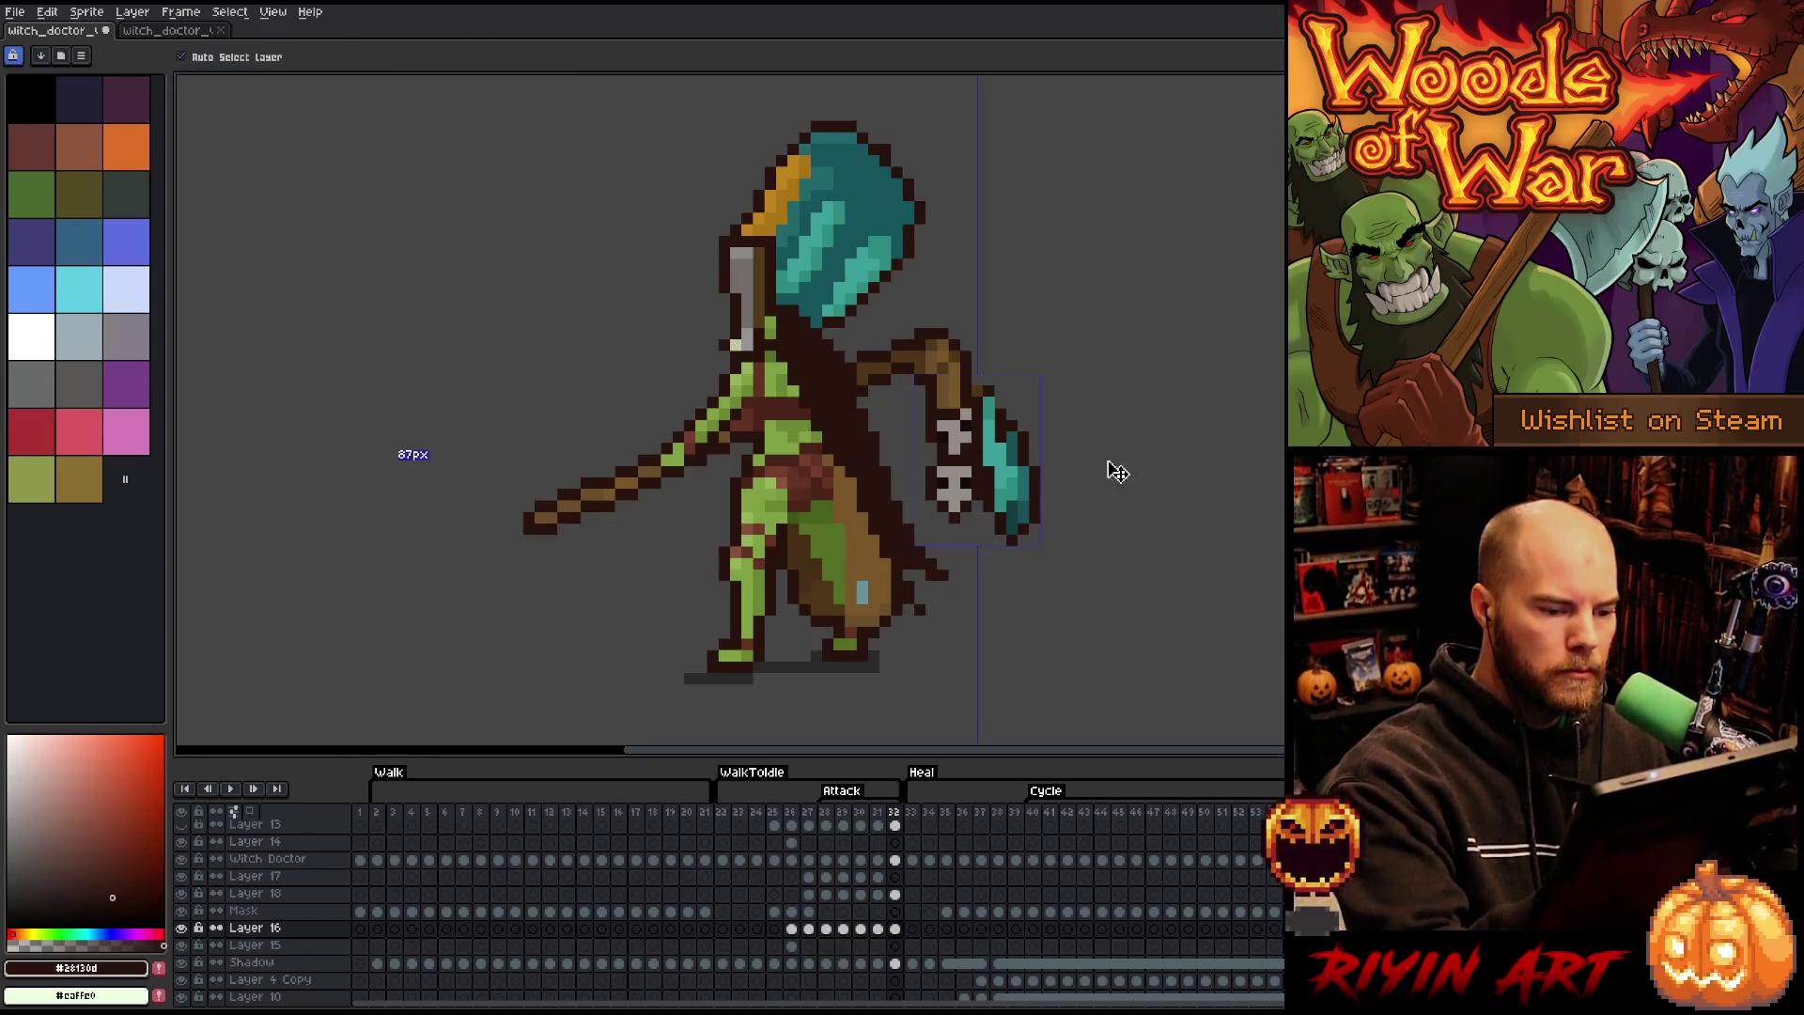
# - Return to attack frame 28 with the pencil, then switch to the other witch doctor file
pyautogui.press('b')
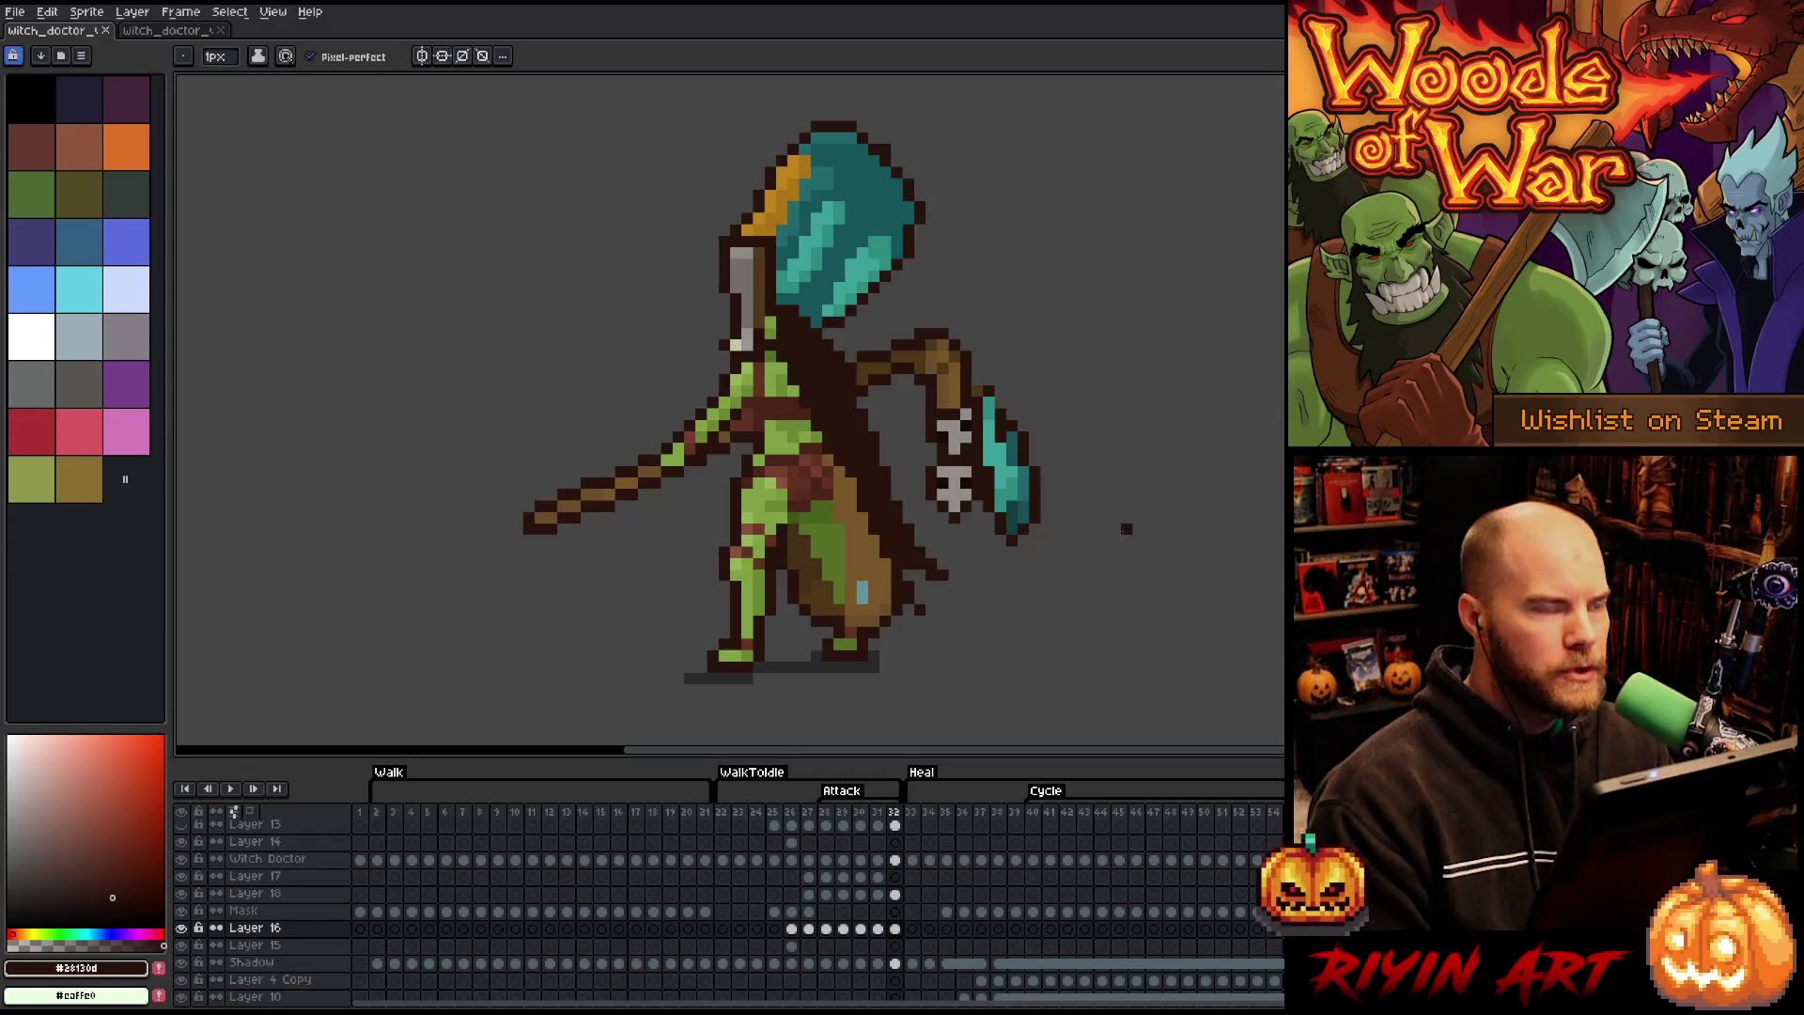
pyautogui.press('Return')
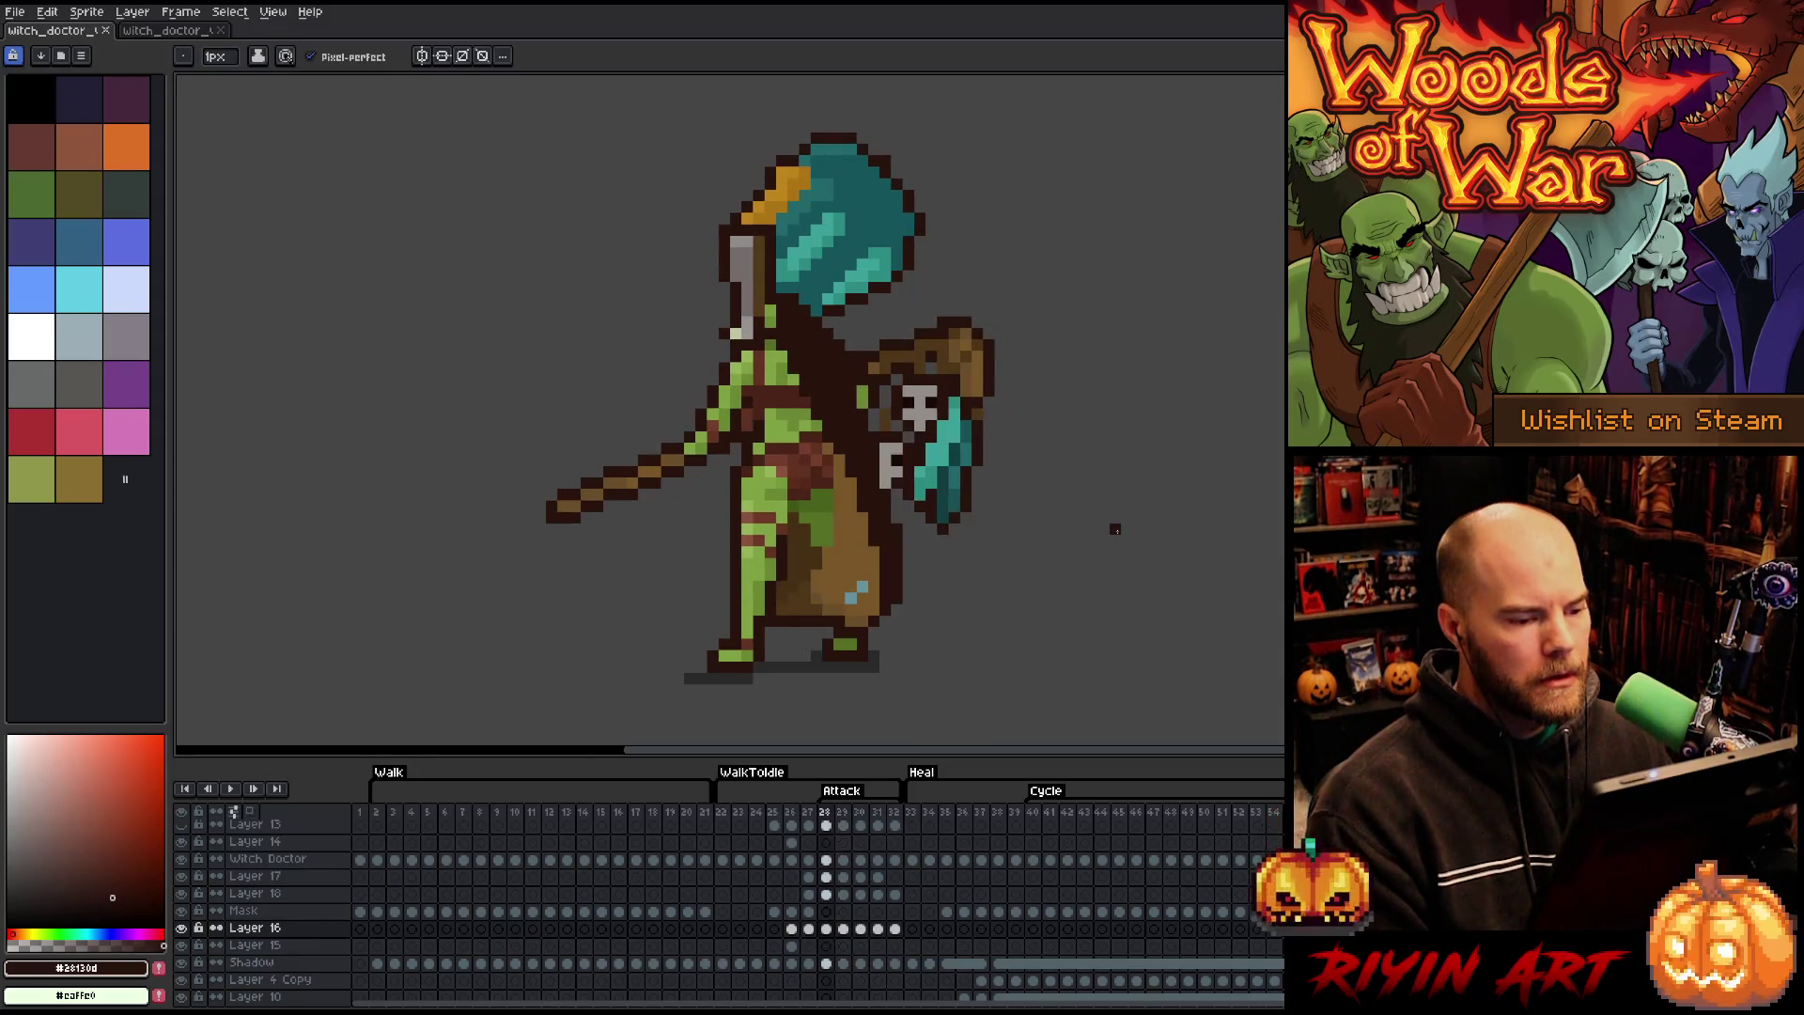
pyautogui.click(160, 31)
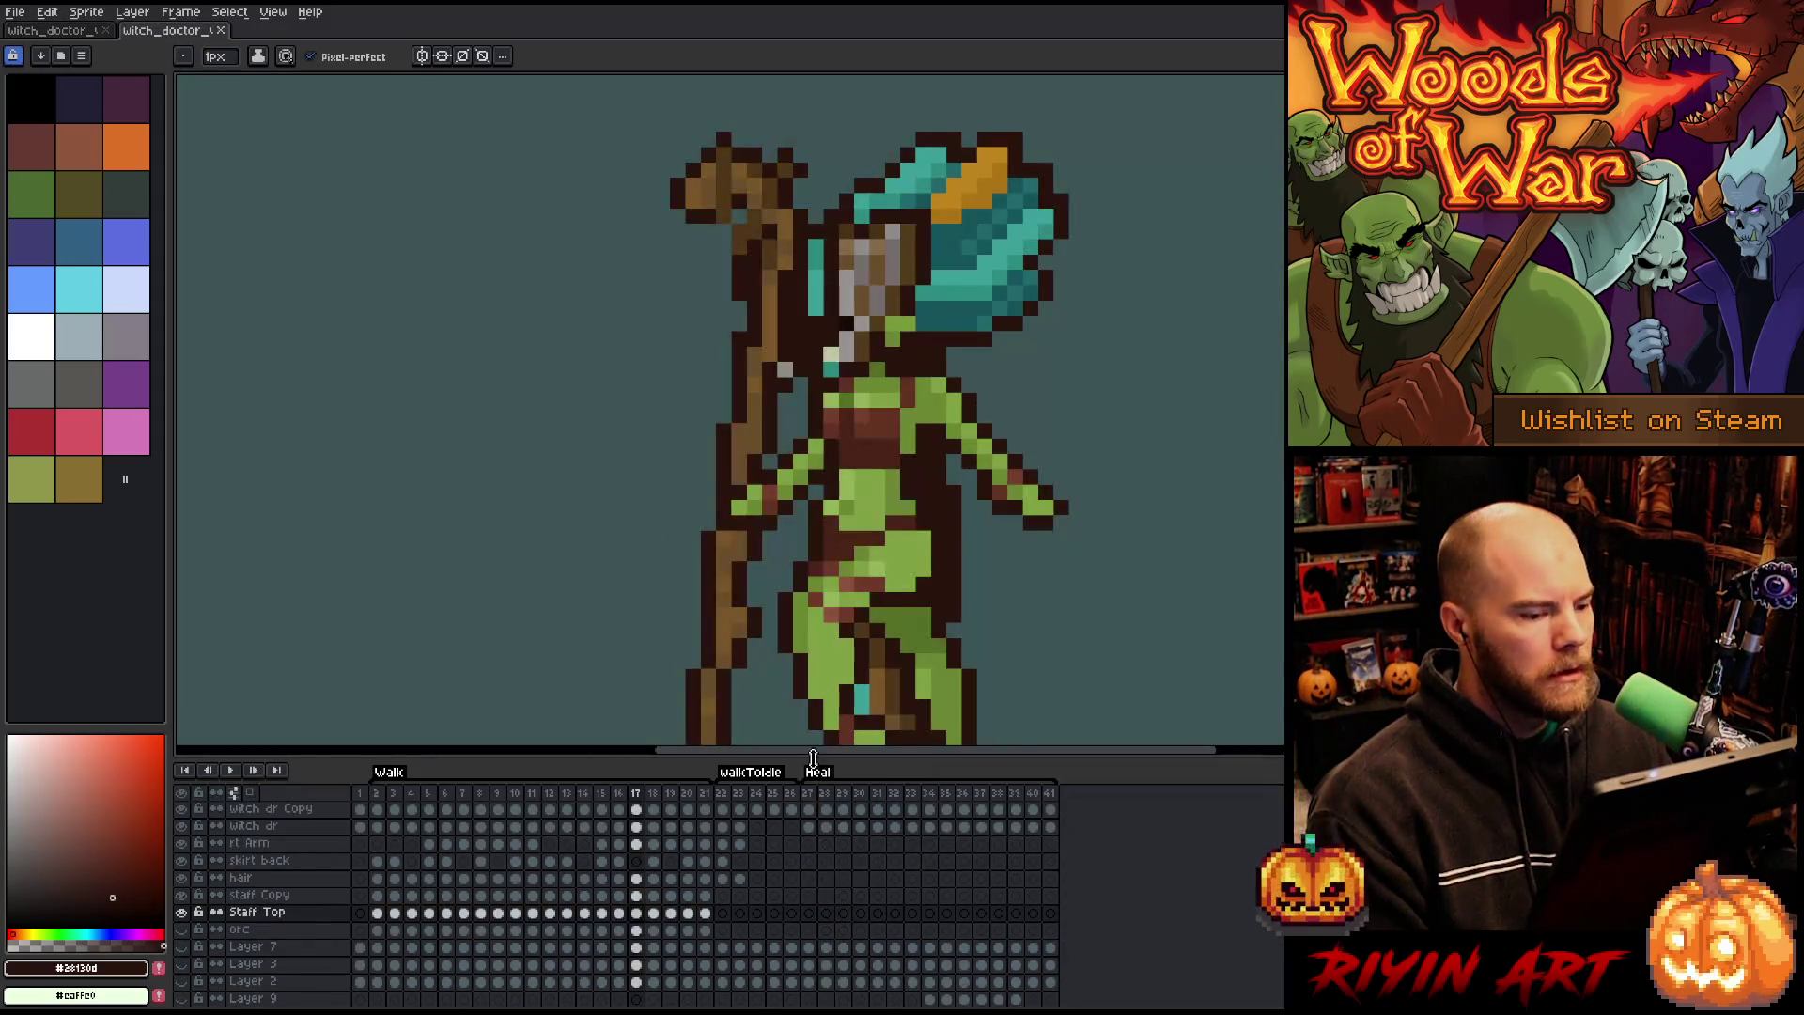
# - Play the walk cycle from frame 7, then return to Layer 16 frame 28 in the working sprite
pyautogui.click(467, 797)
pyautogui.press('Return')
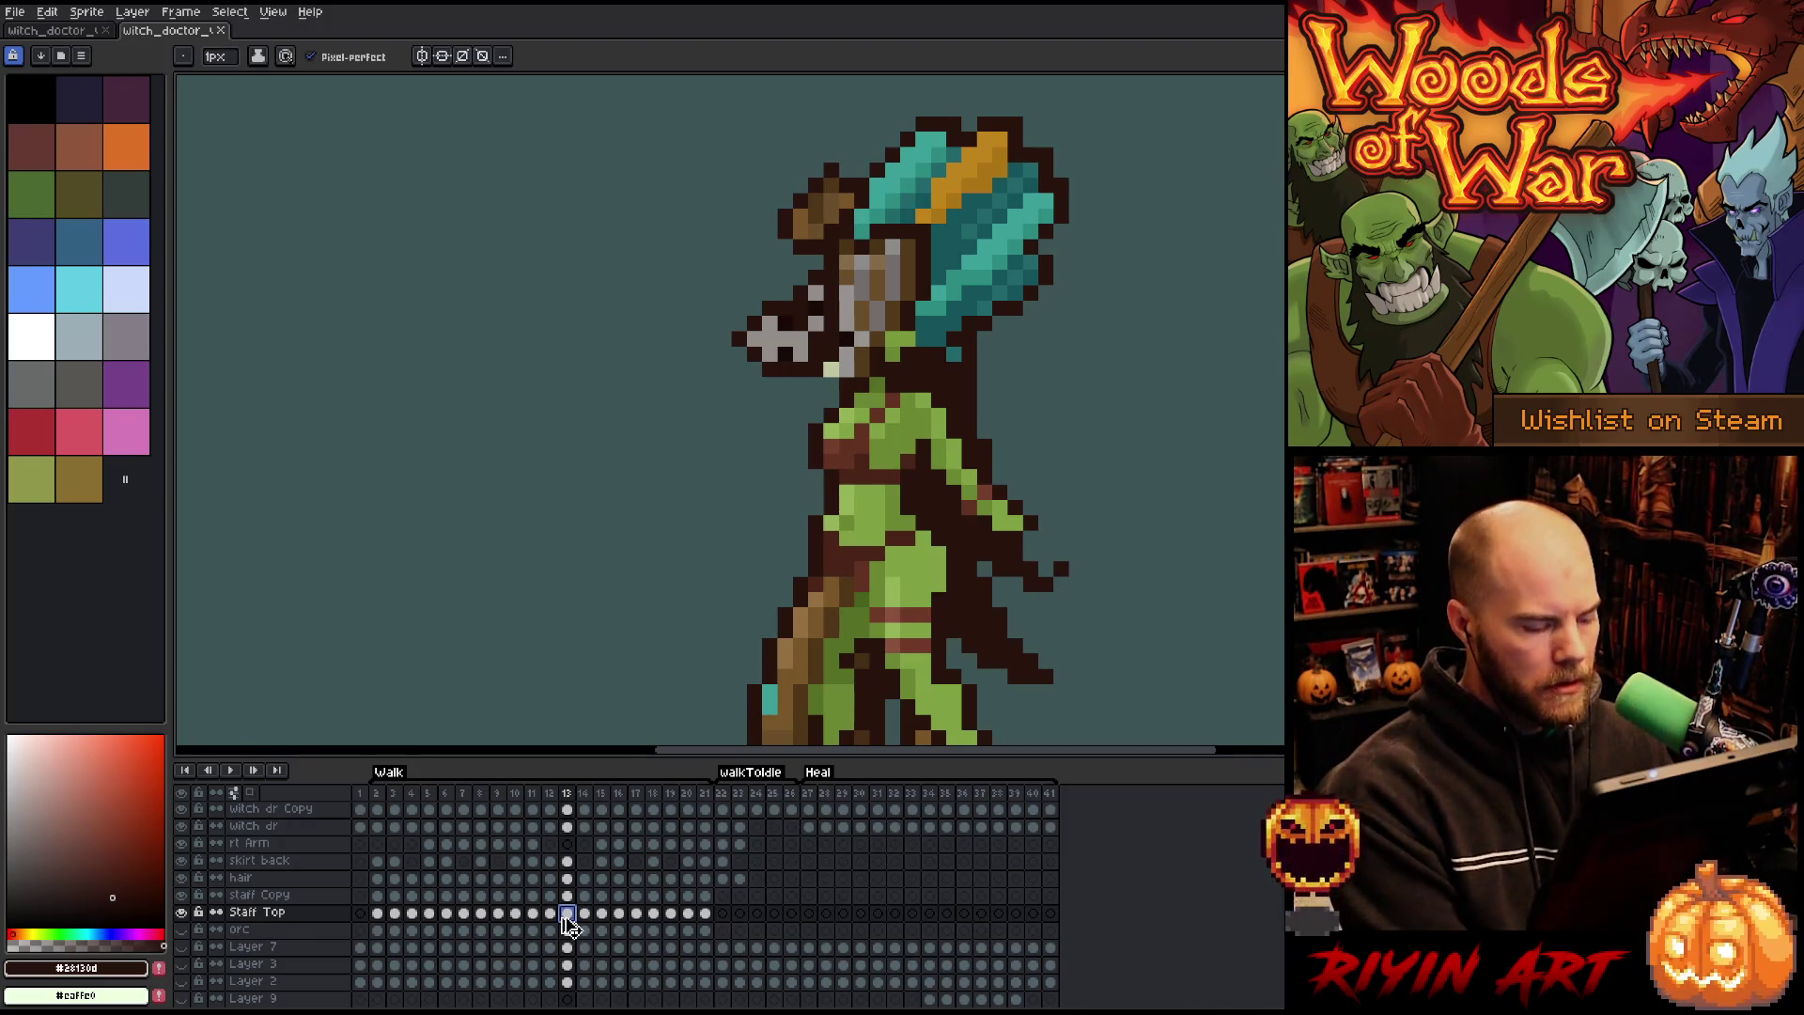
pyautogui.click(59, 31)
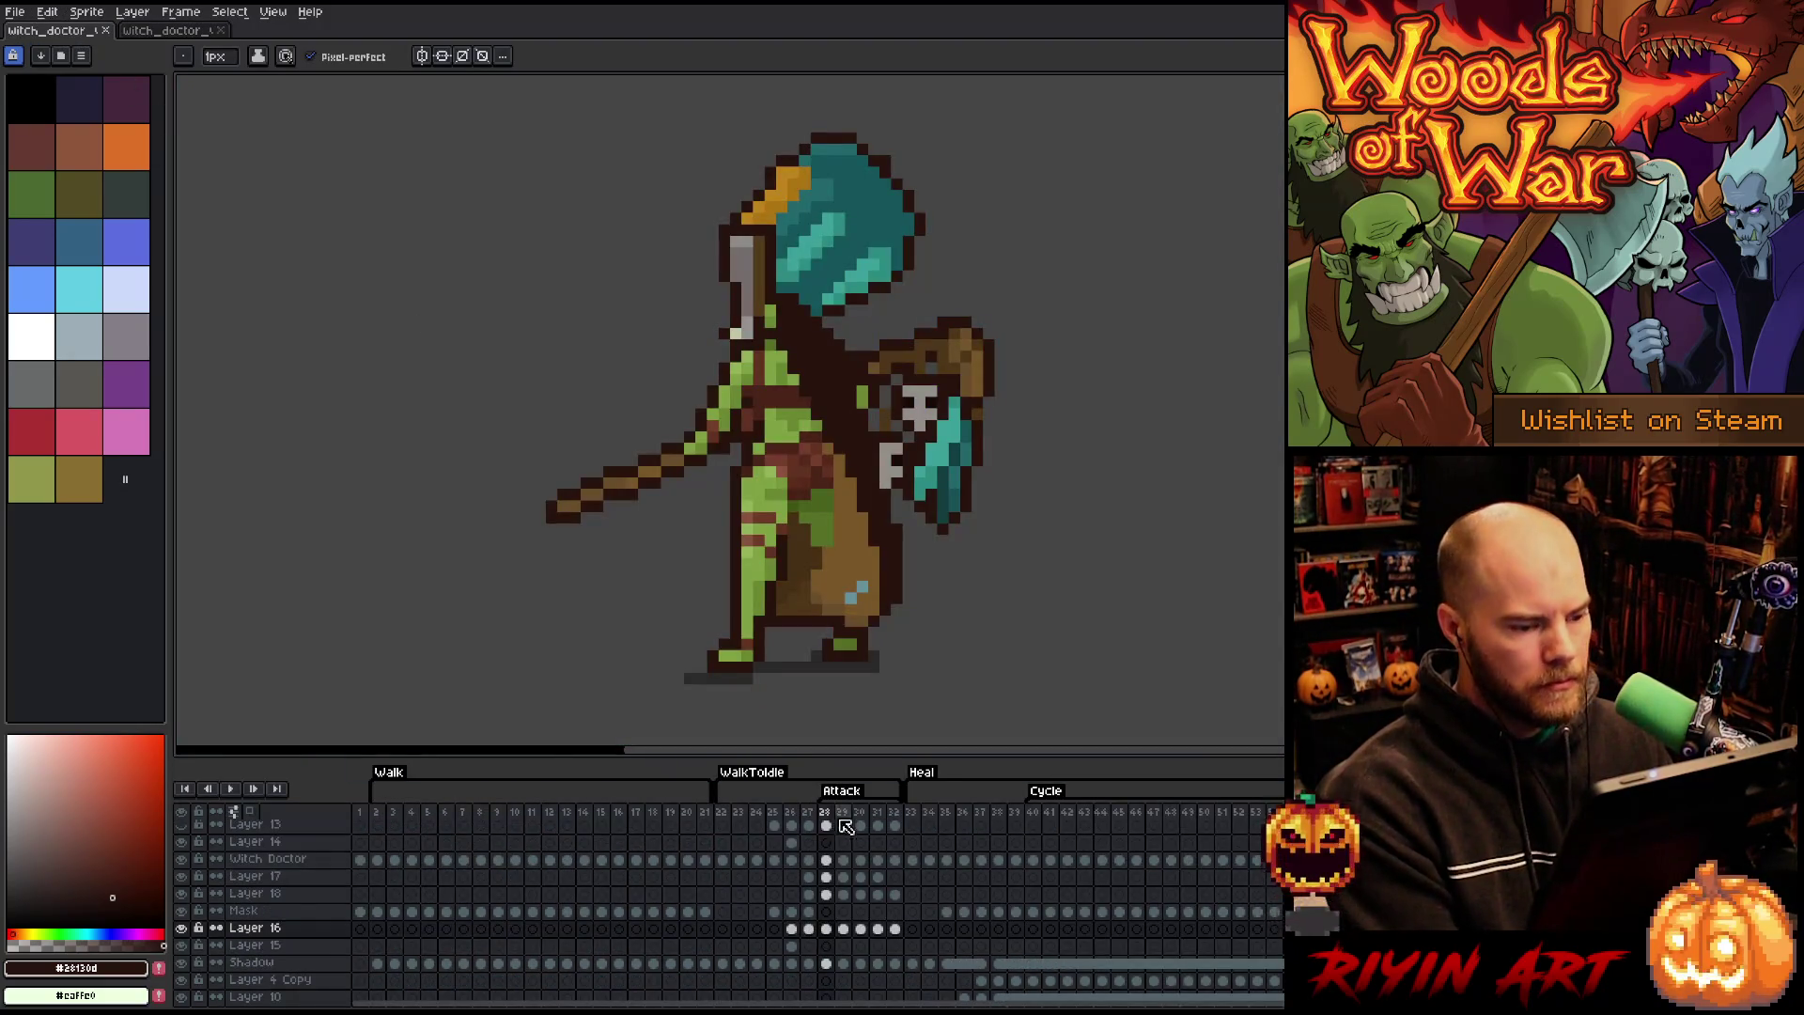
pyautogui.click(826, 928)
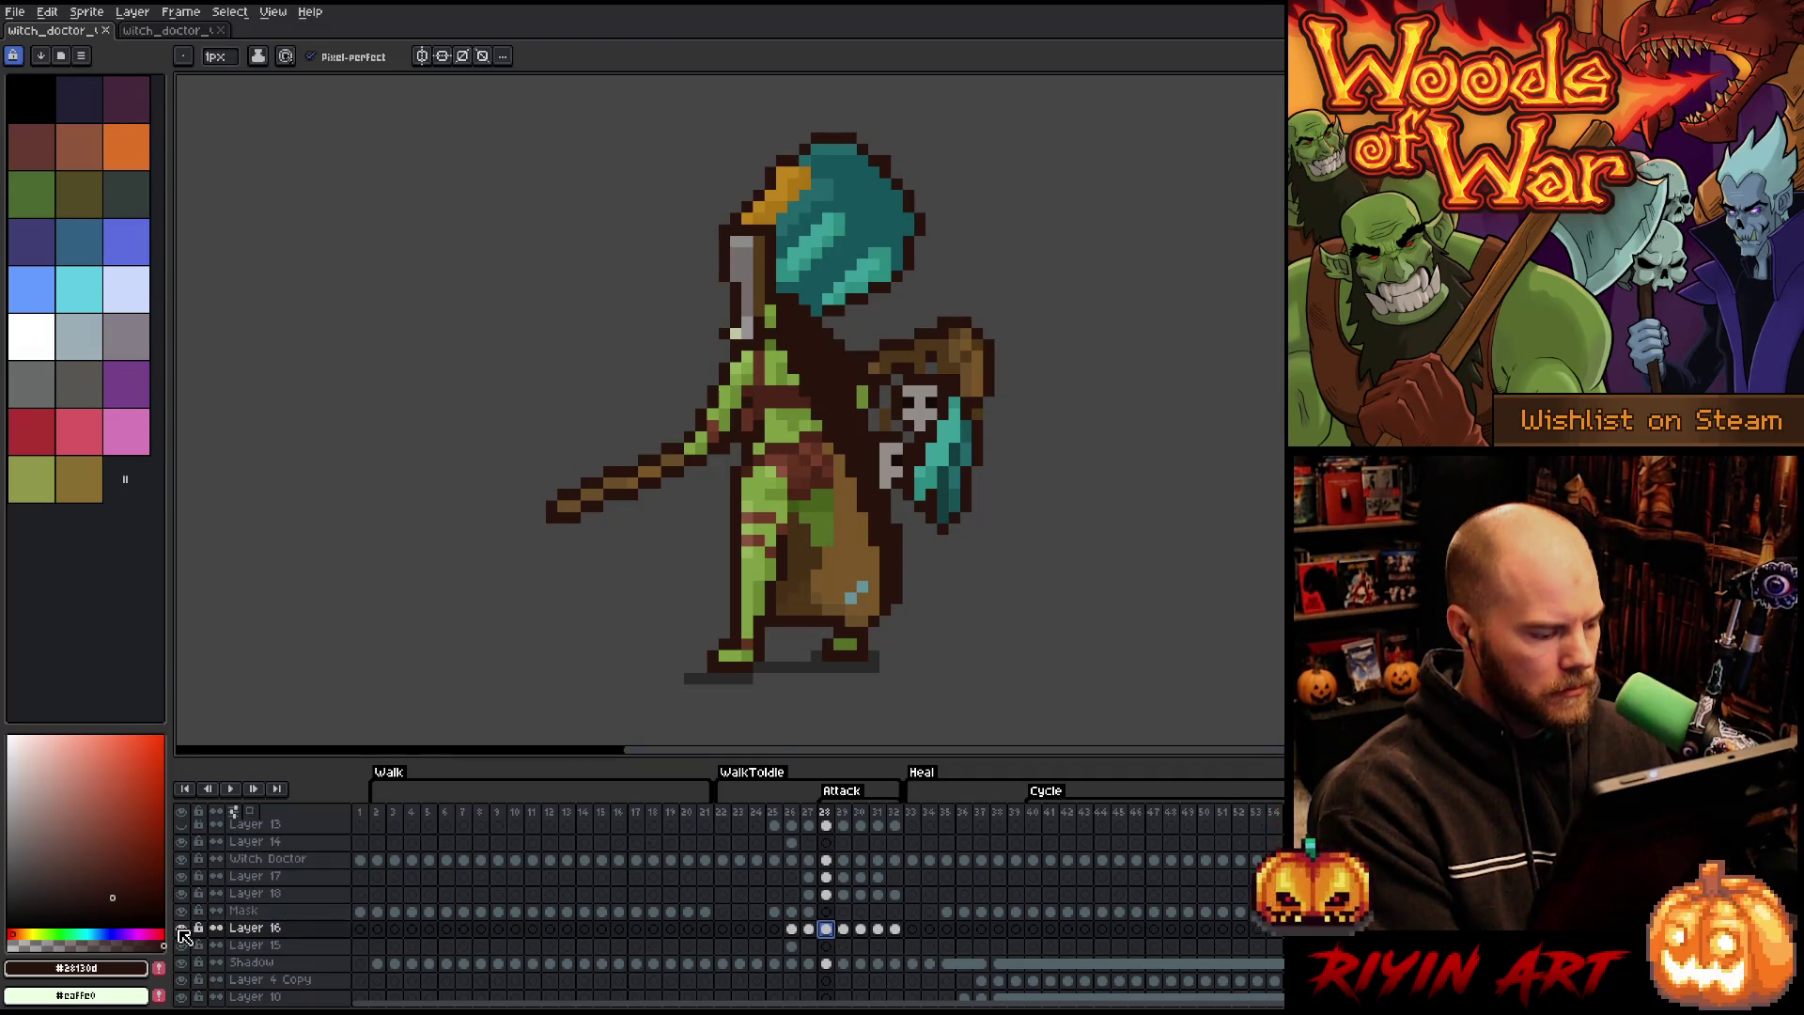
# - On attack frame 29, move the lantern and skull lower and to the right
pyautogui.press('End')
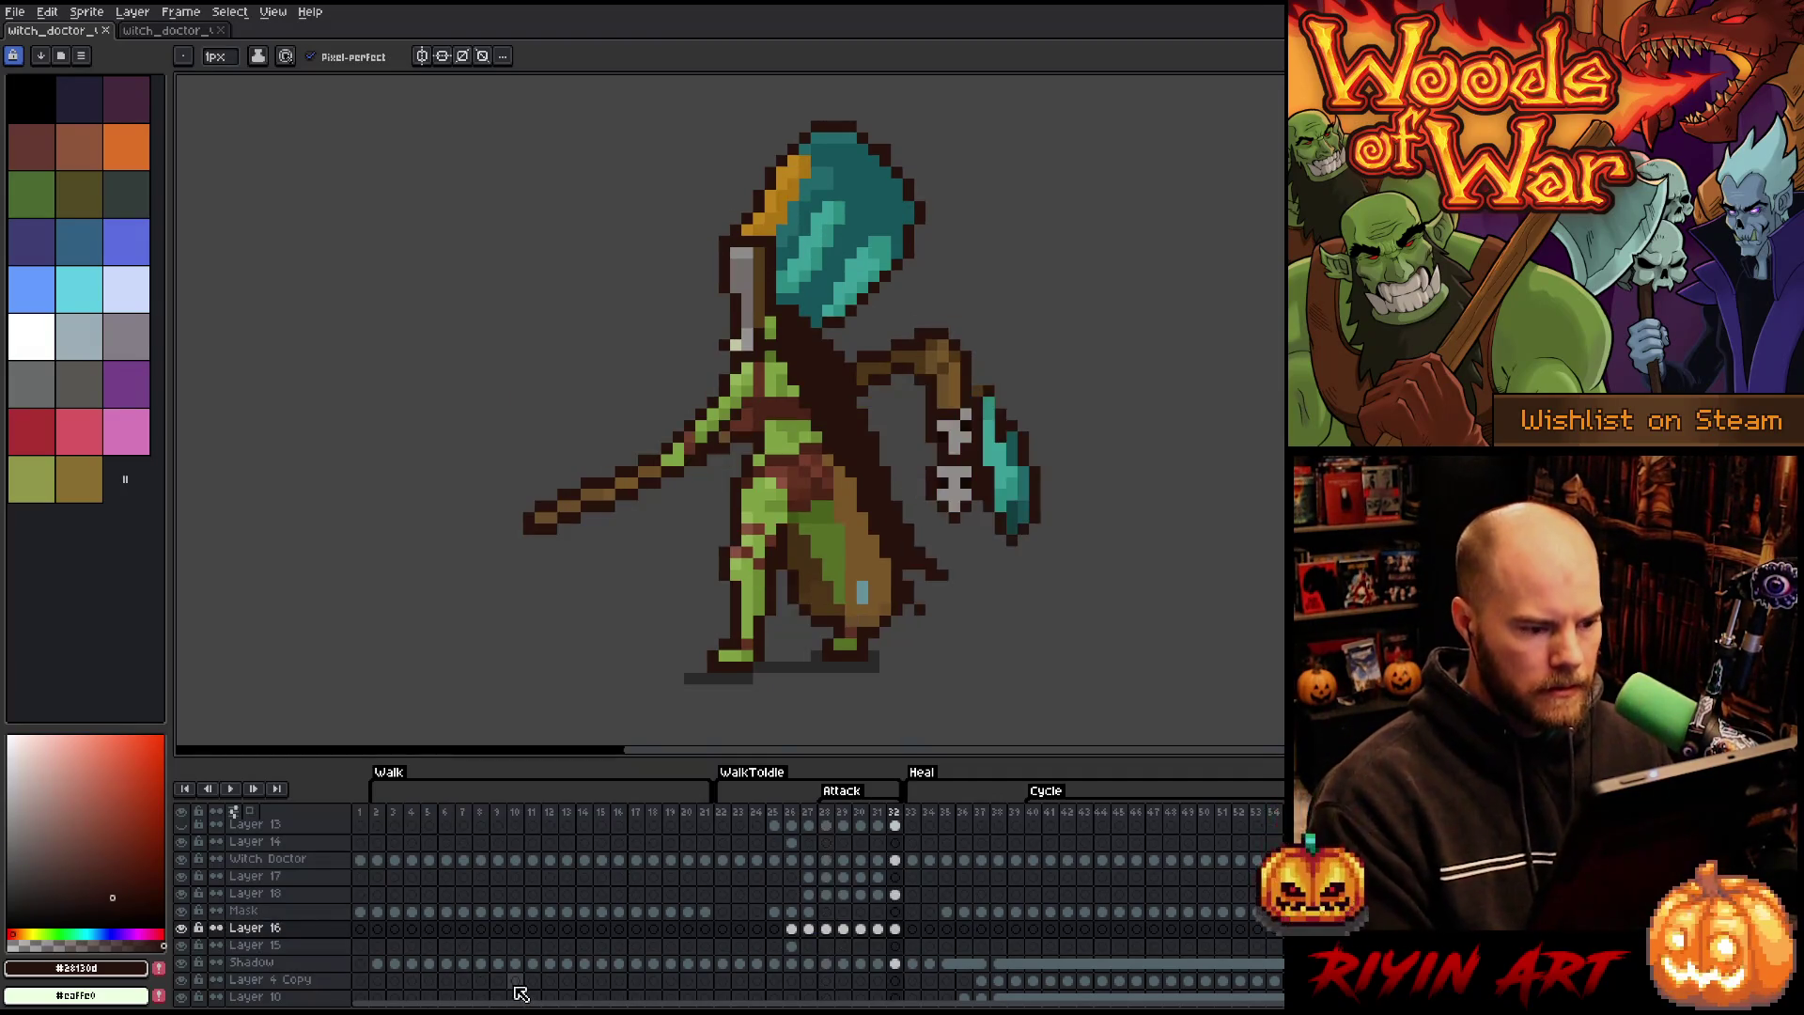
pyautogui.press('Home')
pyautogui.press('Right')
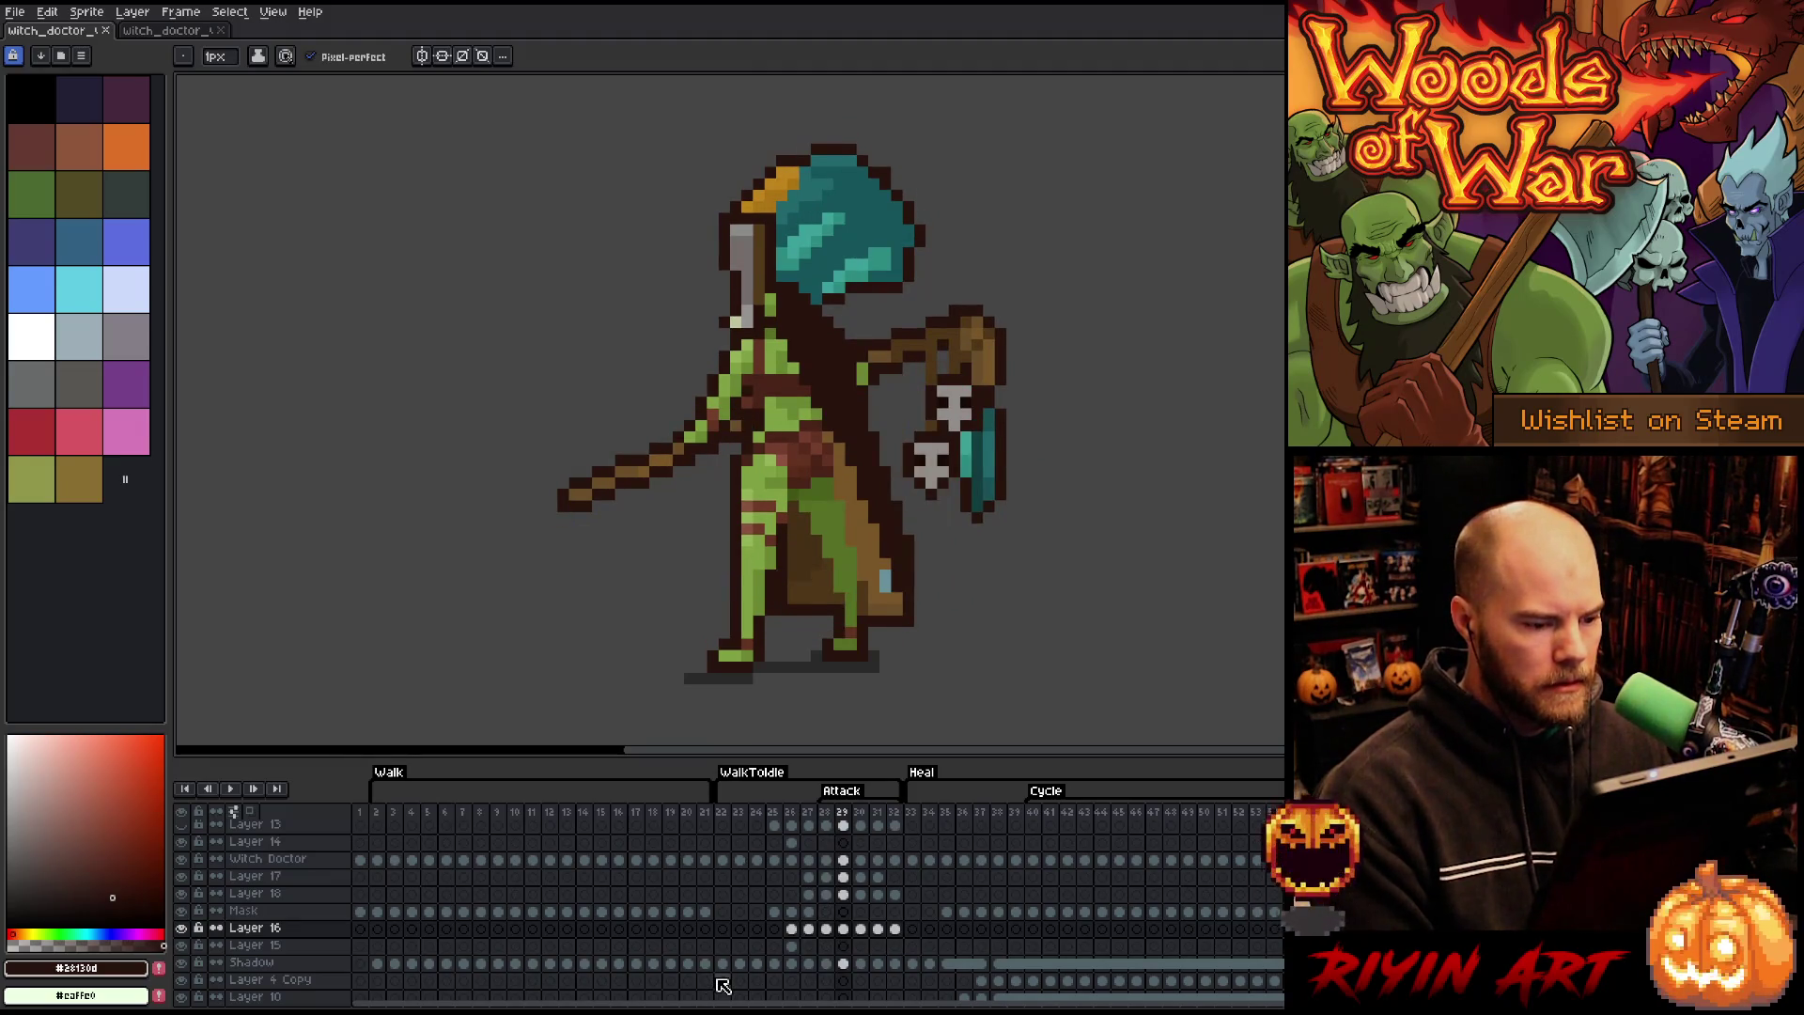
pyautogui.press('Right')
pyautogui.press('Left')
pyautogui.press('Left')
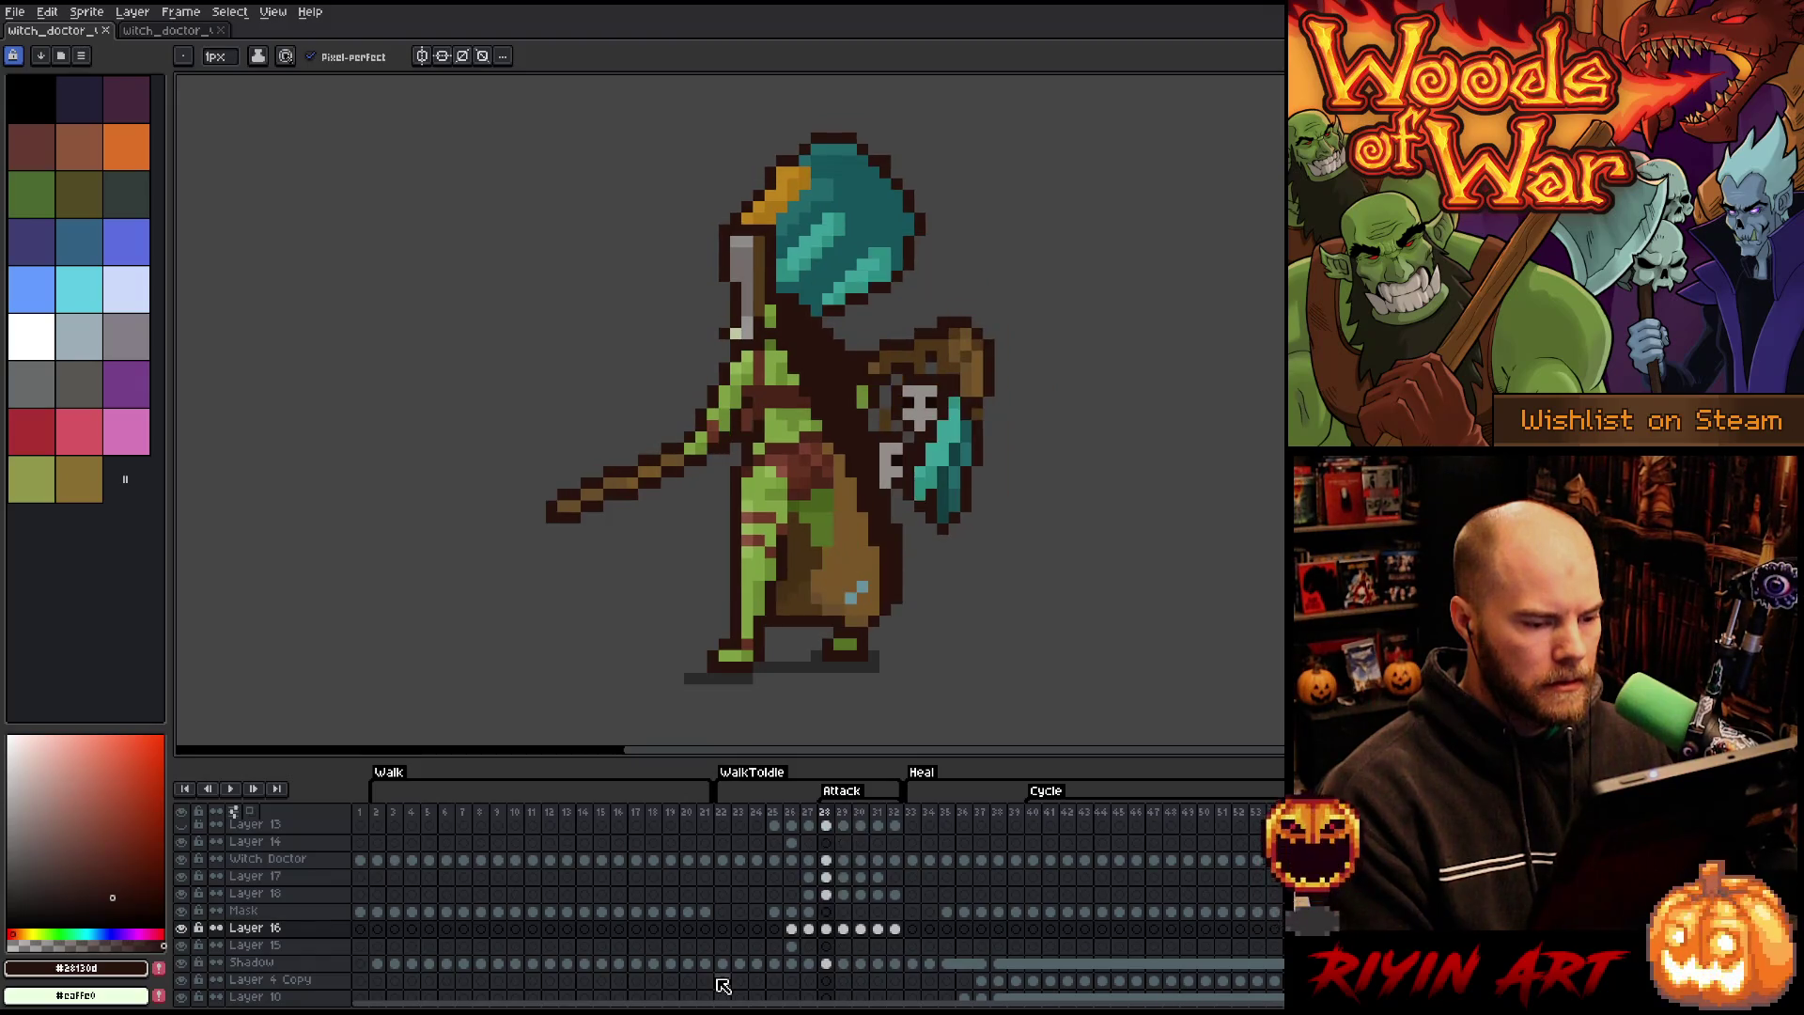
pyautogui.press('Right')
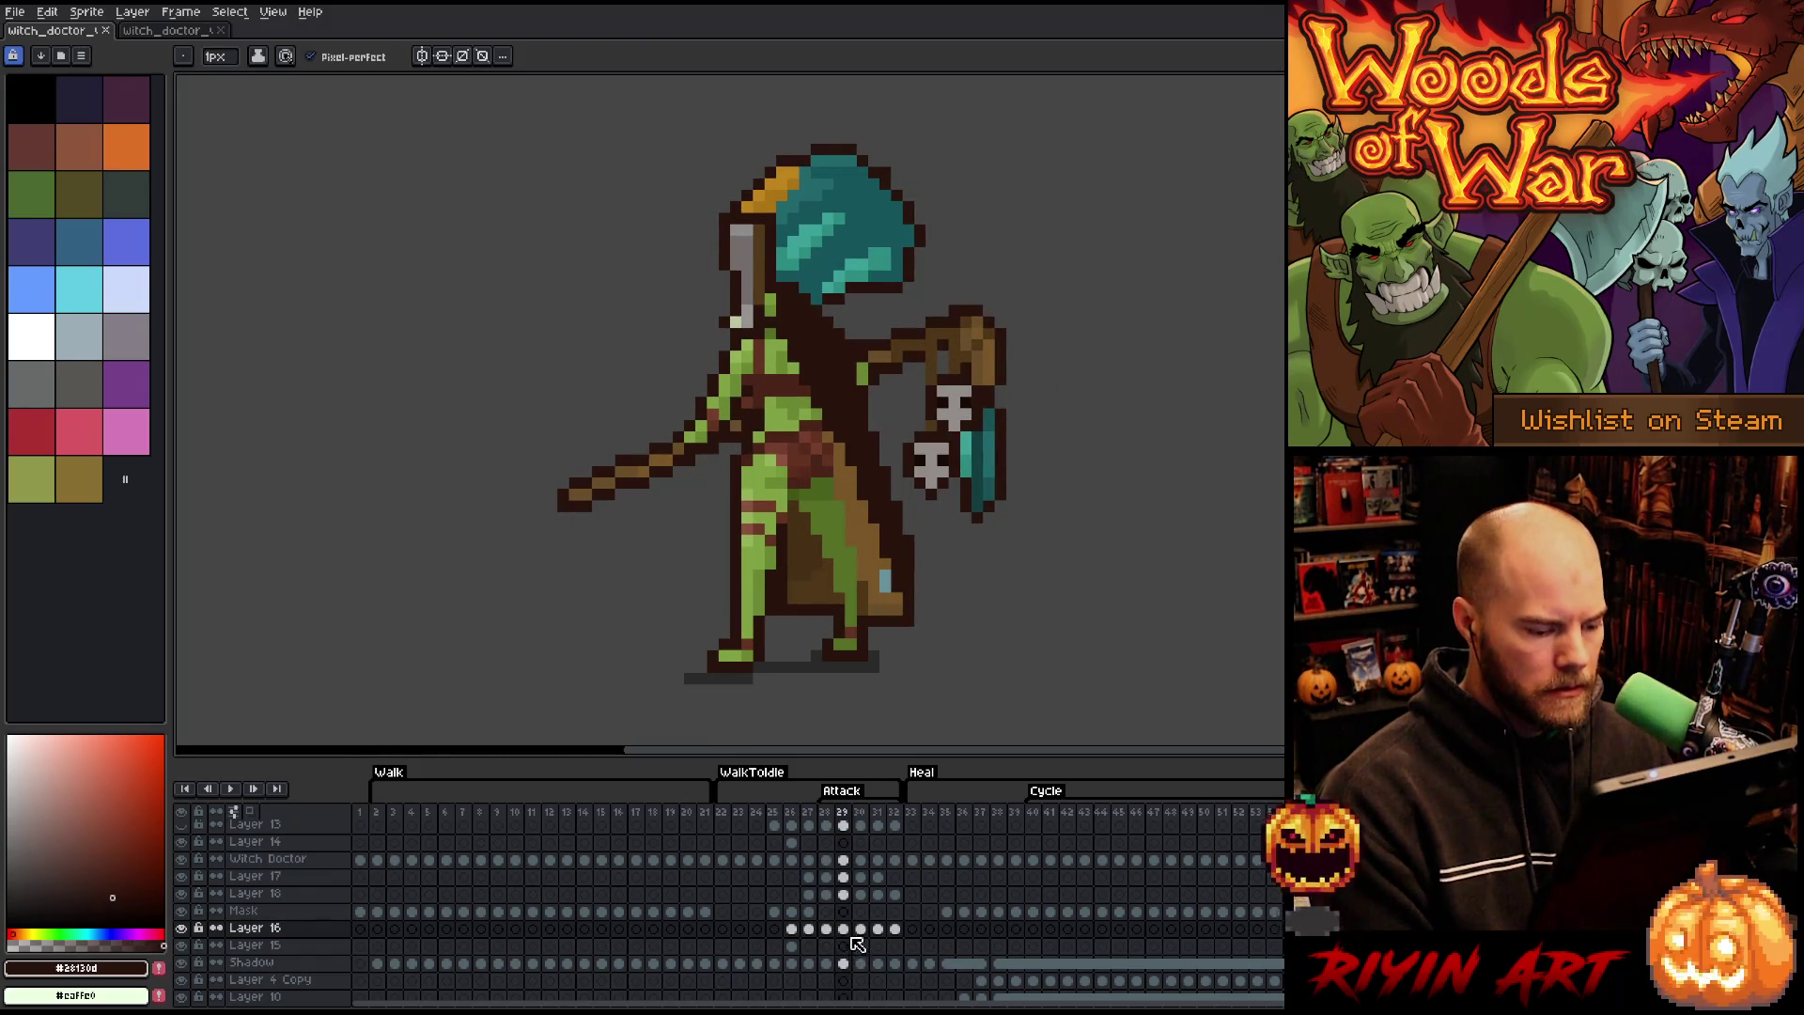
pyautogui.press('Delete')
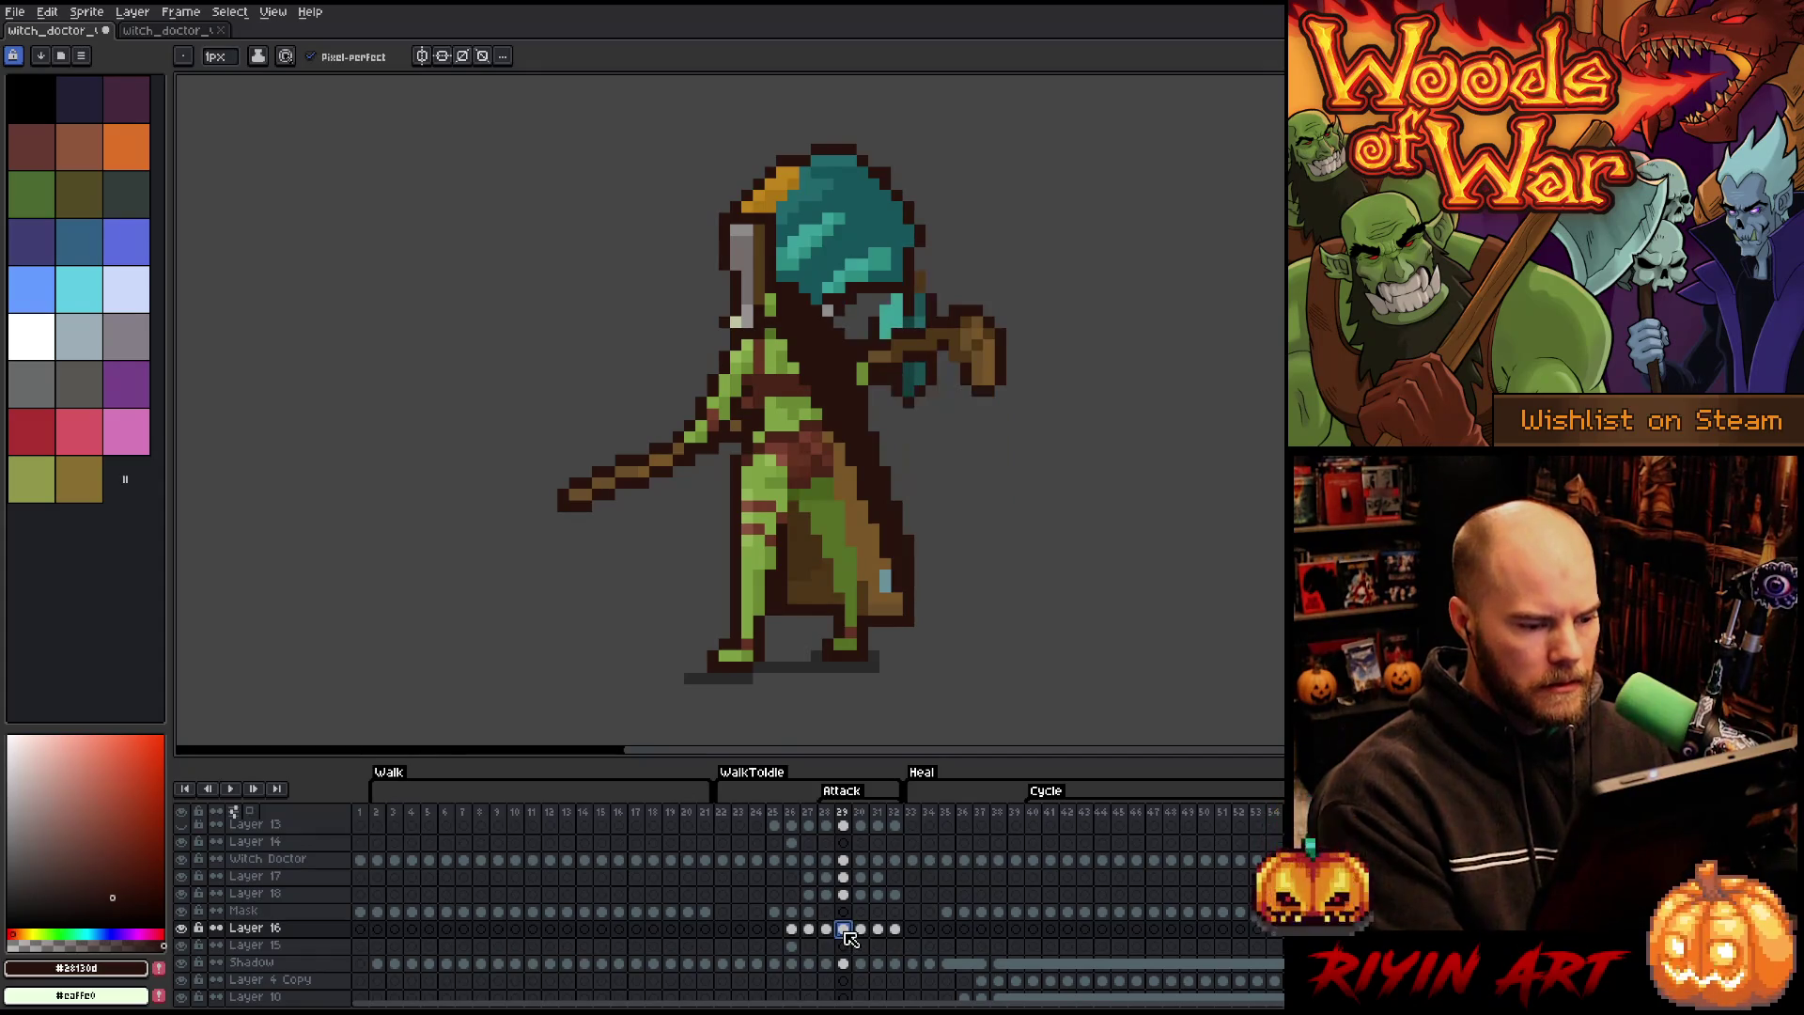
pyautogui.hotkey('ctrl', 'v')
pyautogui.moveTo(904, 336)
pyautogui.mouseDown()
pyautogui.moveTo(1002, 461)
pyautogui.moveTo(1017, 436)
pyautogui.mouseUp()
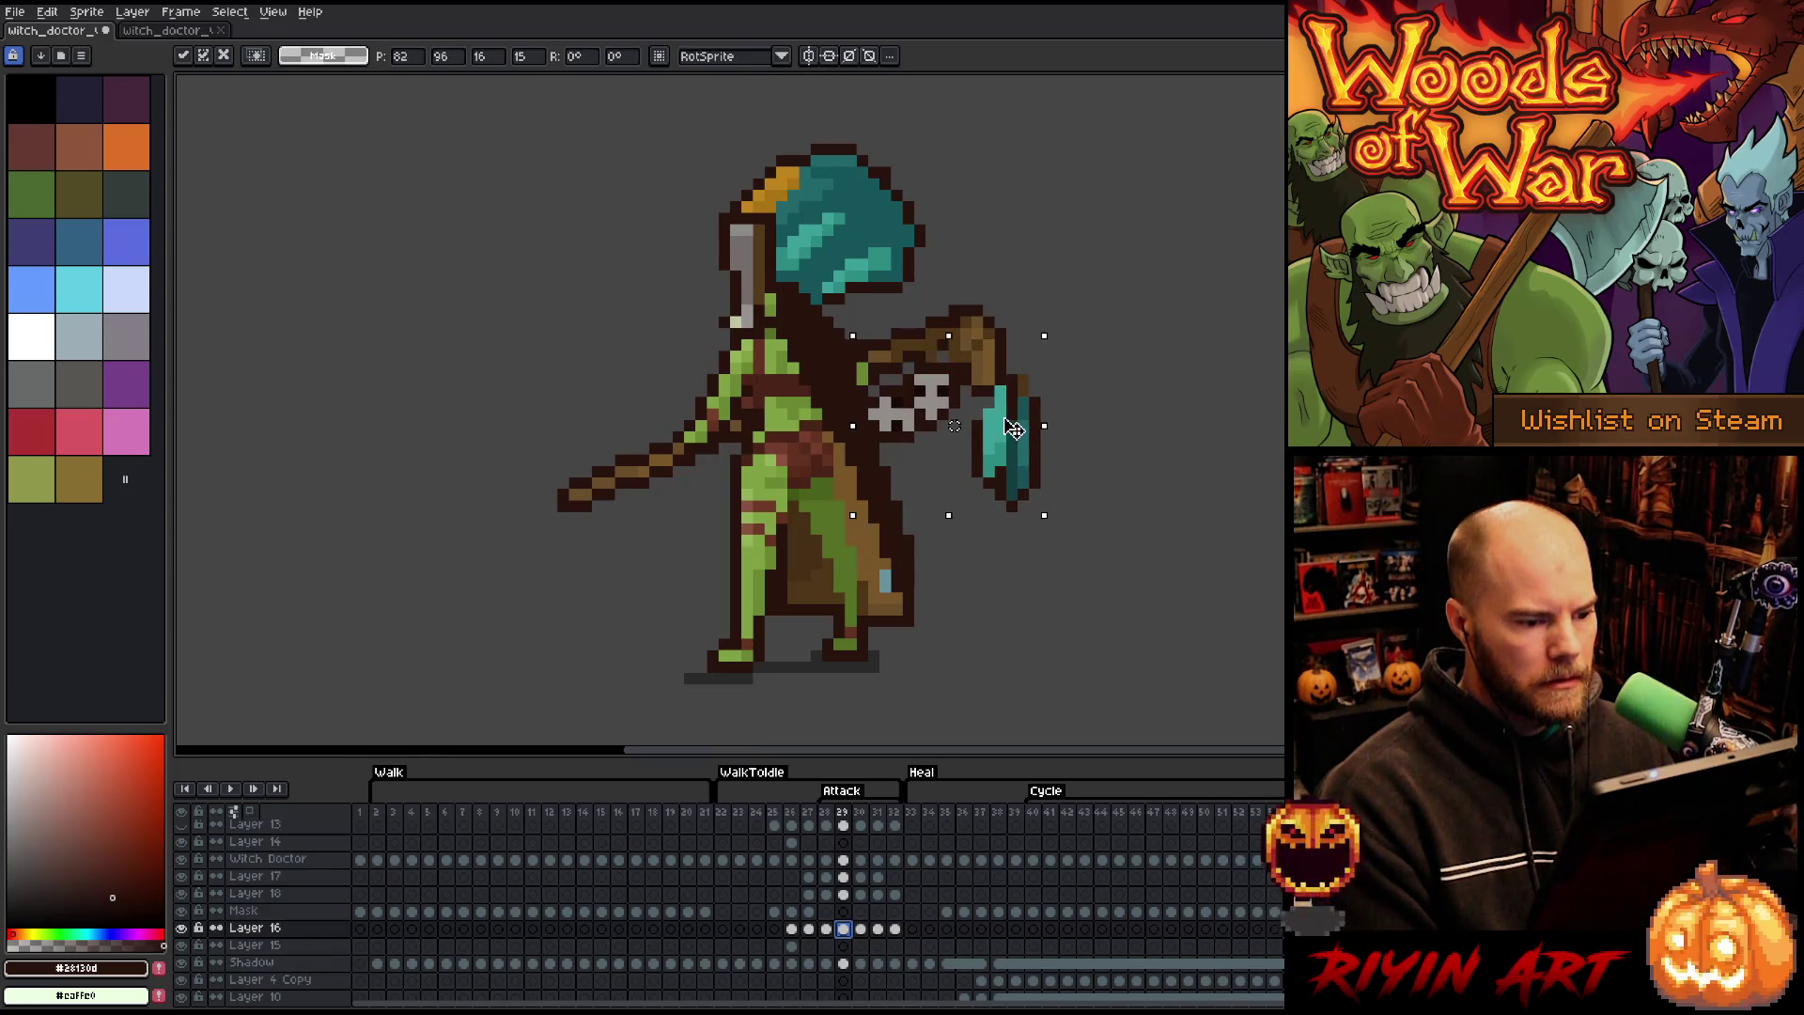
# - Rotate the teal shield, cut it from Layer 16, and select Layer 15
pyautogui.moveTo(1120, 340); pyautogui.dragTo(969, 583)
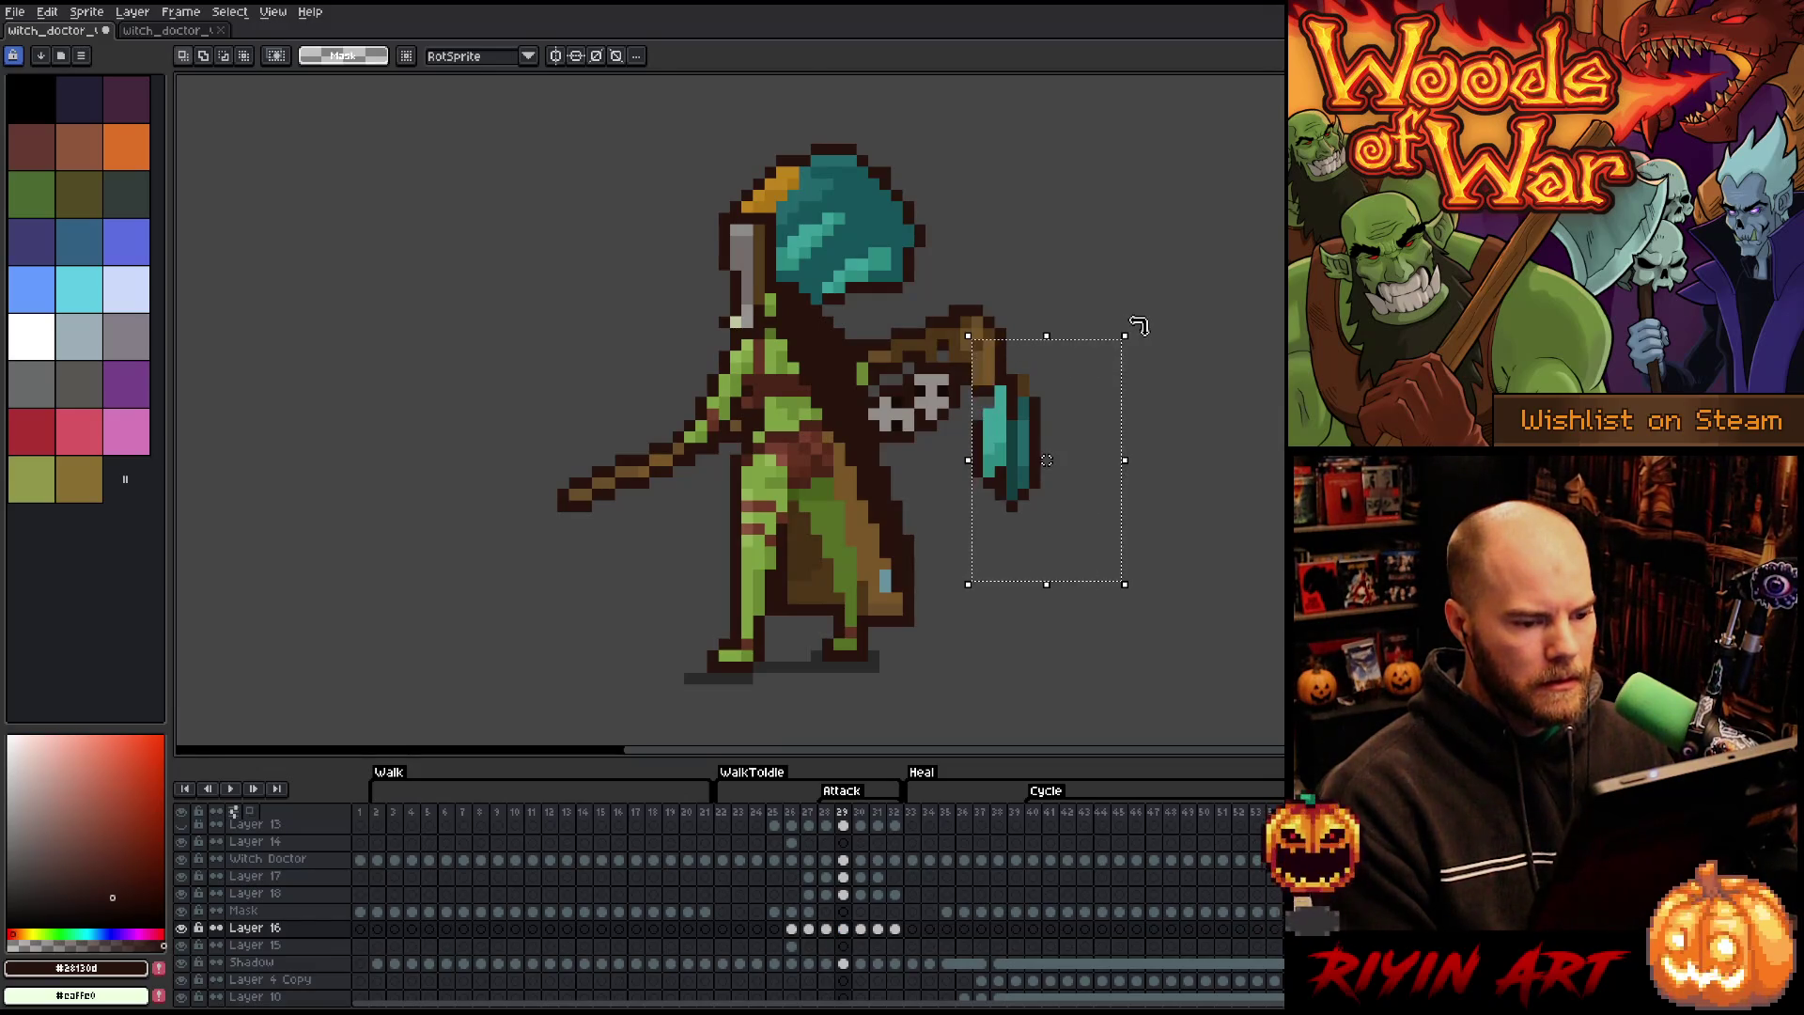
pyautogui.moveTo(1146, 329); pyautogui.dragTo(1280, 563)
pyautogui.press('Delete')
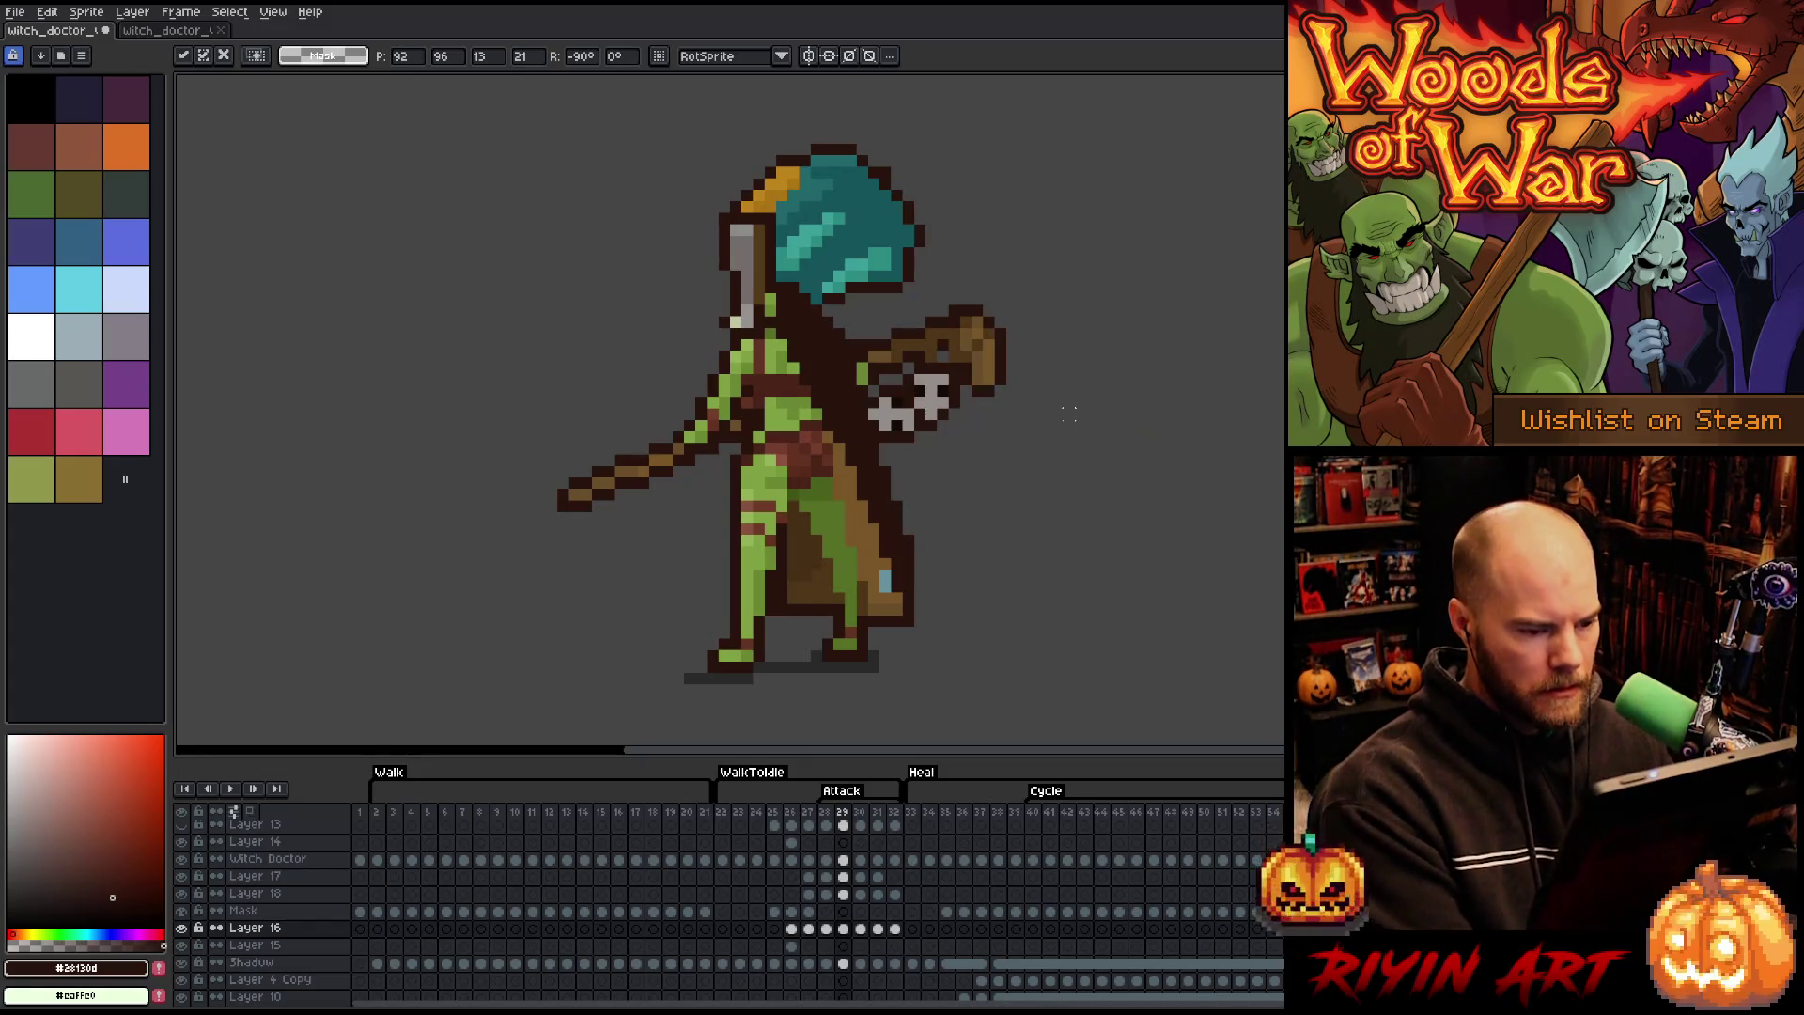
pyautogui.click(845, 947)
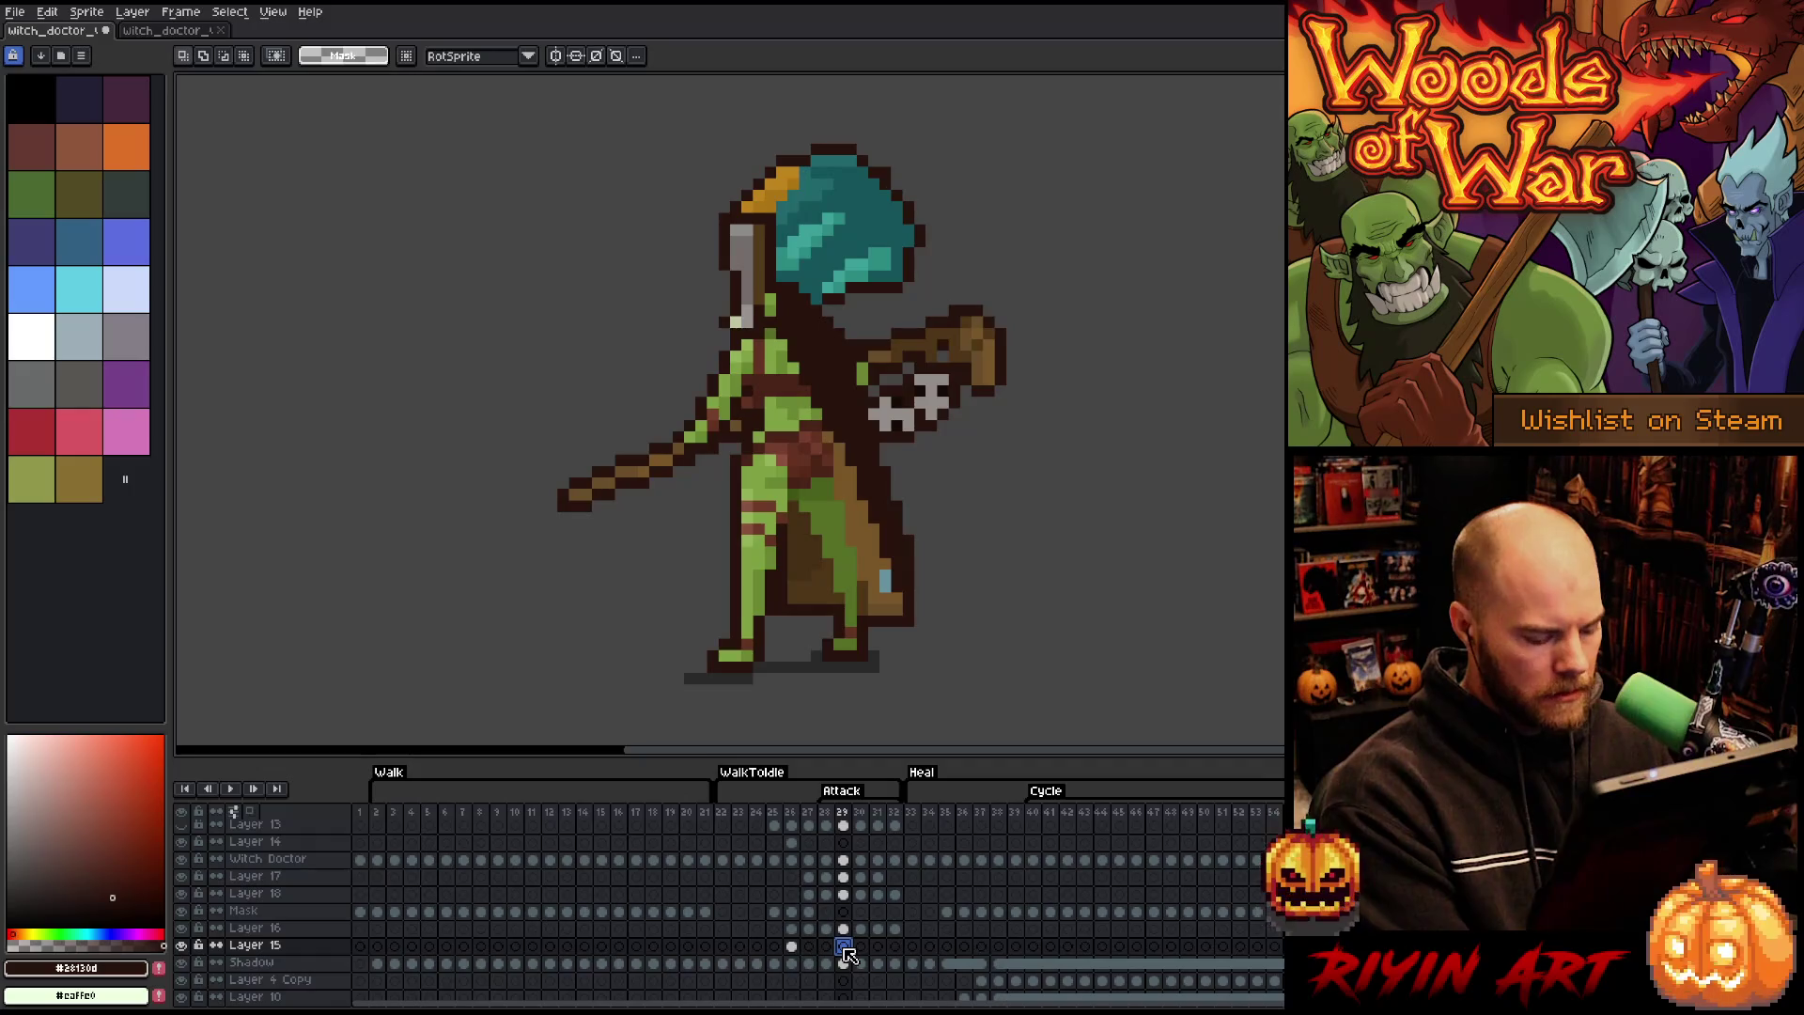
# - Paste the teal shield onto Layer 15 over the character
pyautogui.hotkey('ctrl', 'v')
pyautogui.moveTo(1068, 423); pyautogui.dragTo(904, 418)
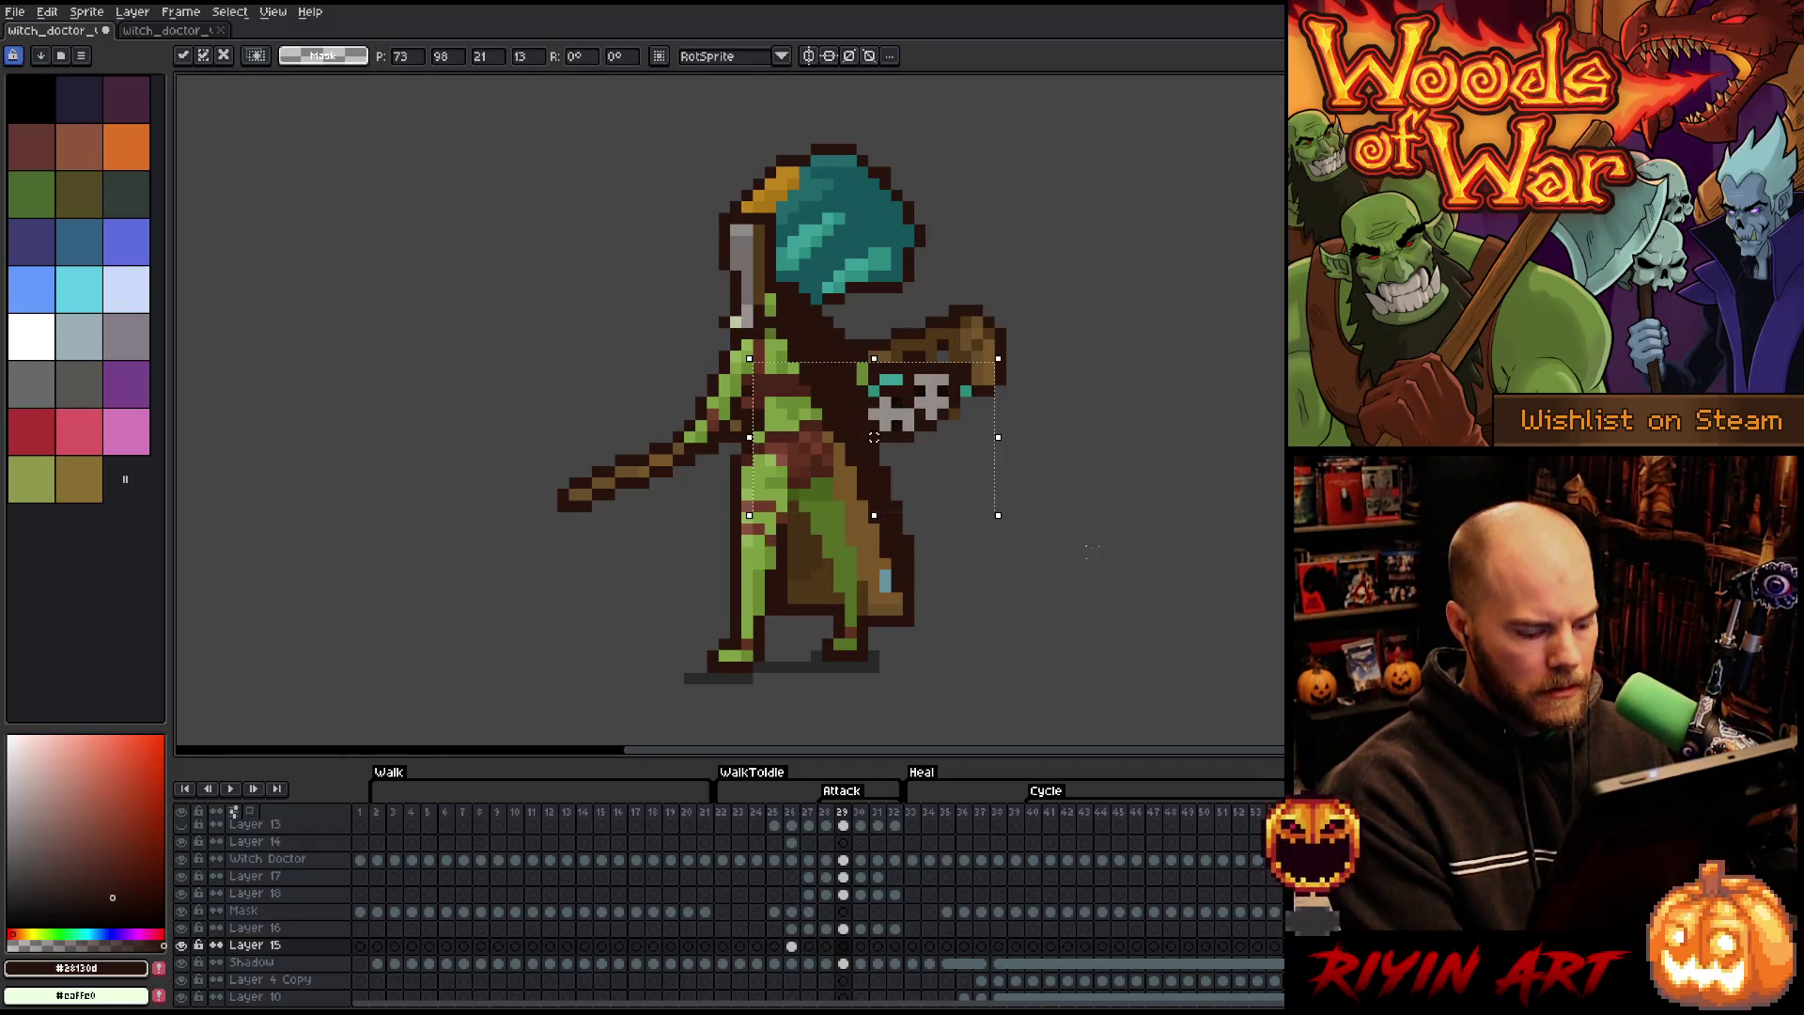
pyautogui.hotkey('ctrl', 'd')
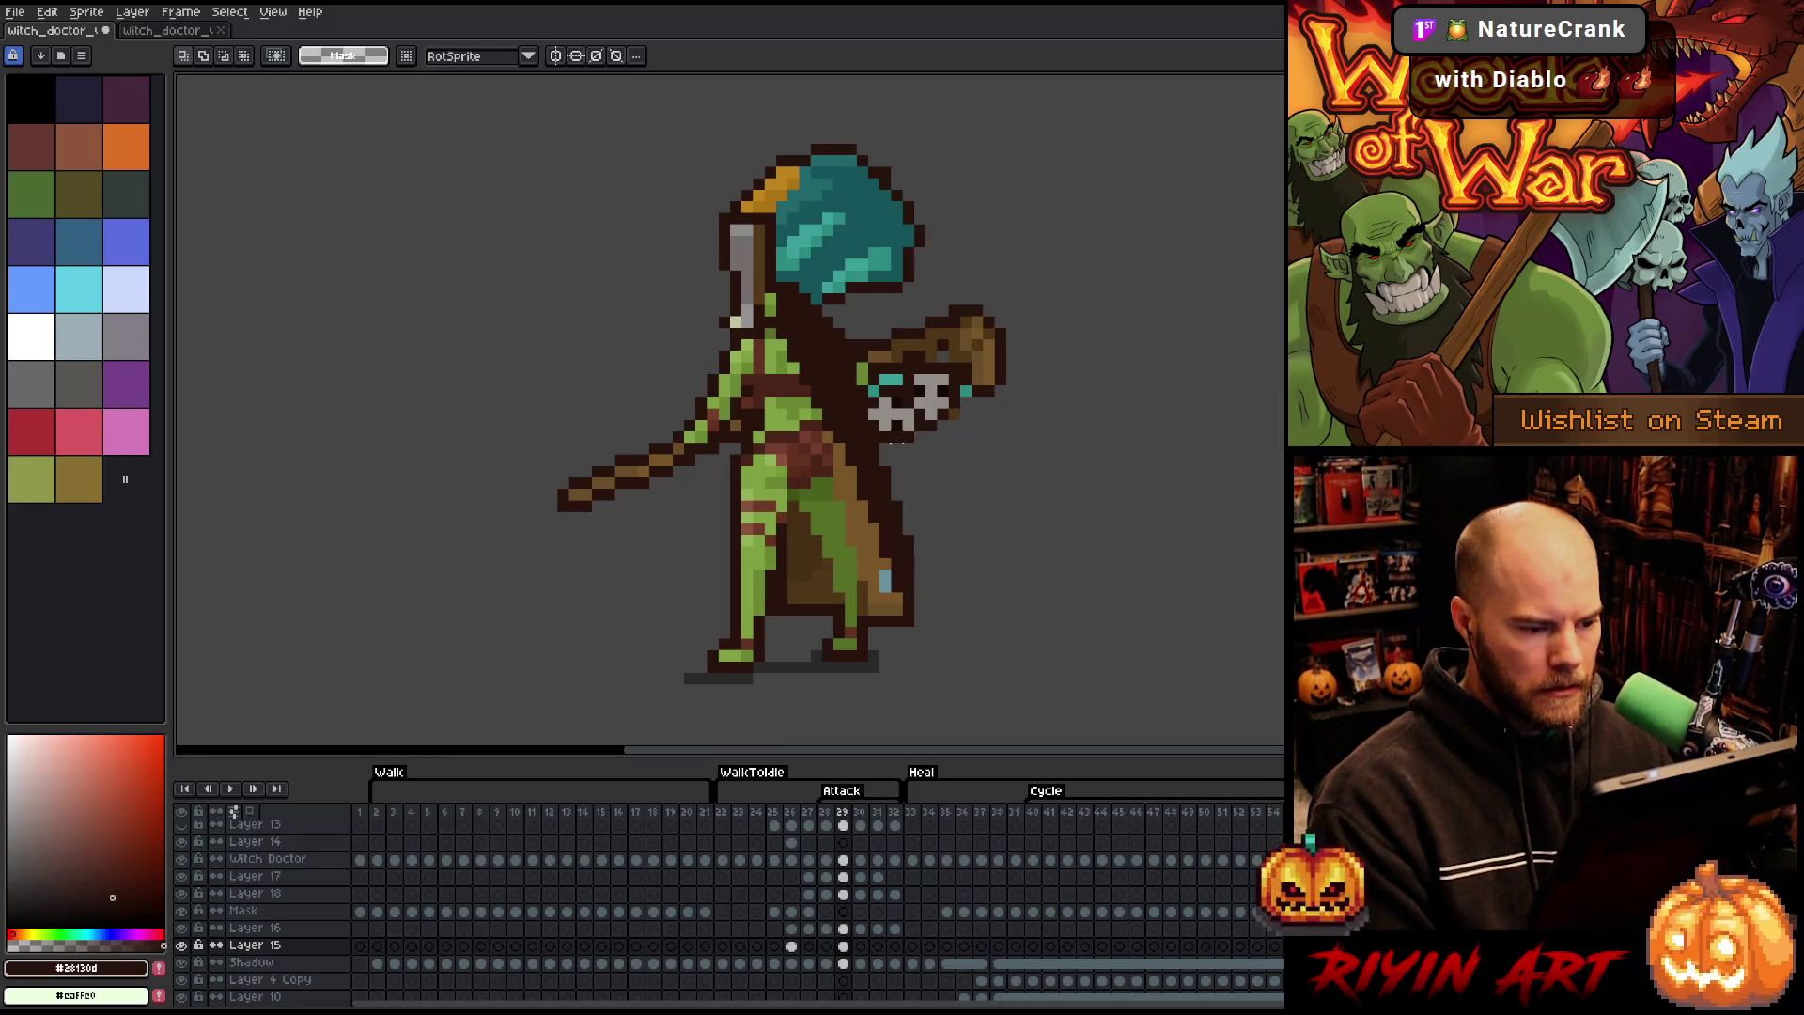
# - Rotate the skull charm on Layer 16 by 90 degrees and nudge it up-left
pyautogui.click(843, 929)
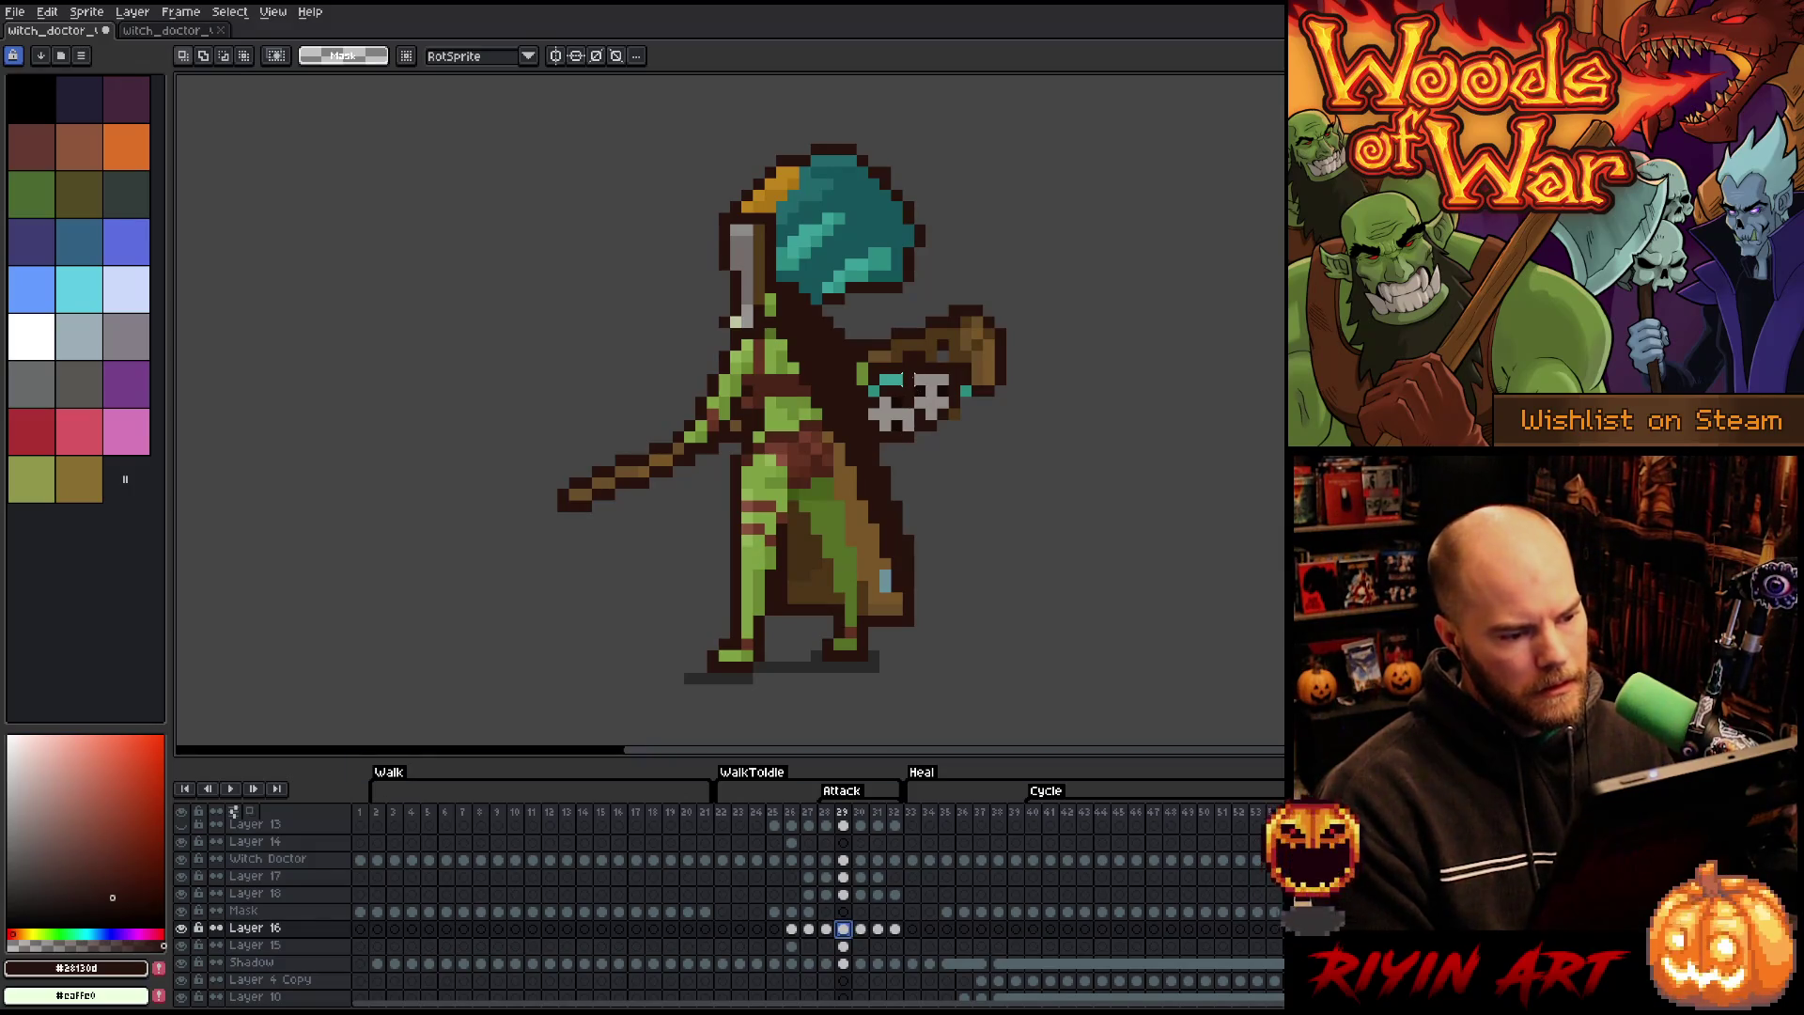
pyautogui.moveTo(899, 370); pyautogui.dragTo(965, 414)
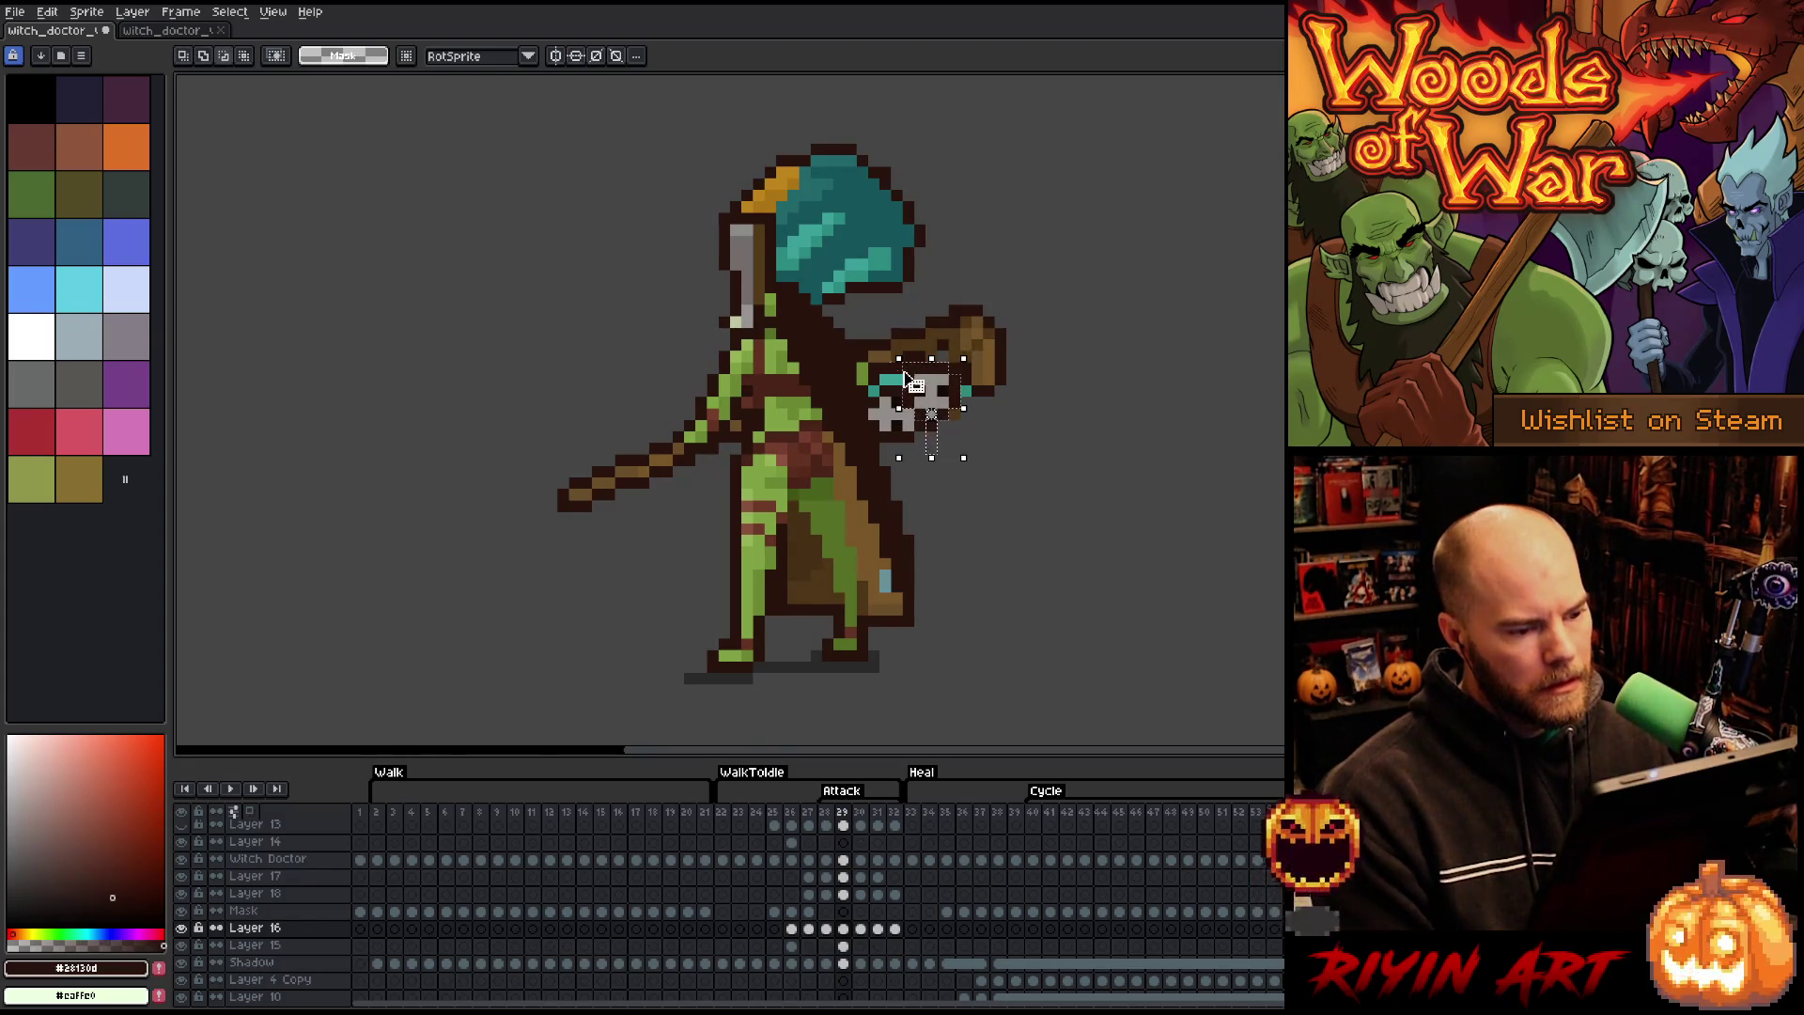
pyautogui.moveTo(972, 355)
pyautogui.mouseDown()
pyautogui.moveTo(1010, 393)
pyautogui.moveTo(1033, 473)
pyautogui.mouseUp()
pyautogui.moveTo(937, 413); pyautogui.dragTo(939, 392)
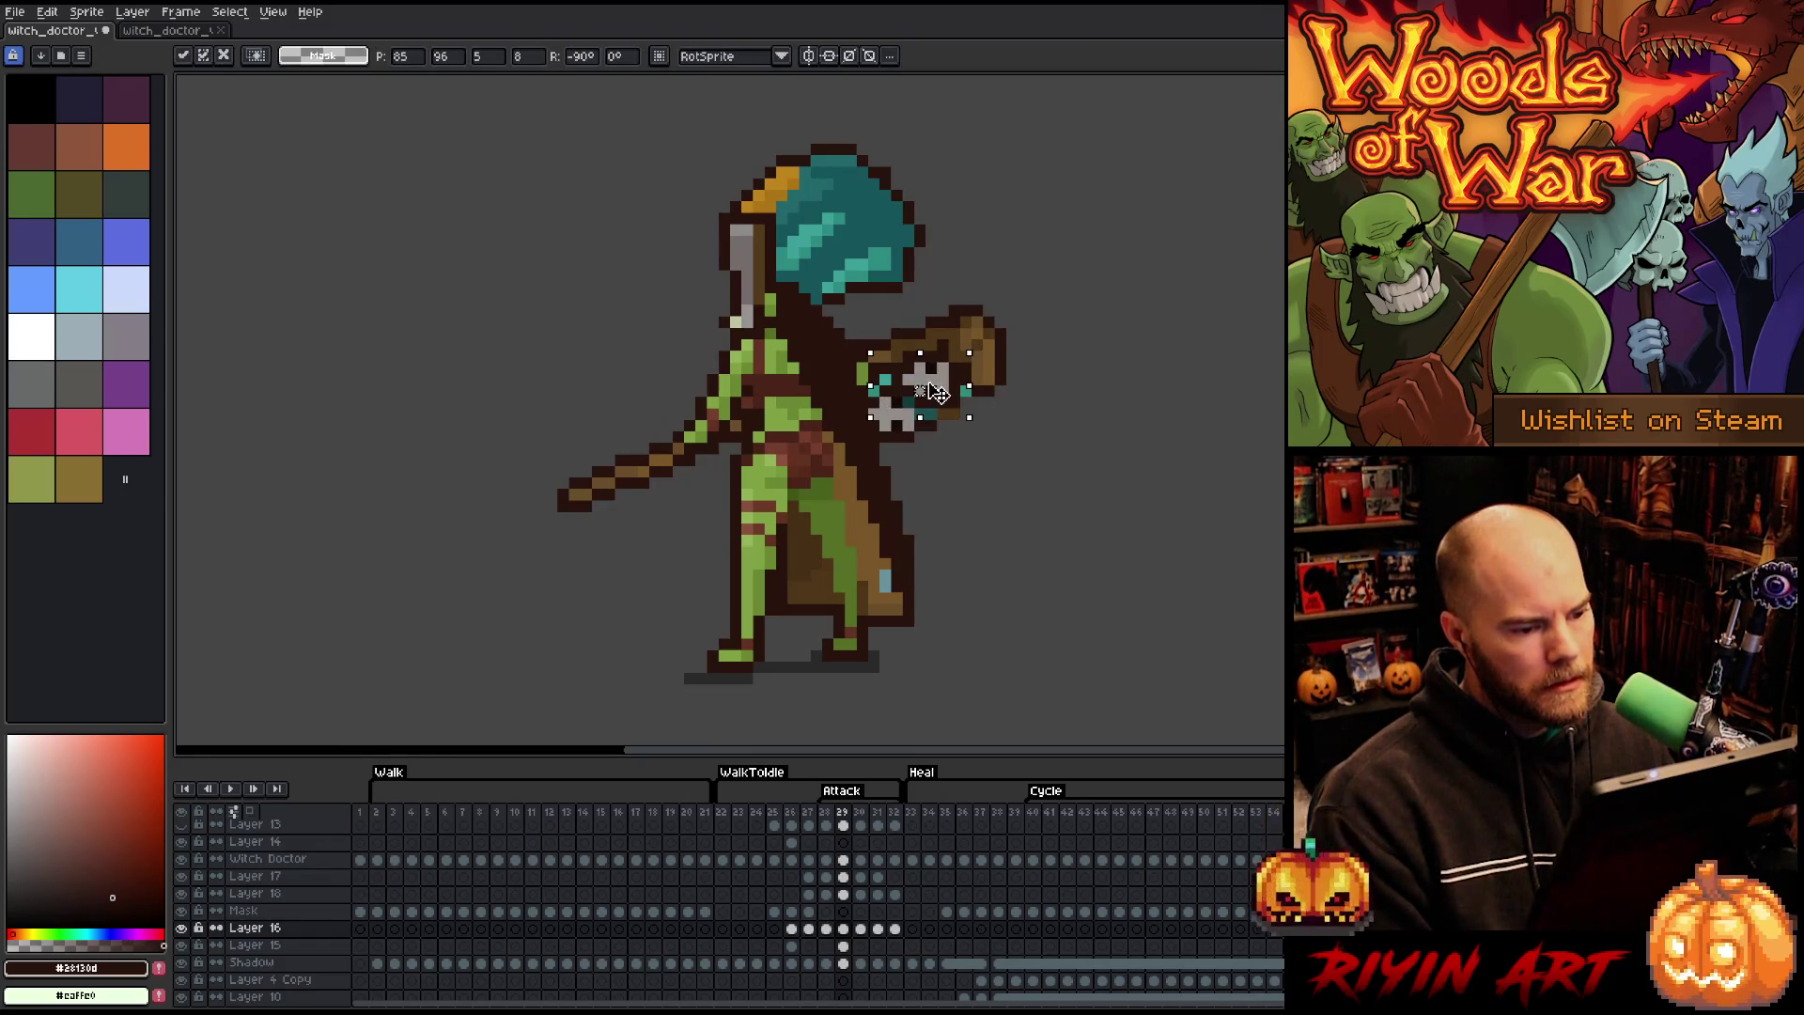
pyautogui.press('b')
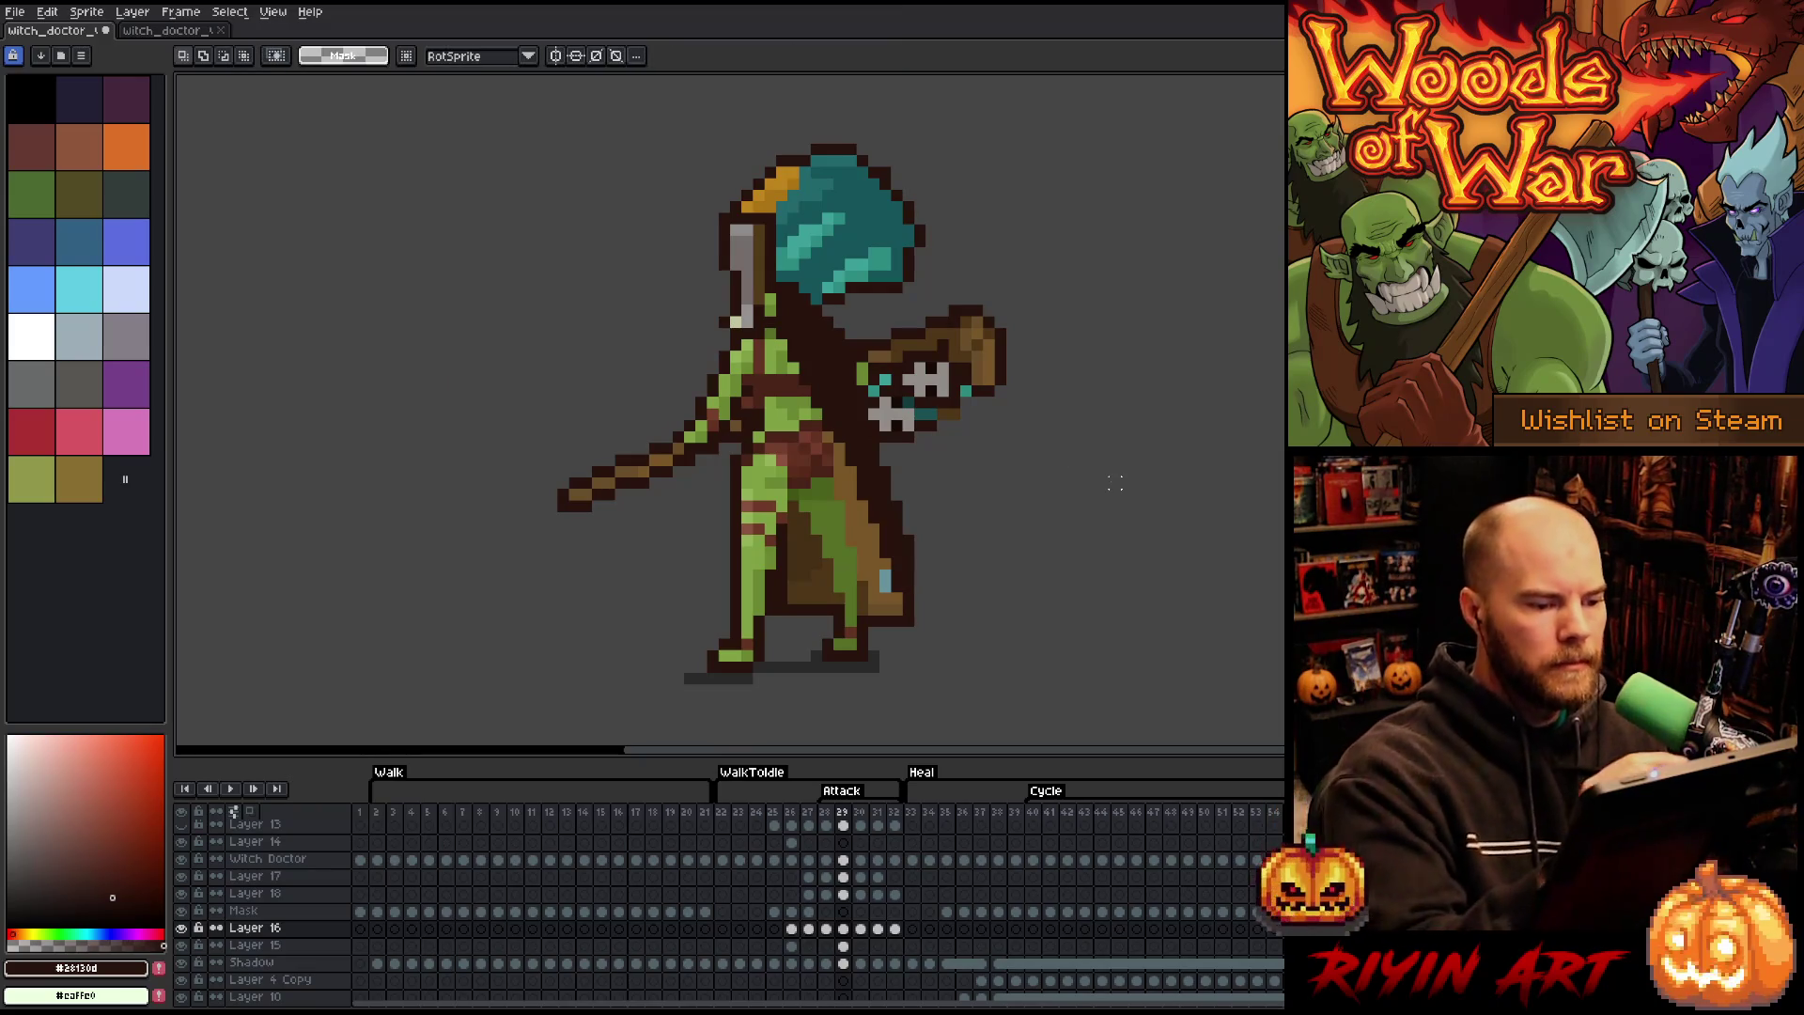
# - Pick the dark brown outline and staff brown, cancelling the accidental Canvas Size dialog
pyautogui.keyDown('alt'); pyautogui.click(916, 202); pyautogui.keyUp('alt')
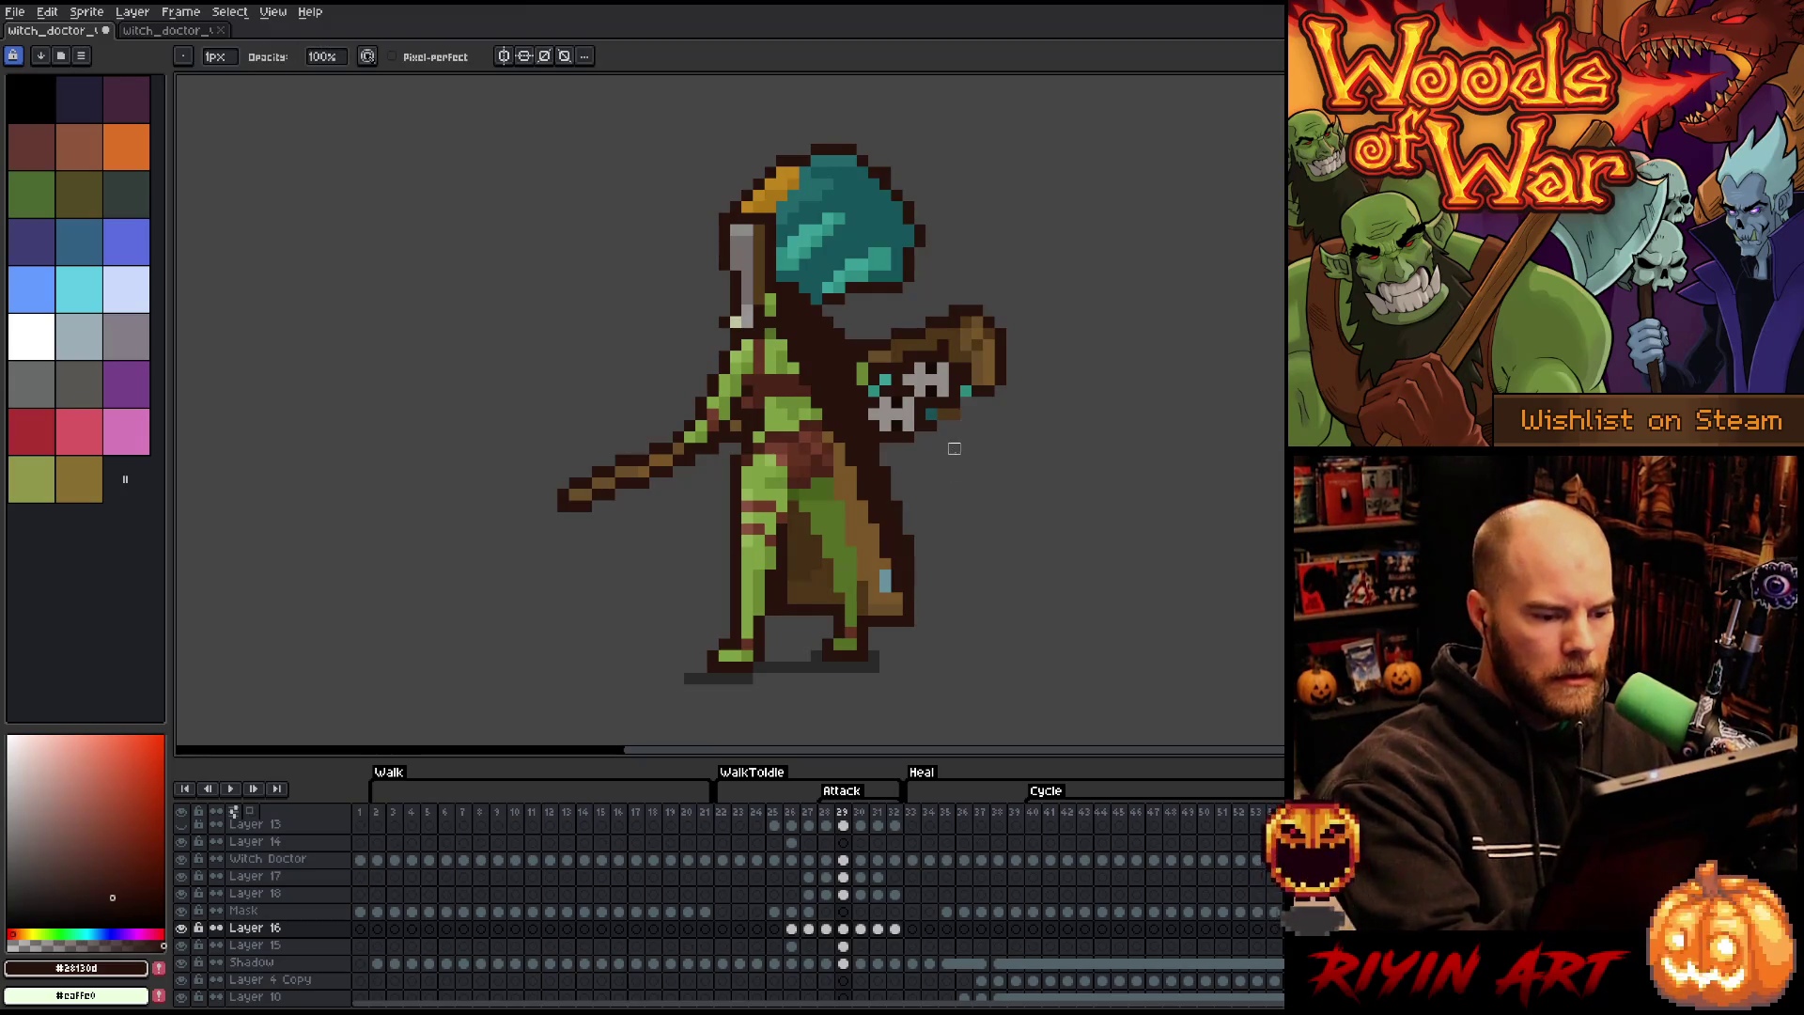
pyautogui.hotkey('ctrl', 'alt', 'c')
pyautogui.click(578, 372)
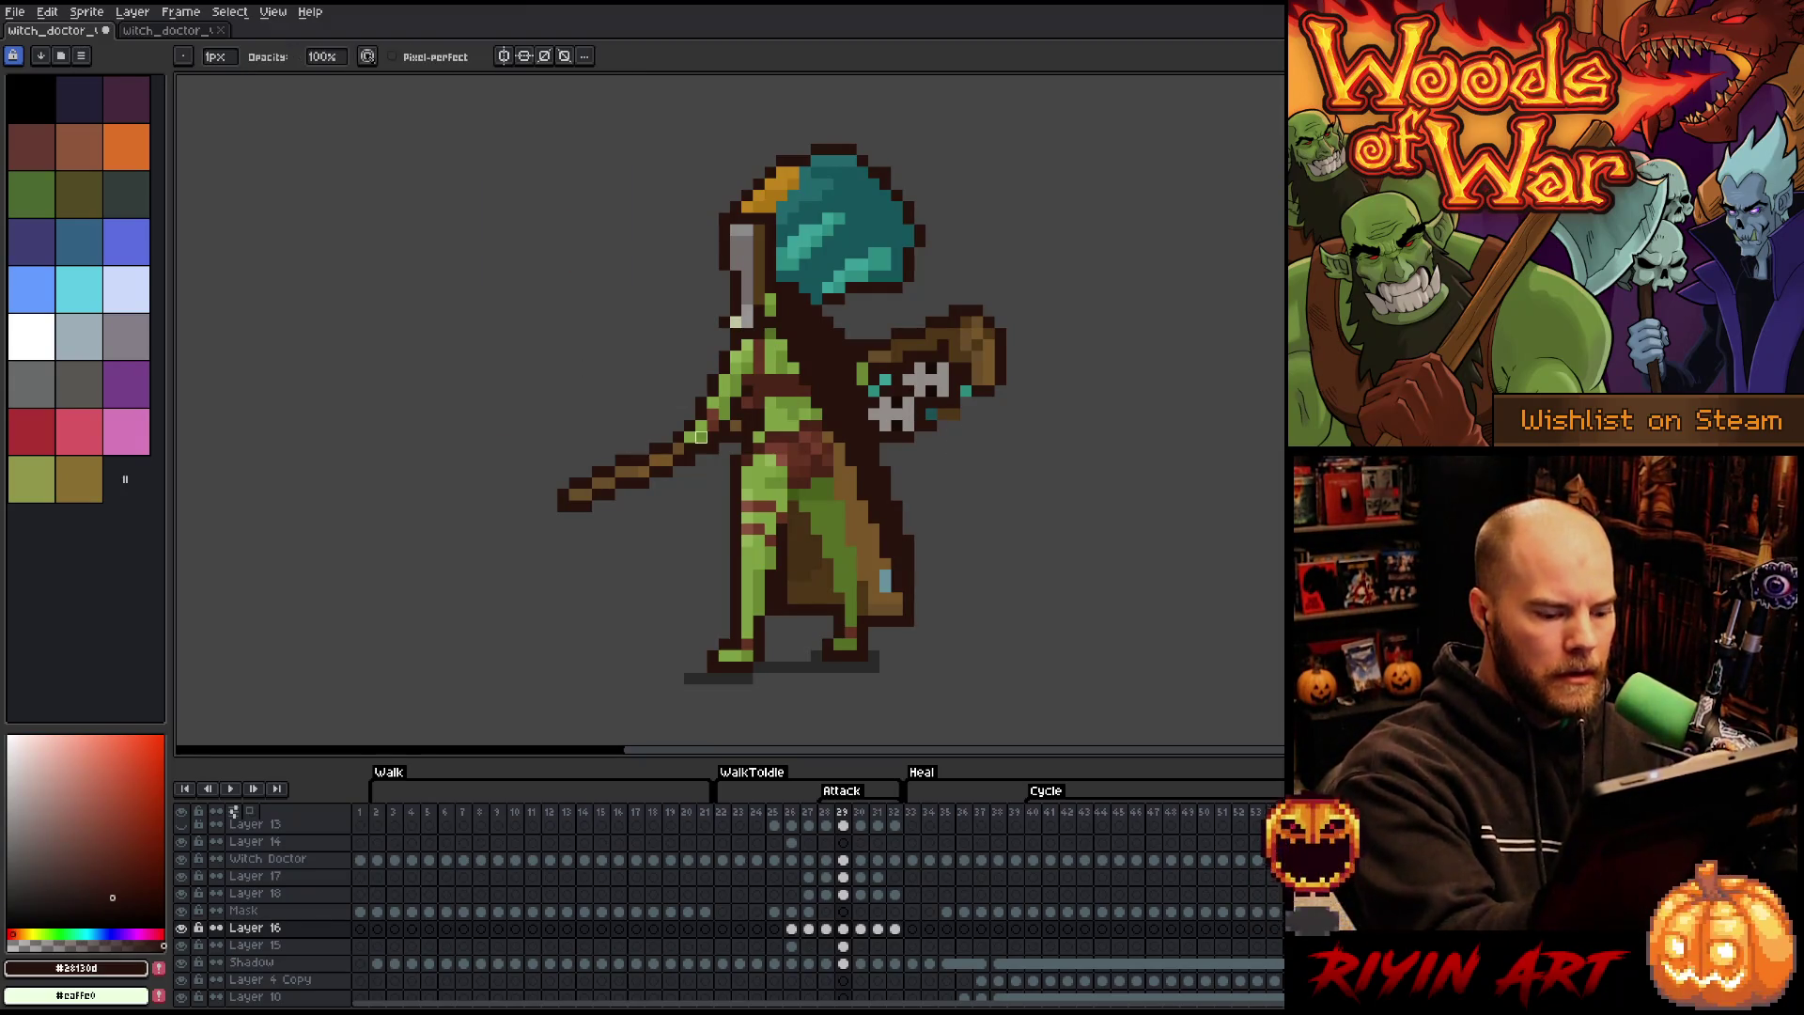
pyautogui.click(843, 946)
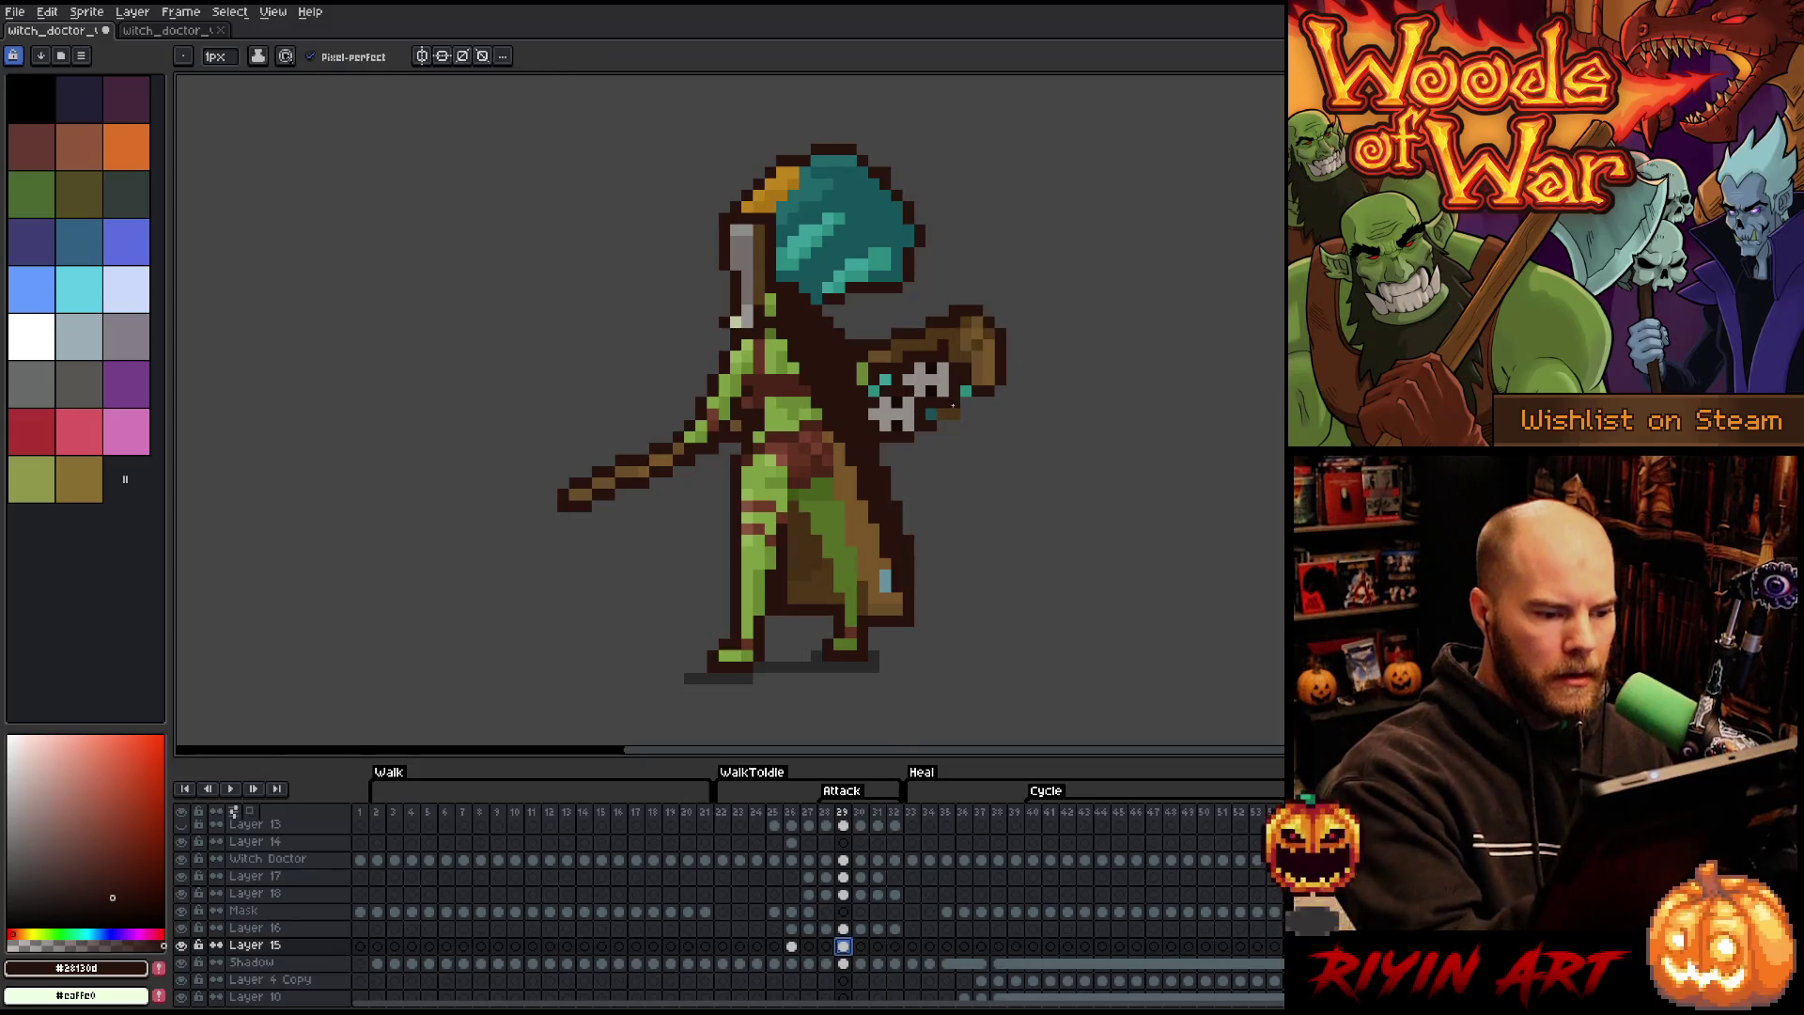
pyautogui.keyDown('alt'); pyautogui.click(989, 321); pyautogui.keyUp('alt')
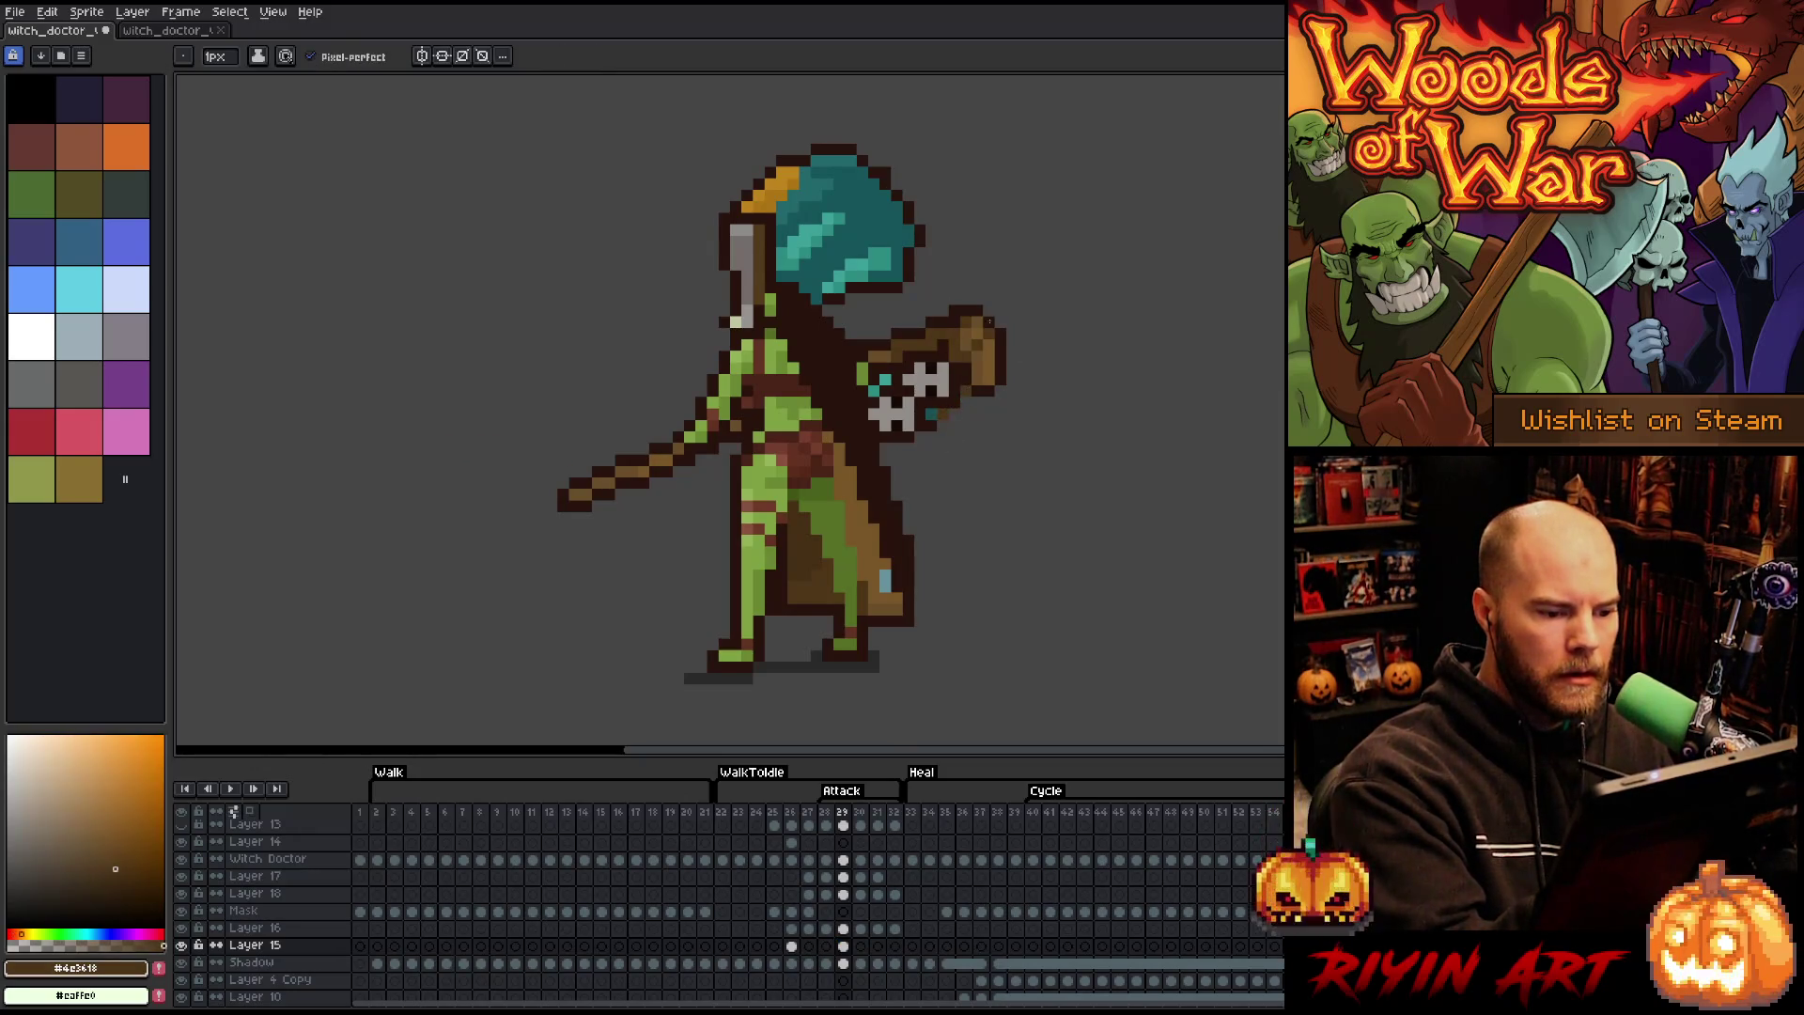
# - Play and step through the Attack animation, then marquee the lantern on frame 30
pyautogui.press('Right')
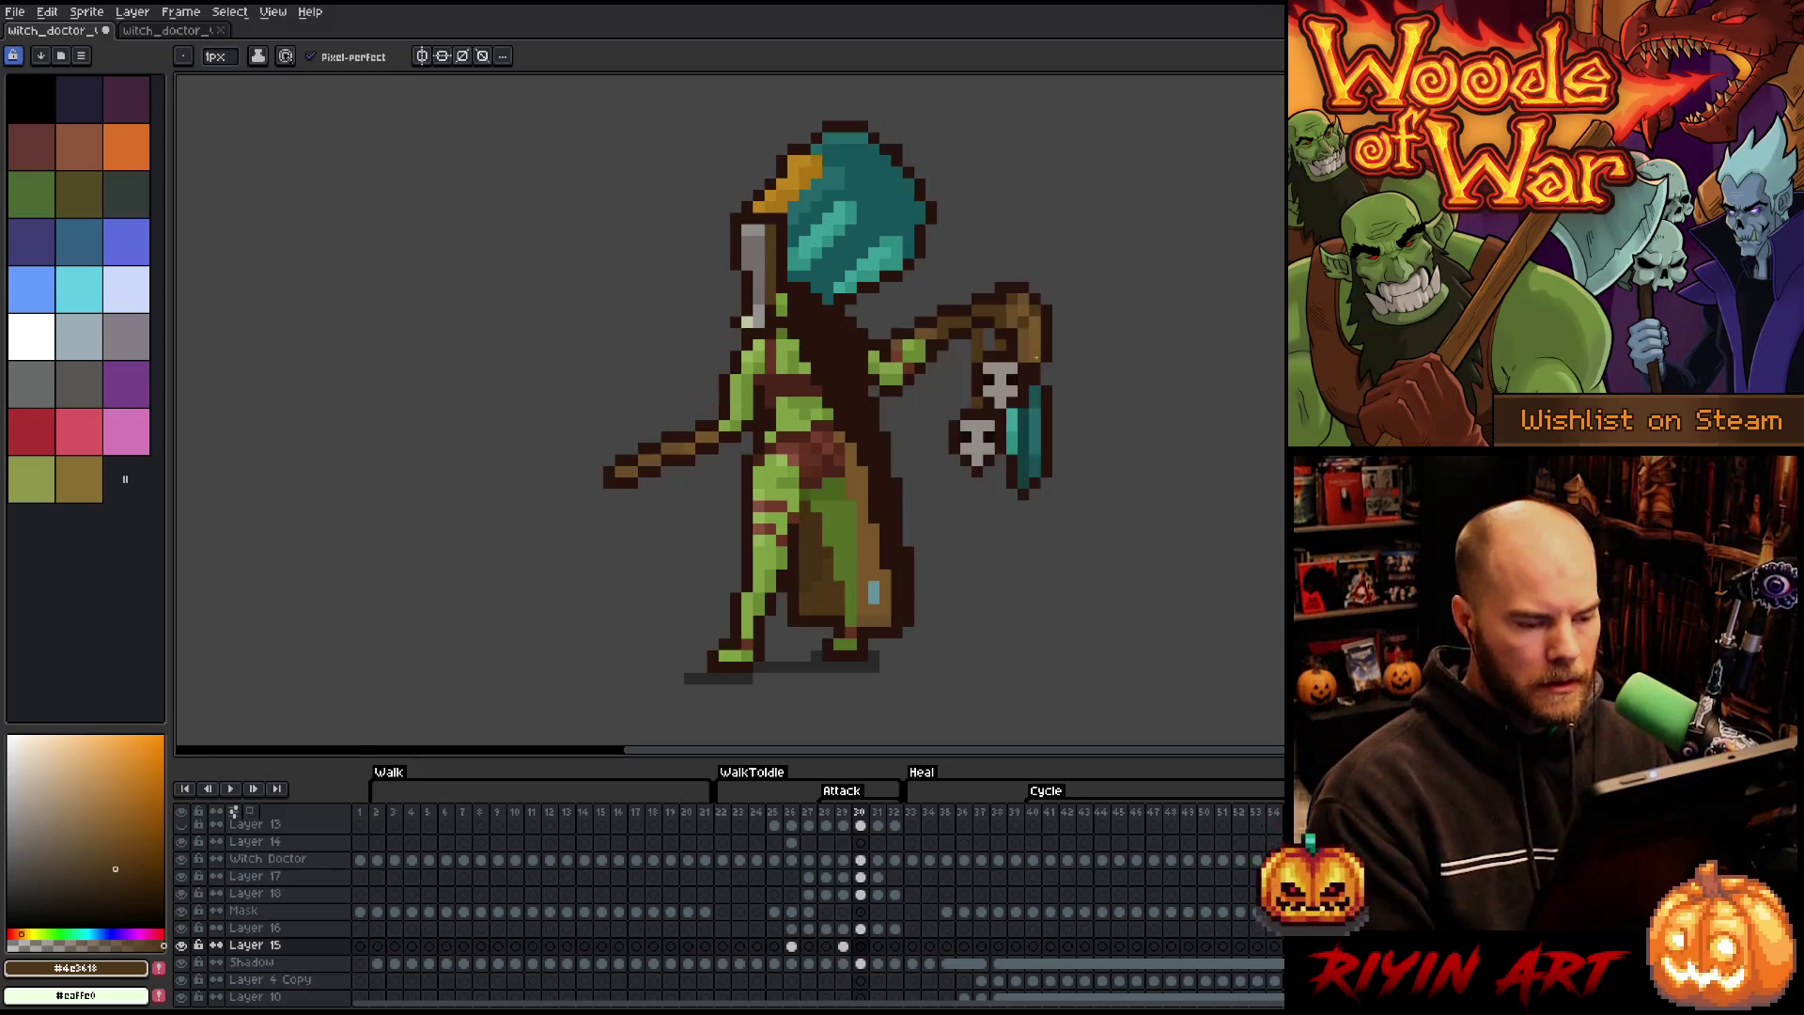
pyautogui.press('Right')
pyautogui.press('Right')
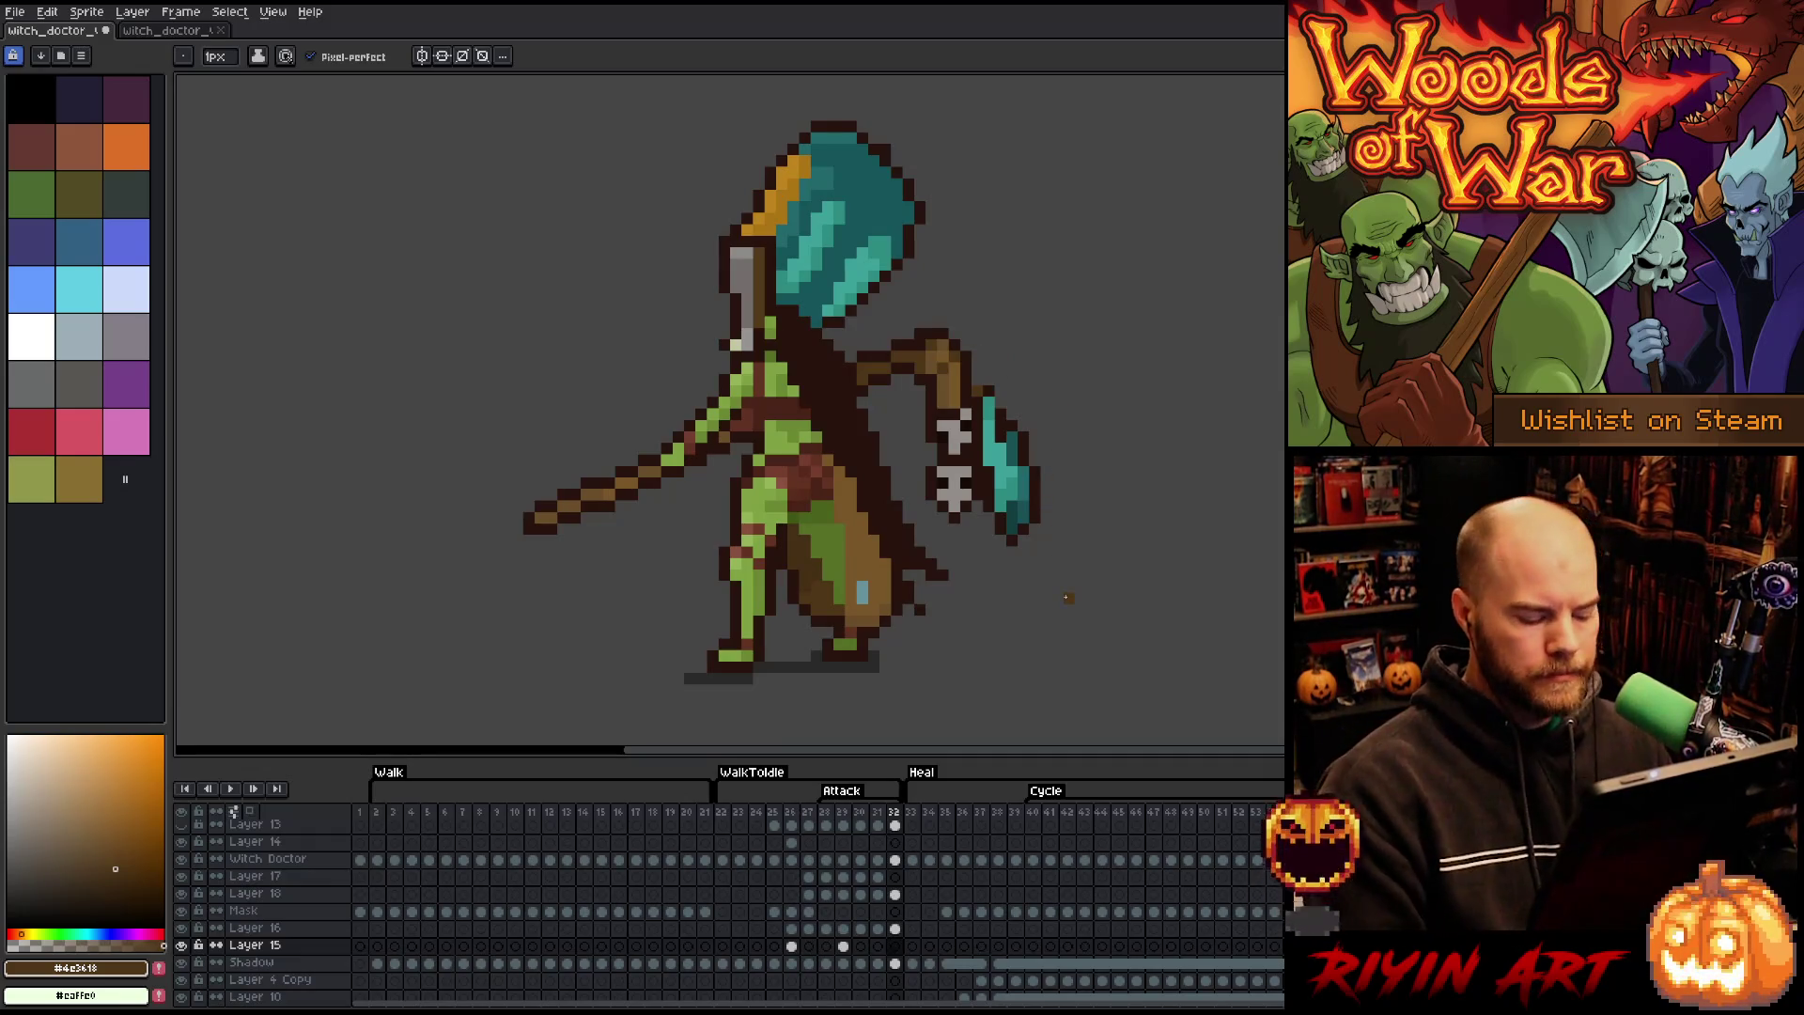
pyautogui.press('Return')
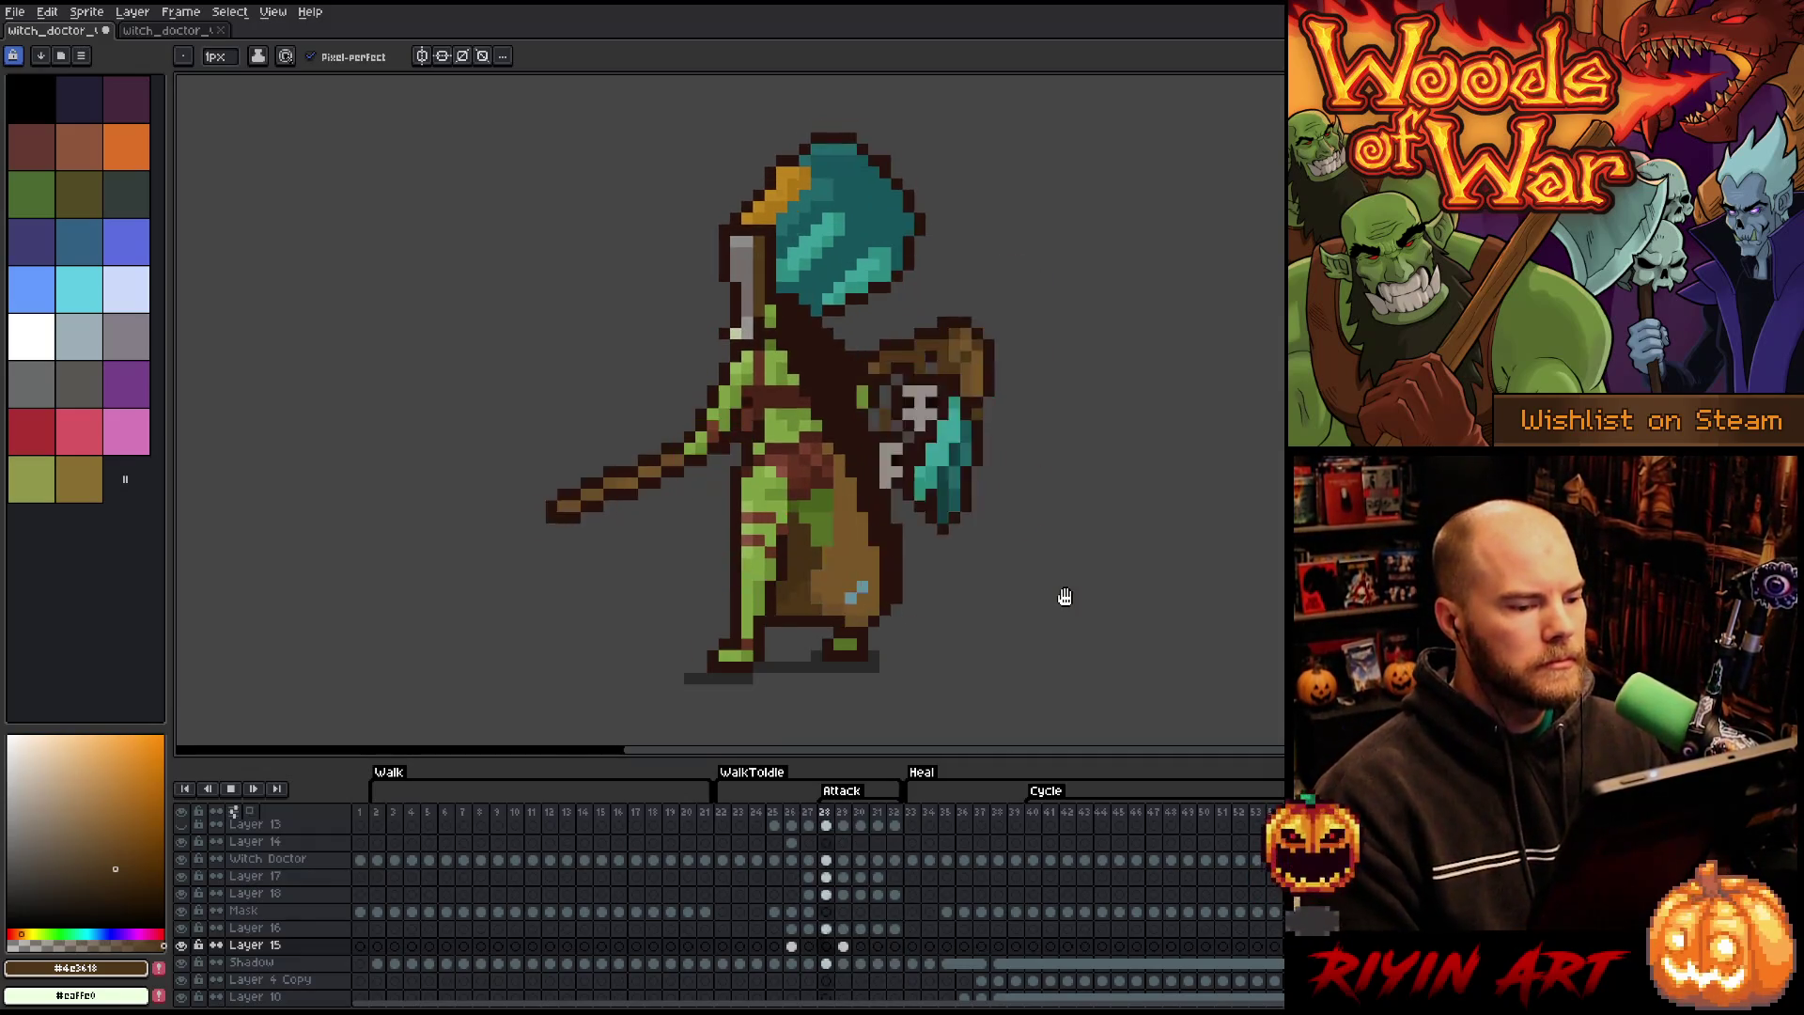
pyautogui.press('Return')
pyautogui.press('Left')
pyautogui.press('Left')
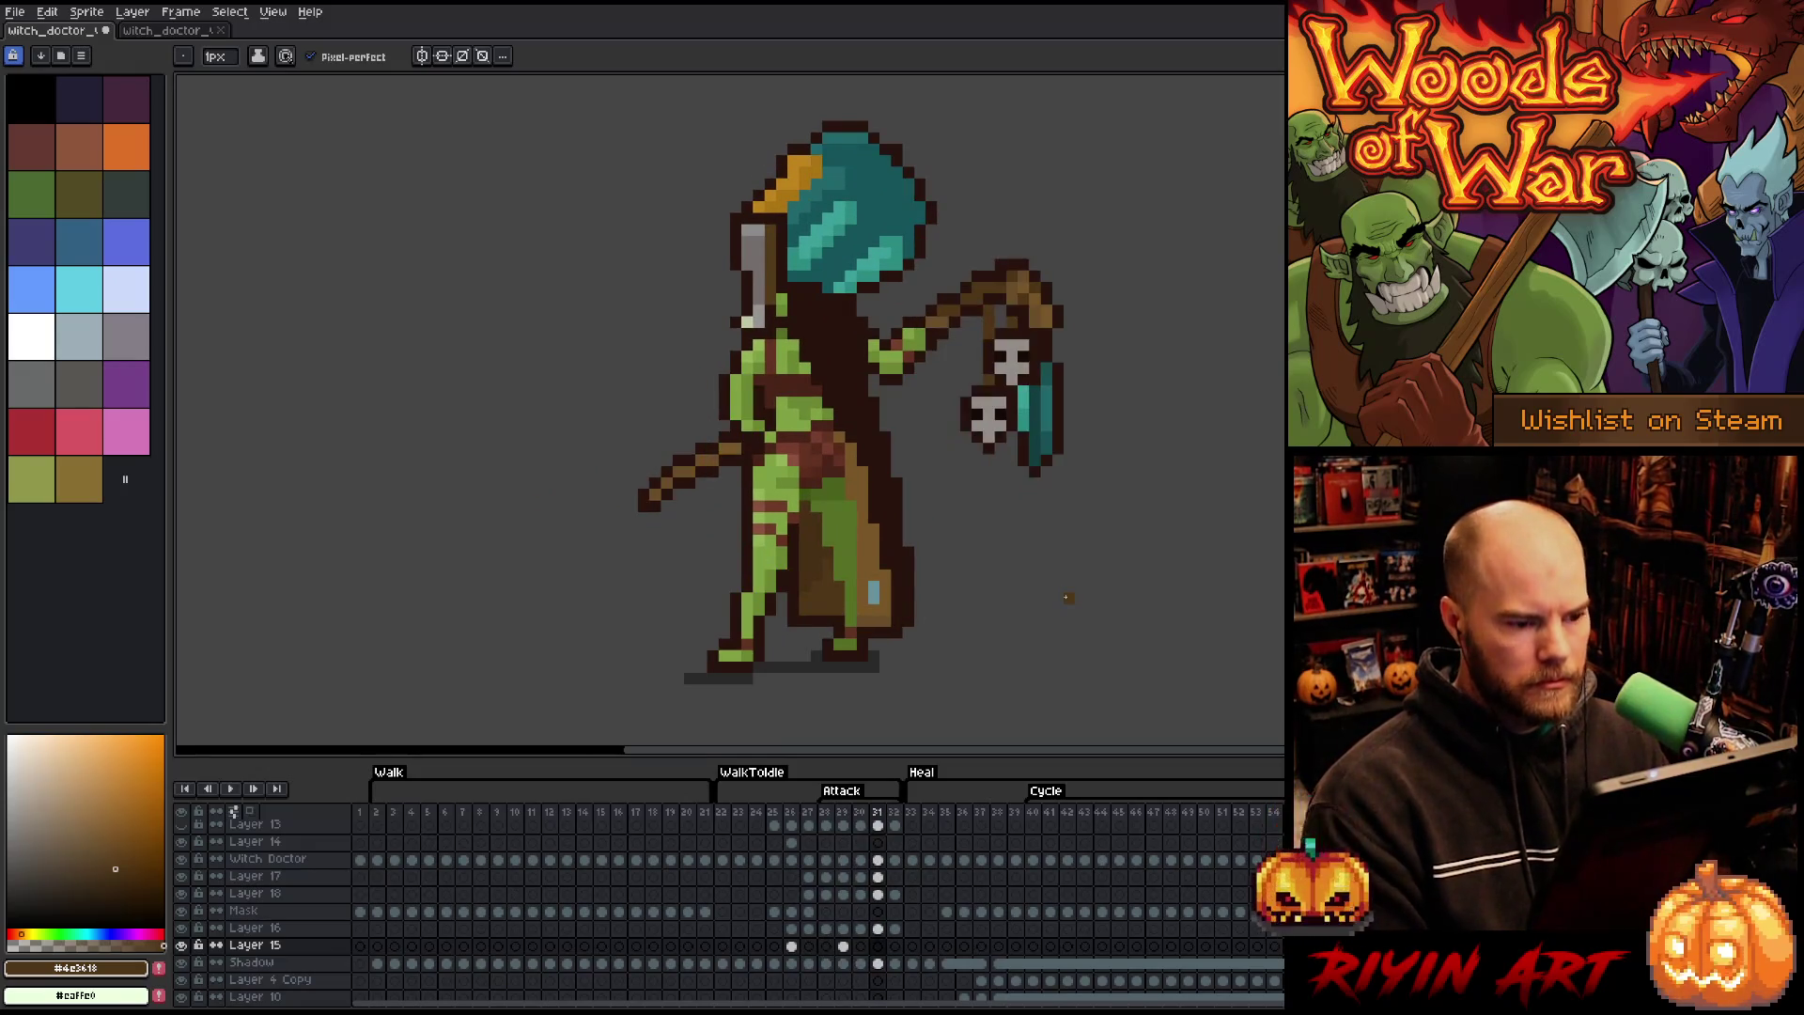
pyautogui.press('Right')
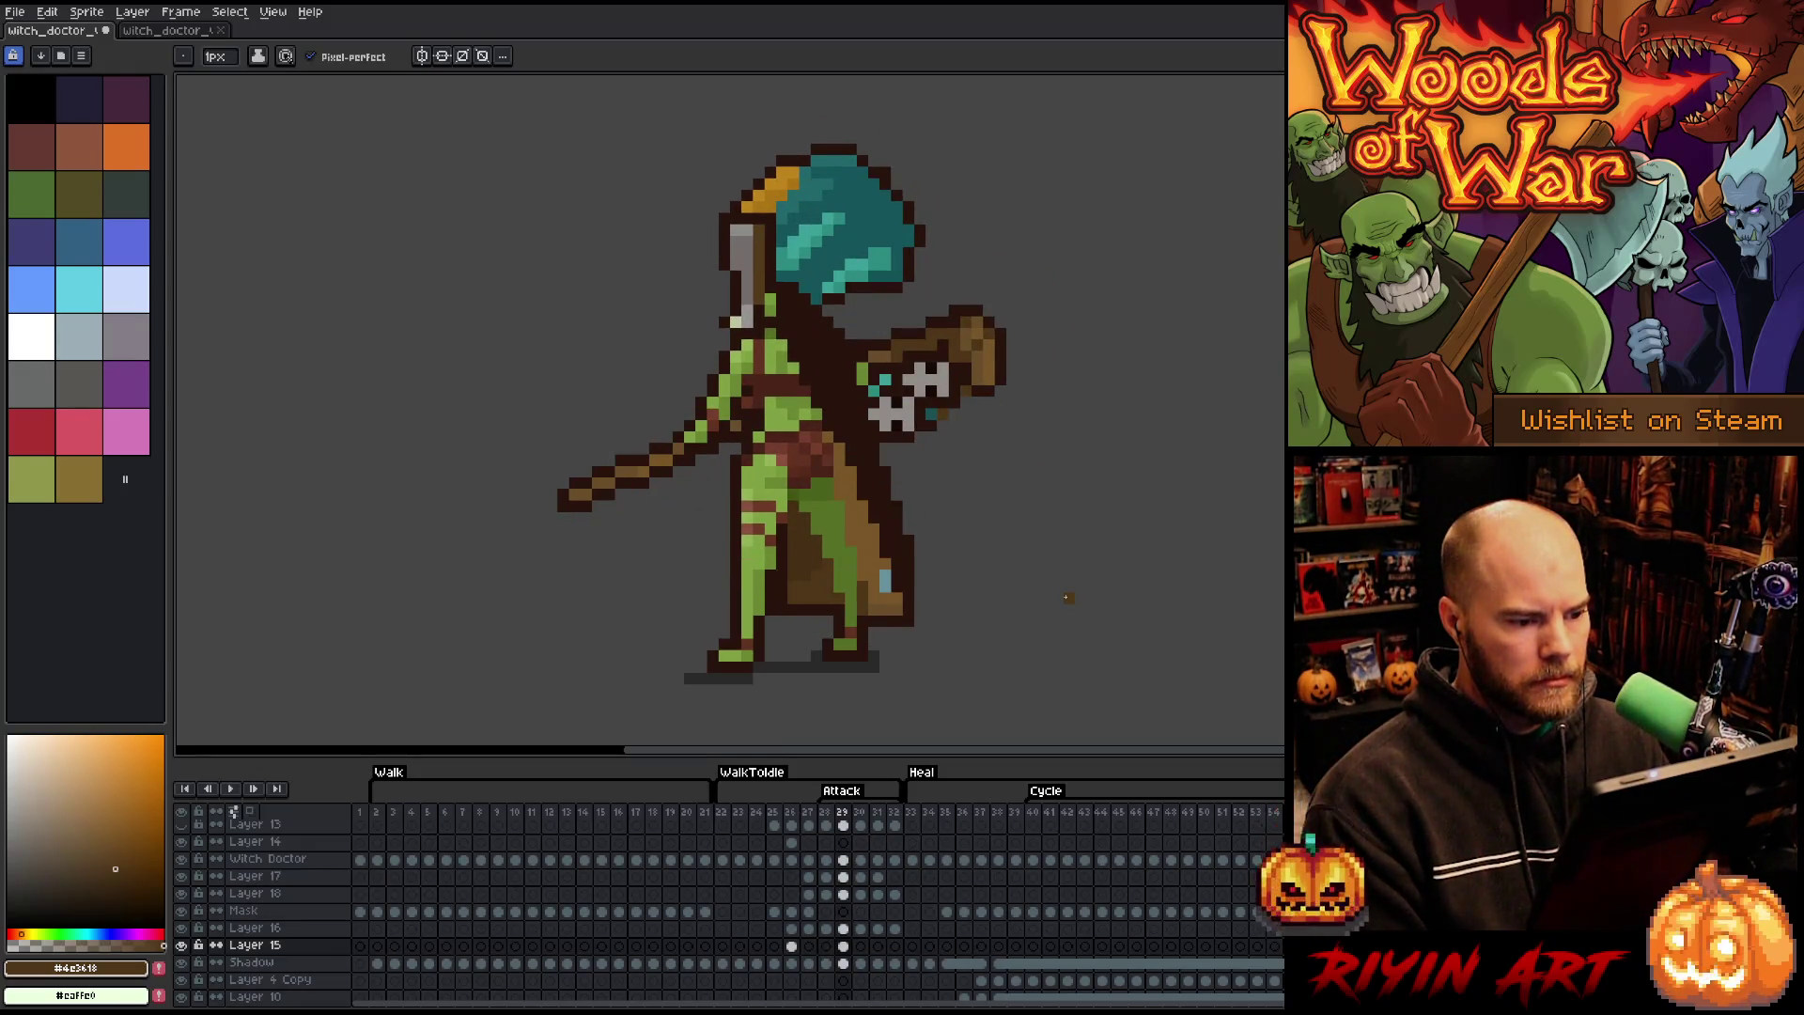
pyautogui.press('Right')
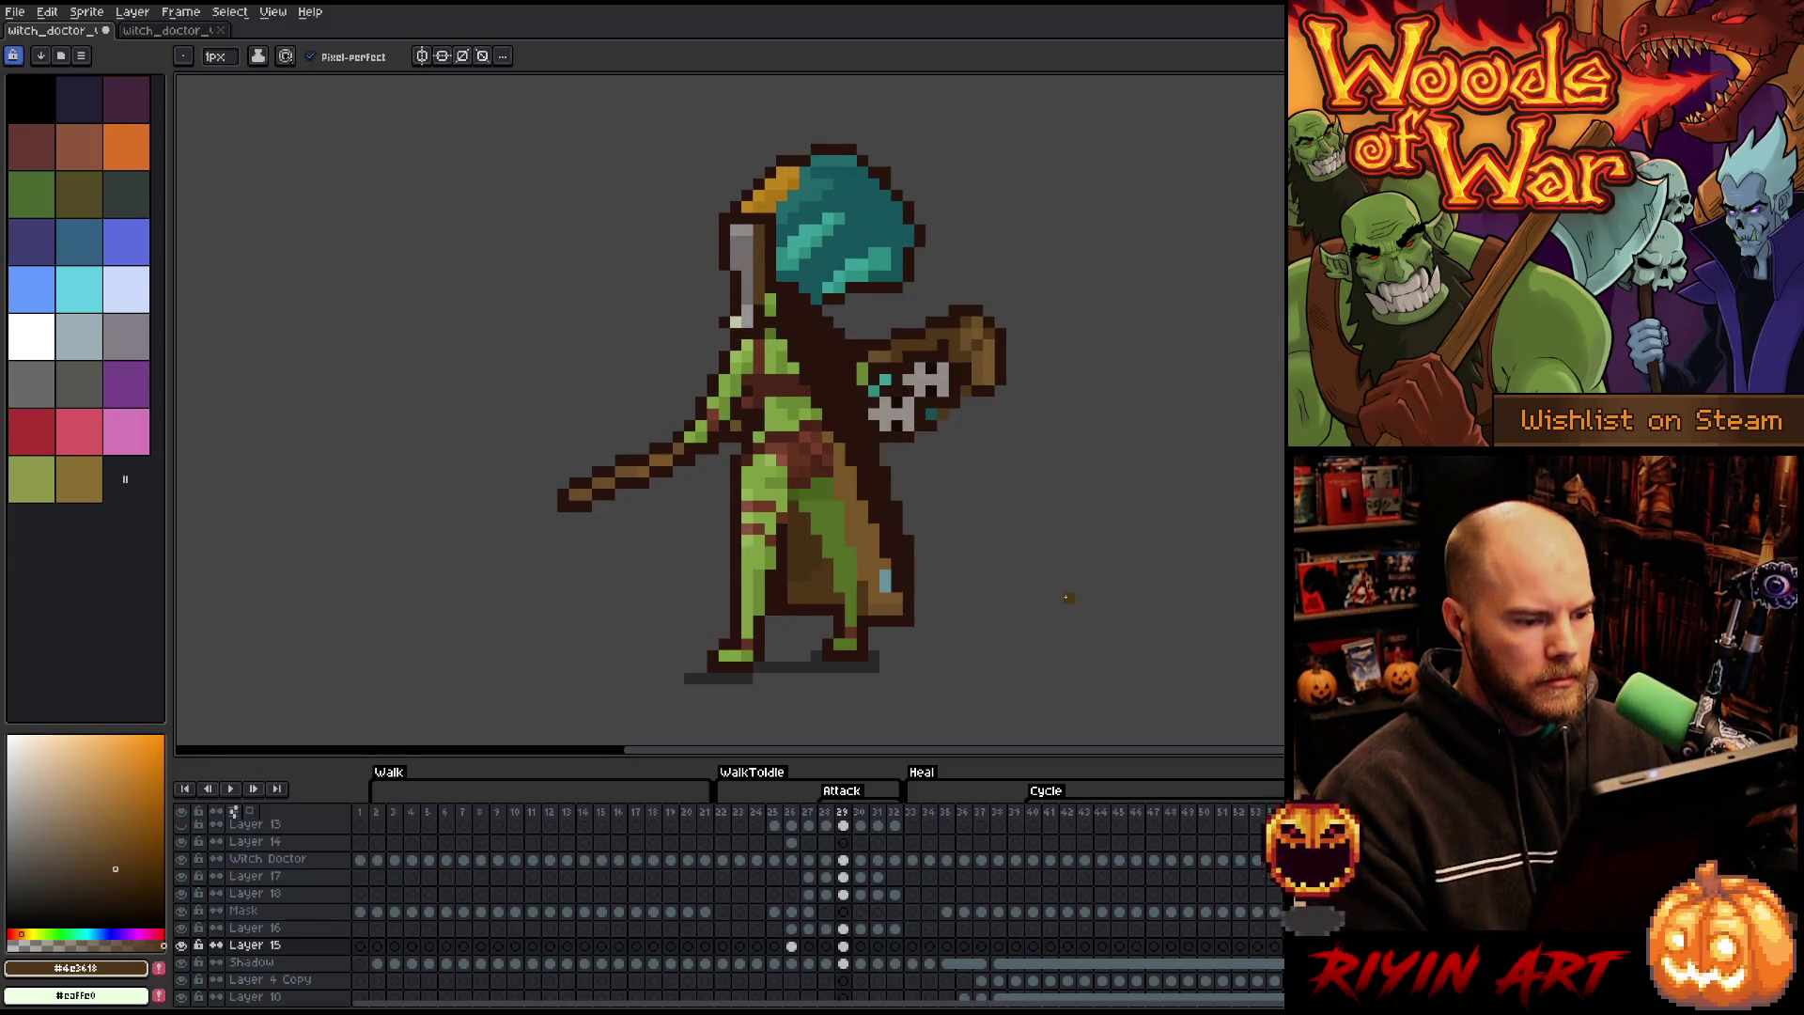
pyautogui.press('Return')
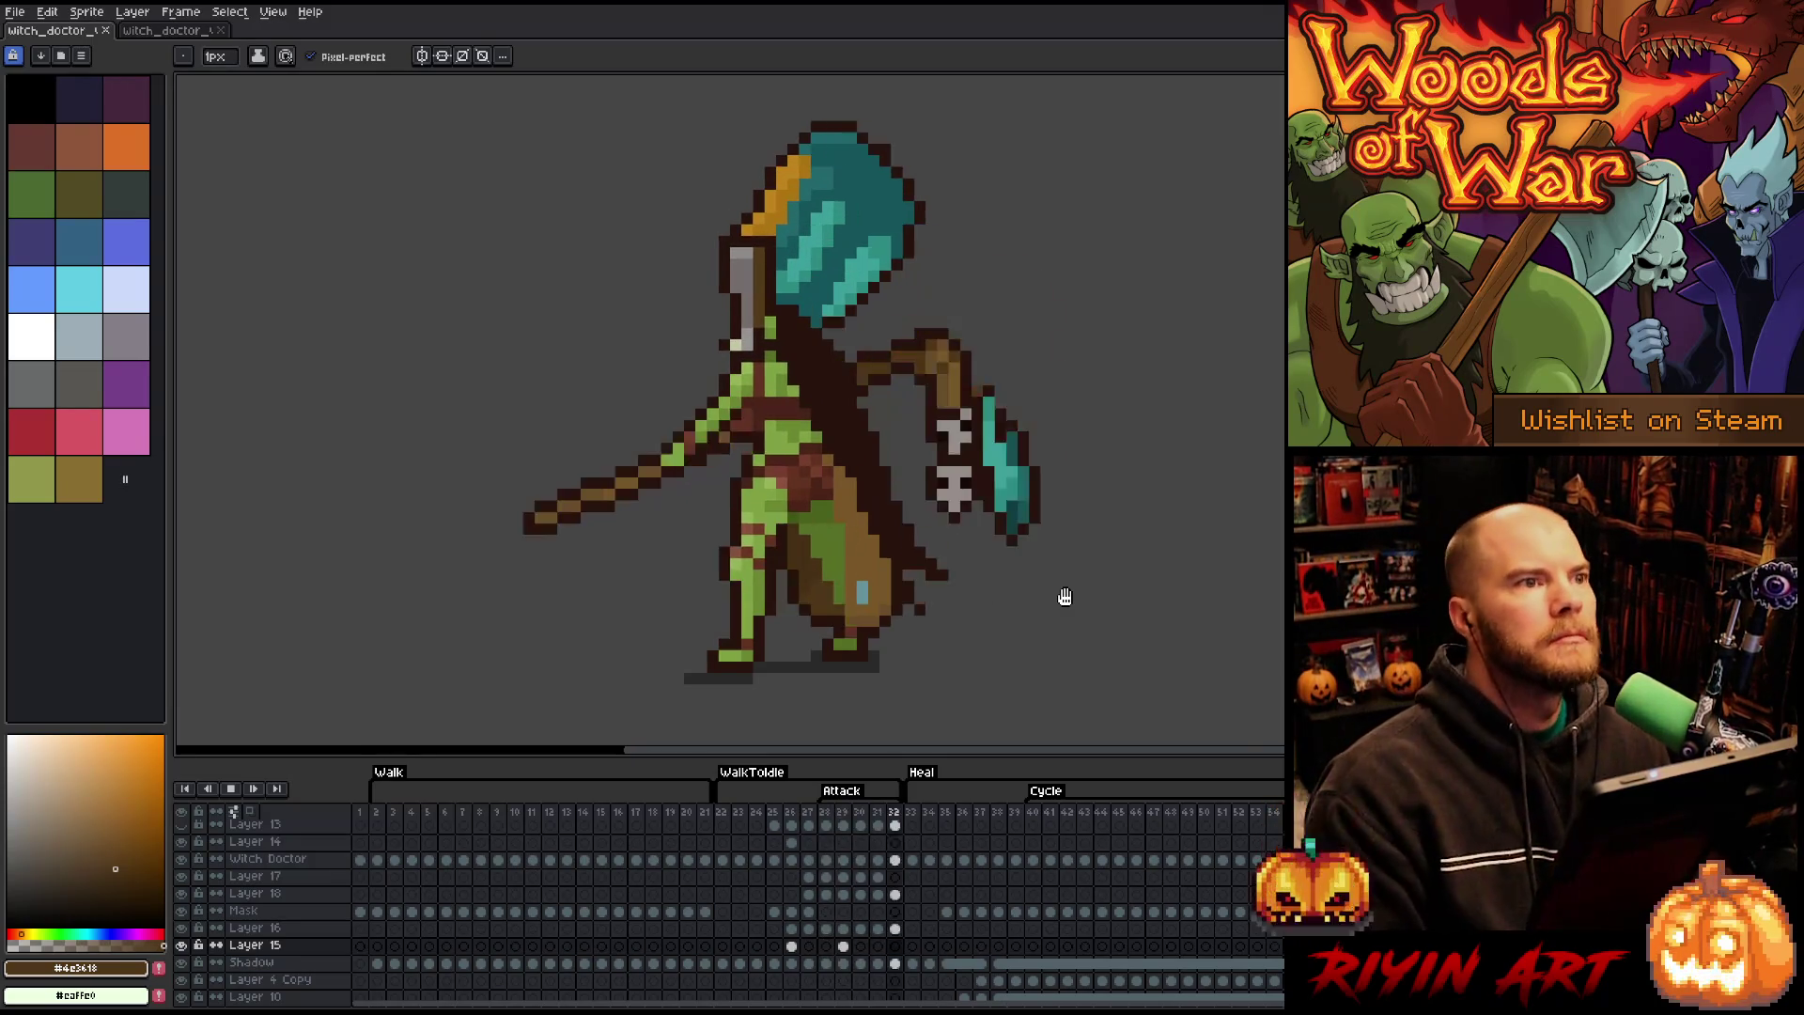
pyautogui.press('Return')
pyautogui.press('Right')
pyautogui.press('Right')
pyautogui.press('Right')
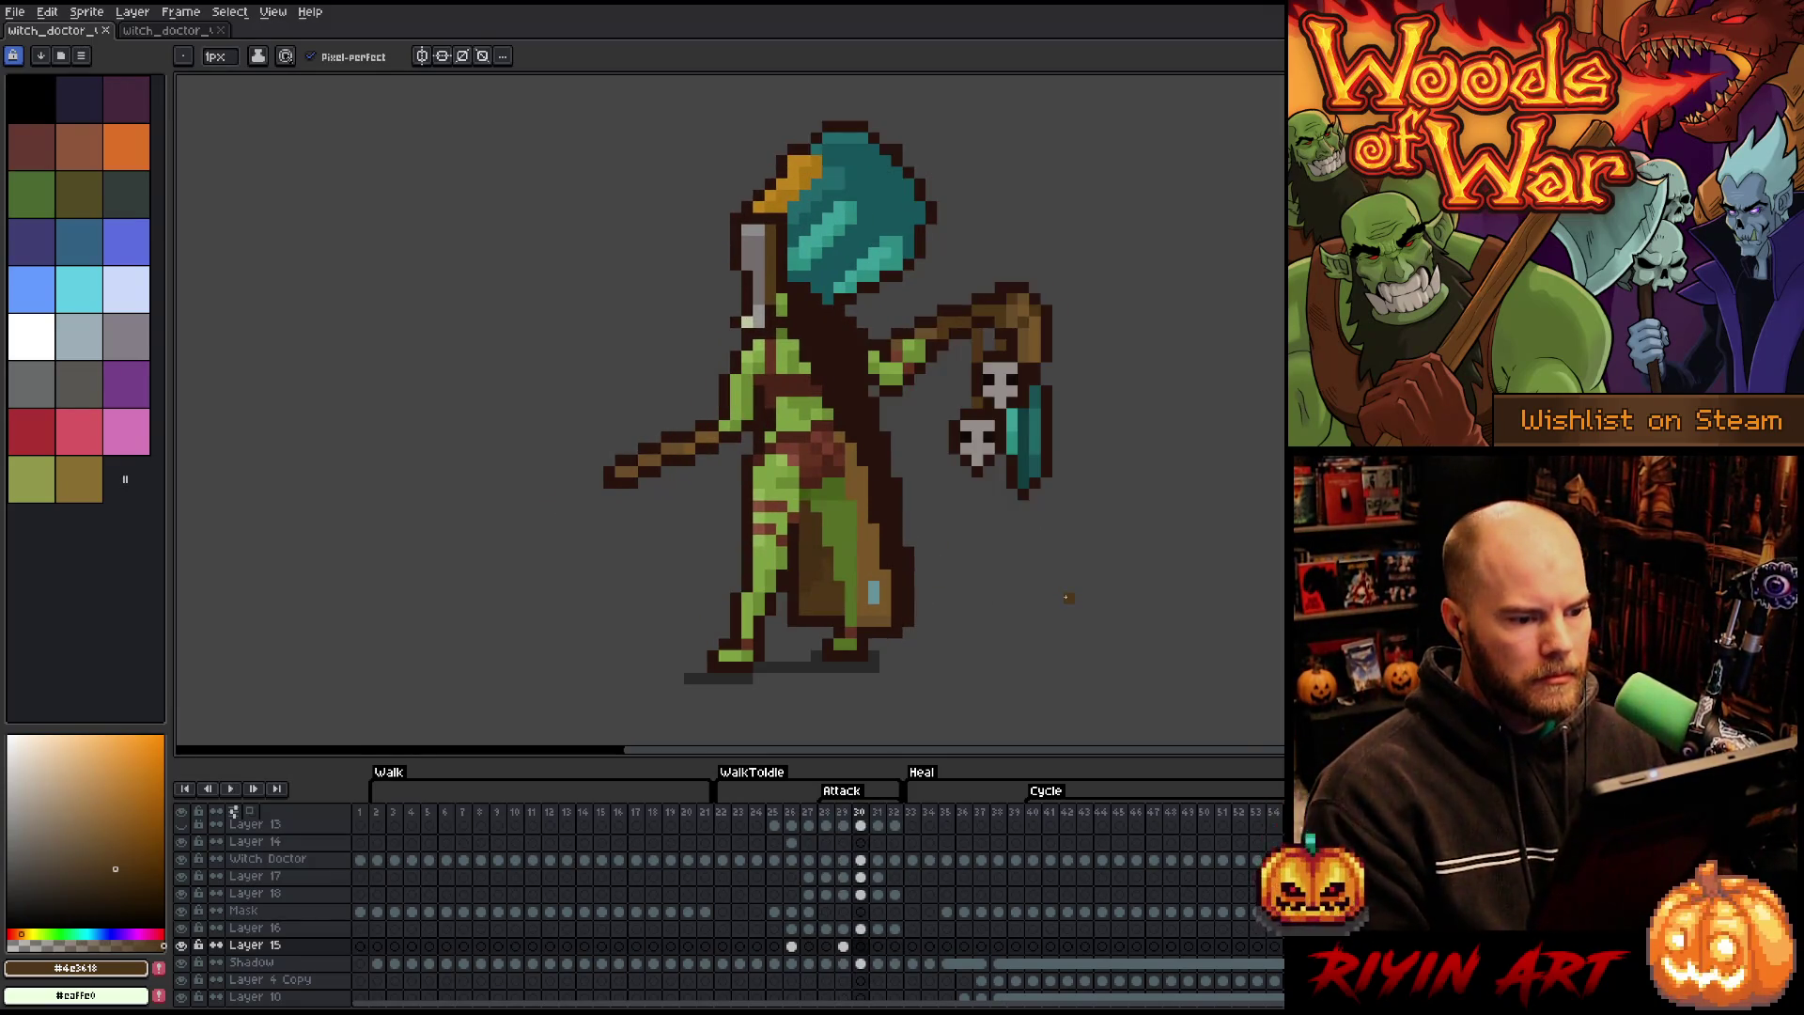
pyautogui.press('Left')
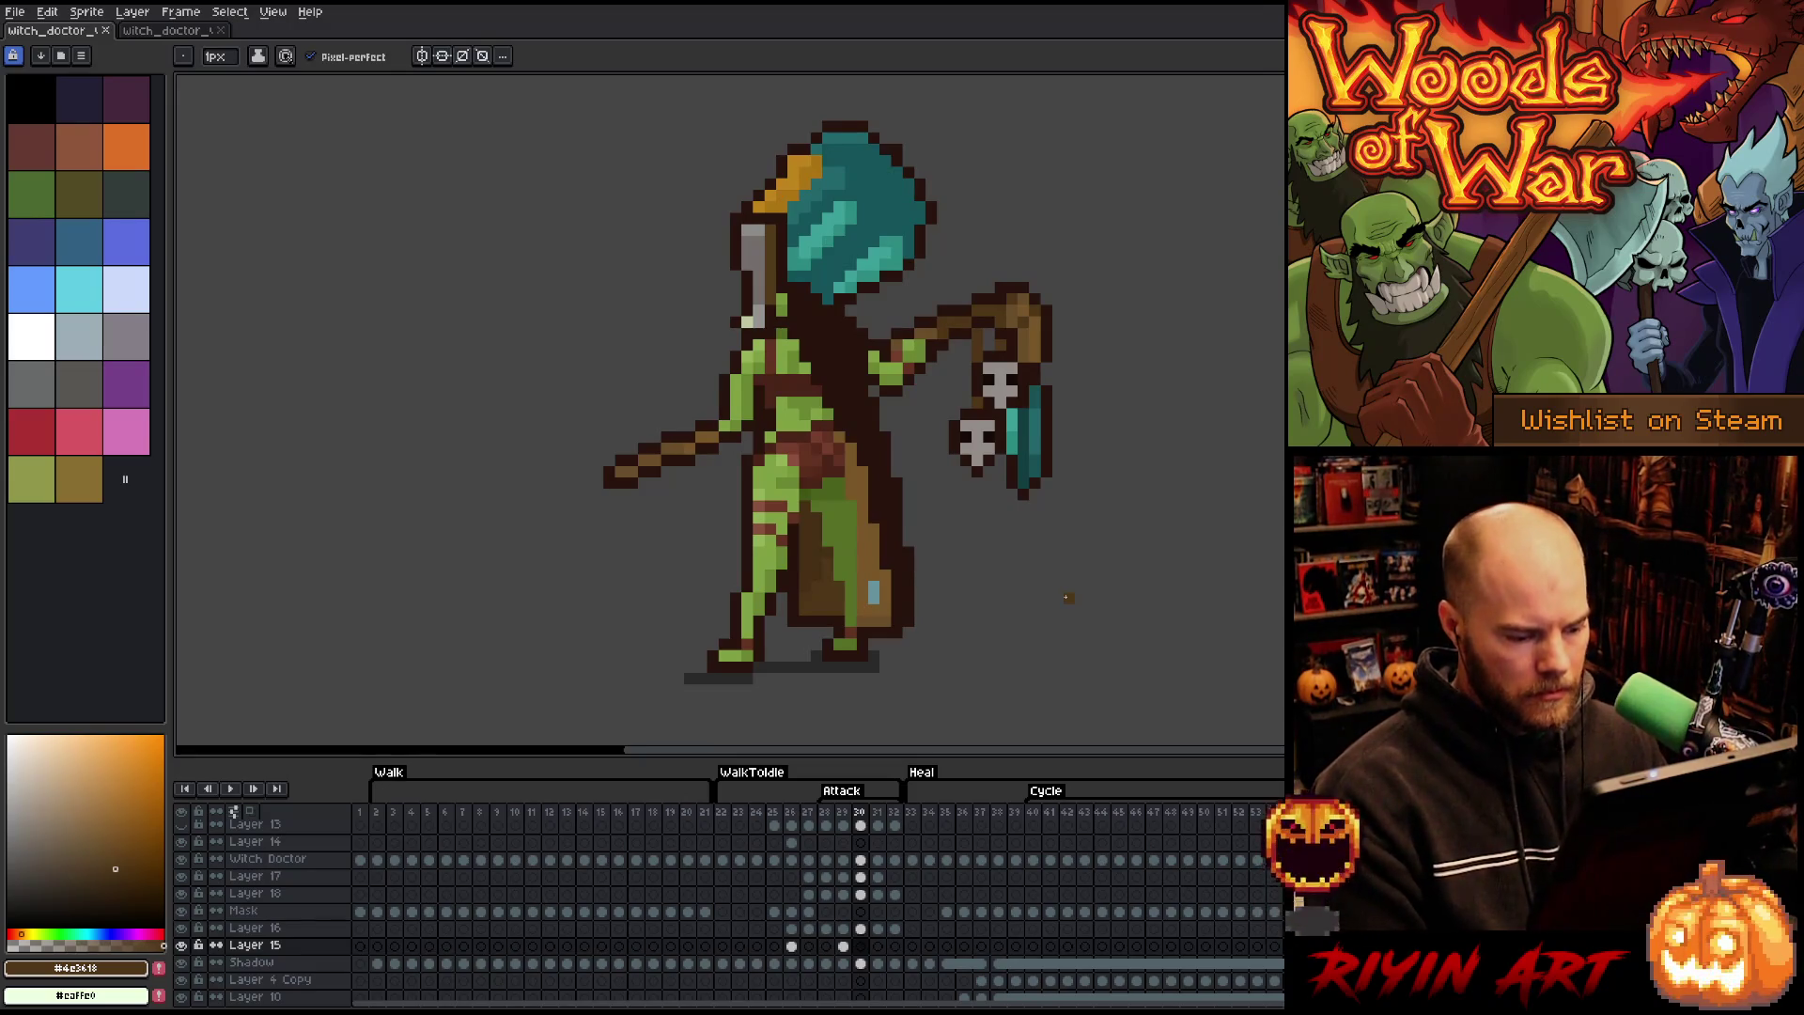
pyautogui.press('m')
pyautogui.moveTo(1166, 649)
pyautogui.mouseDown()
pyautogui.moveTo(918, 503)
pyautogui.moveTo(864, 370)
pyautogui.mouseUp()
# - Shift the lantern left on Layer 16 frame 30, then start Attack playback
pyautogui.click(861, 928)
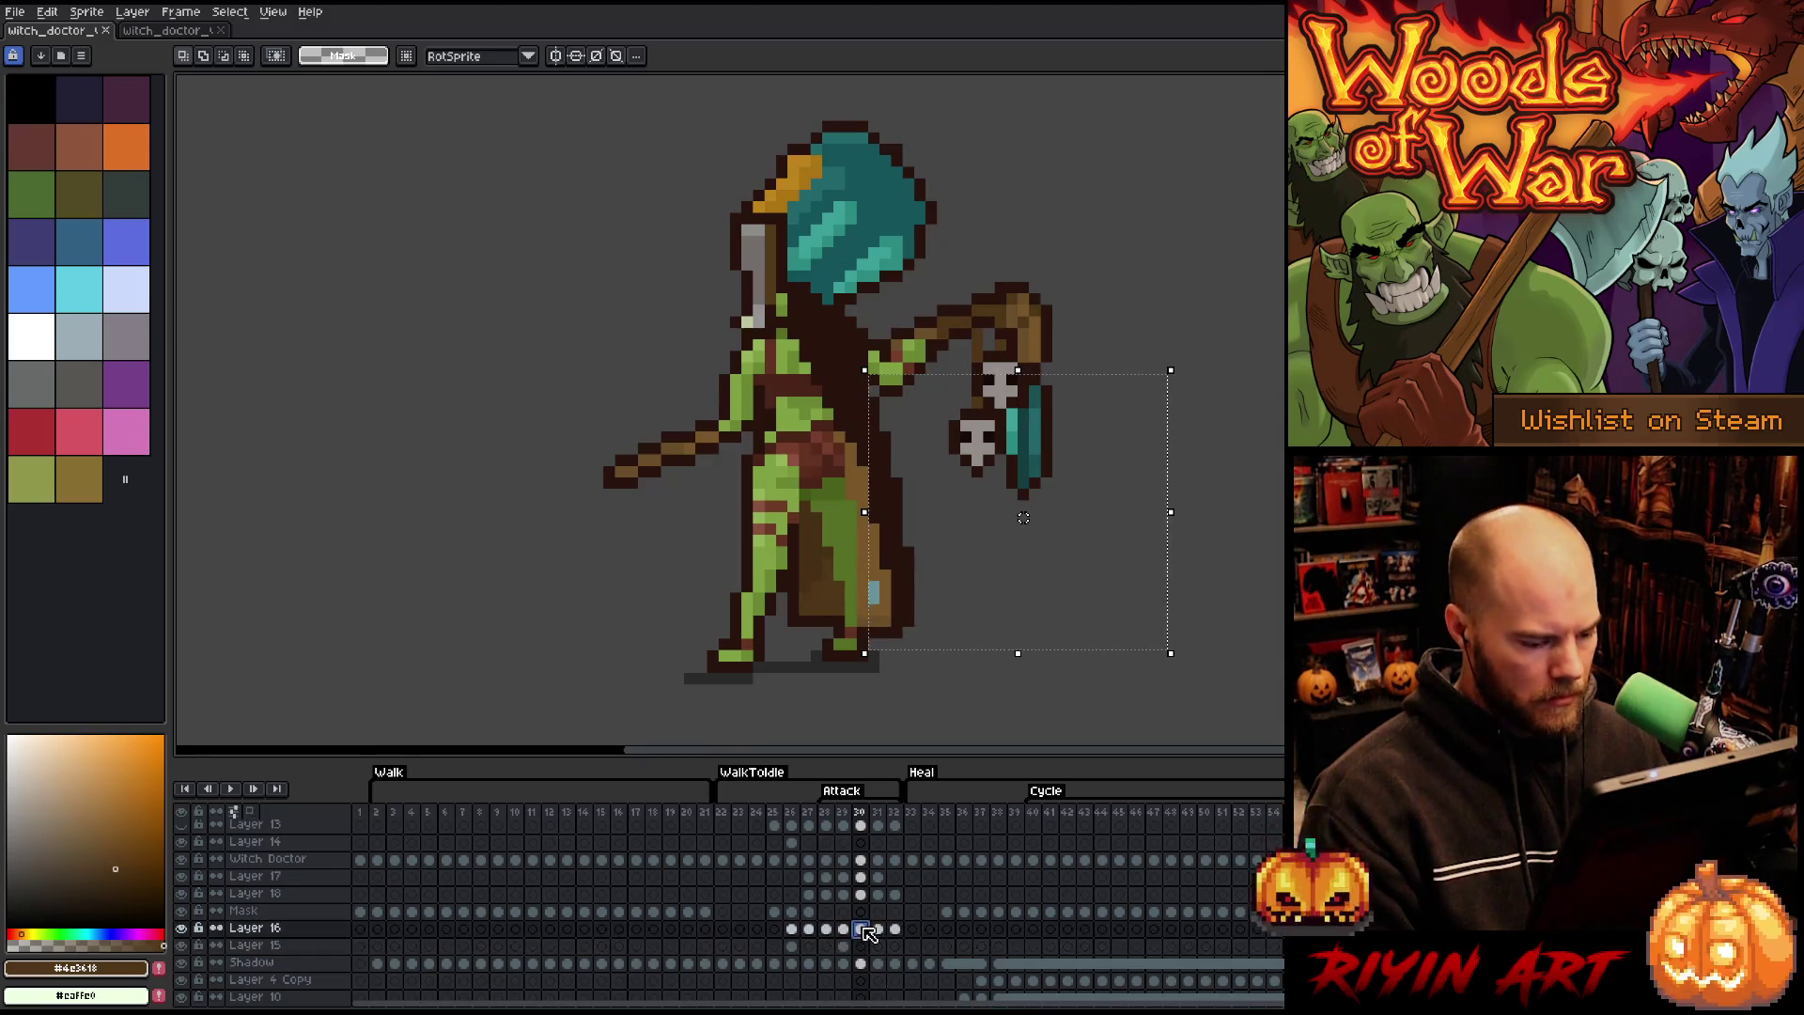
pyautogui.hotkey('ctrl', 'd')
pyautogui.moveTo(1260, 592); pyautogui.dragTo(883, 425)
pyautogui.moveTo(1029, 484); pyautogui.dragTo(1017, 484)
pyautogui.hotkey('ctrl', 'd')
pyautogui.moveTo(1173, 597)
pyautogui.mouseDown()
pyautogui.moveTo(971, 492)
pyautogui.moveTo(953, 457)
pyautogui.mouseUp()
pyautogui.hotkey('ctrl', 'd')
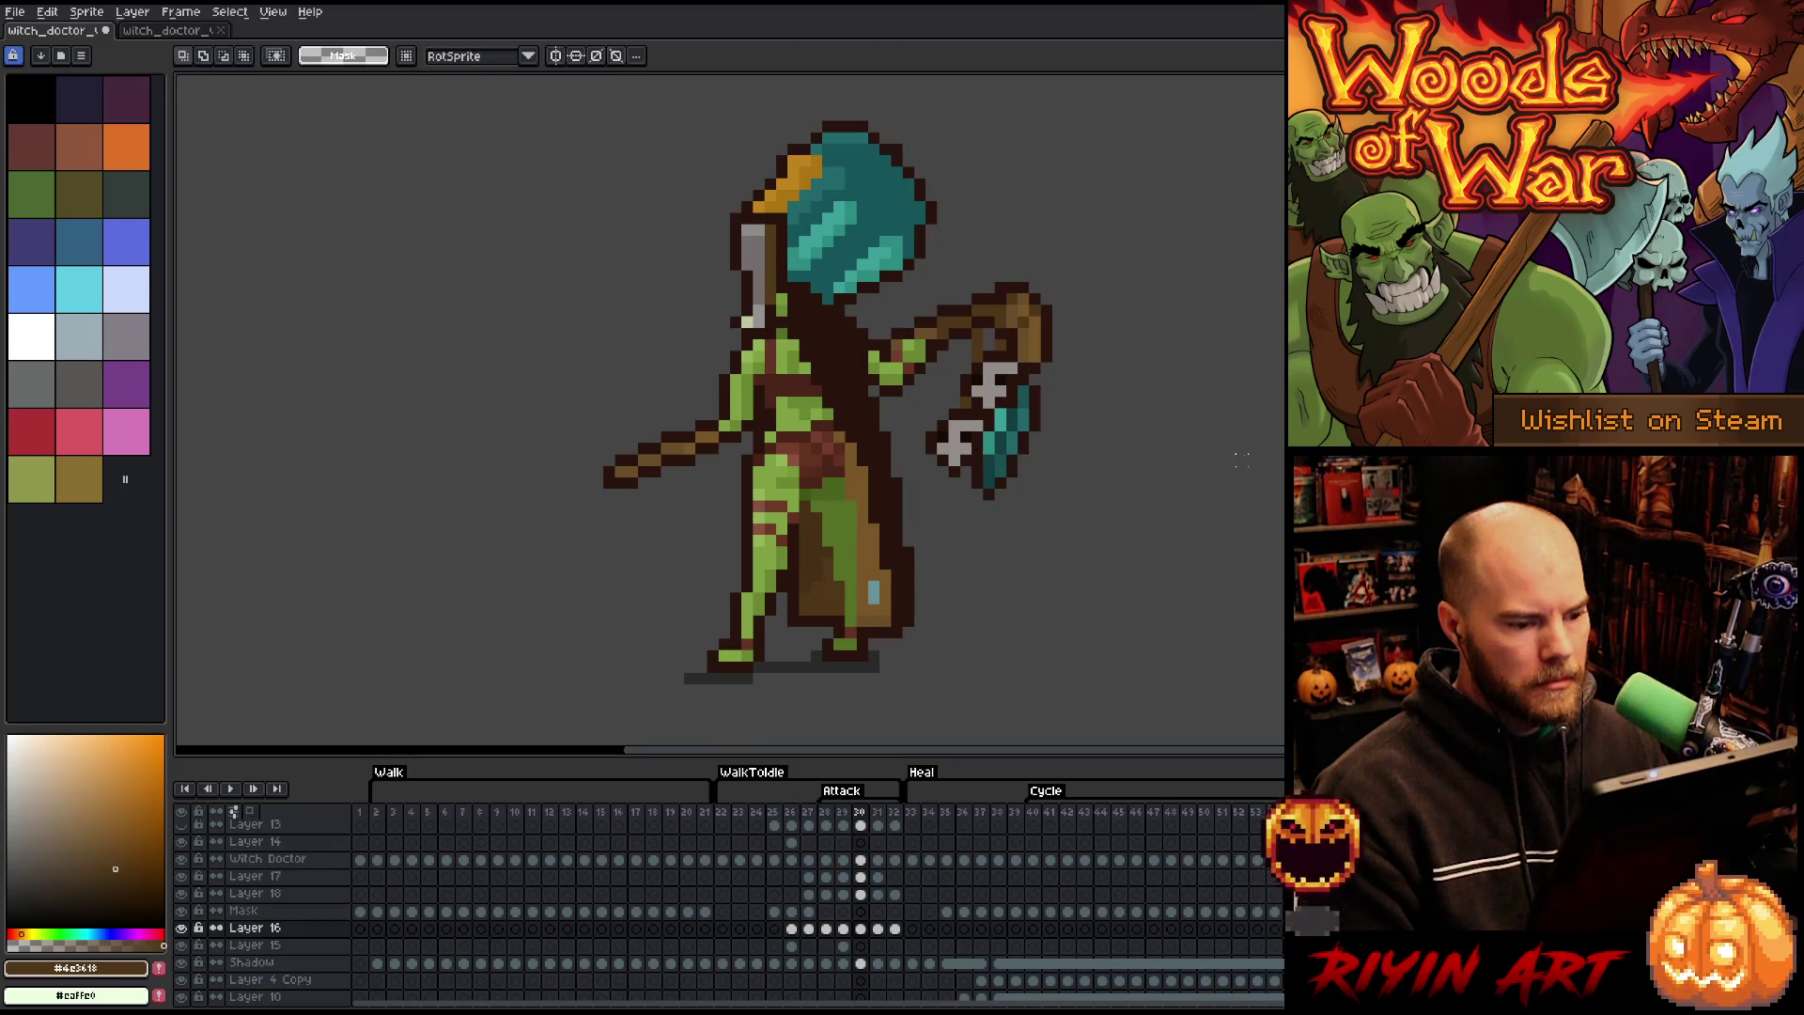
pyautogui.press('Return')
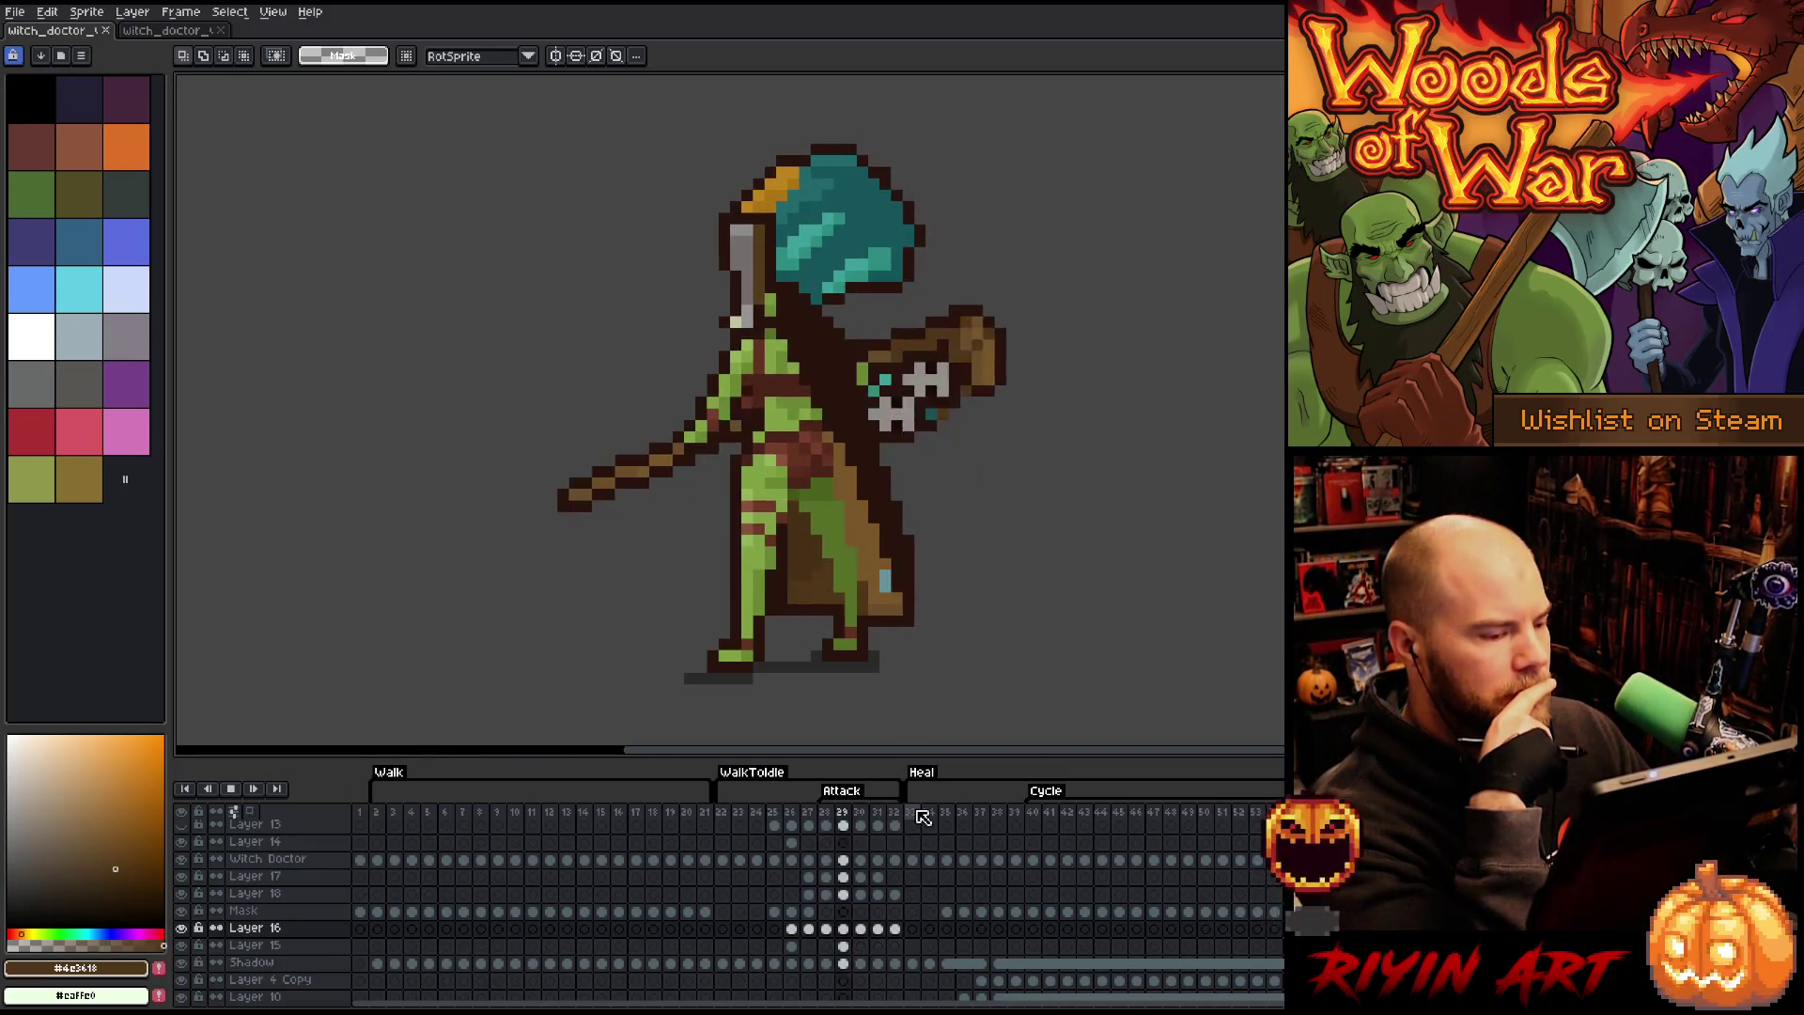
# - Review the Attack, Heal and WalkToIdle frames during playback, then stop the animation
pyautogui.click(723, 812)
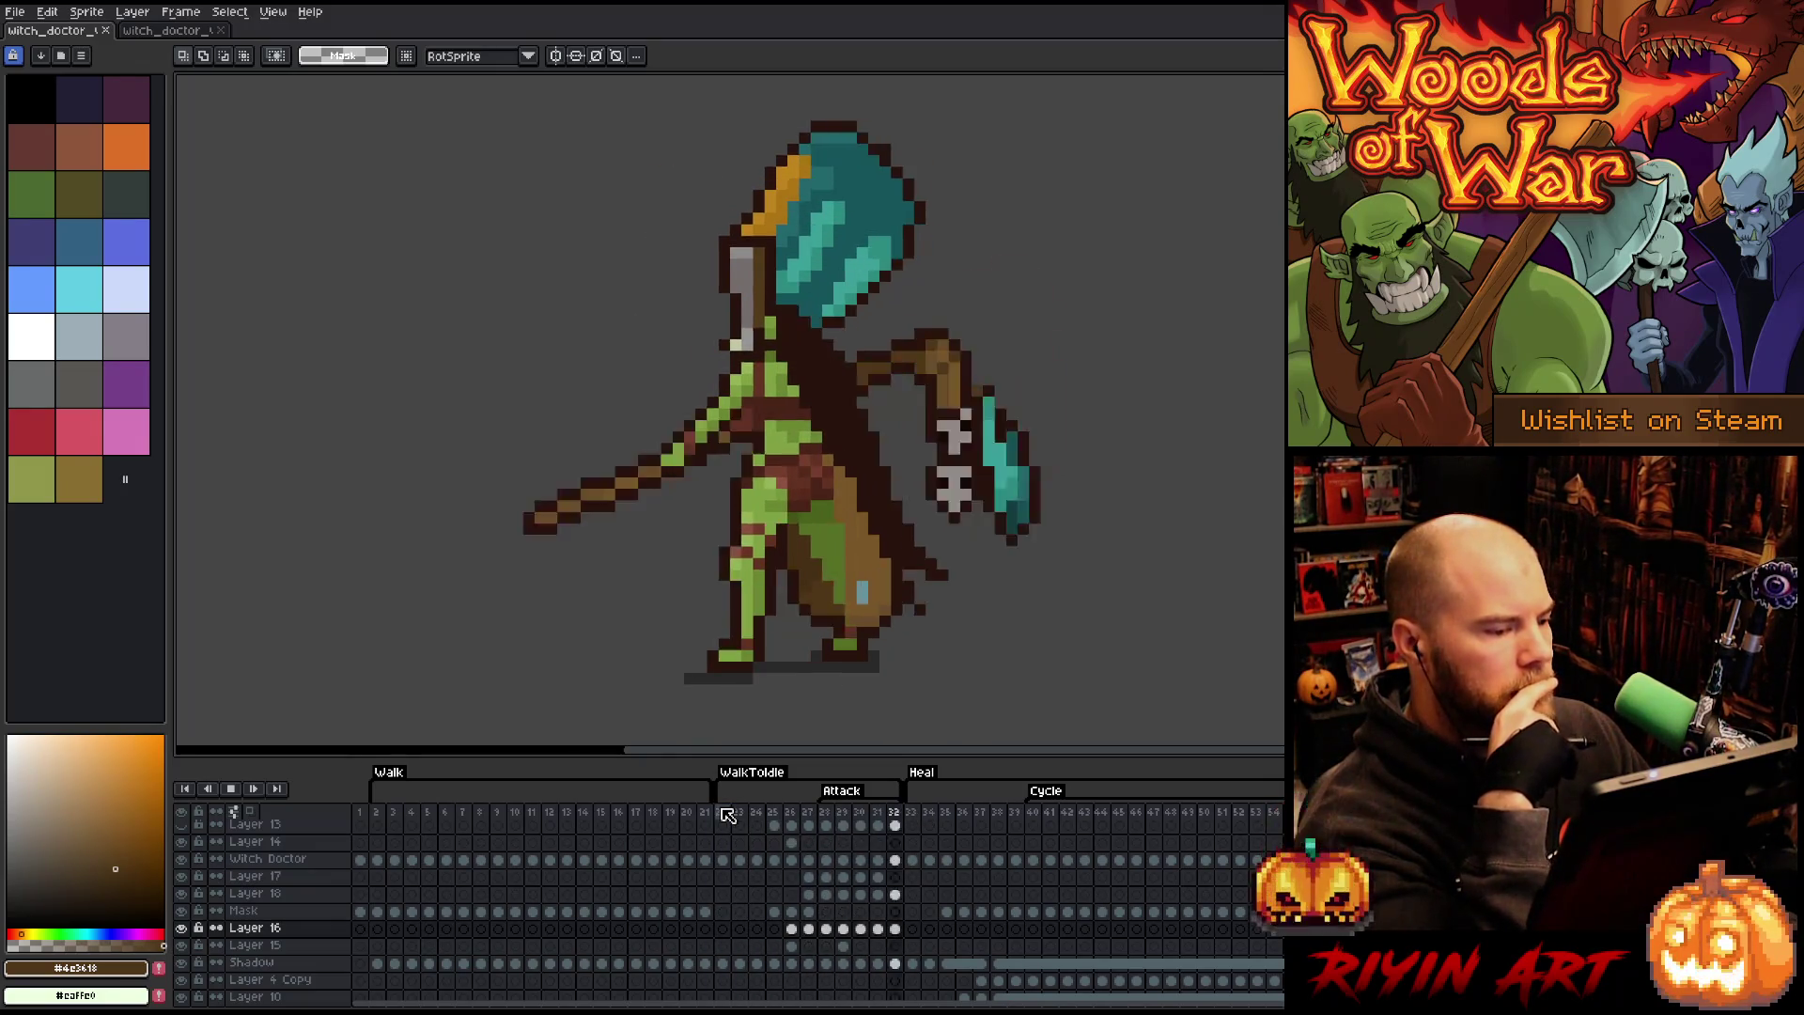
pyautogui.click(920, 812)
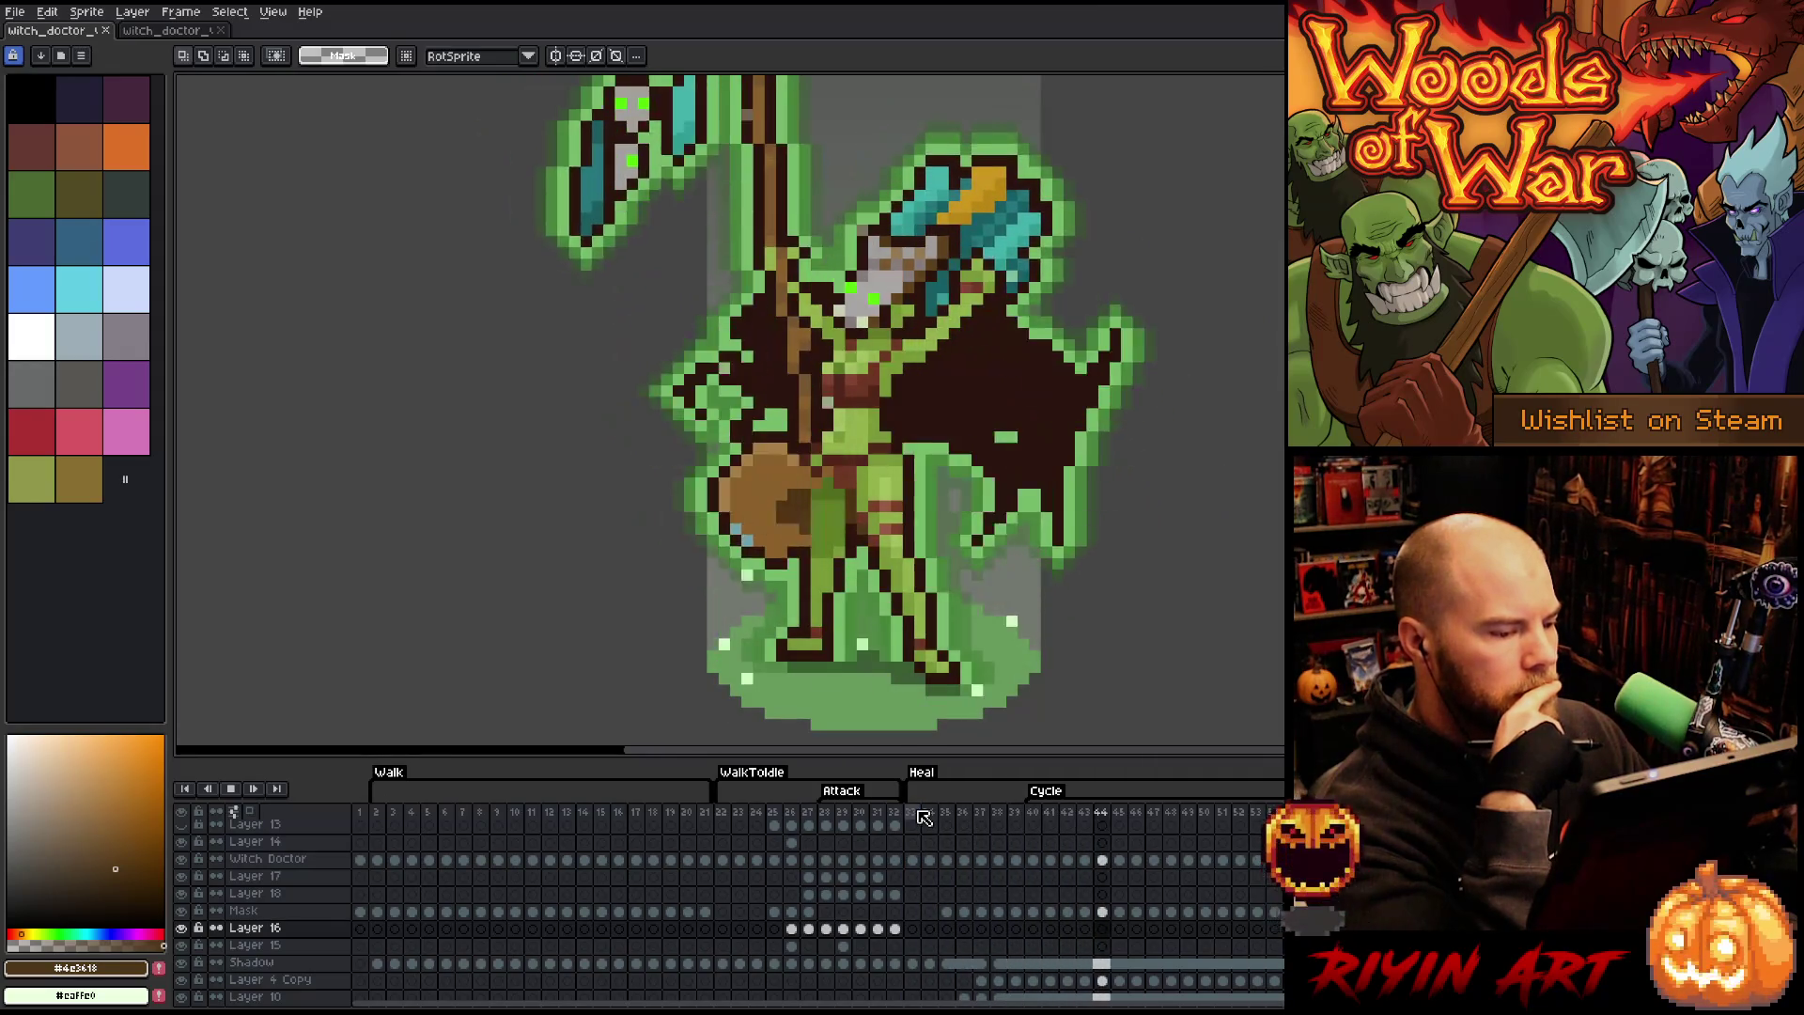
pyautogui.click(740, 818)
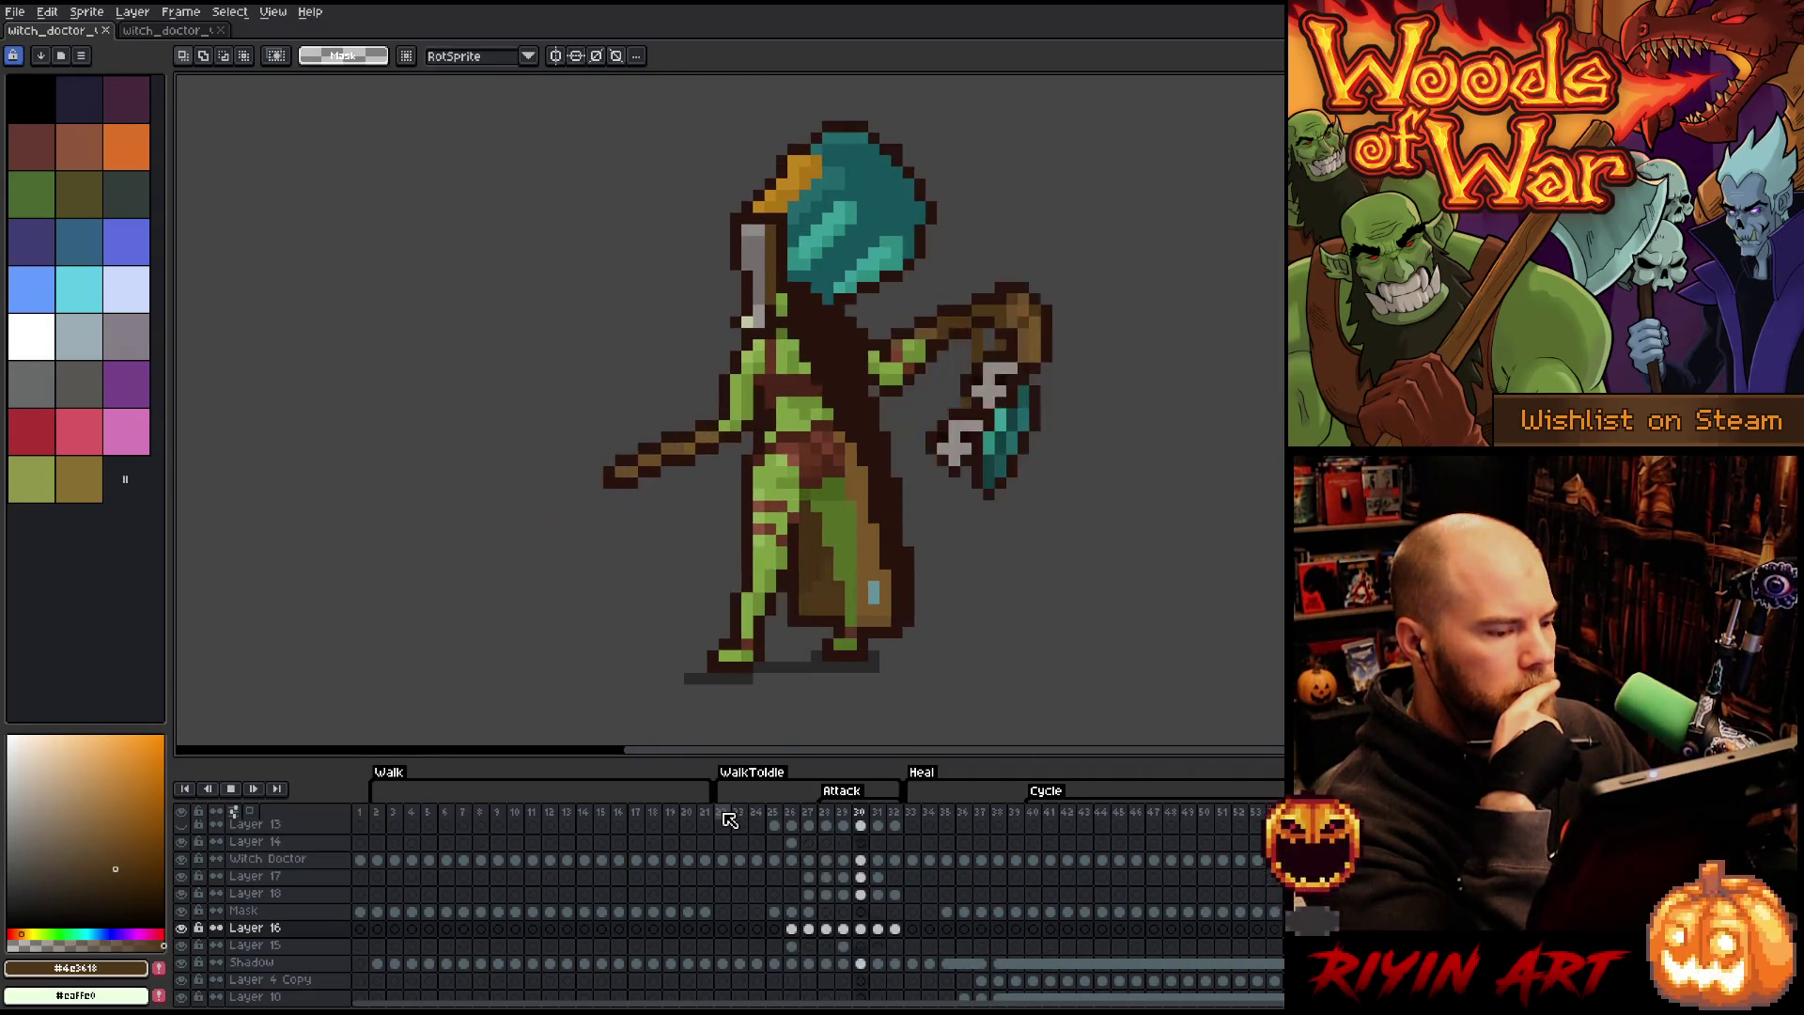
pyautogui.scroll(-4, 910, 543)
pyautogui.scroll(3, 925, 521)
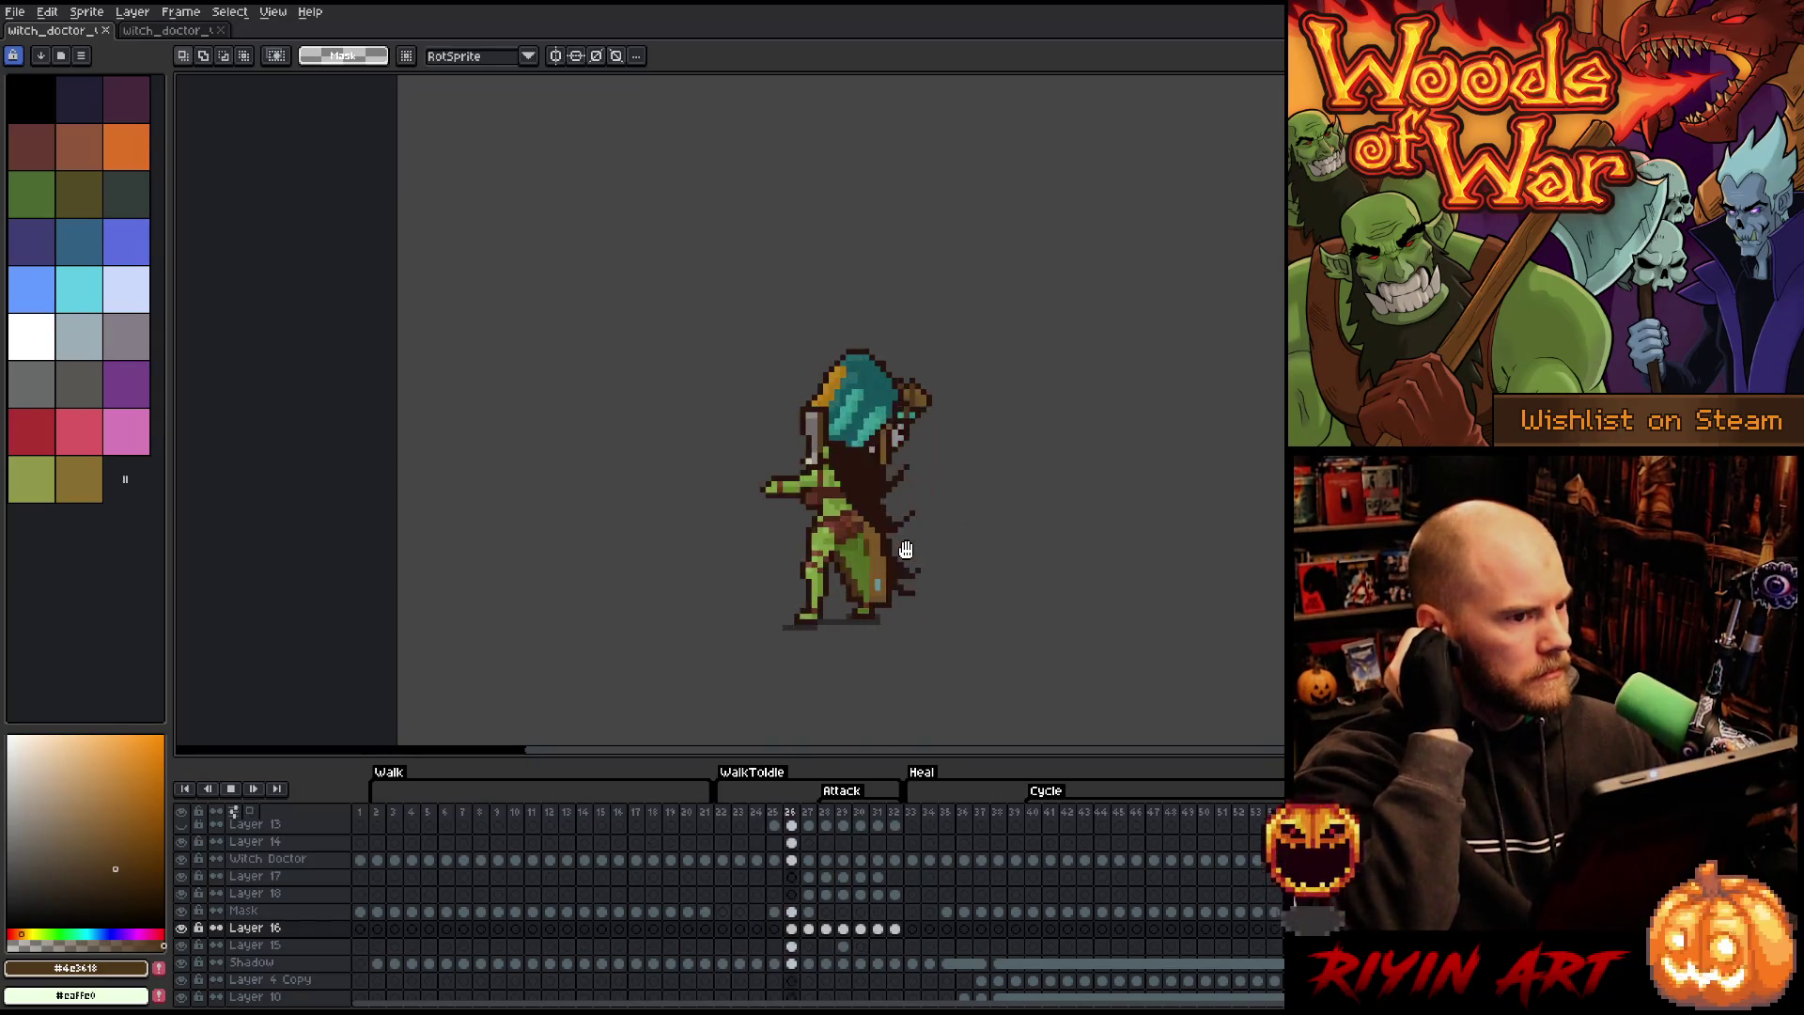
pyautogui.press('Return')
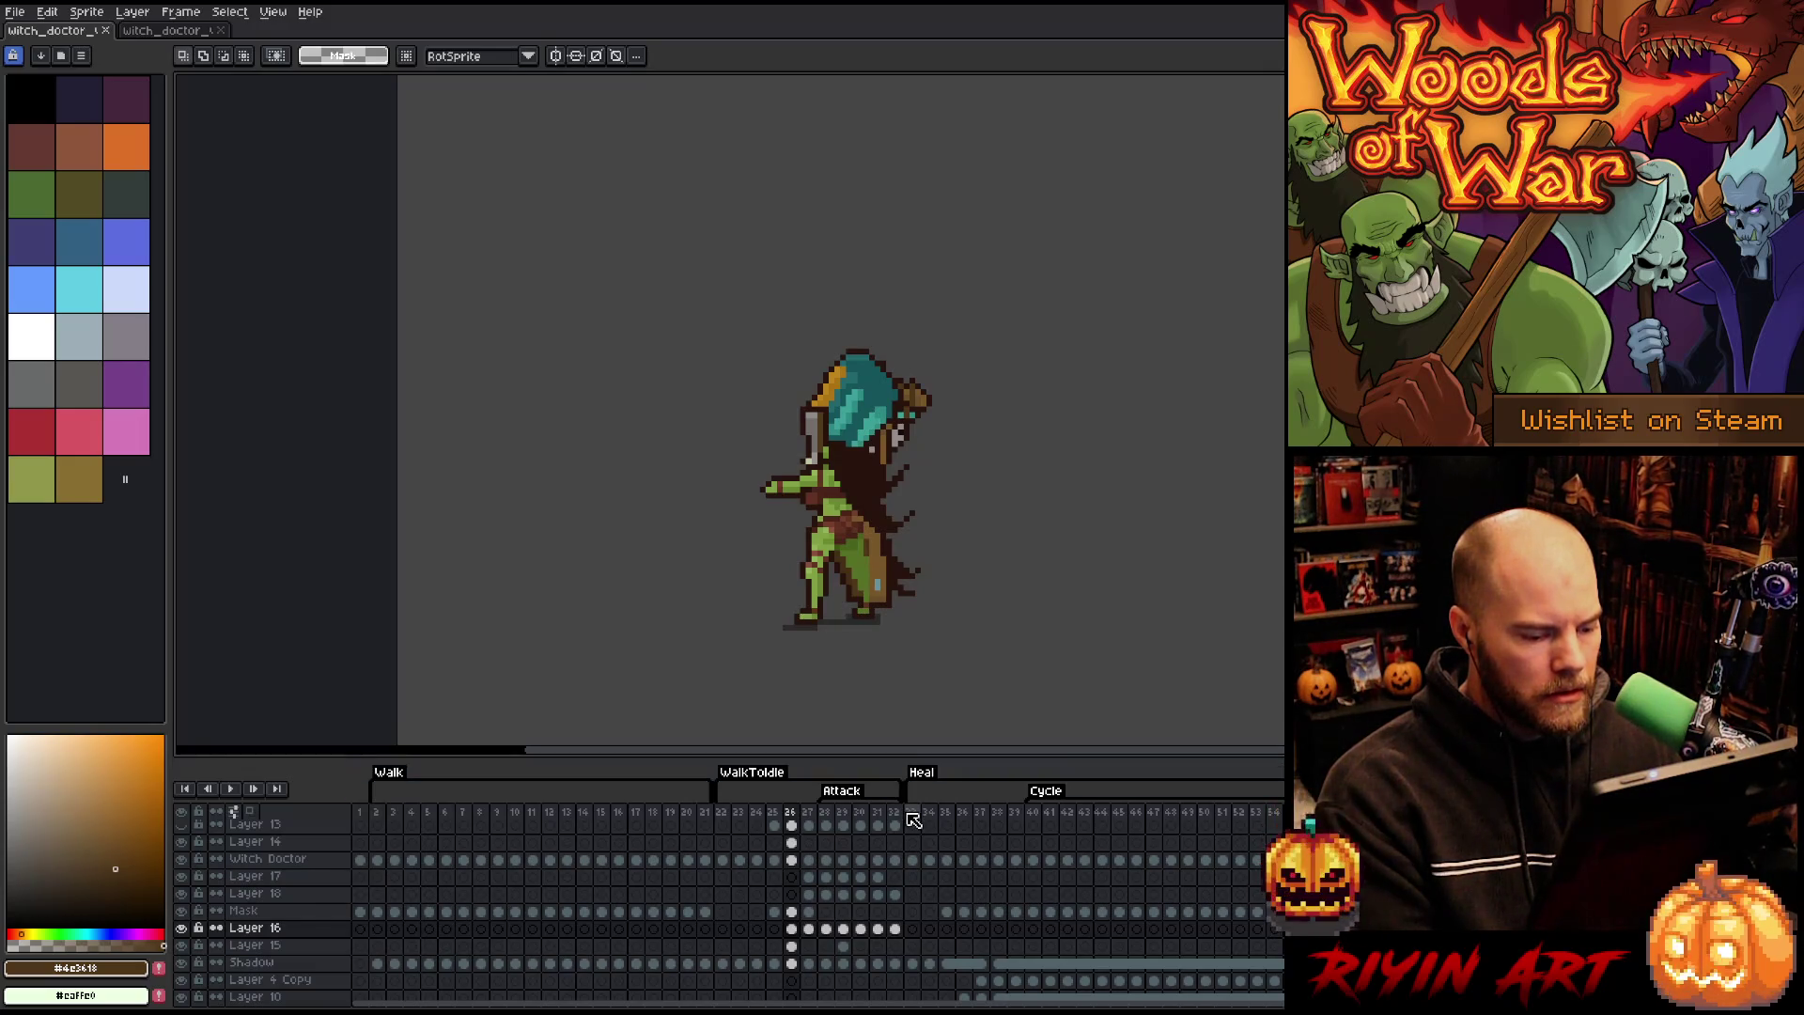
# - Select frame 33's cels from the Witch Doctor layer down to the Shadow layer
pyautogui.click(914, 821)
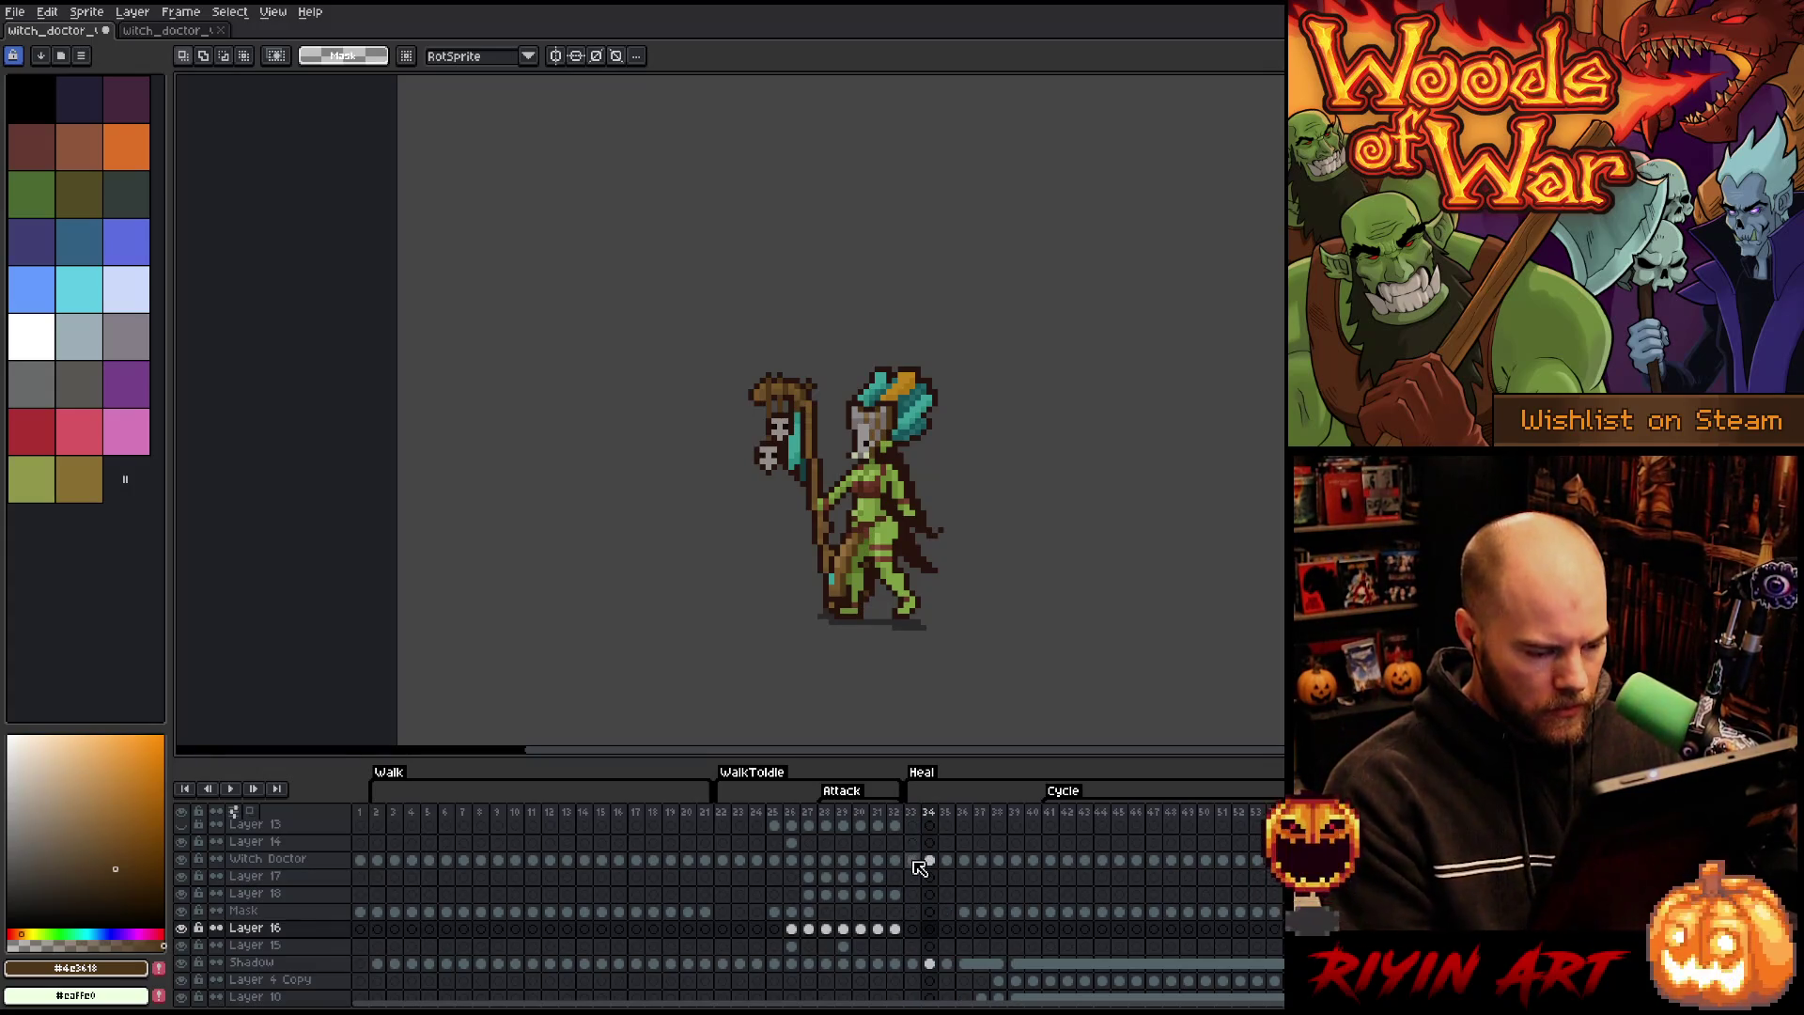
pyautogui.moveTo(912, 859); pyautogui.dragTo(917, 946)
pyautogui.click(922, 962)
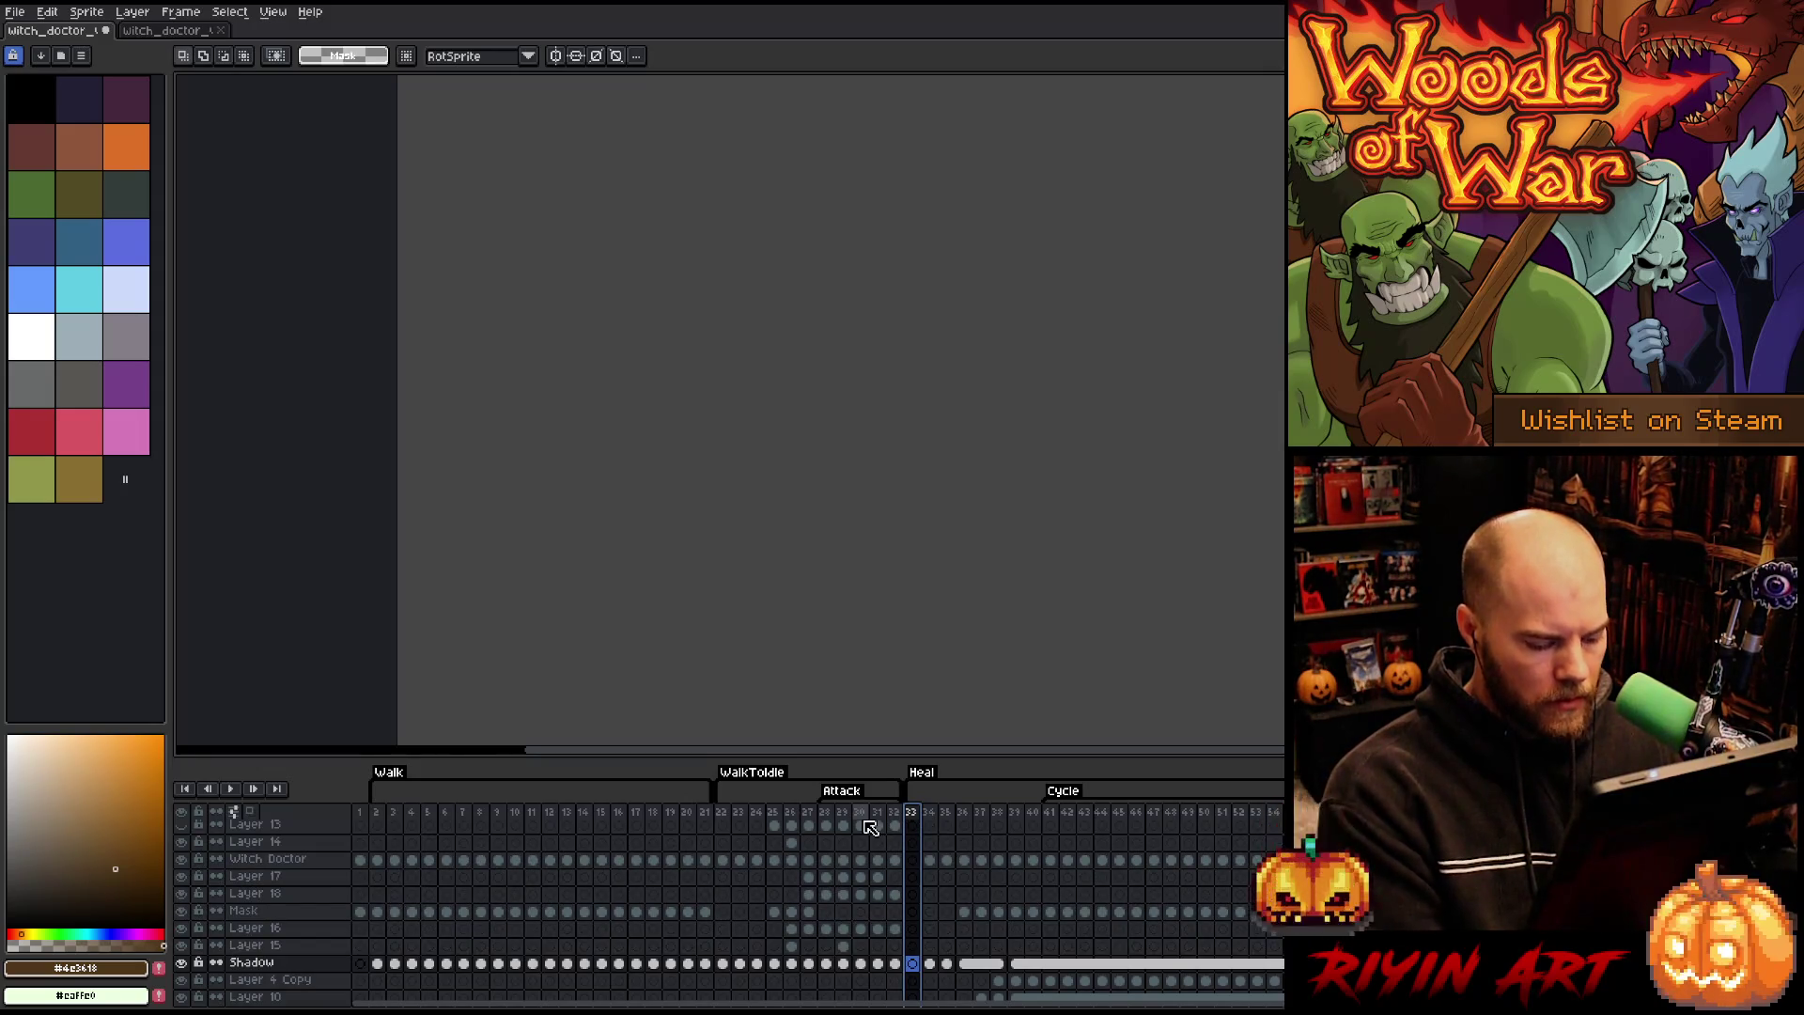
# - Insert empty frames before Heal and select the WalkToIdle cels of frames 24–27
pyautogui.hotkey('alt', 'n')
pyautogui.hotkey('alt', 'n')
pyautogui.hotkey('alt', 'n')
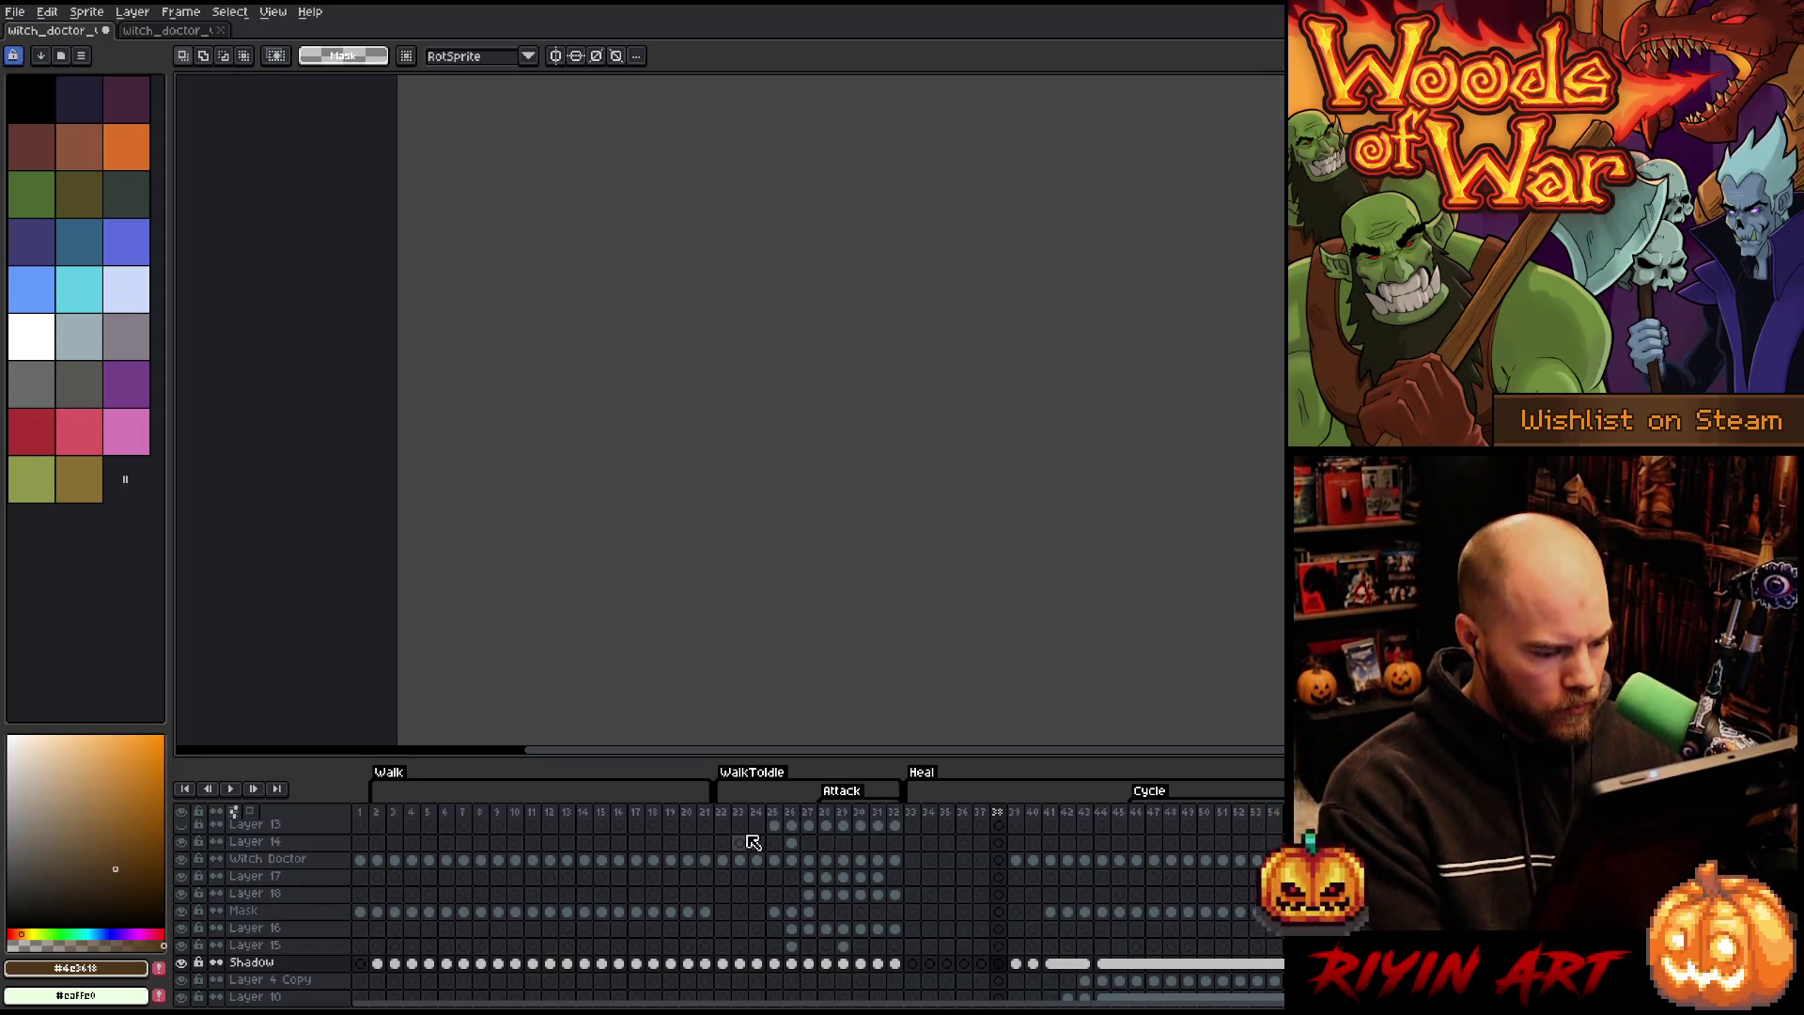
pyautogui.scroll(1, 753, 842)
pyautogui.moveTo(808, 844)
pyautogui.mouseDown()
pyautogui.moveTo(810, 979)
pyautogui.moveTo(766, 981)
pyautogui.mouseUp()
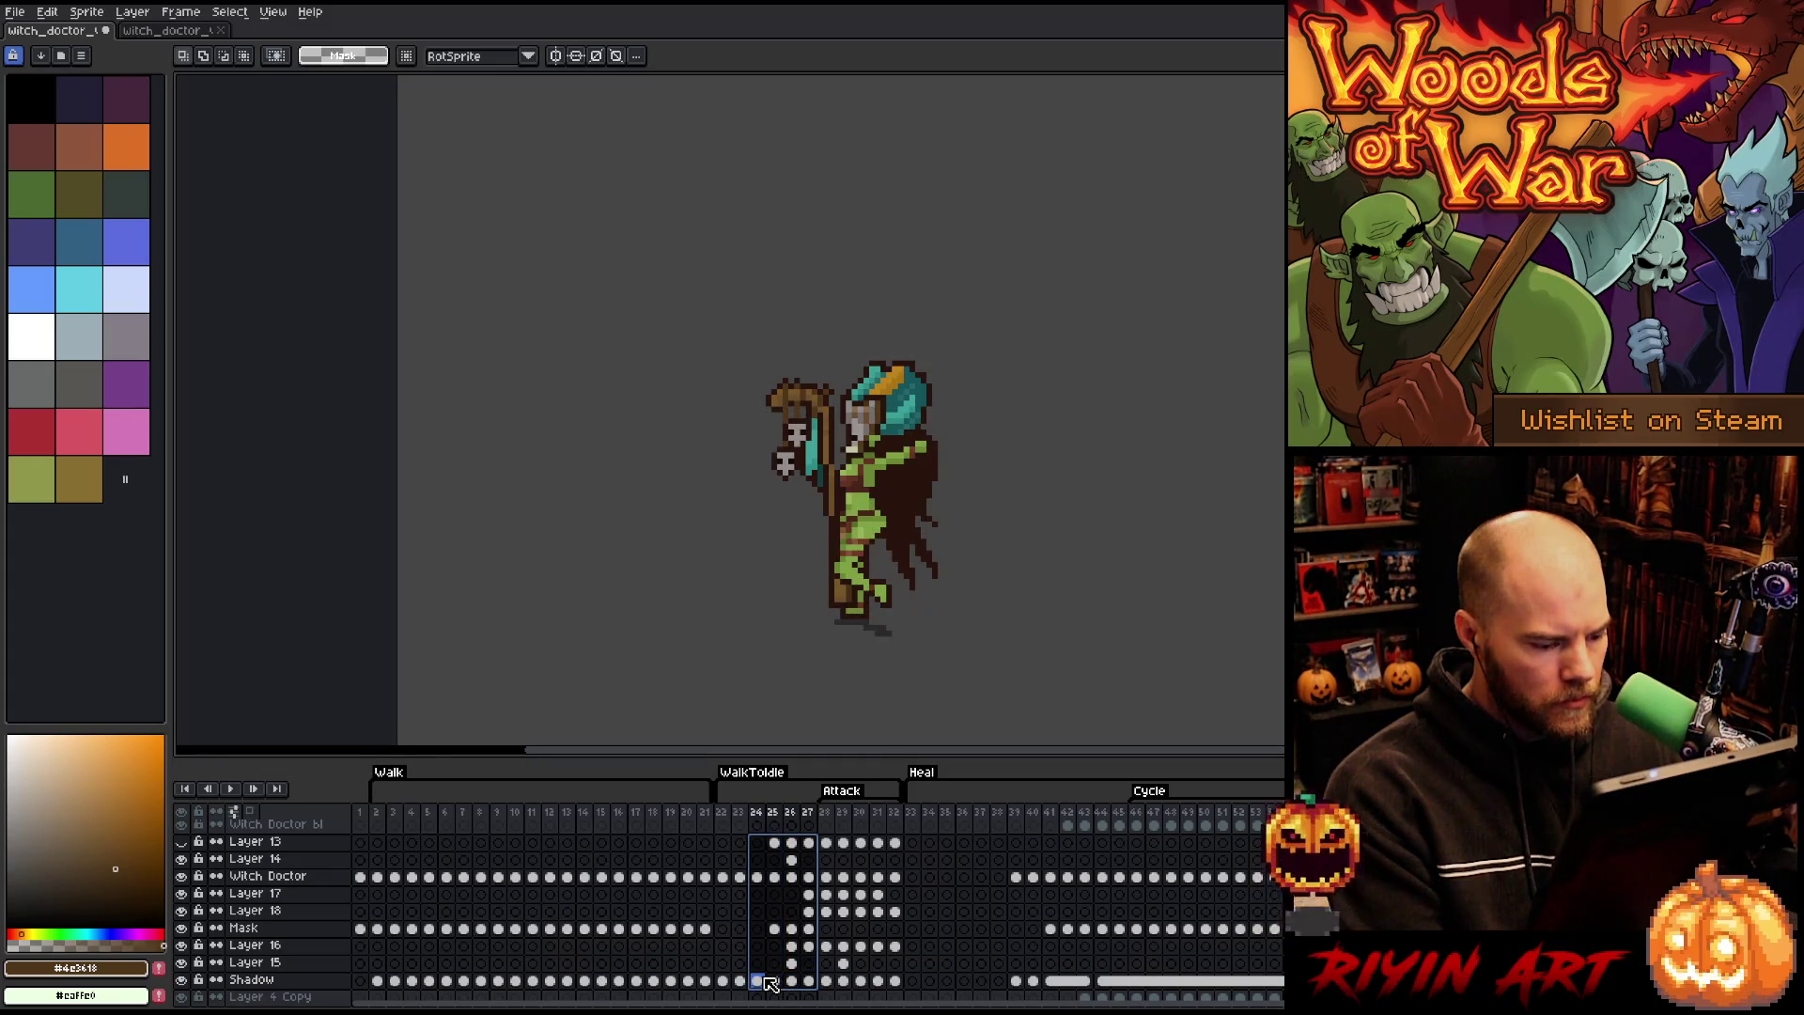
pyautogui.moveTo(758, 981); pyautogui.dragTo(750, 981)
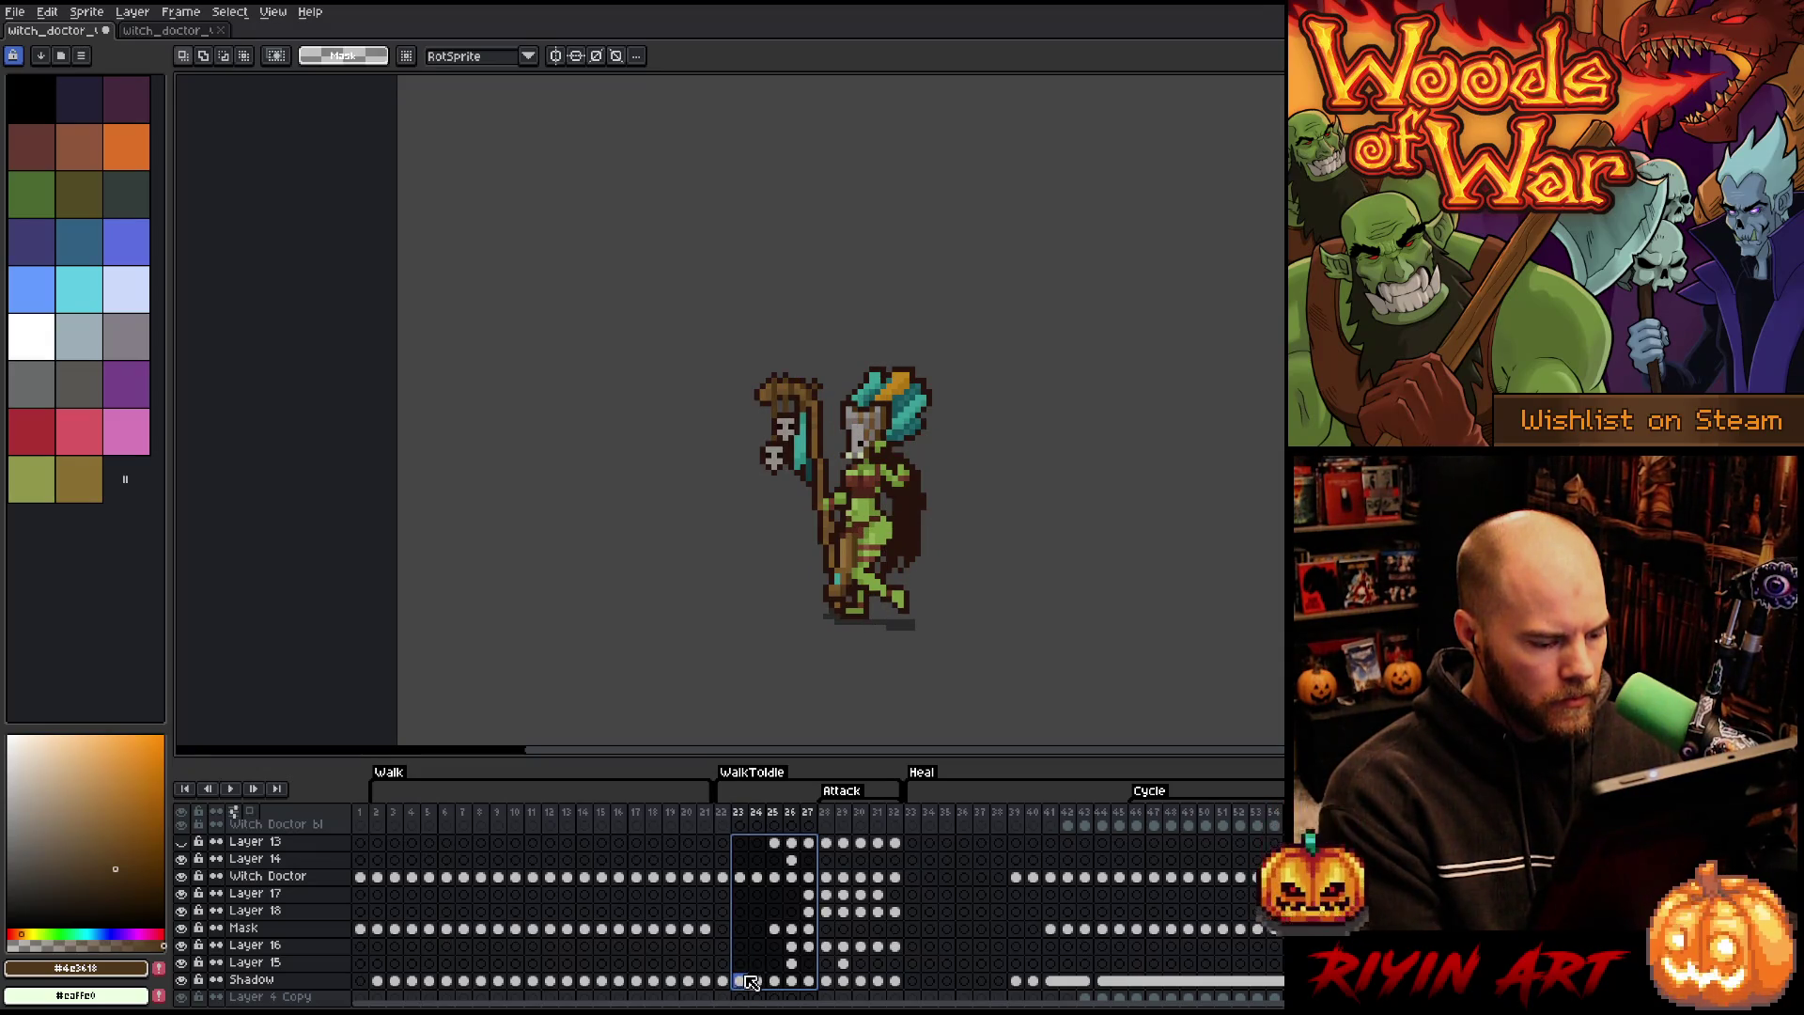
pyautogui.moveTo(750, 981); pyautogui.dragTo(762, 981)
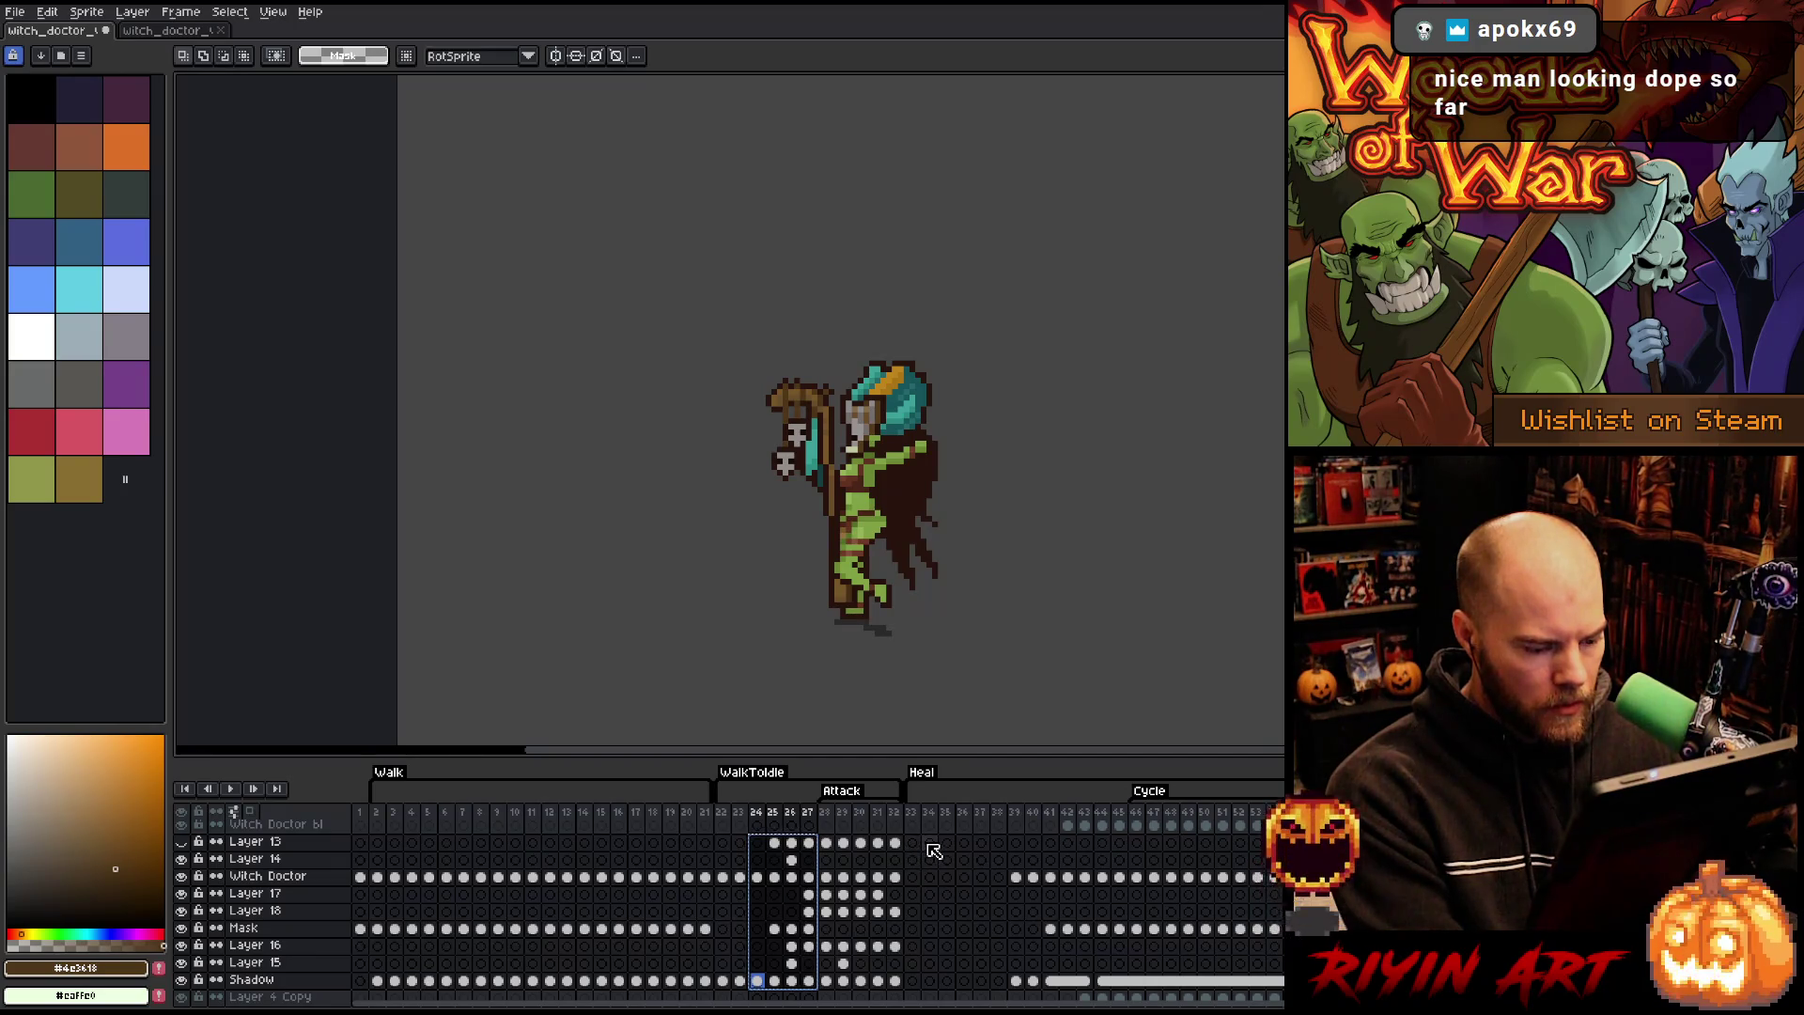
# - Paste the copied cels into frames 34–37 and reverse their order
pyautogui.click(930, 844)
pyautogui.hotkey('ctrl', 'v')
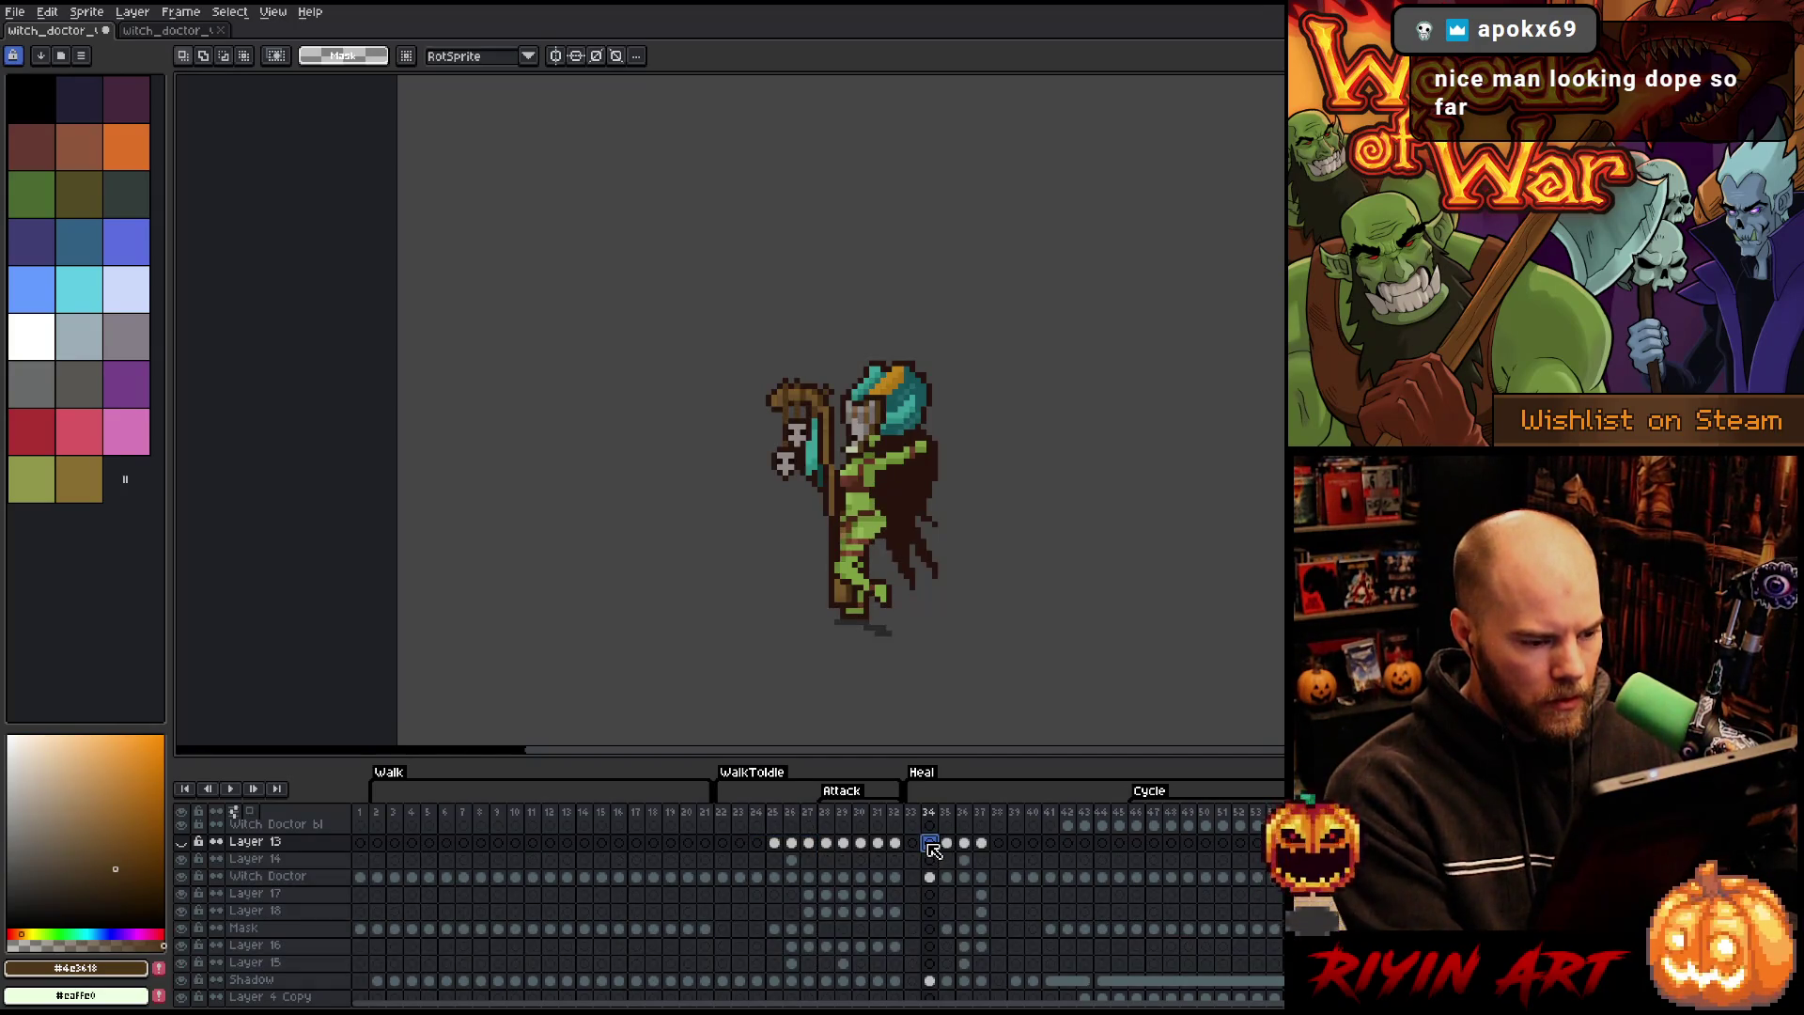
pyautogui.moveTo(982, 843); pyautogui.dragTo(932, 965)
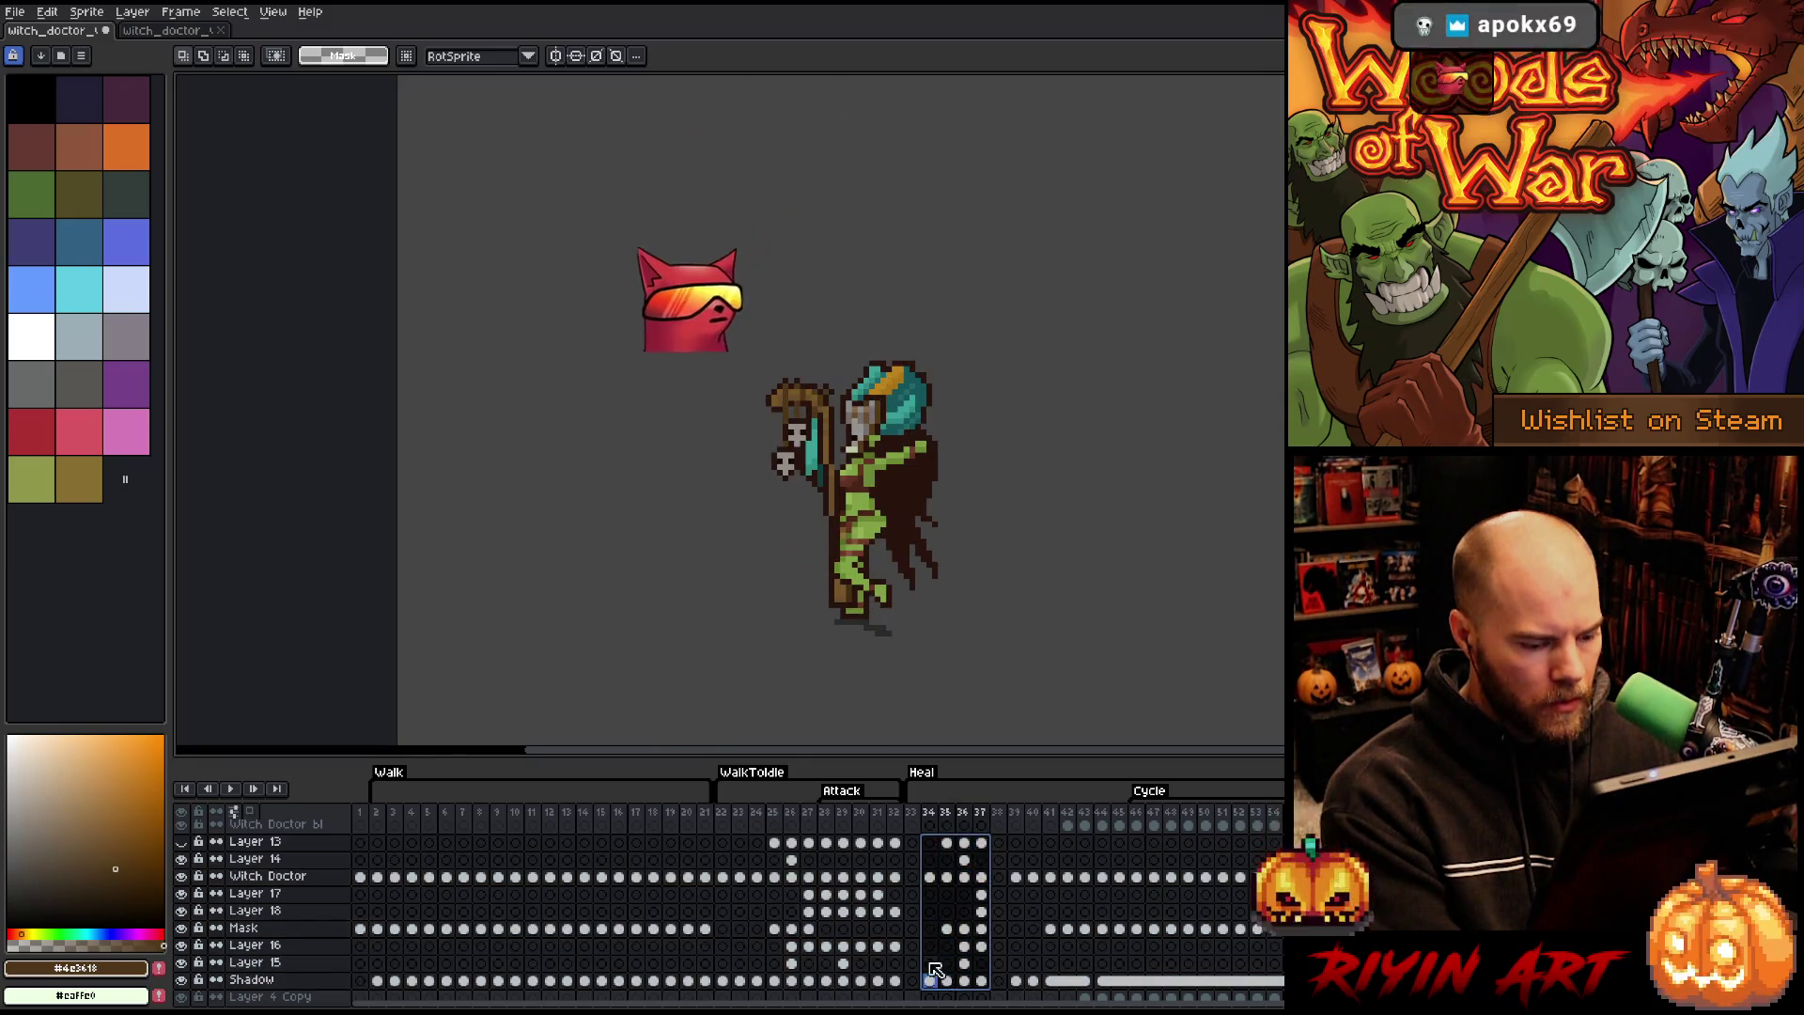
pyautogui.click(180, 12)
pyautogui.click(243, 223)
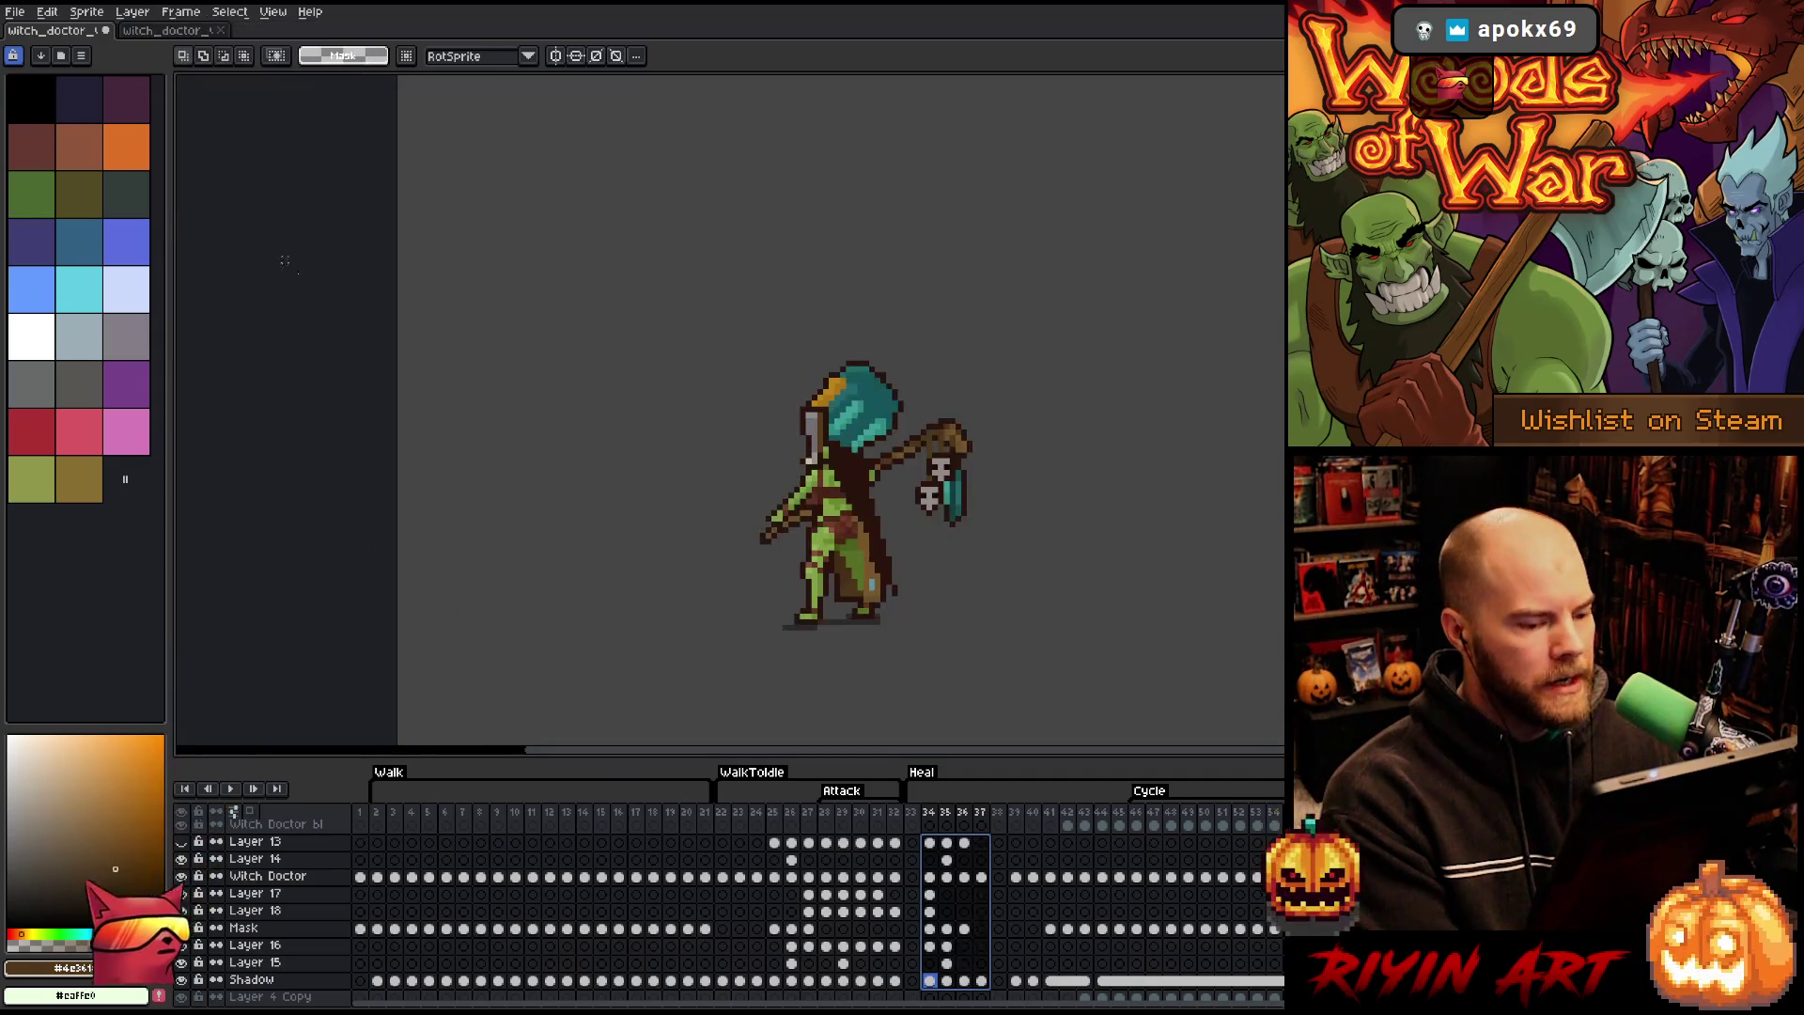
# - Step through and play frames 34–37, ending on the empty frame 33
pyautogui.click(930, 813)
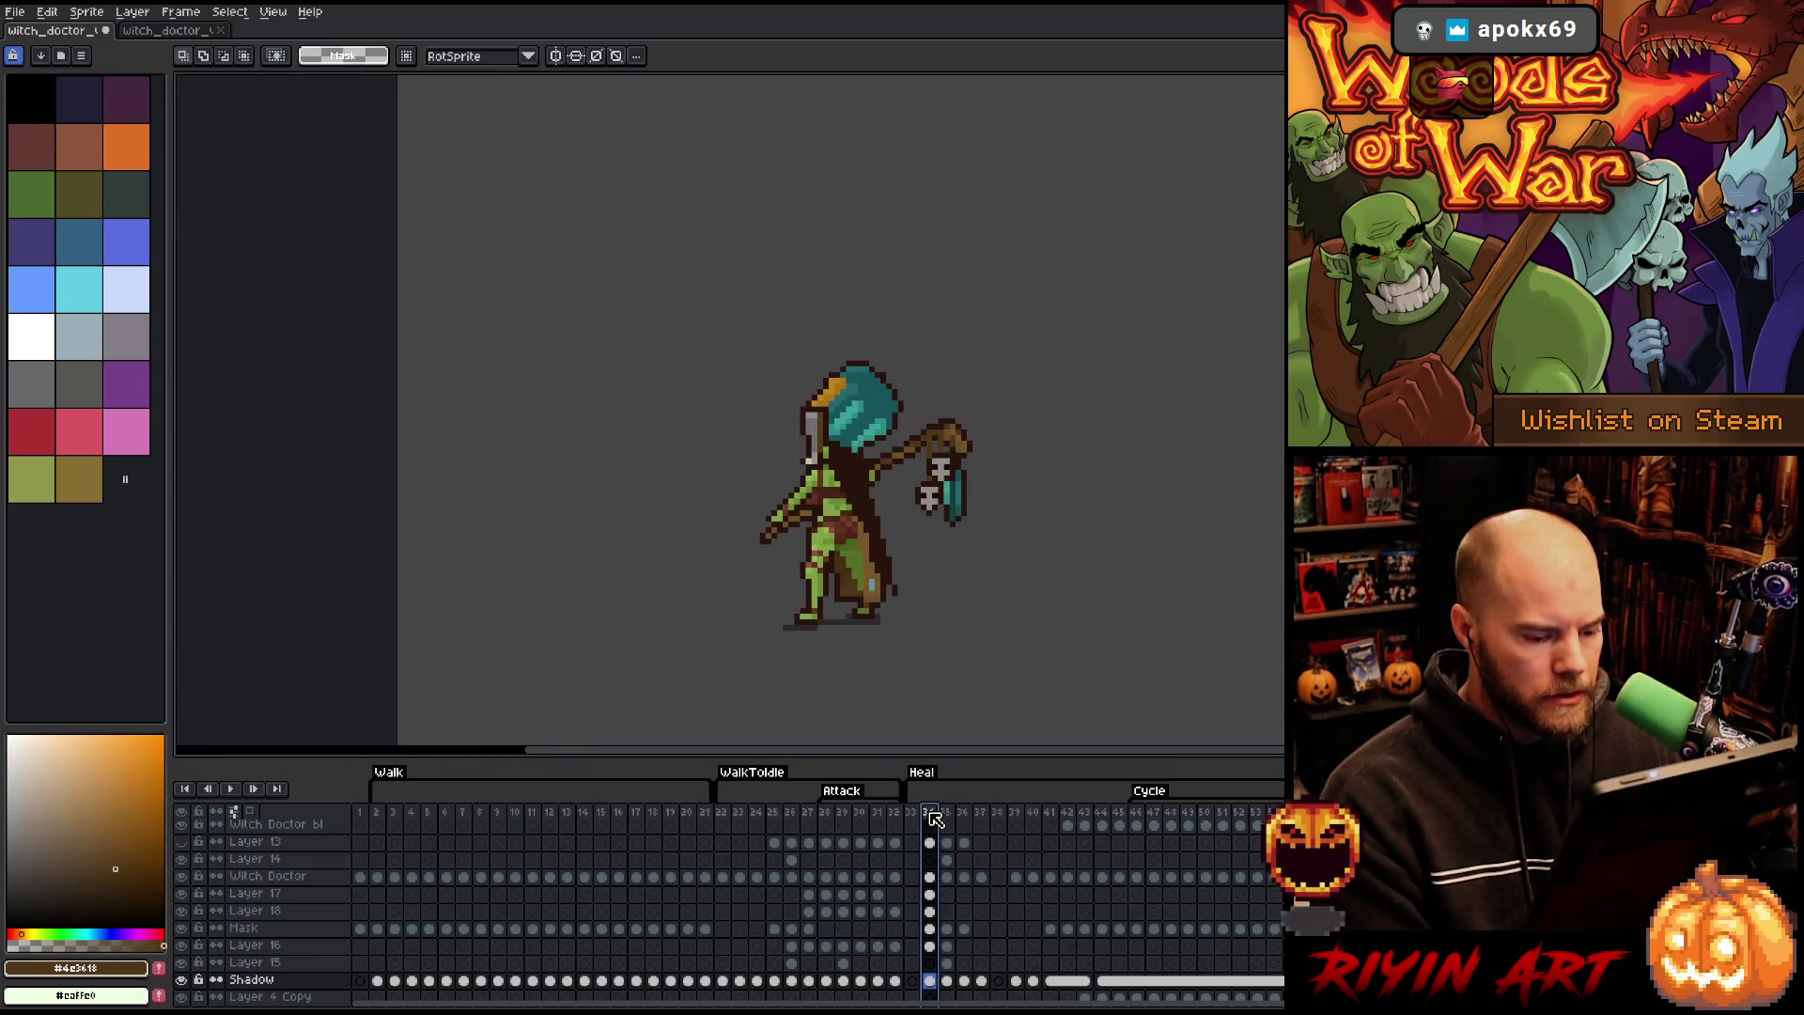
pyautogui.press('Right')
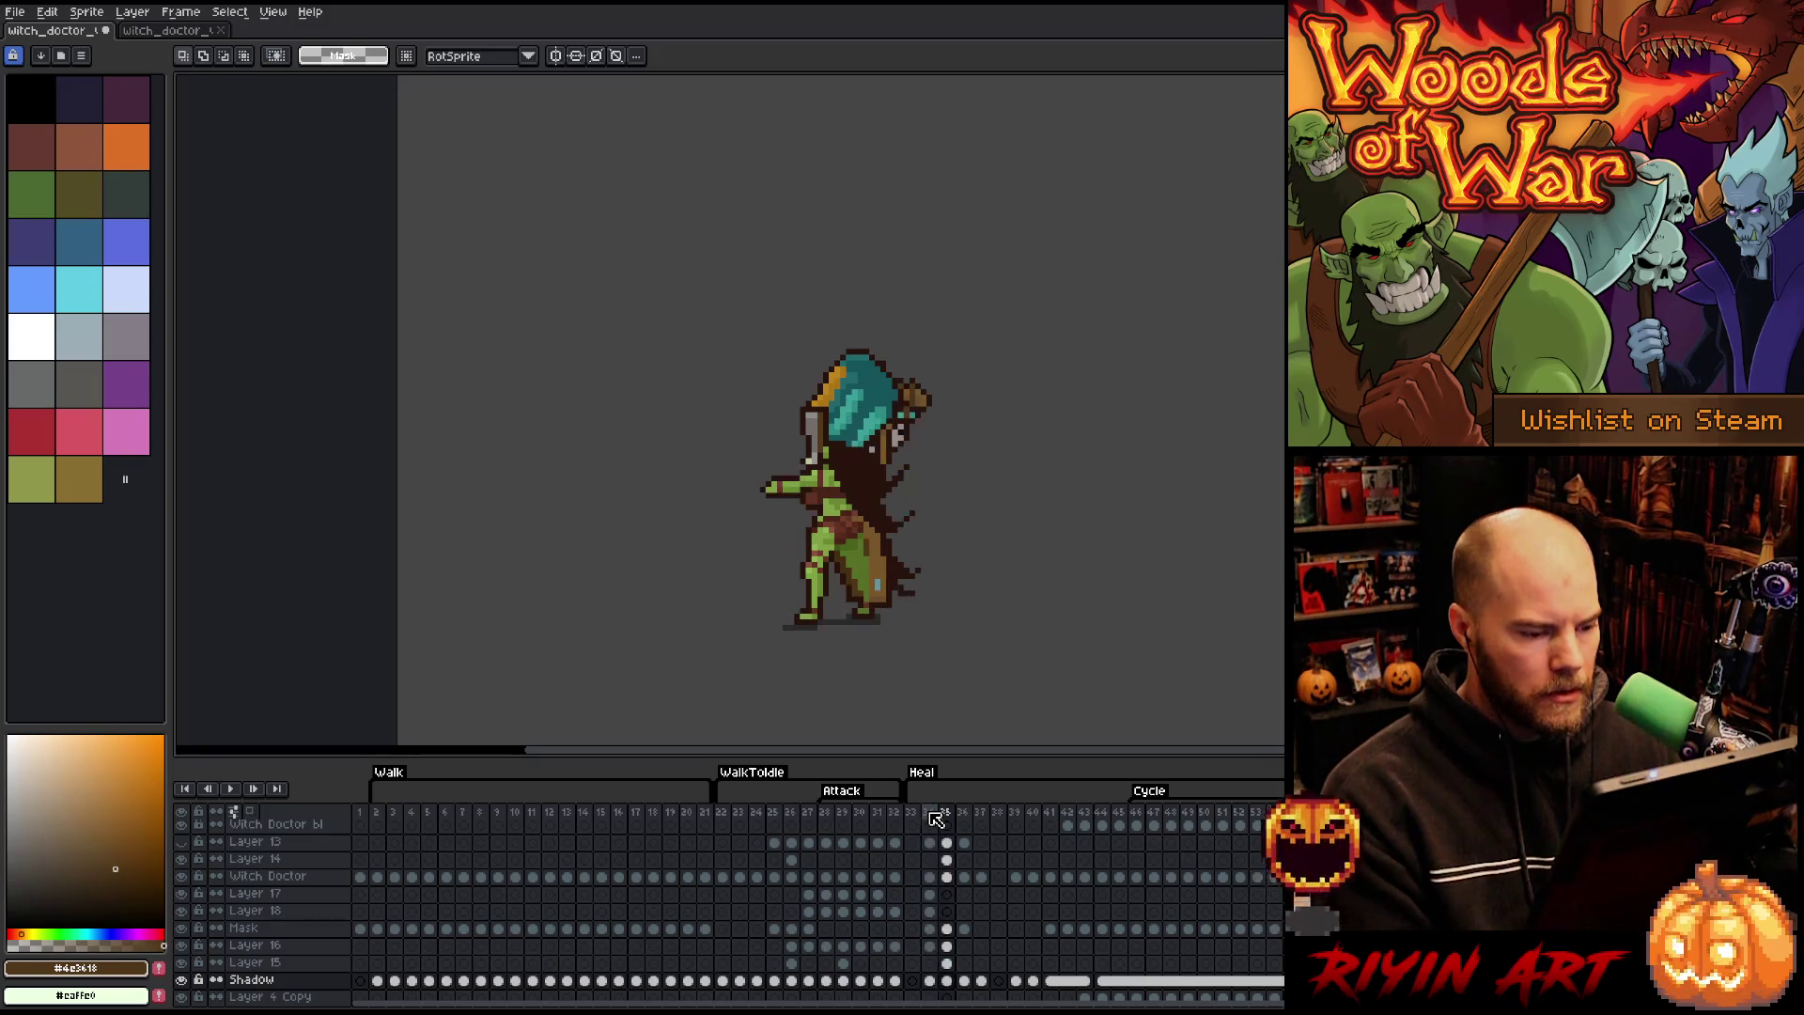
pyautogui.press('Right')
pyautogui.press('Right')
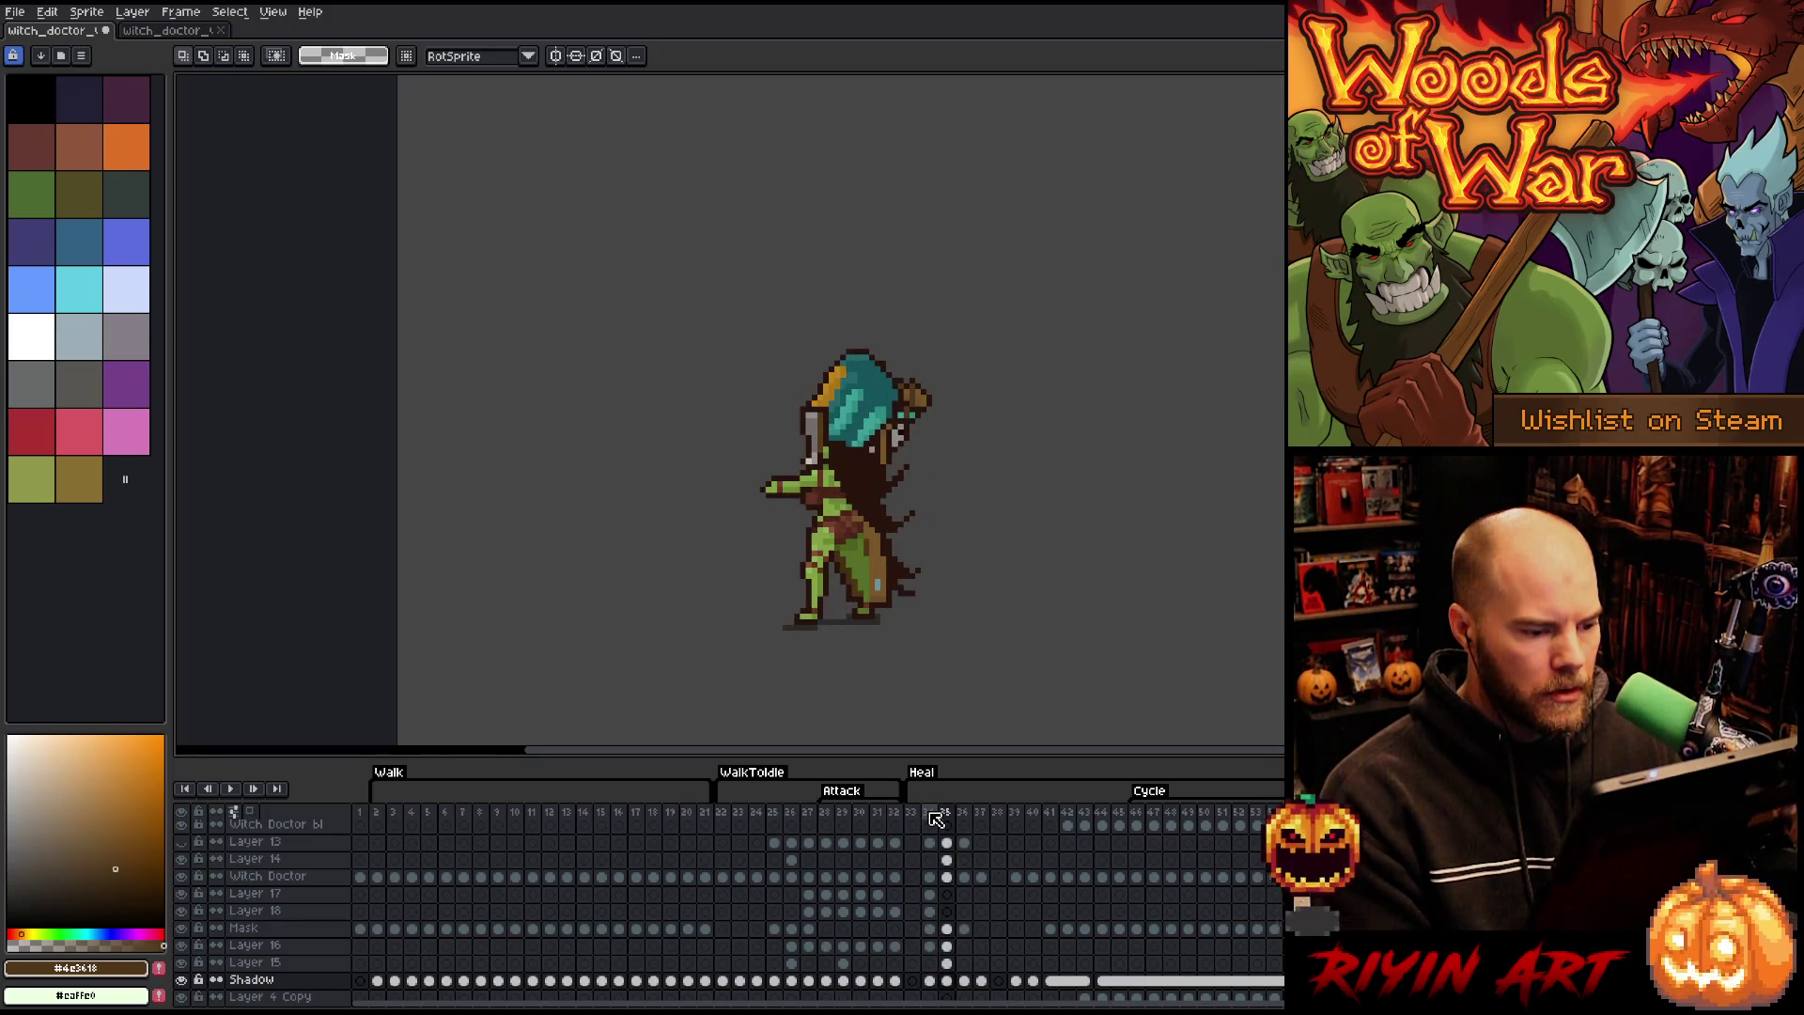
pyautogui.press('Left')
pyautogui.press('Right')
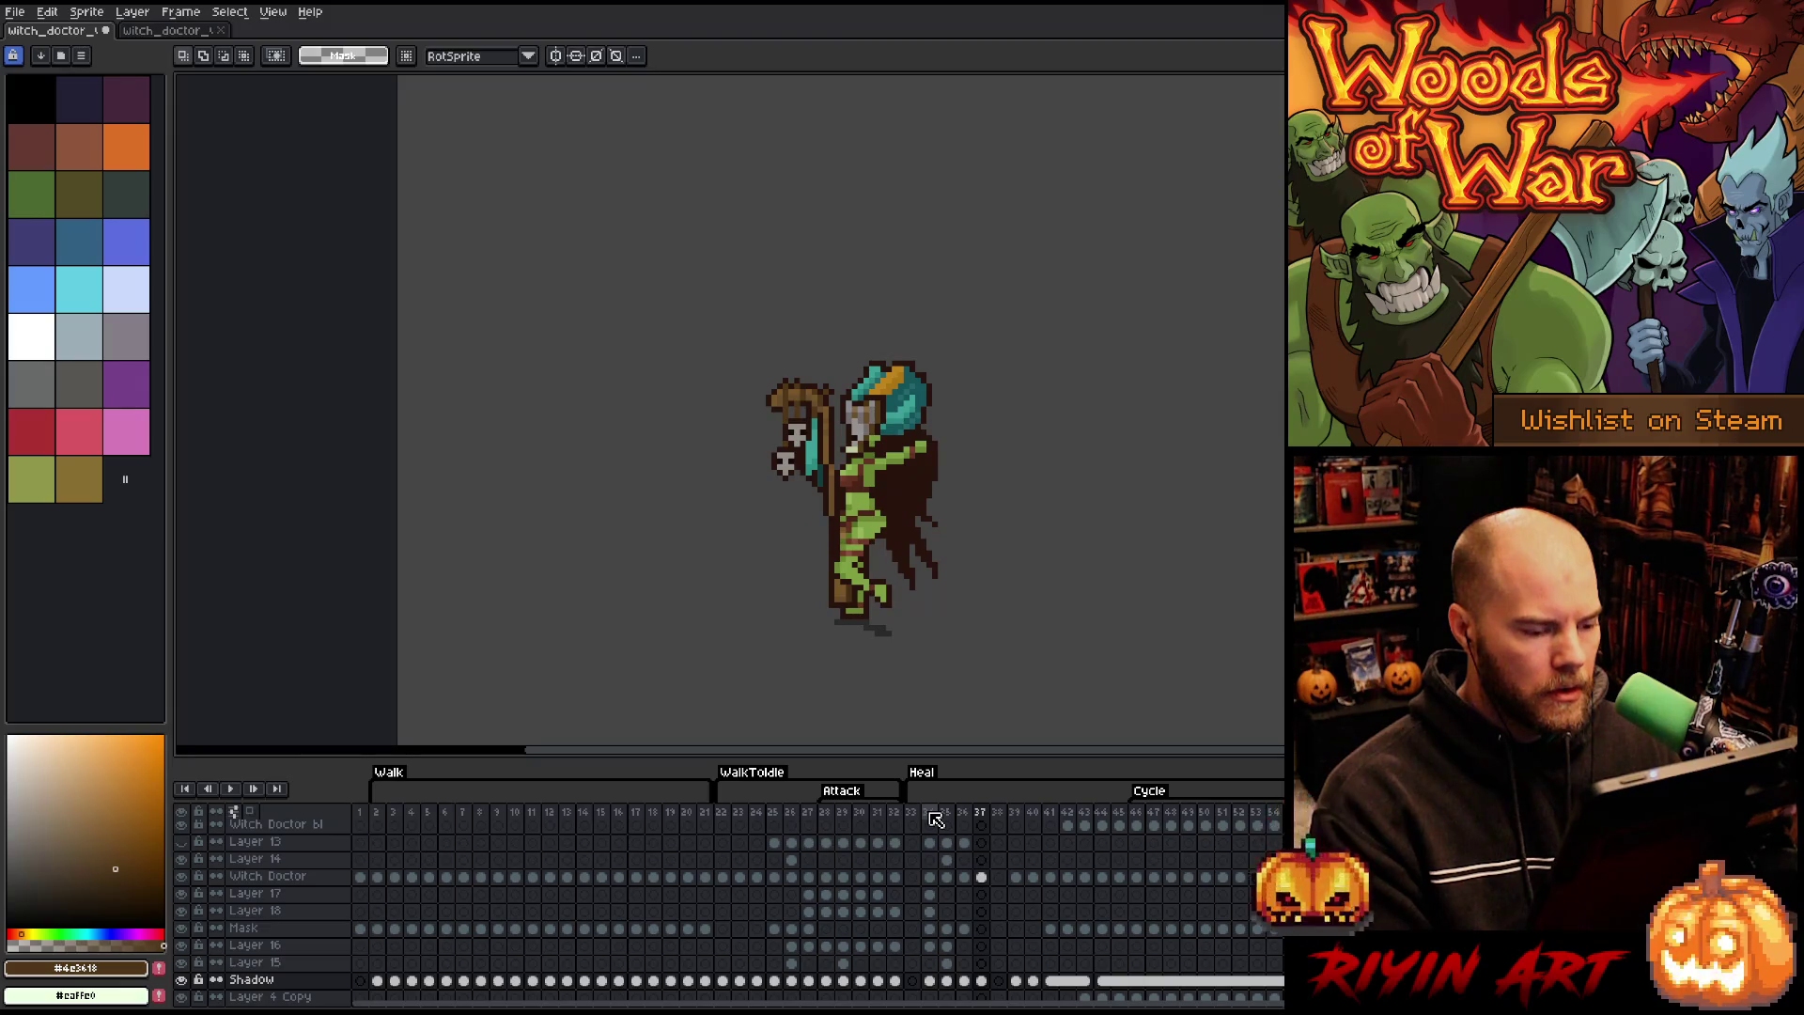
pyautogui.moveTo(928, 842)
pyautogui.mouseDown()
pyautogui.moveTo(932, 916)
pyautogui.moveTo(977, 977)
pyautogui.moveTo(1010, 891)
pyautogui.moveTo(1005, 825)
pyautogui.mouseUp()
pyautogui.press('Return')
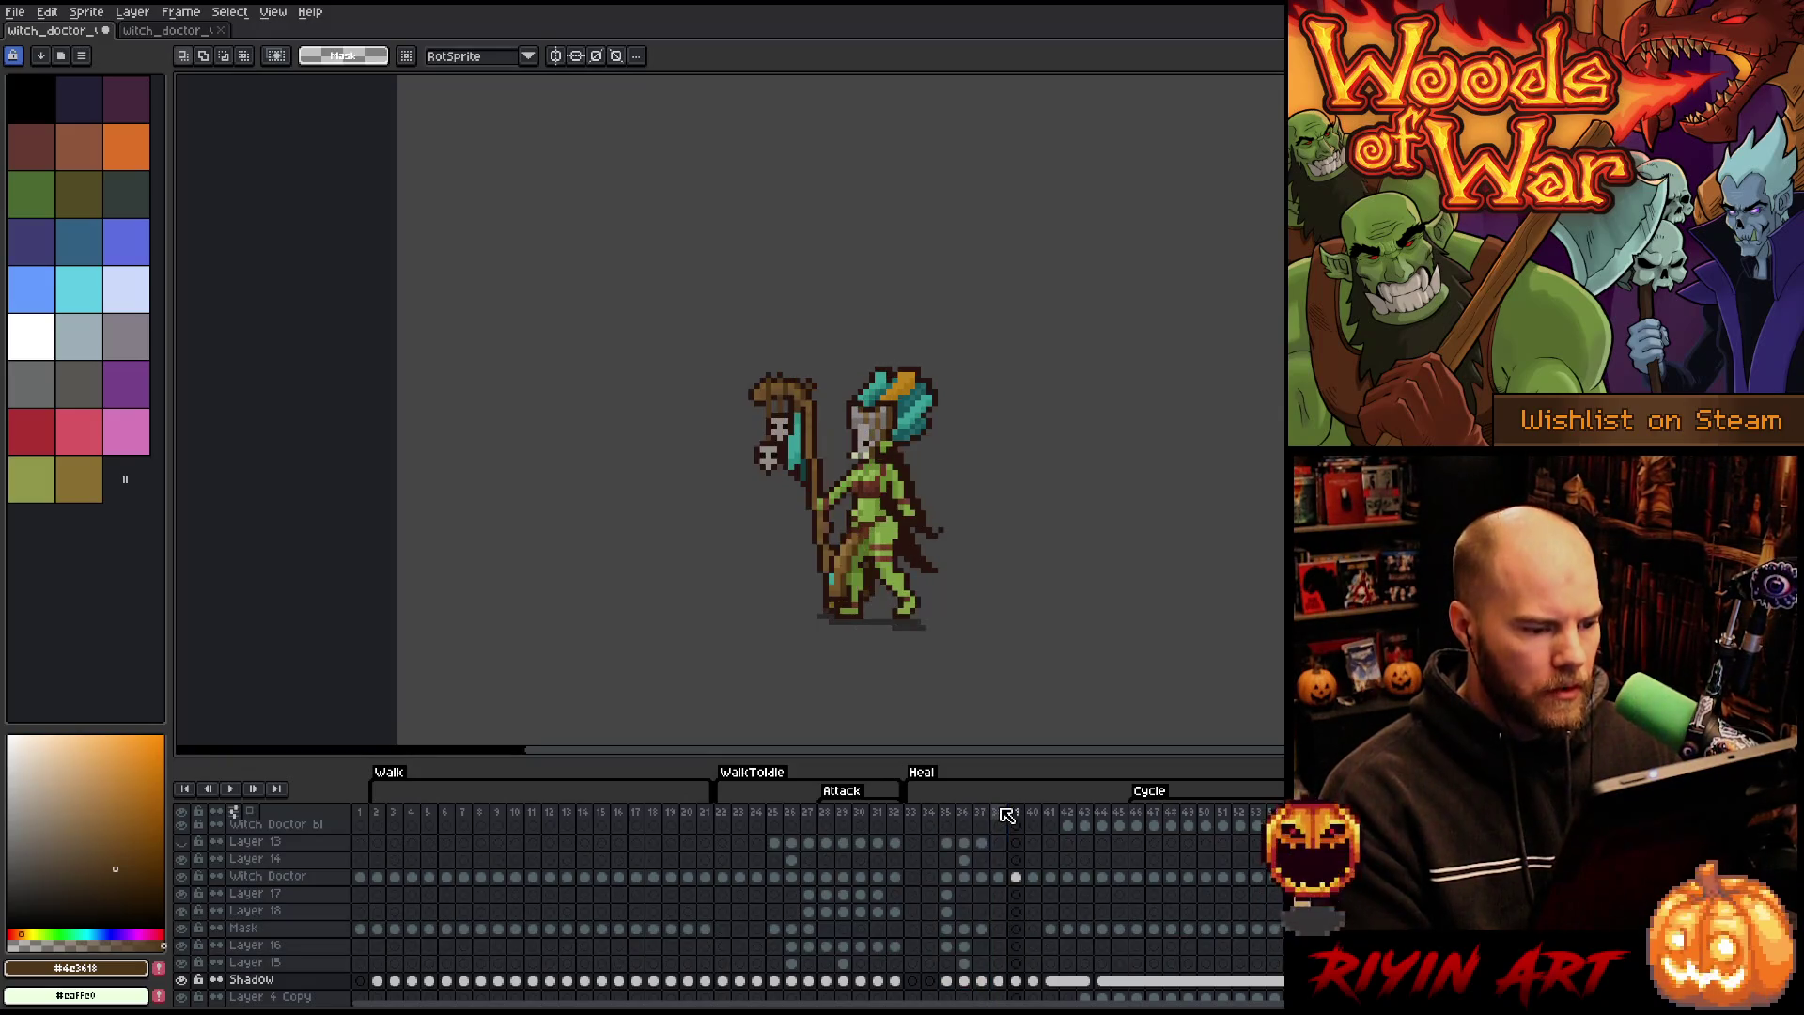
pyautogui.click(931, 814)
pyautogui.press('Left')
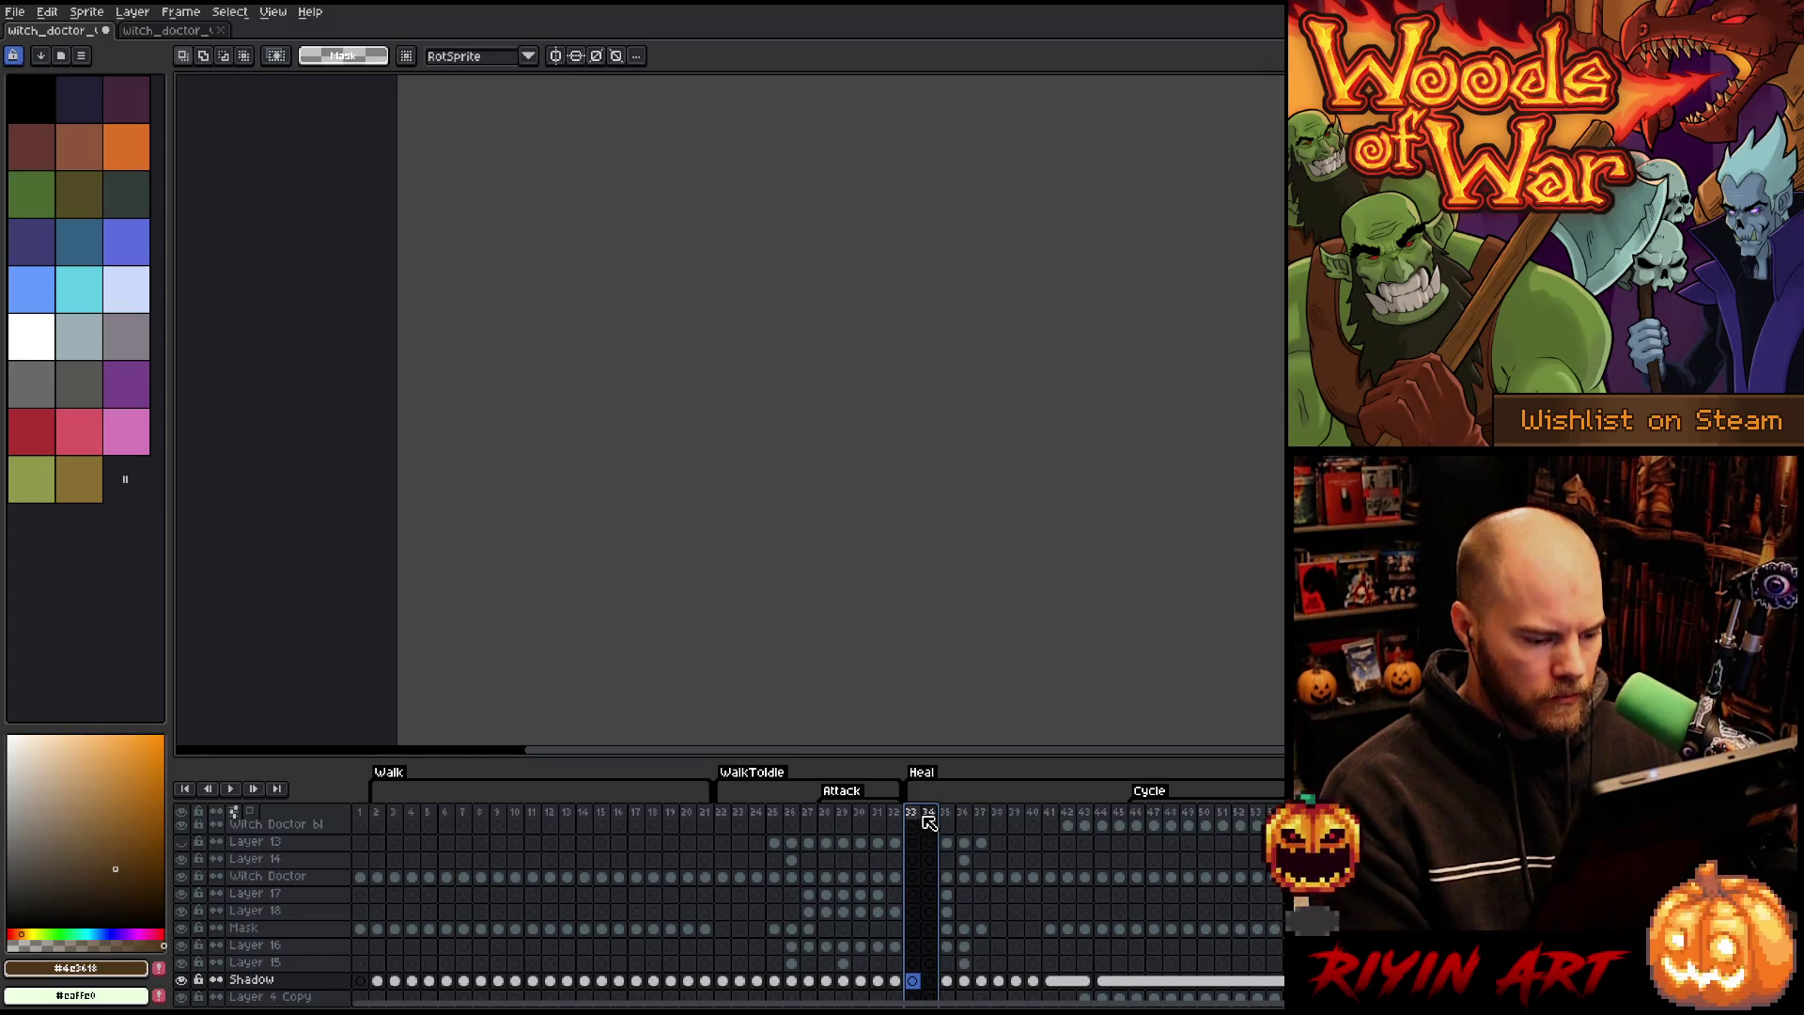
# - Delete the leftover empty frames and play back the new Heal start
pyautogui.rightClick(930, 823)
pyautogui.click(951, 897)
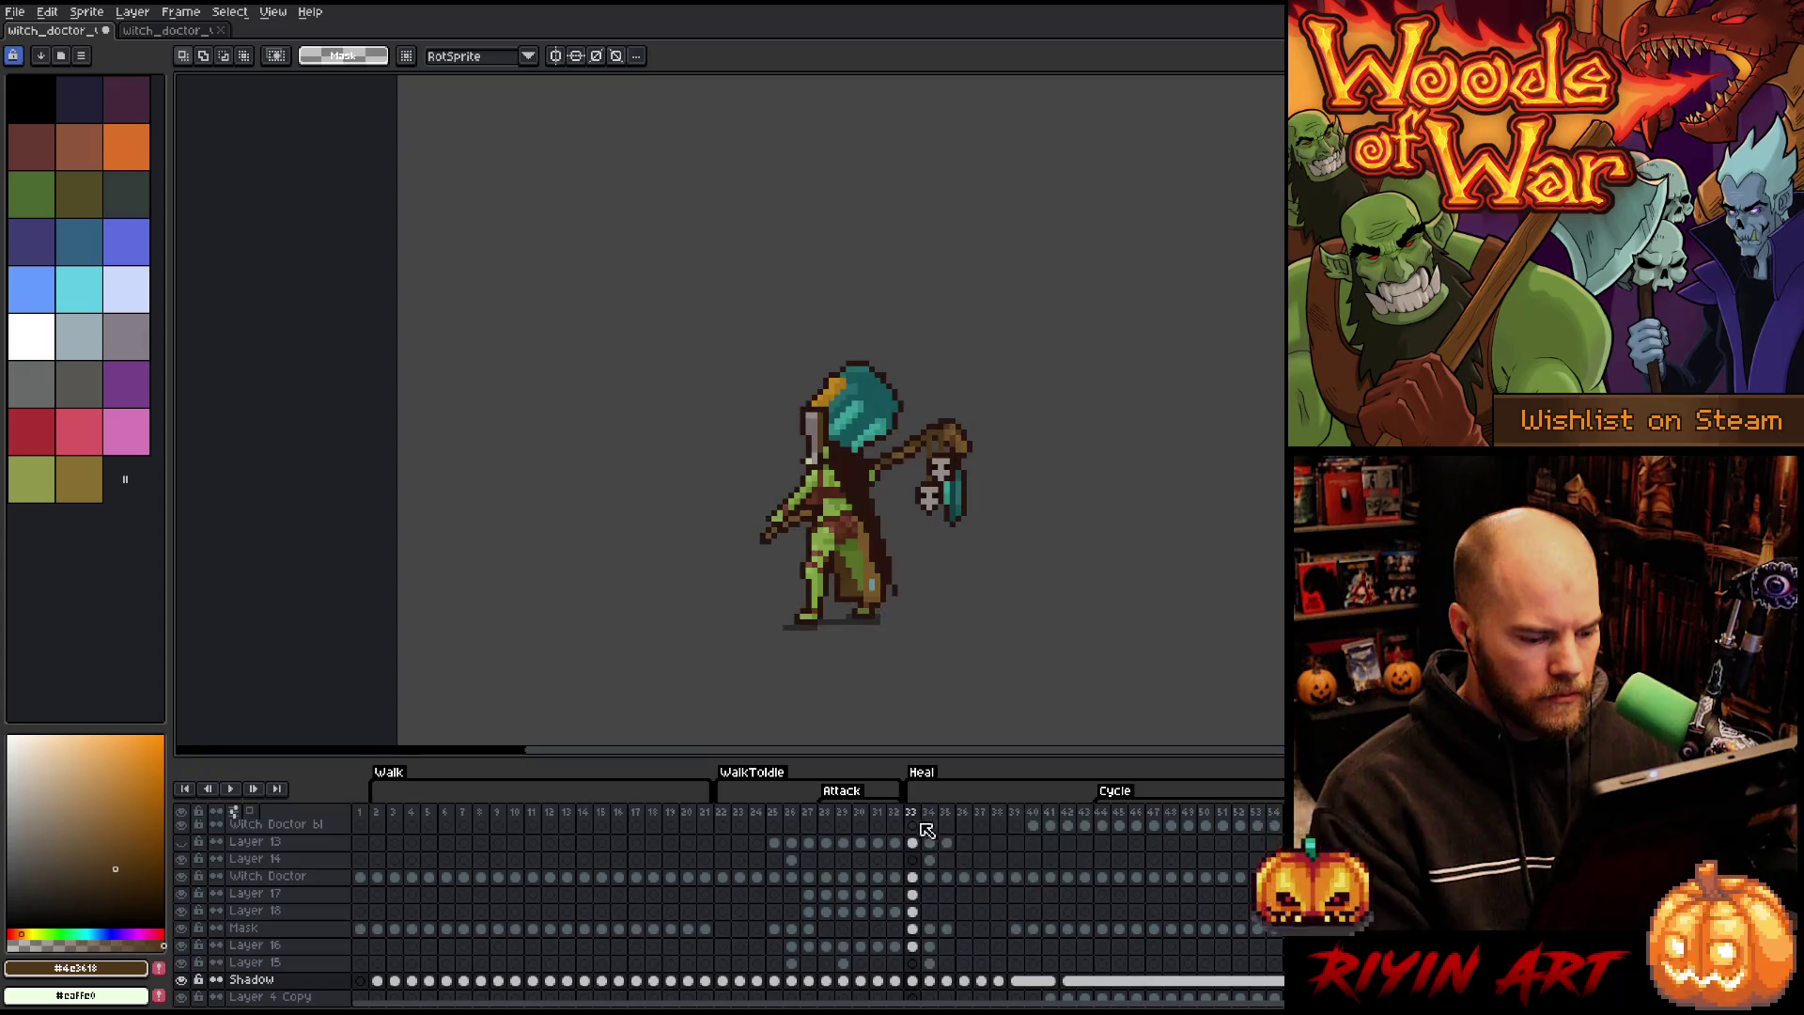
pyautogui.press('Return')
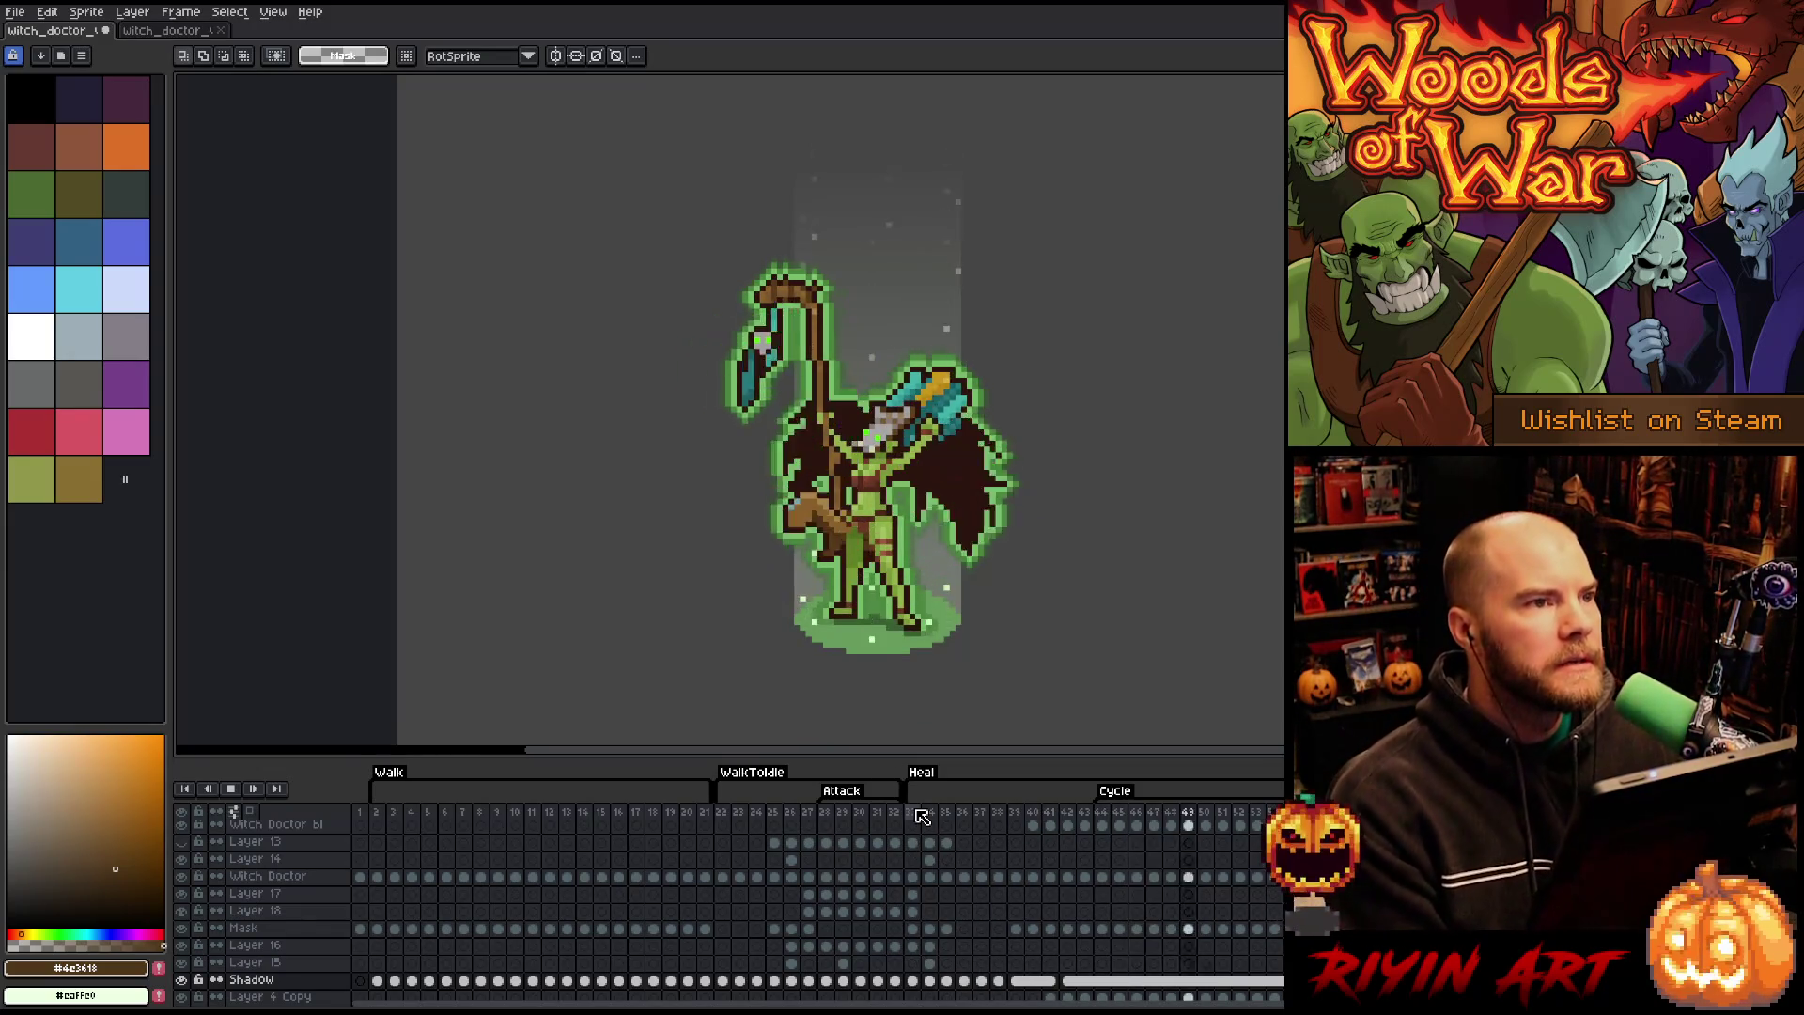
pyautogui.click(917, 813)
pyautogui.click(912, 810)
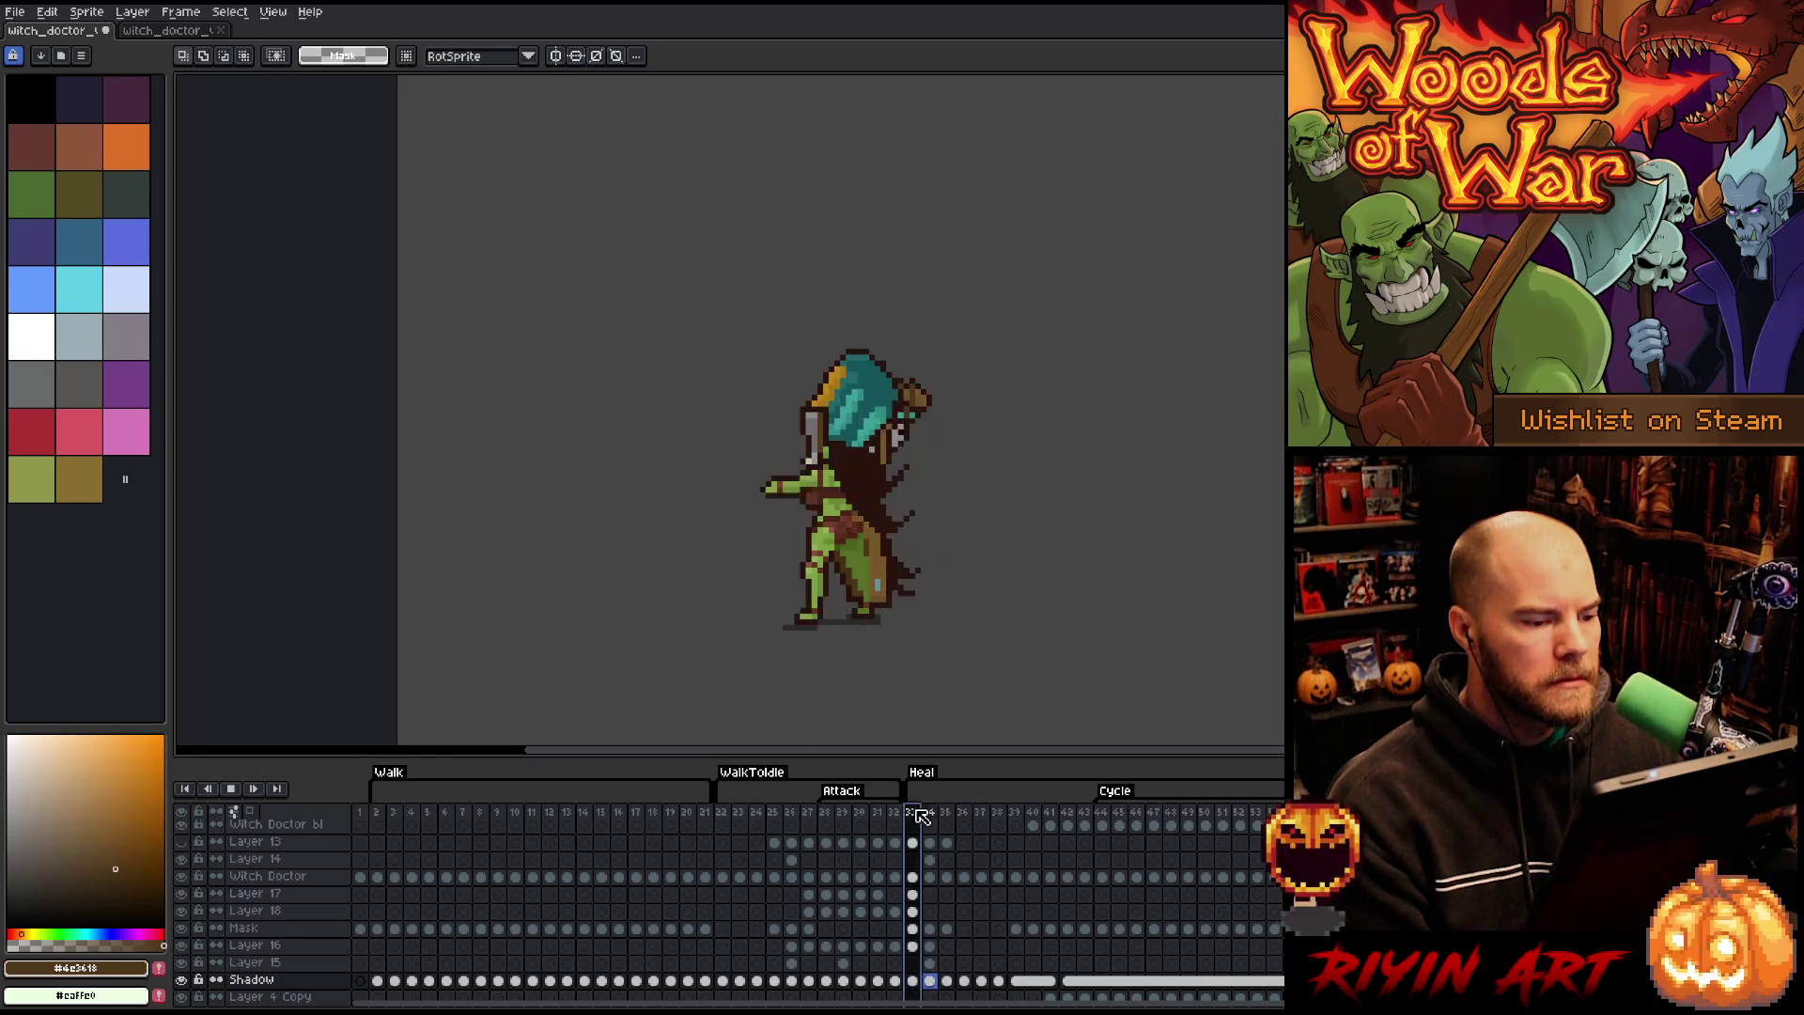
pyautogui.press('Return')
# - Compare poses from frame 24 to 32 and check Layer 16's staff cel at frame 32
pyautogui.press('Right')
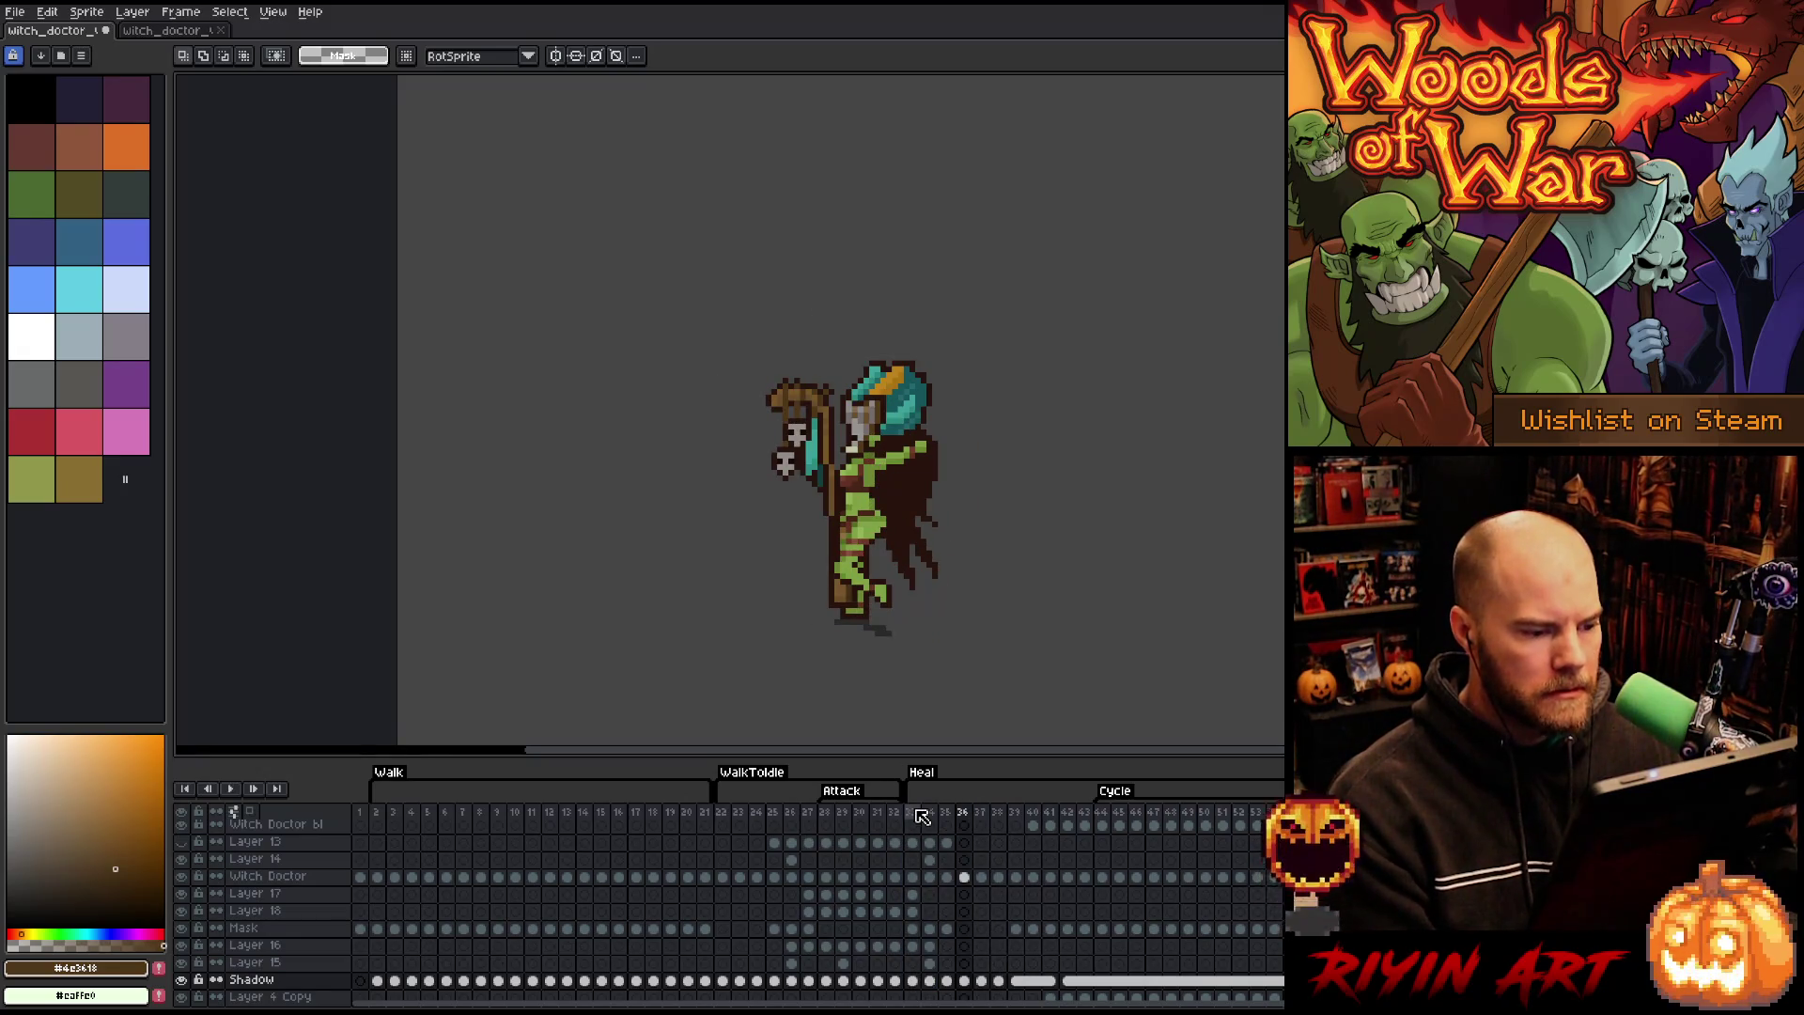
pyautogui.press('Left')
pyautogui.press('Left')
pyautogui.press('Left')
pyautogui.press('Right')
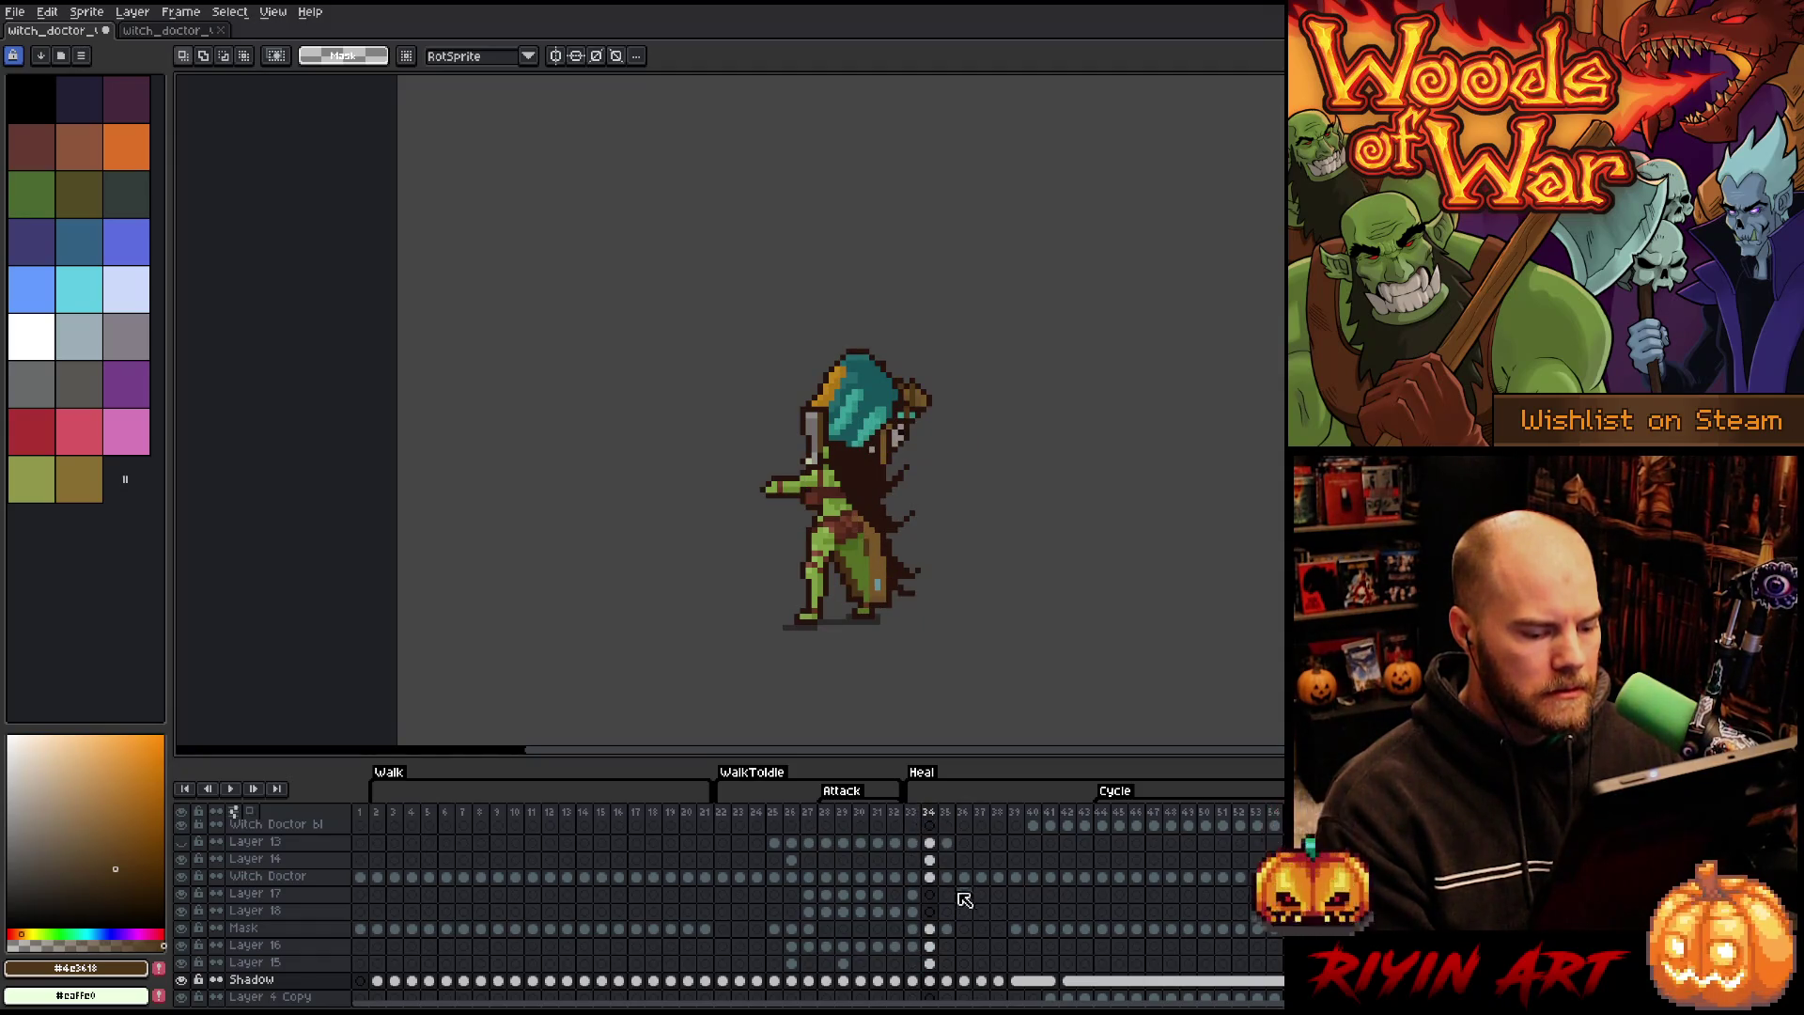
pyautogui.click(758, 814)
pyautogui.press('Right')
pyautogui.press('Right')
pyautogui.press('Right')
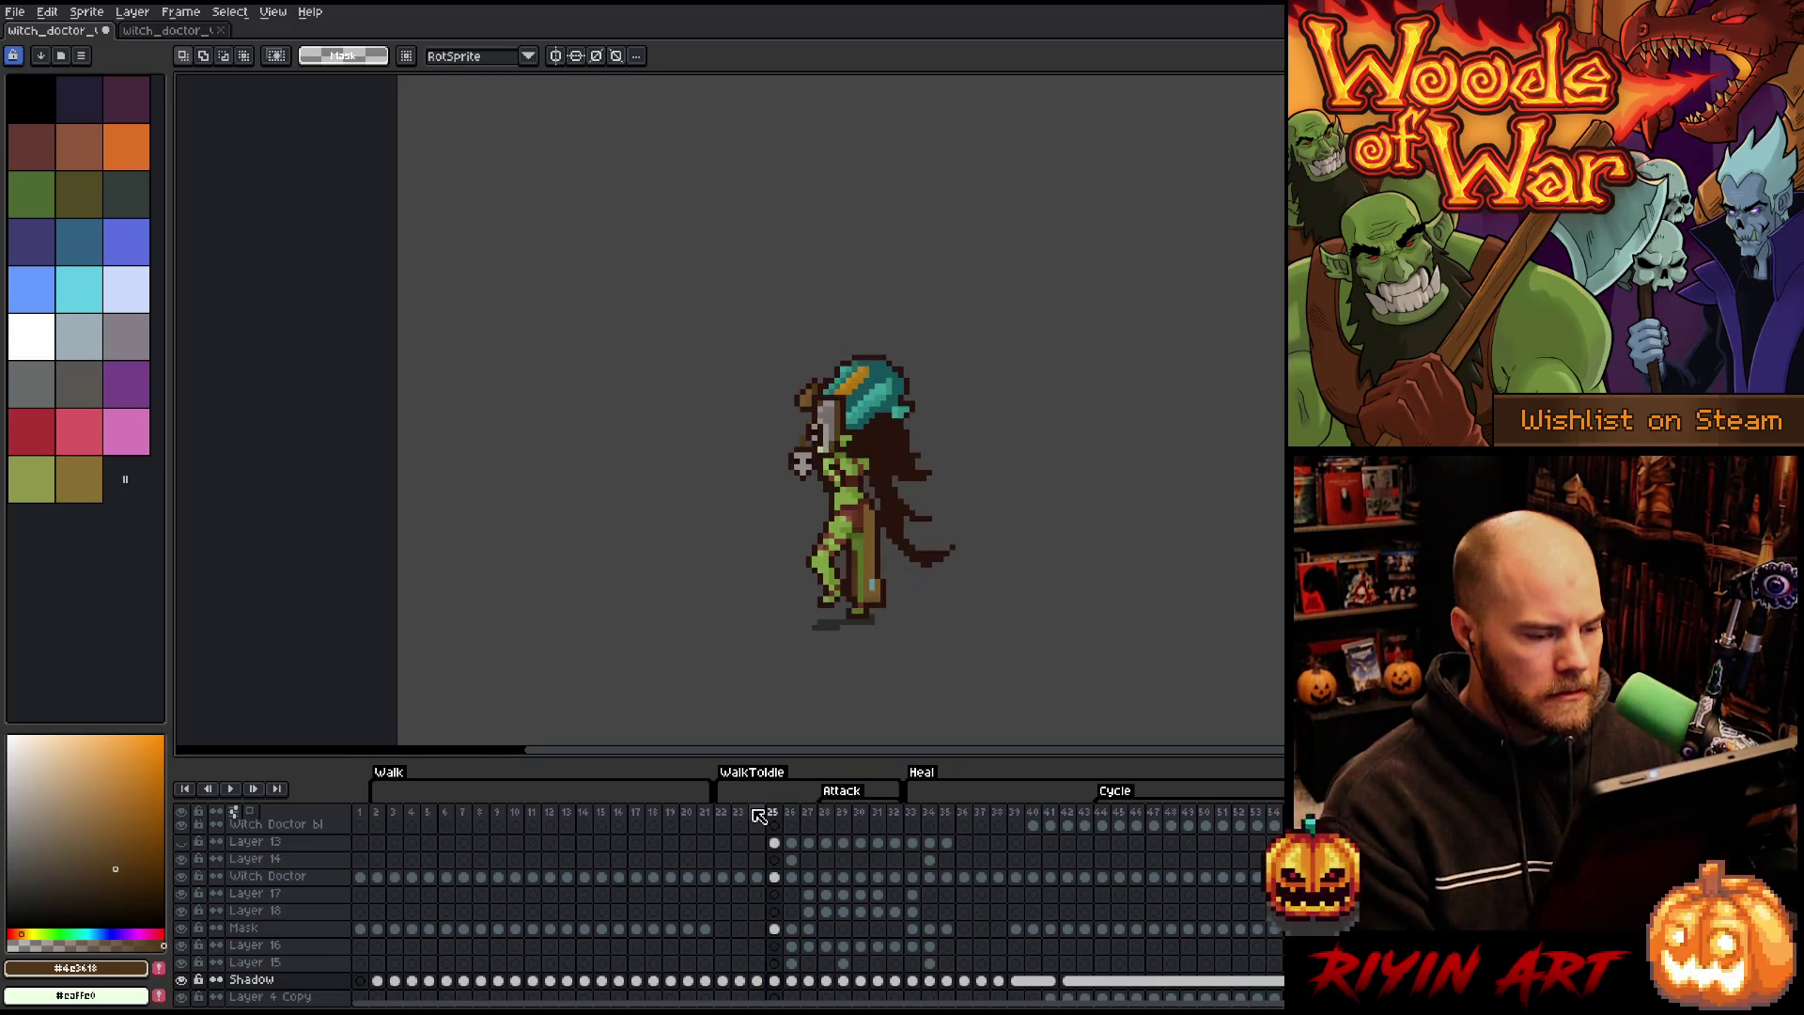
pyautogui.press('Right')
pyautogui.press('Right')
pyautogui.press('Right')
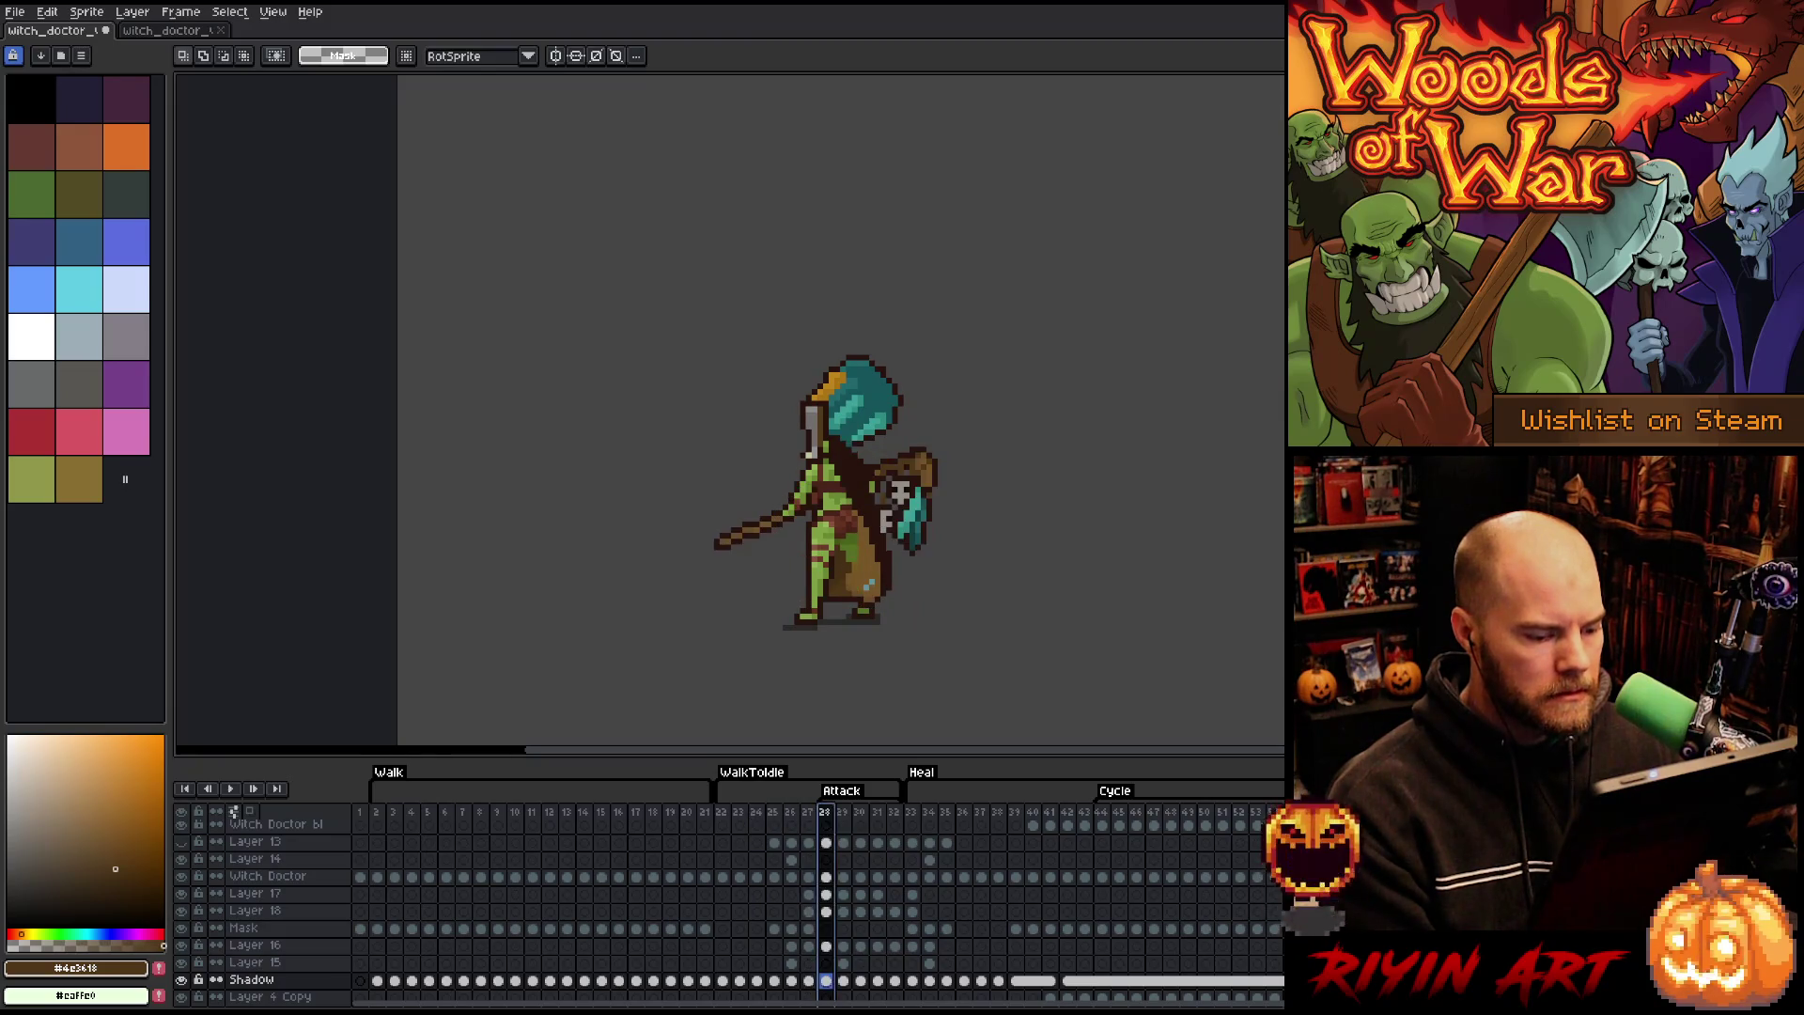
pyautogui.press('Left')
pyautogui.press('Left')
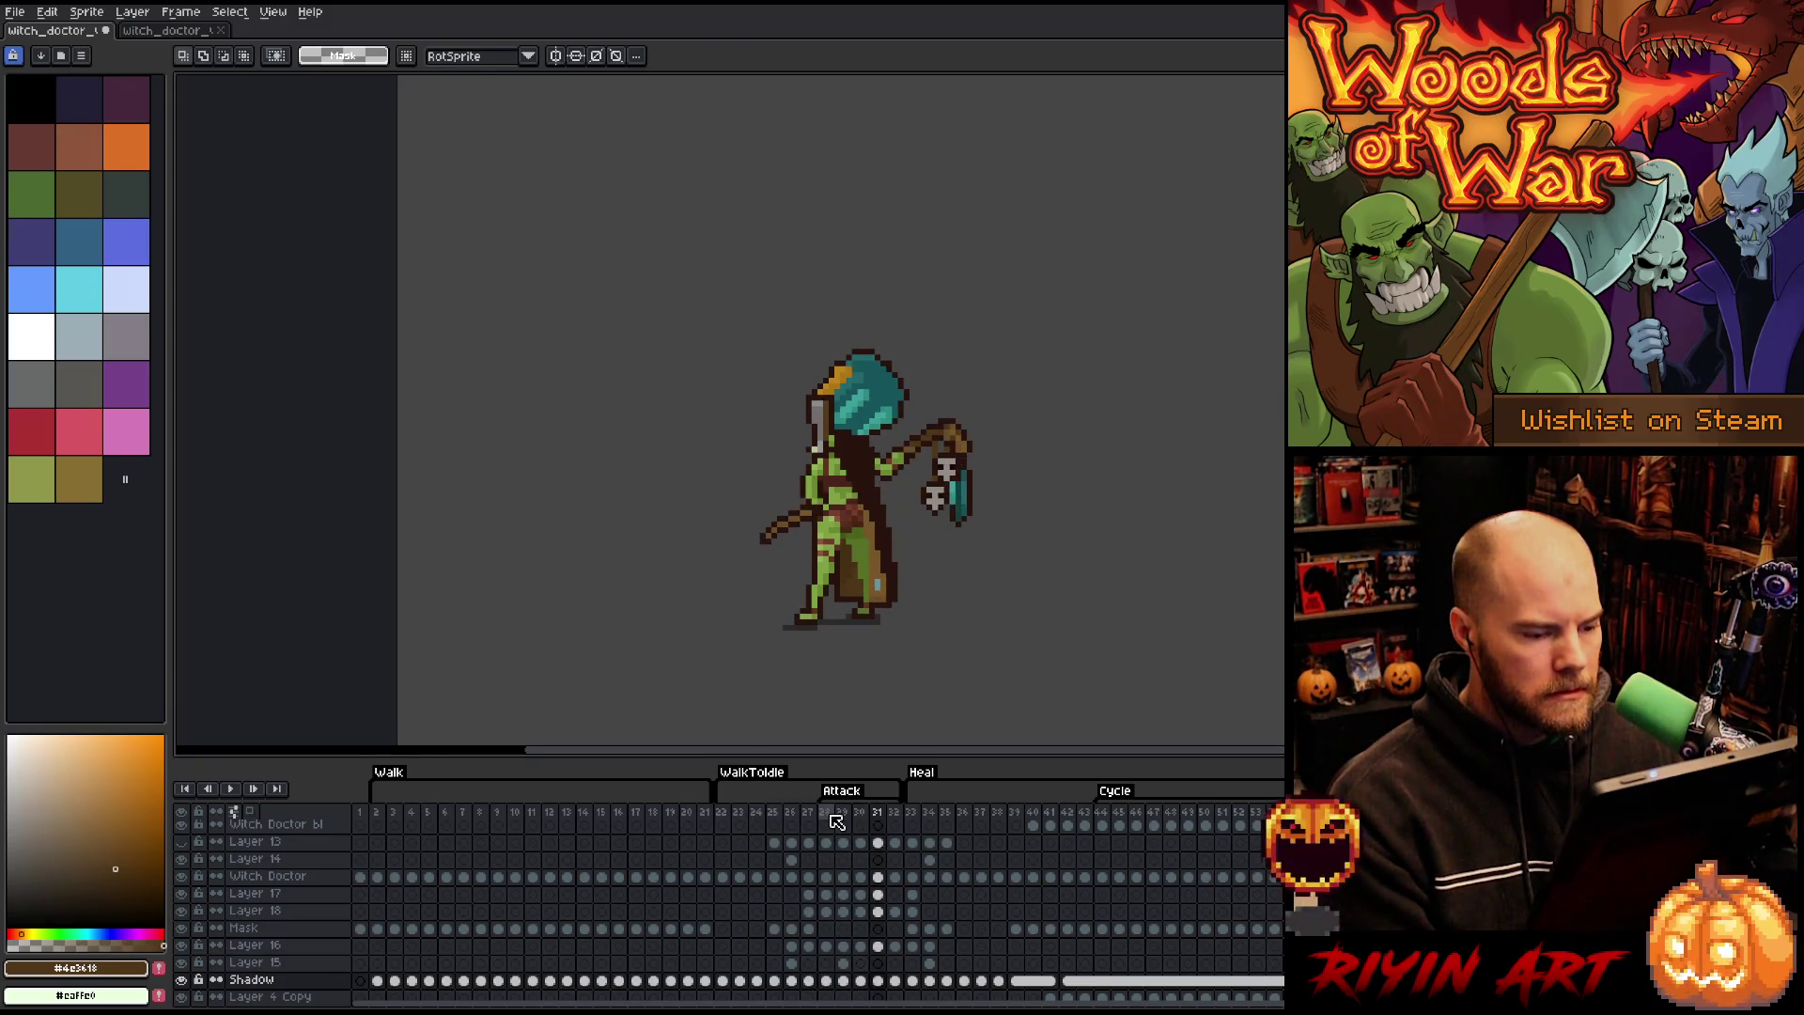
pyautogui.press('Right')
pyautogui.press('Right')
pyautogui.press('Right')
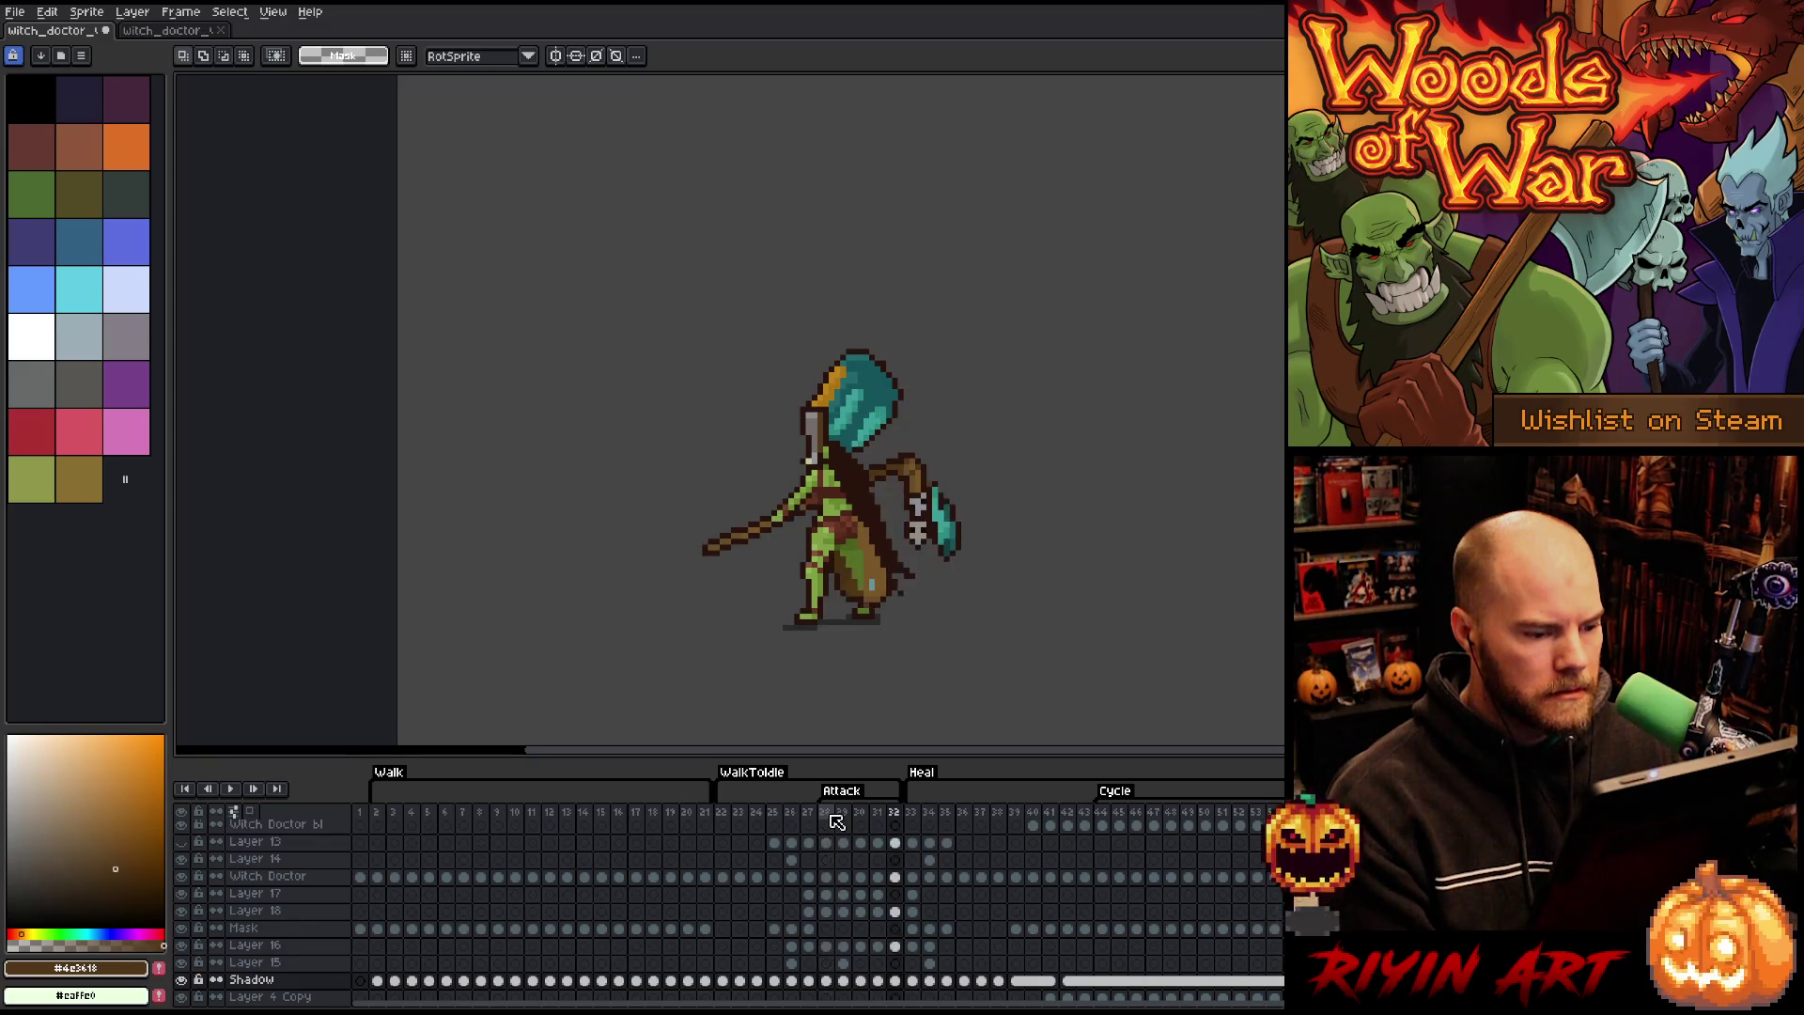
pyautogui.click(897, 947)
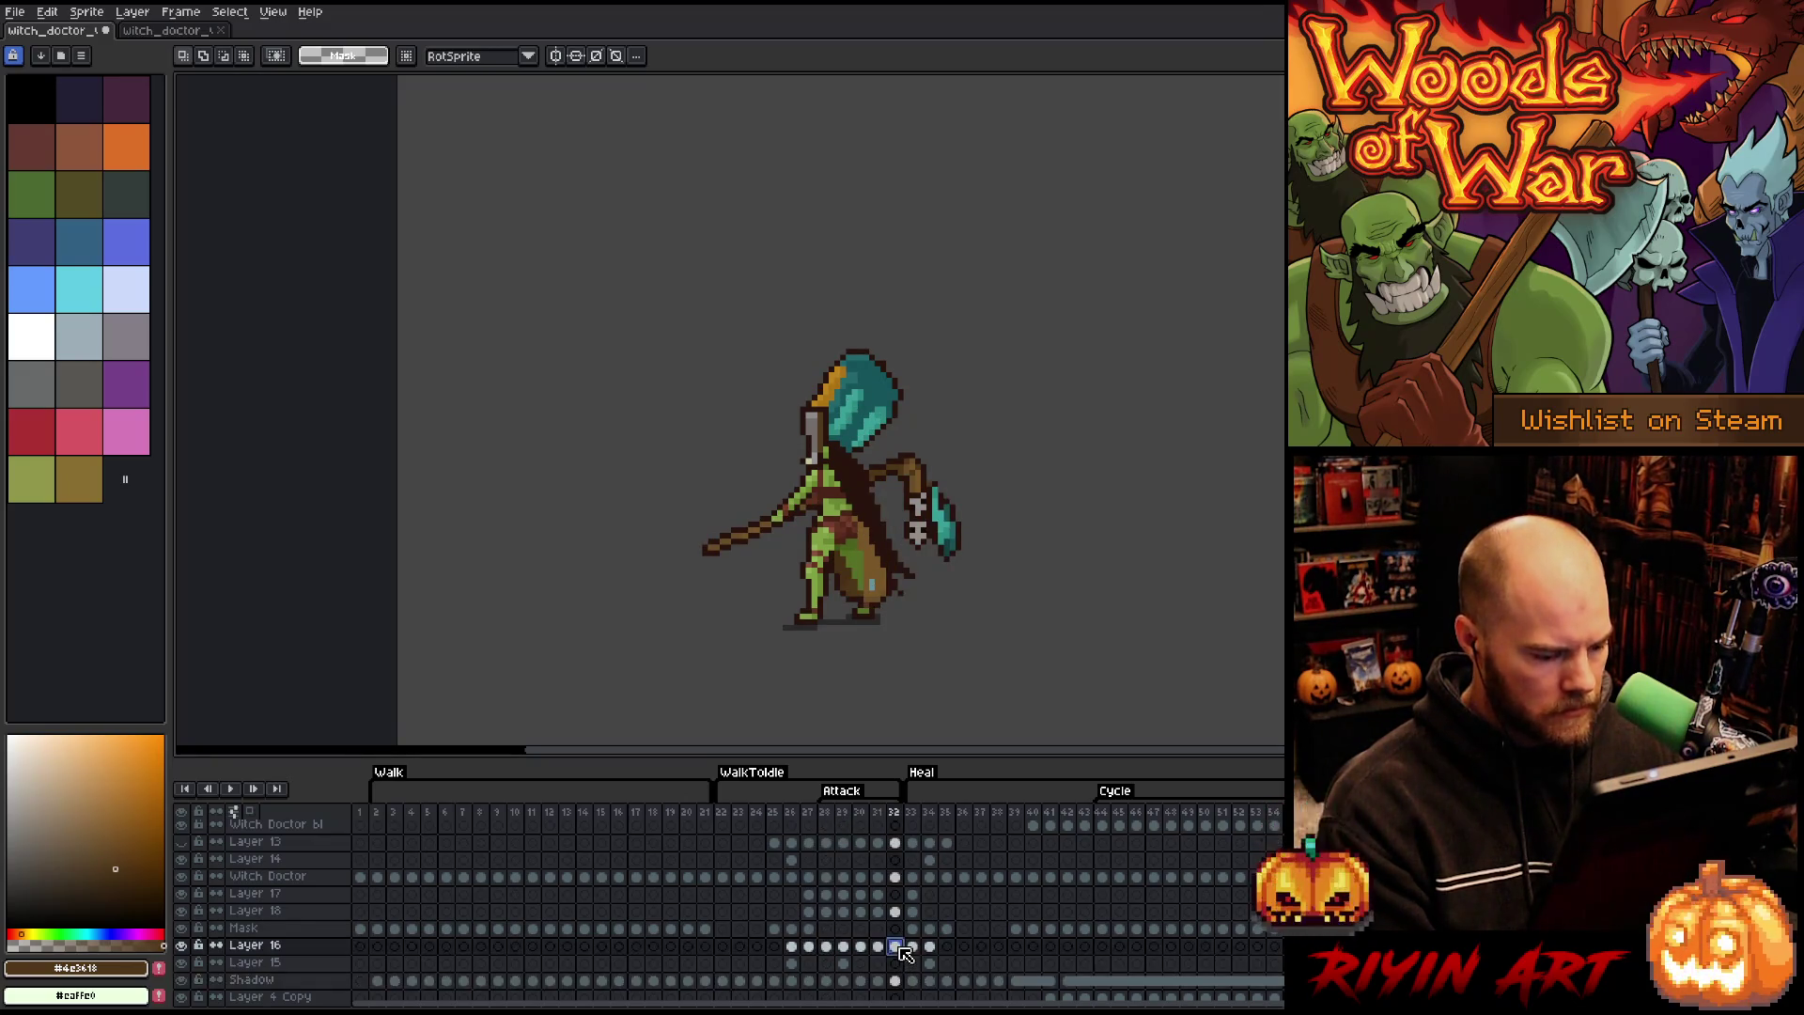
pyautogui.click(182, 945)
pyautogui.click(181, 945)
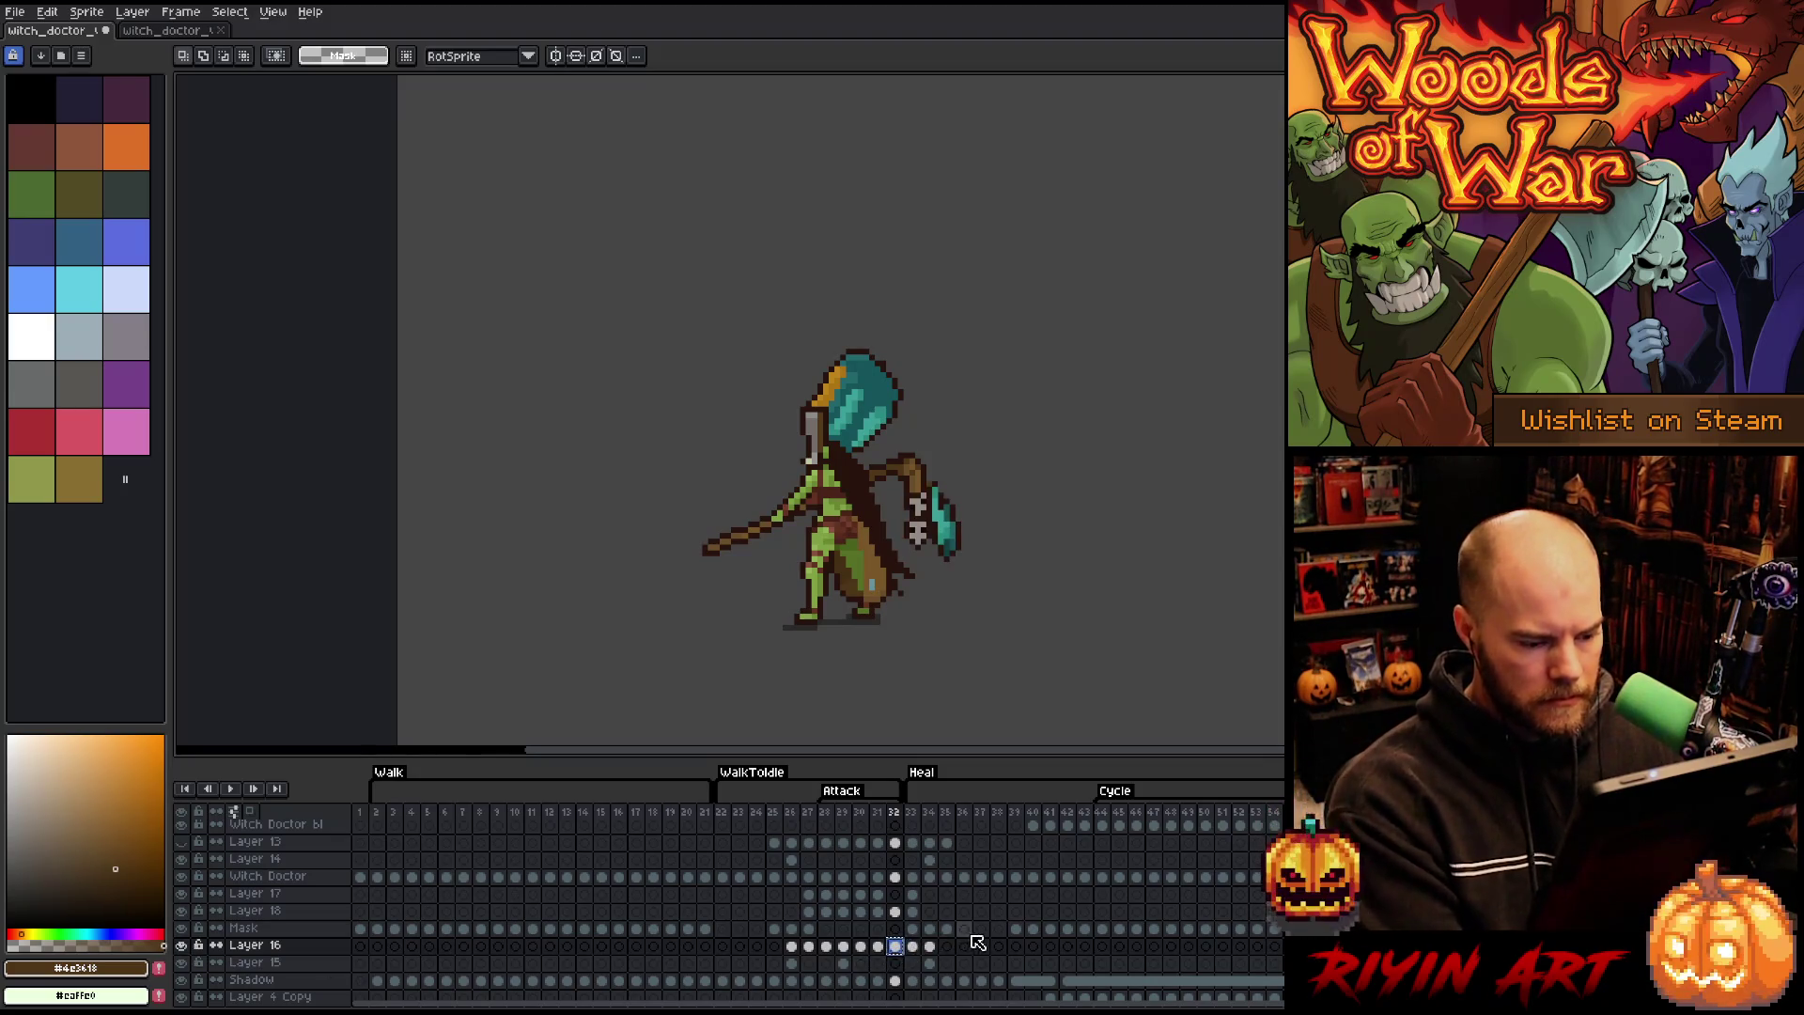
# - Paste the copied skull staff into frame 34 on Layer 16
pyautogui.click(915, 947)
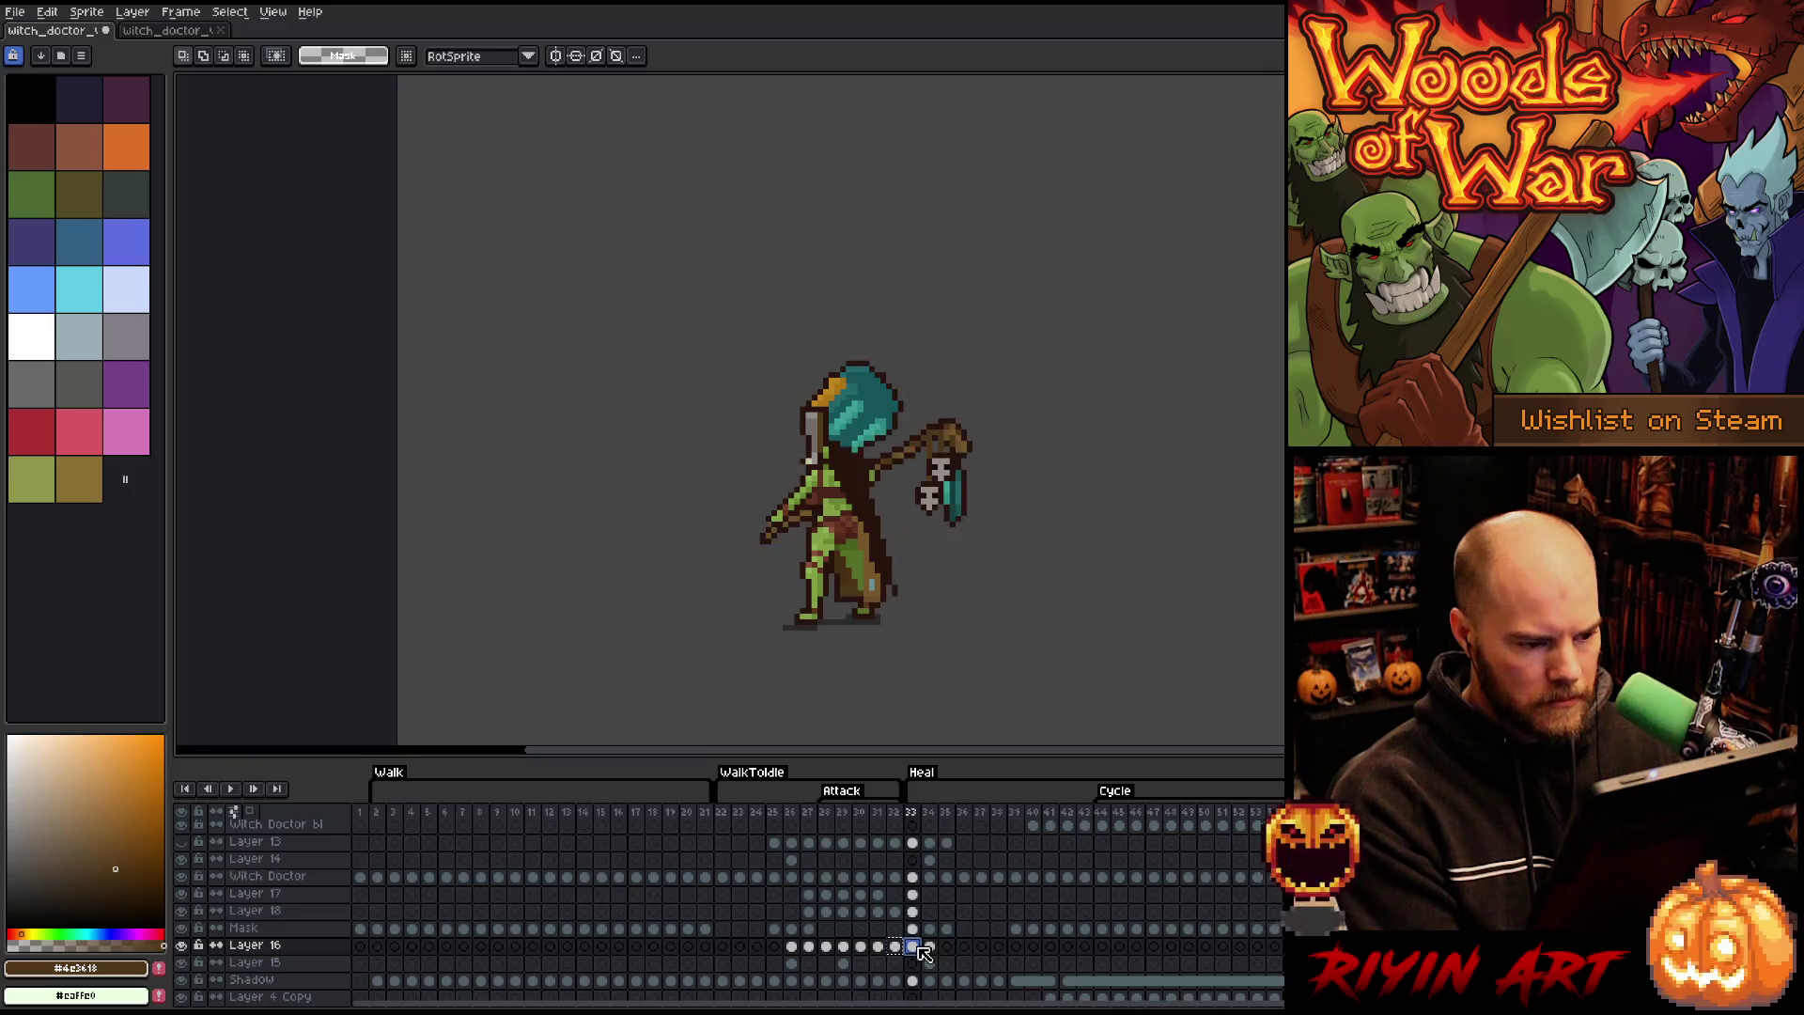
pyautogui.click(931, 947)
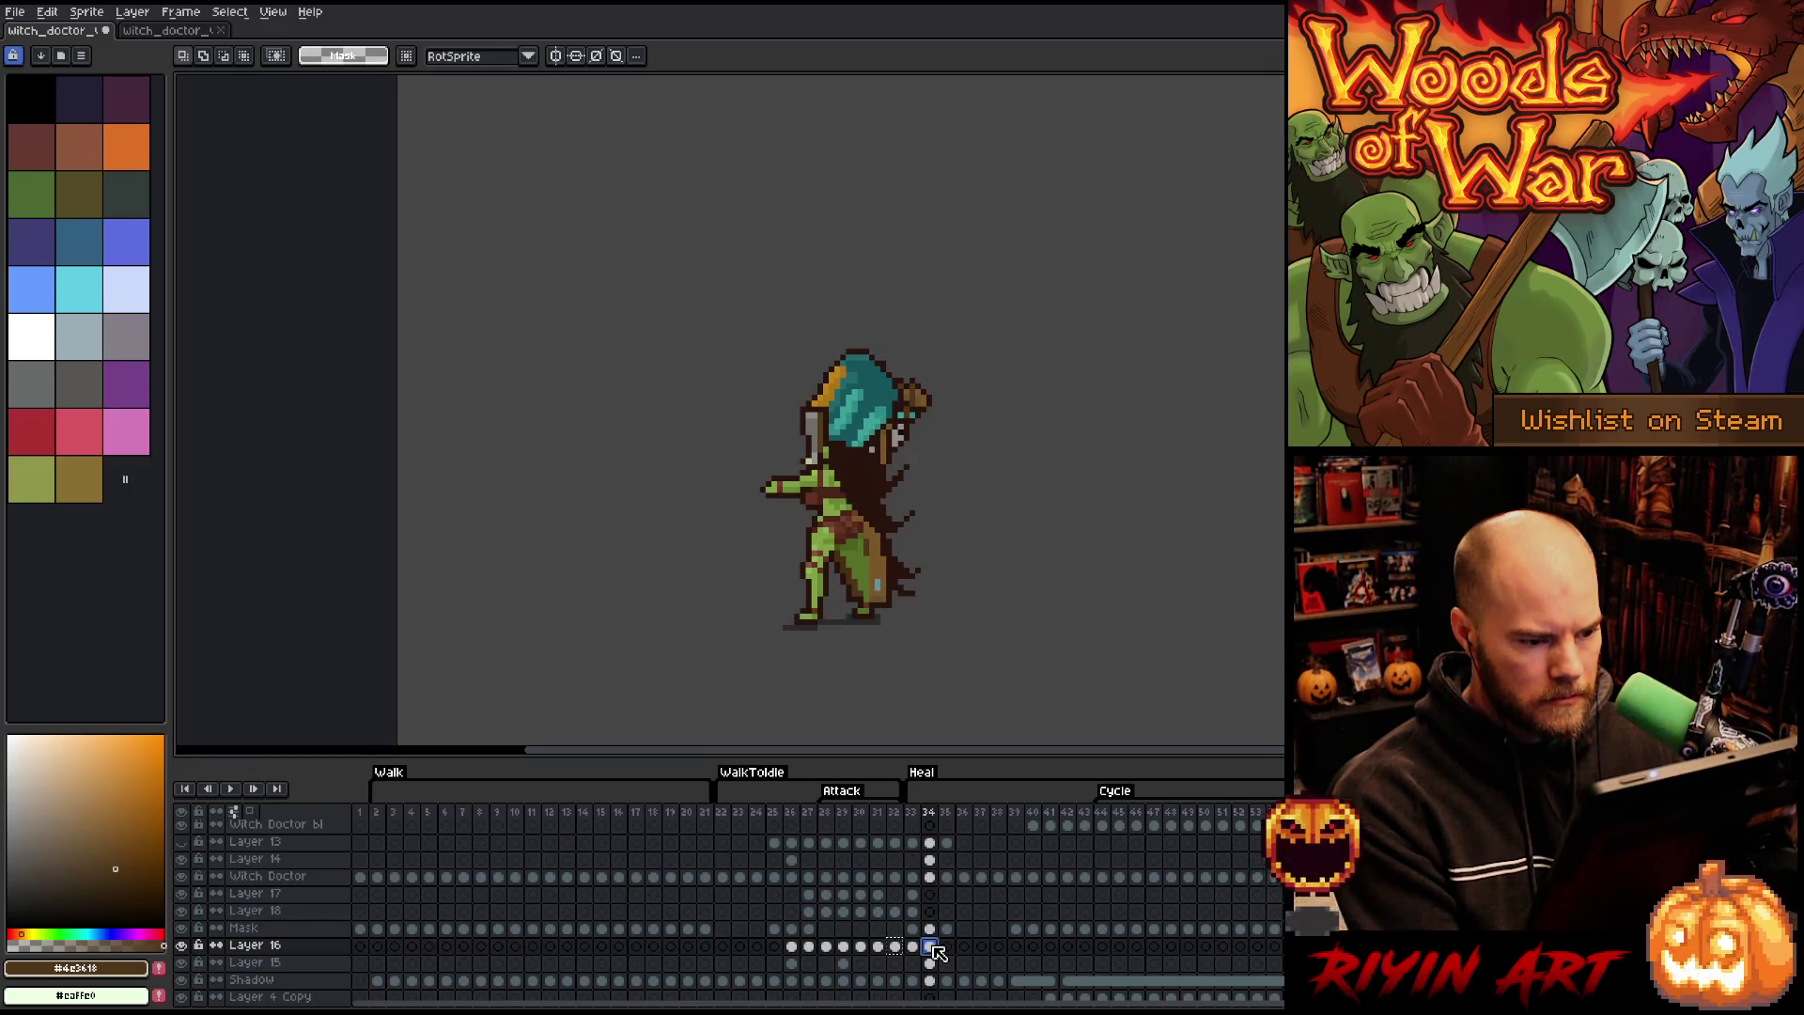
pyautogui.hotkey('ctrl', 'v')
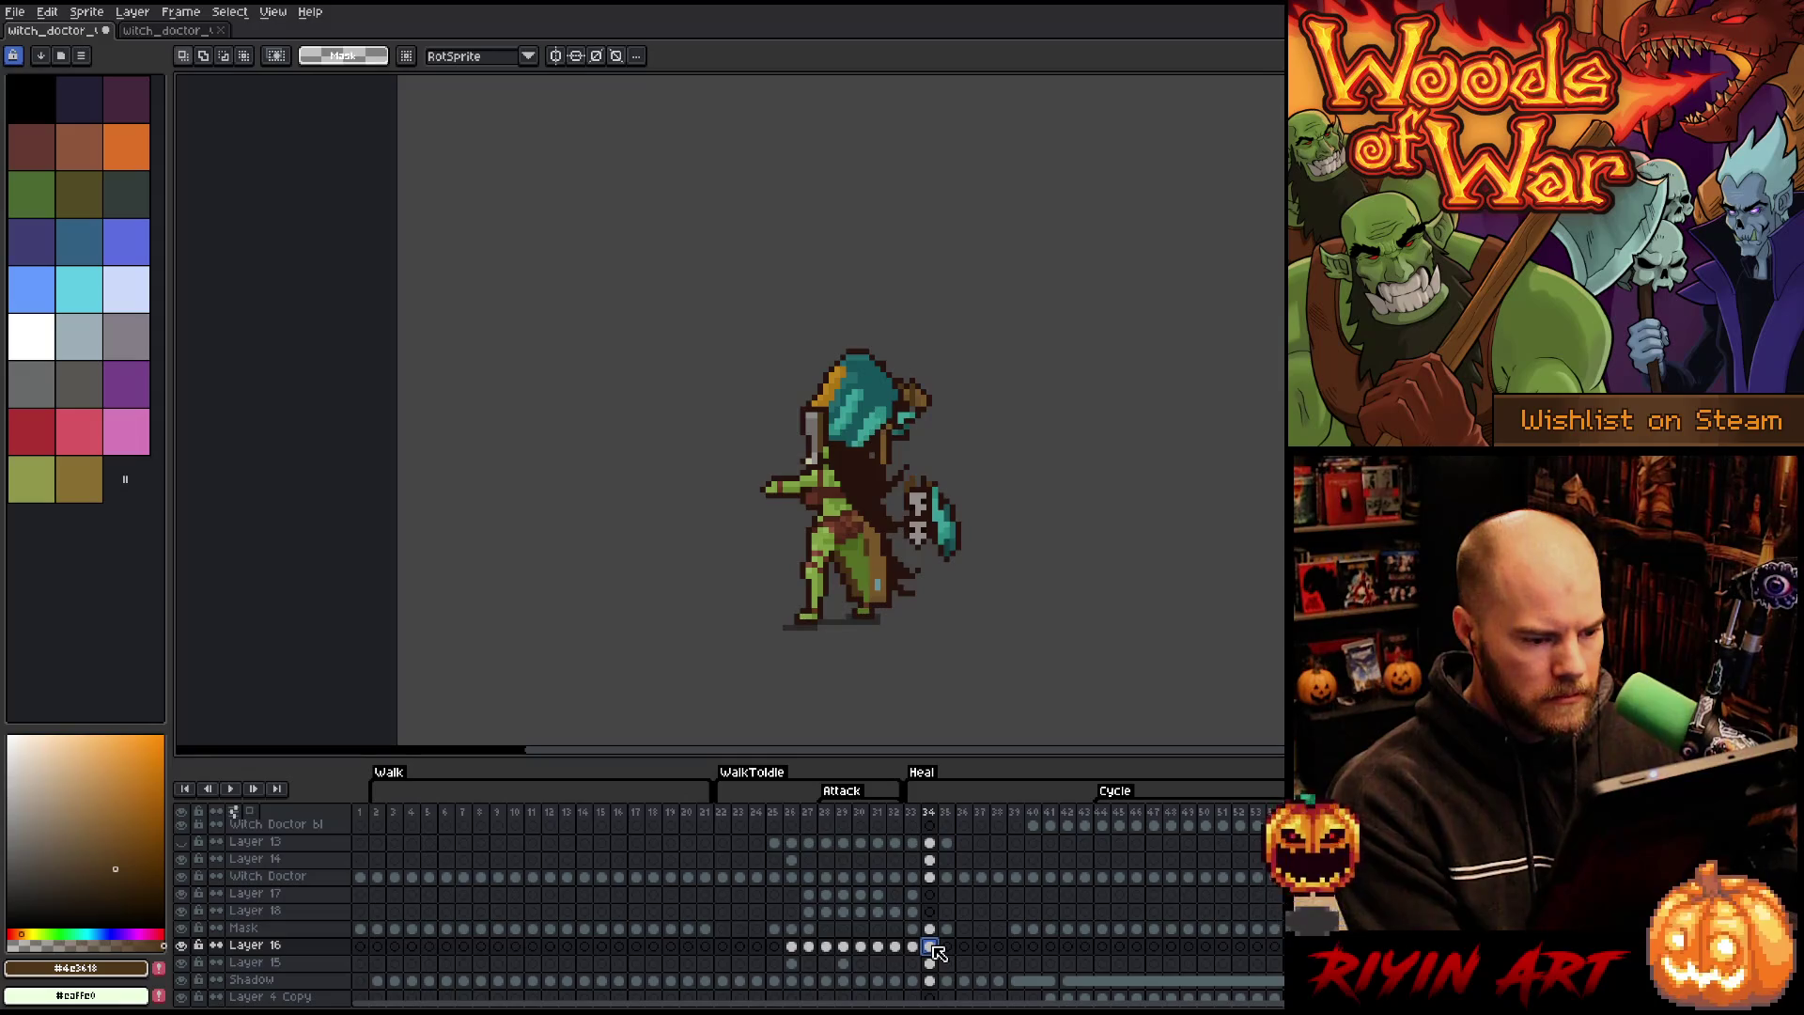
pyautogui.click(933, 931)
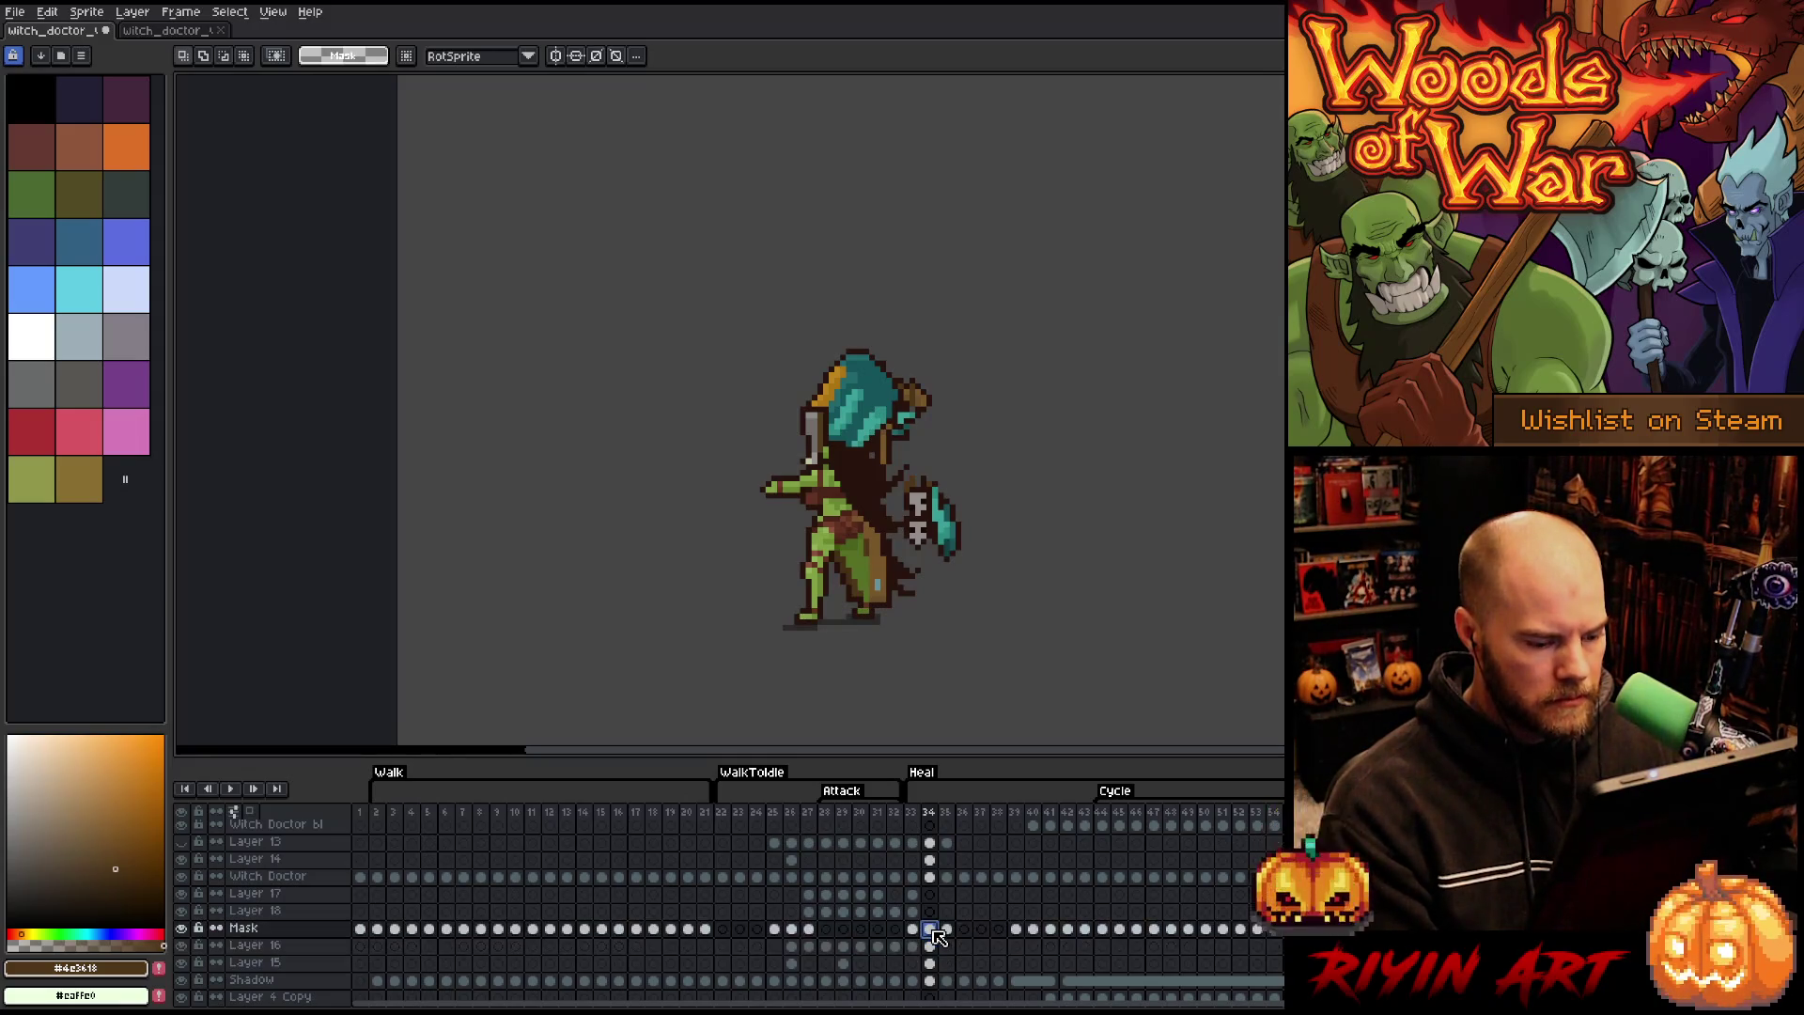
pyautogui.press('Delete')
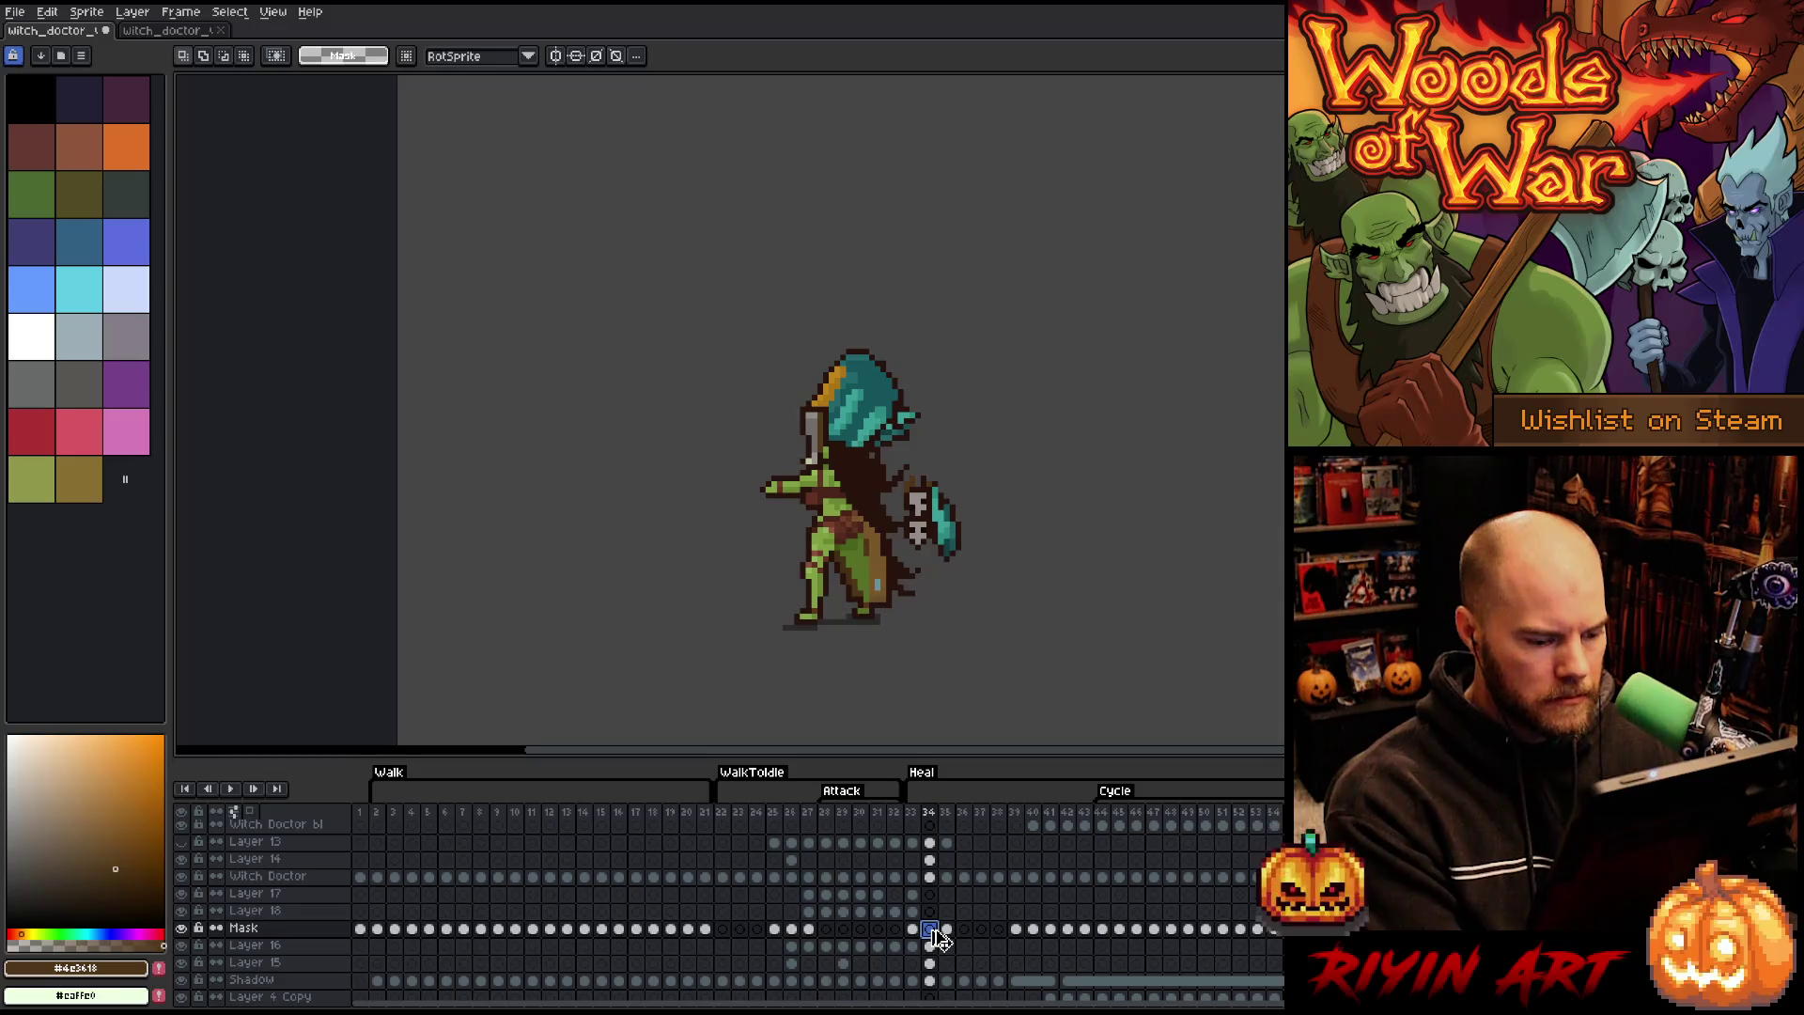
pyautogui.hotkey('ctrl', 'z')
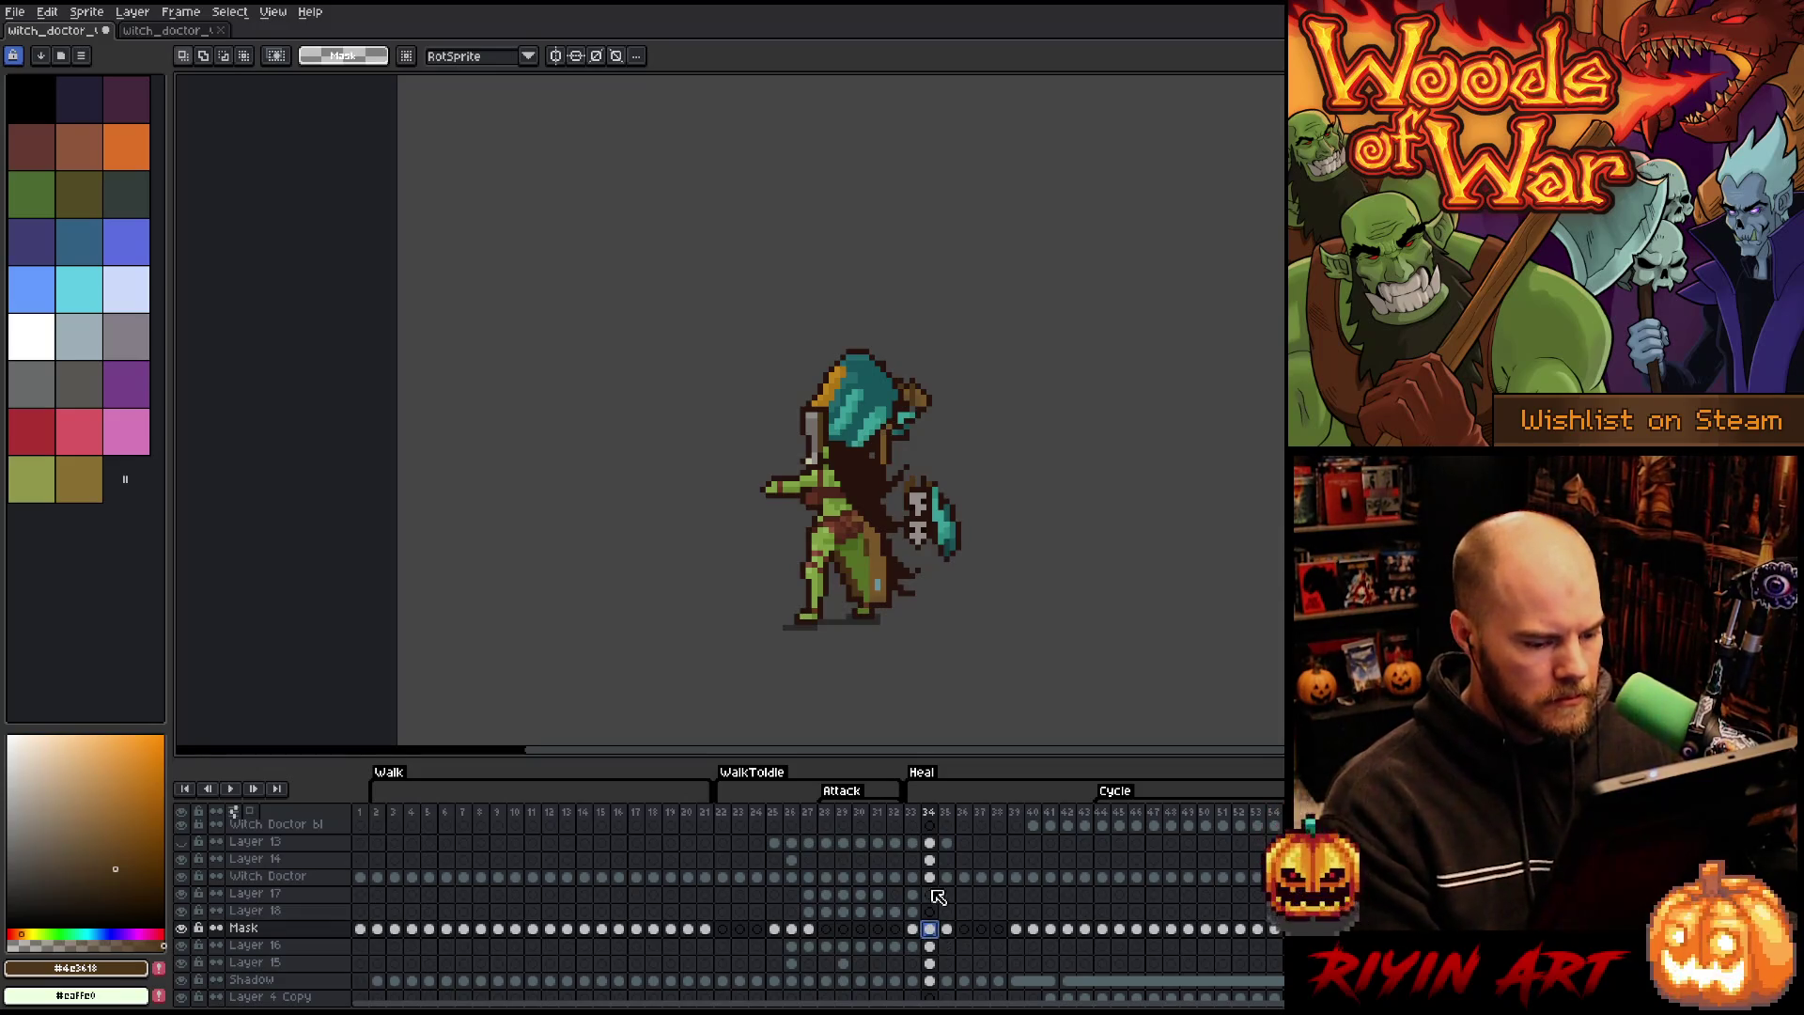
# - Isolate each layer at frame 34 in turn to inspect Witch Doctor, Layer 14, Mask, Layer 16 and Layer 15
pyautogui.click(932, 878)
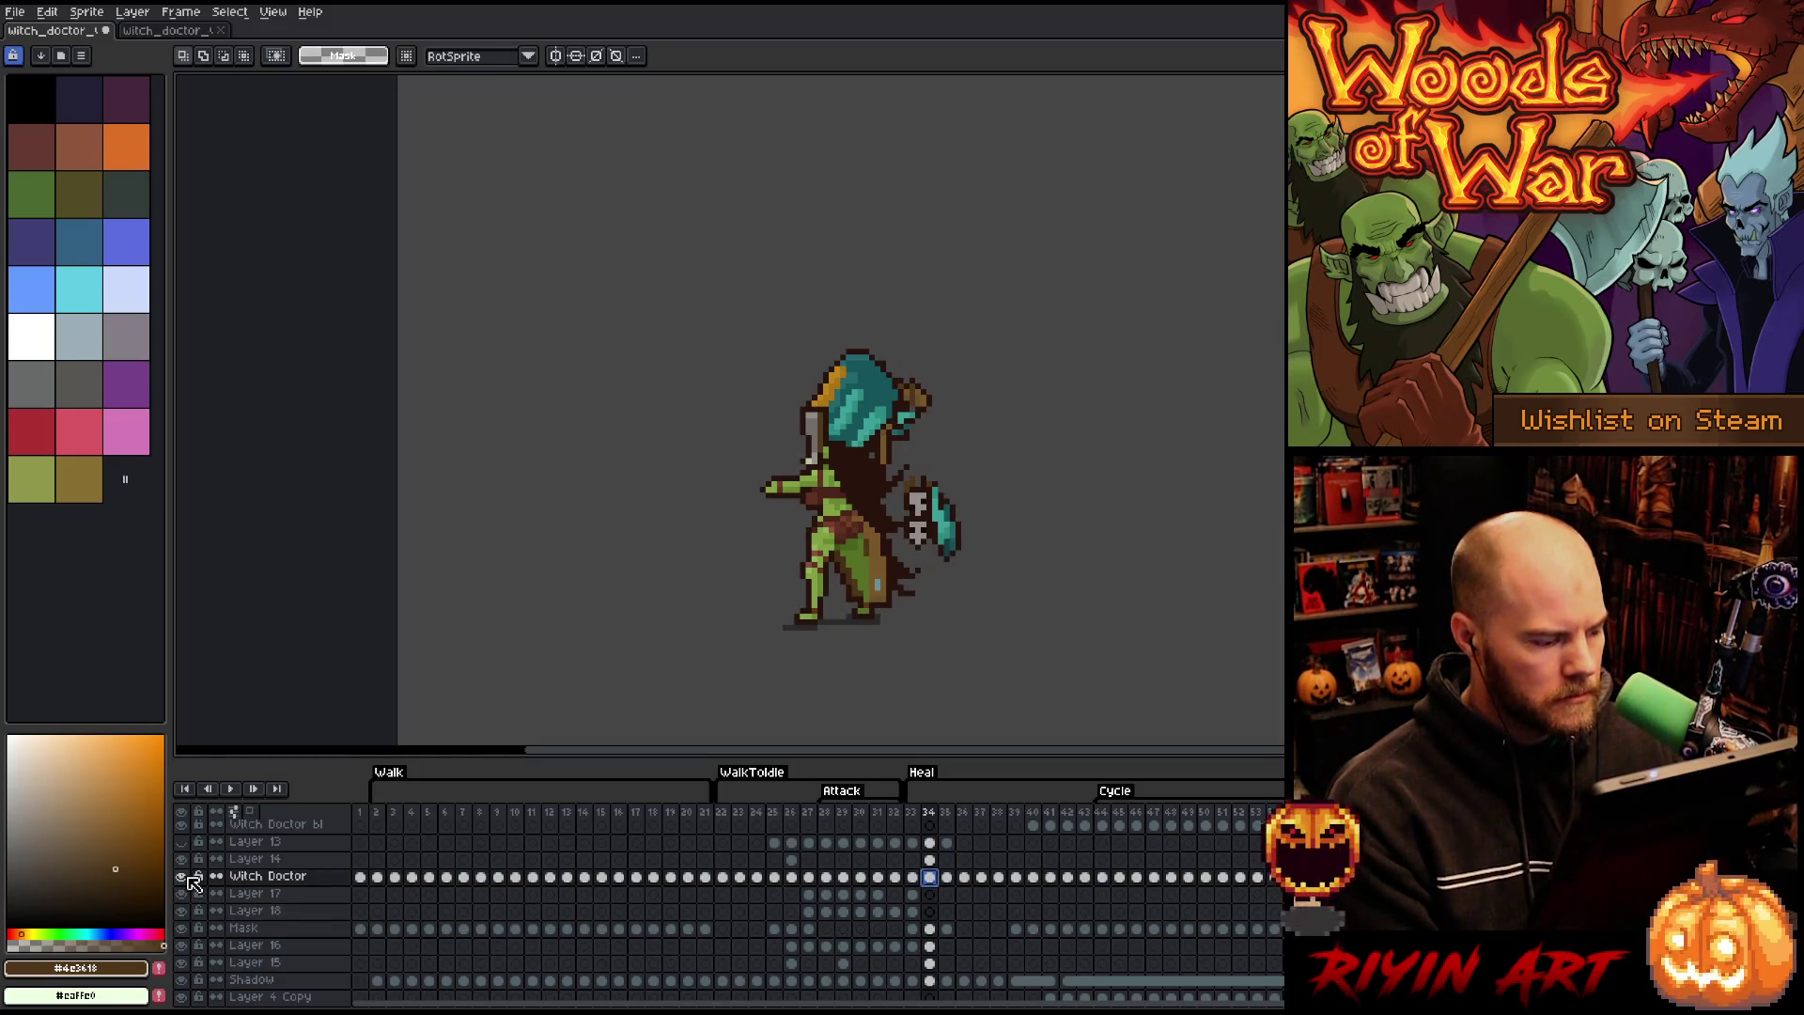
pyautogui.keyDown('alt'); pyautogui.click(188, 876); pyautogui.keyUp('alt')
pyautogui.keyDown('alt'); pyautogui.click(187, 875); pyautogui.keyUp('alt')
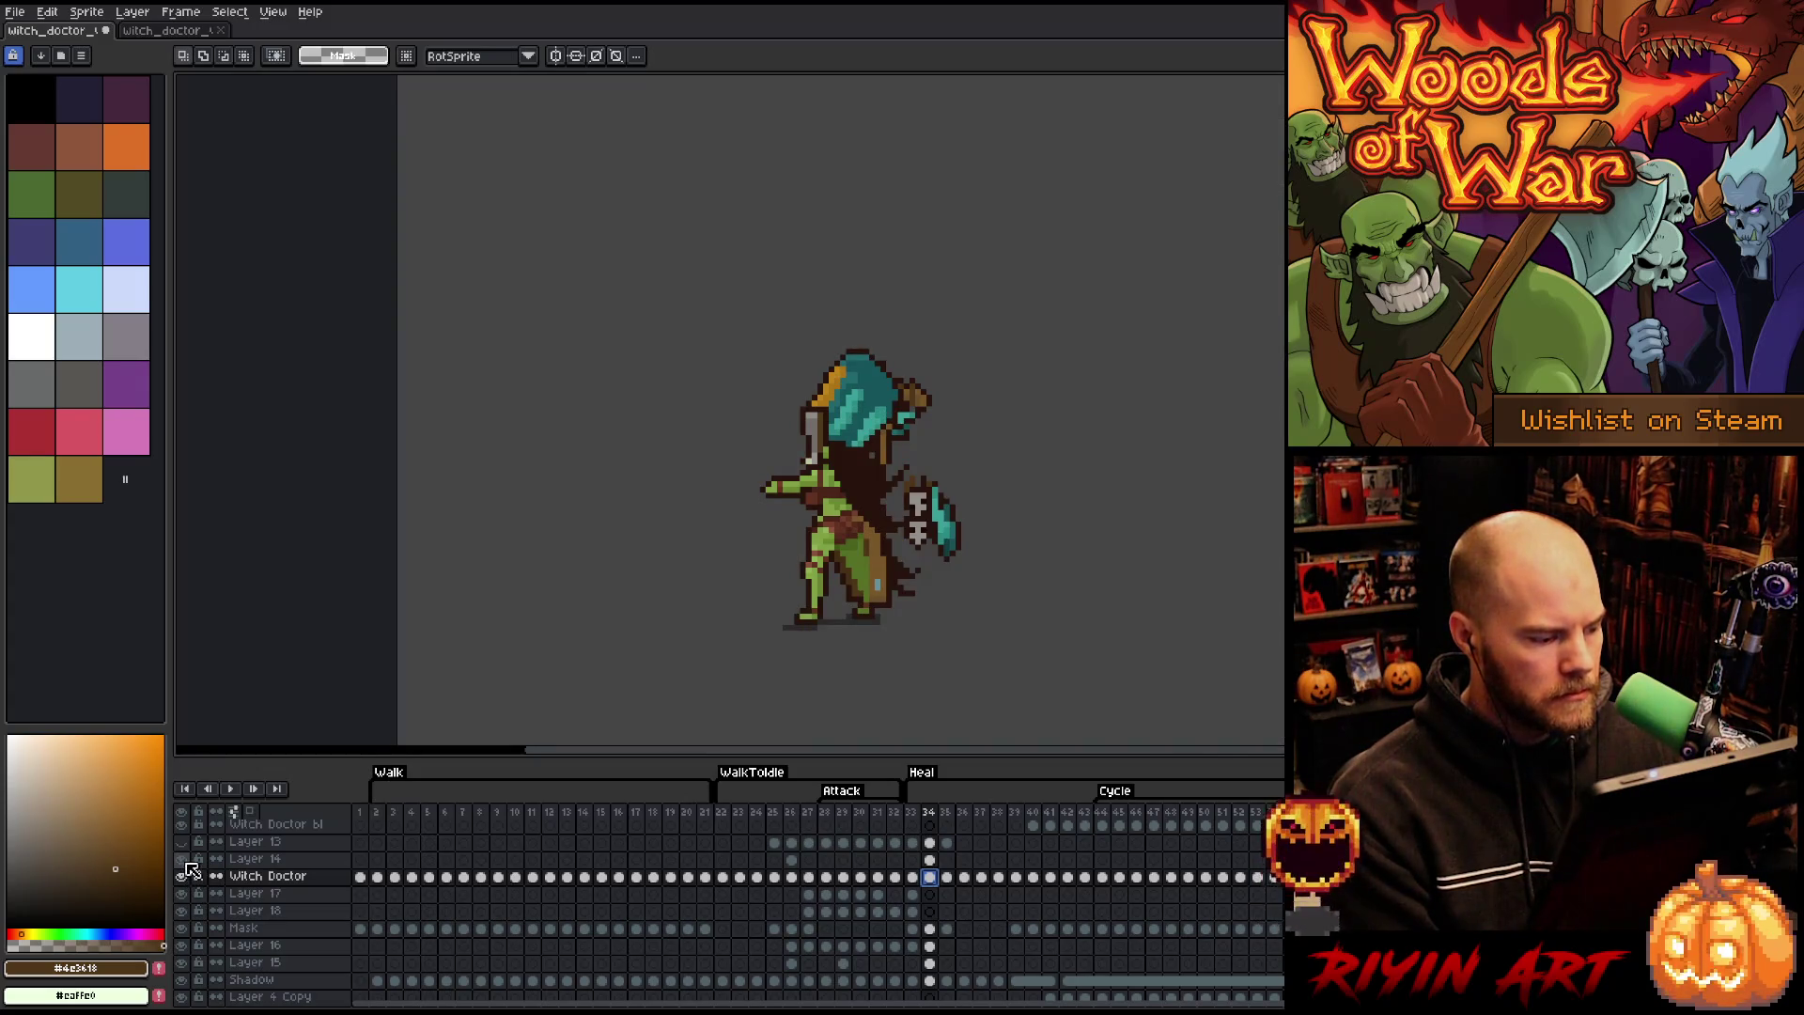
pyautogui.keyDown('alt'); pyautogui.click(188, 859); pyautogui.keyUp('alt')
pyautogui.keyDown('alt'); pyautogui.click(188, 859); pyautogui.keyUp('alt')
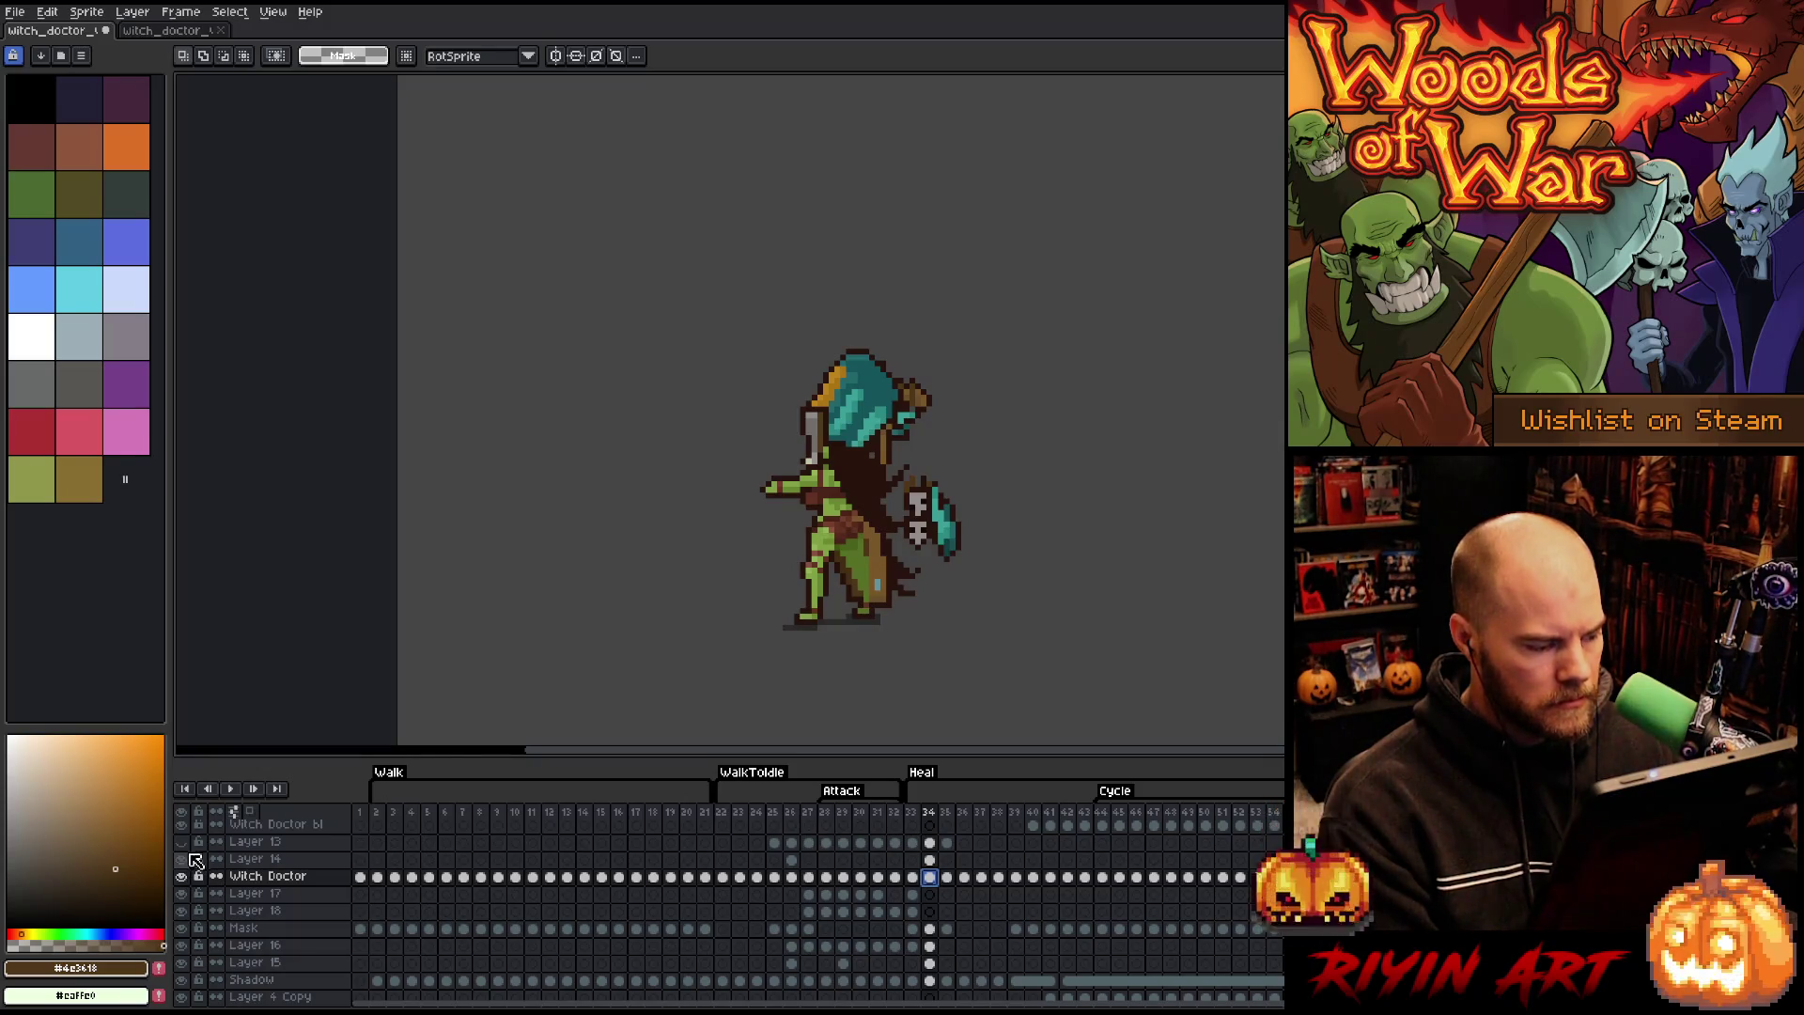
pyautogui.click(185, 842)
pyautogui.click(184, 842)
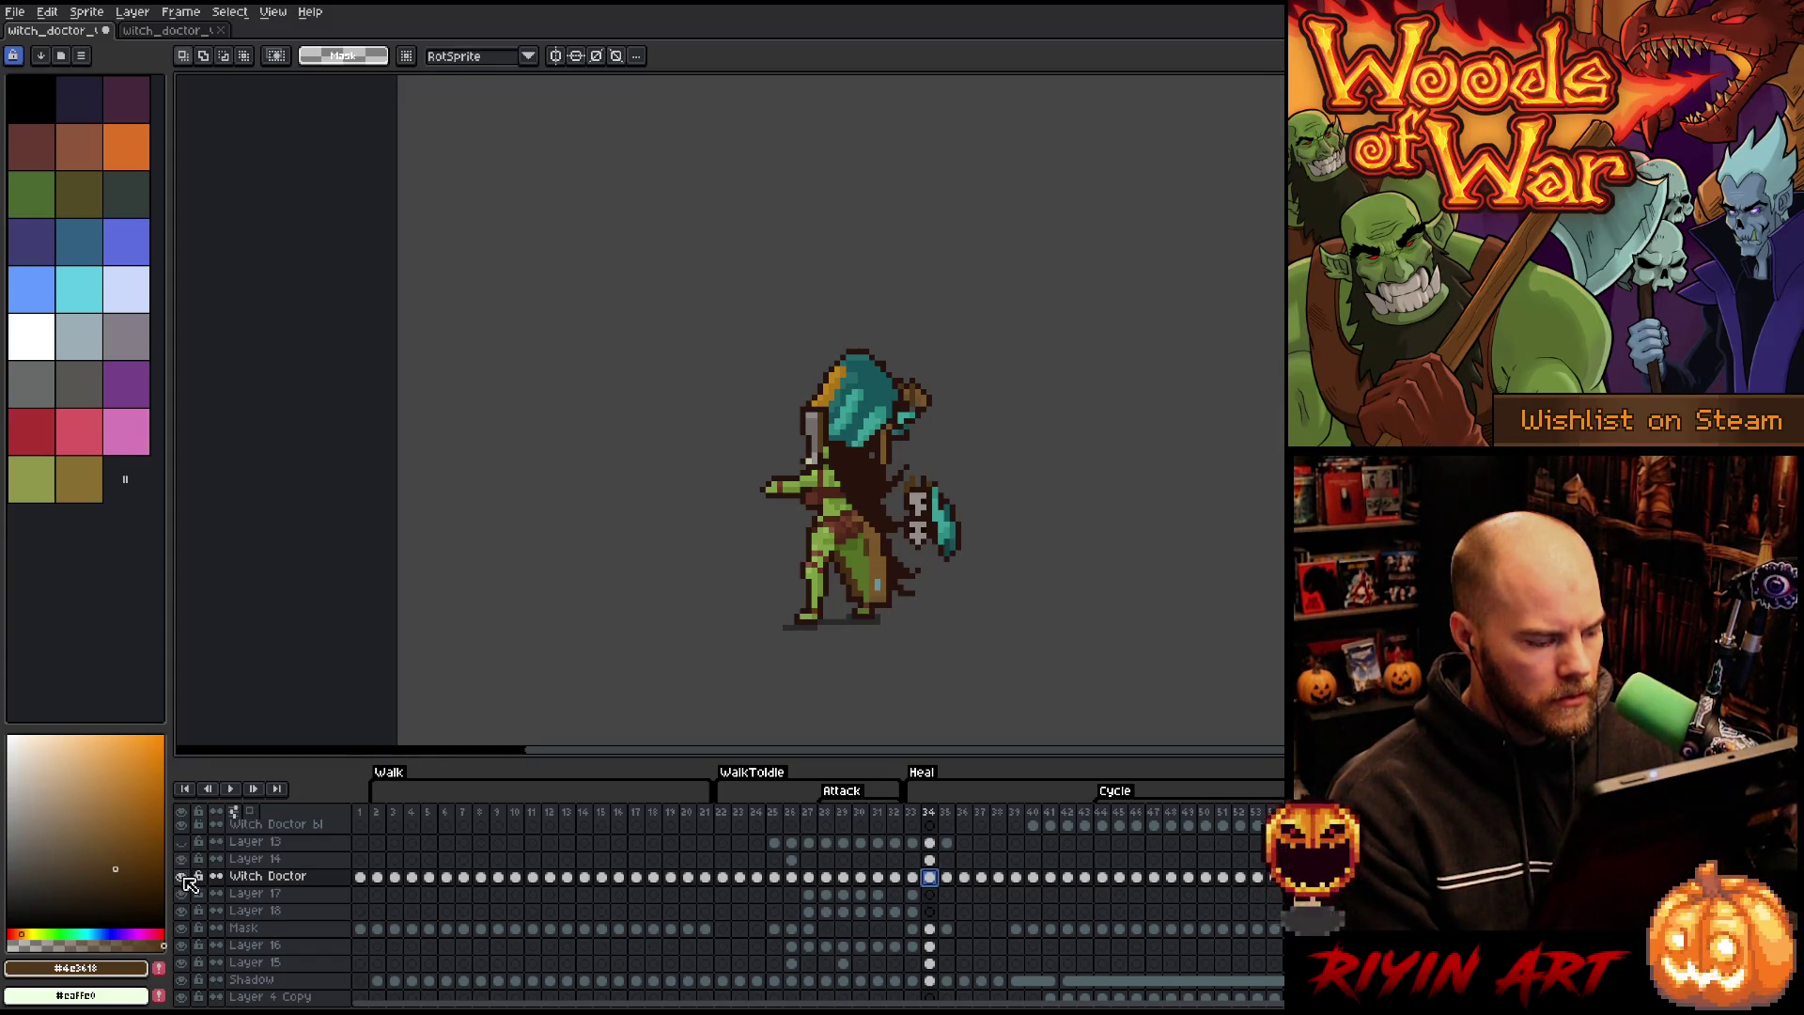
pyautogui.keyDown('alt'); pyautogui.click(187, 927); pyautogui.keyUp('alt')
pyautogui.keyDown('alt'); pyautogui.click(187, 927); pyautogui.keyUp('alt')
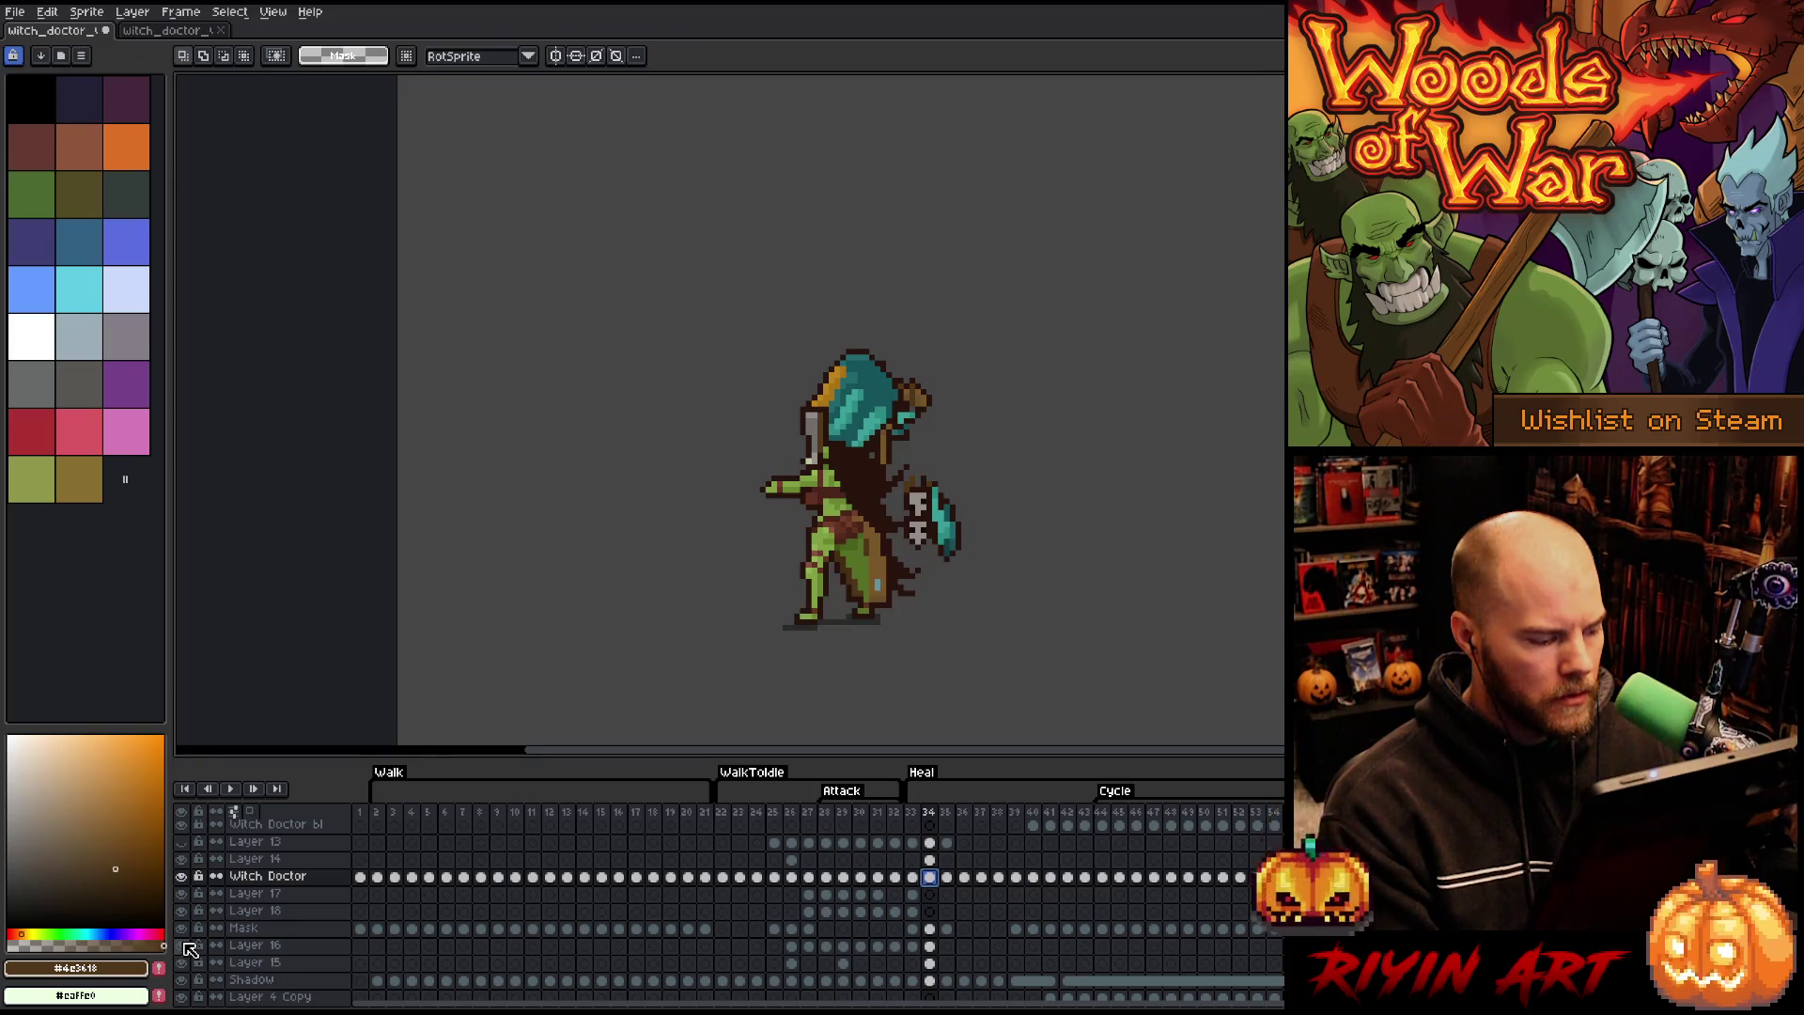
pyautogui.keyDown('alt'); pyautogui.click(187, 945); pyautogui.keyUp('alt')
pyautogui.keyDown('alt'); pyautogui.click(187, 945); pyautogui.keyUp('alt')
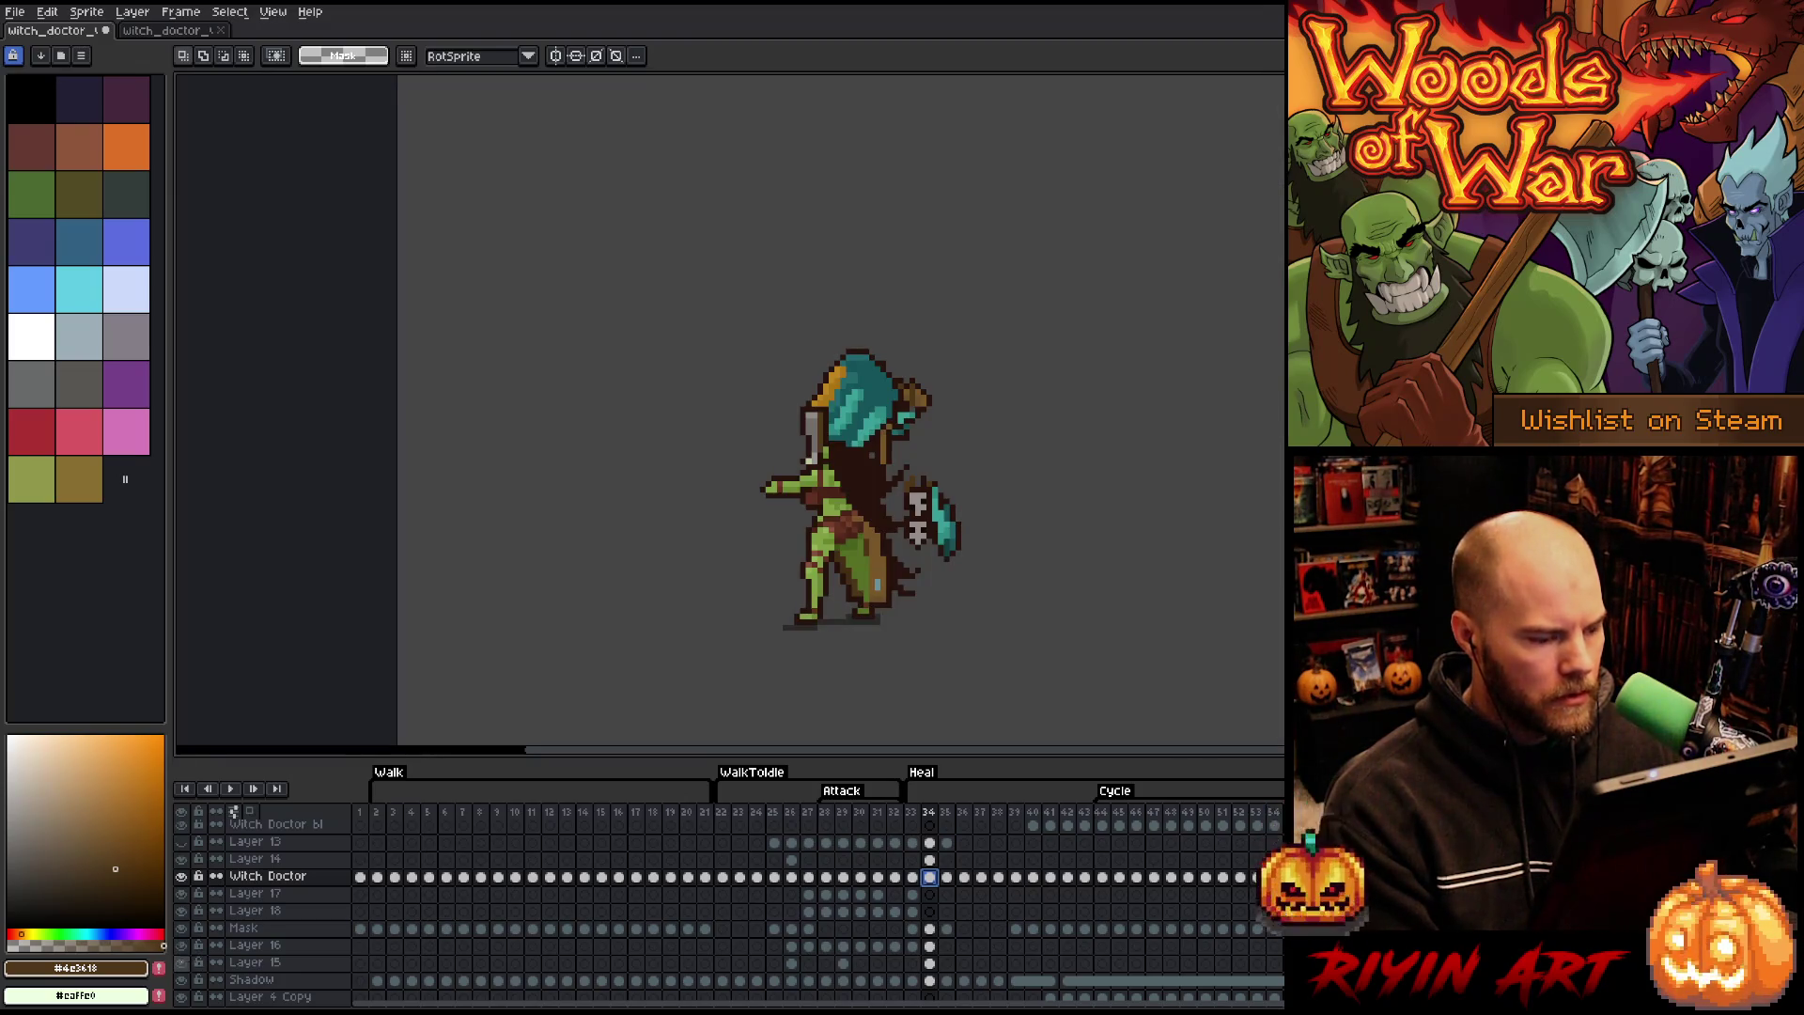
pyautogui.keyDown('alt'); pyautogui.click(186, 962); pyautogui.keyUp('alt')
pyautogui.keyDown('alt'); pyautogui.click(186, 962); pyautogui.keyUp('alt')
pyautogui.keyDown('alt'); pyautogui.click(186, 964); pyautogui.keyUp('alt')
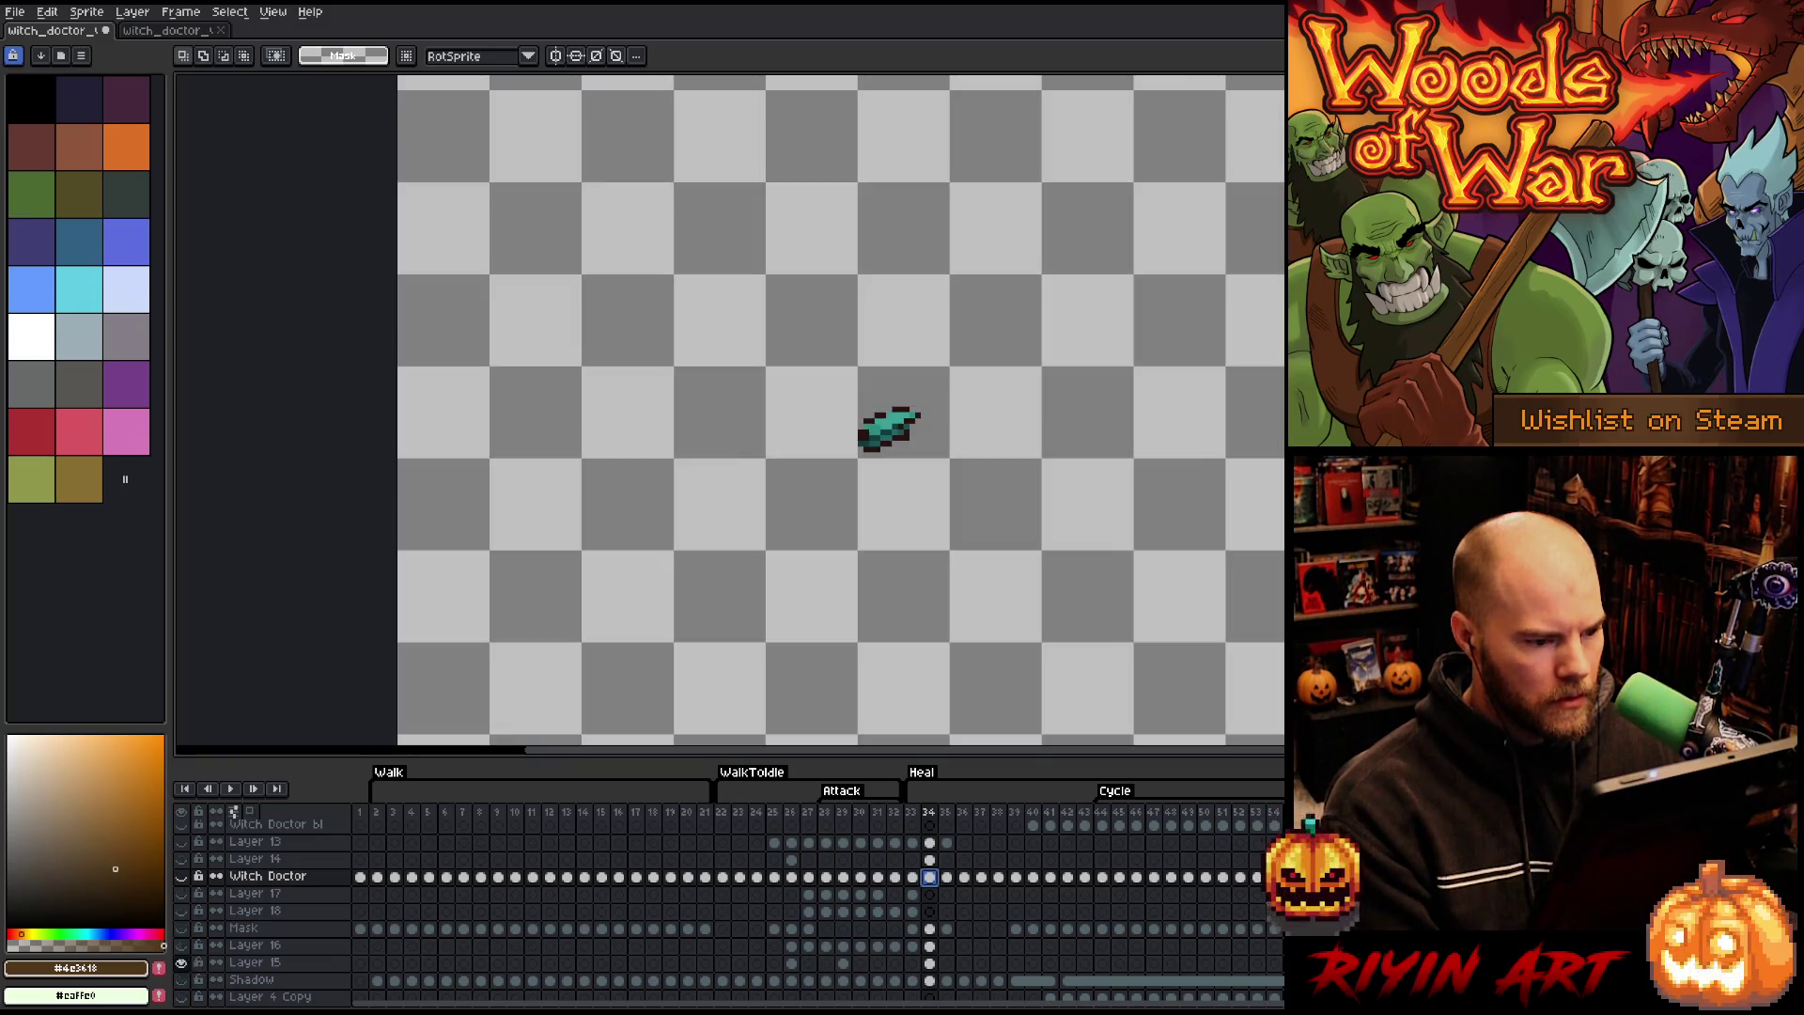
# - Bring all layers back into view and reselect Layer 16's staff cel at frame 34
pyautogui.keyDown('alt'); pyautogui.click(186, 964); pyautogui.keyUp('alt')
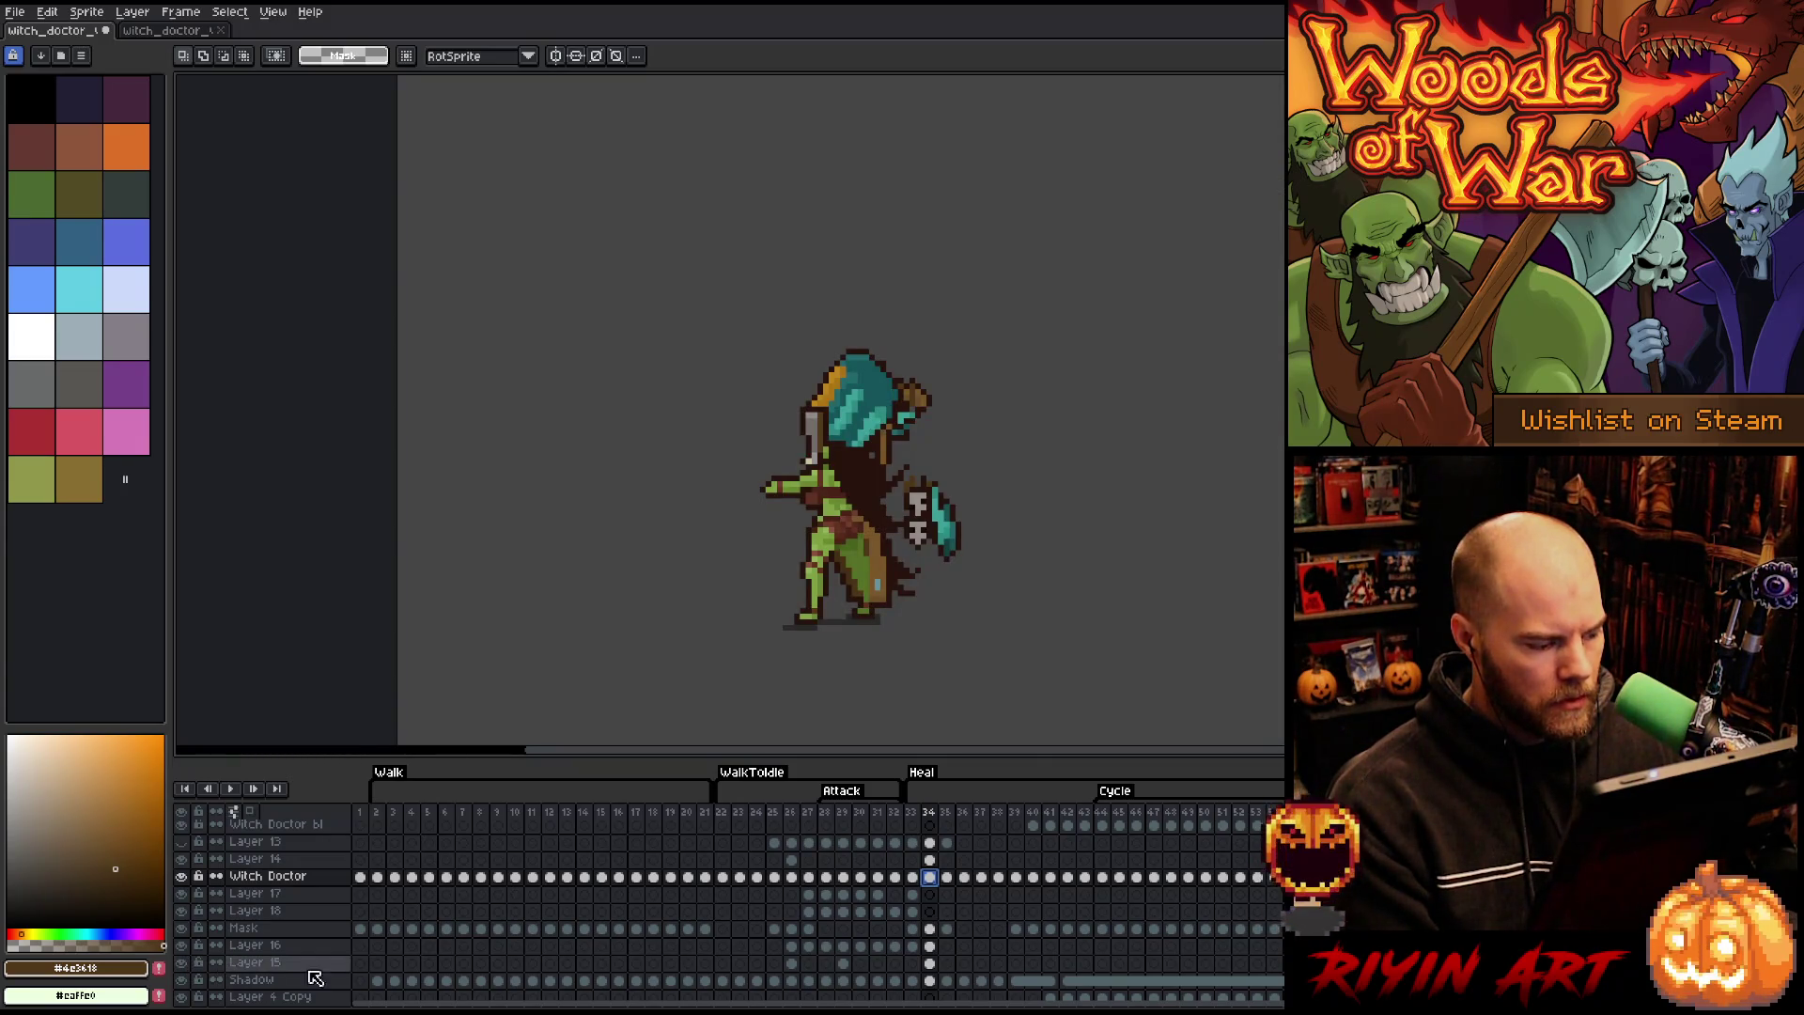
pyautogui.click(934, 947)
pyautogui.press('Delete')
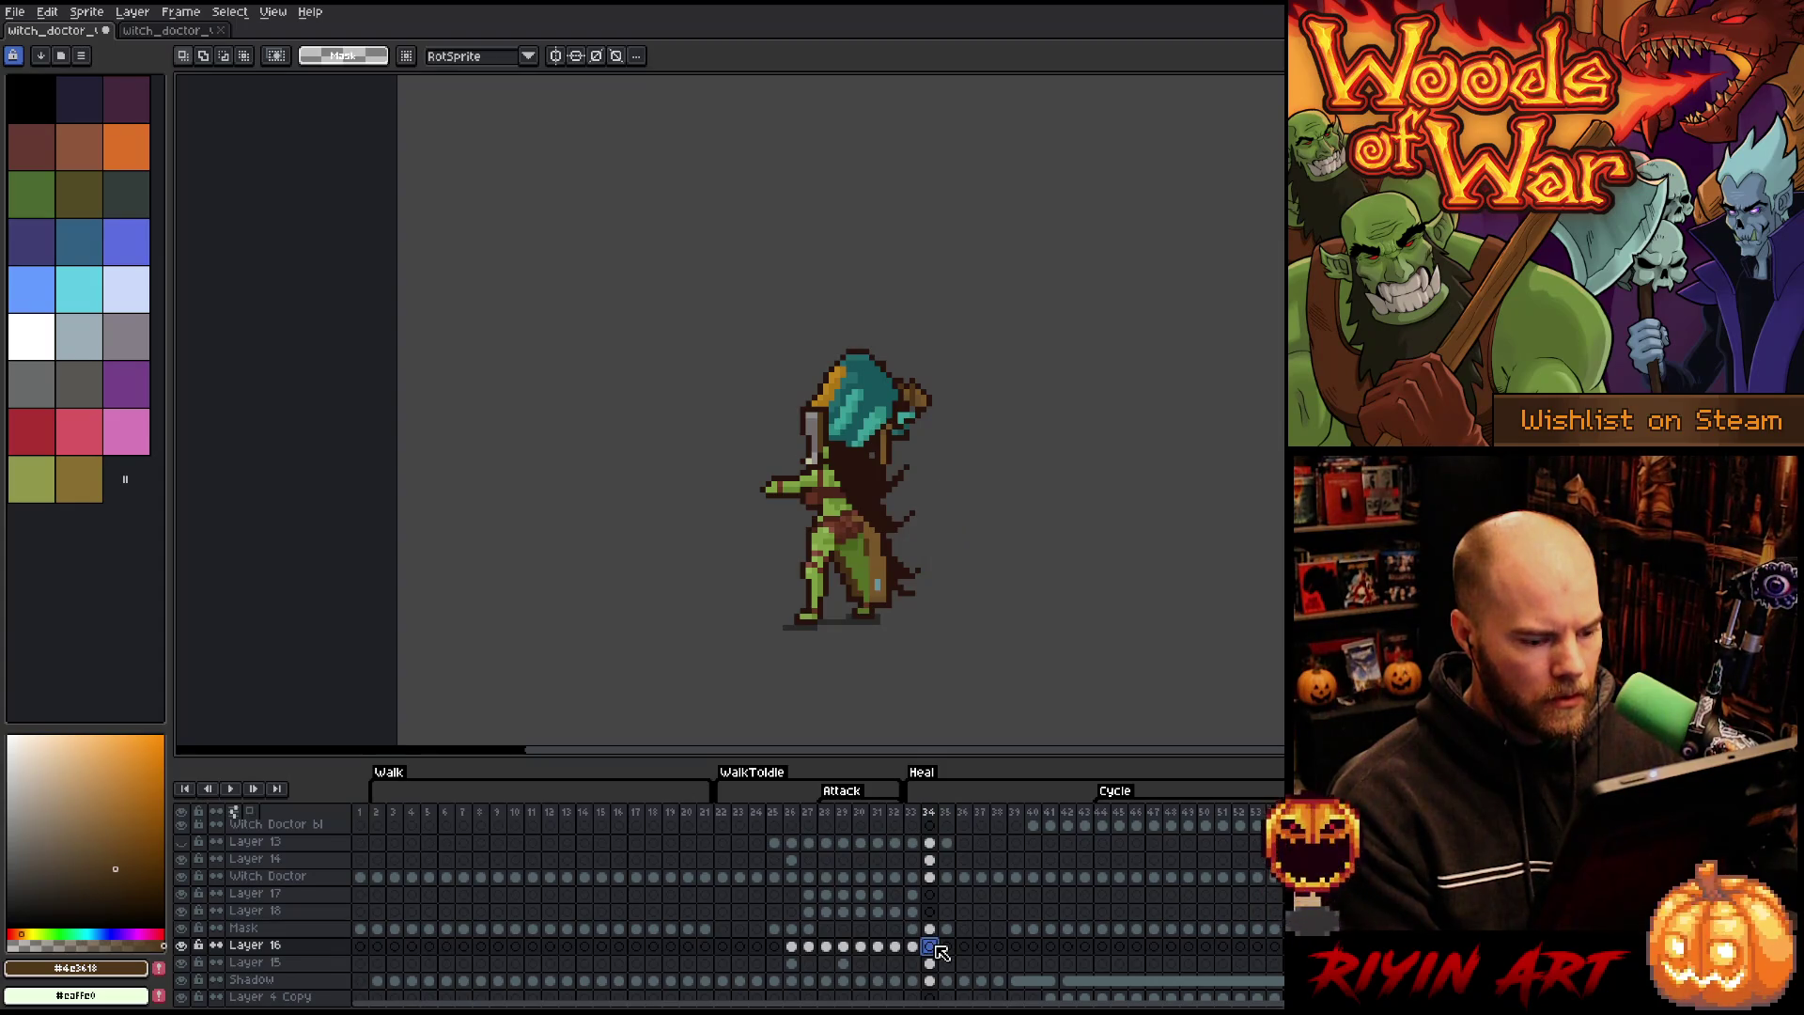
pyautogui.hotkey('ctrl', 'z')
pyautogui.press('Up')
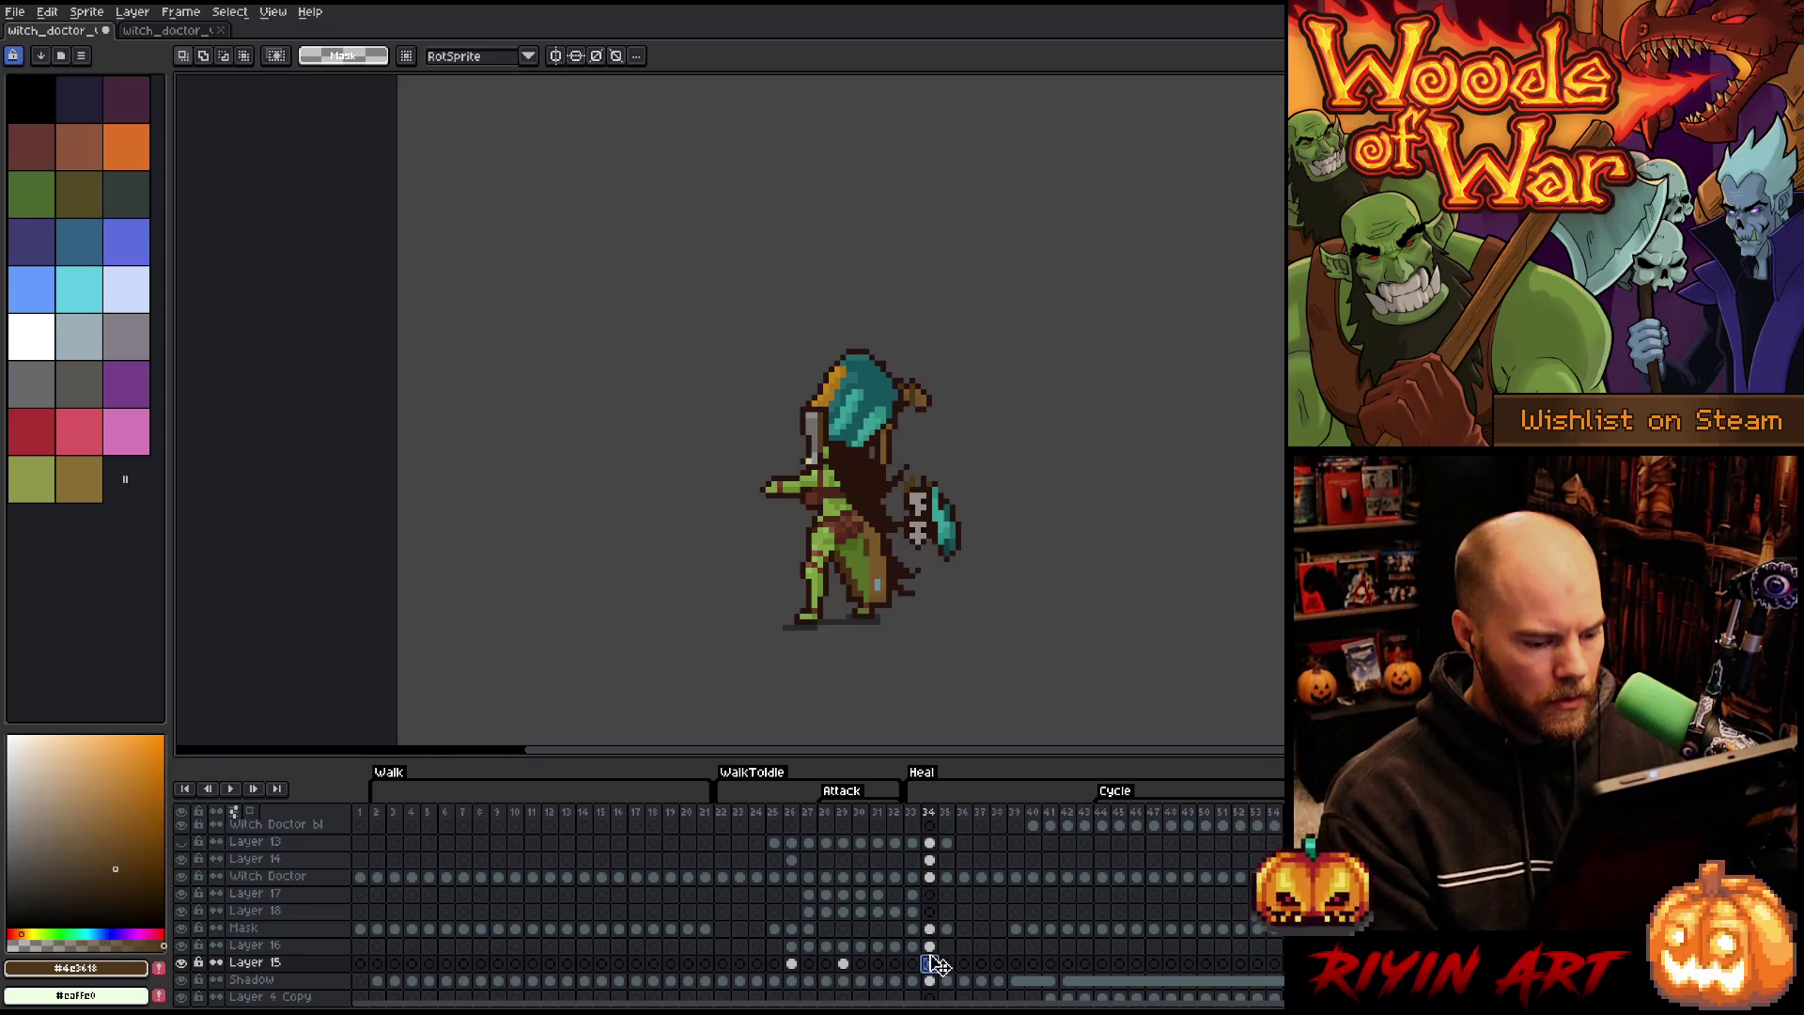
pyautogui.click(933, 948)
# - Shift the staff up and slightly right with the Move tool, then advance to frame 35
pyautogui.press('v')
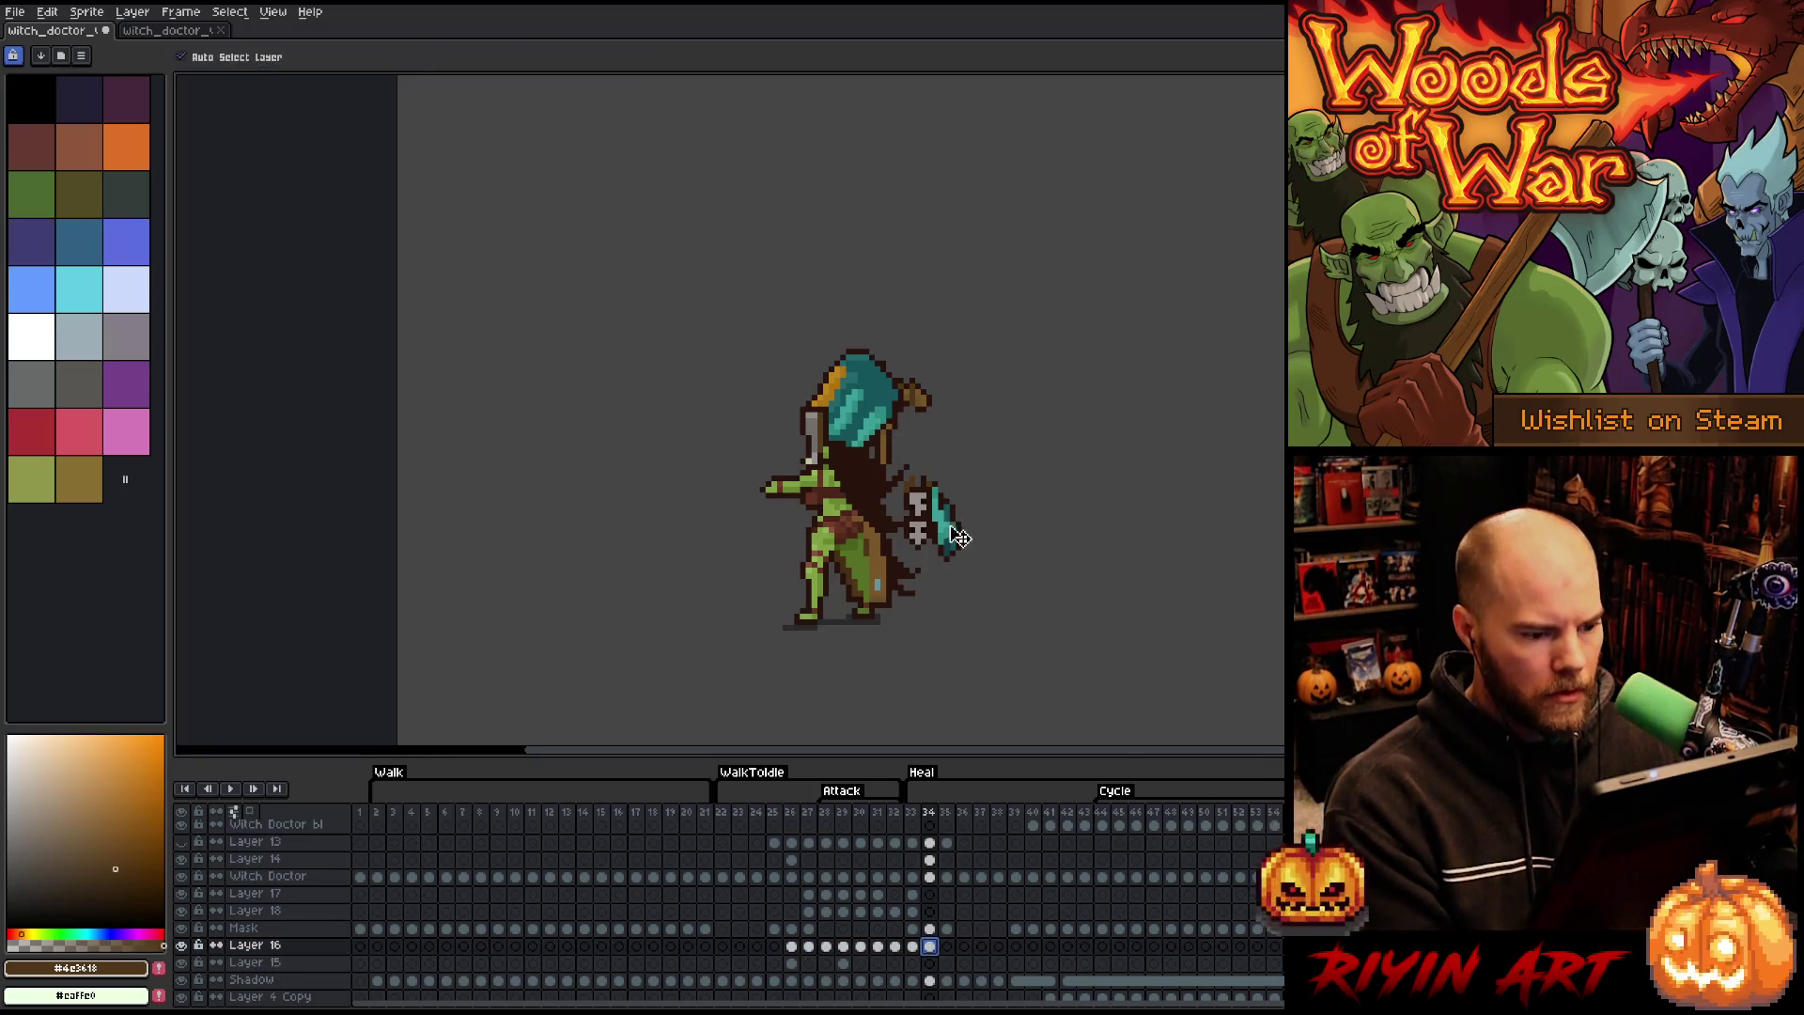
pyautogui.moveTo(960, 546)
pyautogui.mouseDown()
pyautogui.moveTo(971, 496)
pyautogui.moveTo(945, 477)
pyautogui.mouseUp()
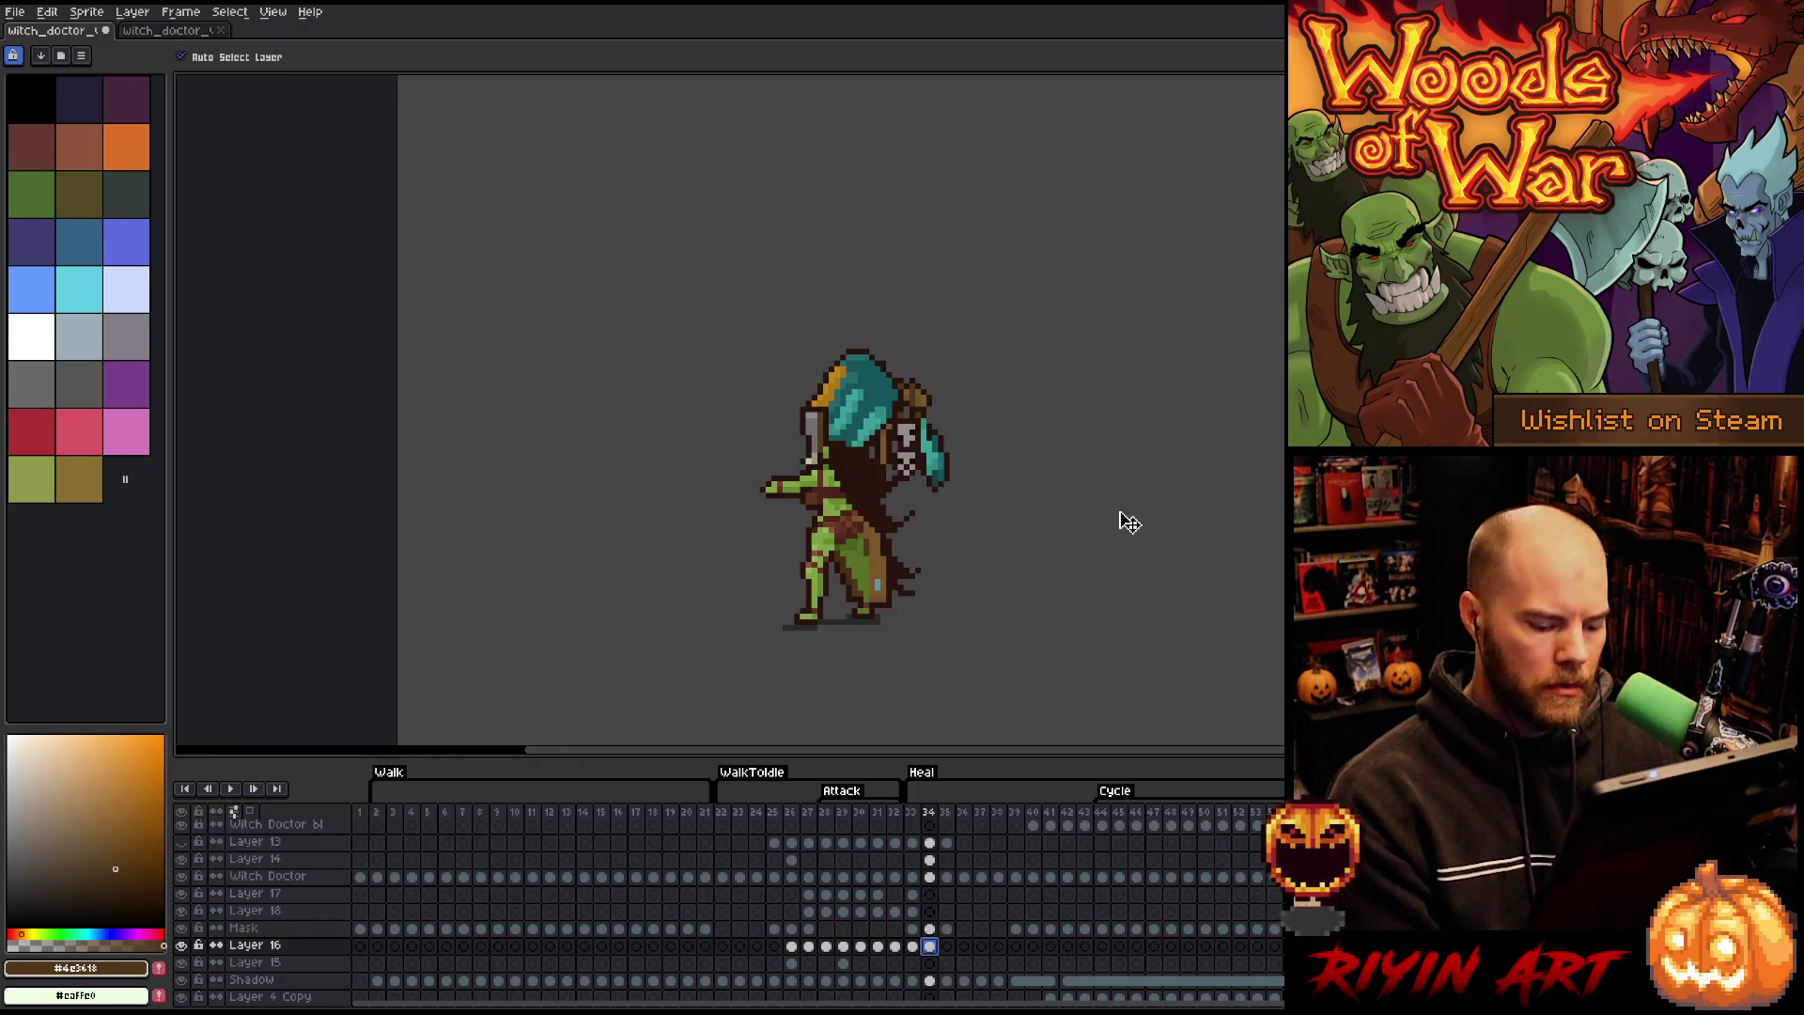
pyautogui.press('Left')
pyautogui.press('Right')
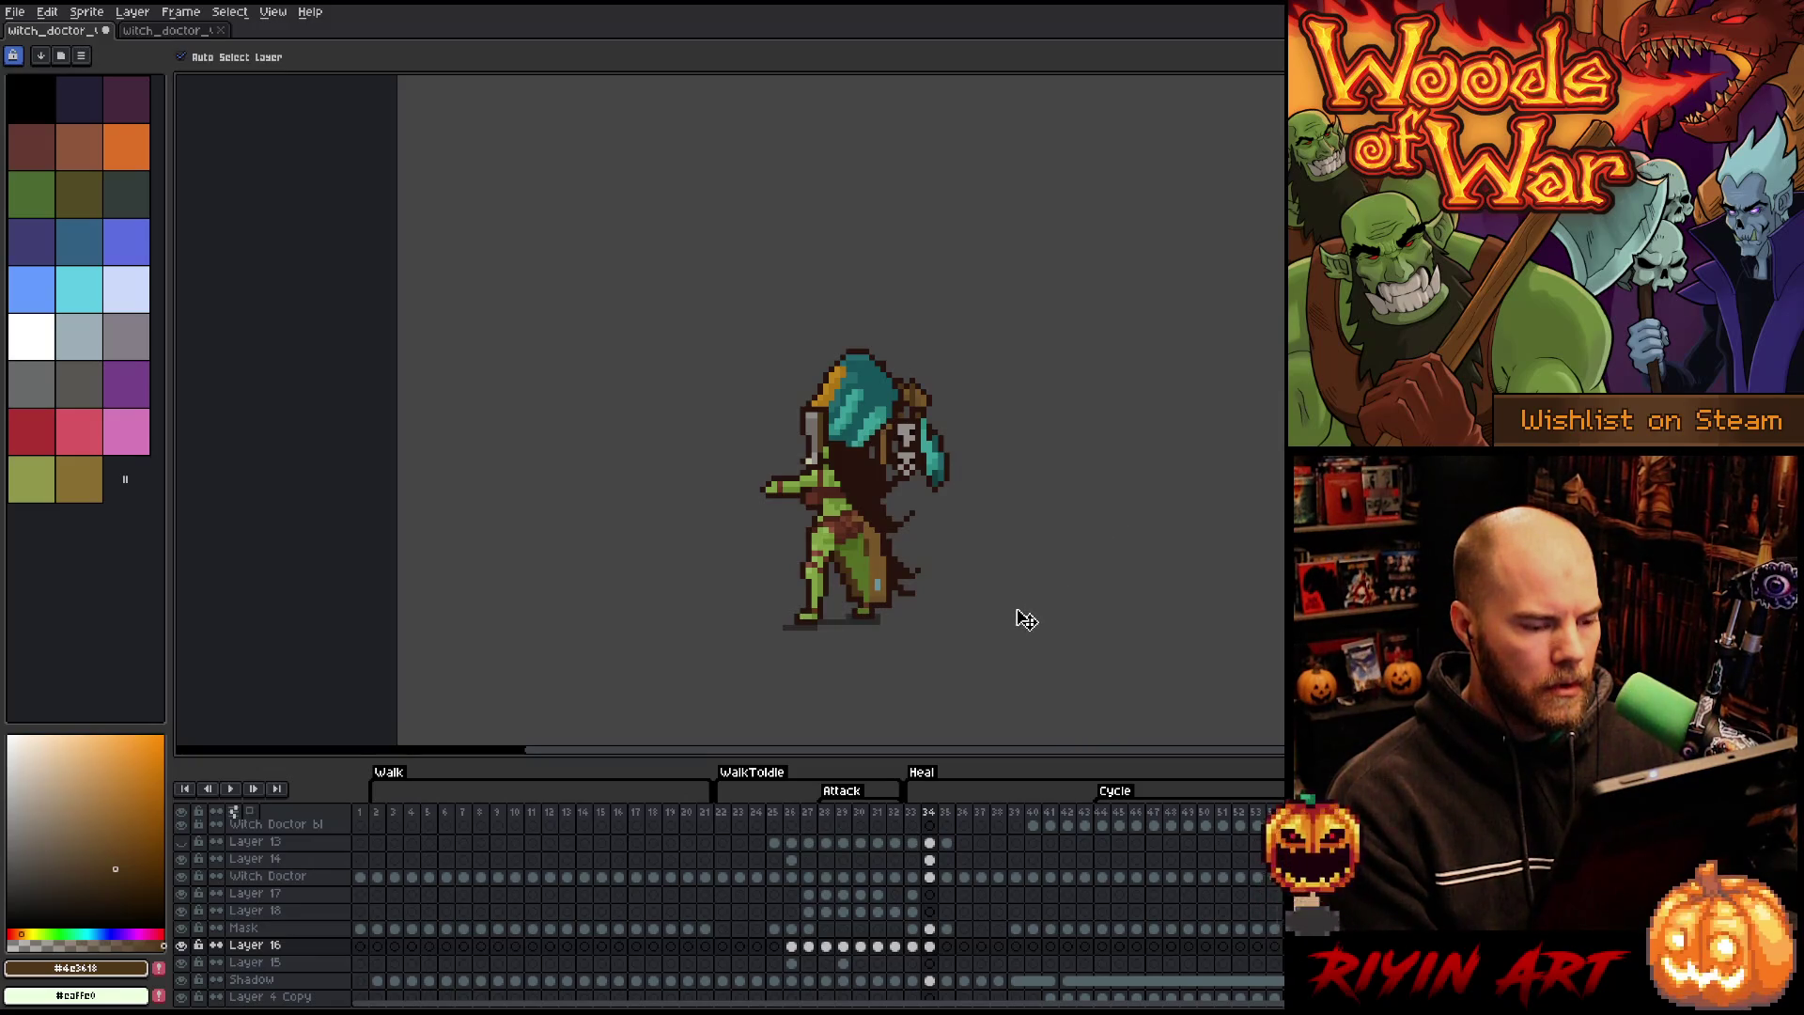
pyautogui.press('Right')
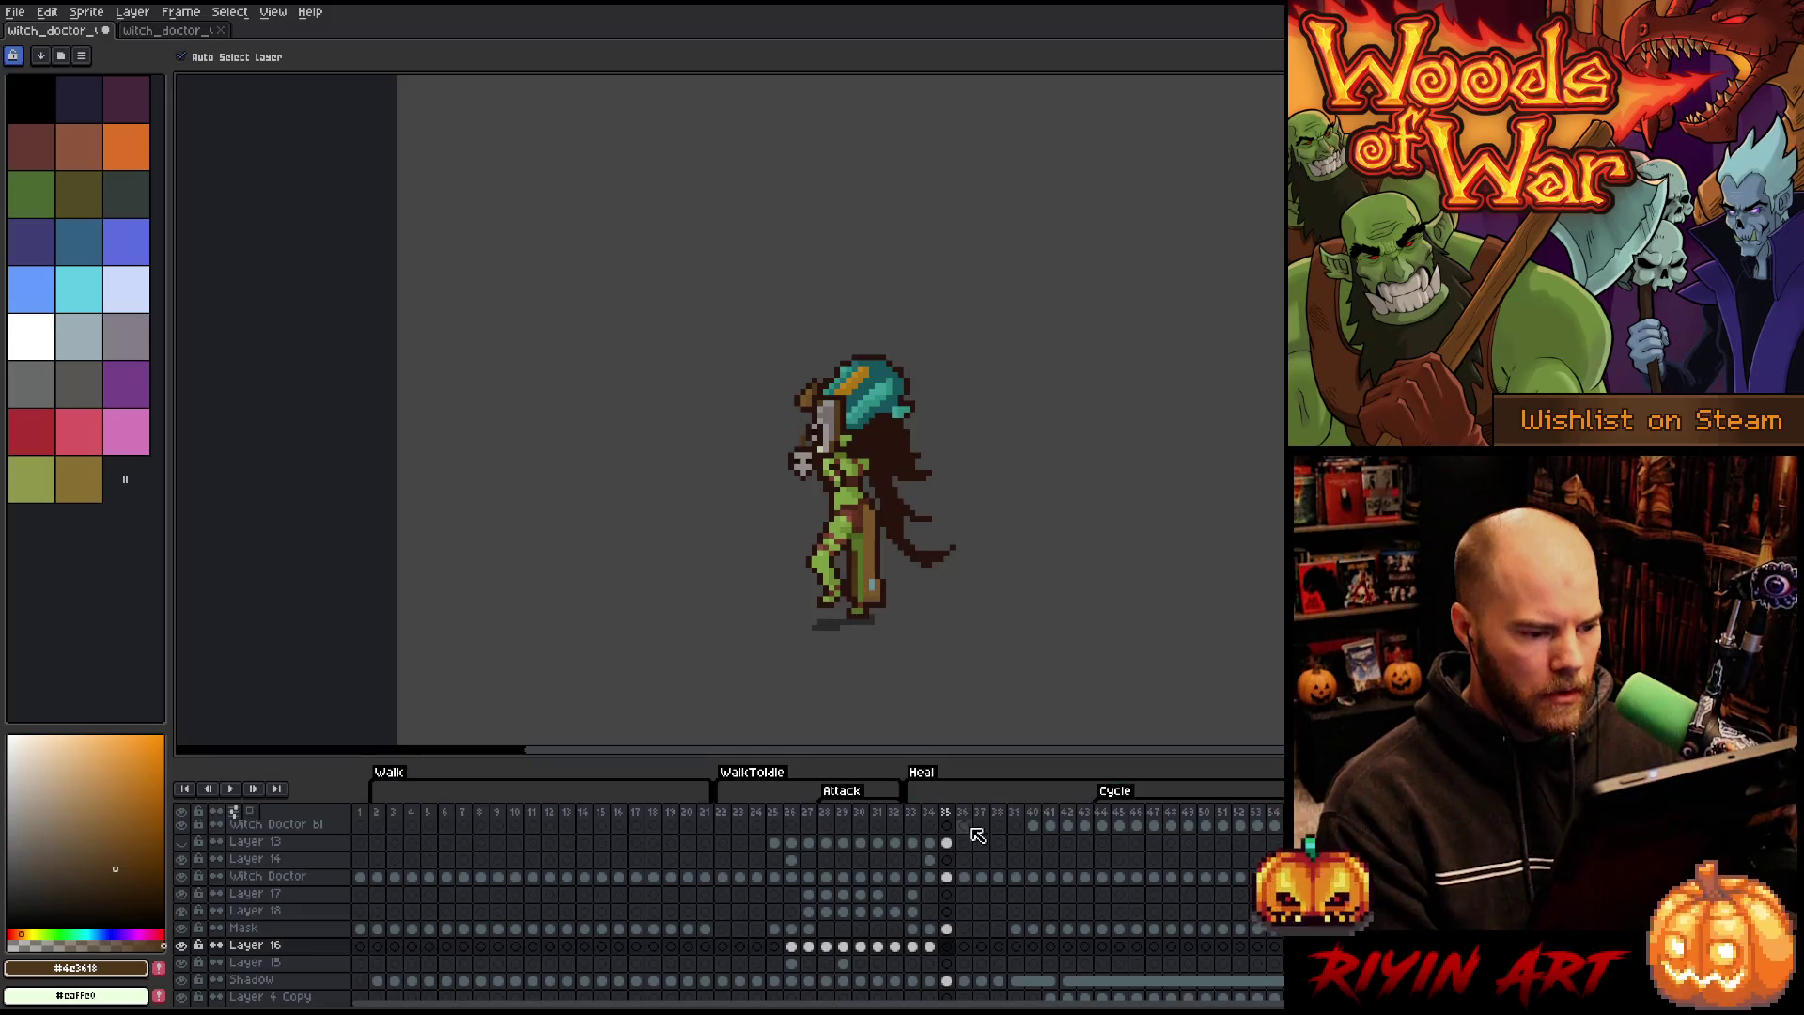
# - Marquee the area around the staff on the Mask layer at frame 35, then deselect
pyautogui.click(949, 930)
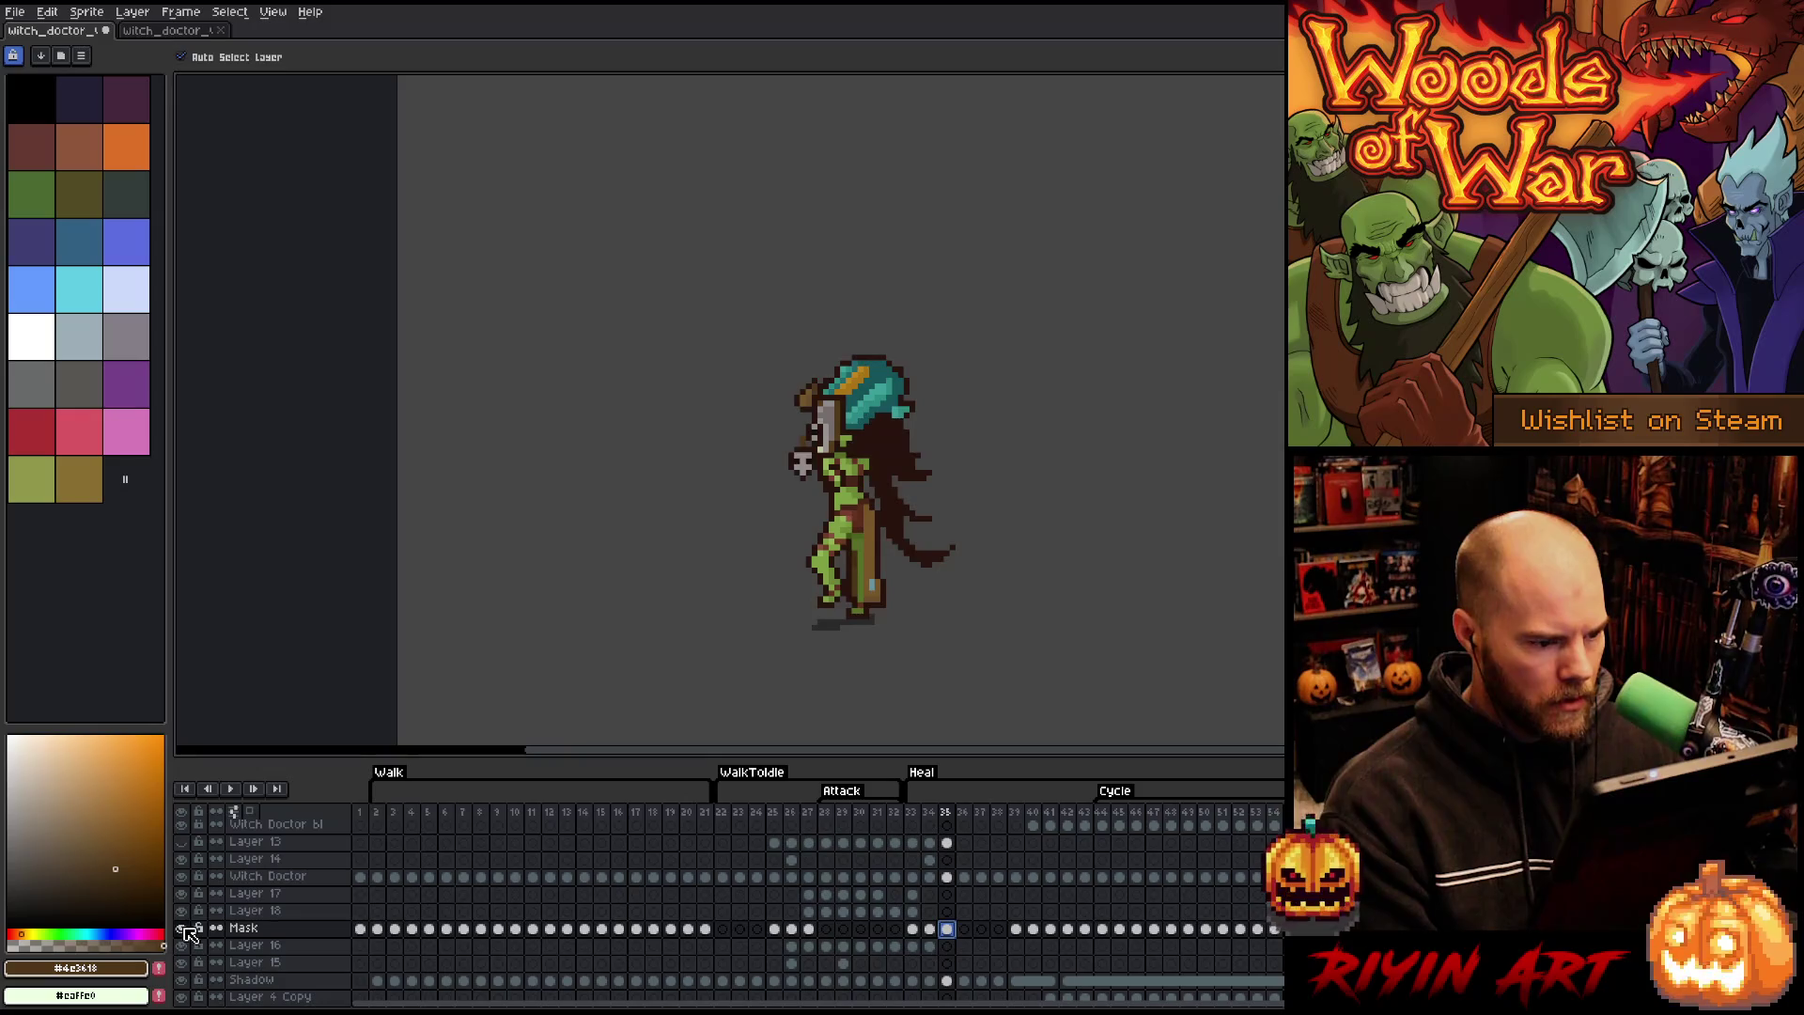
pyautogui.press('m')
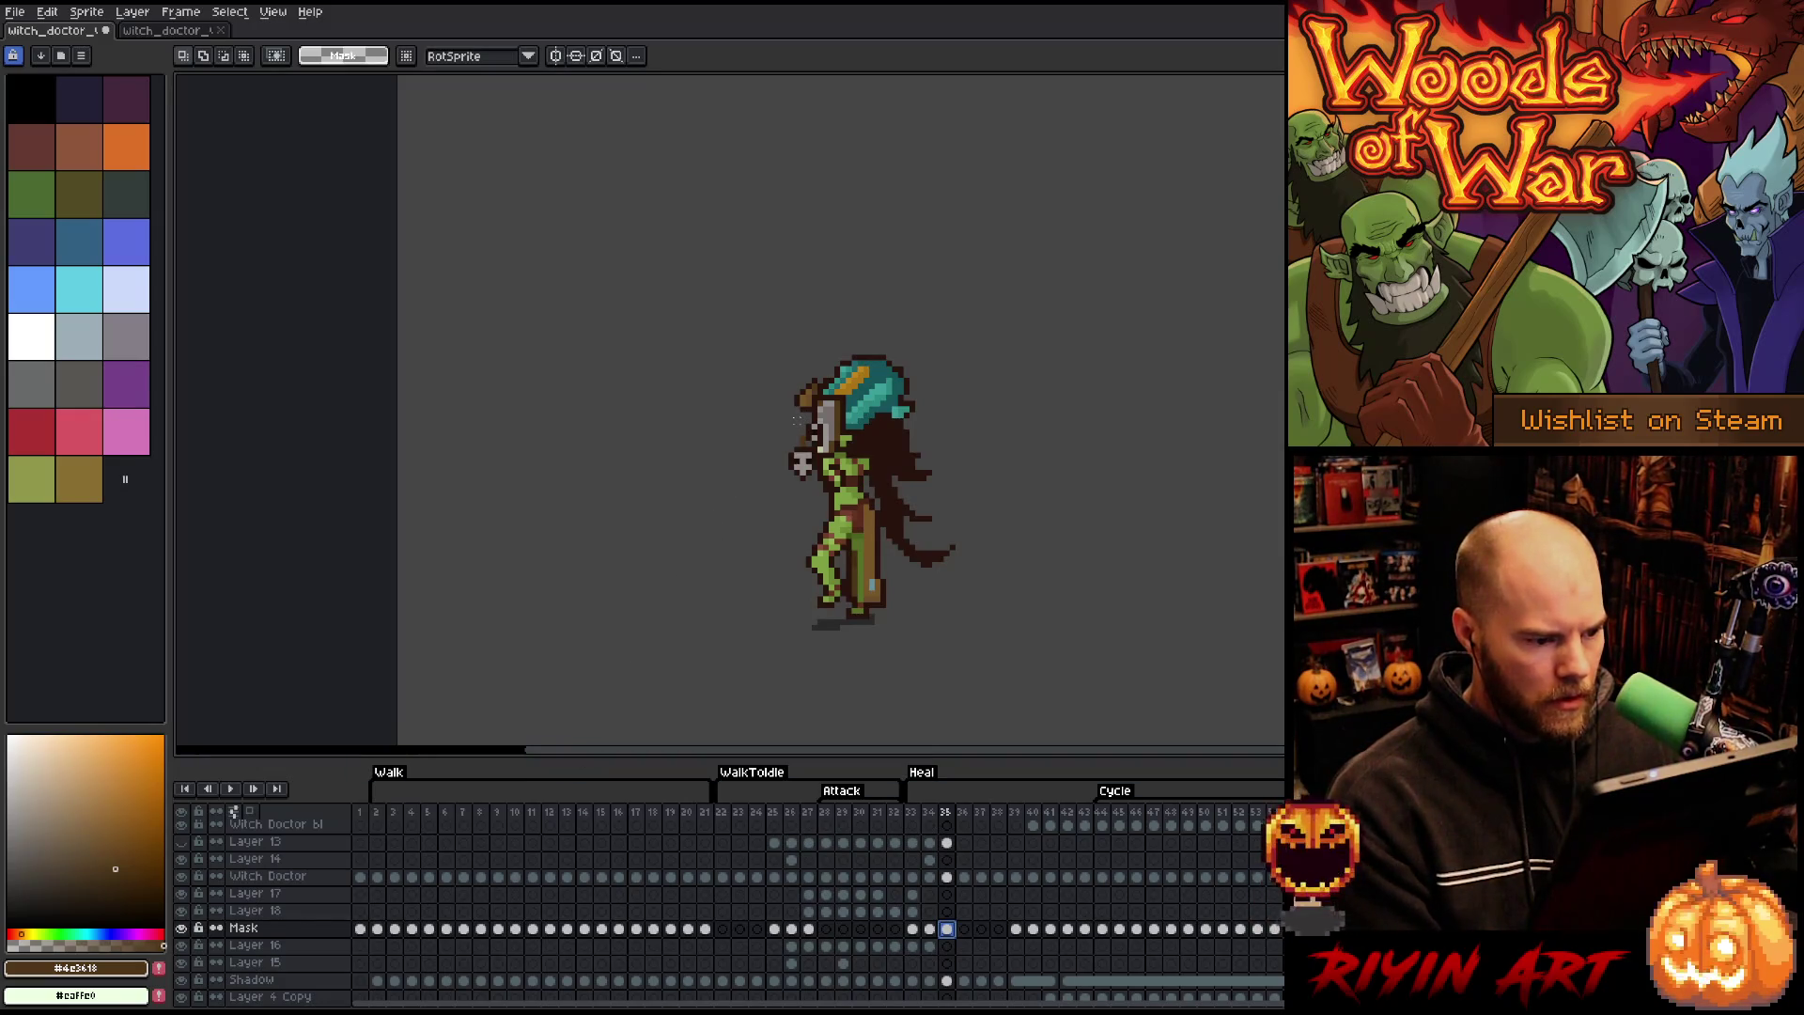
pyautogui.moveTo(785, 415); pyautogui.dragTo(838, 489)
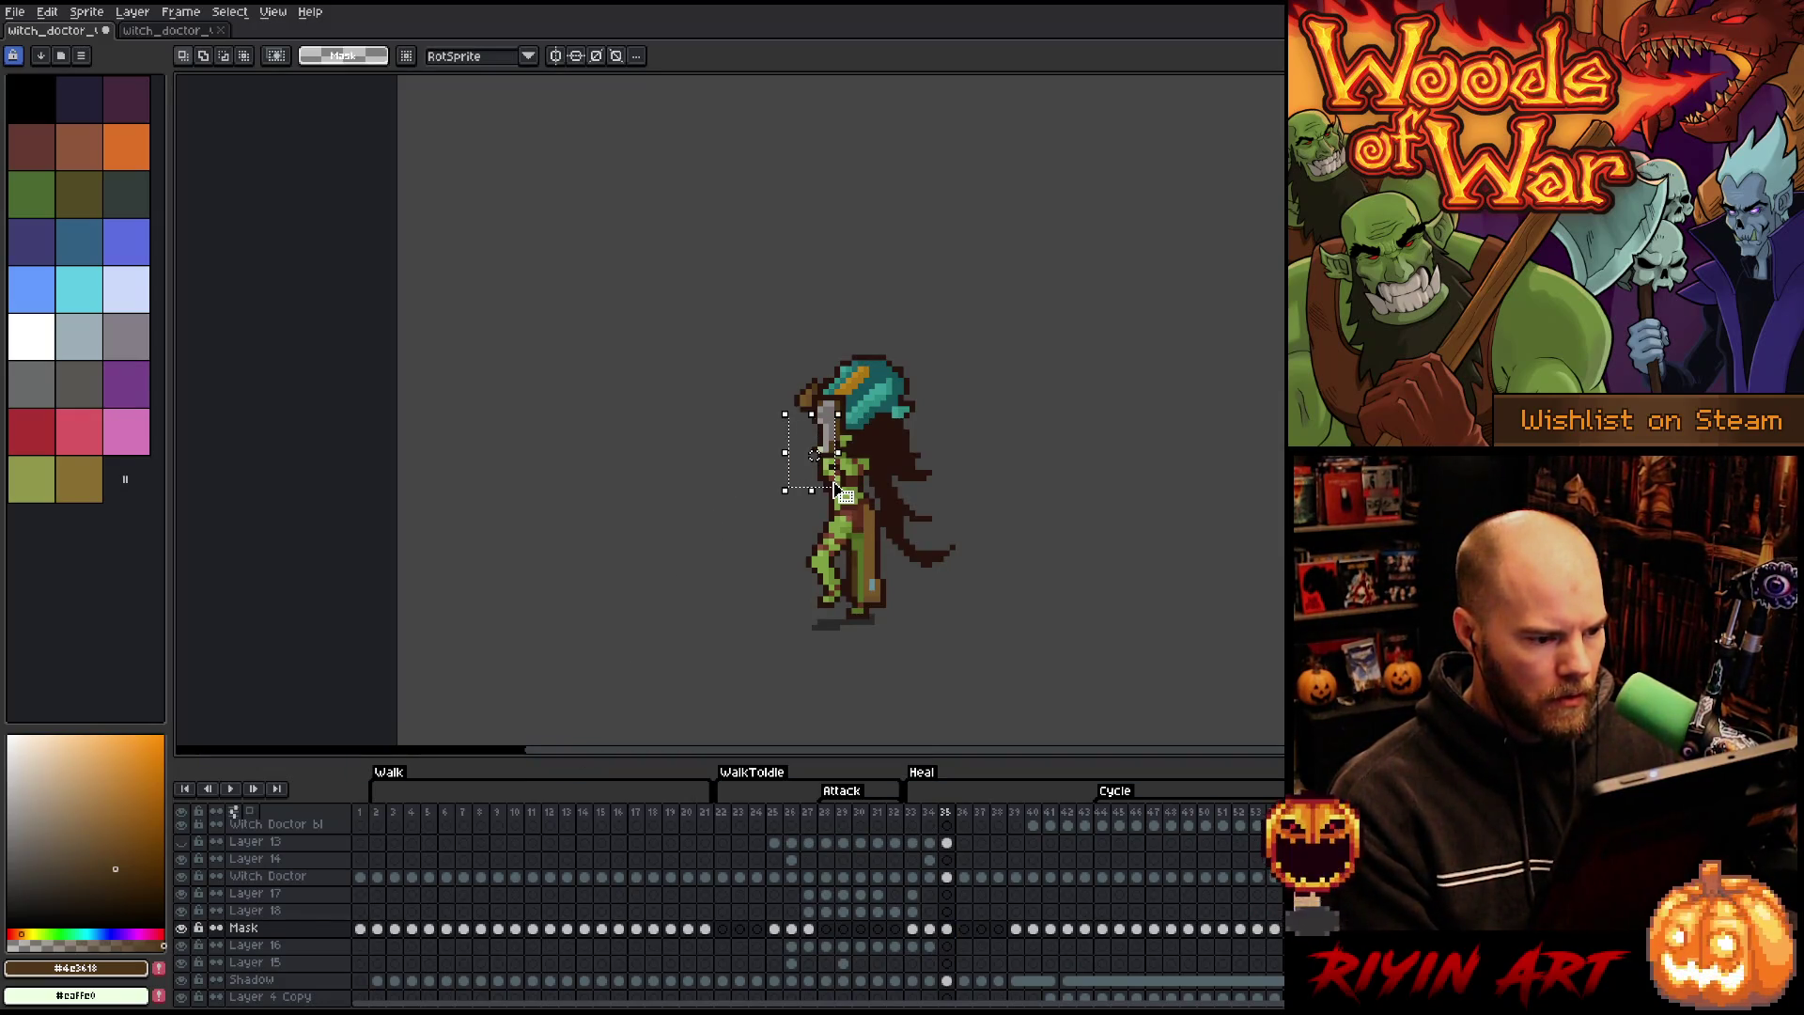
pyautogui.click(975, 478)
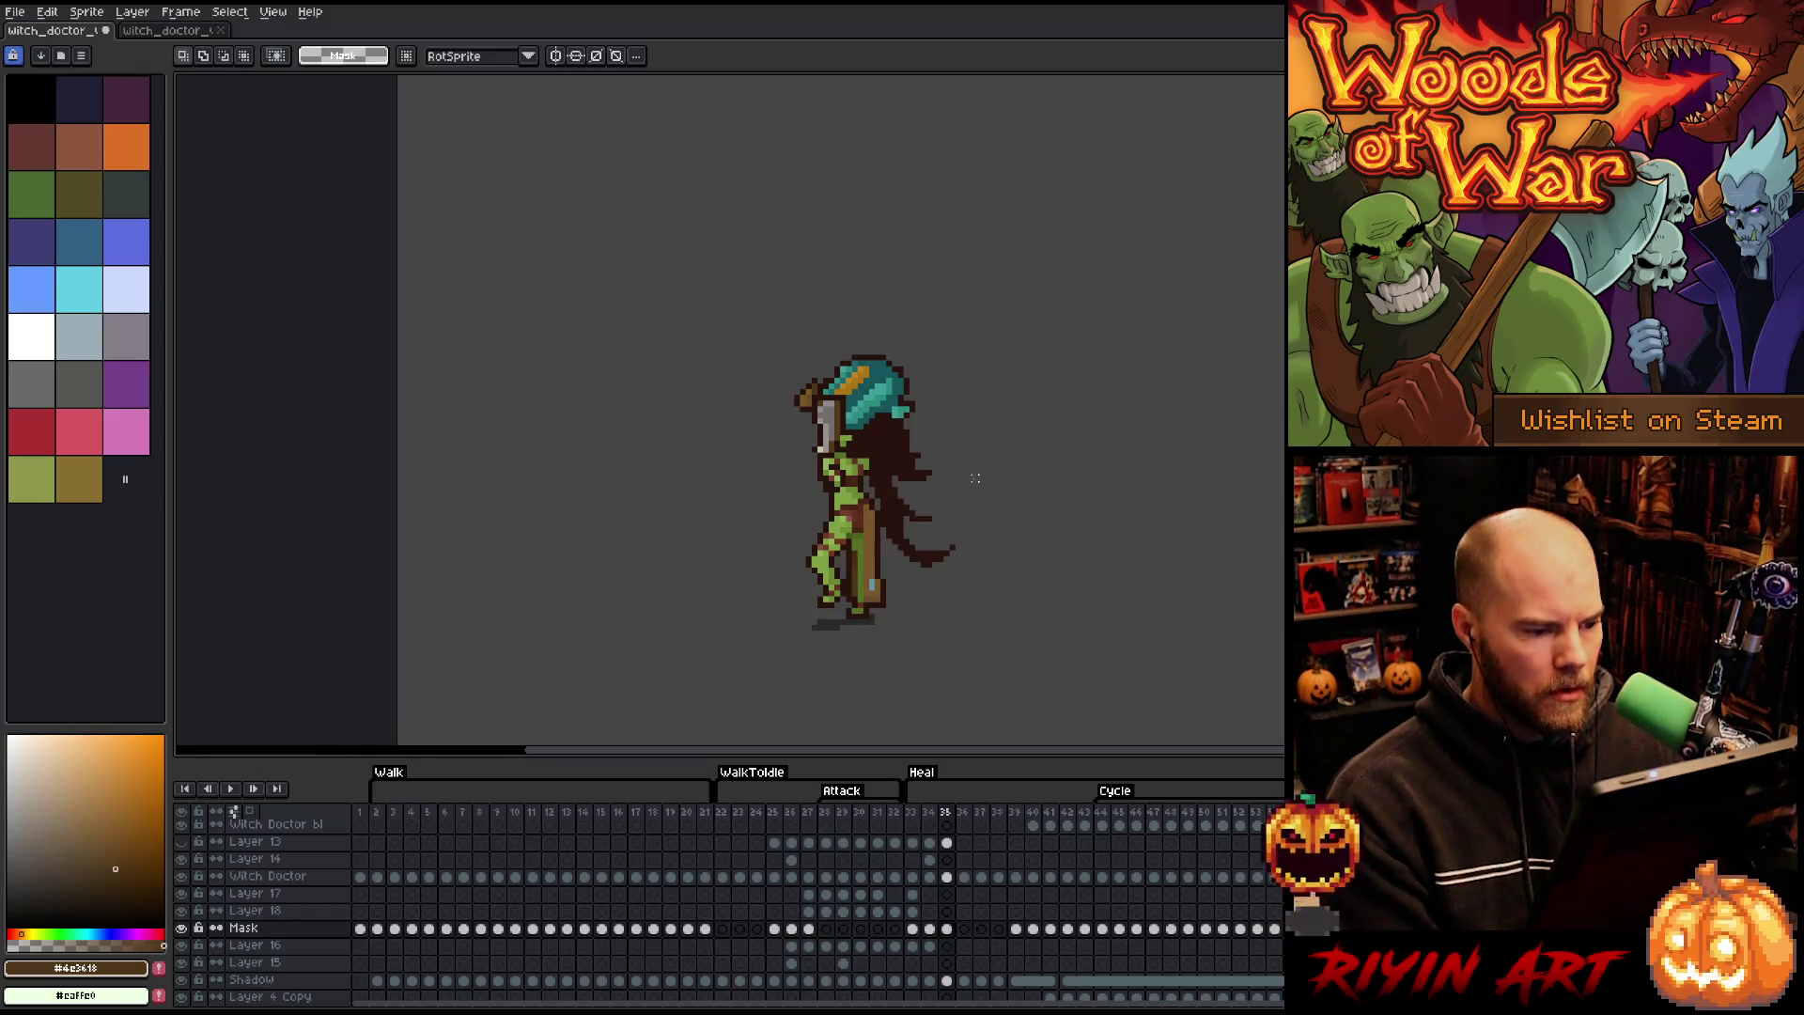
# - Compare Layer 16's staff poses across frames 33 to 36
pyautogui.press('Right')
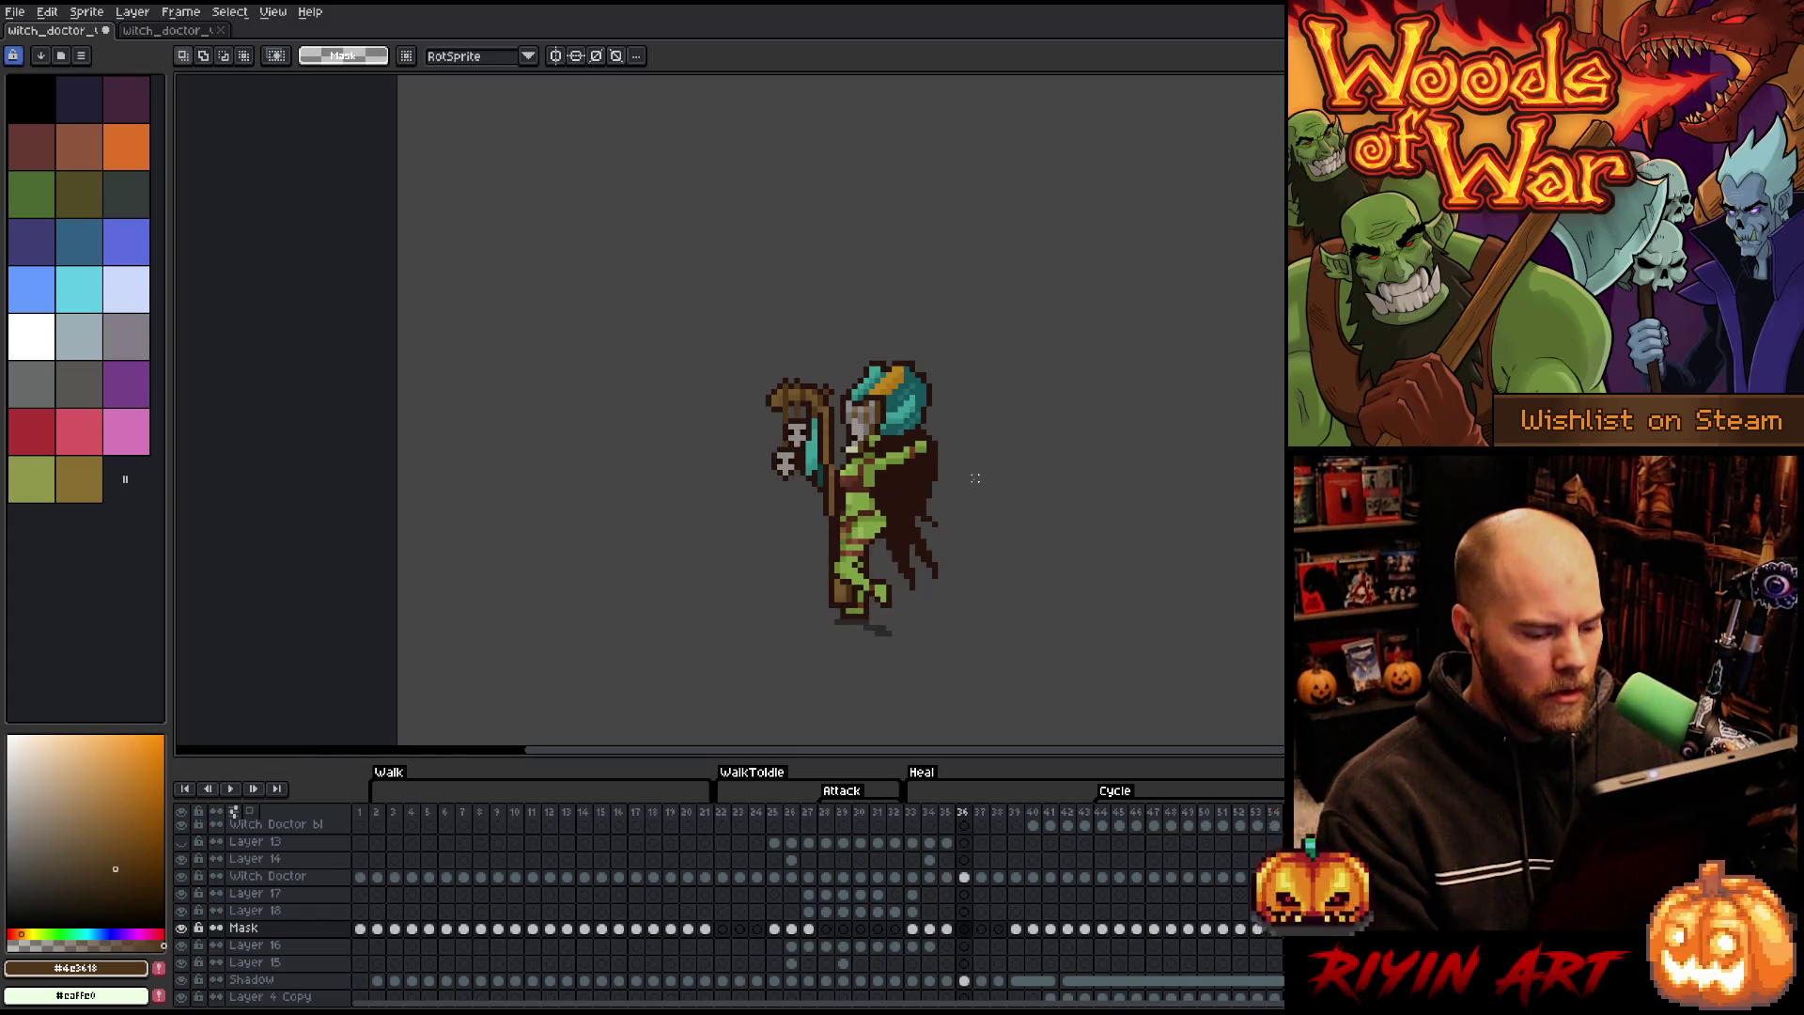
pyautogui.press('Left')
pyautogui.press('Right')
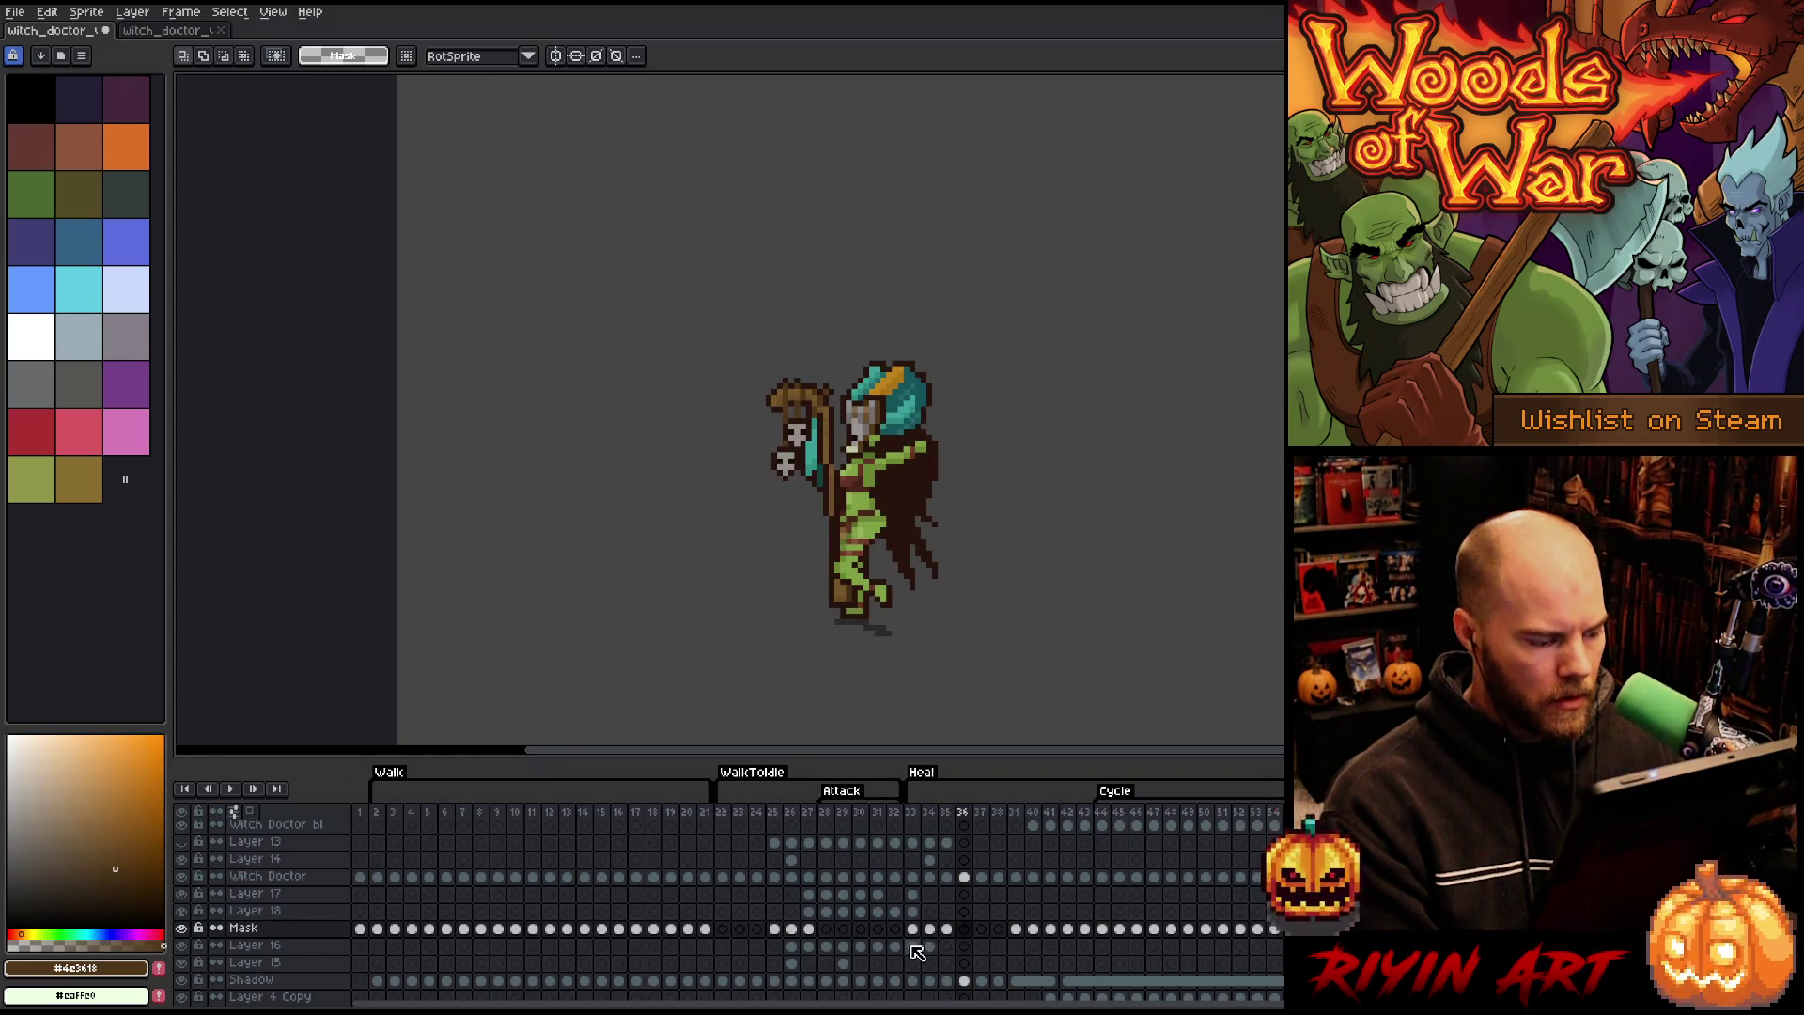
pyautogui.click(912, 946)
pyautogui.press('Right')
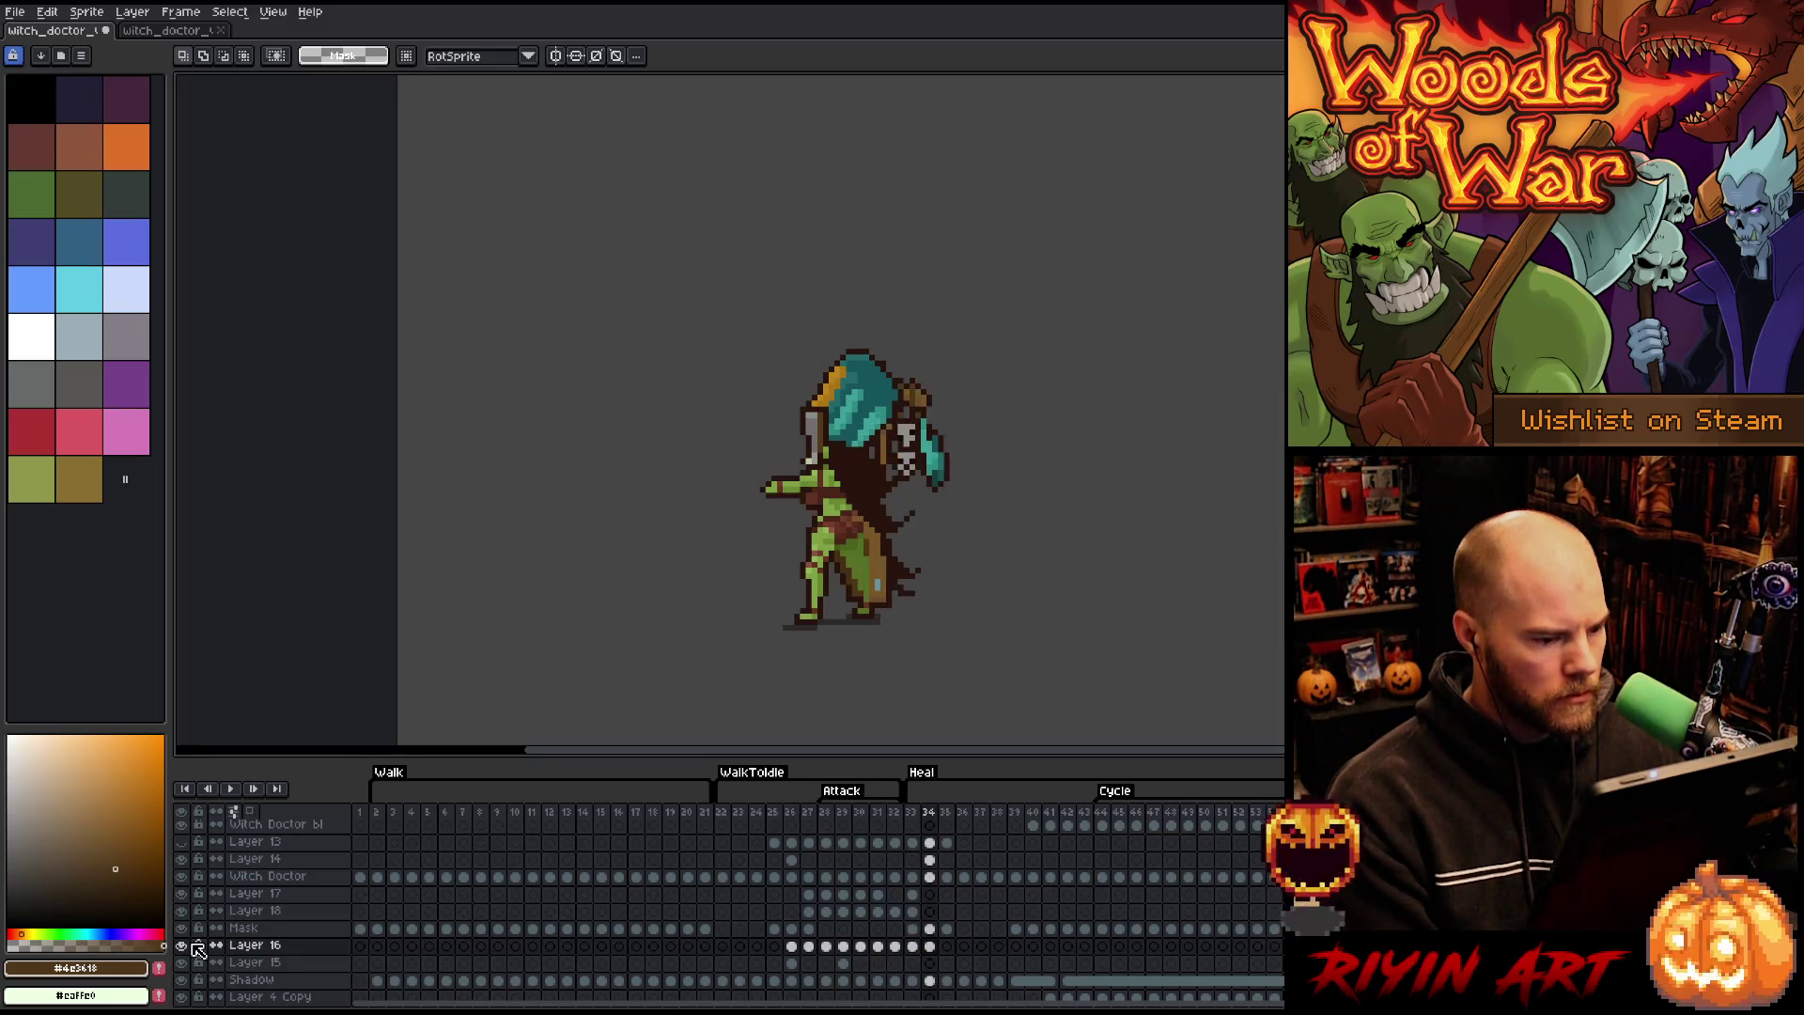
pyautogui.click(929, 946)
pyautogui.click(949, 948)
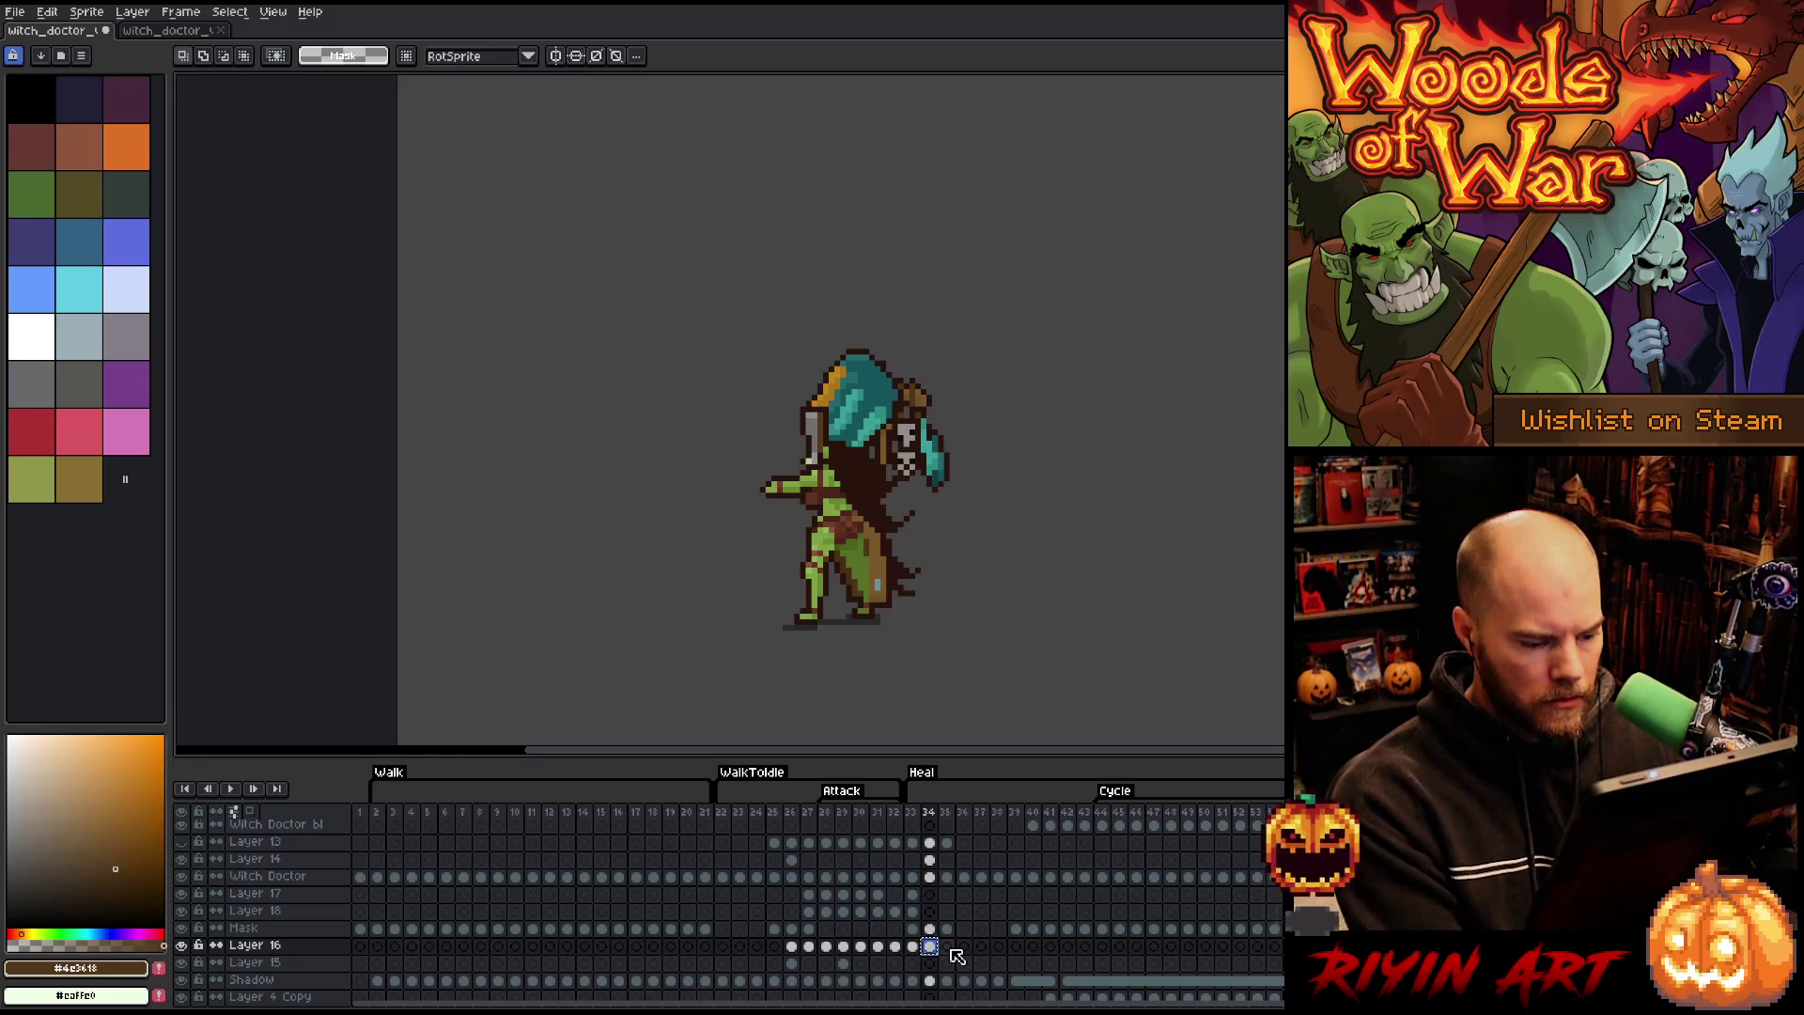
pyautogui.click(964, 948)
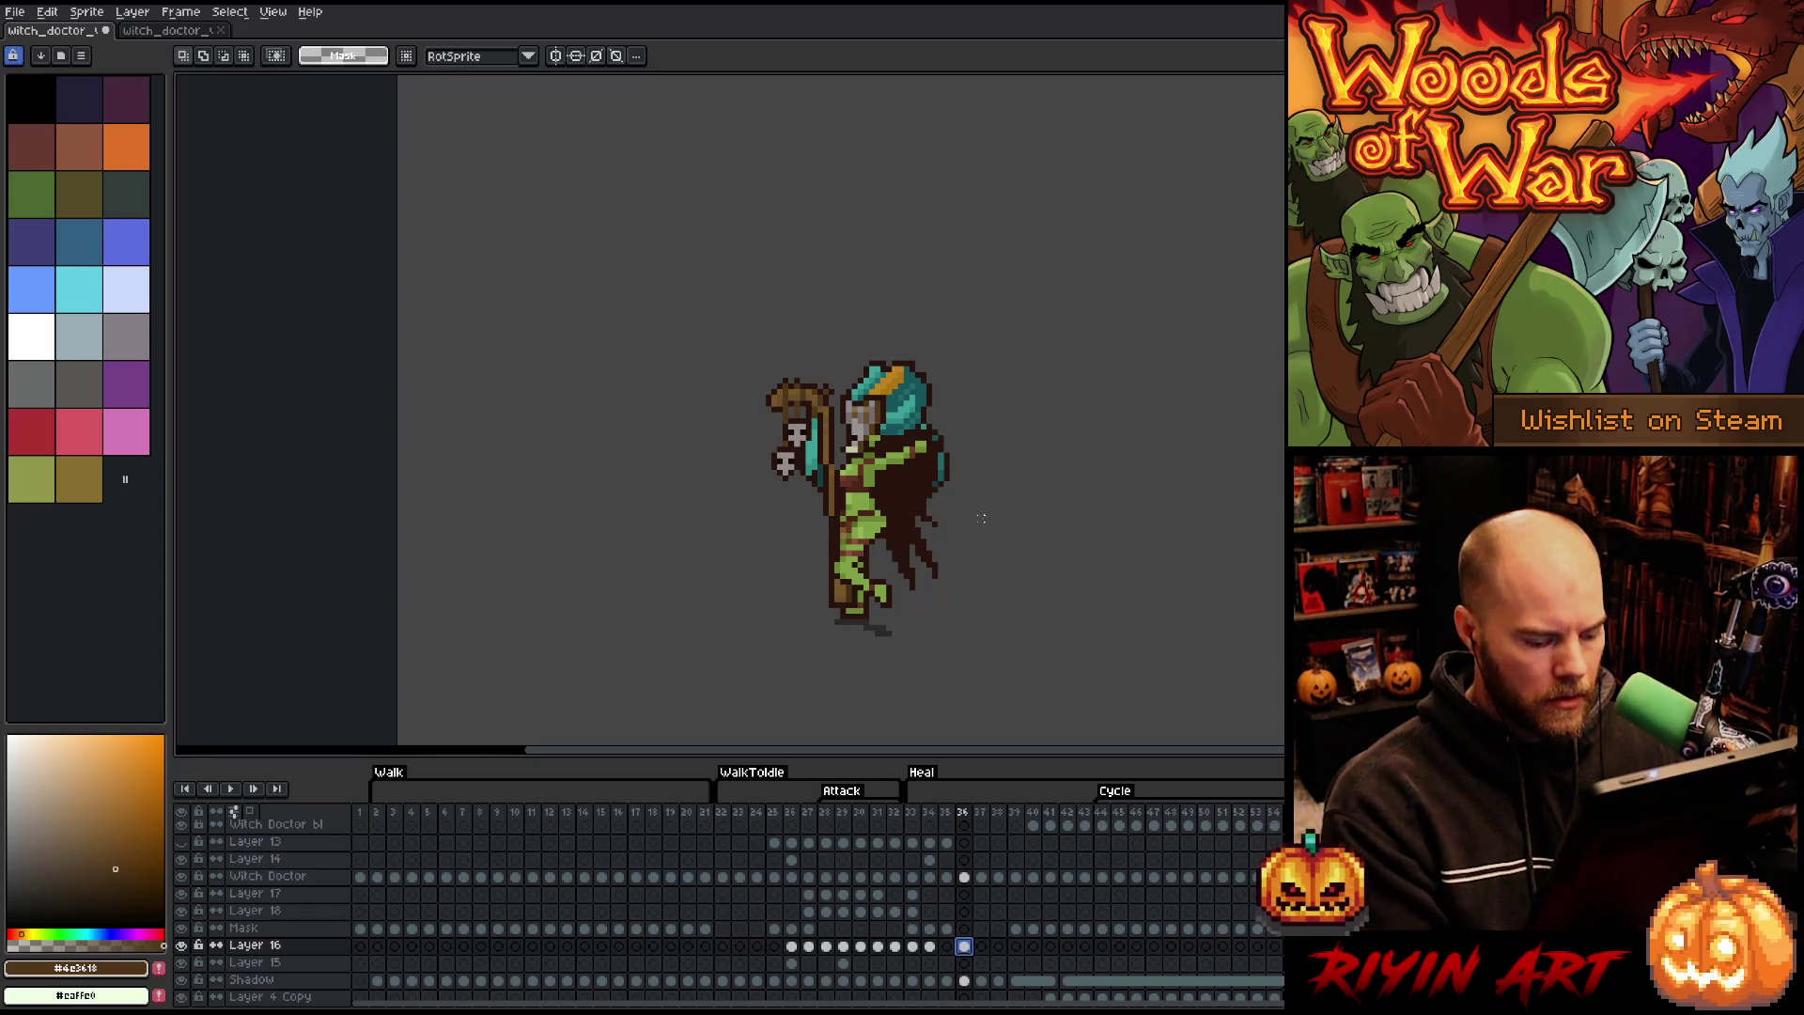
# - Move the staff right and erase the old hanging skulls from the Witch Doctor layer in frame 36
pyautogui.press('v')
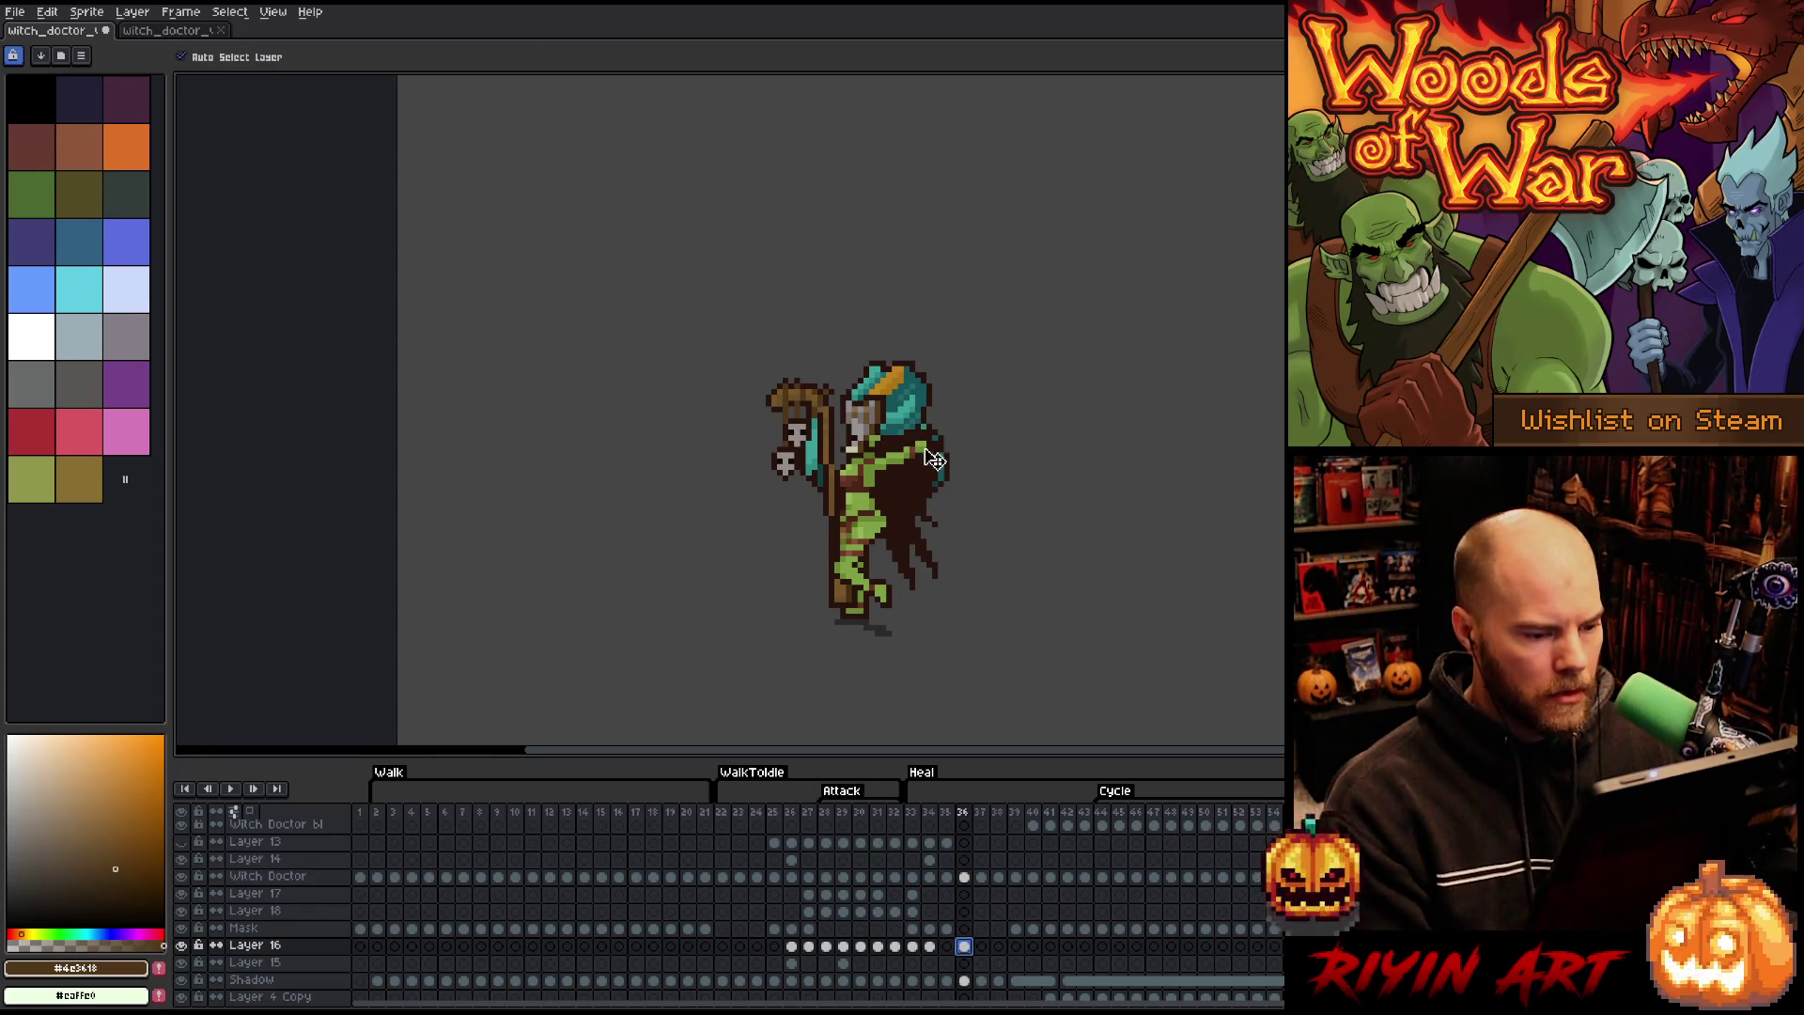
pyautogui.moveTo(959, 480); pyautogui.dragTo(1045, 456)
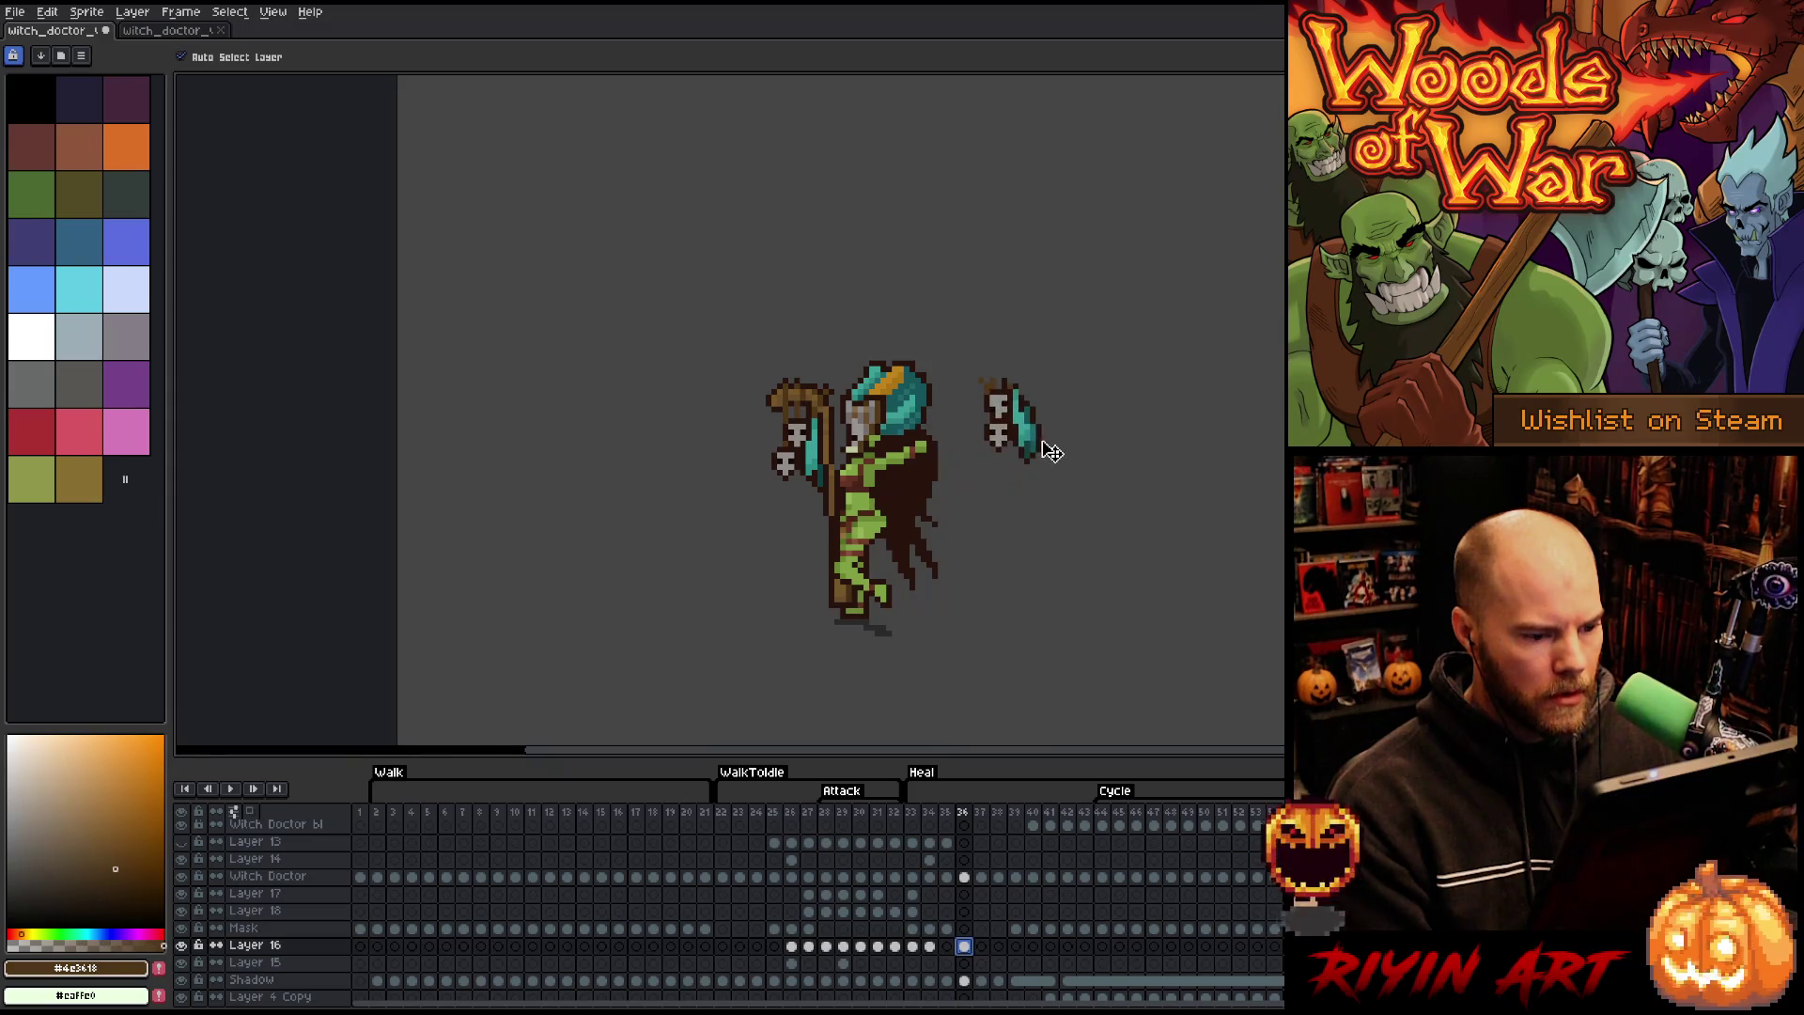
pyautogui.click(964, 876)
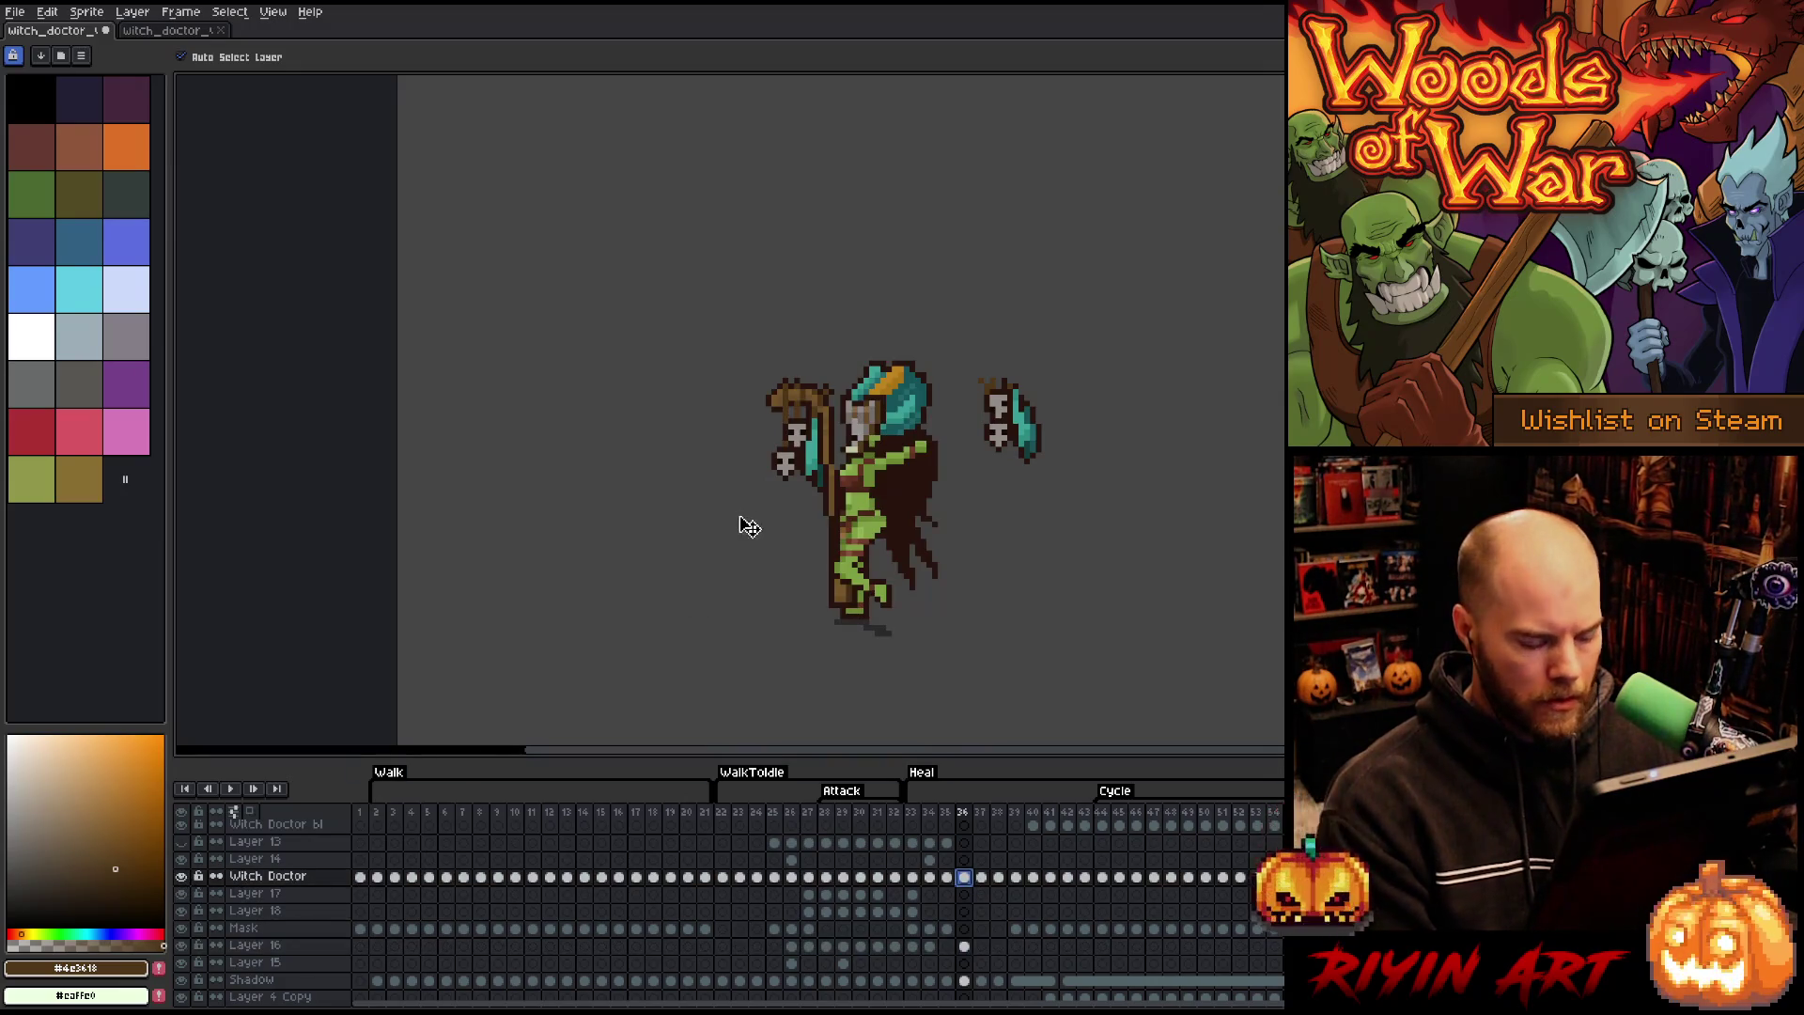
pyautogui.press('m')
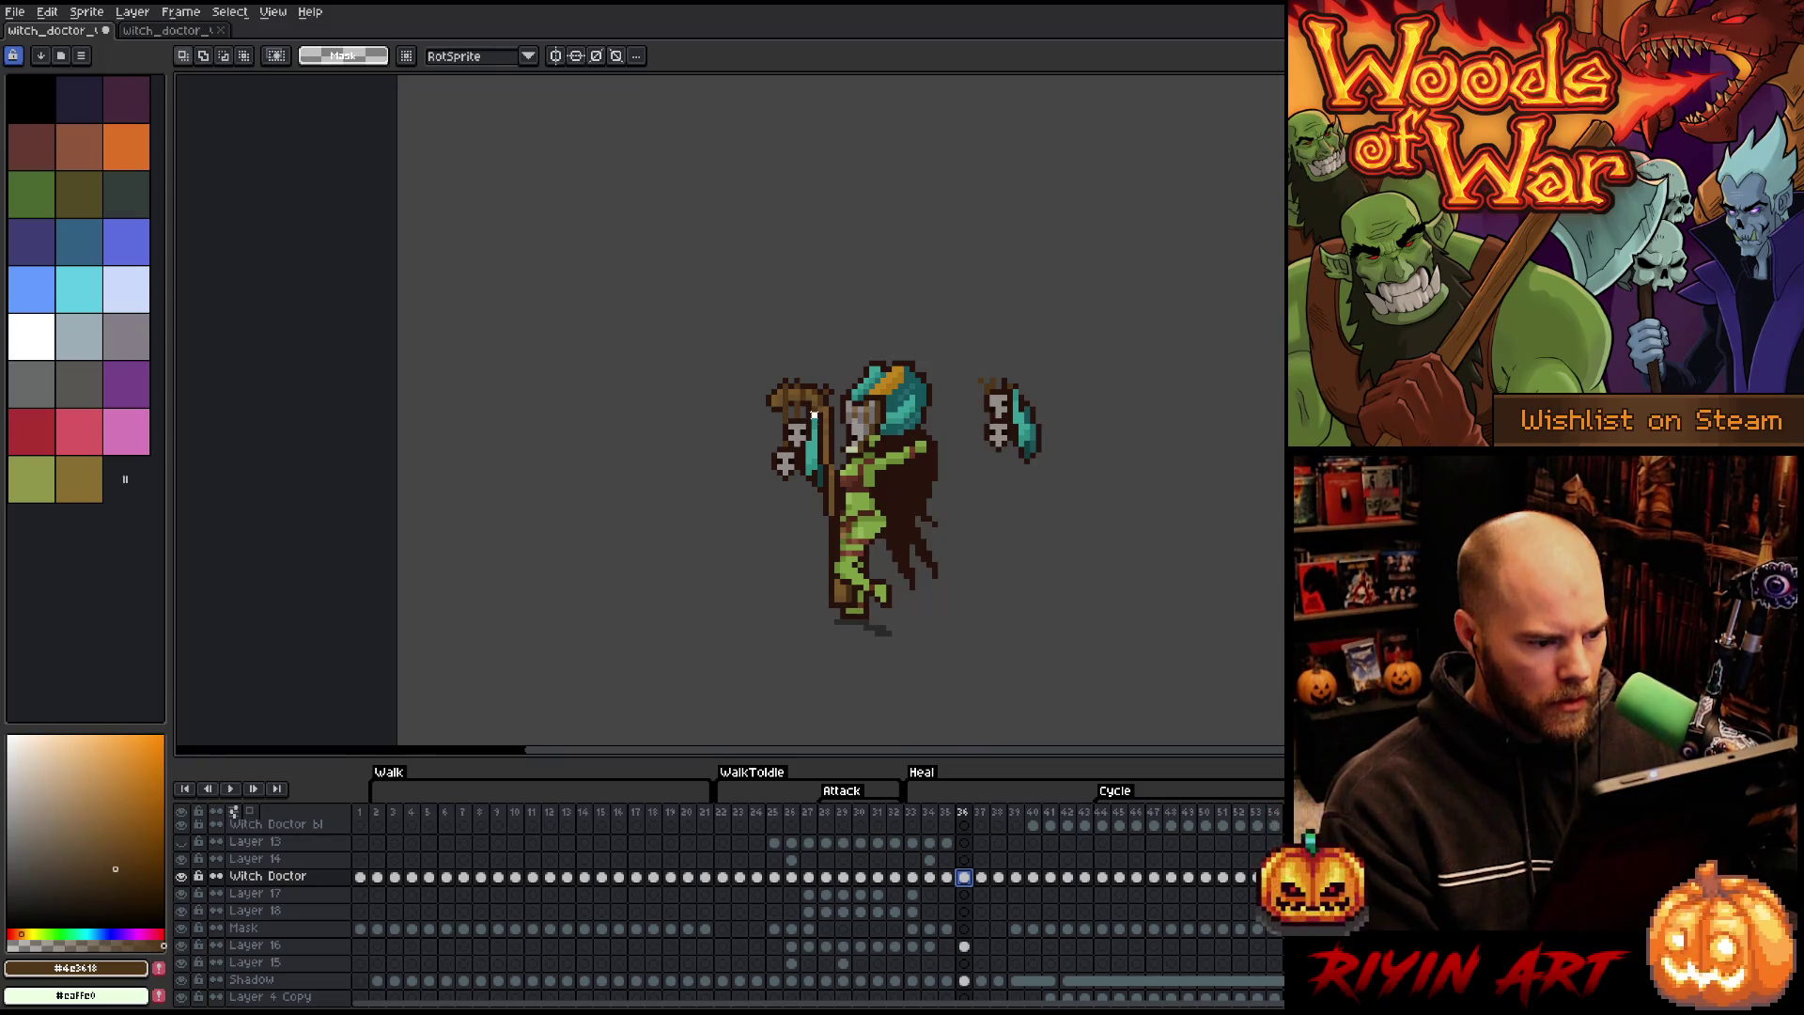
pyautogui.moveTo(814, 415); pyautogui.dragTo(744, 555)
pyautogui.press('Delete')
pyautogui.hotkey('ctrl', 'd')
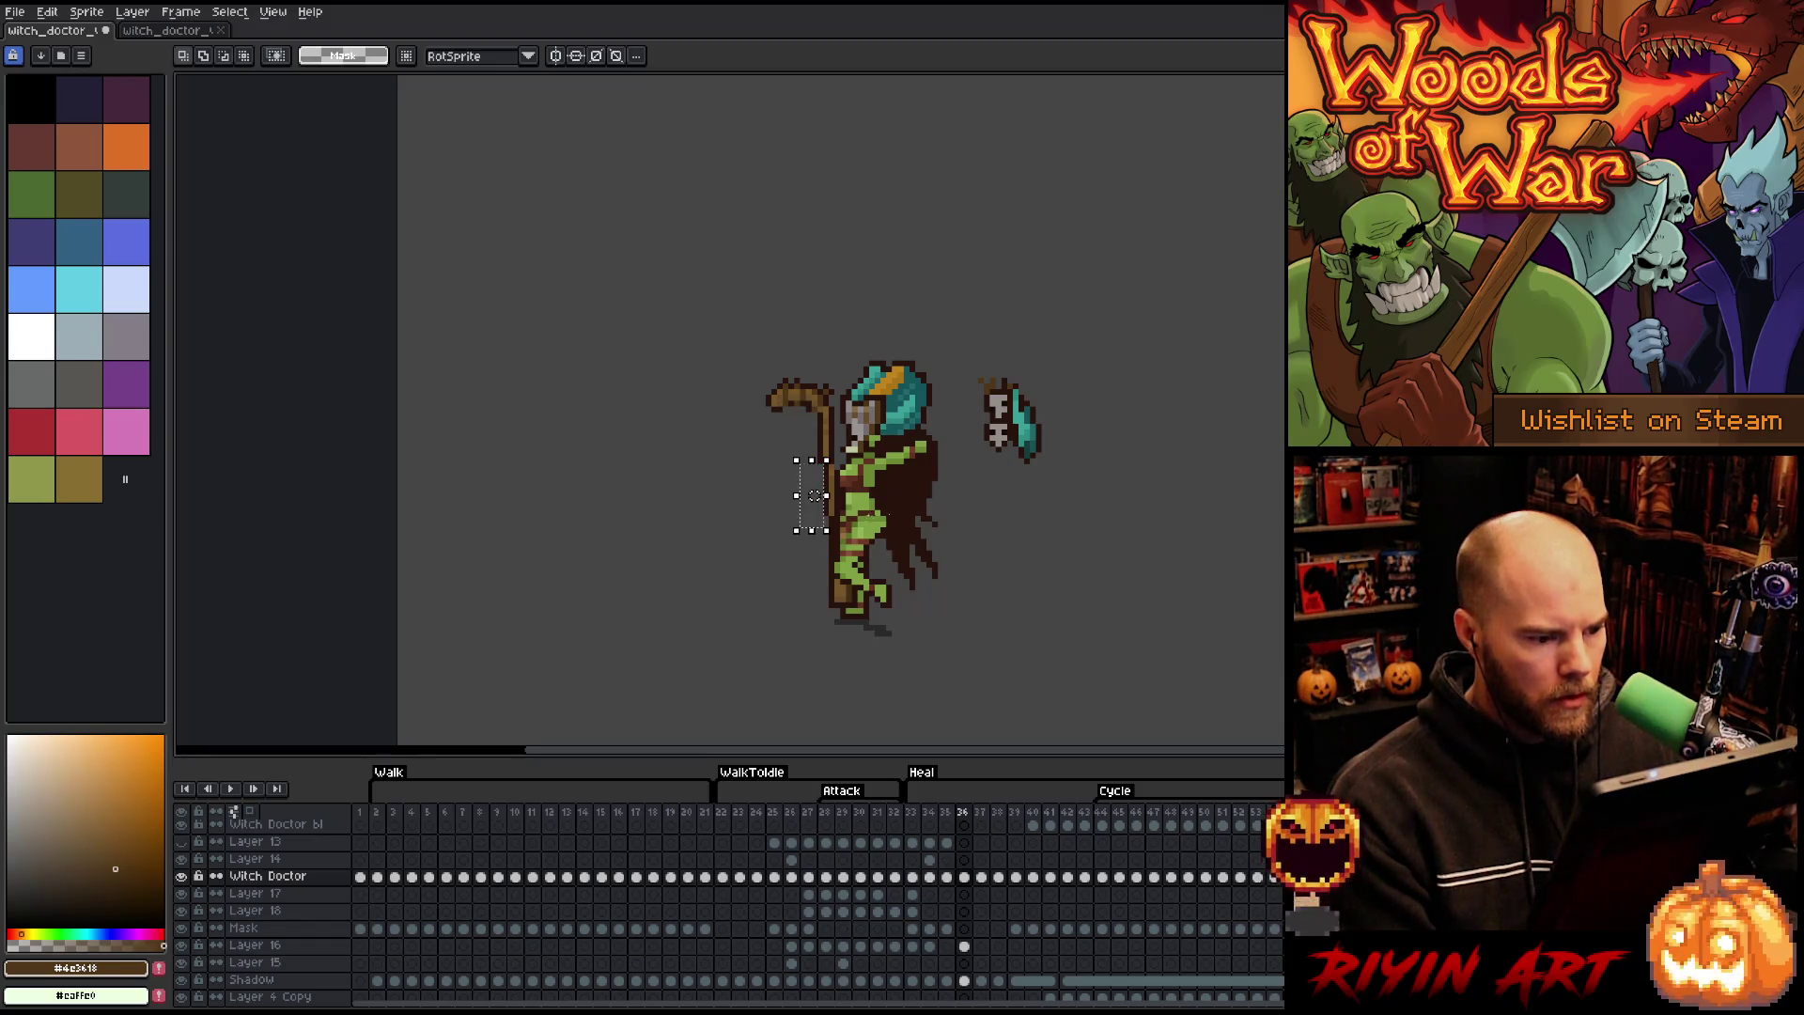
# - Drag Layer 16's skull charm onto the staff
pyautogui.click(964, 945)
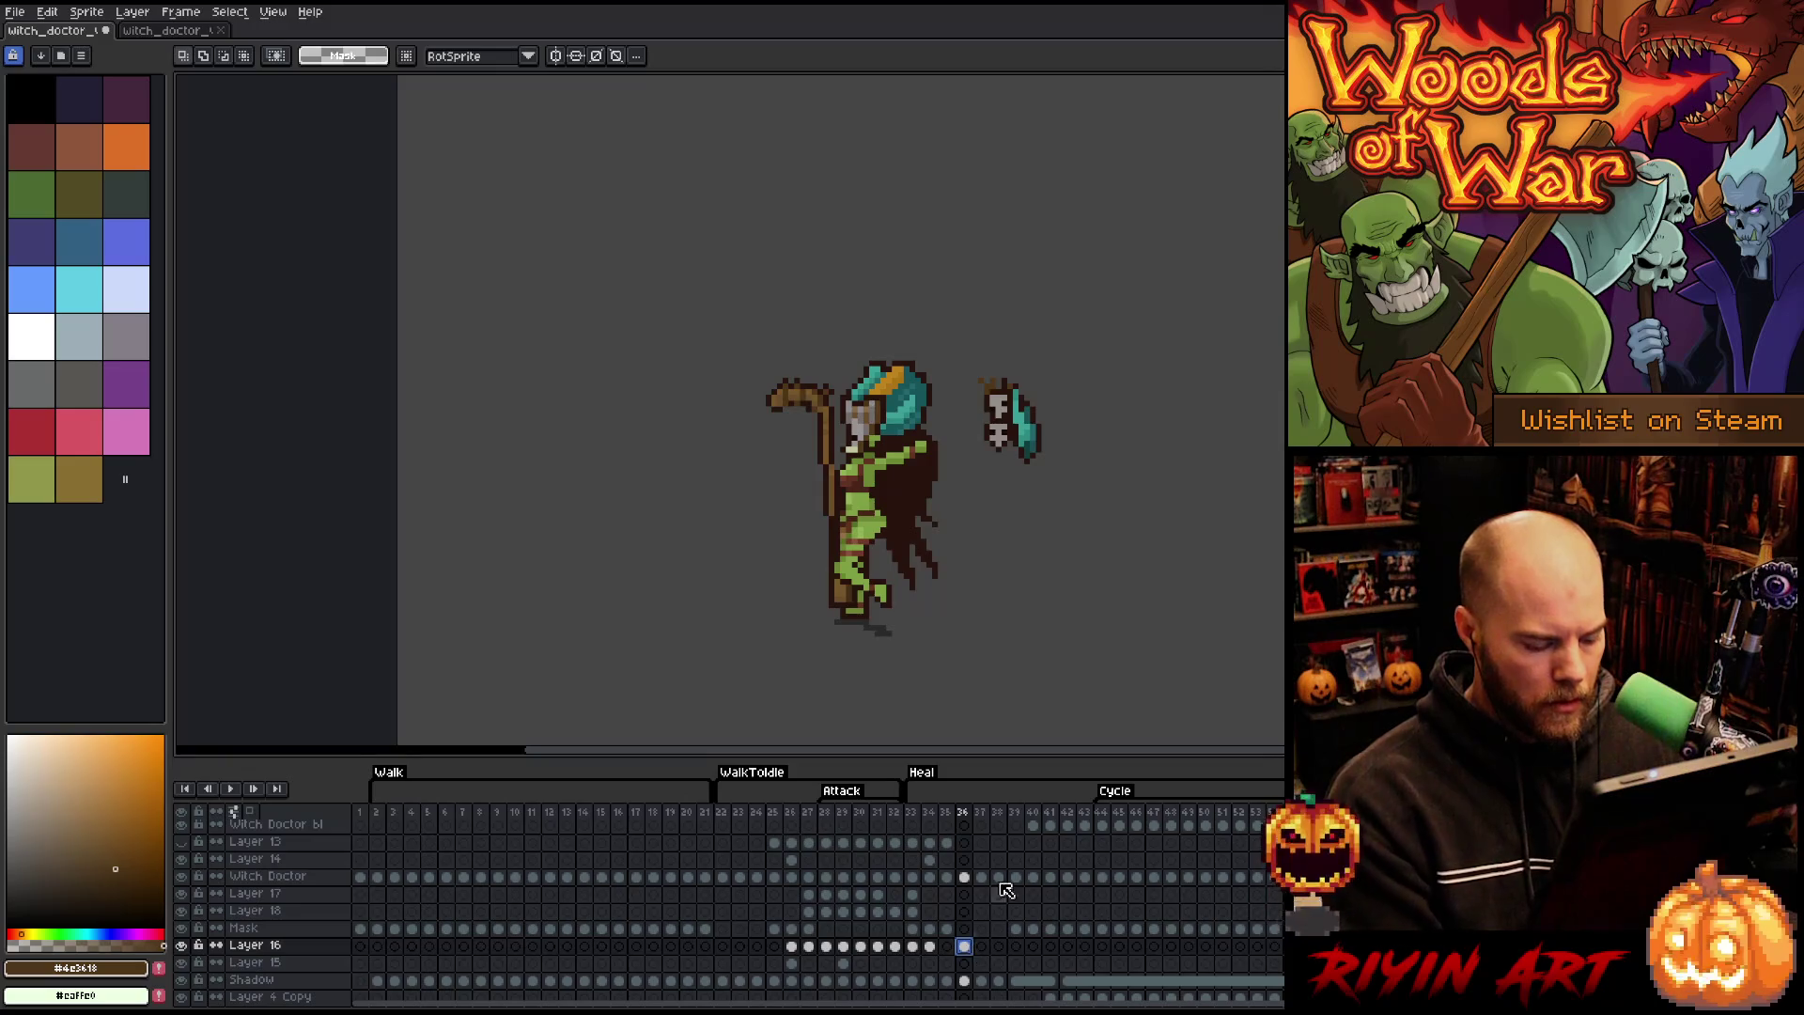
pyautogui.press('v')
pyautogui.moveTo(1039, 442); pyautogui.dragTo(839, 465)
pyautogui.click(1005, 489)
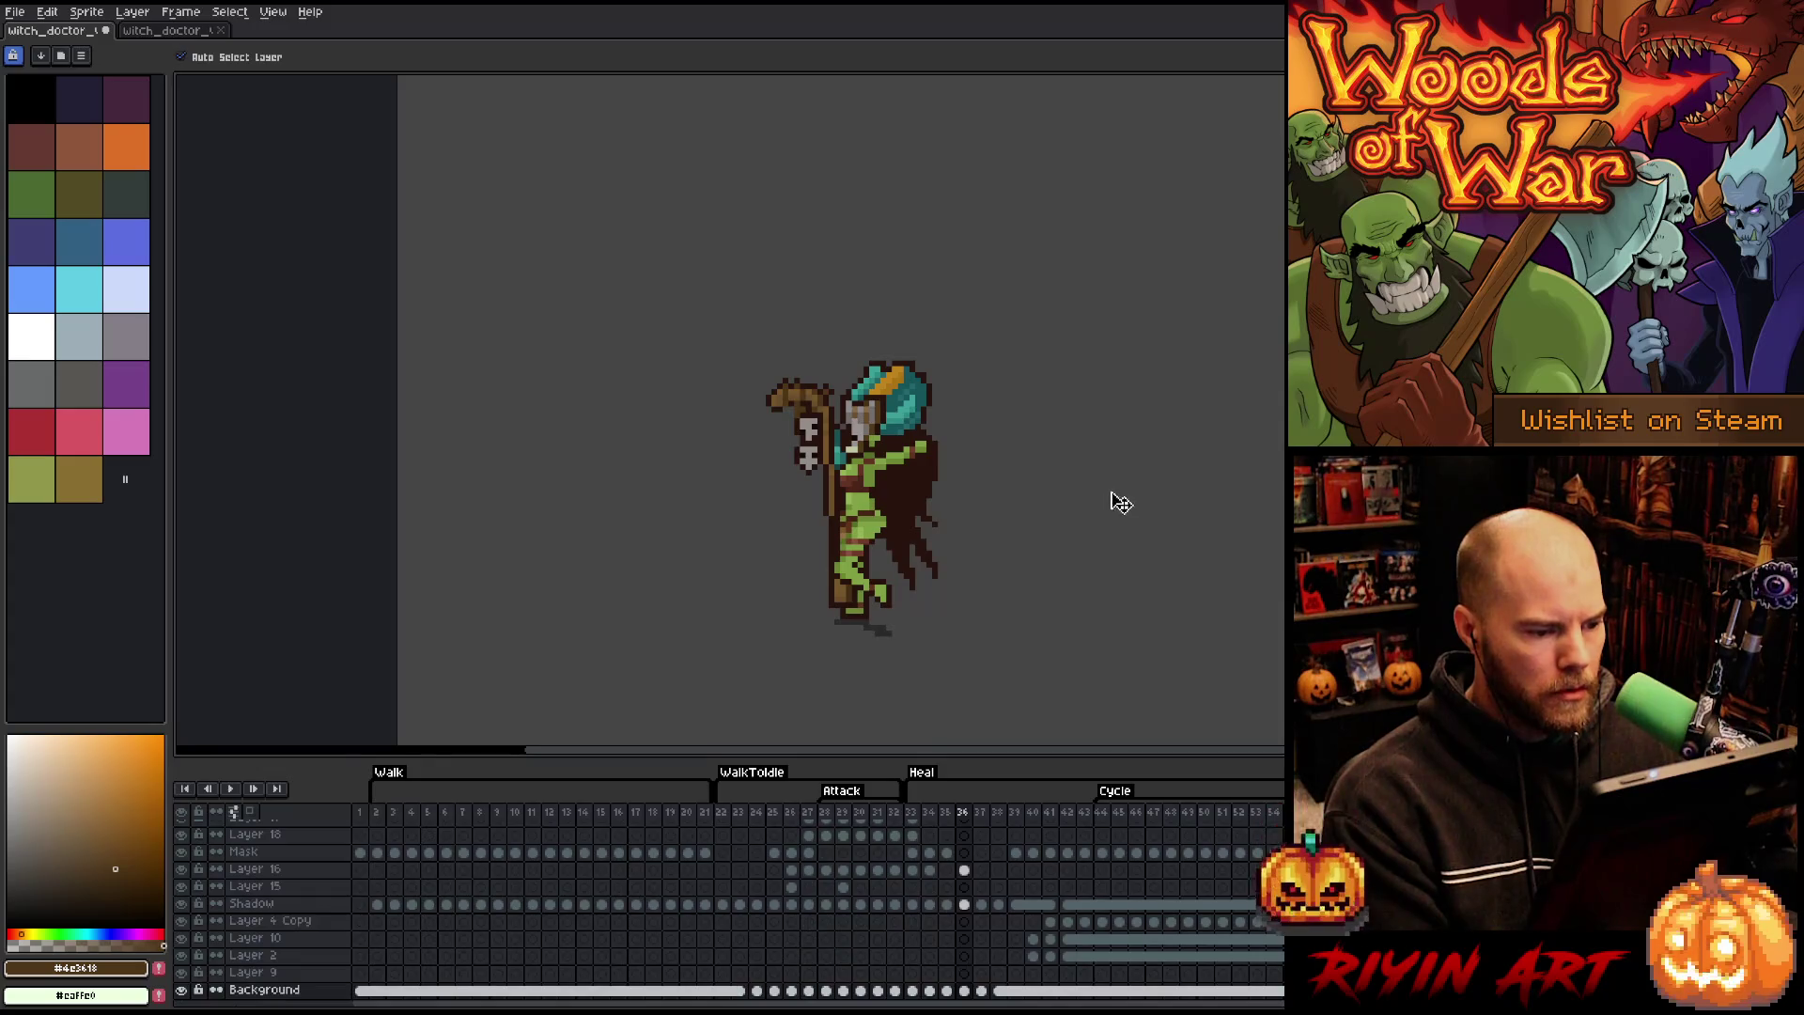
# - Step back and forth through heal frames 36–39 to compare the staff and totem poses
pyautogui.click(1024, 788)
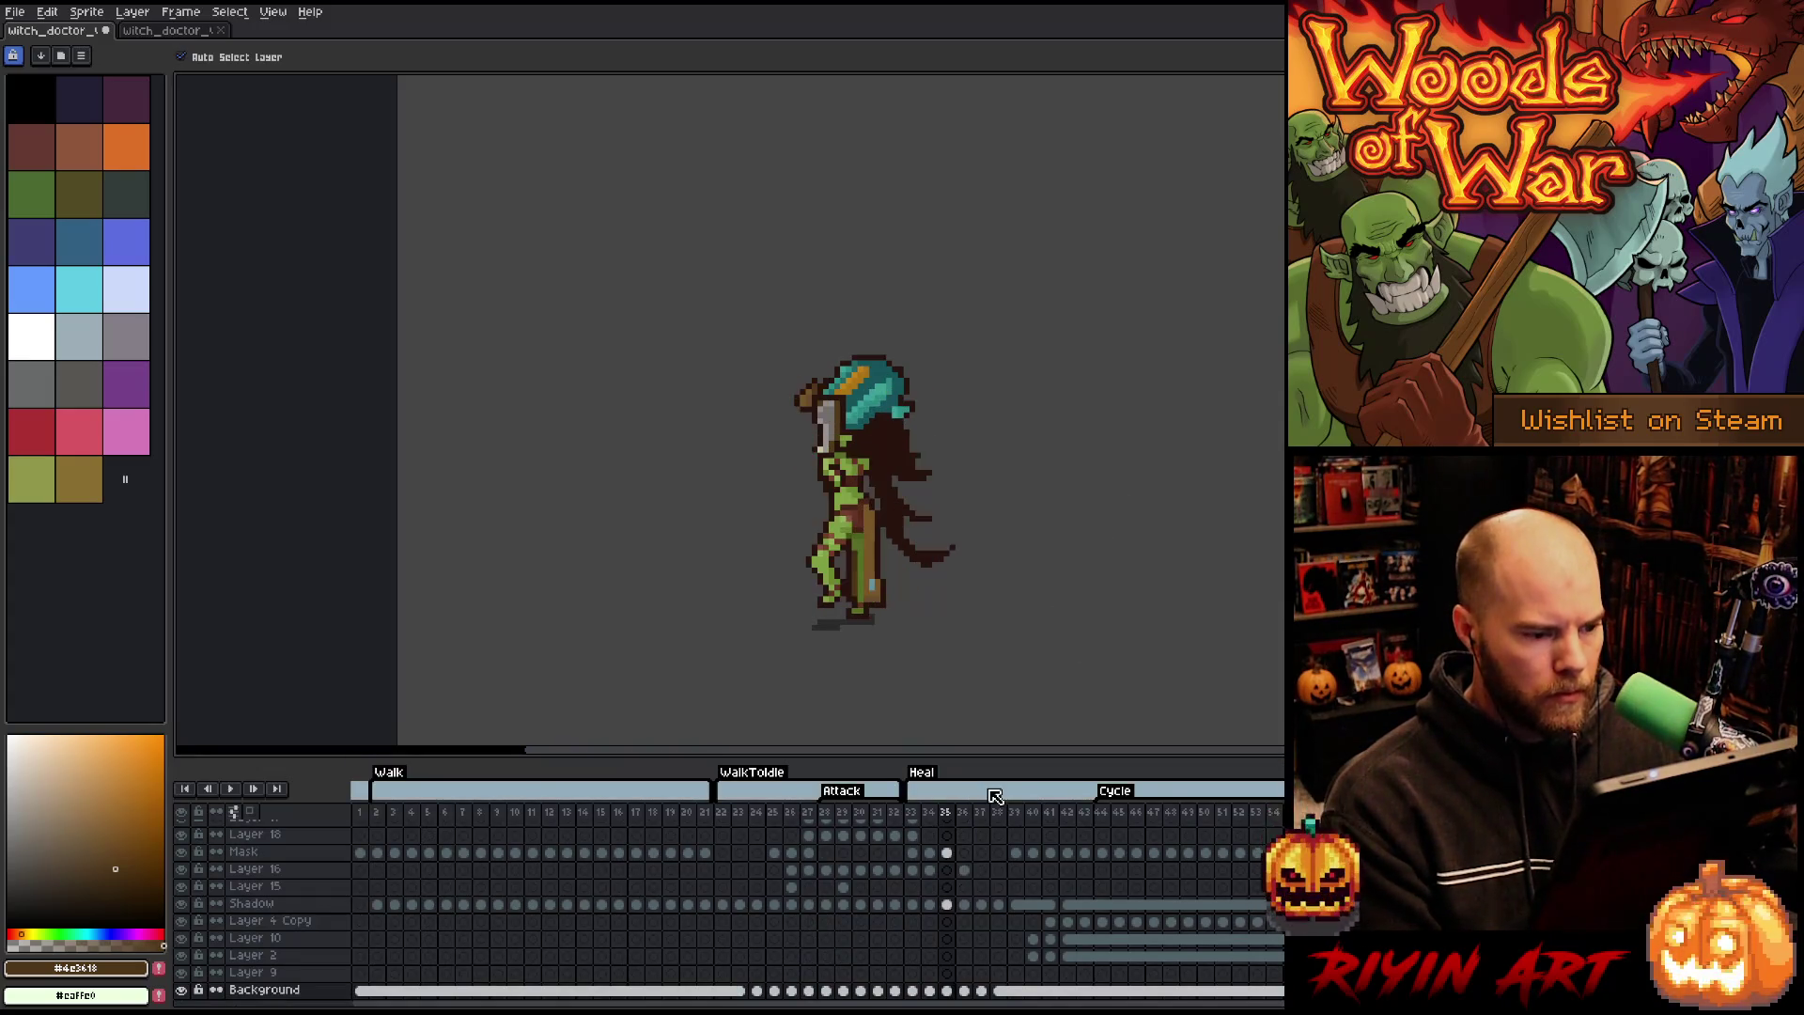
pyautogui.click(966, 939)
pyautogui.click(980, 938)
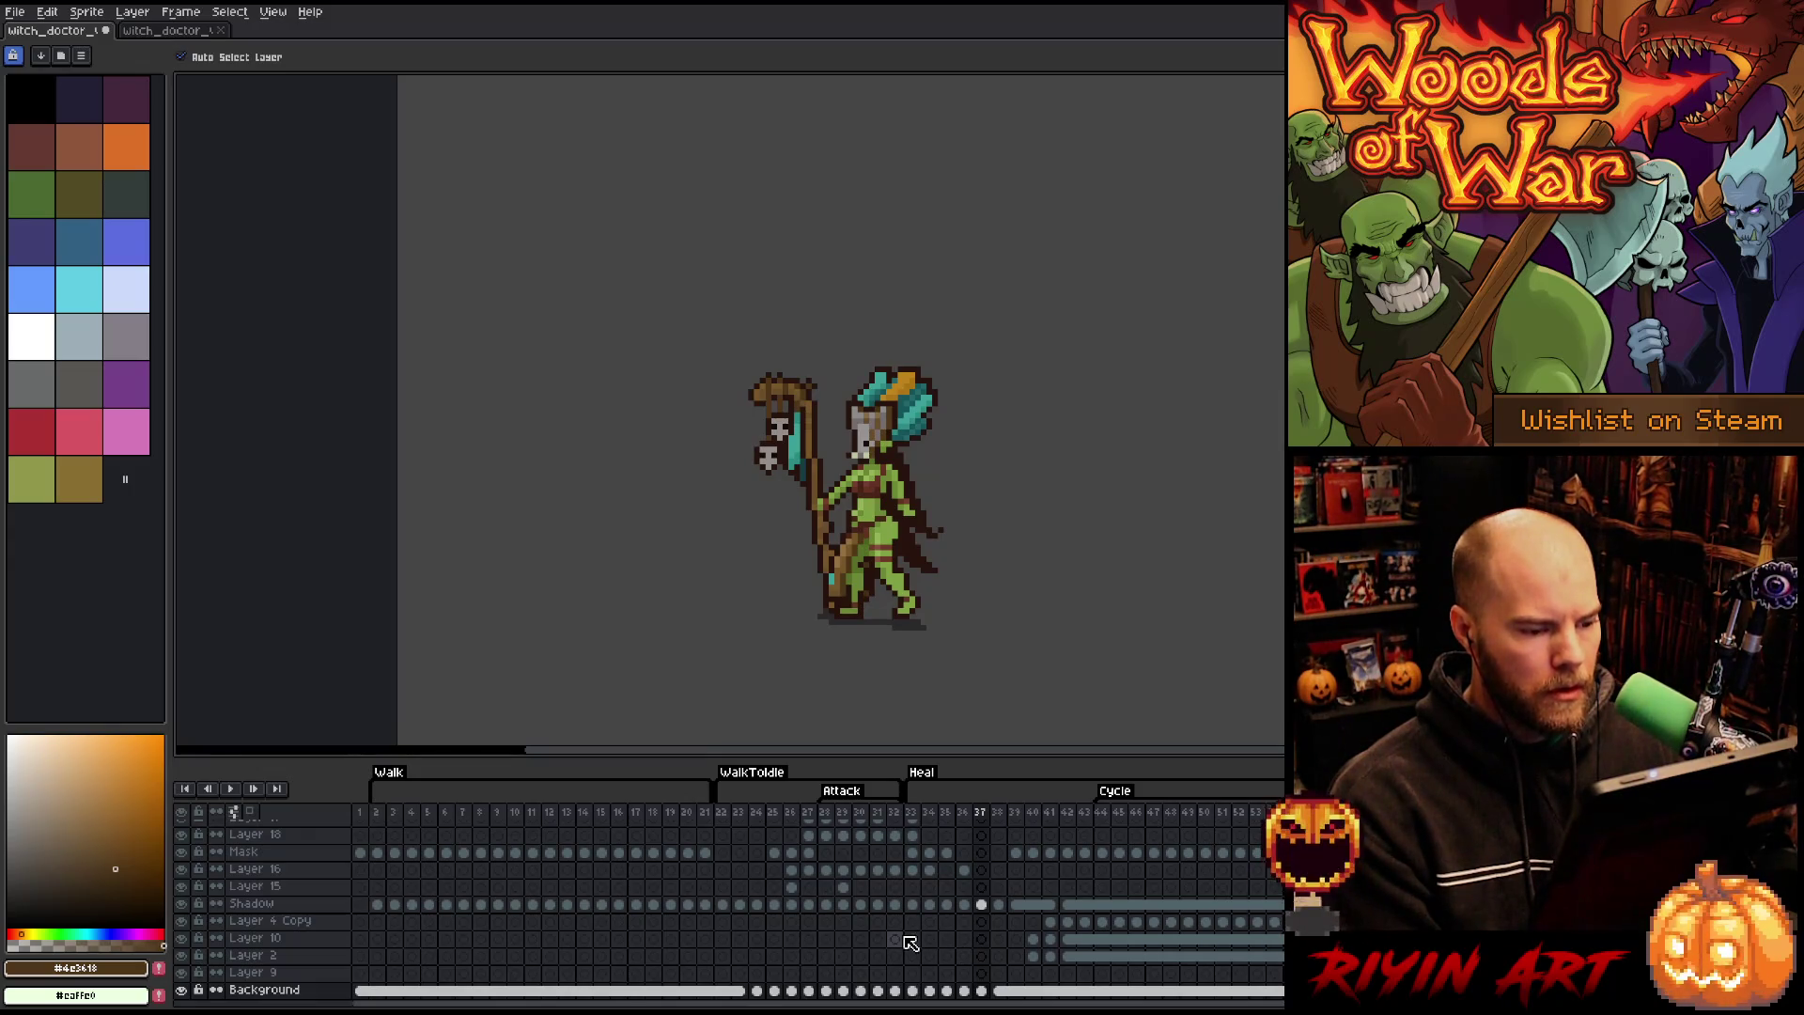
pyautogui.press('Right')
pyautogui.press('Right')
pyautogui.press('Left')
pyautogui.press('Left')
pyautogui.press('Left')
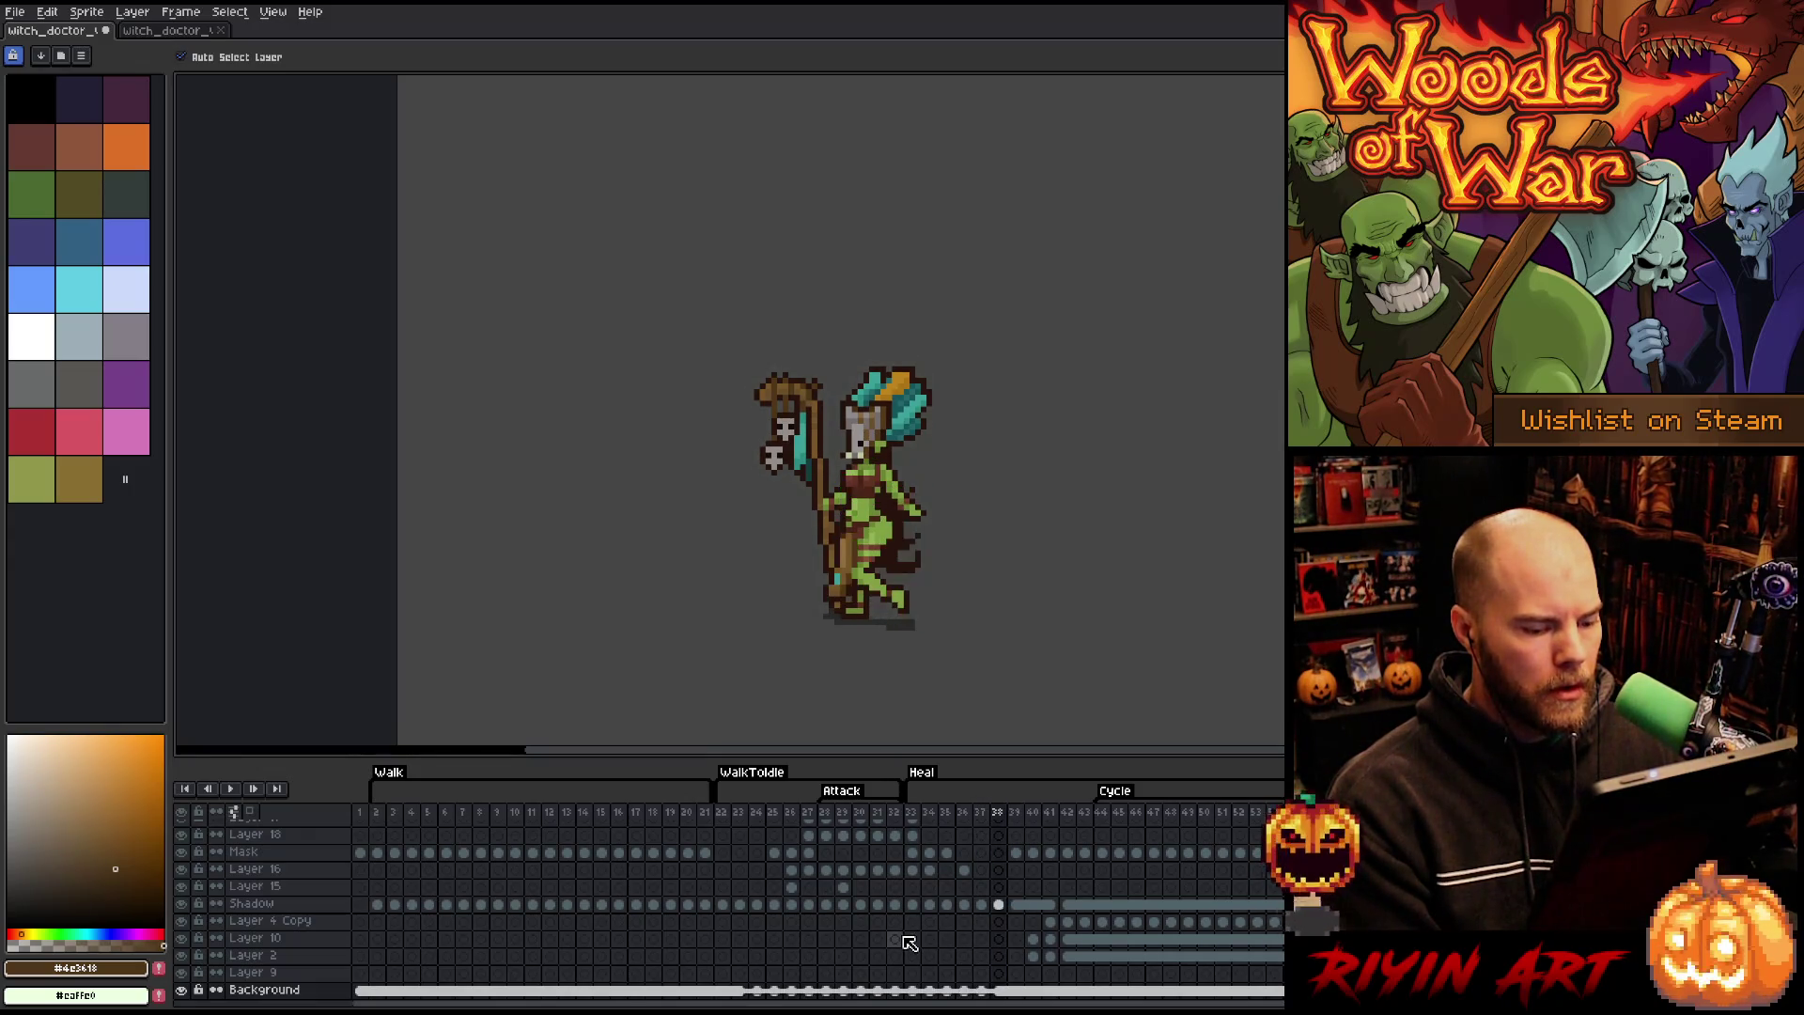
pyautogui.press('Right')
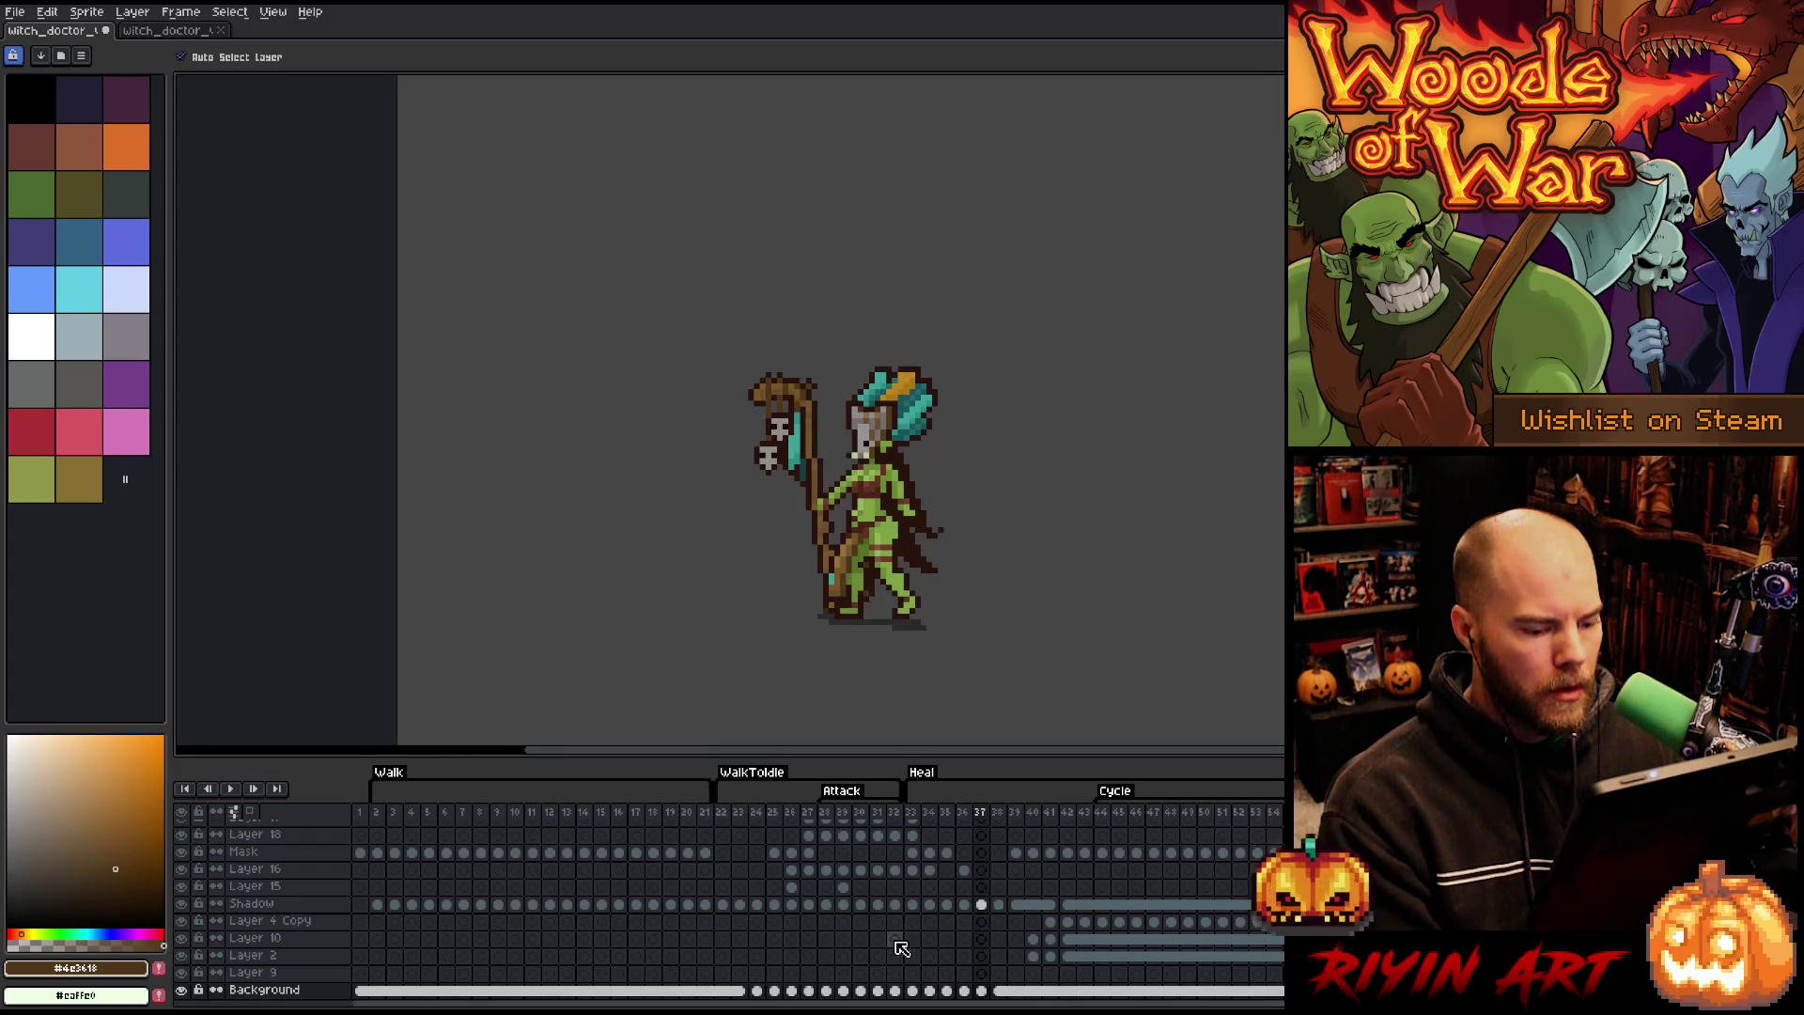
pyautogui.press('Left')
pyautogui.click(1001, 814)
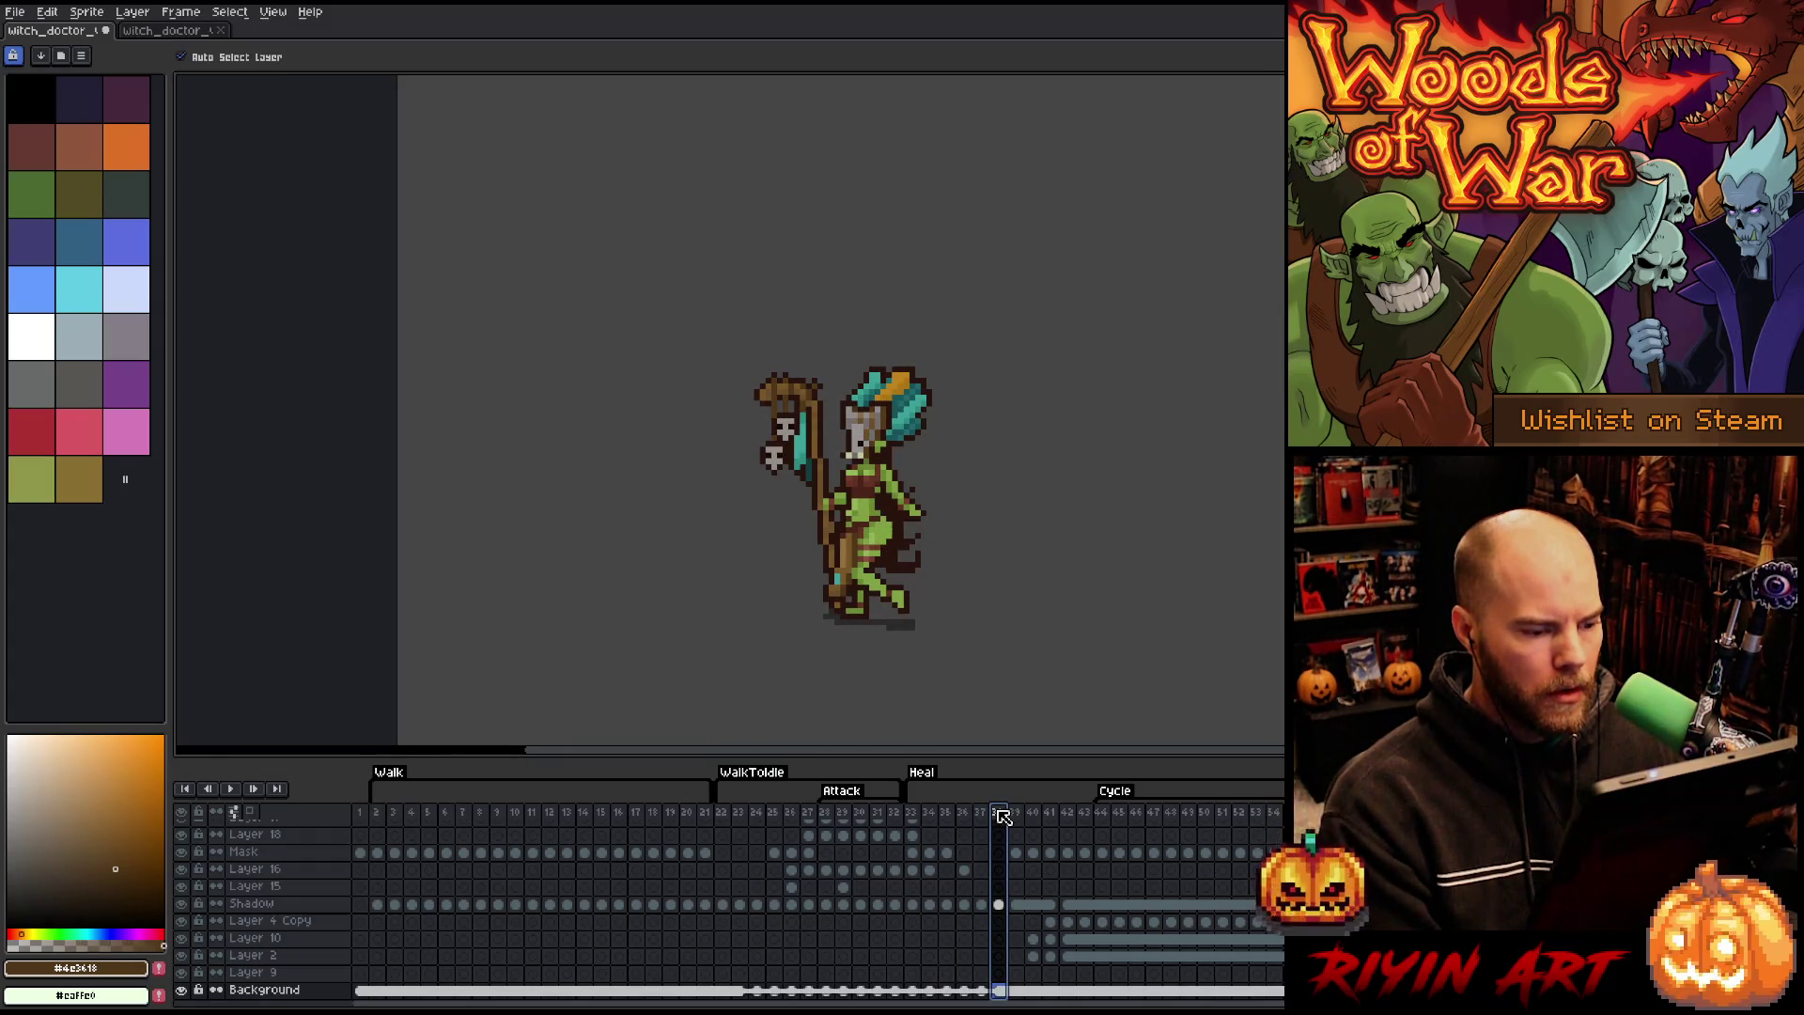
pyautogui.click(983, 816)
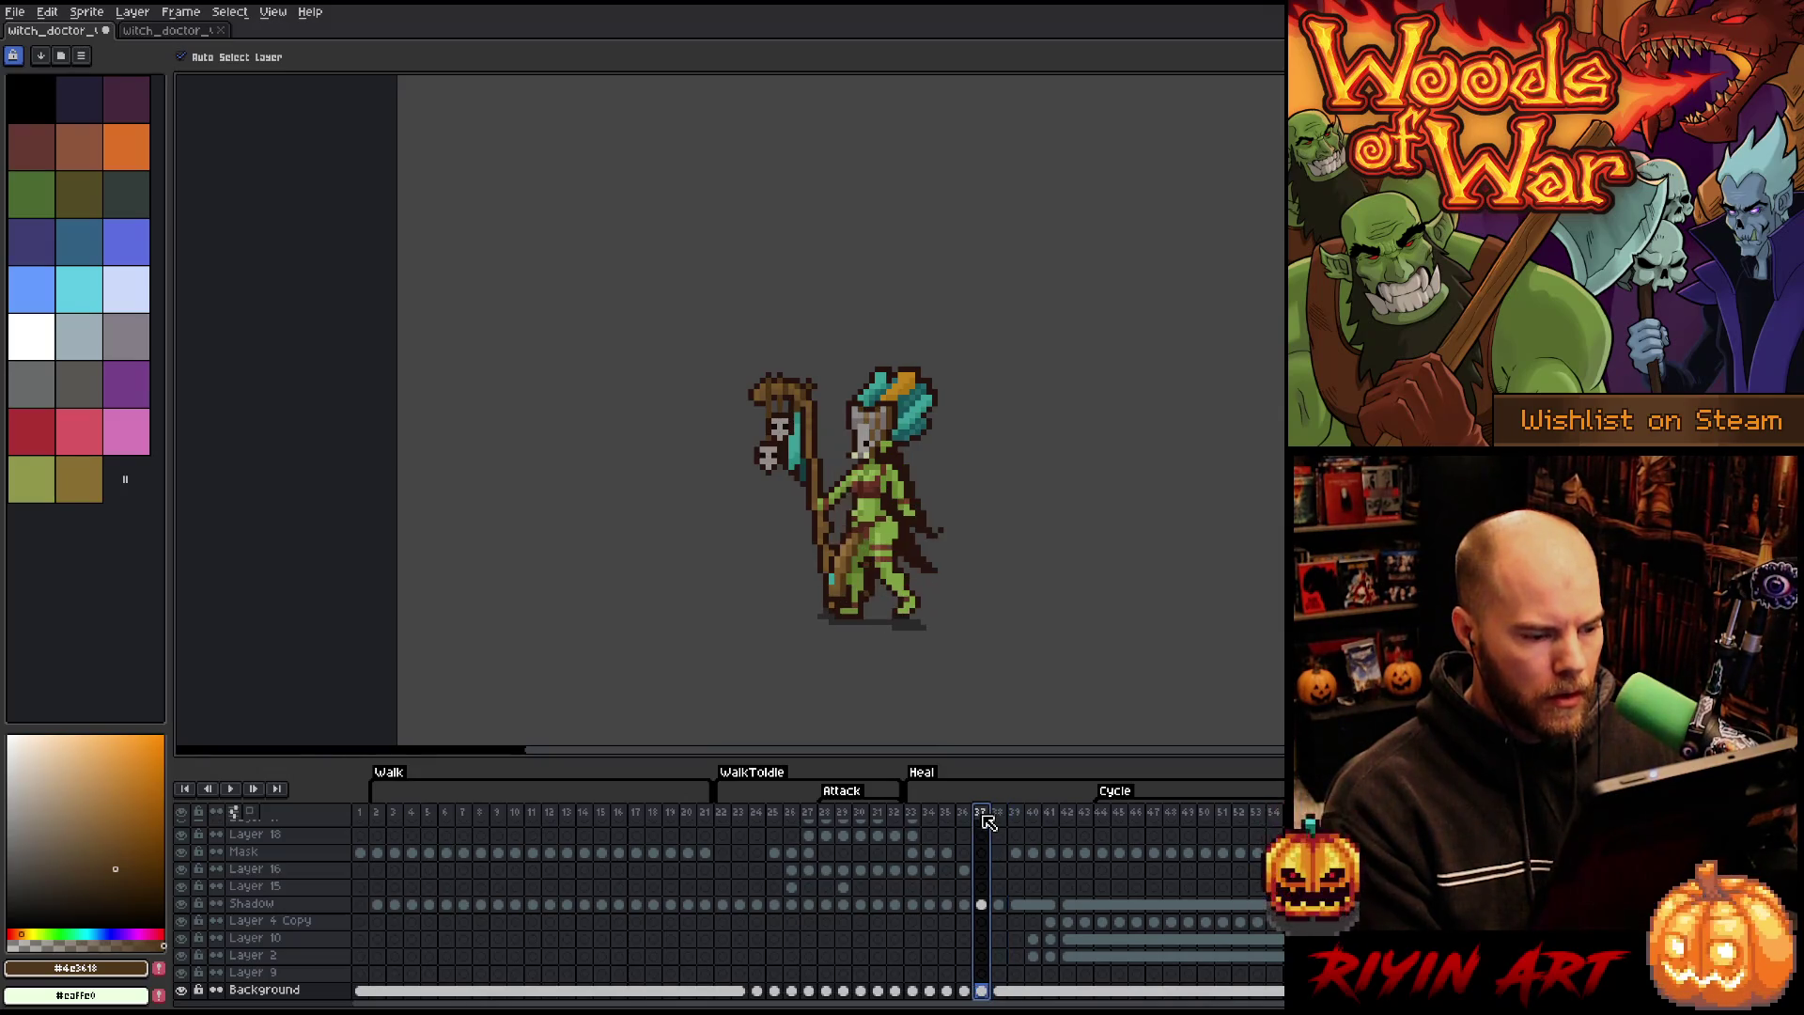
pyautogui.press('Right')
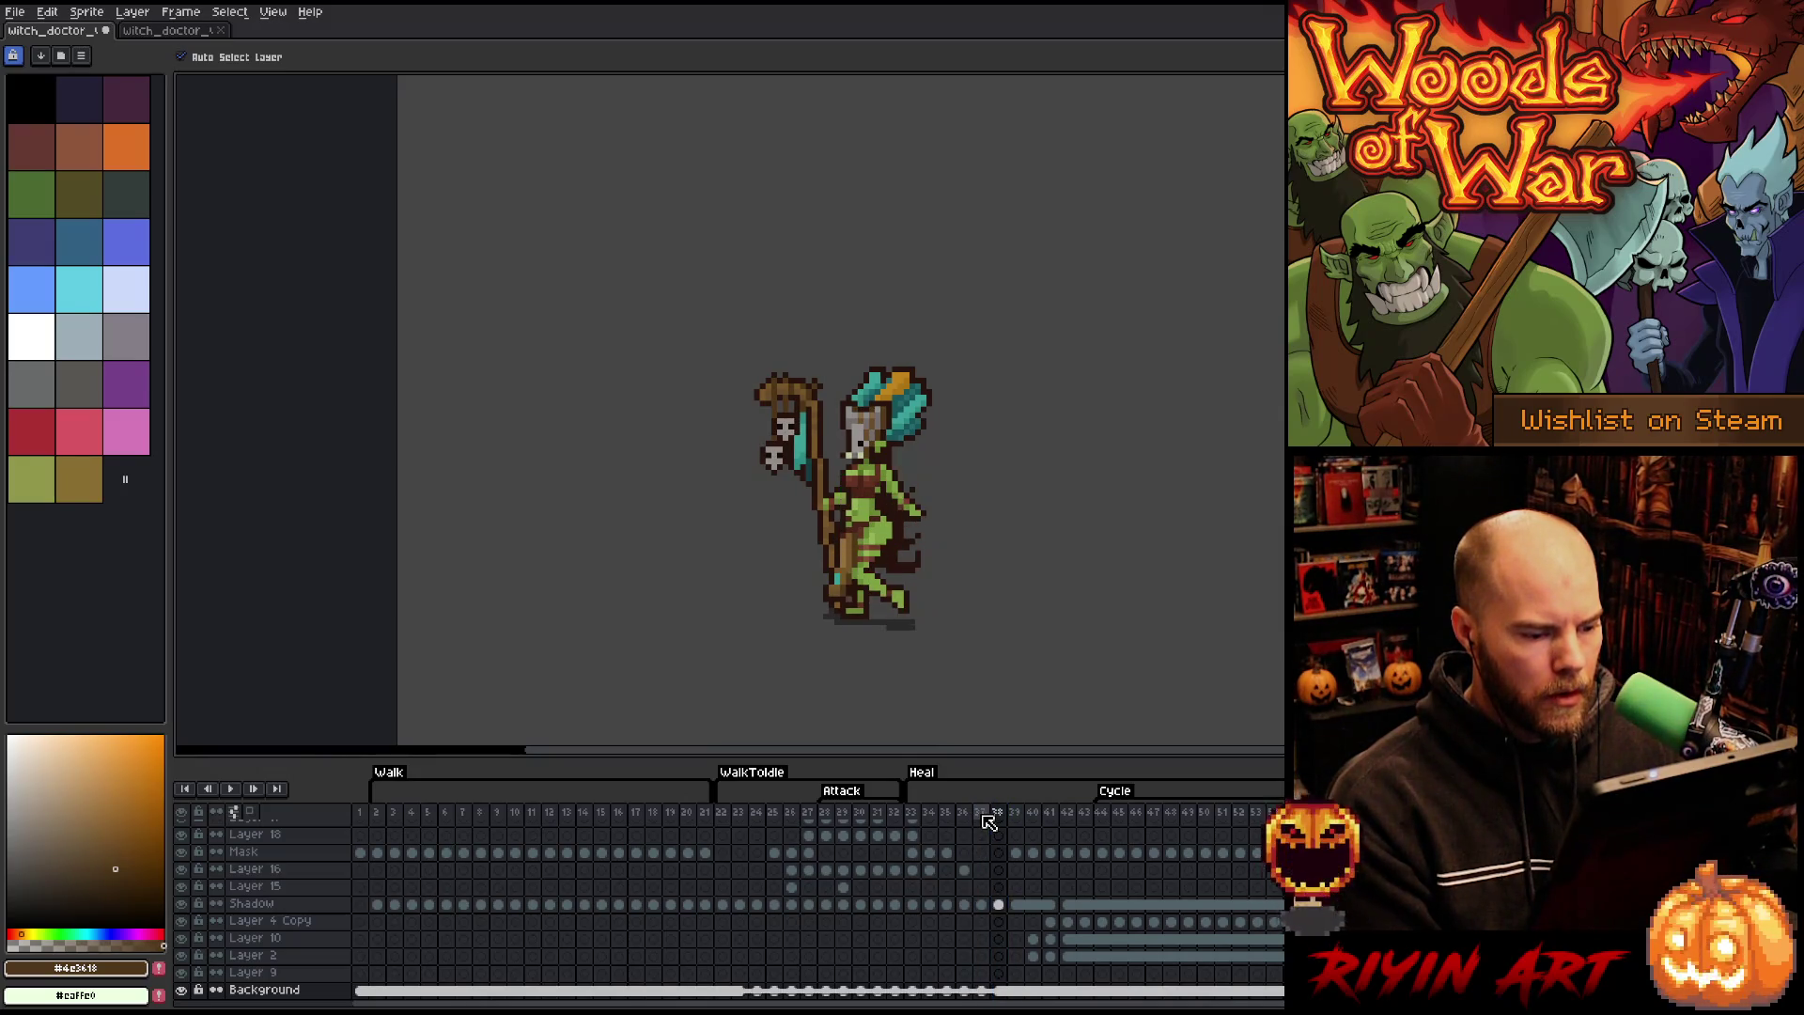
pyautogui.press('Right')
pyautogui.press('Left')
pyautogui.press('Left')
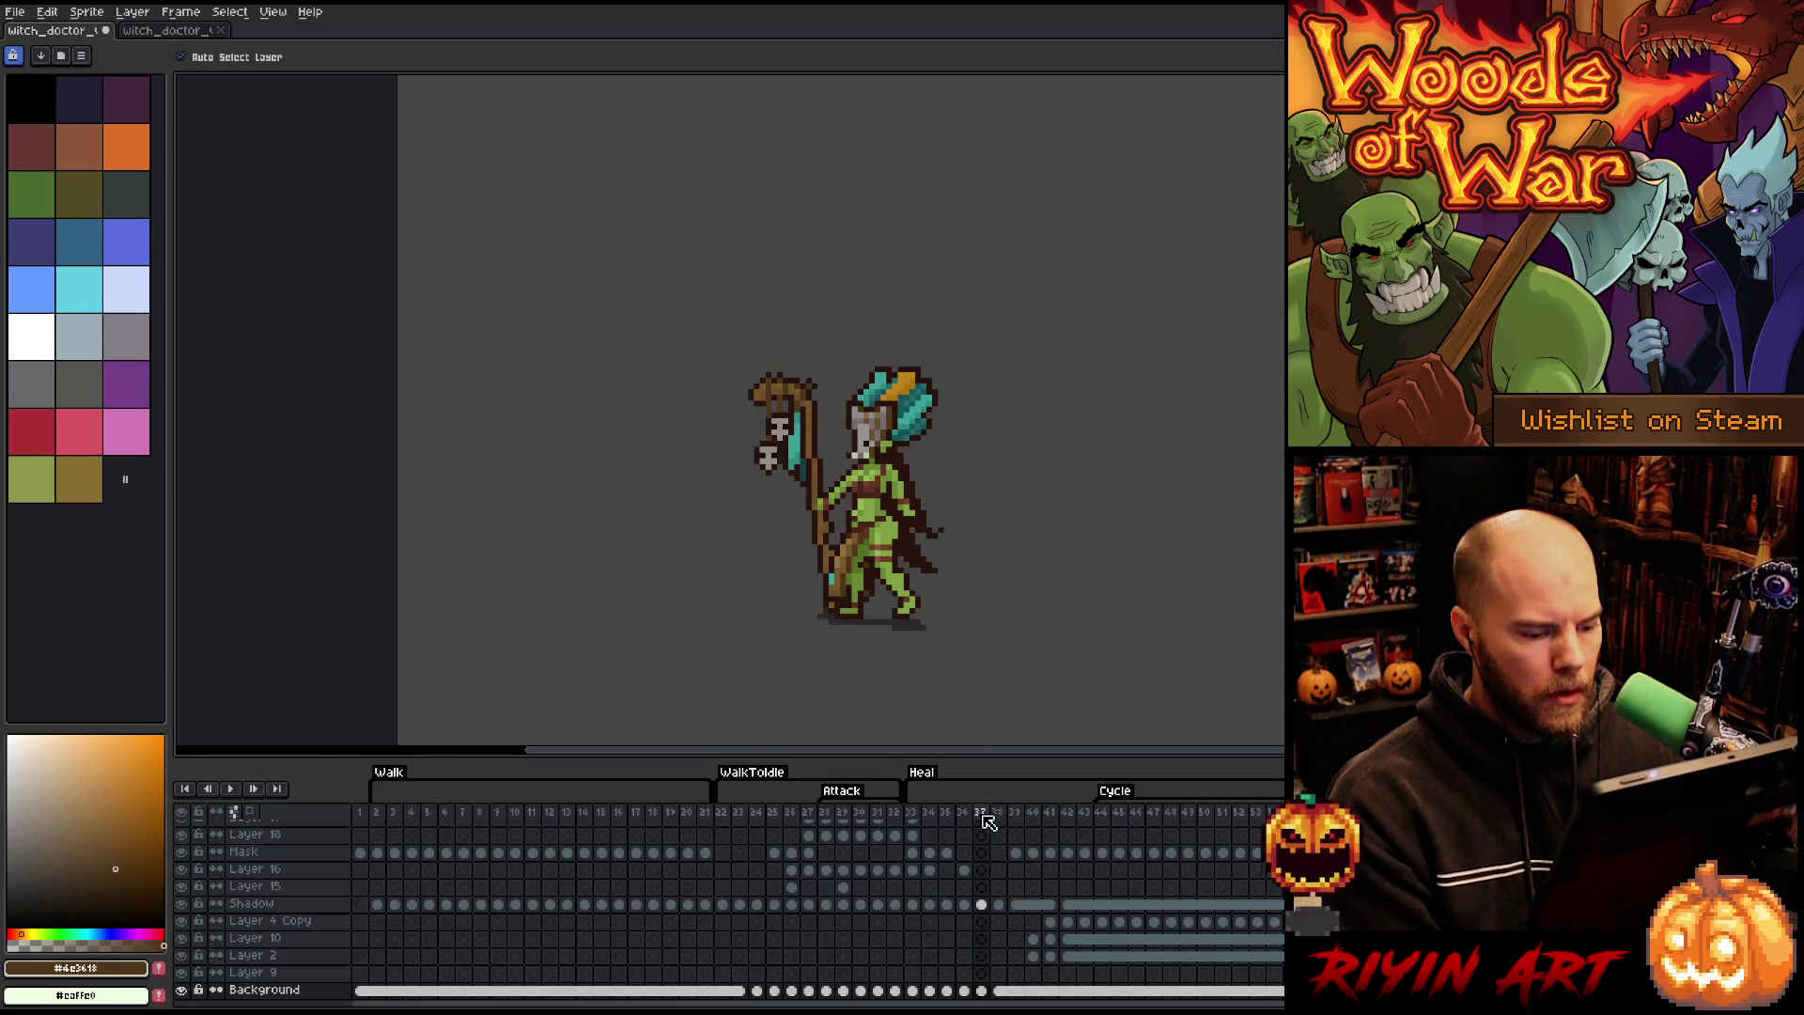
# - Check the heal pose in the other witch doctor document, then close it
pyautogui.click(171, 30)
pyautogui.click(810, 795)
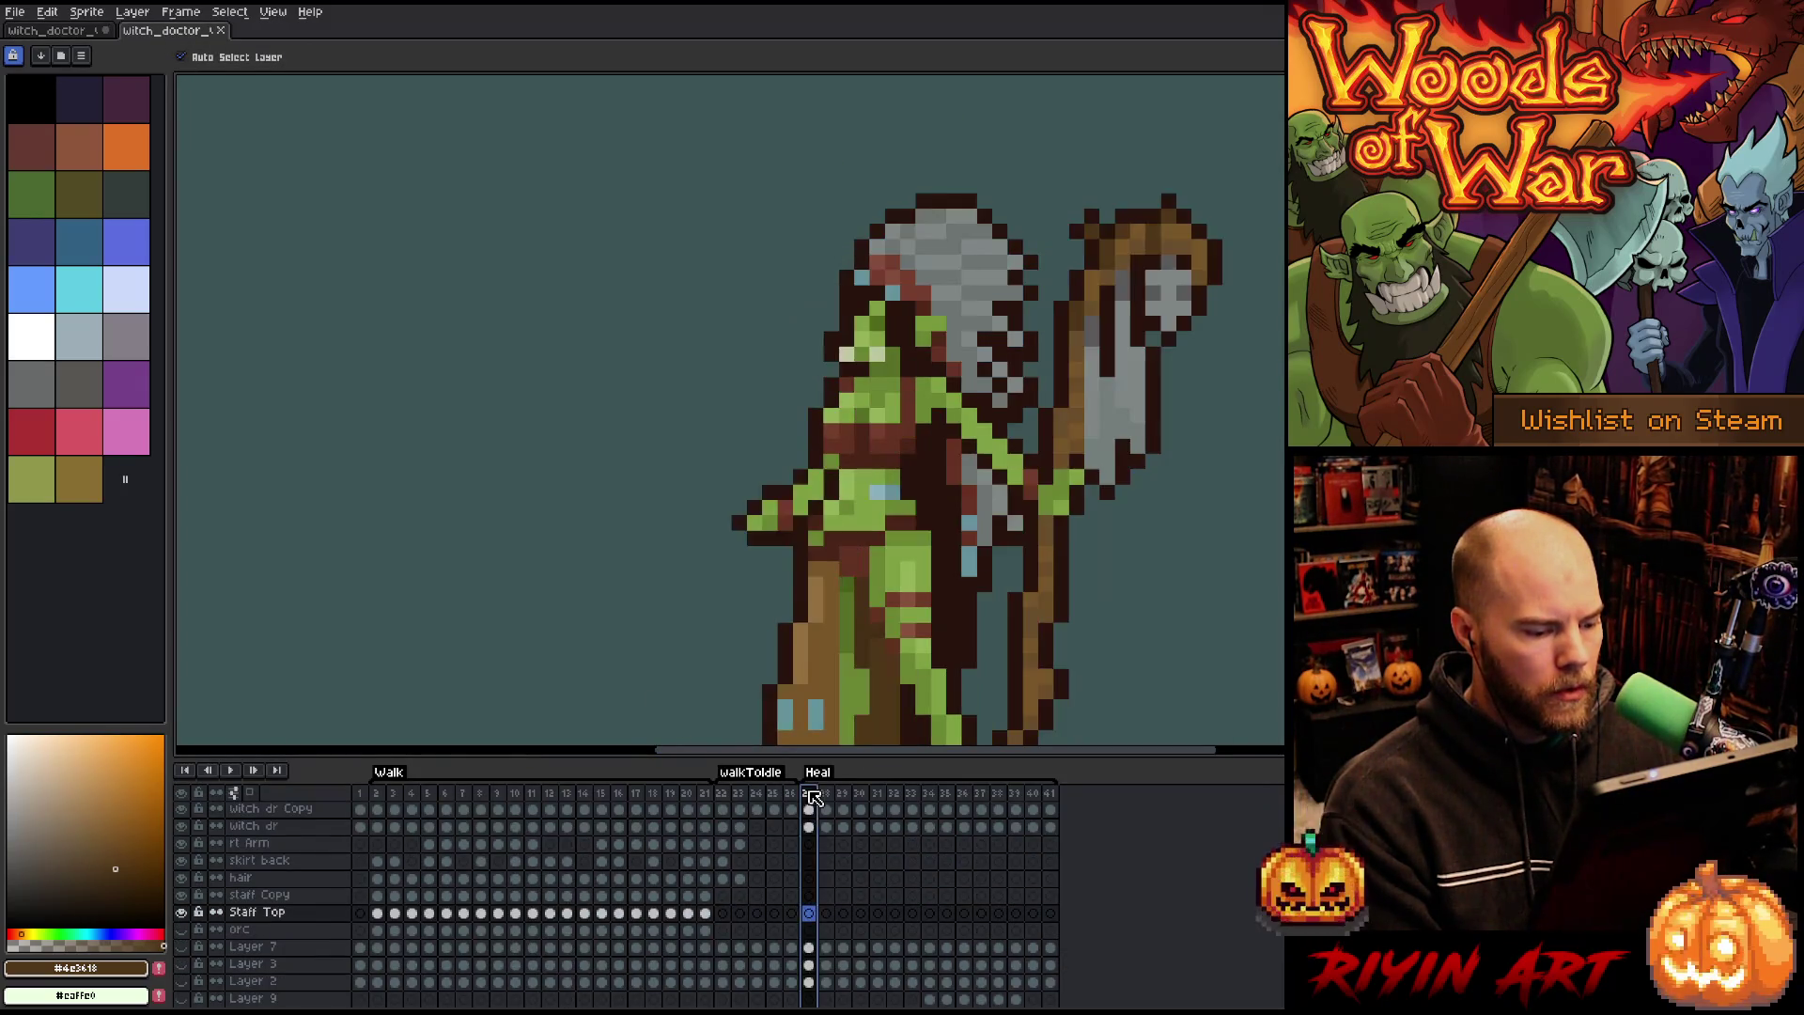
pyautogui.press('Right')
pyautogui.press('Right')
pyautogui.click(221, 30)
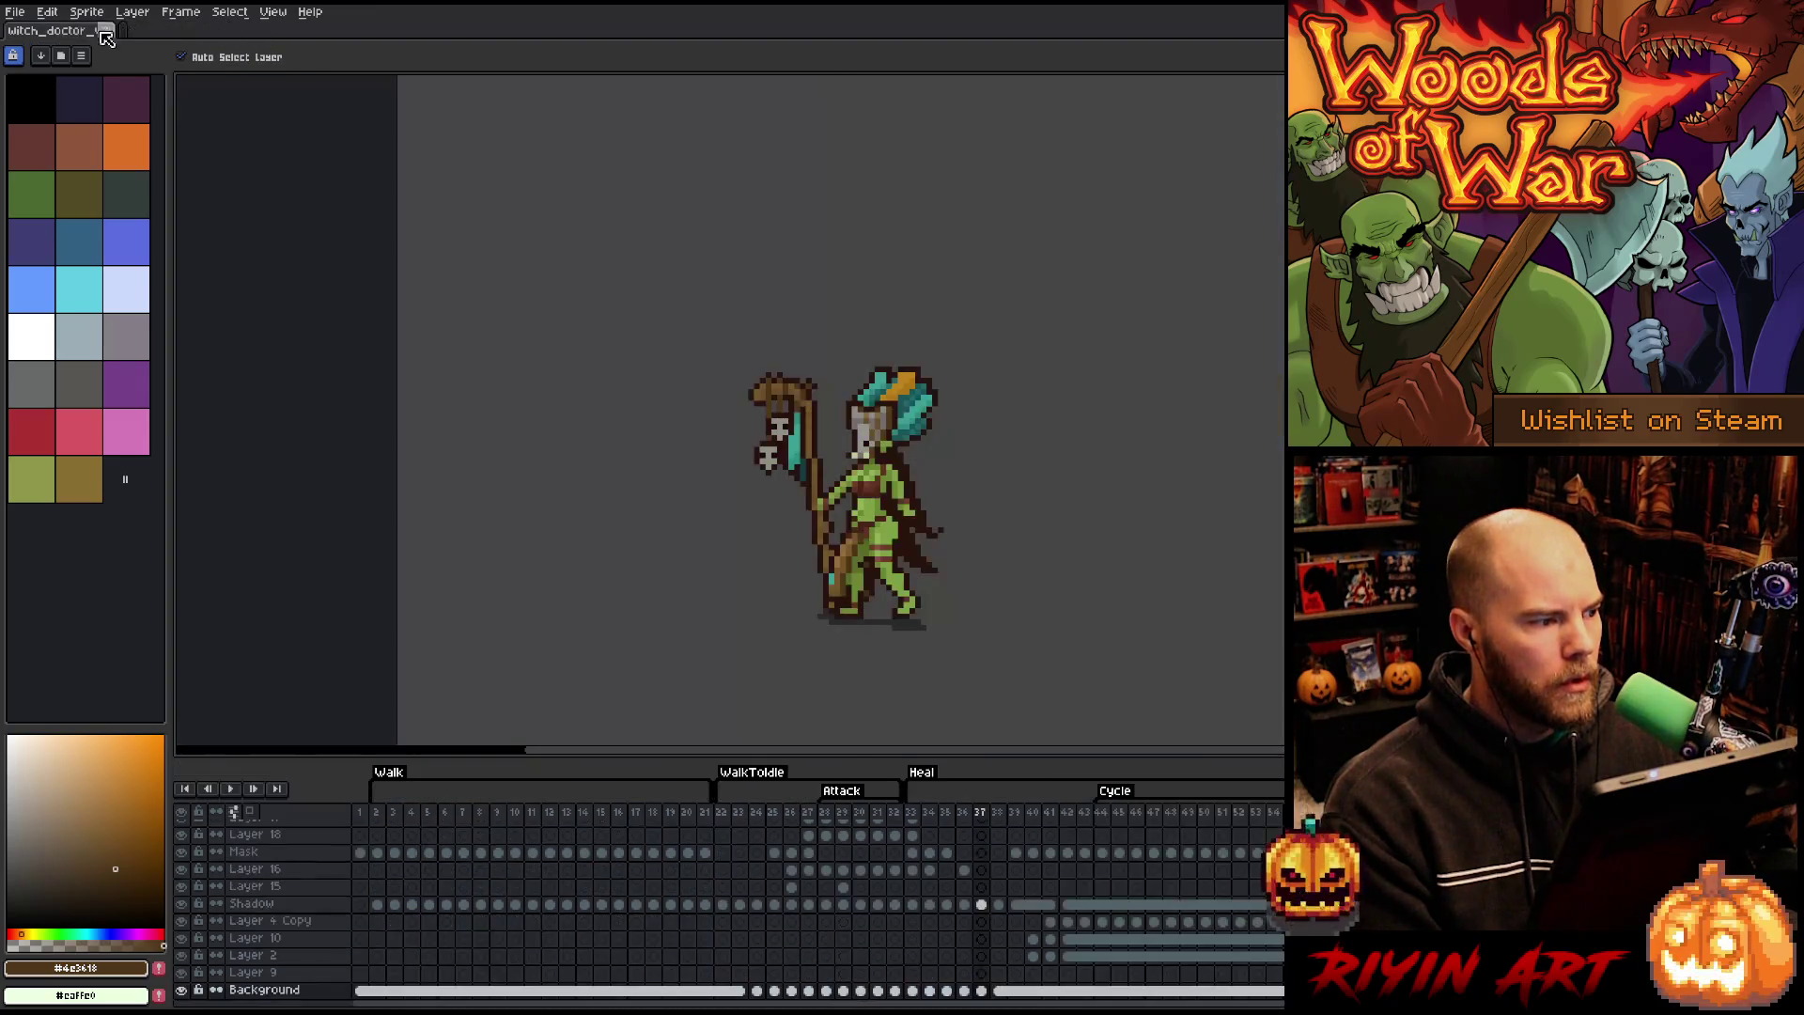
# - Open witch_doctor_v8.aseprite and return to the main witch doctor document
pyautogui.click(17, 13)
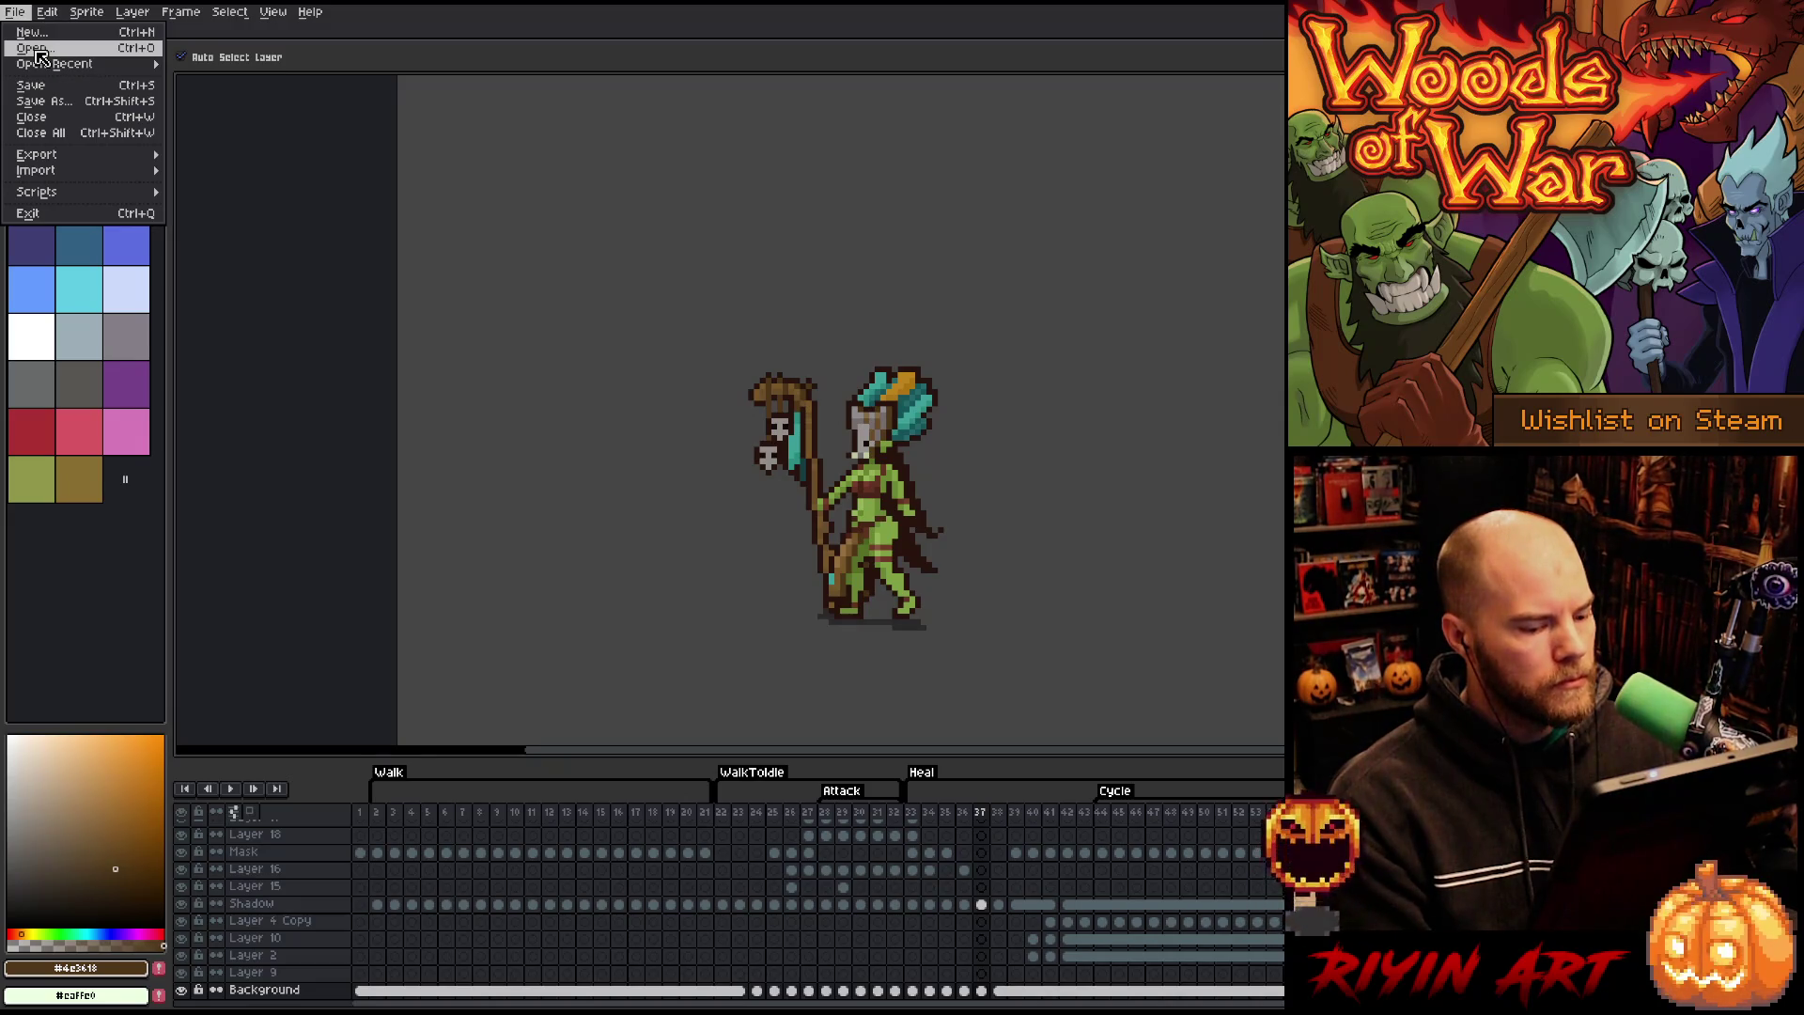
pyautogui.click(39, 54)
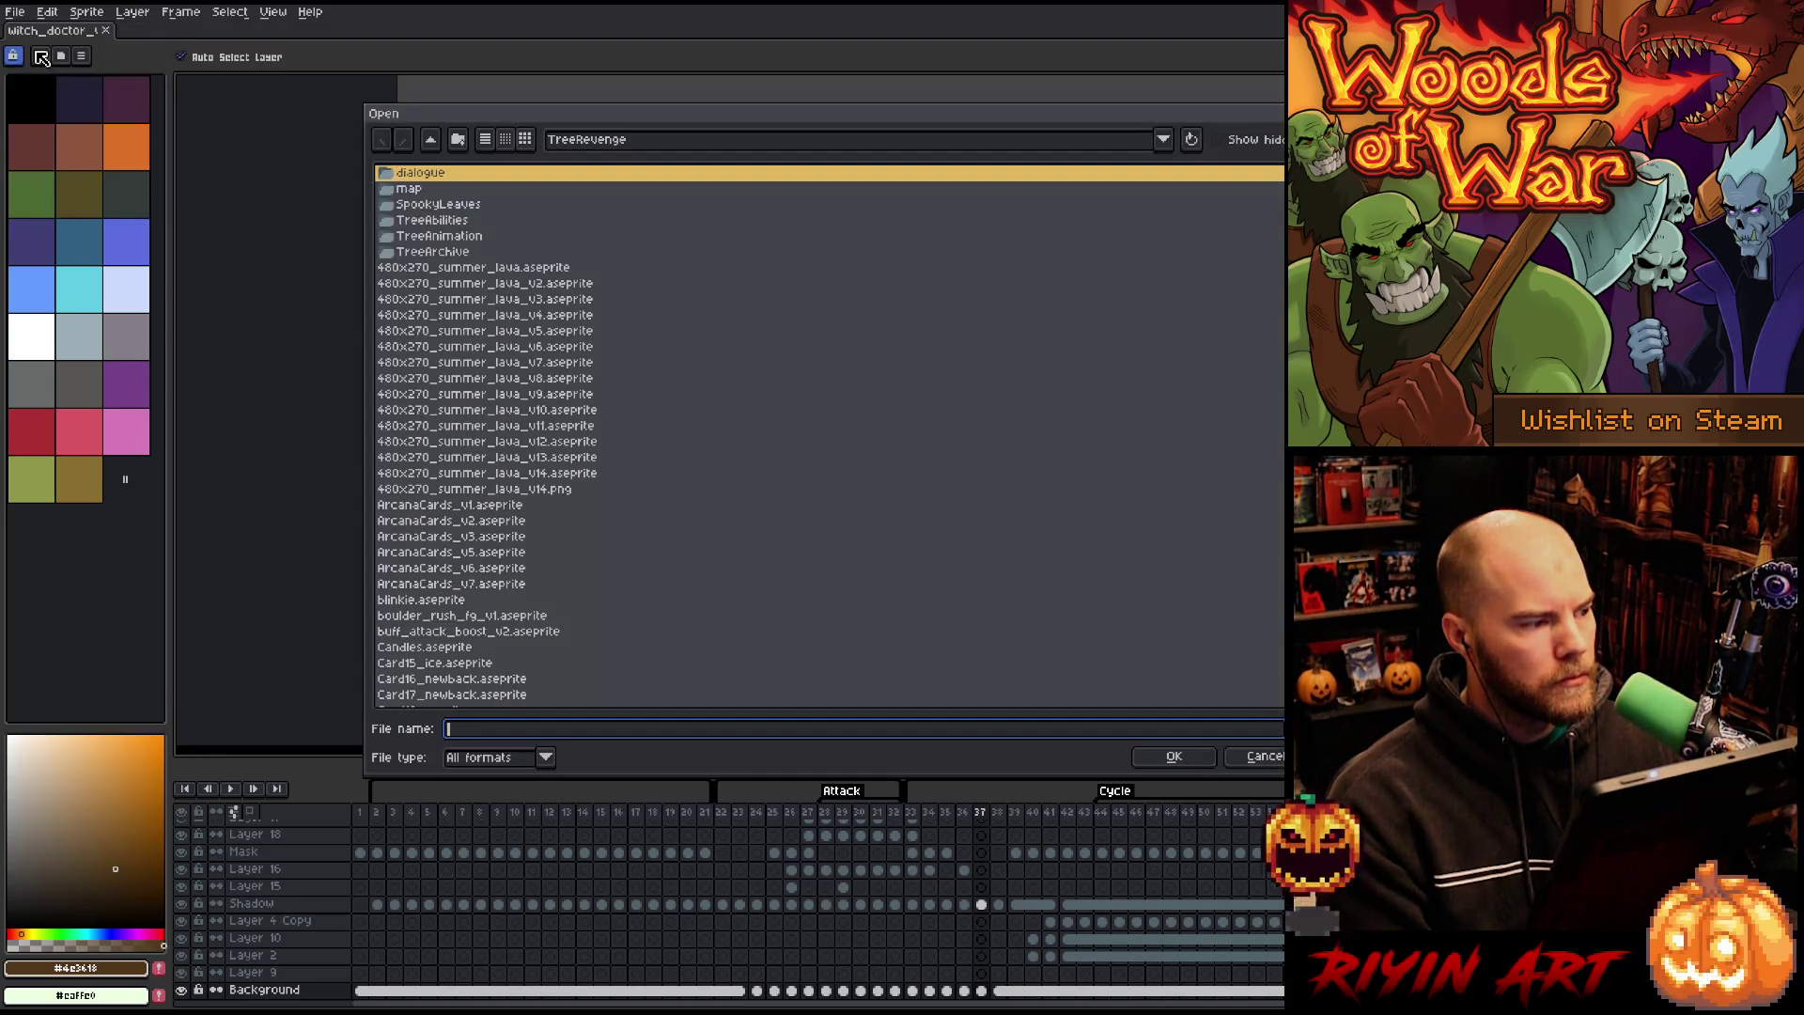
pyautogui.click(532, 475)
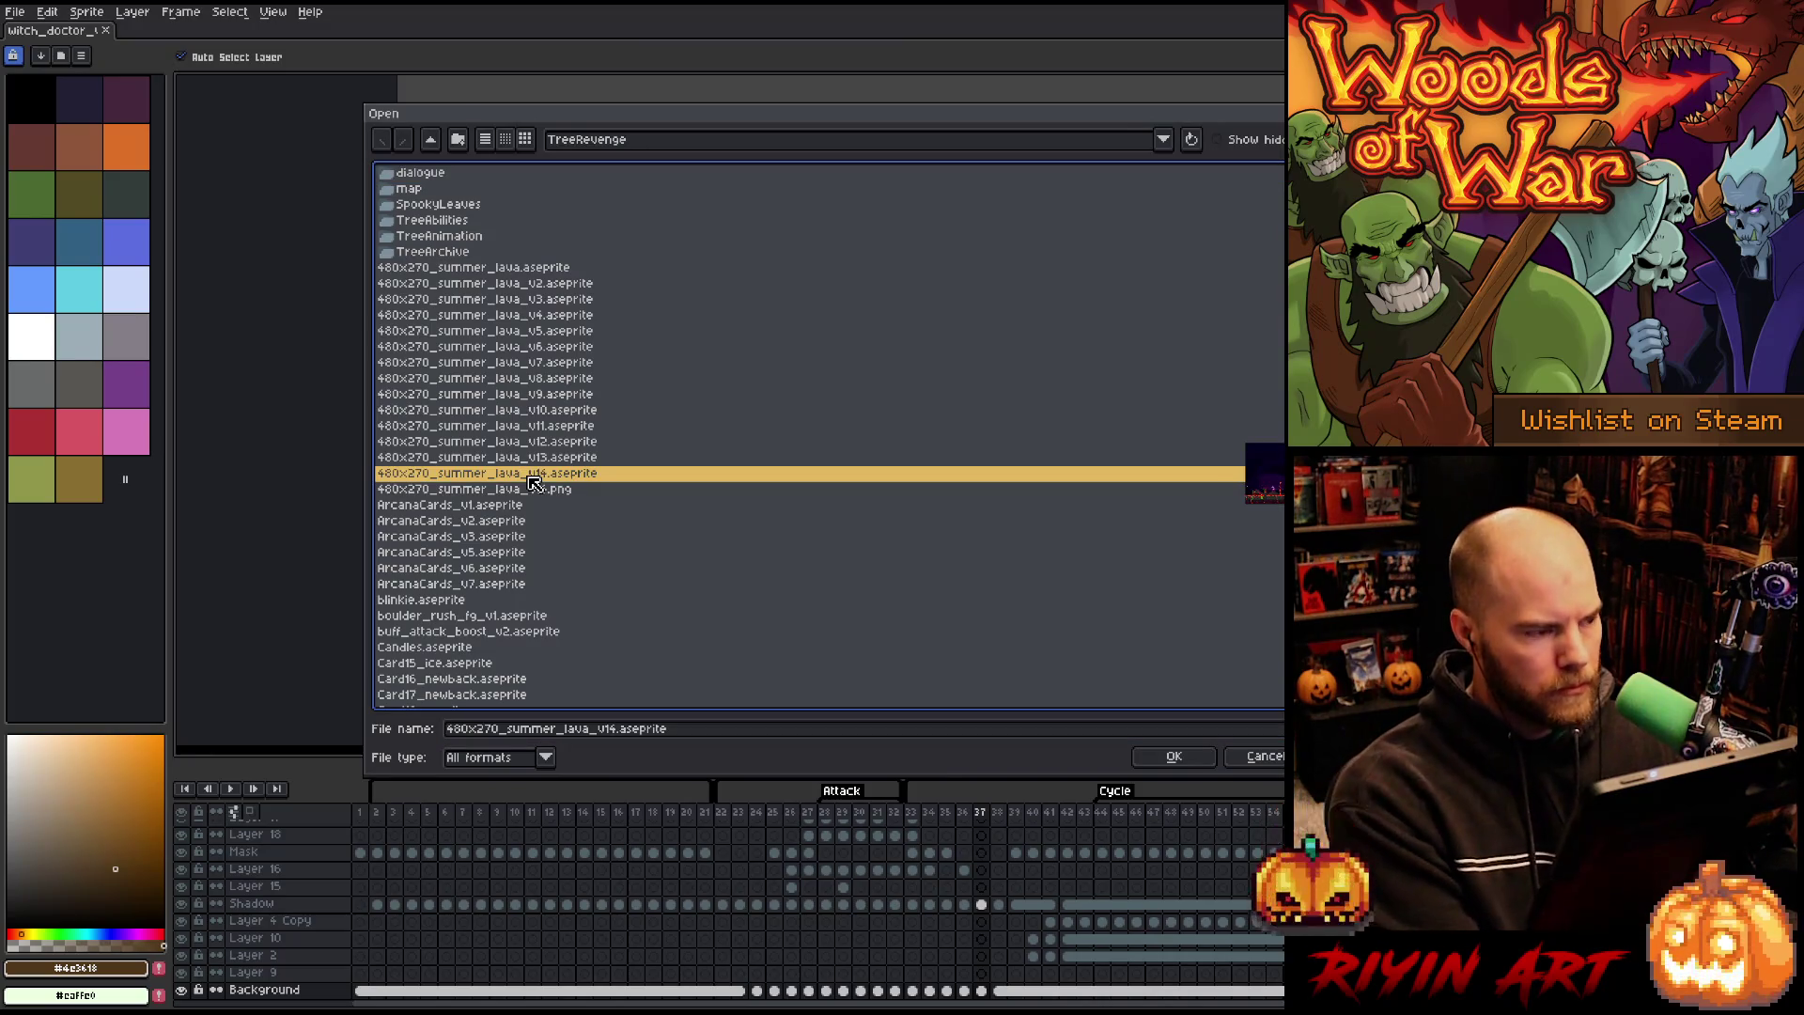
pyautogui.press('End')
pyautogui.scroll(-11, 561, 673)
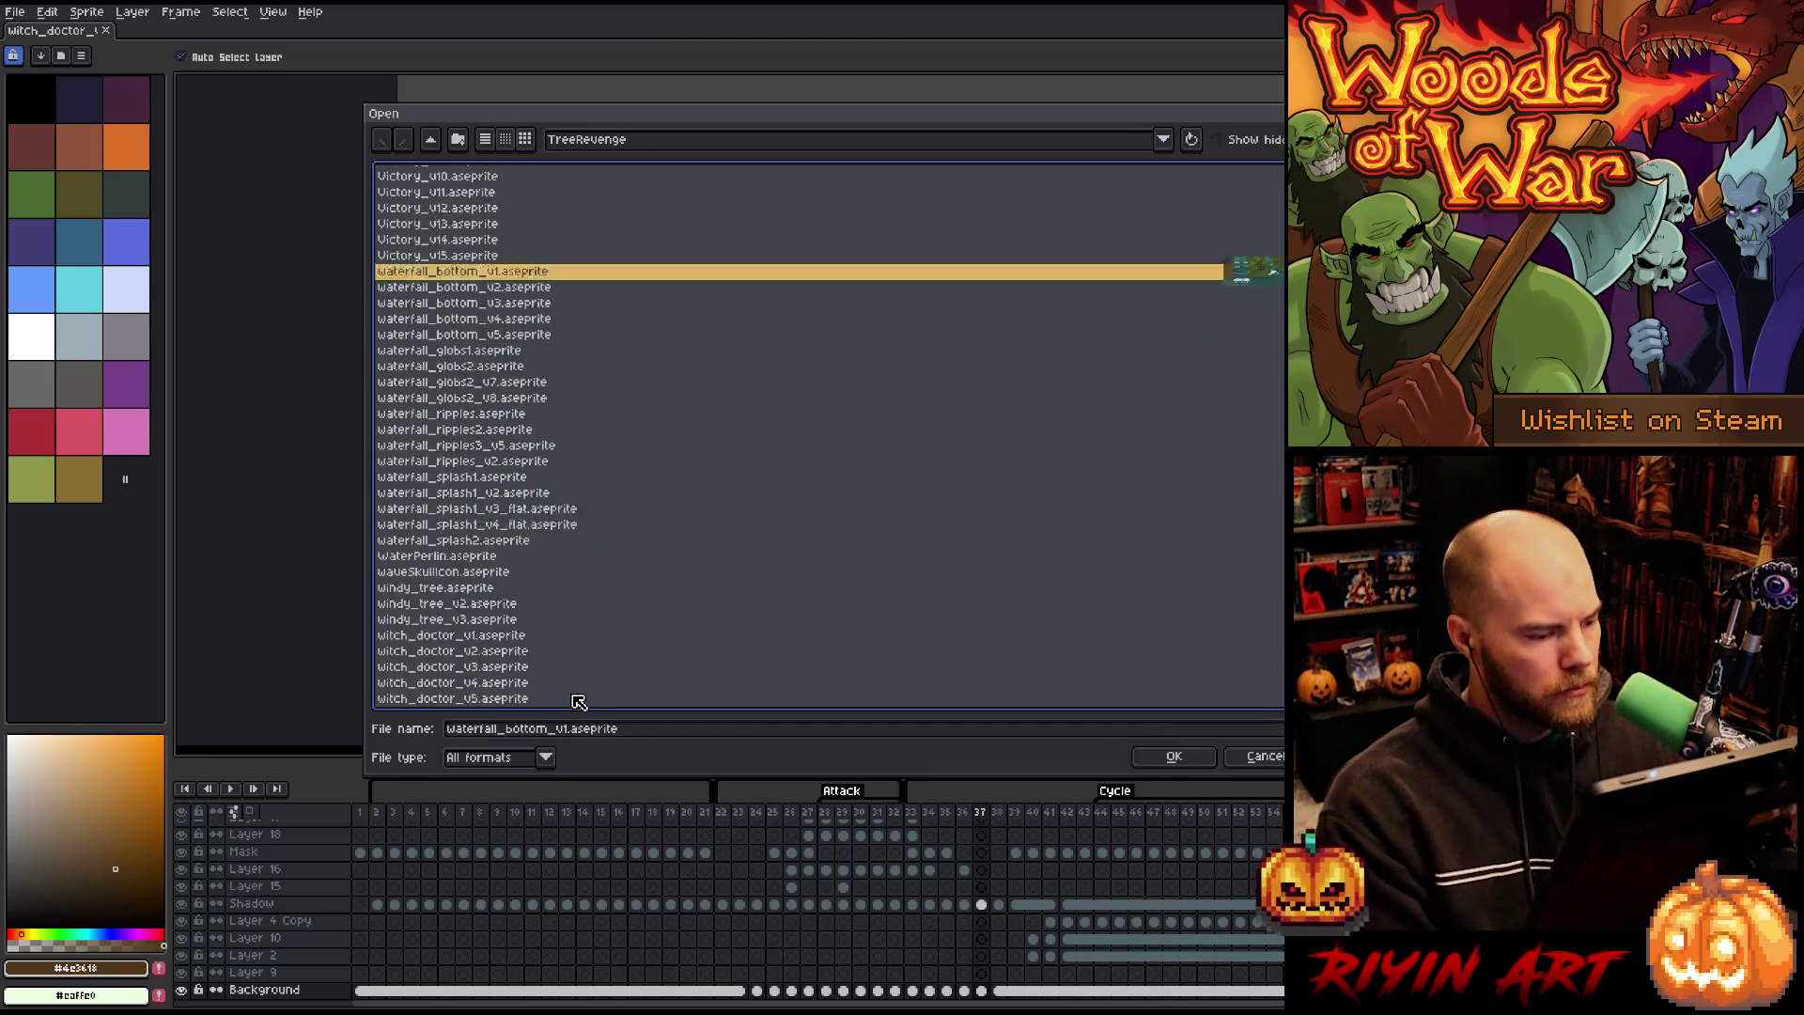
pyautogui.doubleClick(498, 651)
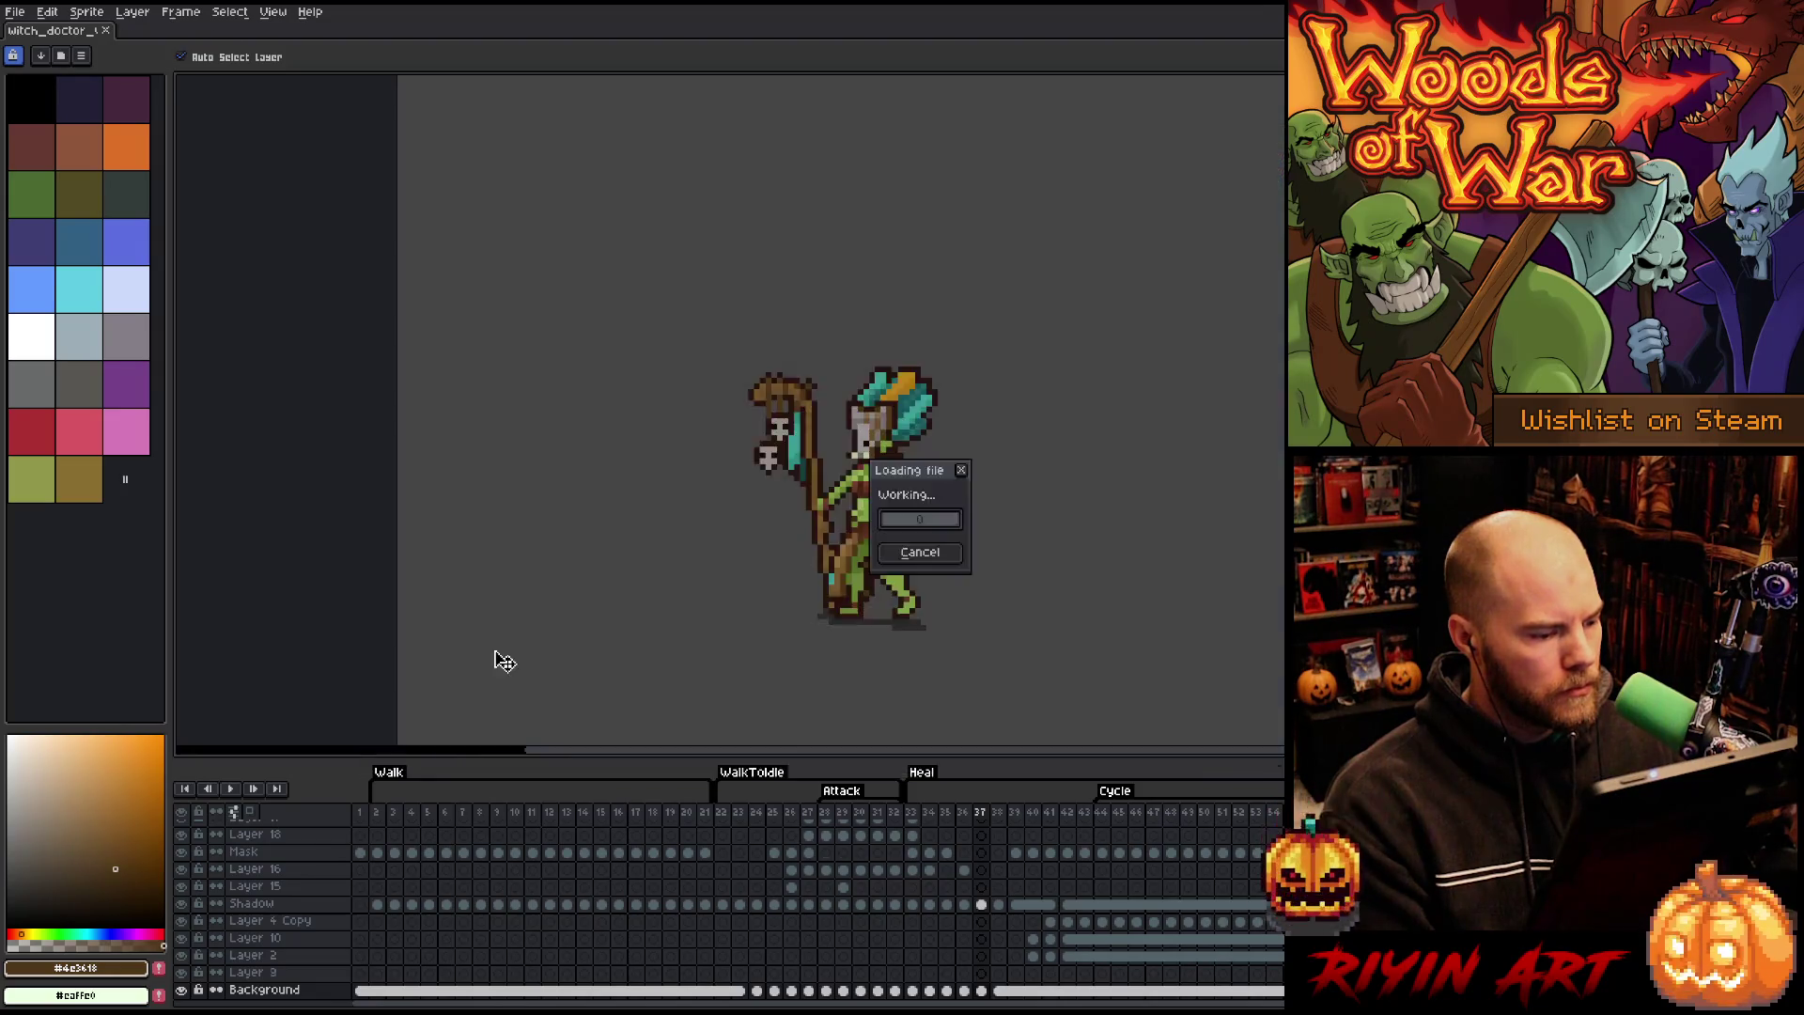
pyautogui.hotkey('ctrl', 'Tab')
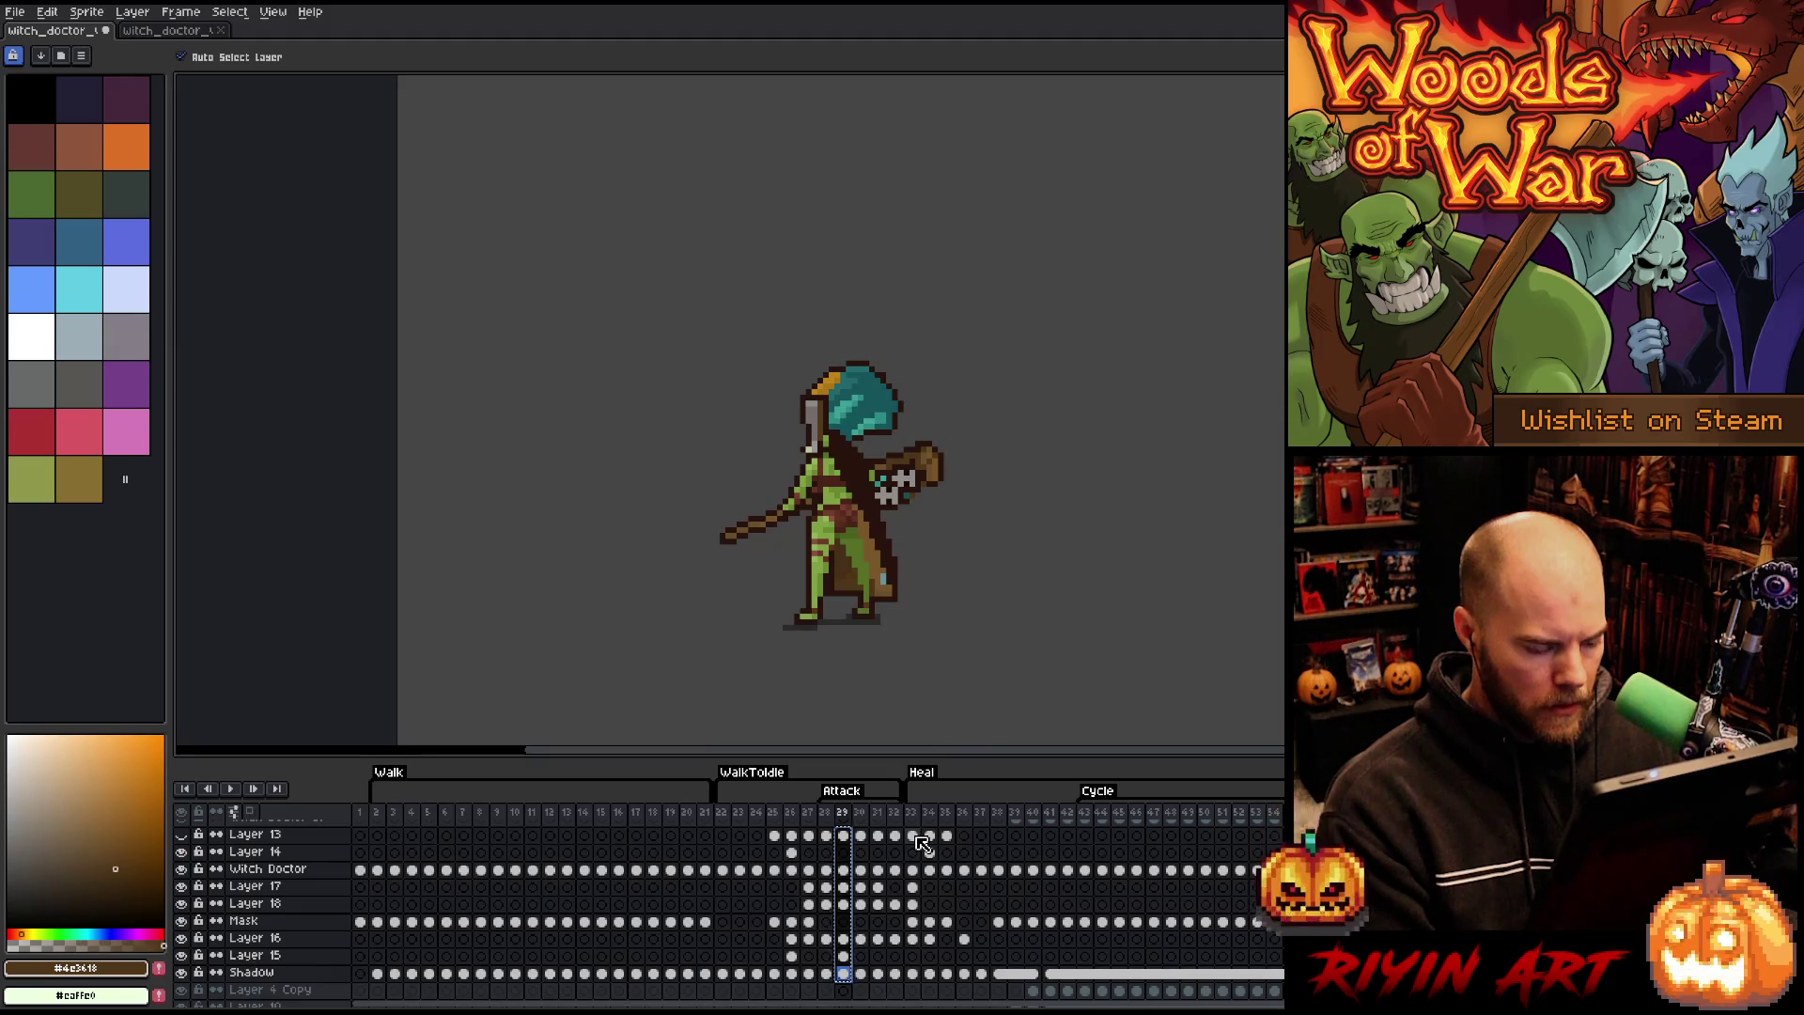
# - Play the animation from the attack frames through Heal, then stop it
pyautogui.press('Right')
pyautogui.press('Right')
pyautogui.press('Right')
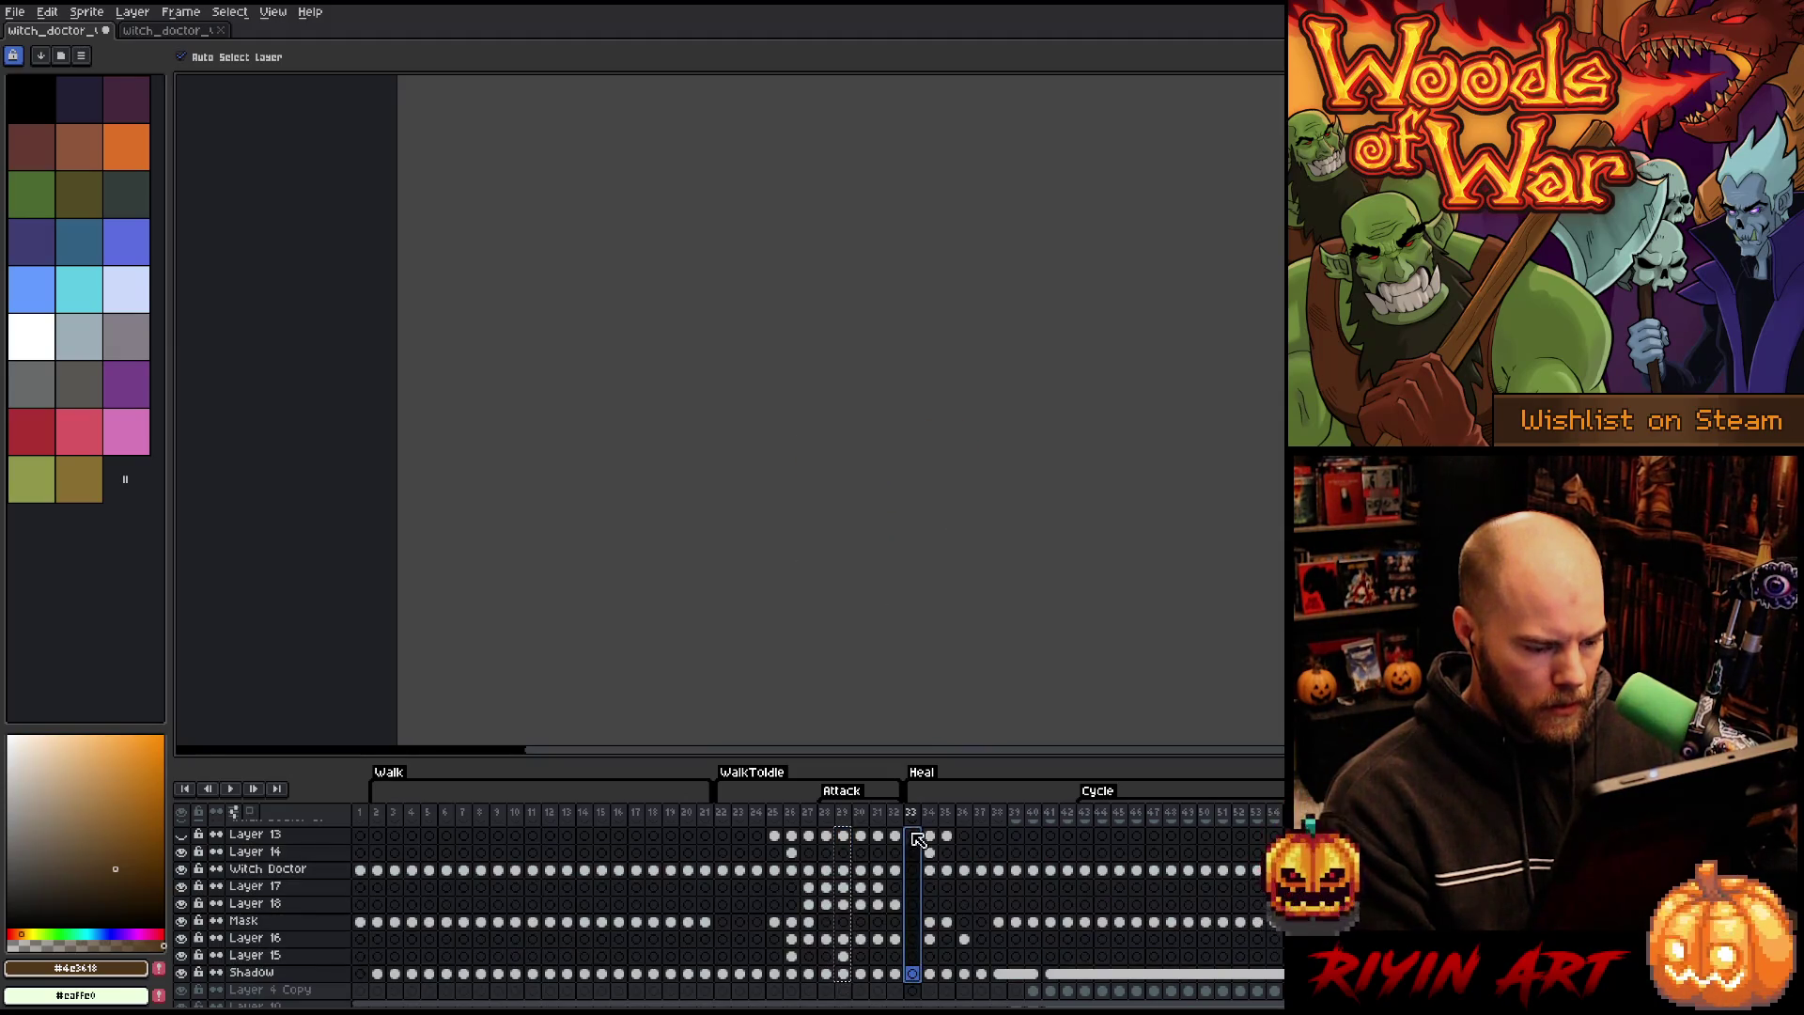
pyautogui.click(914, 835)
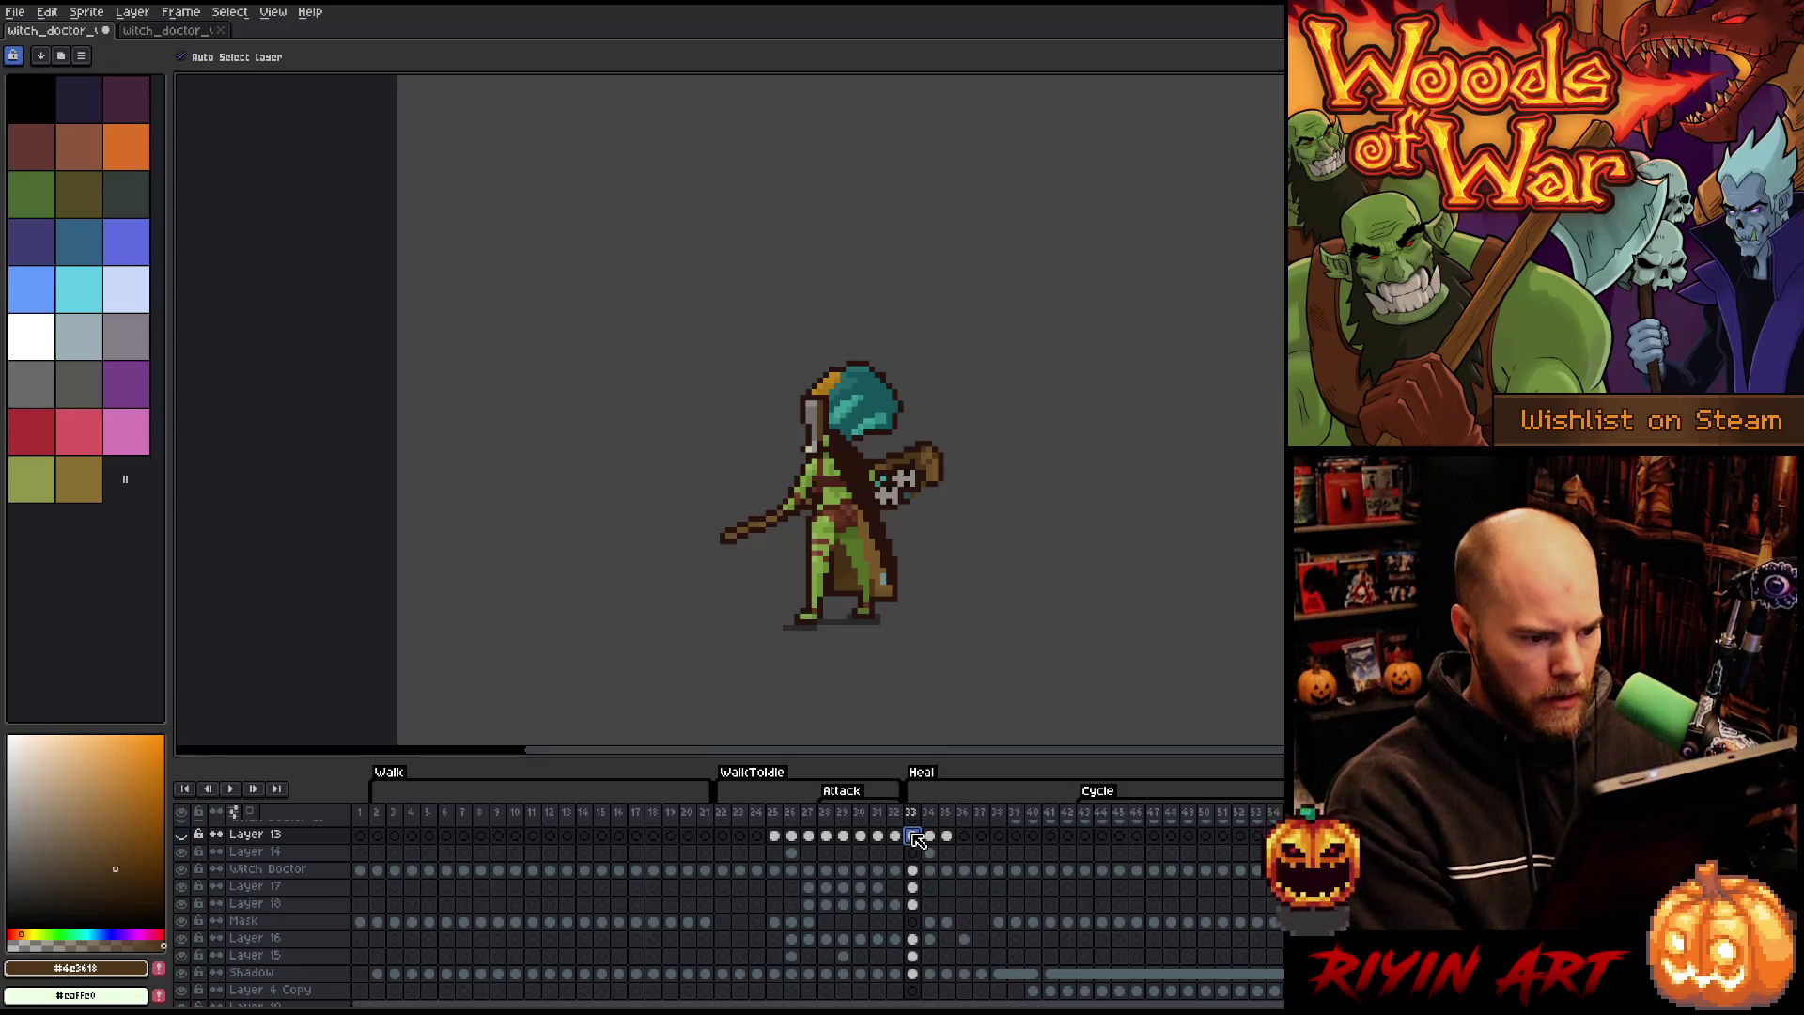
pyautogui.press('Return')
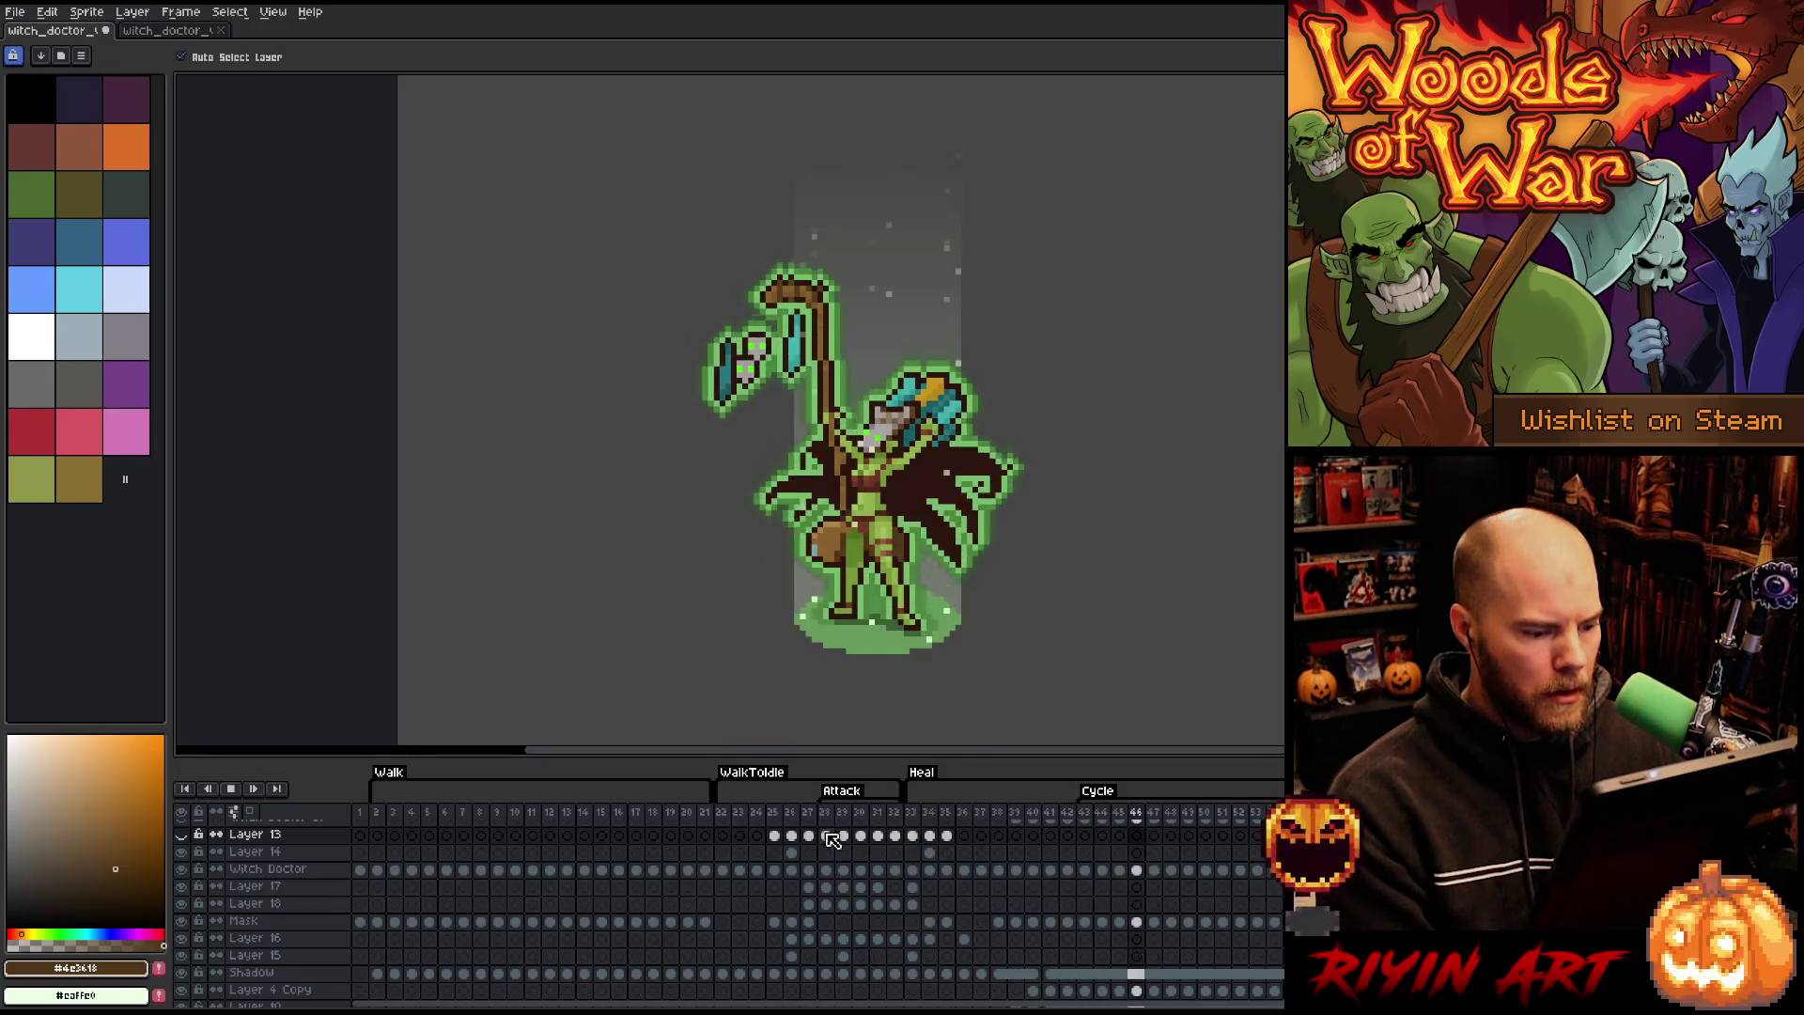
pyautogui.click(831, 837)
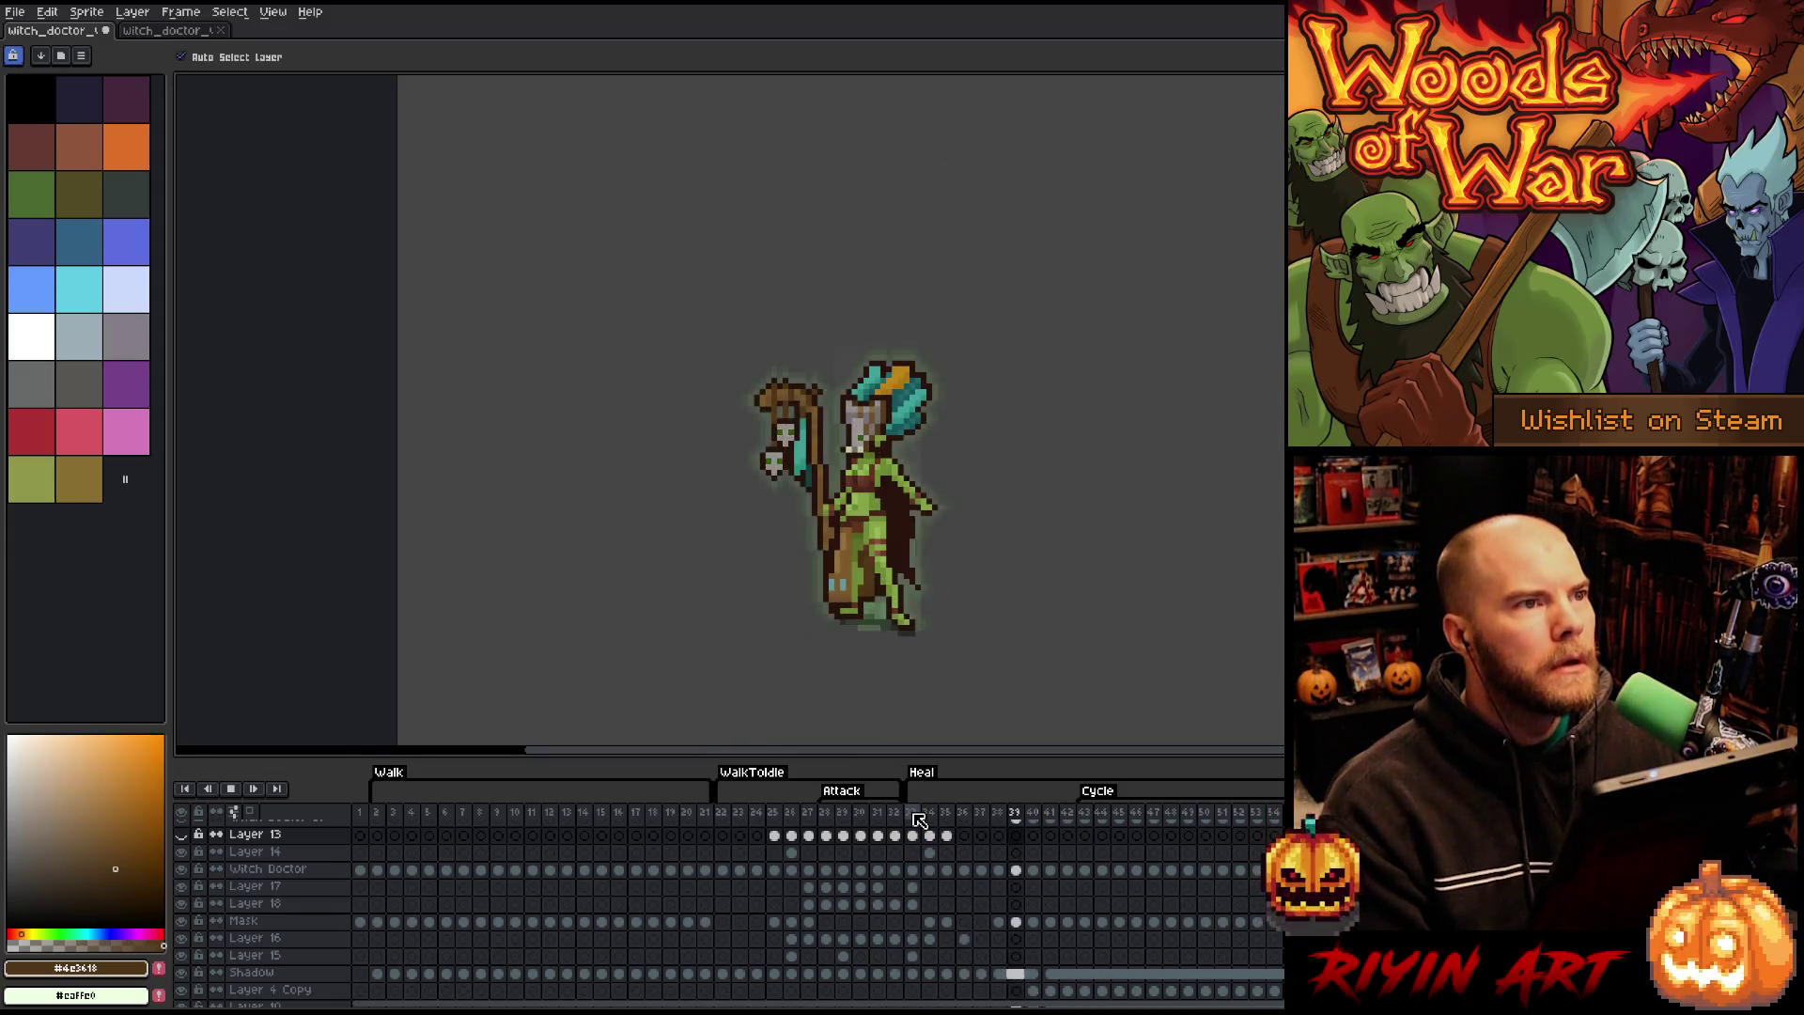
pyautogui.press('Return')
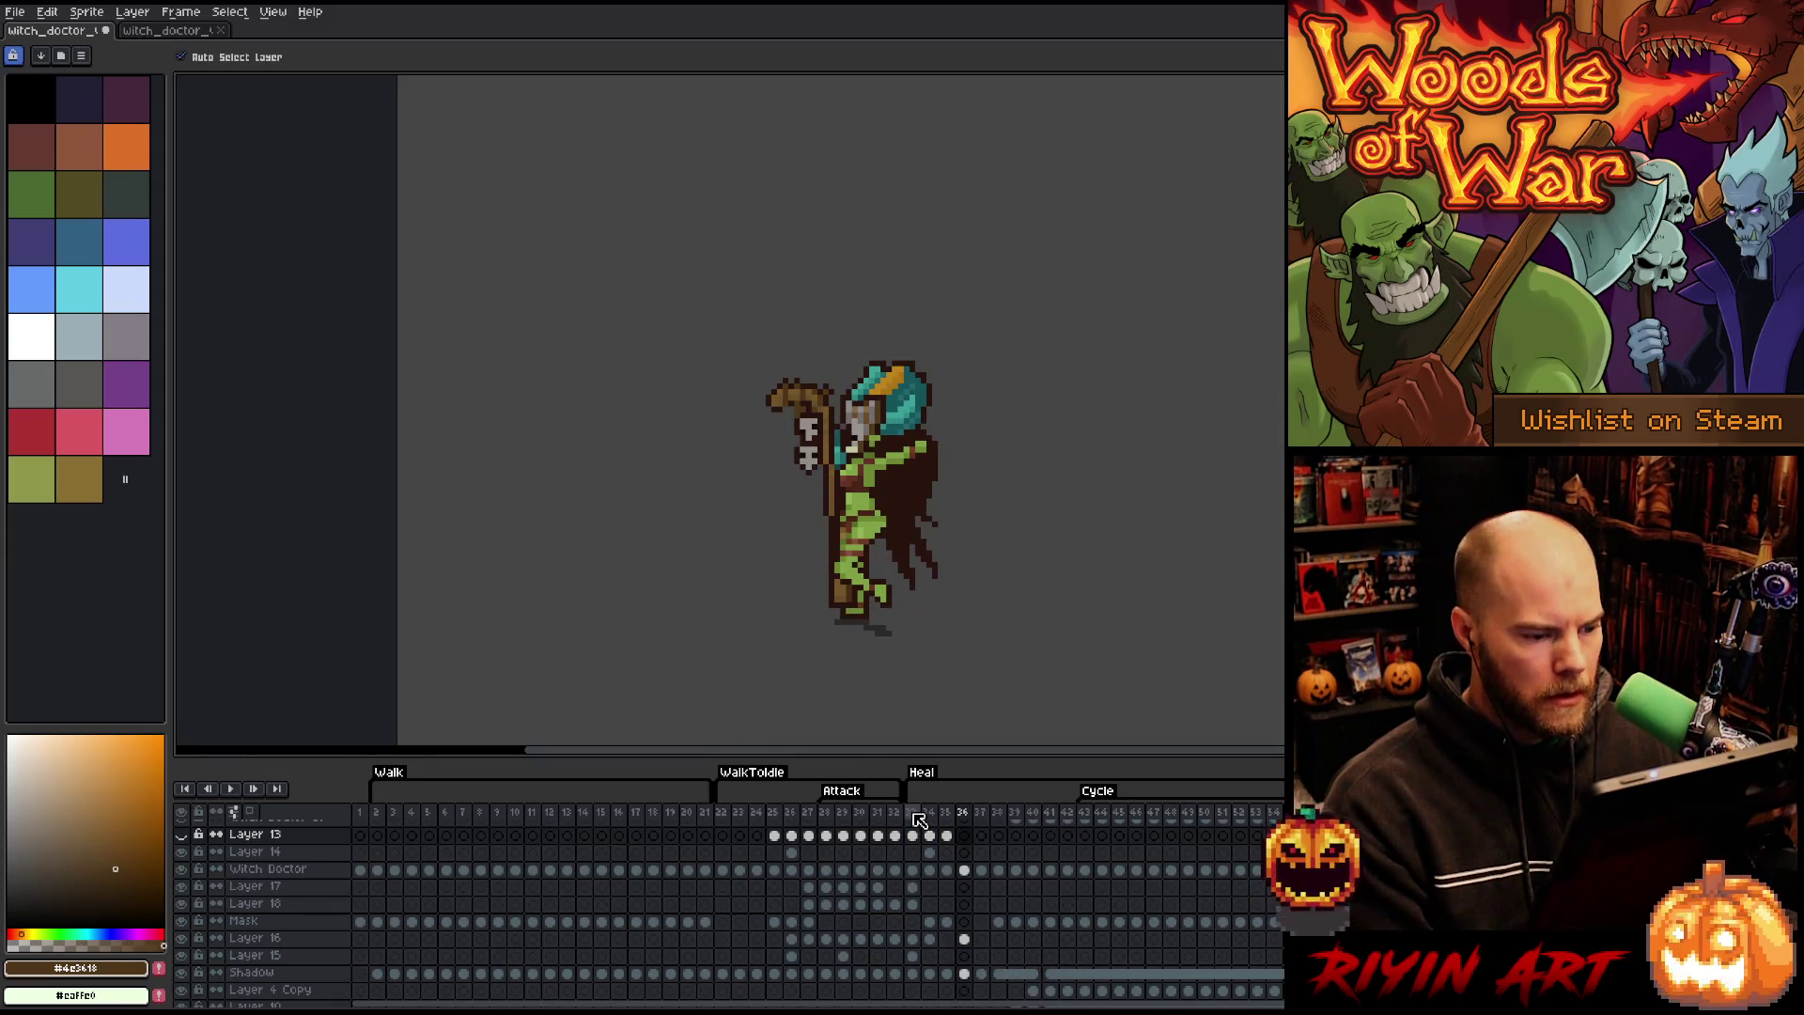
# - Step through heal frames 33–35, settle on frame 35 and activate the Witch Doctor layer
pyautogui.click(920, 820)
pyautogui.press('Right')
pyautogui.press('Right')
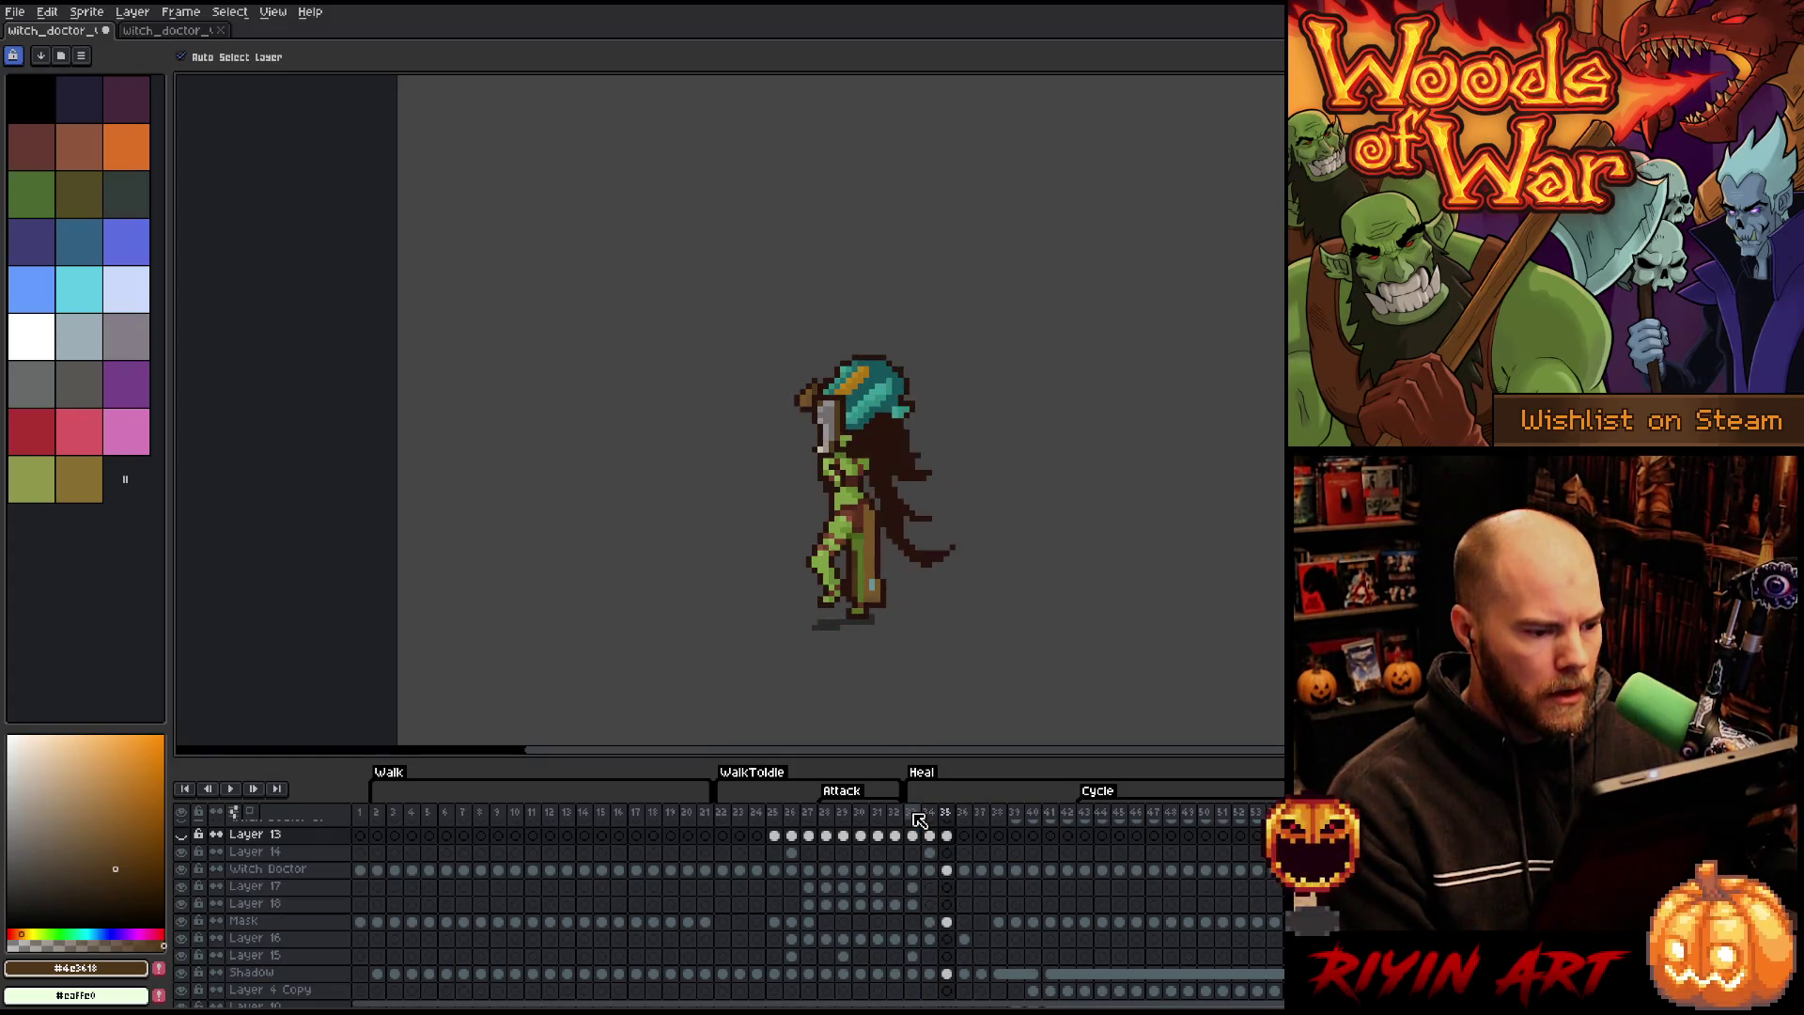
pyautogui.press('Left')
pyautogui.press('Left')
pyautogui.press('Right')
pyautogui.press('Right')
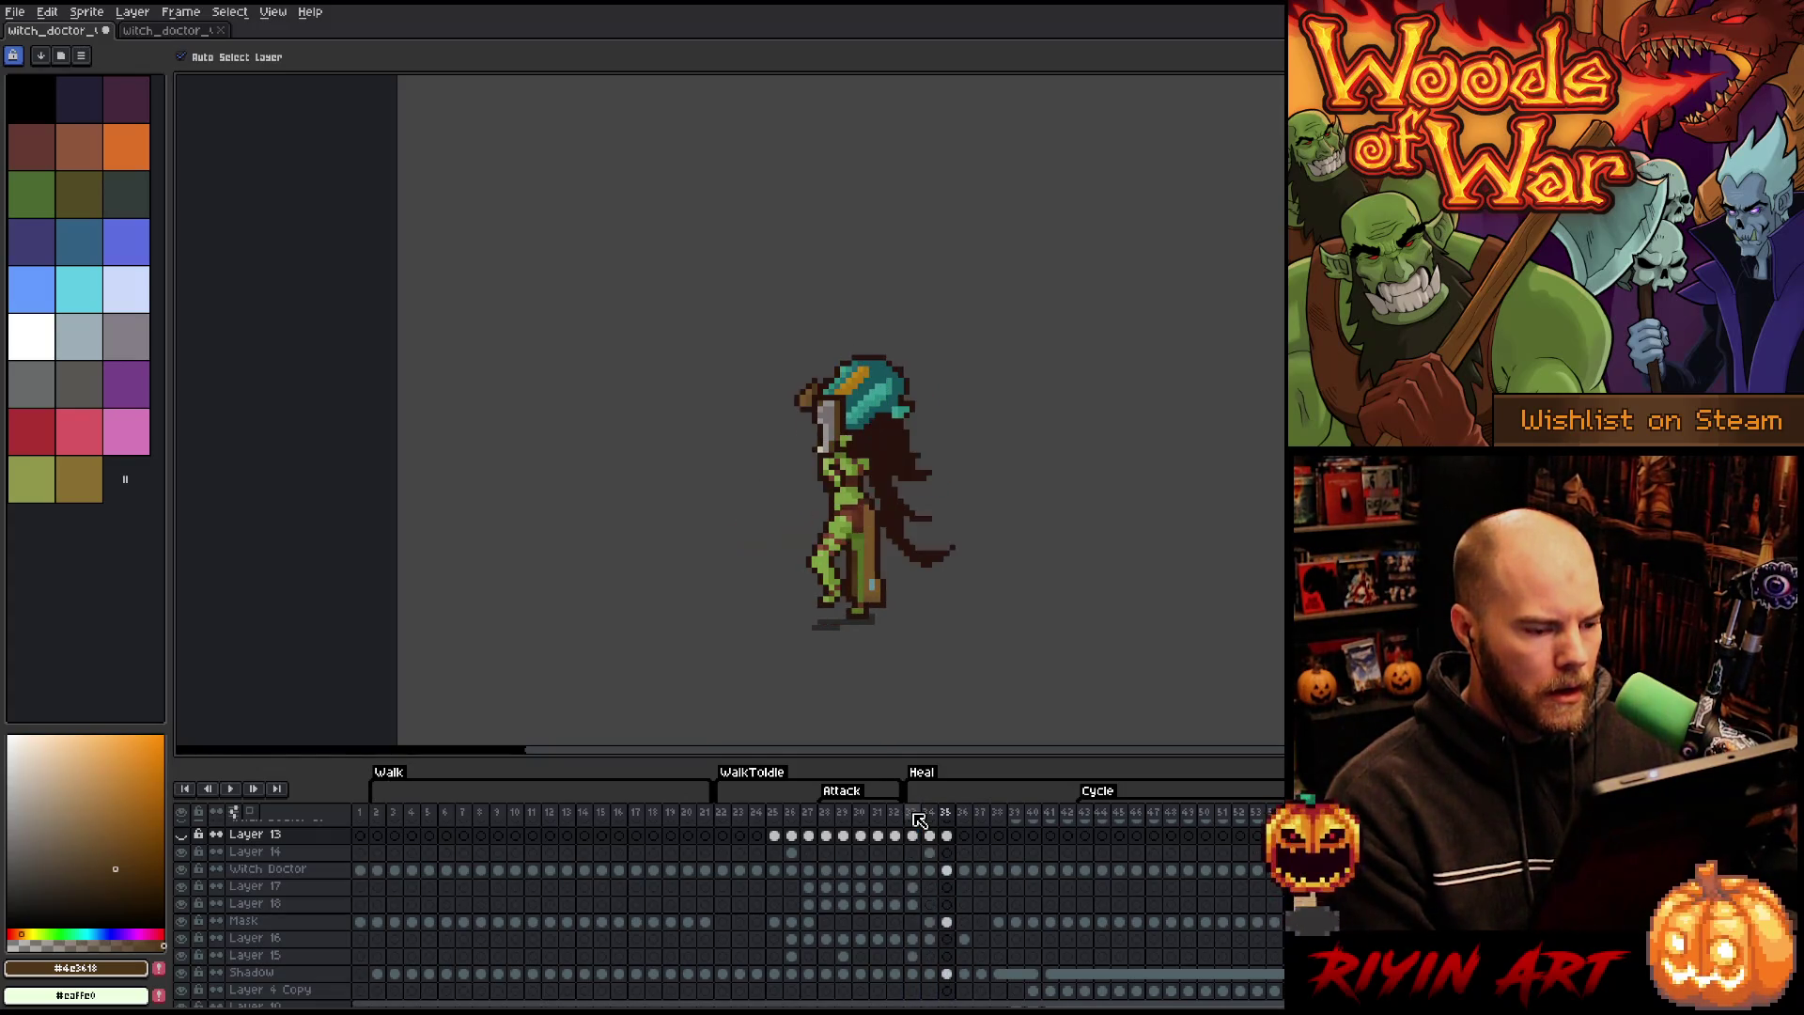
pyautogui.press('Left')
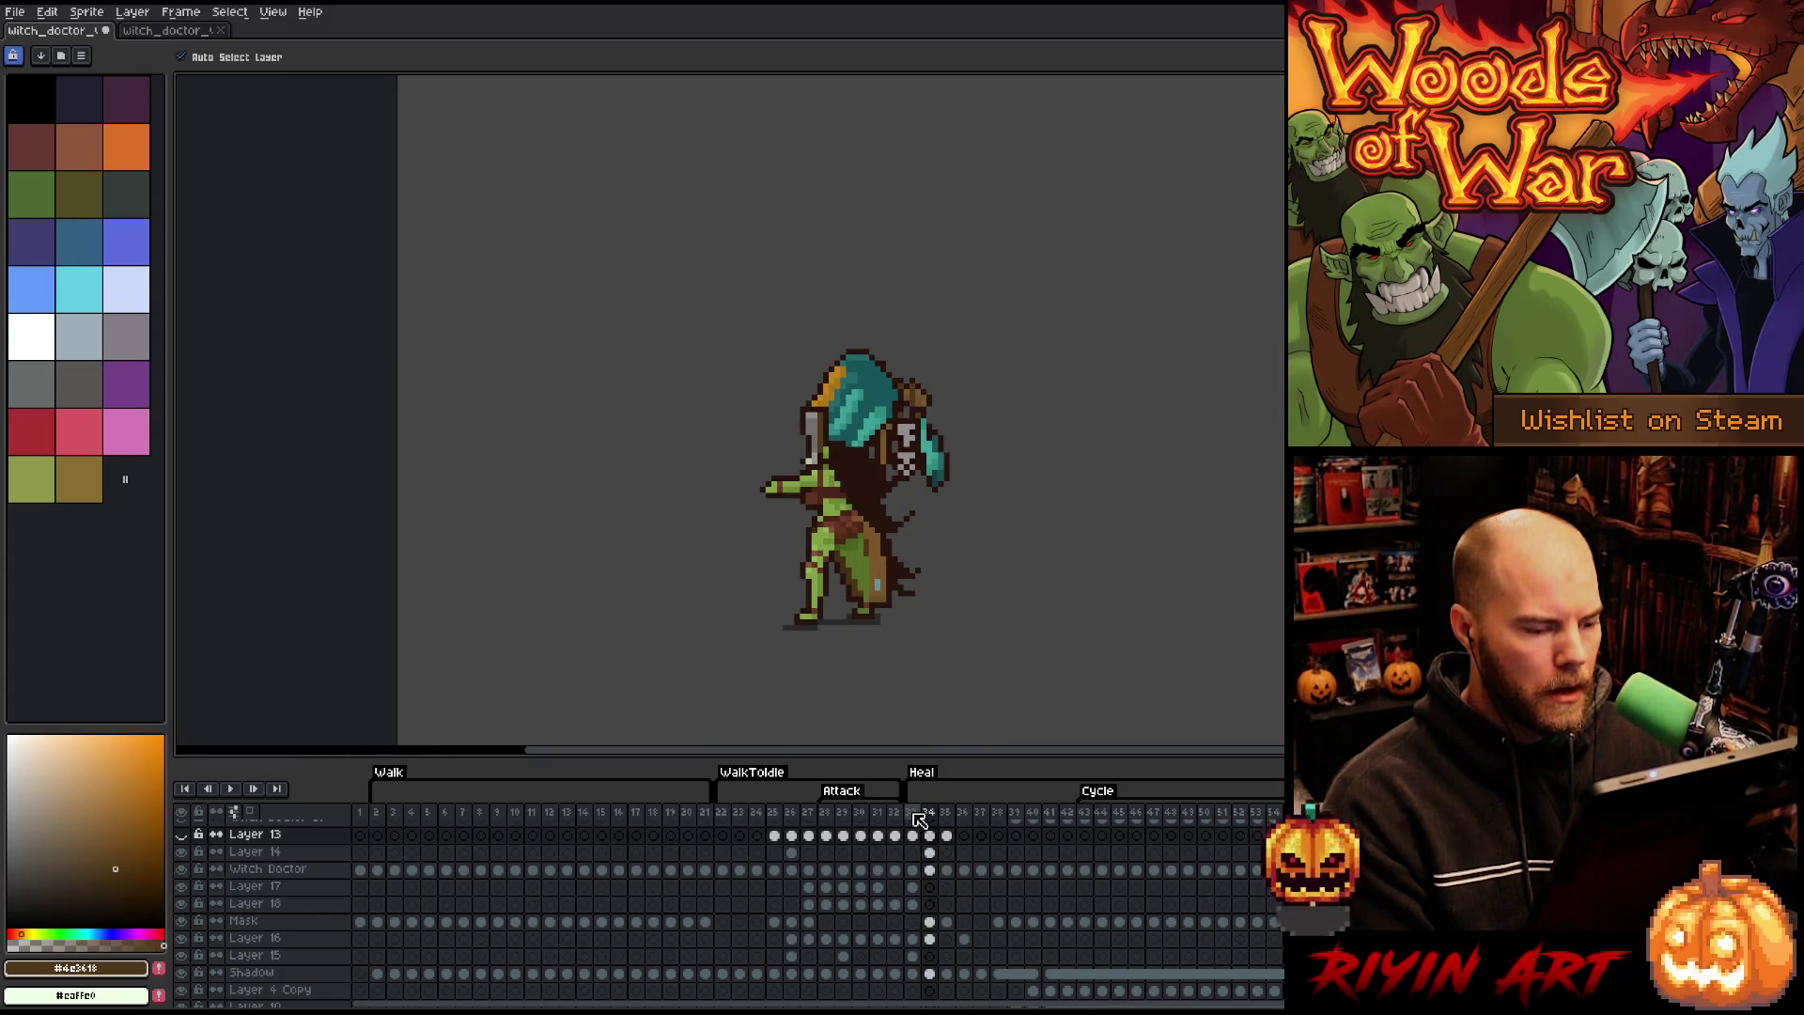
pyautogui.press('Left')
pyautogui.press('Right')
pyautogui.press('Right')
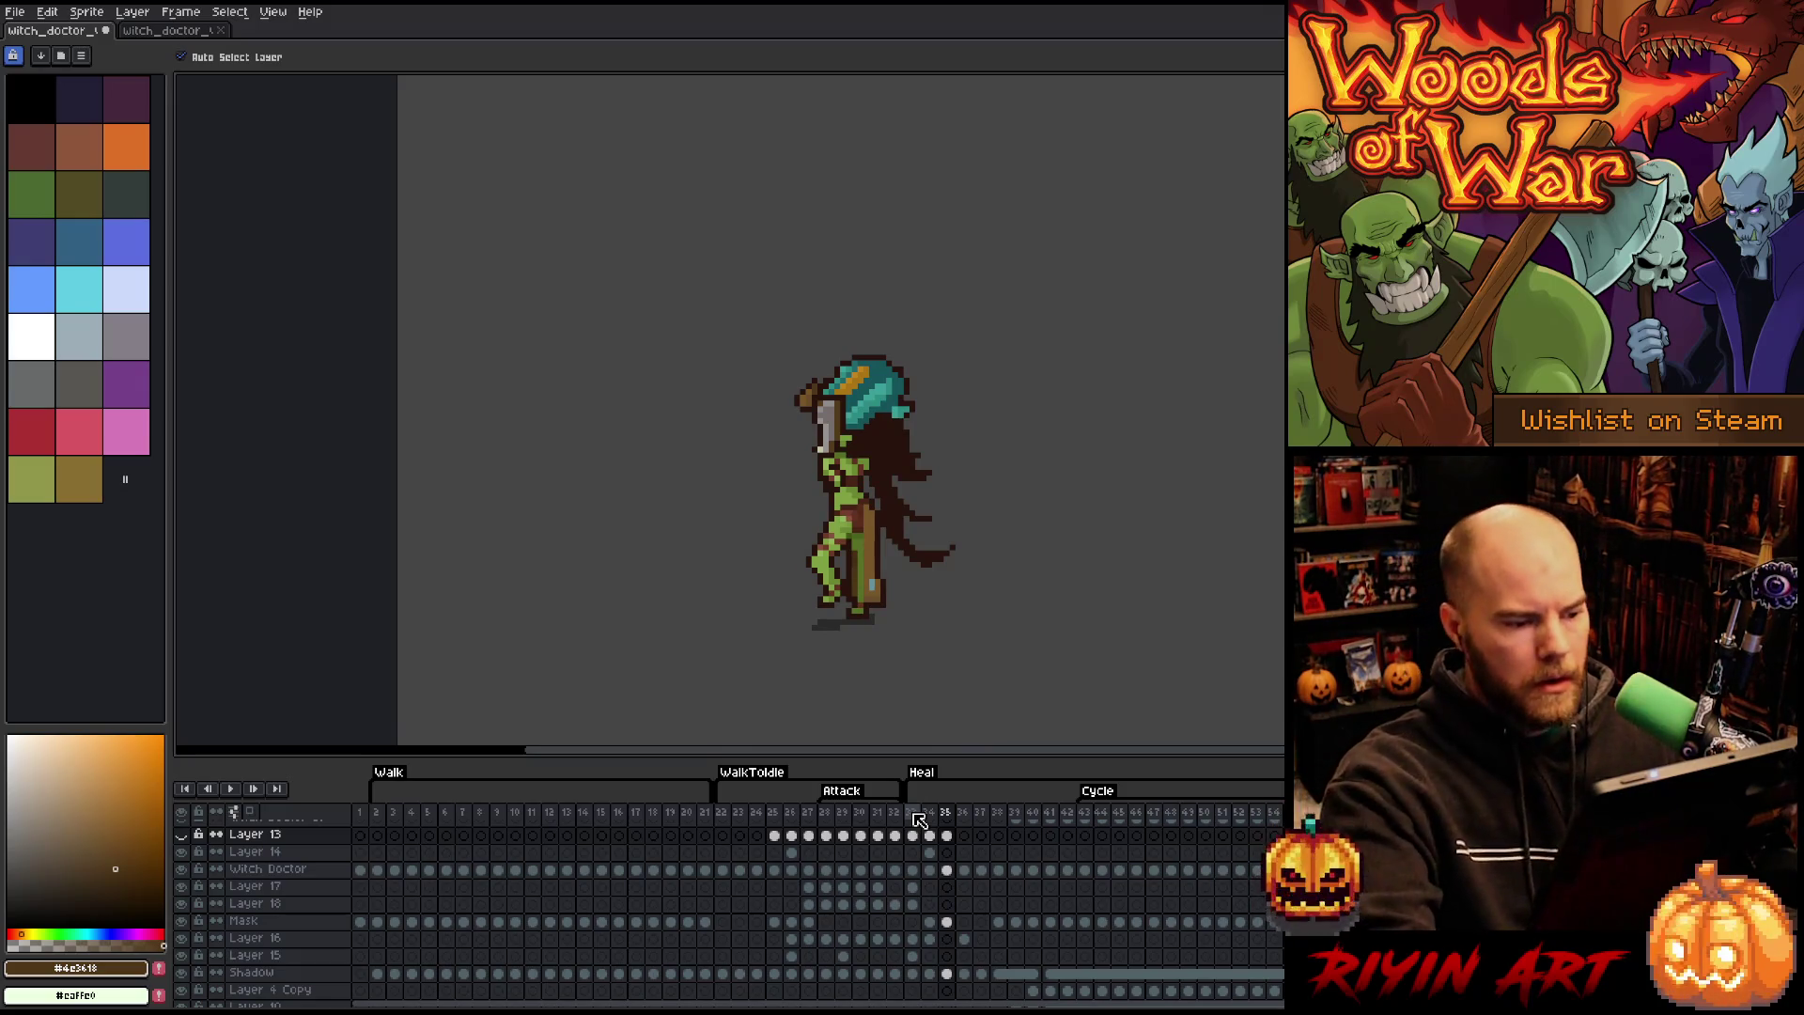
pyautogui.click(892, 453)
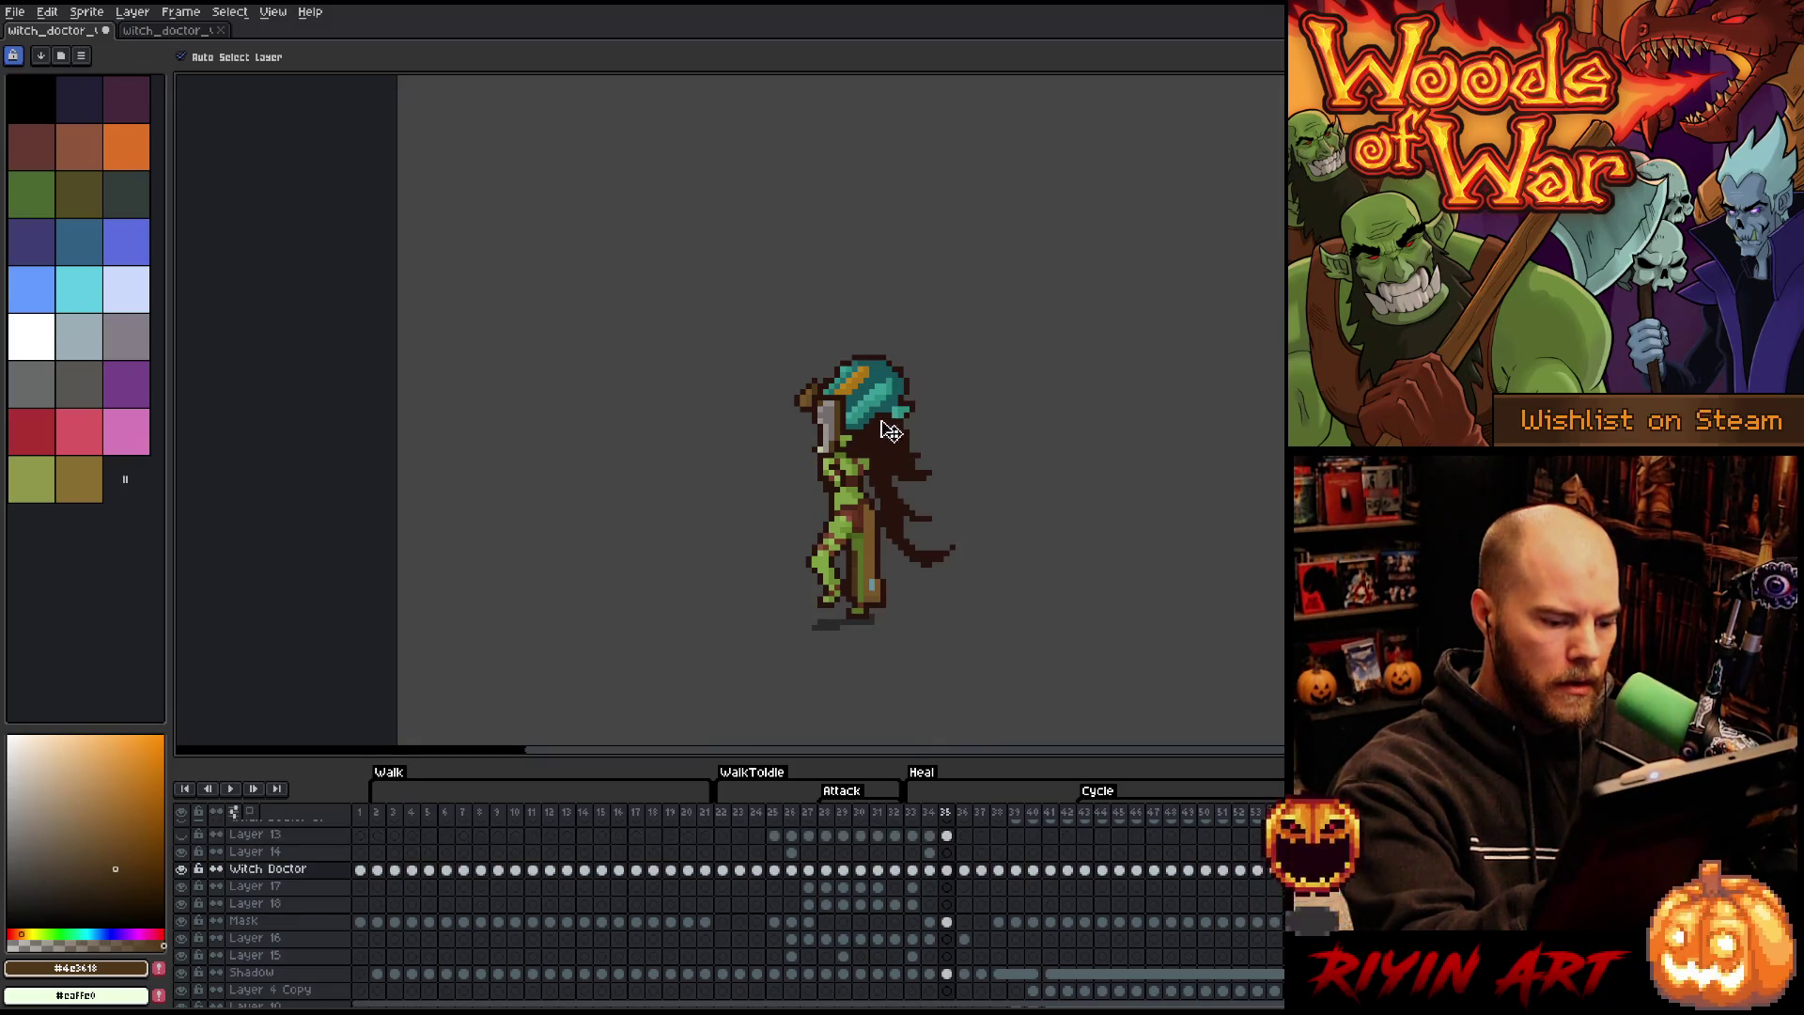
# - Erase the cape strands trailing right of the witch doctor in frame 35 and pick dark brown #28130d
pyautogui.press('b')
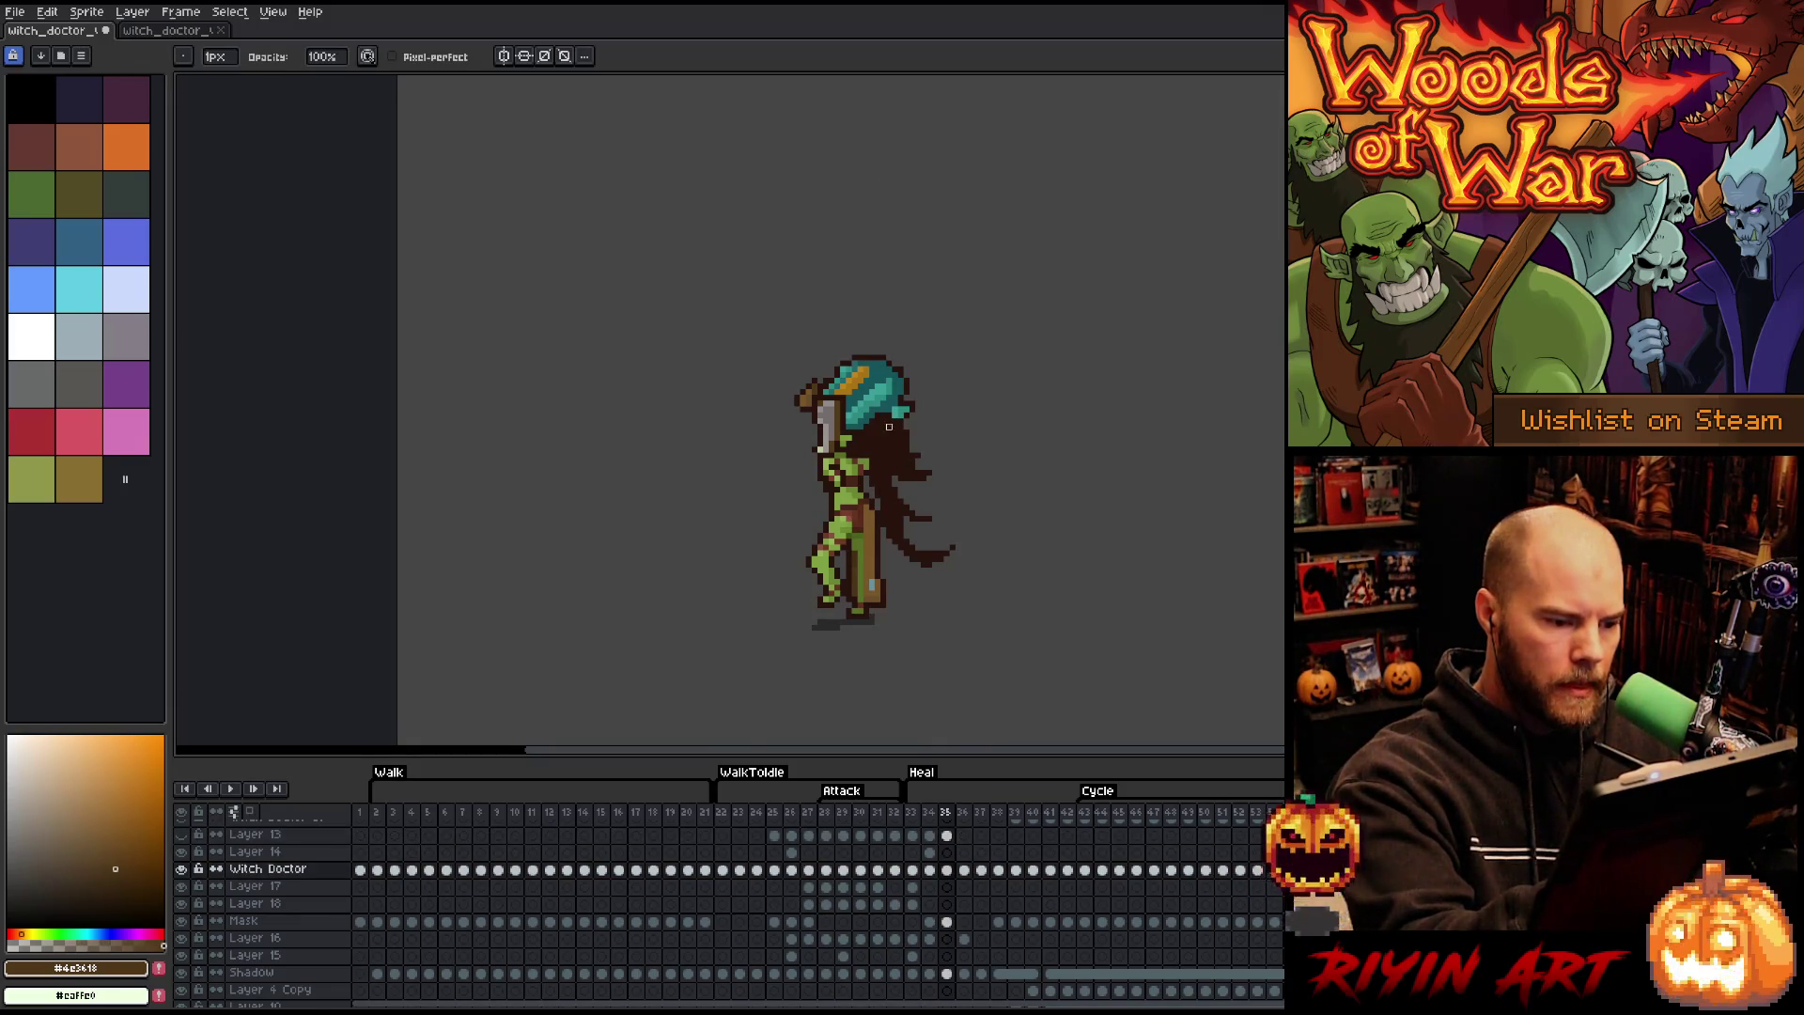
pyautogui.moveTo(883, 426); pyautogui.dragTo(907, 481)
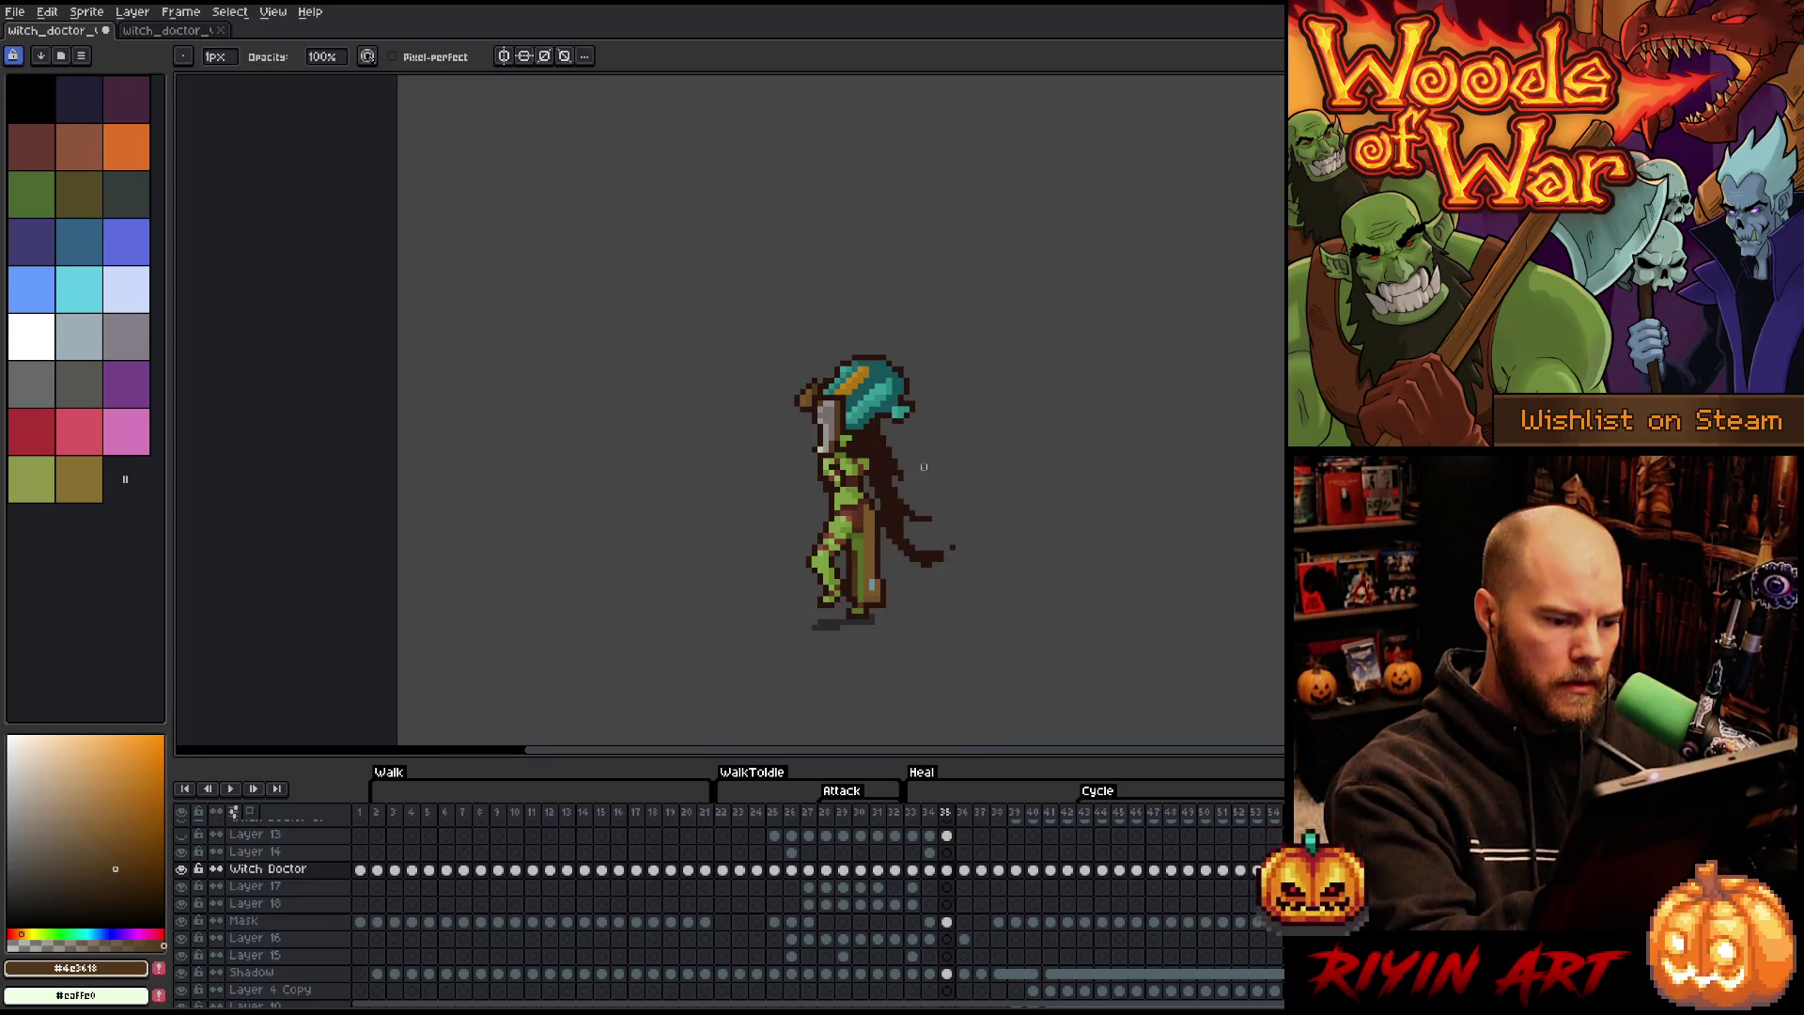
pyautogui.moveTo(904, 555)
pyautogui.mouseDown()
pyautogui.moveTo(893, 470)
pyautogui.moveTo(900, 507)
pyautogui.mouseUp()
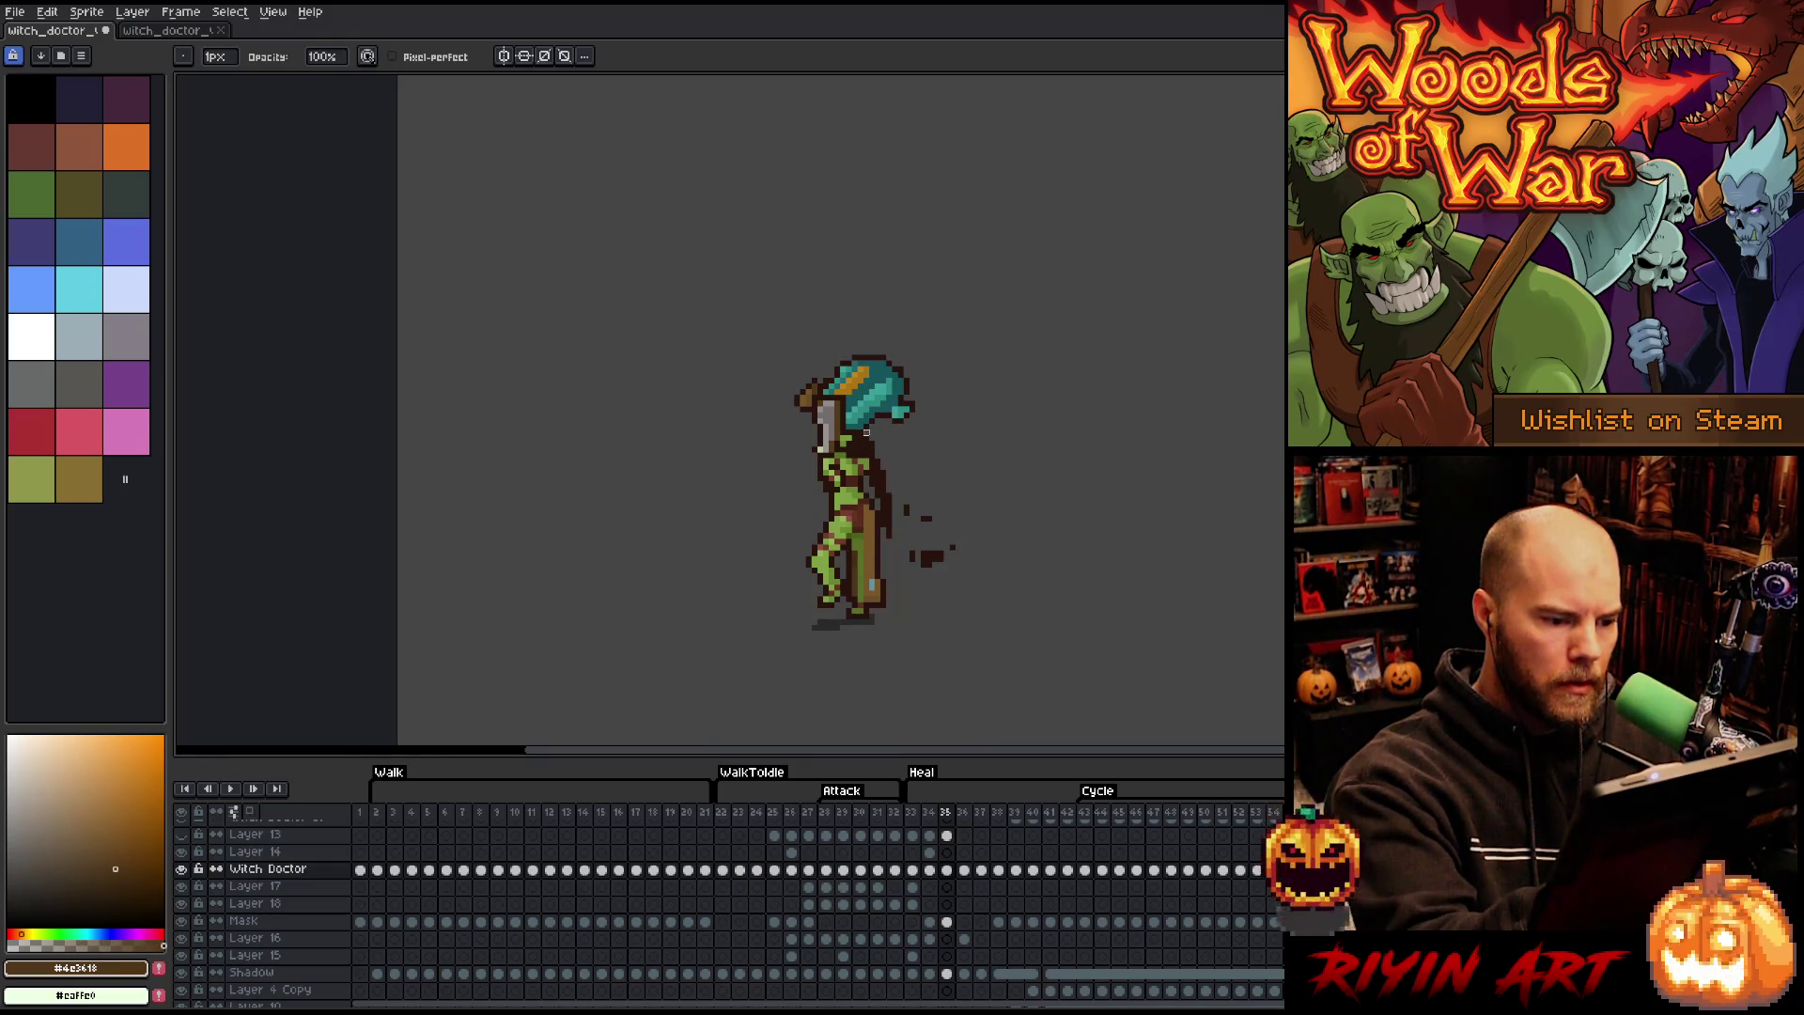
pyautogui.moveTo(911, 555); pyautogui.dragTo(900, 490)
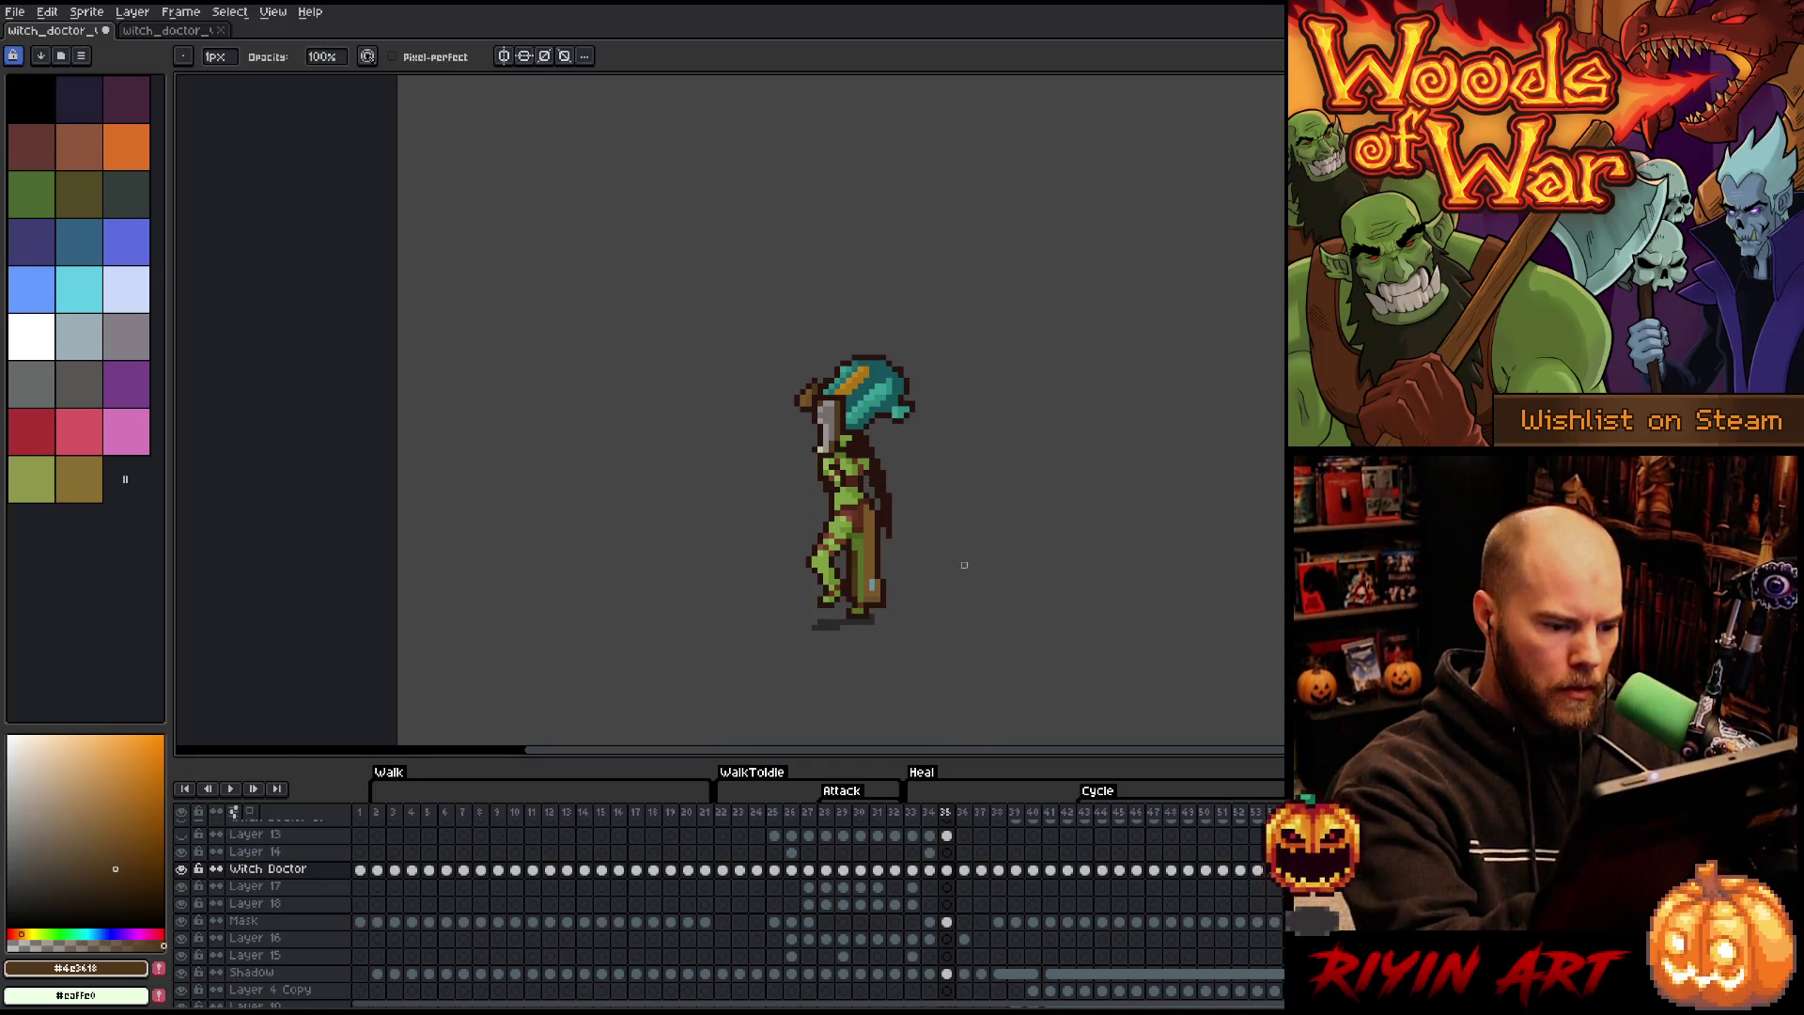
pyautogui.press('e')
pyautogui.keyDown('alt'); pyautogui.click(873, 470); pyautogui.keyUp('alt')
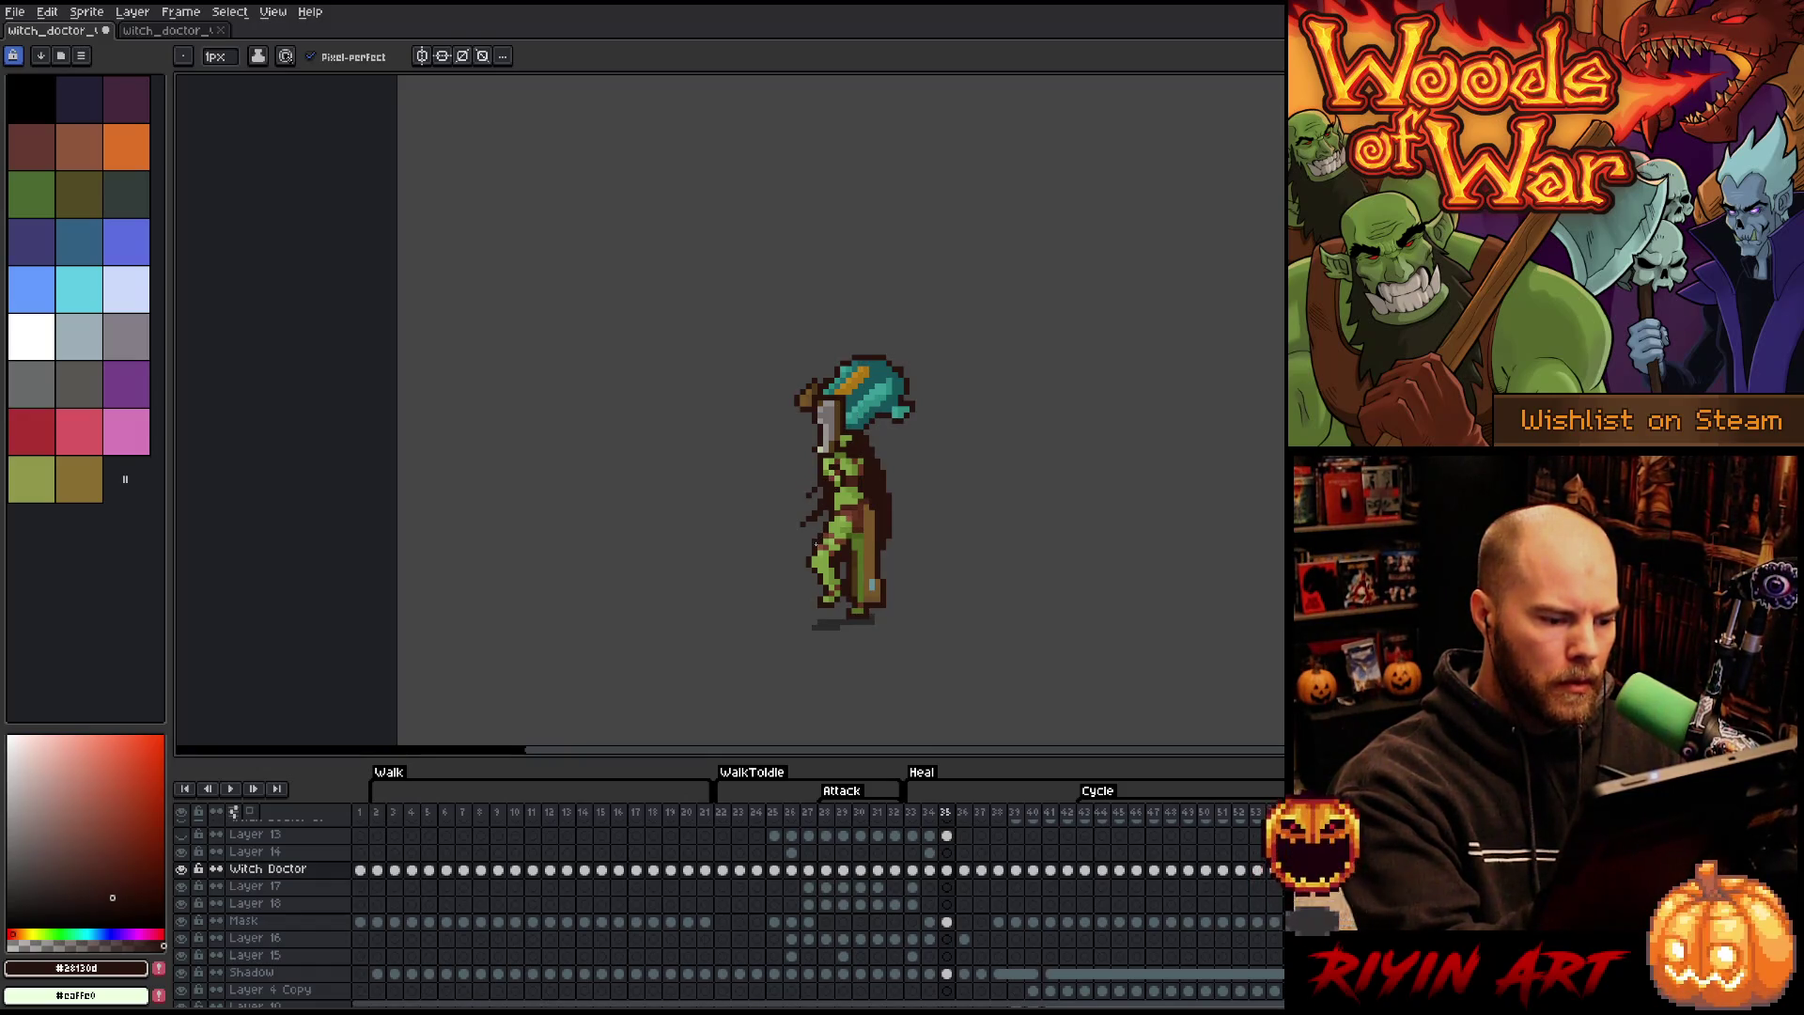
# - Paint the cape trailing left of the leg in frame 35, then erase frame 36's right-side cape
pyautogui.moveTo(814, 545); pyautogui.dragTo(784, 559)
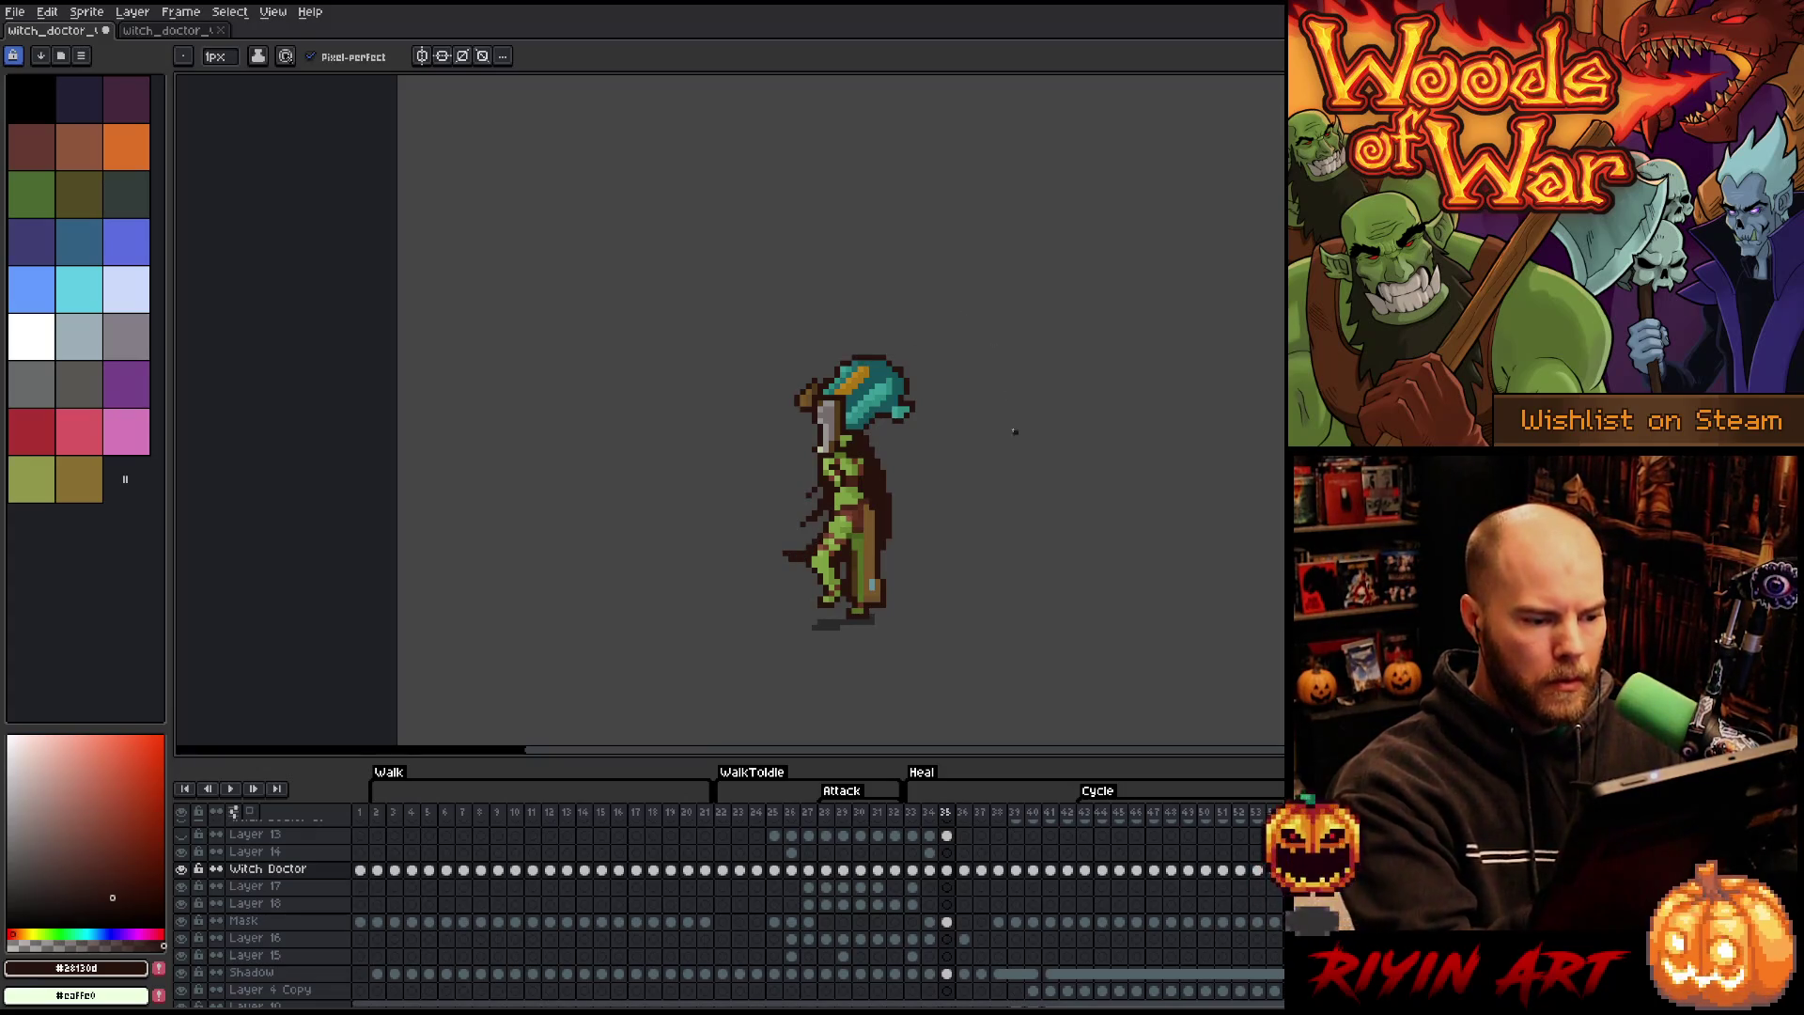
pyautogui.press('Right')
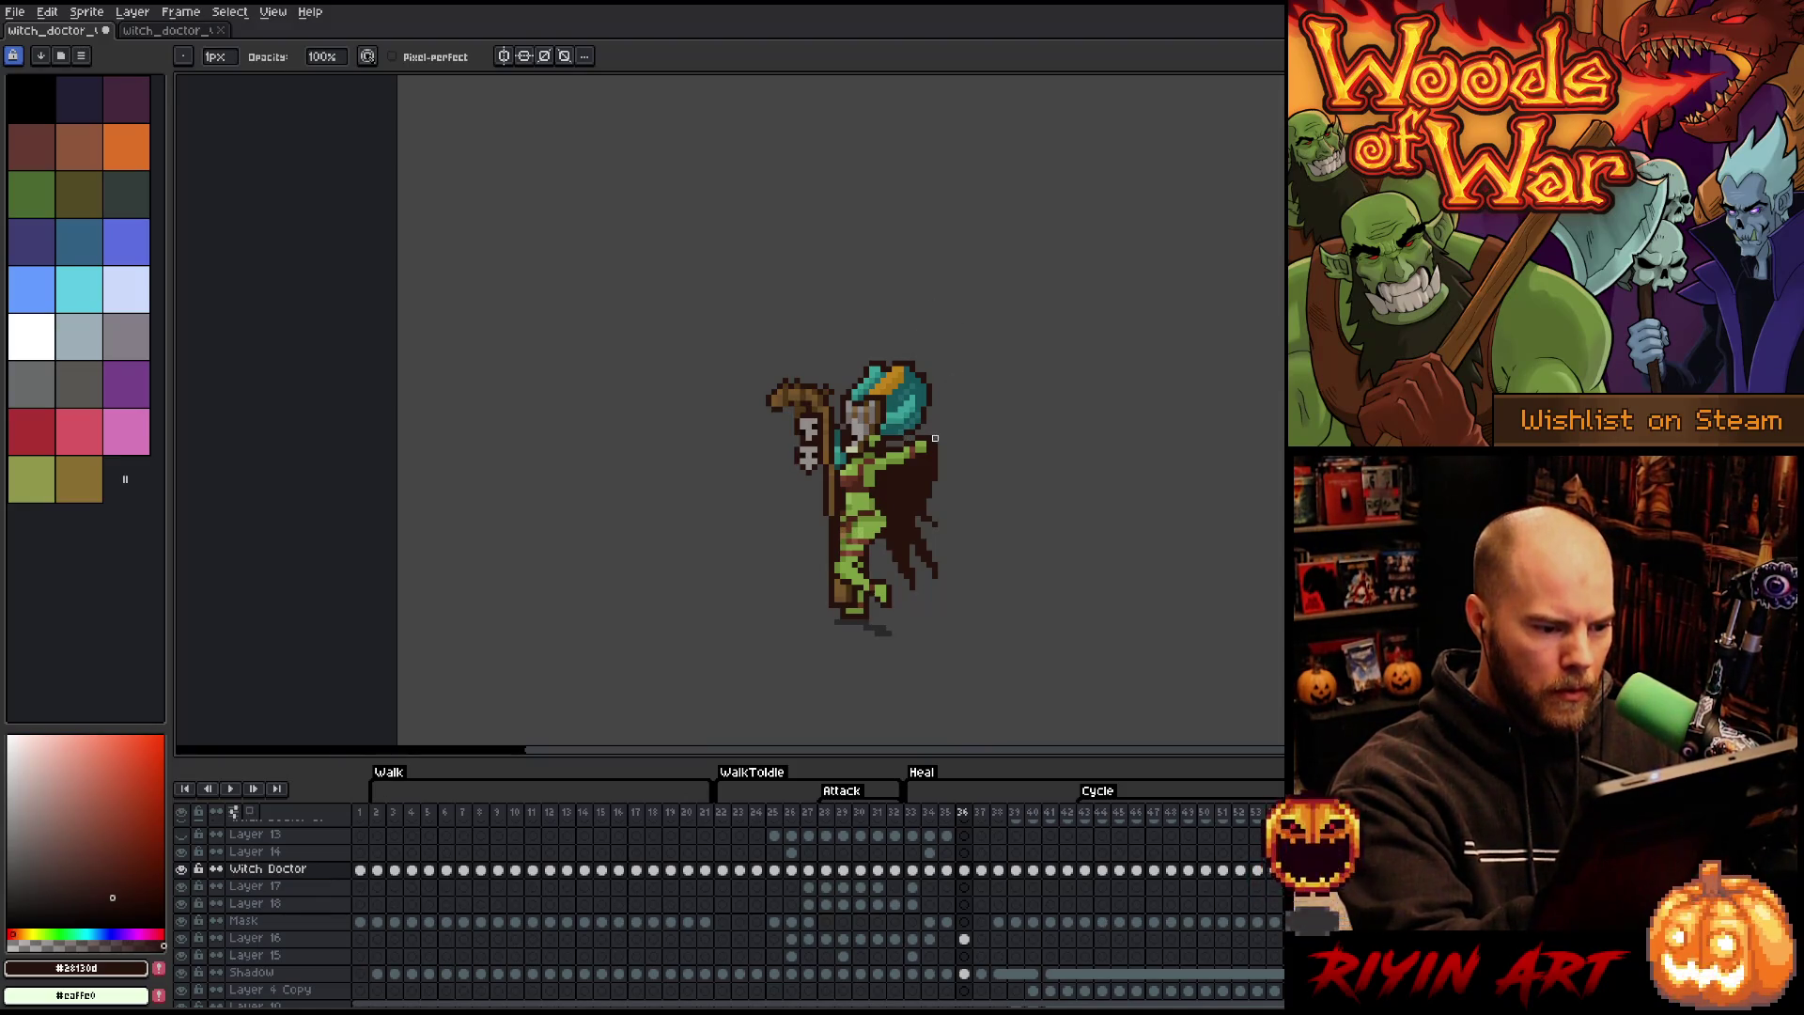
pyautogui.press('e')
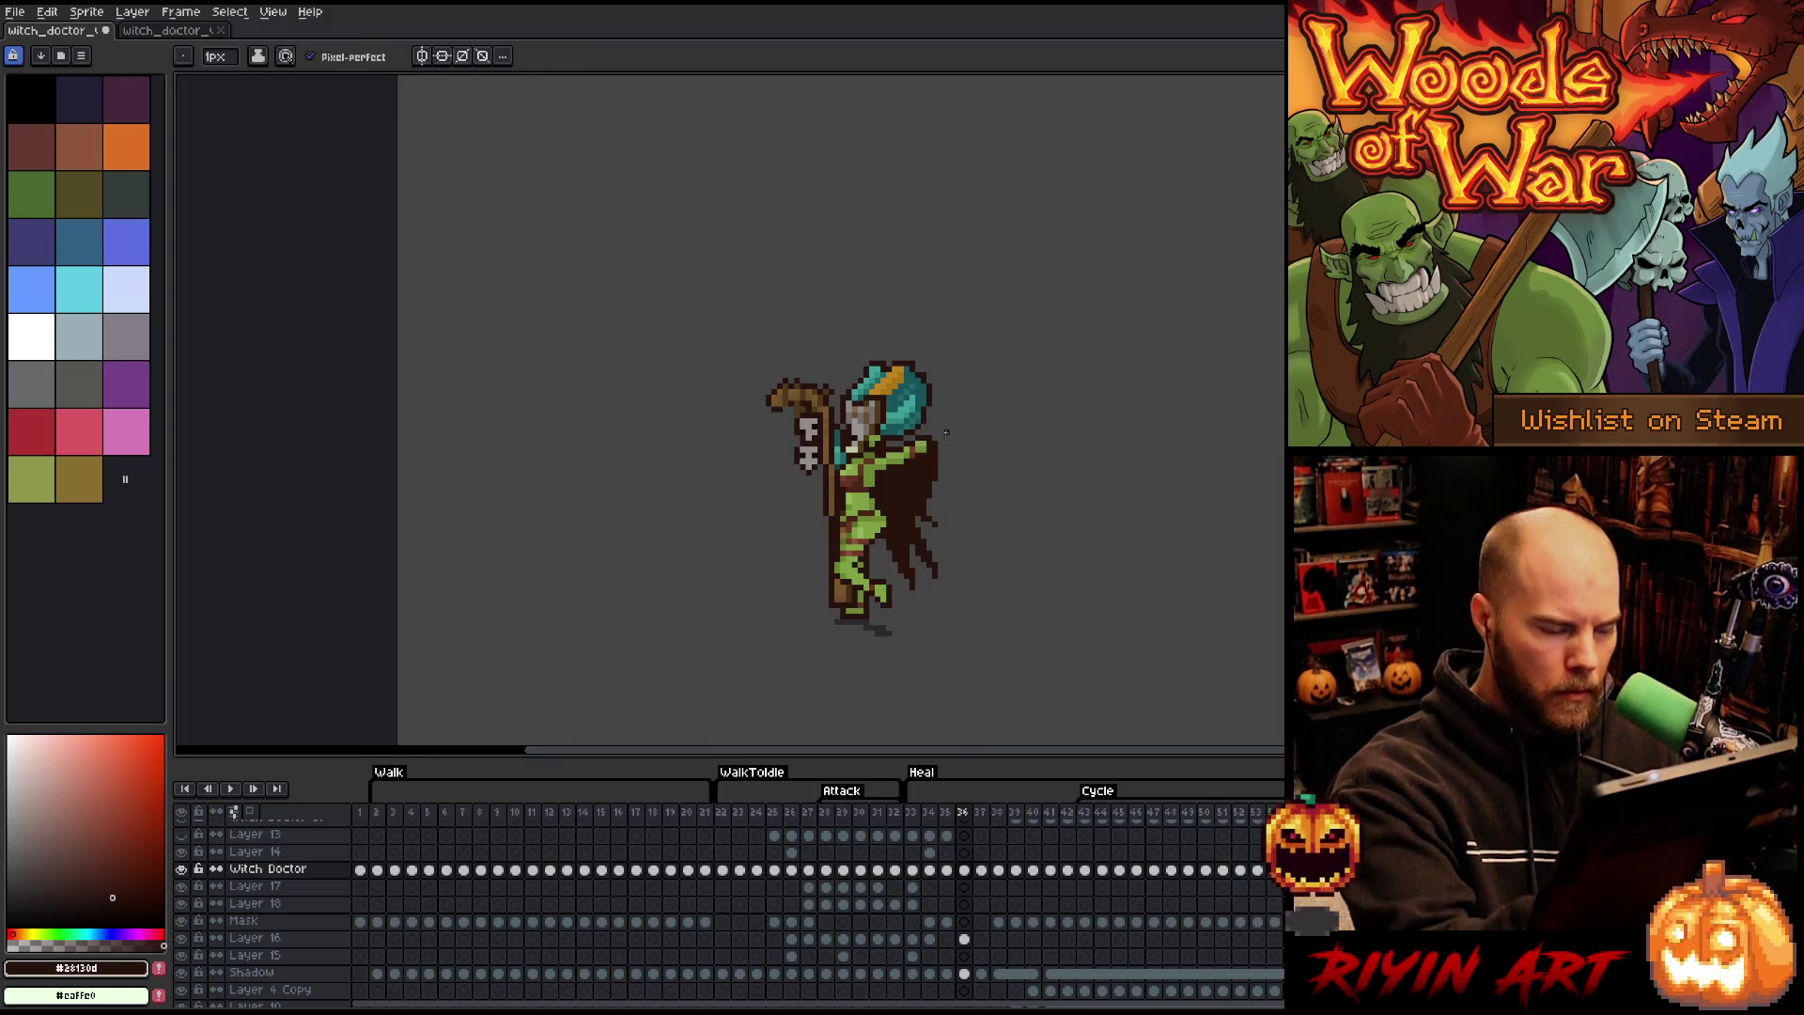
pyautogui.press('e')
pyautogui.moveTo(937, 439); pyautogui.dragTo(929, 519)
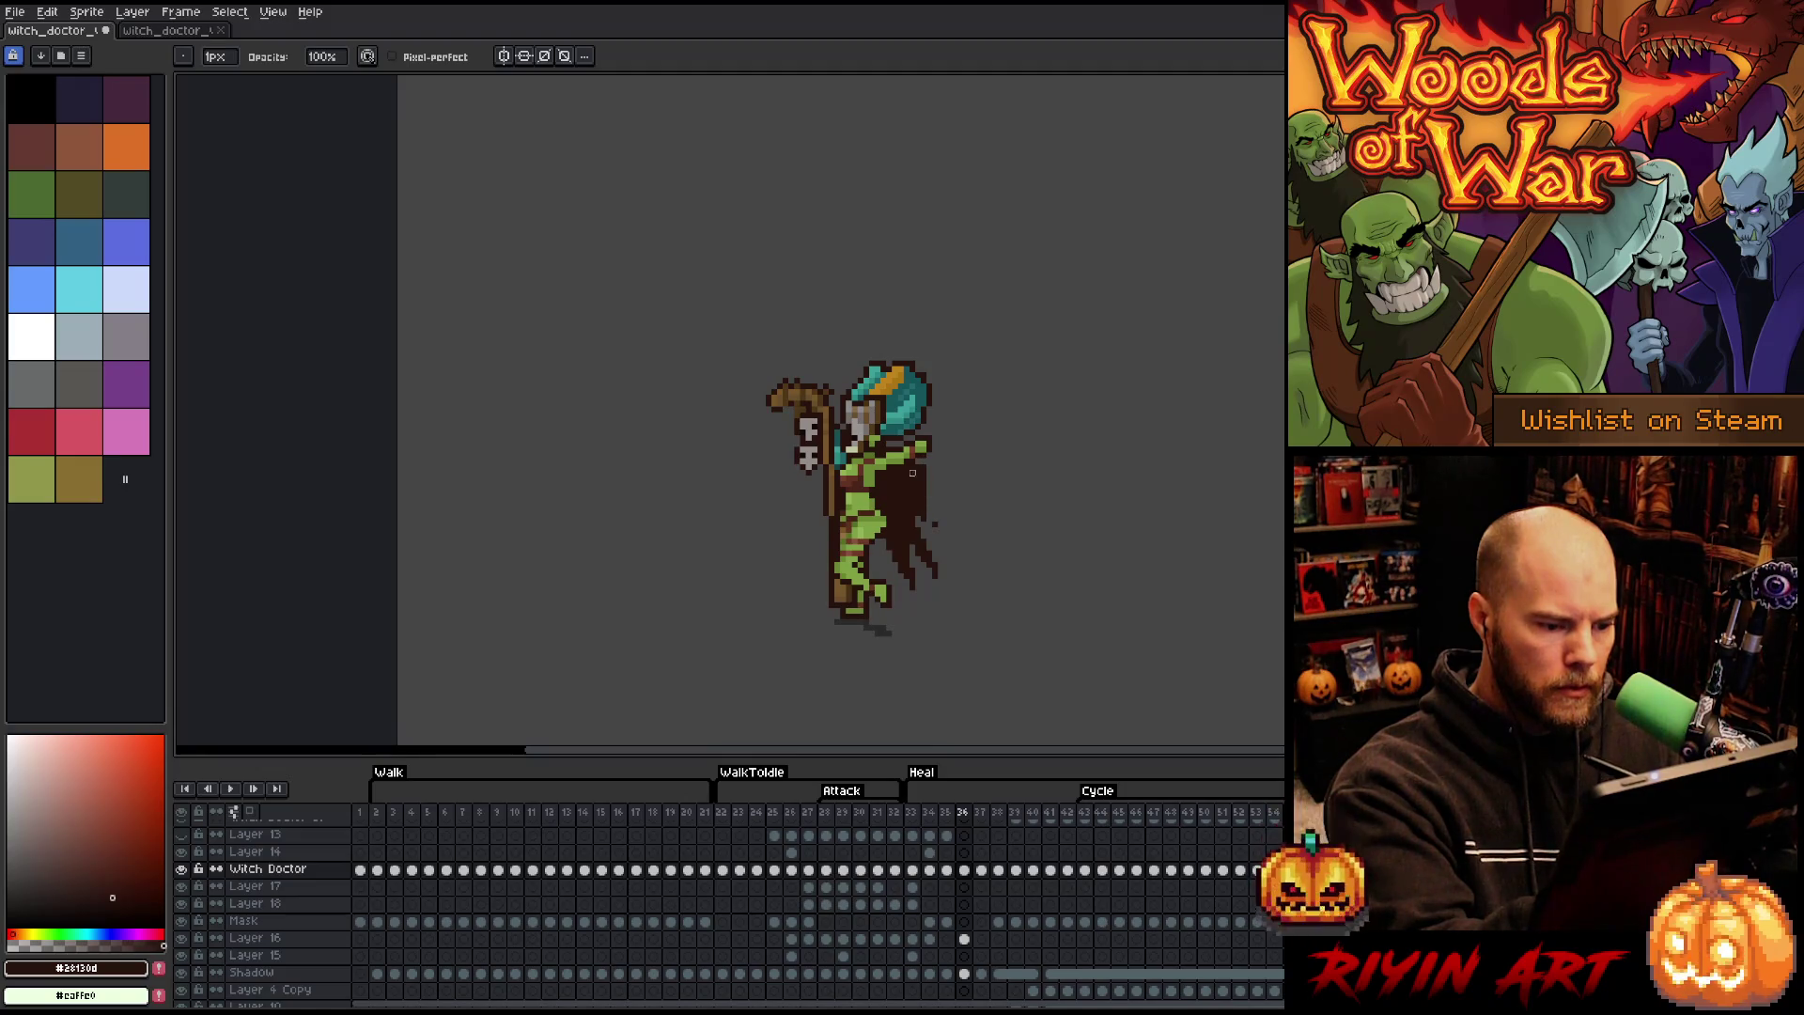
pyautogui.moveTo(913, 473)
pyautogui.mouseDown()
pyautogui.moveTo(940, 473)
pyautogui.moveTo(908, 549)
pyautogui.moveTo(945, 568)
pyautogui.moveTo(900, 500)
pyautogui.mouseUp()
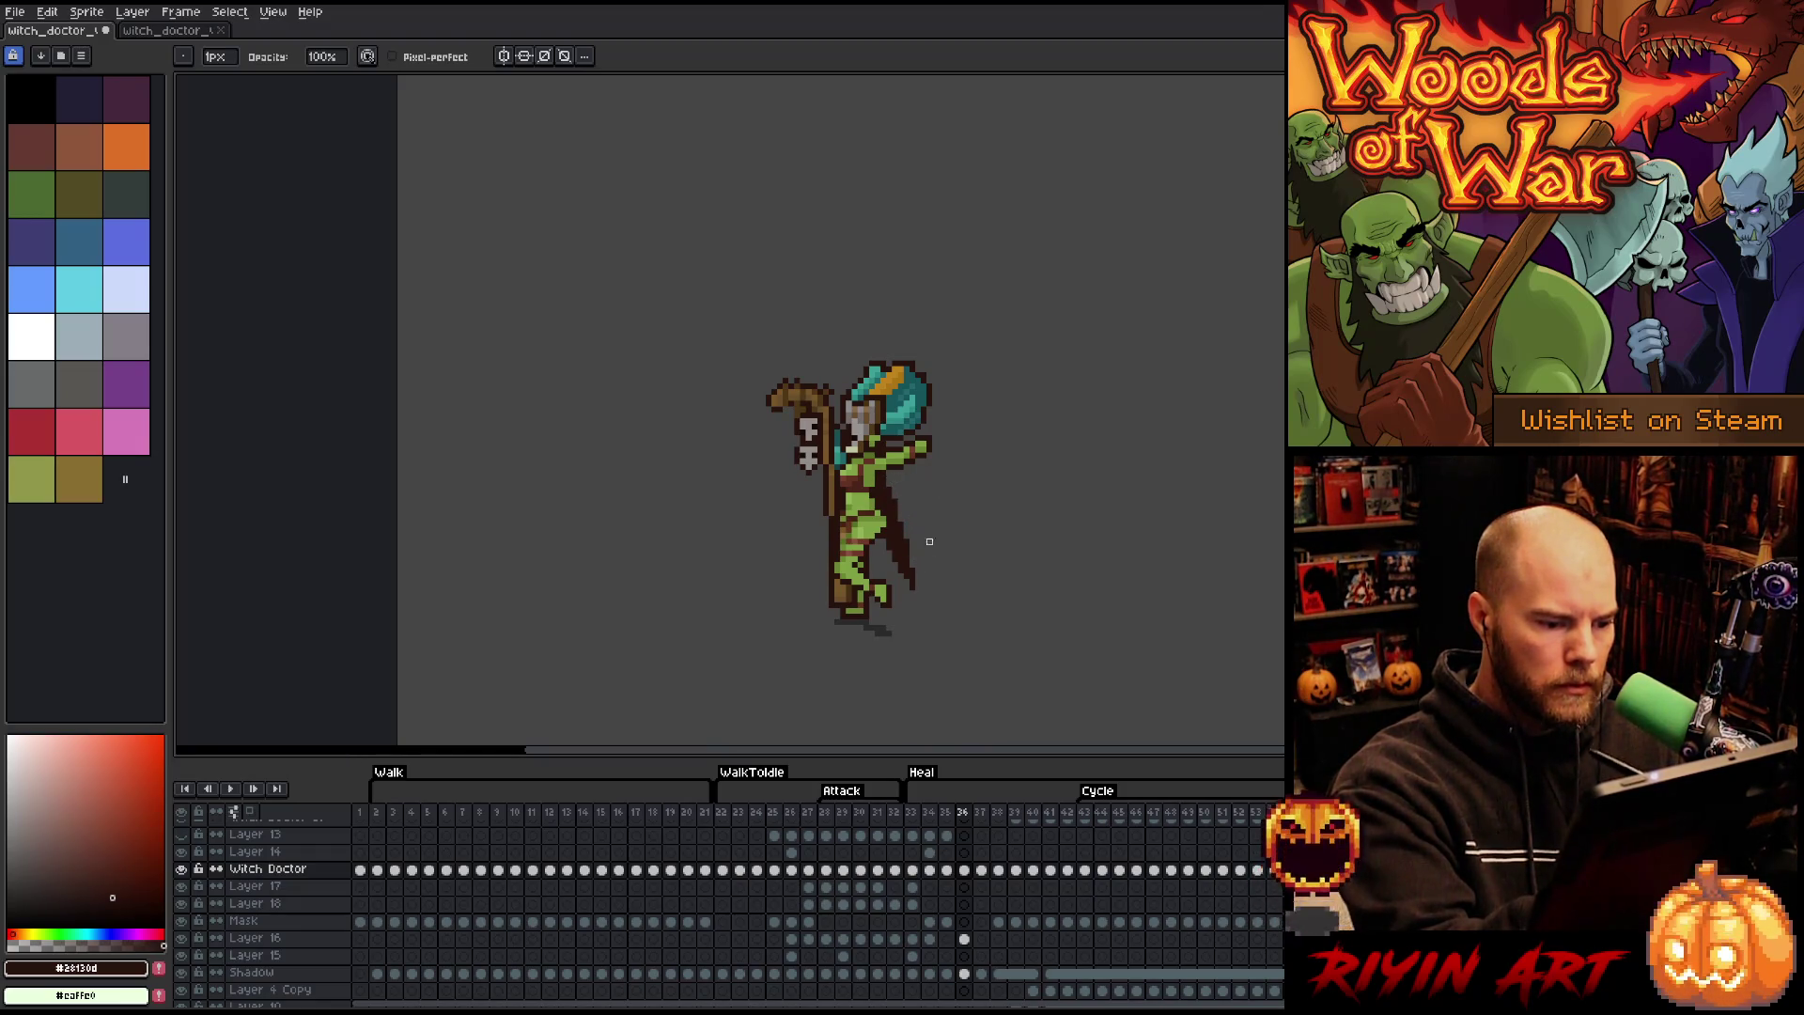
pyautogui.press('Left')
pyautogui.press('Right')
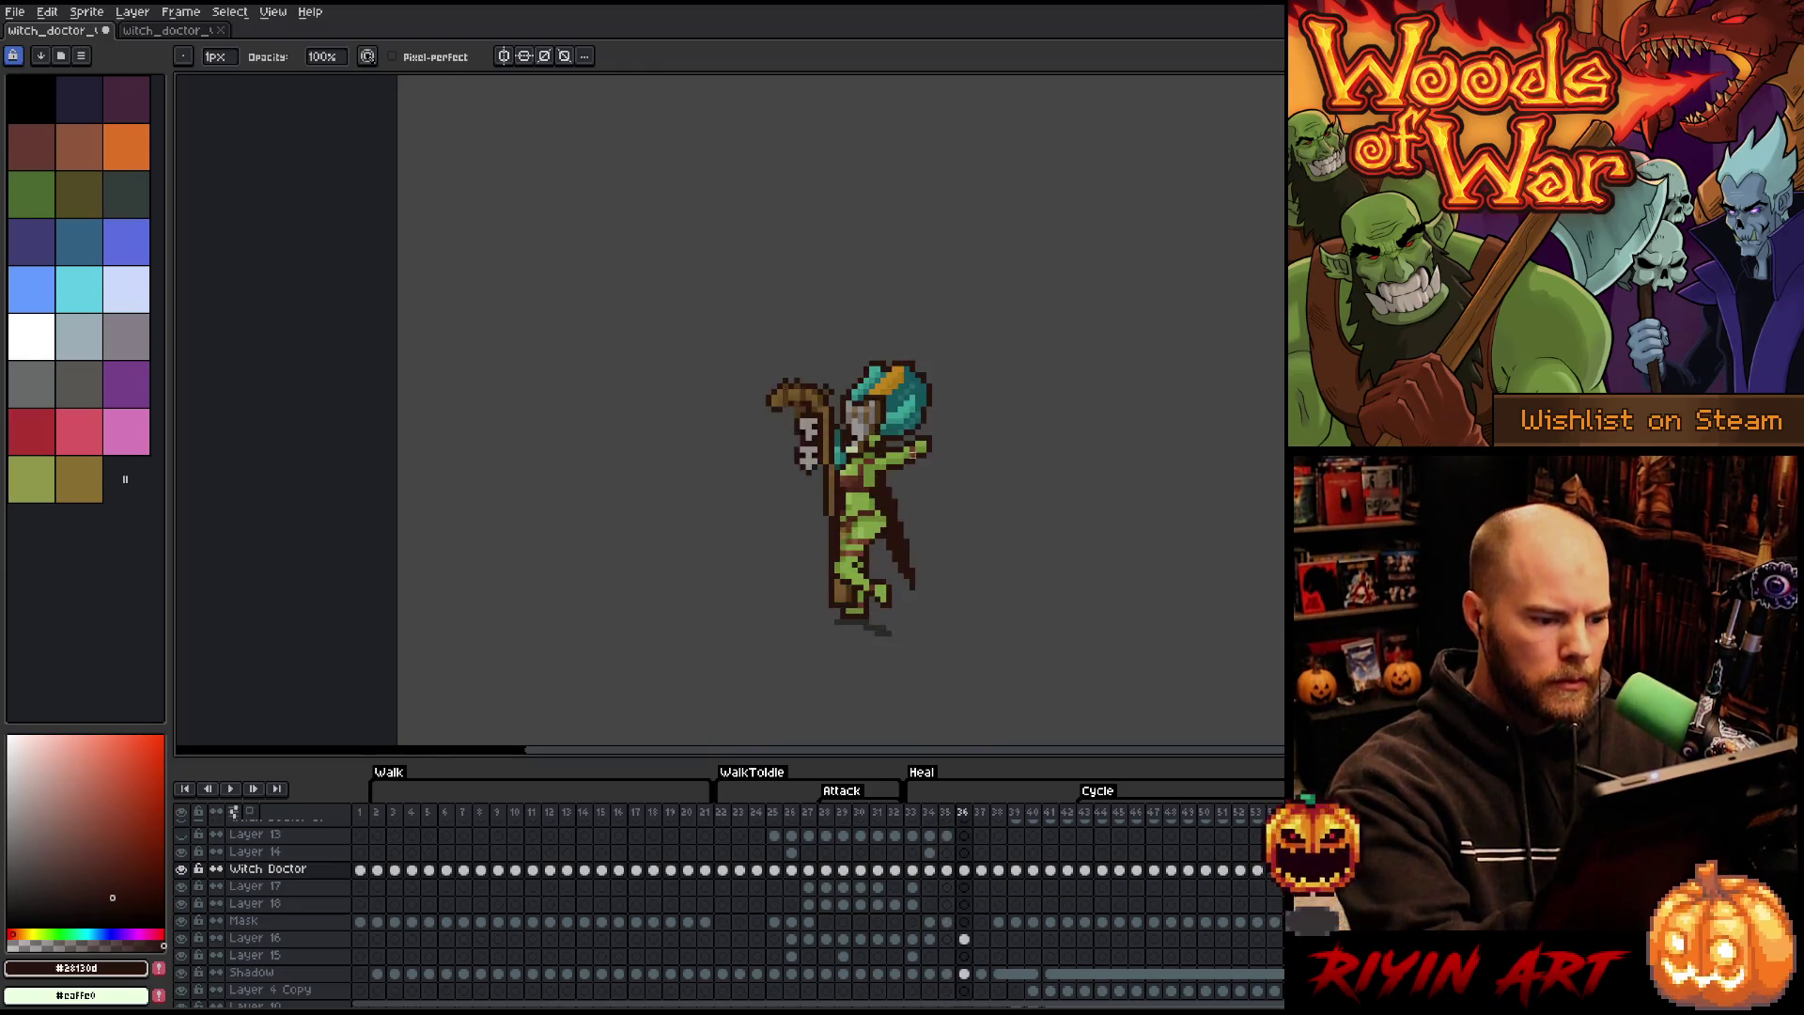
pyautogui.moveTo(900, 525); pyautogui.dragTo(906, 593)
# - Try a cape stroke curving up-left from the leg in frame 36, then undo it
pyautogui.press('b')
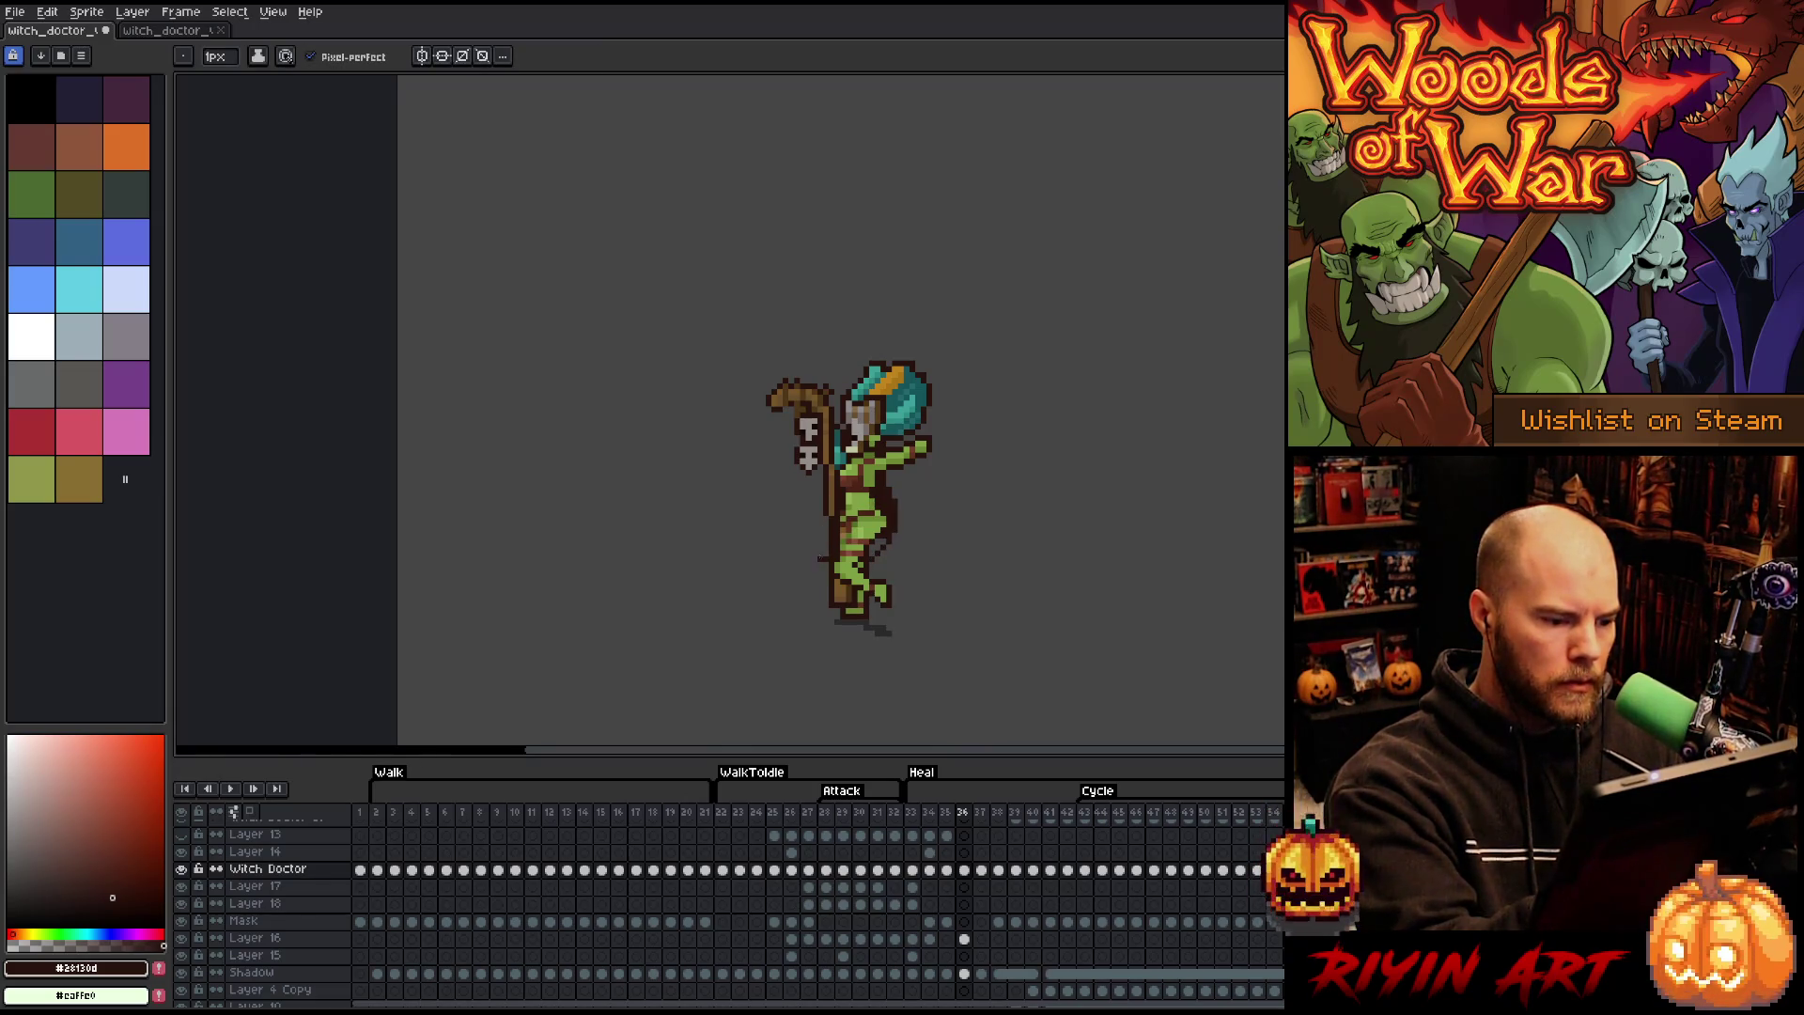
pyautogui.moveTo(821, 560)
pyautogui.mouseDown()
pyautogui.moveTo(790, 496)
pyautogui.moveTo(825, 542)
pyautogui.moveTo(801, 477)
pyautogui.moveTo(816, 546)
pyautogui.mouseUp()
pyautogui.hotkey('ctrl', 'z')
pyautogui.press('e')
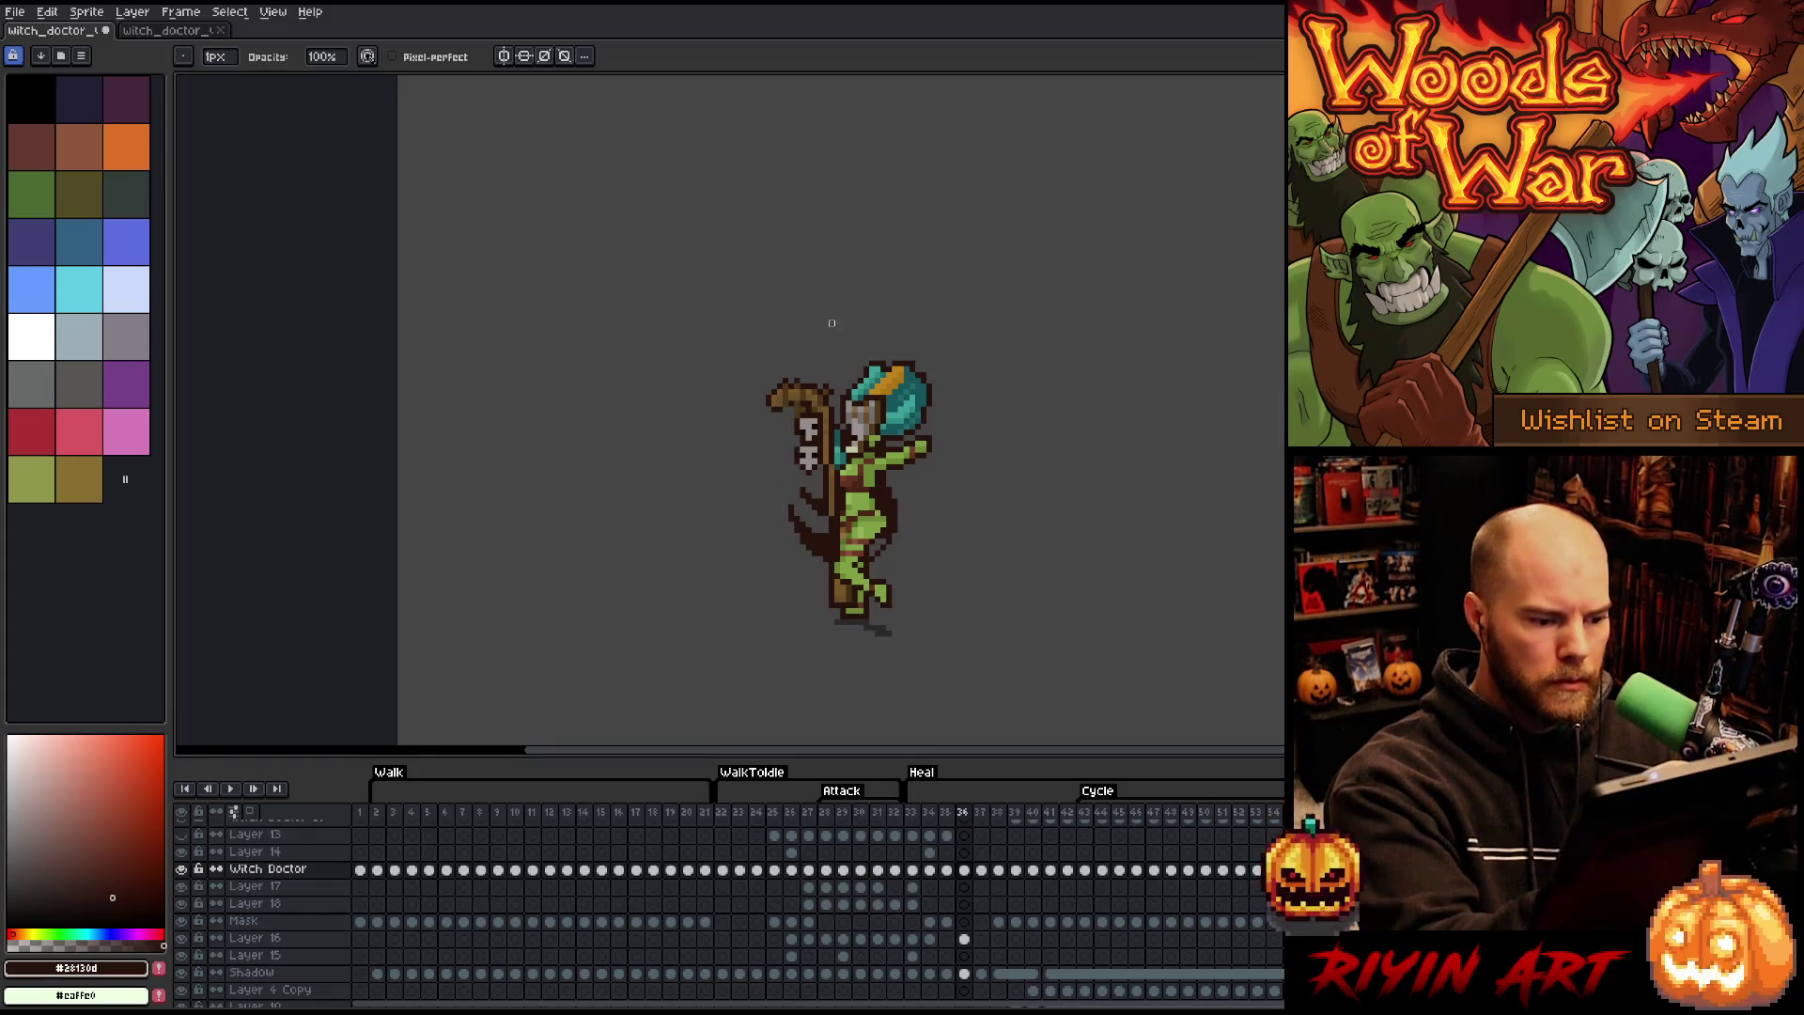
pyautogui.press('w')
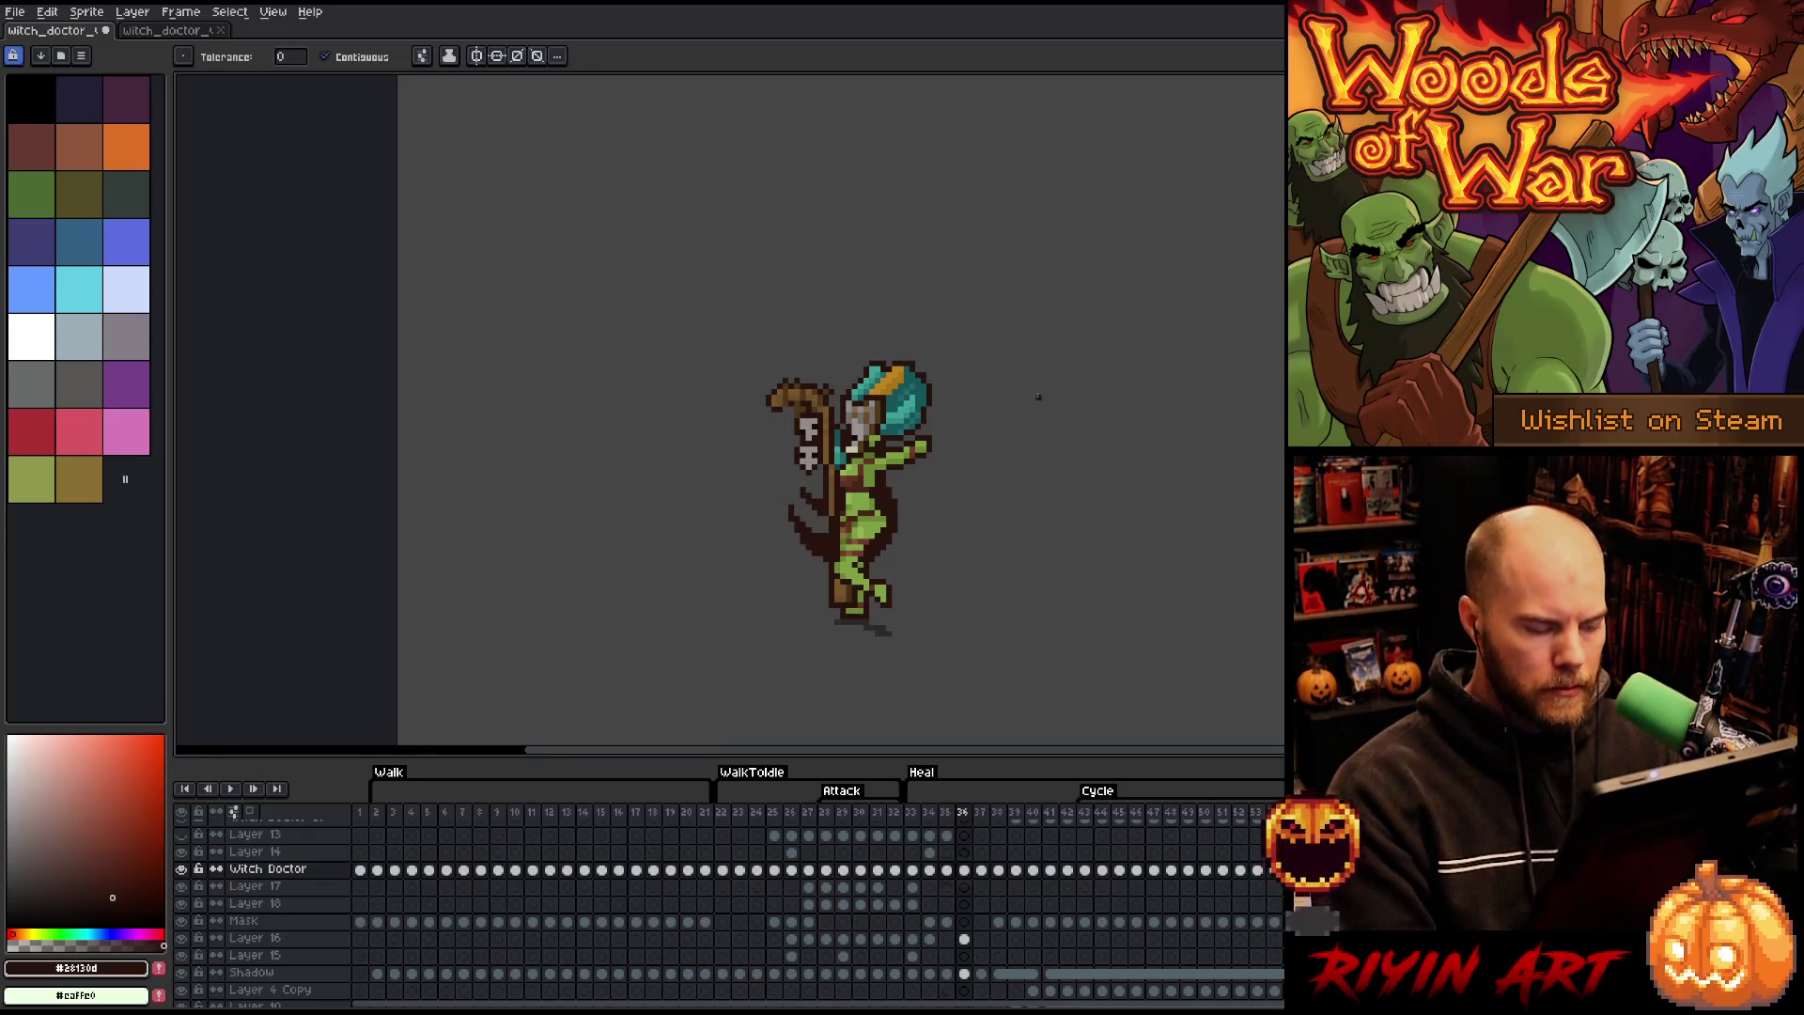
# - Compare heal frames 34–36 and add a dark stroke to frame 36's lower-left cape tail
pyautogui.press('Left')
pyautogui.press('Right')
pyautogui.press('Left')
pyautogui.press('Left')
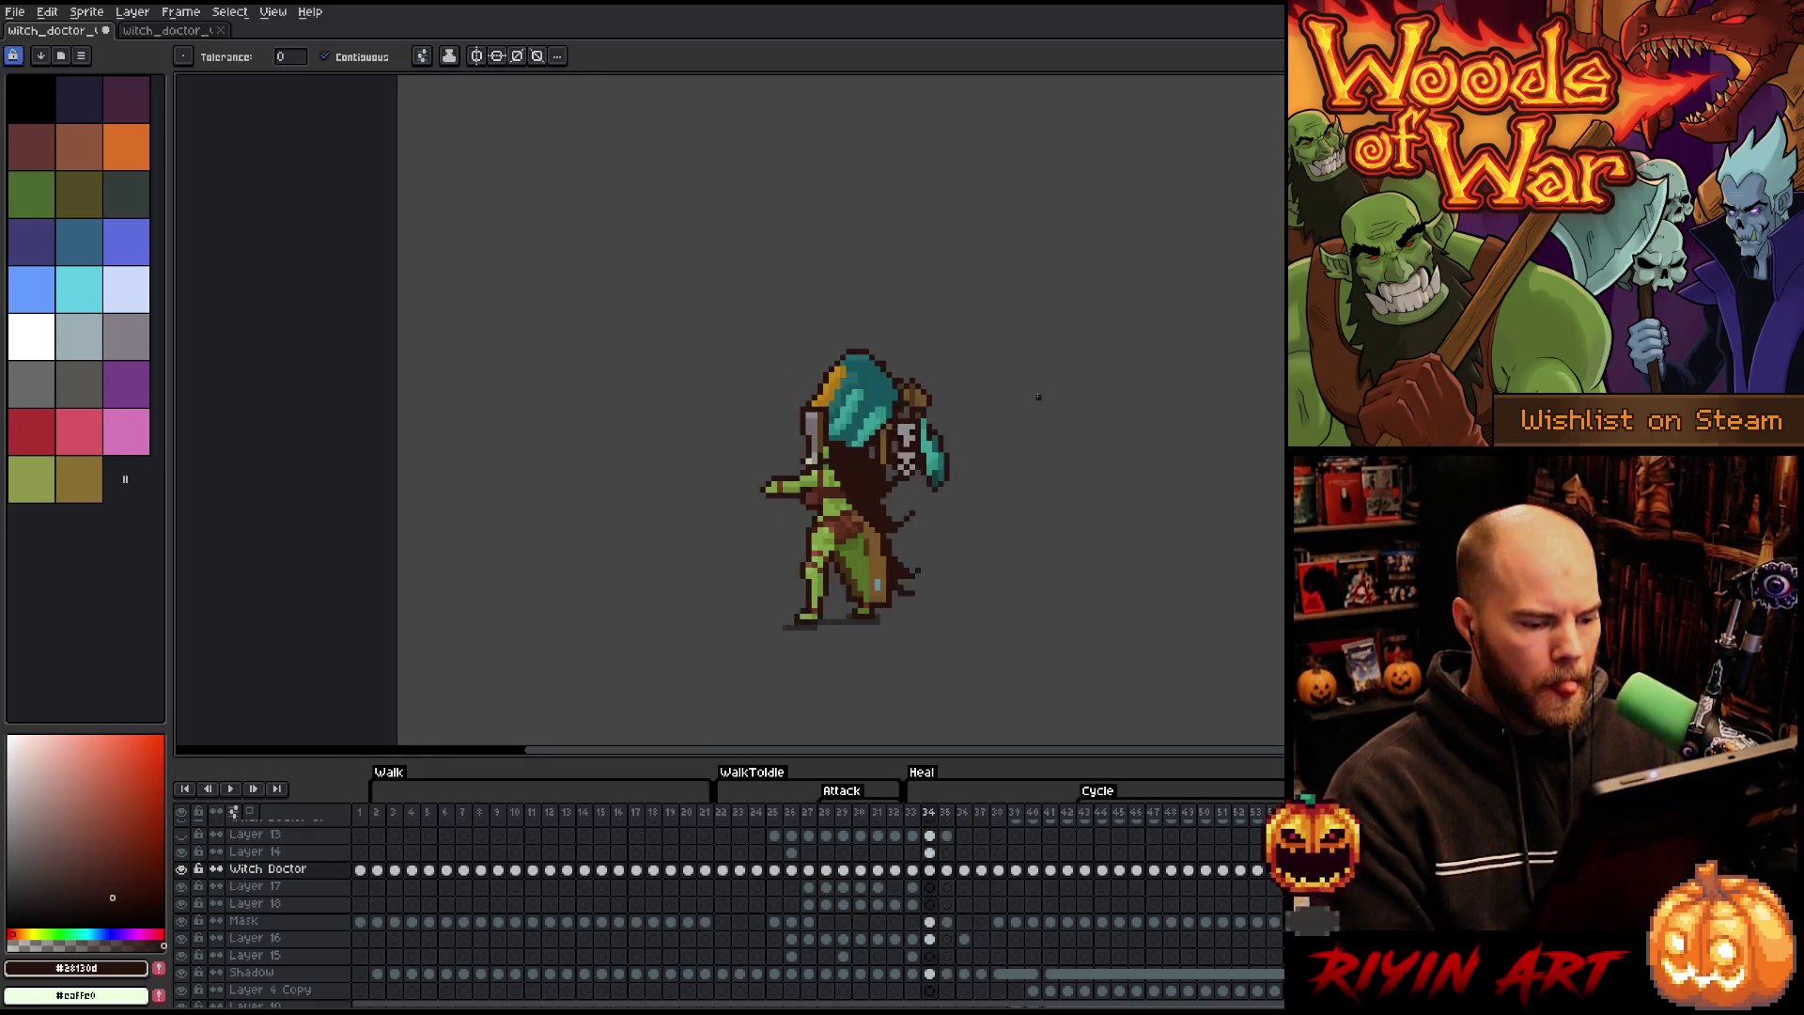
pyautogui.press('Left')
pyautogui.press('Right')
pyautogui.press('Right')
pyautogui.press('Right')
pyautogui.press('Right')
pyautogui.press('Left')
pyautogui.press('Left')
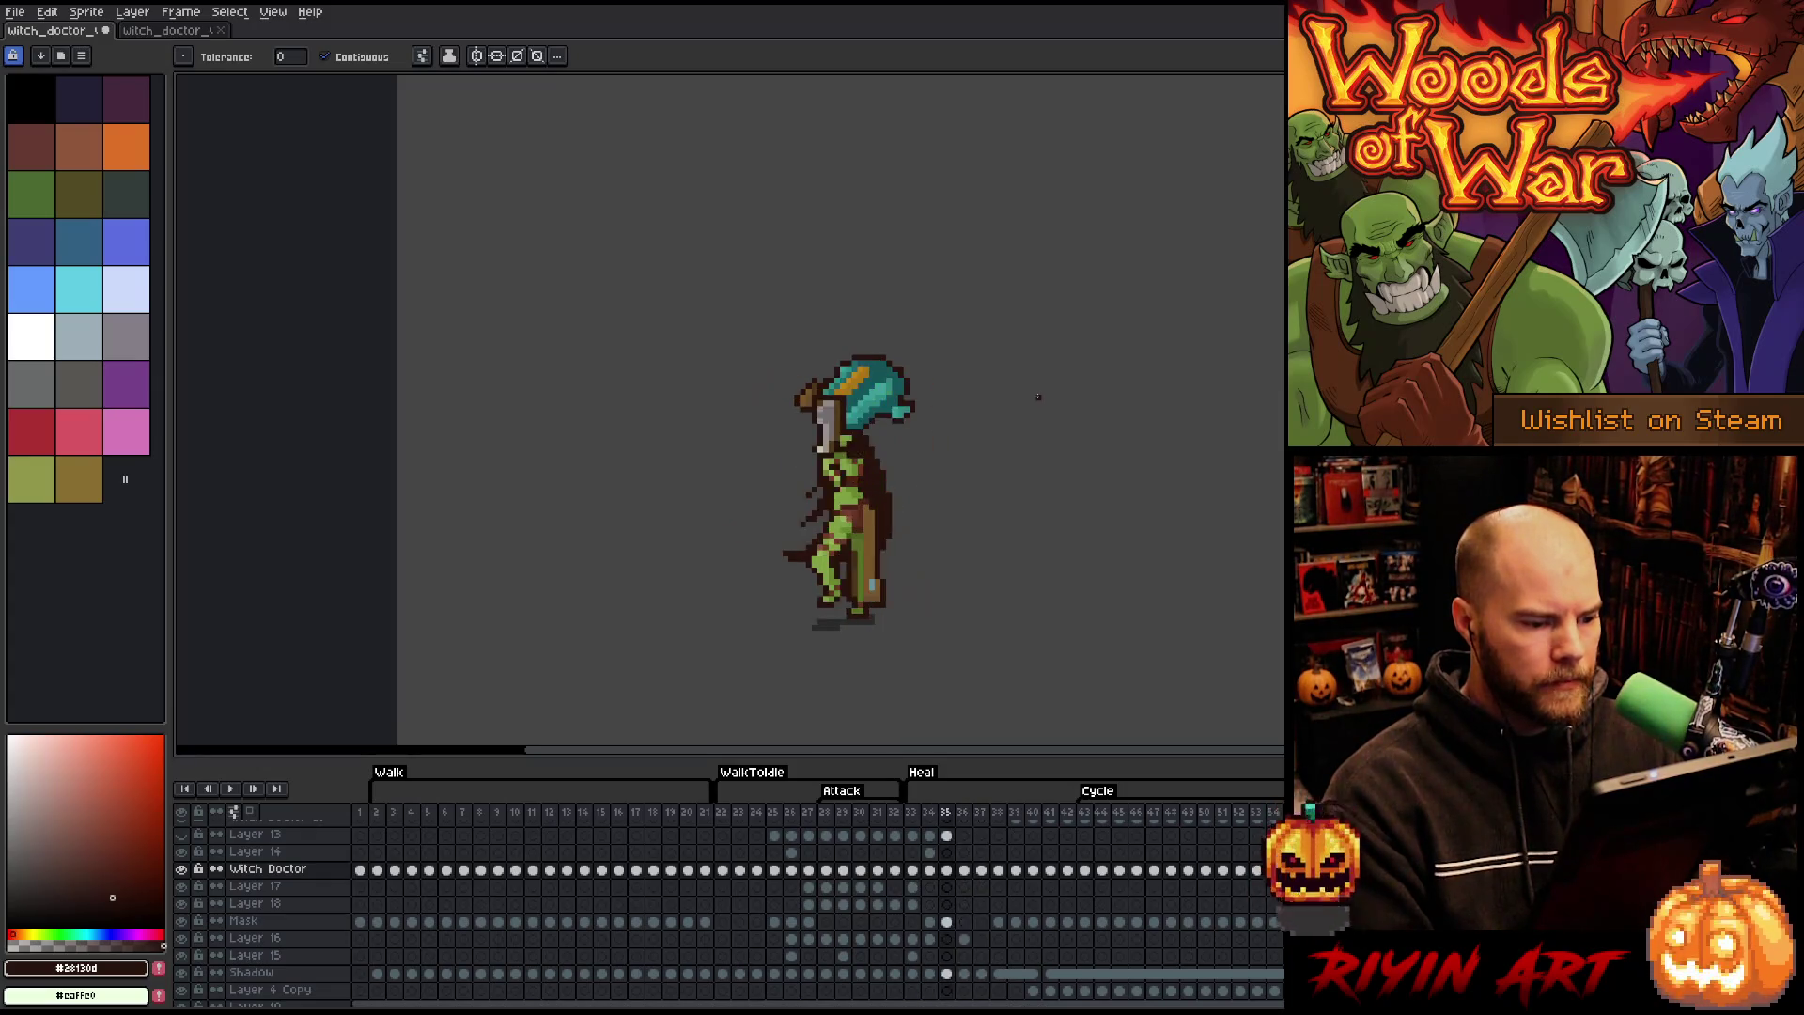
pyautogui.press('Right')
pyautogui.press('Left')
pyautogui.press('Left')
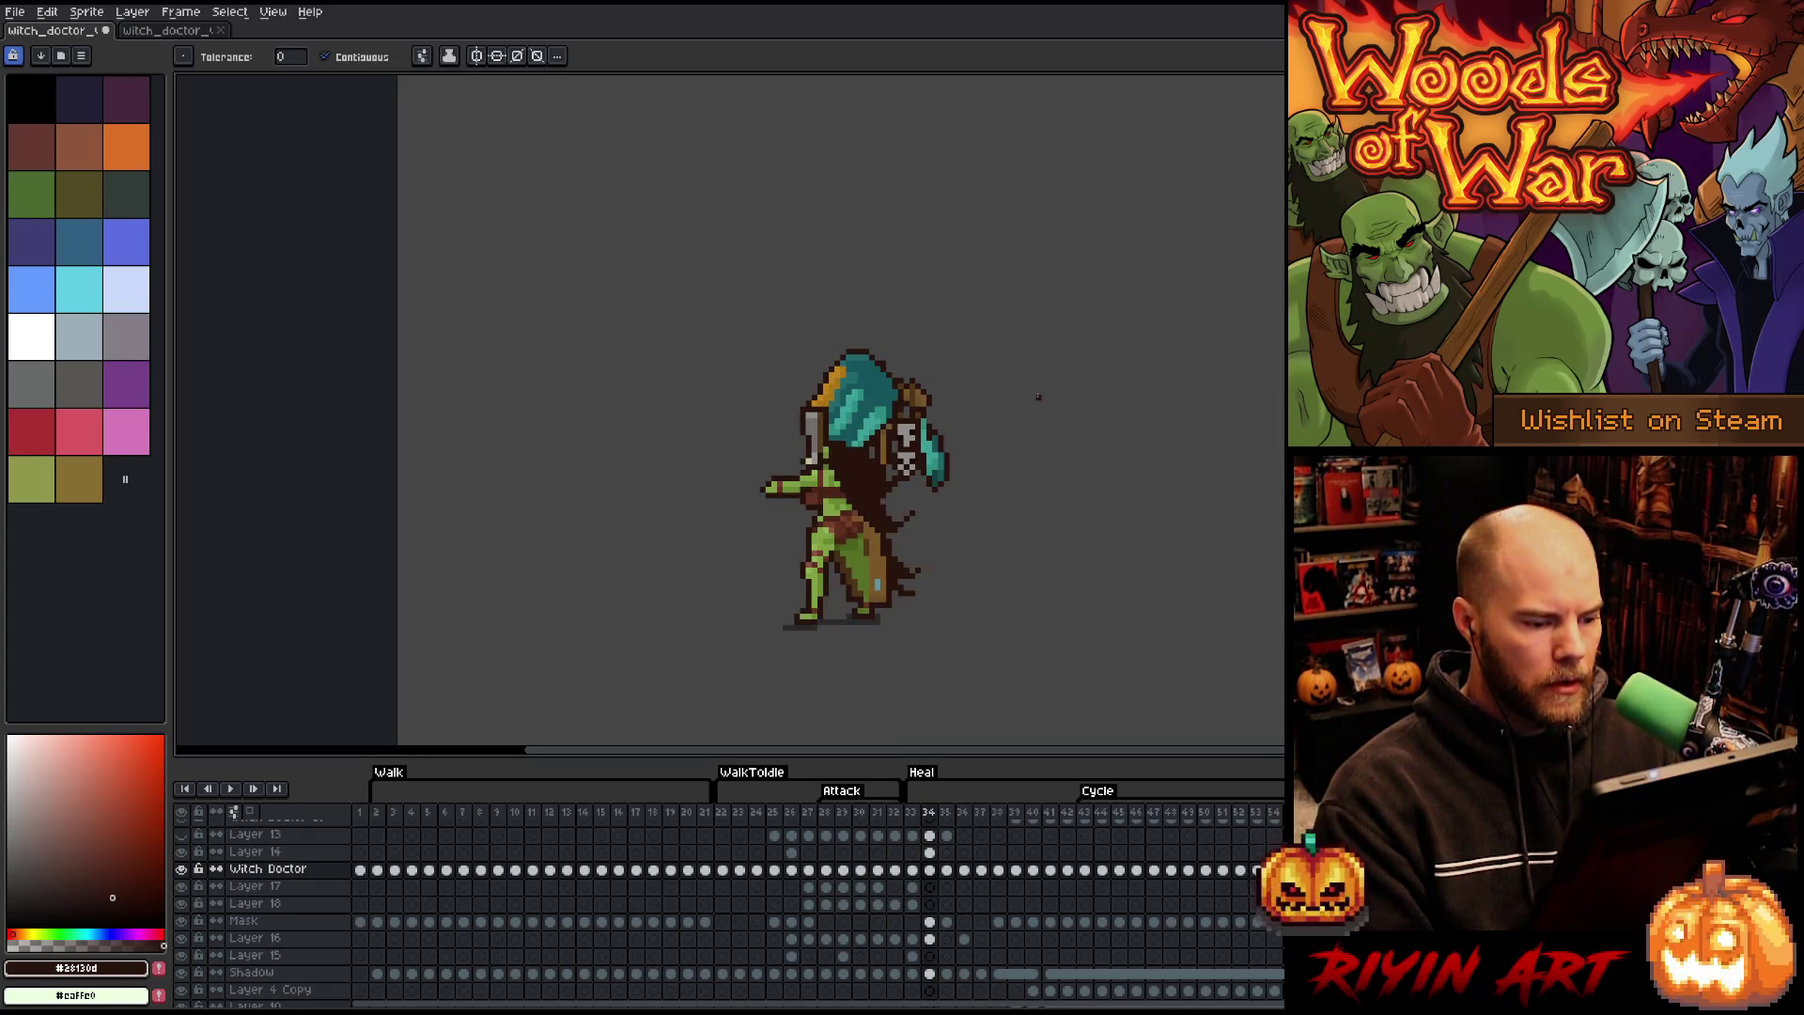
pyautogui.press('Right')
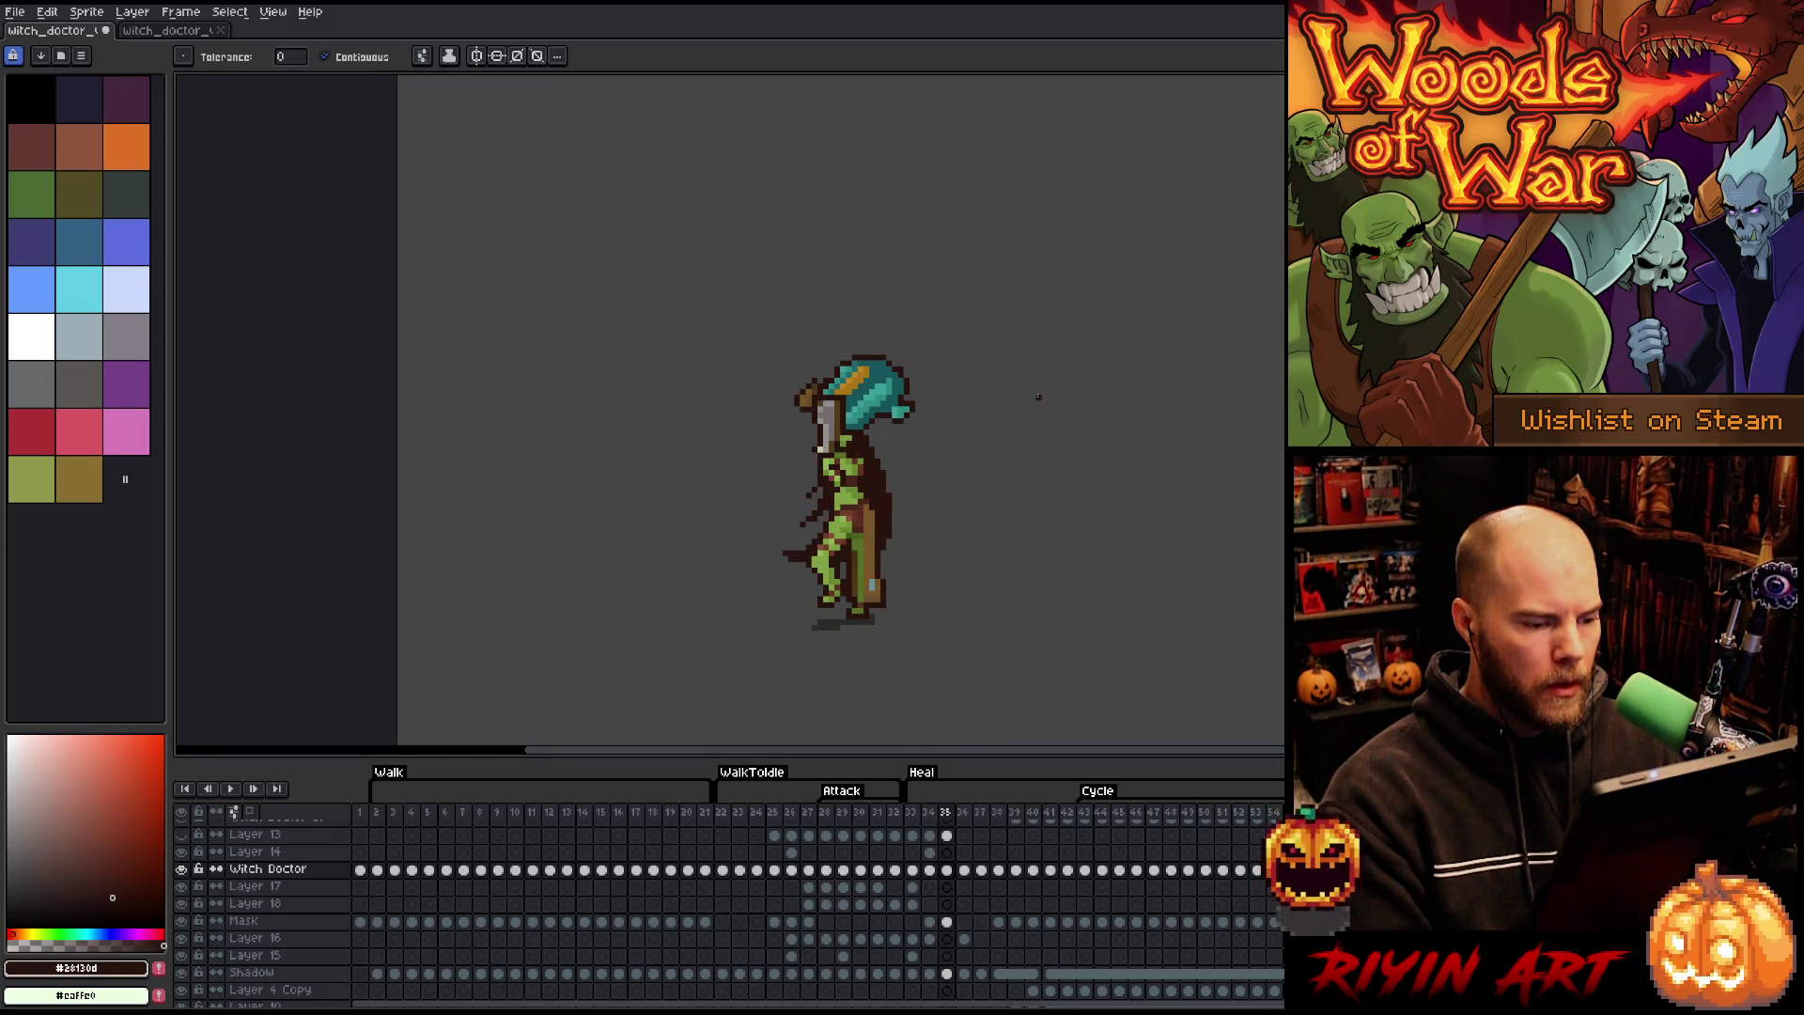
pyautogui.press('Right')
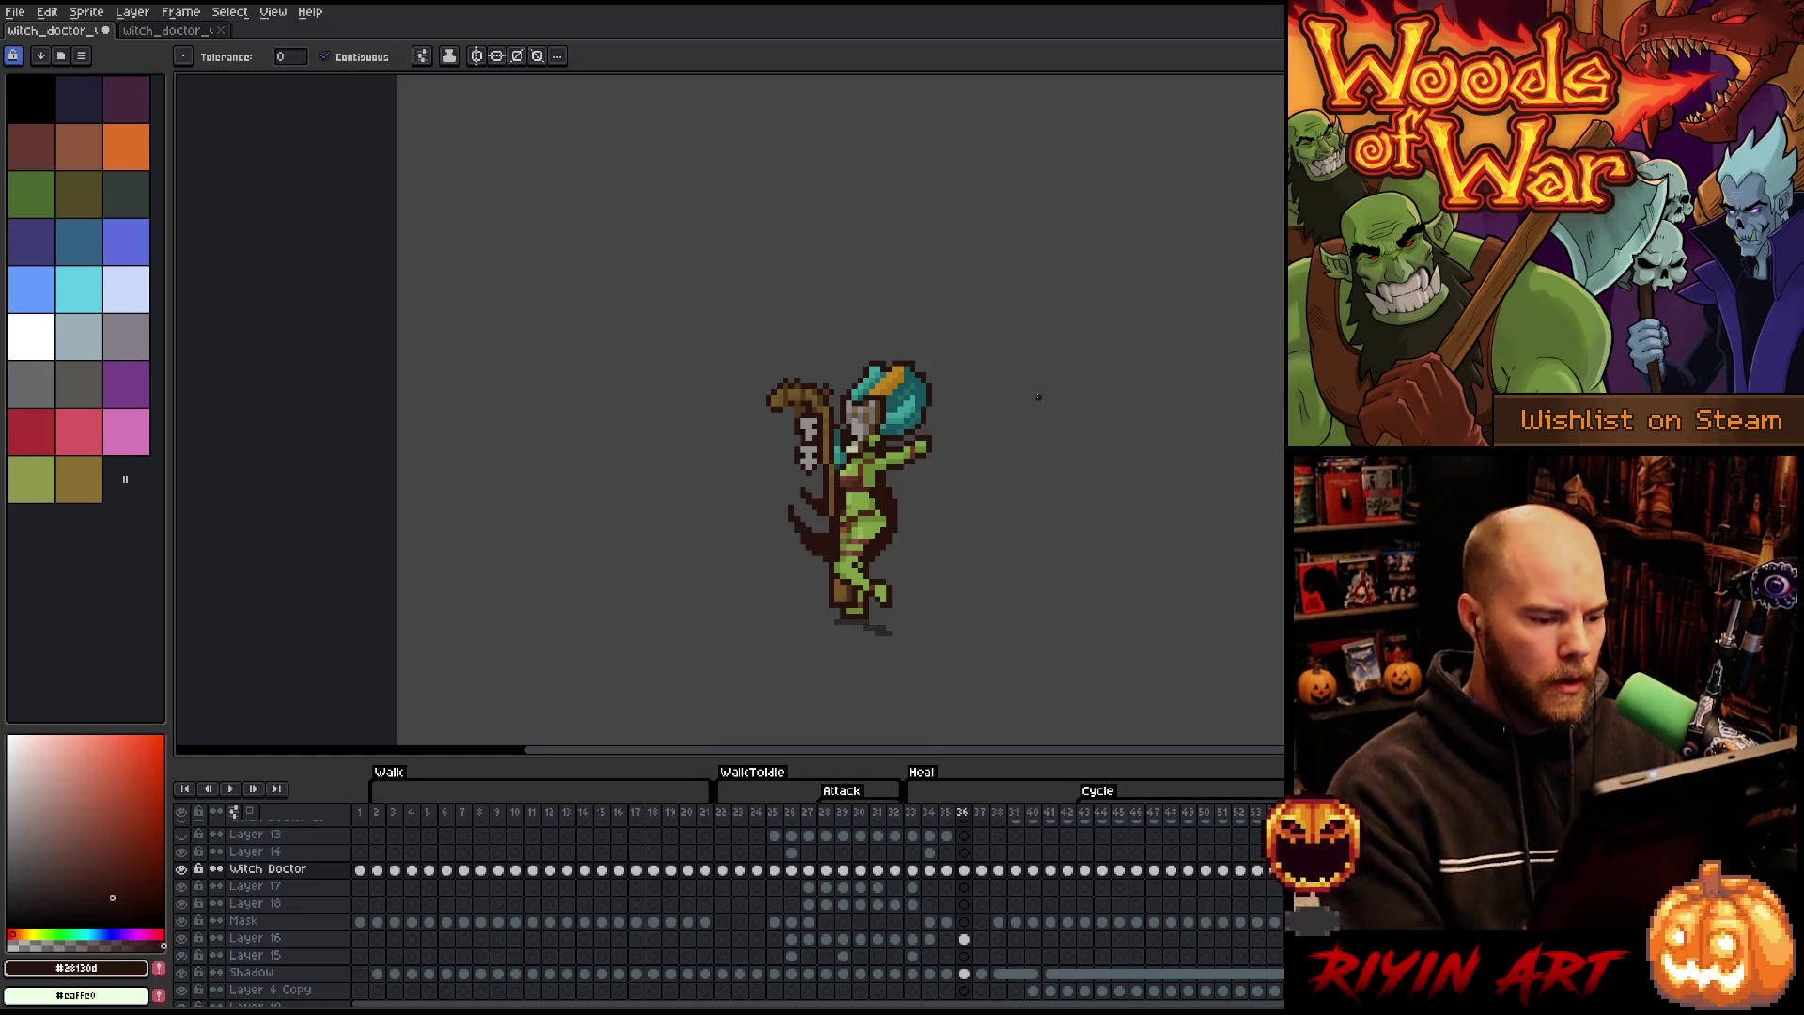
pyautogui.press('b')
pyautogui.moveTo(817, 560)
pyautogui.mouseDown()
pyautogui.moveTo(781, 587)
pyautogui.moveTo(823, 568)
pyautogui.mouseUp()
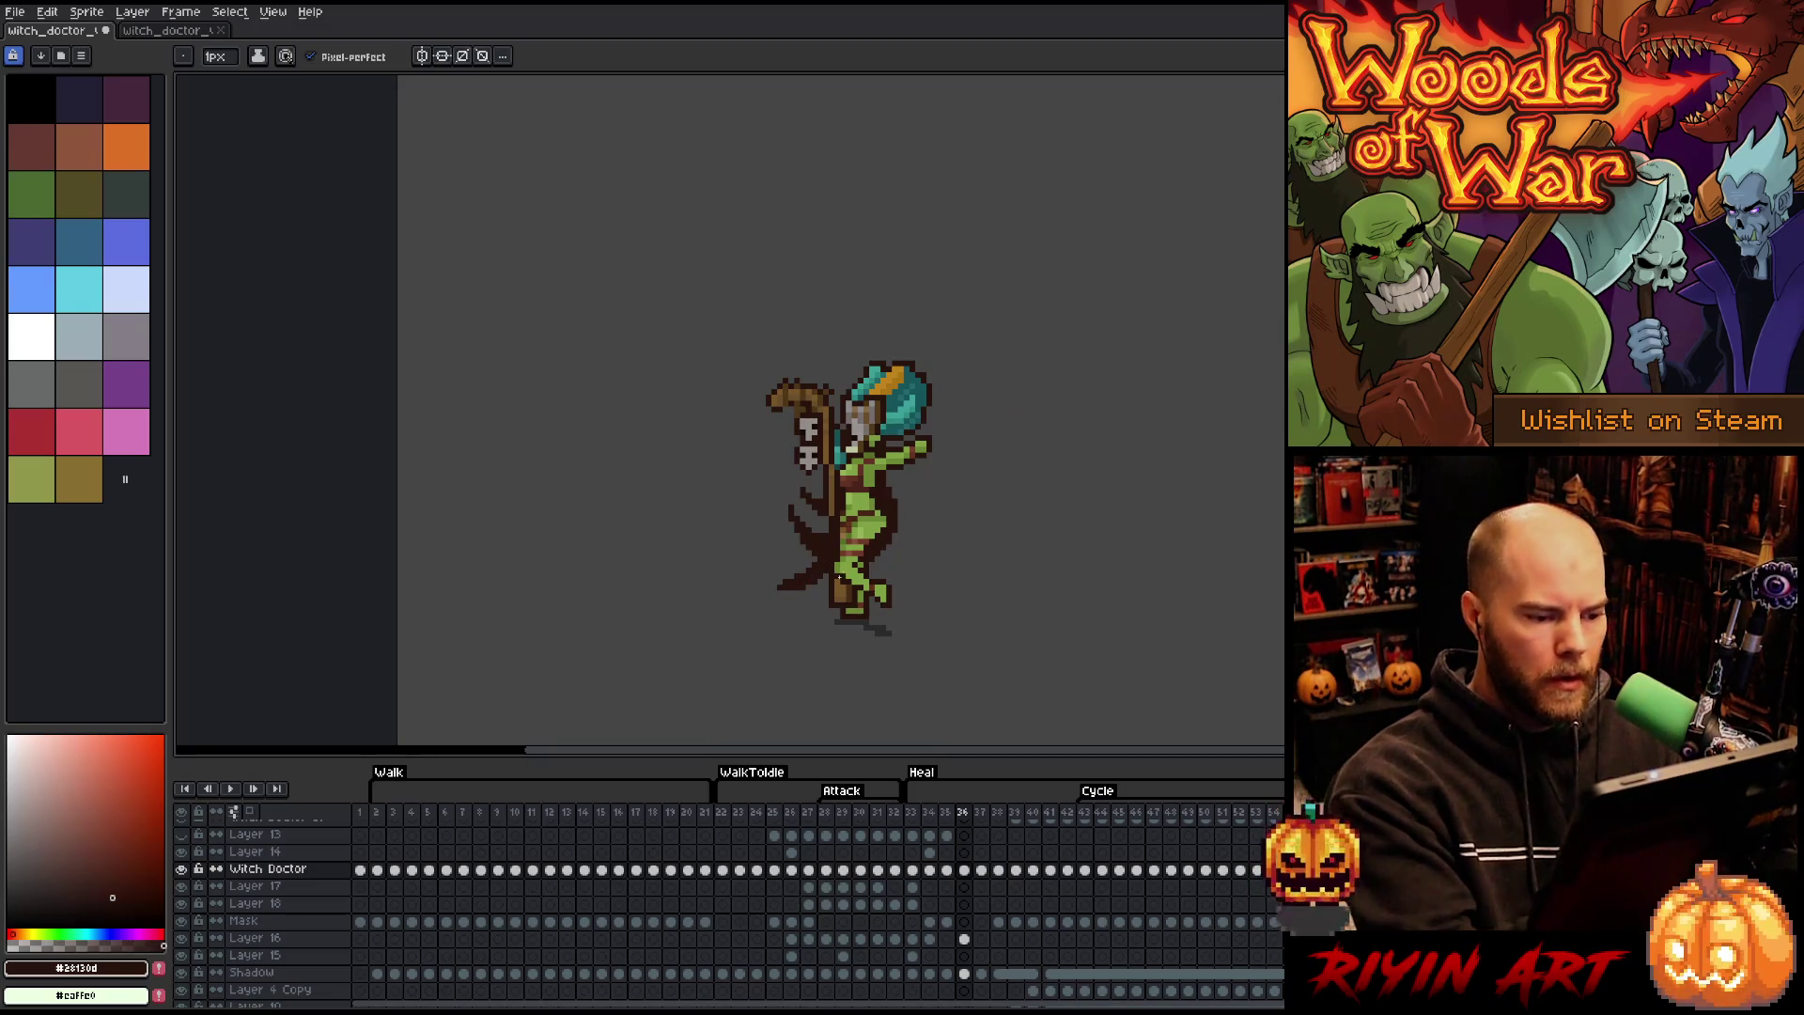
# - In frame 37, erase the old right-side cape pixels and draw a short cape stroke left of the leg
pyautogui.click(981, 869)
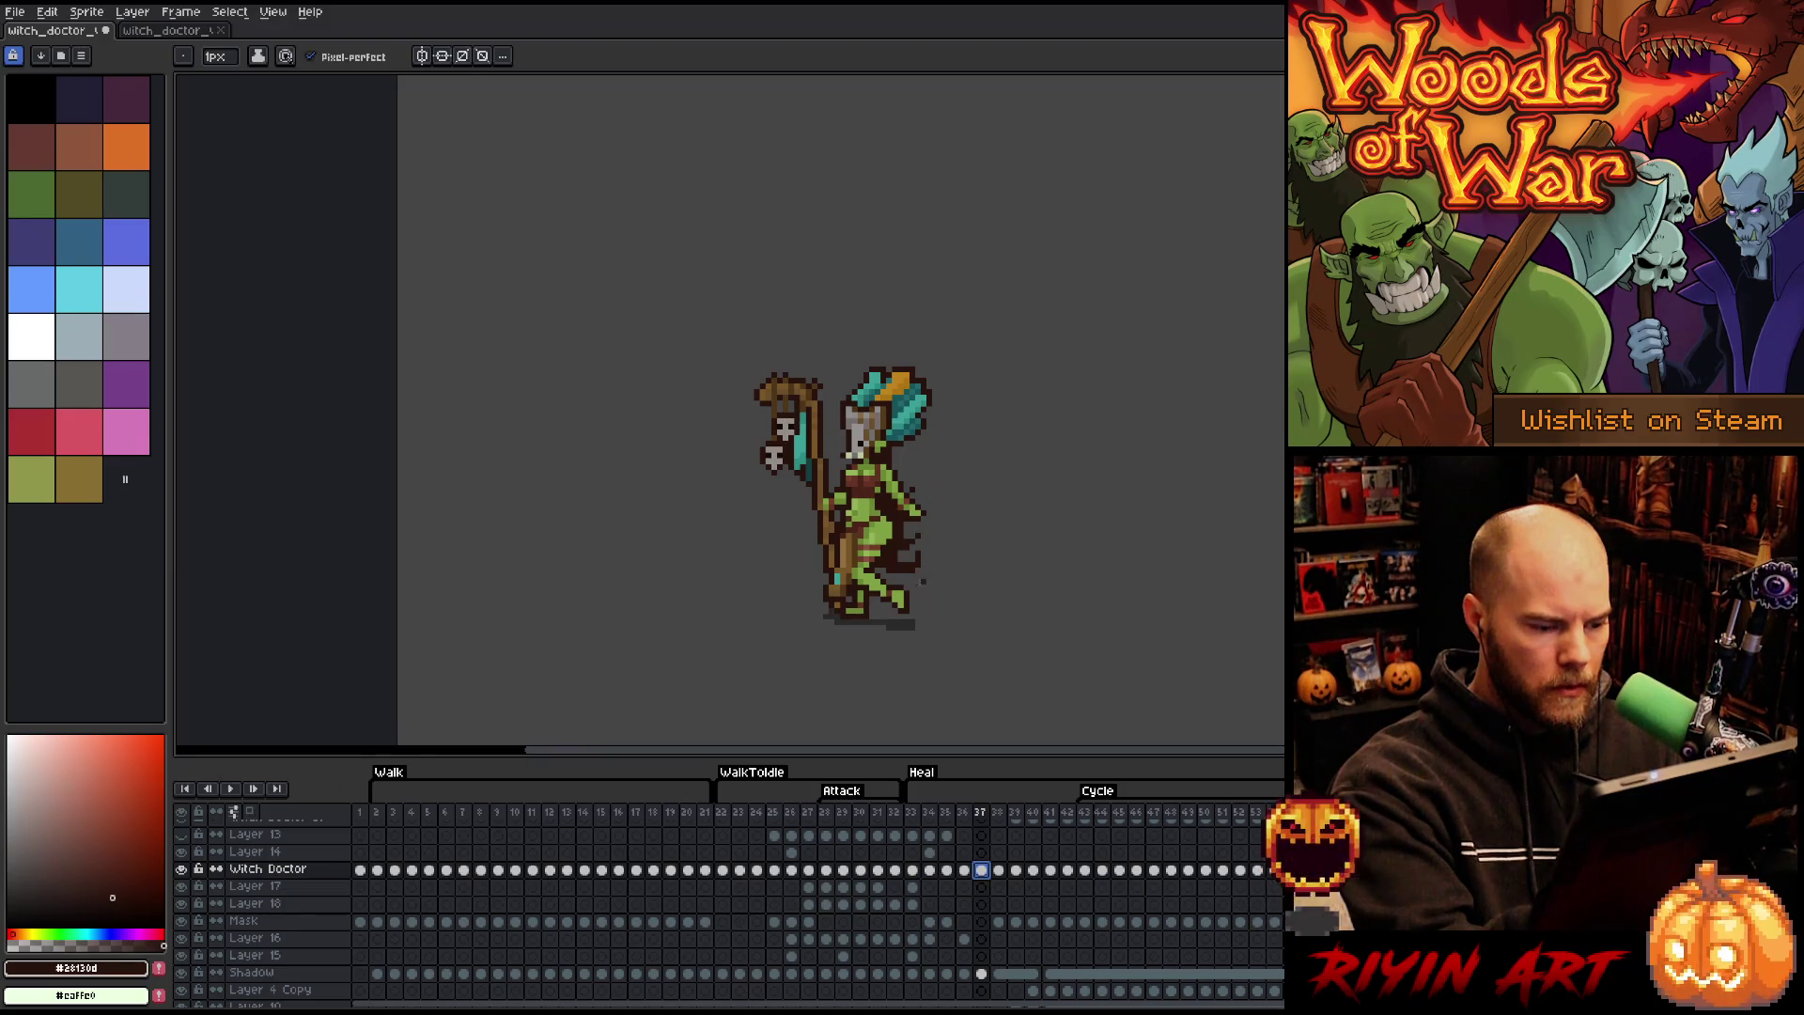
pyautogui.press('e')
pyautogui.moveTo(907, 543); pyautogui.dragTo(906, 575)
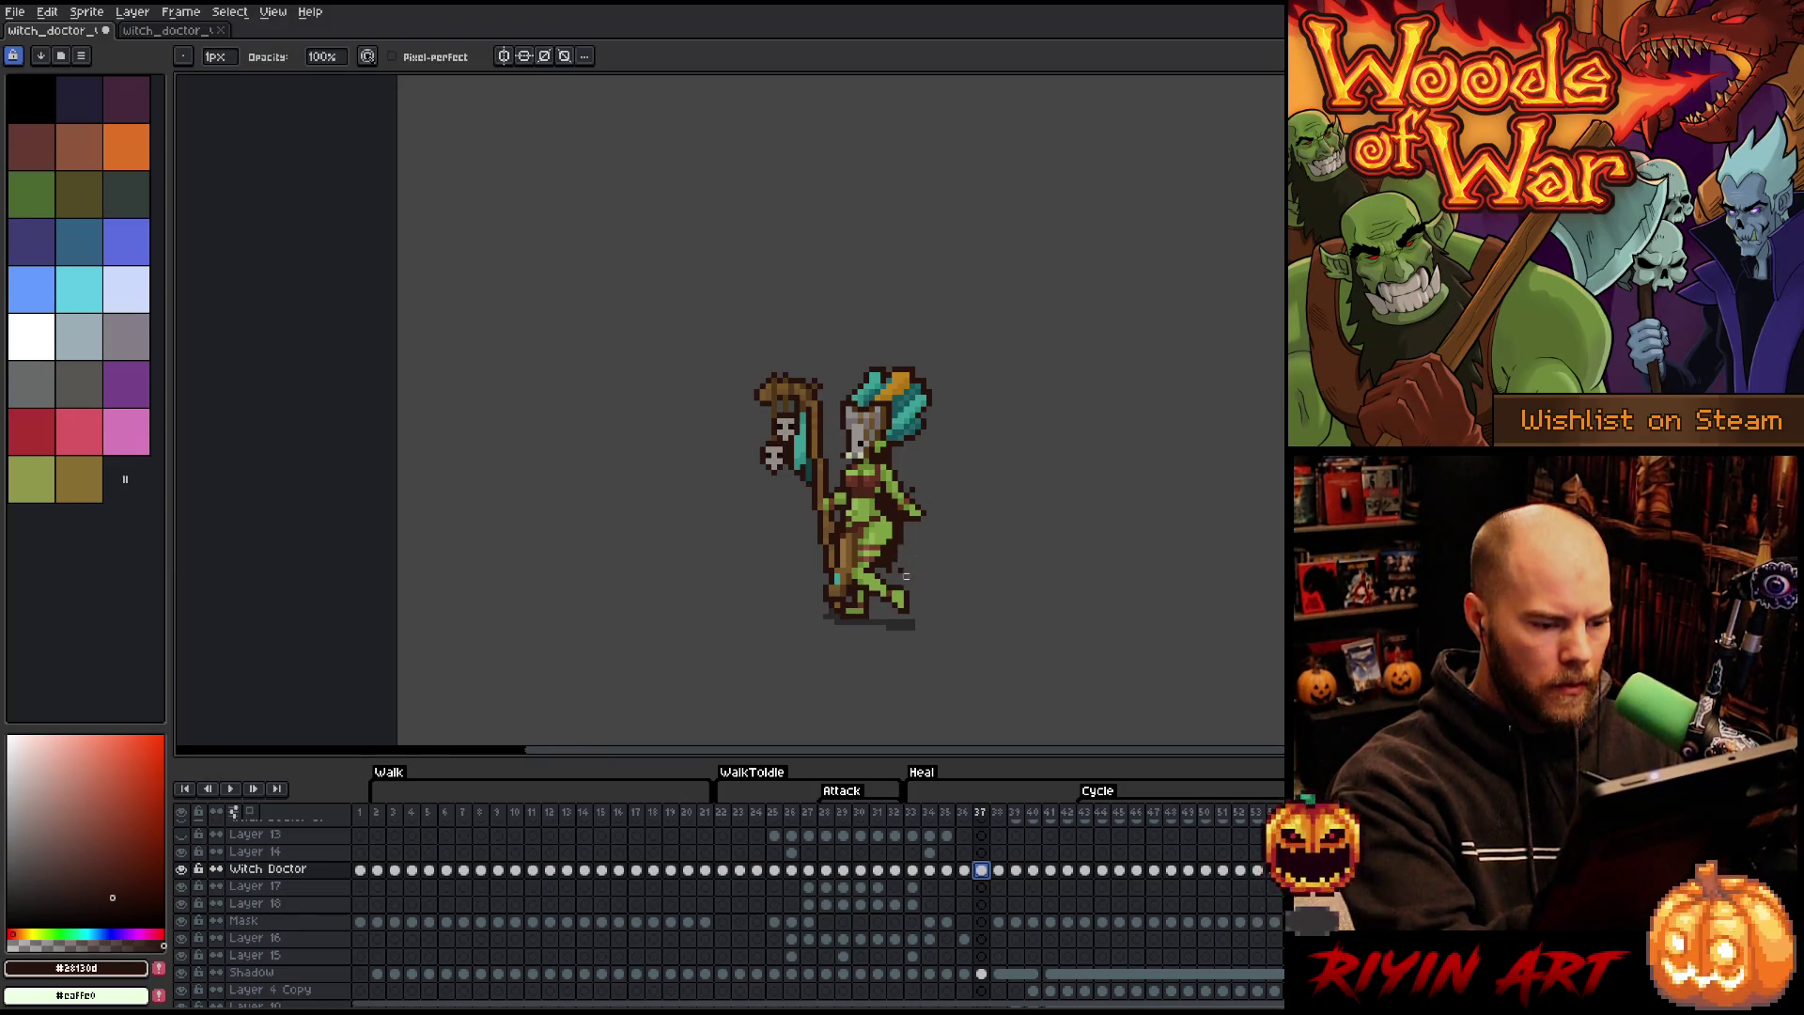
pyautogui.press('Escape')
pyautogui.press('b')
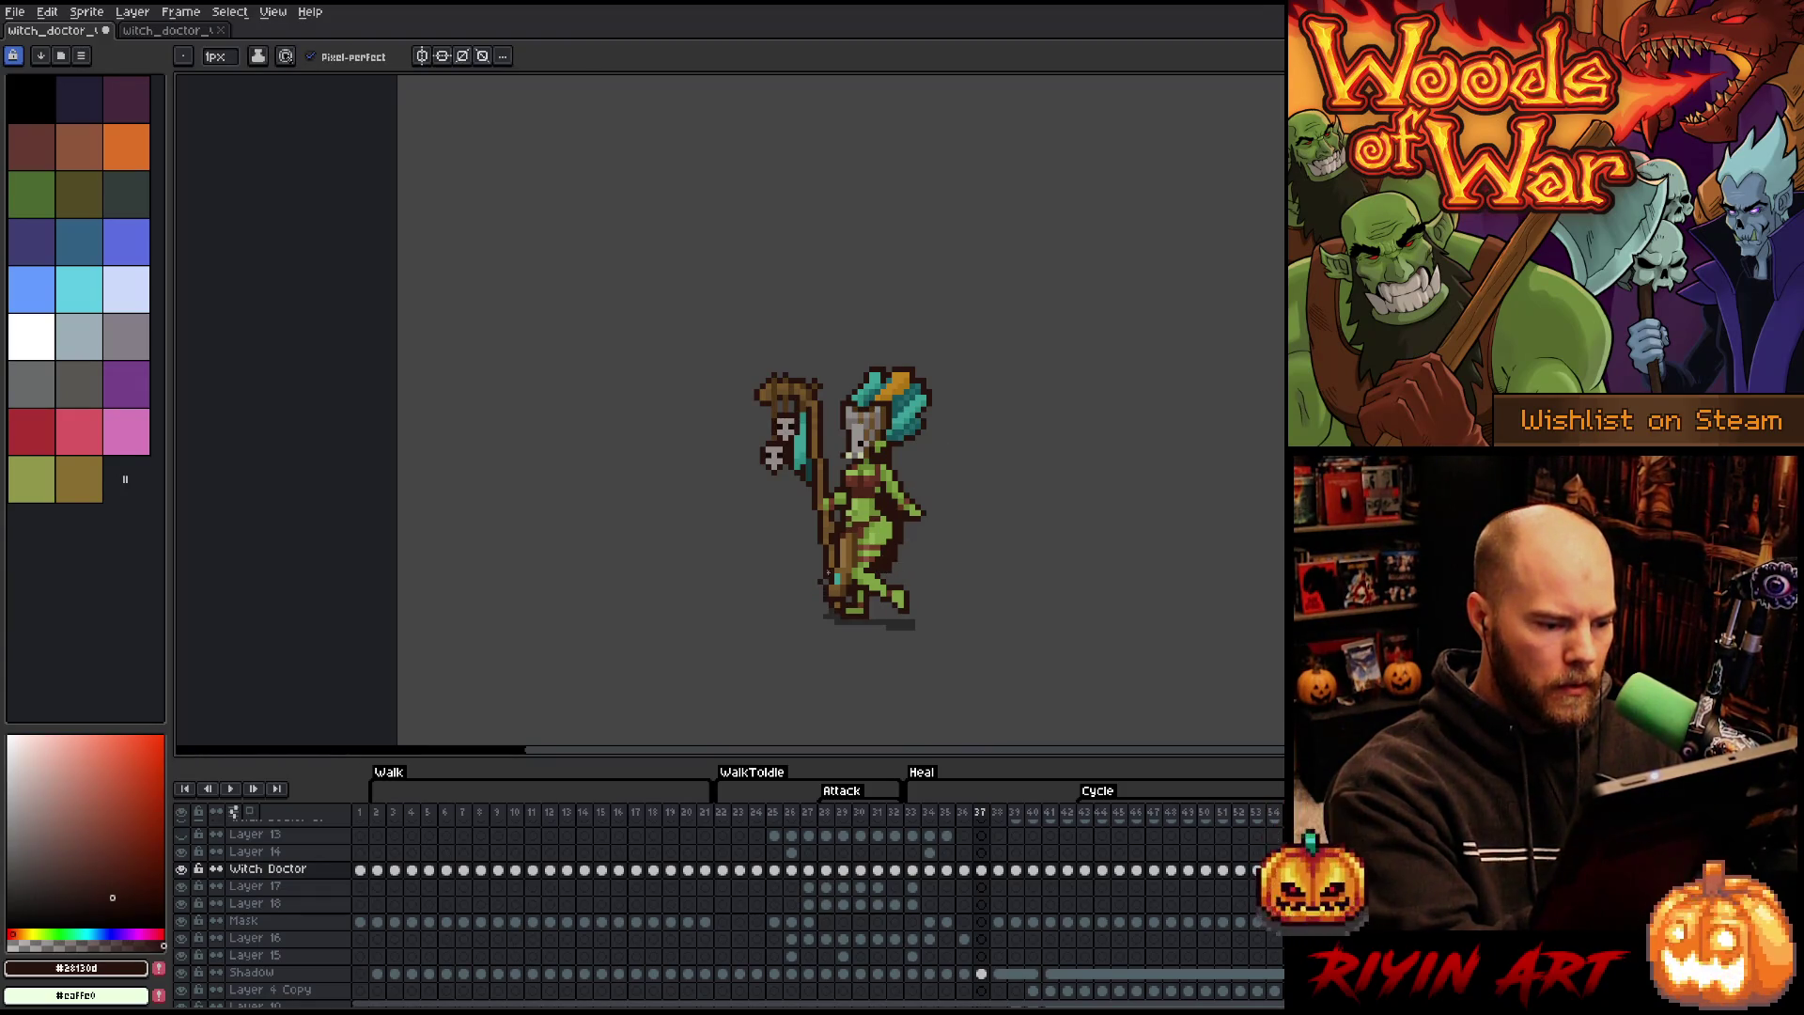
pyautogui.moveTo(803, 583); pyautogui.dragTo(823, 580)
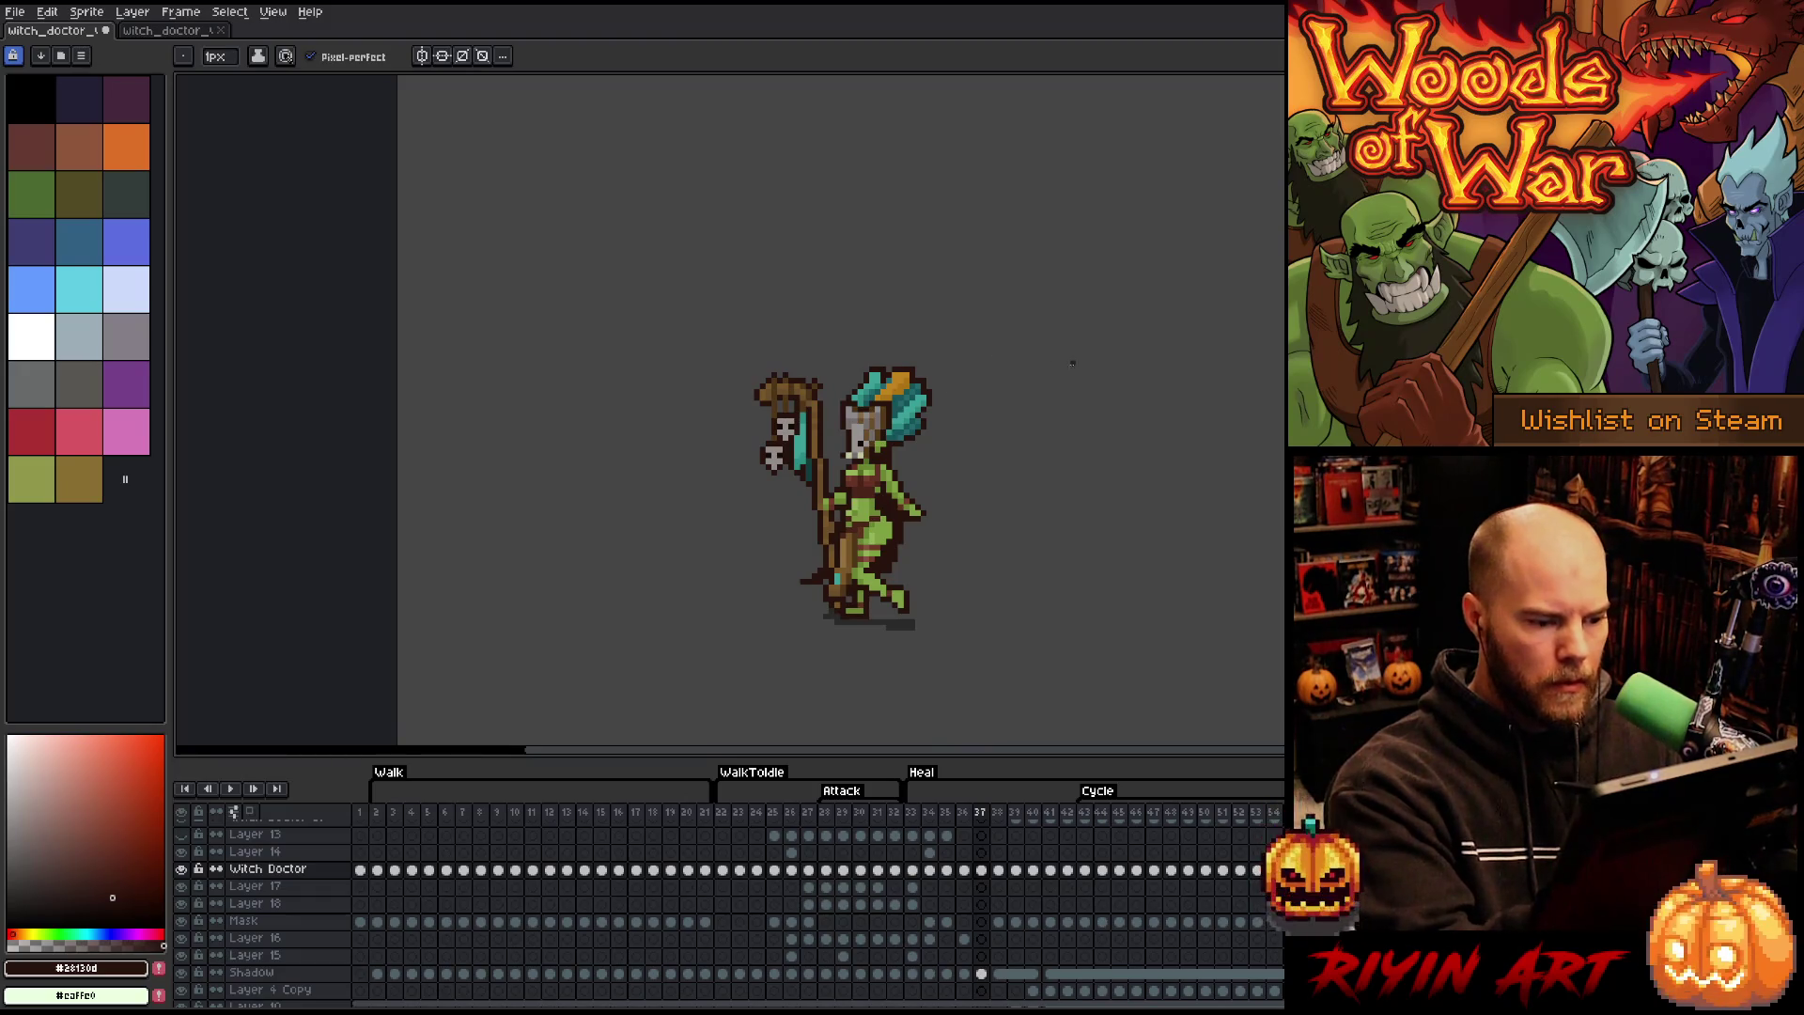
pyautogui.press('e')
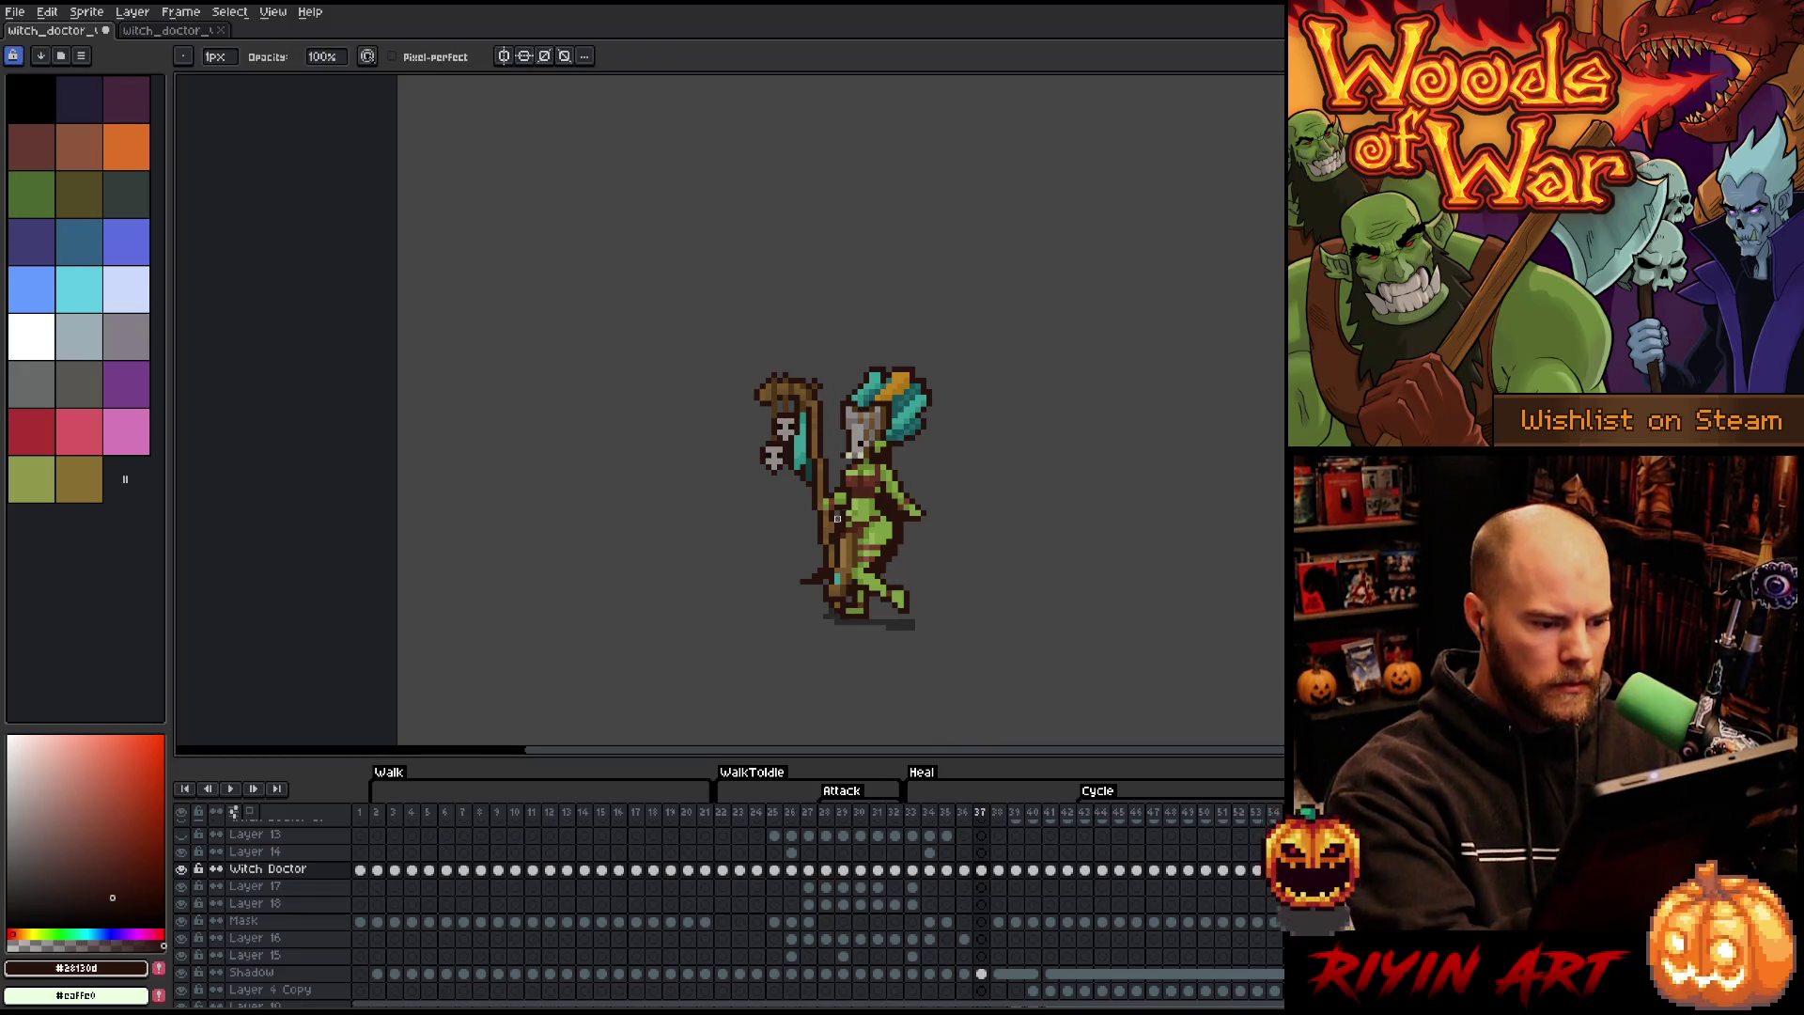
pyautogui.press('b')
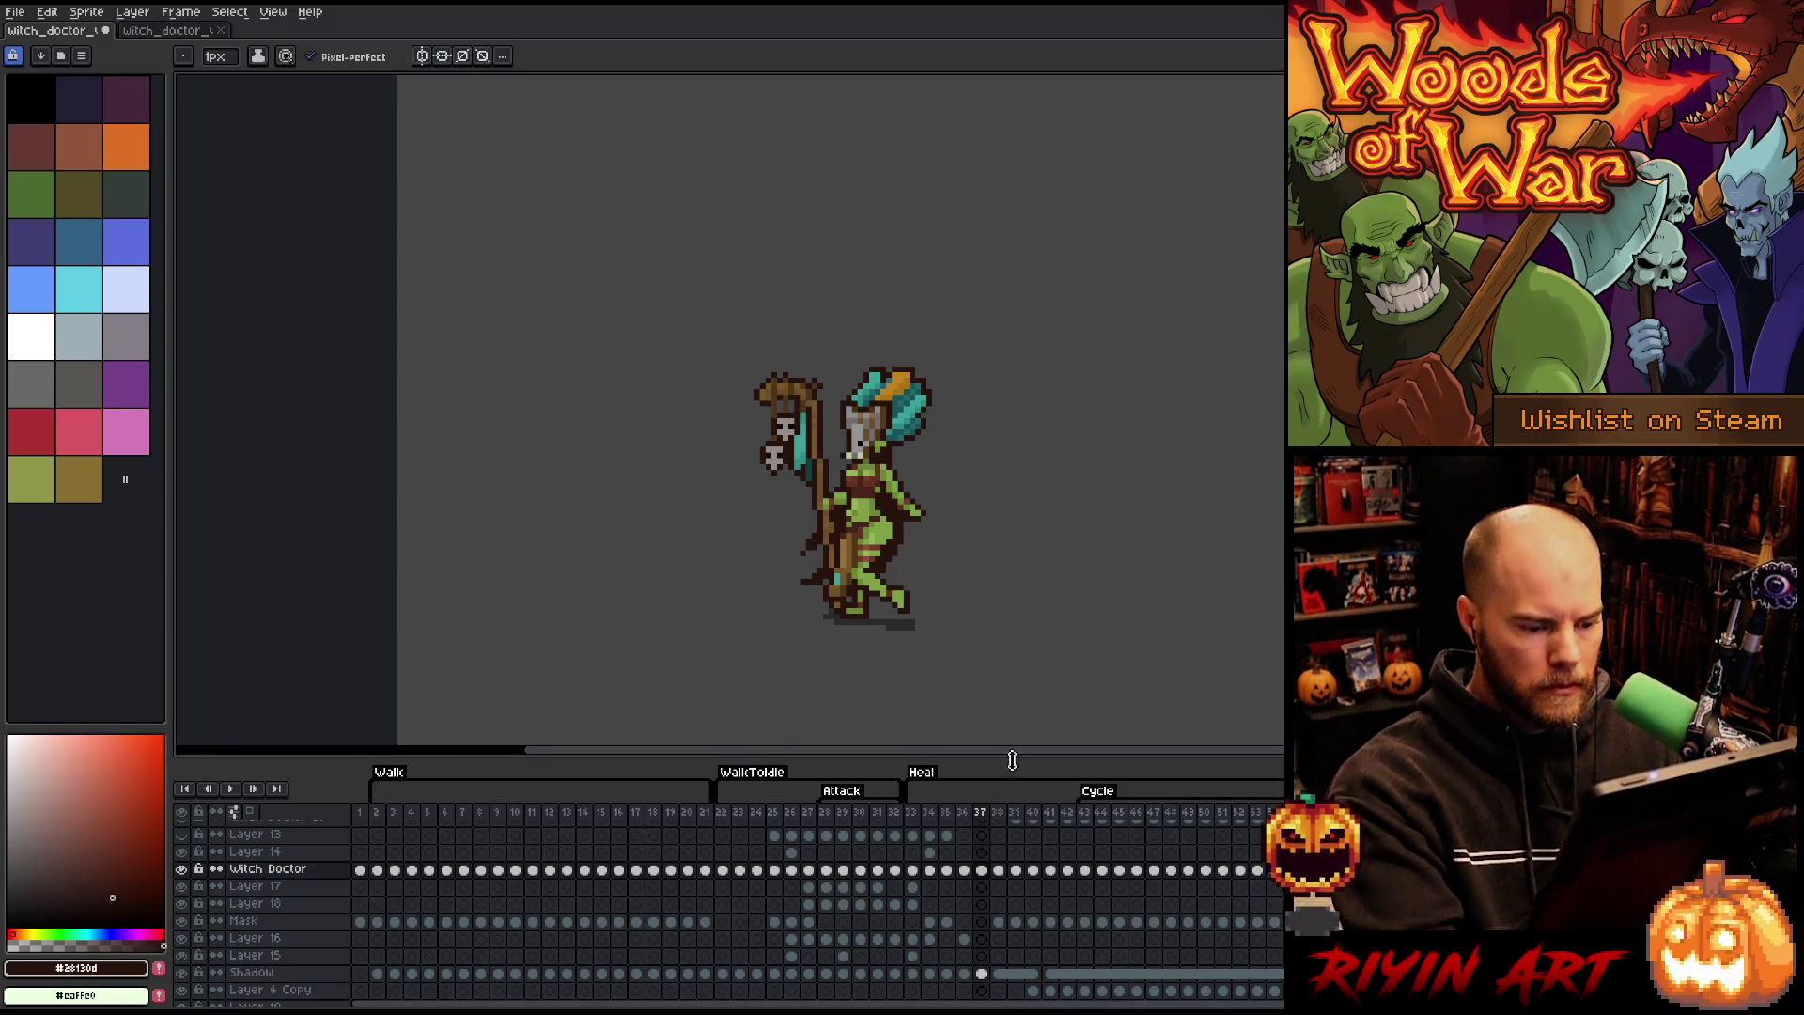
# - Play the Heal animation from its first frame, 33
pyautogui.click(999, 870)
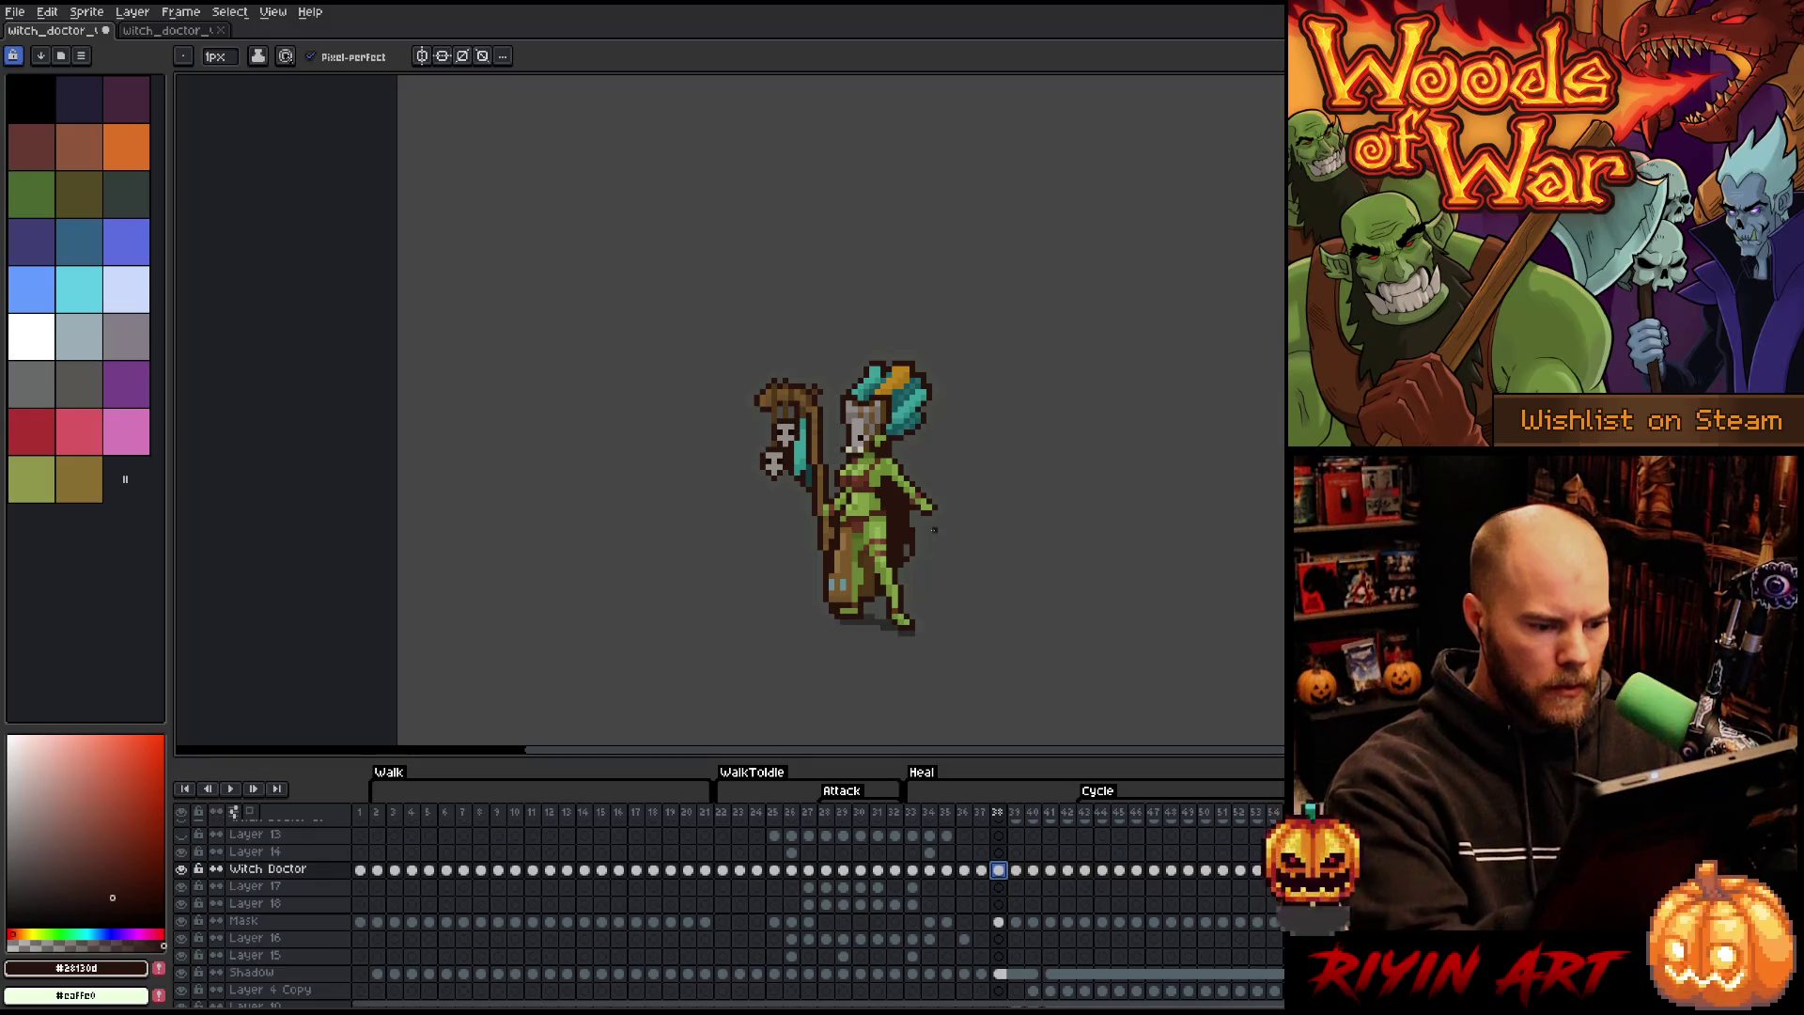
pyautogui.click(900, 567)
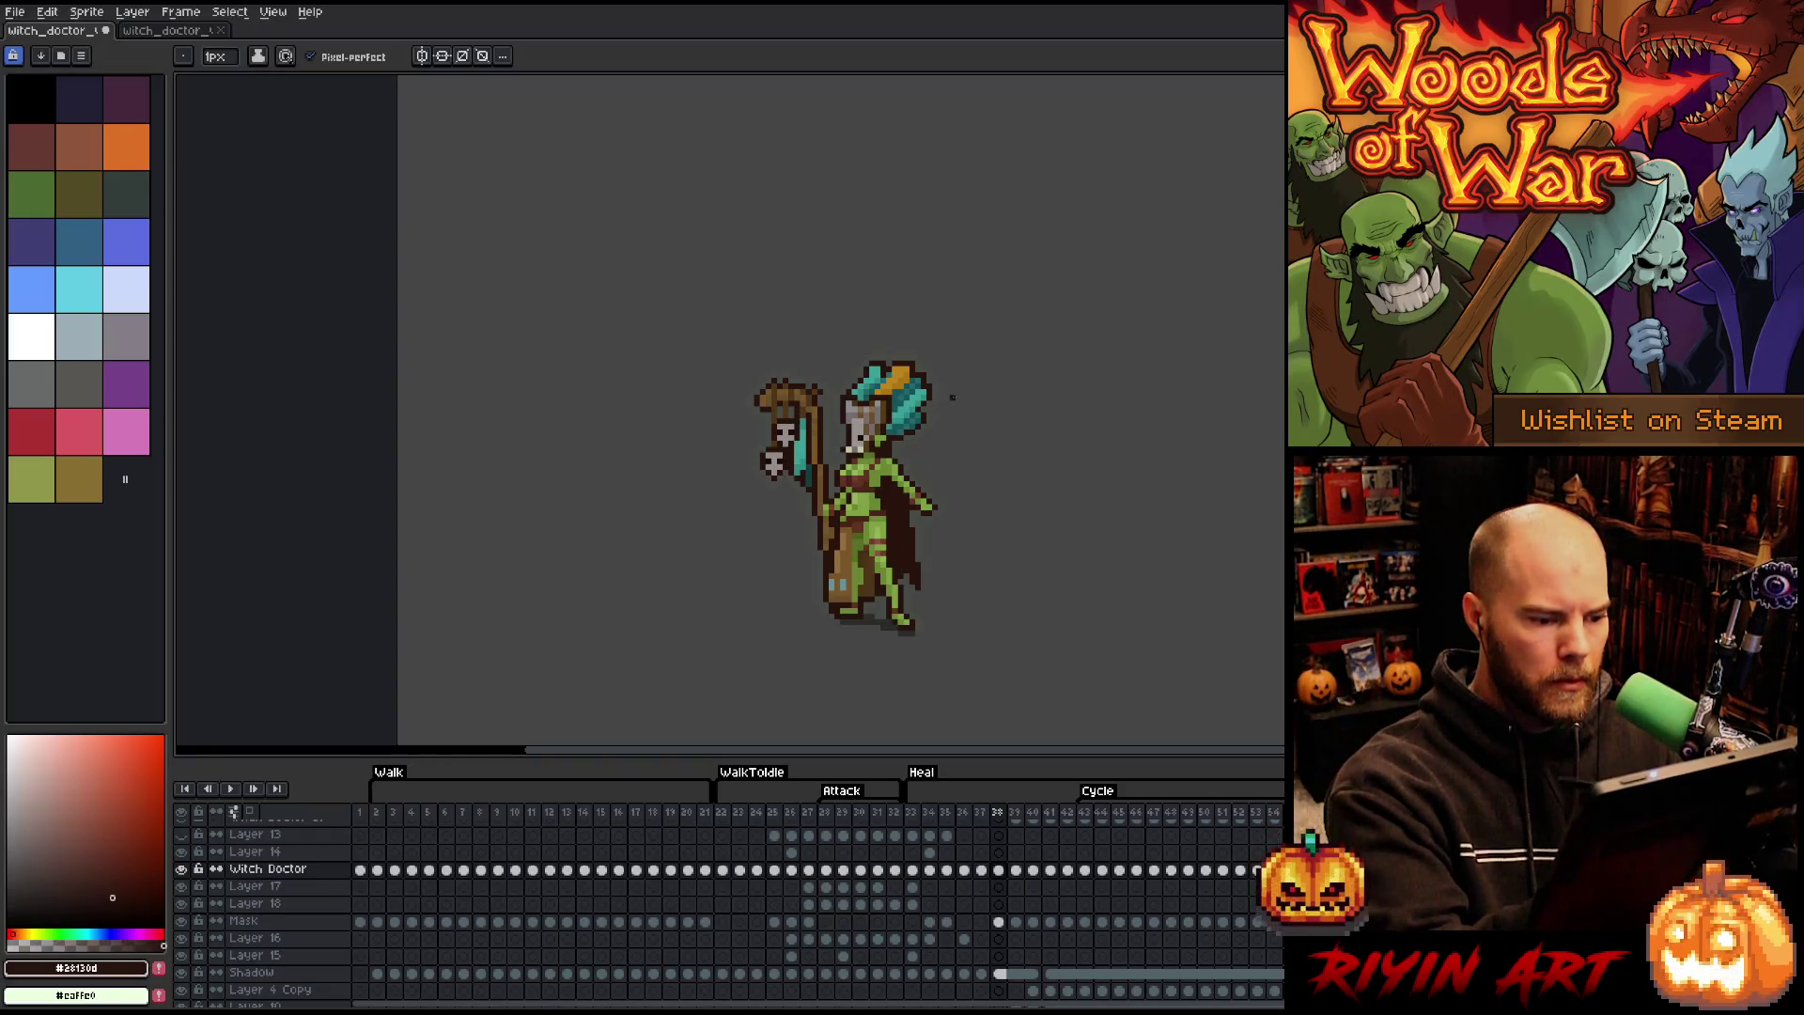
pyautogui.click(912, 811)
pyautogui.press('Return')
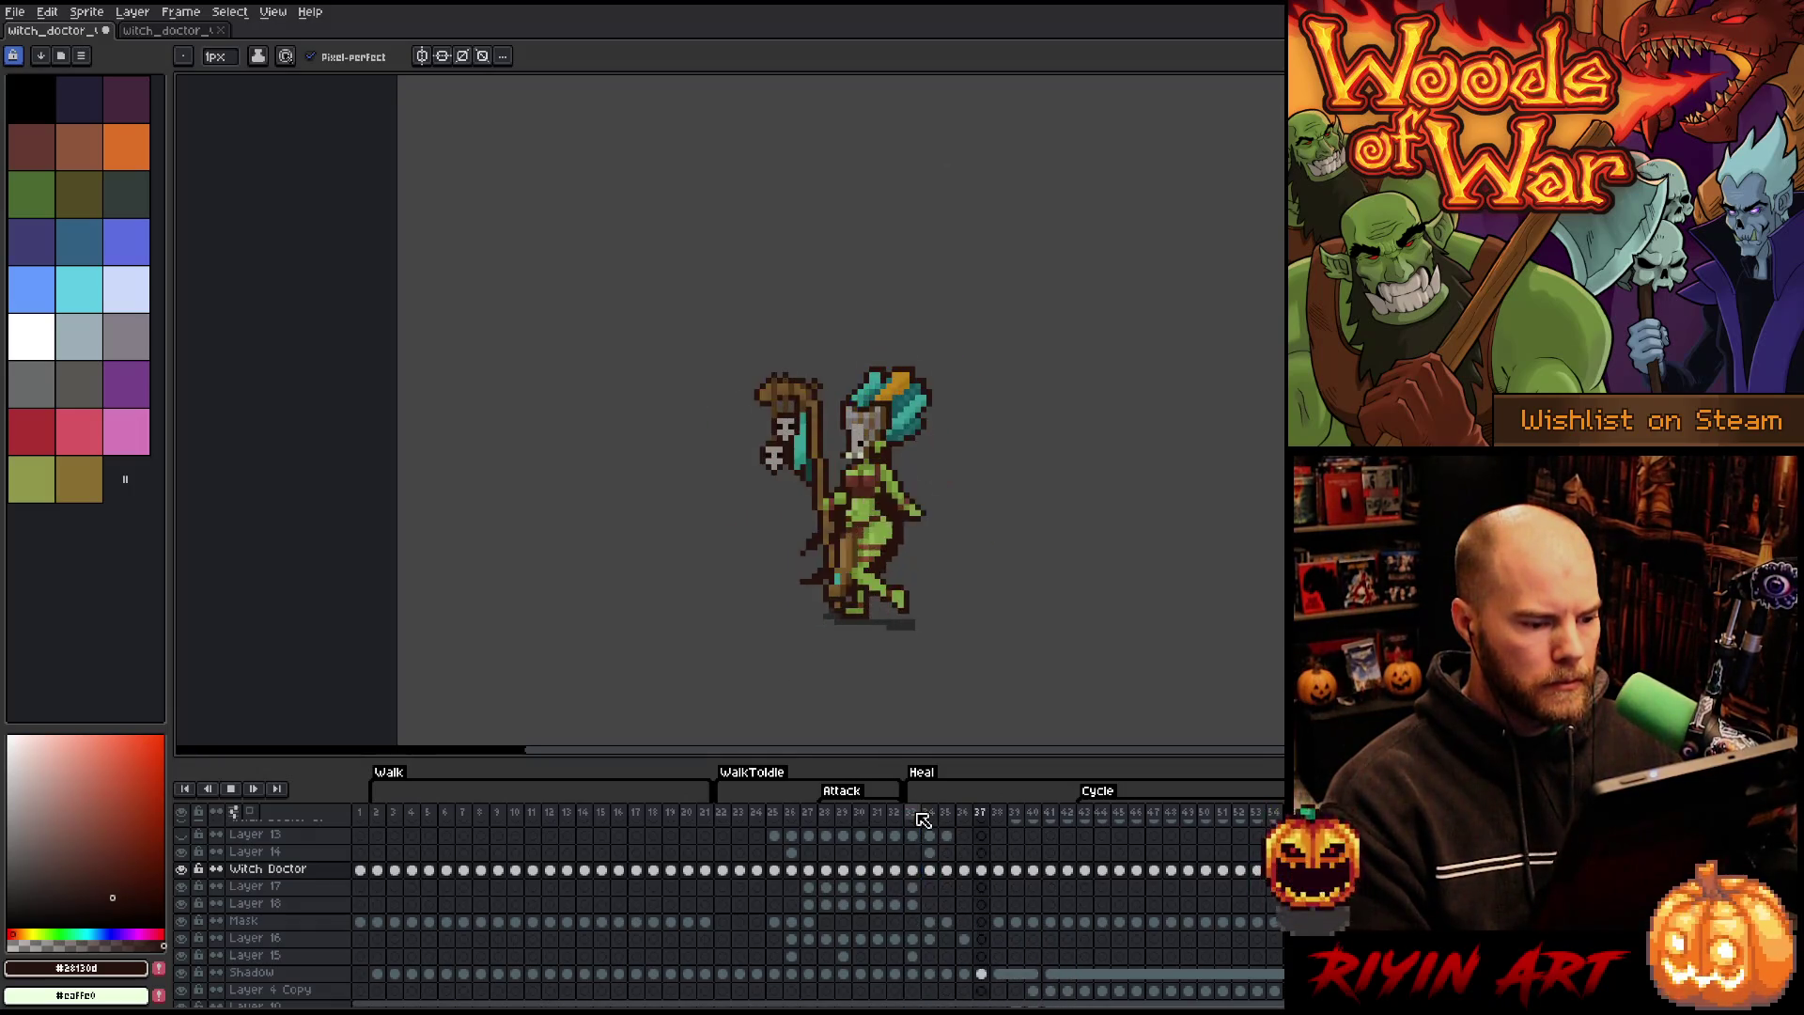
# - Stop playback and erase dark pixels at the robe's lower-right edge in frame 34
pyautogui.press('Return')
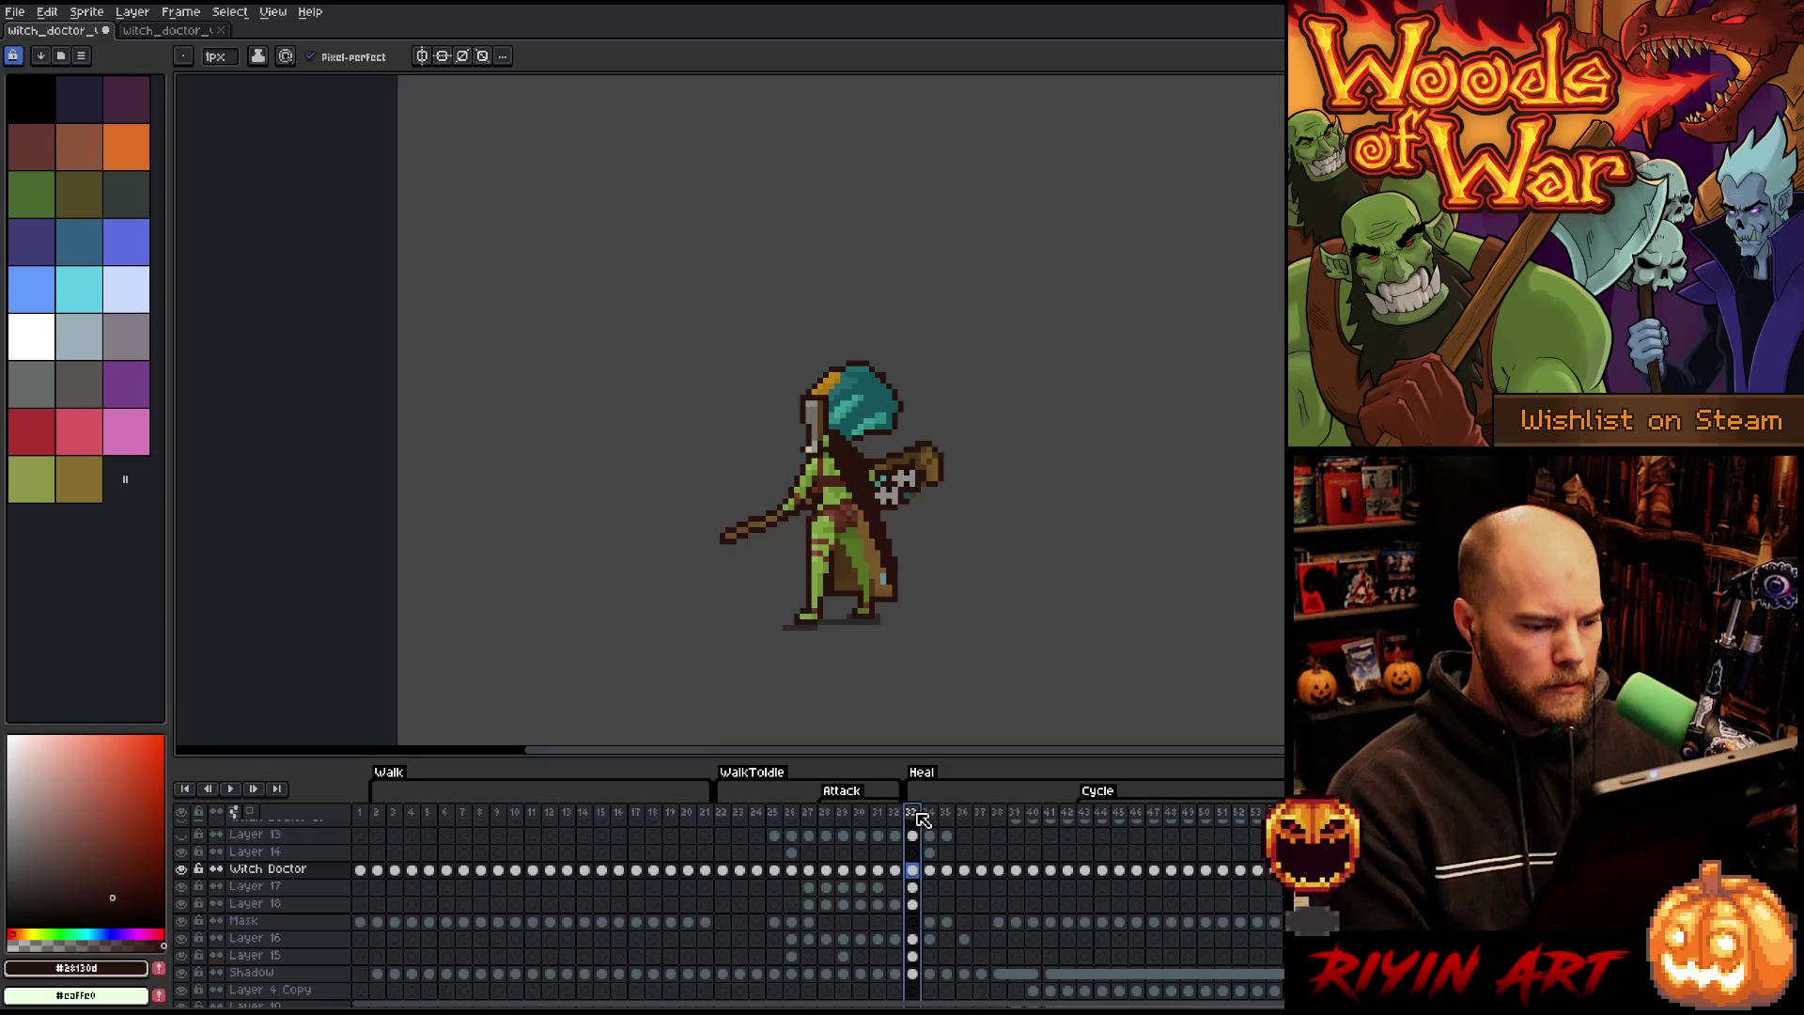
pyautogui.press('Right')
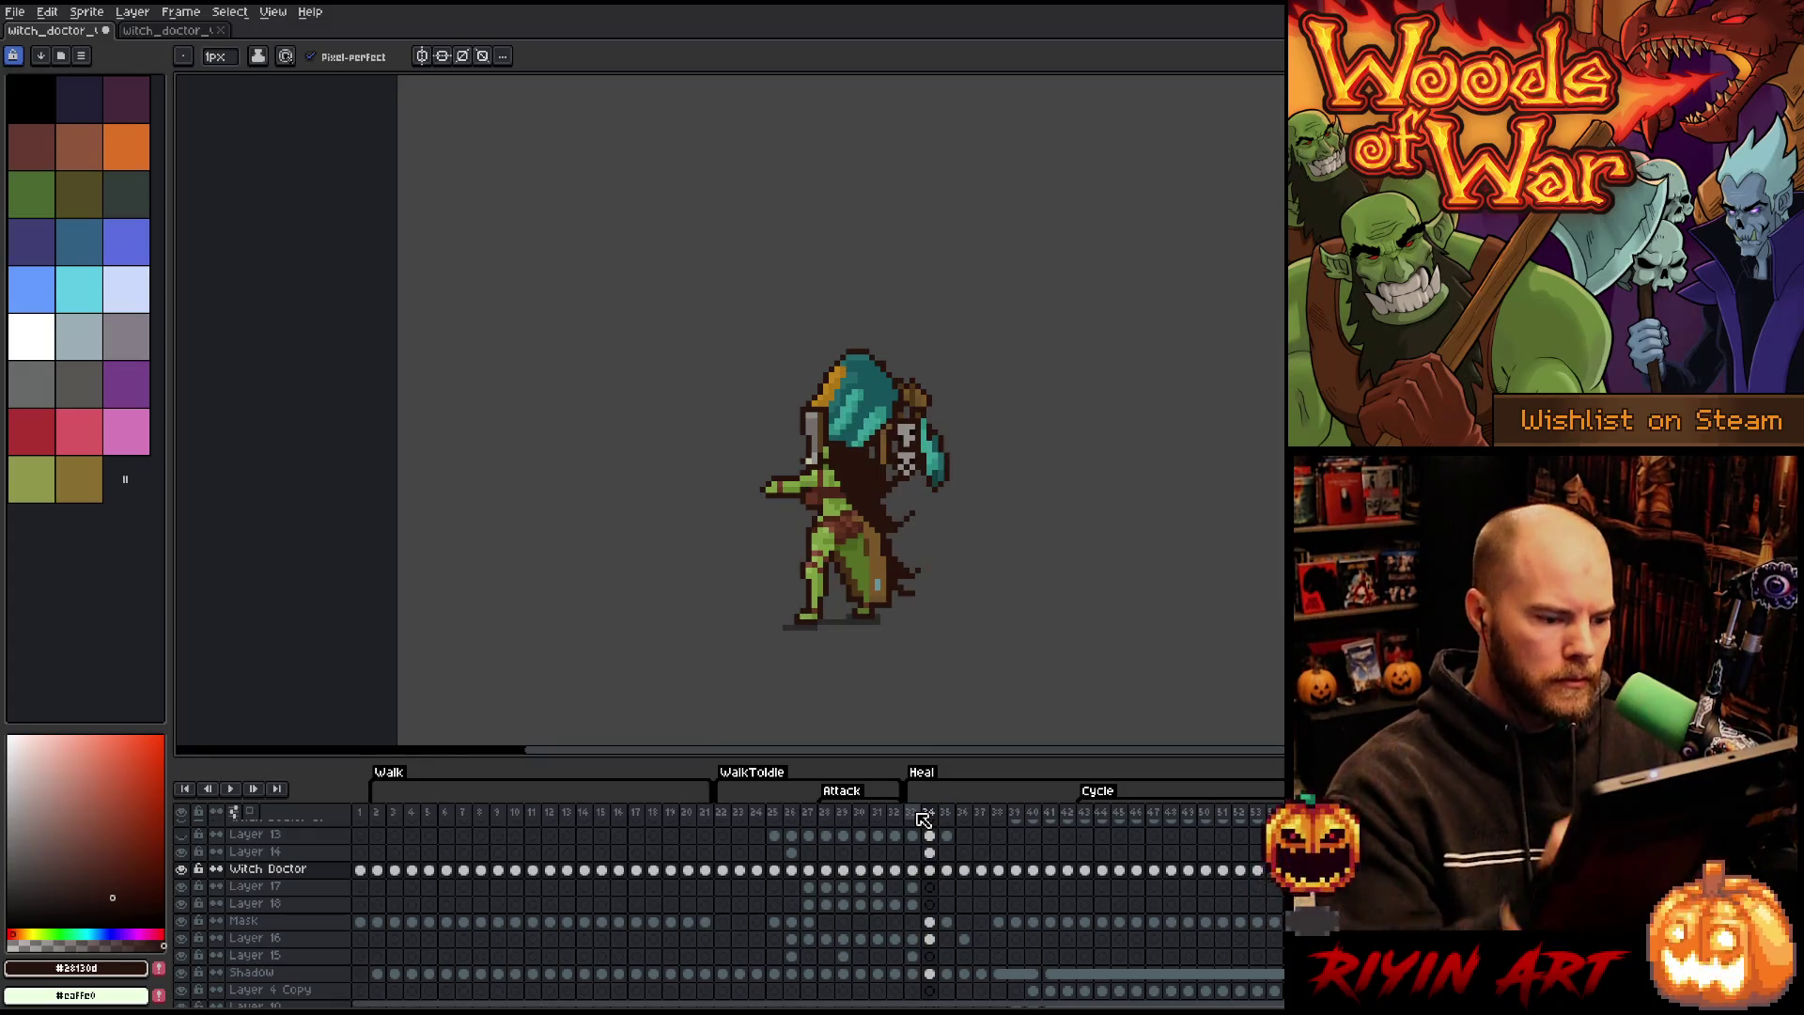
pyautogui.press('b')
pyautogui.moveTo(911, 582); pyautogui.dragTo(904, 563)
pyautogui.press('b')
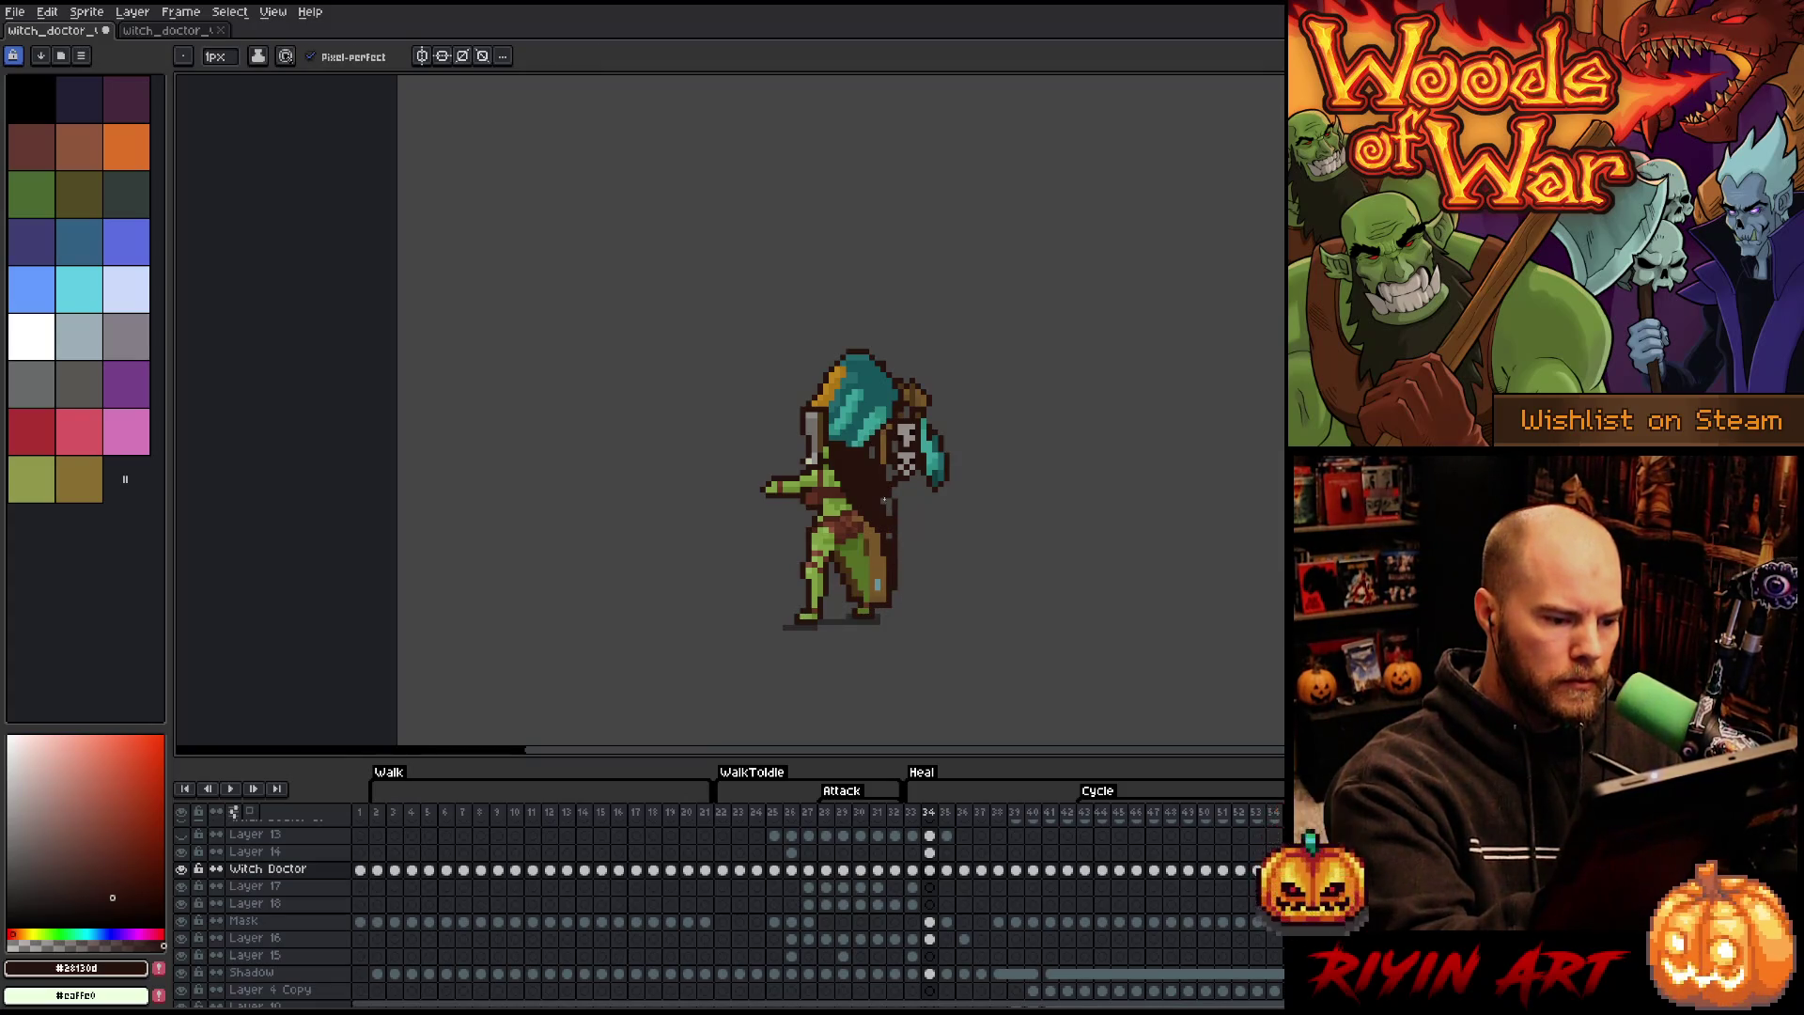
pyautogui.press('Left')
pyautogui.press('Right')
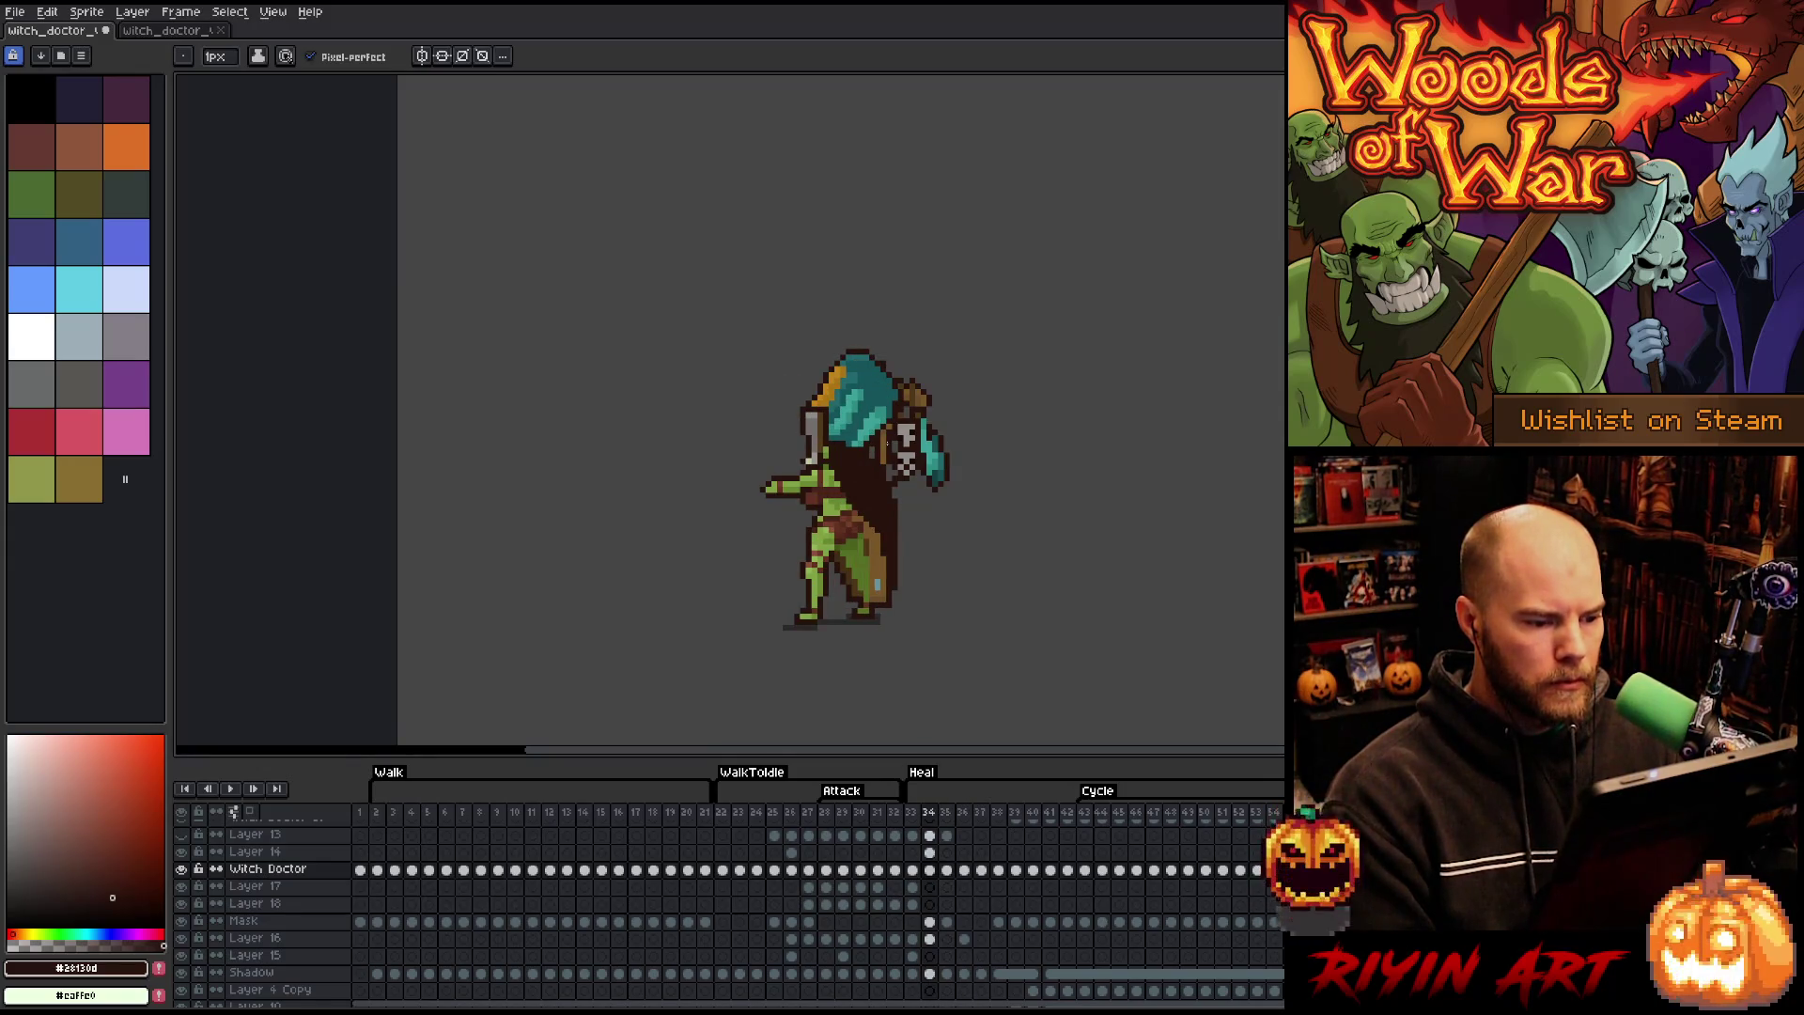
pyautogui.press('Return')
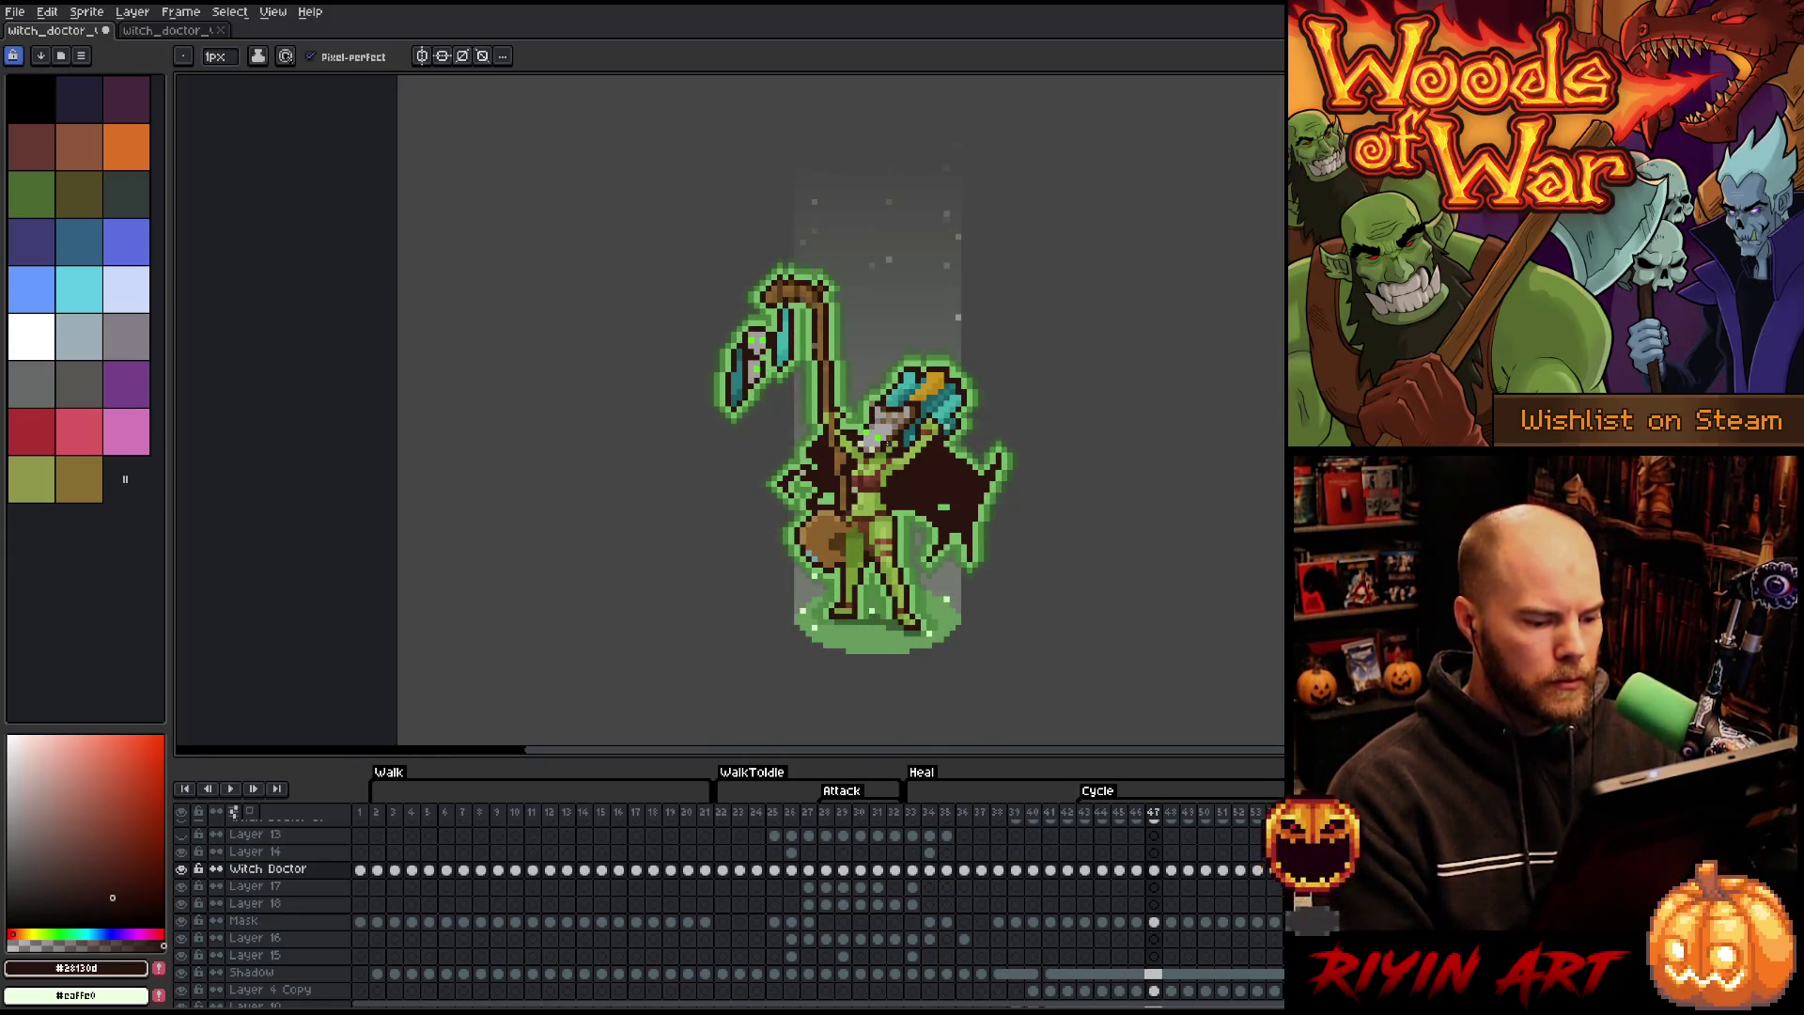
pyautogui.press('v')
pyautogui.press('Return')
# - Draw spiky dark fringe pixels along frame 34's cape edge and step on to frame 35
pyautogui.press('b')
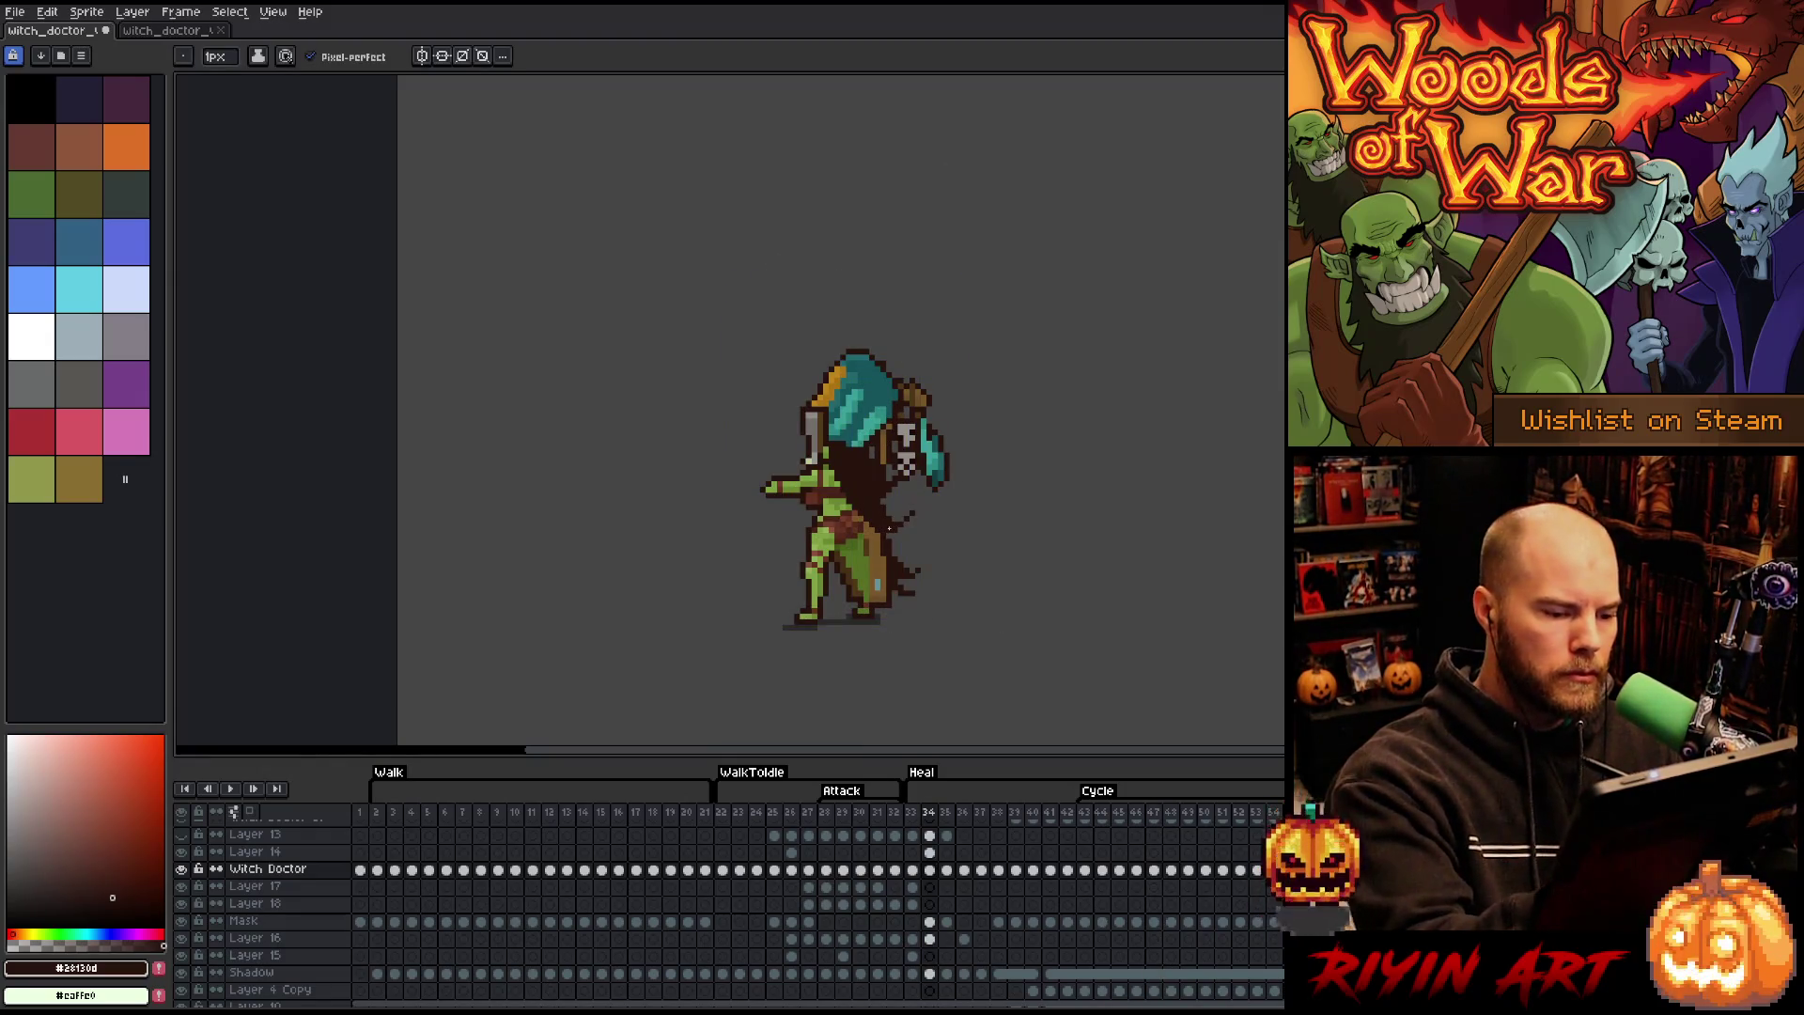
pyautogui.moveTo(919, 545); pyautogui.dragTo(892, 557)
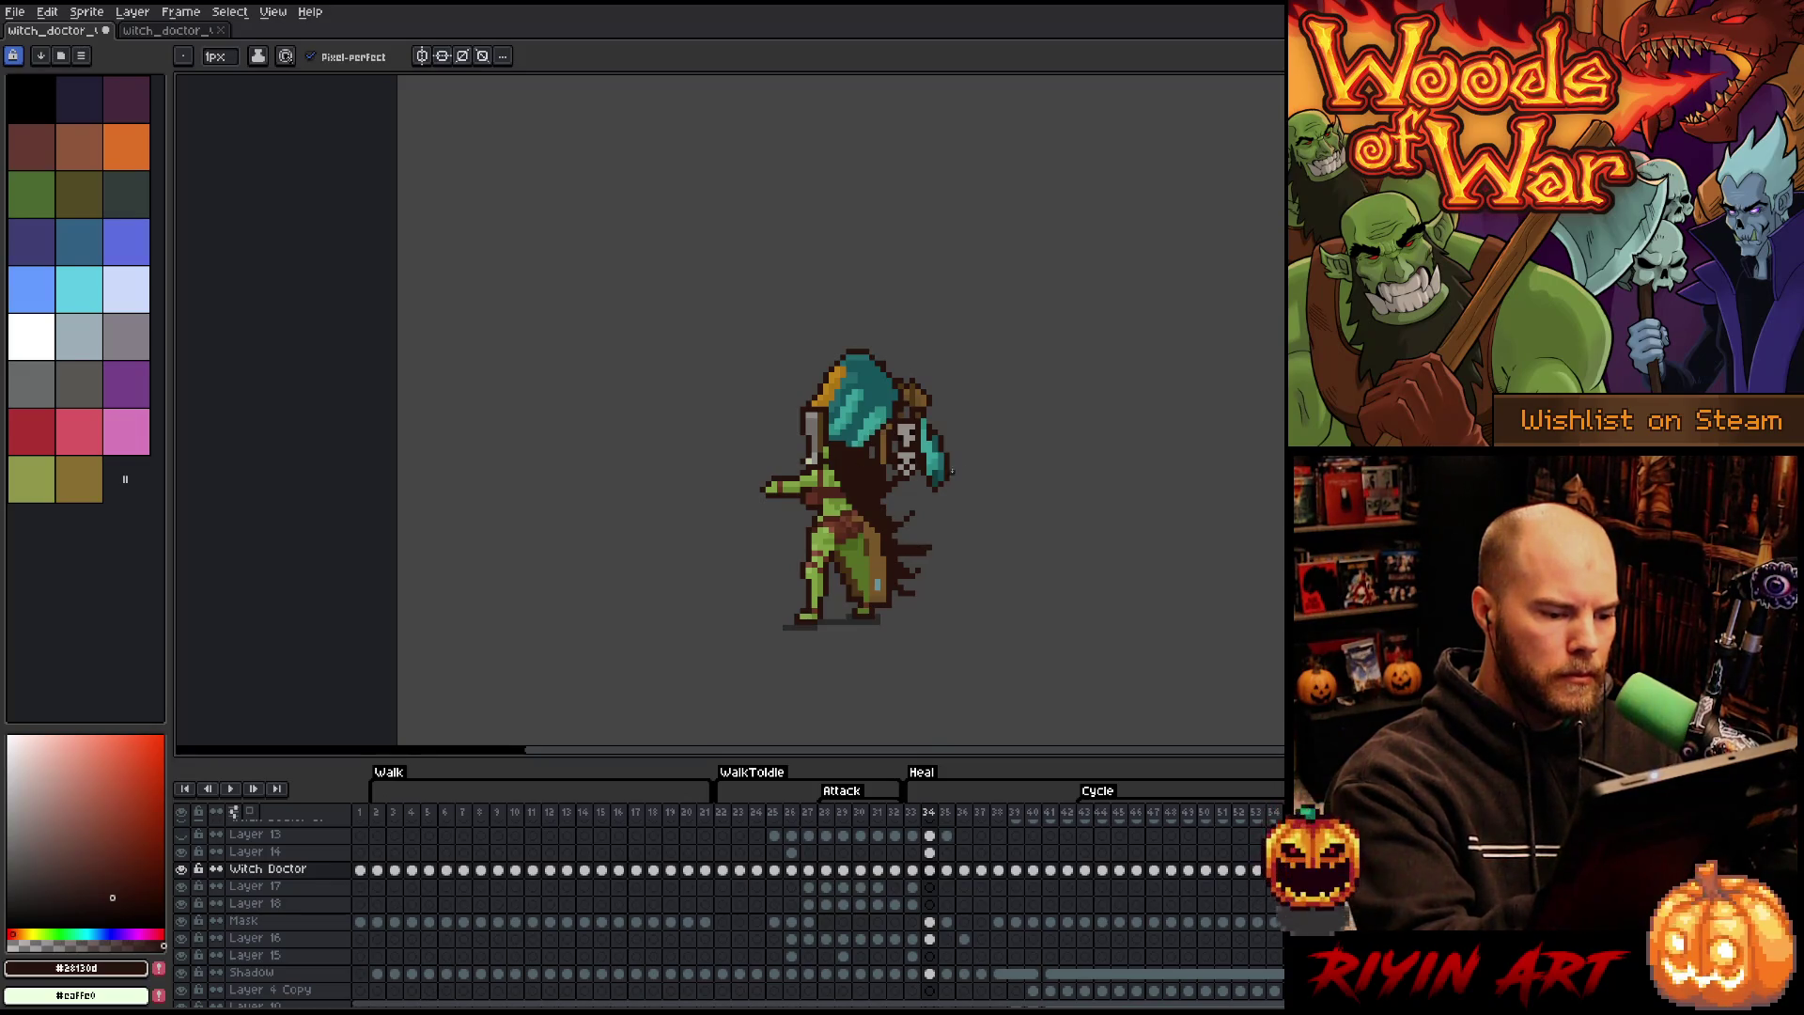
pyautogui.moveTo(910, 536); pyautogui.dragTo(897, 547)
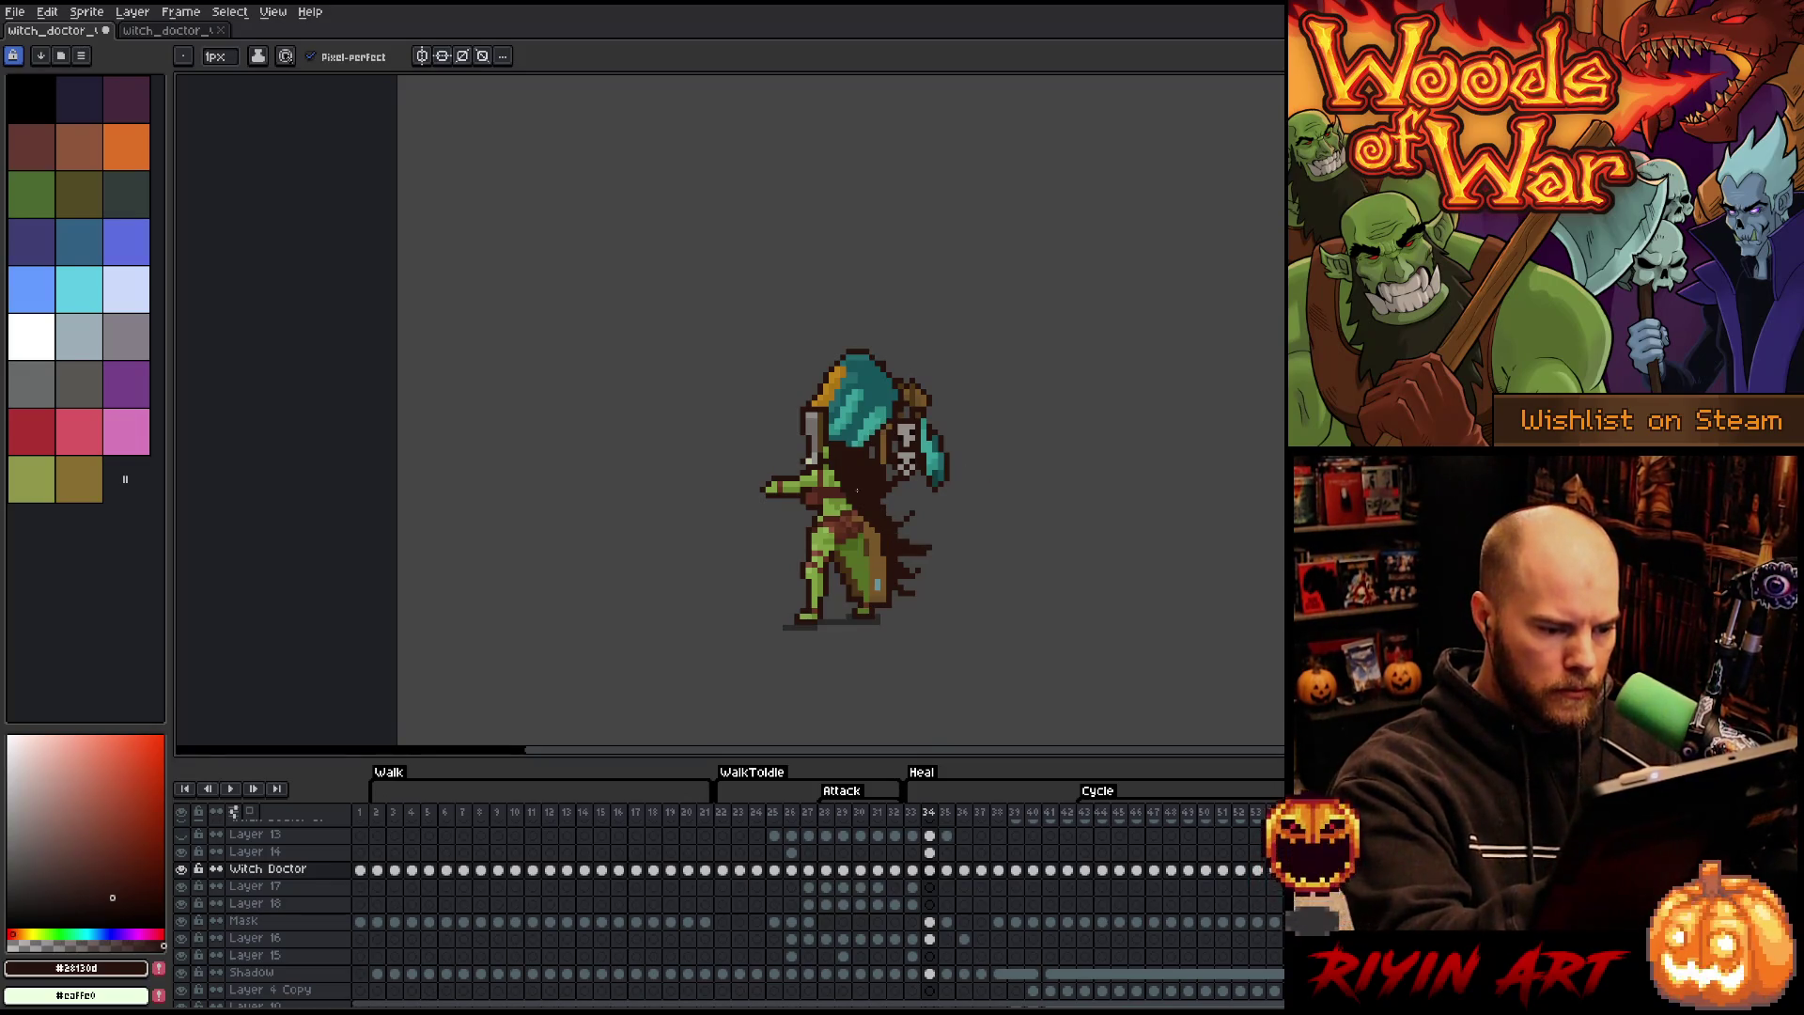
pyautogui.press('e')
pyautogui.press('b')
pyautogui.press('Left')
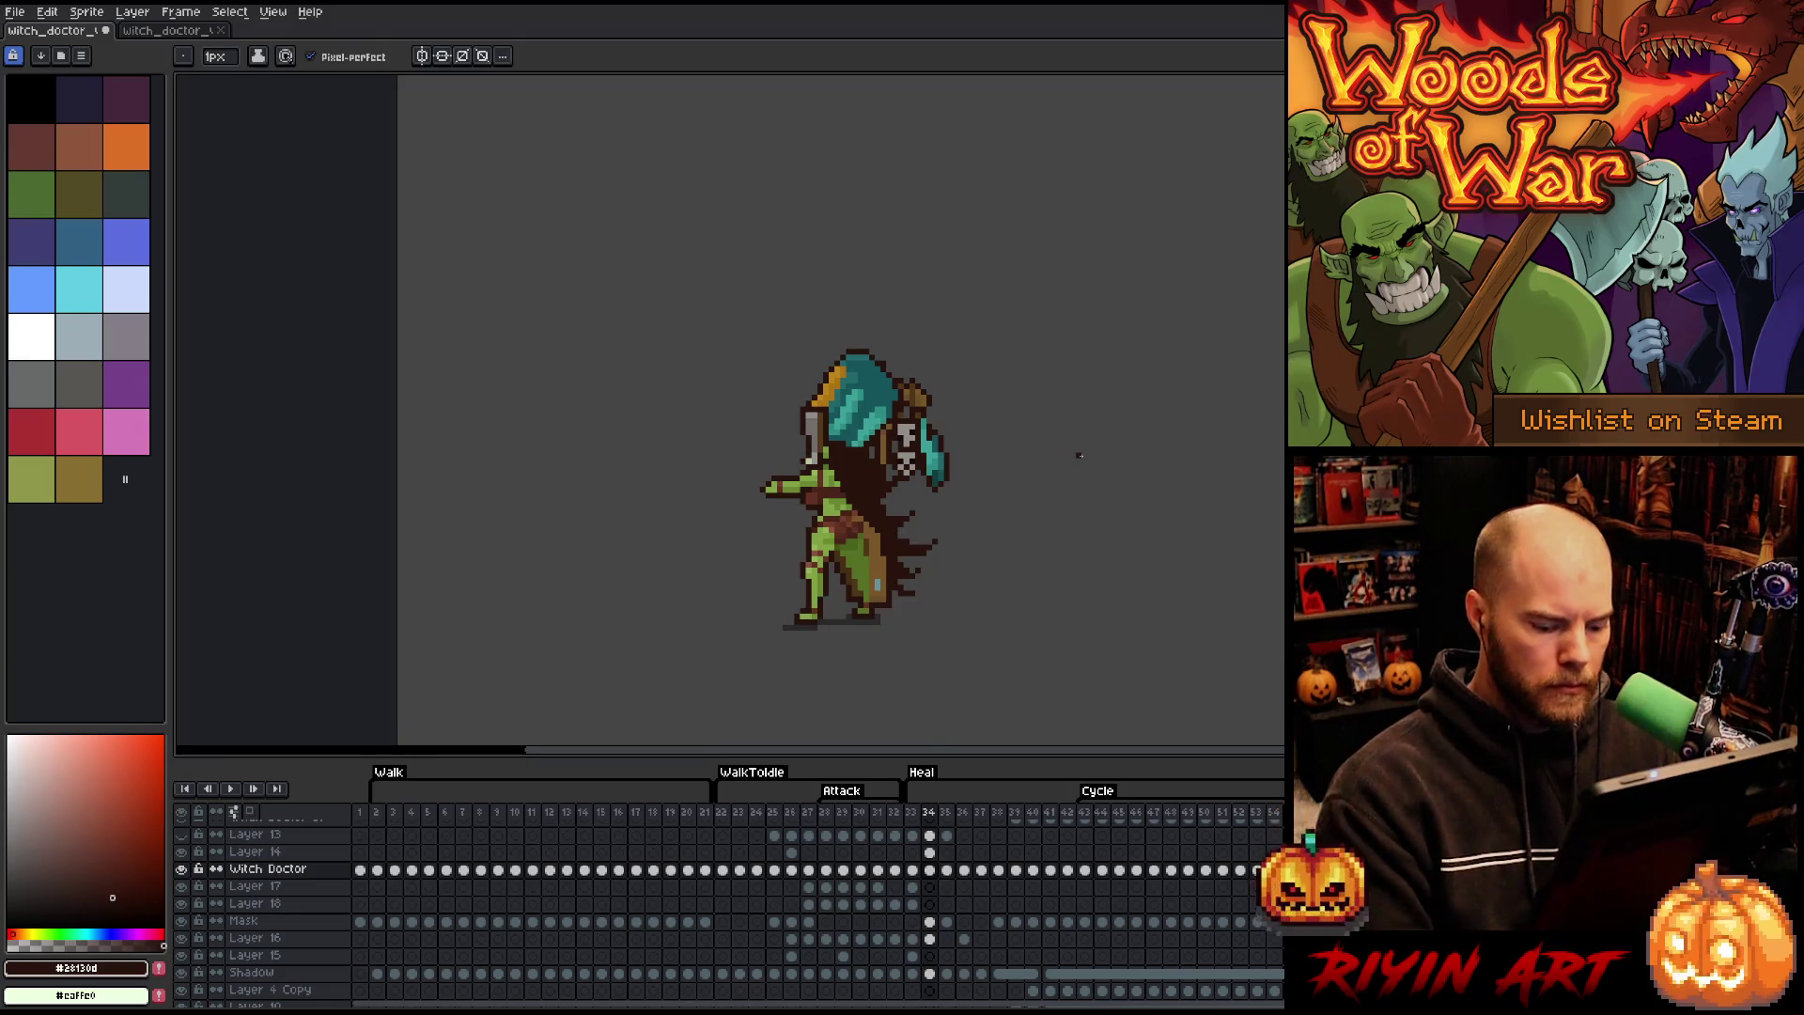
pyautogui.press('Right')
pyautogui.press('Right')
pyautogui.press('Left')
pyautogui.press('Right')
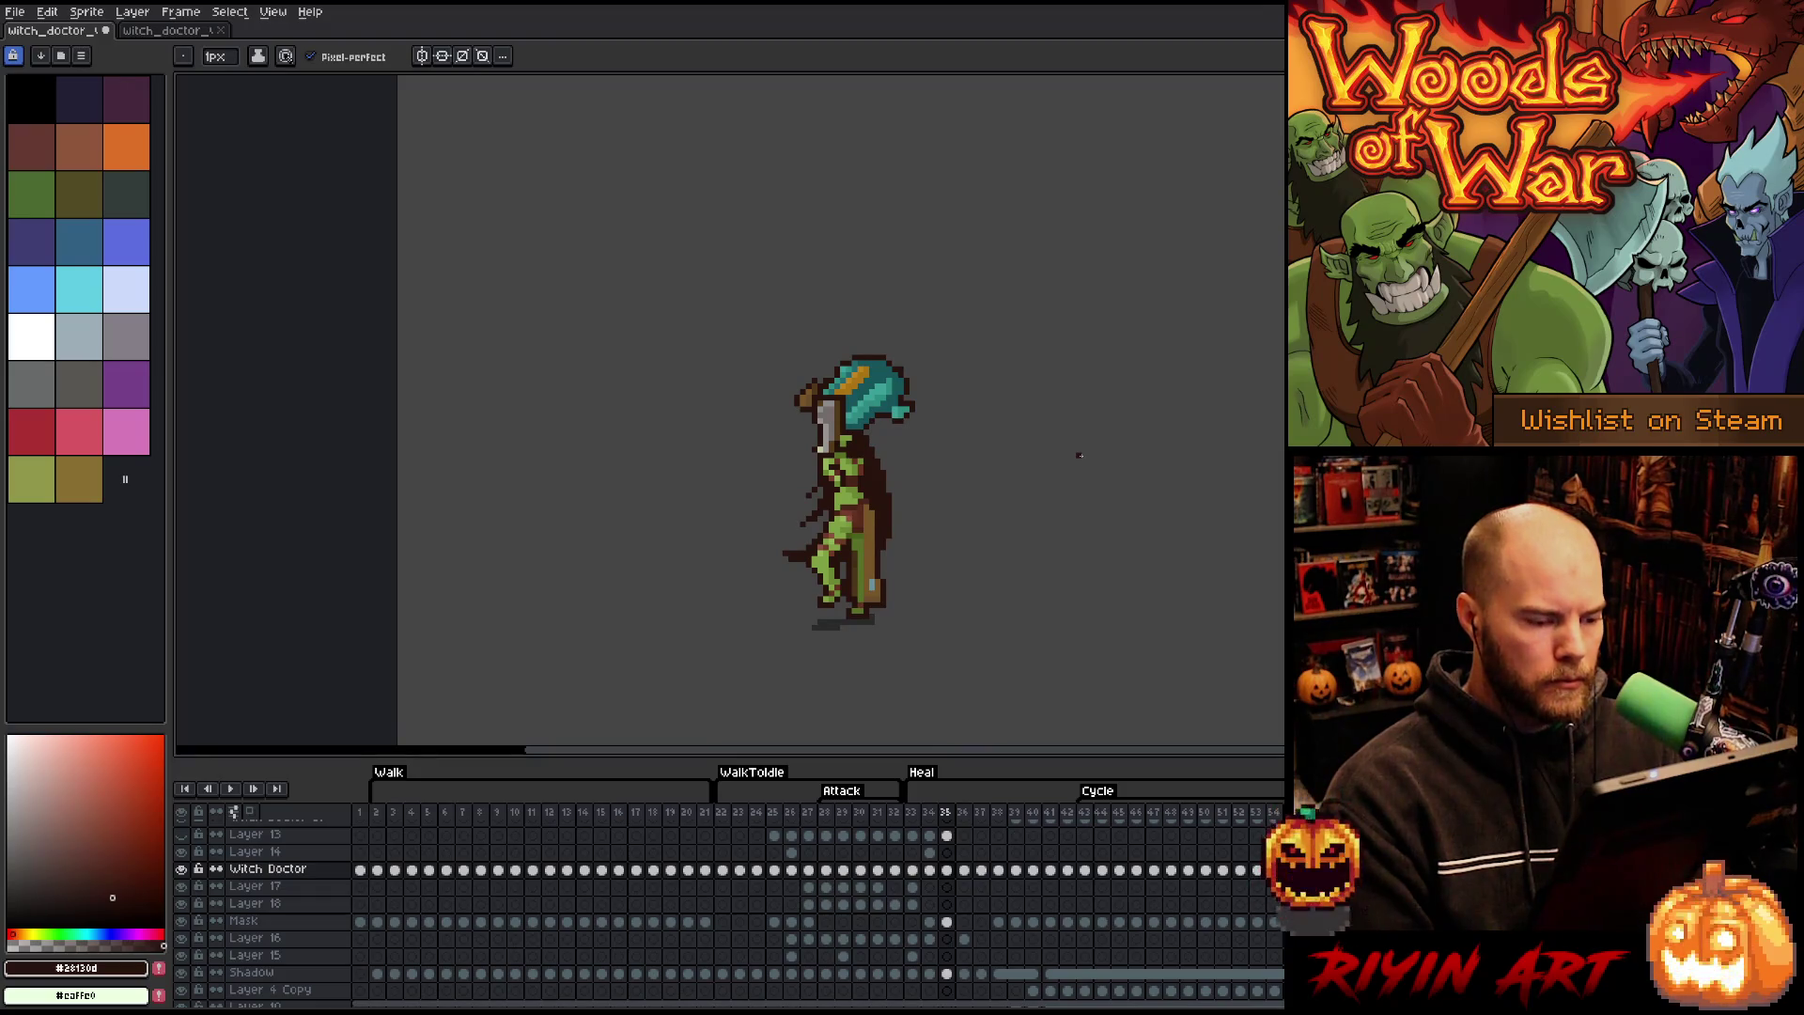
# - Erase stray dark pixels near the hand and staff in frame 35
pyautogui.press('b')
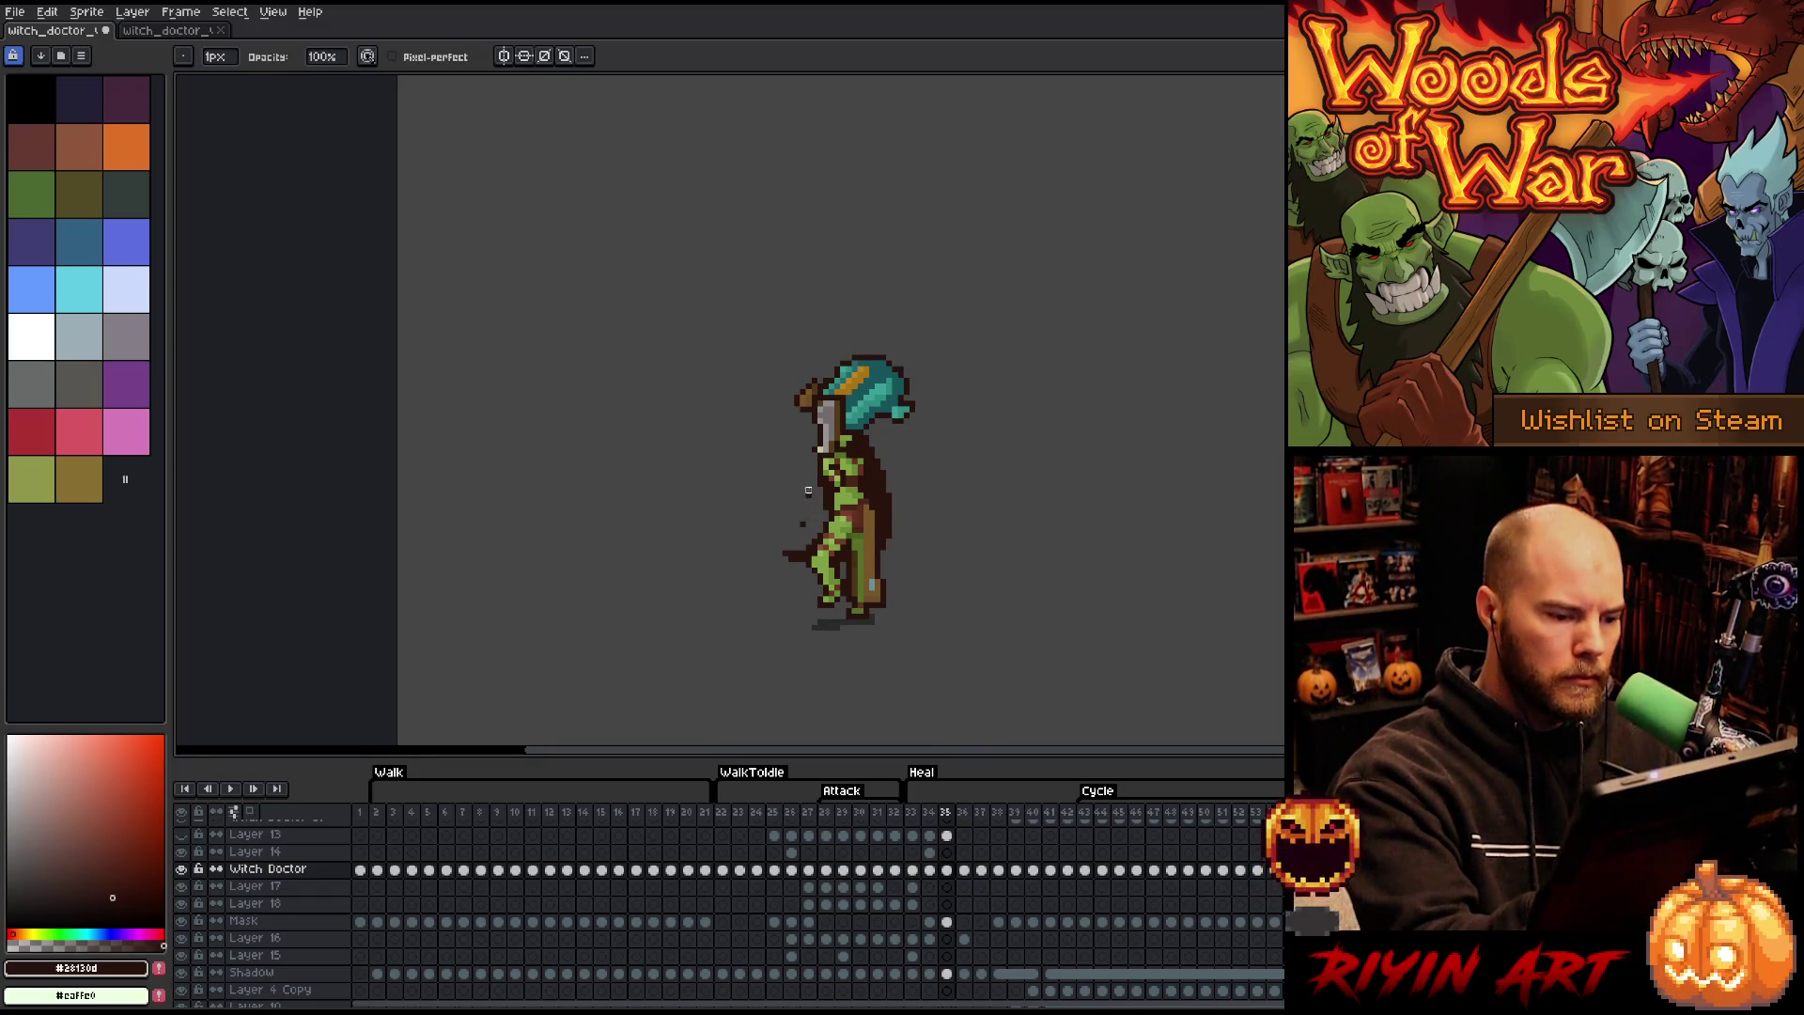
pyautogui.moveTo(810, 550); pyautogui.dragTo(791, 558)
pyautogui.press('e')
pyautogui.press('b')
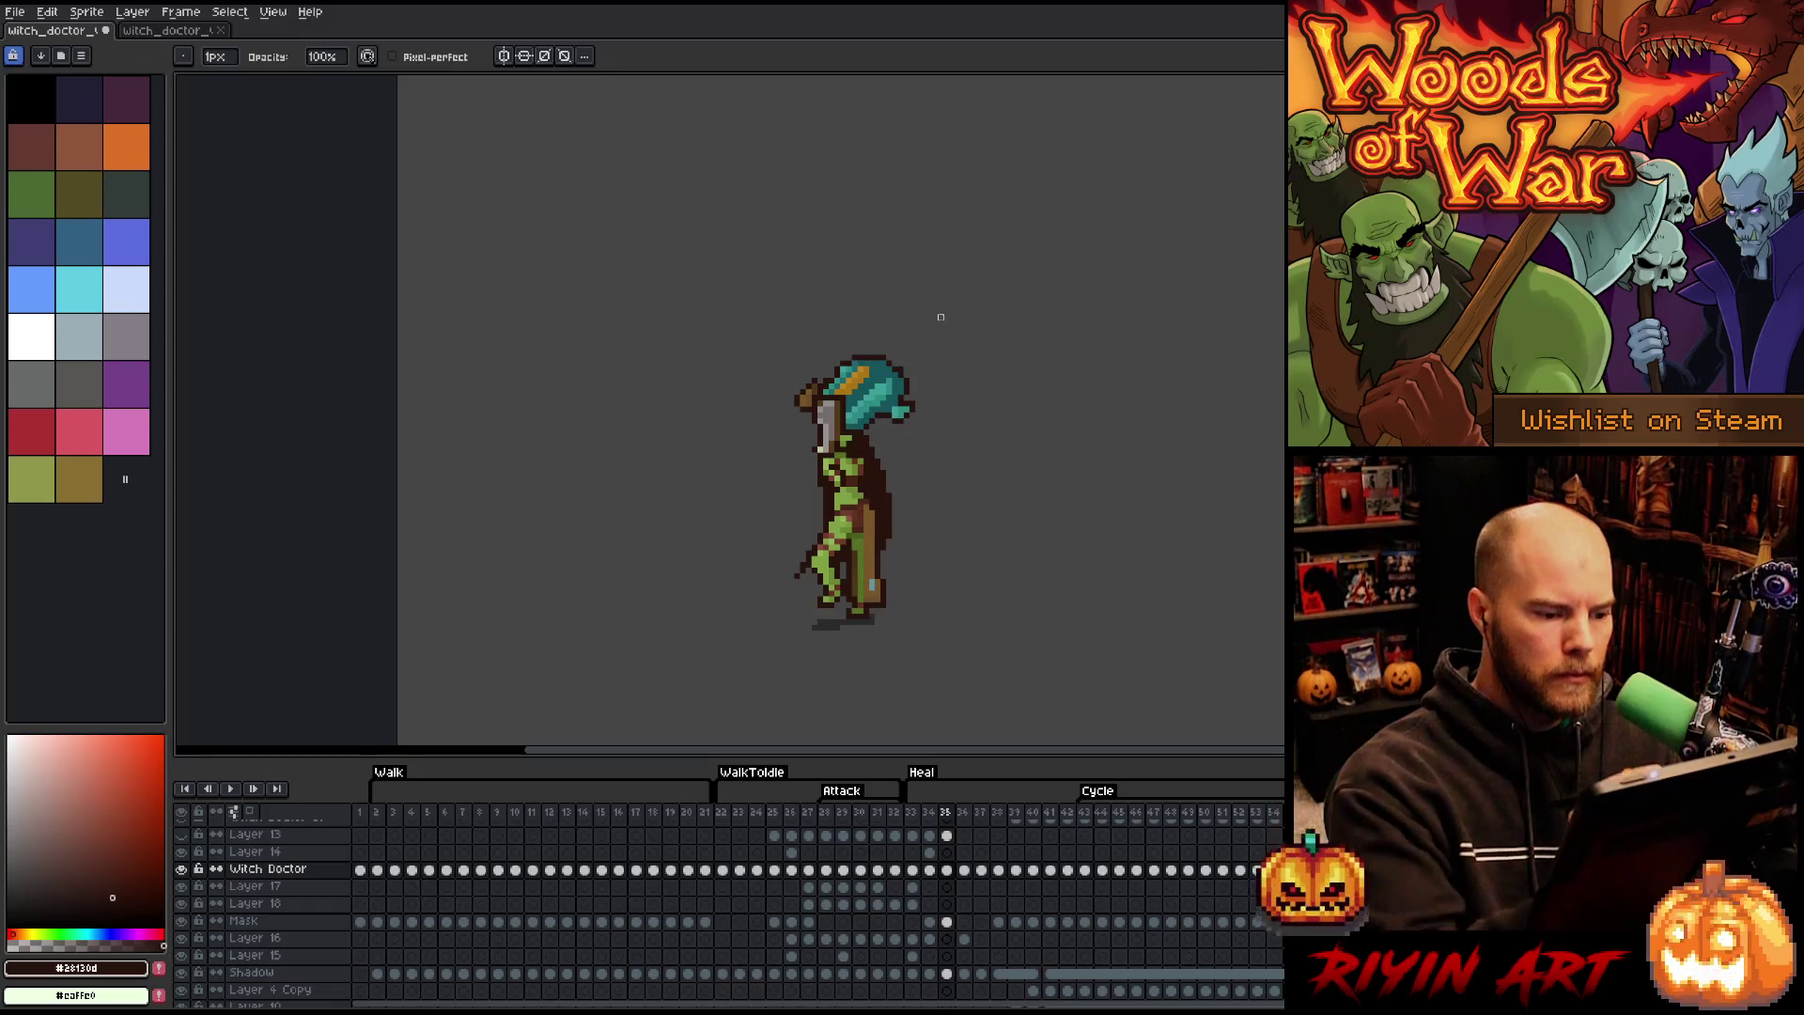
pyautogui.press(',')
pyautogui.press('.')
pyautogui.press('.')
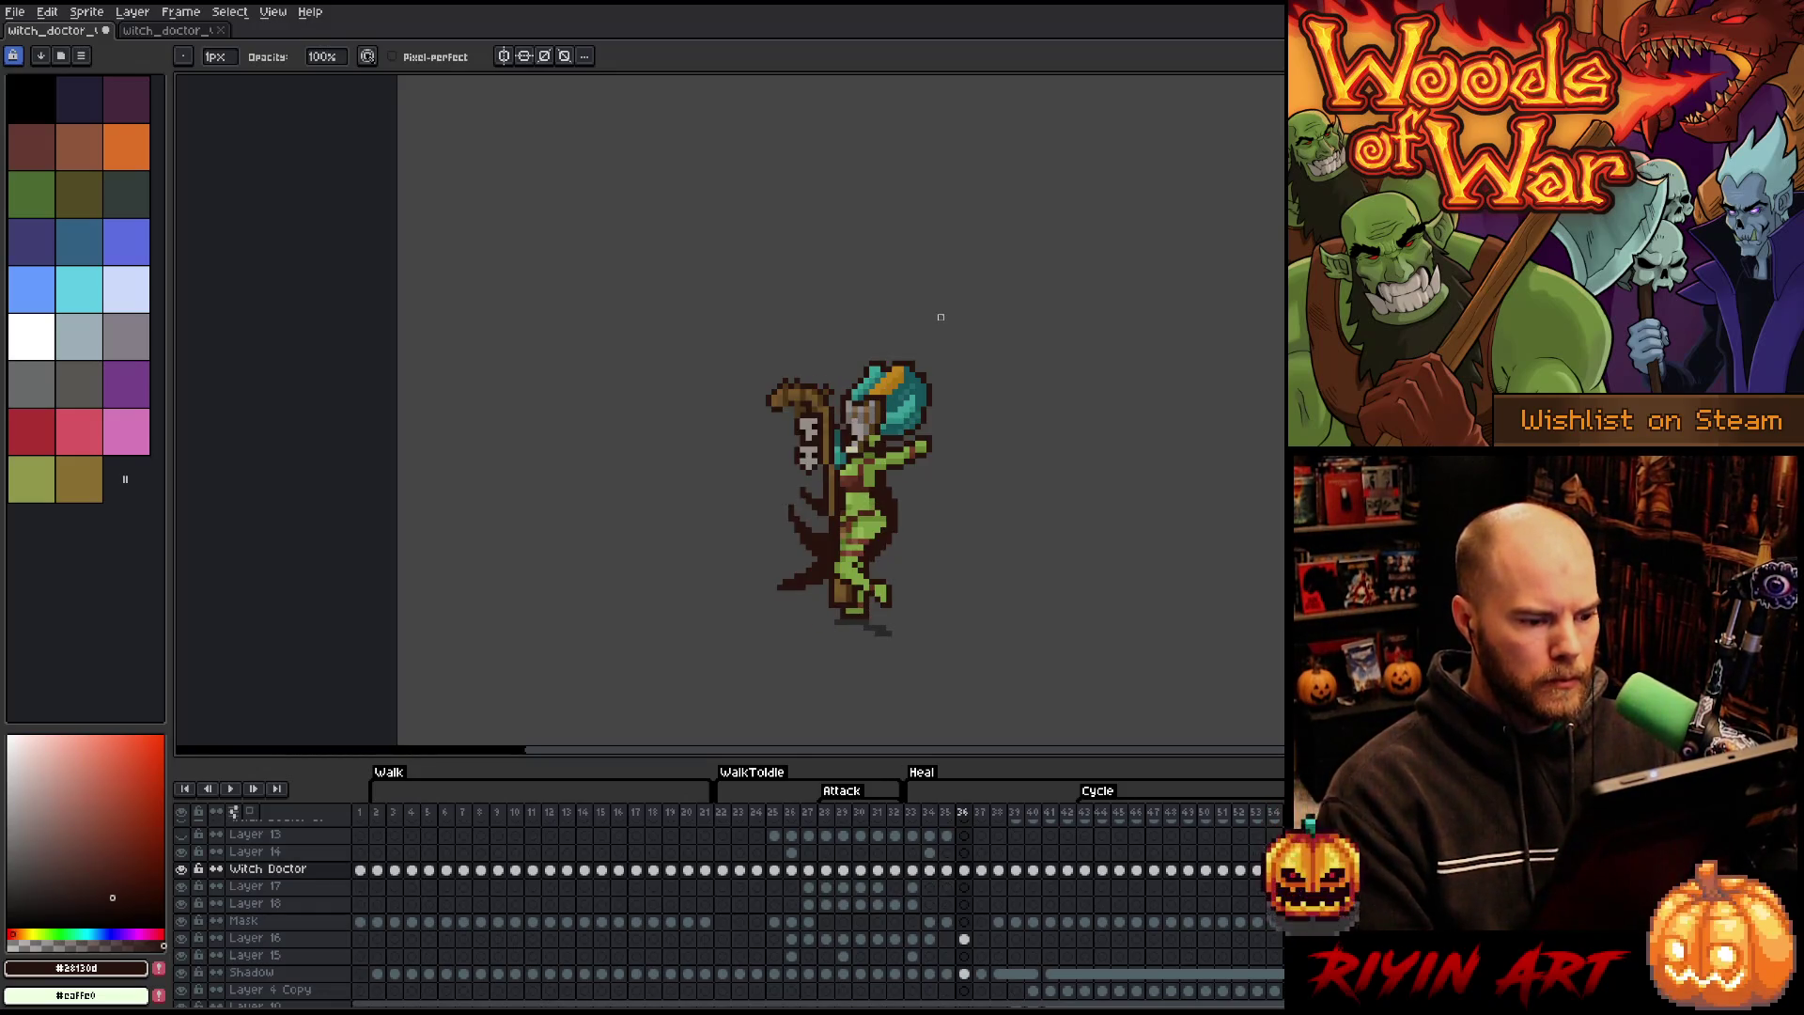
# - On frame 36, erase dark pixels on the lower cape edge and darken a few on the lower stroke
pyautogui.press('e')
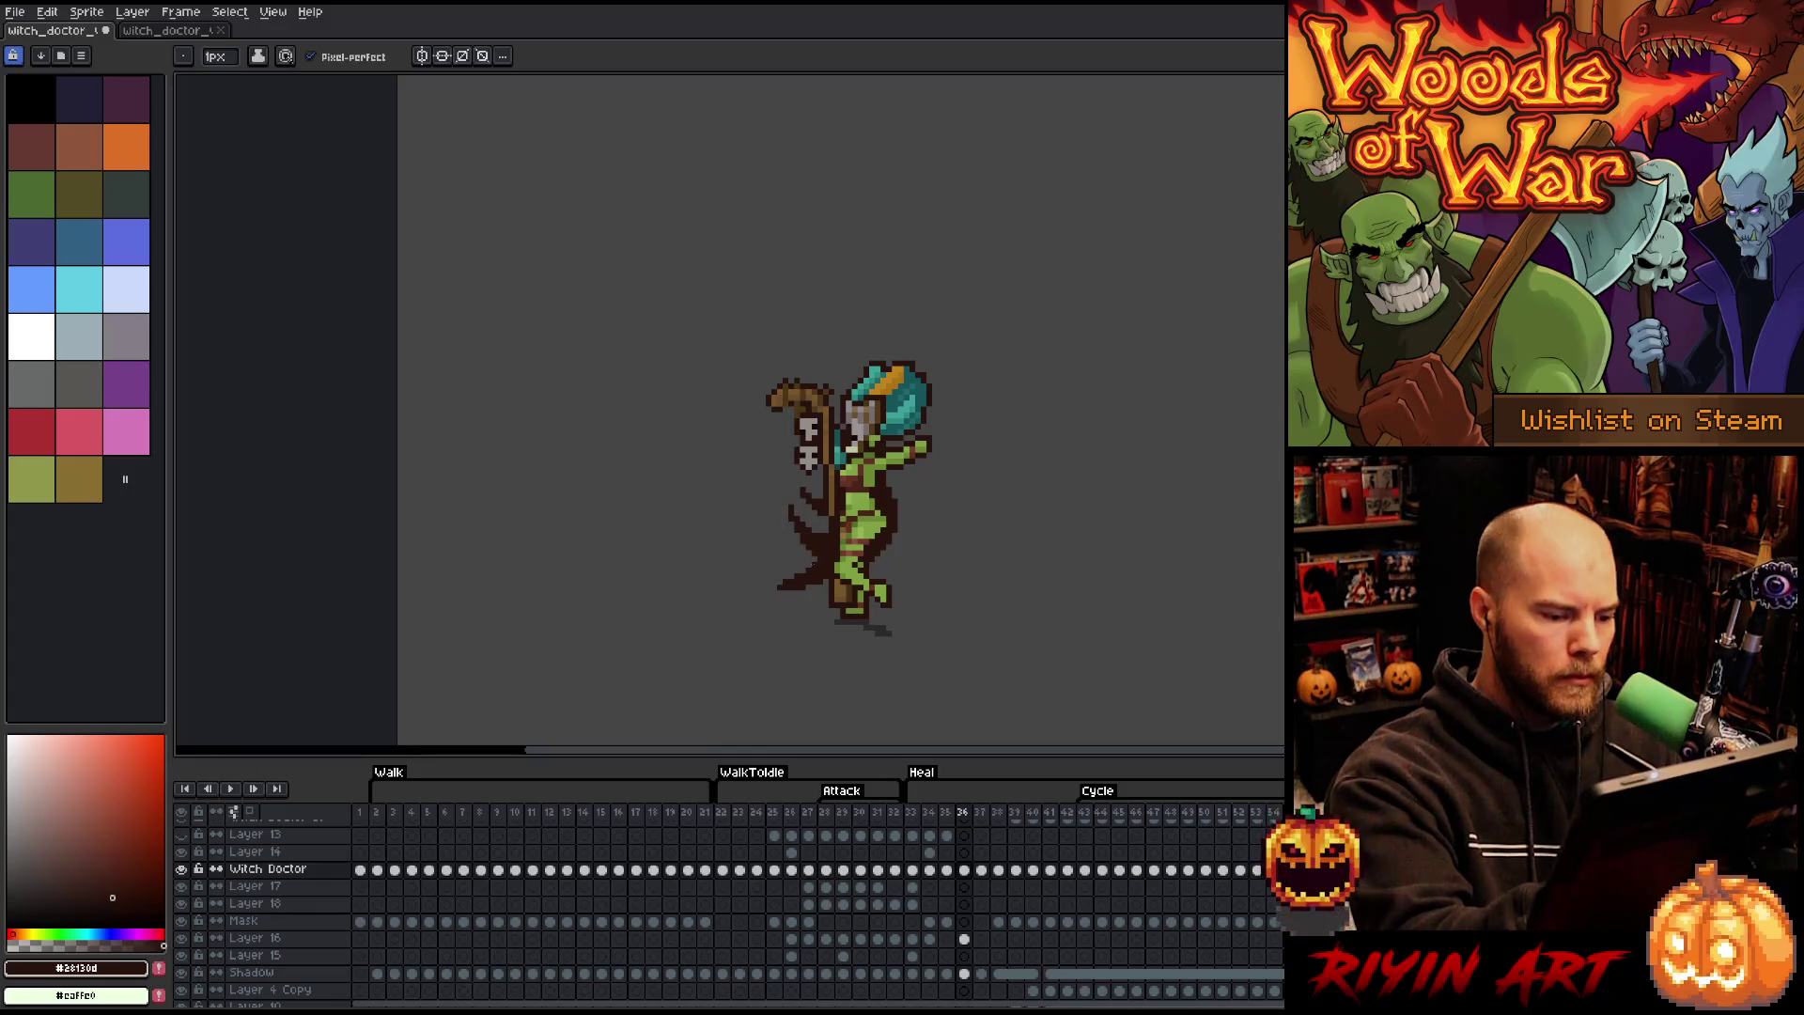
pyautogui.press('e')
pyautogui.moveTo(801, 575)
pyautogui.mouseDown()
pyautogui.moveTo(813, 593)
pyautogui.moveTo(778, 559)
pyautogui.mouseUp()
pyautogui.press('b')
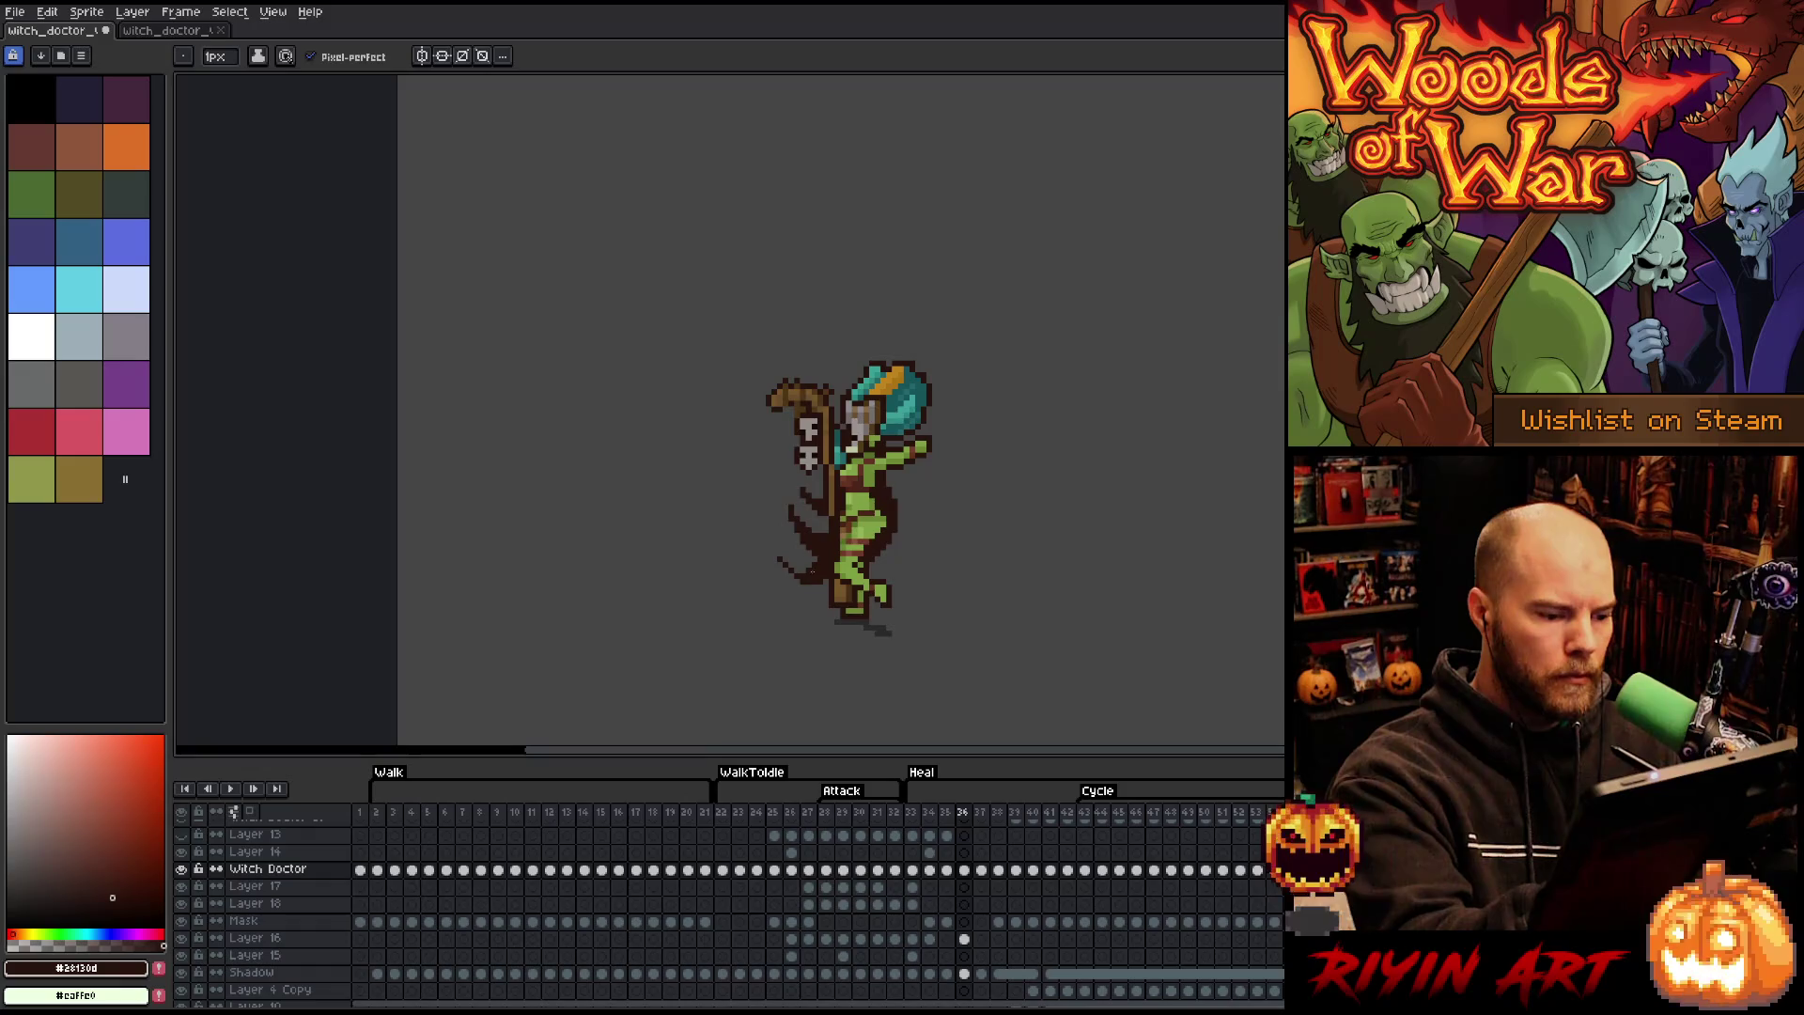
pyautogui.click(794, 568)
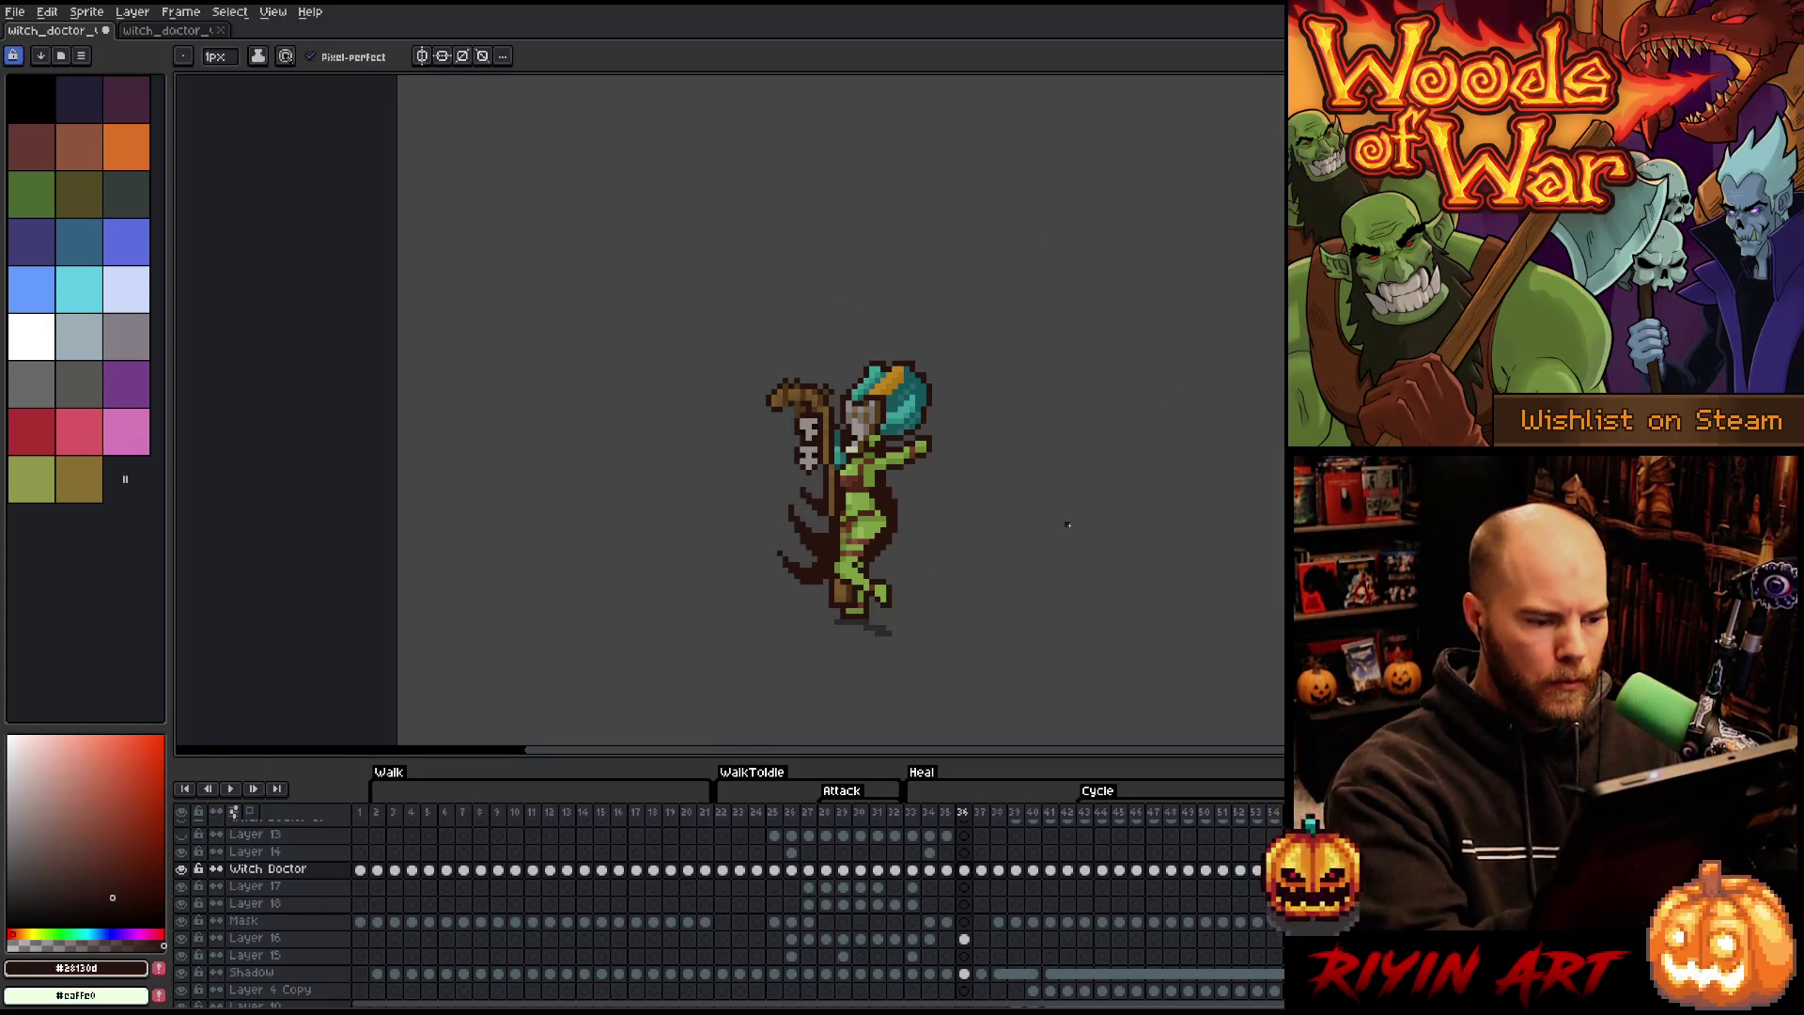
pyautogui.press('Right')
pyautogui.press('Left')
pyautogui.press('Right')
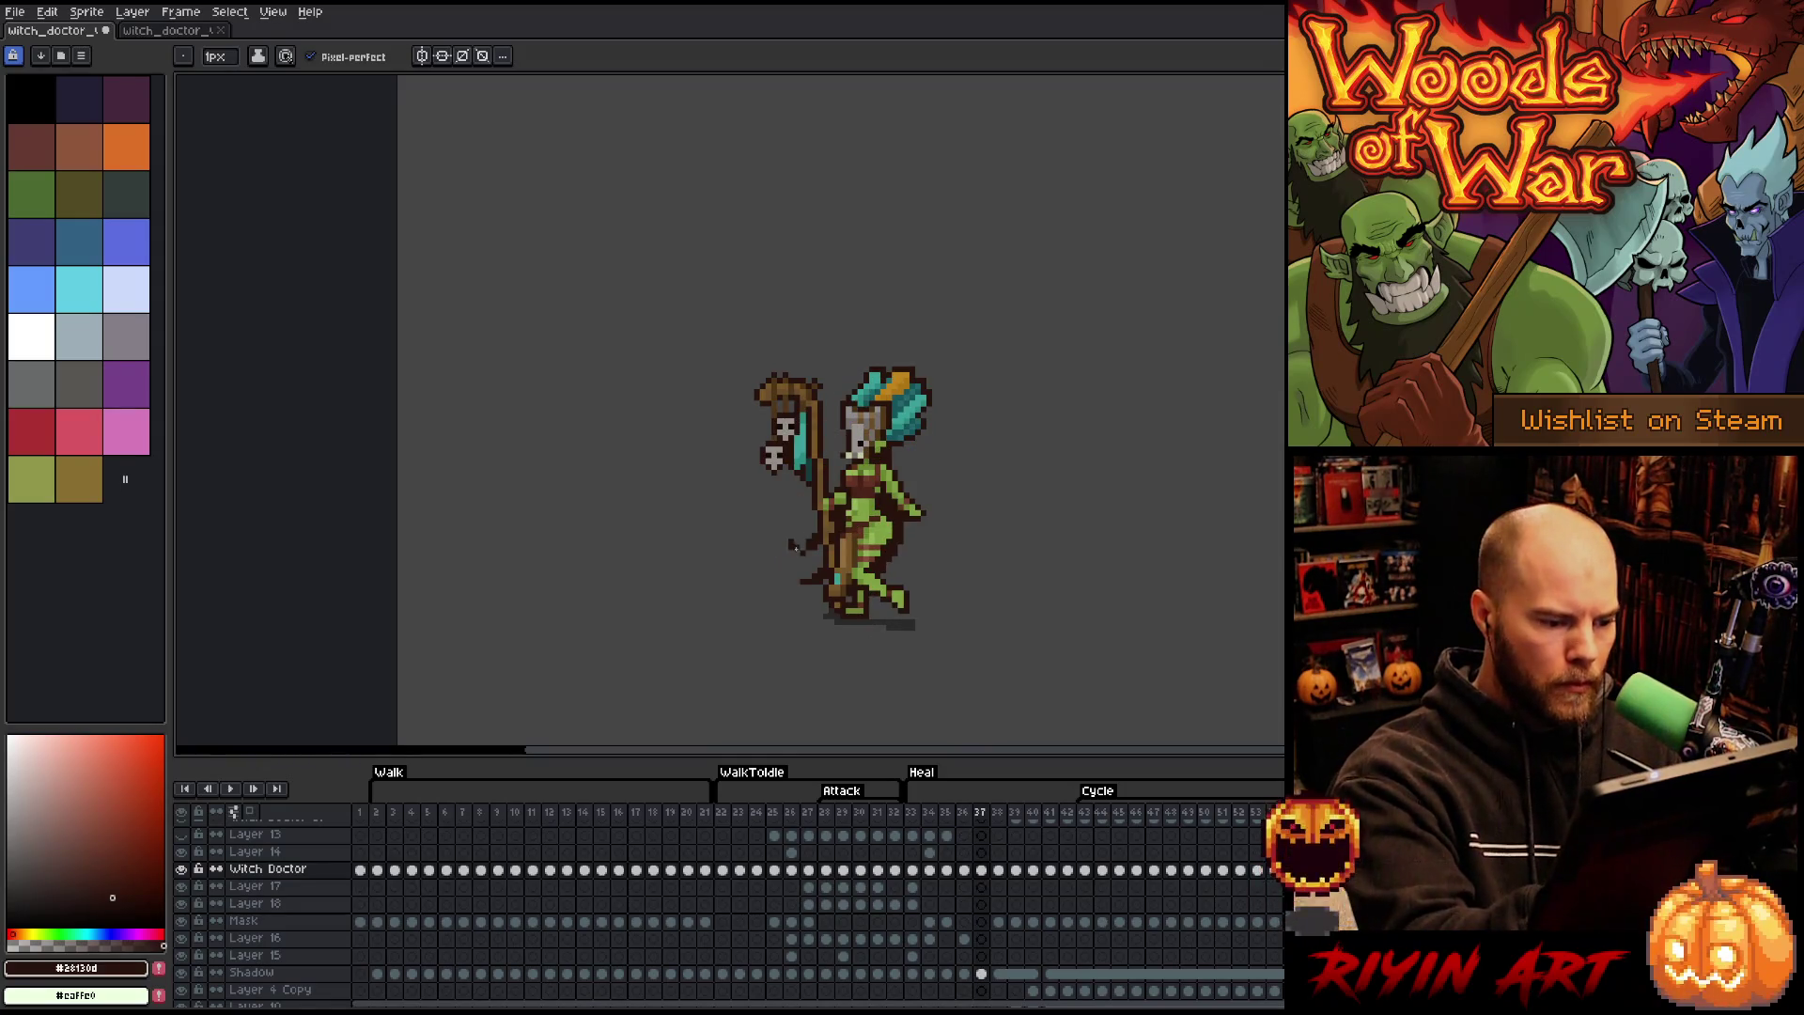
# - Review frames 37 and 38 and save the sprite with Ctrl+S
pyautogui.press('e')
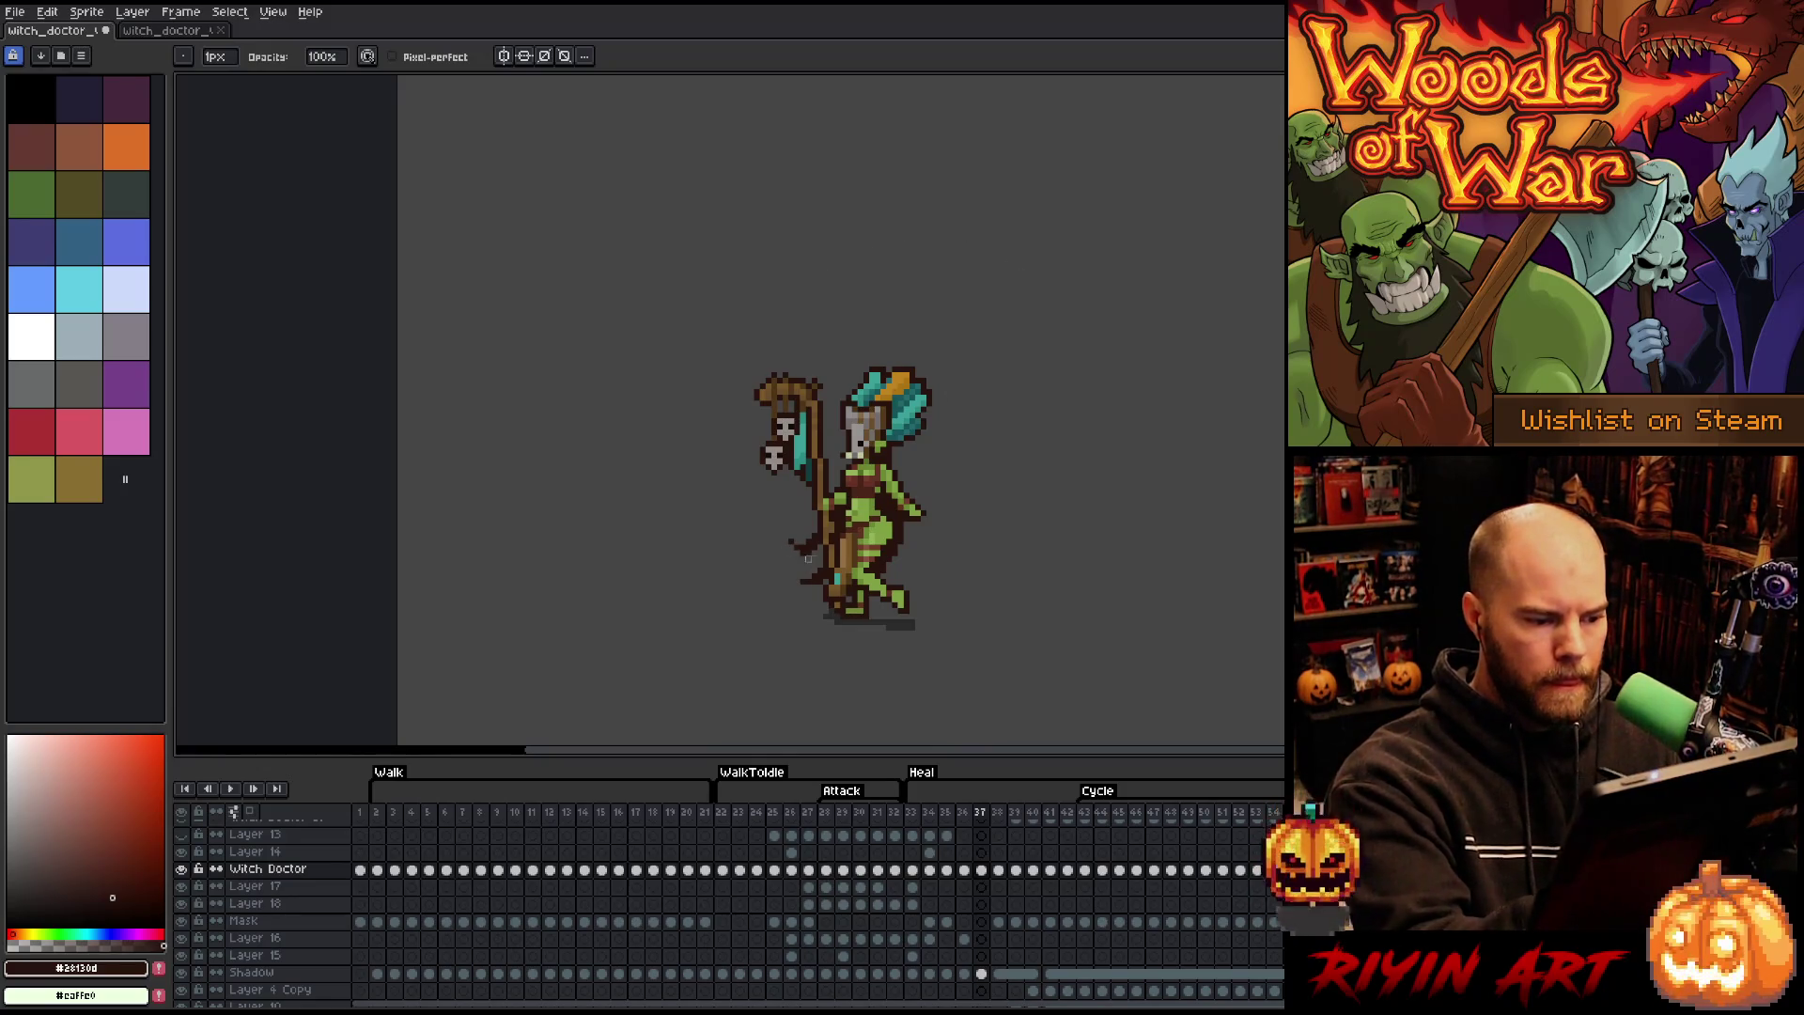
pyautogui.press('b')
pyautogui.press('Right')
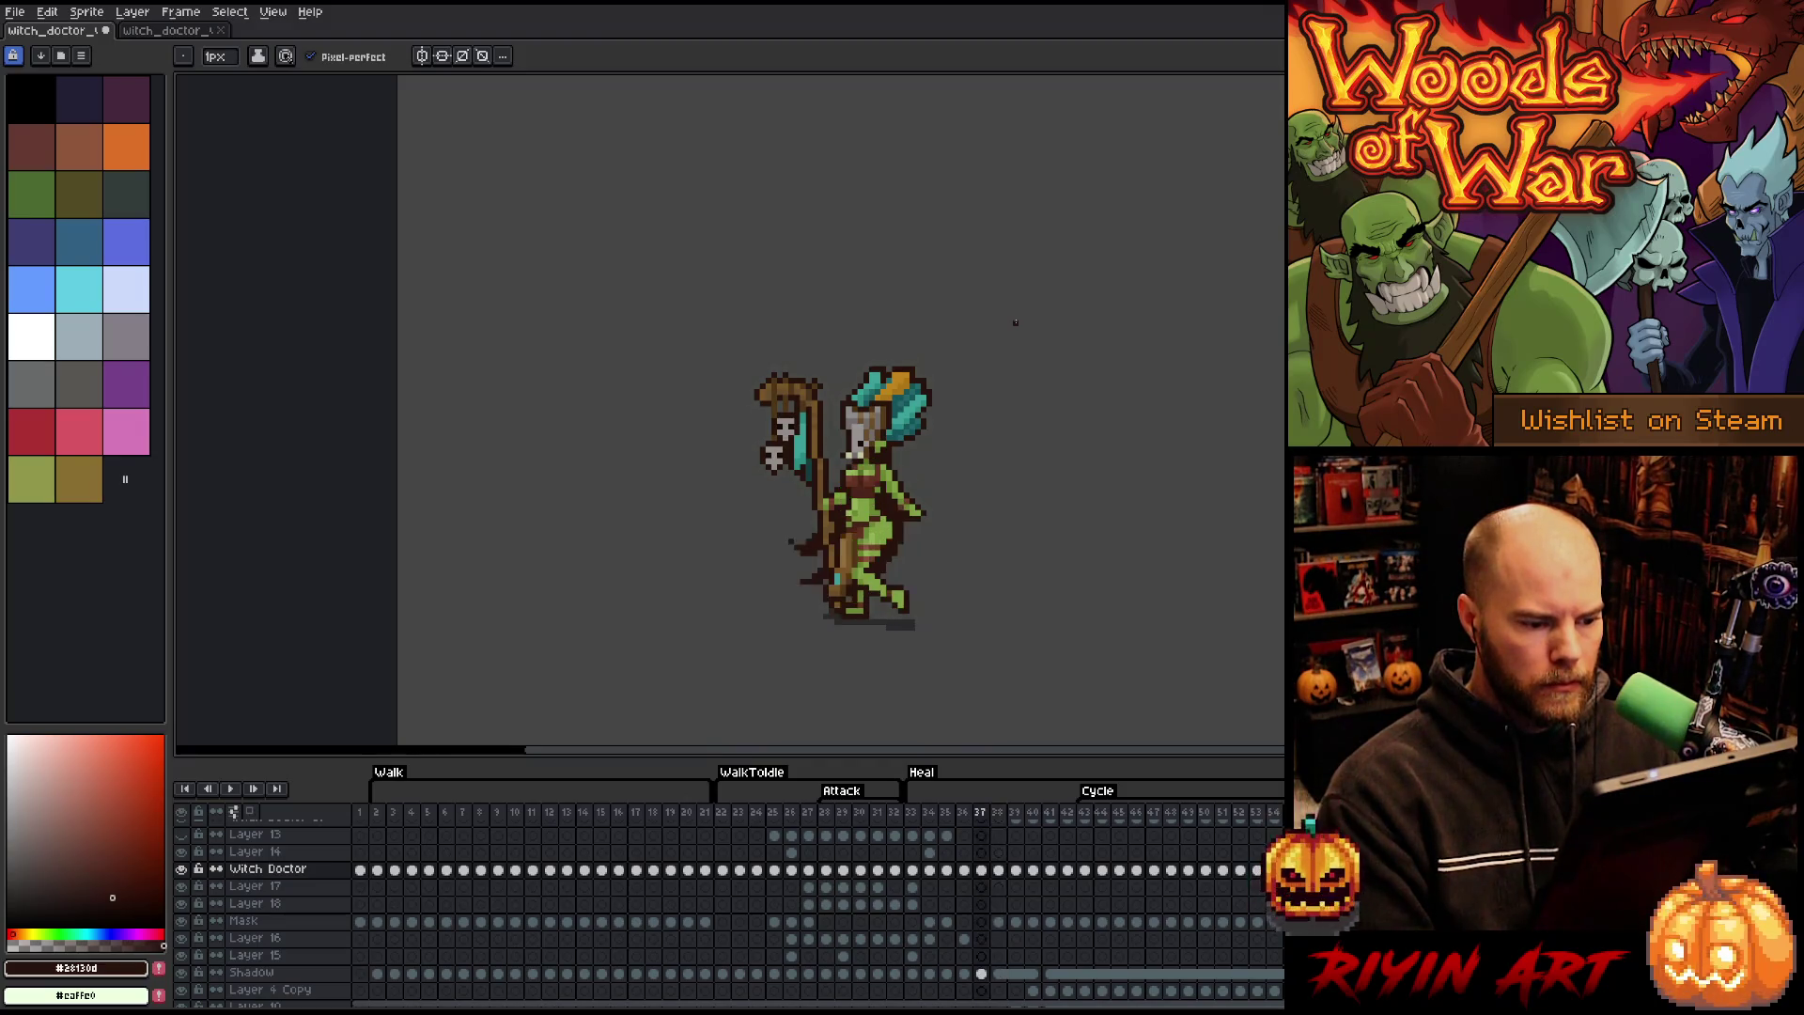
pyautogui.press('Left')
pyautogui.press('Right')
pyautogui.press('Left')
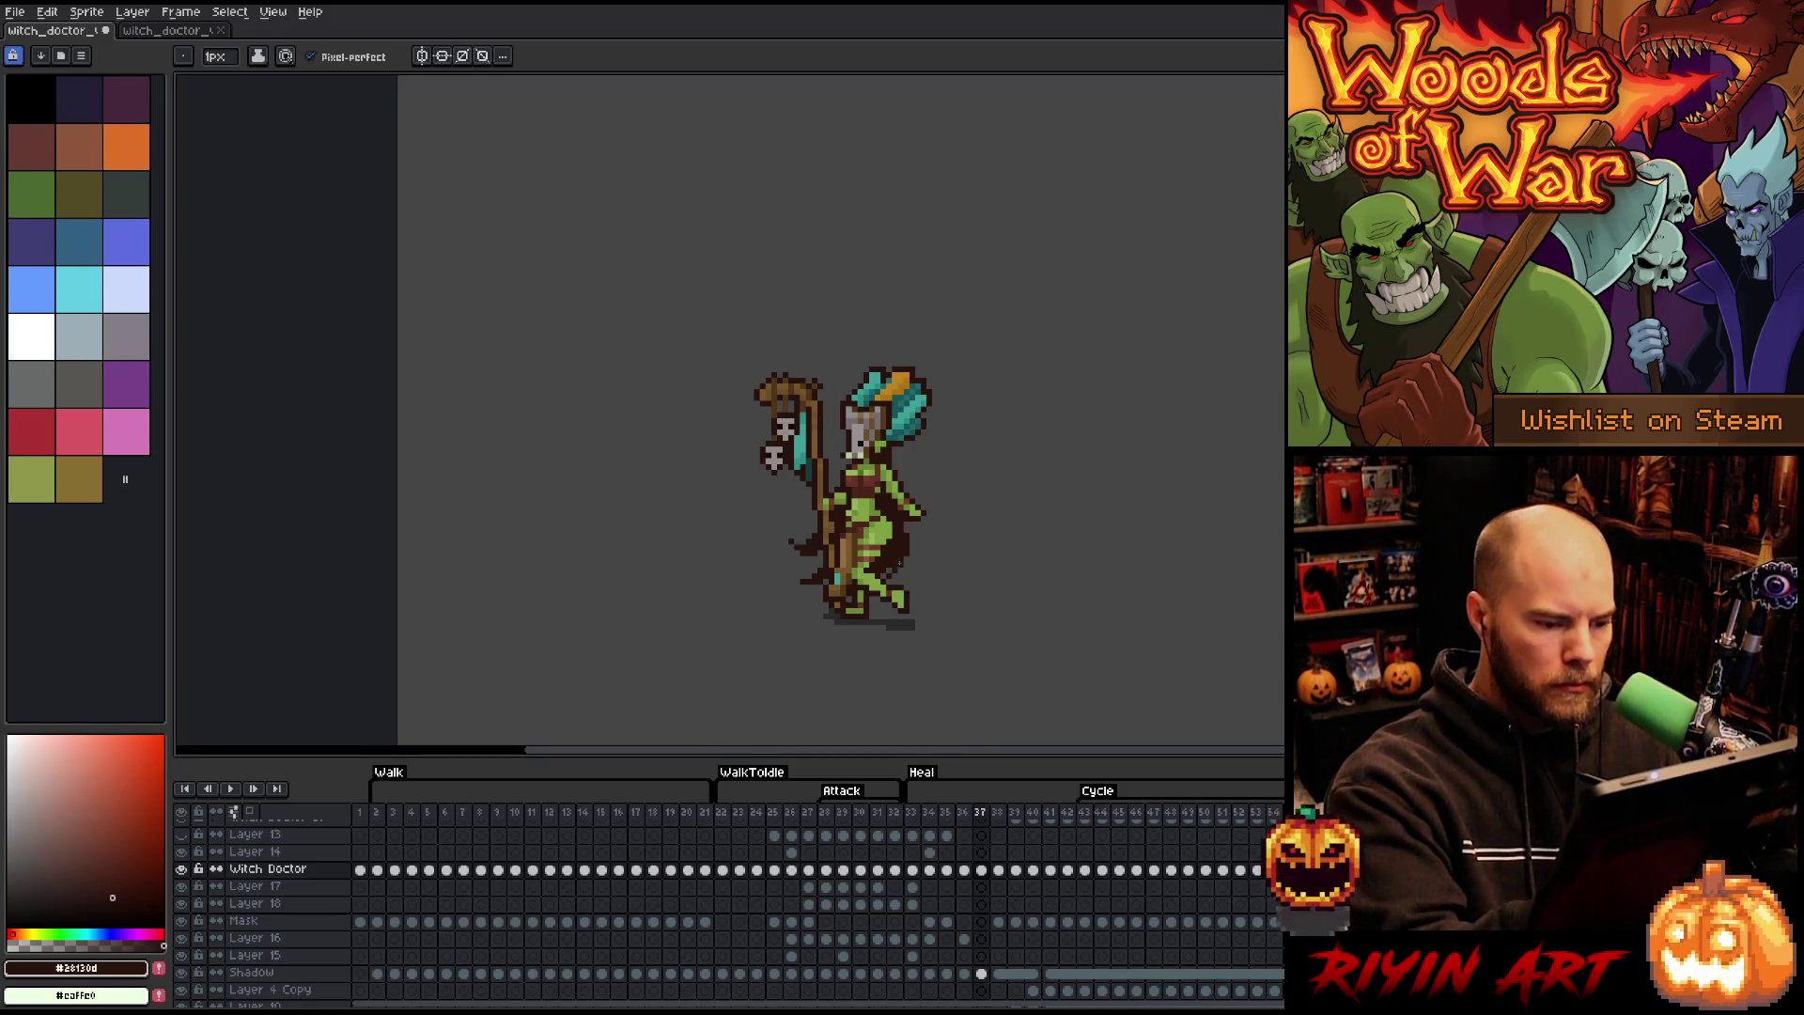
pyautogui.hotkey('ctrl', 's')
# - Extend frame 38's cape with a short dark stroke after comparing it with frame 39
pyautogui.press('Right')
pyautogui.press('Left')
pyautogui.press('Right')
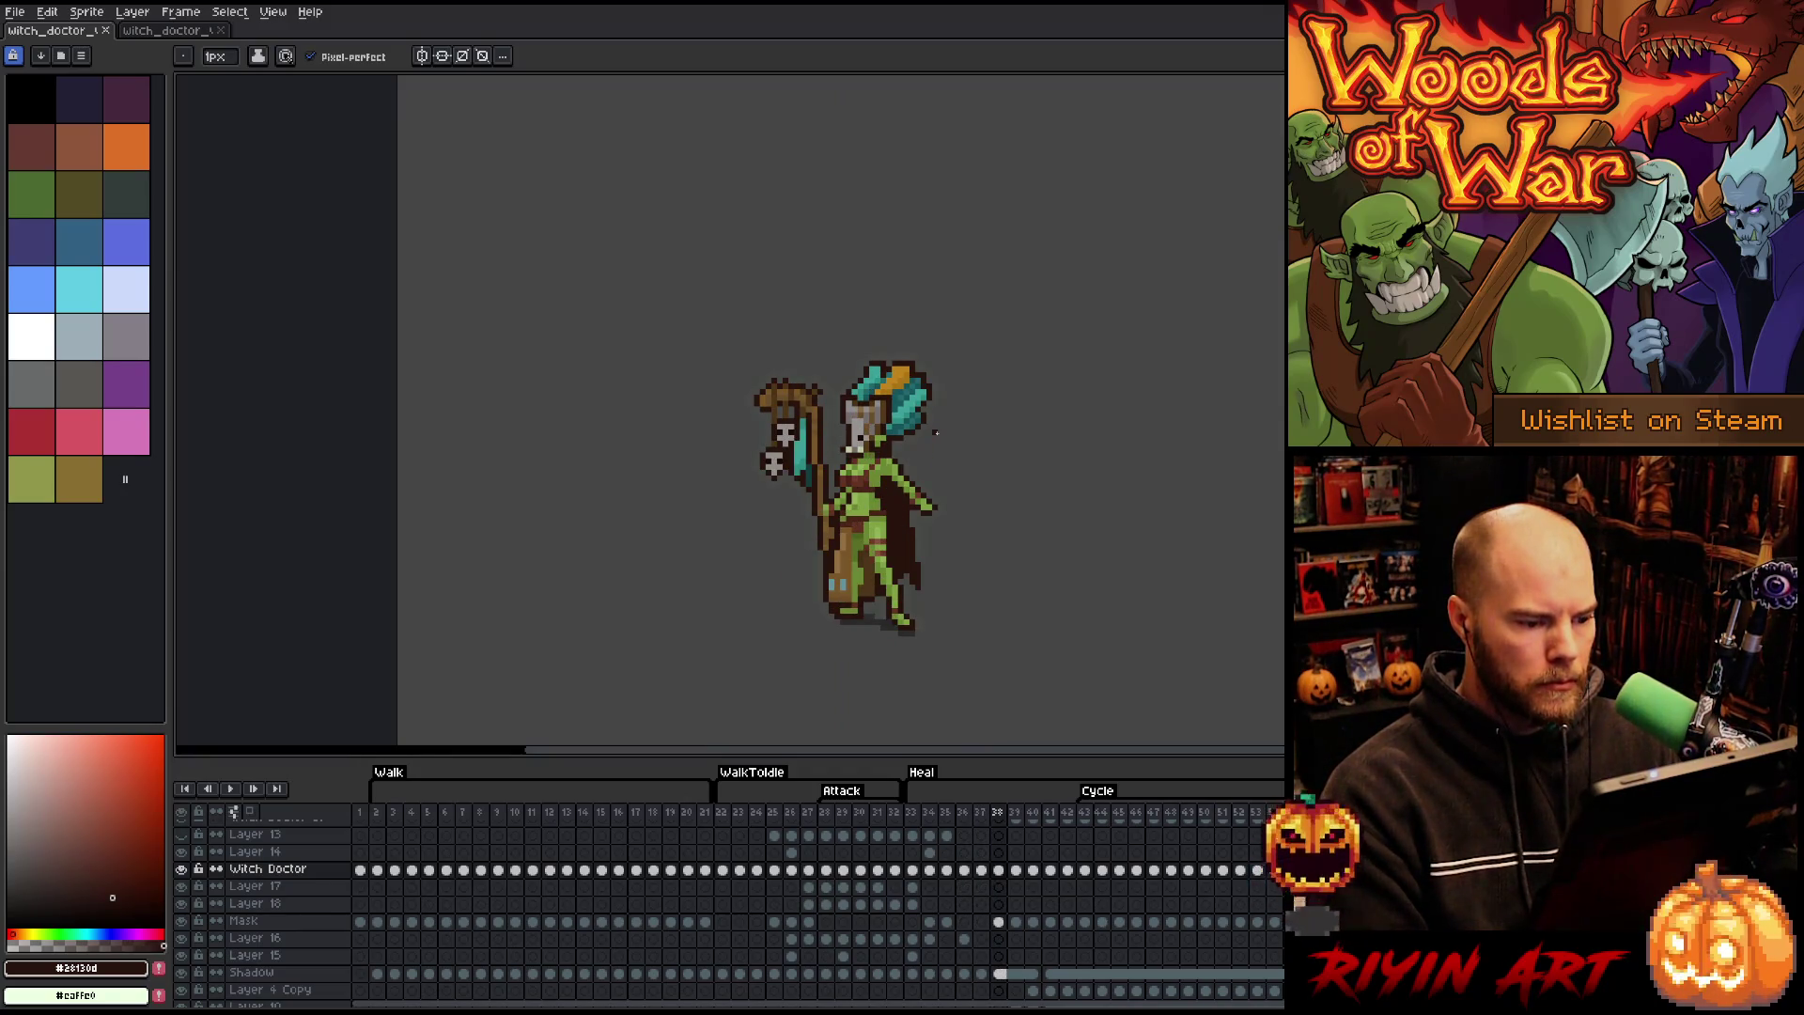
pyautogui.press('Right')
pyautogui.press('Left')
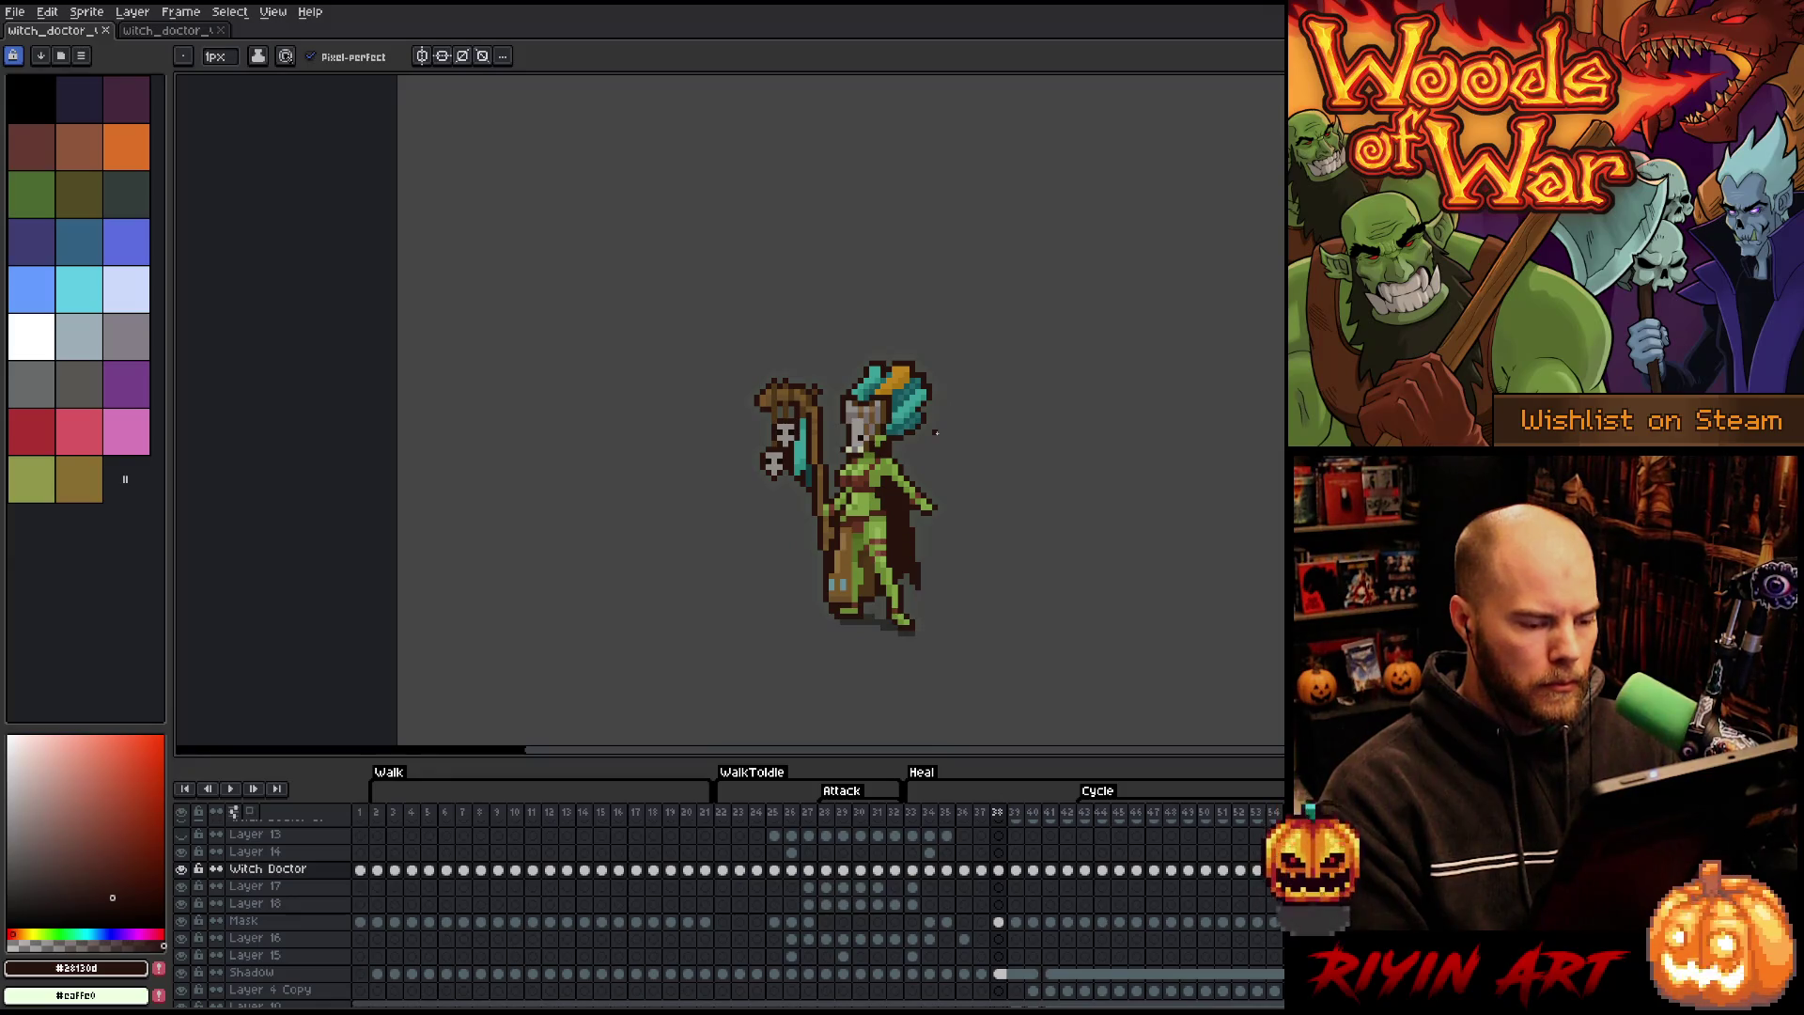
pyautogui.press('Right')
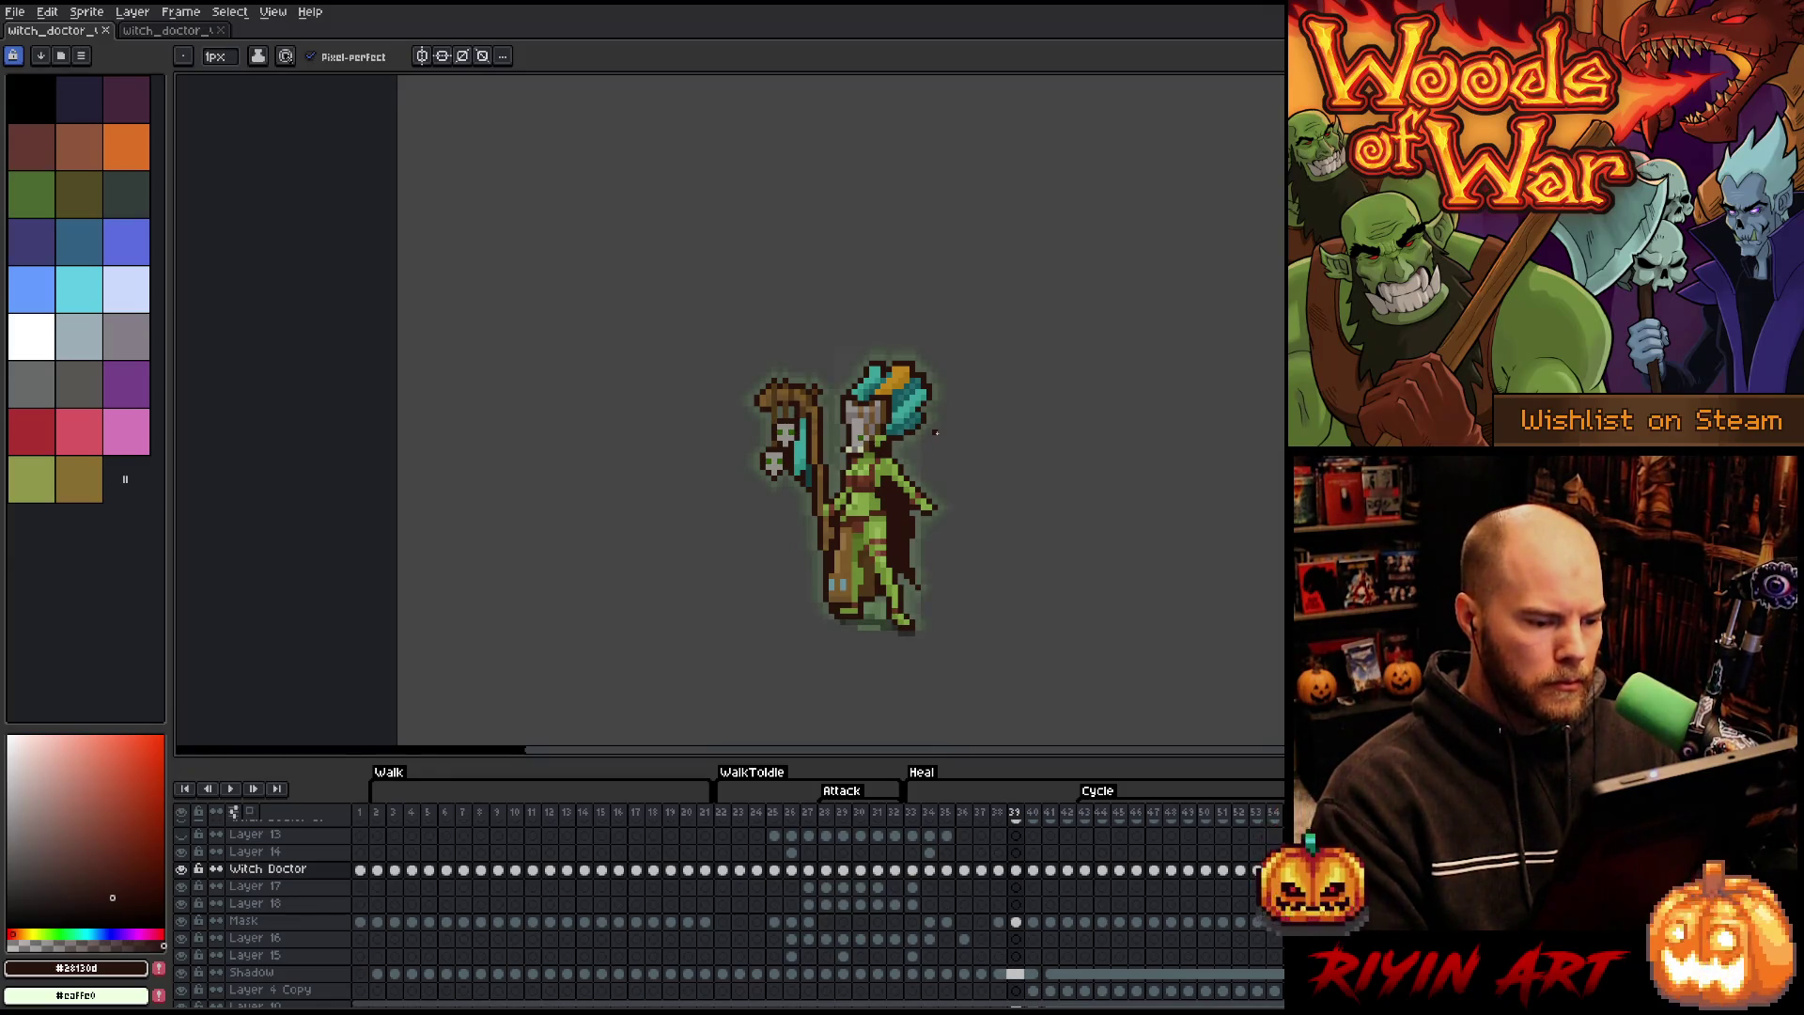
pyautogui.press('Left')
pyautogui.press('e')
pyautogui.press('b')
pyautogui.moveTo(909, 568); pyautogui.dragTo(914, 585)
# - Check frame 38 against frame 39 for continuity and play the animation to preview the cape
pyautogui.press('Right')
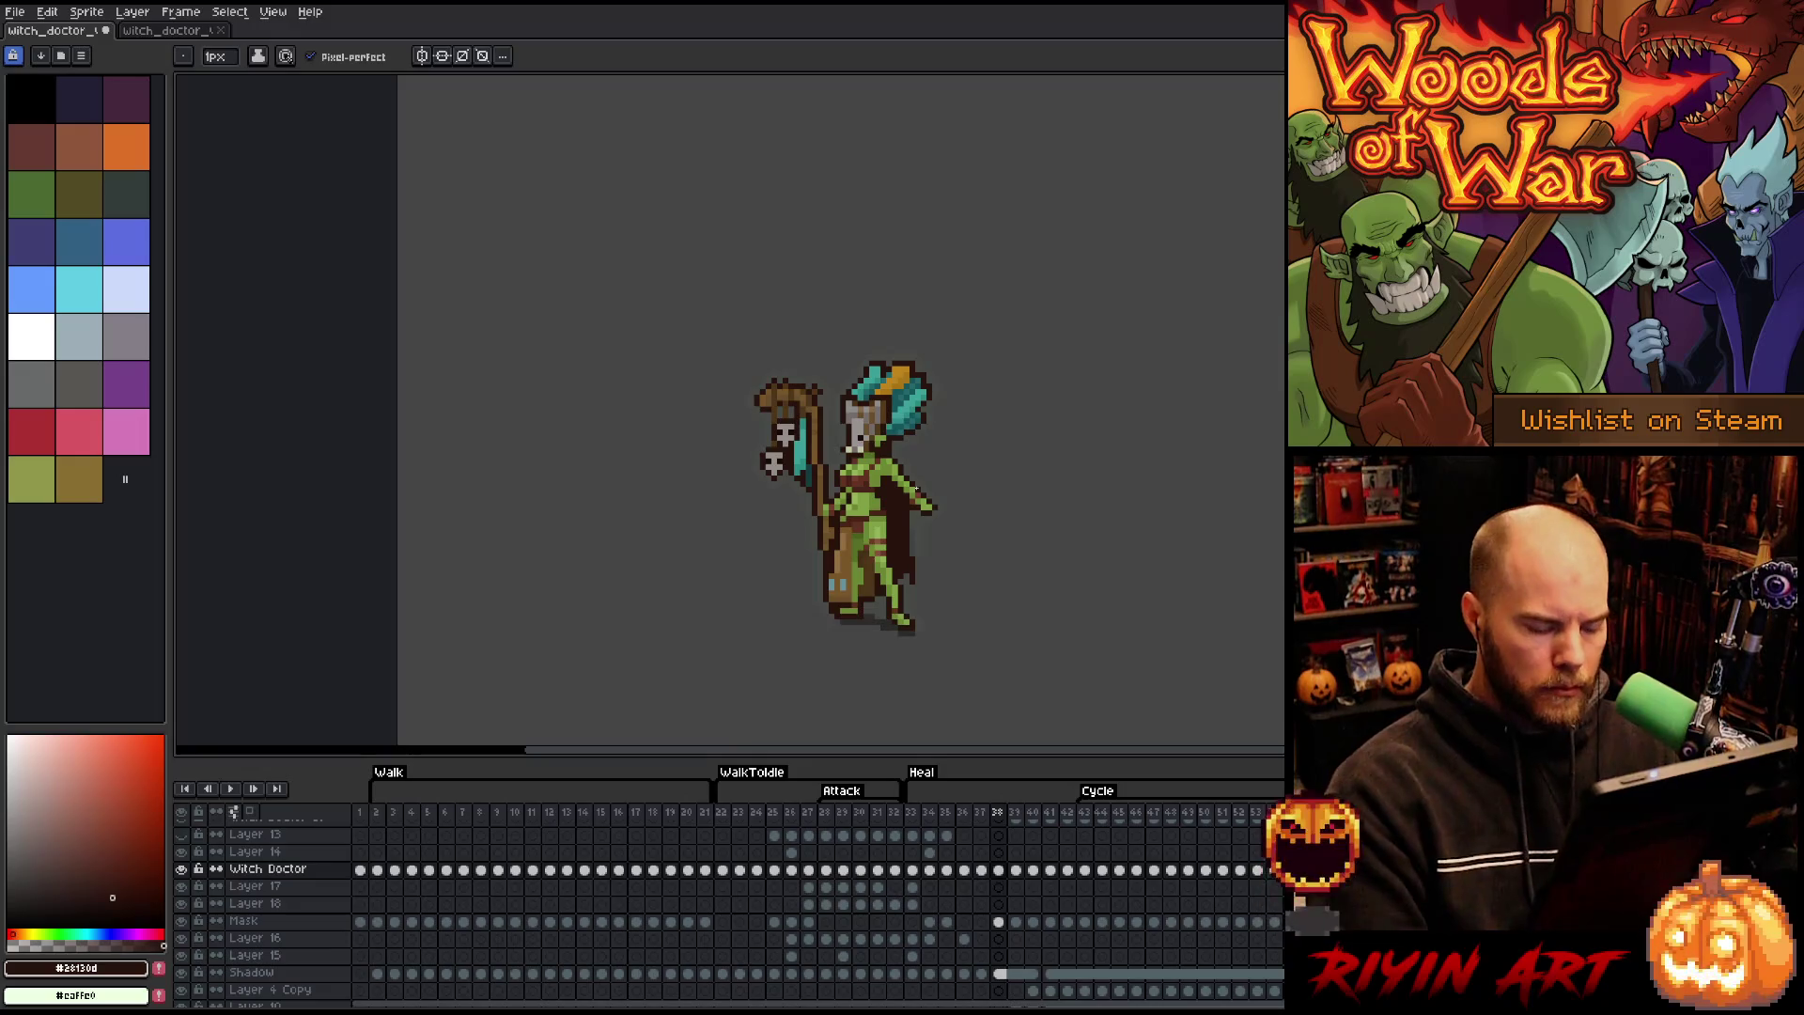
pyautogui.press('Left')
pyautogui.press('Right')
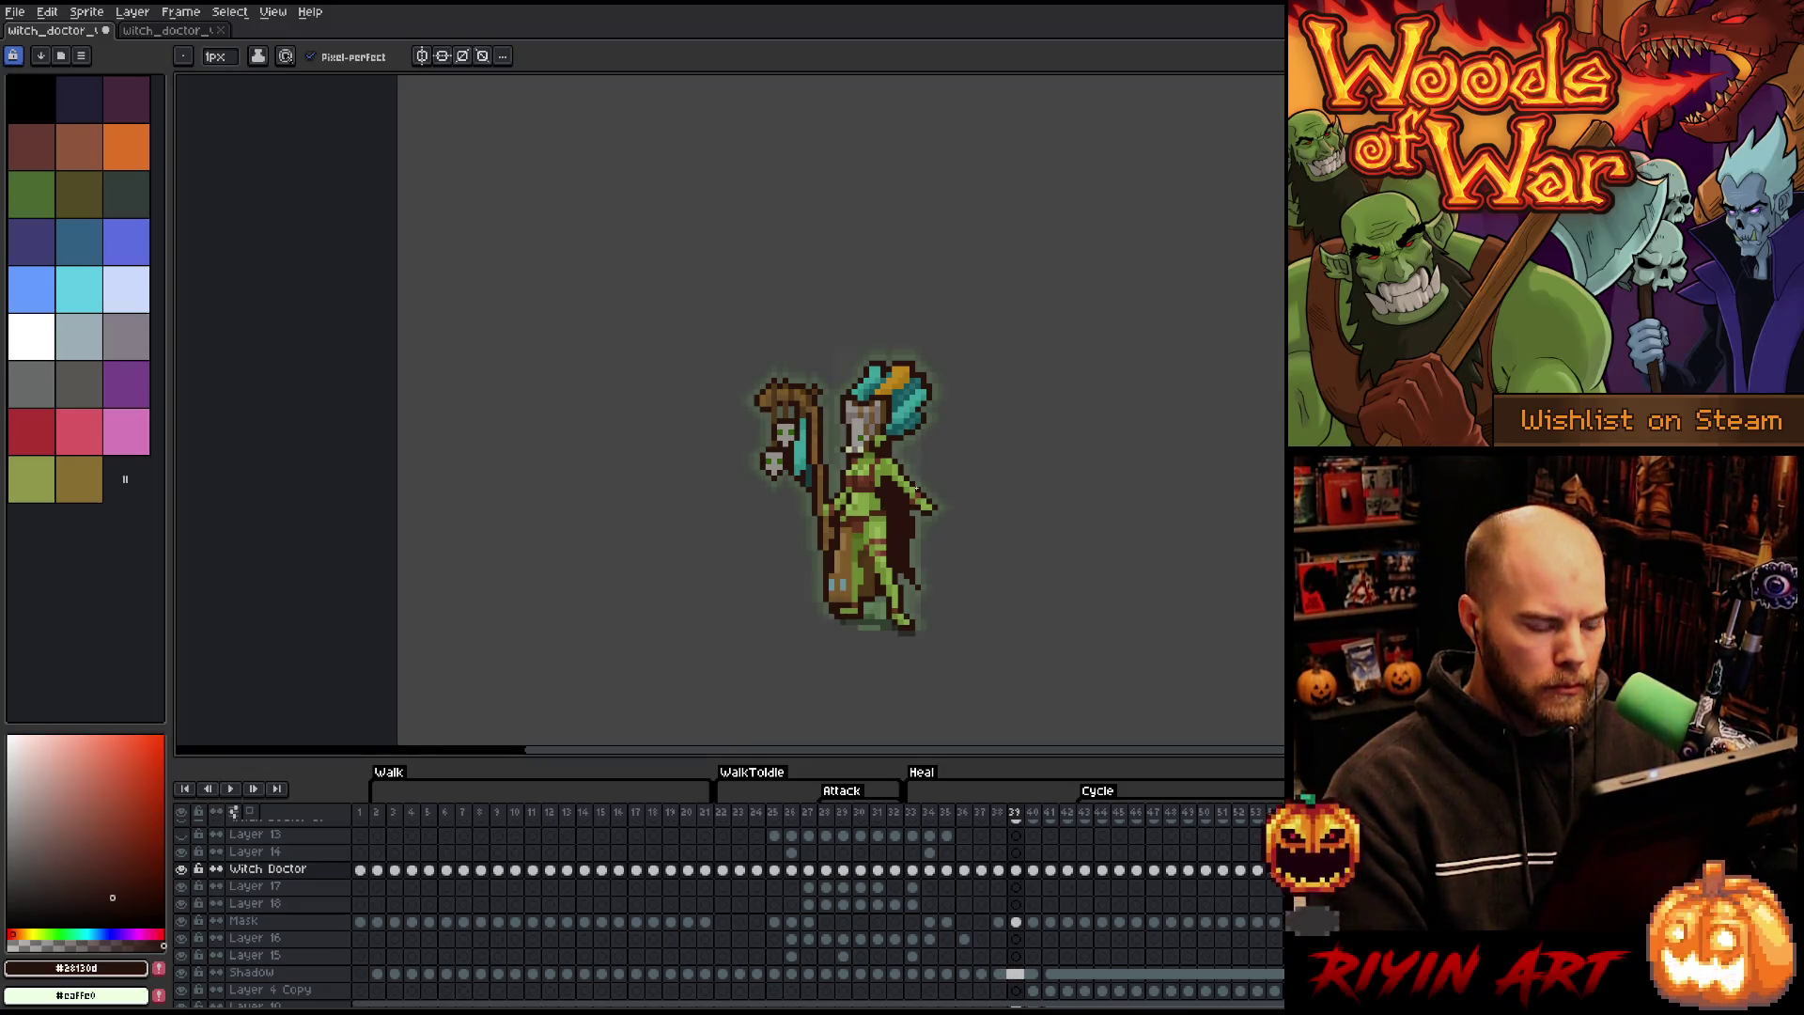
pyautogui.press('Left')
pyautogui.press('Right')
pyautogui.press('Left')
pyautogui.press('Right')
pyautogui.press('Left')
pyautogui.press('e')
pyautogui.press('b')
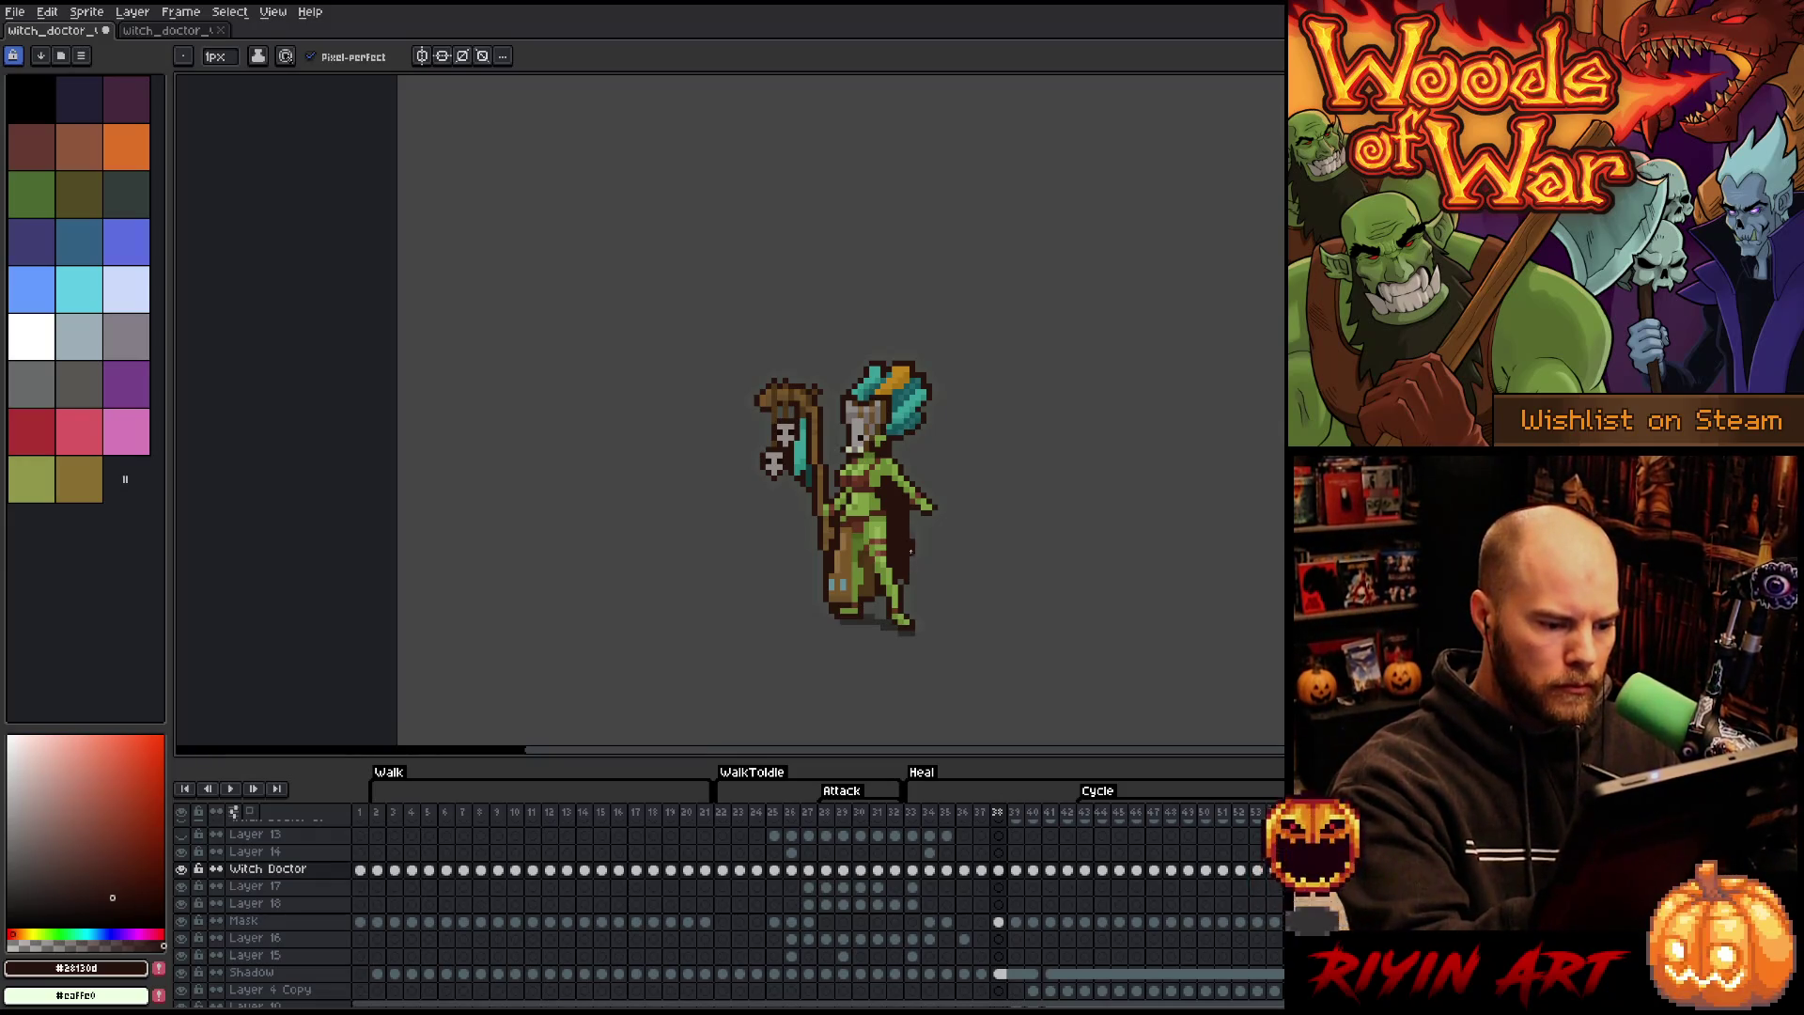
pyautogui.press('Right')
pyautogui.press('Left')
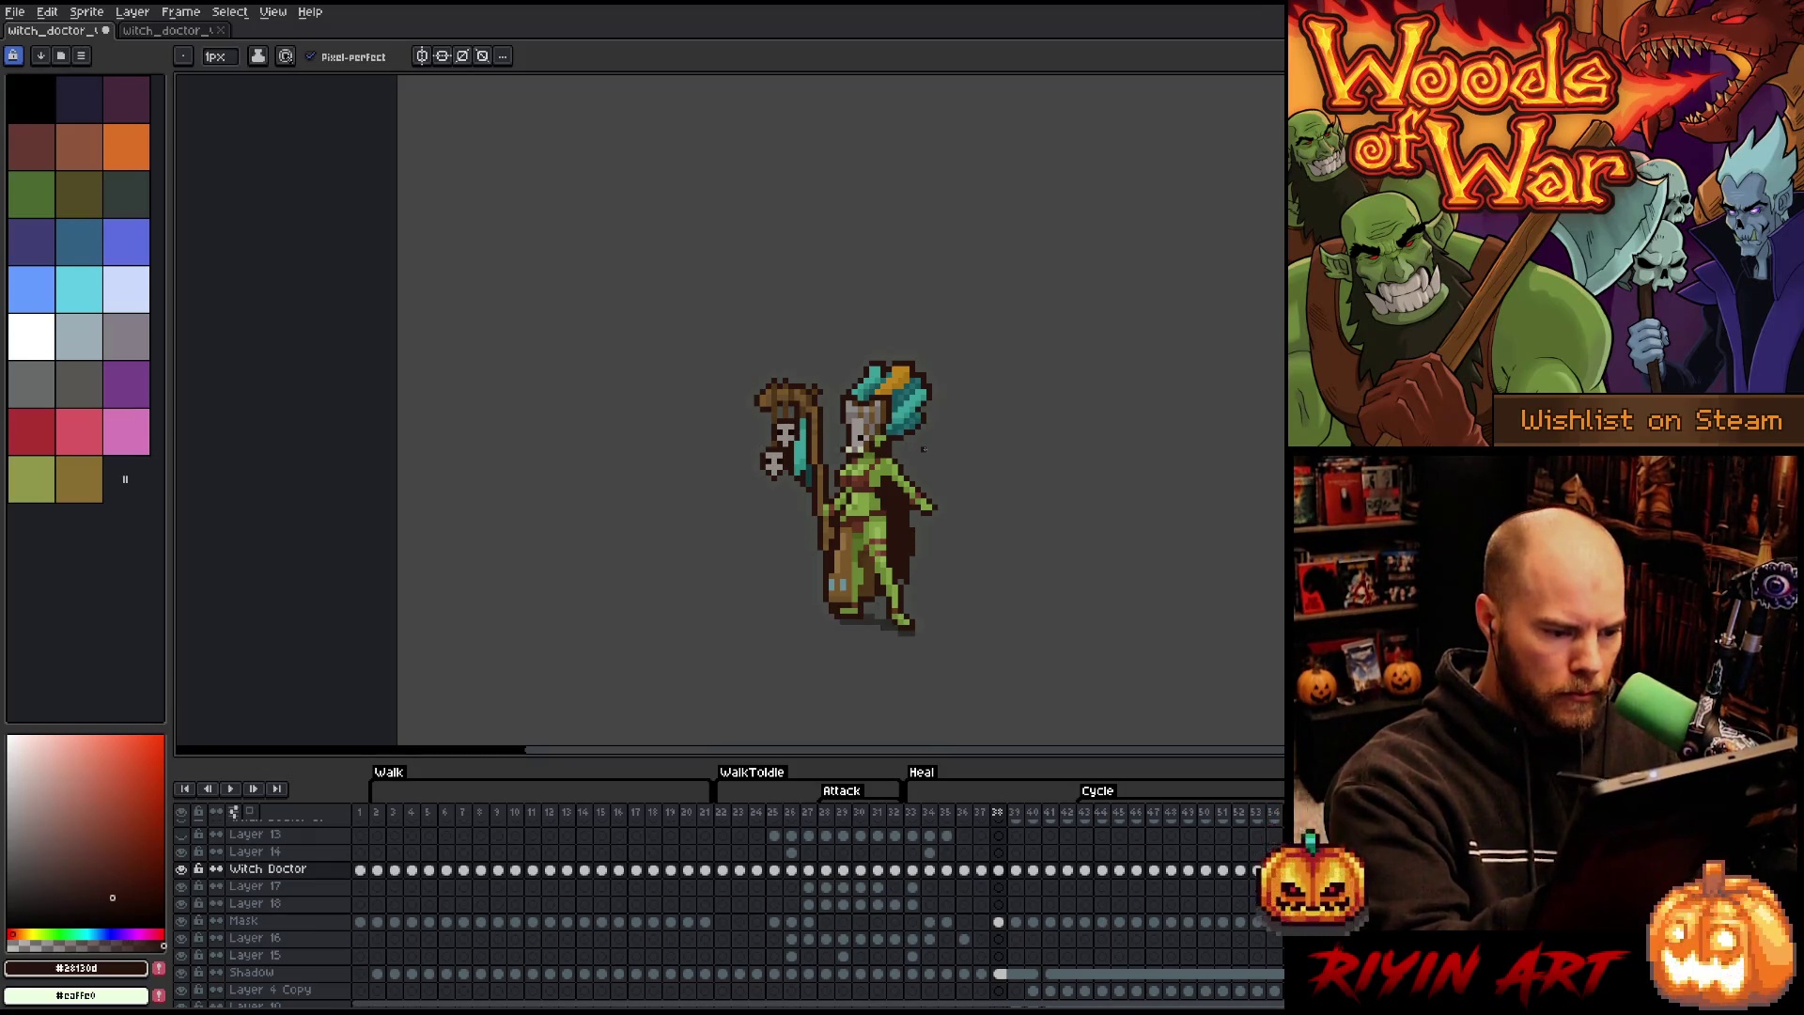
pyautogui.press('Return')
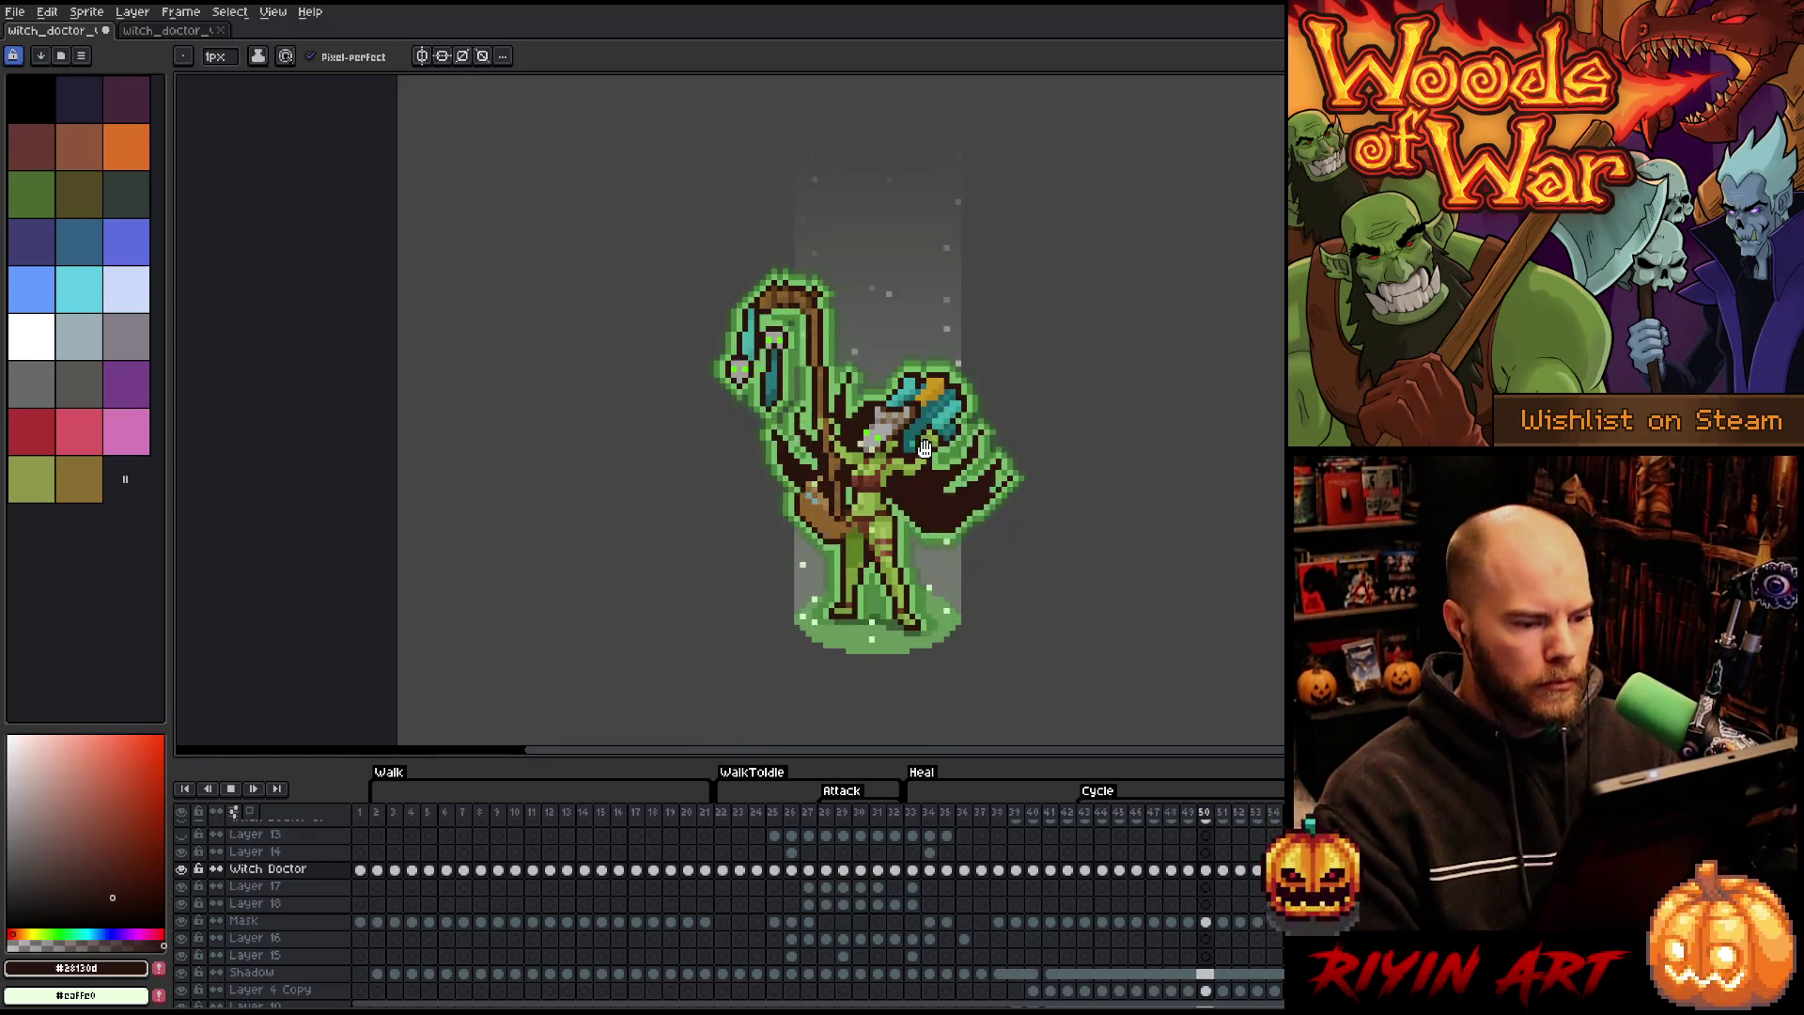
pyautogui.click(917, 817)
pyautogui.press('Return')
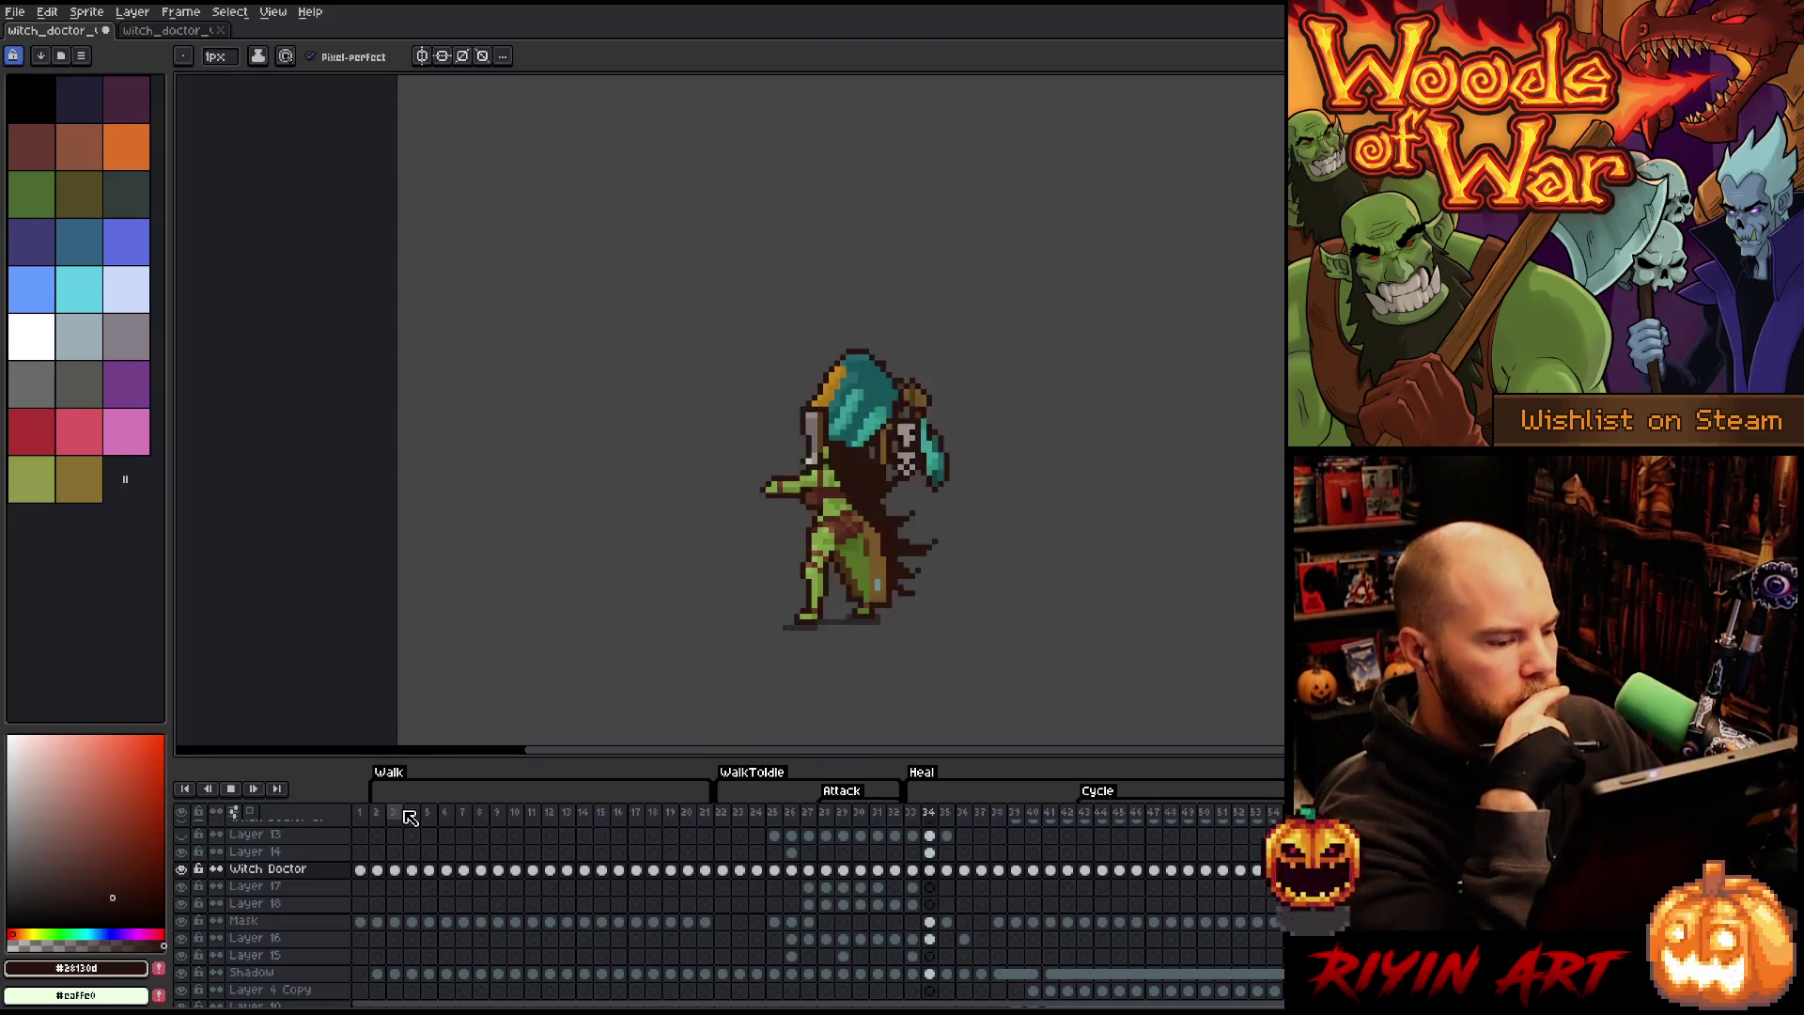
pyautogui.click(736, 816)
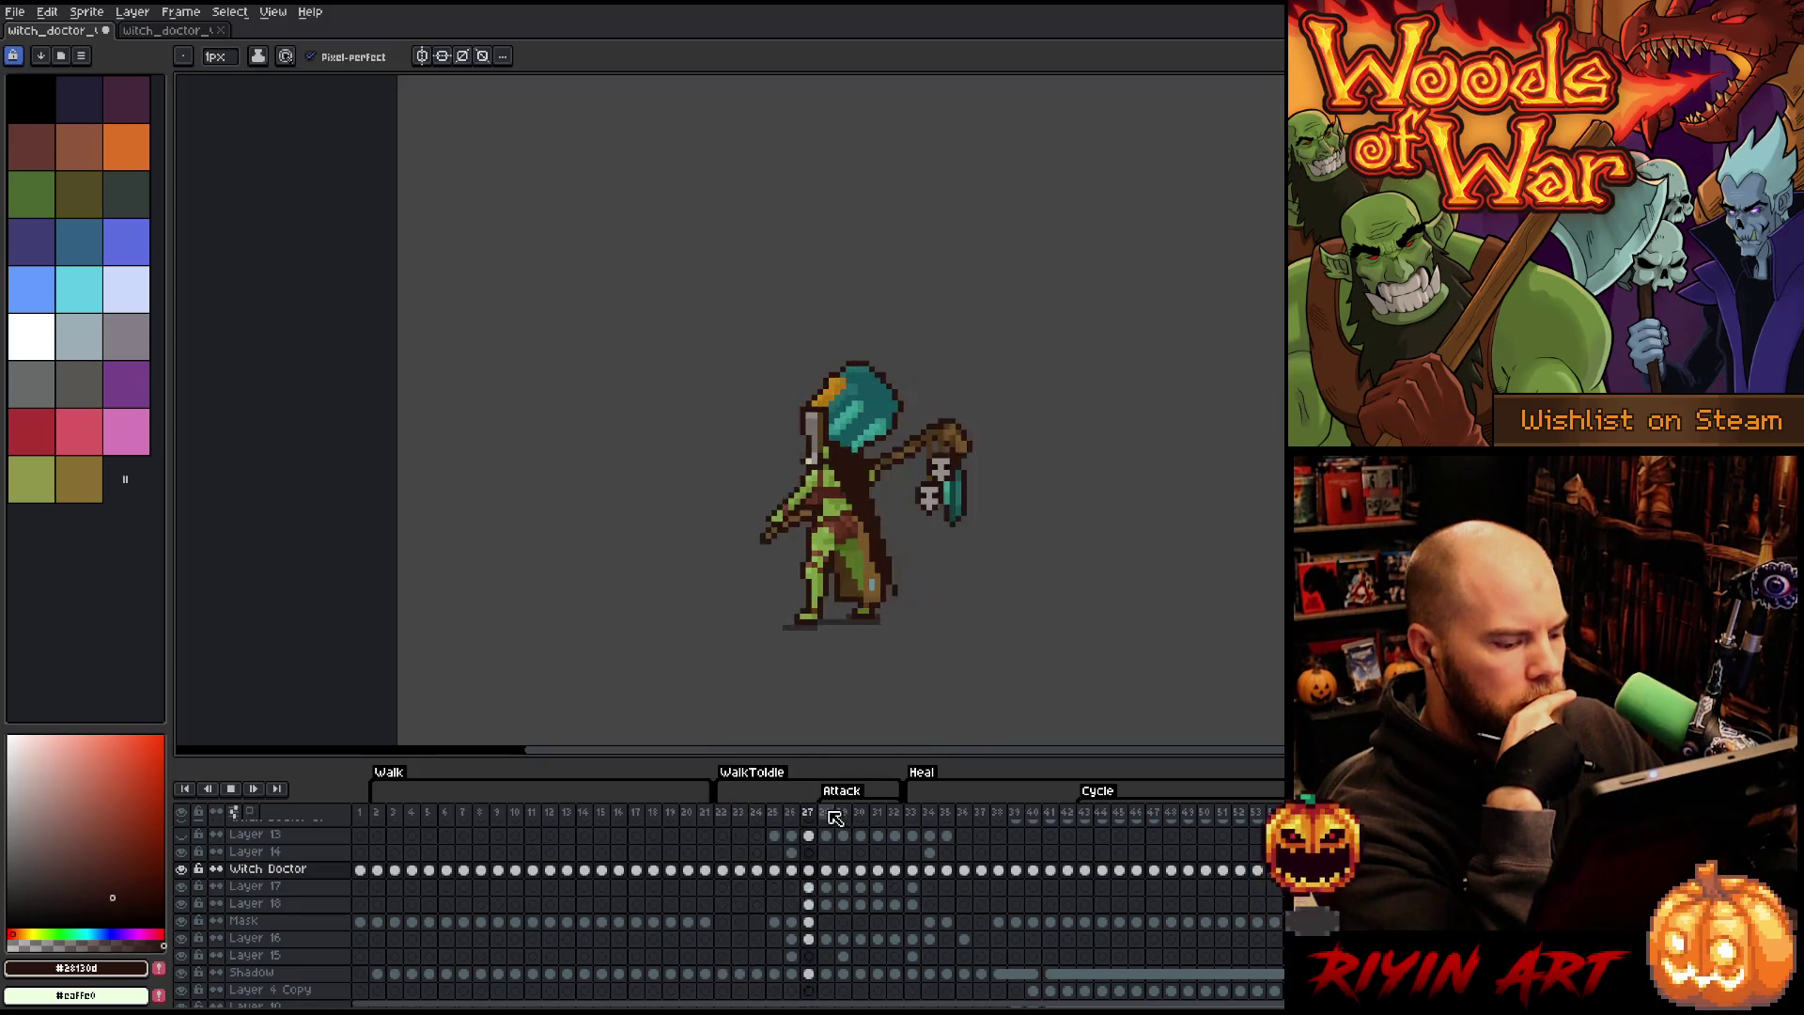
pyautogui.click(910, 812)
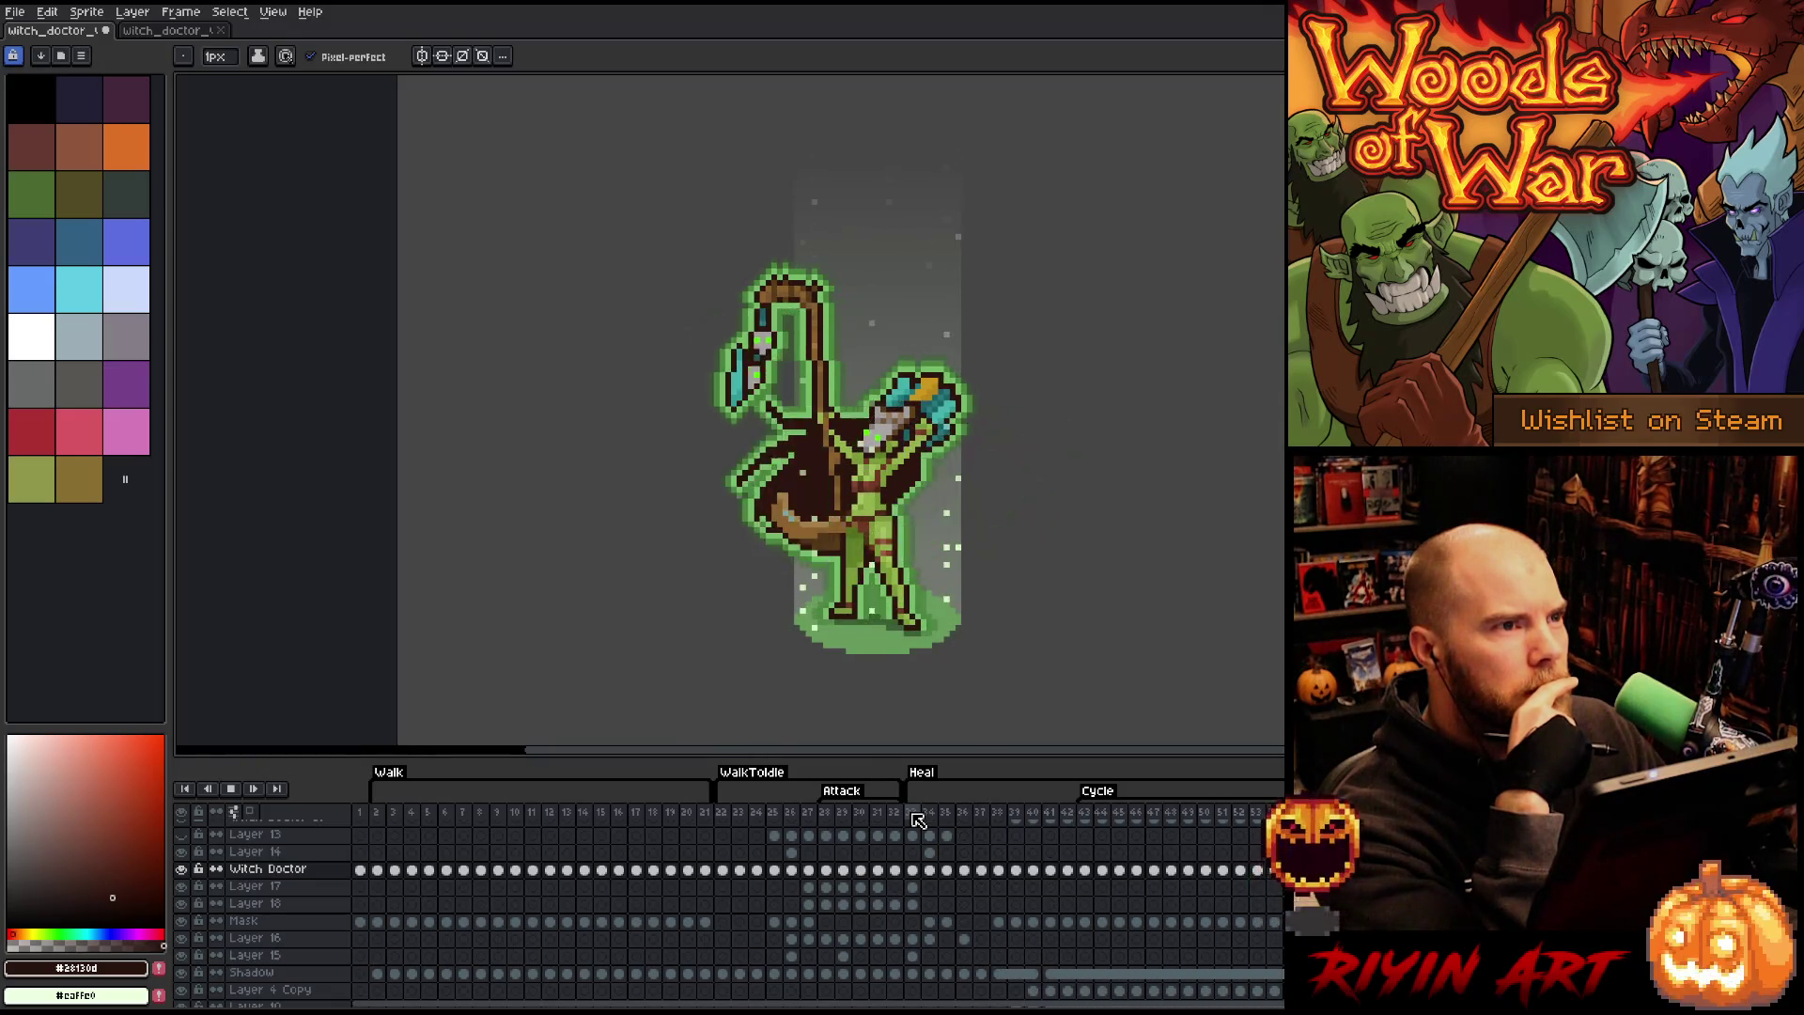
pyautogui.click(729, 814)
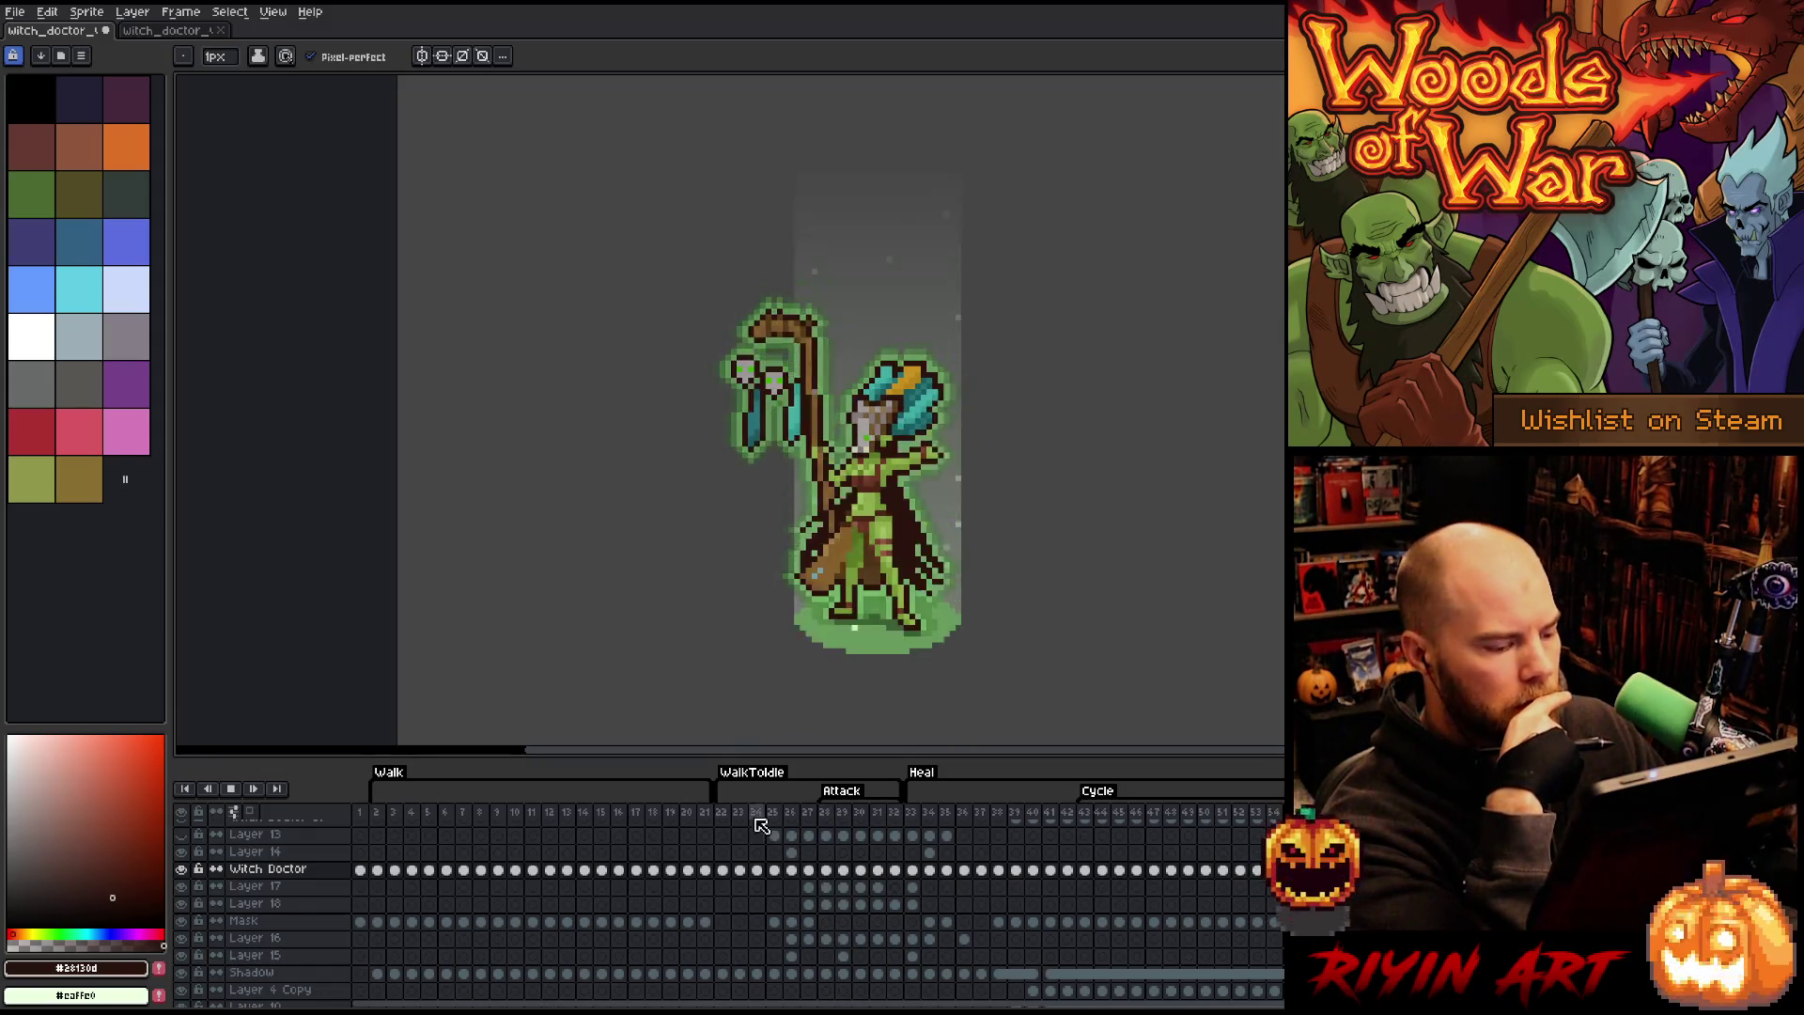
pyautogui.click(725, 815)
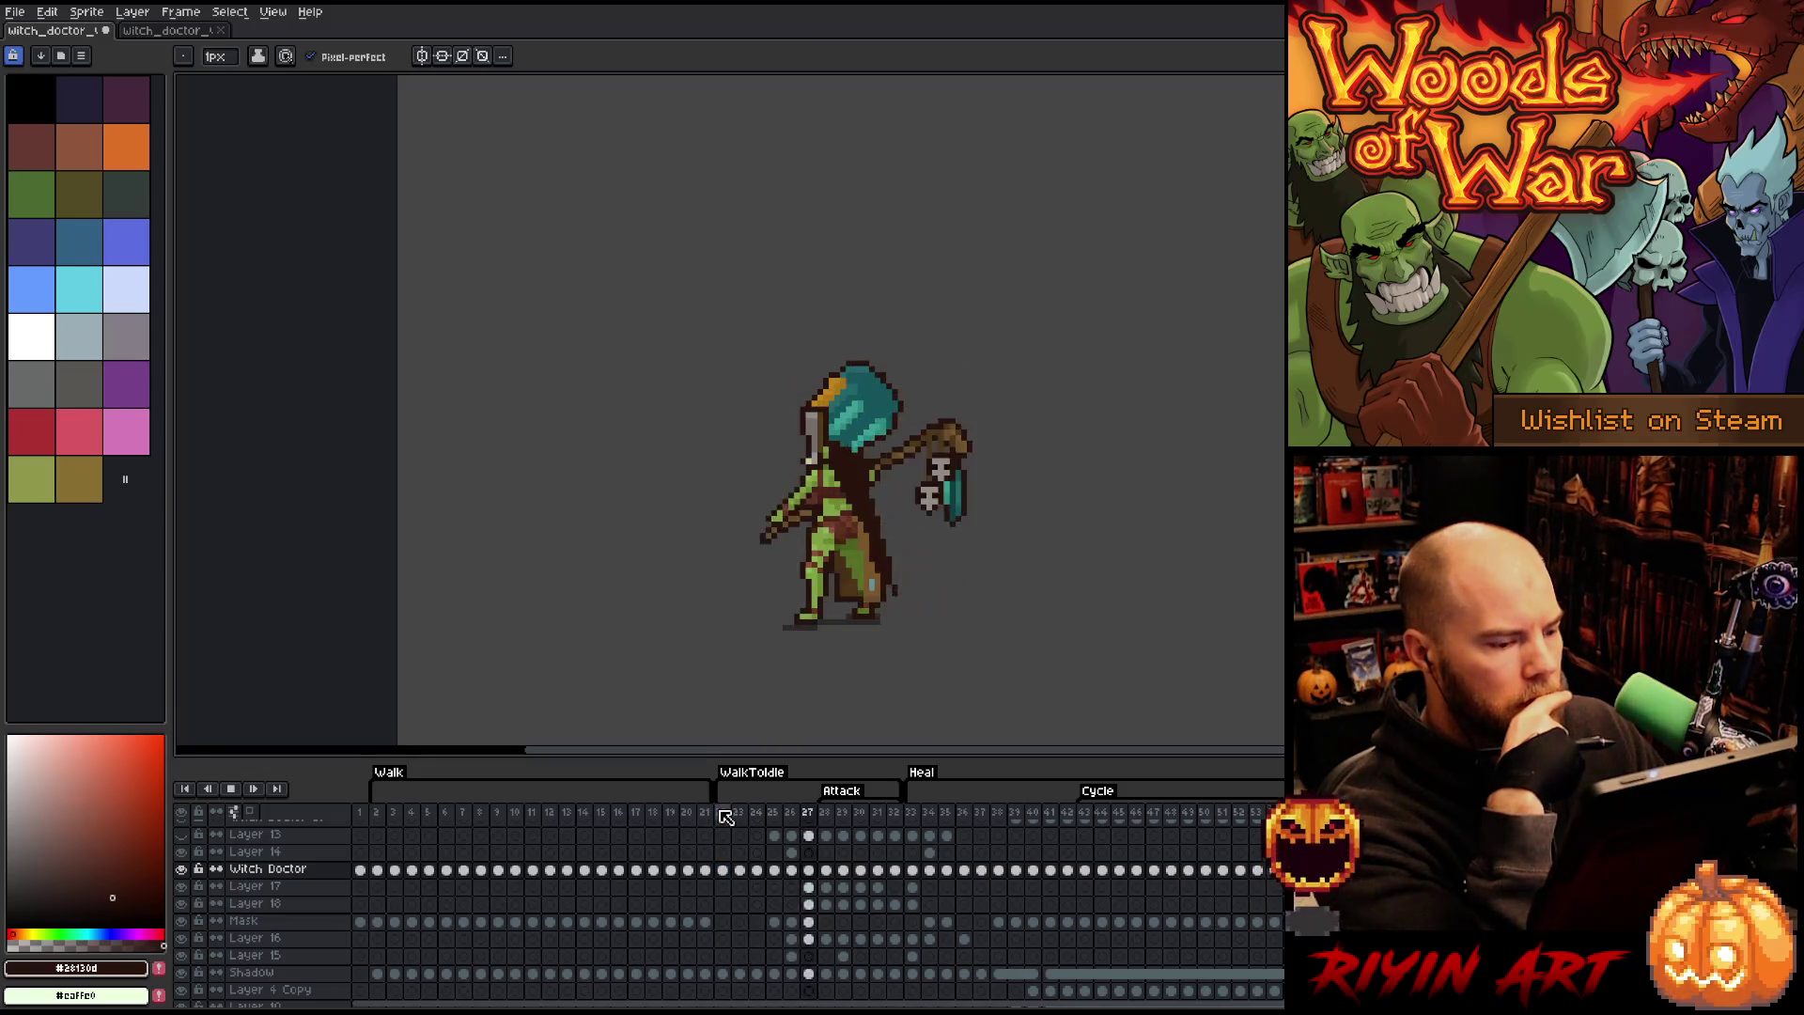
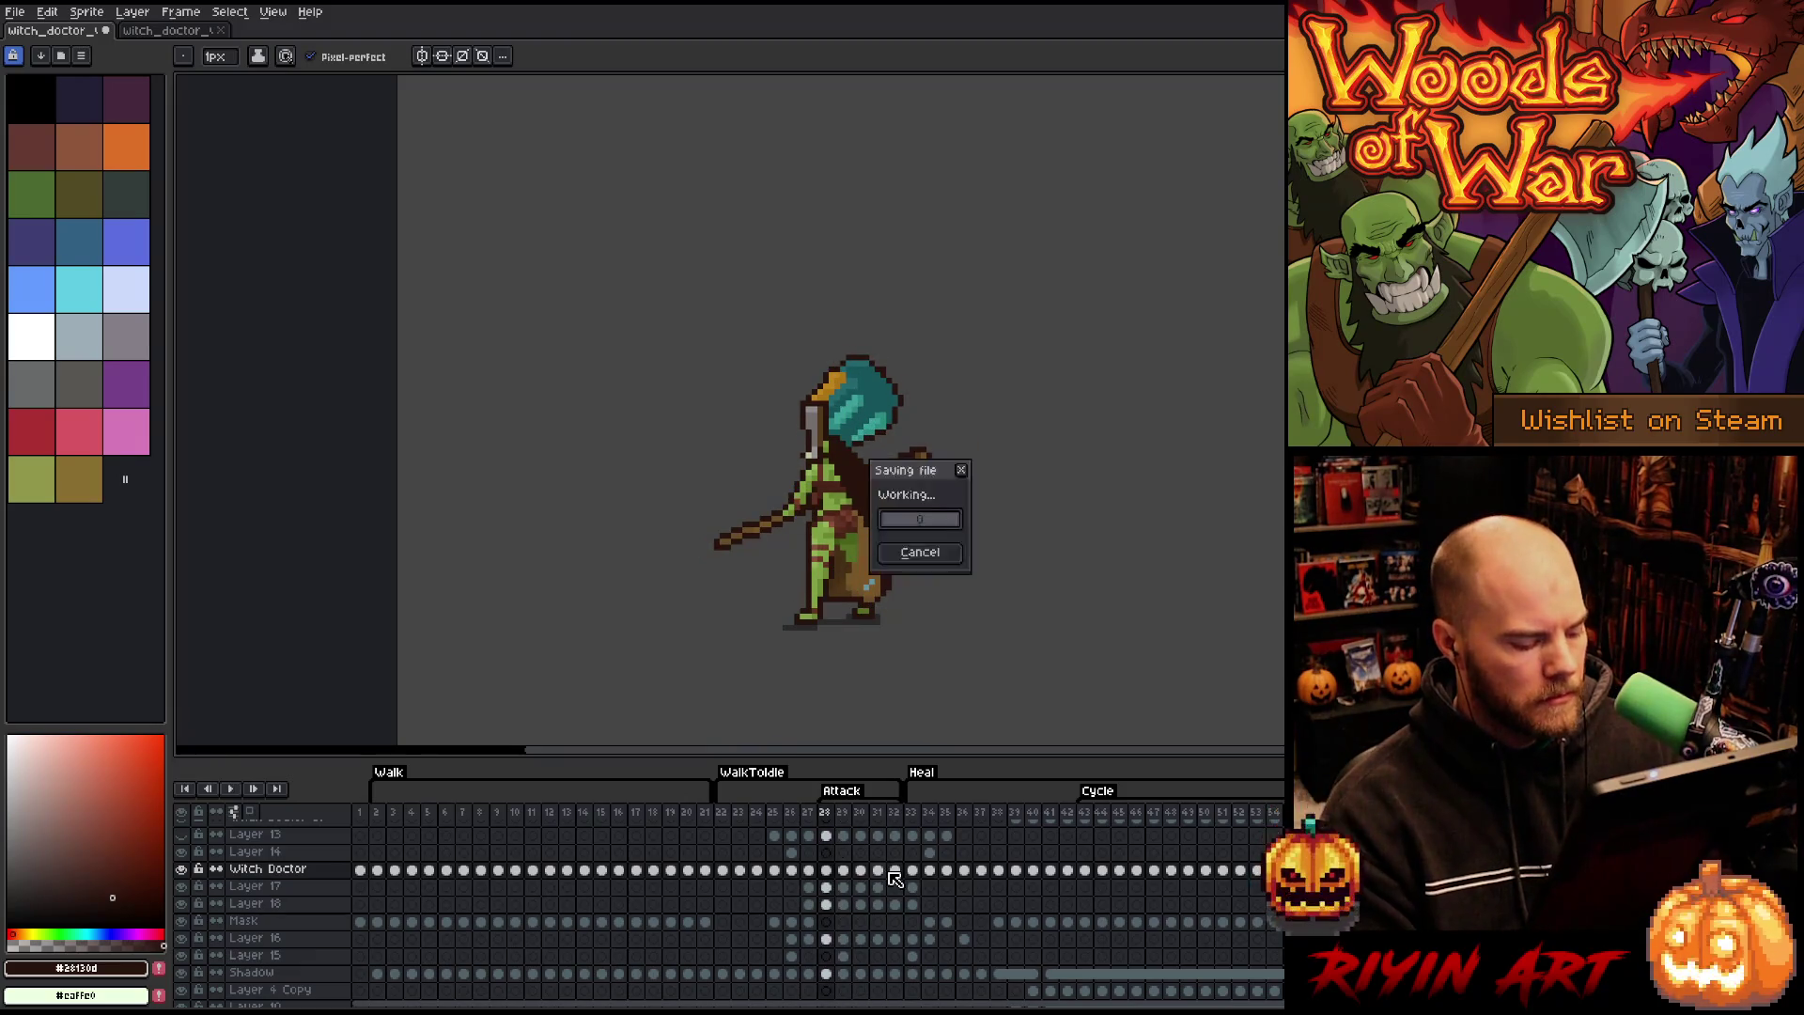
# - Play the Walk animation from early frames and compare it with the poses on frames 36–37
pyautogui.click(427, 814)
pyautogui.press('Return')
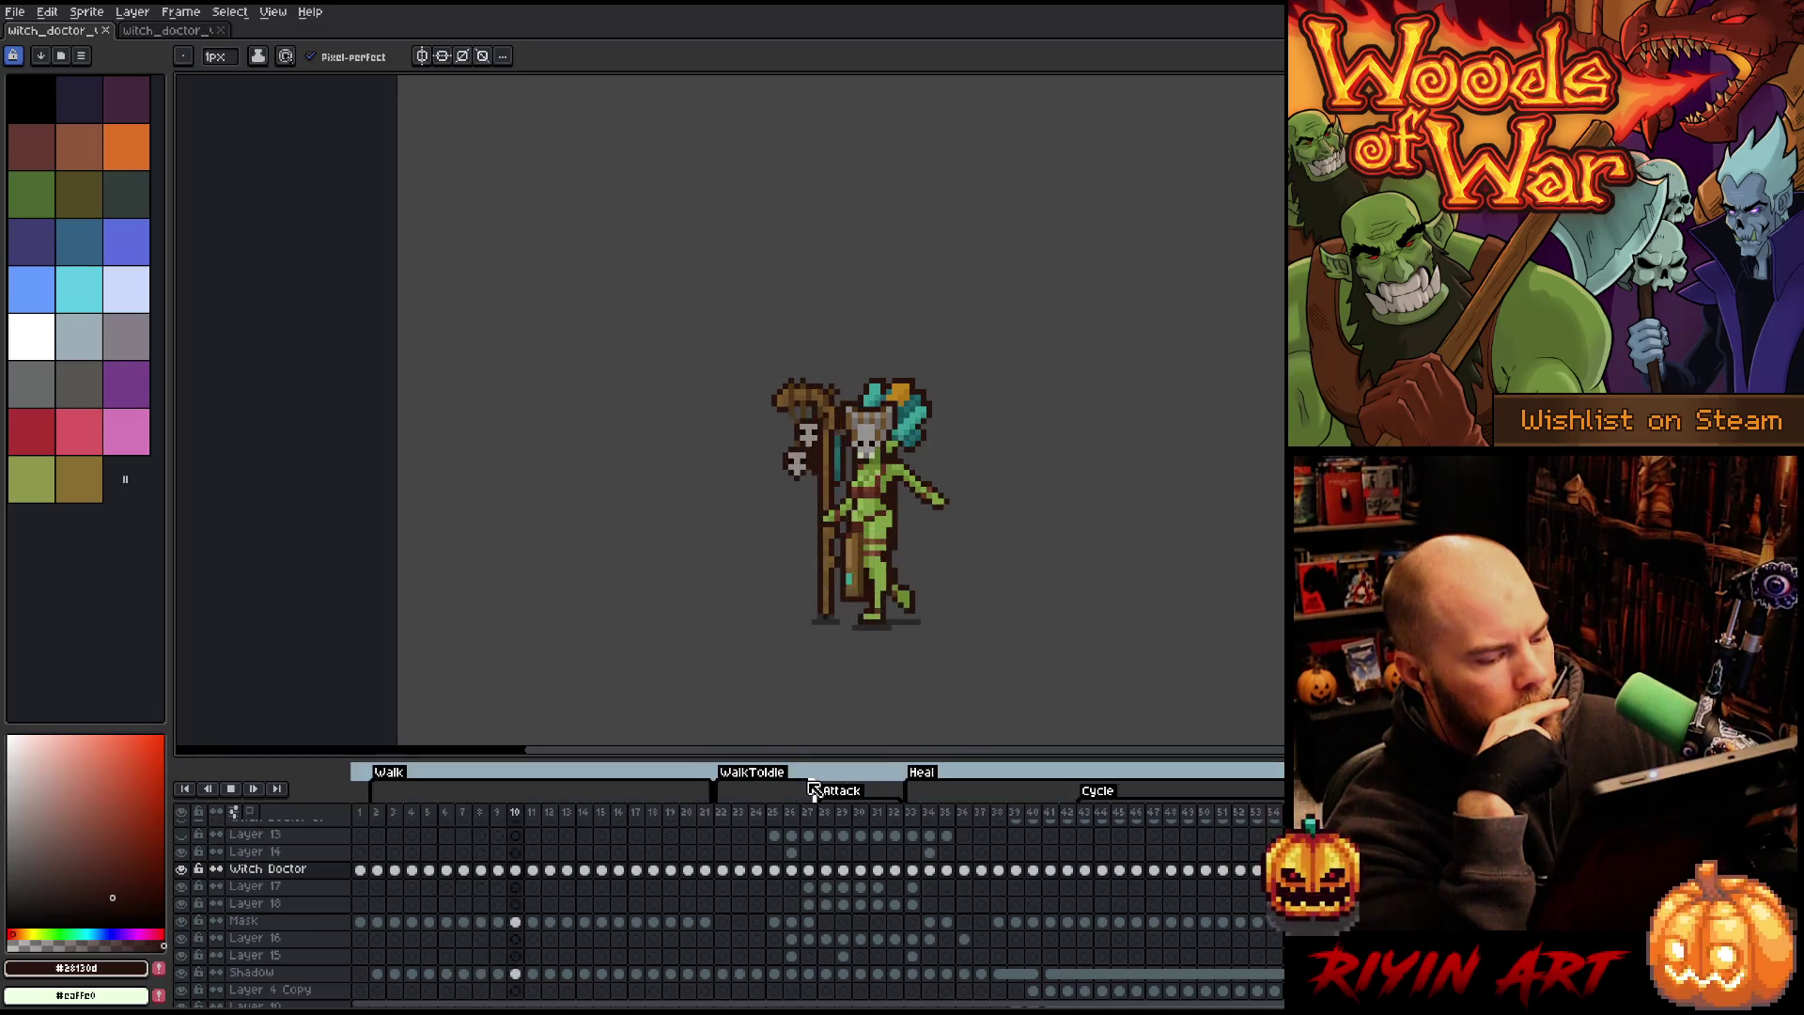
pyautogui.press('Return')
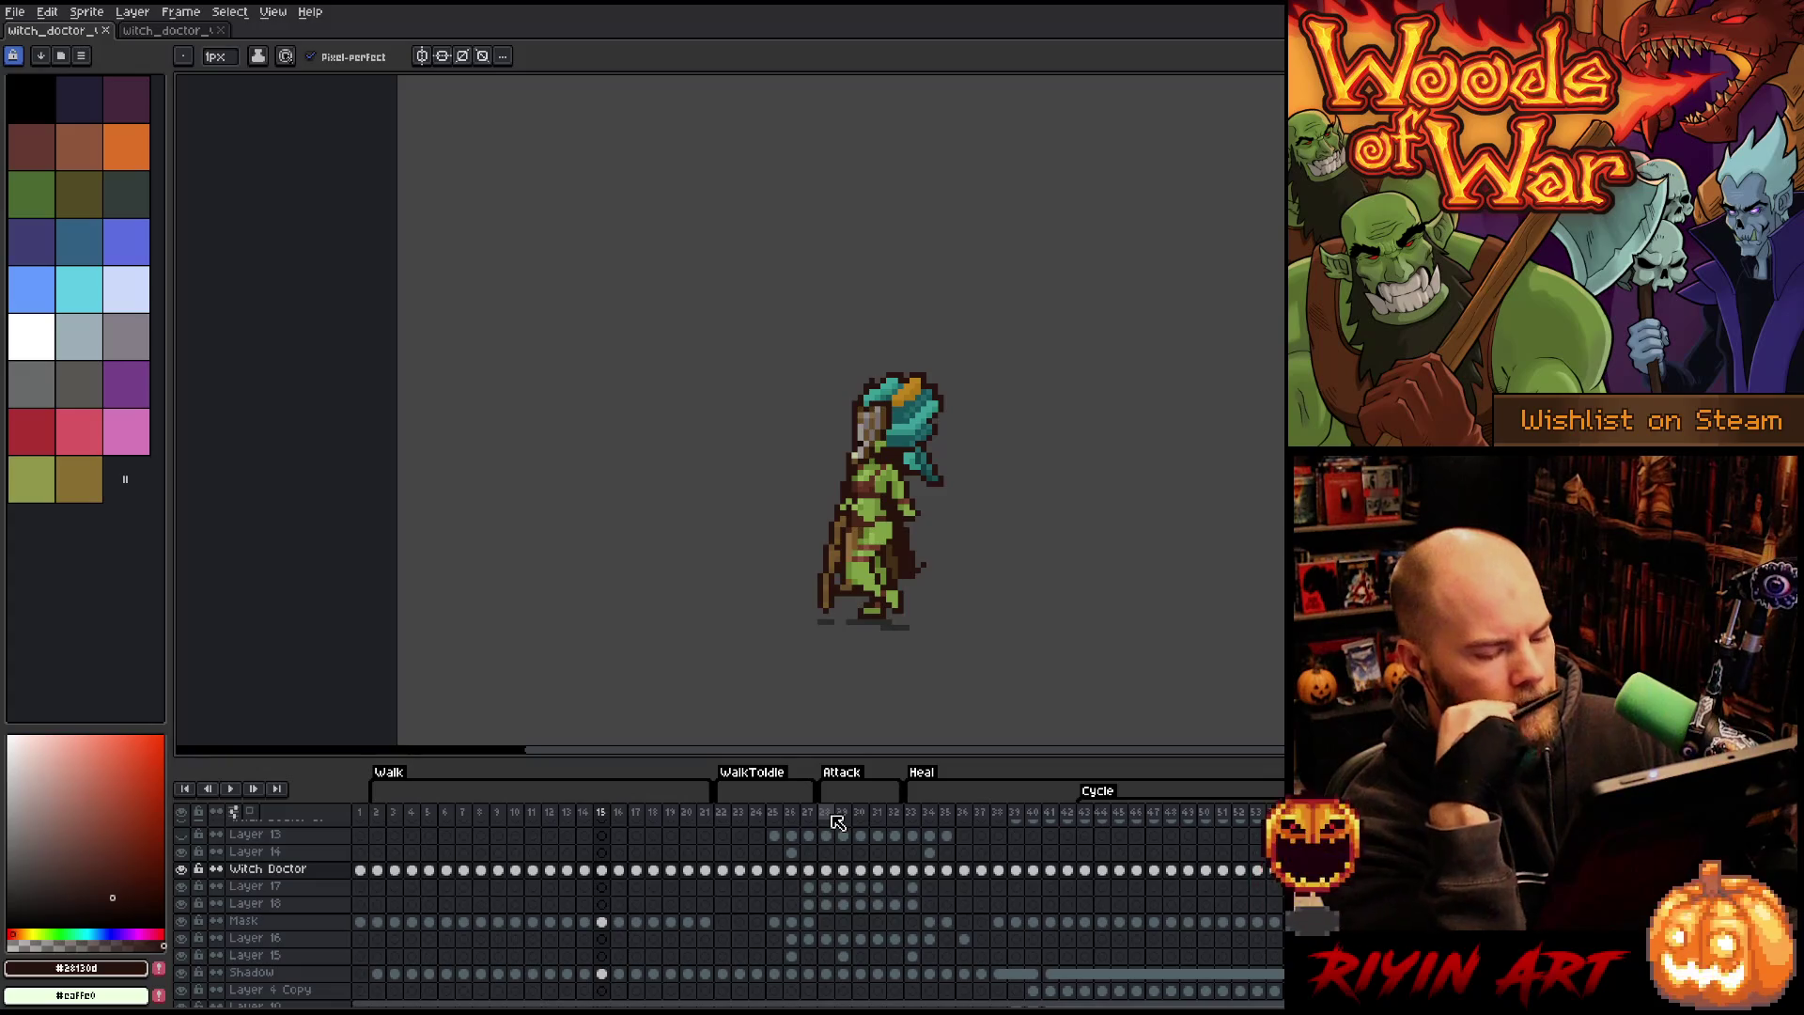
pyautogui.click(980, 813)
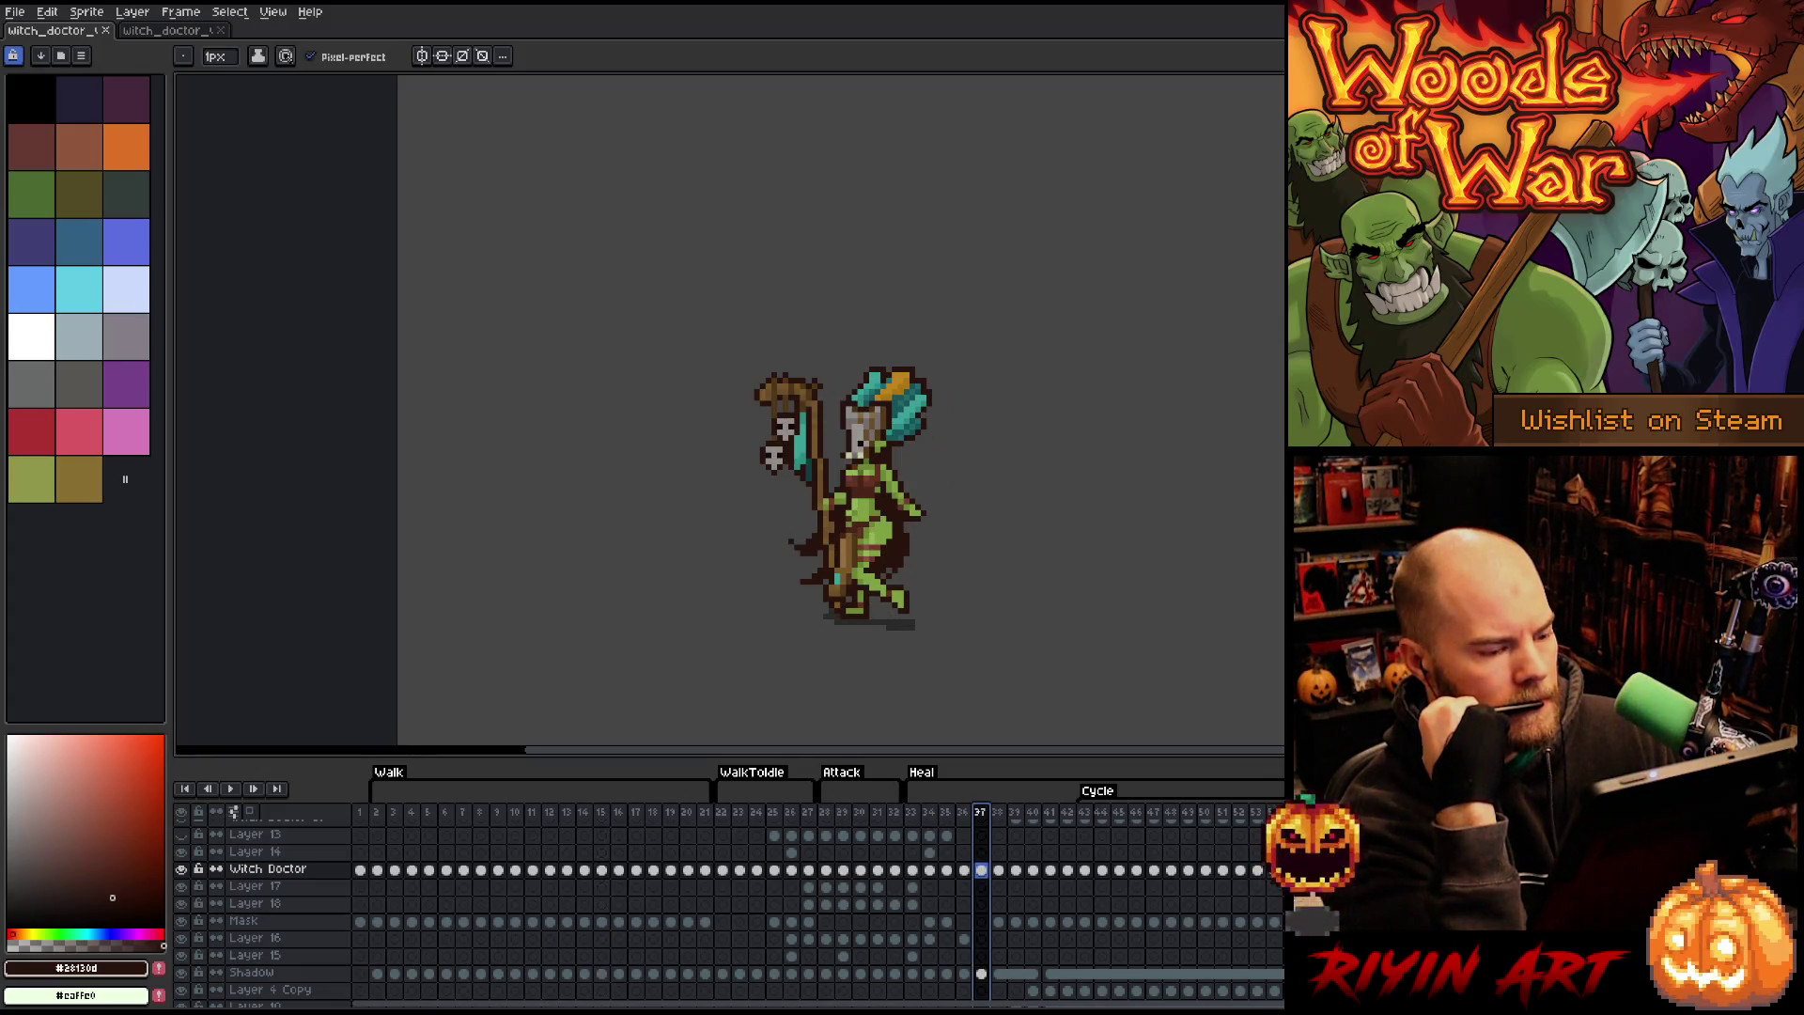
pyautogui.click(963, 814)
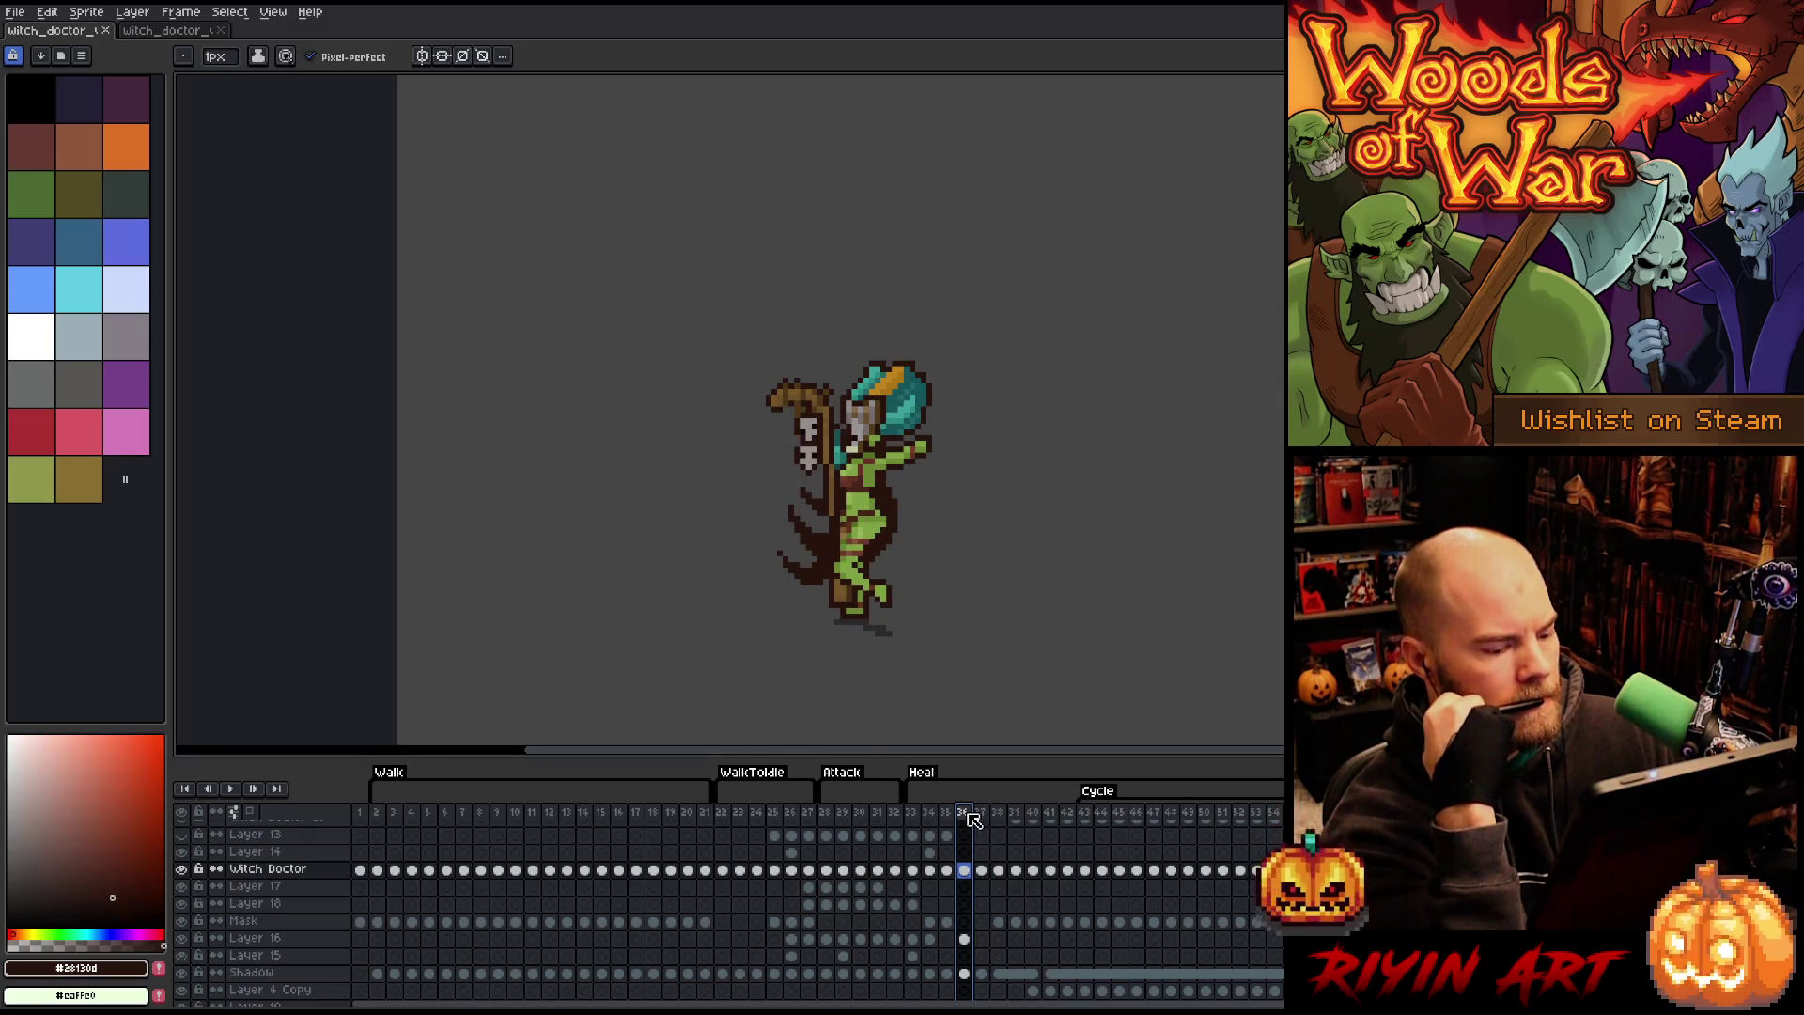
pyautogui.click(549, 813)
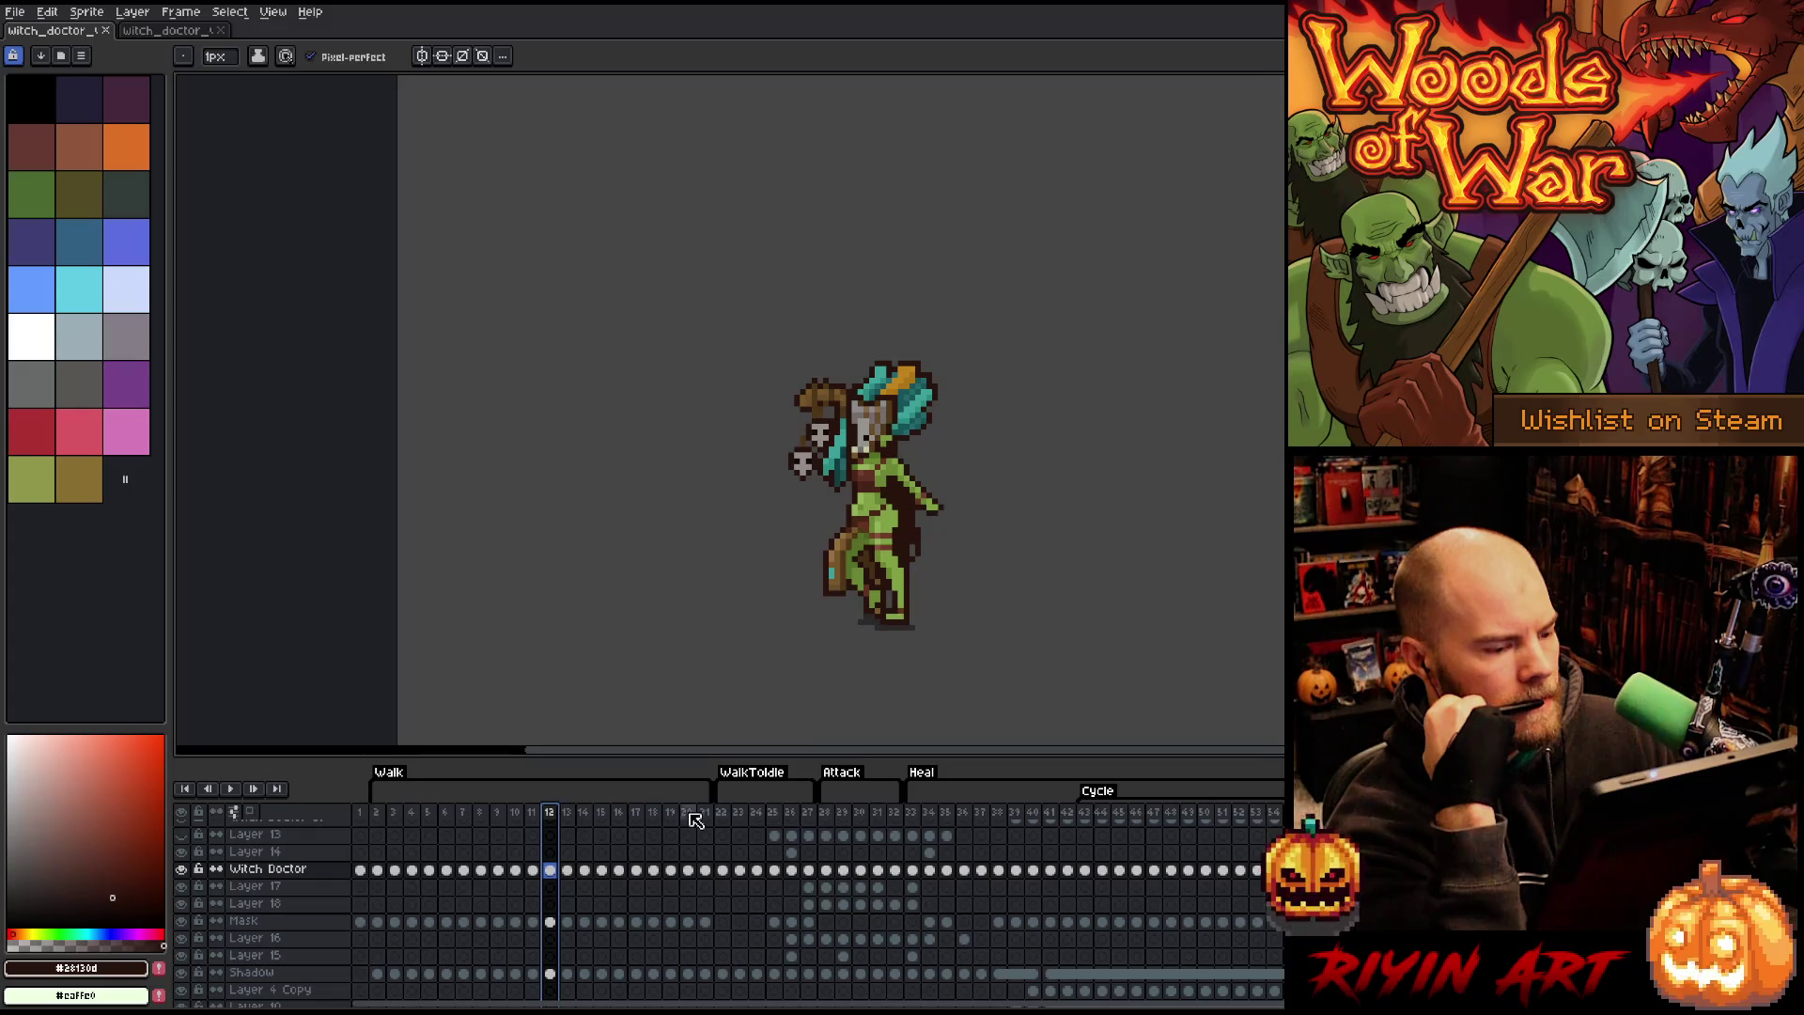
pyautogui.click(963, 814)
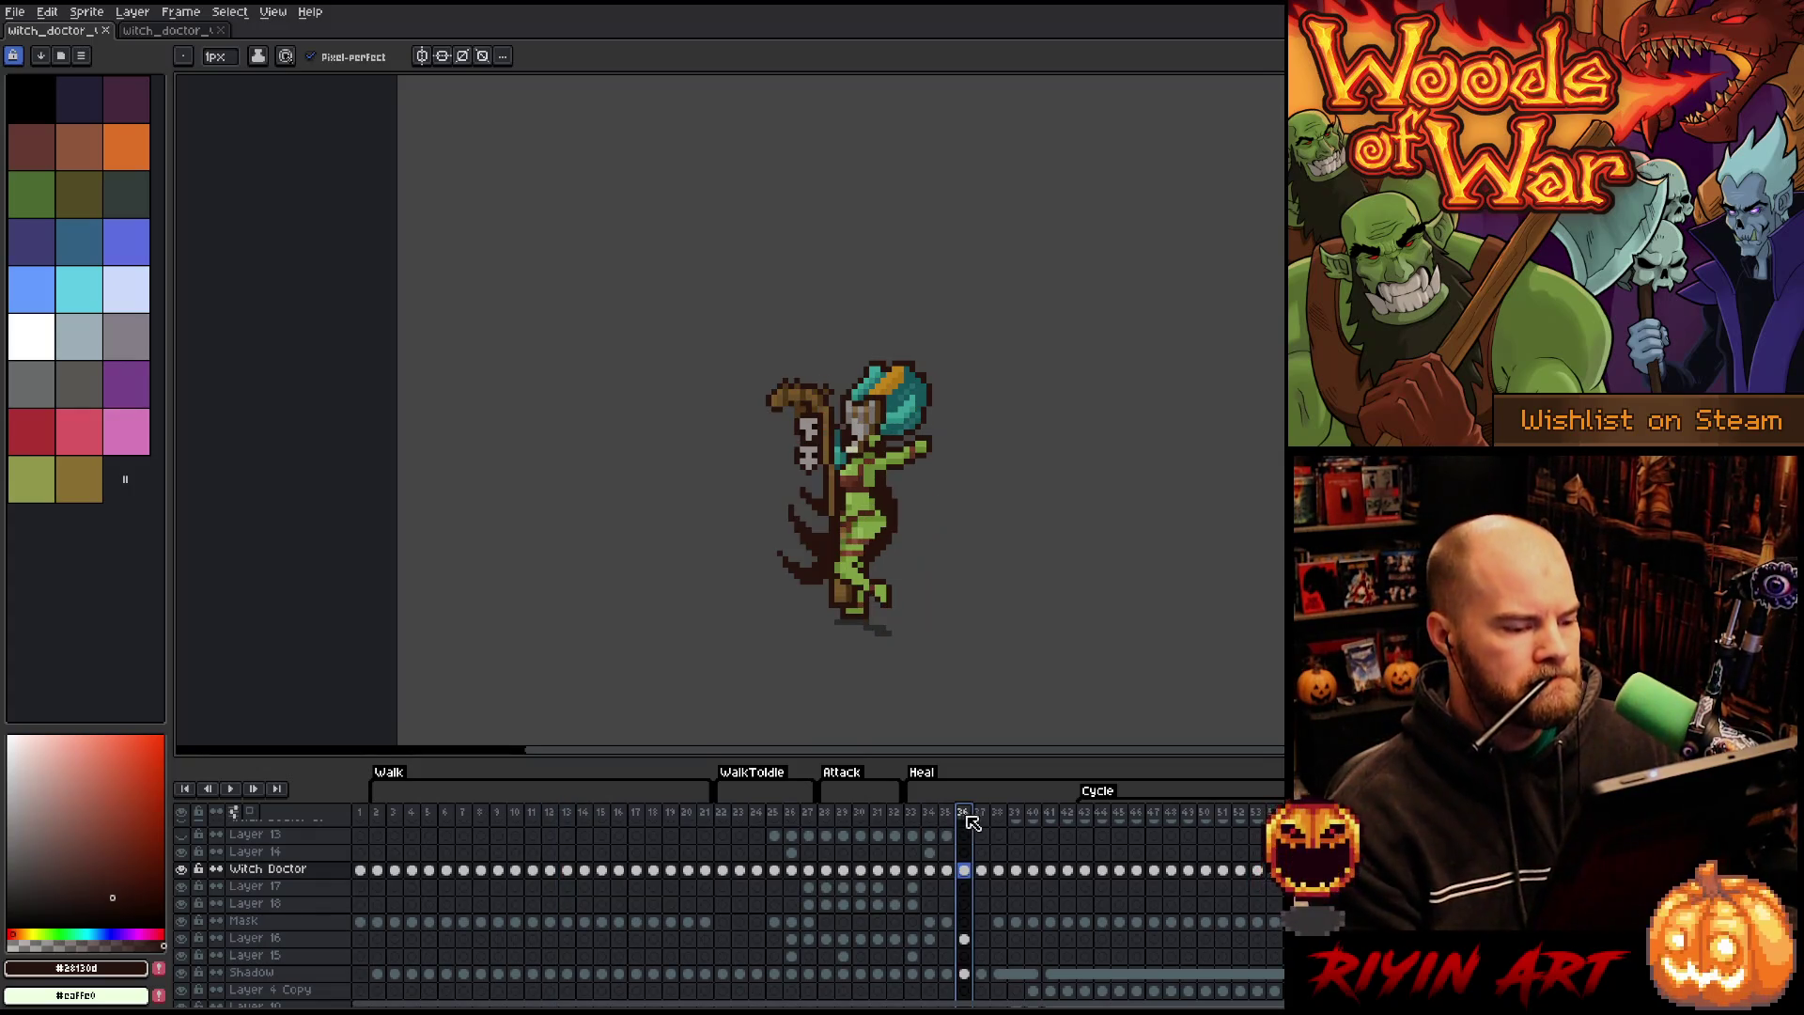
pyautogui.click(609, 812)
pyautogui.press('Return')
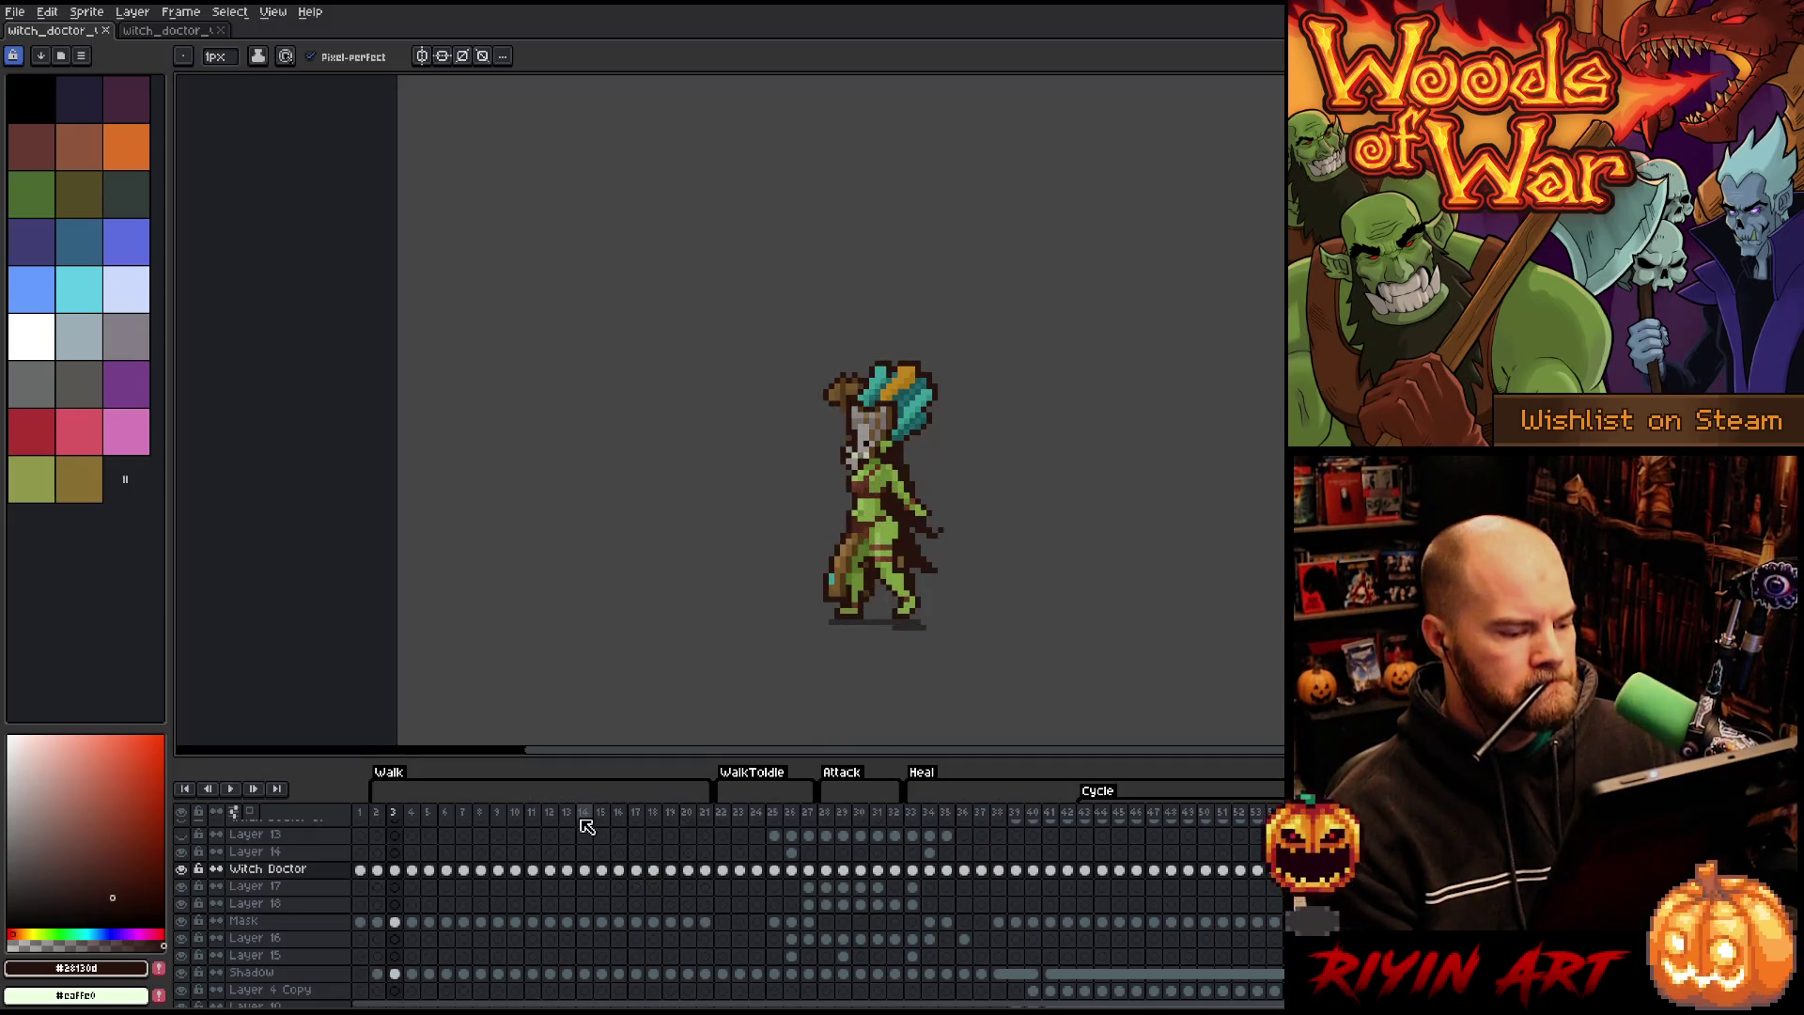
pyautogui.click(636, 814)
pyautogui.press('Return')
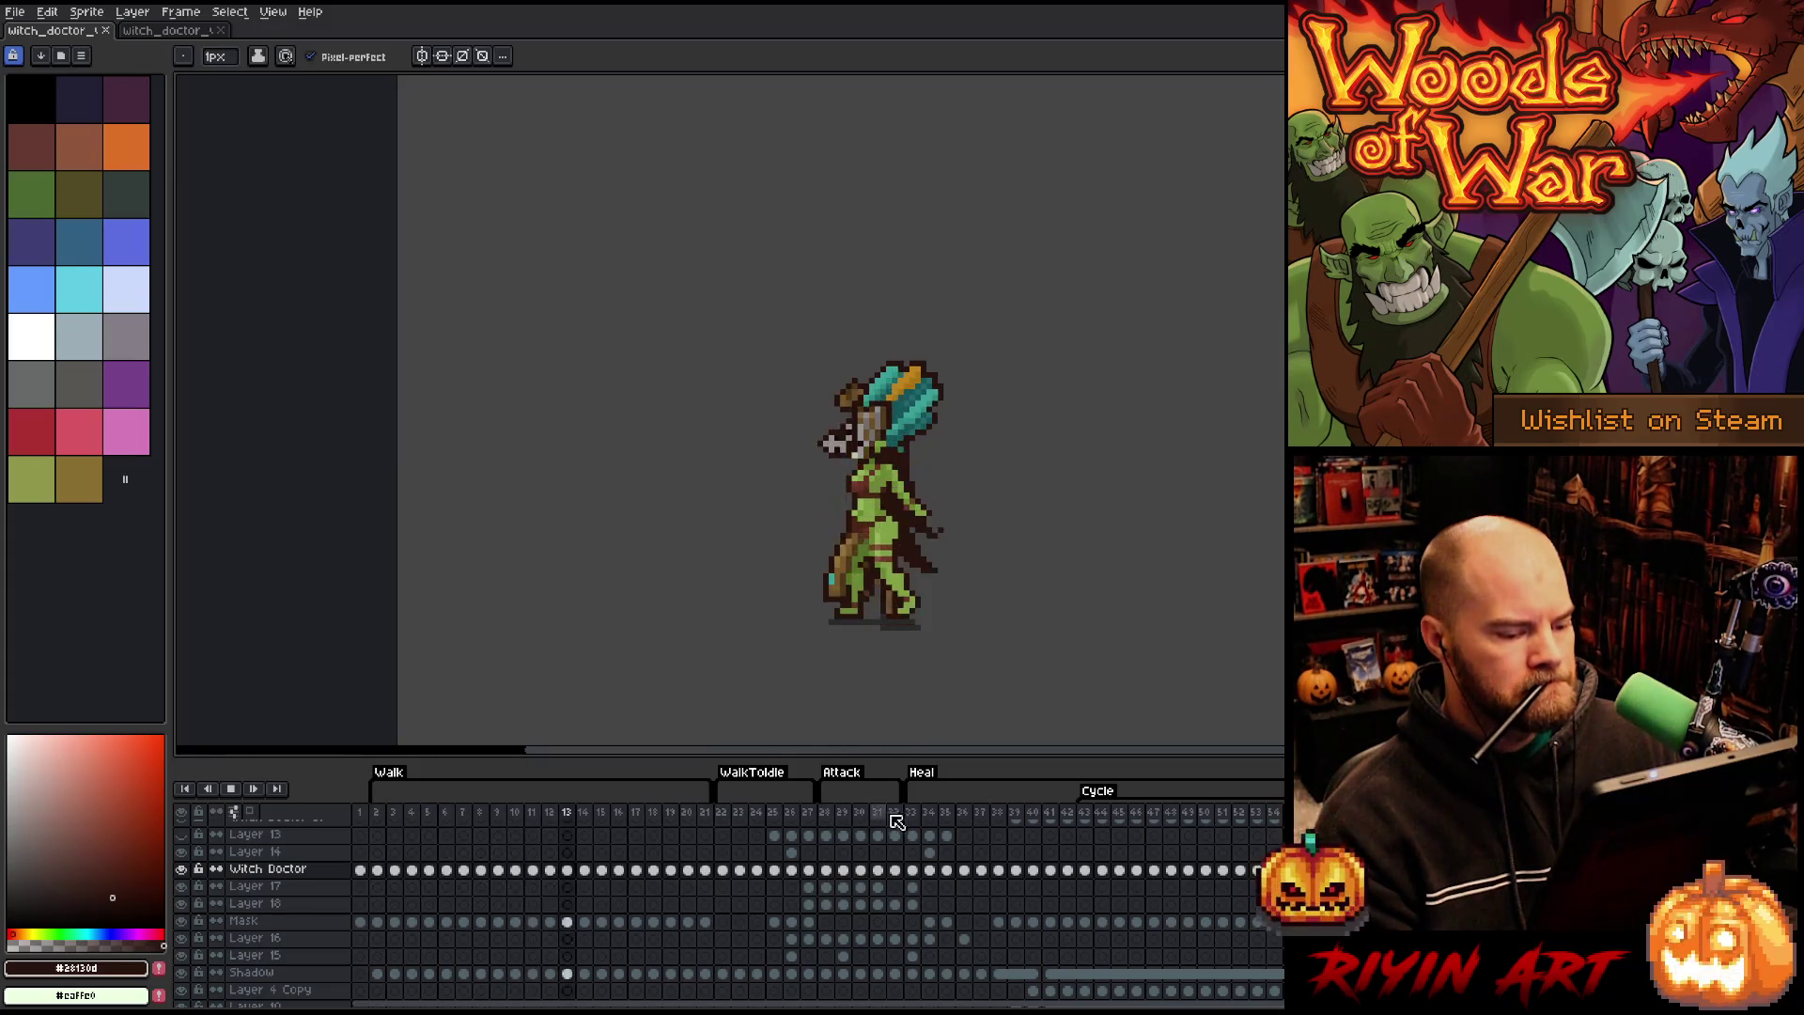
# - Keep previewing playback from frames 8, 10 and 35, inspecting the frame 38 pose
pyautogui.click(970, 814)
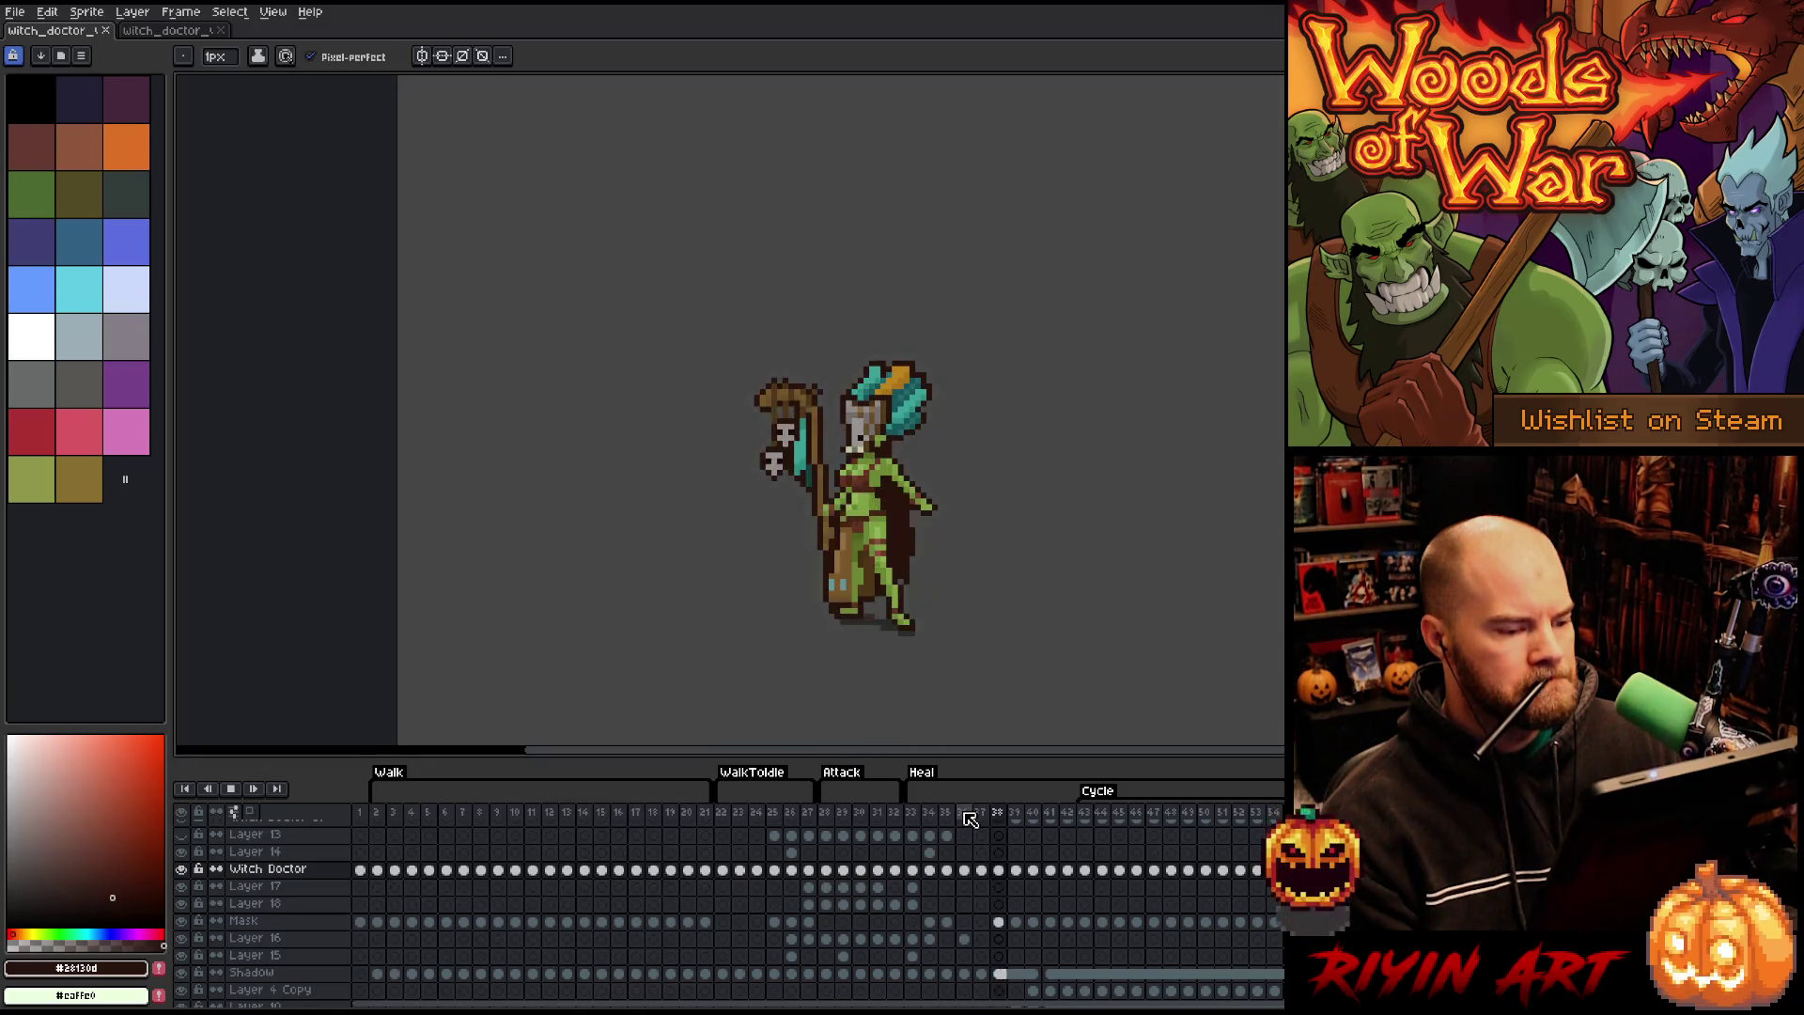
pyautogui.press('Return')
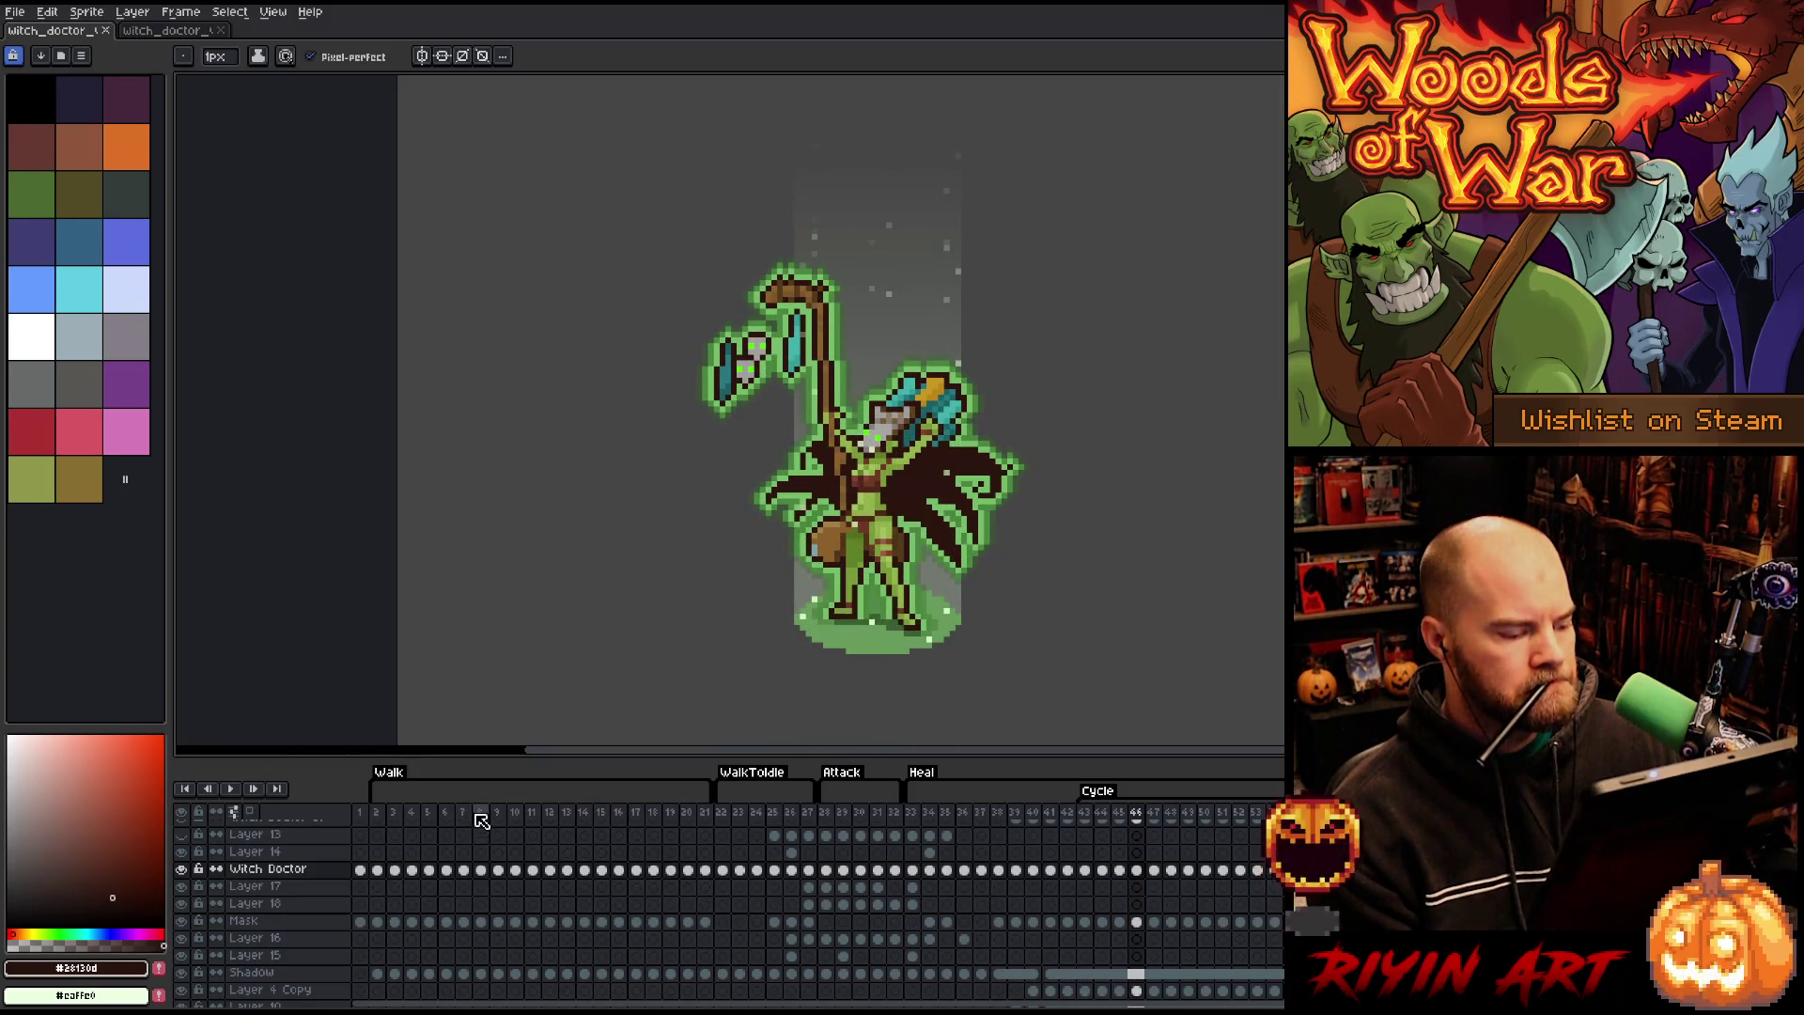
pyautogui.click(481, 817)
pyautogui.press('Return')
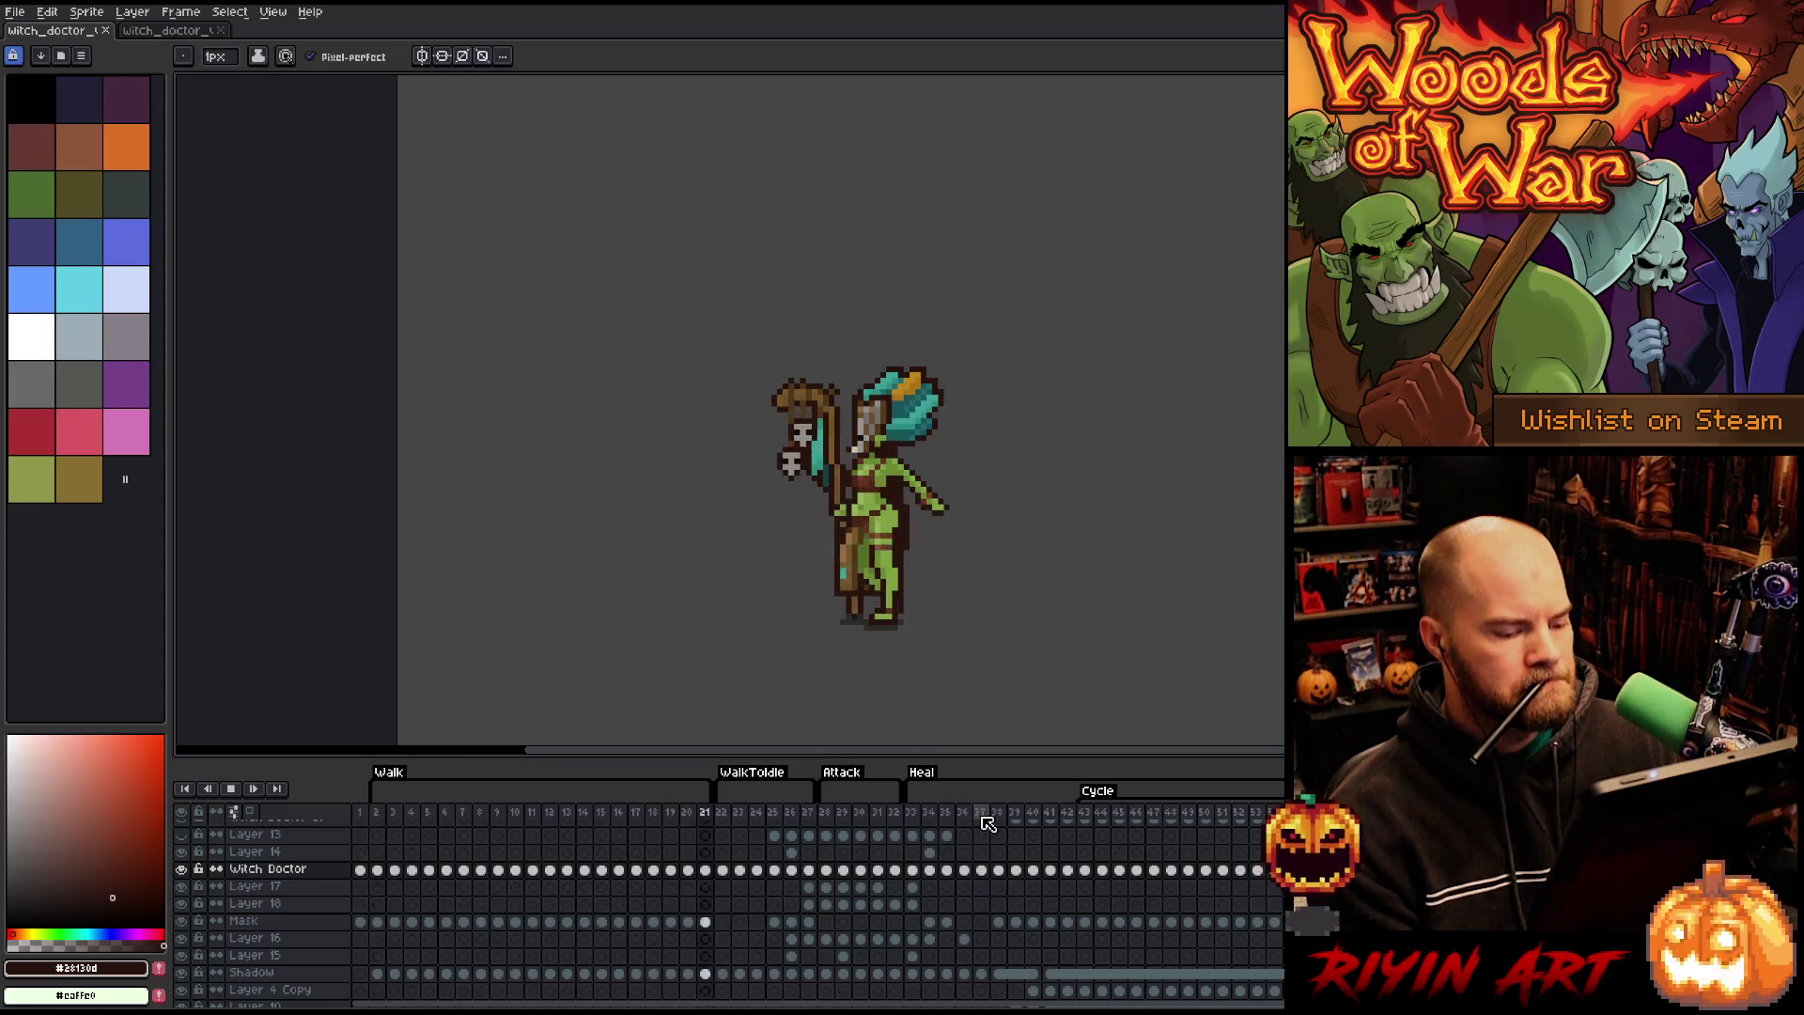
pyautogui.click(988, 823)
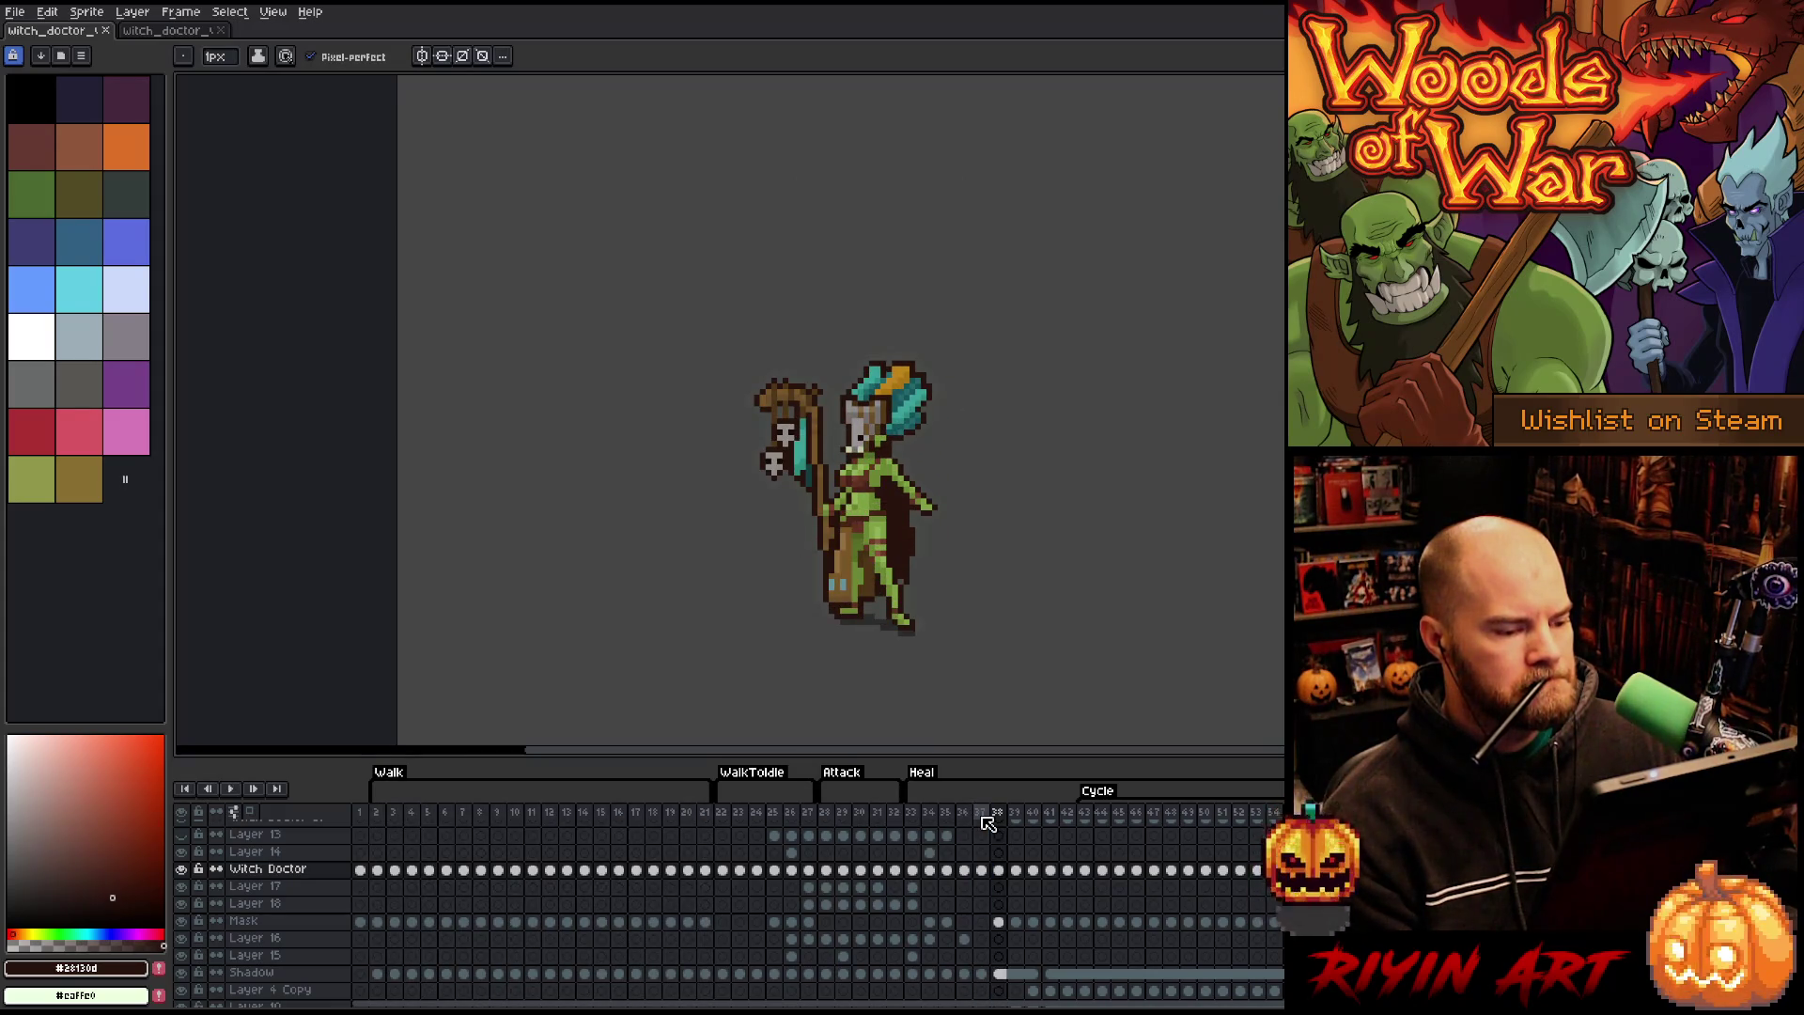
pyautogui.click(518, 814)
pyautogui.press('Return')
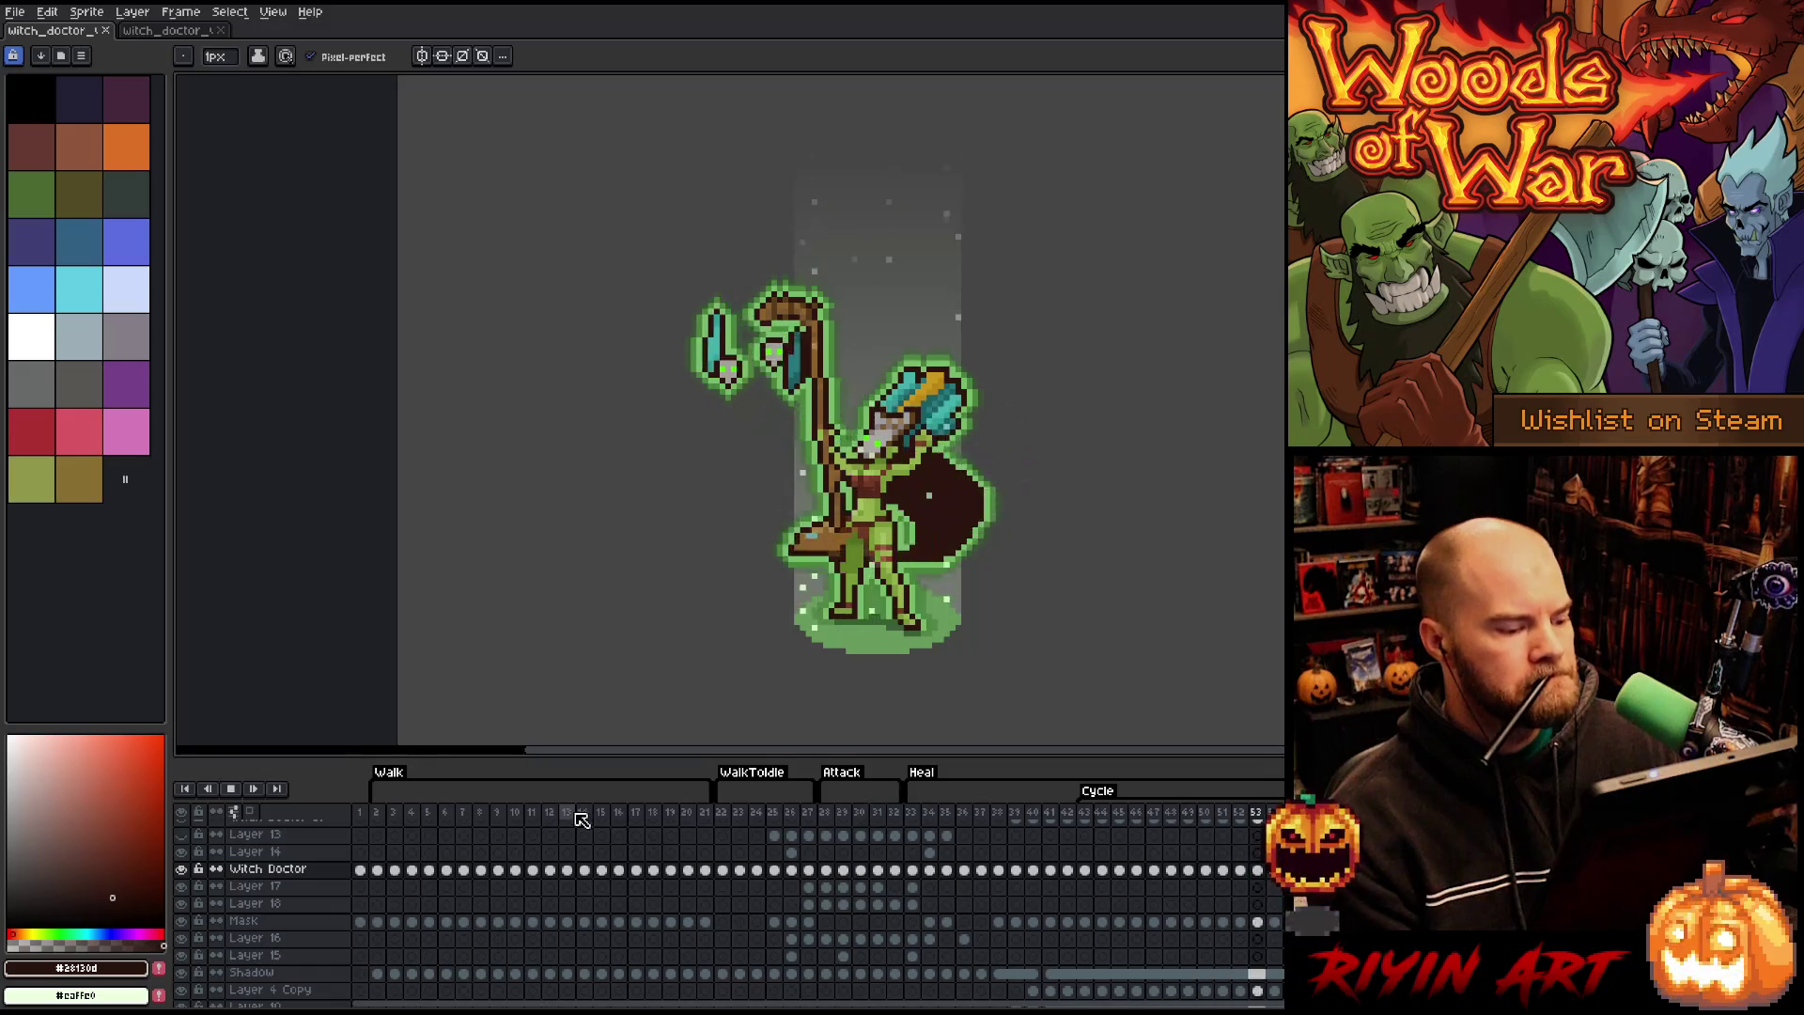
pyautogui.press('Return')
pyautogui.click(949, 816)
pyautogui.press('Return')
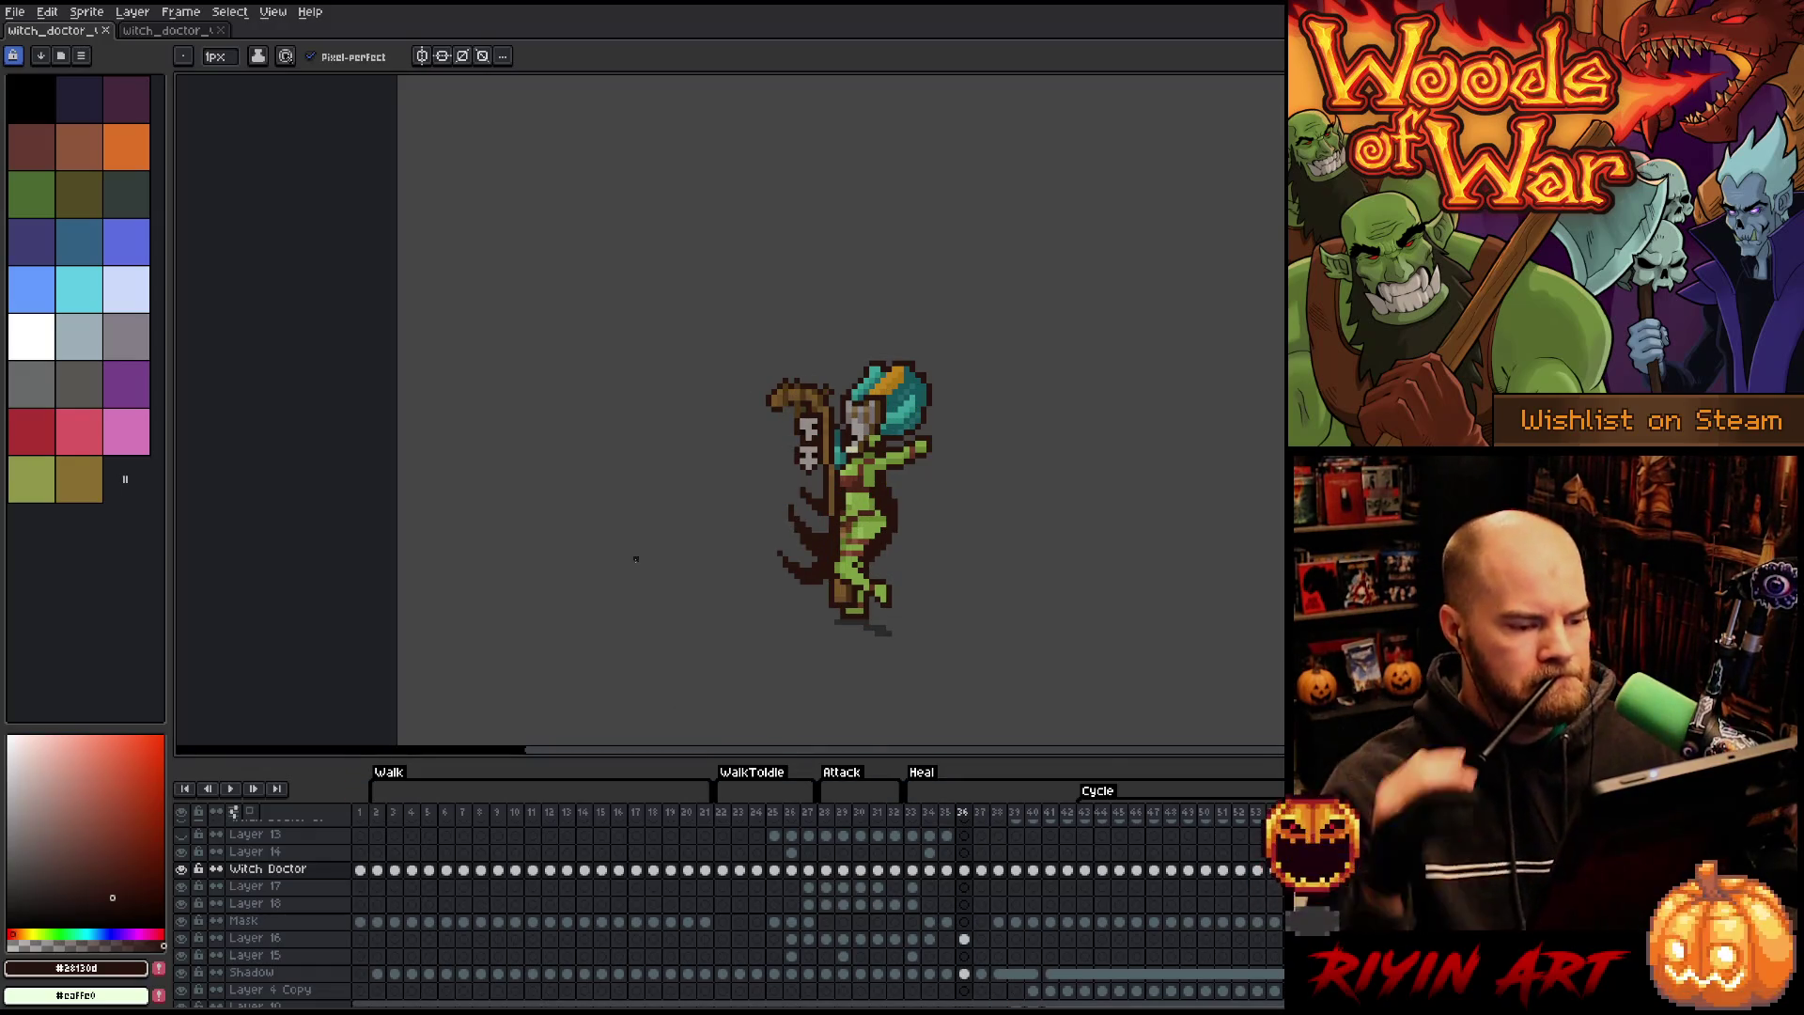
# - Zoom in and move from the Walk frames to frame 34 of the Heal animation
pyautogui.scroll(1, 658, 478)
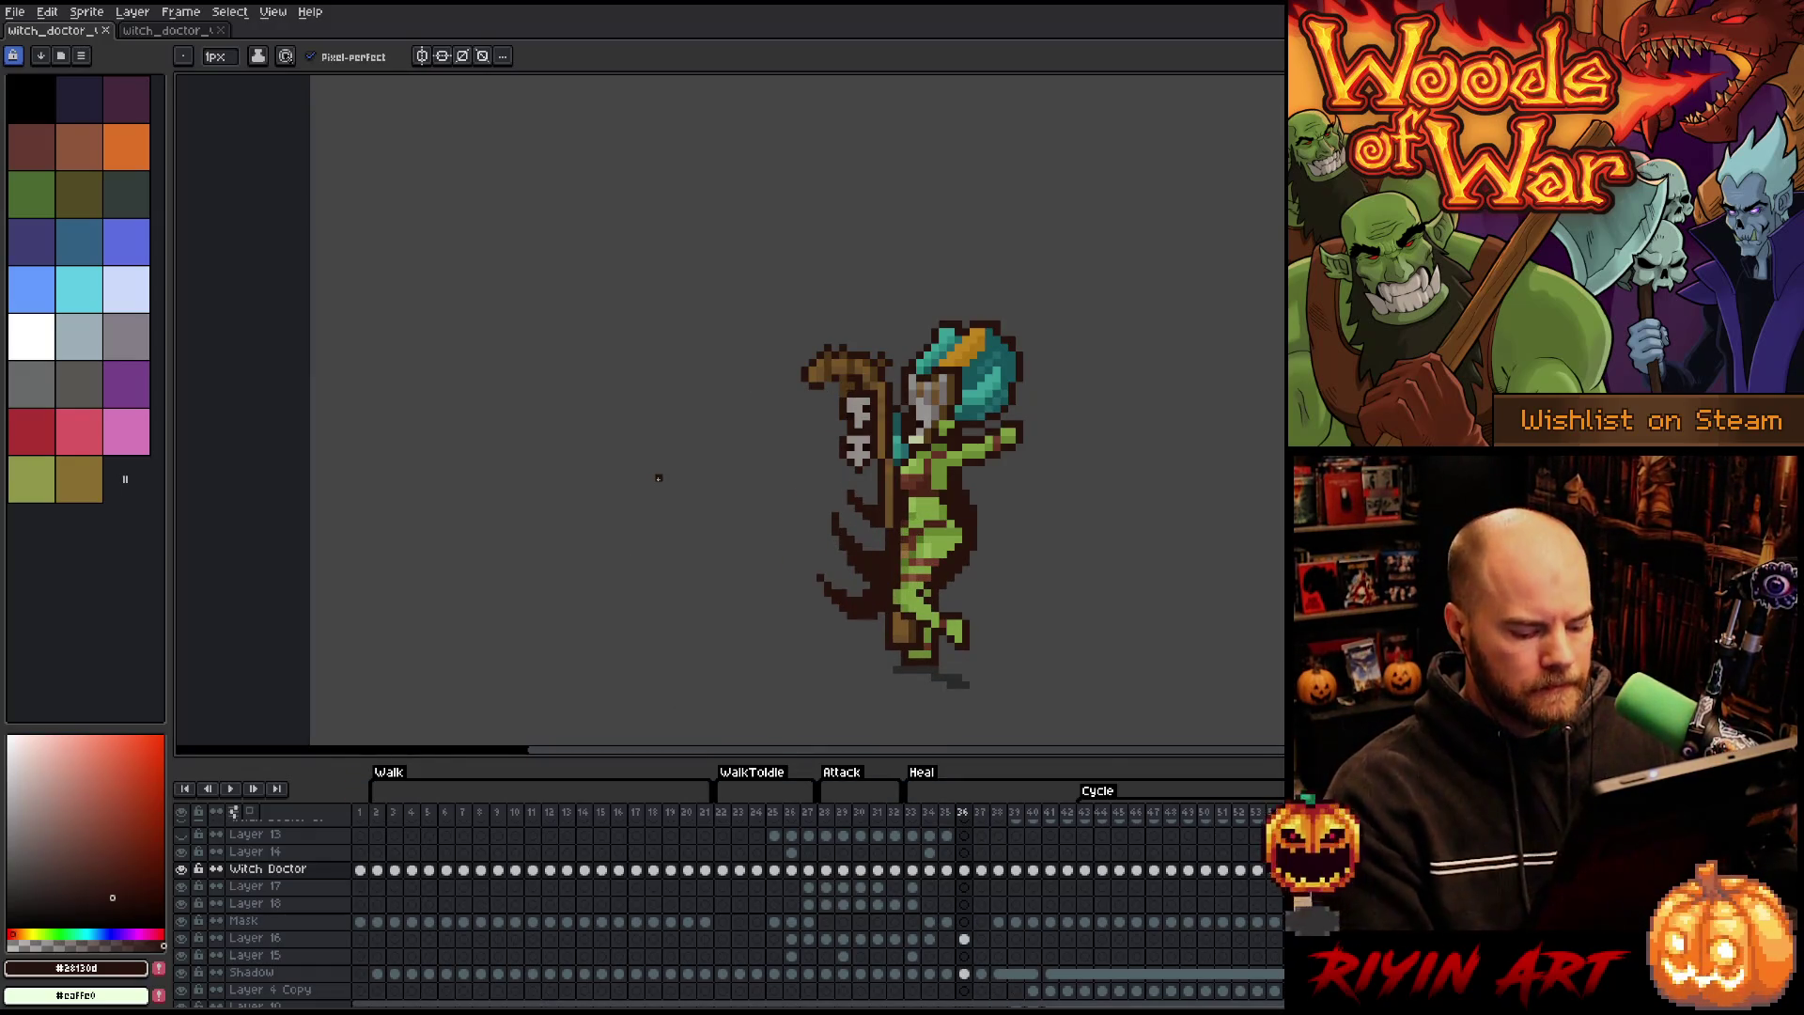
pyautogui.click(571, 814)
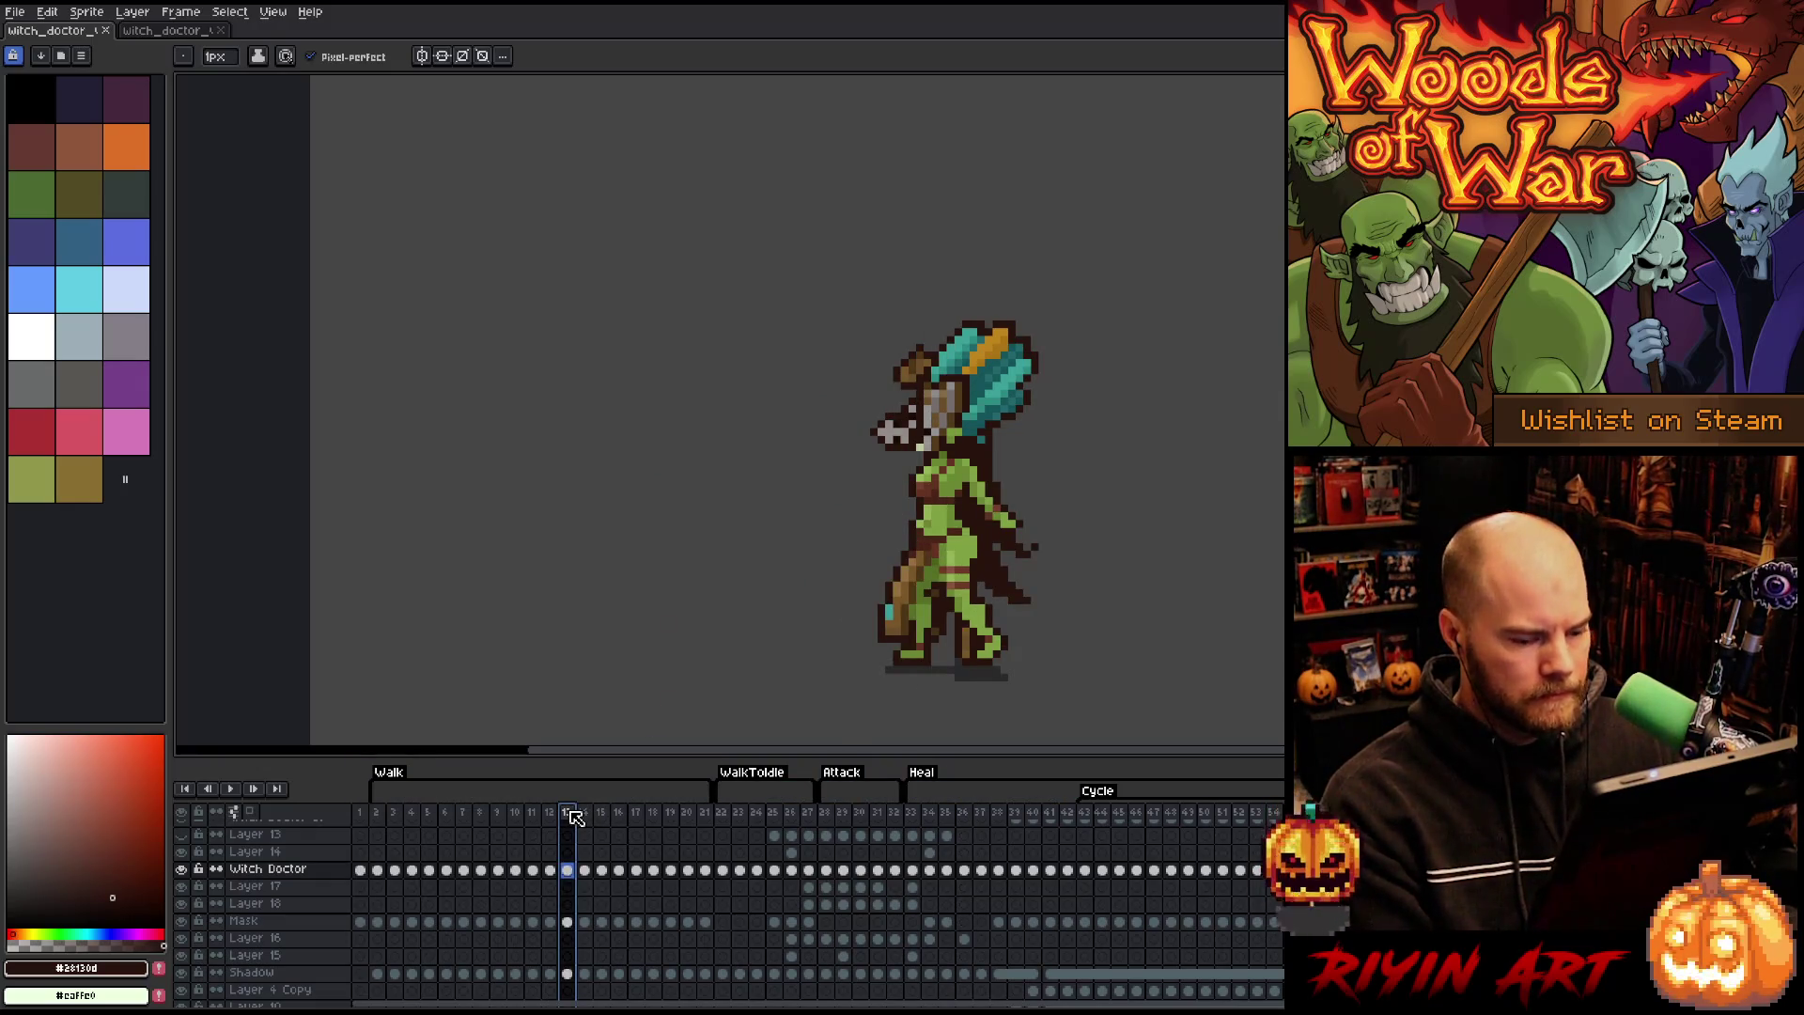
pyautogui.press('Left')
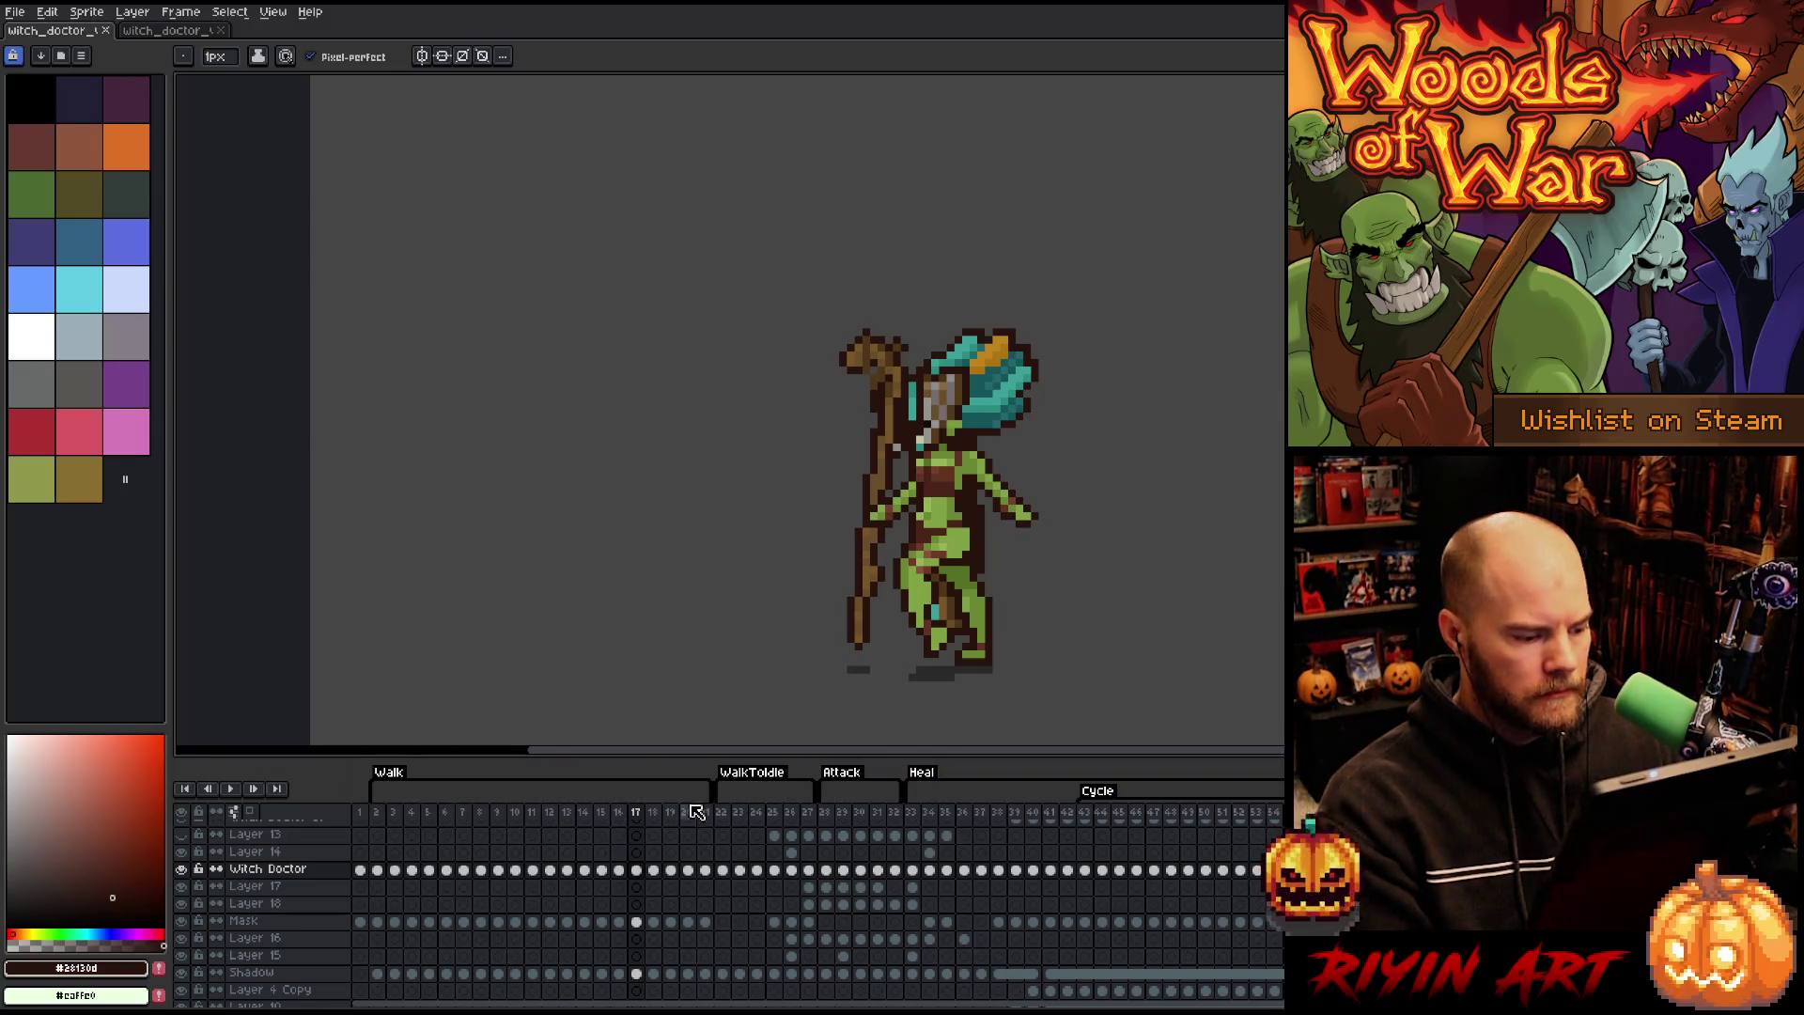
pyautogui.press('m')
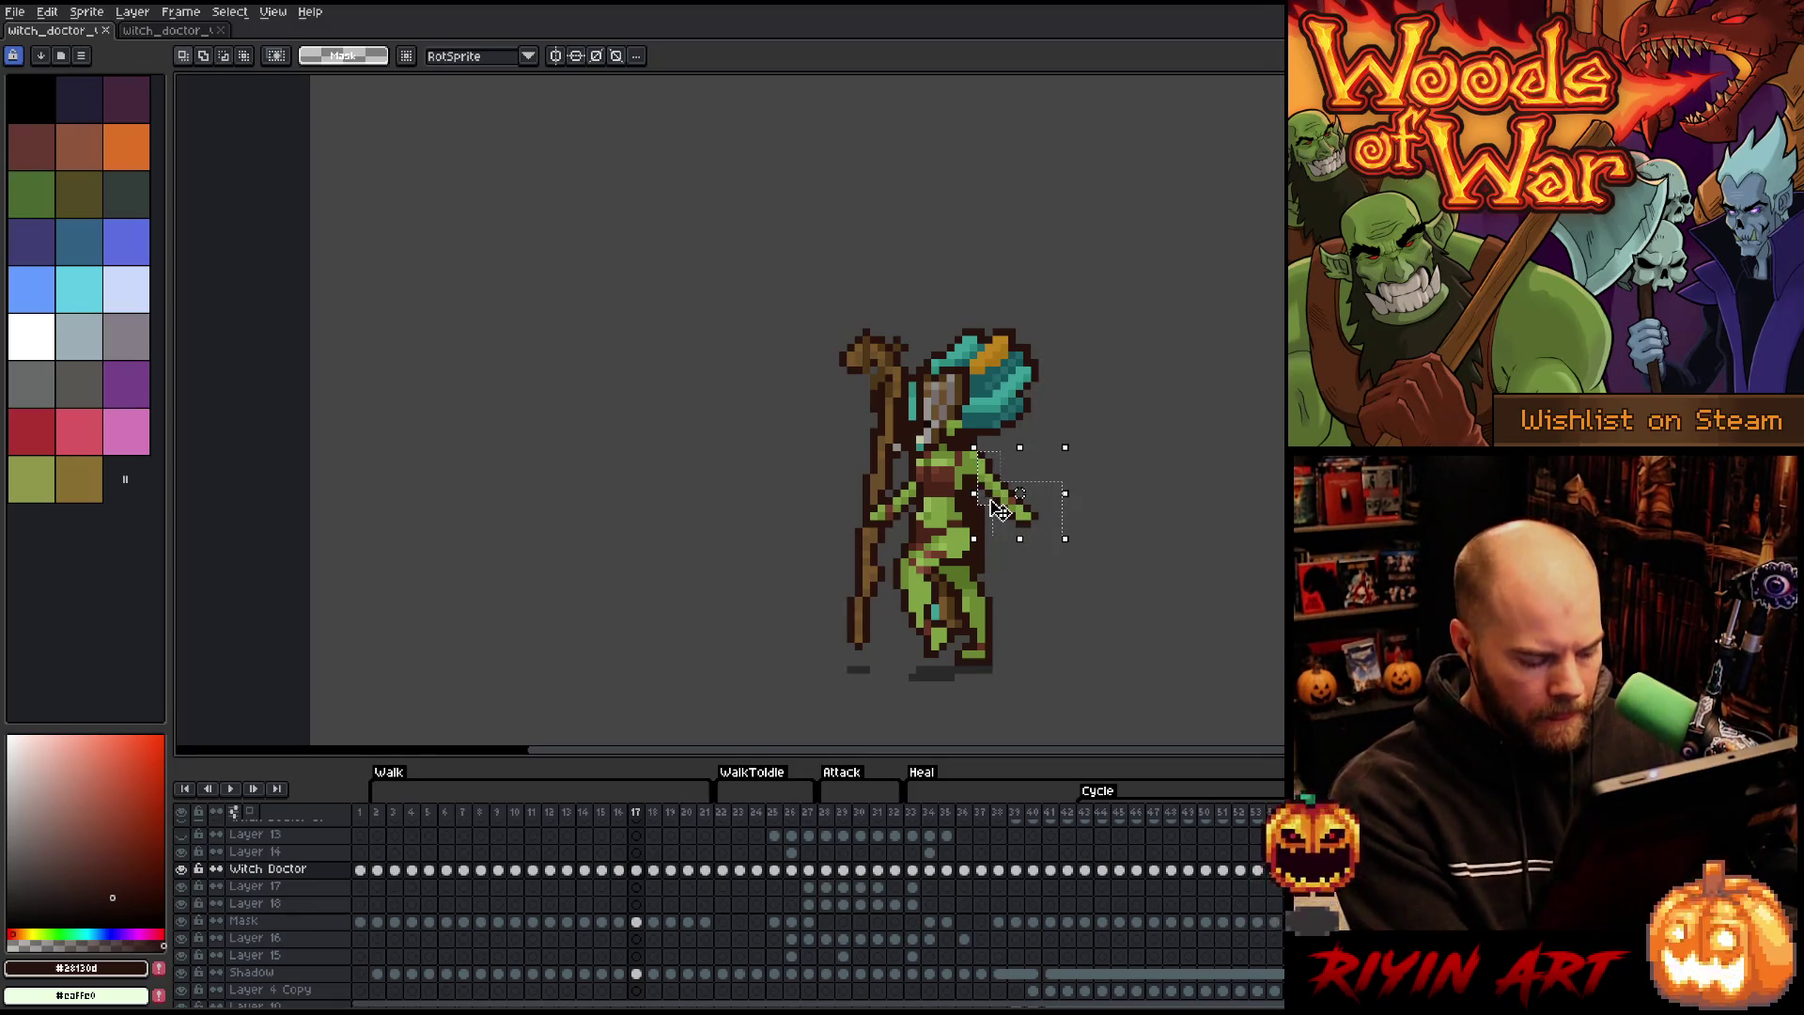
pyautogui.click(930, 870)
# - Paste the copied arm piece onto Layer 14 at heal frame 36 and commit it
pyautogui.press('Right')
pyautogui.press('Right')
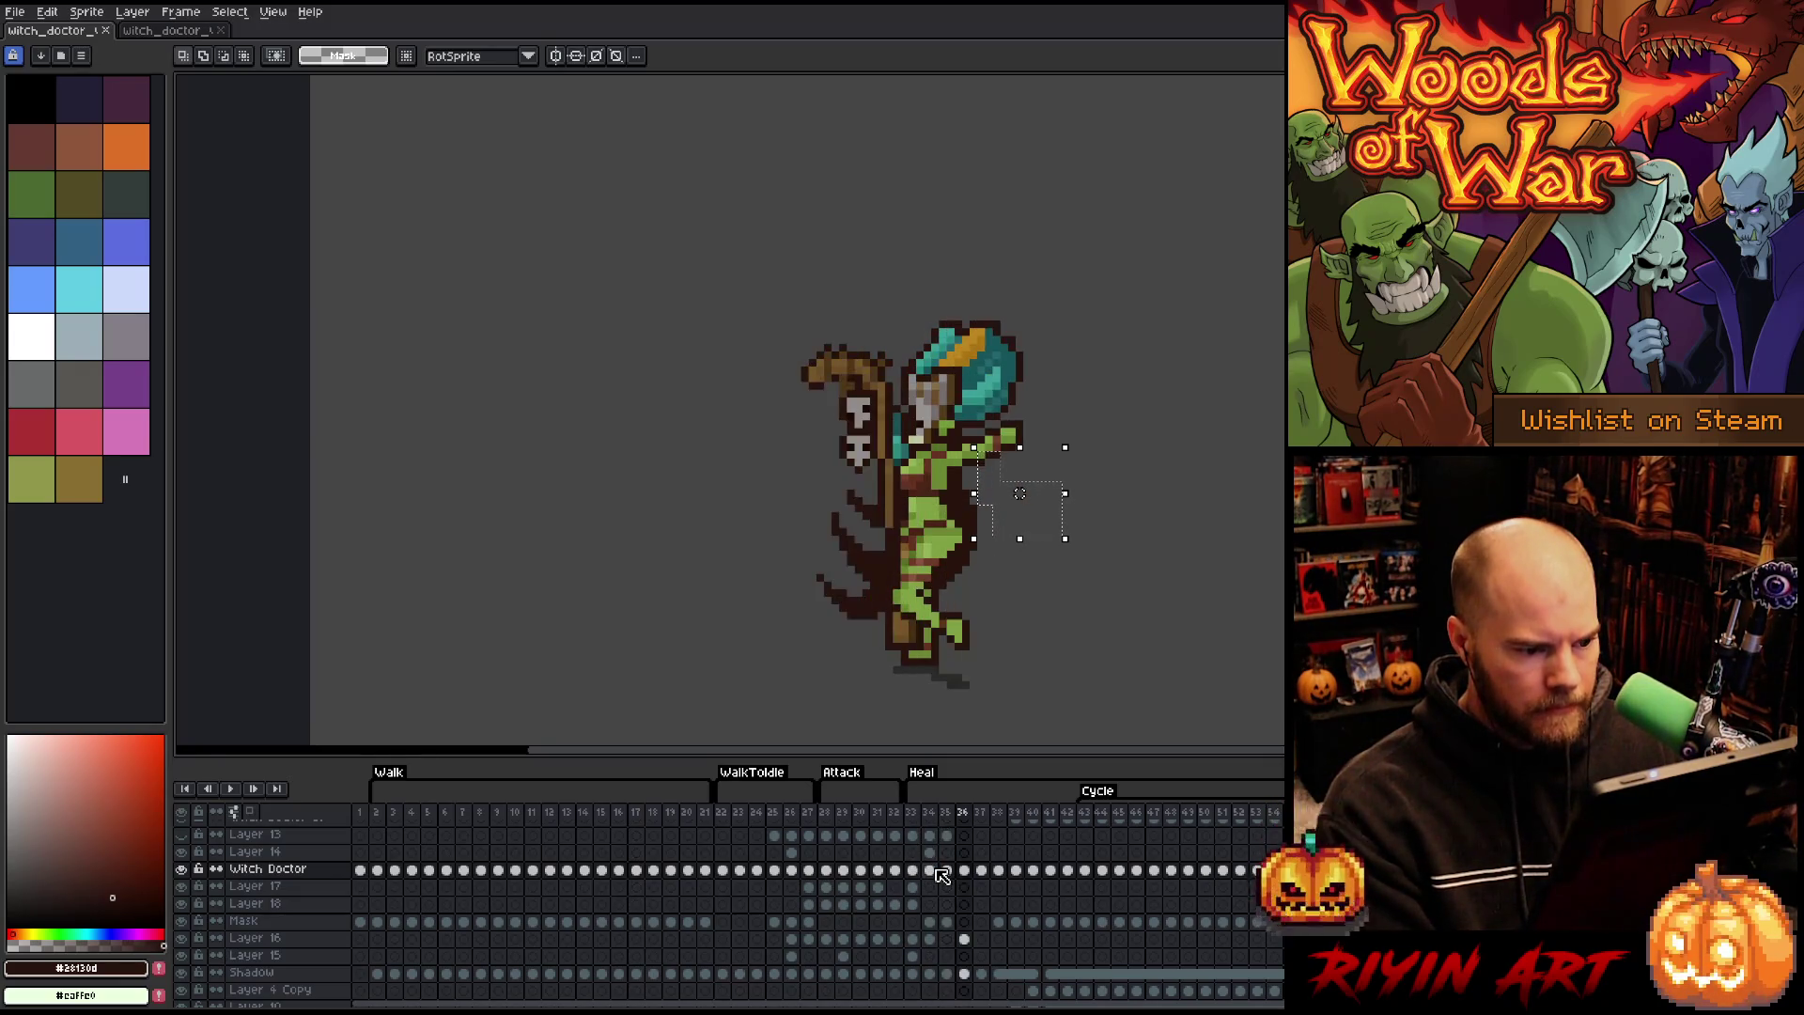
pyautogui.press('Left')
pyautogui.press('Right')
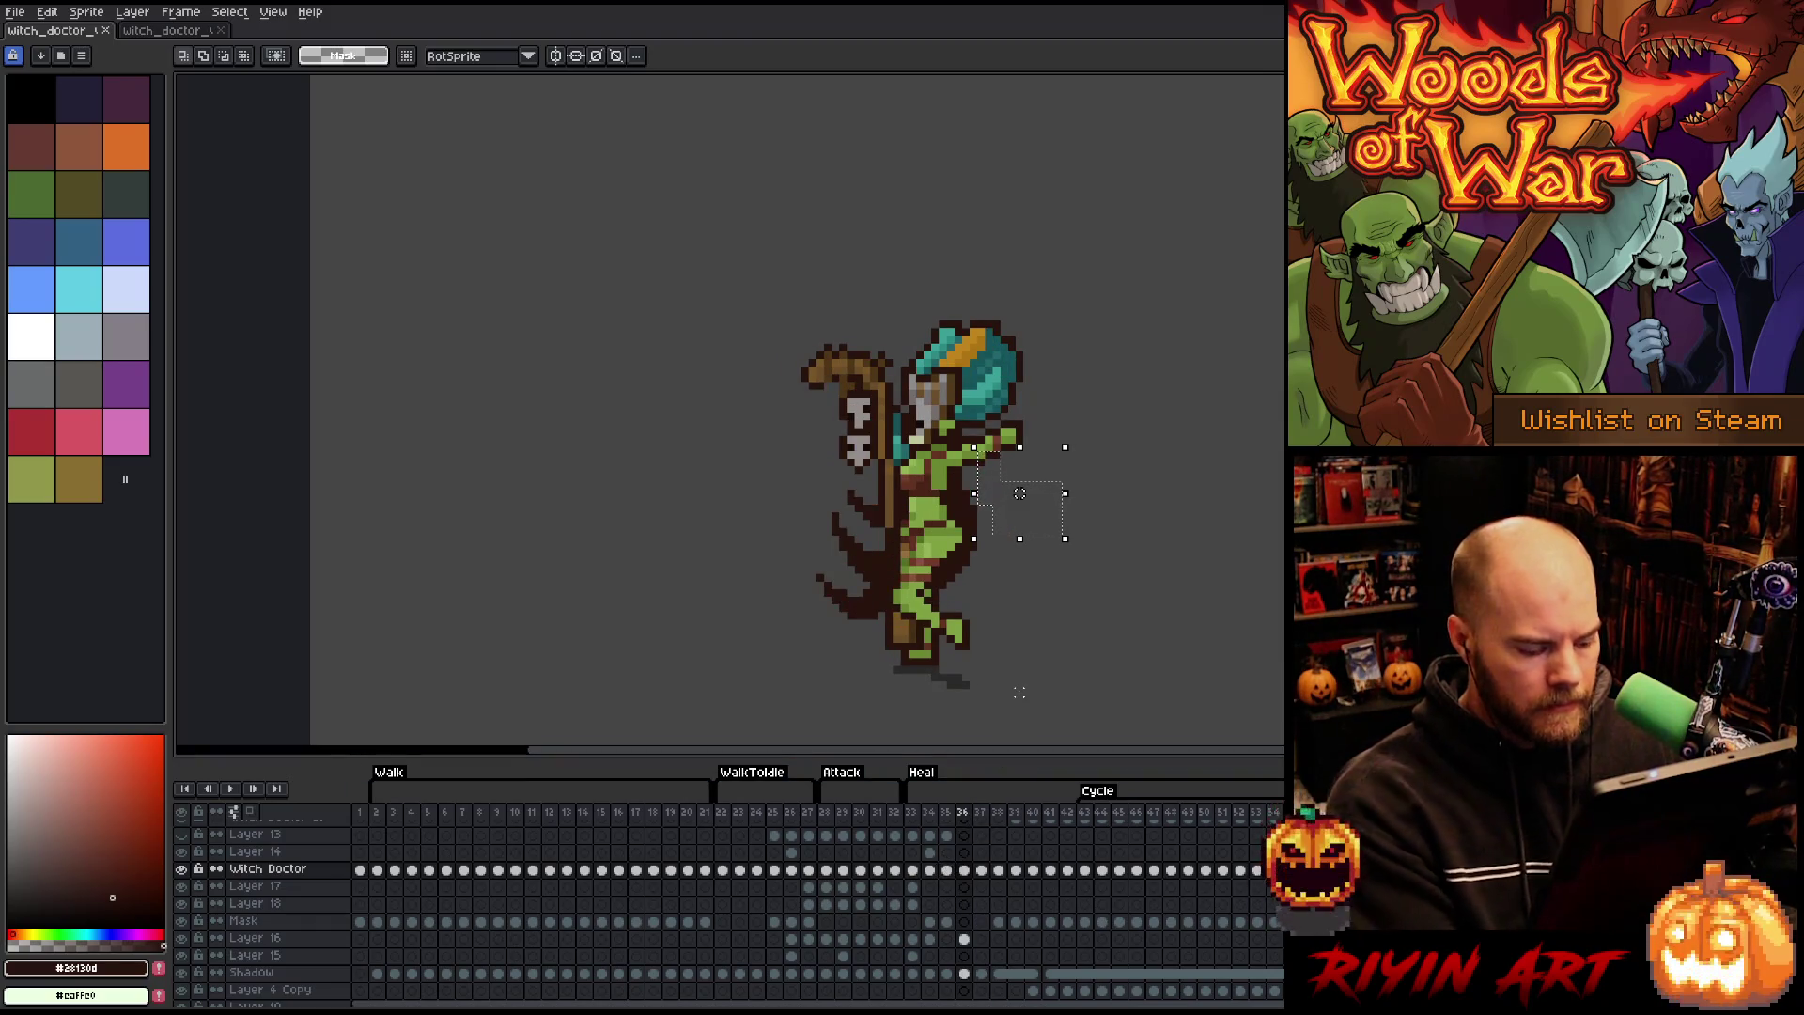
pyautogui.click(964, 852)
pyautogui.hotkey('ctrl', 'v')
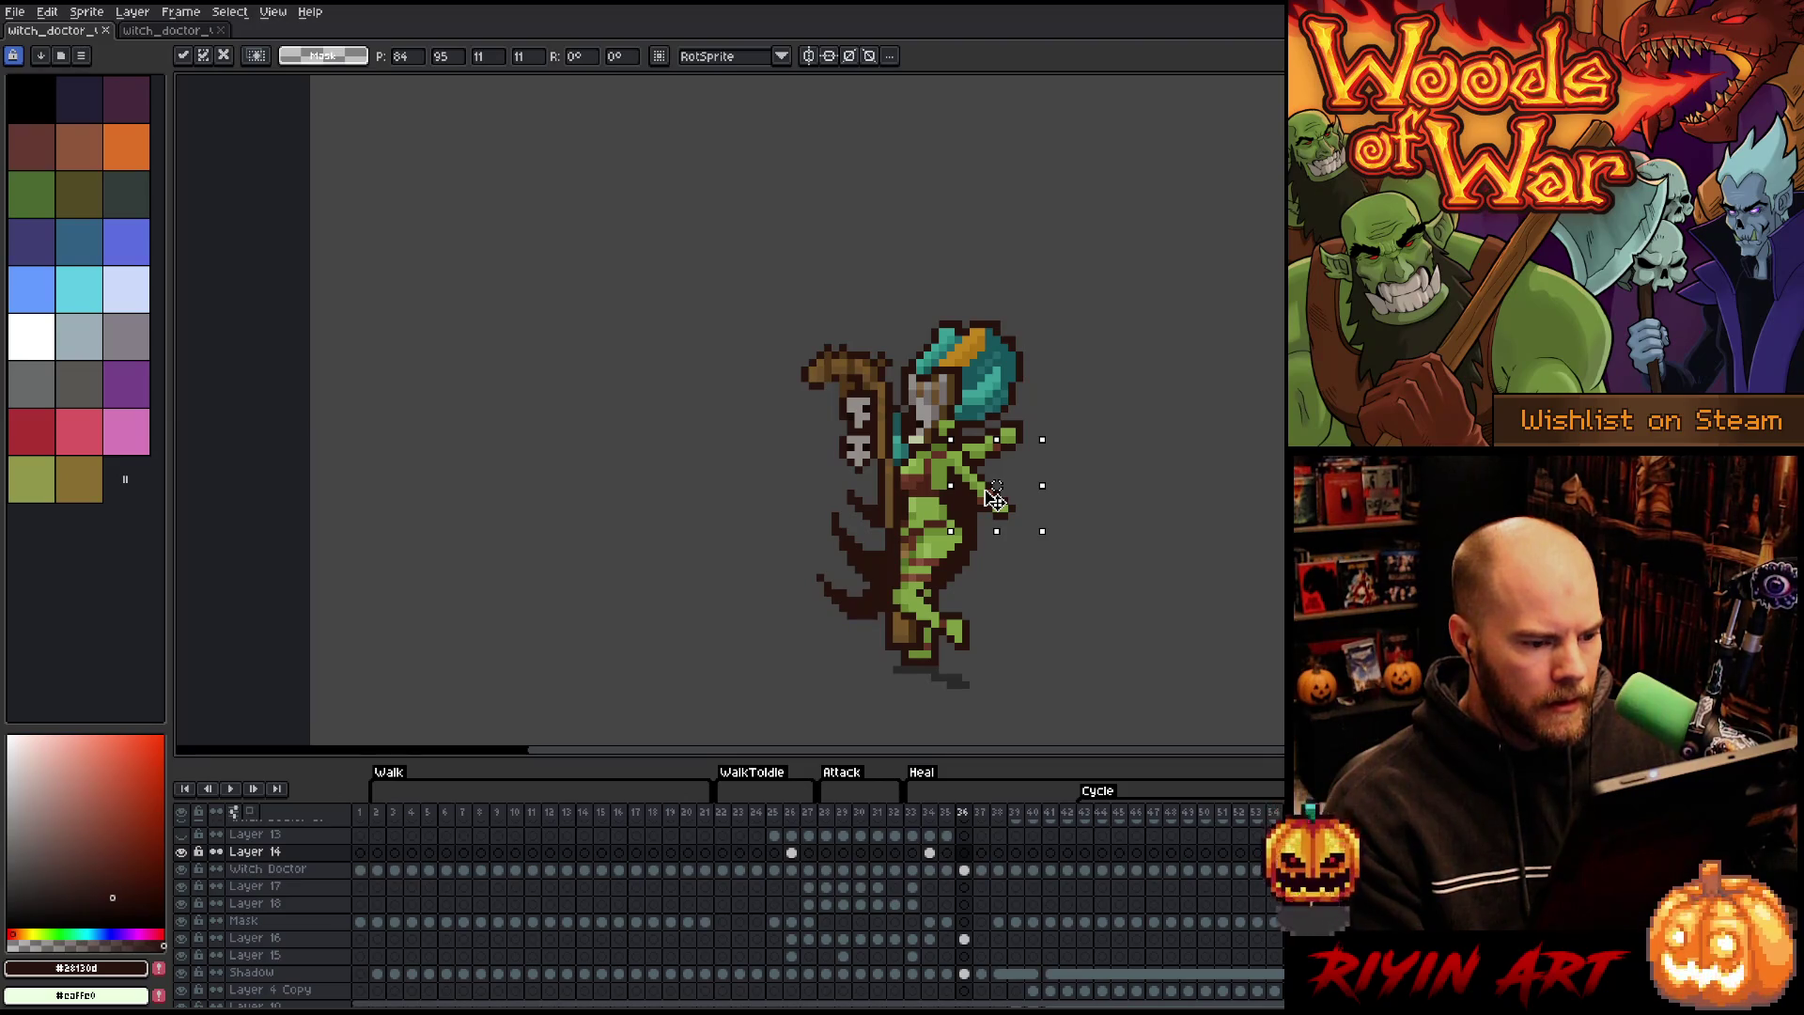
pyautogui.click(1088, 470)
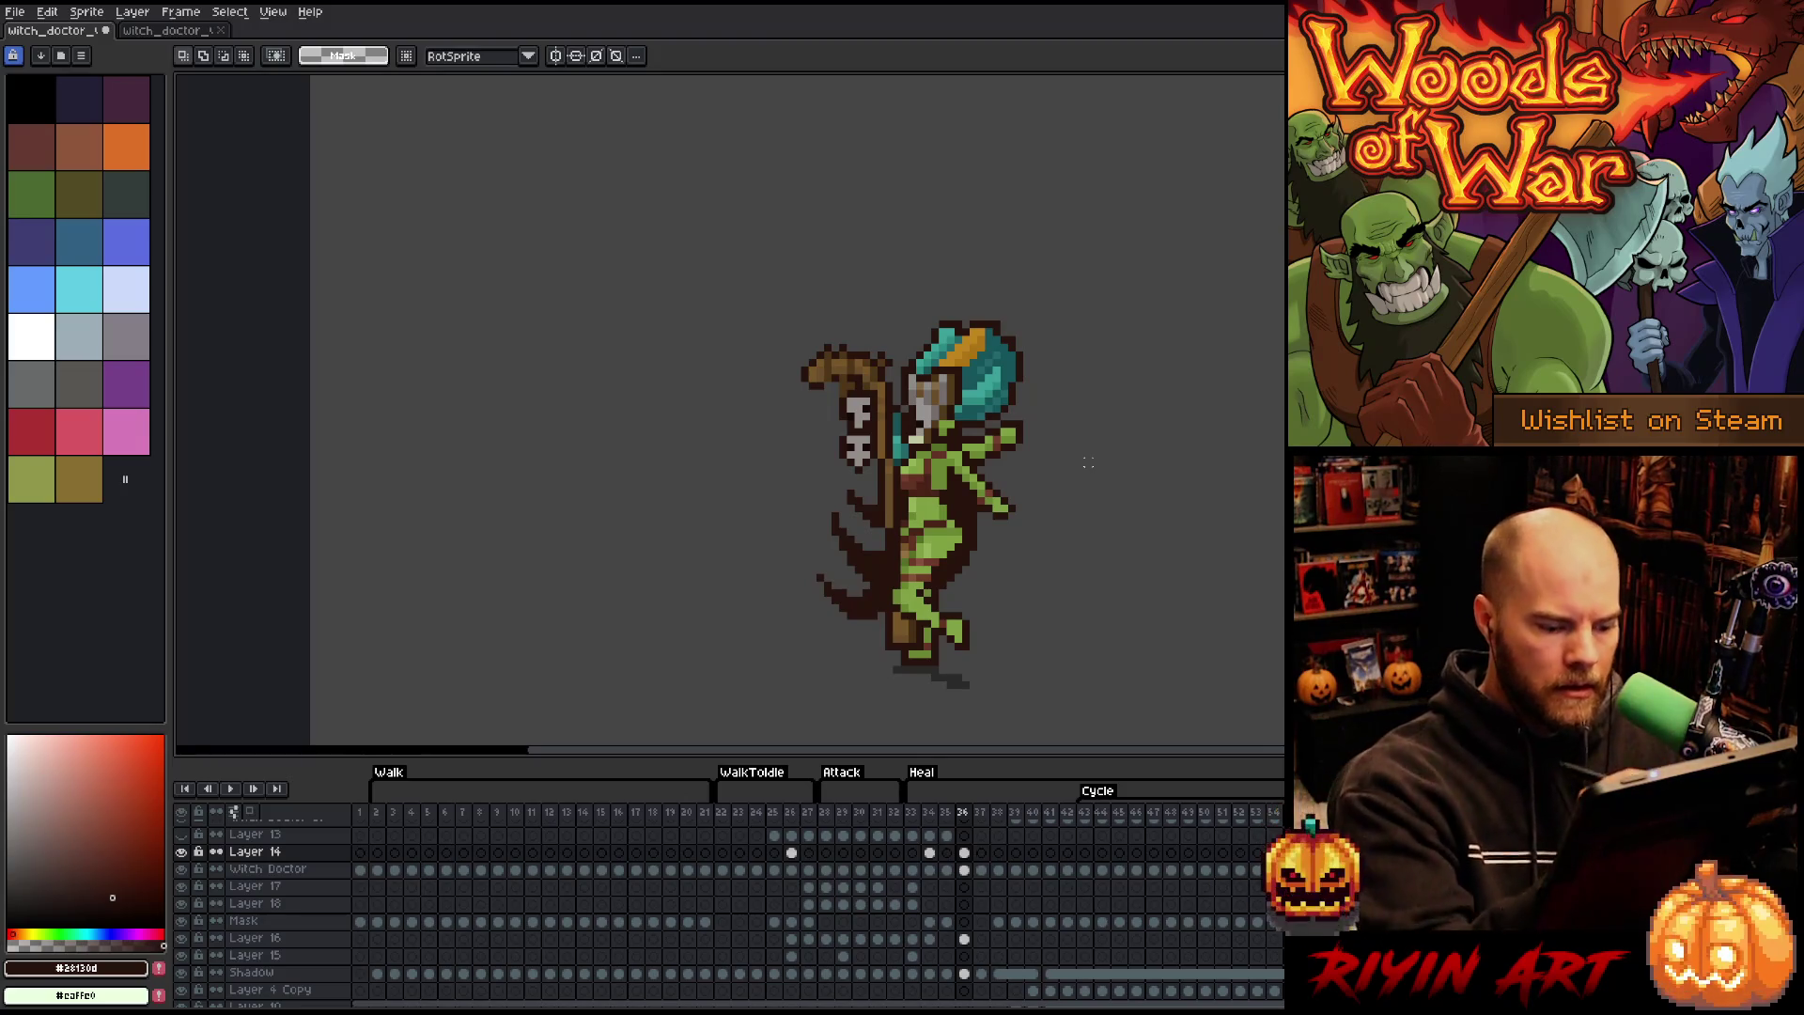
# - Return to the Witch Doctor layer and compare the arm across frames 33–36, ending on frame 32
pyautogui.click(964, 869)
pyautogui.press('b')
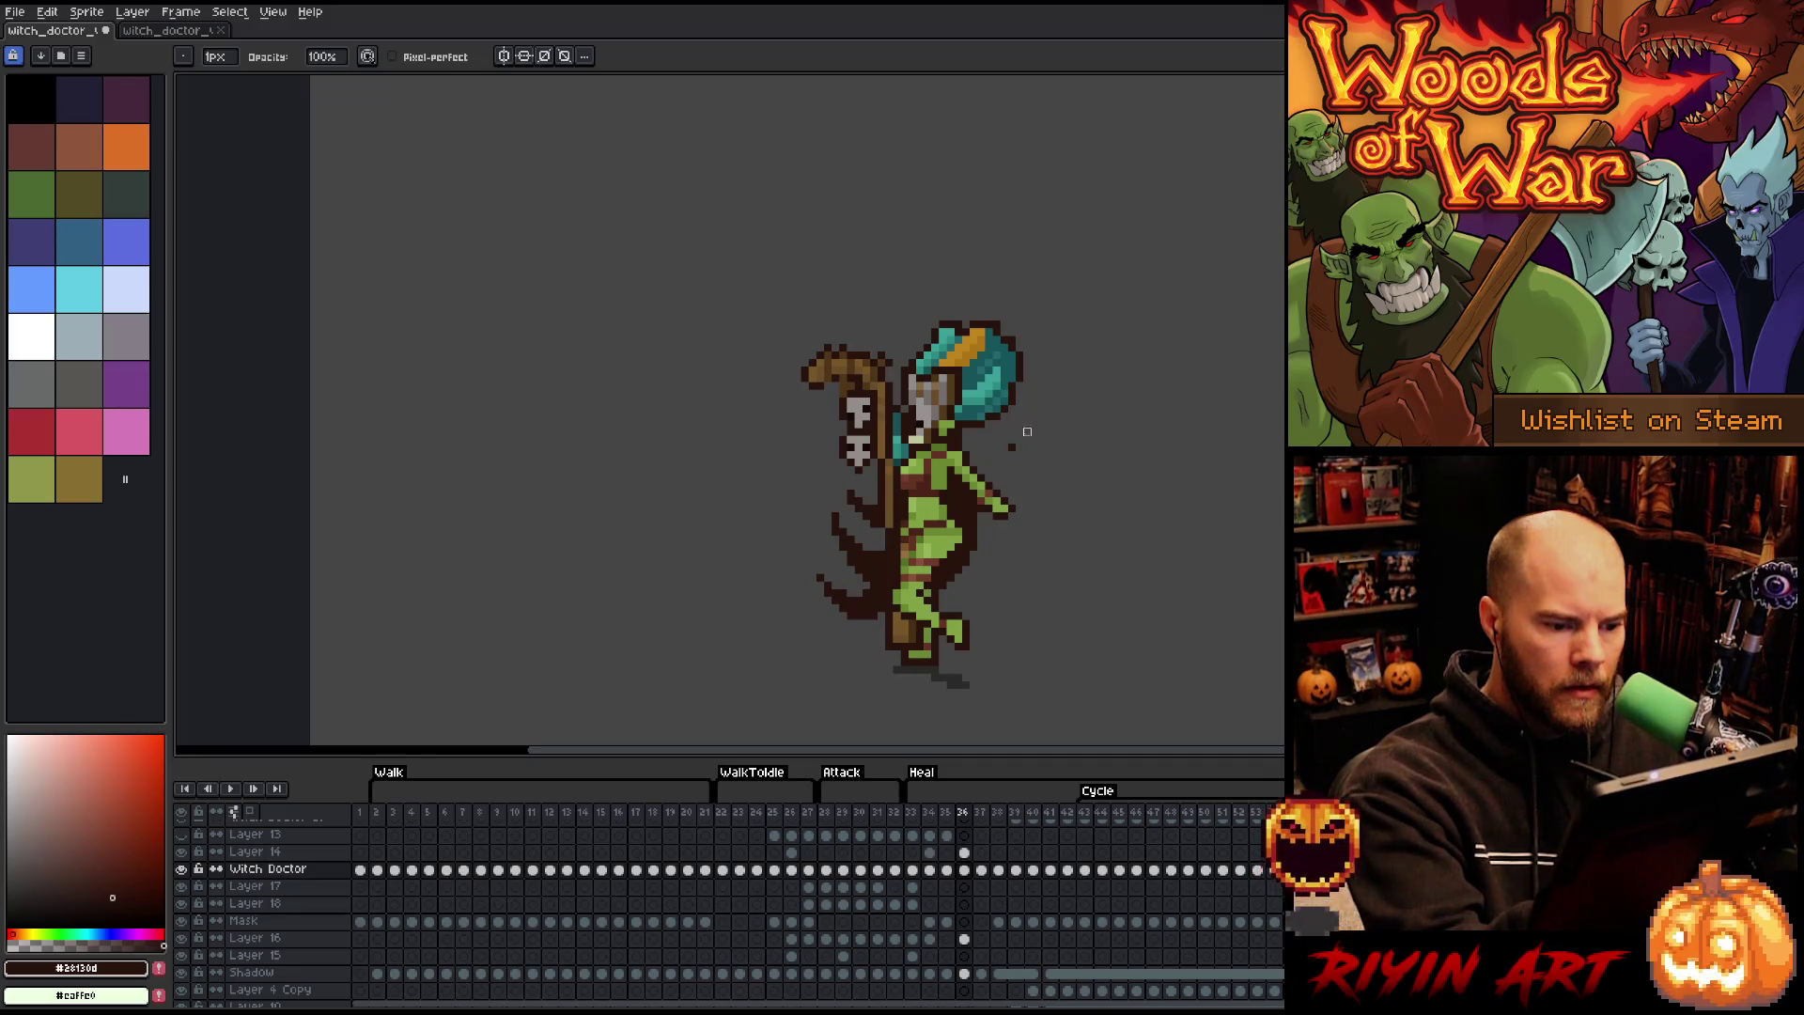
pyautogui.press('e')
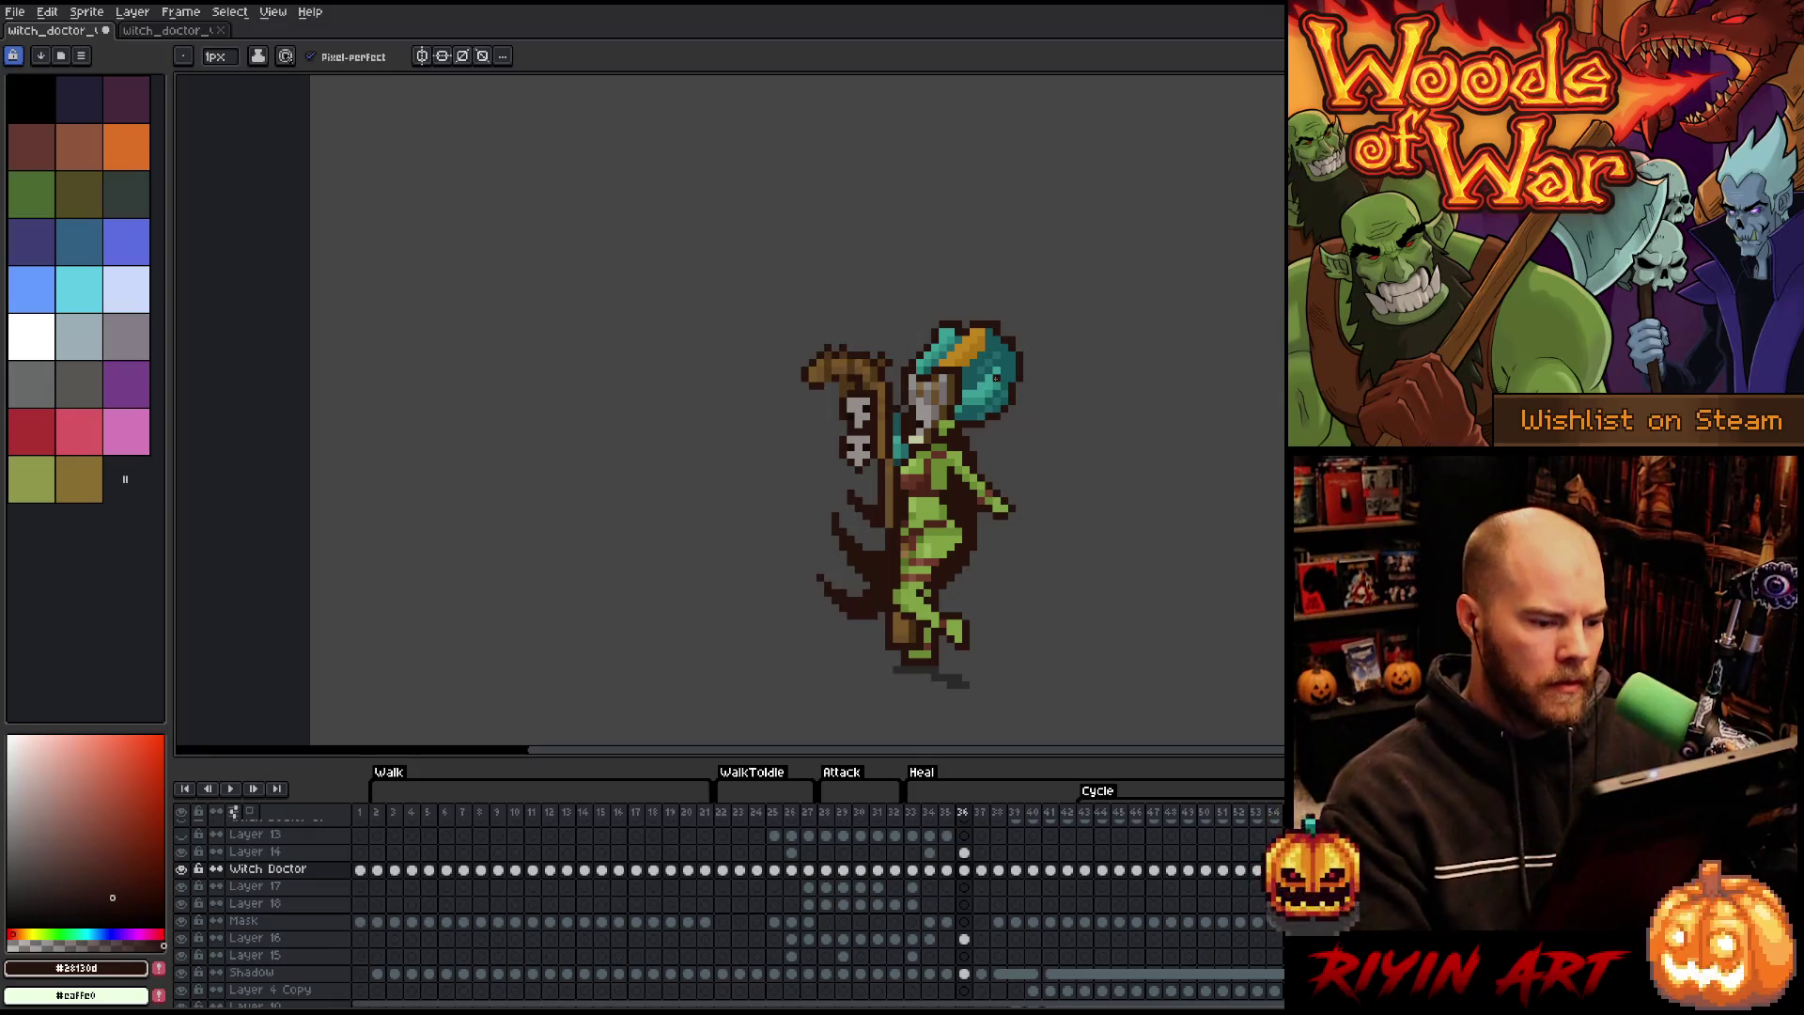
pyautogui.press('Left')
pyautogui.press('Right')
pyautogui.press('Right')
pyautogui.press('Left')
pyautogui.press('Left')
pyautogui.press('Right')
pyautogui.press('Right')
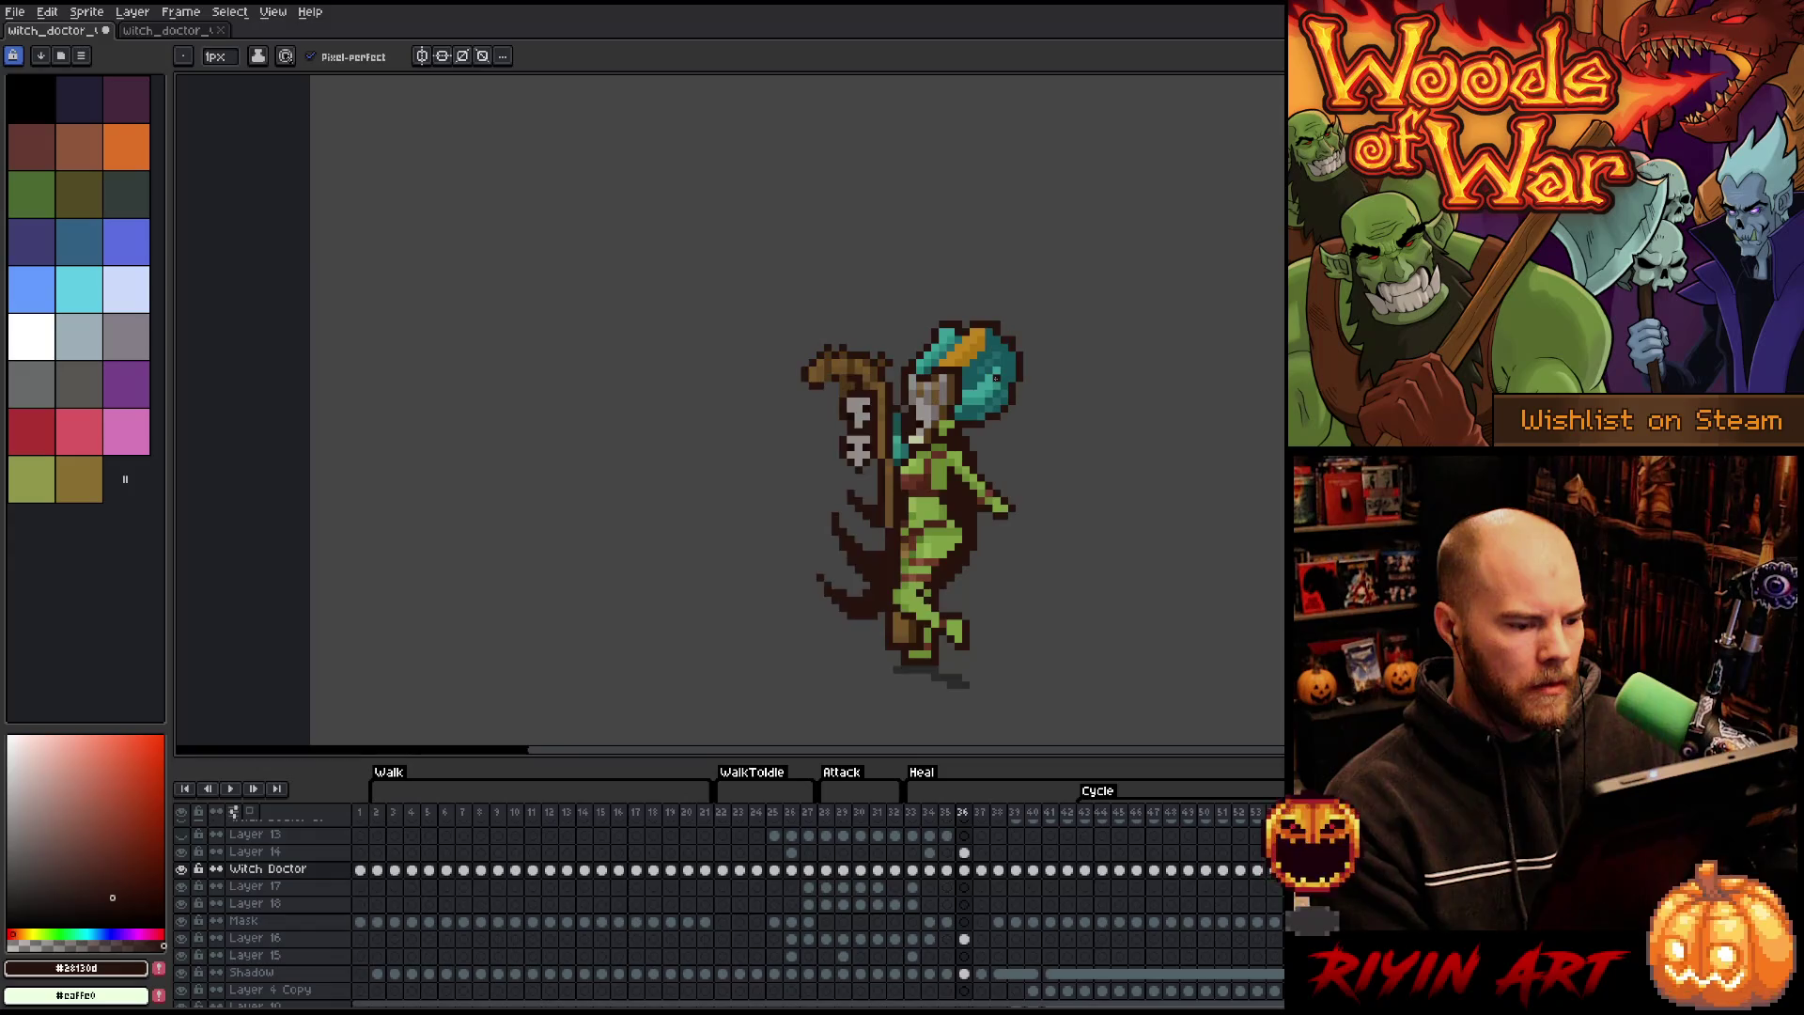
pyautogui.press('Left')
pyautogui.press('Left')
pyautogui.press('Left')
pyautogui.press('Left')
pyautogui.press('Right')
pyautogui.press('Right')
pyautogui.press('Right')
pyautogui.press('Left')
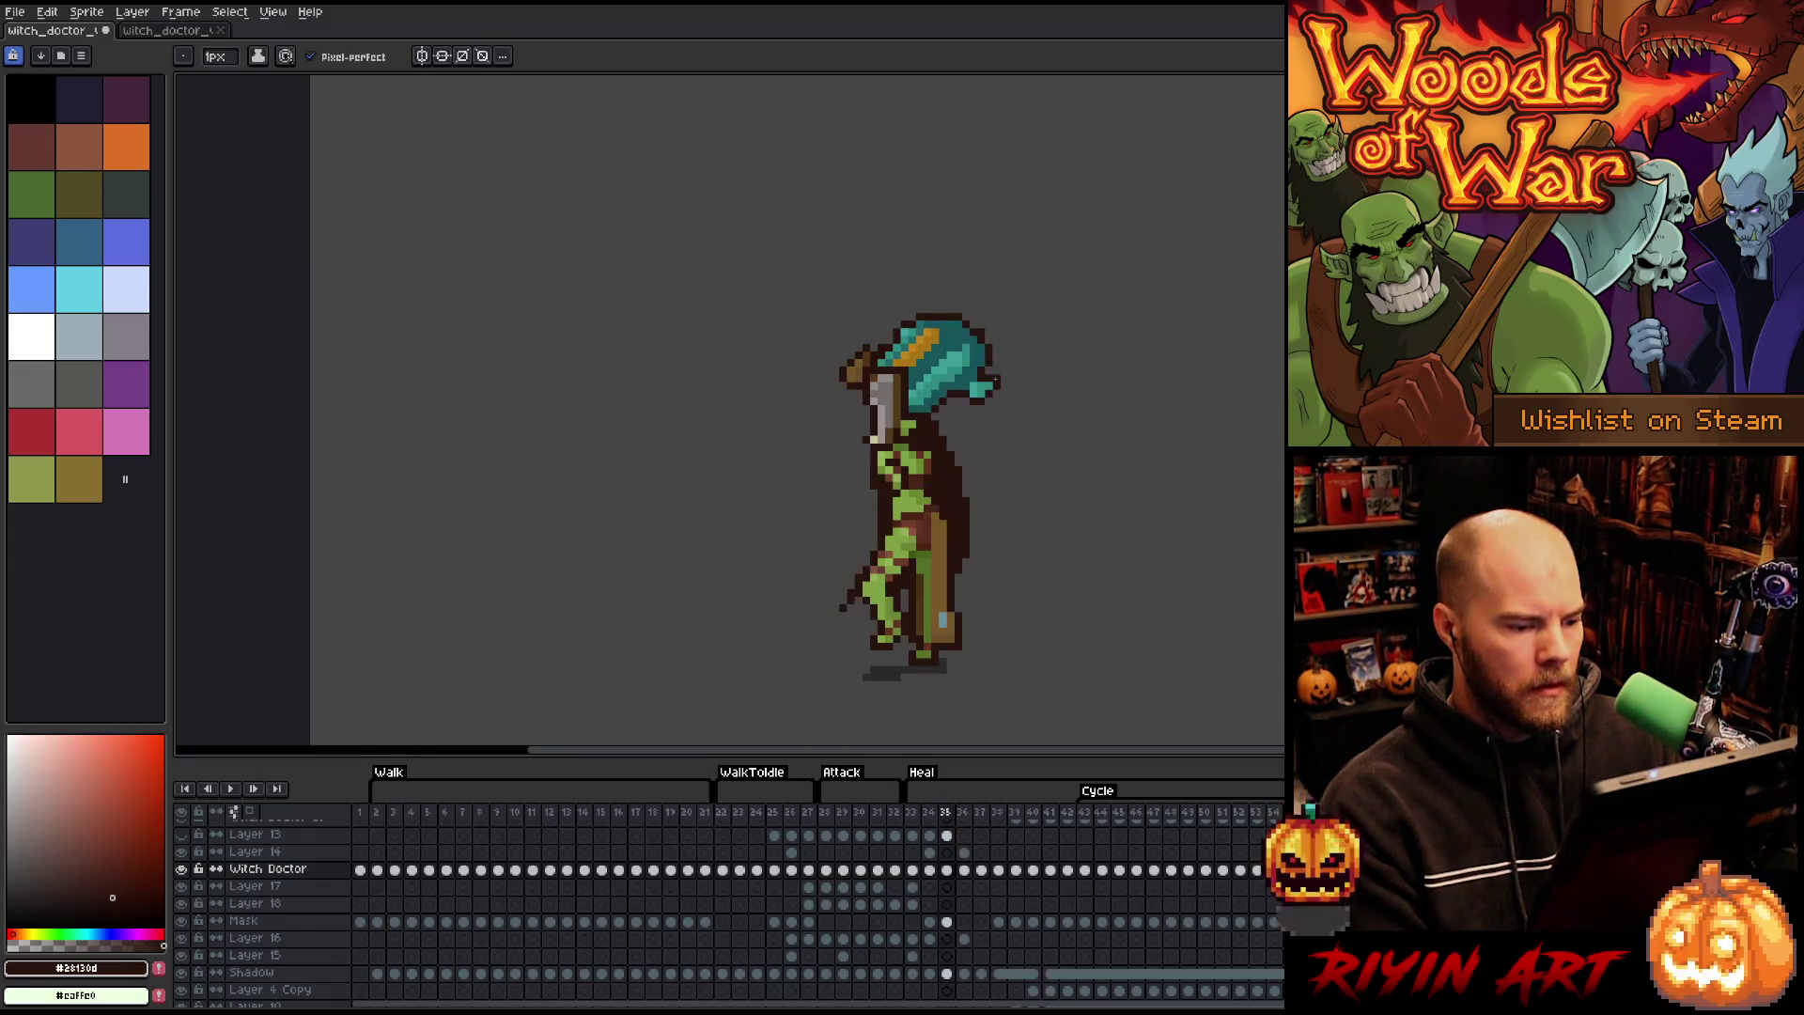
pyautogui.press('Left')
pyautogui.press('Left')
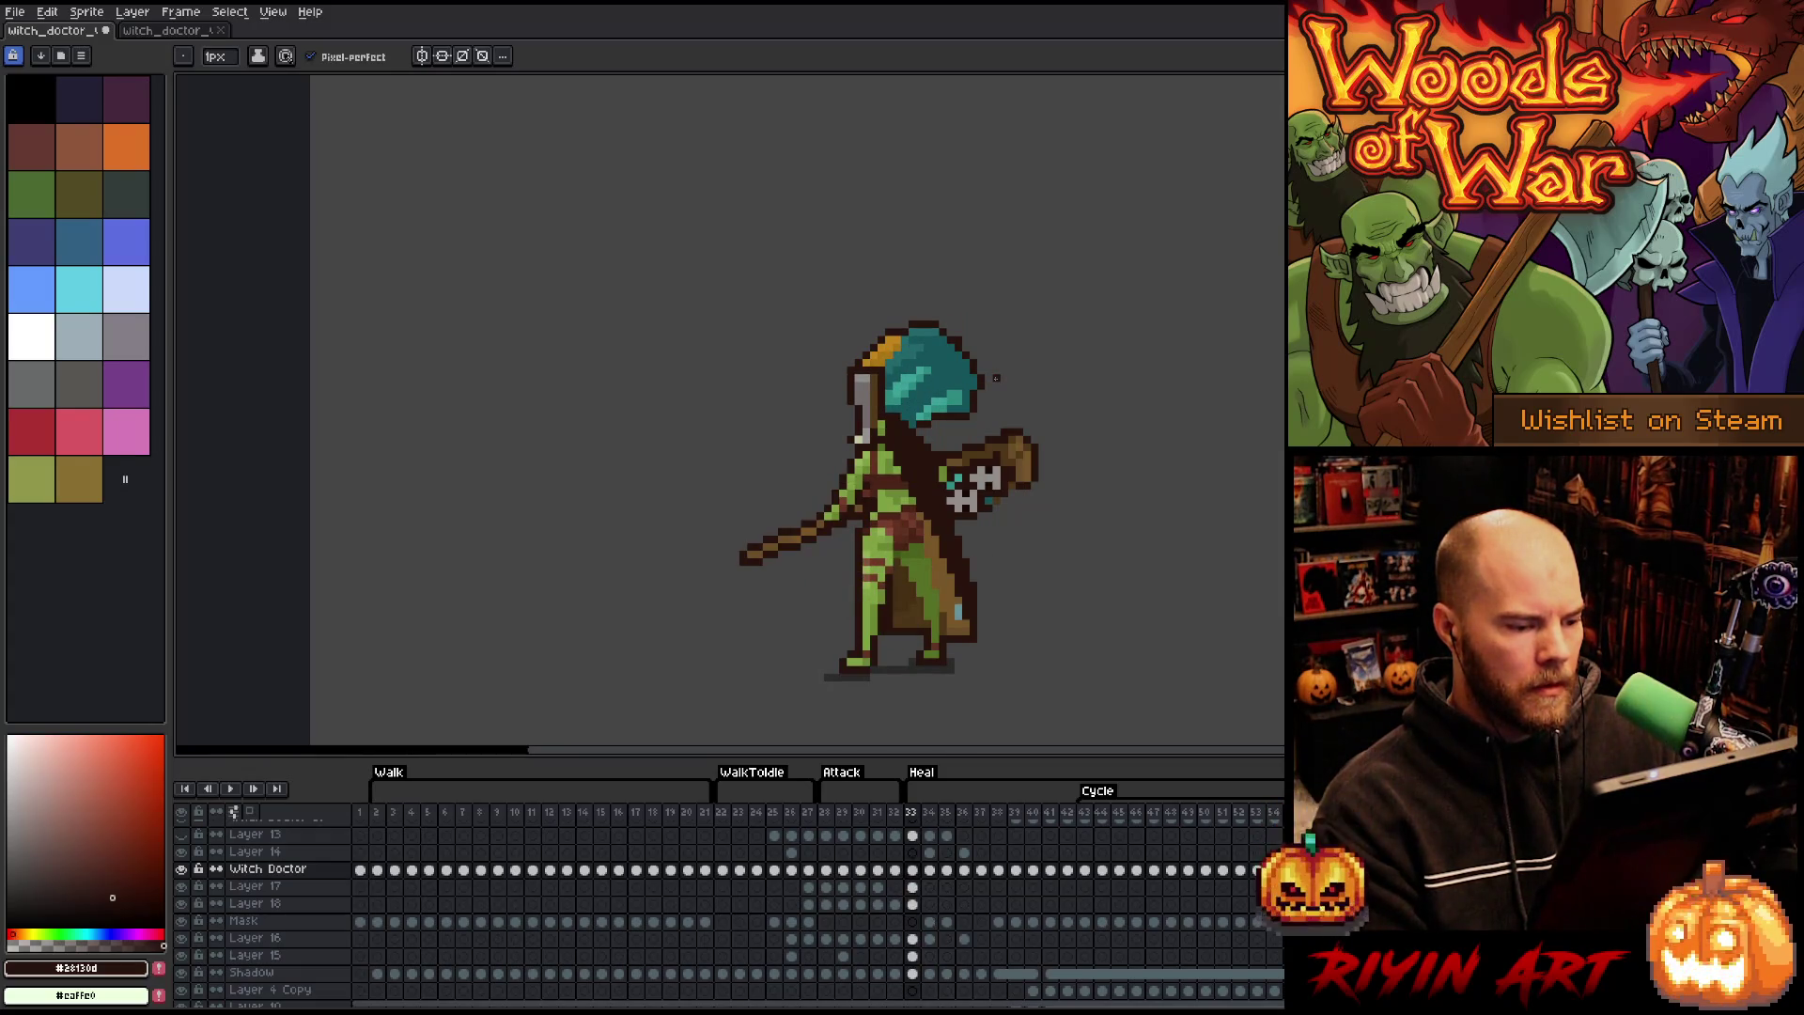
pyautogui.press('Right')
pyautogui.press('Left')
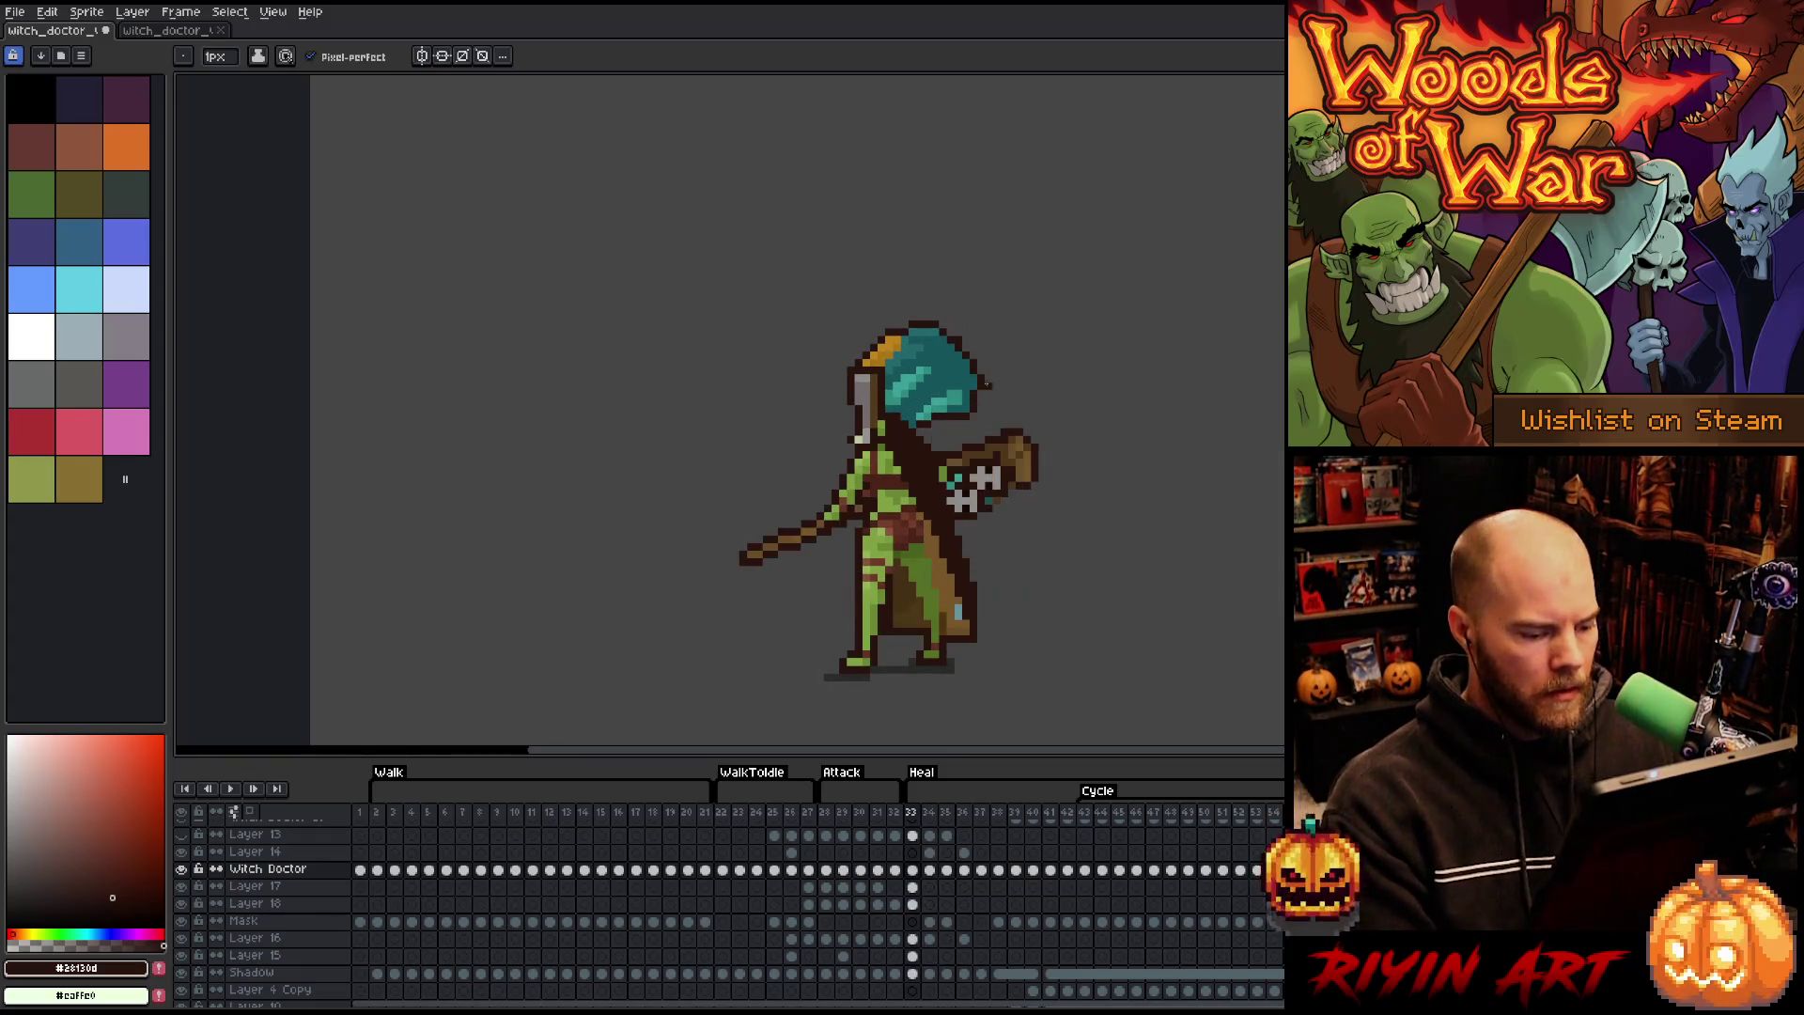
pyautogui.click(896, 813)
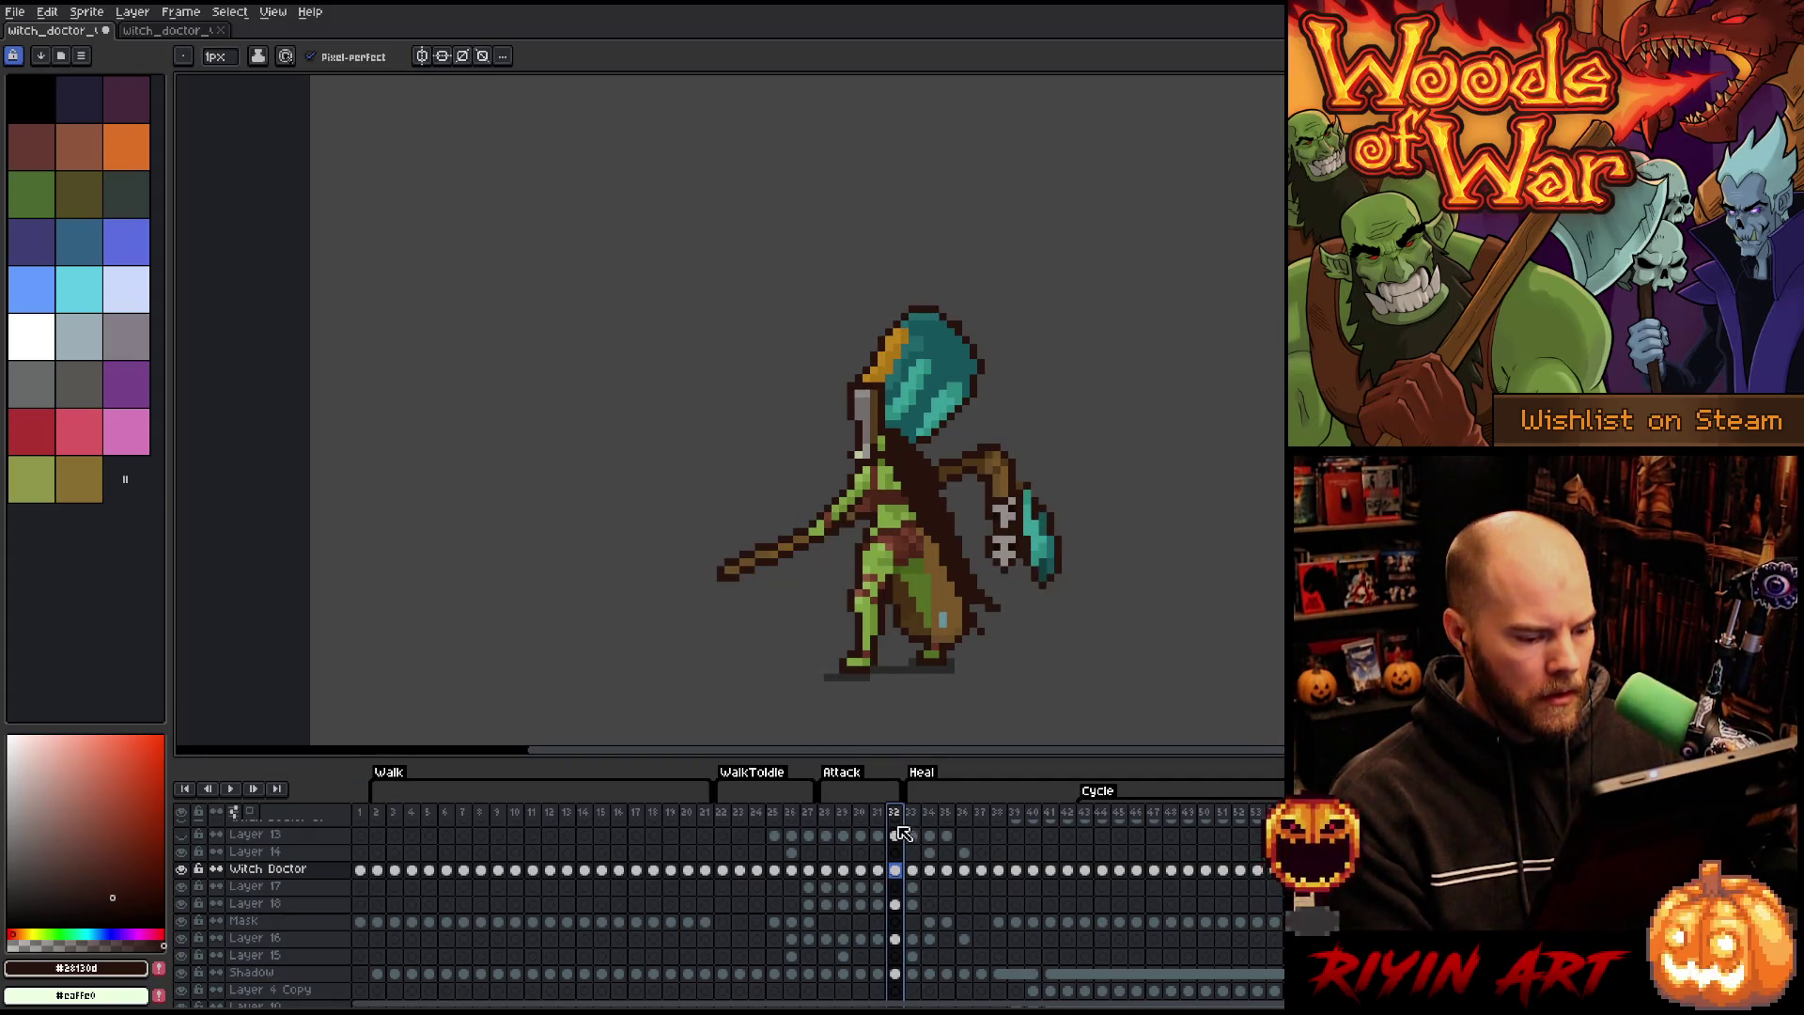
# - Marquee-select the witch doctor's arm on the frame 32 Witch Doctor cel
pyautogui.click(897, 874)
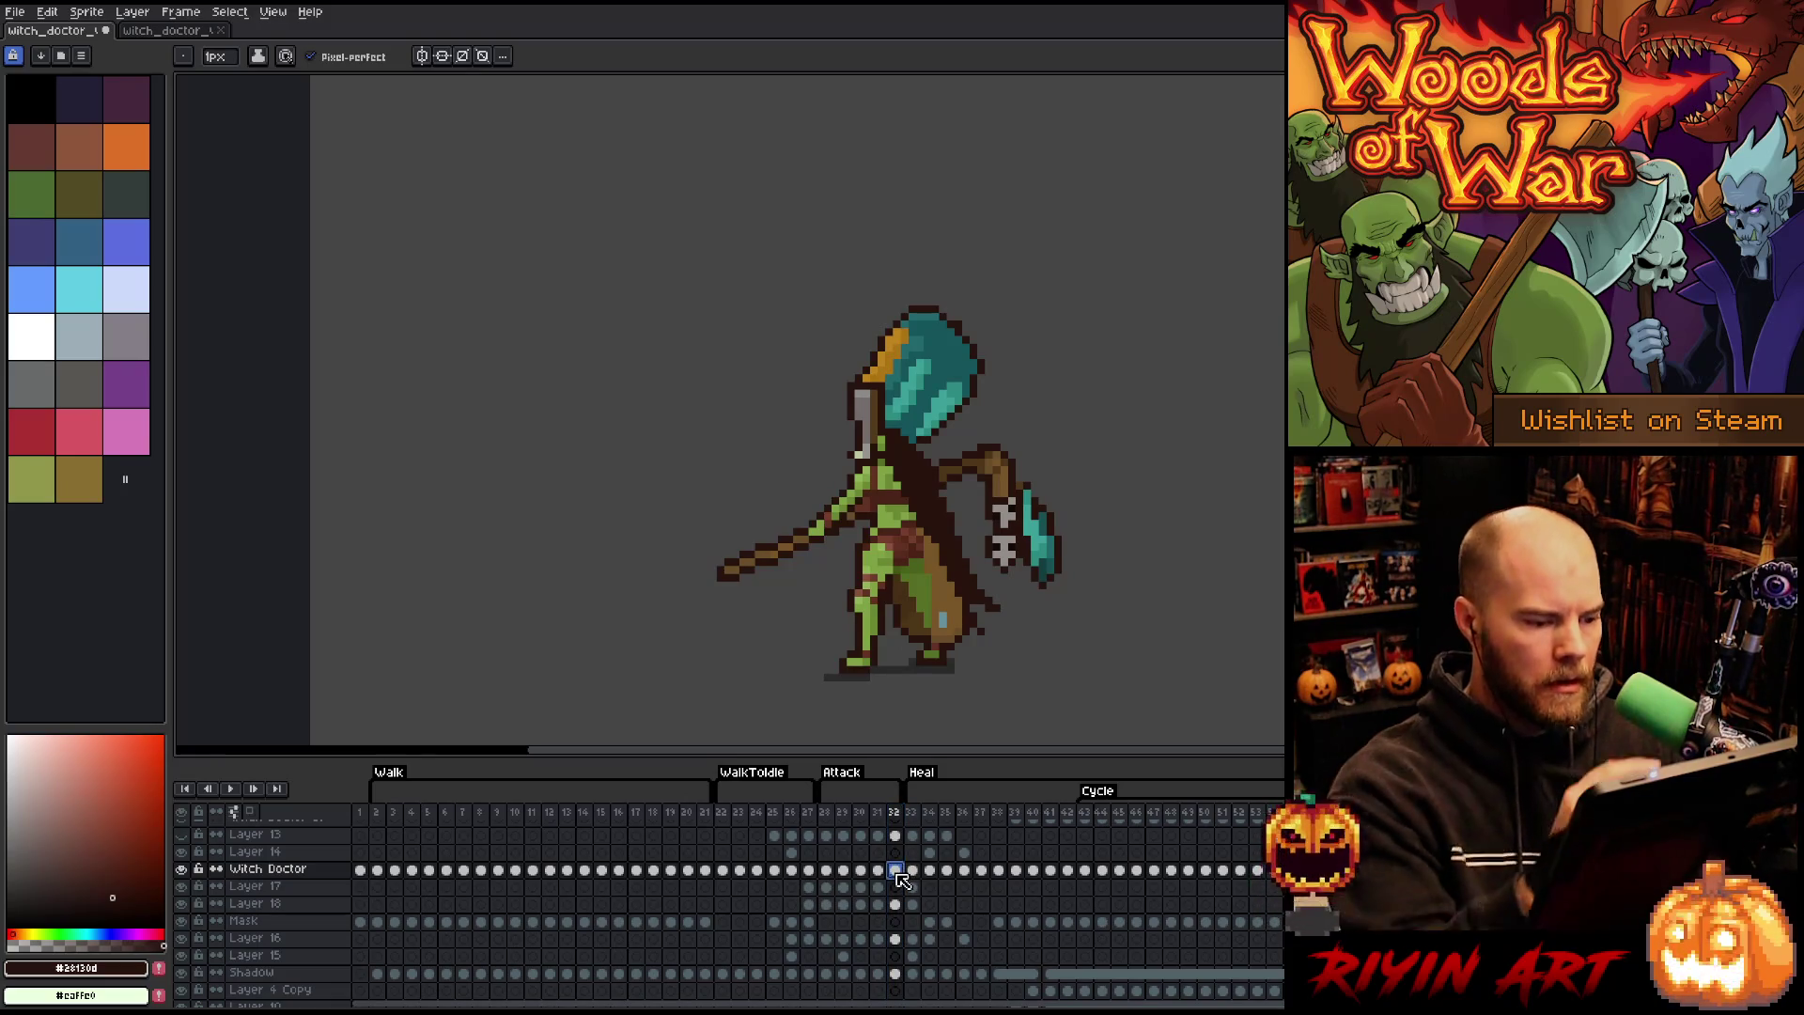
pyautogui.press('m')
pyautogui.moveTo(789, 454); pyautogui.dragTo(865, 562)
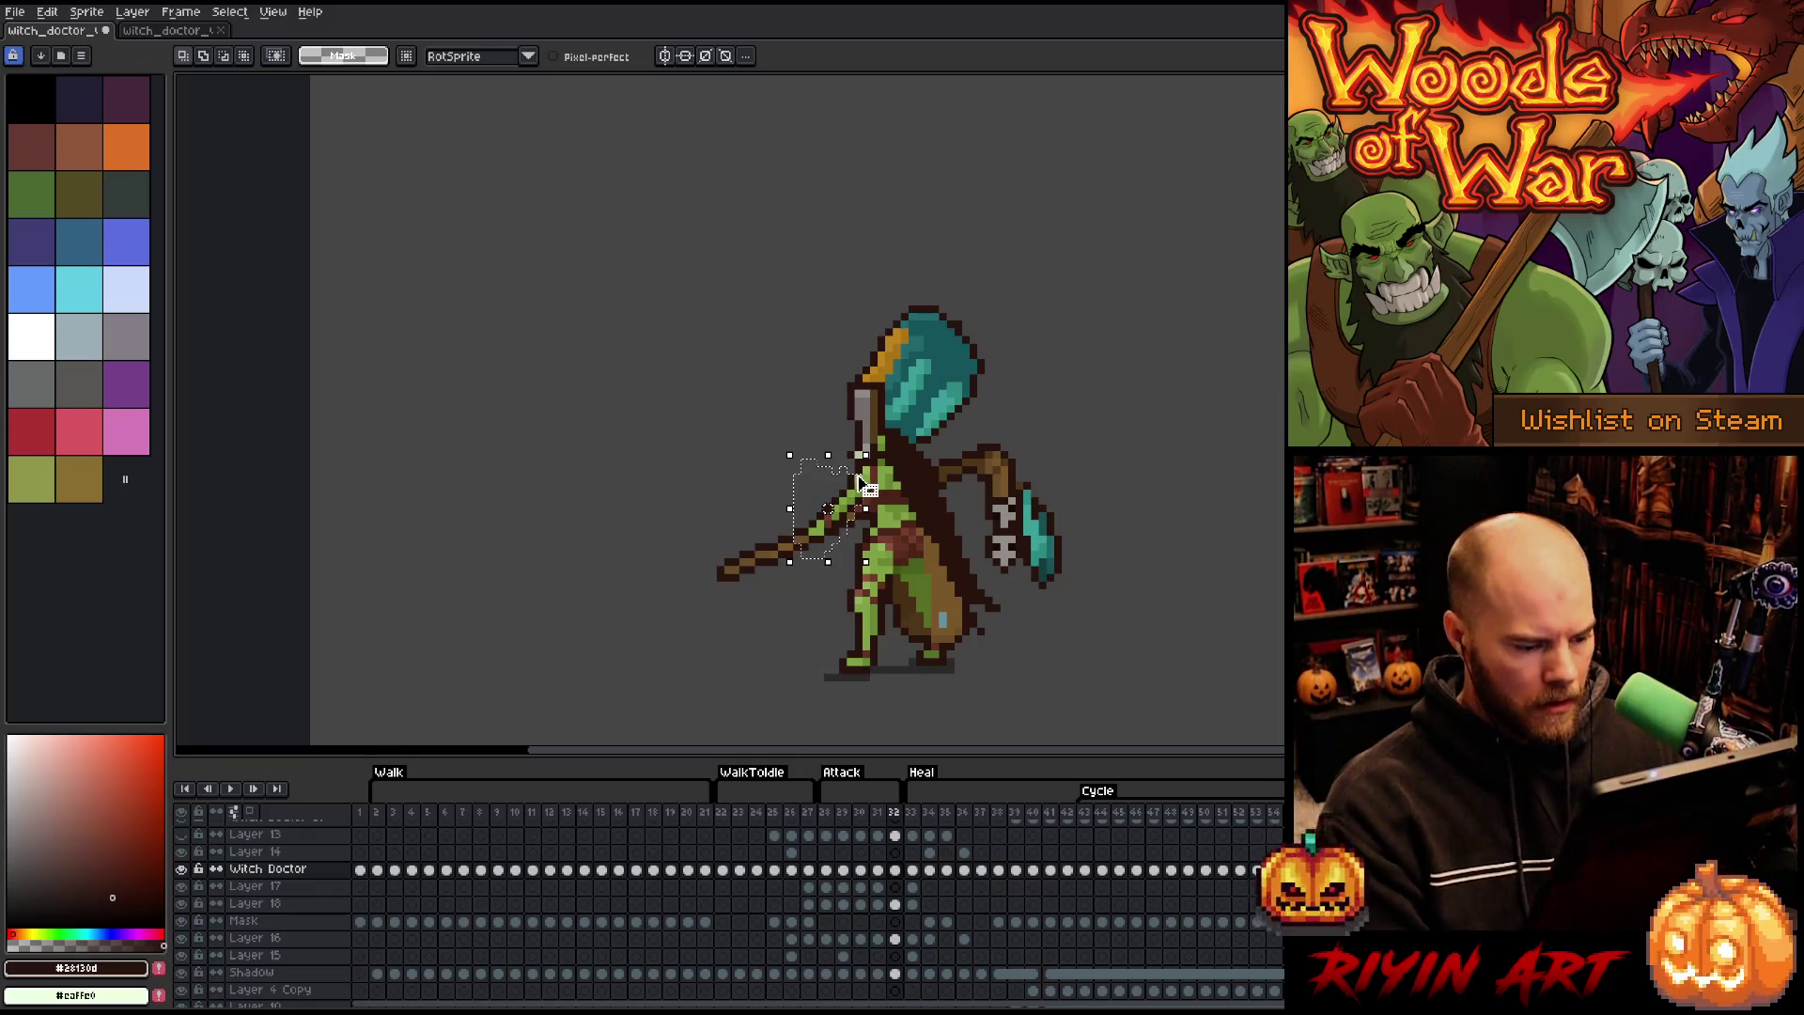
pyautogui.click(965, 853)
pyautogui.press('Left')
pyautogui.press('Left')
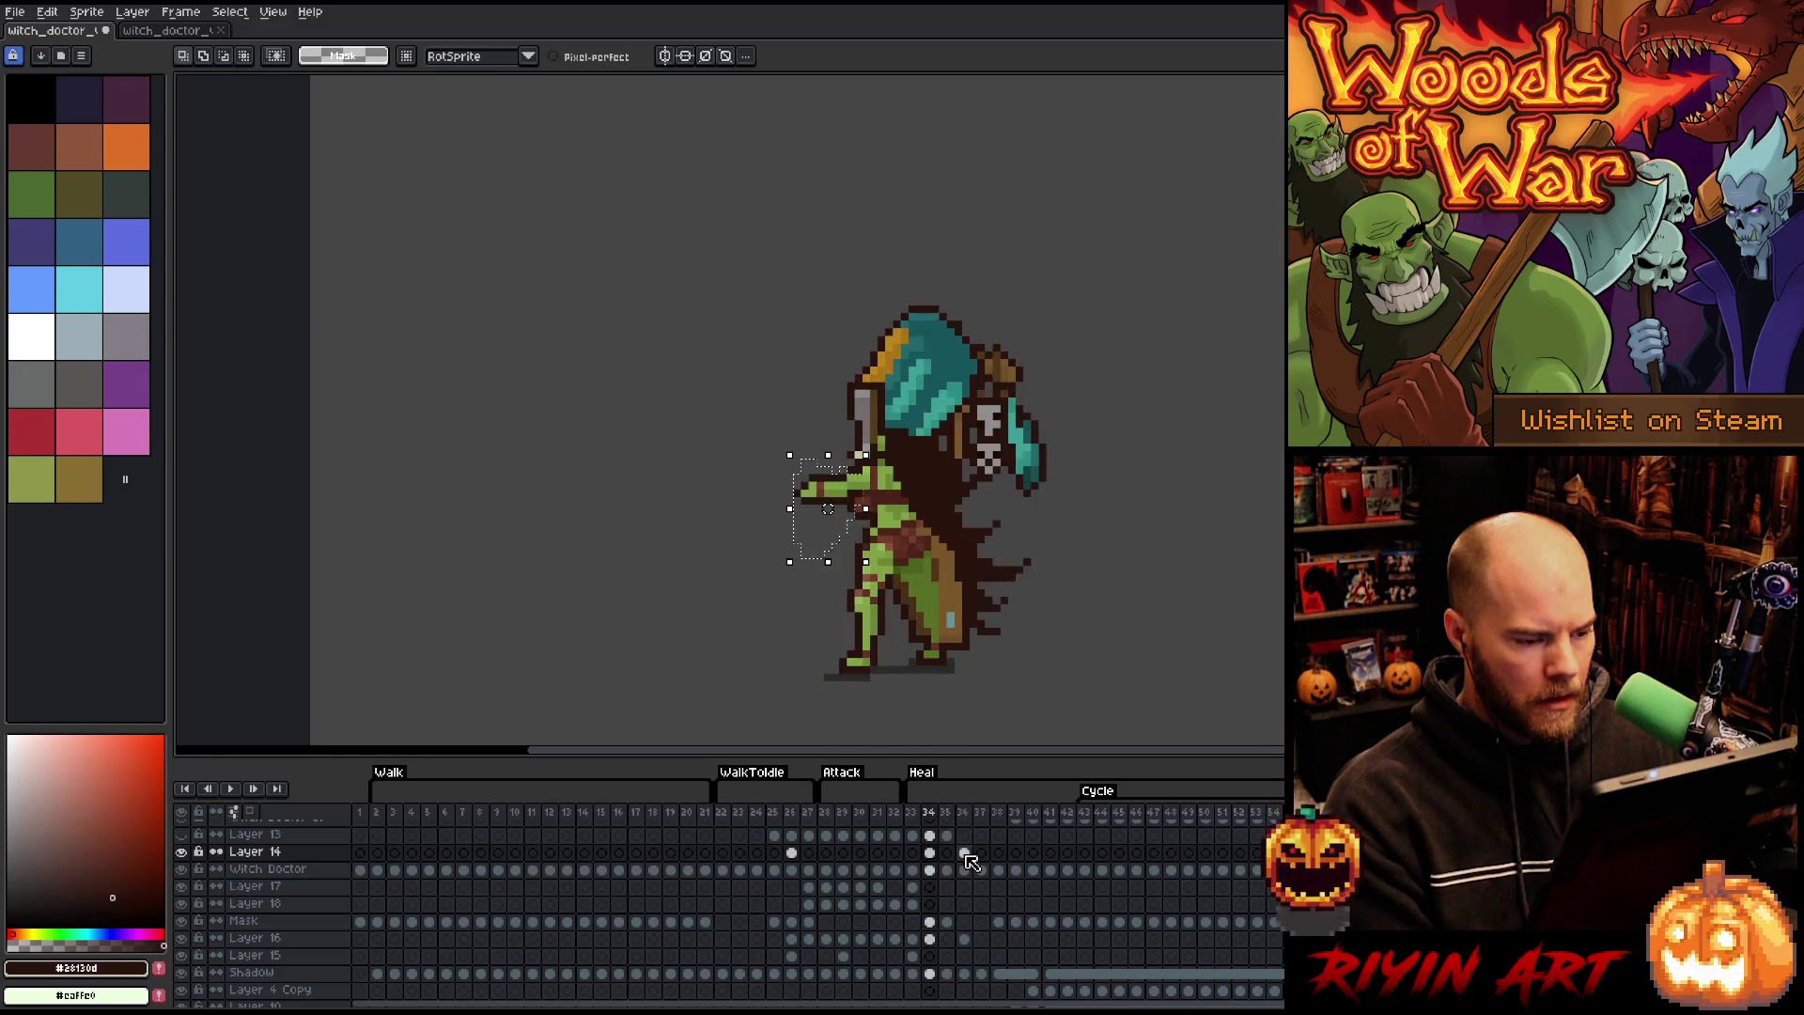
# - Compare the heal poses on frames 33–35 and preview the animation
pyautogui.click(930, 852)
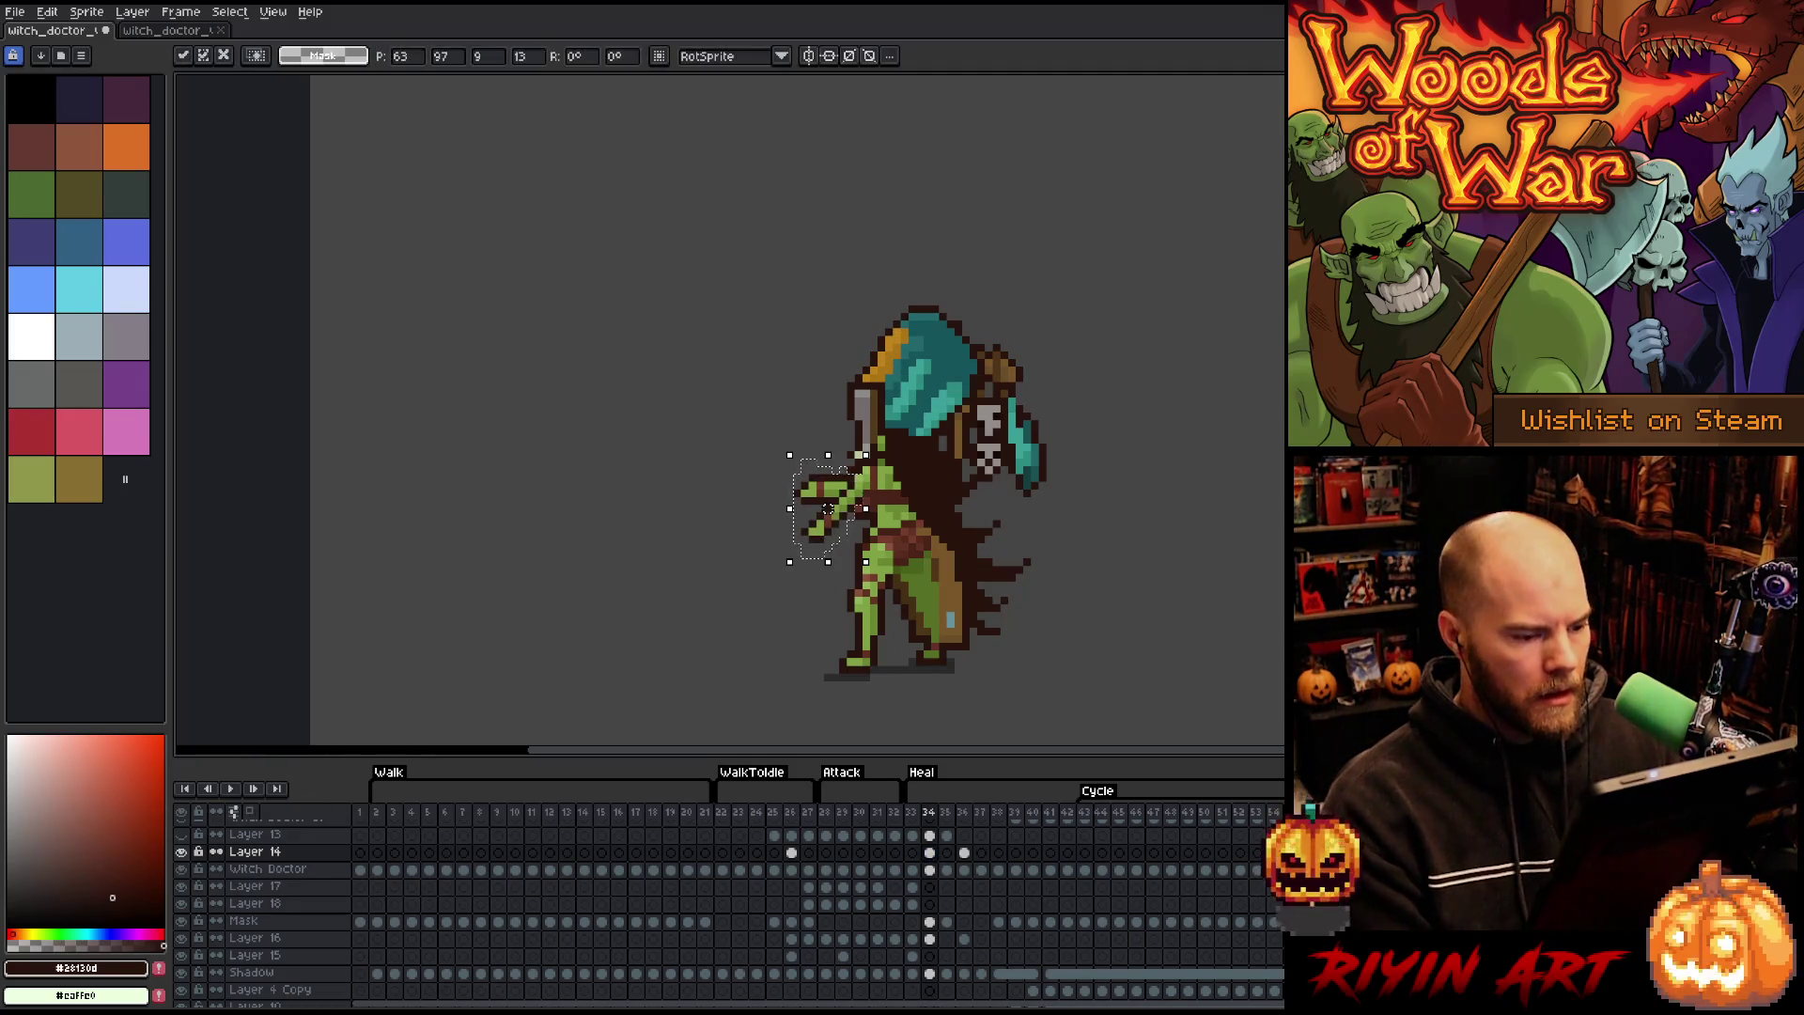
pyautogui.press('Left')
pyautogui.press('Right')
pyautogui.press('Right')
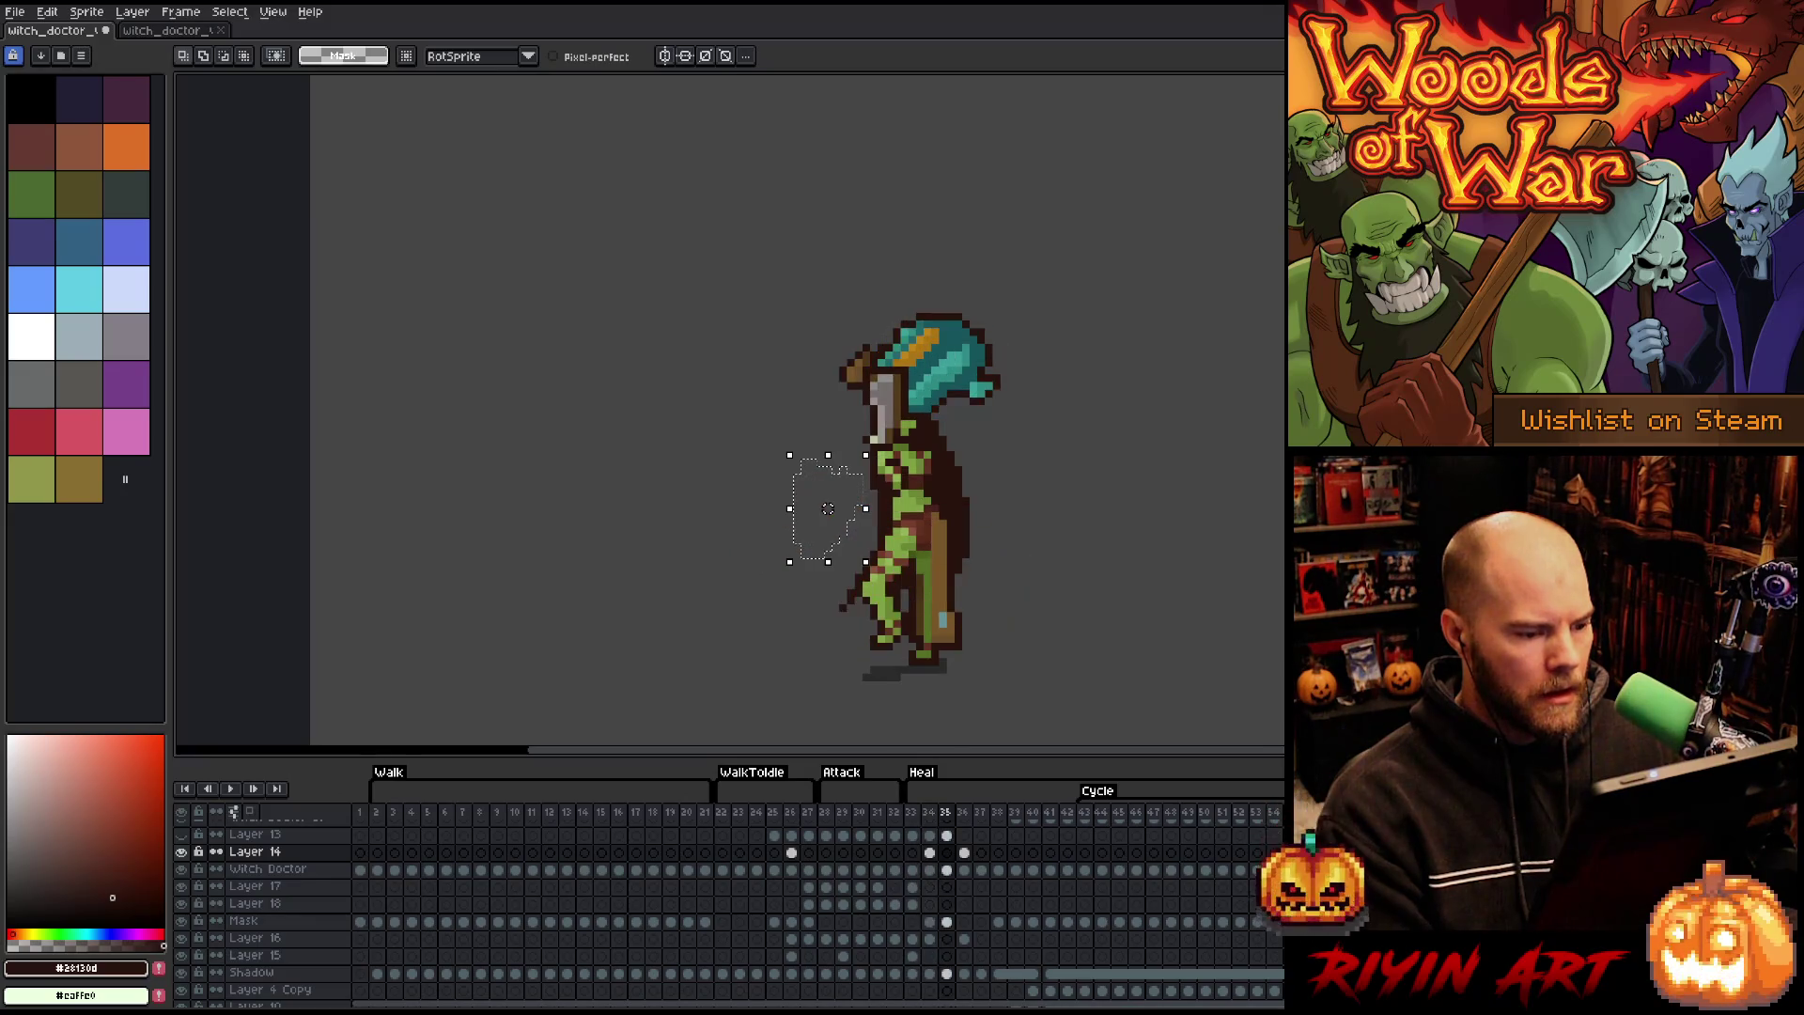
pyautogui.press('Left')
pyautogui.press('Left')
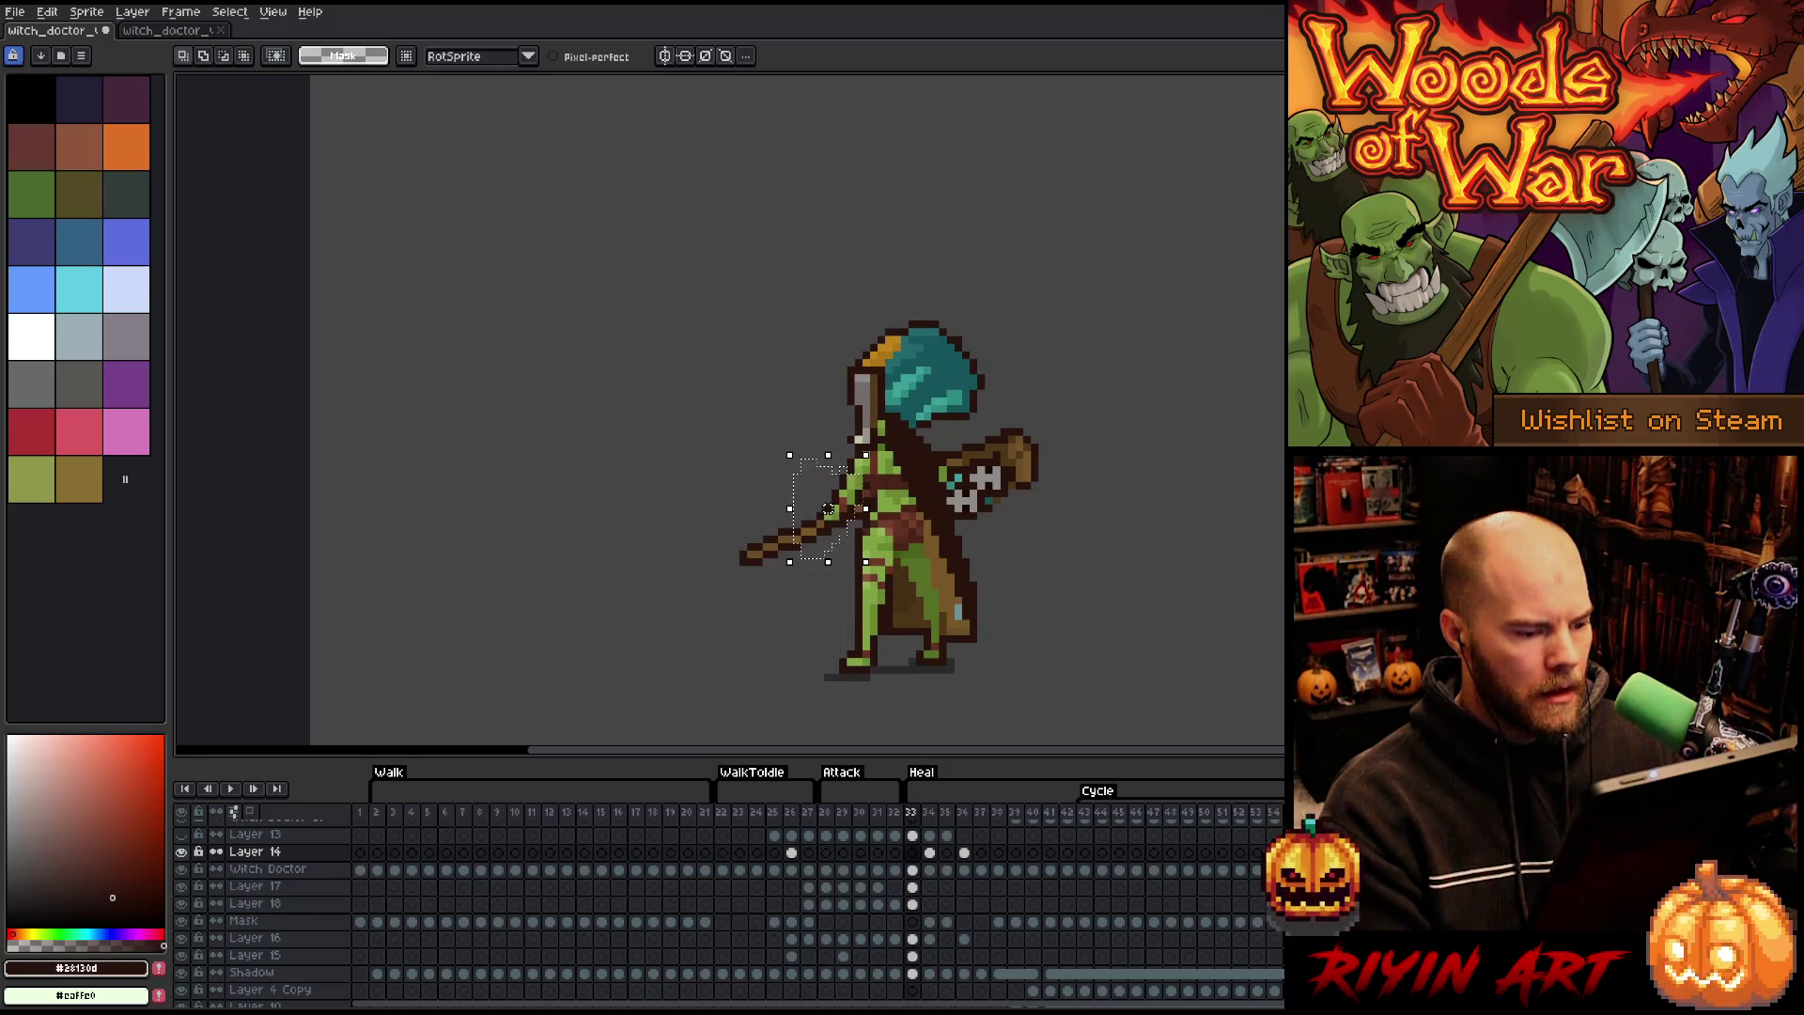
pyautogui.press('Right')
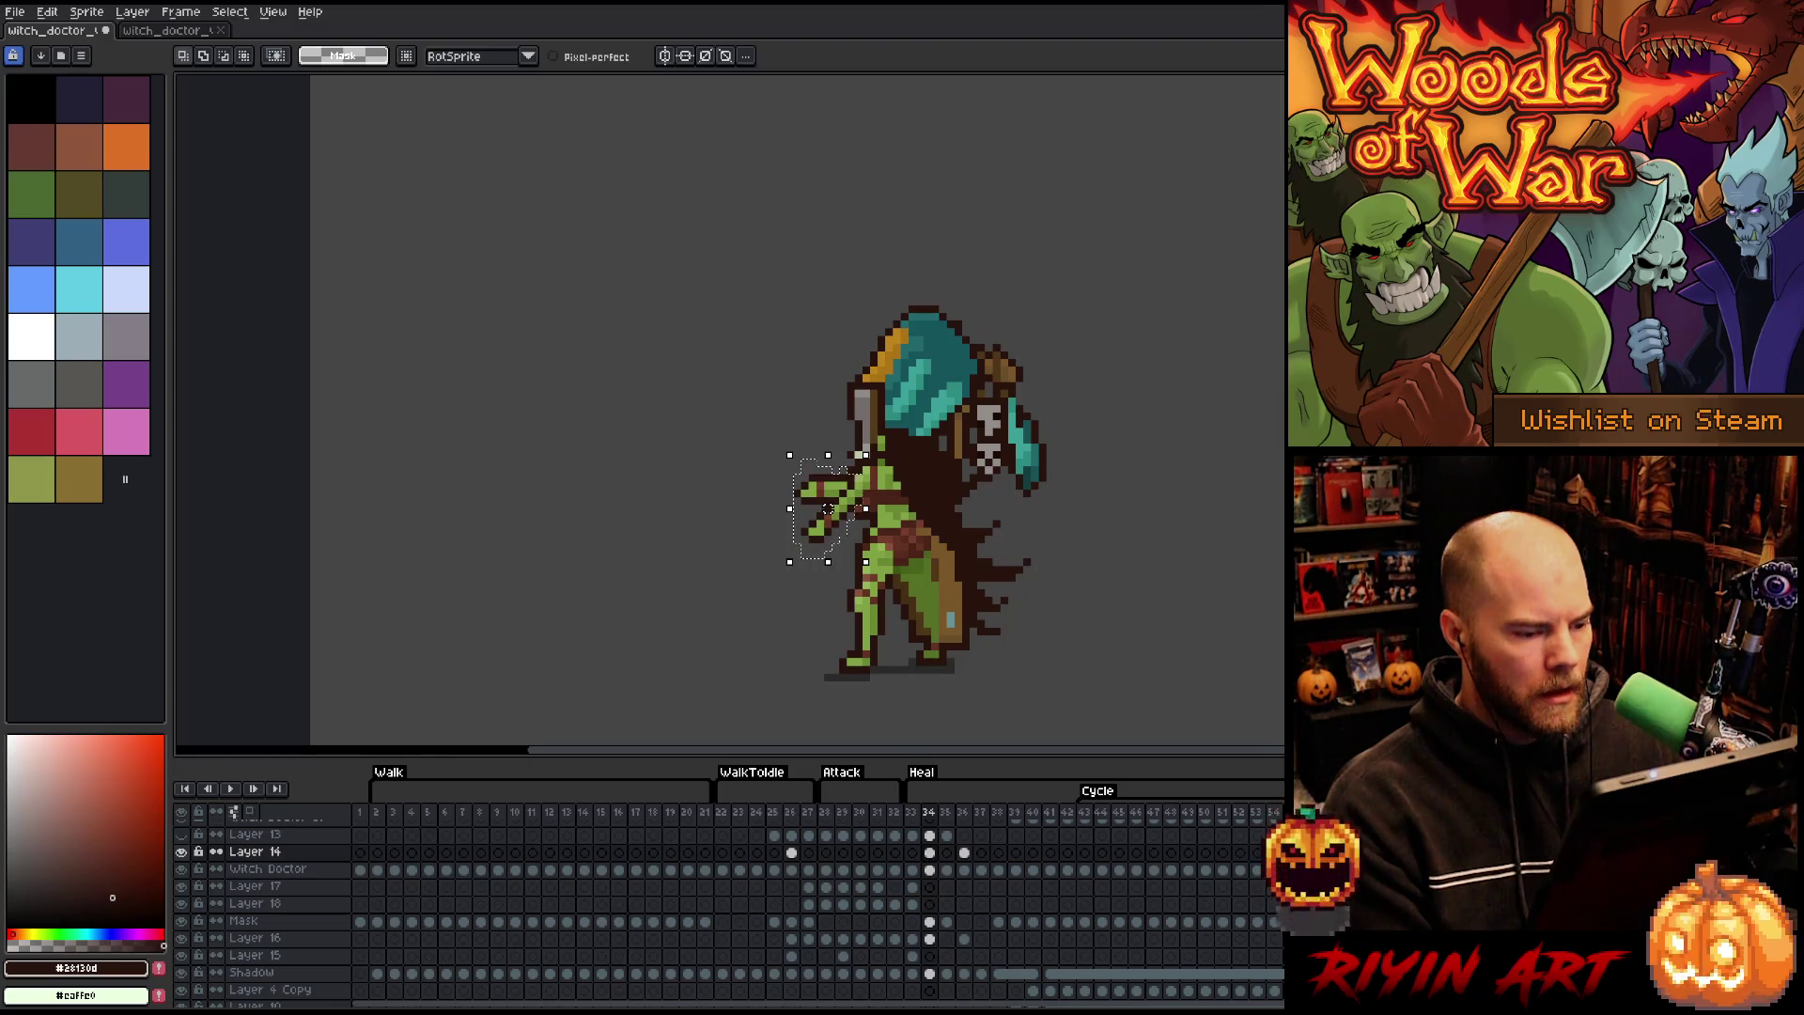
pyautogui.press('Right')
pyautogui.press('Left')
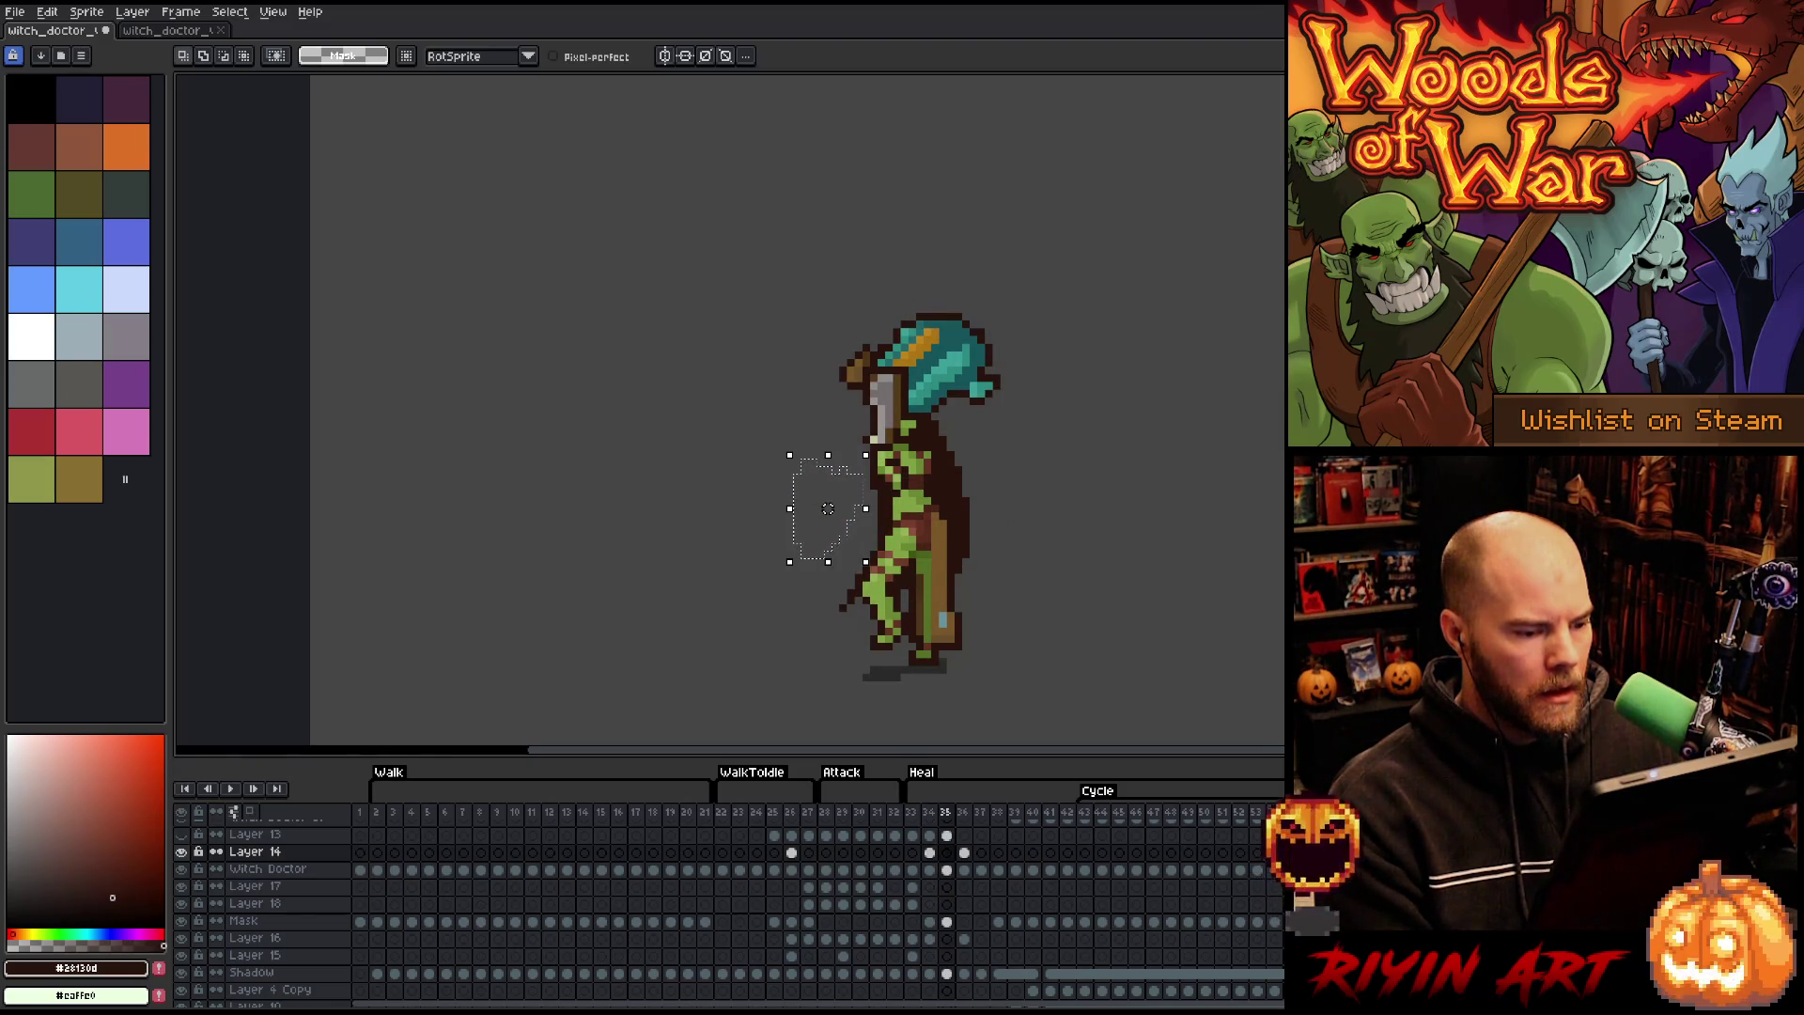
pyautogui.press('Right')
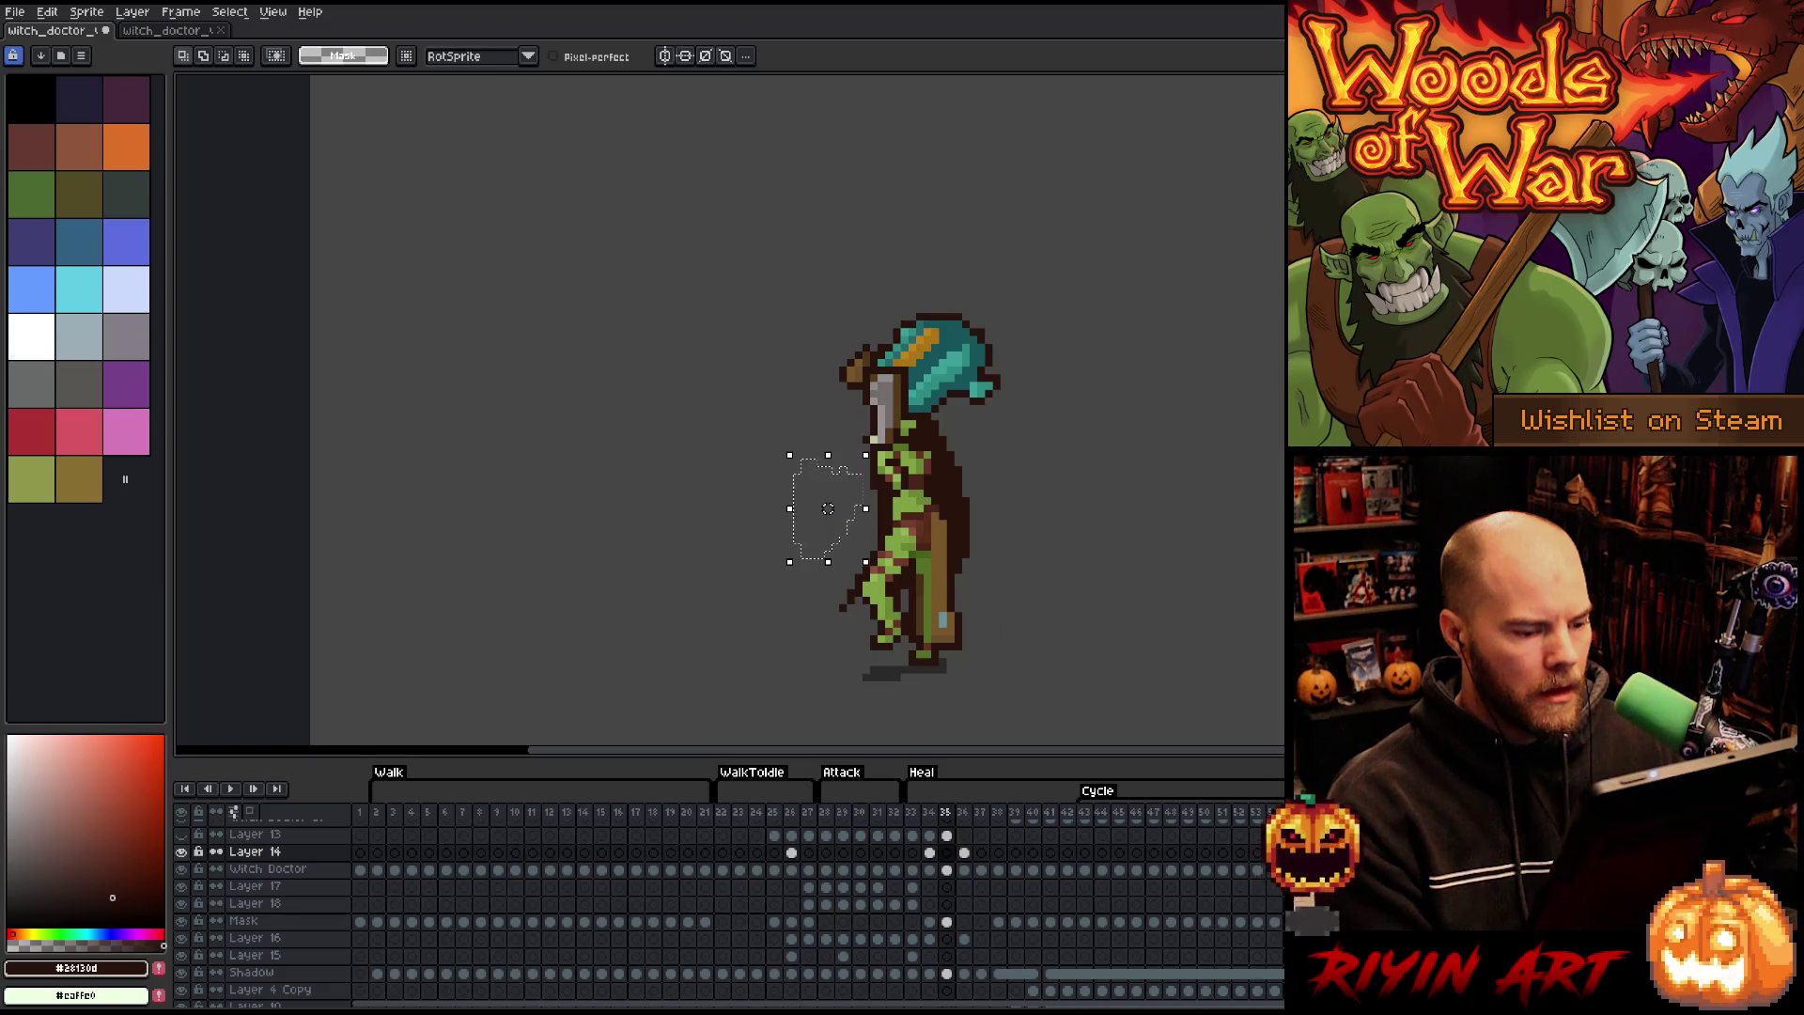
pyautogui.press('Left')
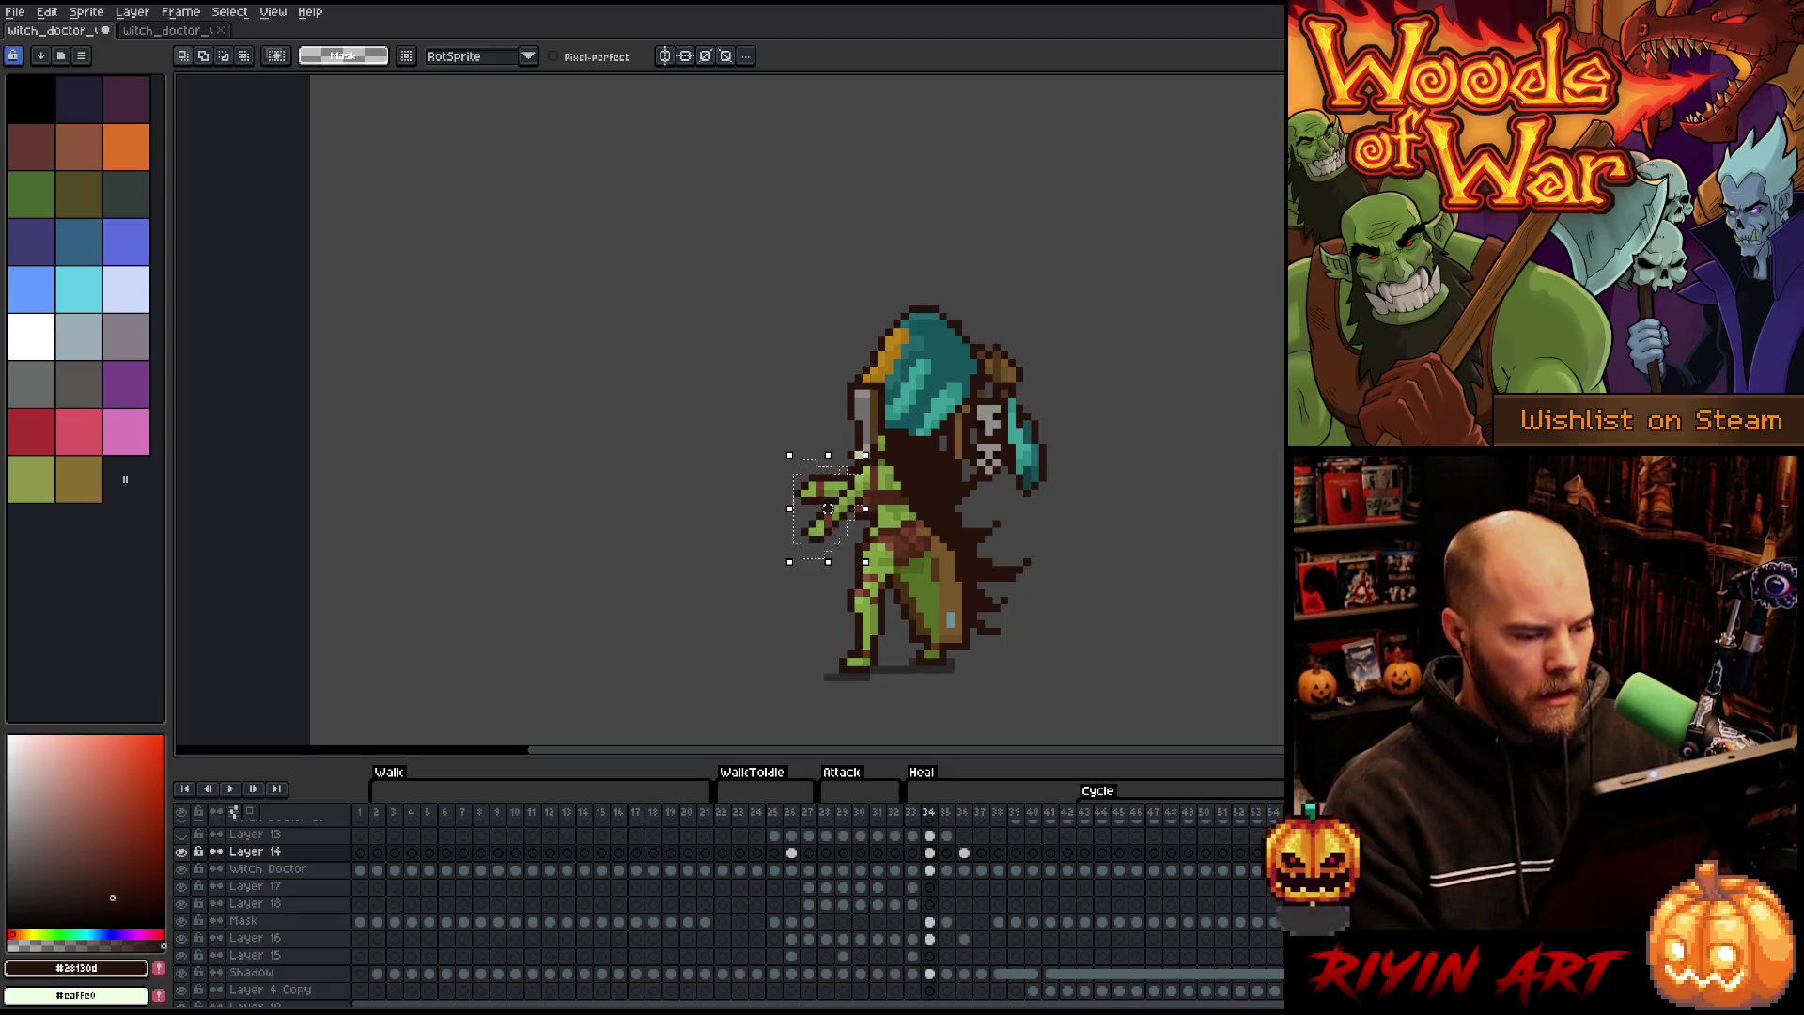
pyautogui.press('Return')
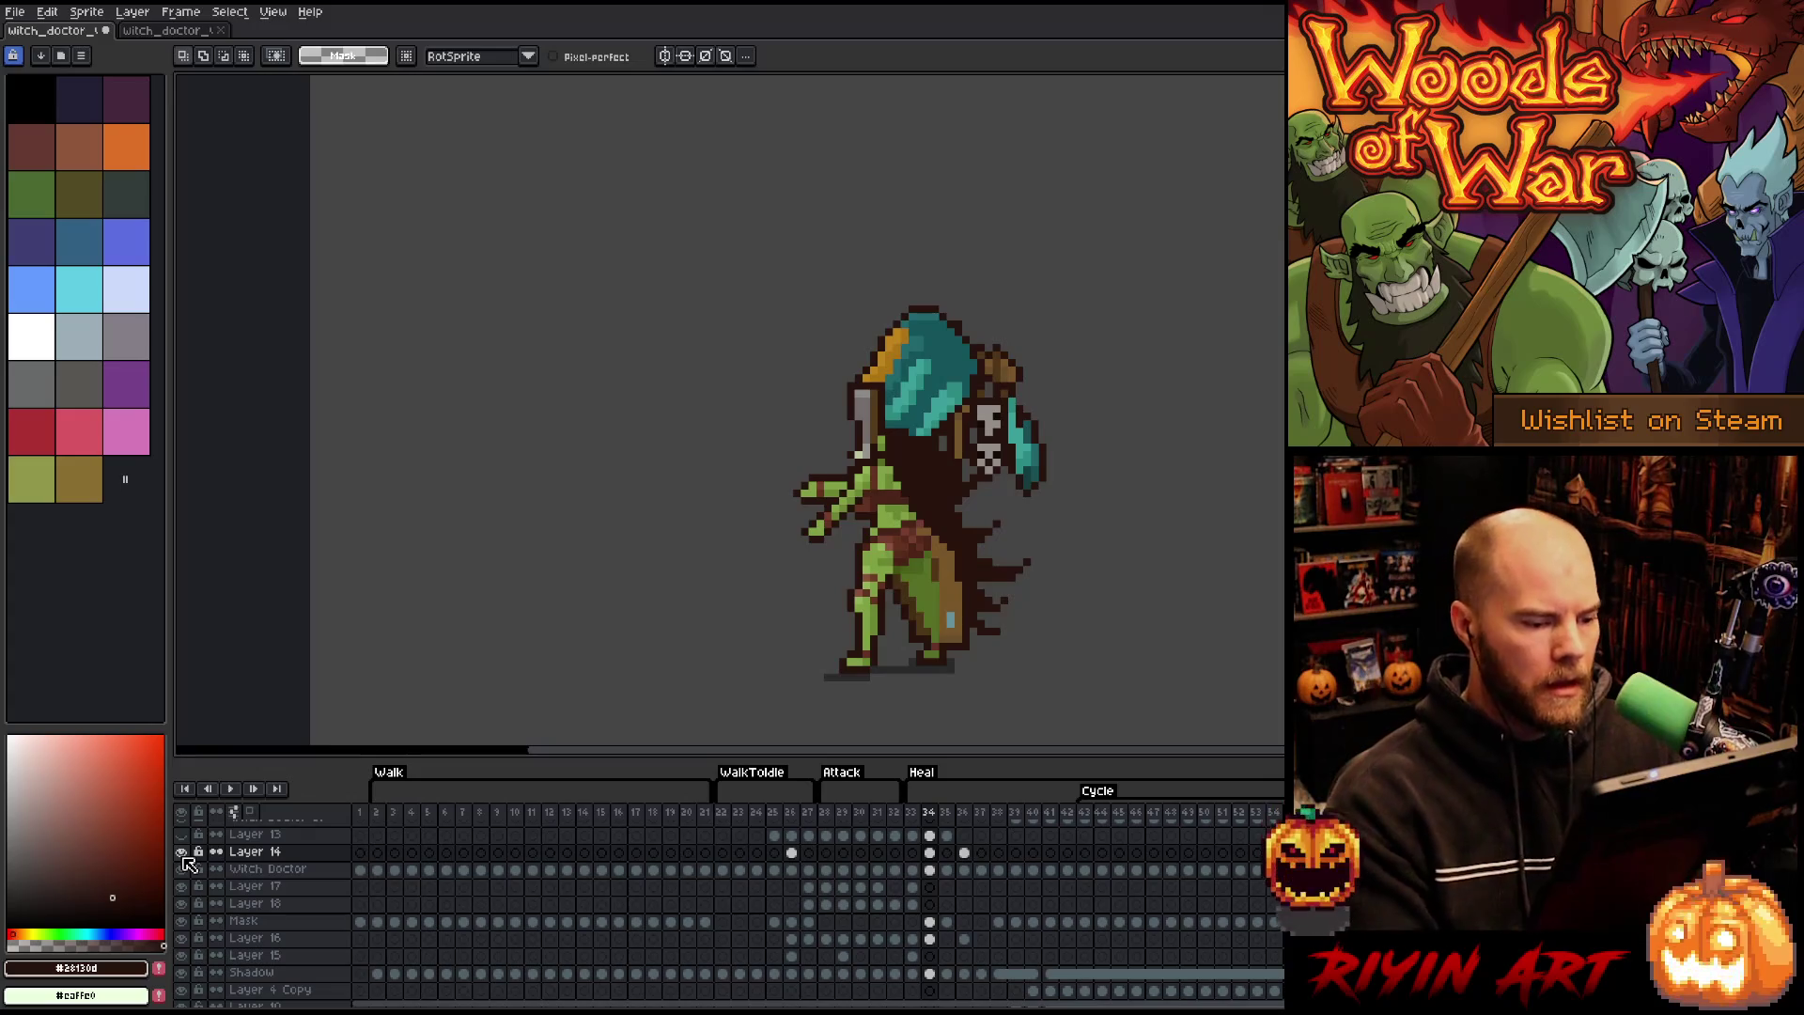
# - Deselect and remove the stray raised-hand pixels on frame 34 of the Witch Doctor layer
pyautogui.hotkey('ctrl', 'd')
pyautogui.press('b')
pyautogui.press('Down')
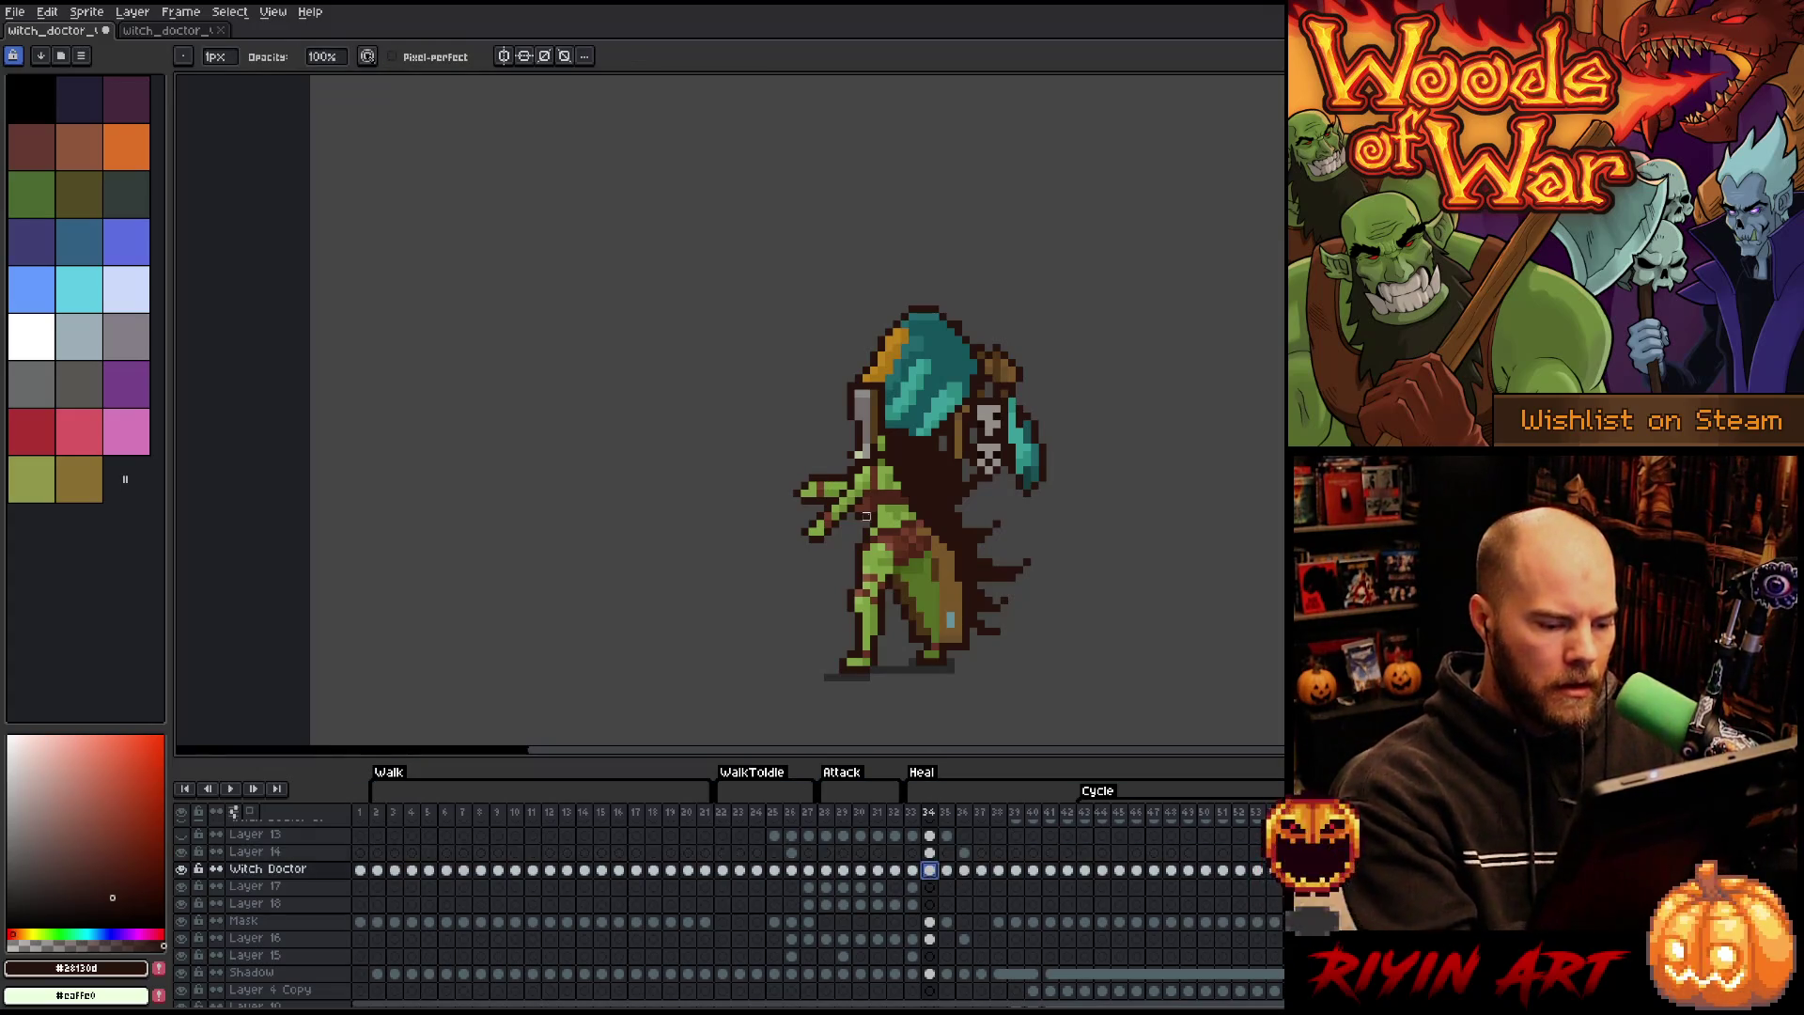
pyautogui.moveTo(827, 477)
pyautogui.mouseDown()
pyautogui.moveTo(810, 498)
pyautogui.moveTo(812, 462)
pyautogui.mouseUp()
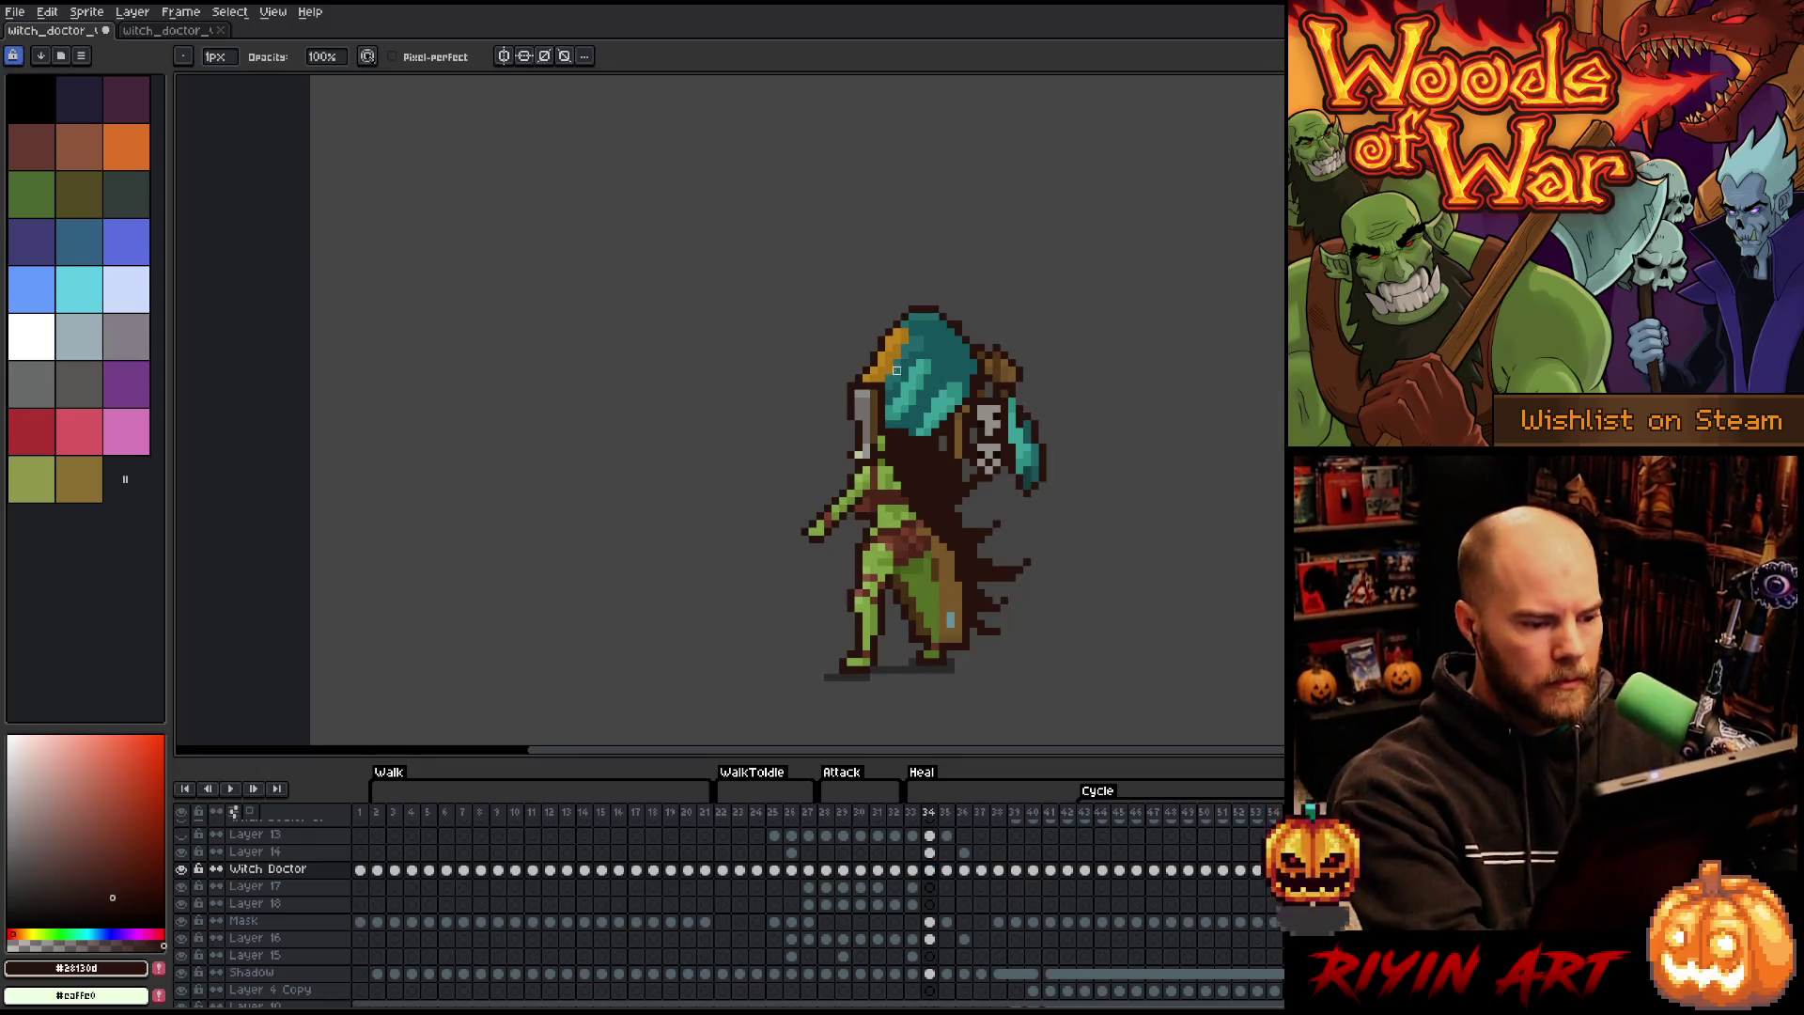
pyautogui.press('Right')
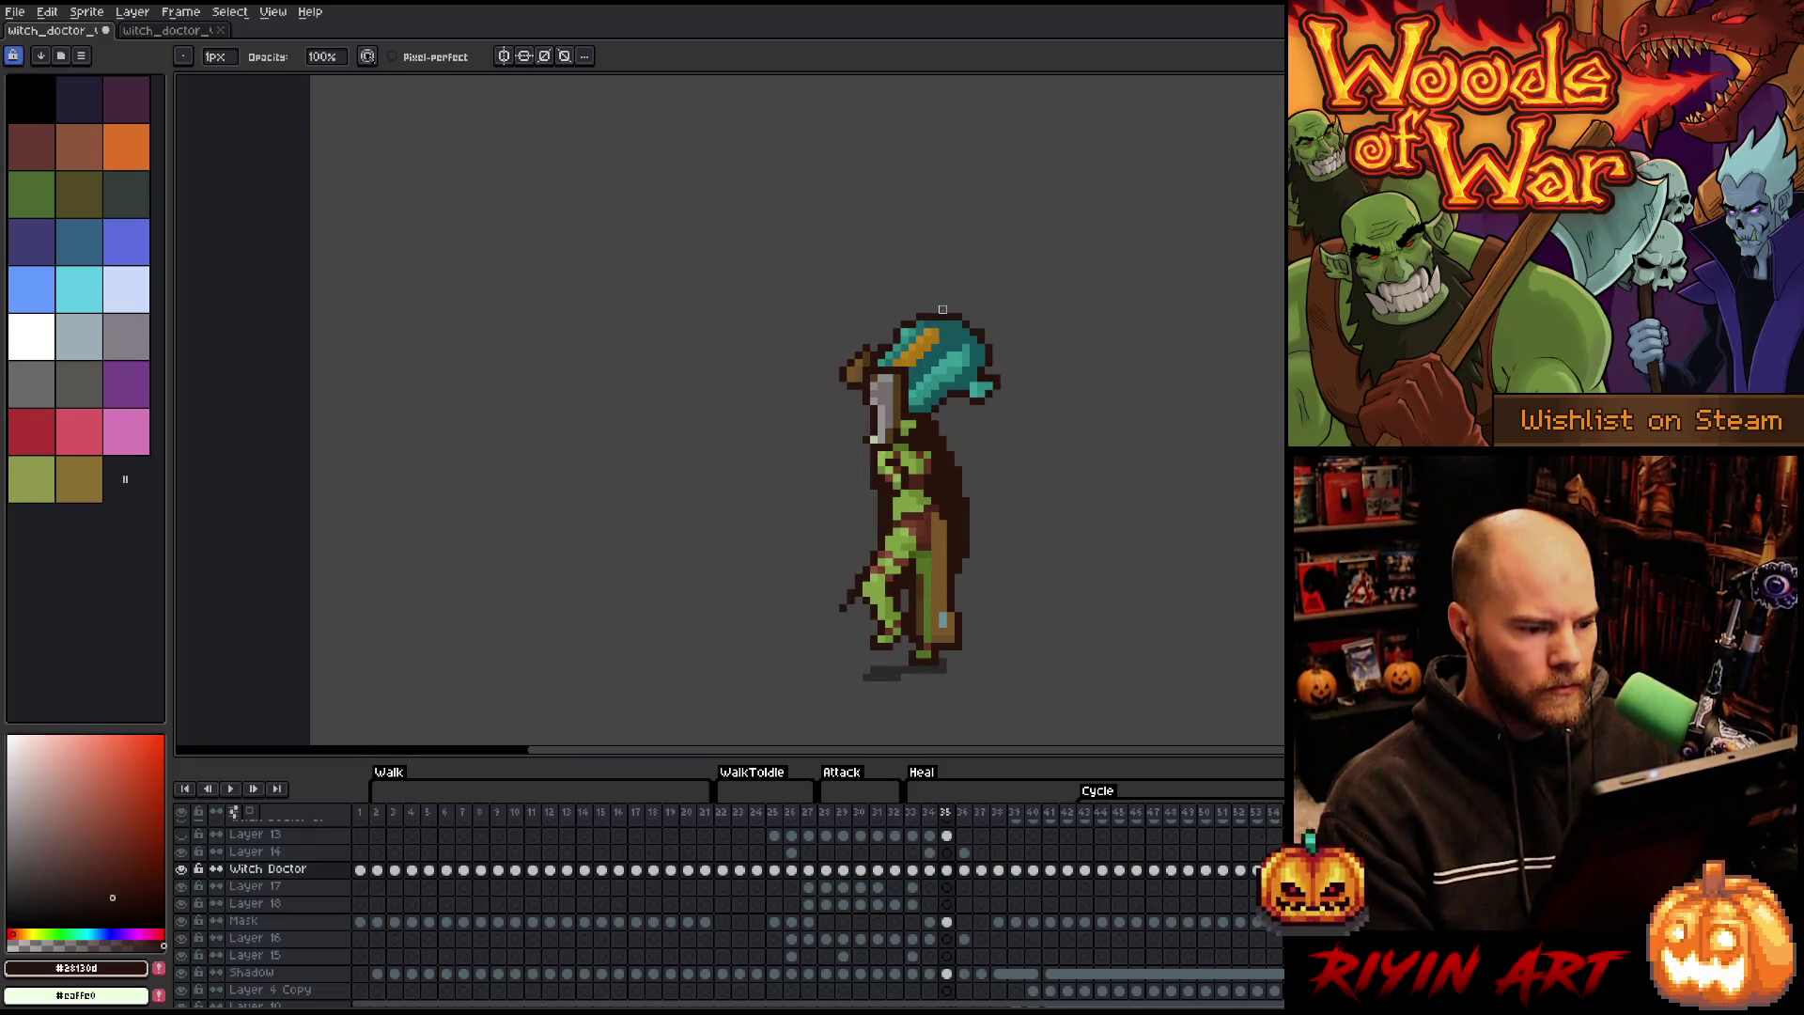
pyautogui.press('e')
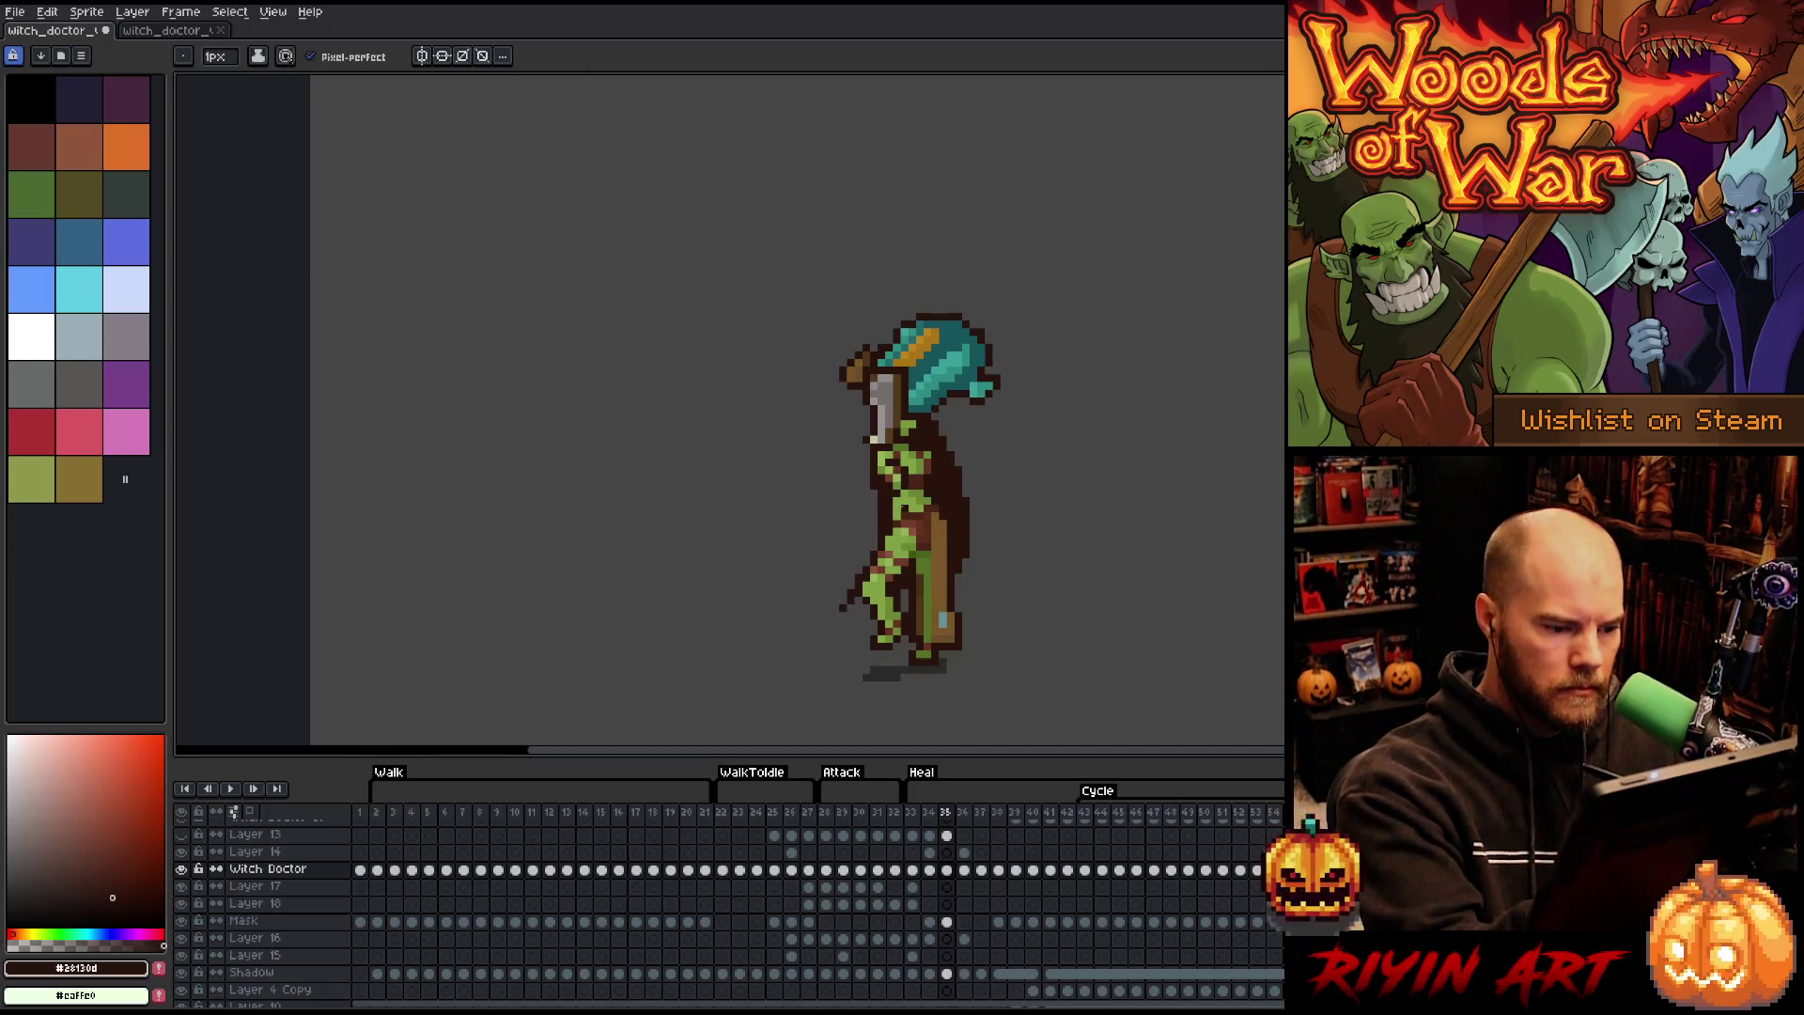
pyautogui.press('Left')
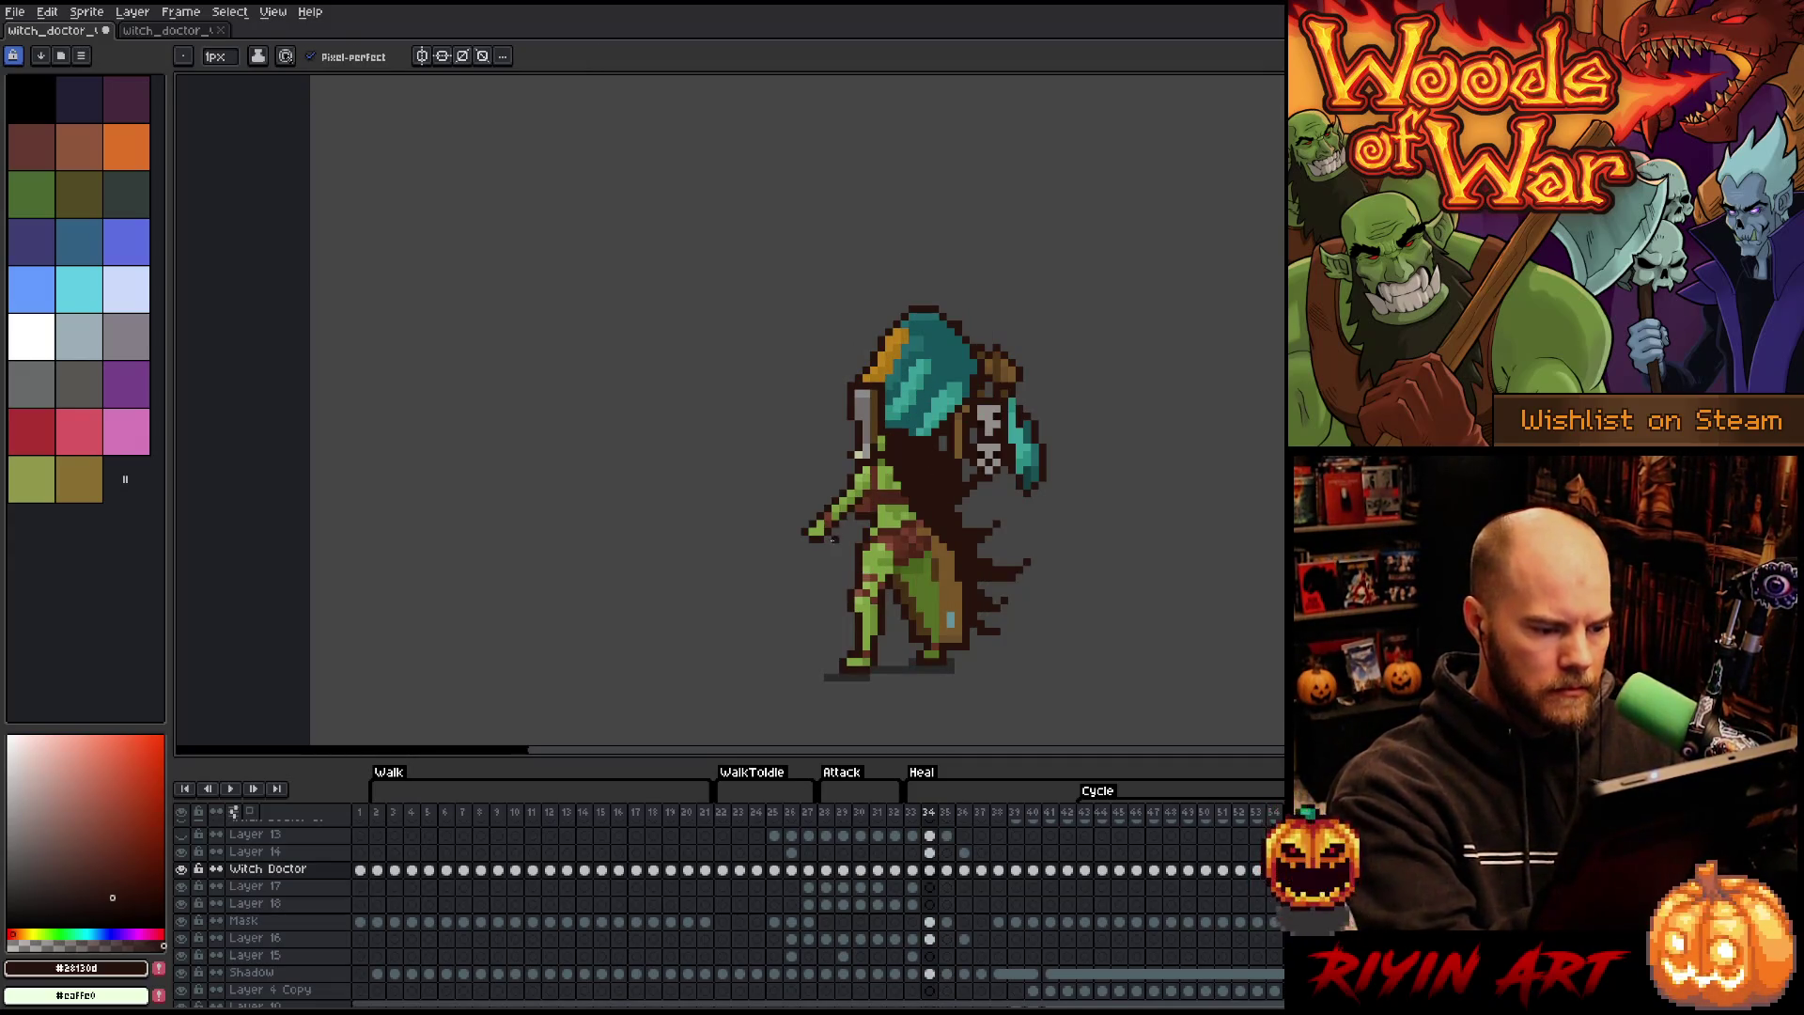
# - On frame 35, paint a lighter green line and dark brown pixels on the torso
pyautogui.press('Right')
pyautogui.press('i')
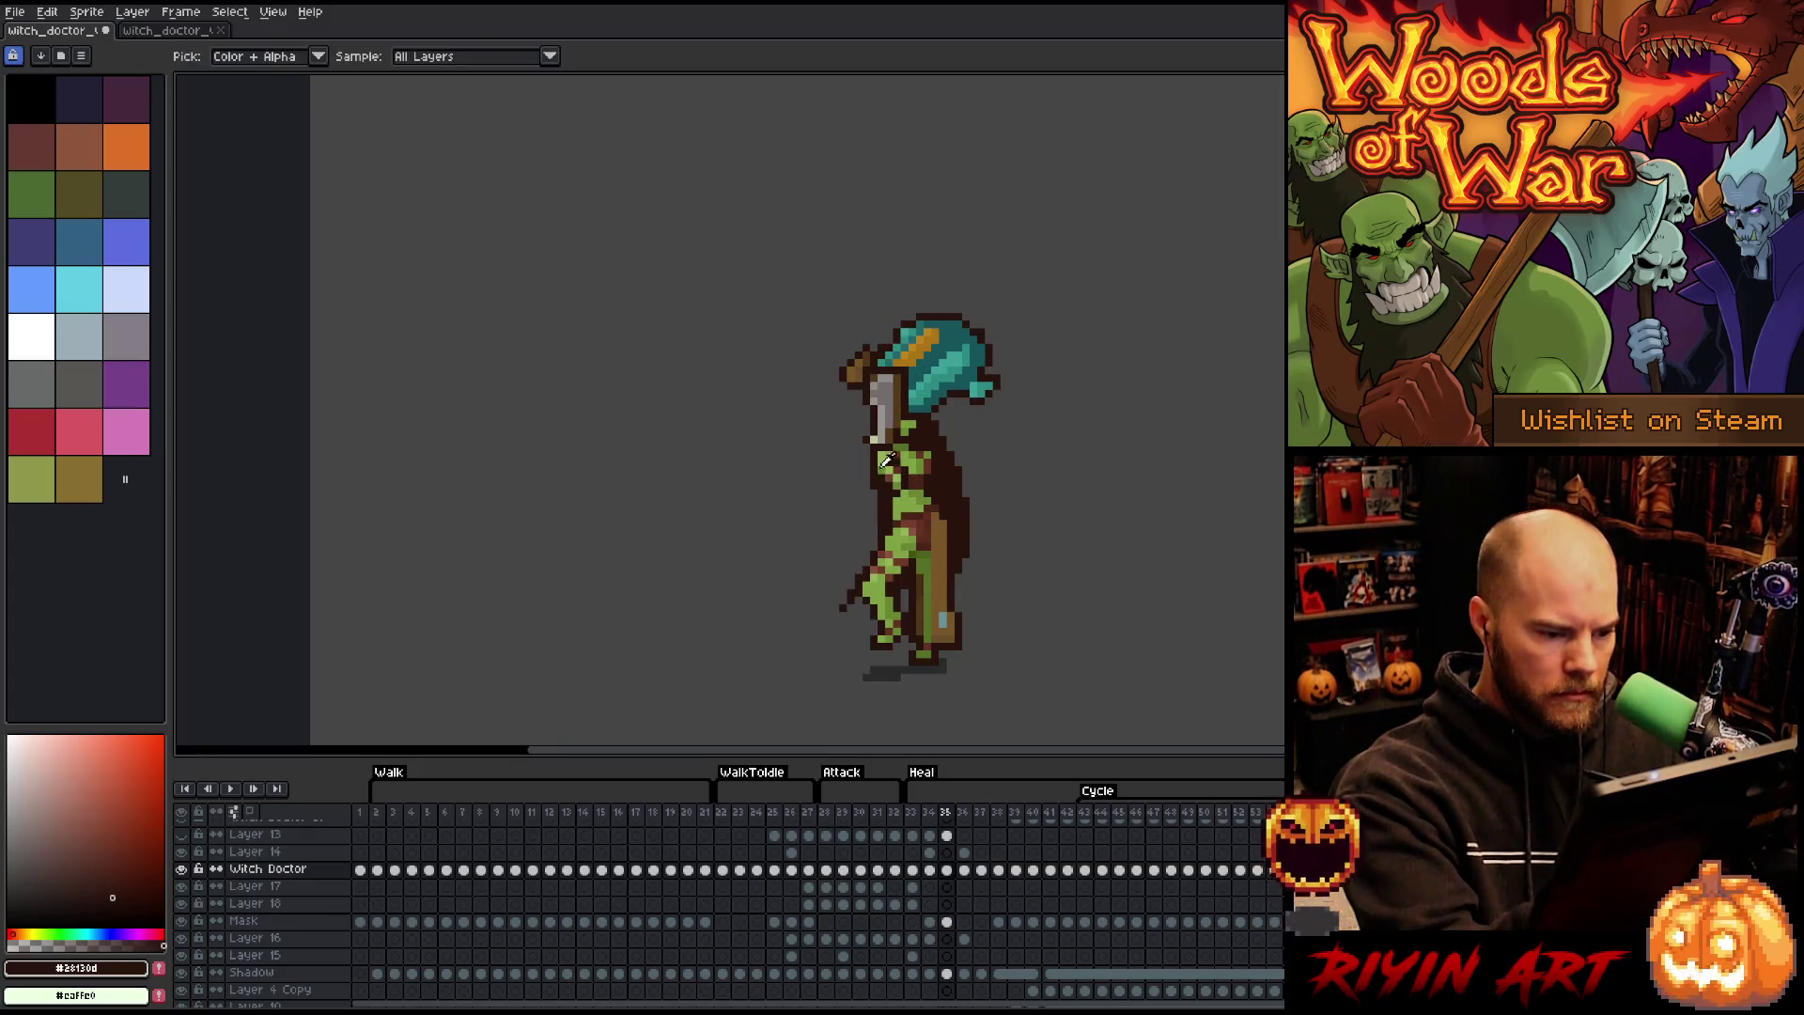
pyautogui.click(896, 443)
pyautogui.press('b')
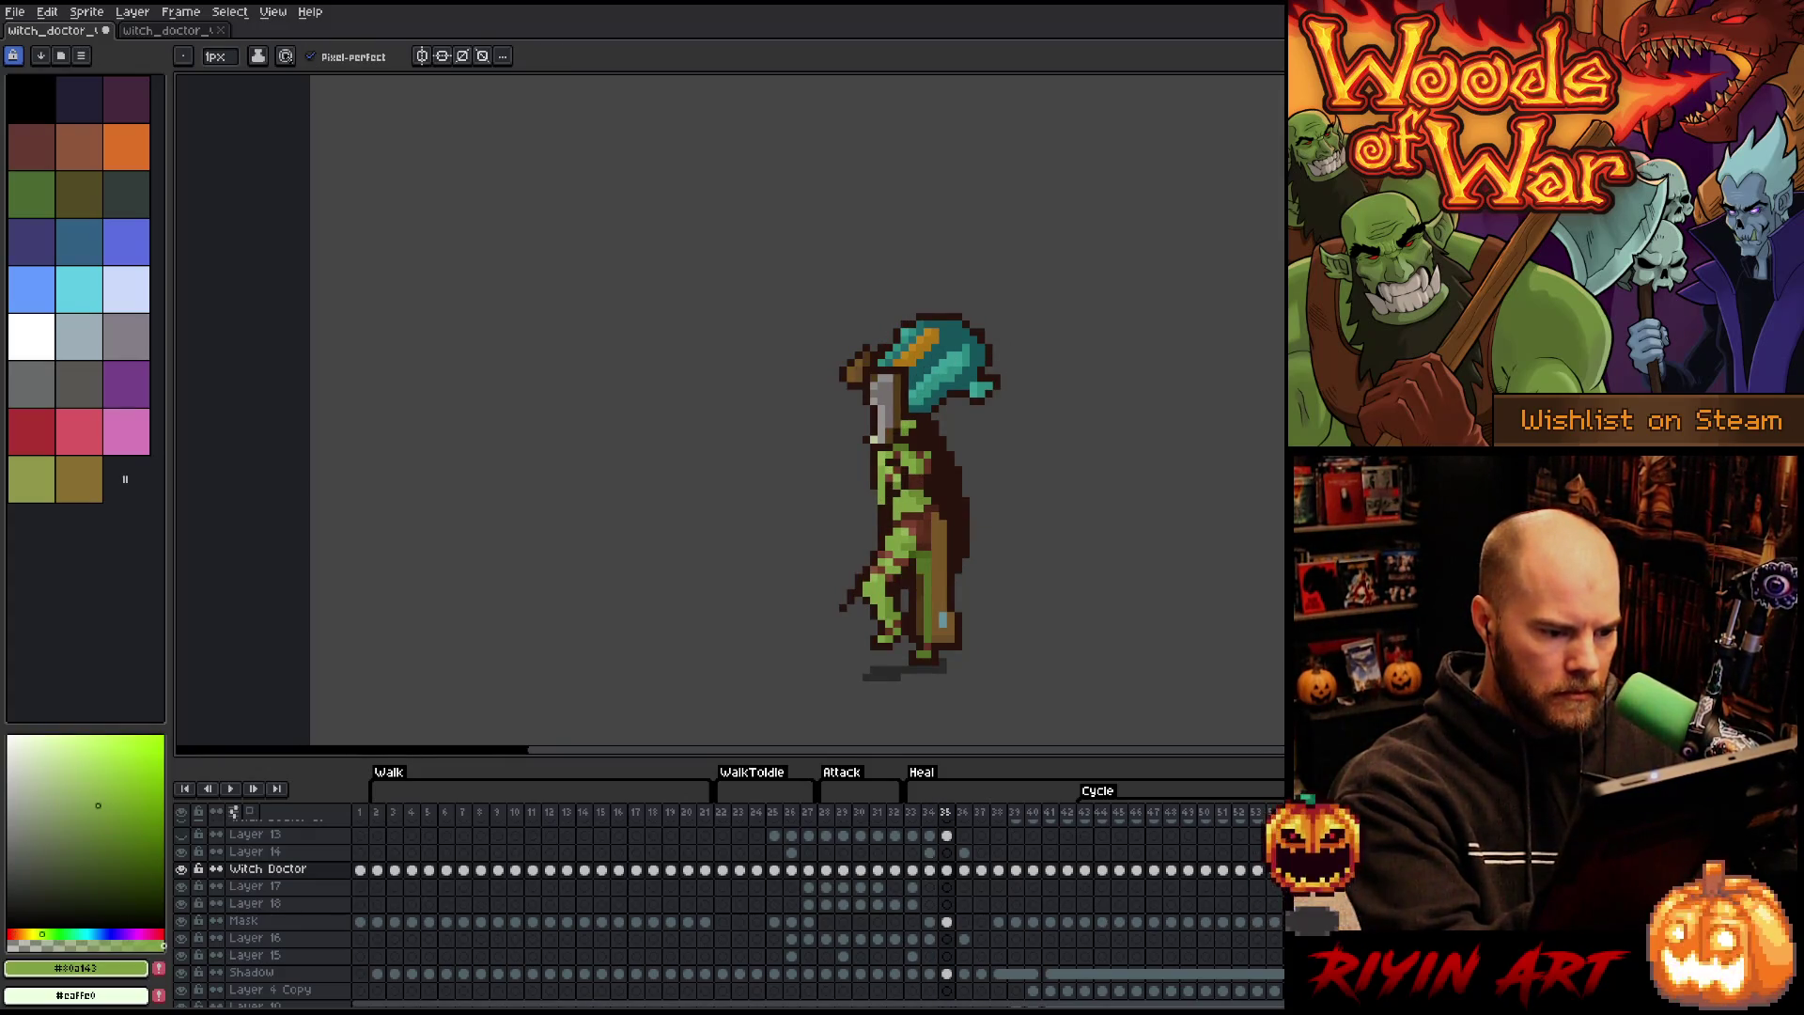
pyautogui.moveTo(889, 491); pyautogui.dragTo(889, 517)
pyautogui.keyDown('alt'); pyautogui.click(889, 489); pyautogui.keyUp('alt')
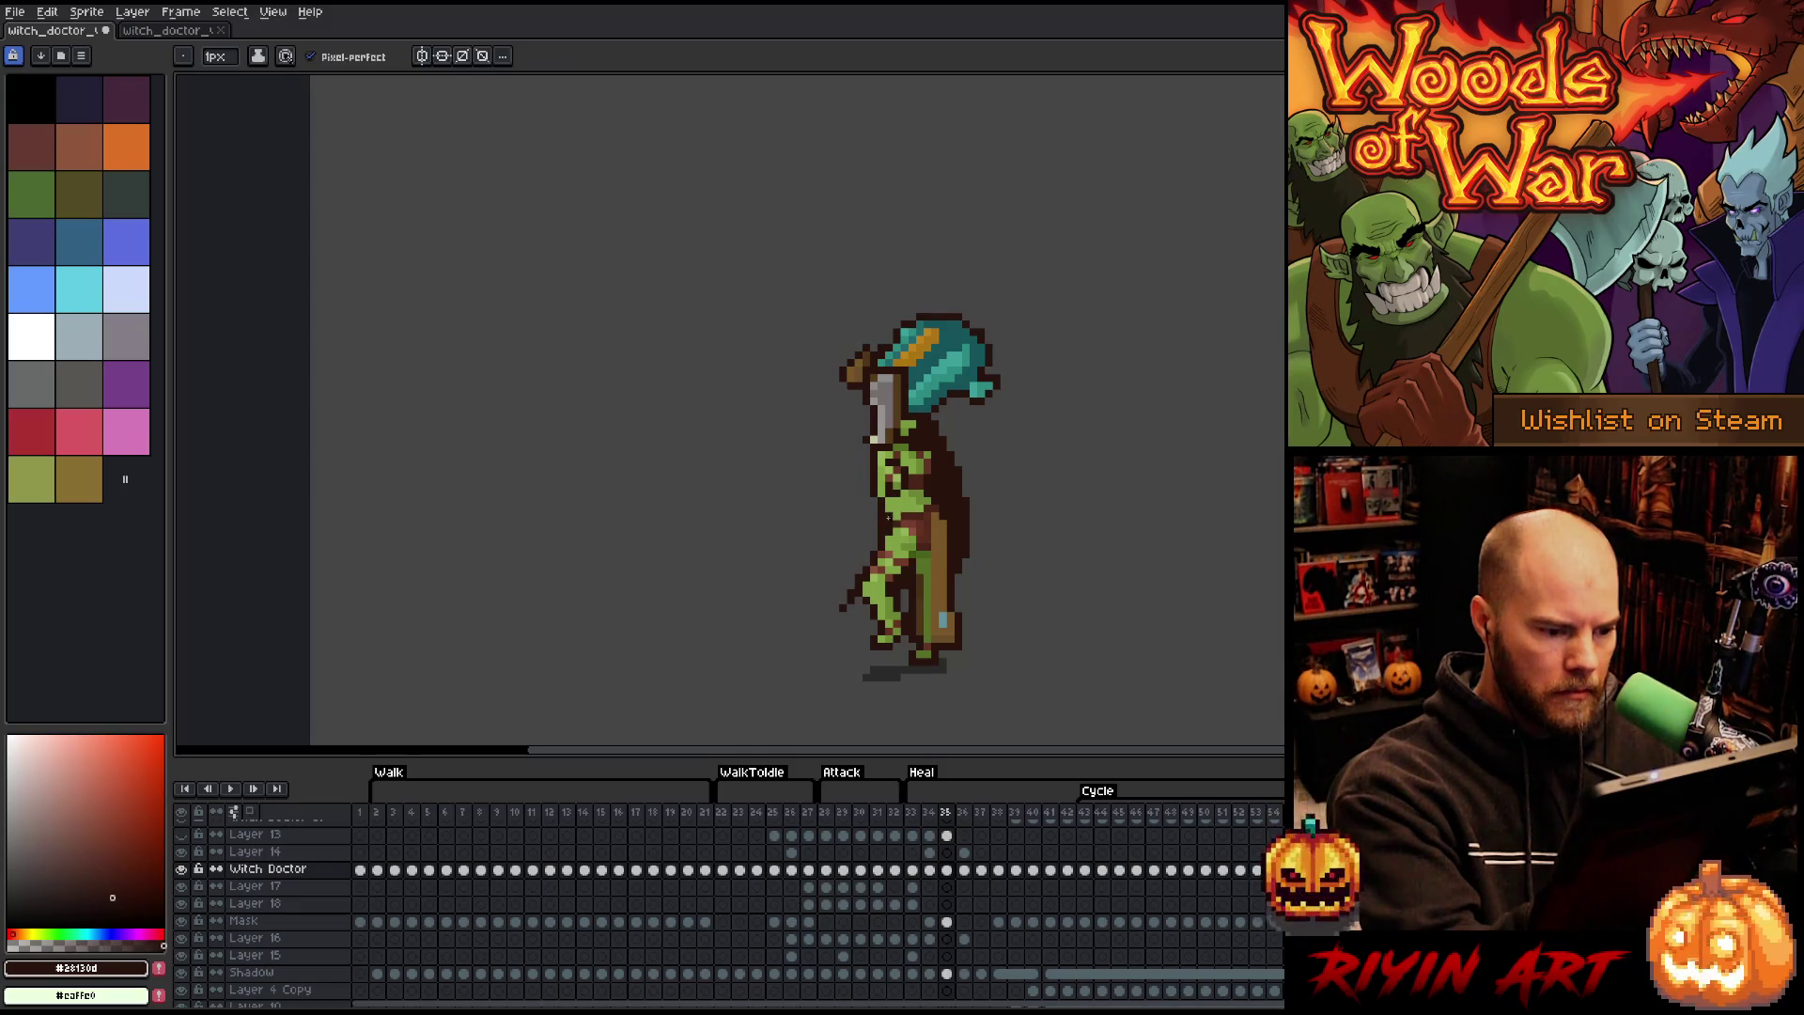
pyautogui.moveTo(899, 517); pyautogui.dragTo(903, 509)
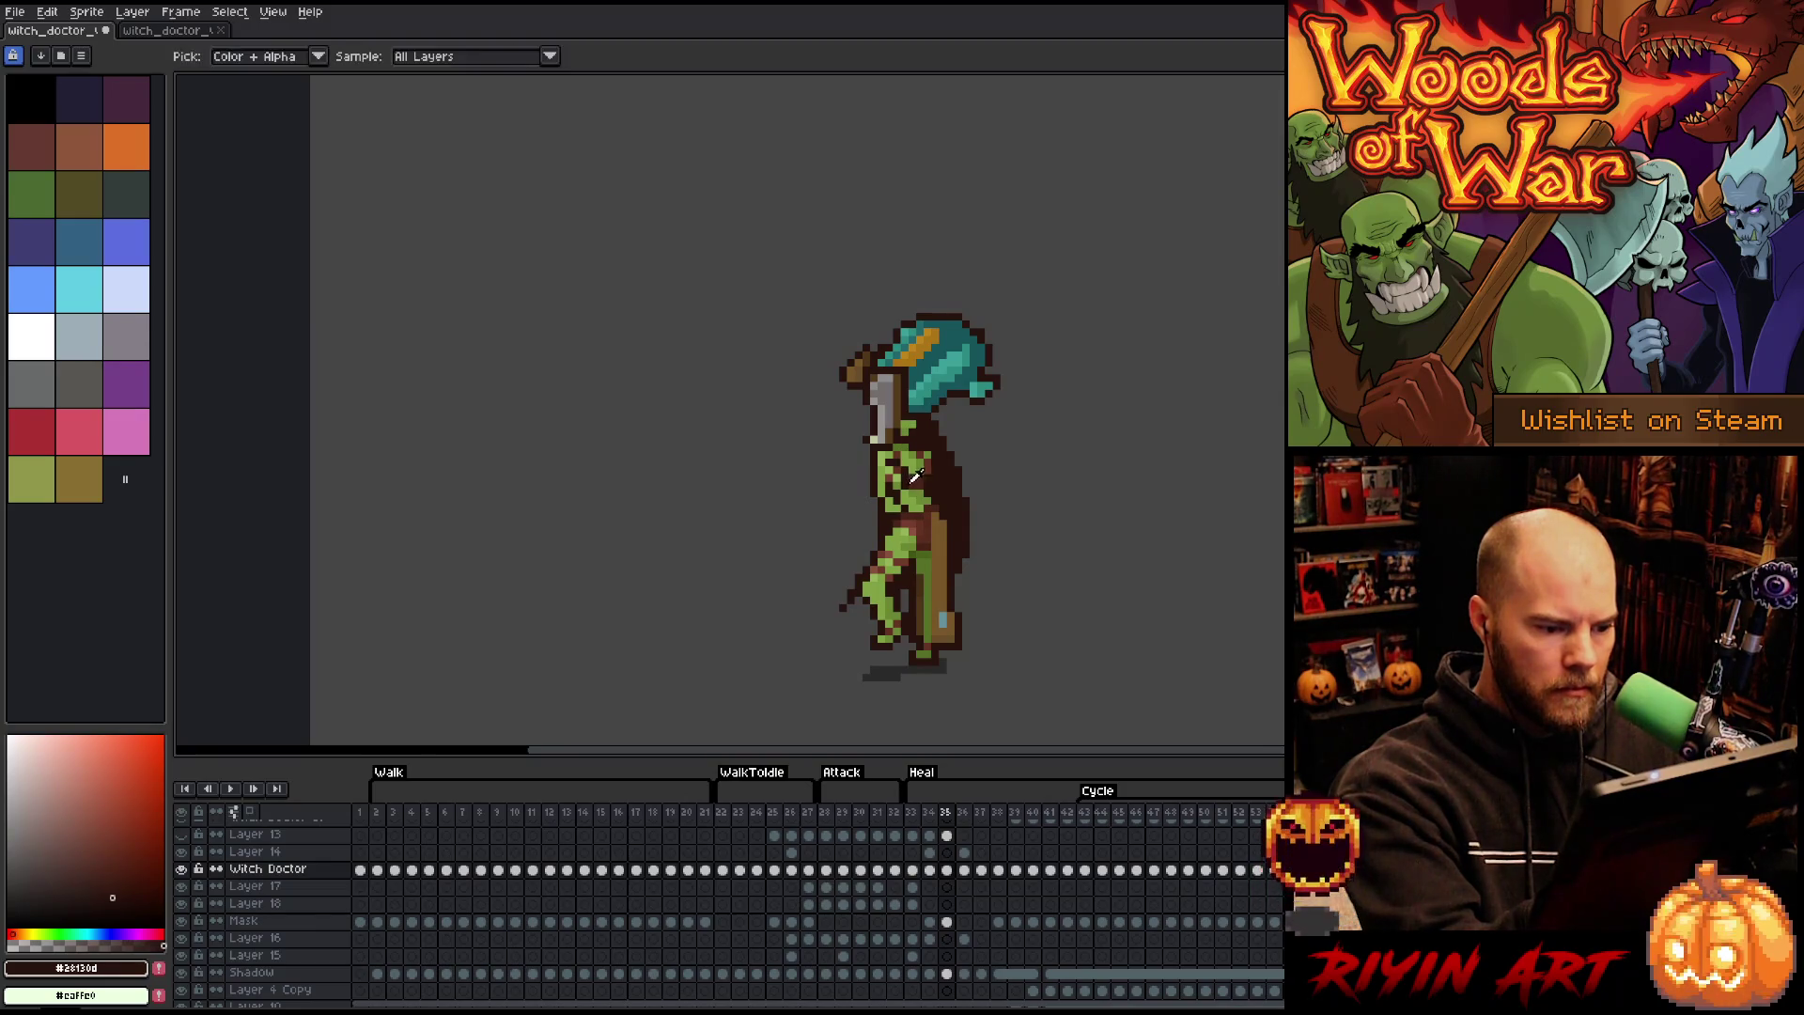
# - Continue reshading frame 35's torso, alternating sampled greens and dark browns
pyautogui.keyDown('alt'); pyautogui.click(902, 479); pyautogui.keyUp('alt')
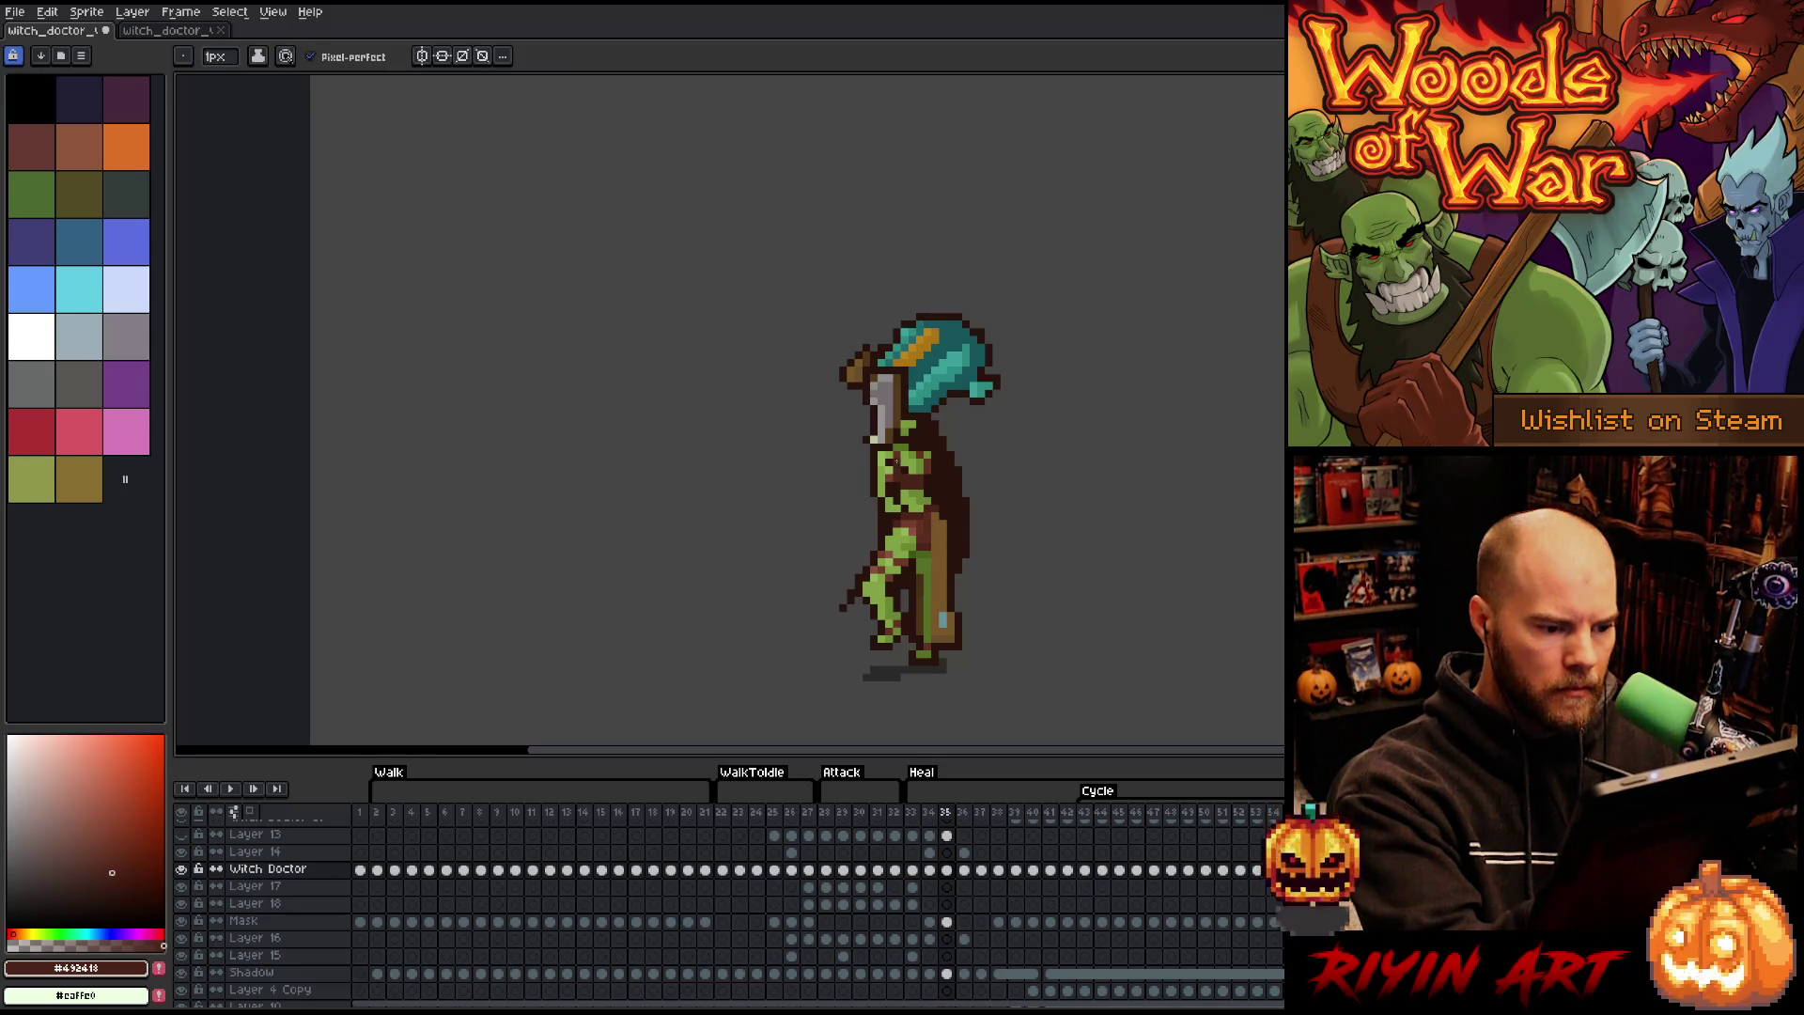
pyautogui.keyDown('alt'); pyautogui.click(899, 453); pyautogui.keyUp('alt')
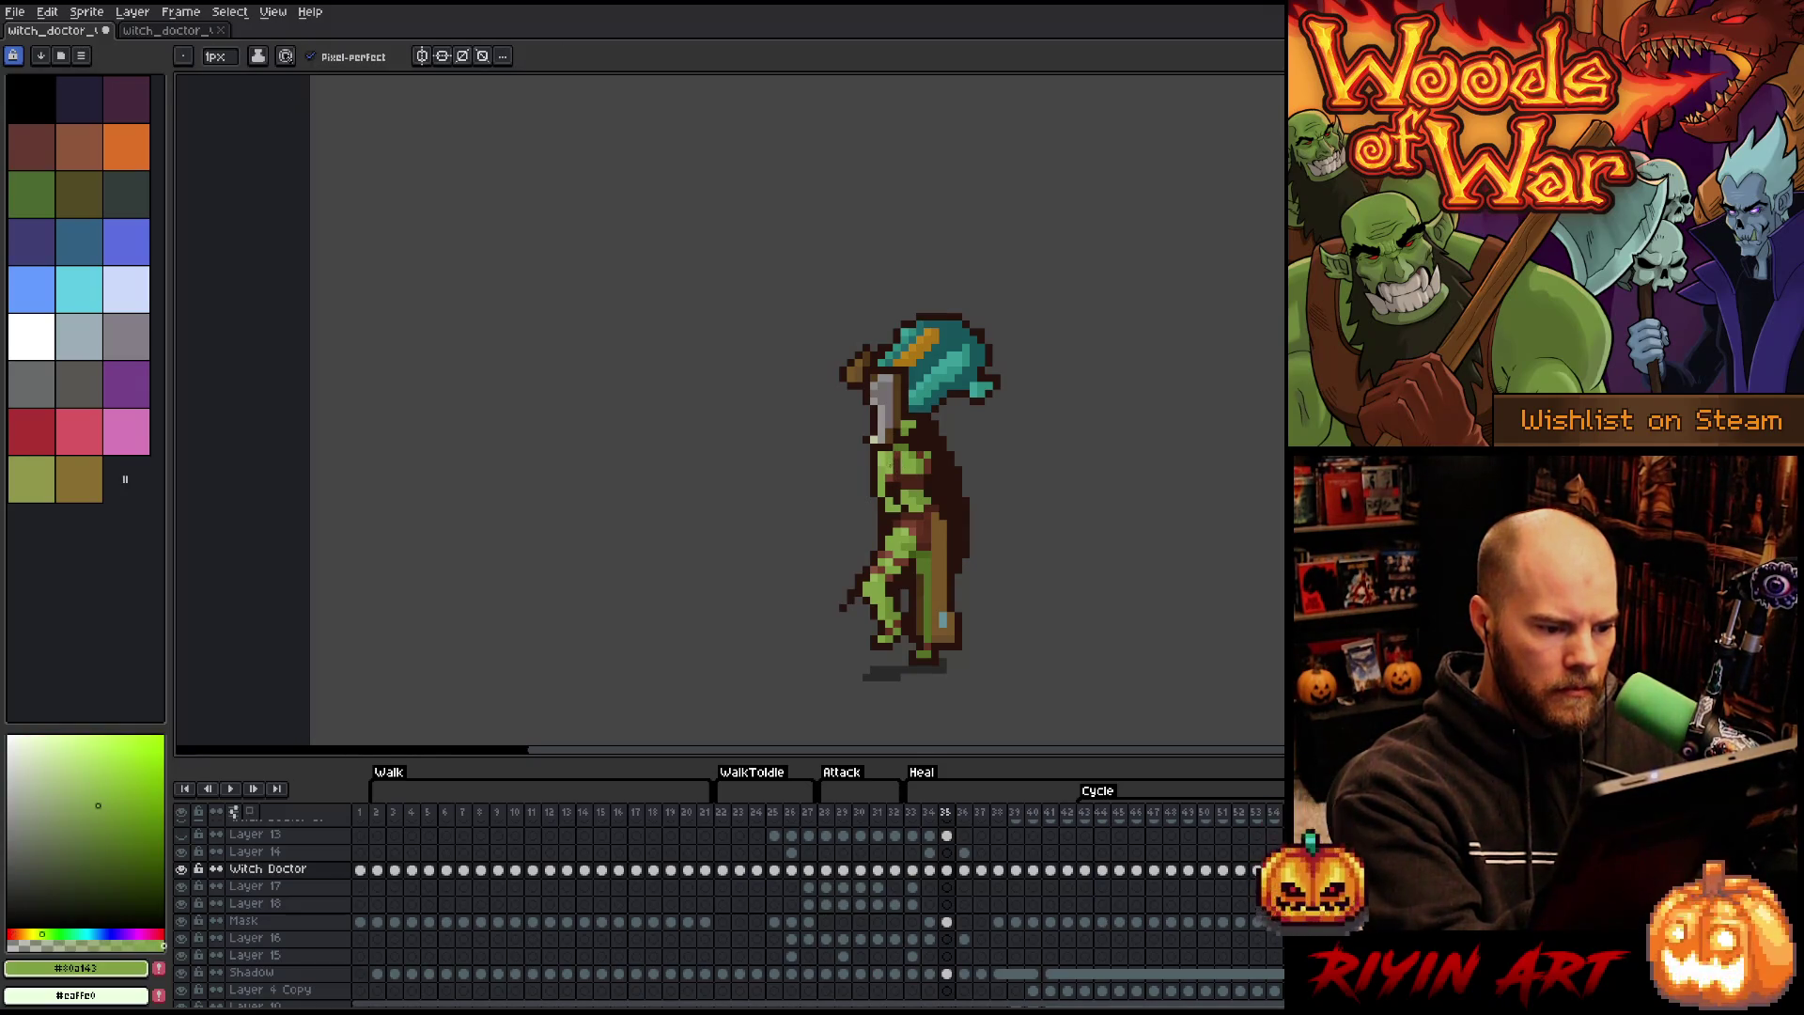
pyautogui.keyDown('alt'); pyautogui.click(899, 459); pyautogui.keyUp('alt')
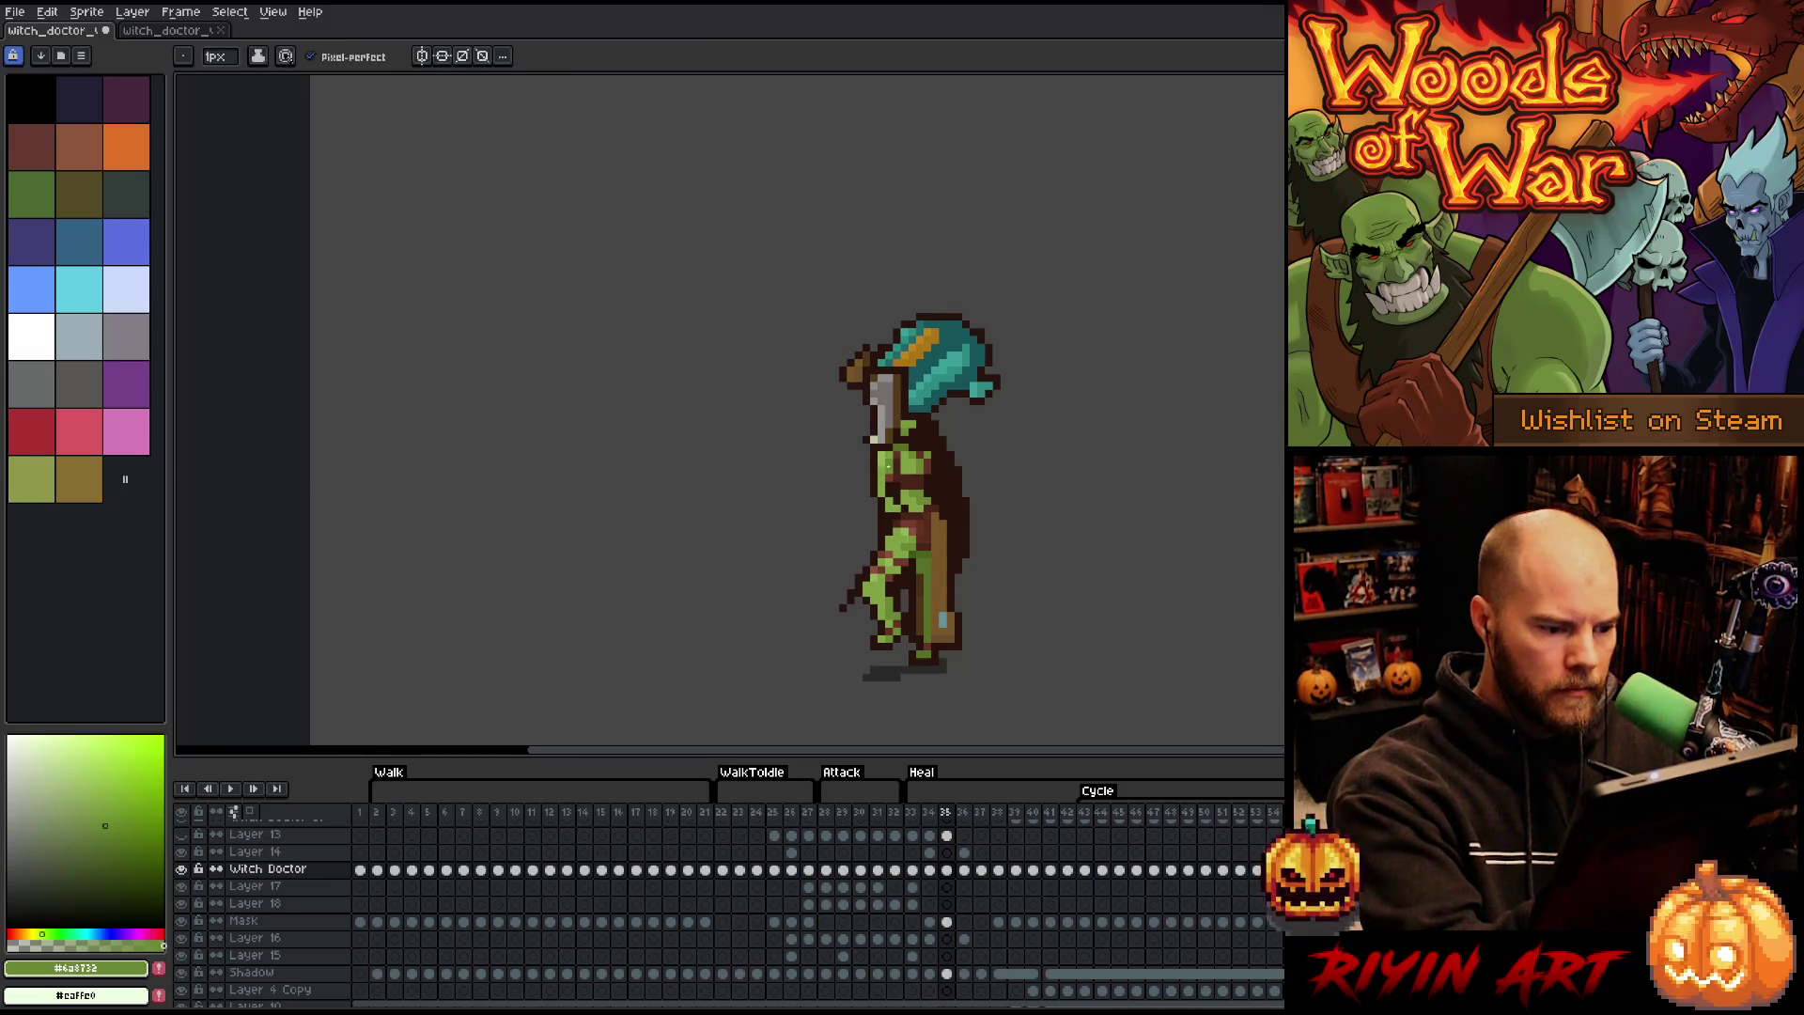
pyautogui.keyDown('alt'); pyautogui.click(892, 478); pyautogui.keyUp('alt')
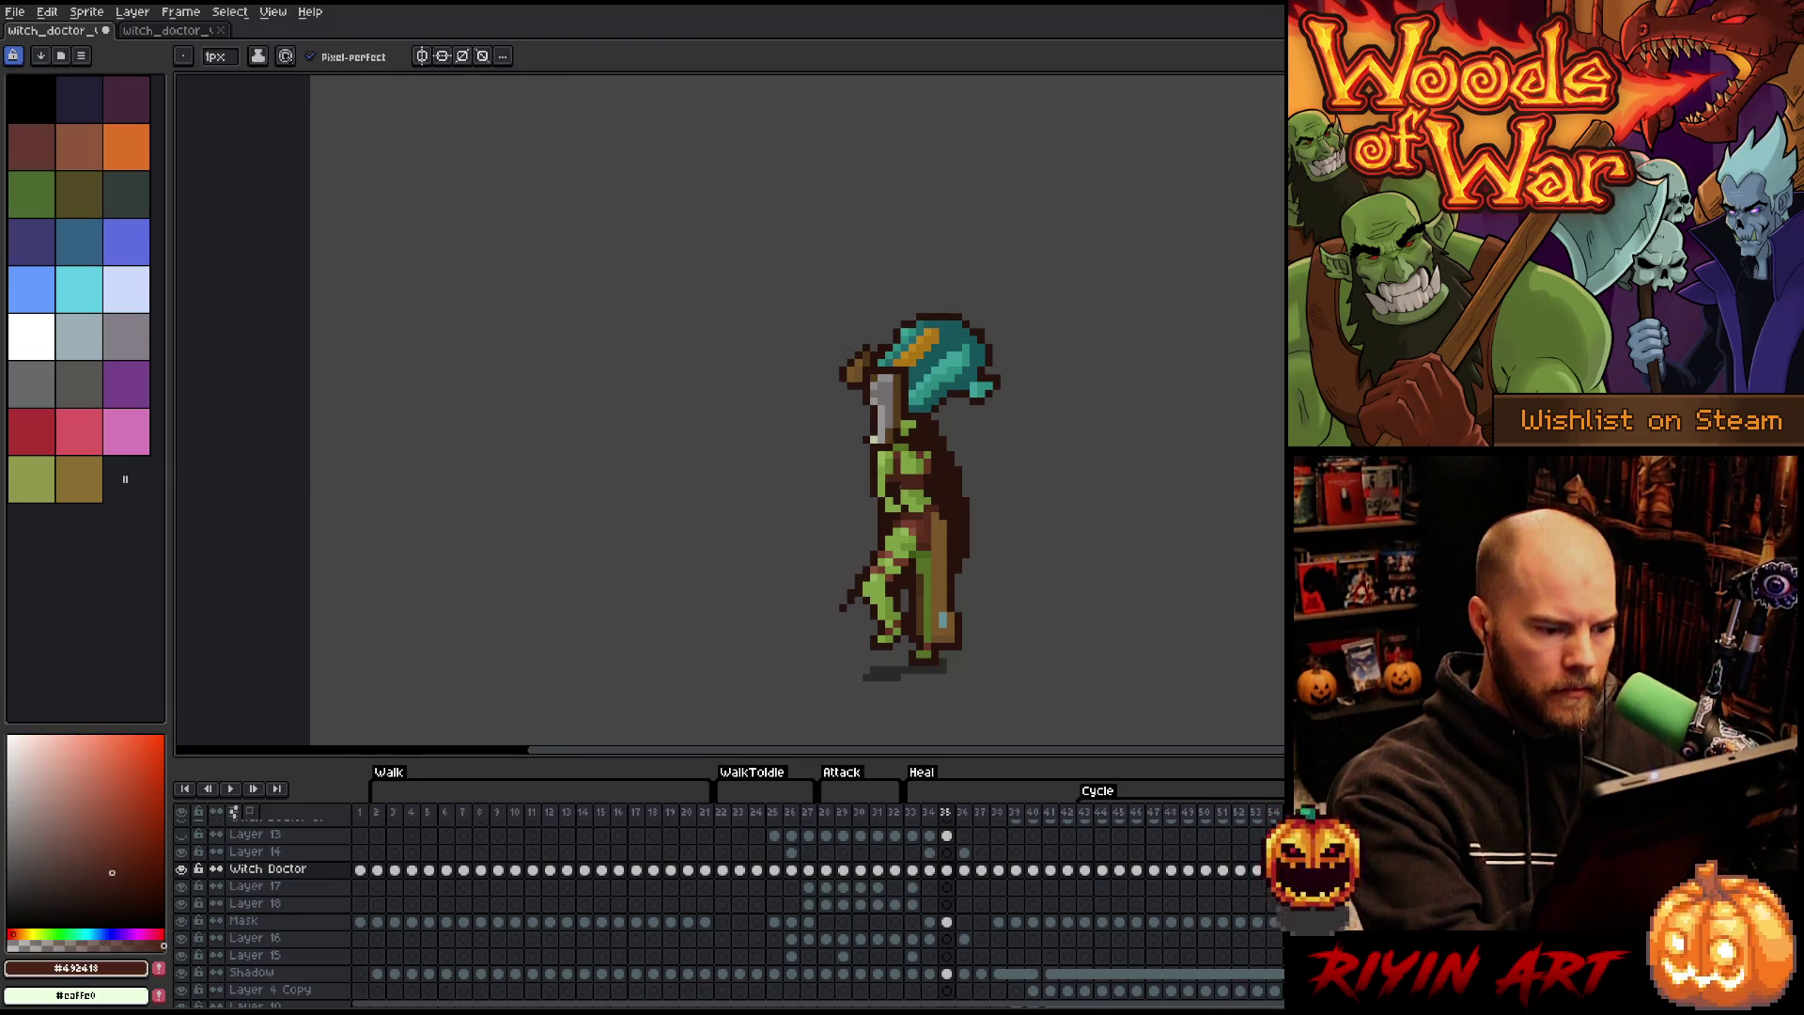
pyautogui.keyDown('alt'); pyautogui.click(903, 493); pyautogui.keyUp('alt')
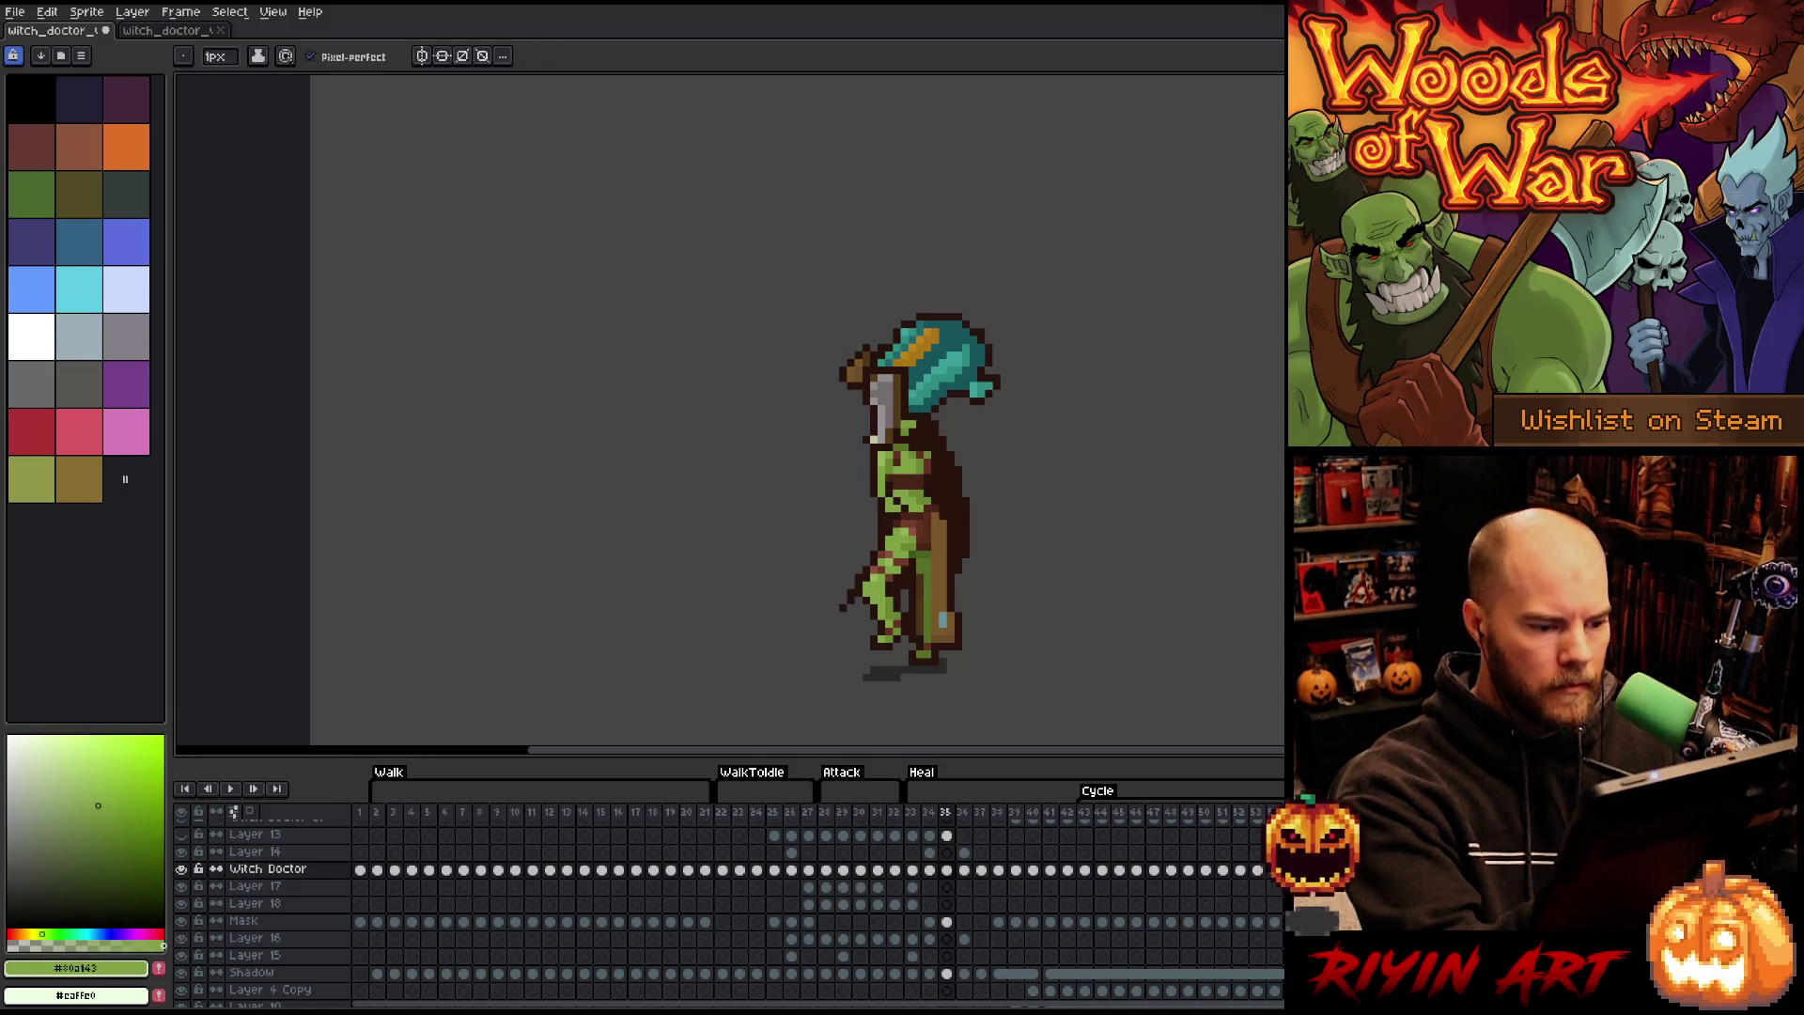
pyautogui.keyDown('alt'); pyautogui.click(892, 478); pyautogui.keyUp('alt')
pyautogui.keyDown('alt'); pyautogui.click(907, 512); pyautogui.keyUp('alt')
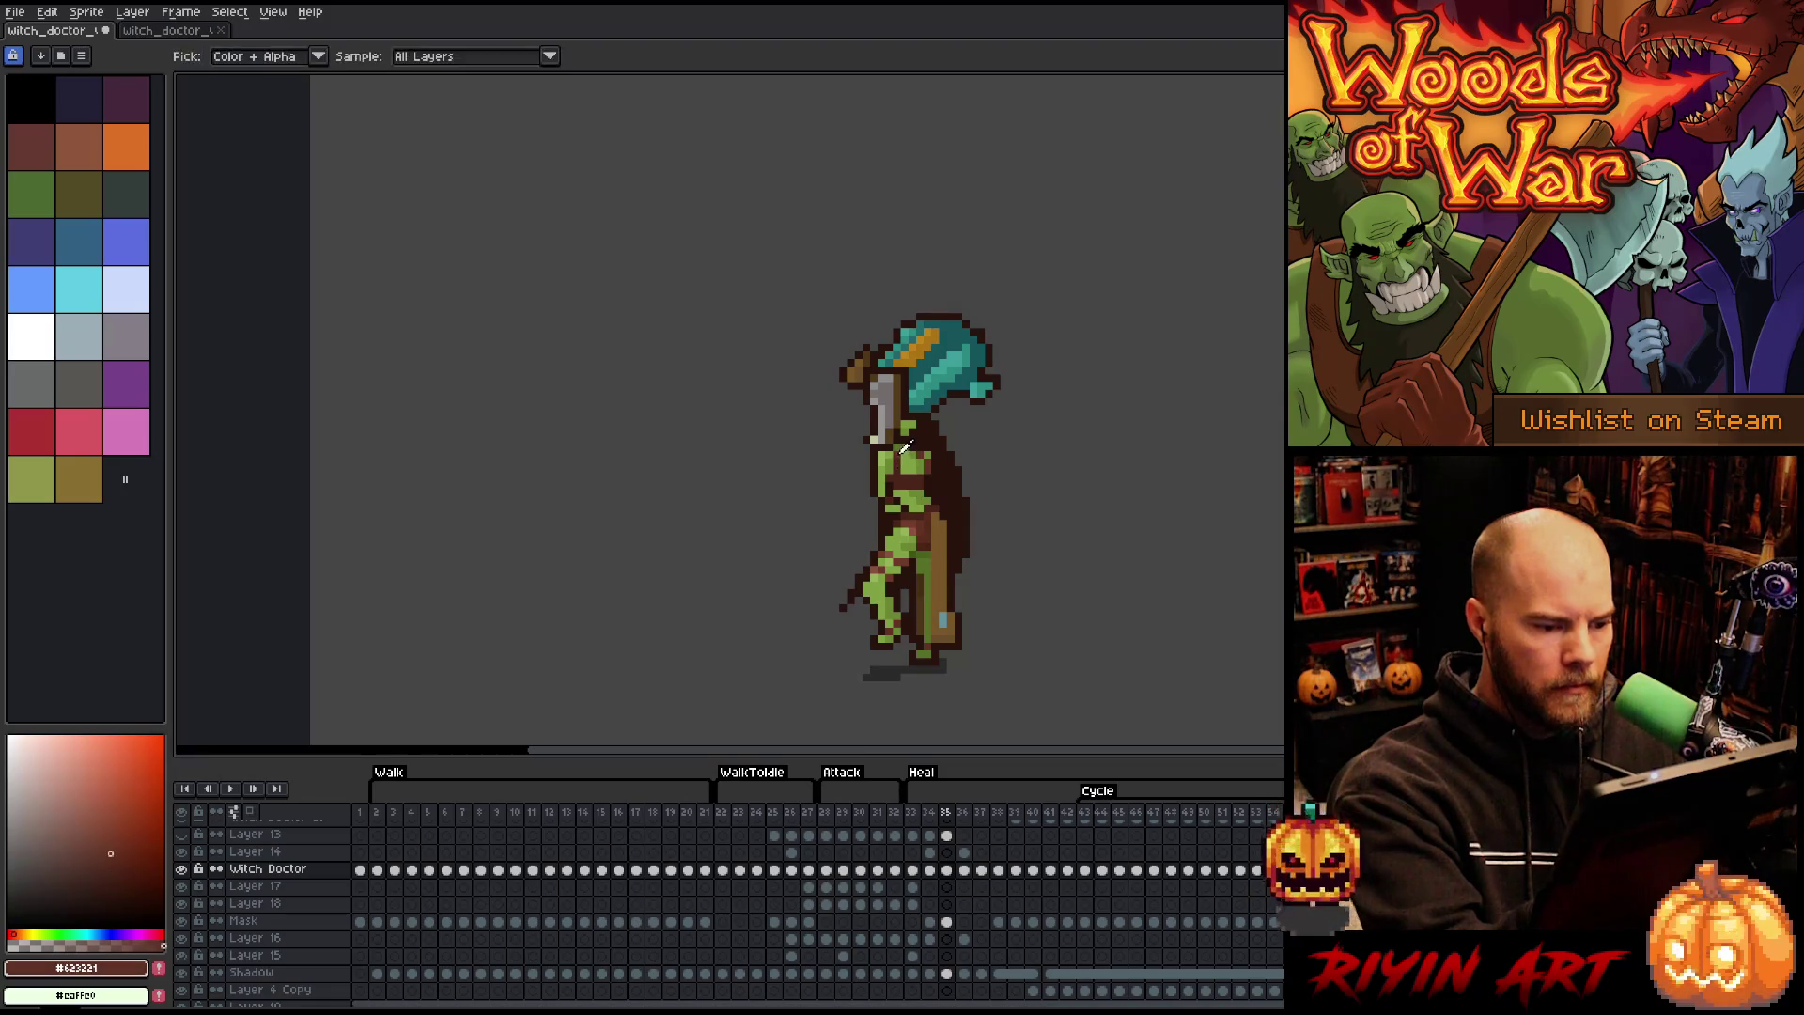
pyautogui.keyDown('alt'); pyautogui.click(900, 465); pyautogui.keyUp('alt')
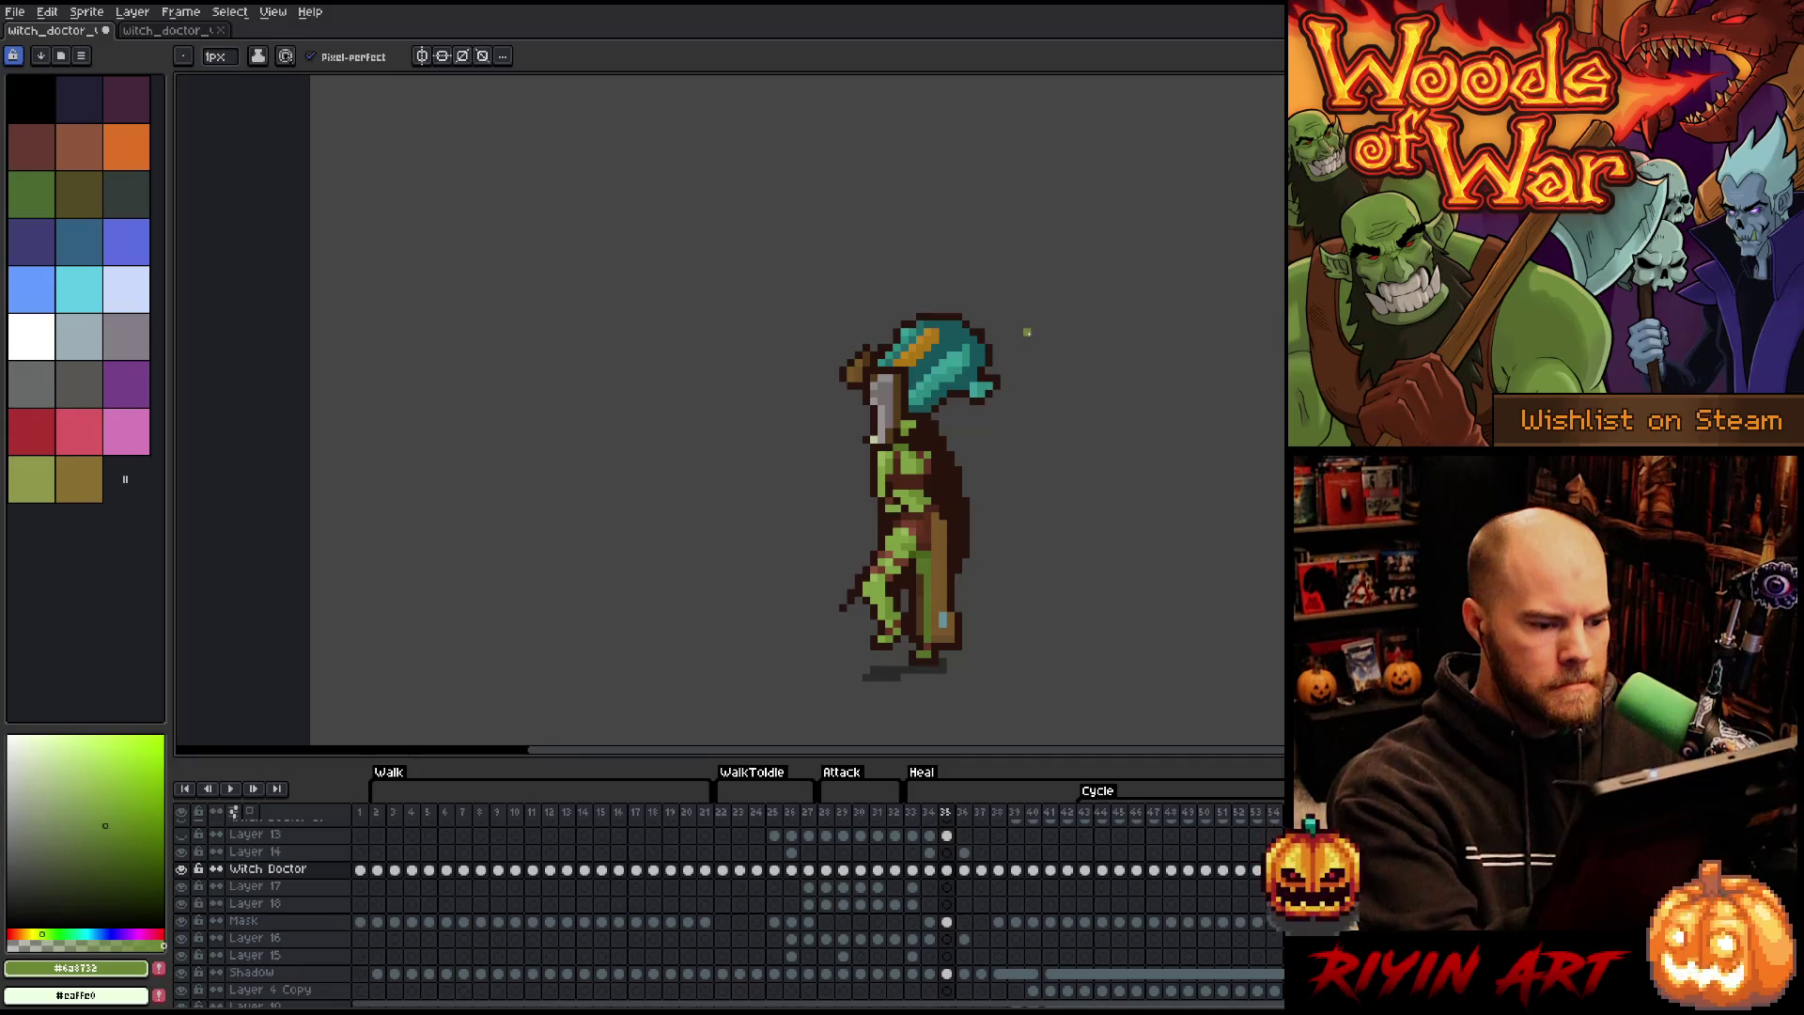
pyautogui.keyDown('alt'); pyautogui.click(899, 509); pyautogui.keyUp('alt')
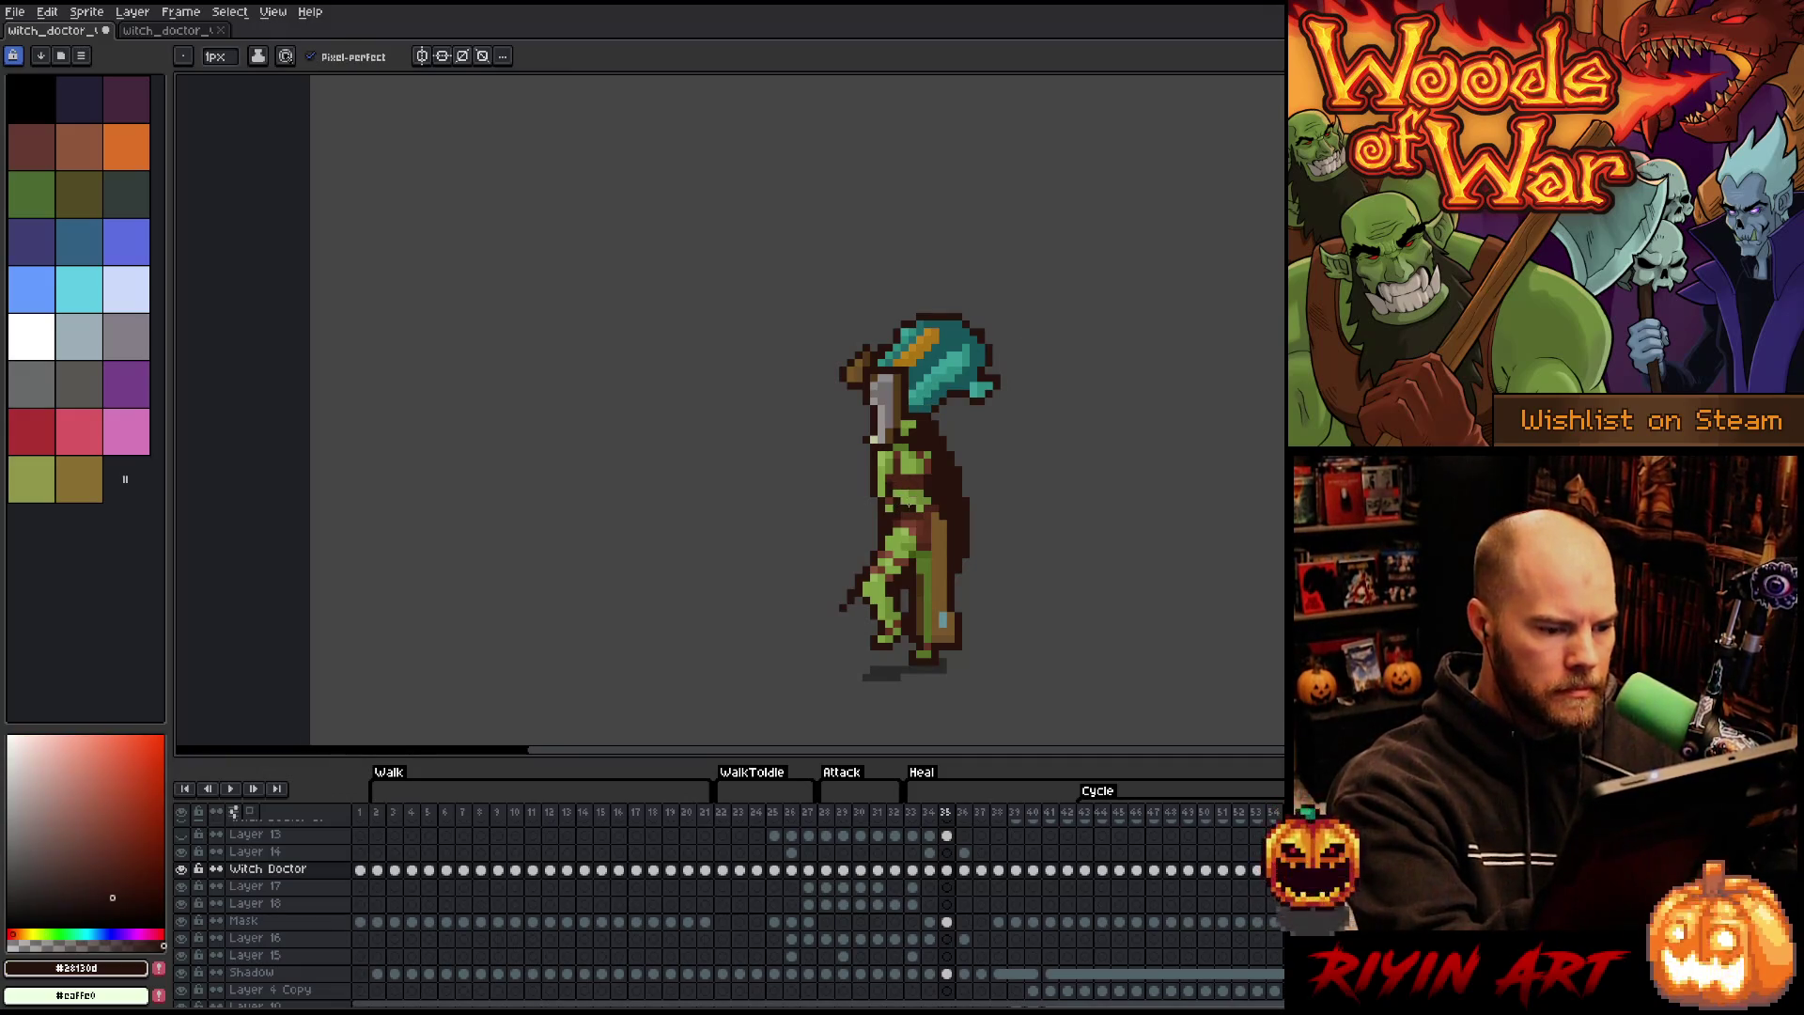
pyautogui.keyDown('alt'); pyautogui.click(920, 406); pyautogui.keyUp('alt')
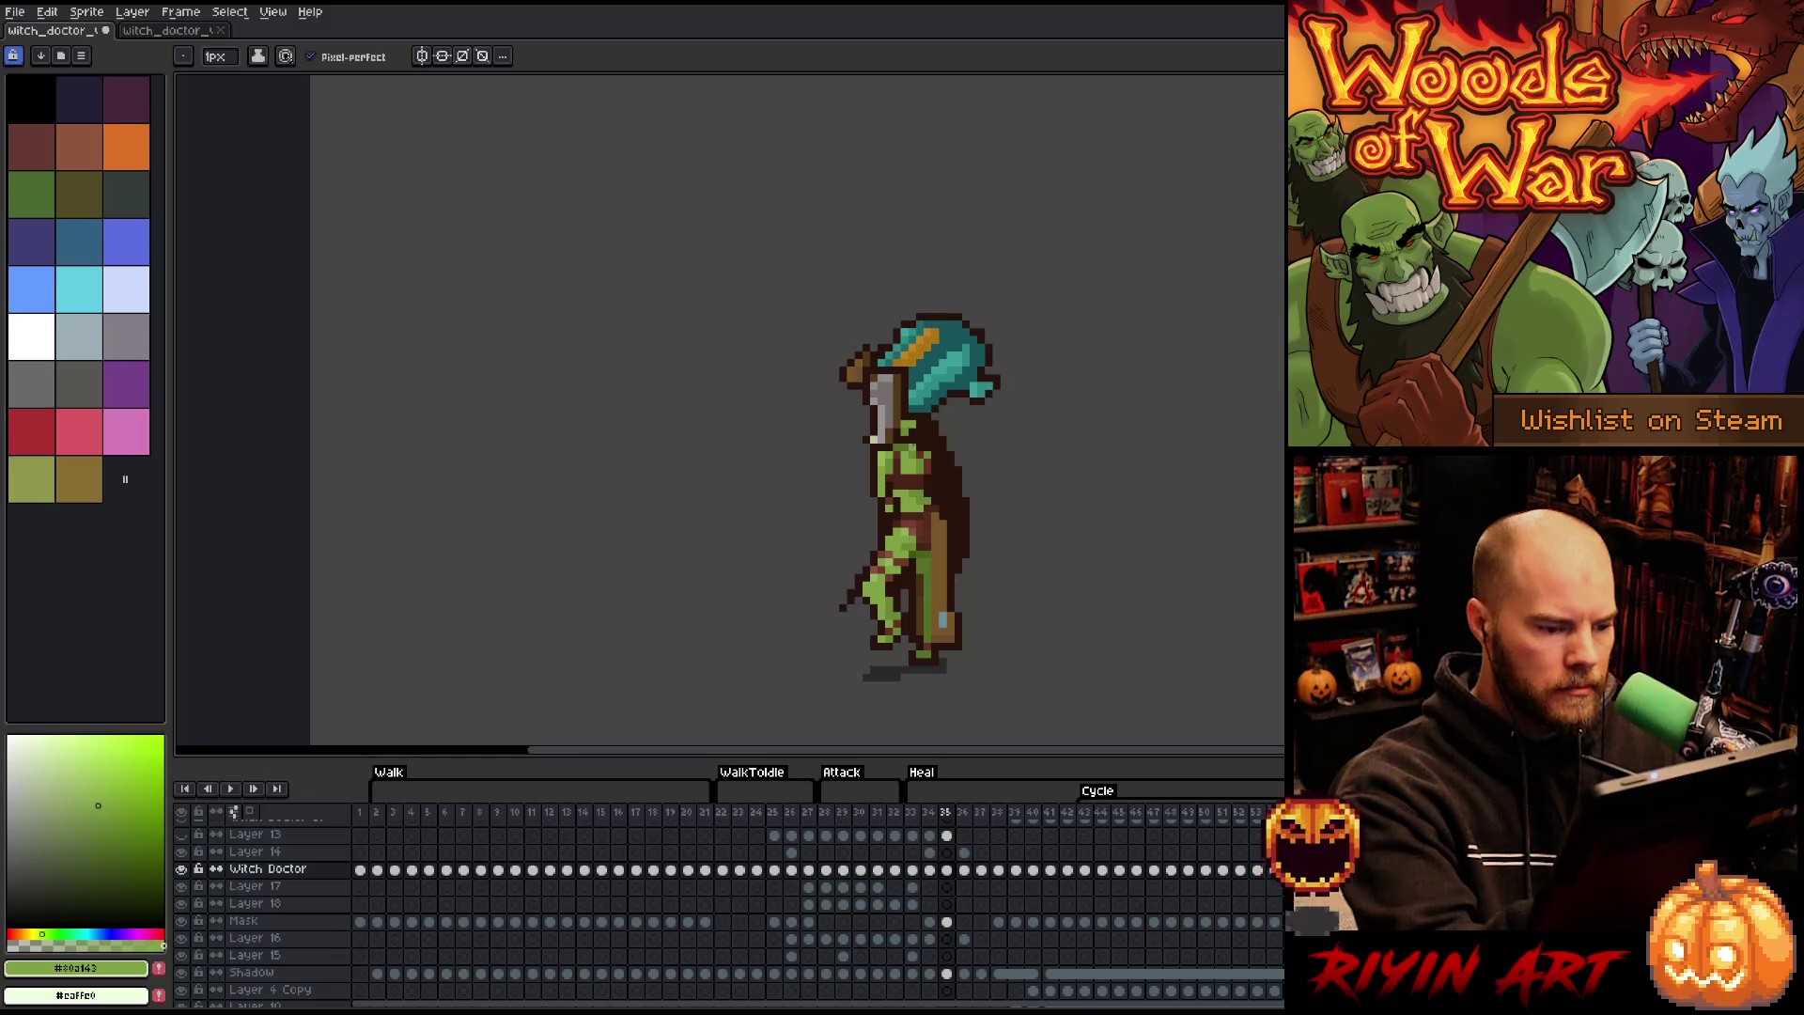
pyautogui.press('e')
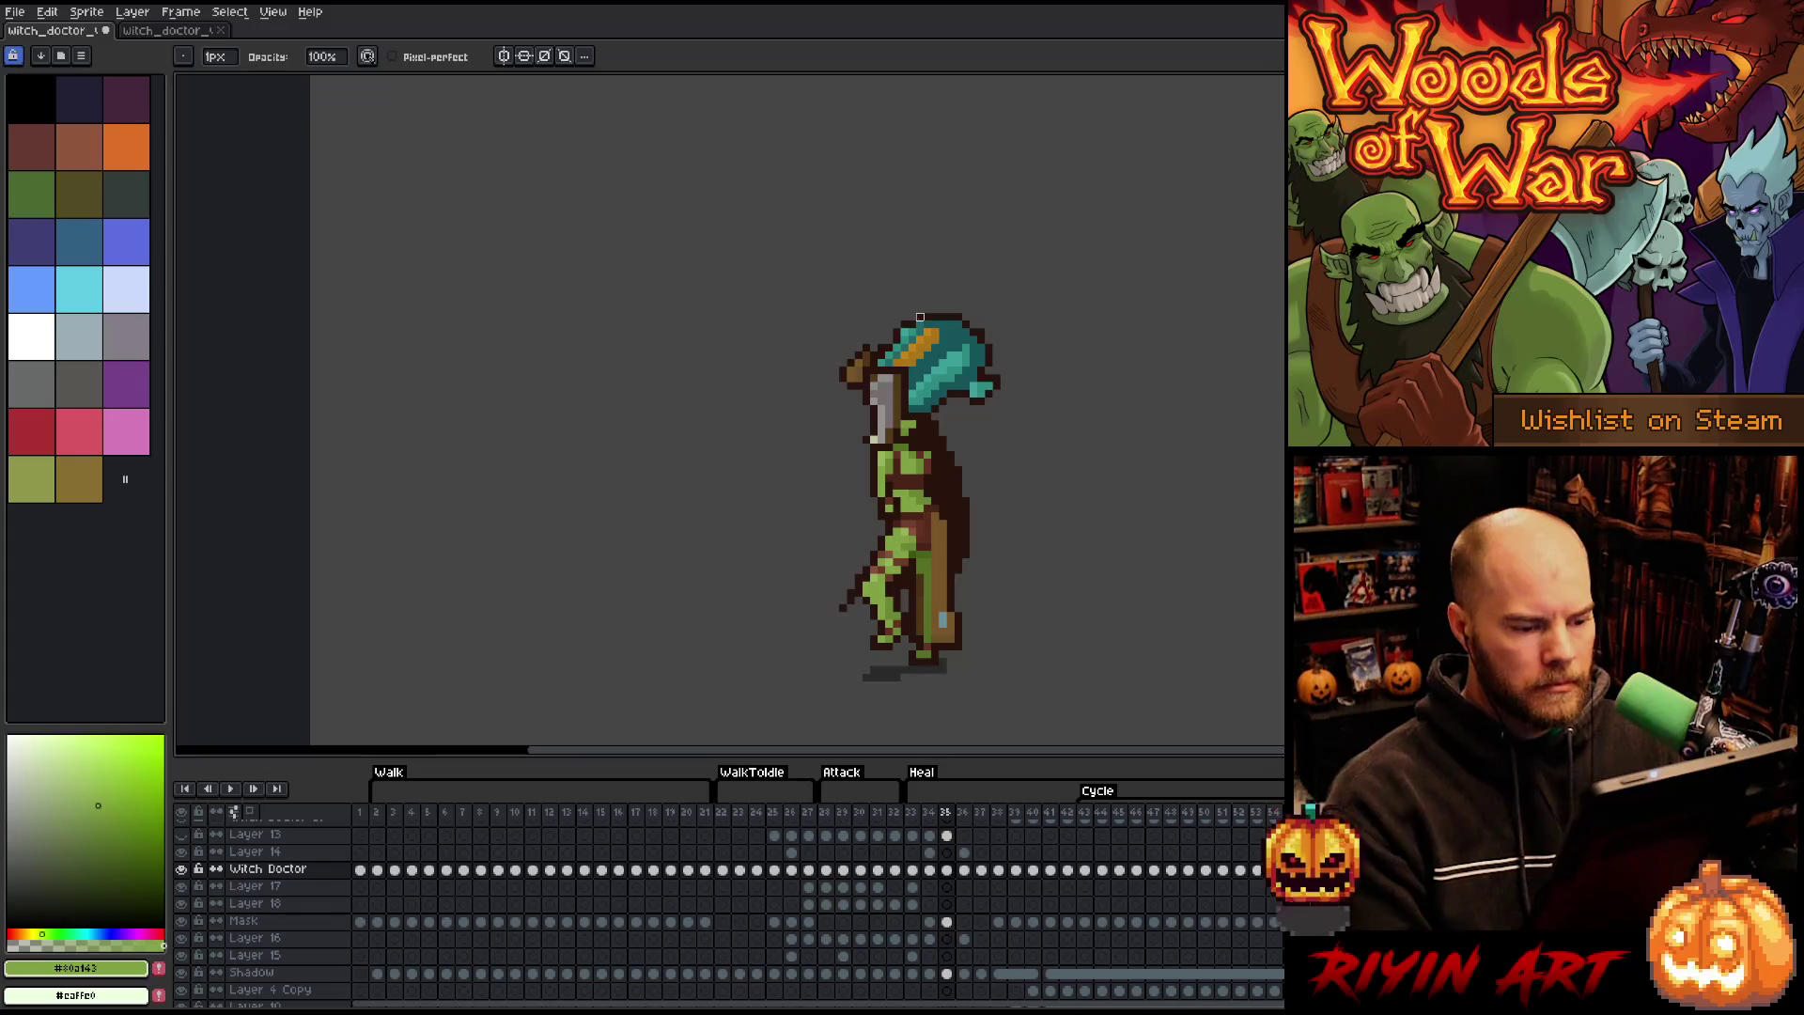
# - Flip between heal frames 34–36 and play through the heal poses
pyautogui.press('Right')
pyautogui.press('Left')
pyautogui.press('Right')
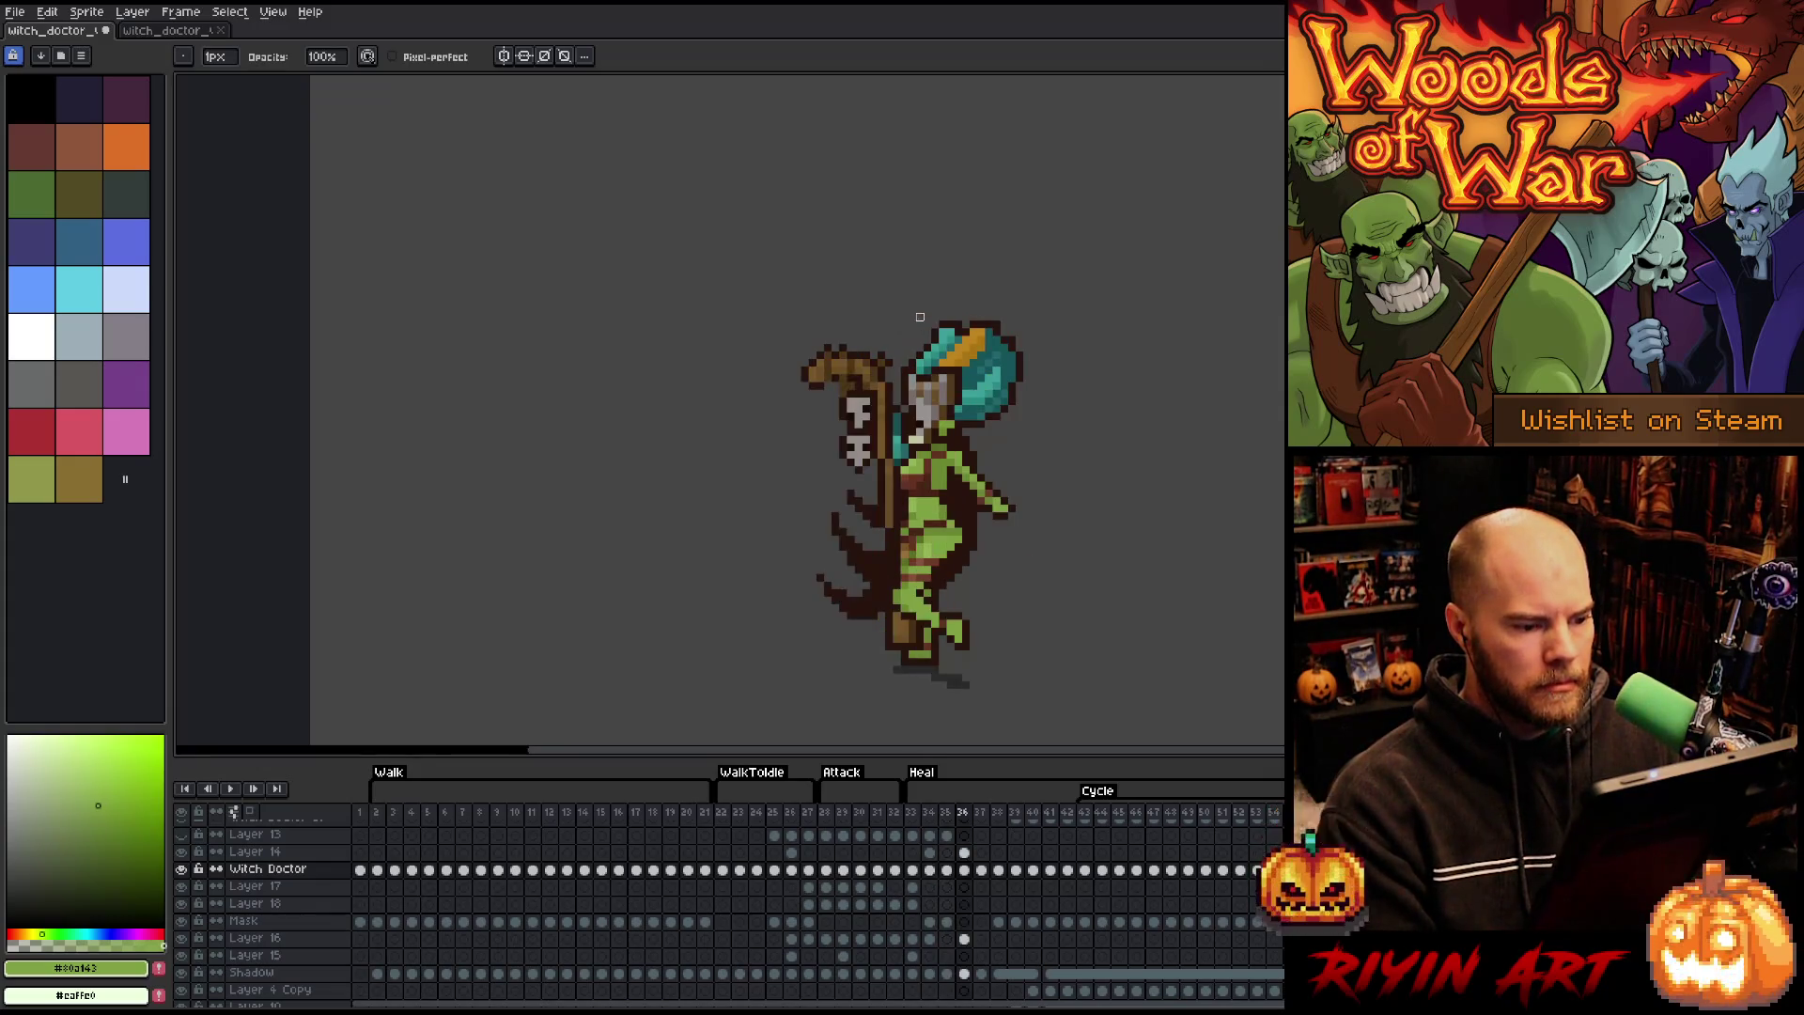
pyautogui.press('Left')
pyautogui.press('Return')
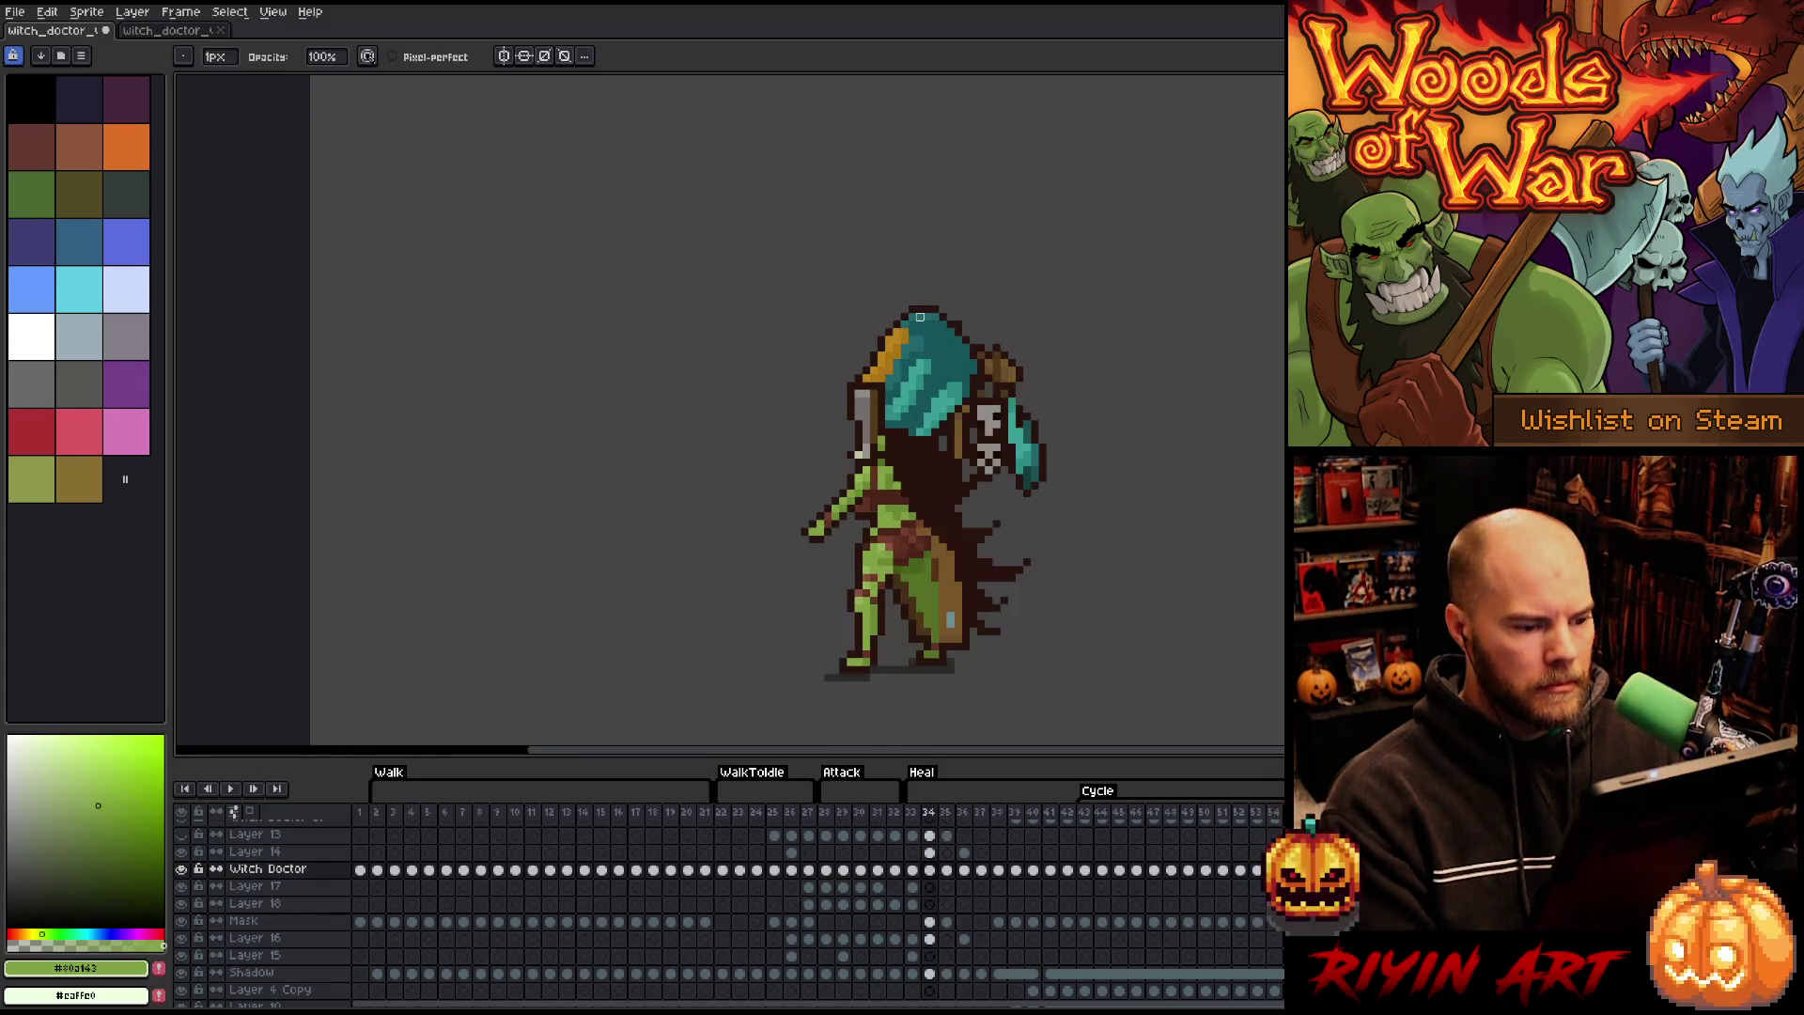
pyautogui.press('Right')
pyautogui.press('Left')
pyautogui.press('Right')
pyautogui.press('Right')
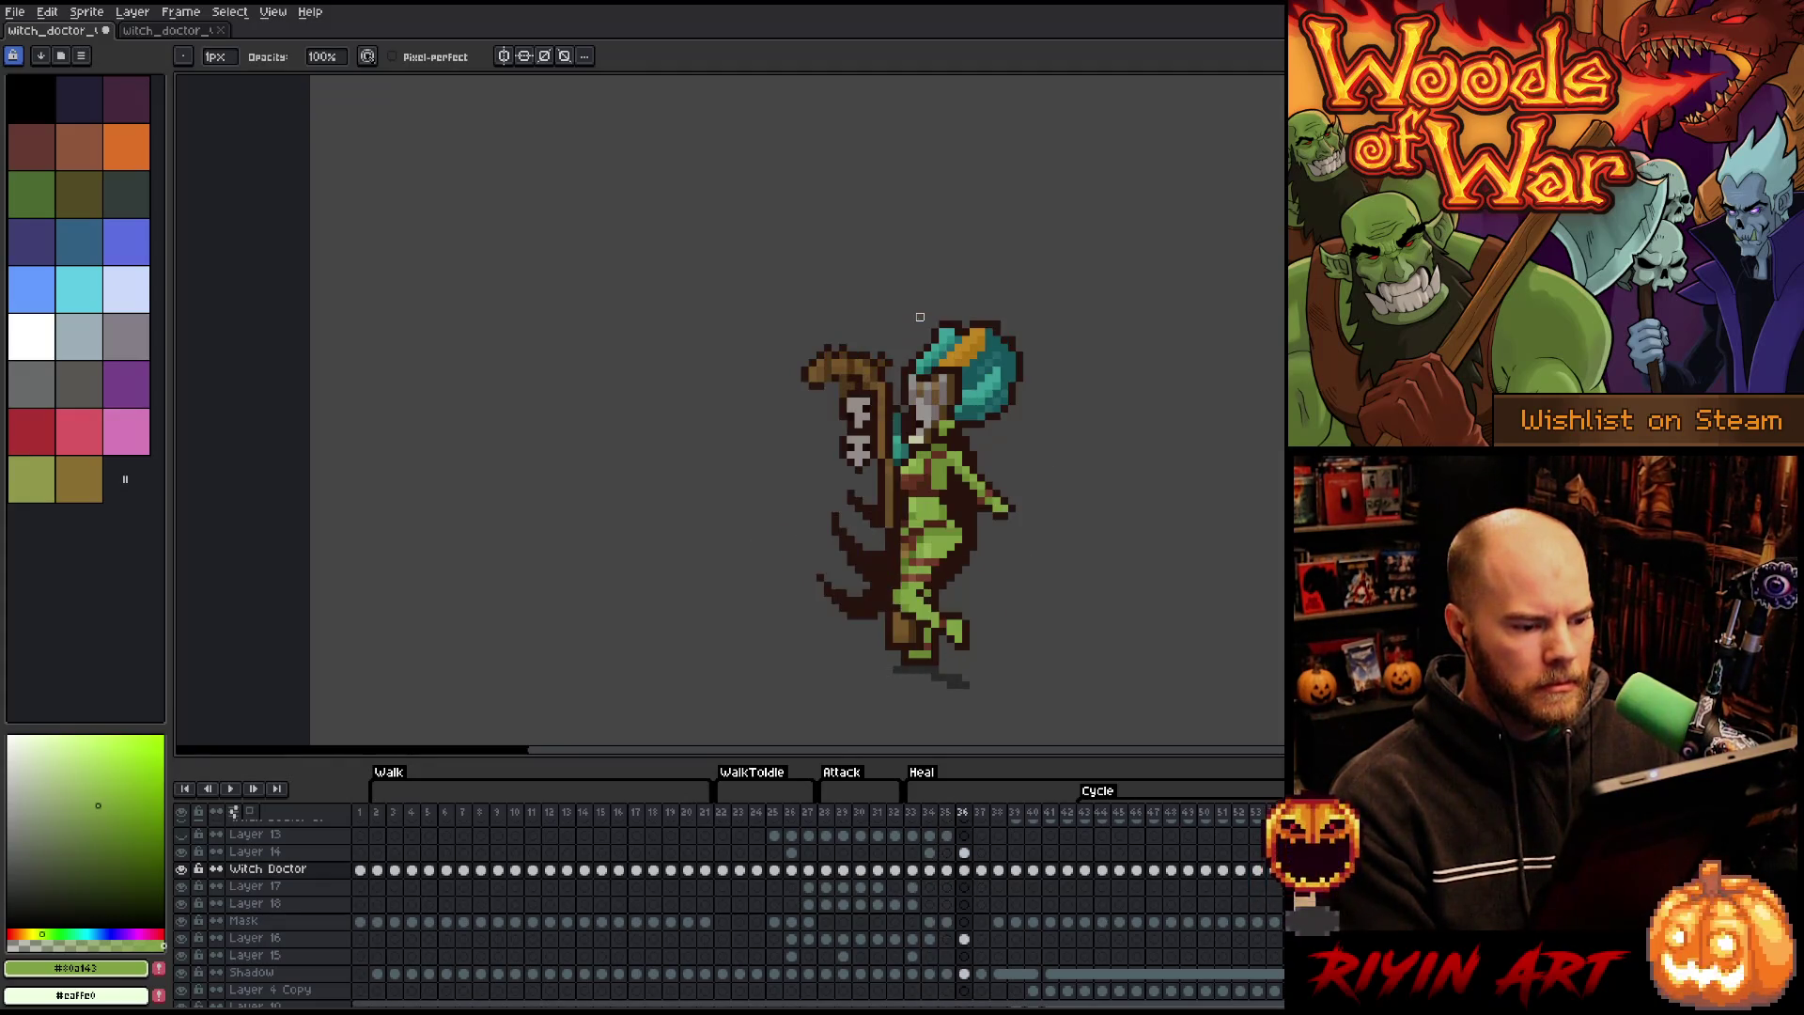
pyautogui.press('Left')
pyautogui.press('Right')
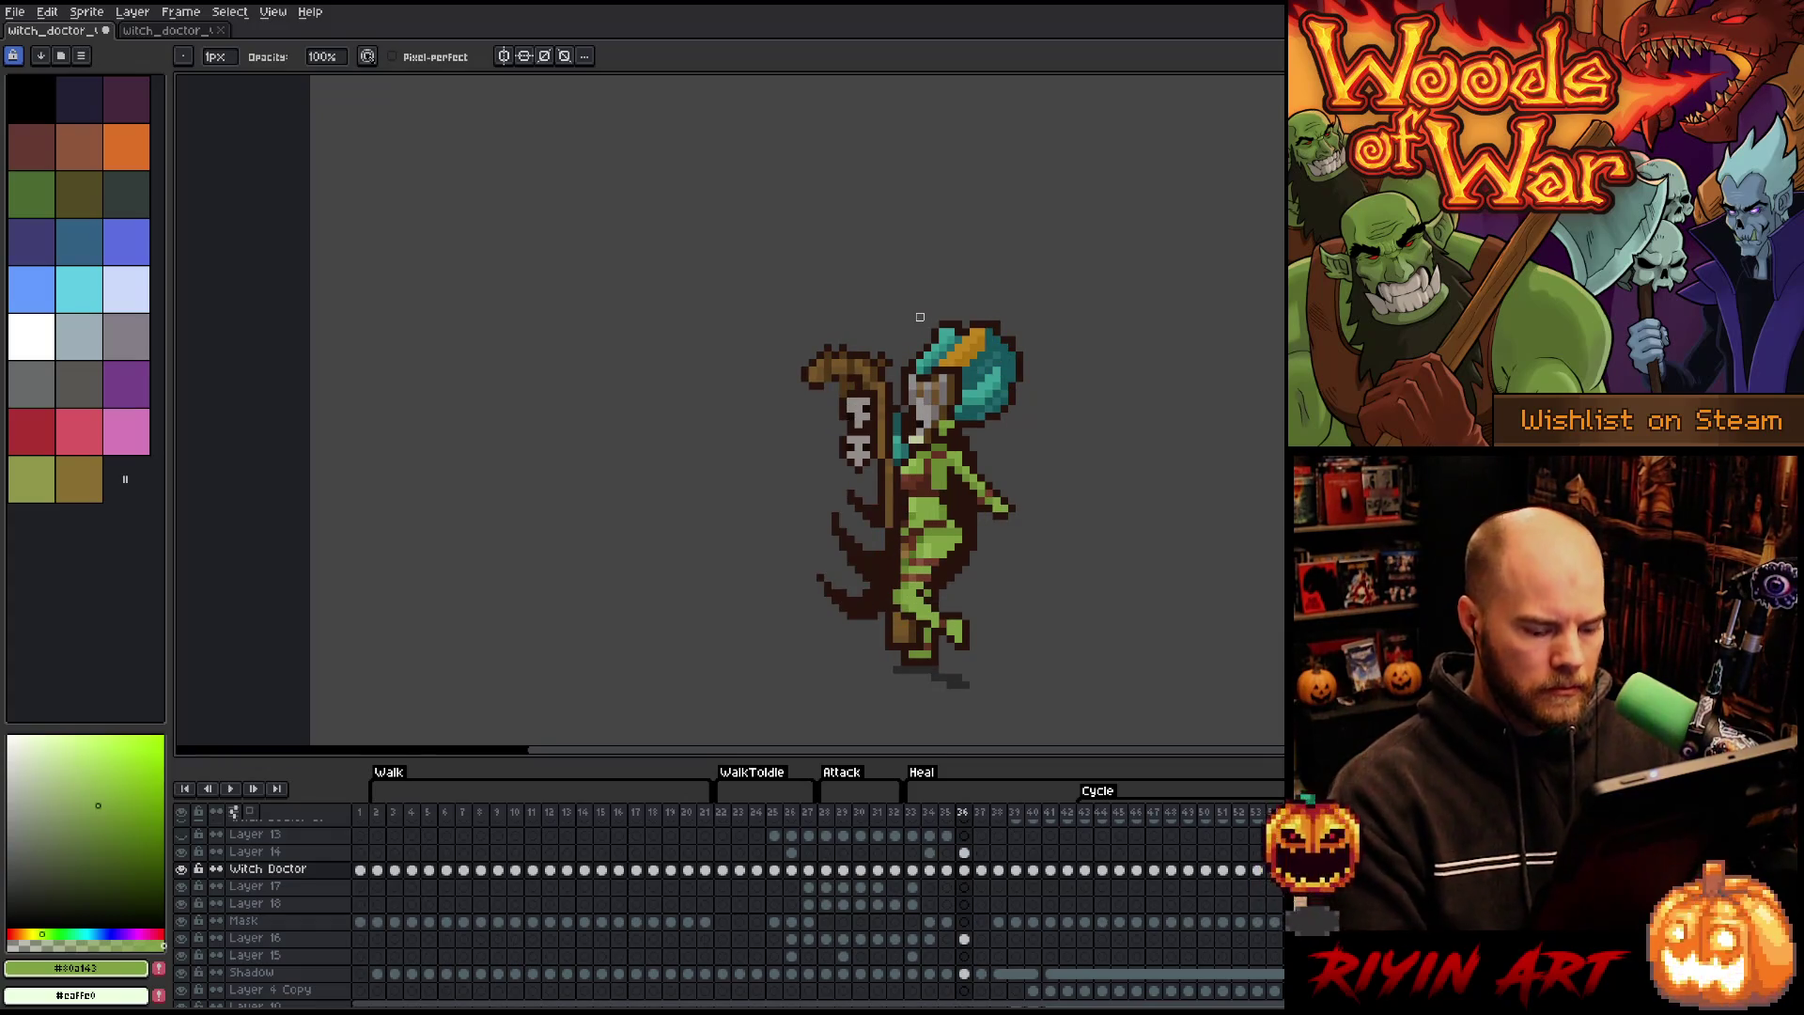
# - Select the outstretched arm tip on Layer 14 in frame 36 and nudge it inward
pyautogui.press('m')
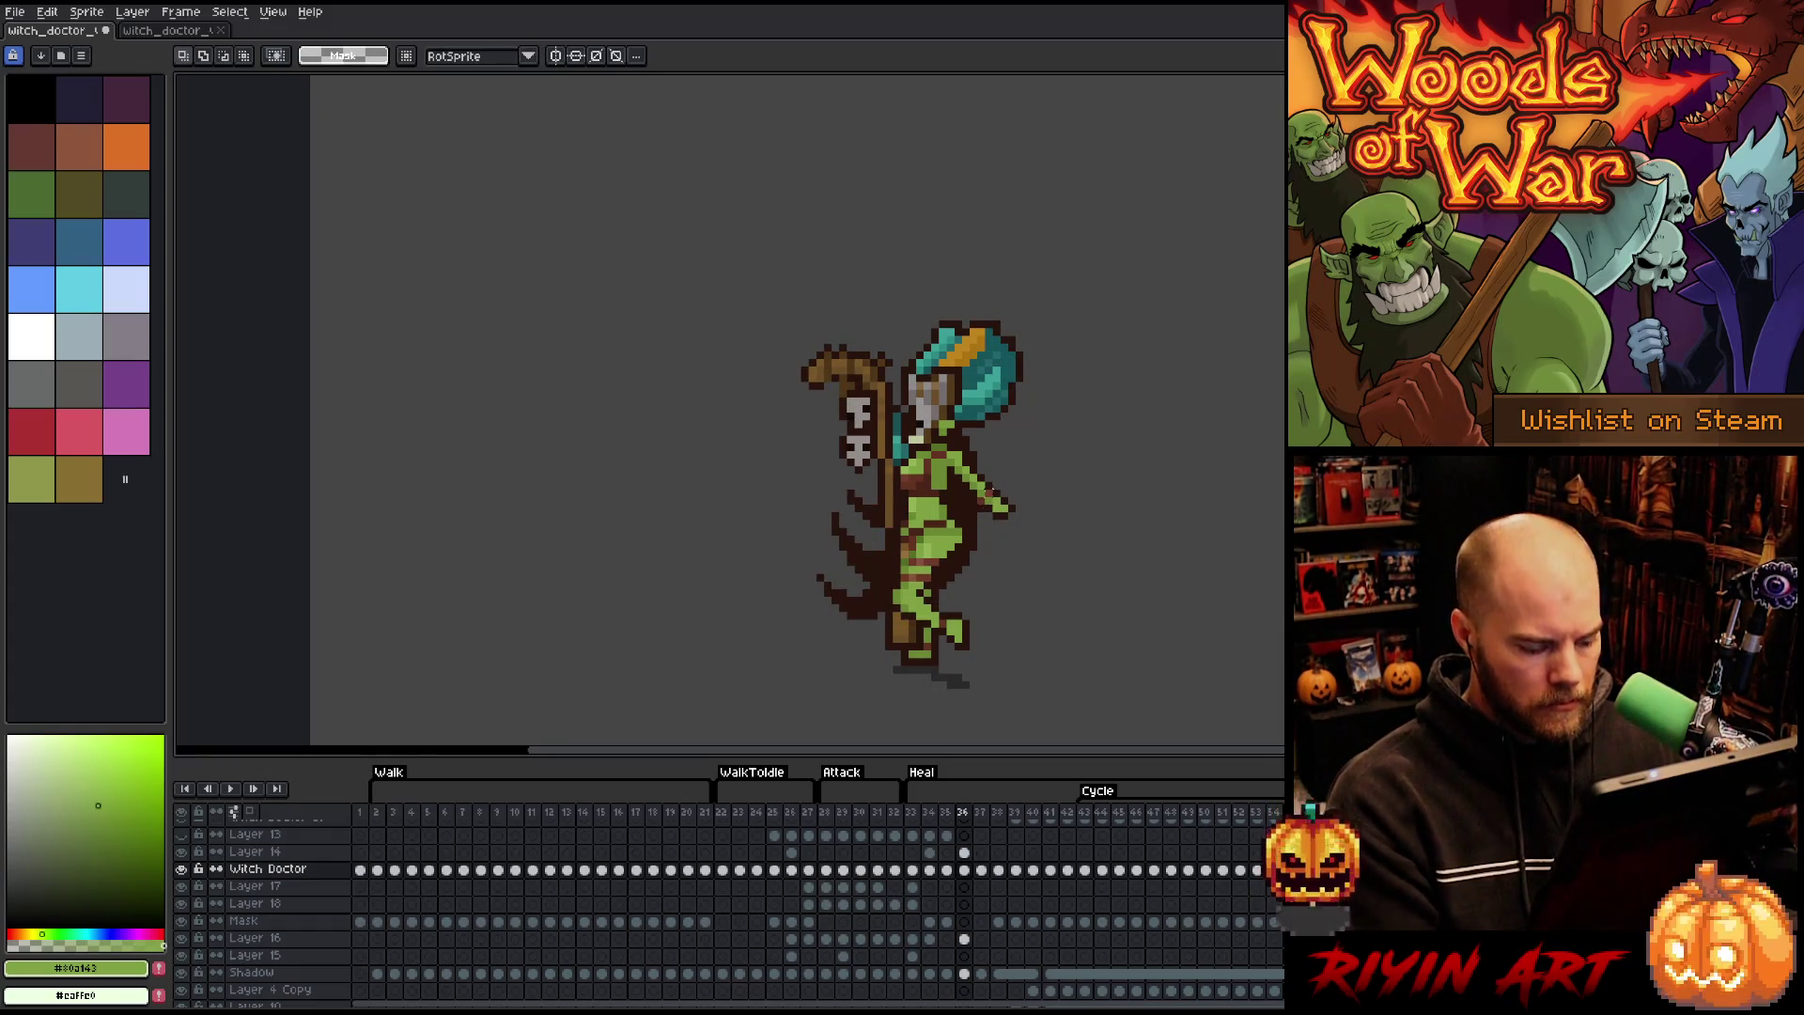
pyautogui.press('v')
pyautogui.click(993, 501)
pyautogui.press('m')
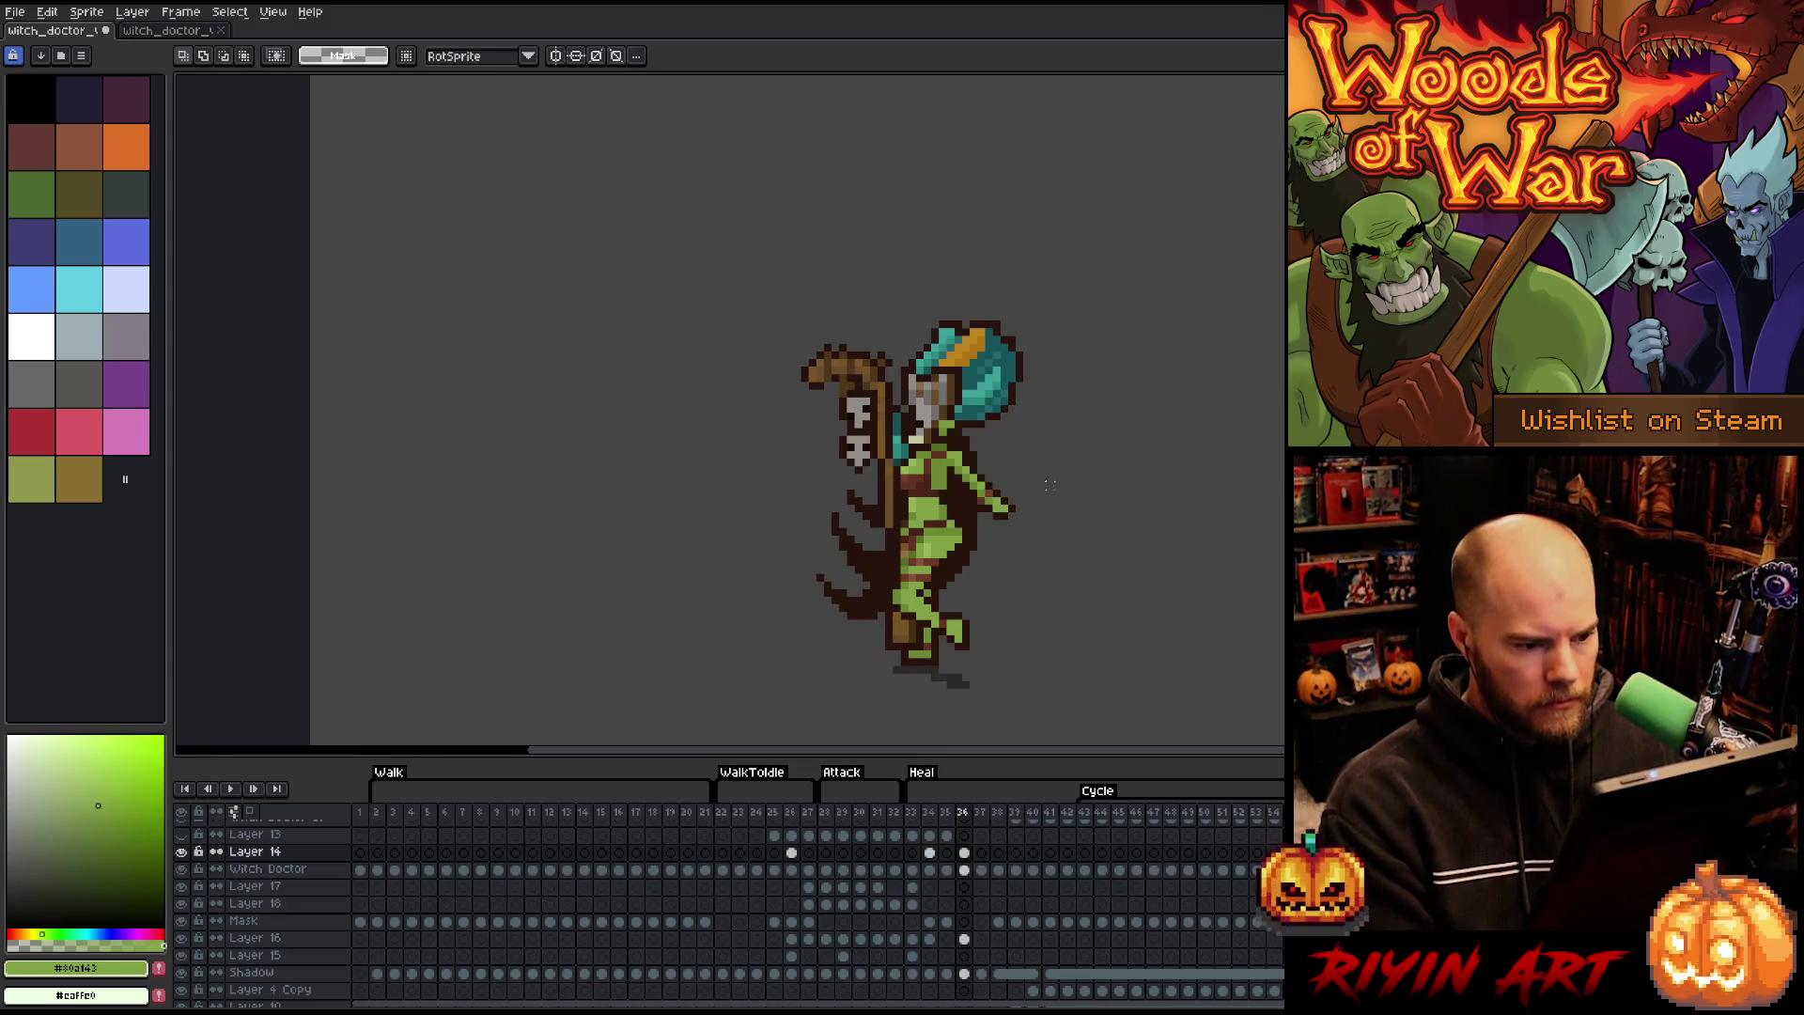
pyautogui.moveTo(1057, 470)
pyautogui.mouseDown()
pyautogui.moveTo(959, 524)
pyautogui.moveTo(975, 519)
pyautogui.mouseUp()
pyautogui.moveTo(1131, 580); pyautogui.dragTo(951, 470)
pyautogui.click(1165, 546)
pyautogui.moveTo(1137, 573); pyautogui.dragTo(952, 487)
pyautogui.press('Return')
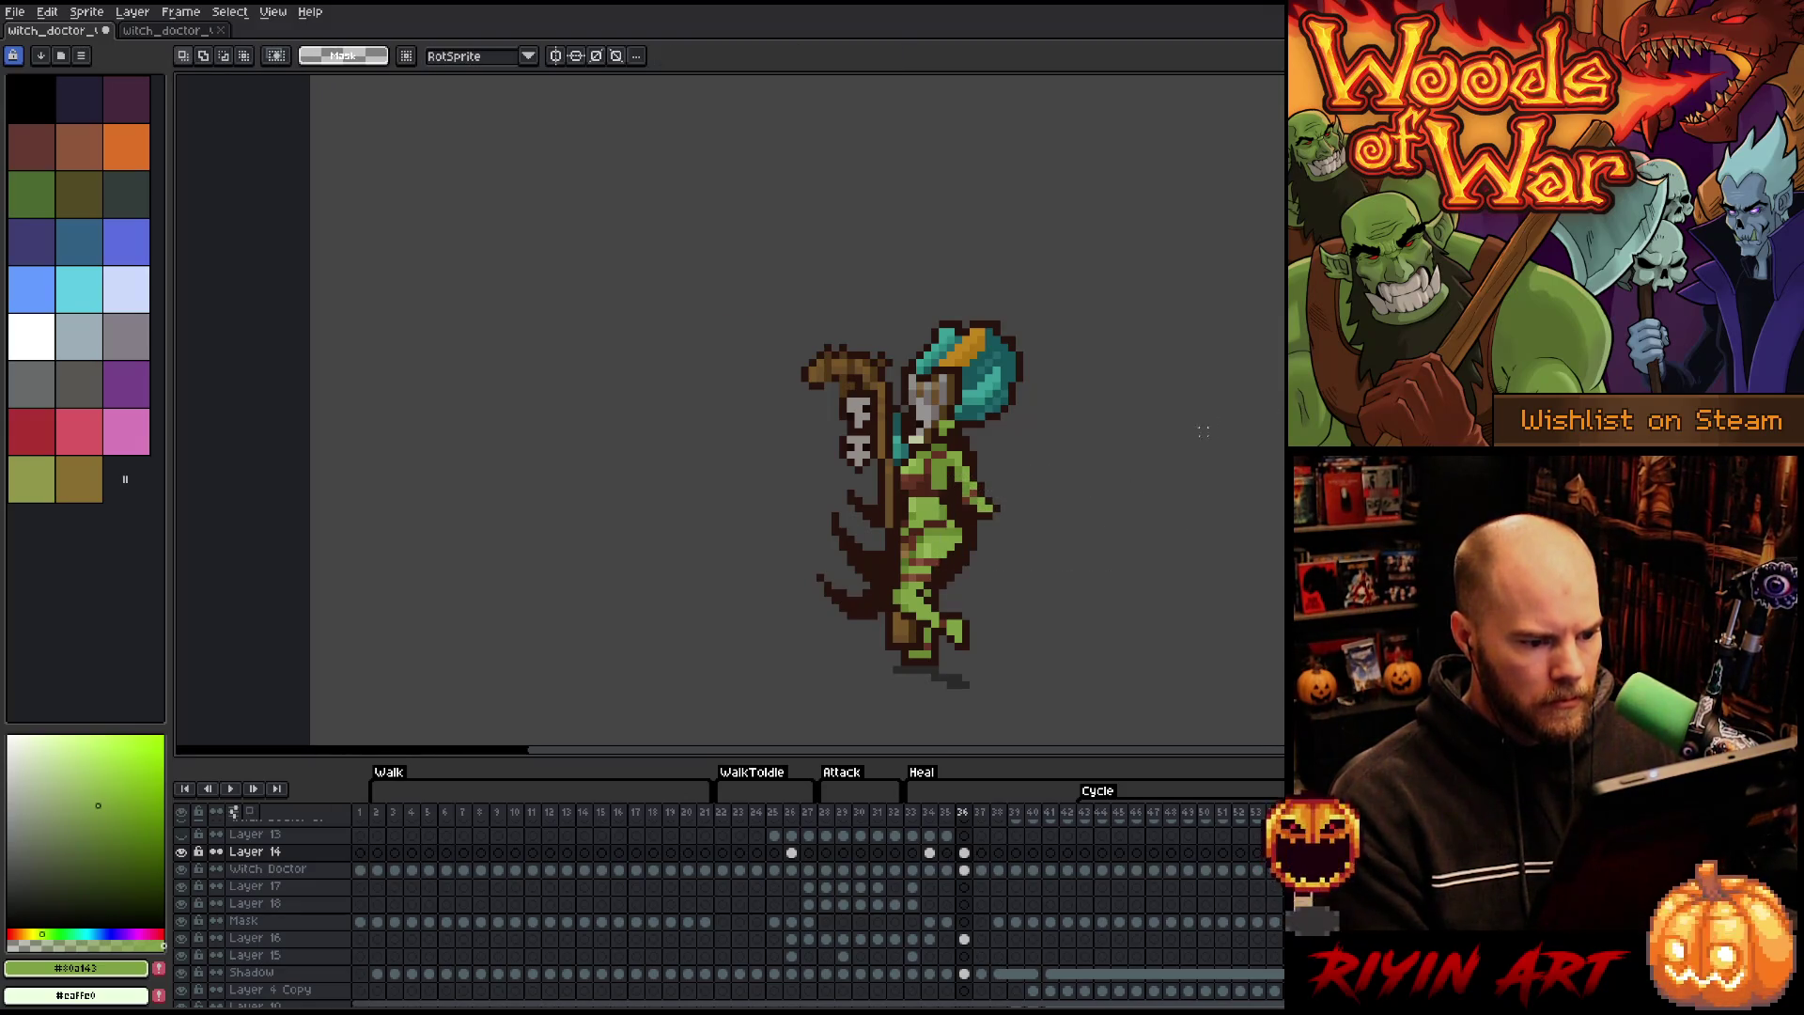
pyautogui.moveTo(1069, 565)
pyautogui.mouseDown()
pyautogui.moveTo(968, 505)
pyautogui.moveTo(1003, 498)
pyautogui.mouseUp()
pyautogui.press('Return')
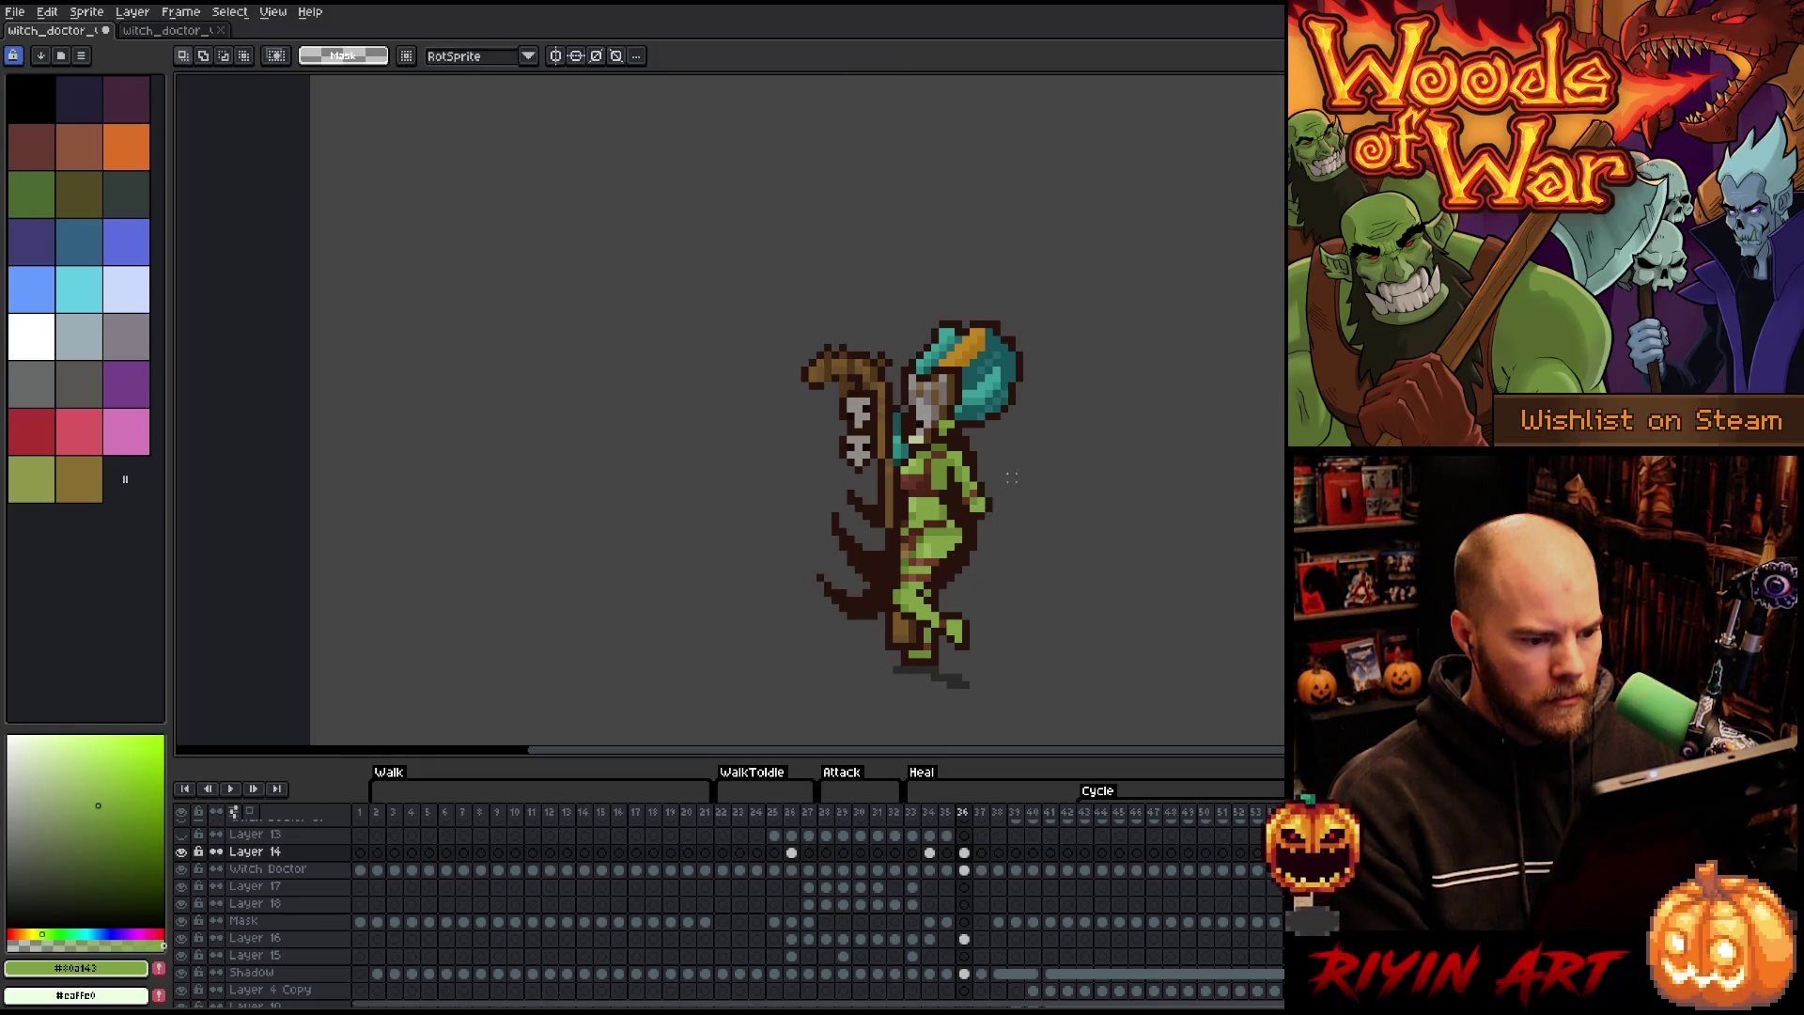
pyautogui.press('b')
# - Compare heal frames 34–36, sampling the darker green and the dark brown outline colour
pyautogui.keyDown('alt'); pyautogui.click(977, 489); pyautogui.keyUp('alt')
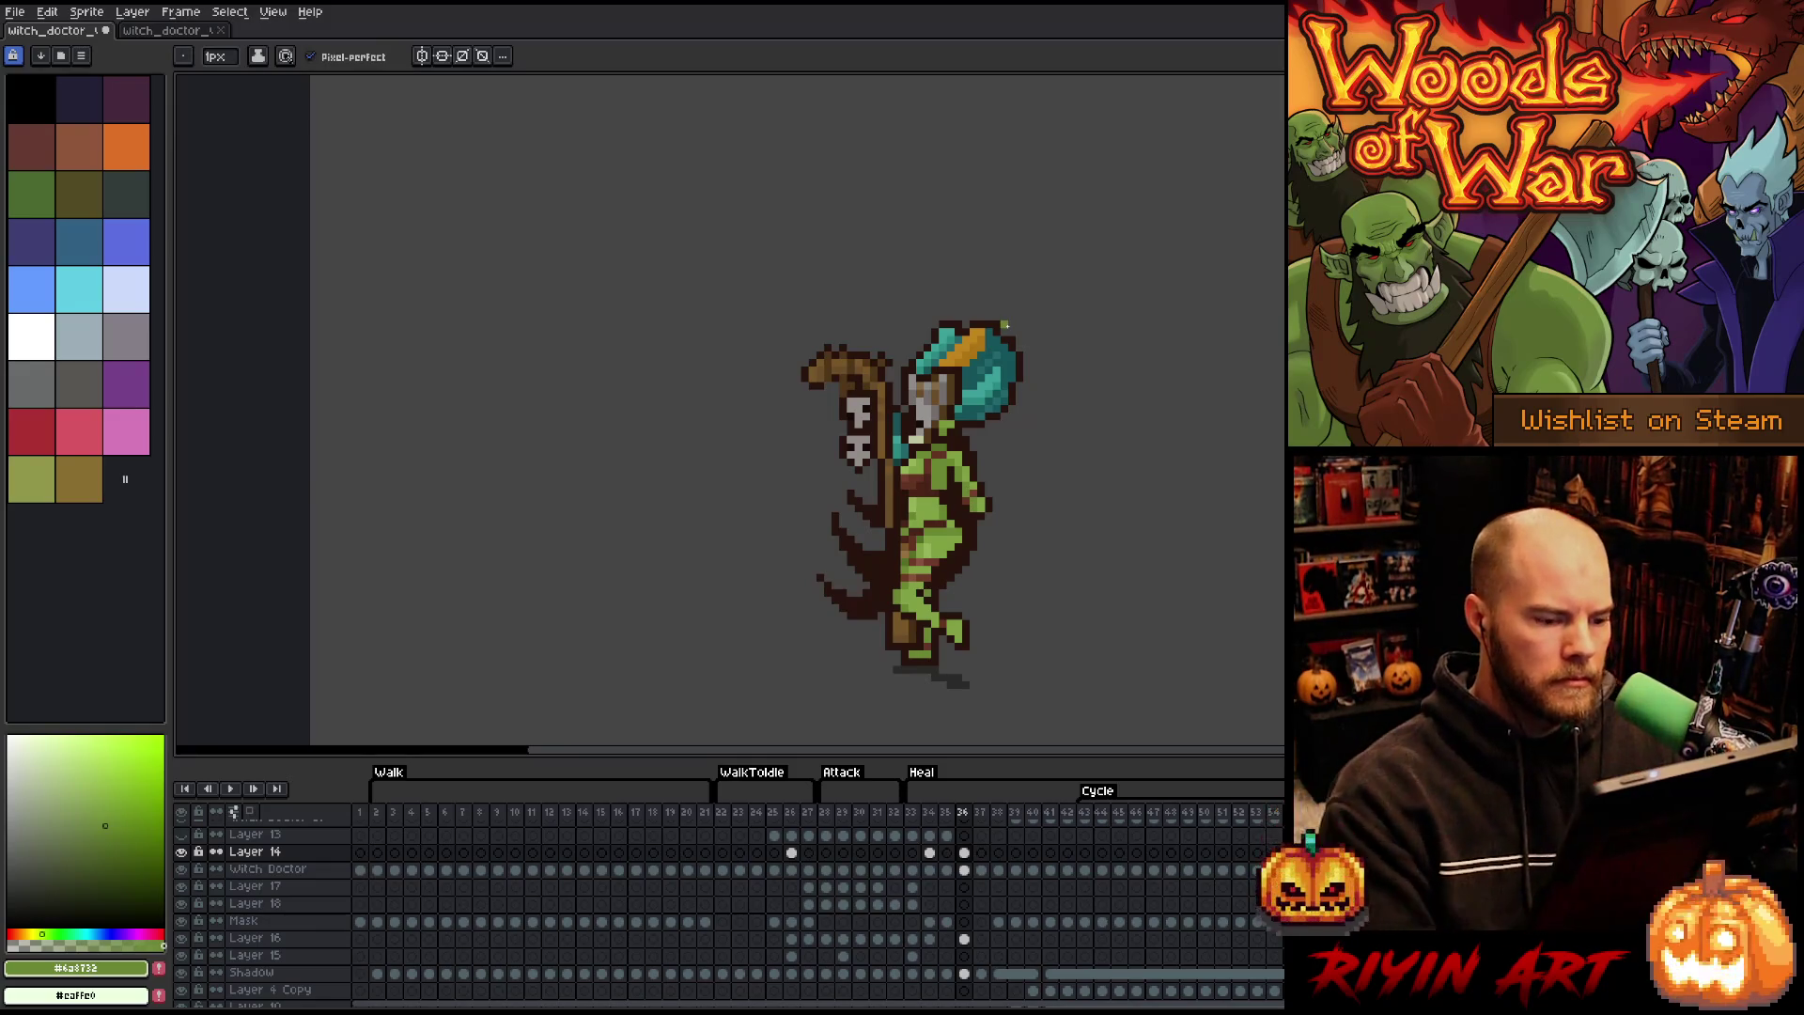
pyautogui.press('Left')
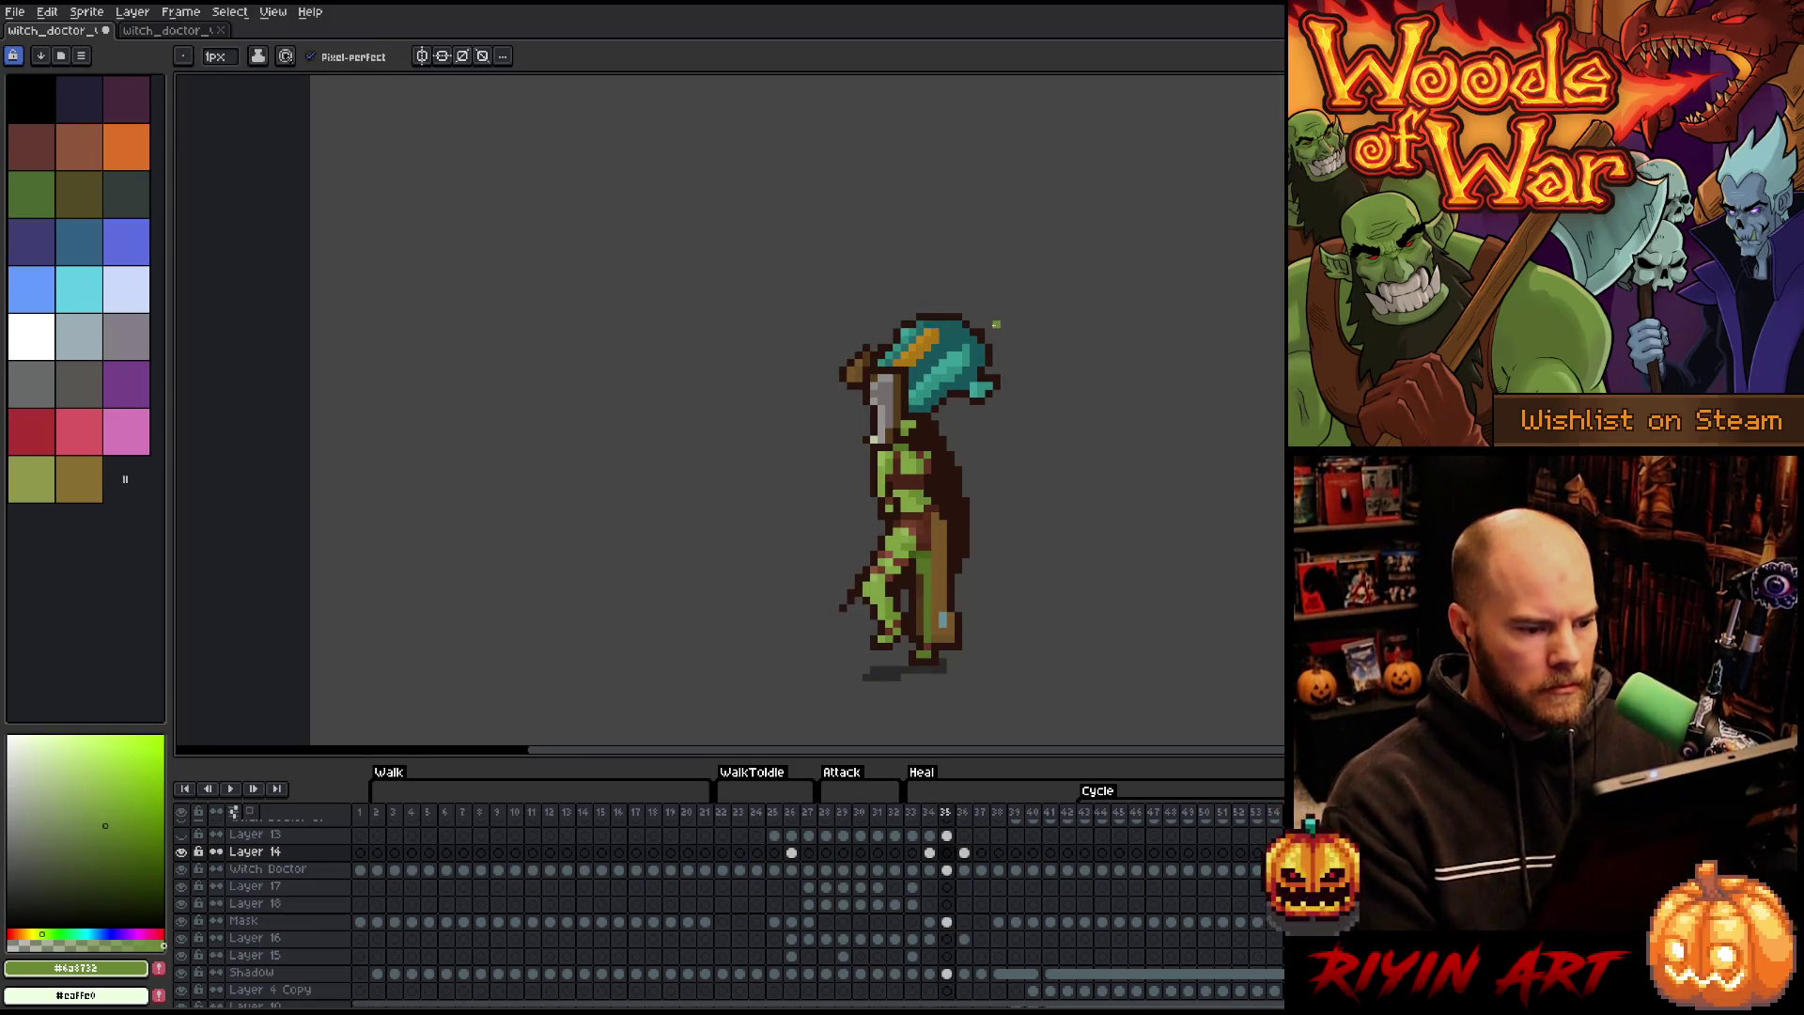
pyautogui.press('Left')
pyautogui.press('Right')
pyautogui.press('Right')
pyautogui.press('Left')
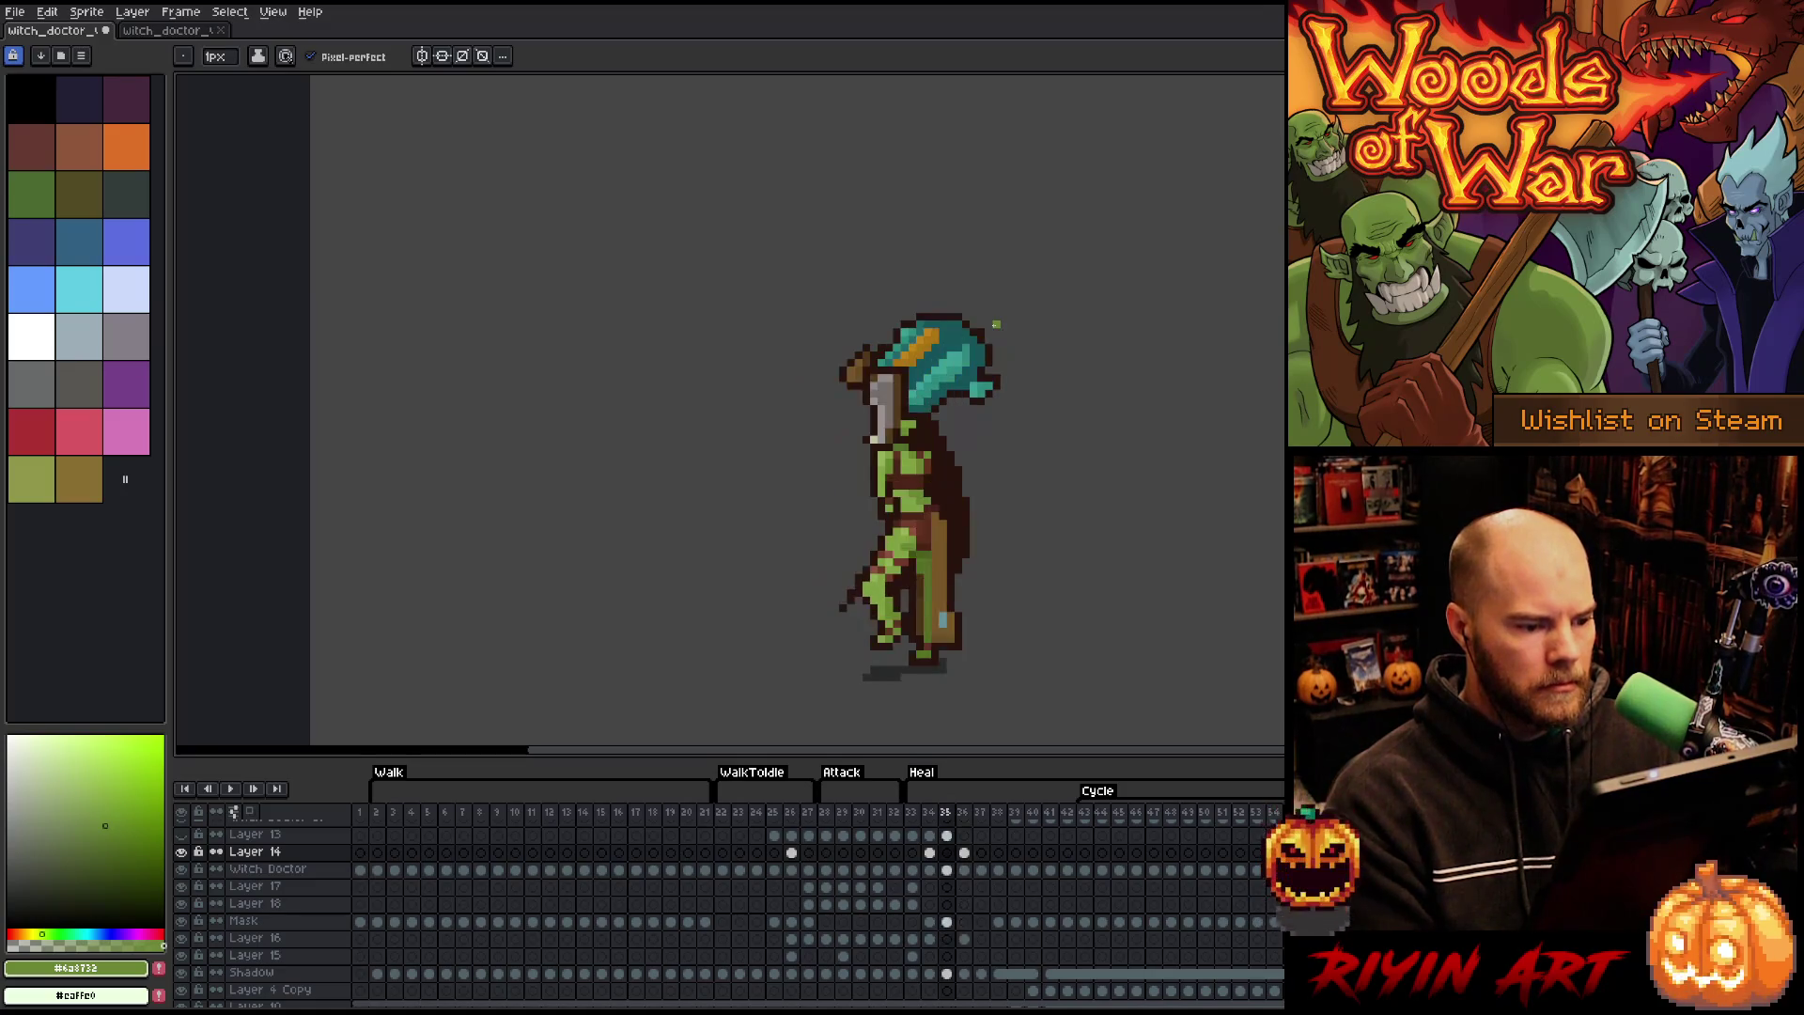
pyautogui.press('Left')
pyautogui.press('Right')
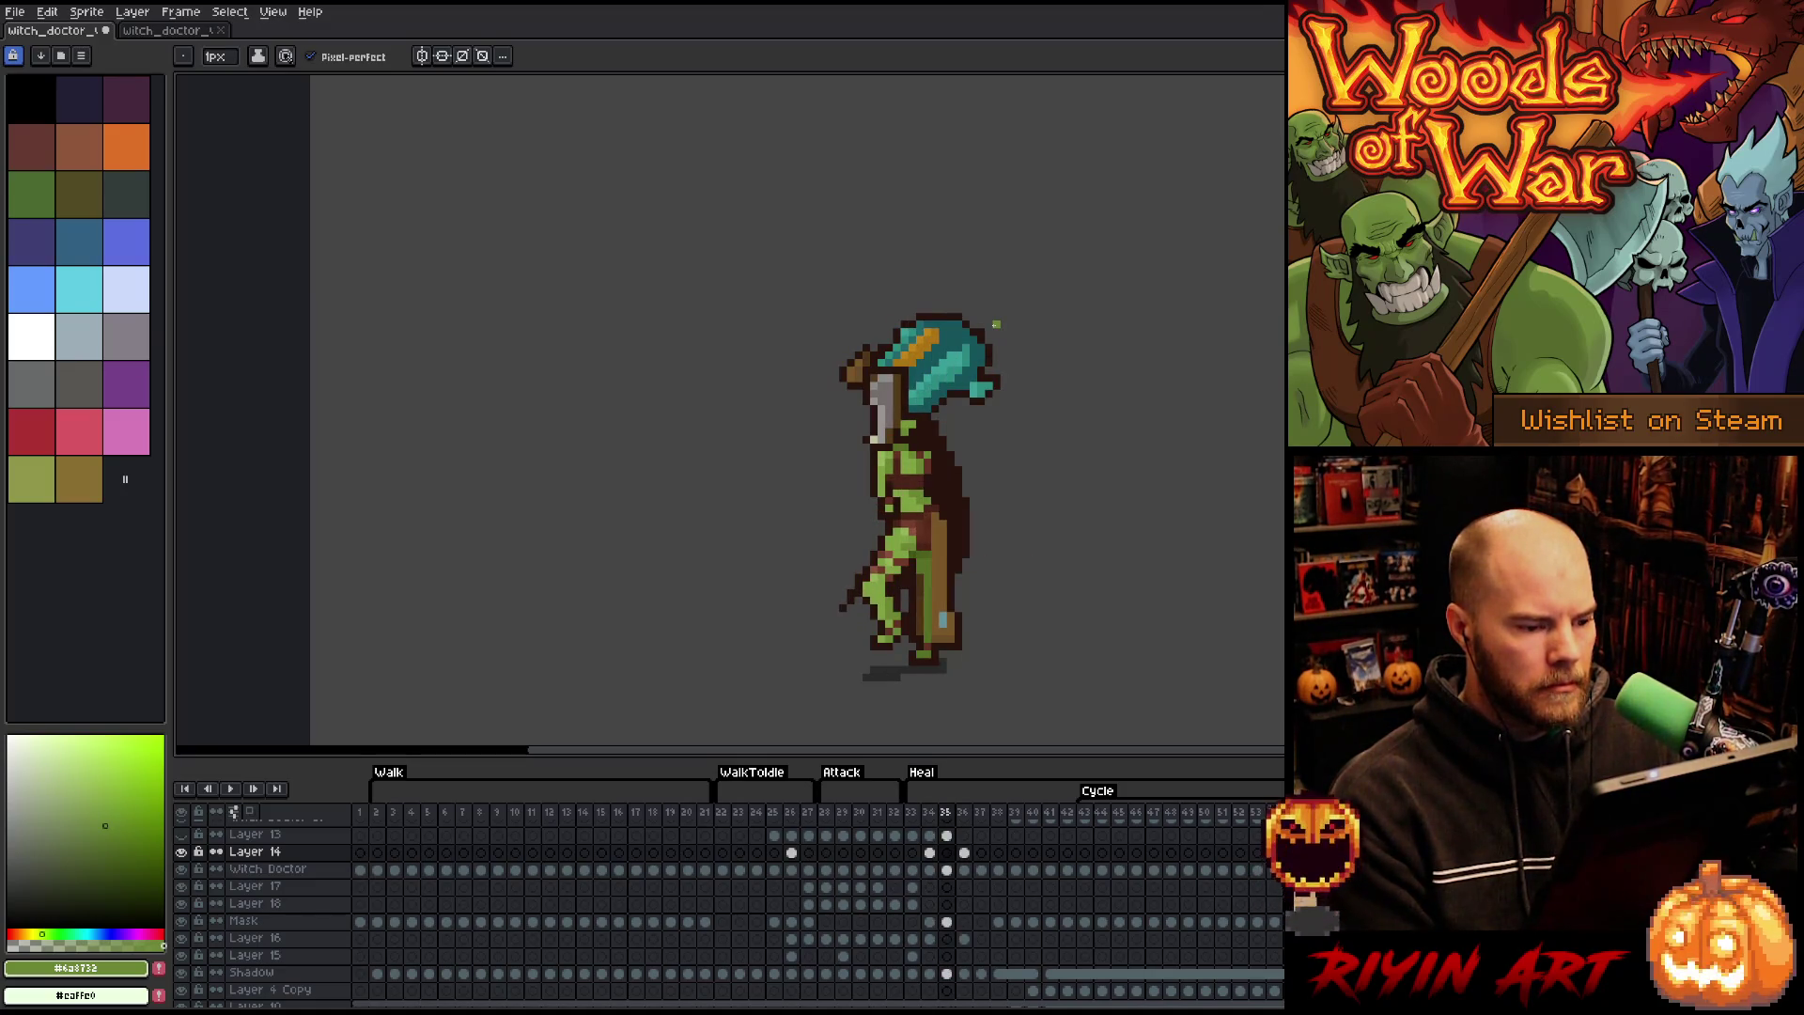
pyautogui.keyDown('alt'); pyautogui.click(880, 453); pyautogui.keyUp('alt')
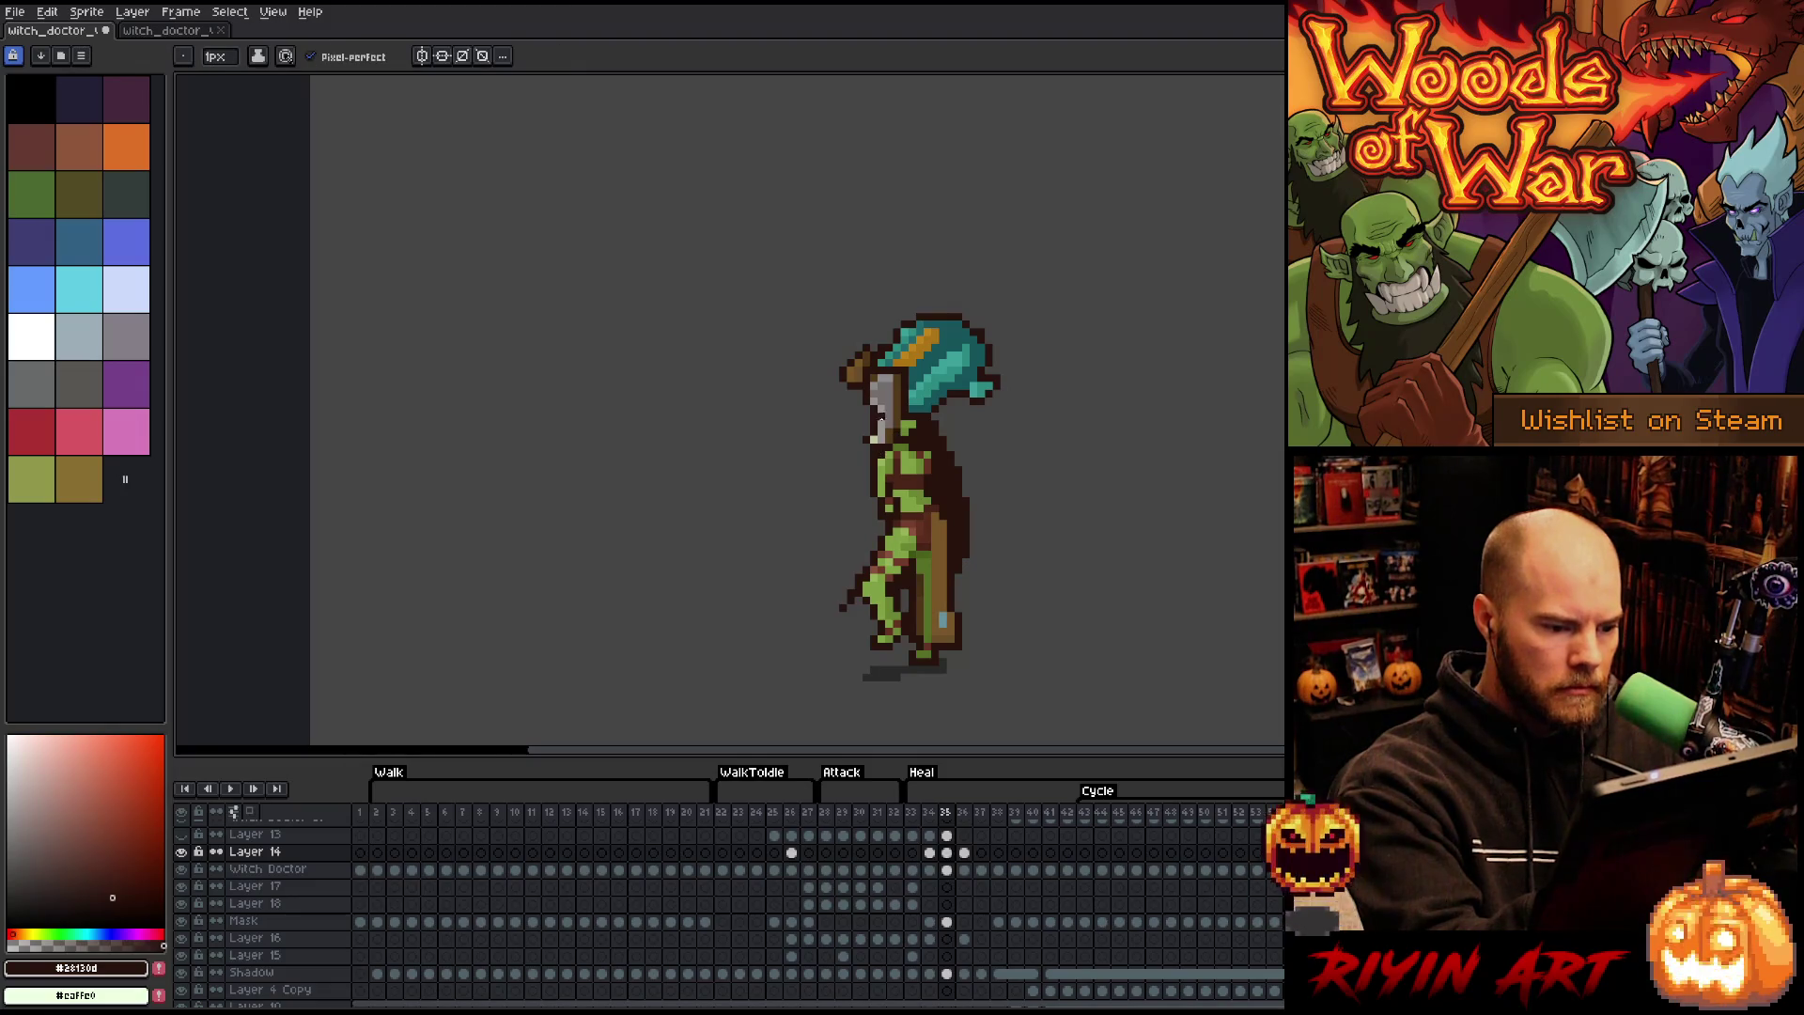
pyautogui.hotkey('ctrl', 'alt', 'c')
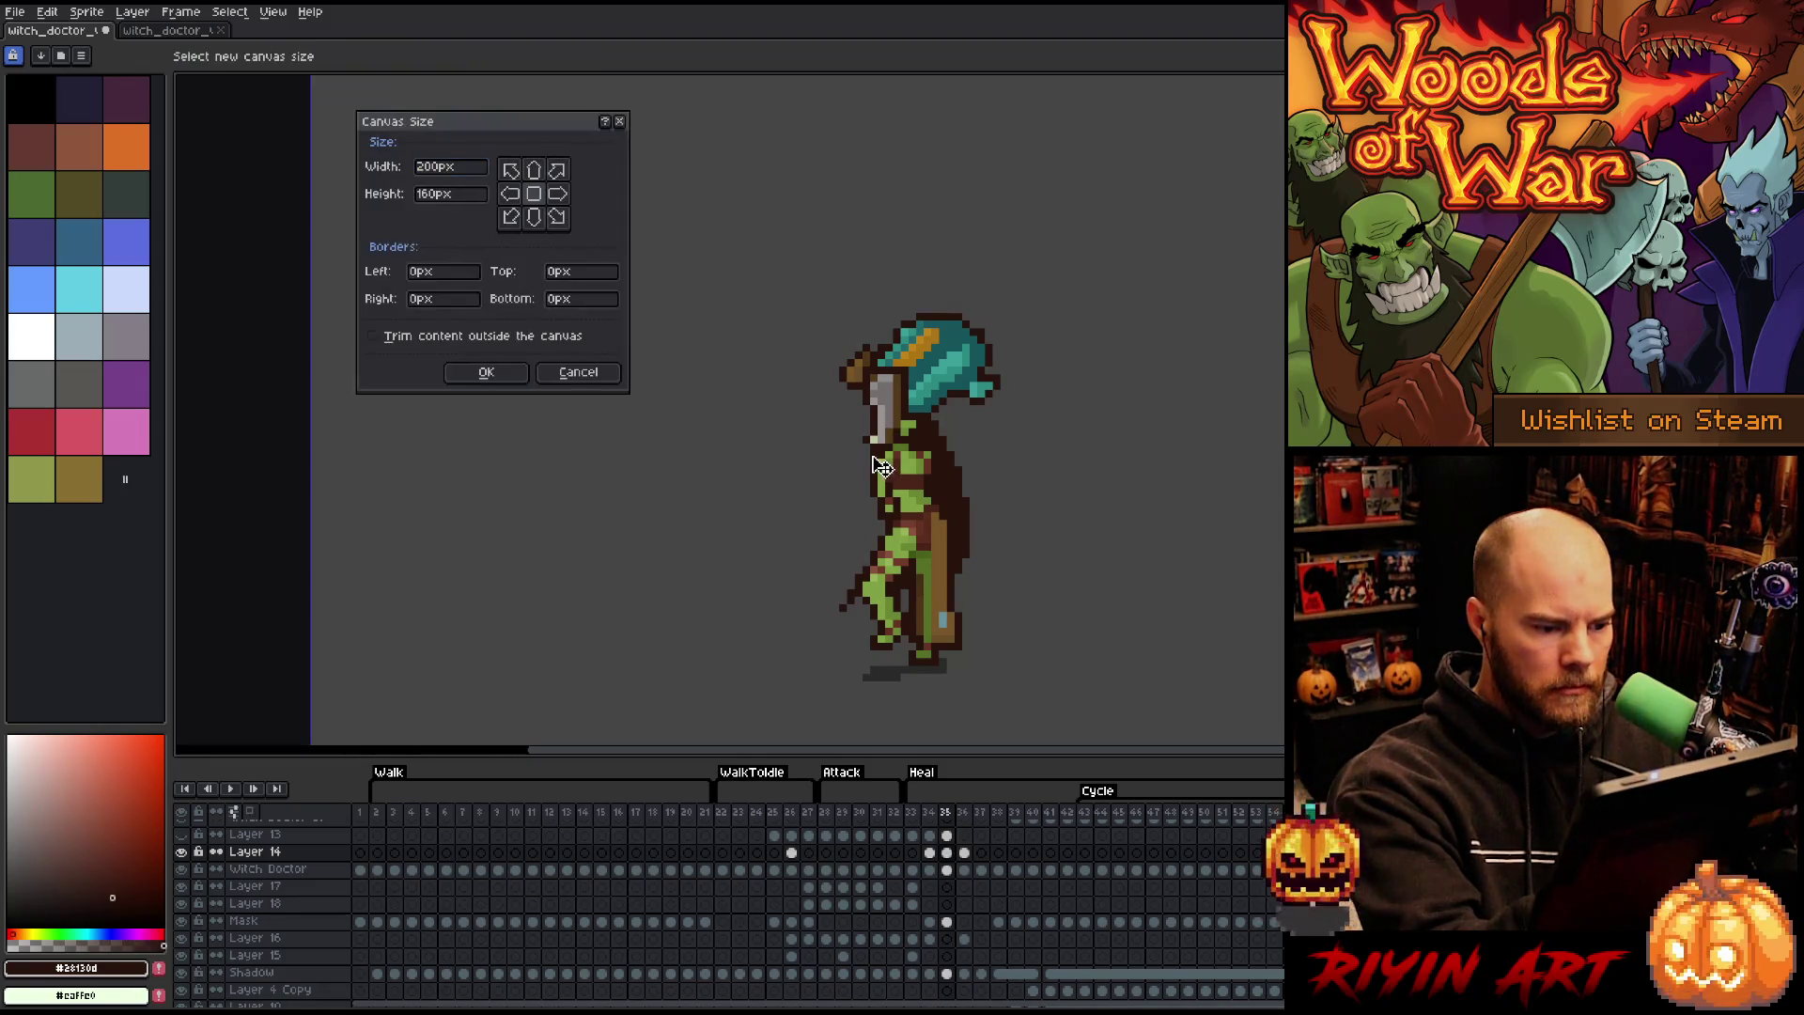
# - Cancel Canvas Size, keeping 200×160, and activate the Witch Doctor layer on frame 35
pyautogui.click(592, 372)
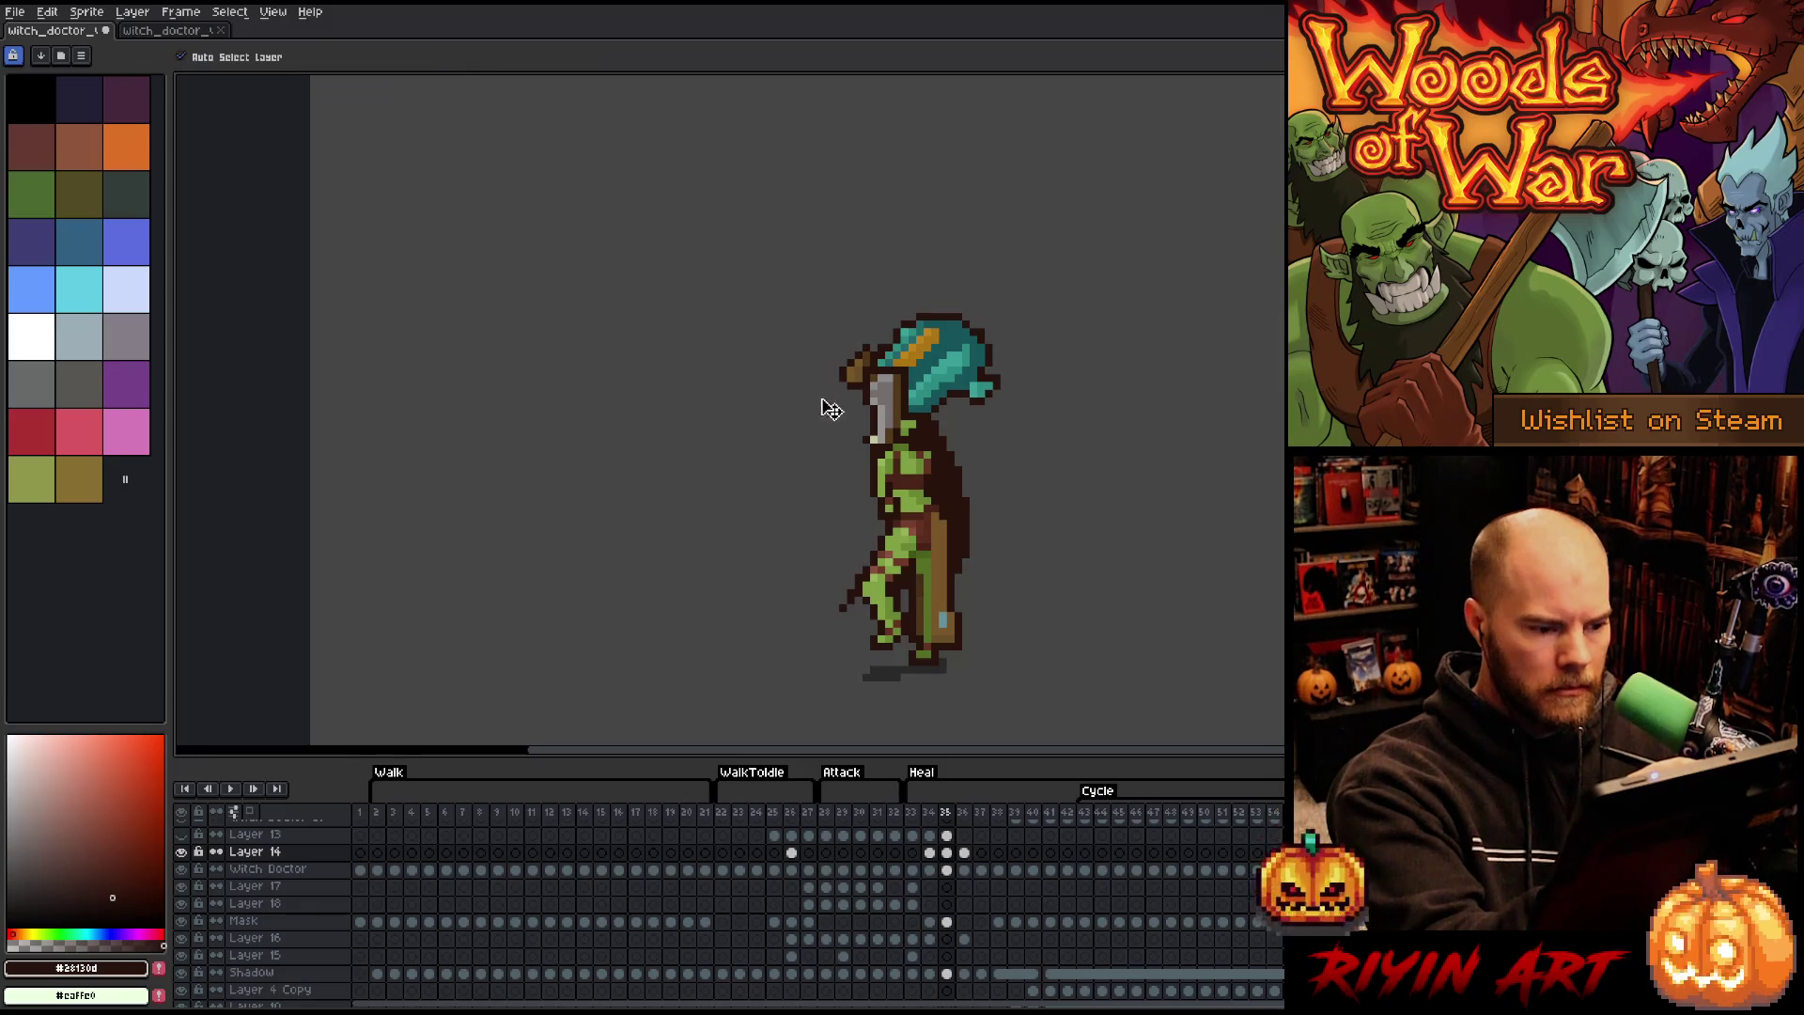
pyautogui.keyDown('ctrl'); pyautogui.click(879, 451); pyautogui.keyUp('ctrl')
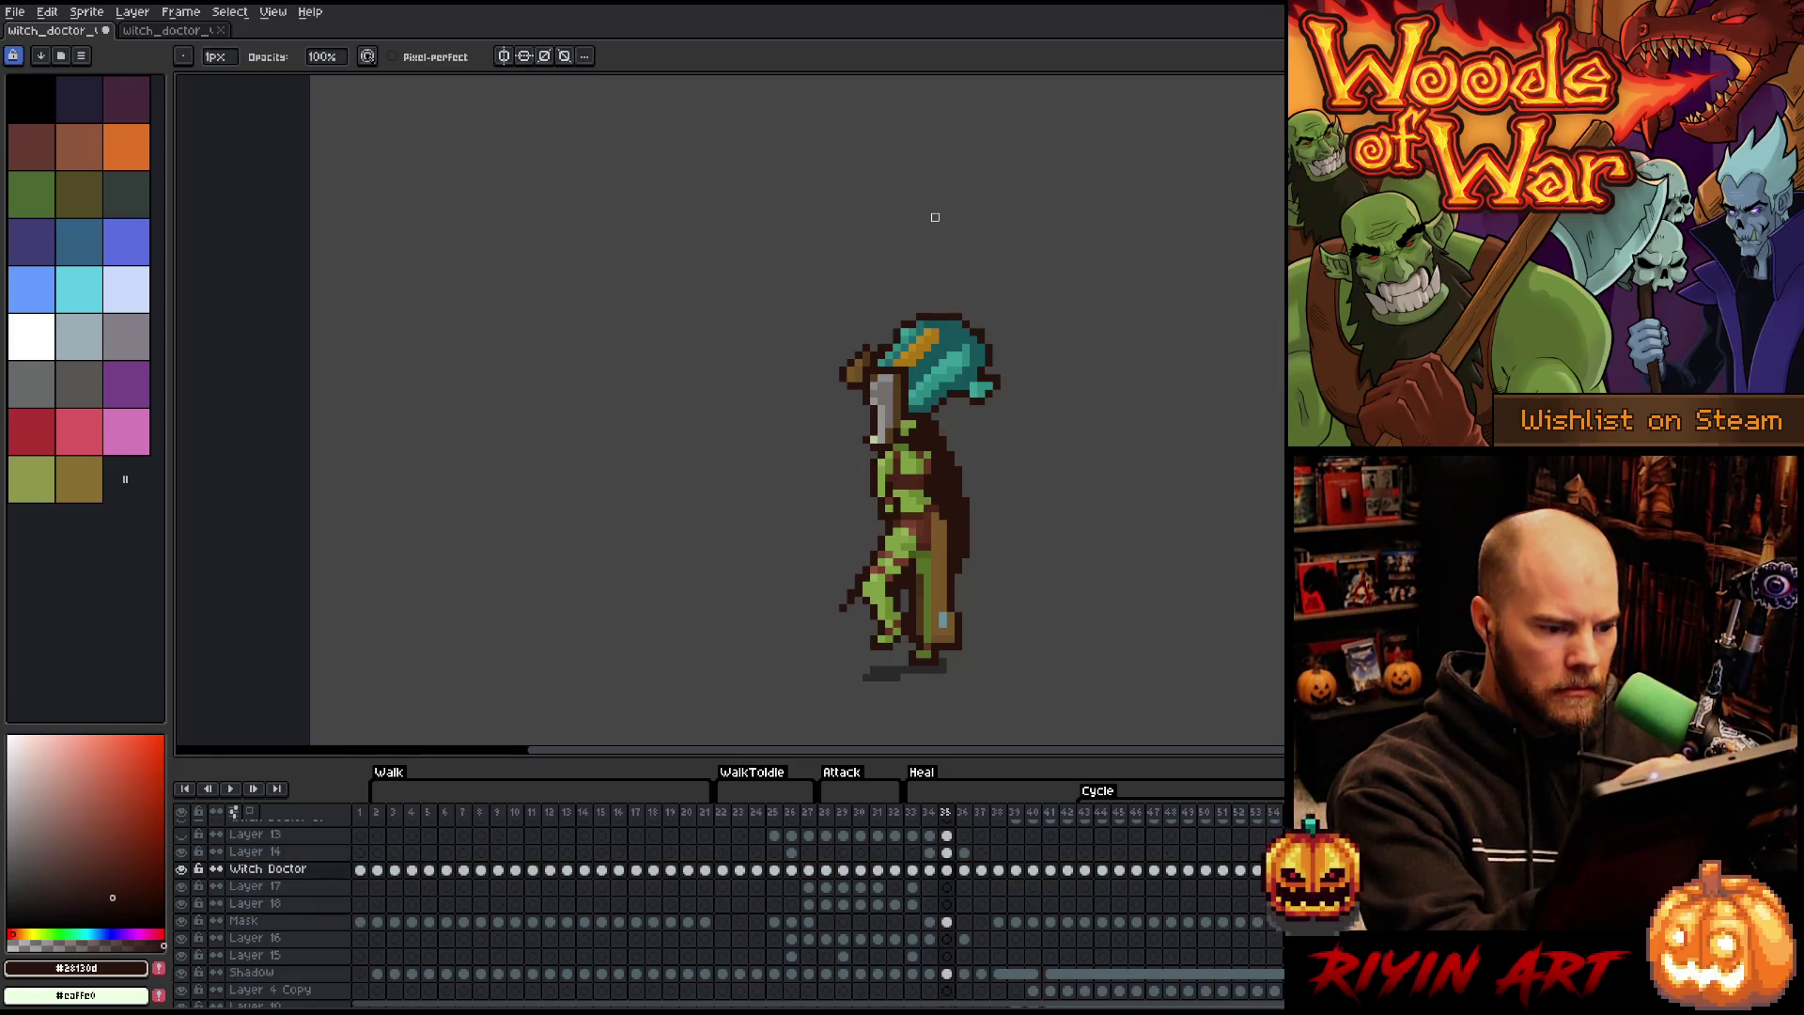
pyautogui.press('ctrl')
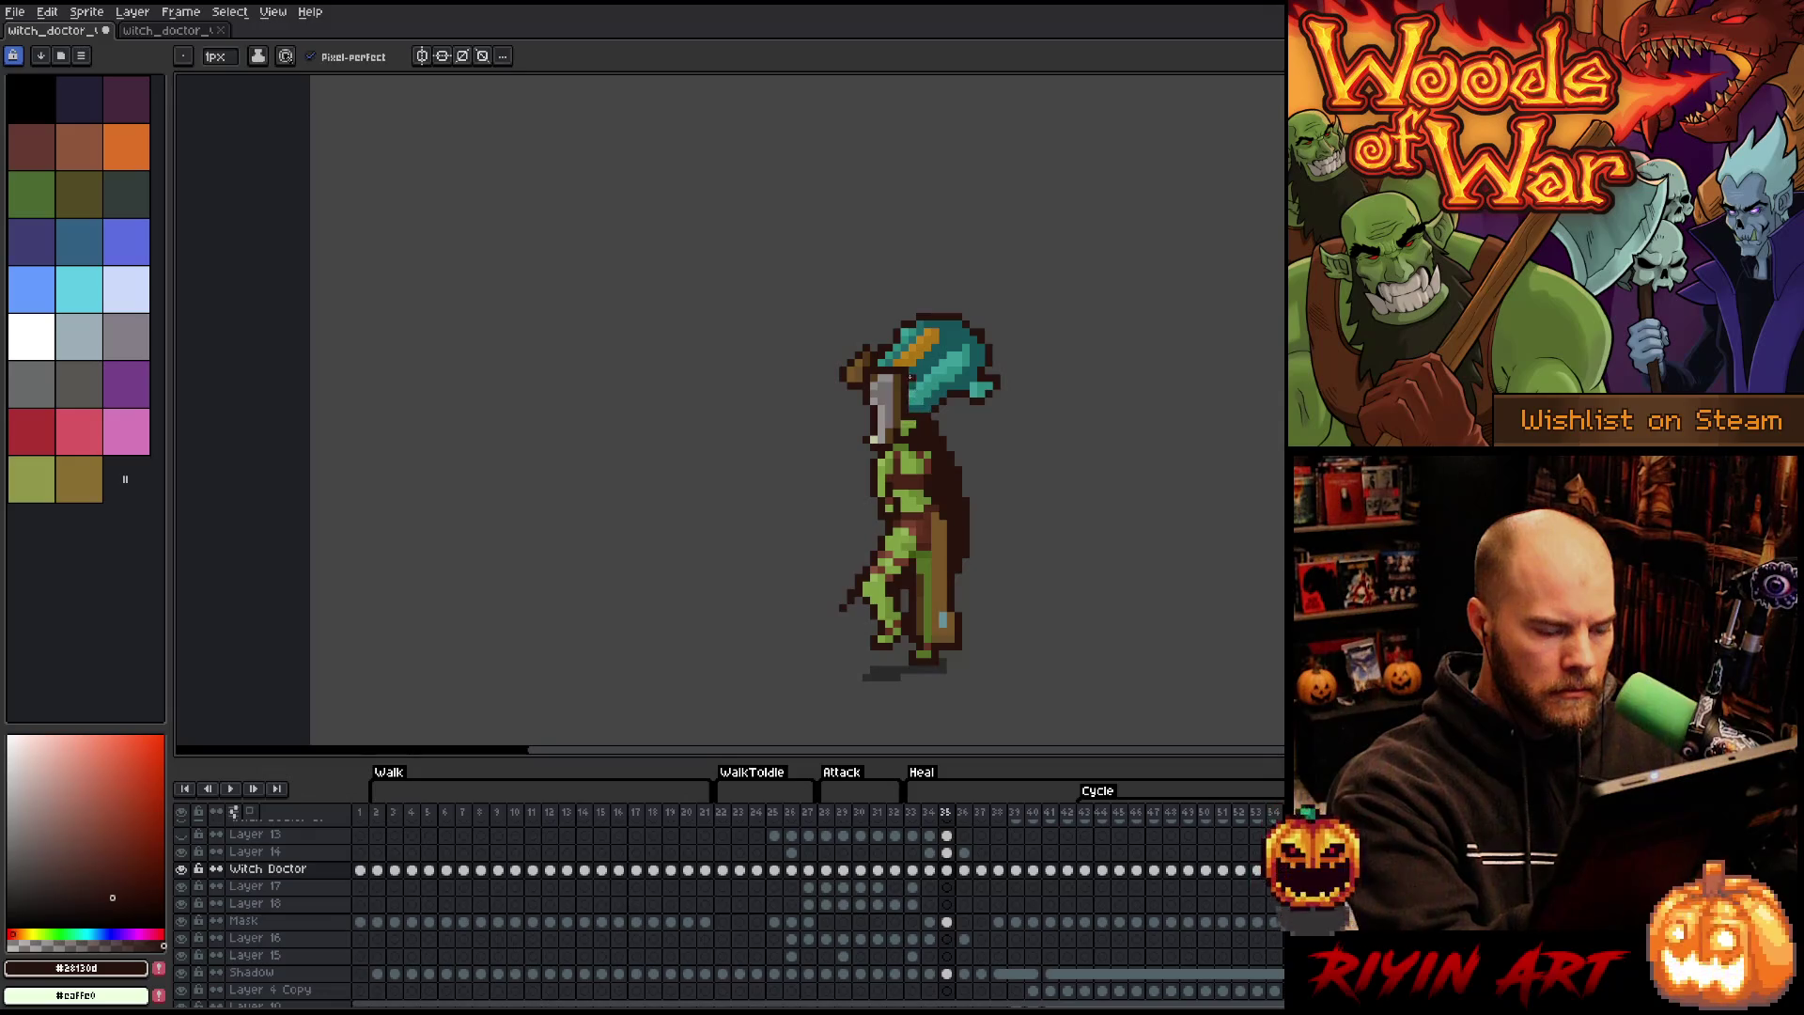
pyautogui.press('Right')
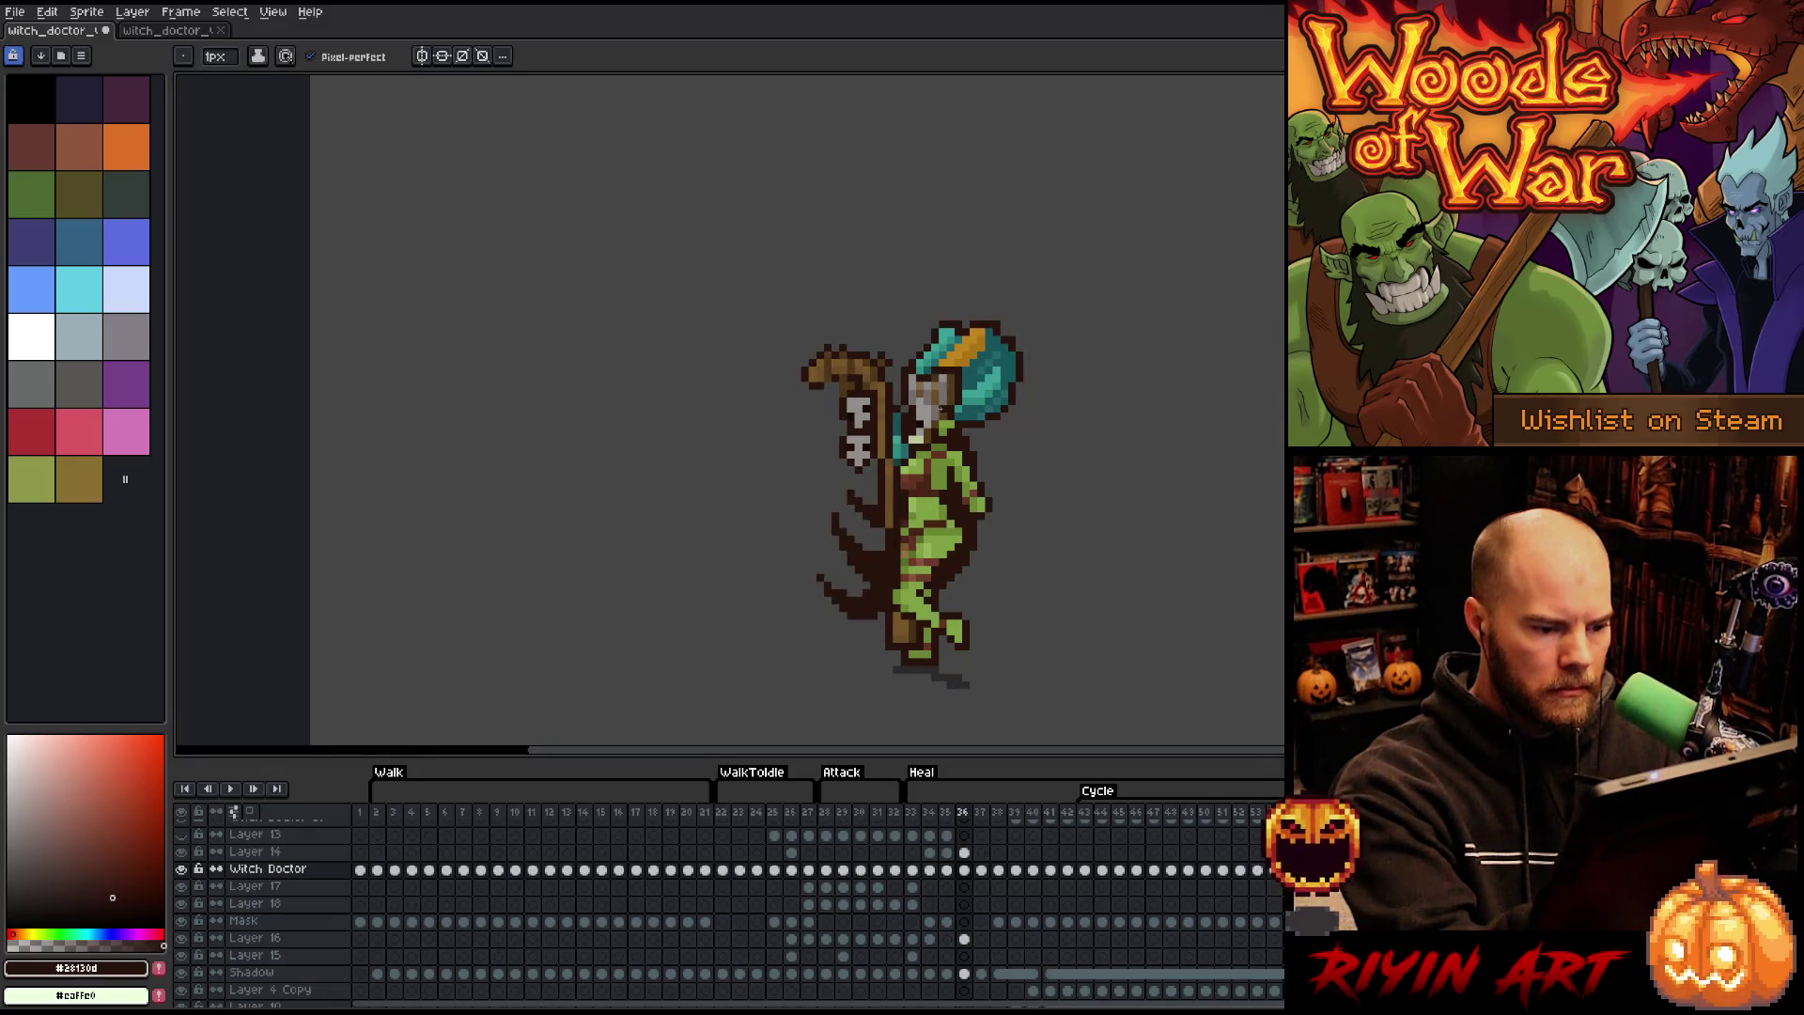
pyautogui.press('Left')
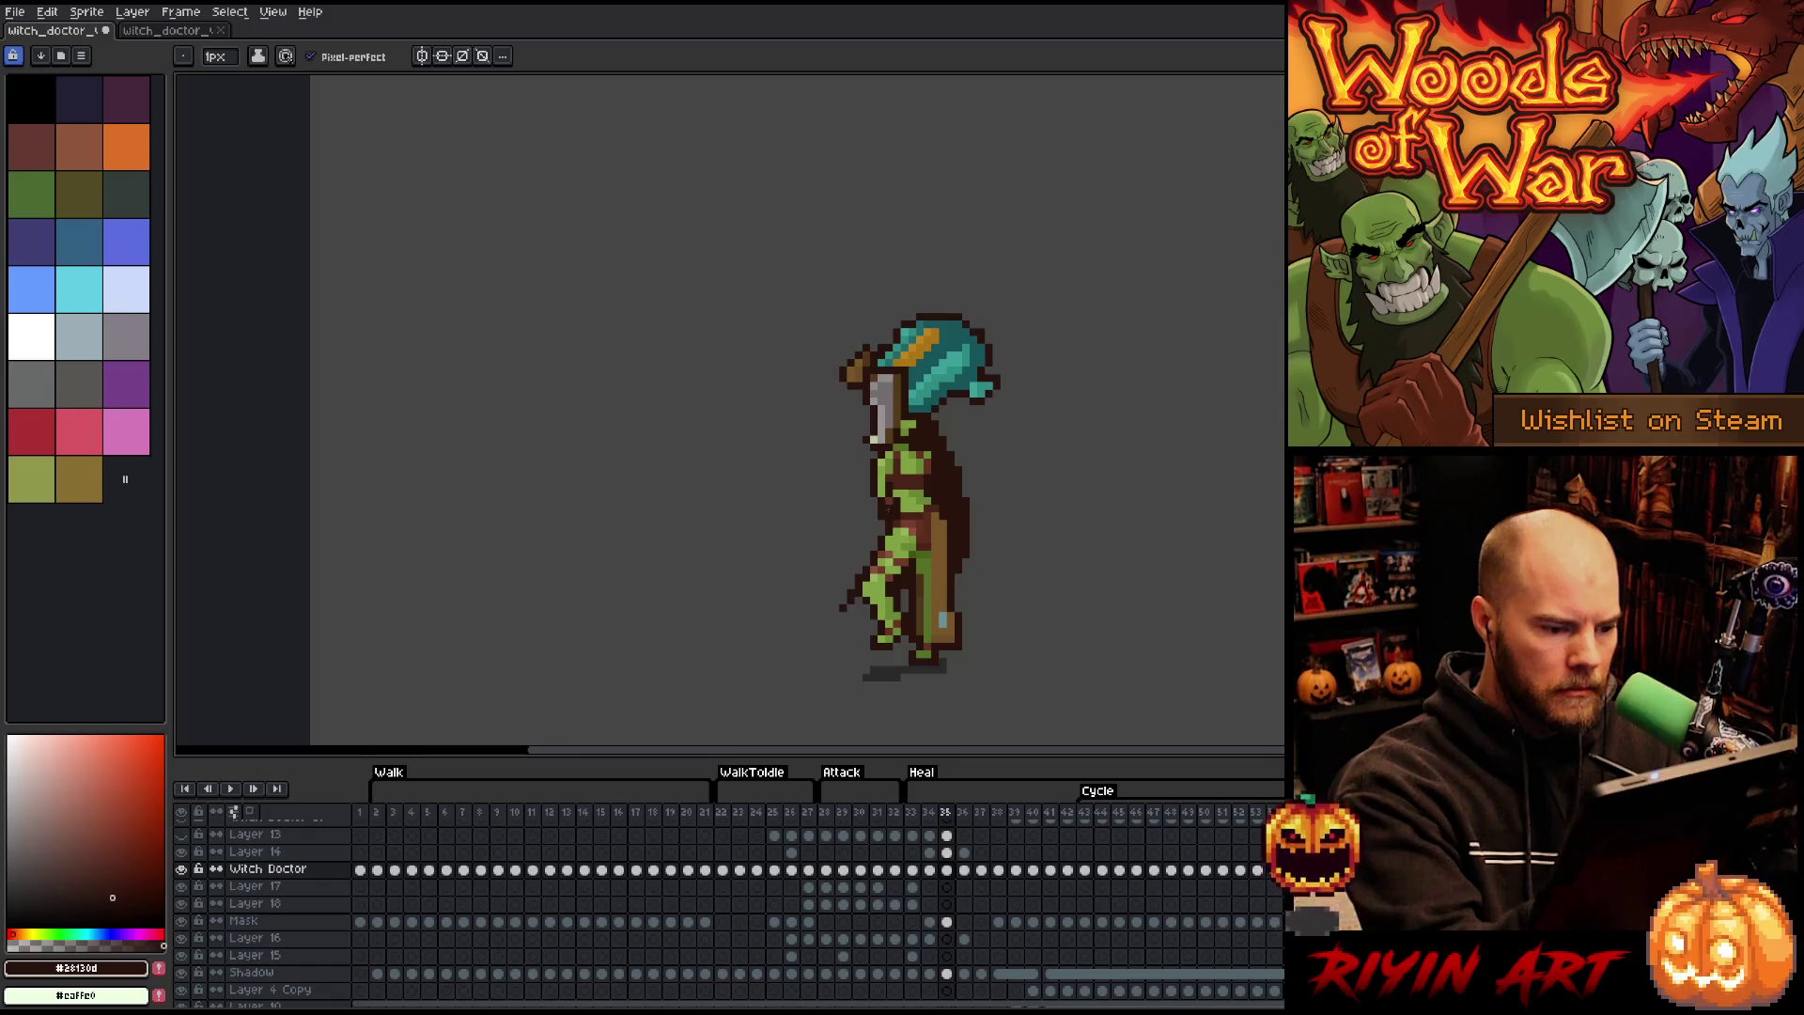
# - Retouch the chest in heal frame 35 using sampled light green, mid green and dark brown
pyautogui.keyDown('alt'); pyautogui.click(881, 485); pyautogui.keyUp('alt')
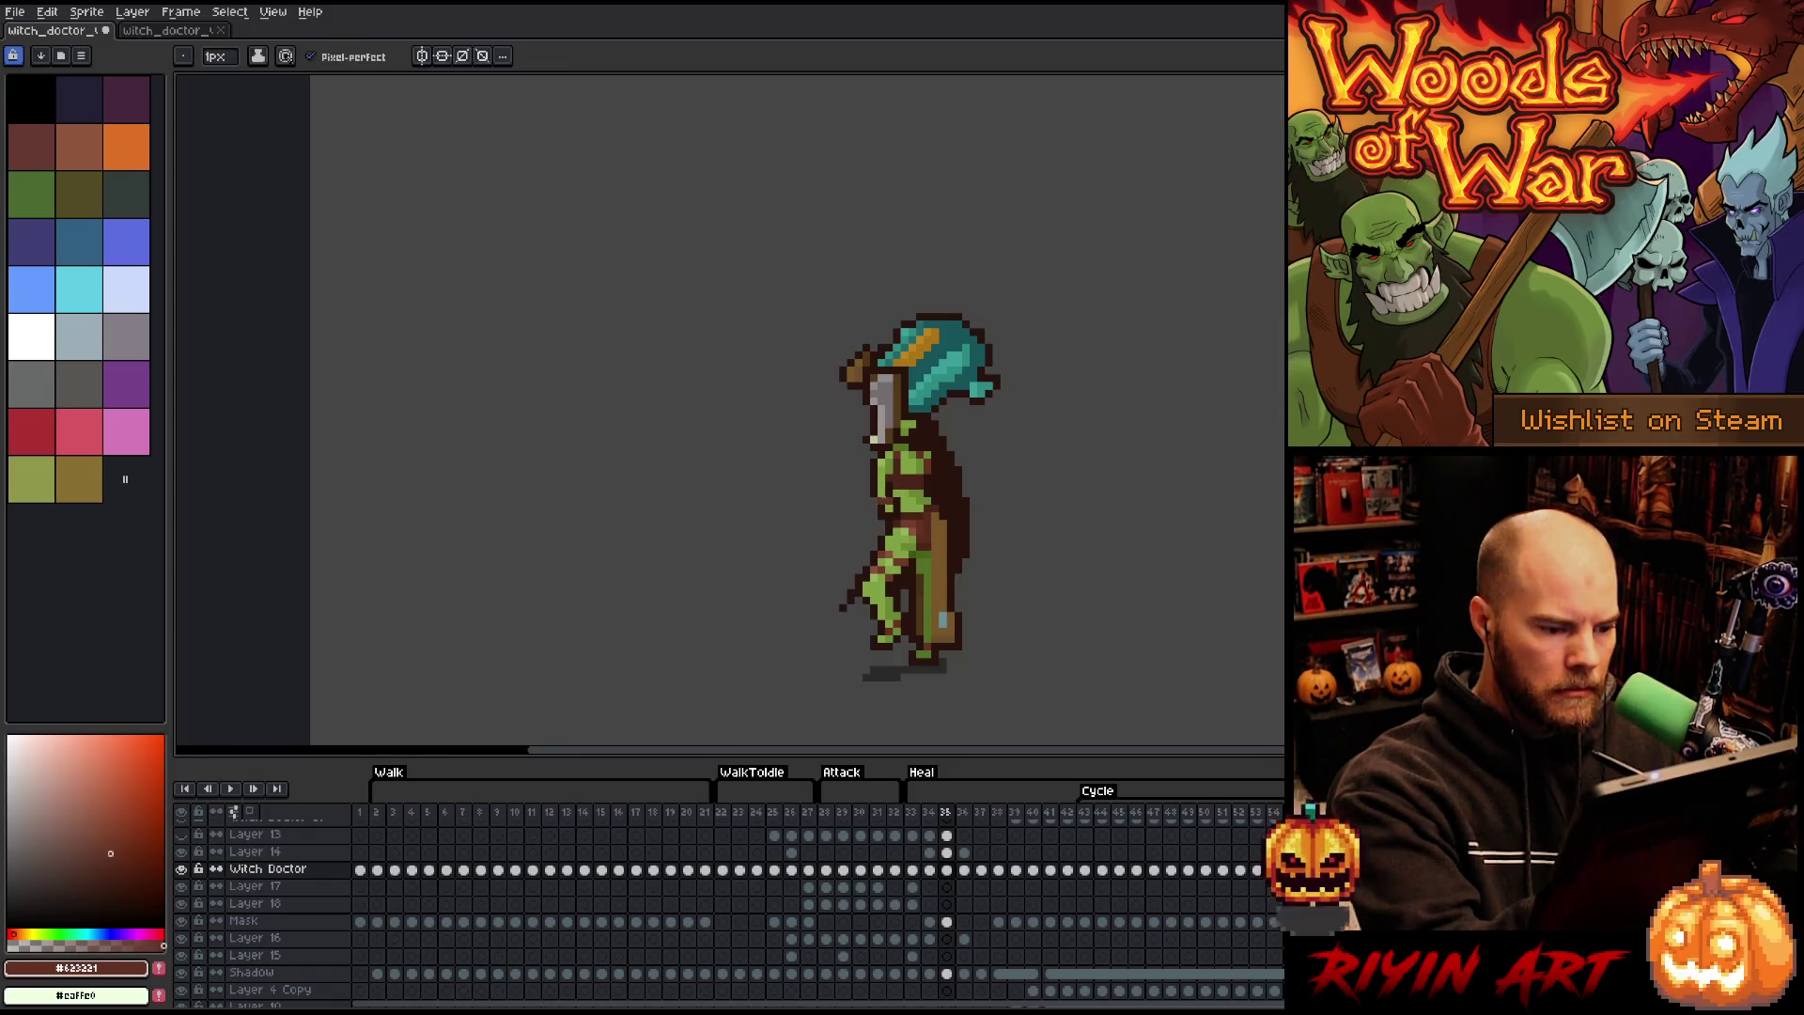
pyautogui.keyDown('alt'); pyautogui.click(877, 499); pyautogui.keyUp('alt')
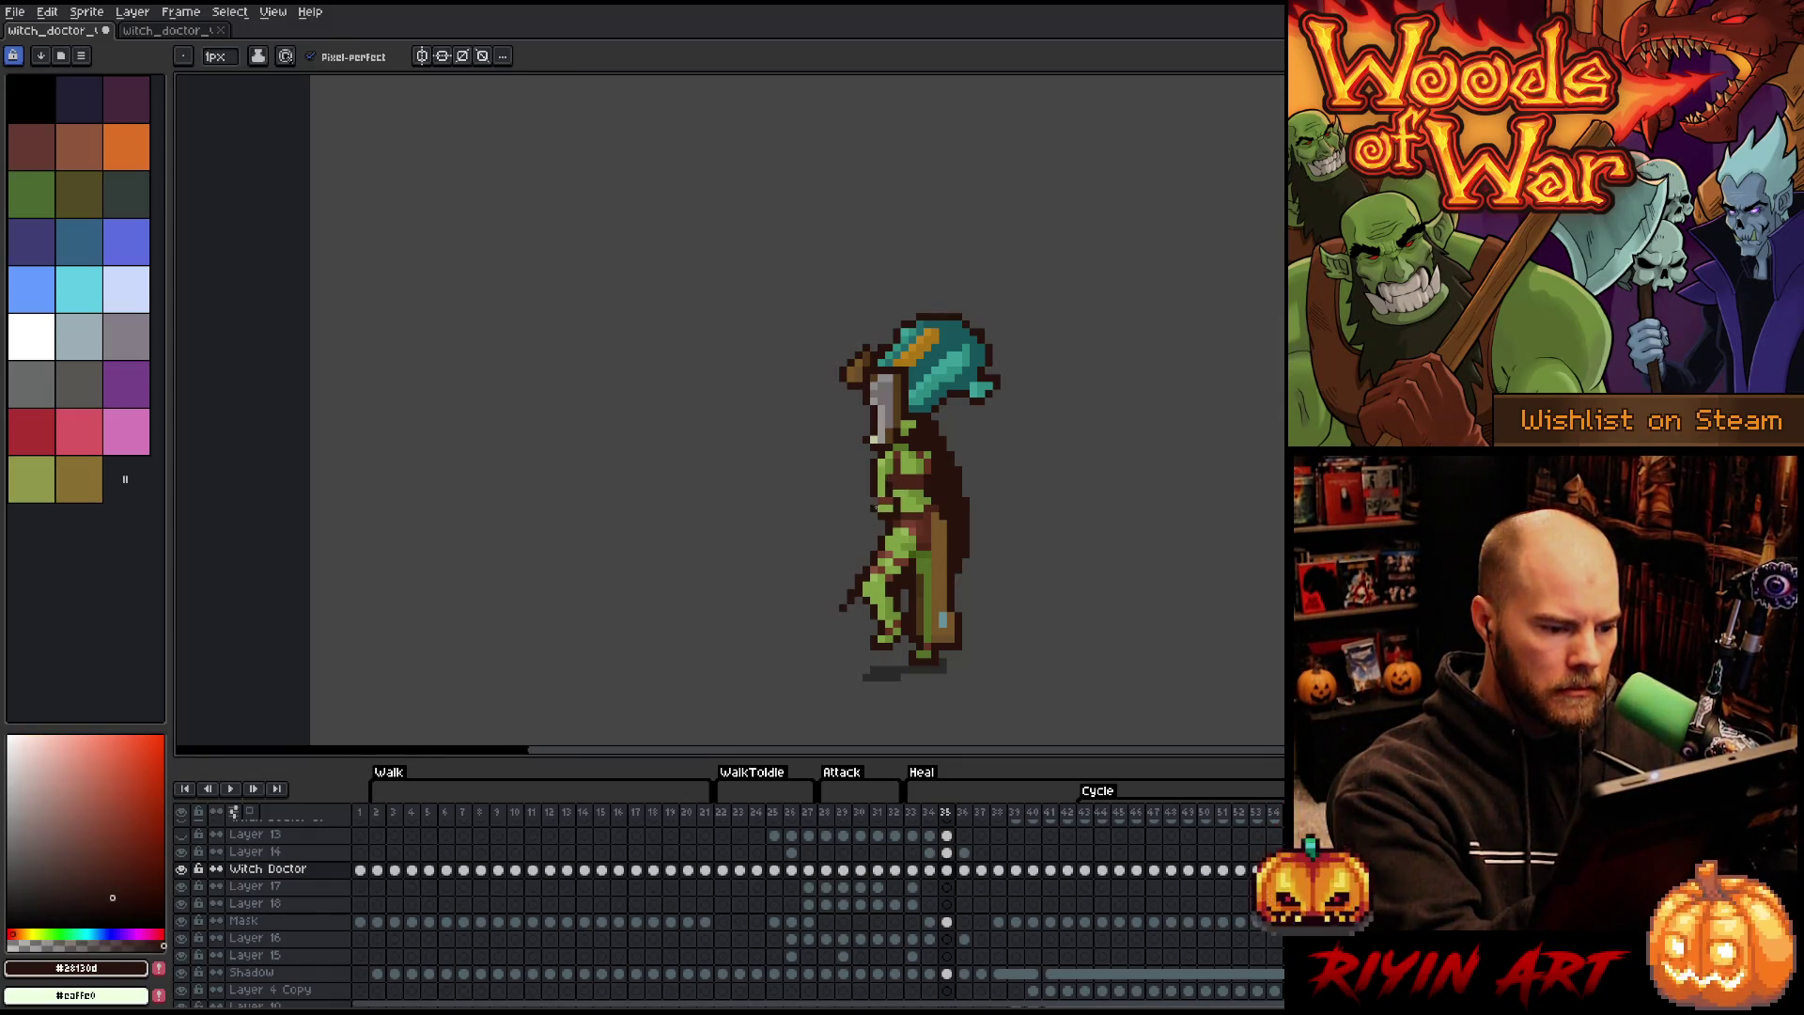
pyautogui.keyDown('alt'); pyautogui.click(878, 498); pyautogui.keyUp('alt')
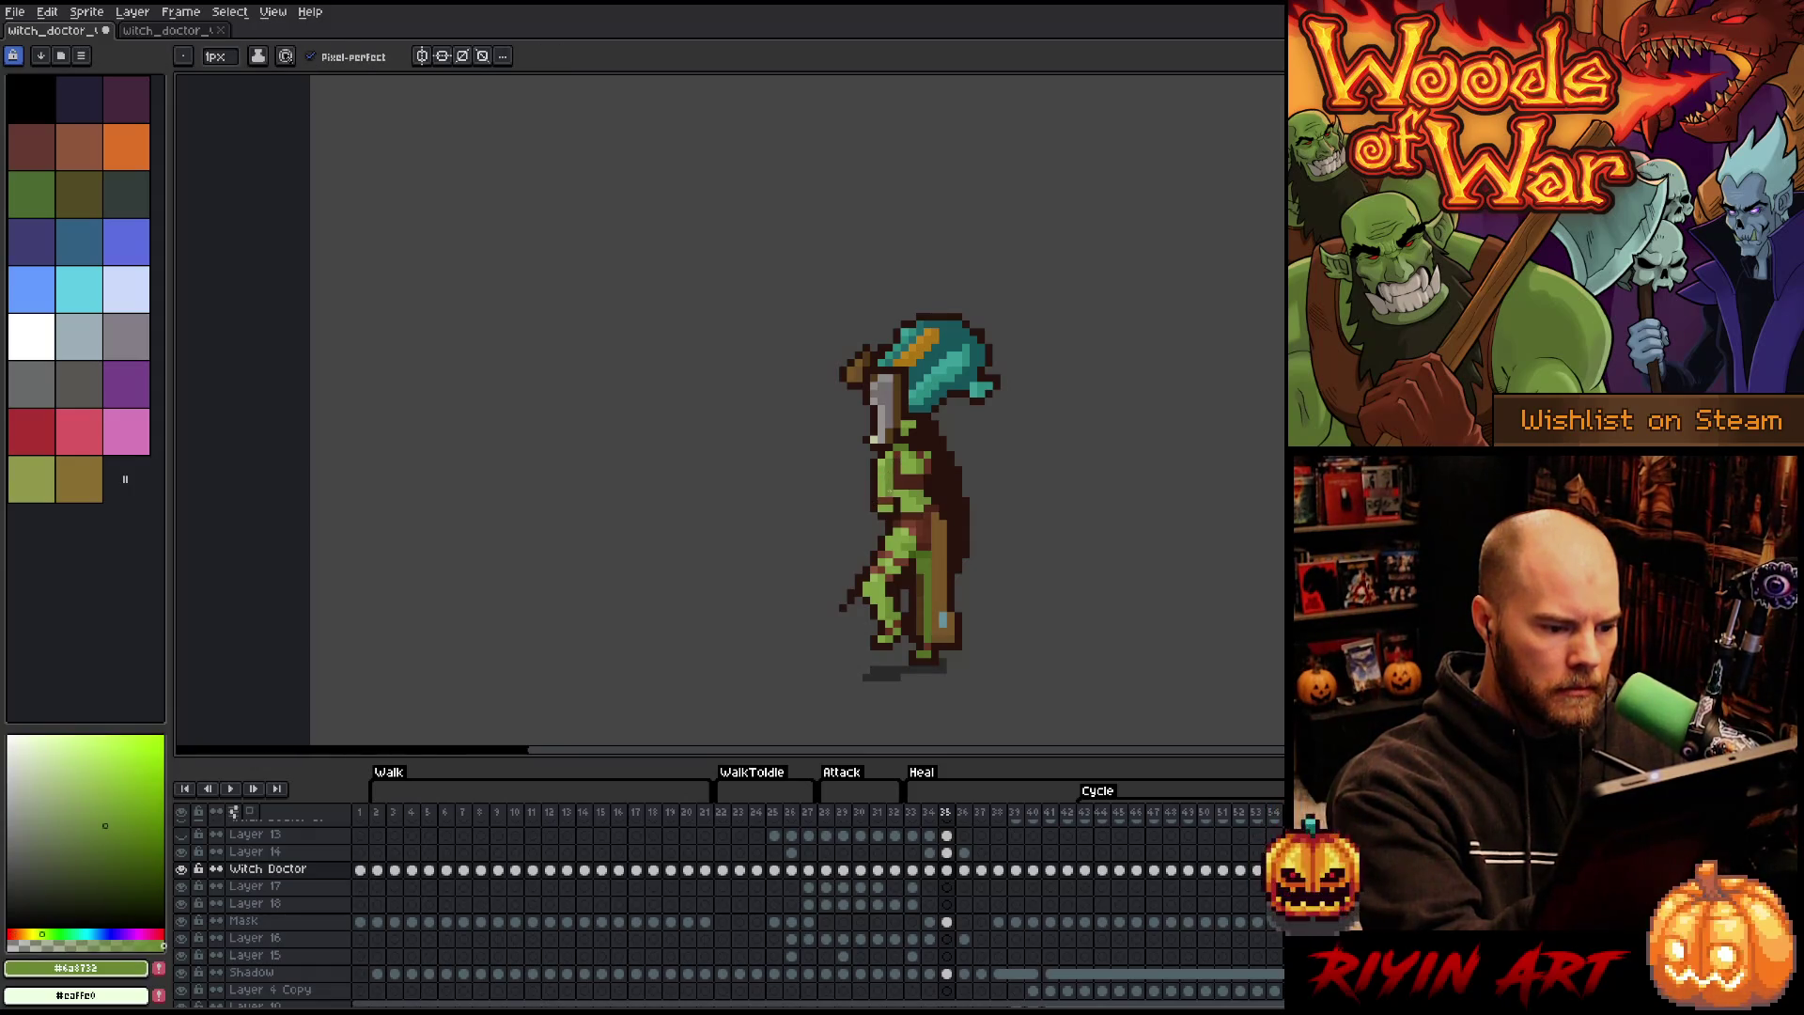
pyautogui.keyDown('alt'); pyautogui.click(895, 495); pyautogui.keyUp('alt')
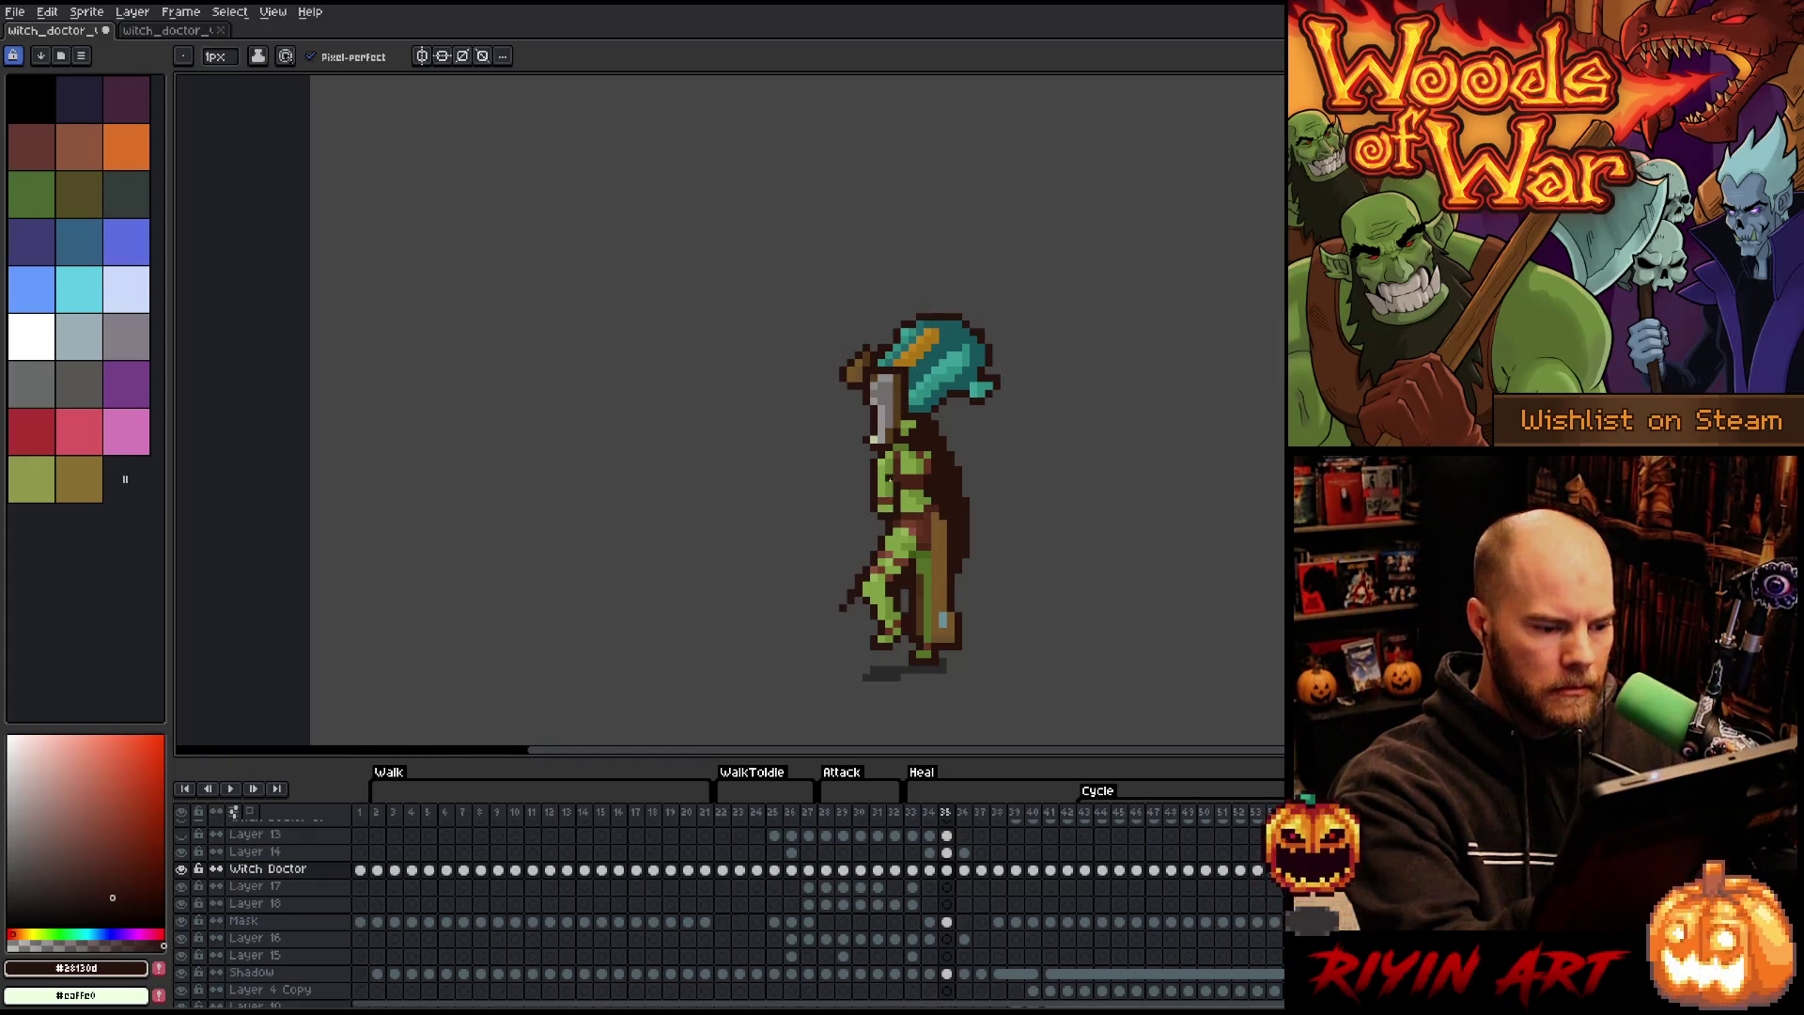
pyautogui.keyDown('alt'); pyautogui.click(898, 478); pyautogui.keyUp('alt')
pyautogui.keyDown('alt'); pyautogui.click(888, 480); pyautogui.keyUp('alt')
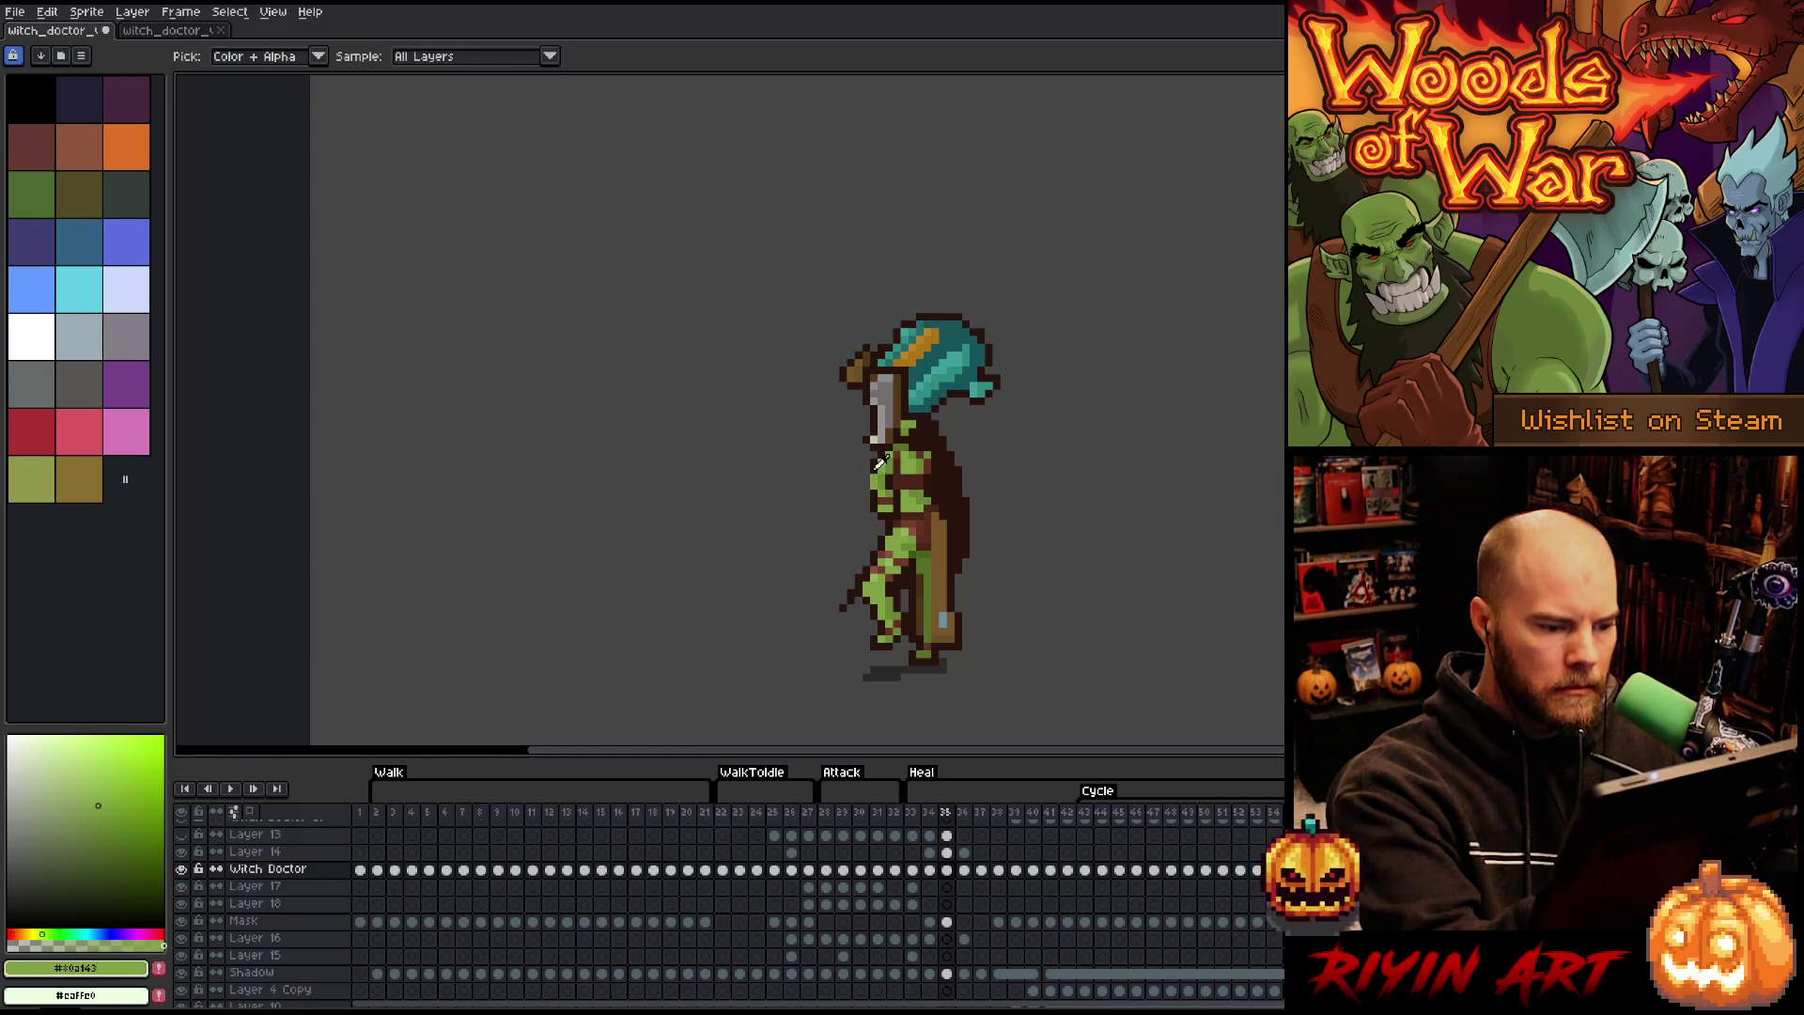
pyautogui.keyDown('alt'); pyautogui.click(940, 317); pyautogui.keyUp('alt')
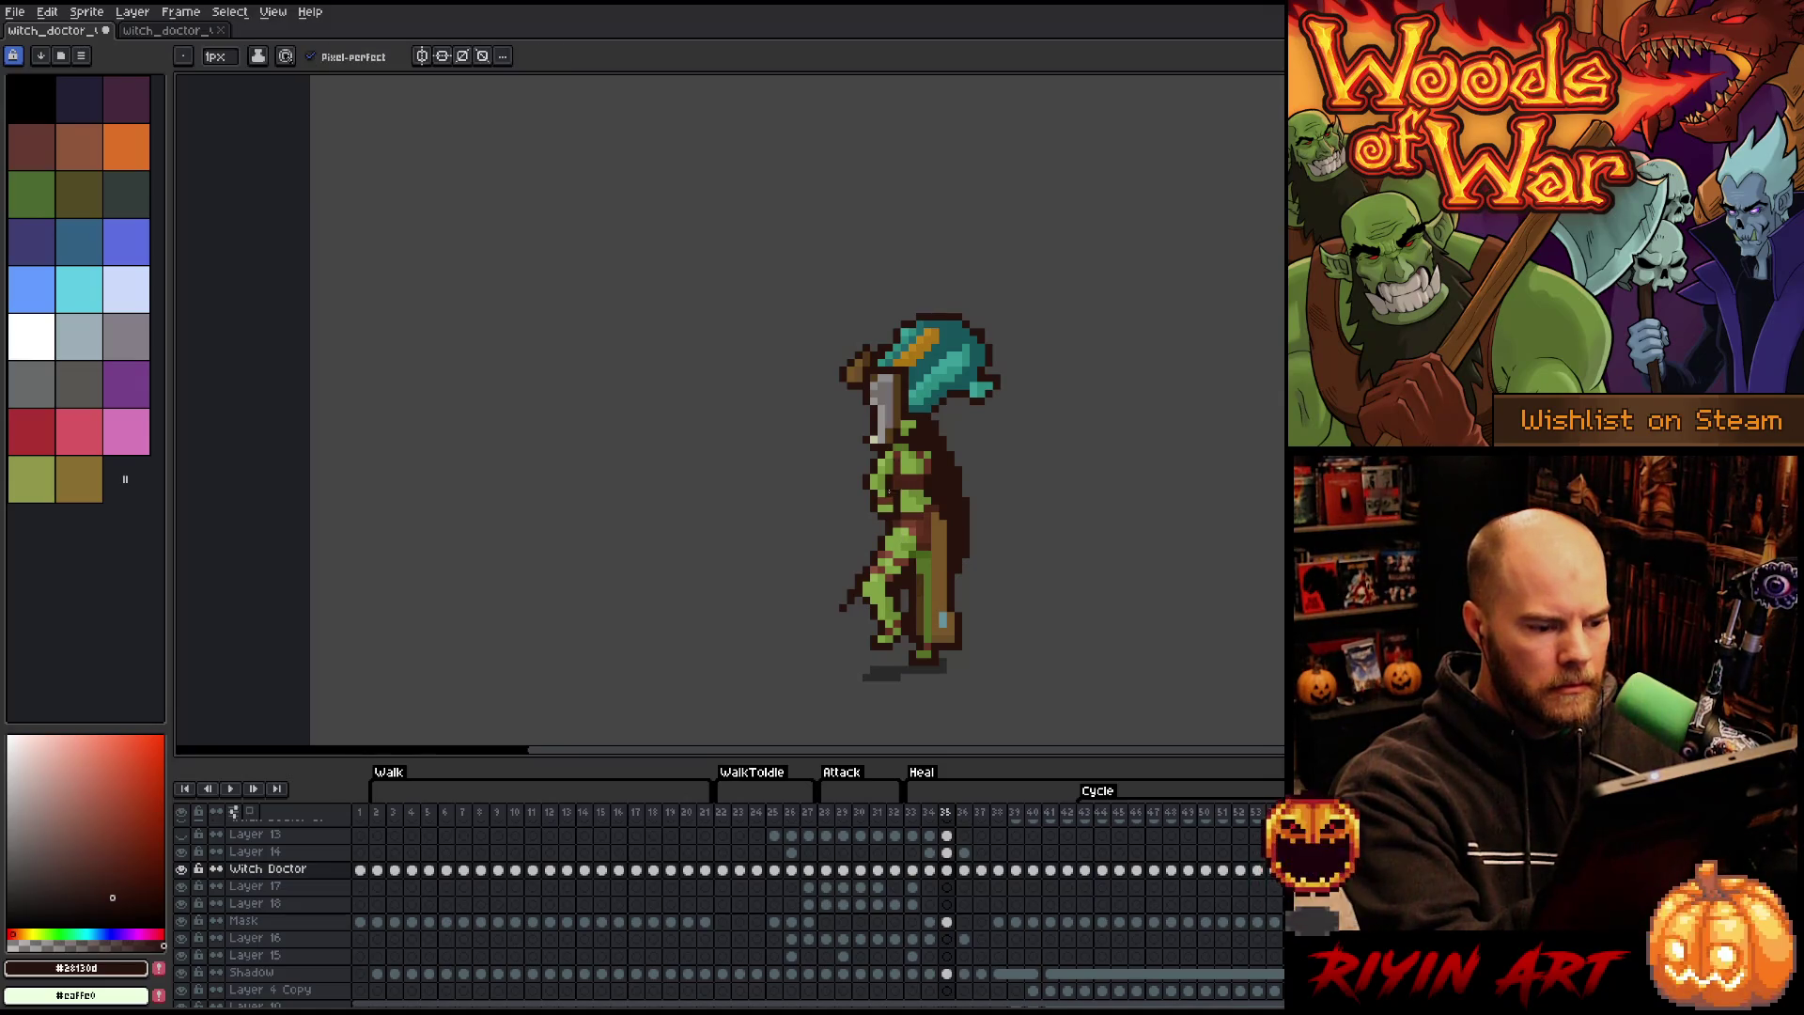
pyautogui.press('alt')
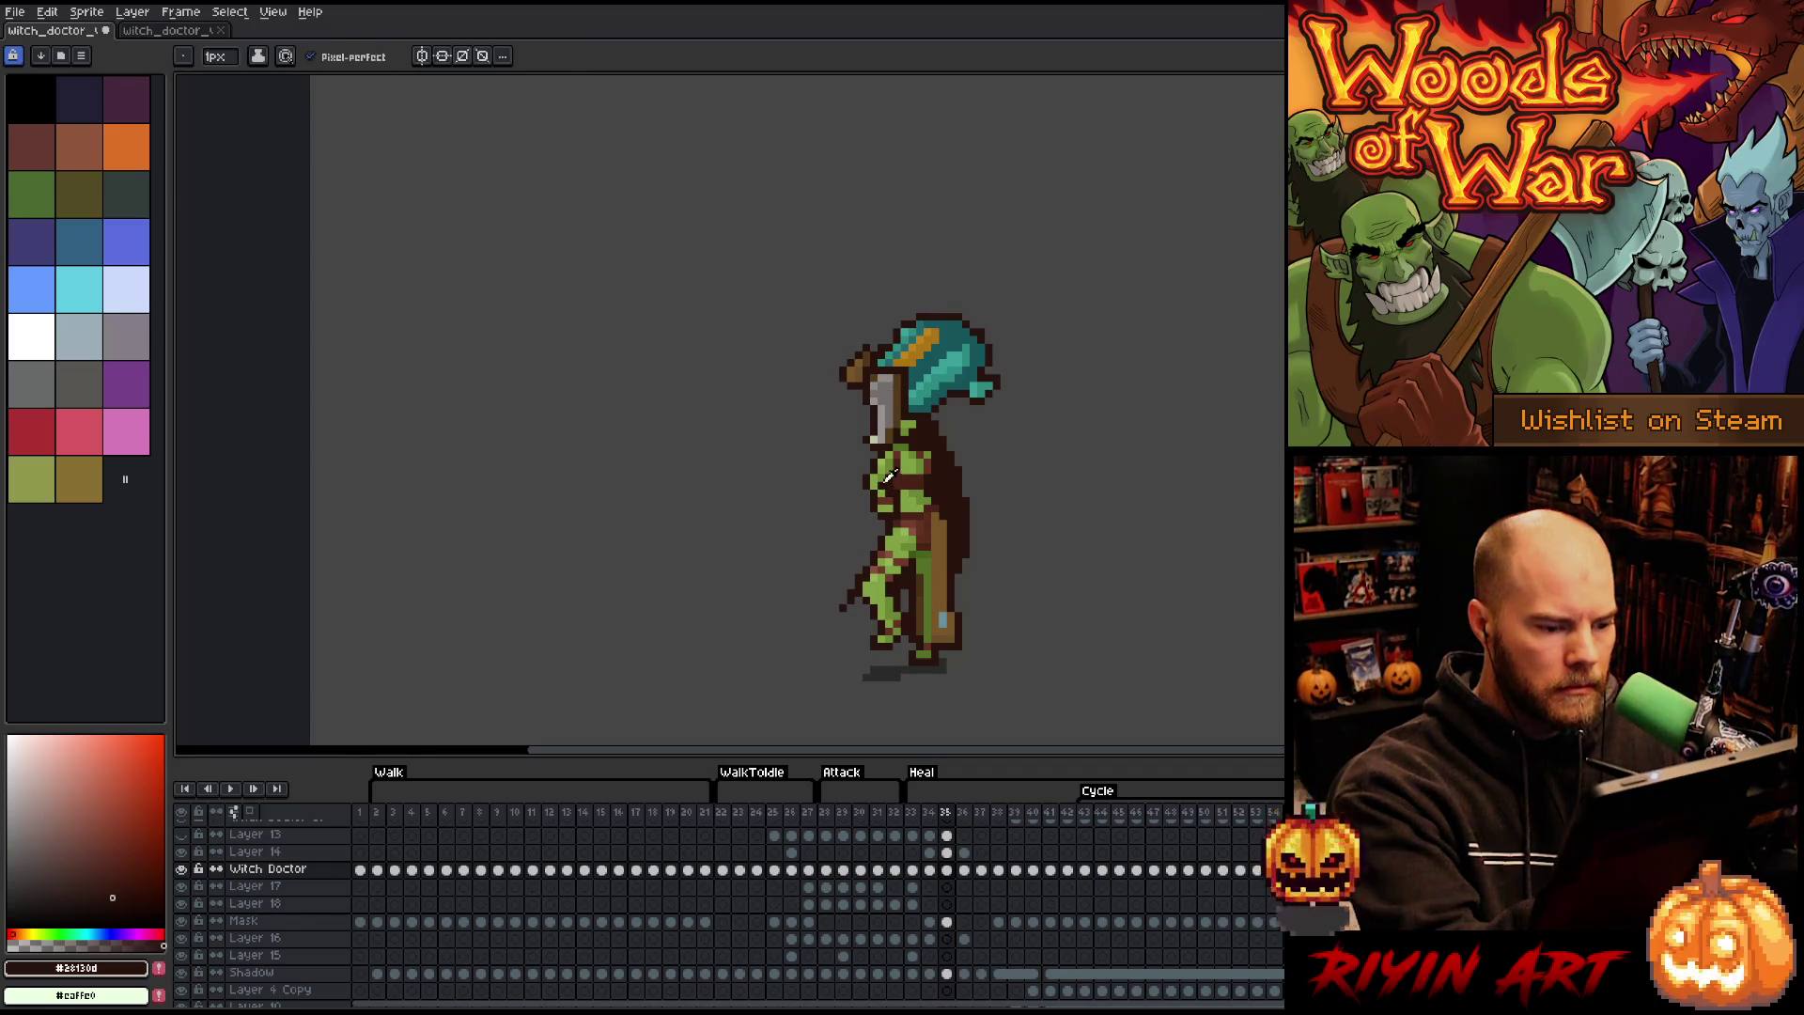
pyautogui.keyDown('alt'); pyautogui.click(899, 466); pyautogui.keyUp('alt')
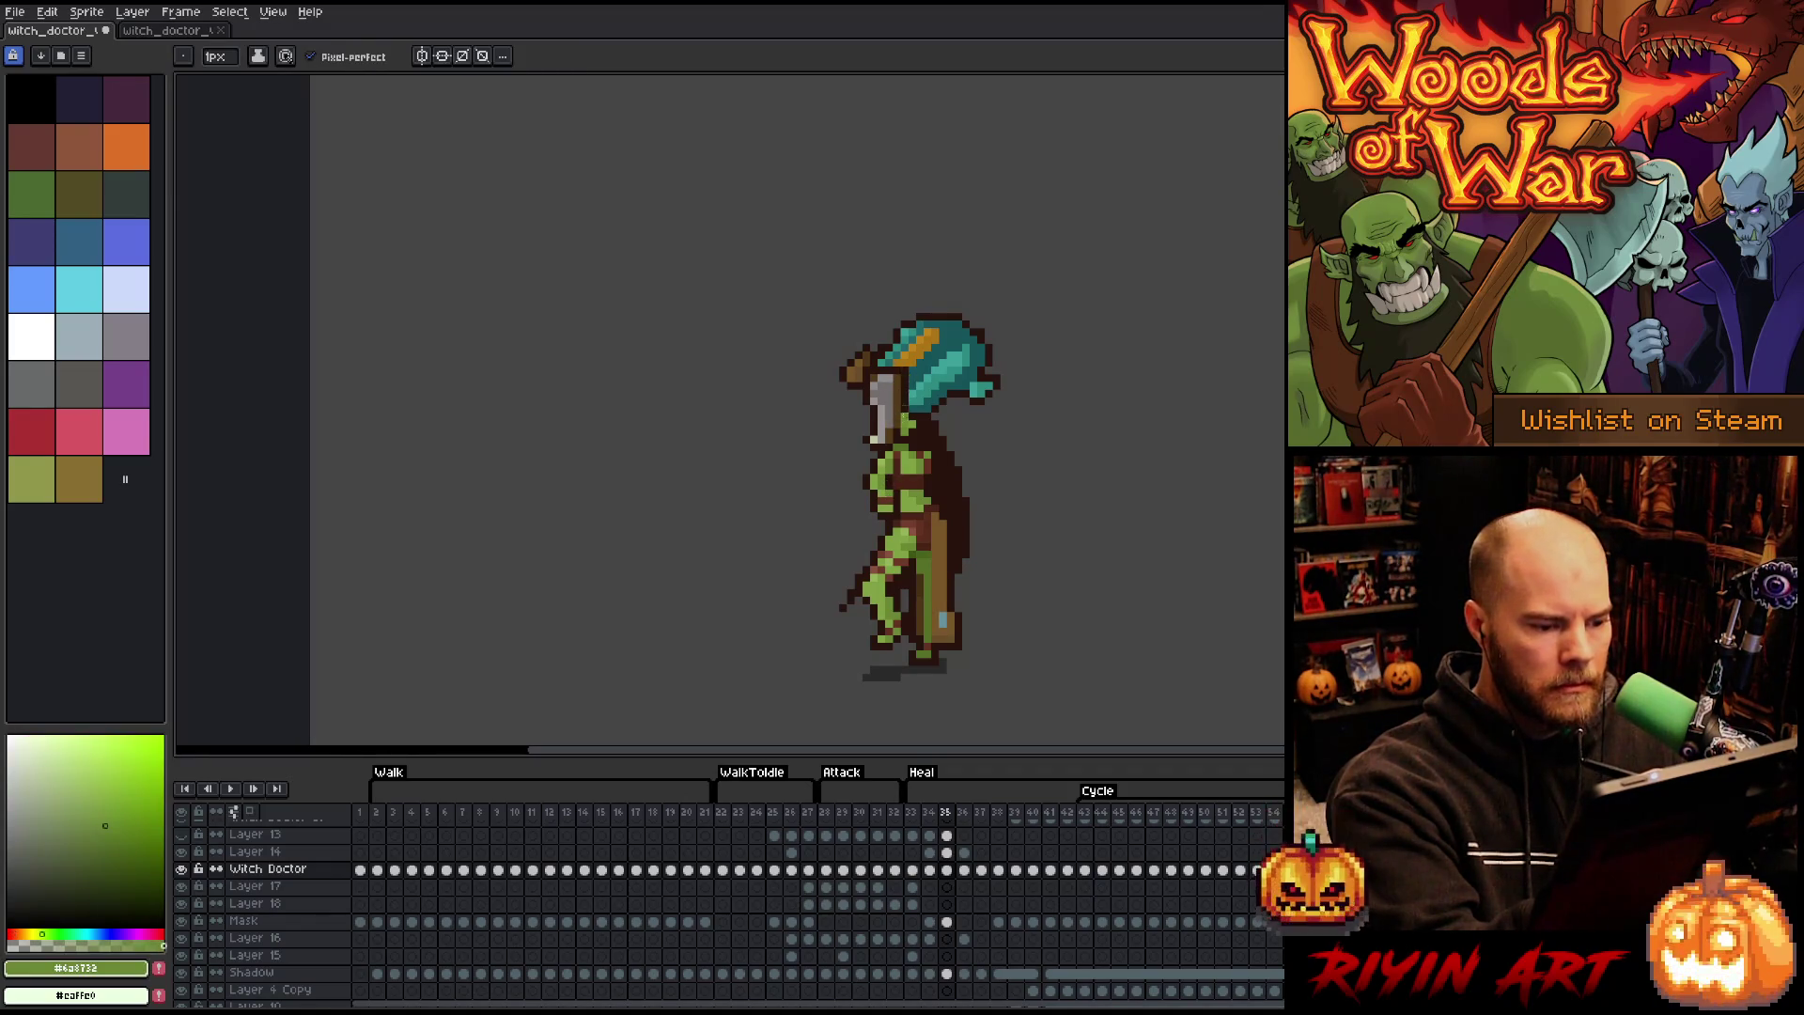
# - Sample the dark brown outline colour, switch to the eraser, and play from frame 34
pyautogui.keyDown('alt'); pyautogui.click(879, 504); pyautogui.keyUp('alt')
pyautogui.press('e')
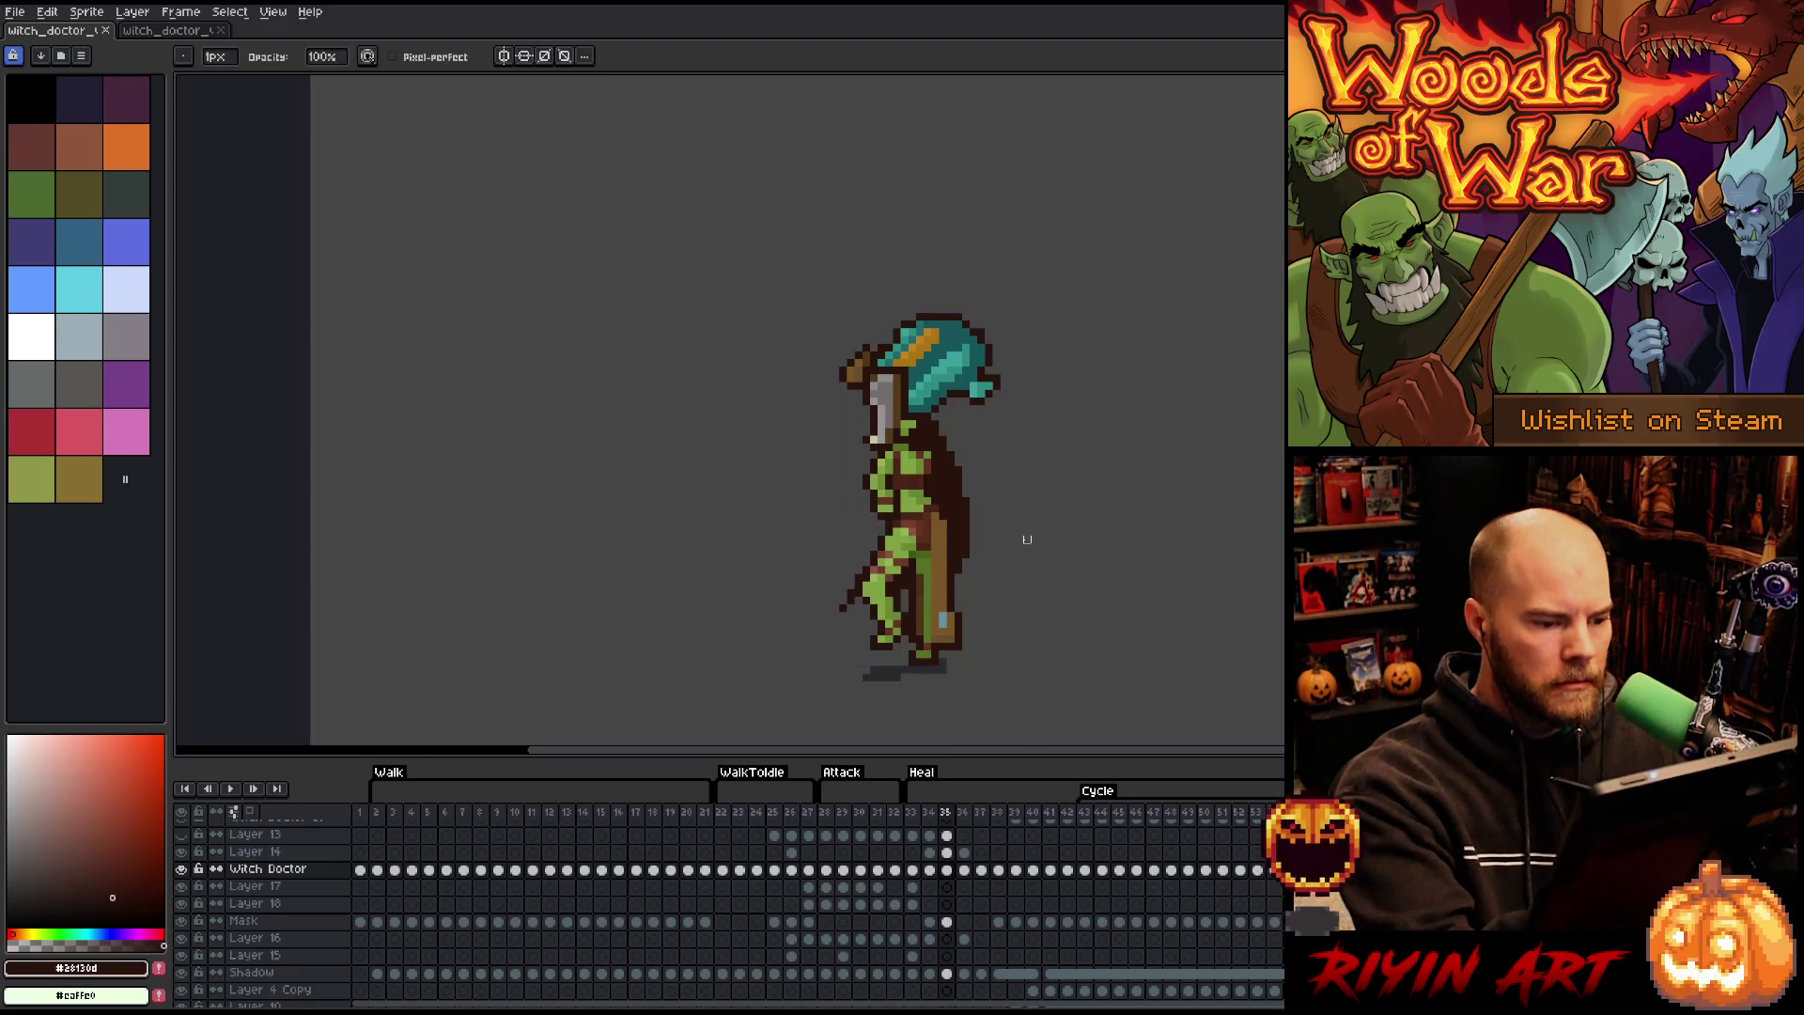
pyautogui.press(',')
pyautogui.press('Return')
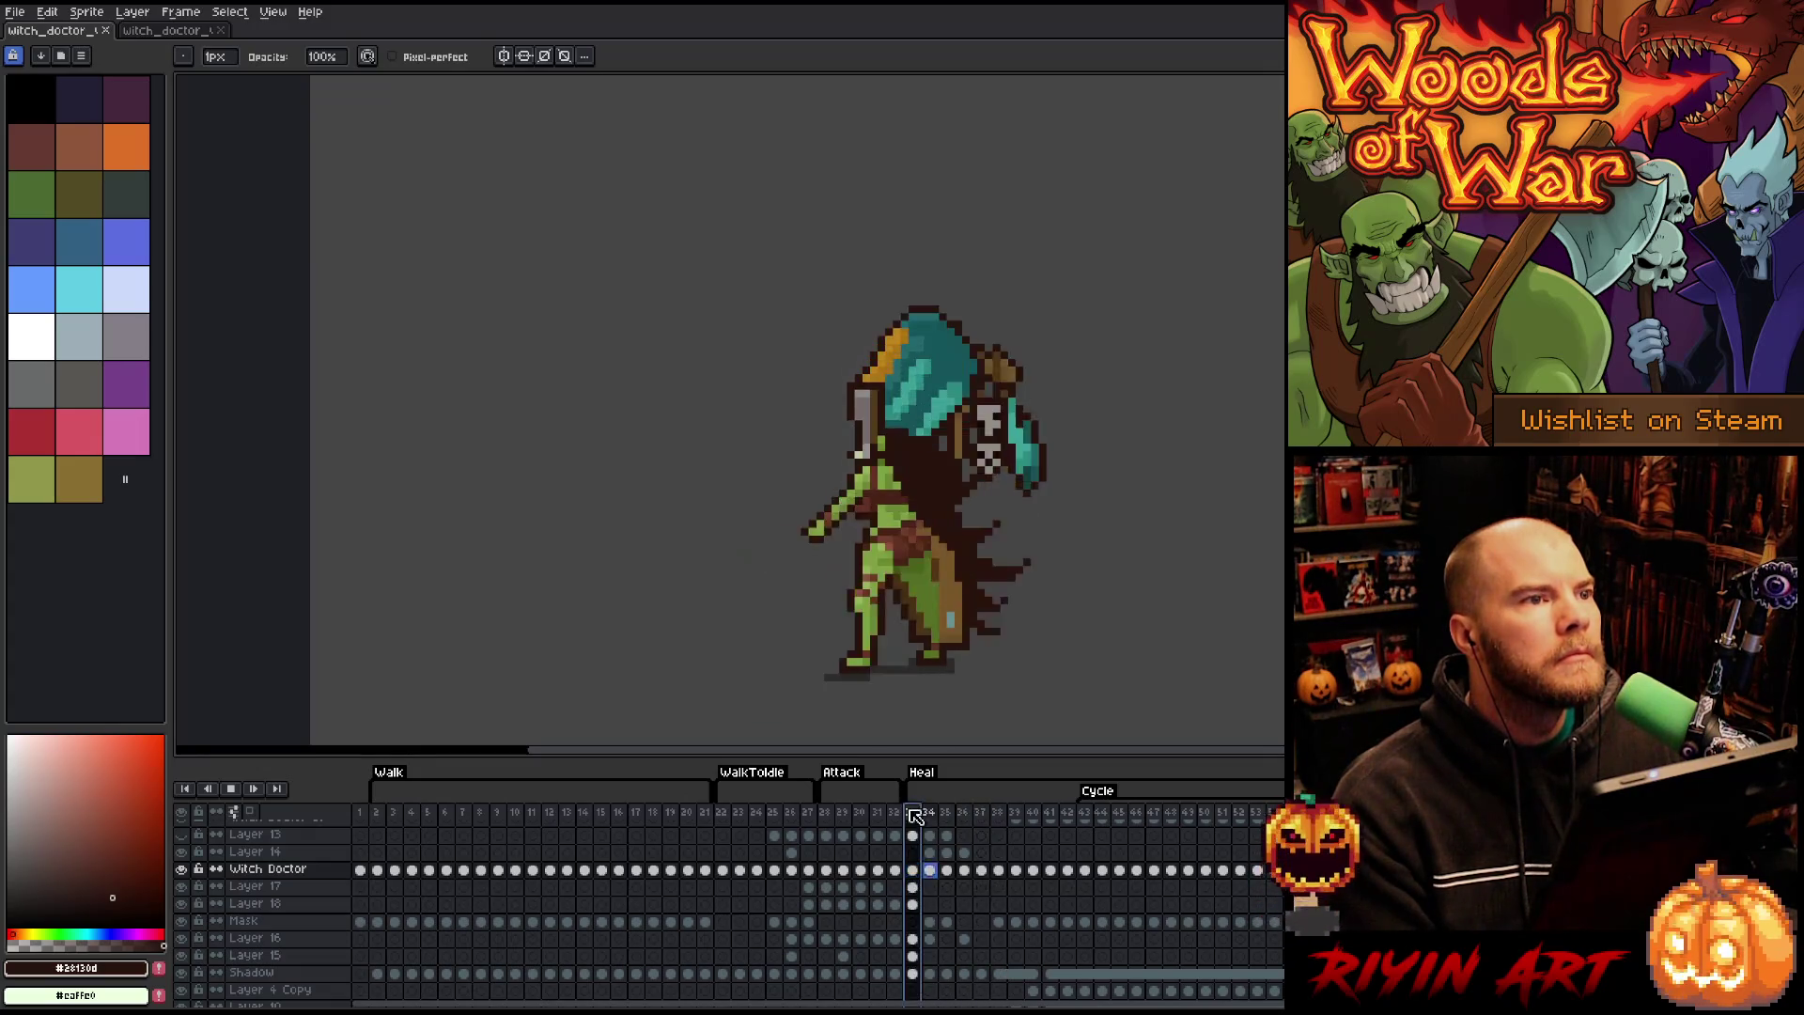
# - Jump playback across the Walk, Attack and Heal frames to review the green healing glow
pyautogui.click(500, 814)
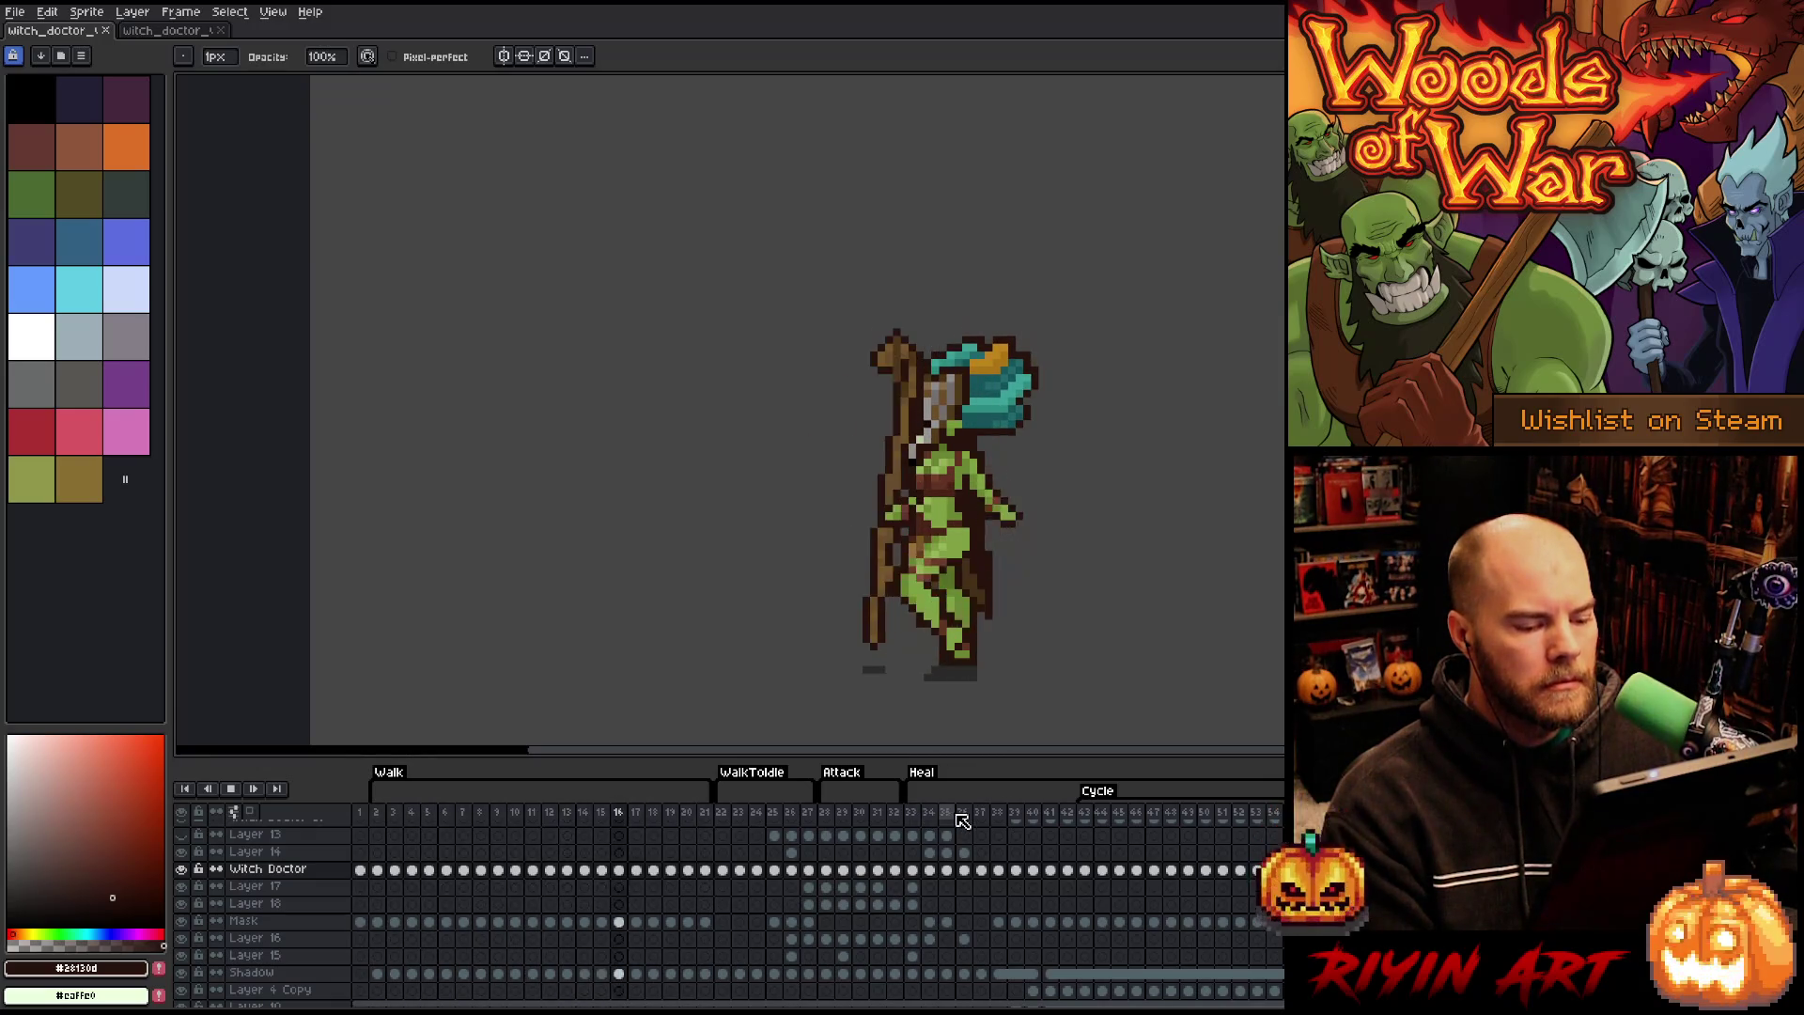
pyautogui.click(833, 814)
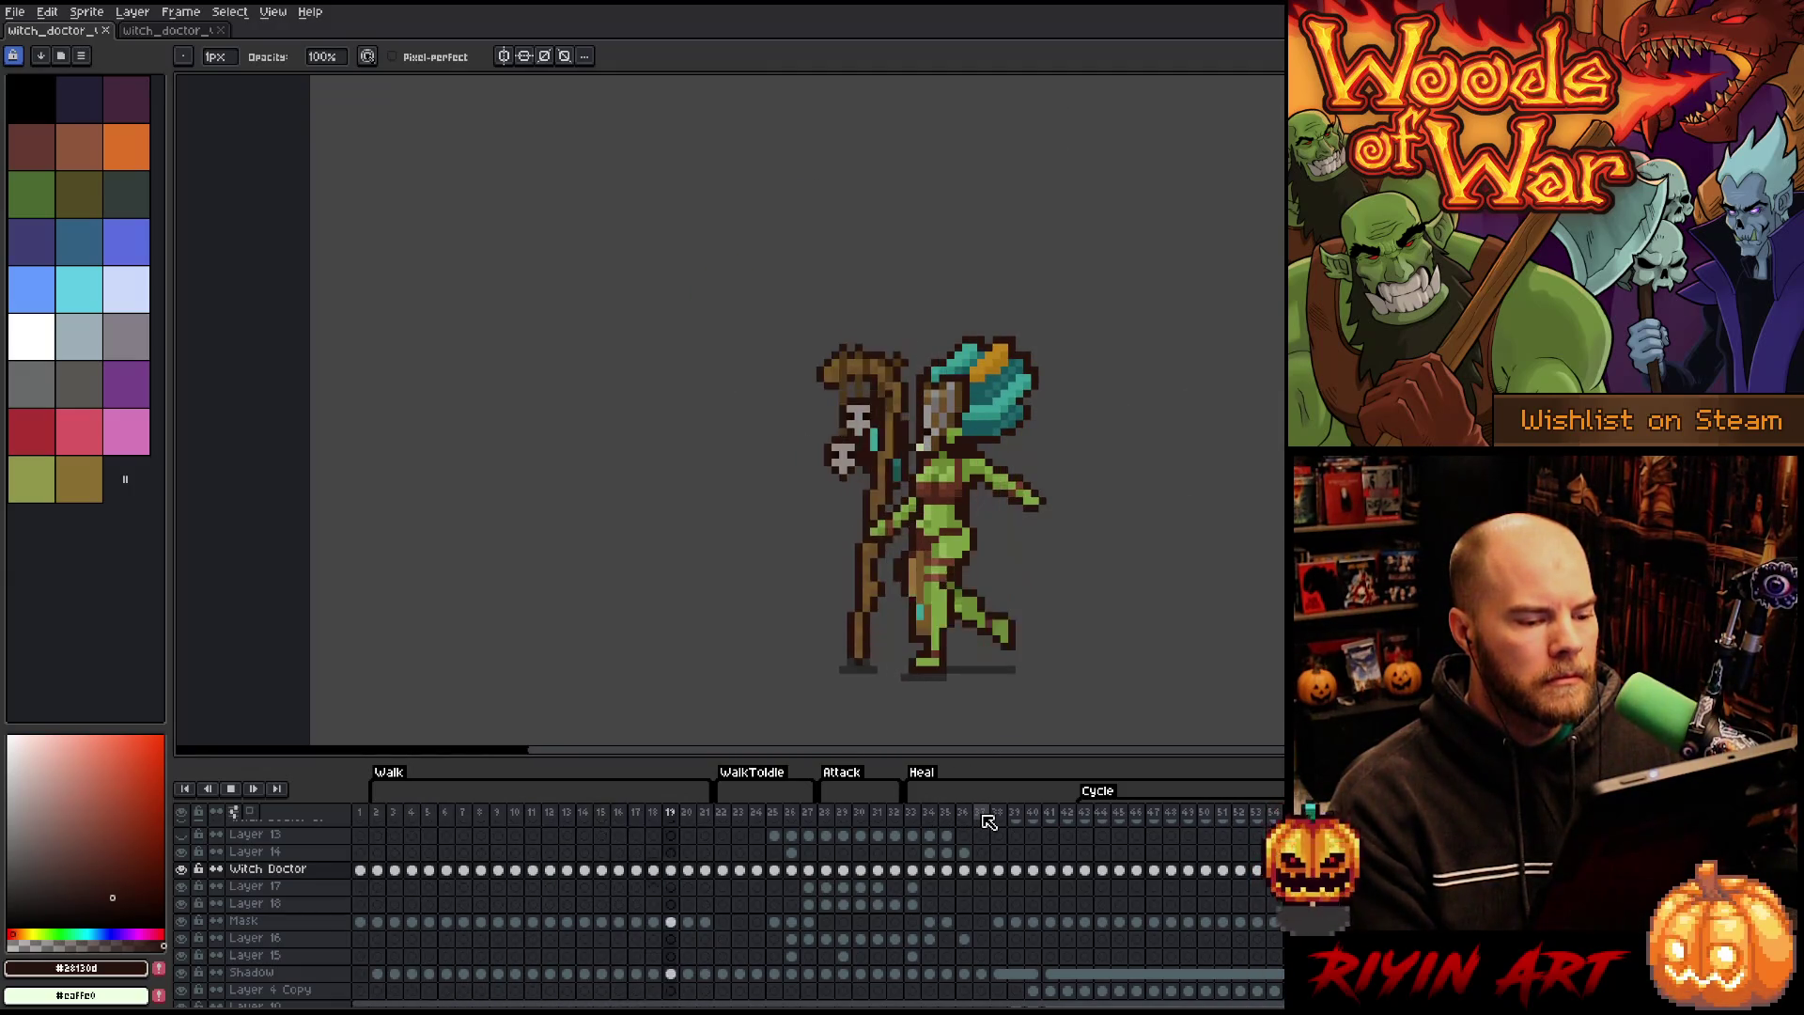
pyautogui.moveTo(971, 821); pyautogui.dragTo(944, 815)
pyautogui.press('Return')
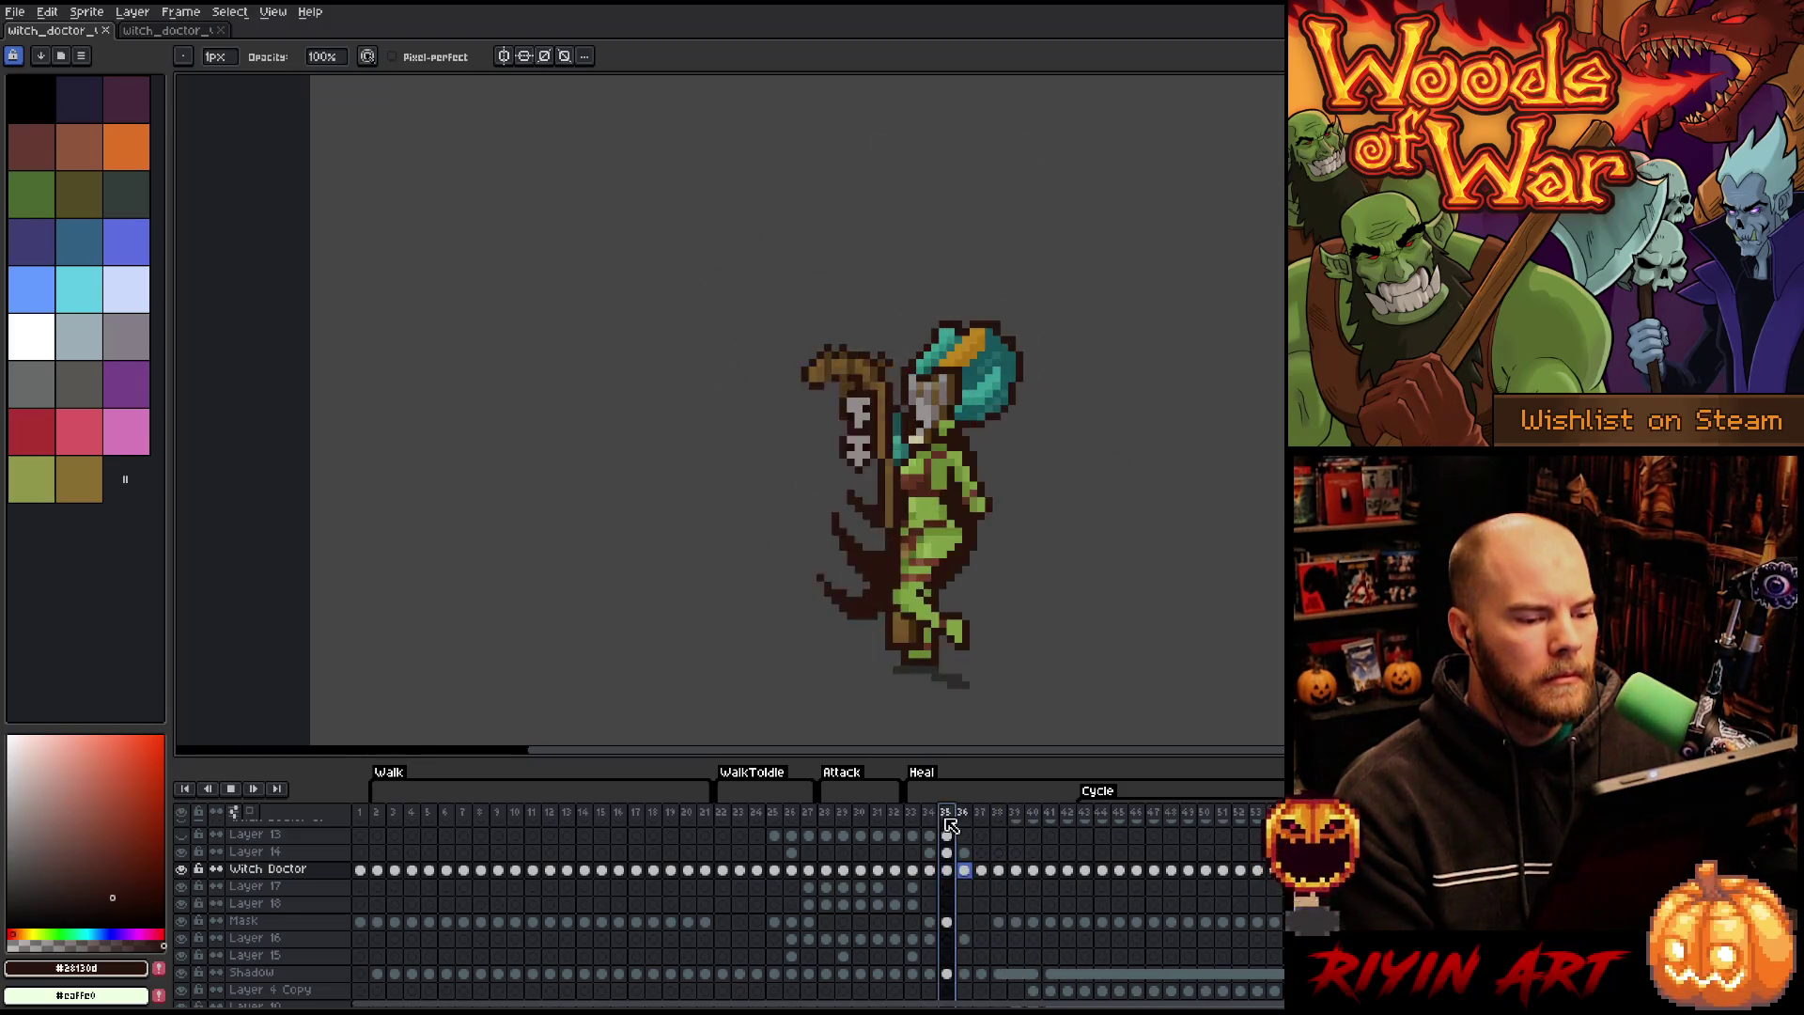
pyautogui.click(412, 823)
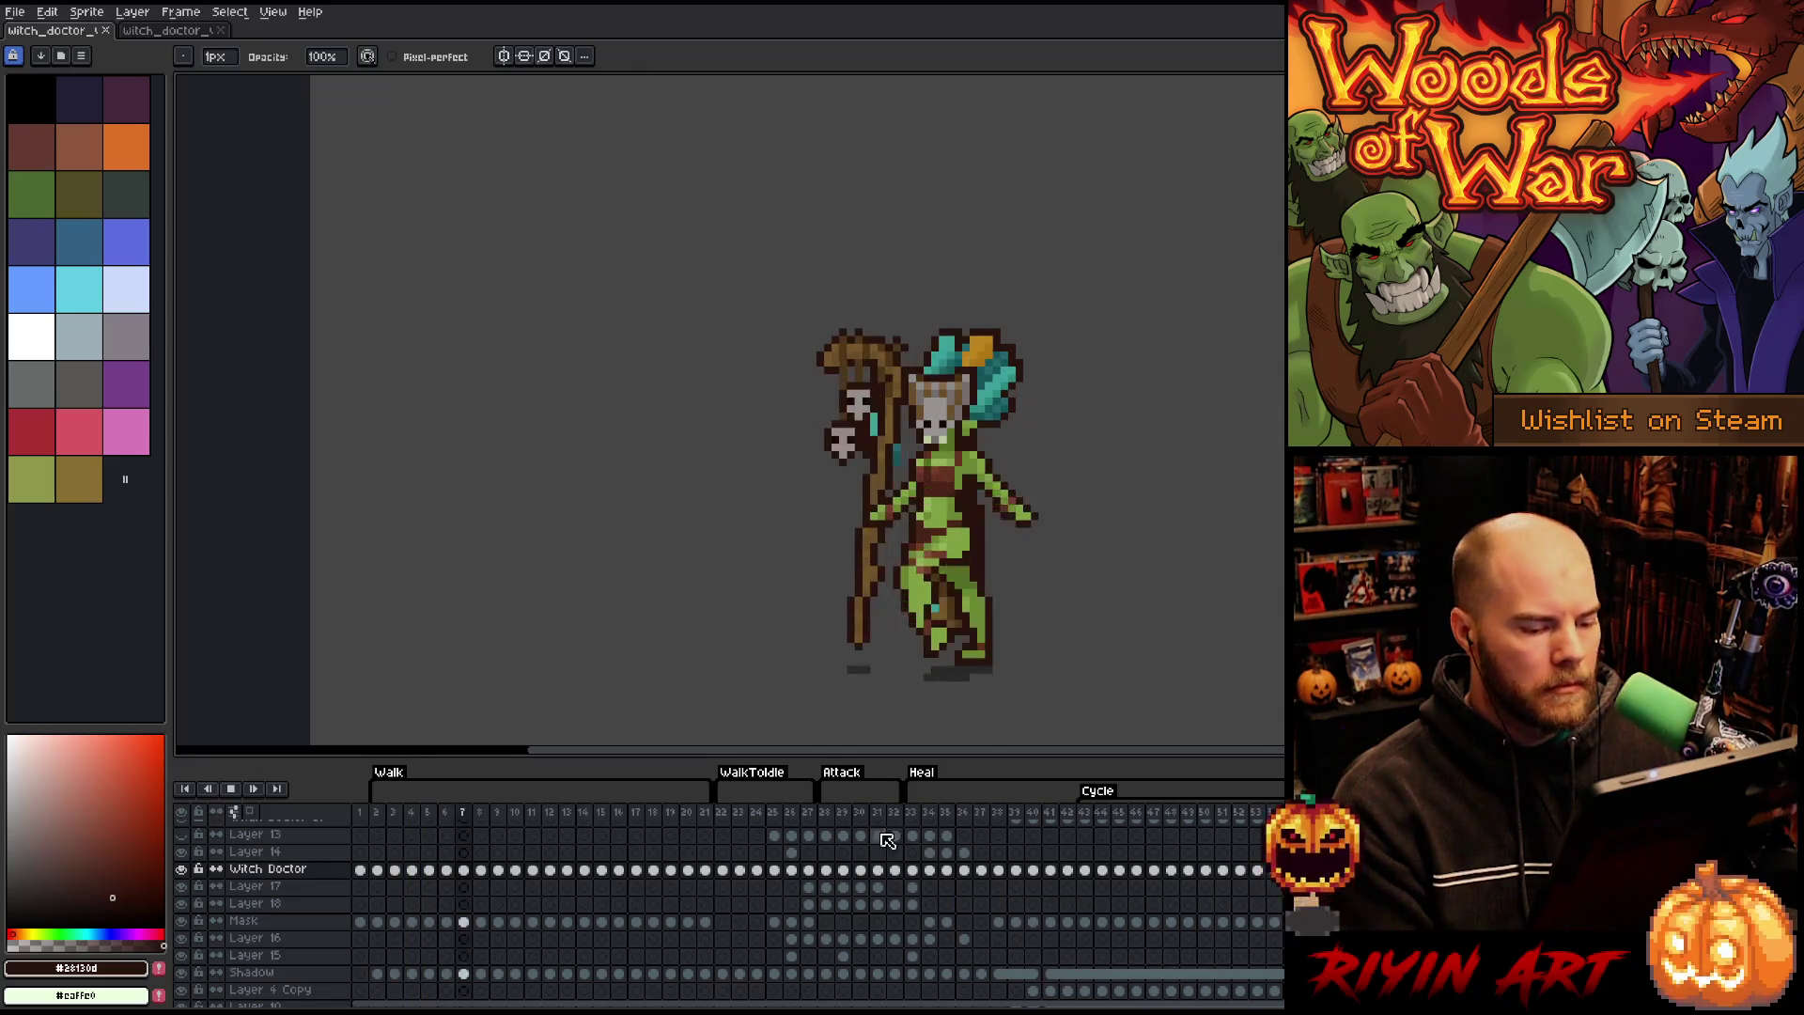
pyautogui.click(954, 818)
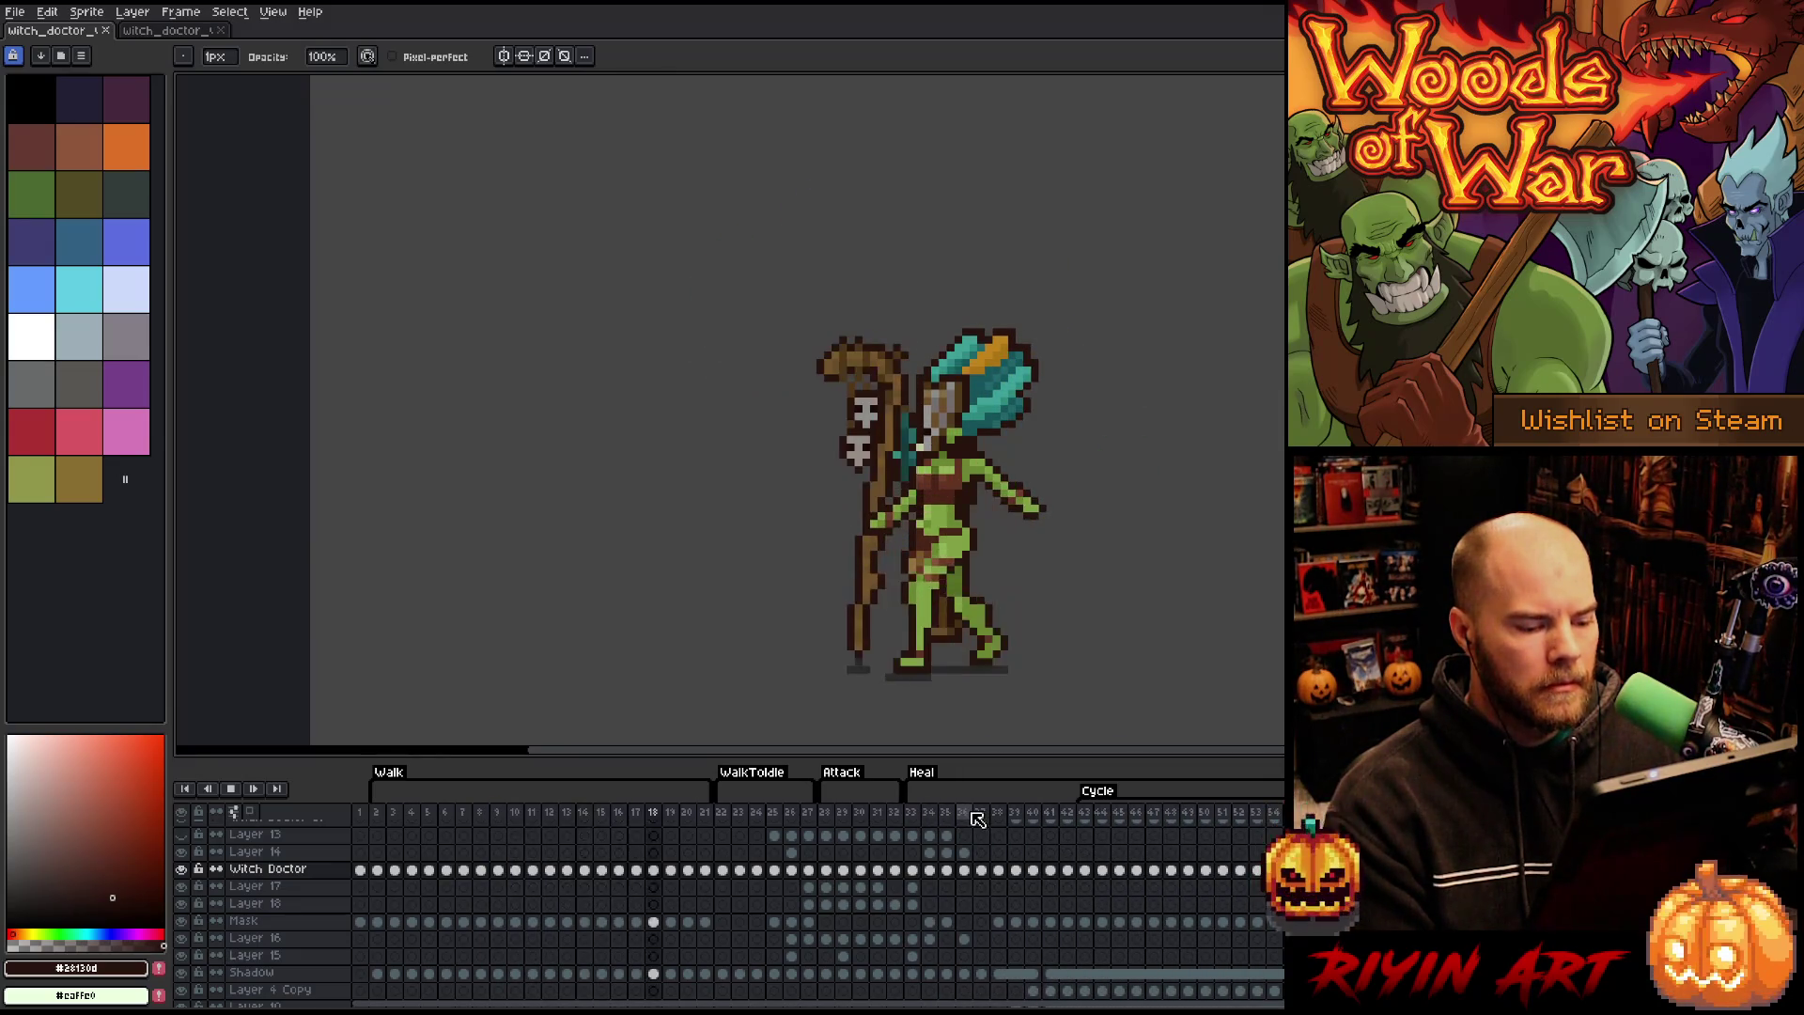
pyautogui.click(968, 817)
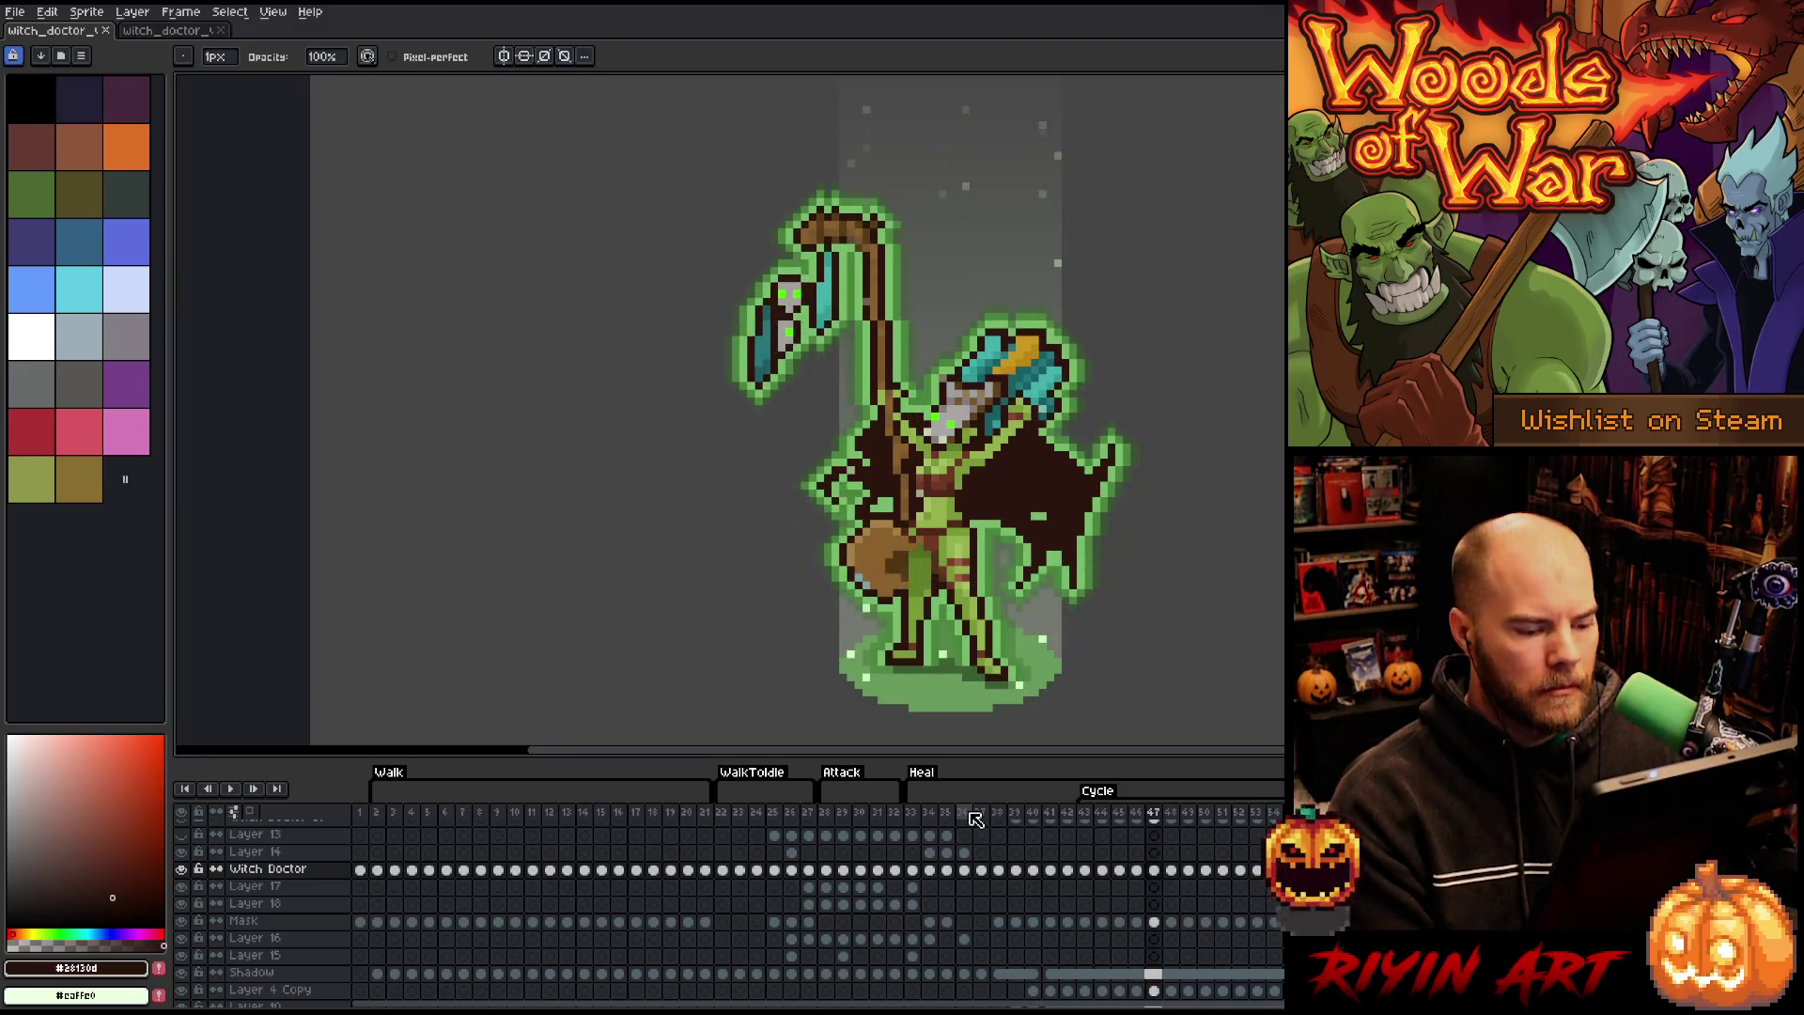
# - Tag frames 36 through the end as 'Walk Intro'
pyautogui.moveTo(966, 816); pyautogui.dragTo(1278, 815)
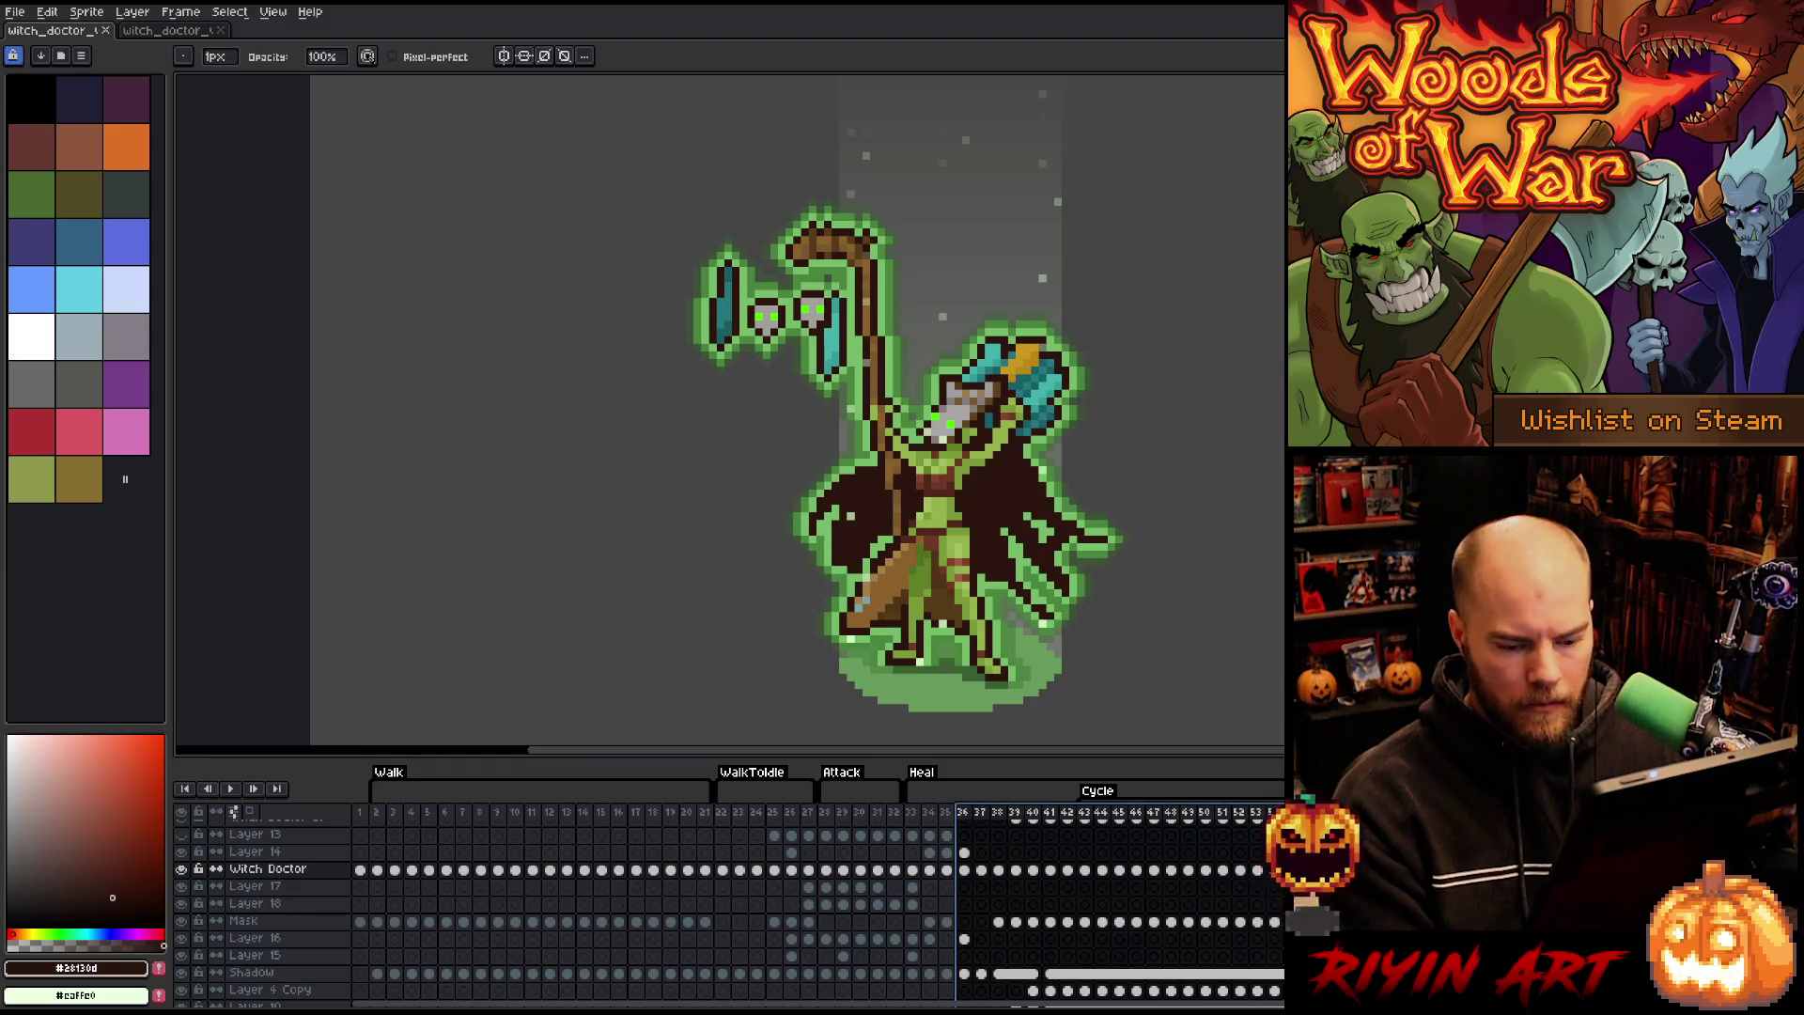
pyautogui.hotkey('alt', 'F2')
pyautogui.write('Walk Intro')
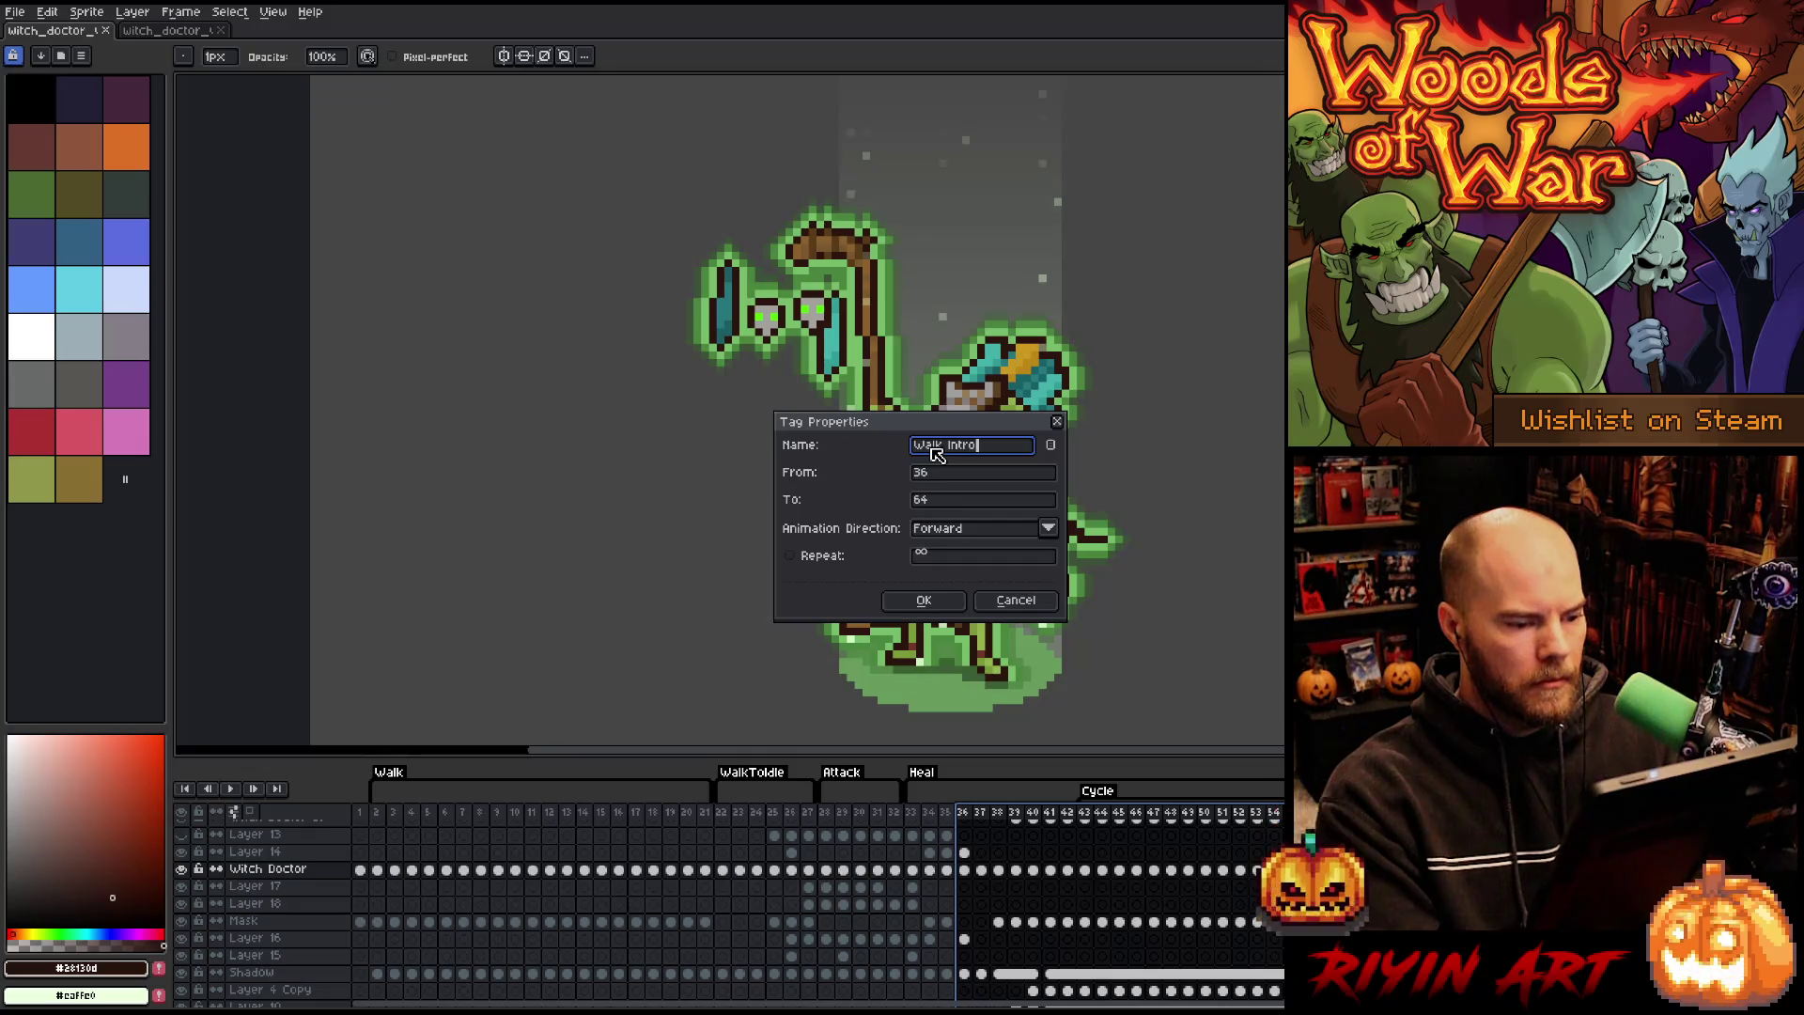
pyautogui.press('Return')
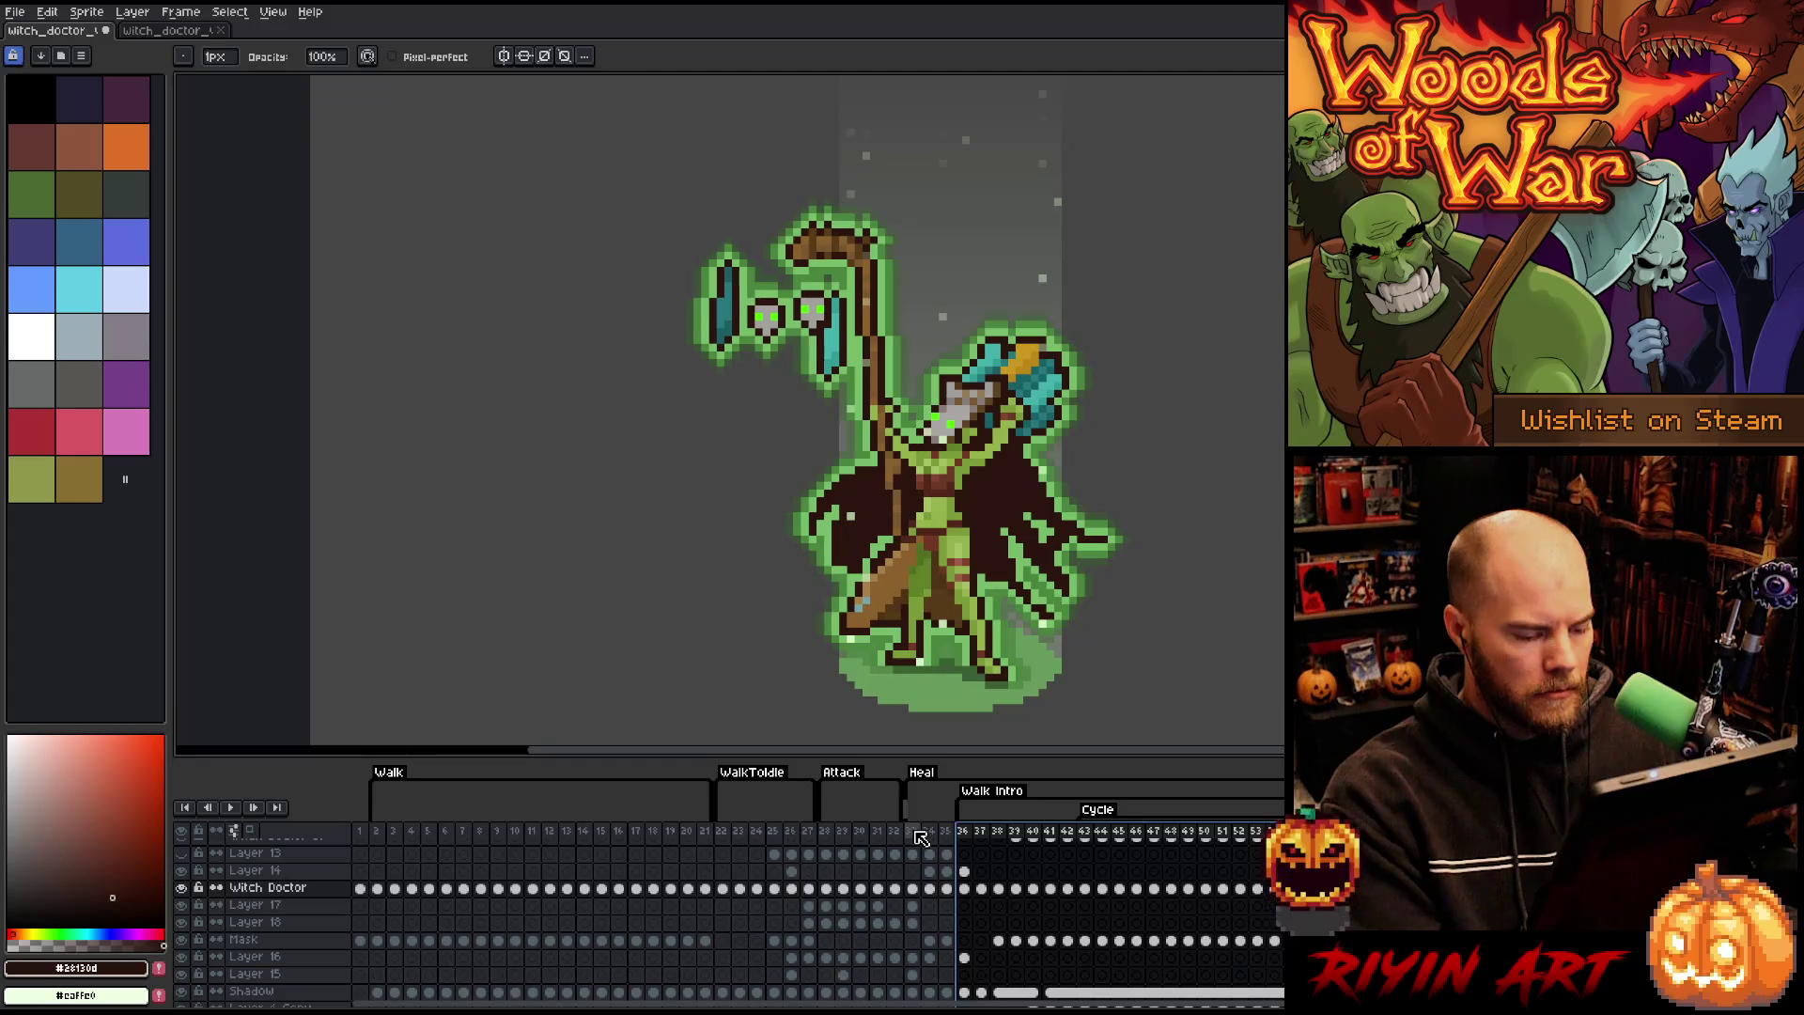
# - Add an 'Attack Intro' tag starting at frame 33 and enlarge the timeline
pyautogui.moveTo(921, 838); pyautogui.dragTo(910, 831)
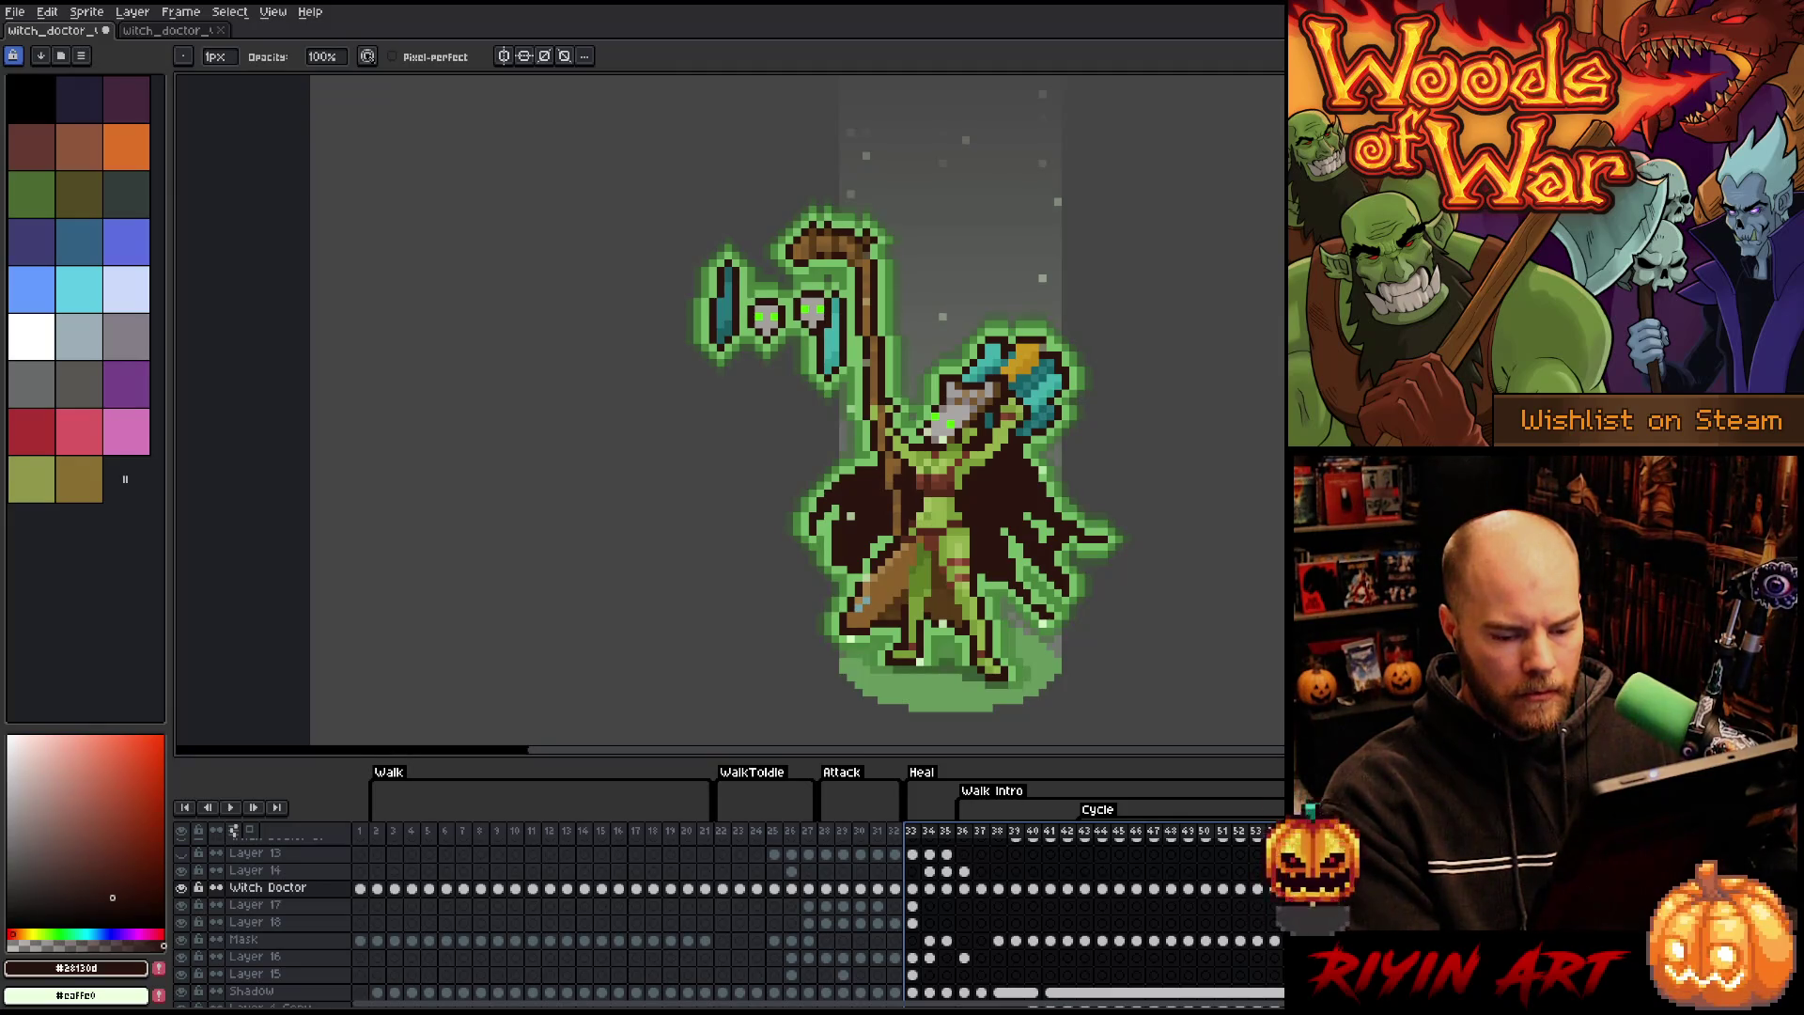
pyautogui.hotkey('shift', 'p')
pyautogui.write('Attack Intro')
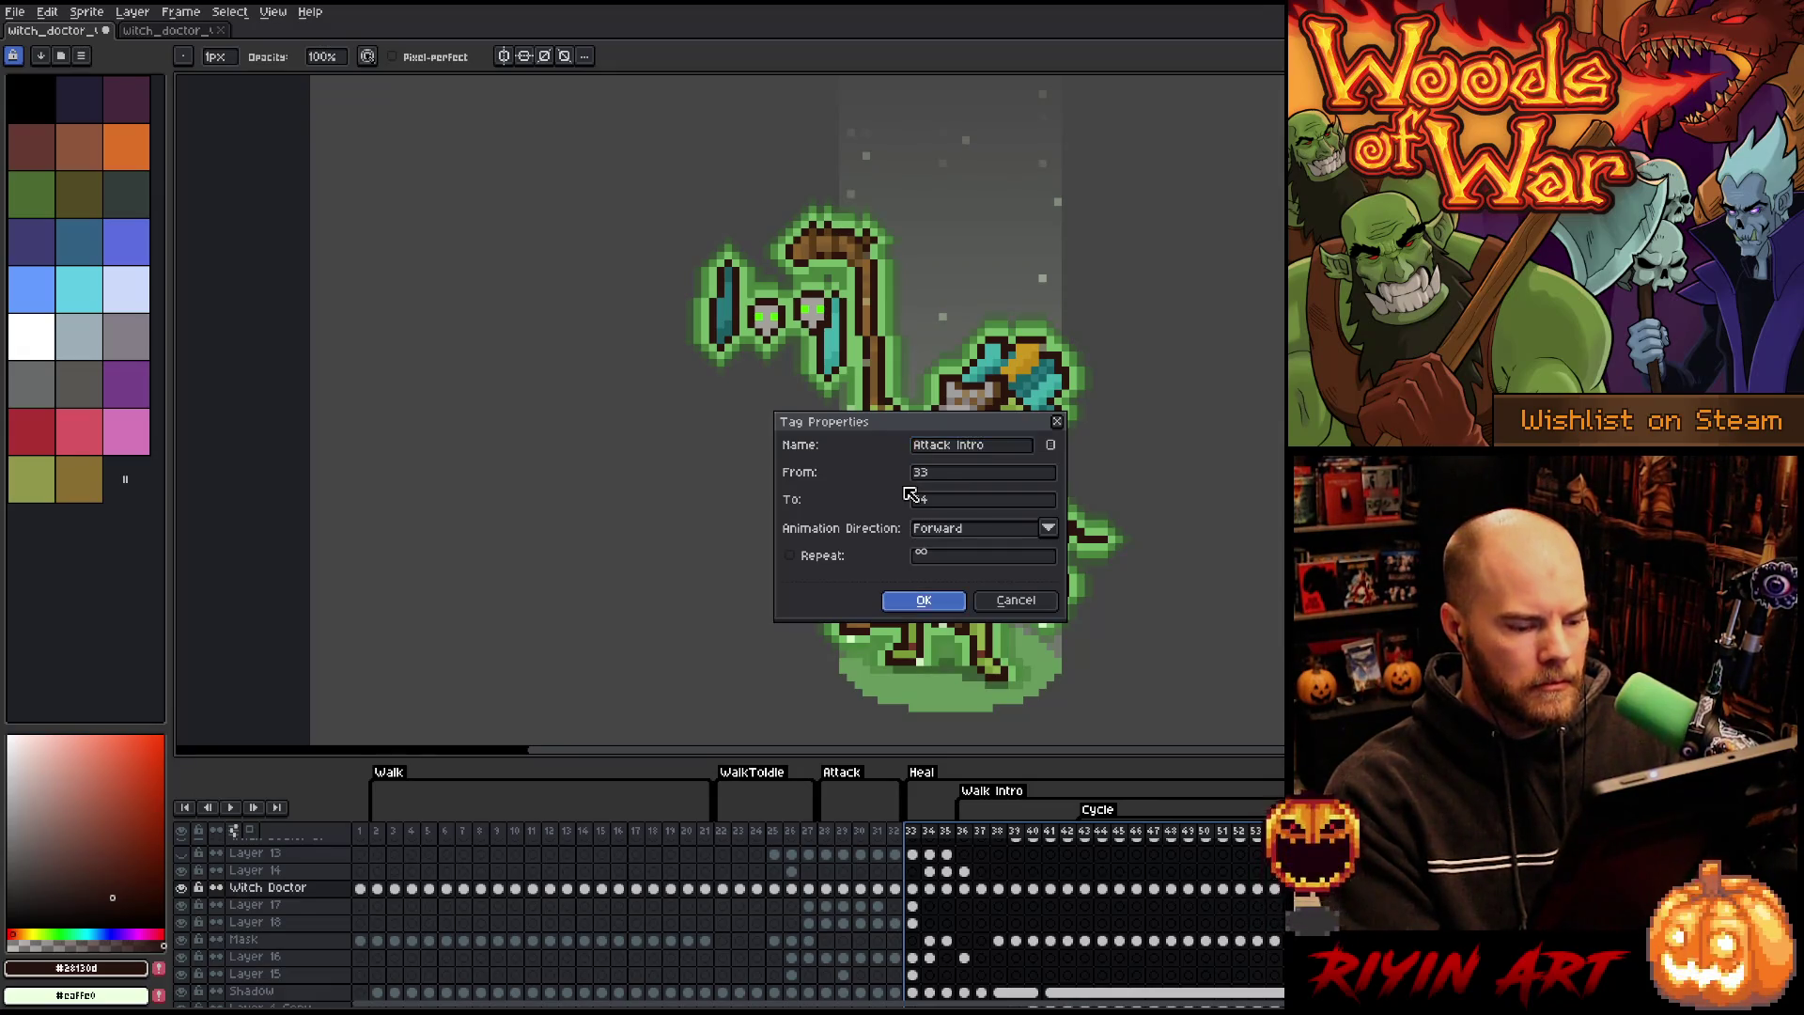
pyautogui.press('Return')
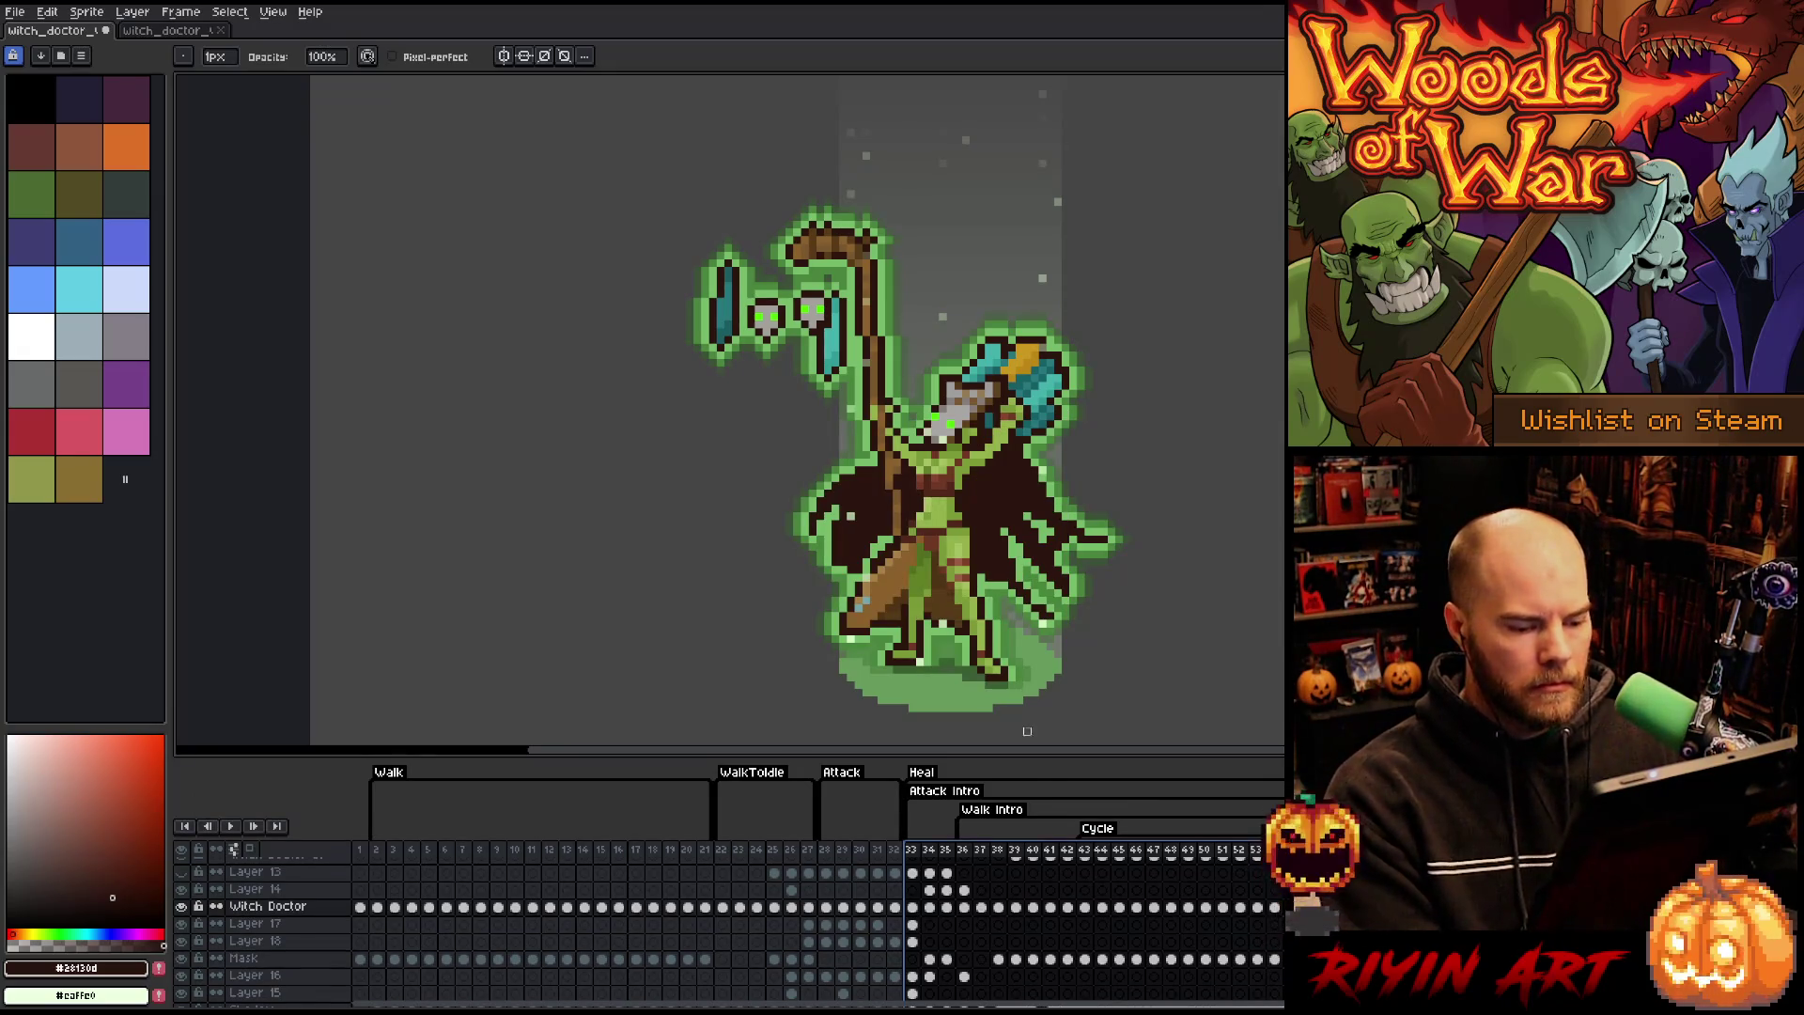
pyautogui.moveTo(1040, 759); pyautogui.dragTo(1016, 603)
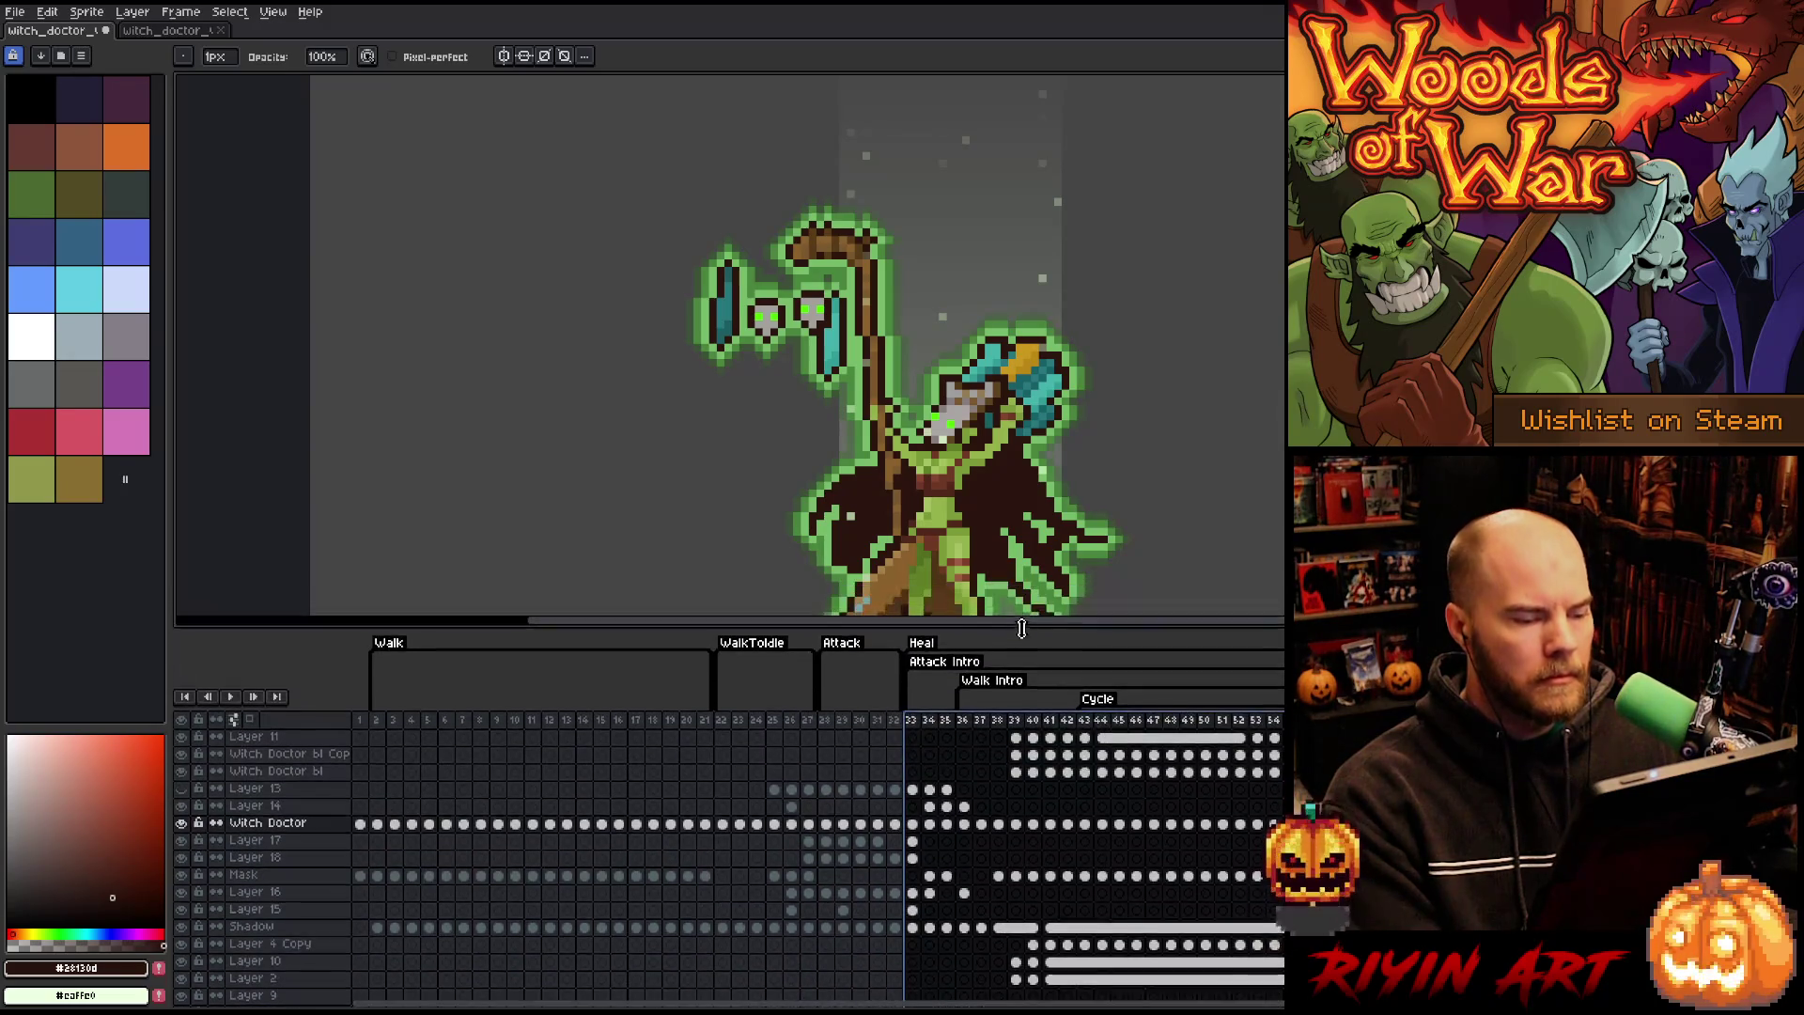
# - Reposition the sprite on the canvas and play the animation from frame 34
pyautogui.scroll(-2, 908, 318)
pyautogui.scroll(2, 908, 319)
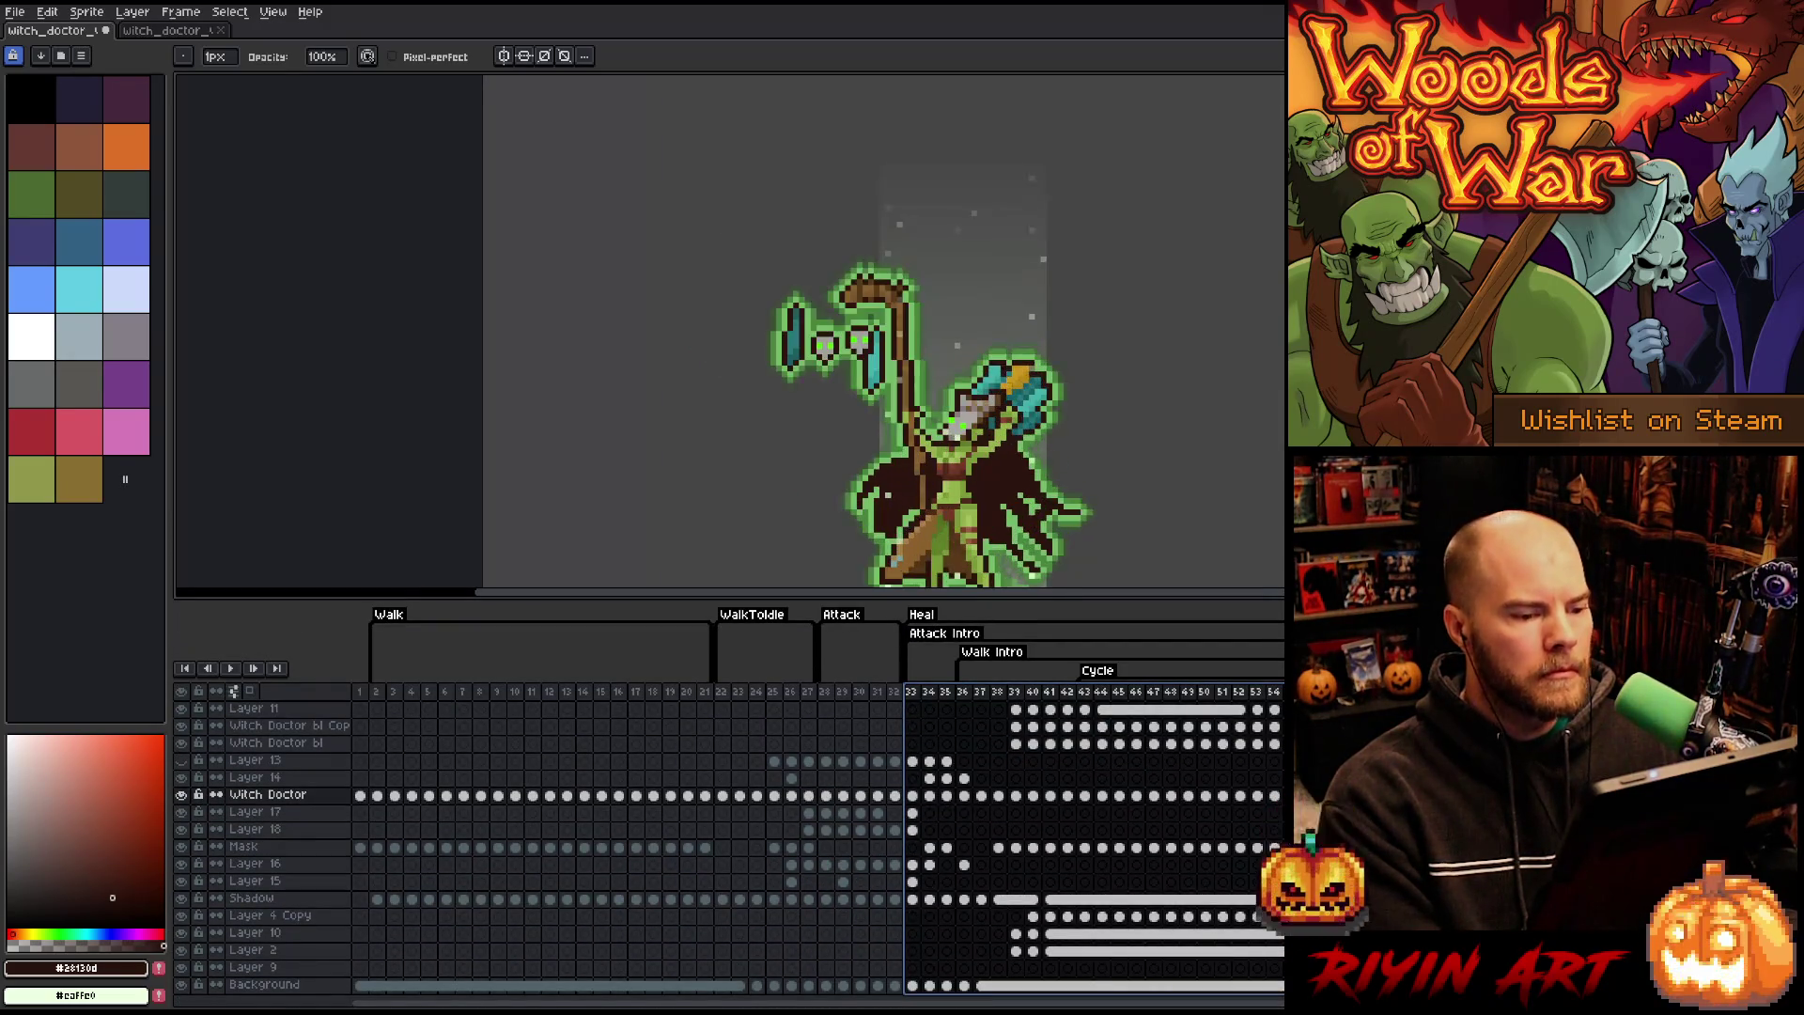
pyautogui.moveTo(909, 318); pyautogui.dragTo(886, 274)
pyautogui.click(925, 696)
pyautogui.press('Return')
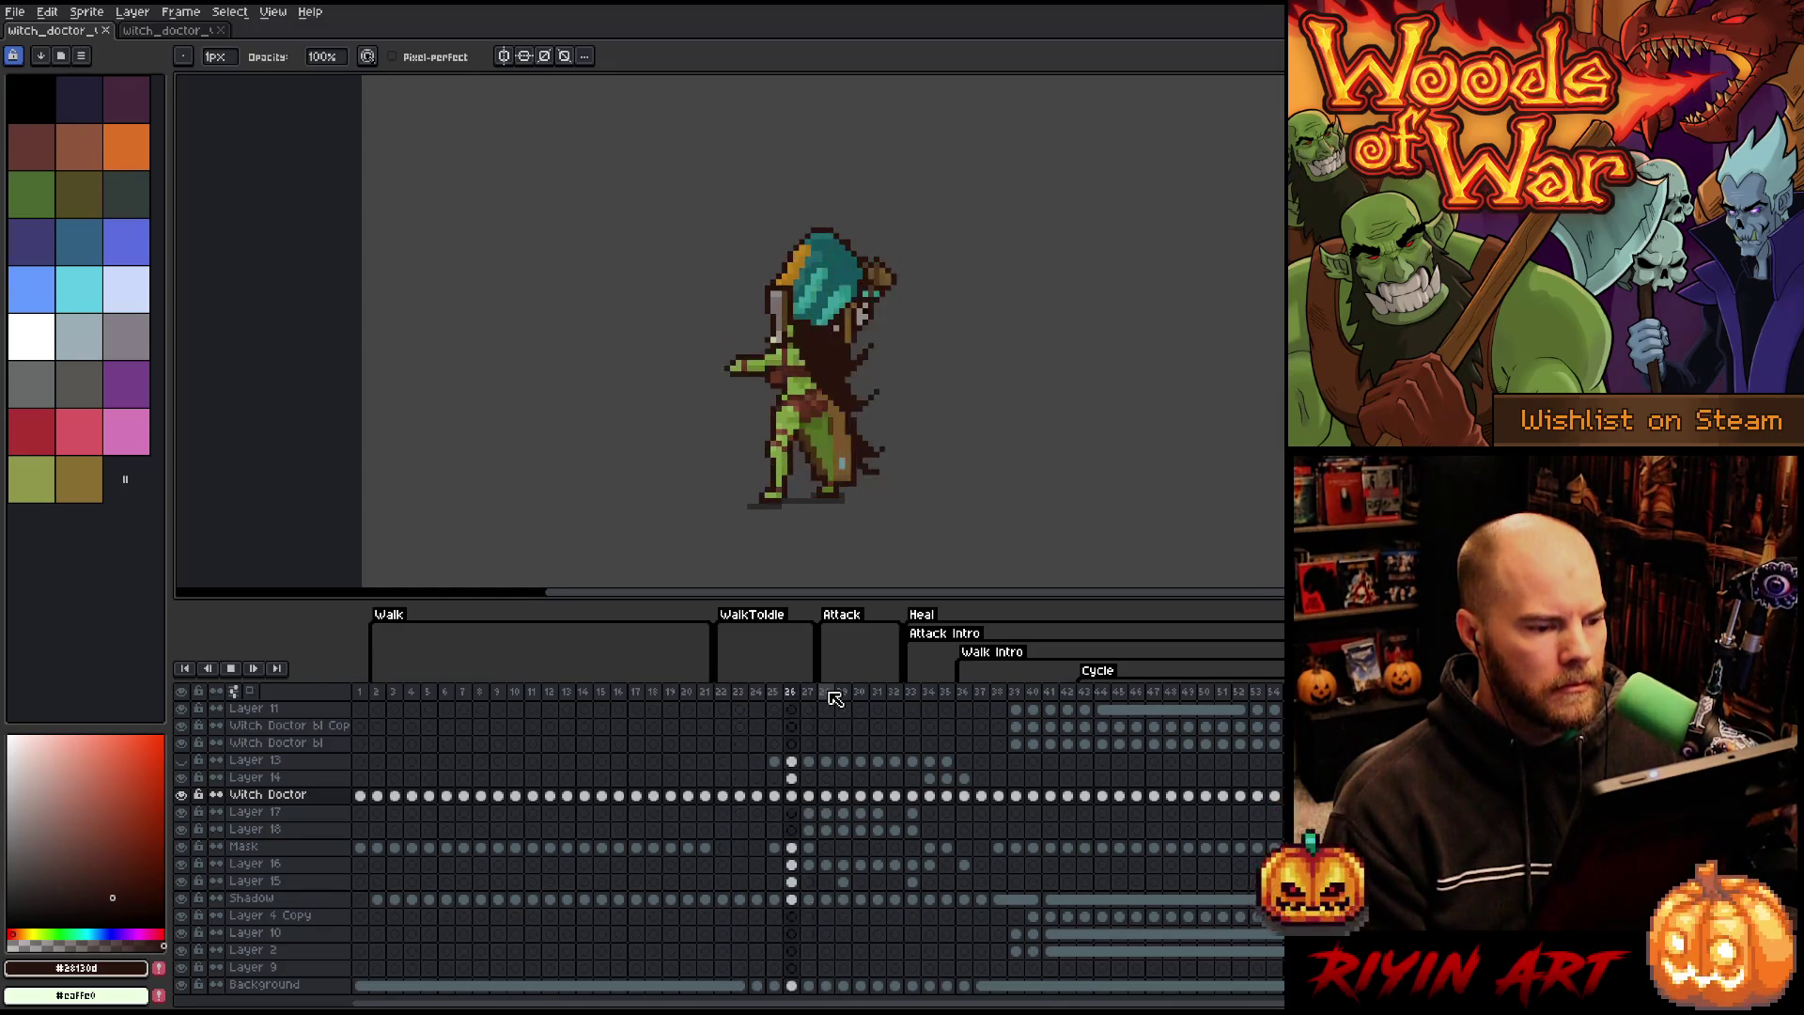
# - Compare poses at frames 33, 35–38 against walk frame 2, then select frames 33–38
pyautogui.click(910, 690)
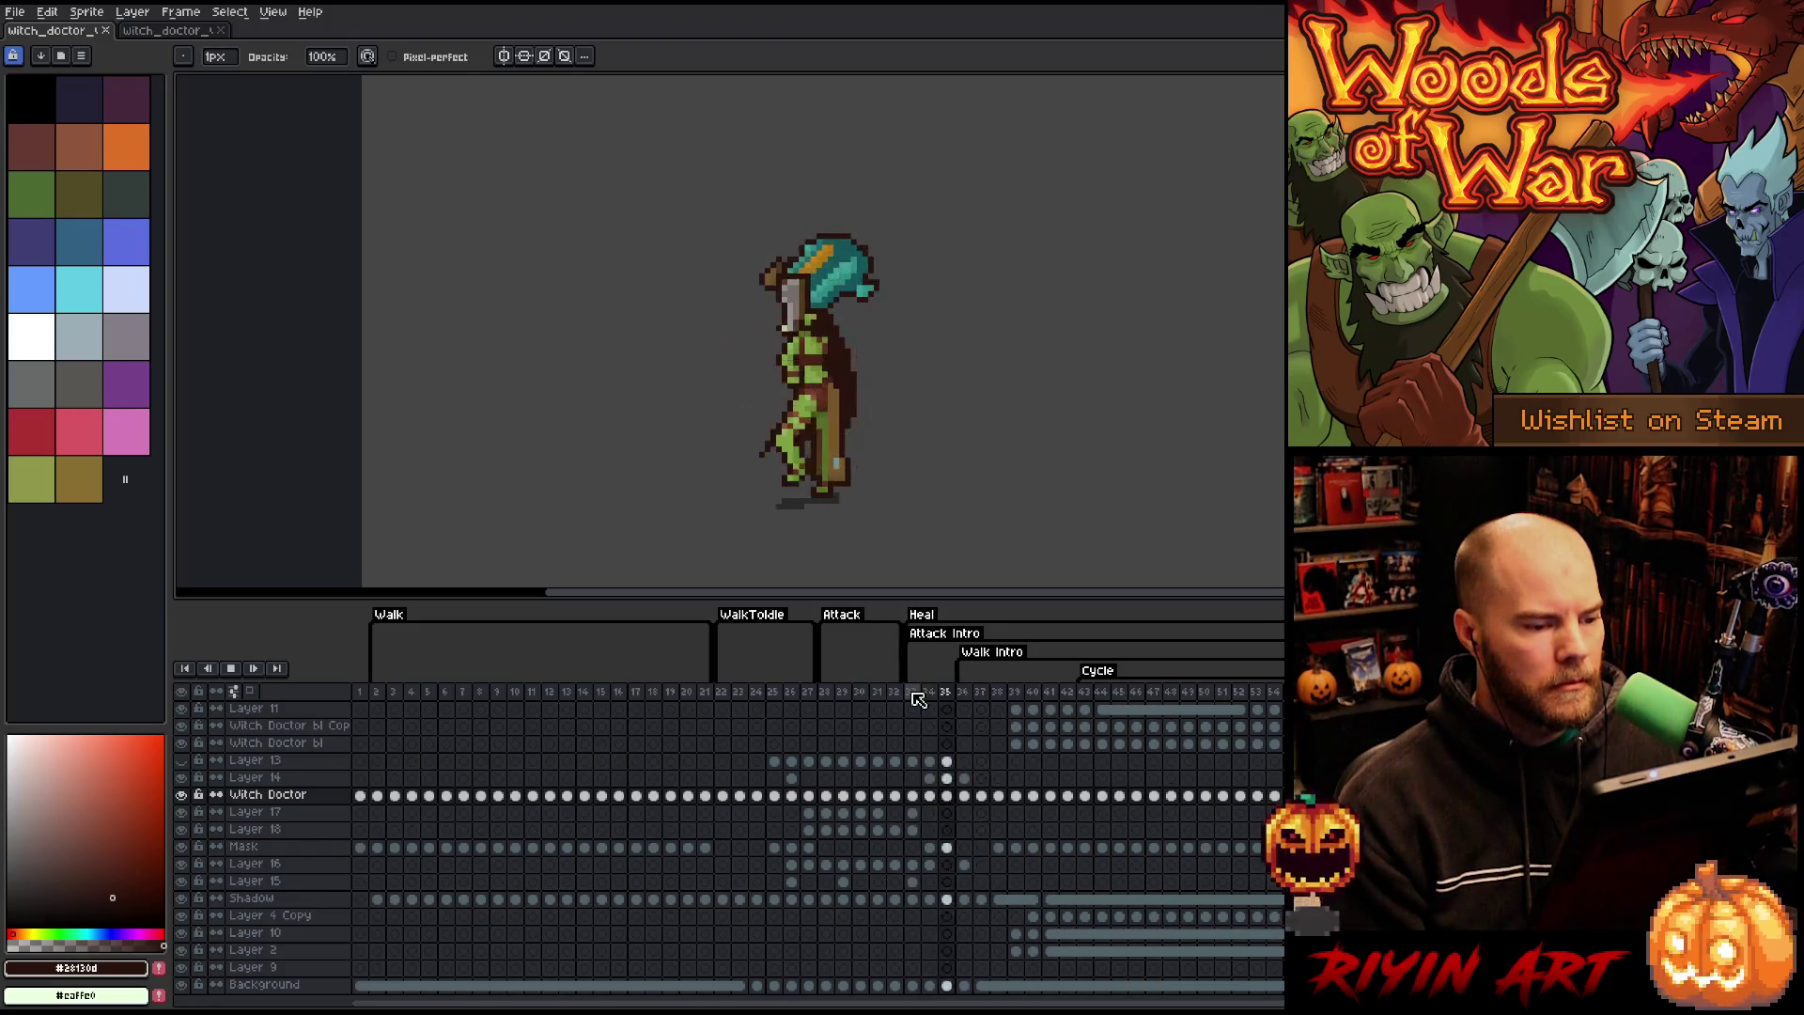
pyautogui.click(948, 692)
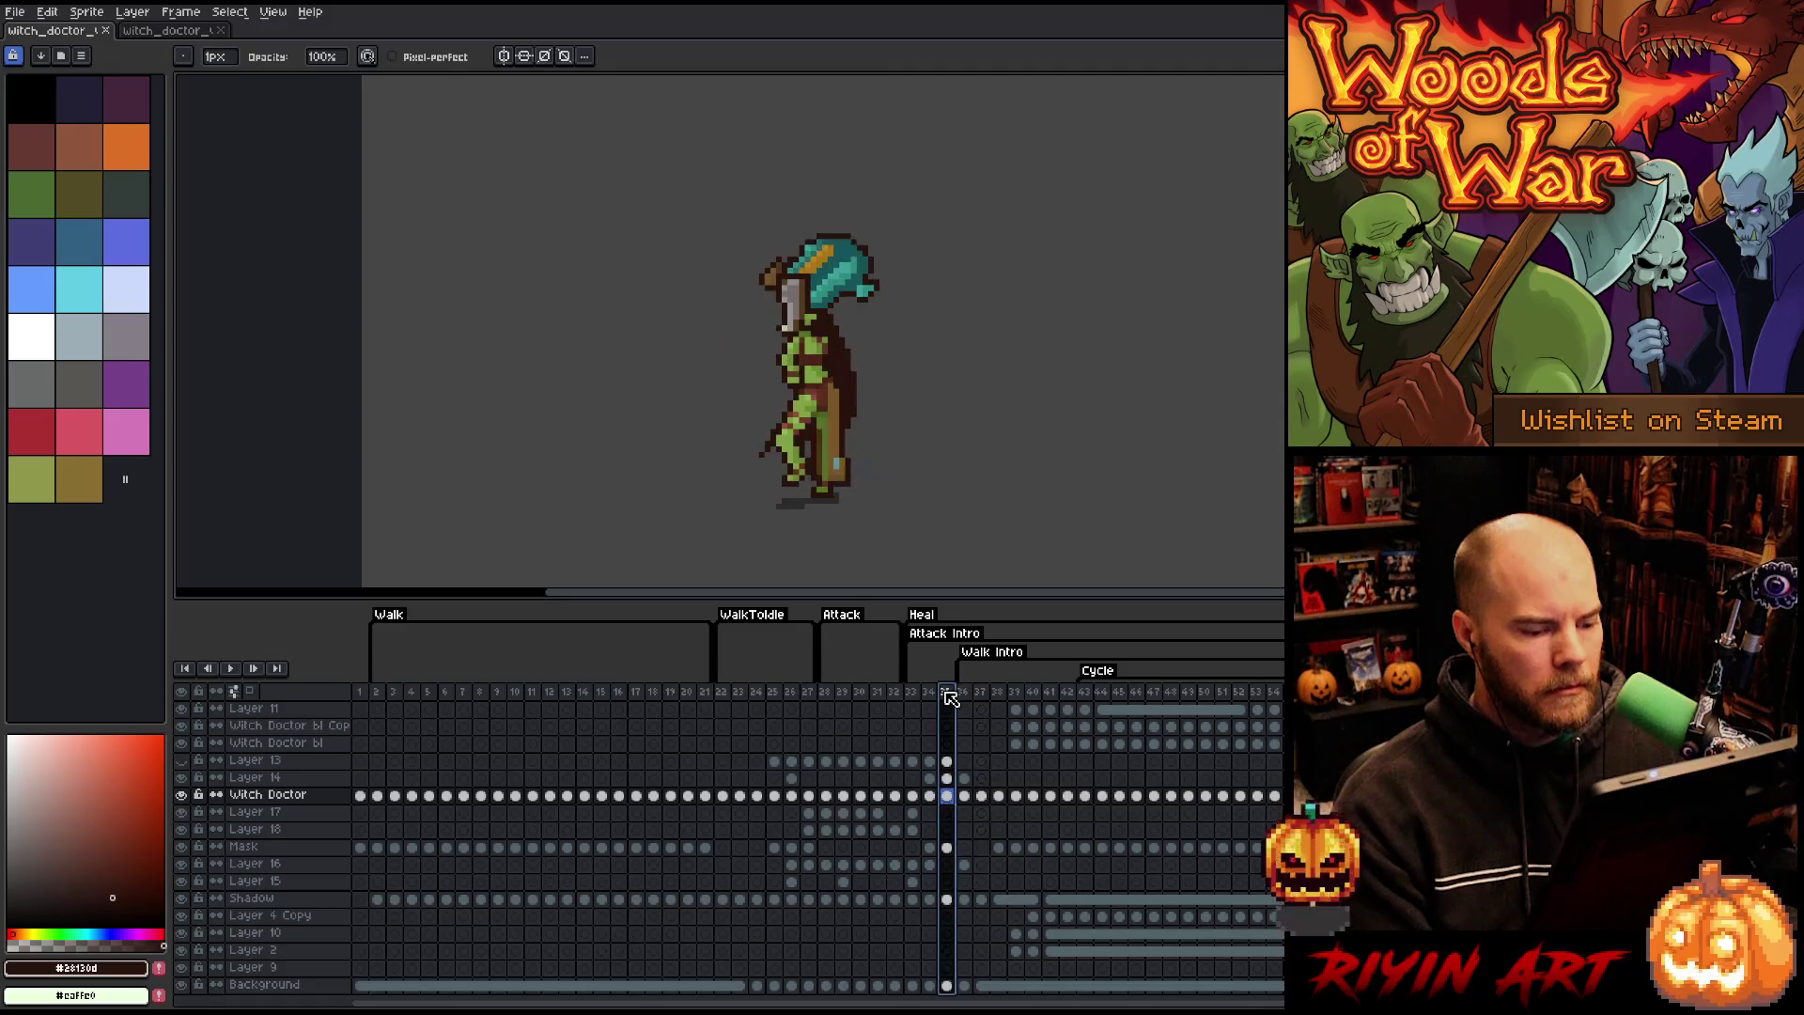
pyautogui.click(971, 695)
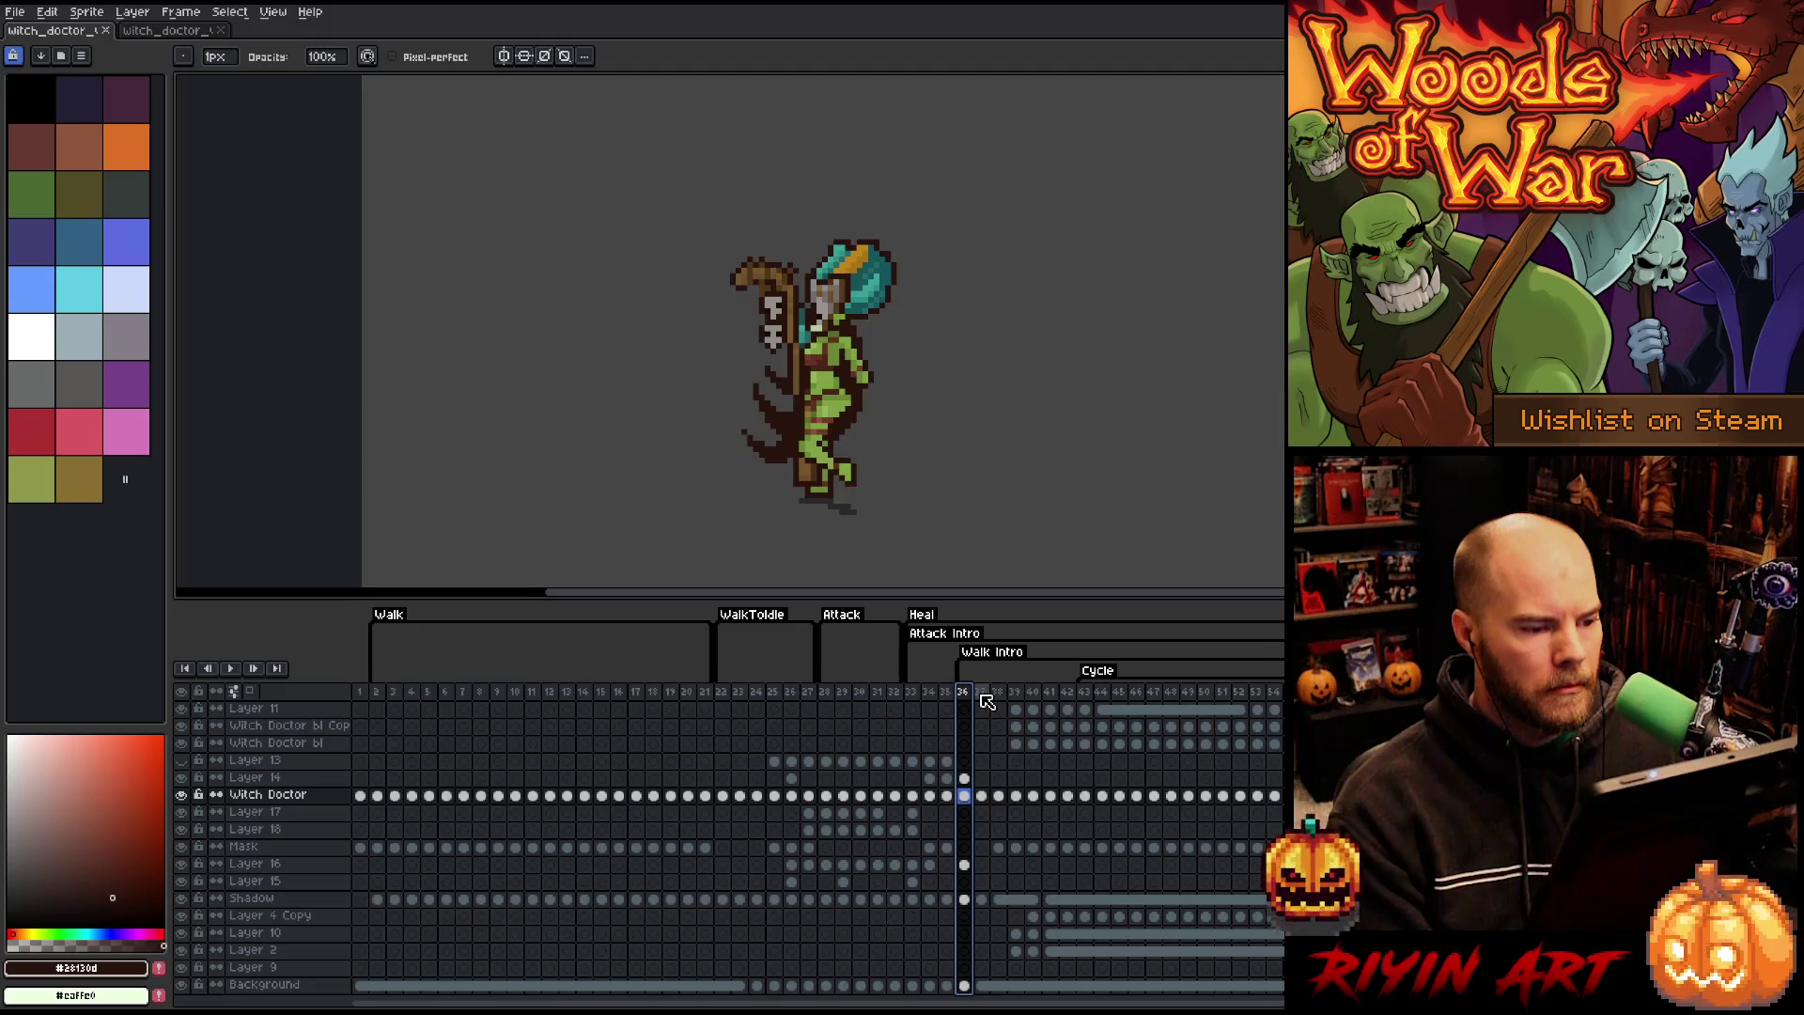
pyautogui.click(377, 692)
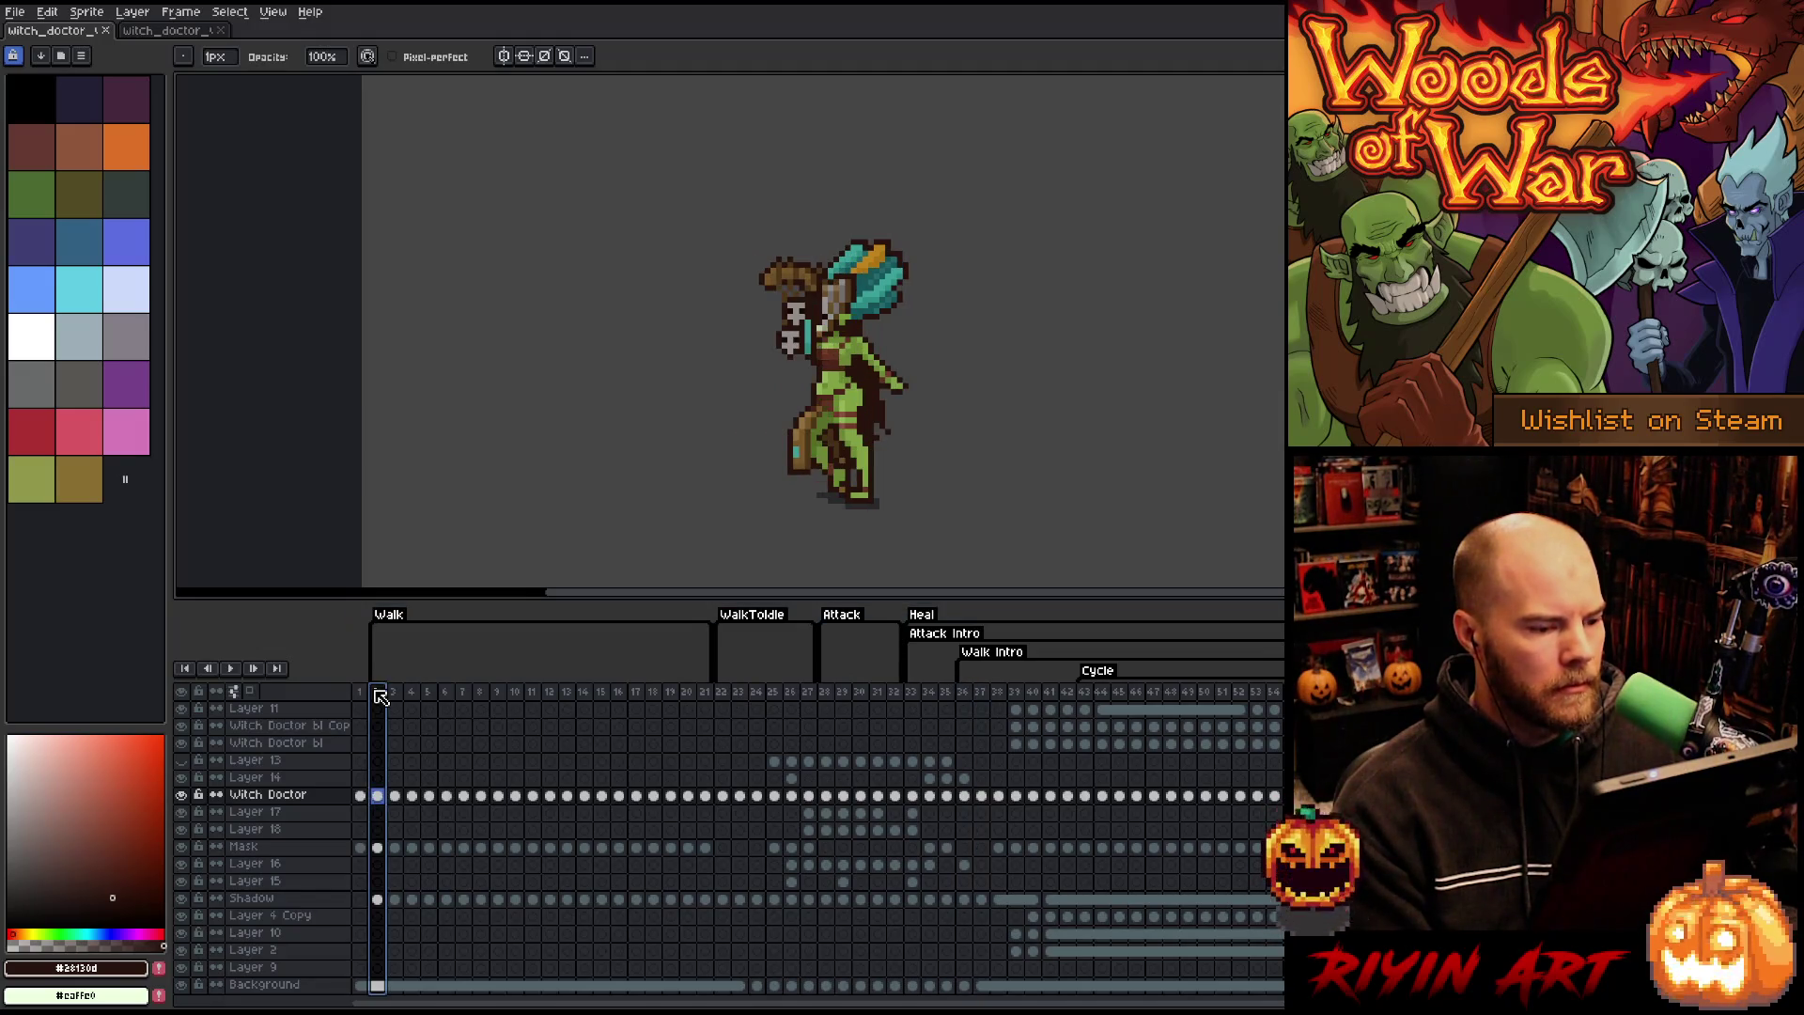
pyautogui.click(918, 697)
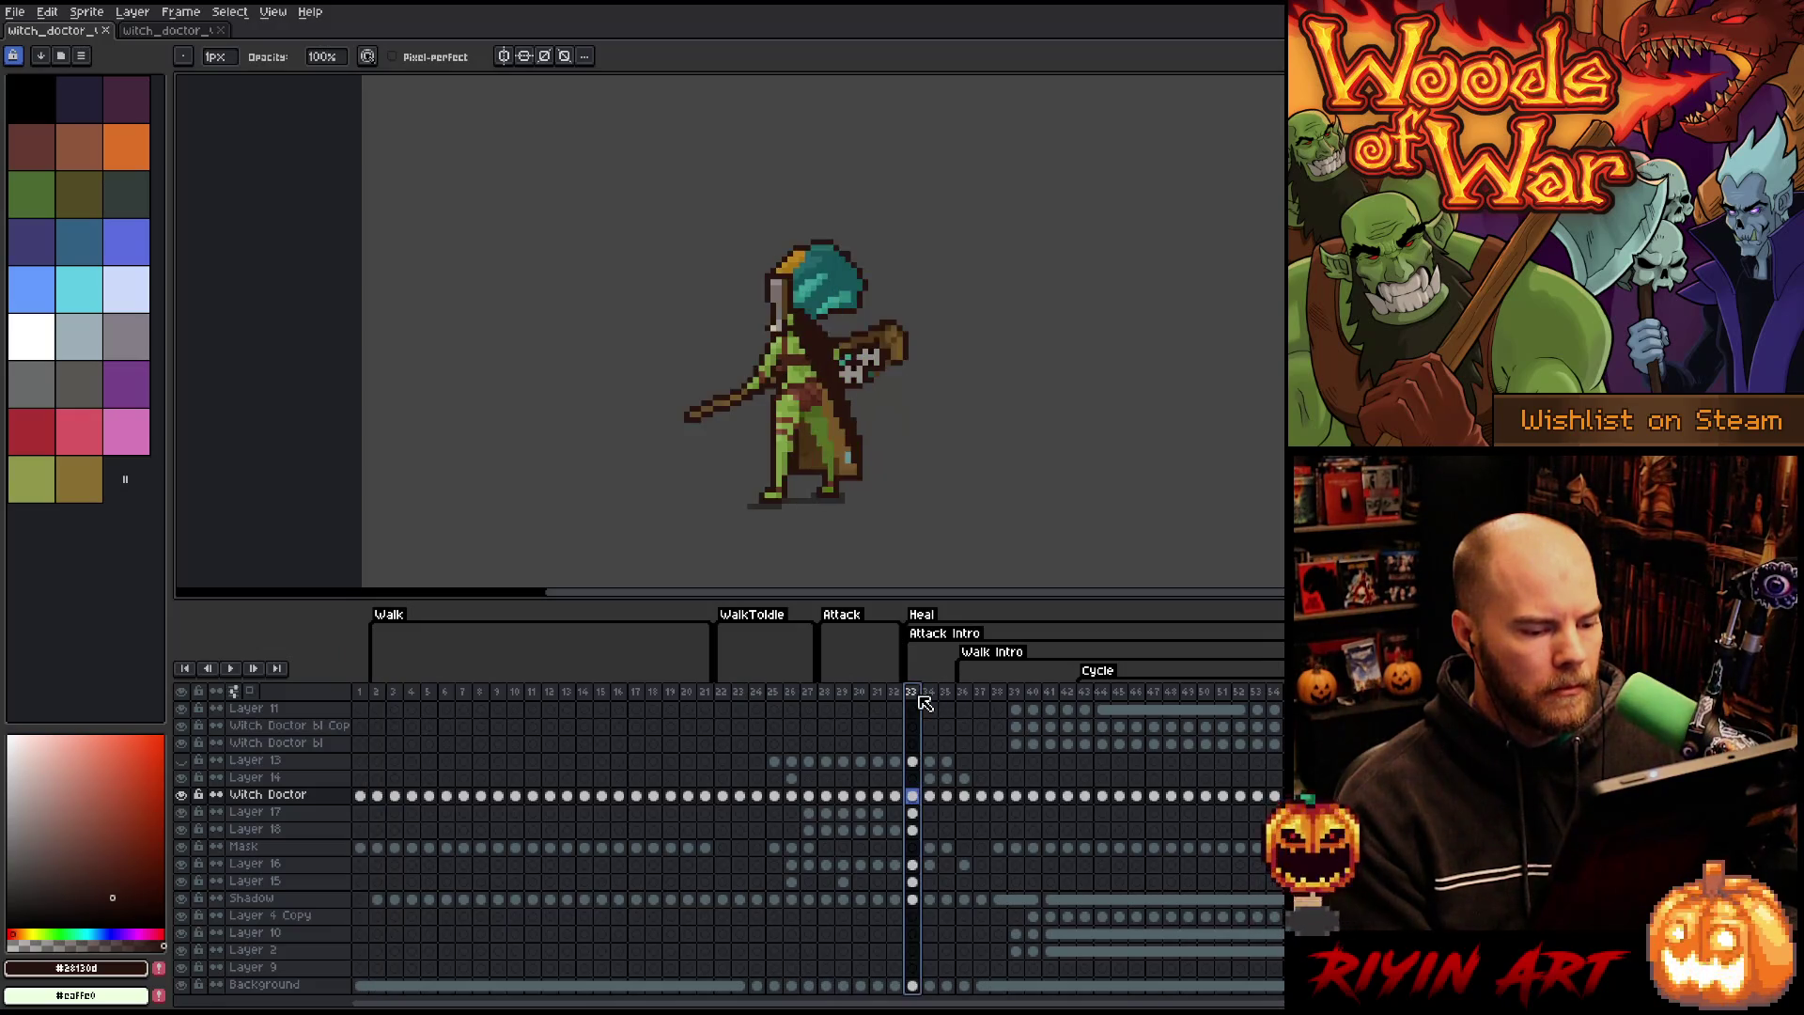
pyautogui.click(962, 696)
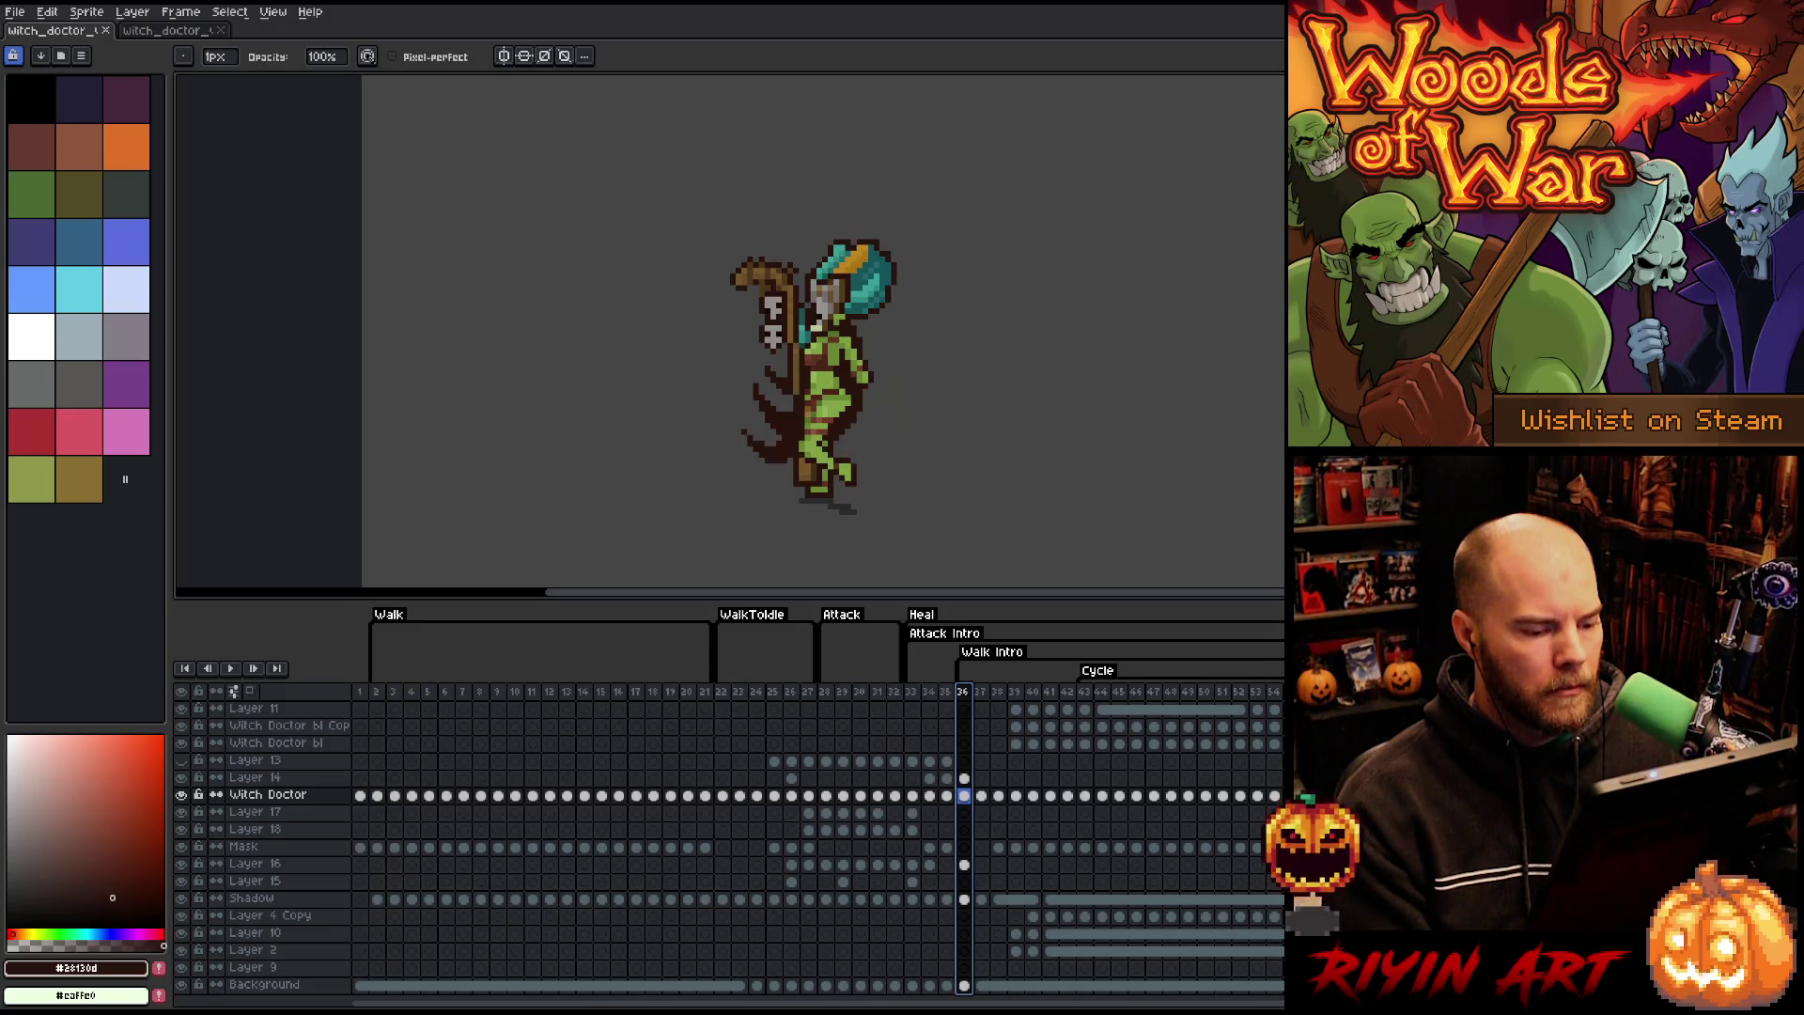
pyautogui.click(980, 697)
pyautogui.click(998, 696)
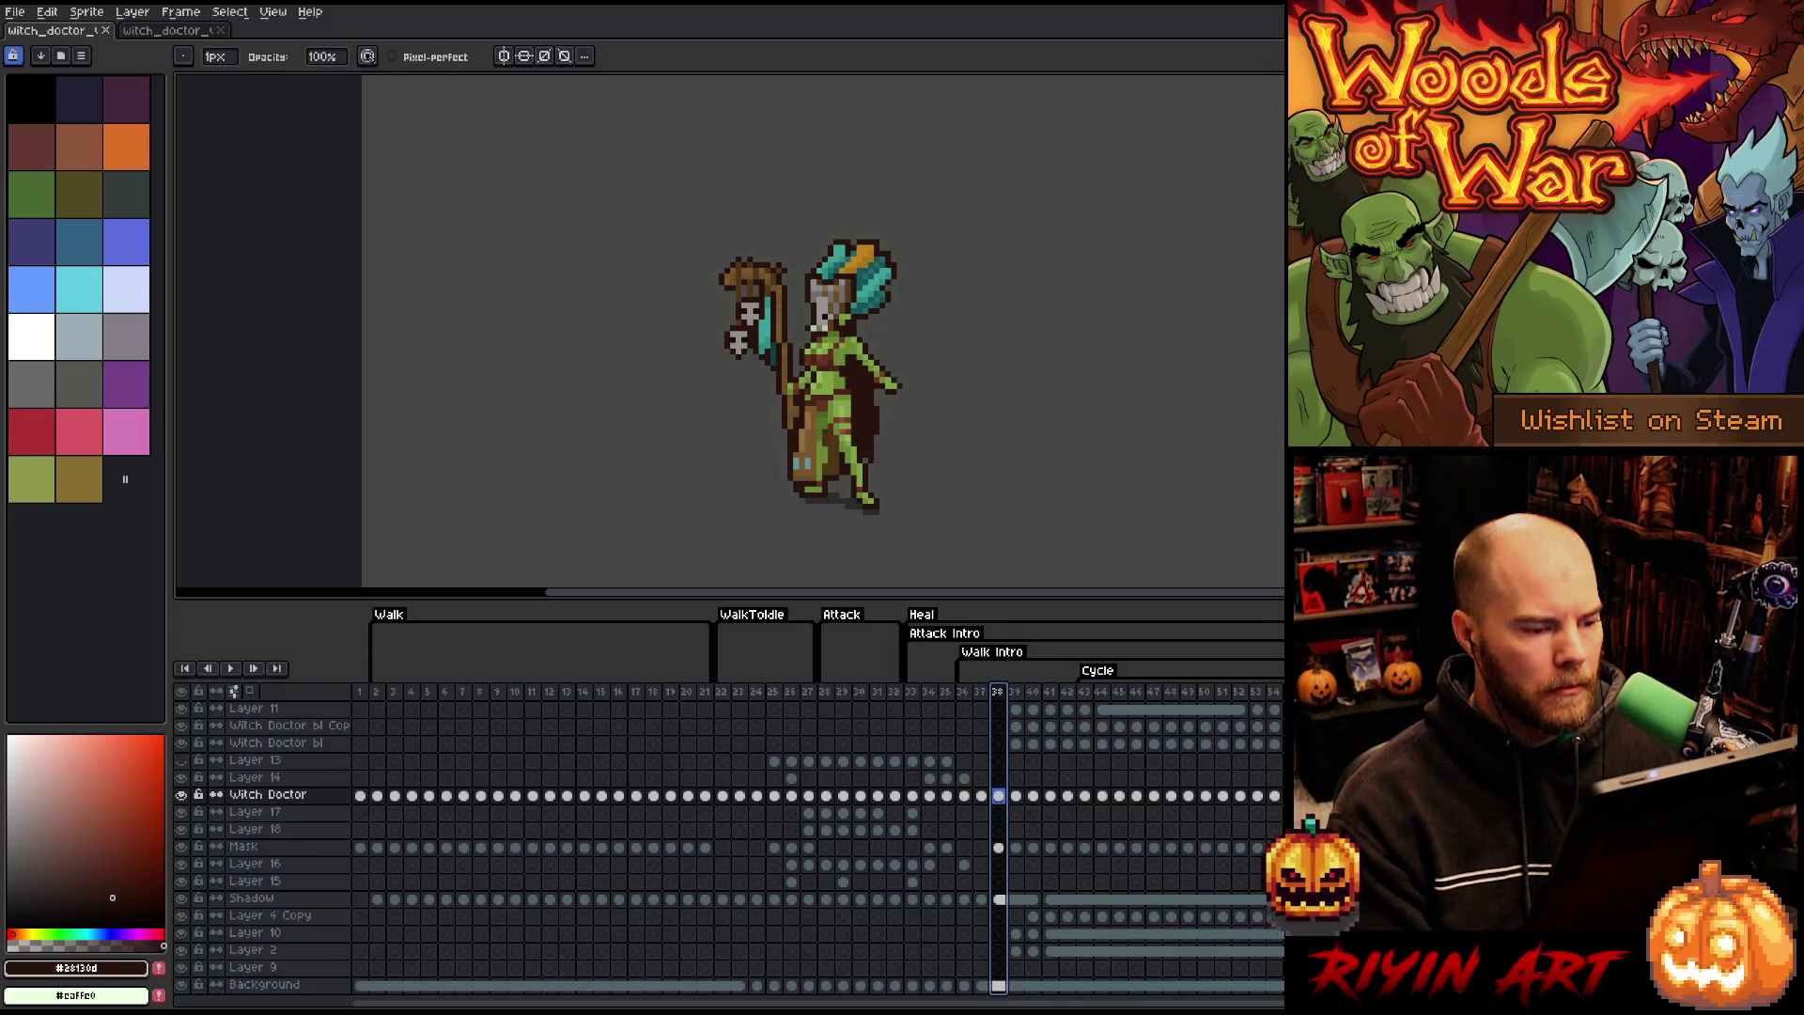
pyautogui.click(377, 693)
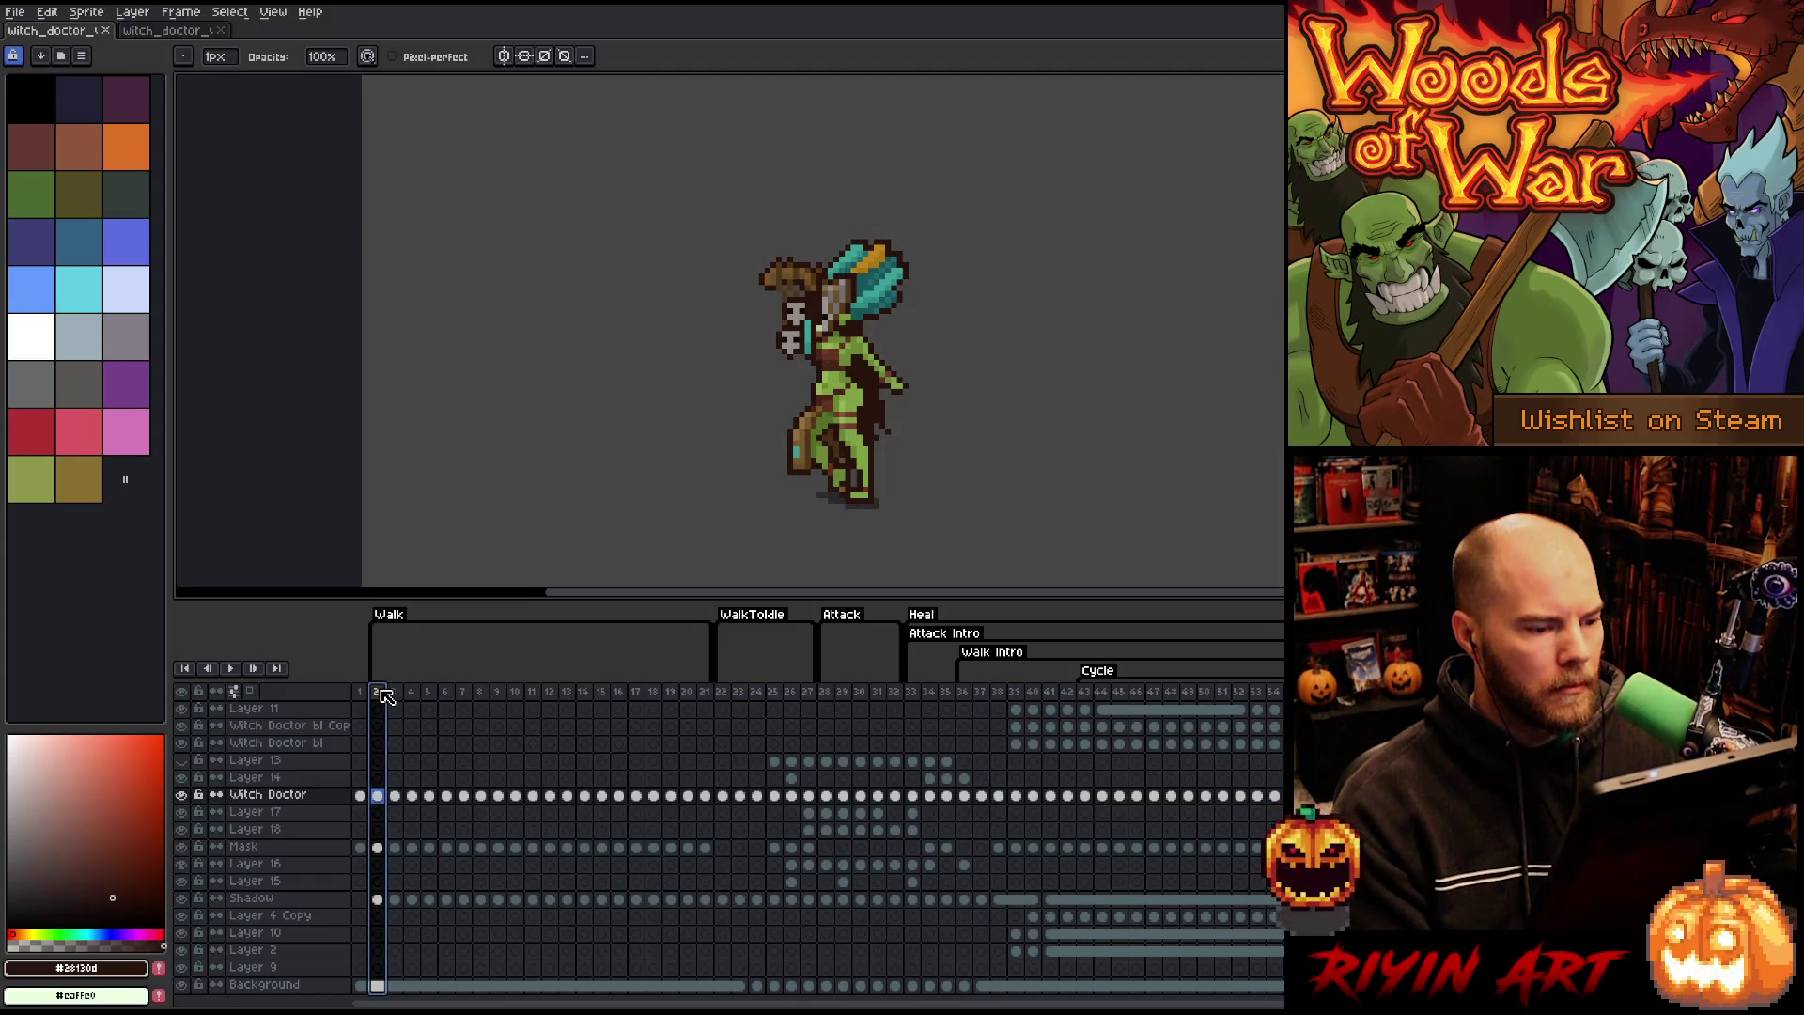
pyautogui.click(998, 692)
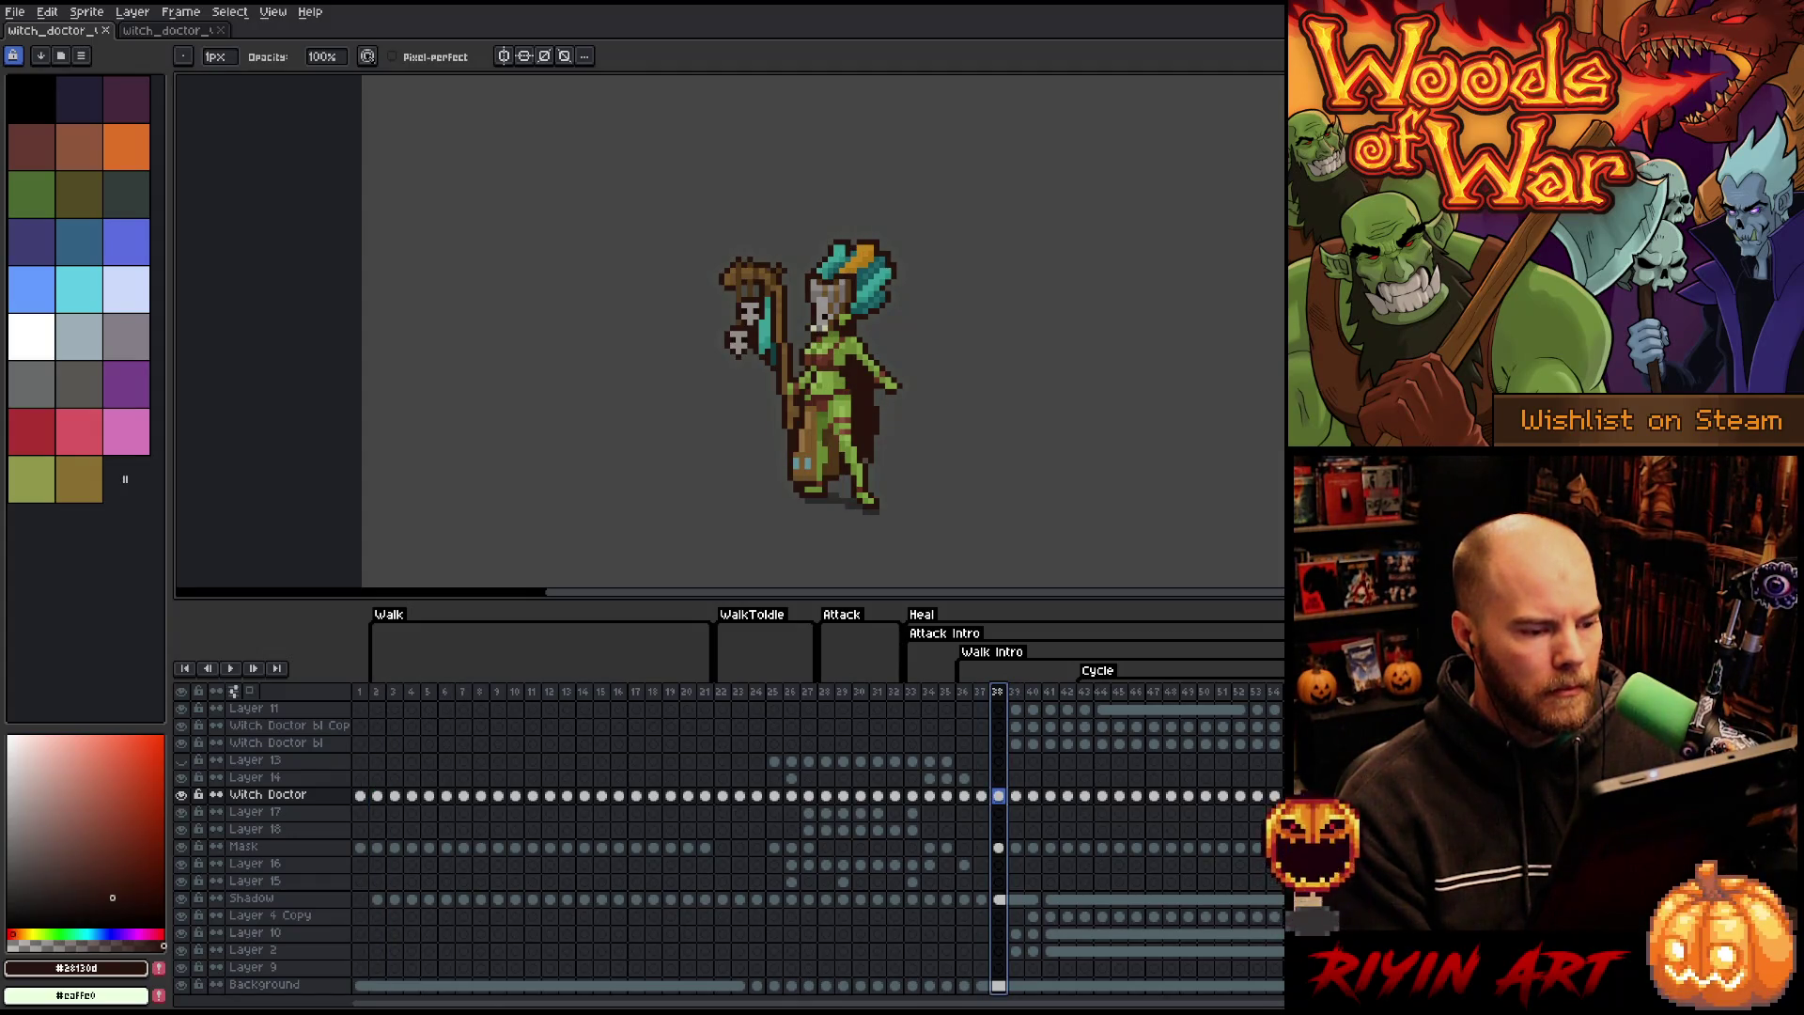
pyautogui.moveTo(998, 692); pyautogui.dragTo(919, 700)
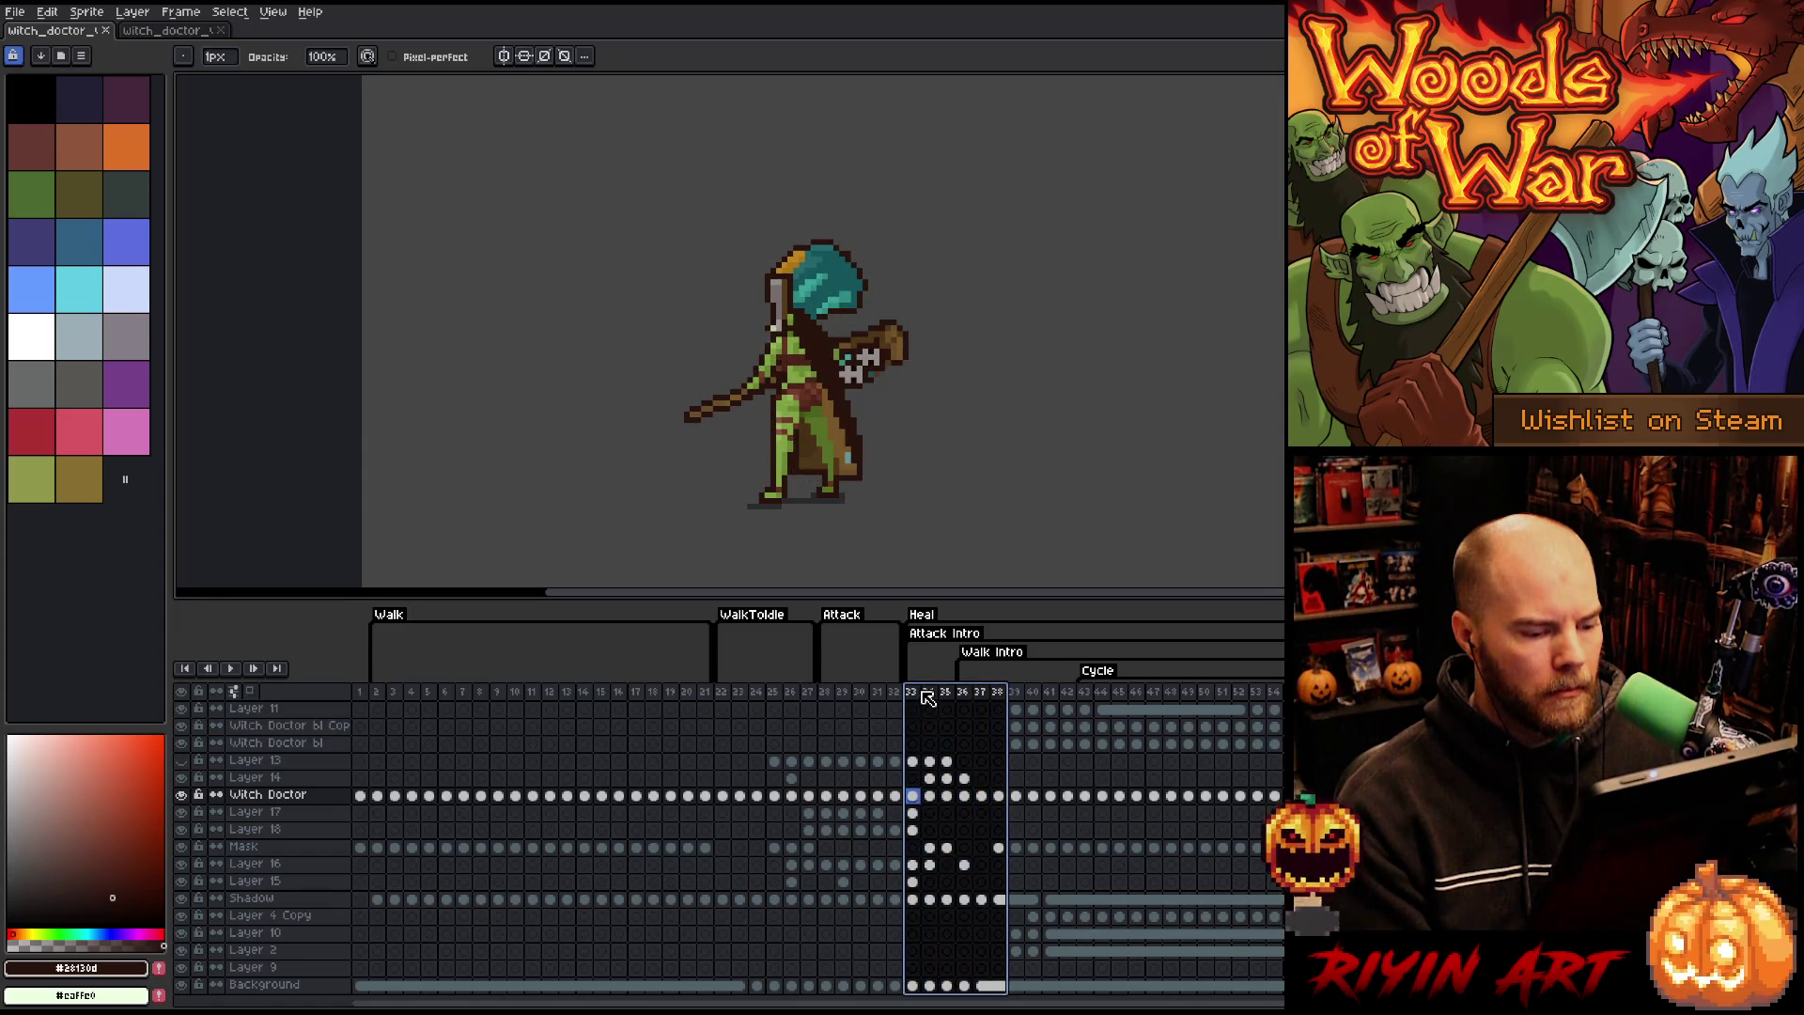
# - Create an 'Attack to walk' tag over frames 33–38 and play it back to check
pyautogui.rightClick(927, 695)
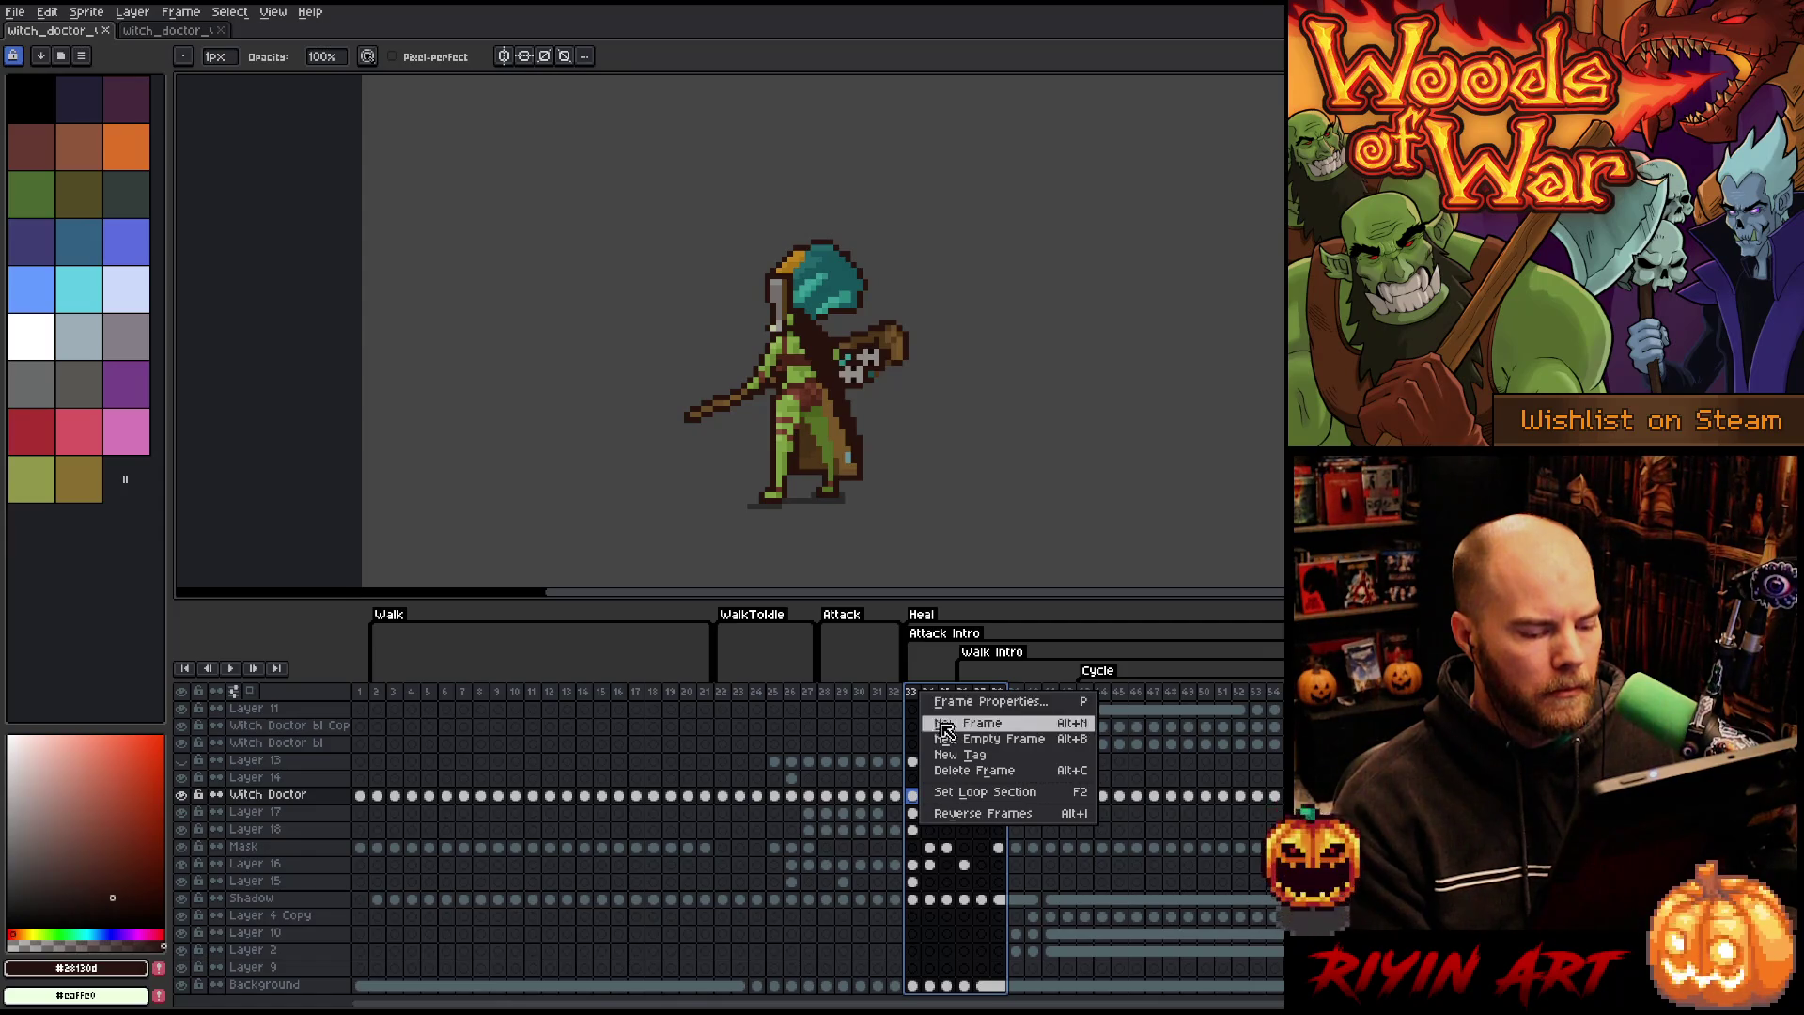
pyautogui.click(960, 755)
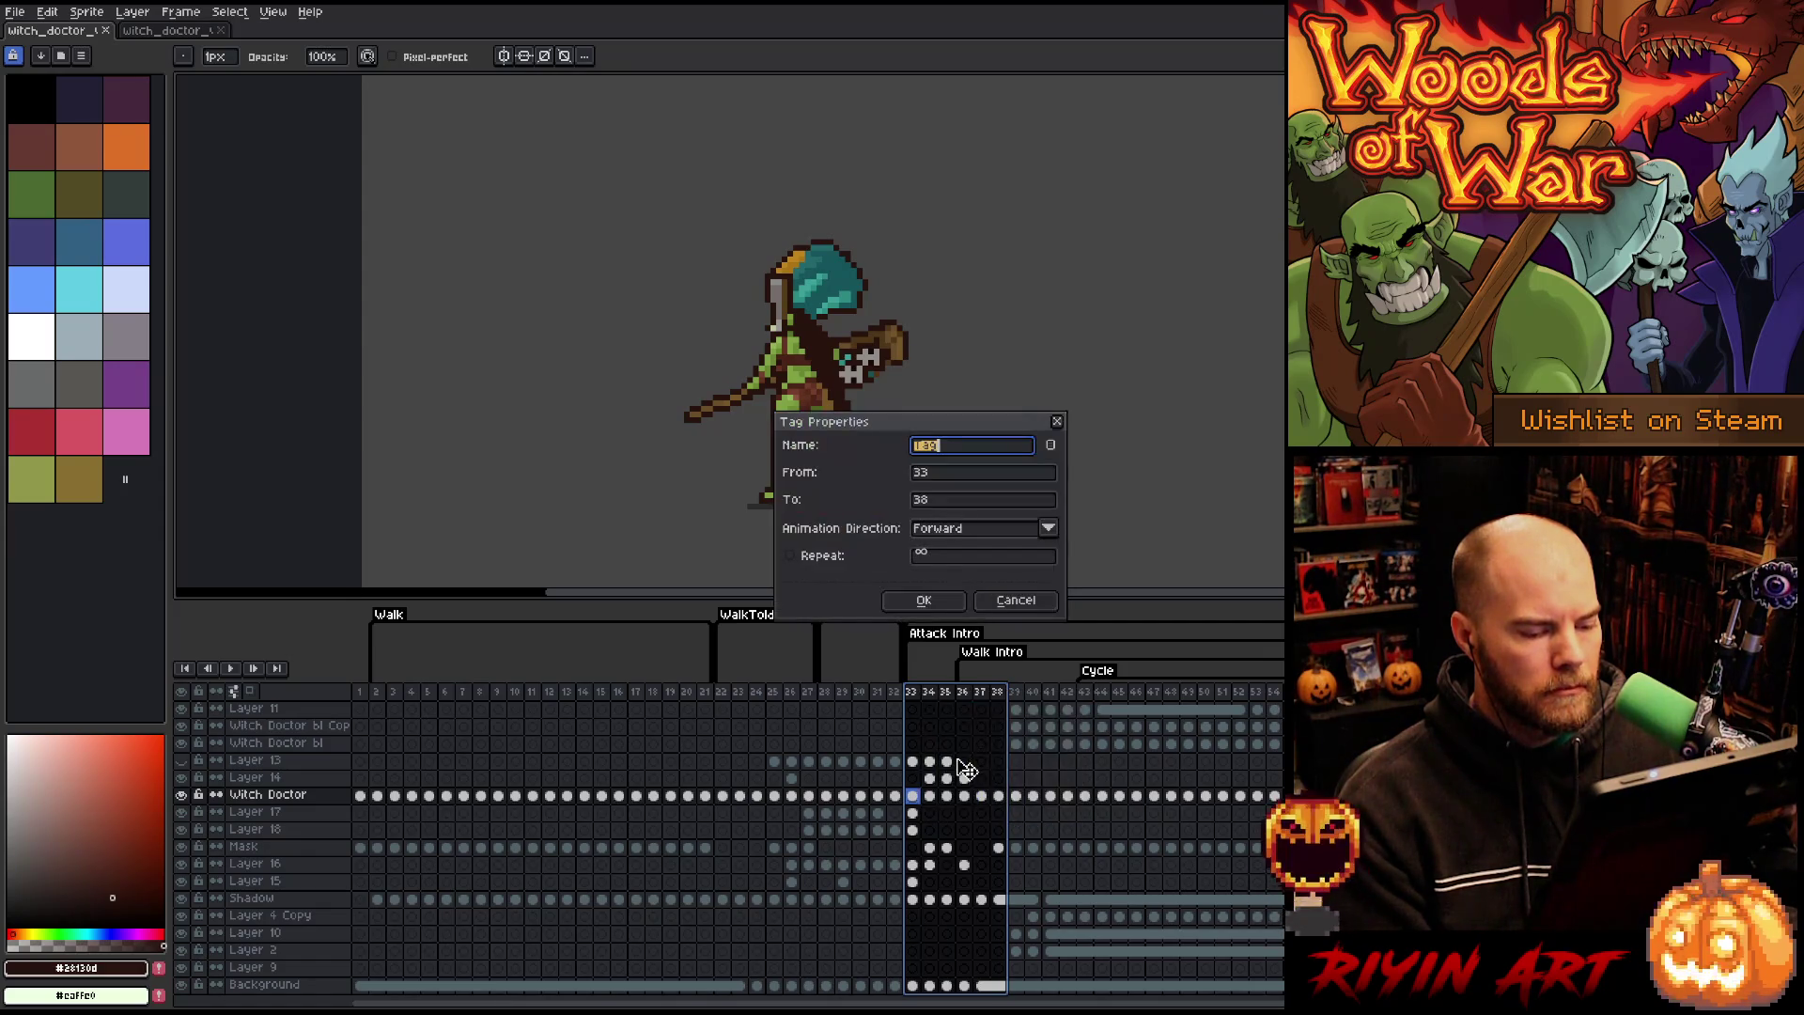
pyautogui.write('Attack to walk')
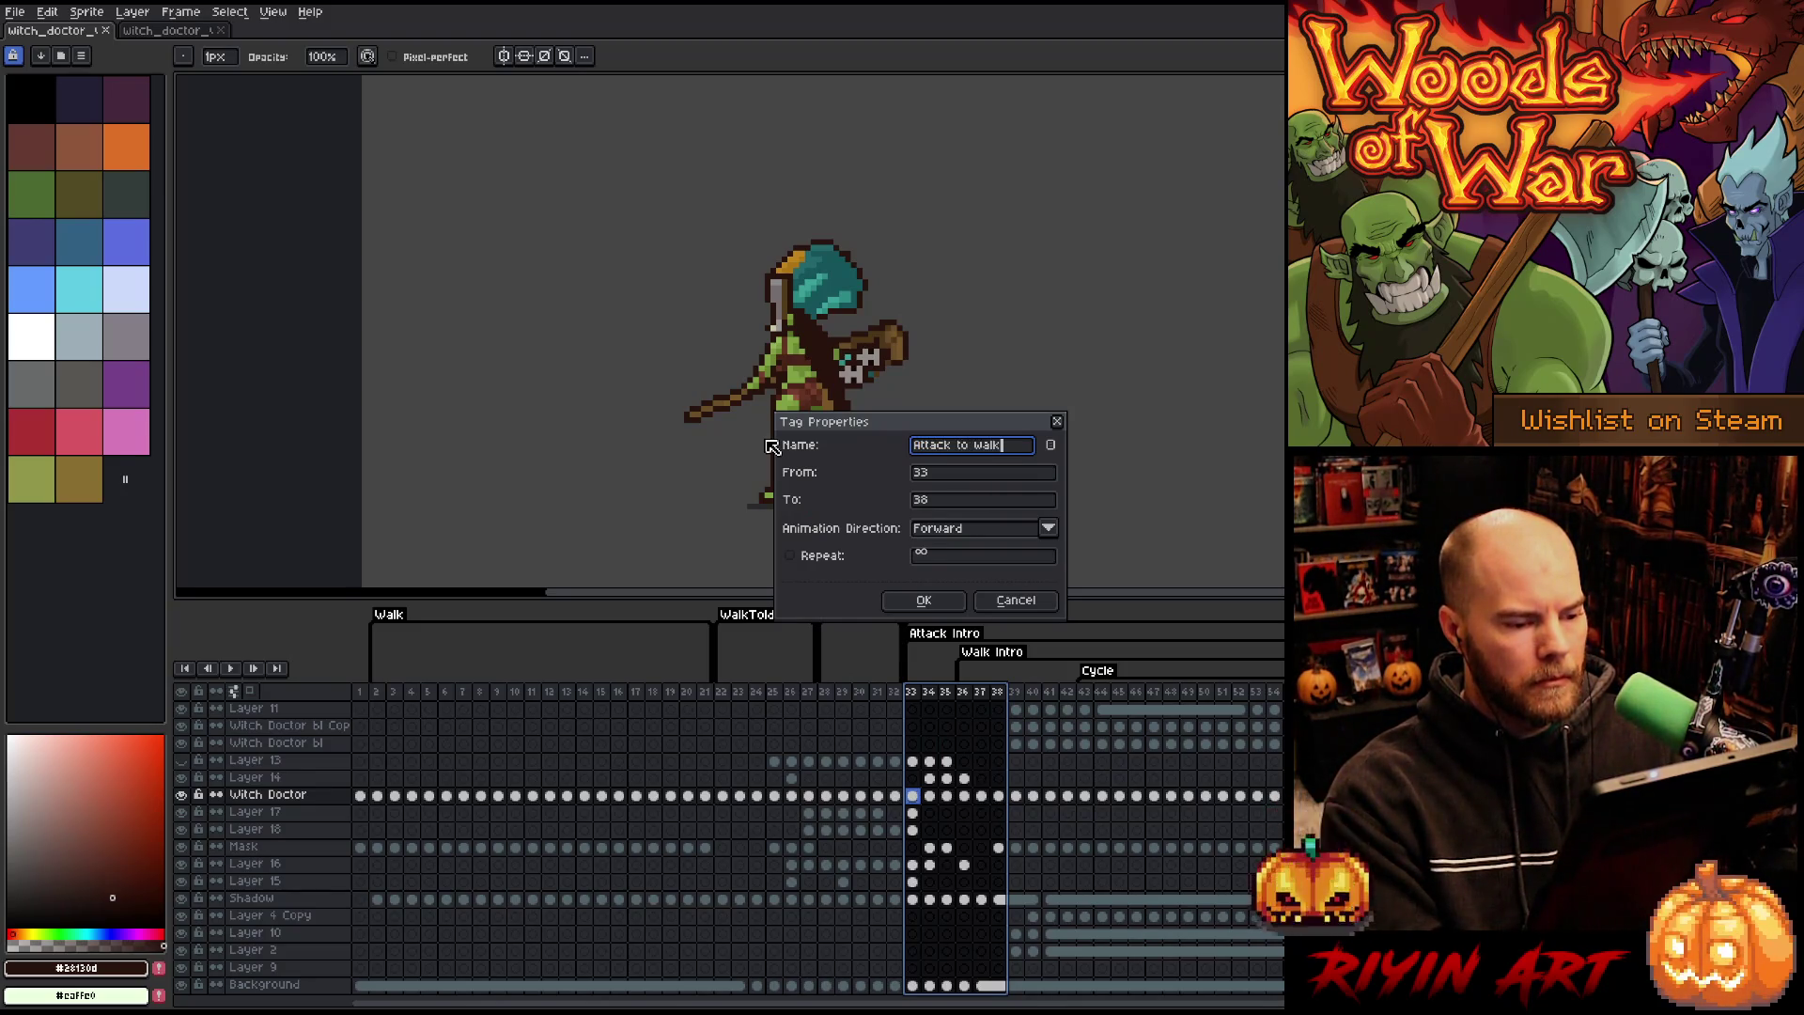
pyautogui.press('Return')
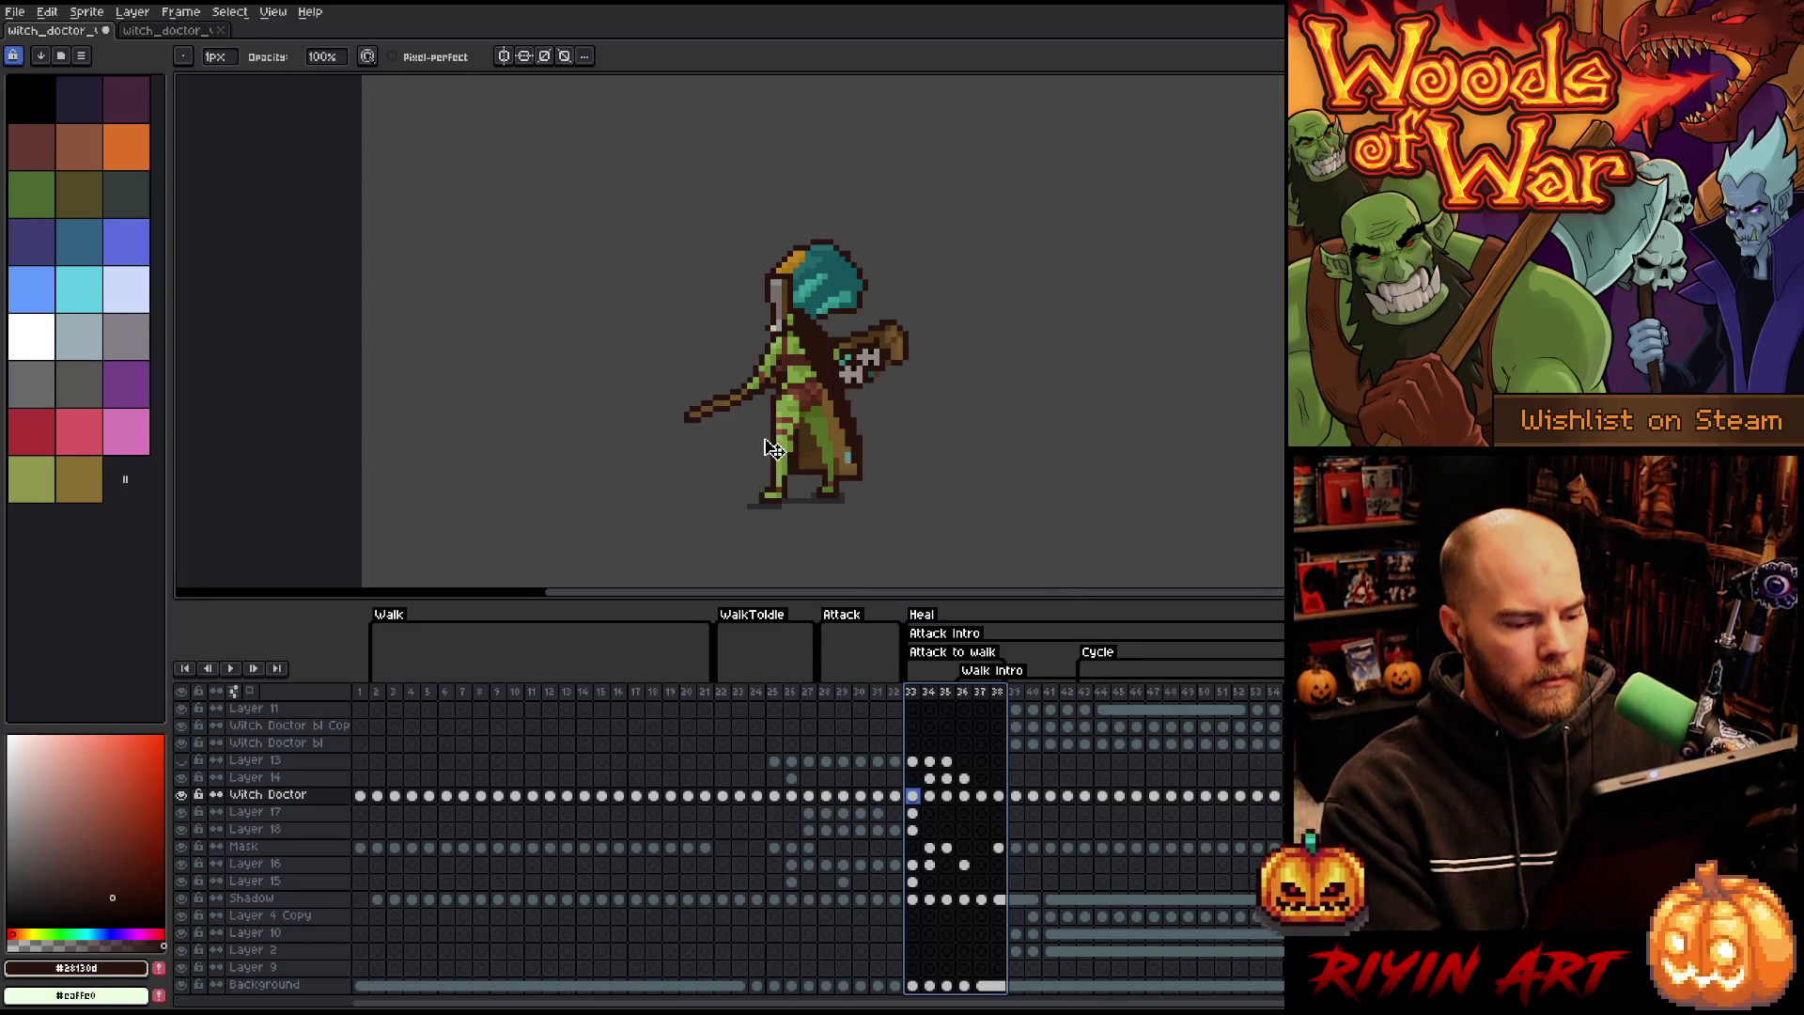
pyautogui.press('Return')
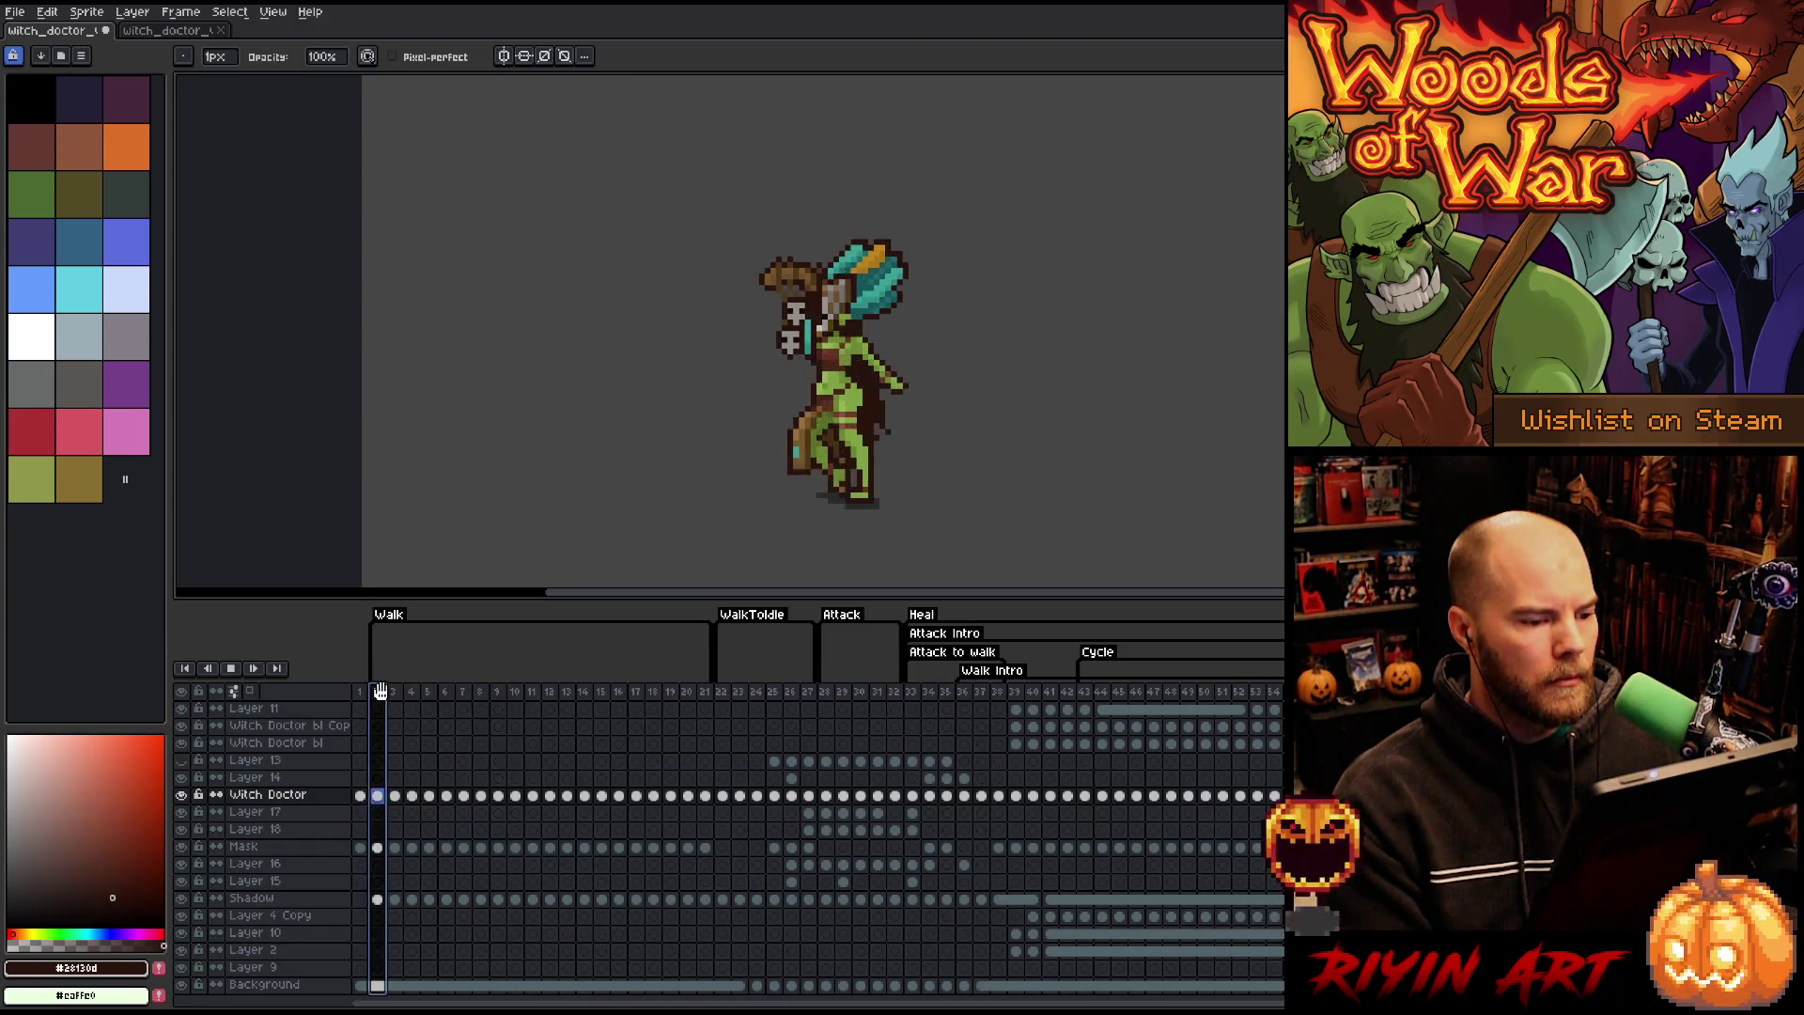
pyautogui.press('Return')
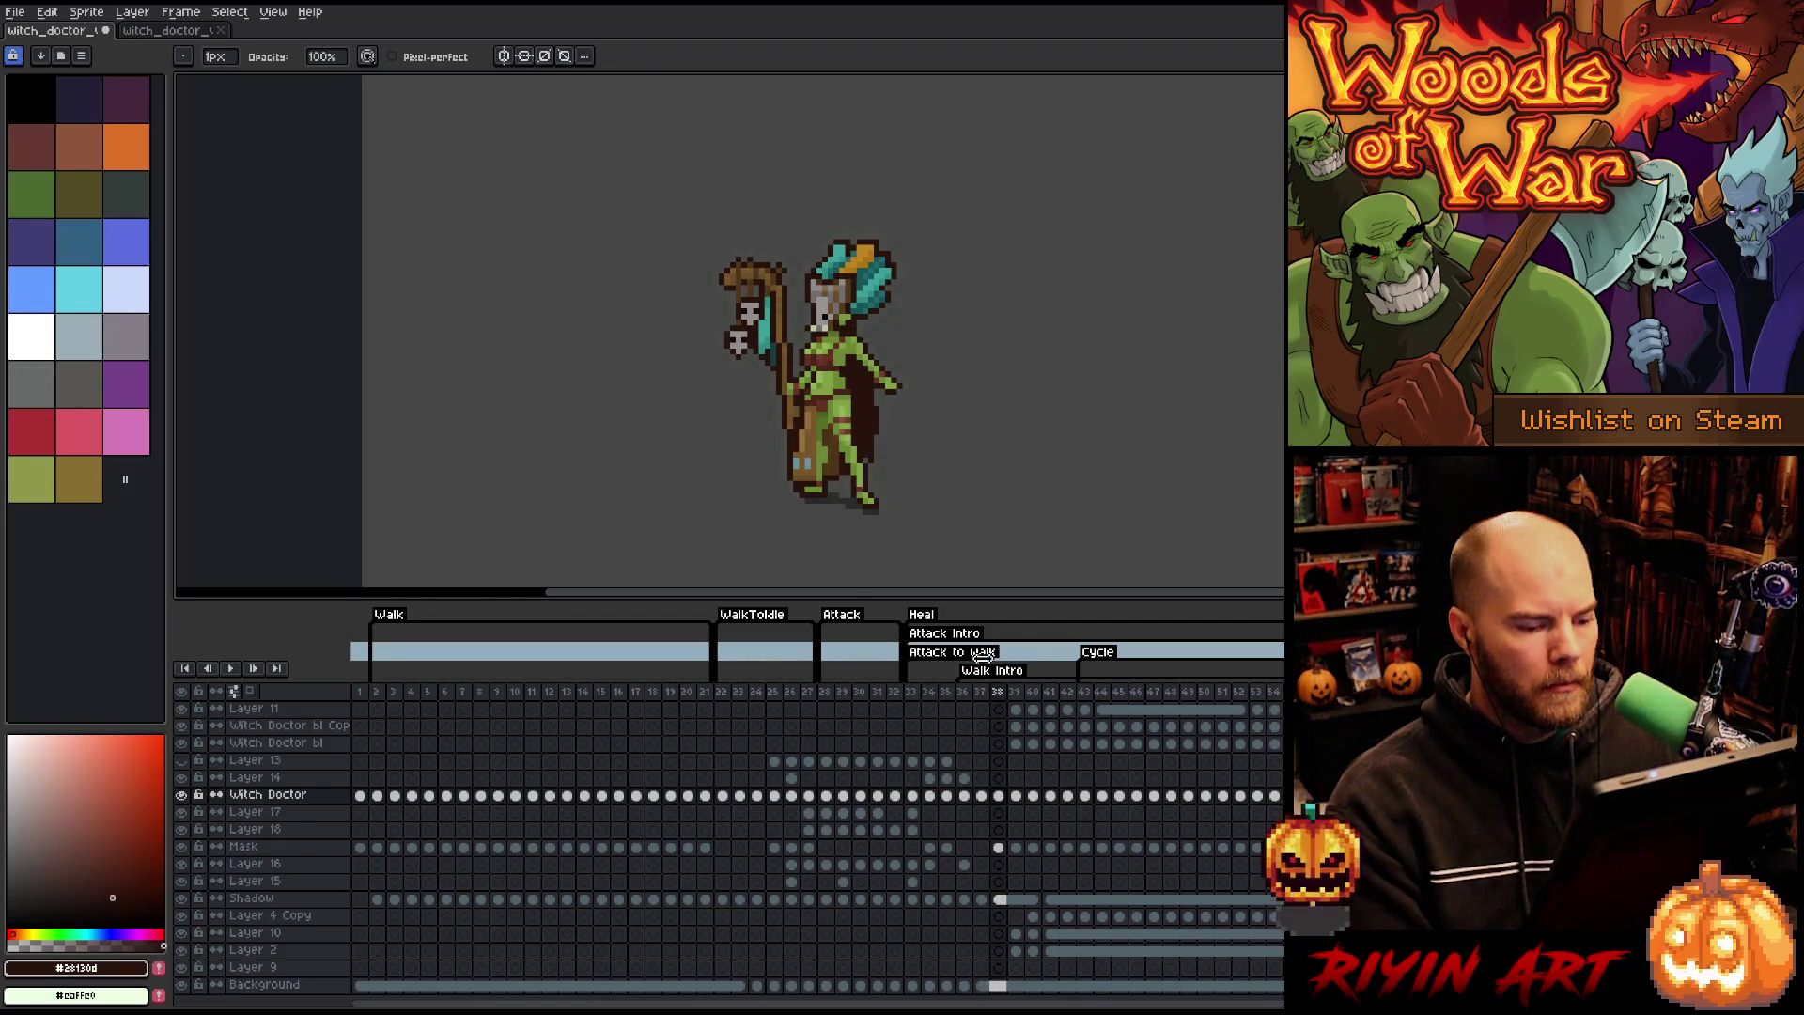
pyautogui.click(914, 693)
pyautogui.press('Return')
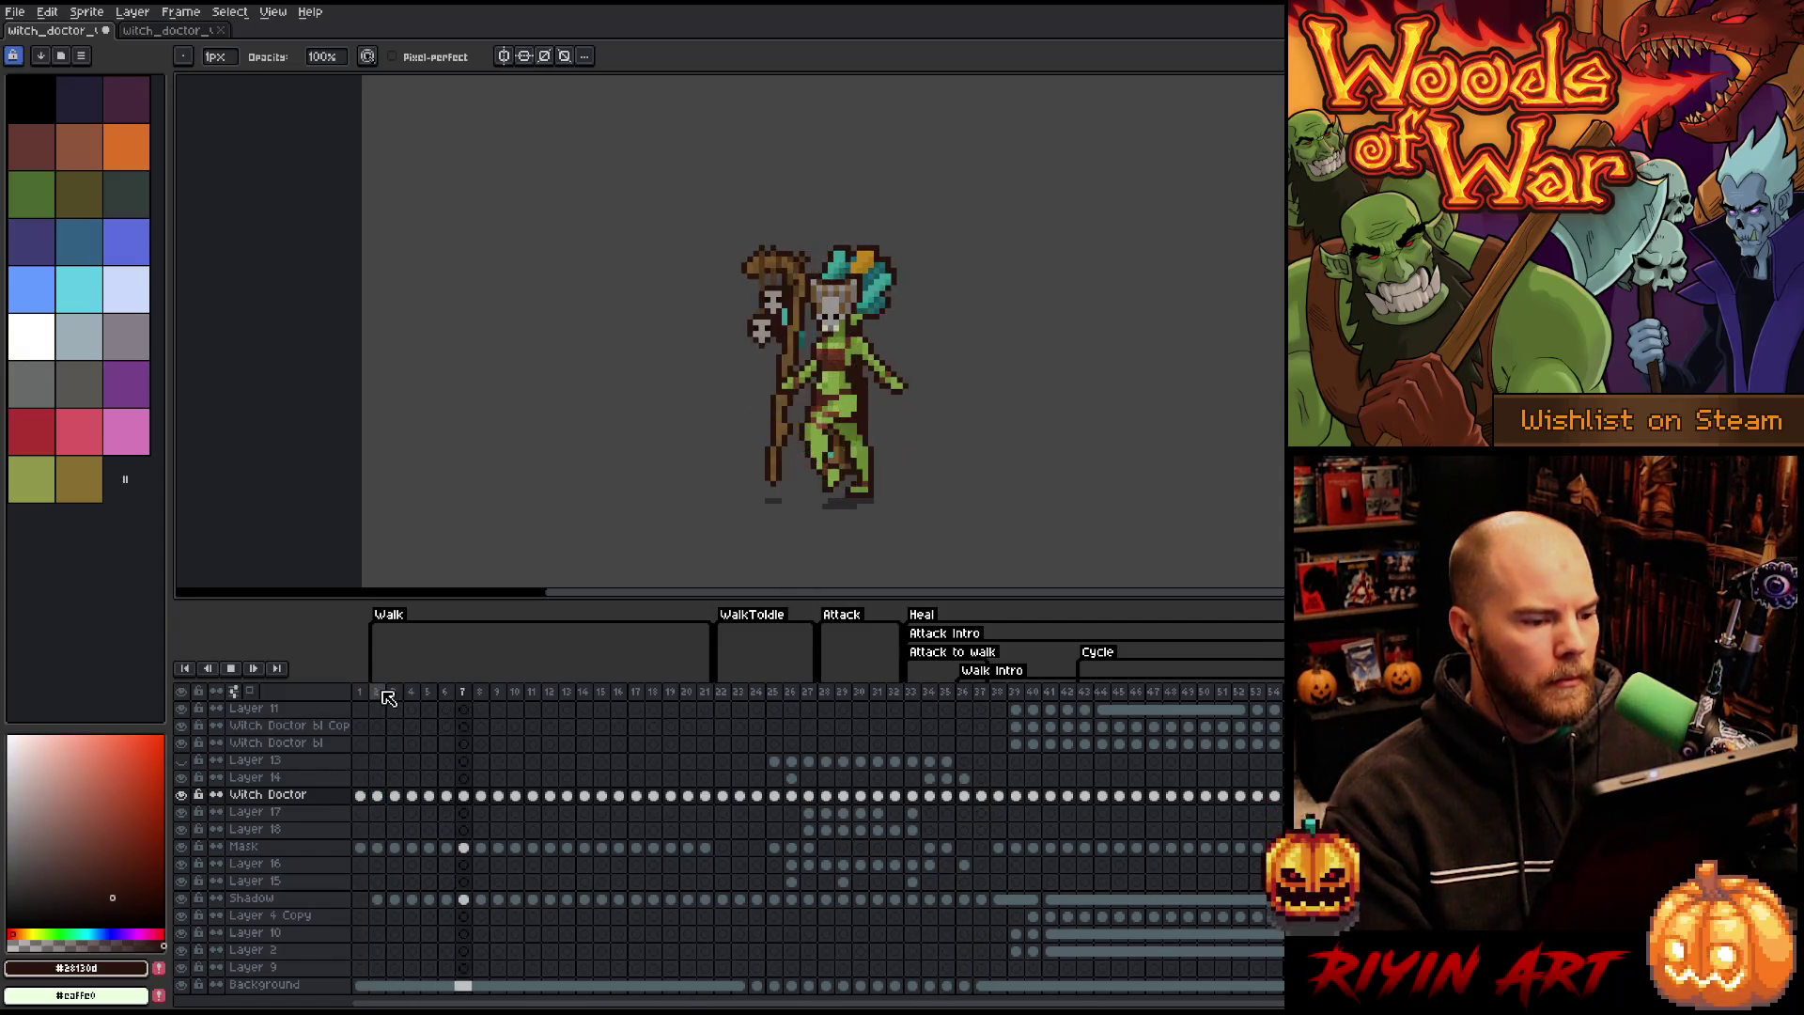
pyautogui.click(929, 700)
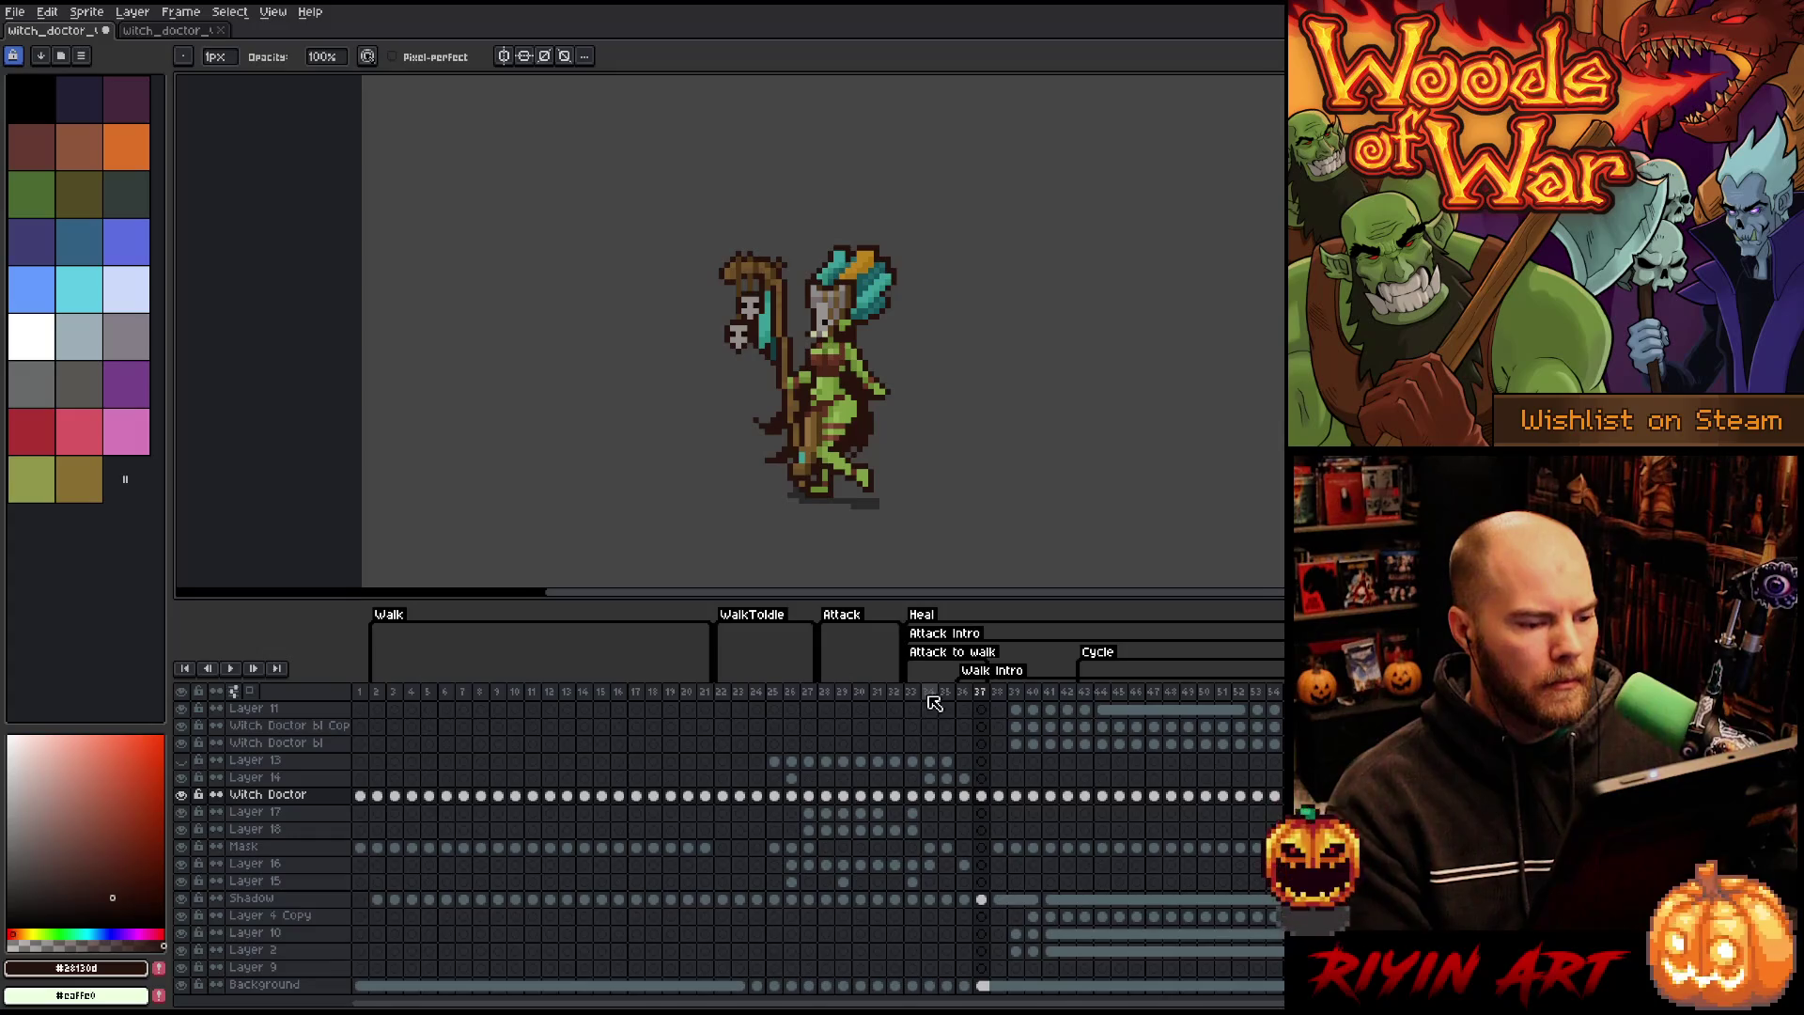
pyautogui.click(962, 708)
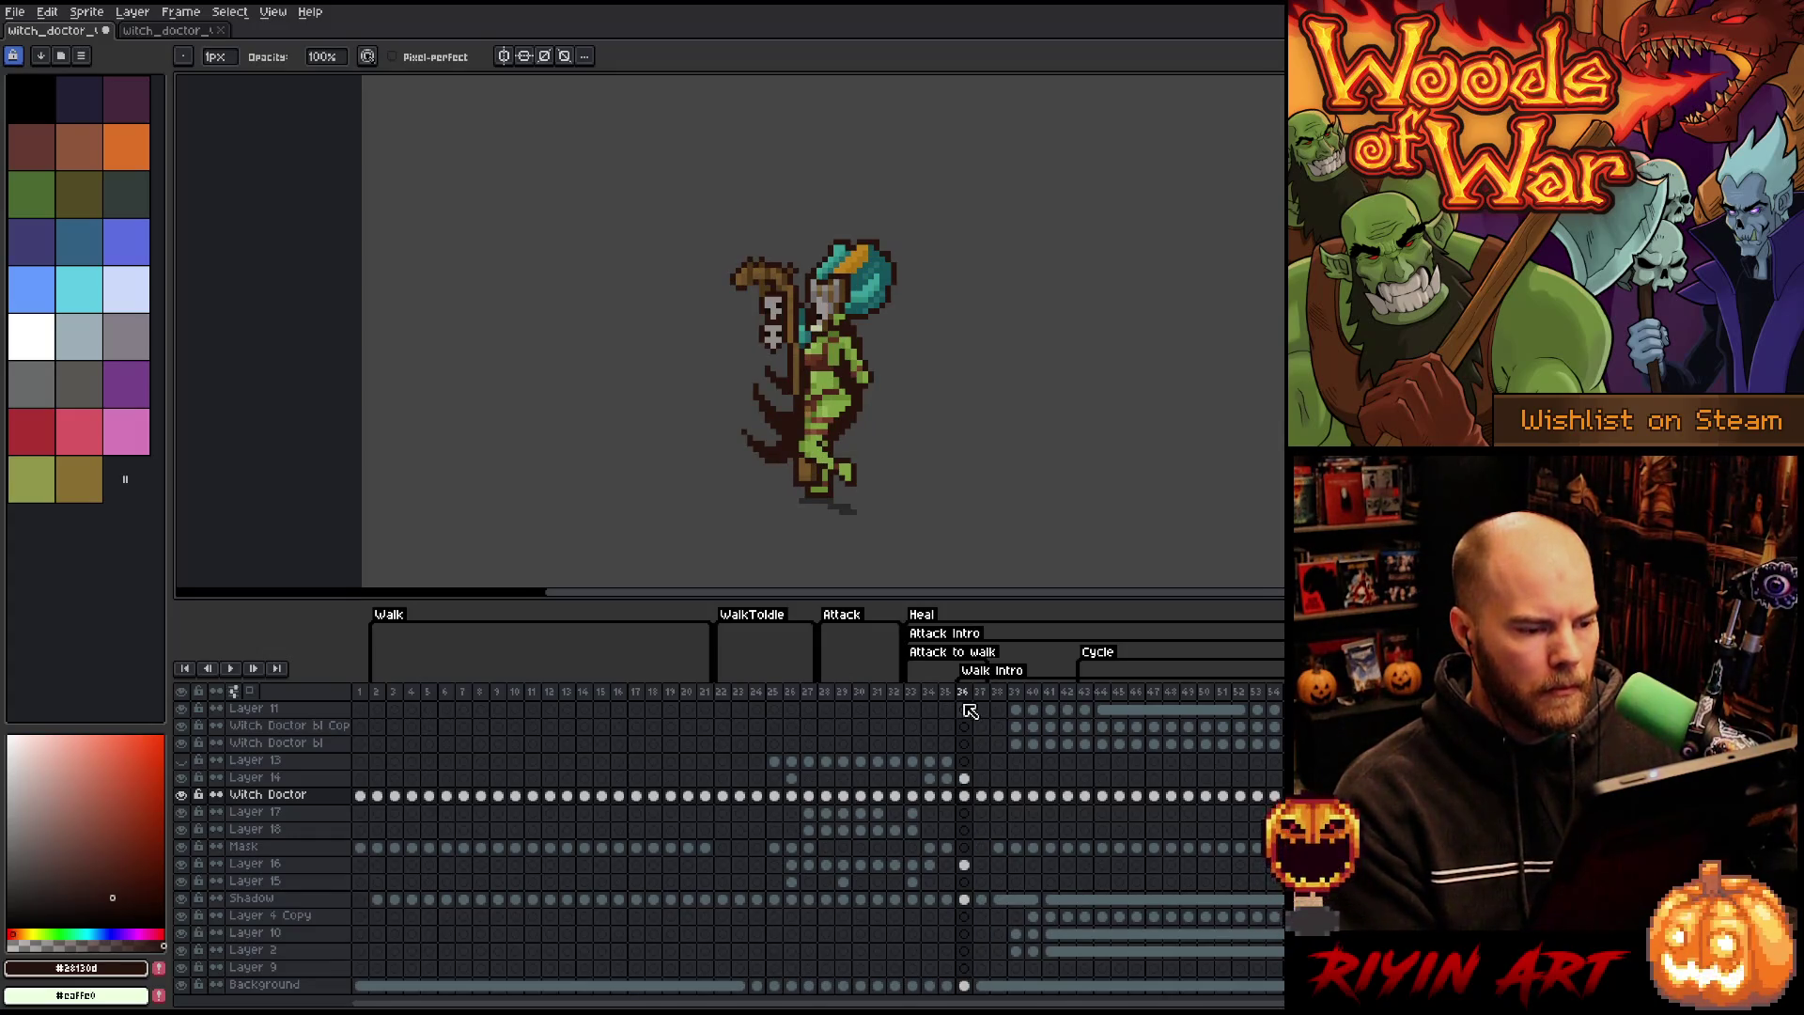
pyautogui.click(380, 693)
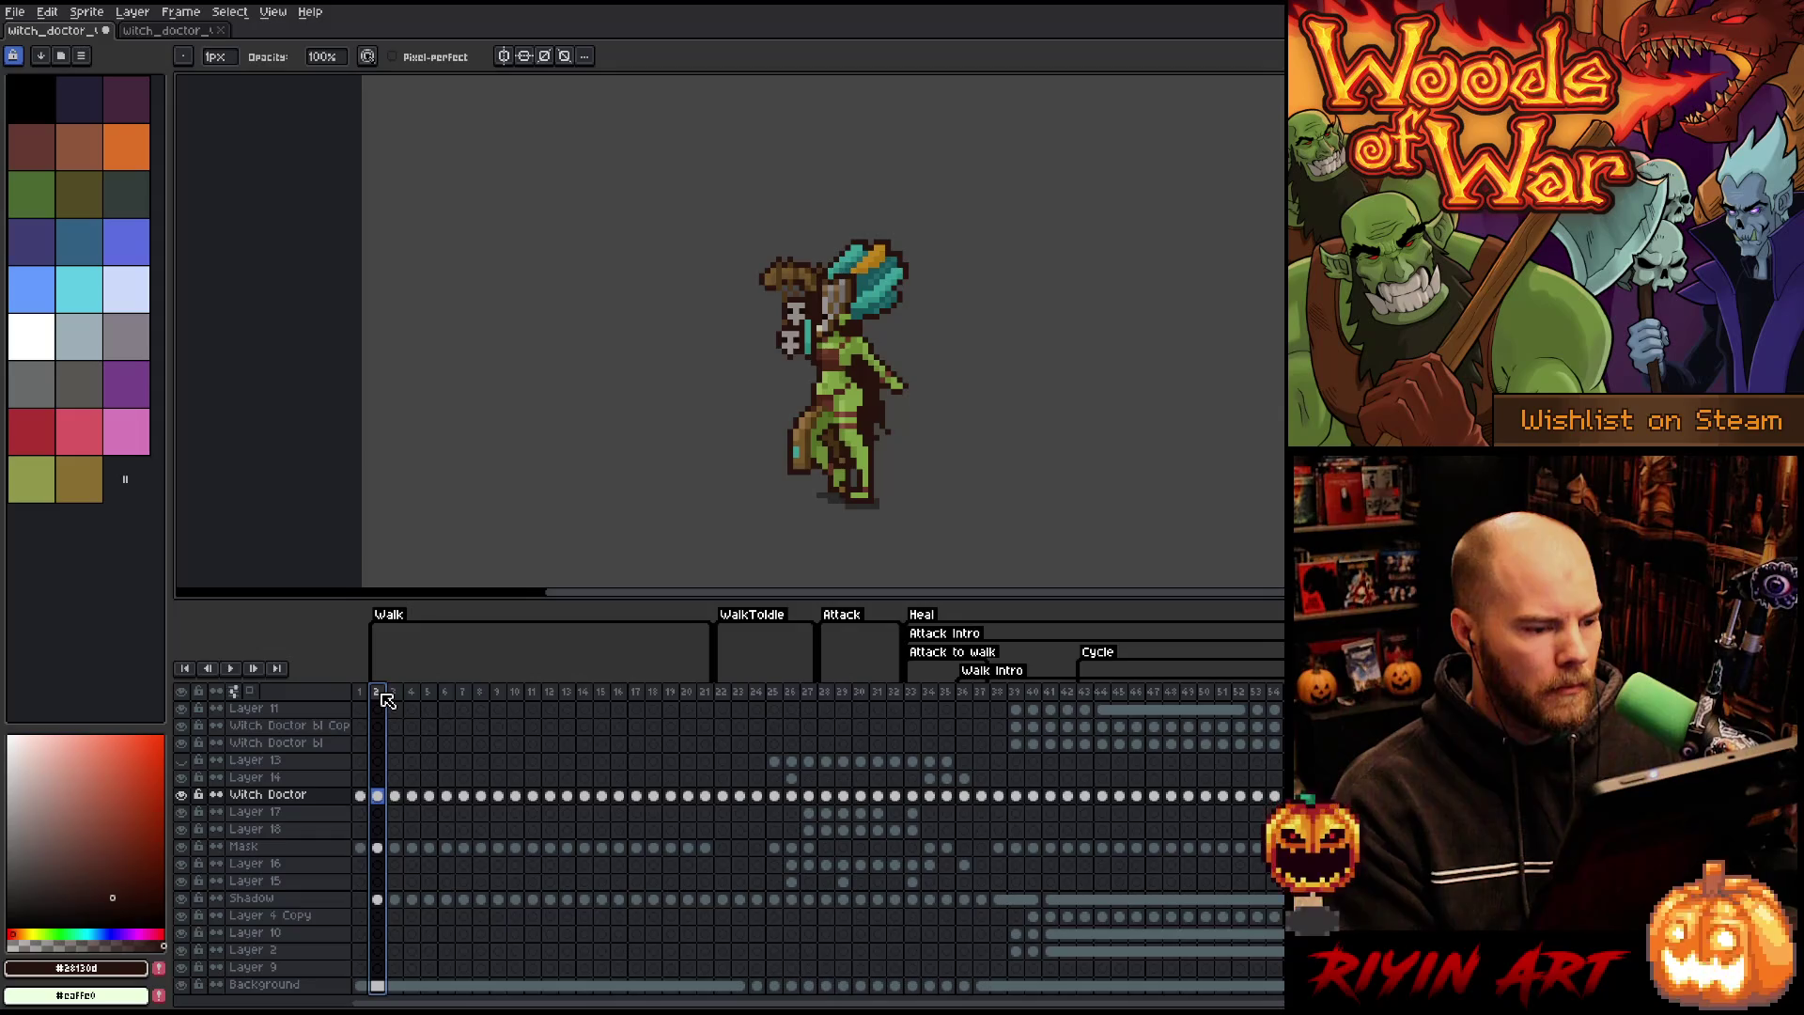
pyautogui.click(927, 697)
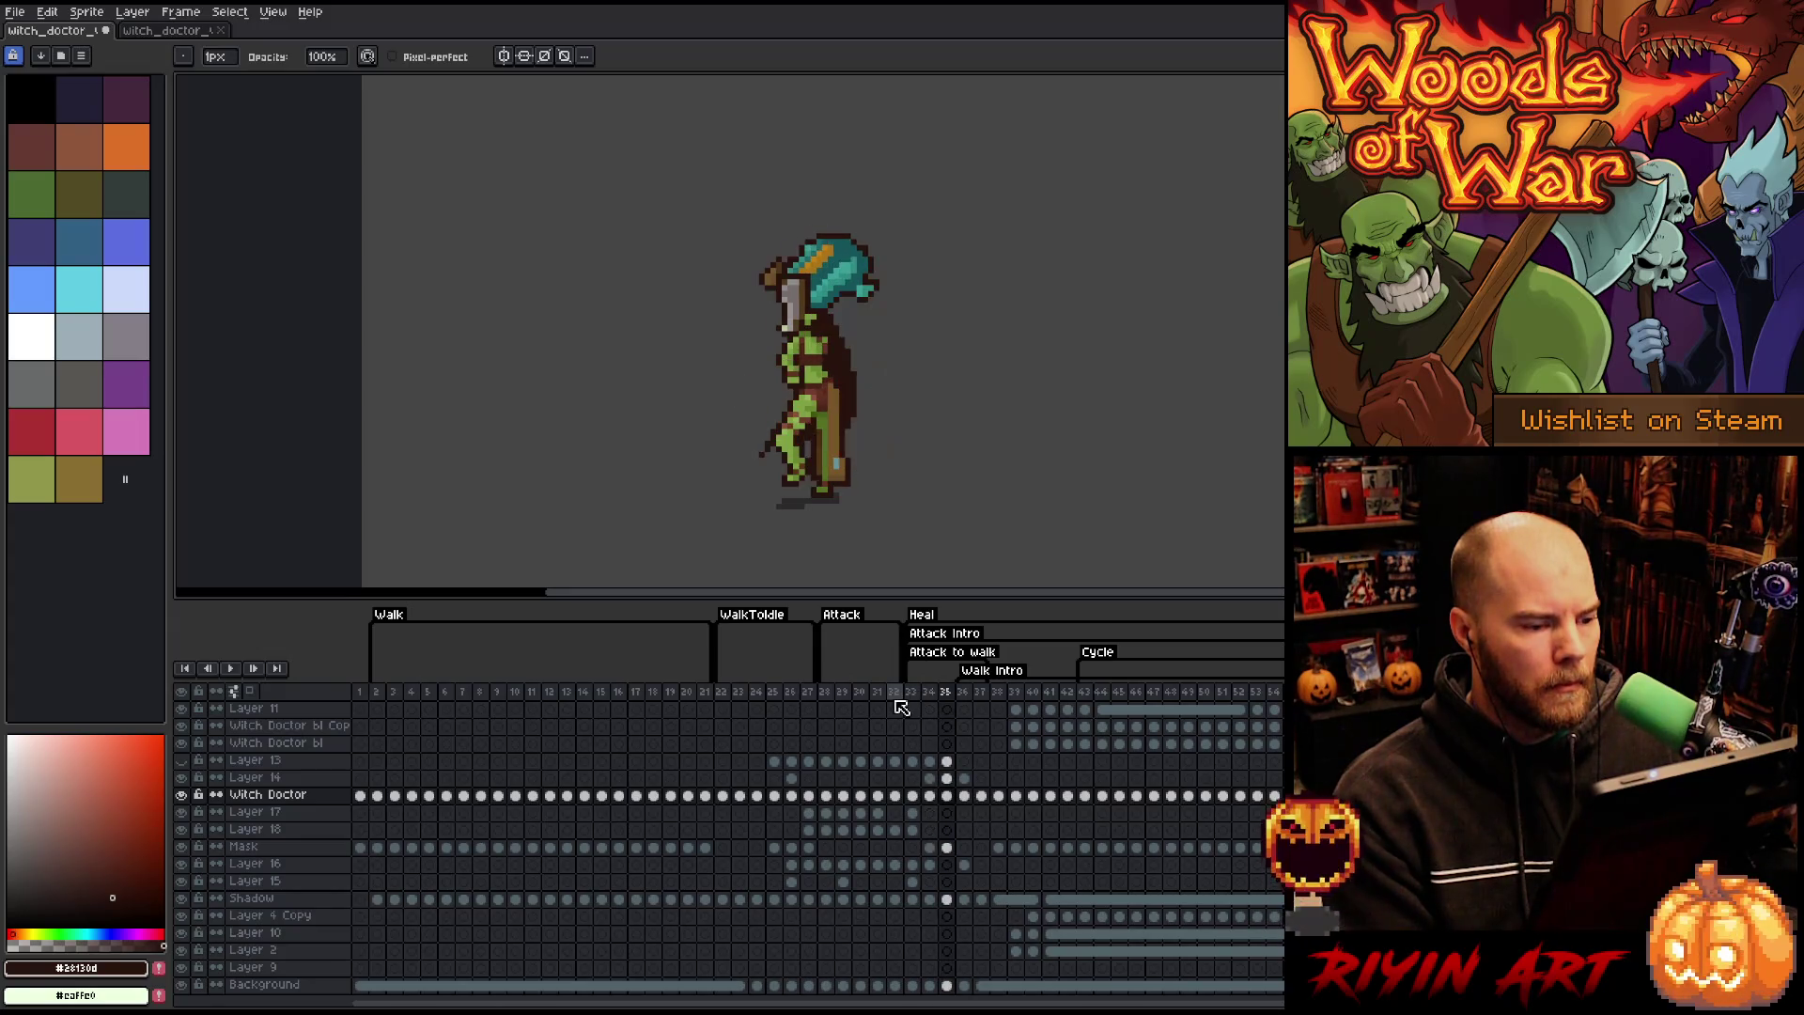
pyautogui.click(376, 691)
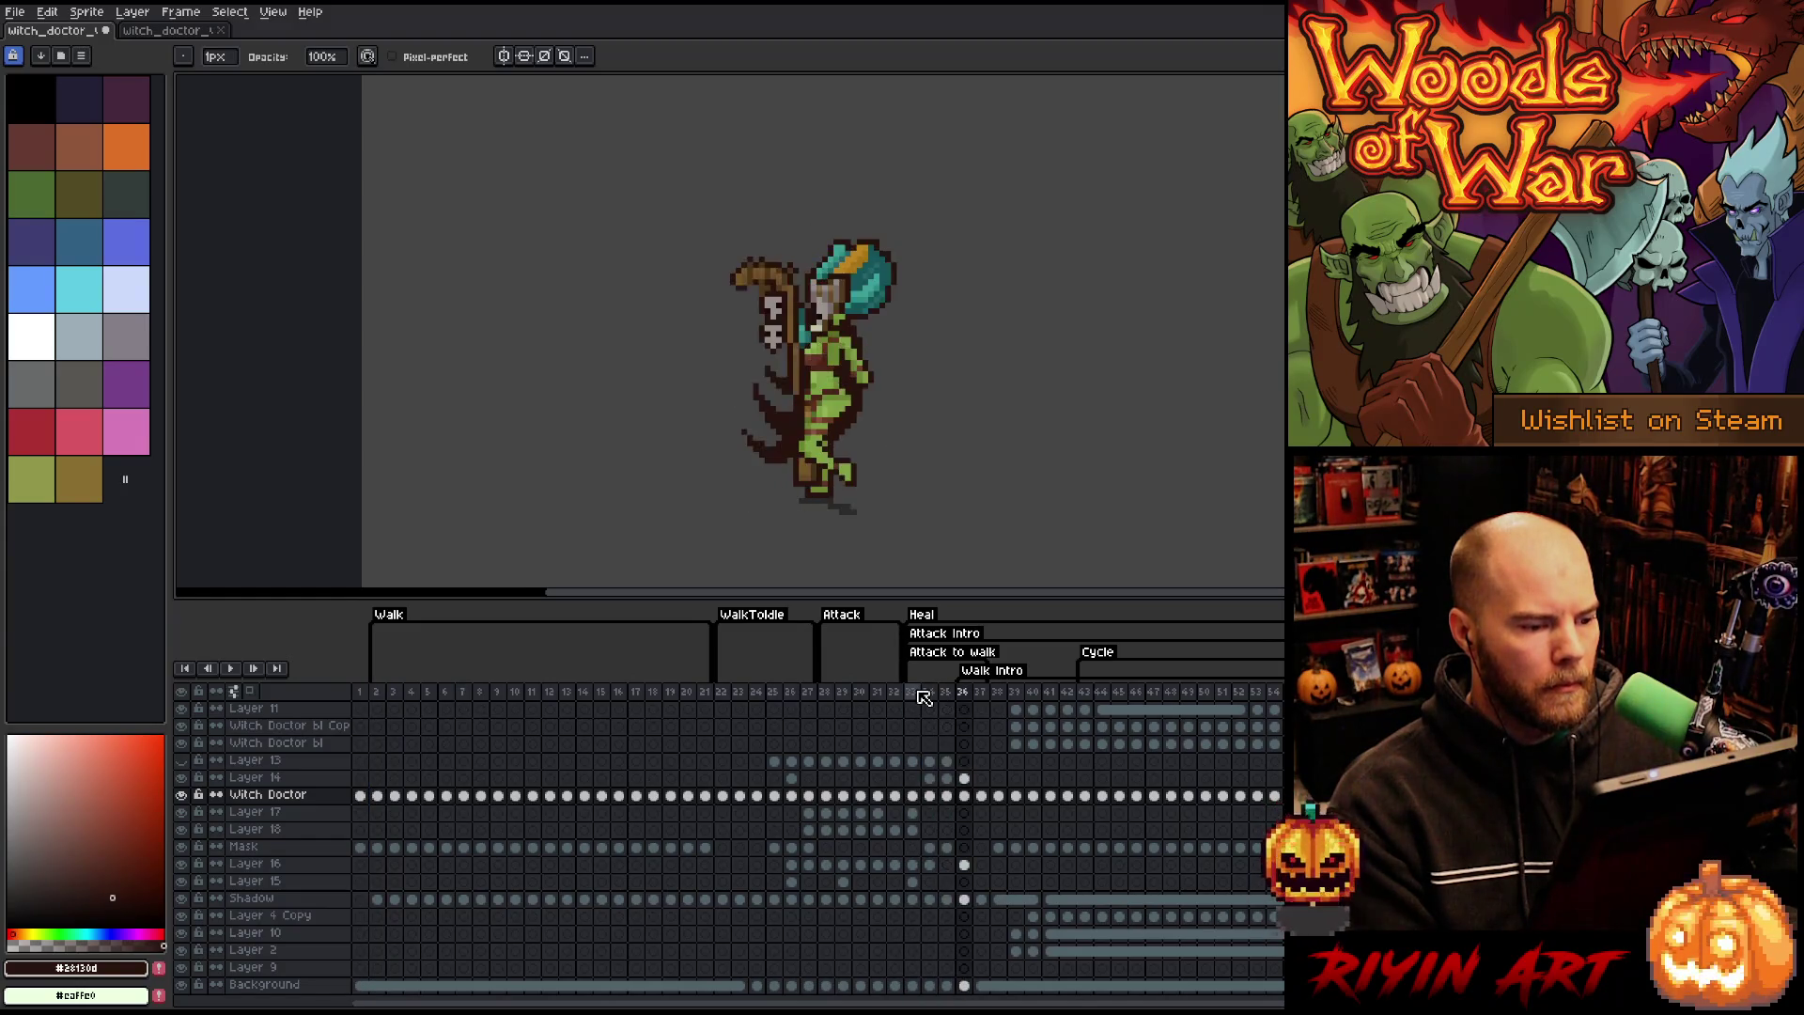
pyautogui.click(376, 693)
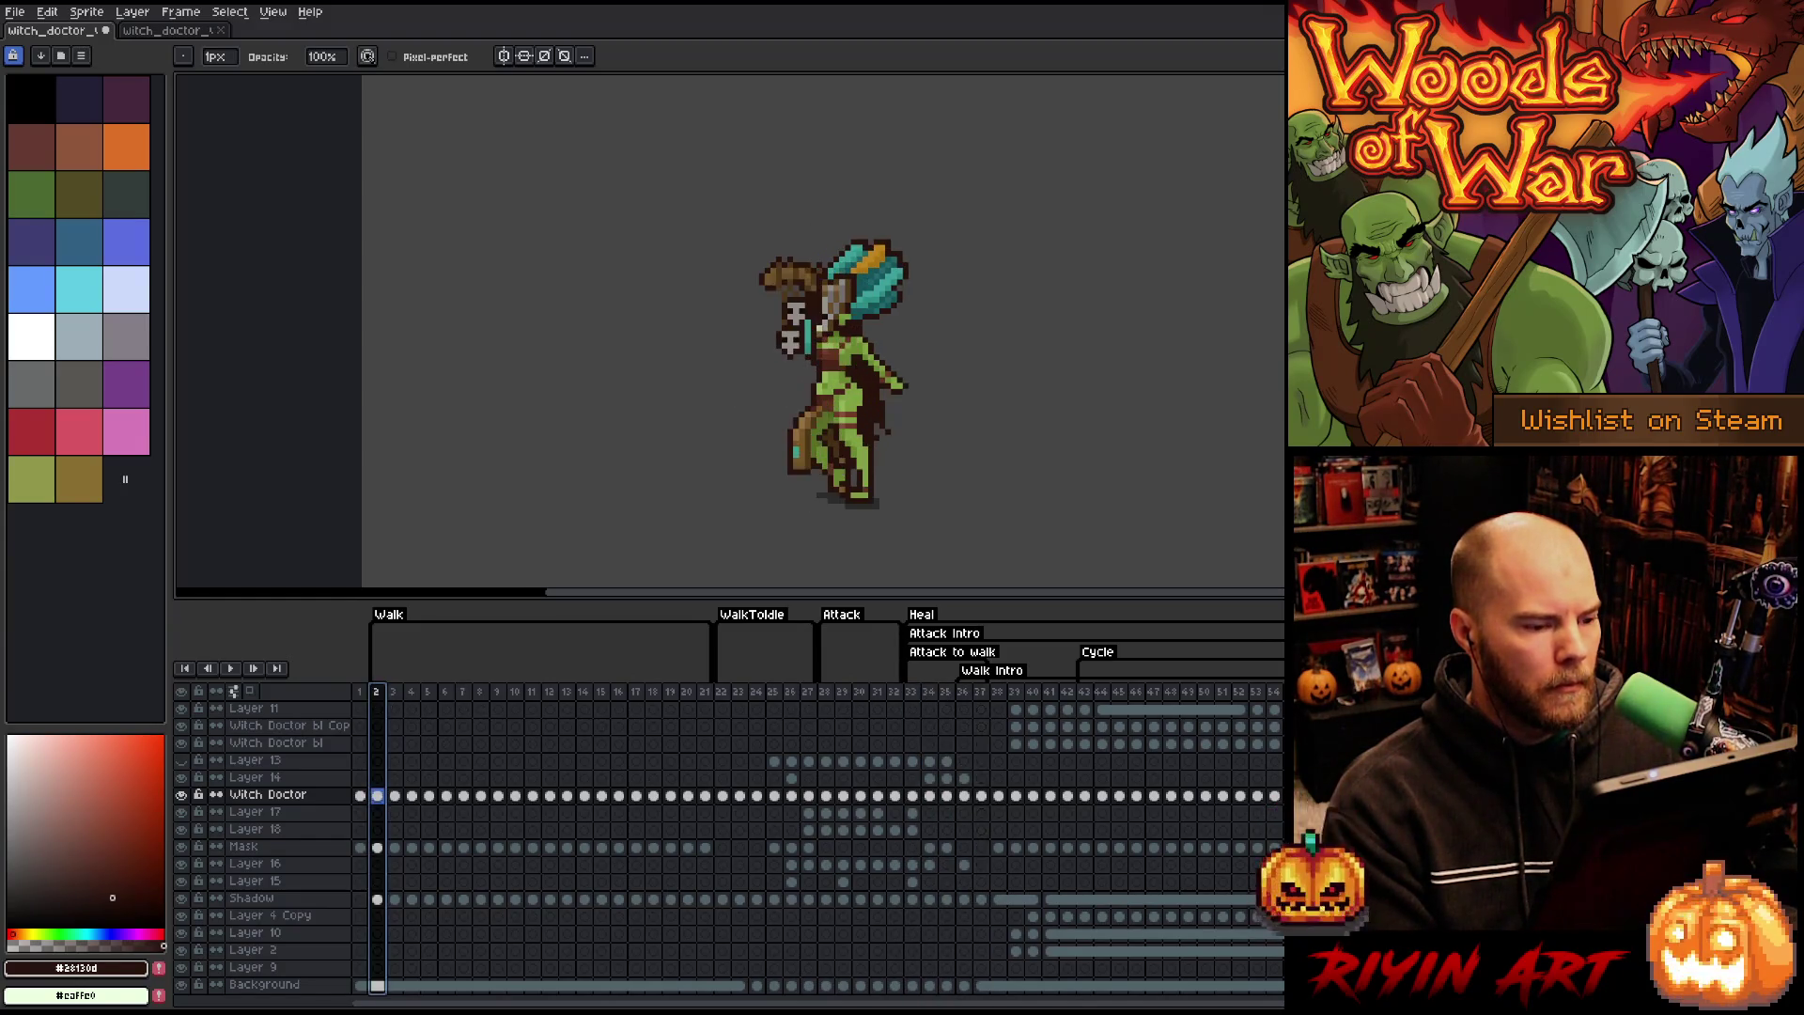
pyautogui.click(914, 704)
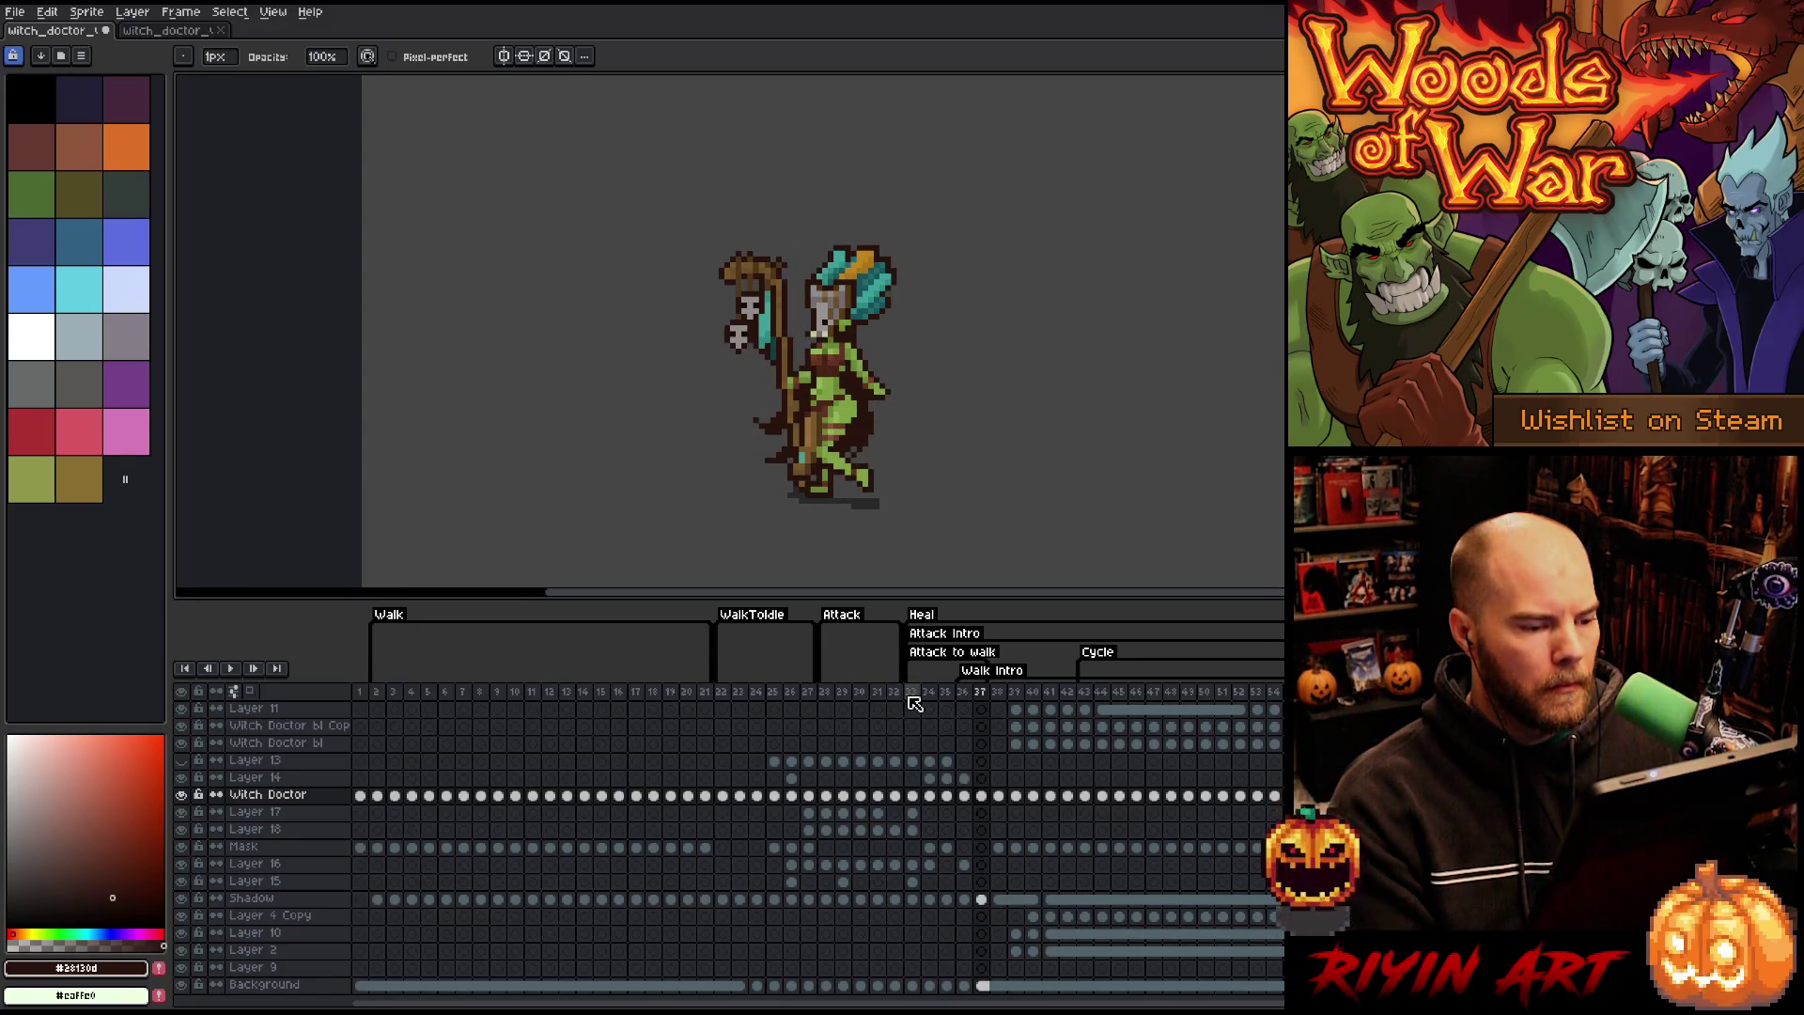
pyautogui.click(381, 696)
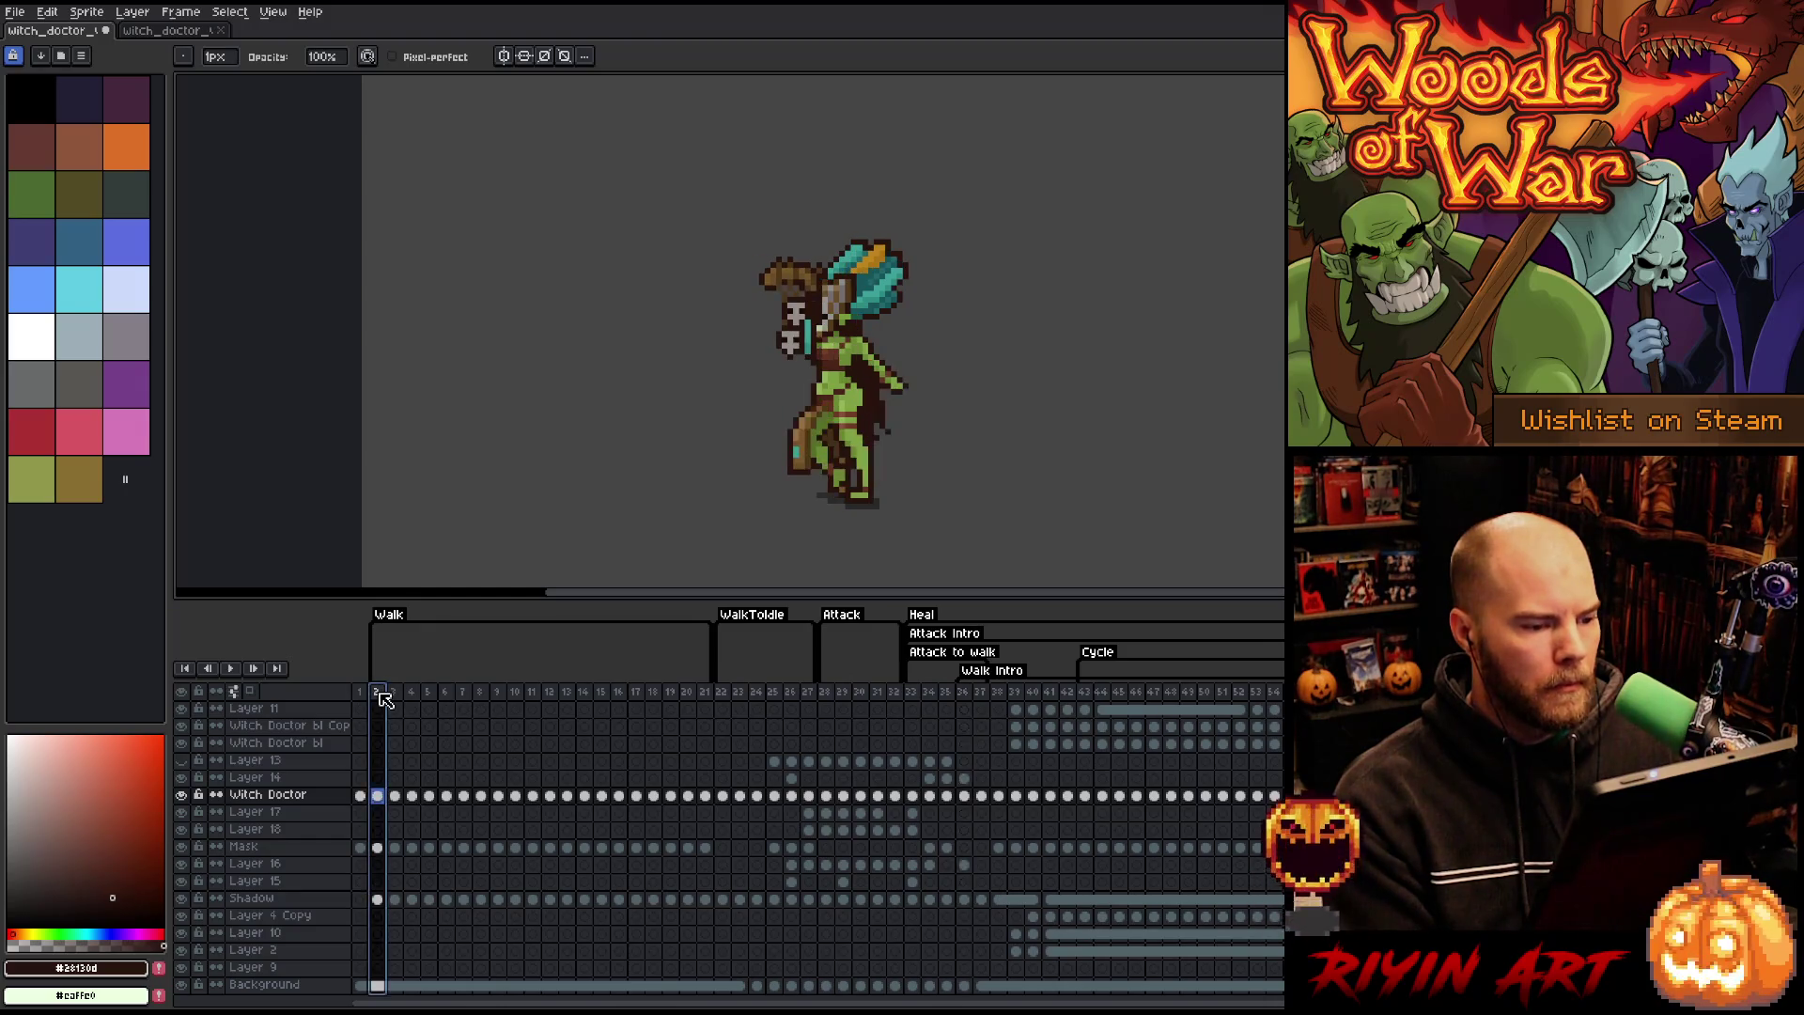
pyautogui.click(925, 699)
pyautogui.press('Return')
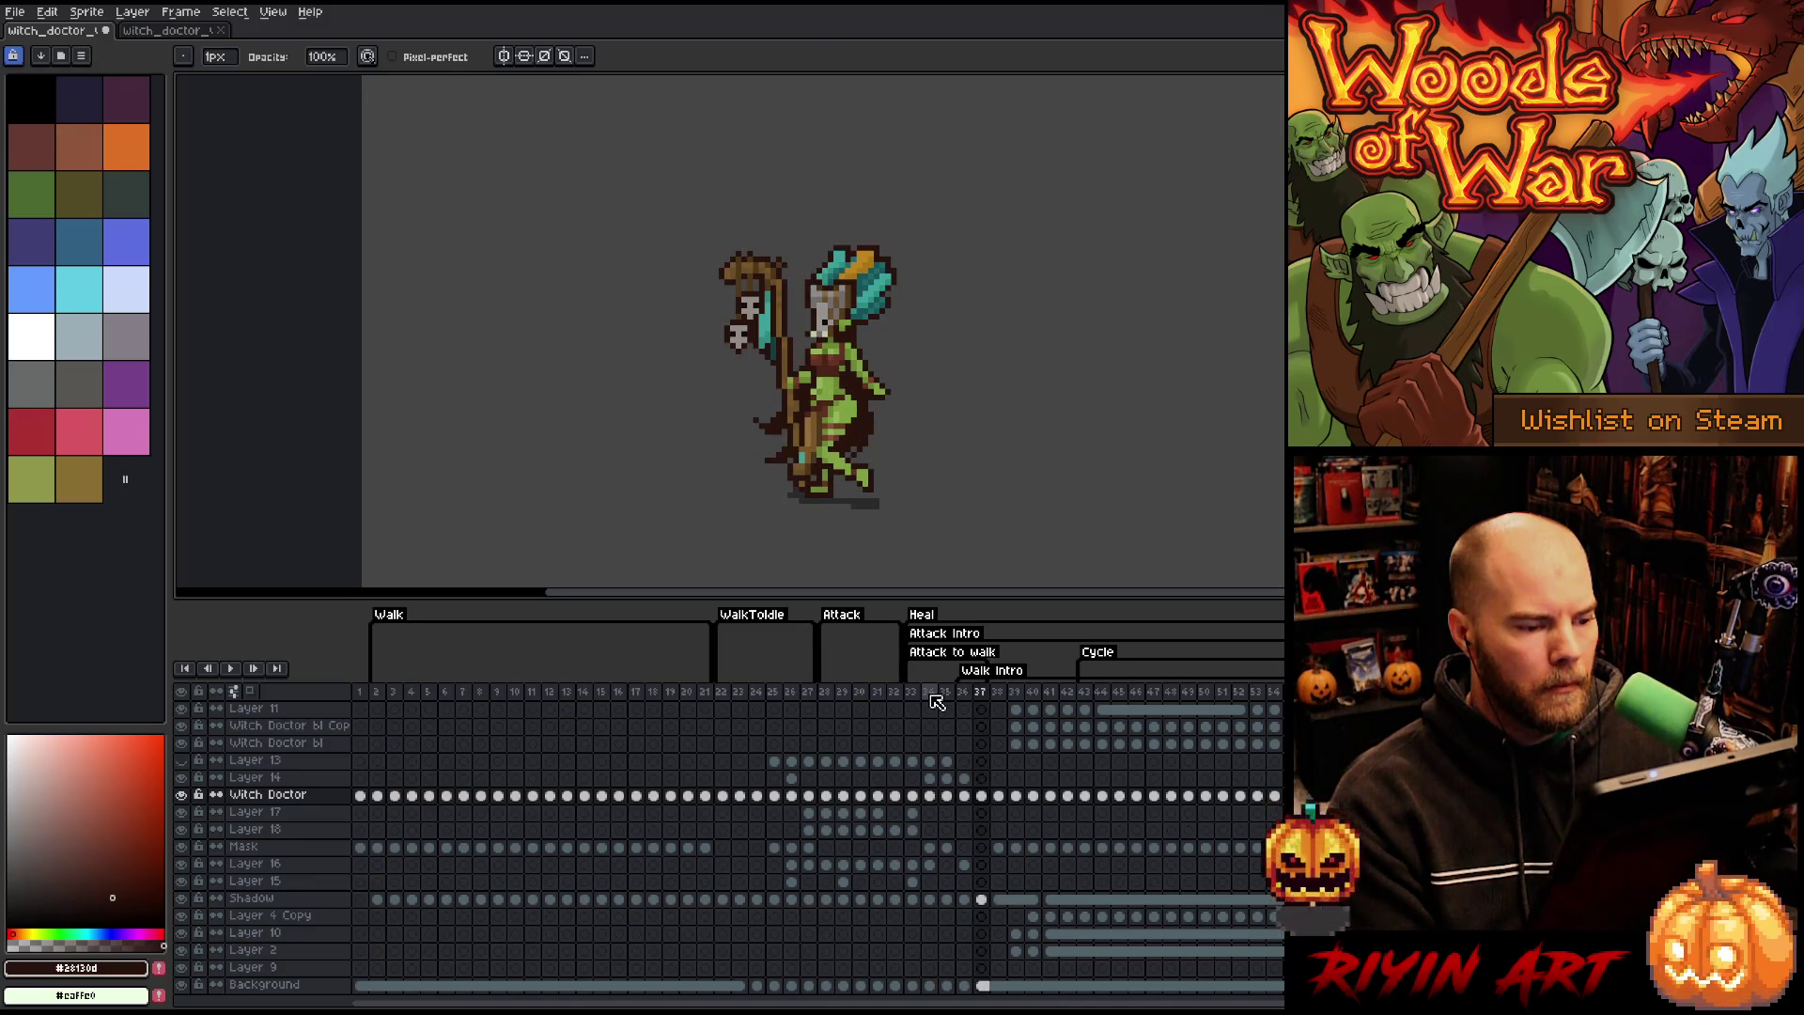
pyautogui.click(379, 697)
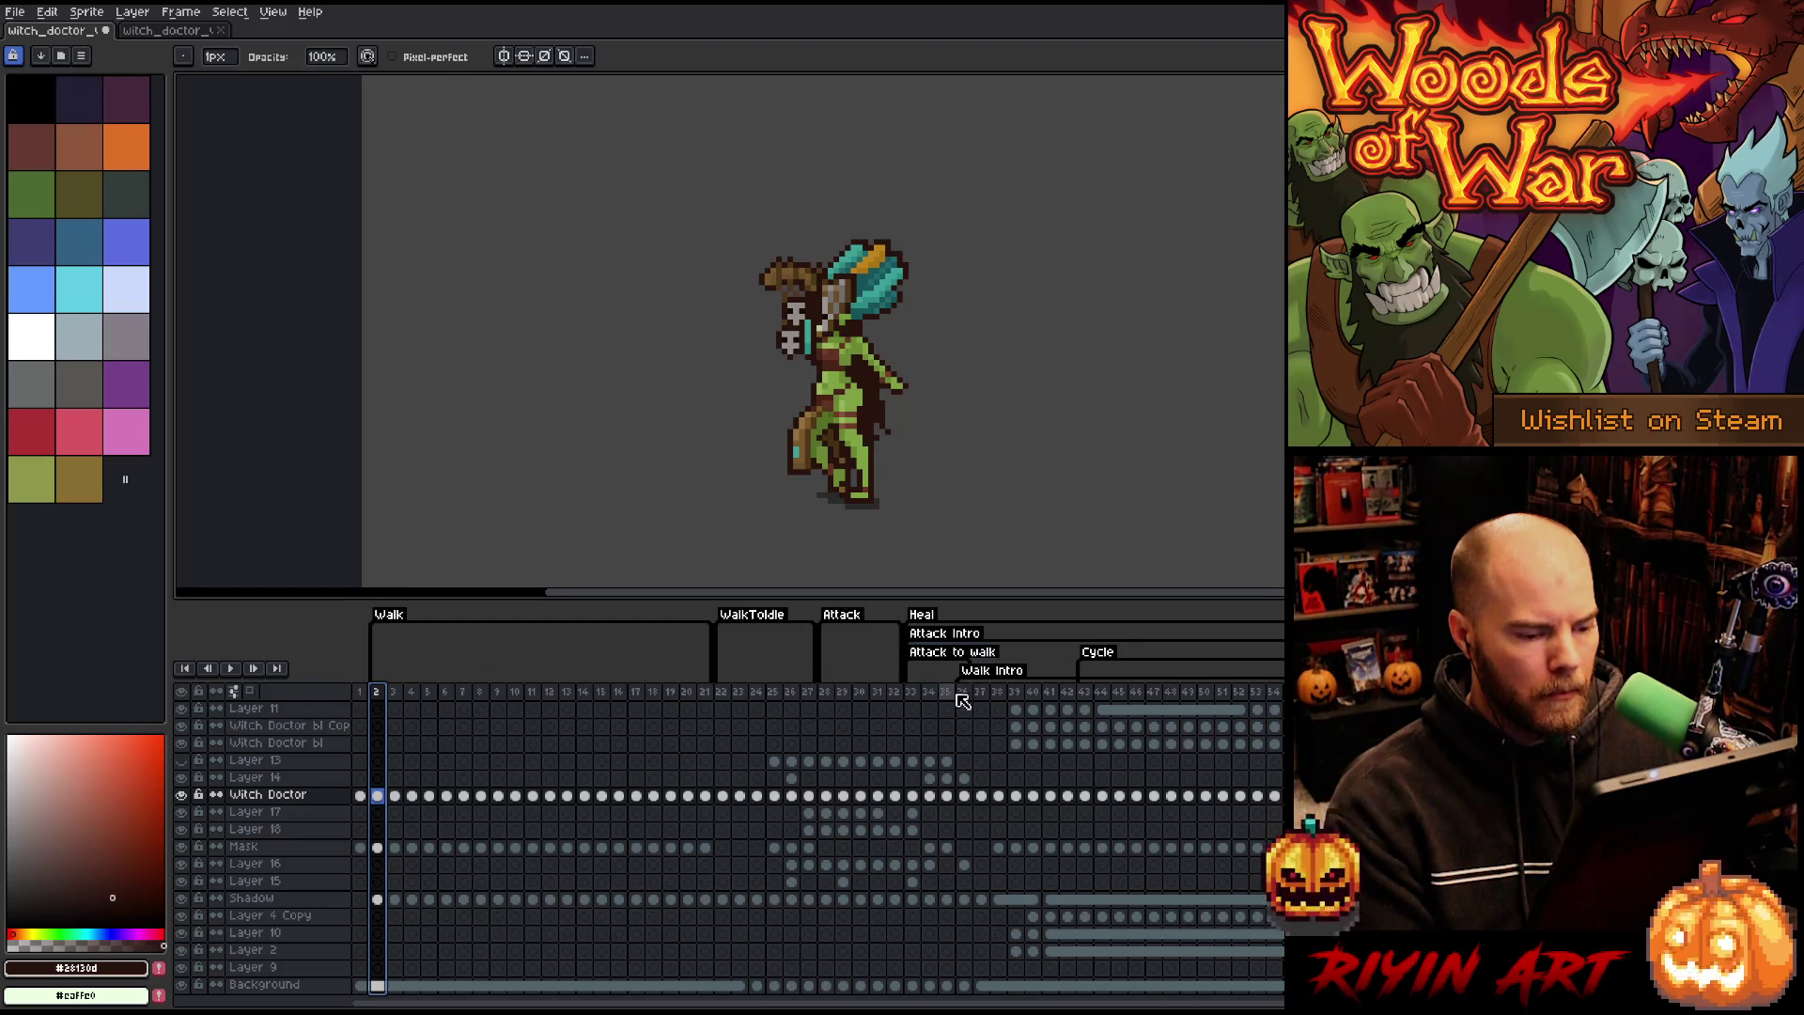
pyautogui.click(919, 694)
pyautogui.press('Return')
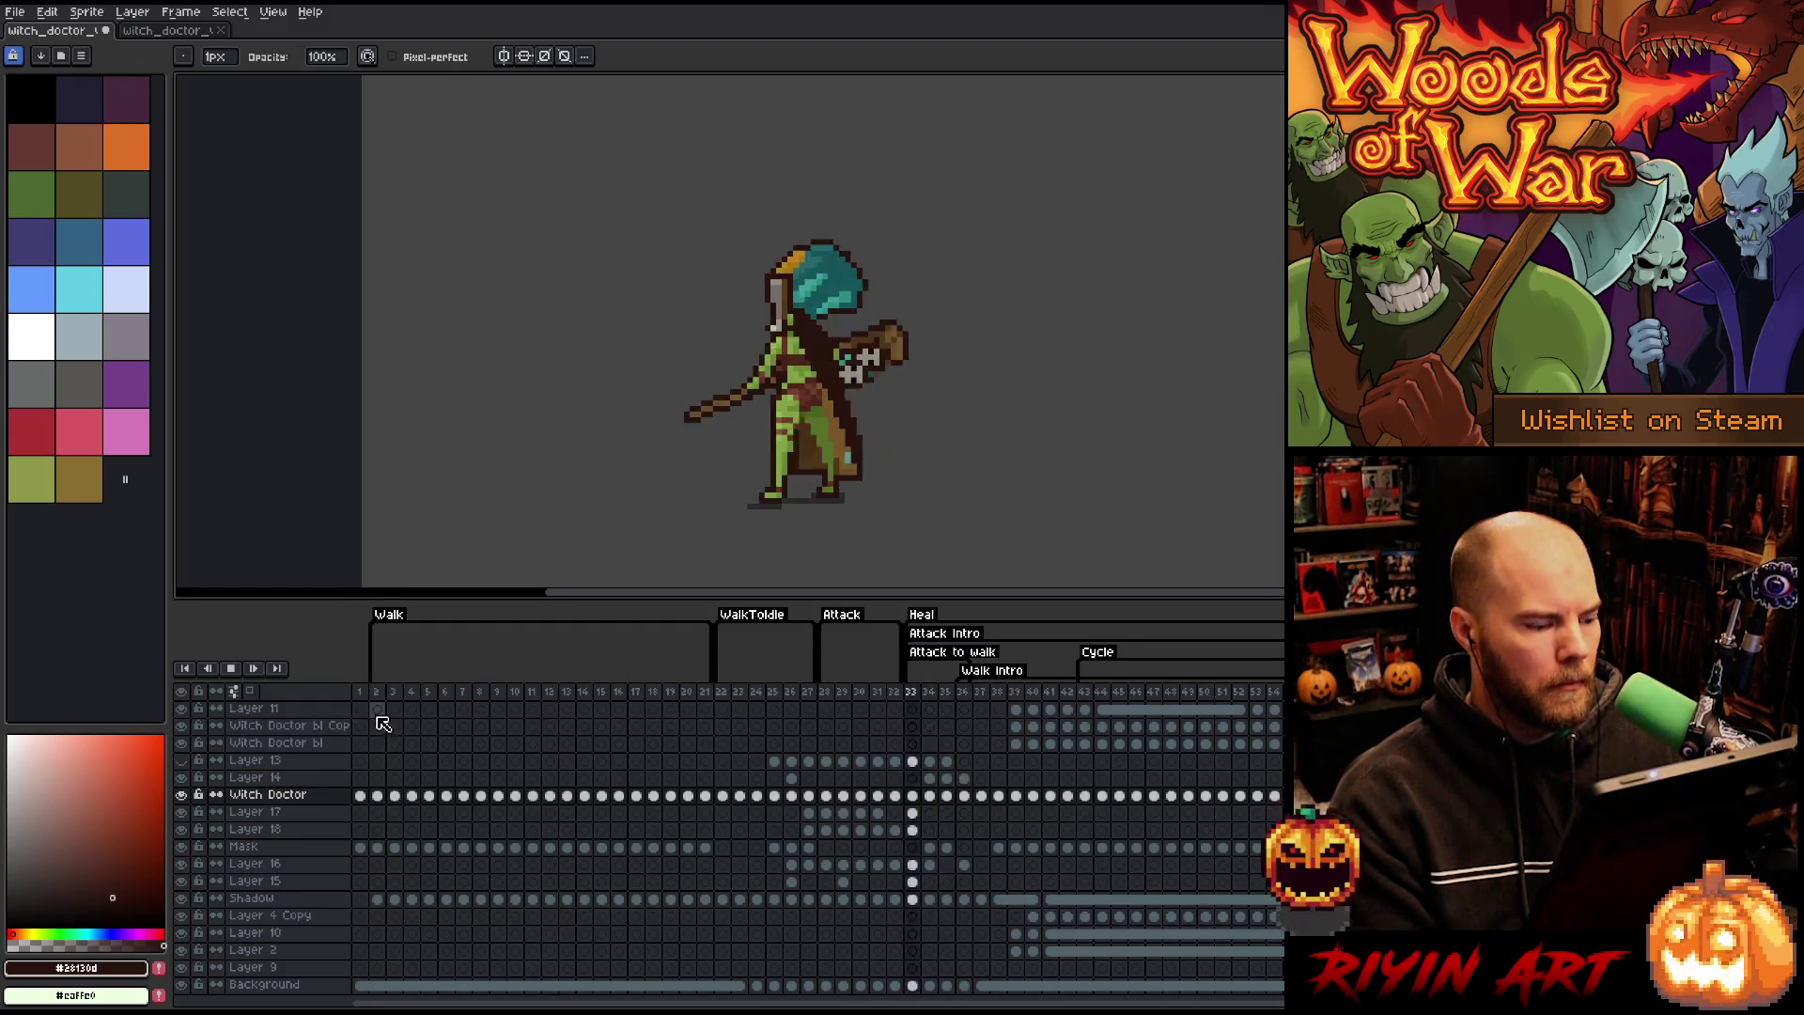
pyautogui.click(385, 698)
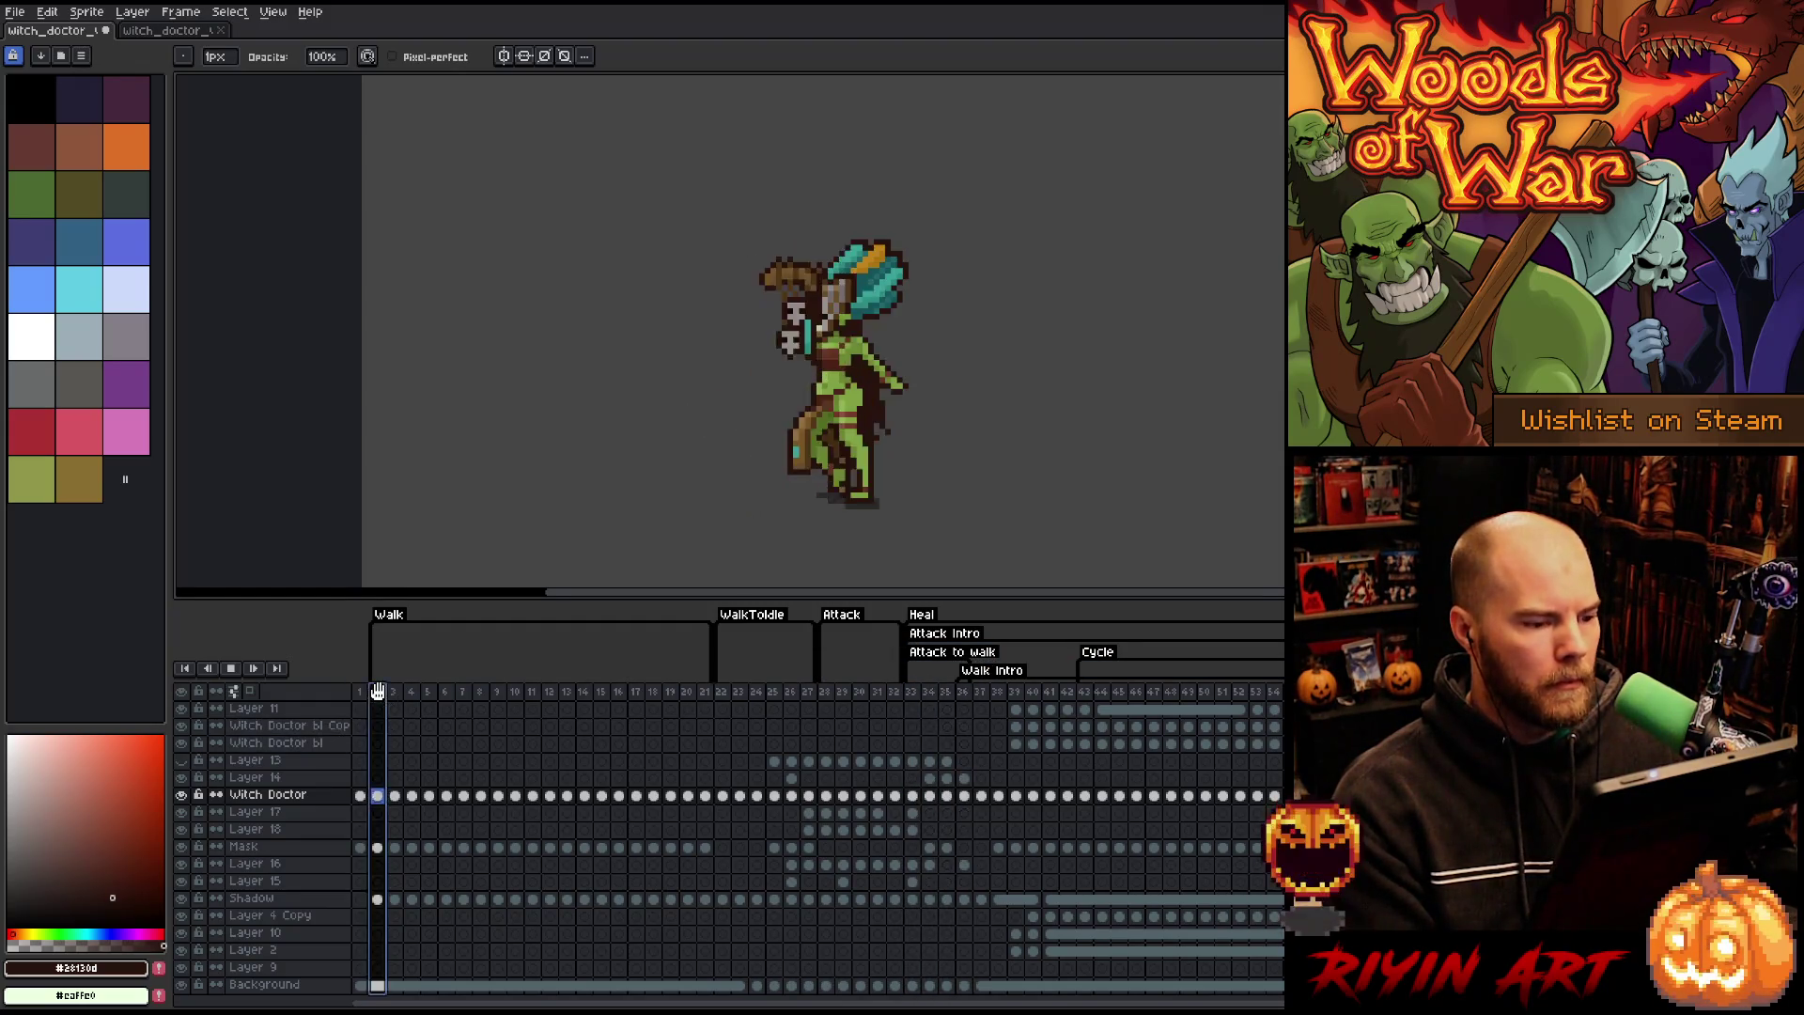
pyautogui.click(921, 694)
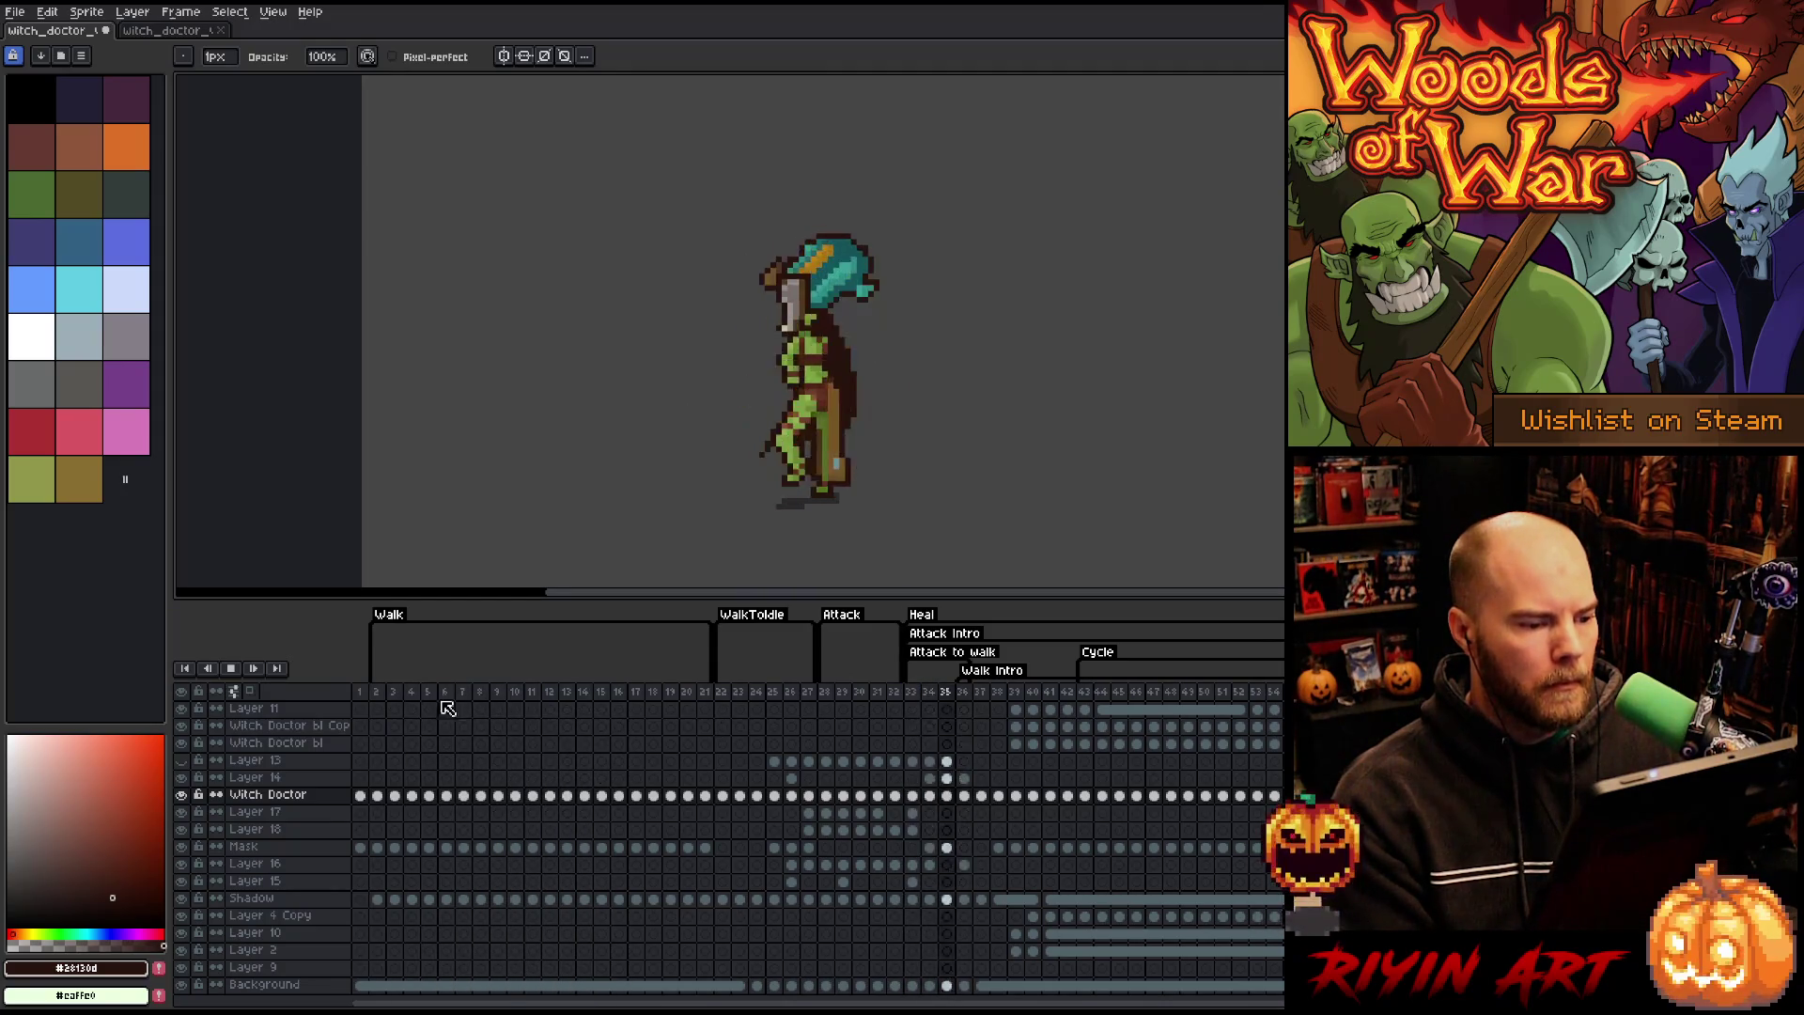
pyautogui.click(385, 695)
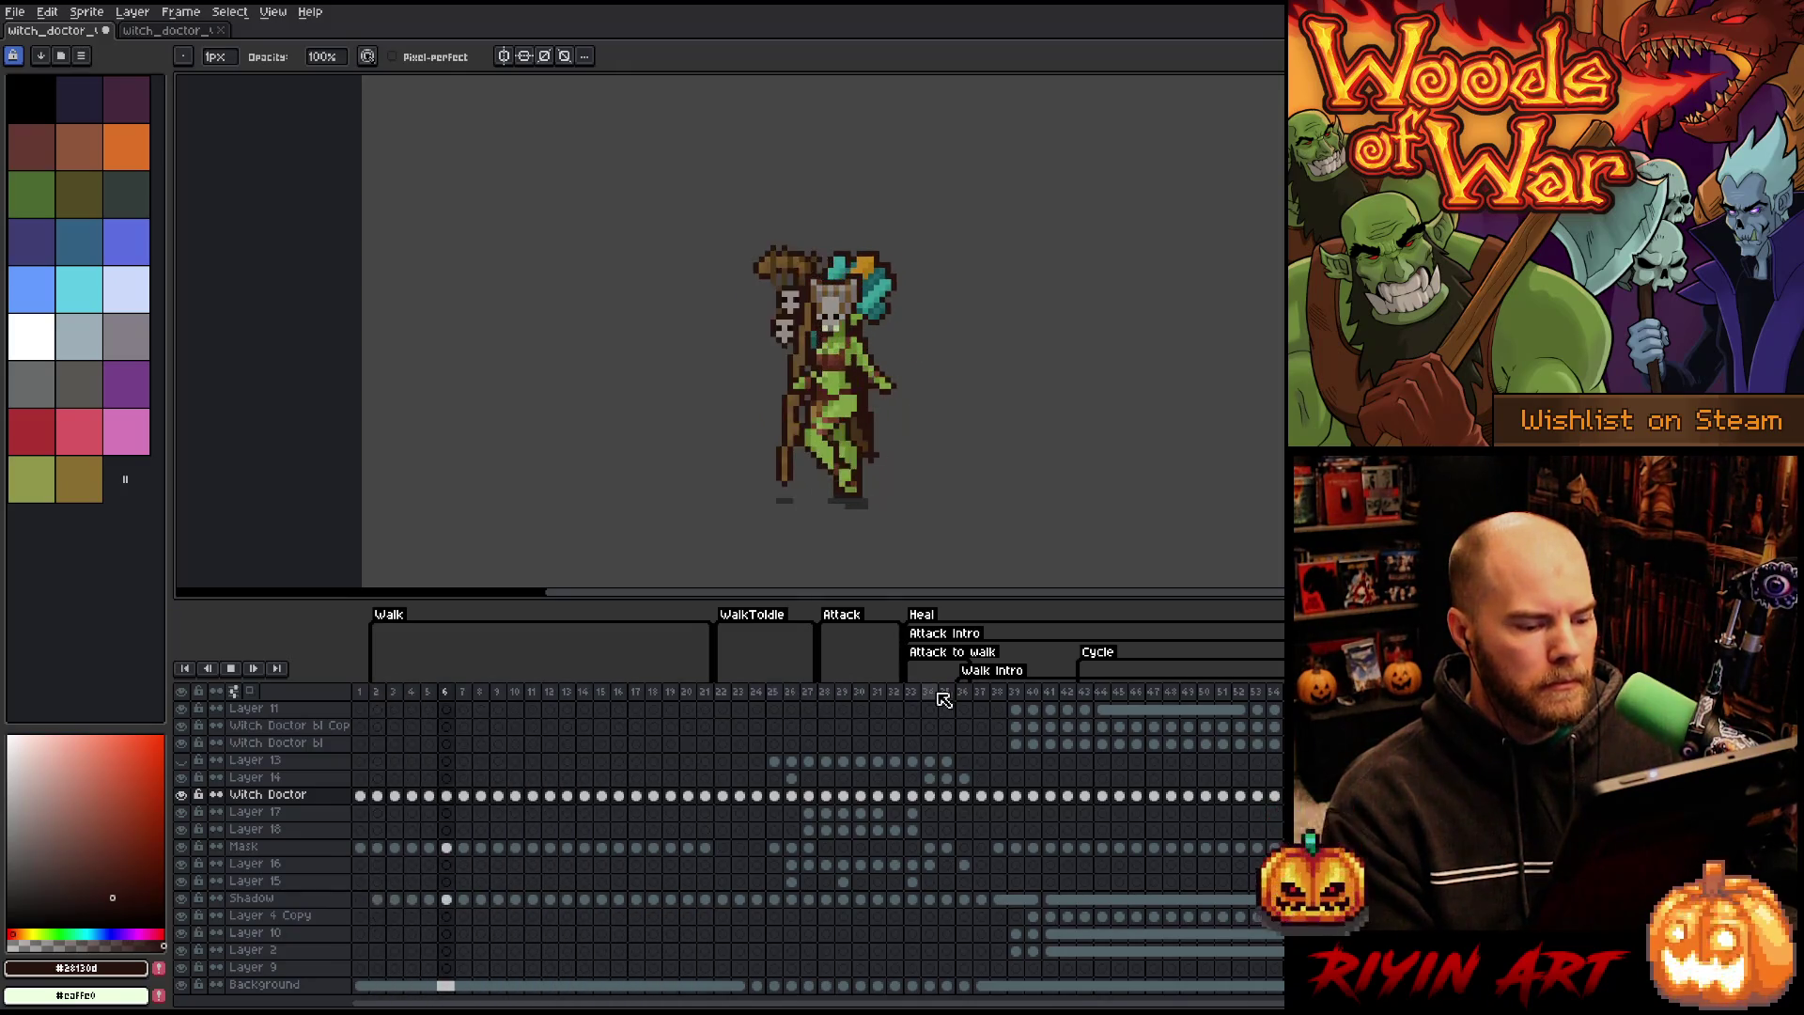
pyautogui.click(837, 695)
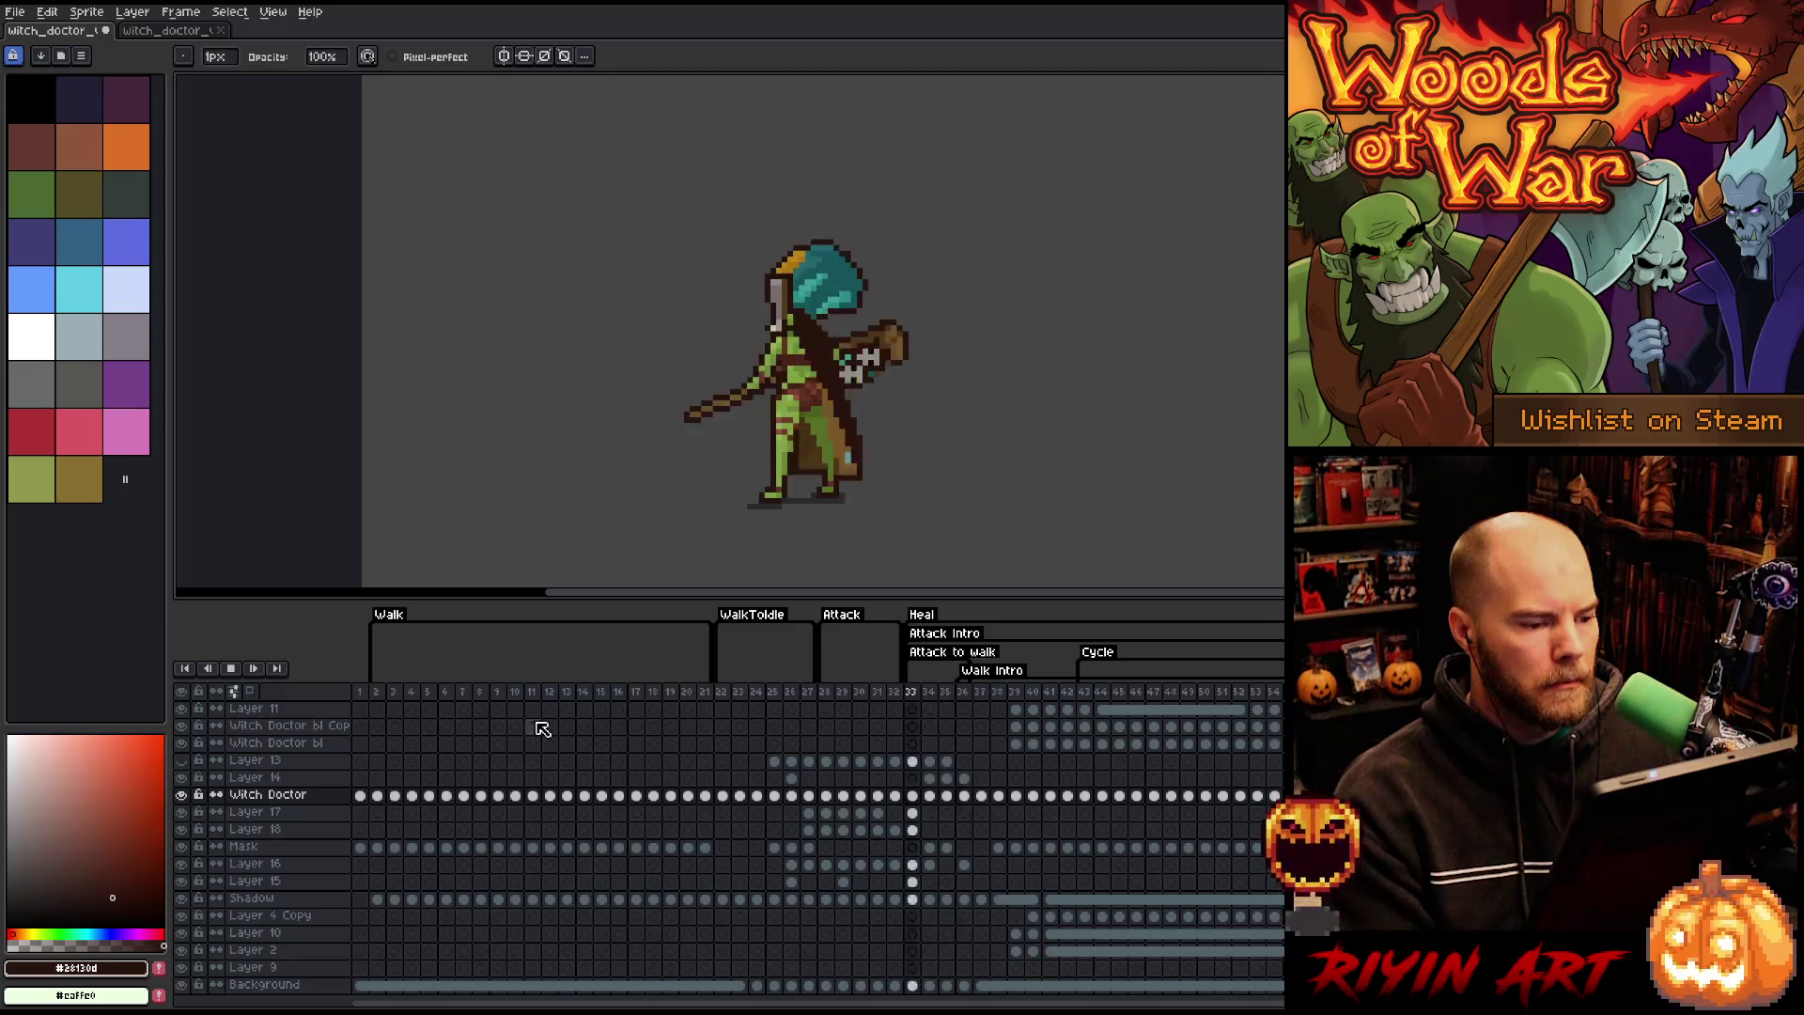
pyautogui.click(376, 694)
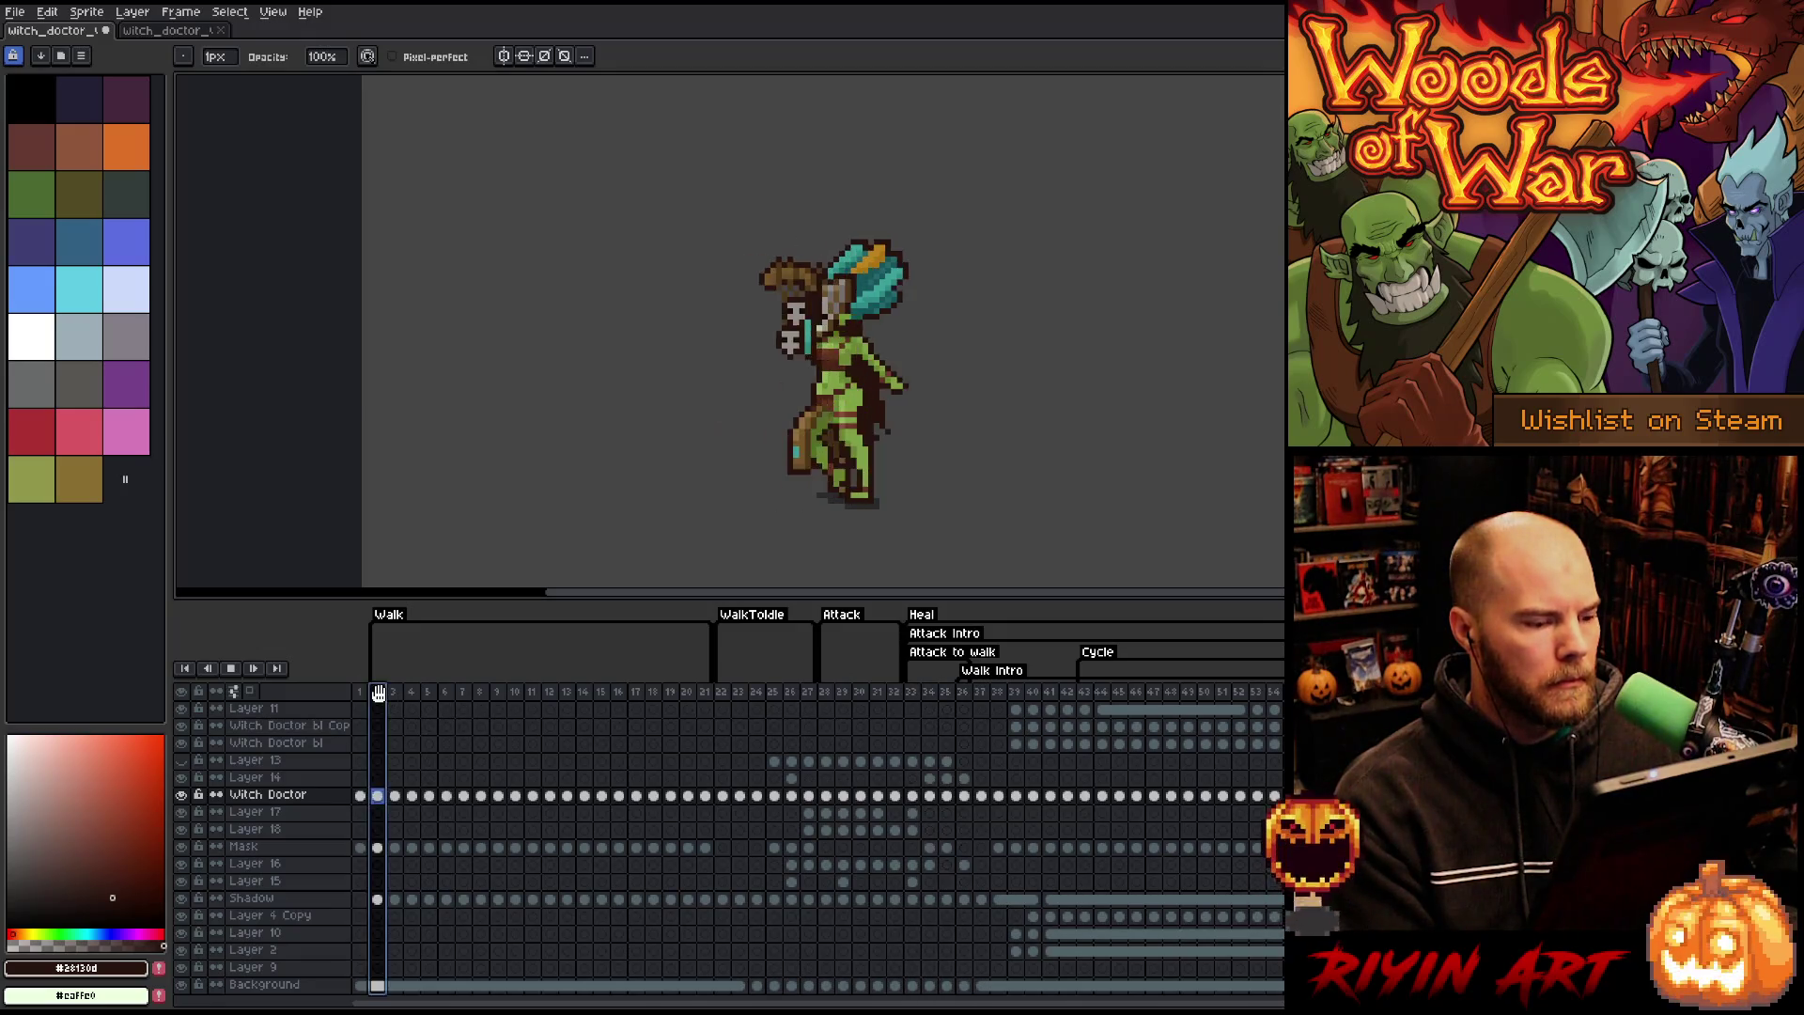
pyautogui.click(825, 692)
pyautogui.click(382, 698)
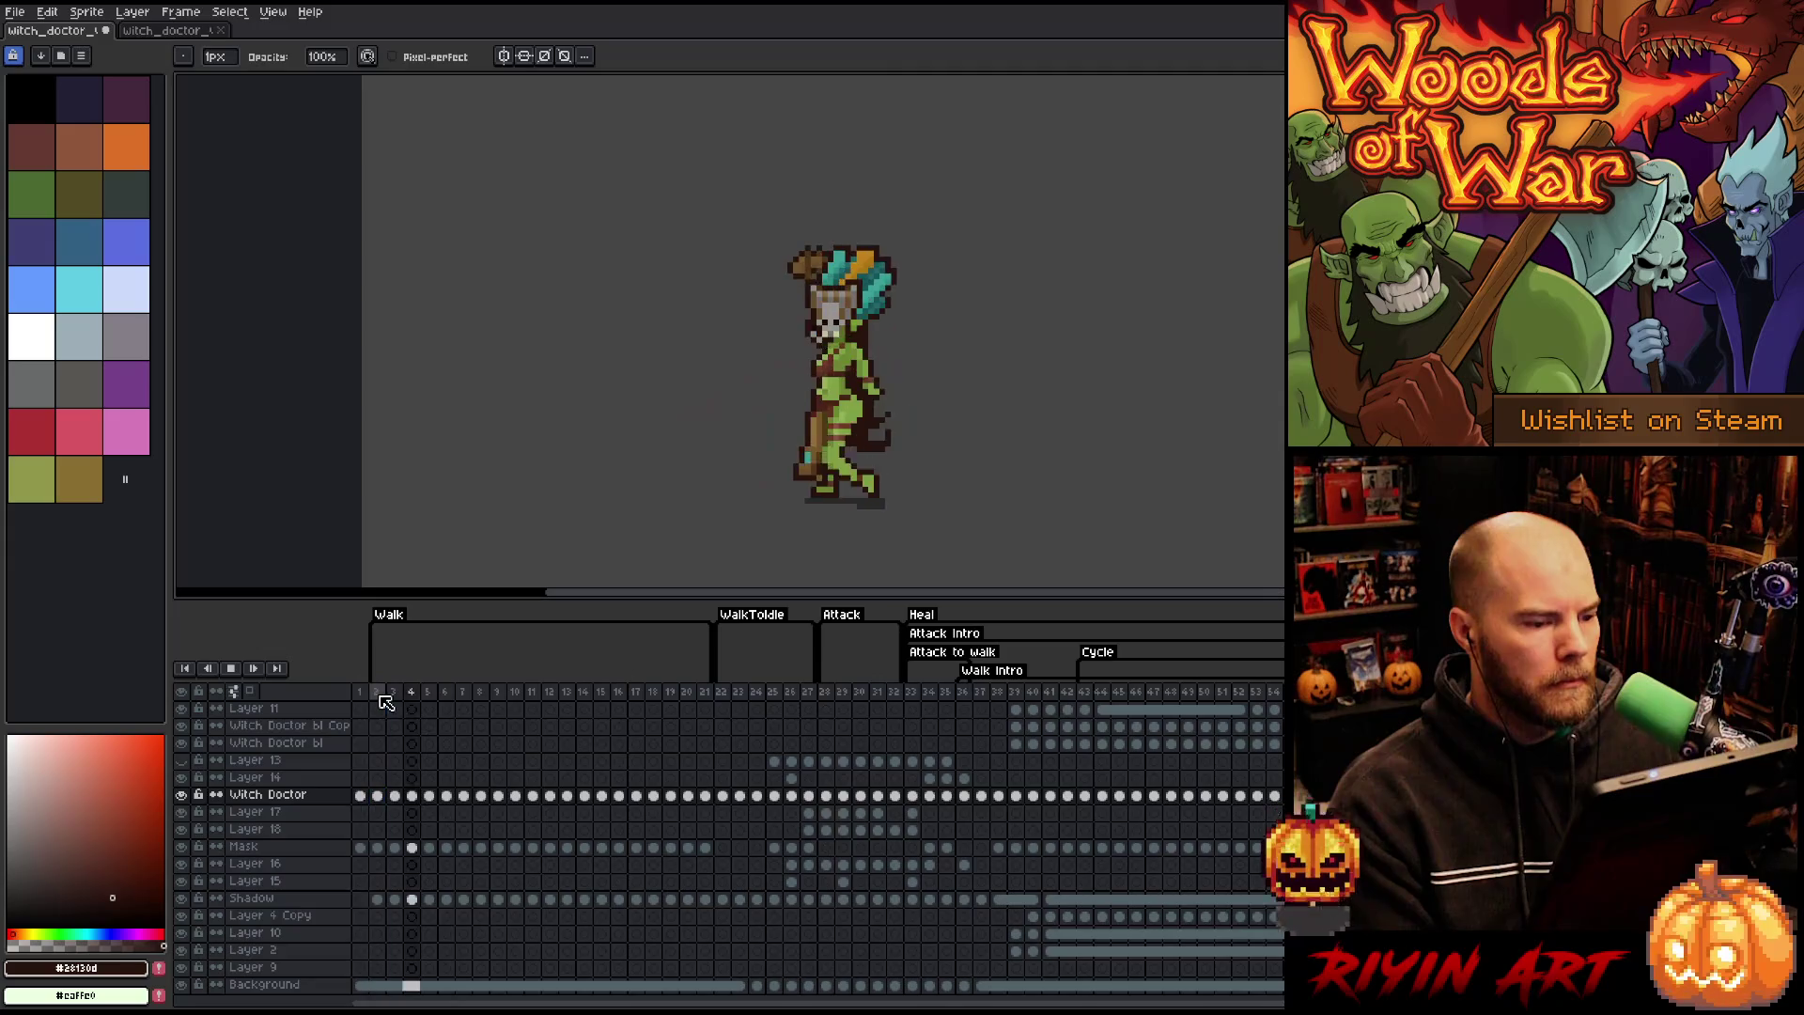
pyautogui.click(837, 697)
pyautogui.click(918, 696)
pyautogui.click(428, 695)
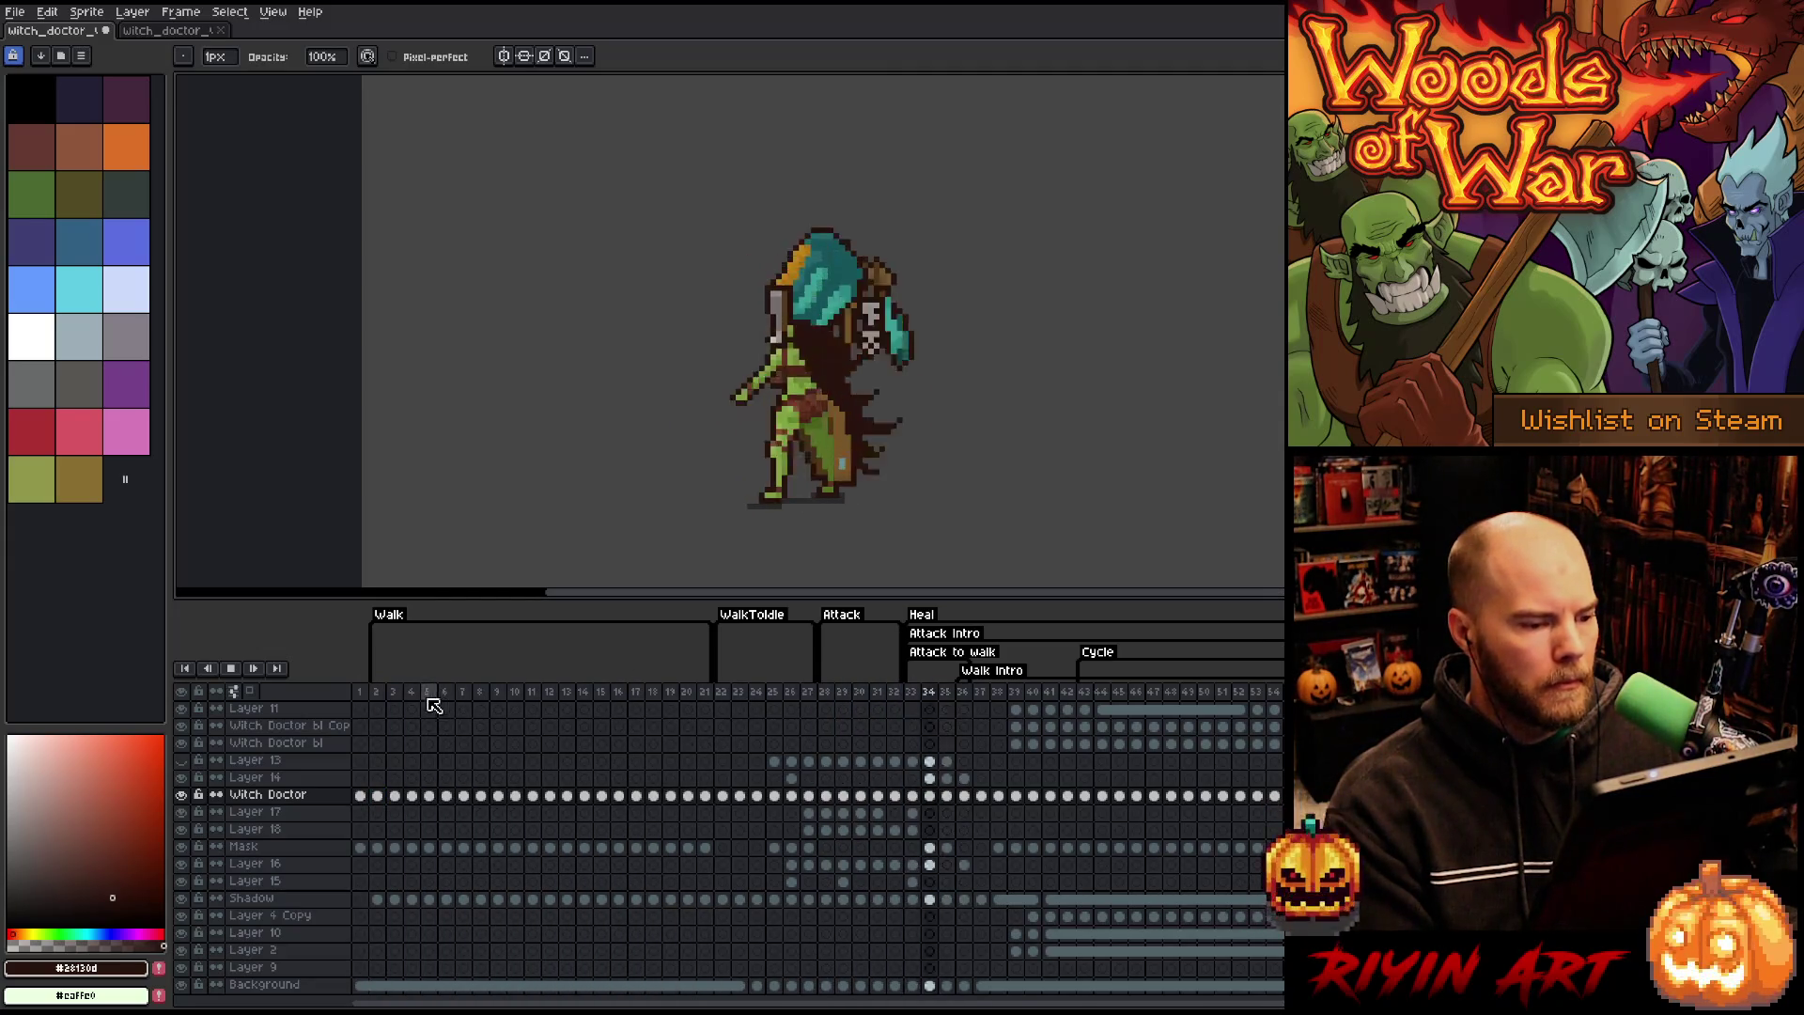
pyautogui.click(733, 699)
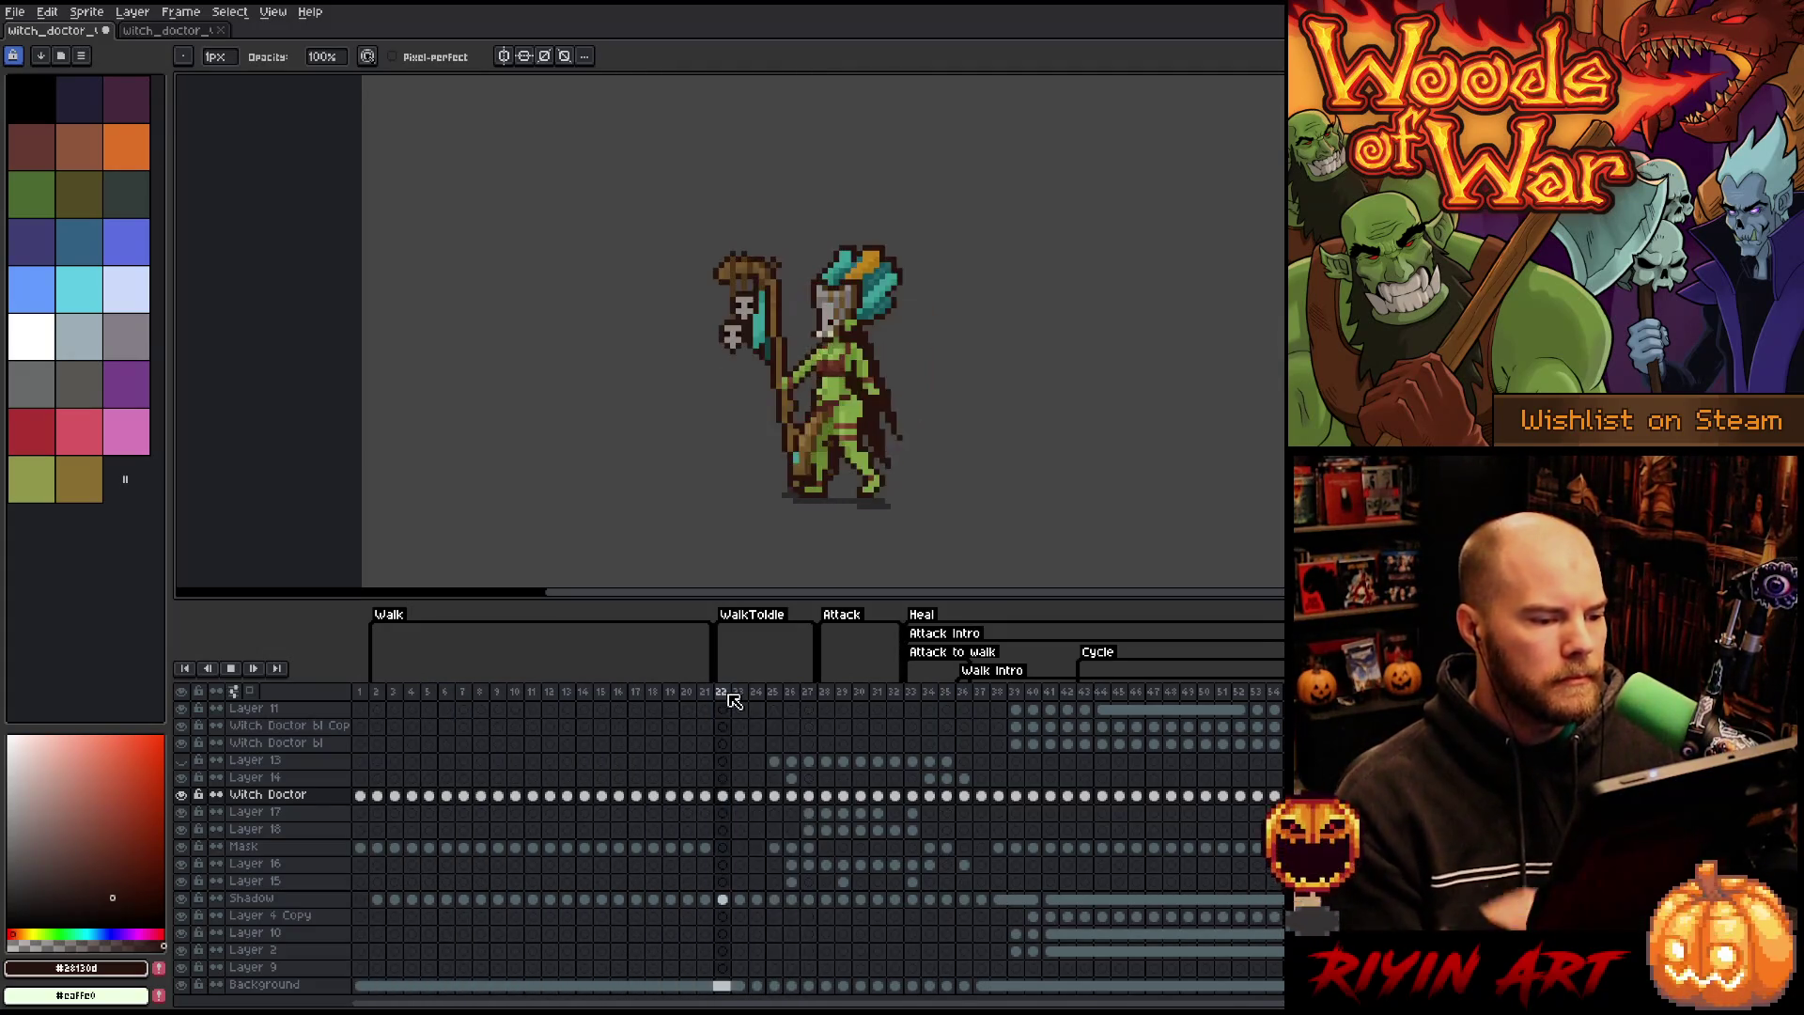
pyautogui.click(827, 699)
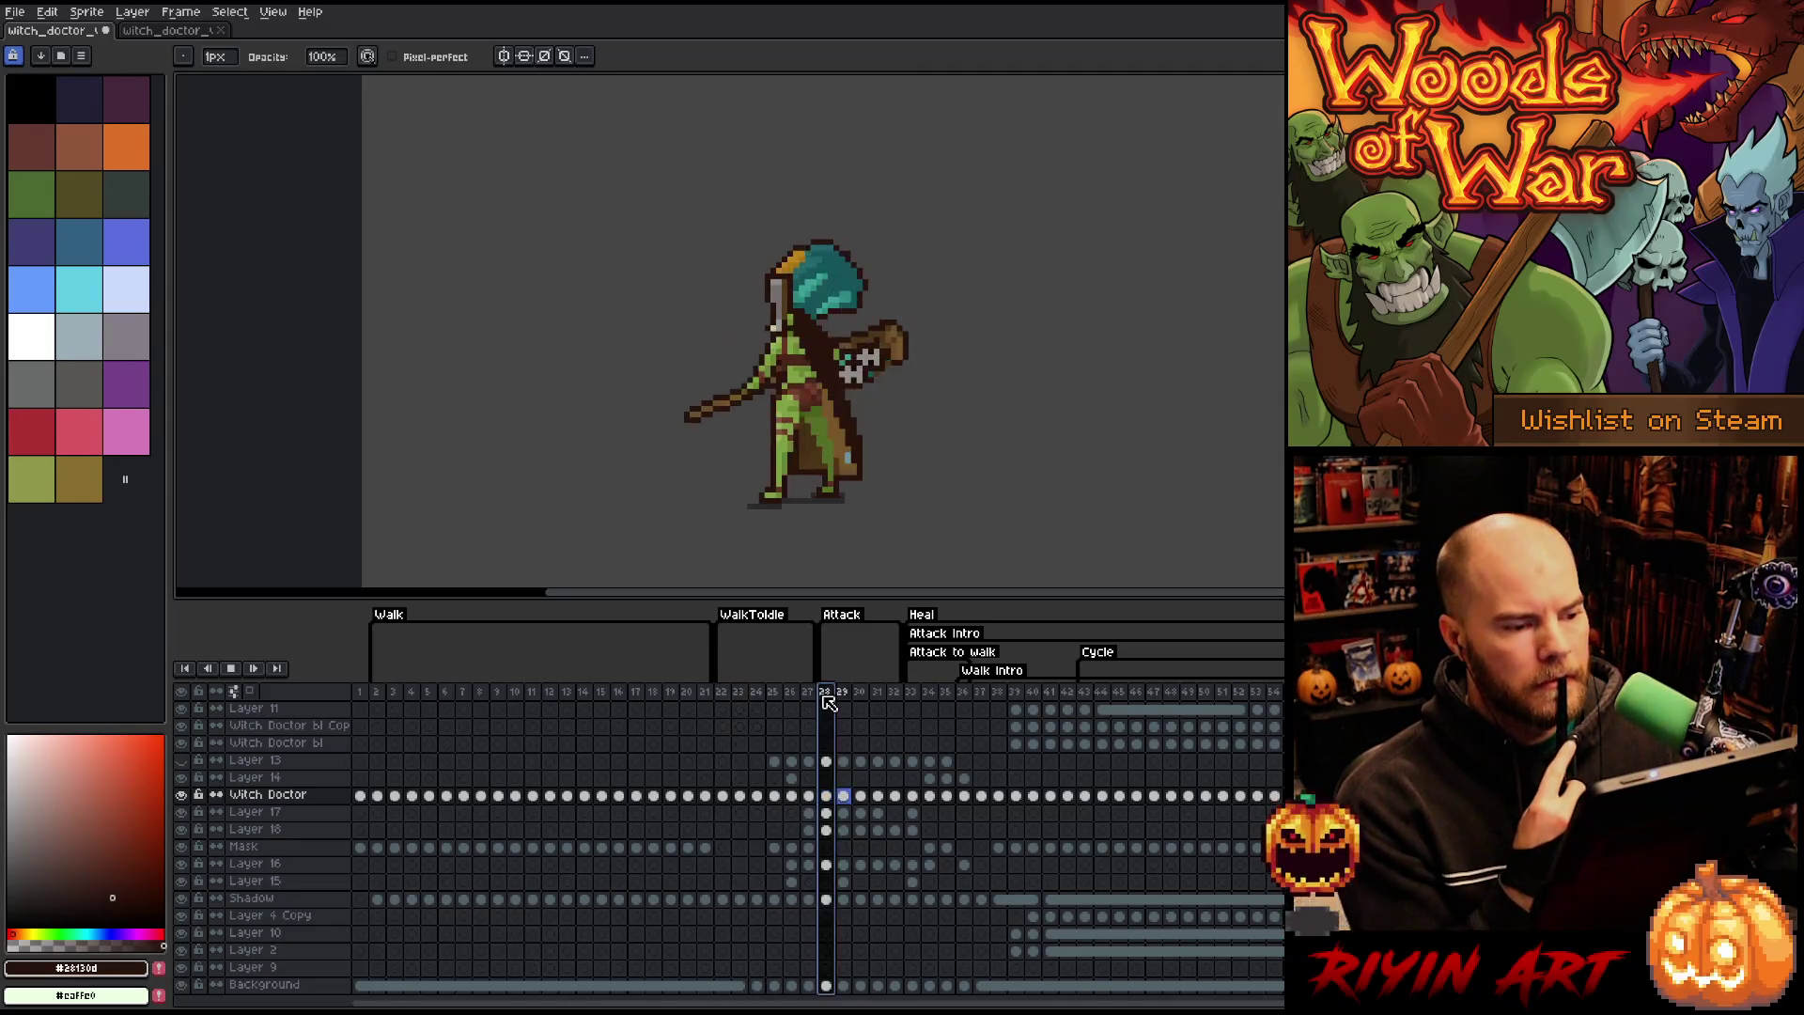
pyautogui.rightClick(952, 659)
# - Delete the 'Attack to walk' tag and play the animation to check the remaining tags
pyautogui.click(968, 678)
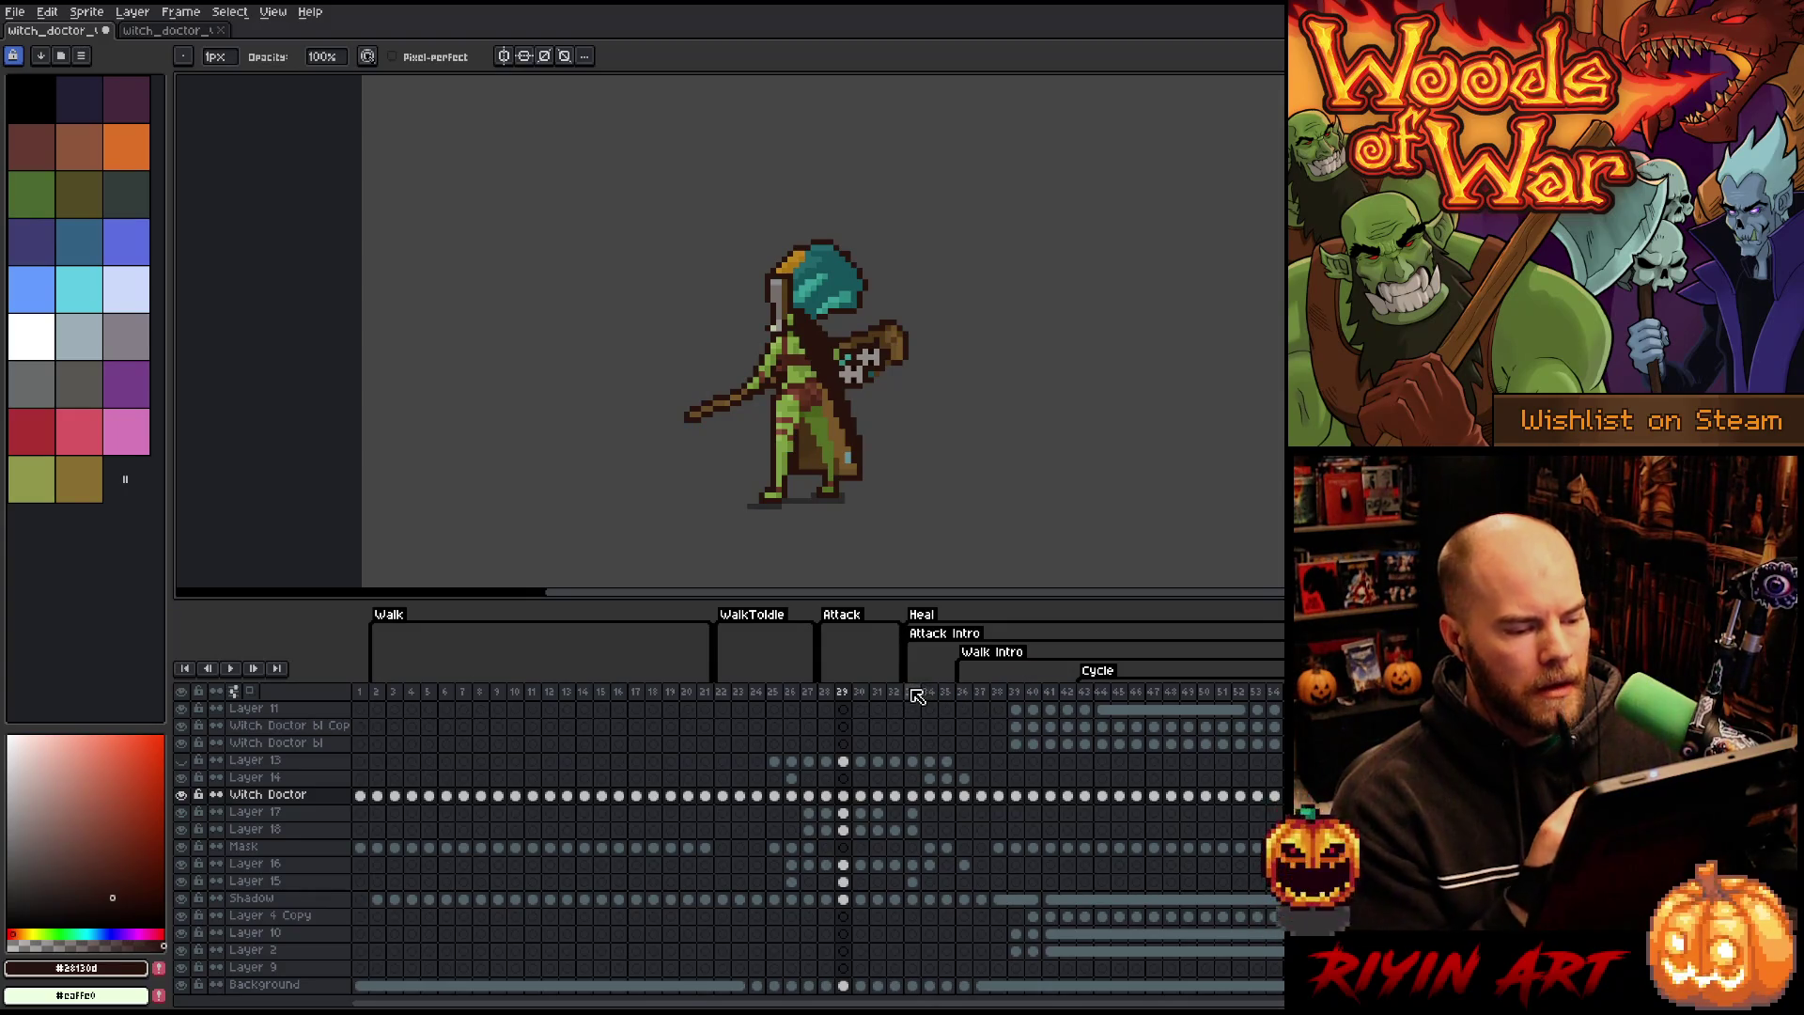
pyautogui.press('Return')
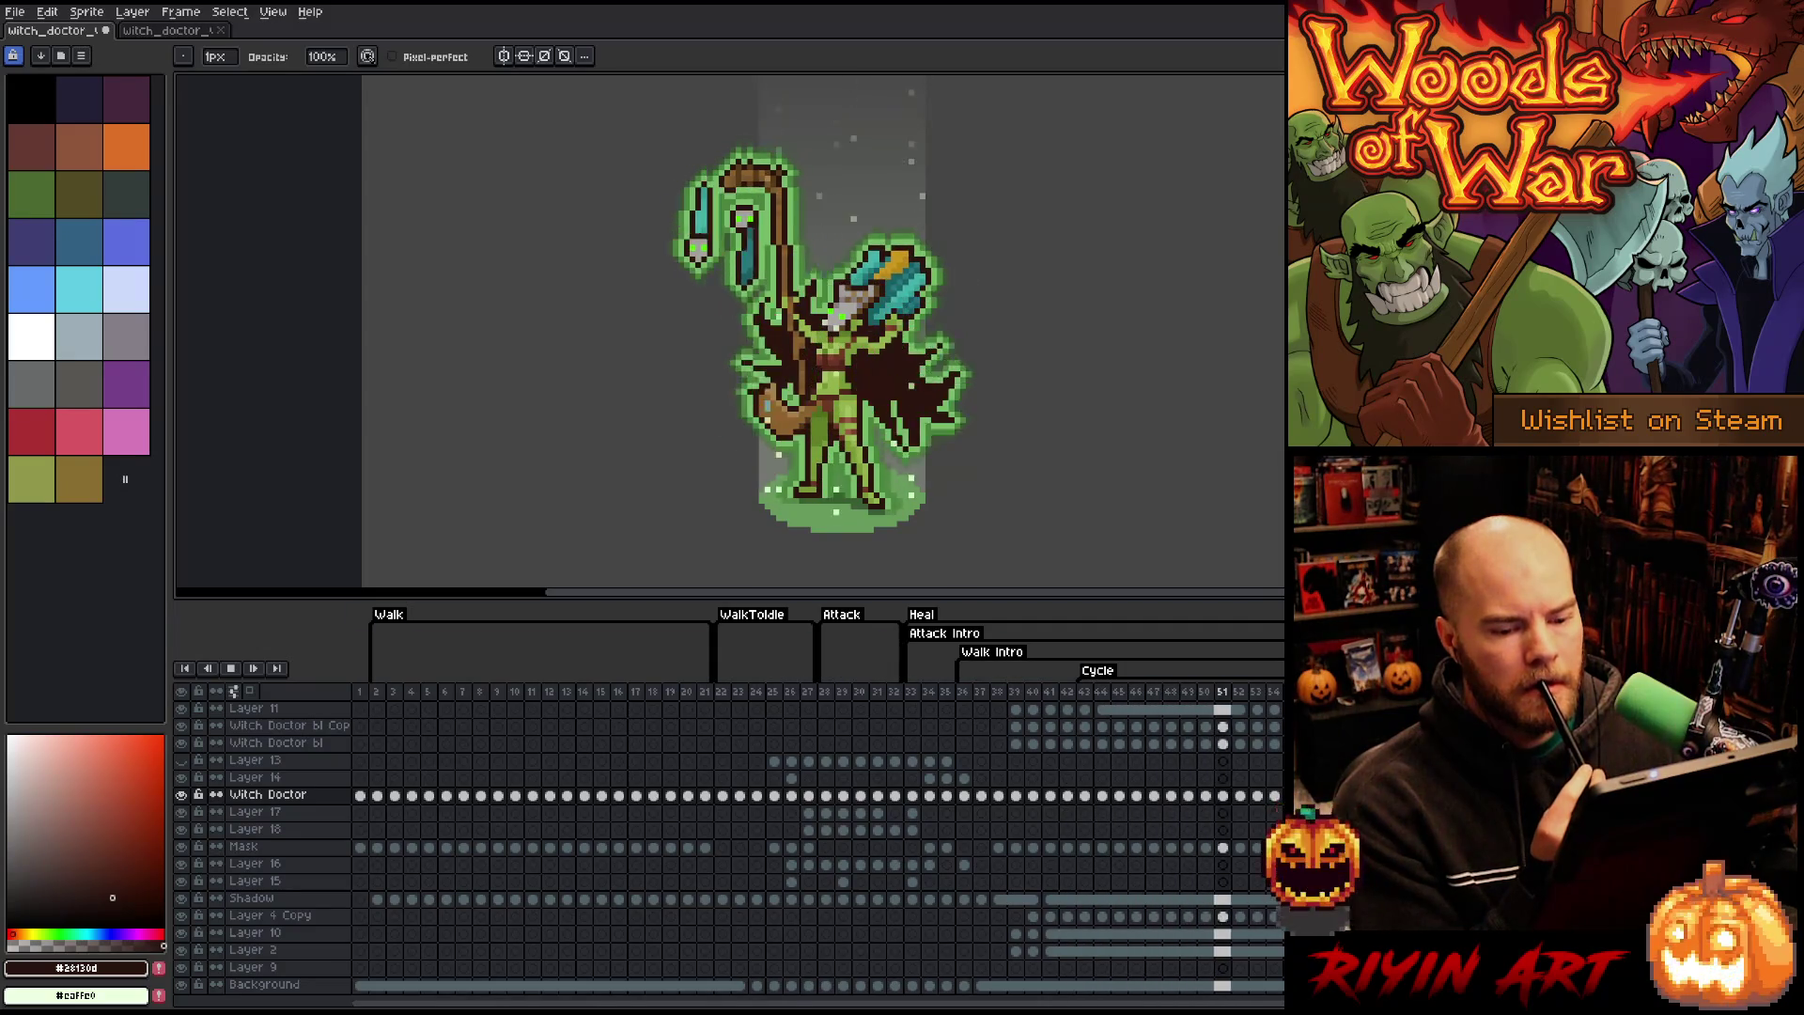
pyautogui.press('Return')
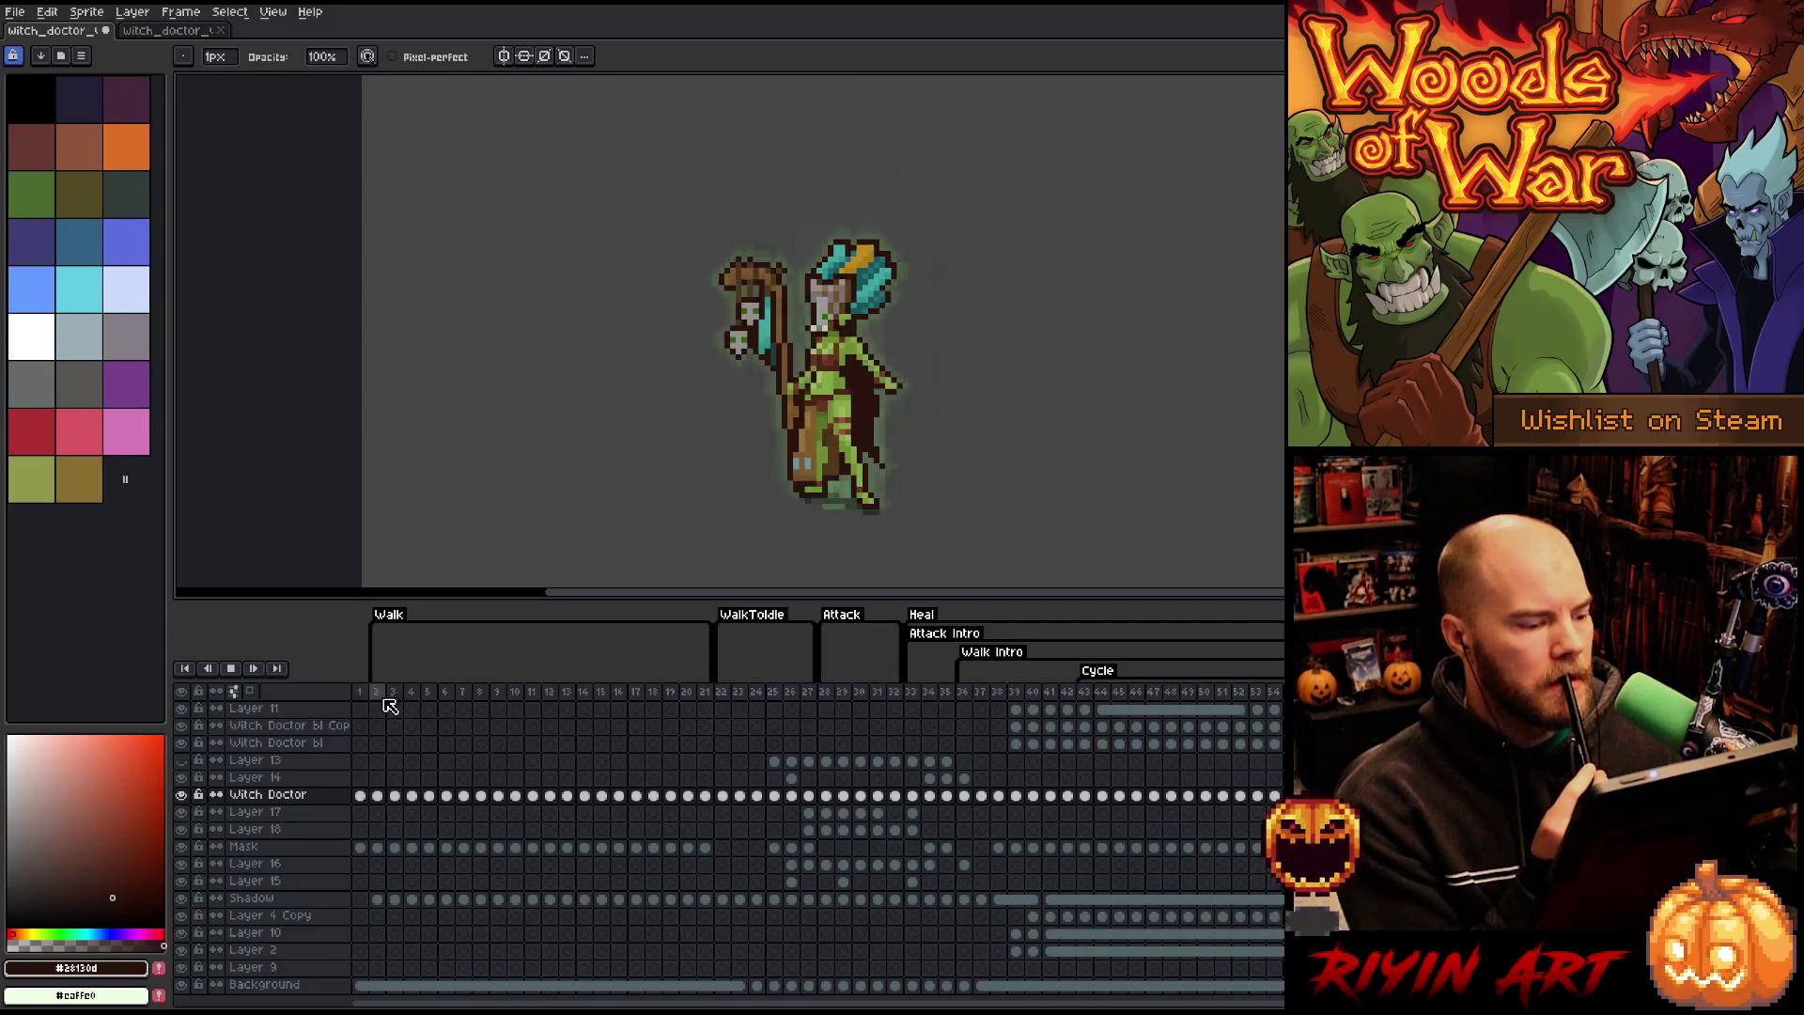
pyautogui.moveTo(376, 692); pyautogui.dragTo(515, 692)
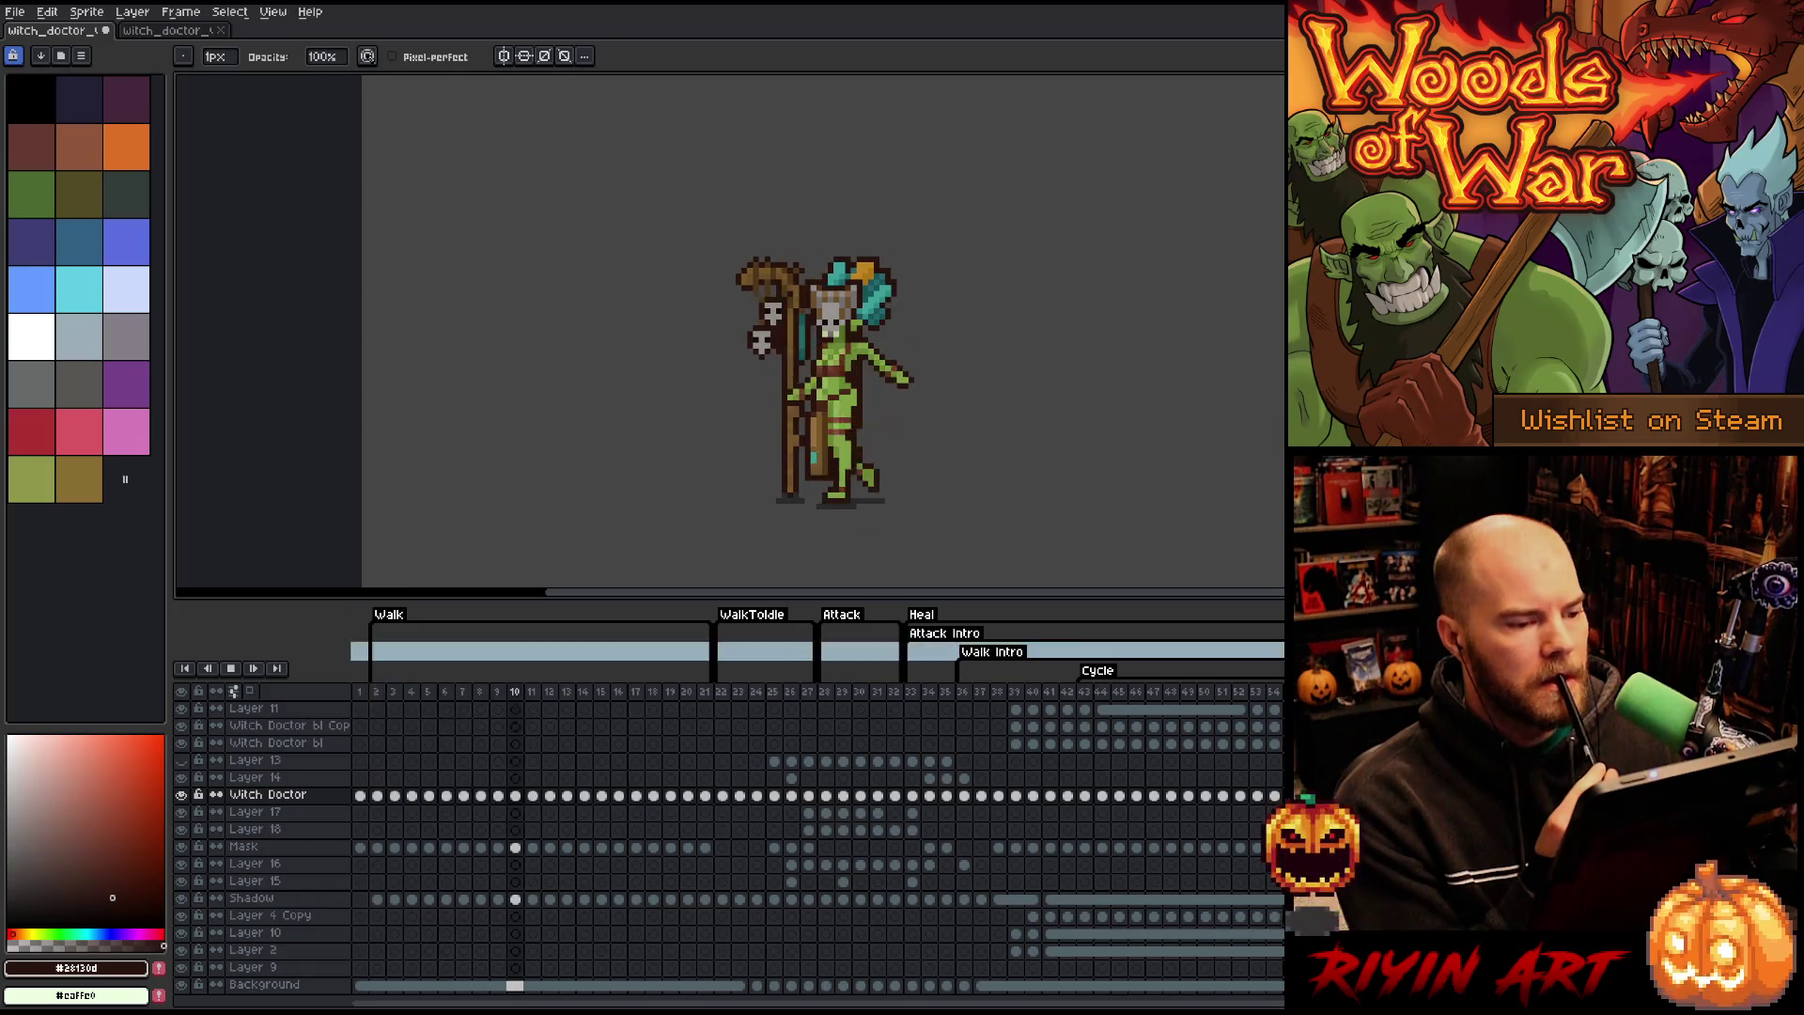
pyautogui.press('Return')
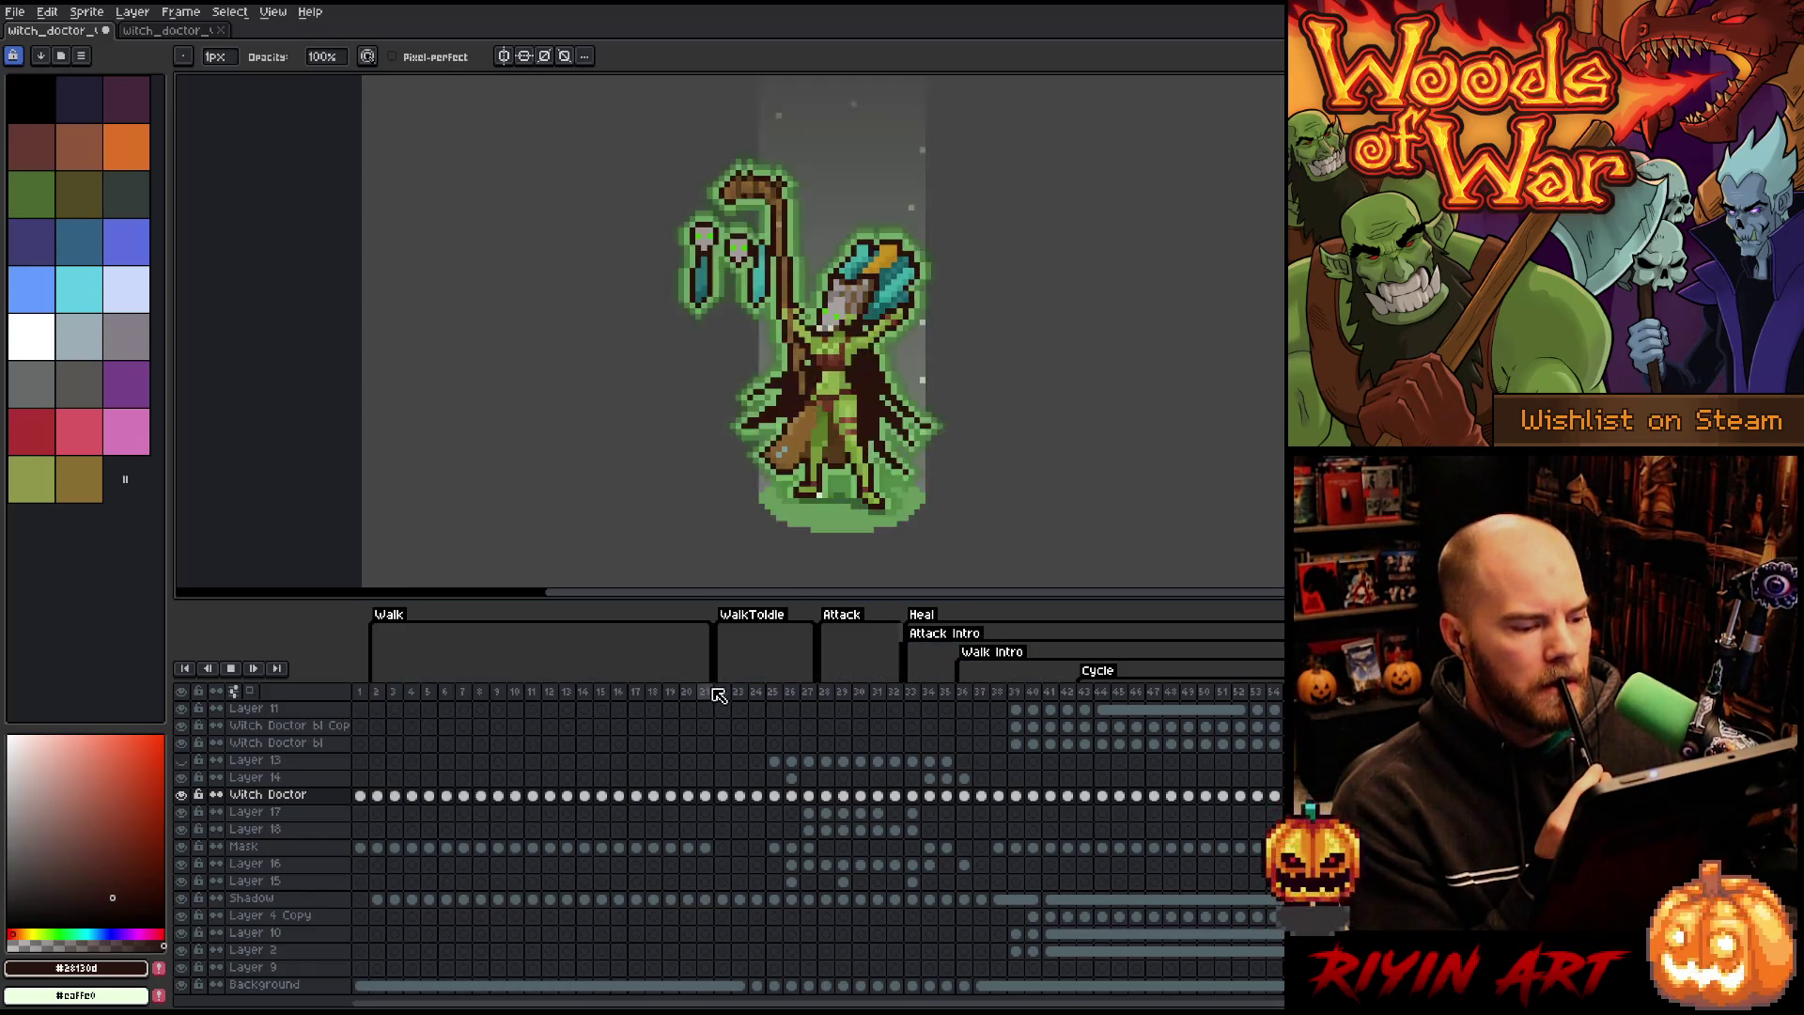
pyautogui.click(719, 693)
pyautogui.click(792, 693)
pyautogui.click(827, 693)
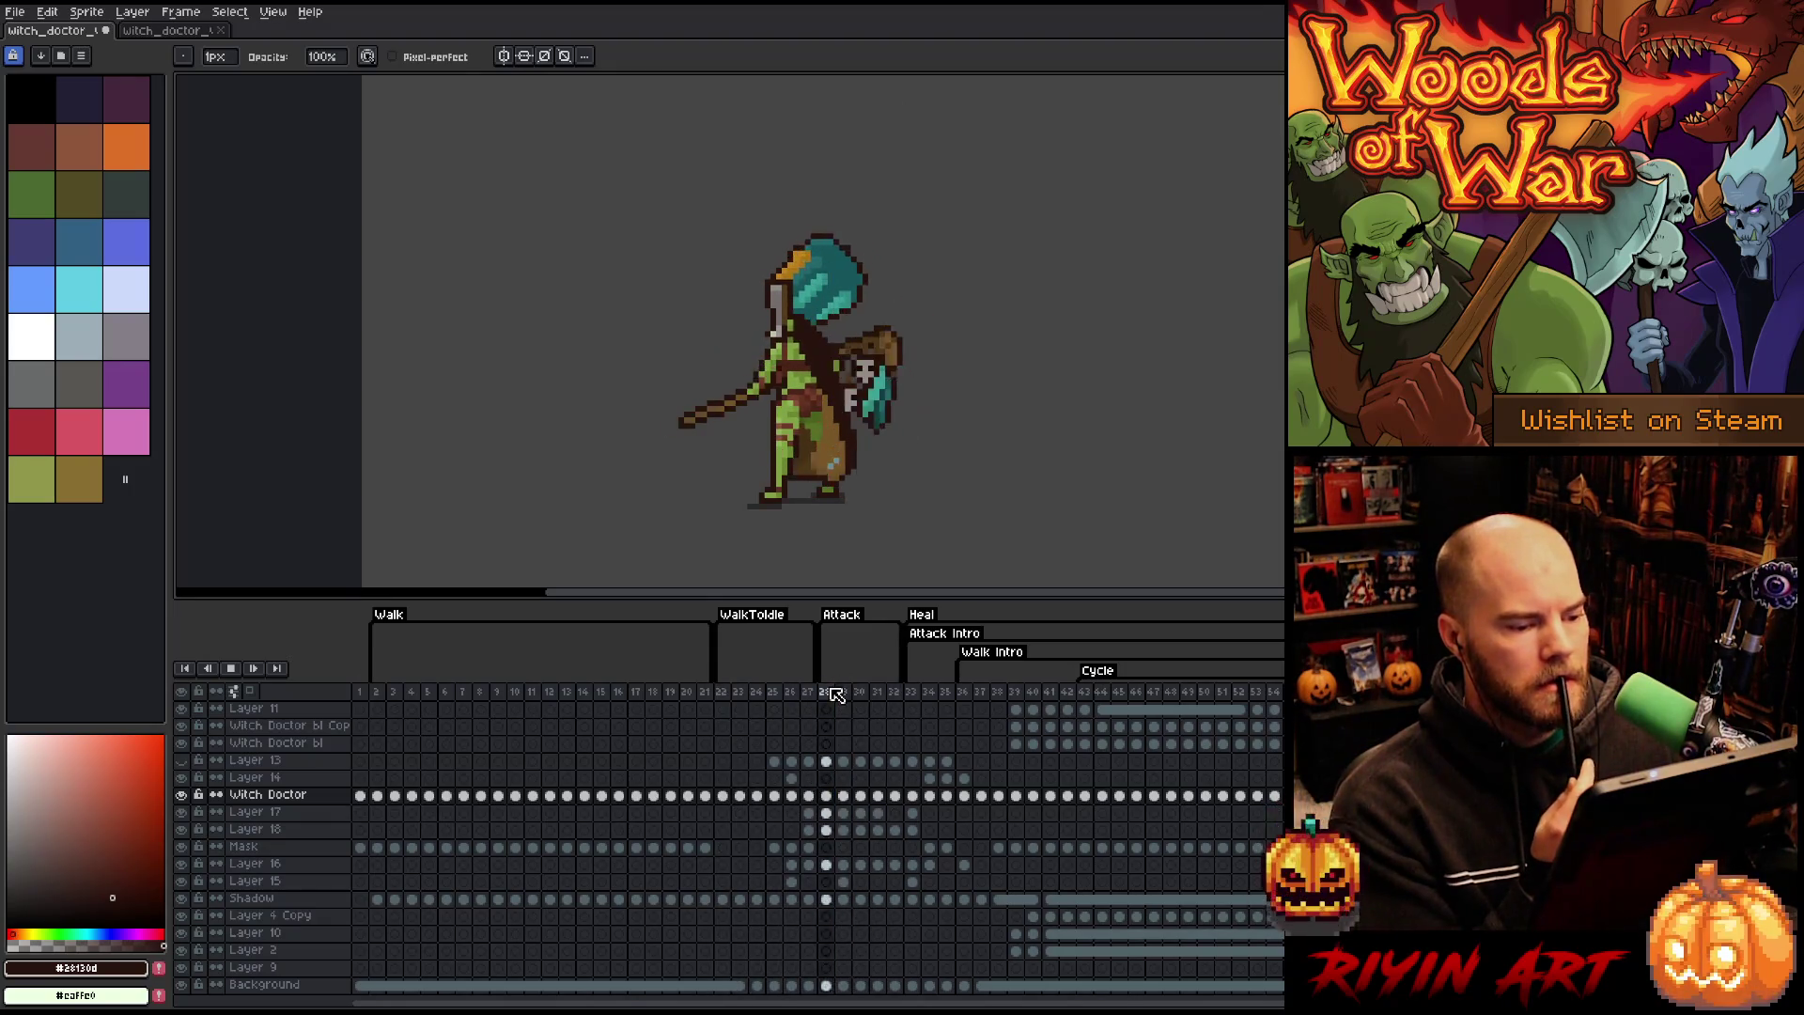
pyautogui.press('Return')
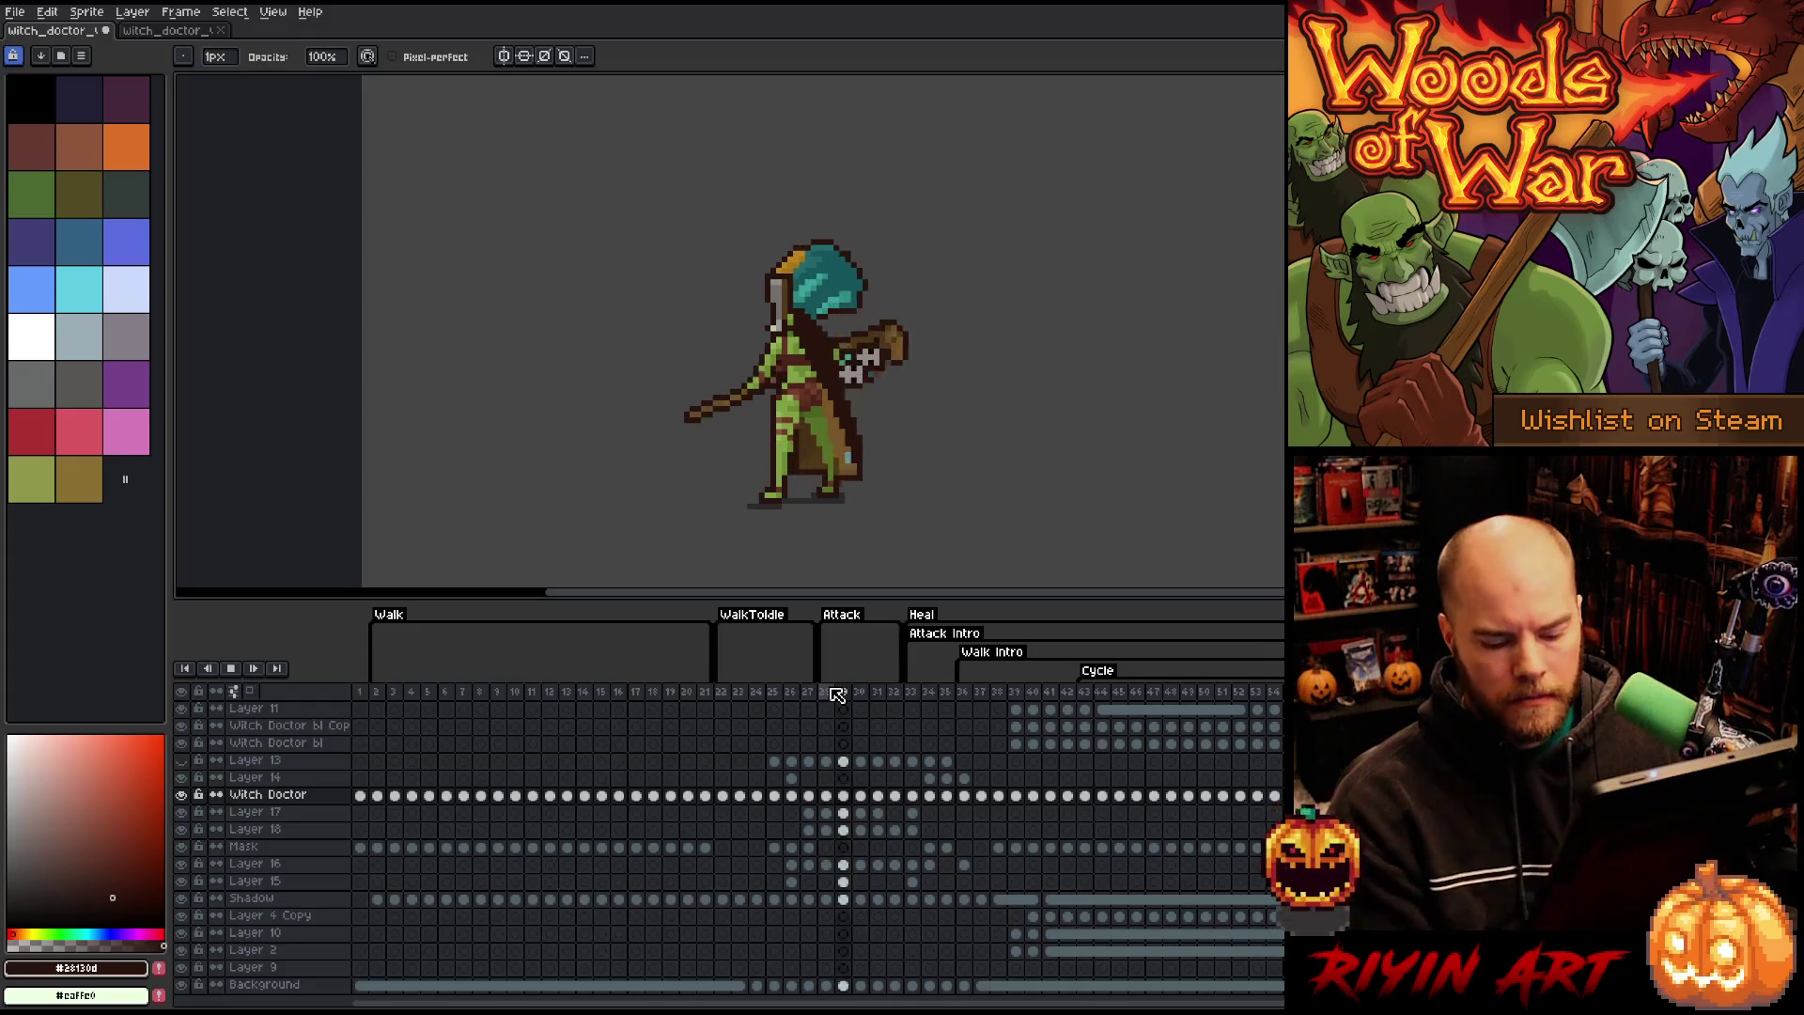
pyautogui.press('Return')
pyautogui.hotkey('ctrl', 's')
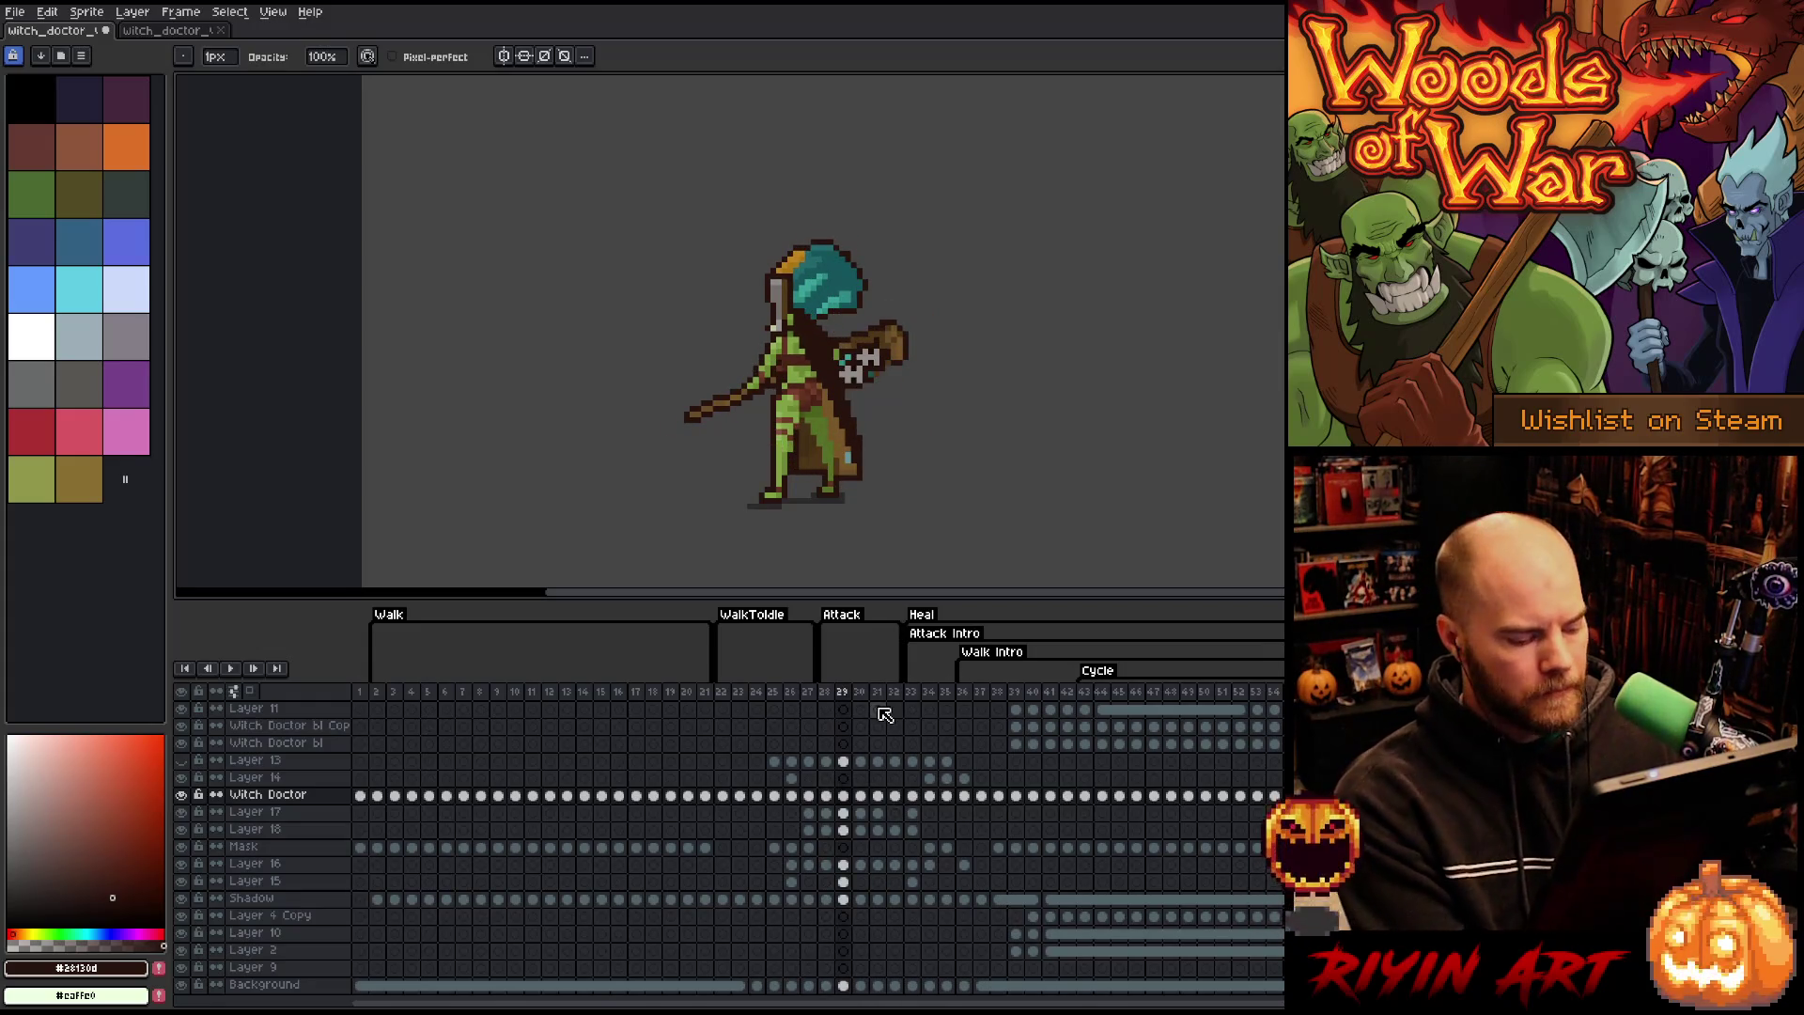
pyautogui.click(972, 699)
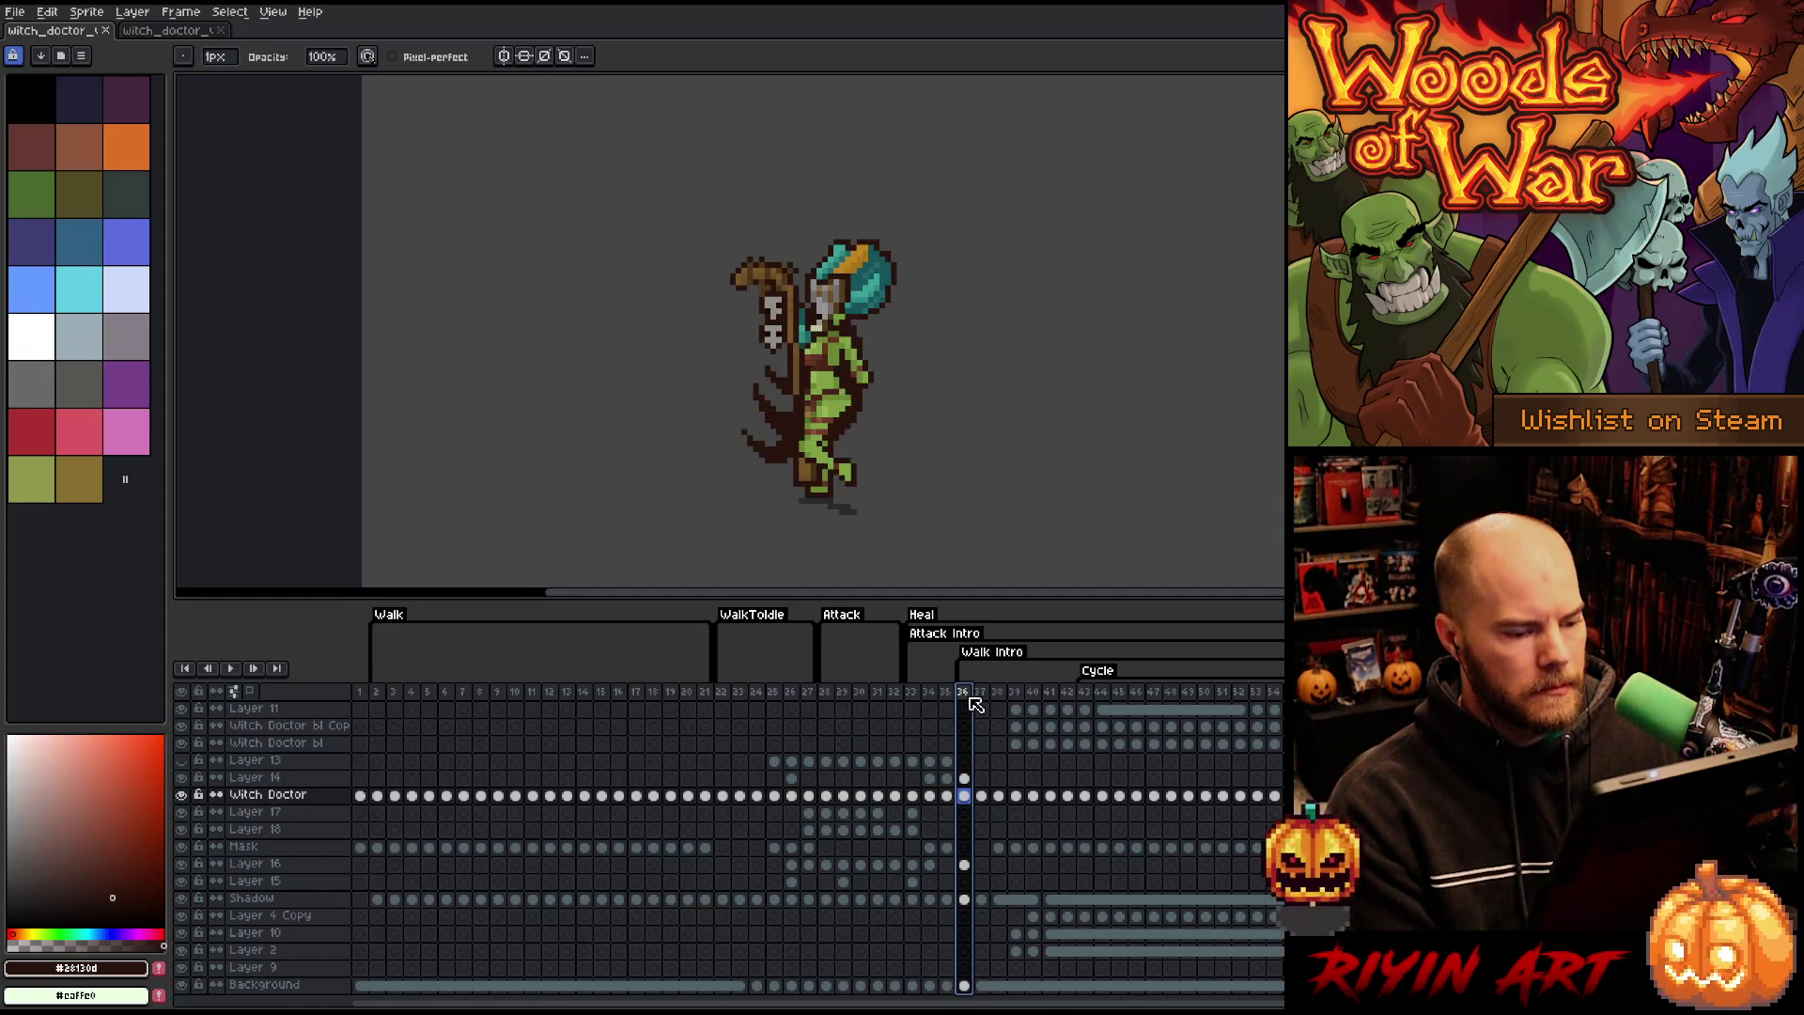
pyautogui.press('Return')
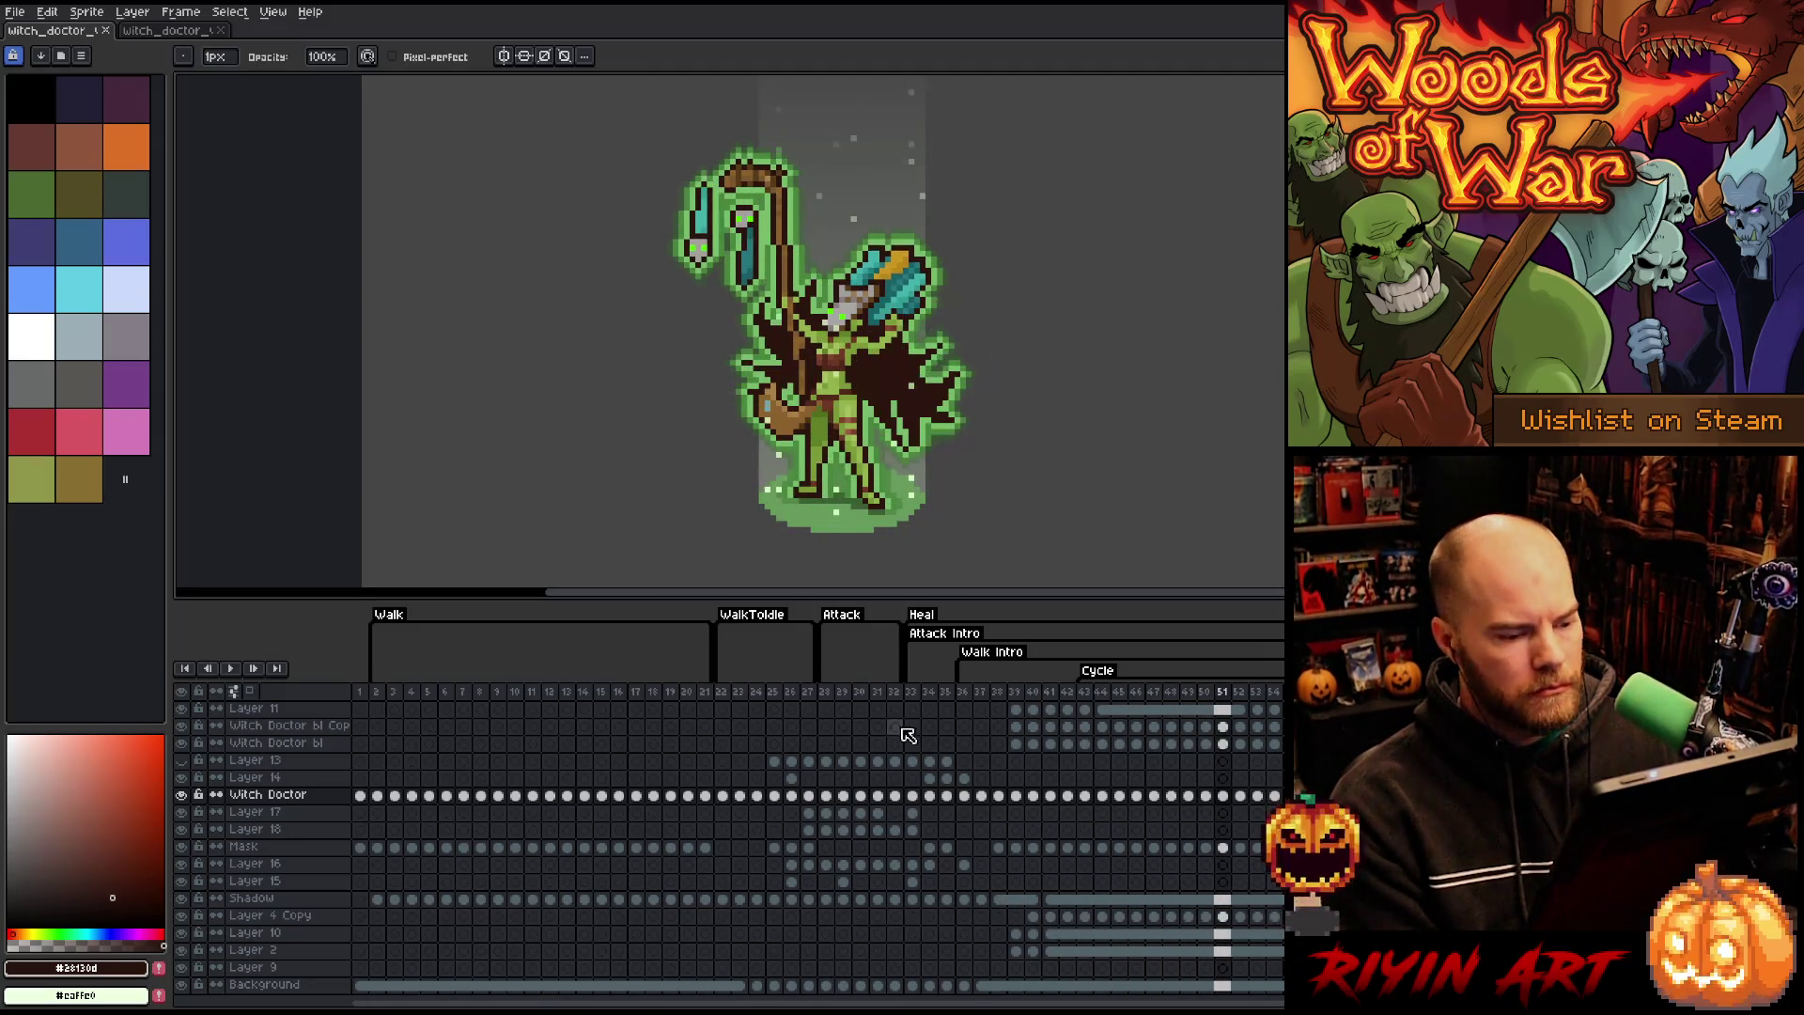
pyautogui.click(825, 692)
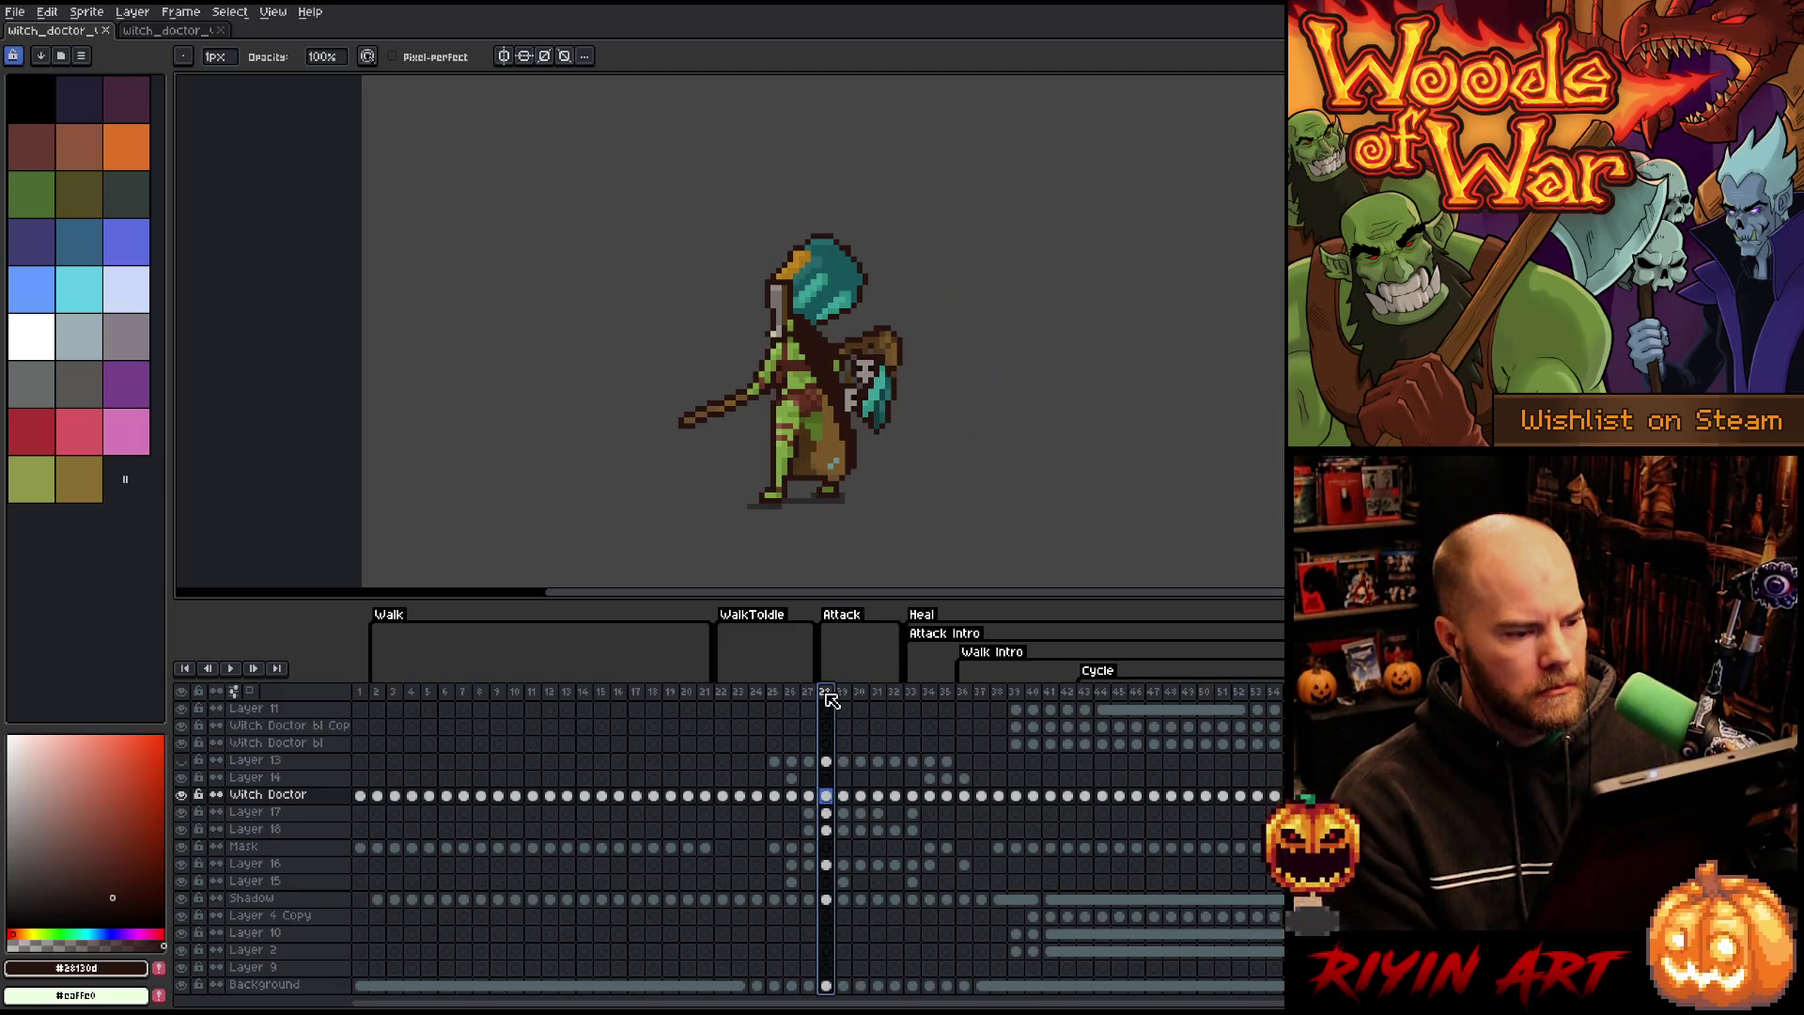
pyautogui.click(730, 693)
pyautogui.press('Right')
pyautogui.press('Right')
pyautogui.press('Right')
pyautogui.press('Right')
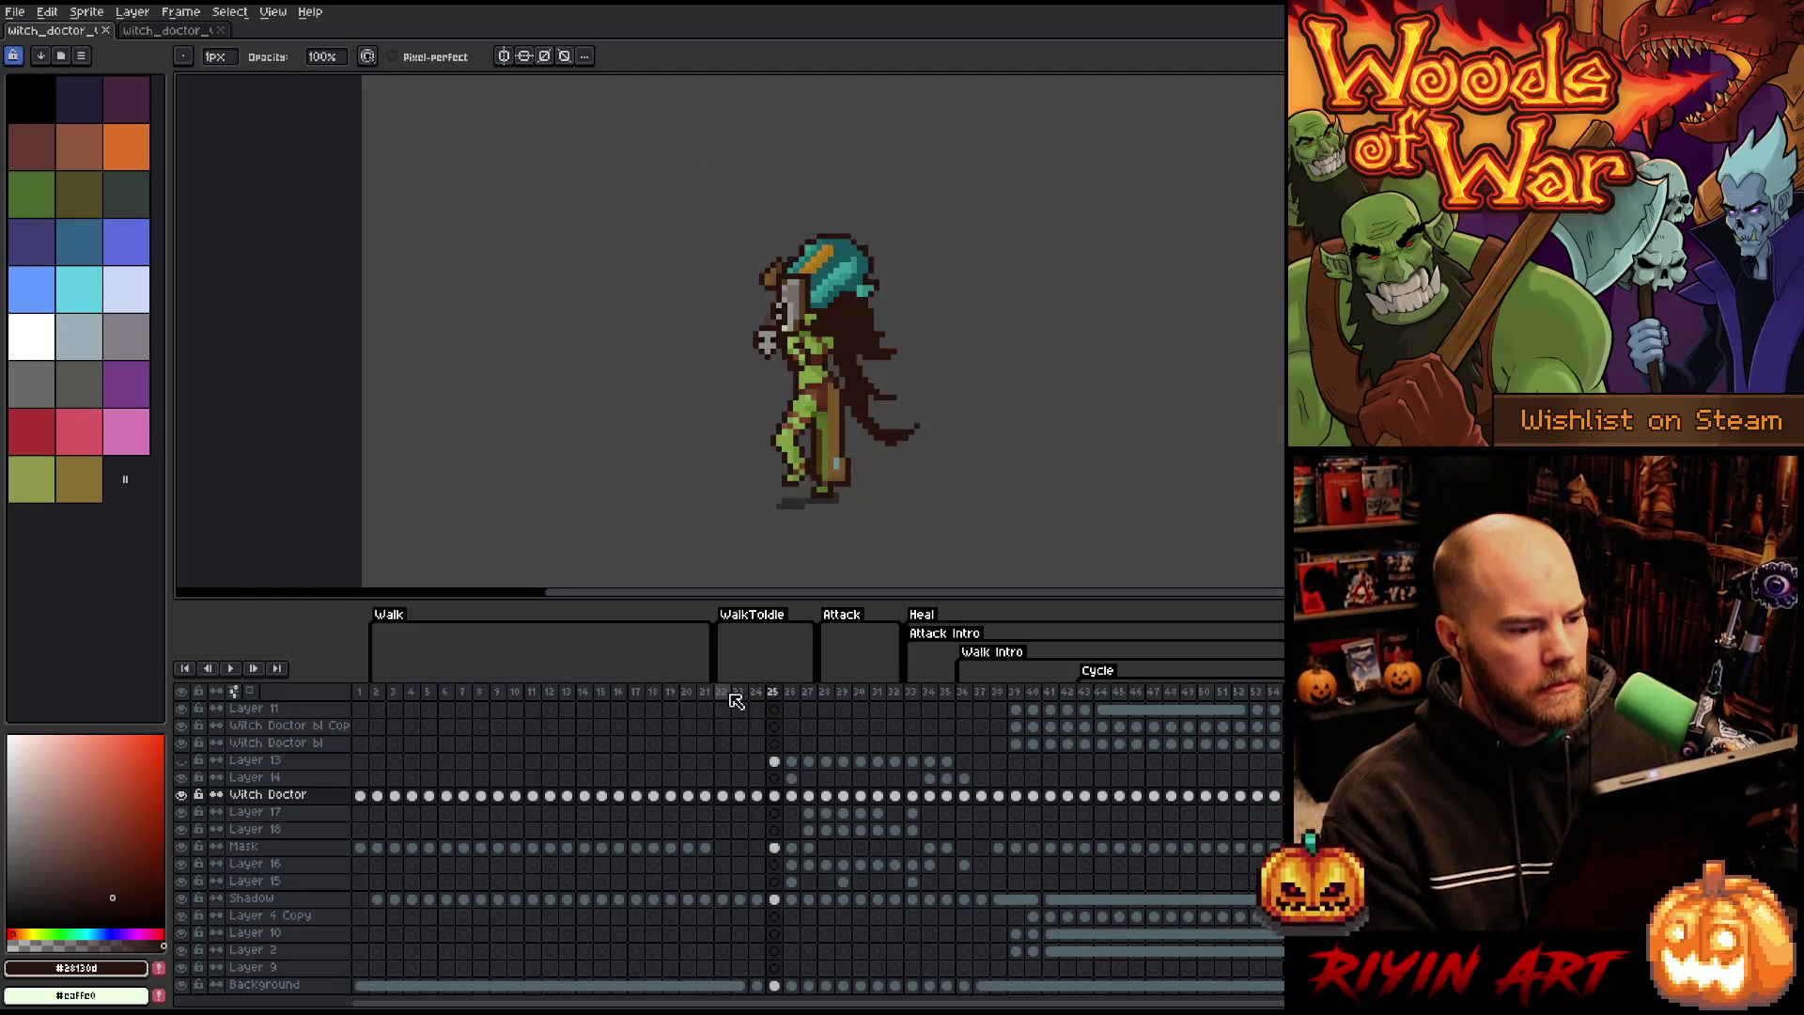
pyautogui.click(394, 692)
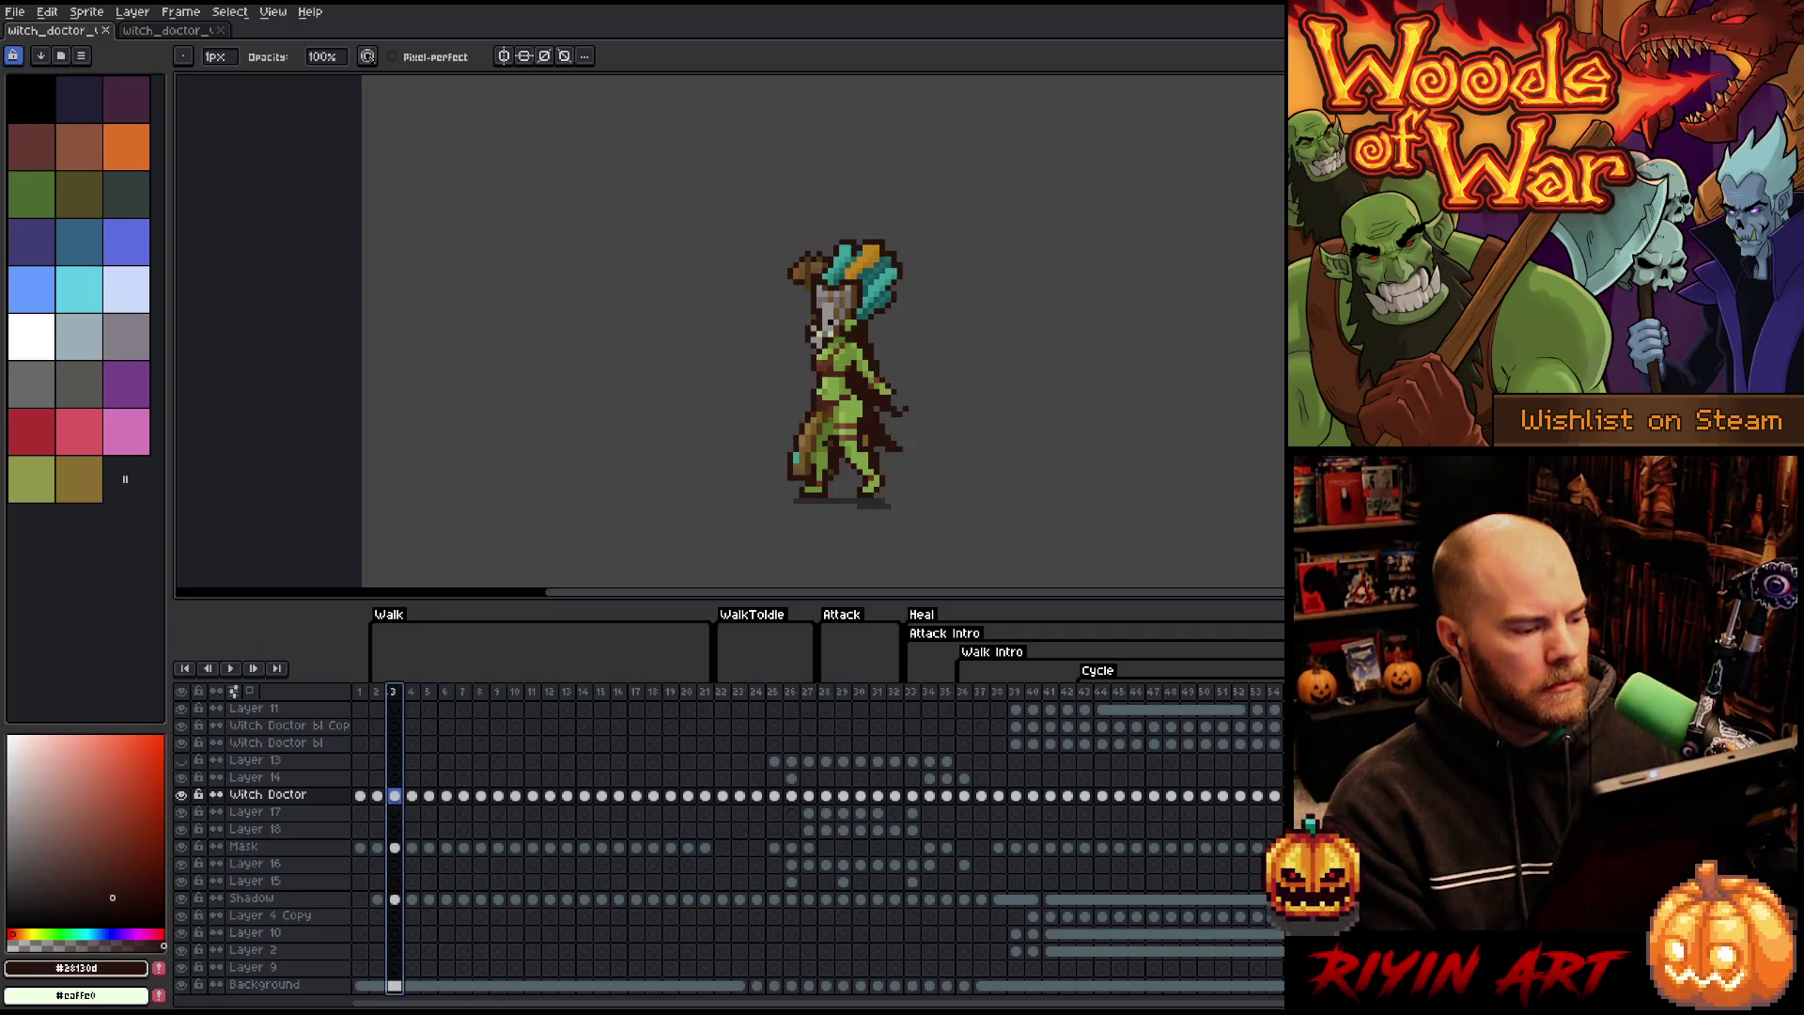
pyautogui.click(366, 693)
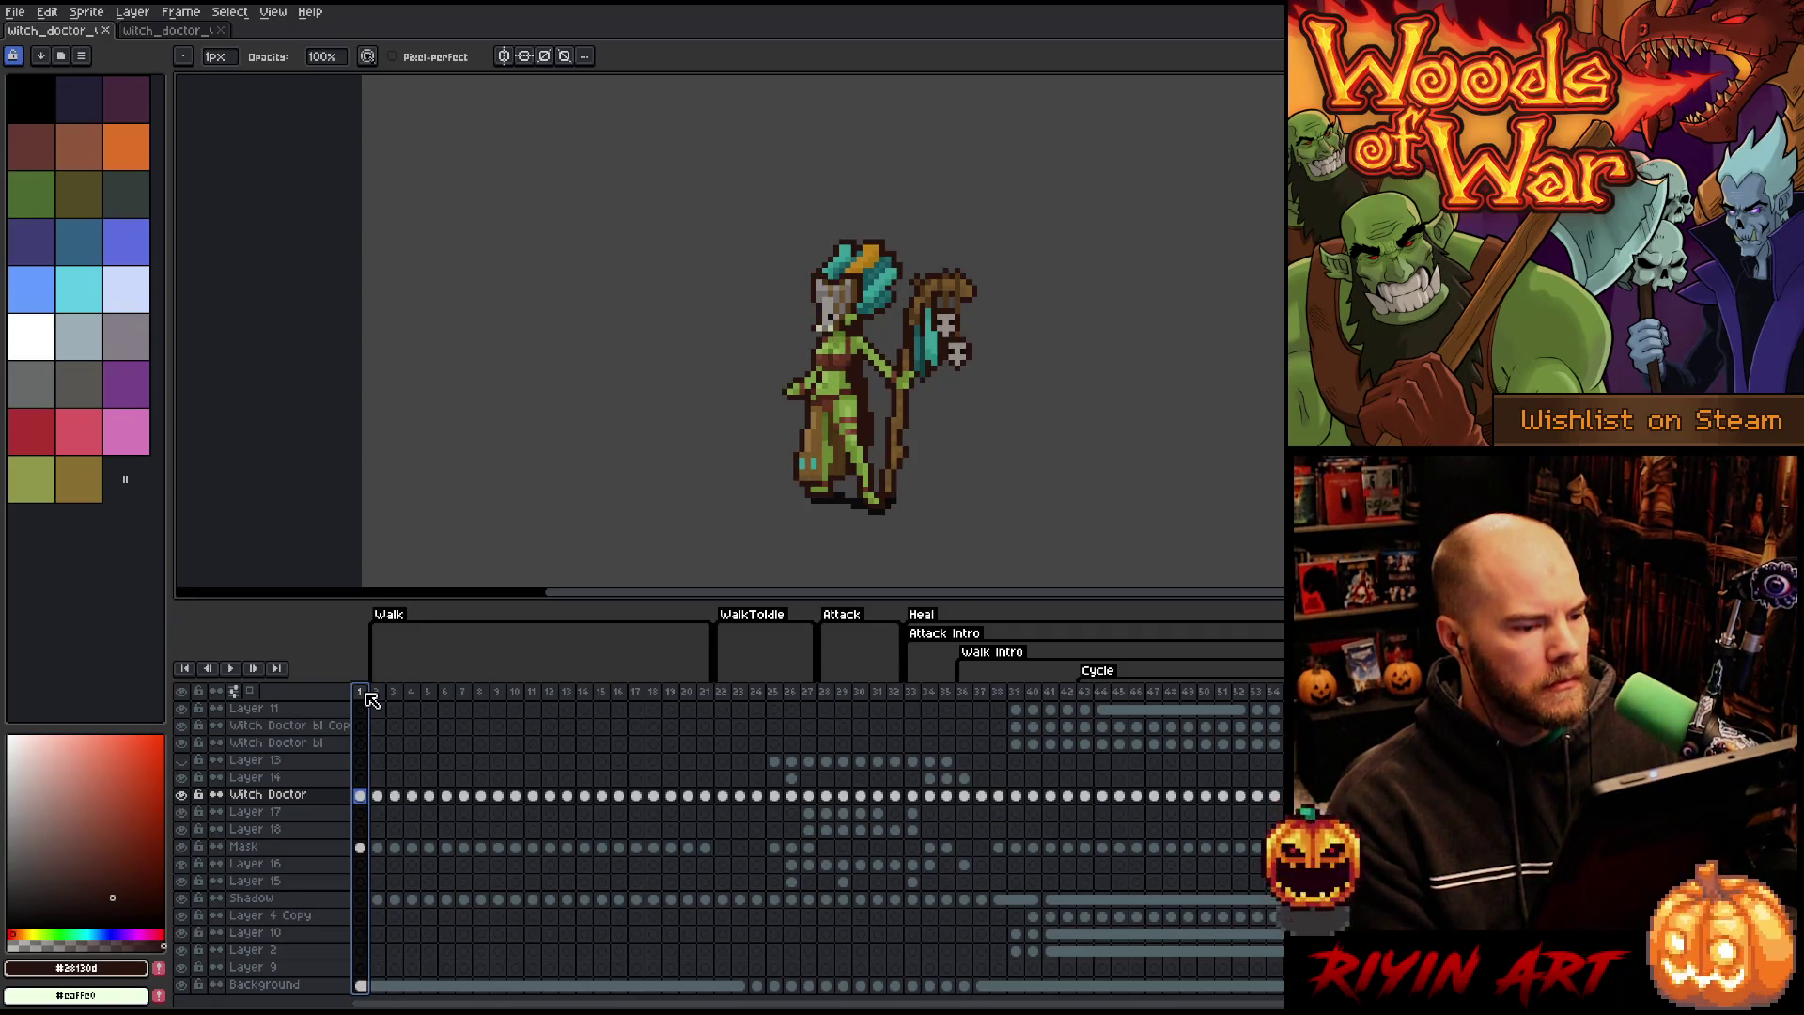
pyautogui.click(377, 693)
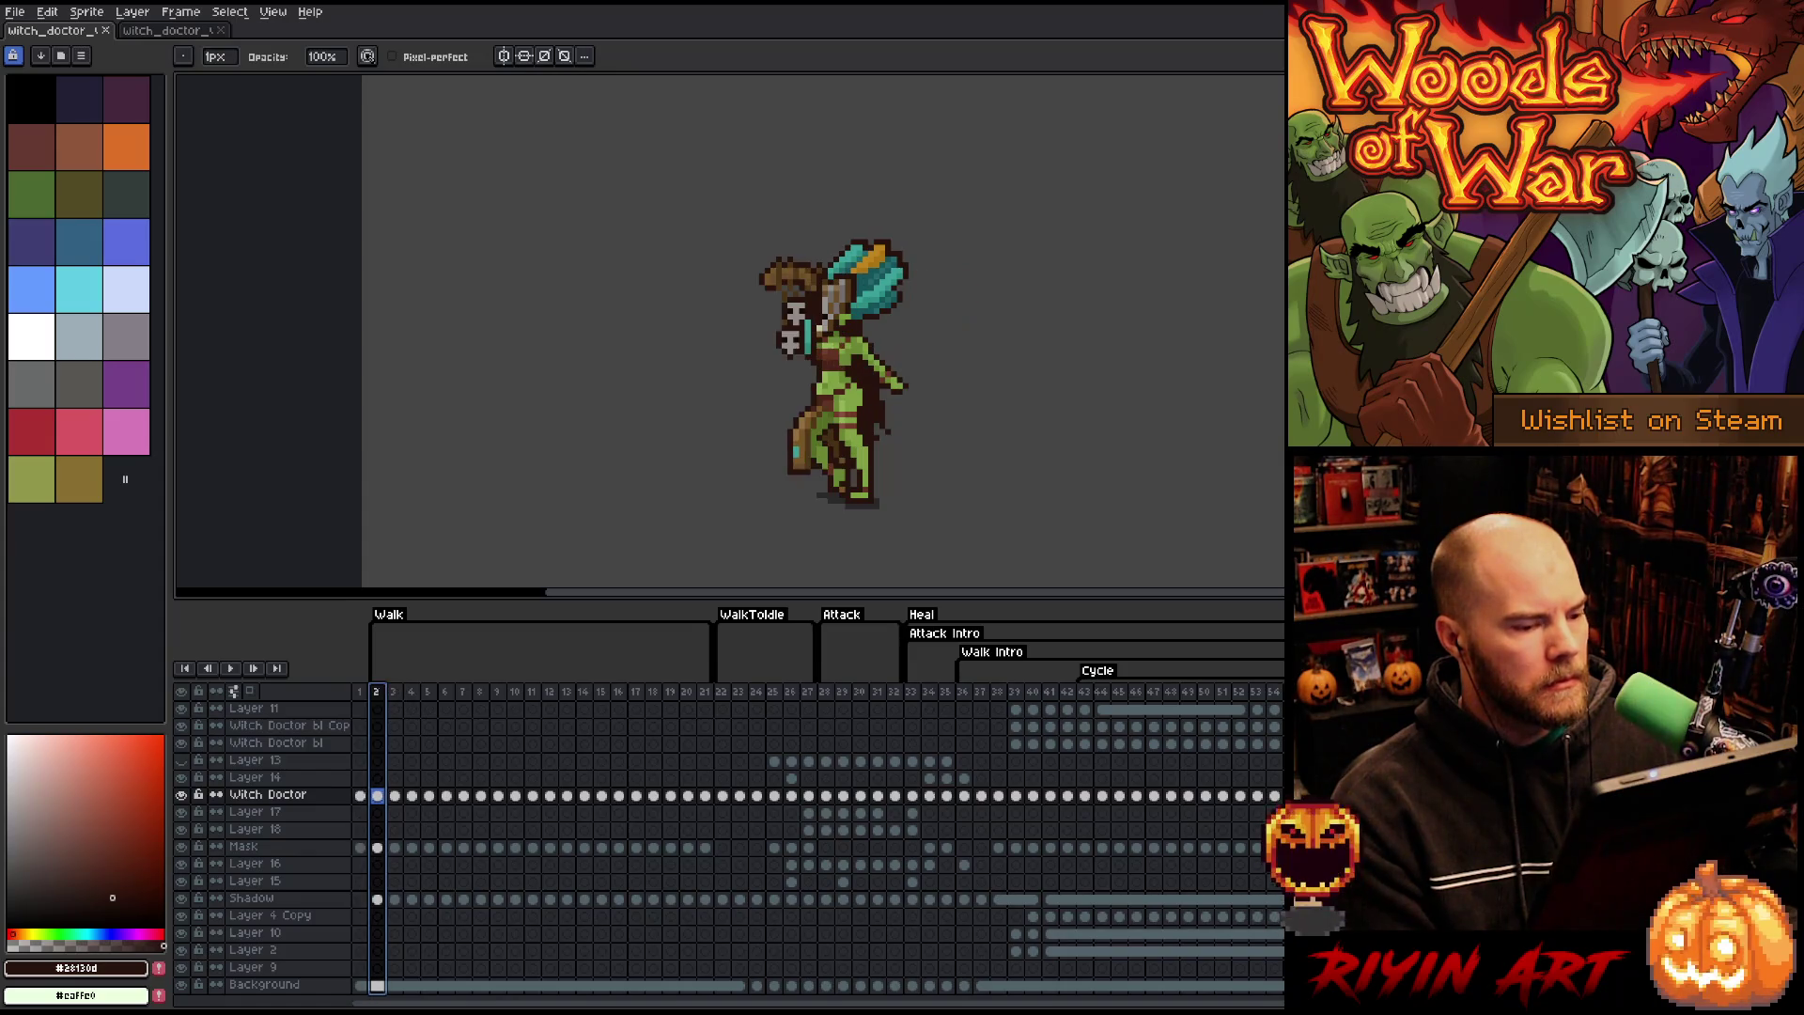
pyautogui.click(361, 694)
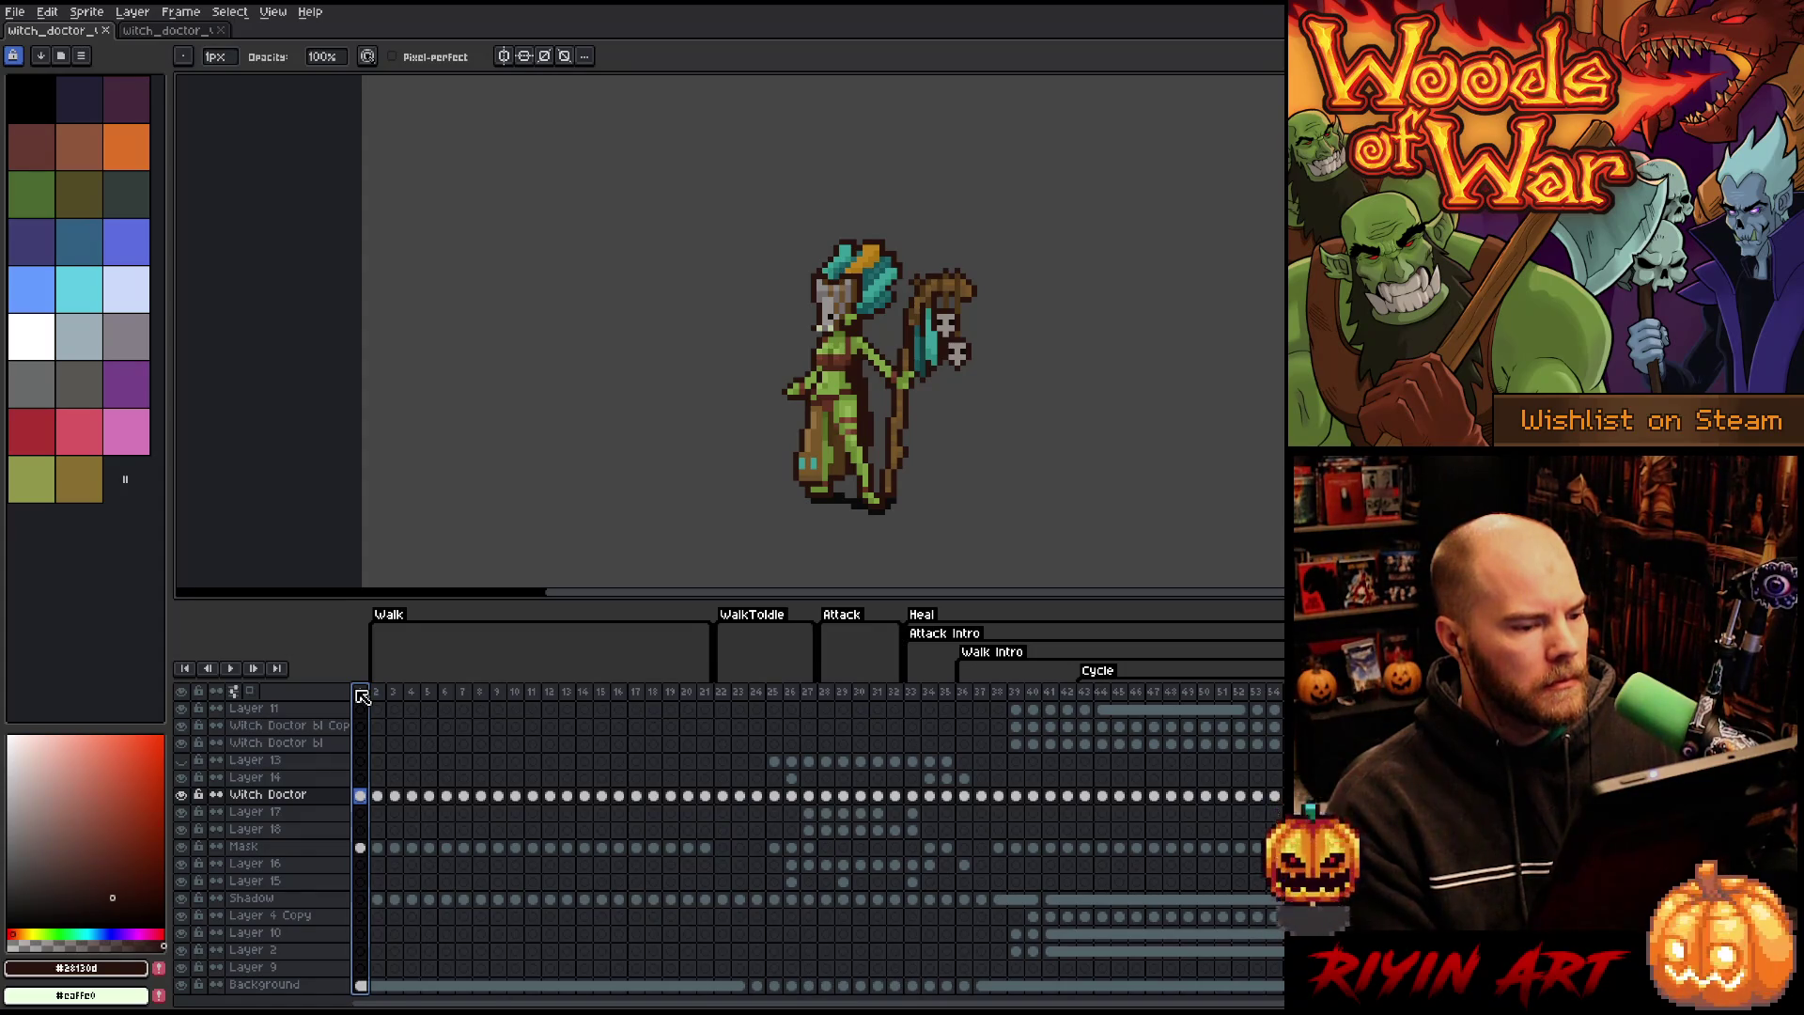
# - Delete frame 1 and preview the animation from the new first frame
pyautogui.rightClick(362, 694)
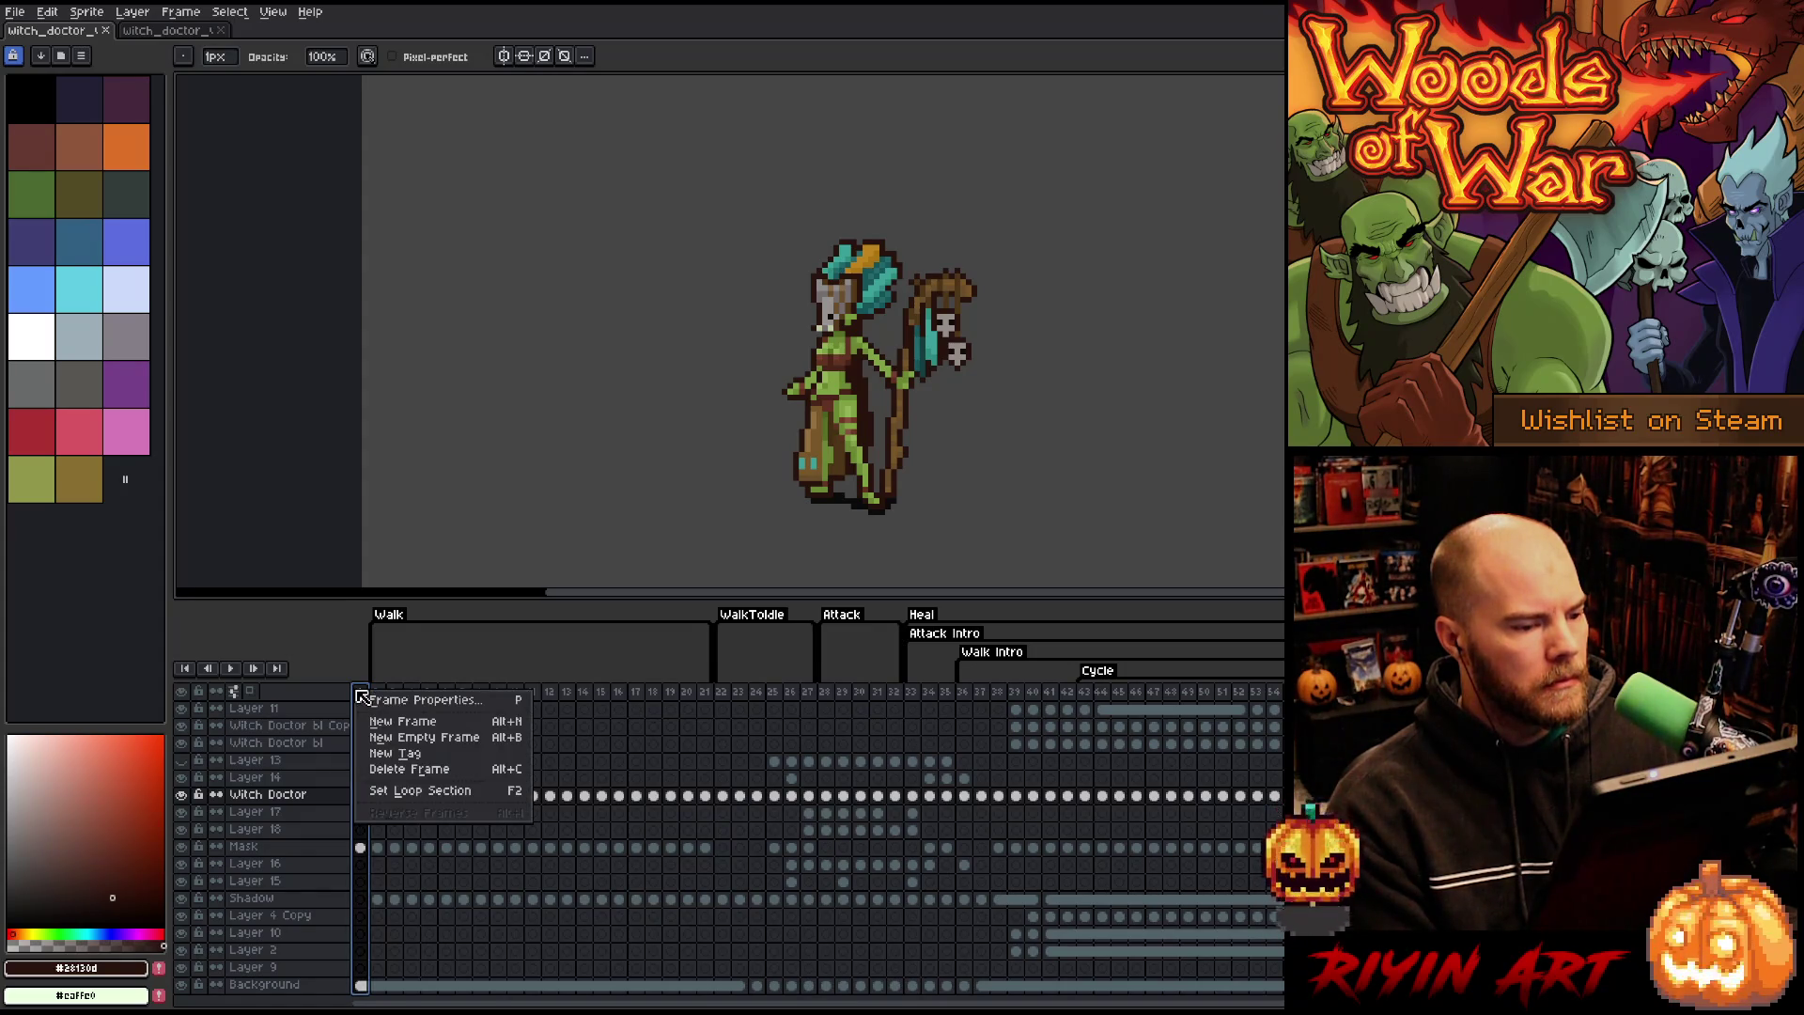
pyautogui.click(416, 778)
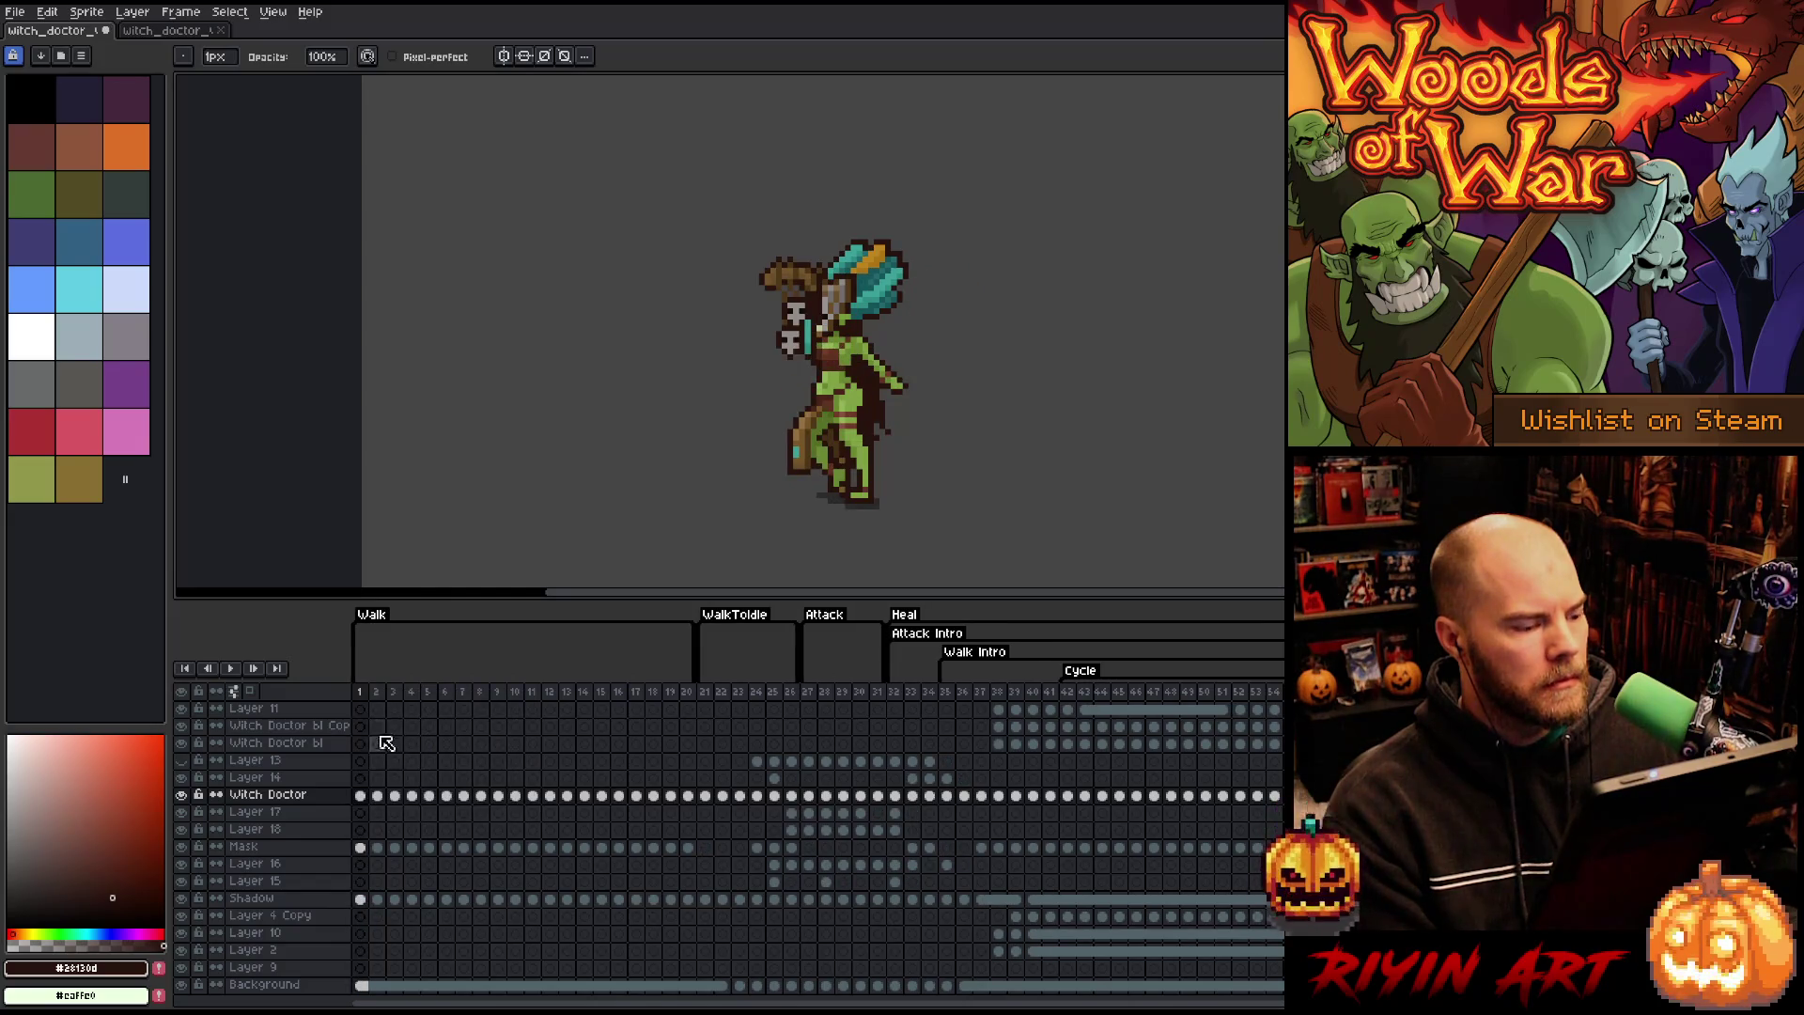
pyautogui.click(365, 694)
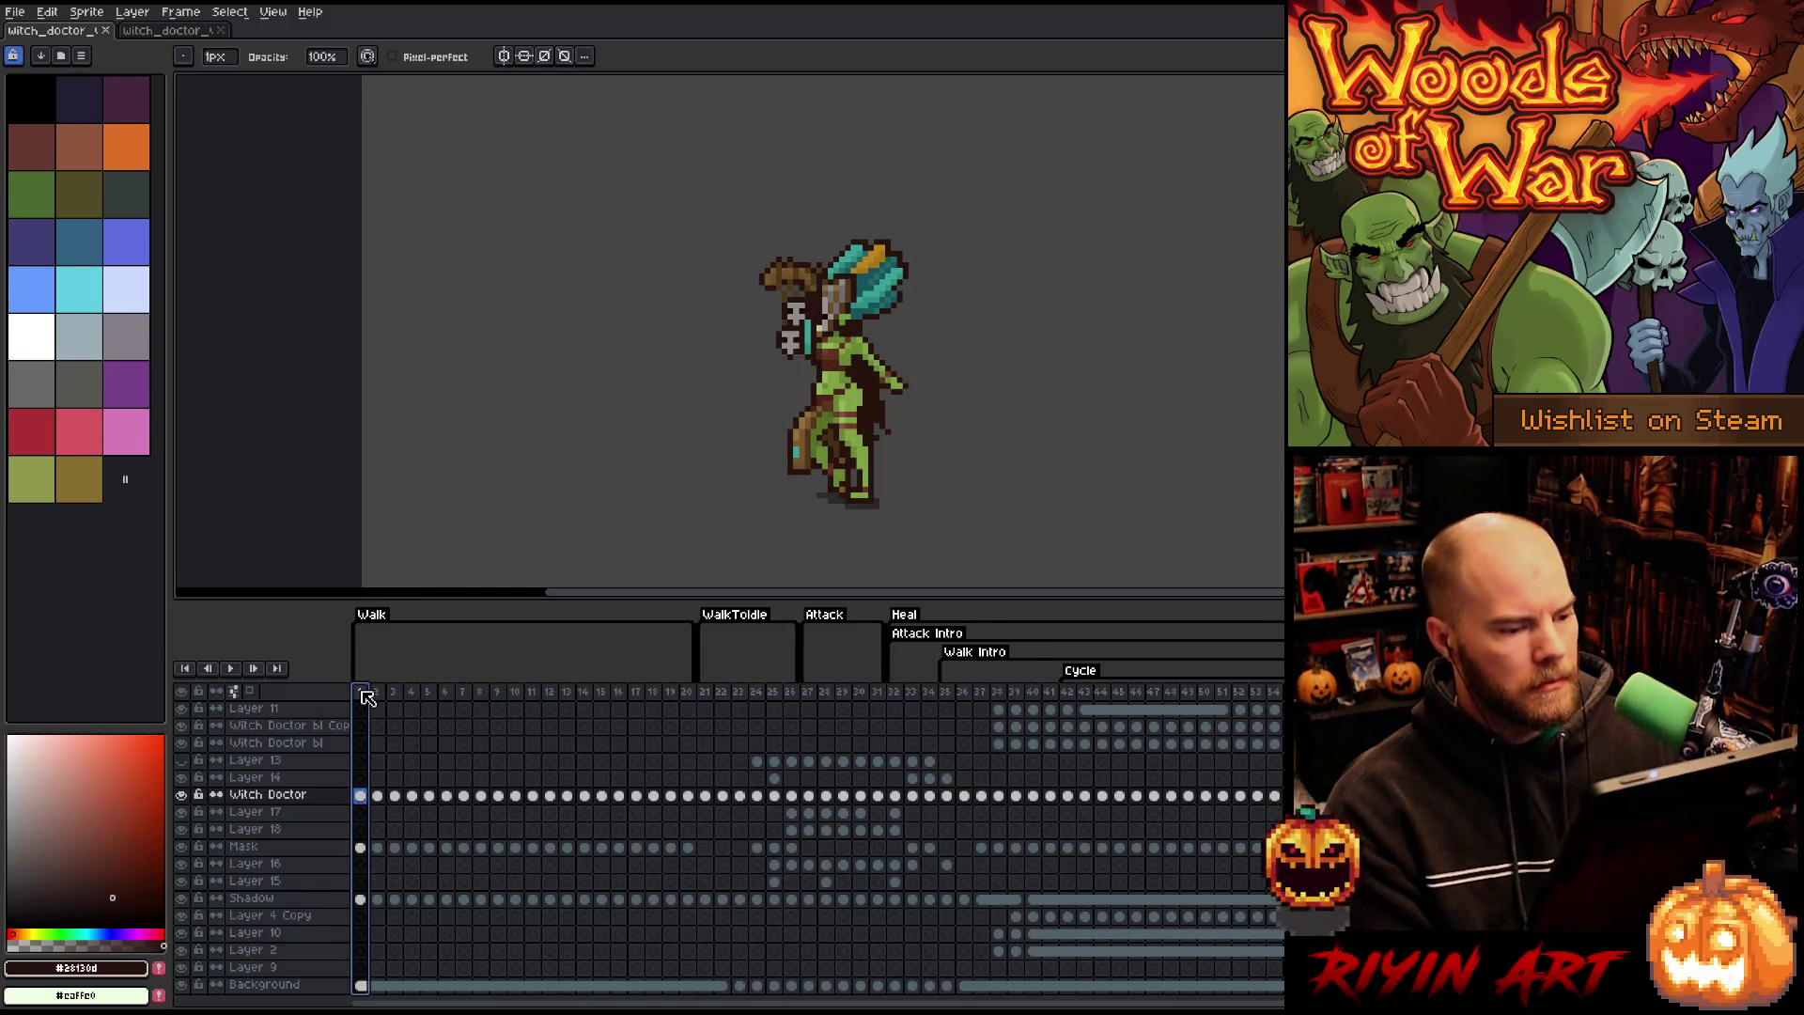
pyautogui.press('Return')
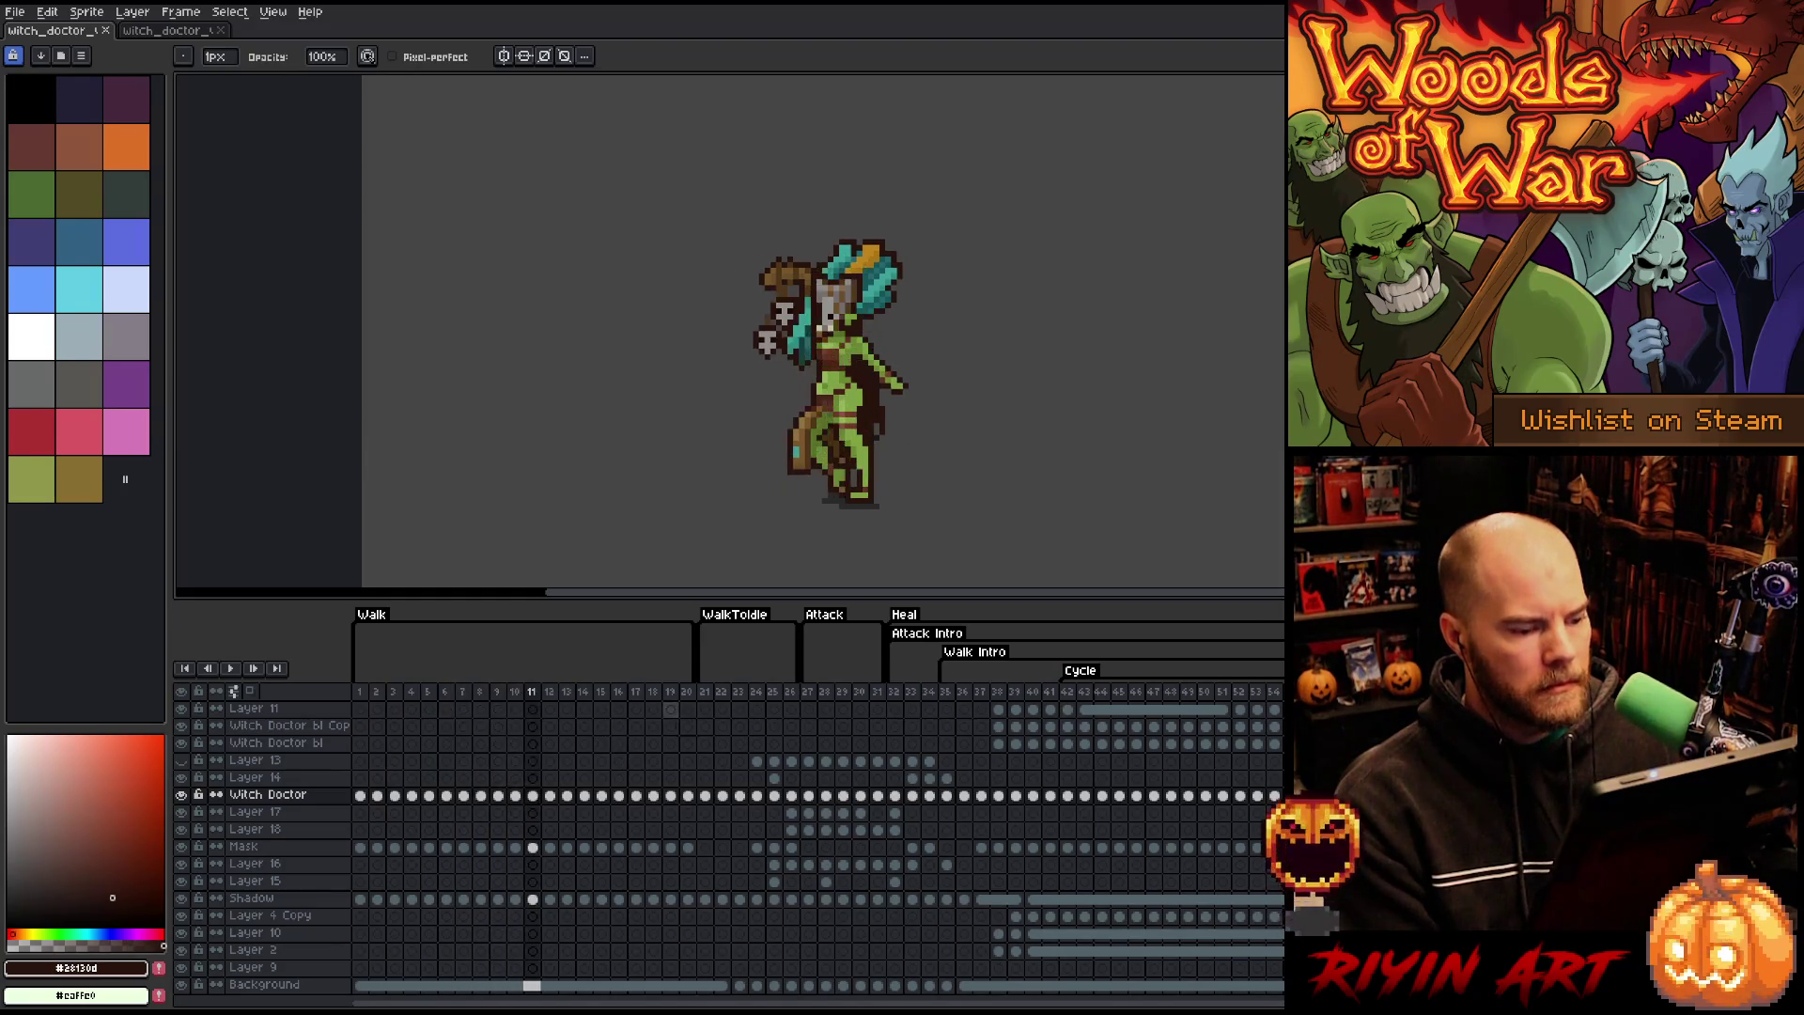
# - Close the duplicate witch doctor document and save the witch doctor file
pyautogui.click(226, 30)
pyautogui.click(16, 11)
pyautogui.click(31, 86)
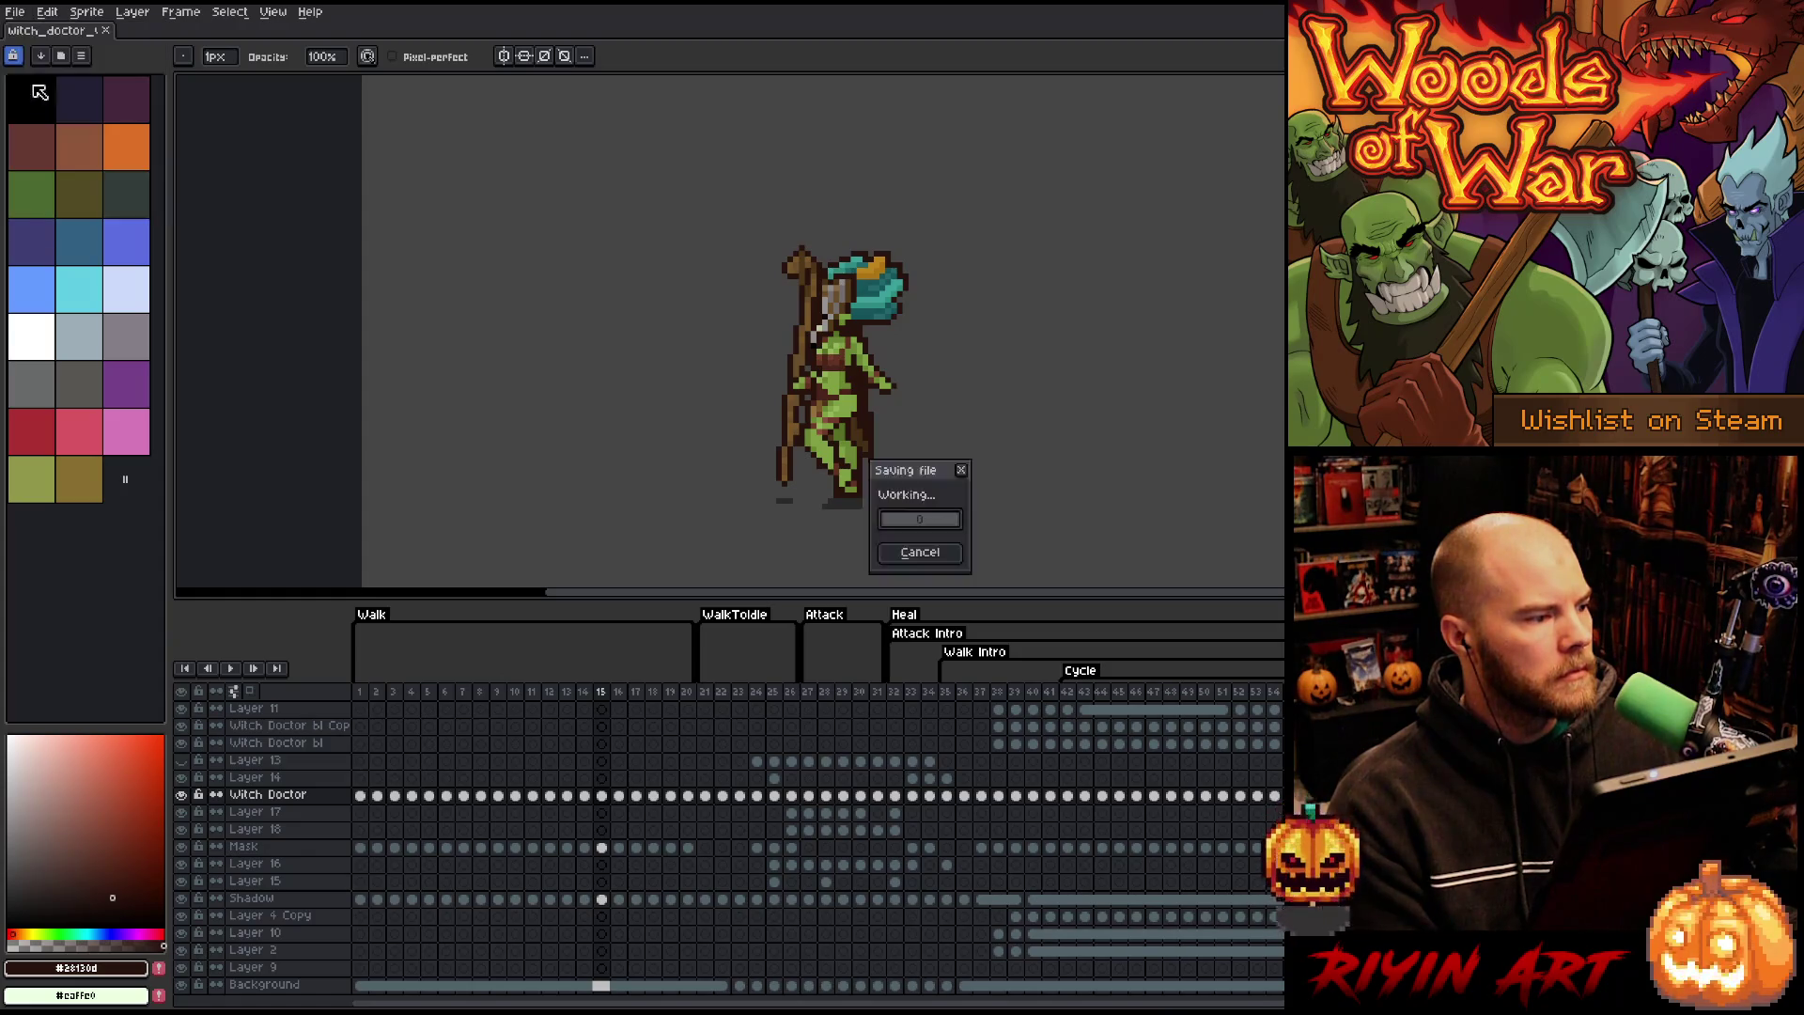
pyautogui.click(16, 11)
# - Open OrcBig_v12.ase from recent files and select the frames under its Hit tag
pyautogui.moveTo(45, 68)
pyautogui.click(244, 115)
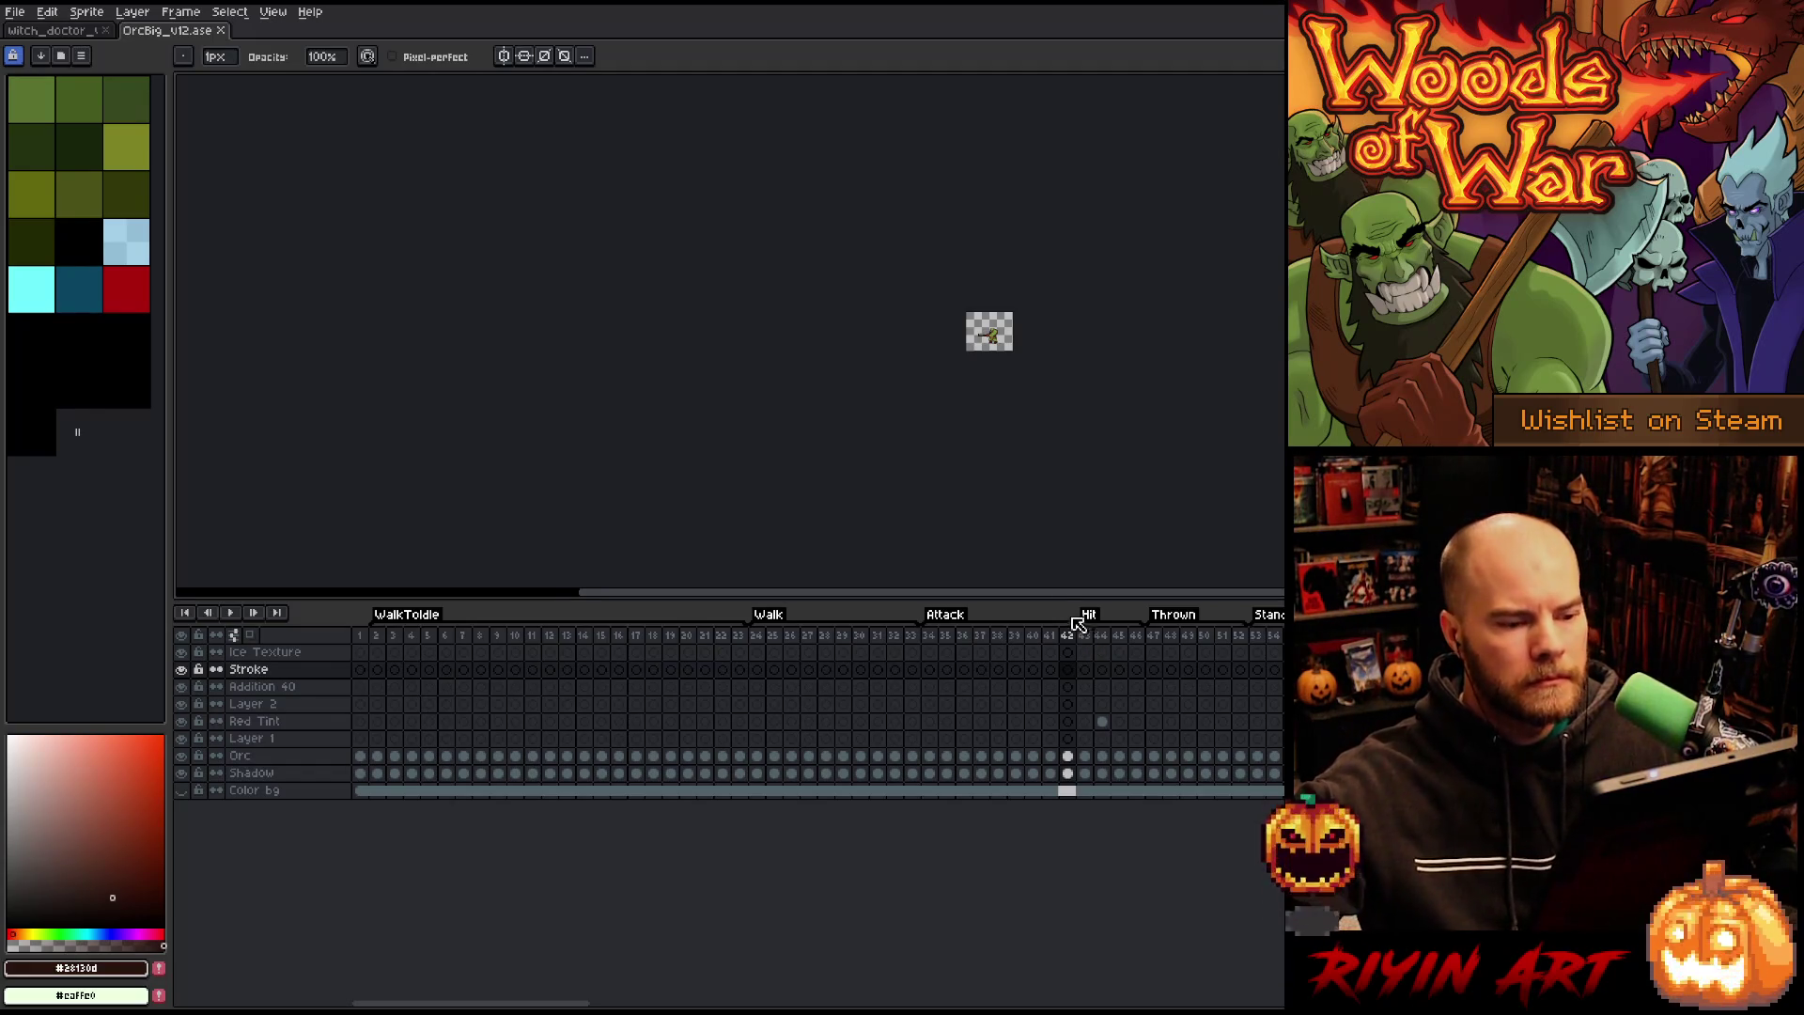
pyautogui.scroll(4, 1009, 351)
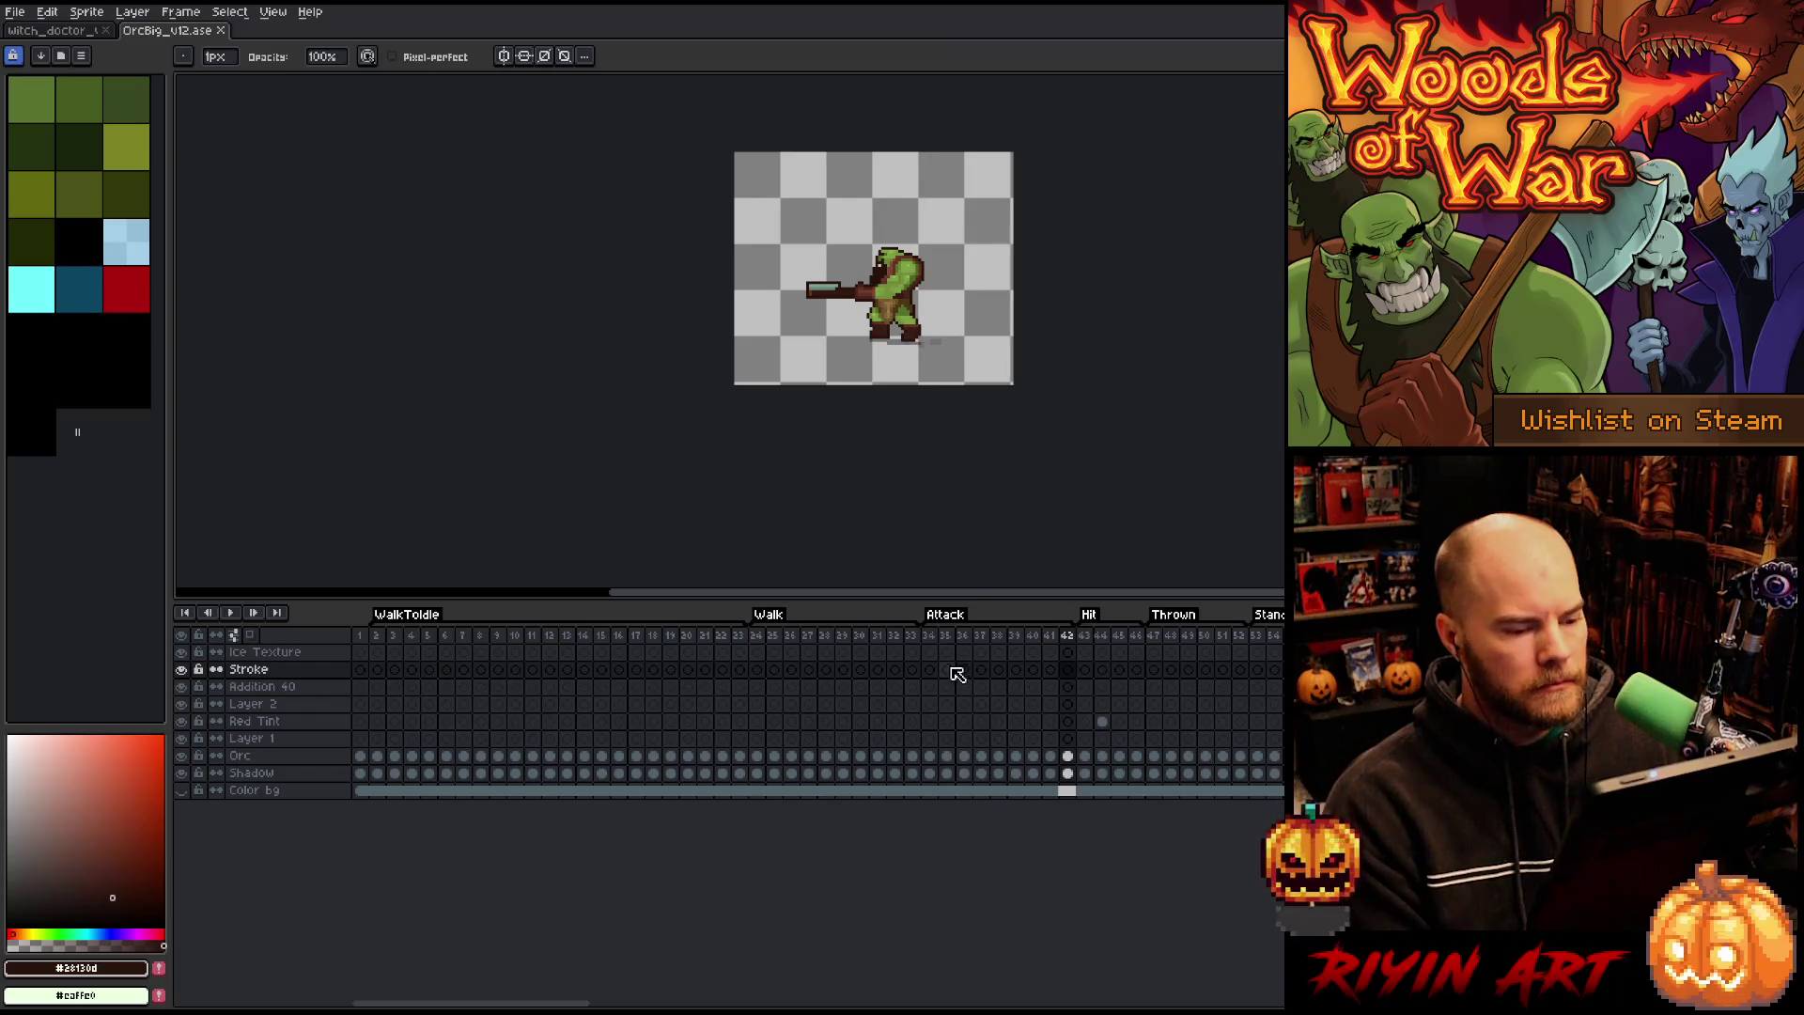
pyautogui.moveTo(930, 637)
pyautogui.mouseDown()
pyautogui.moveTo(1142, 641)
pyautogui.moveTo(1090, 639)
pyautogui.moveTo(1121, 640)
pyautogui.mouseUp()
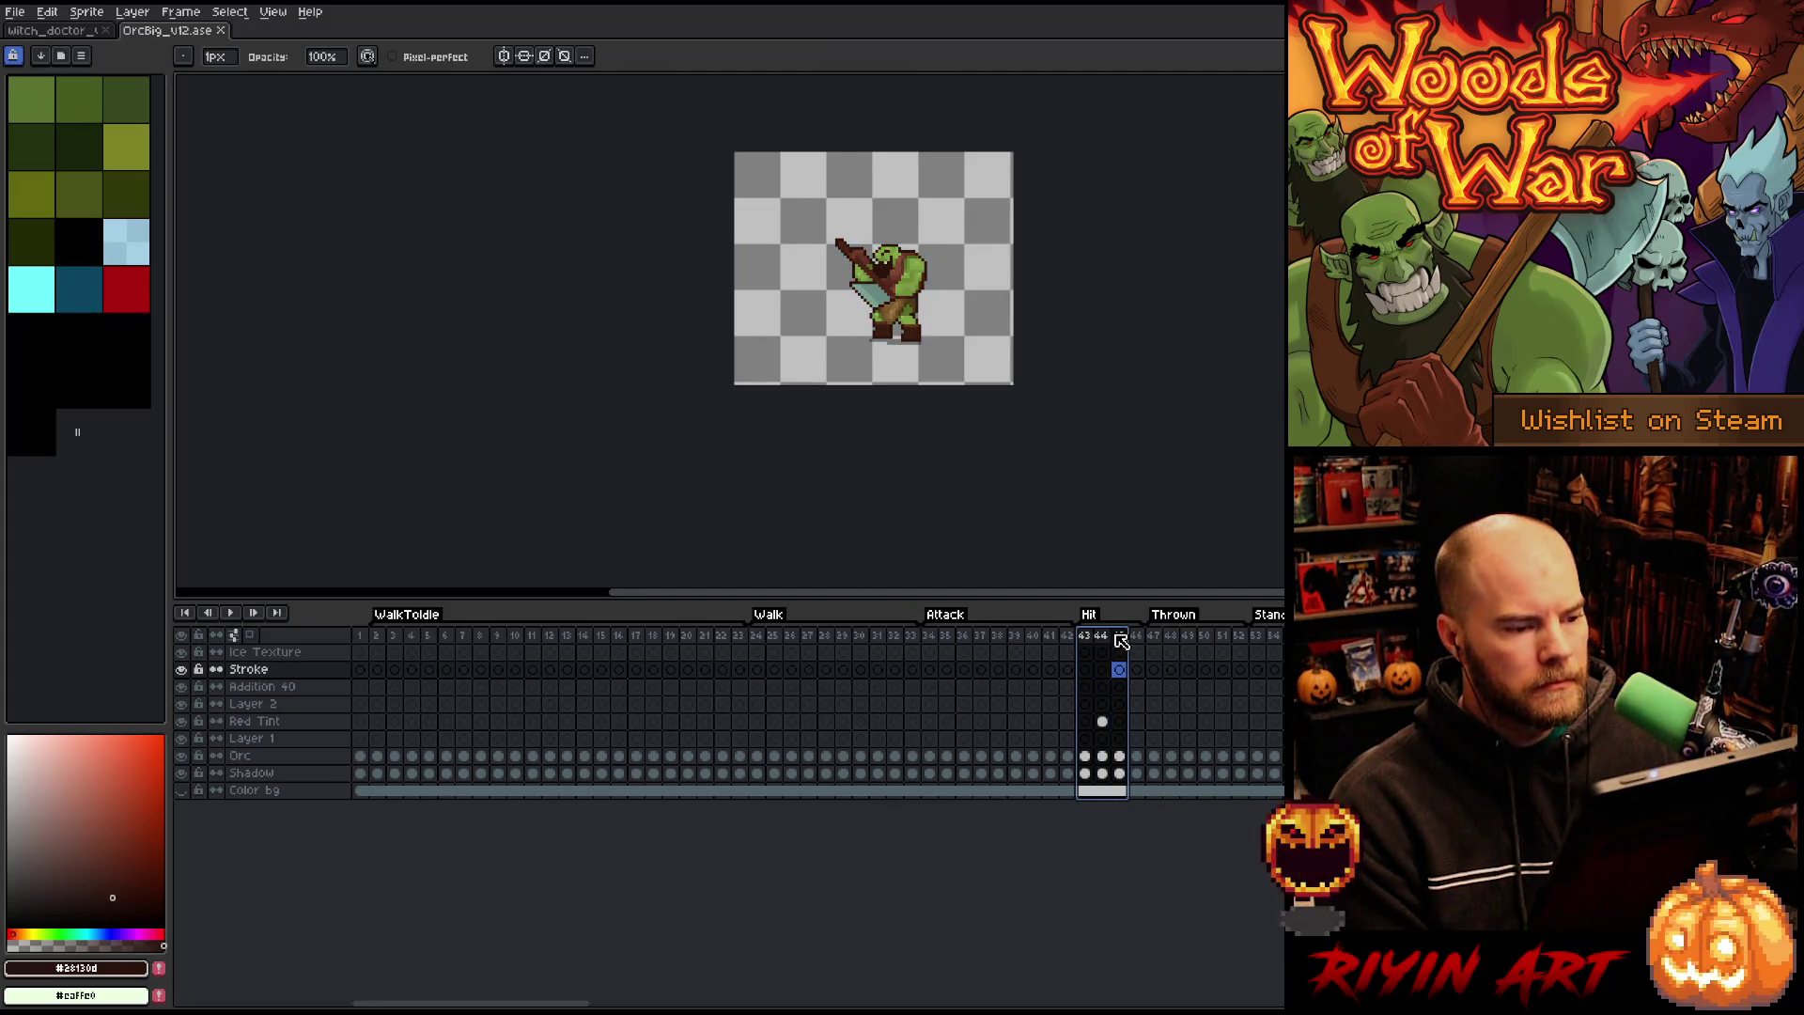
# - Switch between the orc and witch doctor tabs, ending on the witch doctor
pyautogui.click(82, 34)
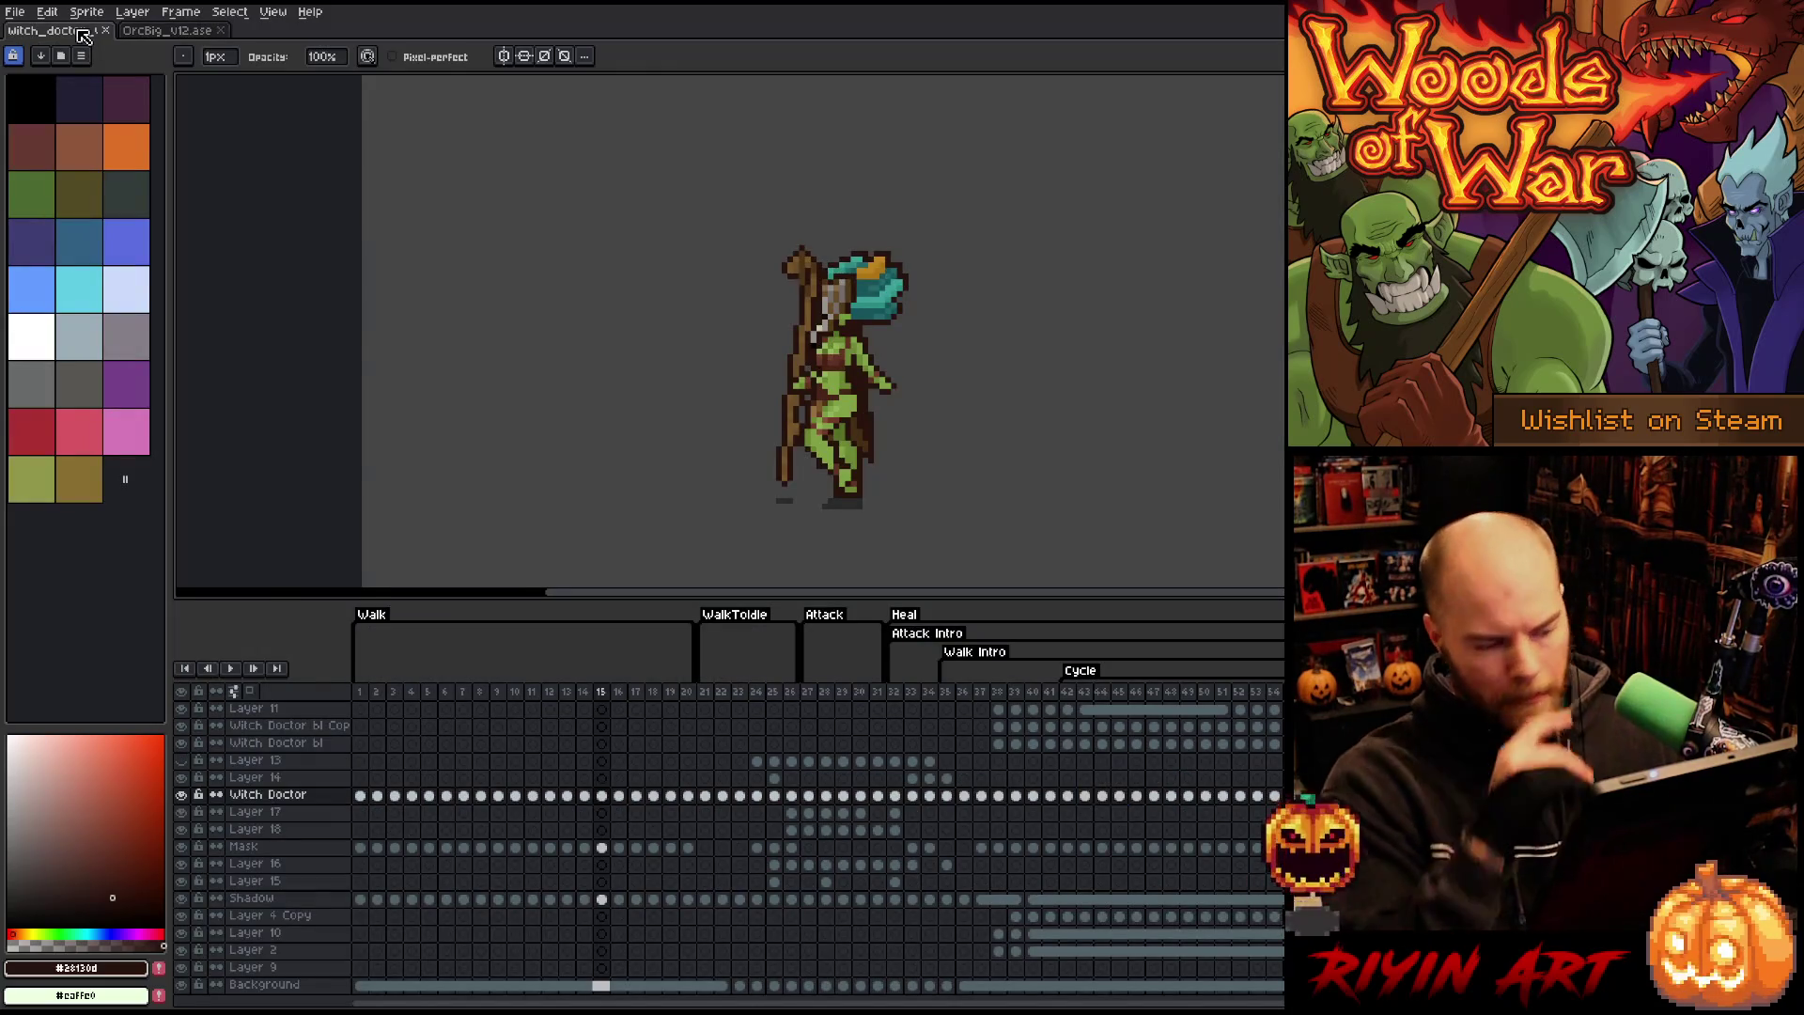
pyautogui.click(172, 32)
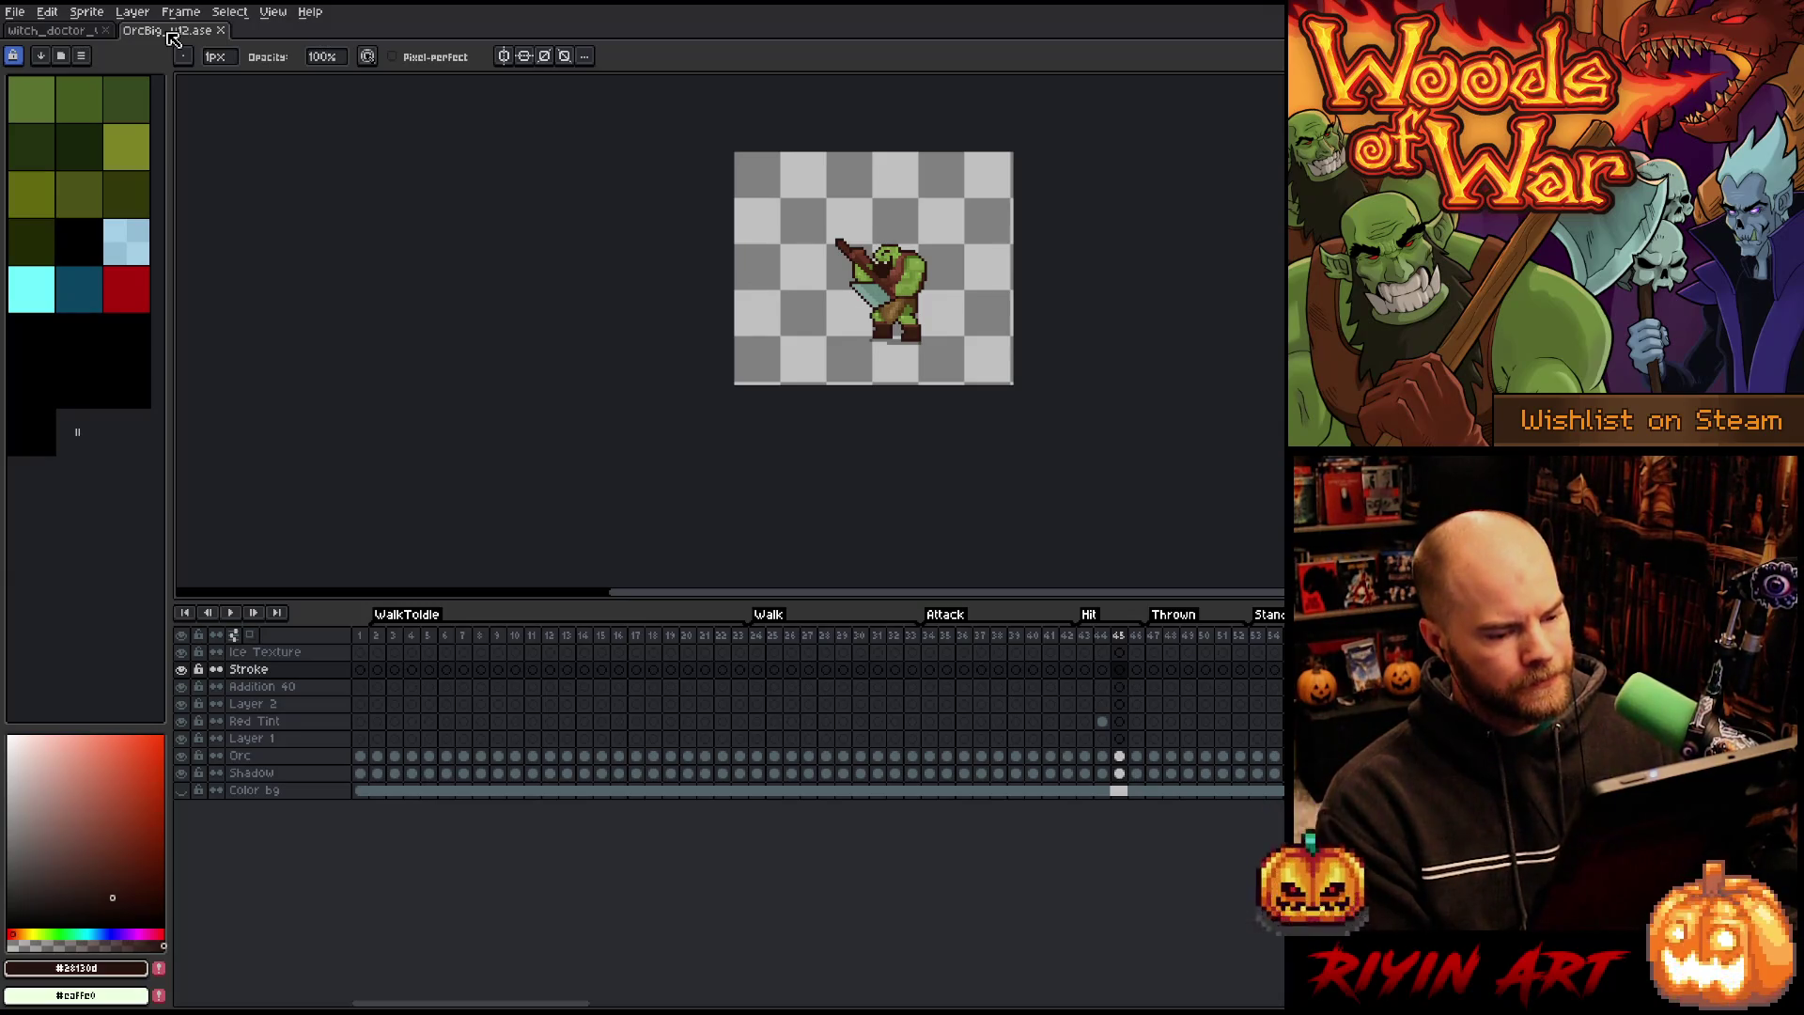
pyautogui.click(76, 32)
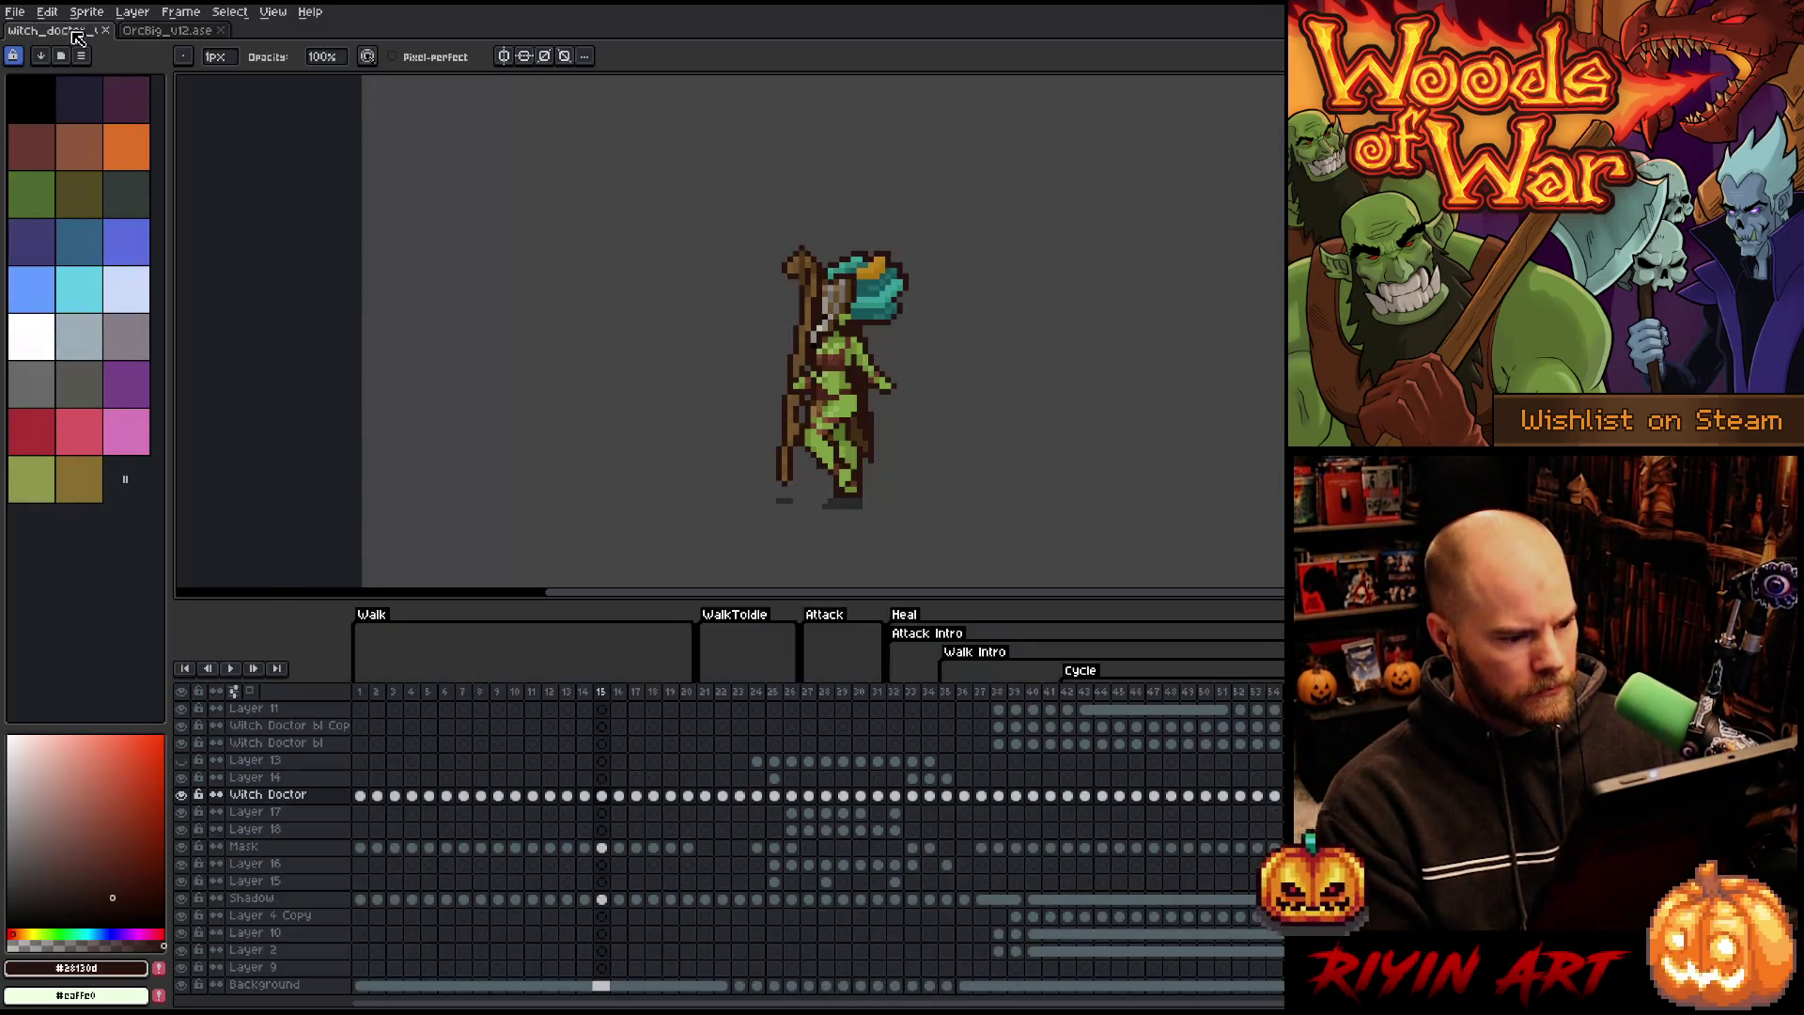
# - Insert an empty frame 32 after frame 31, keeping the Attack tag ending at 31
pyautogui.click(877, 695)
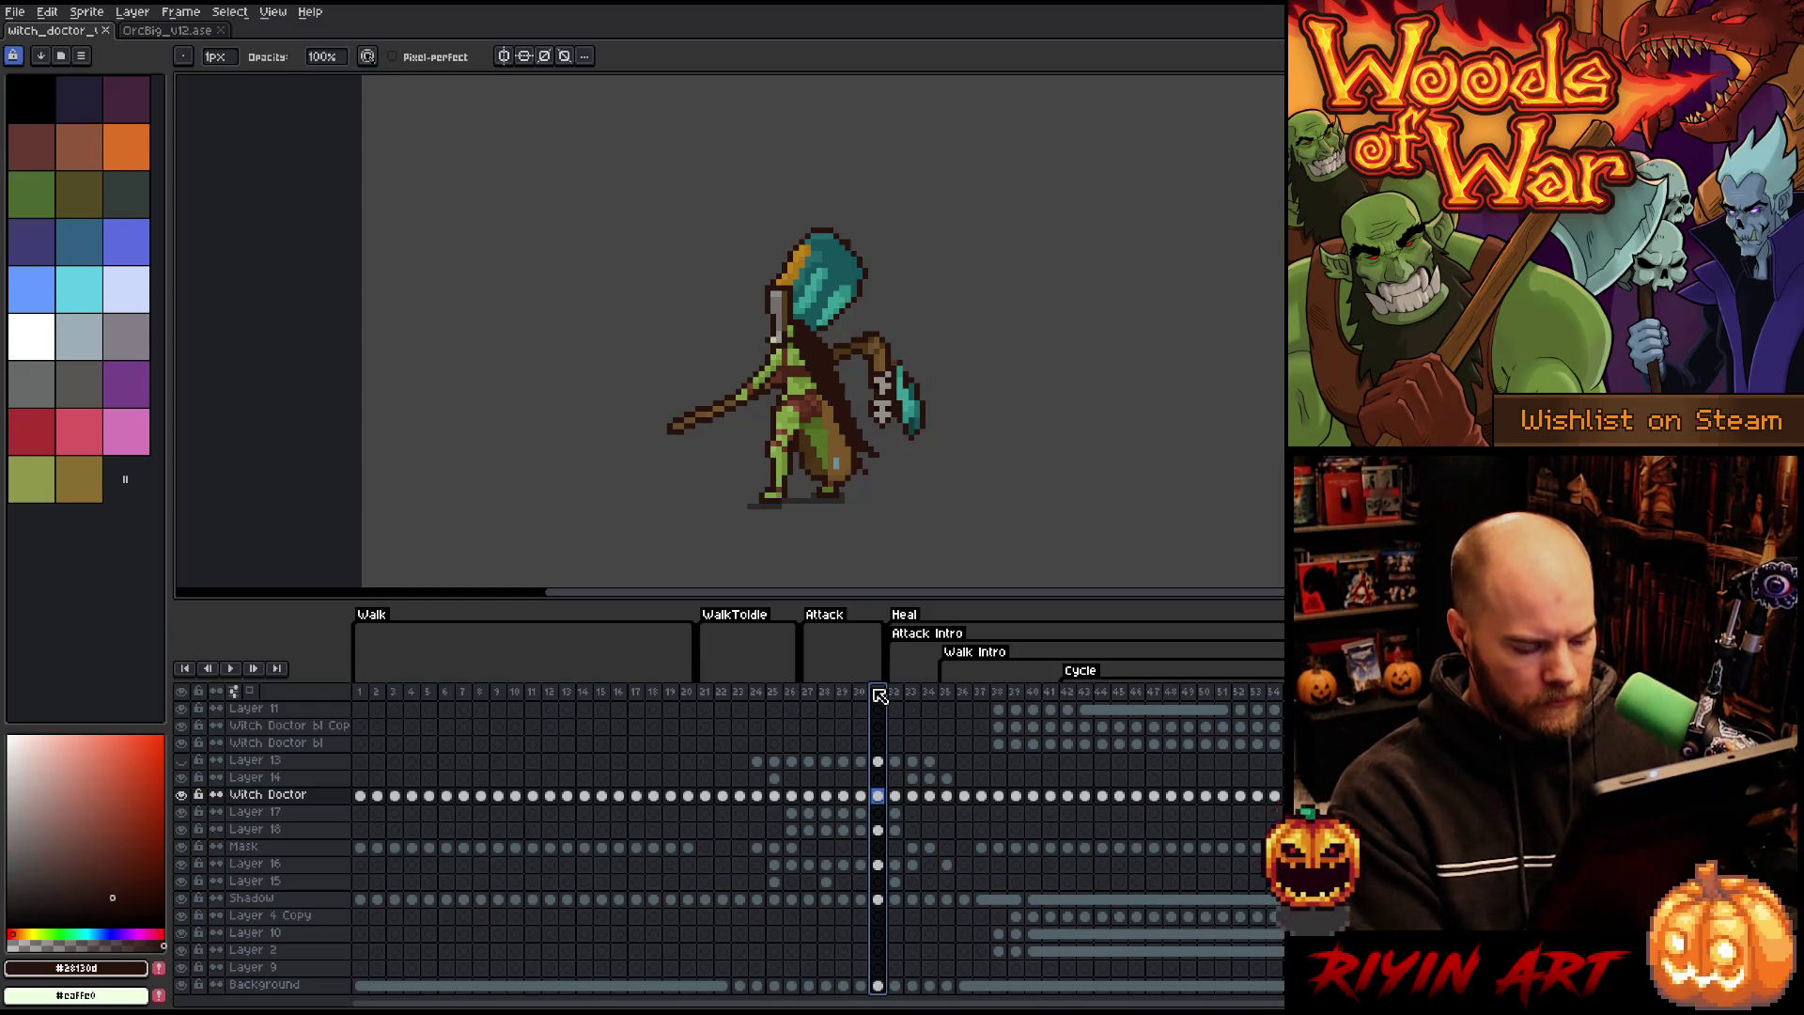
pyautogui.hotkey('alt', 'n')
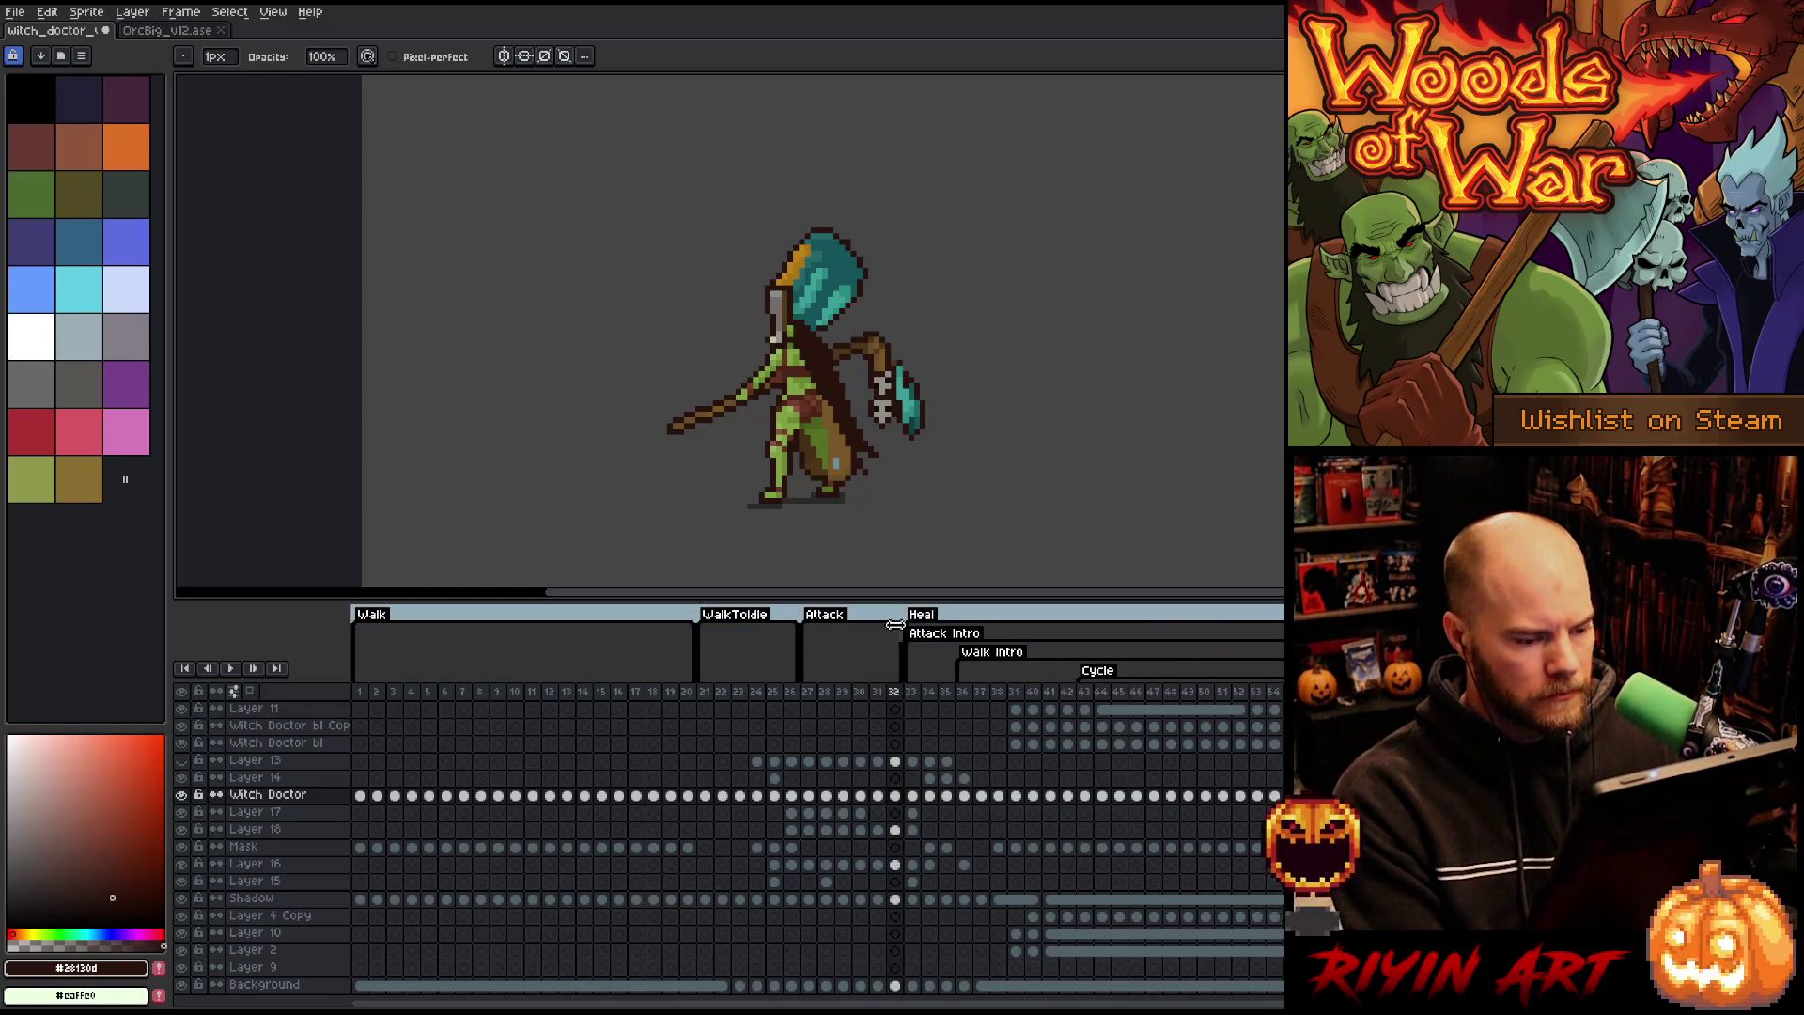
pyautogui.moveTo(895, 626); pyautogui.dragTo(876, 628)
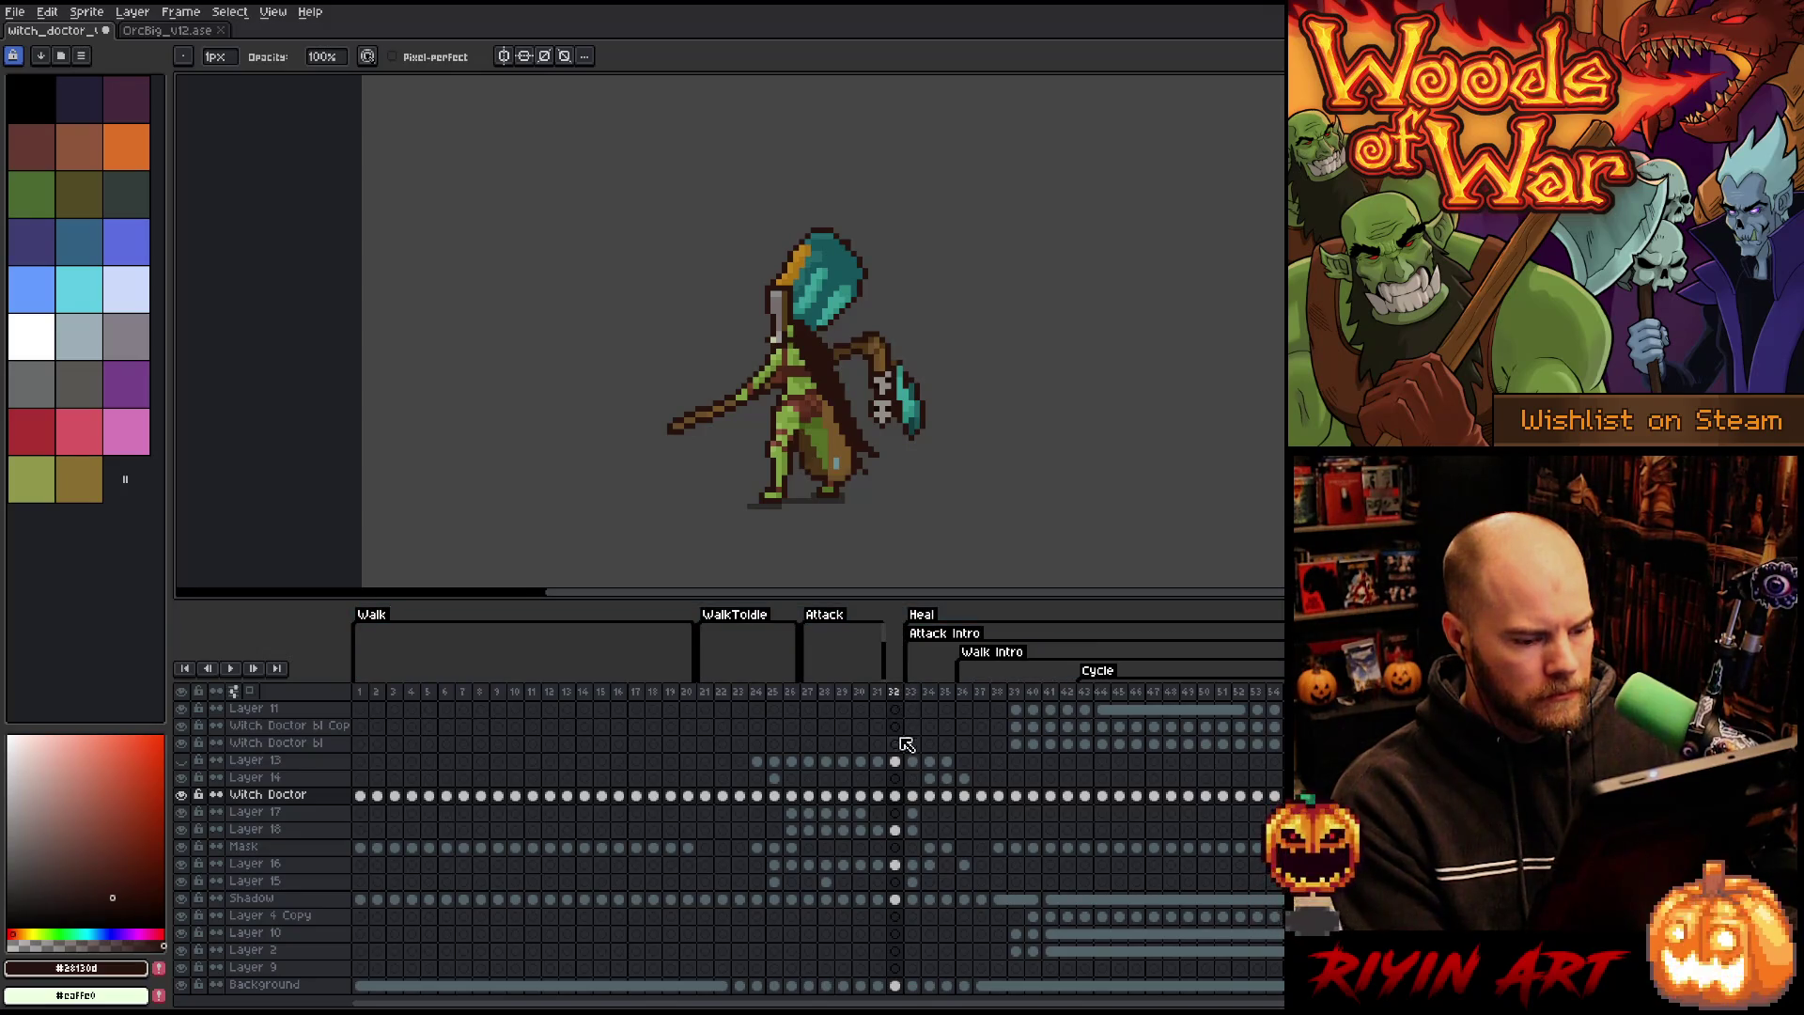
pyautogui.click(897, 693)
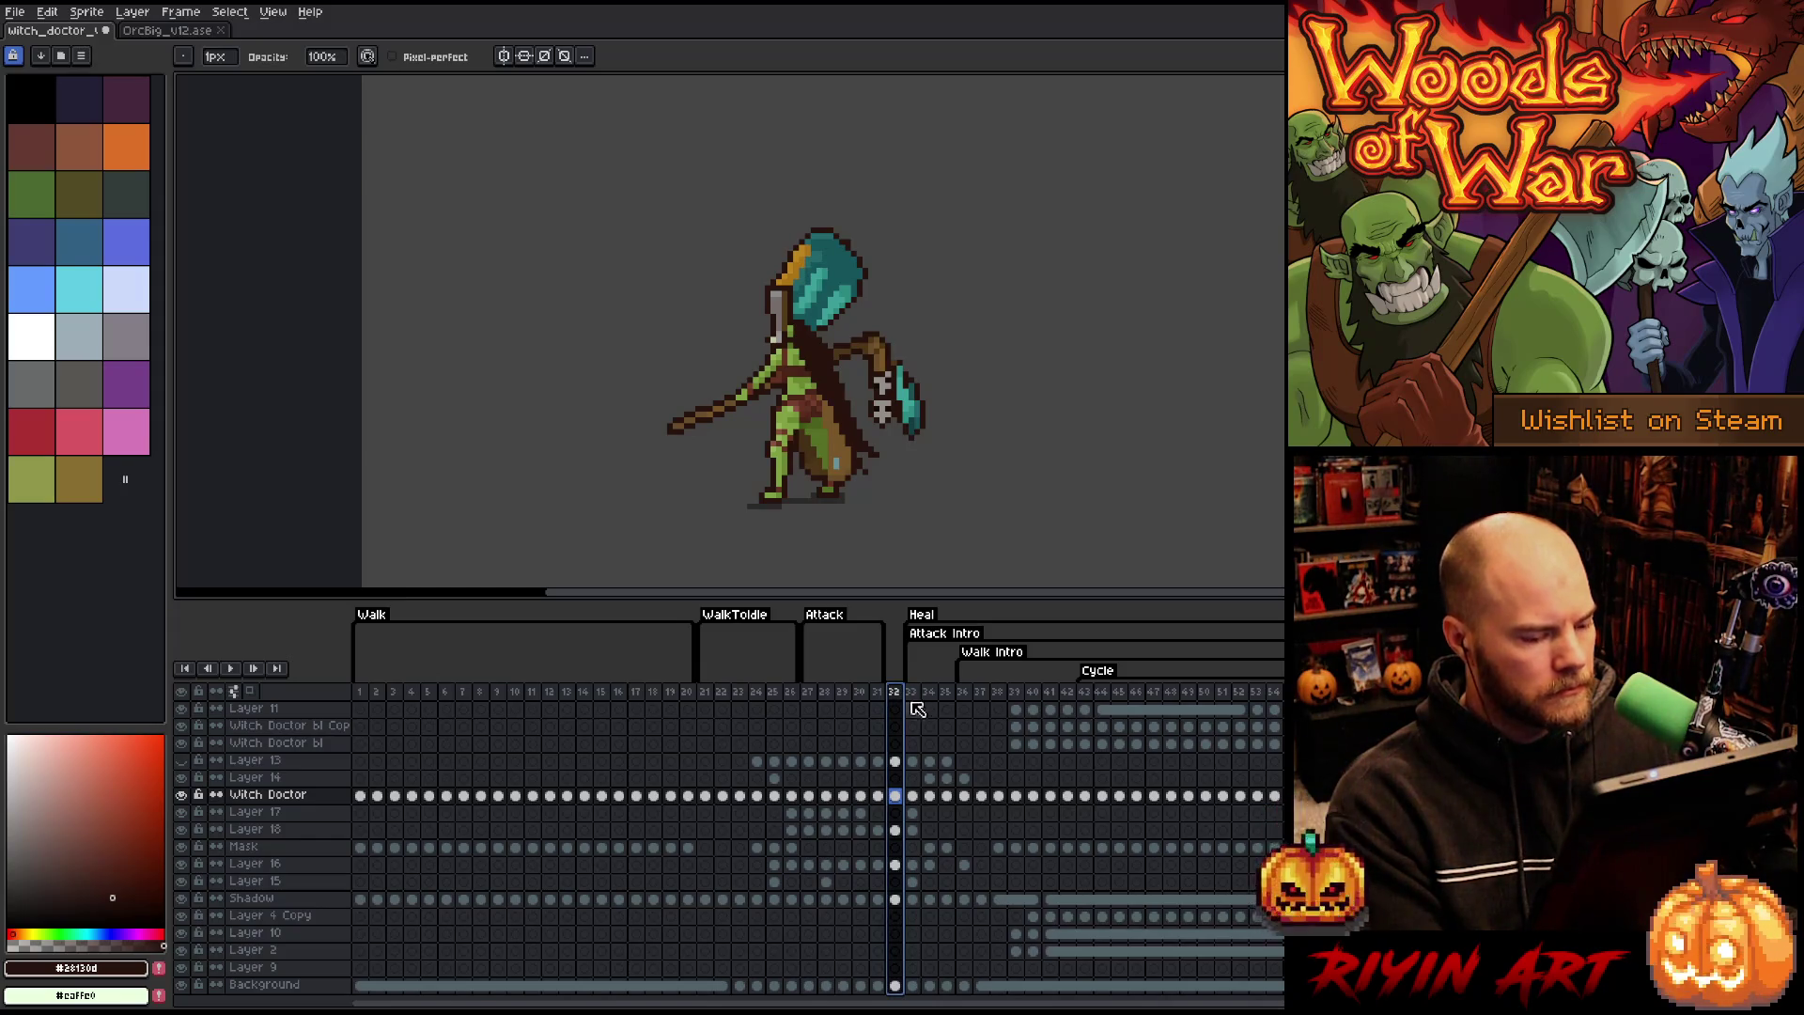
pyautogui.click(896, 763)
pyautogui.moveTo(899, 768); pyautogui.dragTo(905, 907)
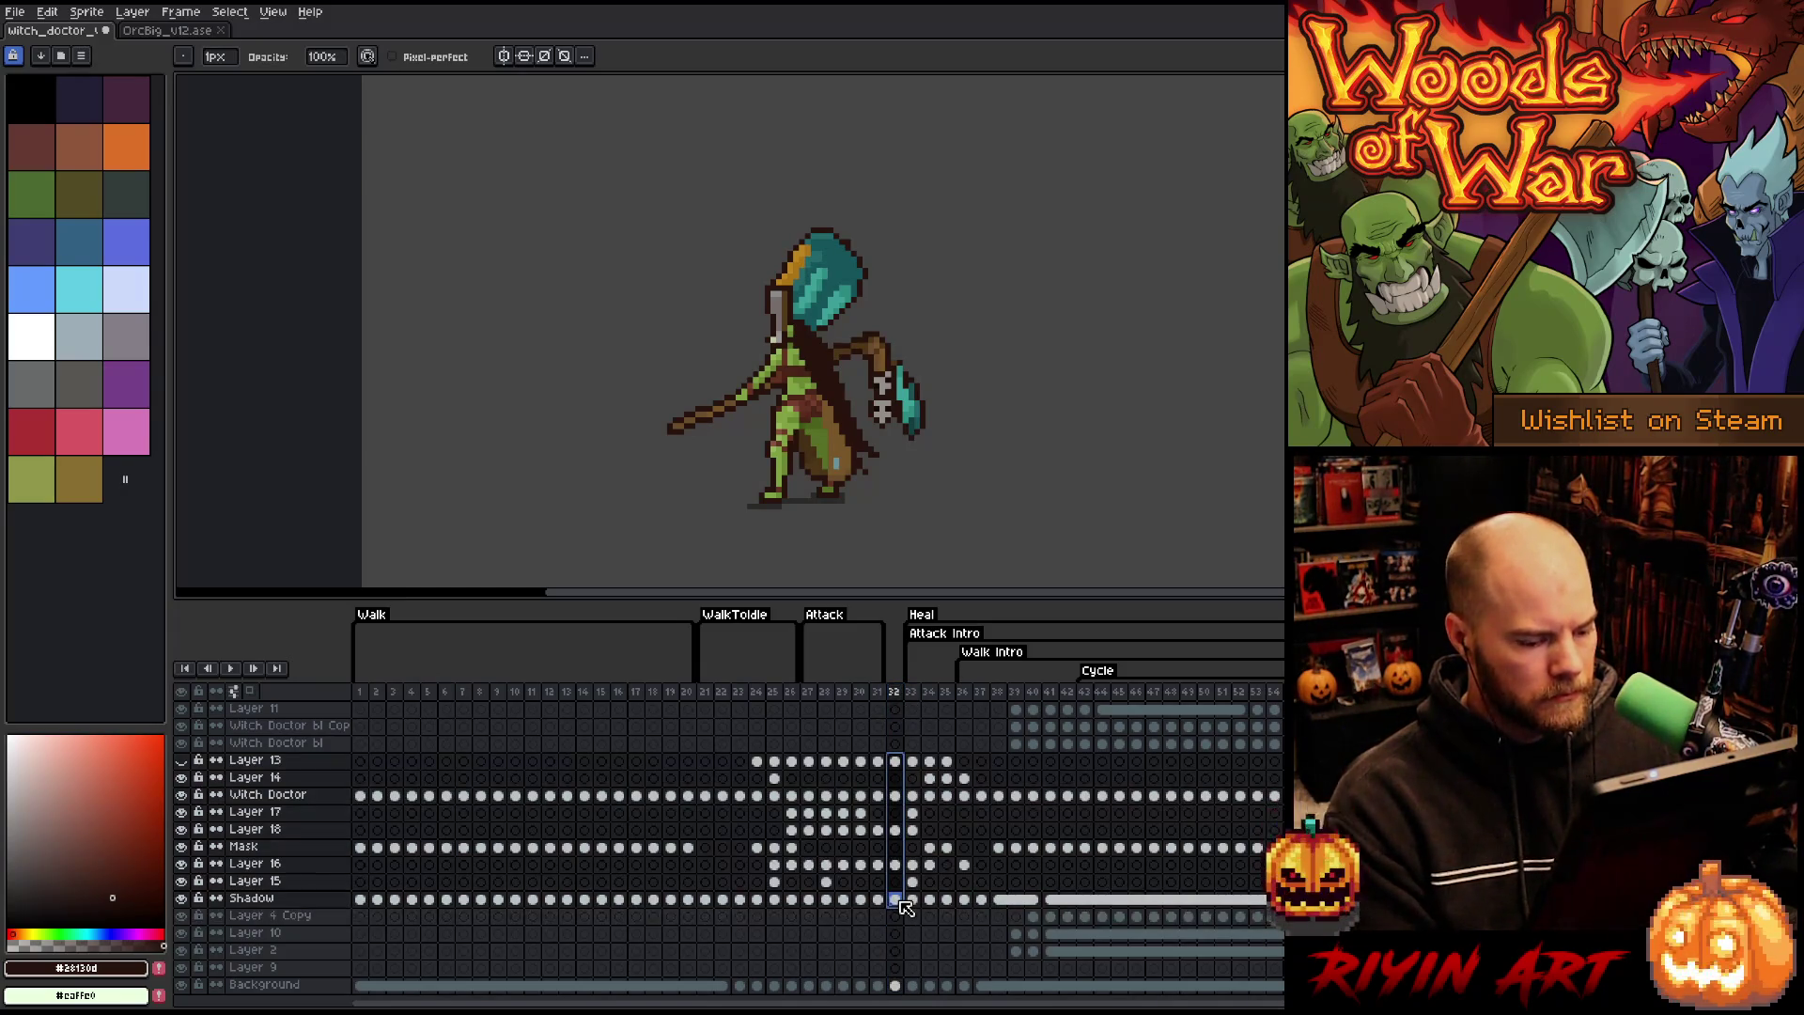
pyautogui.press('Delete')
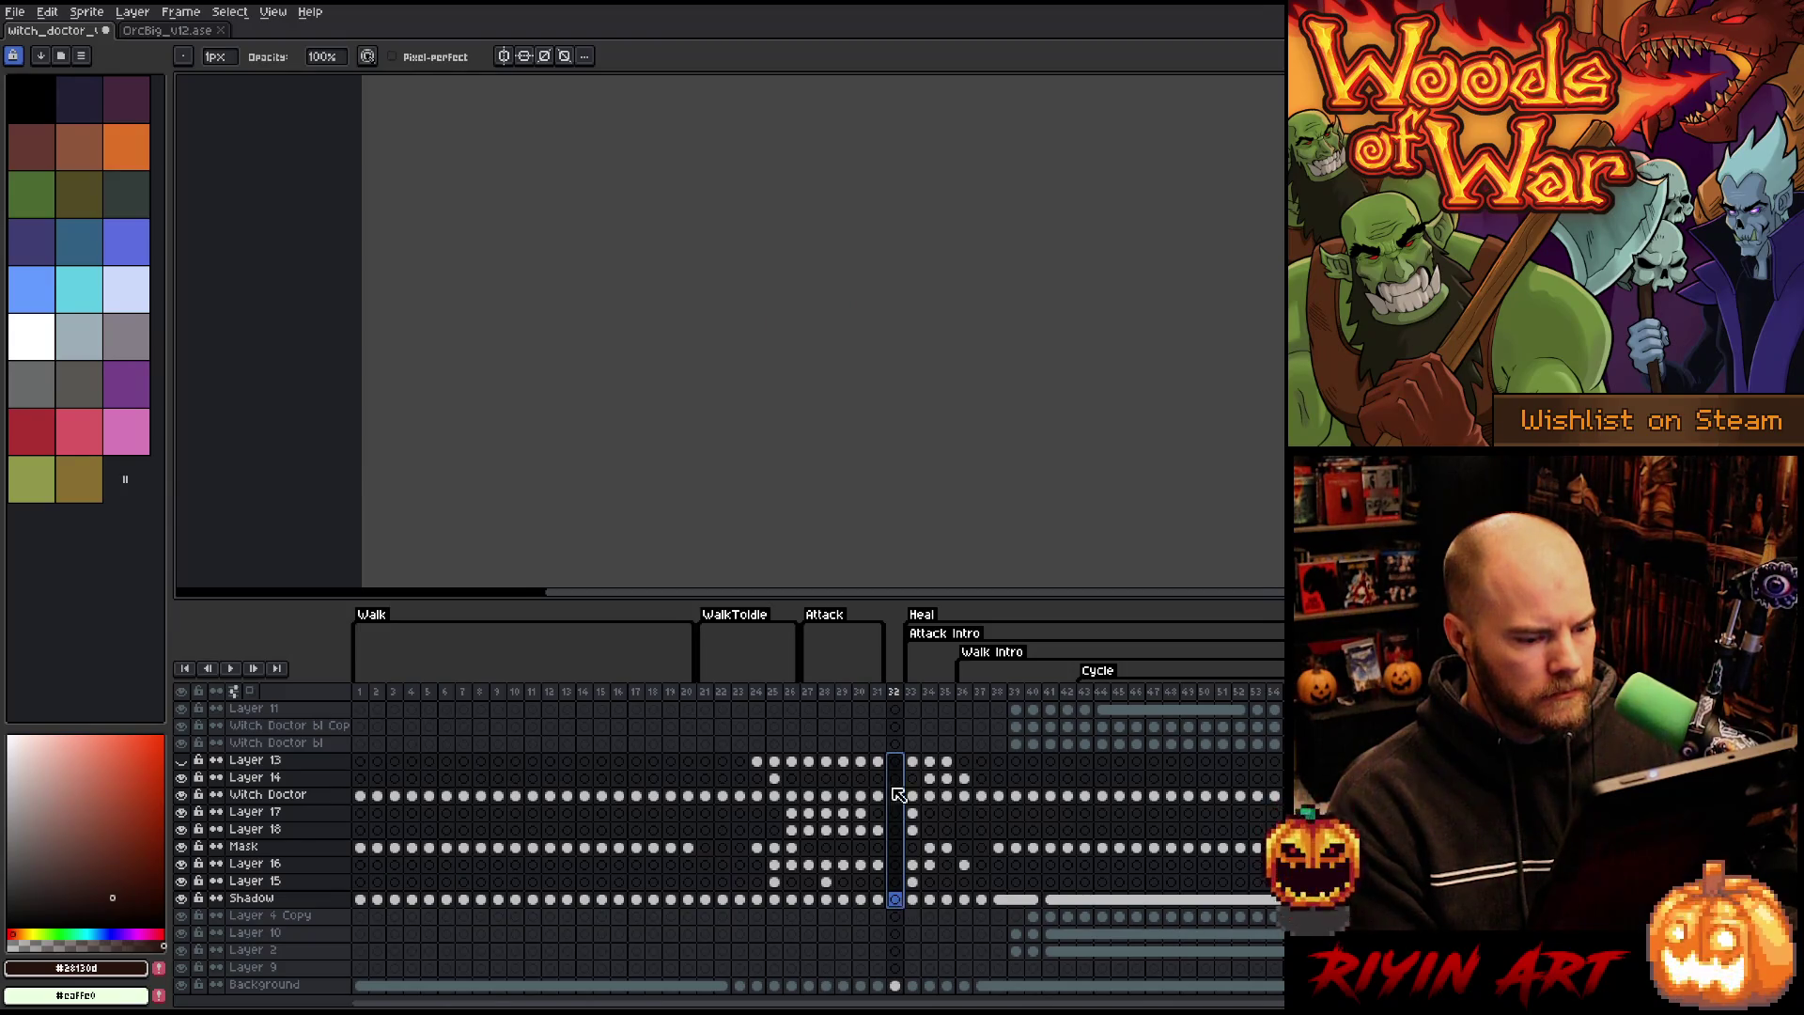
# - Step through frames 33–39 to check the heal glow, then select frame 38's cels
pyautogui.click(911, 696)
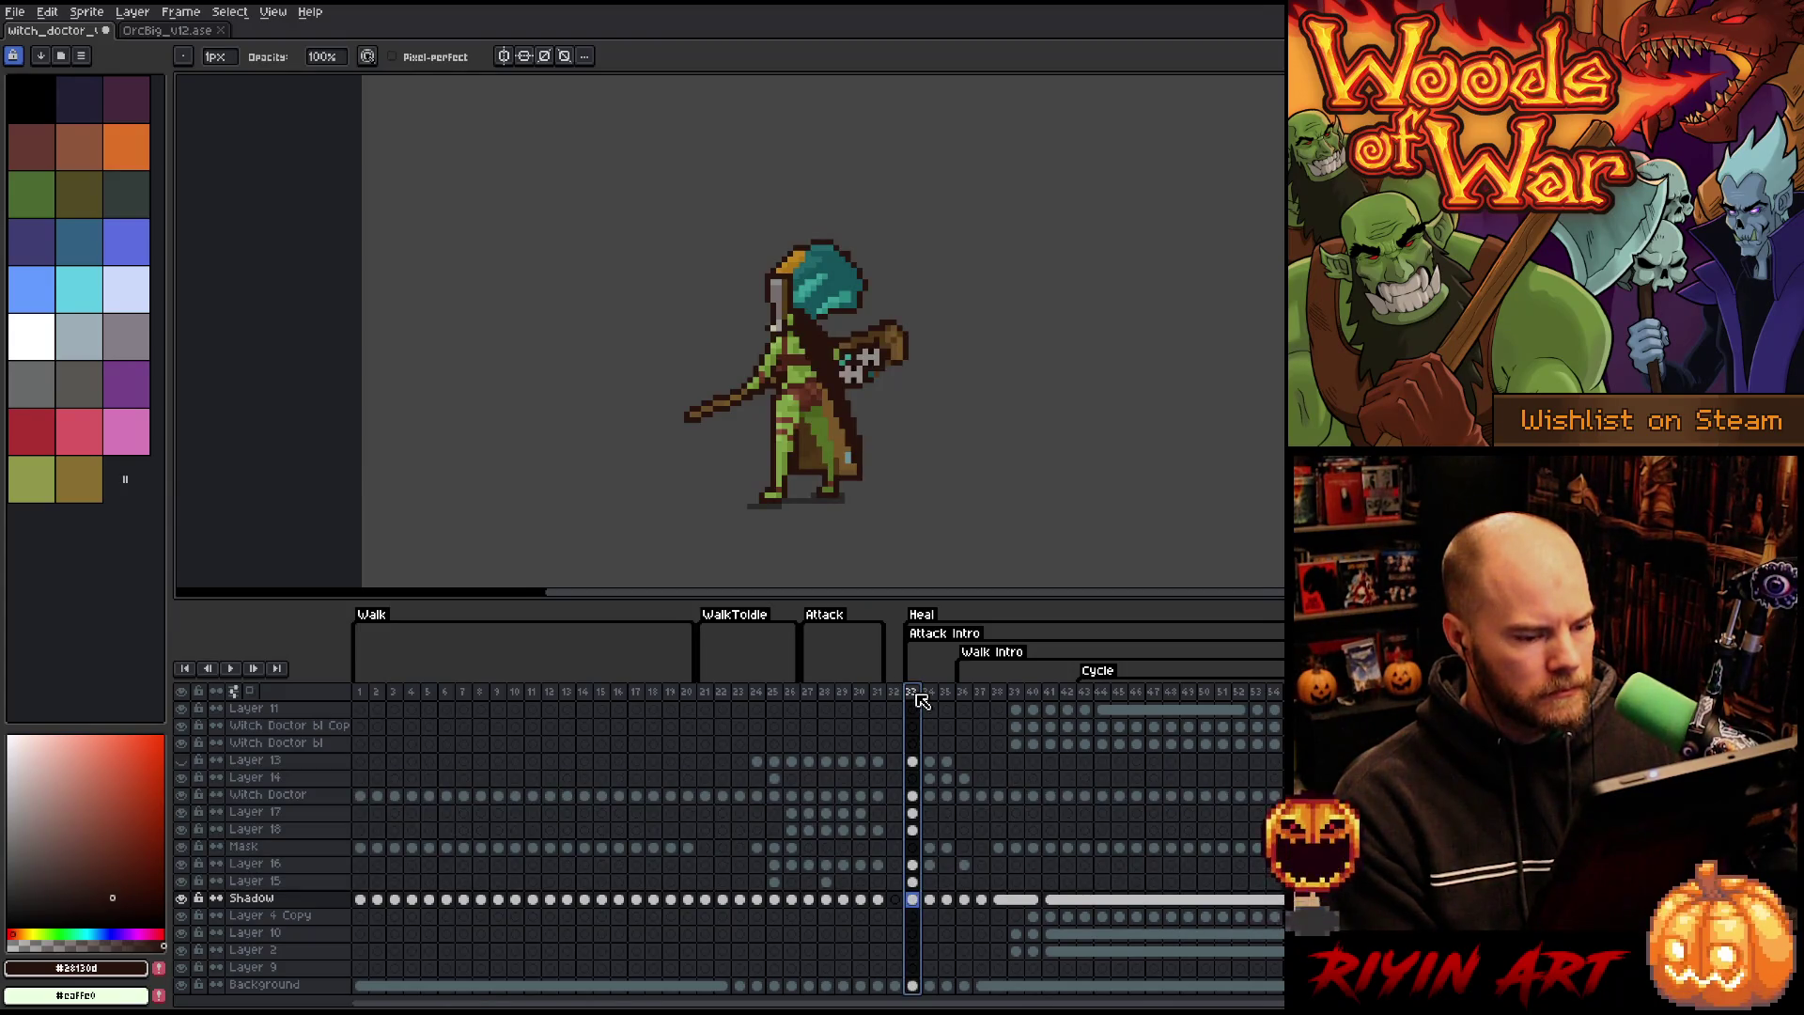
pyautogui.press('Right')
pyautogui.press('Right')
pyautogui.press('Right')
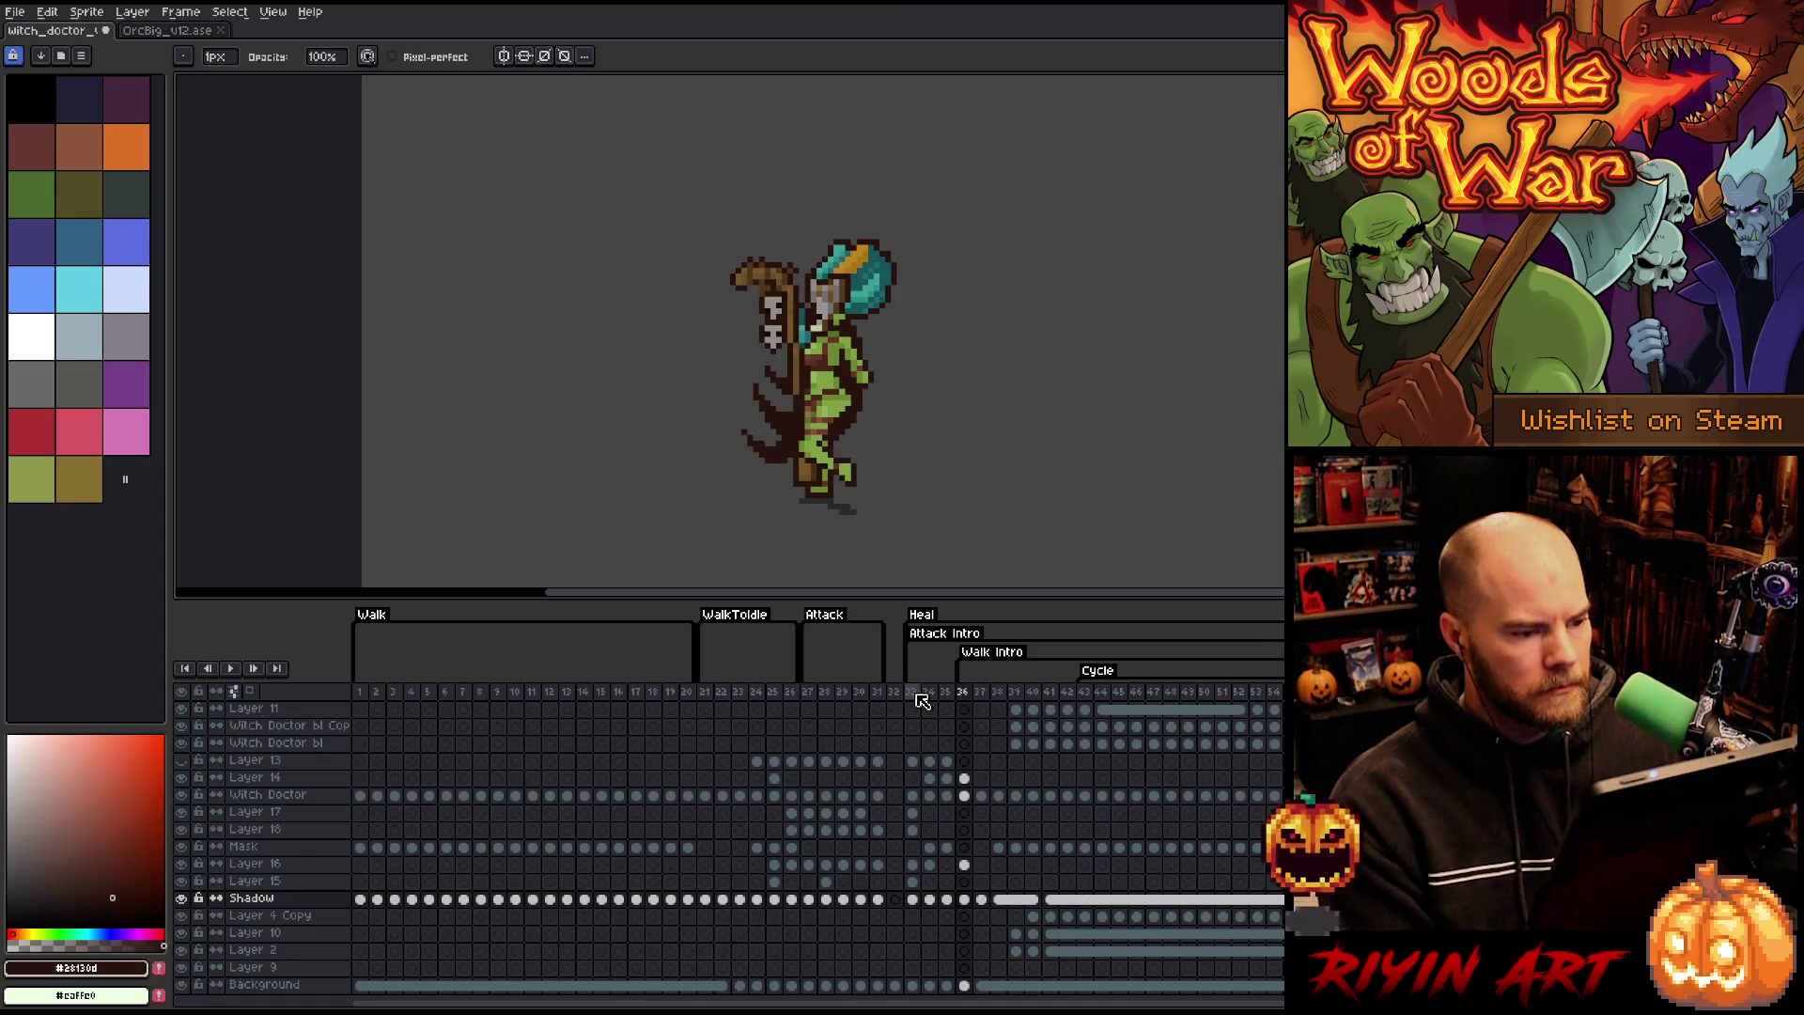
pyautogui.press('Right')
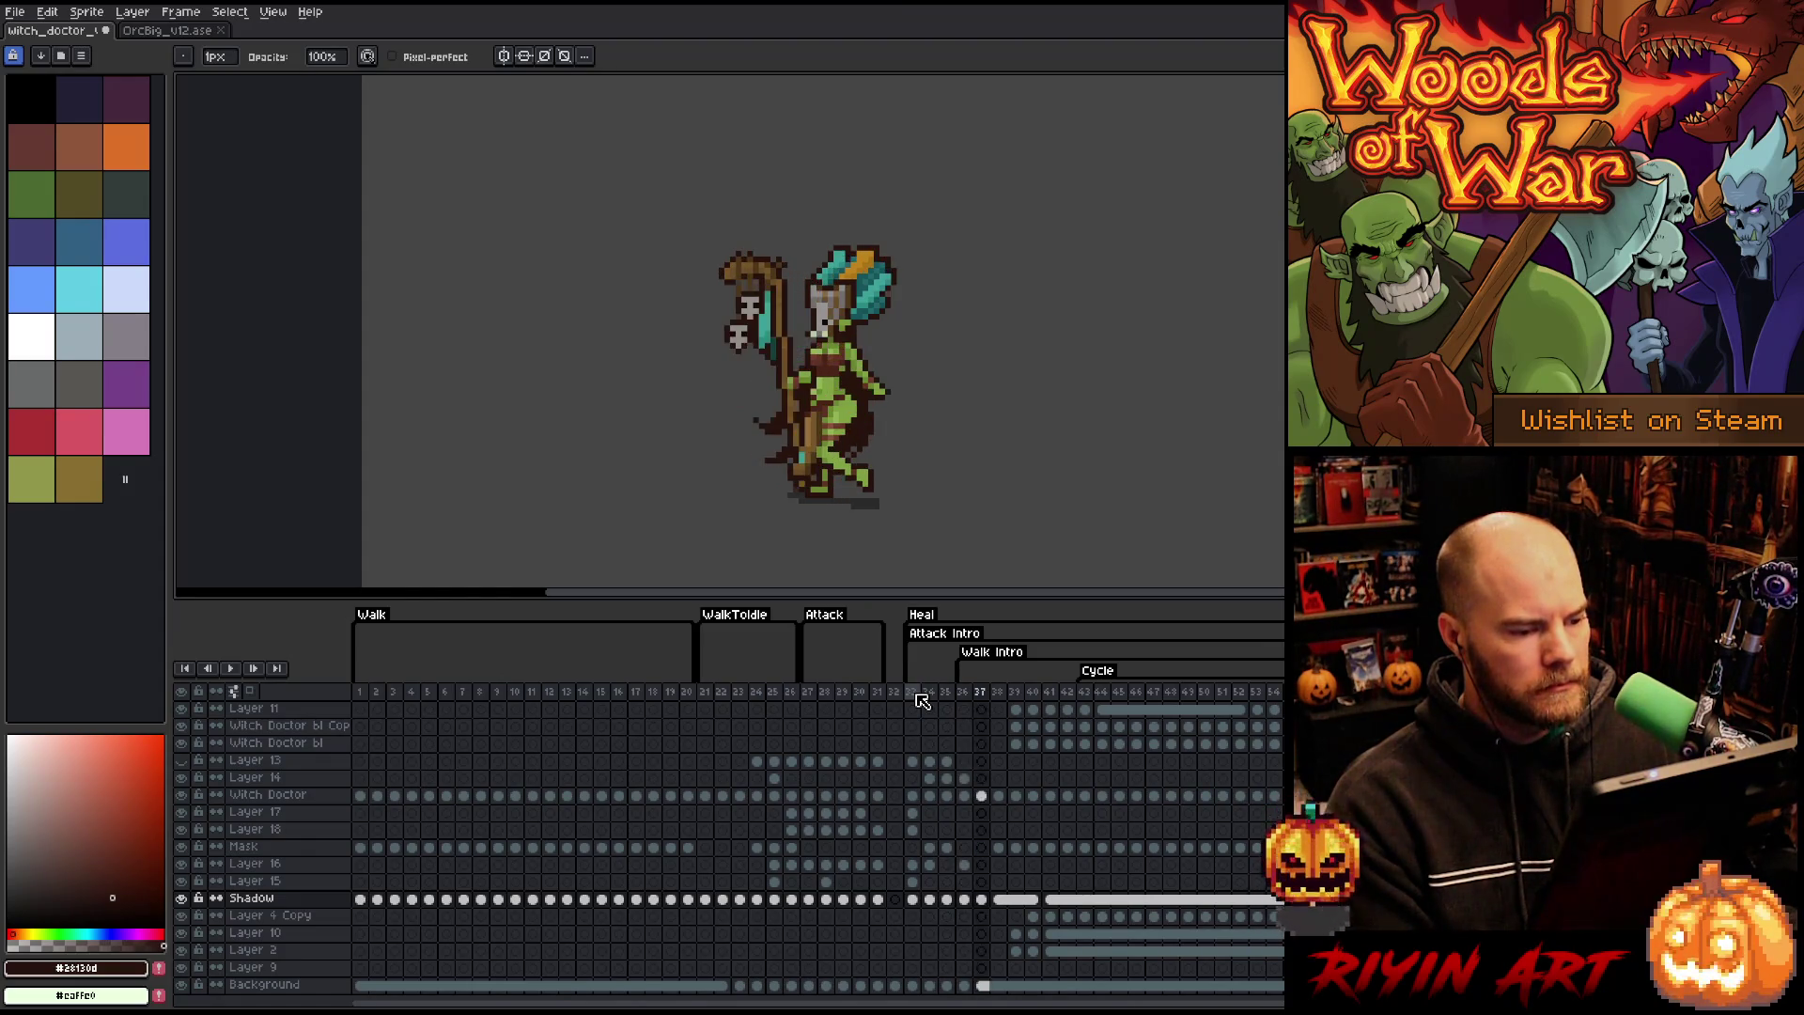
pyautogui.press('Left')
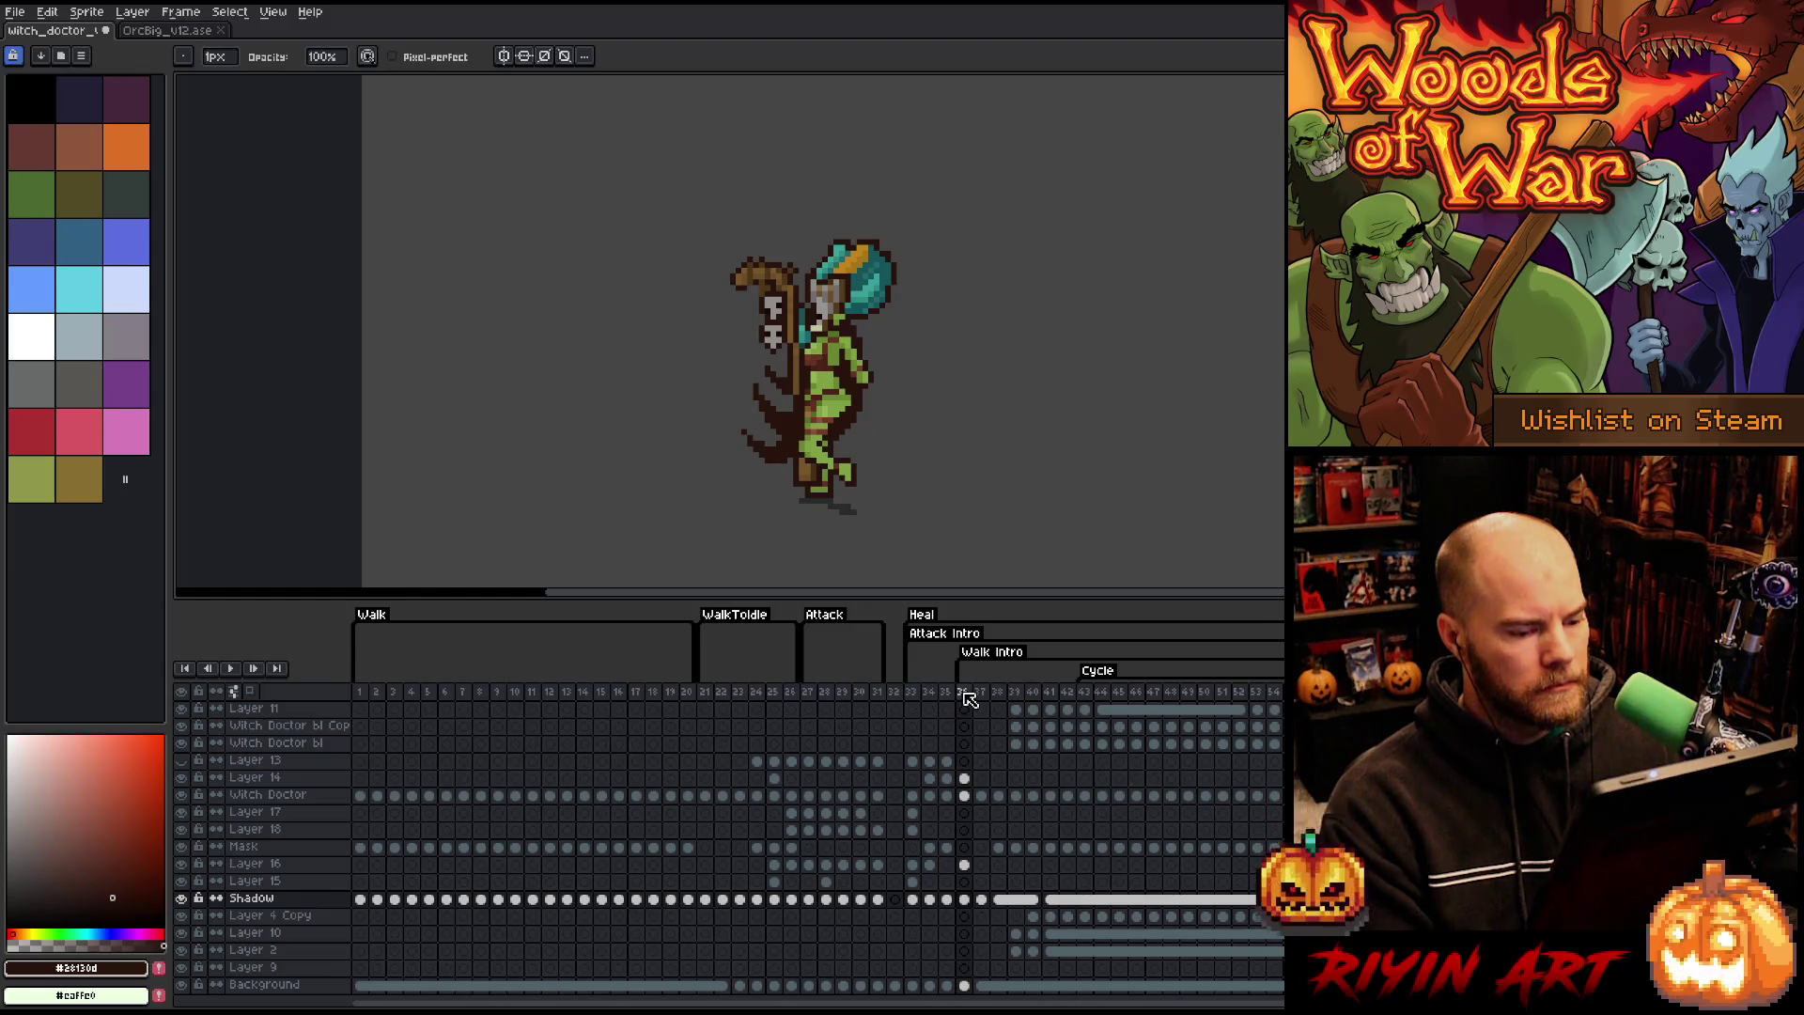
pyautogui.press('Right')
pyautogui.press('Right')
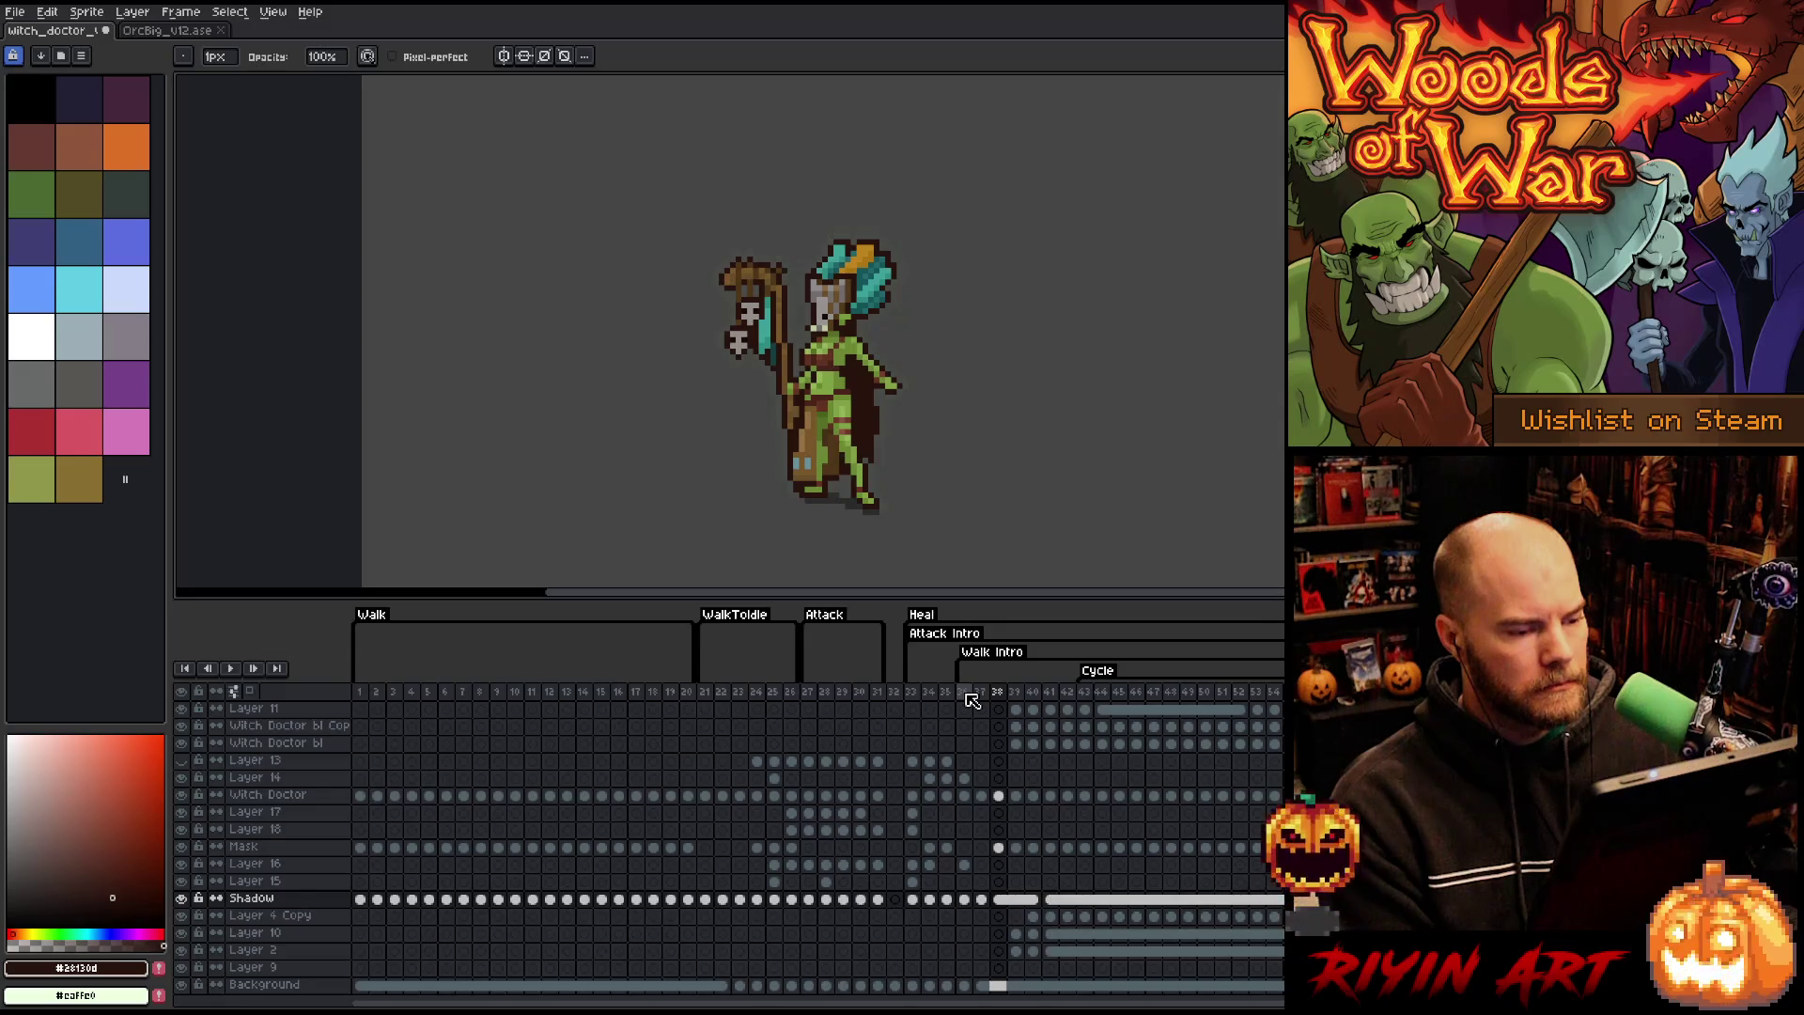
pyautogui.press('Left')
pyautogui.press('Right')
pyautogui.press('Left')
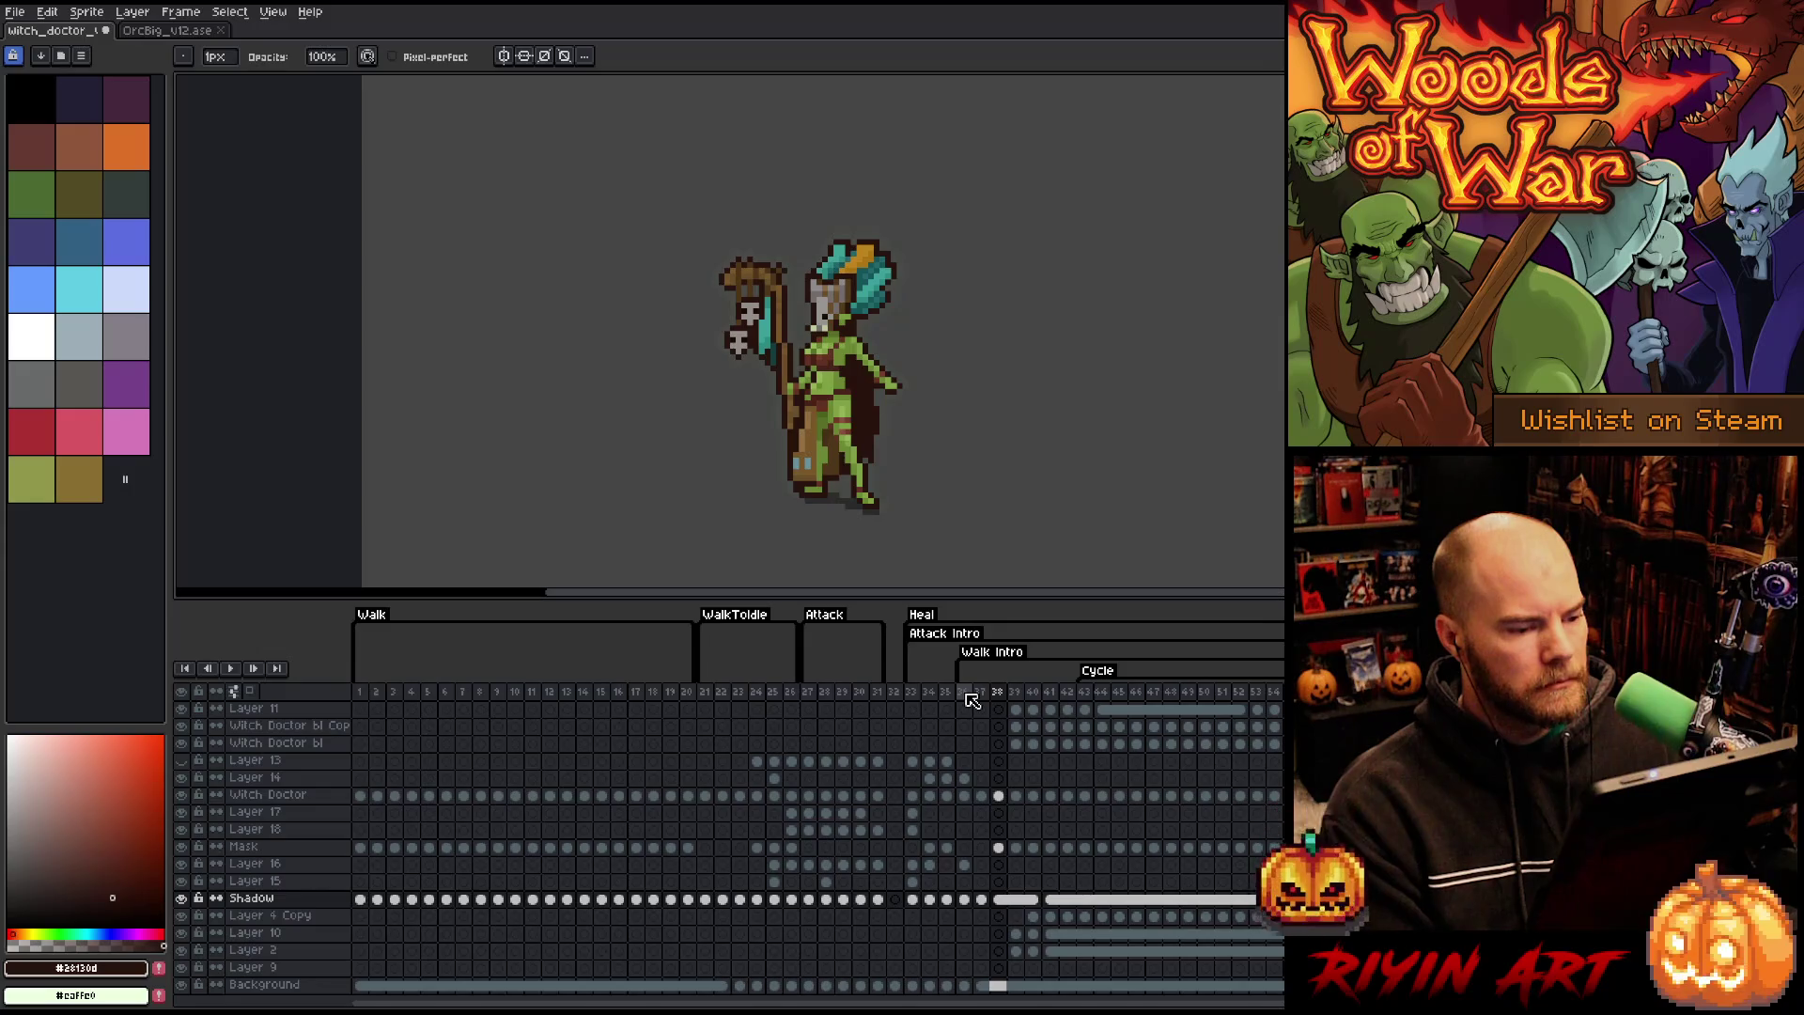
pyautogui.press('Right')
pyautogui.press('Right')
pyautogui.press('Left')
pyautogui.press('Left')
pyautogui.press('Left')
pyautogui.press('Right')
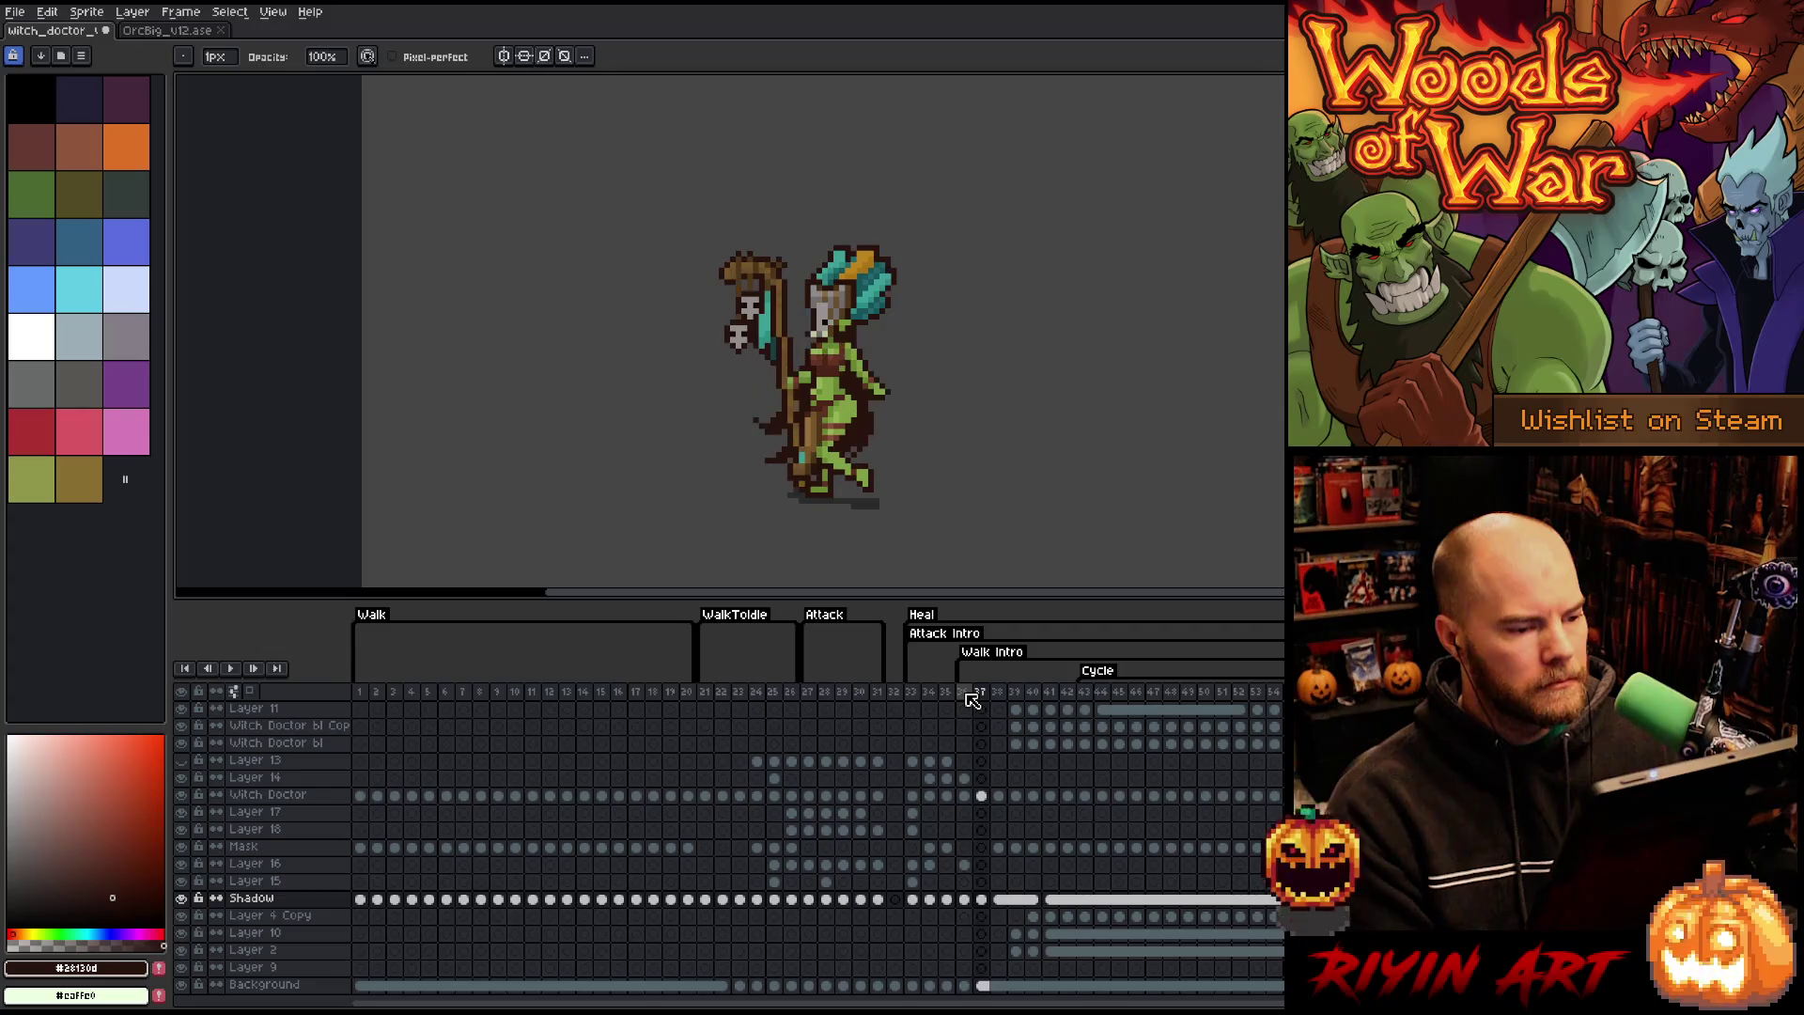
pyautogui.press('Left')
pyautogui.press('Right')
pyautogui.press('Right')
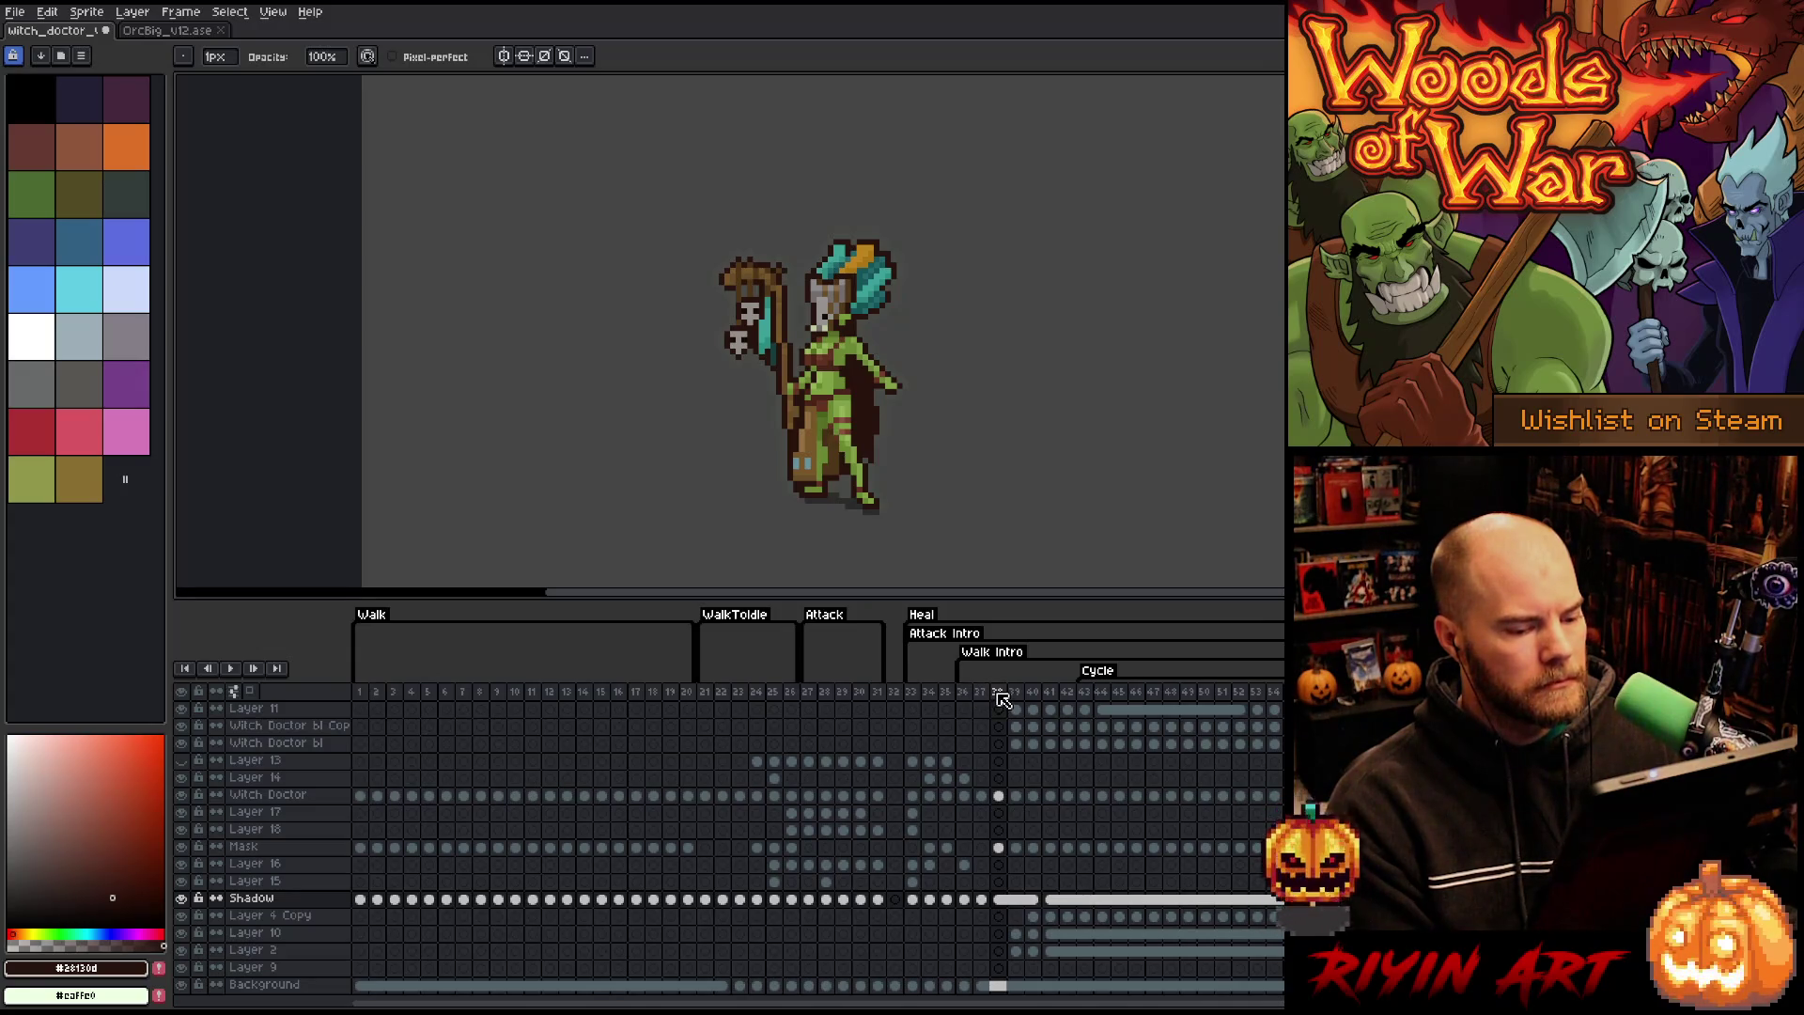
pyautogui.moveTo(998, 795); pyautogui.dragTo(1002, 910)
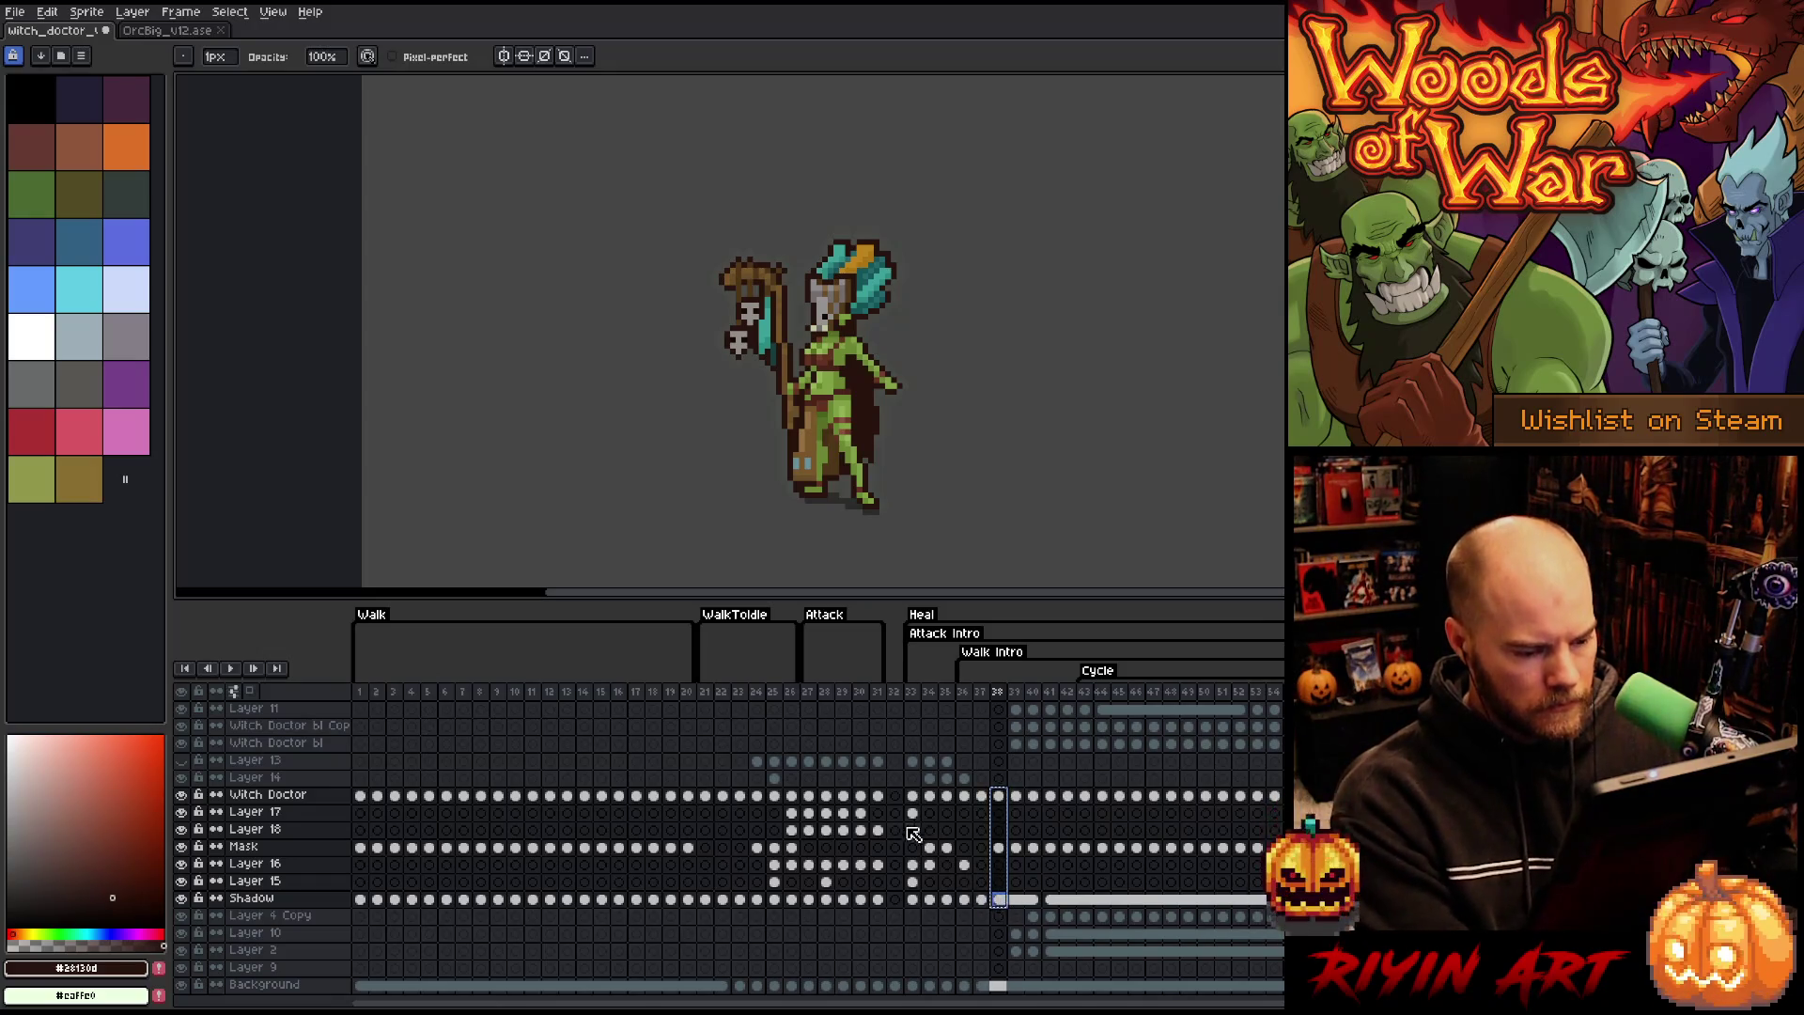
pyautogui.click(896, 797)
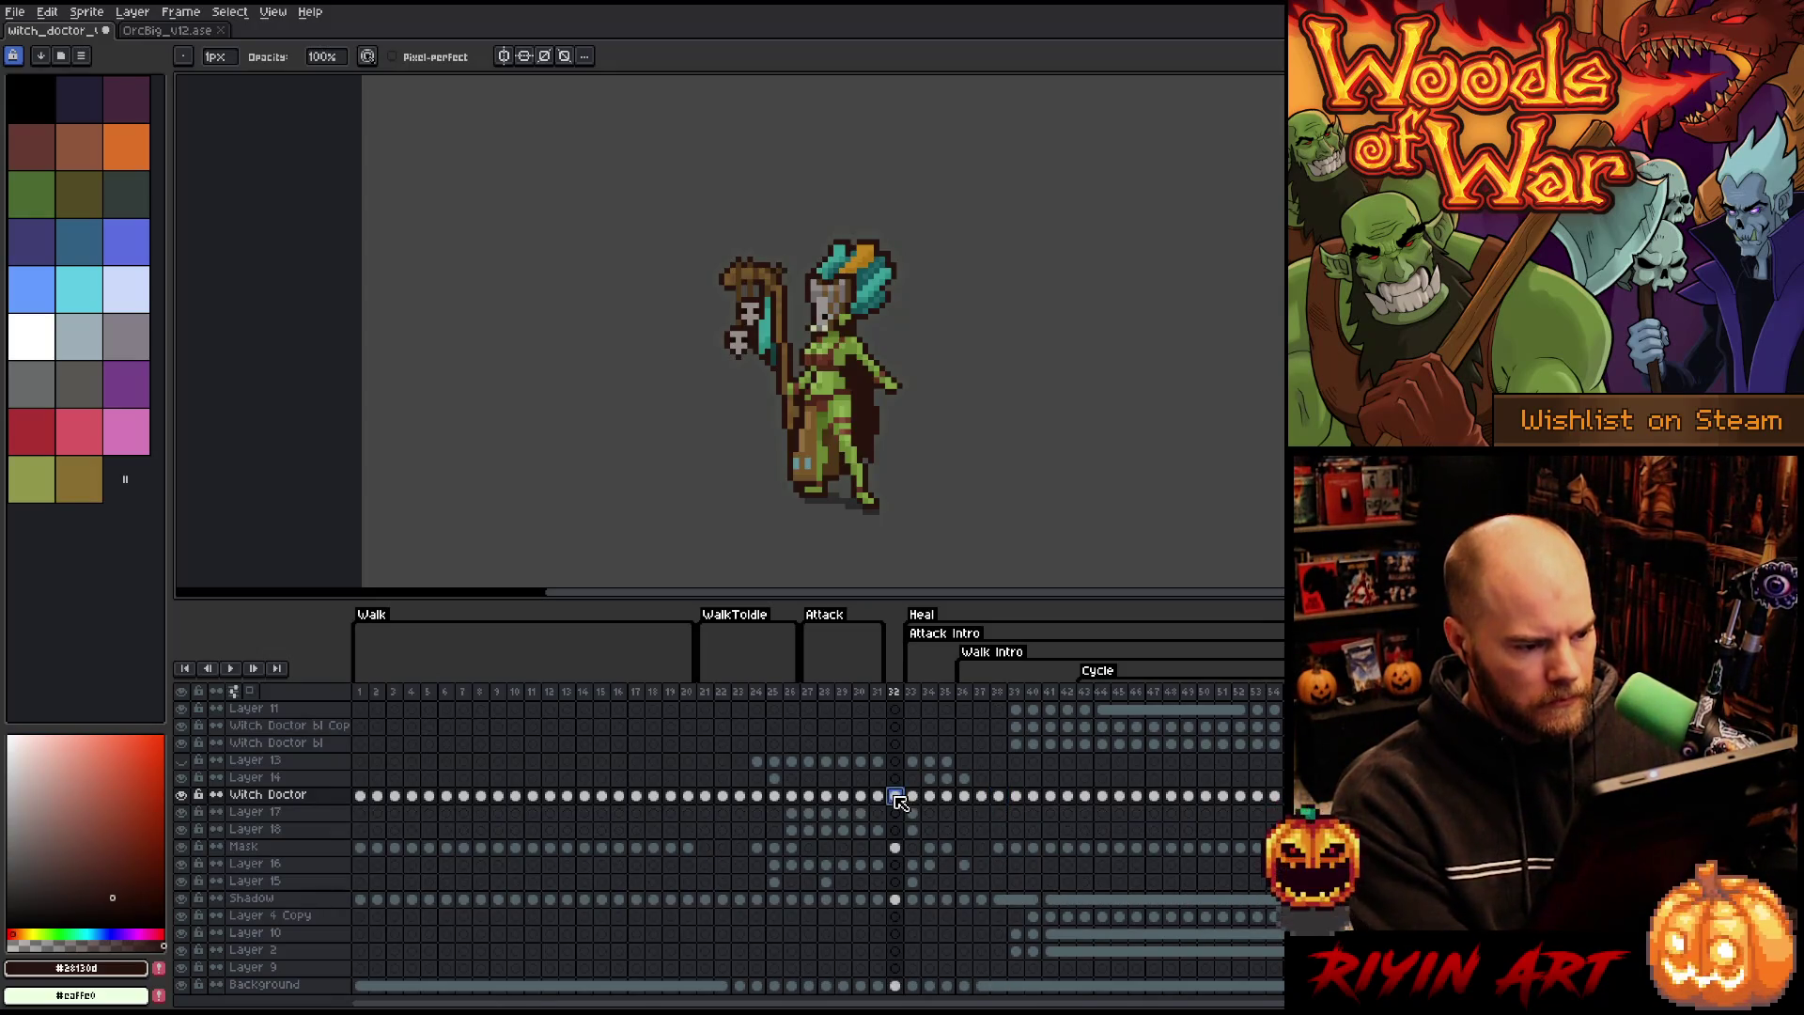
# - Add a new tag starting at frame 32, entering 'Heal' as its name
pyautogui.rightClick(899, 697)
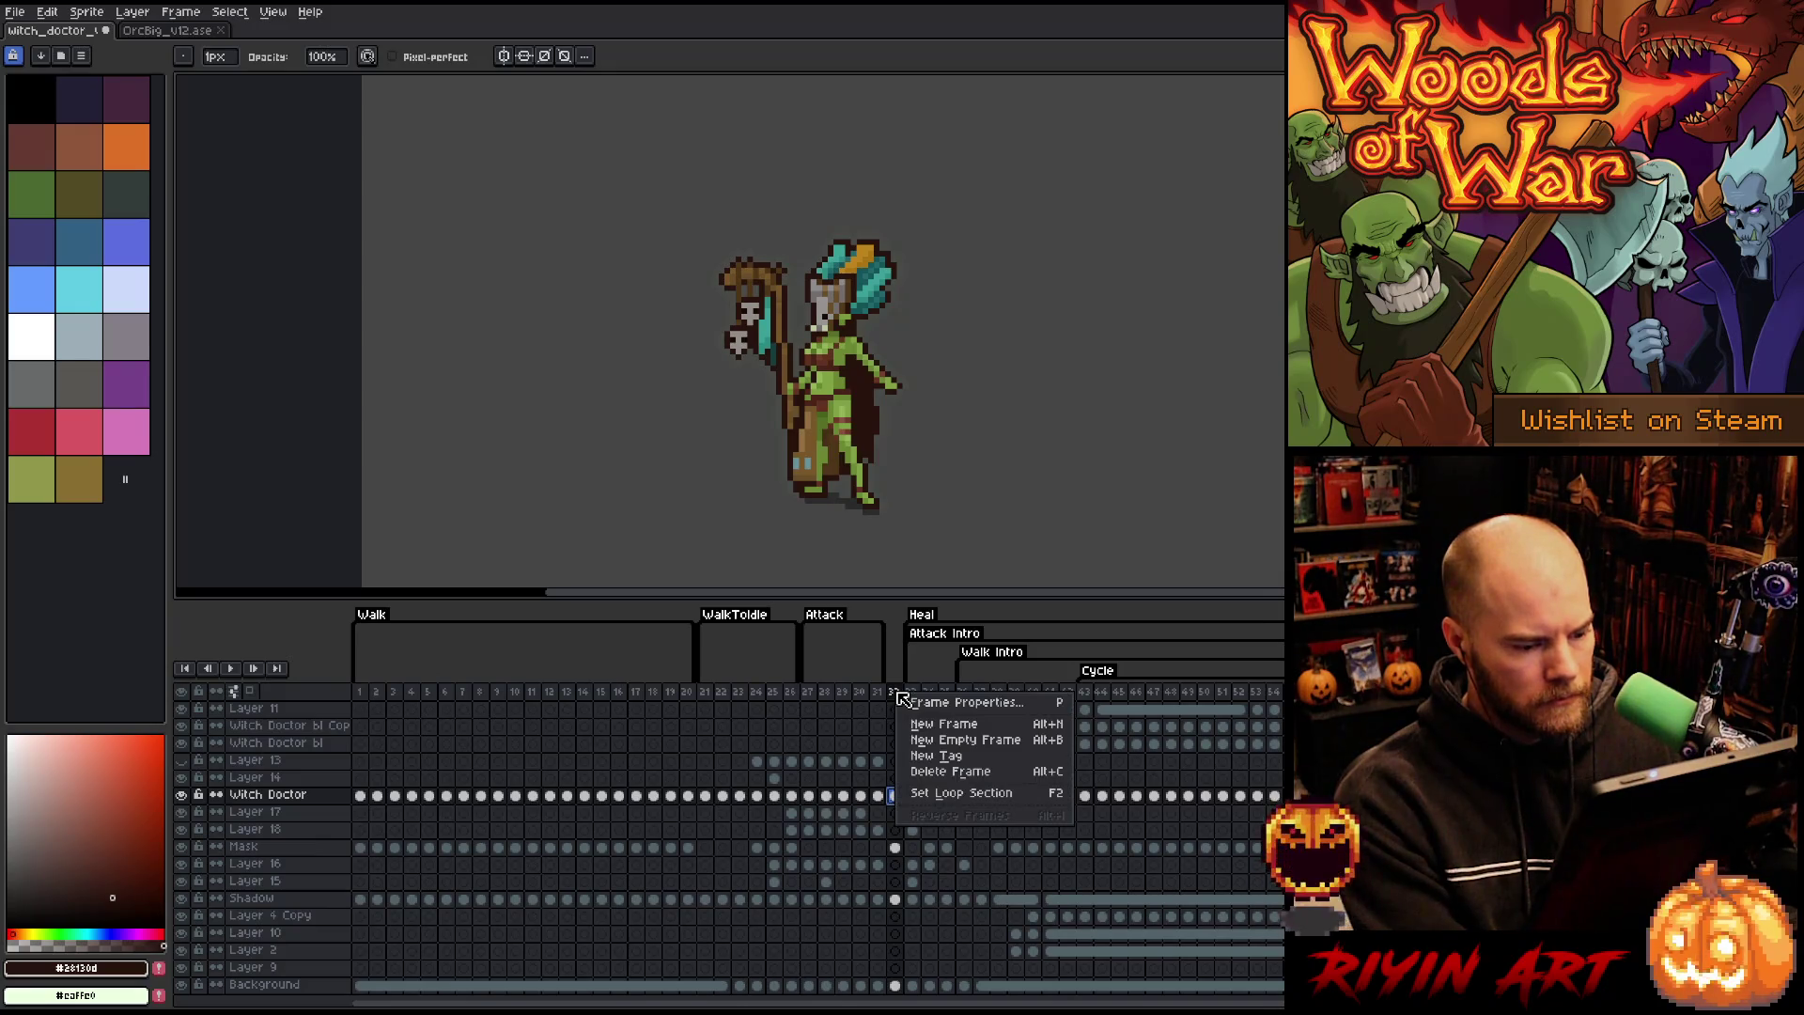
pyautogui.click(924, 762)
pyautogui.write('Hit')
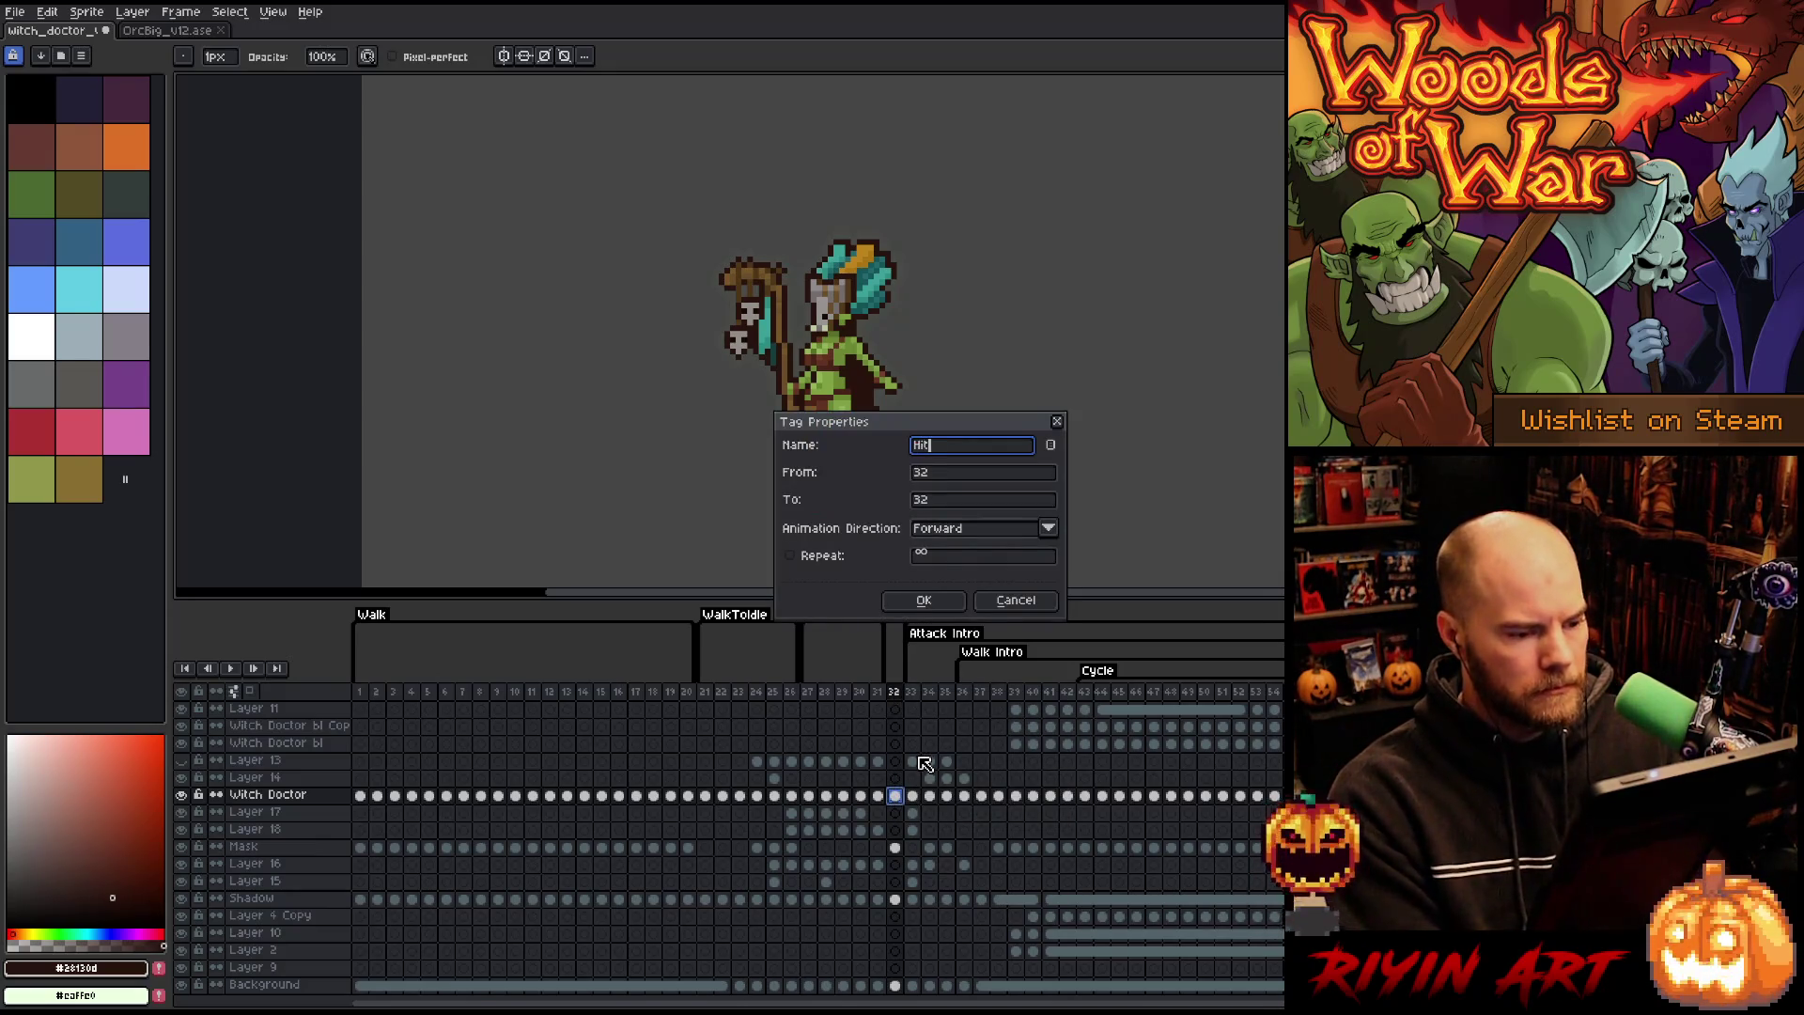
pyautogui.write('Heal')
pyautogui.press('Return')
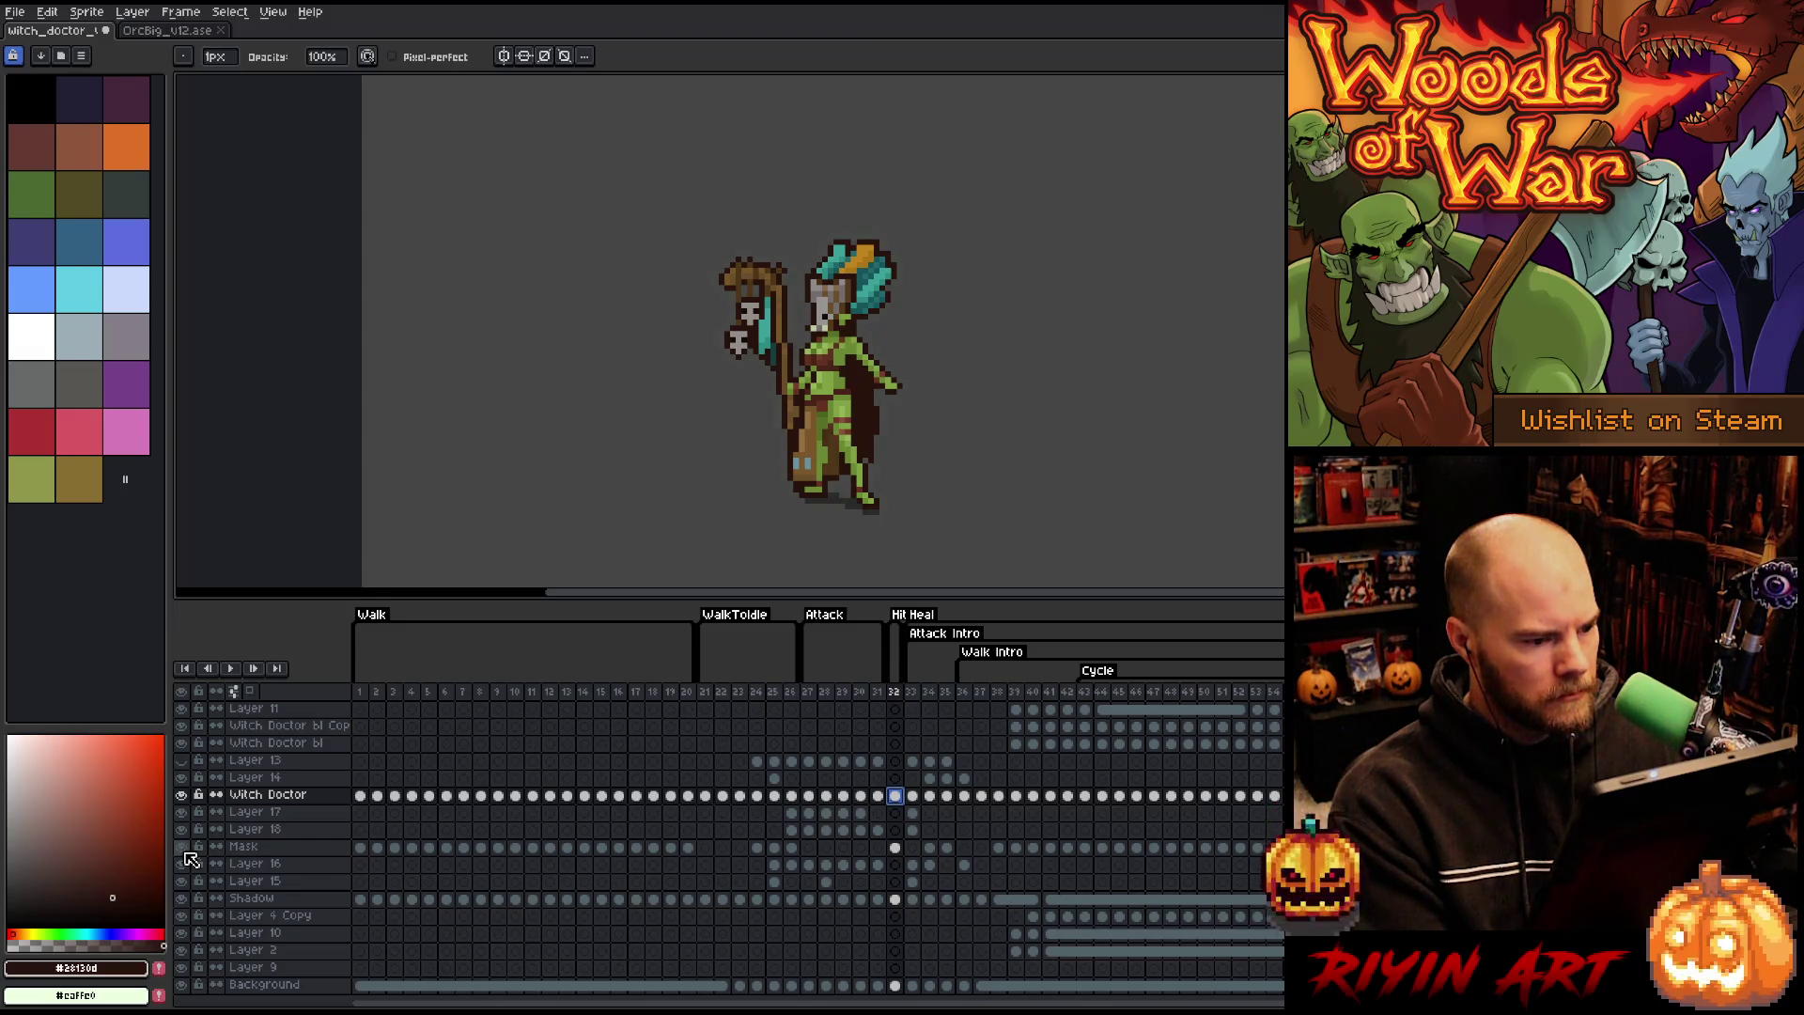
# - Insert two new frames after the Witch Doctor cel at frame 32
pyautogui.click(898, 850)
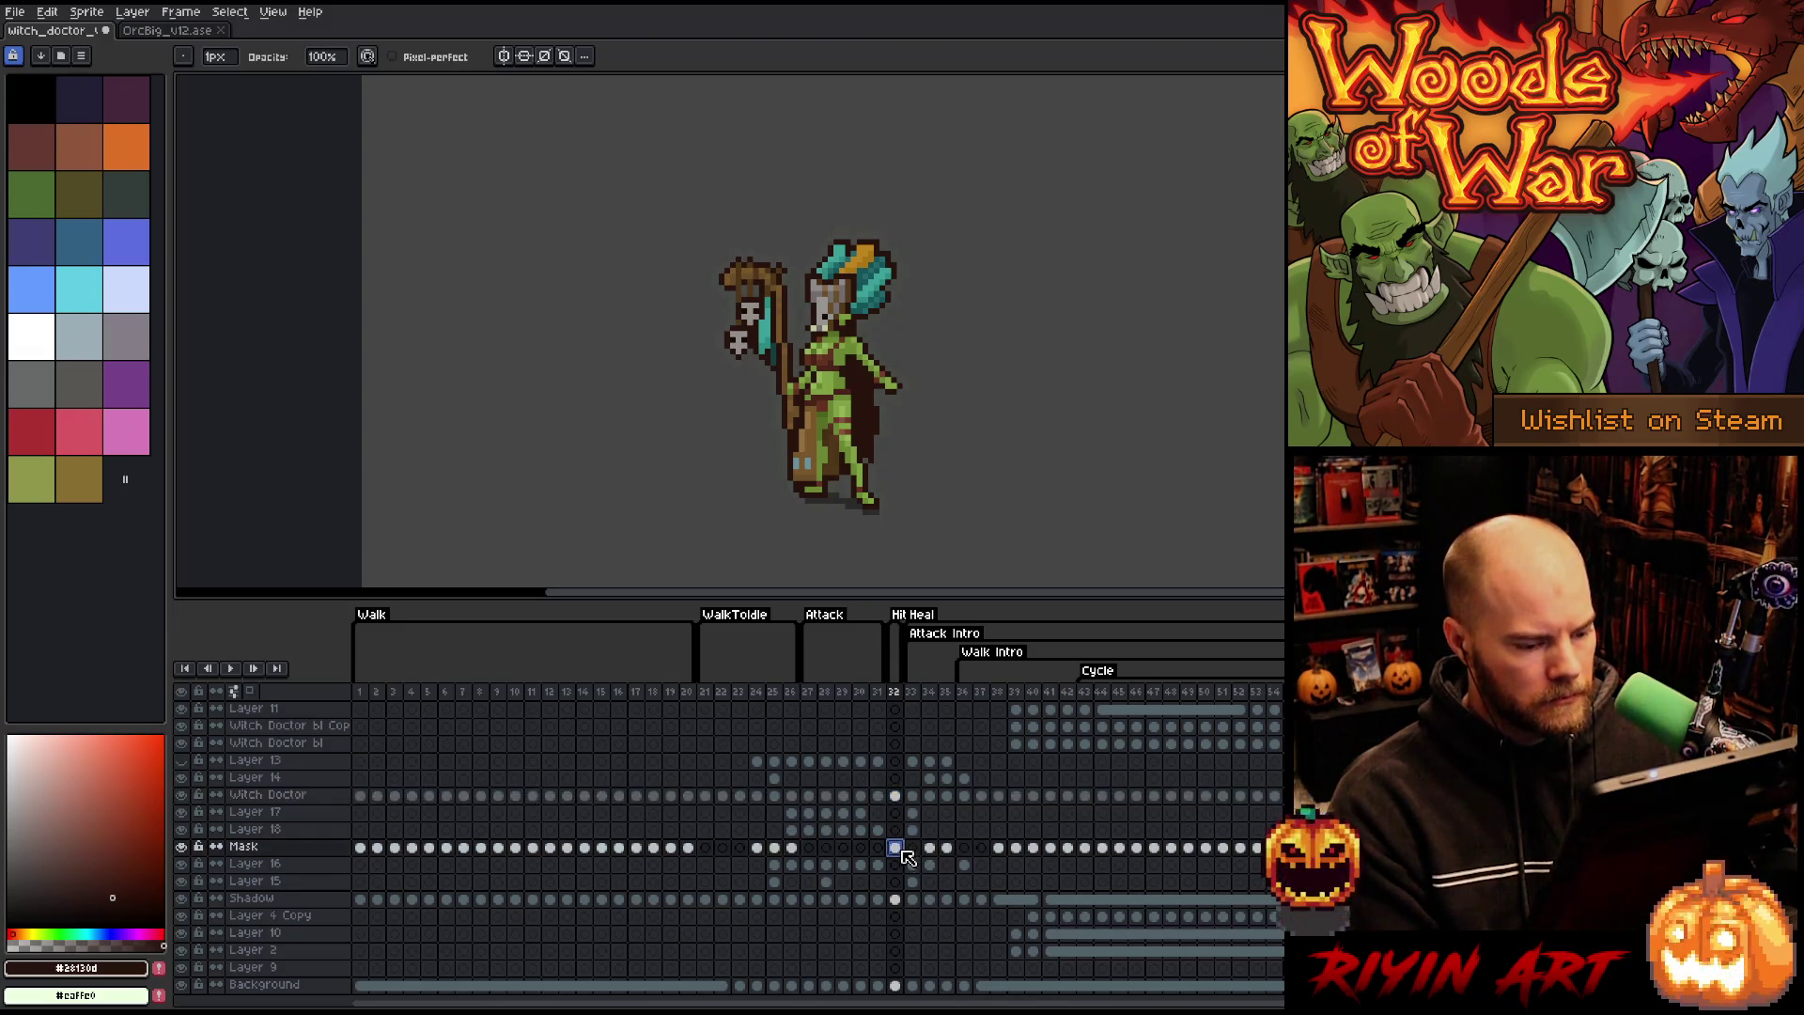
pyautogui.click(897, 797)
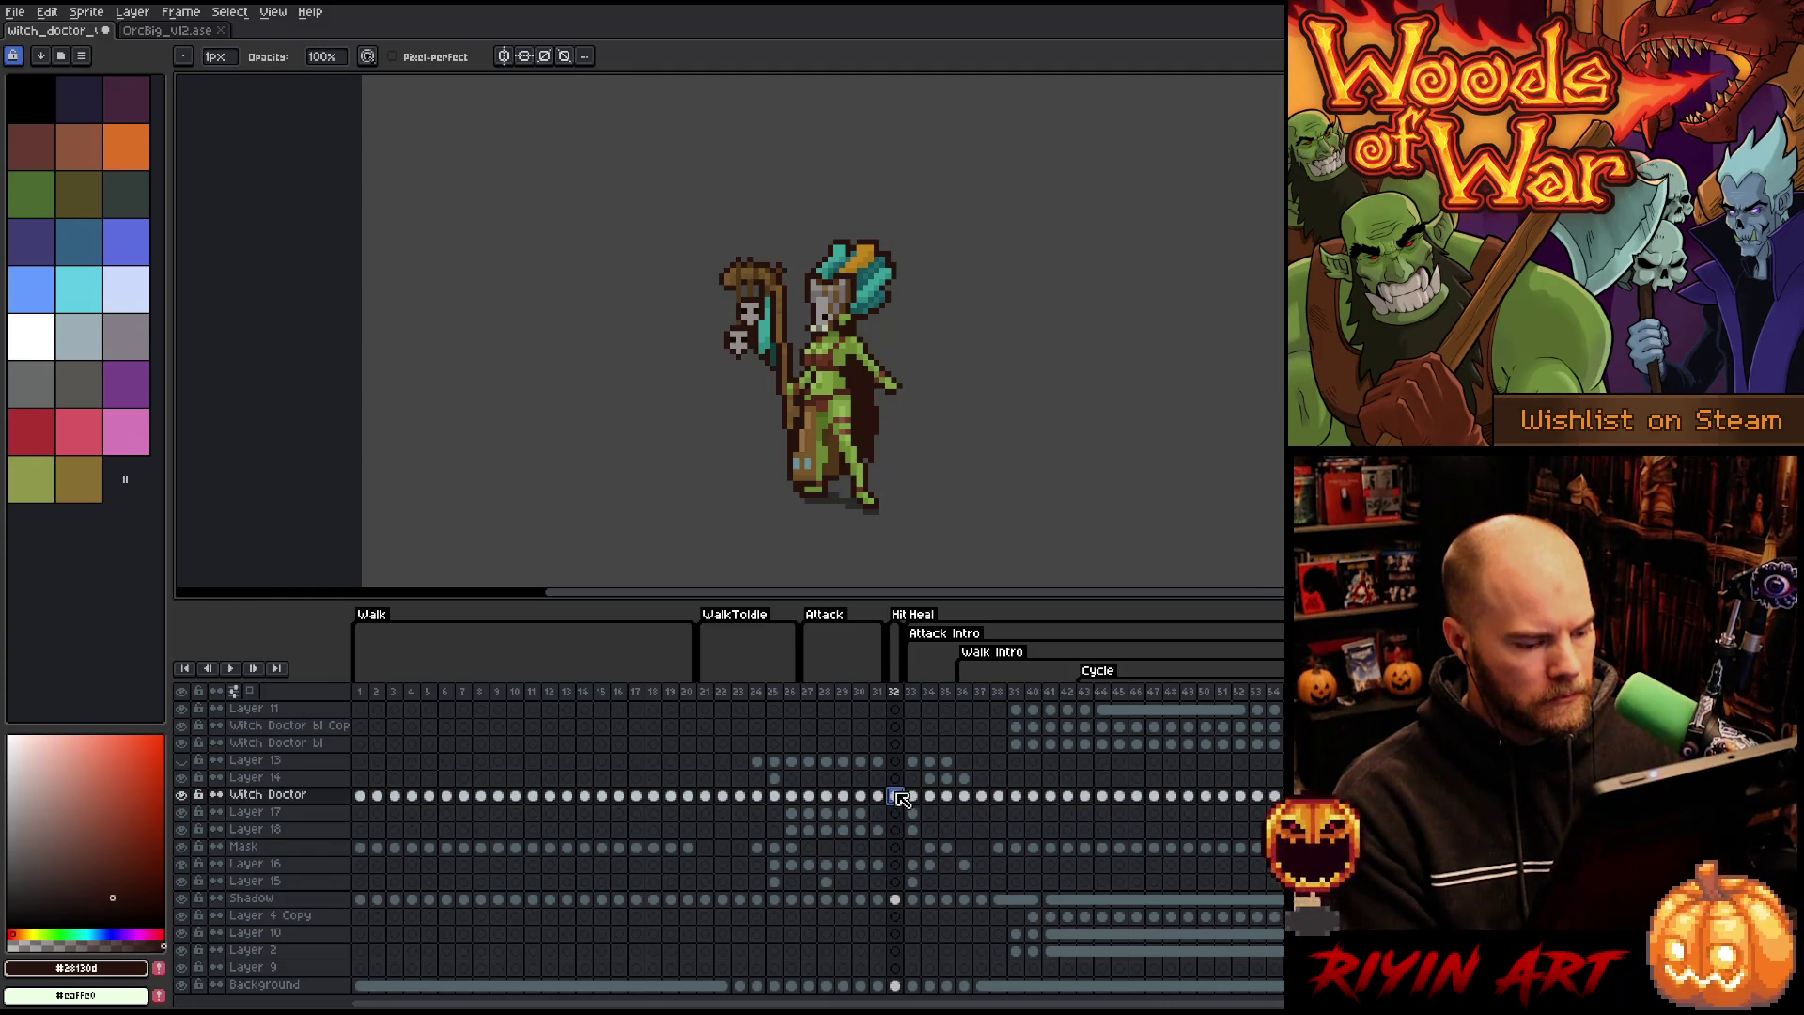
pyautogui.hotkey('alt', 'n')
pyautogui.hotkey('alt', 'n')
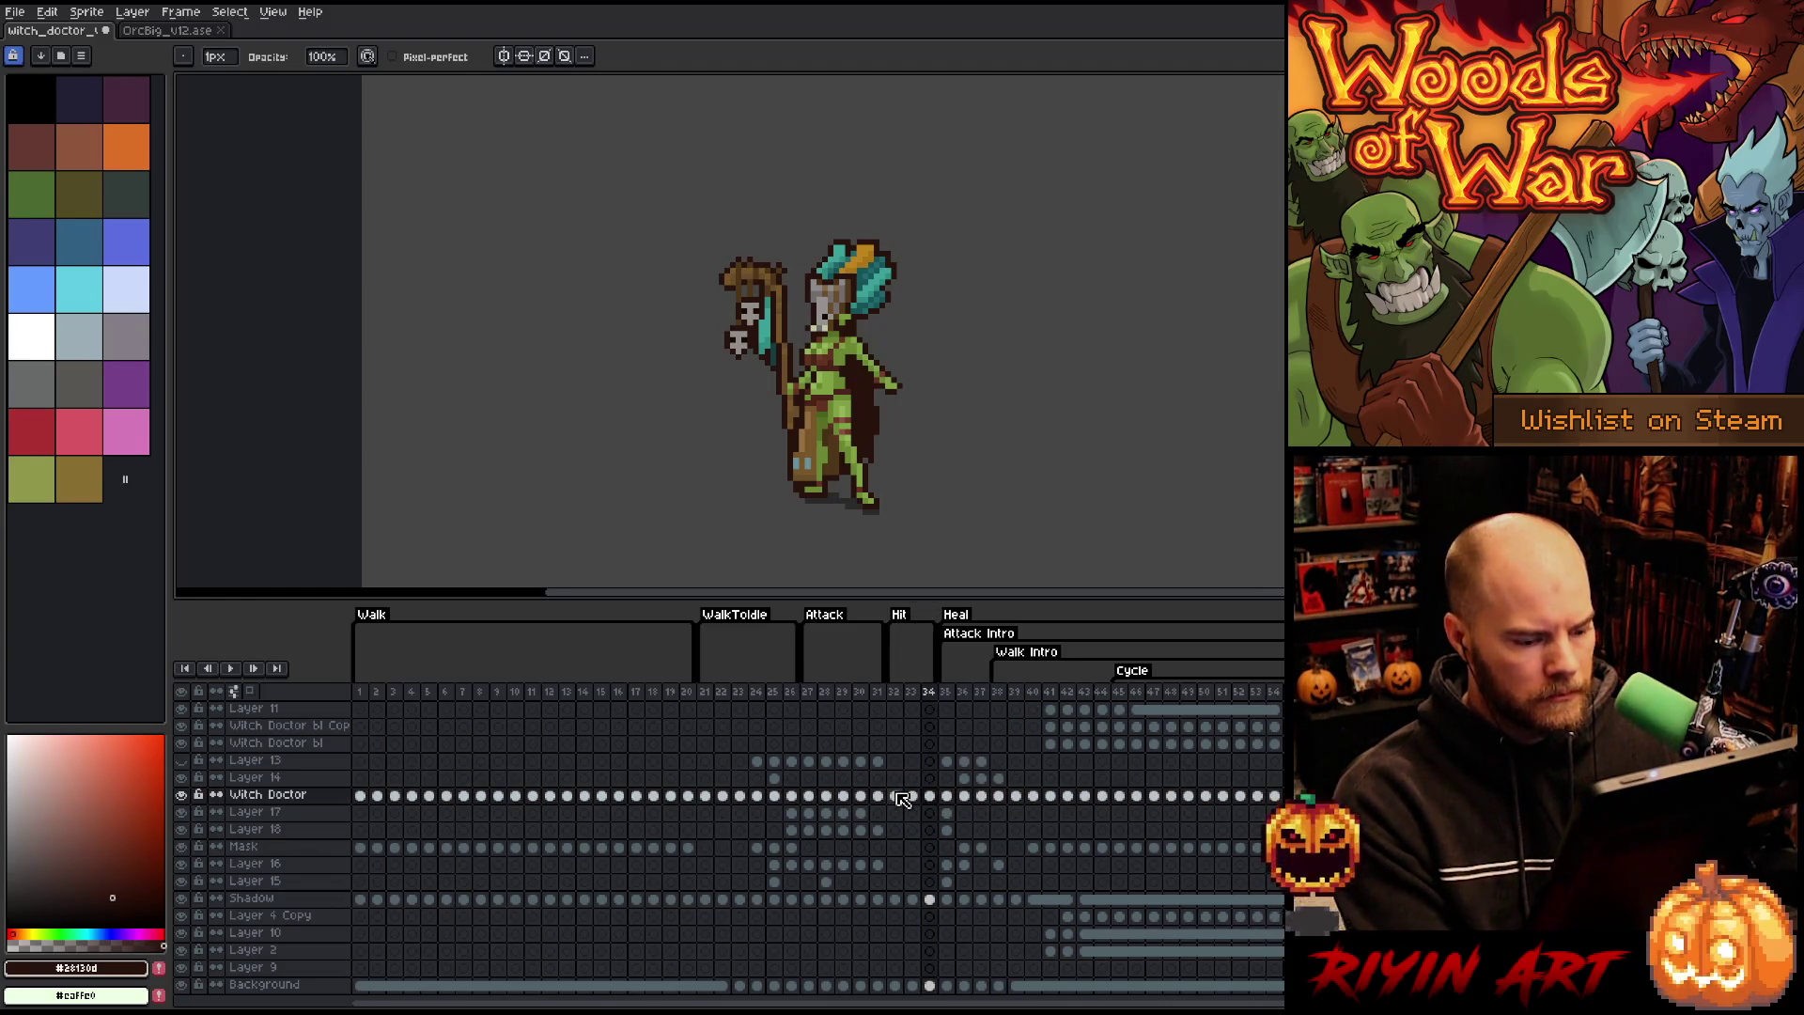
pyautogui.hotkey('alt', 'n')
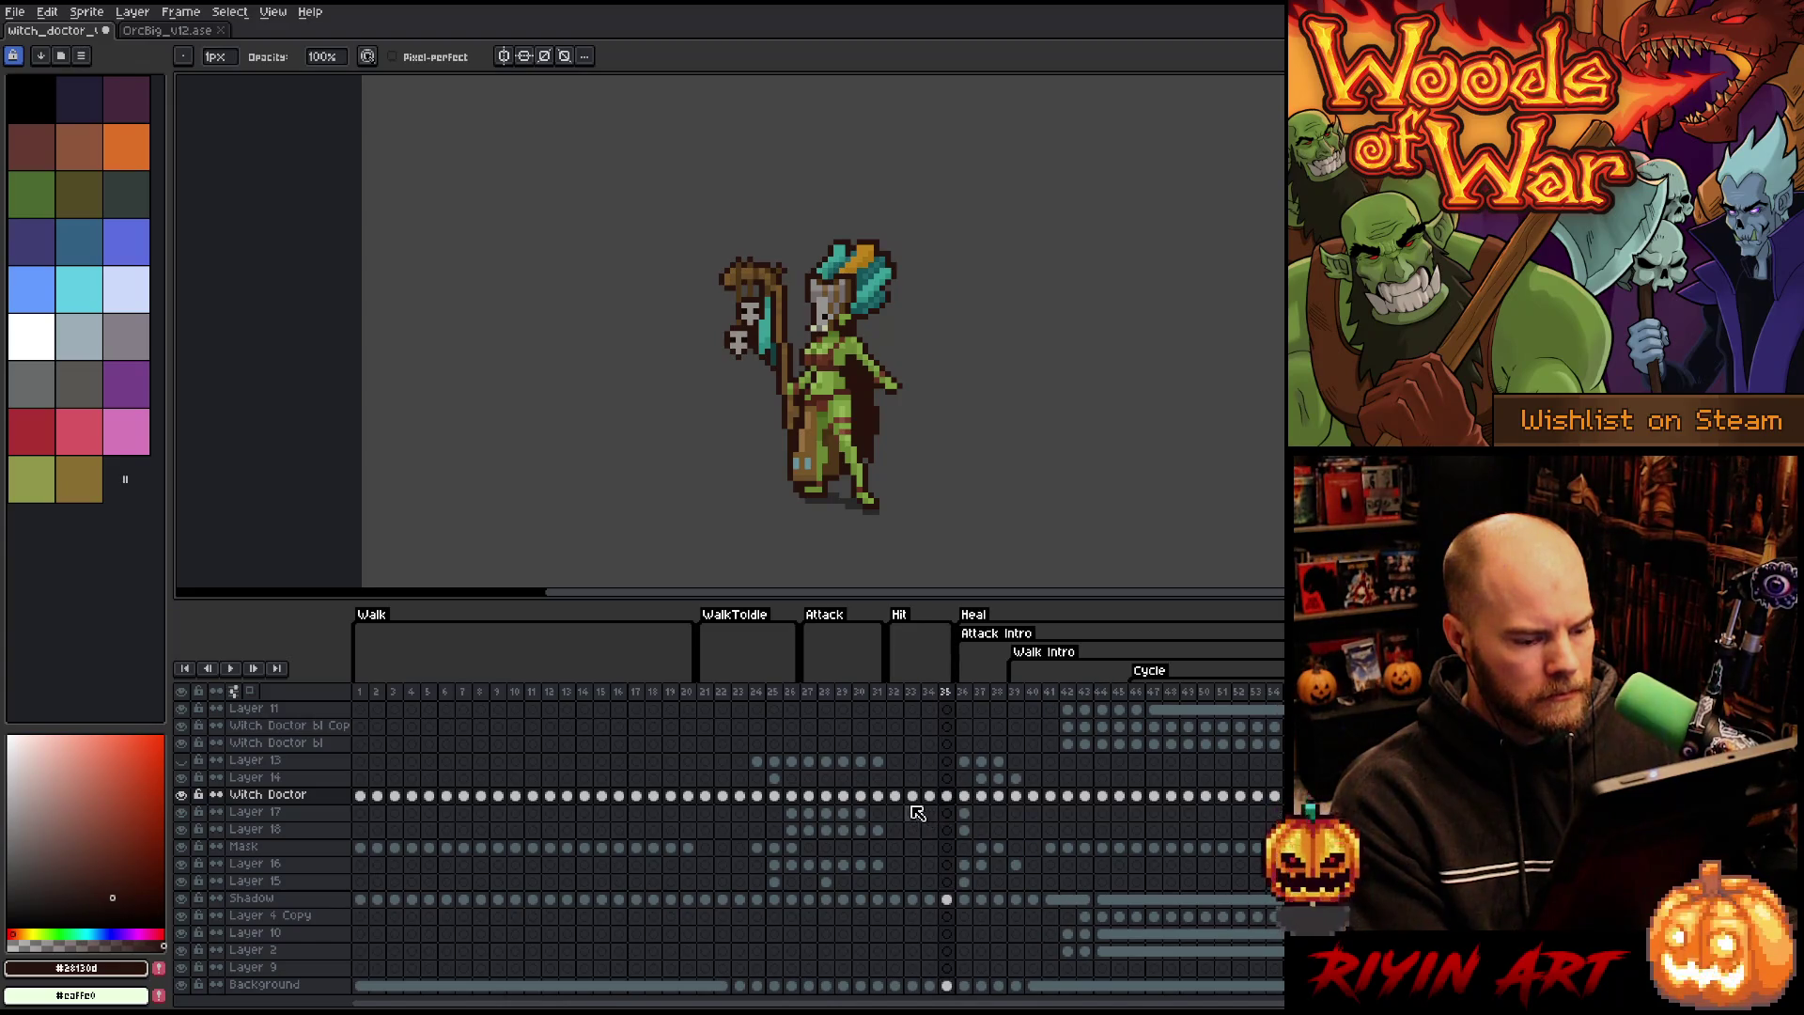
pyautogui.click(897, 797)
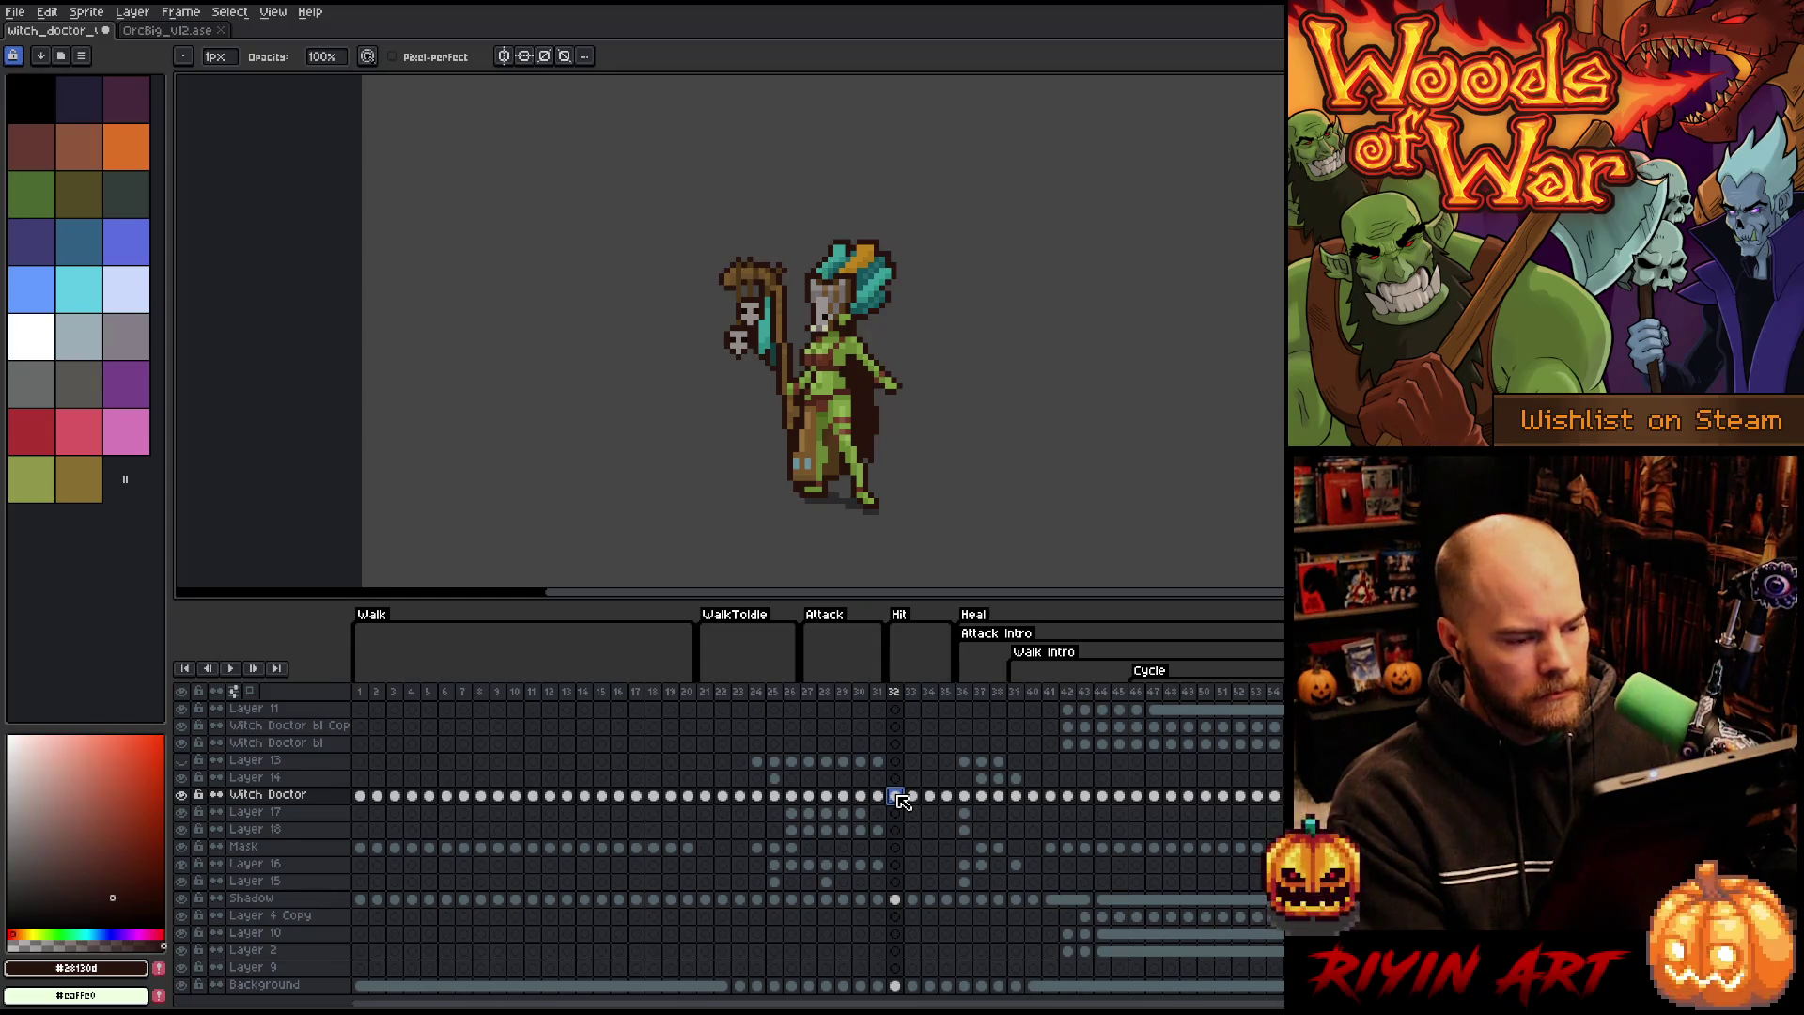
# - Glance at the OrcBig sprite and return to the witch doctor sprite
pyautogui.click(170, 30)
pyautogui.click(78, 32)
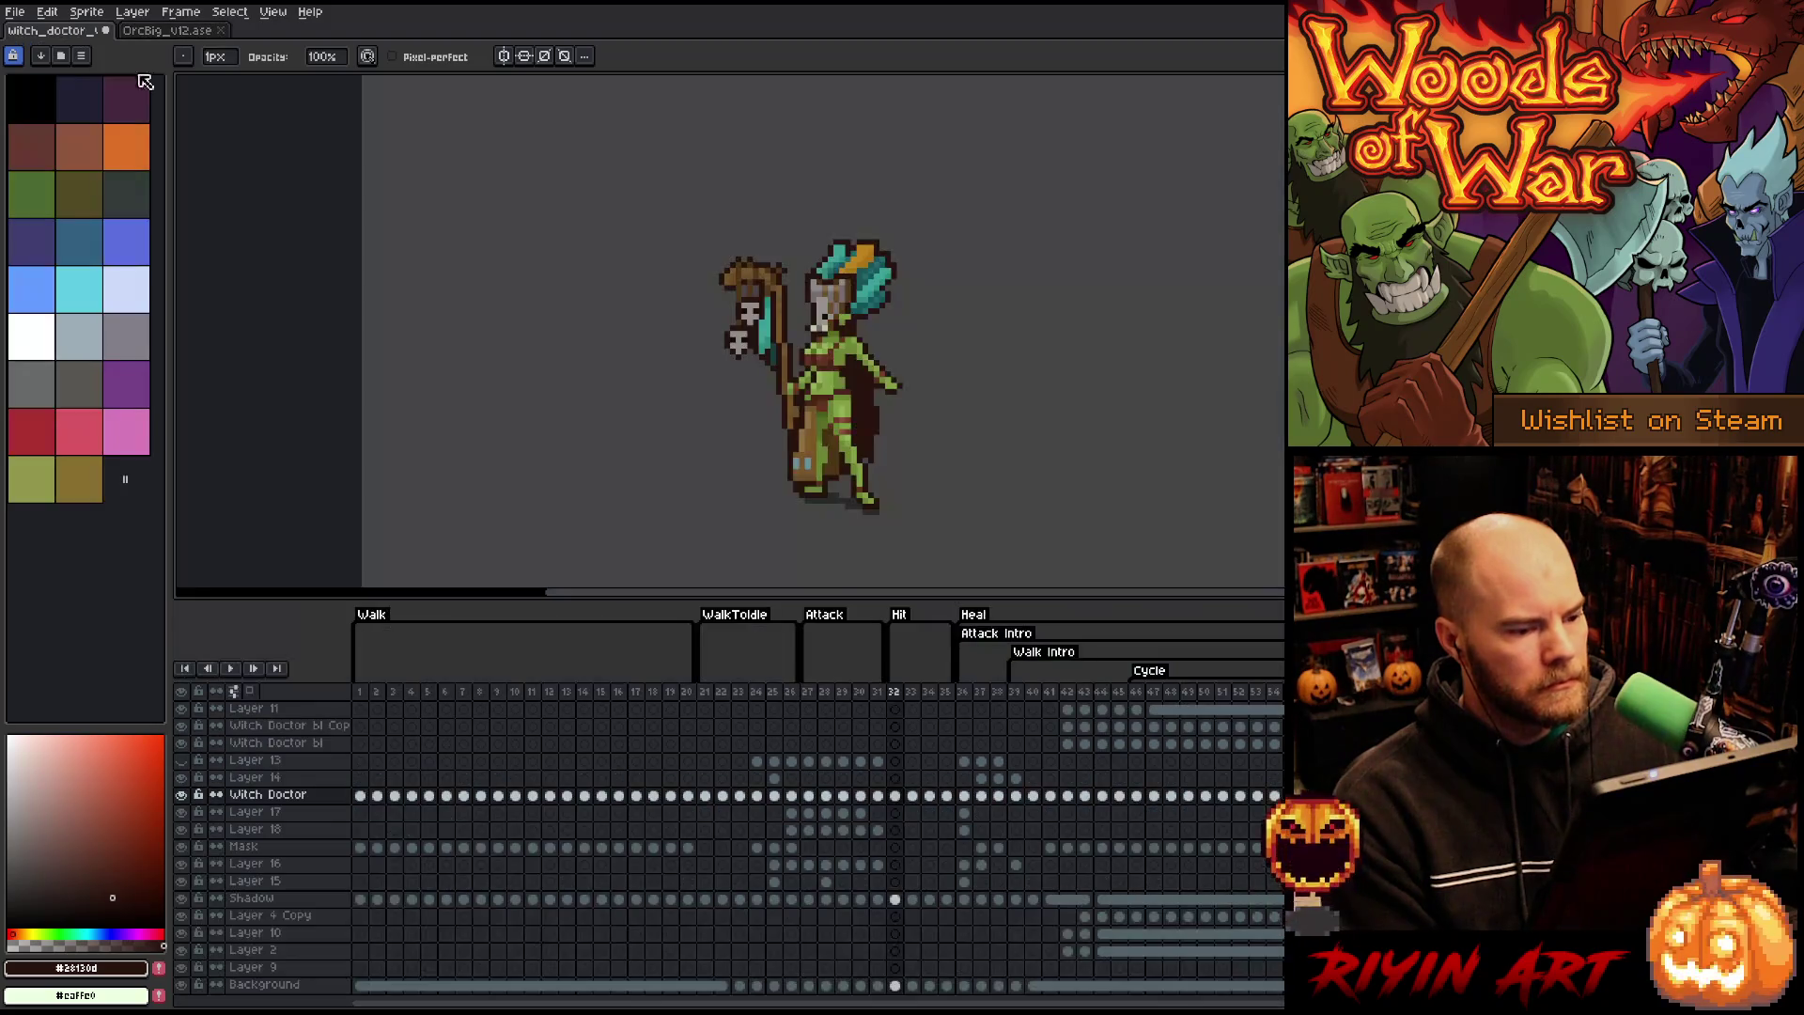
pyautogui.scroll(2, 967, 724)
pyautogui.scroll(-2, 955, 717)
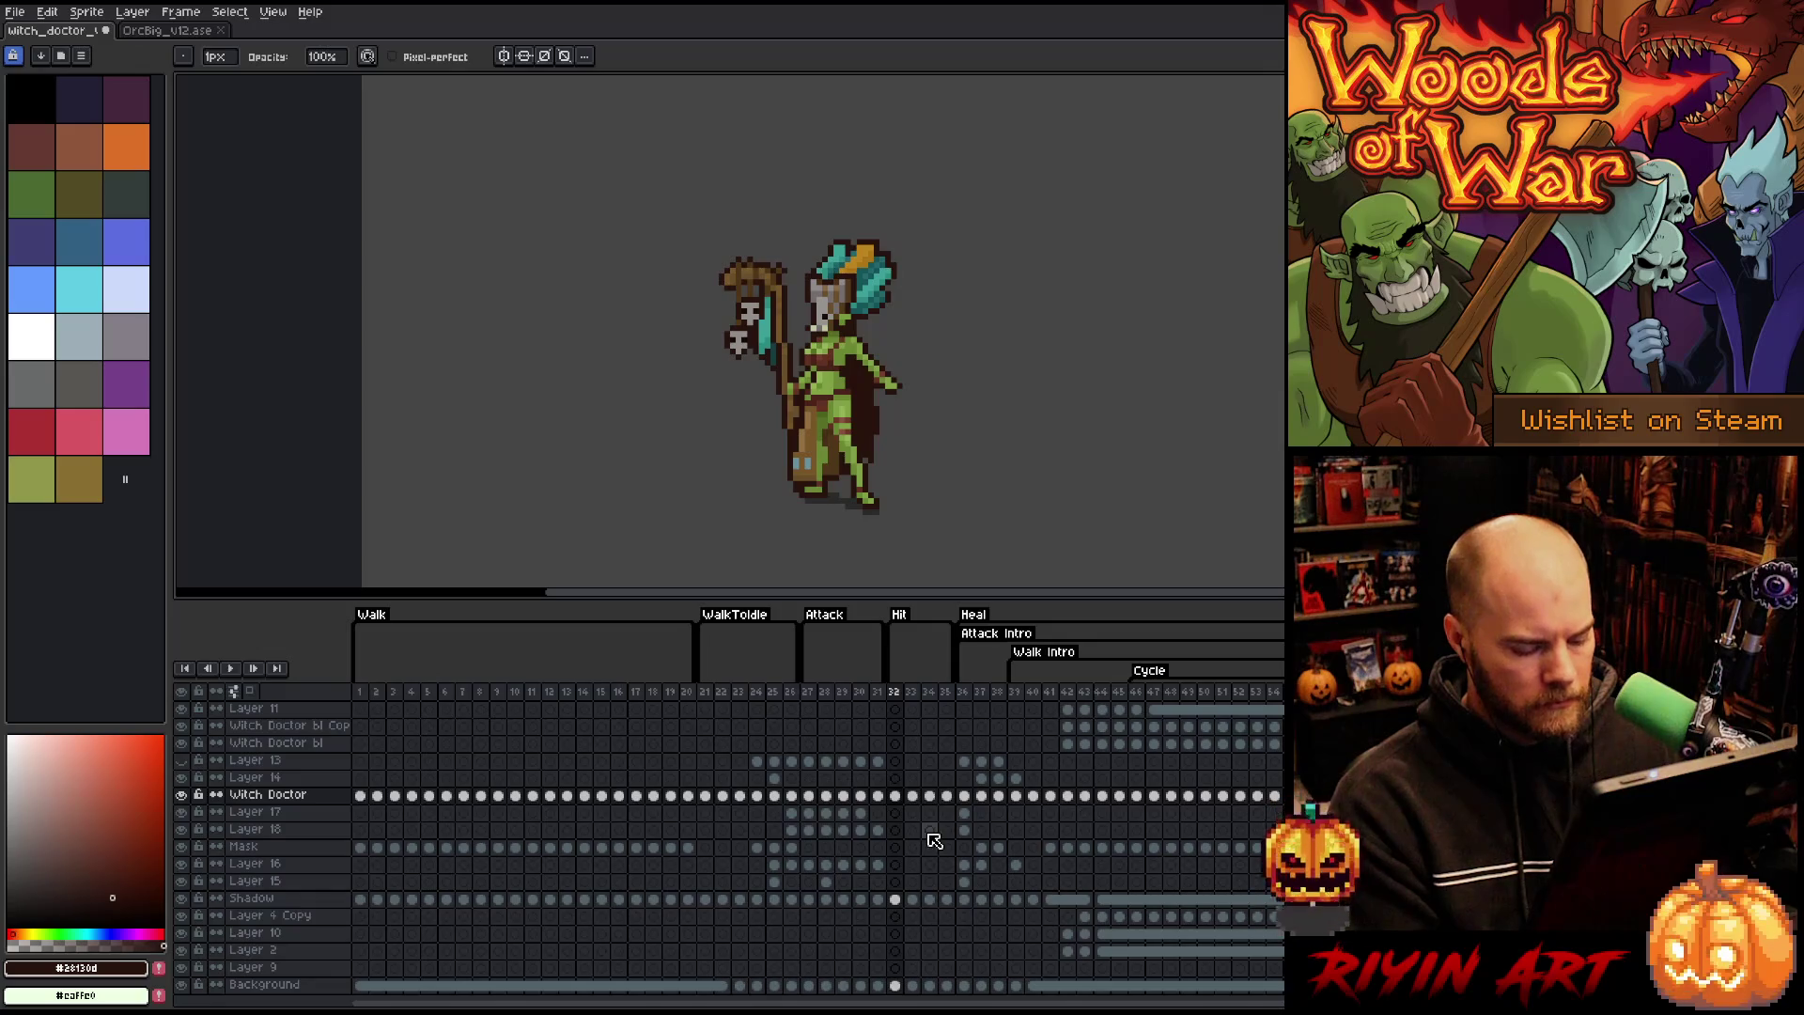
pyautogui.moveTo(916, 799); pyautogui.dragTo(949, 904)
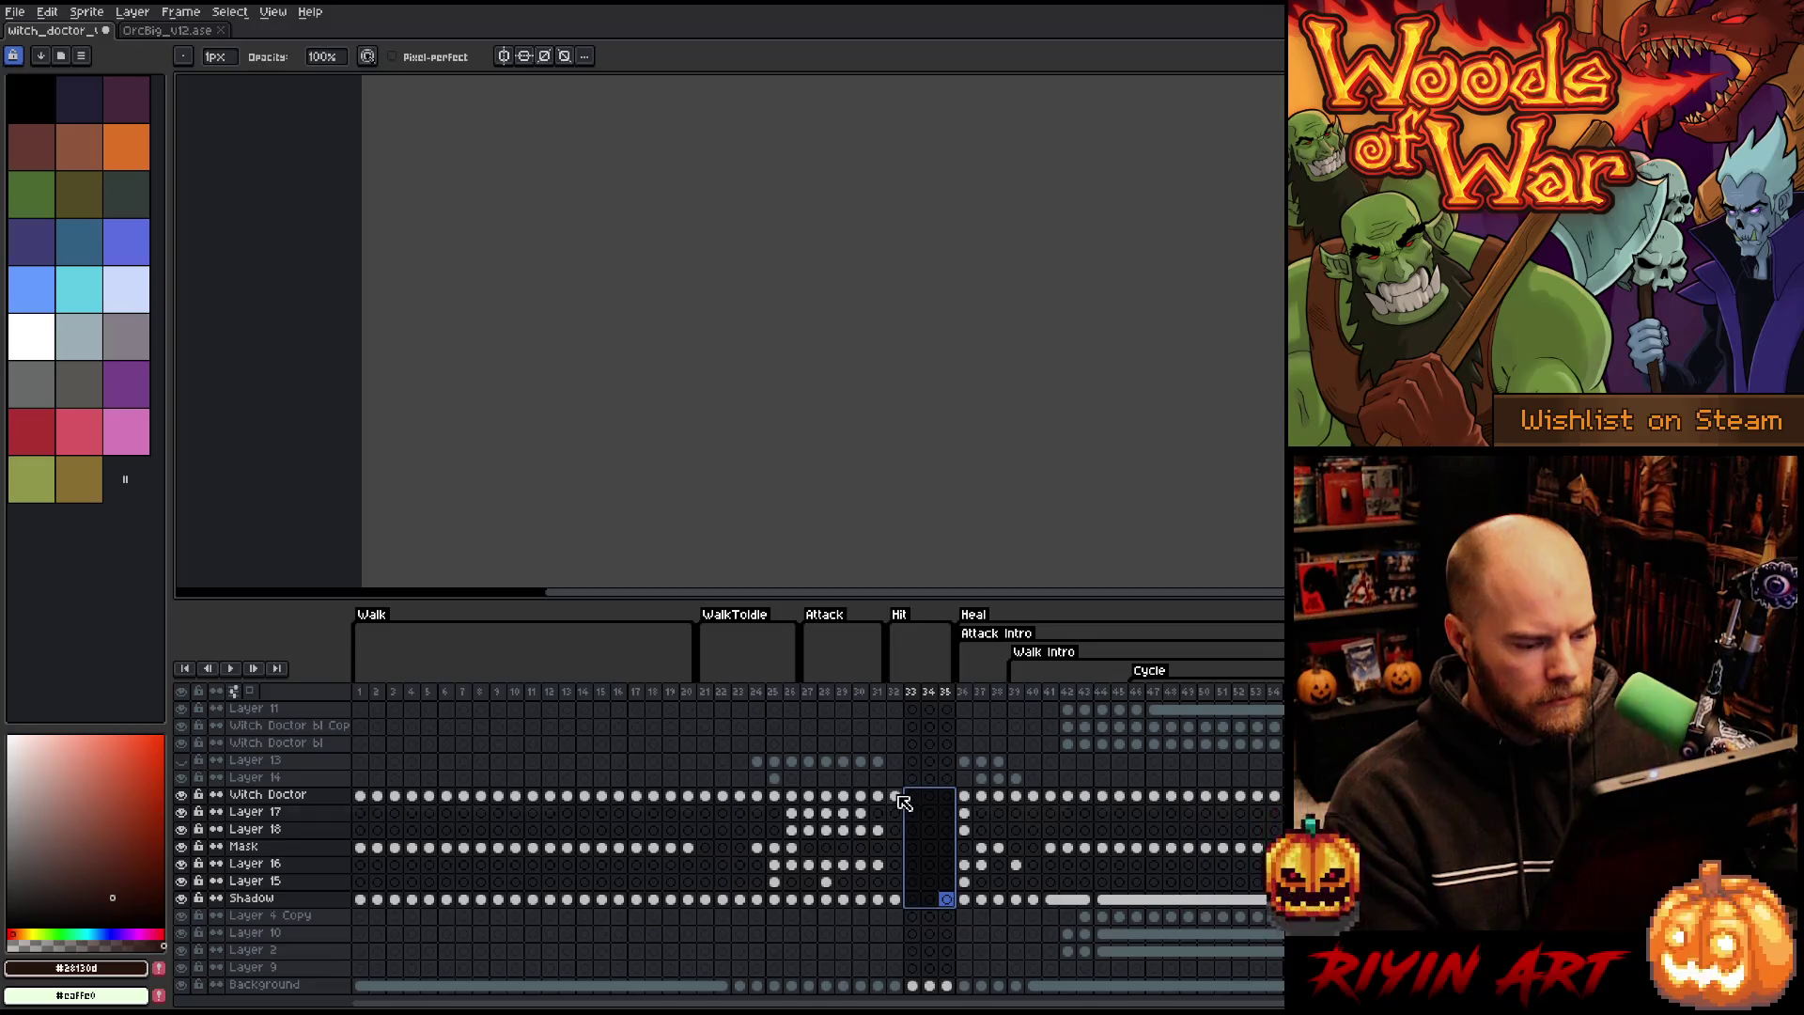
pyautogui.click(894, 796)
pyautogui.scroll(1, 733, 375)
pyautogui.scroll(1, 733, 375)
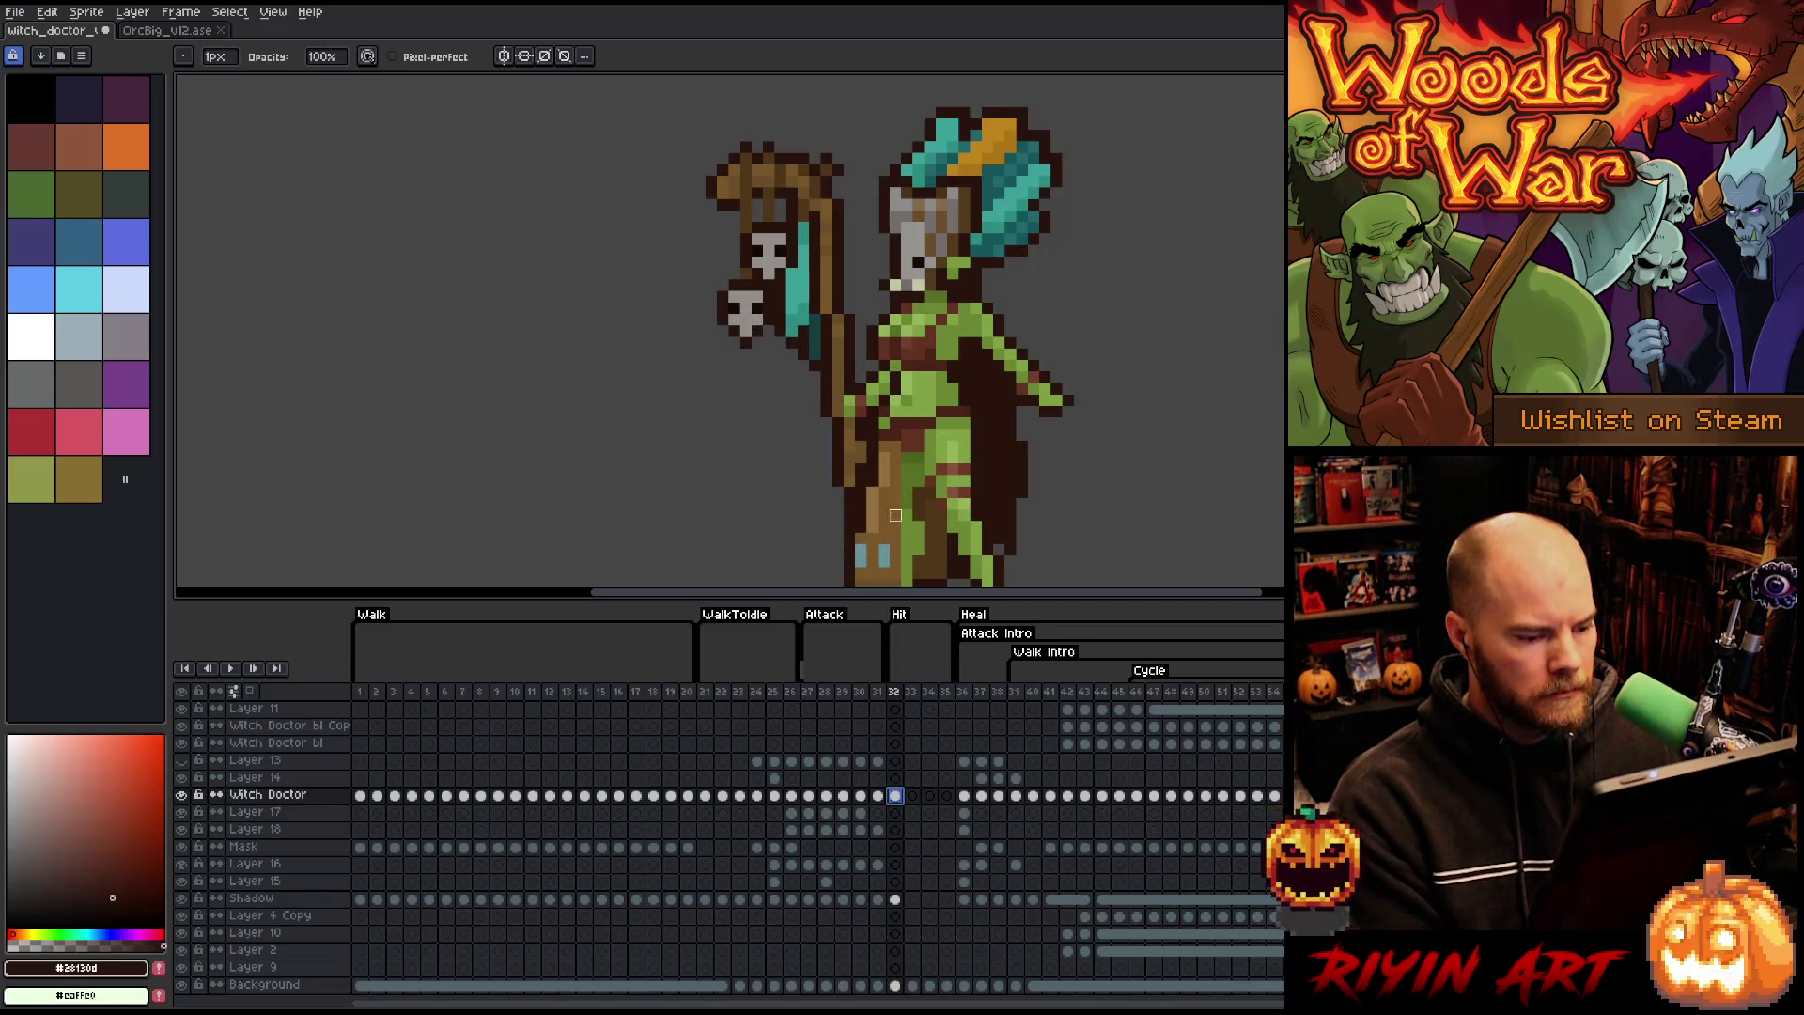
pyautogui.scroll(-1, 894, 480)
pyautogui.press('space')
pyautogui.moveTo(911, 491); pyautogui.dragTo(806, 470)
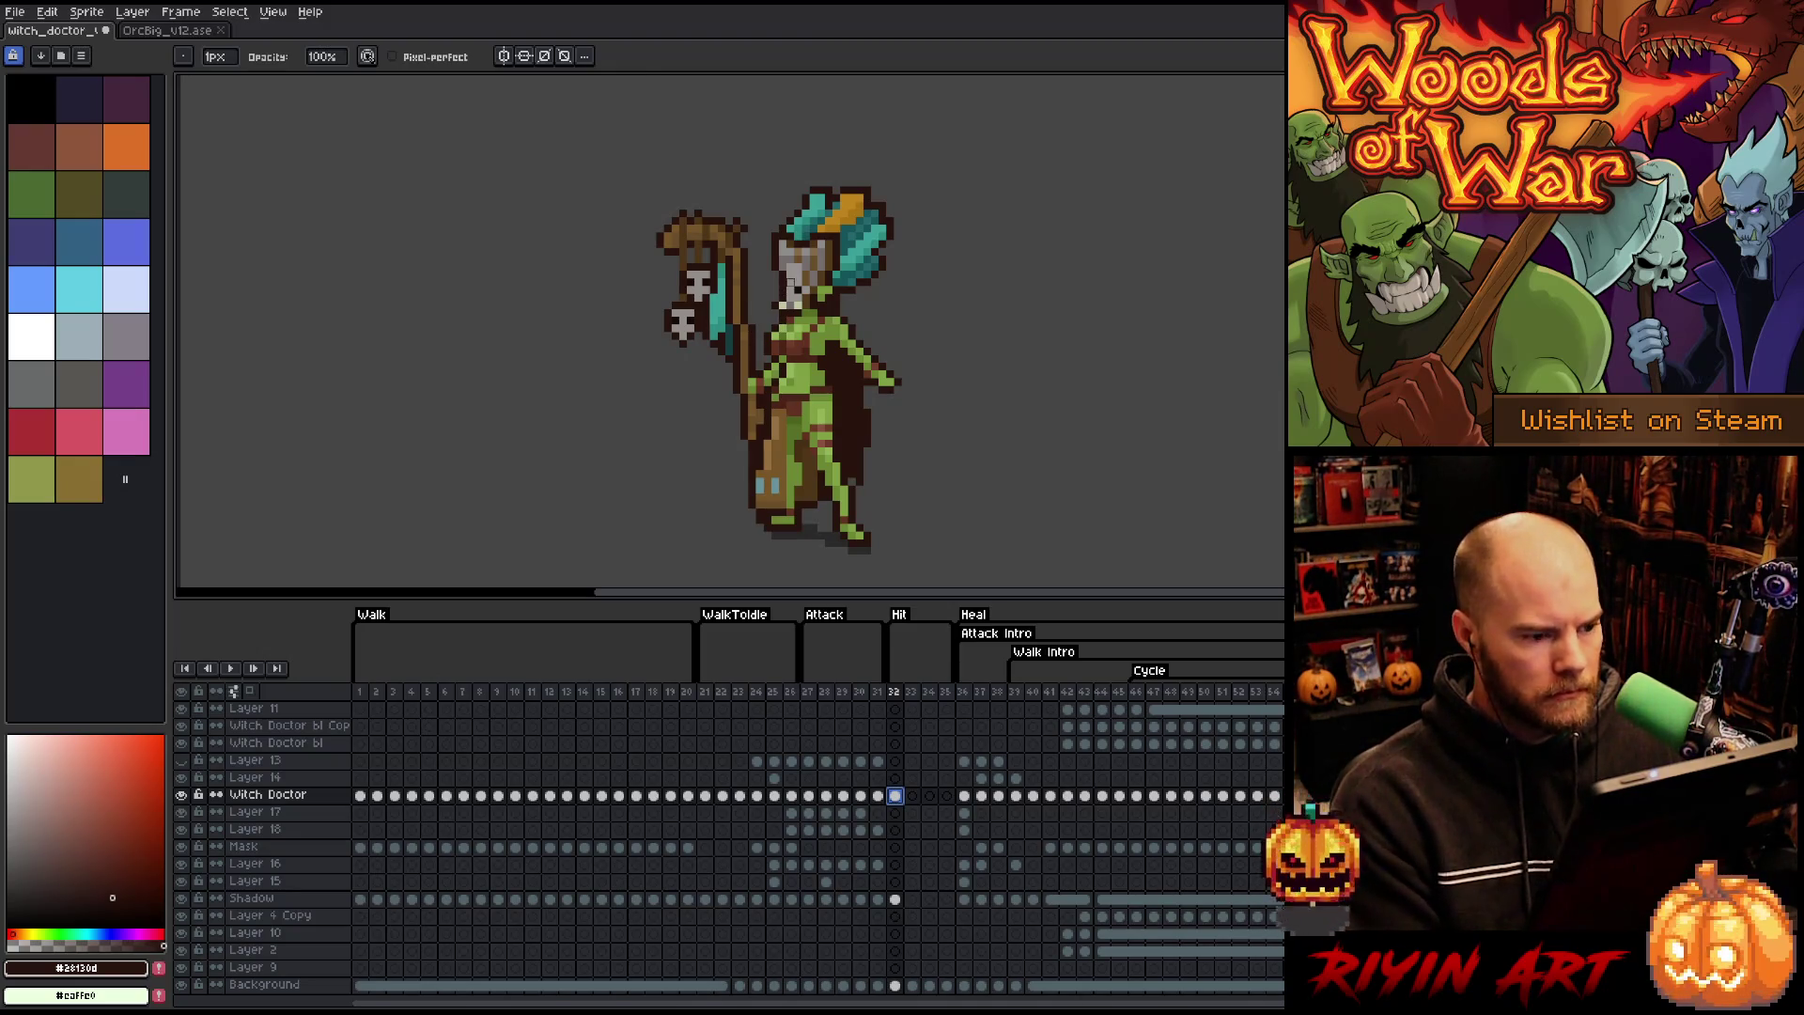
pyautogui.press('m')
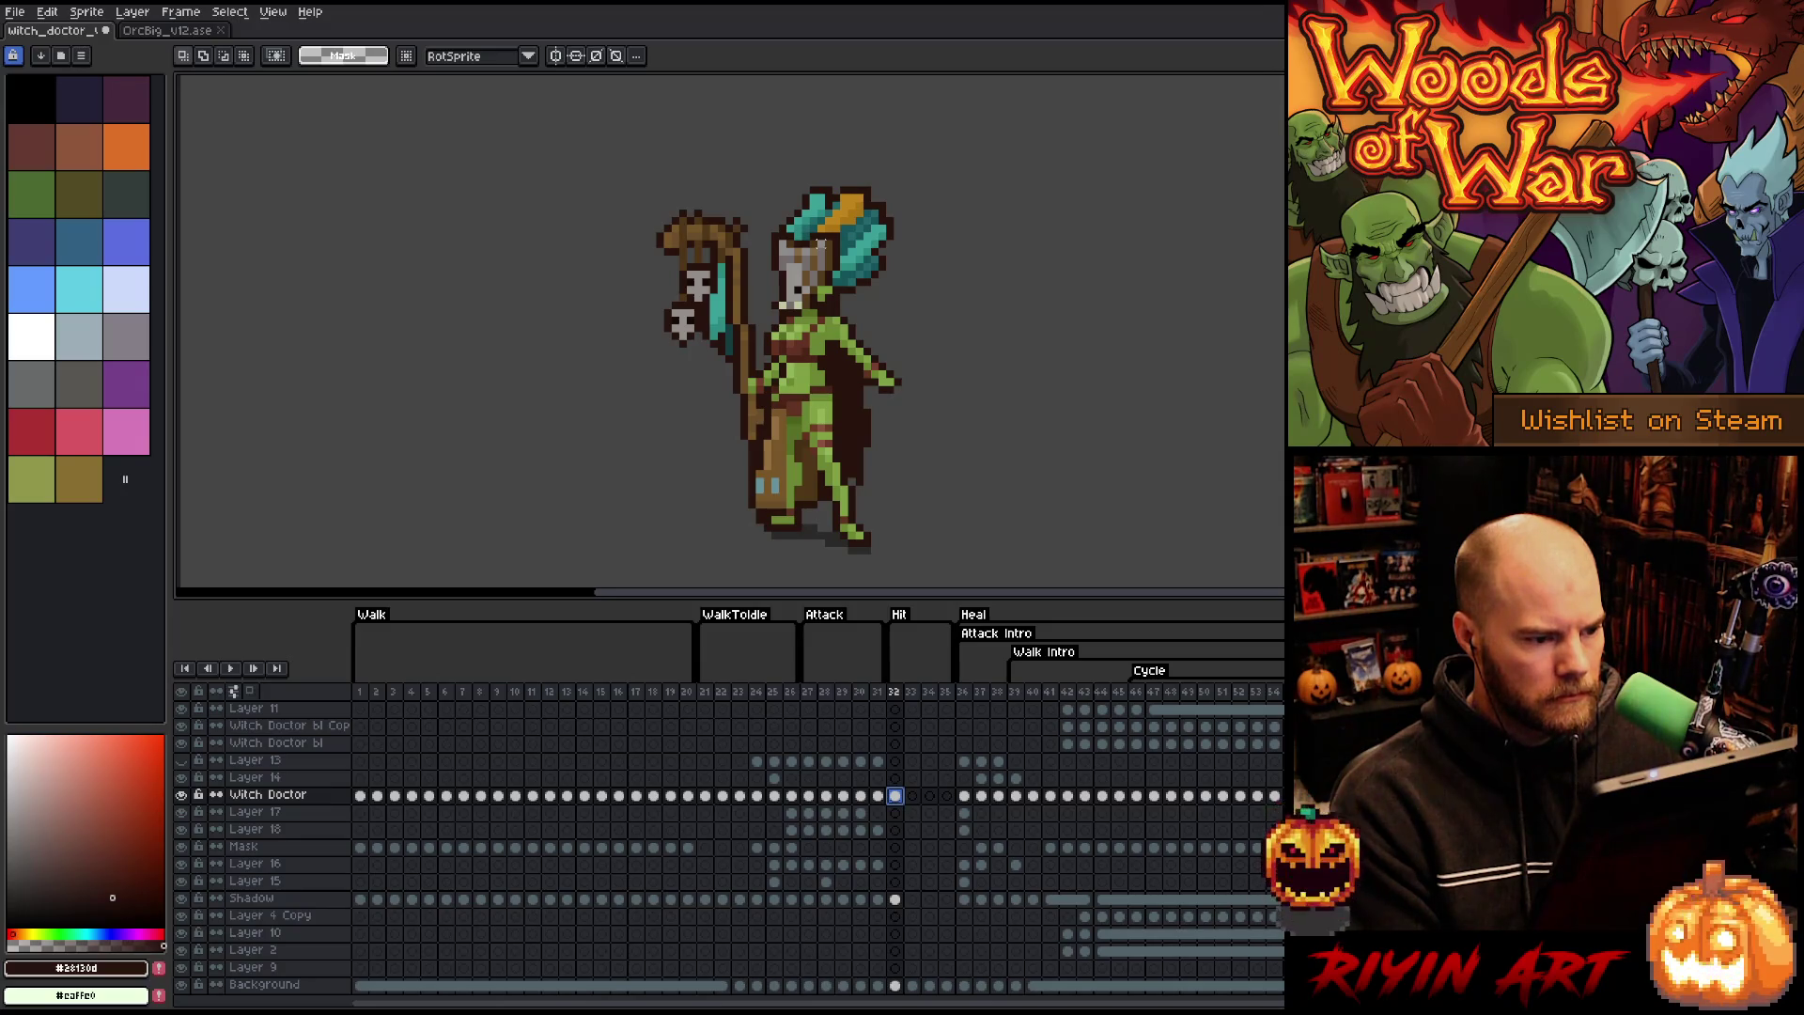
pyautogui.moveTo(824, 242); pyautogui.dragTo(772, 307)
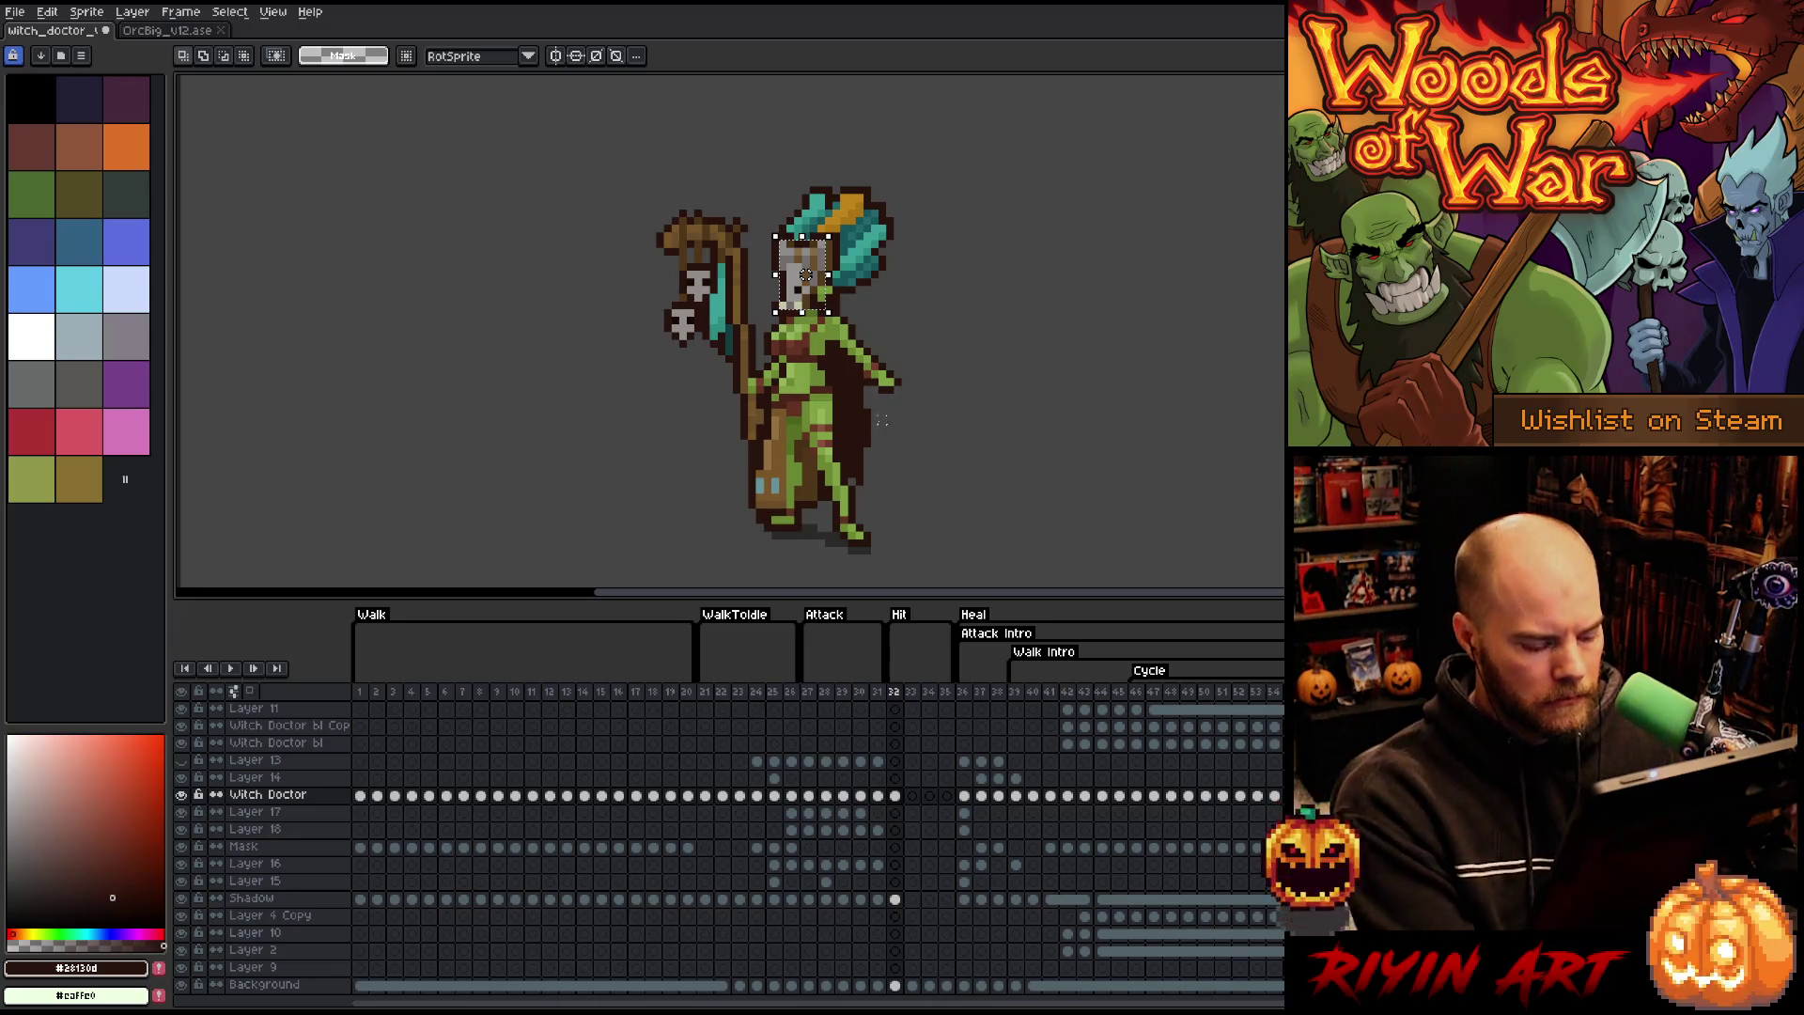
# - Nudge the selected face one pixel right and drop it onto Layer 14
pyautogui.click(896, 778)
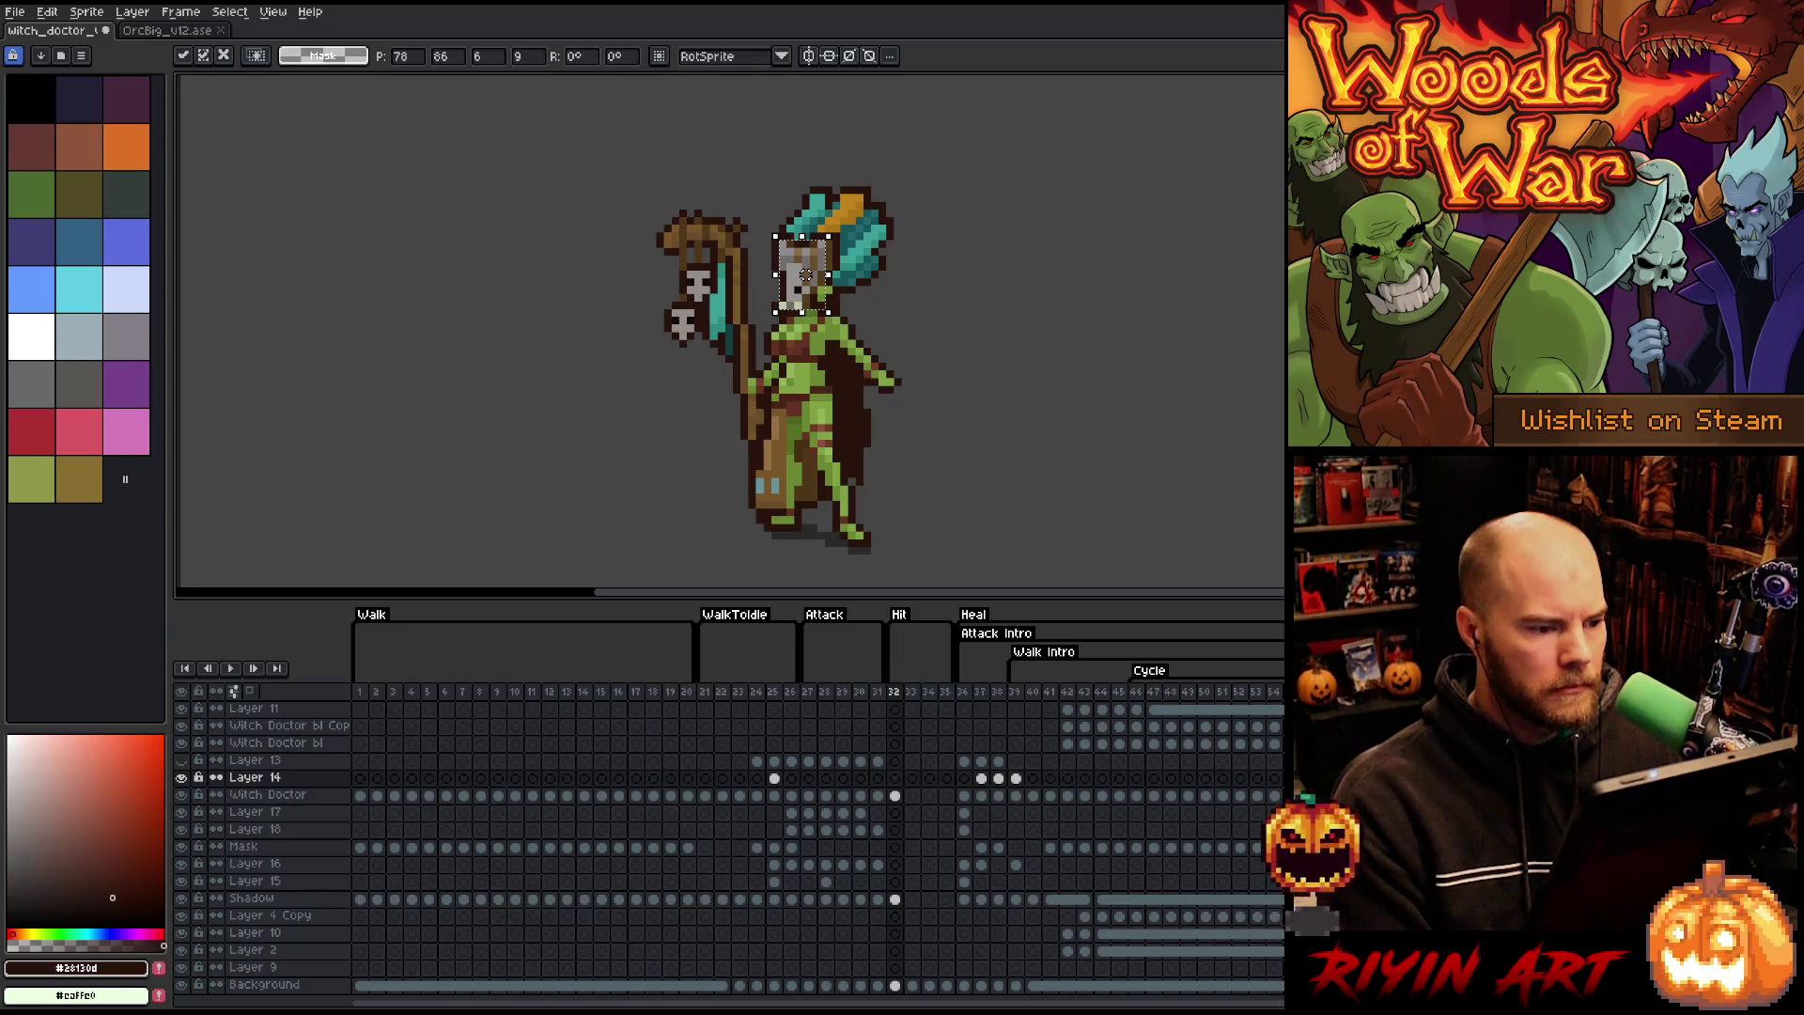
pyautogui.press('Right')
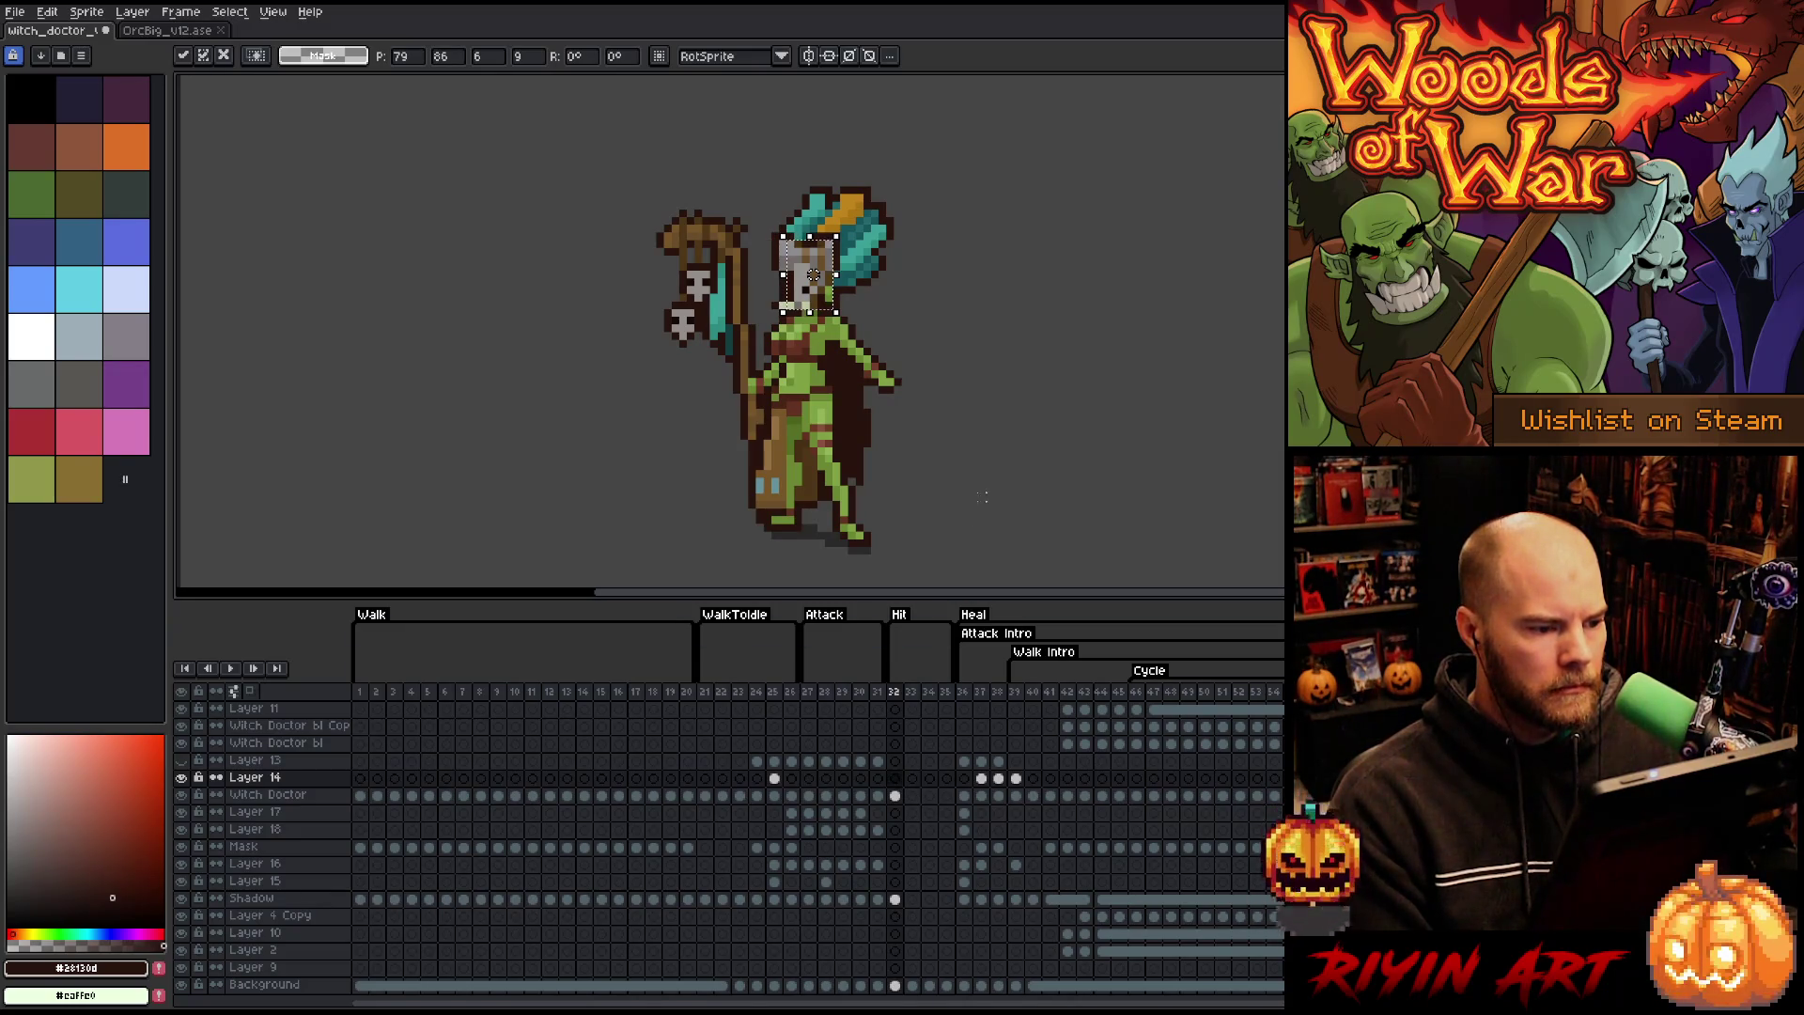
pyautogui.scroll(1, 846, 235)
pyautogui.scroll(1, 1067, 391)
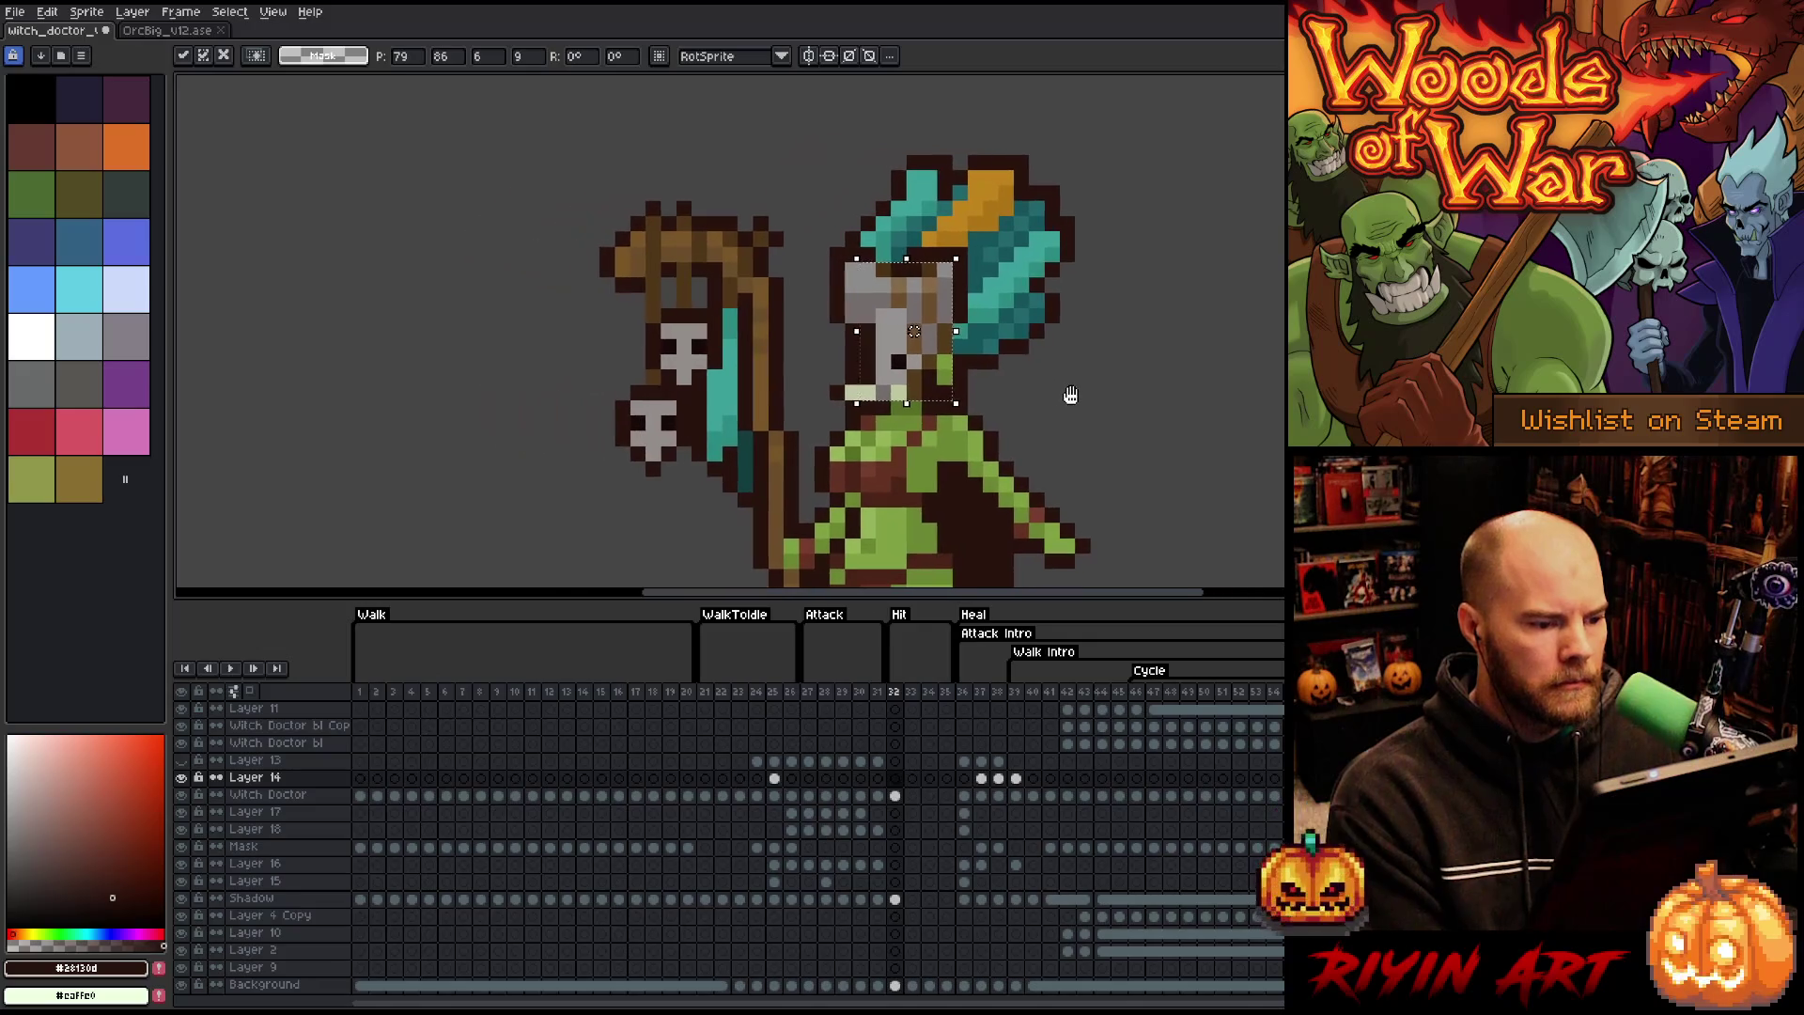
pyautogui.click(1067, 391)
# - Undo the face changes, compare with the next frame, and reselect Layer 14's frame 32 cel
pyautogui.press('b')
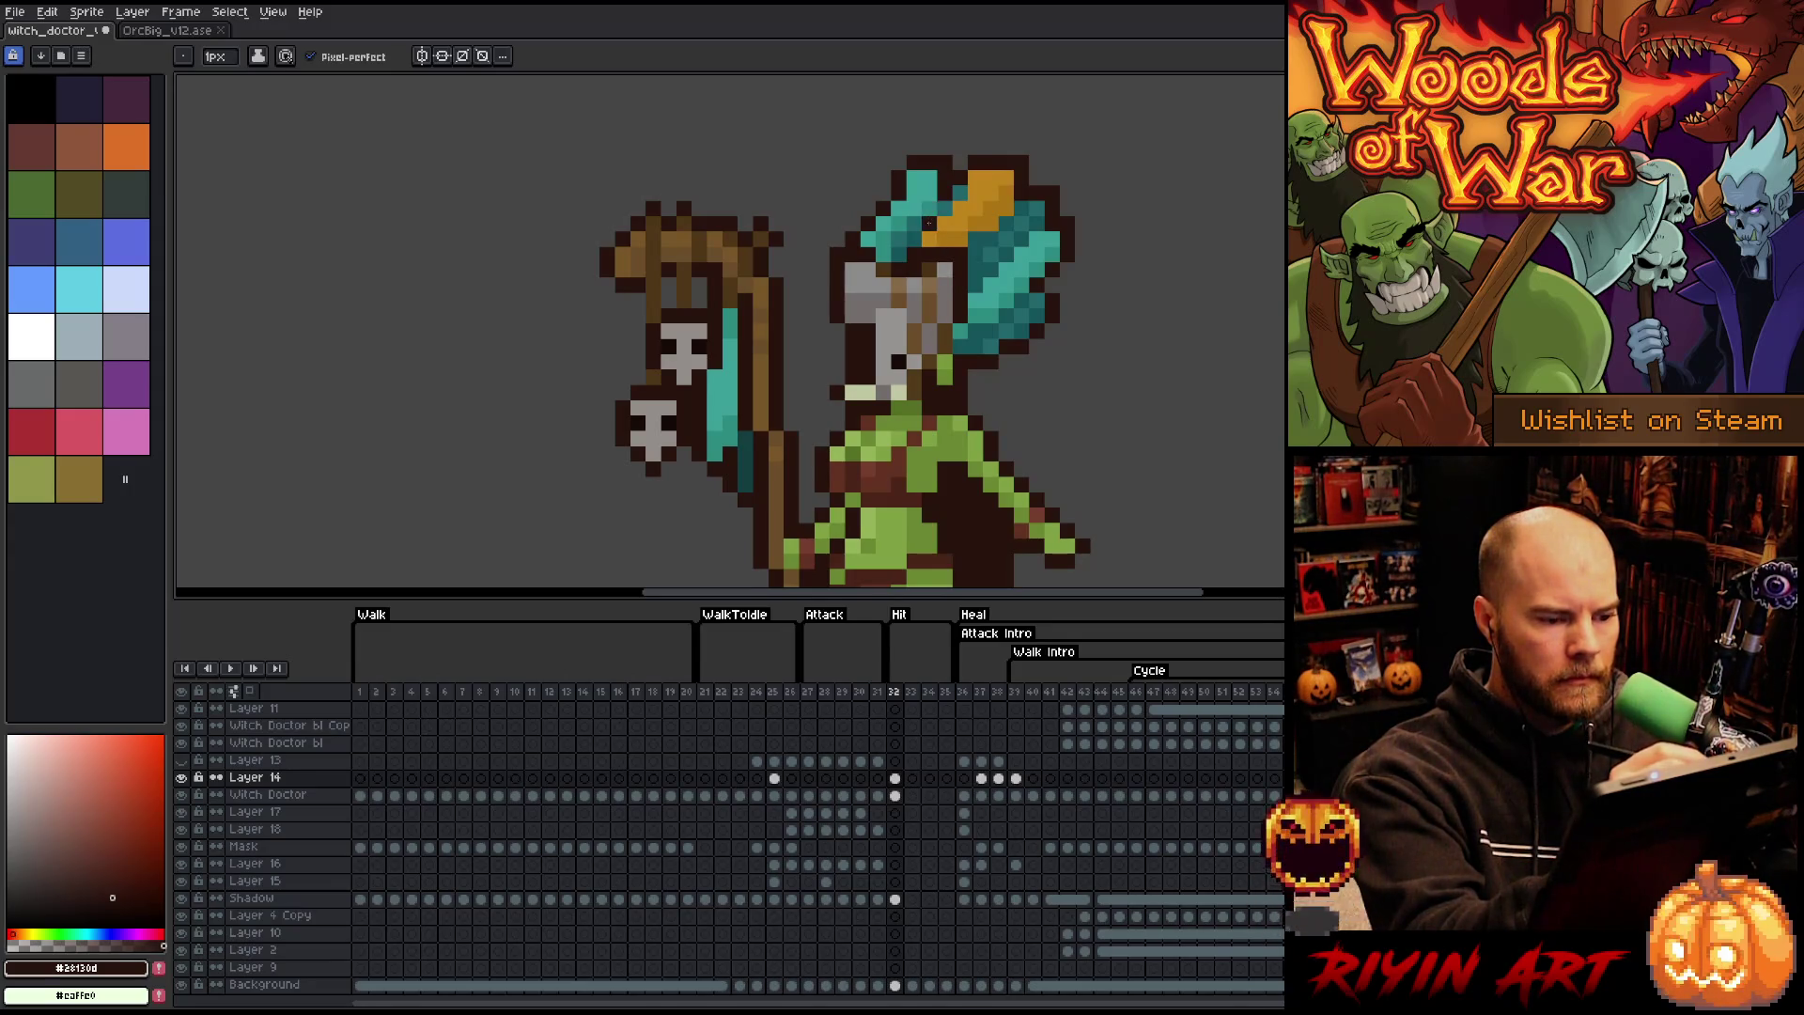
pyautogui.press('v')
pyautogui.hotkey('ctrl', 'z')
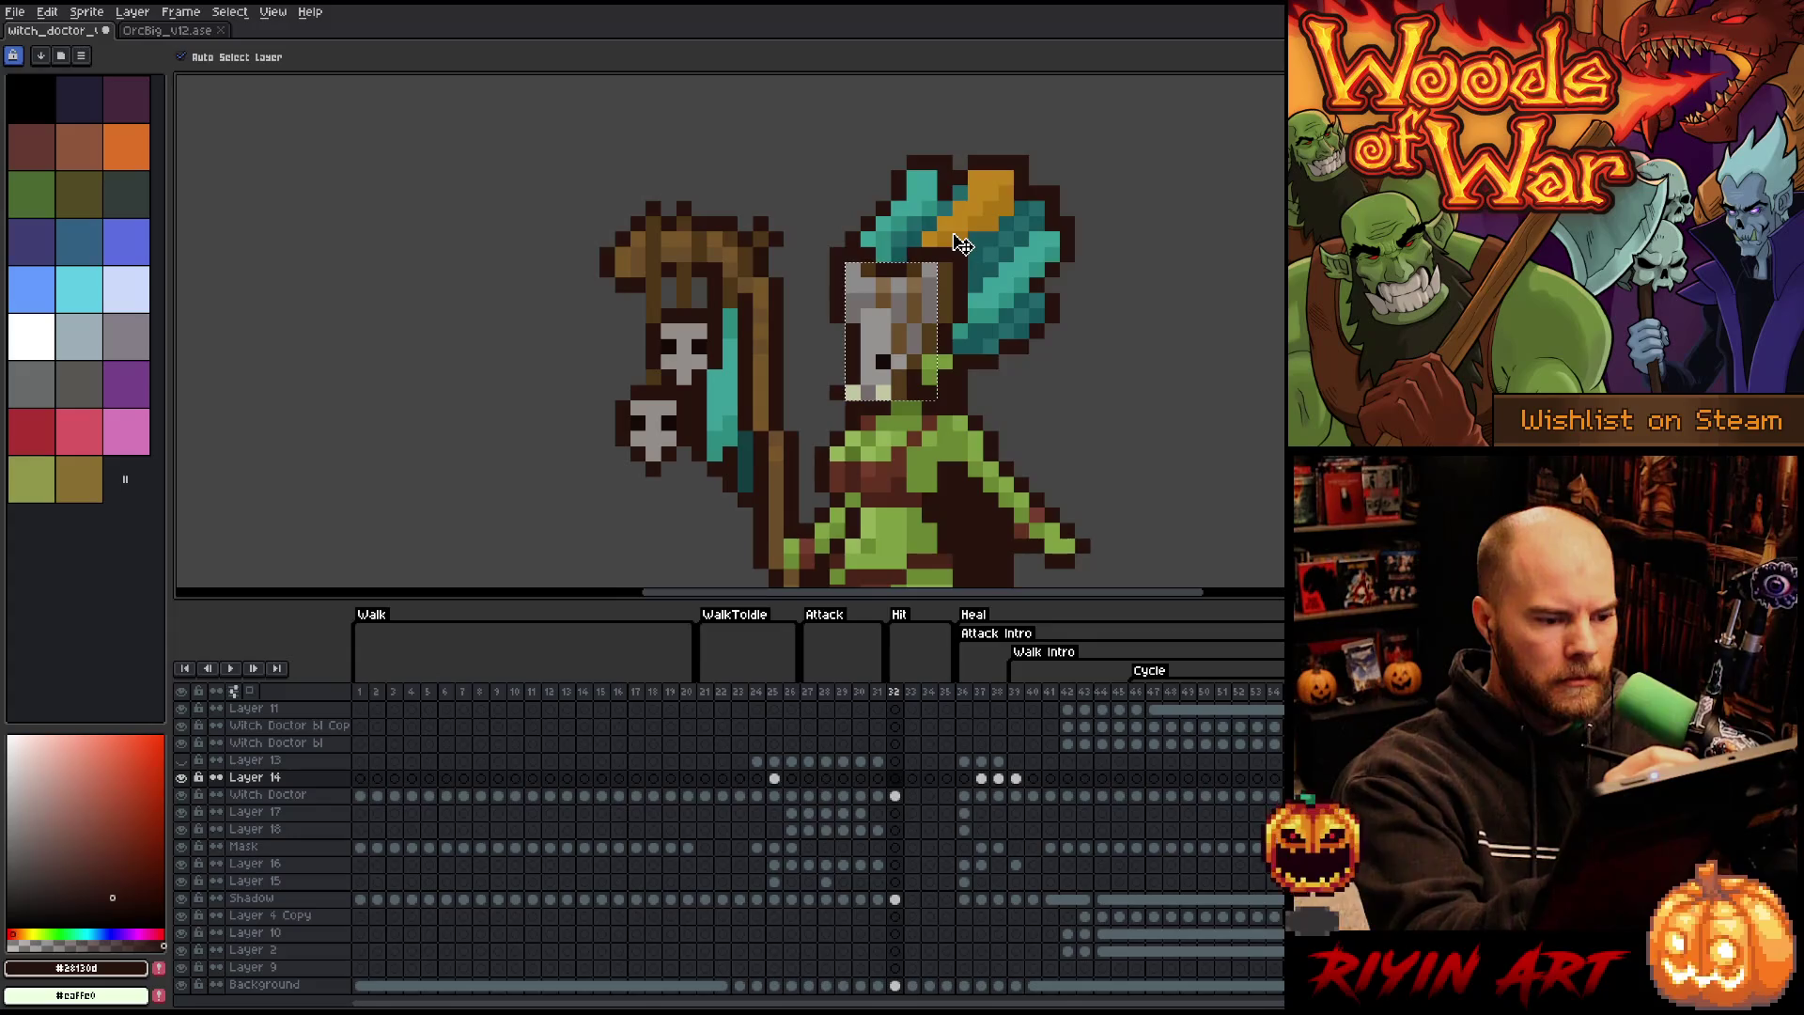
pyautogui.press('b')
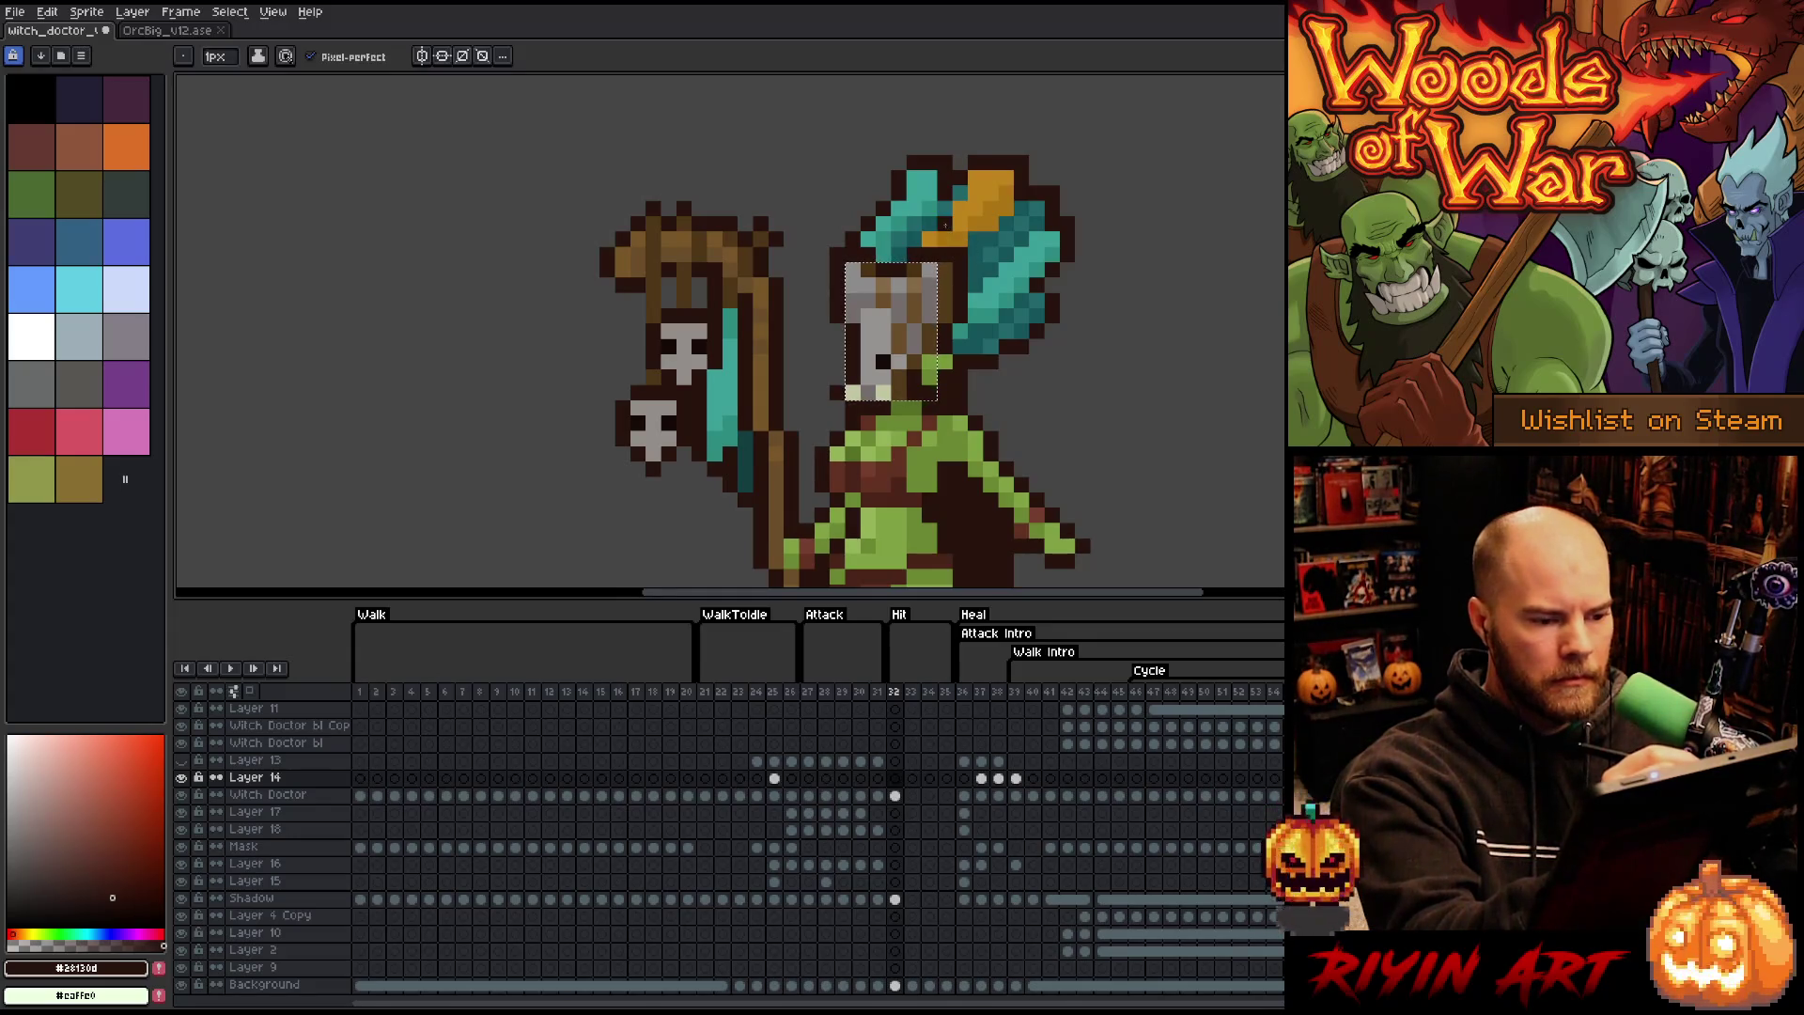
pyautogui.press('.')
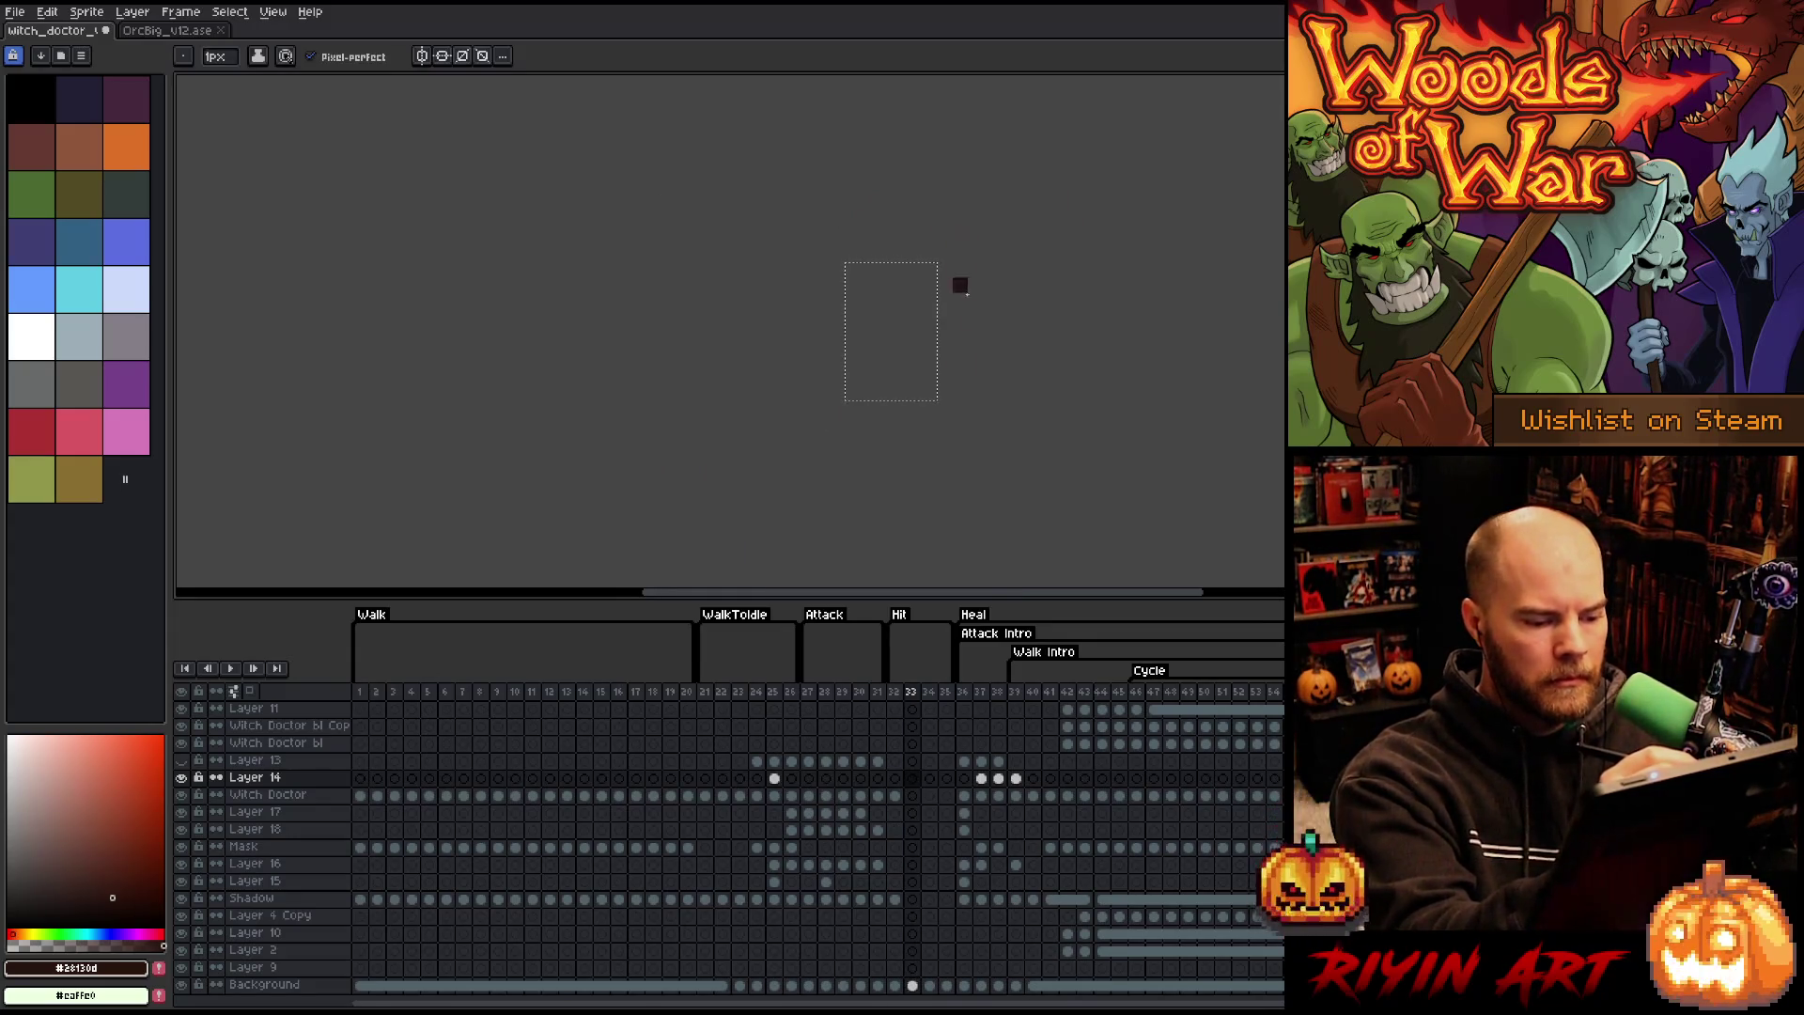
pyautogui.click(894, 795)
pyautogui.press('v')
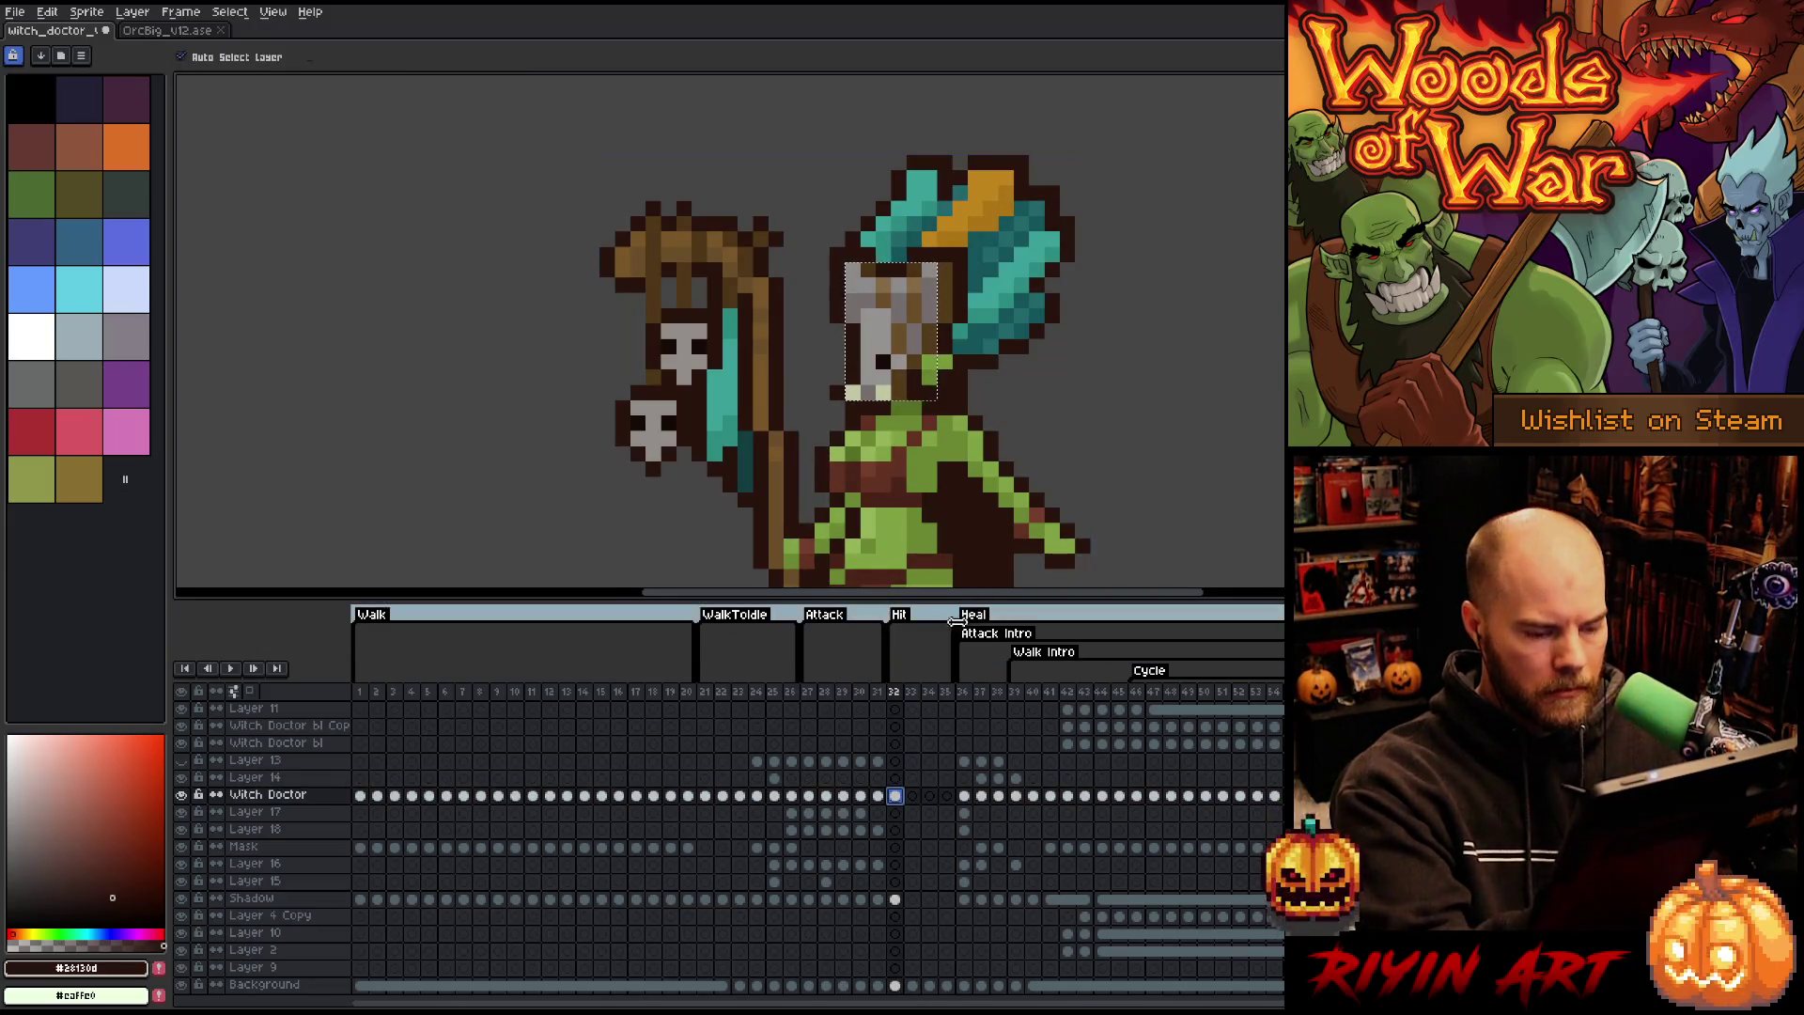
pyautogui.click(894, 778)
pyautogui.press('b')
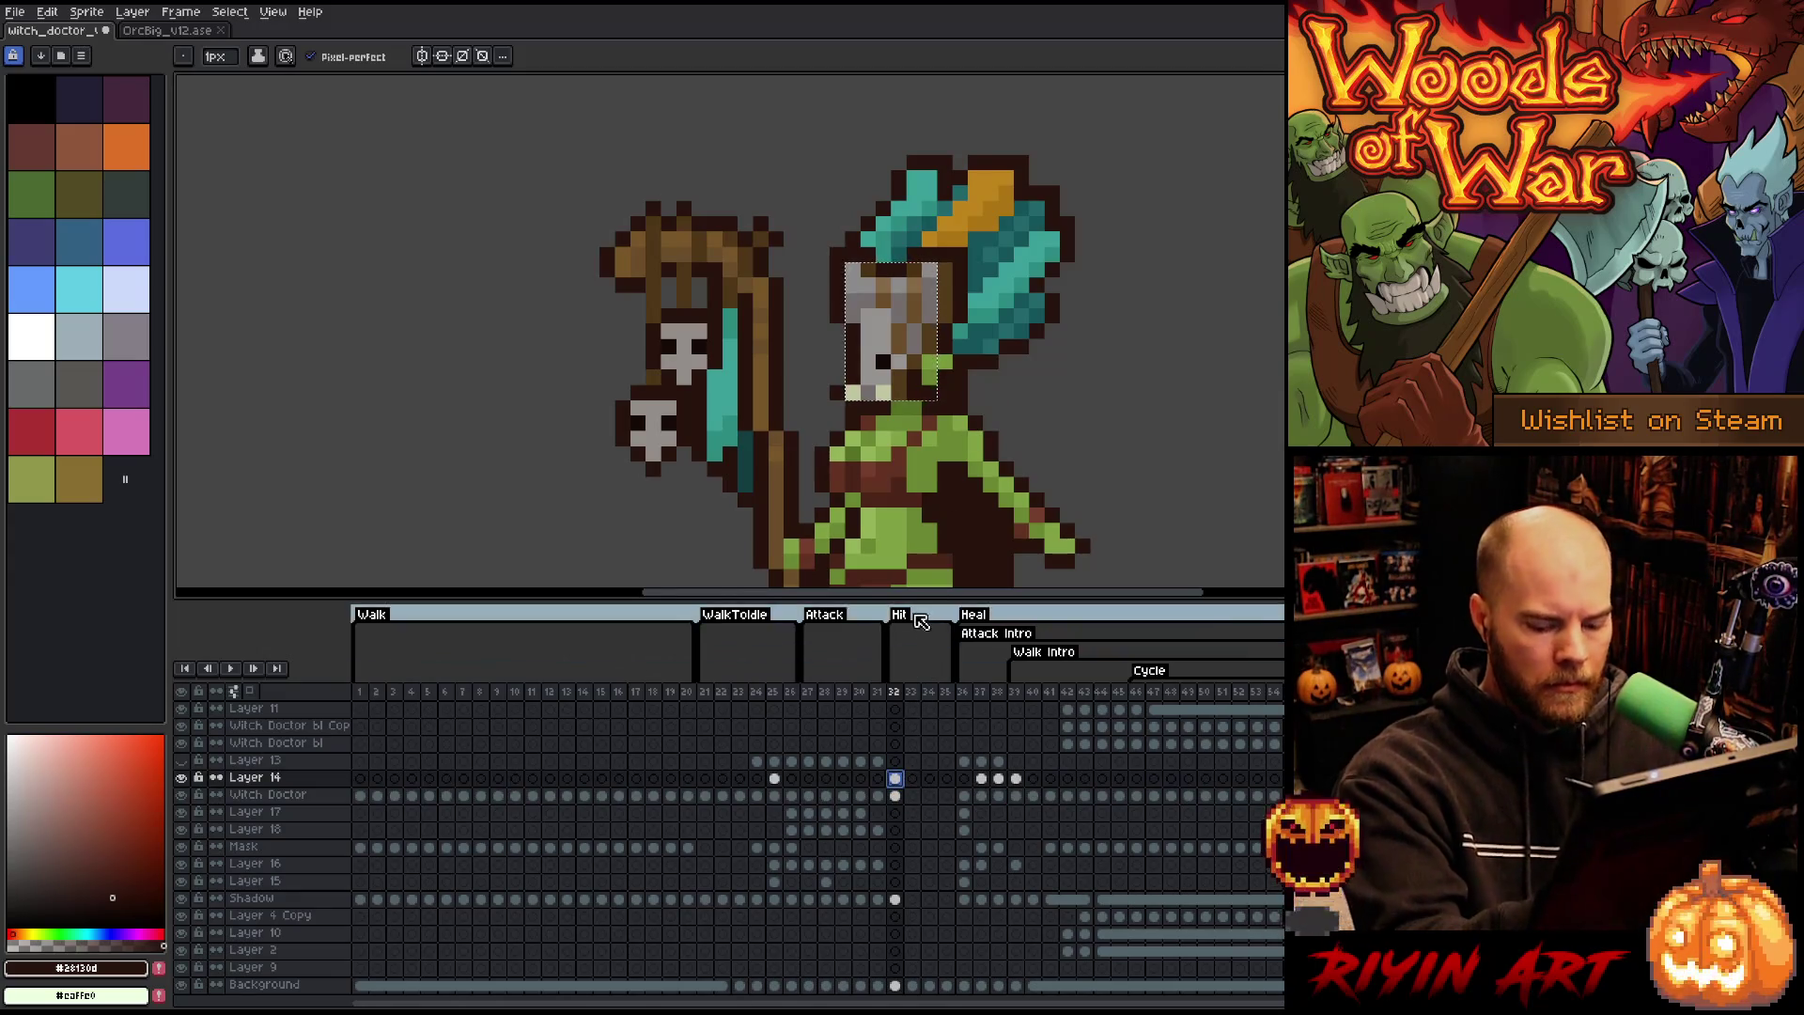
# - Preview the animation and darken a few skull-mask pixels with darker brown
pyautogui.press('Return')
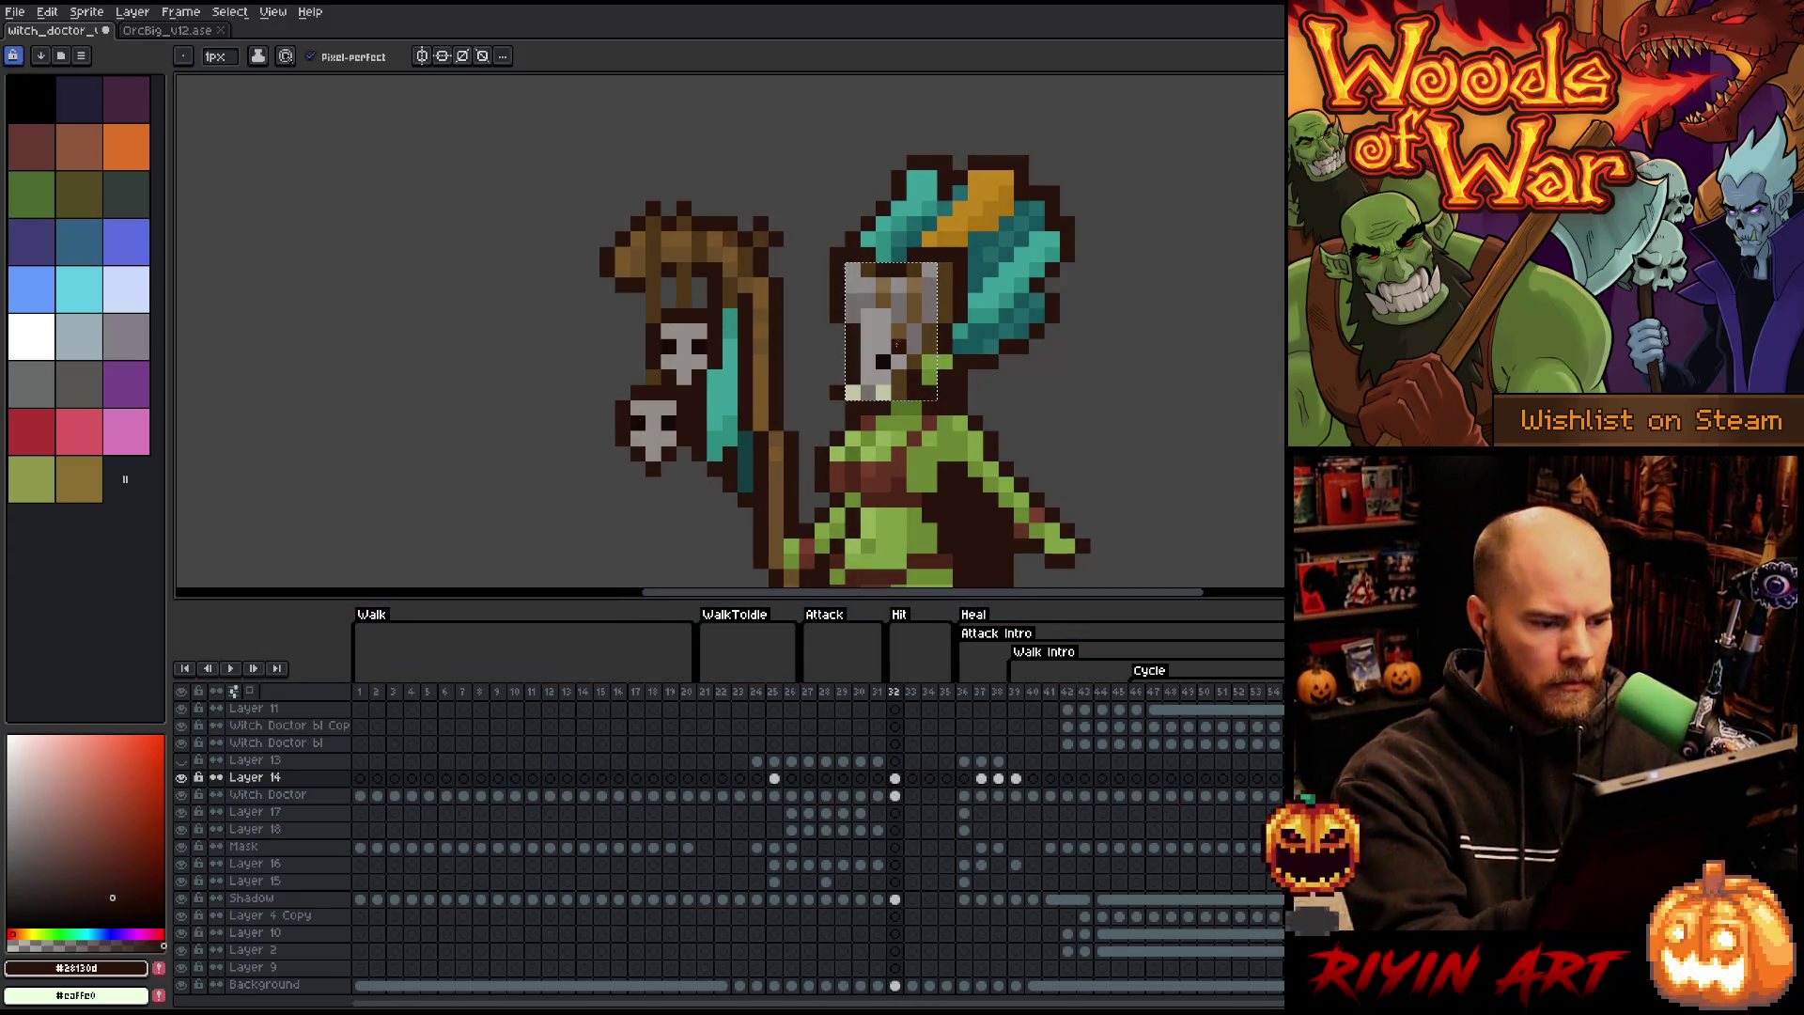
pyautogui.moveTo(896, 350); pyautogui.dragTo(883, 334)
pyautogui.hotkey('ctrl', 'd')
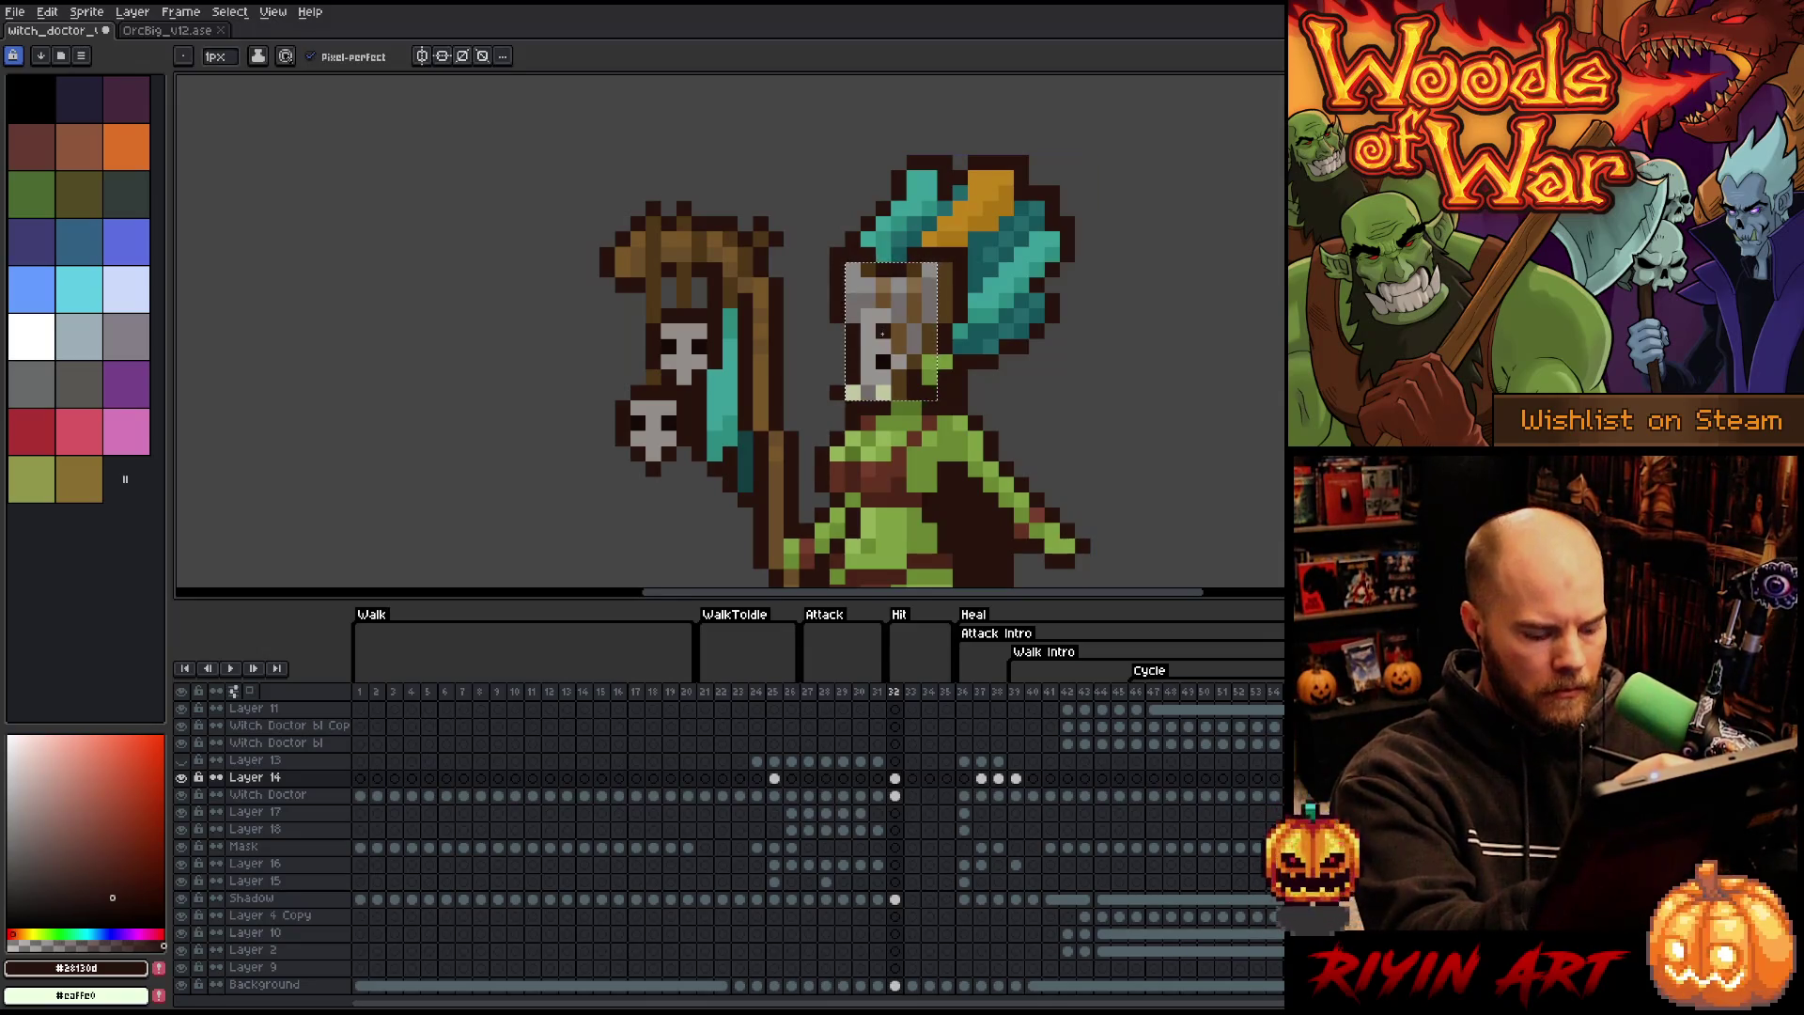
pyautogui.hotkey('ctrl', 'shift', 'd')
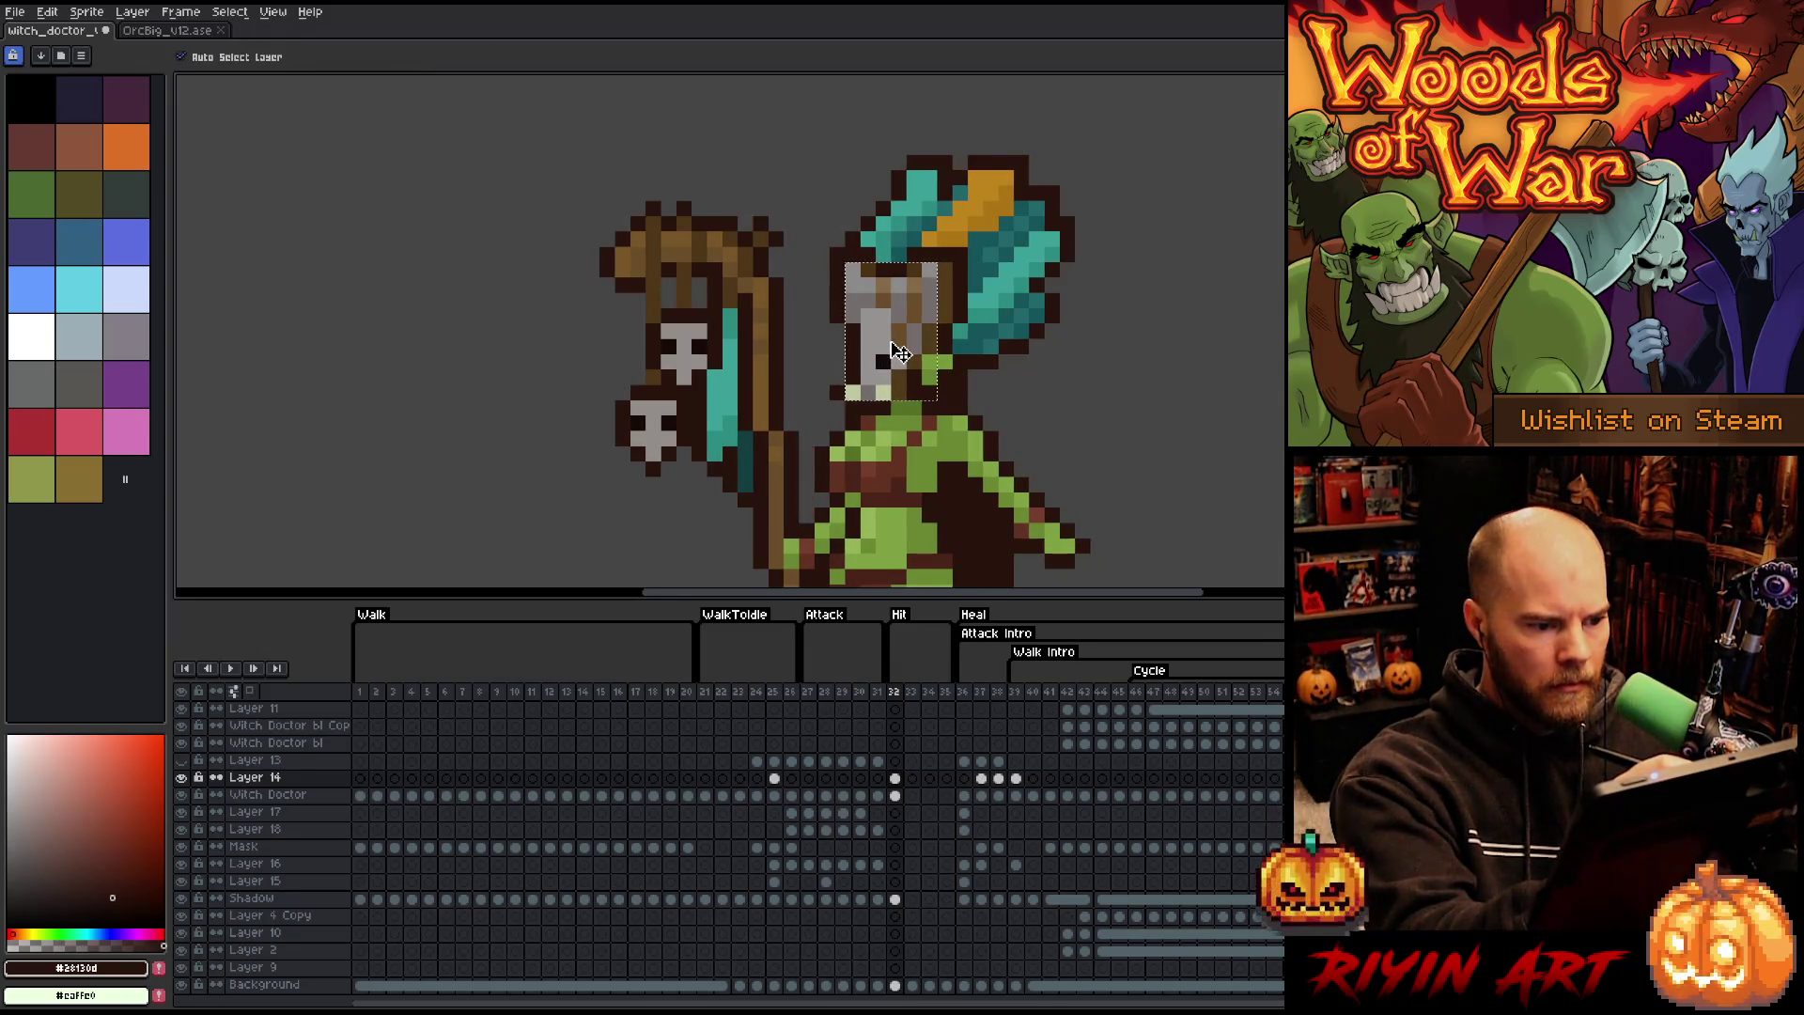